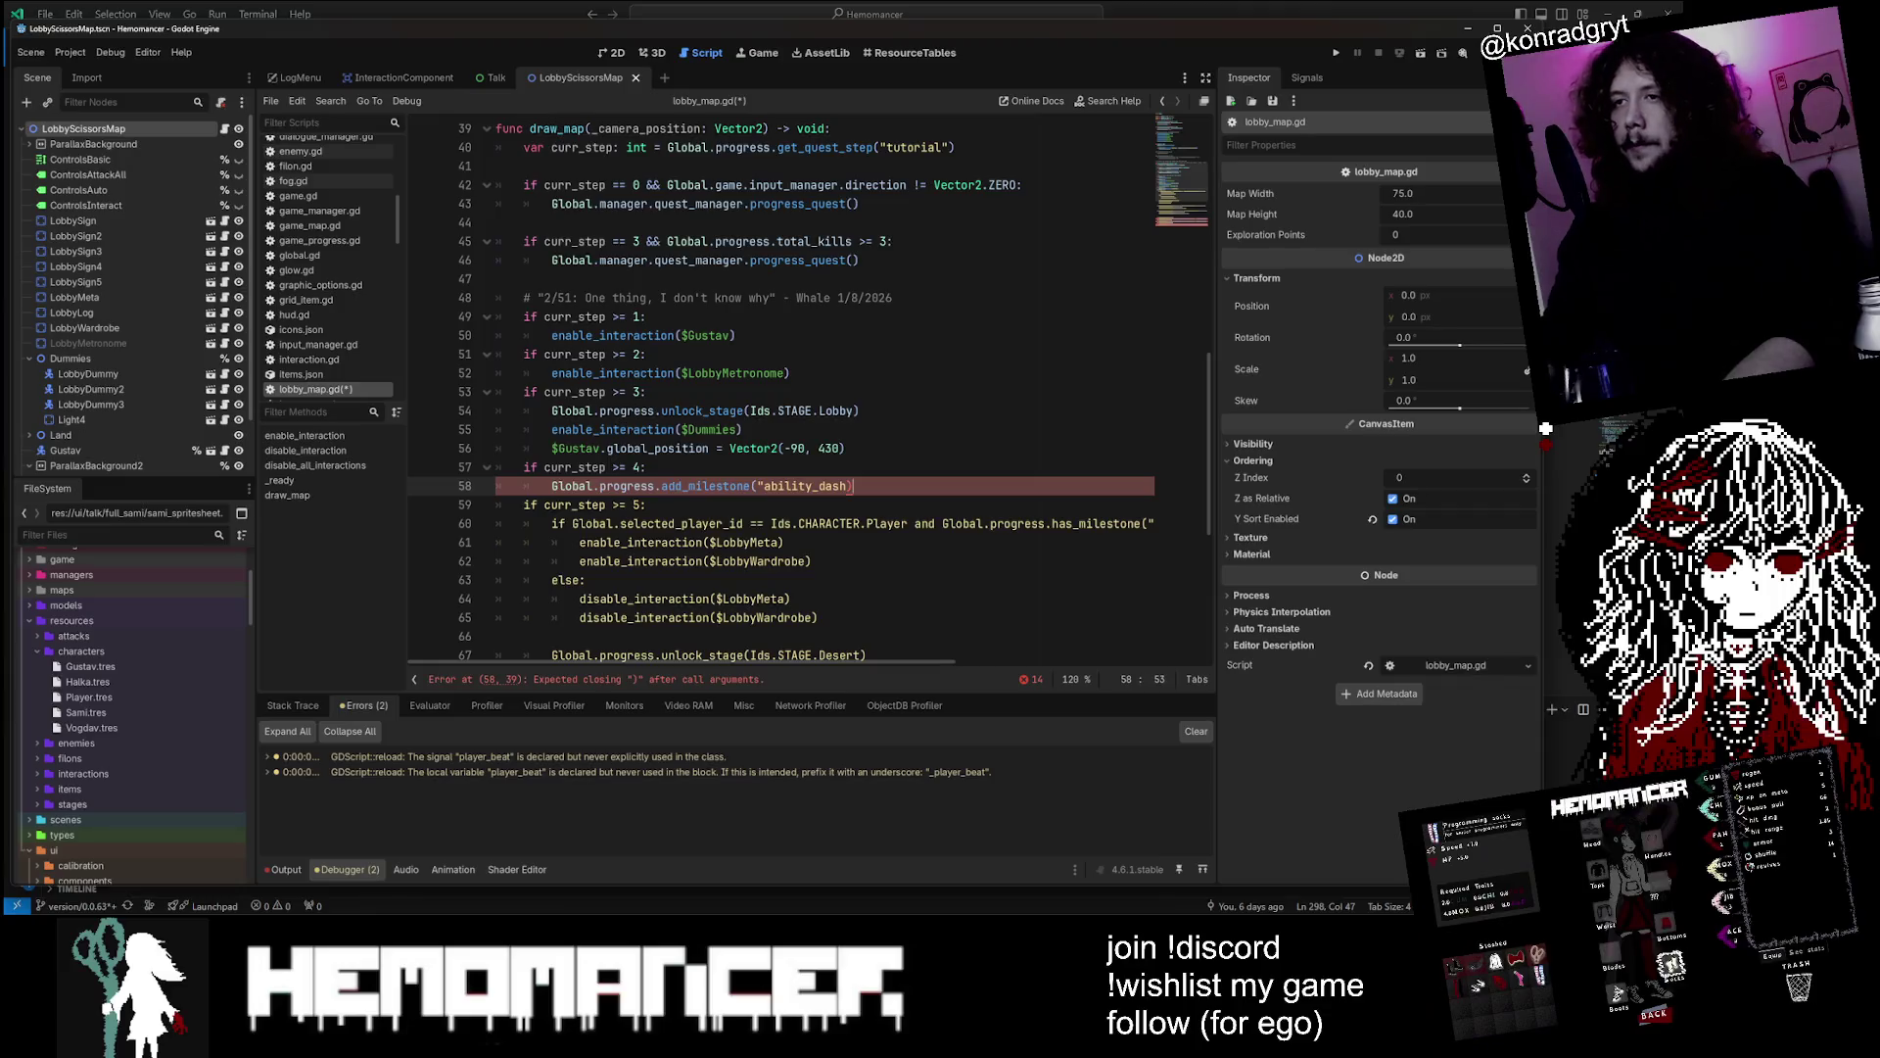
# Close the unterminated "ability_dash" string in lobby_map.gd and save the script
pyautogui.write('"')
pyautogui.hotkey('ctrl', 's')
pyautogui.click(742, 429)
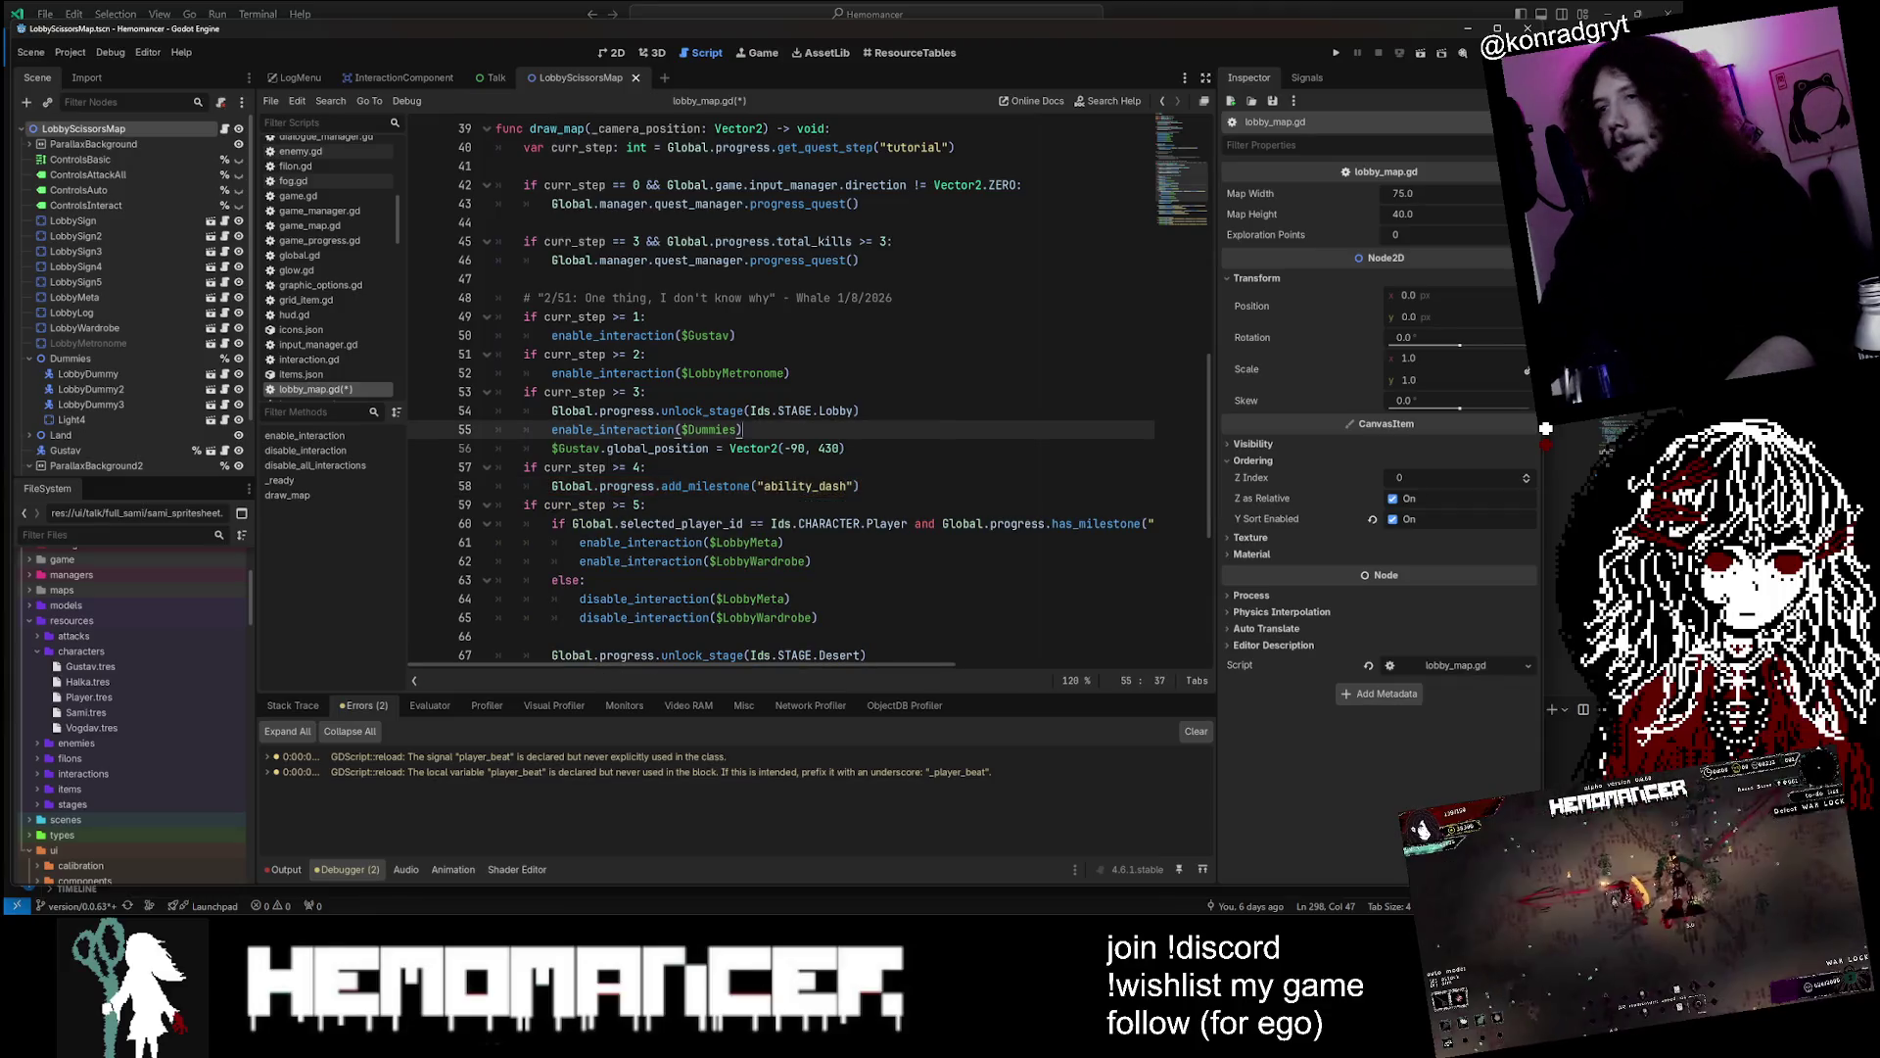
pyautogui.click(636, 467)
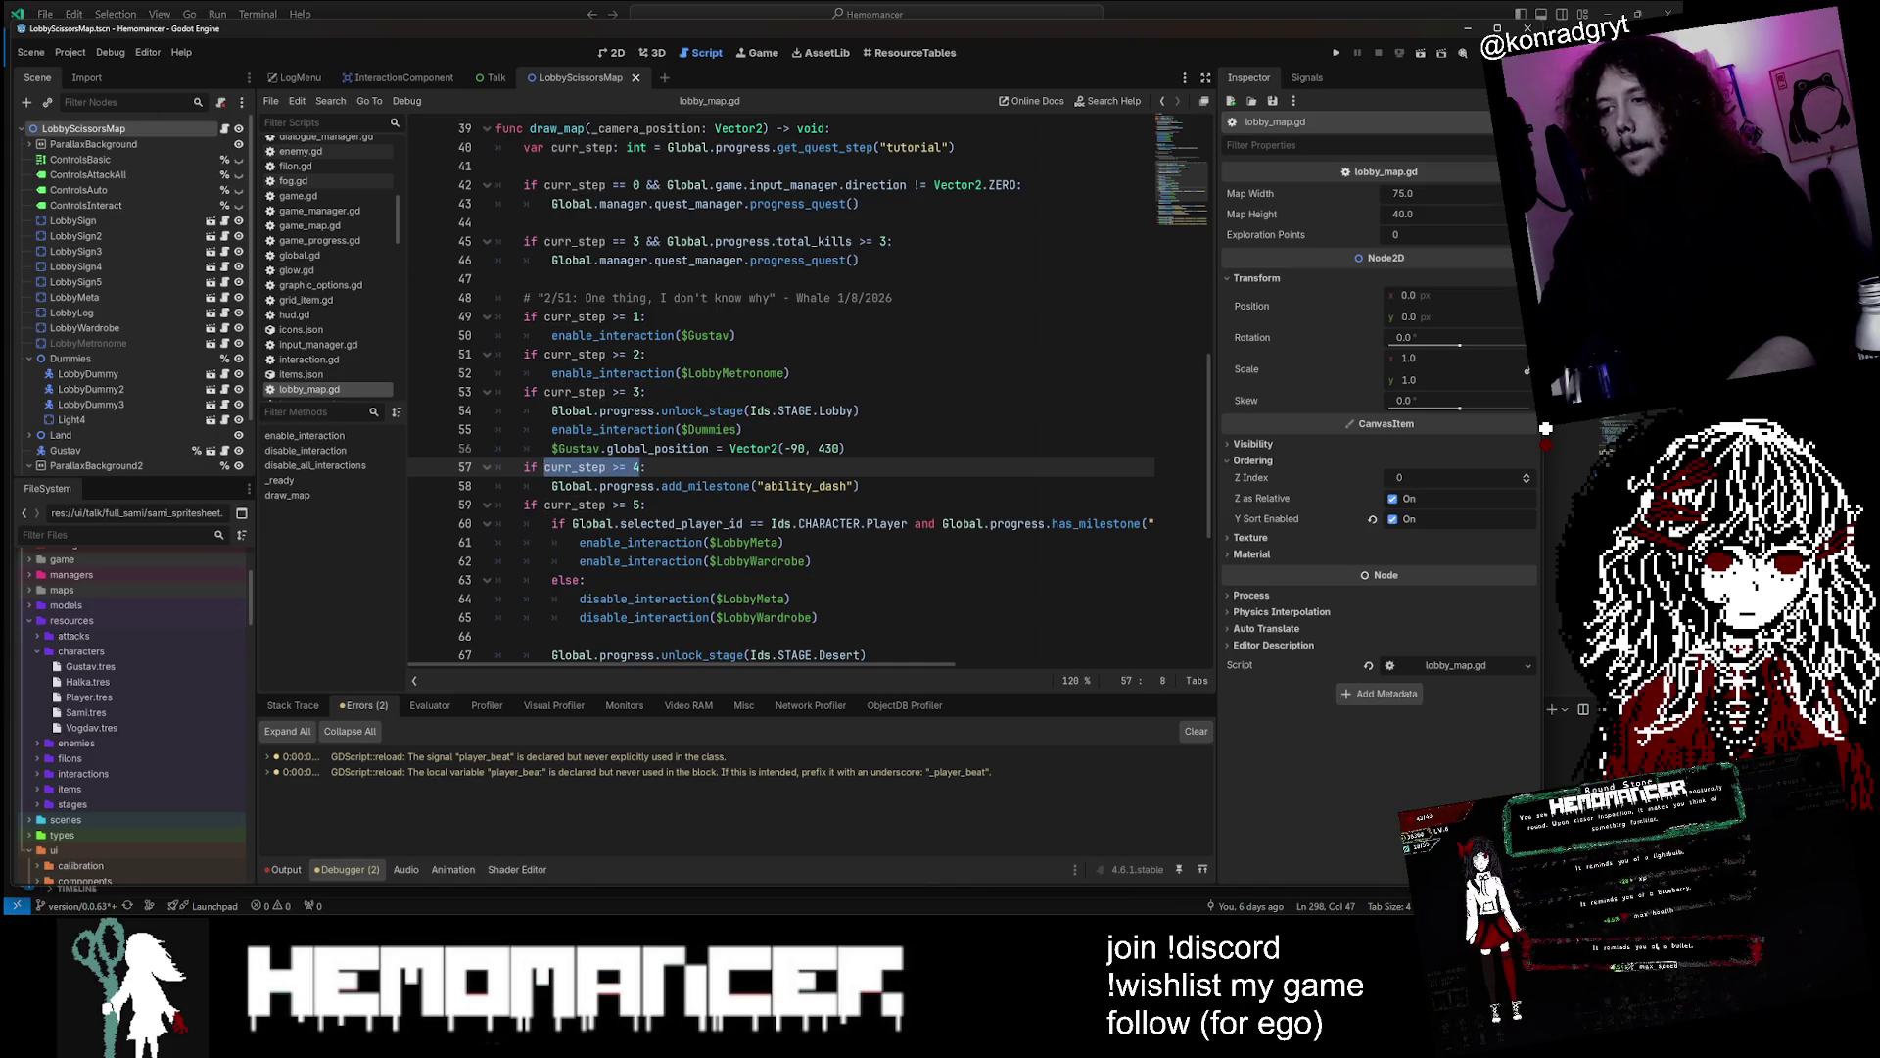
# In VS Code, search the whole project for 'curr_step >= 4'
pyautogui.hotkey('alt', 'Tab')
pyautogui.hotkey('ctrl', 'shift', 'f')
pyautogui.write('curr_step >= 4')
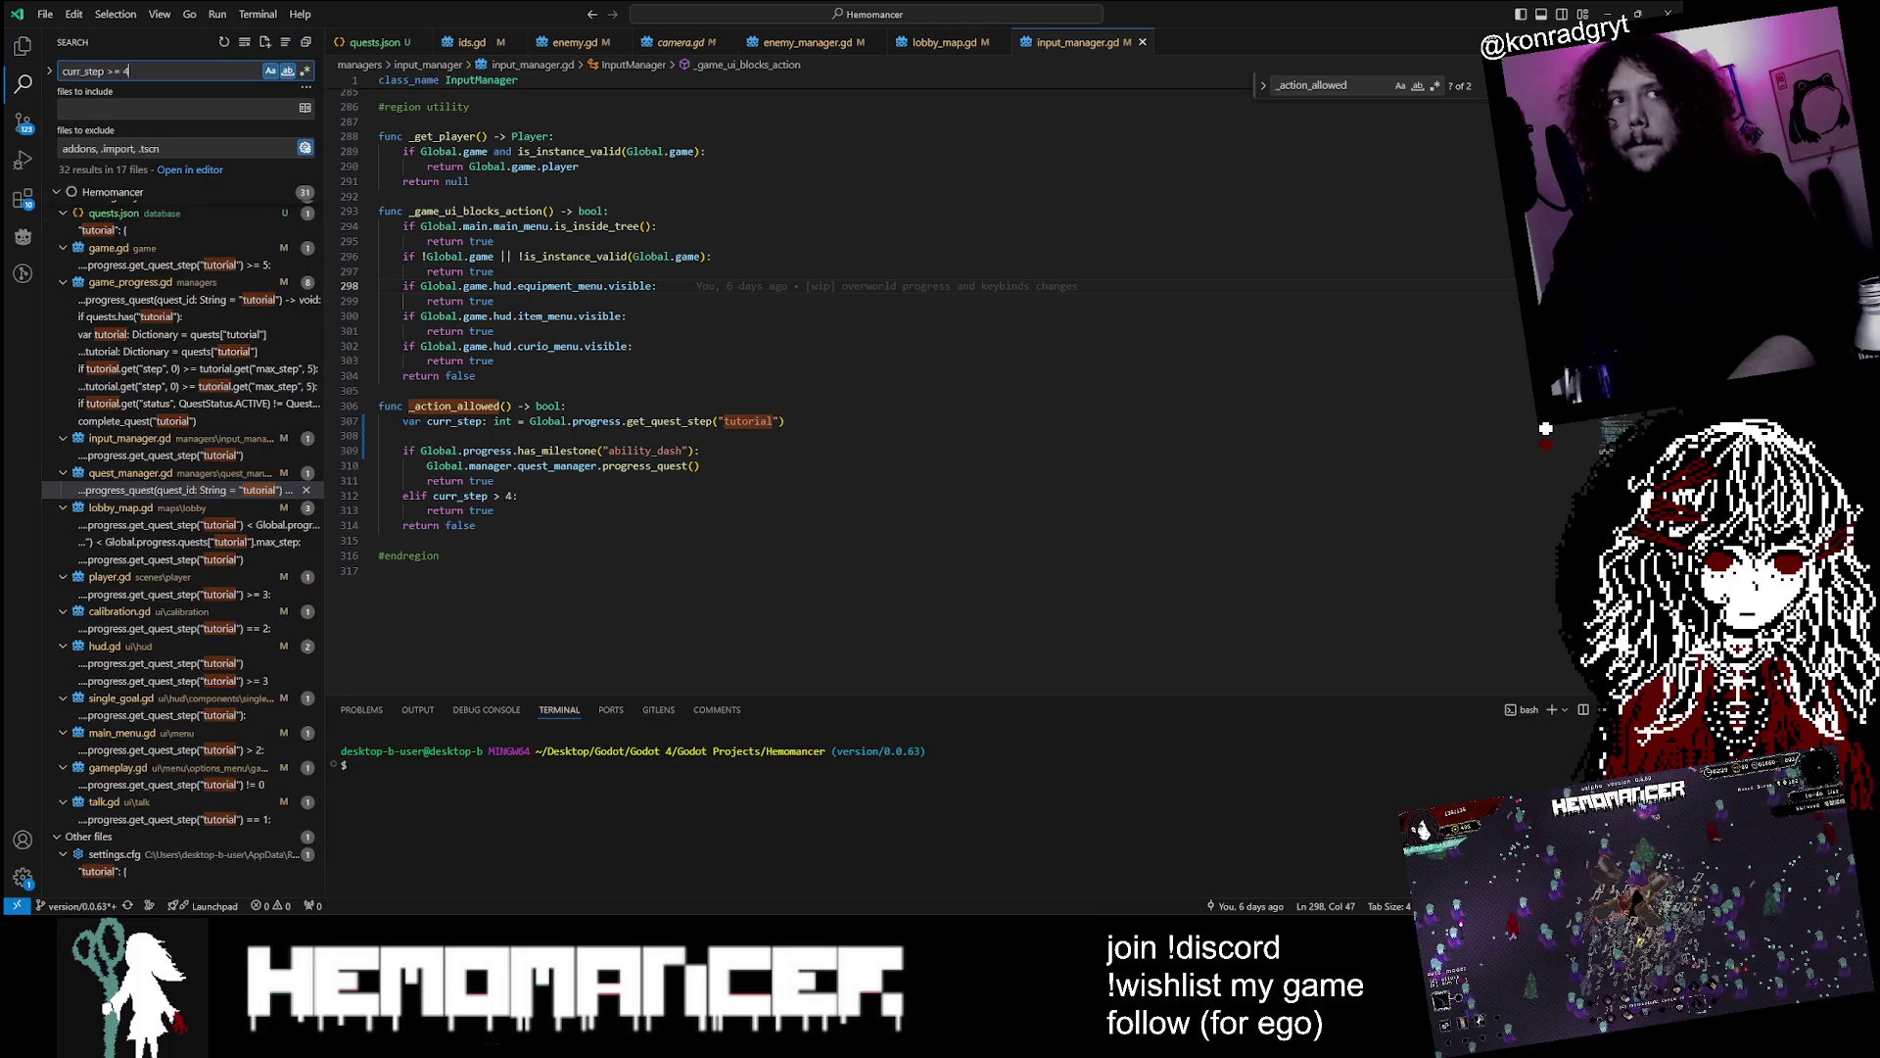
# In dash_indicator.gd, paste the ability_dash milestone call, changing add_milestone to has_milestone
pyautogui.click(182, 245)
pyautogui.click(182, 215)
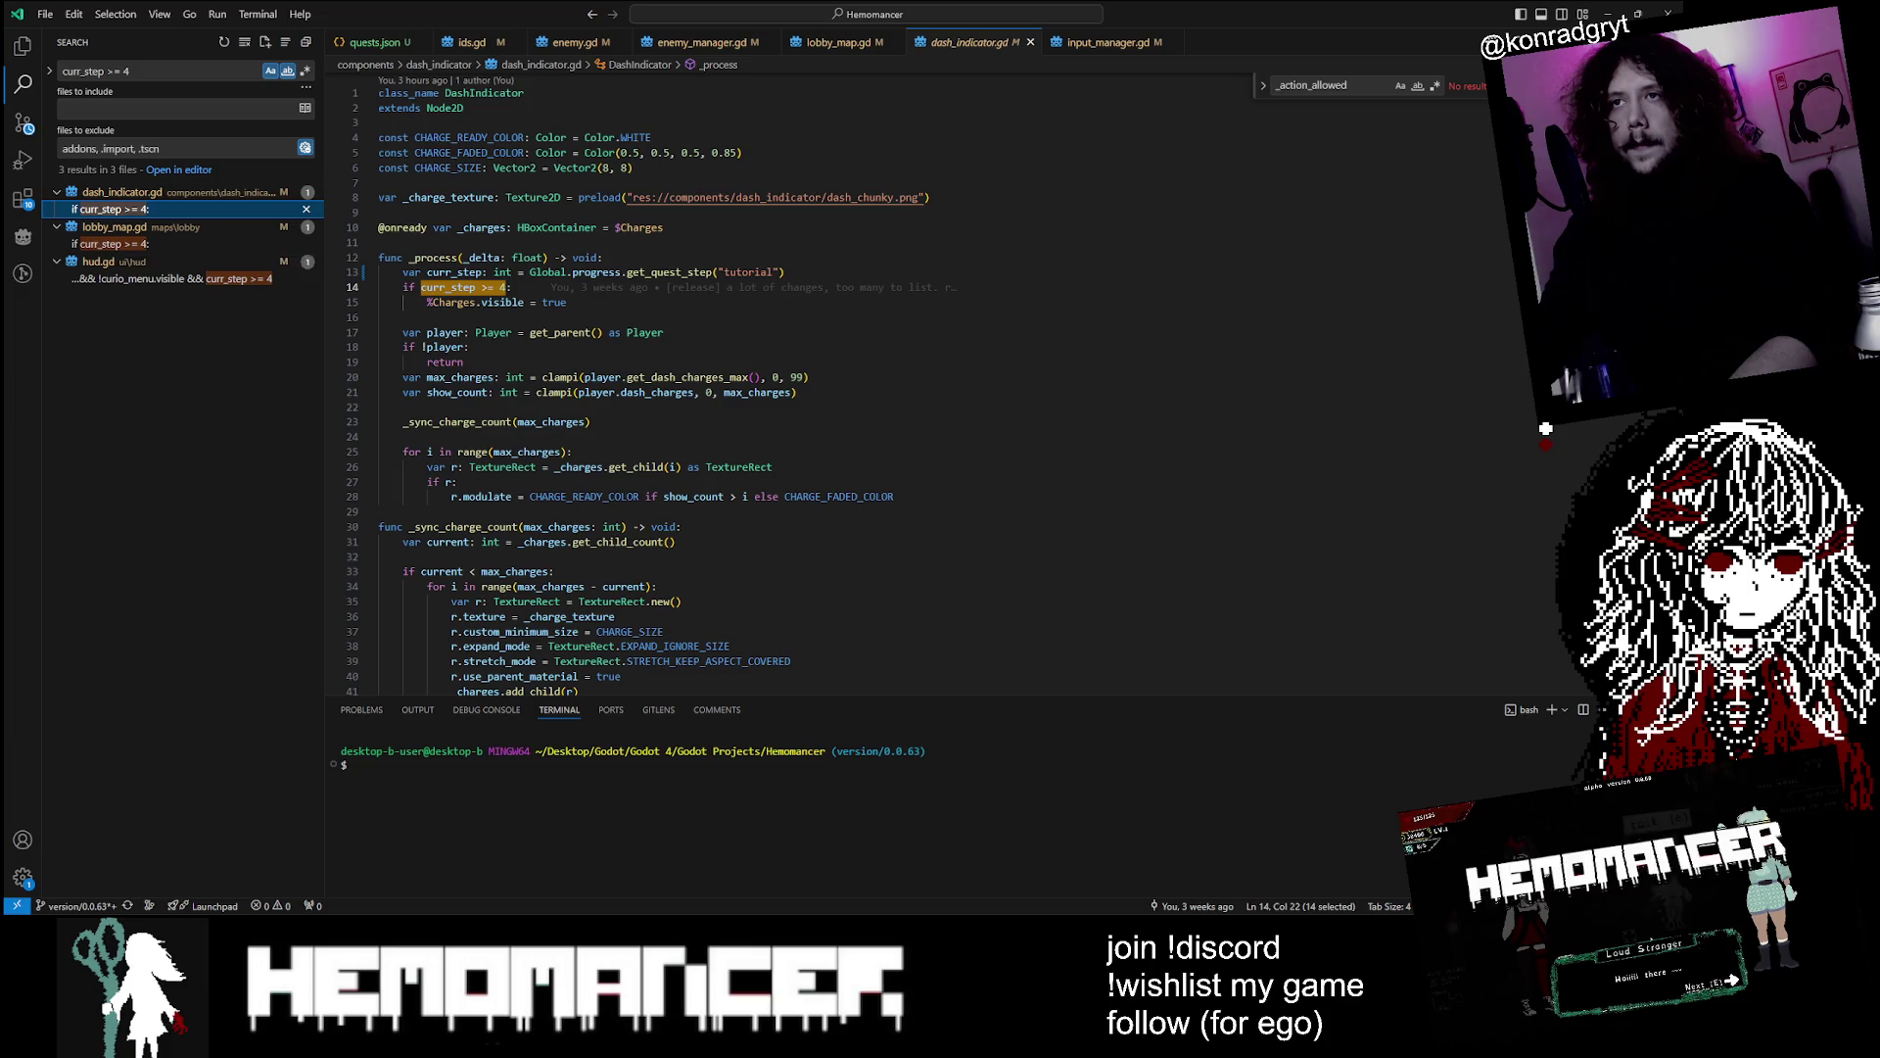
pyautogui.click(165, 247)
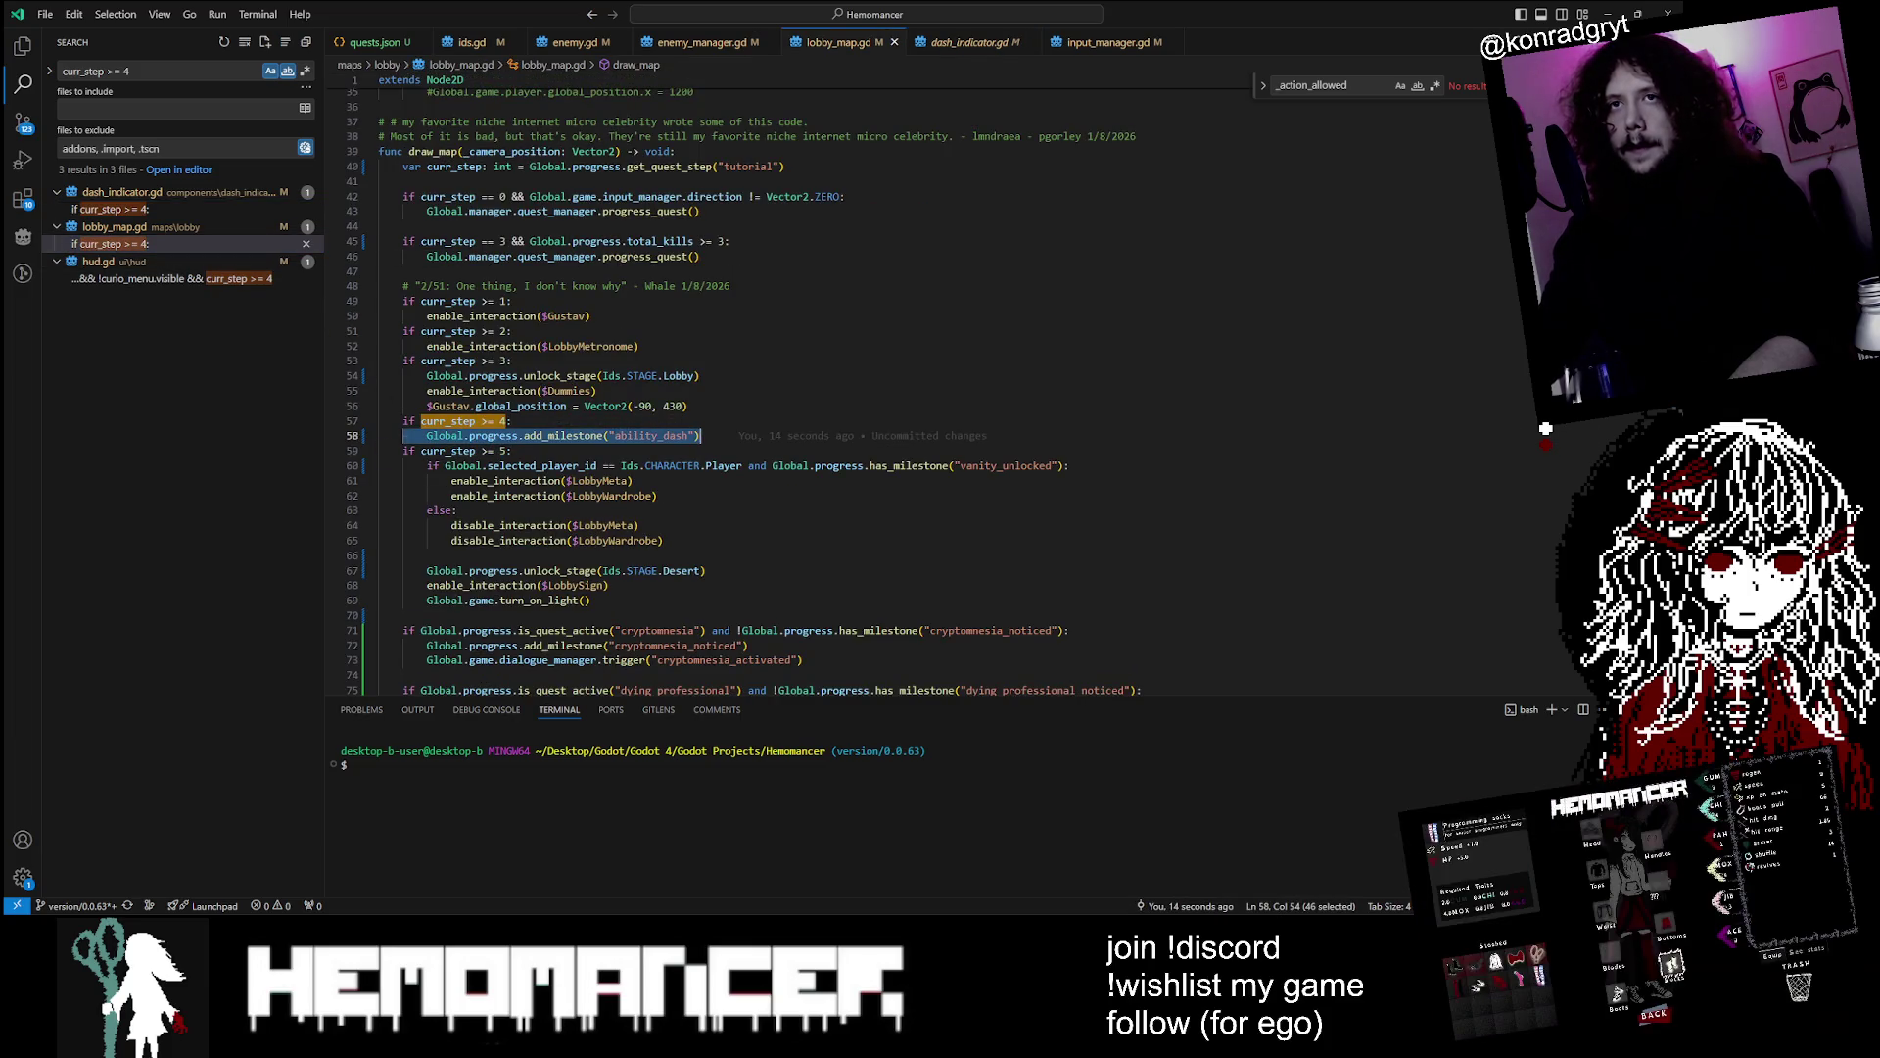
pyautogui.click(110, 209)
pyautogui.press('End')
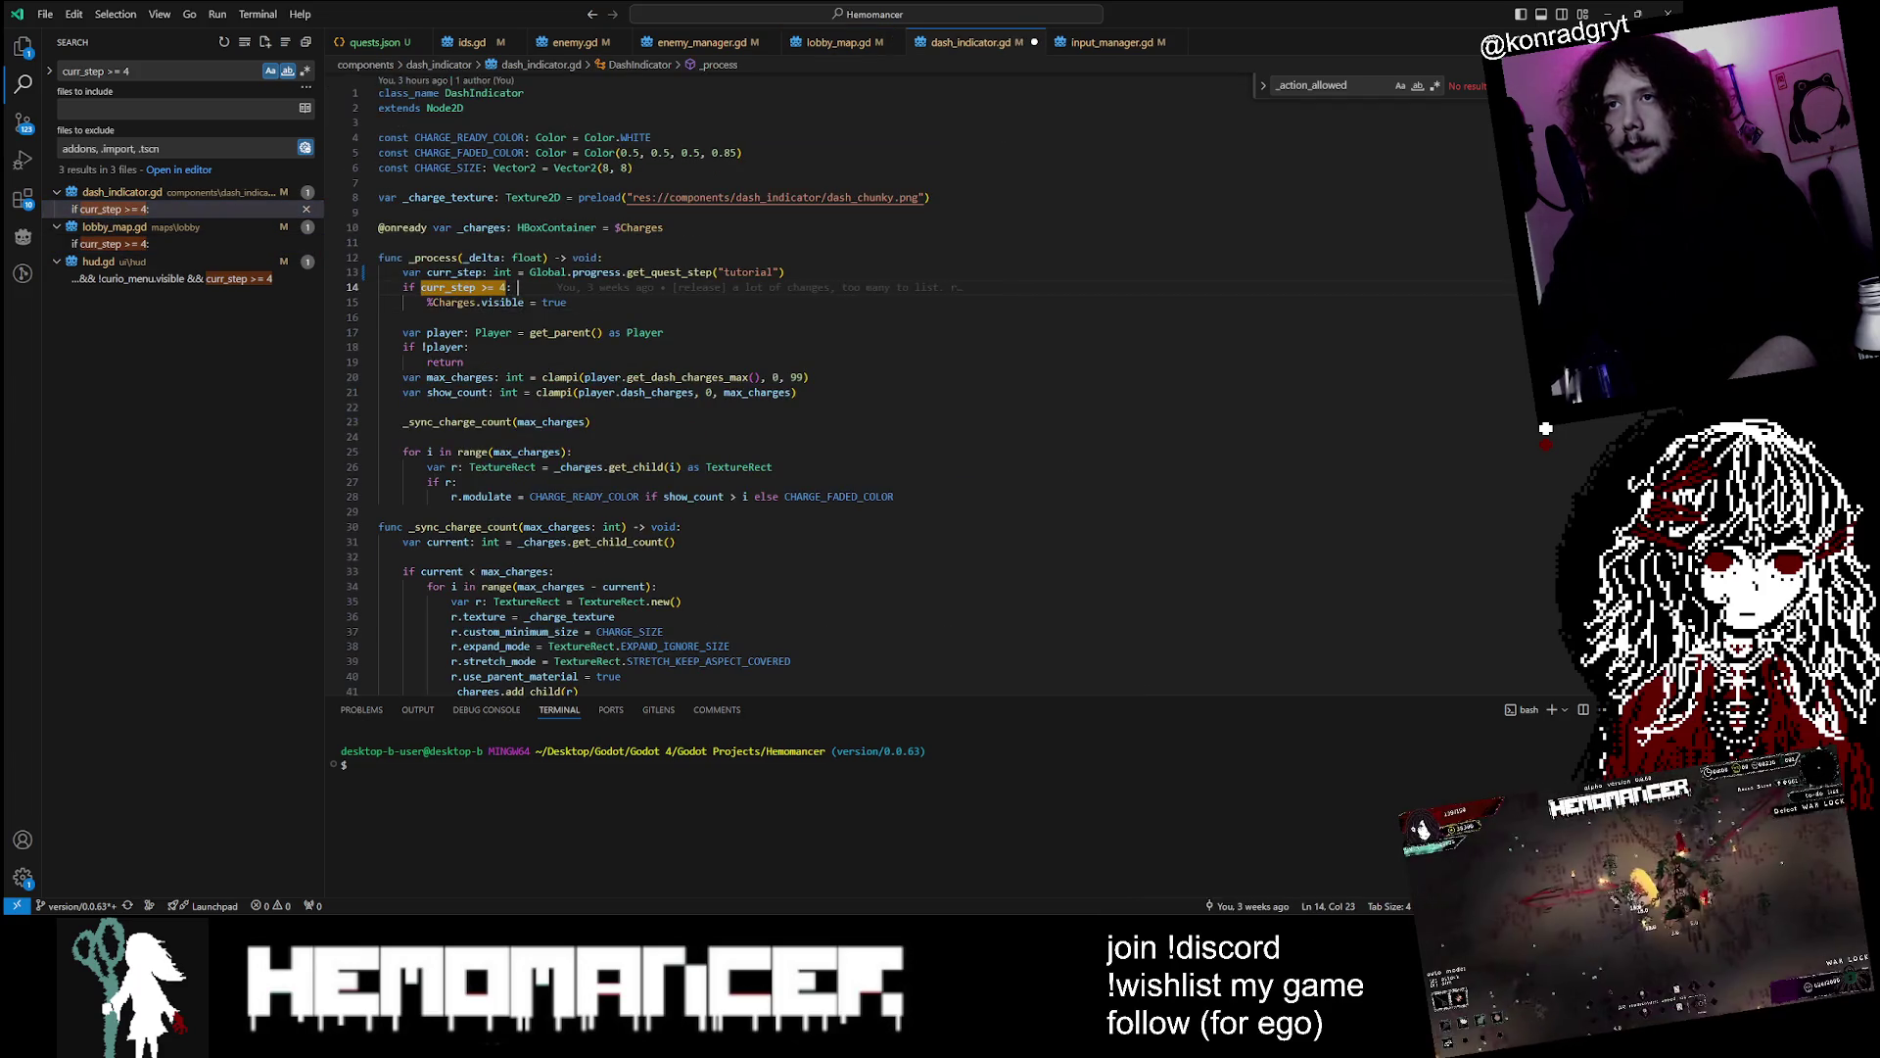
pyautogui.hotkey('ctrl', 'v')
pyautogui.doubleClick(661, 287)
pyautogui.write('has')
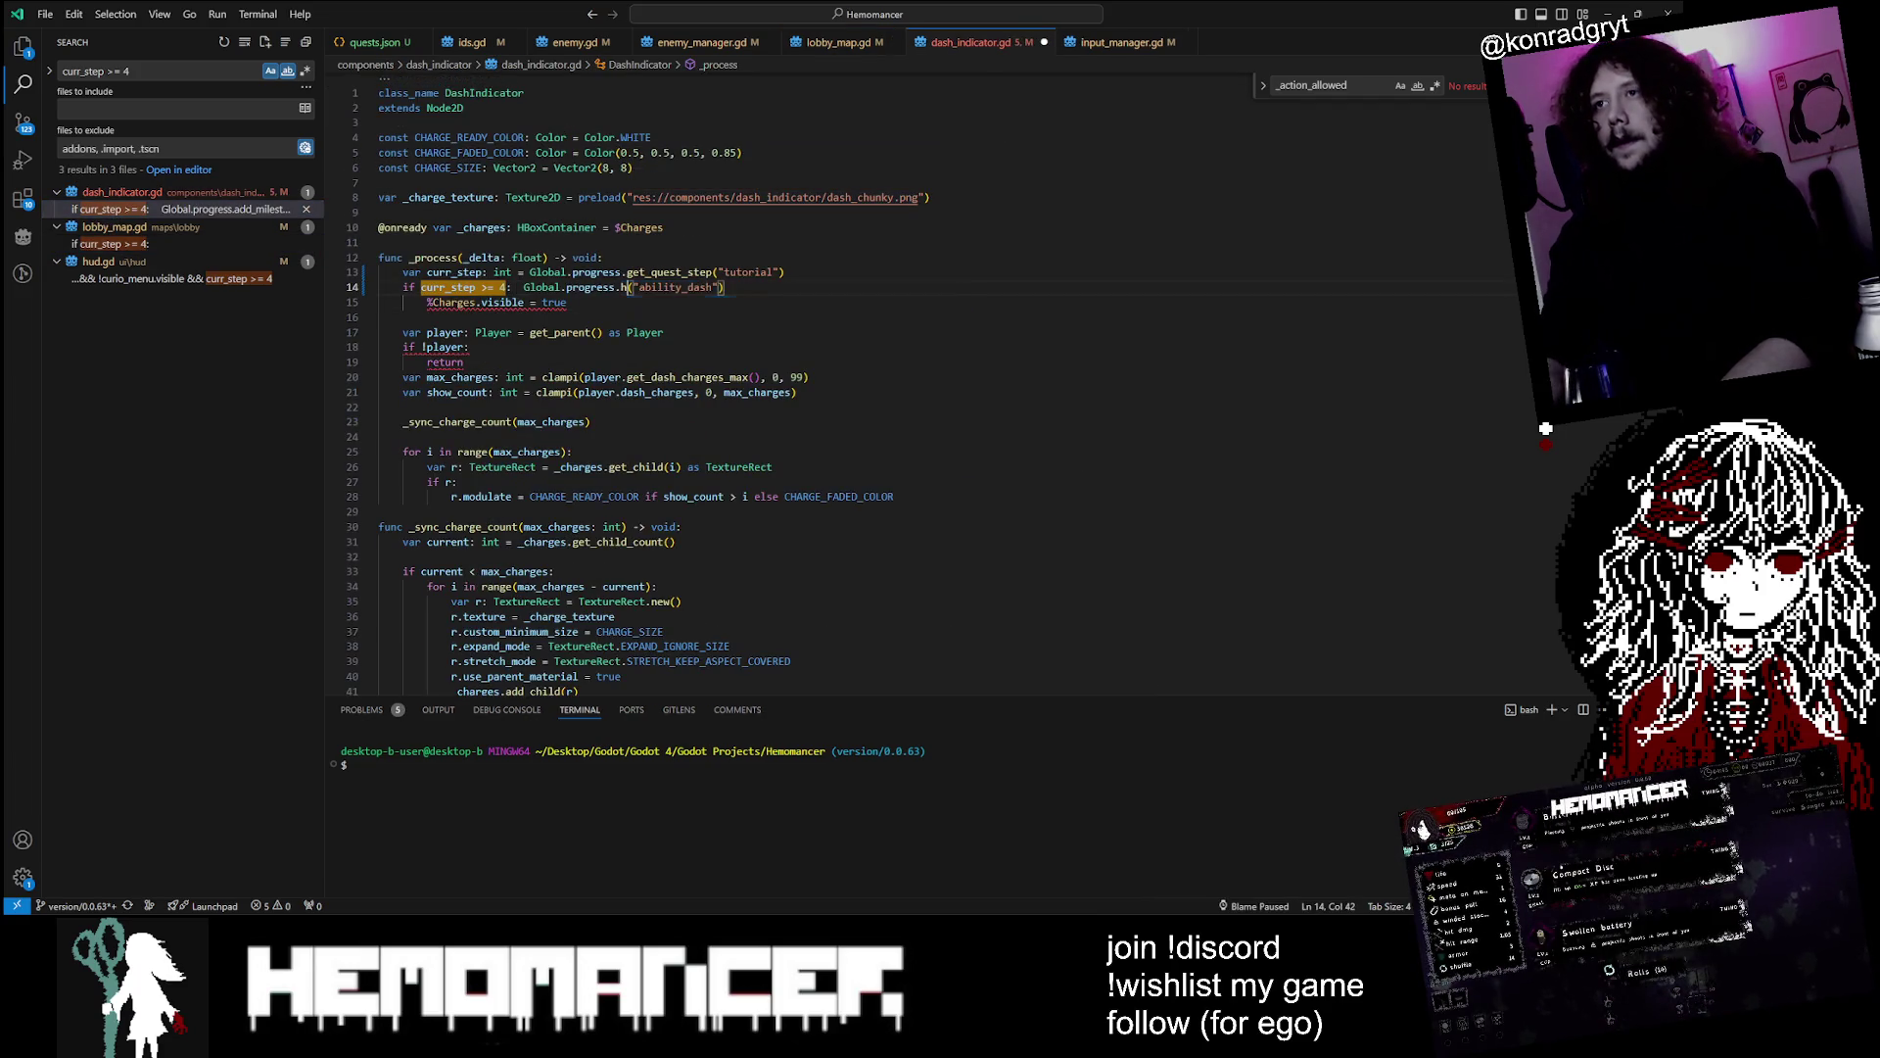
pyautogui.write('_milestone')
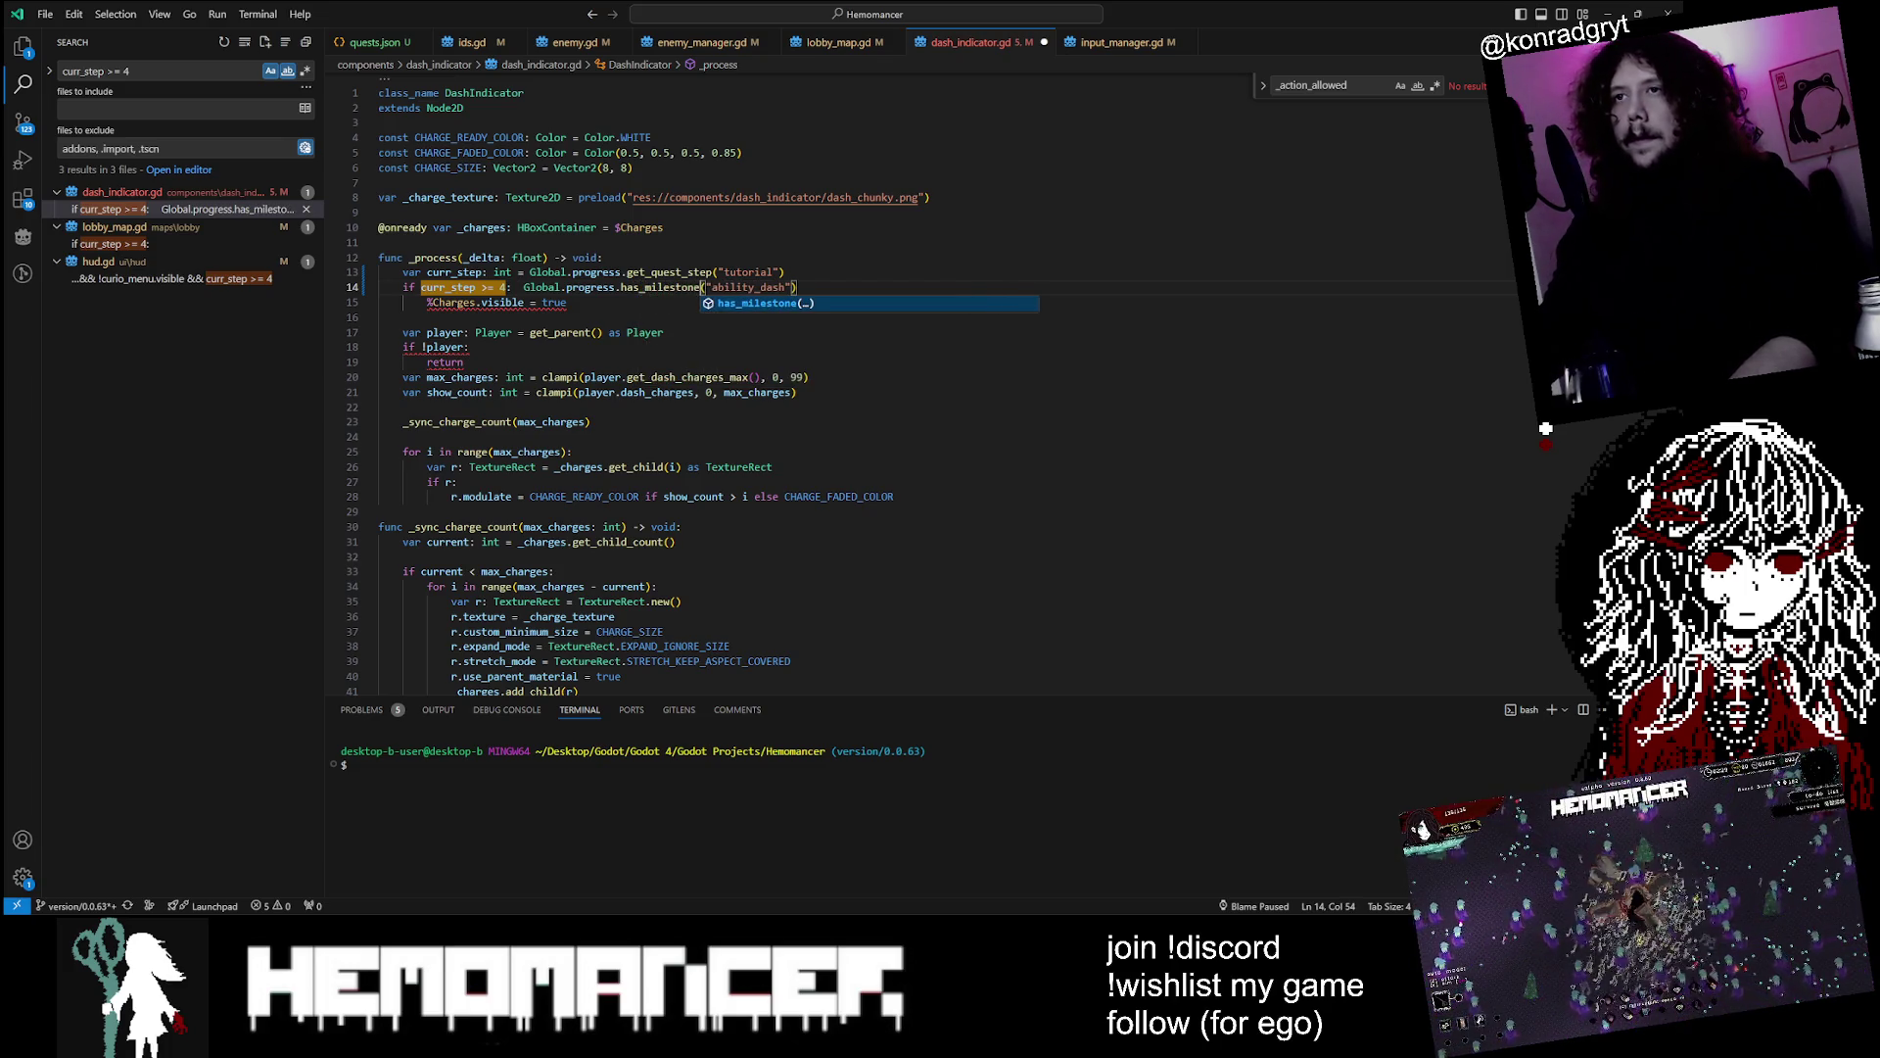
# Replace the curr_step >= 4 condition with the milestone check, delete the curr_step line, and save
pyautogui.click(511, 287)
pyautogui.press('BackSpace')
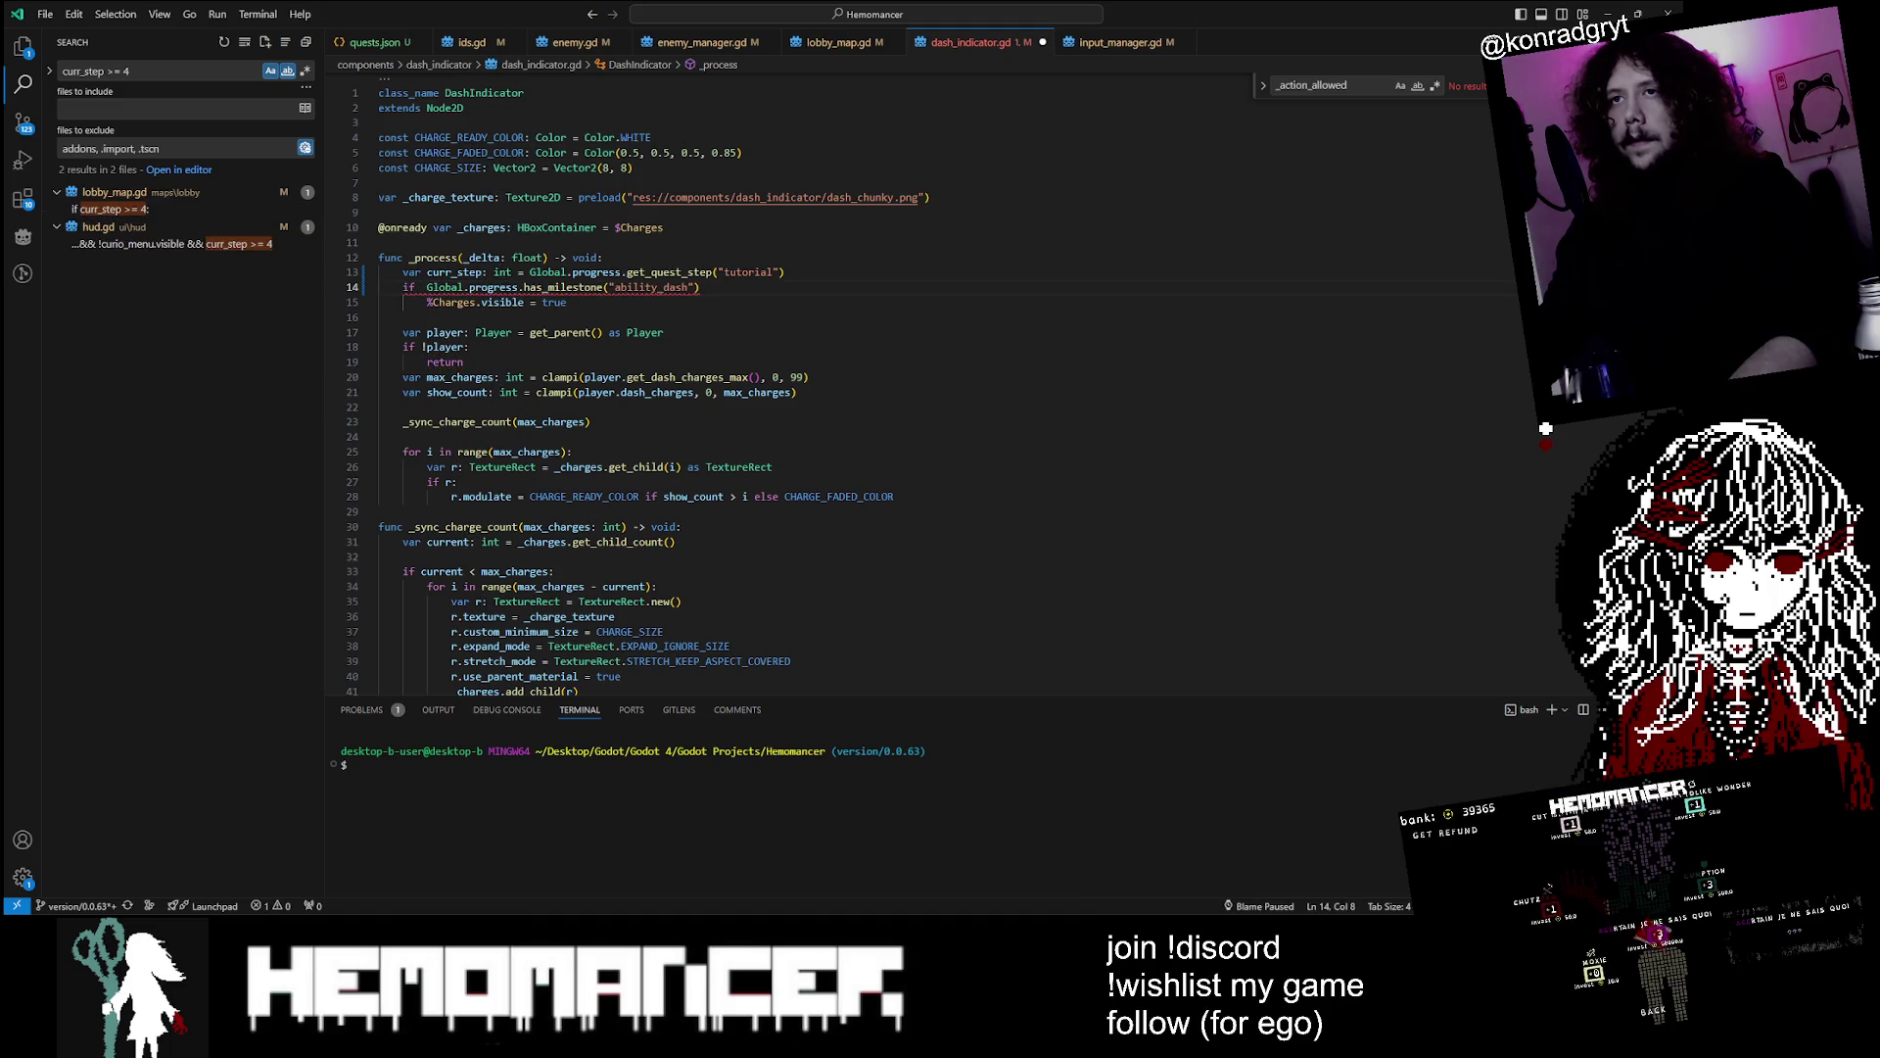
pyautogui.press('Delete')
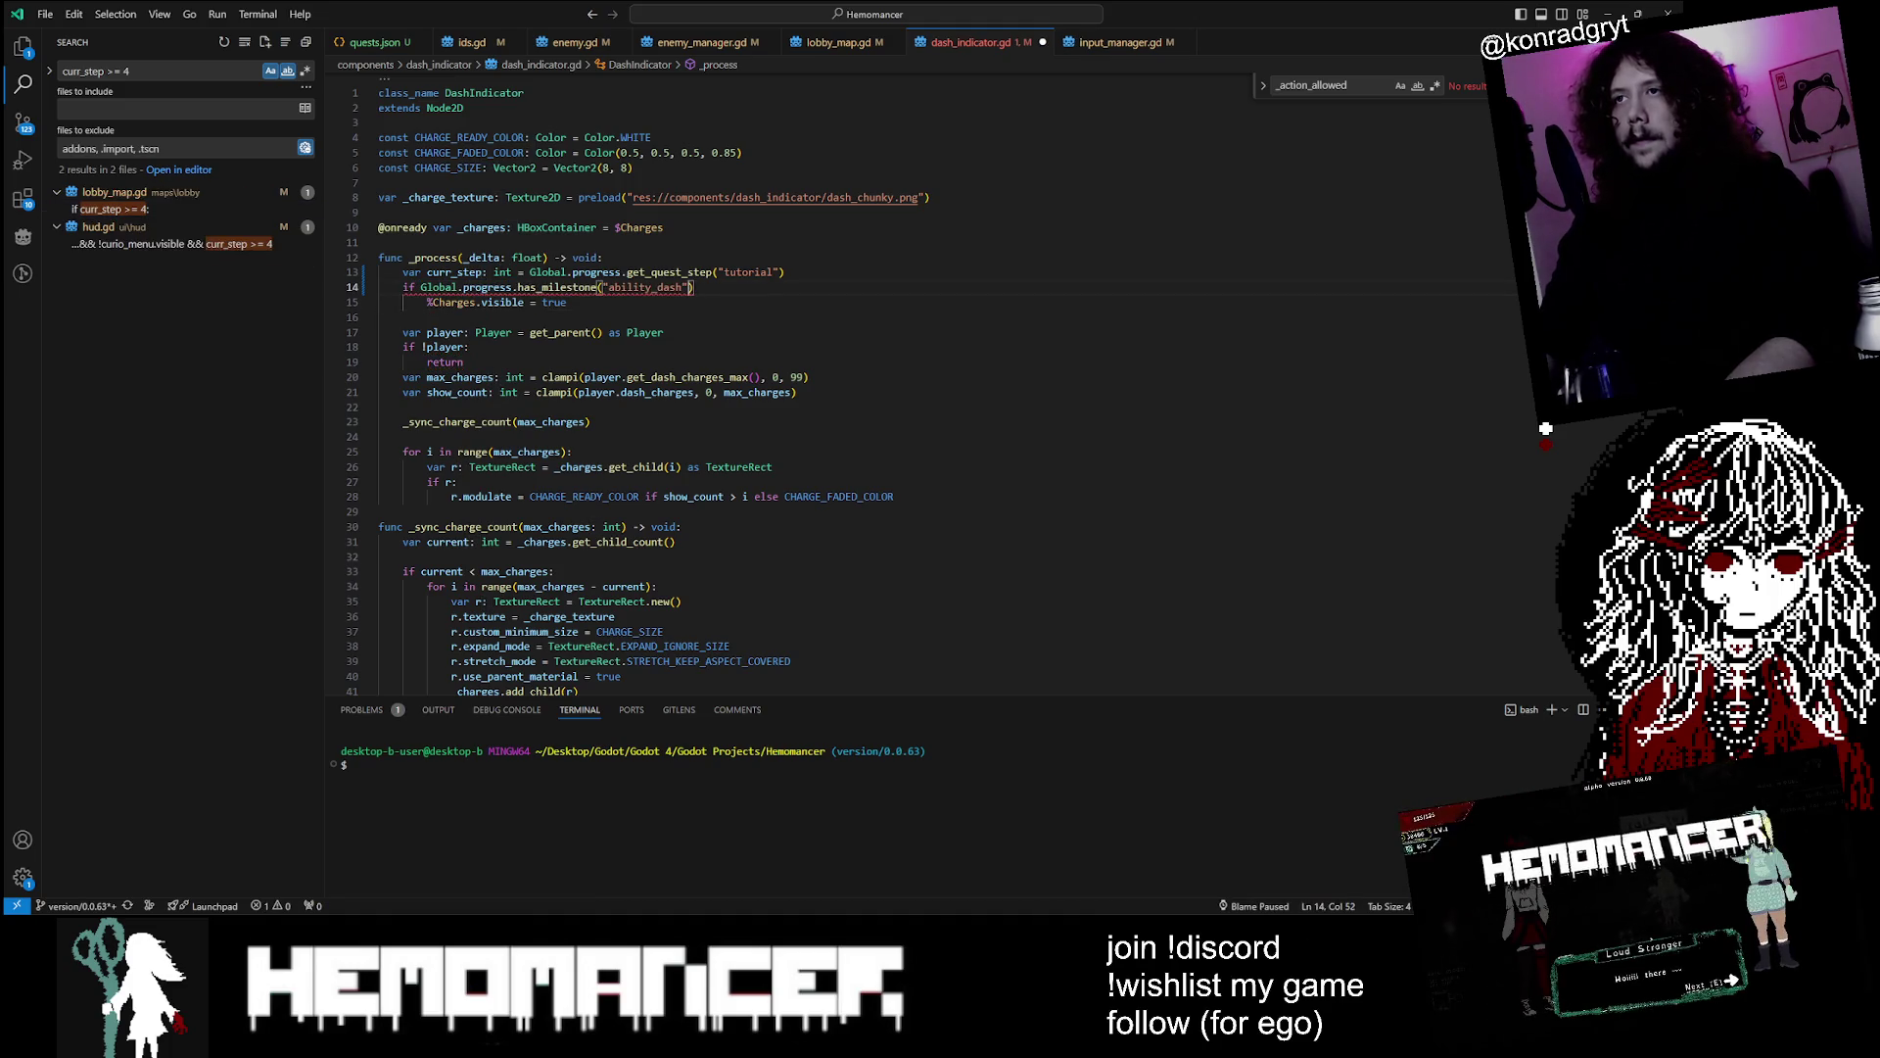
pyautogui.write(':')
pyautogui.press('Up')
pyautogui.hotkey('ctrl', 'shift', 'k')
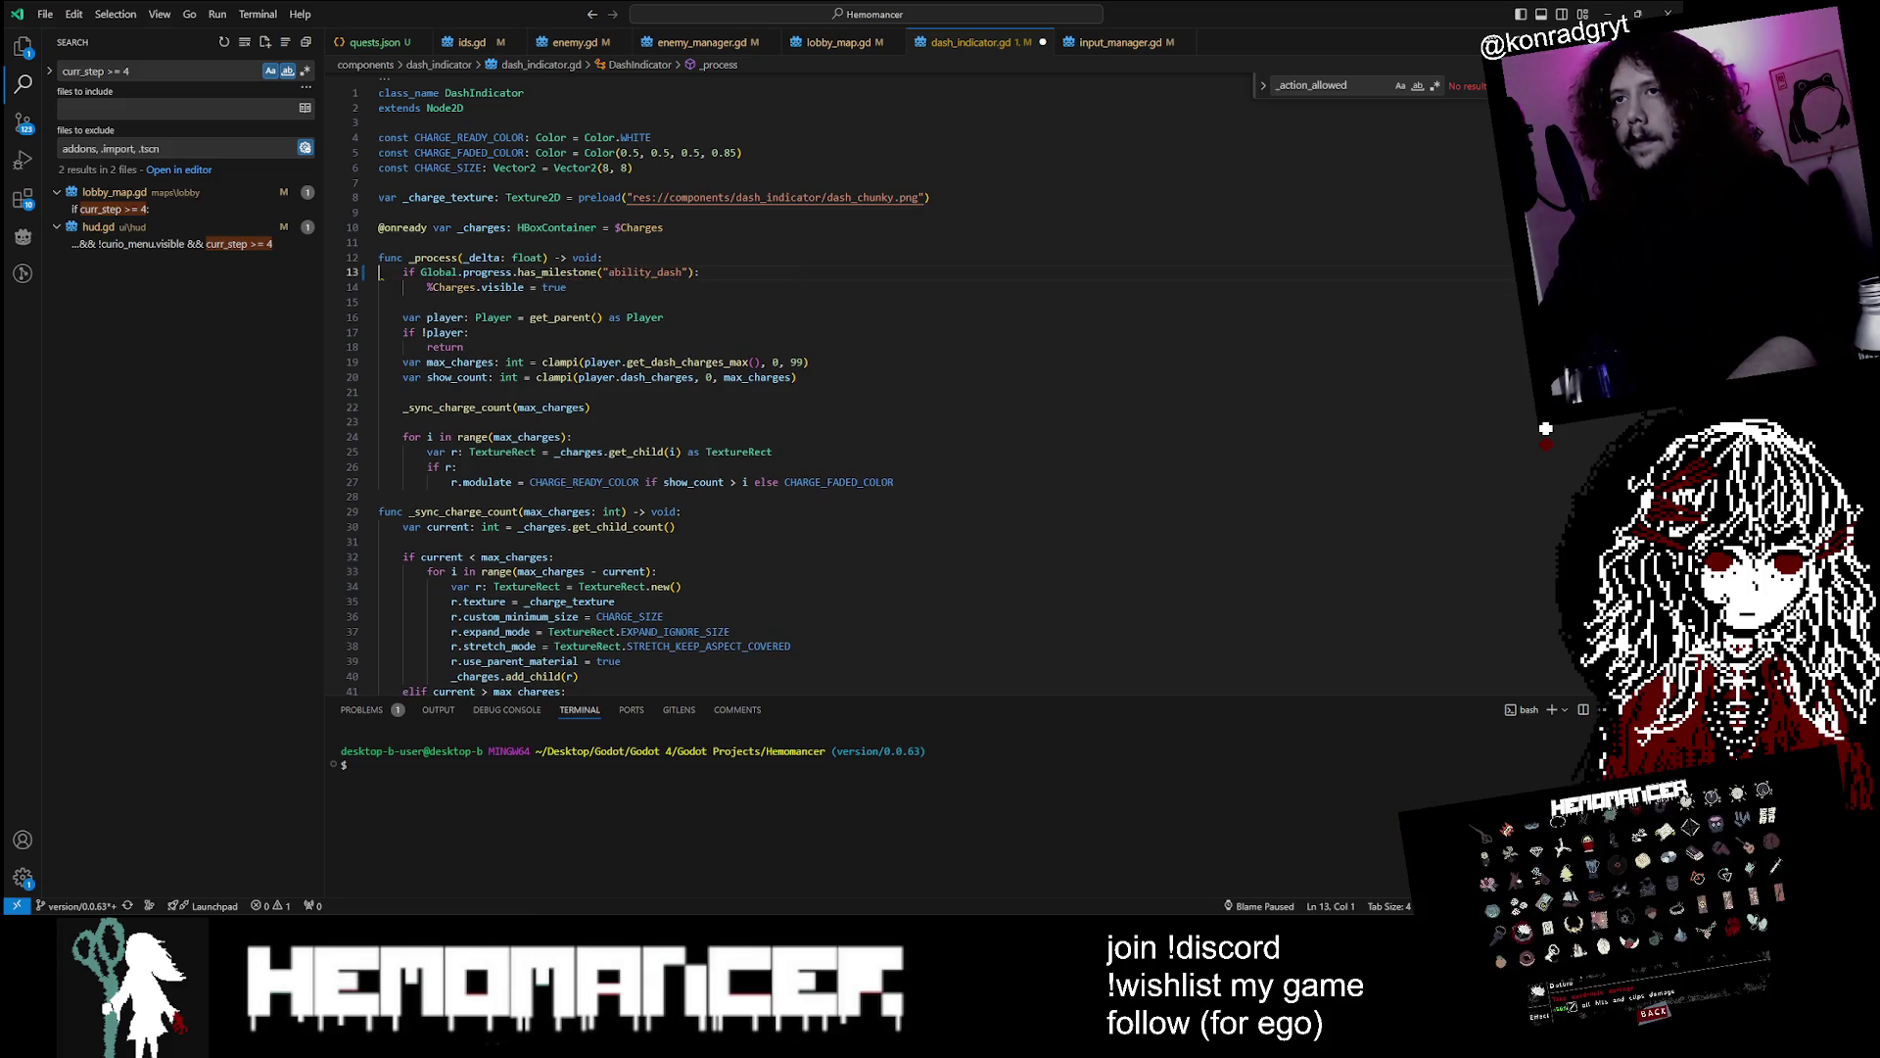
pyautogui.hotkey('ctrl', 's')
pyautogui.click(441, 301)
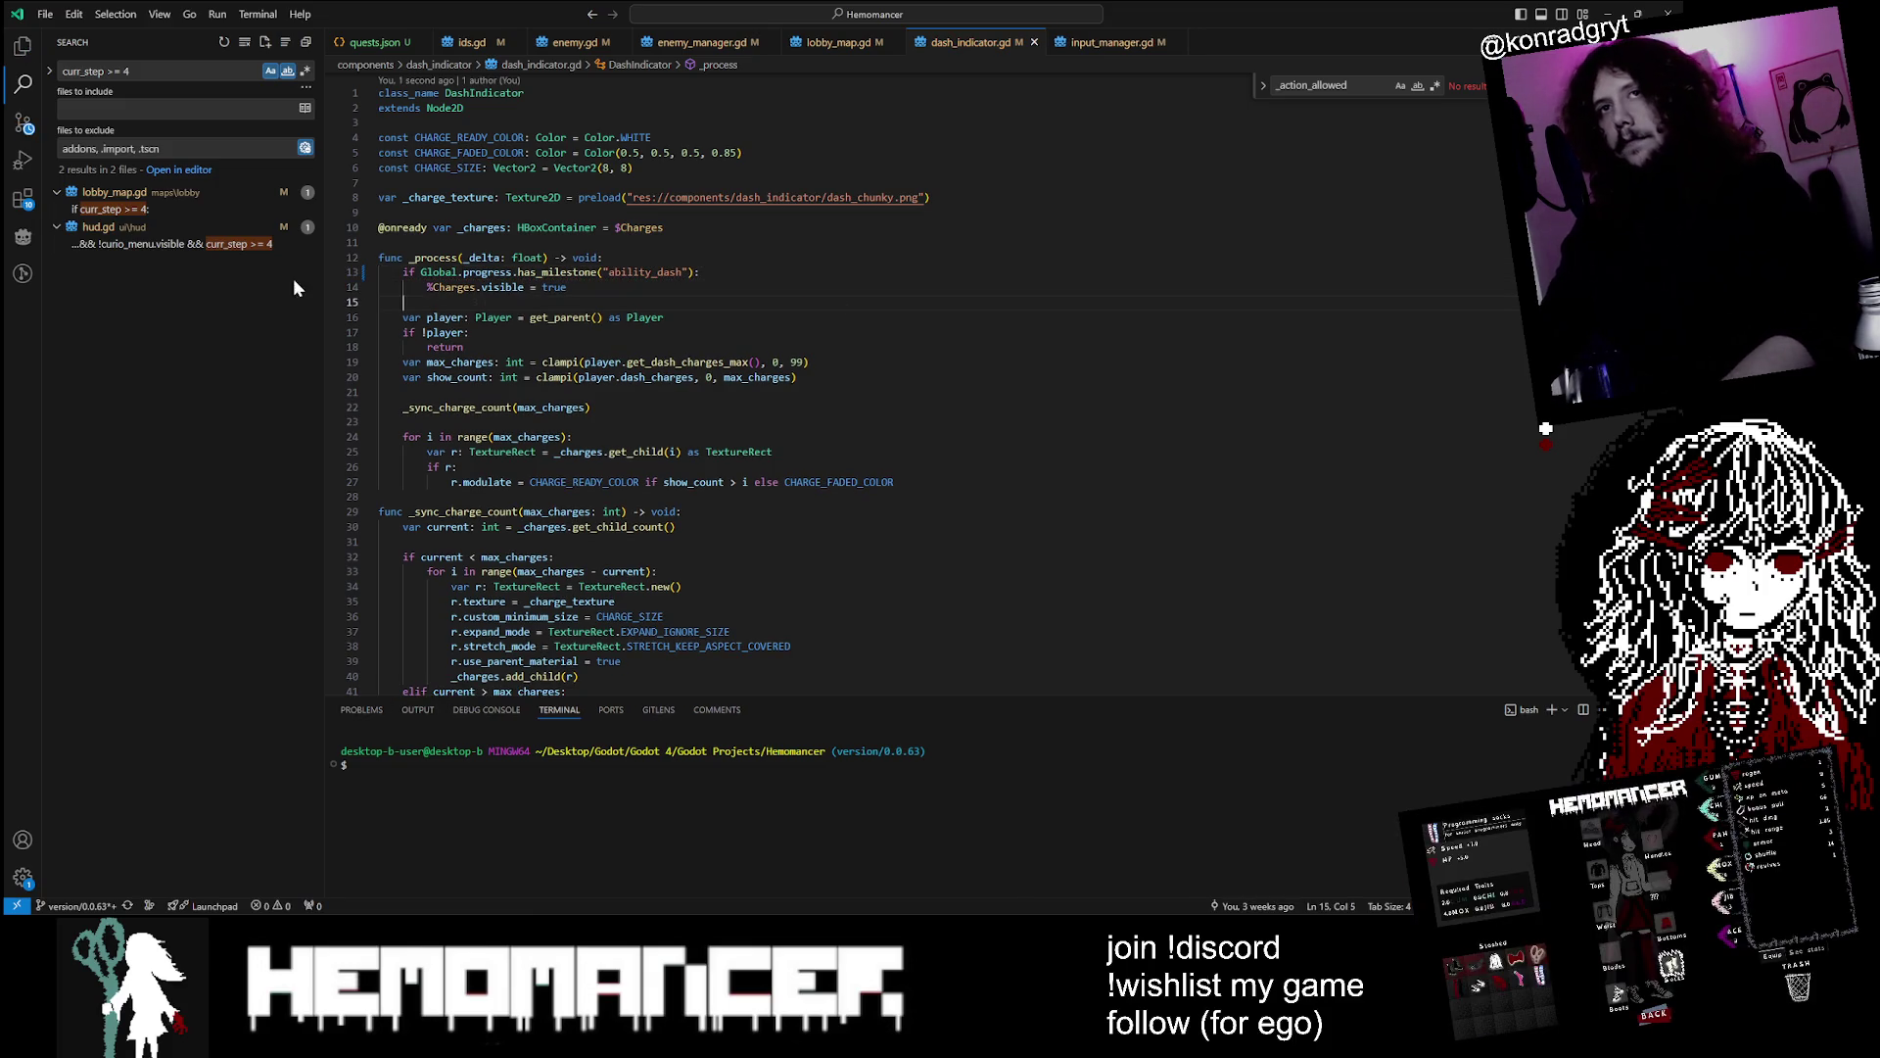
pyautogui.click(103, 210)
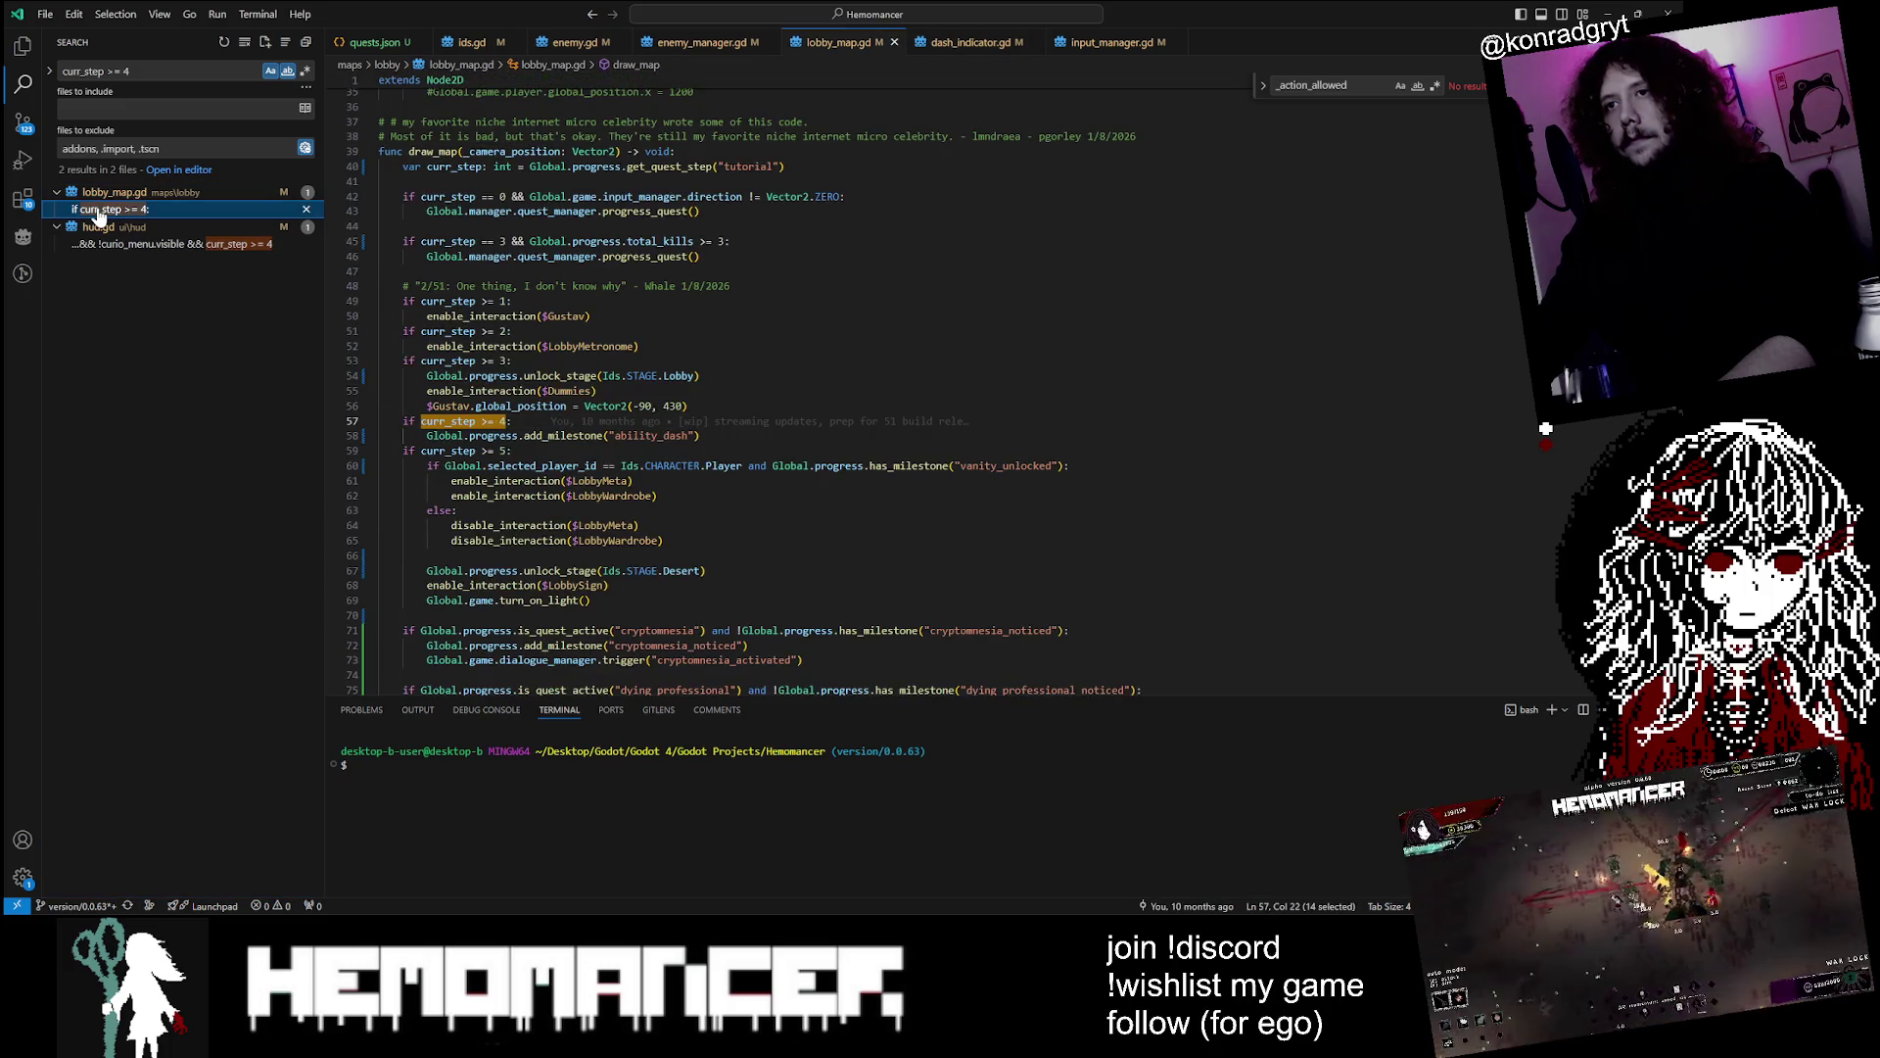
# Open hud.gd at the curr_step >= 4 match on the dash container visibility line
pyautogui.click(177, 249)
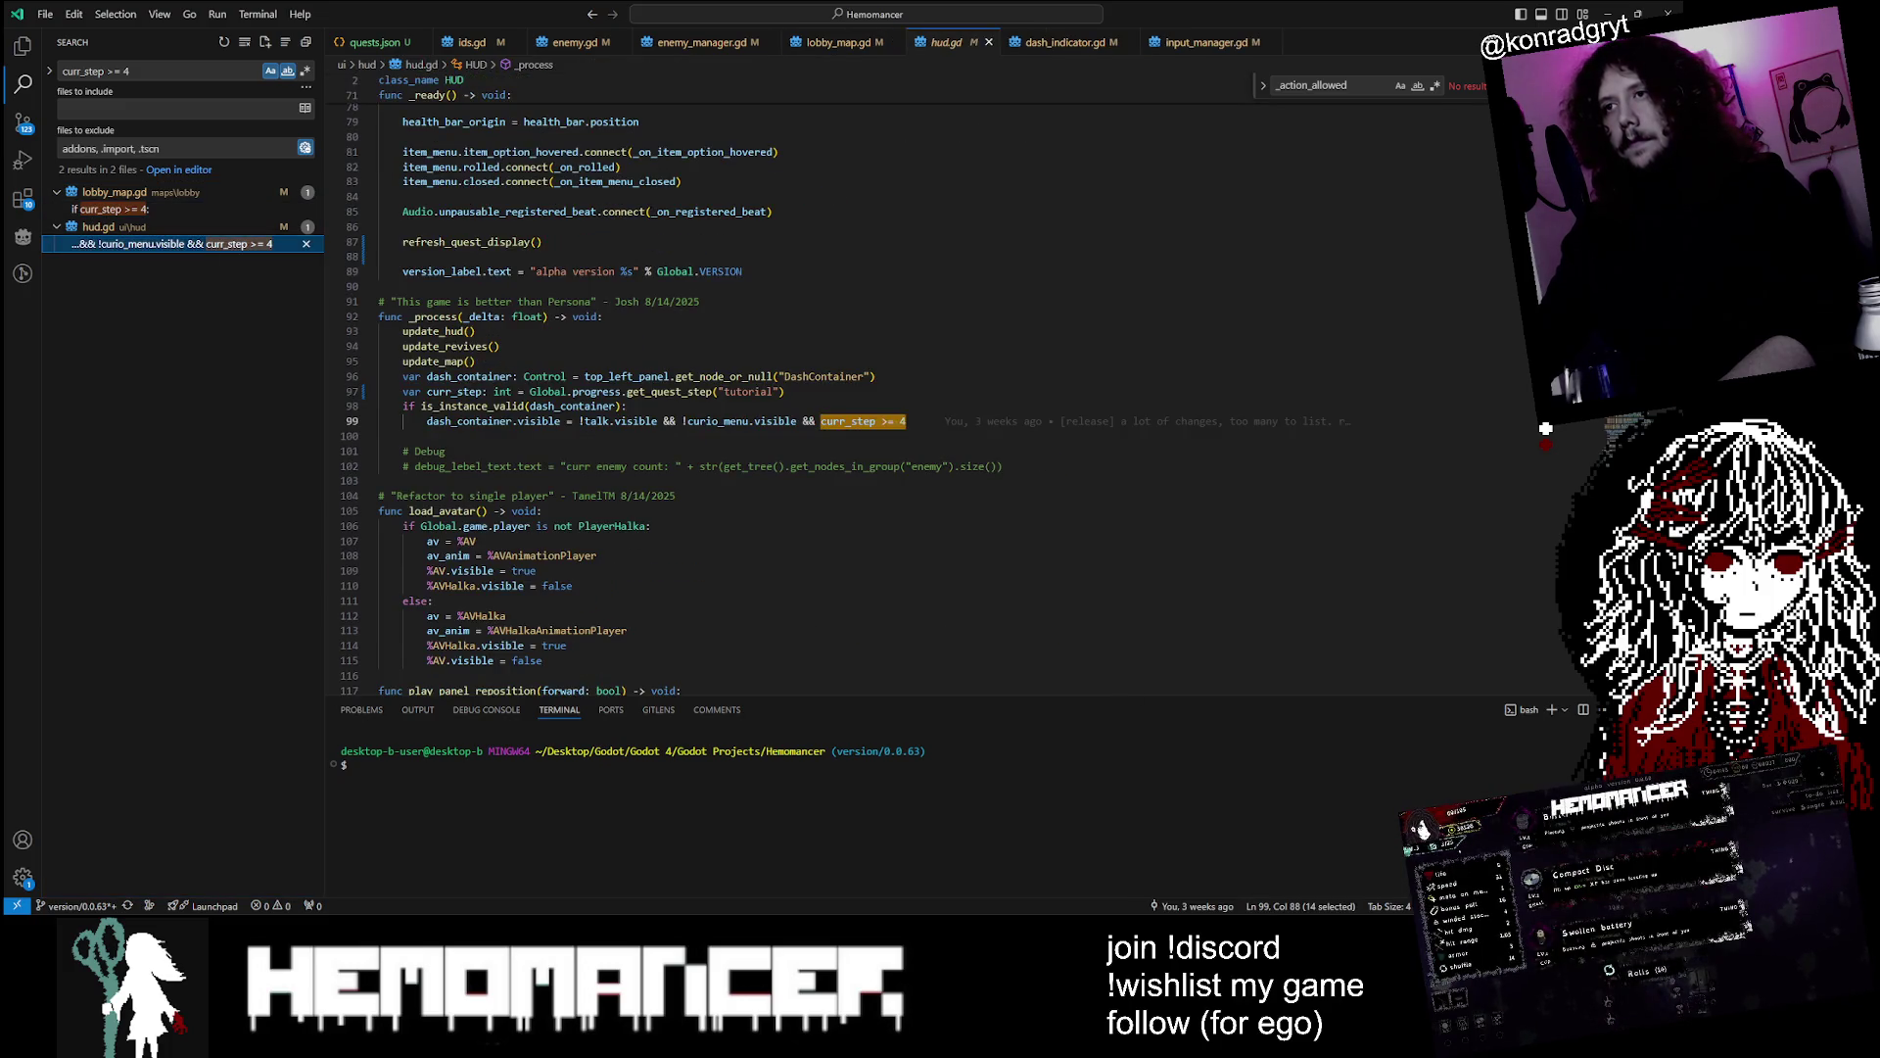
pyautogui.moveTo(466, 406)
pyautogui.moveTo(529, 466)
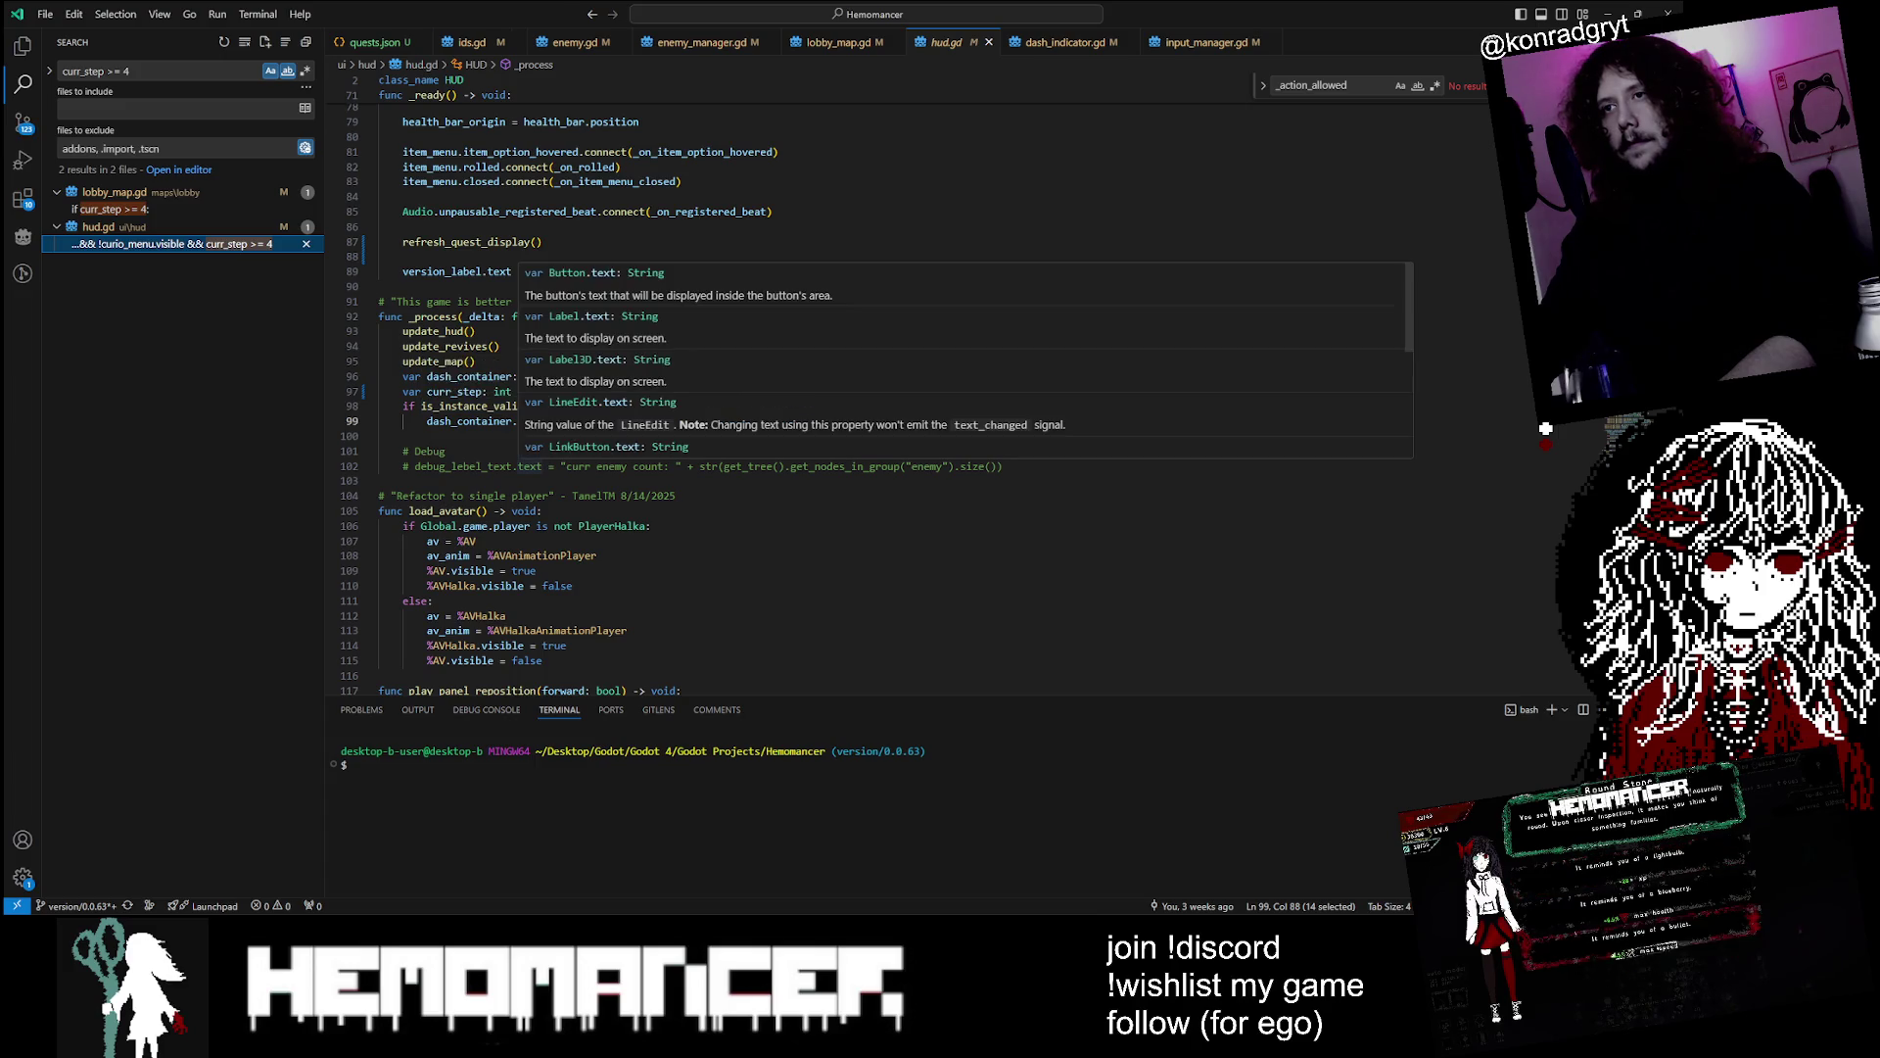
pyautogui.scroll(2, 528, 466)
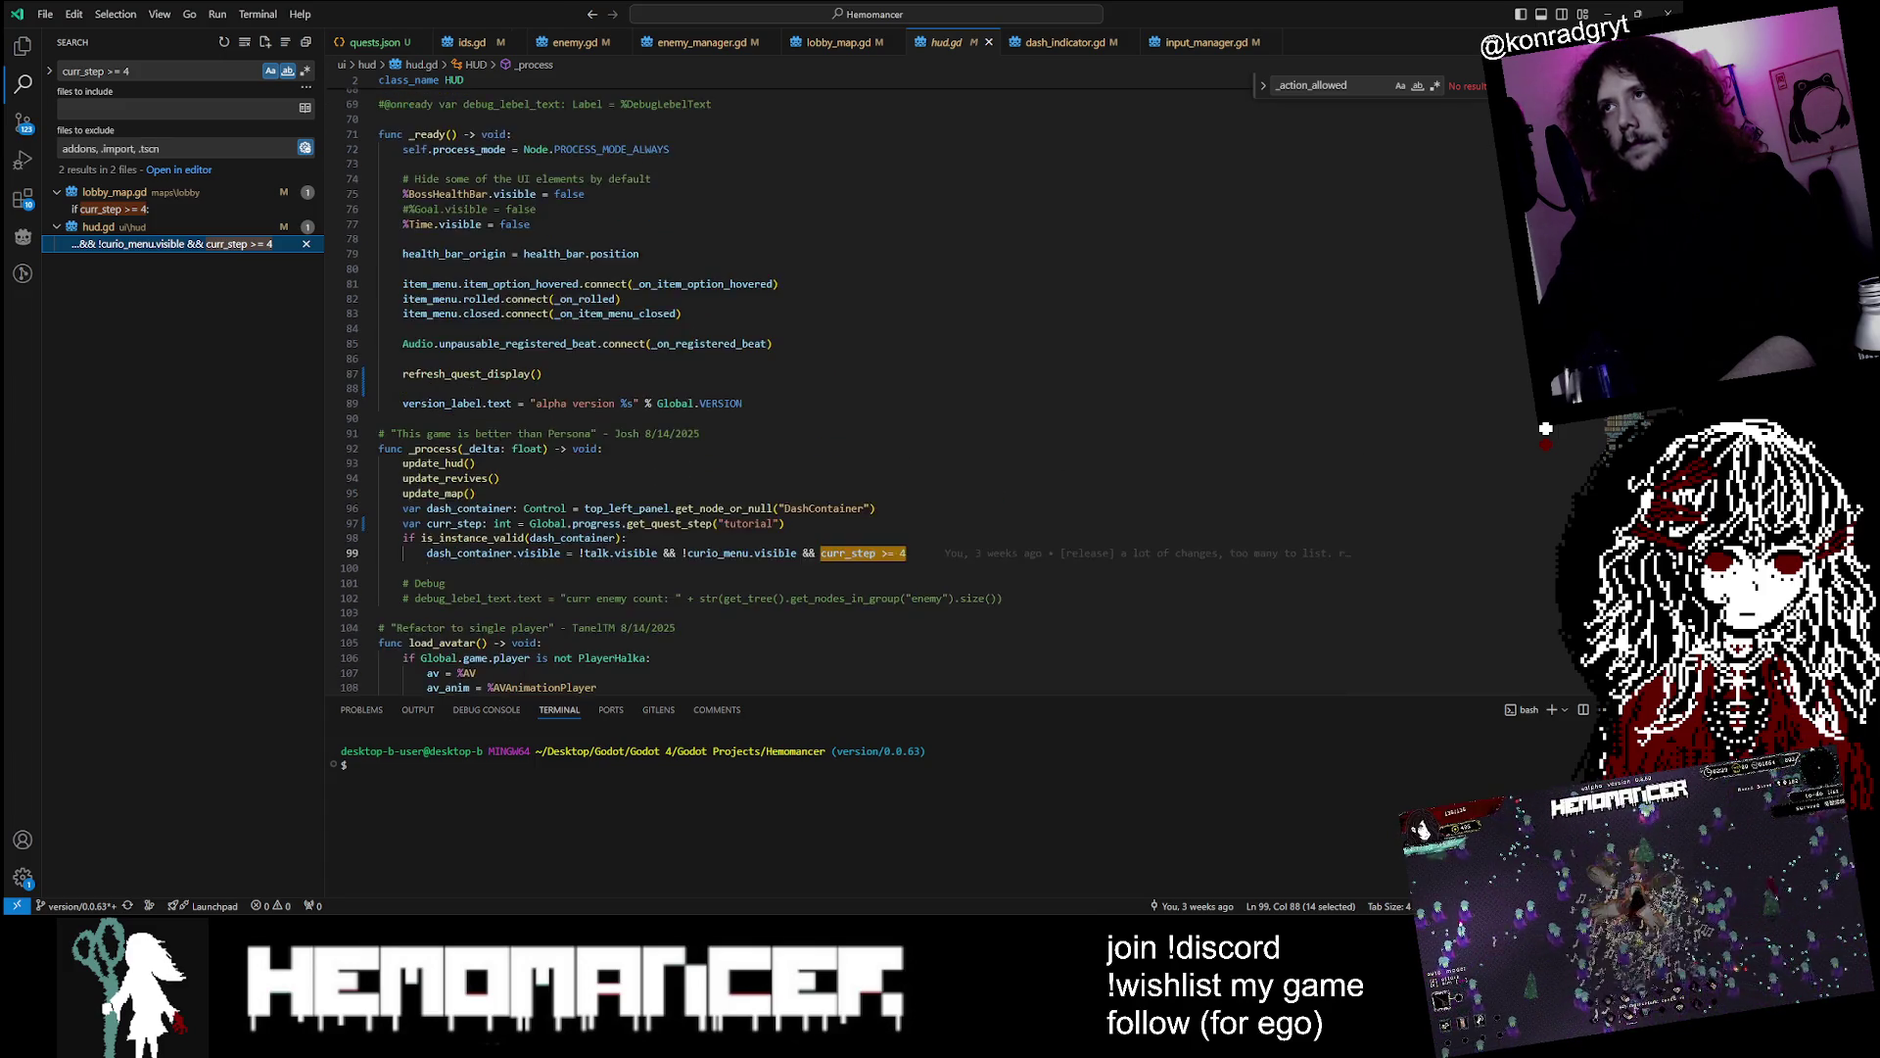
pyautogui.scroll(-1, 529, 466)
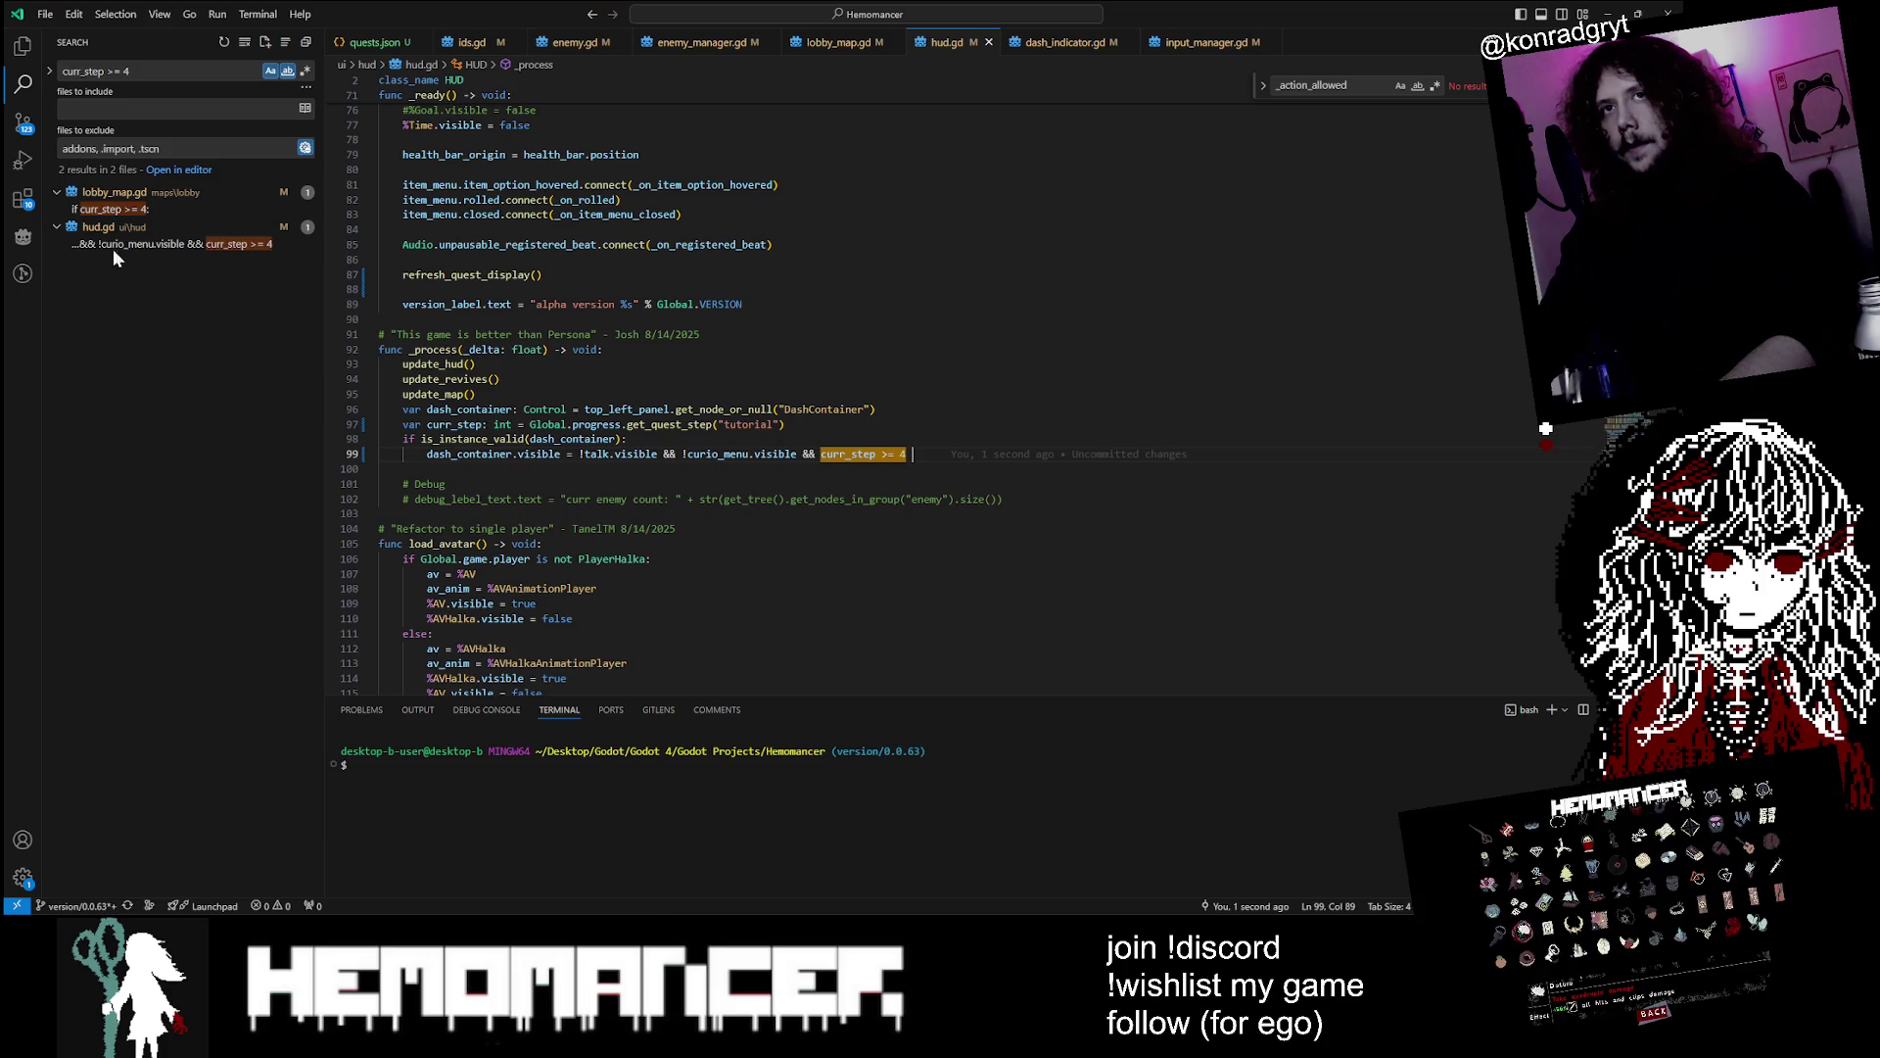
# Append 'GameManager.progress.' to line 99 via autocomplete, then search the project for has_milestone
pyautogui.write('Game.pro')
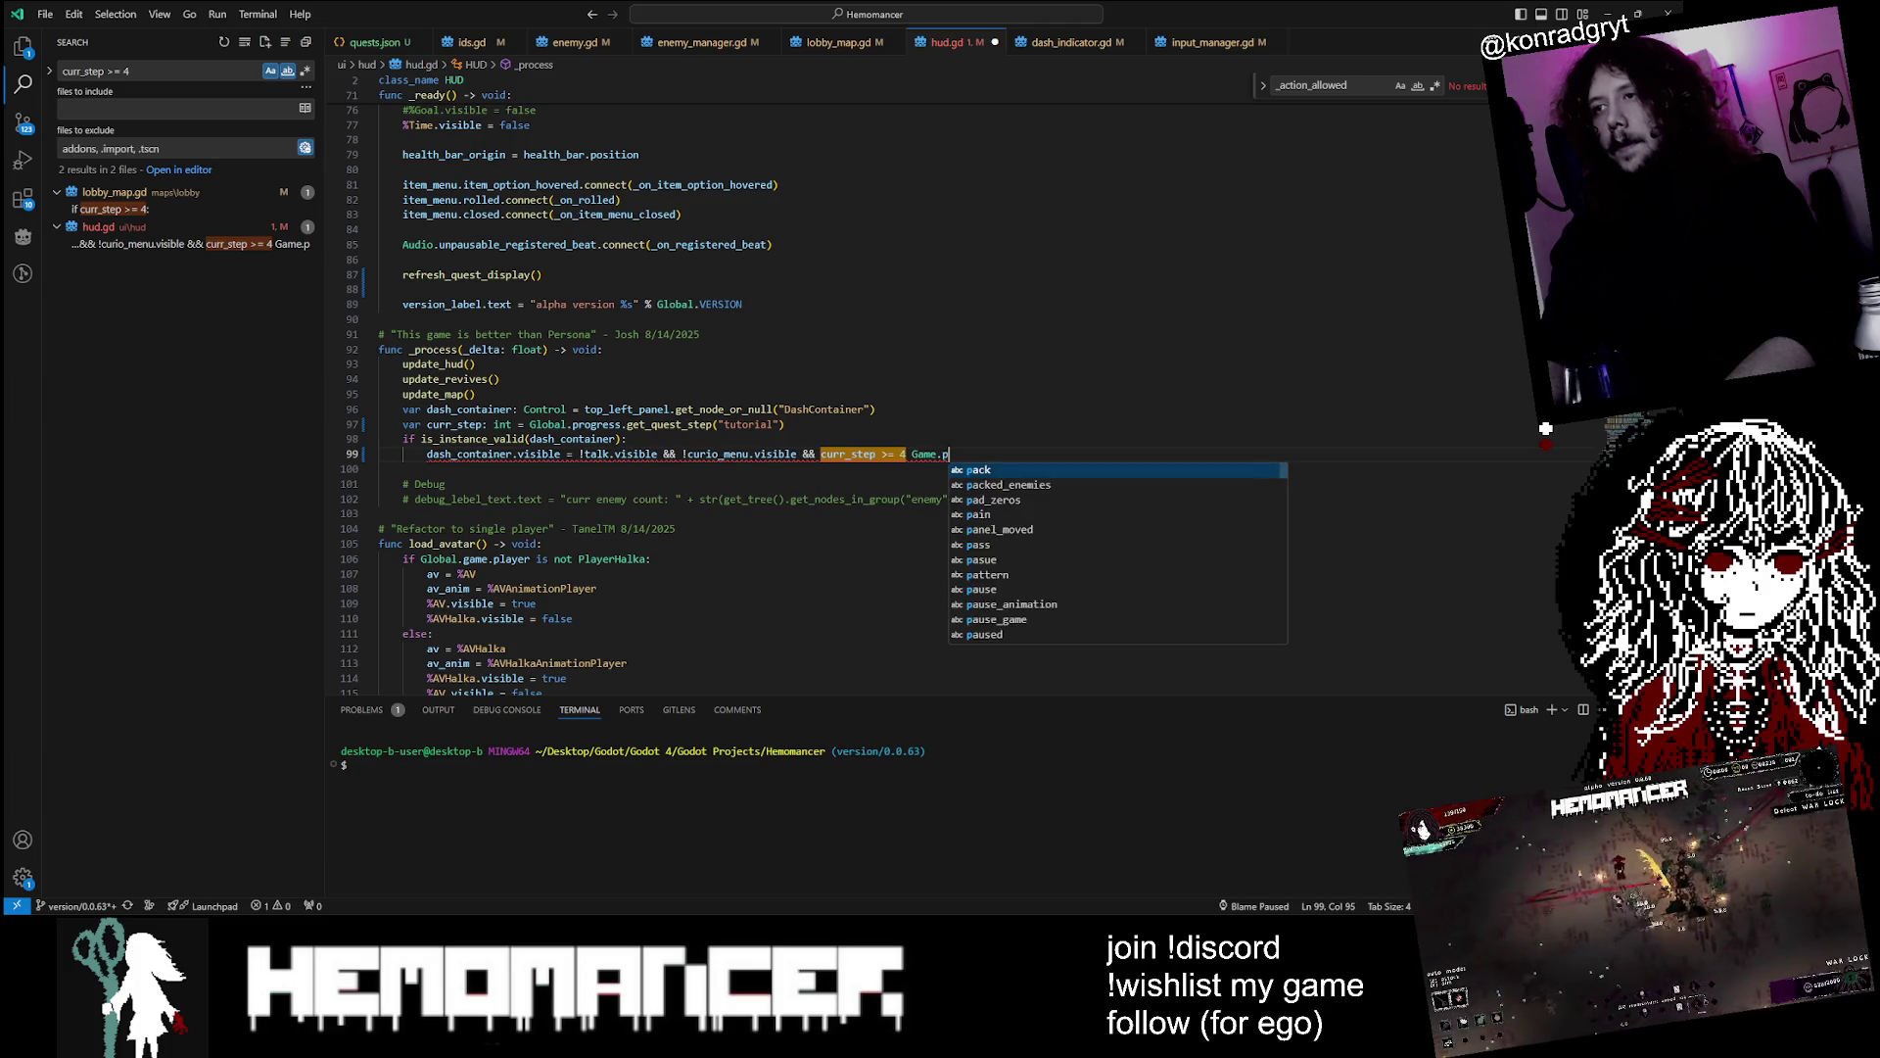
pyautogui.write('gre')
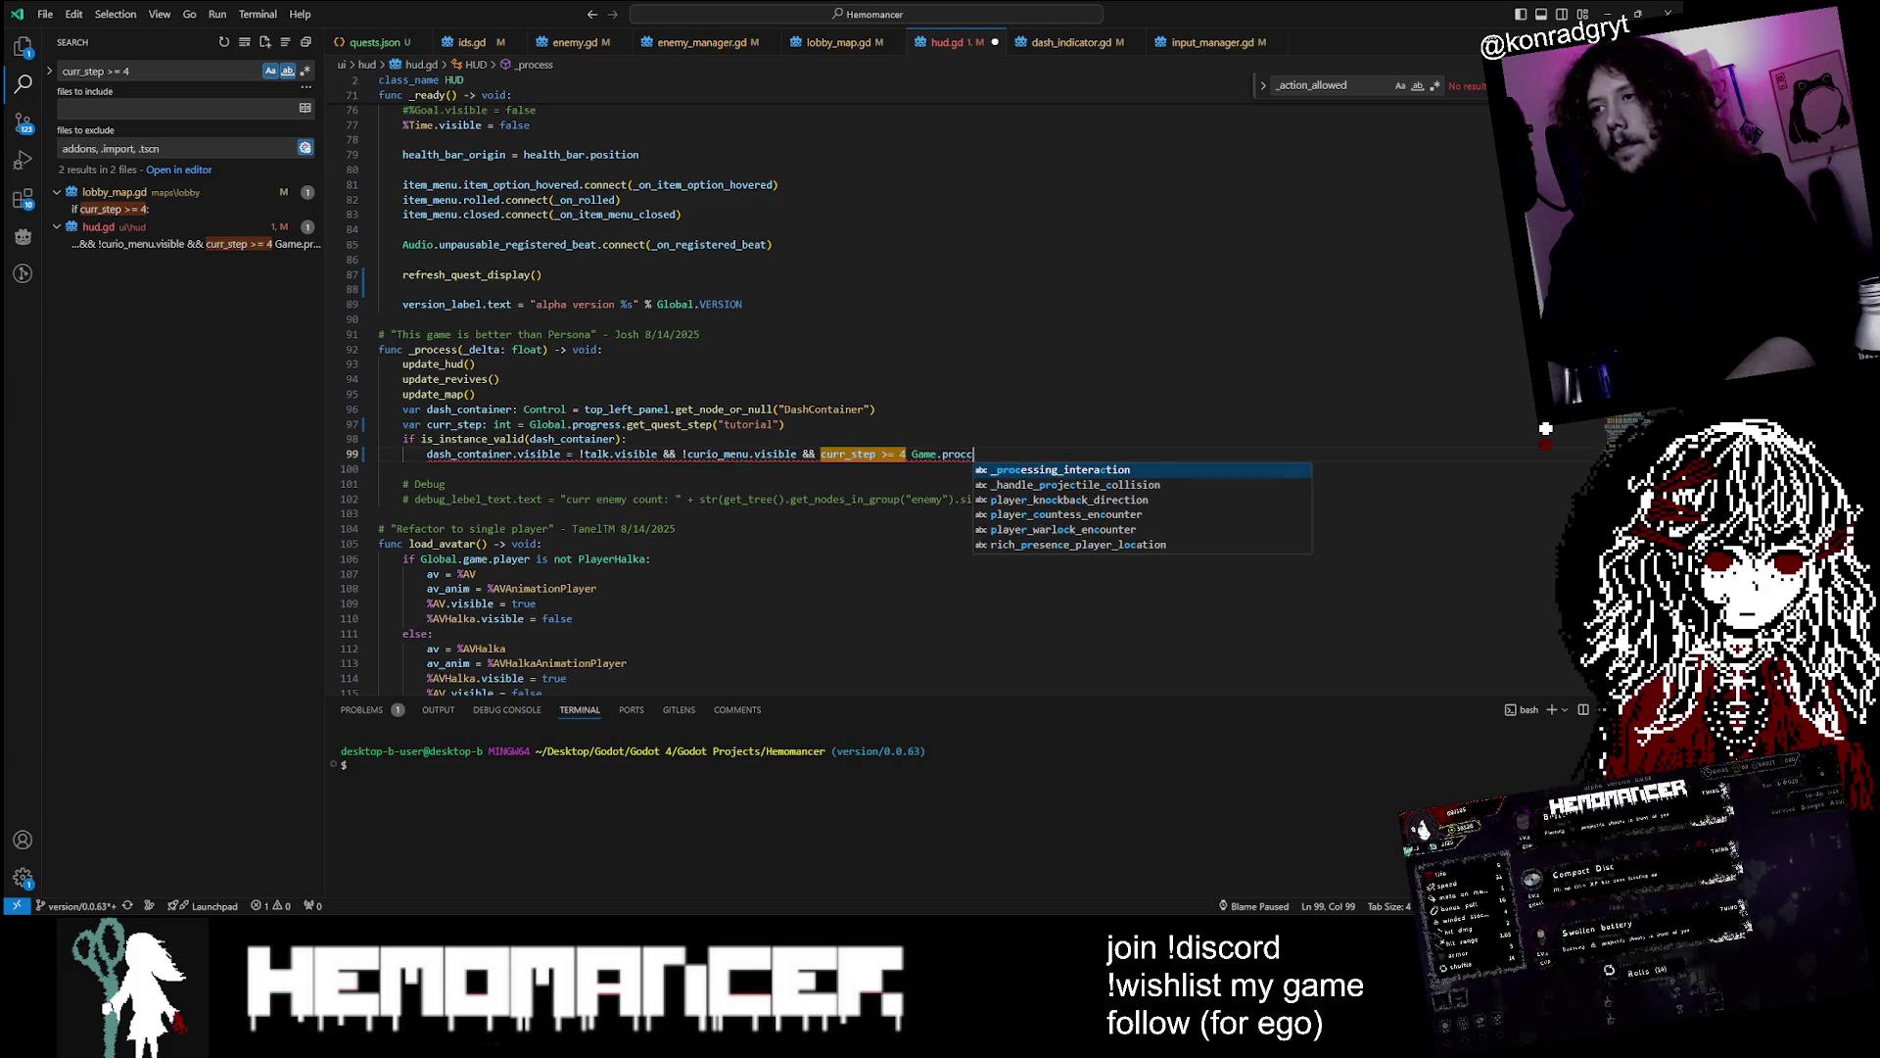
pyautogui.press('BackSpace')
pyautogui.press('BackSpace')
pyautogui.press('BackSpace')
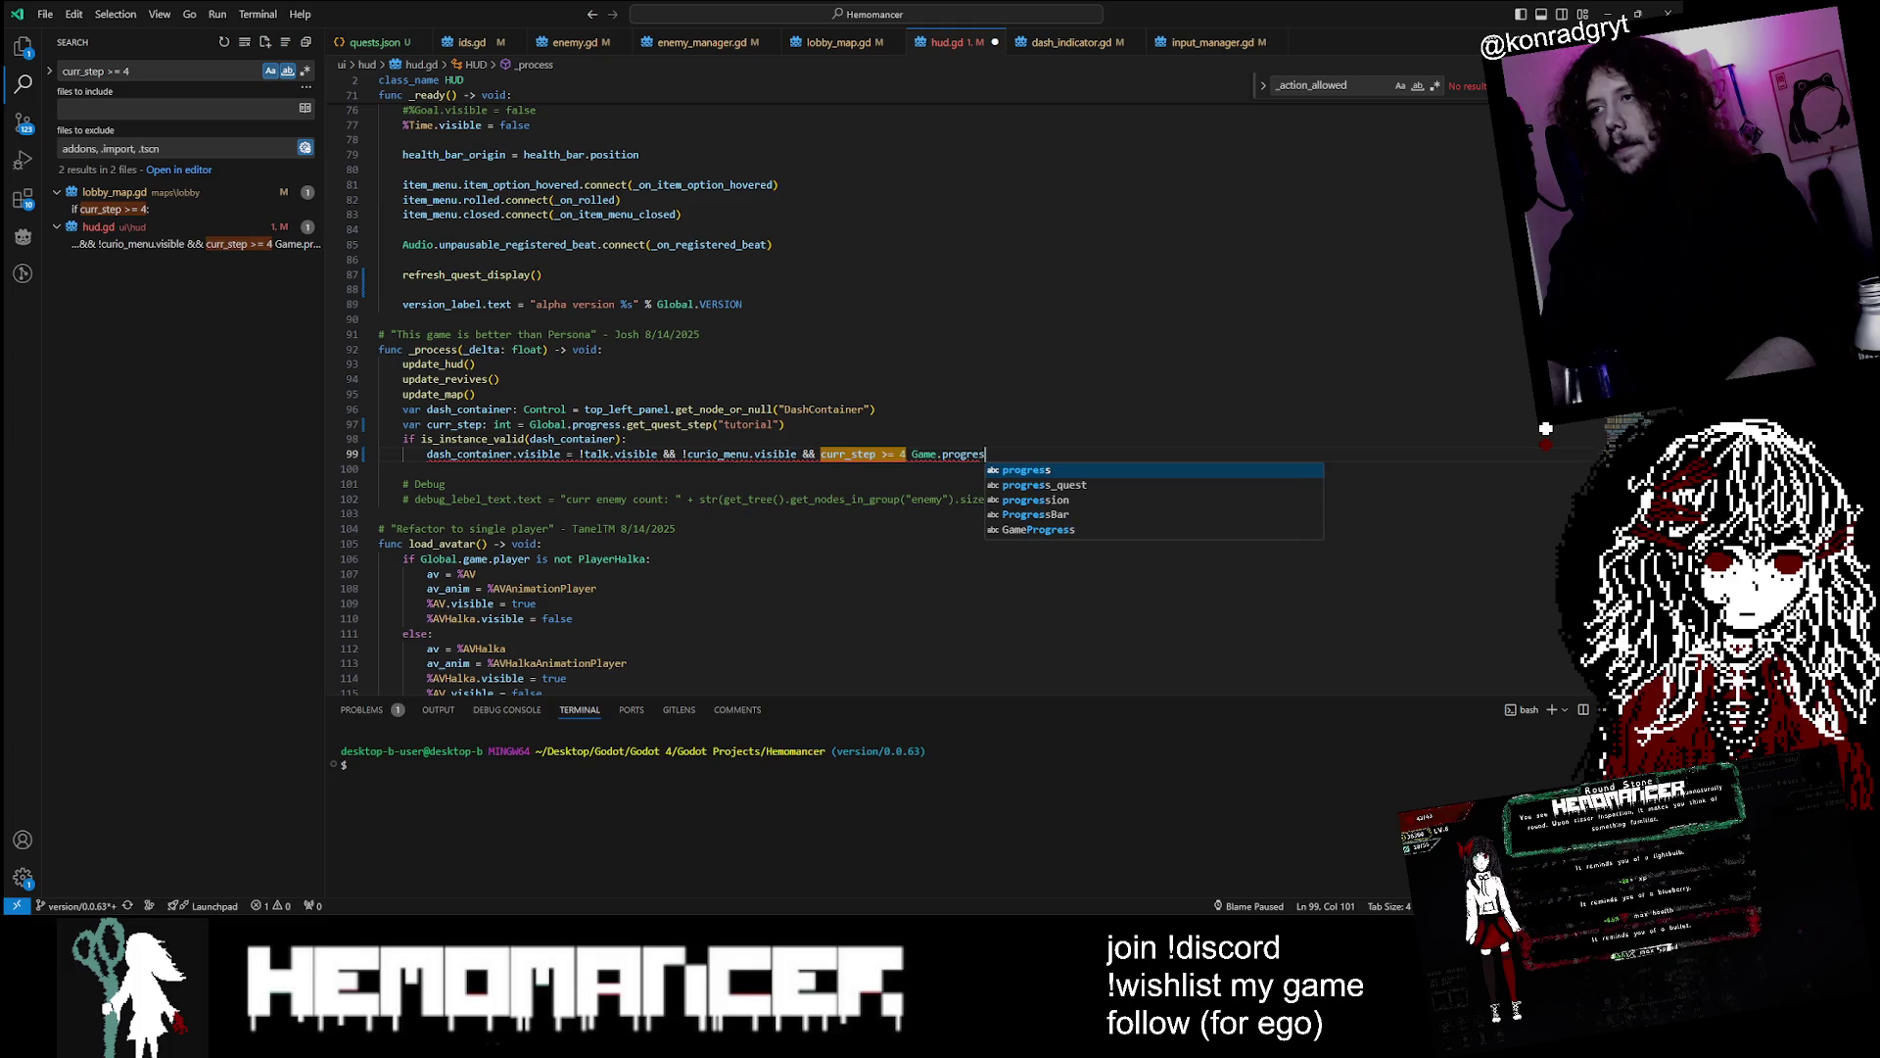
pyautogui.press('BackSpace')
pyautogui.write('M')
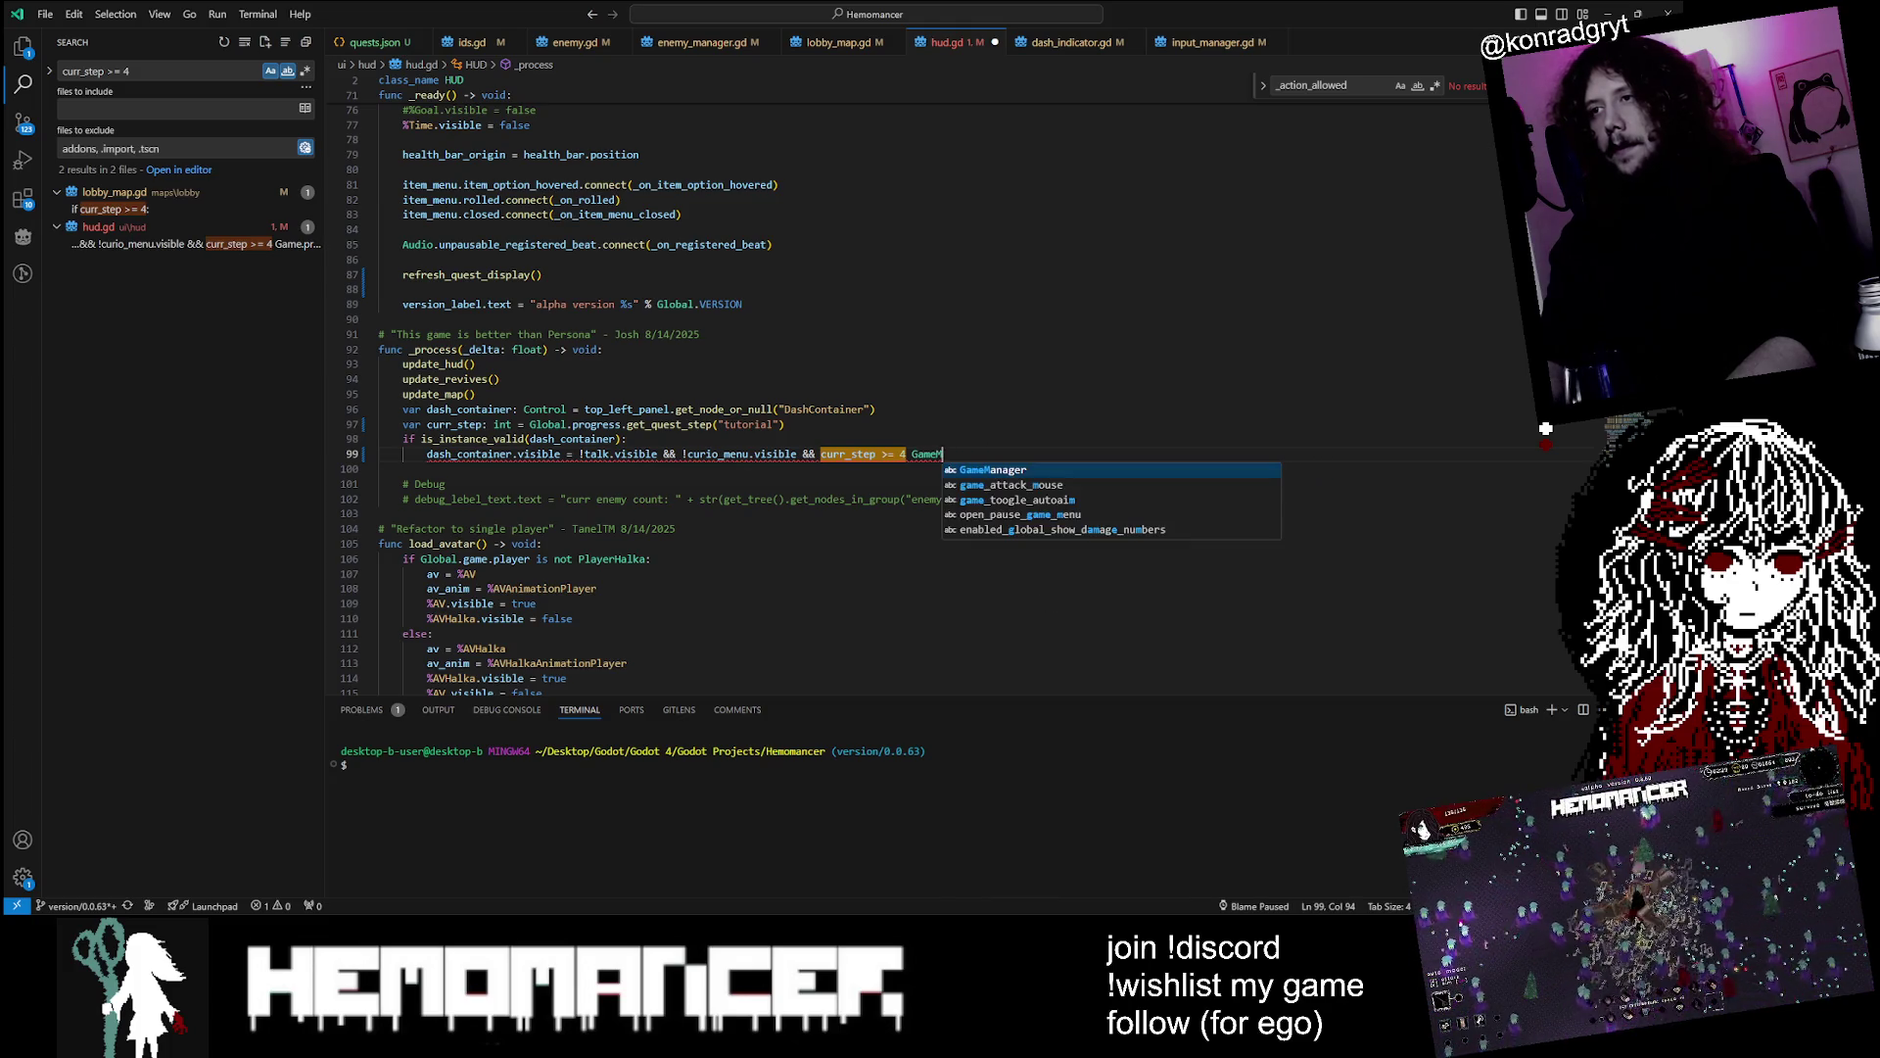
pyautogui.press('Tab')
pyautogui.write('.prog')
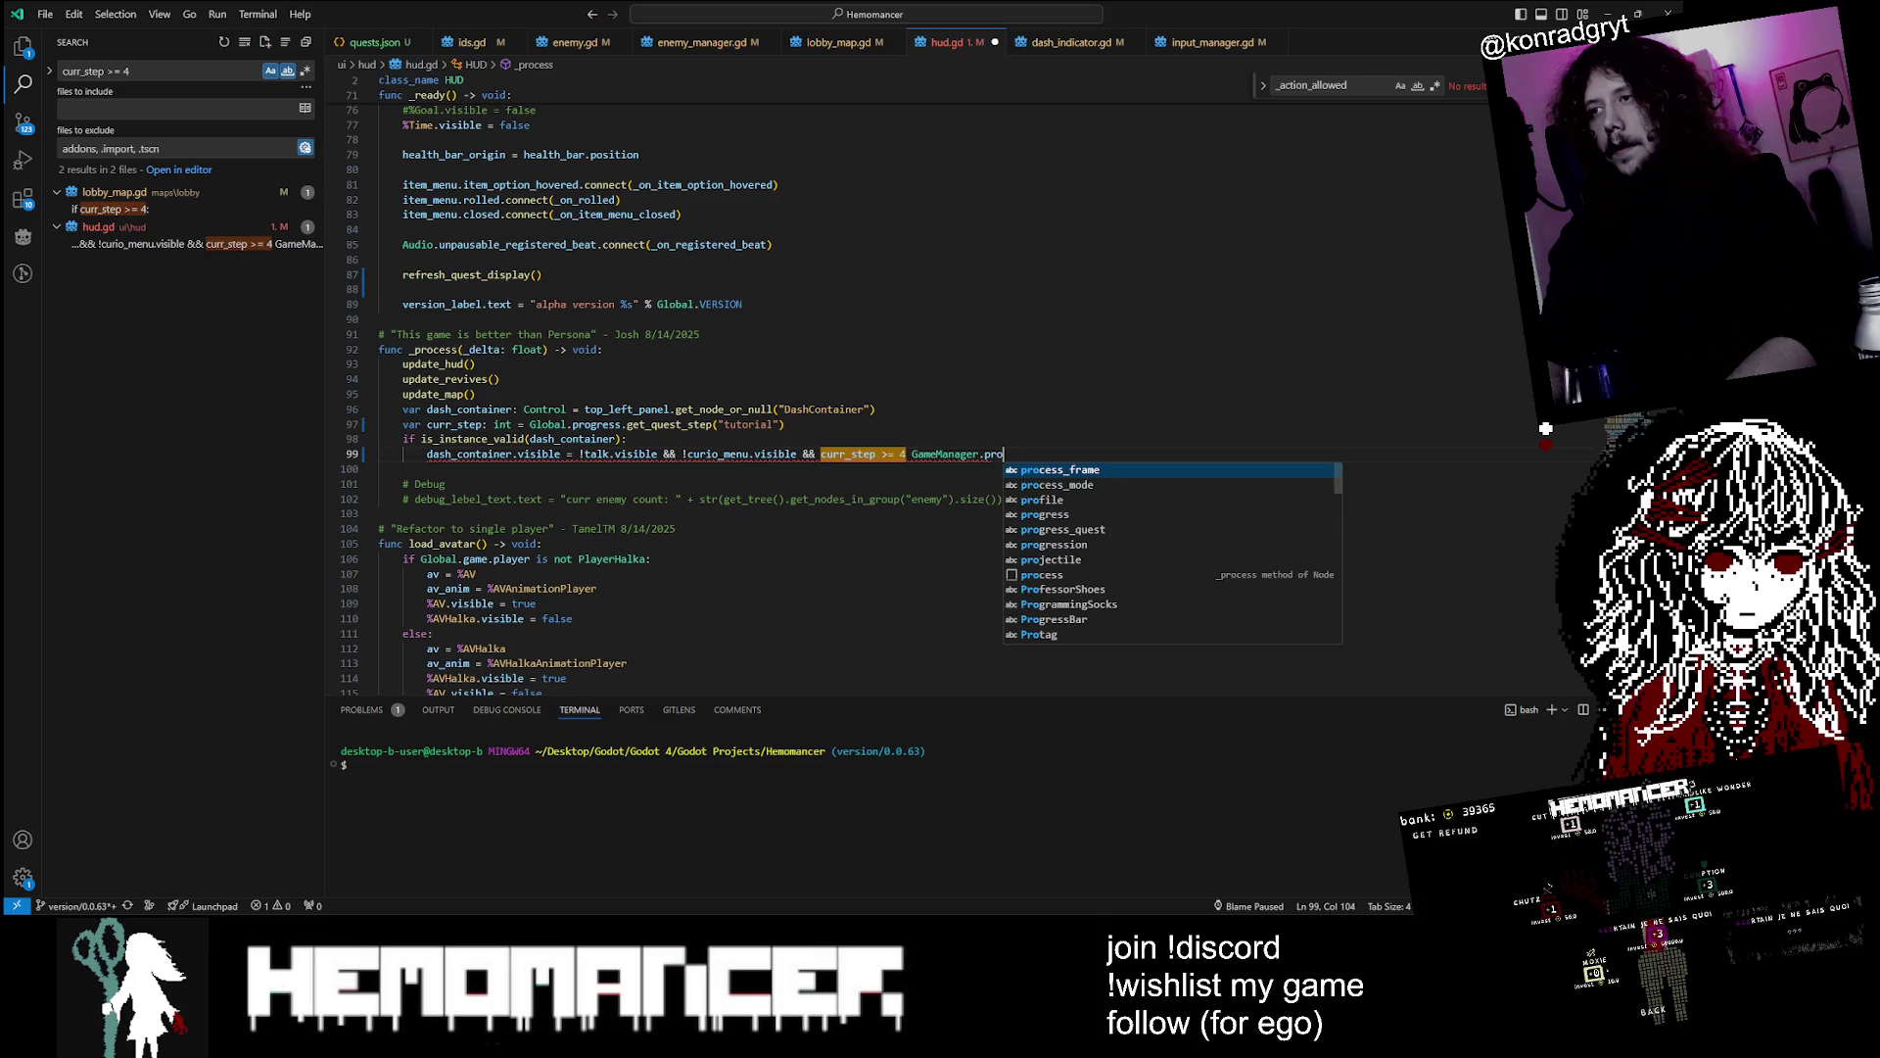
pyautogui.press('Tab')
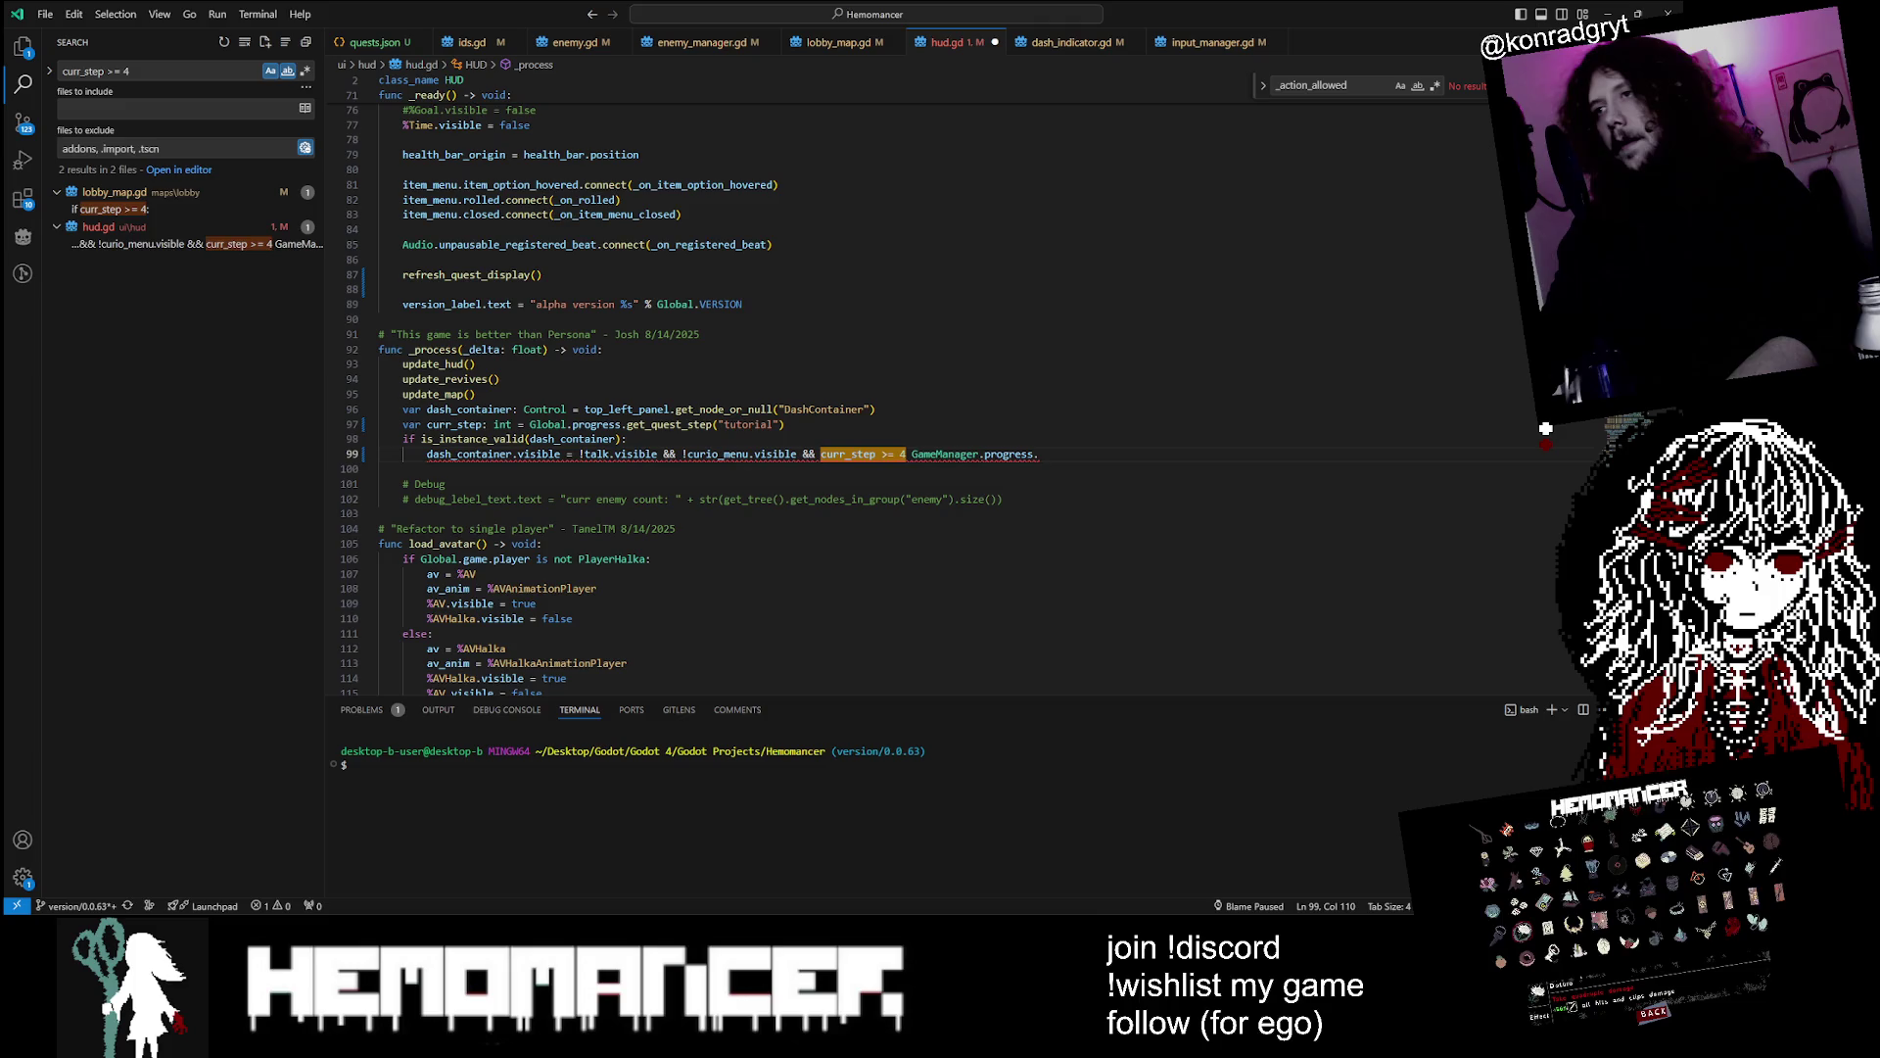
pyautogui.hotkey('ctrl', 'shift', 'f')
pyautogui.write('has_milestone')
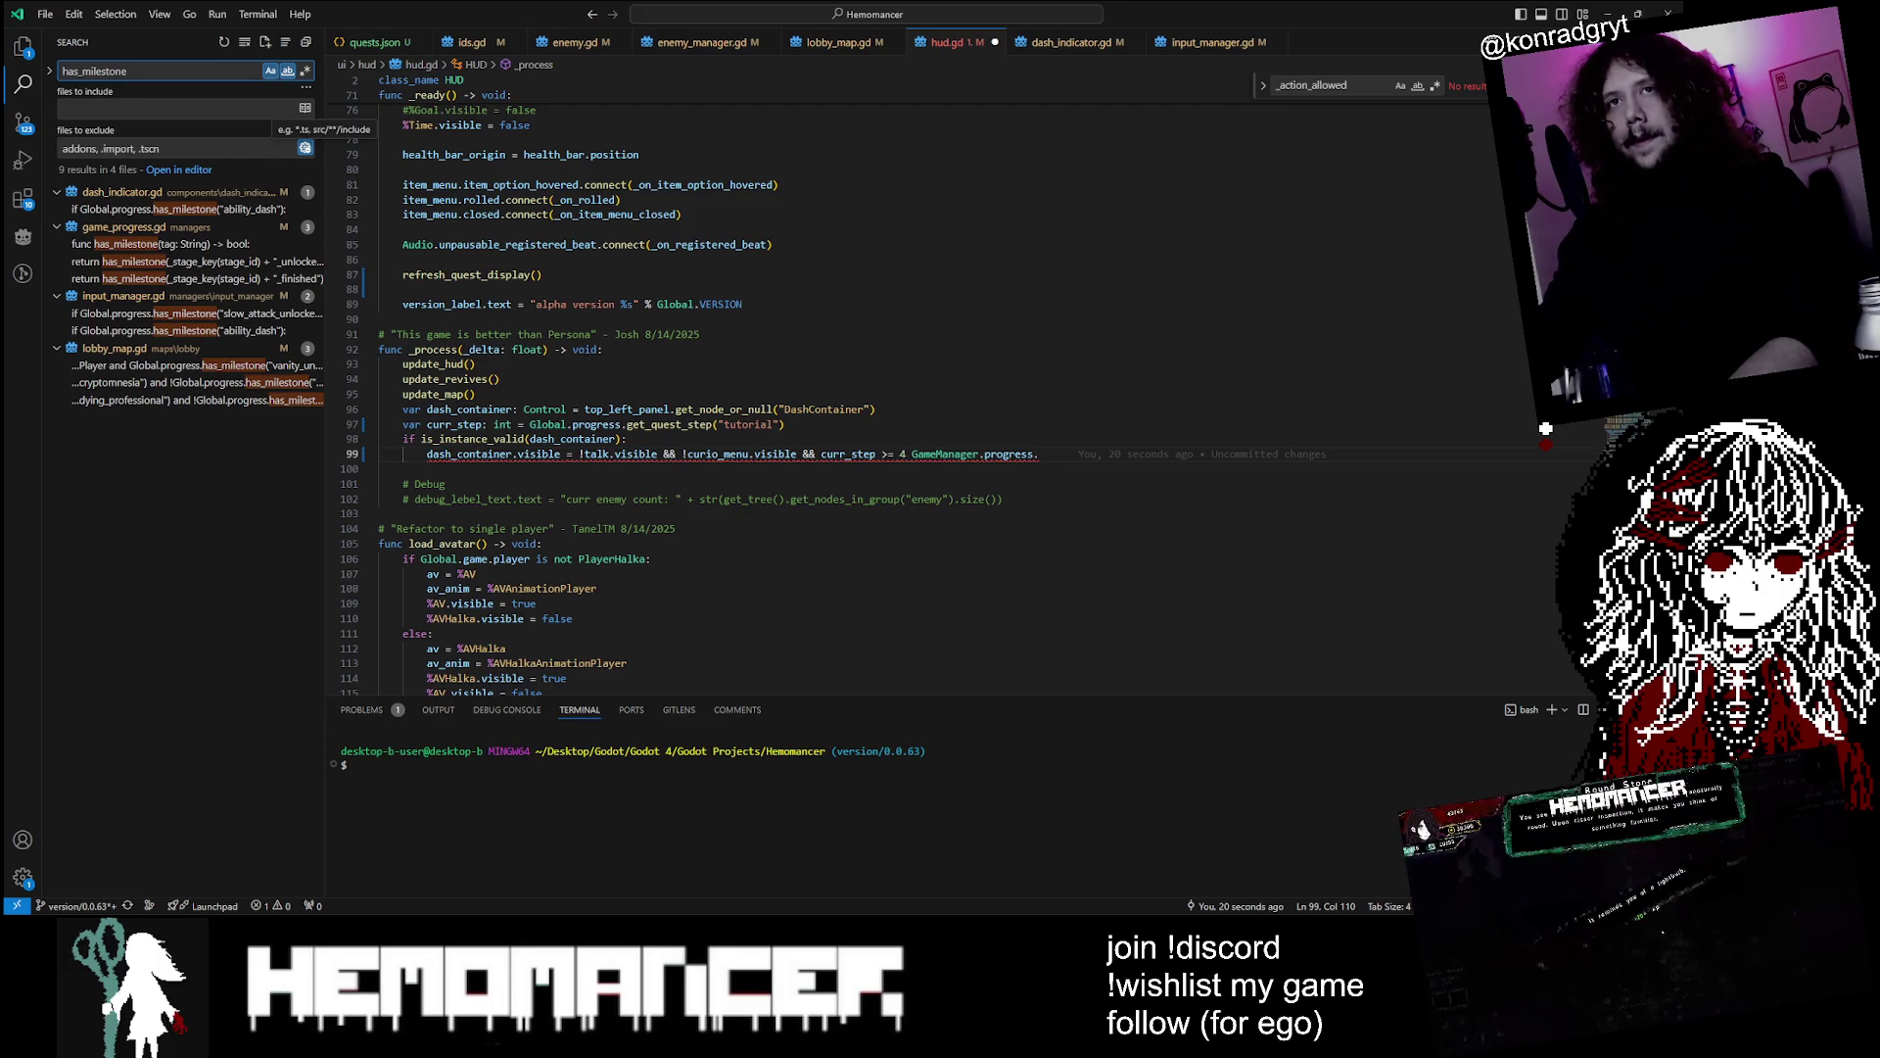
# On hud.gd line 99, write Global.progress.has_milestone("ability_dash") and delete the curr_step >= 4 condition
pyautogui.doubleClick(945, 454)
pyautogui.write('Global')
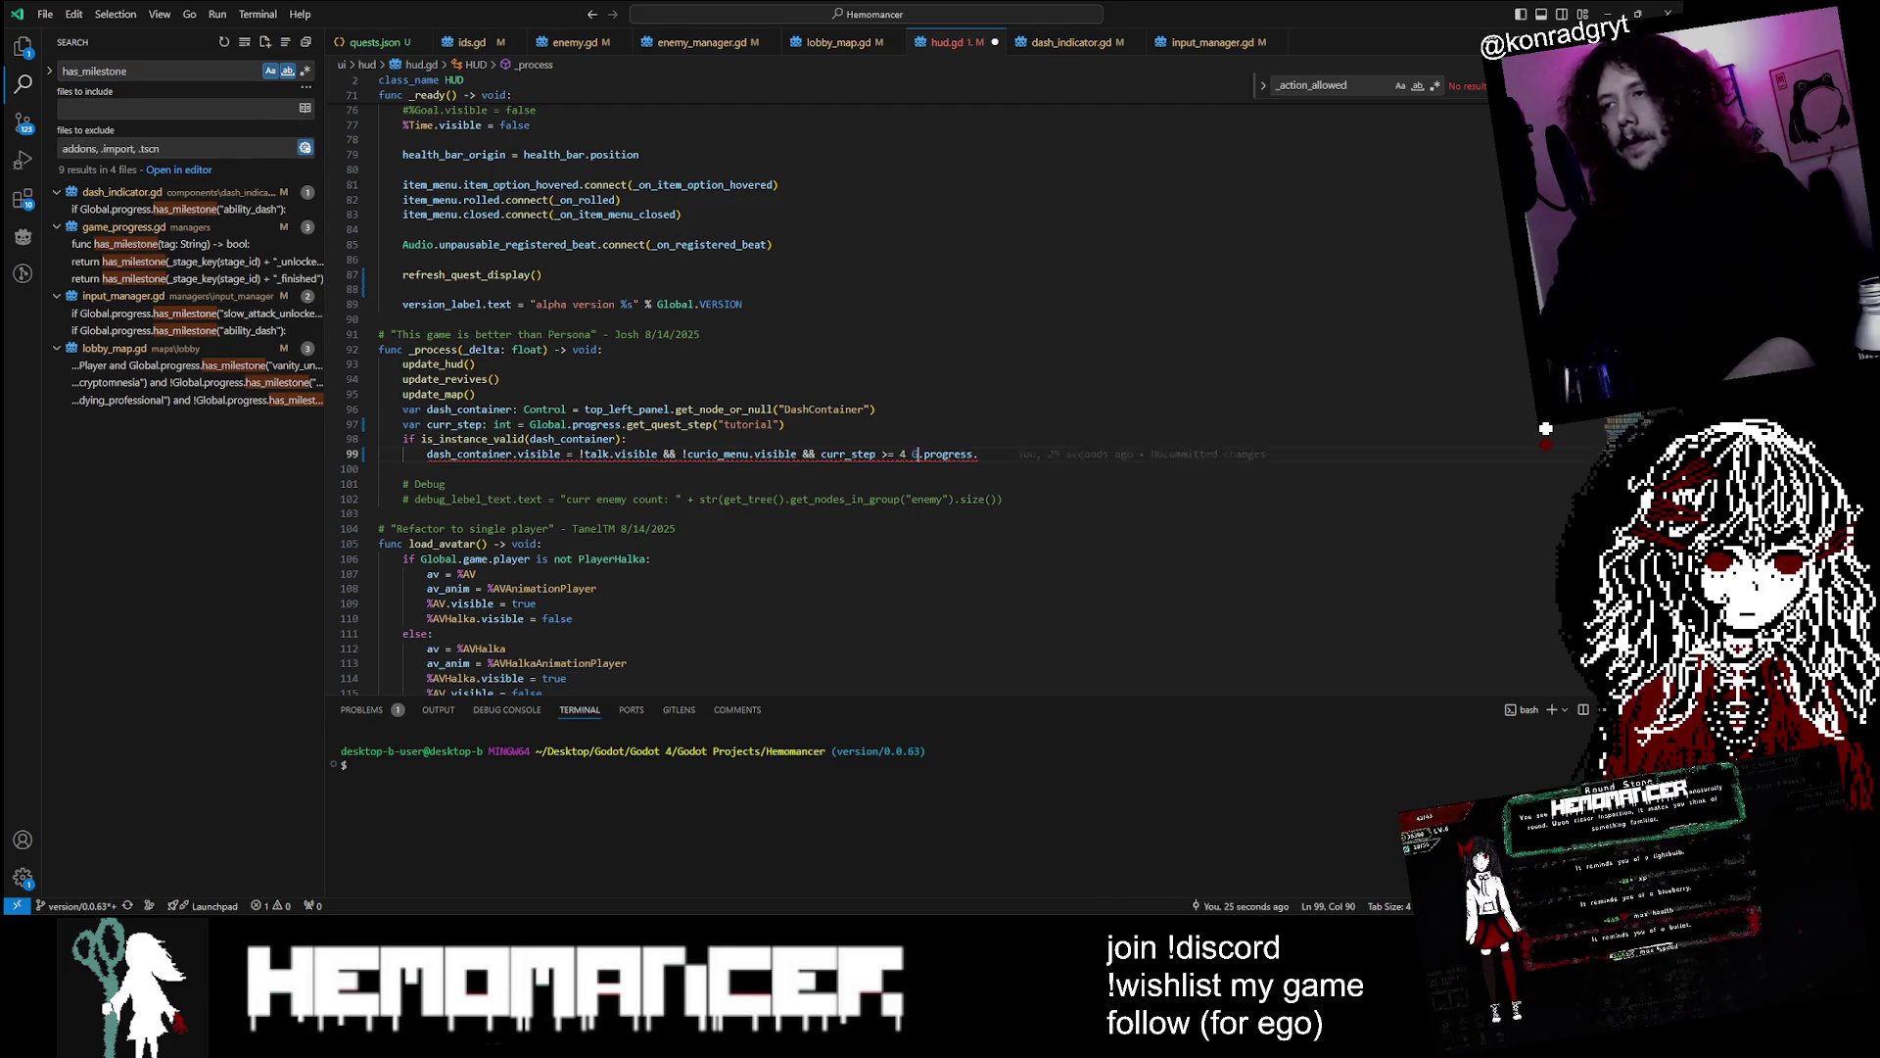
pyautogui.click(403, 468)
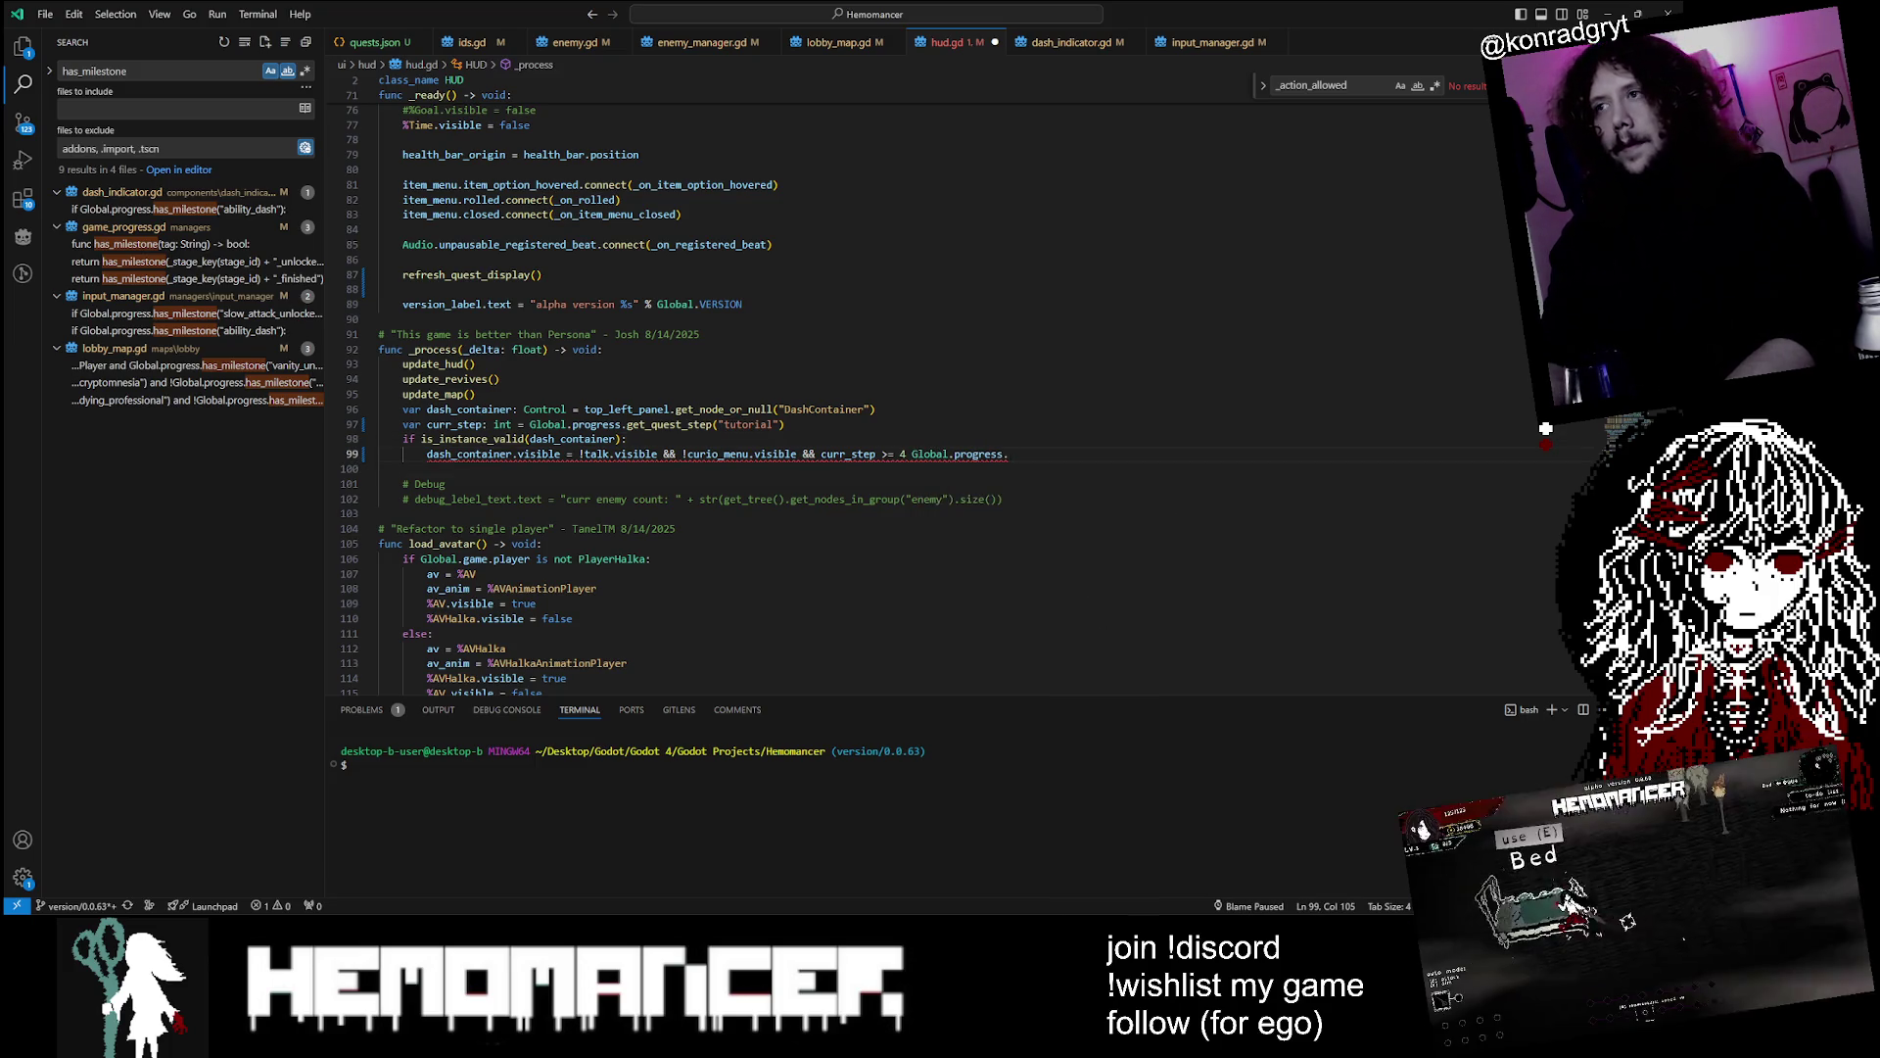
pyautogui.write('has_mi')
pyautogui.press('Return')
pyautogui.write('(')
pyautogui.write('"a')
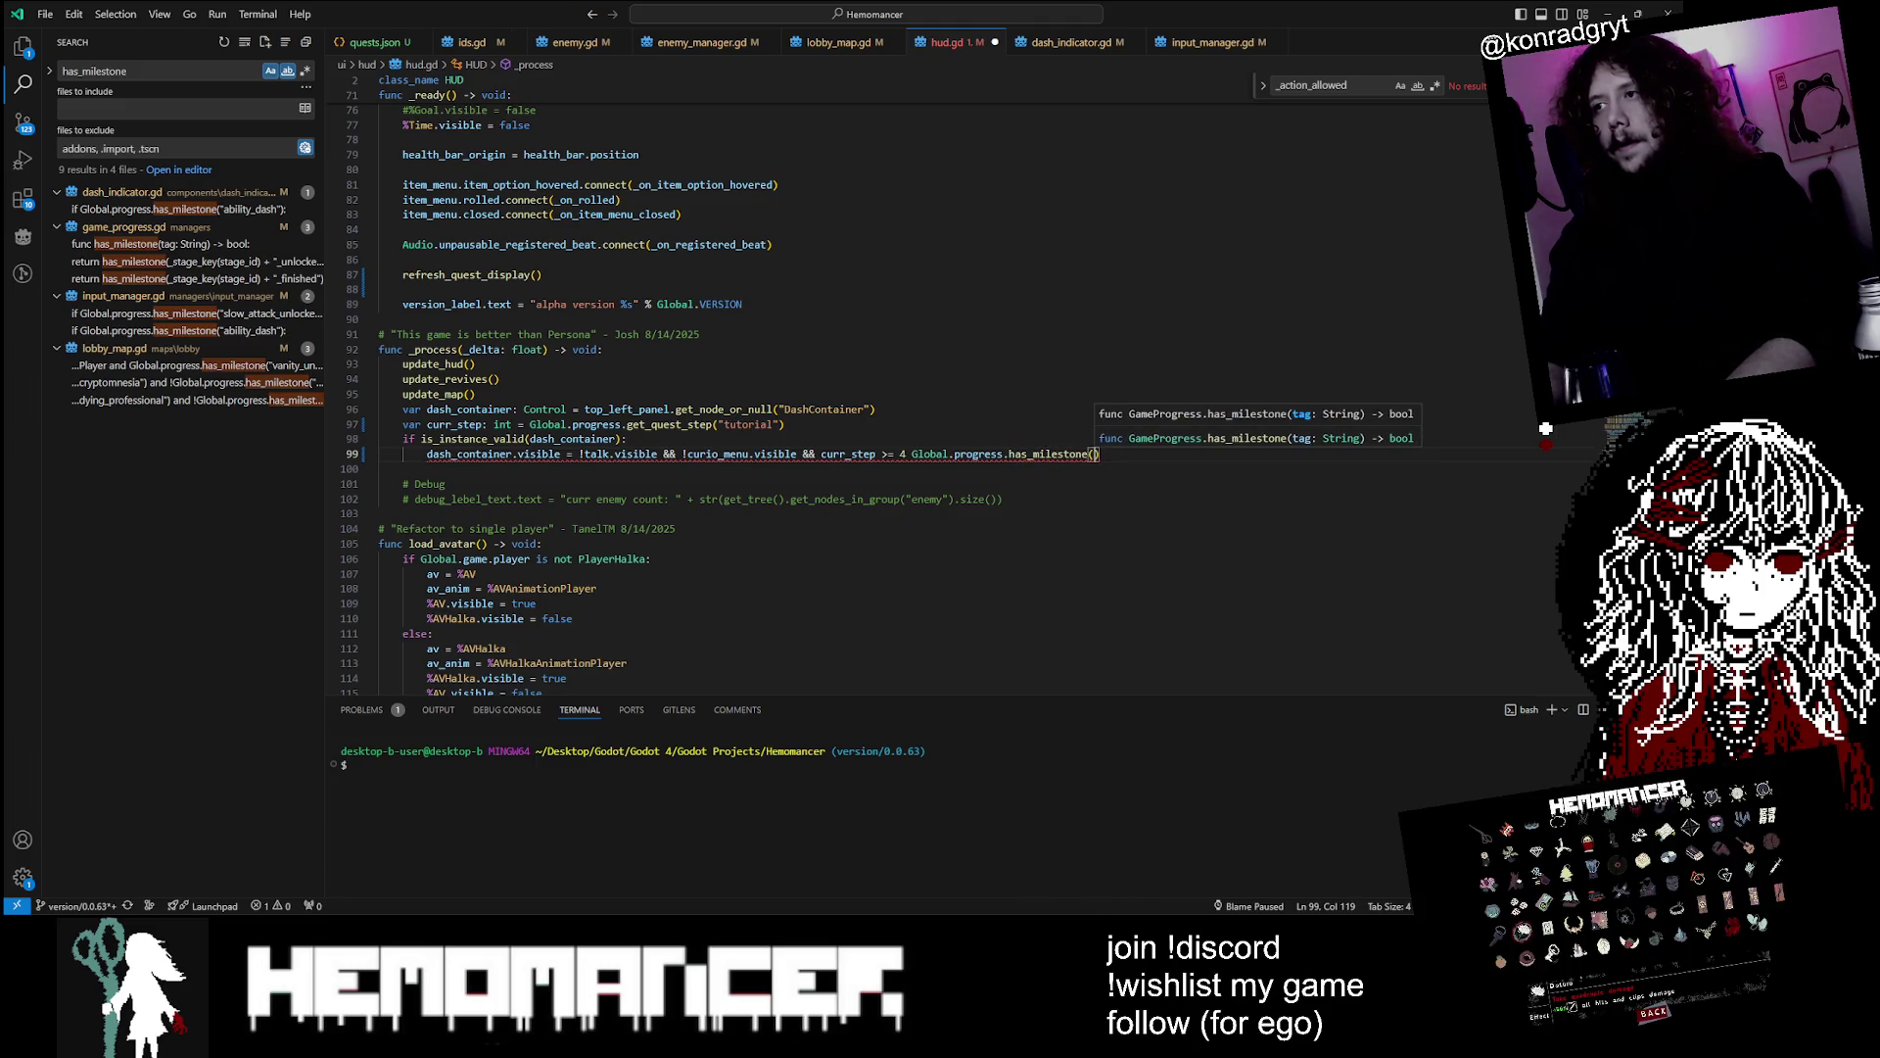
pyautogui.write('bil')
pyautogui.press('BackSpace')
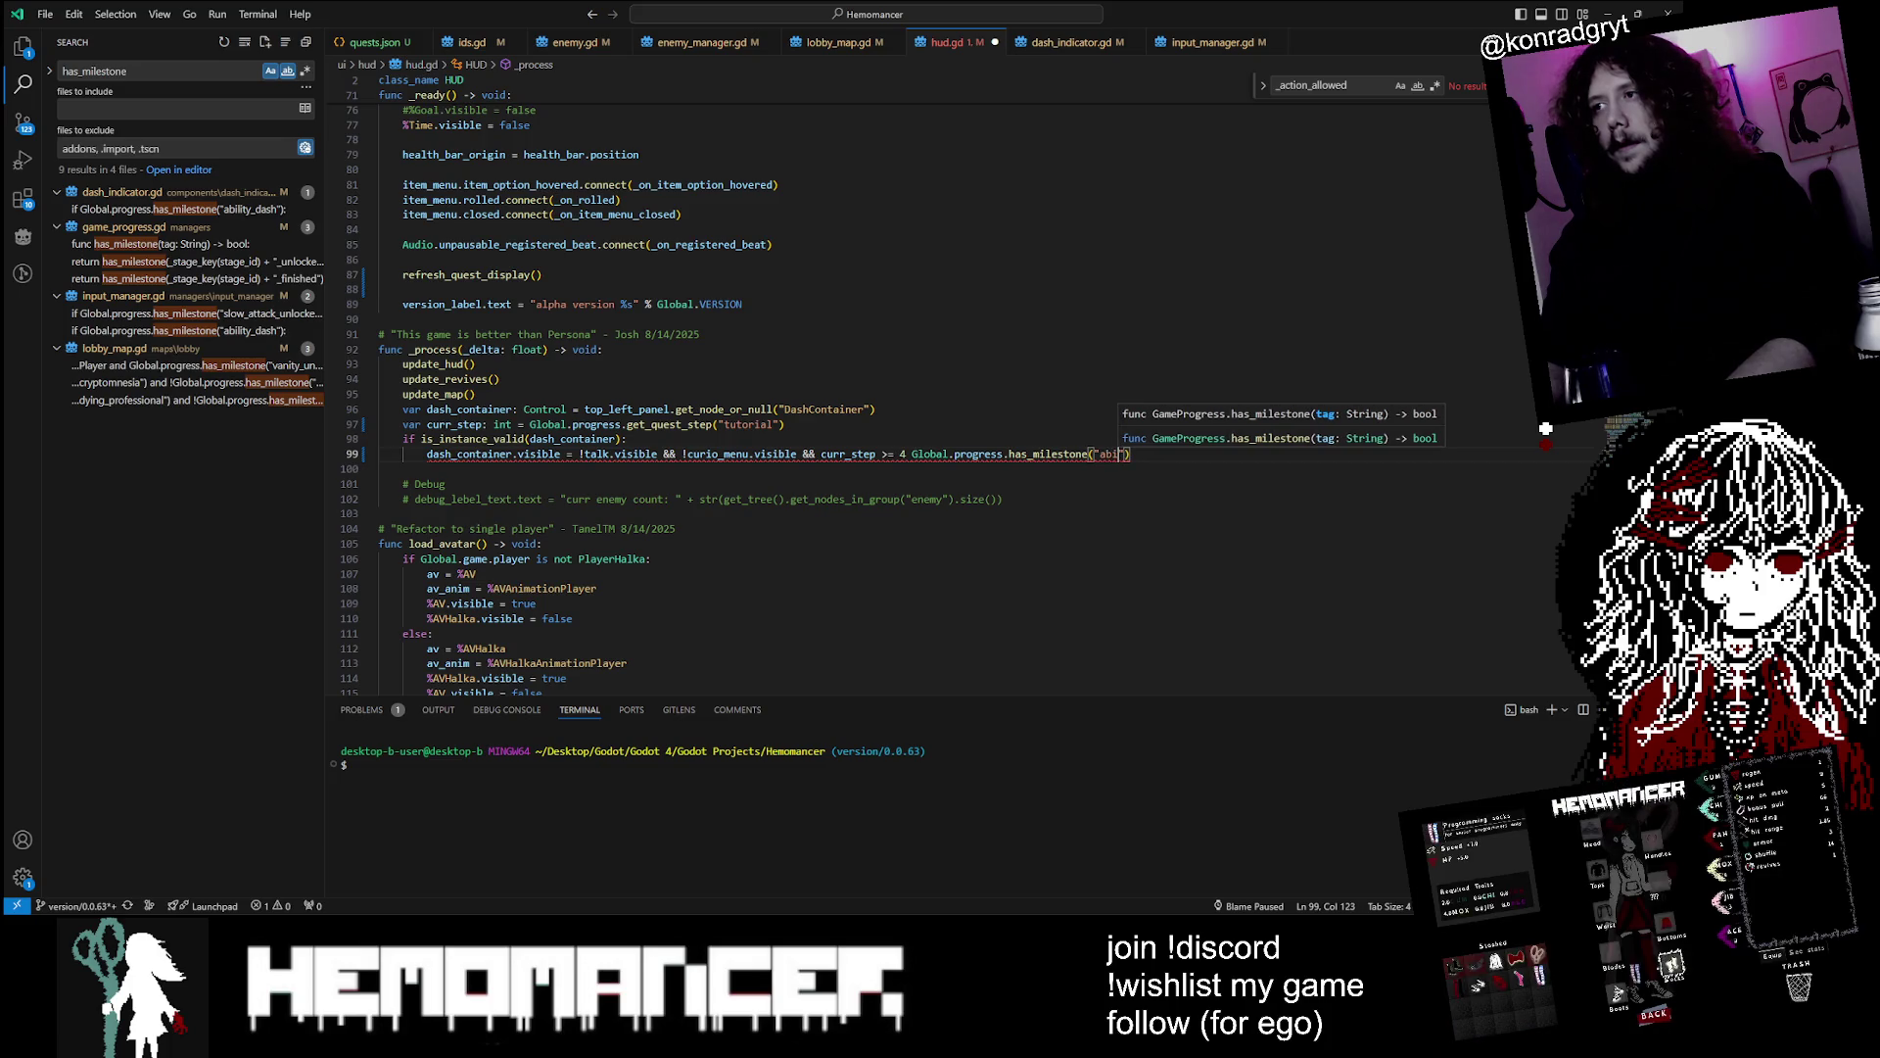
pyautogui.write('lity_dash')
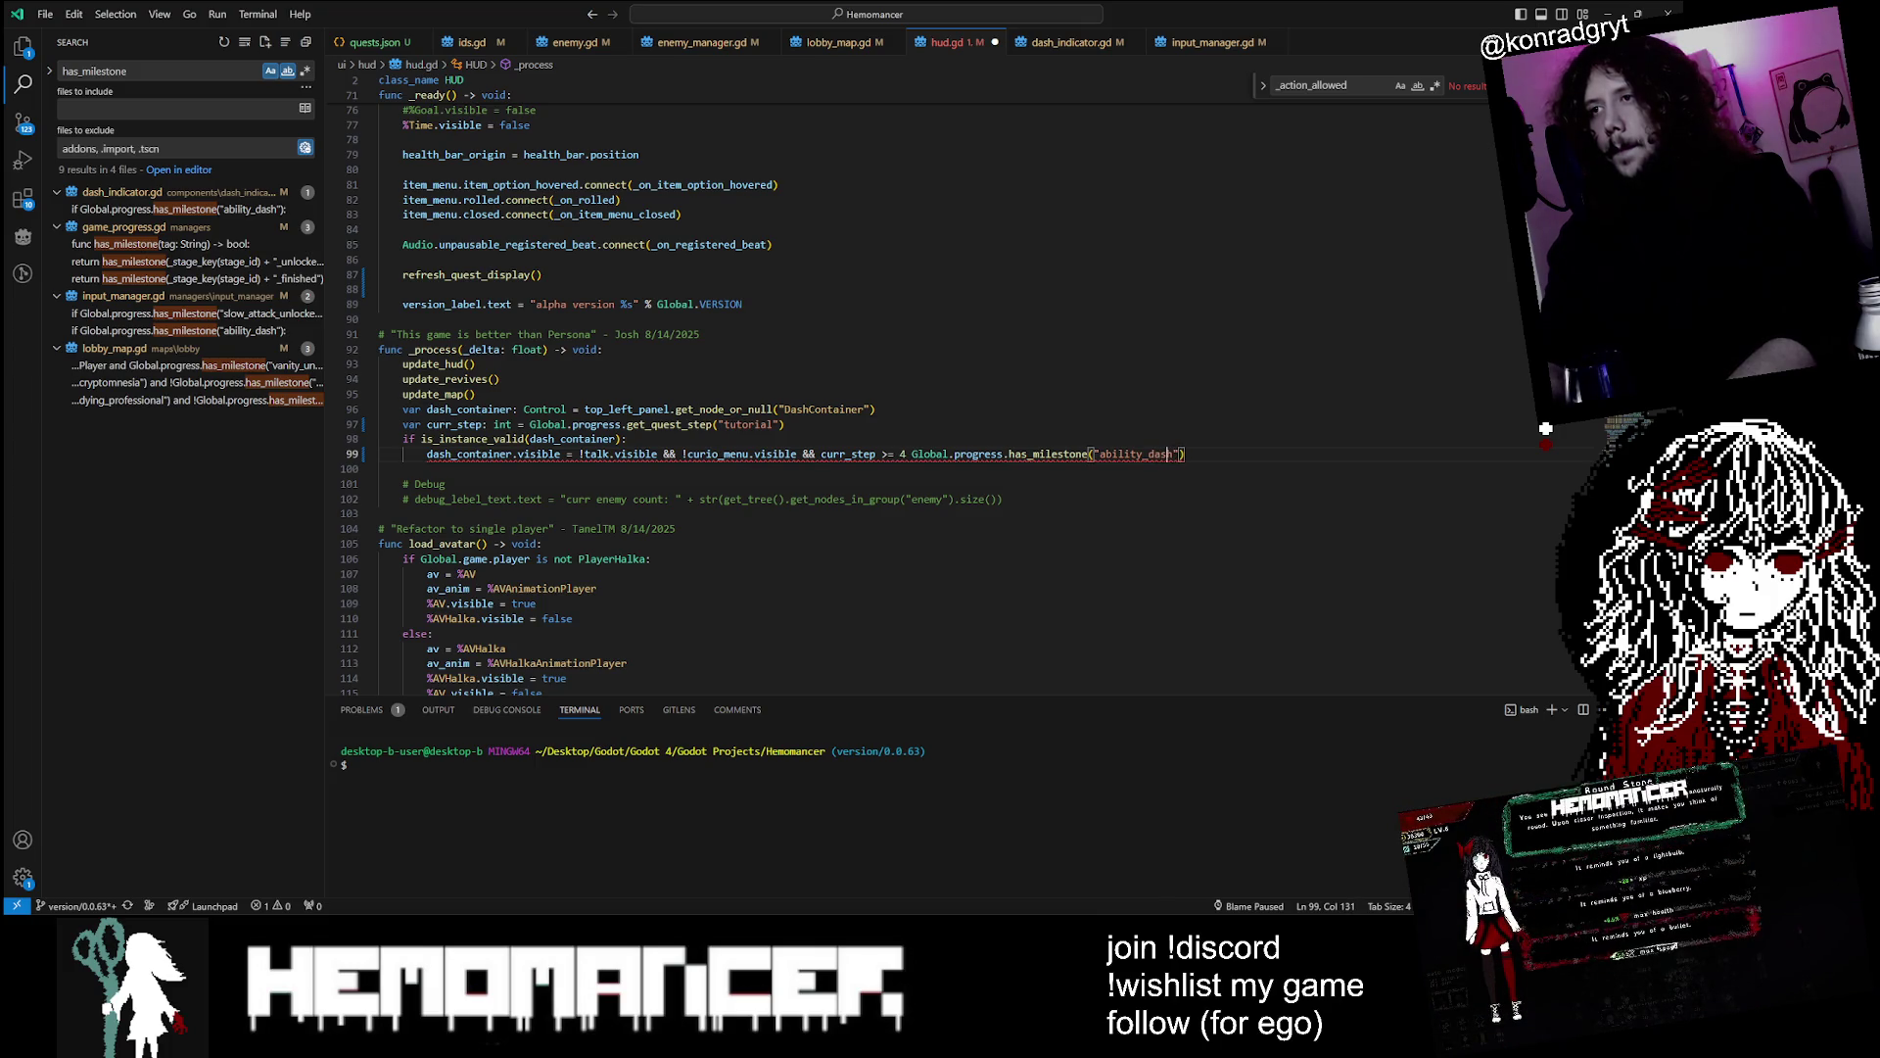
pyautogui.press('Left')
pyautogui.press('Left')
pyautogui.press('Left')
pyautogui.hotkey('ctrl', 'Left')
pyautogui.hotkey('ctrl', 'Left')
pyautogui.press('BackSpace')
pyautogui.press('BackSpace')
pyautogui.press('BackSpace')
pyautogui.press('BackSpace')
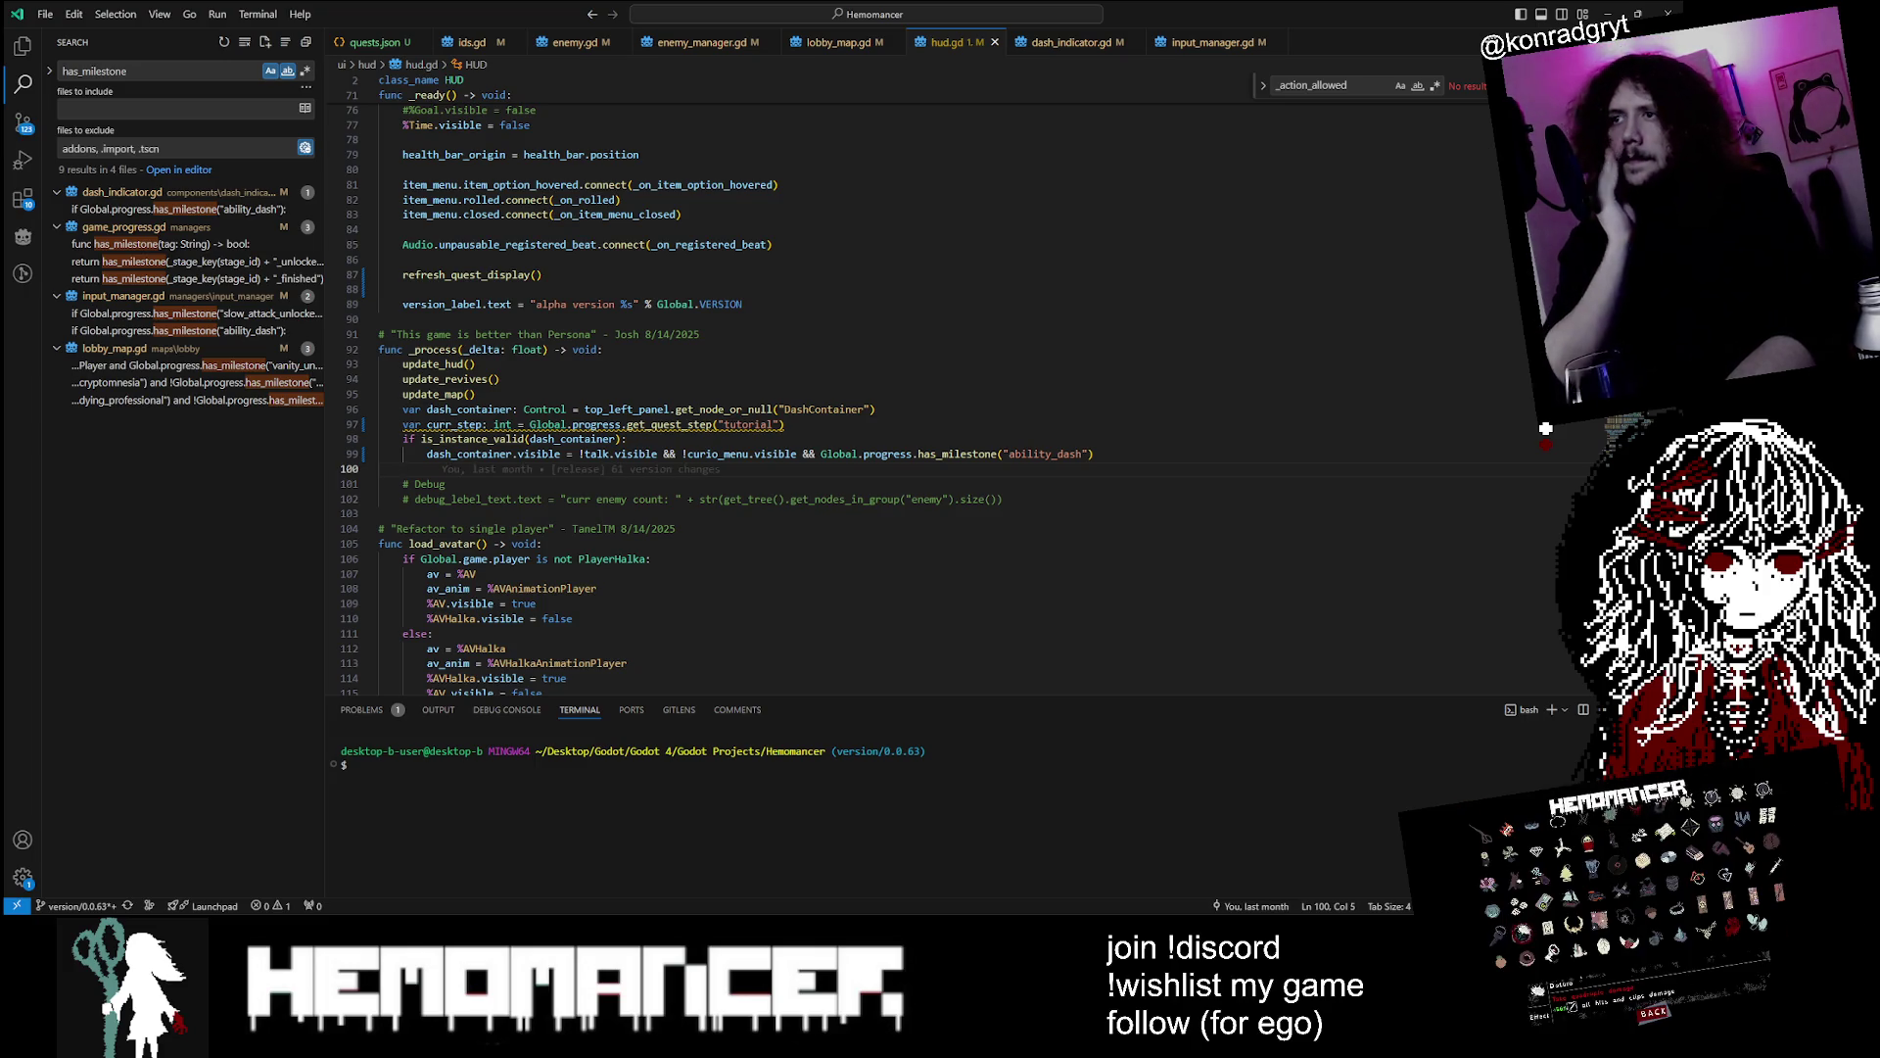
# Delete the curr_step variable line 97 in hud.gd, leaving an empty line in its place
pyautogui.doubleClick(454, 424)
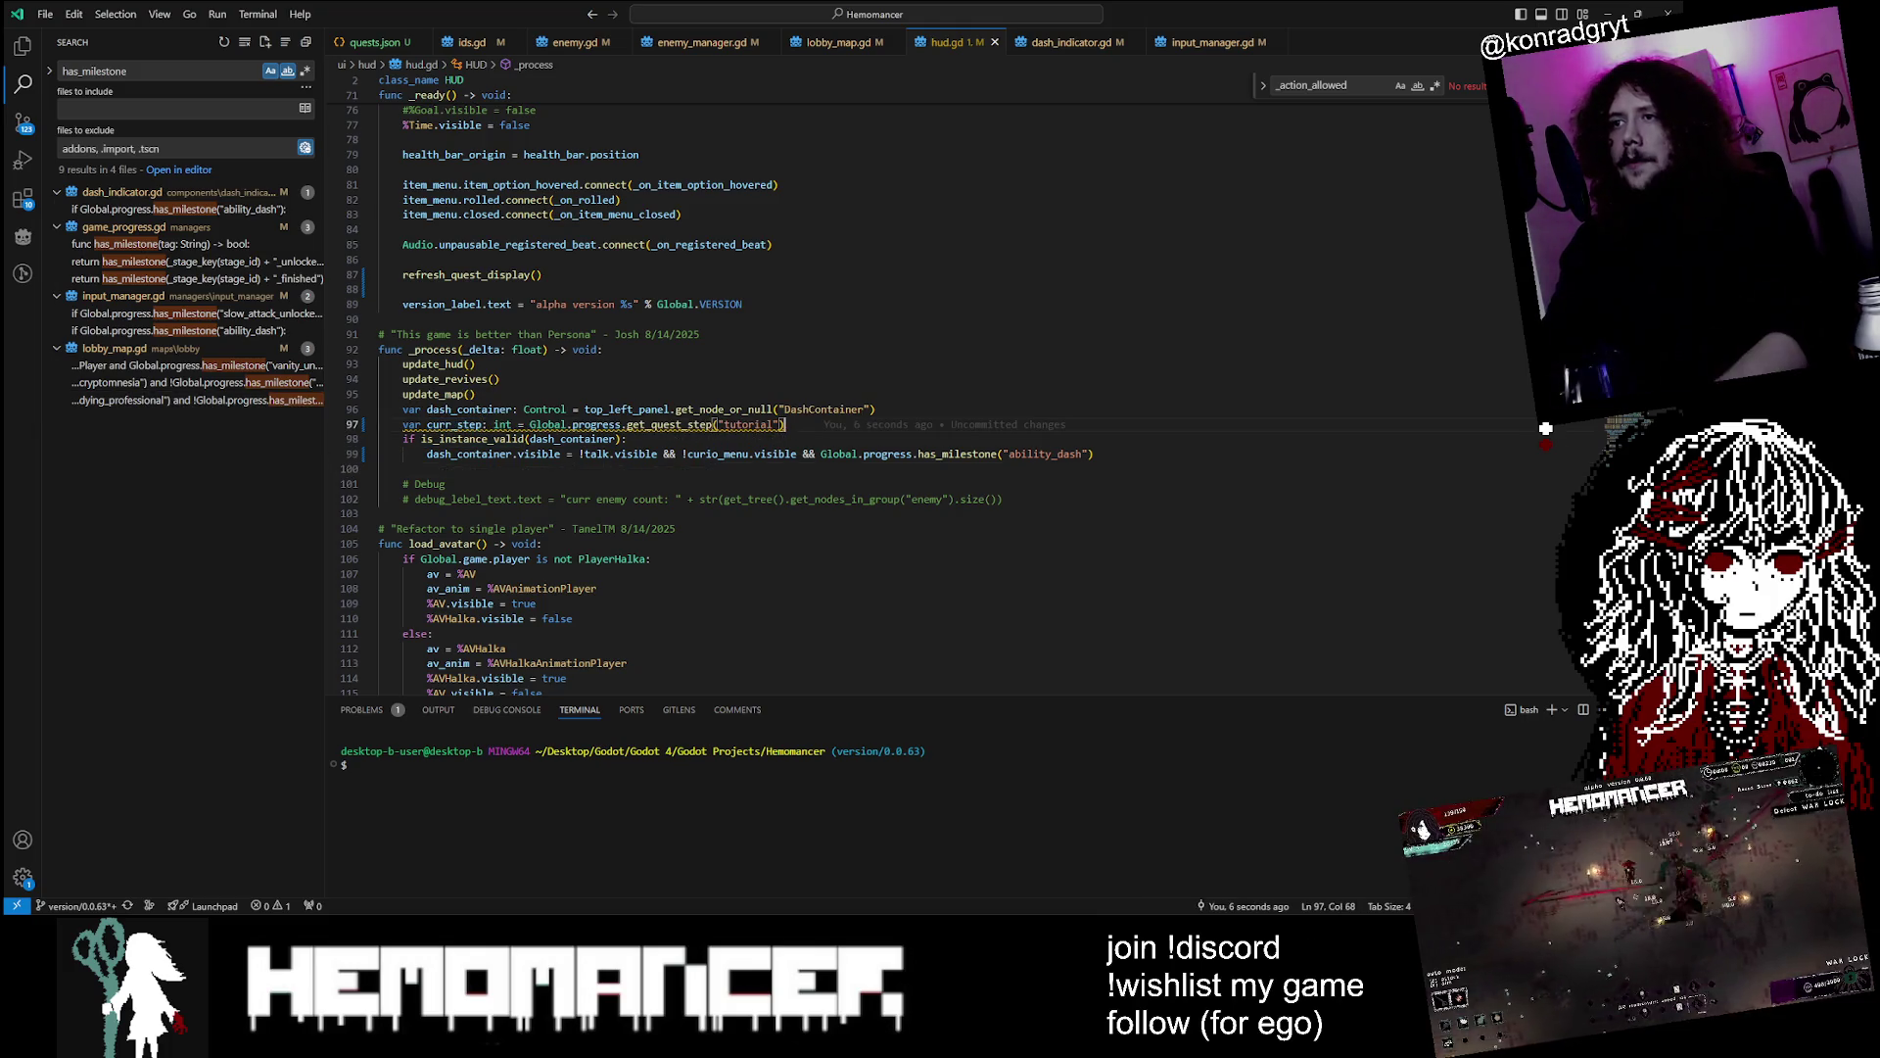
pyautogui.press('End')
pyautogui.hotkey('shift', 'Home')
pyautogui.hotkey('shift', 'Home')
pyautogui.press('BackSpace')
pyautogui.press('BackSpace')
pyautogui.press('Return')
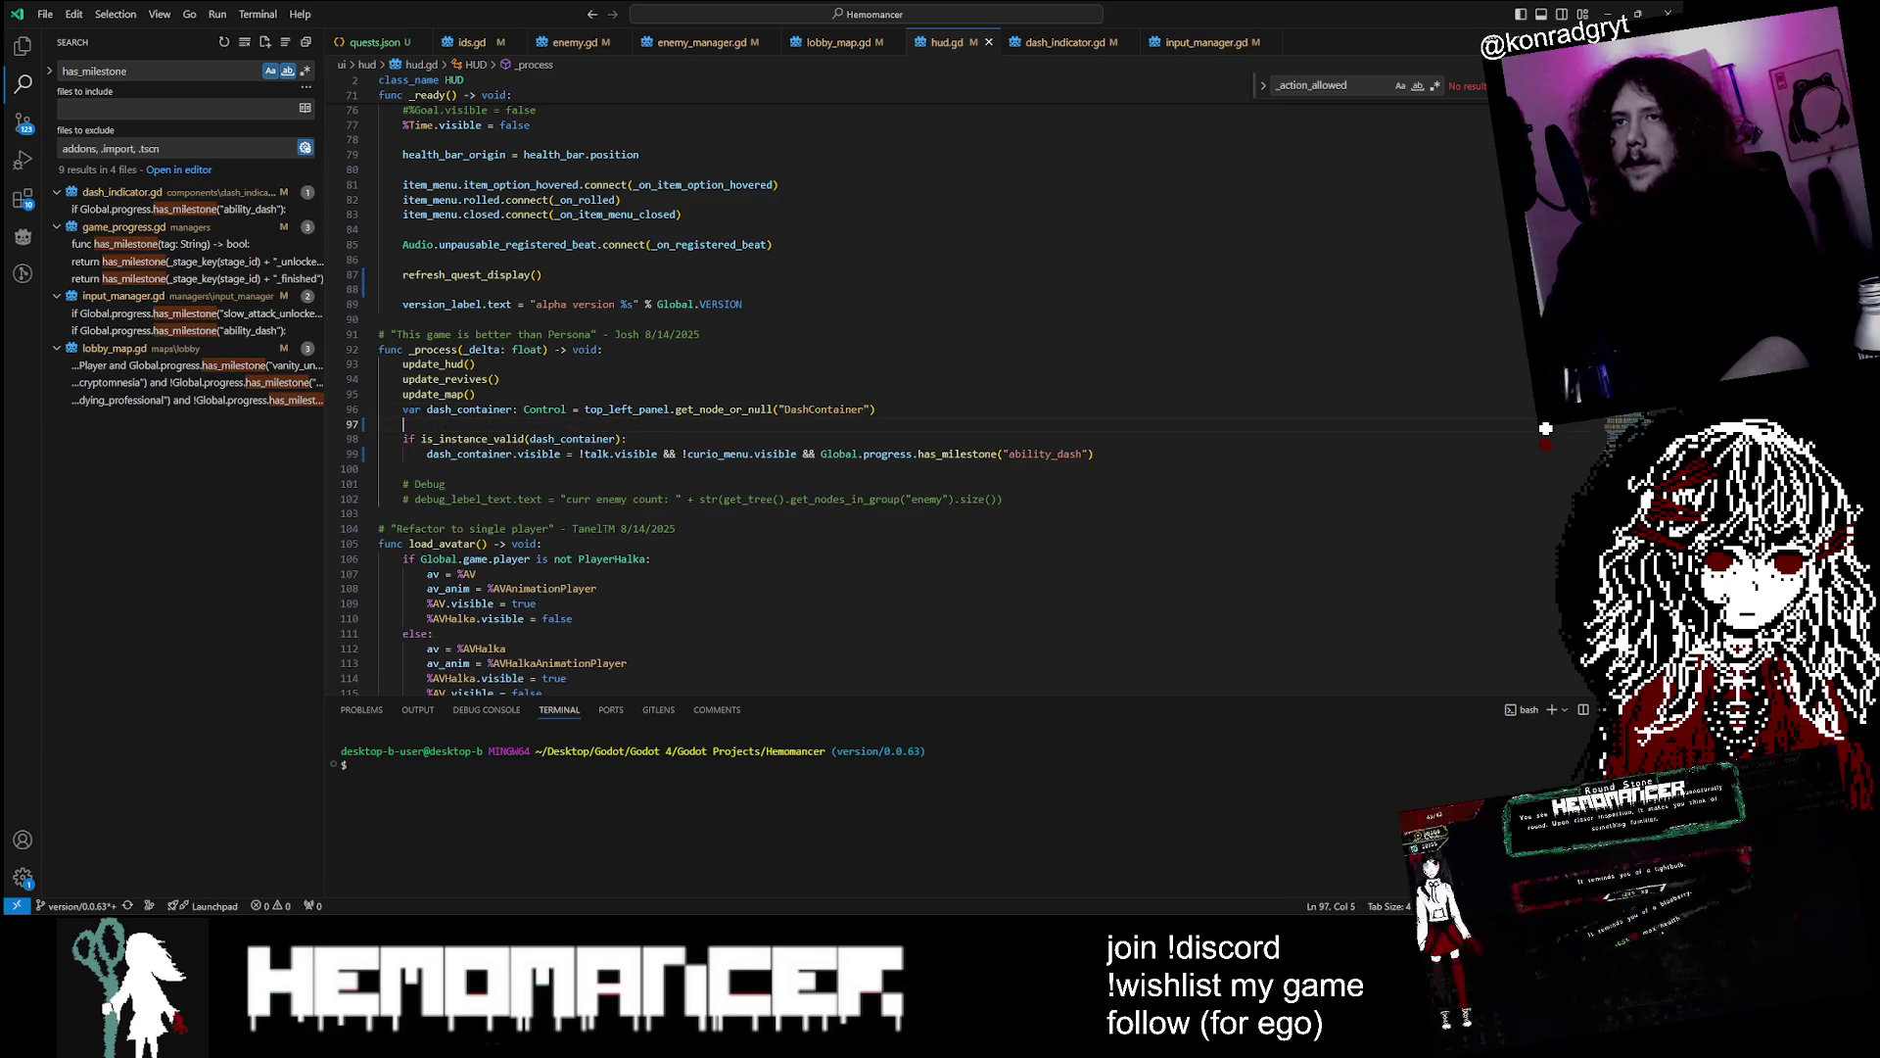
pyautogui.scroll(20, 882, 392)
pyautogui.scroll(-20, 881, 392)
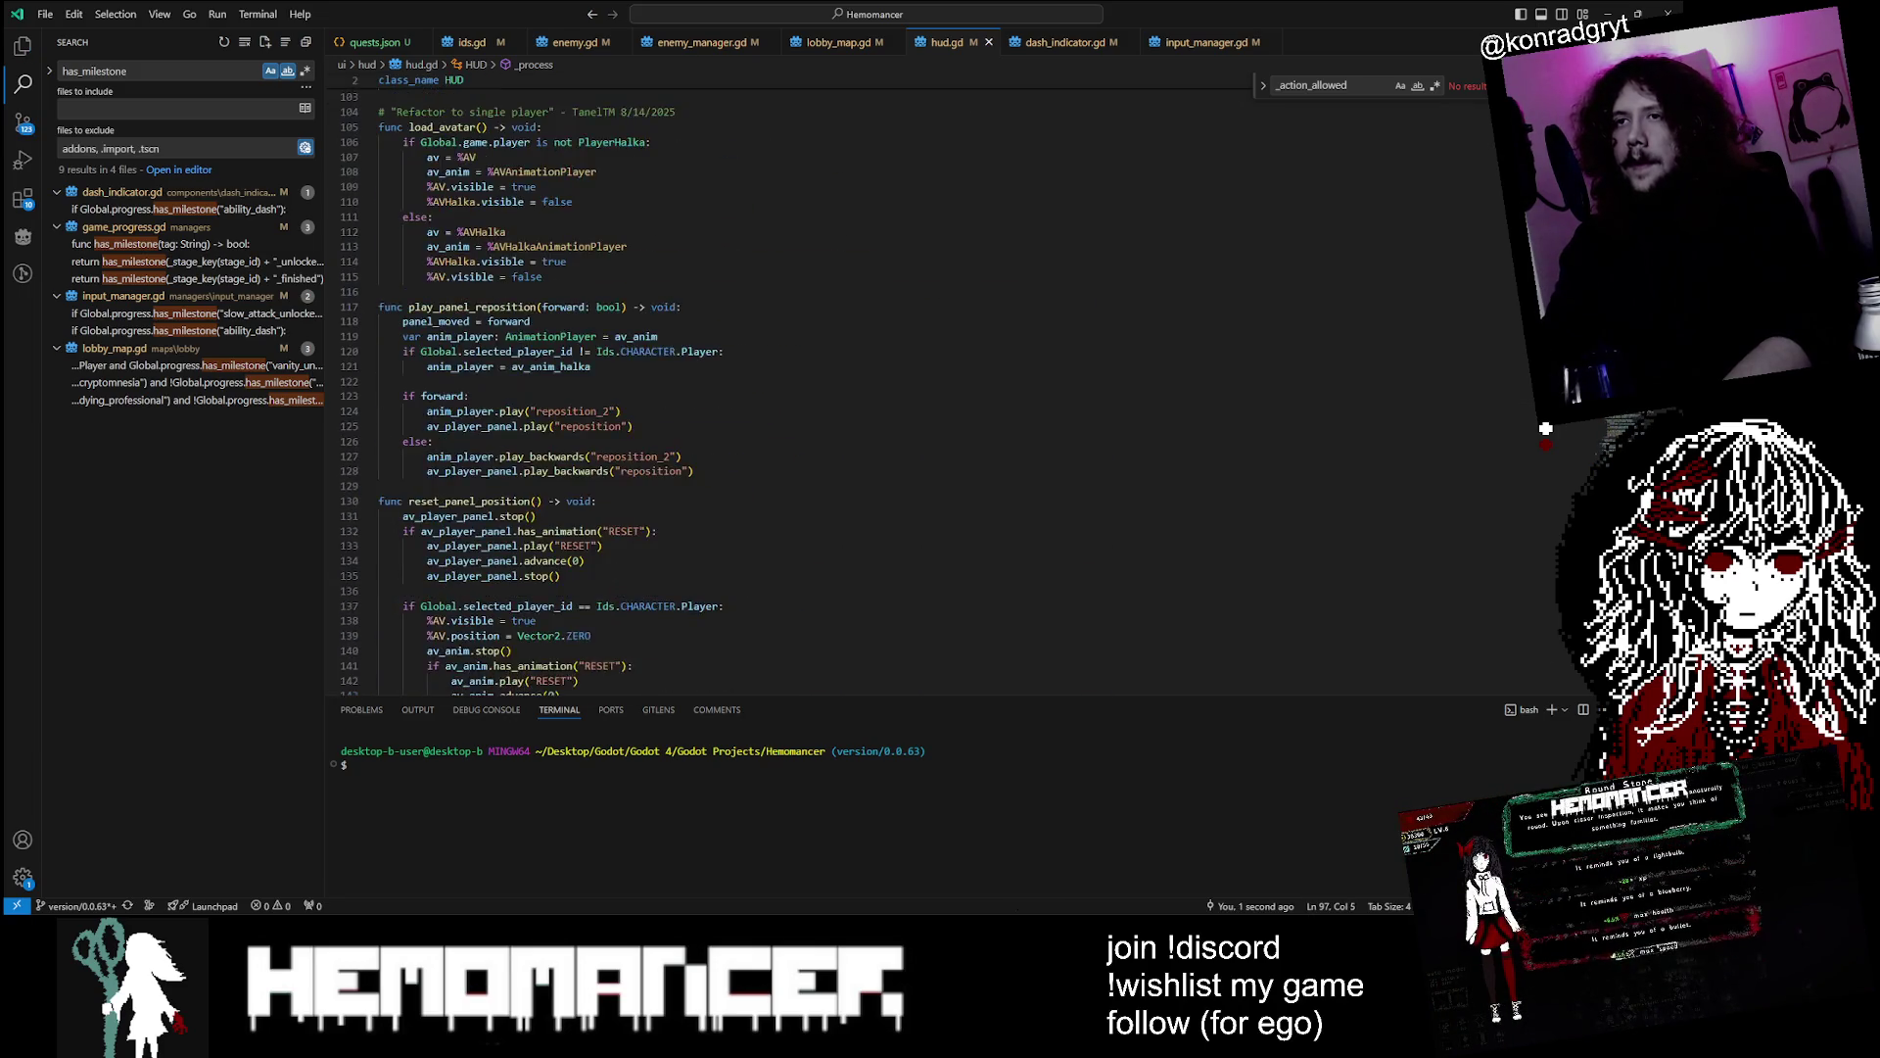
pyautogui.scroll(20, 881, 392)
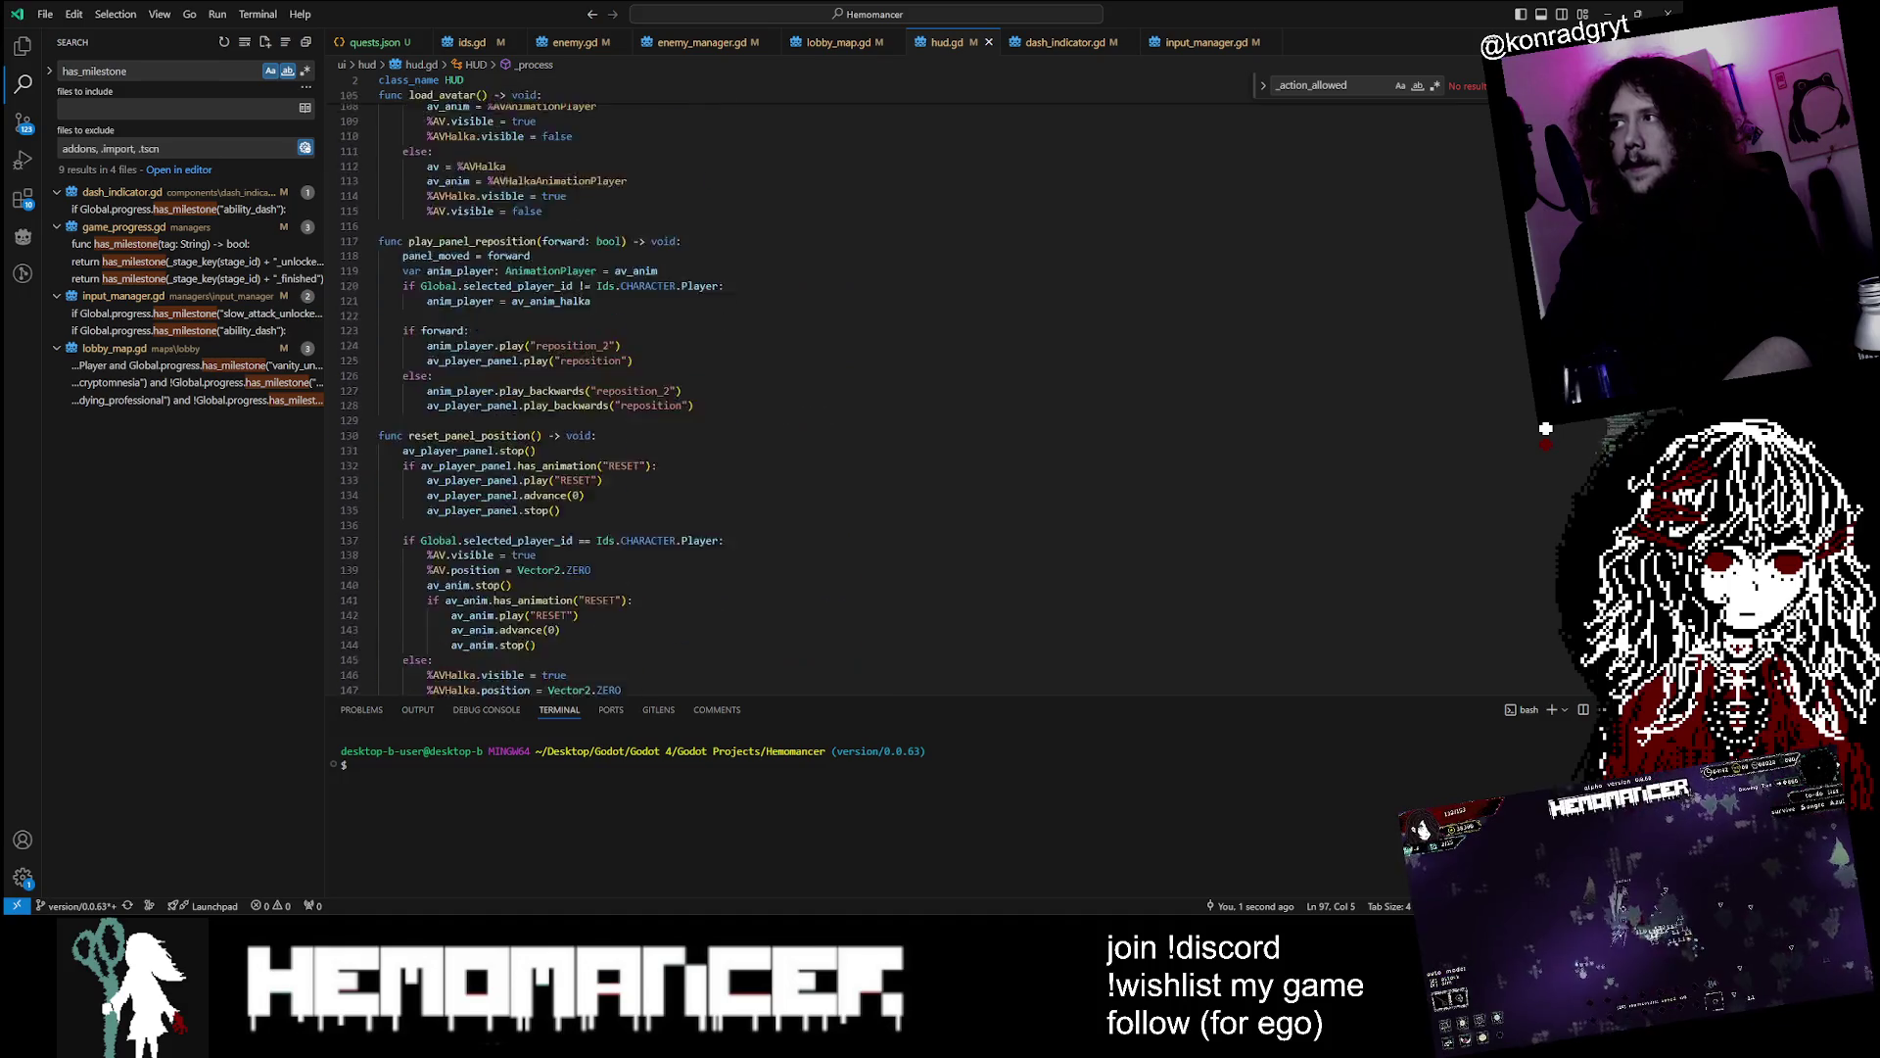
pyautogui.press('BackSpace')
pyautogui.press('BackSpace')
pyautogui.press('Return')
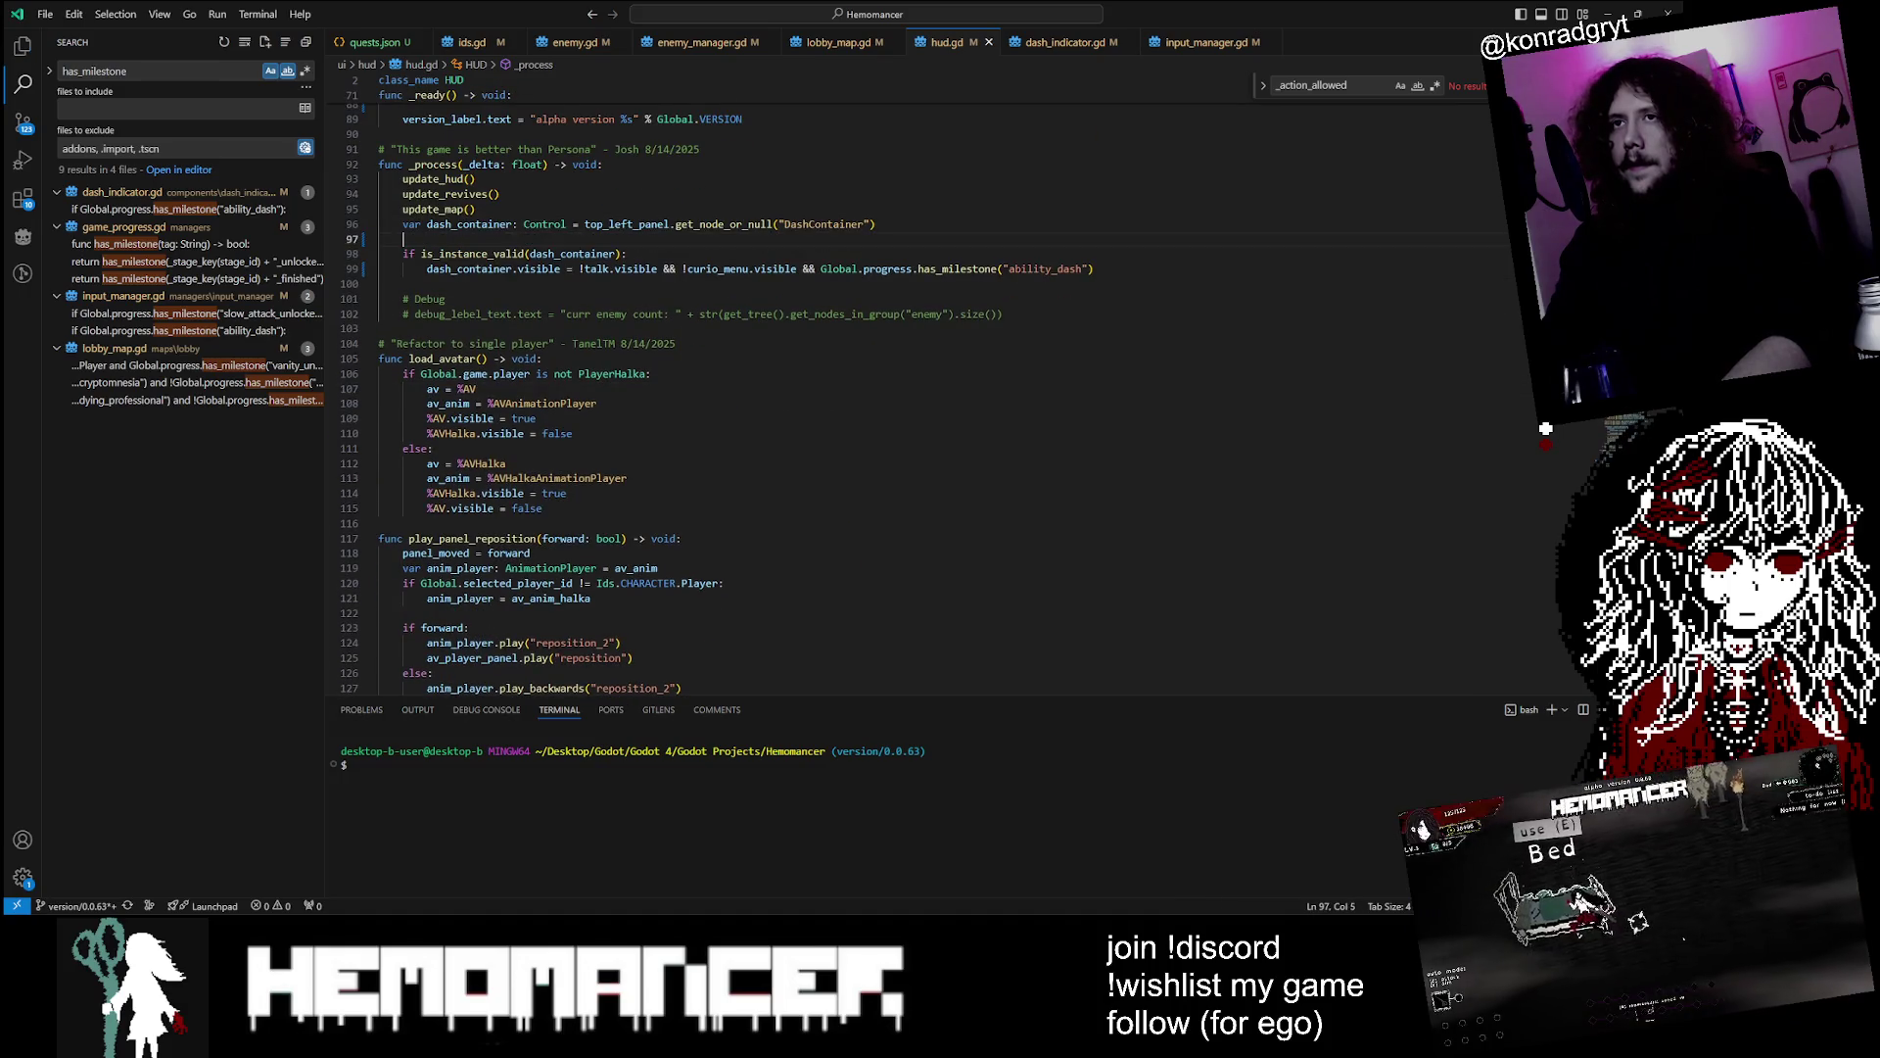
pyautogui.scroll(2, 882, 392)
# Move has_milestone("ability_dash") from line 99 into the if on line 98 with &&, then save
pyautogui.doubleClick(469, 335)
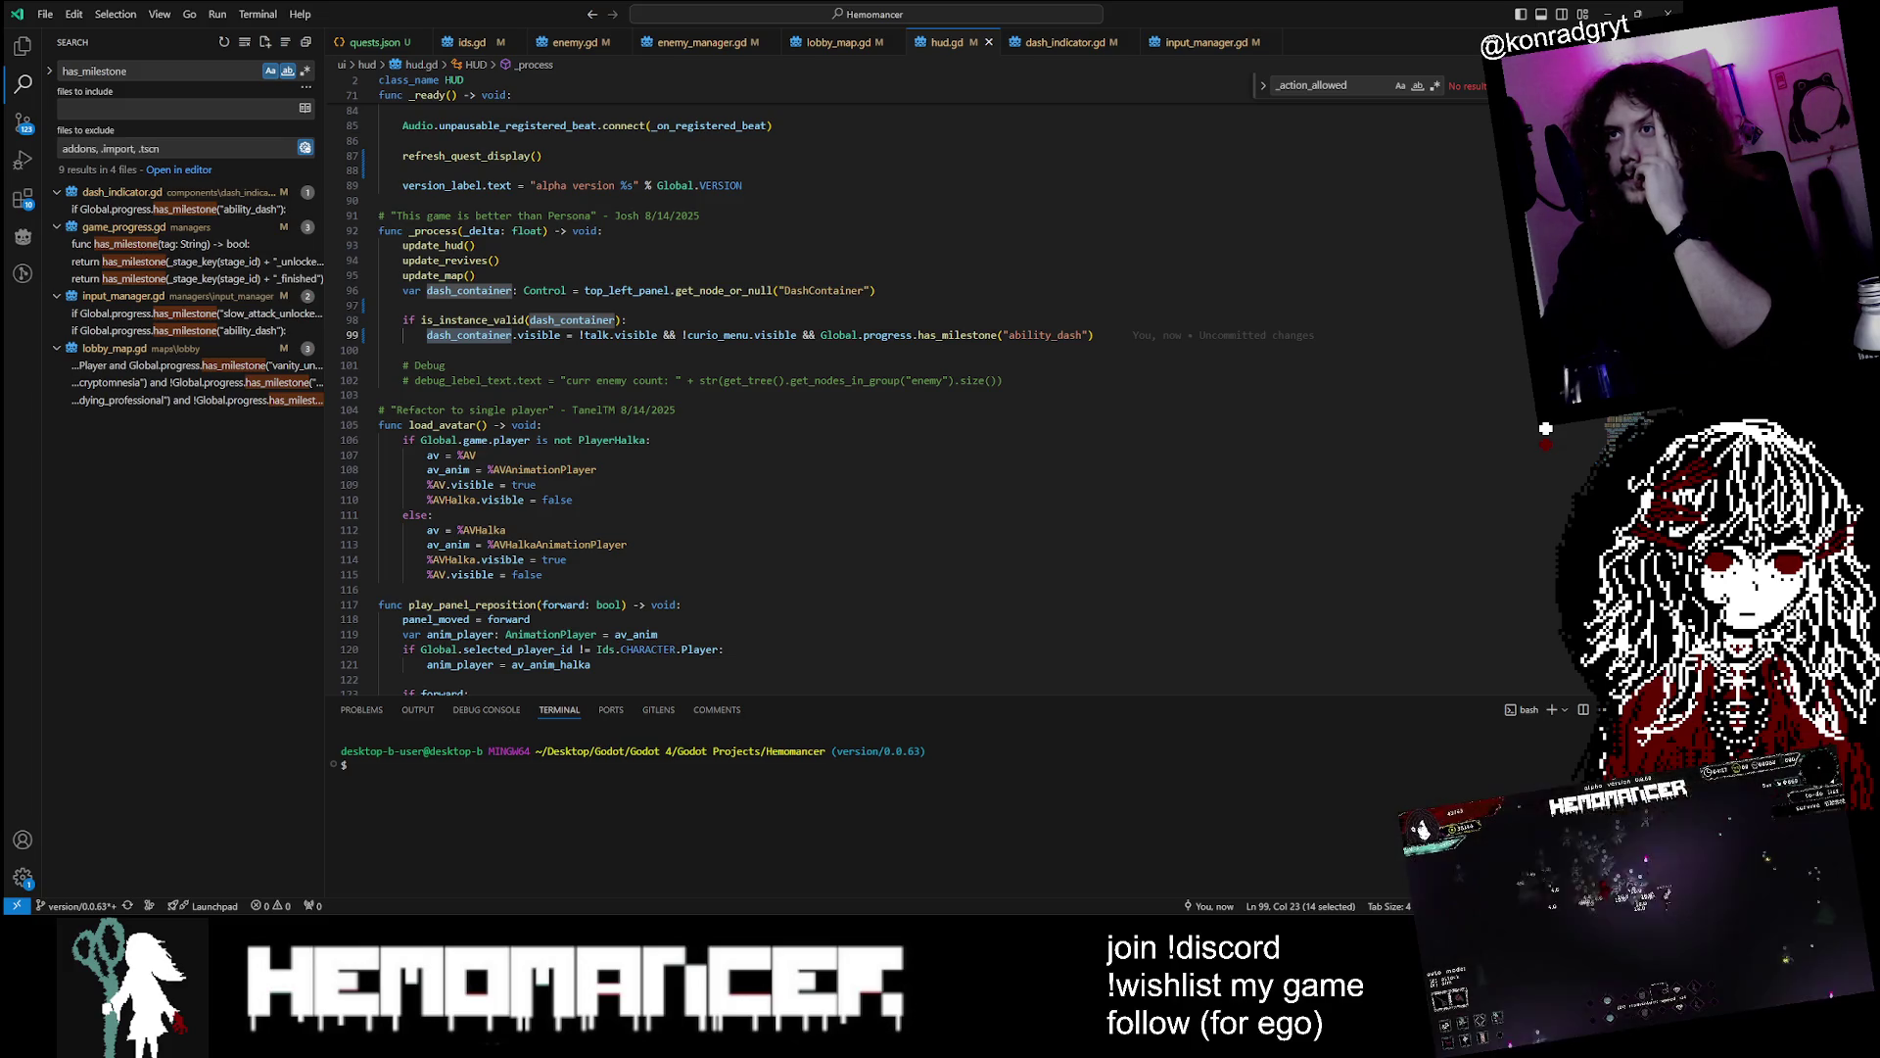
pyautogui.moveTo(1093, 335); pyautogui.dragTo(822, 335)
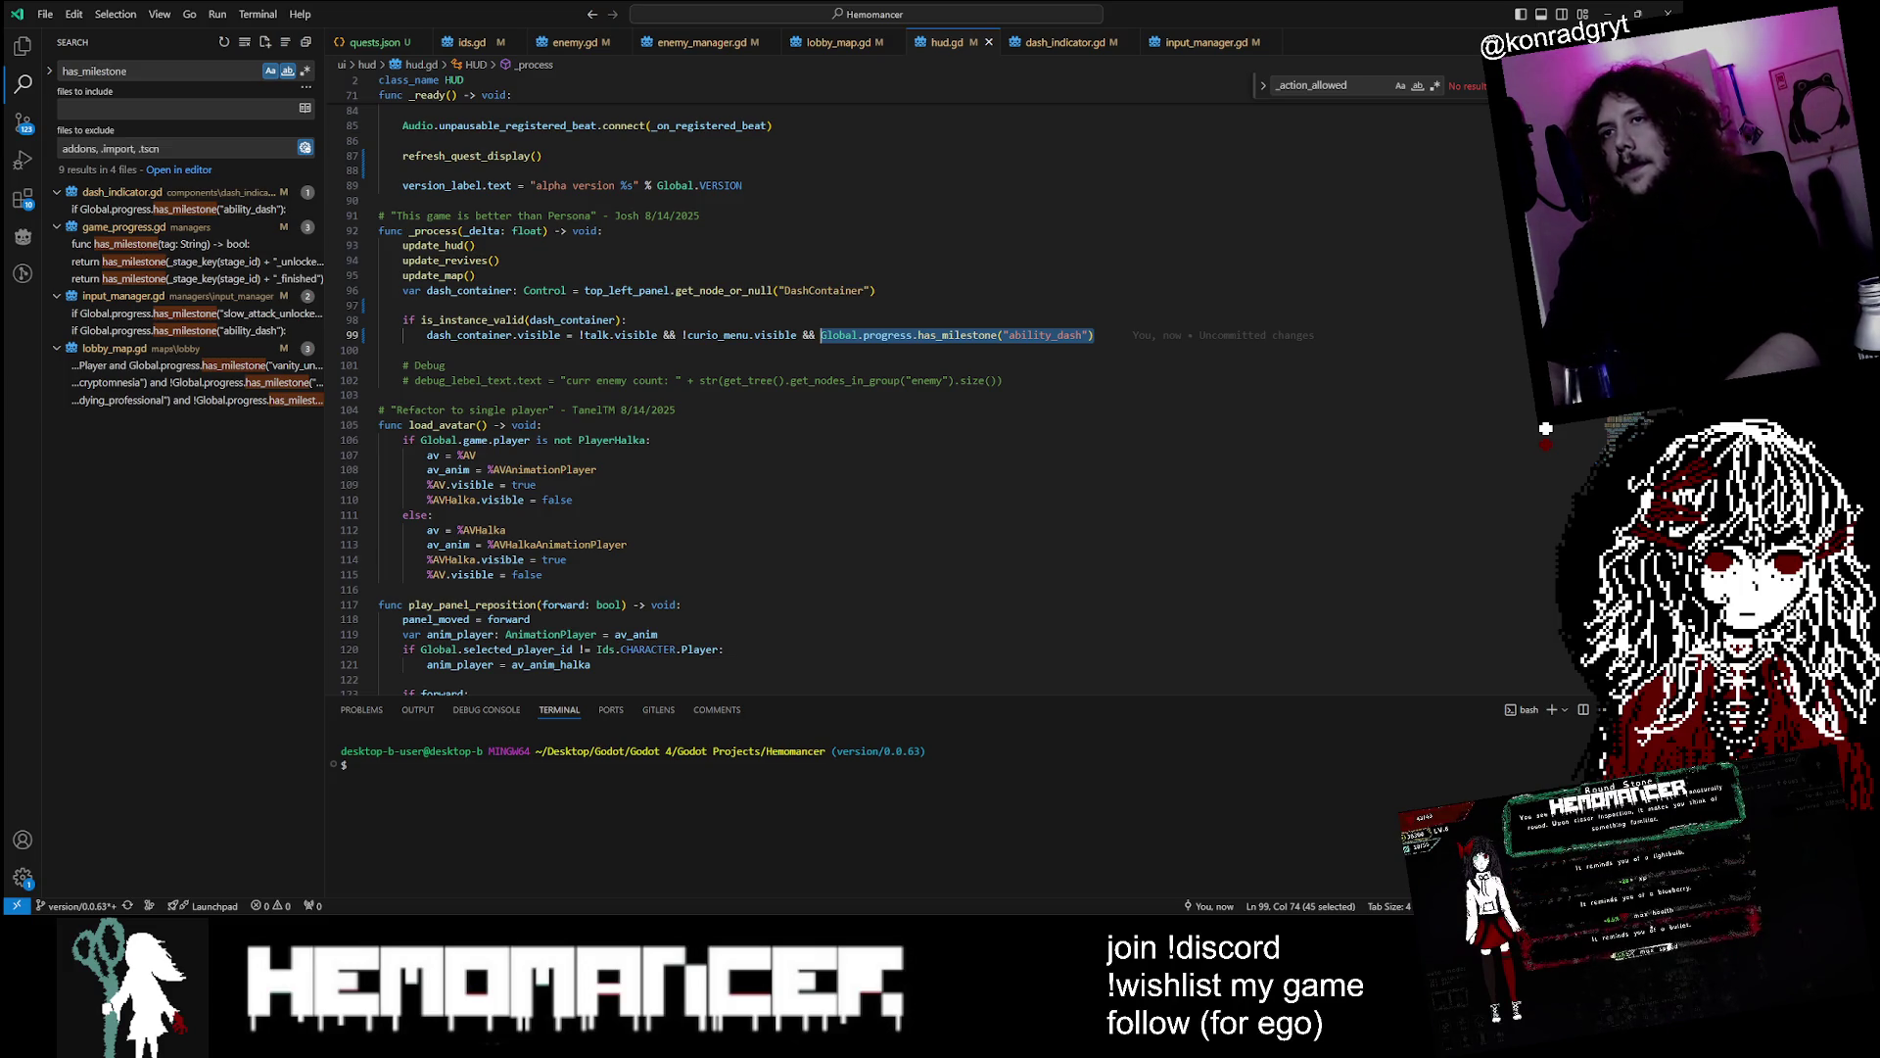
pyautogui.press('BackSpace')
pyautogui.press('BackSpace')
pyautogui.press('BackSpace')
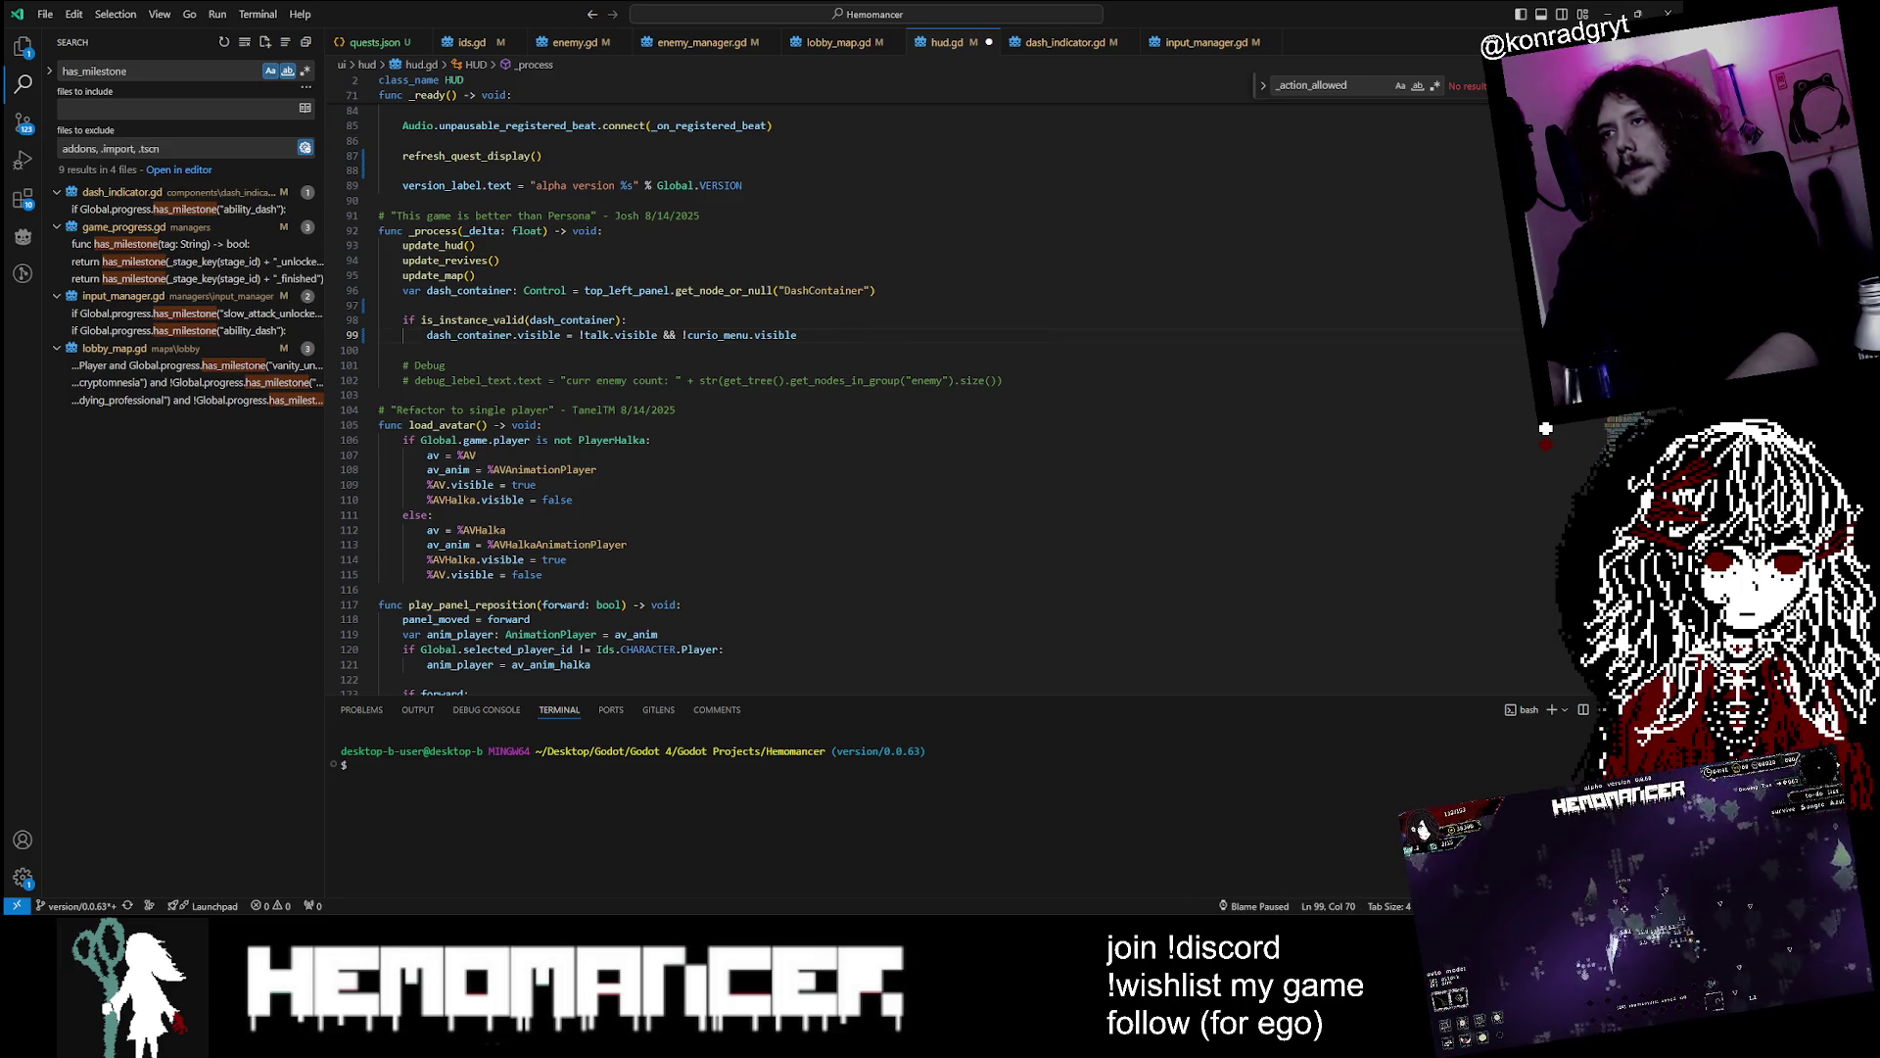
pyautogui.write('&&')
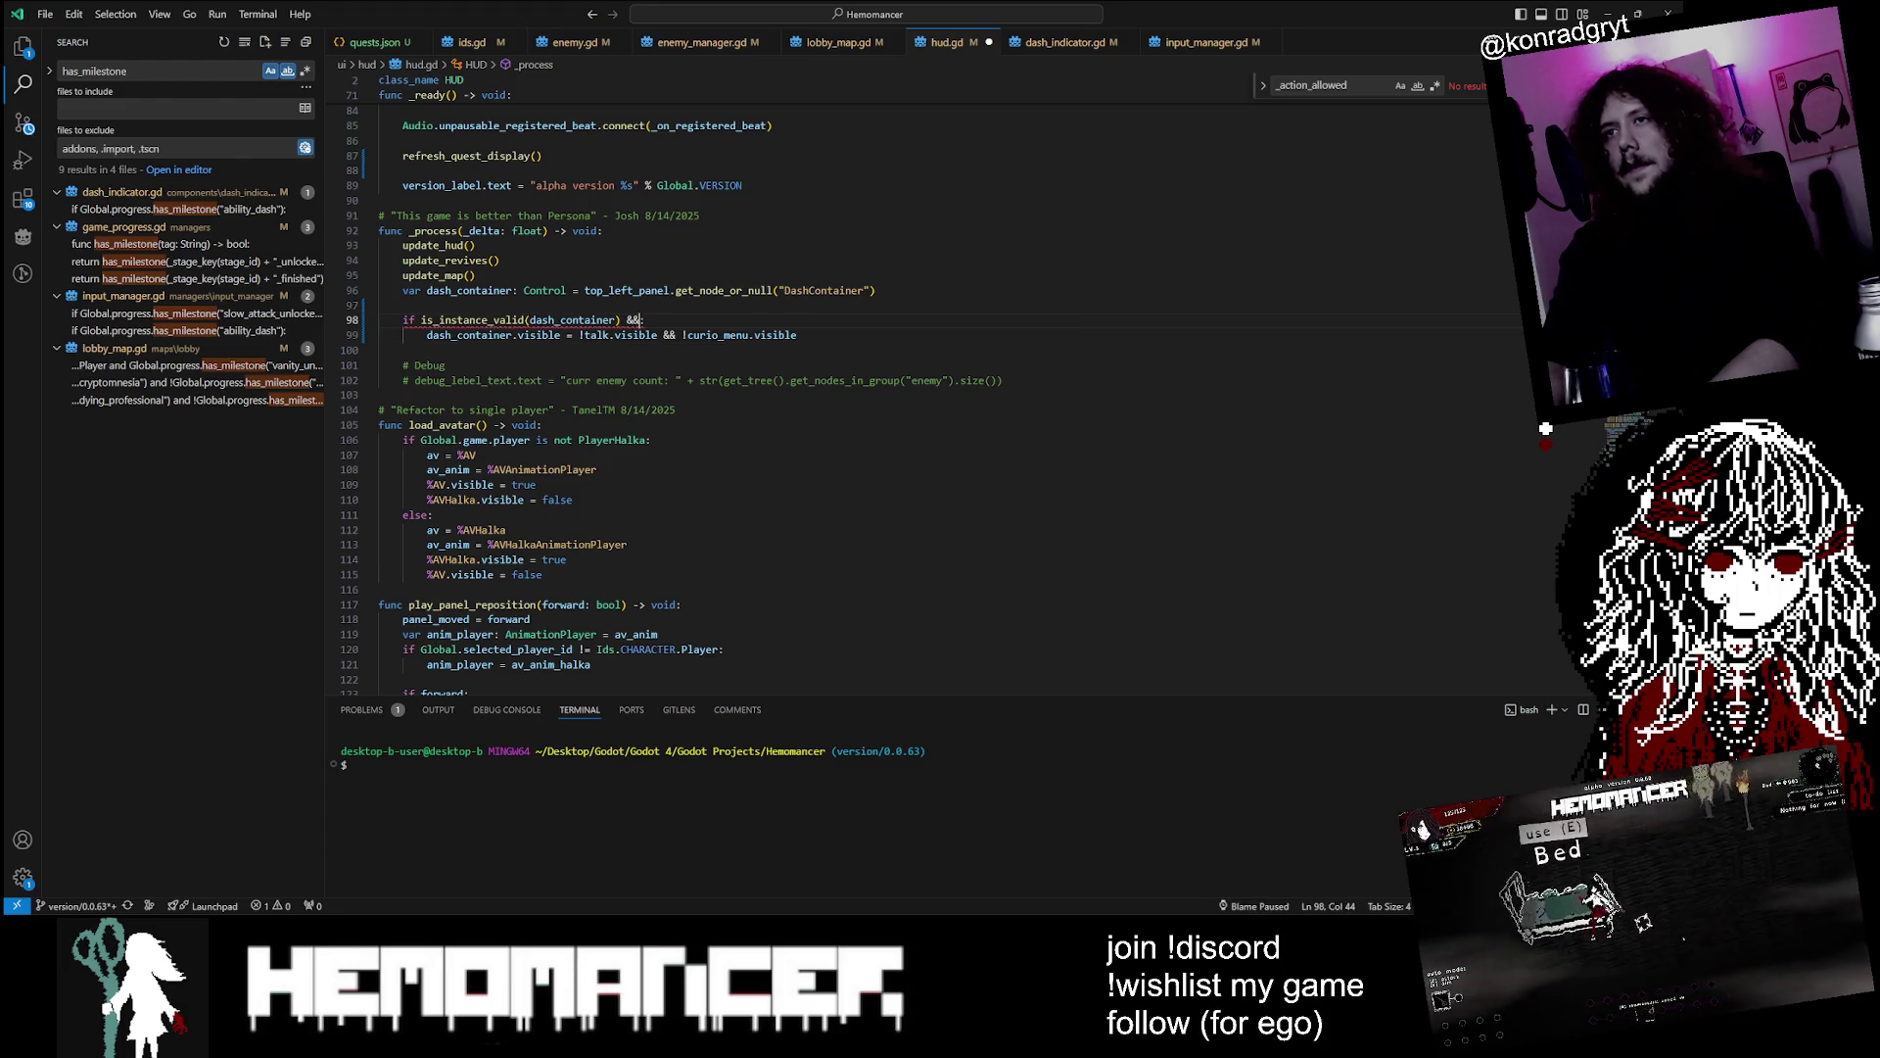
pyautogui.hotkey('ctrl', 'b')
pyautogui.write('Global.progress.has_milestone("ability_dash")')
pyautogui.click(95, 350)
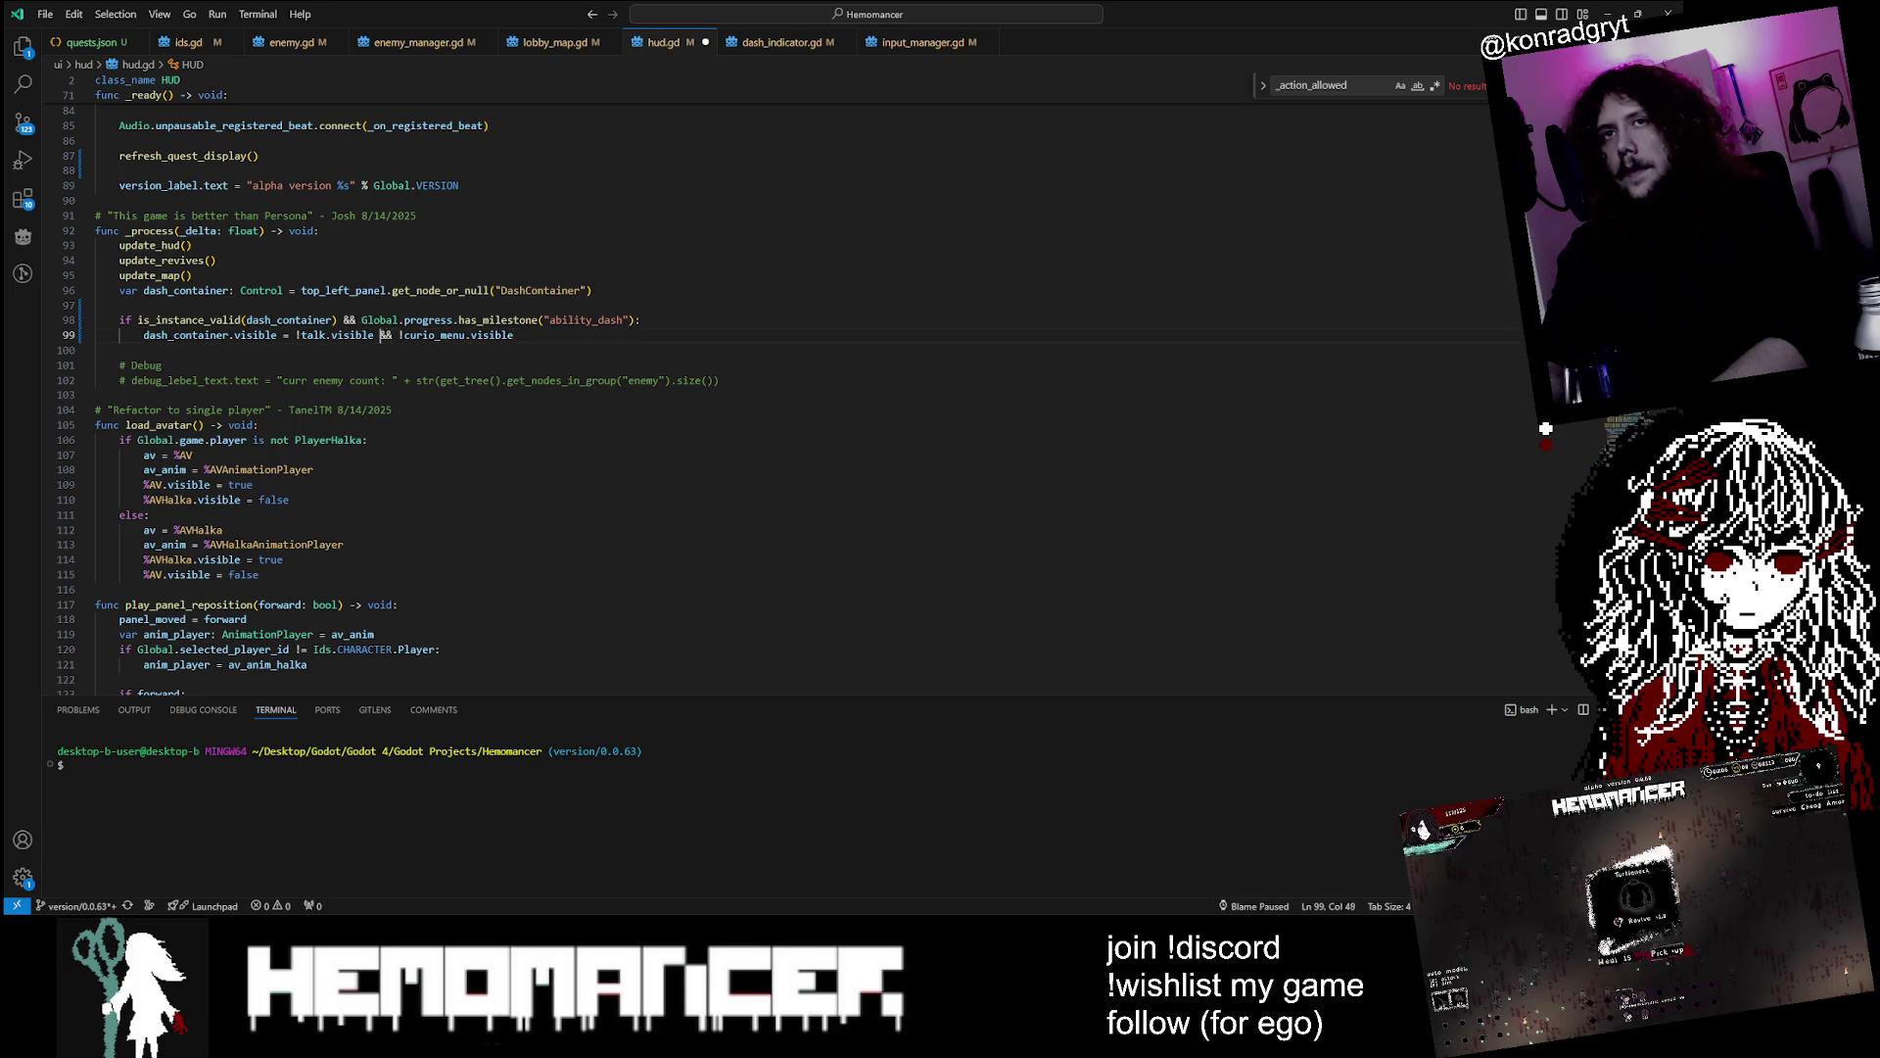
pyautogui.click(624, 320)
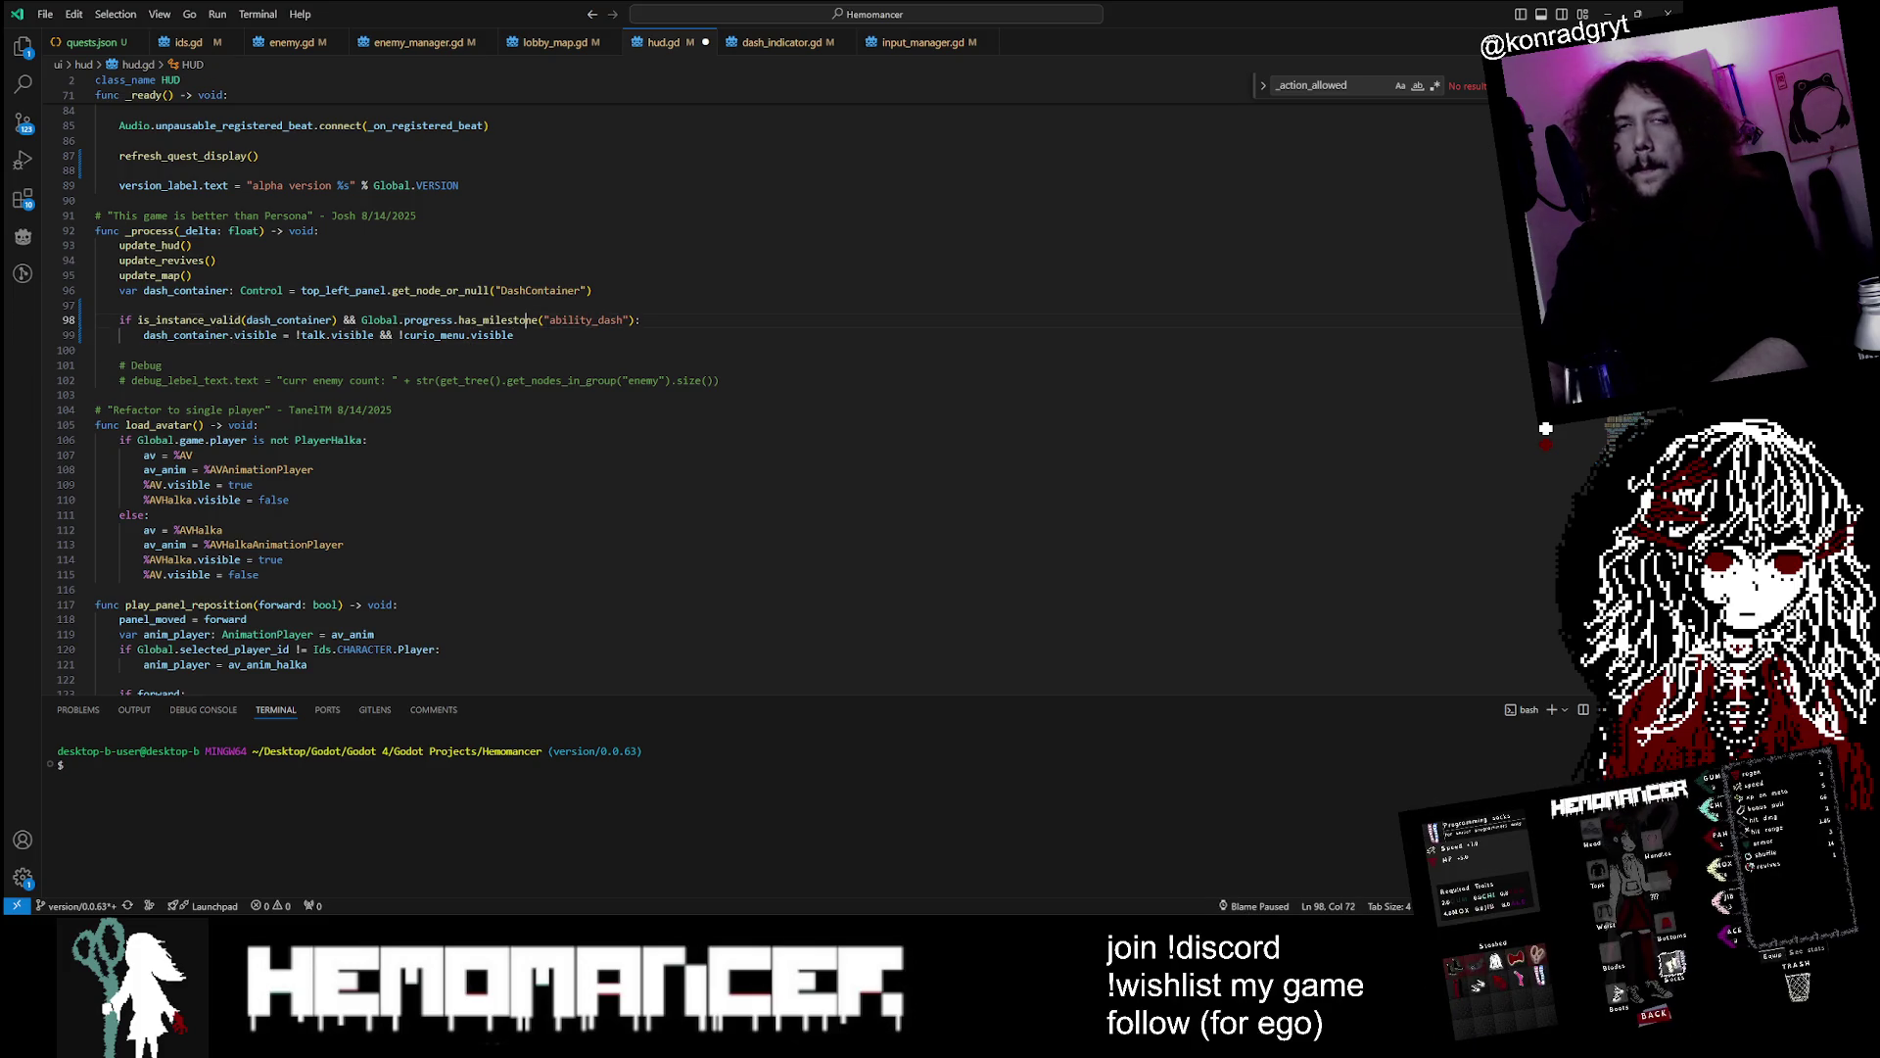
pyautogui.hotkey('ctrl', 's')
pyautogui.click(368, 290)
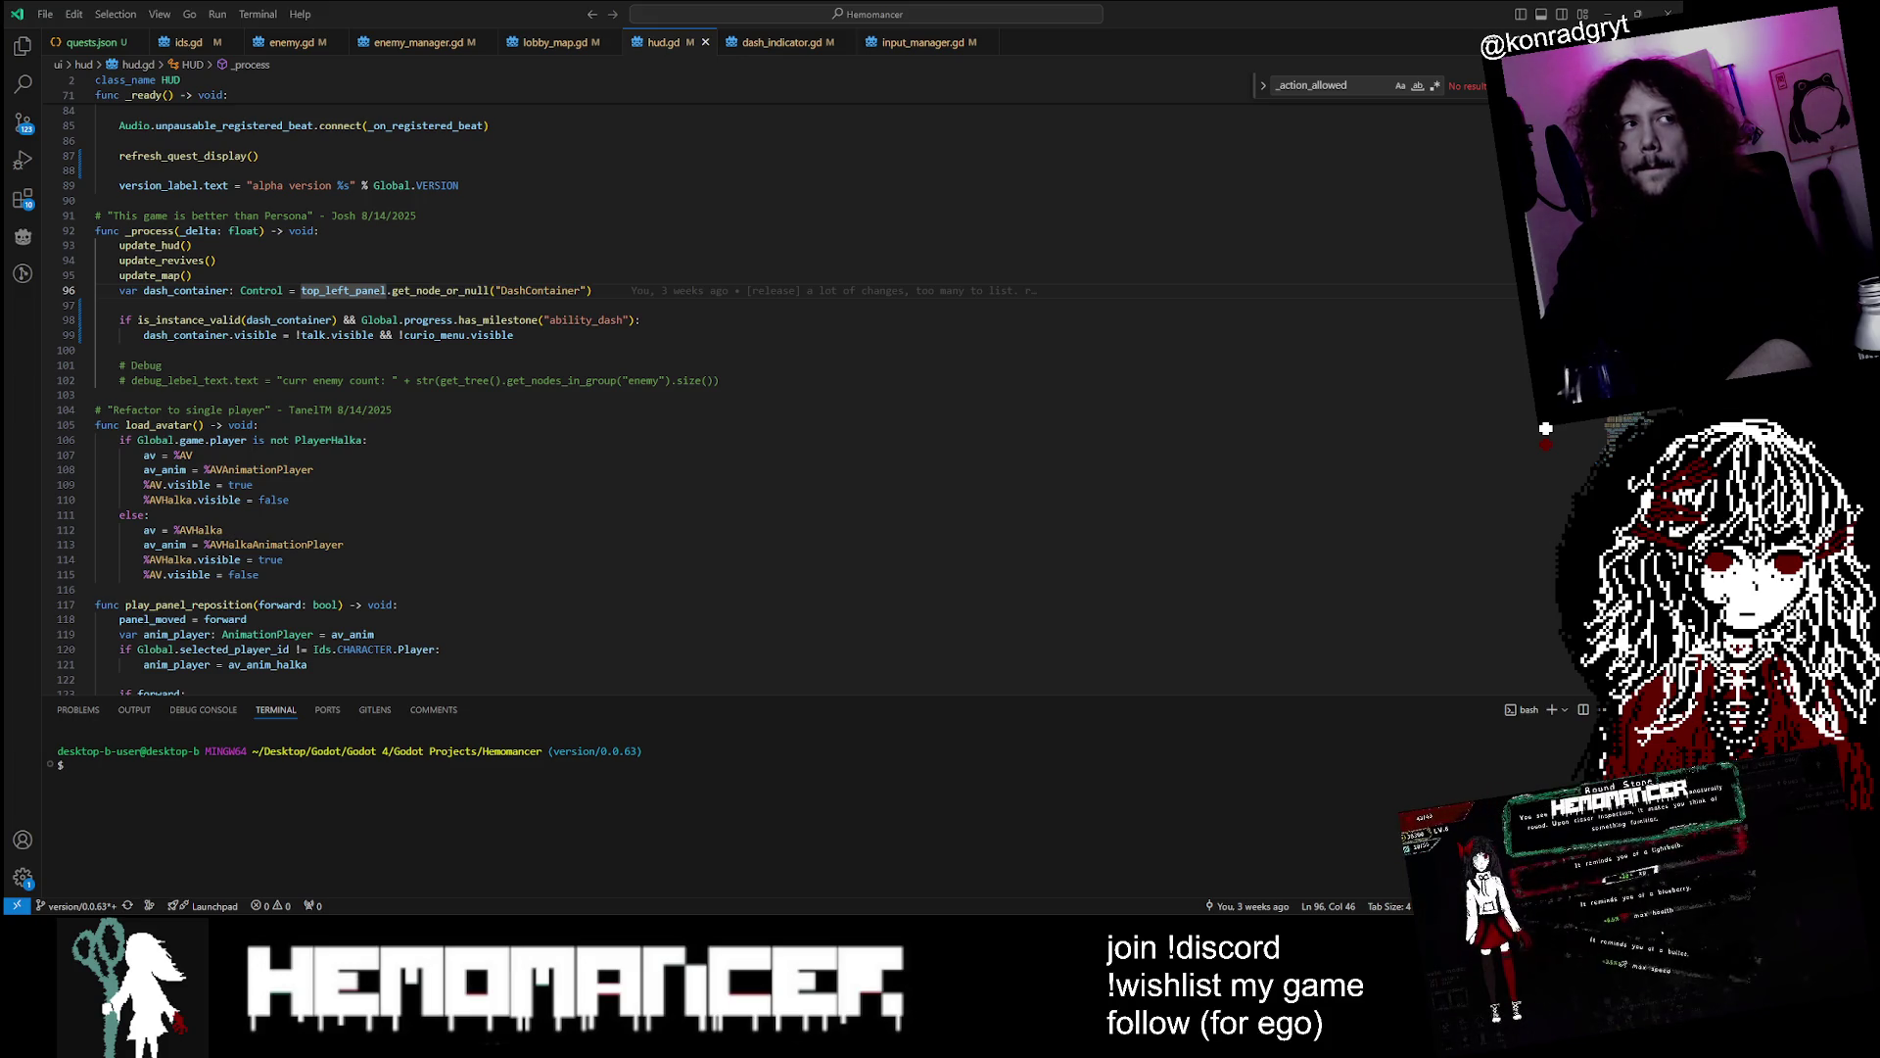
pyautogui.click(392, 410)
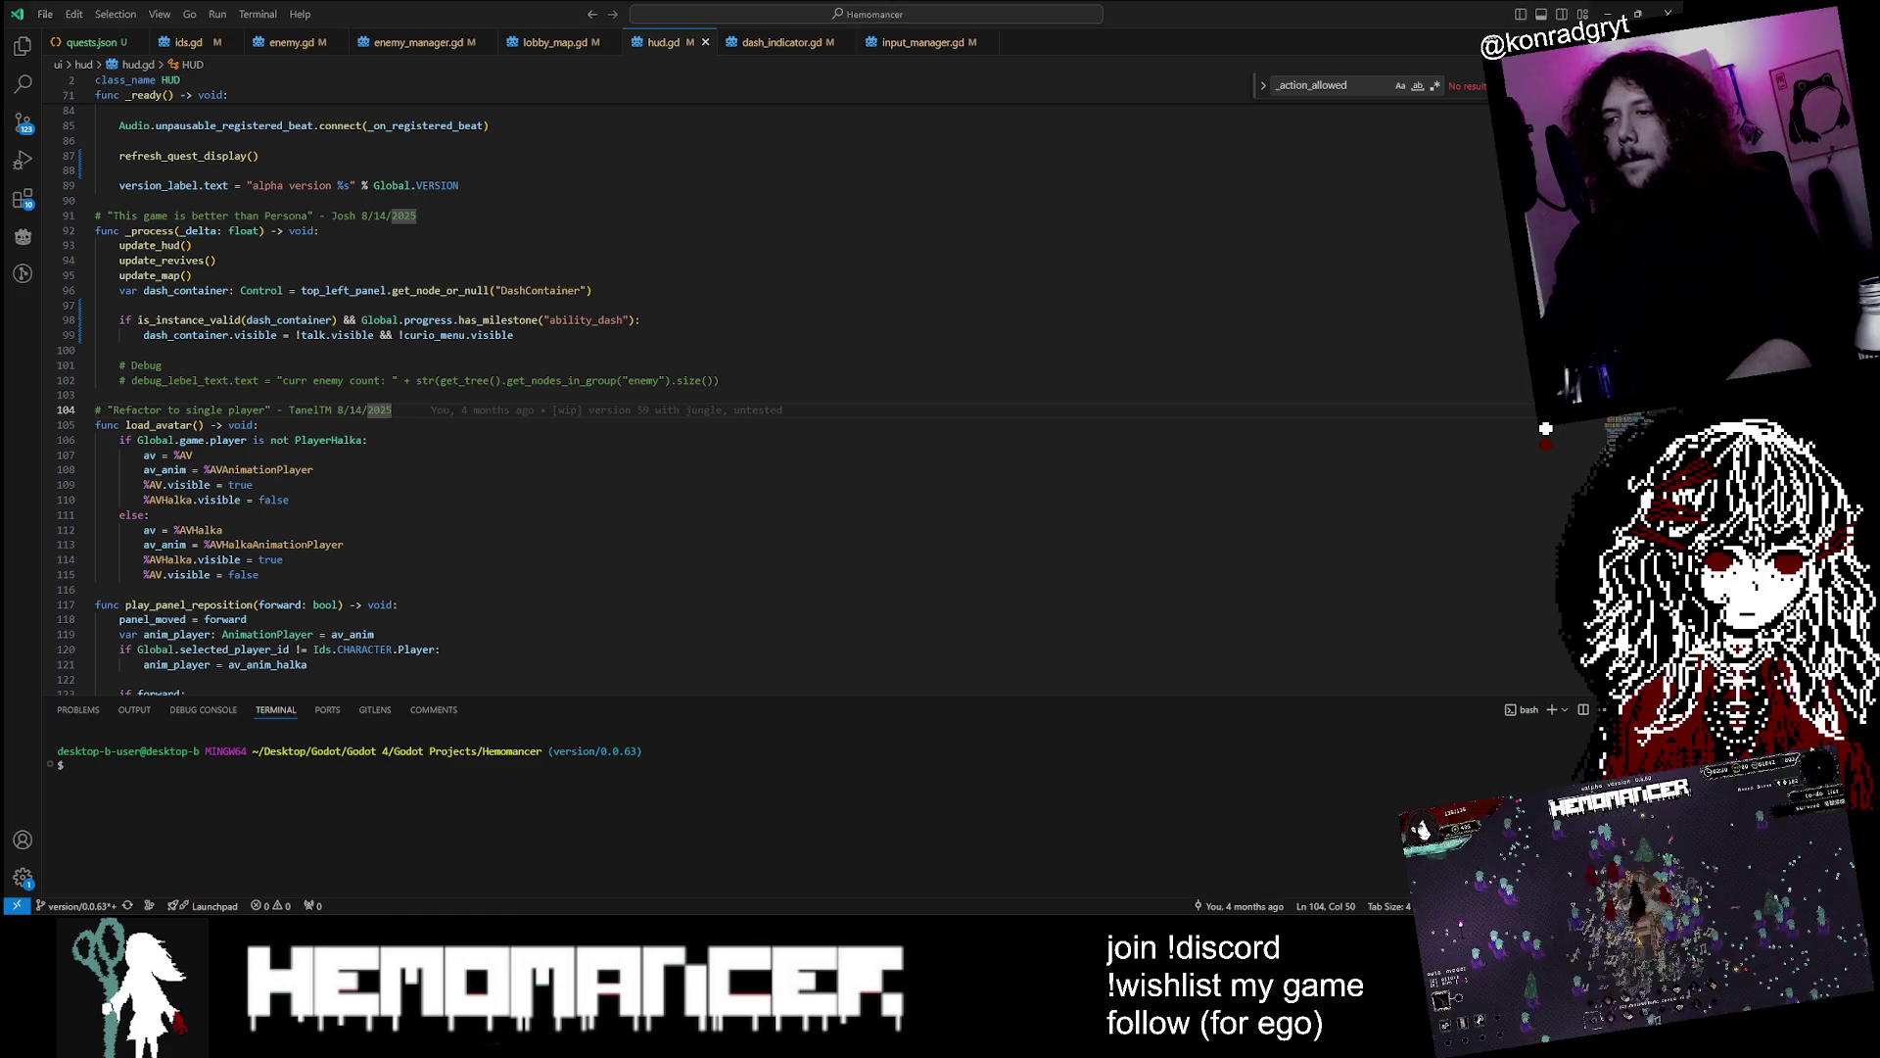
# Run Hemomancer with F5, maximize its window, start a game, walk left, and pause
pyautogui.hotkey('alt', 'Tab')
pyautogui.press('F5')
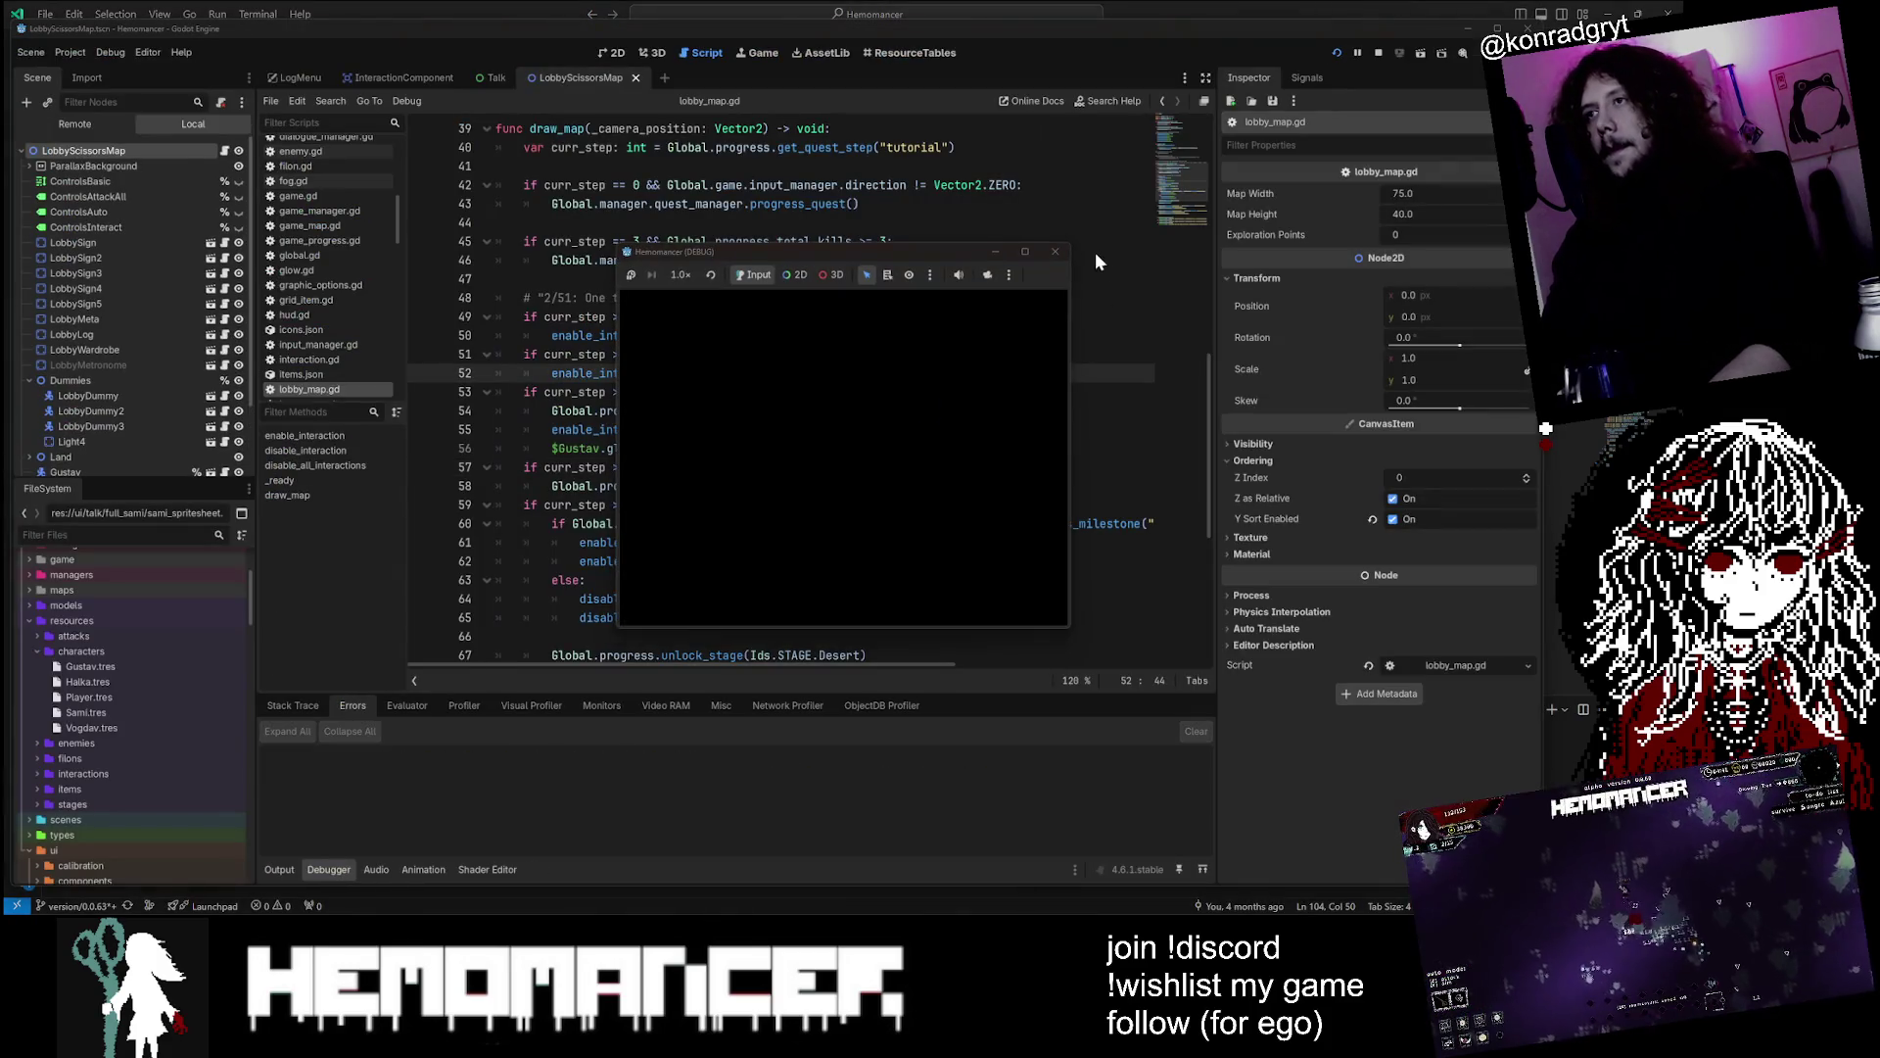
pyautogui.click(1025, 249)
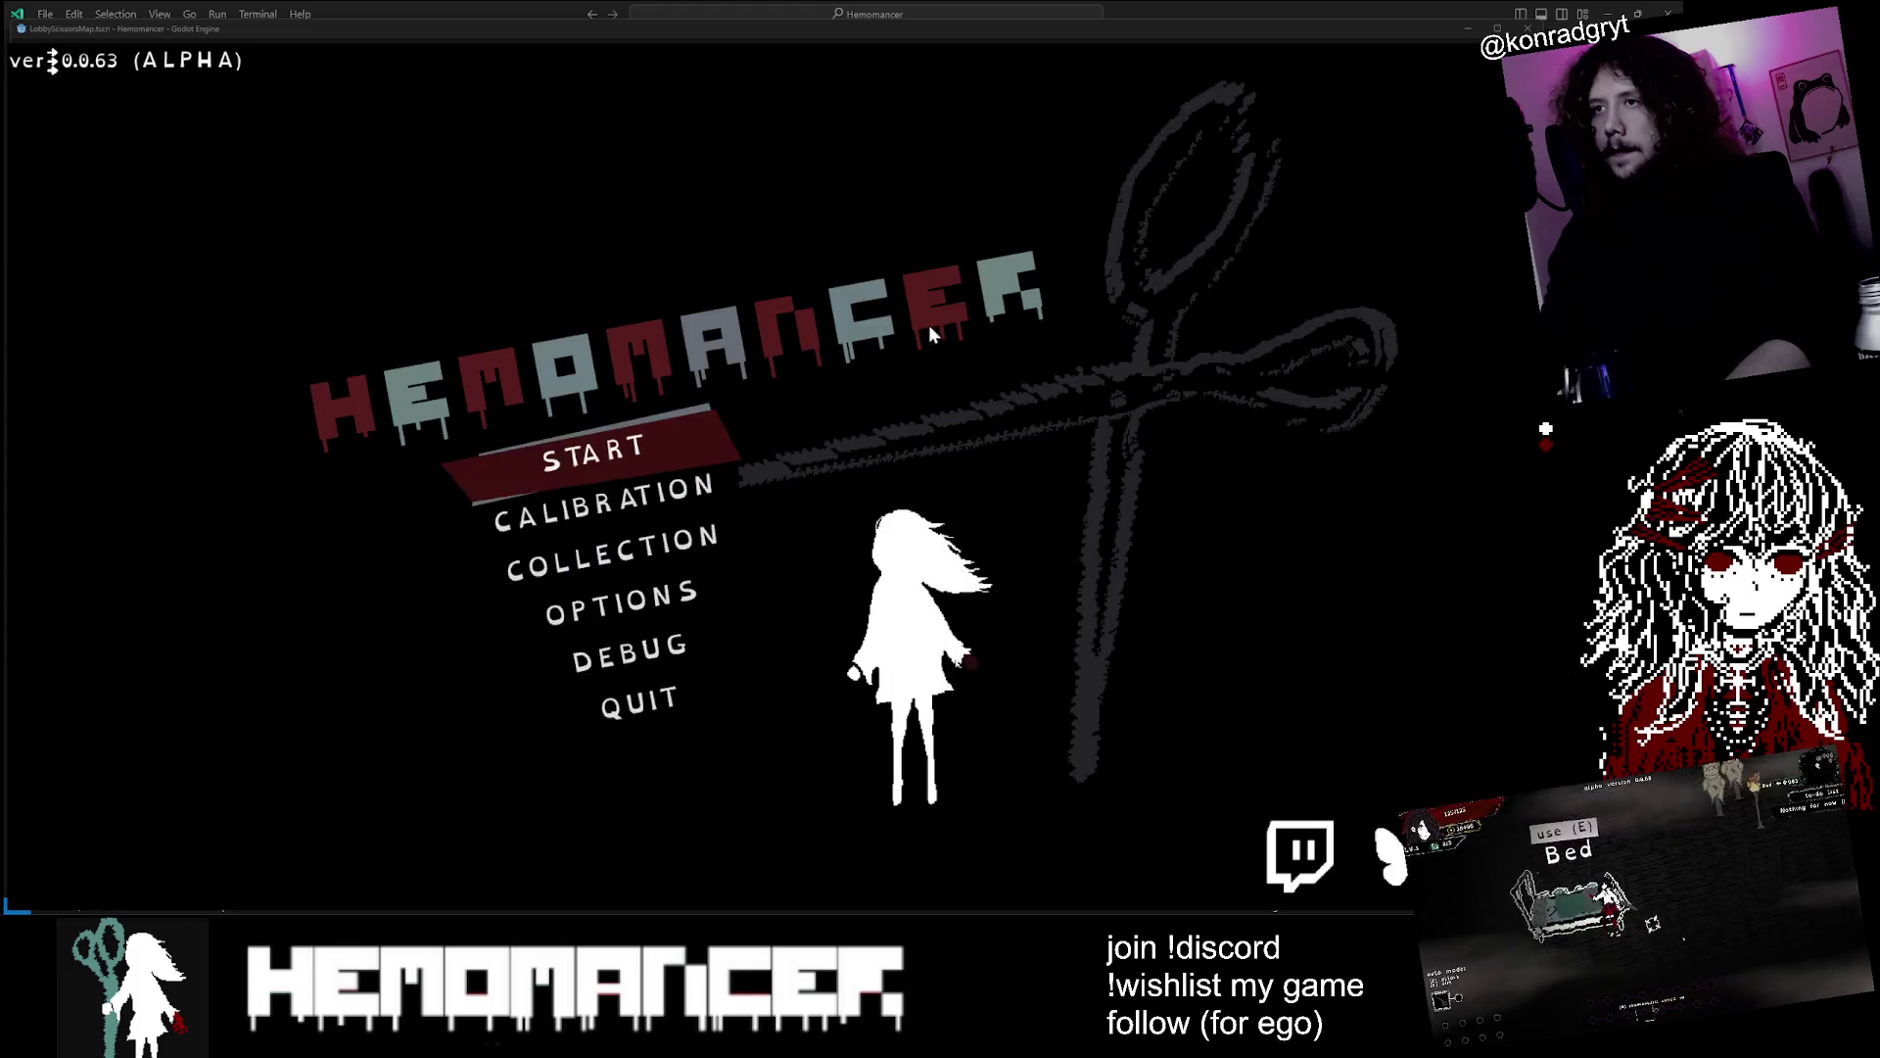
pyautogui.click(654, 451)
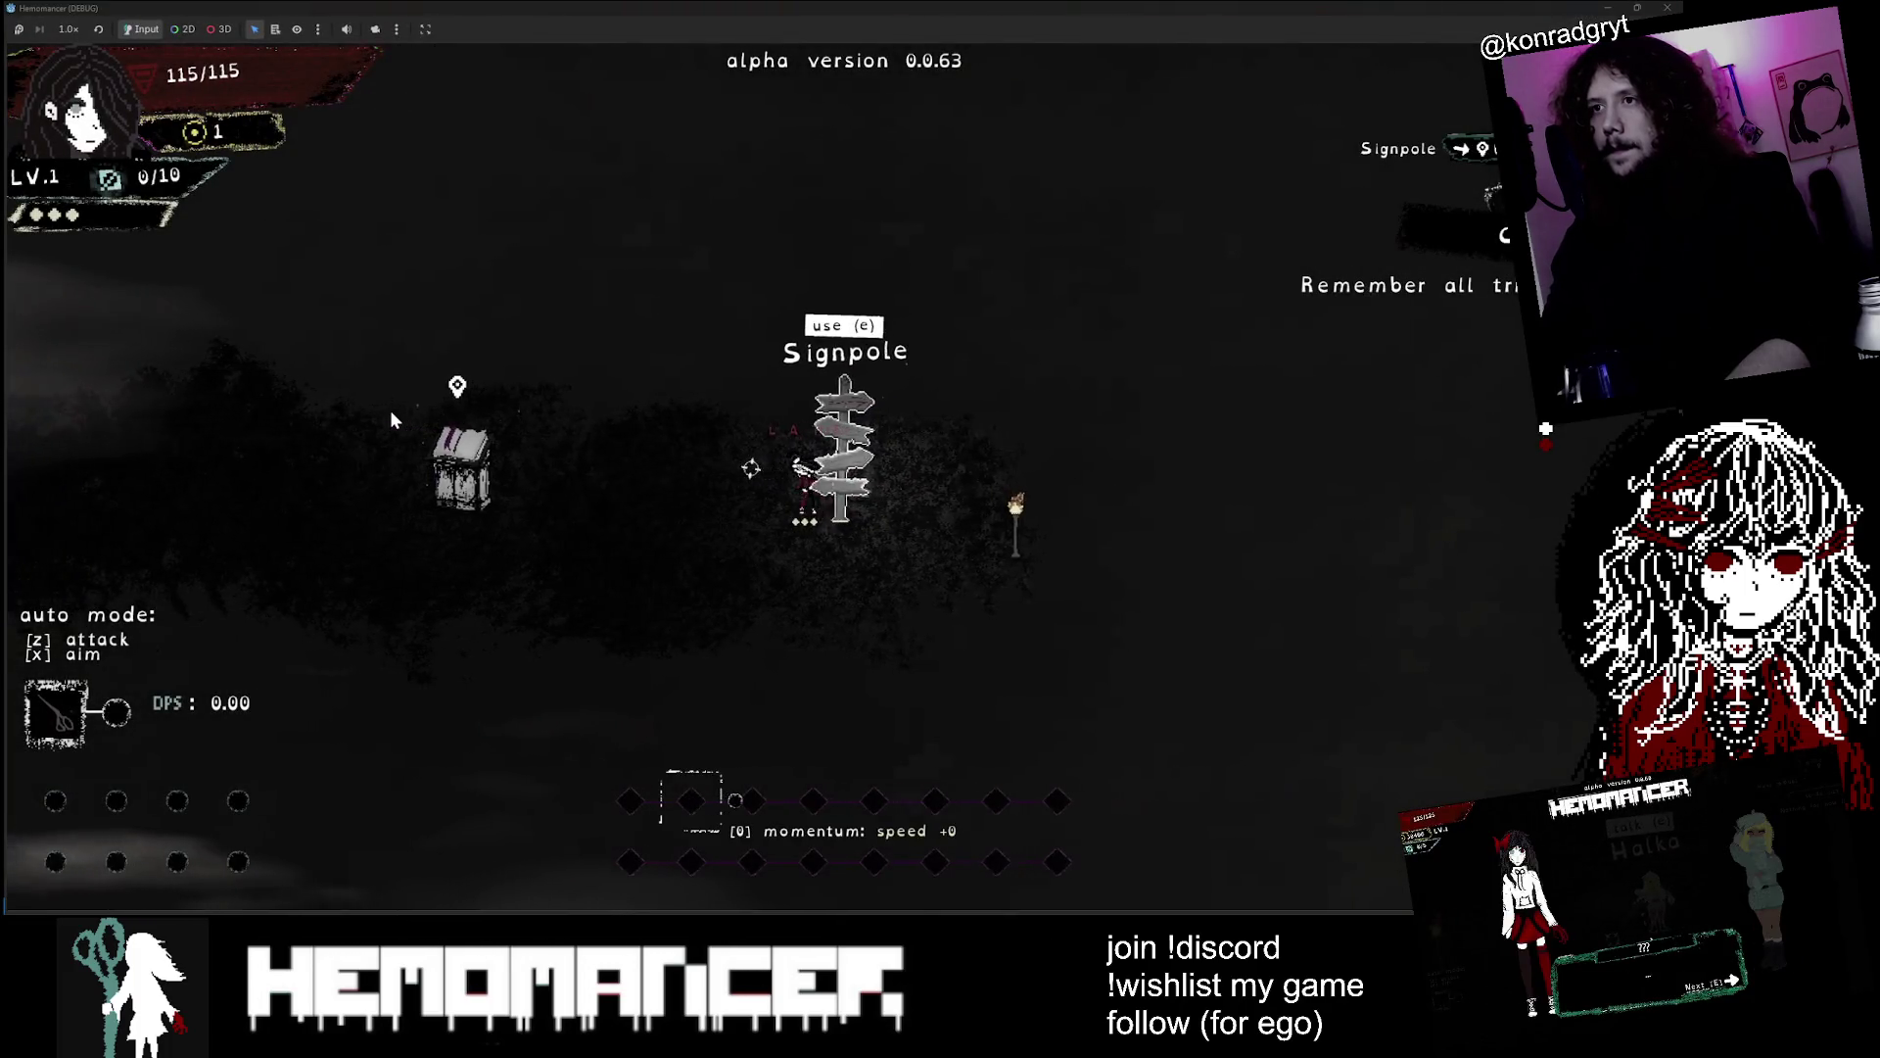
pyautogui.press('a')
pyautogui.press('Escape')
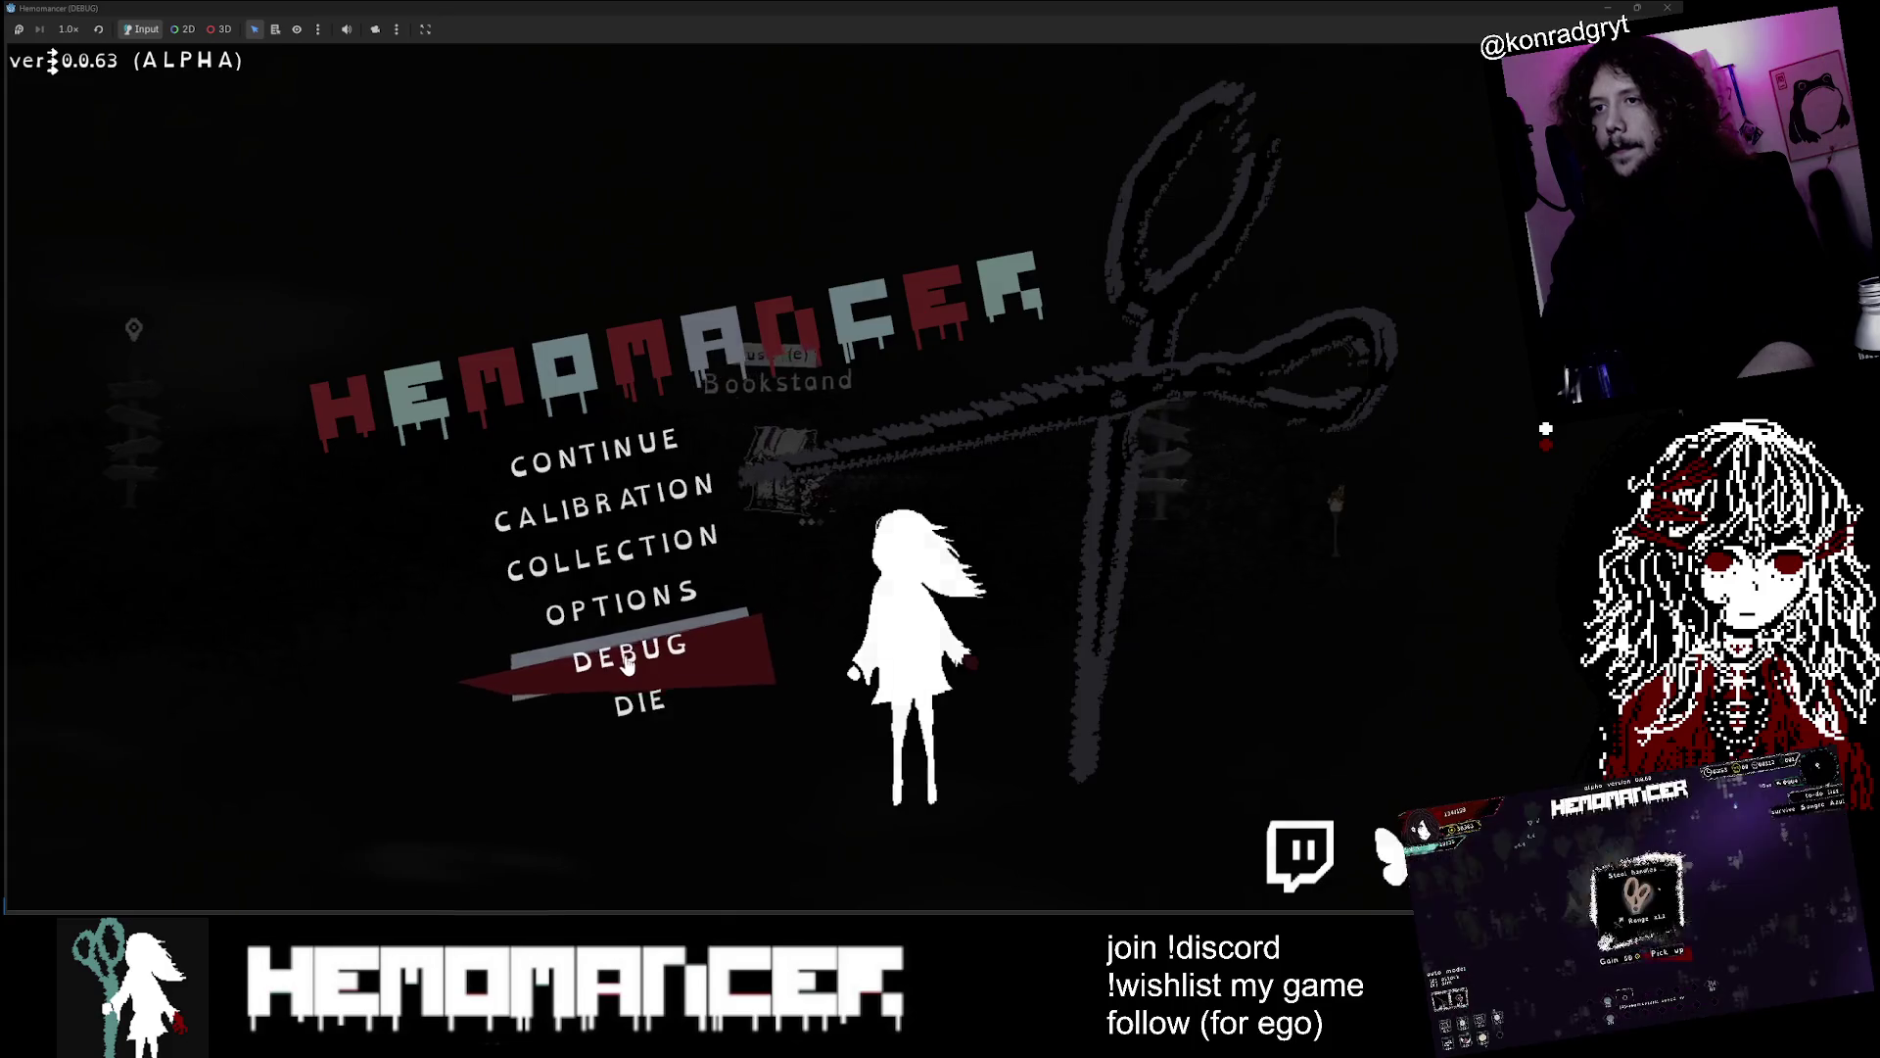
# Delete the save file through Options > Gameplay > Delete Save File and confirm with Yes
pyautogui.click(627, 664)
pyautogui.click(839, 869)
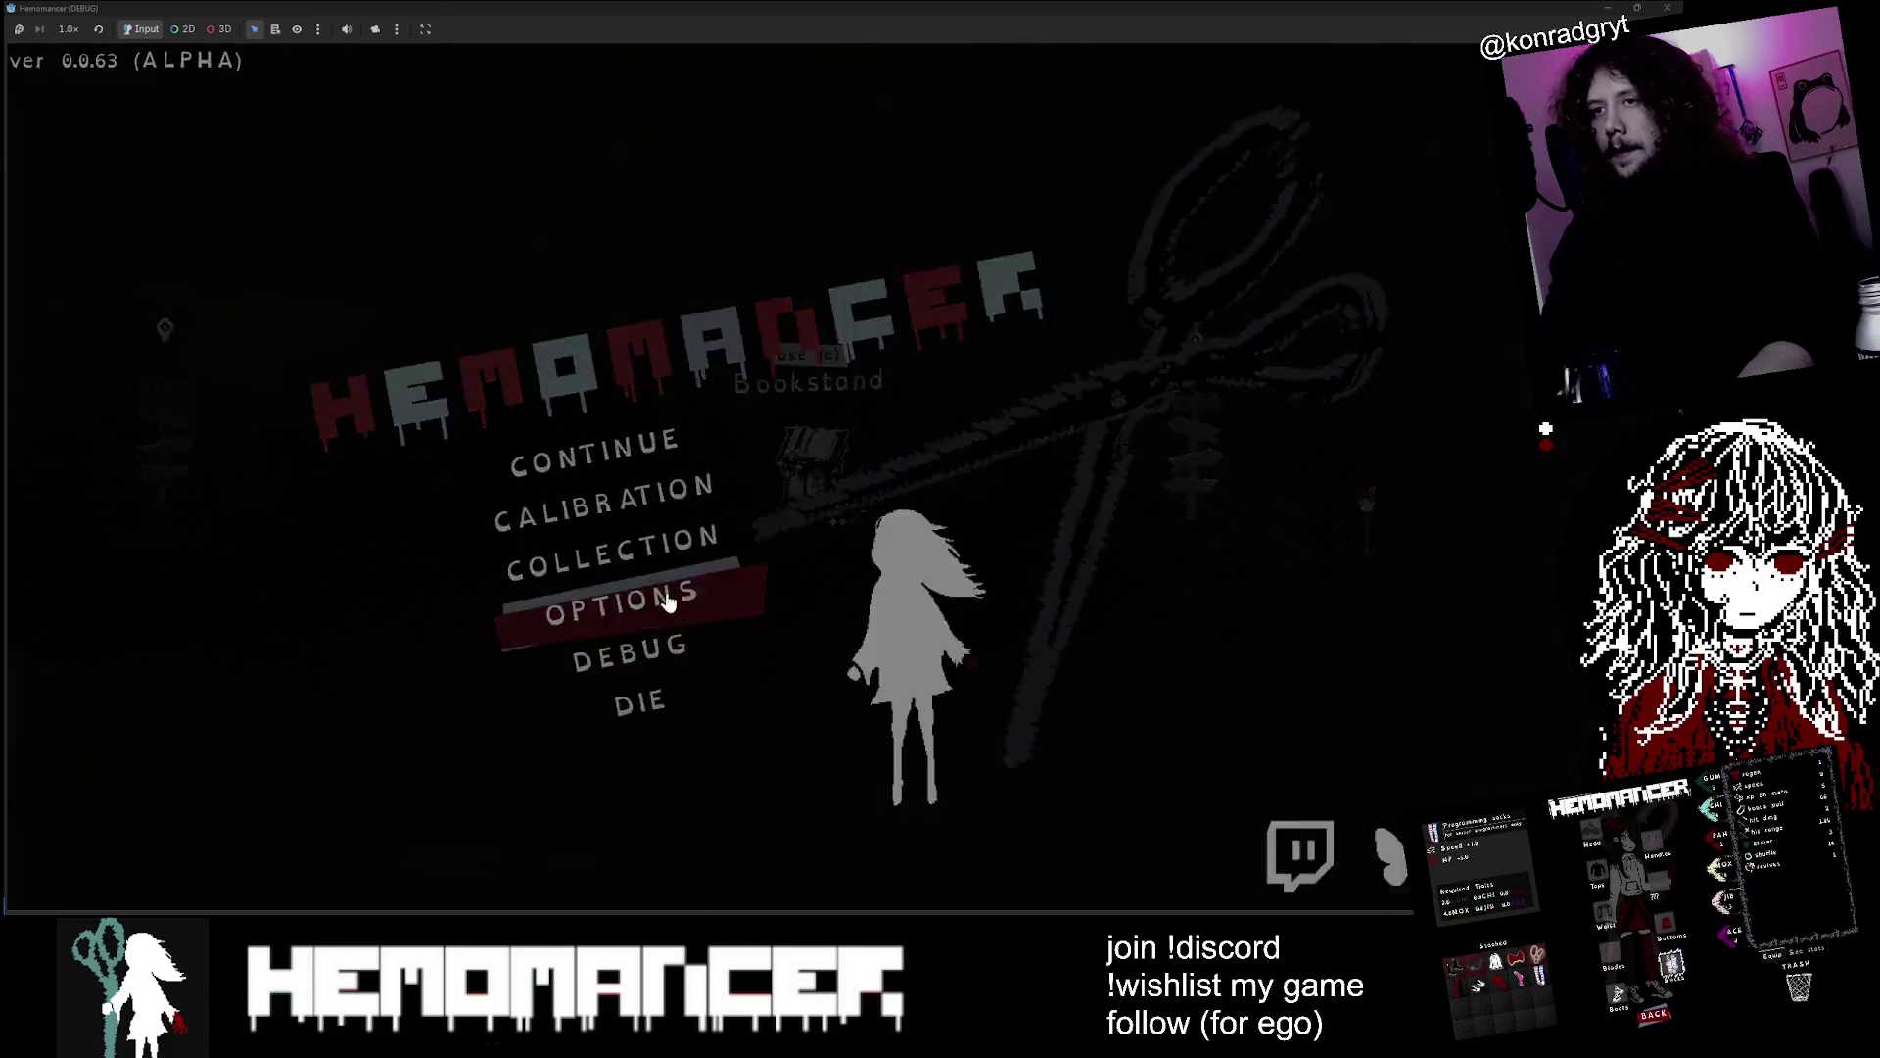
pyautogui.click(654, 610)
pyautogui.click(827, 382)
pyautogui.click(853, 811)
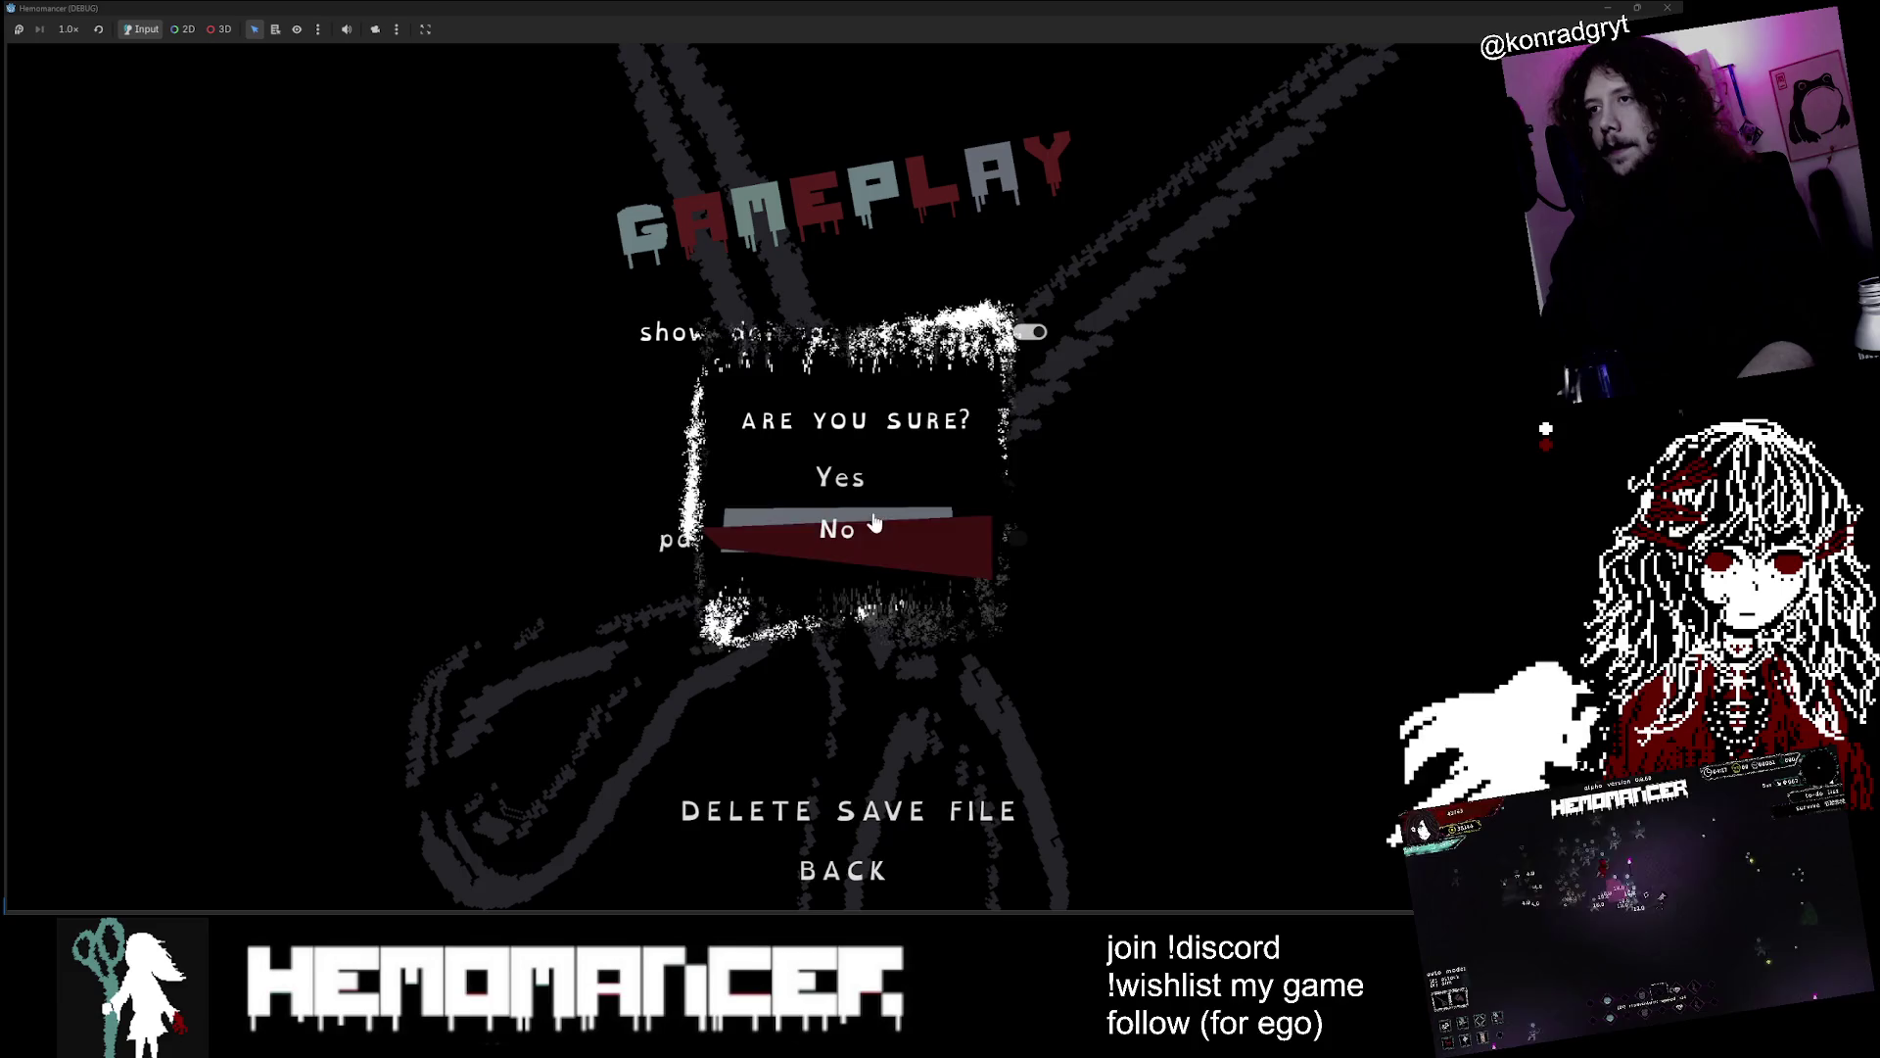
pyautogui.click(873, 476)
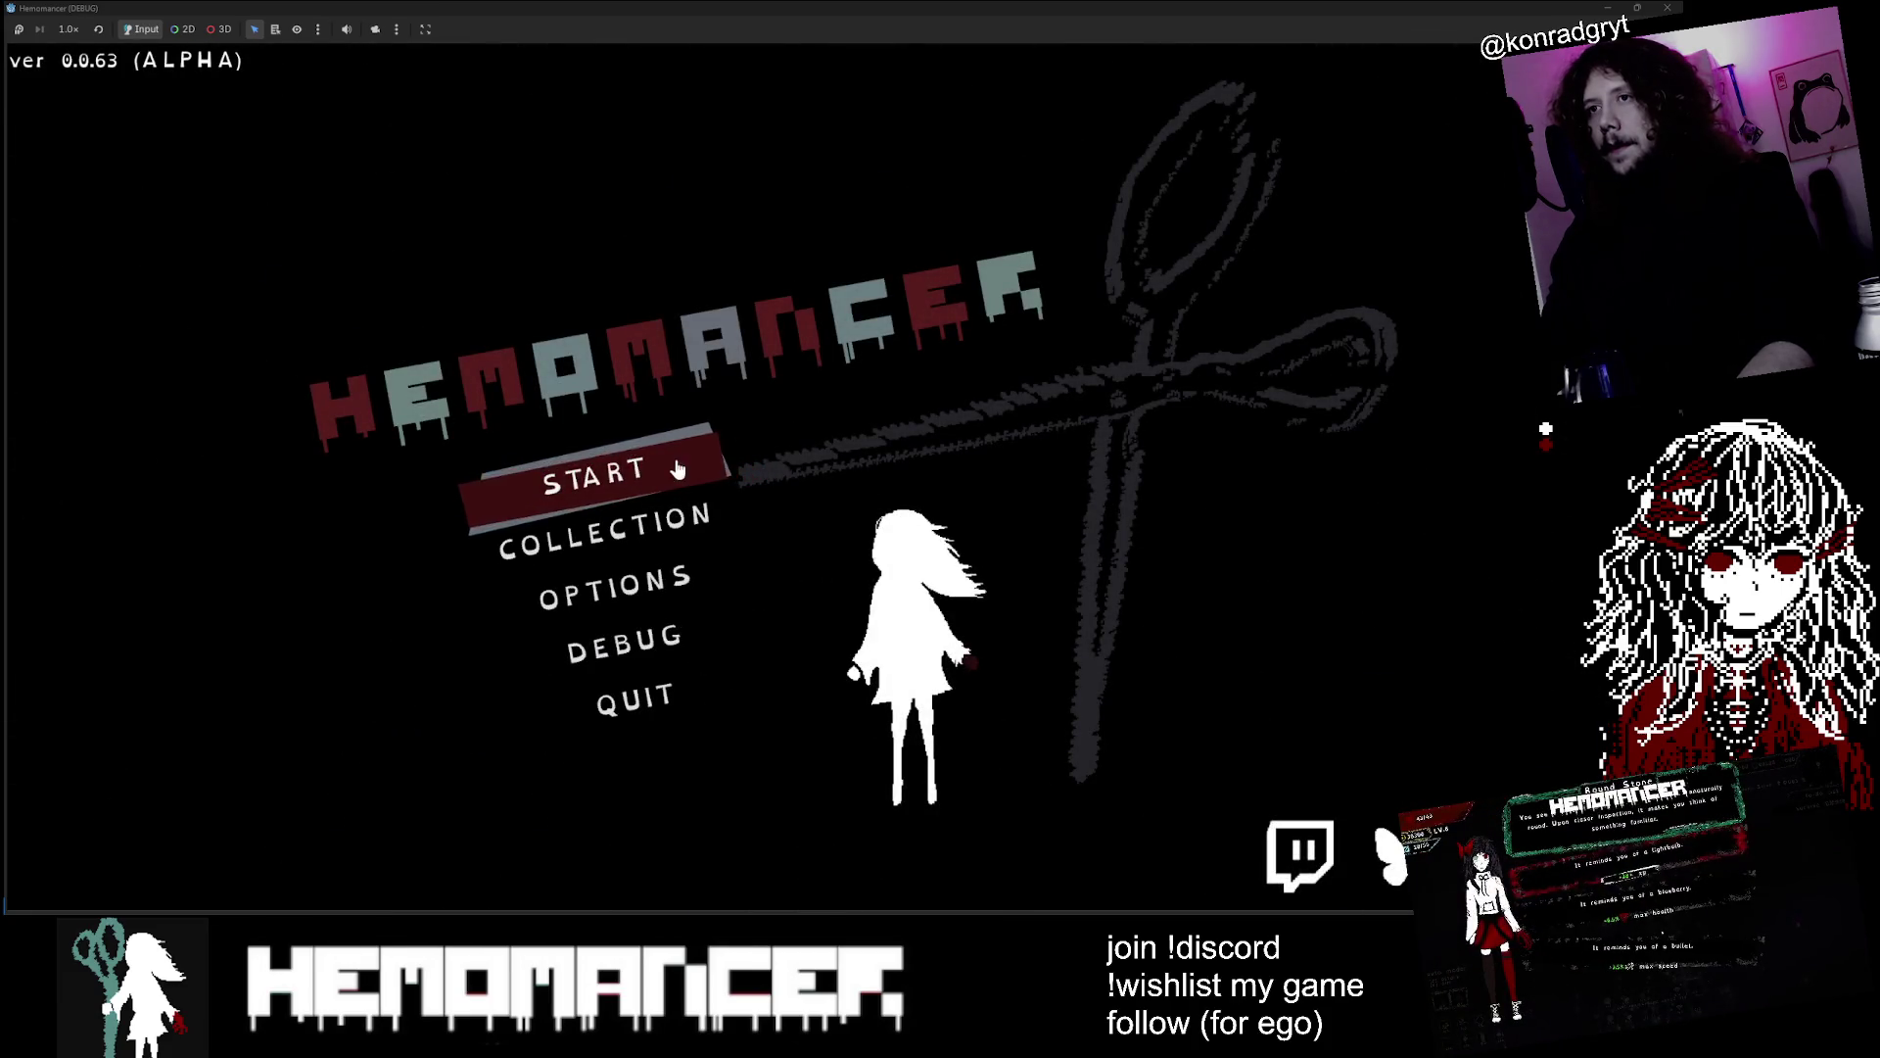
pyautogui.click(685, 468)
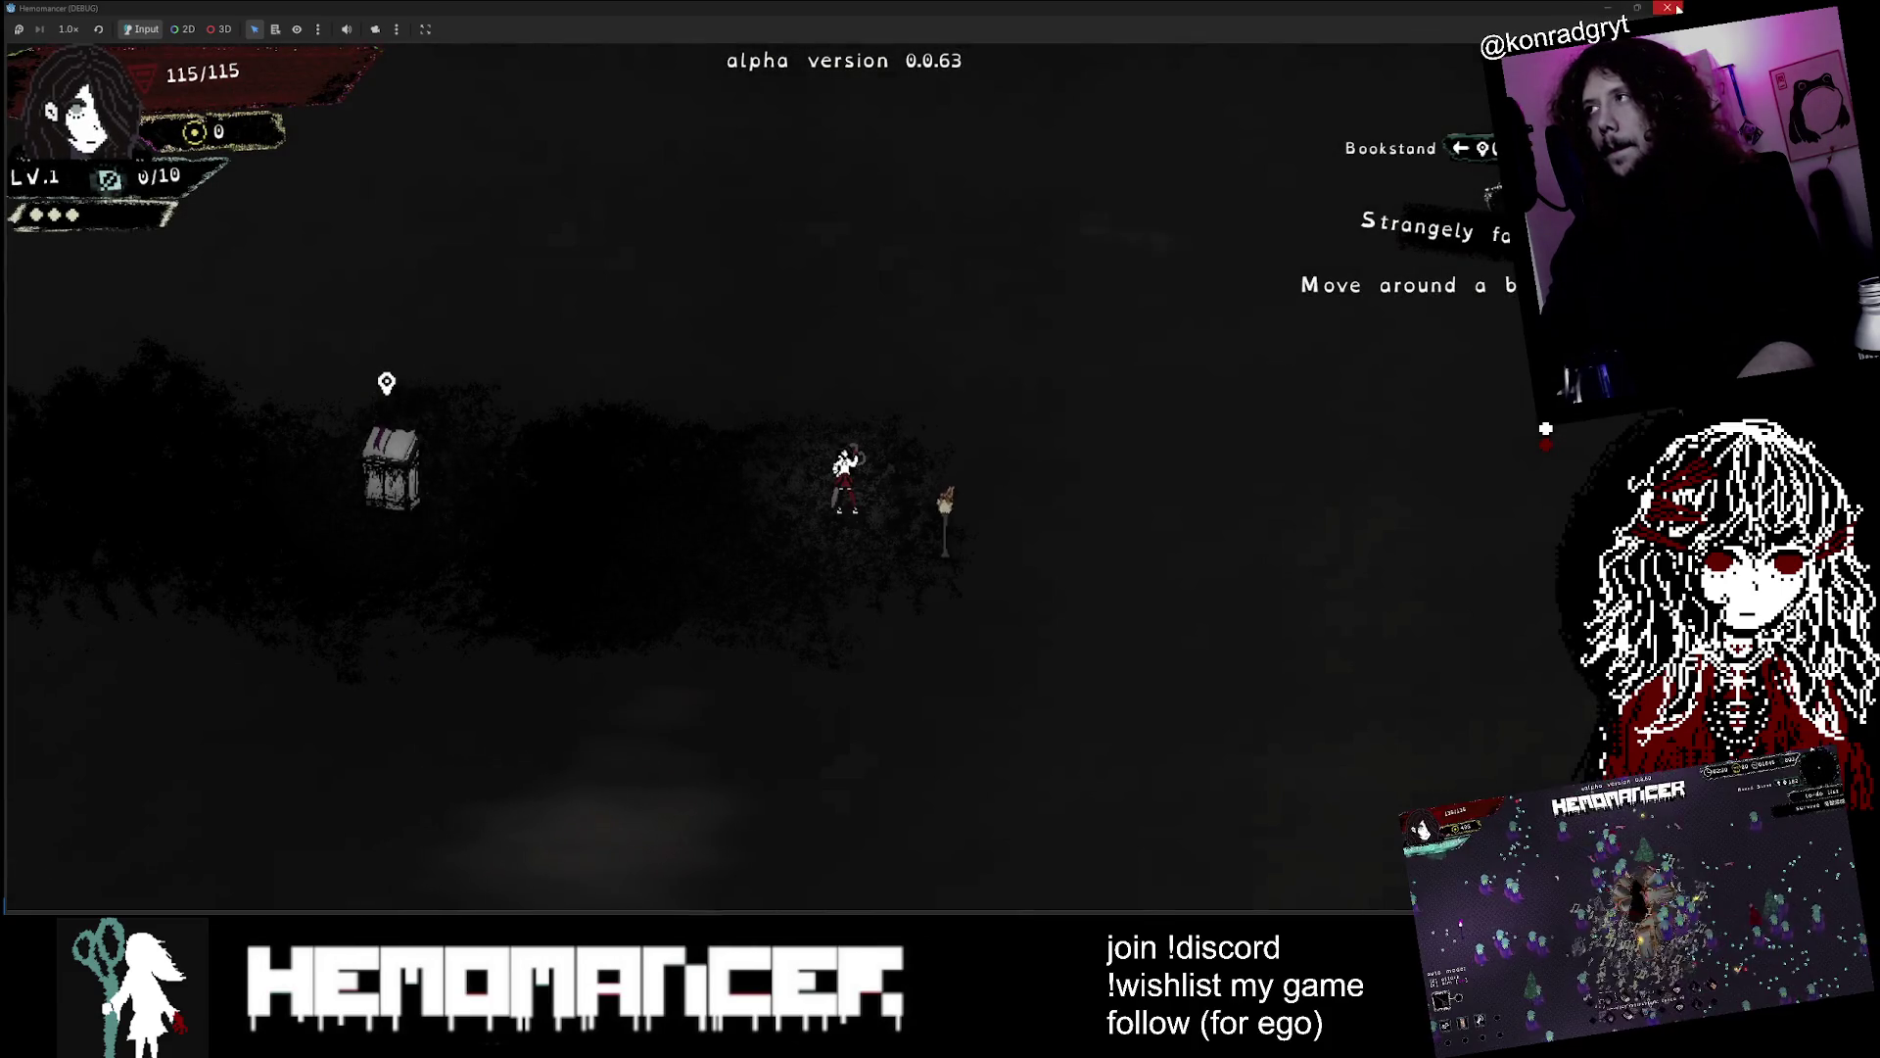
# Close the game window, relaunch it with F5, and shrink the window back down
pyautogui.click(1665, 8)
pyautogui.press('F5')
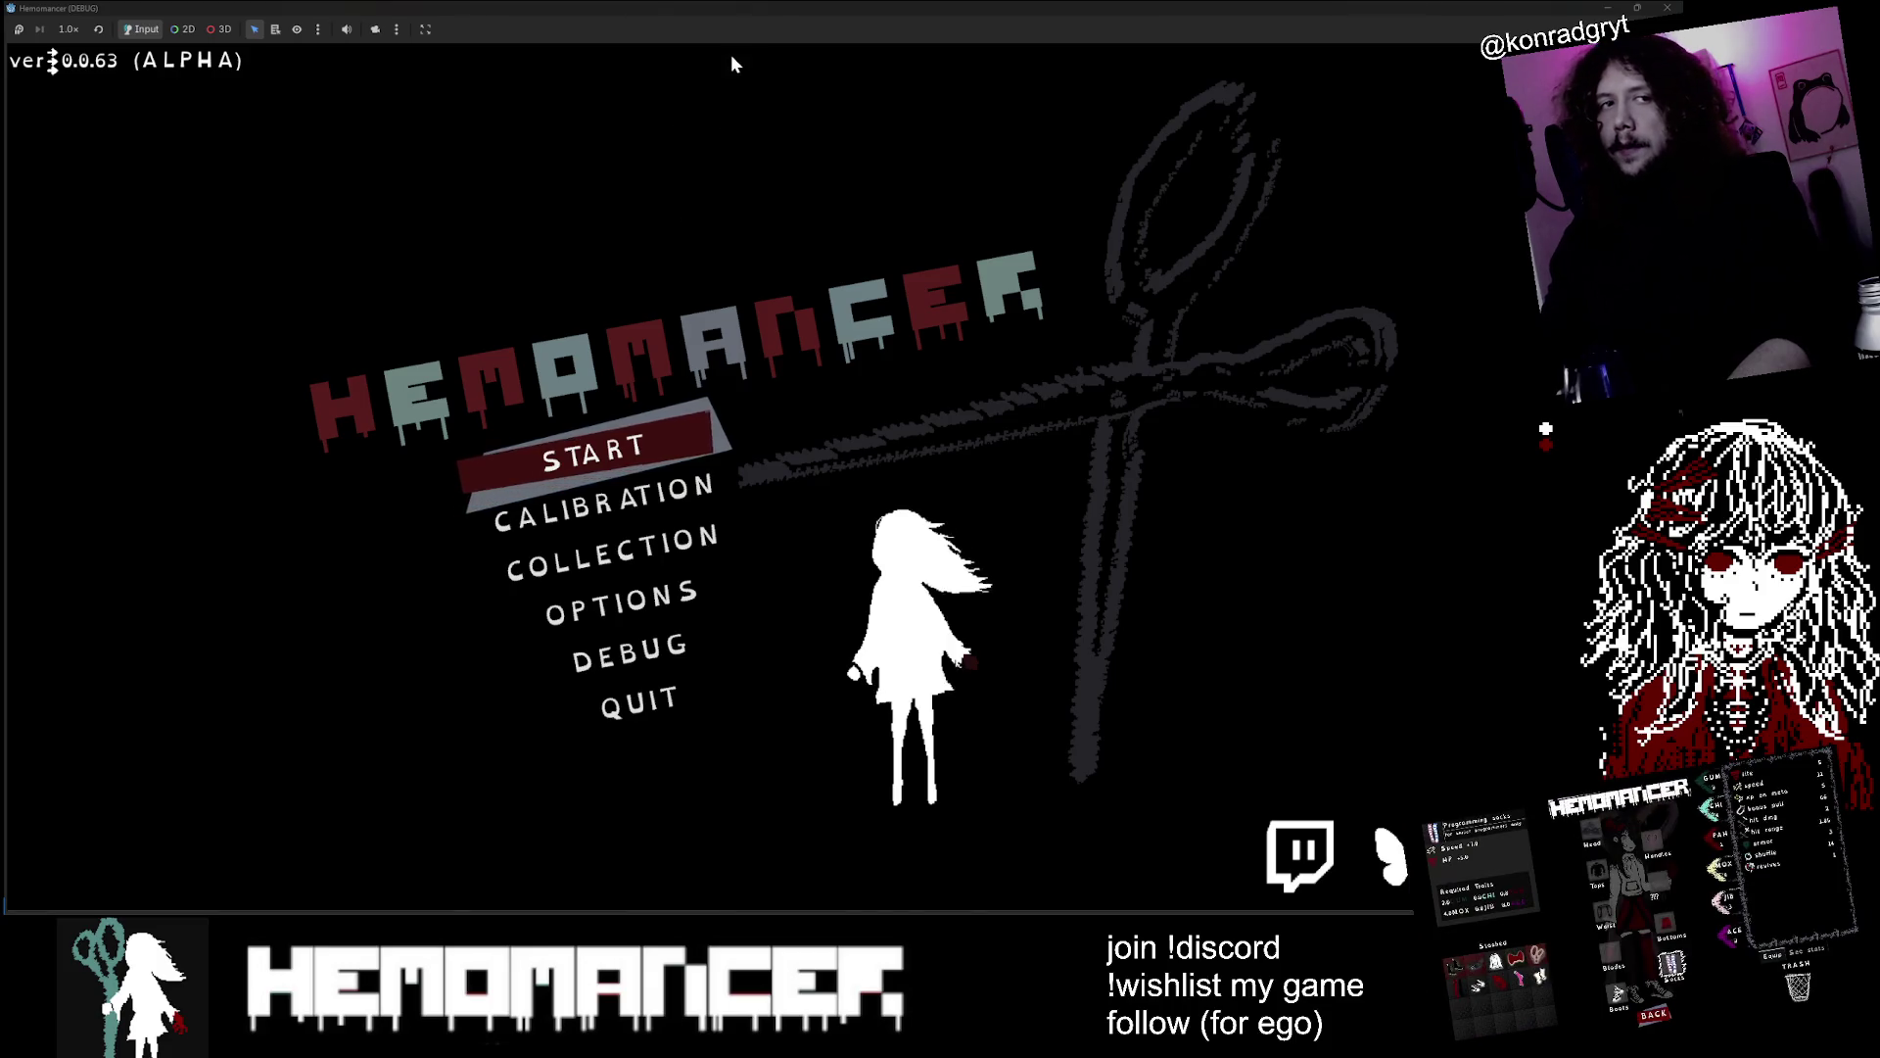
pyautogui.doubleClick(737, 21)
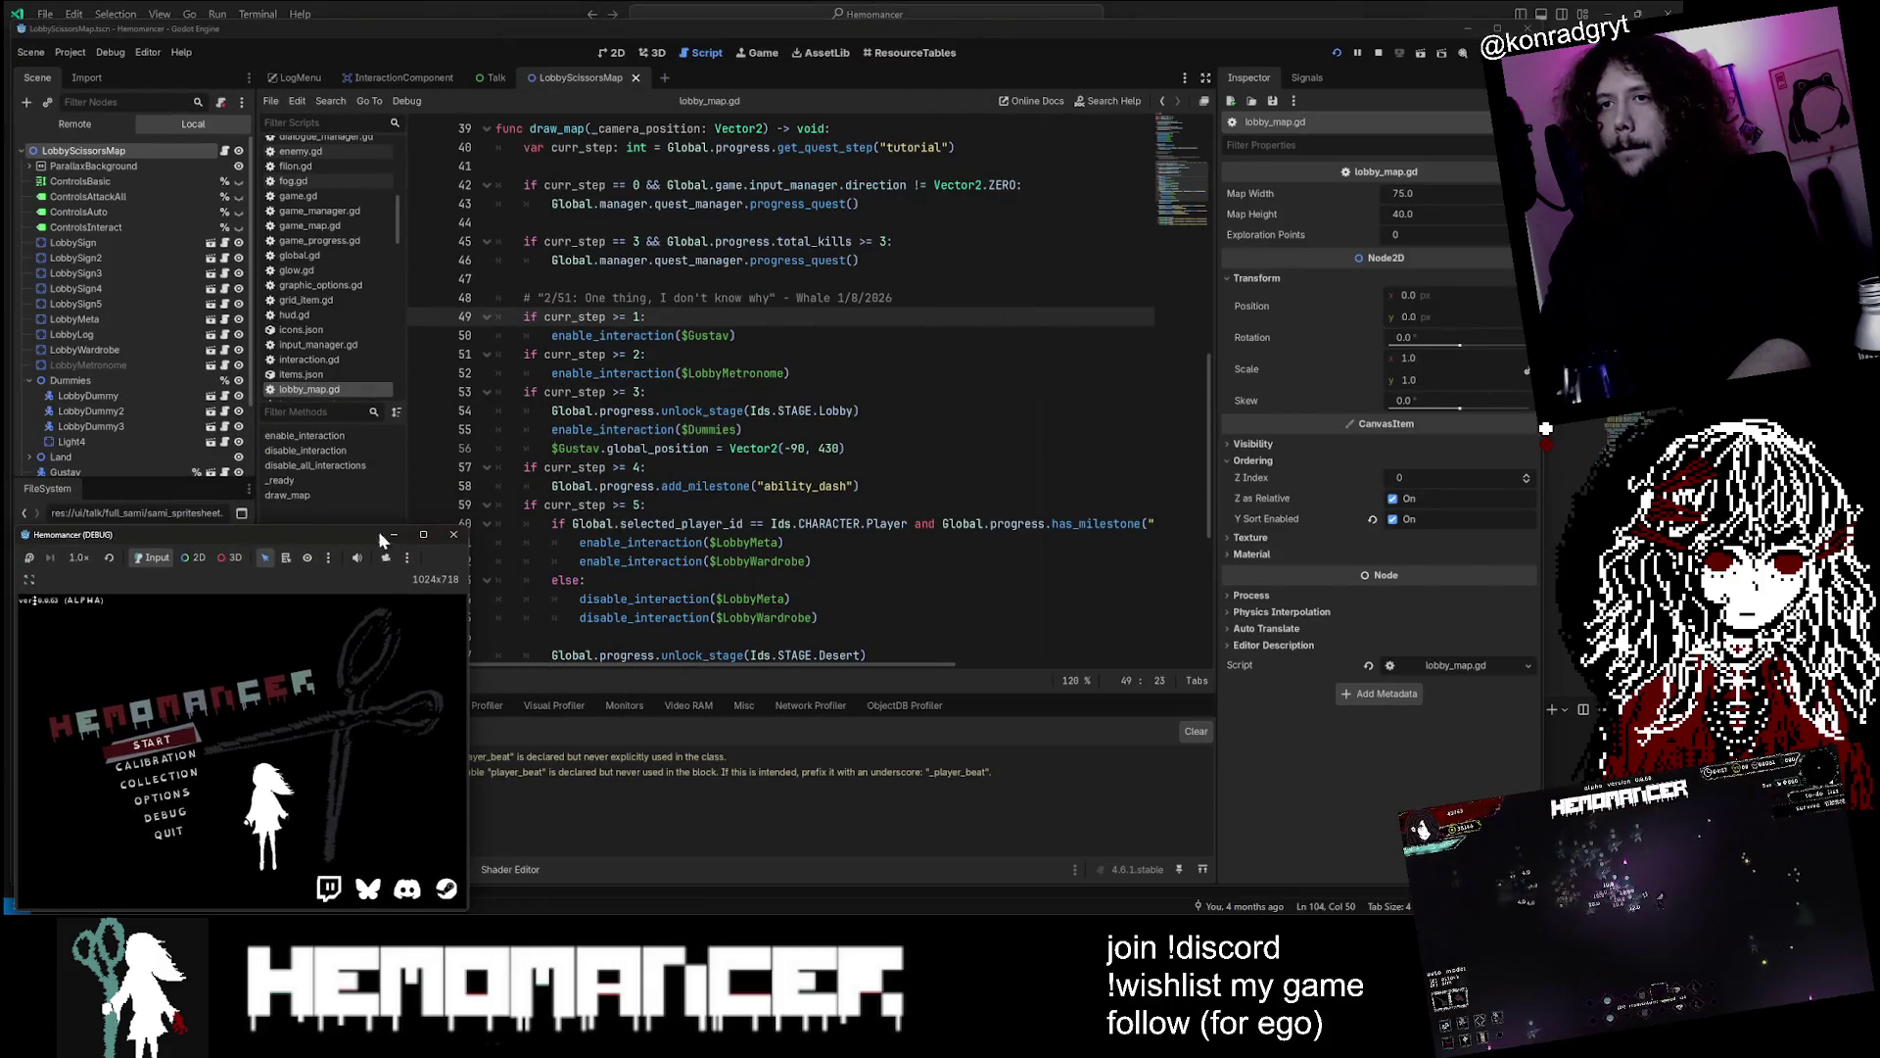
# Enlarge the game window, start the game, and walk the character left past the Bookstand
pyautogui.moveTo(470, 526); pyautogui.dragTo(1478, 44)
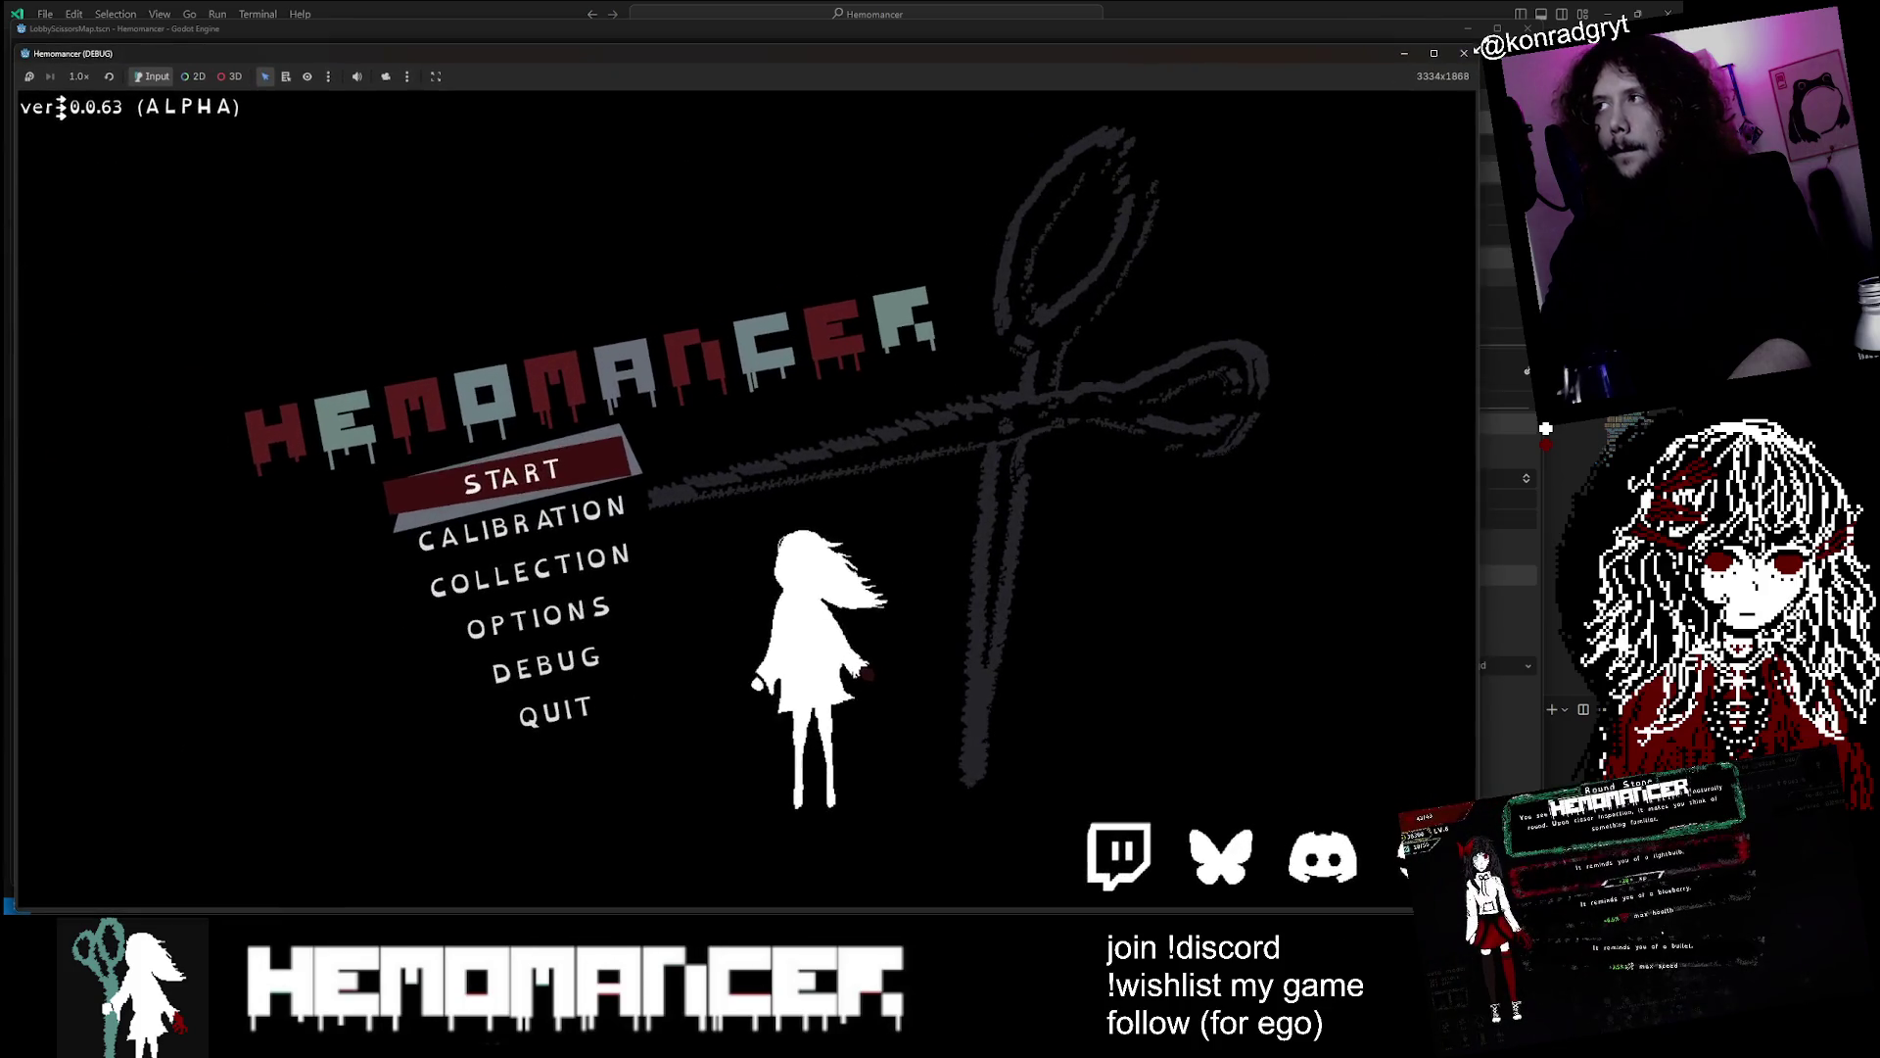
pyautogui.press('Return')
pyautogui.press('a')
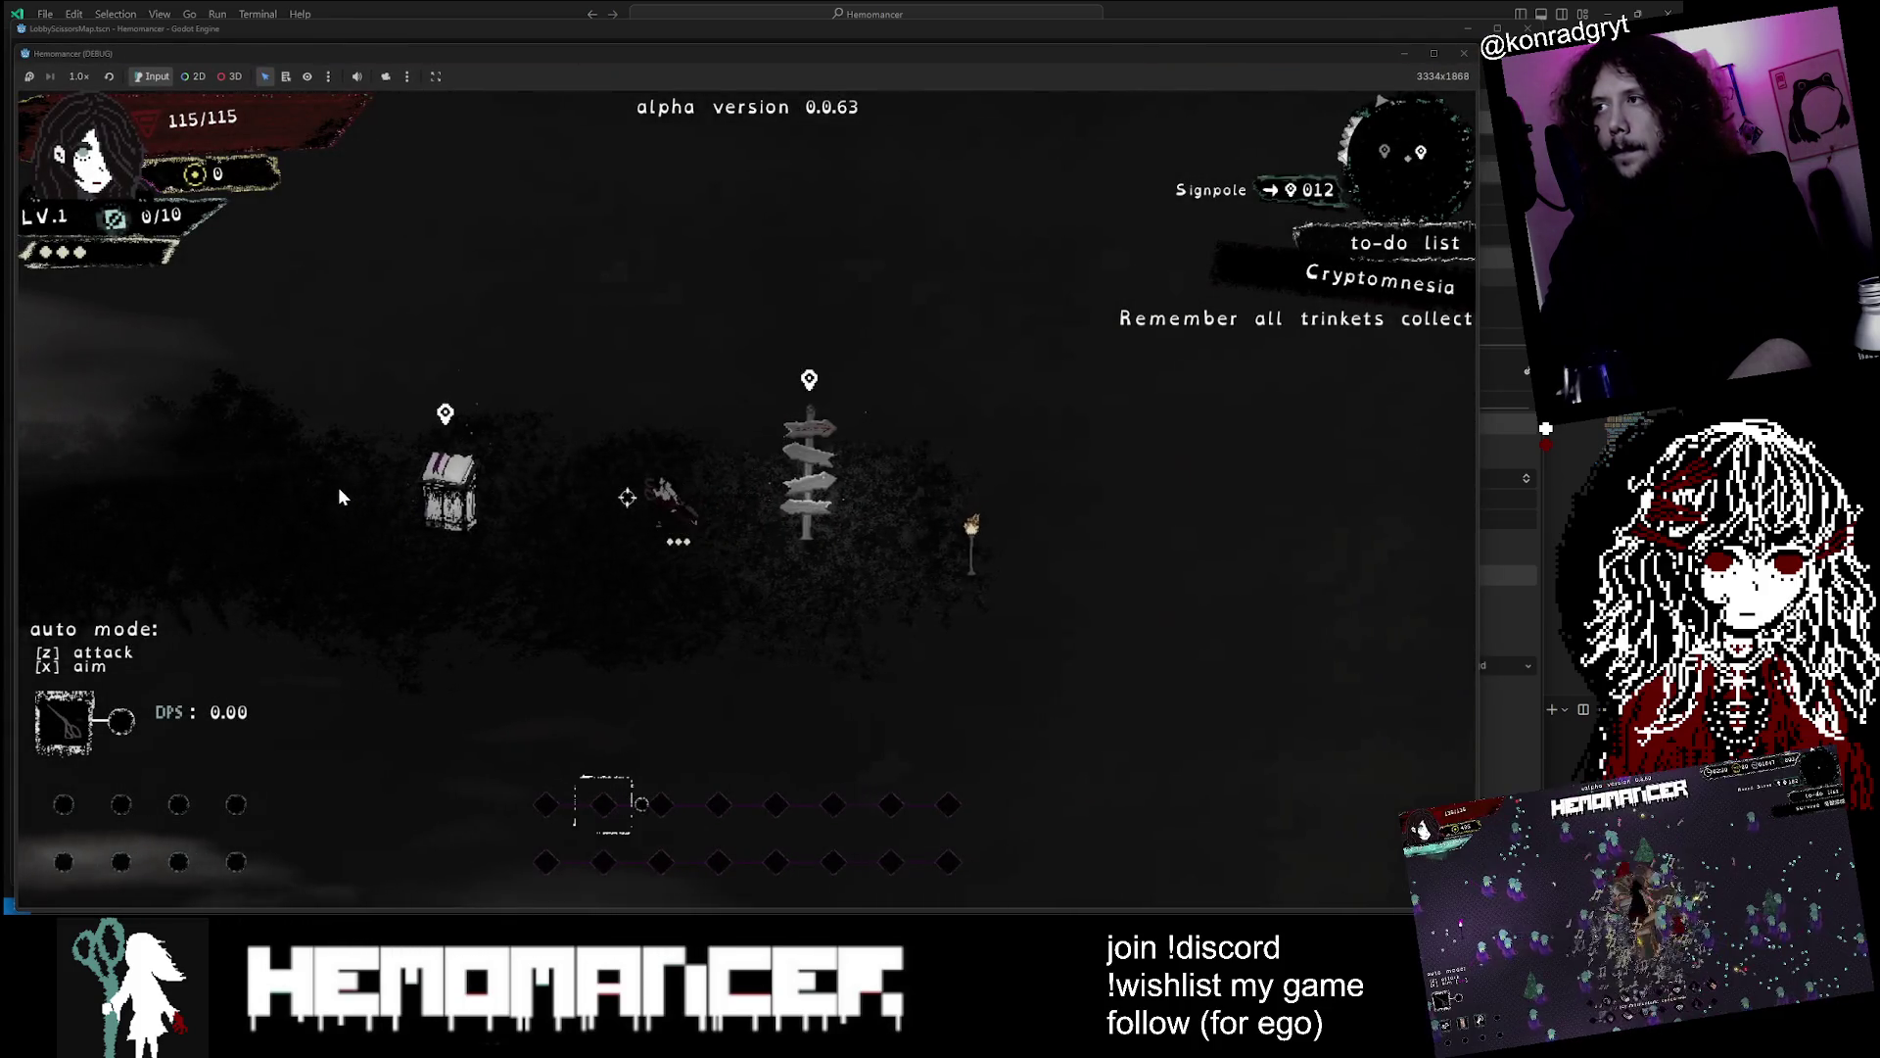
pyautogui.press('a')
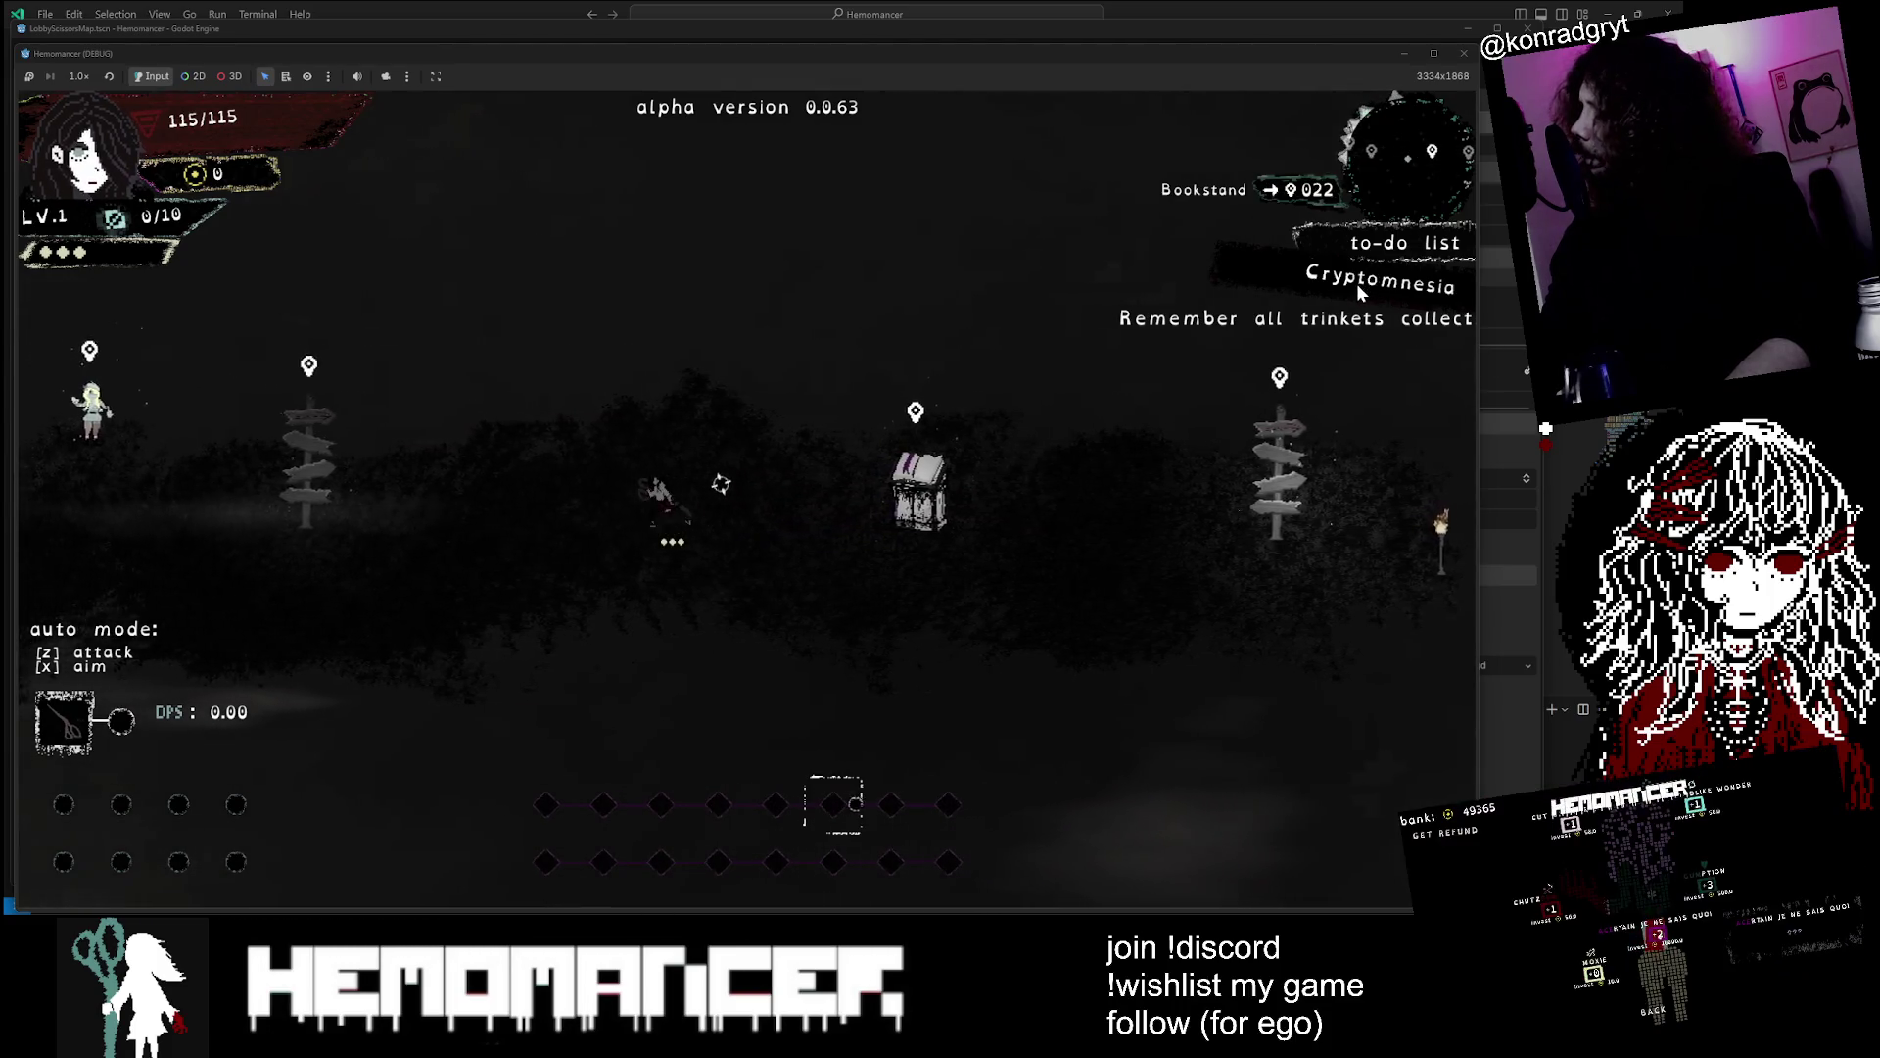
pyautogui.press('a')
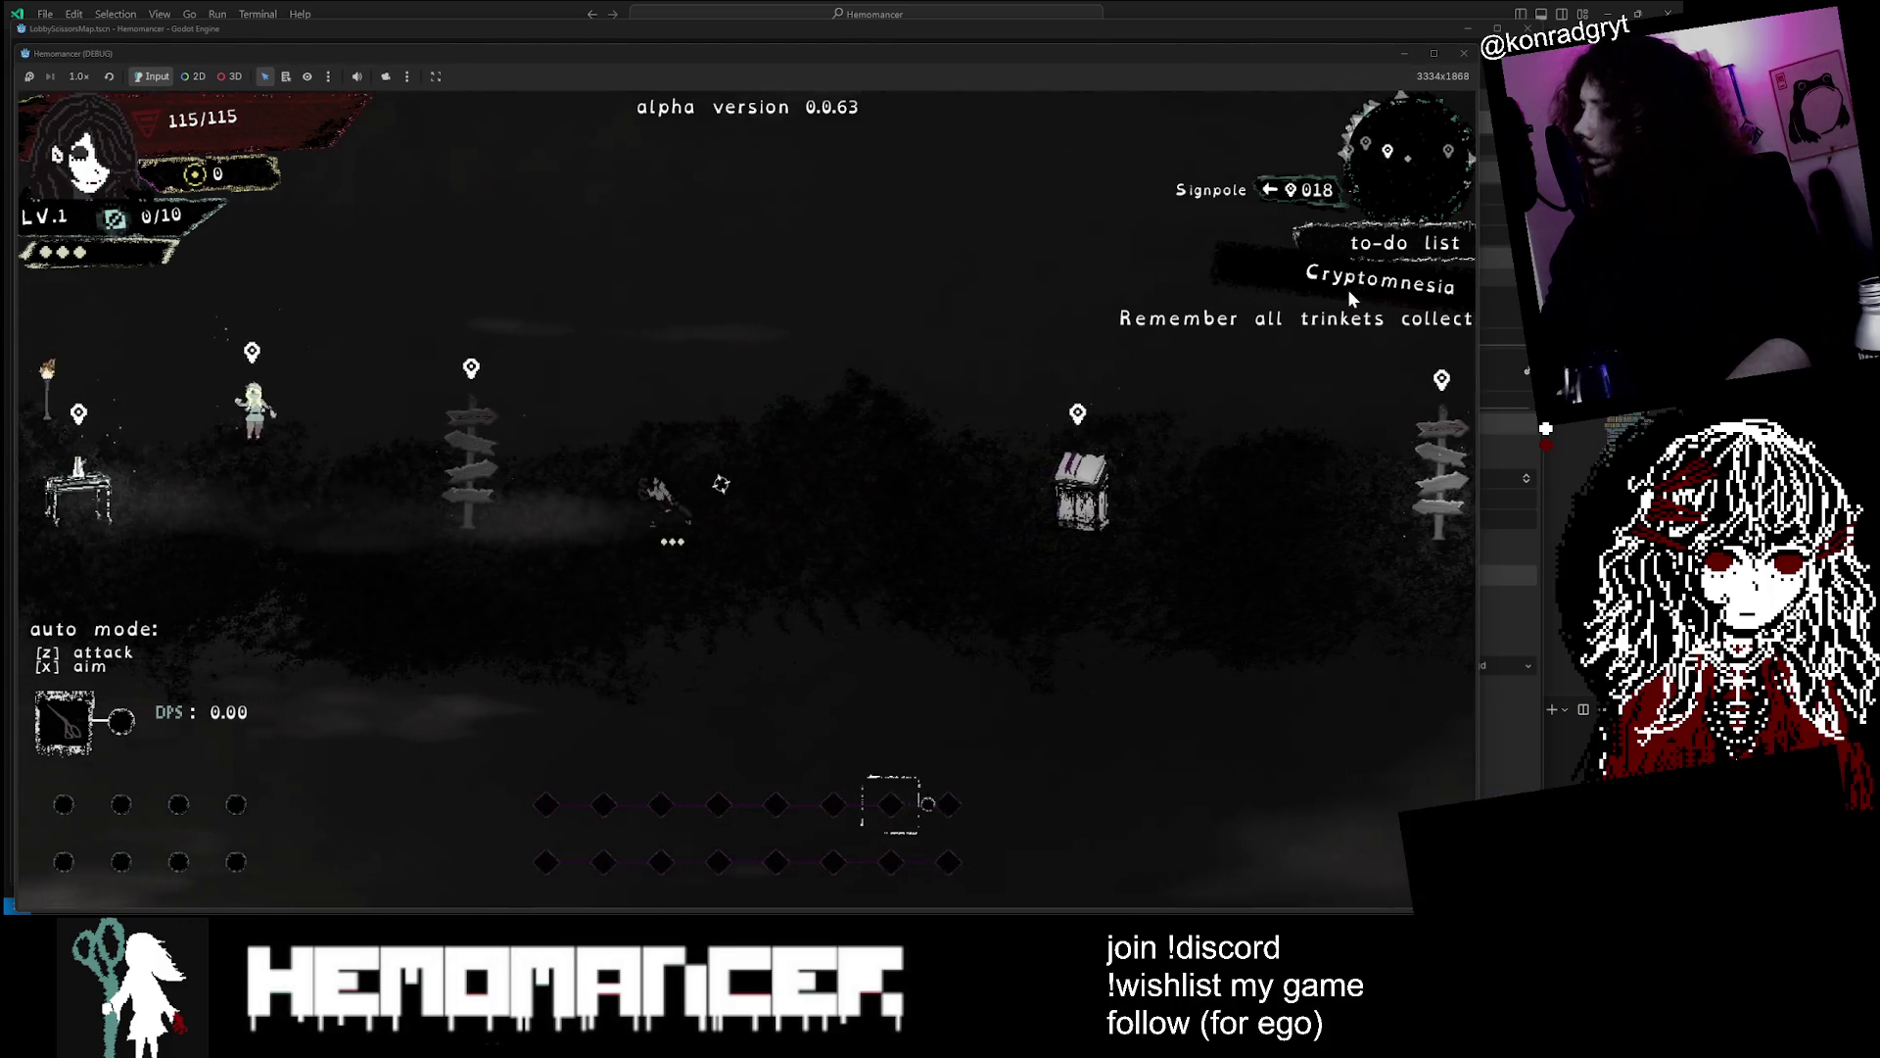
# Delete the save file again via Options > Gameplay, then start a fresh game
pyautogui.press('Escape')
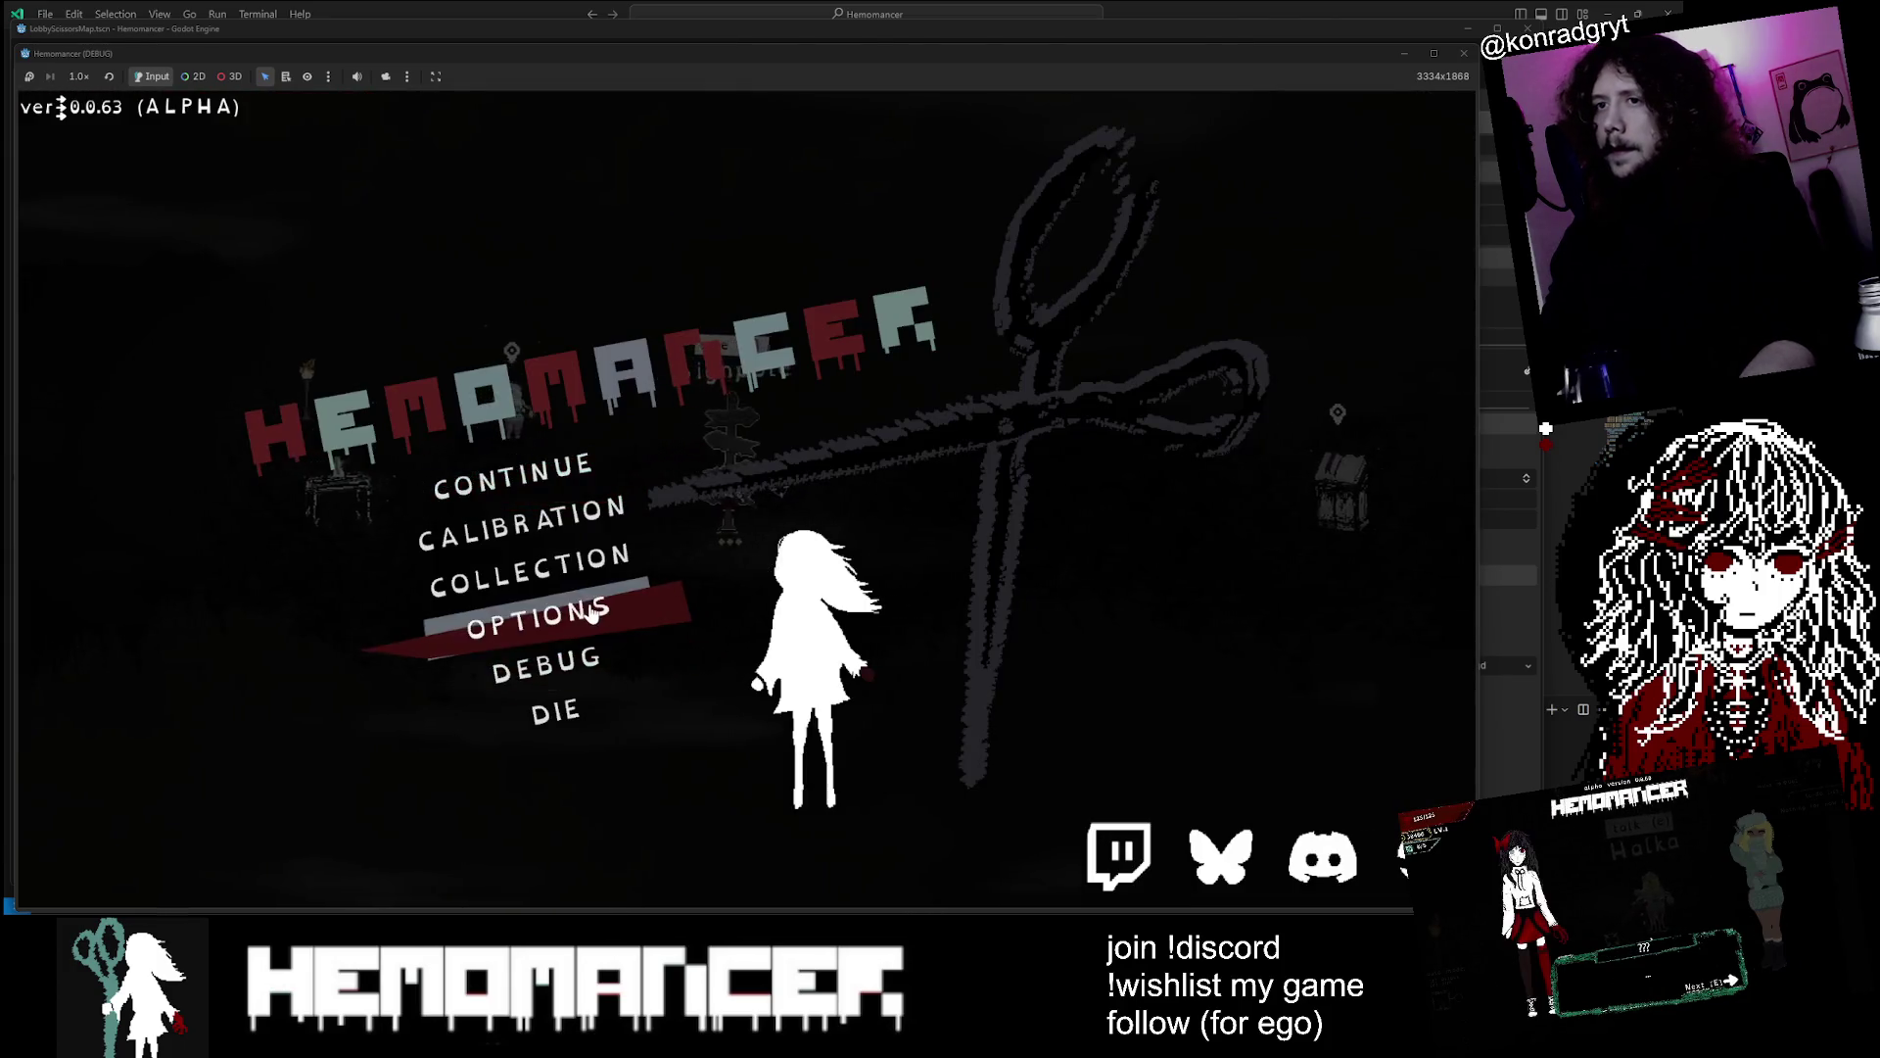
pyautogui.click(591, 613)
pyautogui.click(774, 410)
pyautogui.click(784, 813)
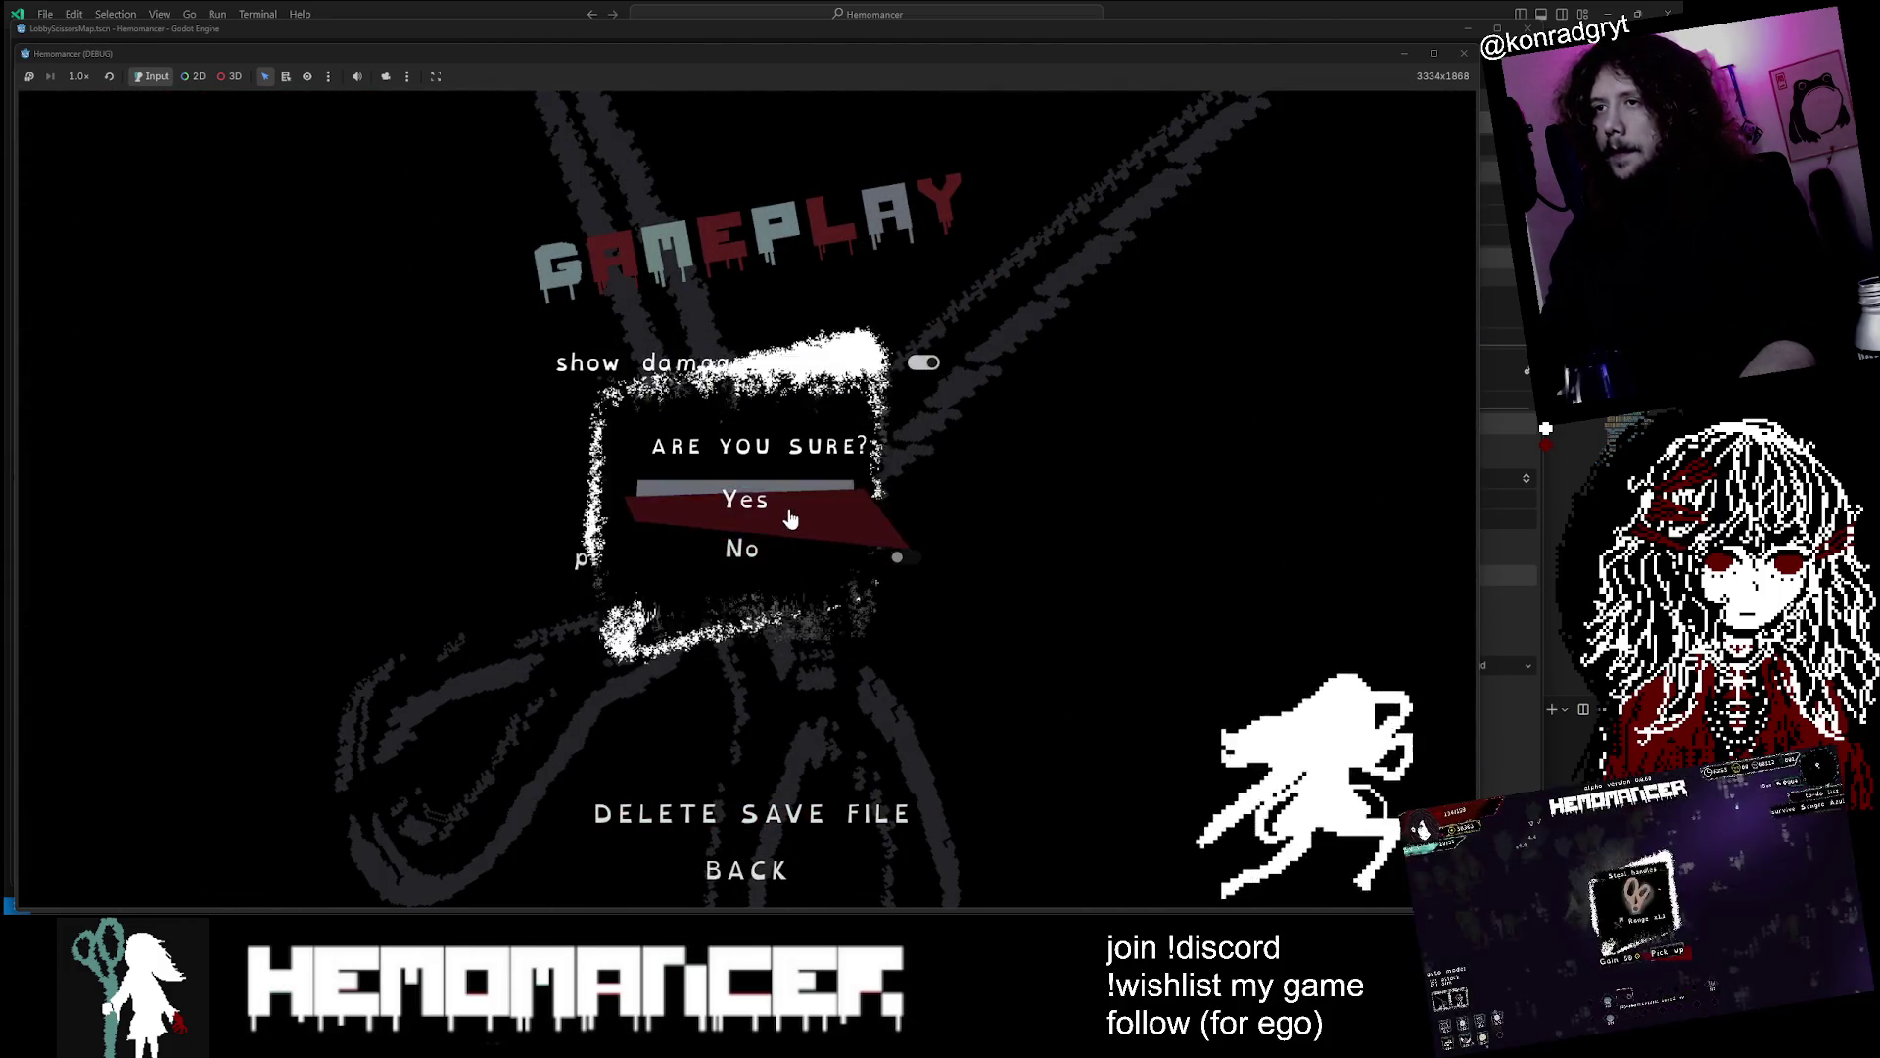
pyautogui.click(784, 502)
pyautogui.press('Escape')
pyautogui.press('Escape')
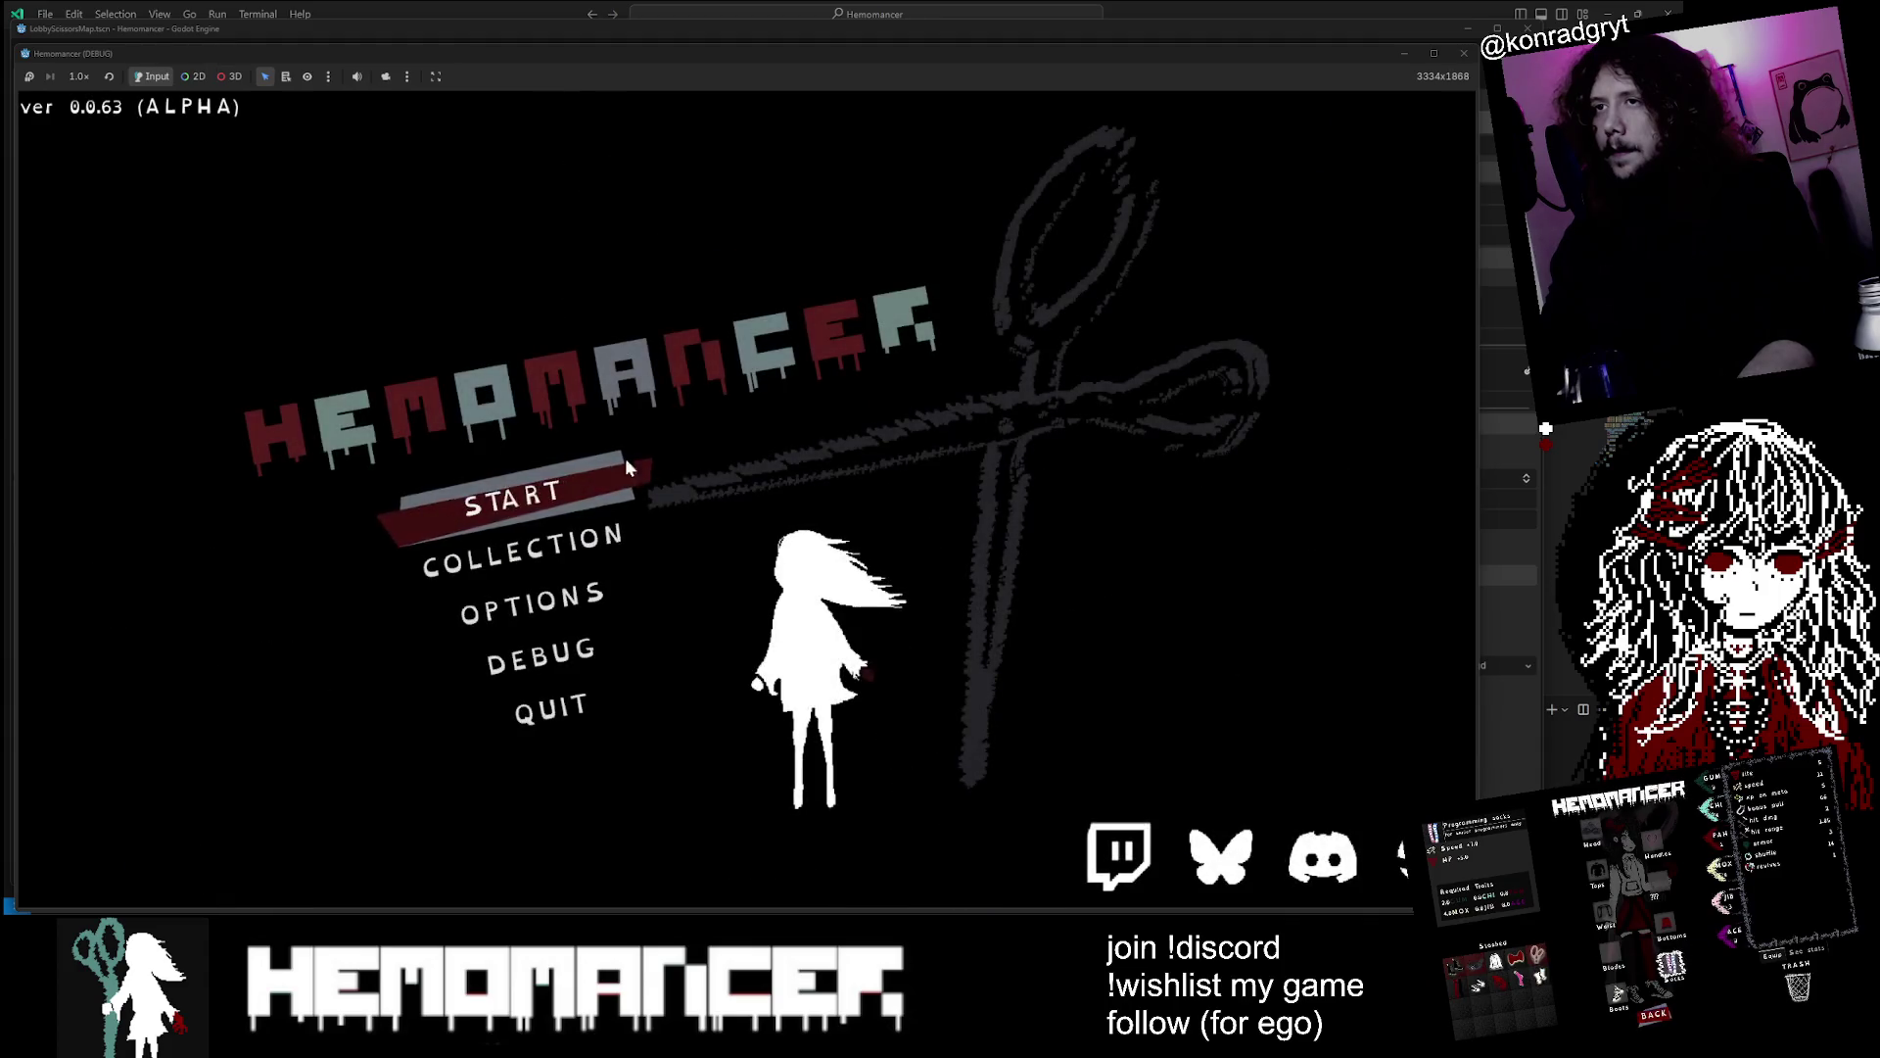
pyautogui.press('Return')
# Walk to the Bookstand, check the Journal, then go talk to the Gruff Stranger
pyautogui.press('a')
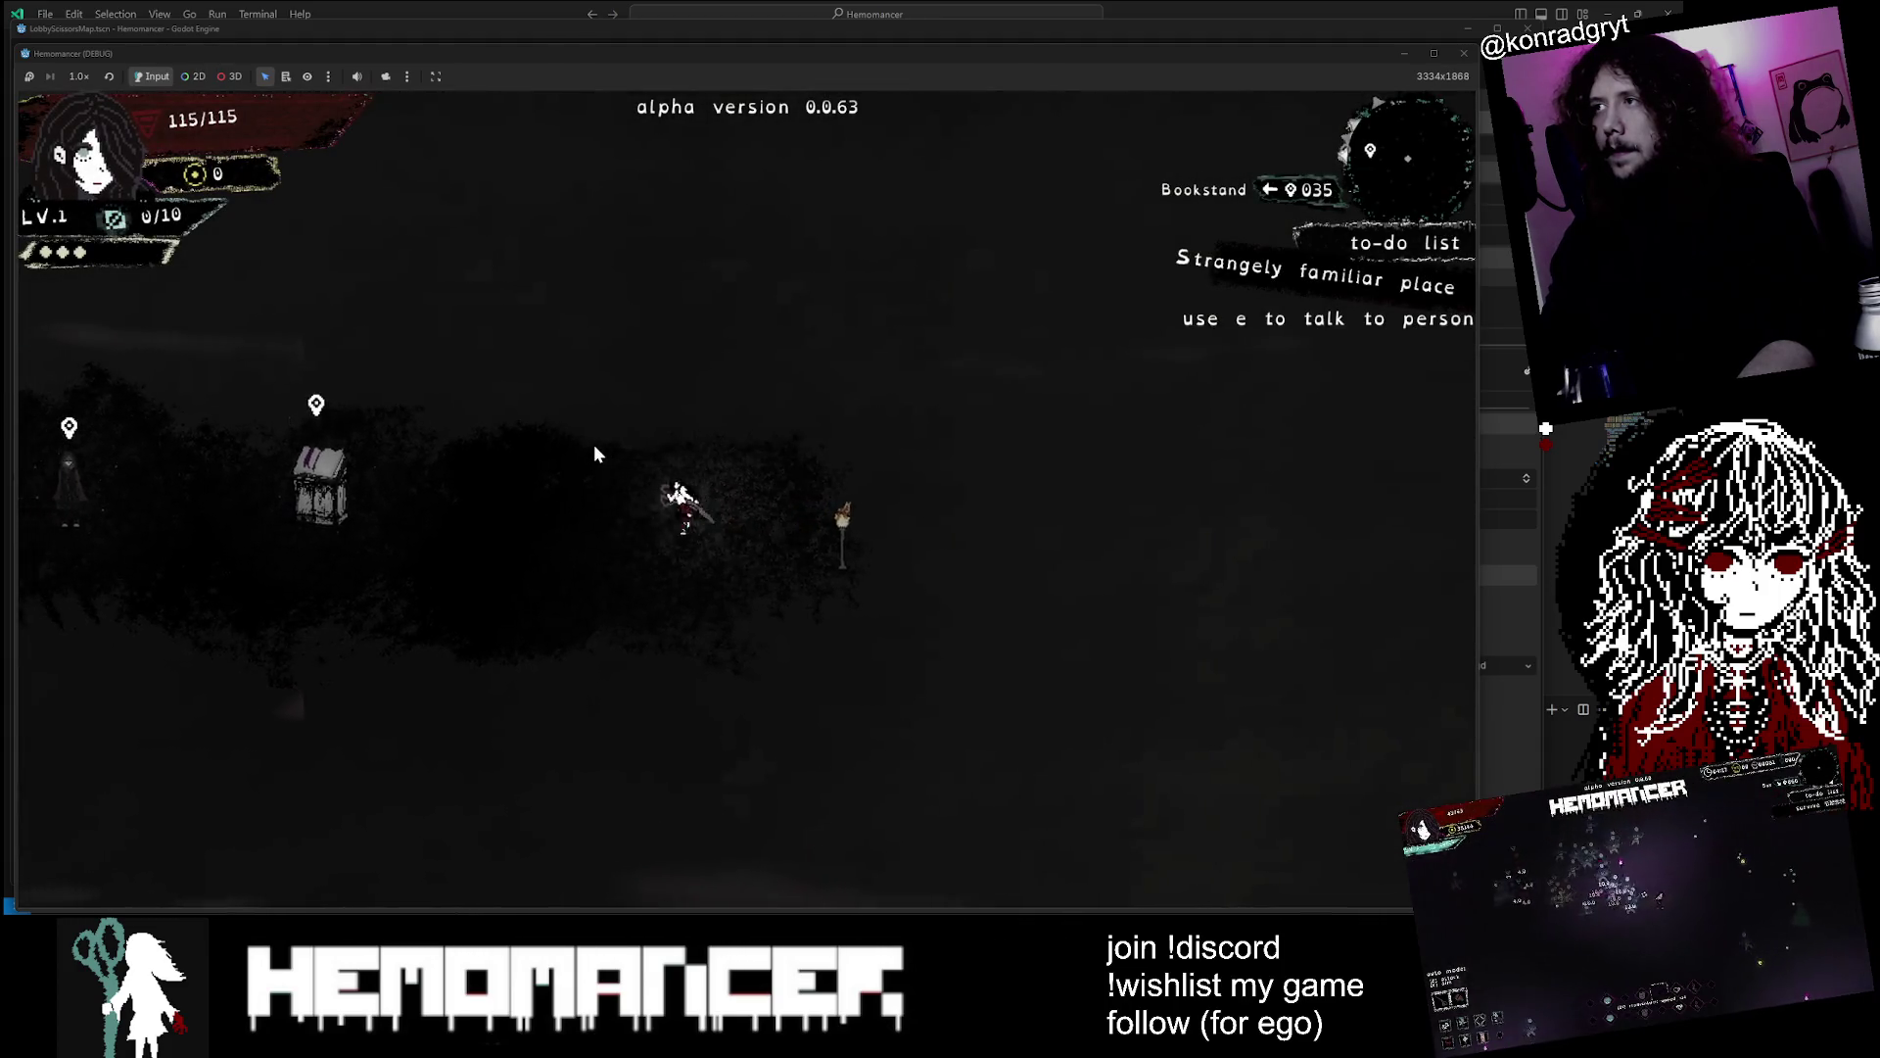
pyautogui.press('a')
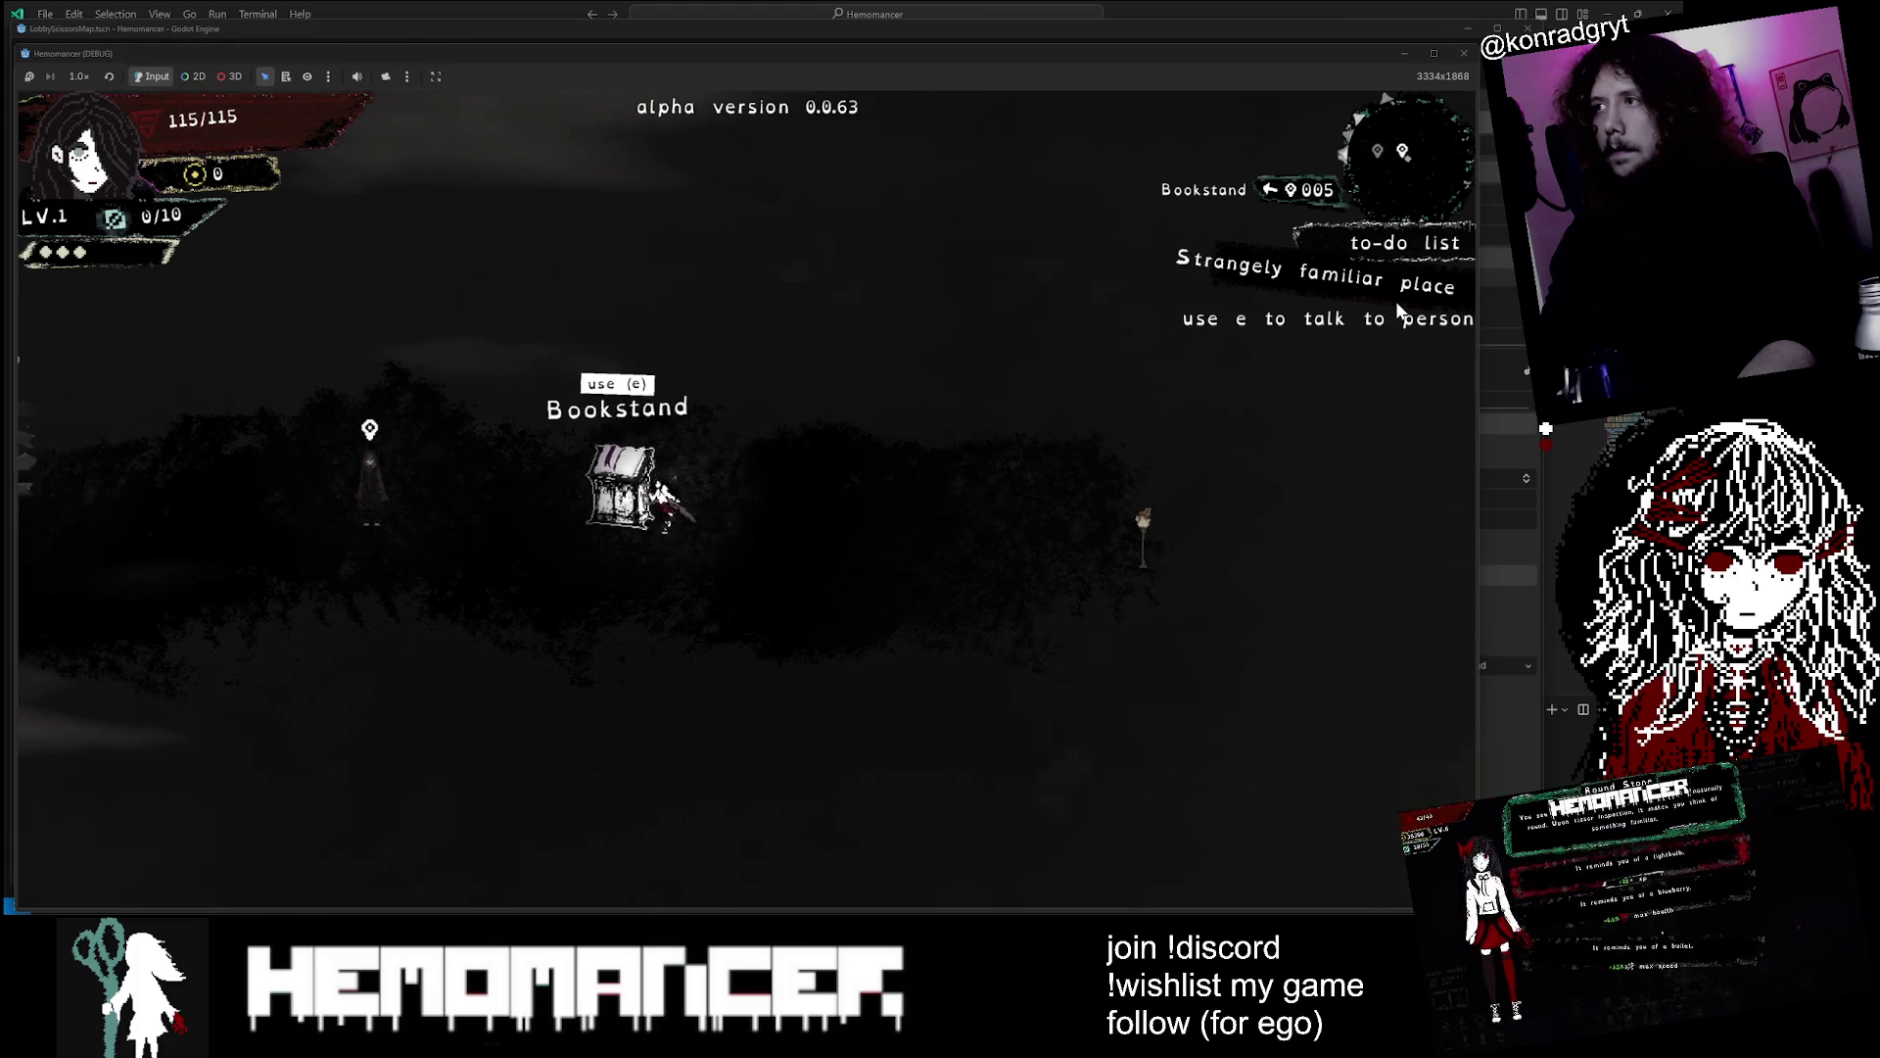
pyautogui.press('j')
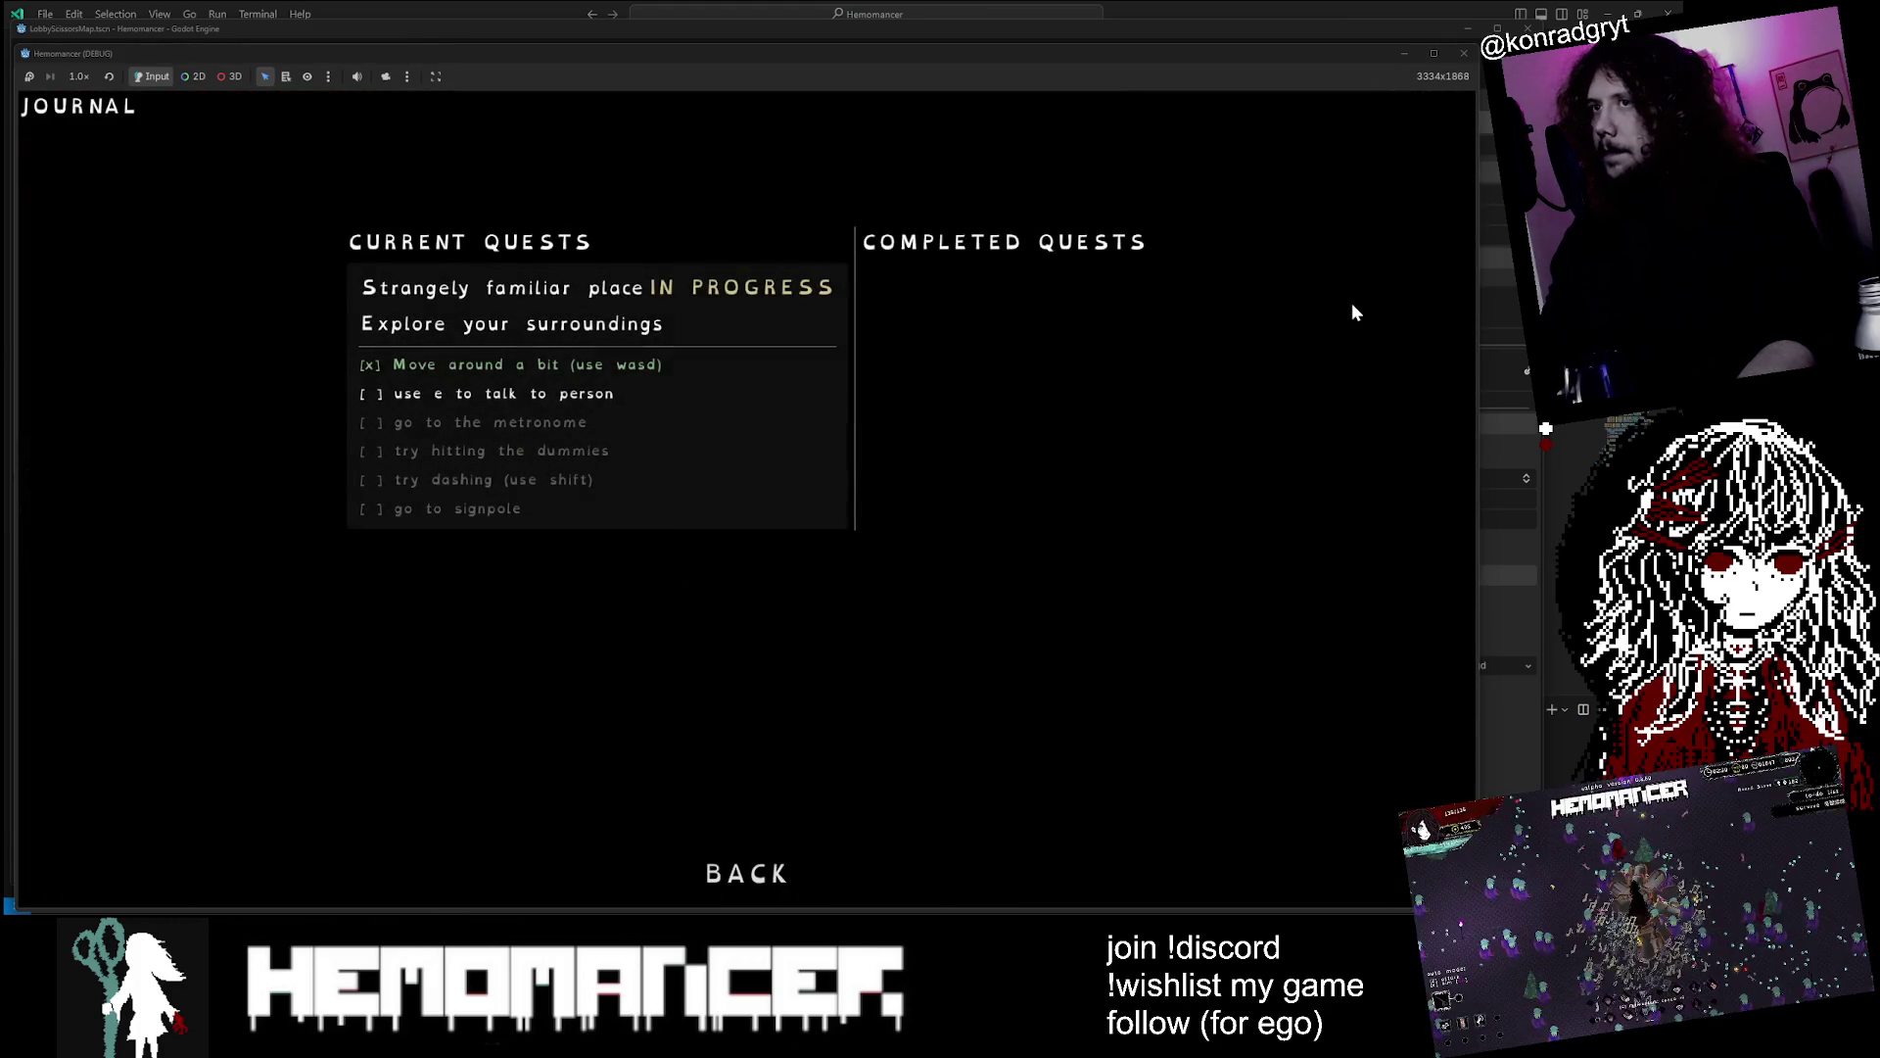
pyautogui.press('Escape')
pyautogui.press('d')
pyautogui.press('a')
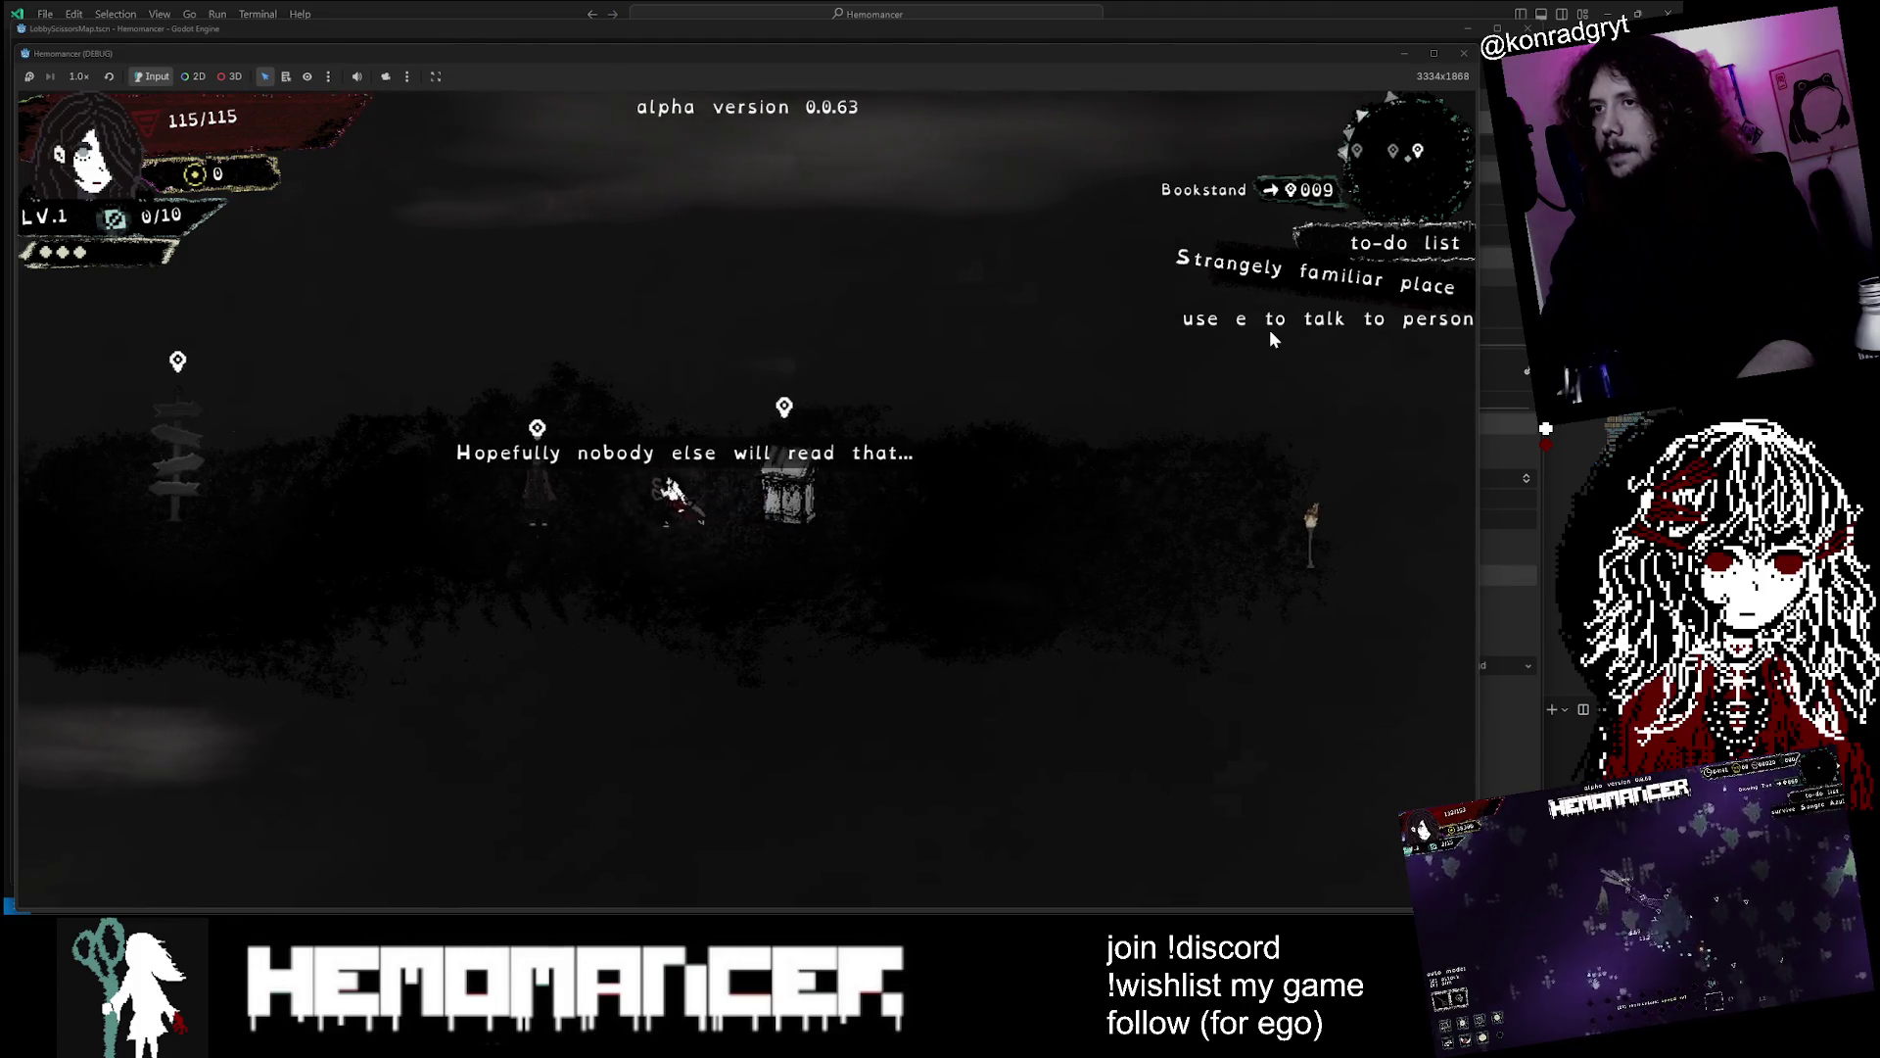
pyautogui.press('e')
pyautogui.press('e')
pyautogui.press('e')
pyautogui.press('e')
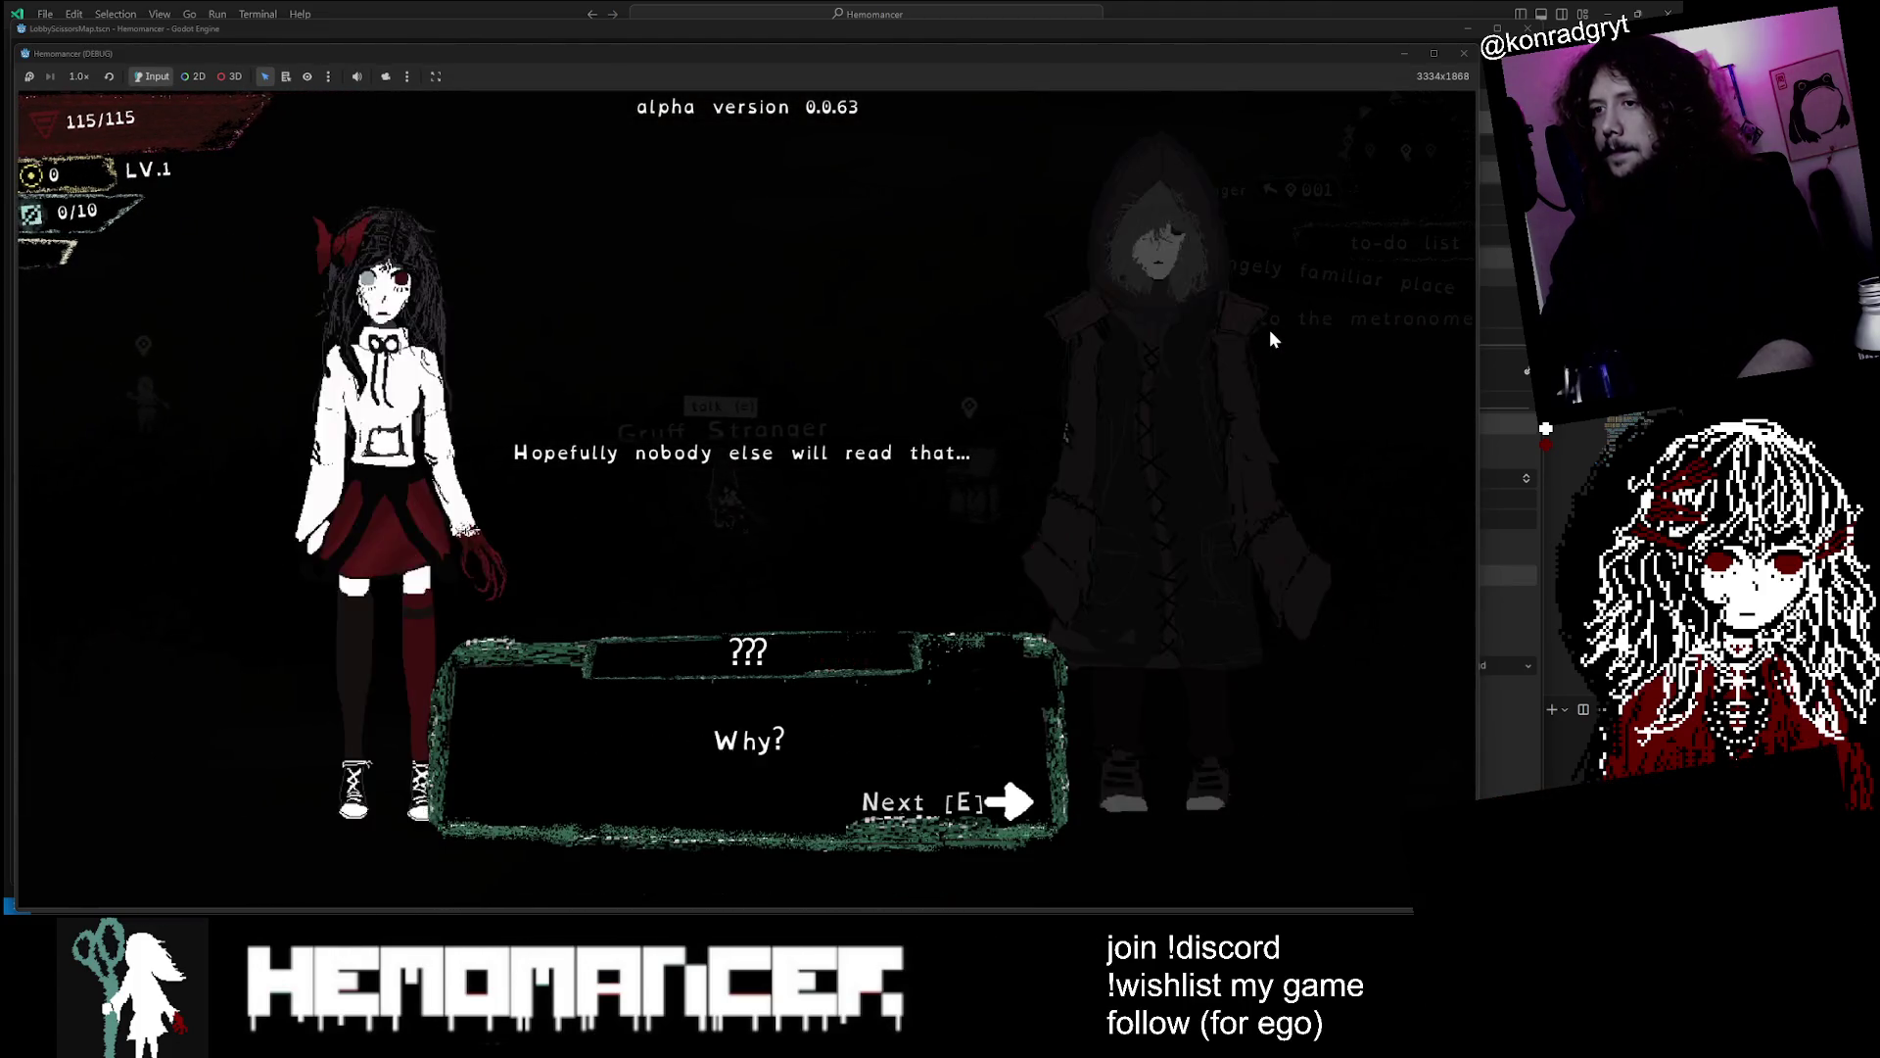
# Talk to Halka, use the Metronome, finish her dialogue, and walk right past the Signpole
pyautogui.press('a')
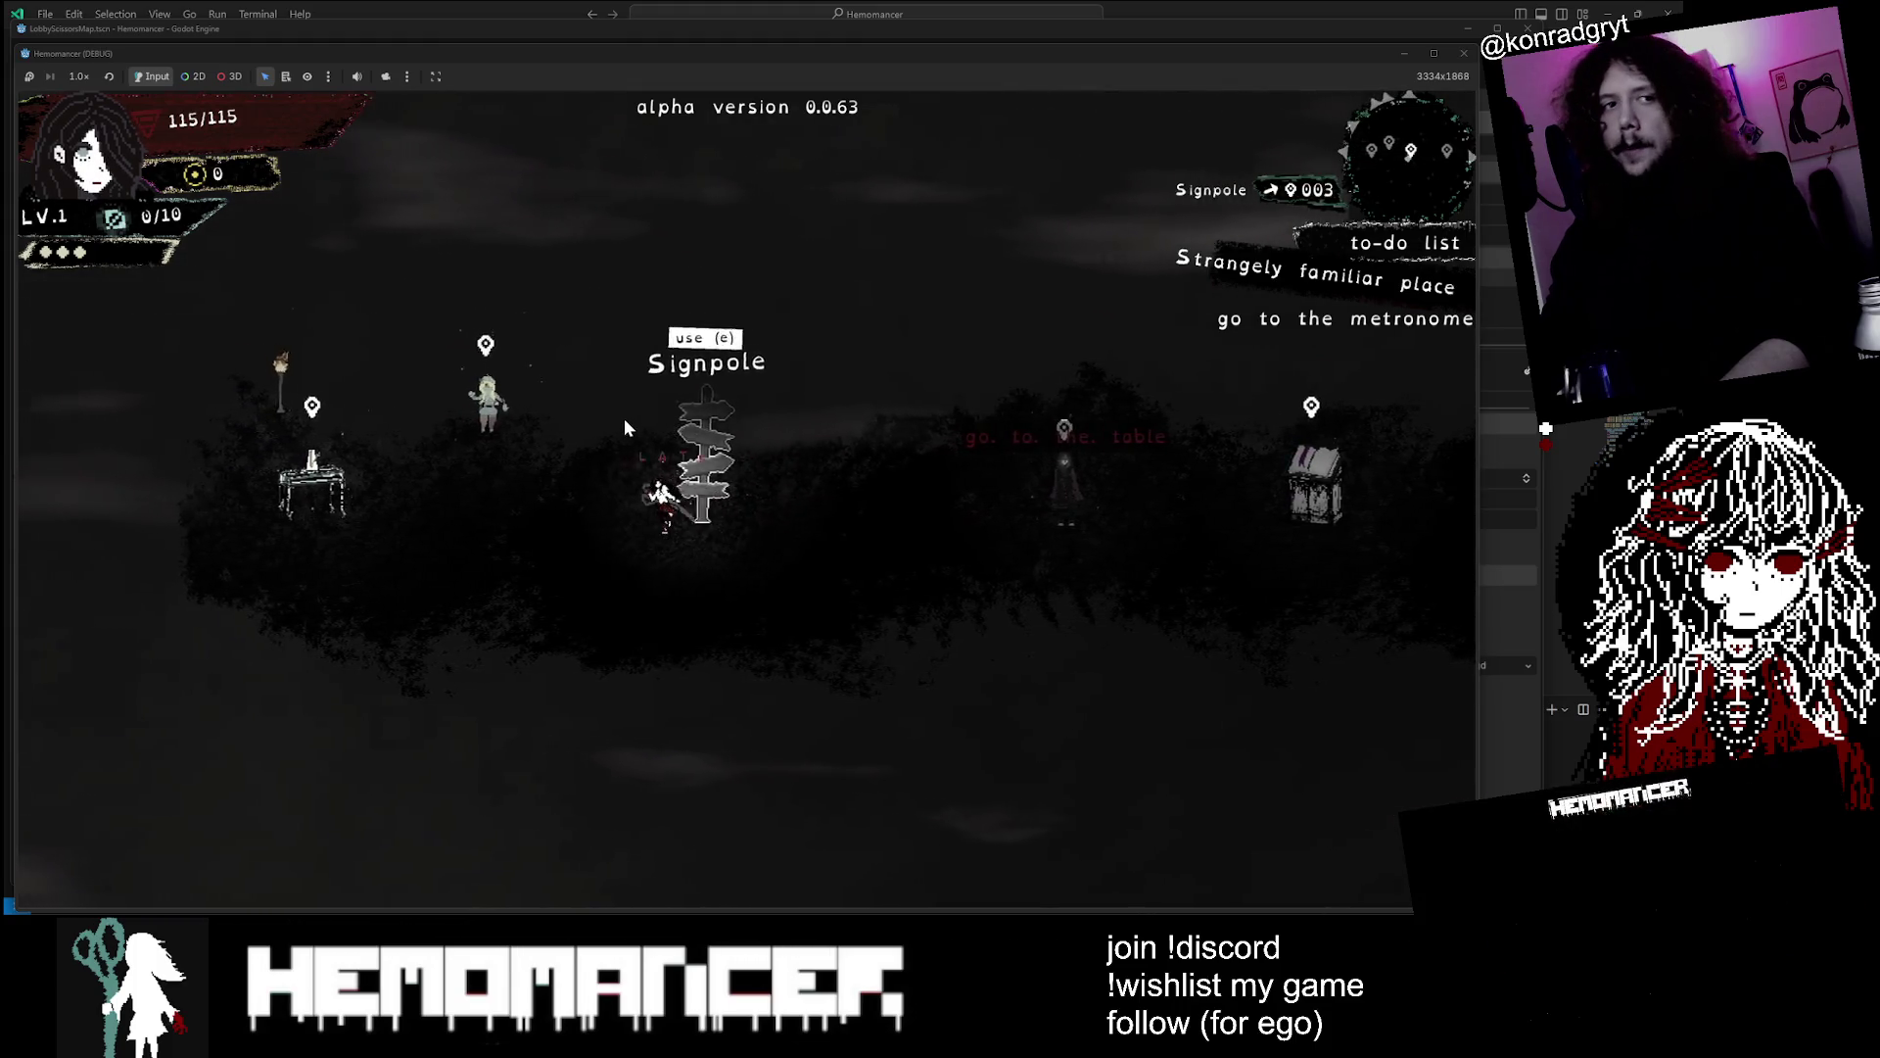
pyautogui.press('a')
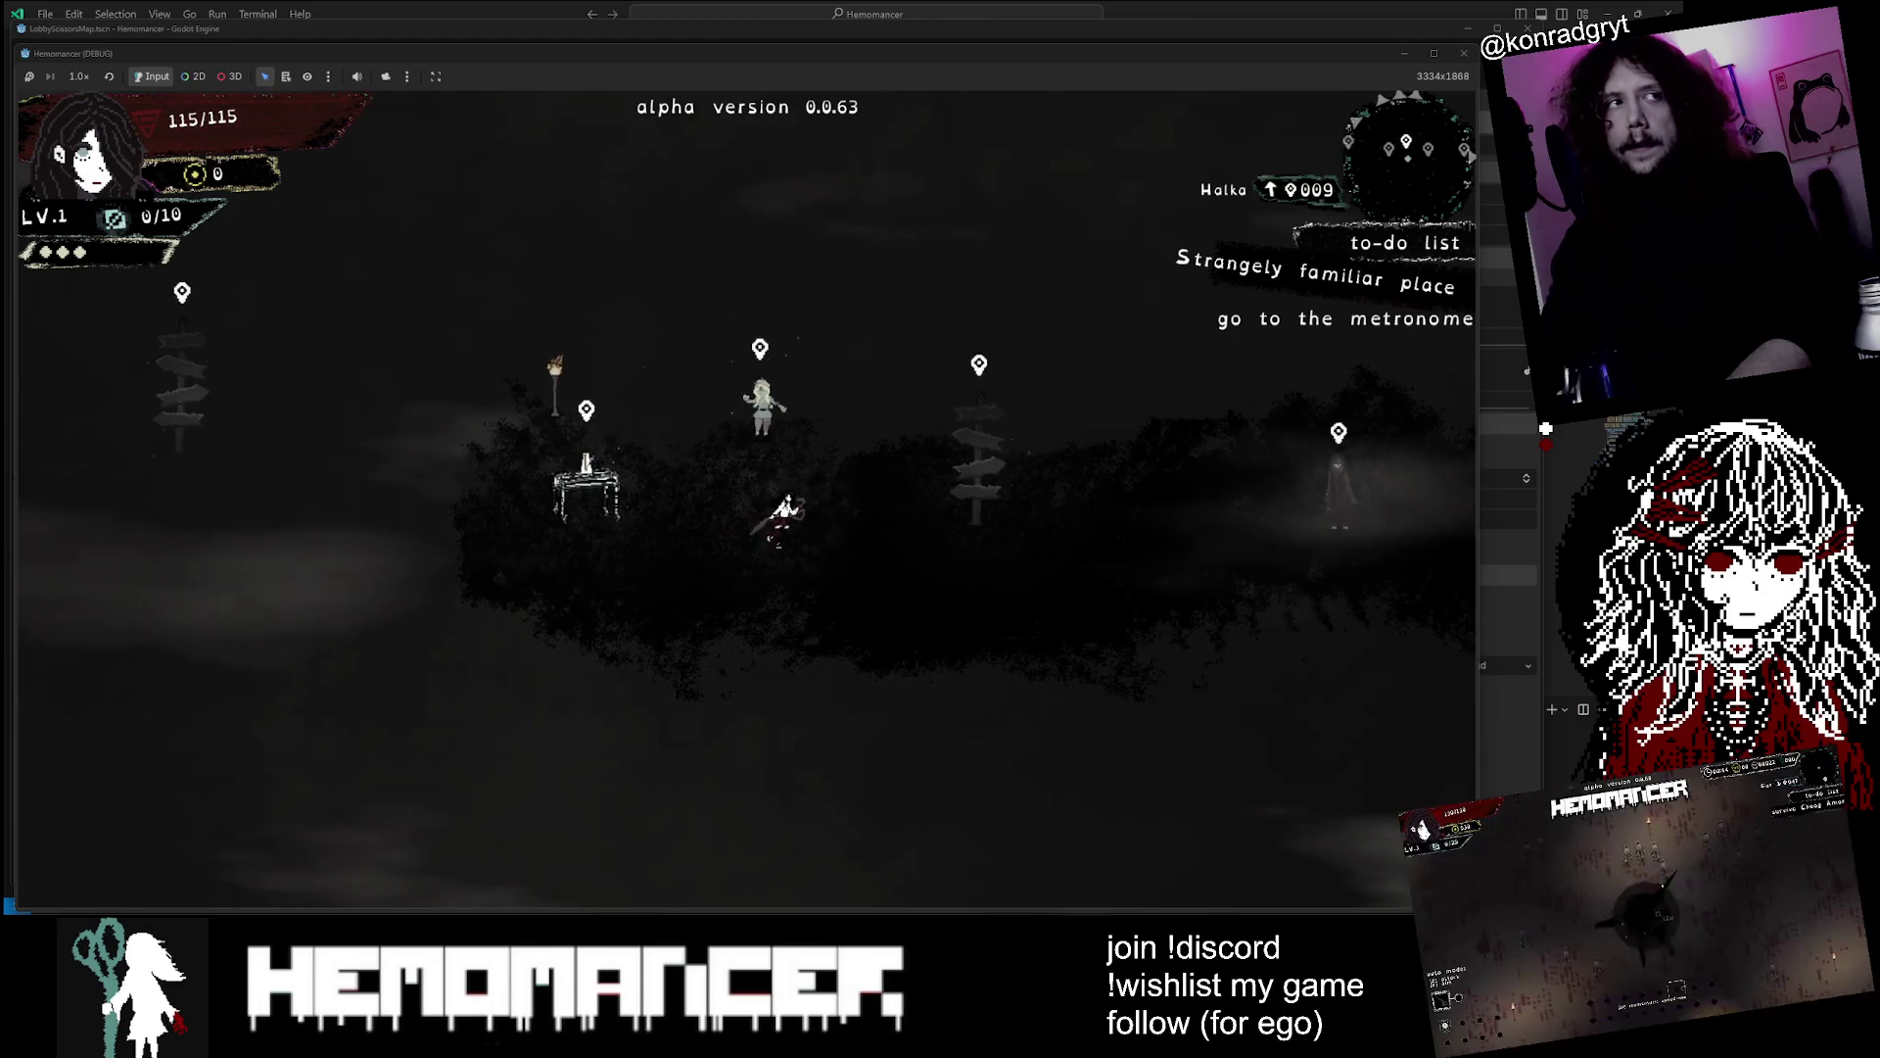
pyautogui.press('a')
pyautogui.press('e')
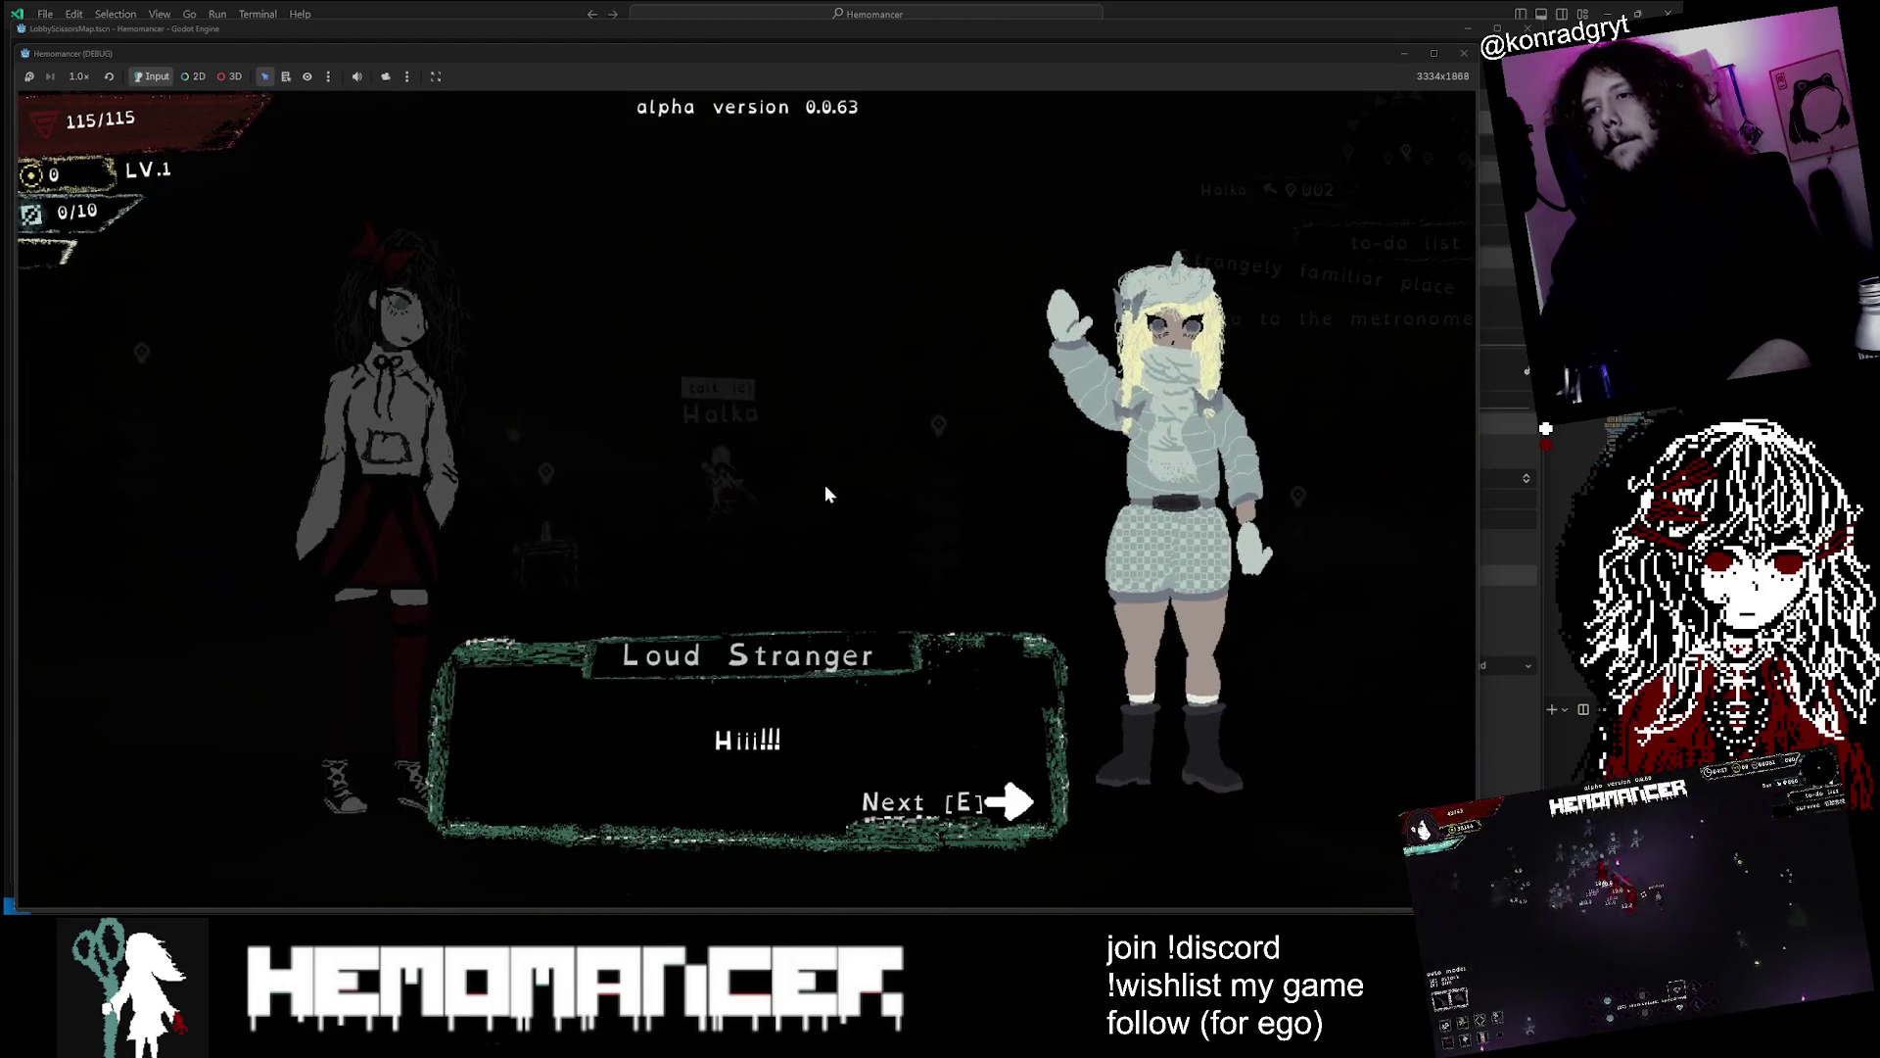
pyautogui.press('e')
pyautogui.press('e')
pyautogui.press('e')
pyautogui.press('e')
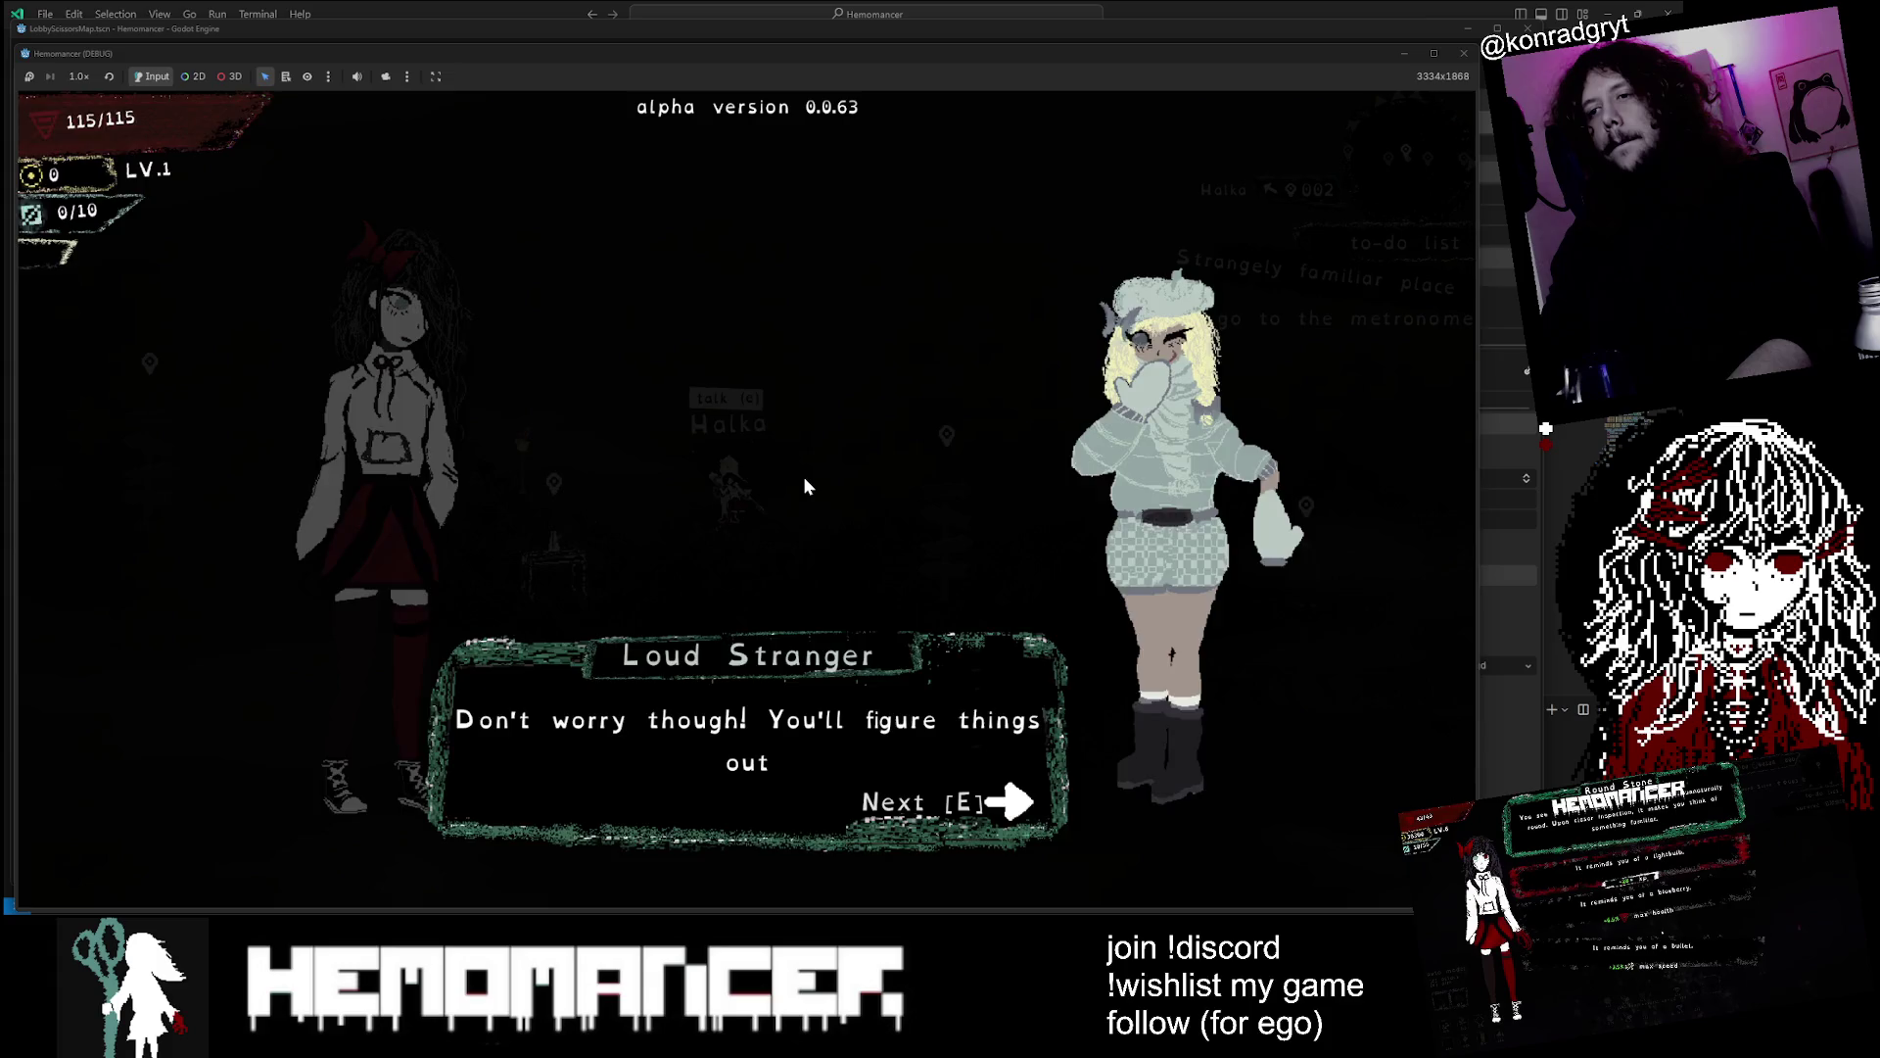
pyautogui.press('a')
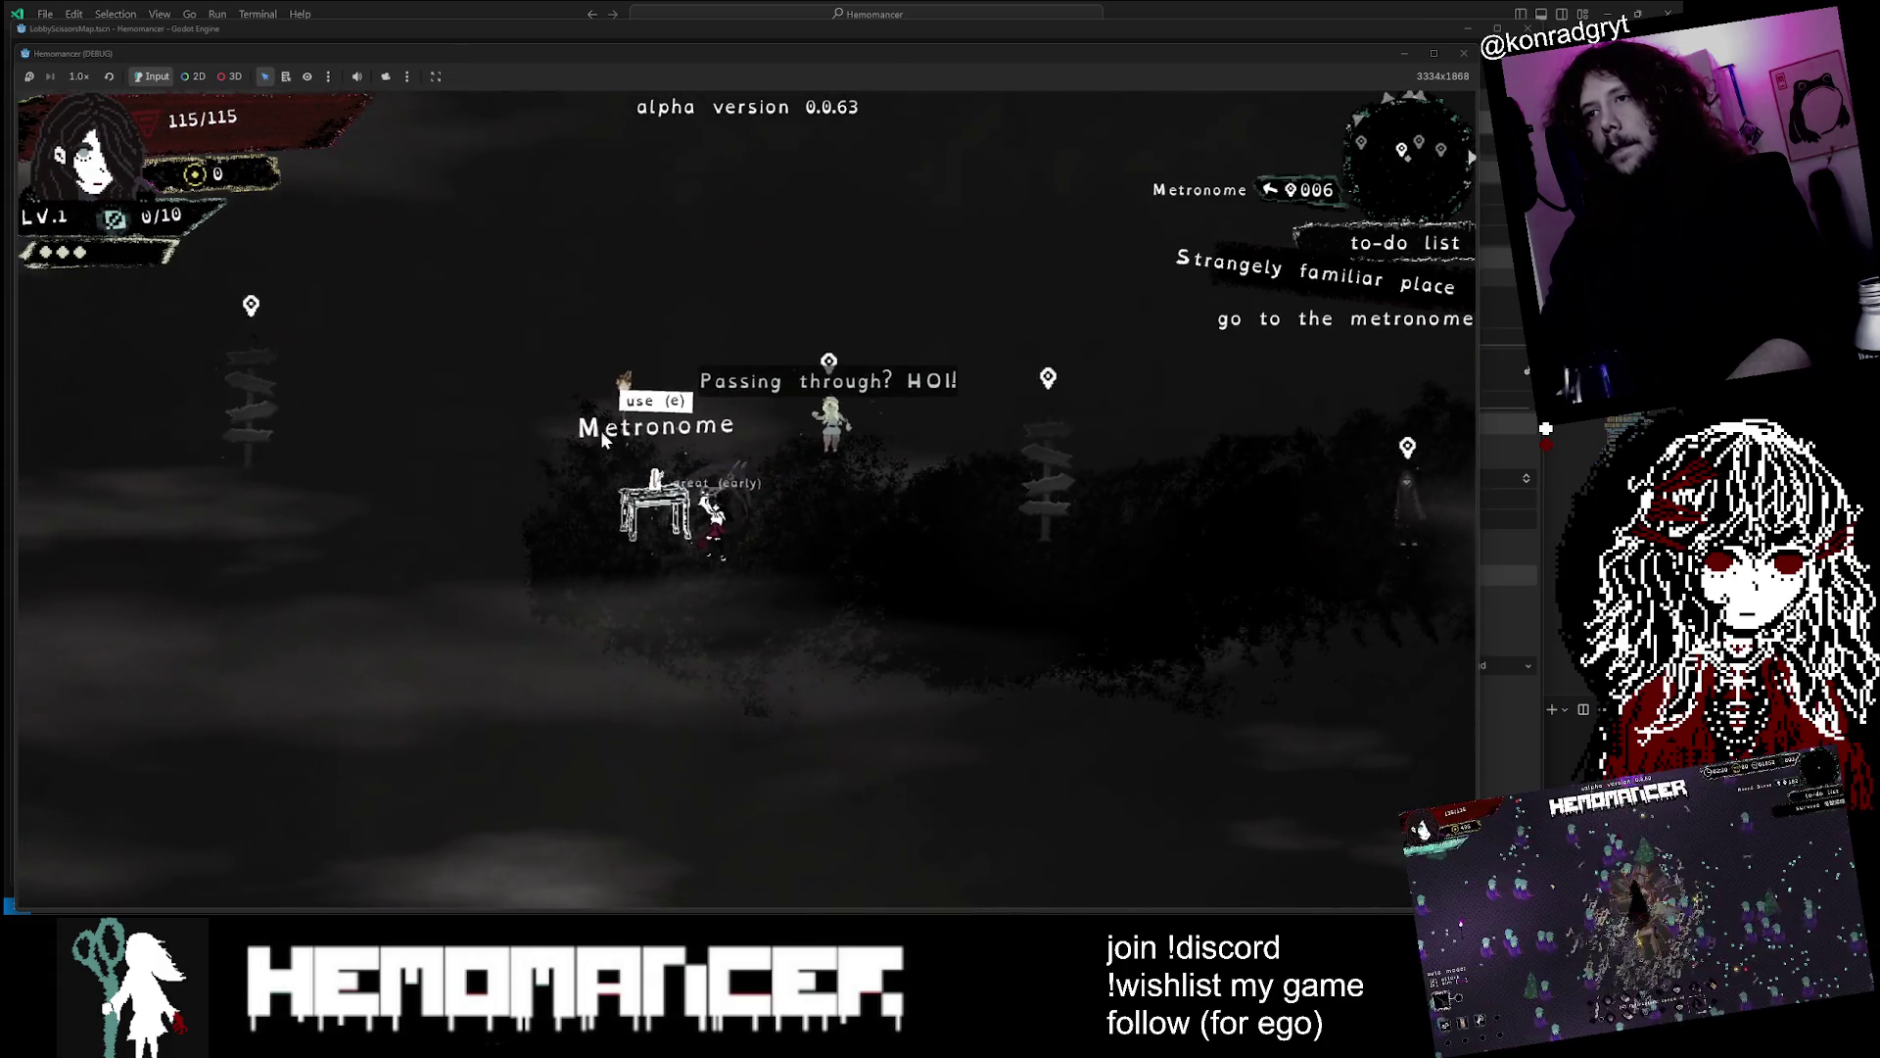
pyautogui.press('e')
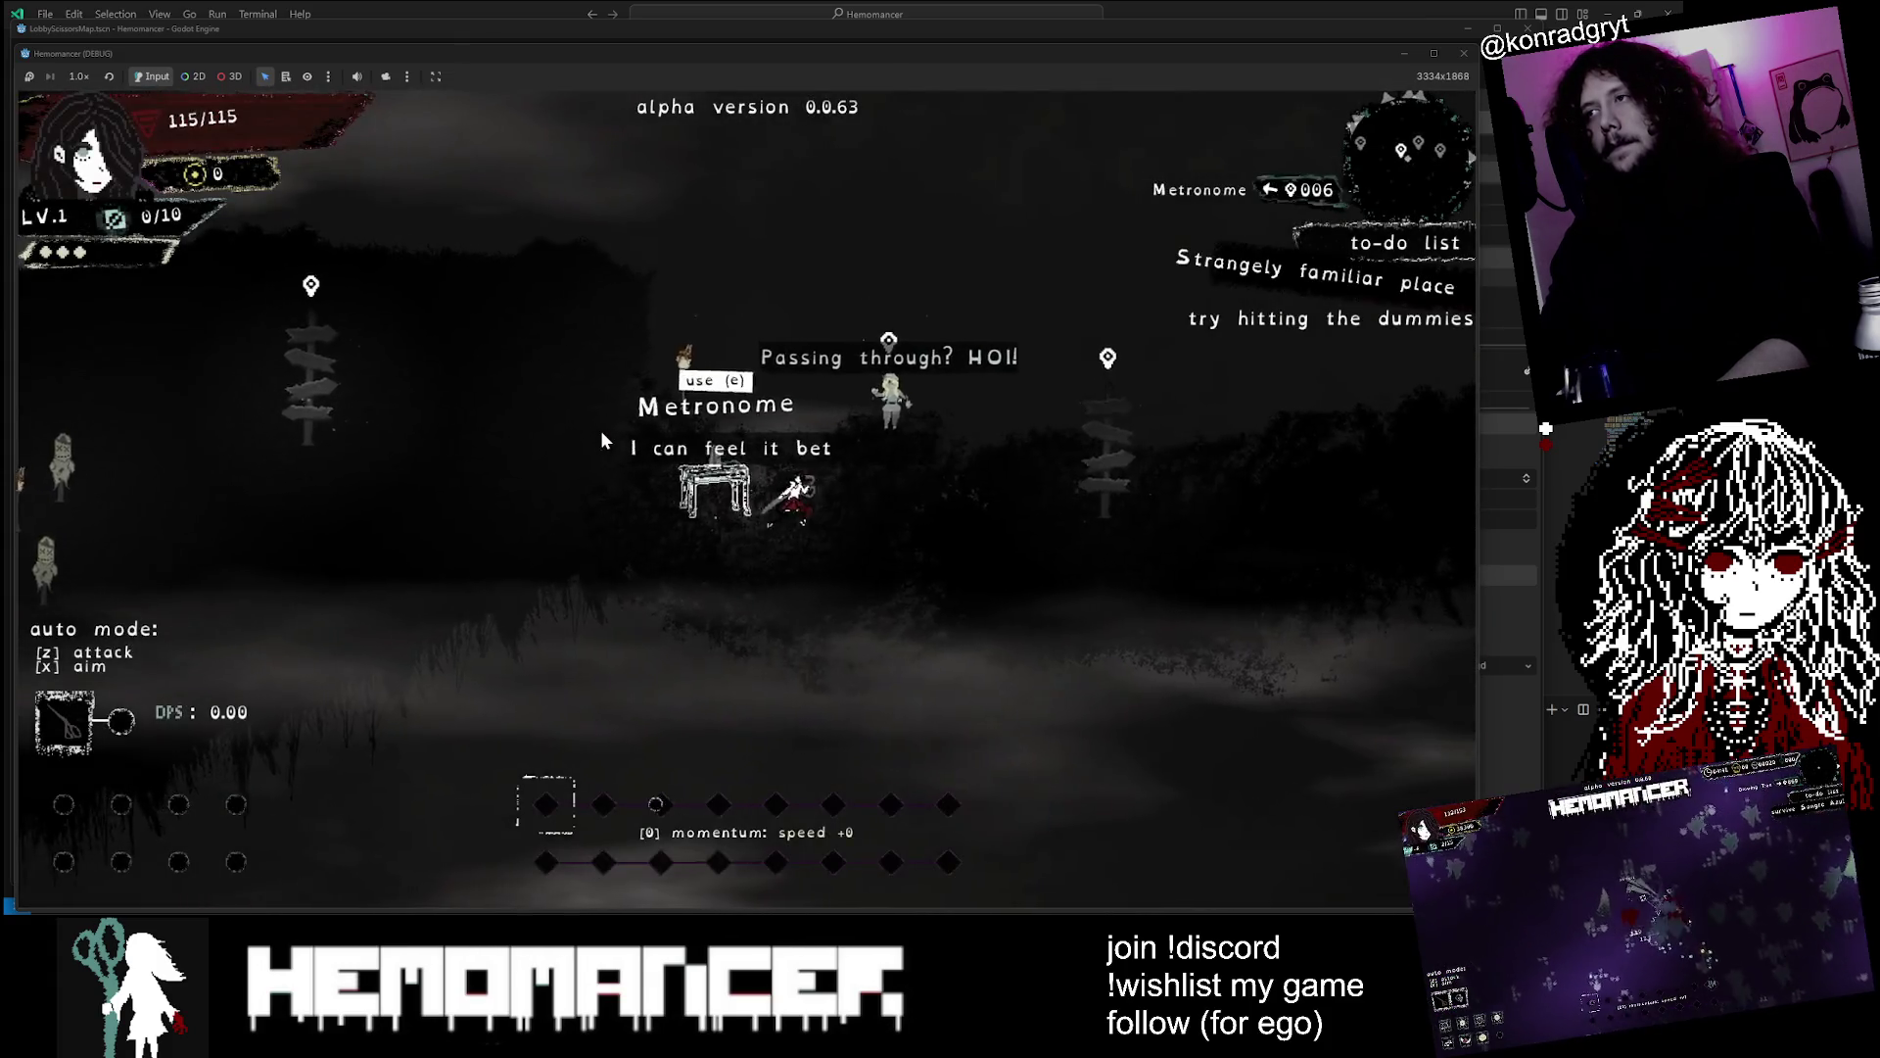
pyautogui.press('e')
pyautogui.press('e')
pyautogui.press('e')
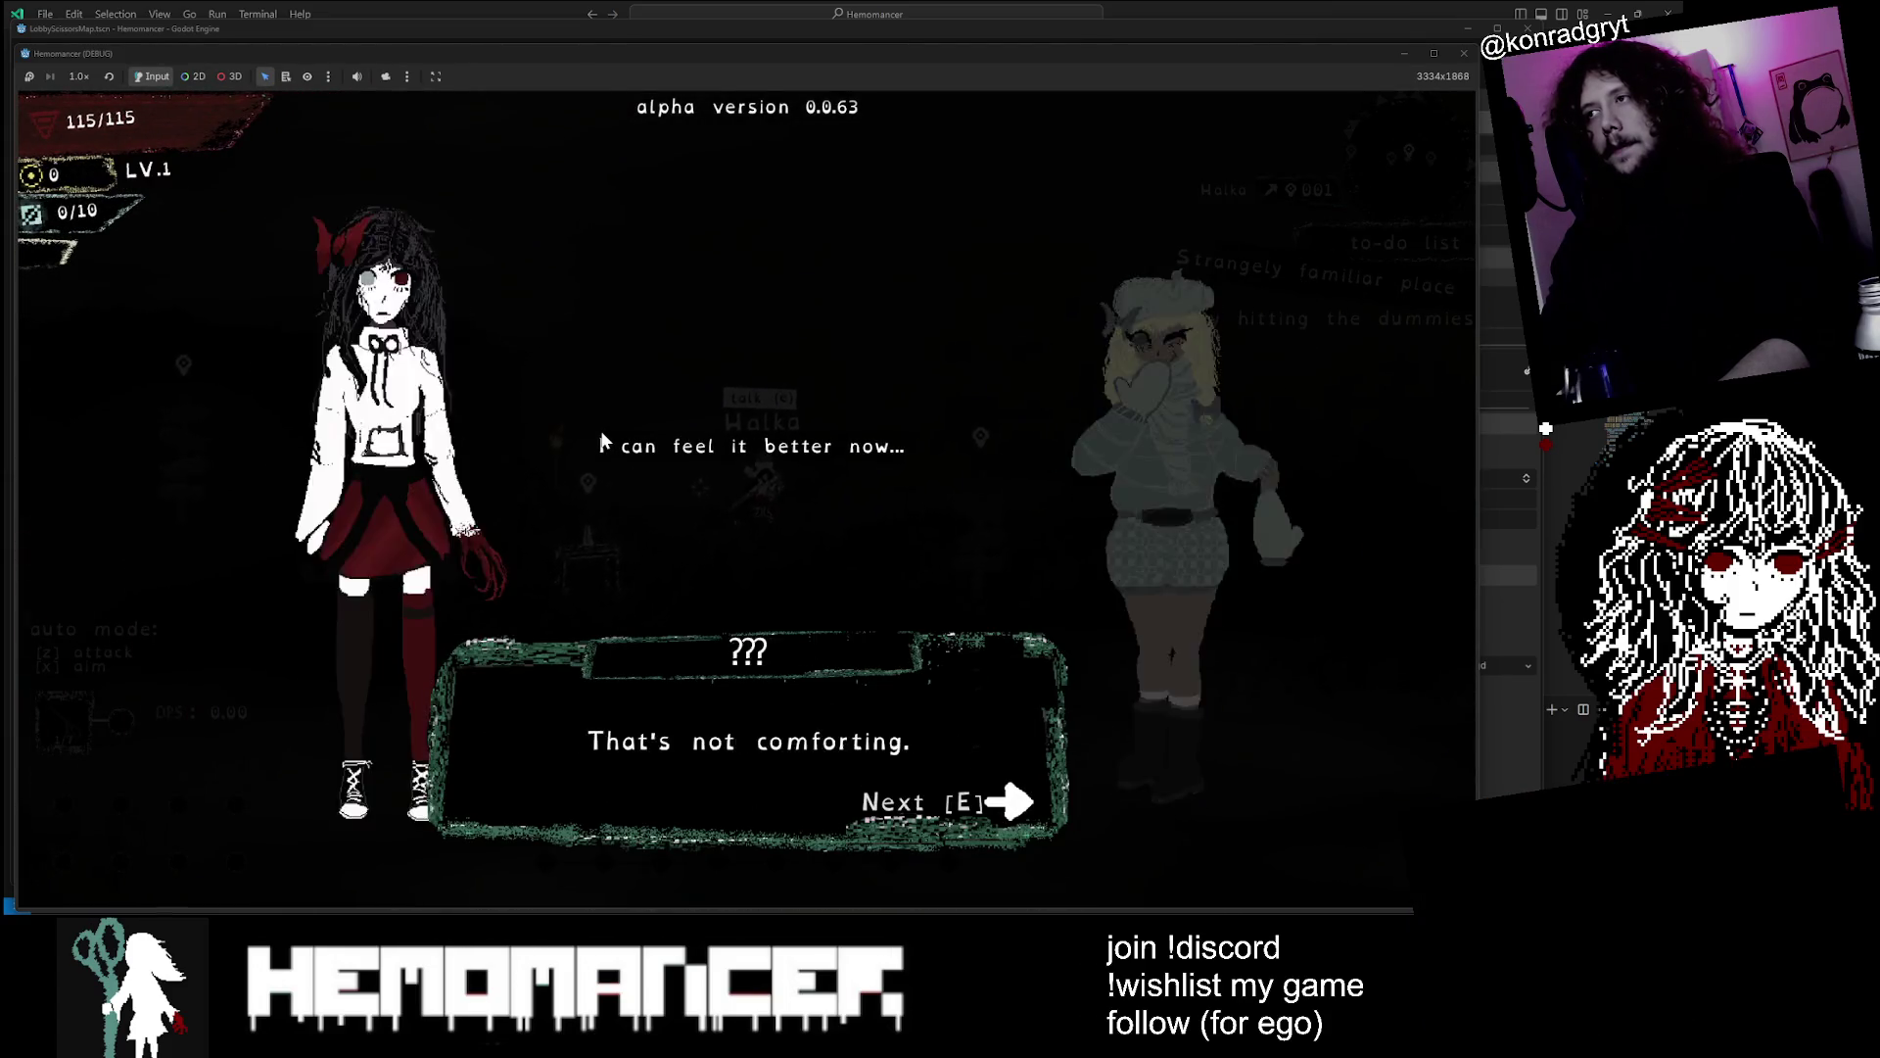
pyautogui.press('d')
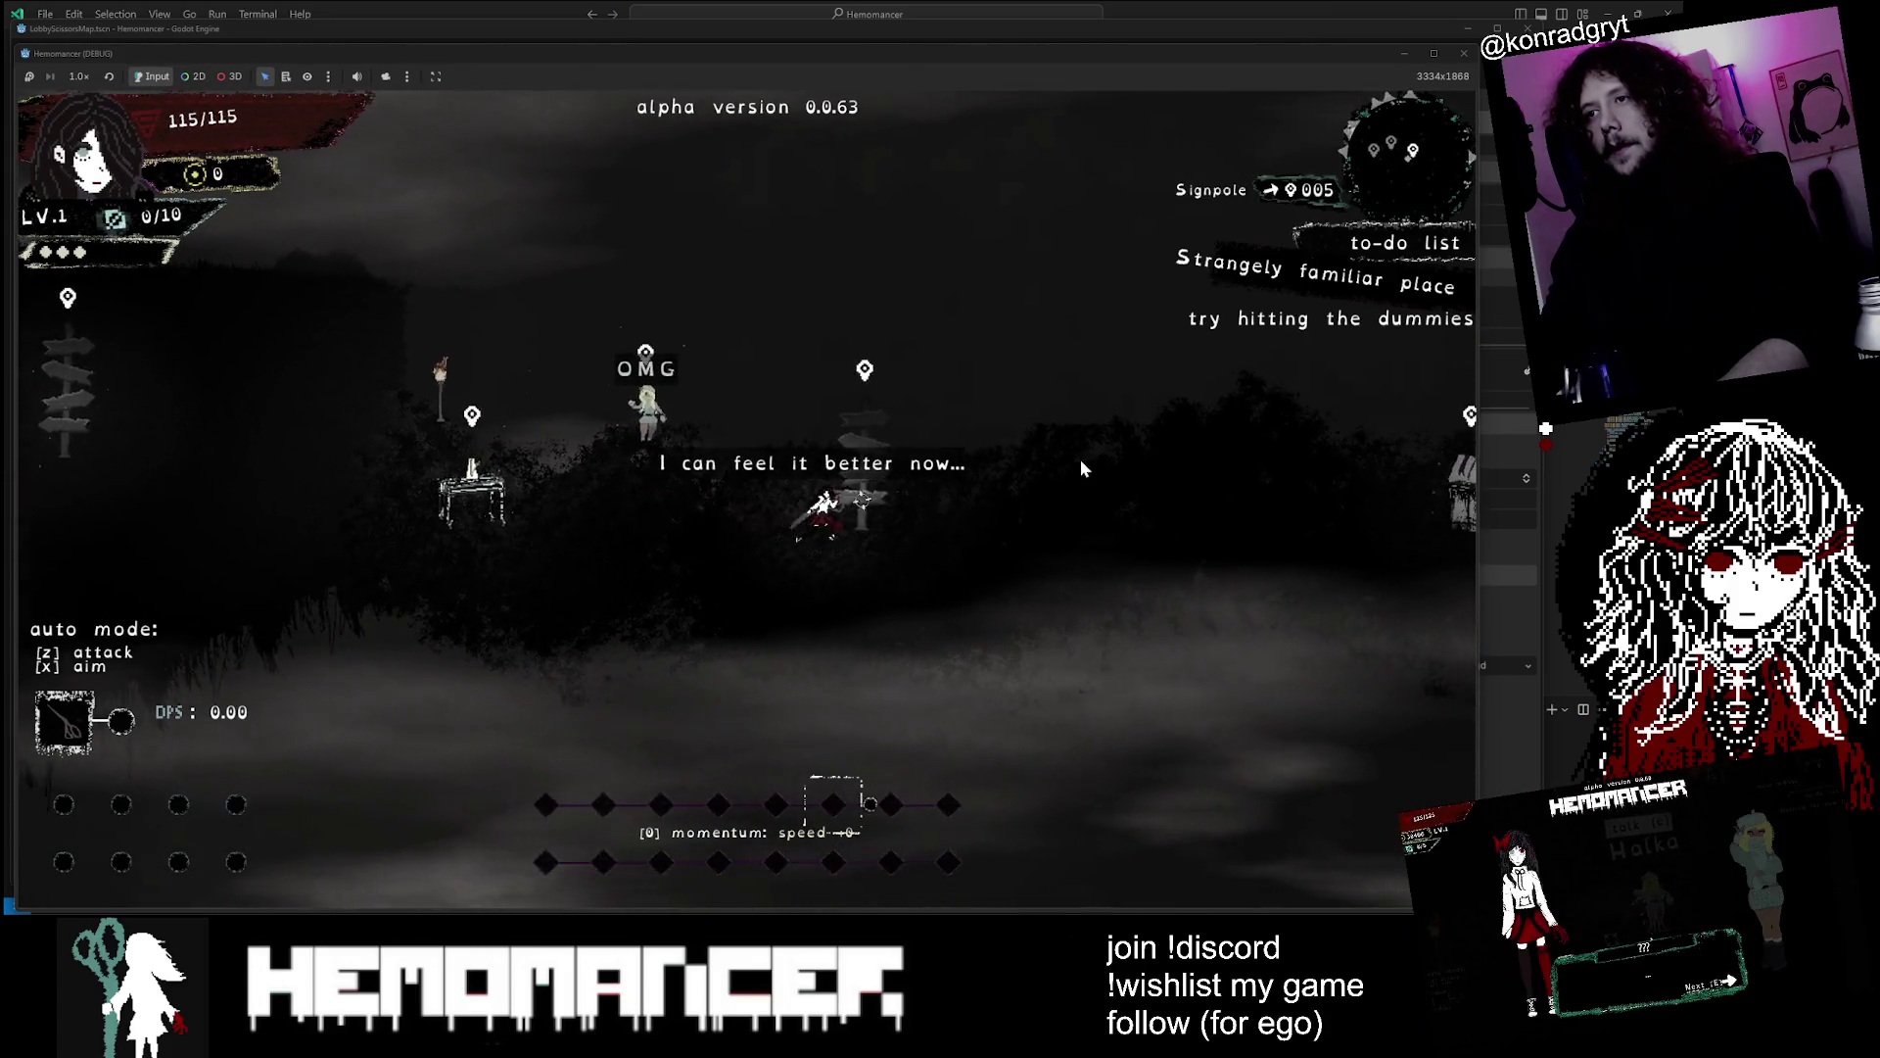
pyautogui.press('d')
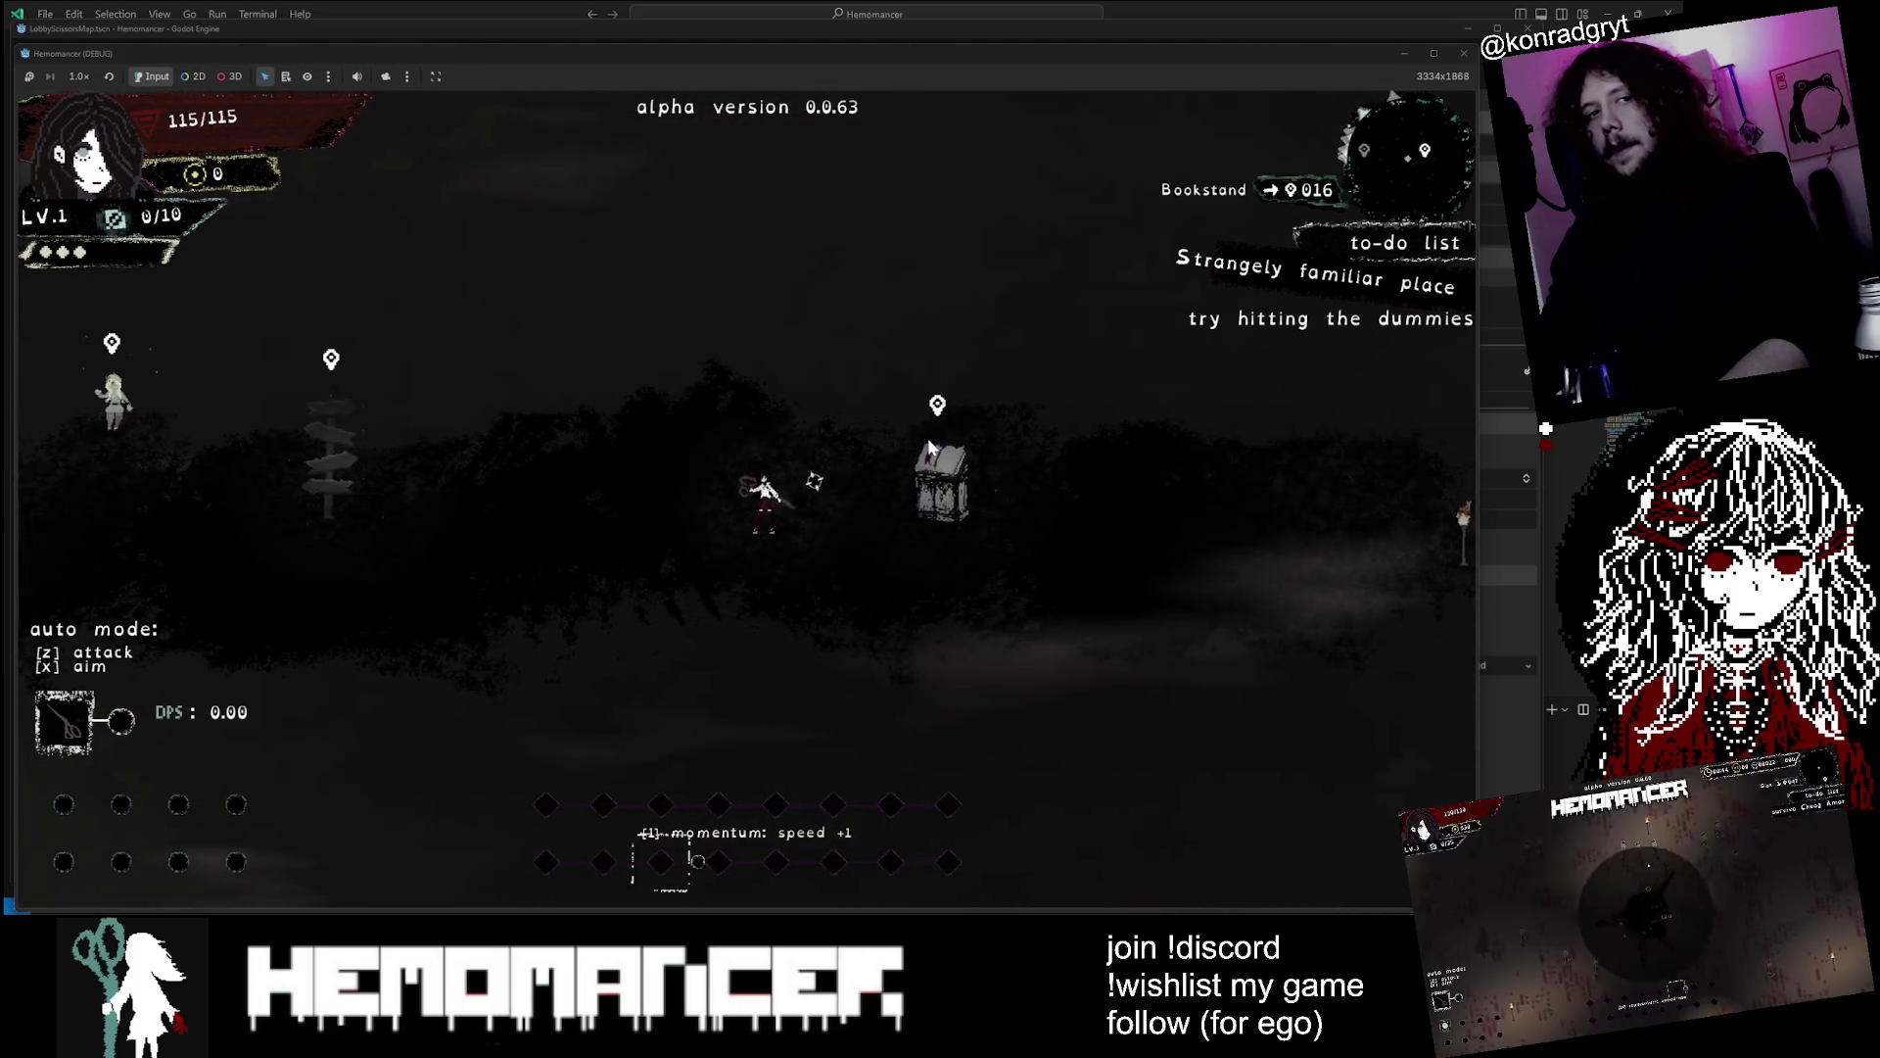
# Run left to the Gruff Stranger, finish his dialogue, then walk down and attack the training dummies
pyautogui.press('a')
pyautogui.press('a')
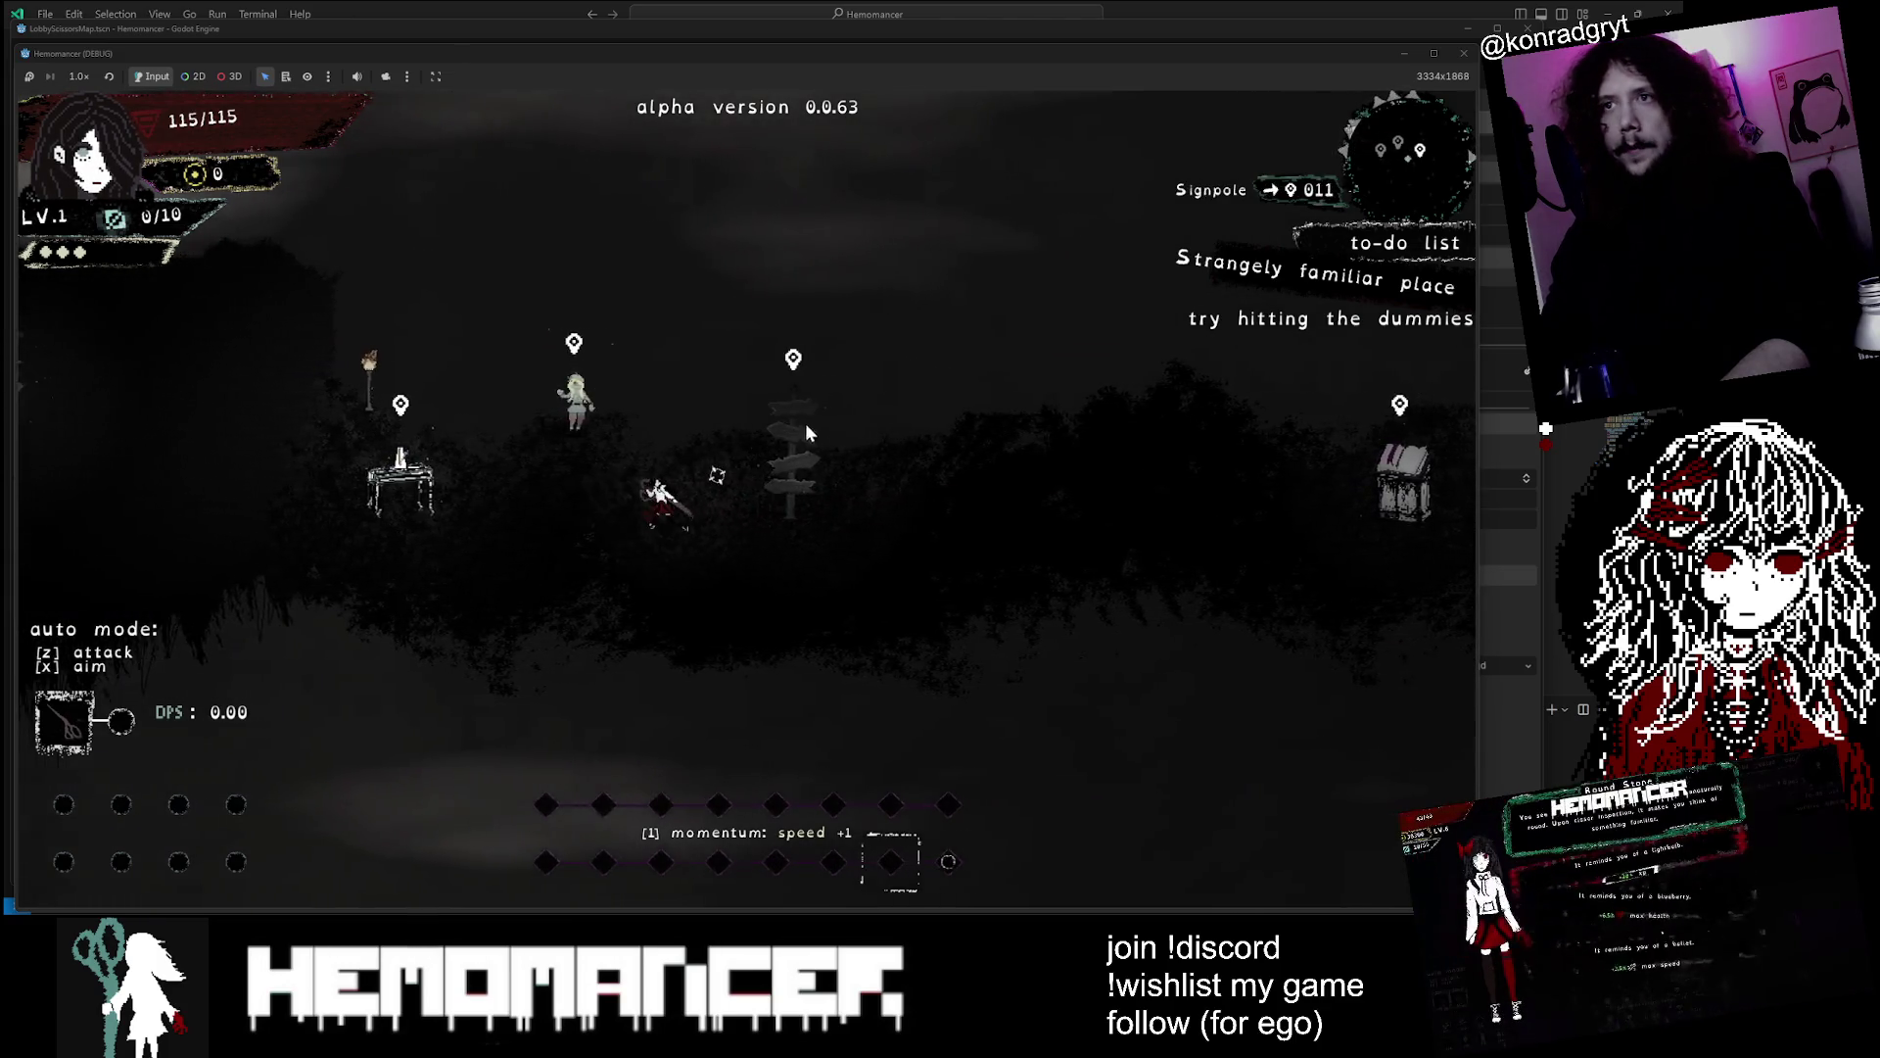
pyautogui.press('a')
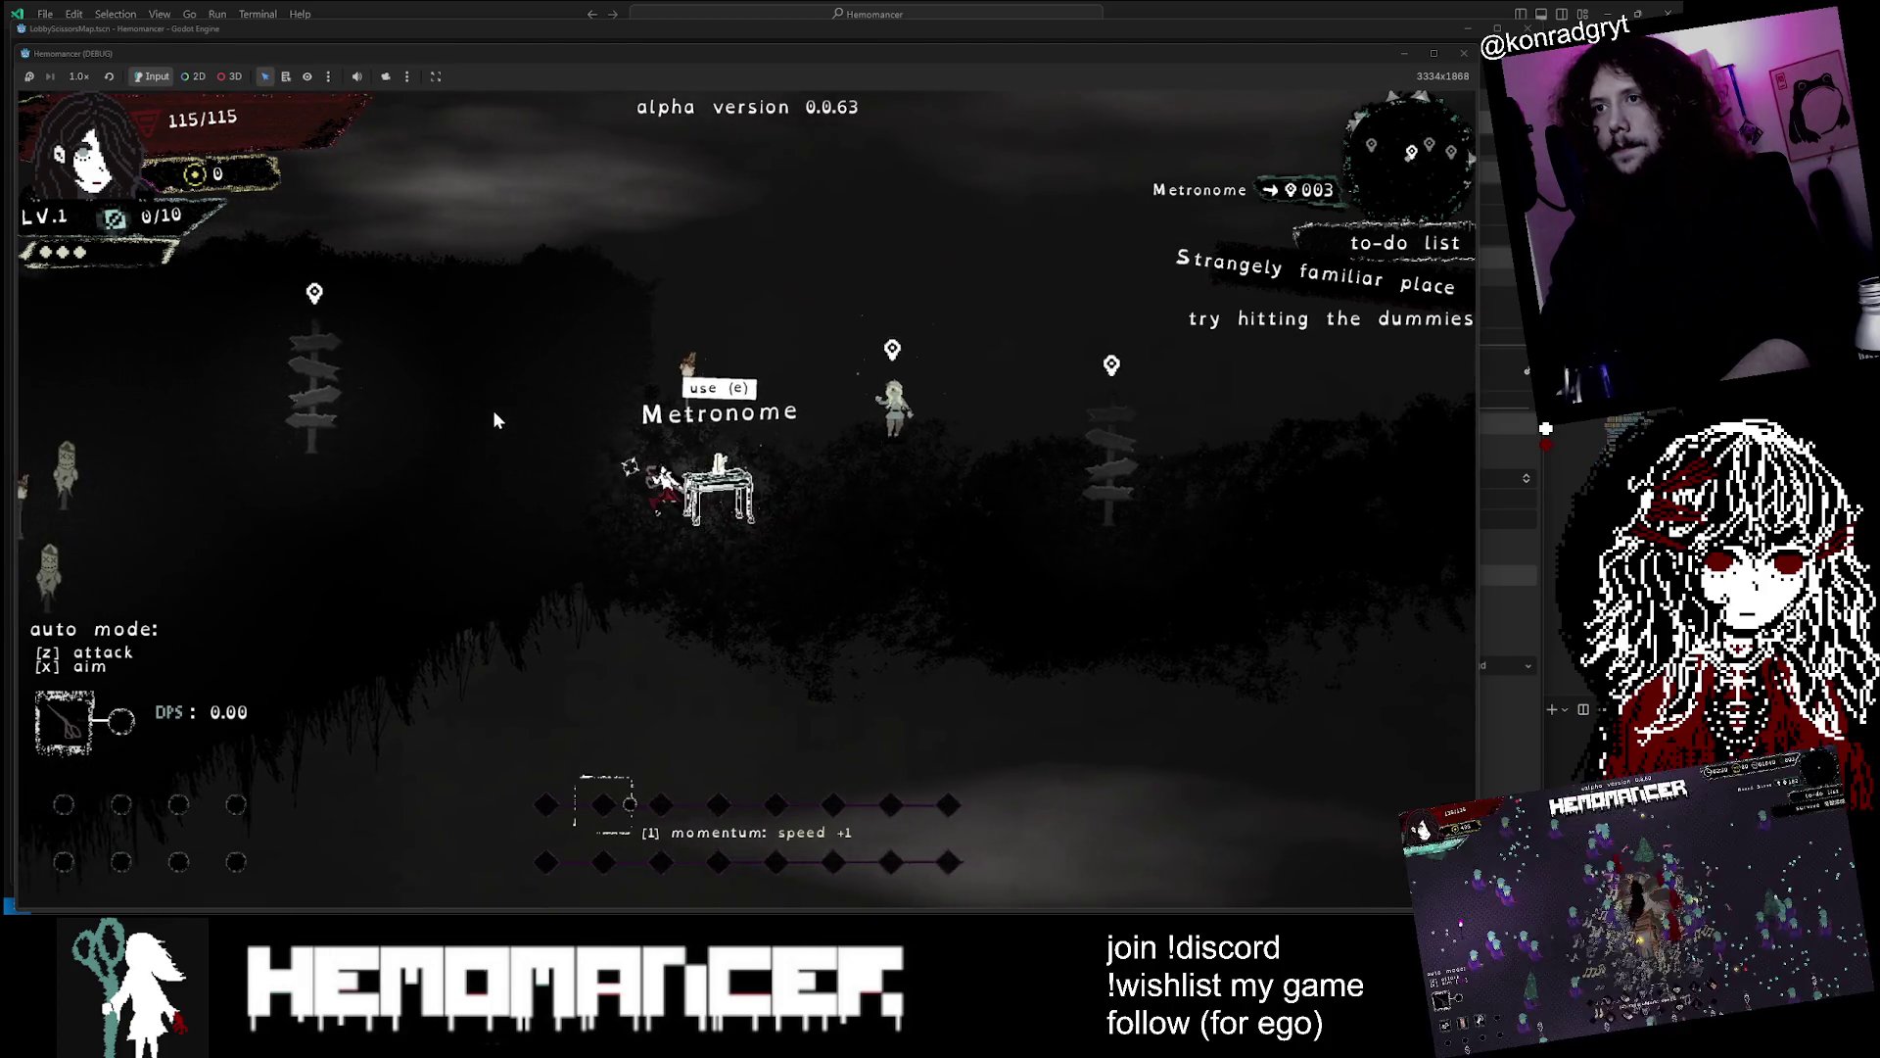
pyautogui.press('a')
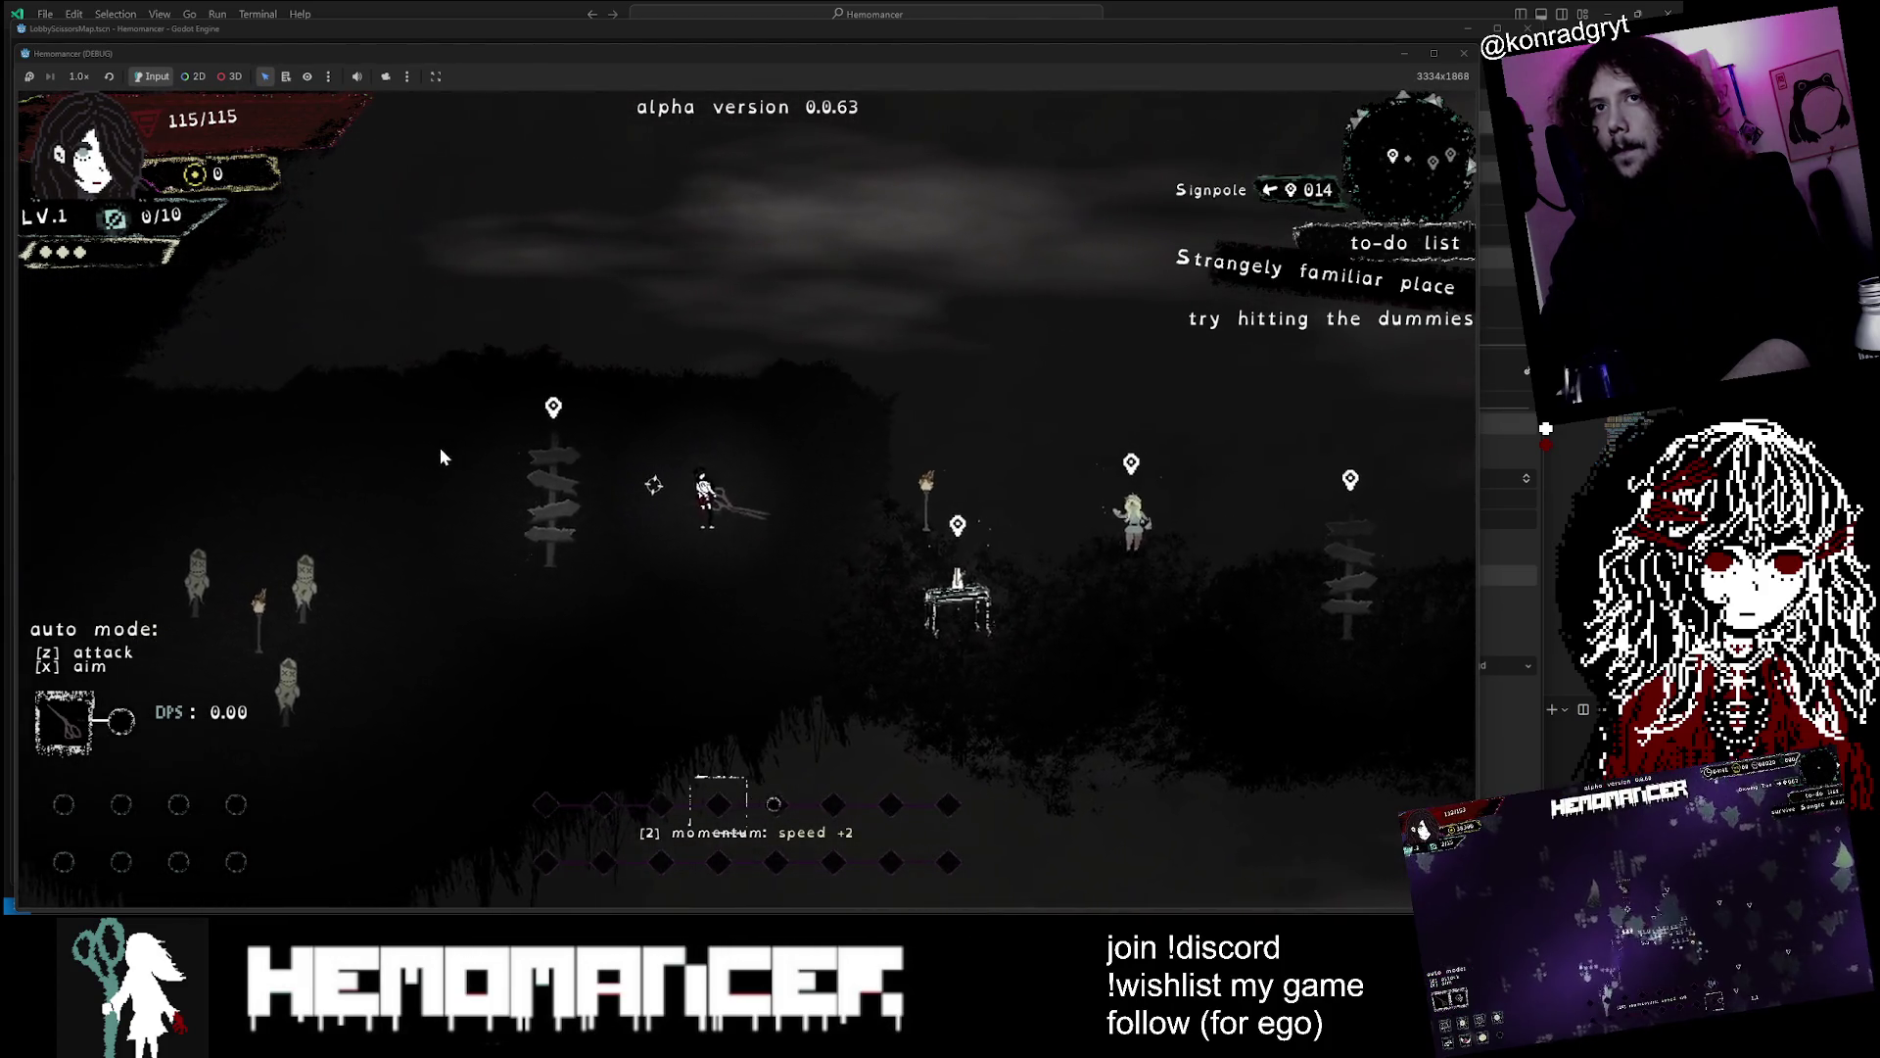
pyautogui.press('a')
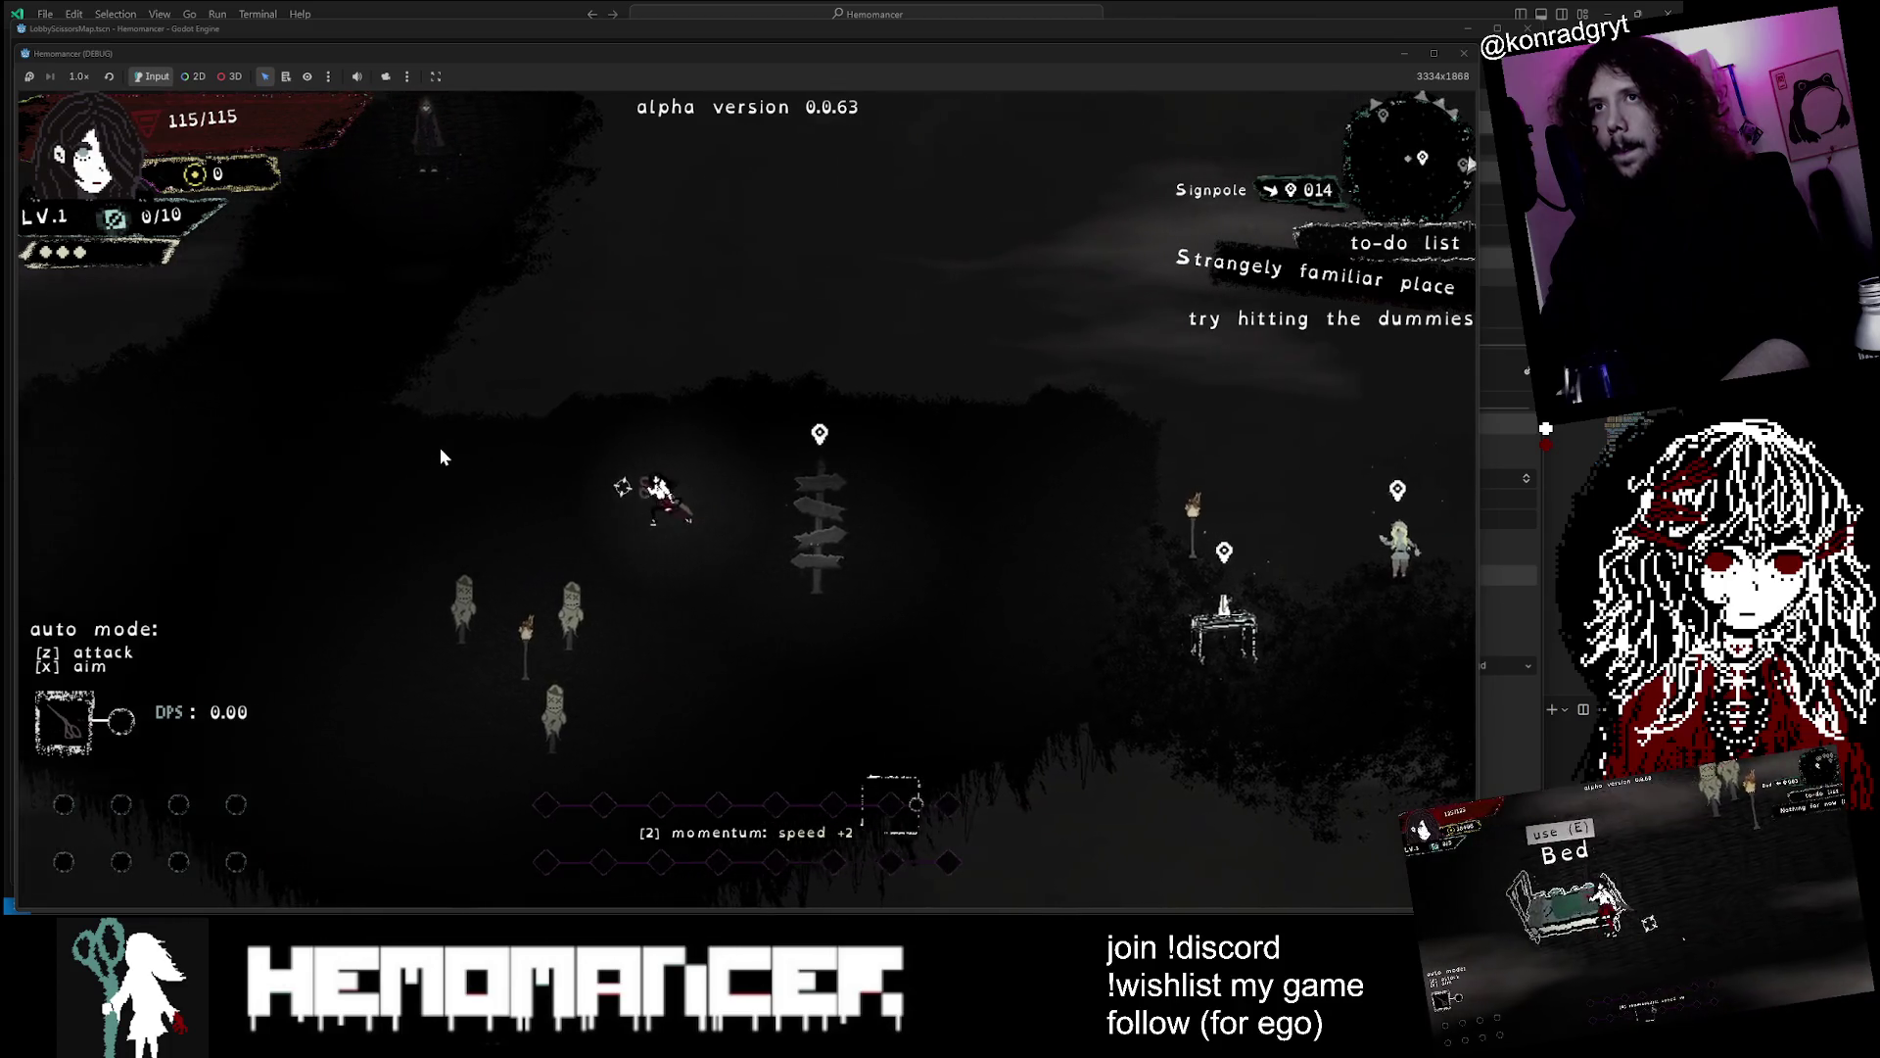
pyautogui.press('a')
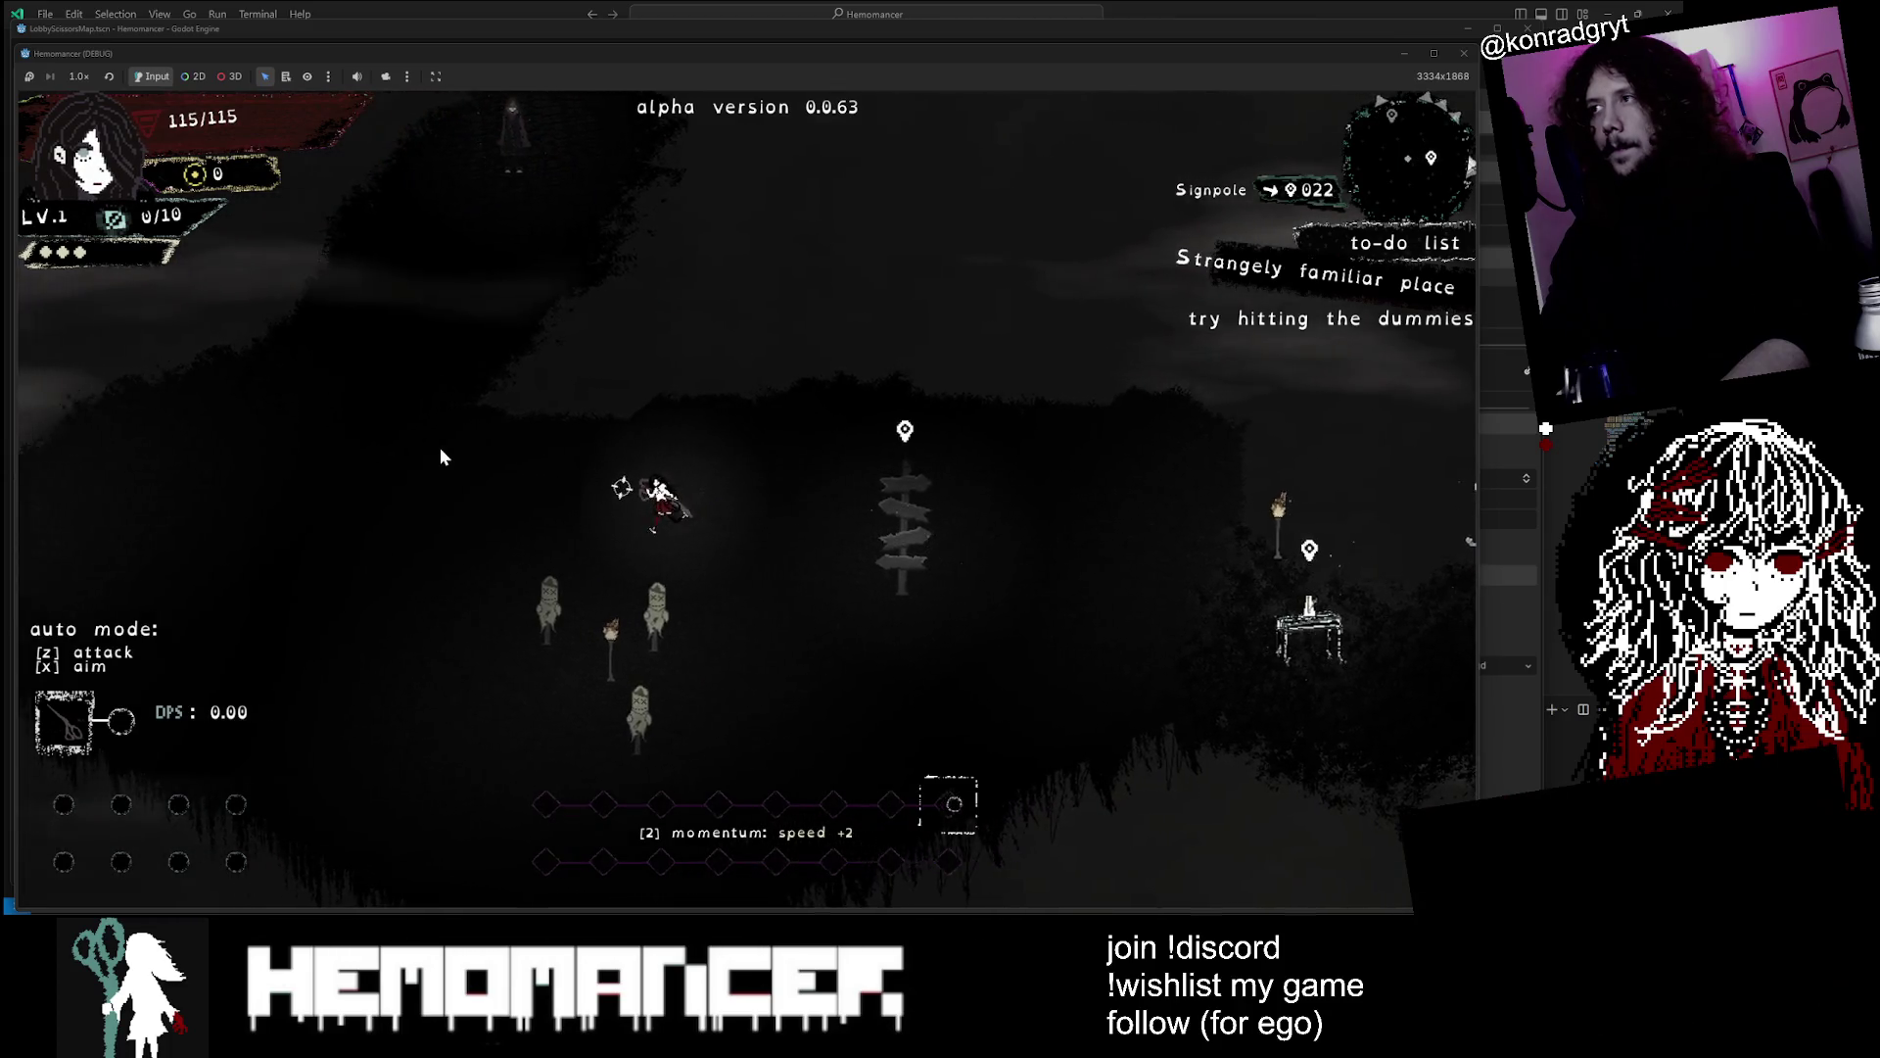
pyautogui.press('w')
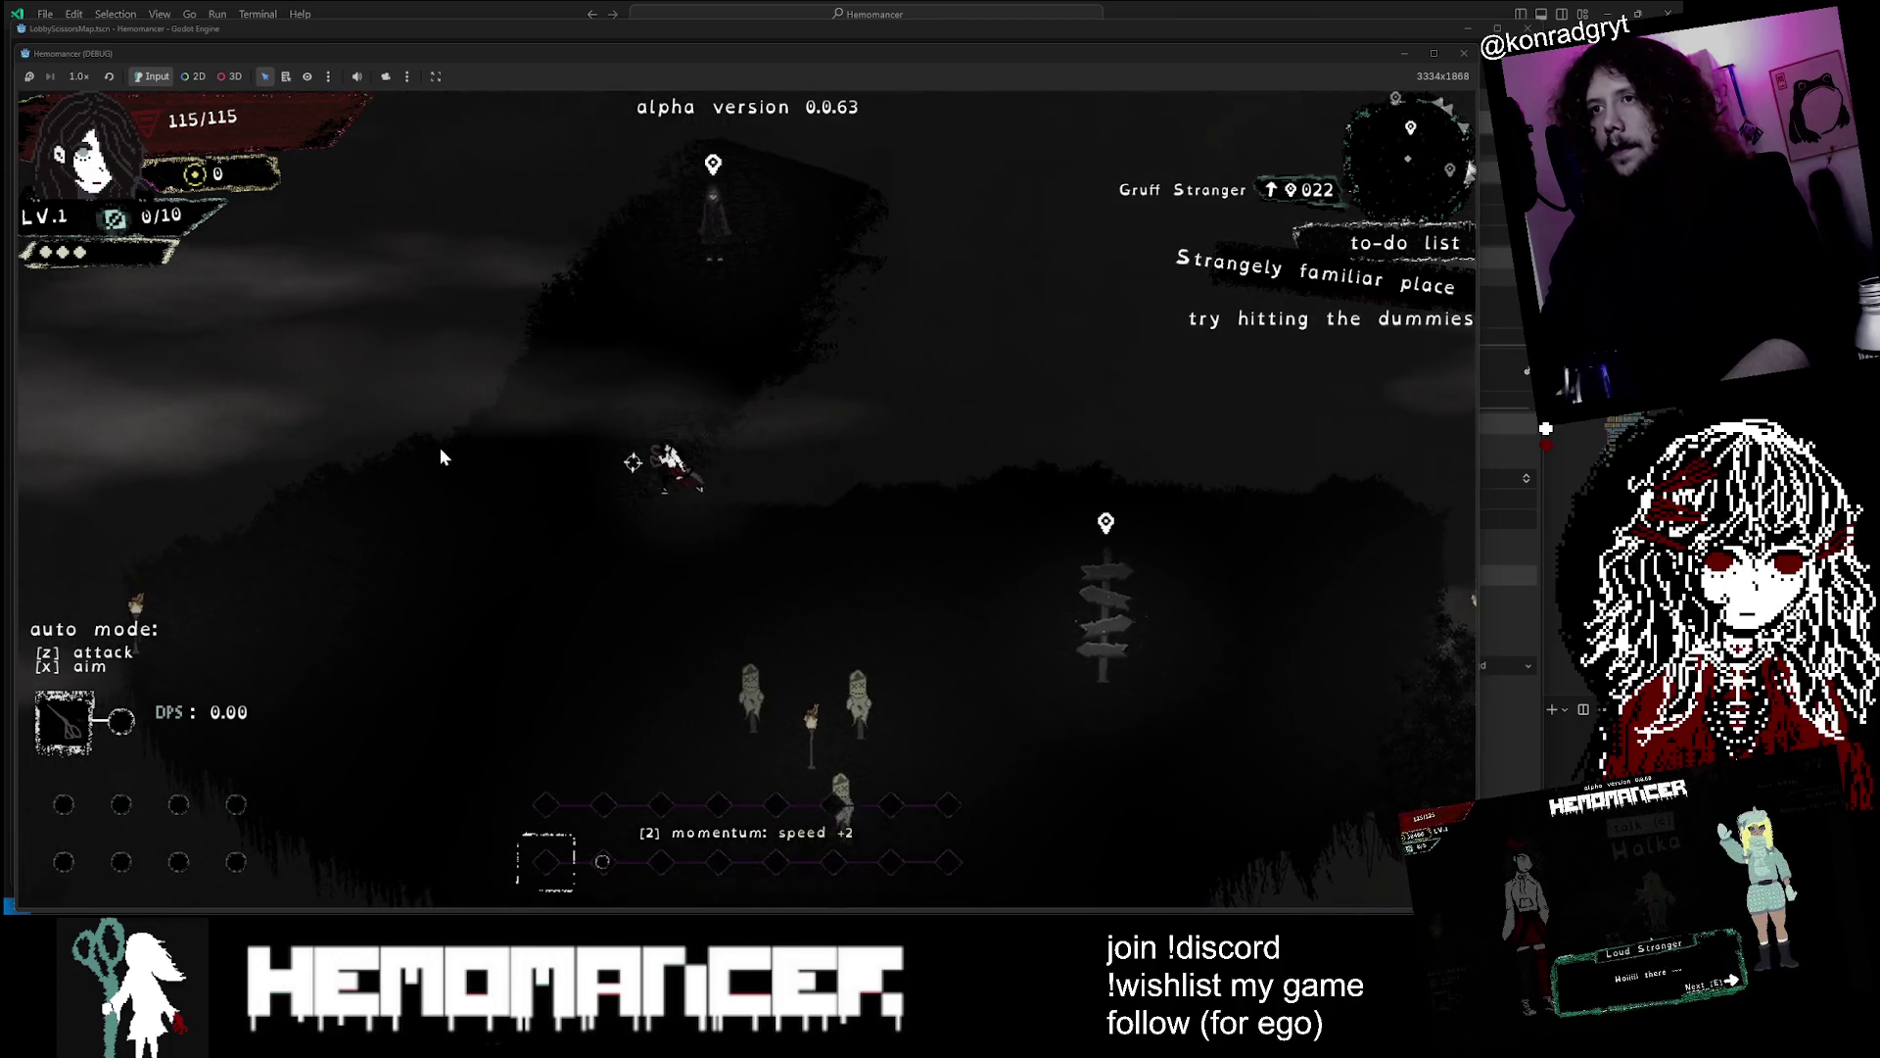
pyautogui.press('w')
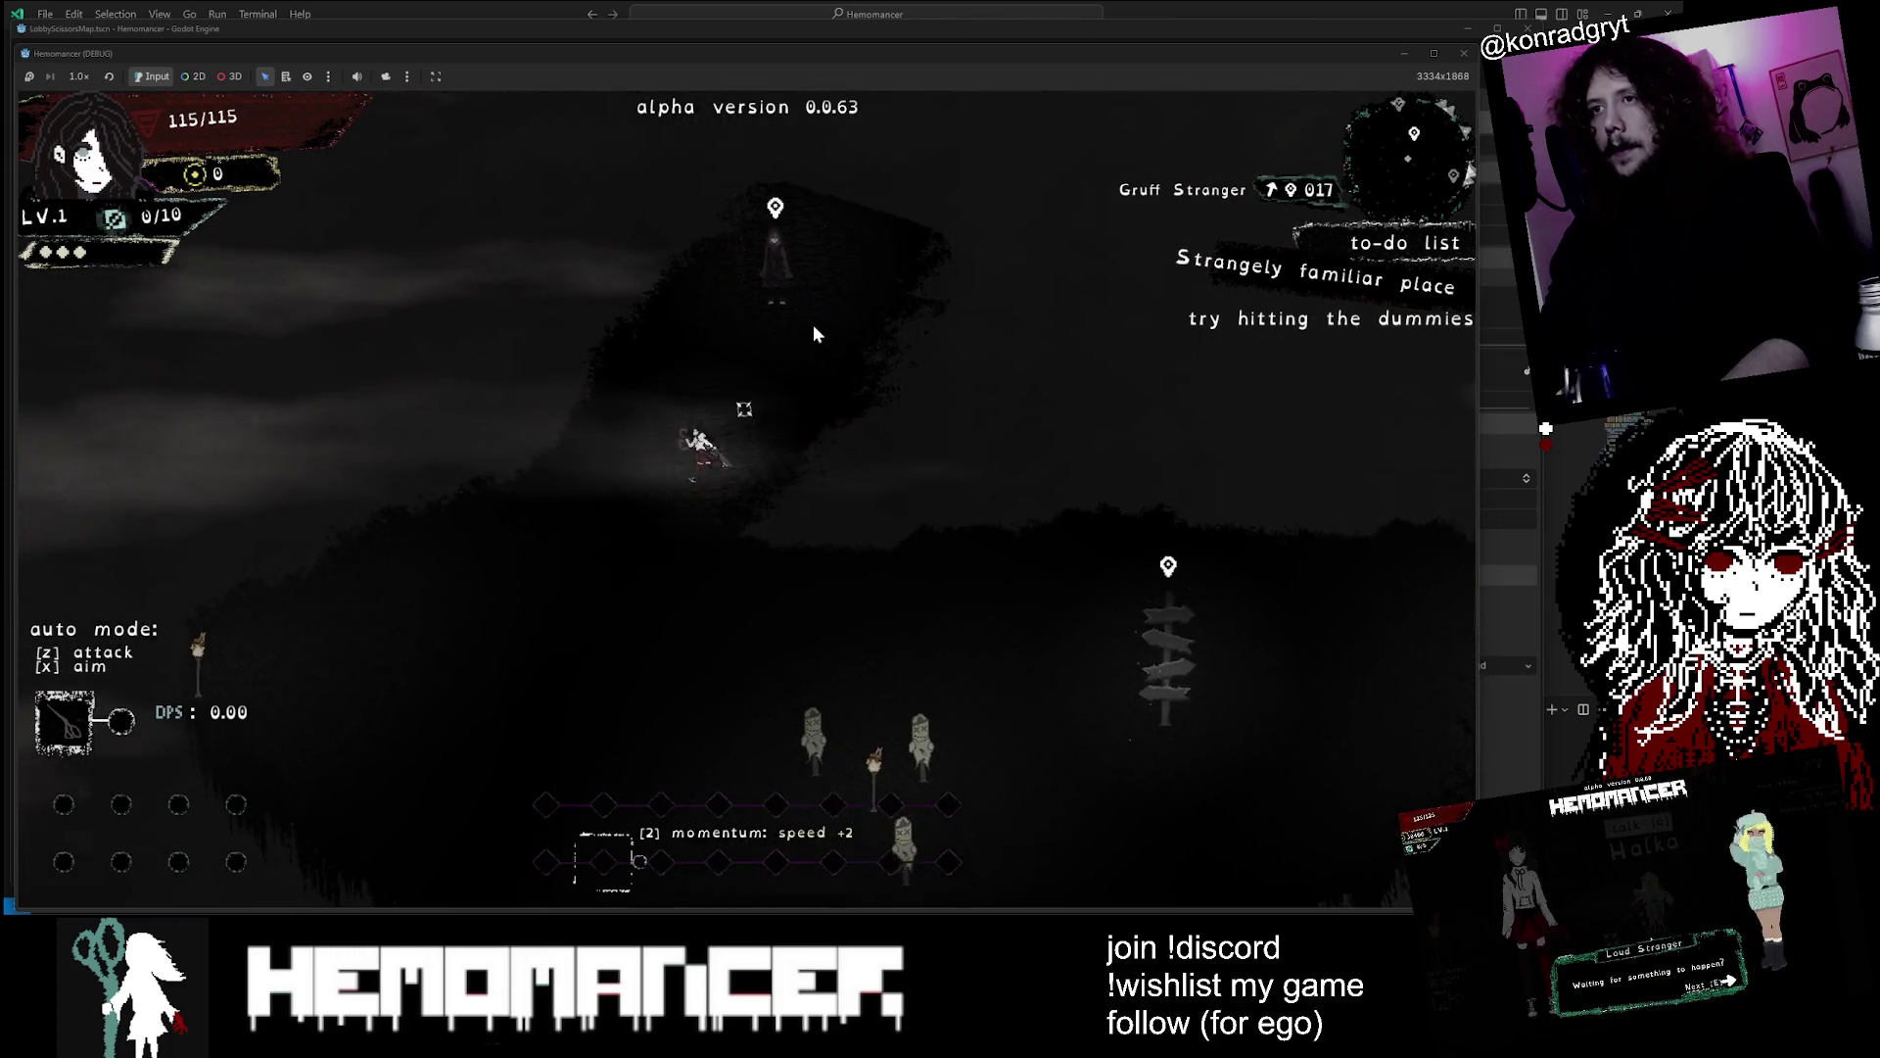
pyautogui.press('e')
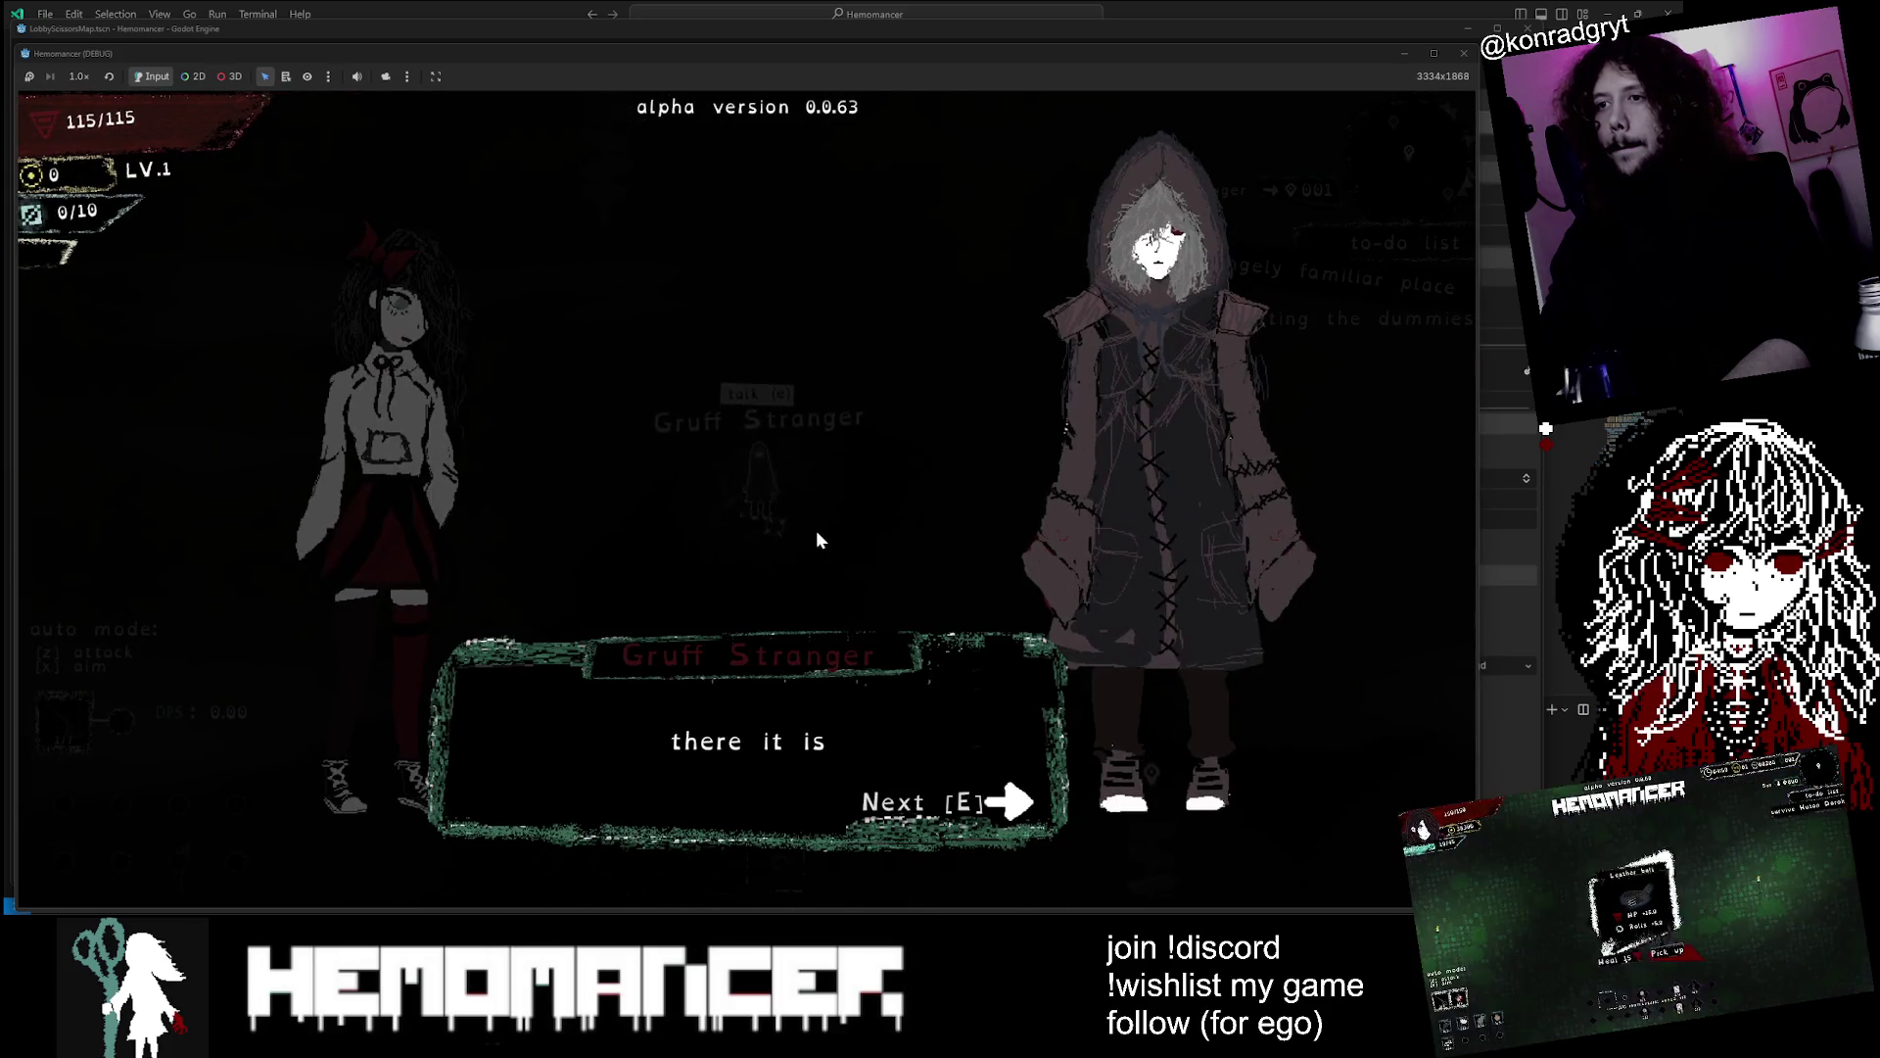
pyautogui.press('e')
pyautogui.press('e')
pyautogui.press('e')
pyautogui.press('e')
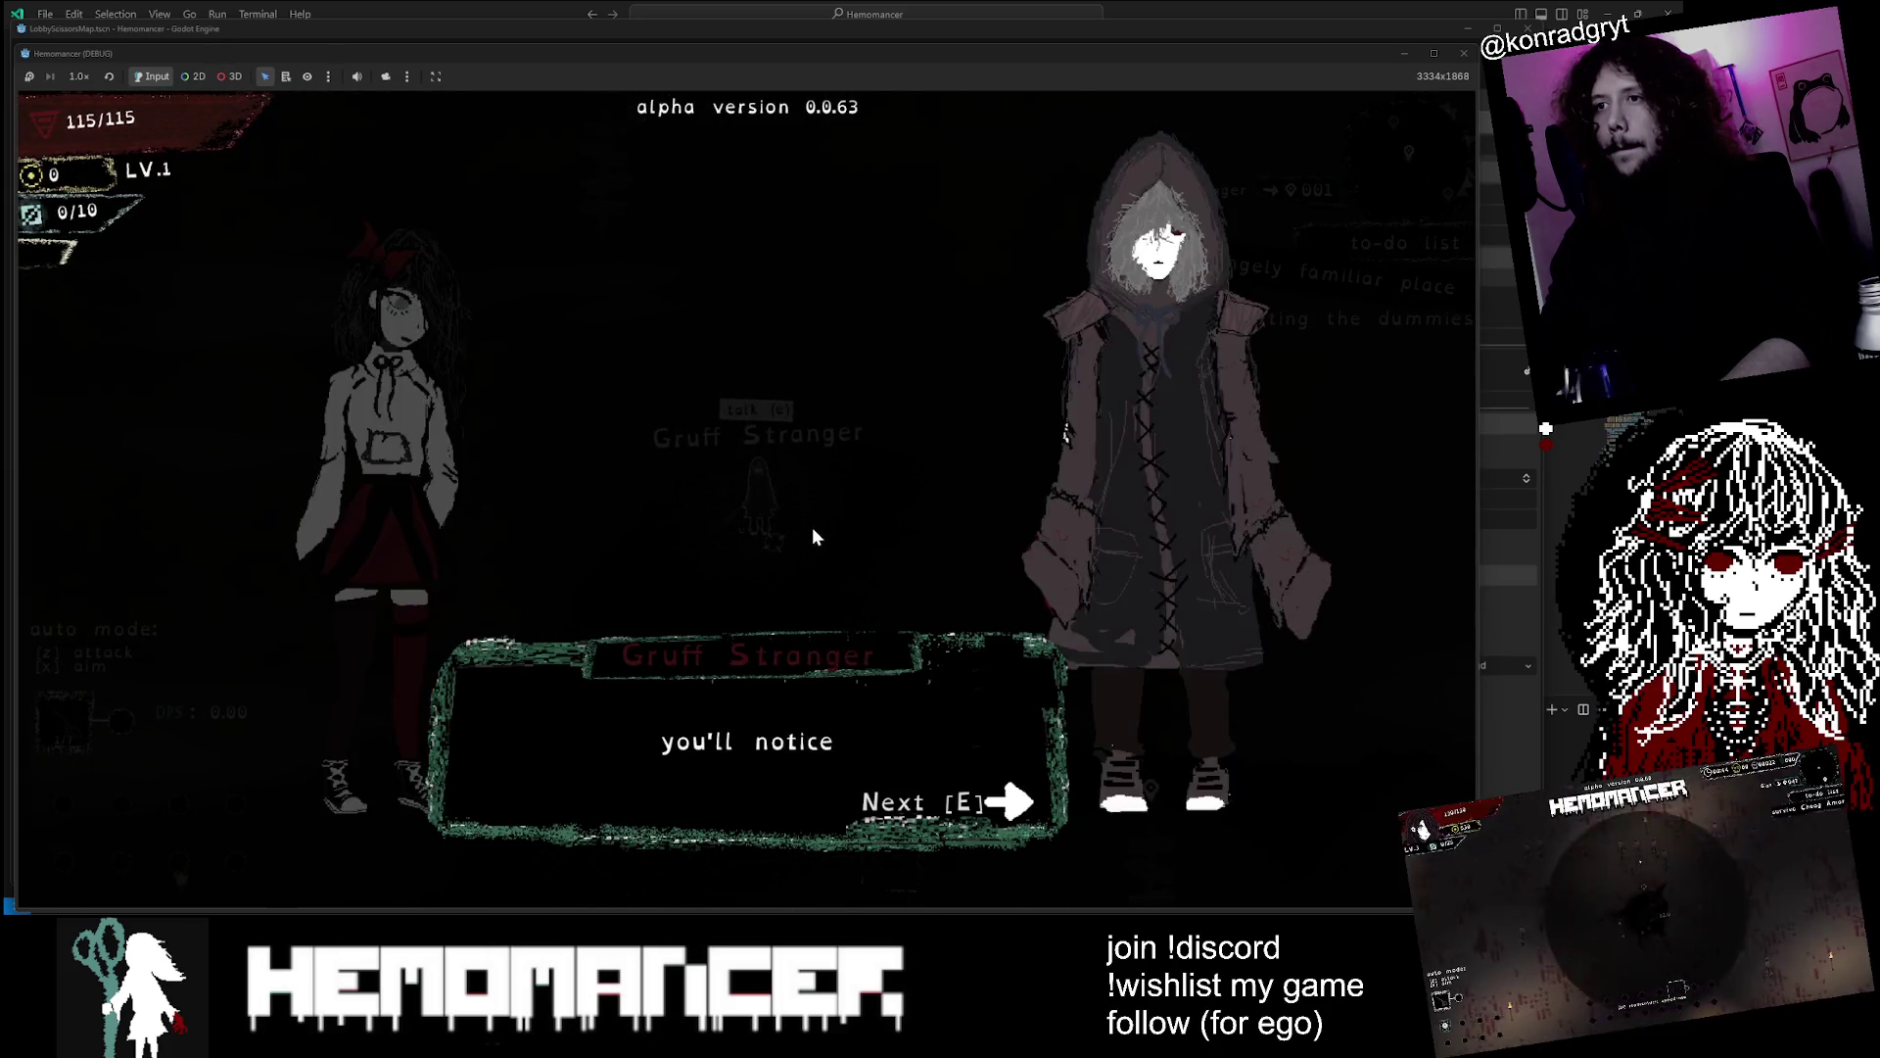
pyautogui.press('e')
pyautogui.press('s')
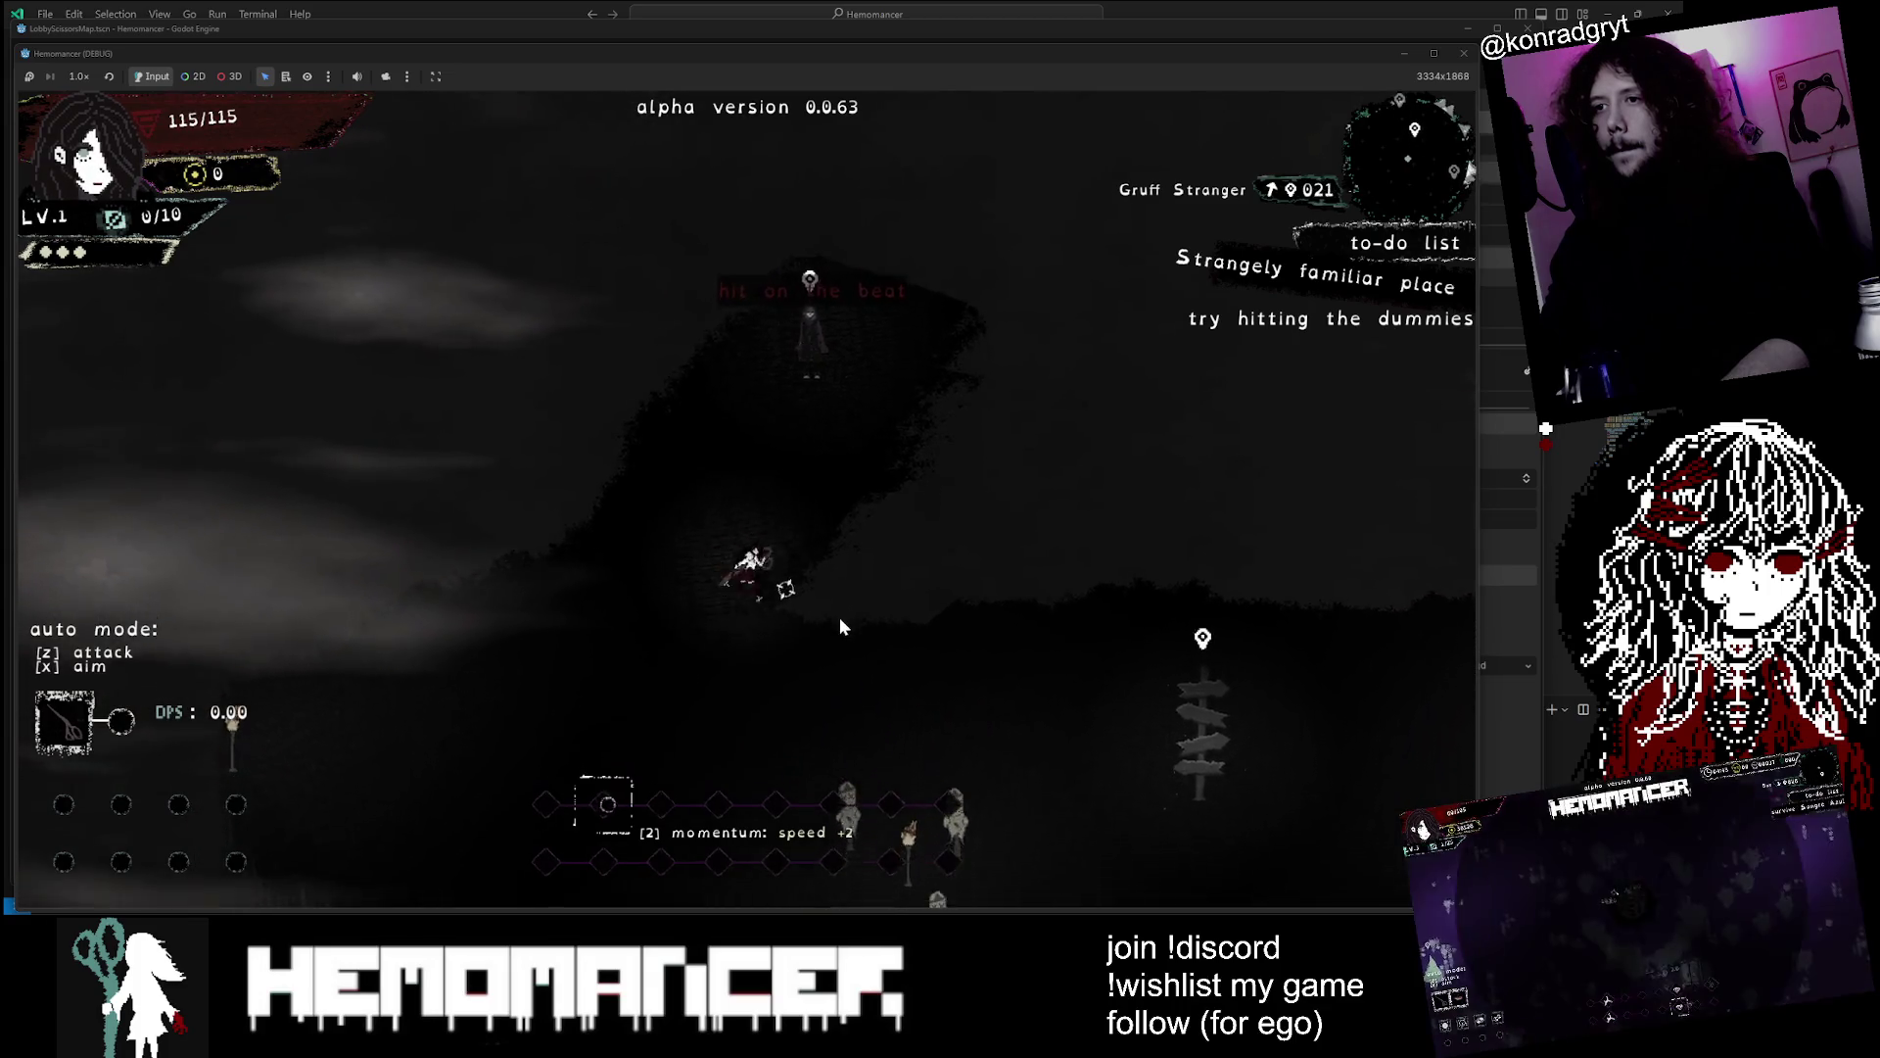
pyautogui.click(803, 651)
# Move the player right toward the signpost, then dash back left across the hub
pyautogui.press('s')
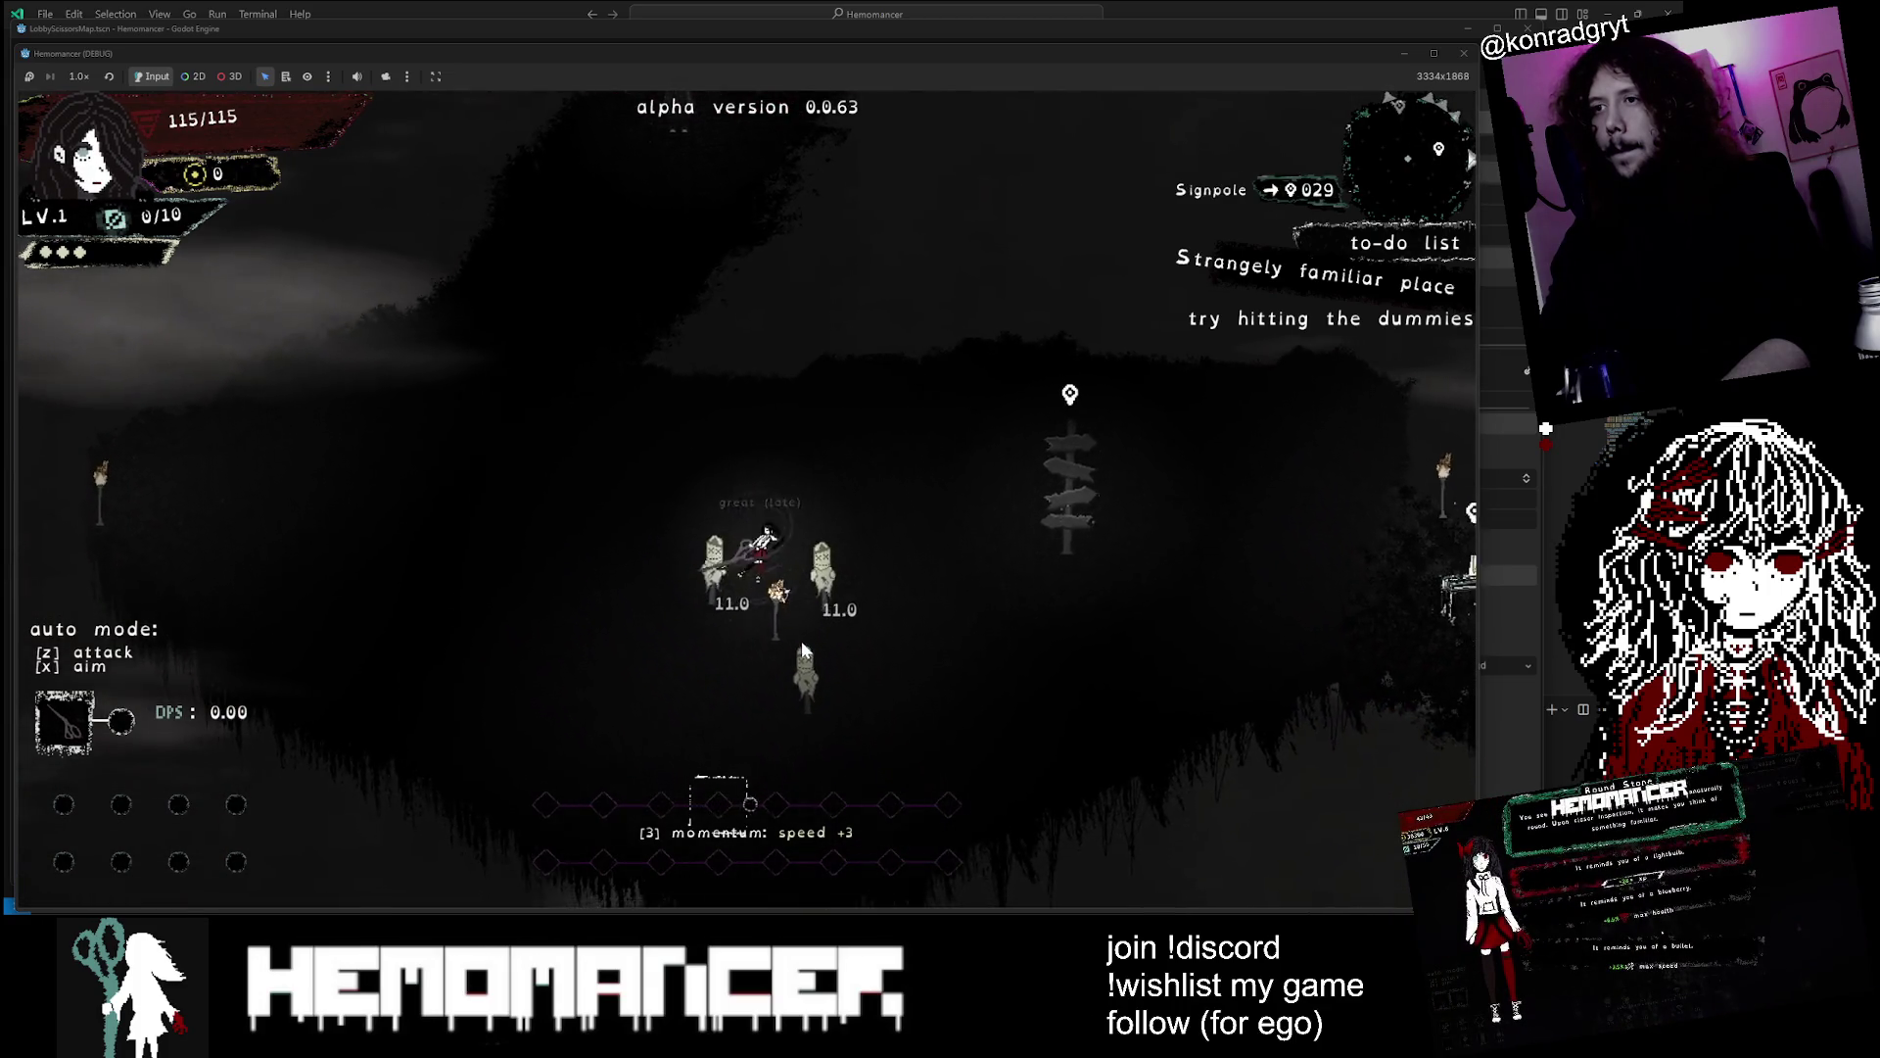
pyautogui.press('d')
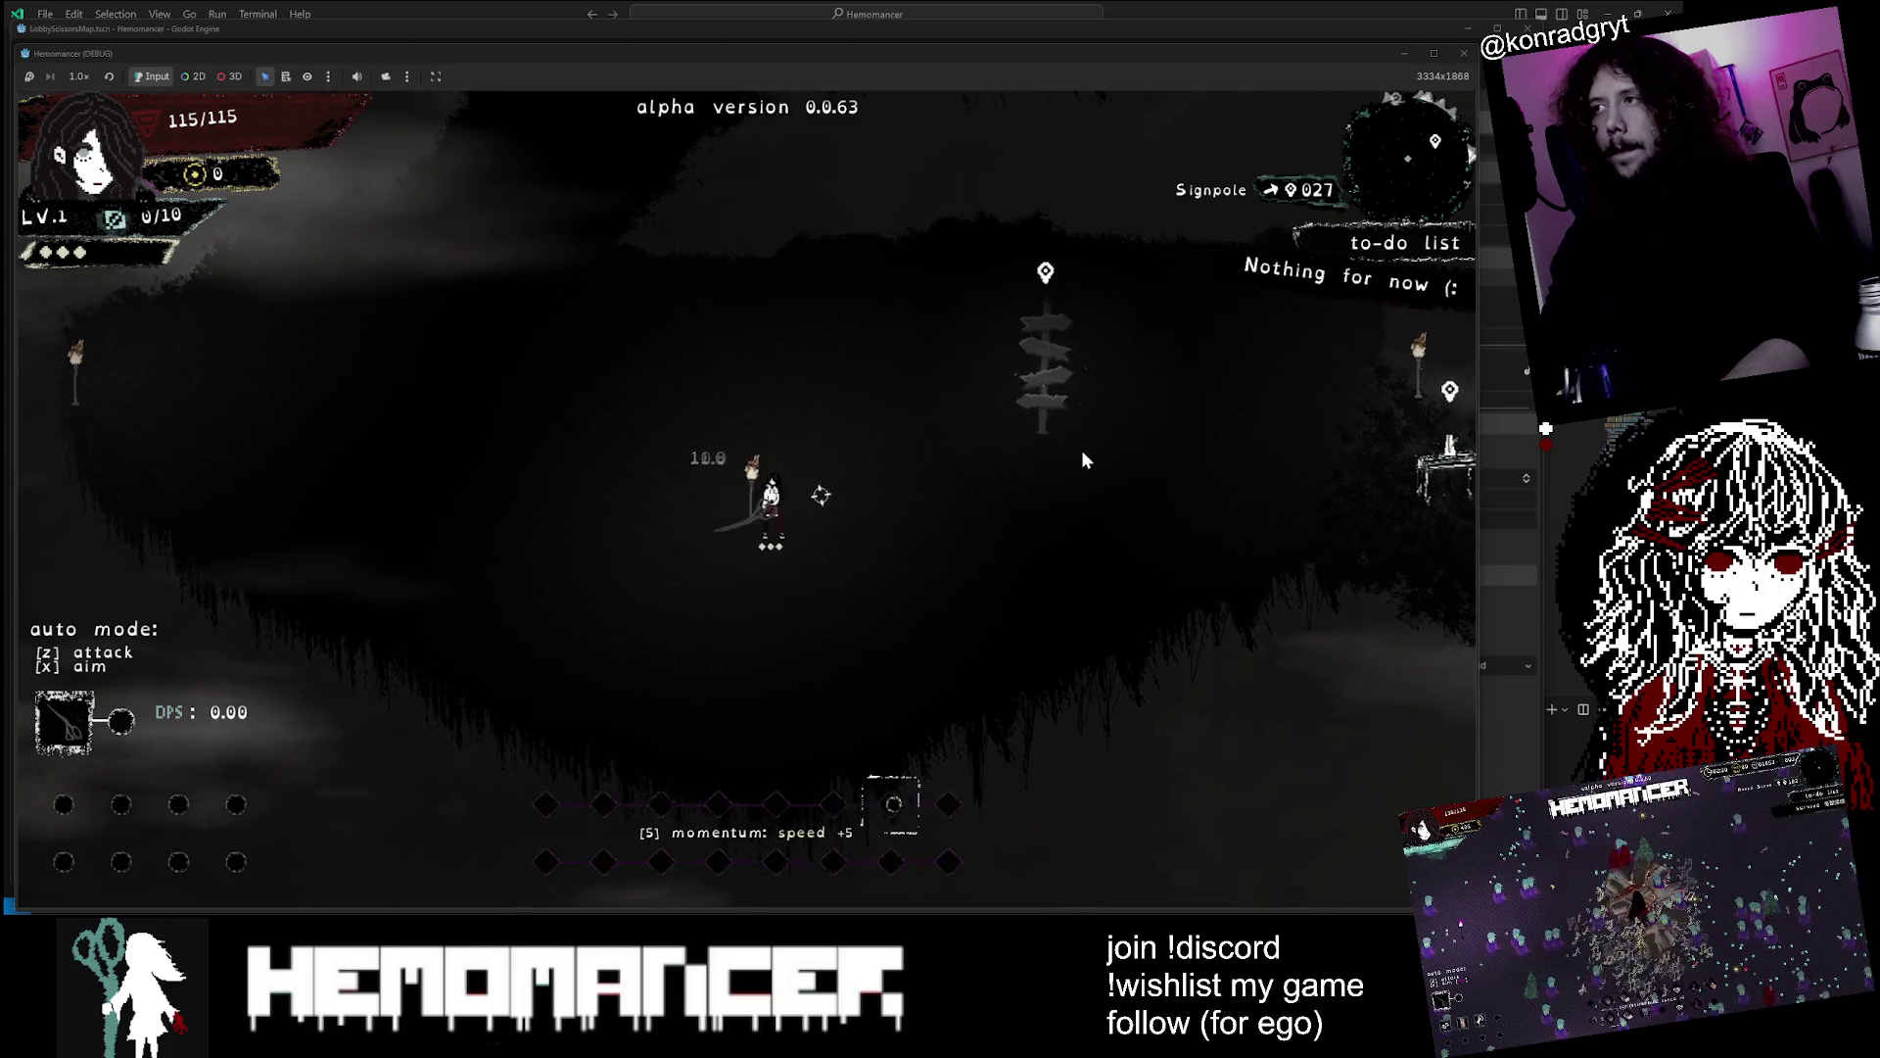
pyautogui.press('shift')
pyautogui.press('a')
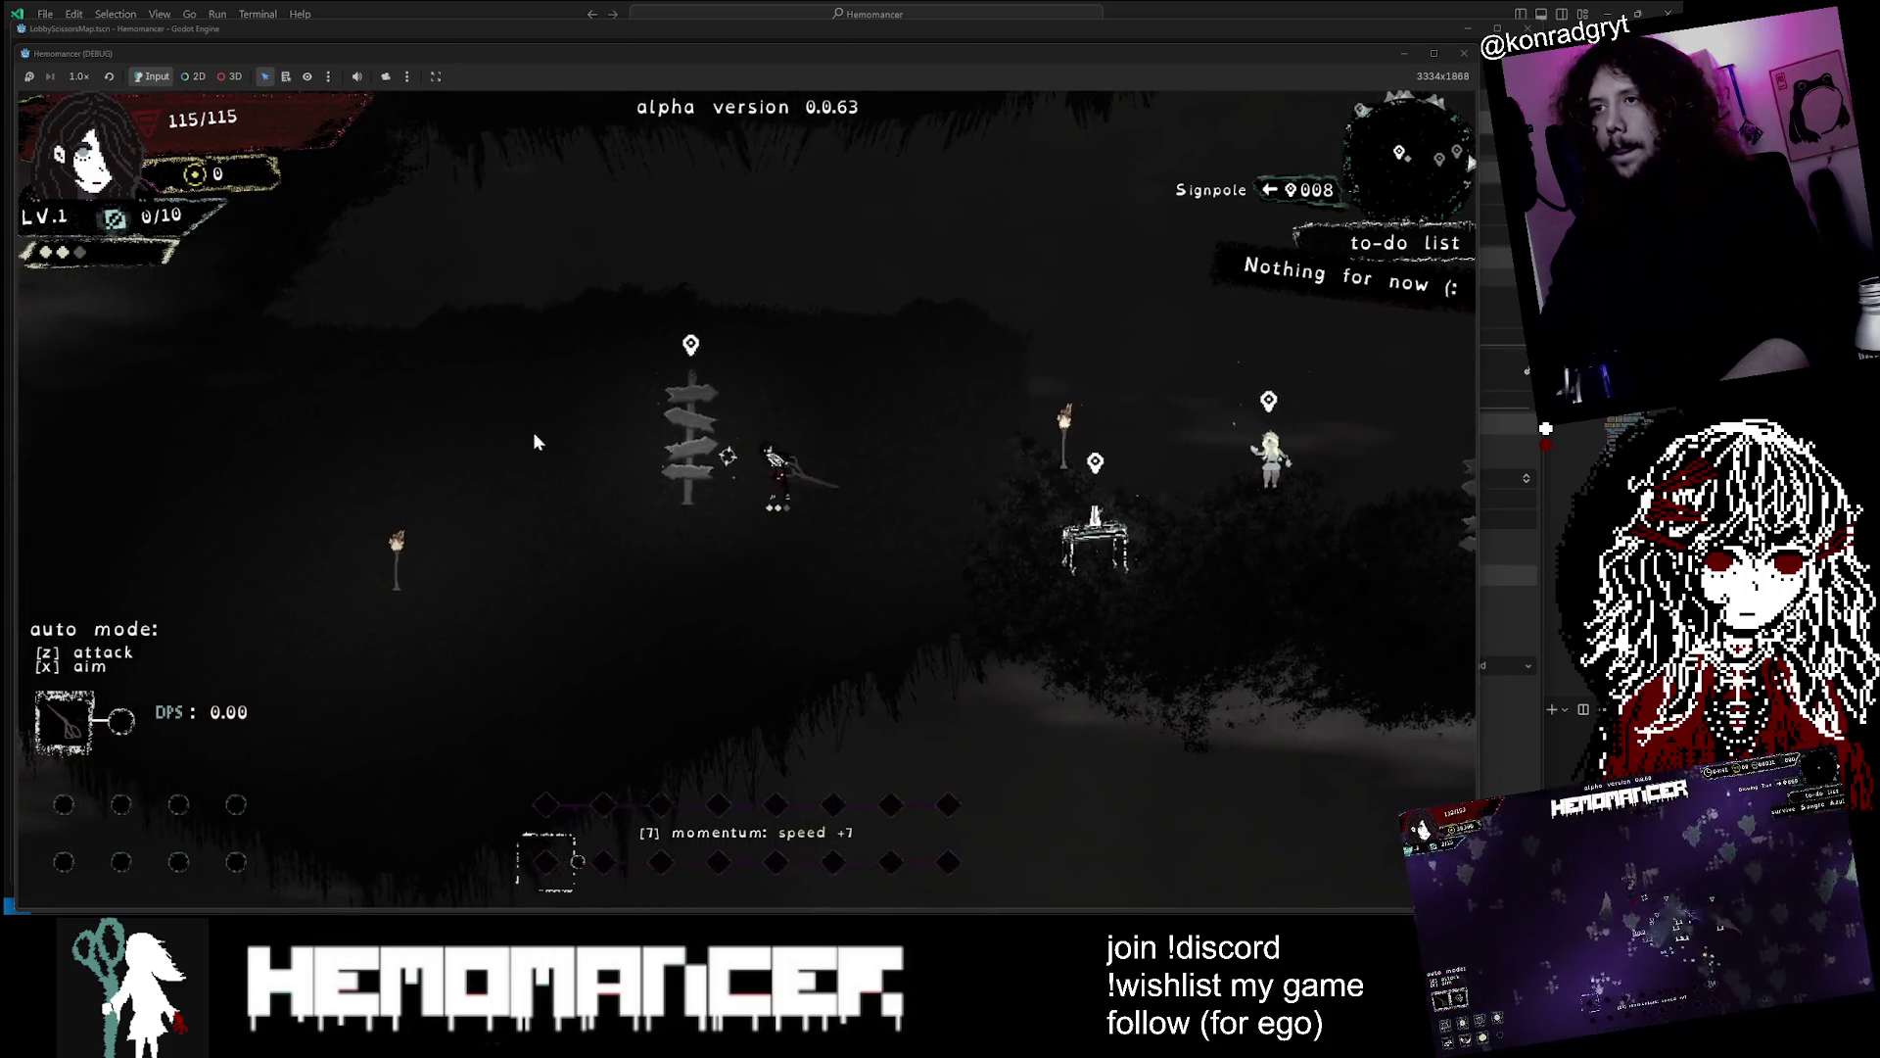
pyautogui.press('shift')
pyautogui.press('a')
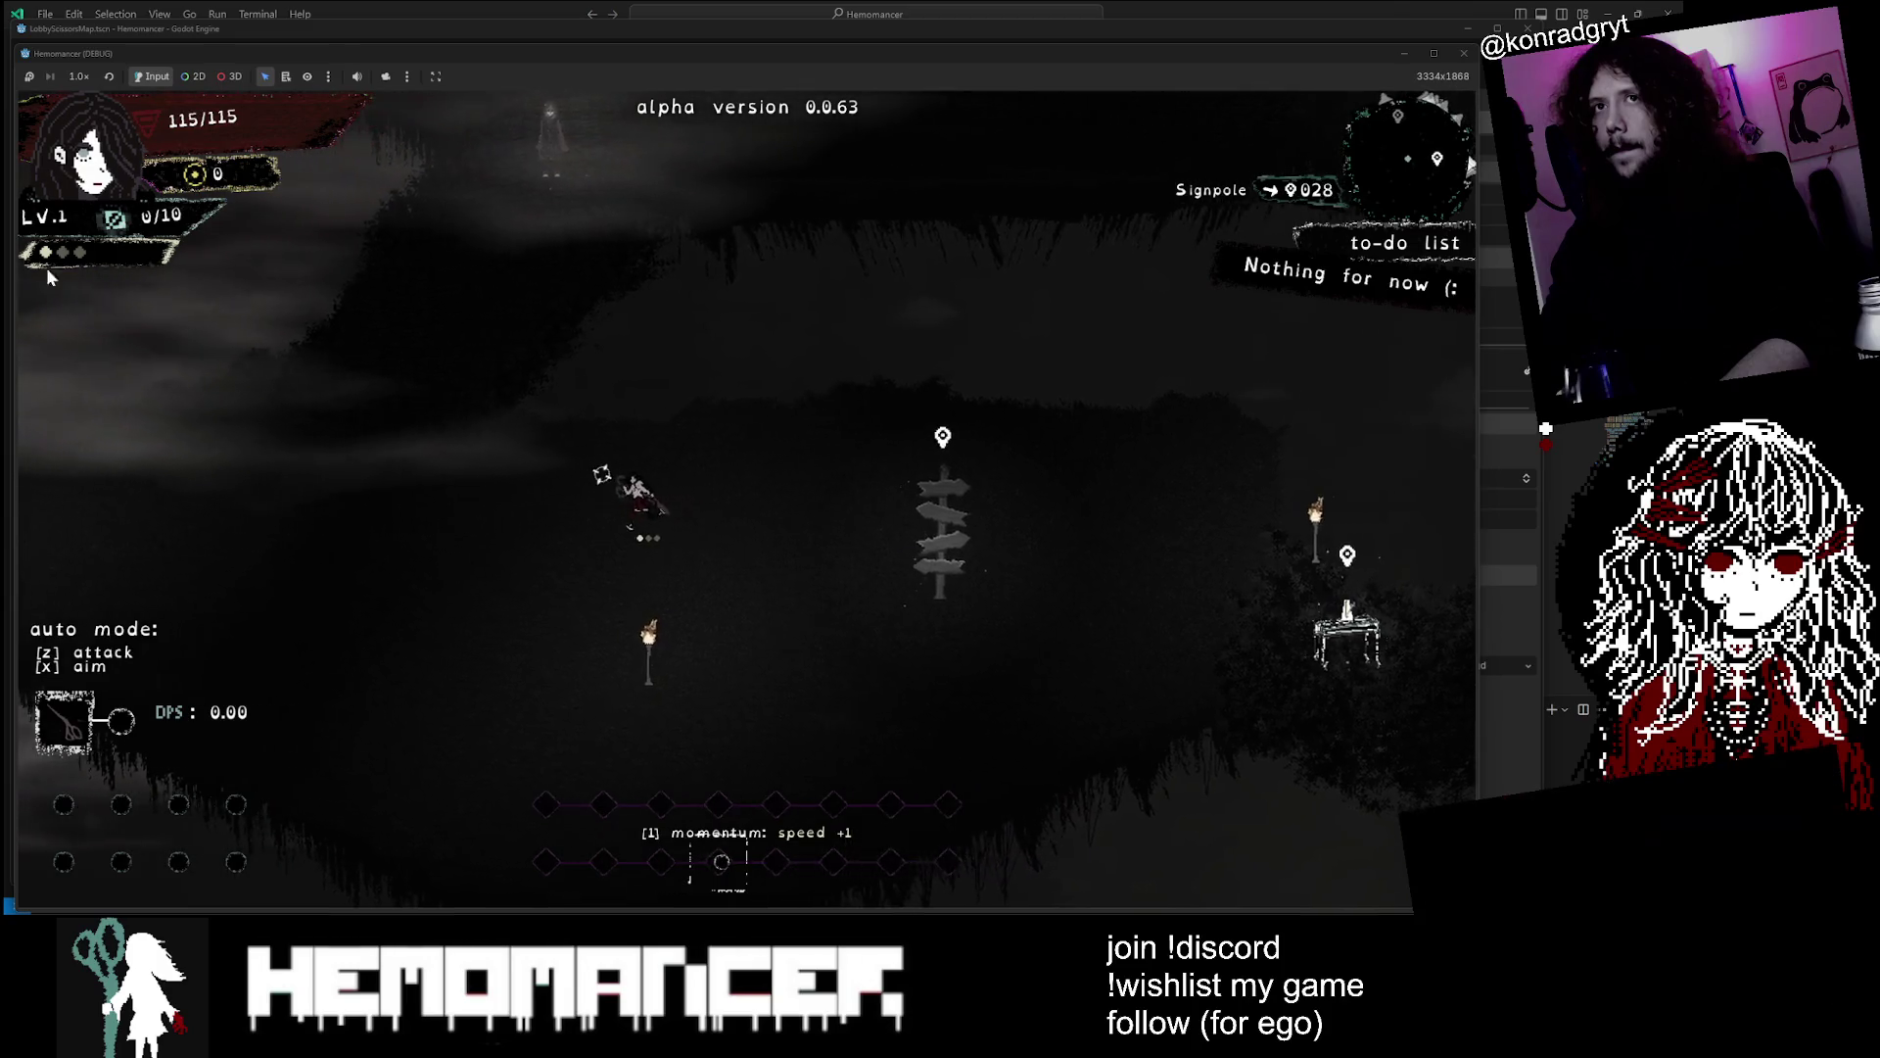
# Walk up to the Gruff Stranger and talk through his dialogue
pyautogui.press('w')
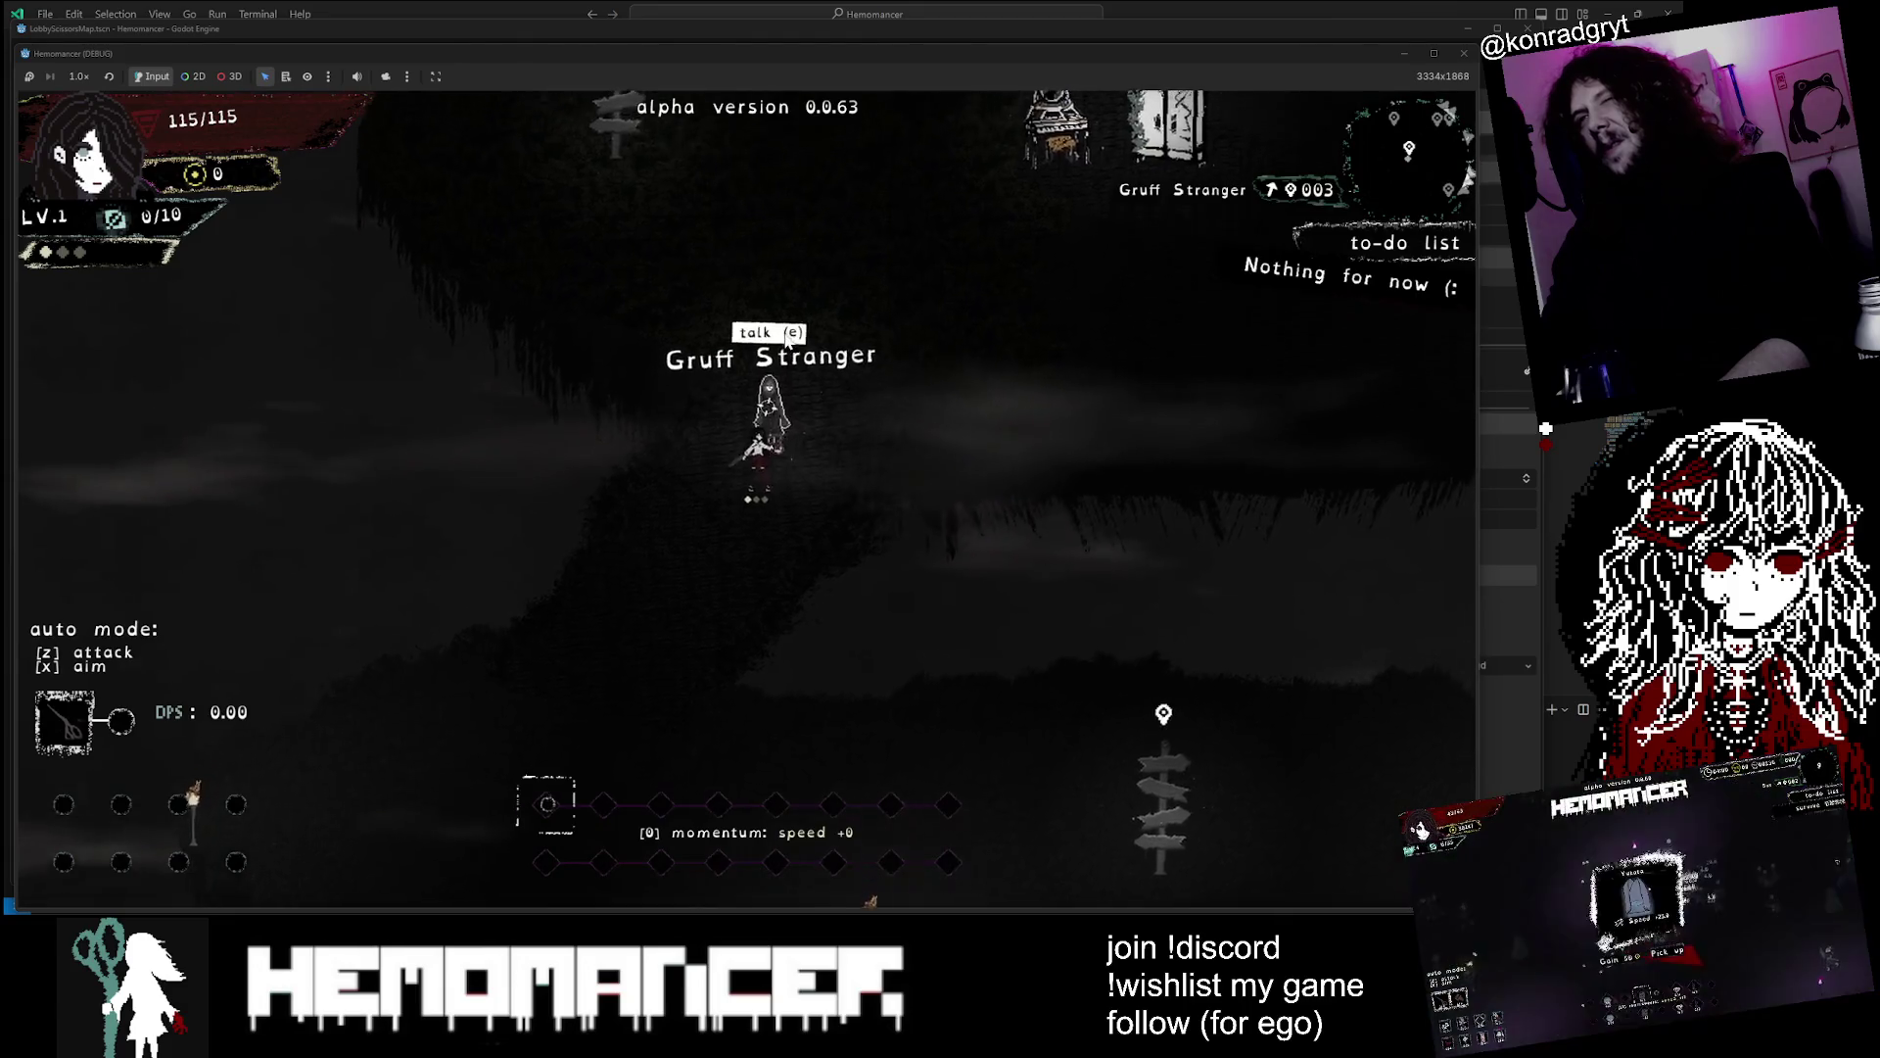
pyautogui.press('e')
pyautogui.press('e')
pyautogui.press('e')
pyautogui.press('e')
pyautogui.press('e')
pyautogui.press('e')
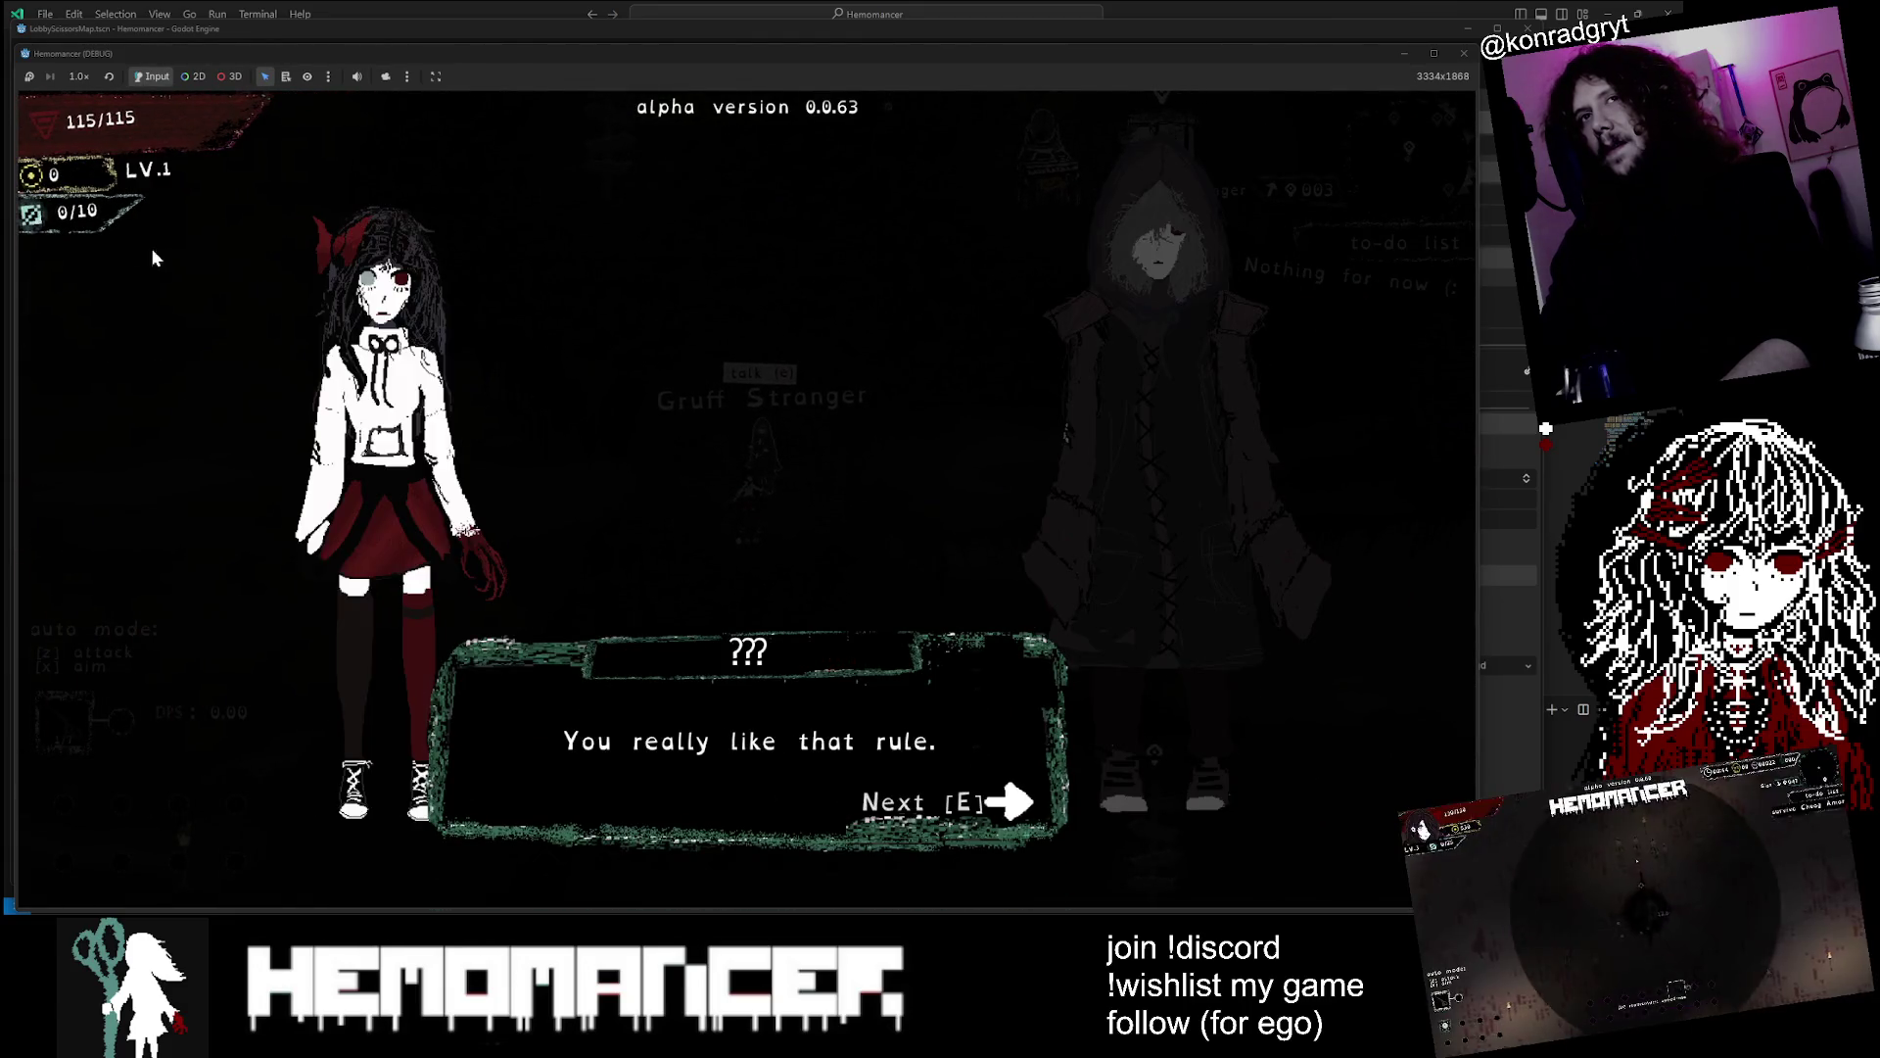
pyautogui.press('e')
pyautogui.press('e')
pyautogui.press('e')
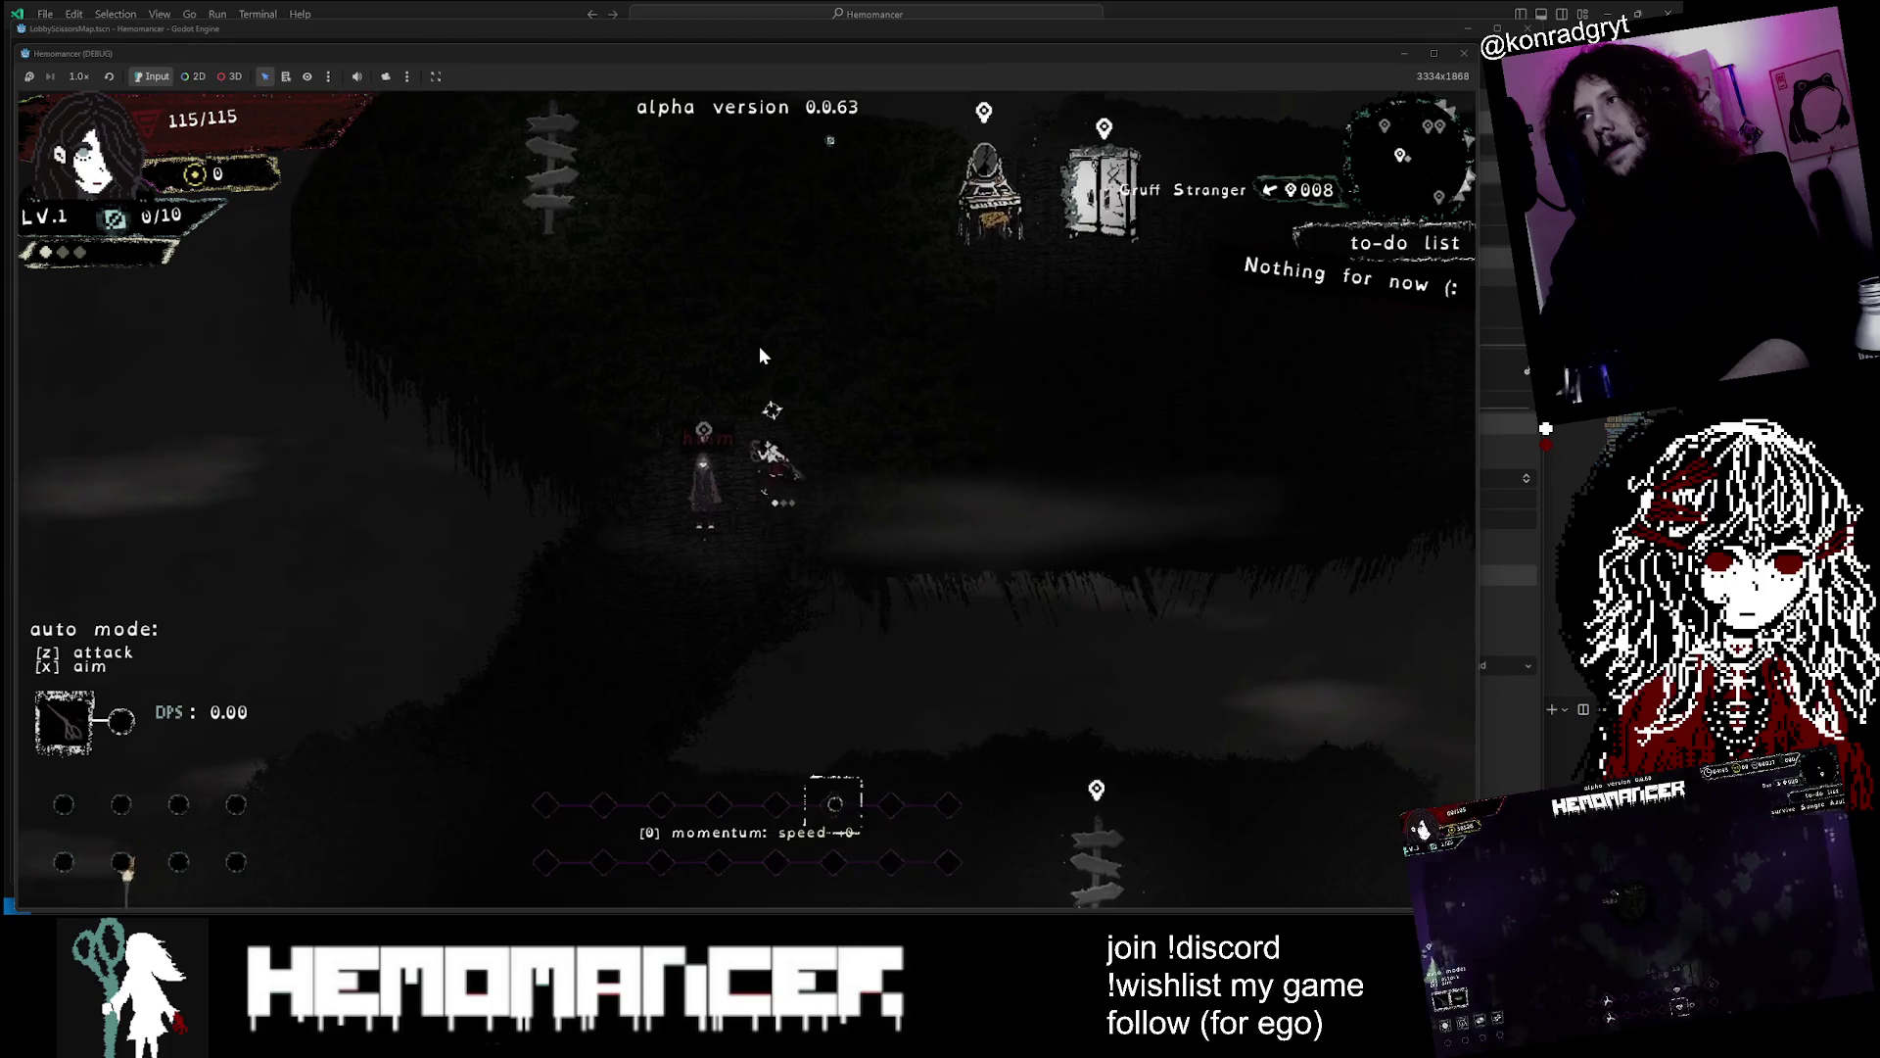
pyautogui.press('e')
pyautogui.press('e')
pyautogui.press('e')
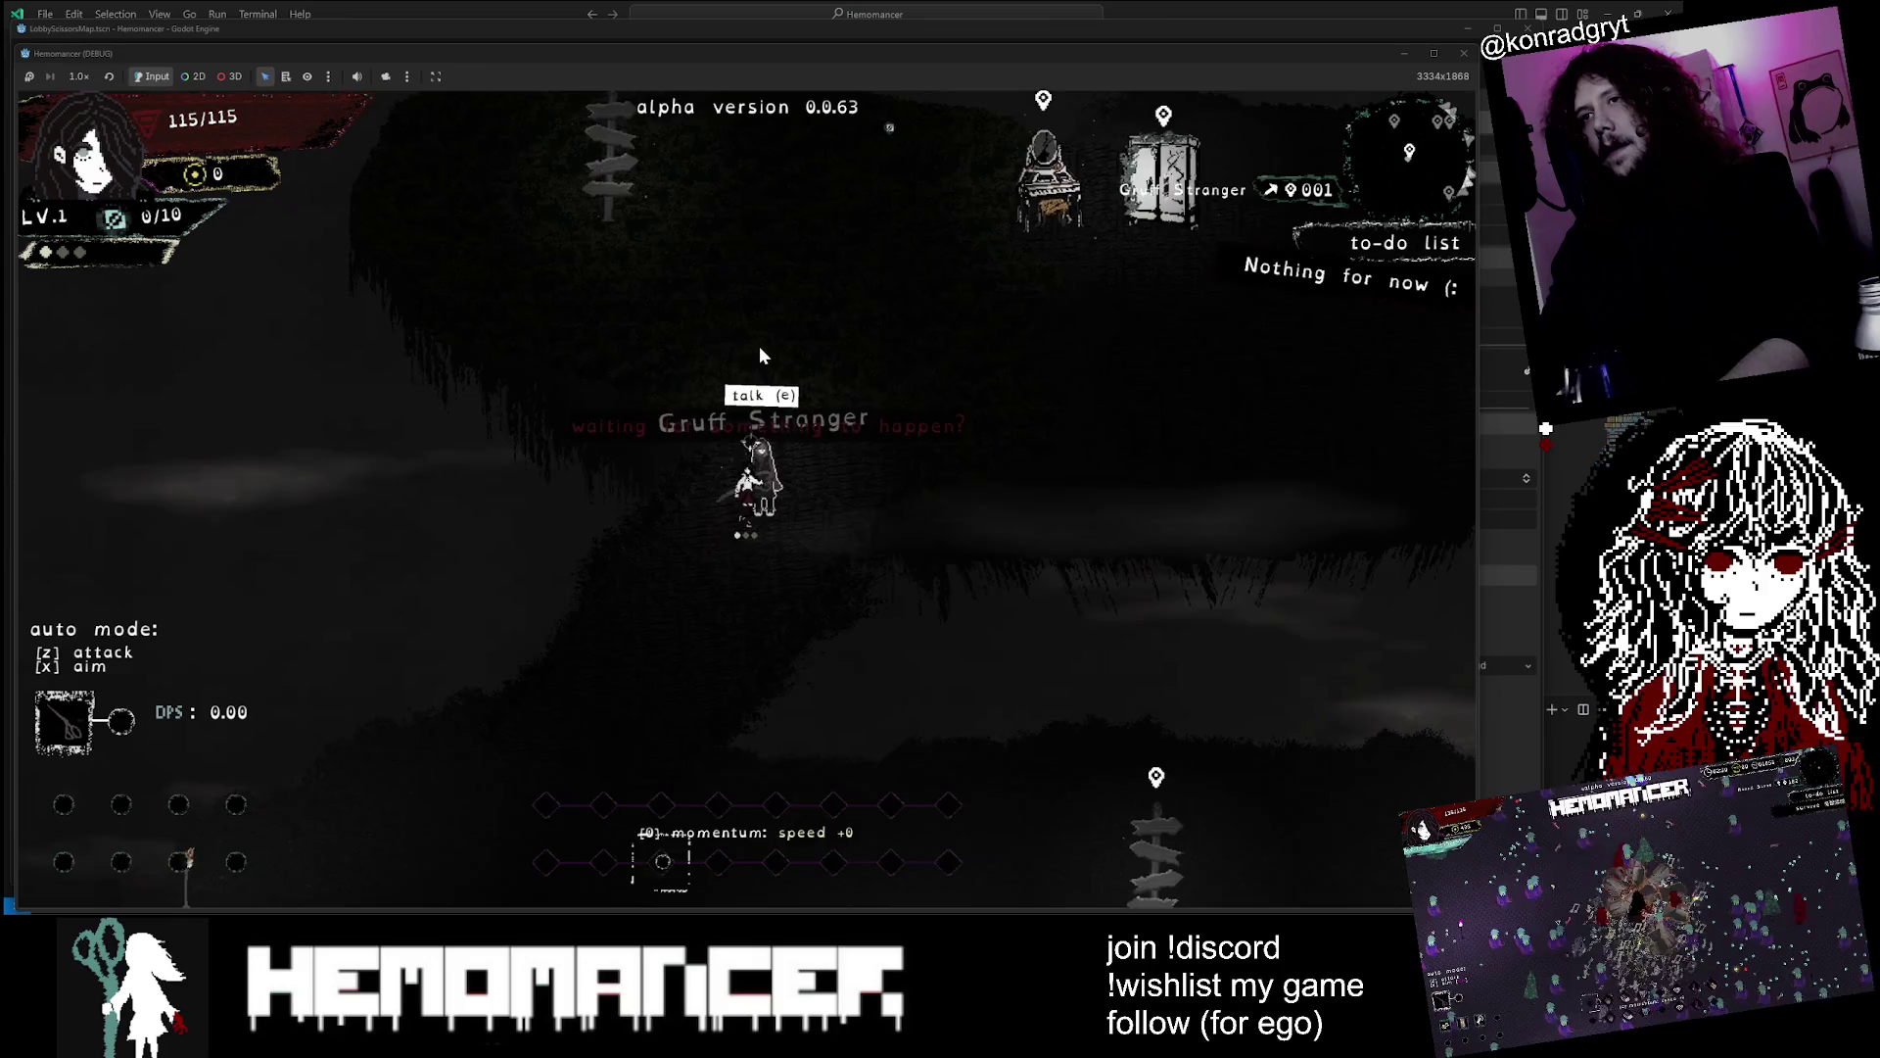
# Walk down-right past the signpost and talk to the stranger by the table
pyautogui.press('d')
pyautogui.press('s')
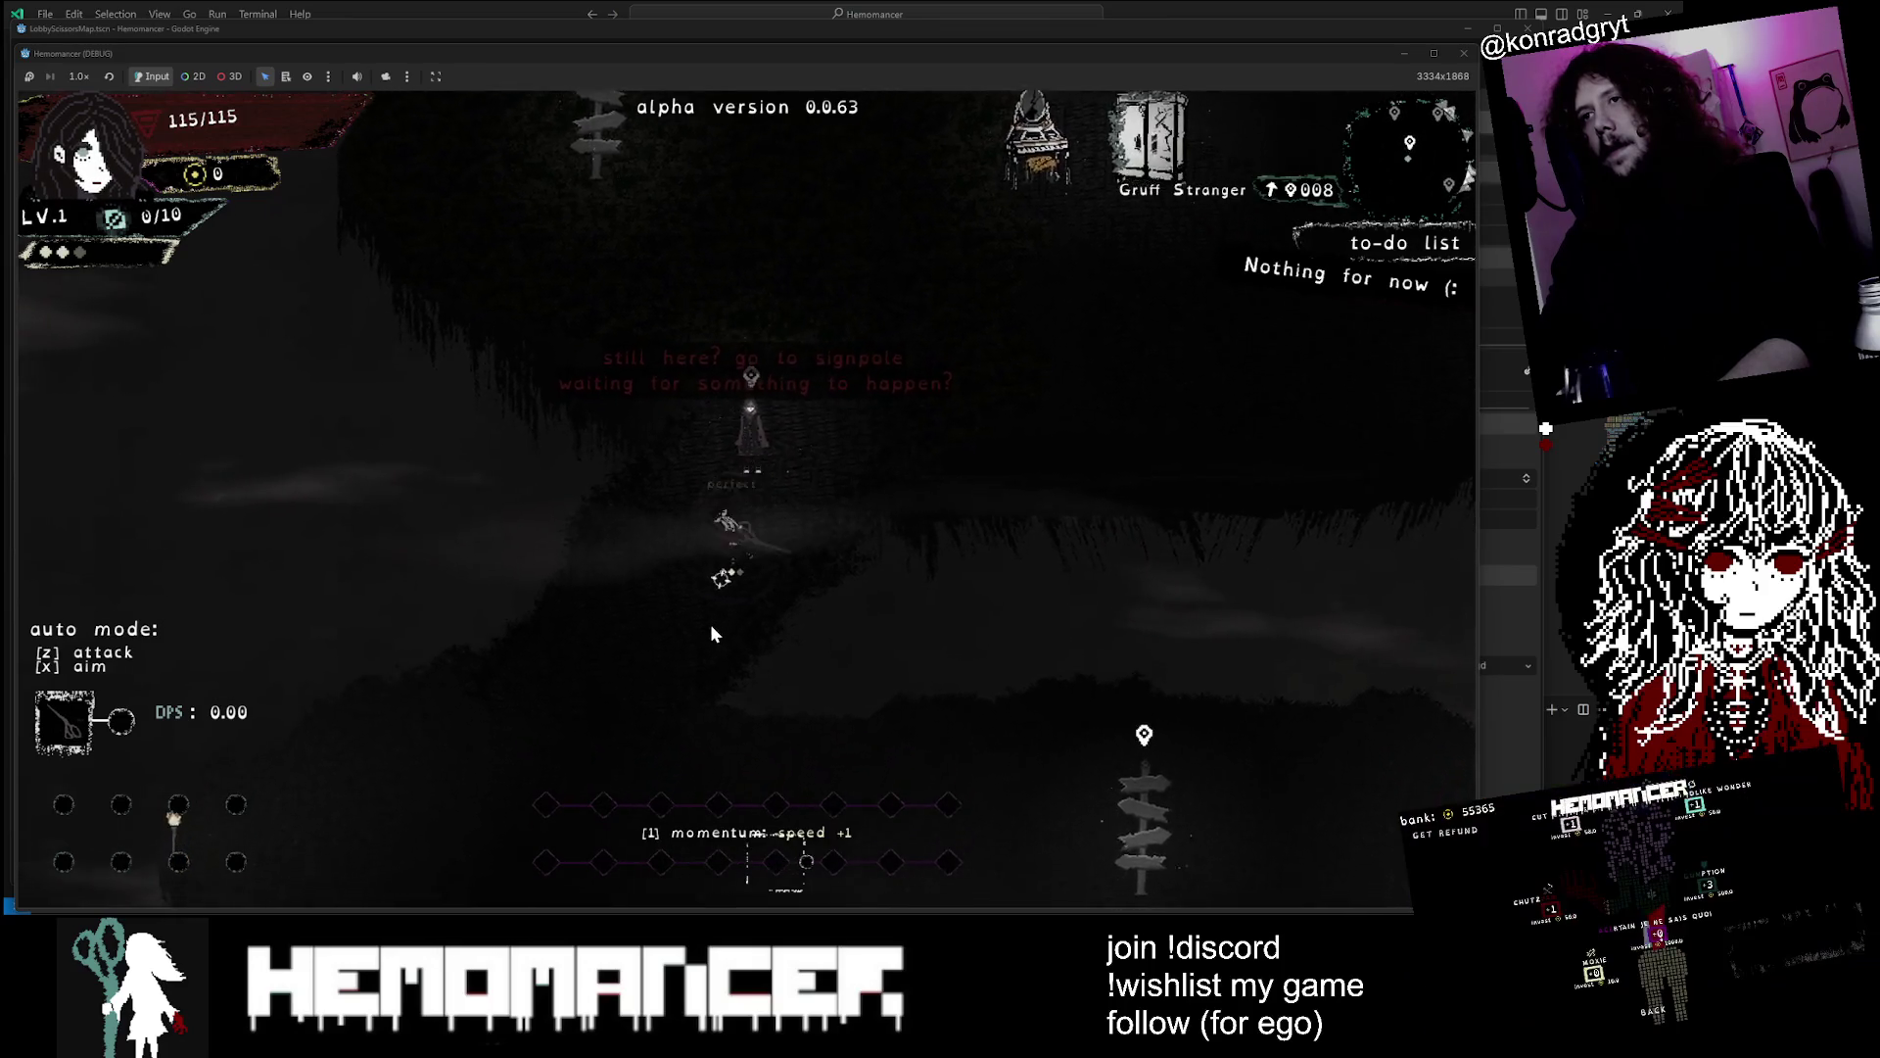
pyautogui.press('d')
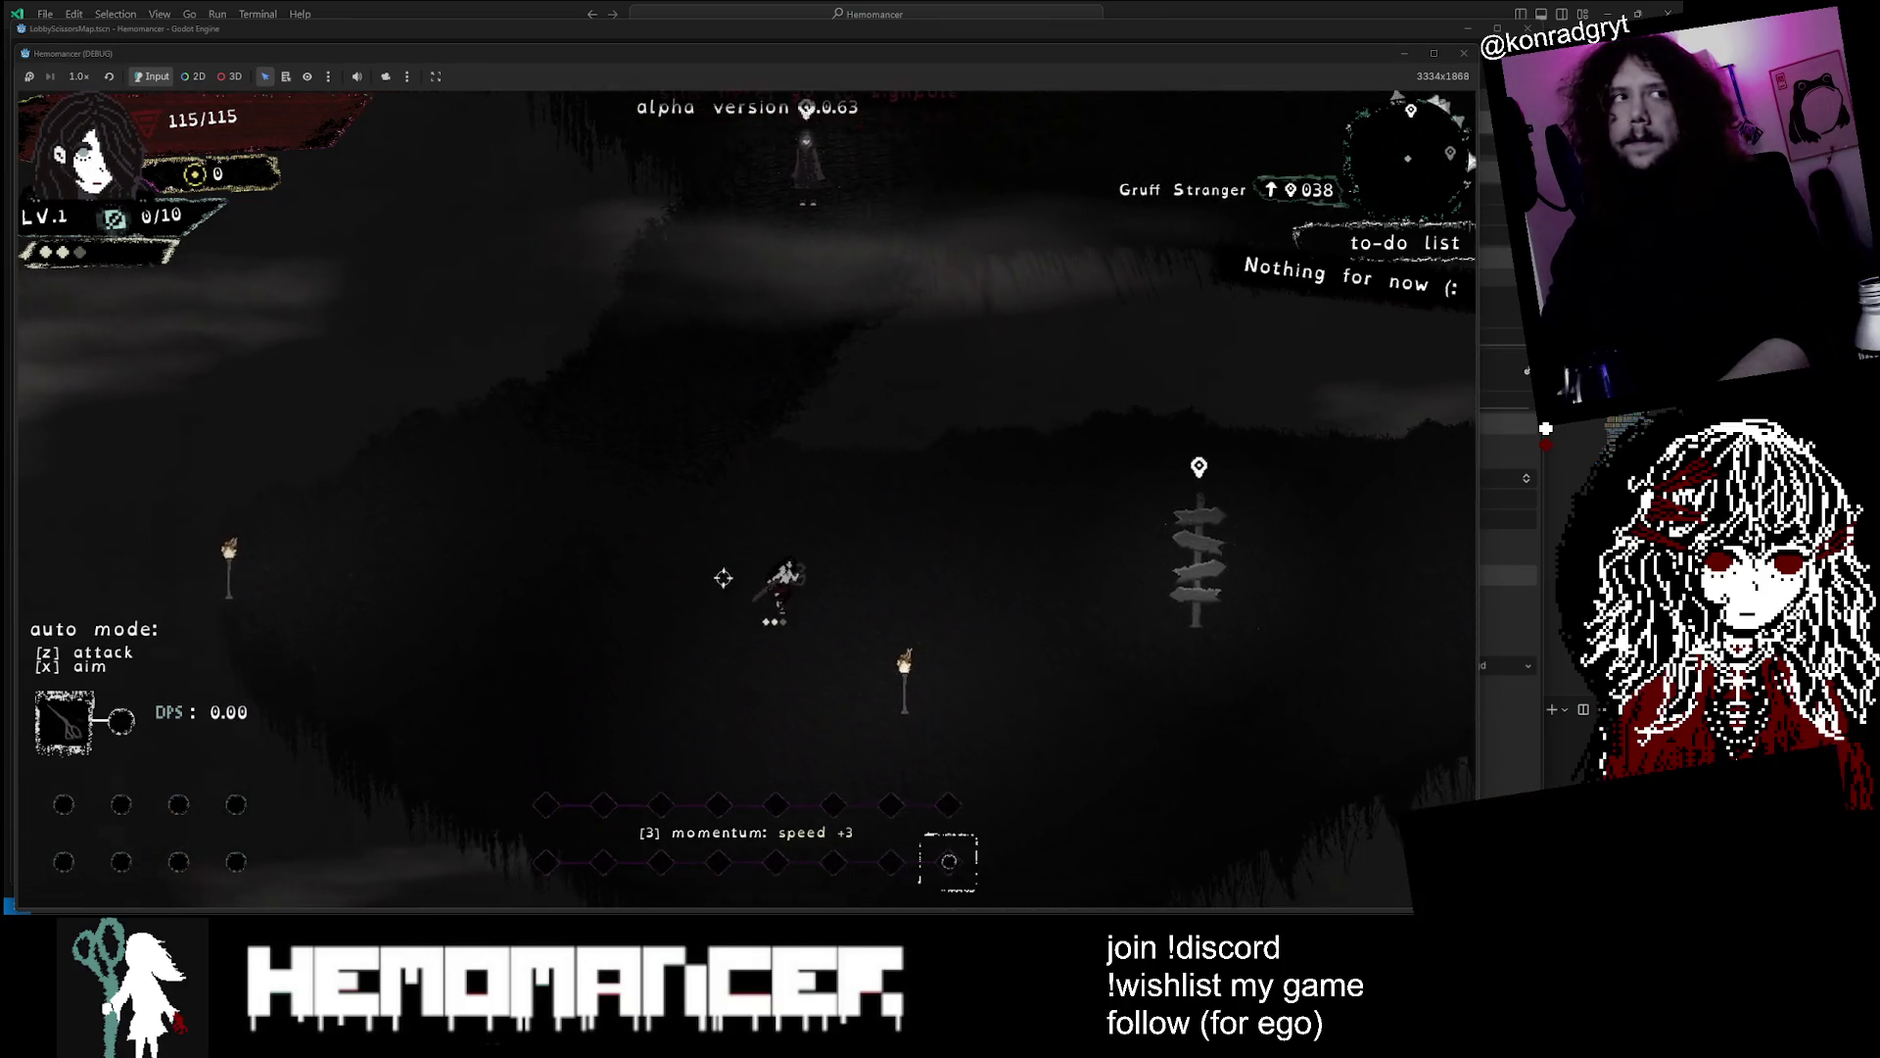
pyautogui.press('d')
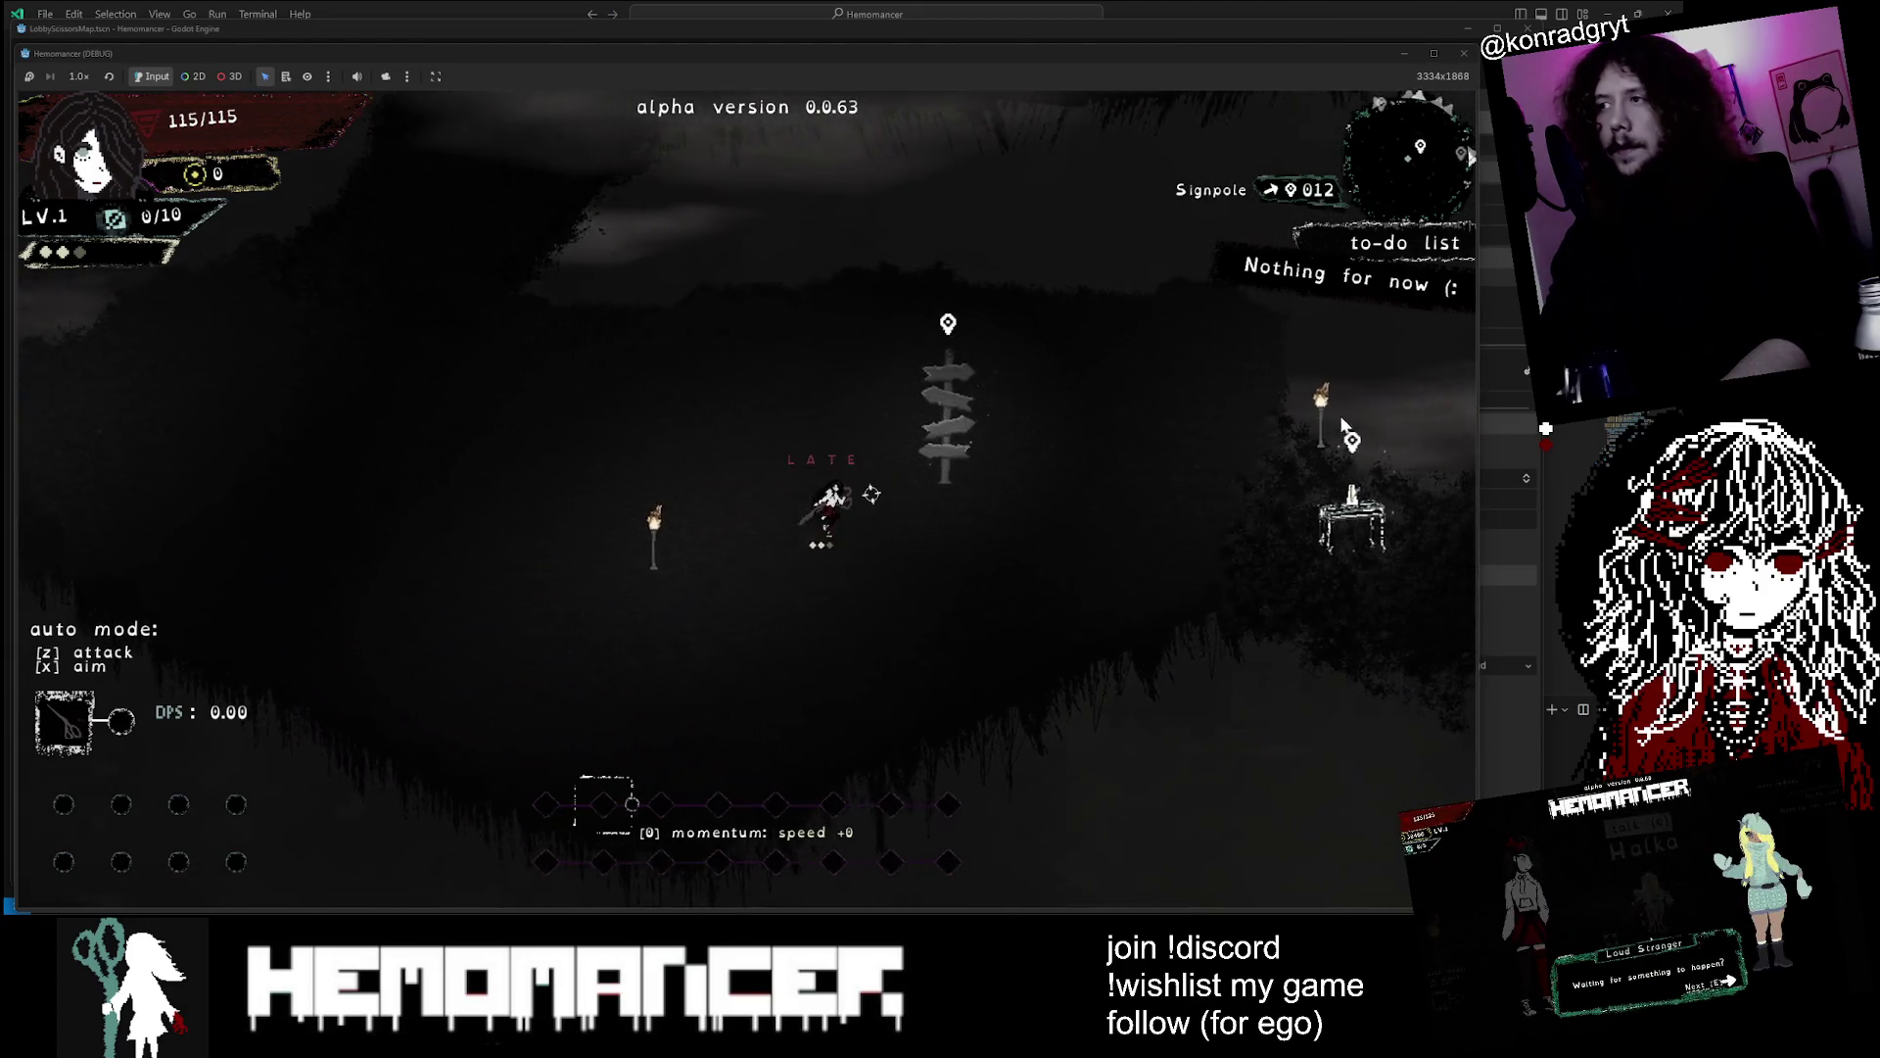
pyautogui.press('d')
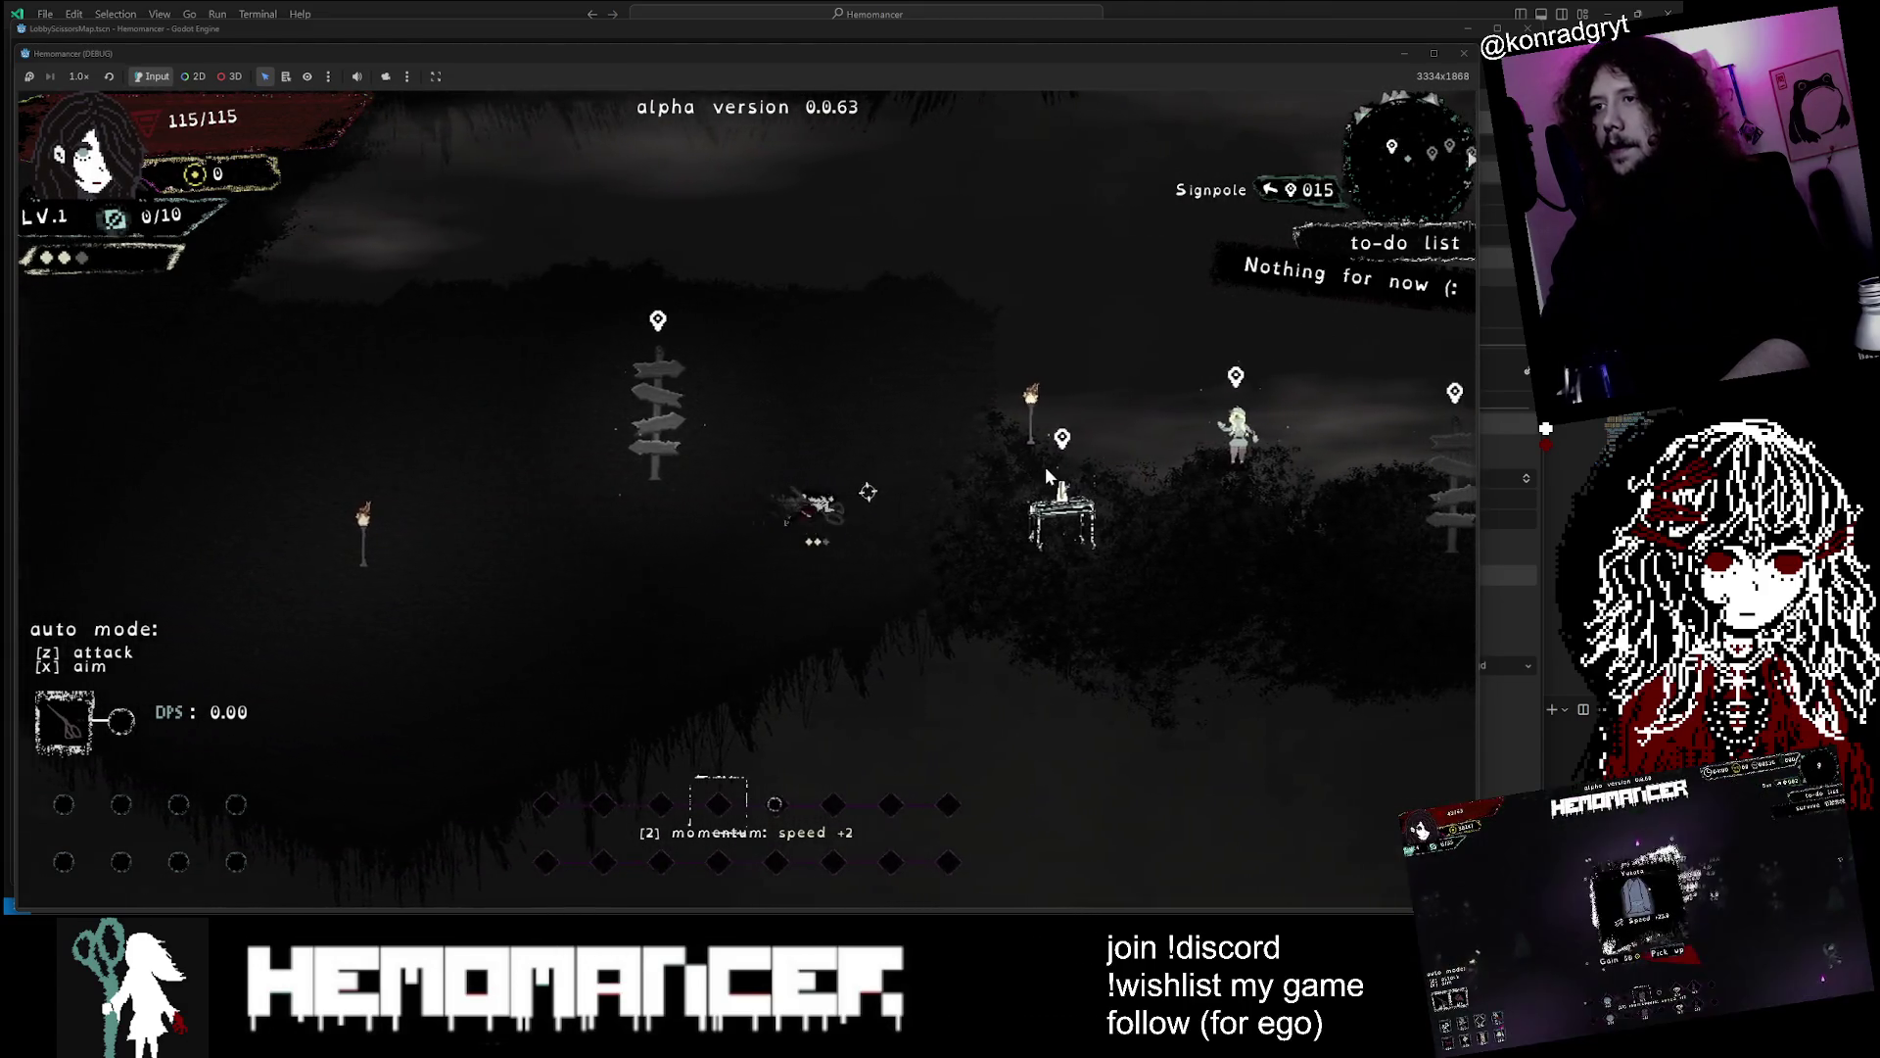
pyautogui.press('e')
pyautogui.press('e')
pyautogui.press('e')
pyautogui.press('e')
# Check the completed-quests journal at the Bookstand, then head back toward the Signpole
pyautogui.press('d')
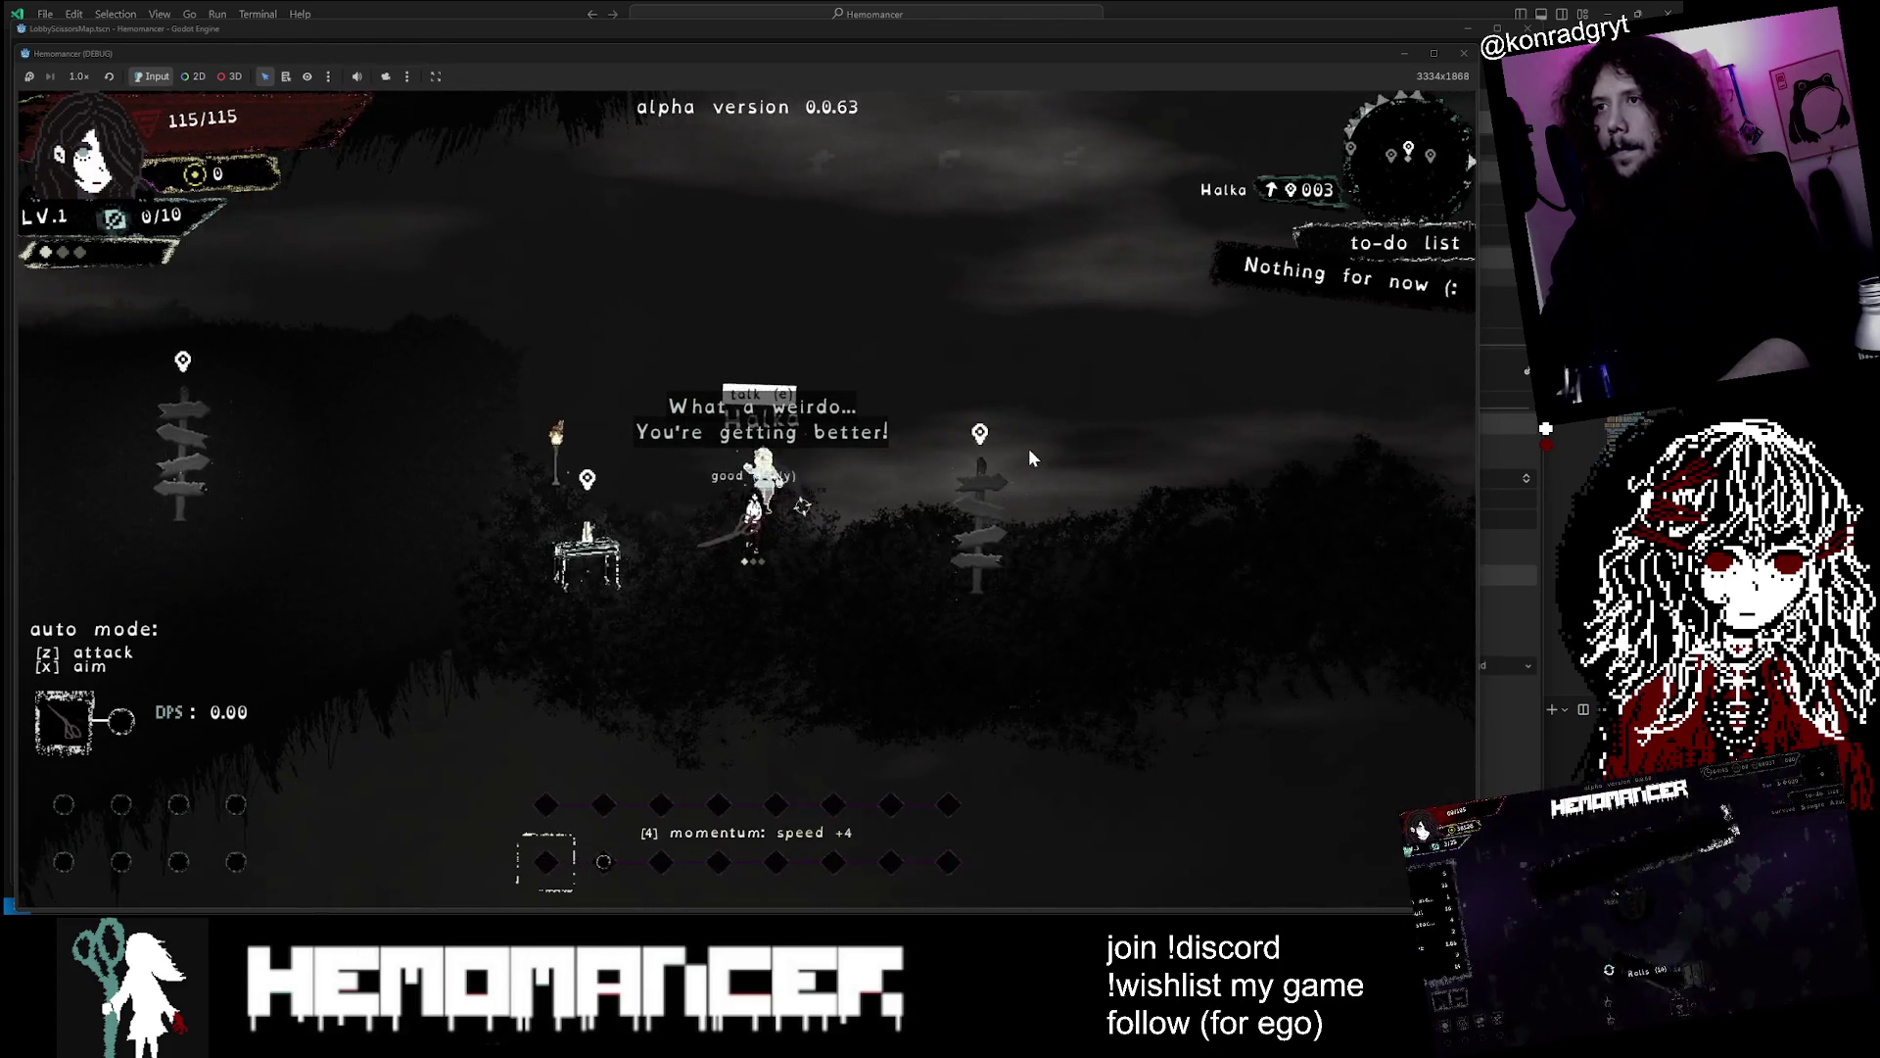
pyautogui.press('d')
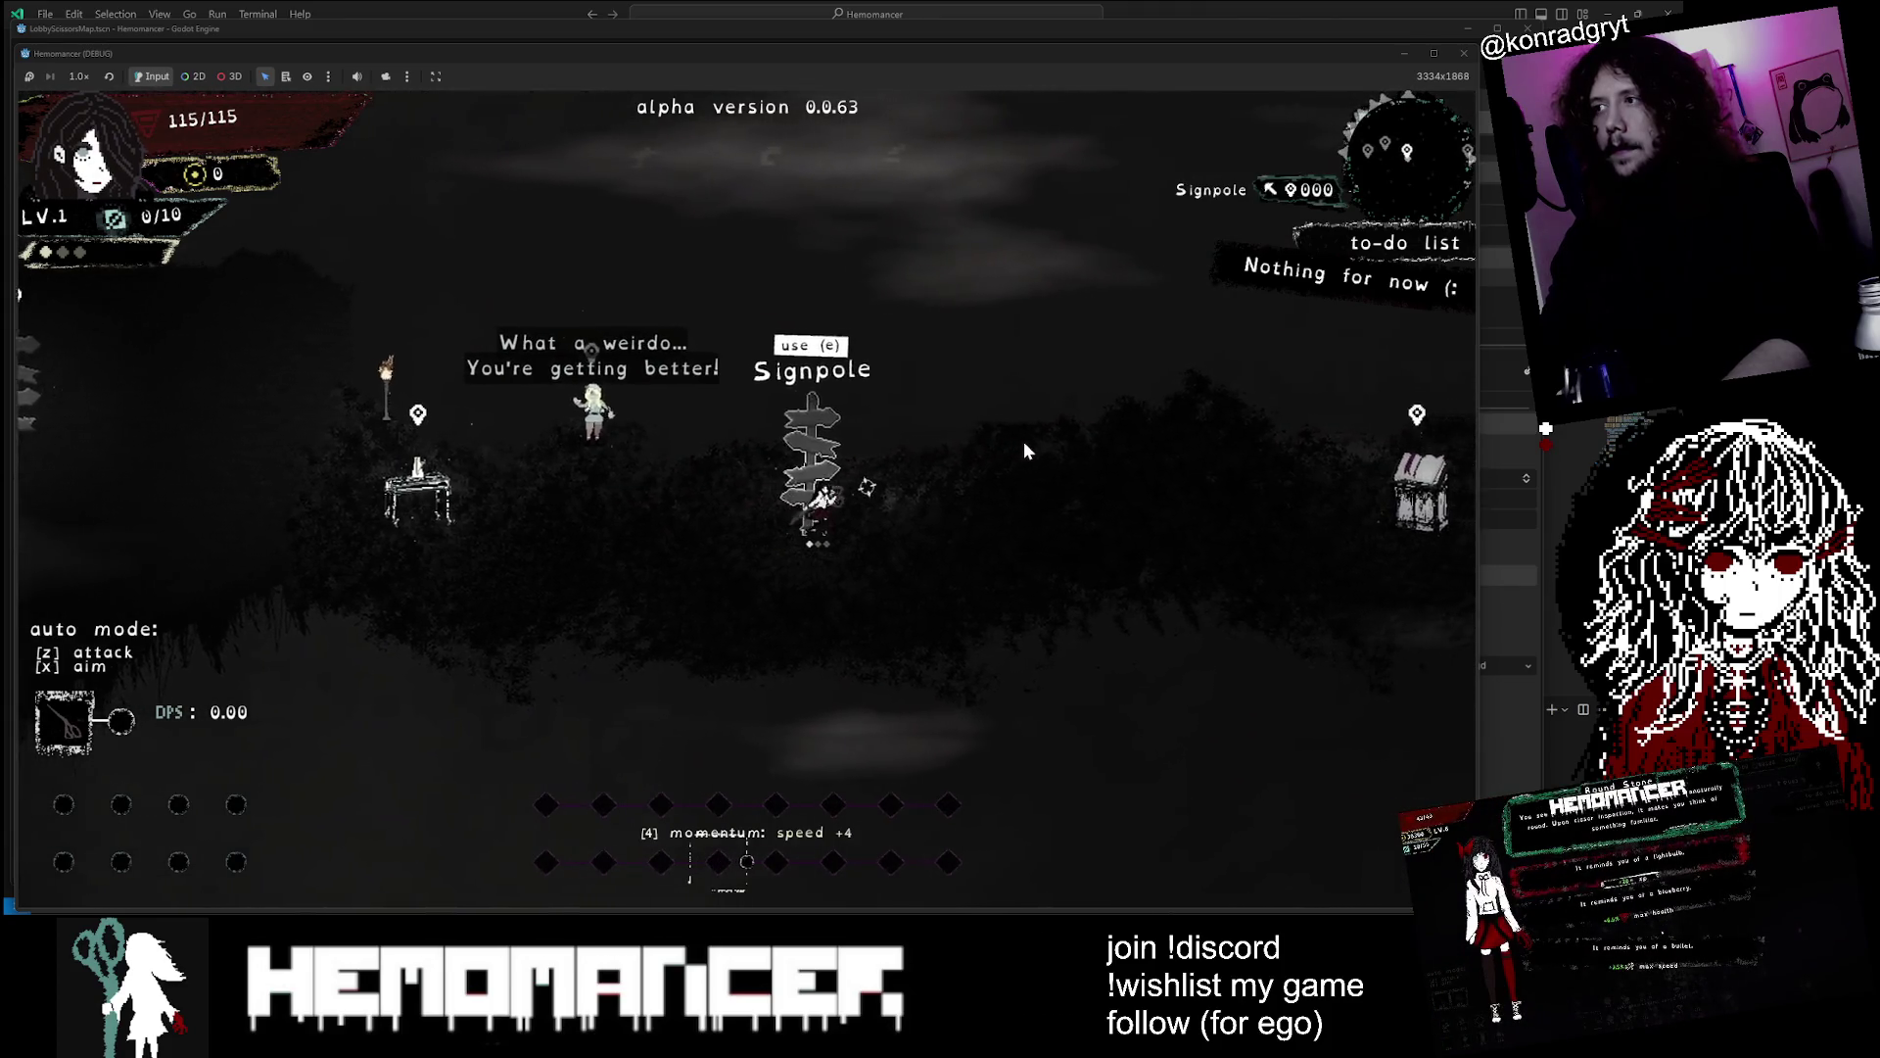
pyautogui.press('d')
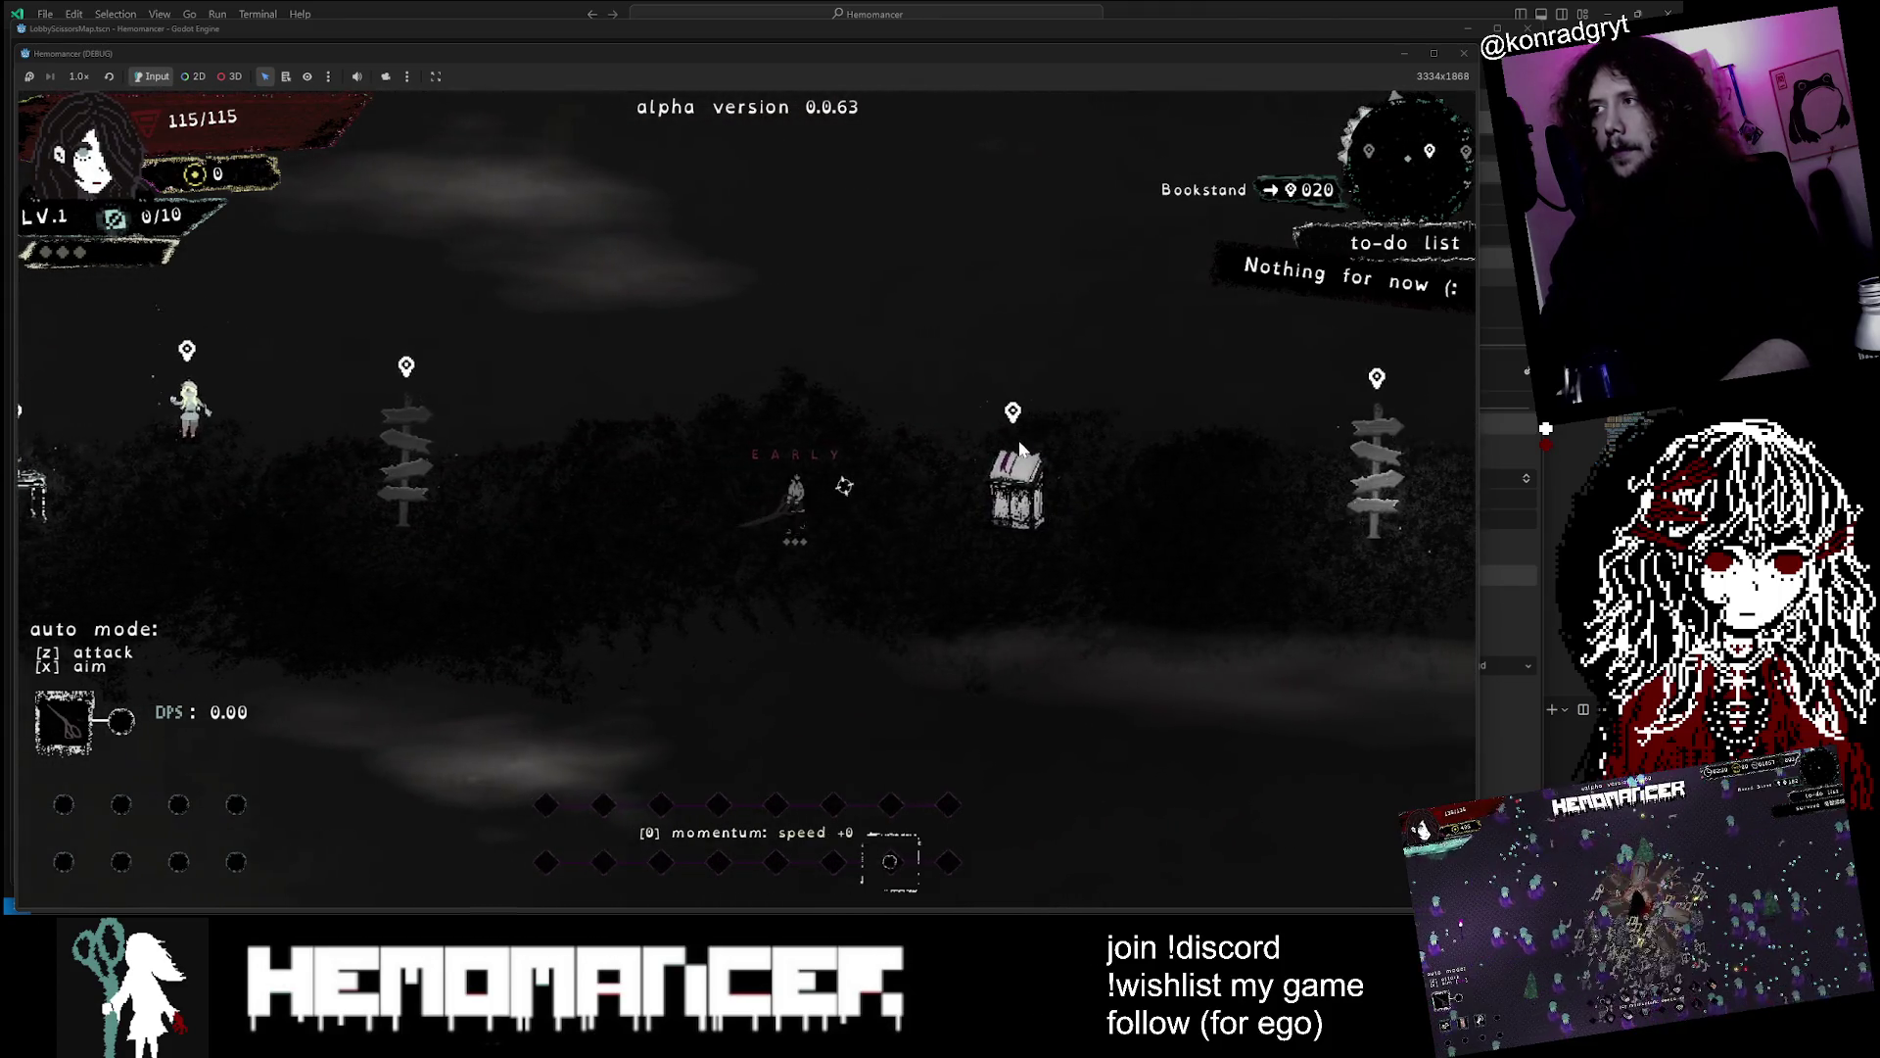
pyautogui.press('e')
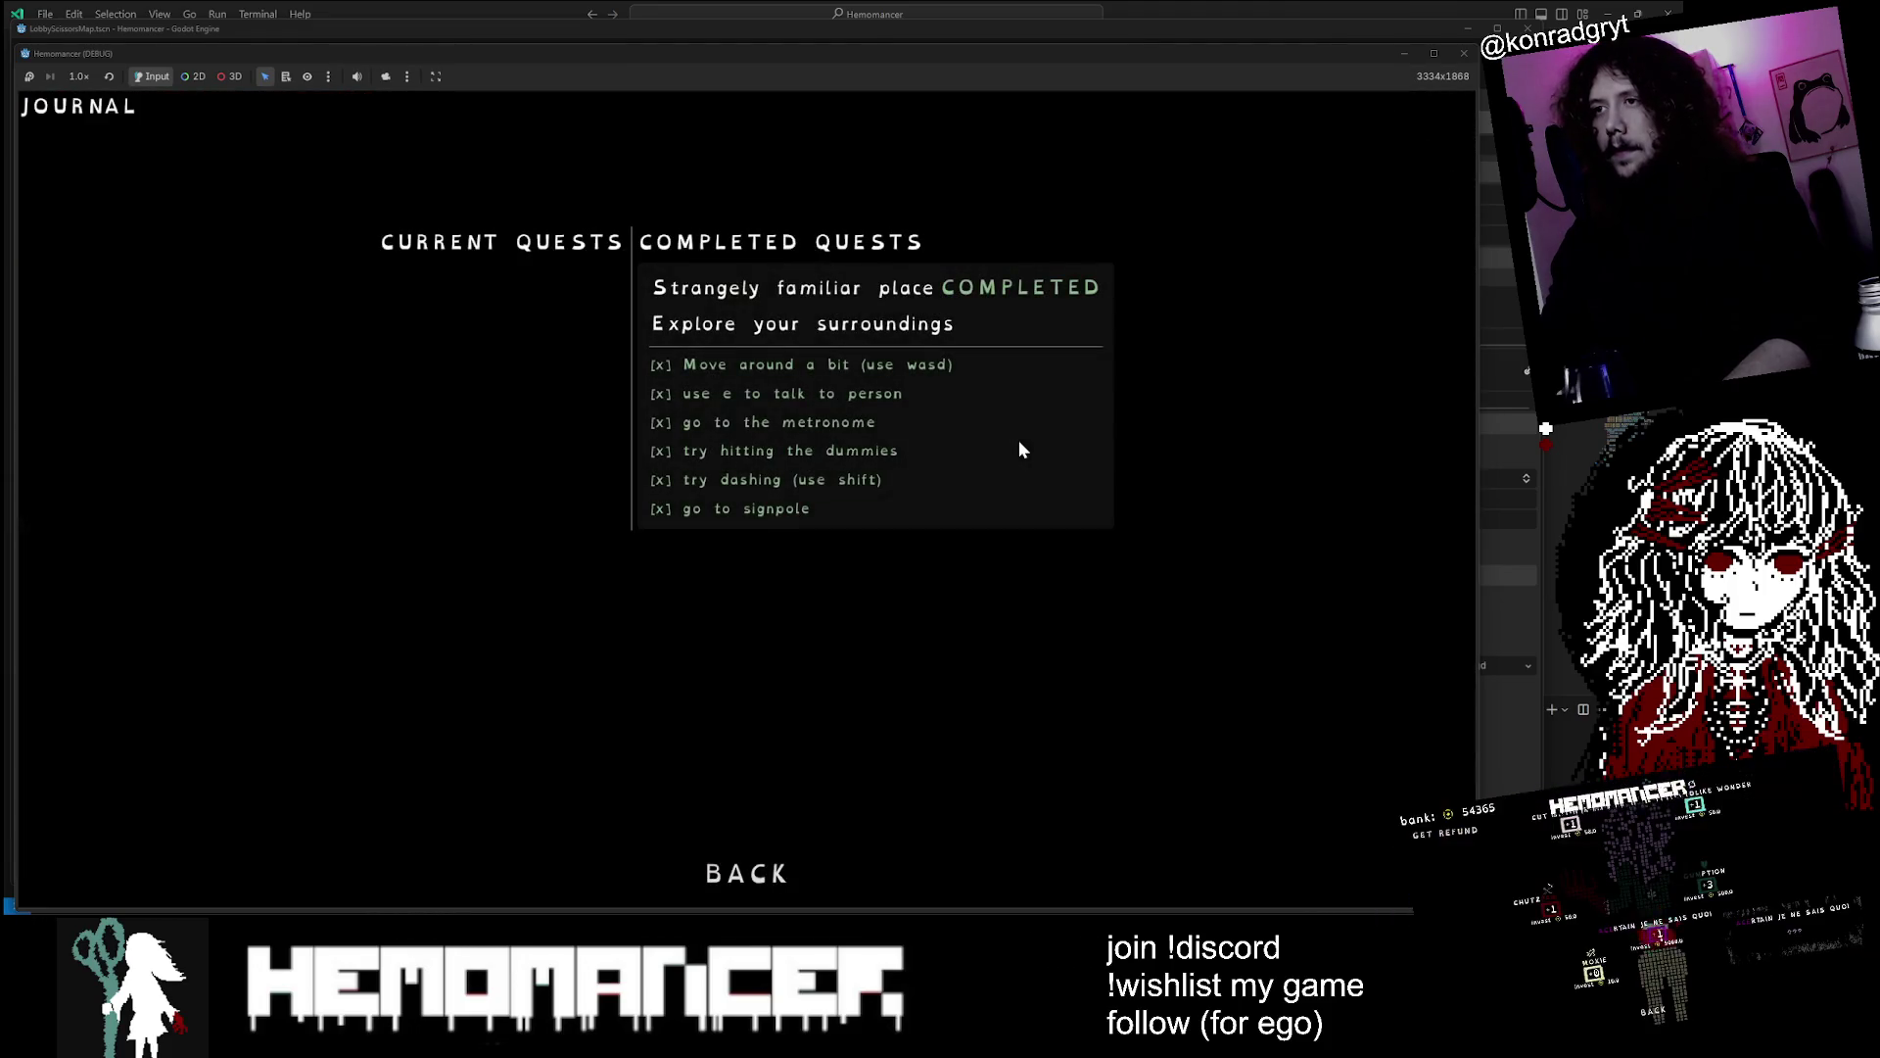
pyautogui.press('Escape')
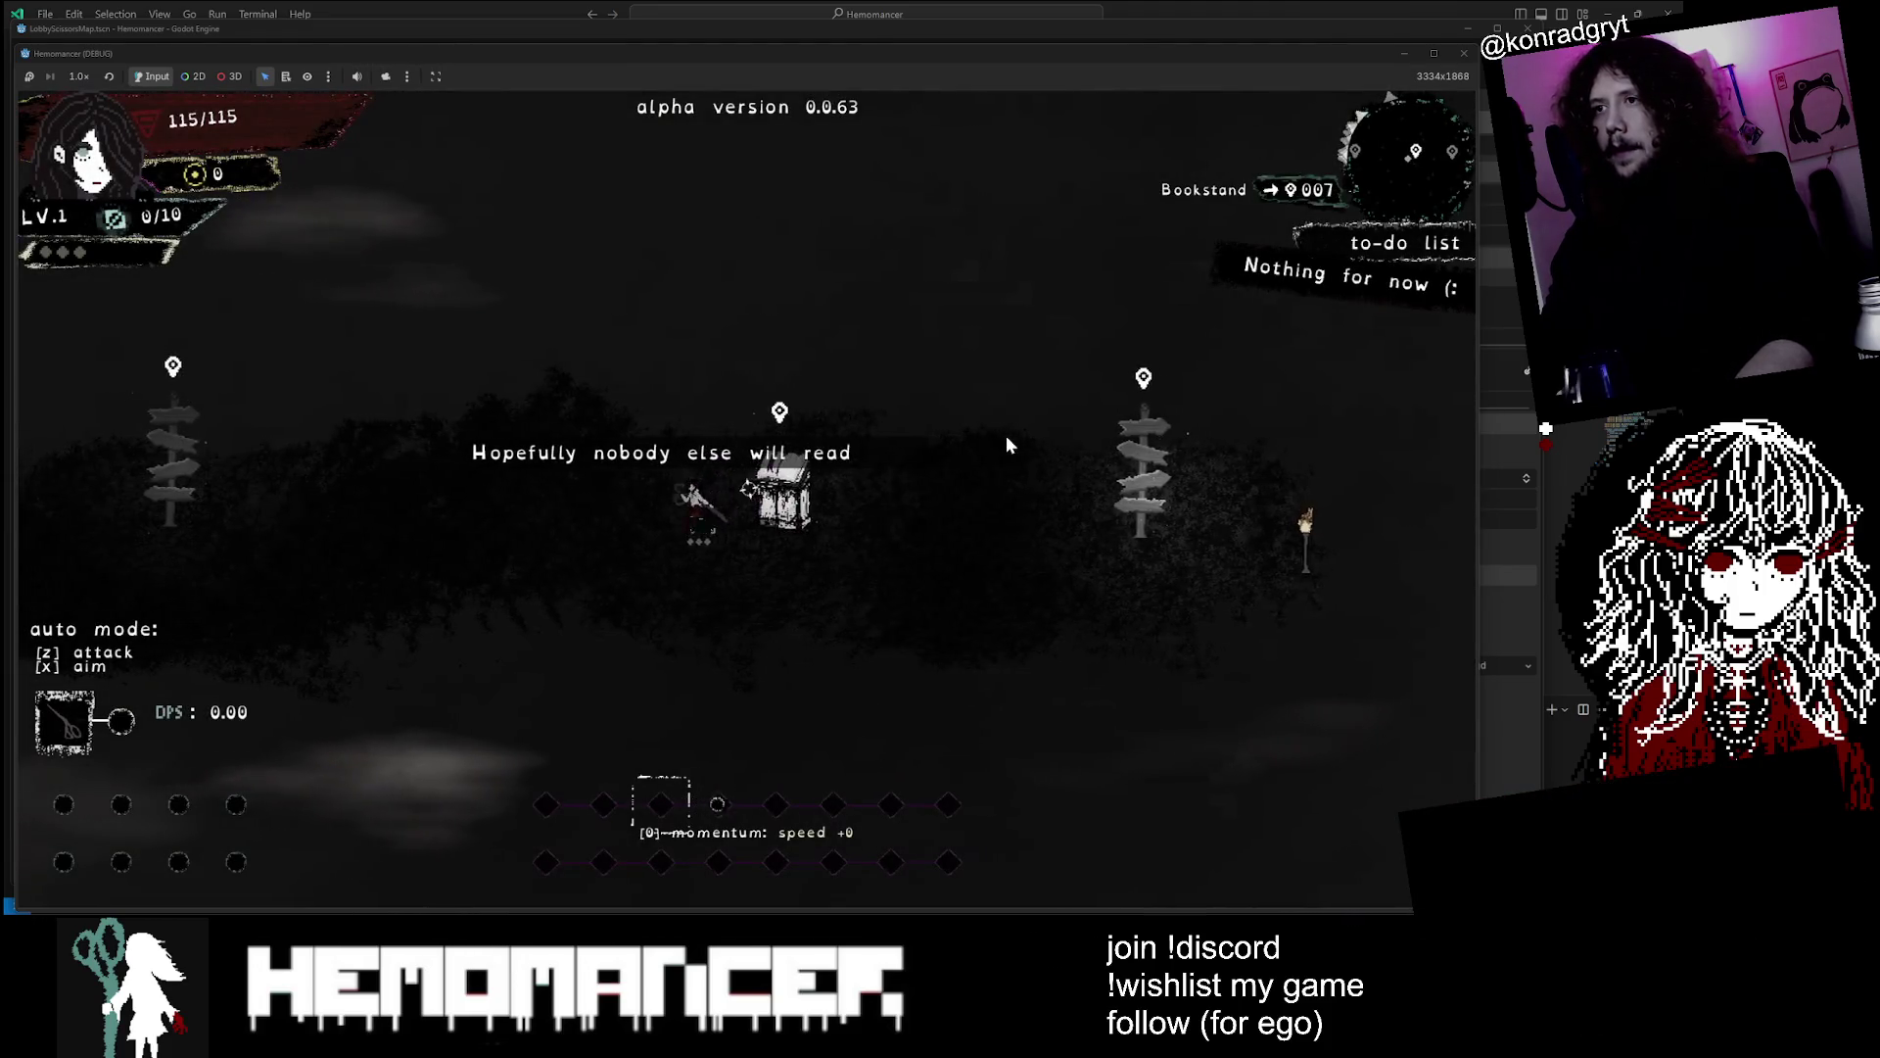
pyautogui.press('e')
pyautogui.press('Escape')
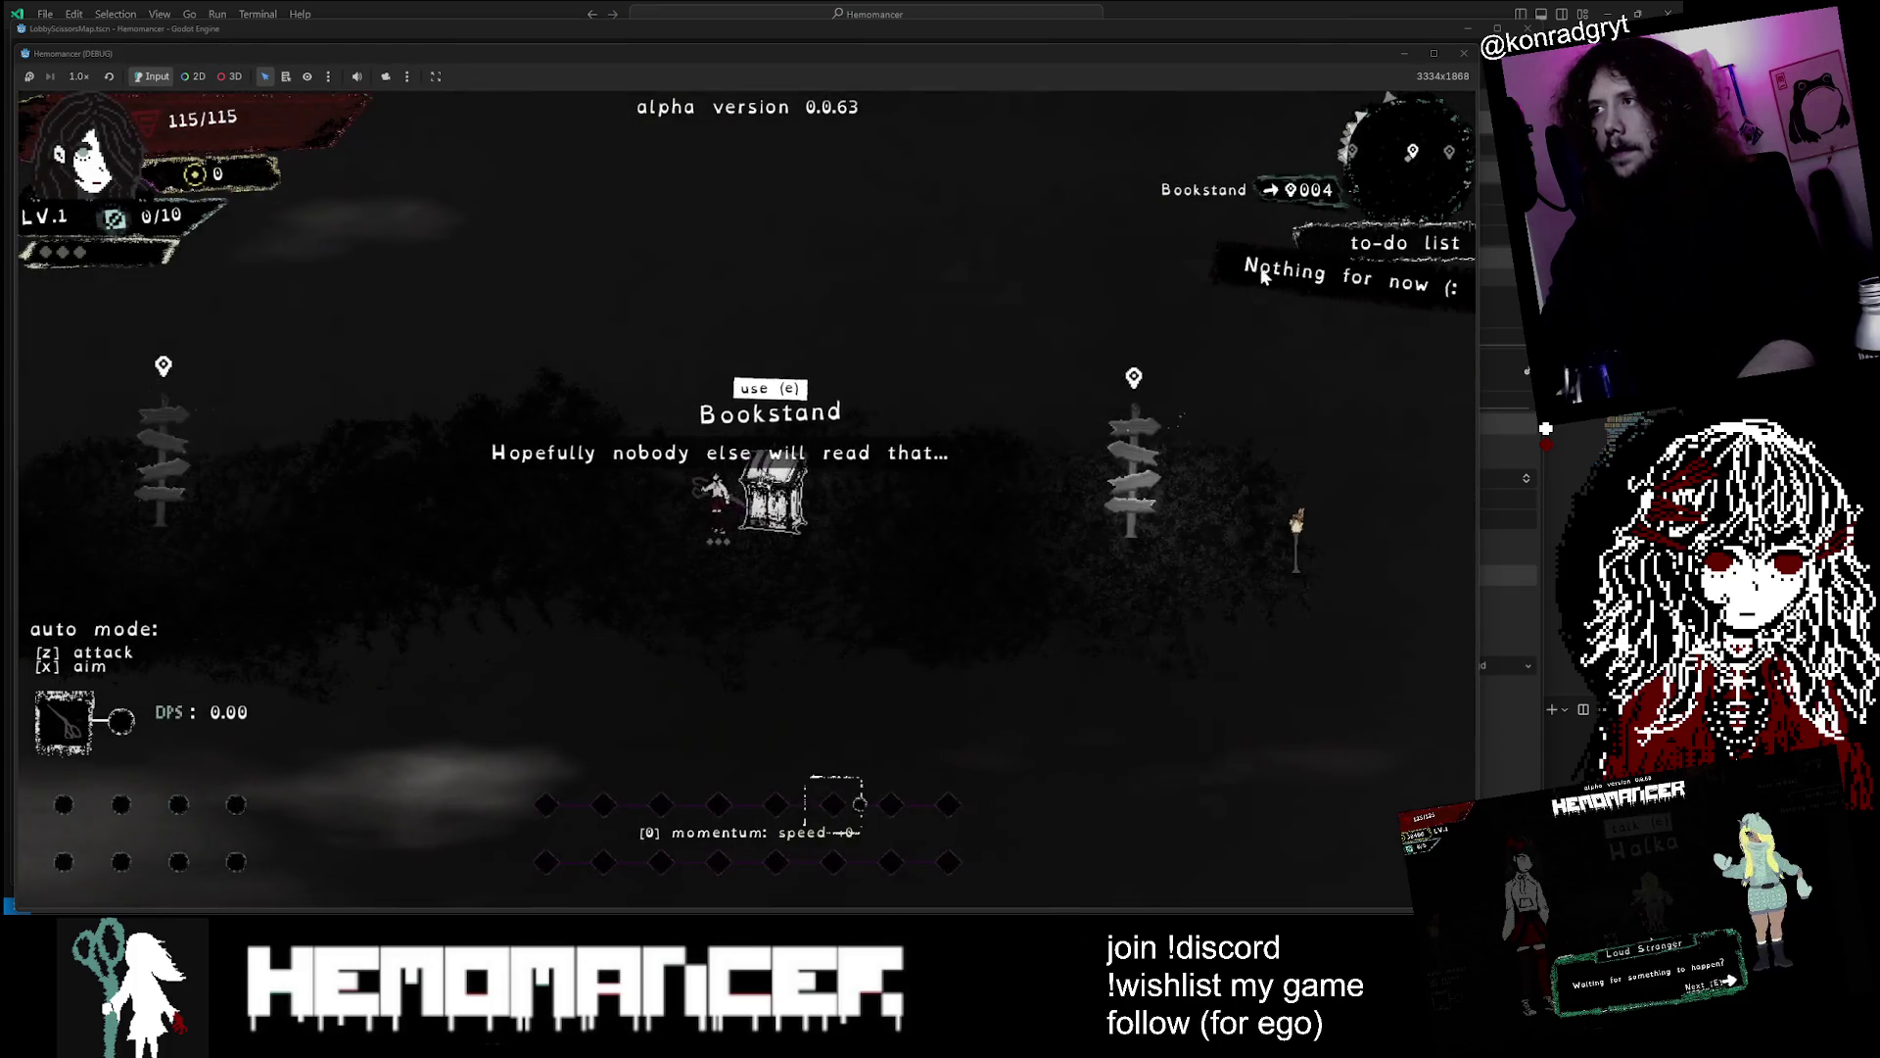
pyautogui.press('a')
pyautogui.press('a')
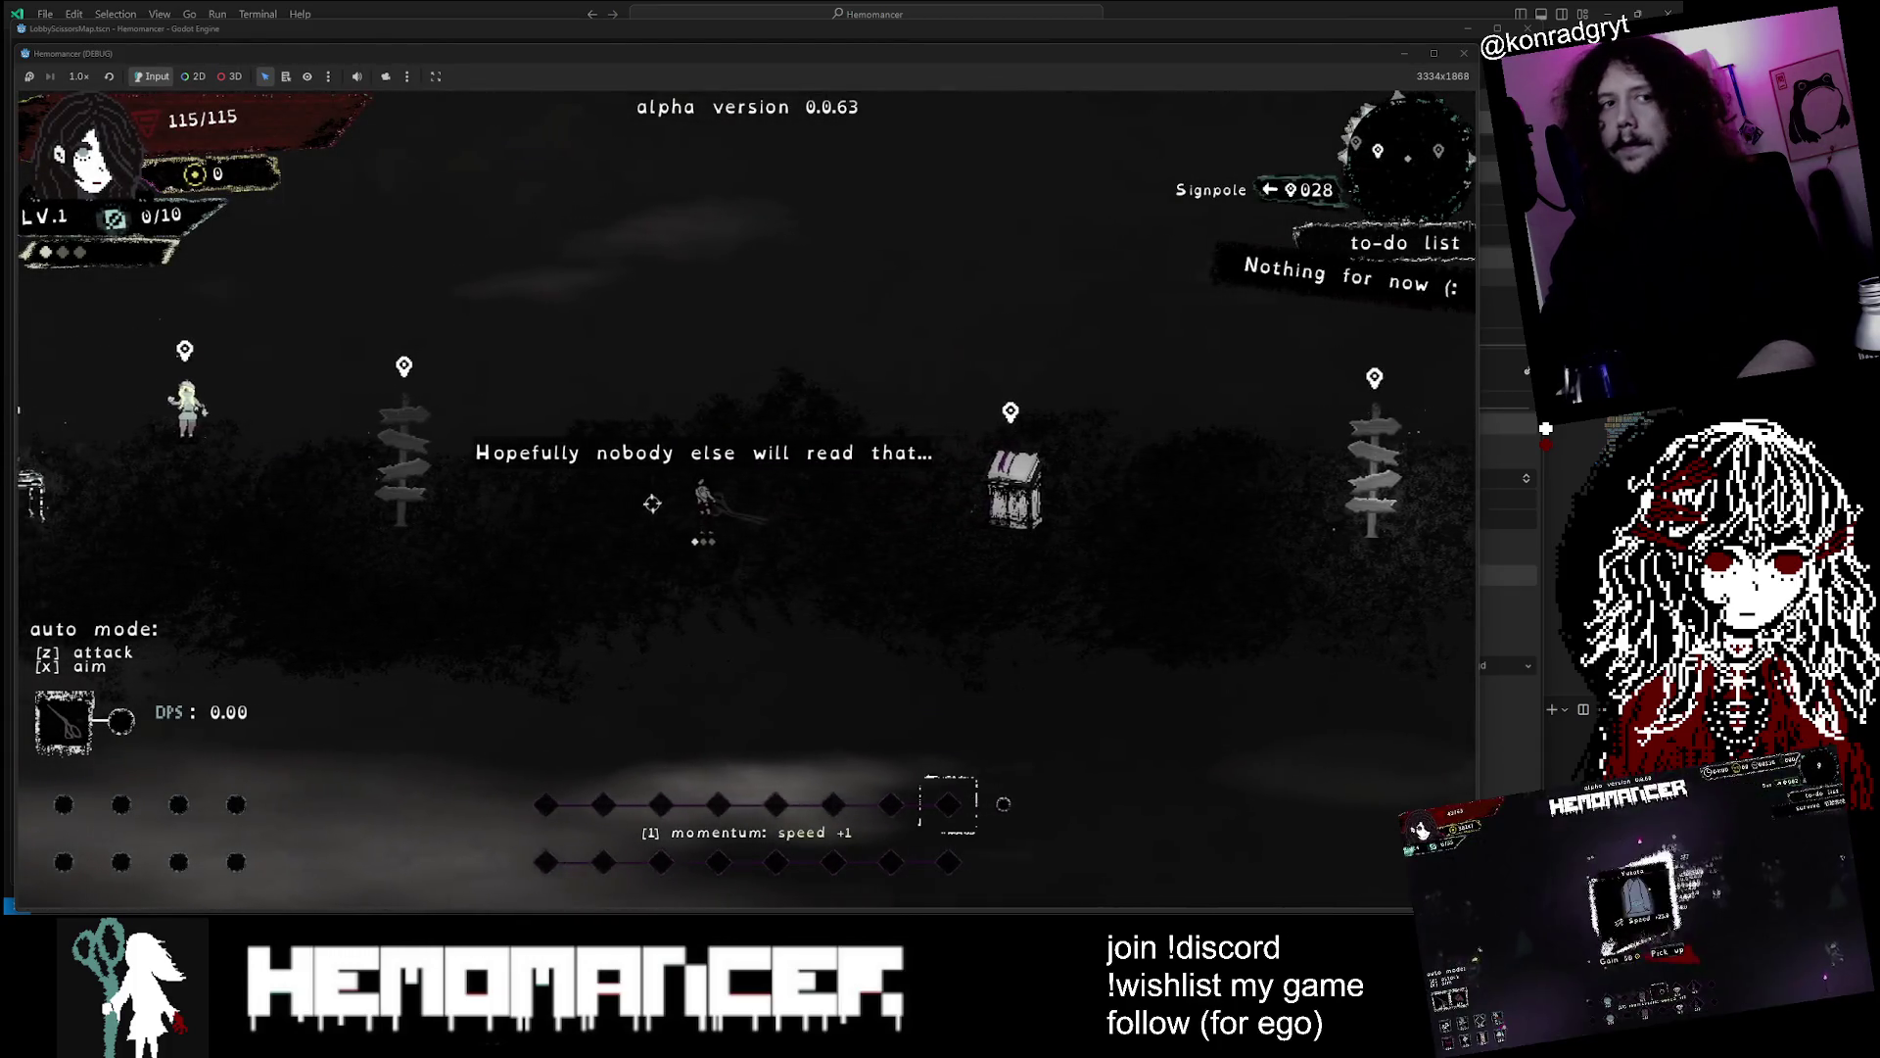
# Start the trip to Cheag Amar from the Signpole's Travel map and head into the field
pyautogui.press('e')
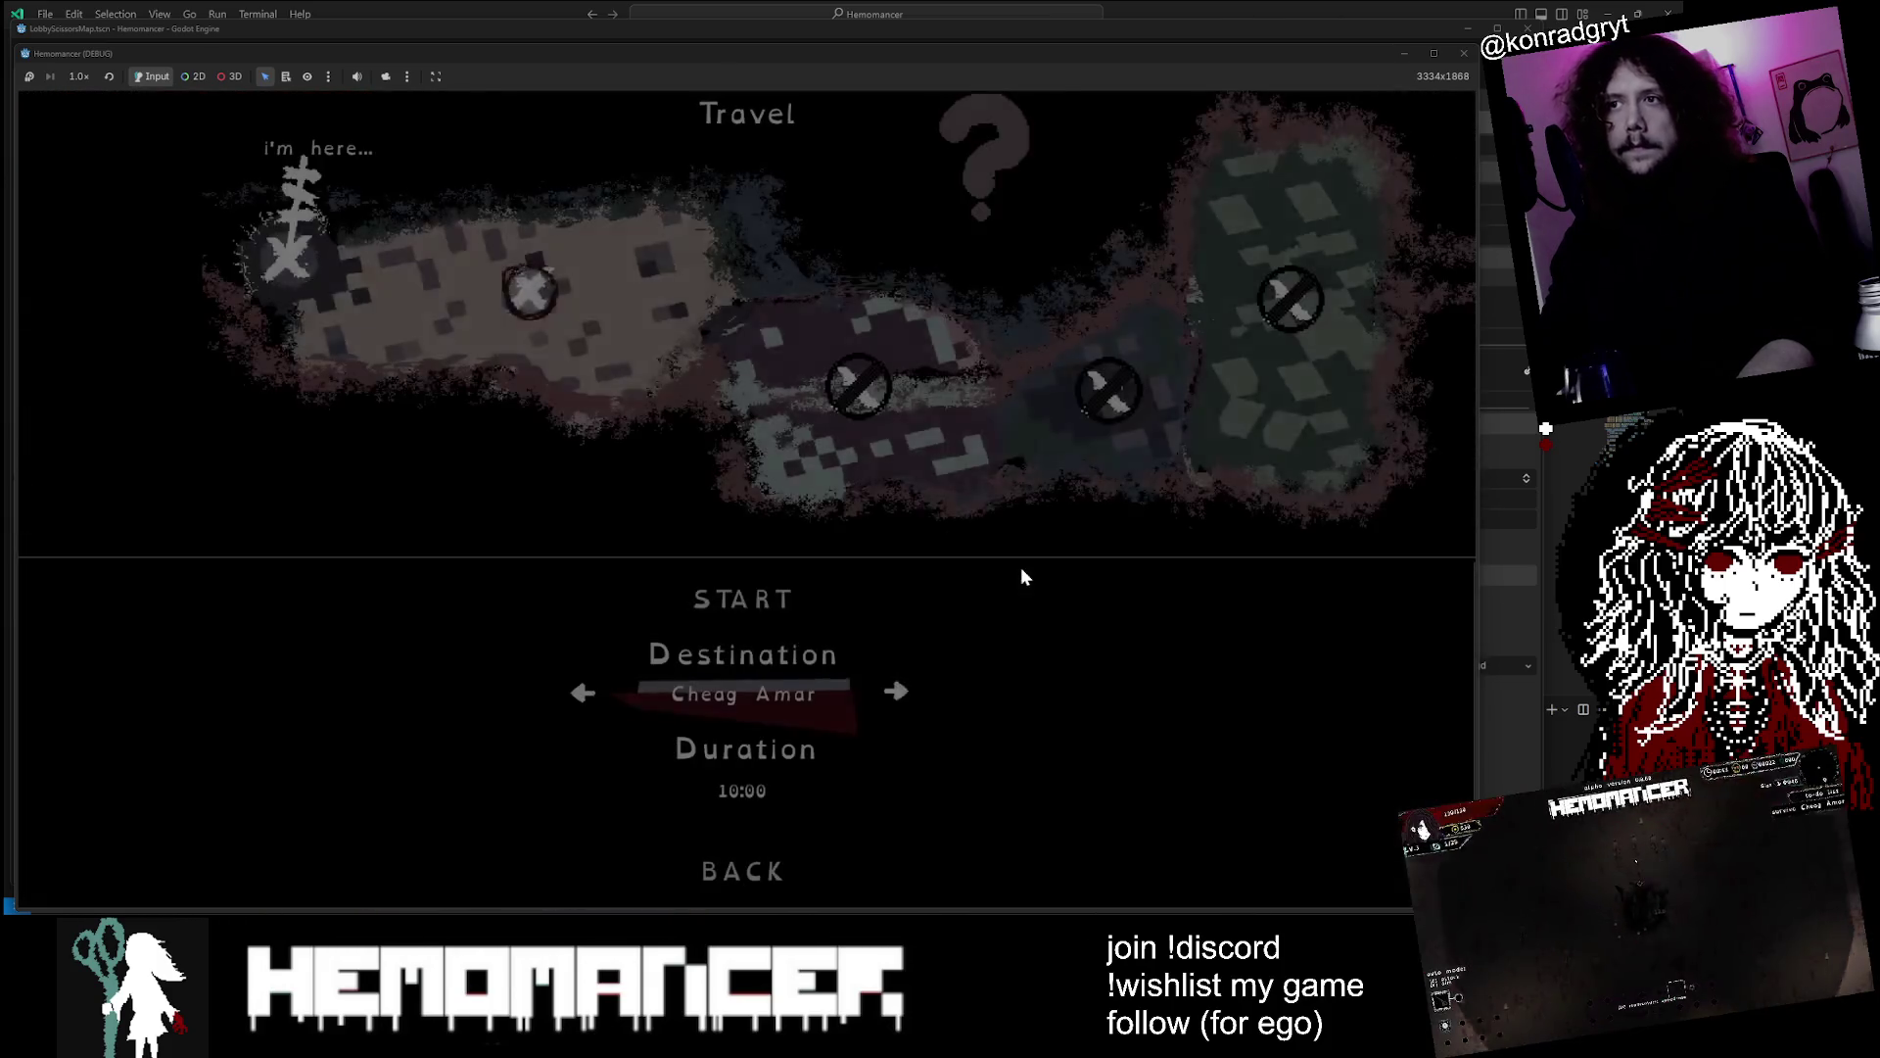
pyautogui.click(723, 599)
pyautogui.hotkey('w', 'a')
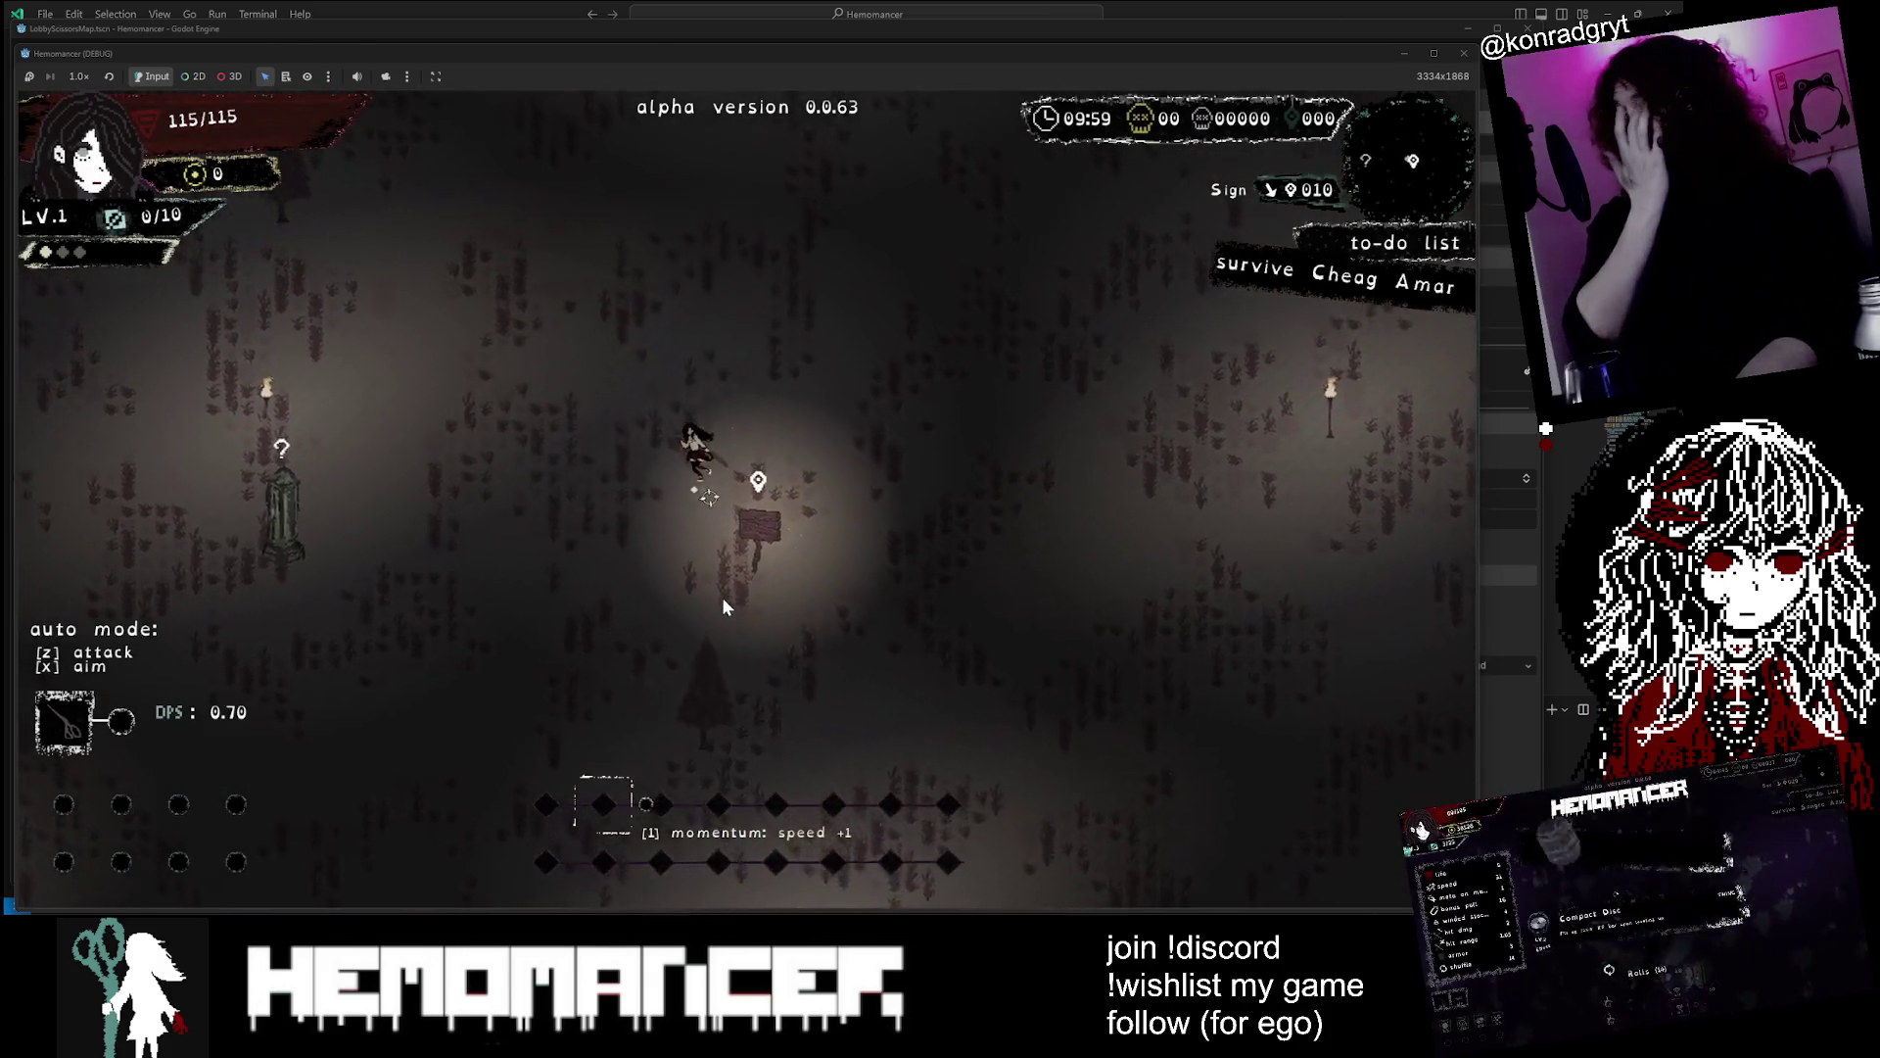
pyautogui.hotkey('w', 'a')
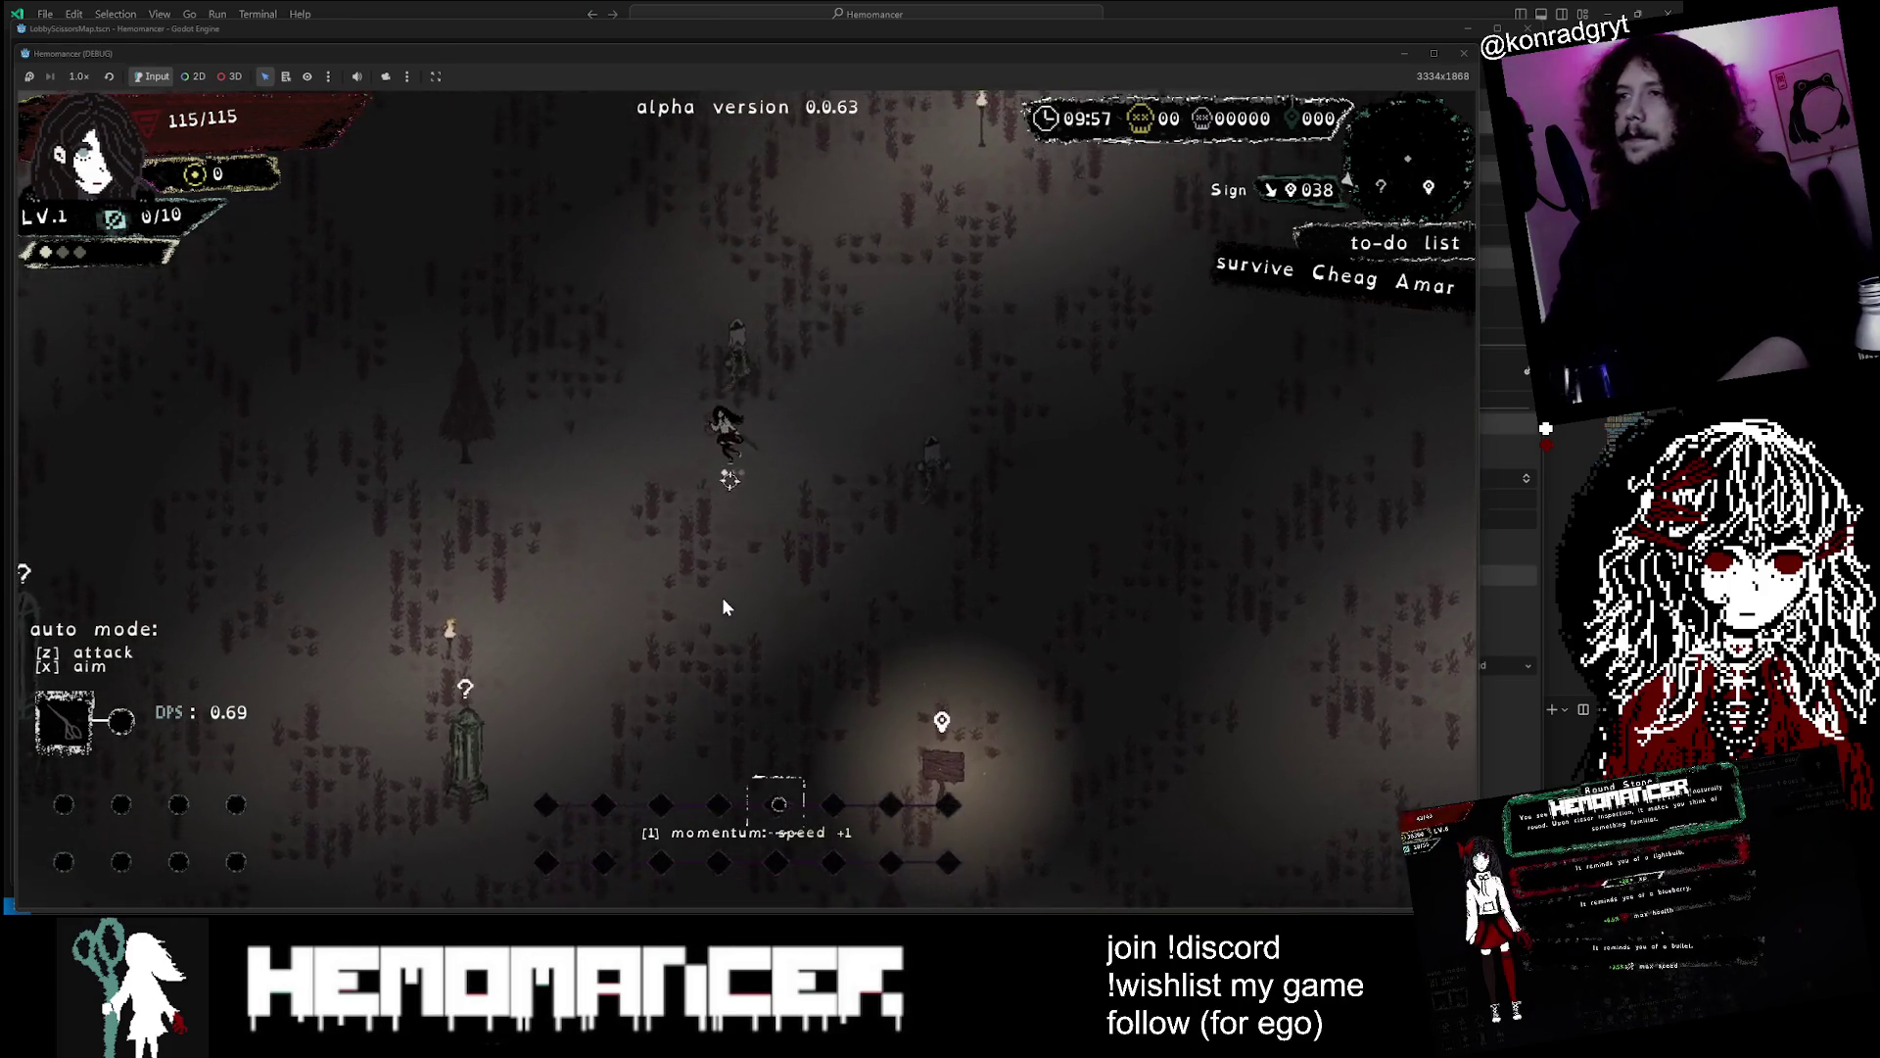
# Fight the enemies until the level 2 offer of Pendant or Midnight appears
pyautogui.hotkey('w', 'a')
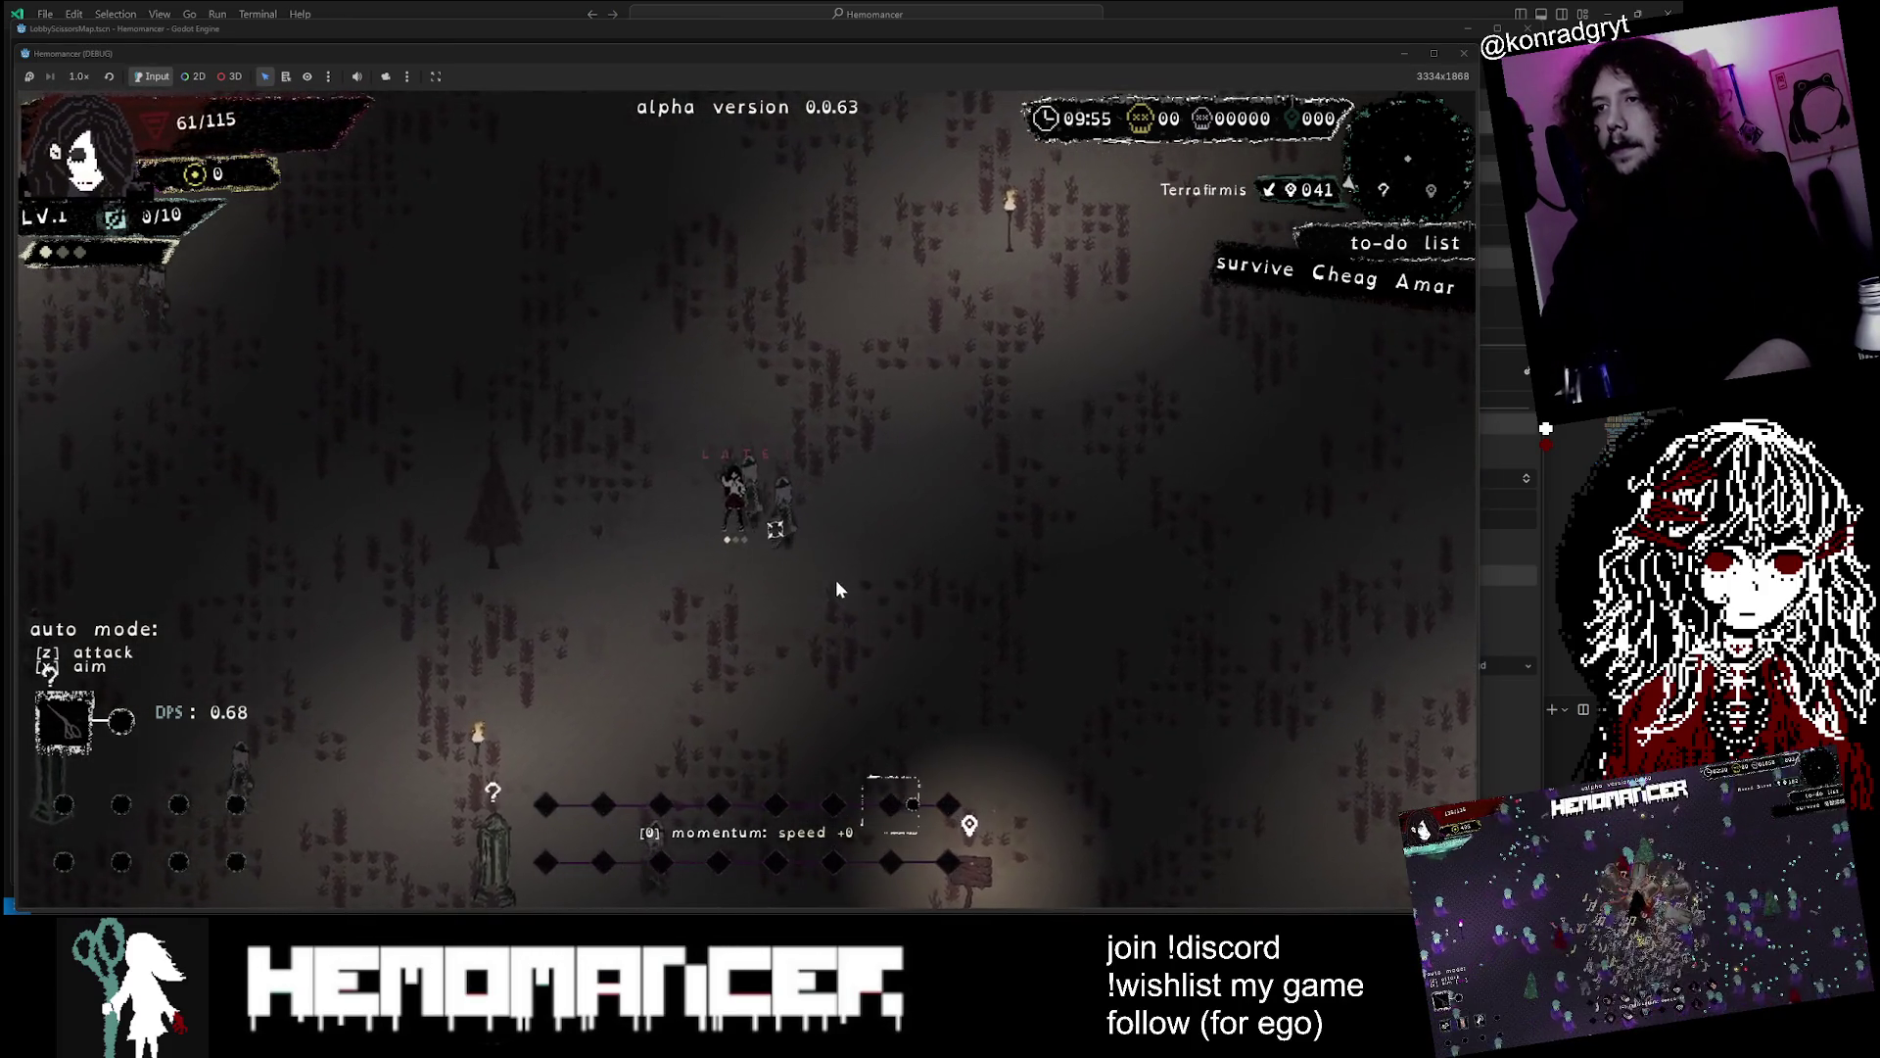
pyautogui.press('s')
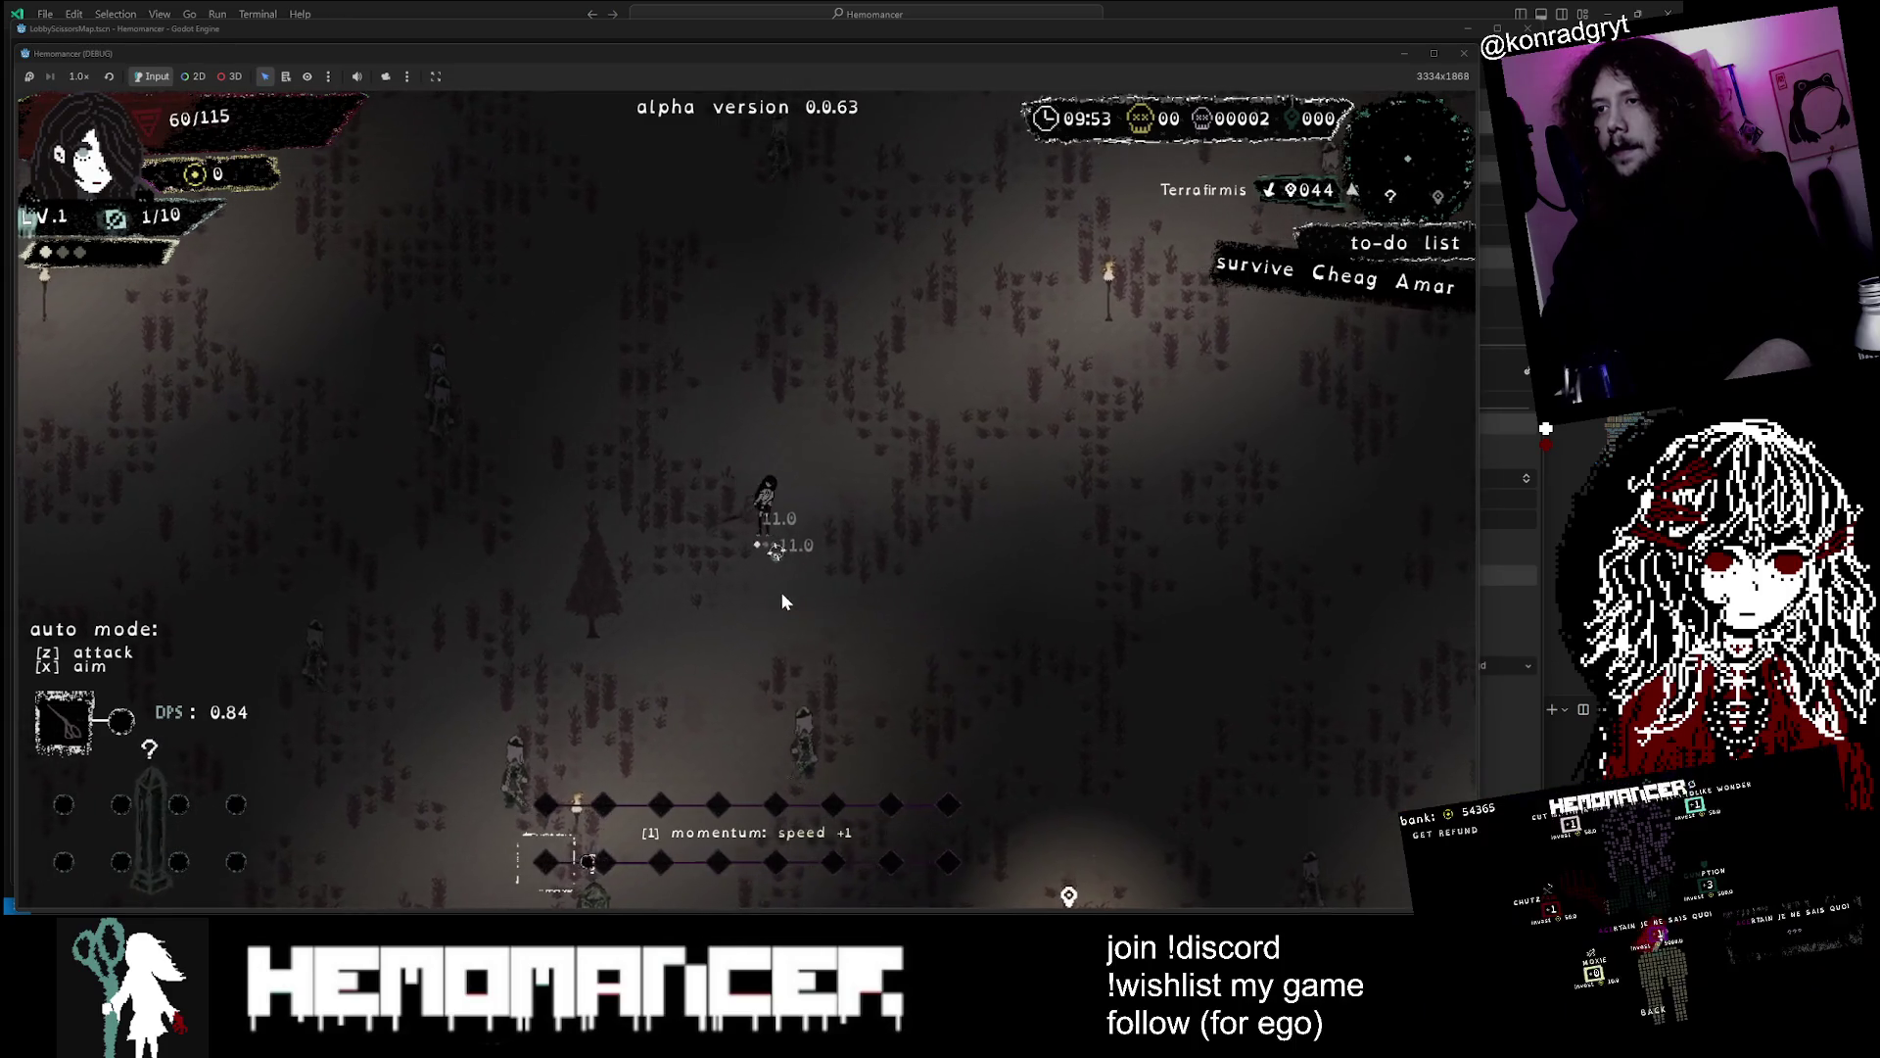
pyautogui.press('s')
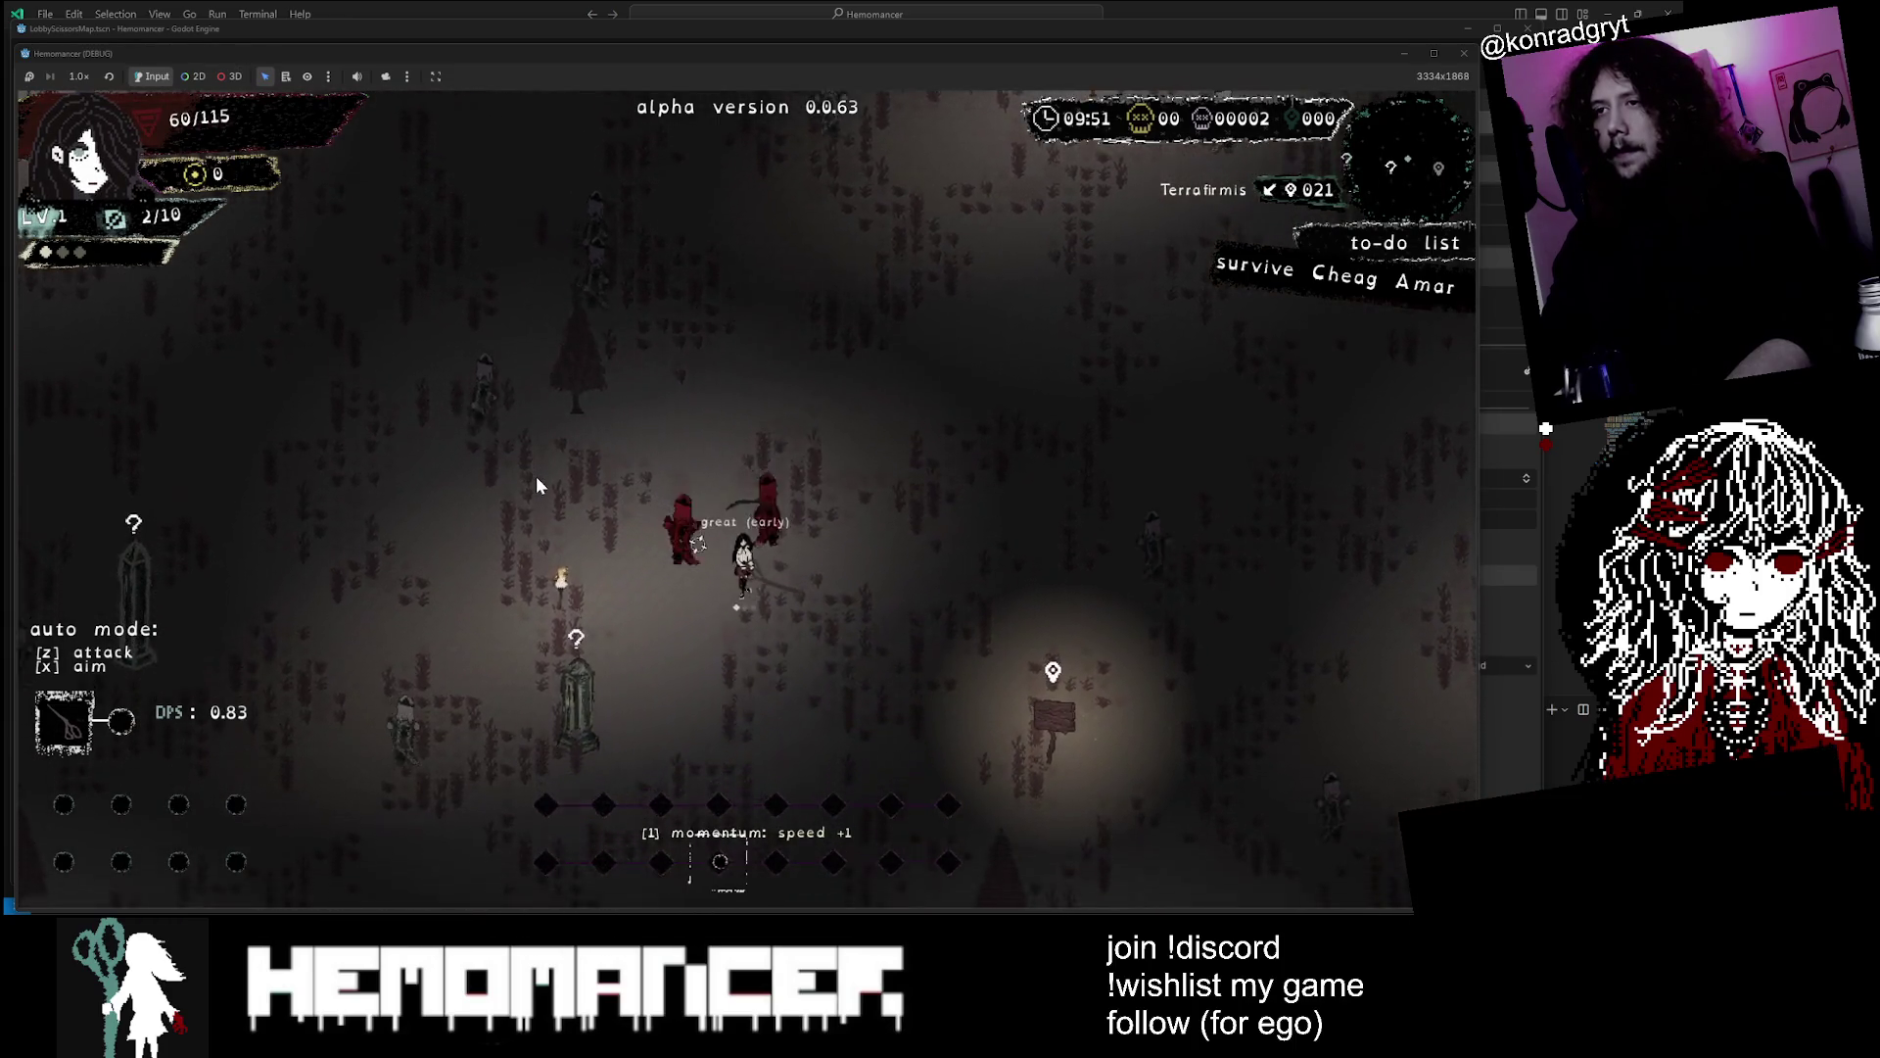
pyautogui.press('w')
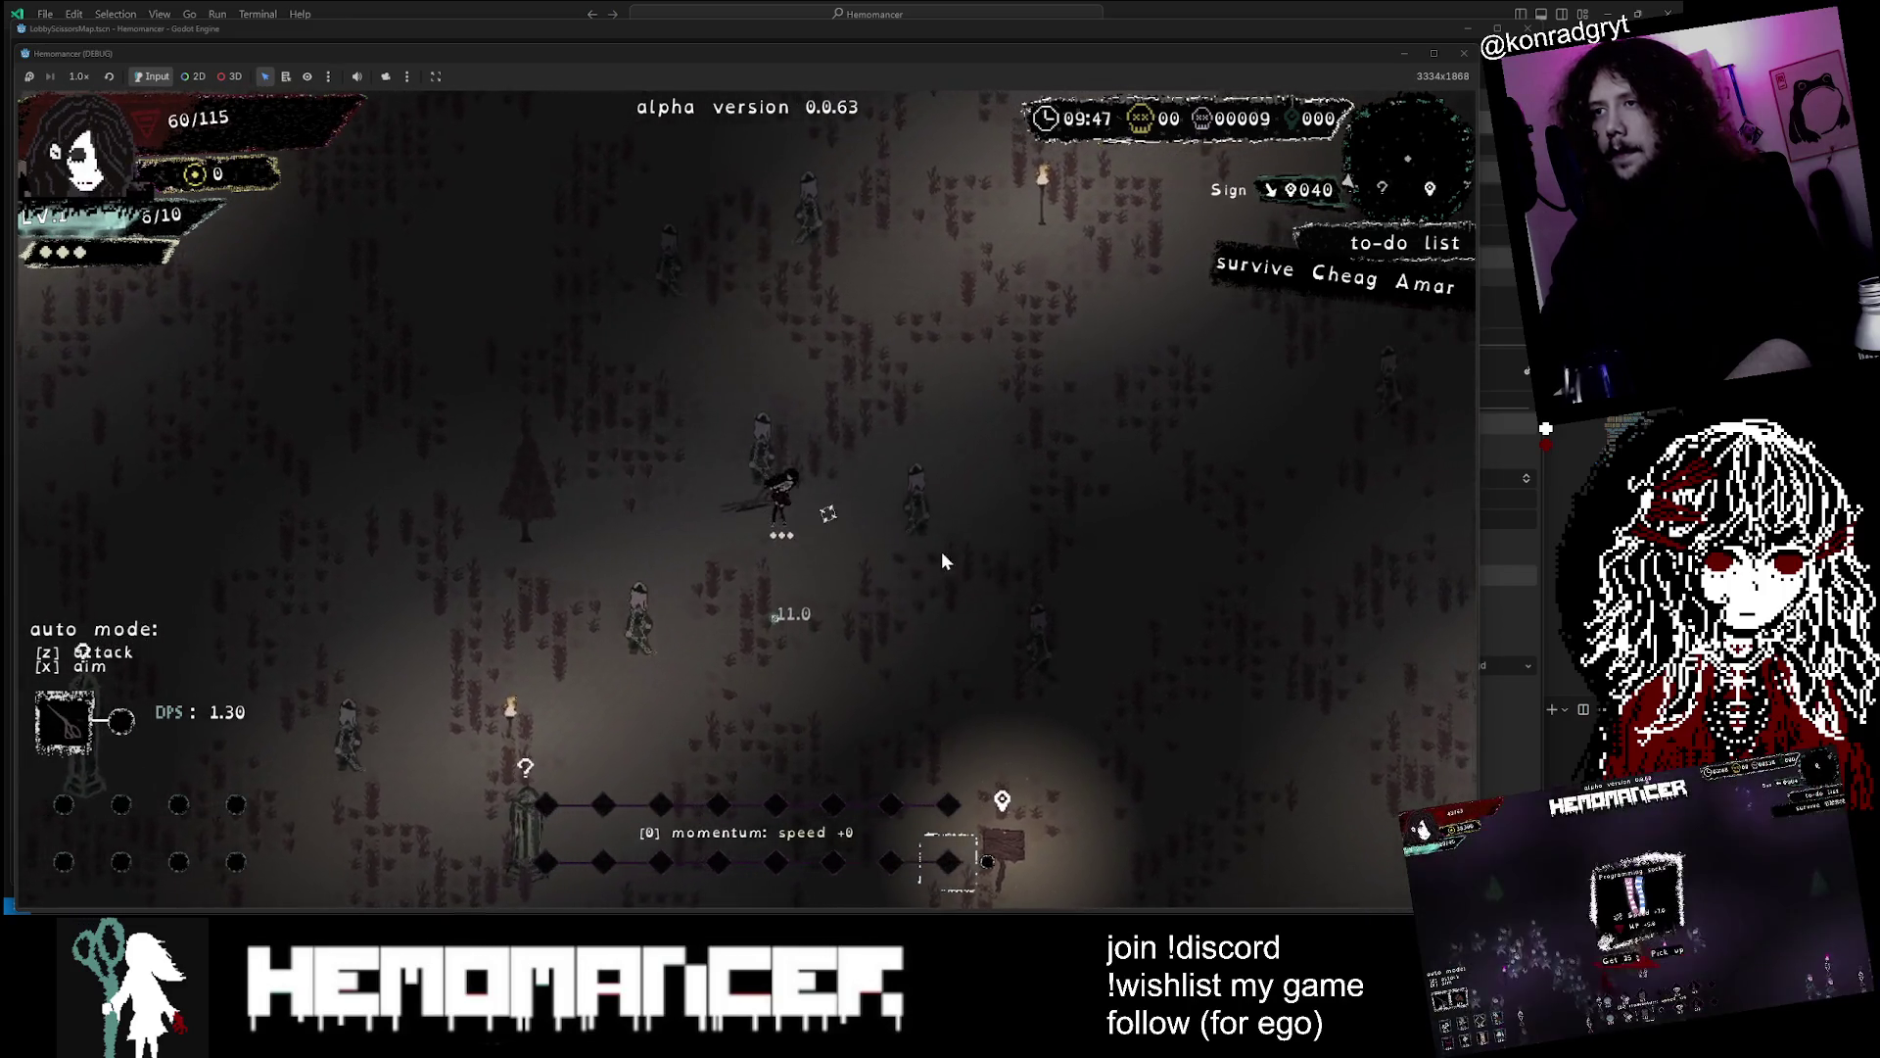
pyautogui.scroll(2, 521, 527)
pyautogui.press('a')
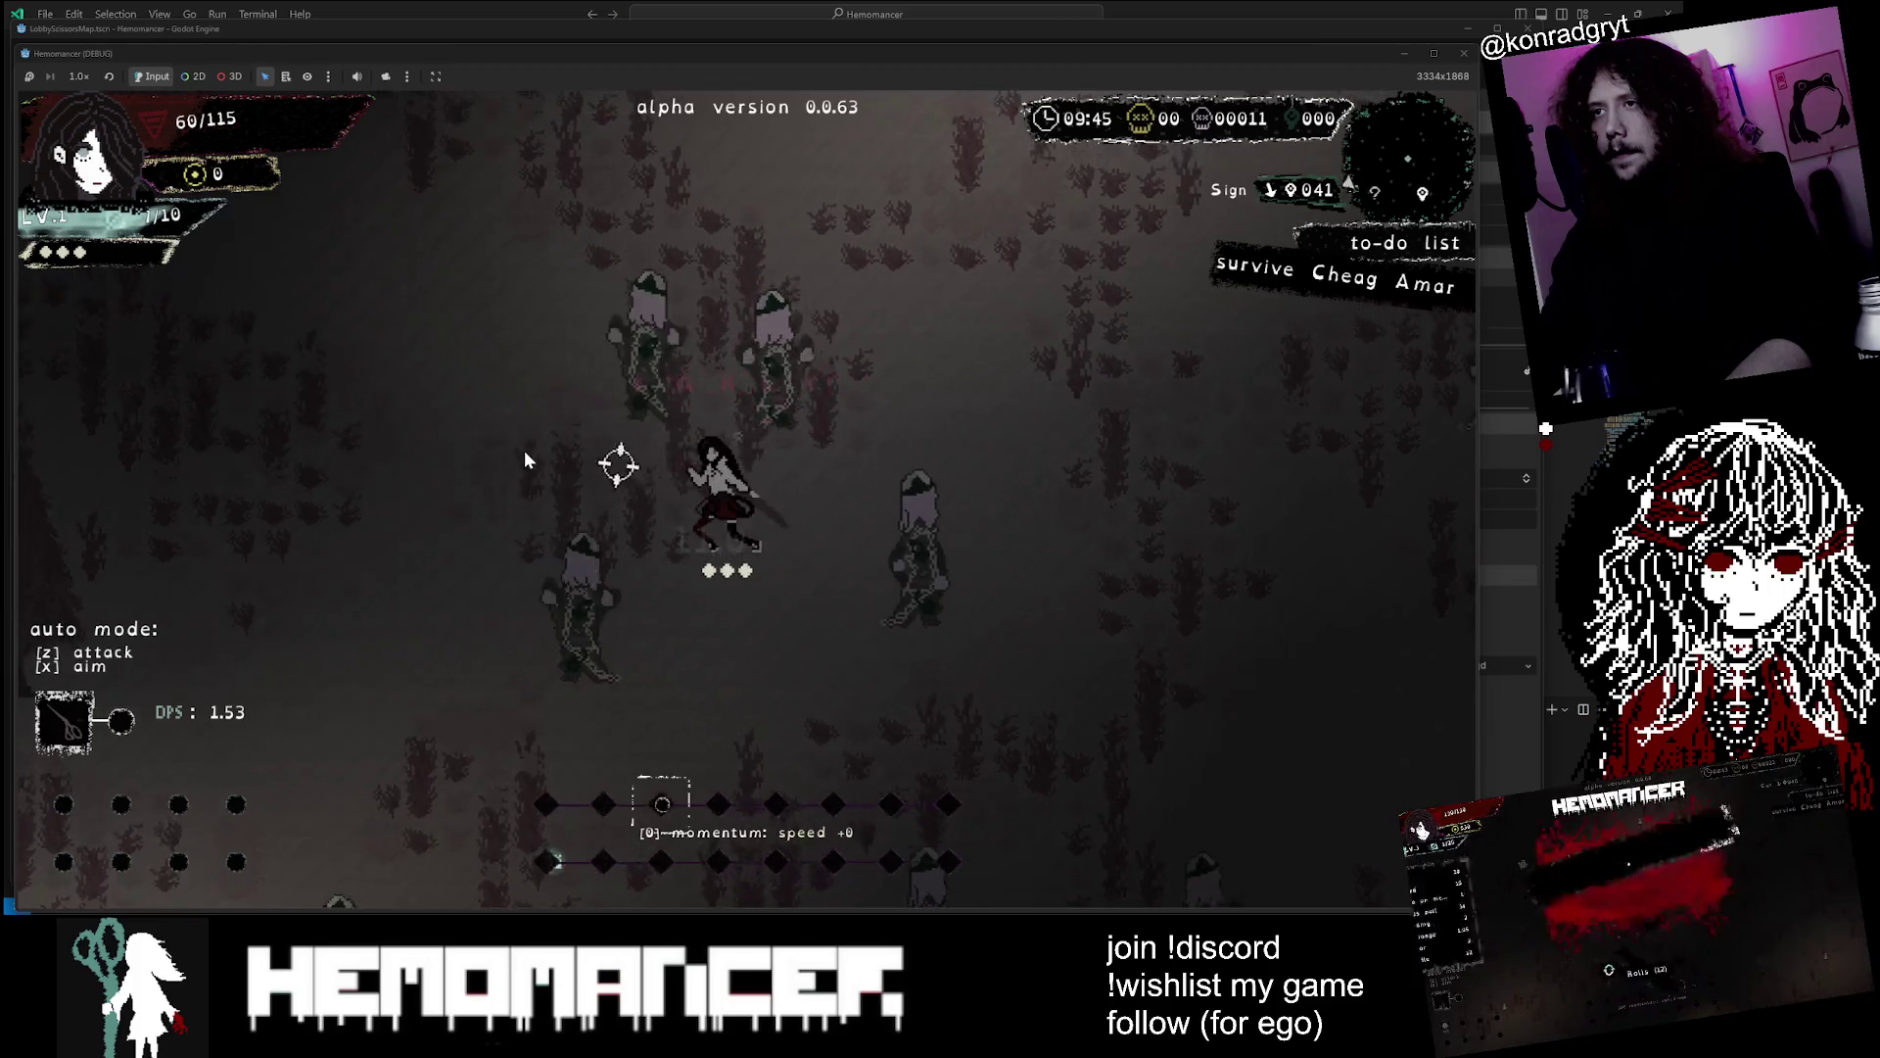
pyautogui.press('d')
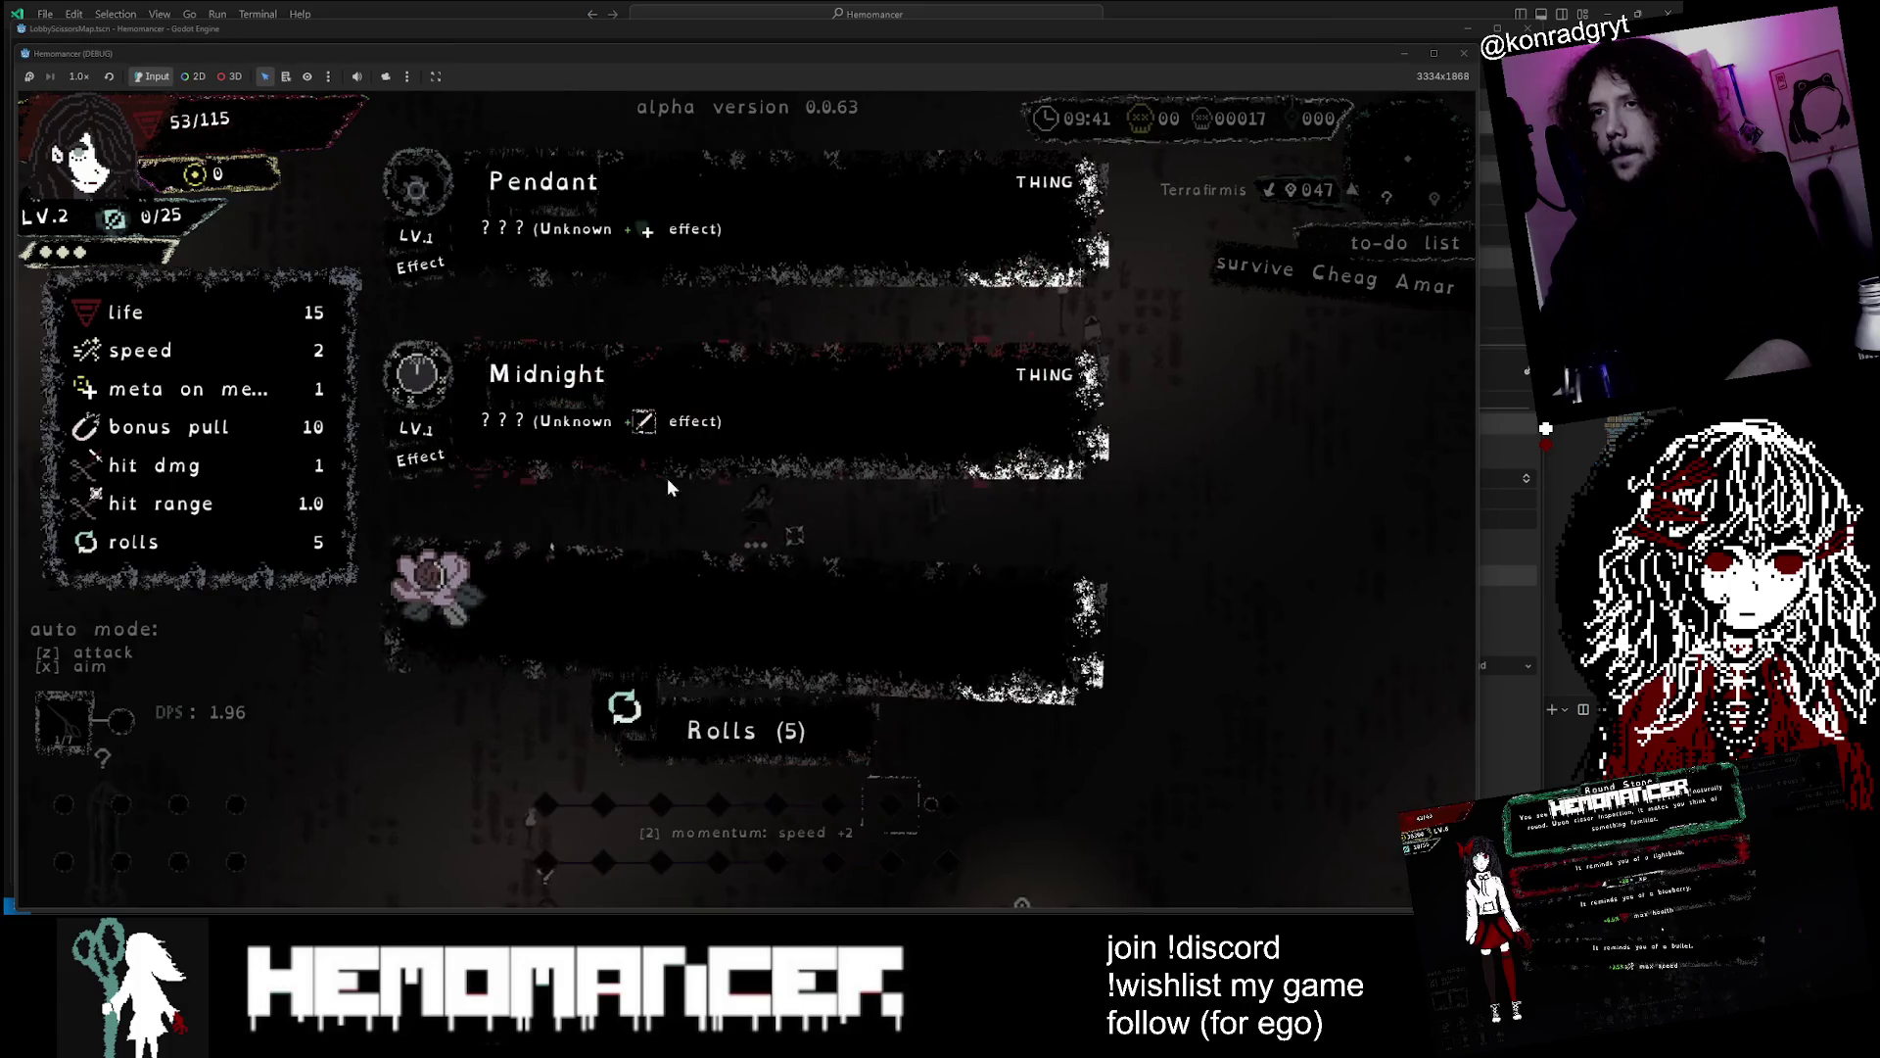
# Reroll the level-up offers twice and choose the Barrel upgrade
pyautogui.click(744, 730)
pyautogui.click(744, 730)
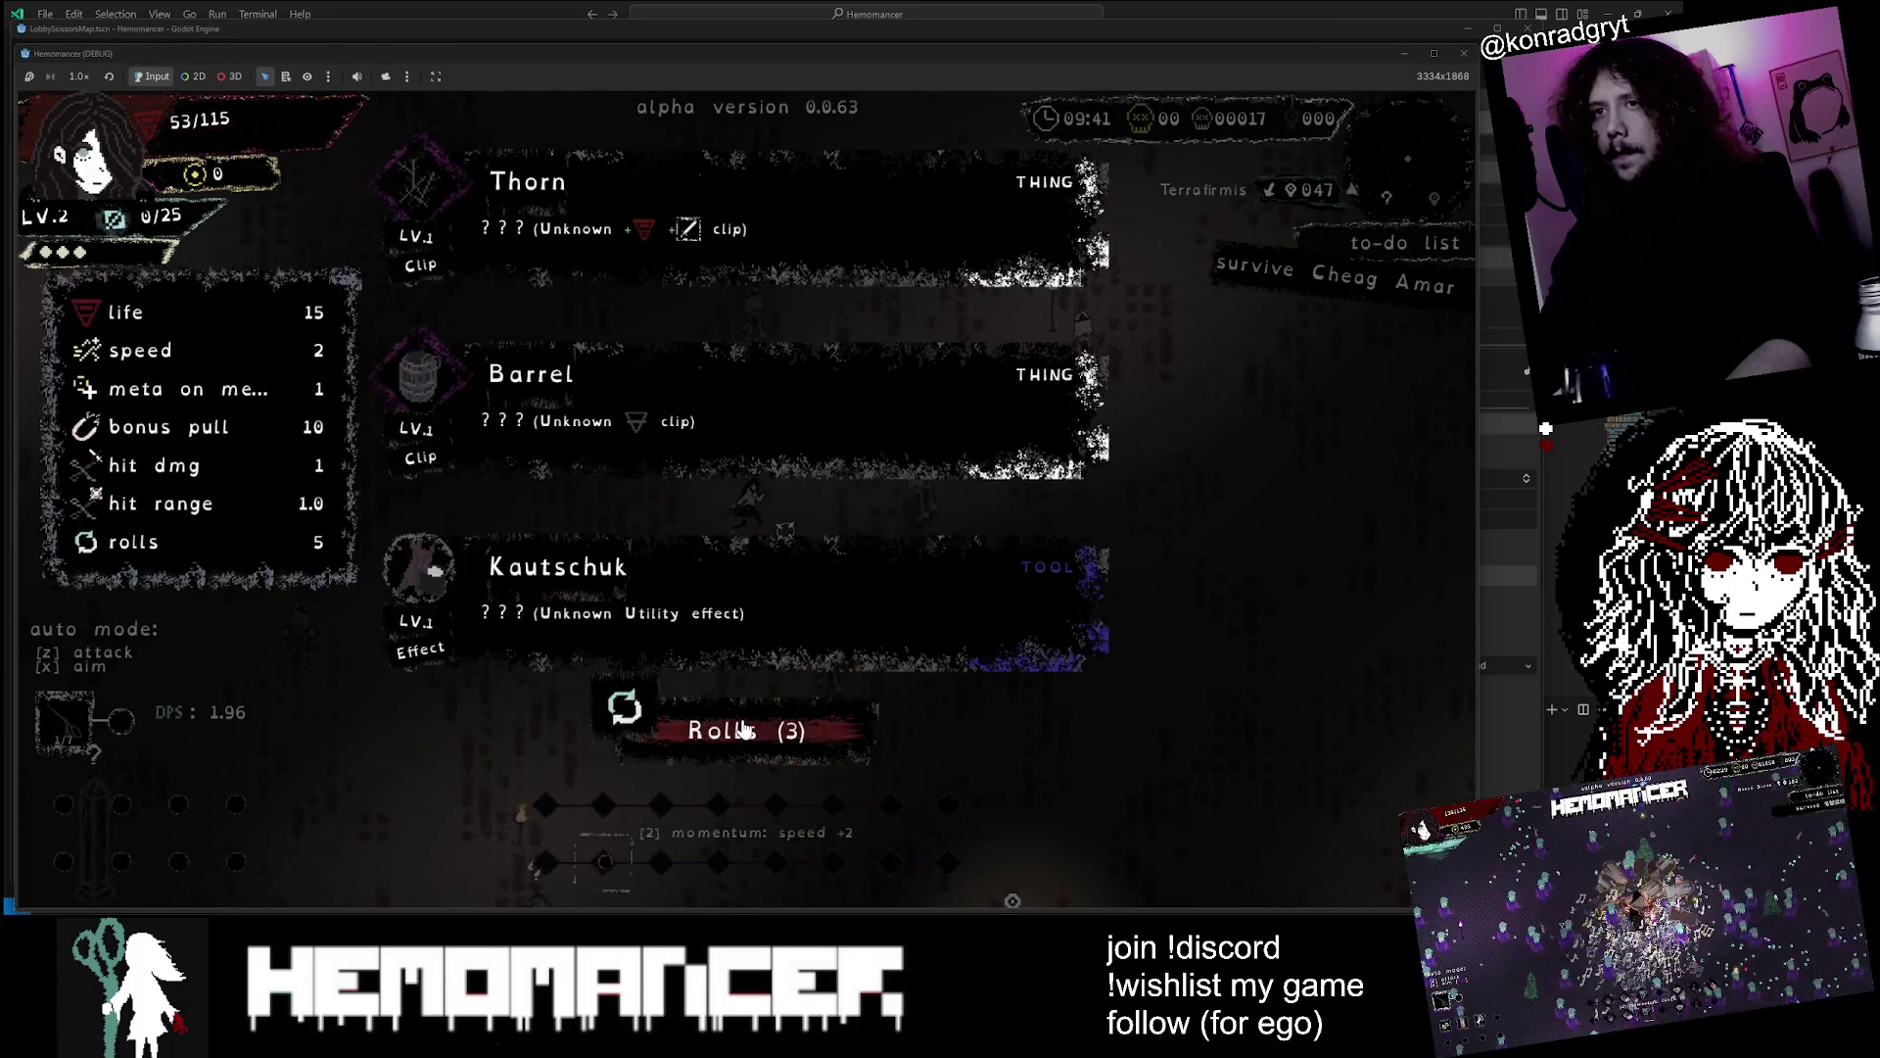
pyautogui.click(685, 391)
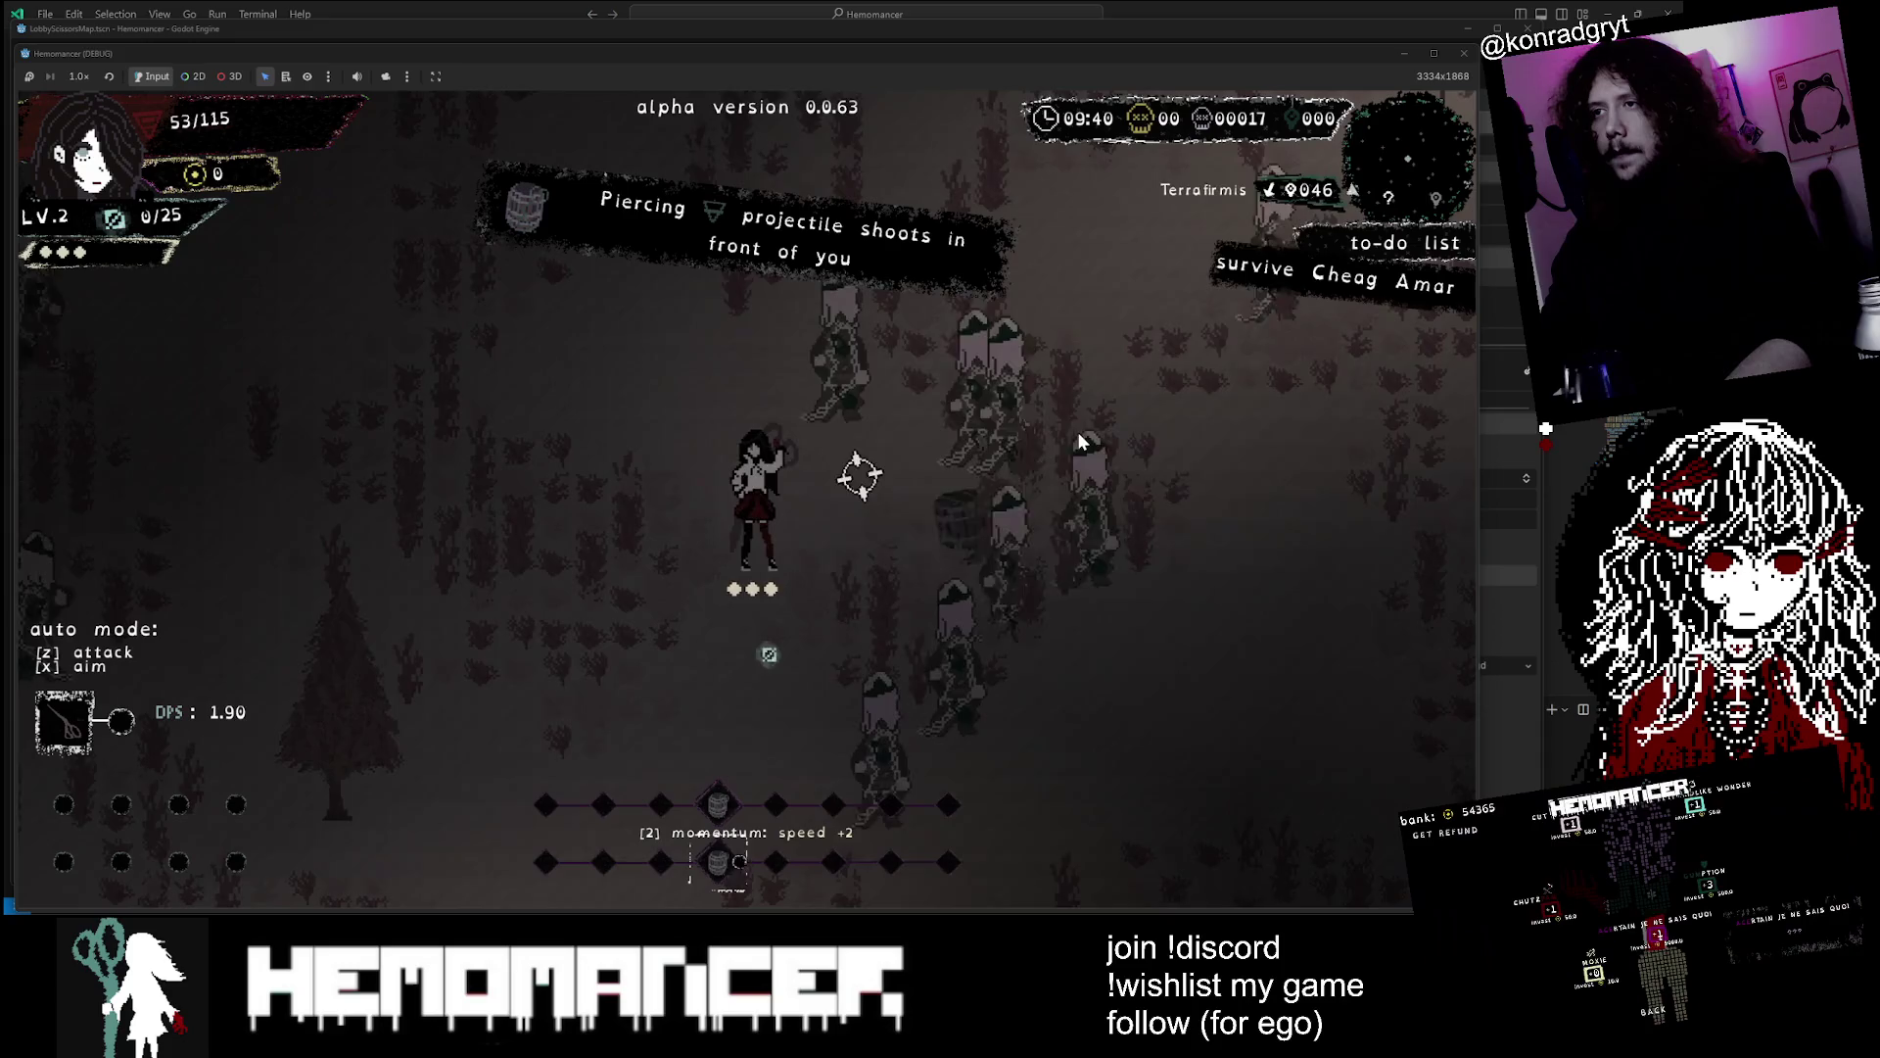
# Walk up to the Box and take its 50 gold reward
pyautogui.press('a')
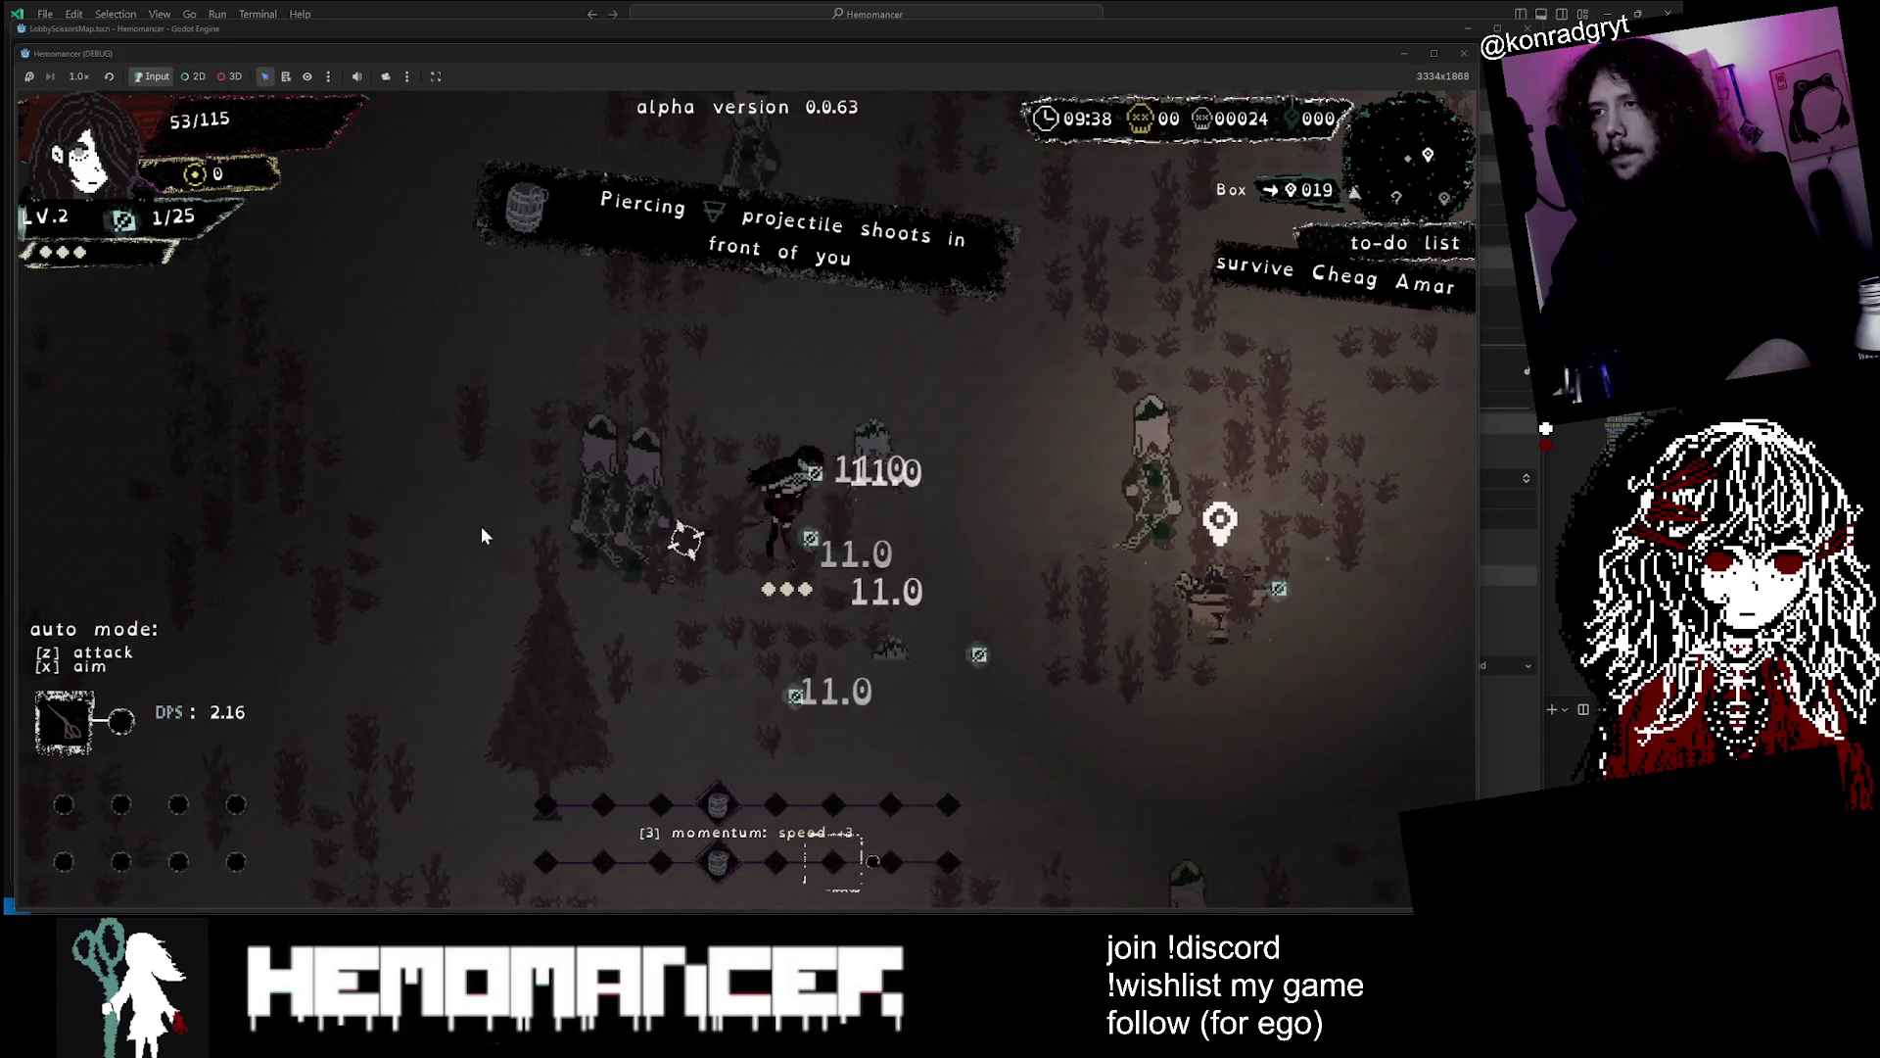
pyautogui.press('w')
pyautogui.press('d')
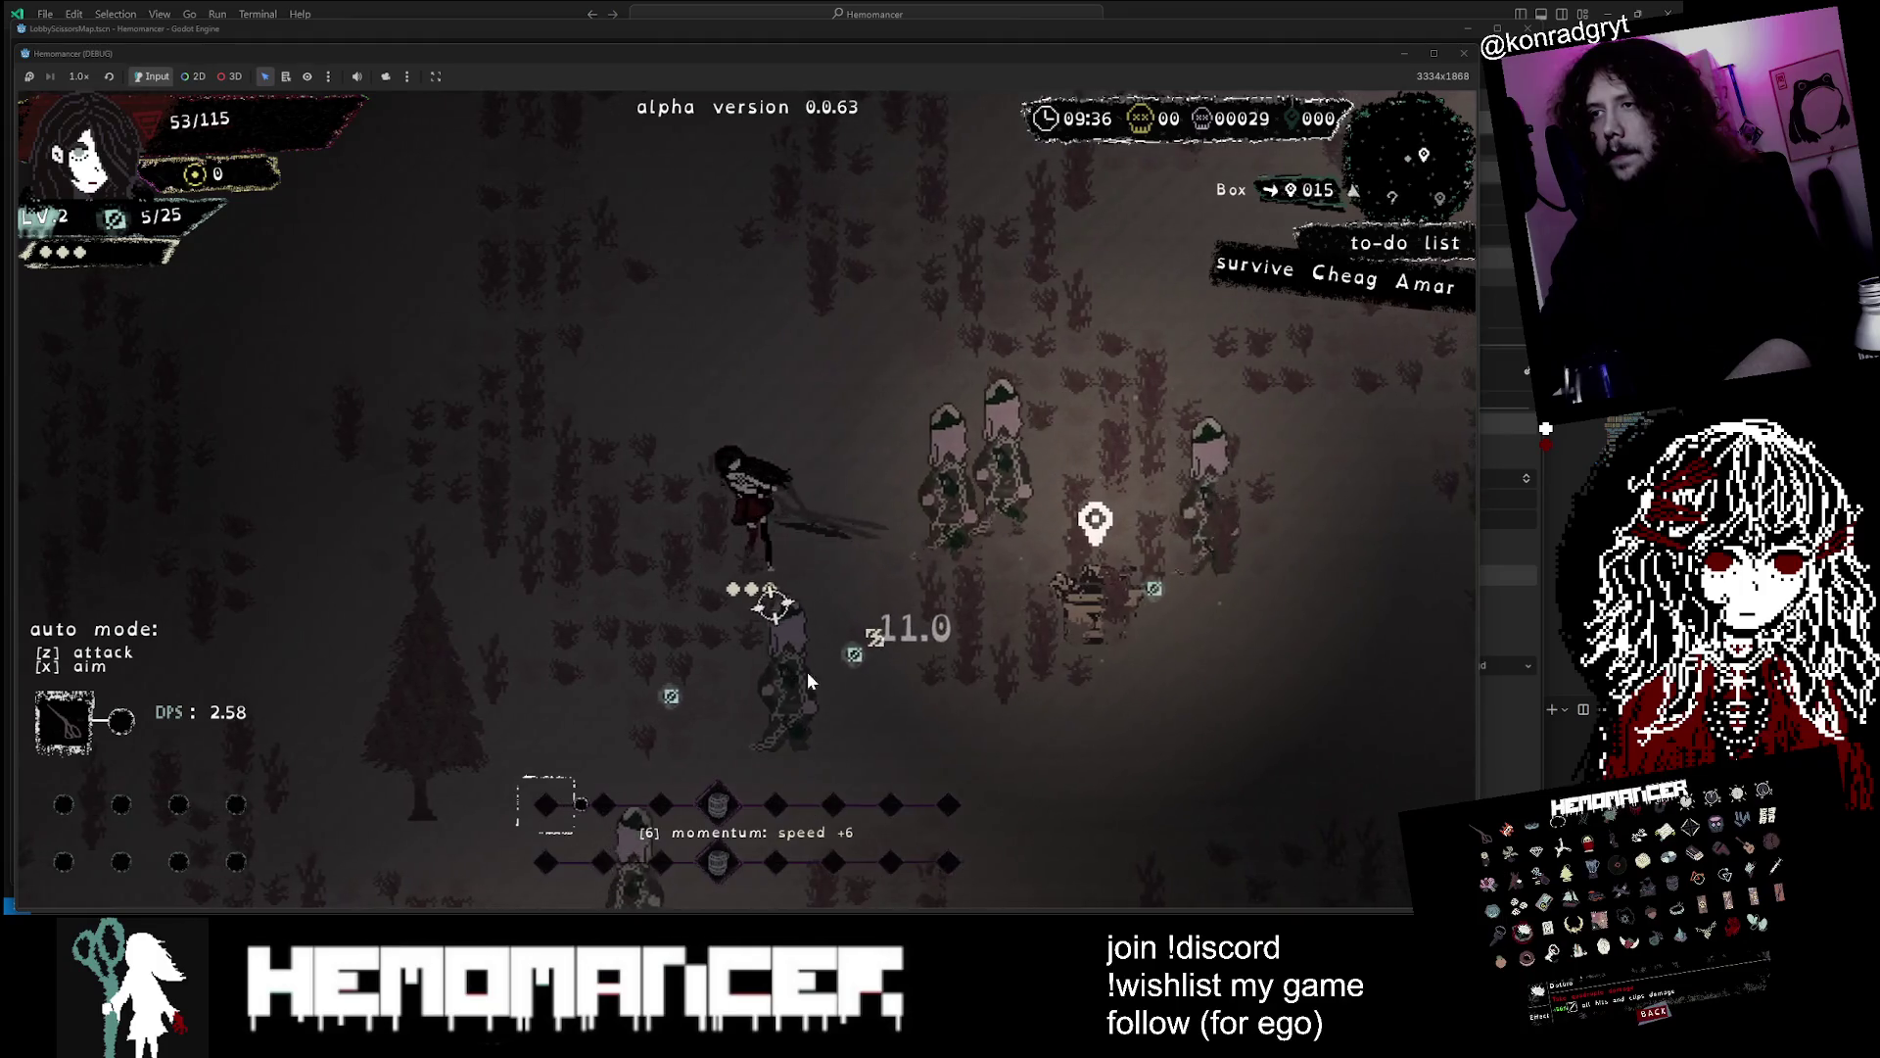
pyautogui.press('d')
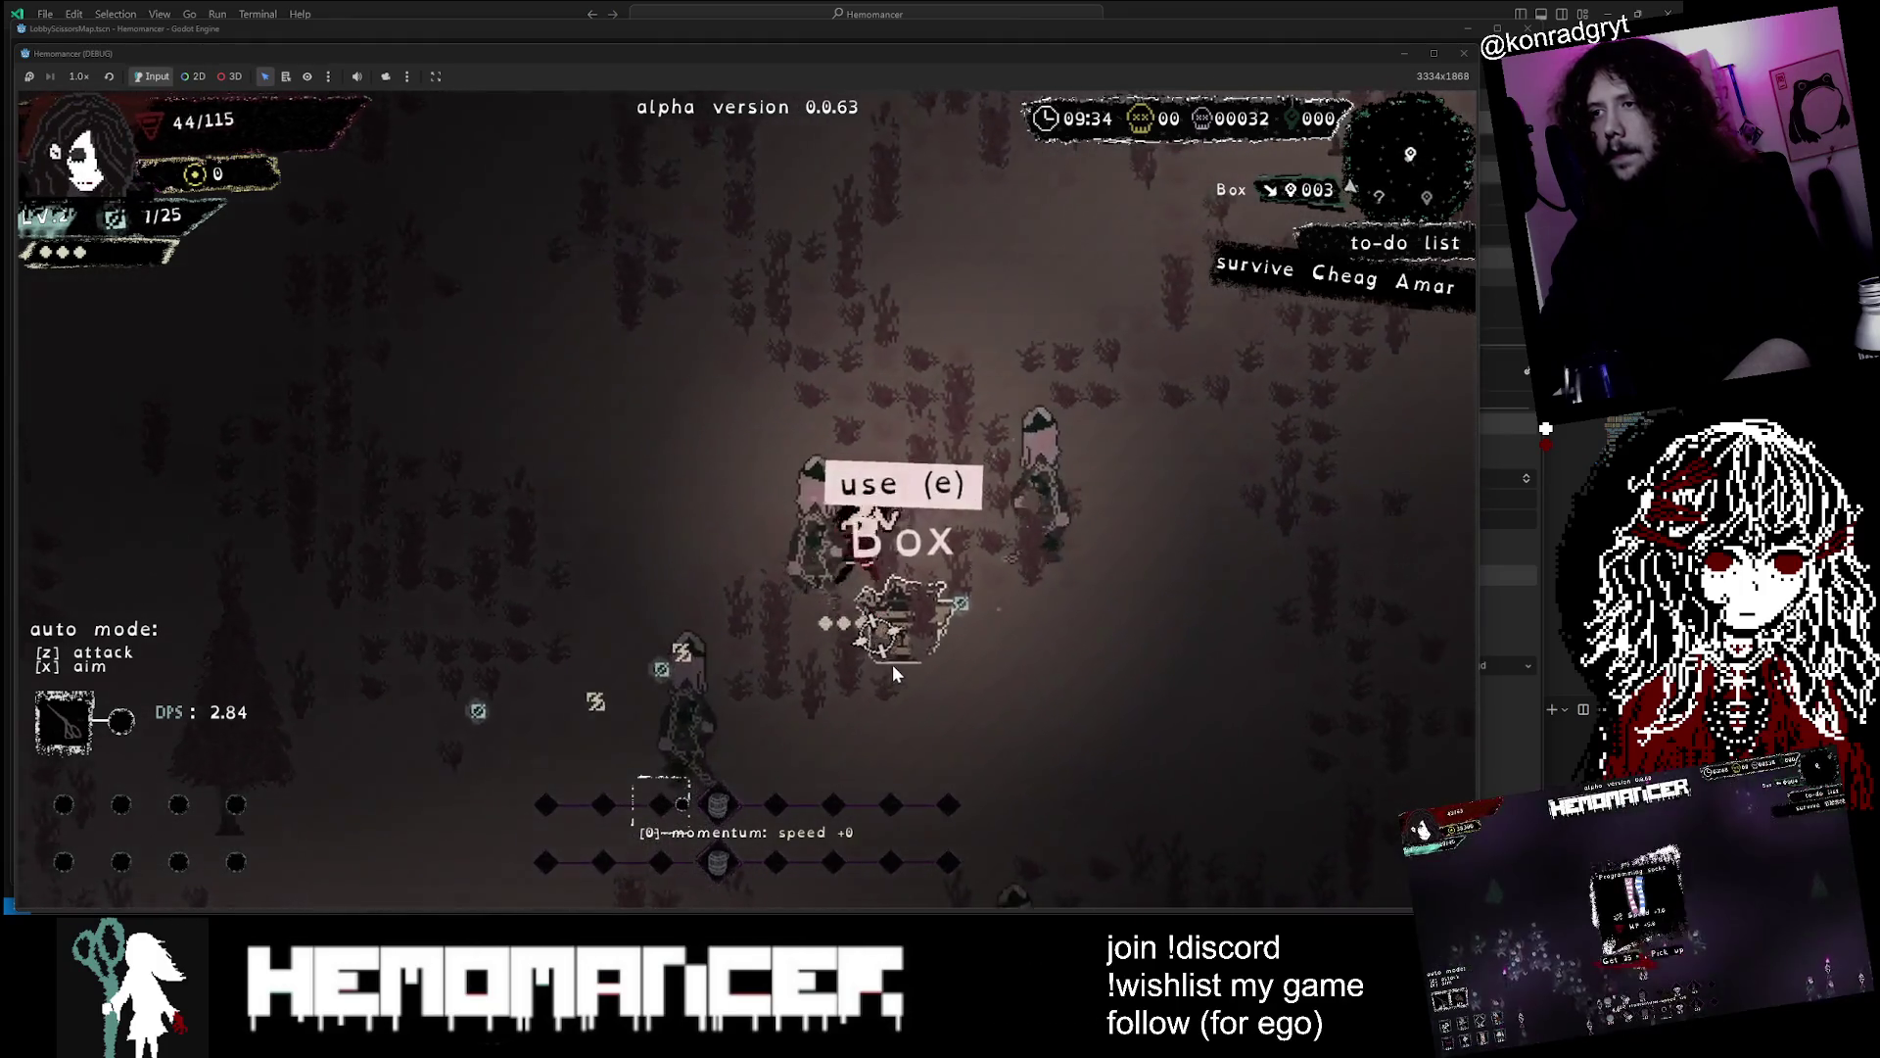
pyautogui.press('e')
pyautogui.press('q')
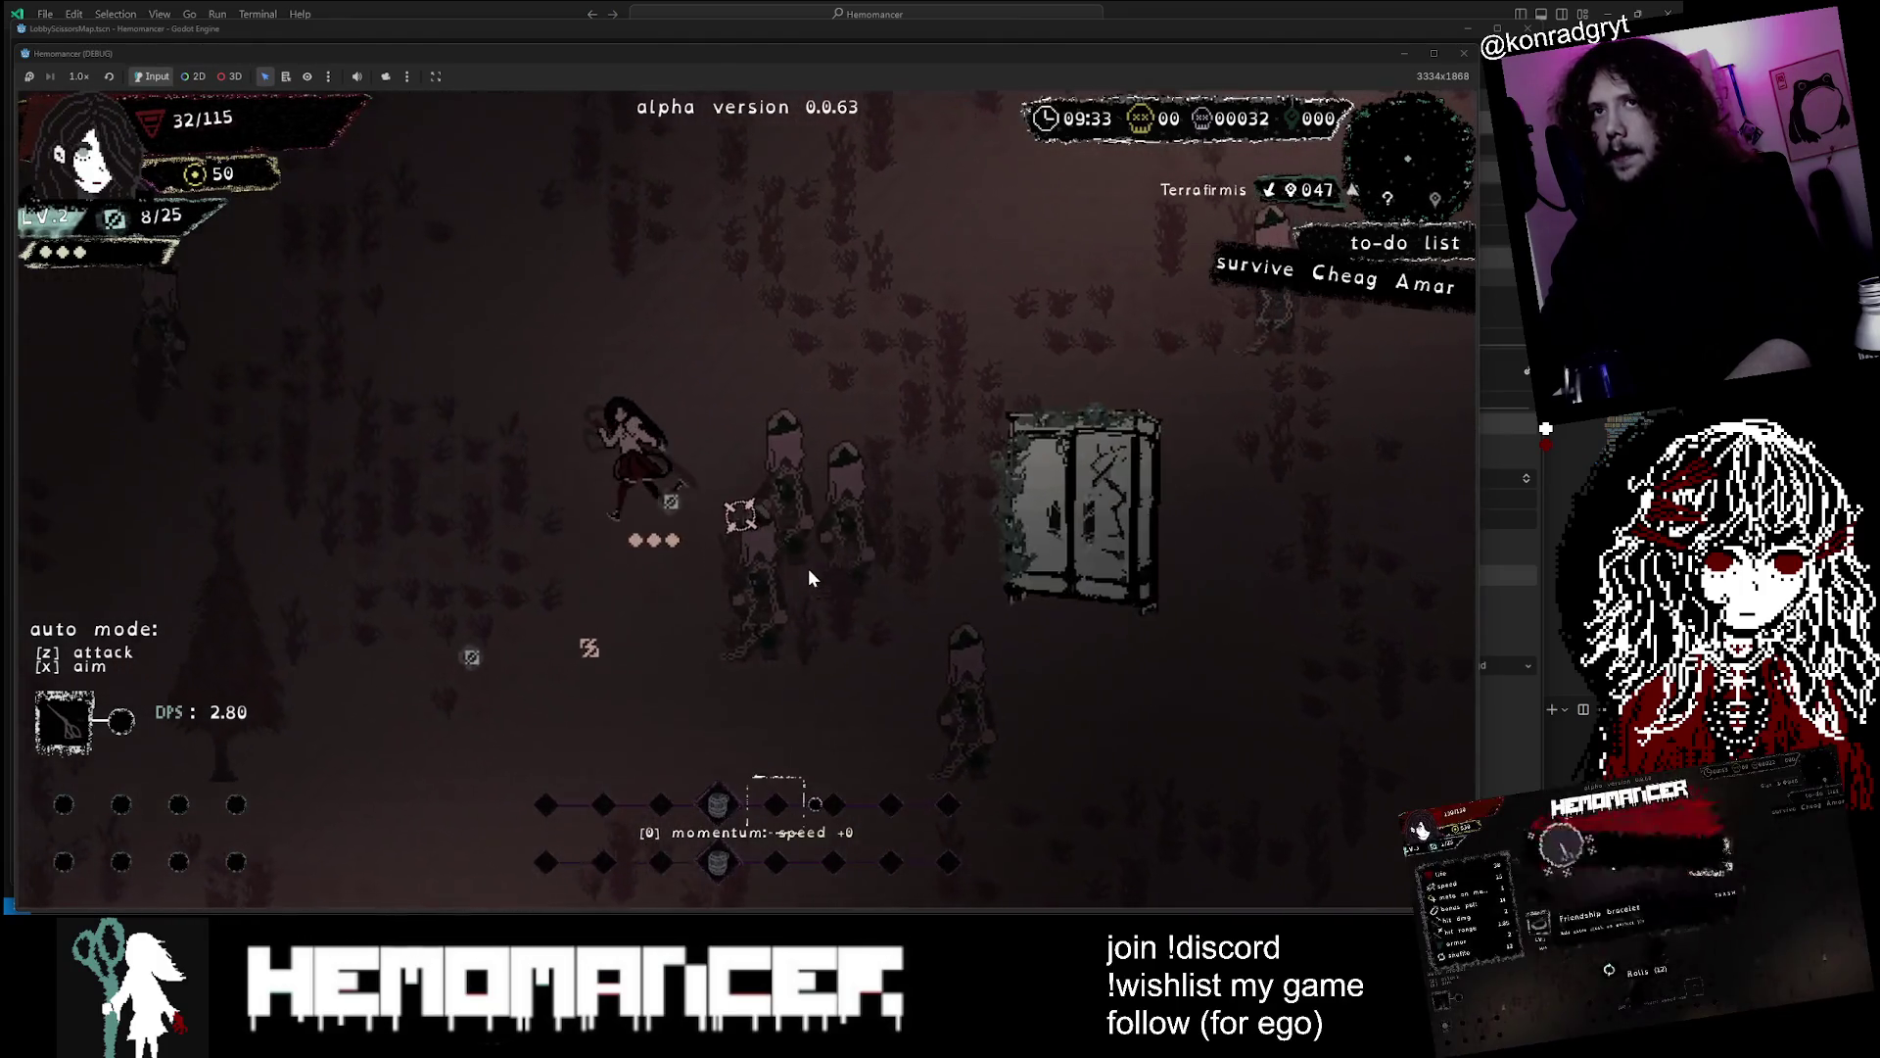
# Fight across the field until the level 3 offer of Midnight, Chalk or Mask appears
pyautogui.press('s')
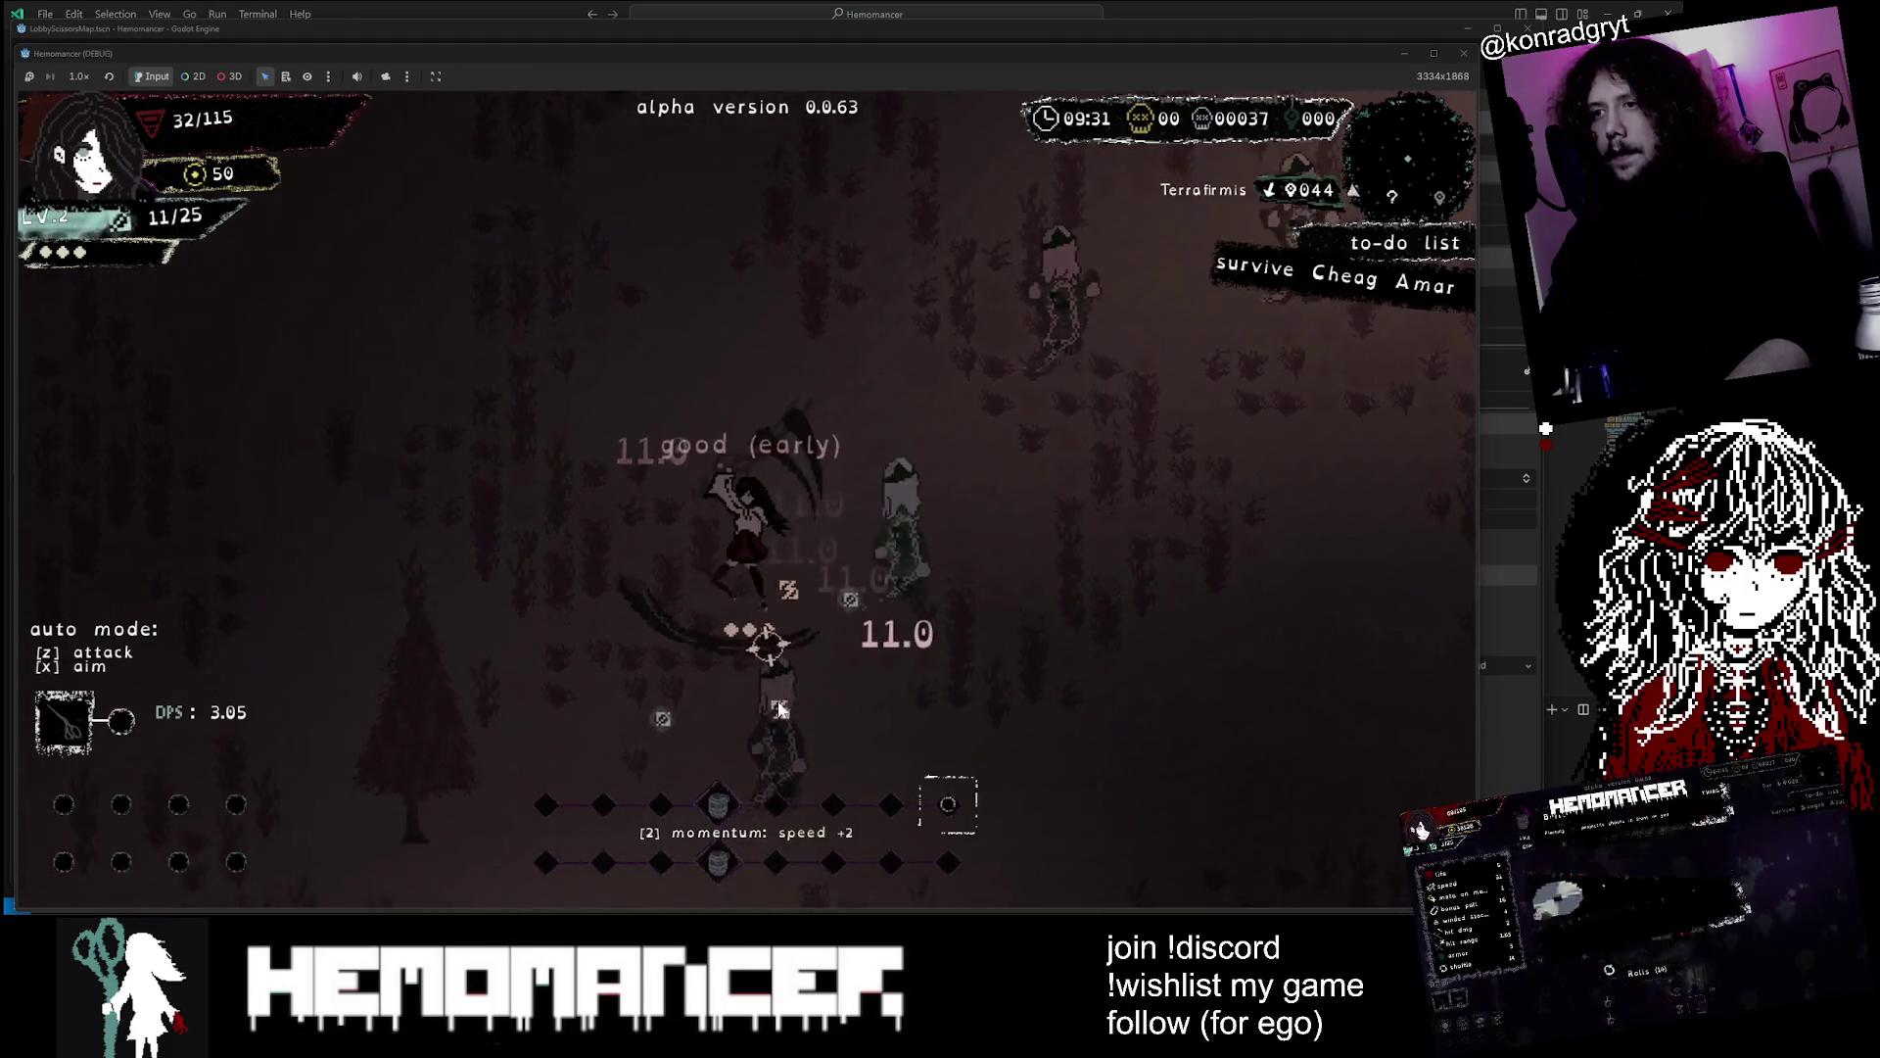
pyautogui.press('w')
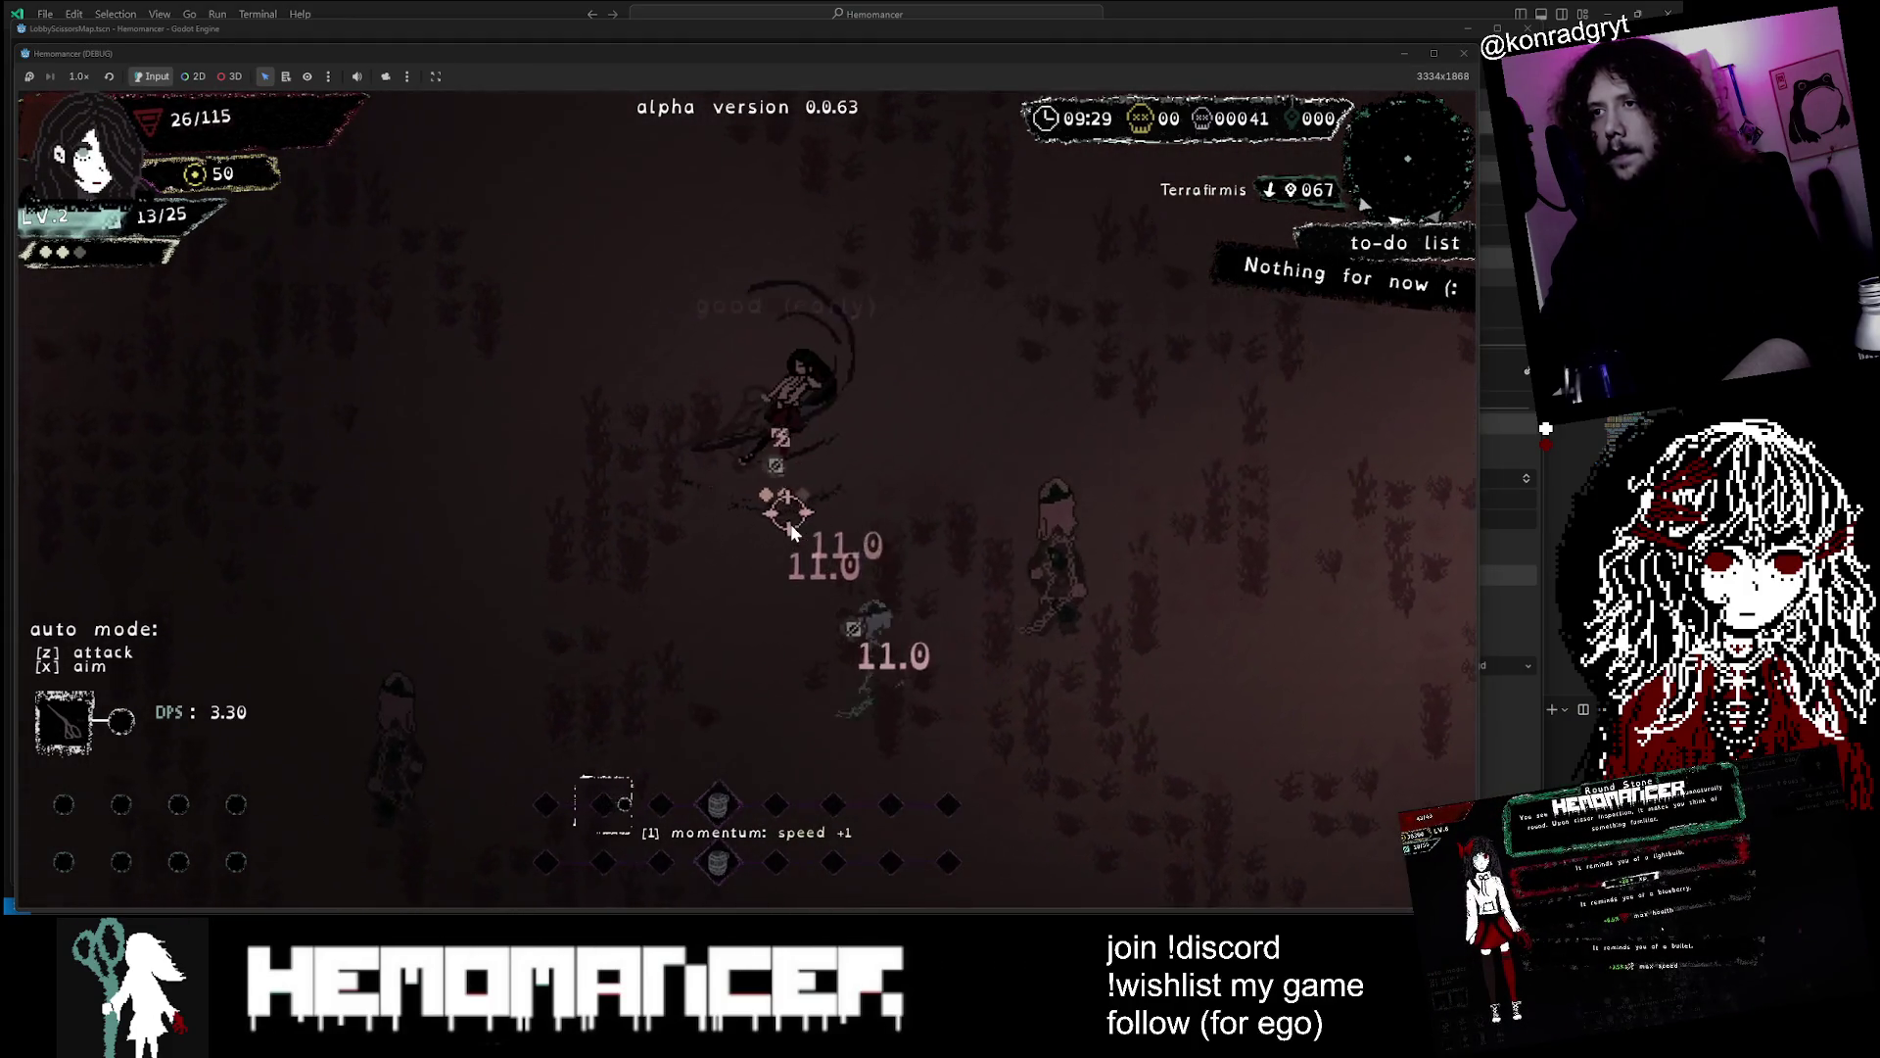
pyautogui.press('s')
pyautogui.press('a')
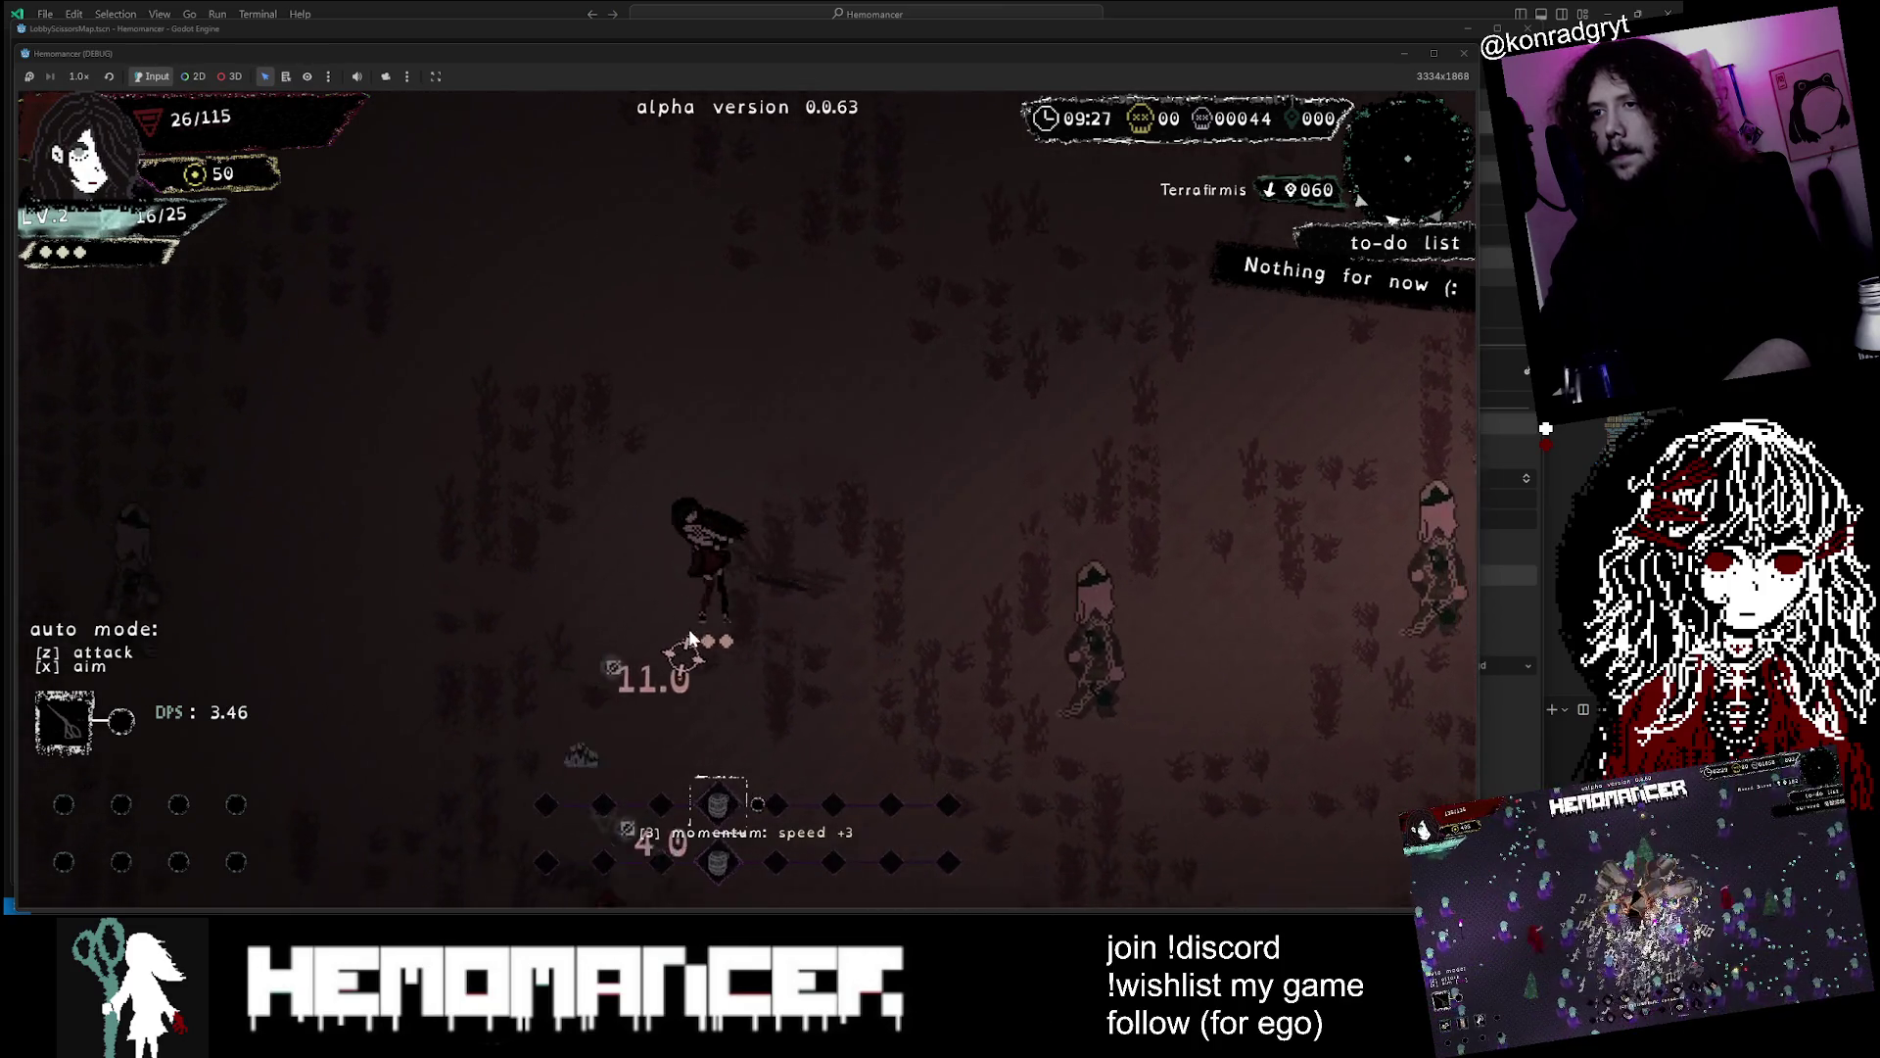
pyautogui.press('d')
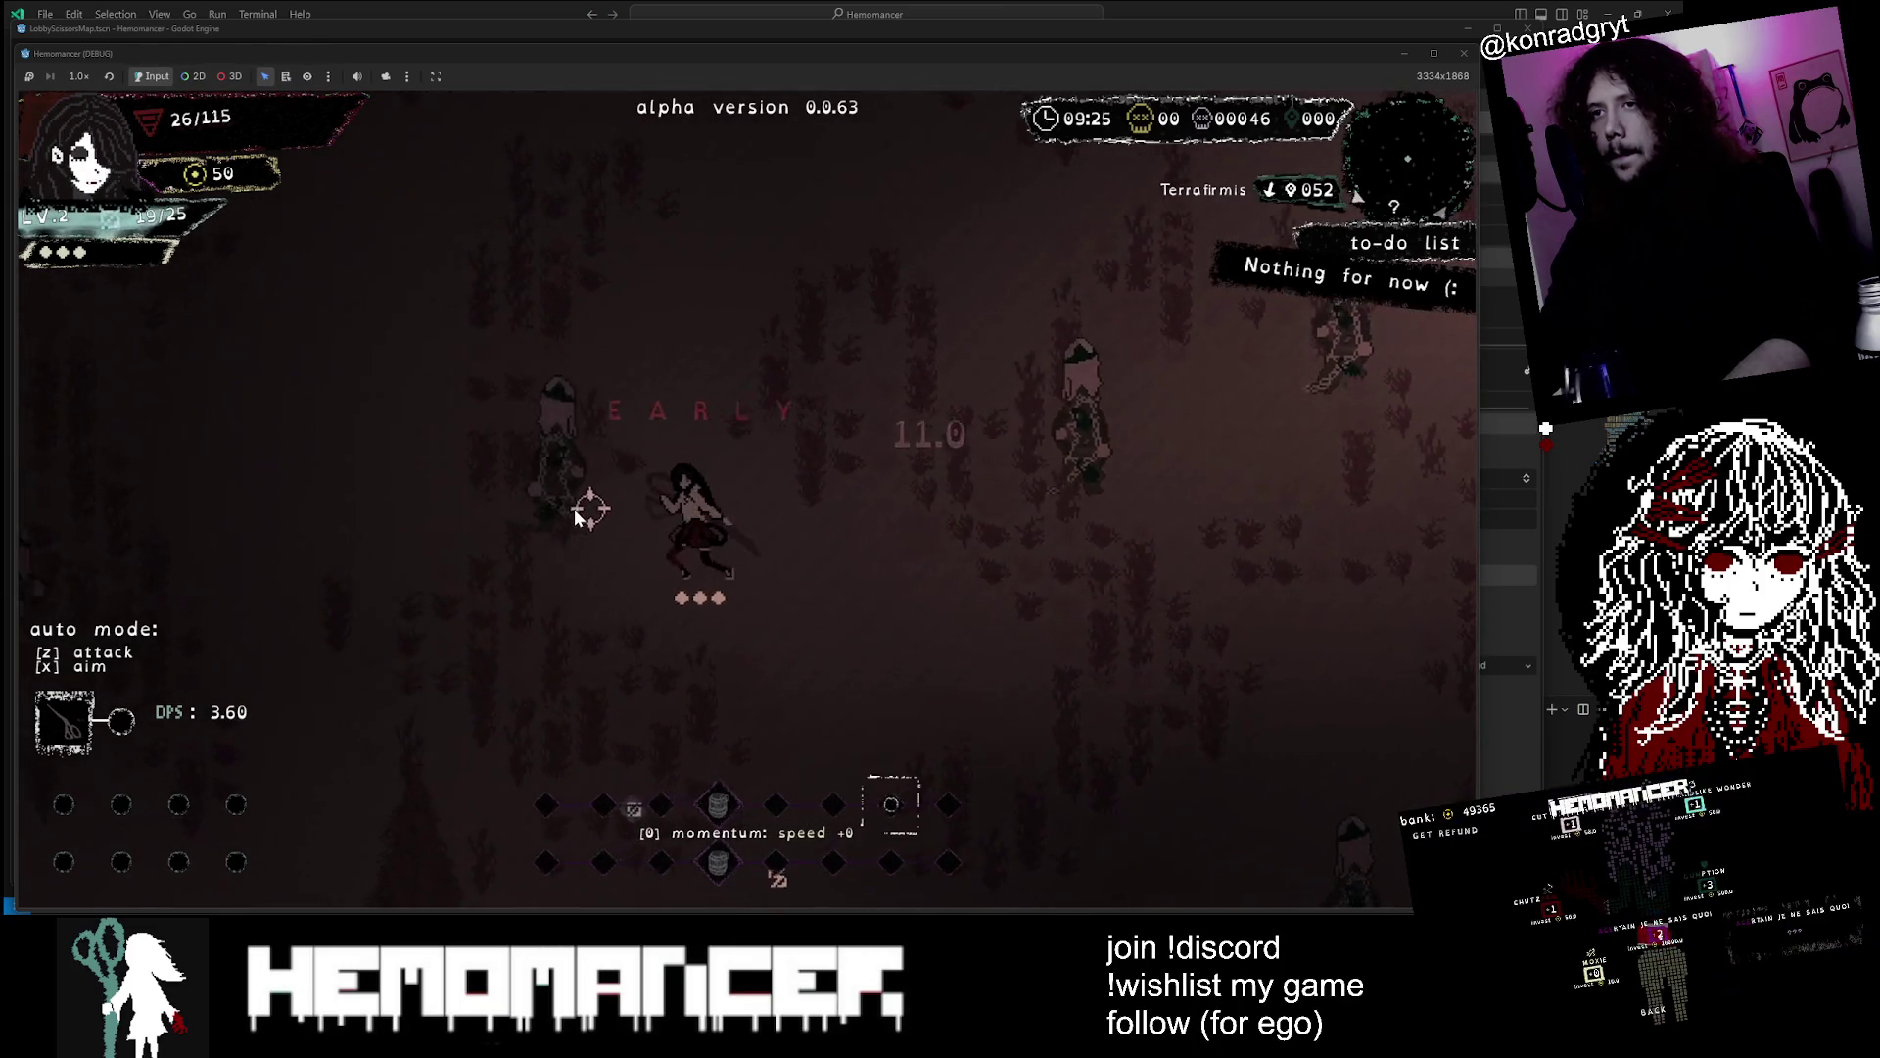
pyautogui.press('a')
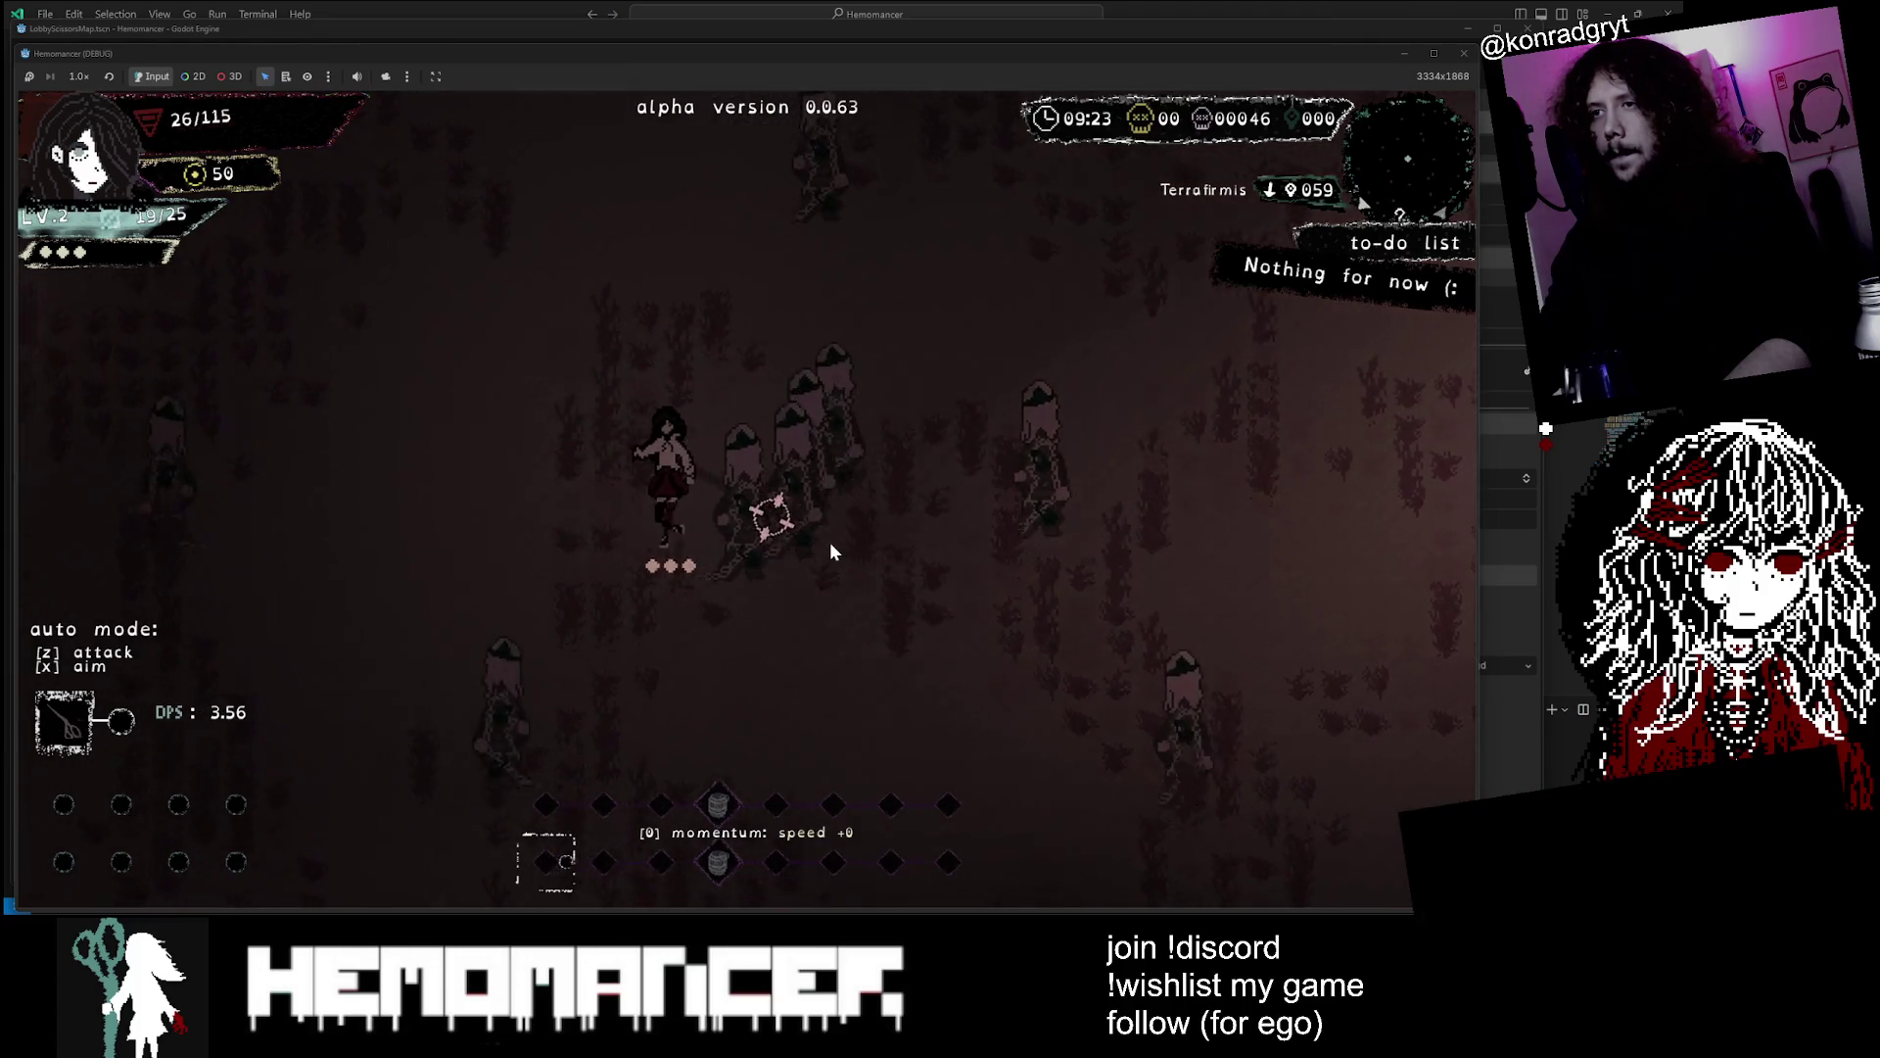
pyautogui.press('w')
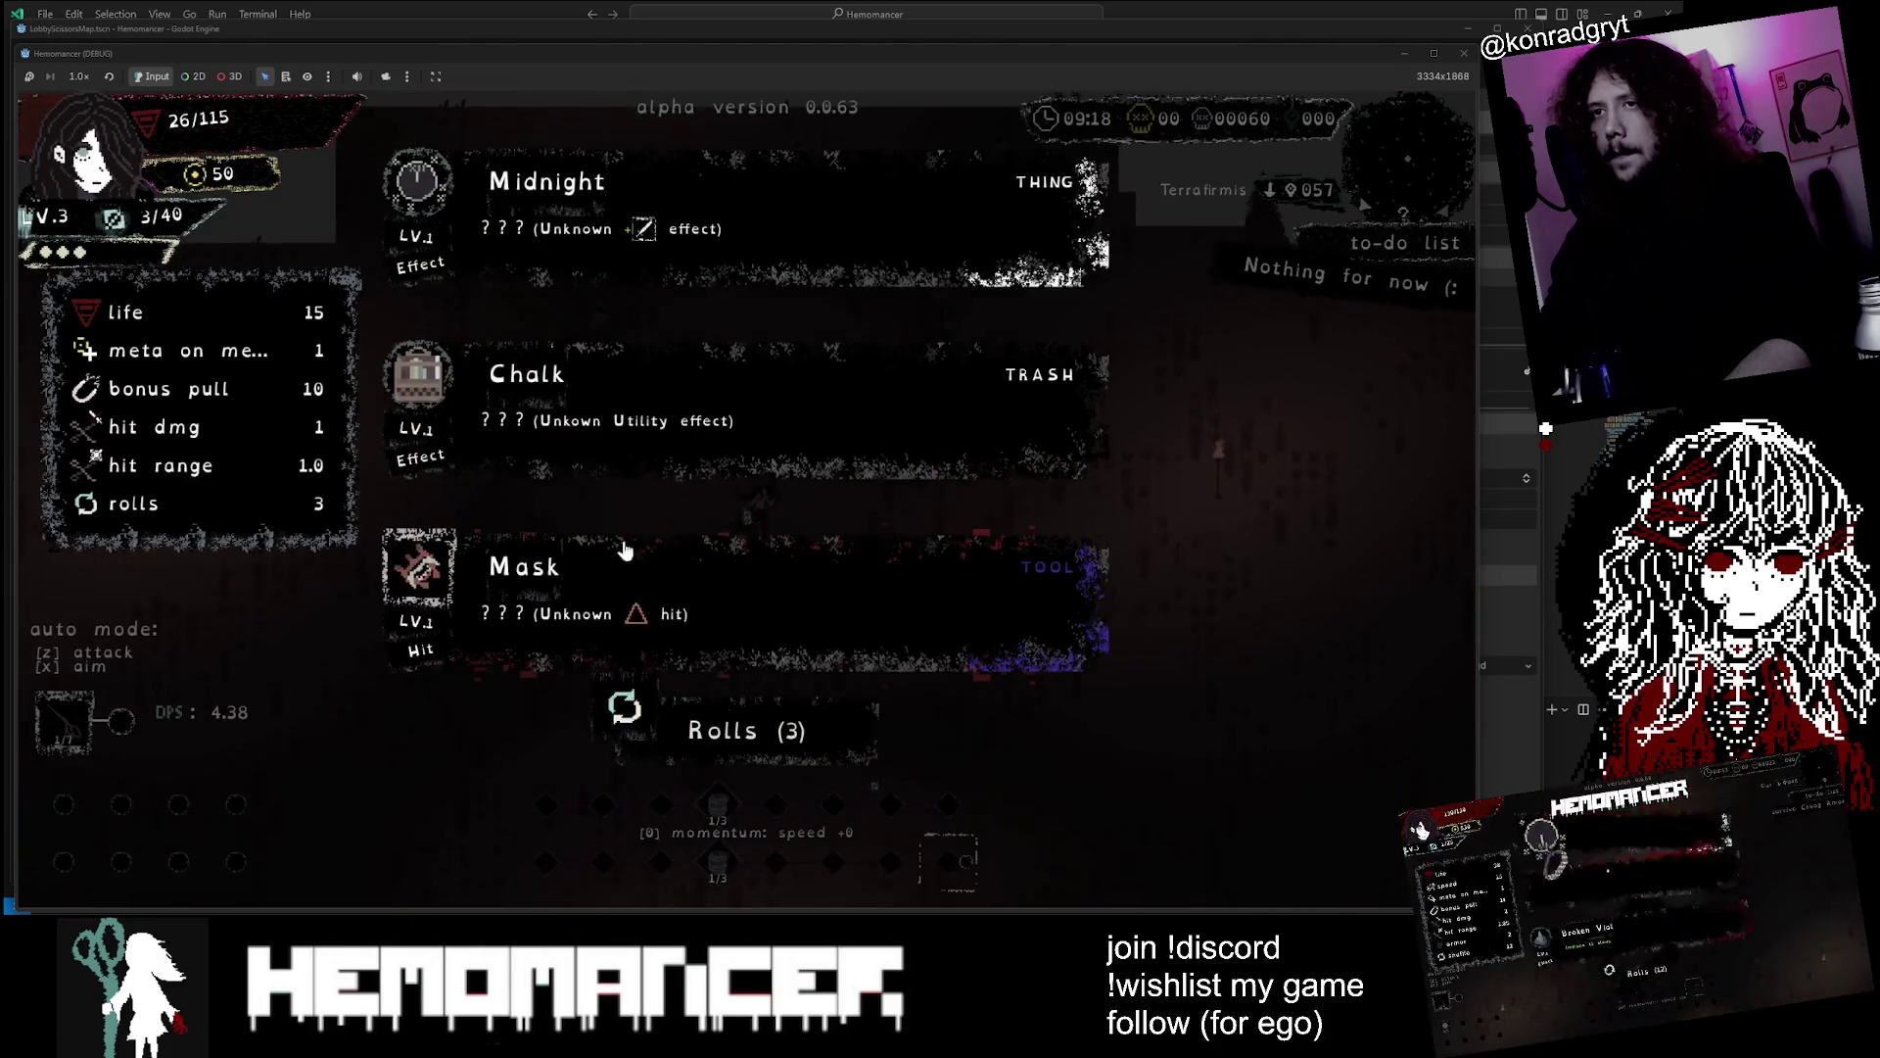
# Pick an upgrade from the level 3 offer and slash at the surrounding enemies
pyautogui.click(623, 529)
pyautogui.click(694, 417)
pyautogui.click(854, 451)
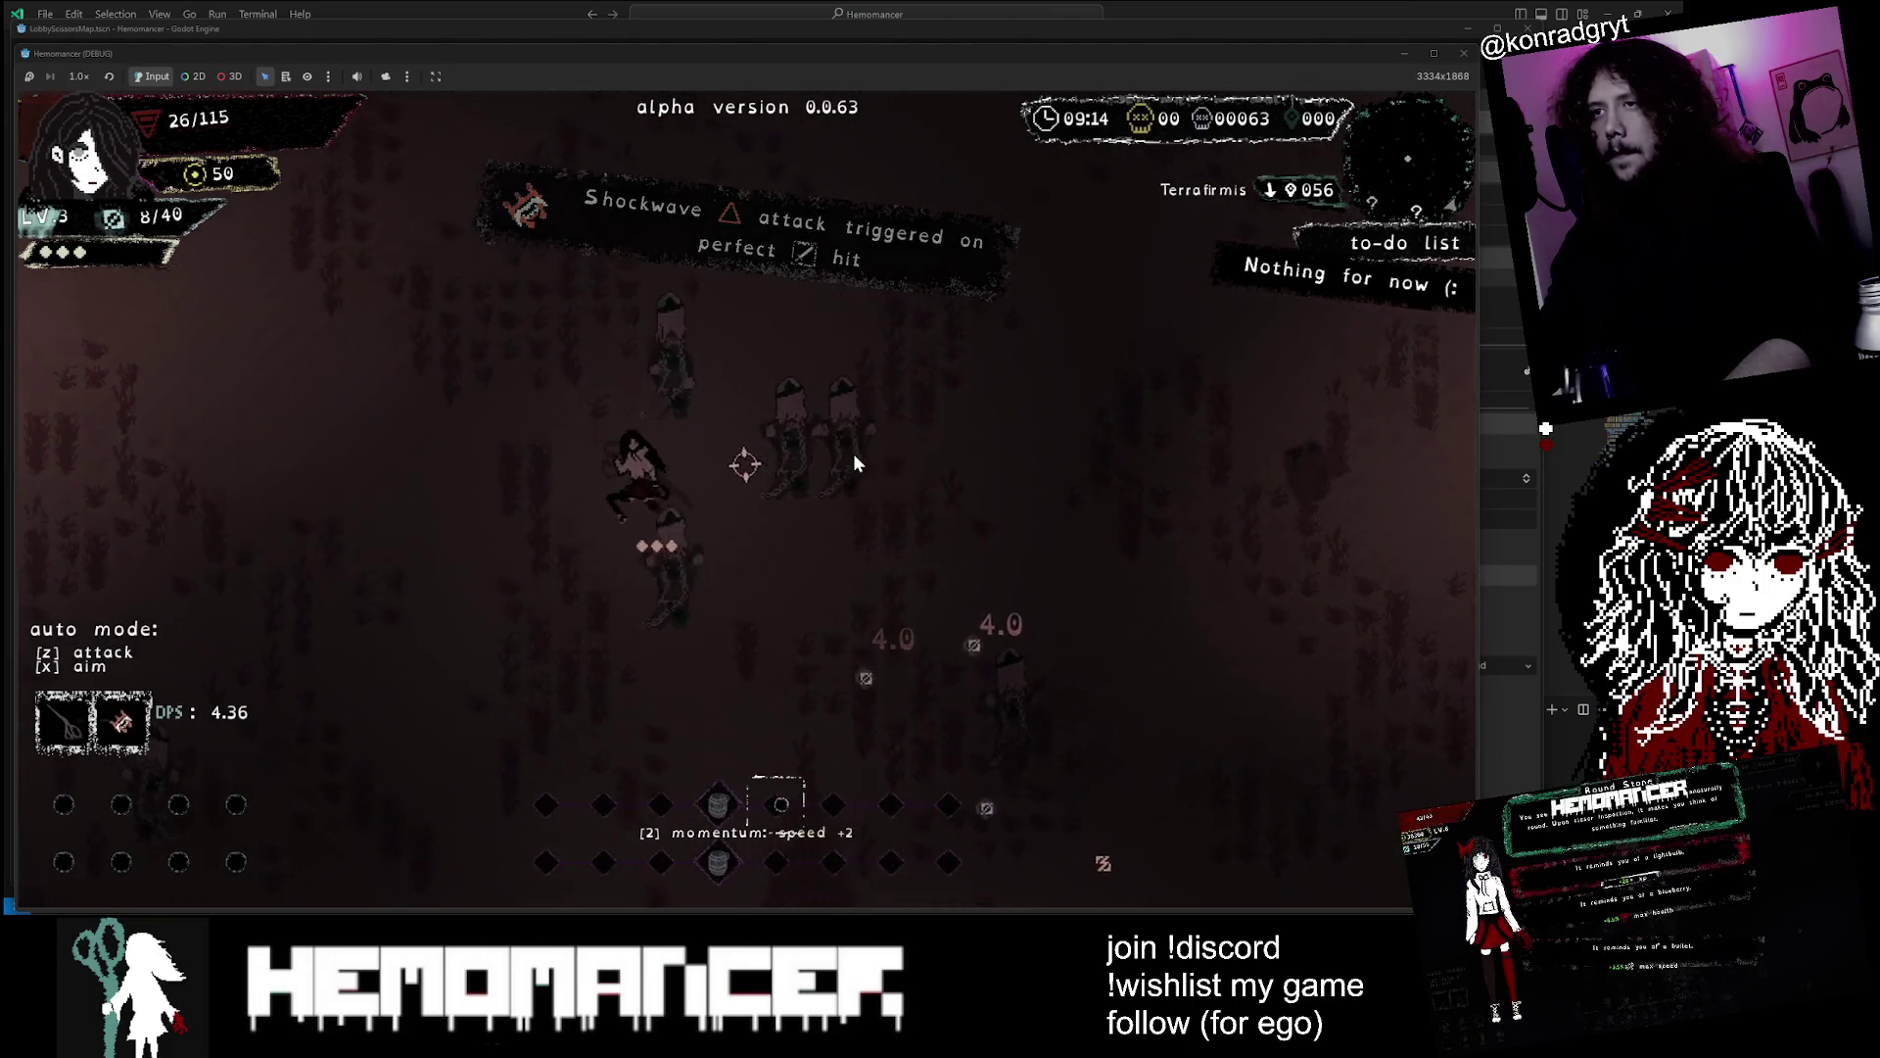
pyautogui.click(791, 536)
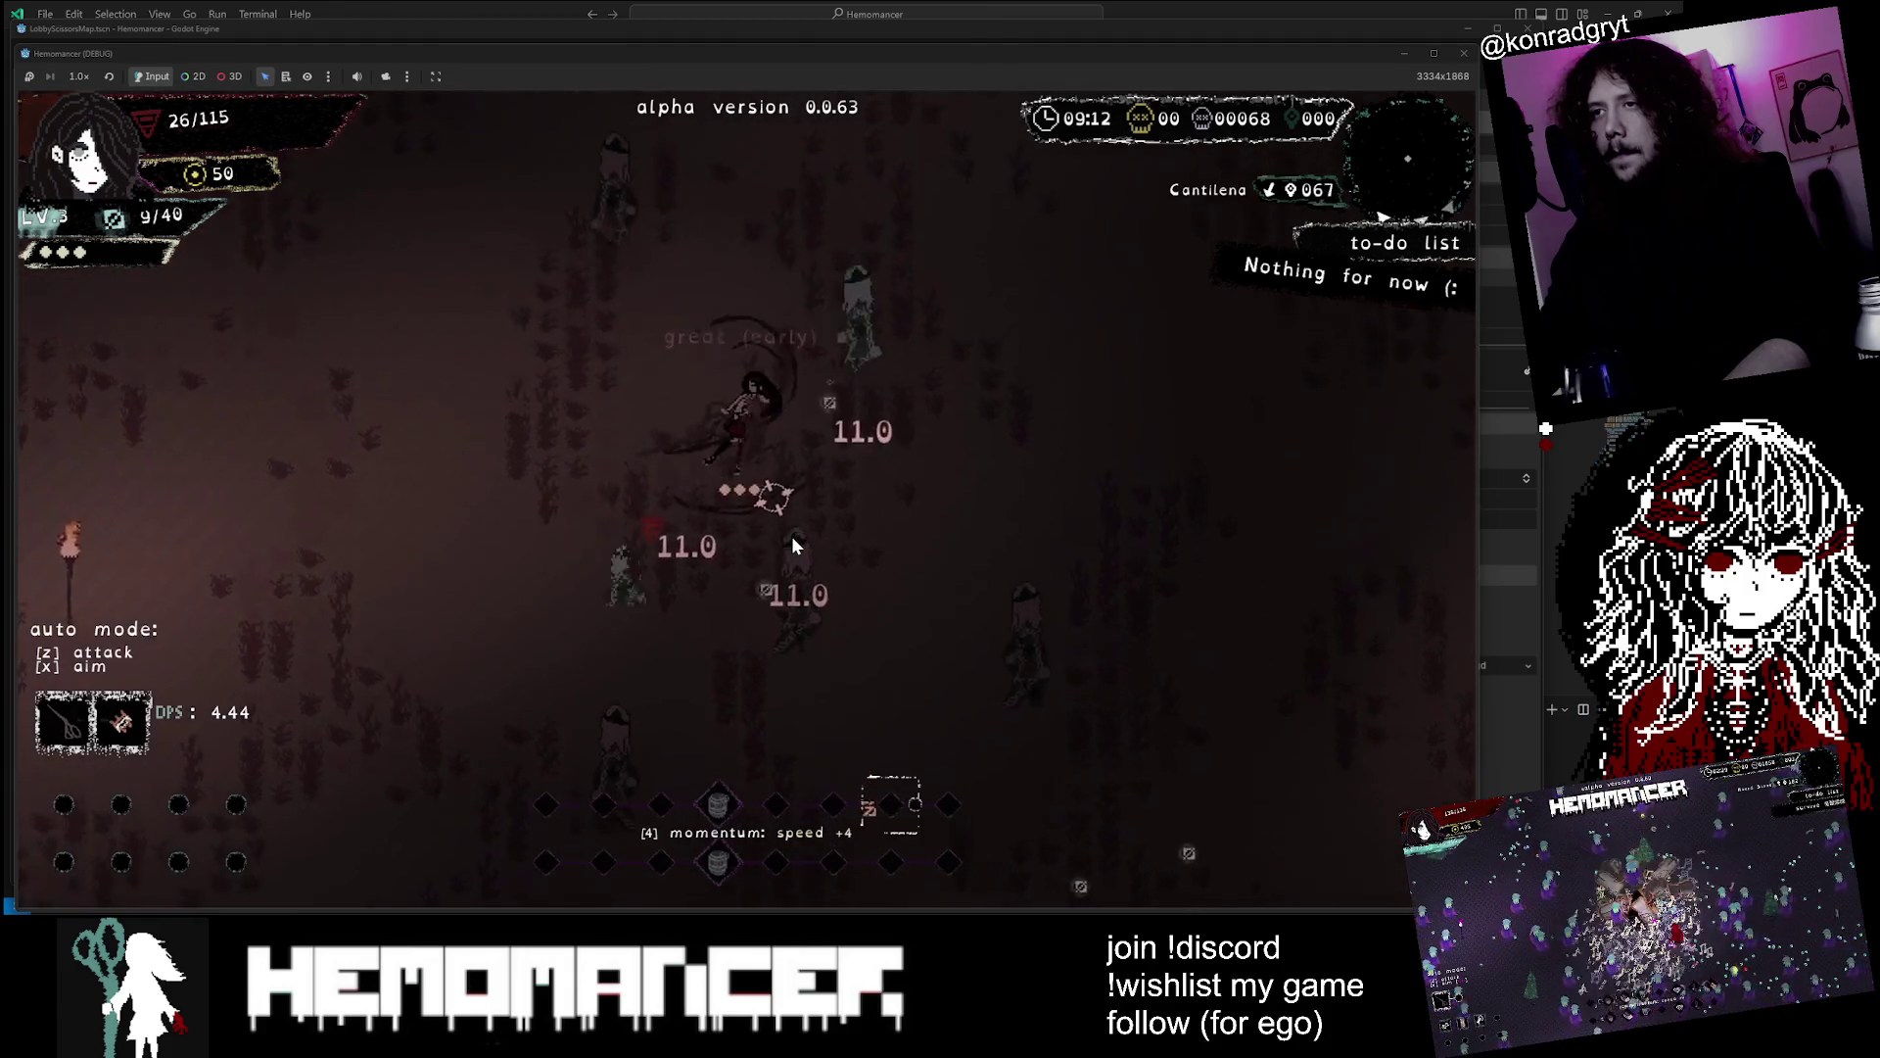
pyautogui.click(791, 537)
pyautogui.click(792, 537)
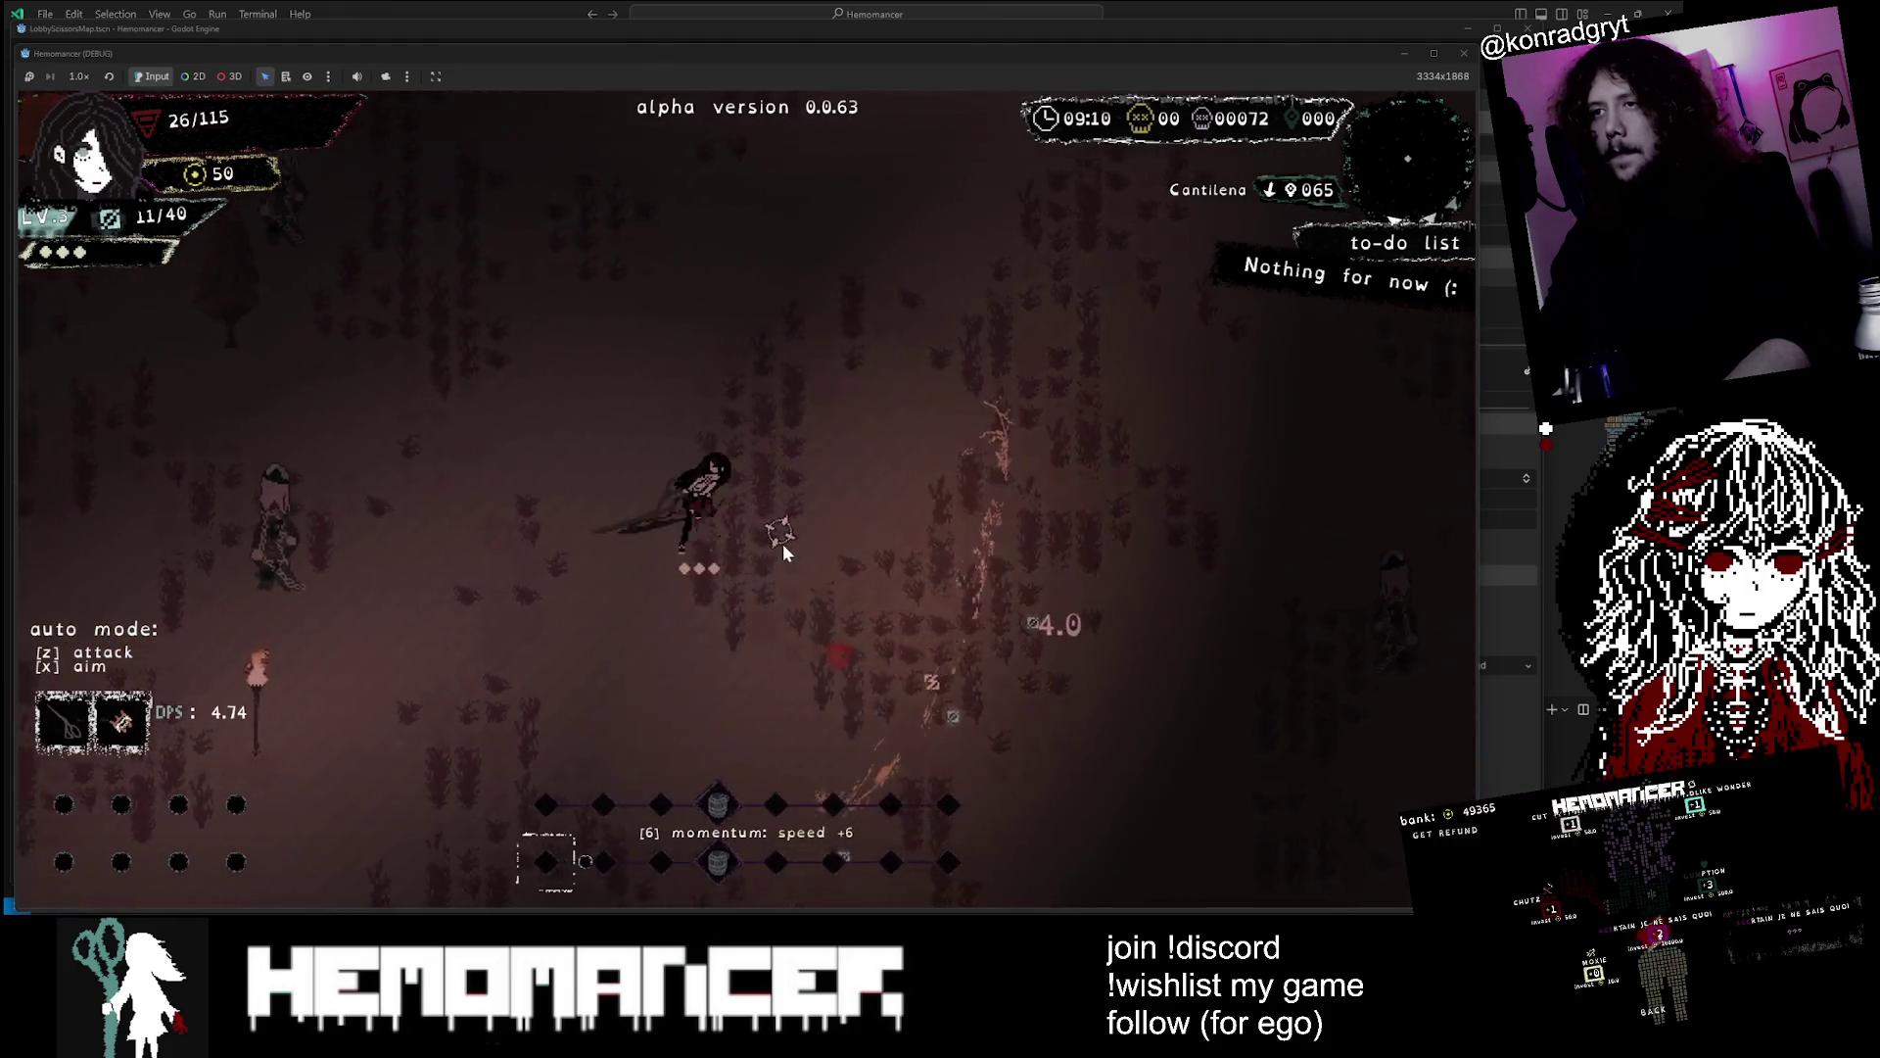
pyautogui.click(566, 525)
# Toggle auto attack on then off with Z, and continue after perishing
pyautogui.press('z')
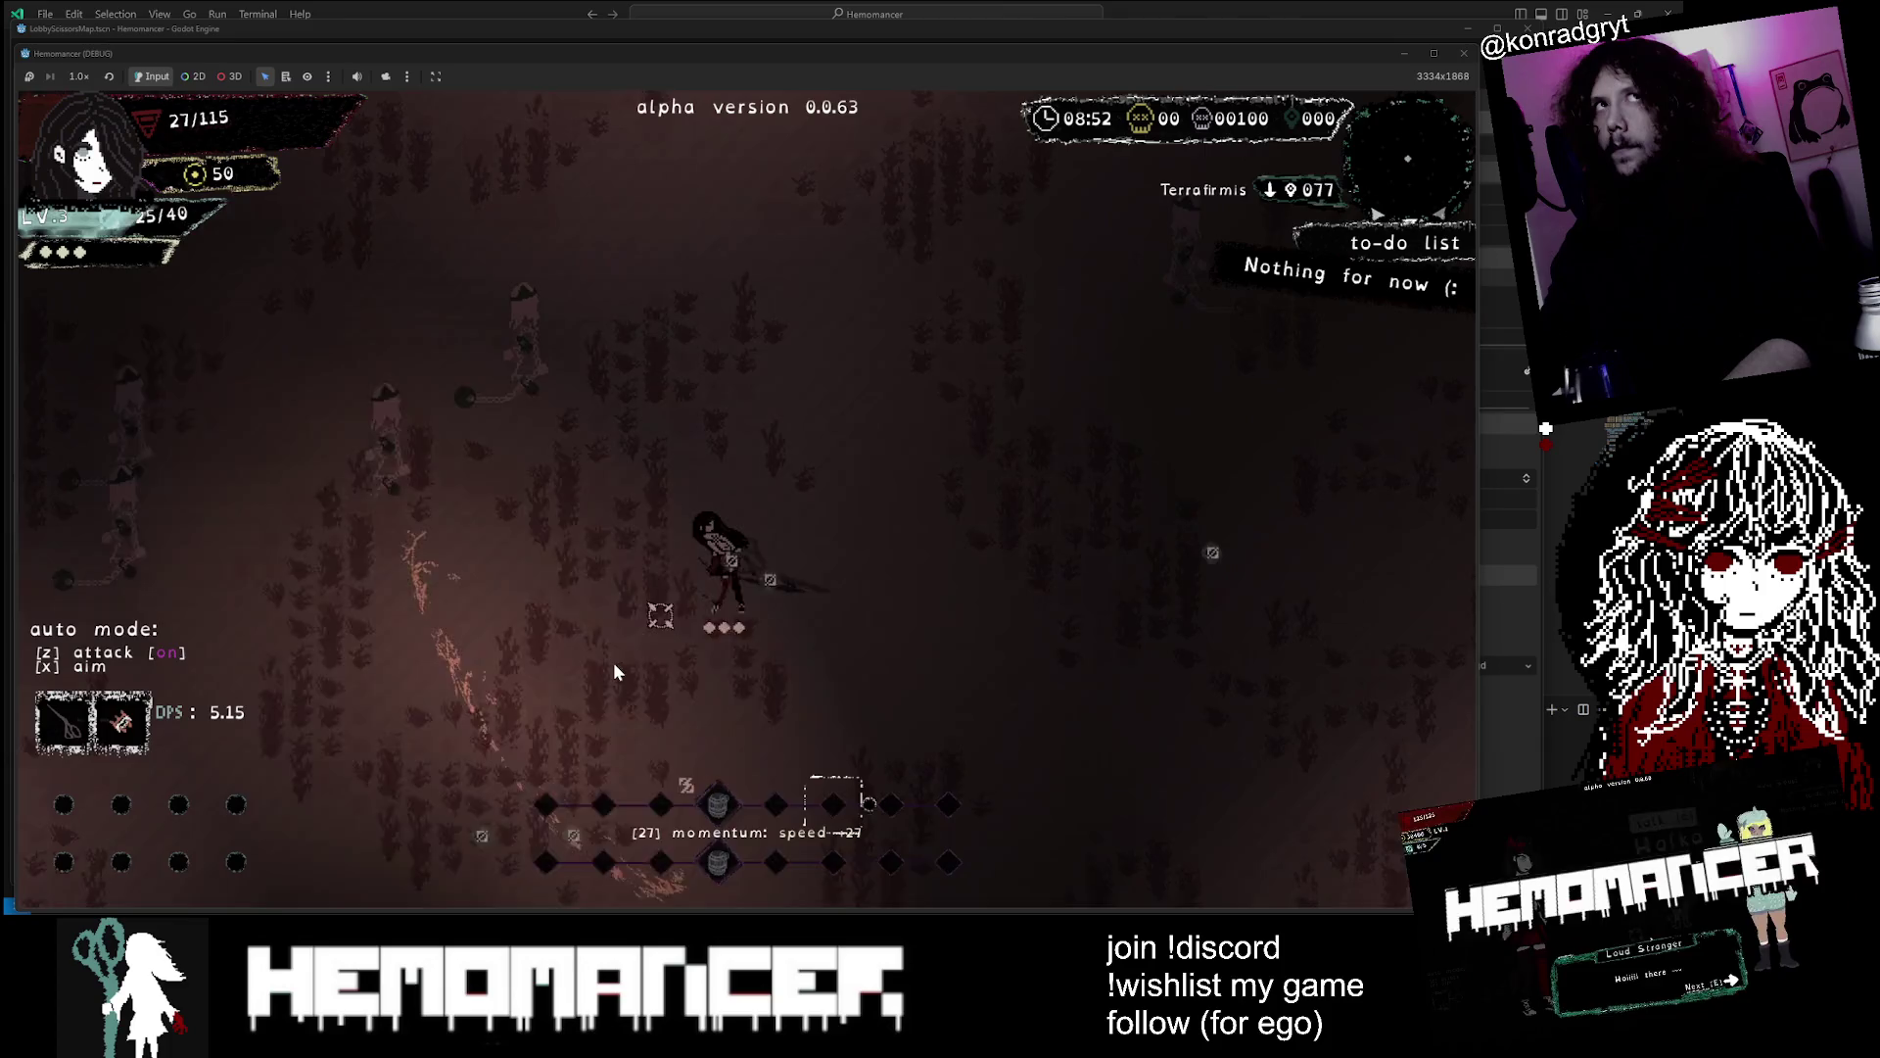
pyautogui.press('z')
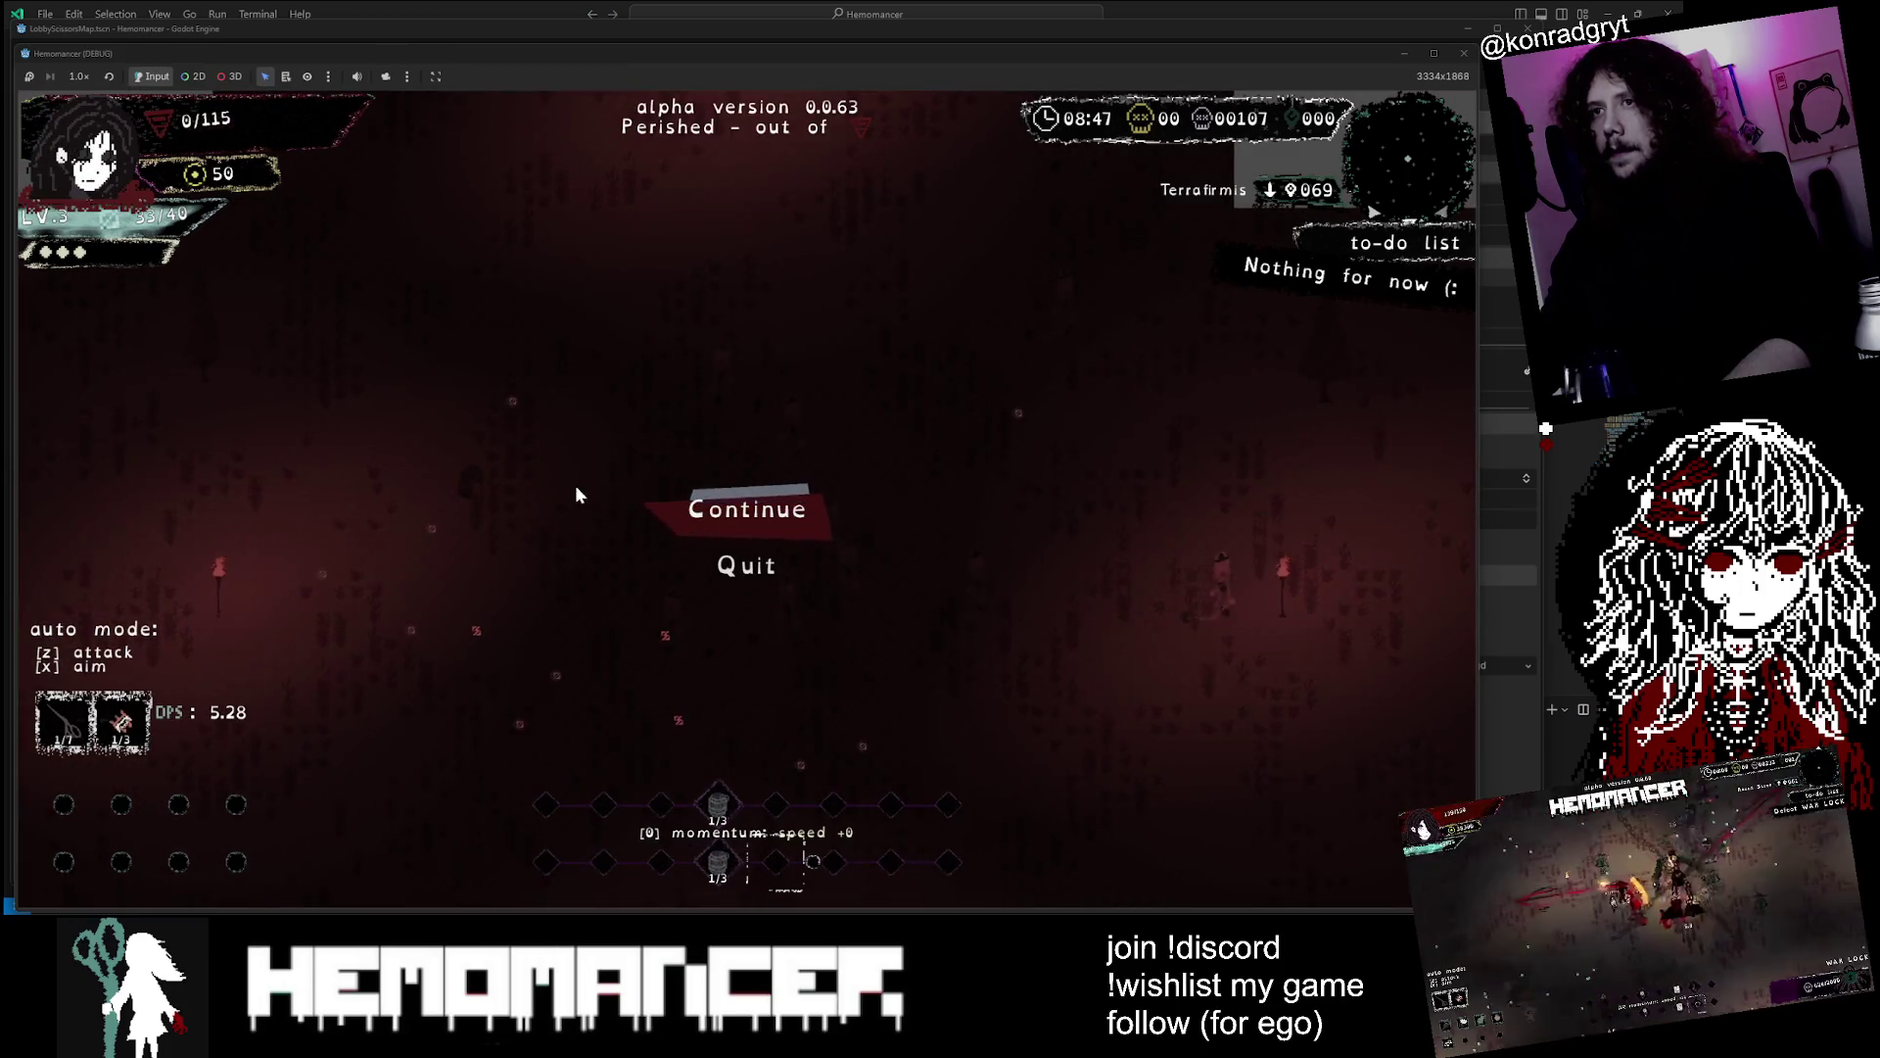
pyautogui.click(758, 518)
# Walk to the bookstand, open the journal and go back to play
pyautogui.press('a')
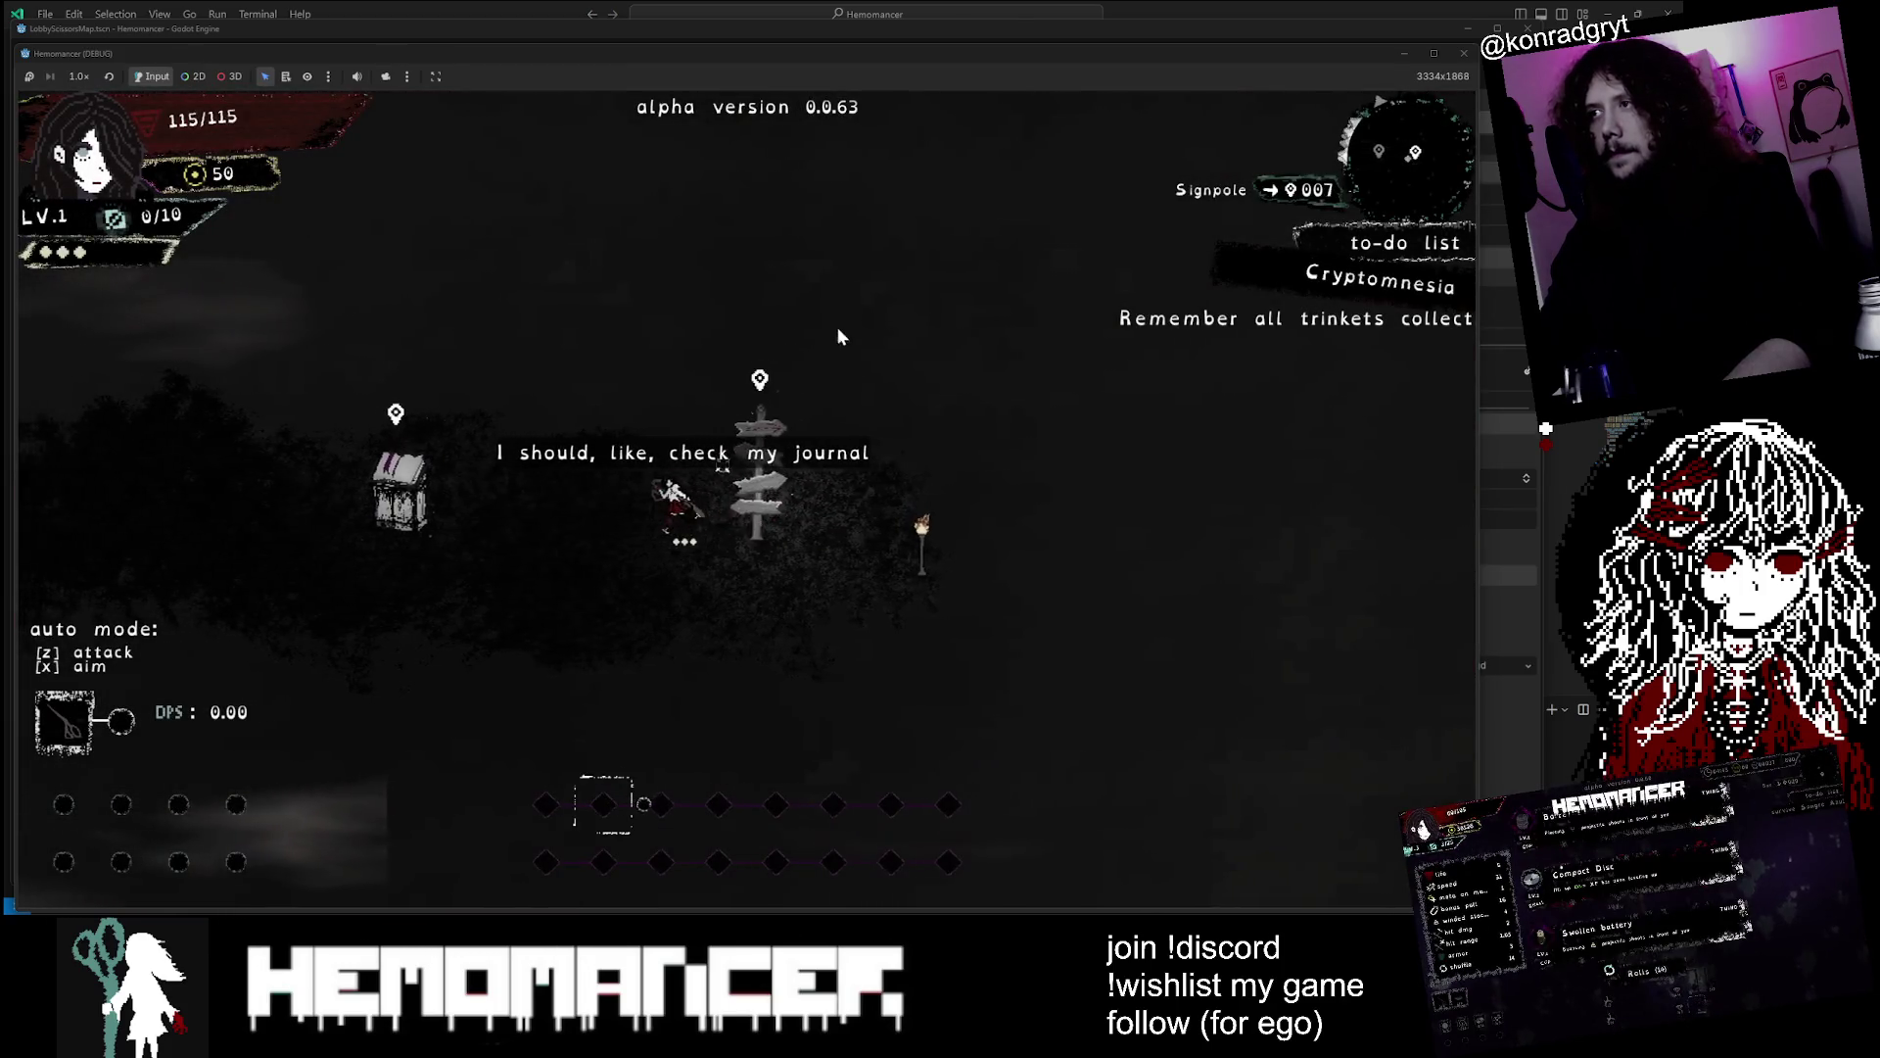
pyautogui.press('e')
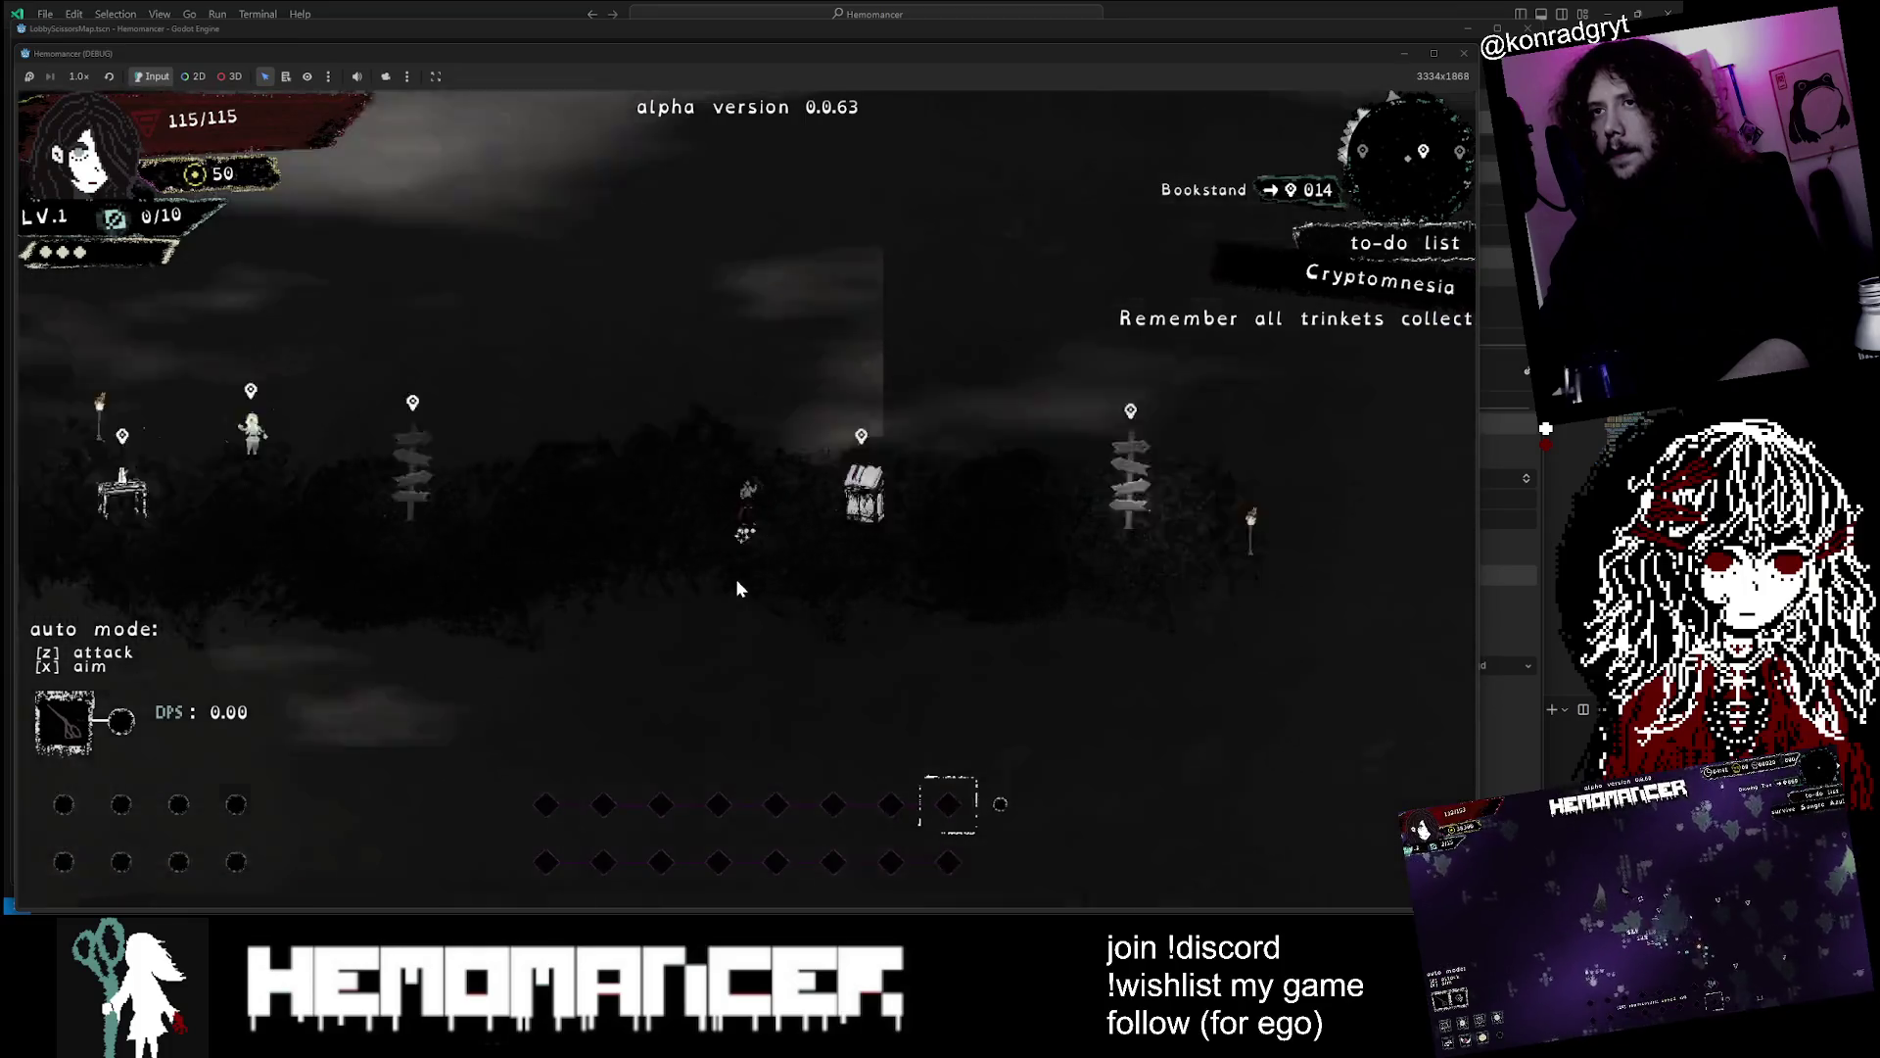
pyautogui.press('d')
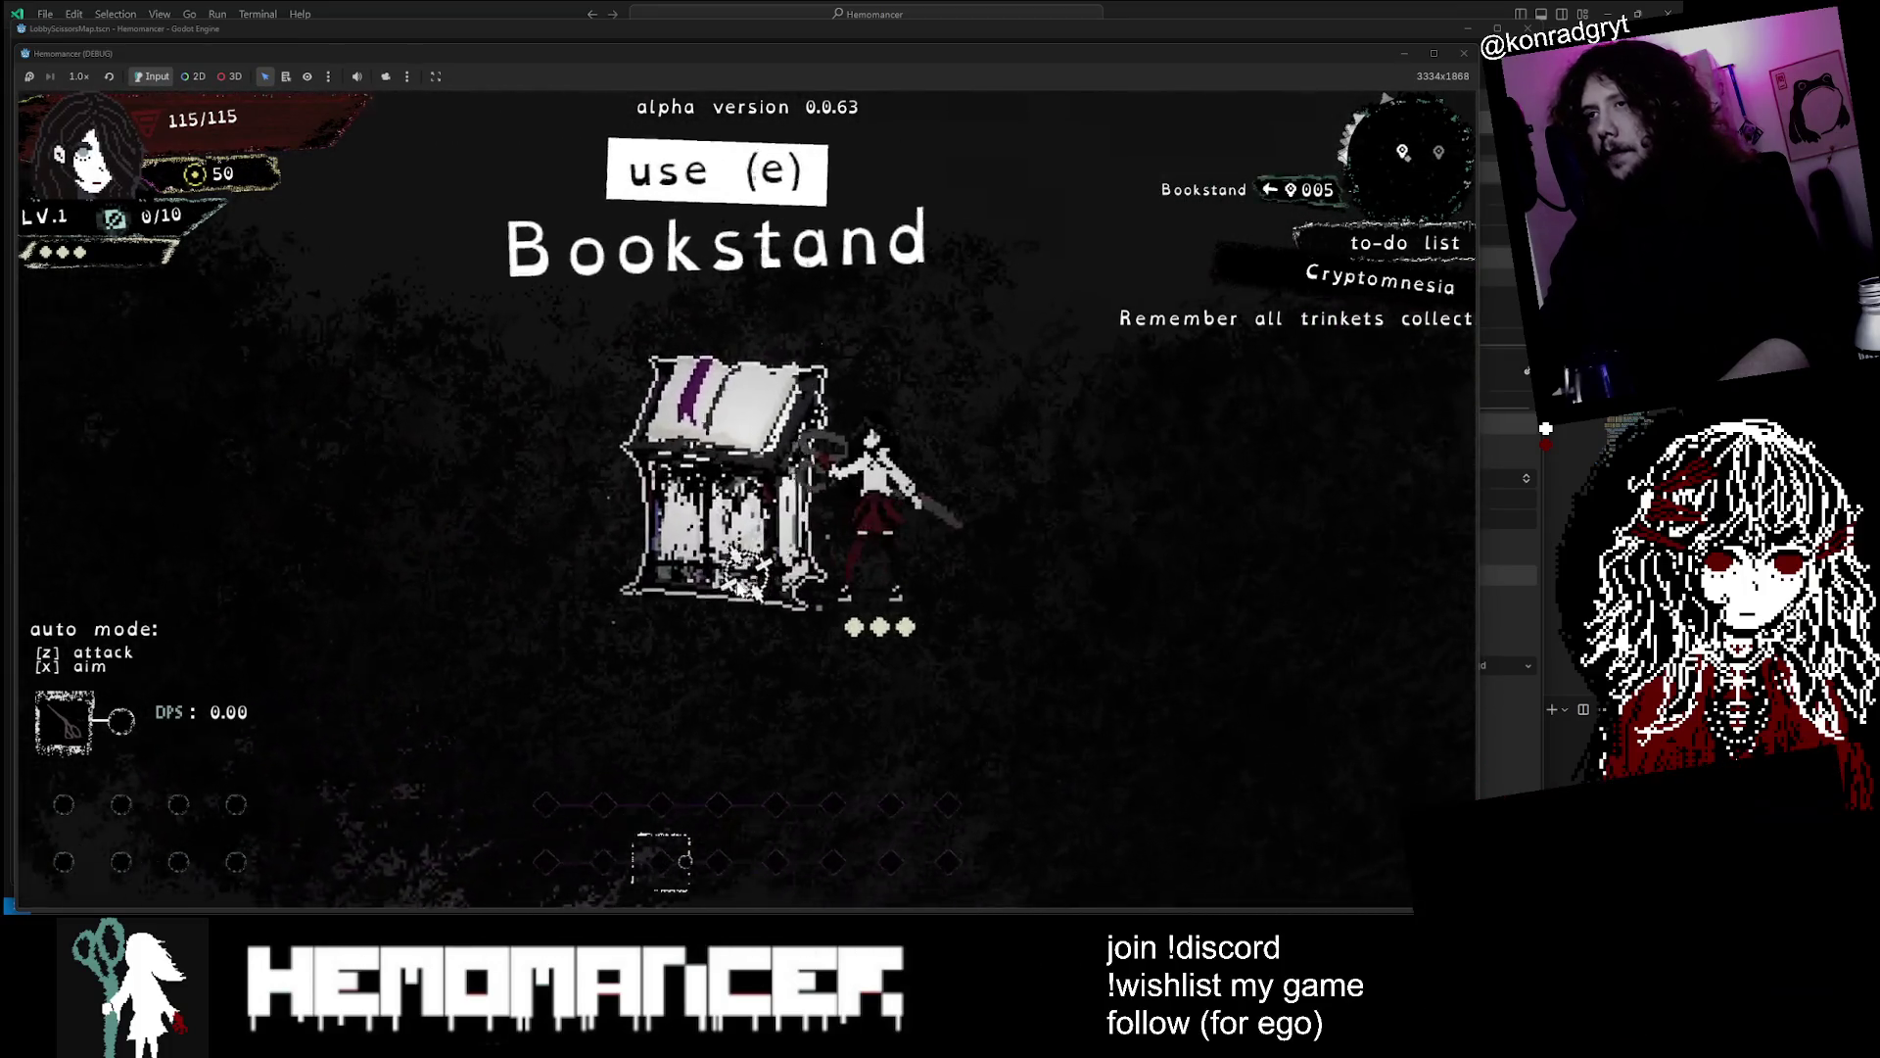
pyautogui.press('e')
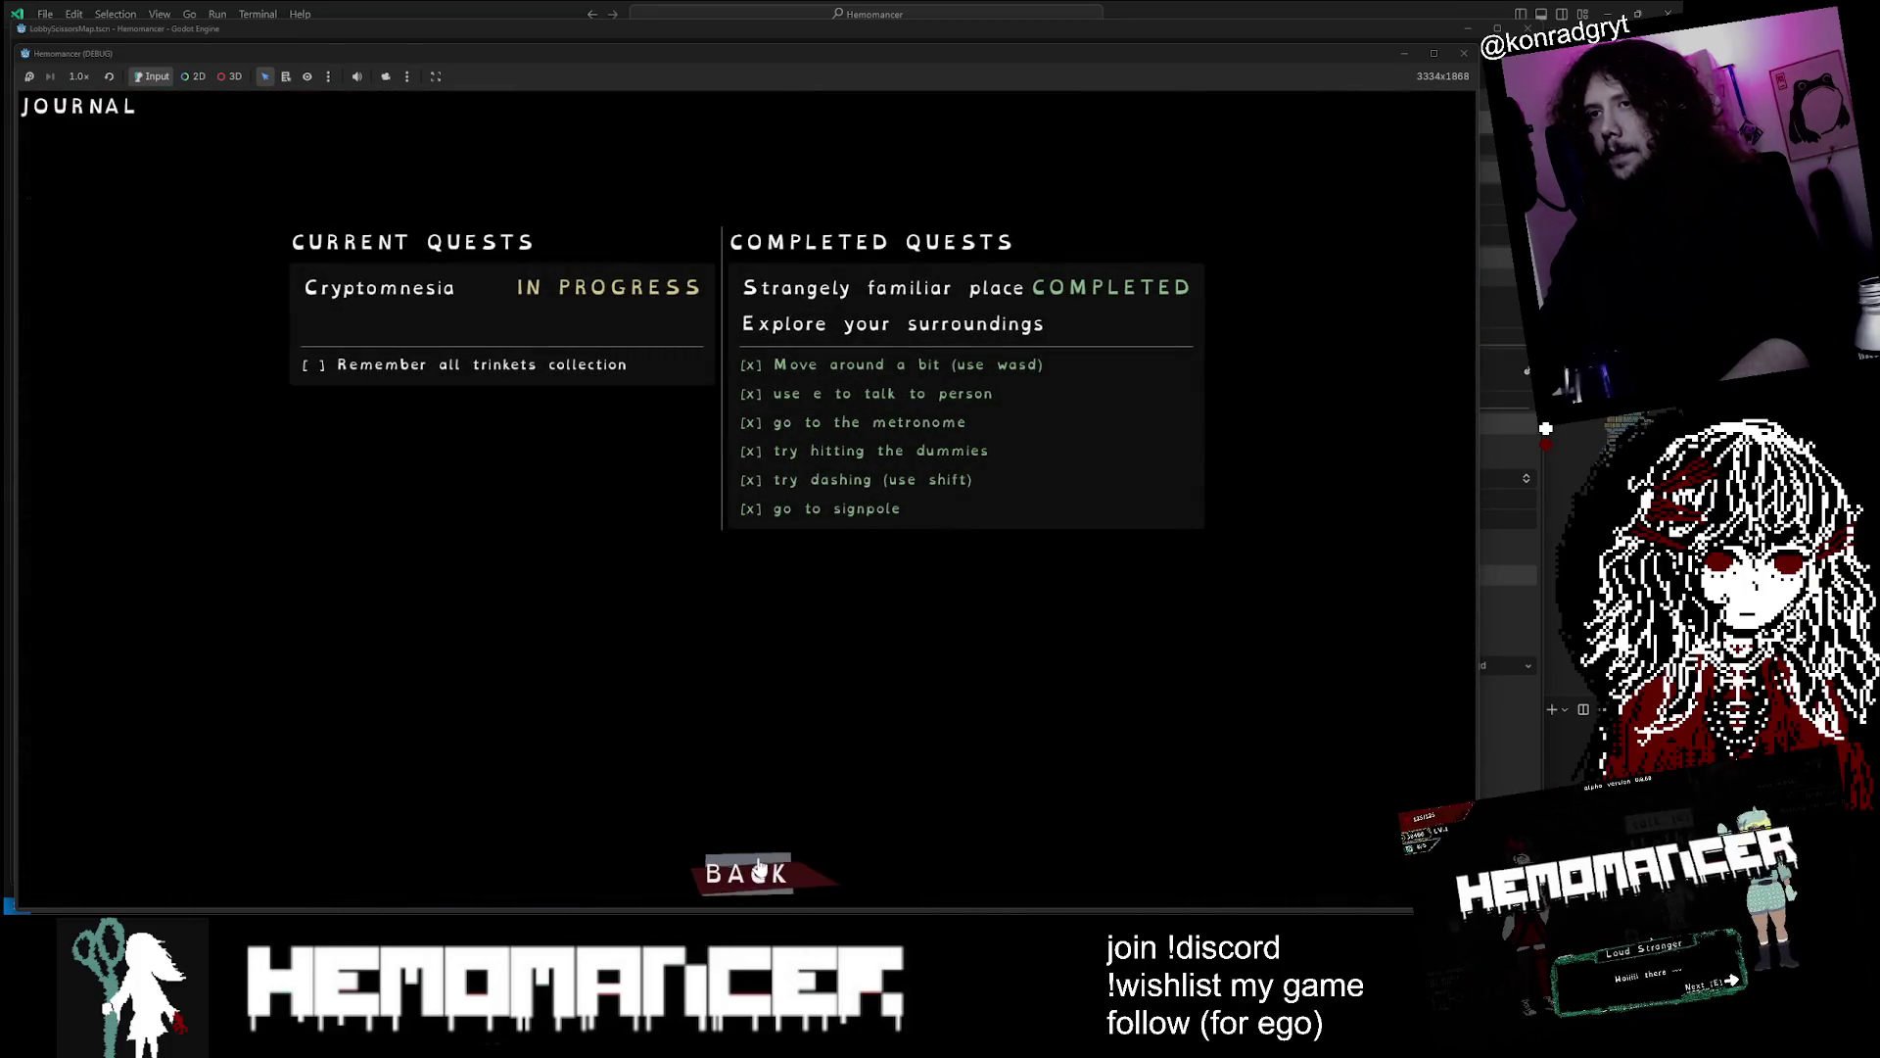
pyautogui.click(750, 862)
# Walk away and back to the bookstand twice more, reopening and closing the journal
pyautogui.press('a')
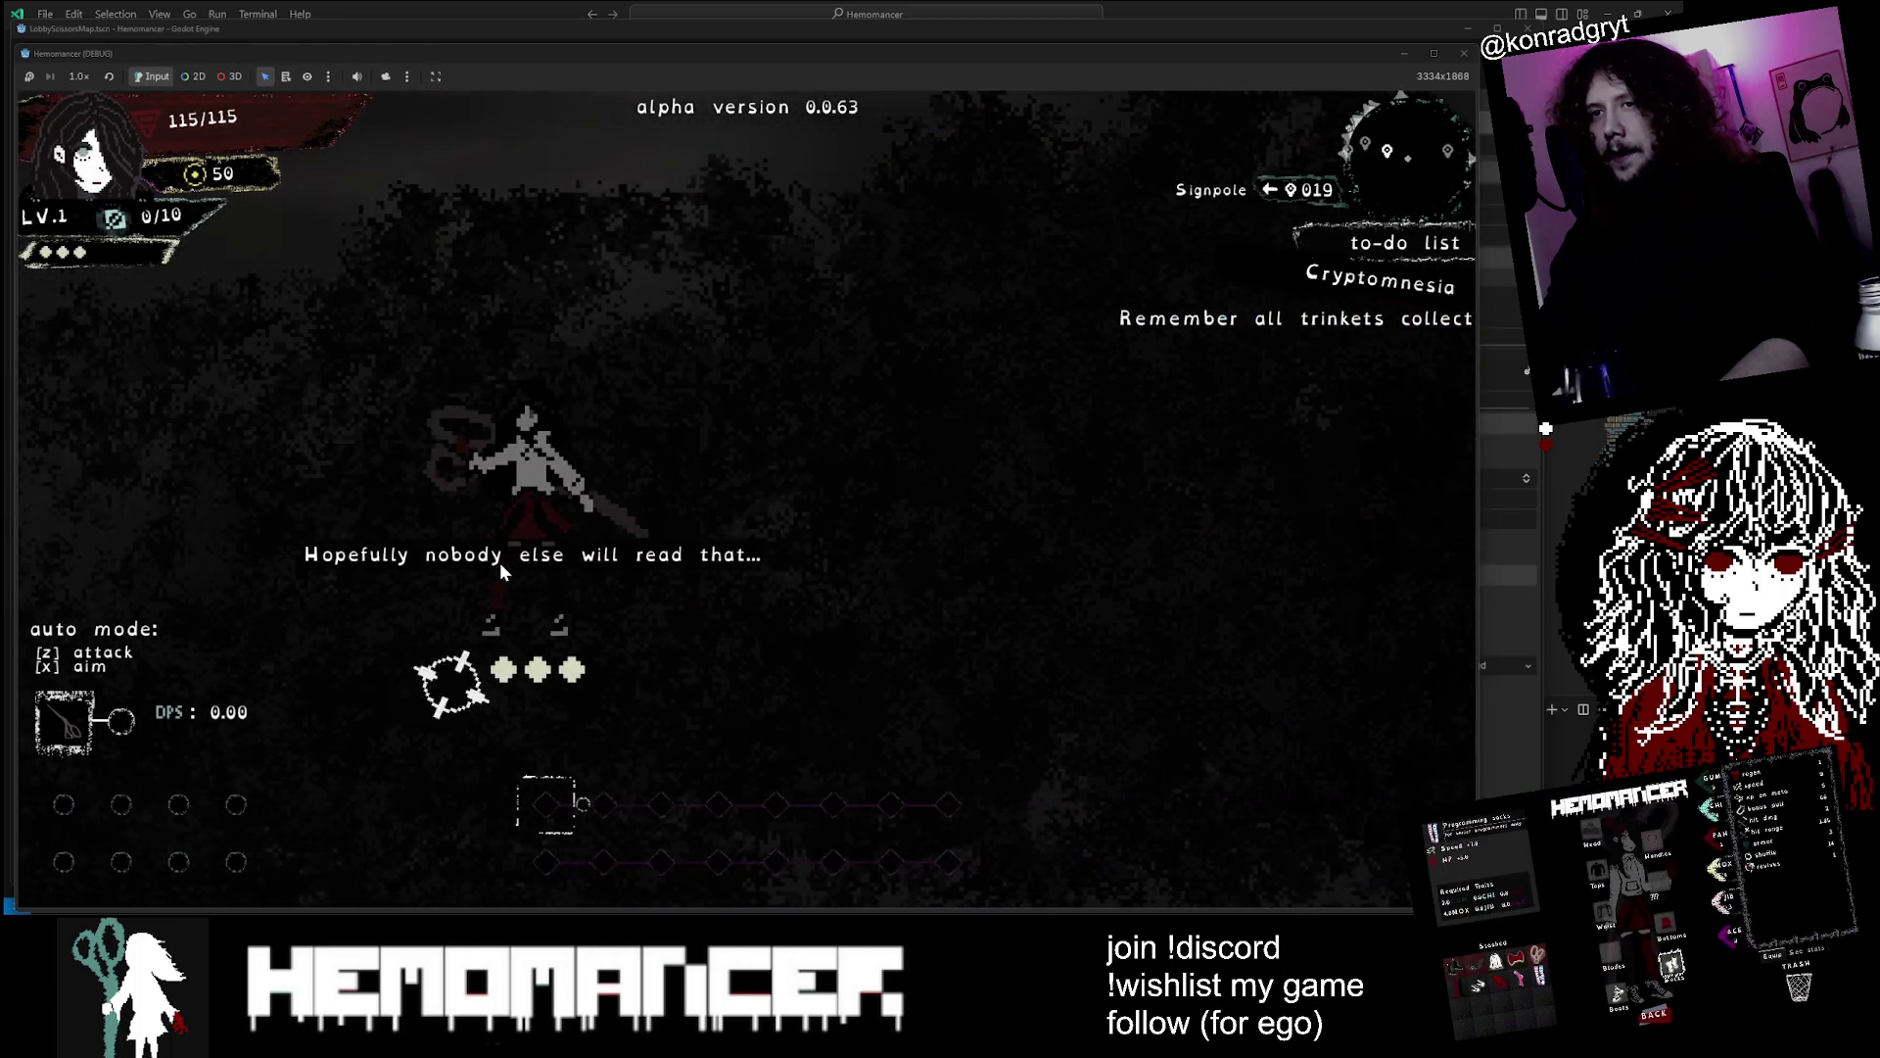
pyautogui.press('a')
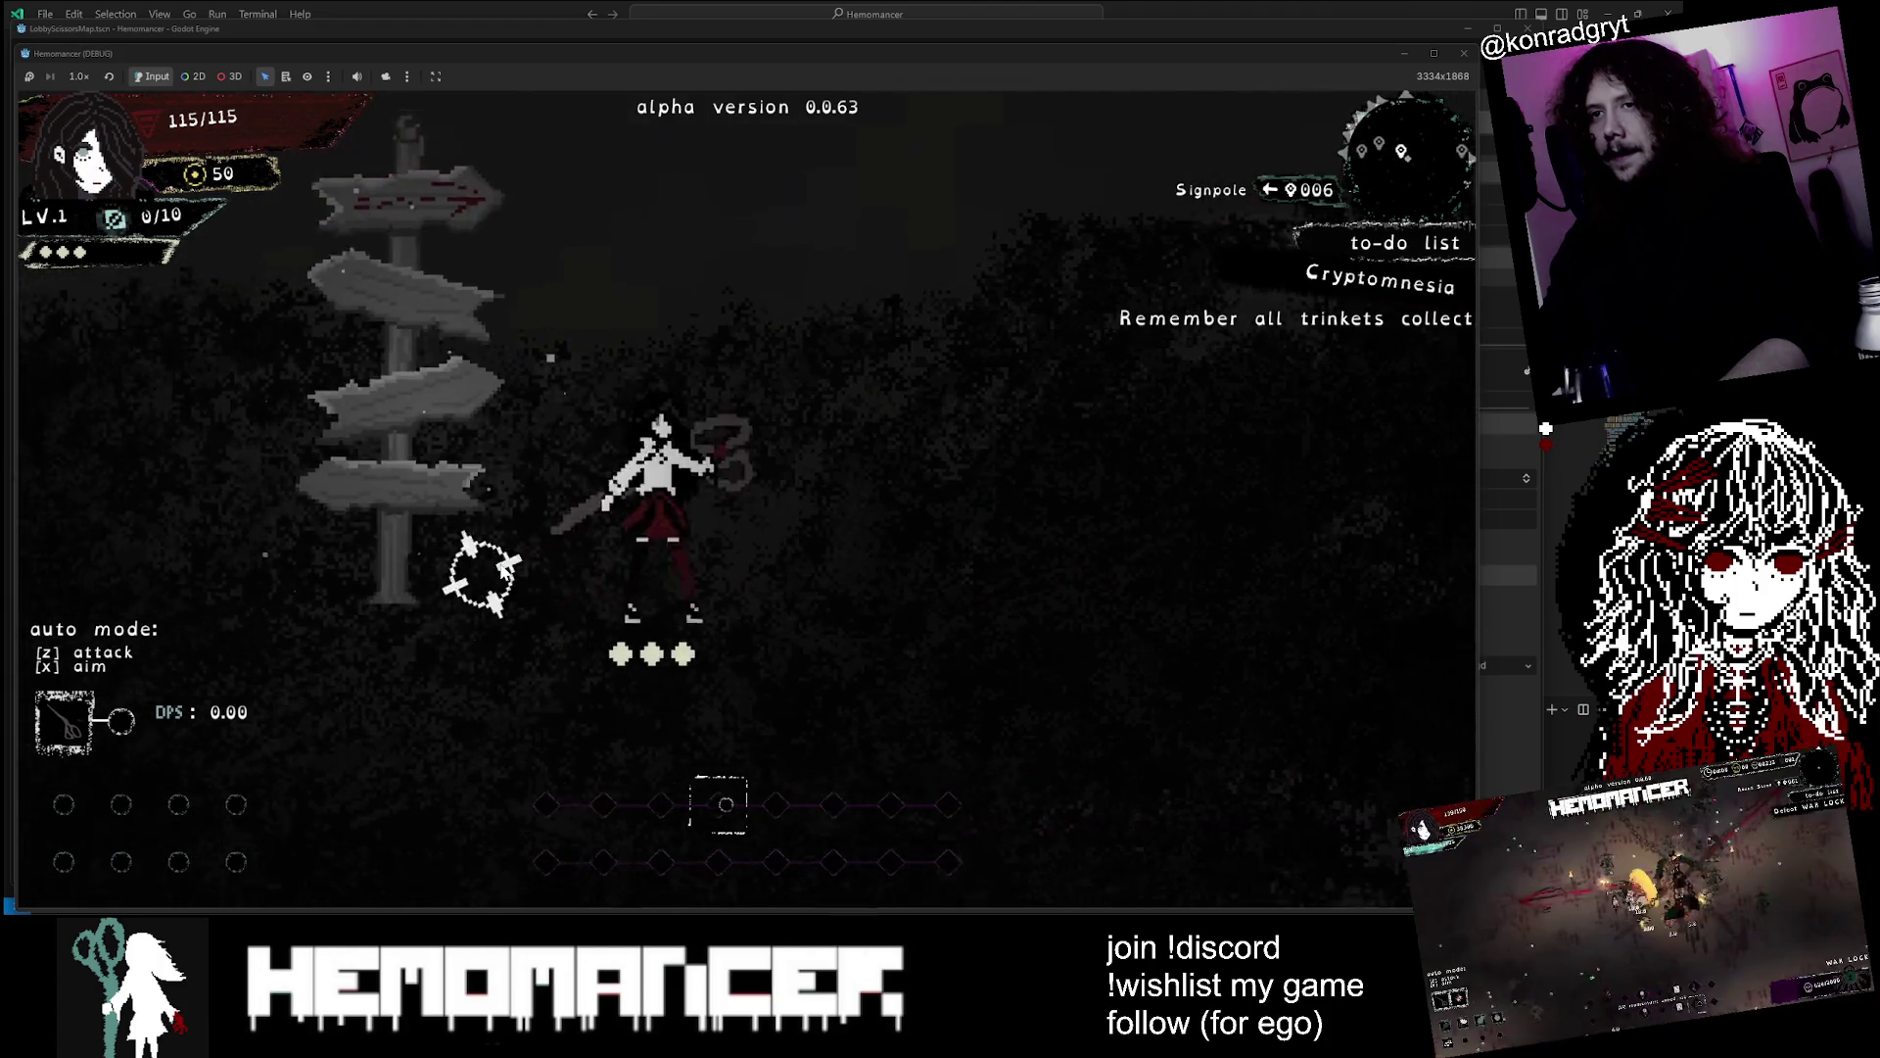
pyautogui.press('d')
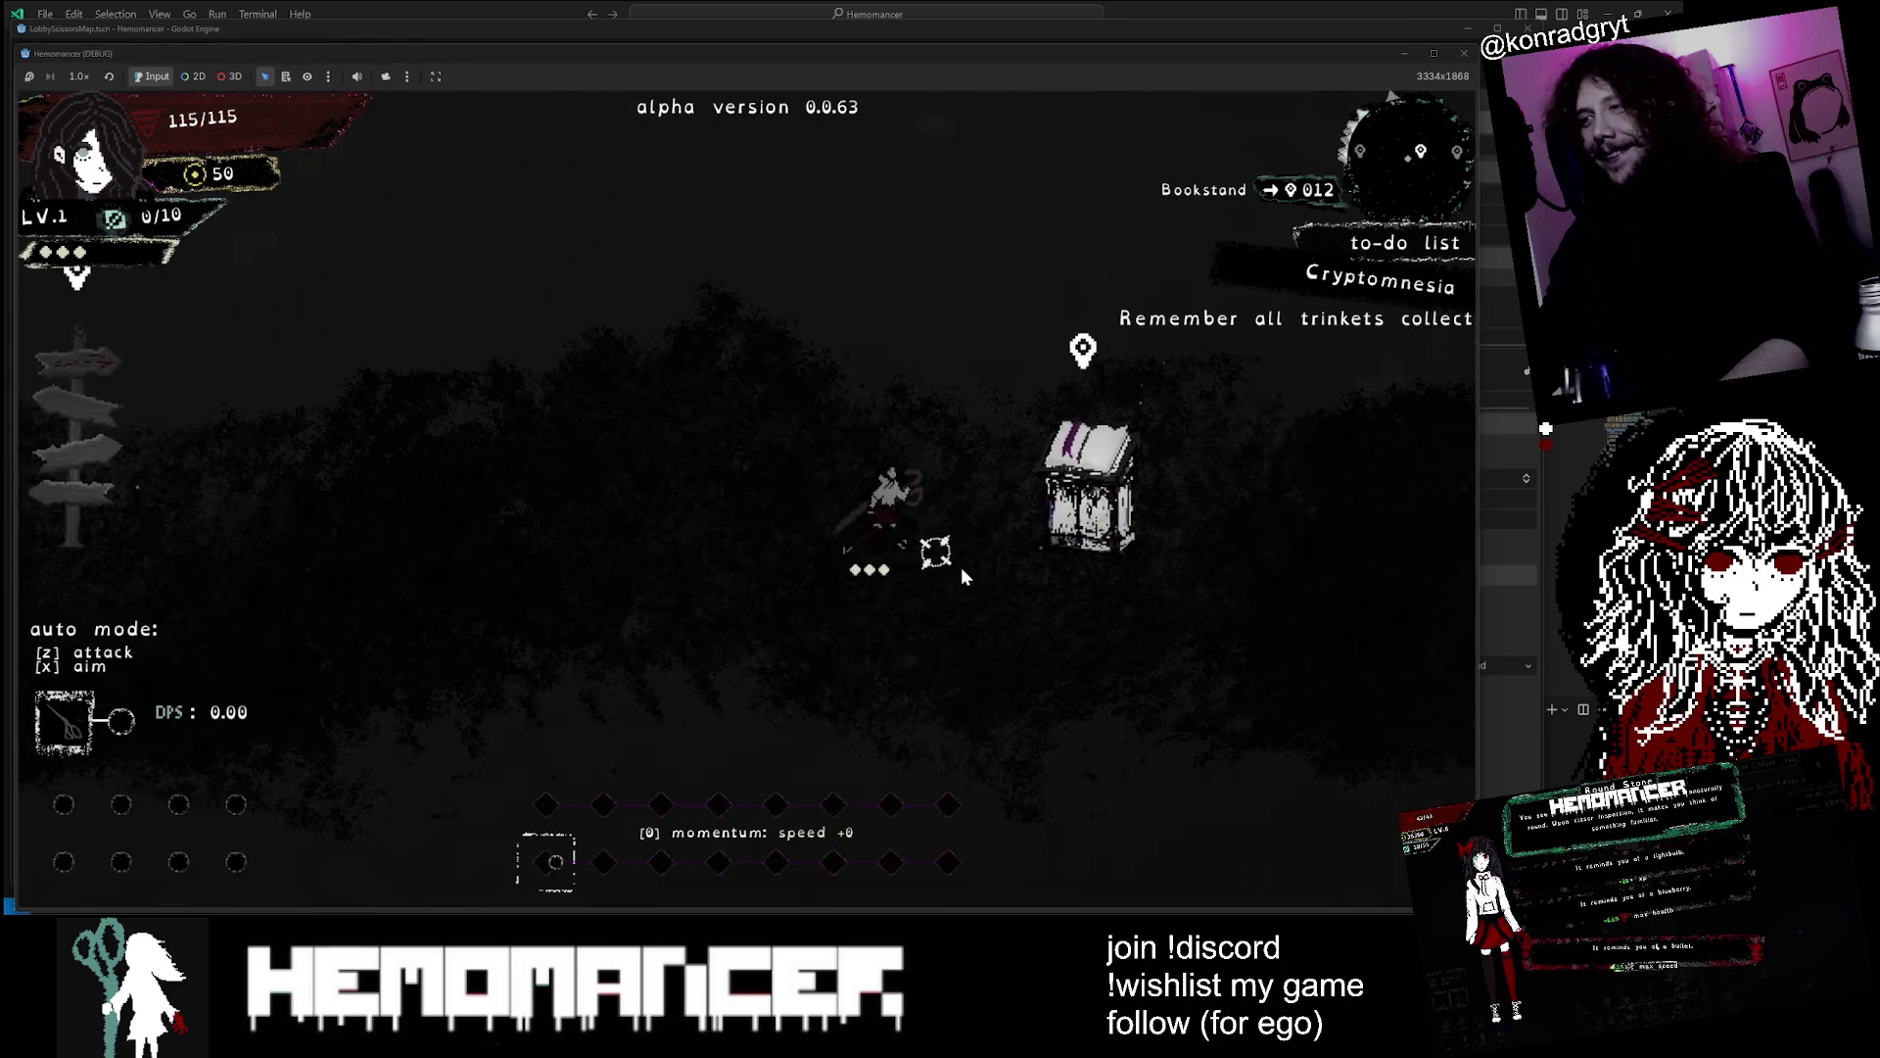
pyautogui.press('e')
pyautogui.click(760, 875)
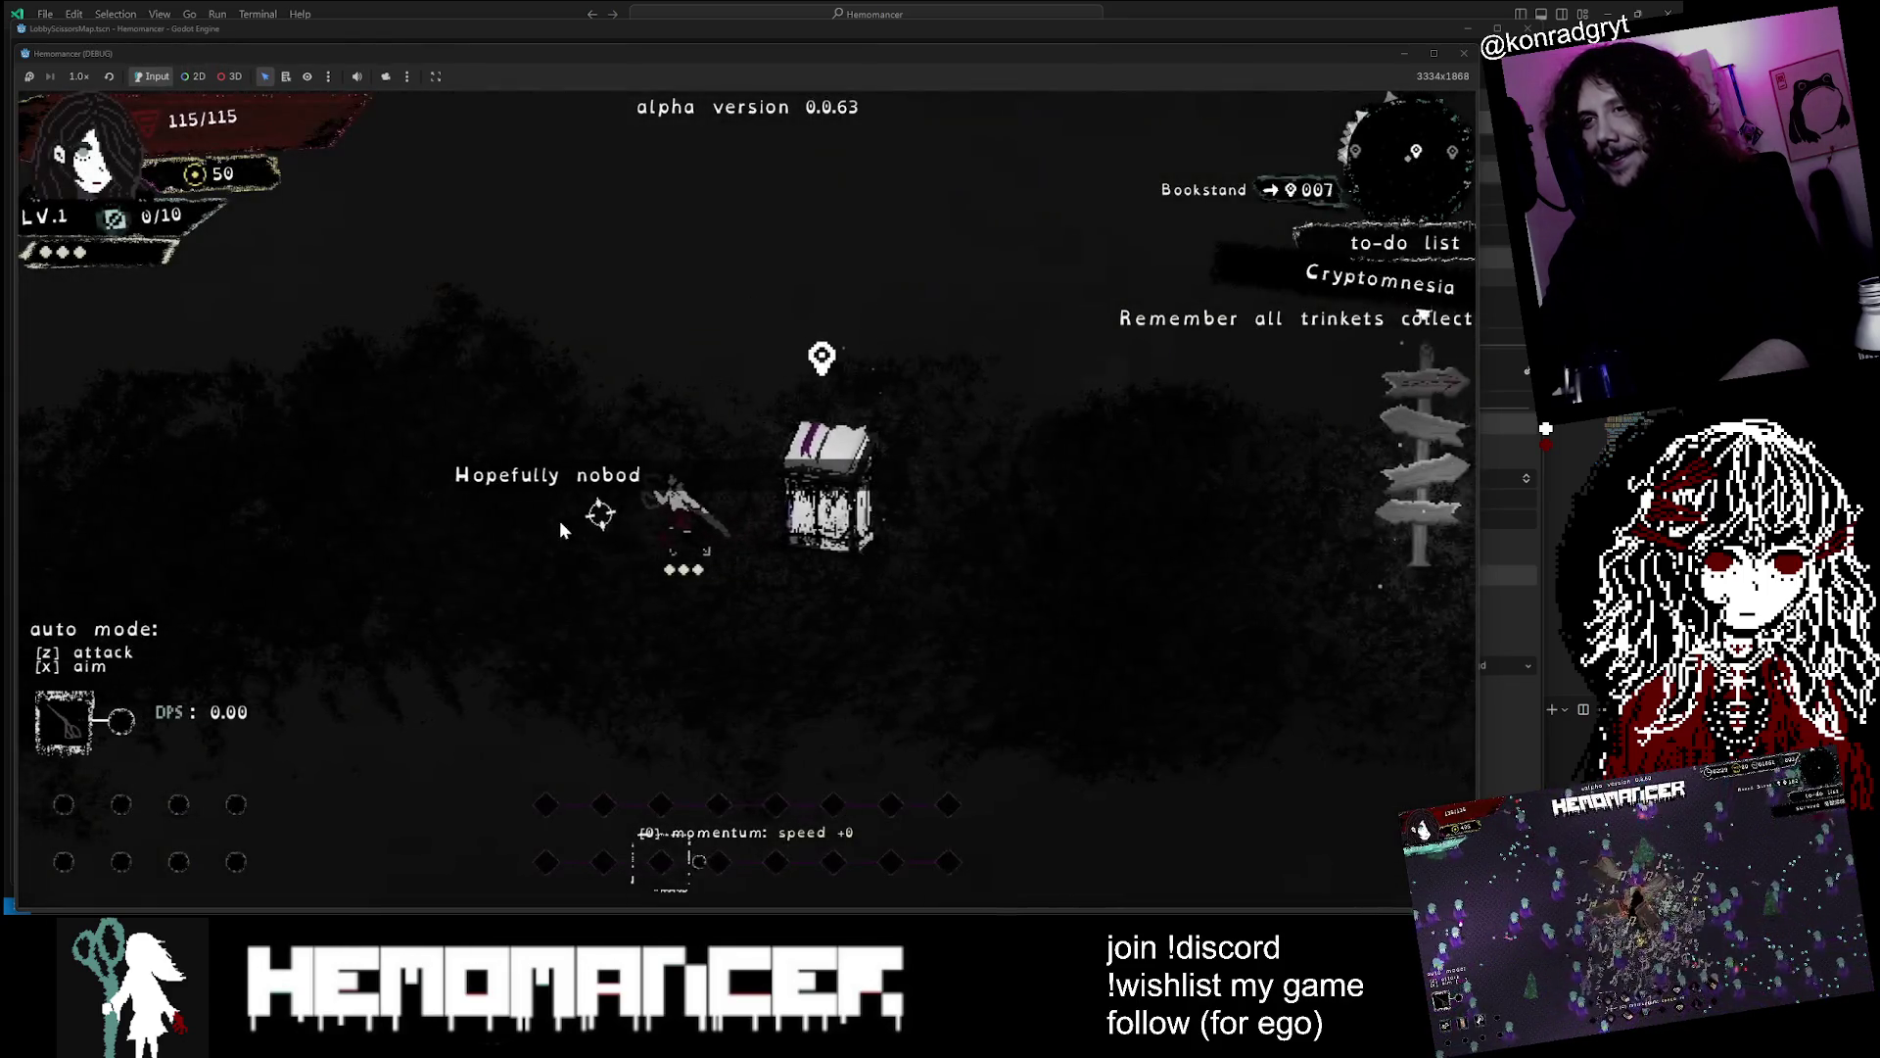
pyautogui.press('a')
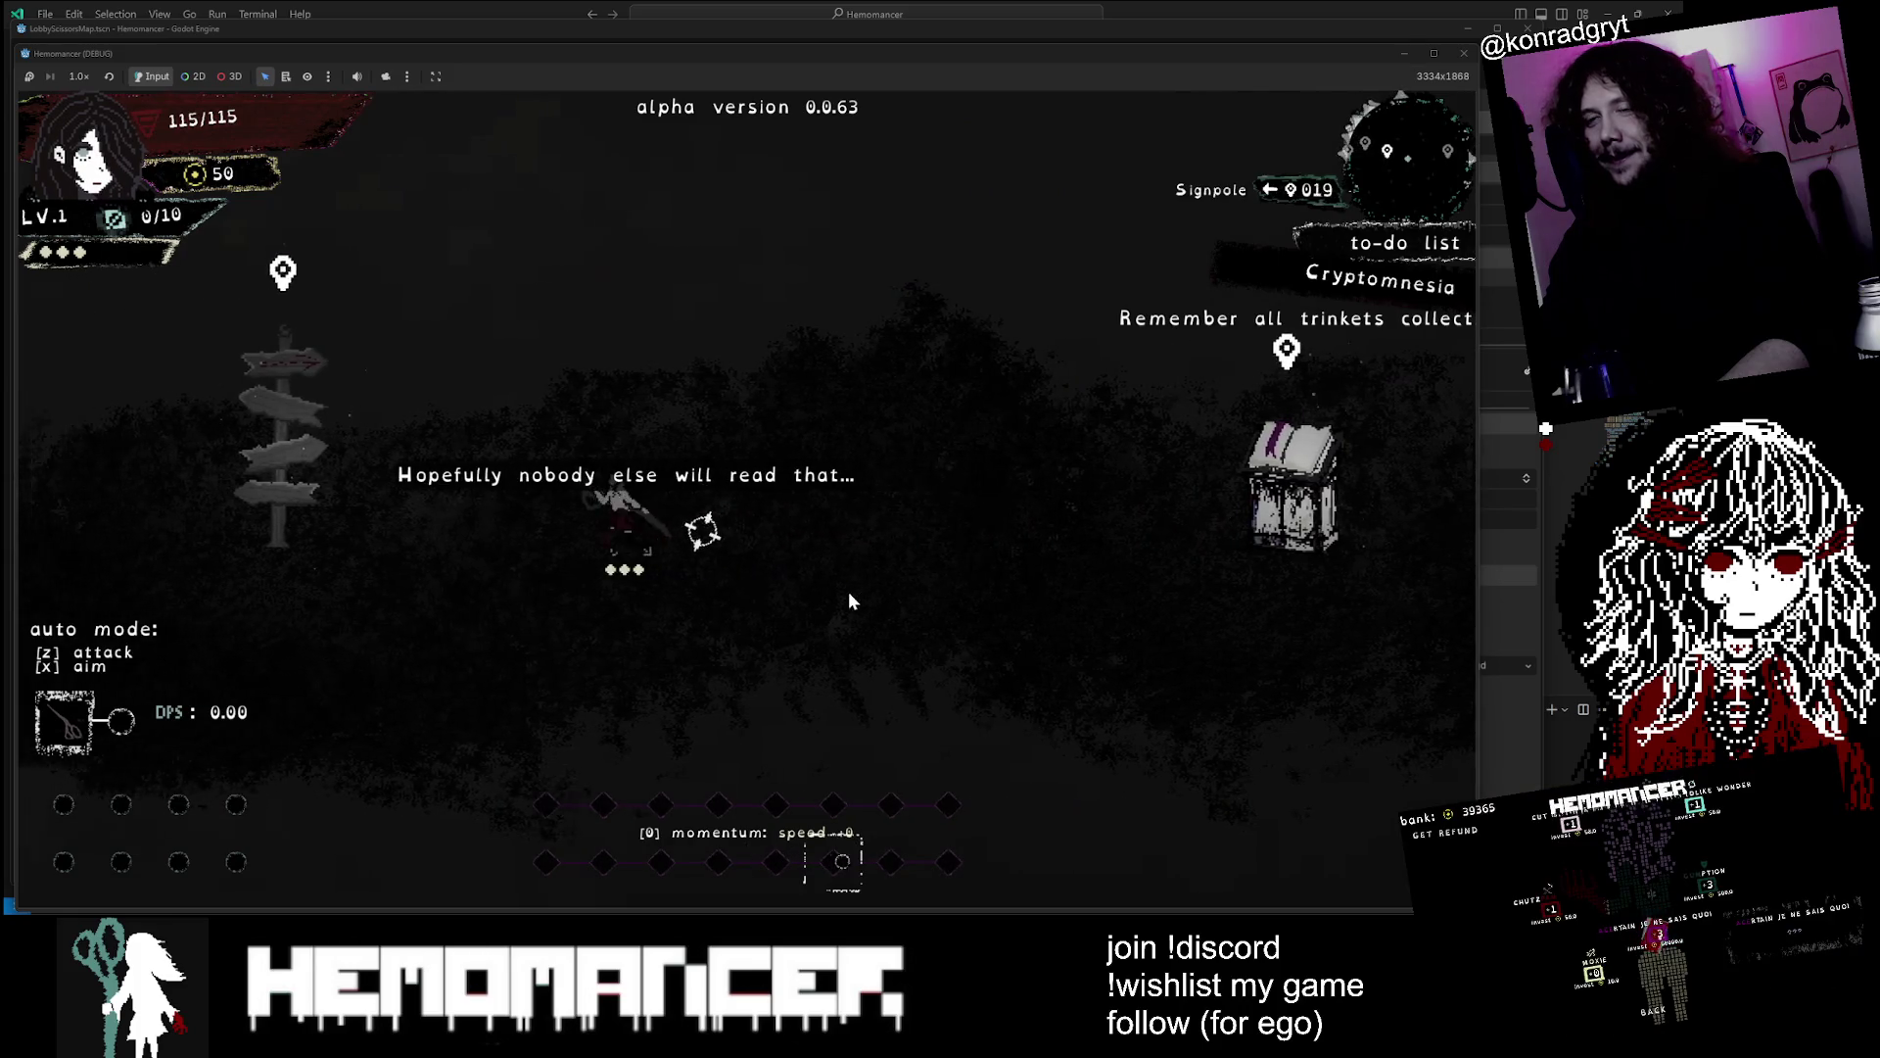
pyautogui.press('d')
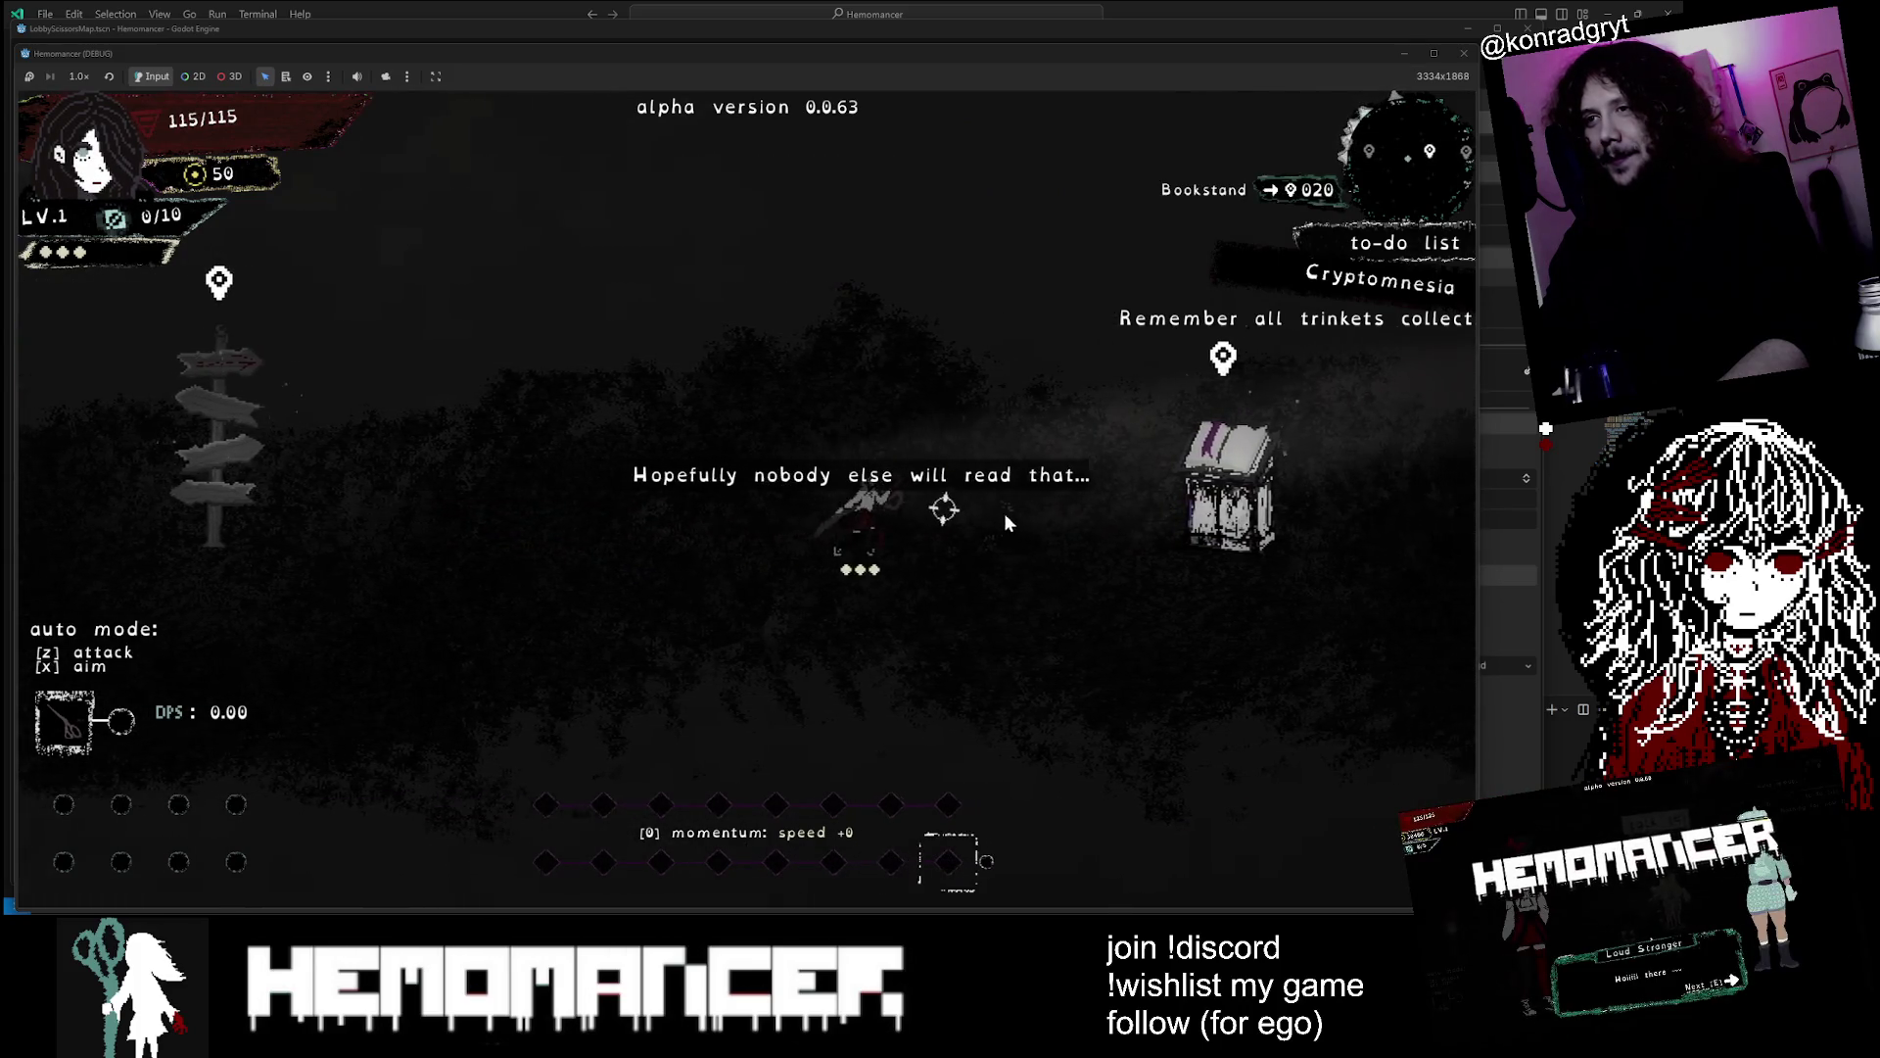
pyautogui.press('e')
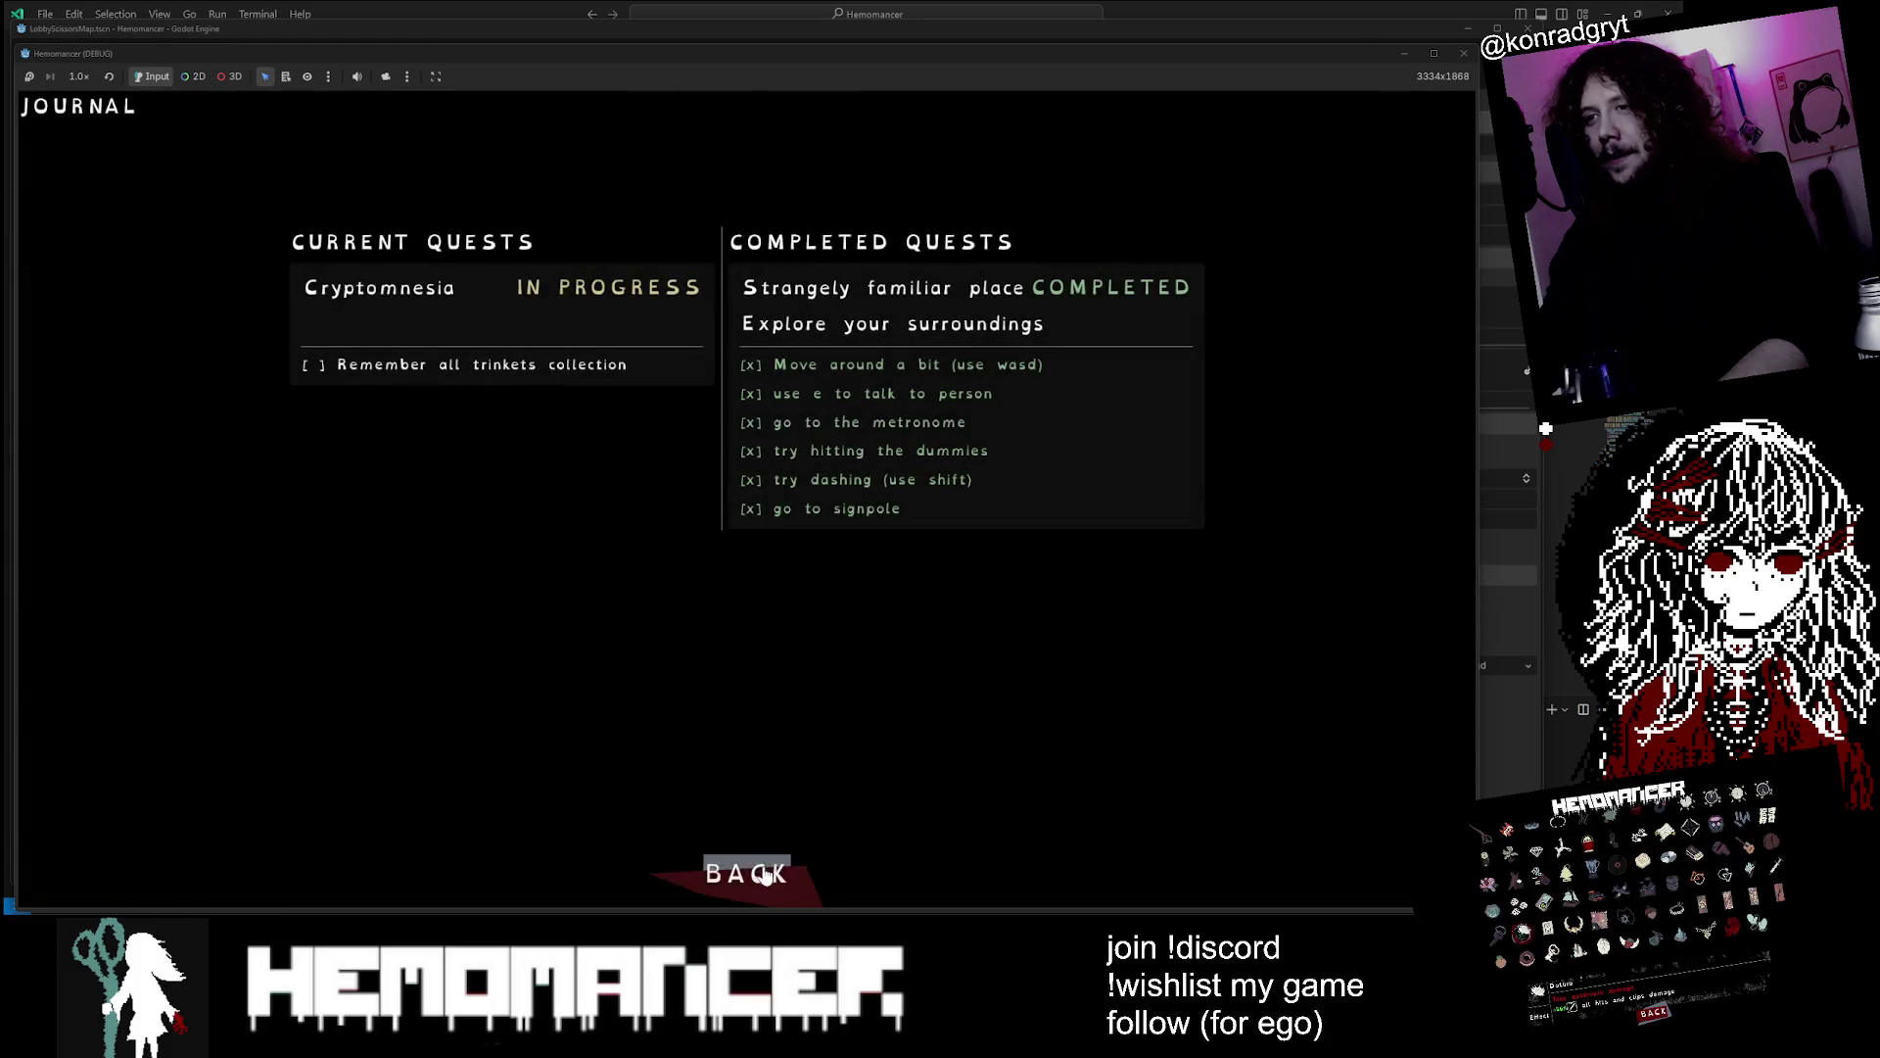
pyautogui.click(769, 873)
# Step away and back, then open the journal with Tab and close it with Escape
pyautogui.press('a')
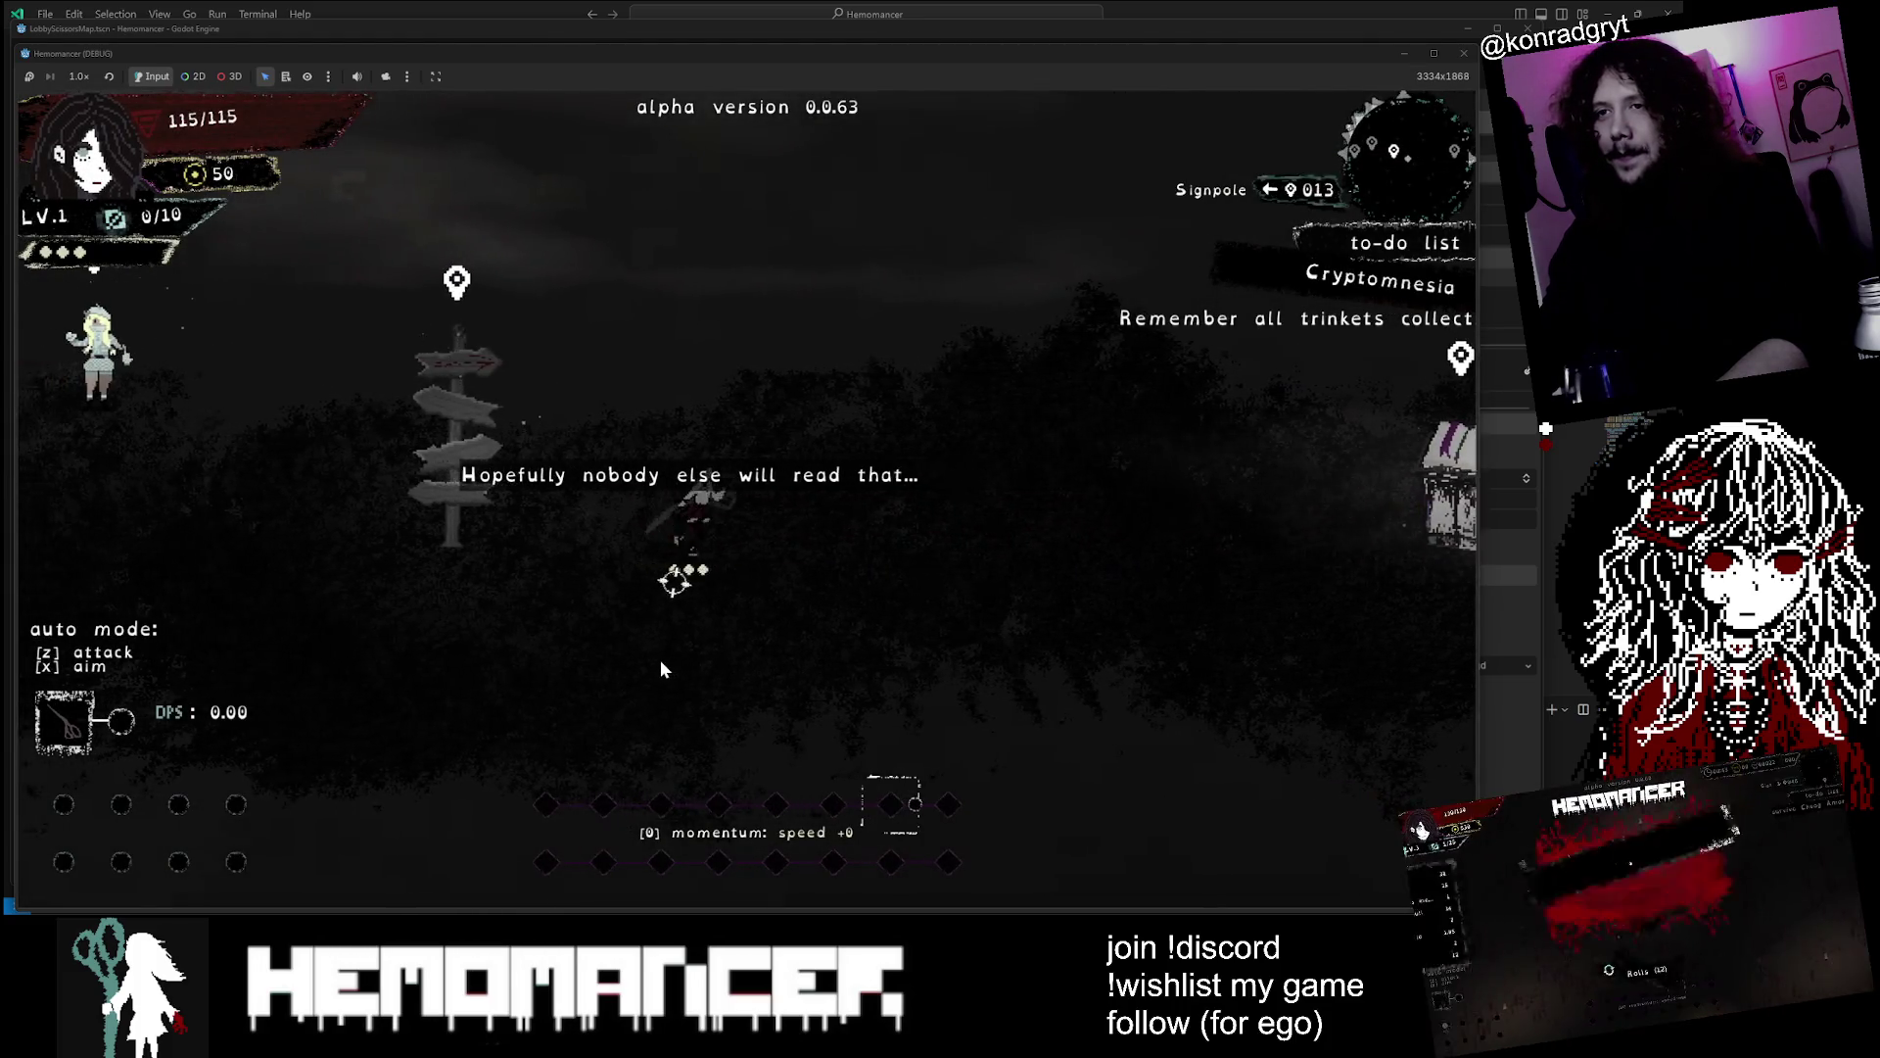
pyautogui.press('d')
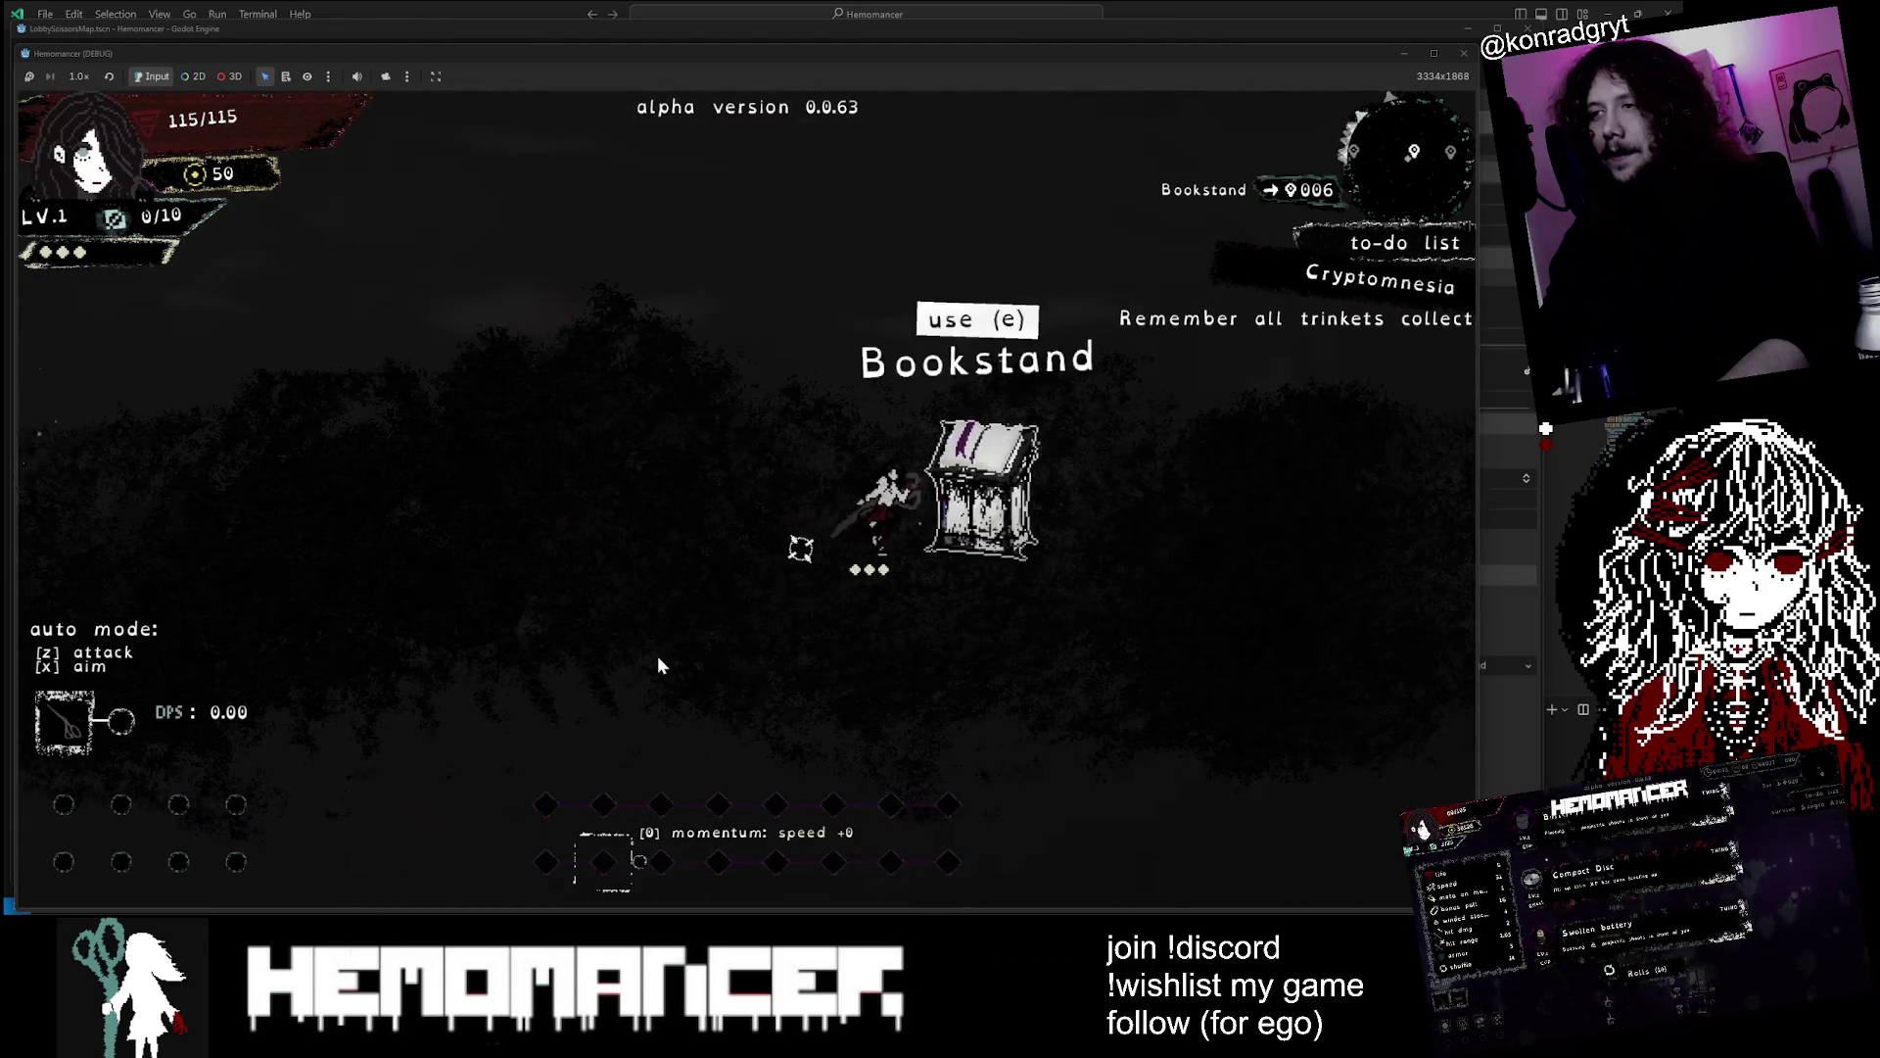
pyautogui.press('Tab')
pyautogui.press('Escape')
# Walk left past the metronome table and tombstones to the Gruff Stranger and beyond
pyautogui.press('a')
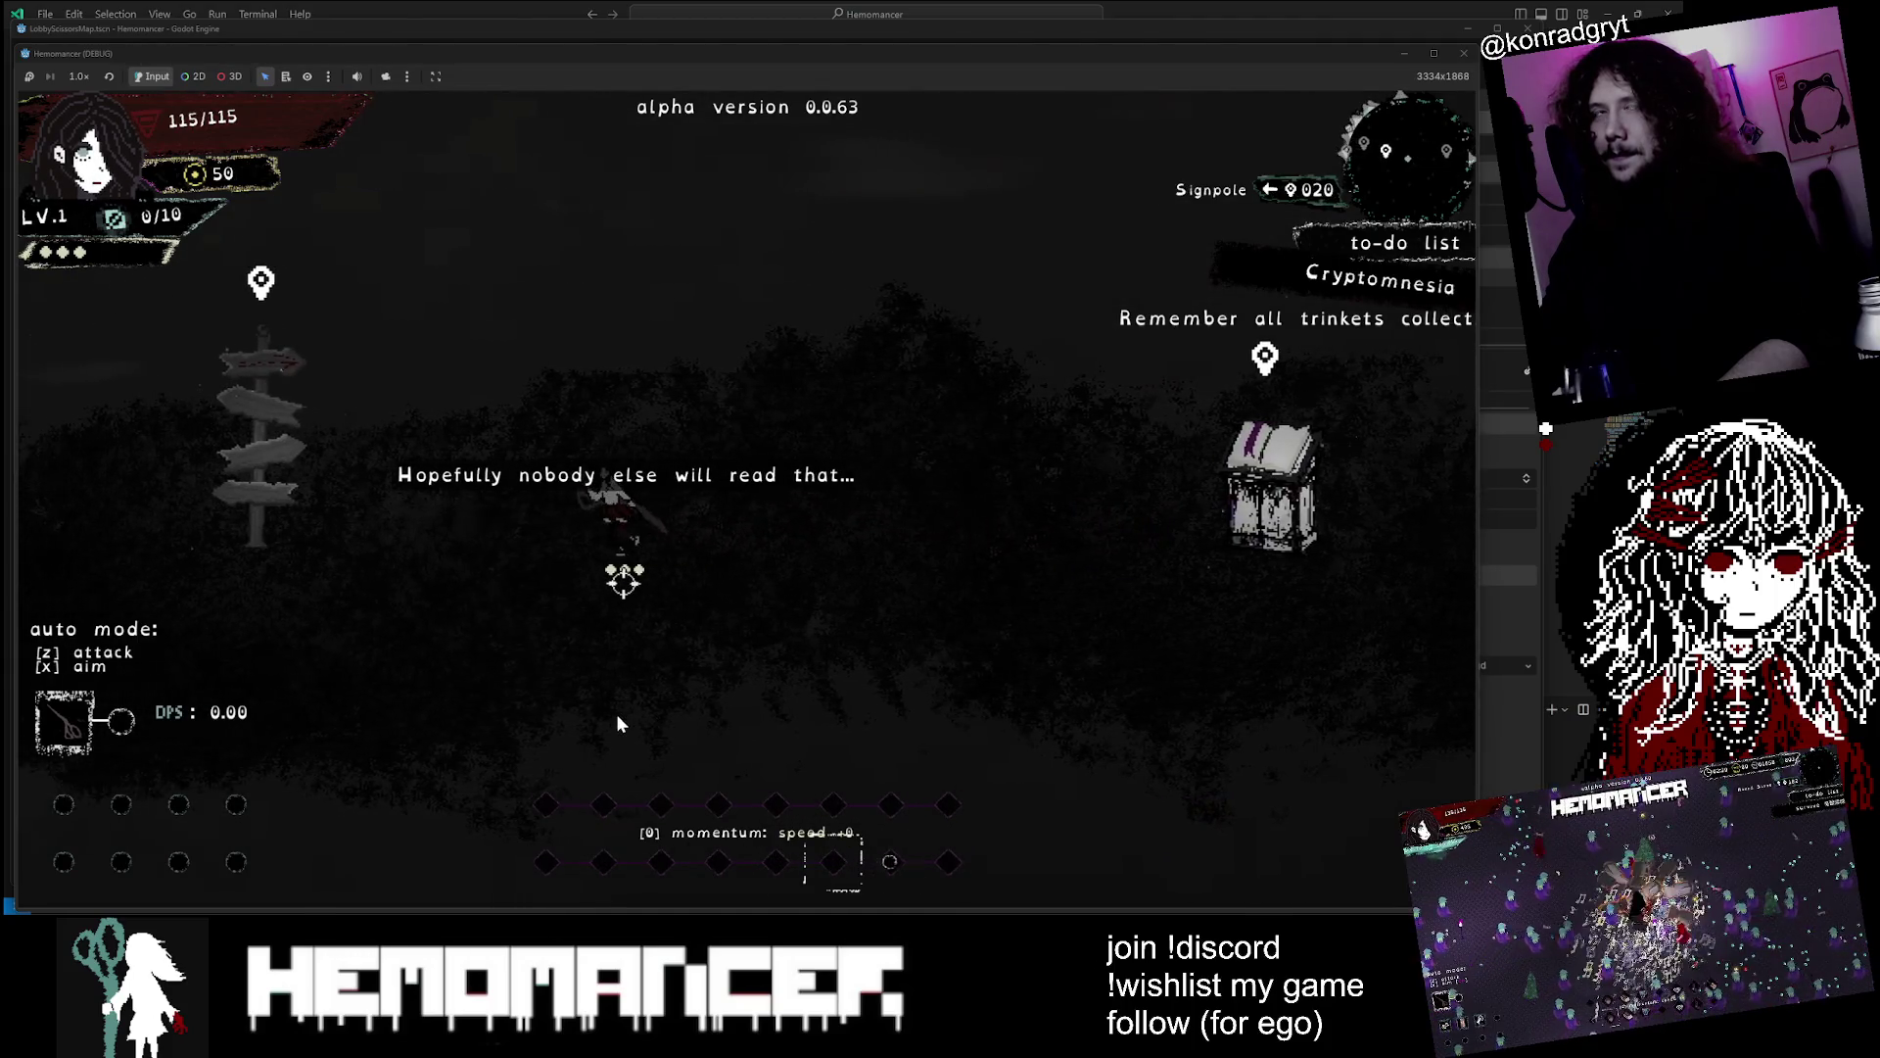
pyautogui.press('a')
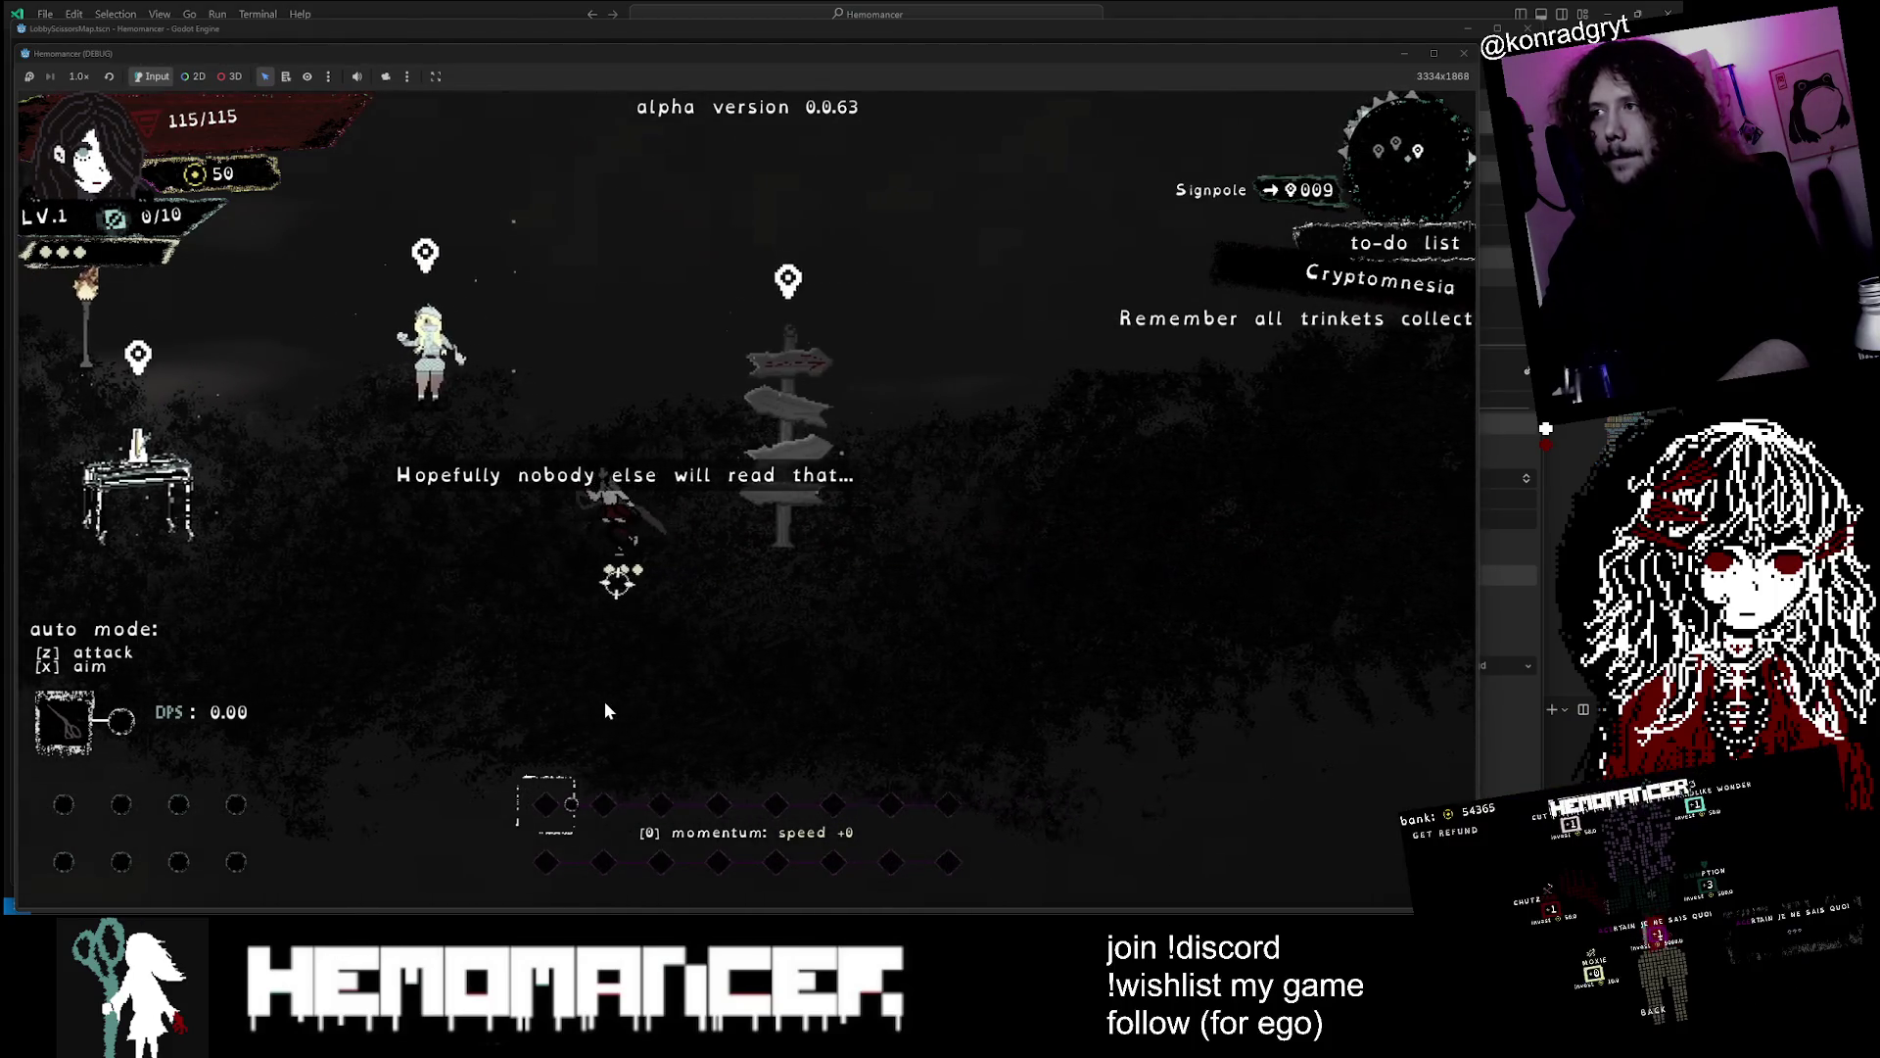
pyautogui.press('a')
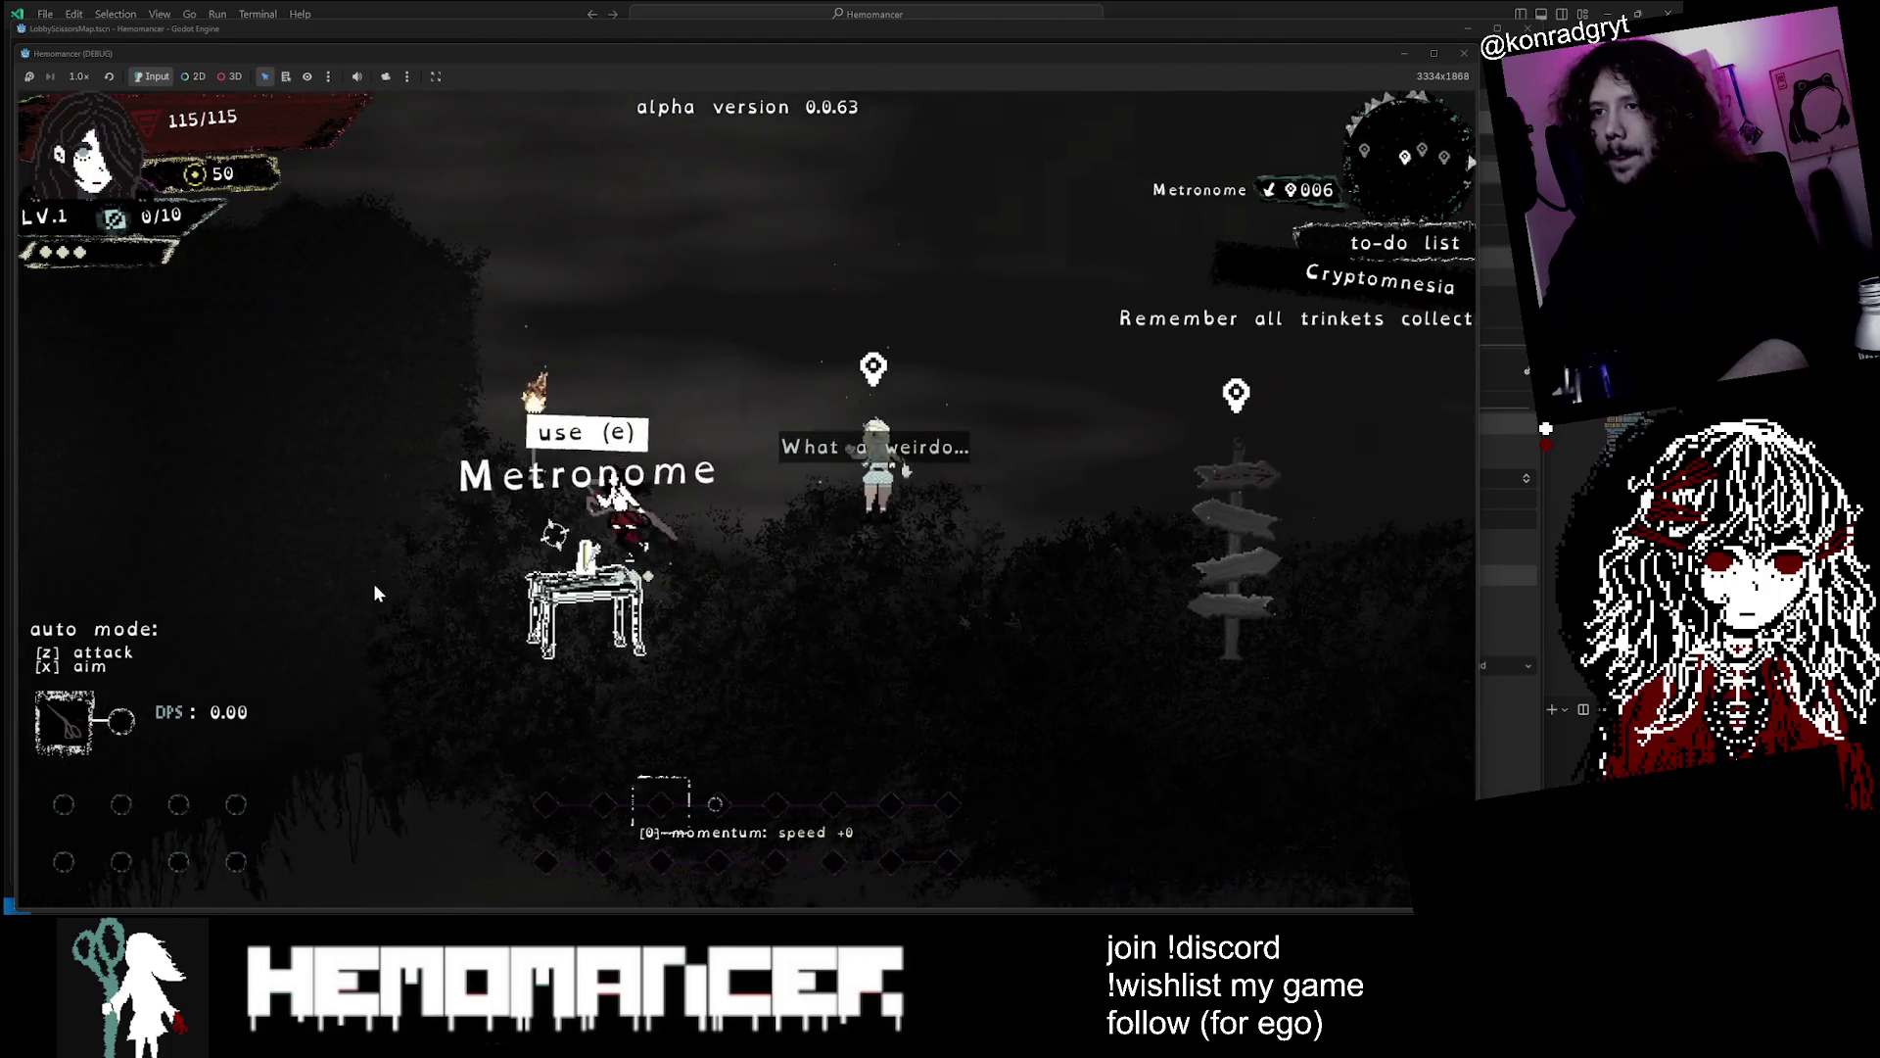
pyautogui.press('a')
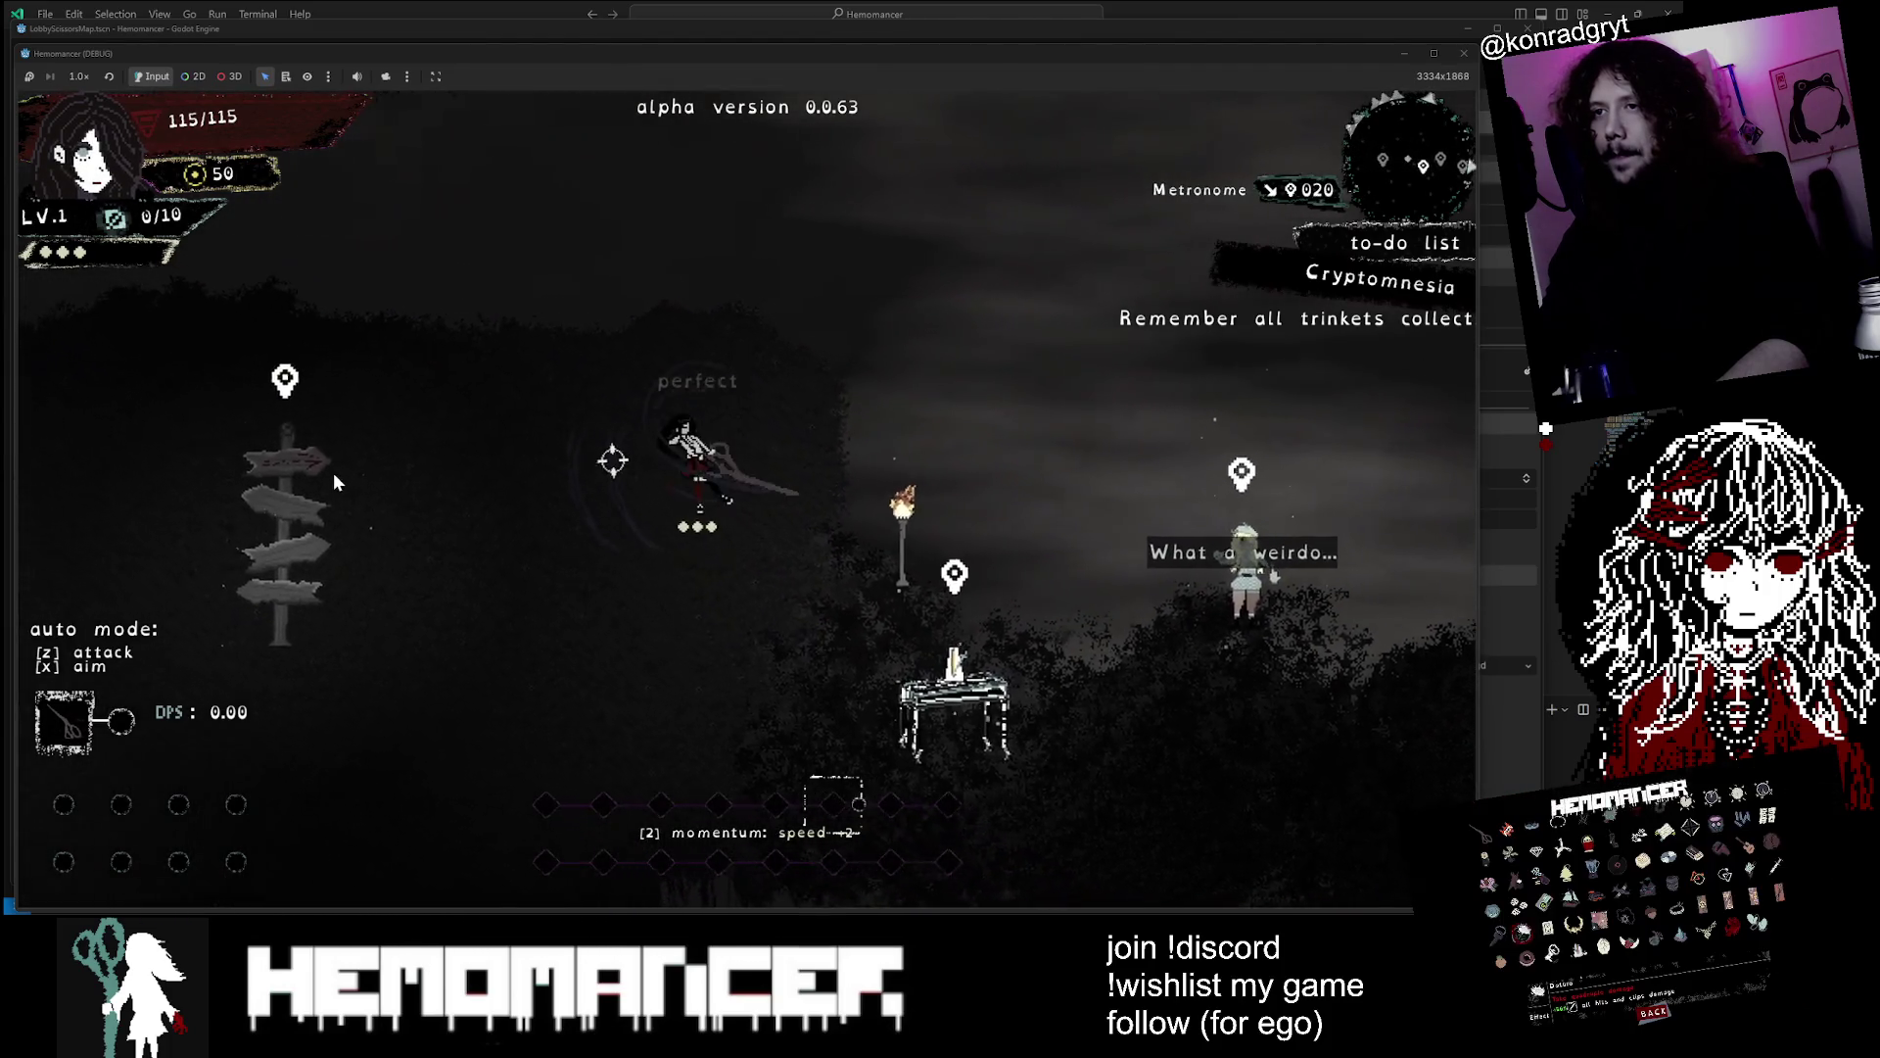
pyautogui.press('a')
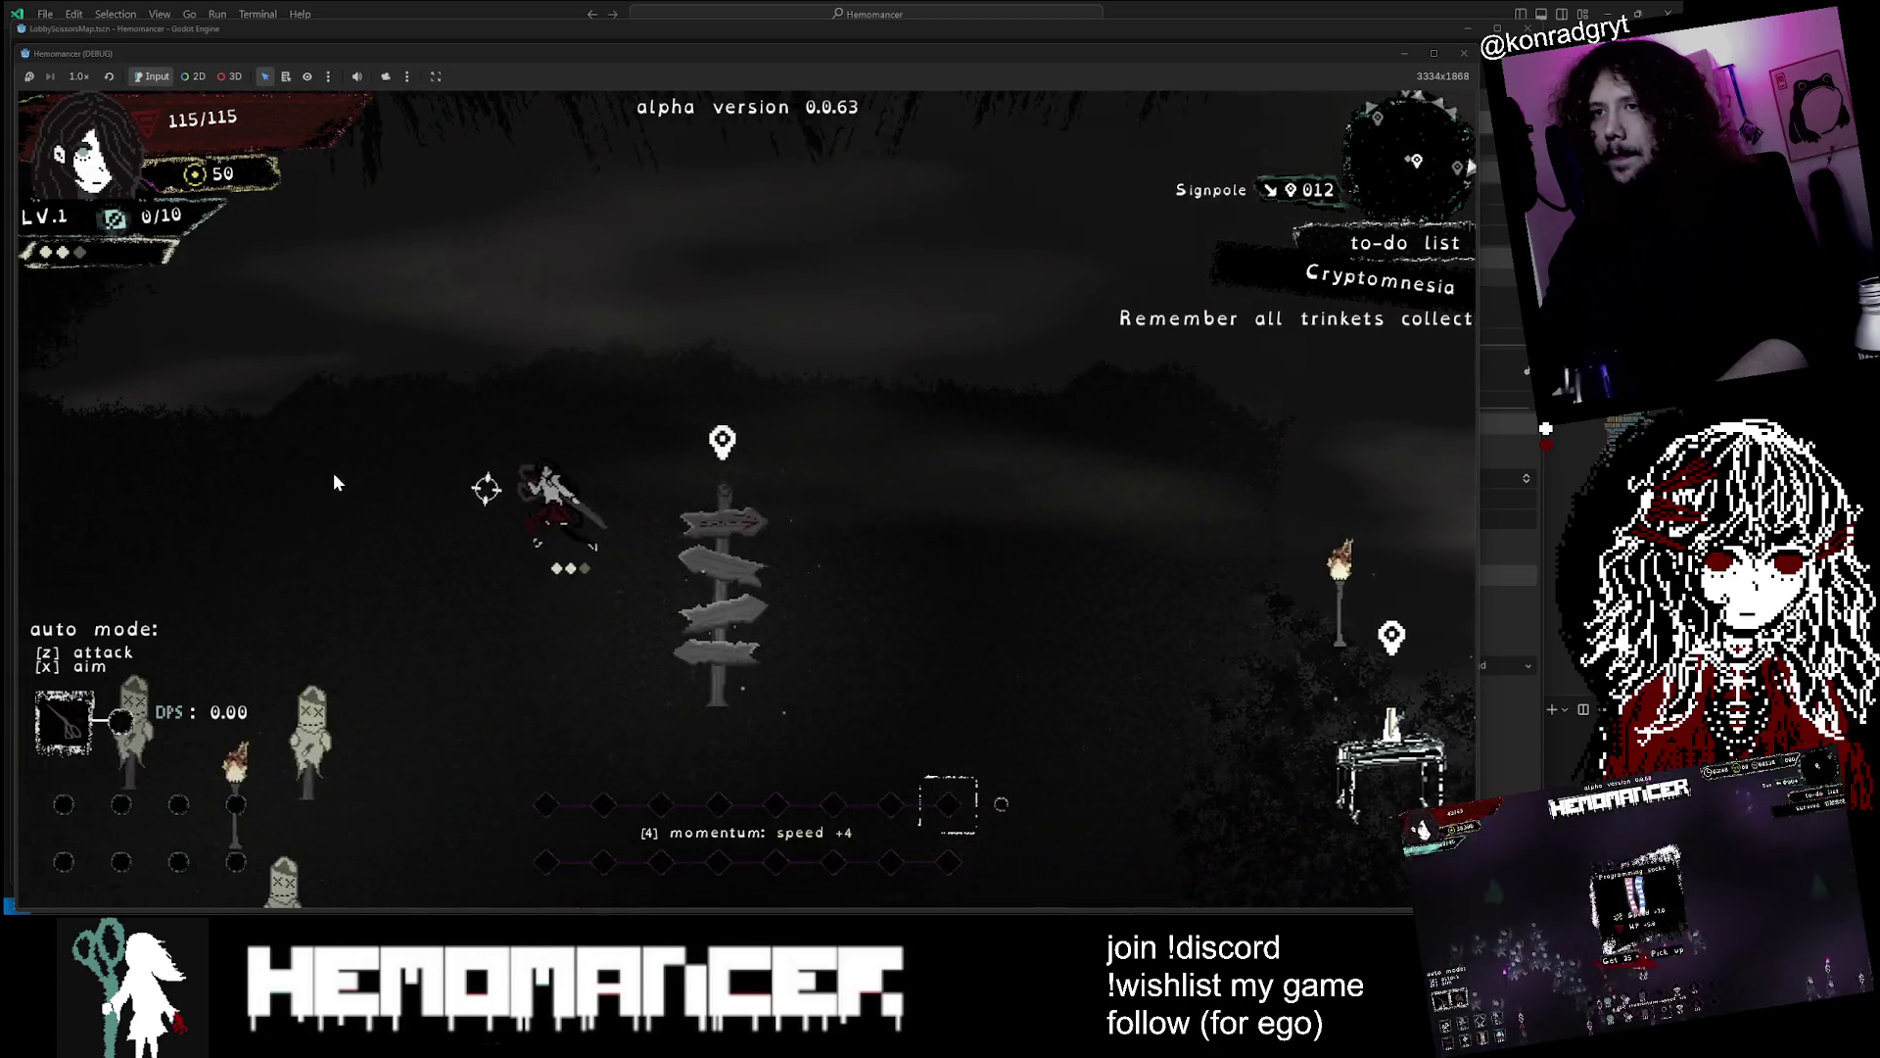
pyautogui.press('a')
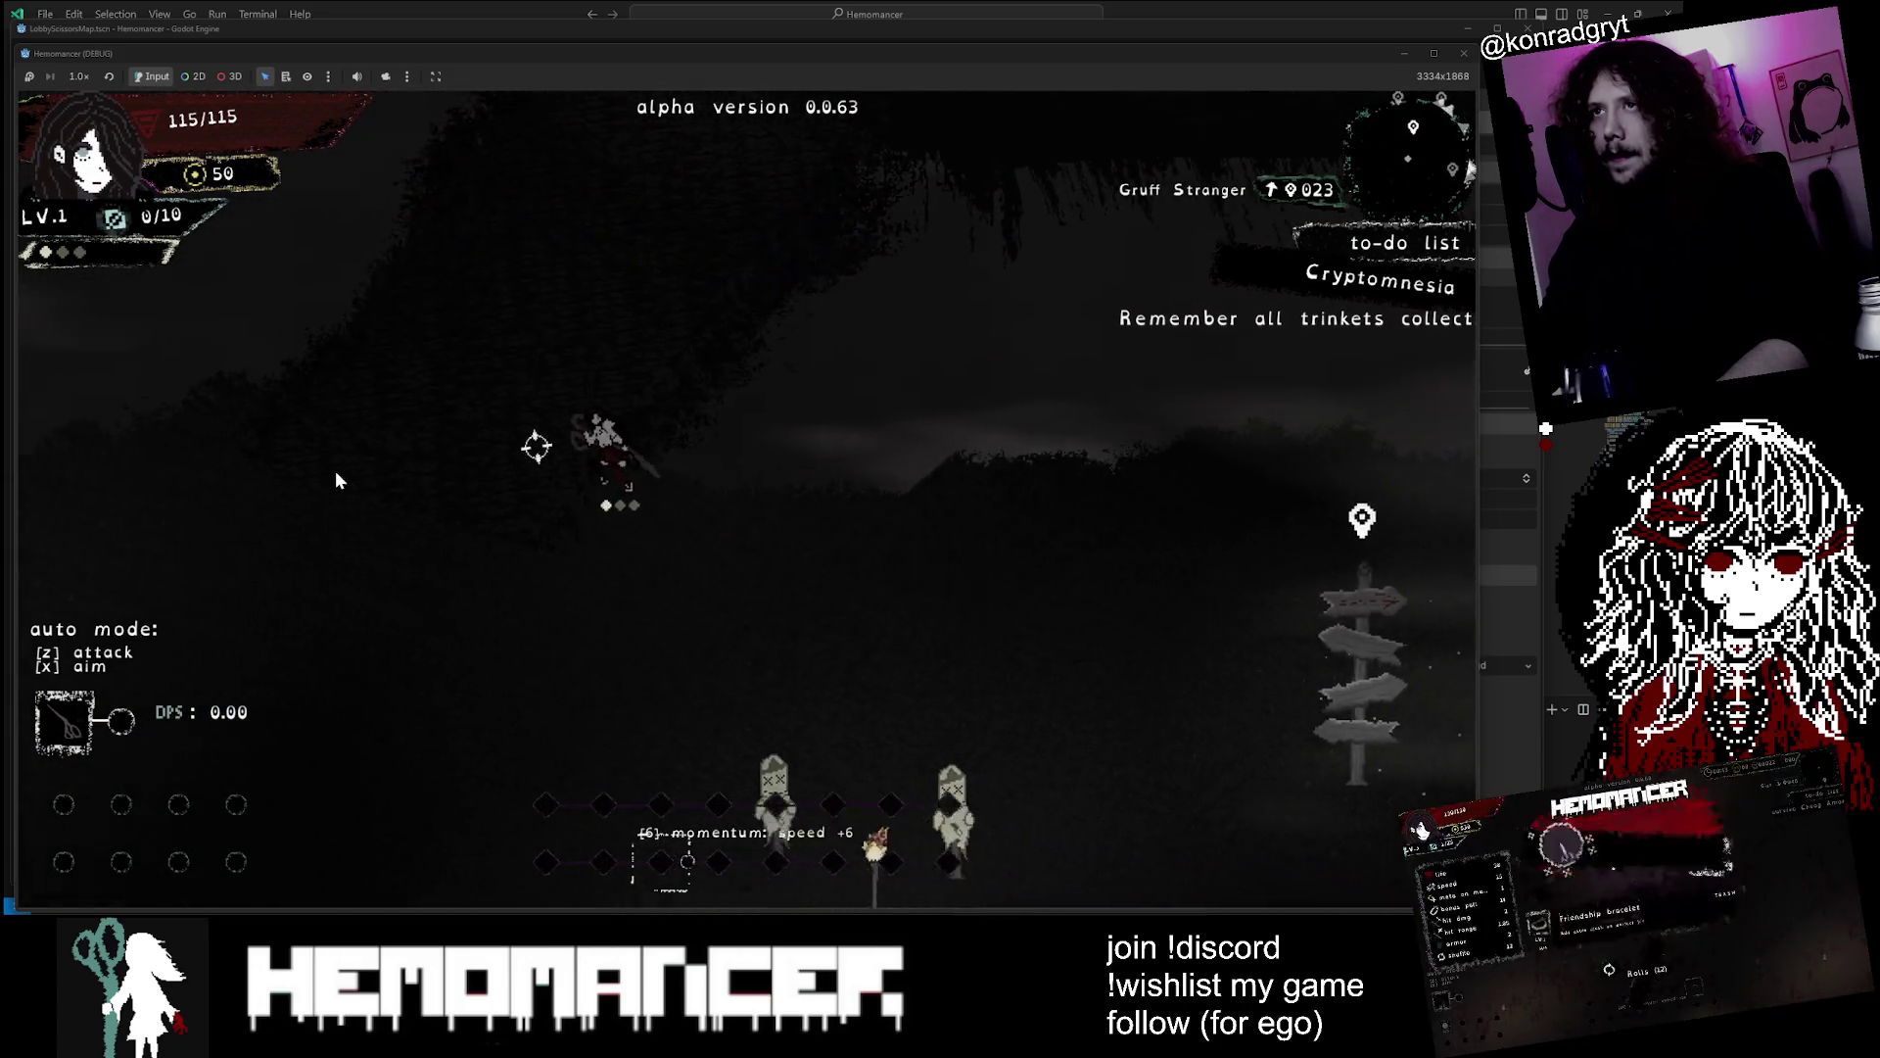
pyautogui.press('w')
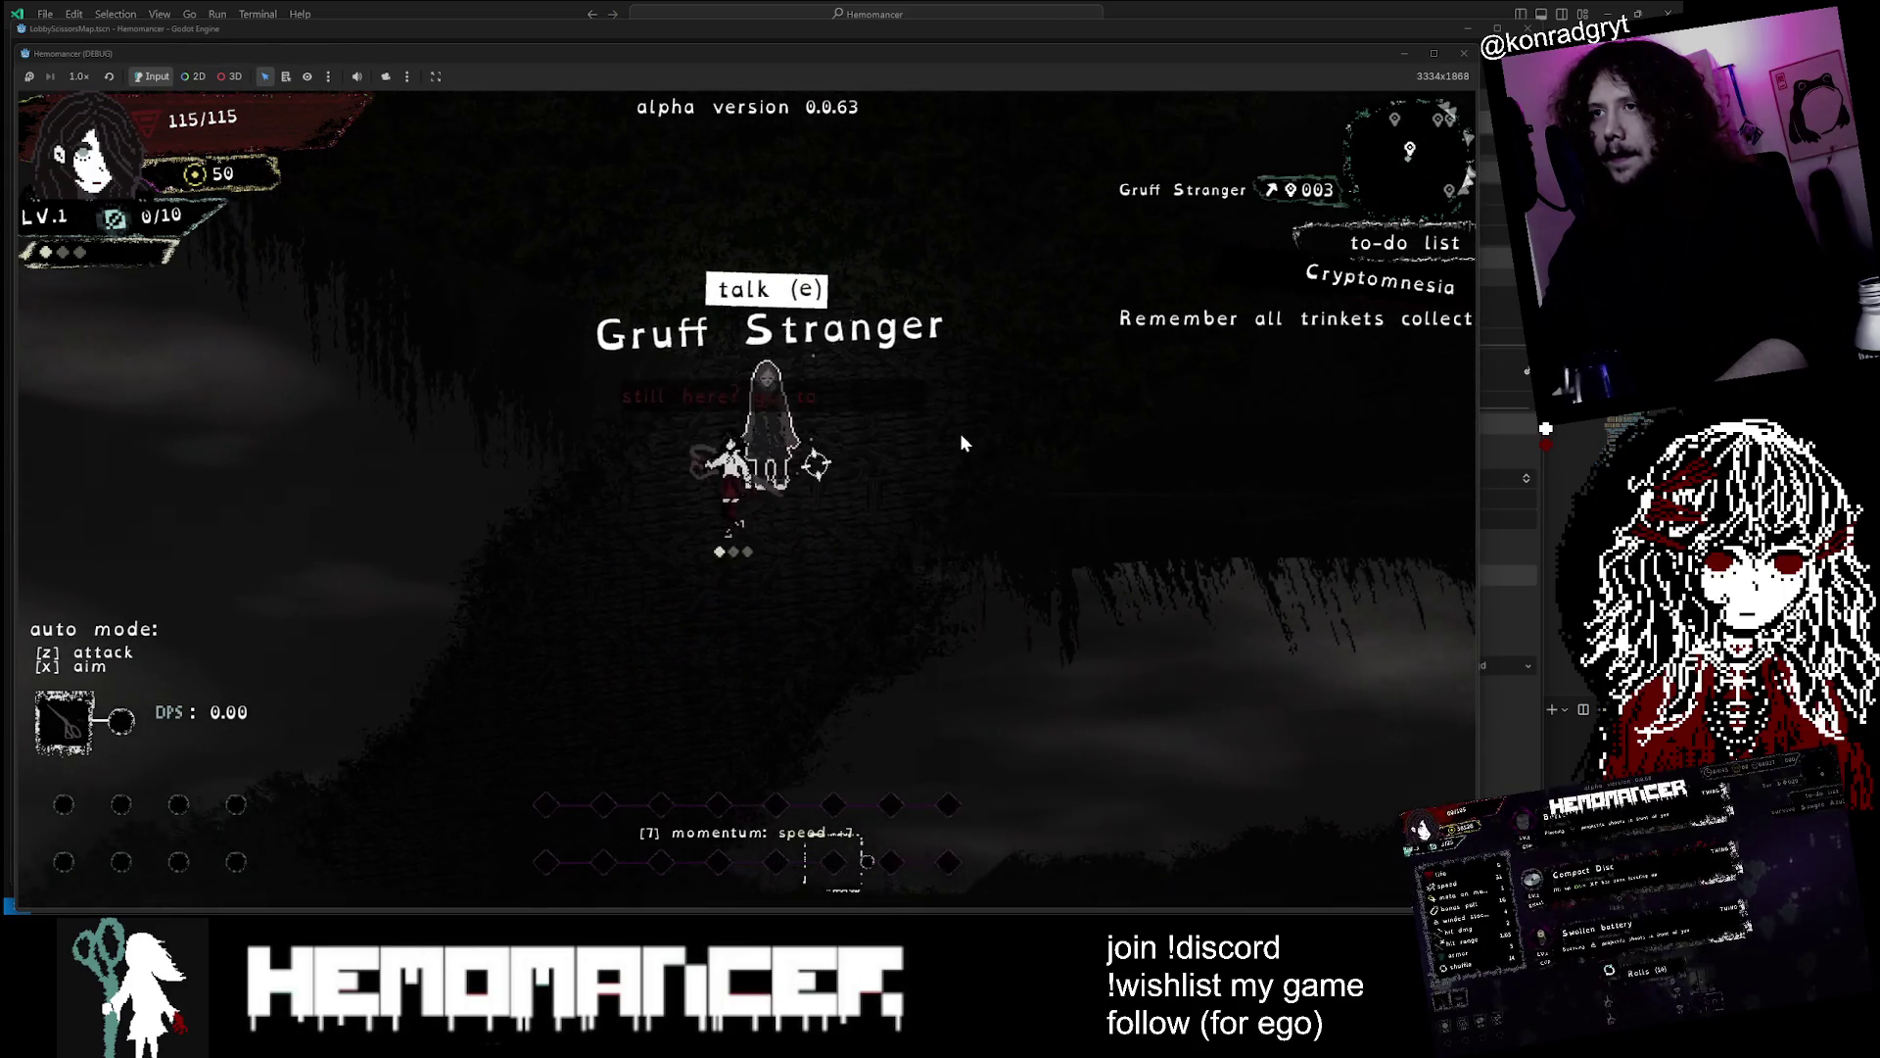
pyautogui.press('s')
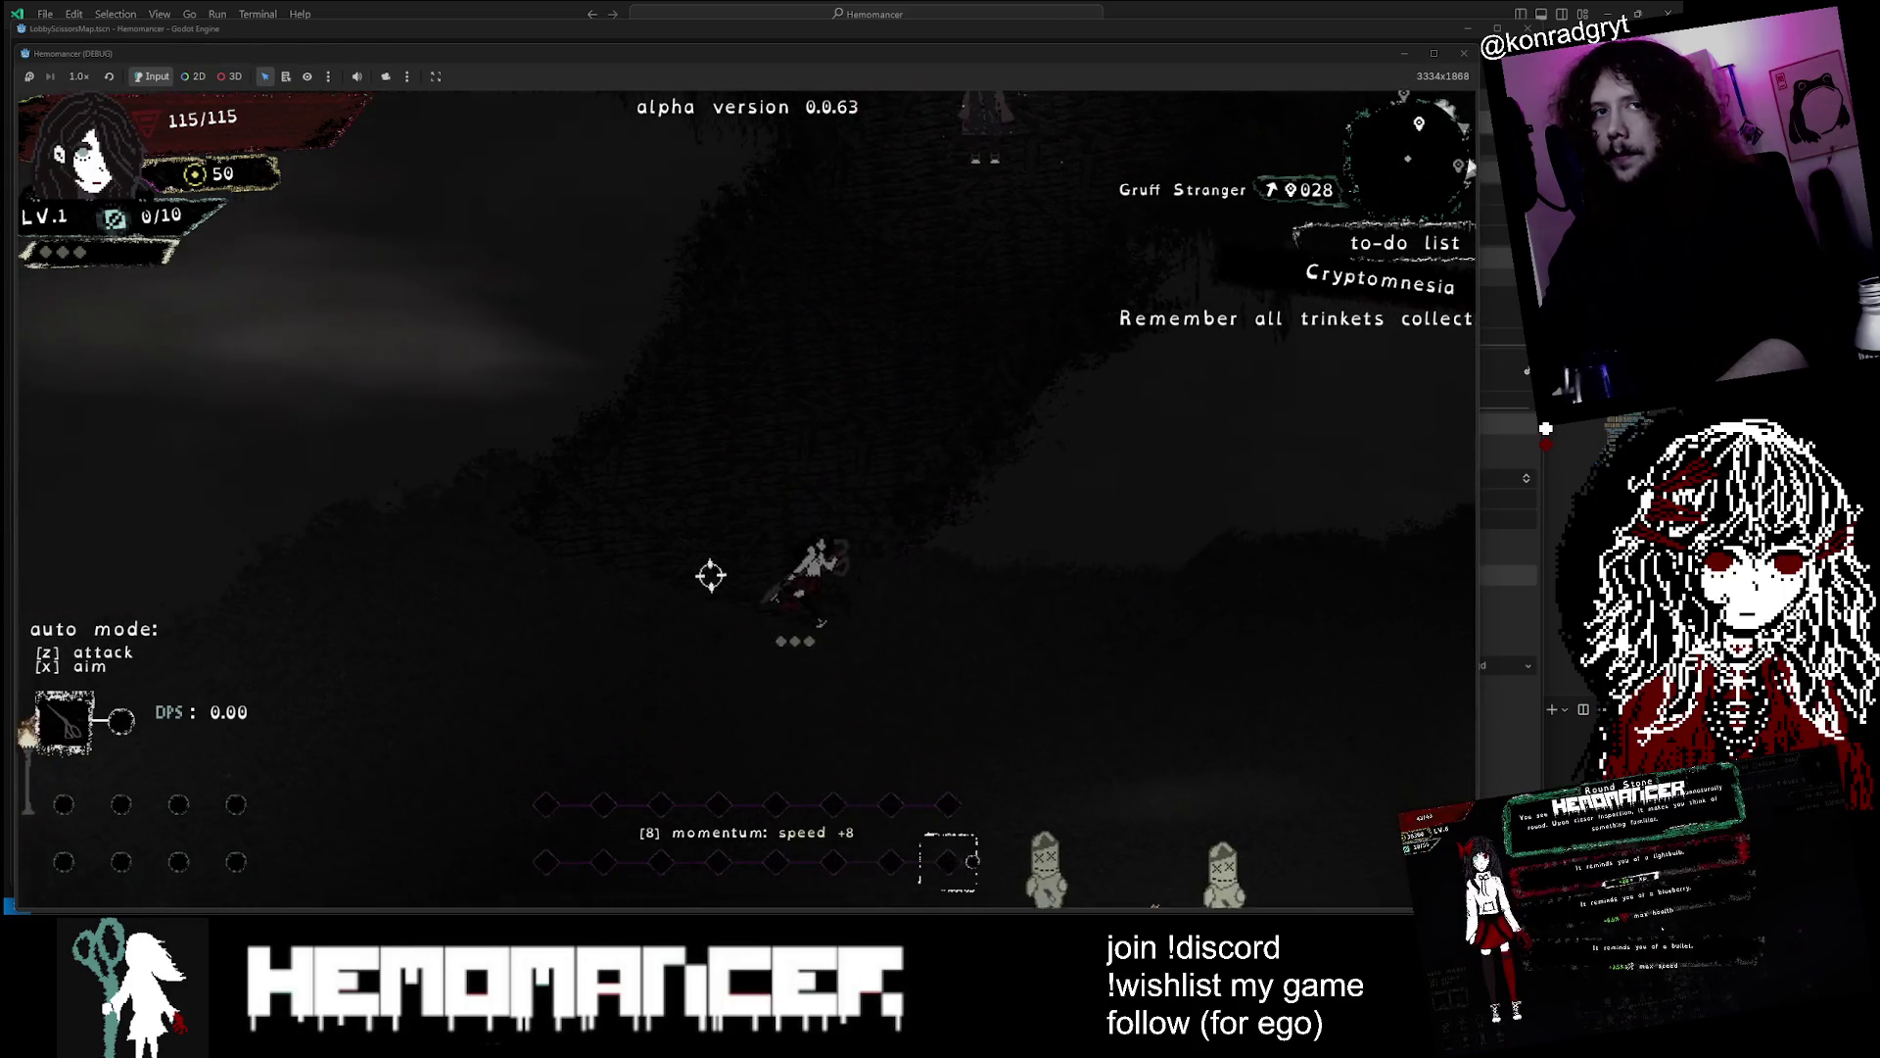
pyautogui.press('w')
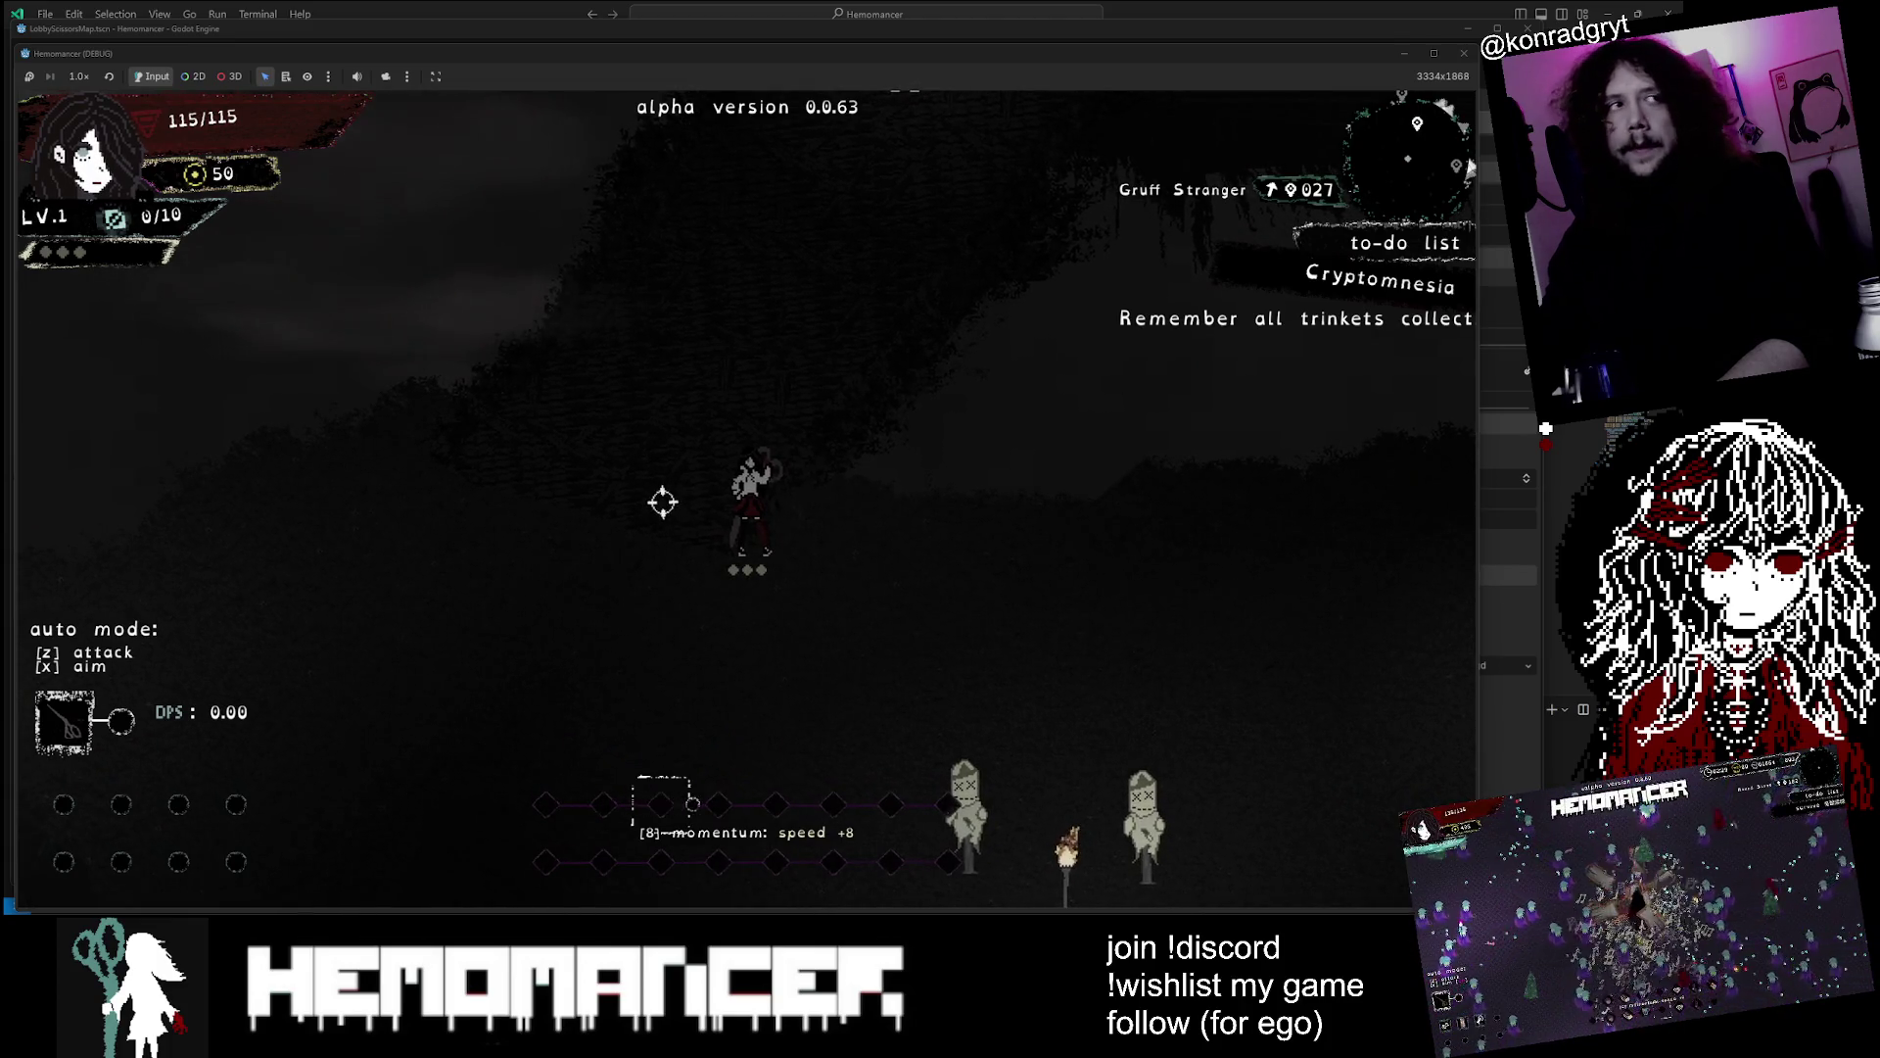
# Walk down-right through the training dummies to the signpole
pyautogui.press('d')
pyautogui.press('s')
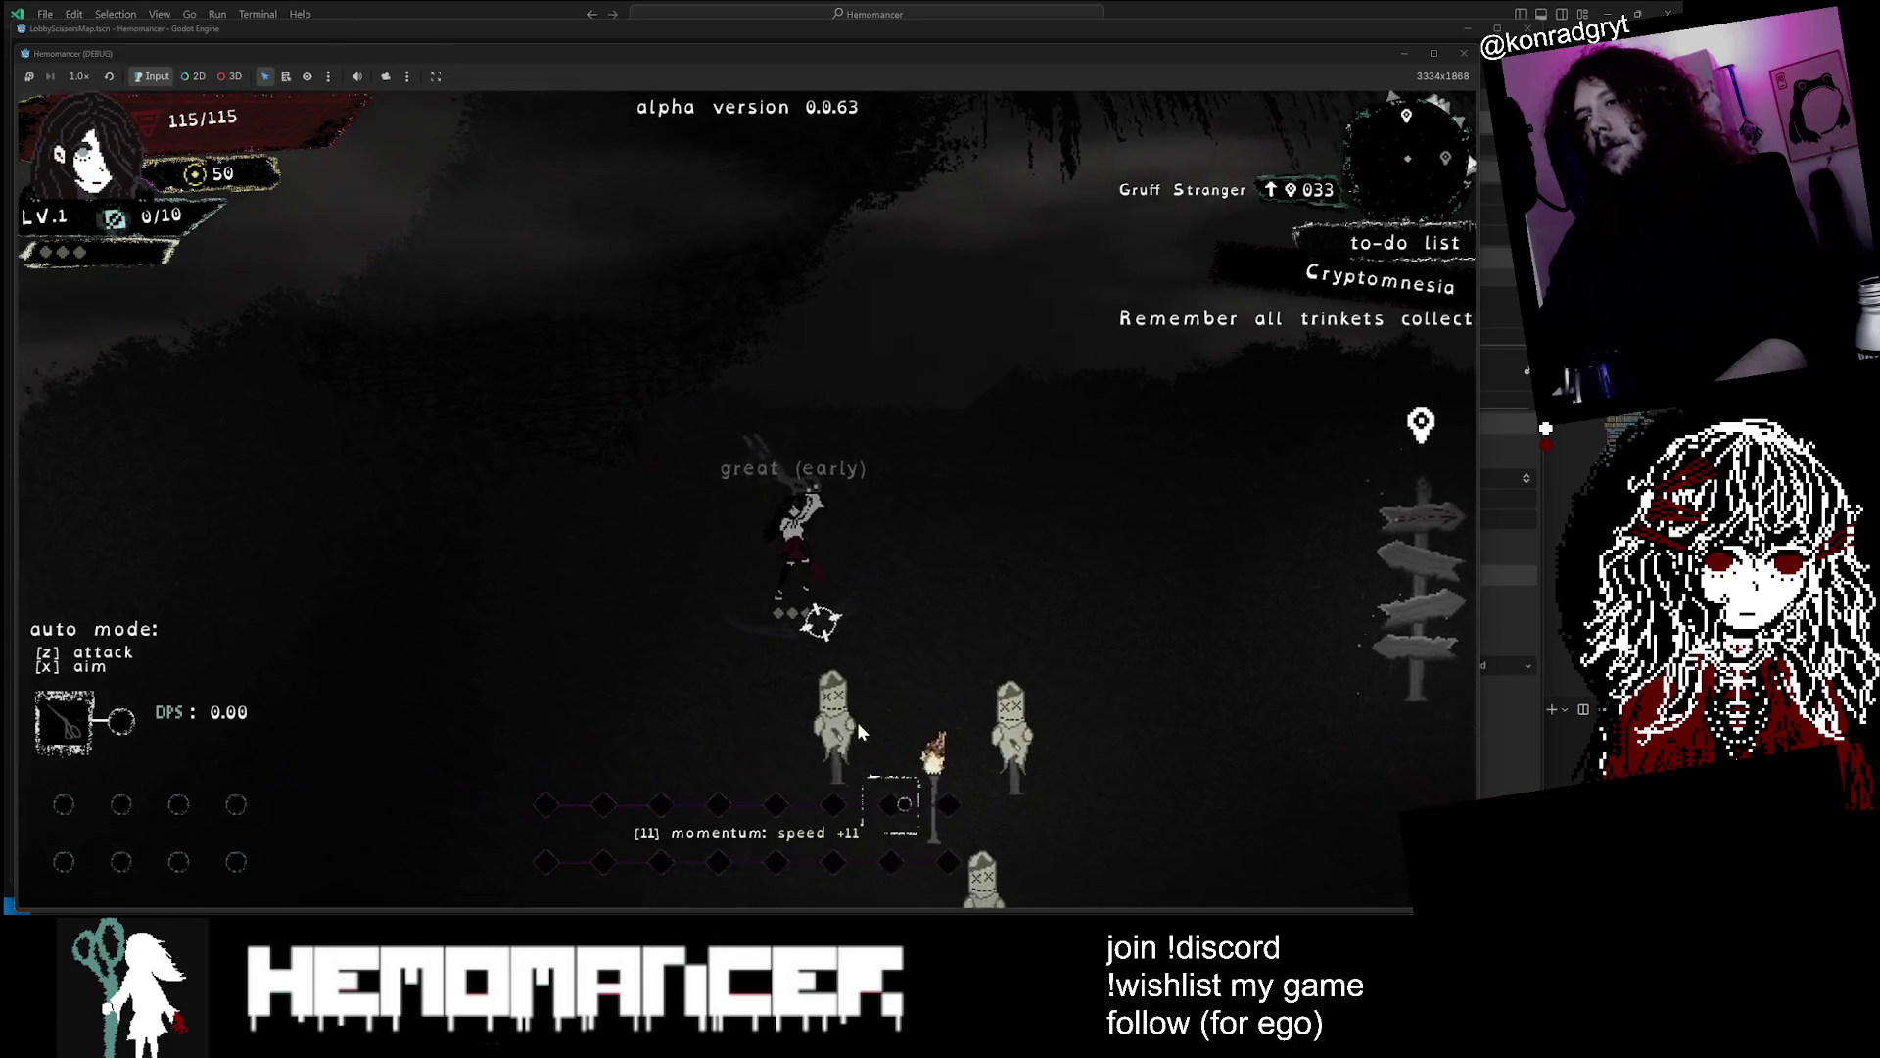
pyautogui.press('s')
pyautogui.press('d')
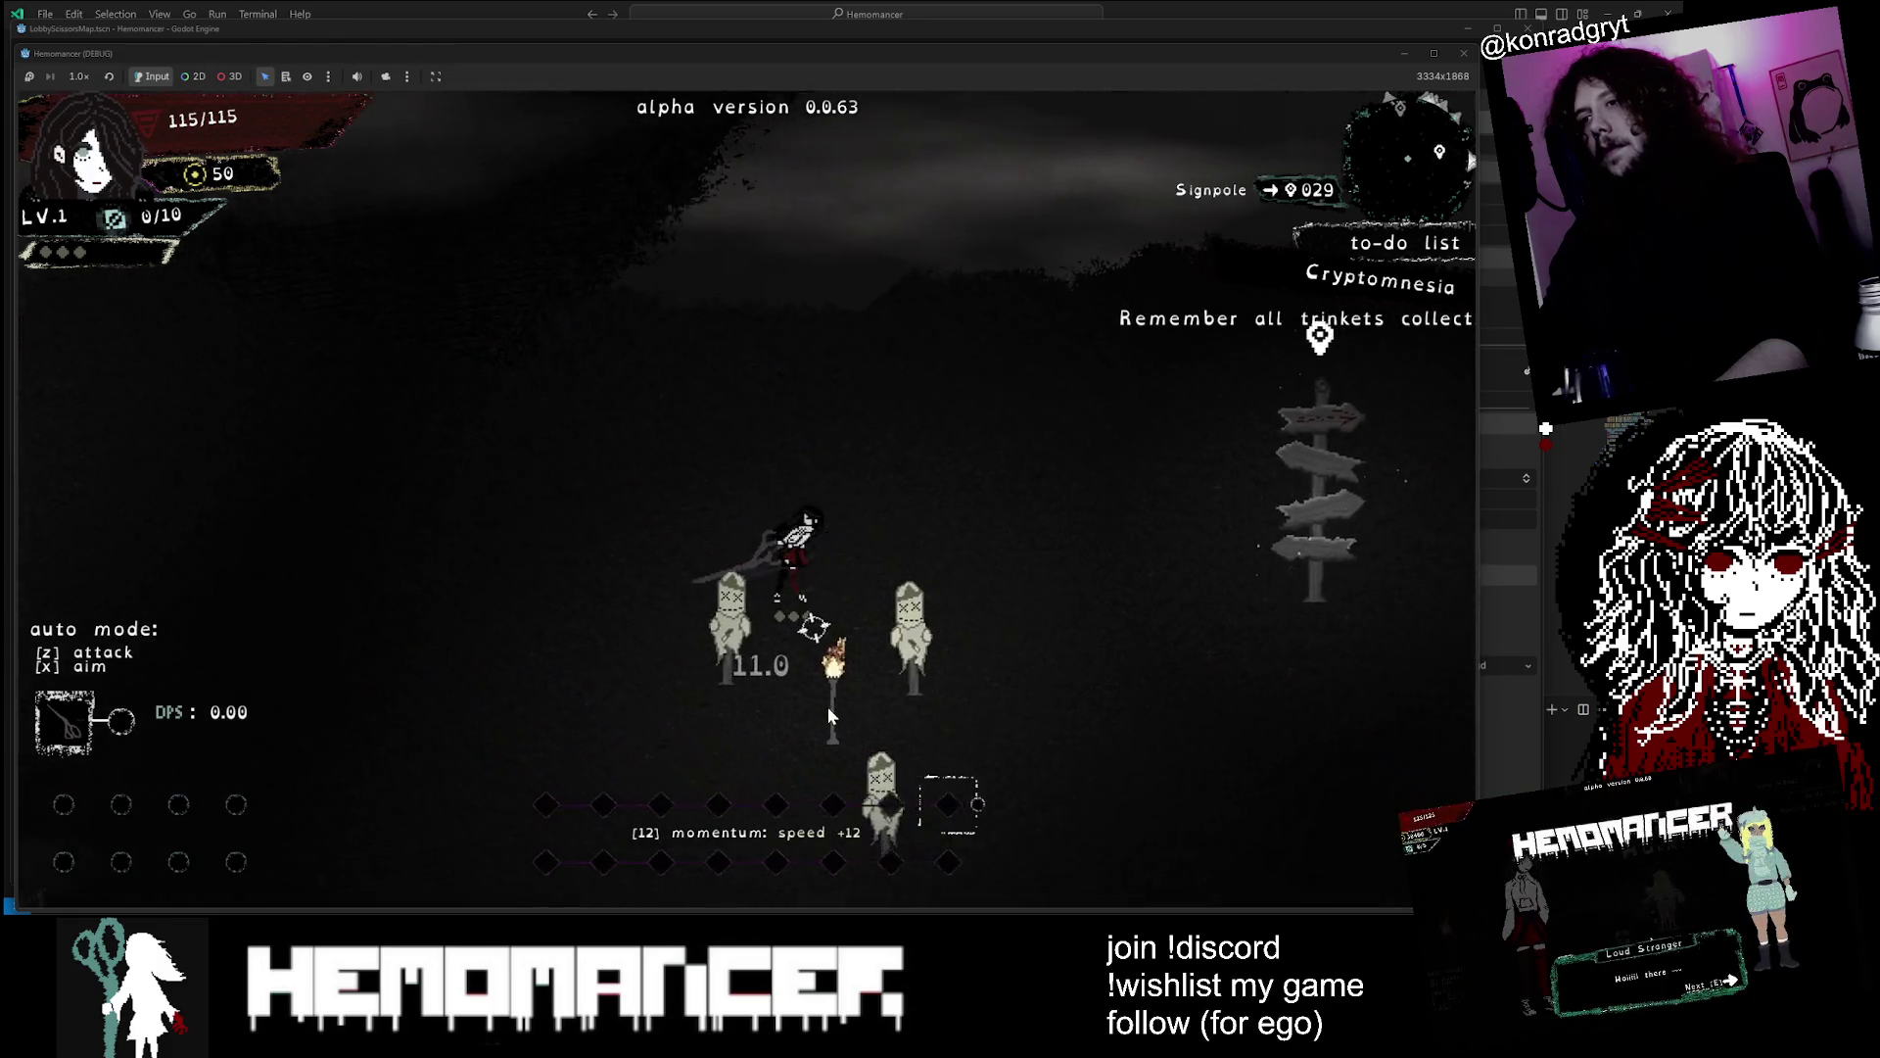
pyautogui.press('s')
pyautogui.press('d')
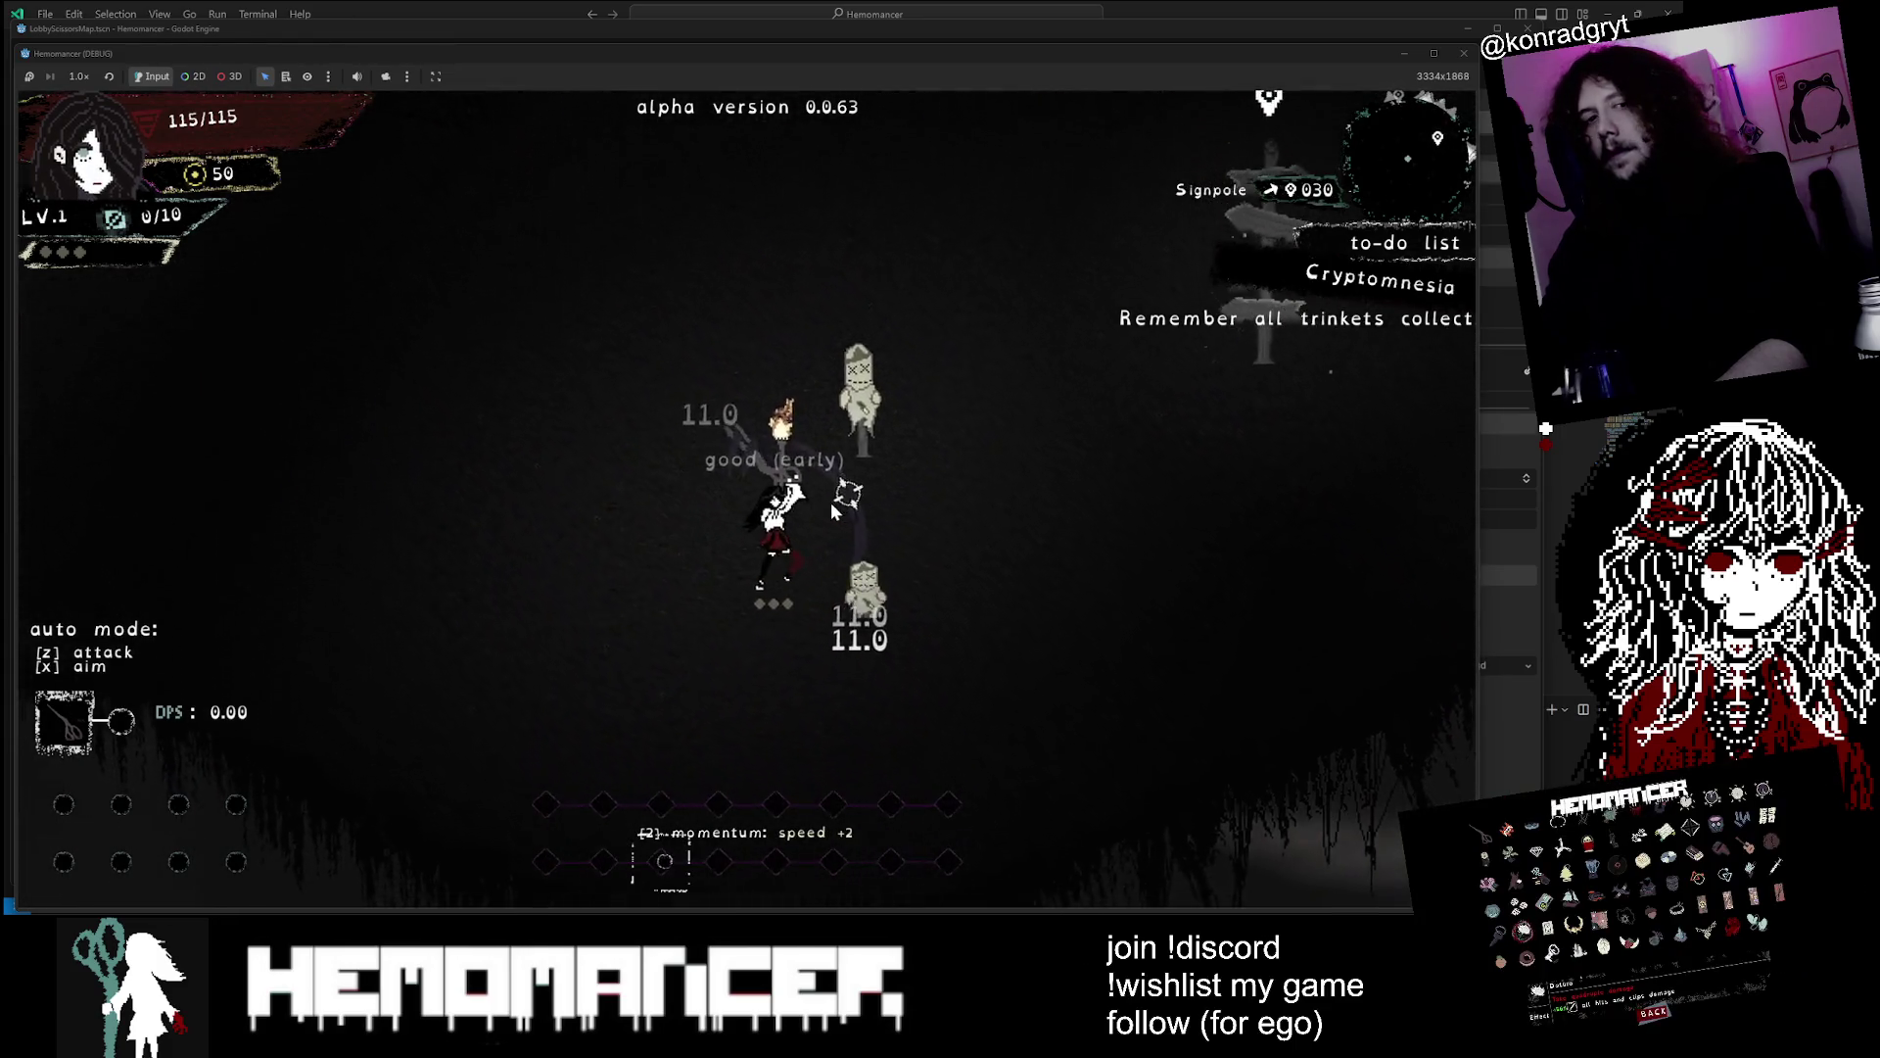
pyautogui.press('d')
pyautogui.press('w')
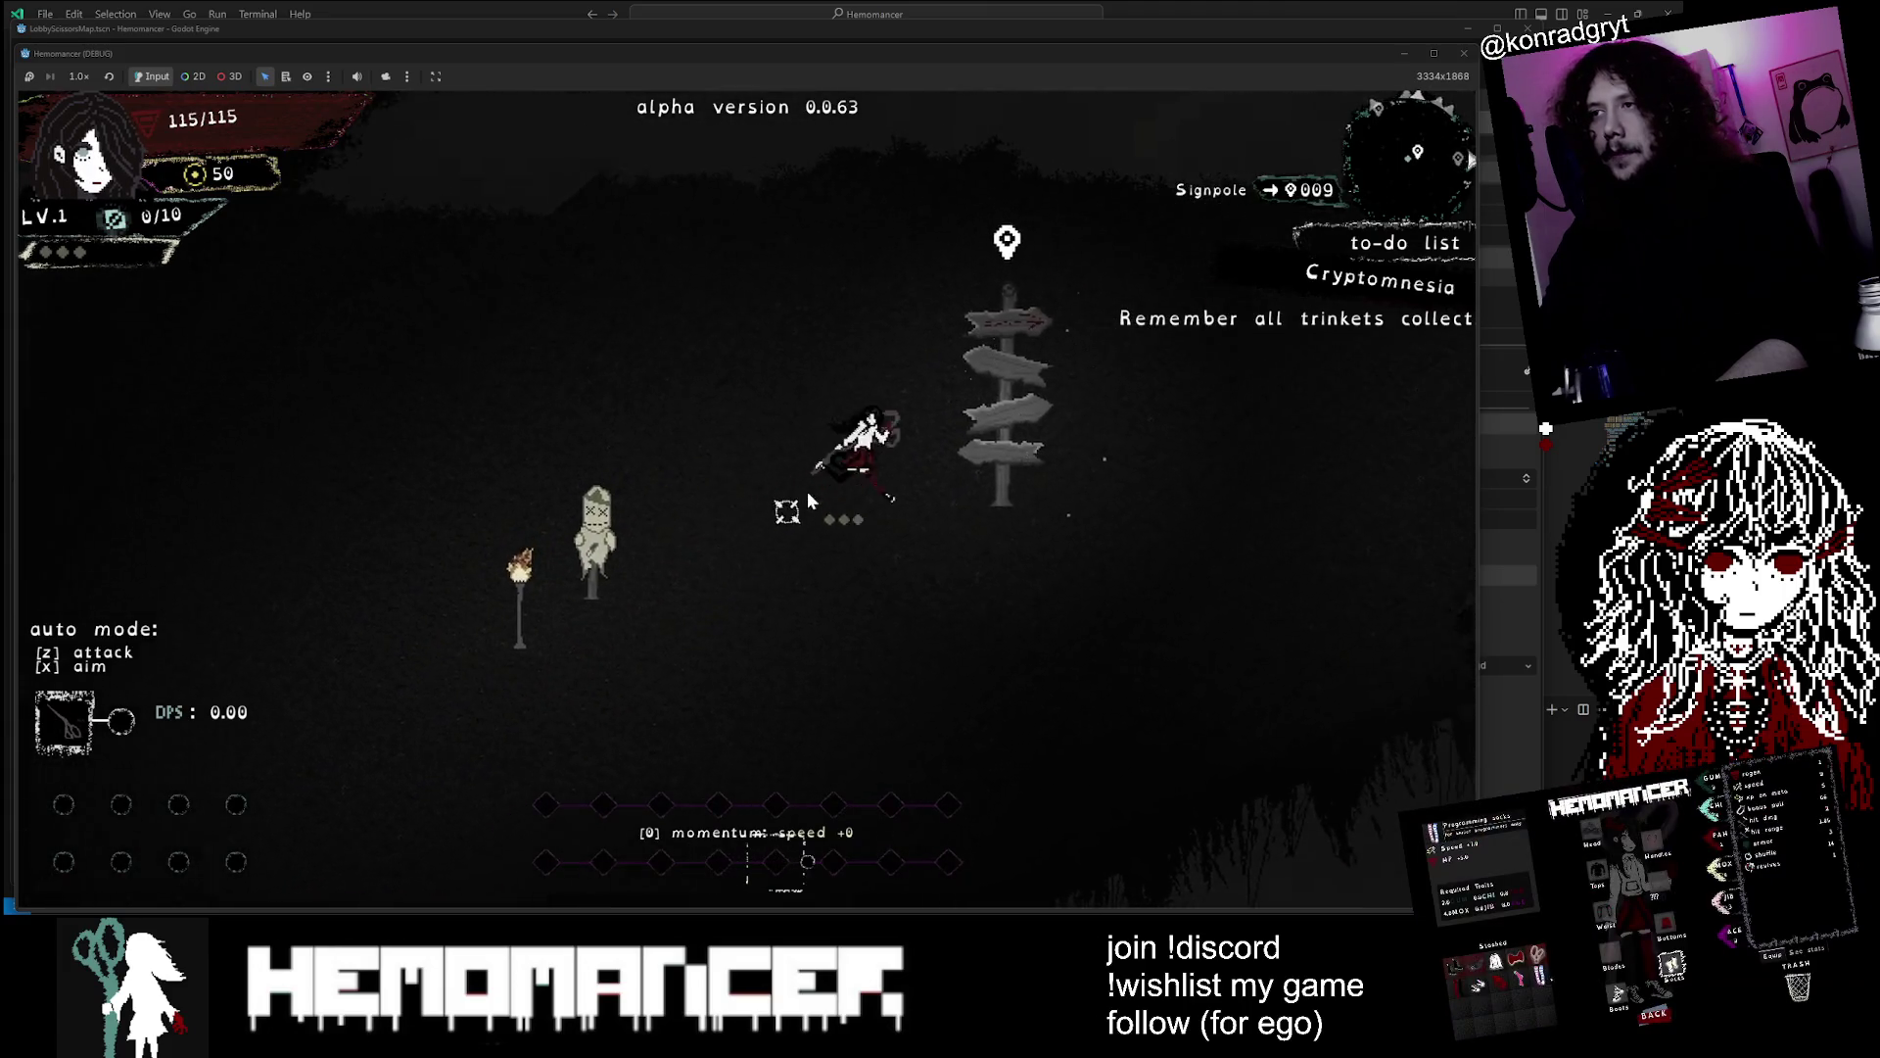
# Start the Cheag Amar run from the travel map and walk into the field
pyautogui.press('e')
pyautogui.click(693, 600)
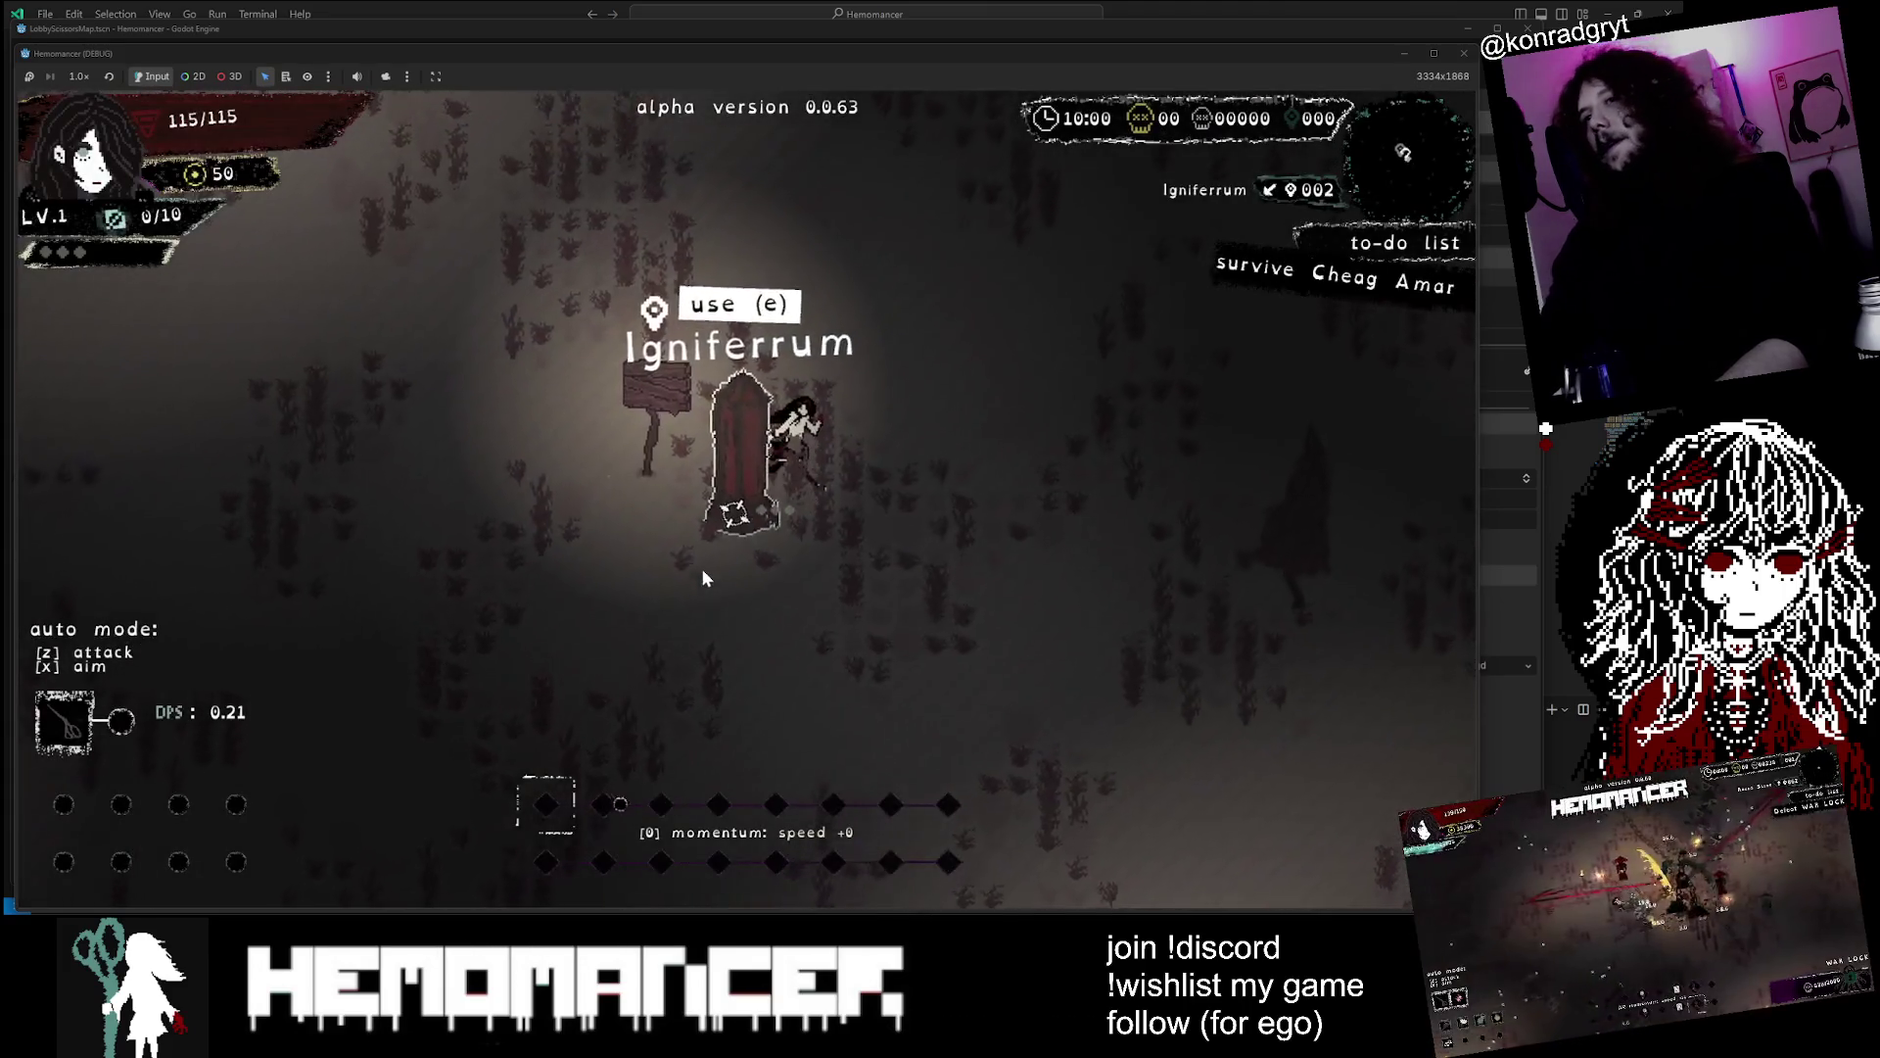
pyautogui.press('e')
pyautogui.press('a')
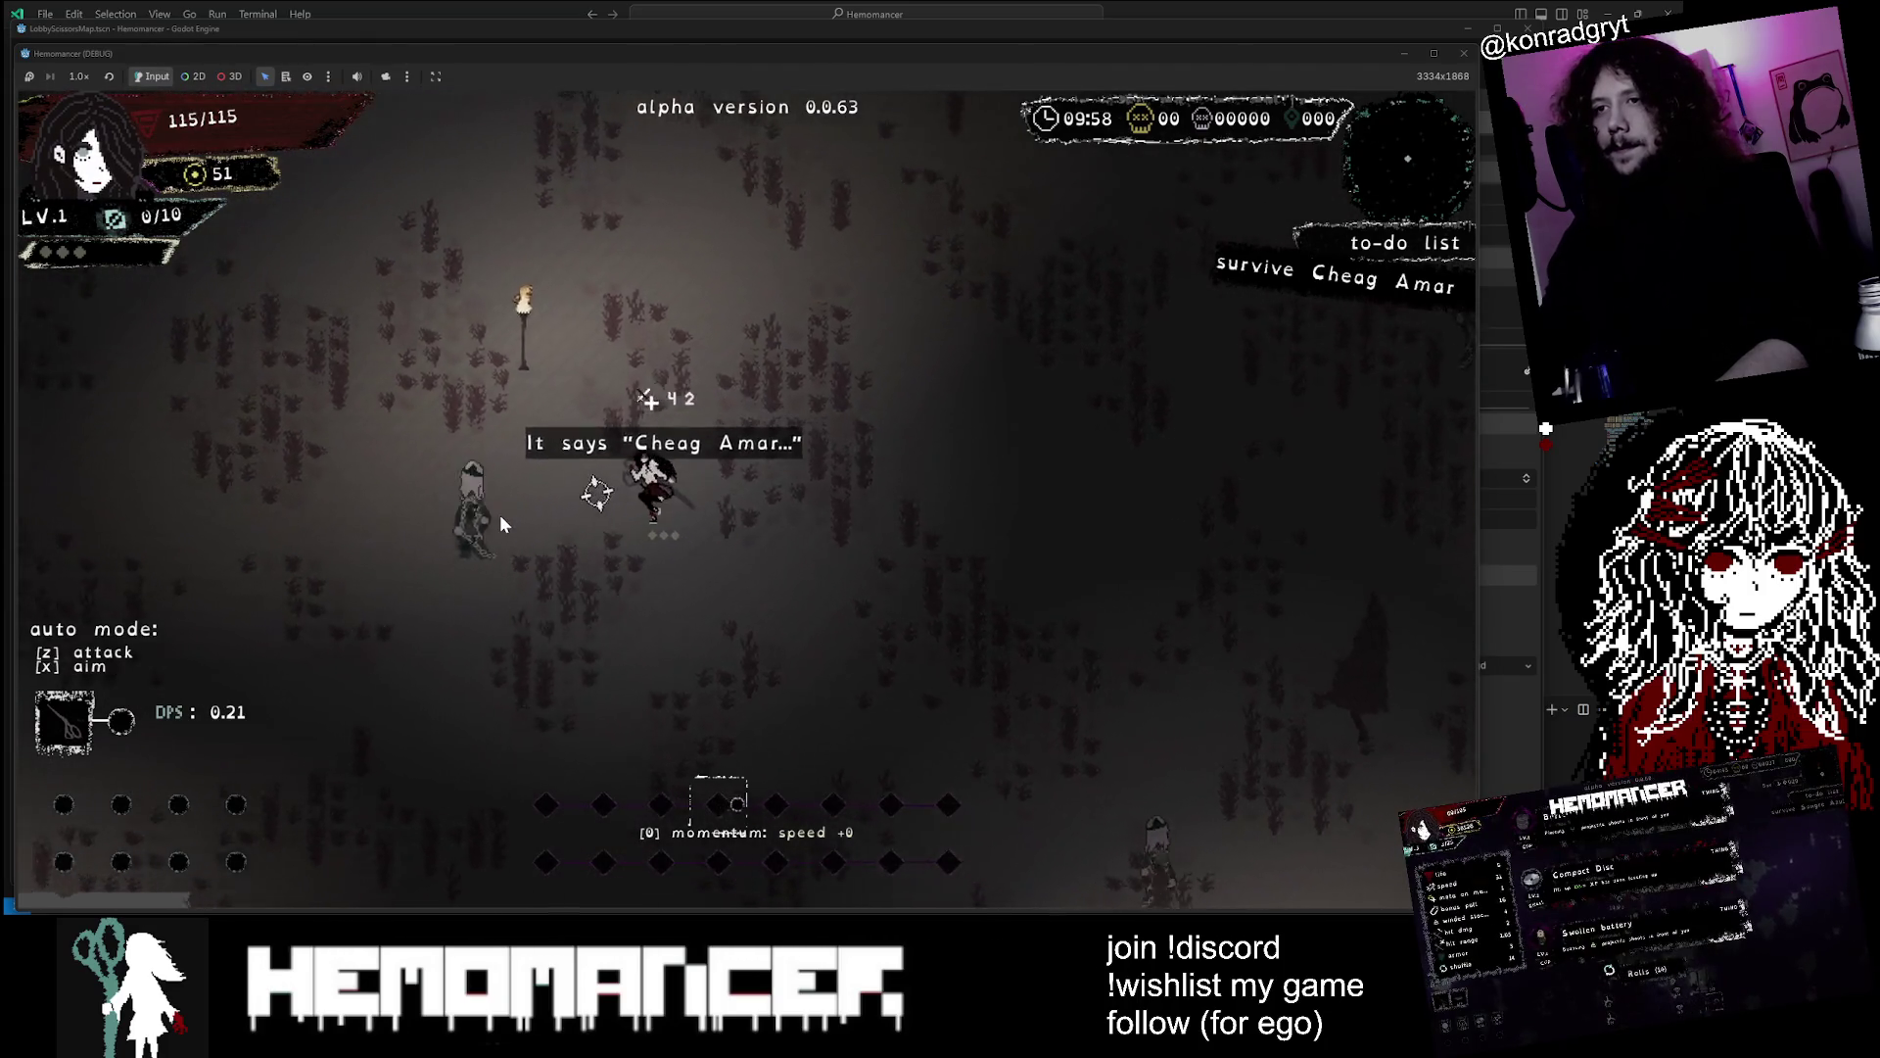
pyautogui.press('s')
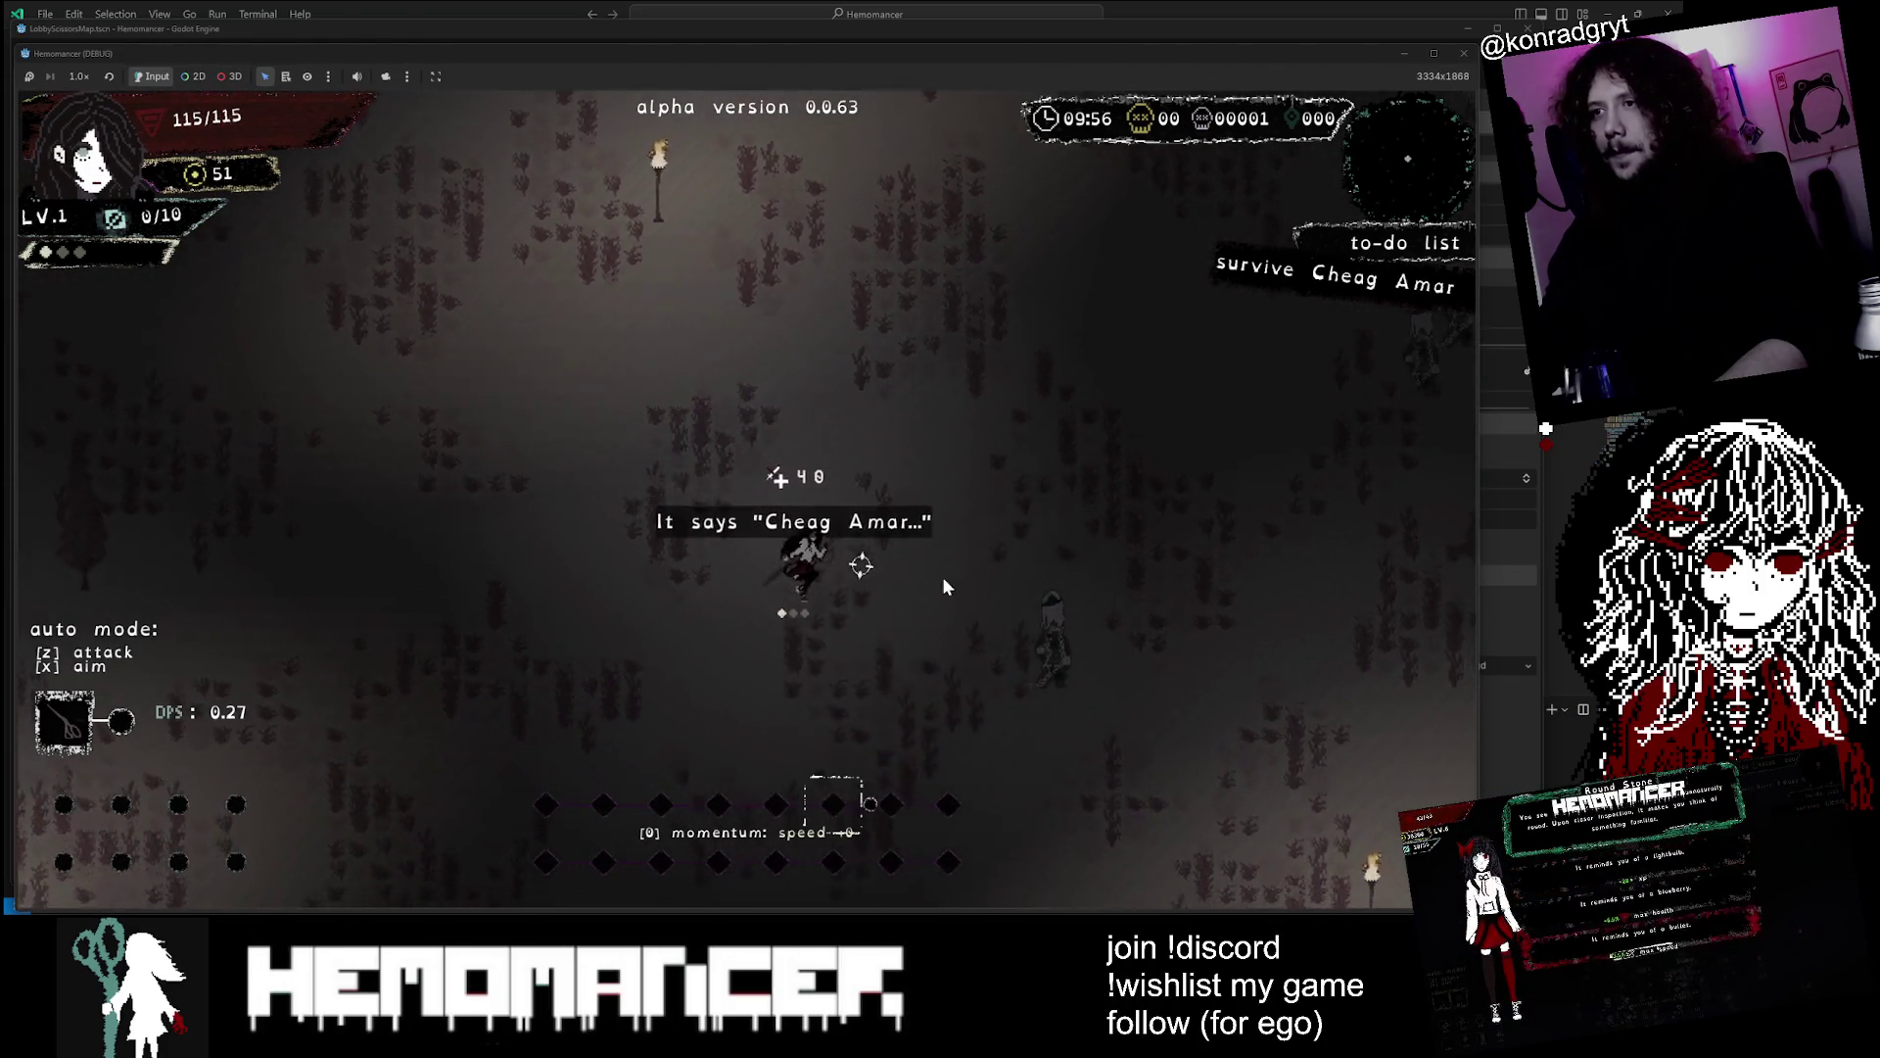
pyautogui.press('d')
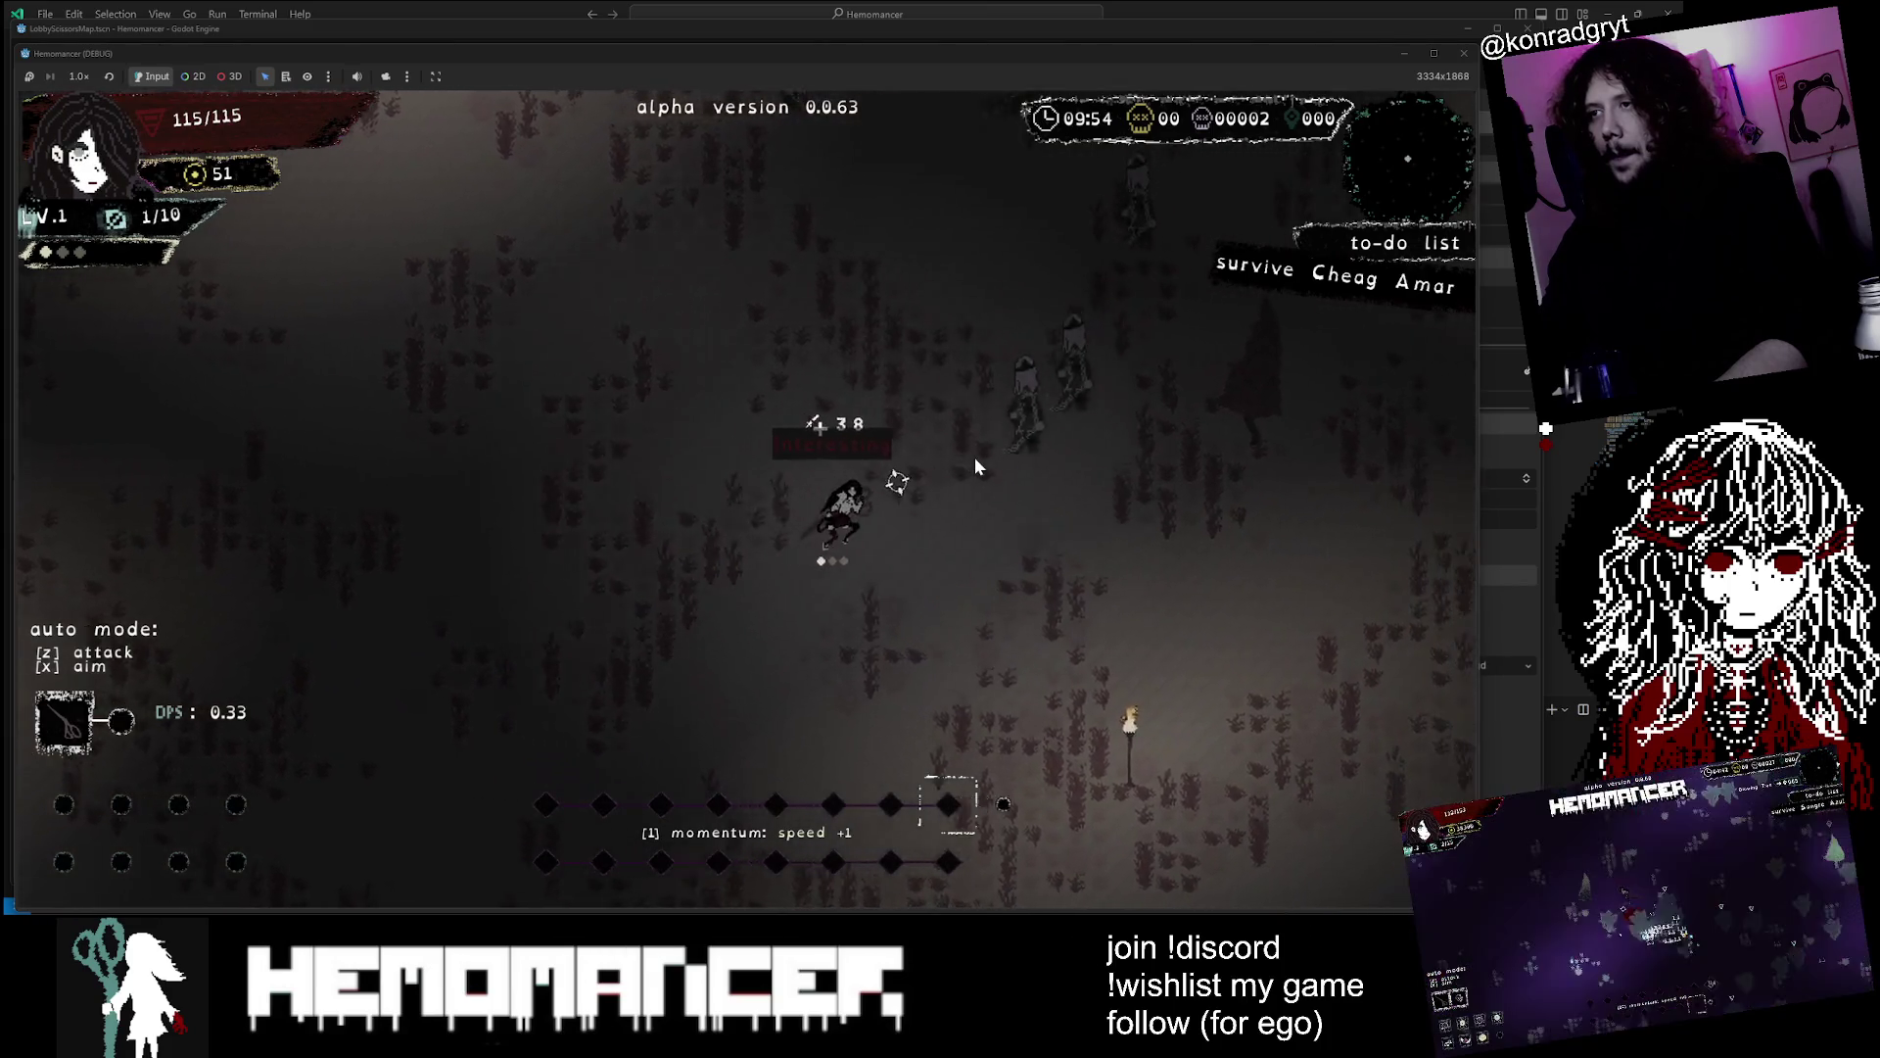
# Jump ahead using a DEBUG option from the game's main menu
pyautogui.press('Escape')
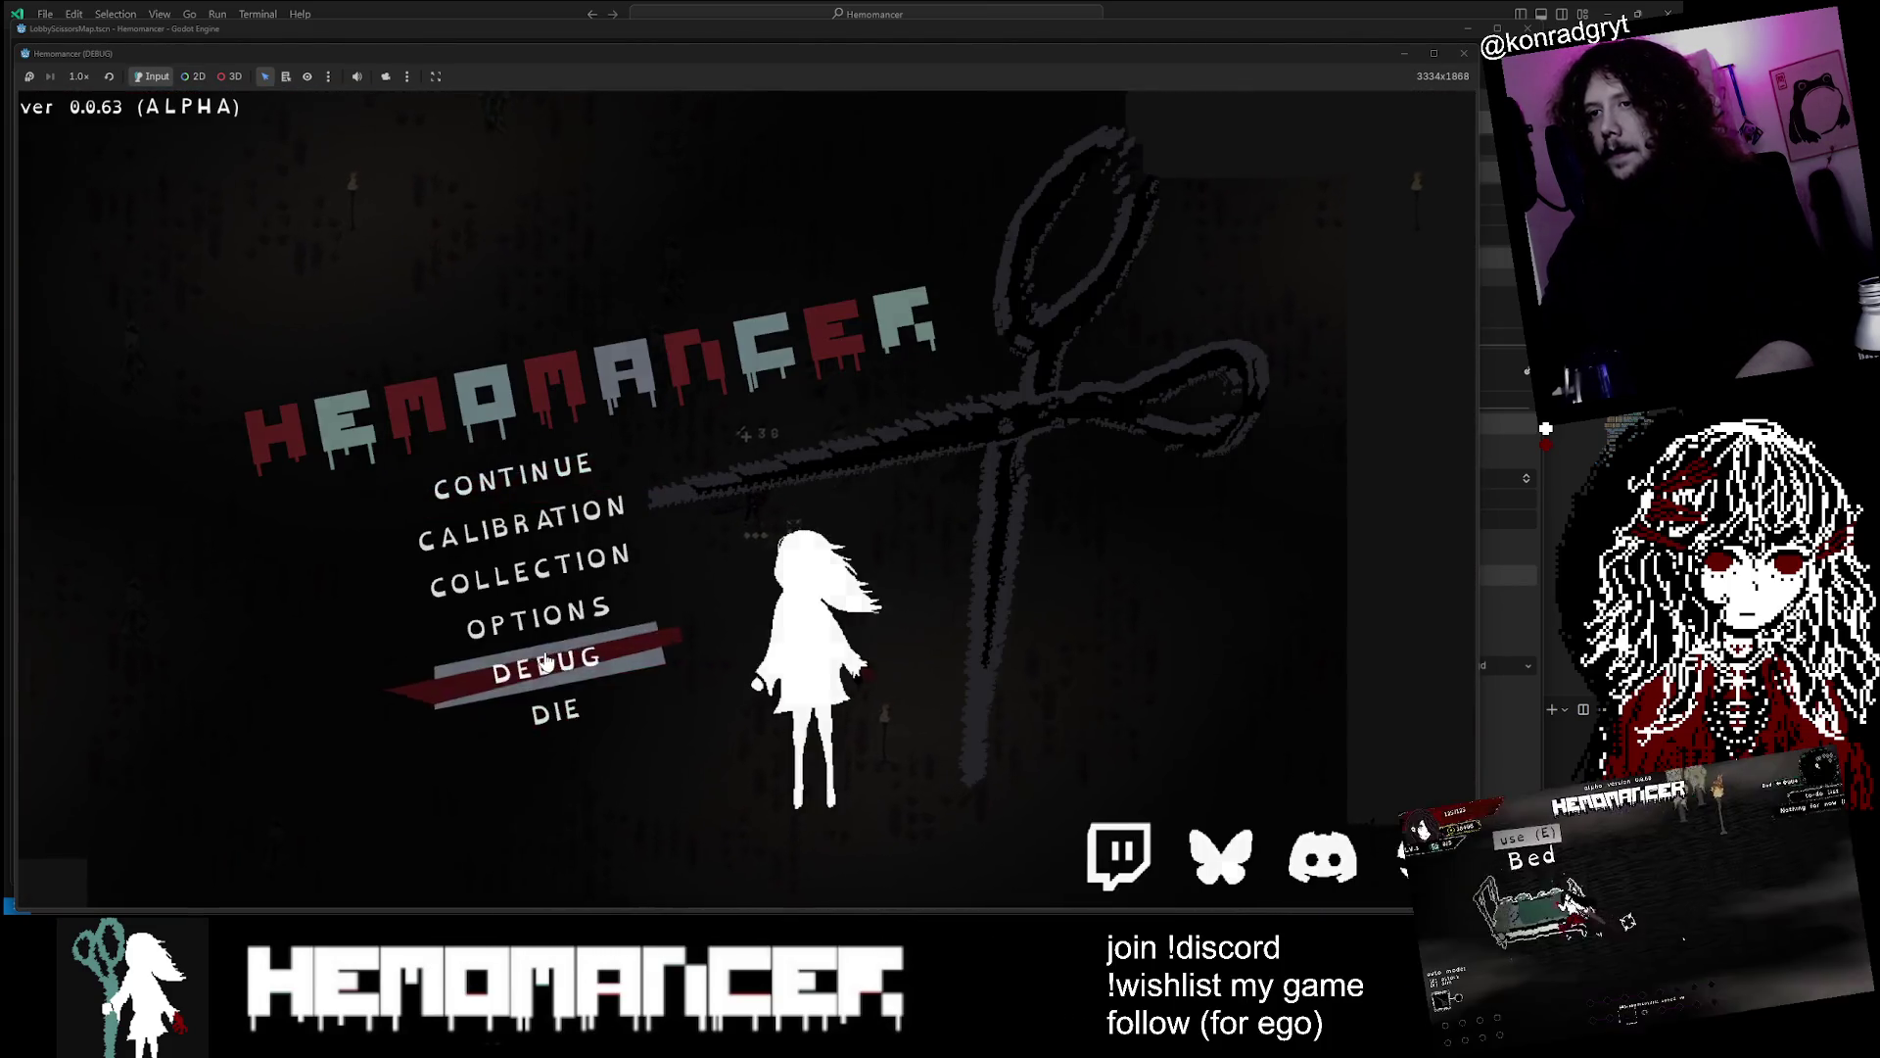
pyautogui.click(517, 660)
pyautogui.click(751, 554)
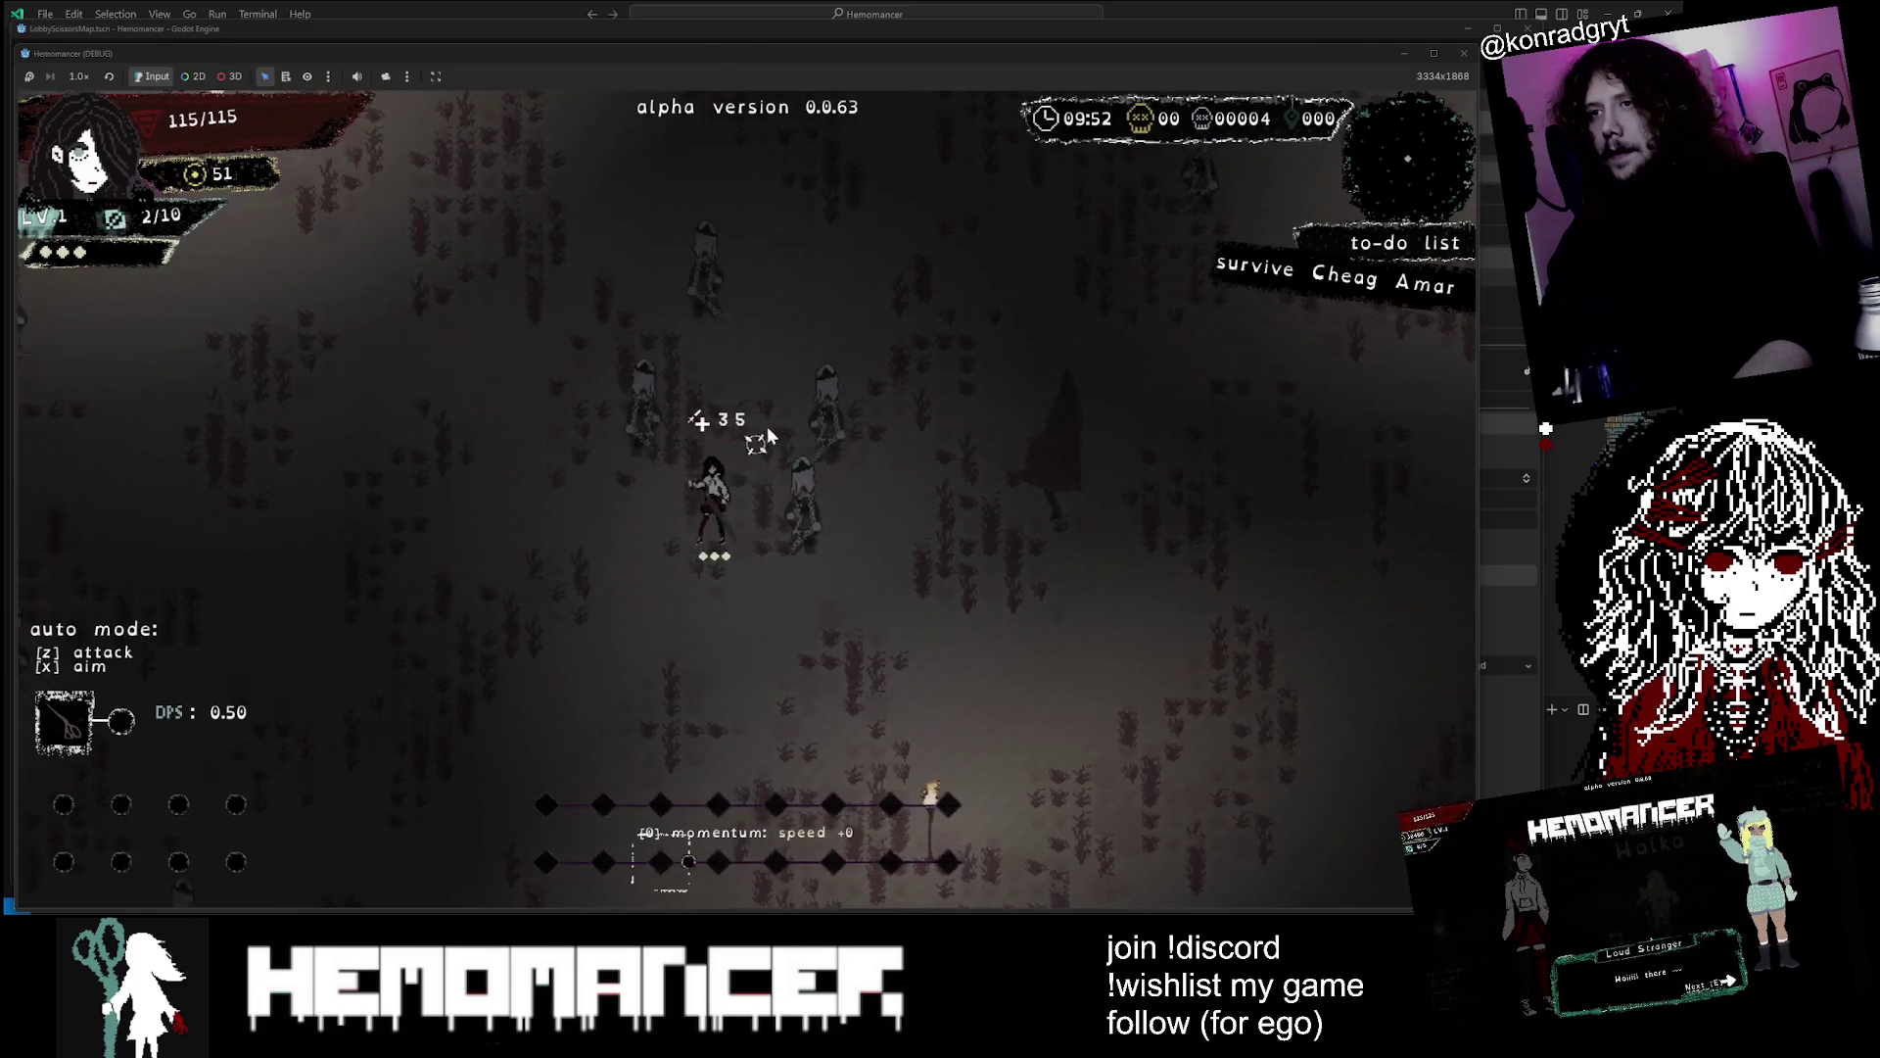
# Fight the War Lock boss until perishing, then continue back to the lobby
pyautogui.press('d')
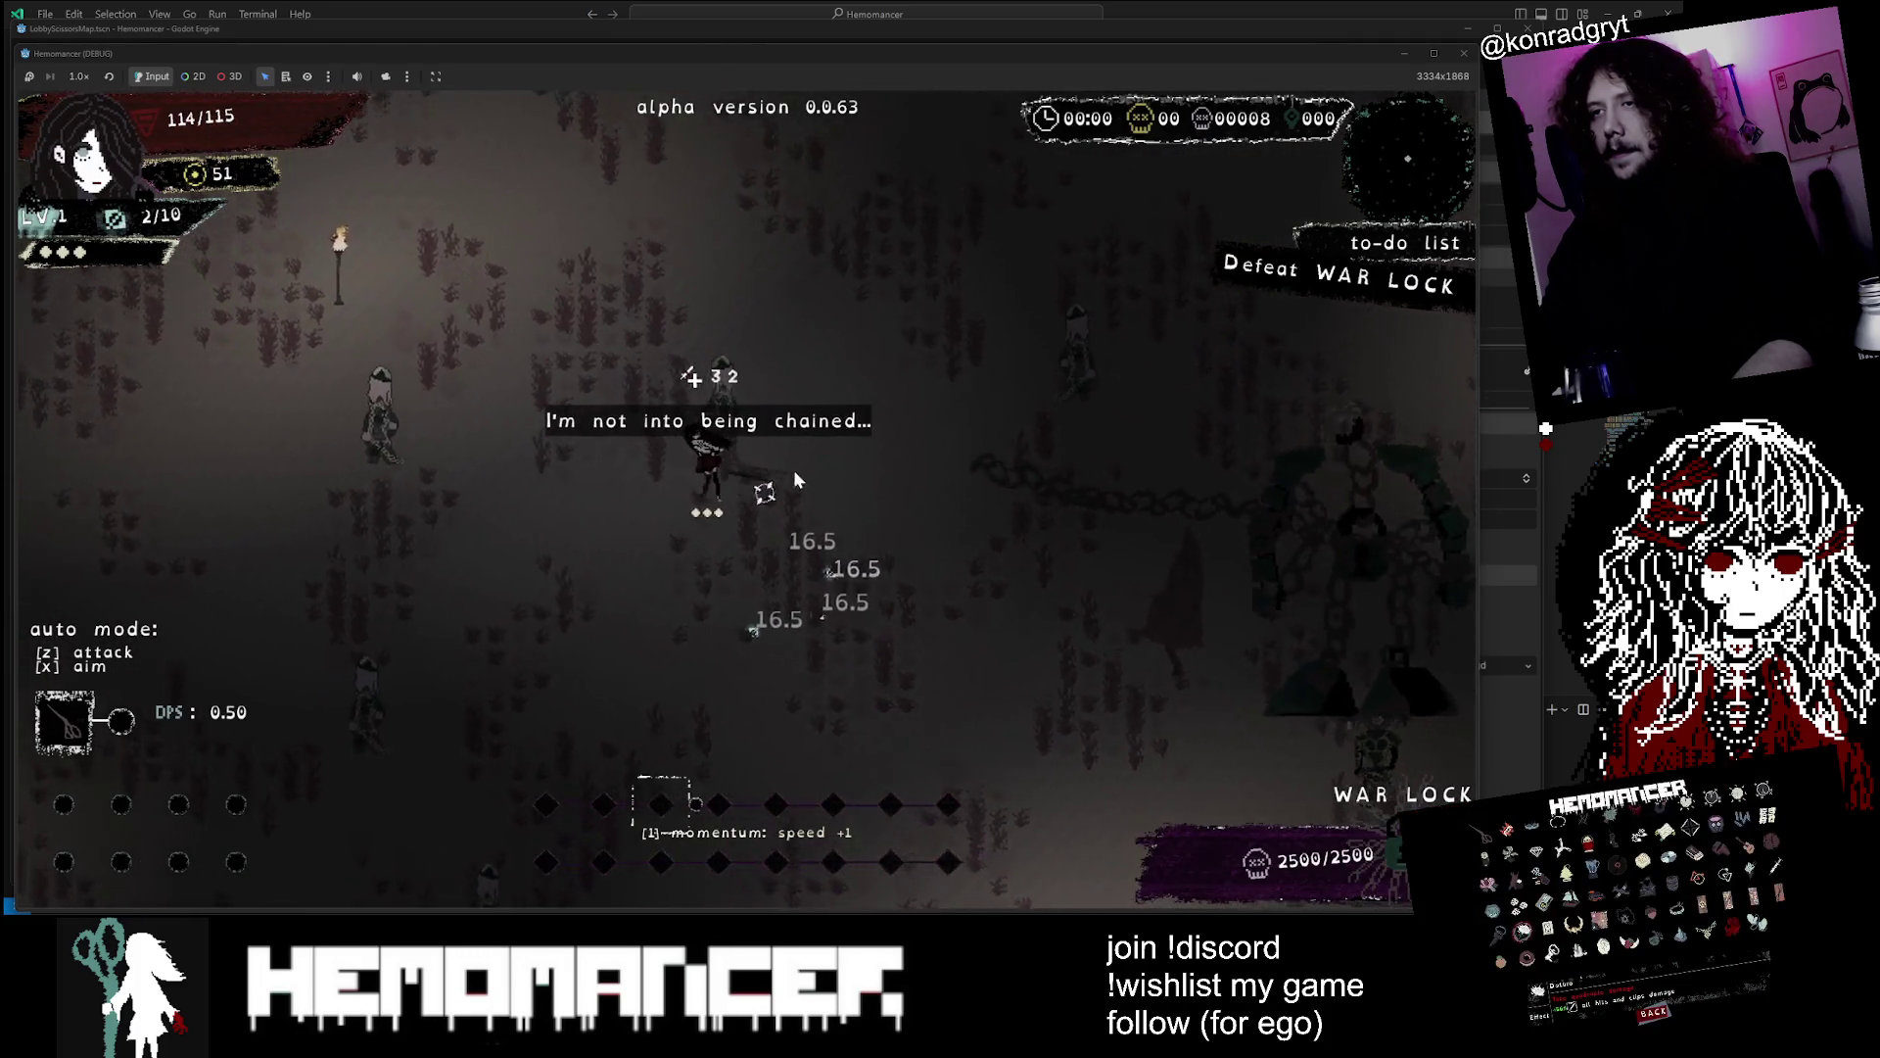
pyautogui.press('s')
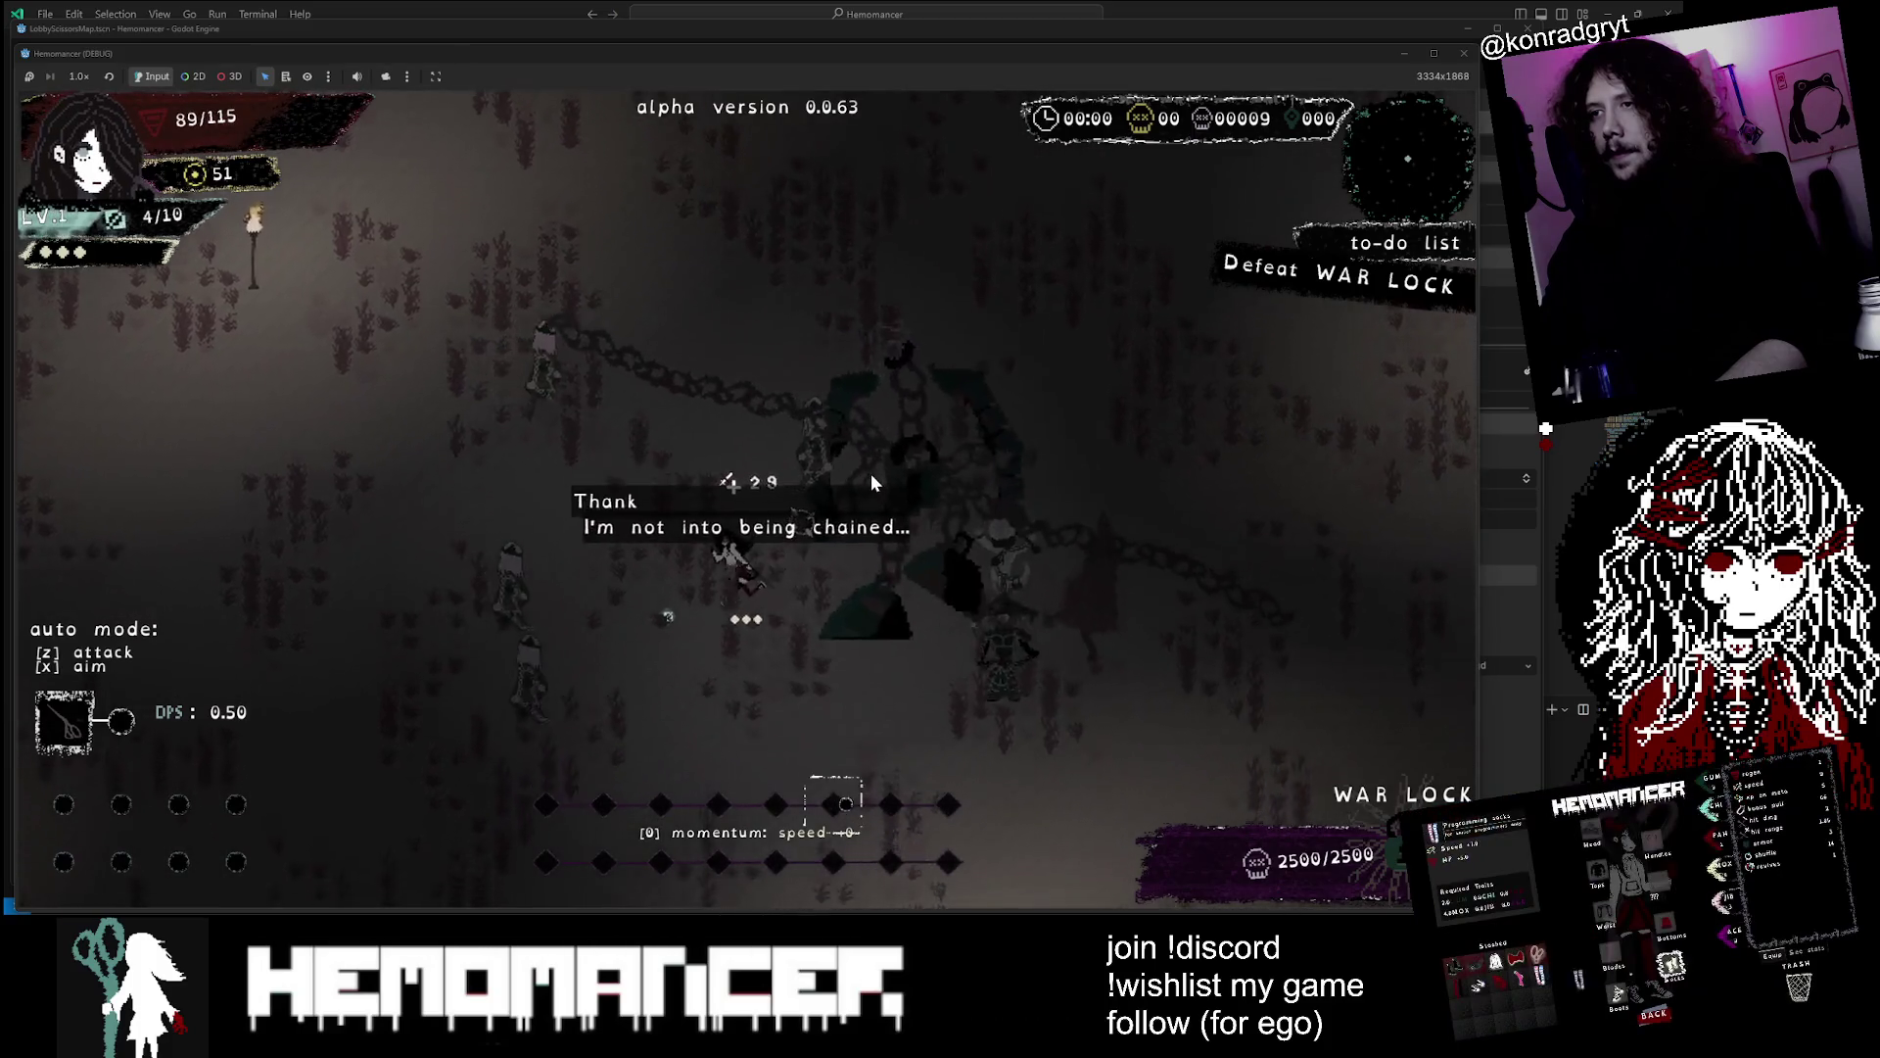
pyautogui.press('d')
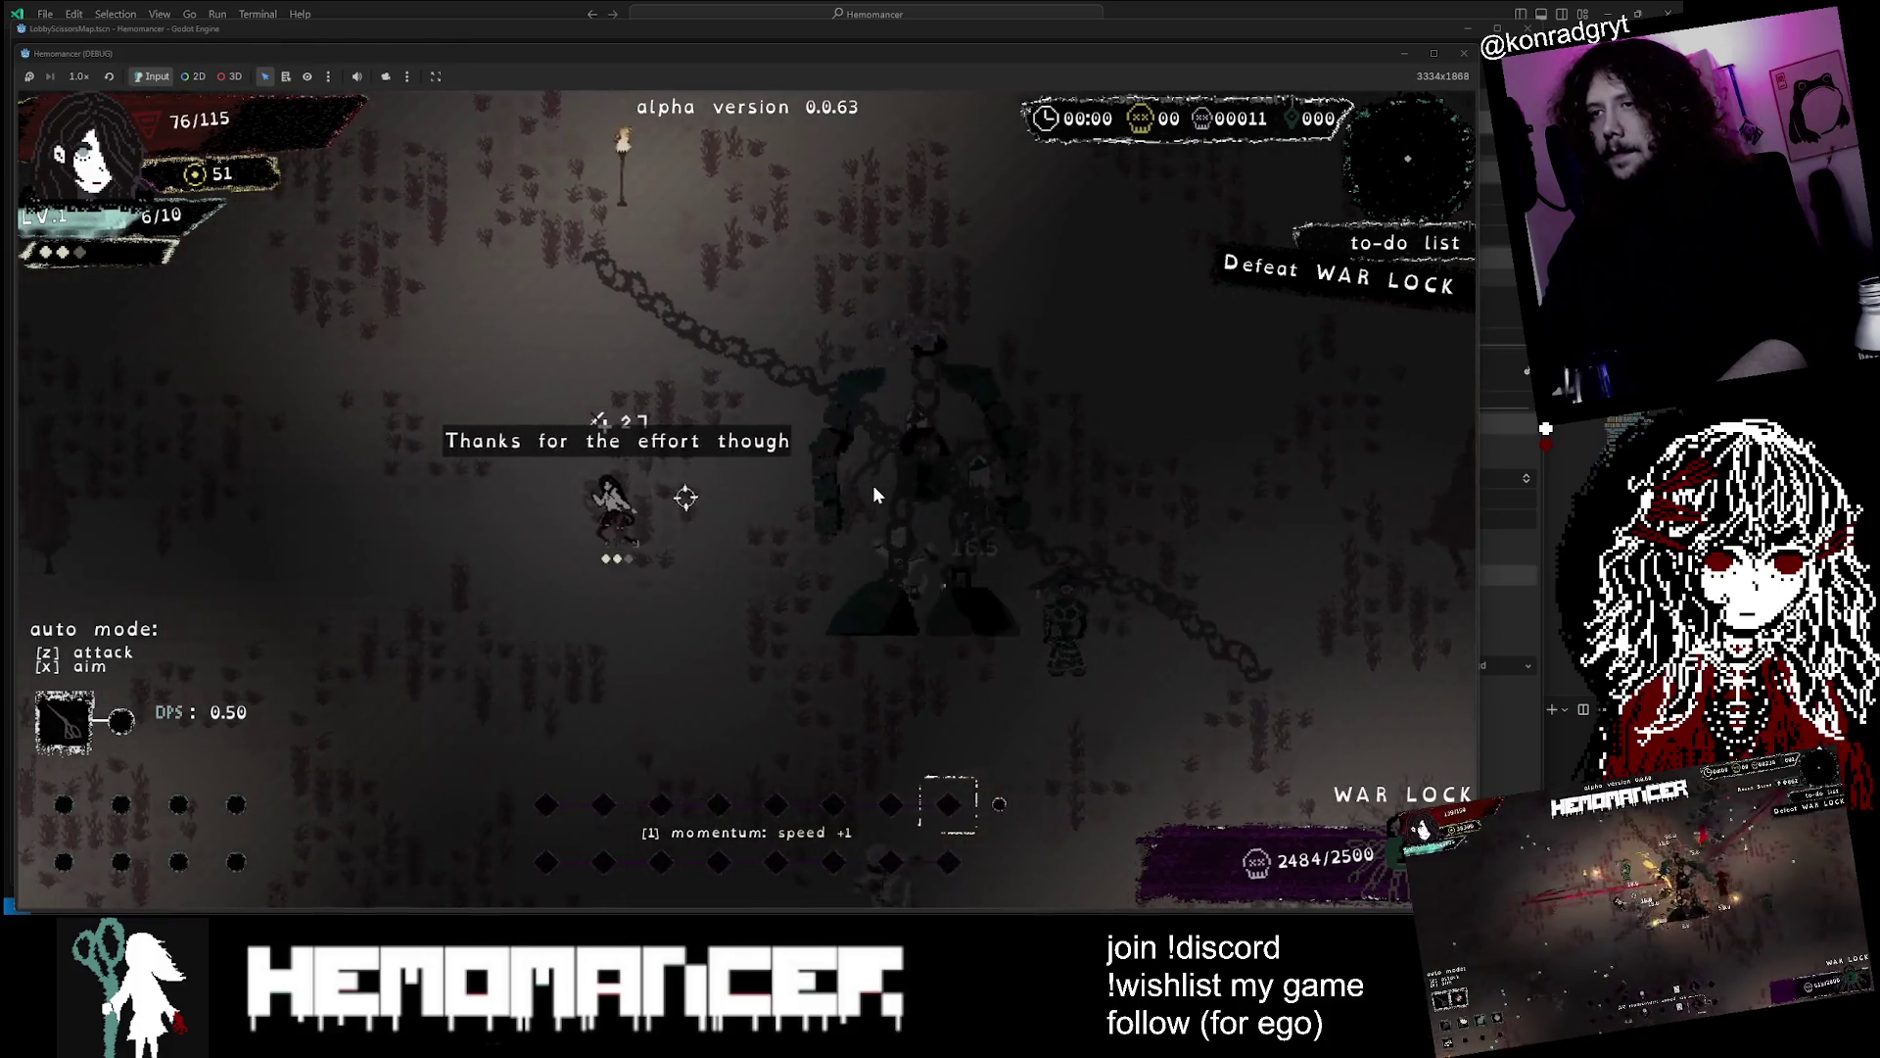
pyautogui.press('s')
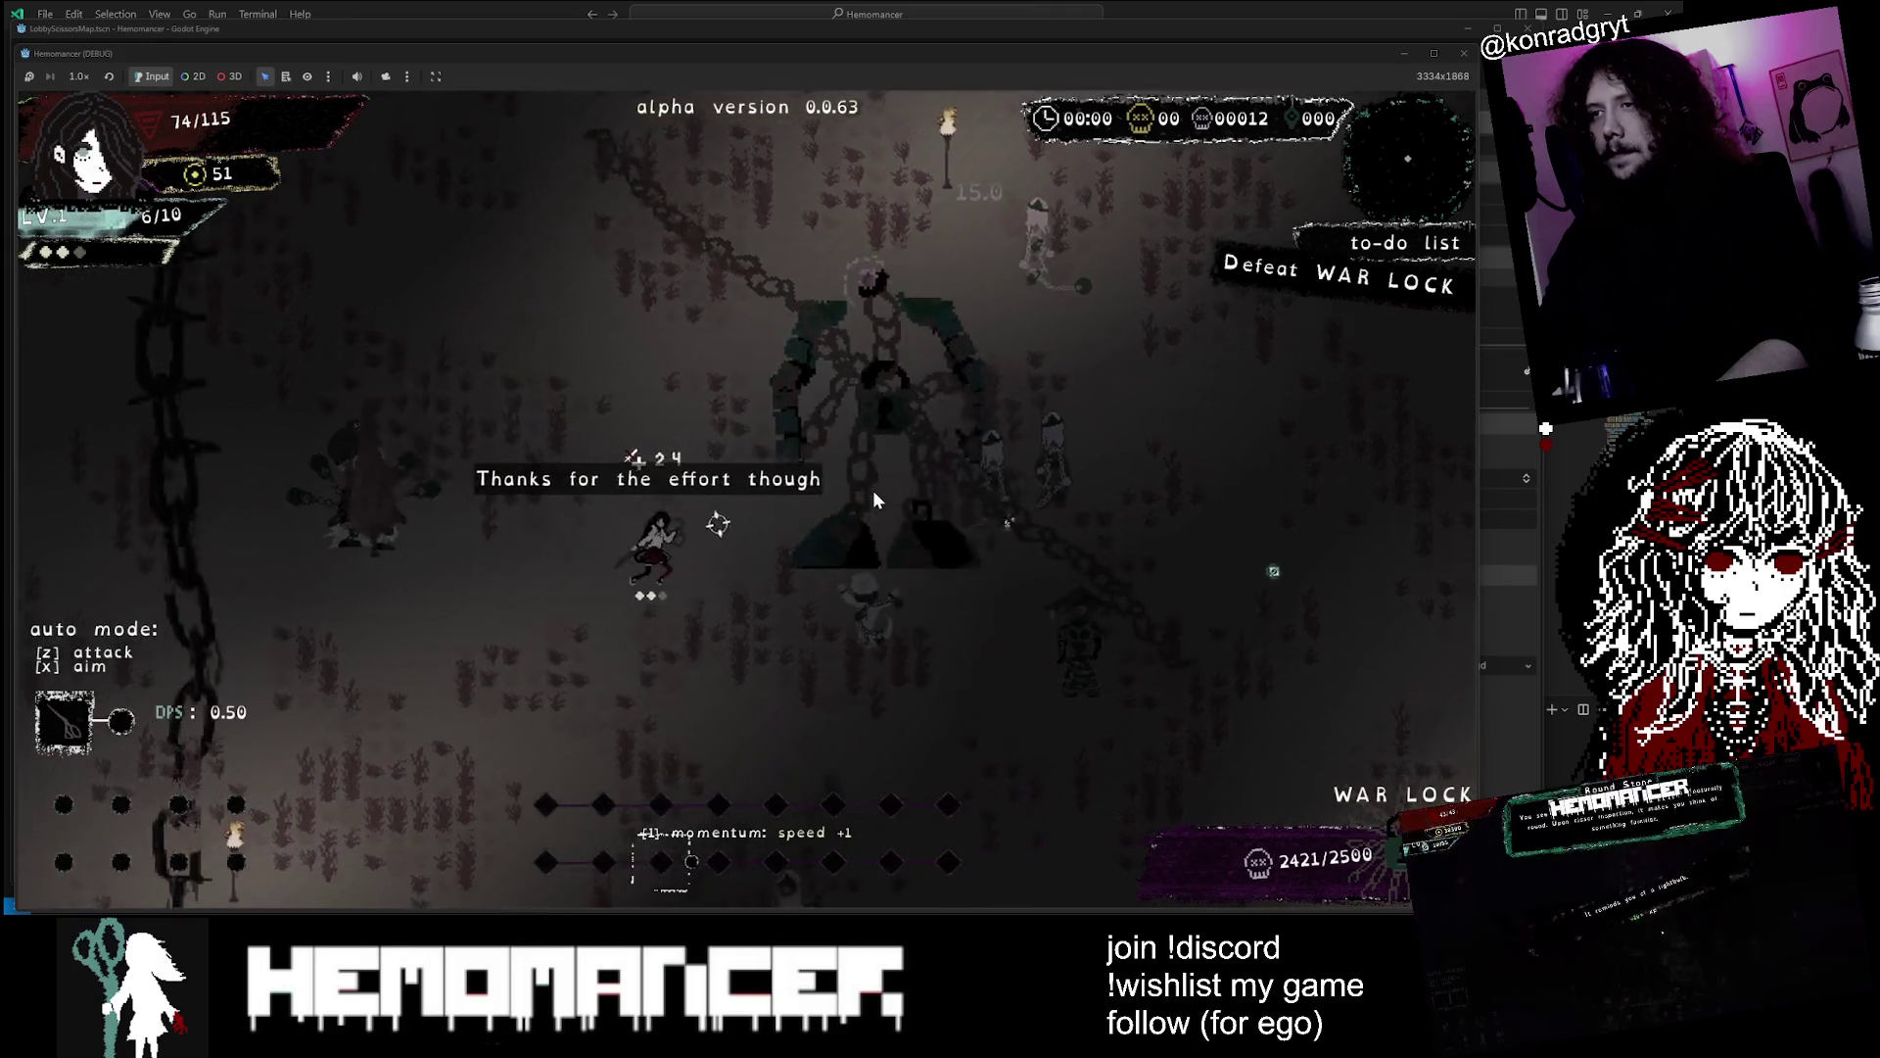
pyautogui.press('s')
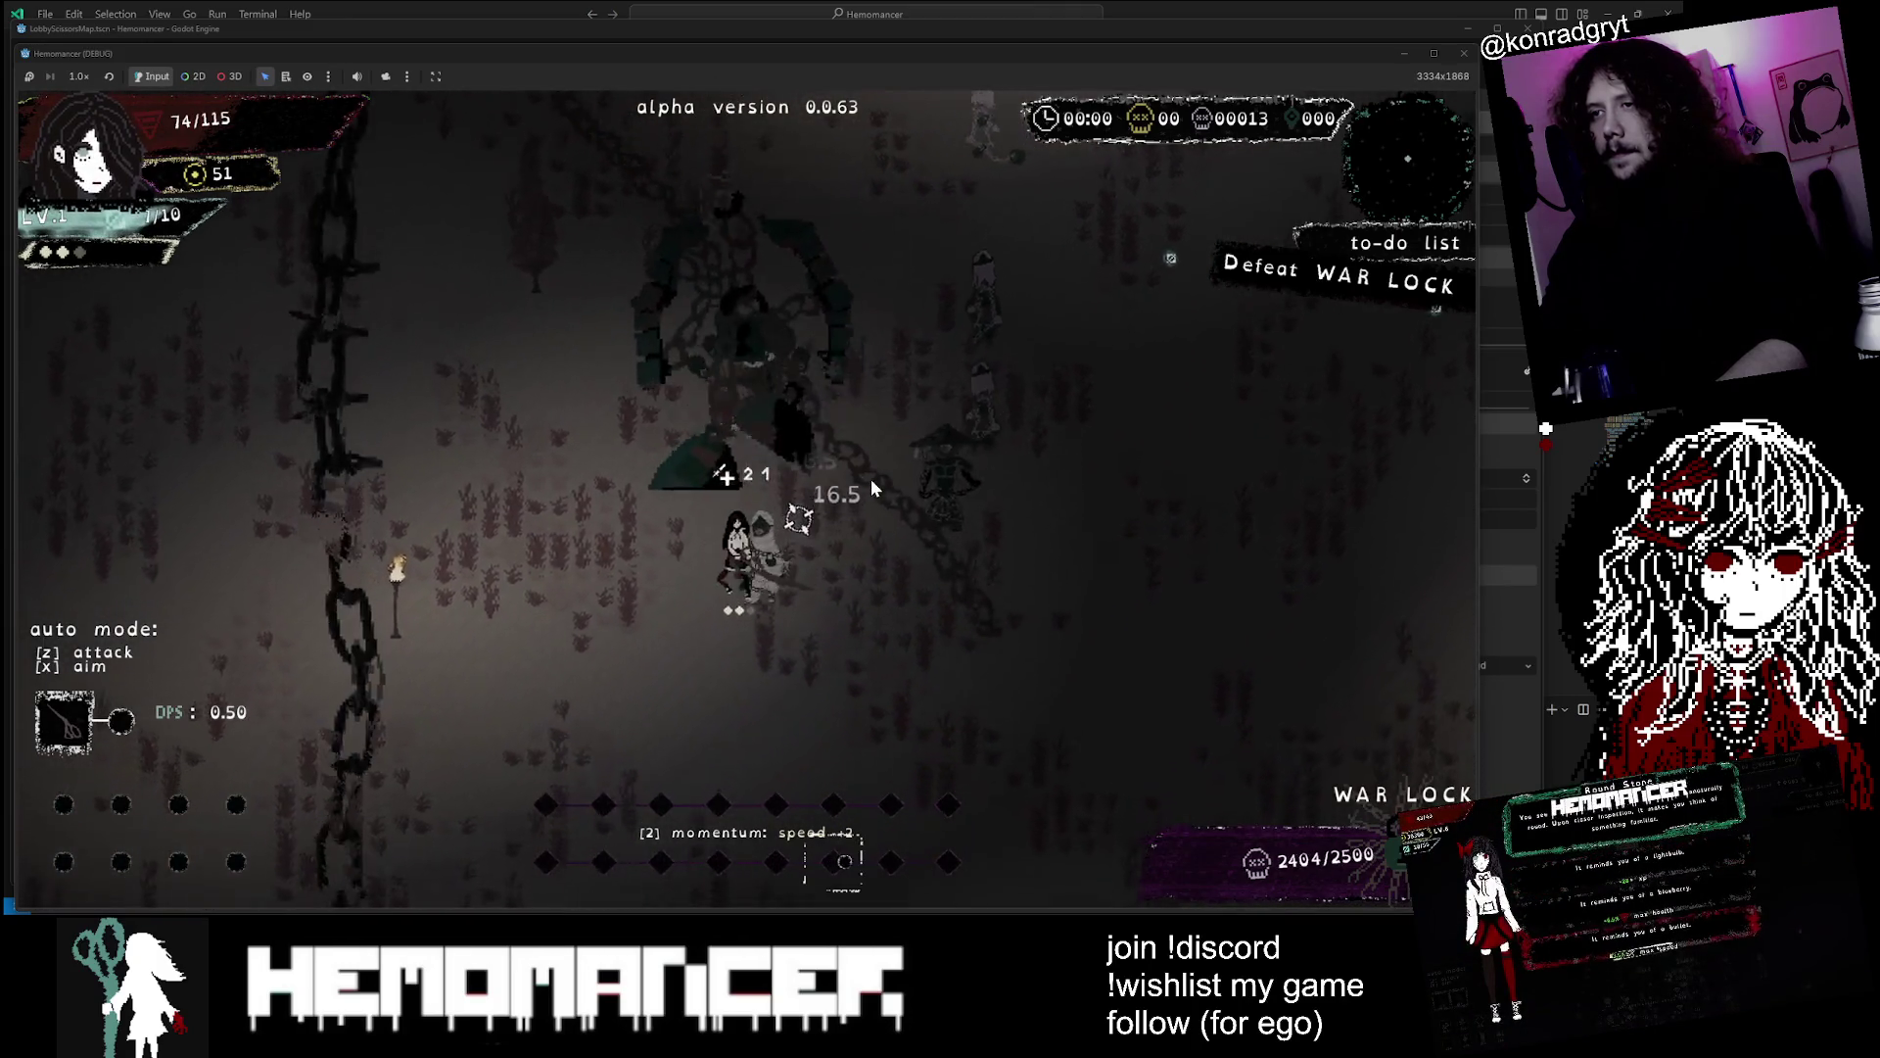
pyautogui.press('w')
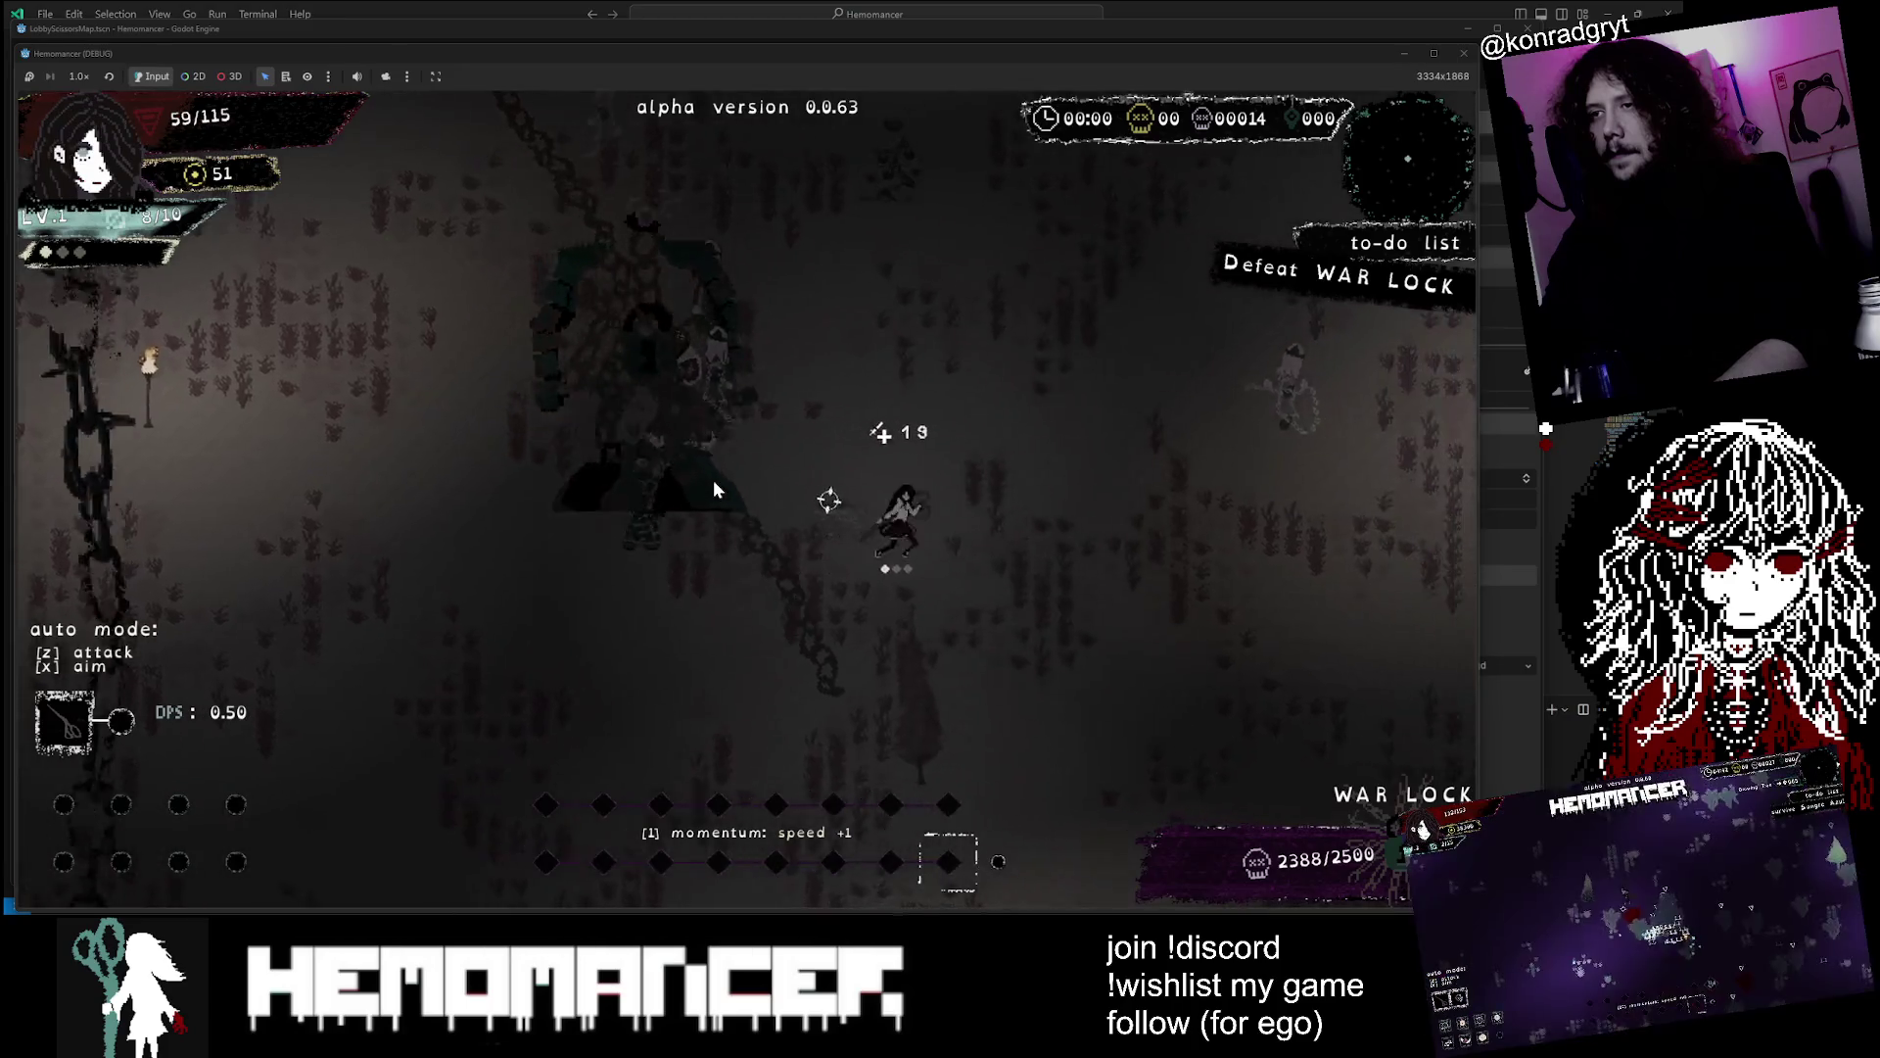
pyautogui.press('w')
pyautogui.press('d')
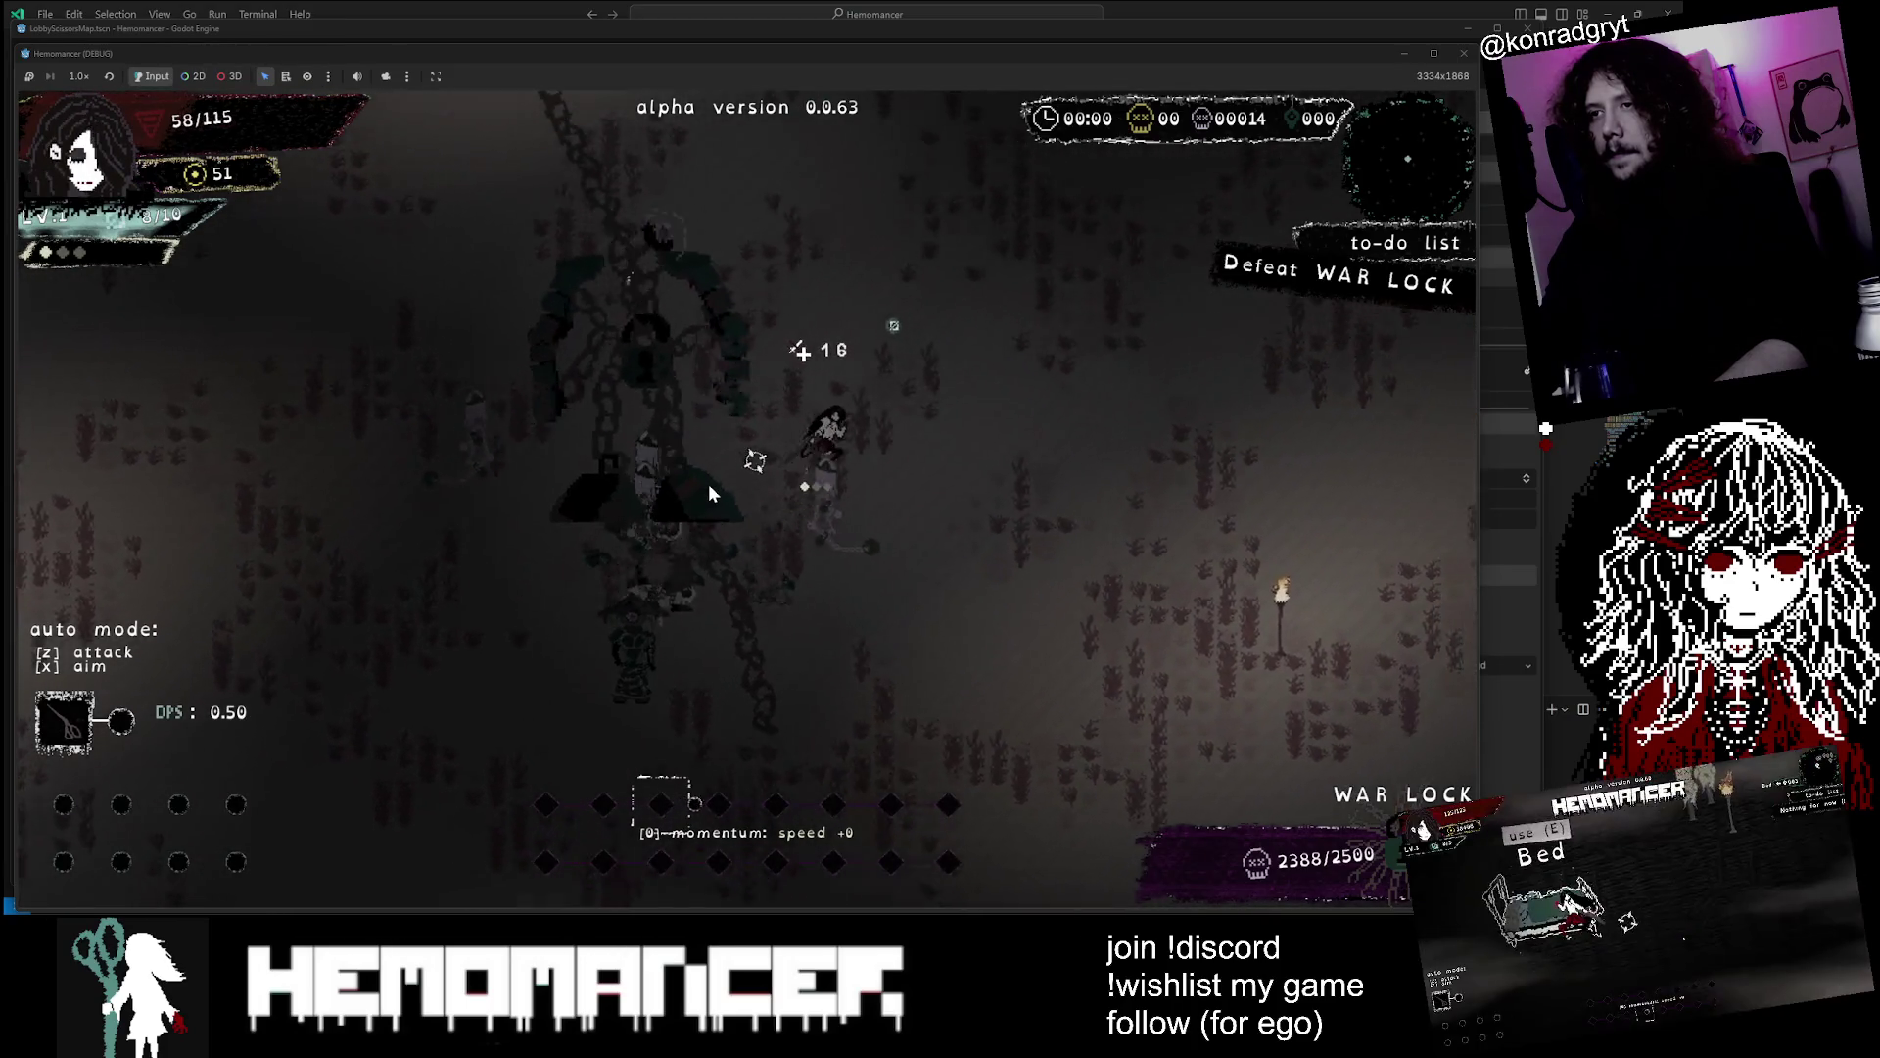
pyautogui.press('w')
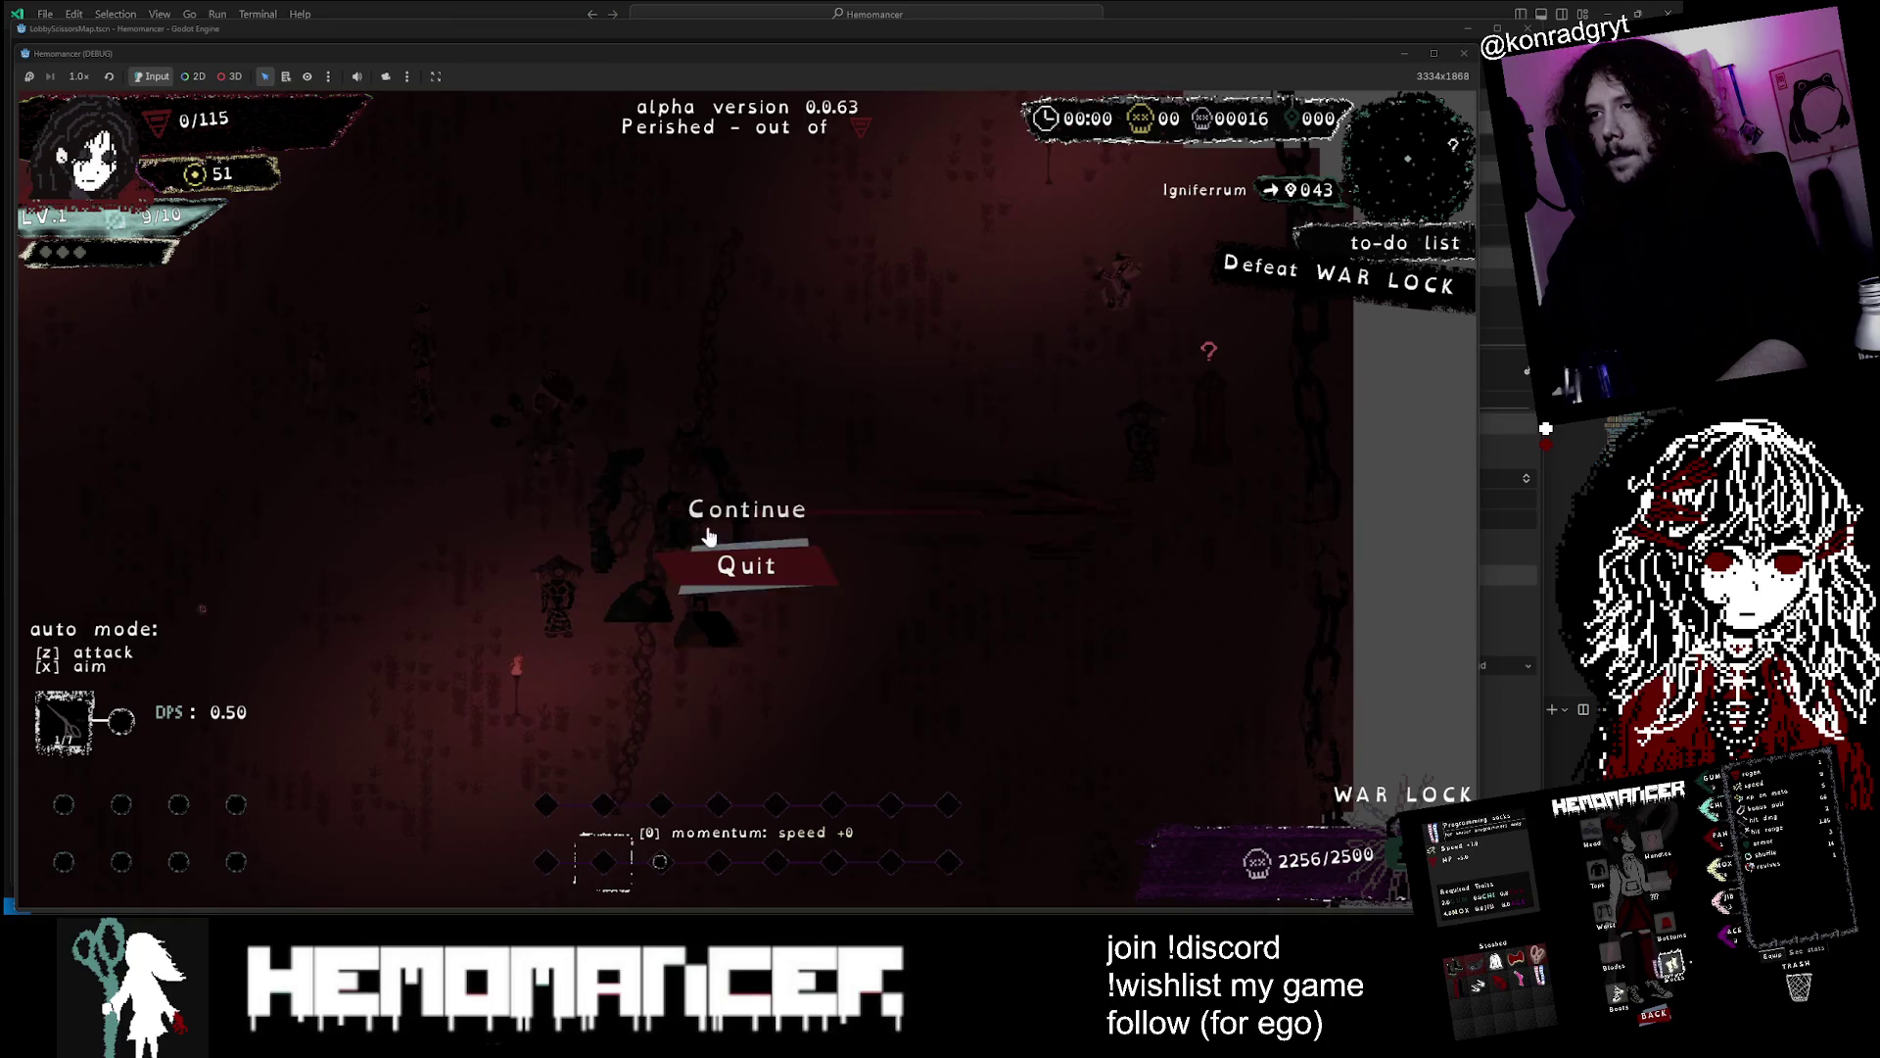
pyautogui.click(742, 514)
# Open and close the quest journal at the bookstand
pyautogui.press('a')
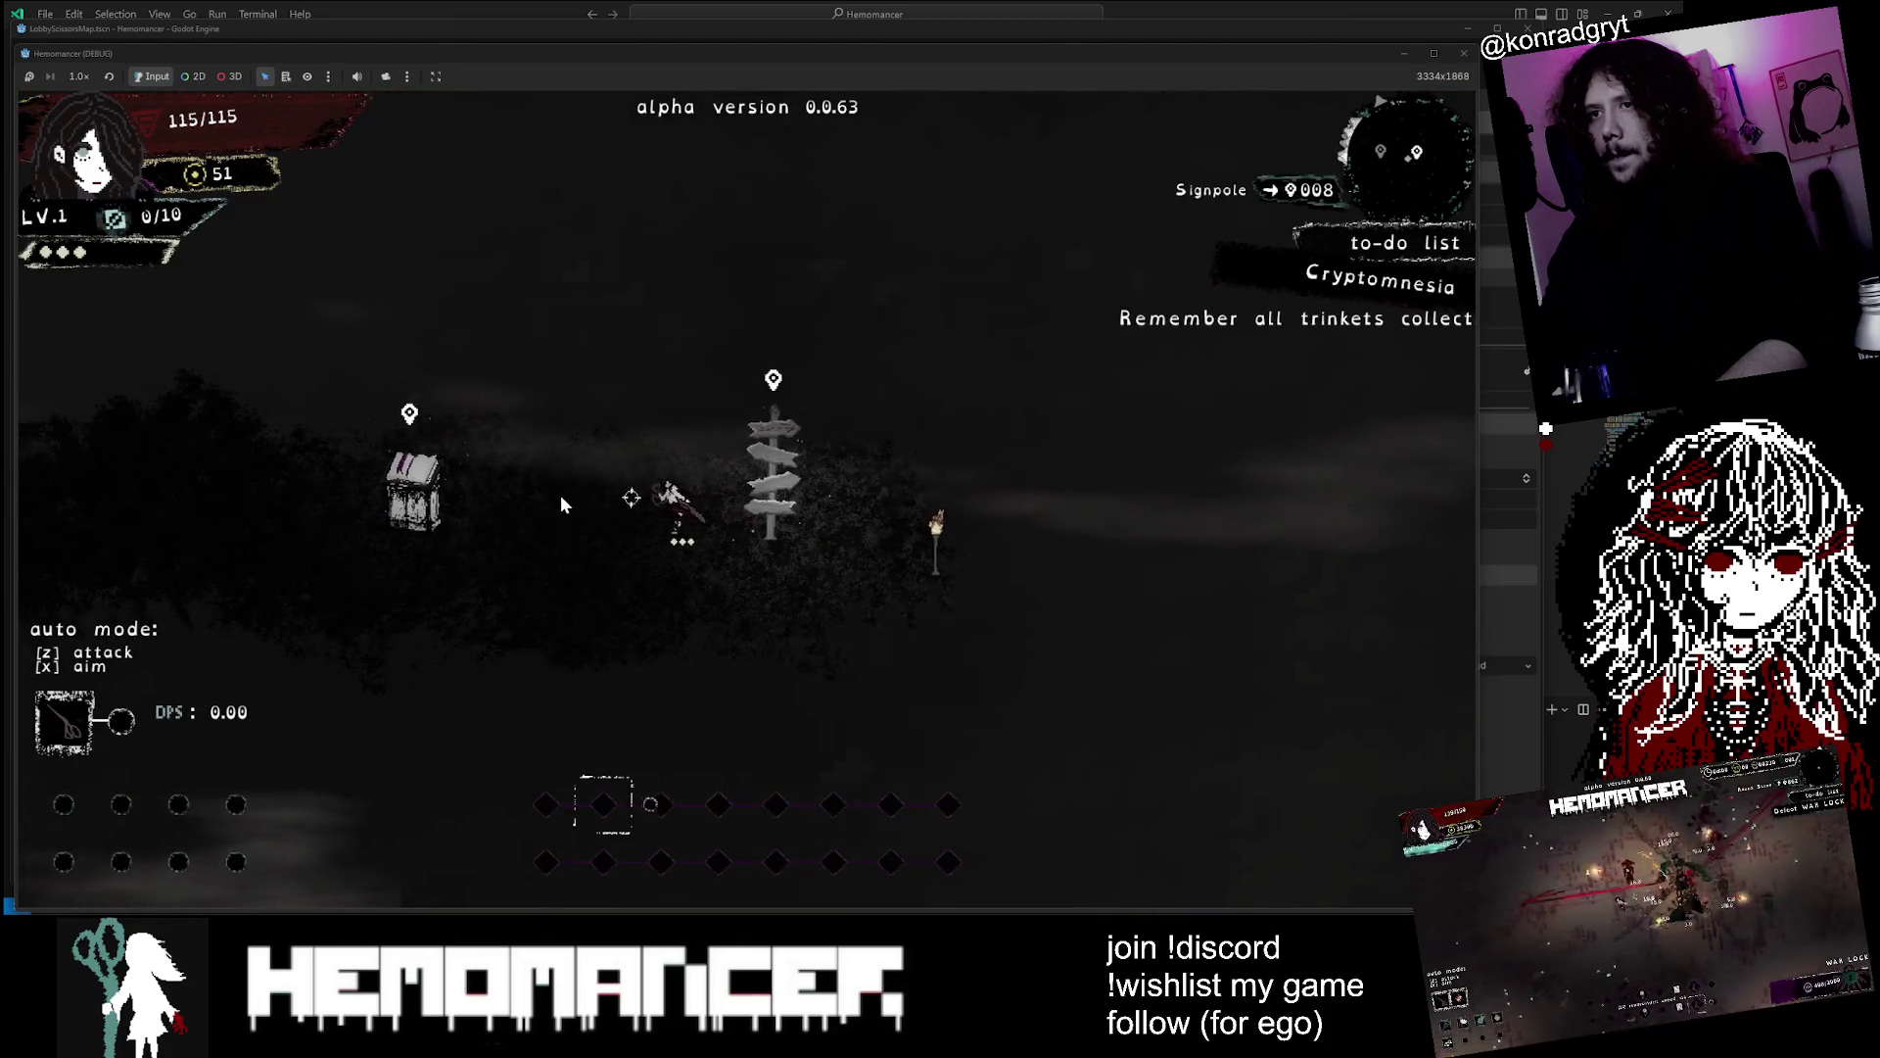
pyautogui.press('e')
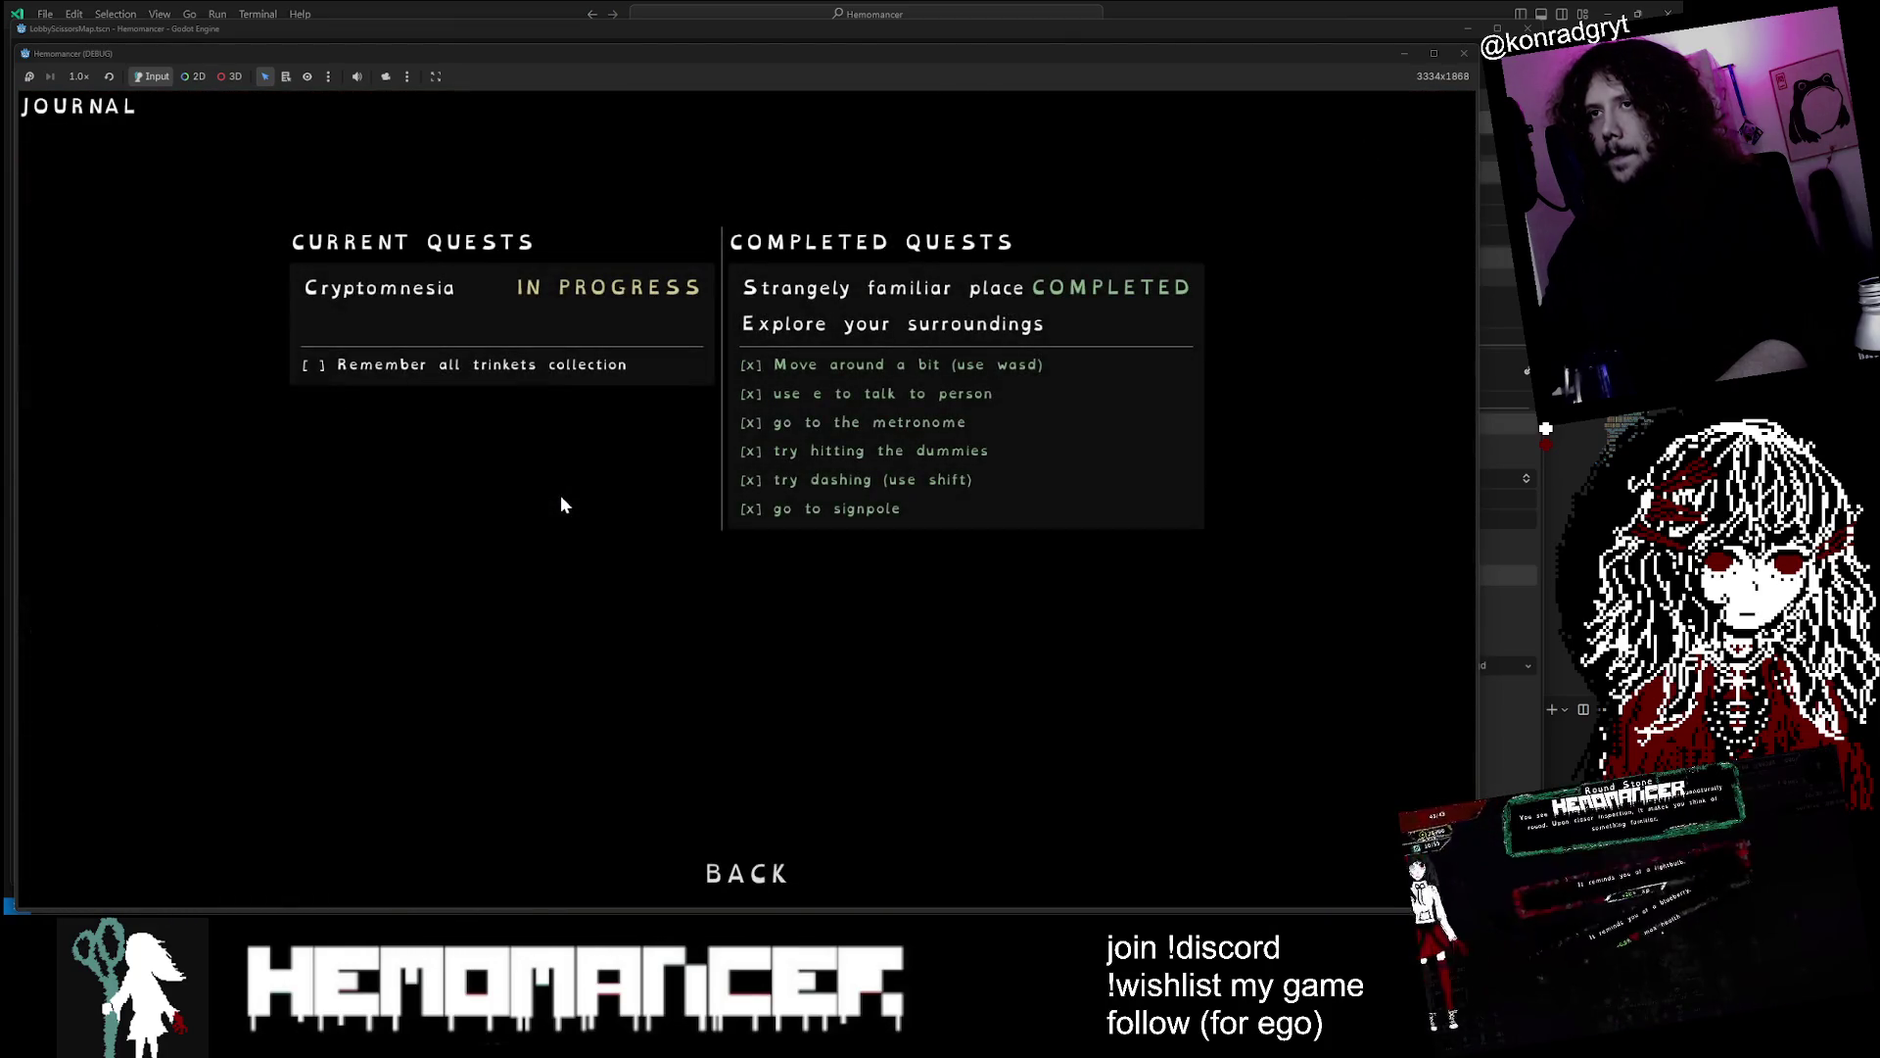
pyautogui.click(791, 871)
pyautogui.press('a')
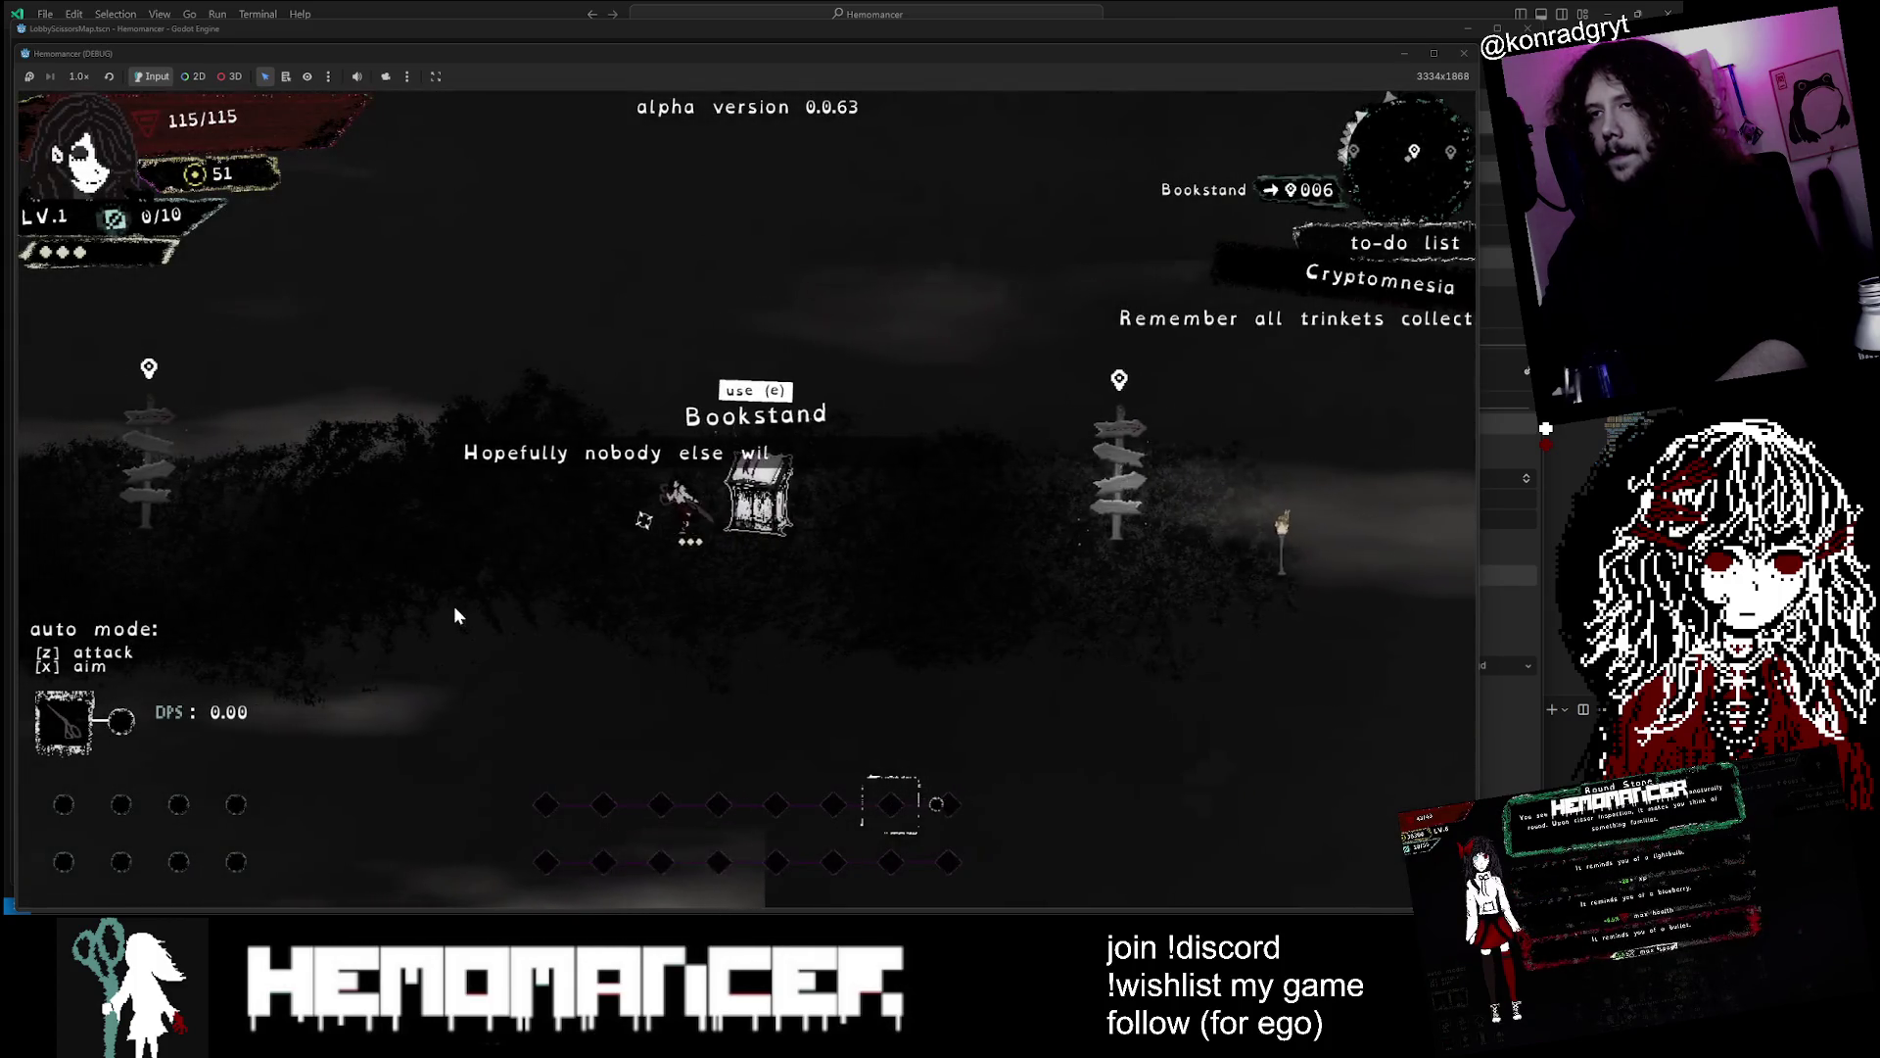
# Walk left through the lobby past the signpole and scarecrows to the Gruff Stranger
pyautogui.press('a')
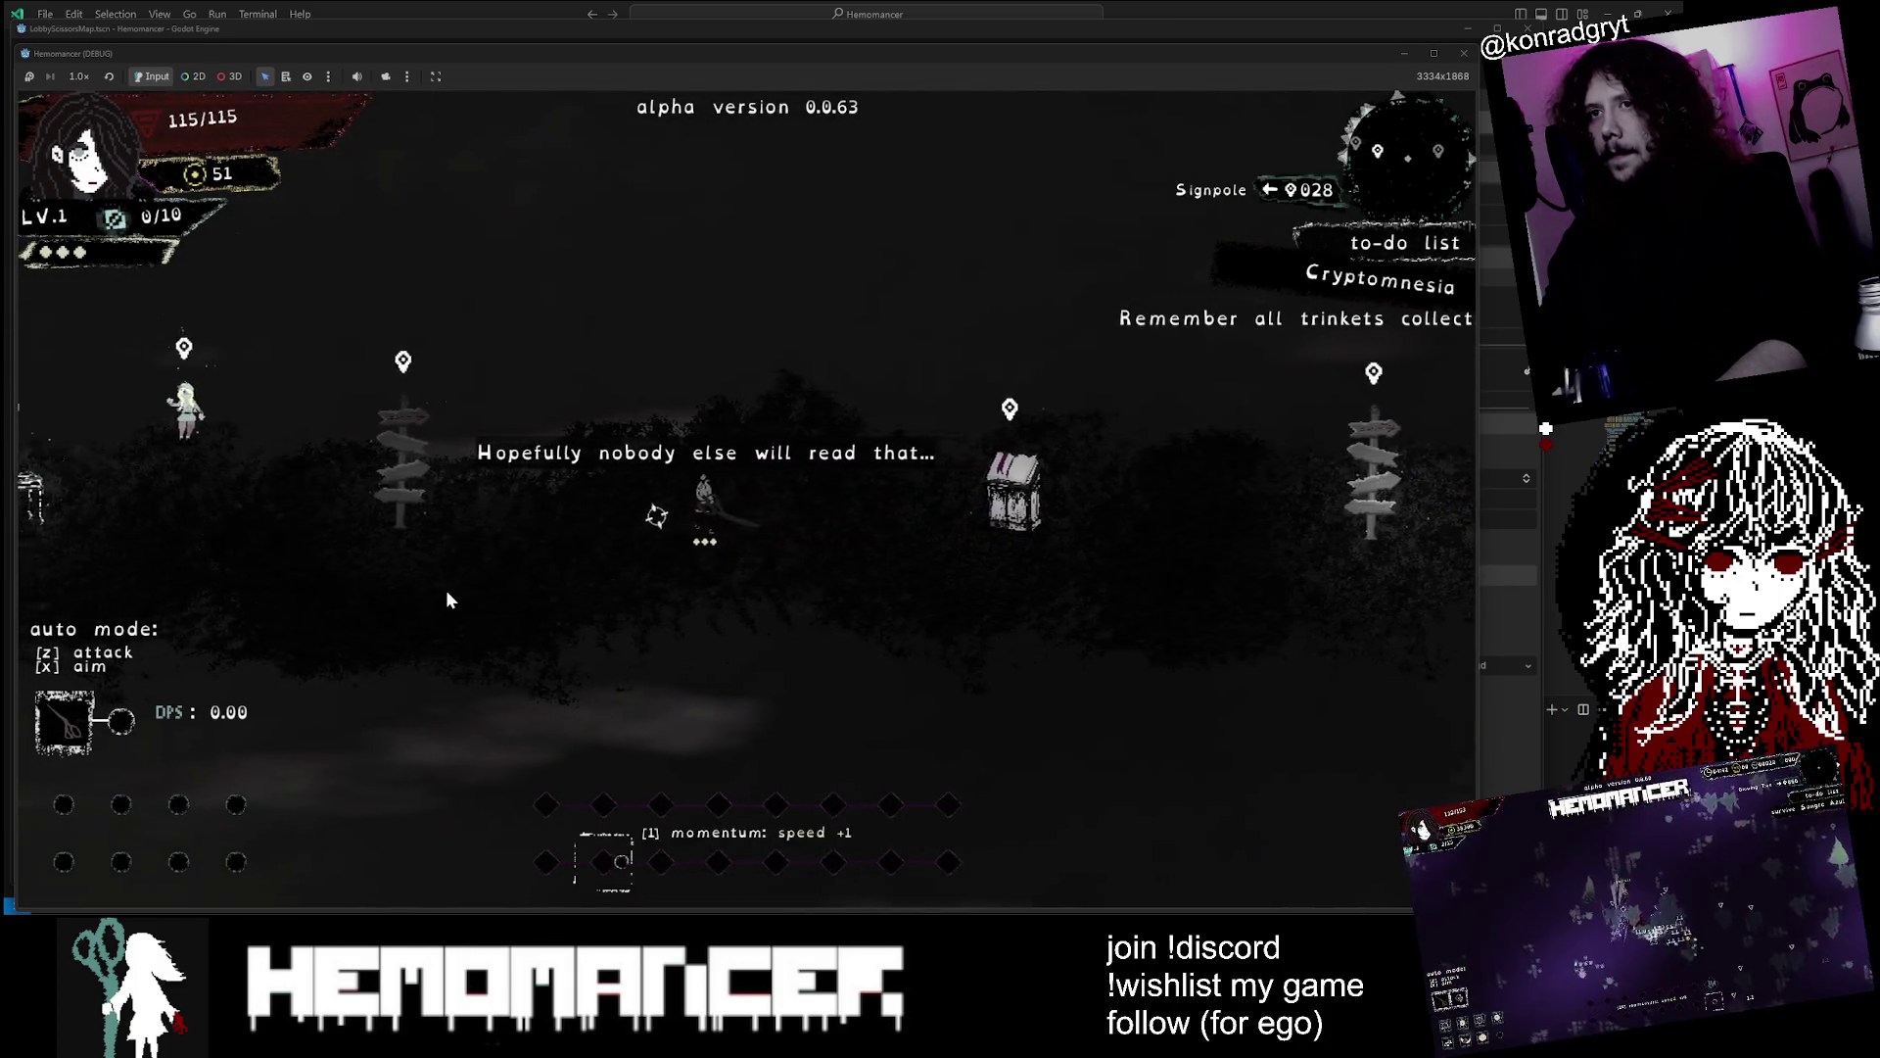
pyautogui.press('a')
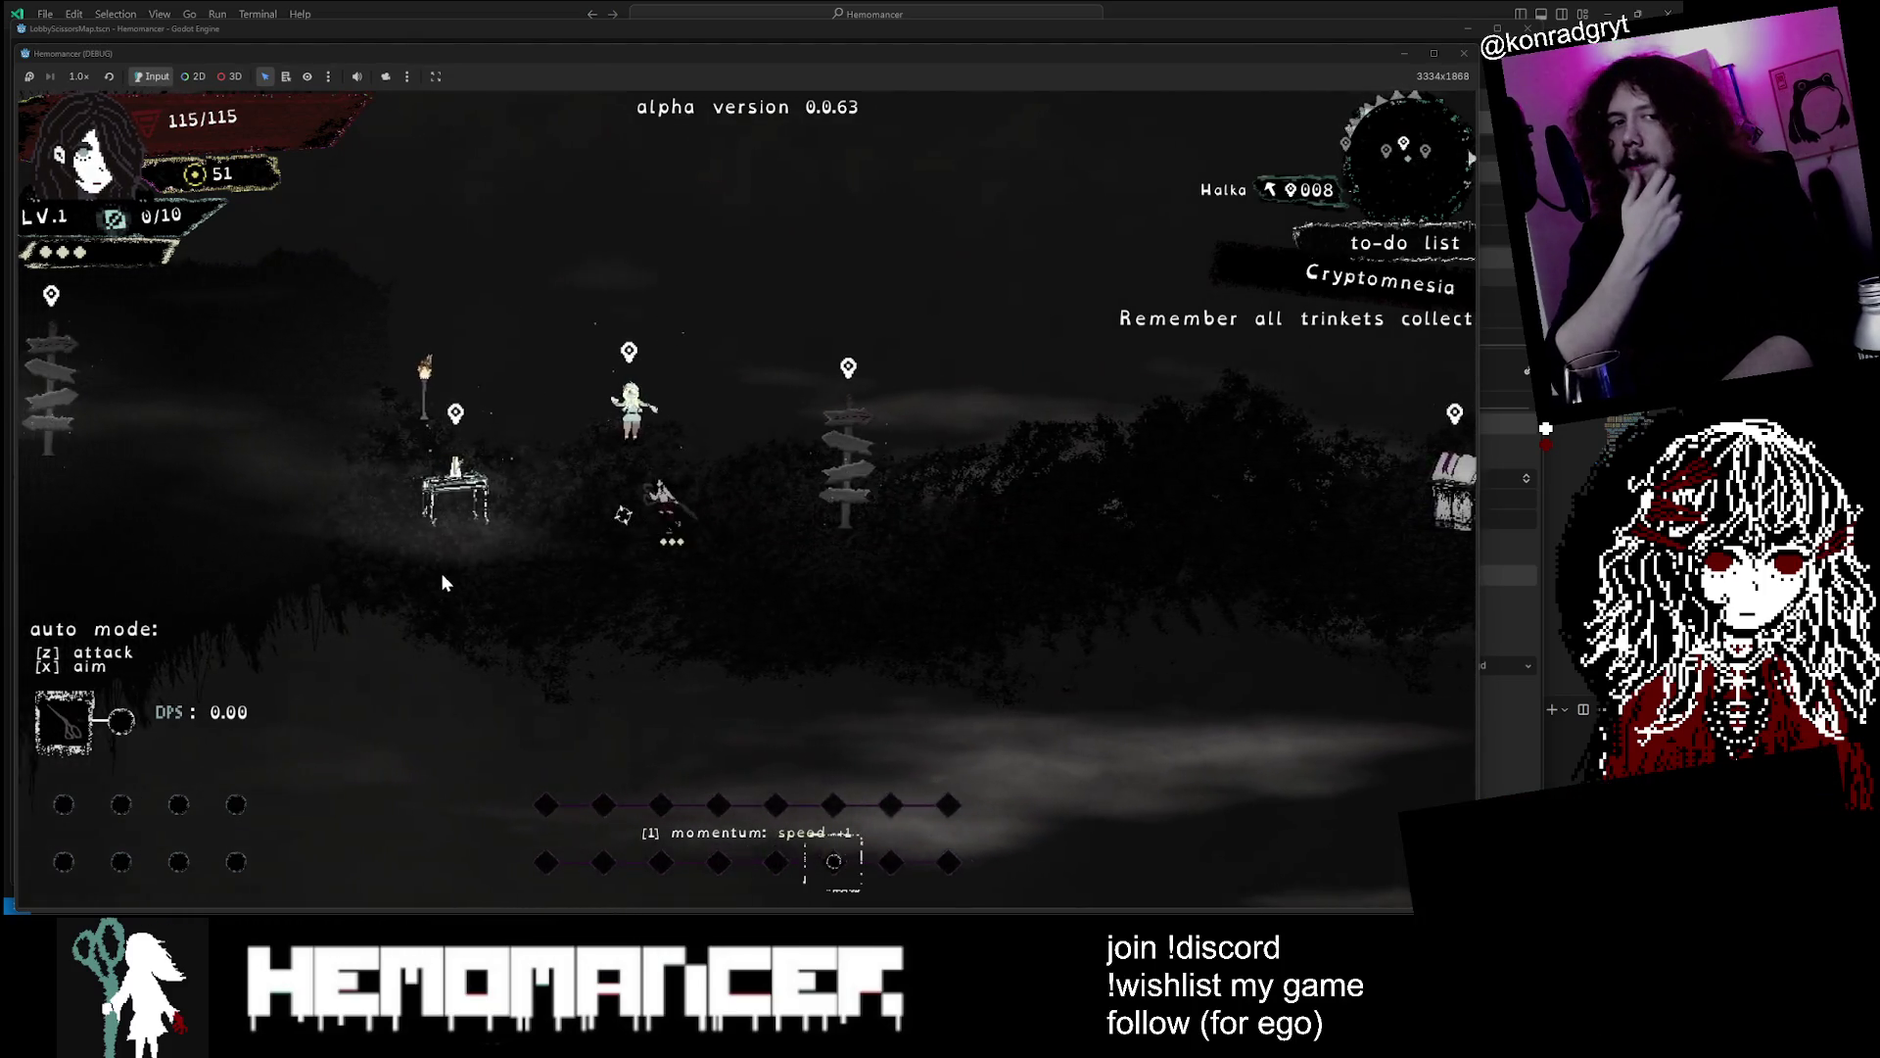
pyautogui.press('a')
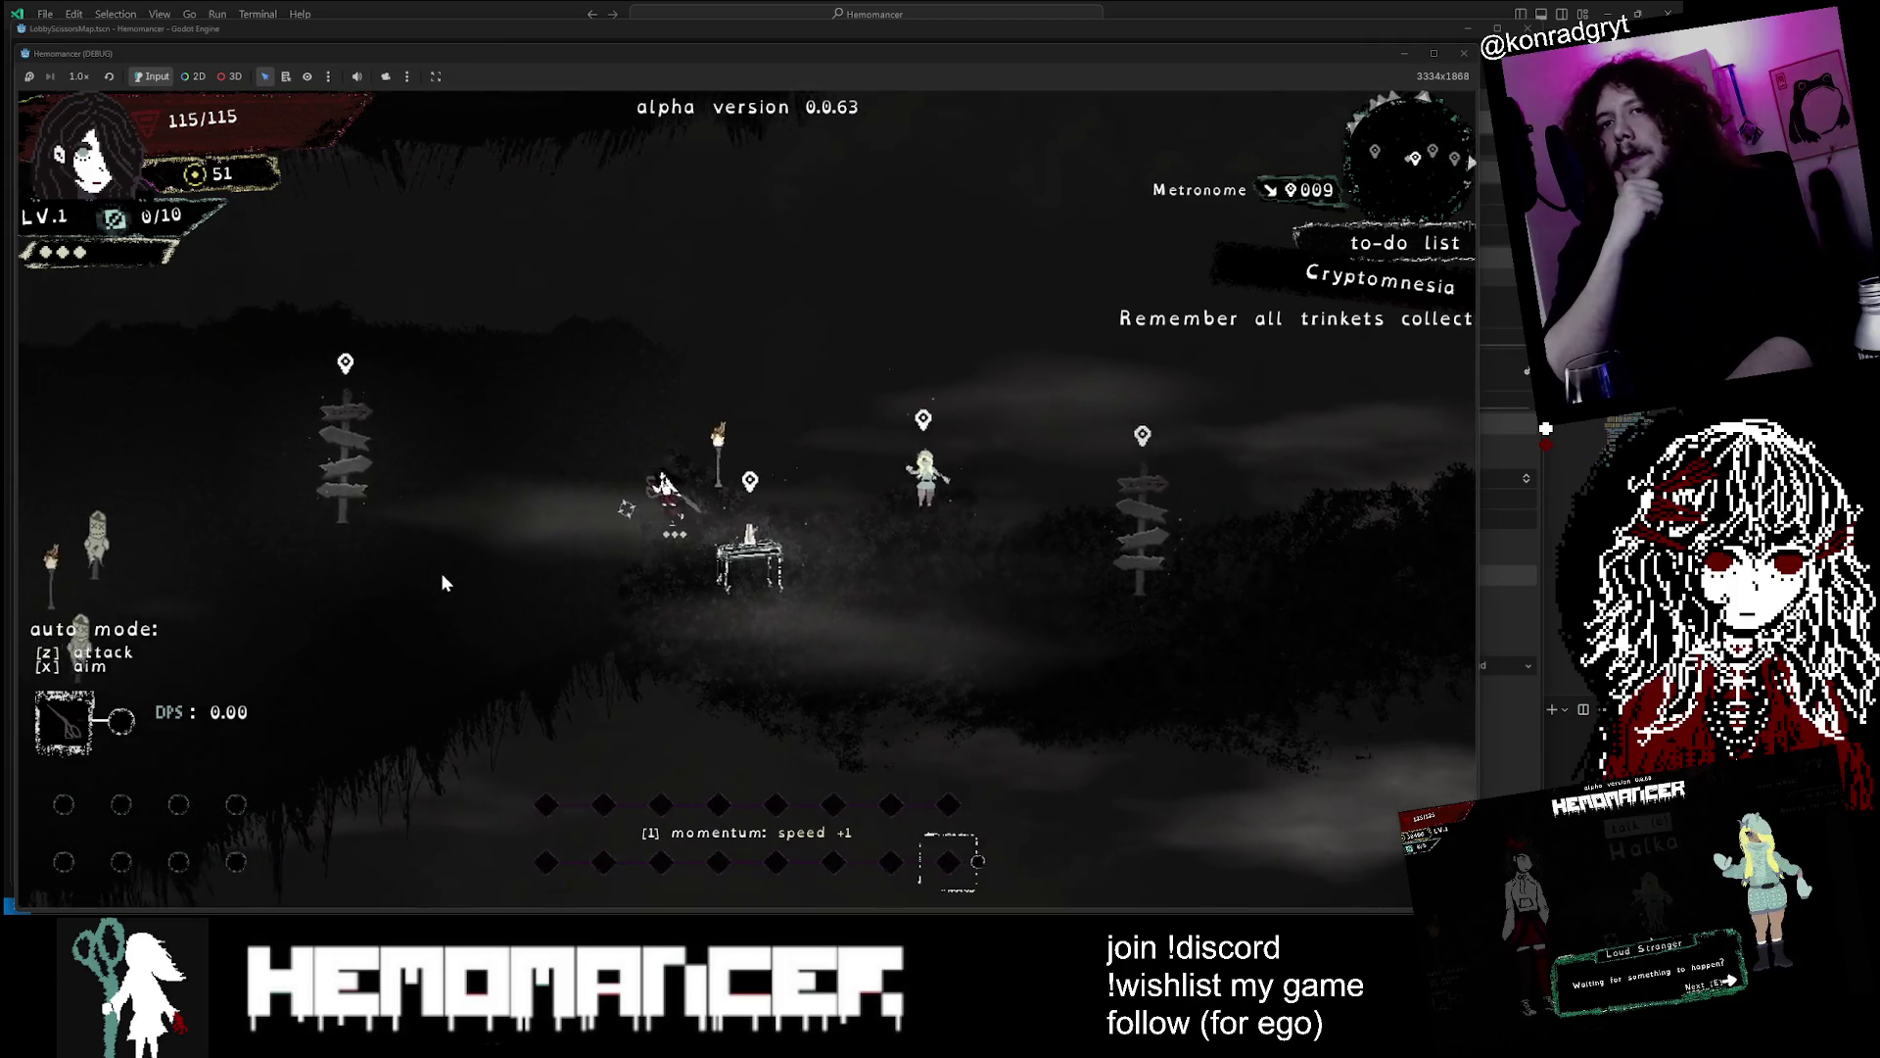
pyautogui.press('a')
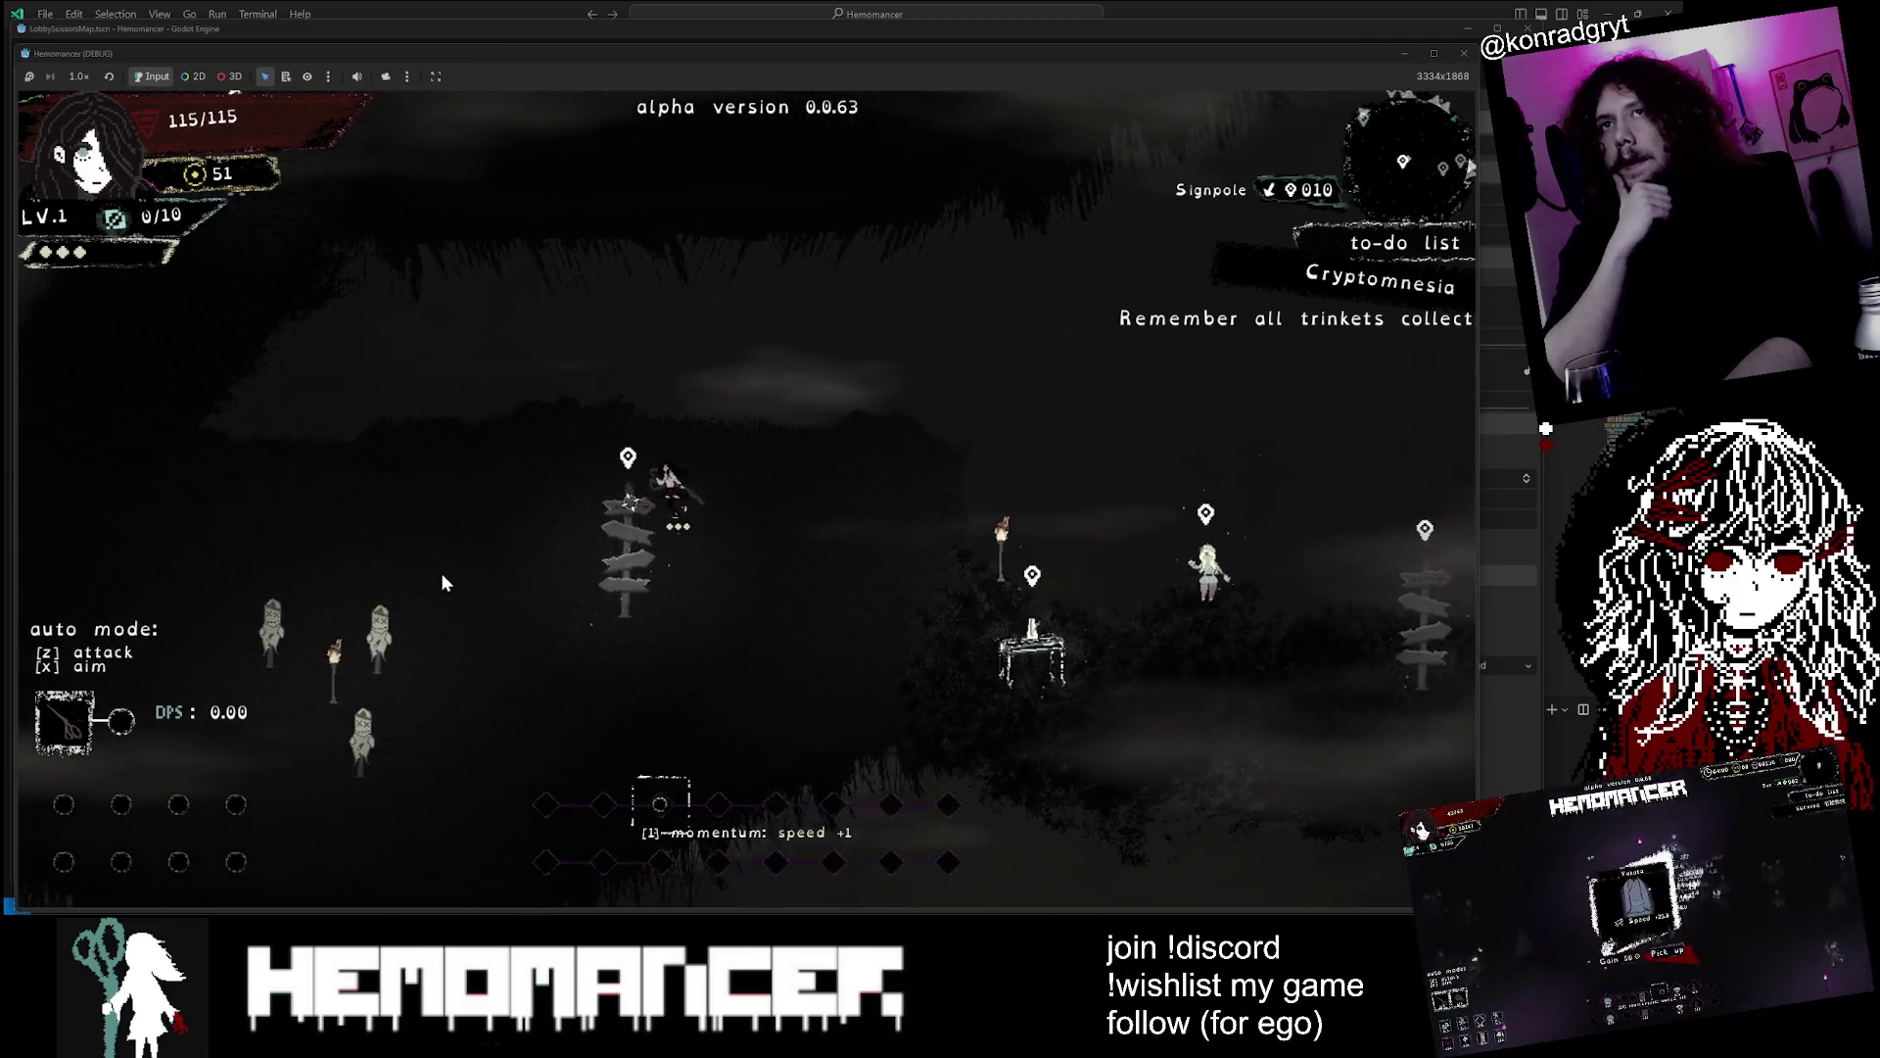
pyautogui.press('a')
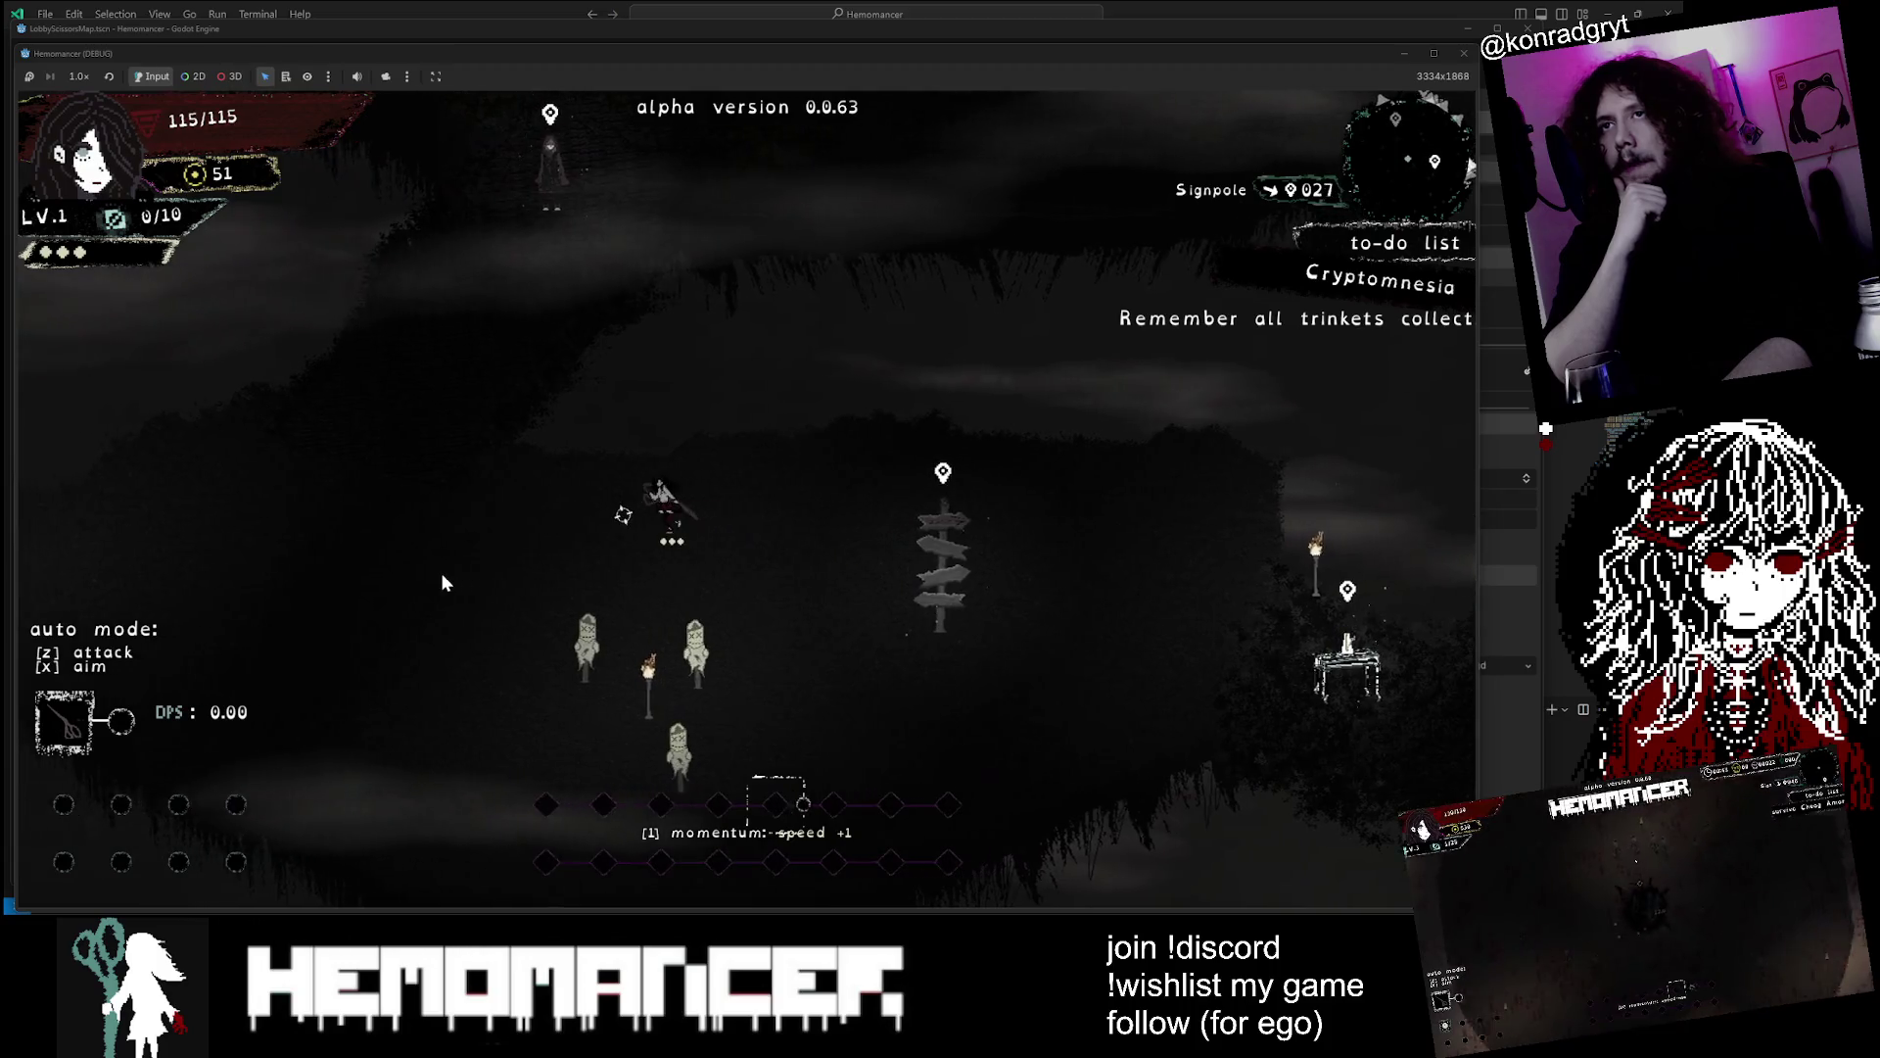
pyautogui.press('a')
pyautogui.press('w')
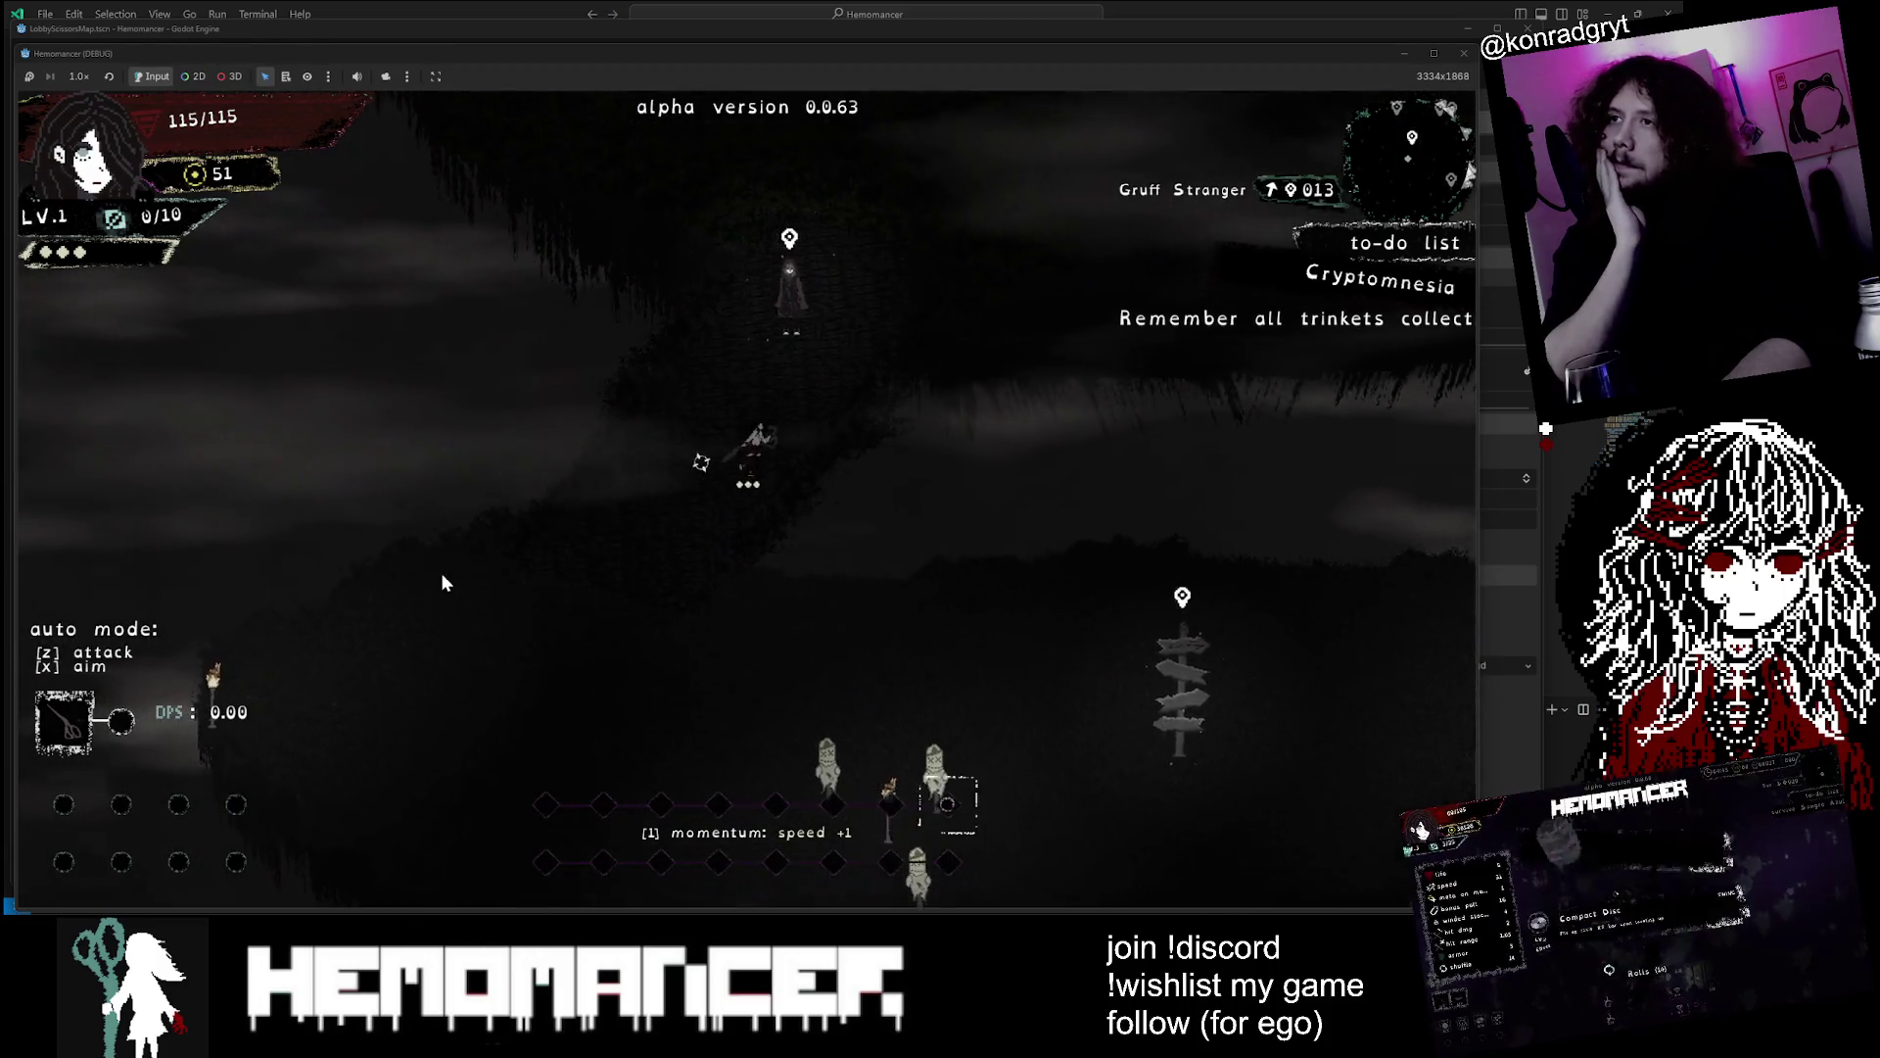
pyautogui.press('w')
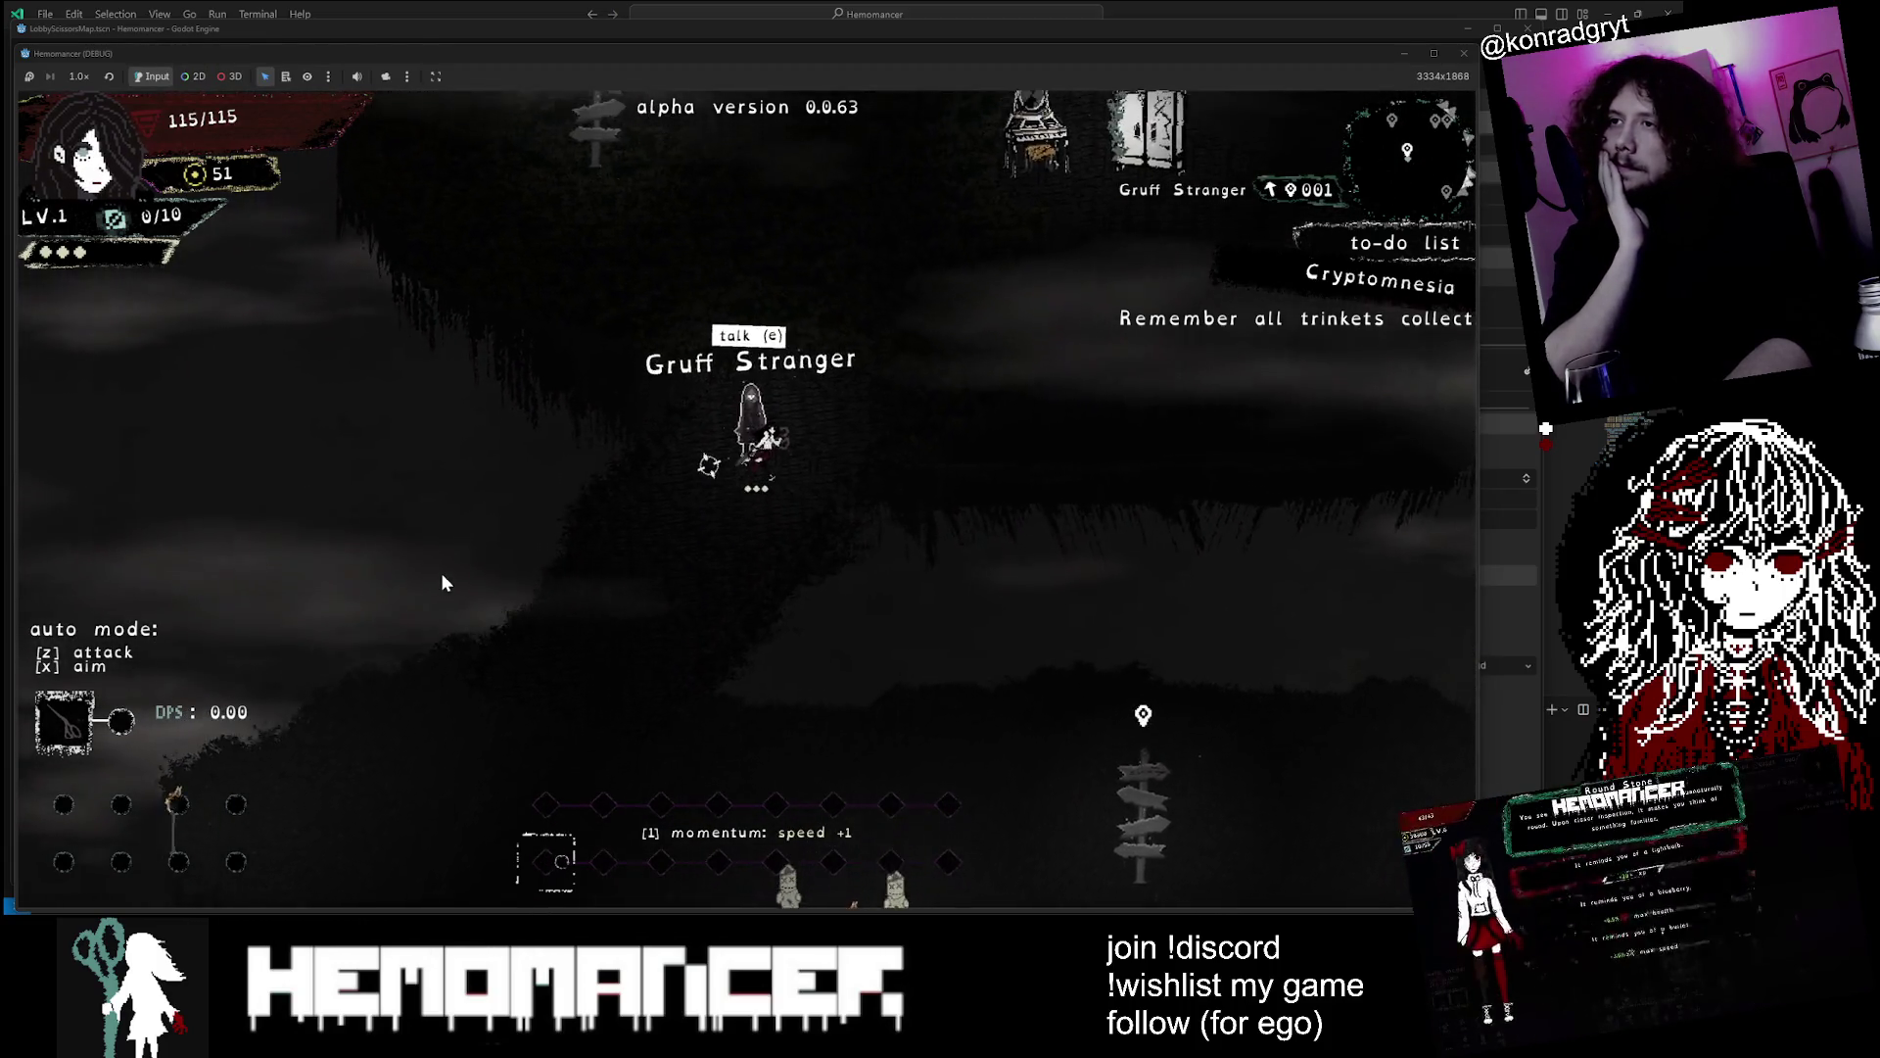
# Move around the Gruff Stranger, then hide the game to show lobby_map.gd's draw_map
pyautogui.press('a')
pyautogui.press('s')
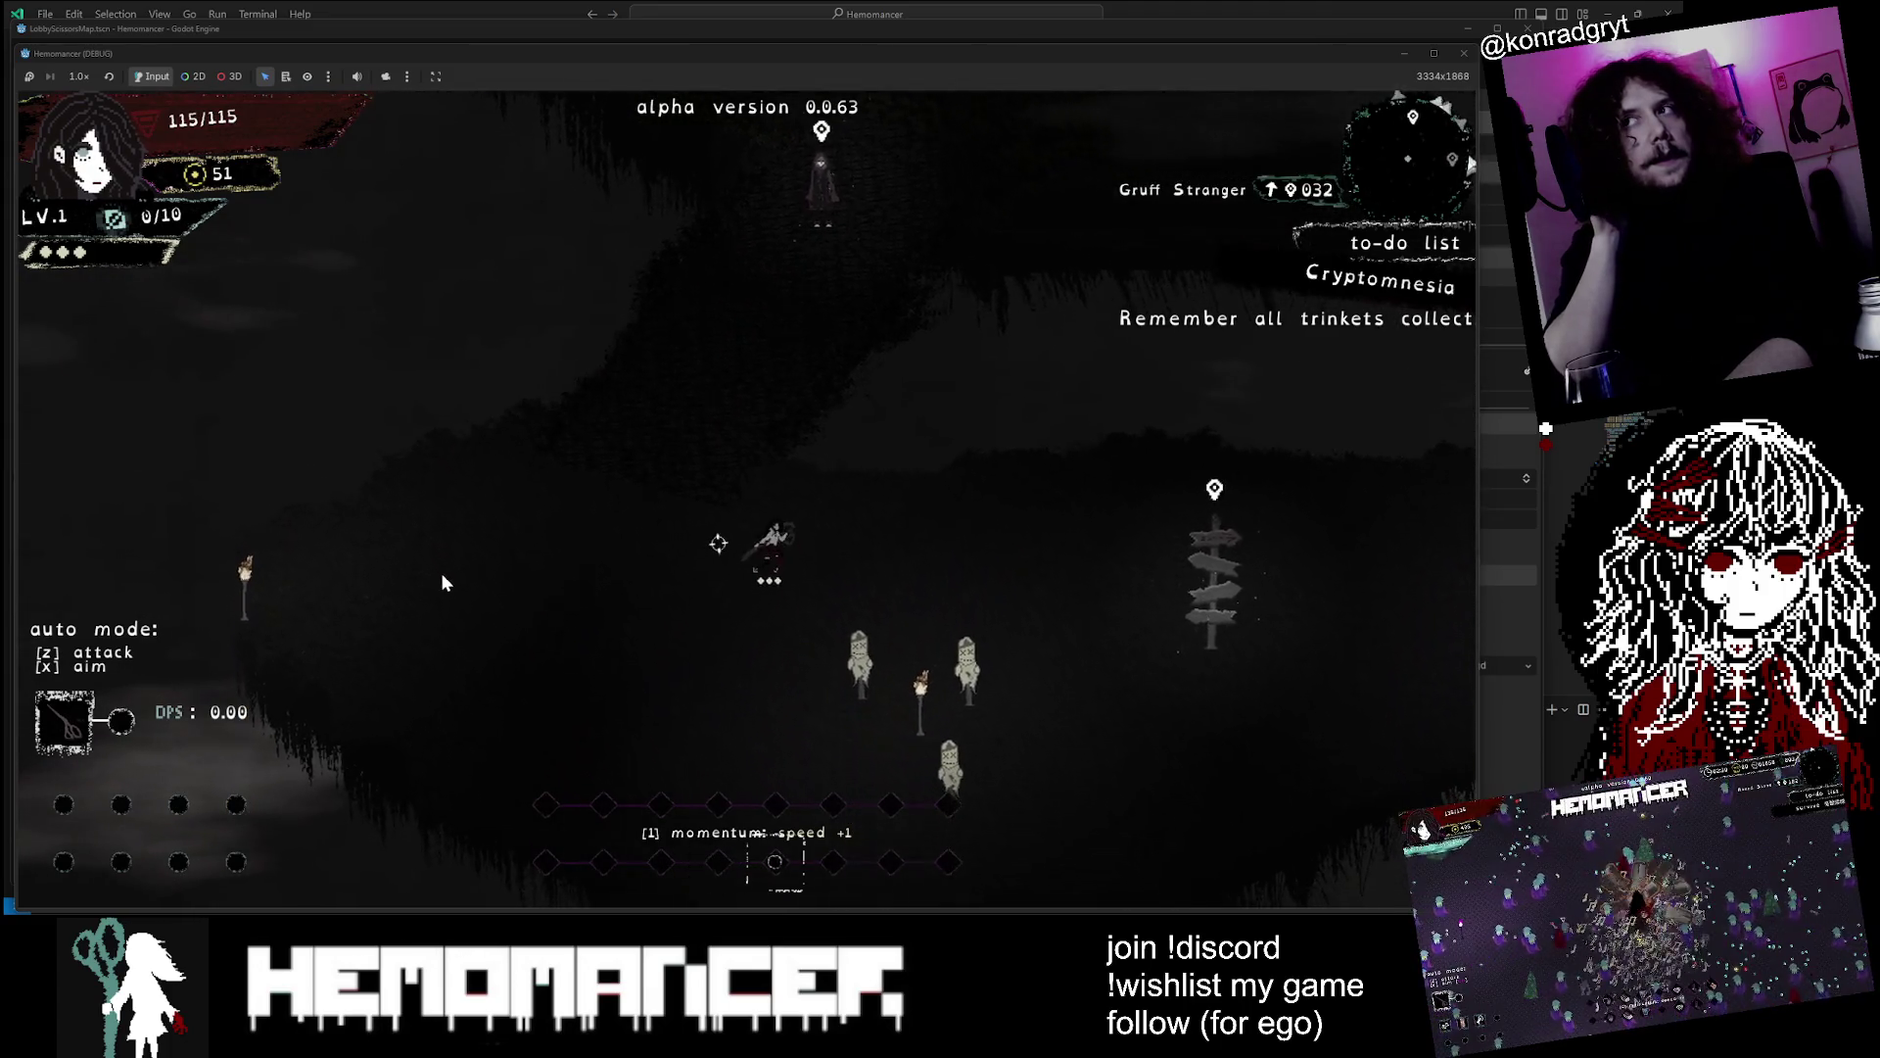
pyautogui.press('w')
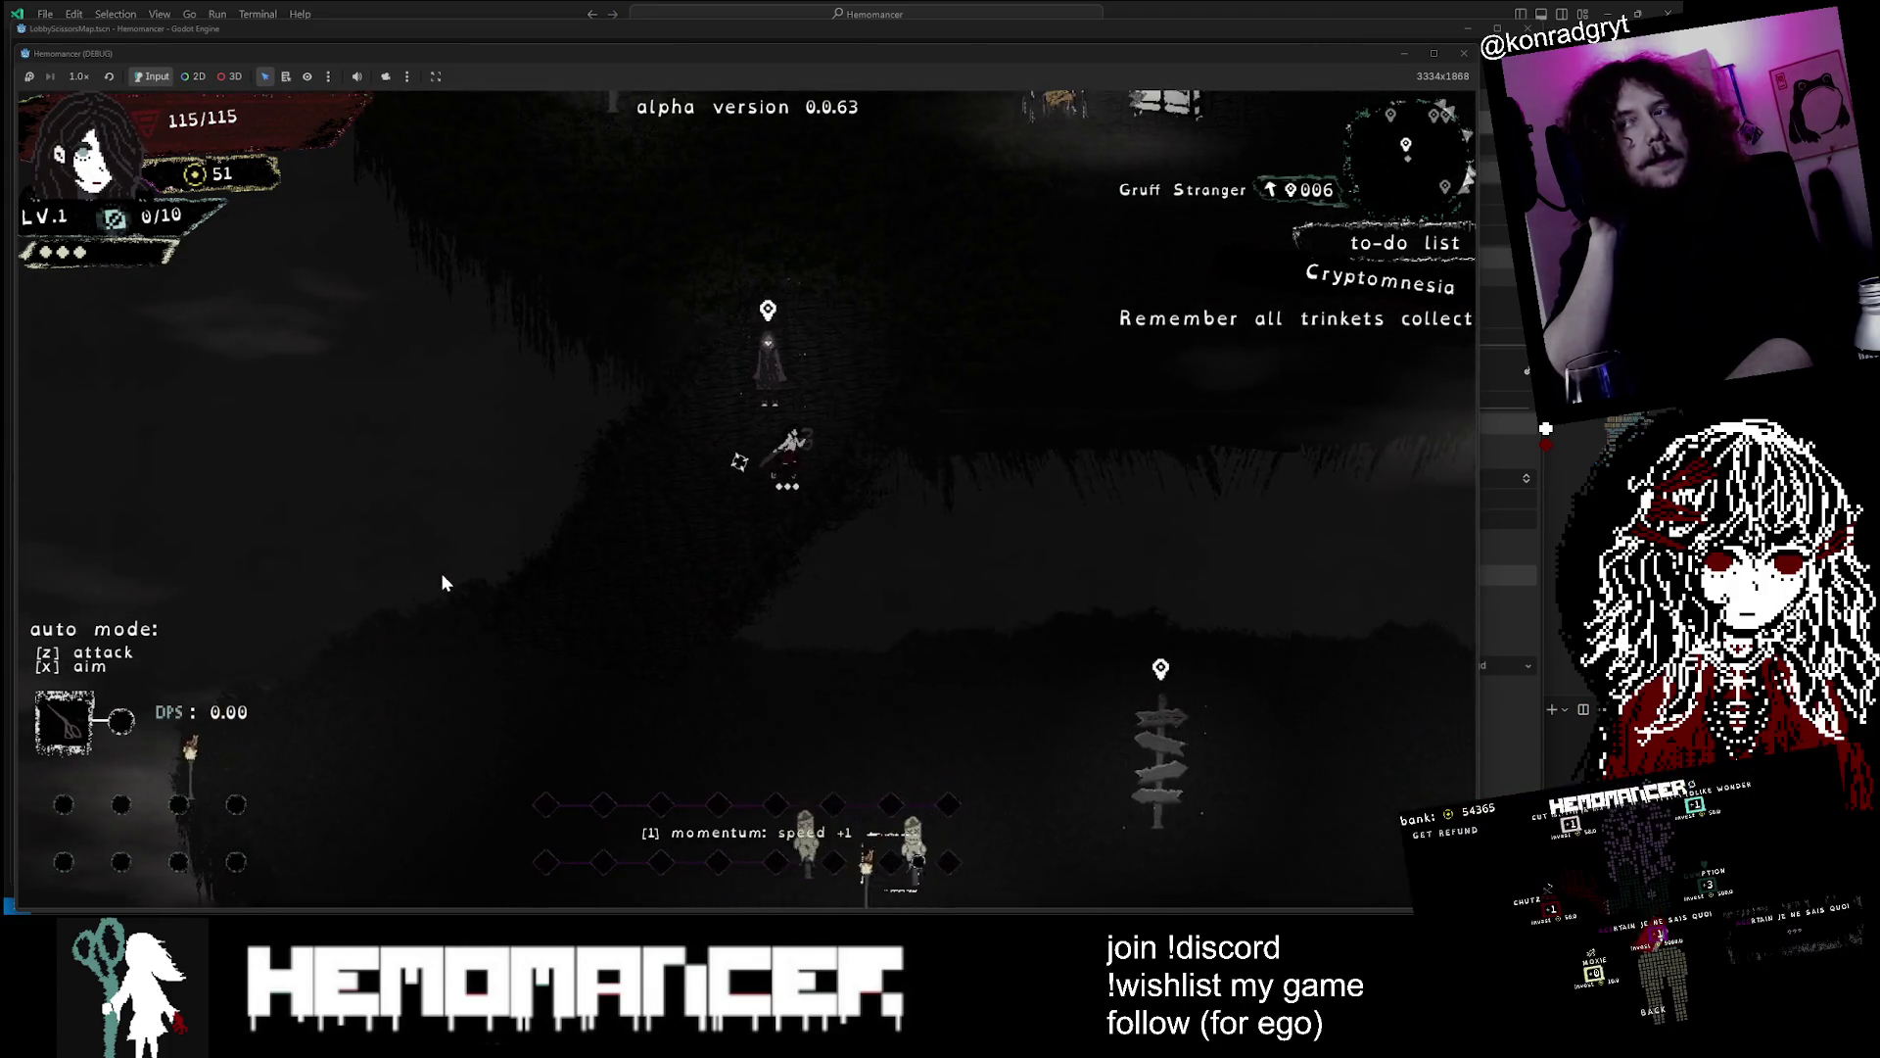
pyautogui.press('w')
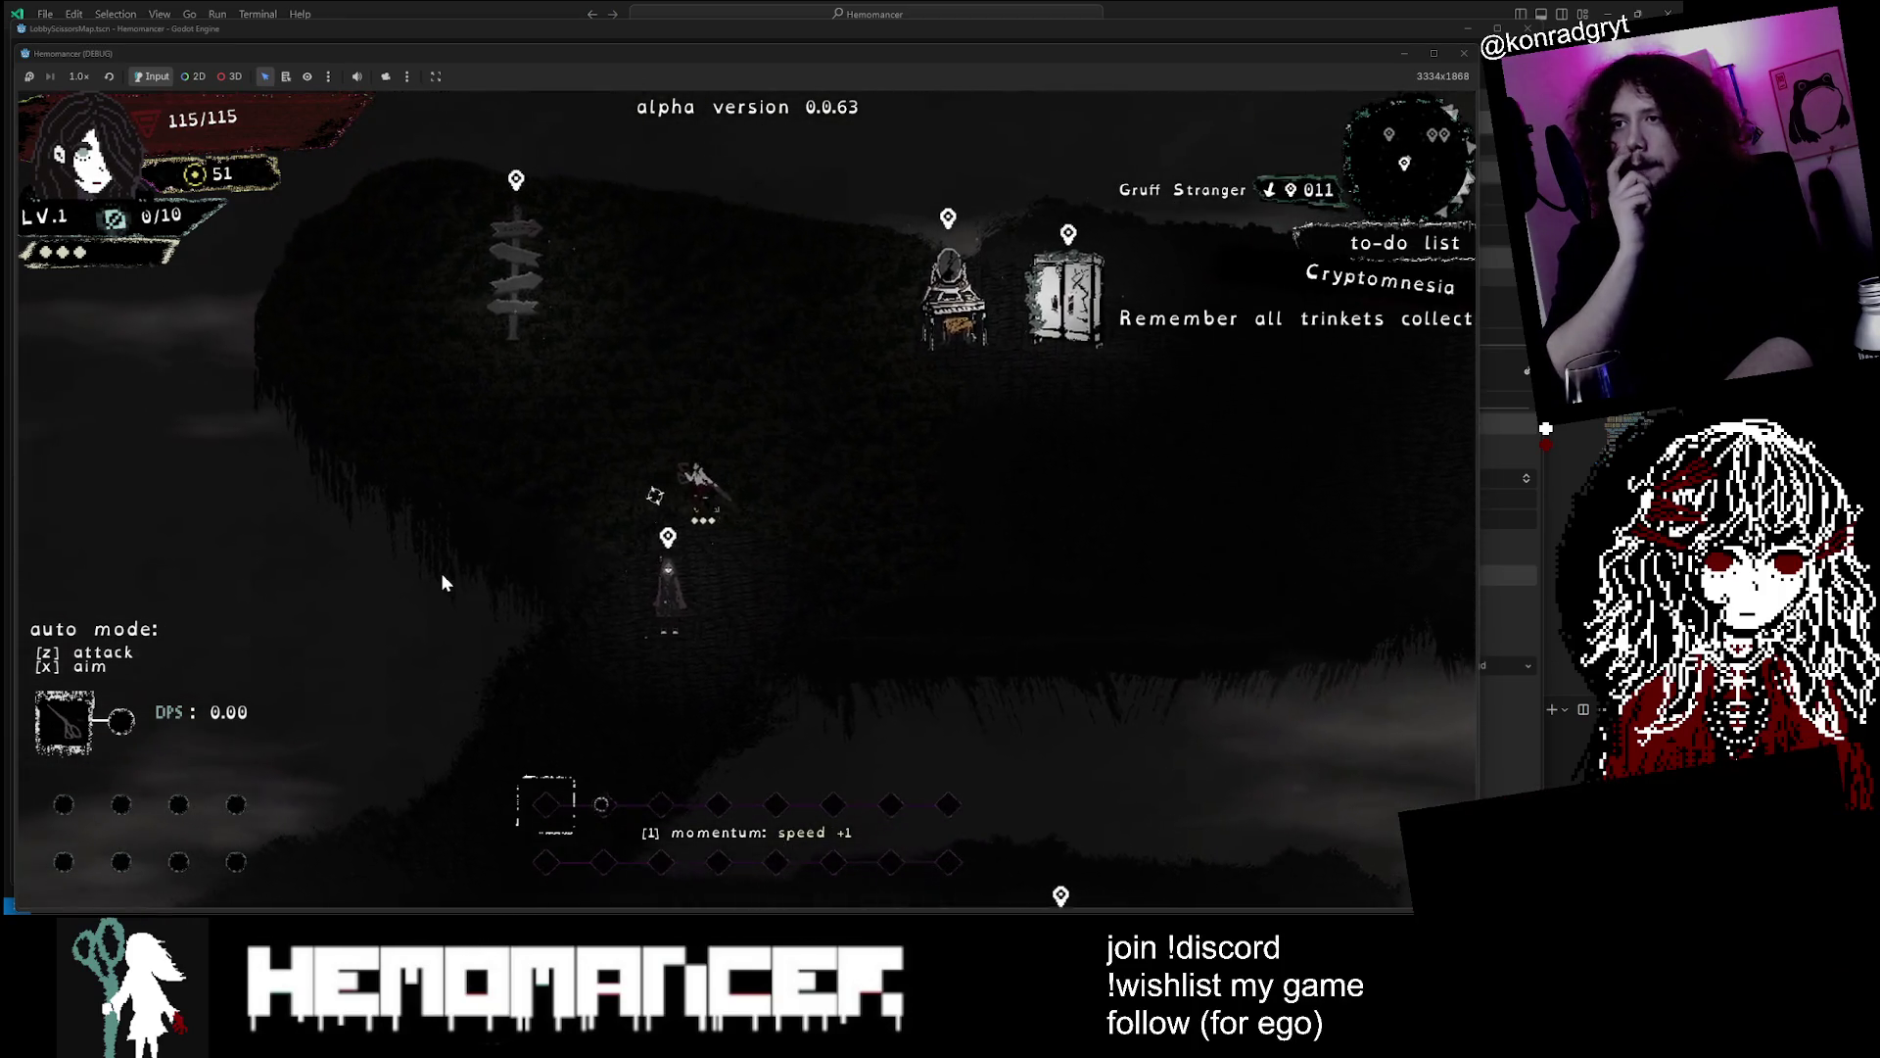
pyautogui.press('s')
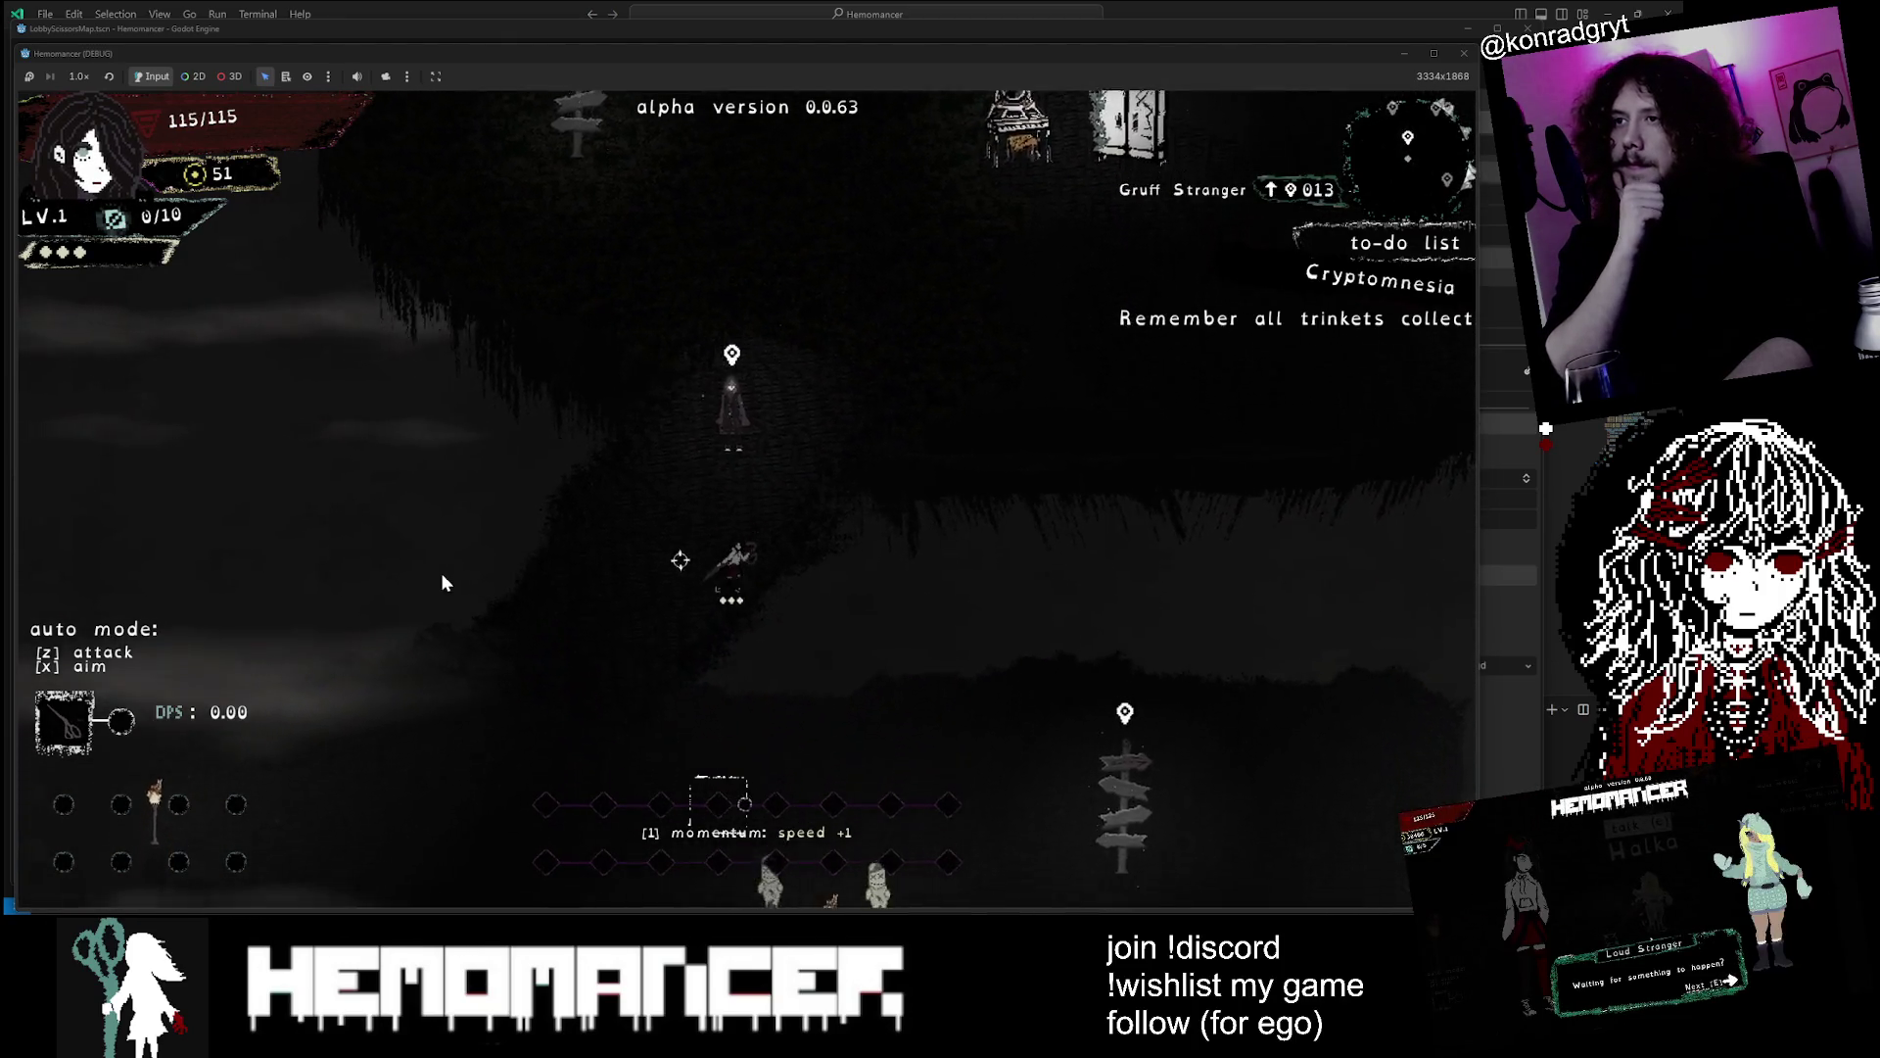
pyautogui.press('s')
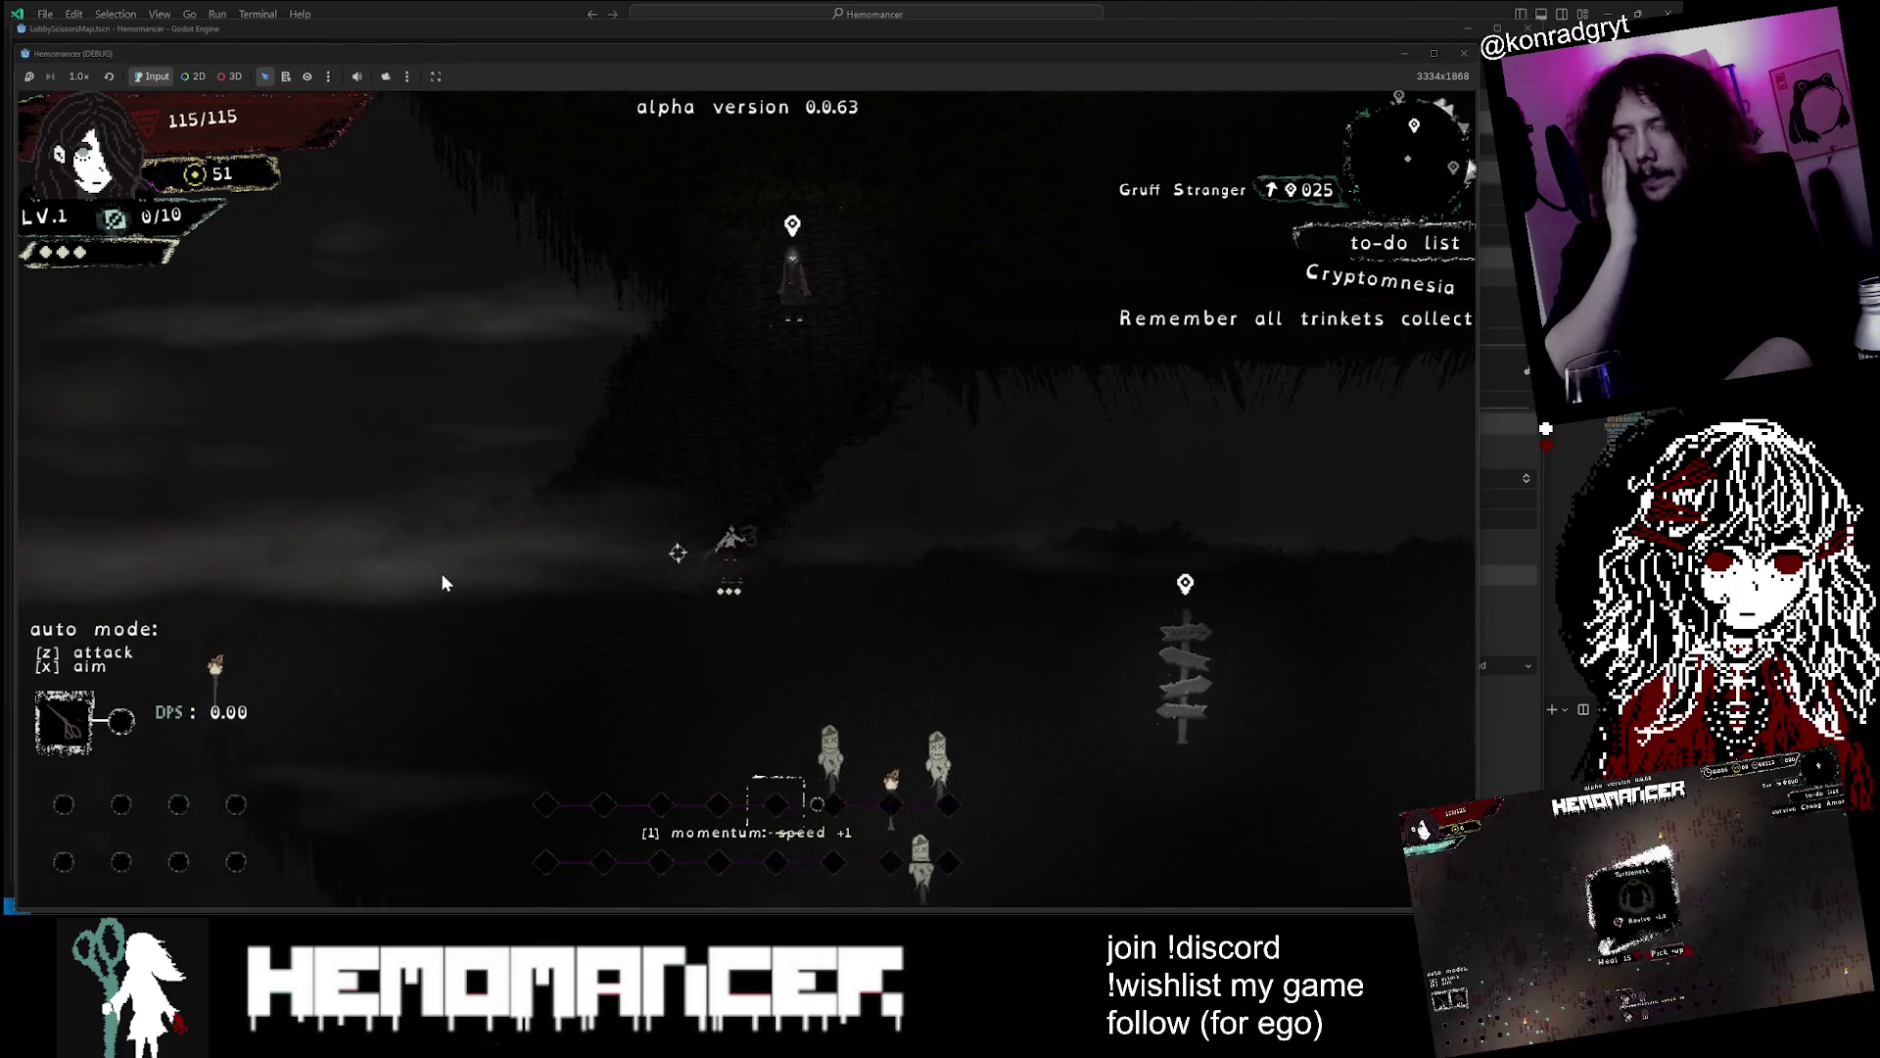
pyautogui.press('w')
pyautogui.press('d')
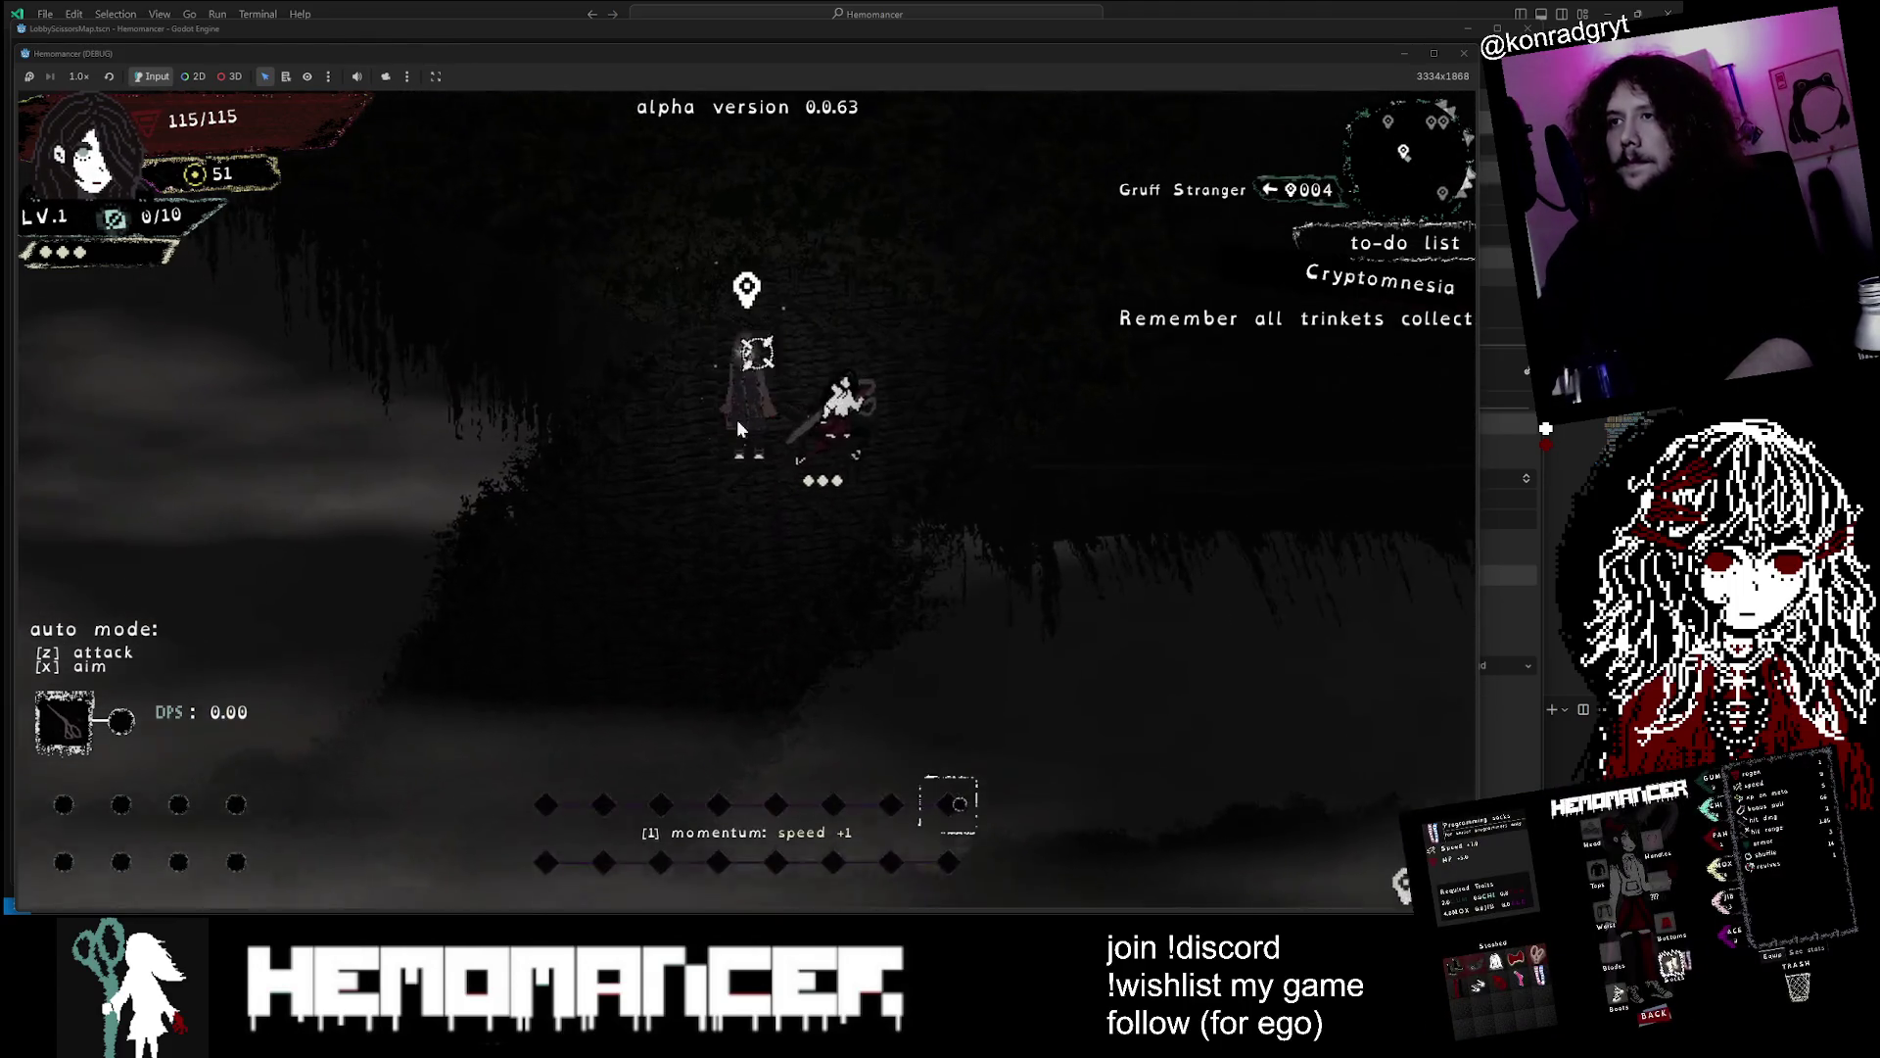
pyautogui.press('s')
pyautogui.press('a')
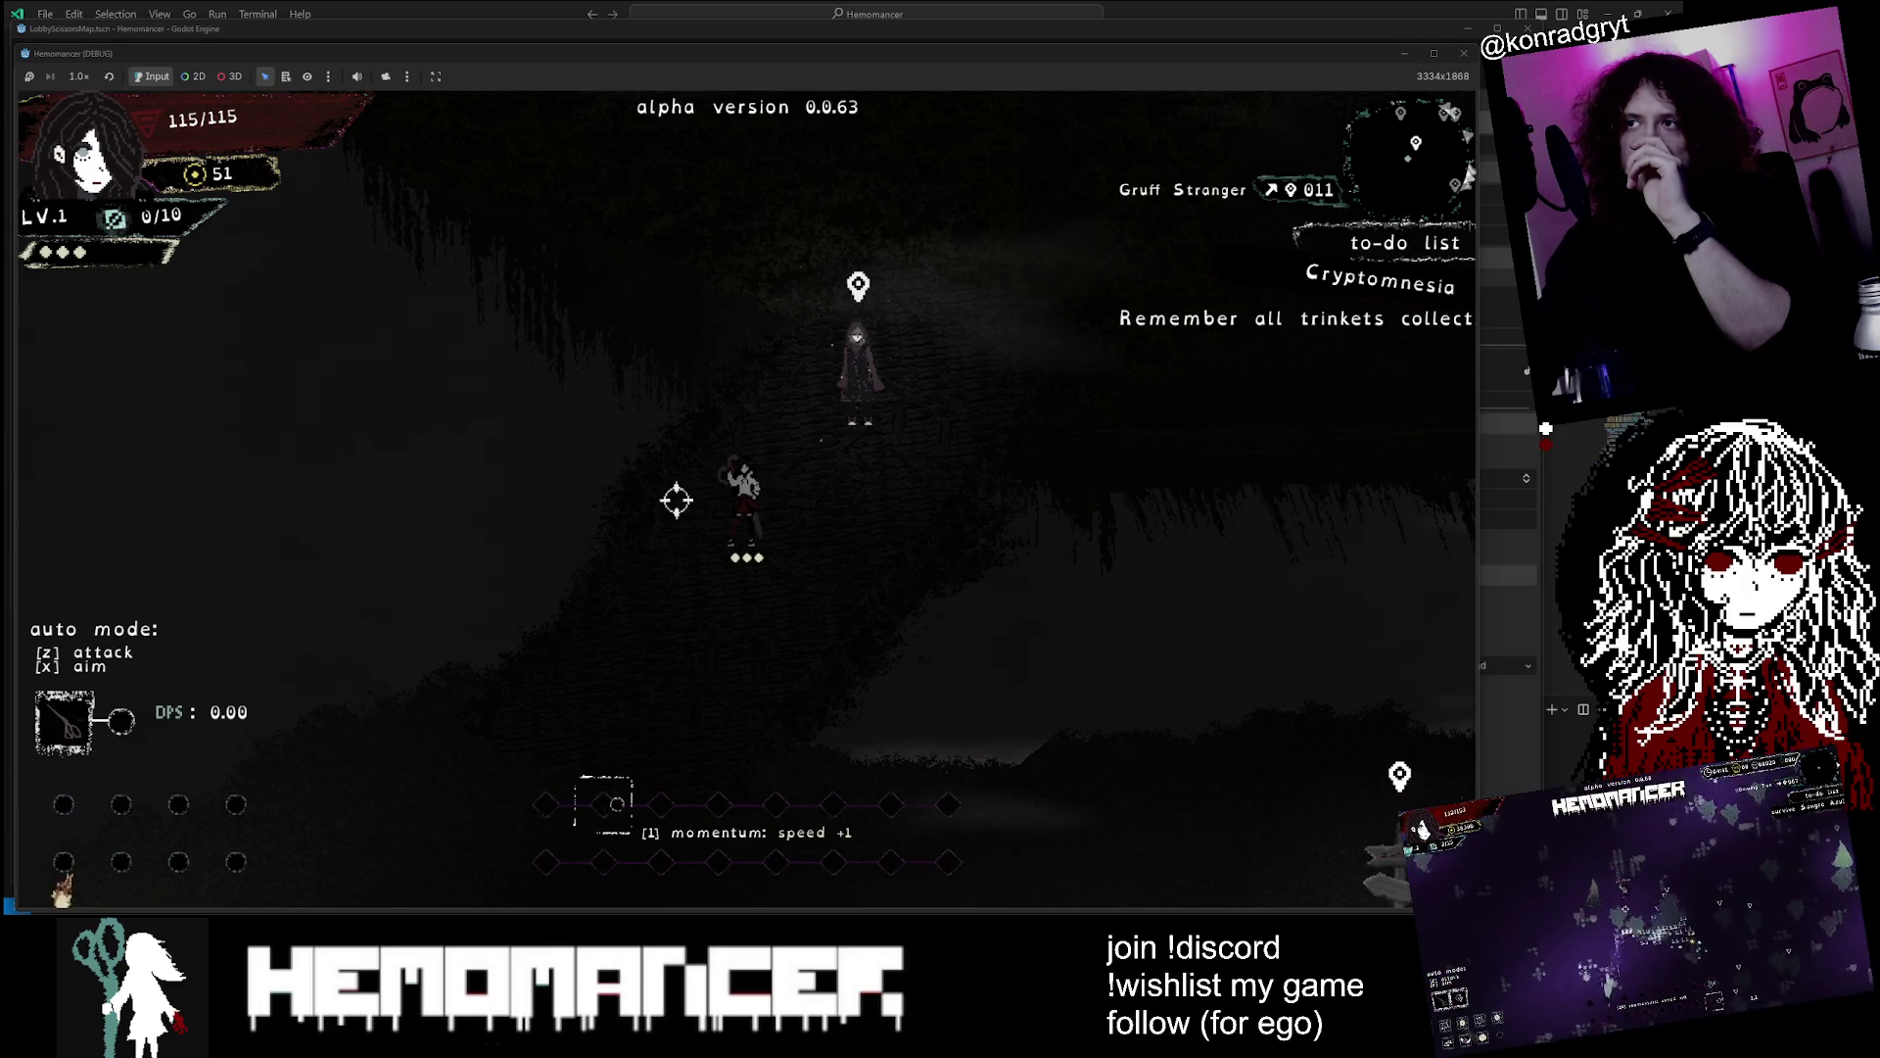
pyautogui.click(1406, 57)
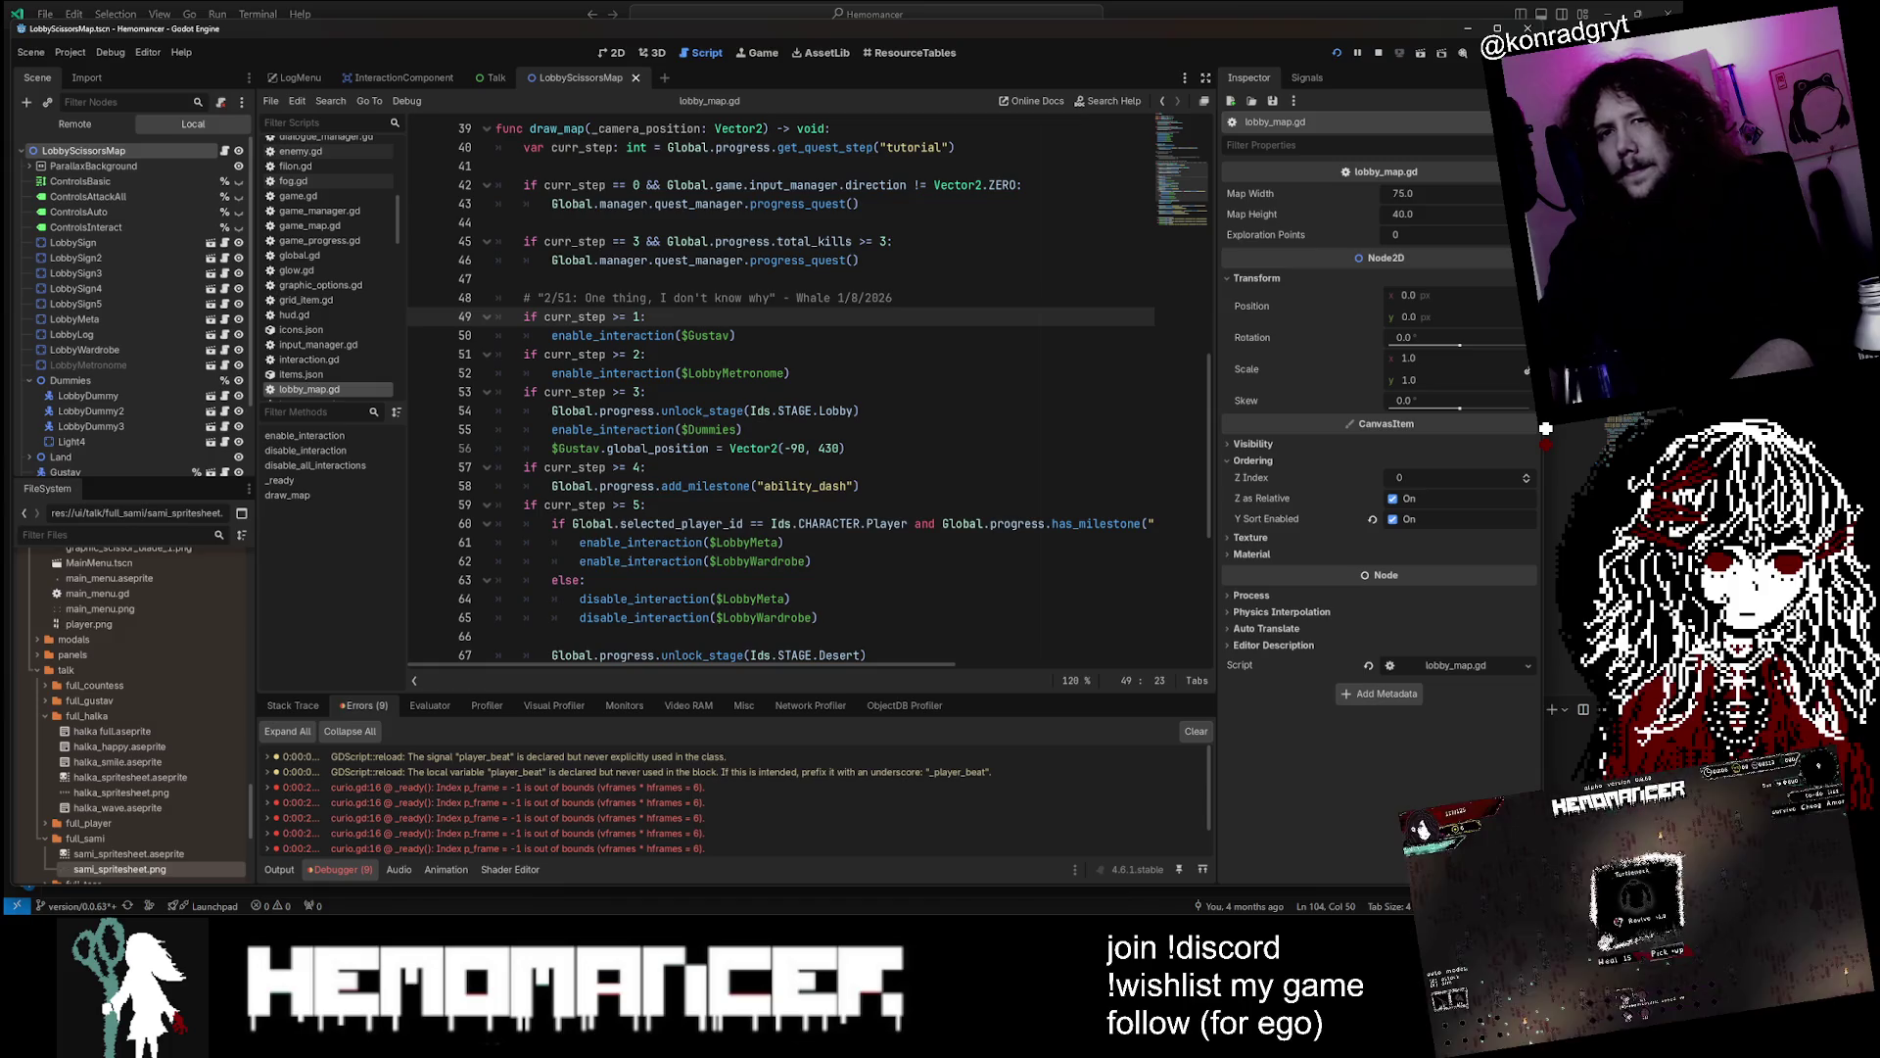
# Open top_map_close_point.aseprite from FileSystem in Aseprite, then return to the Godot editor
pyautogui.write('point')
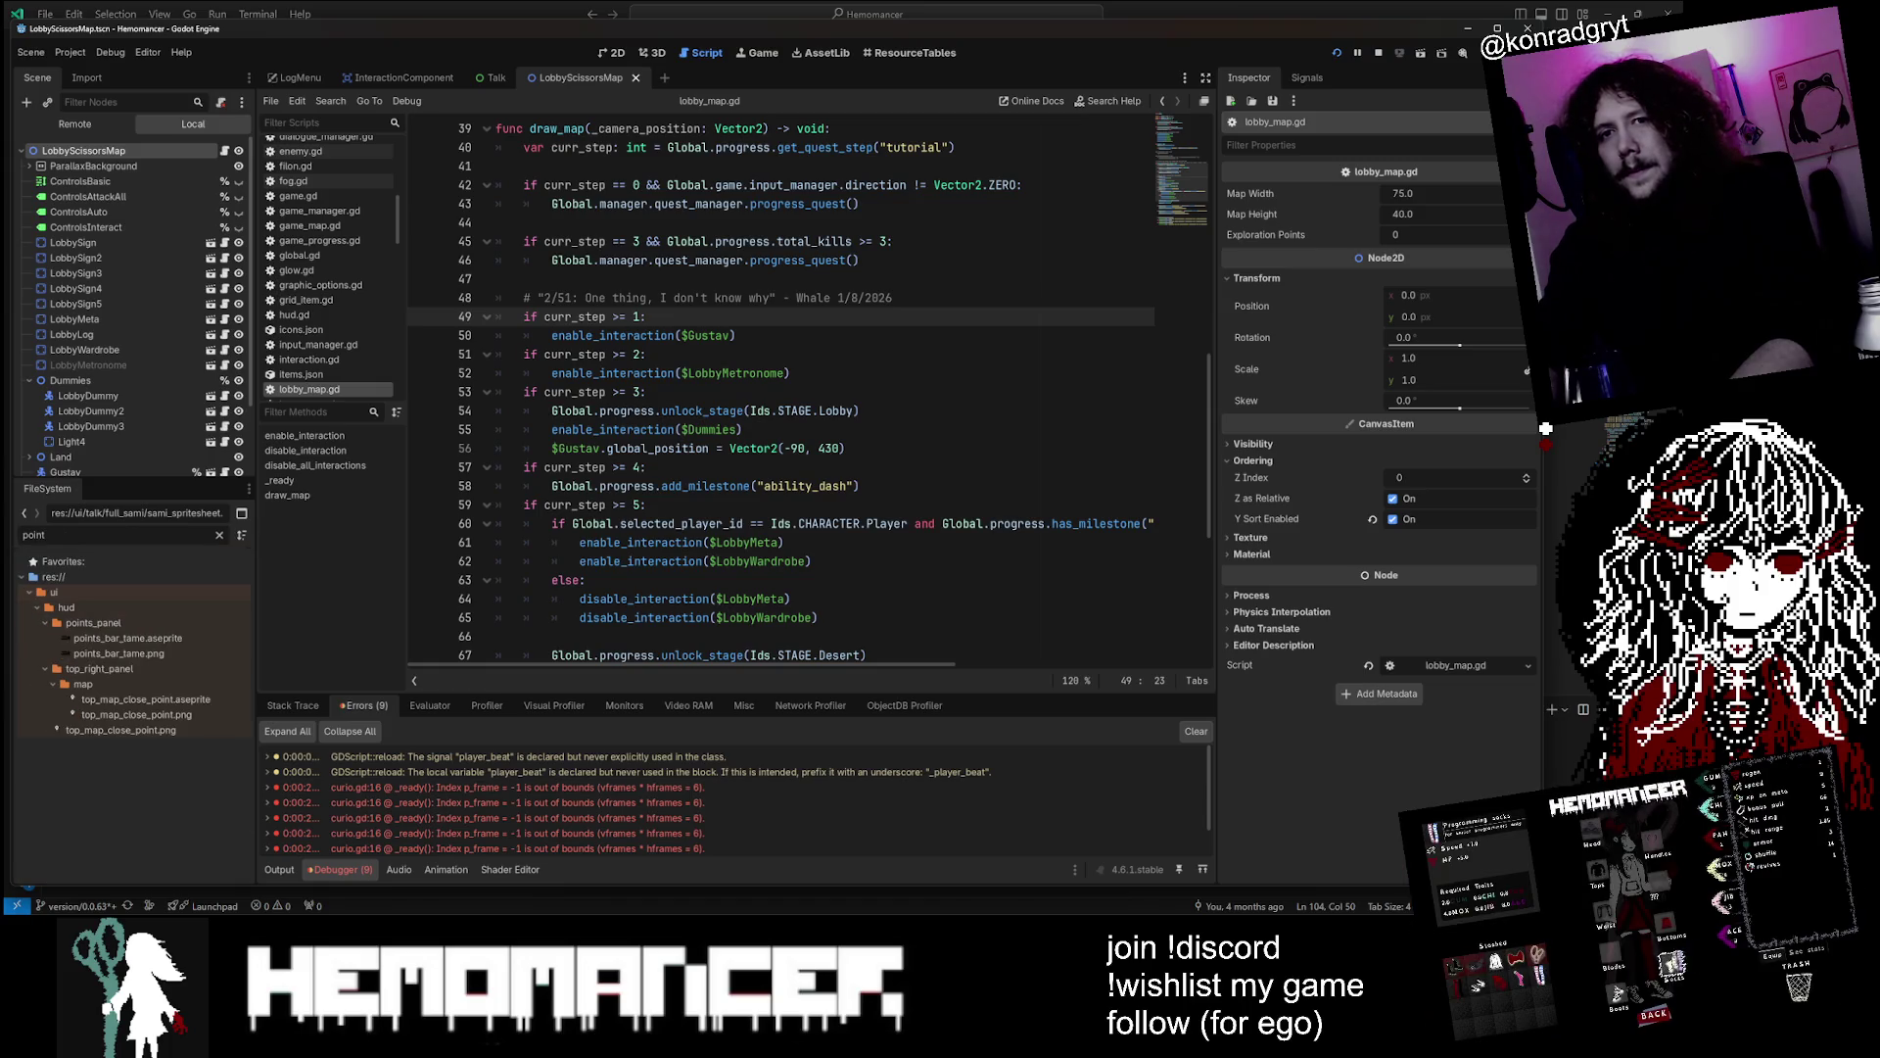
pyautogui.rightClick(200, 700)
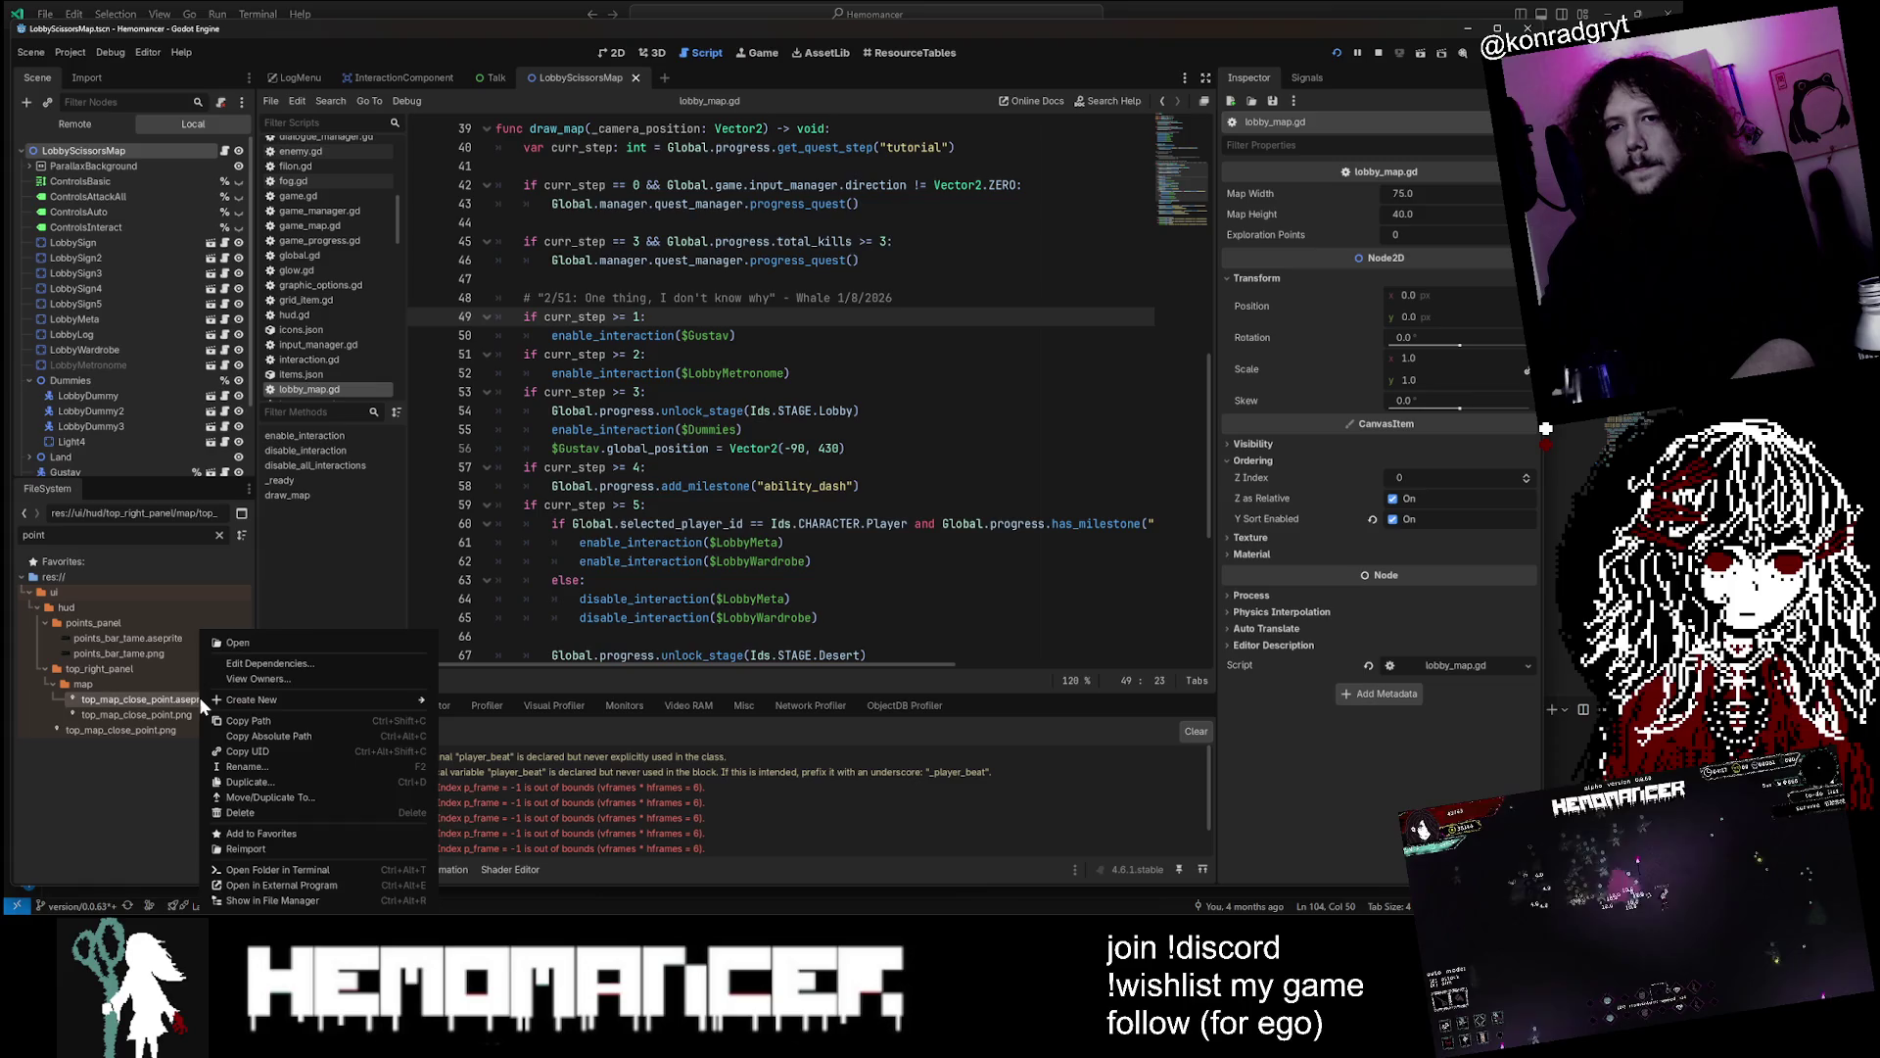
pyautogui.click(288, 876)
pyautogui.scroll(2, 874, 366)
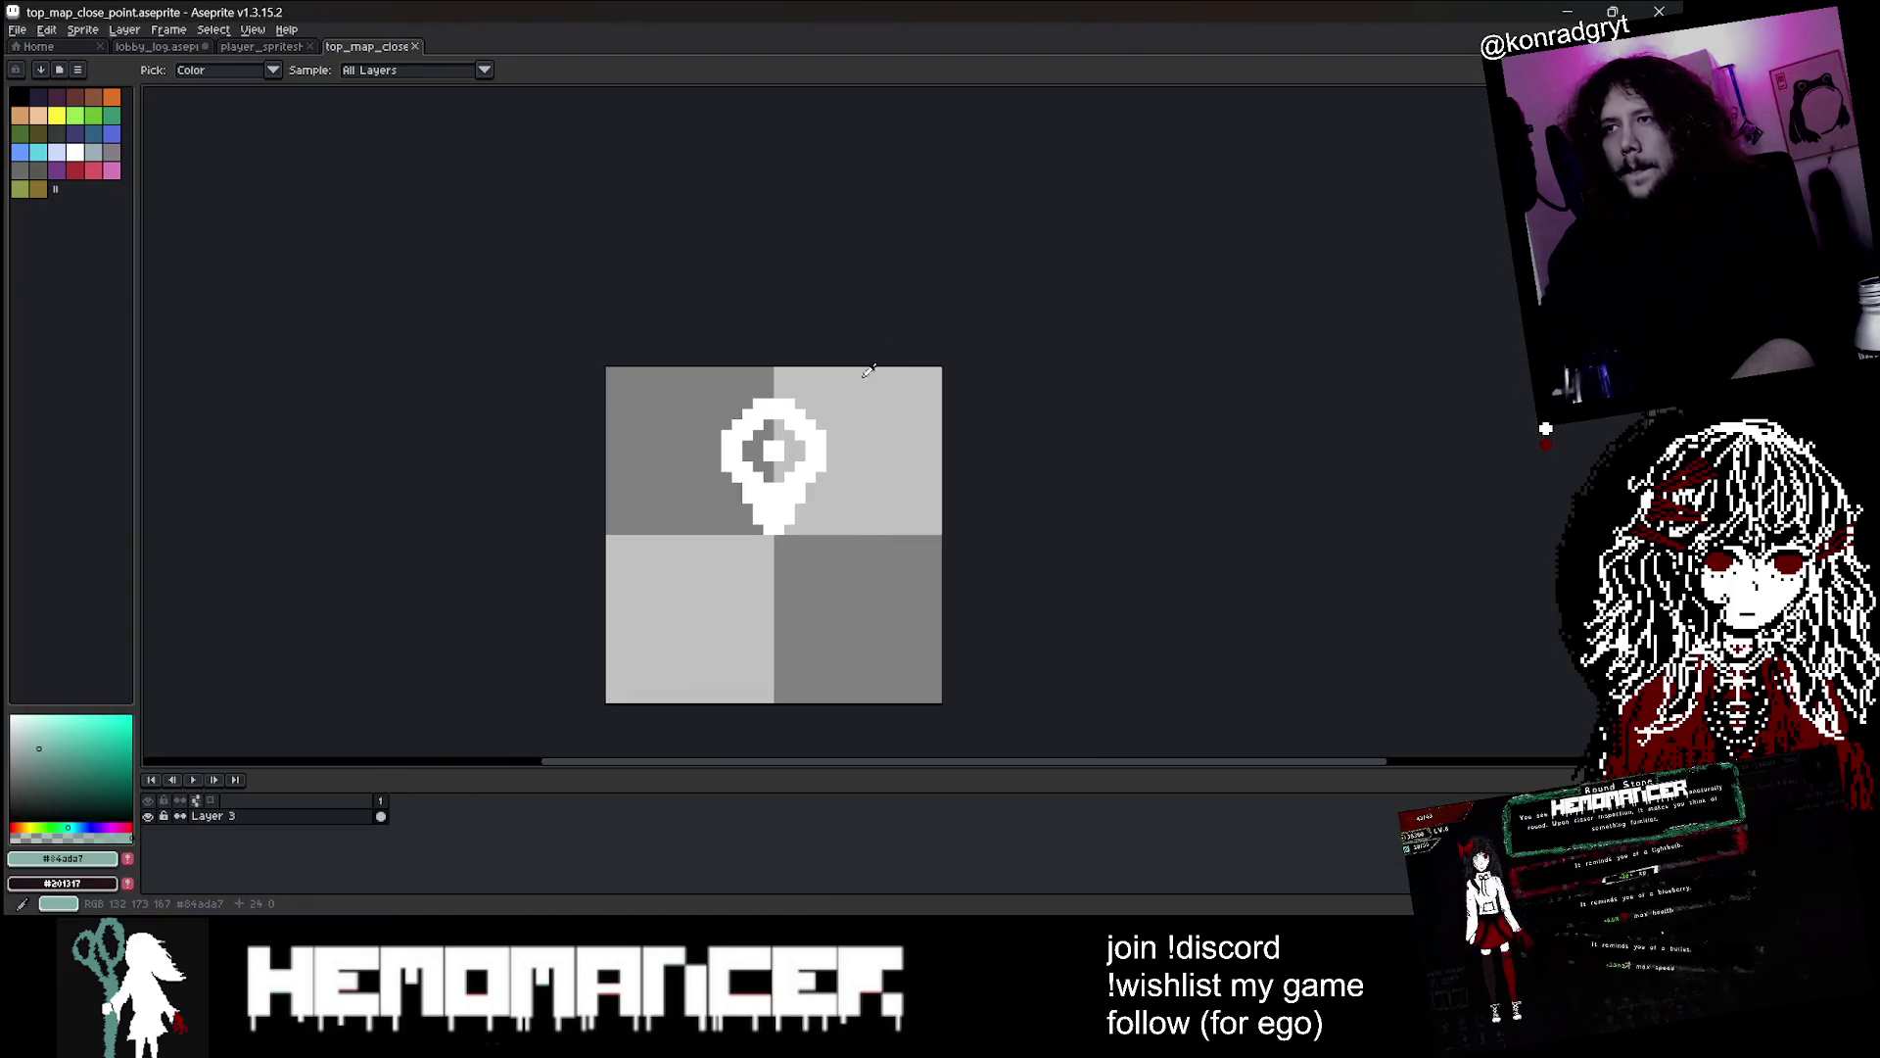
pyautogui.hotkey('alt', 'Tab')
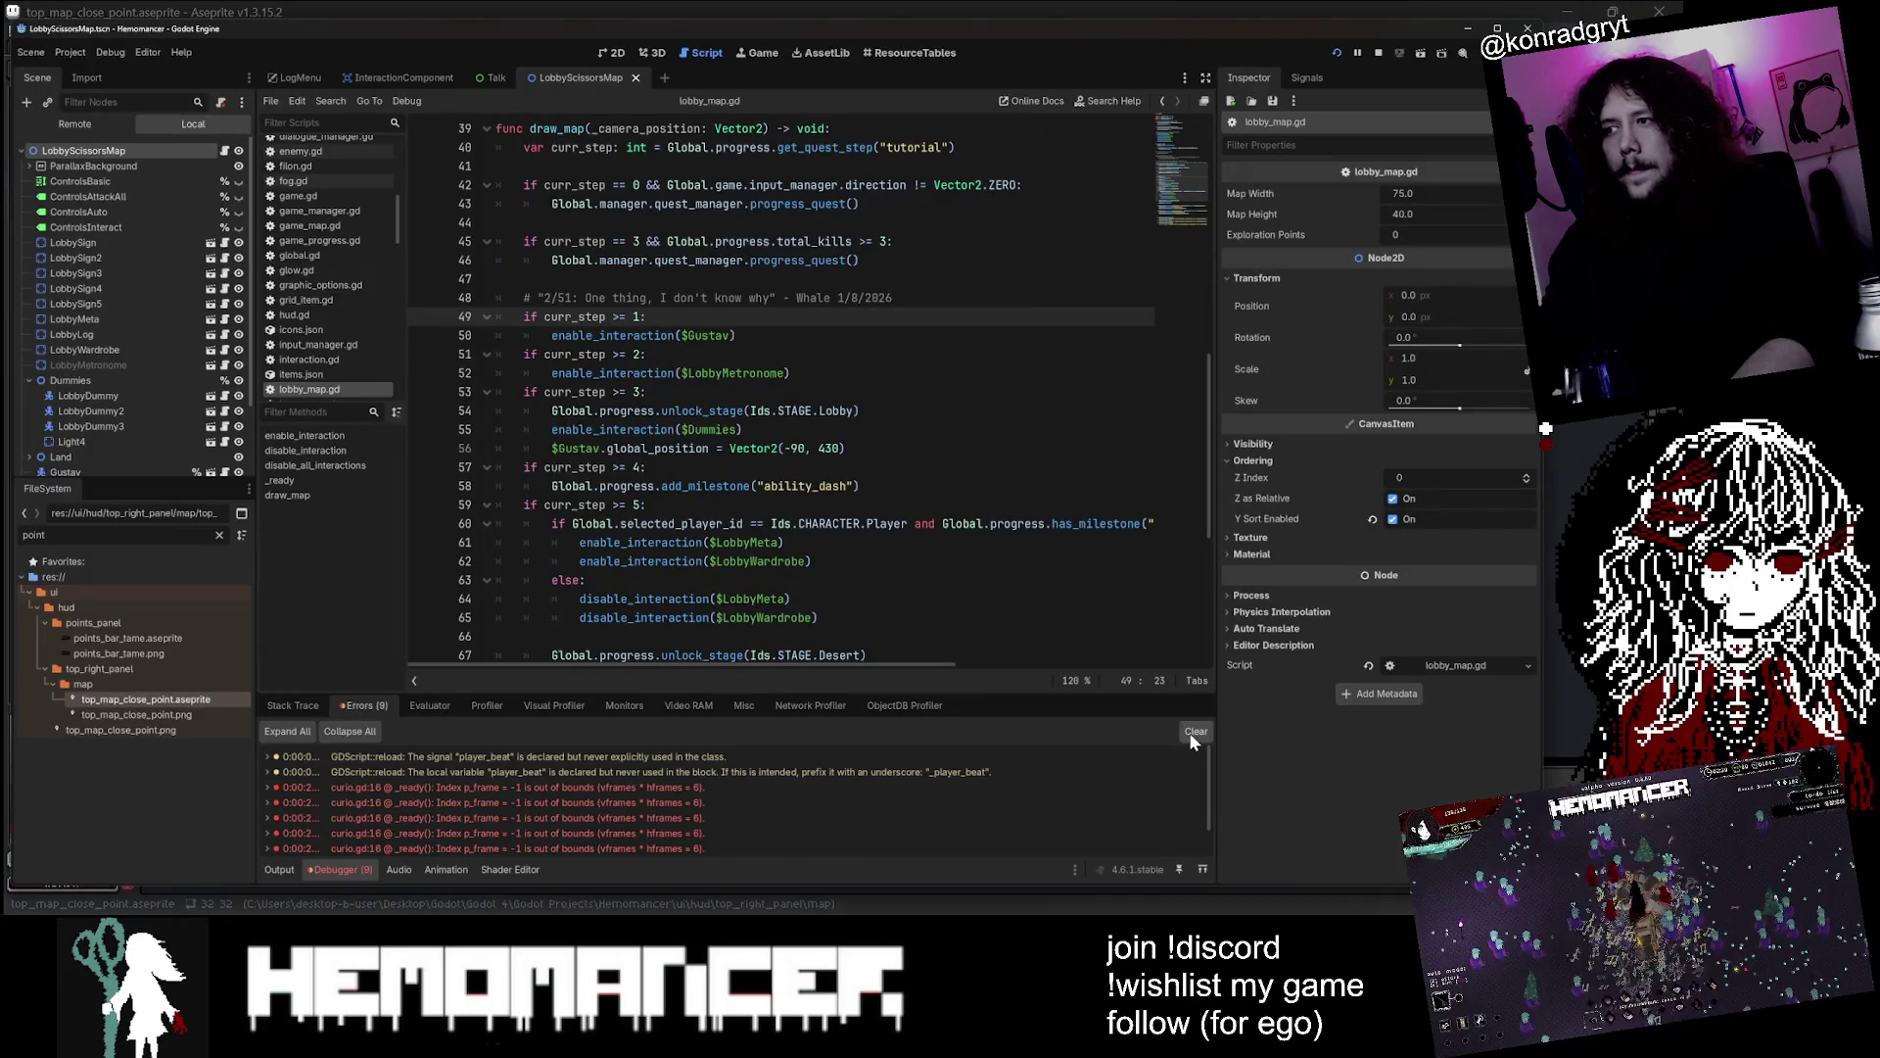
# Clear the error log and quick-open the InteractionComponent scene
pyautogui.click(791, 373)
pyautogui.hotkey('alt', 'shift', 'o')
pyautogui.write('inte')
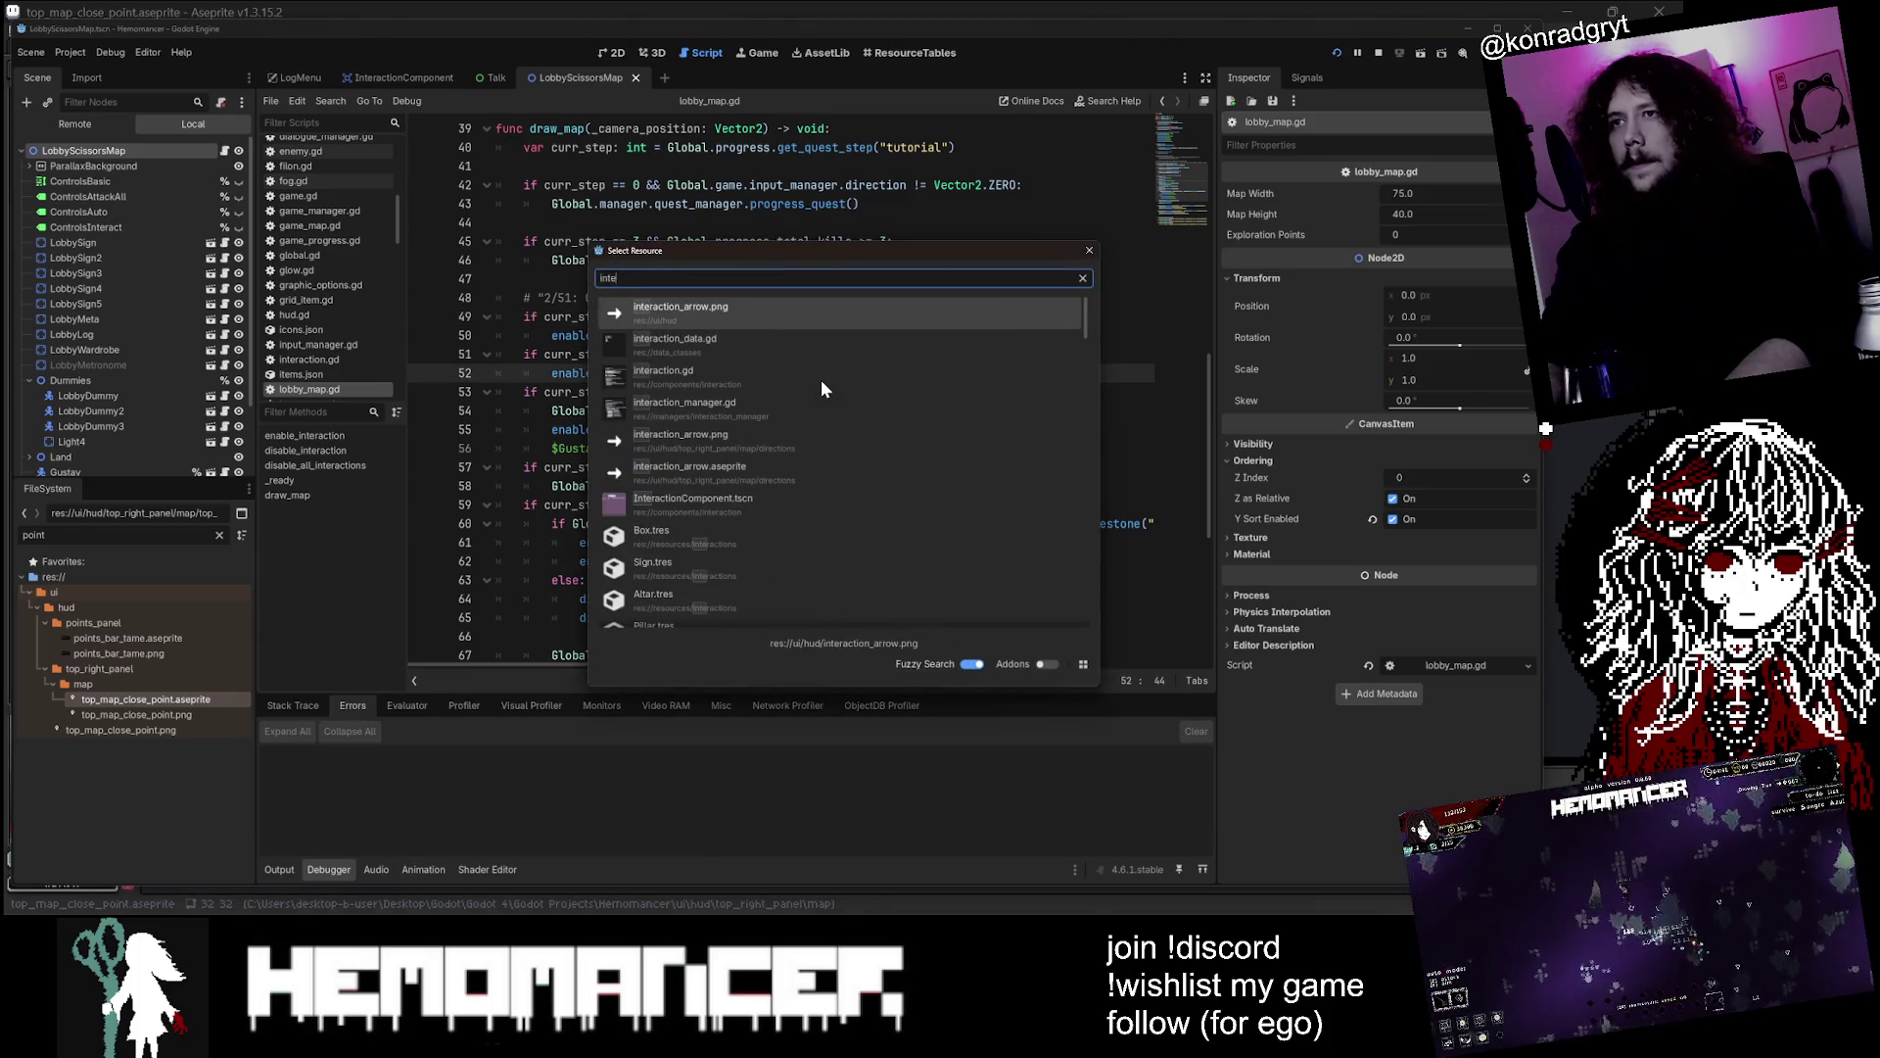
pyautogui.write('raction_man')
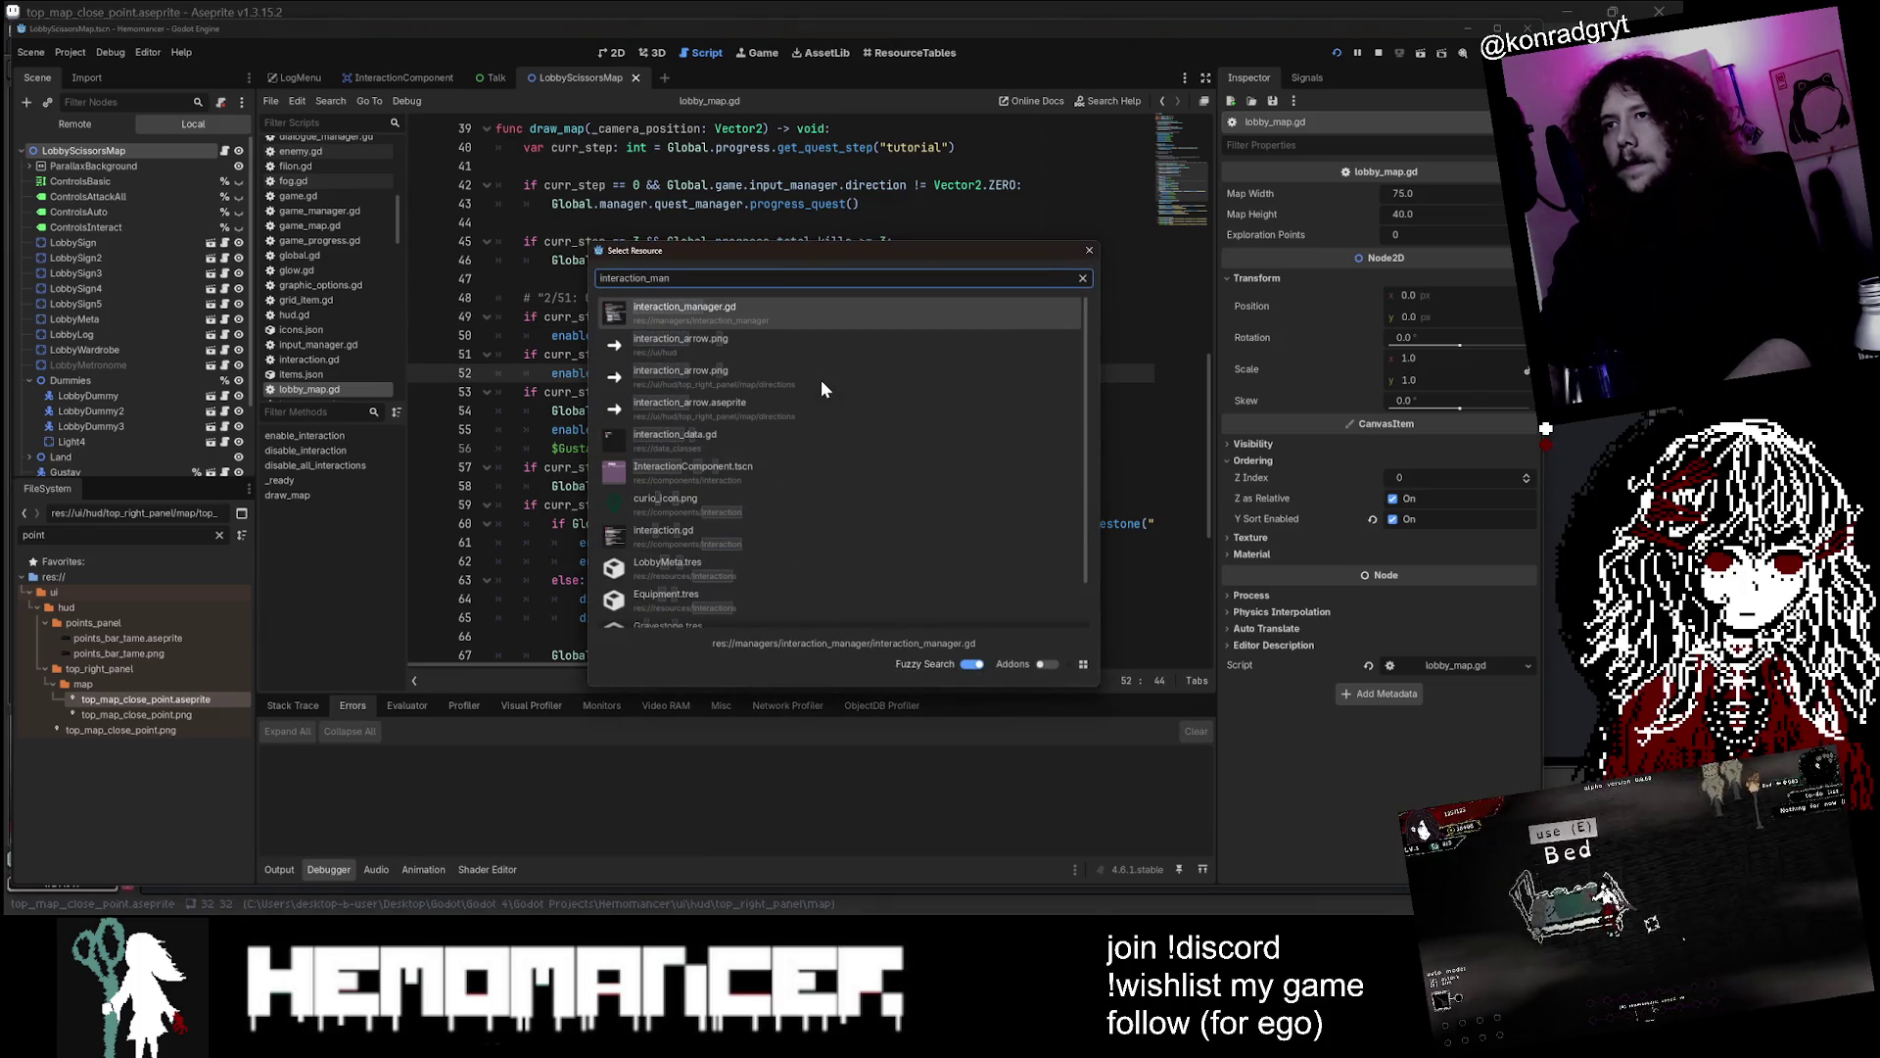
pyautogui.press('Down')
pyautogui.press('Down')
pyautogui.press('Down')
pyautogui.press('Return')
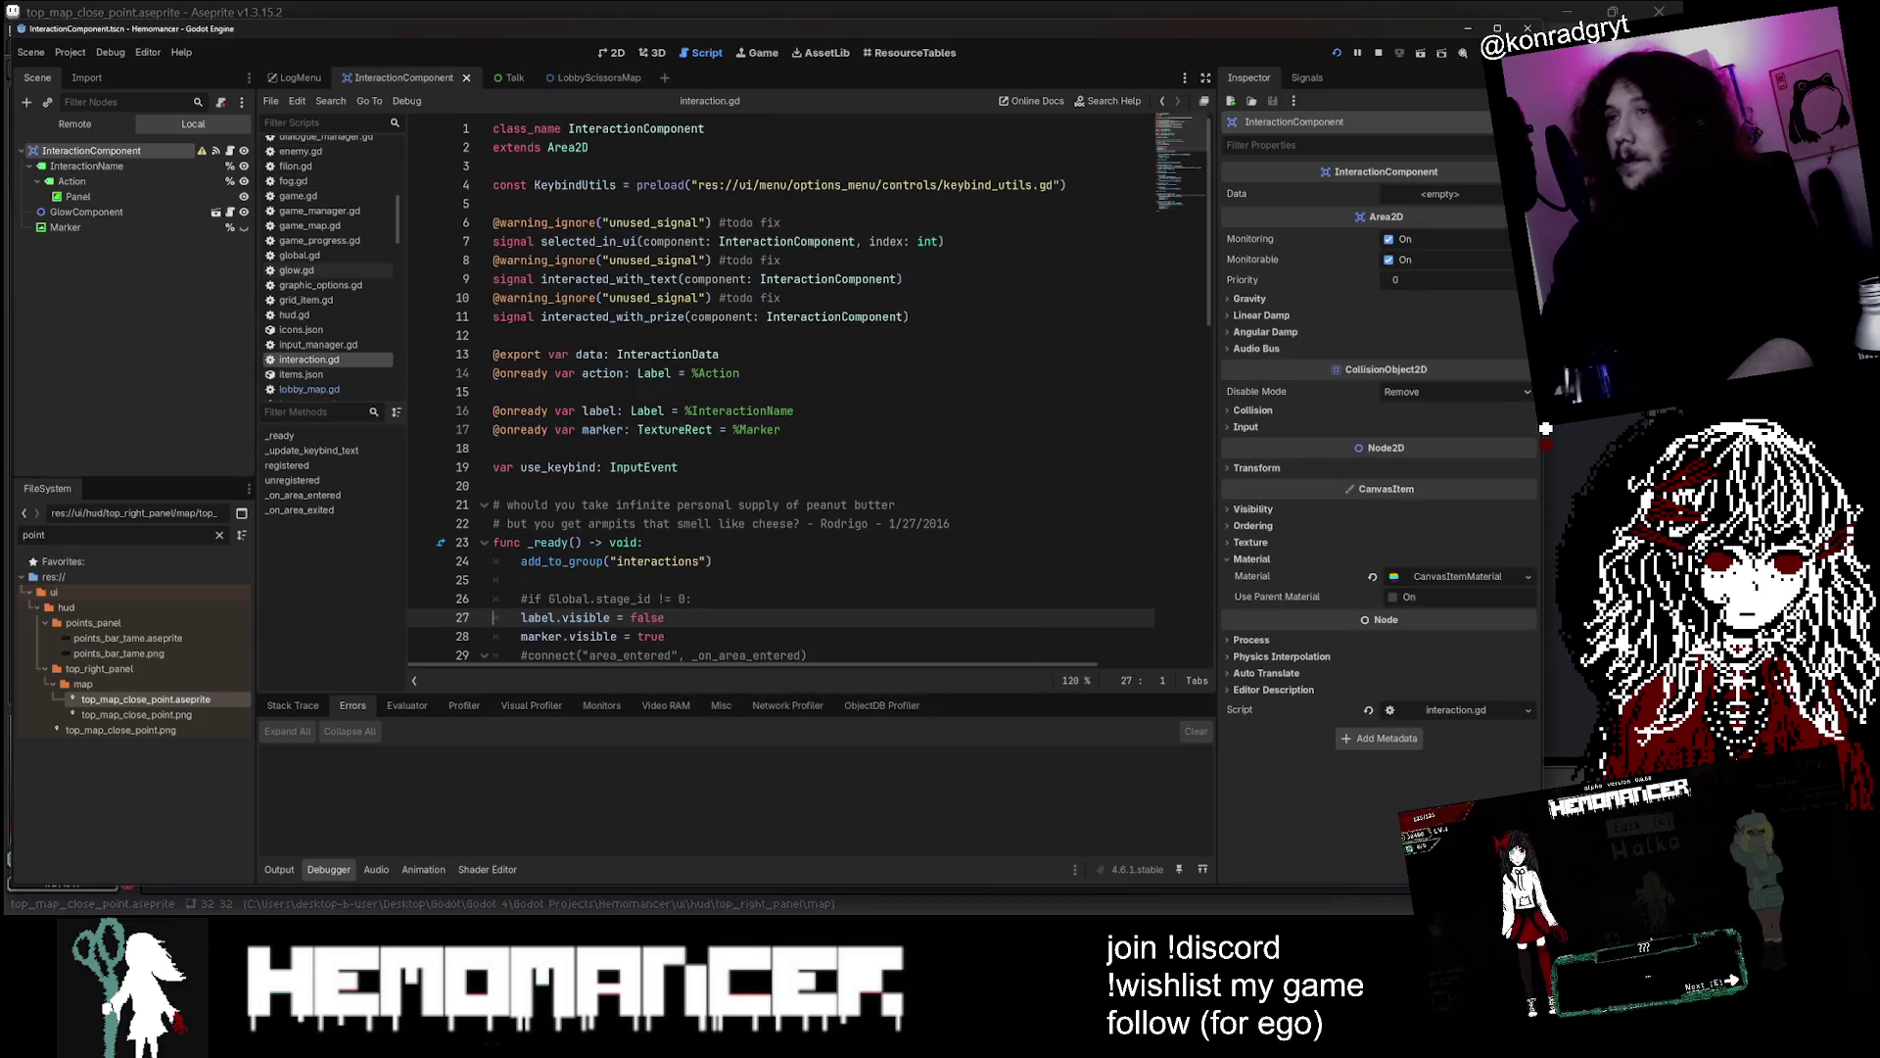
# In the 2D view, select the Marker node and toggle its visibility on, then off again
pyautogui.click(615, 53)
pyautogui.scroll(3, 551, 409)
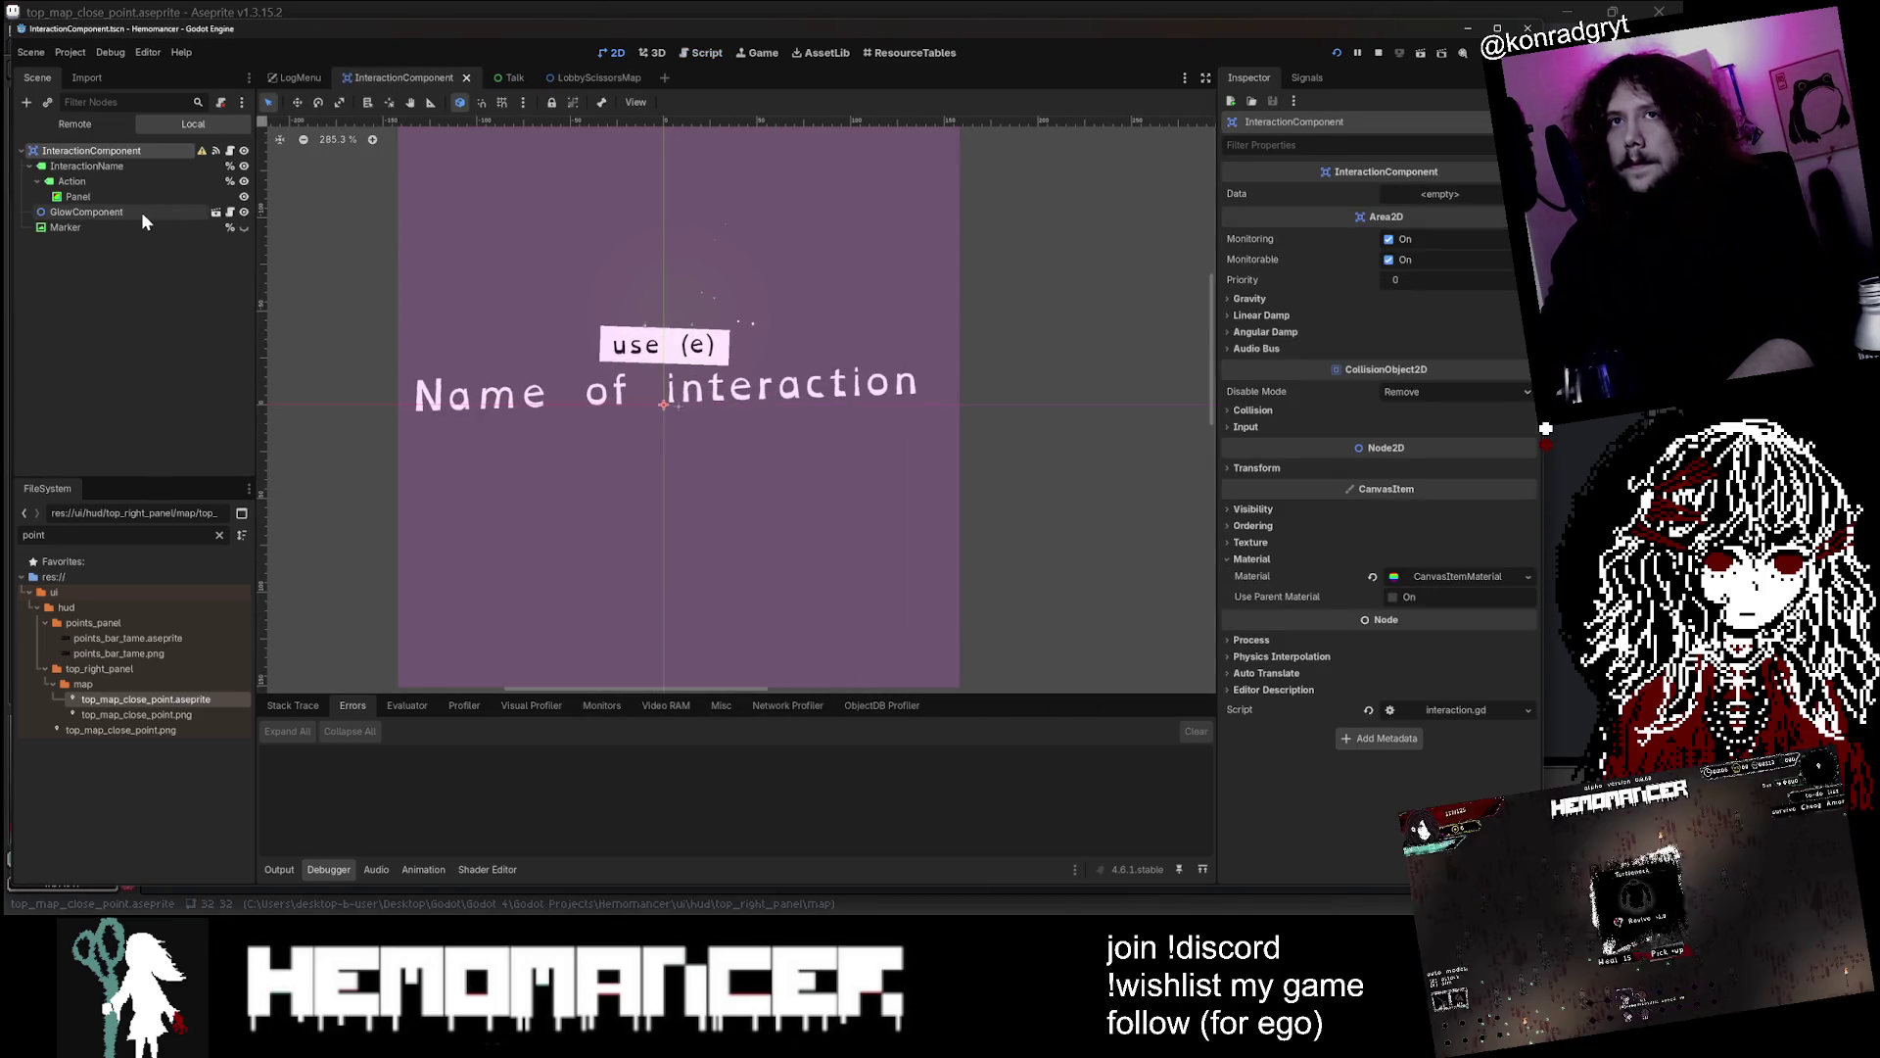
pyautogui.click(190, 228)
pyautogui.click(245, 227)
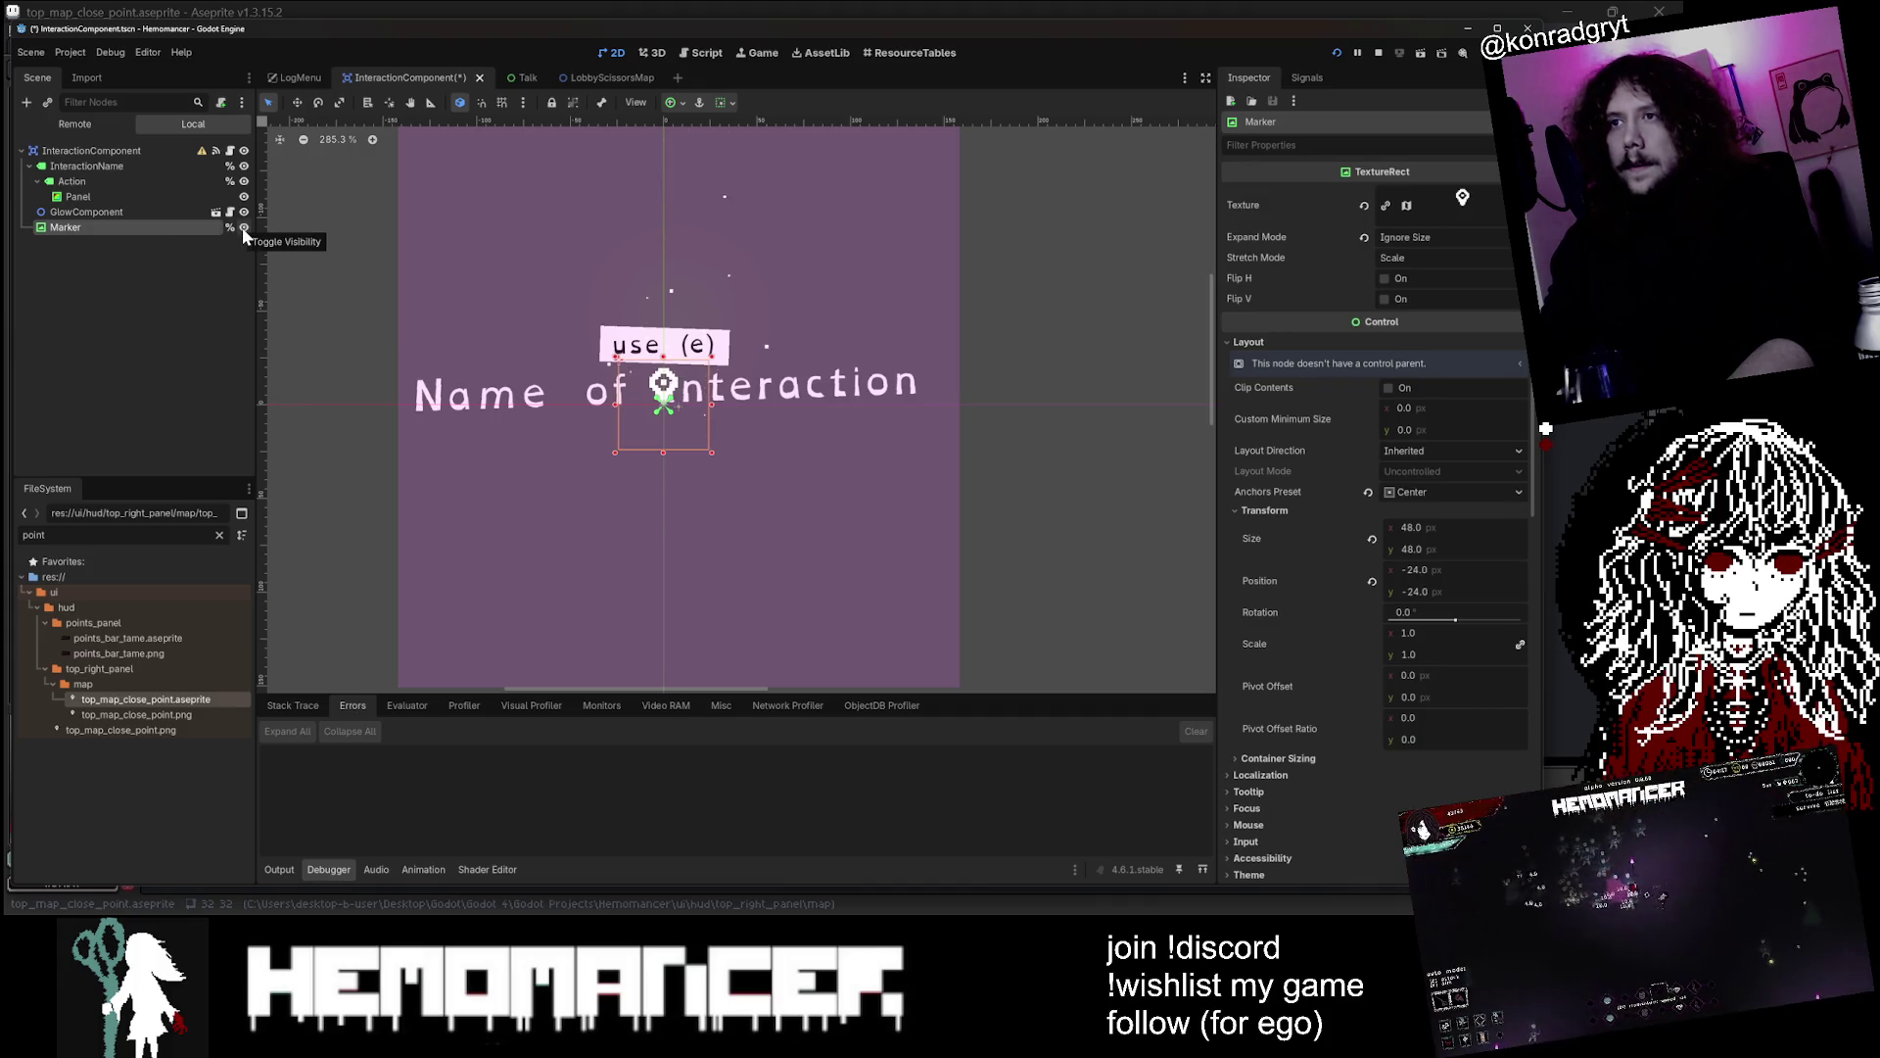
pyautogui.click(243, 227)
# Duplicate Marker, rename the copy QuestMarker and keep it visible while hiding the original Marker
pyautogui.hotkey('ctrl', 'd')
pyautogui.doubleClick(128, 245)
pyautogui.write('QuestMarker')
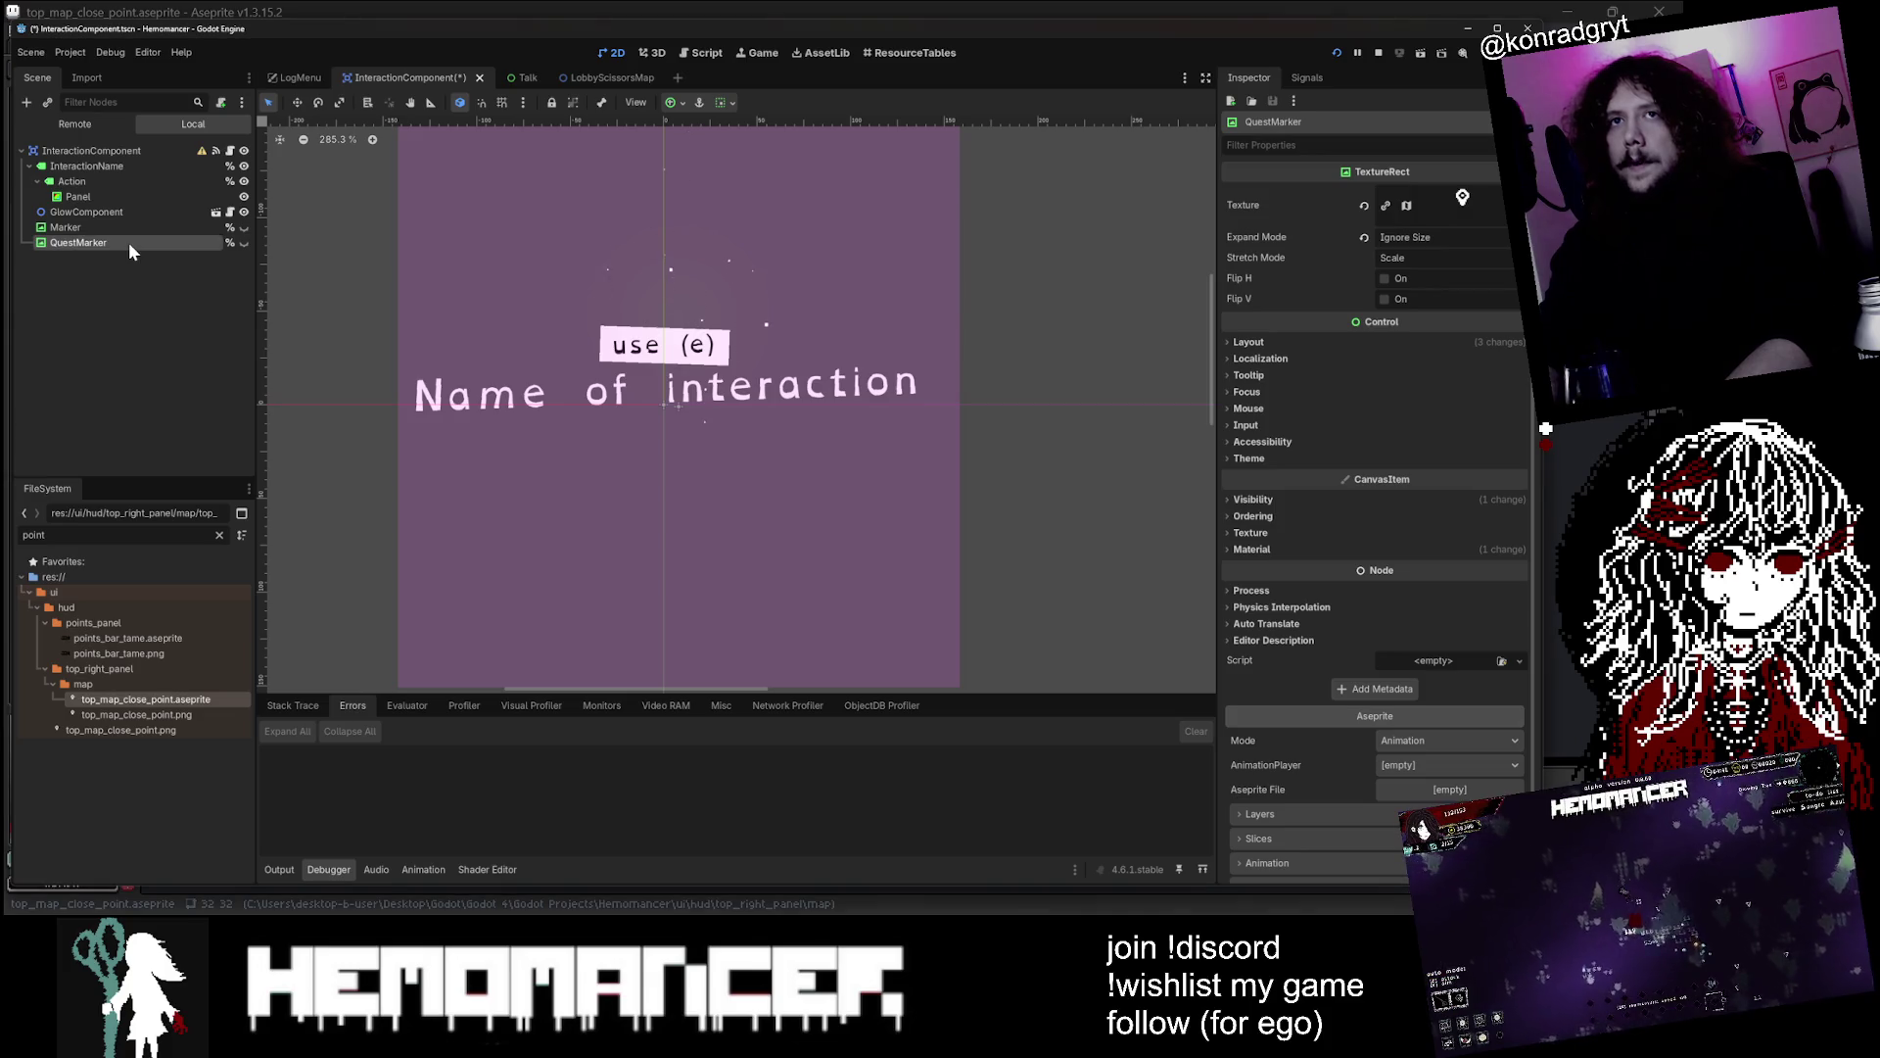
pyautogui.click(242, 242)
pyautogui.click(243, 242)
pyautogui.click(243, 227)
pyautogui.scroll(3, 690, 462)
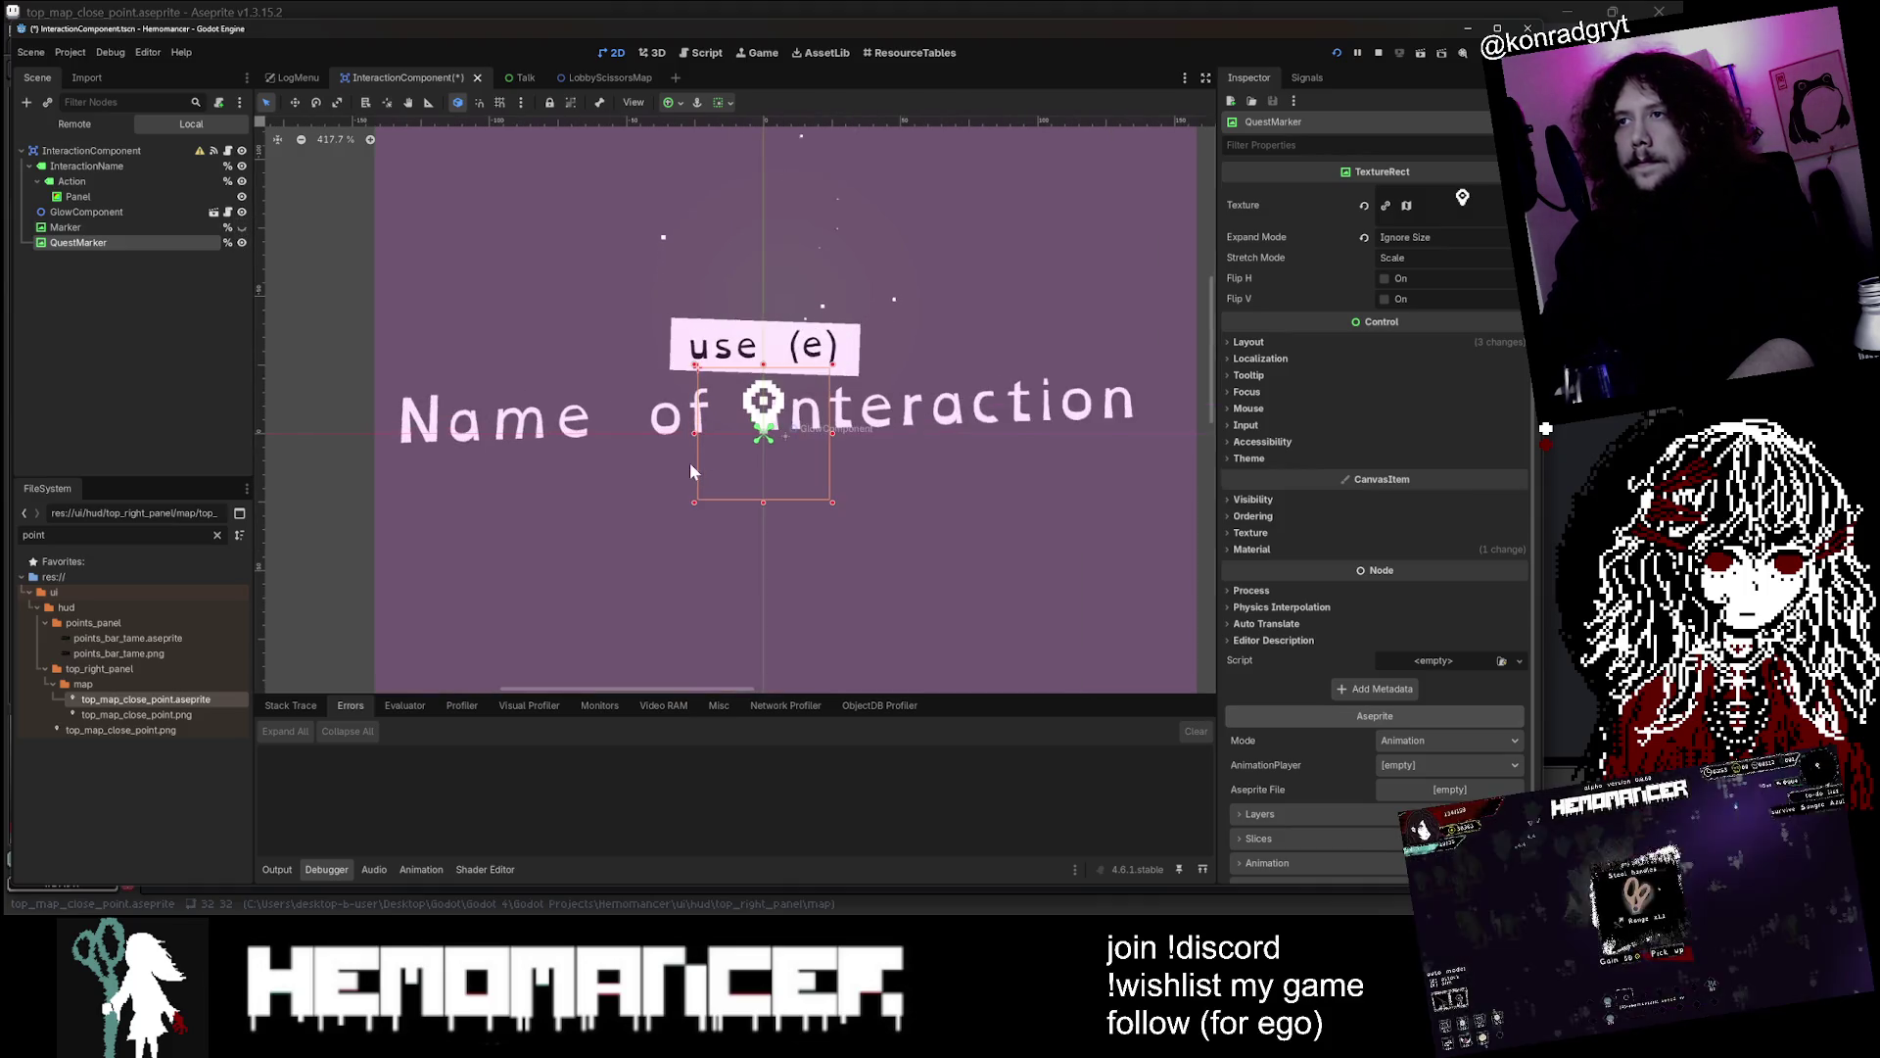
pyautogui.scroll(-3, 689, 462)
pyautogui.scroll(4, 779, 437)
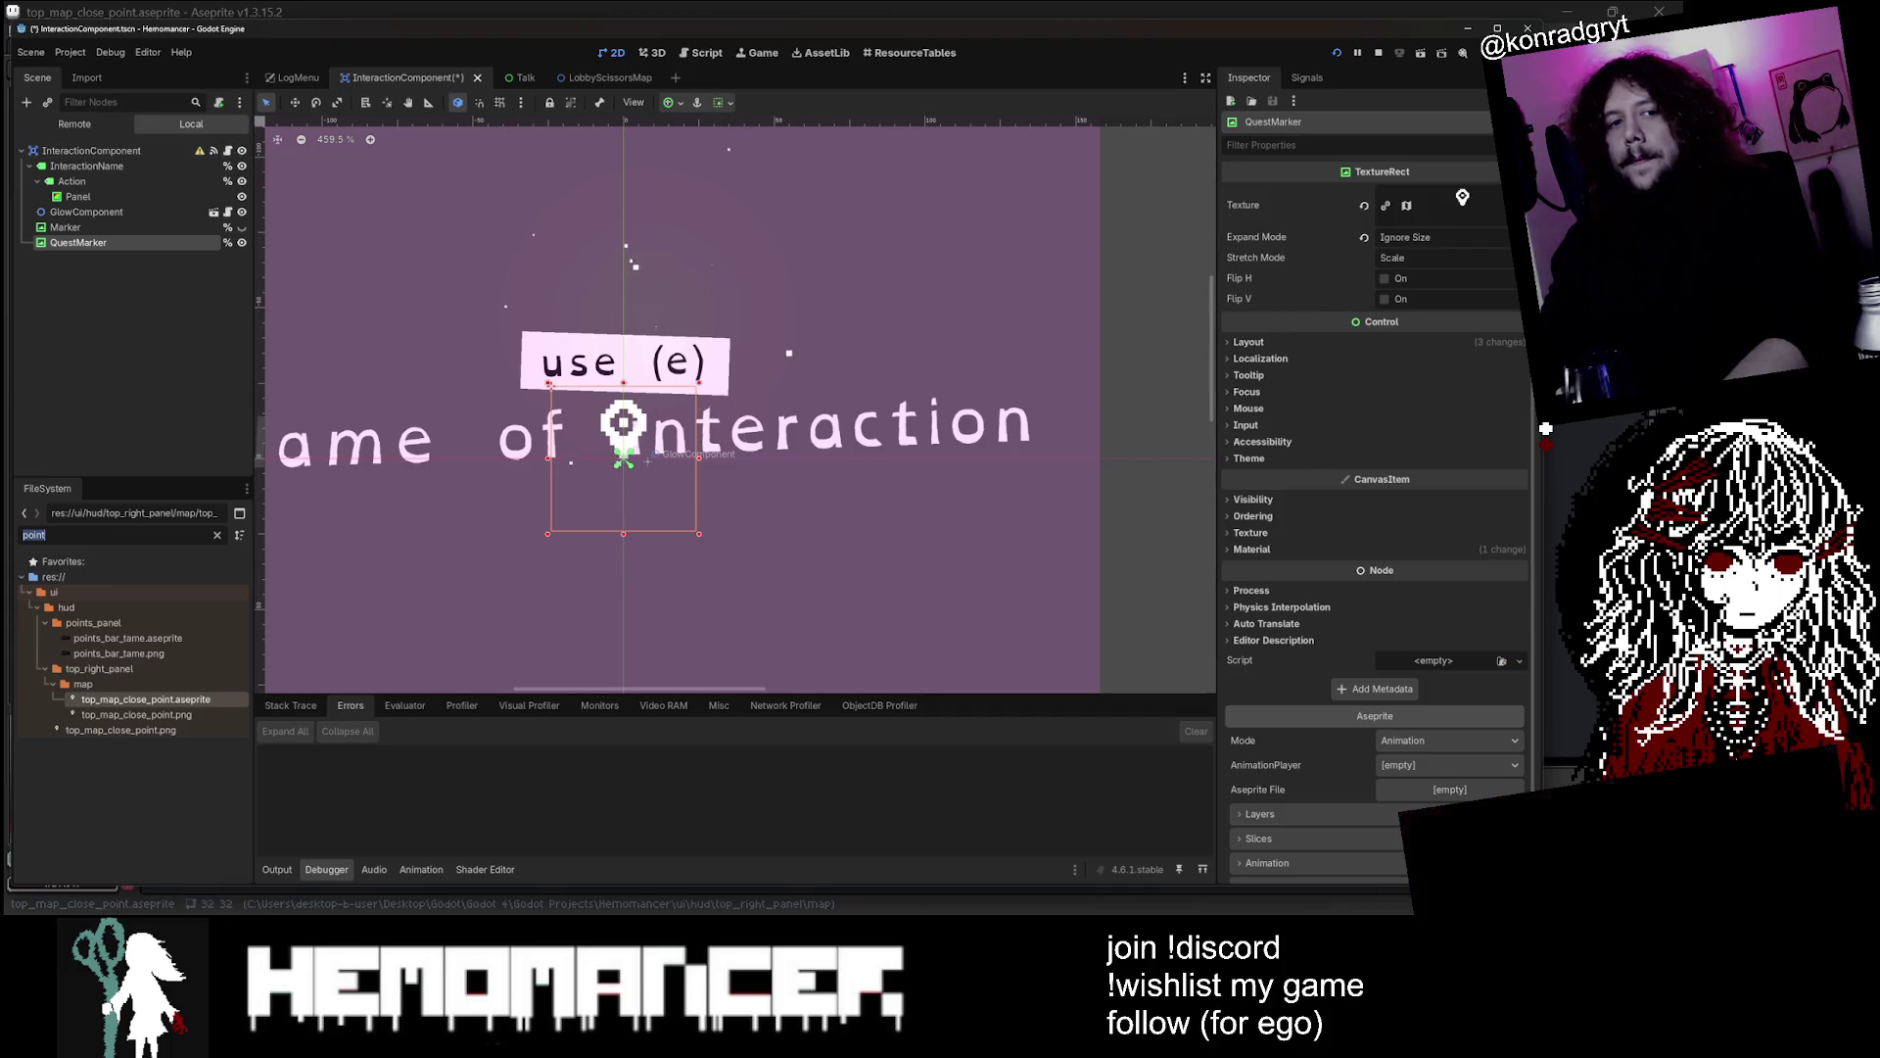
pyautogui.write('interaction')
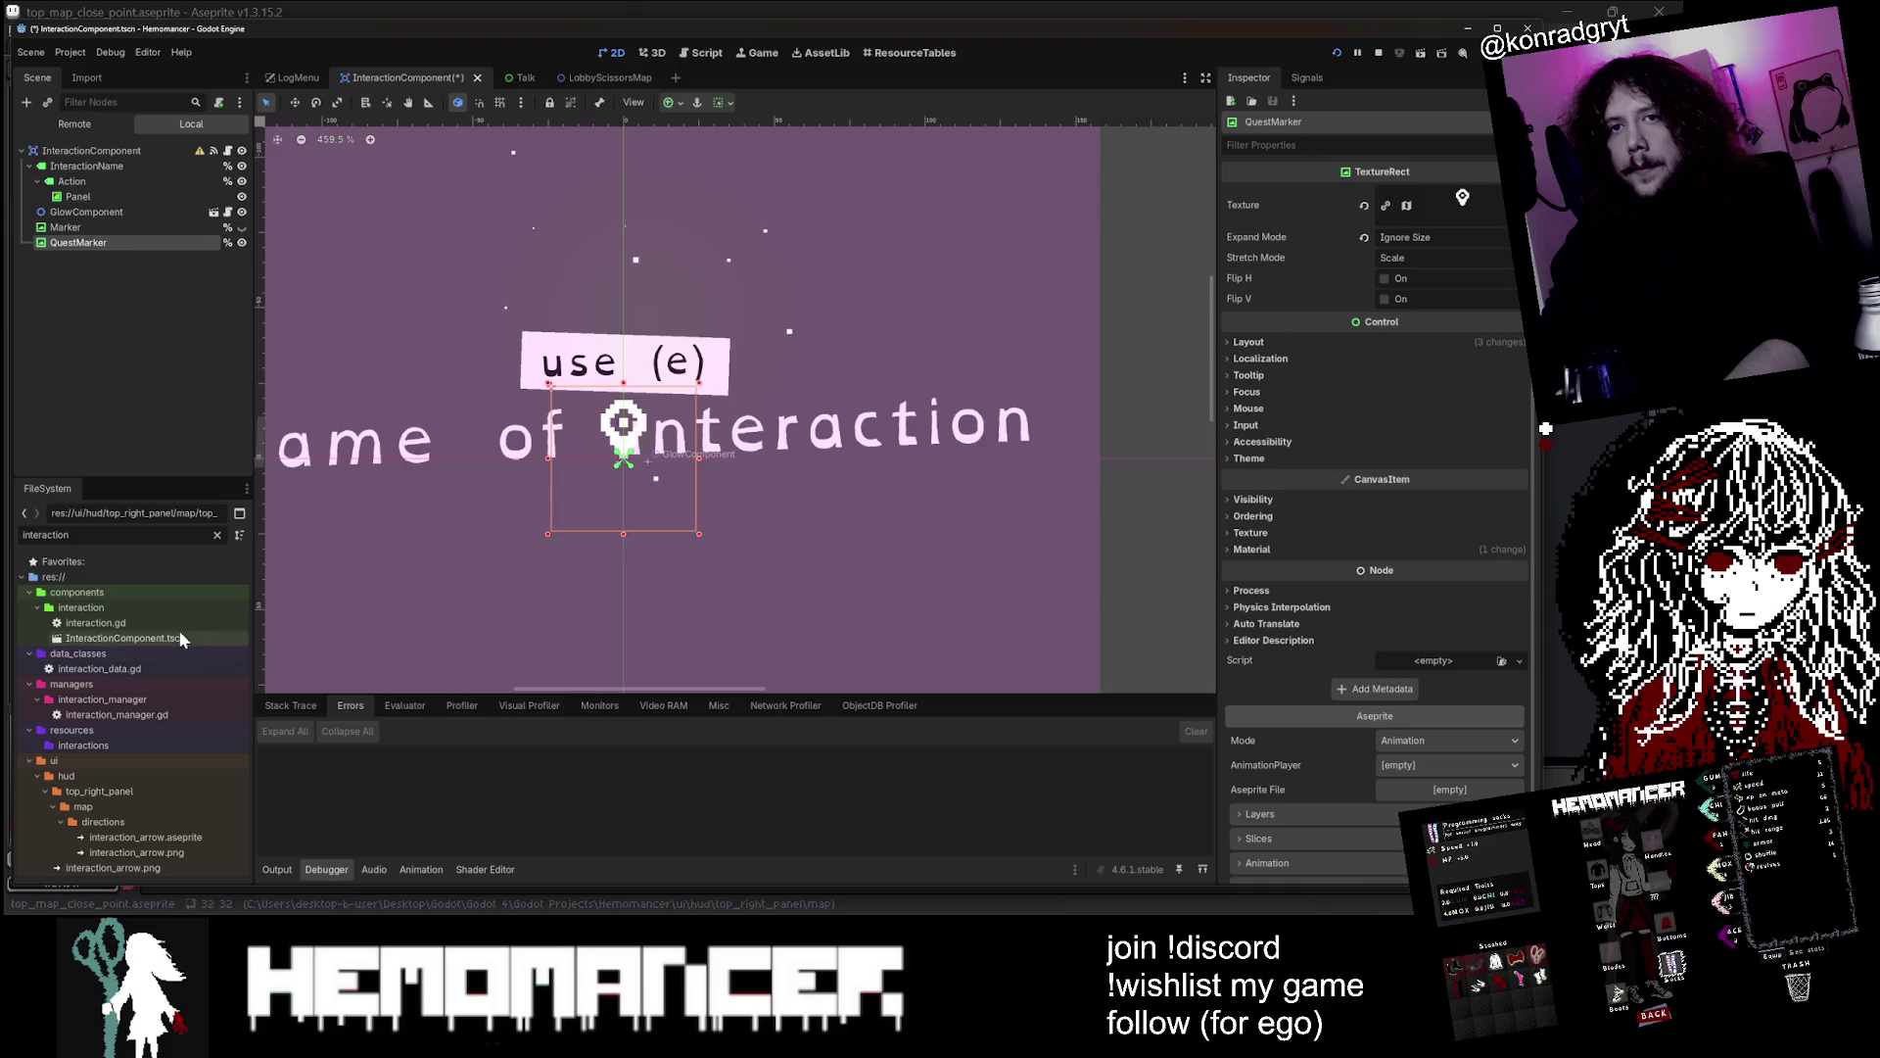
# Browse the interaction folder, then filter FileSystem for 'top_map' and select top_map_close_point.aseprite
pyautogui.click(217, 535)
pyautogui.click(174, 717)
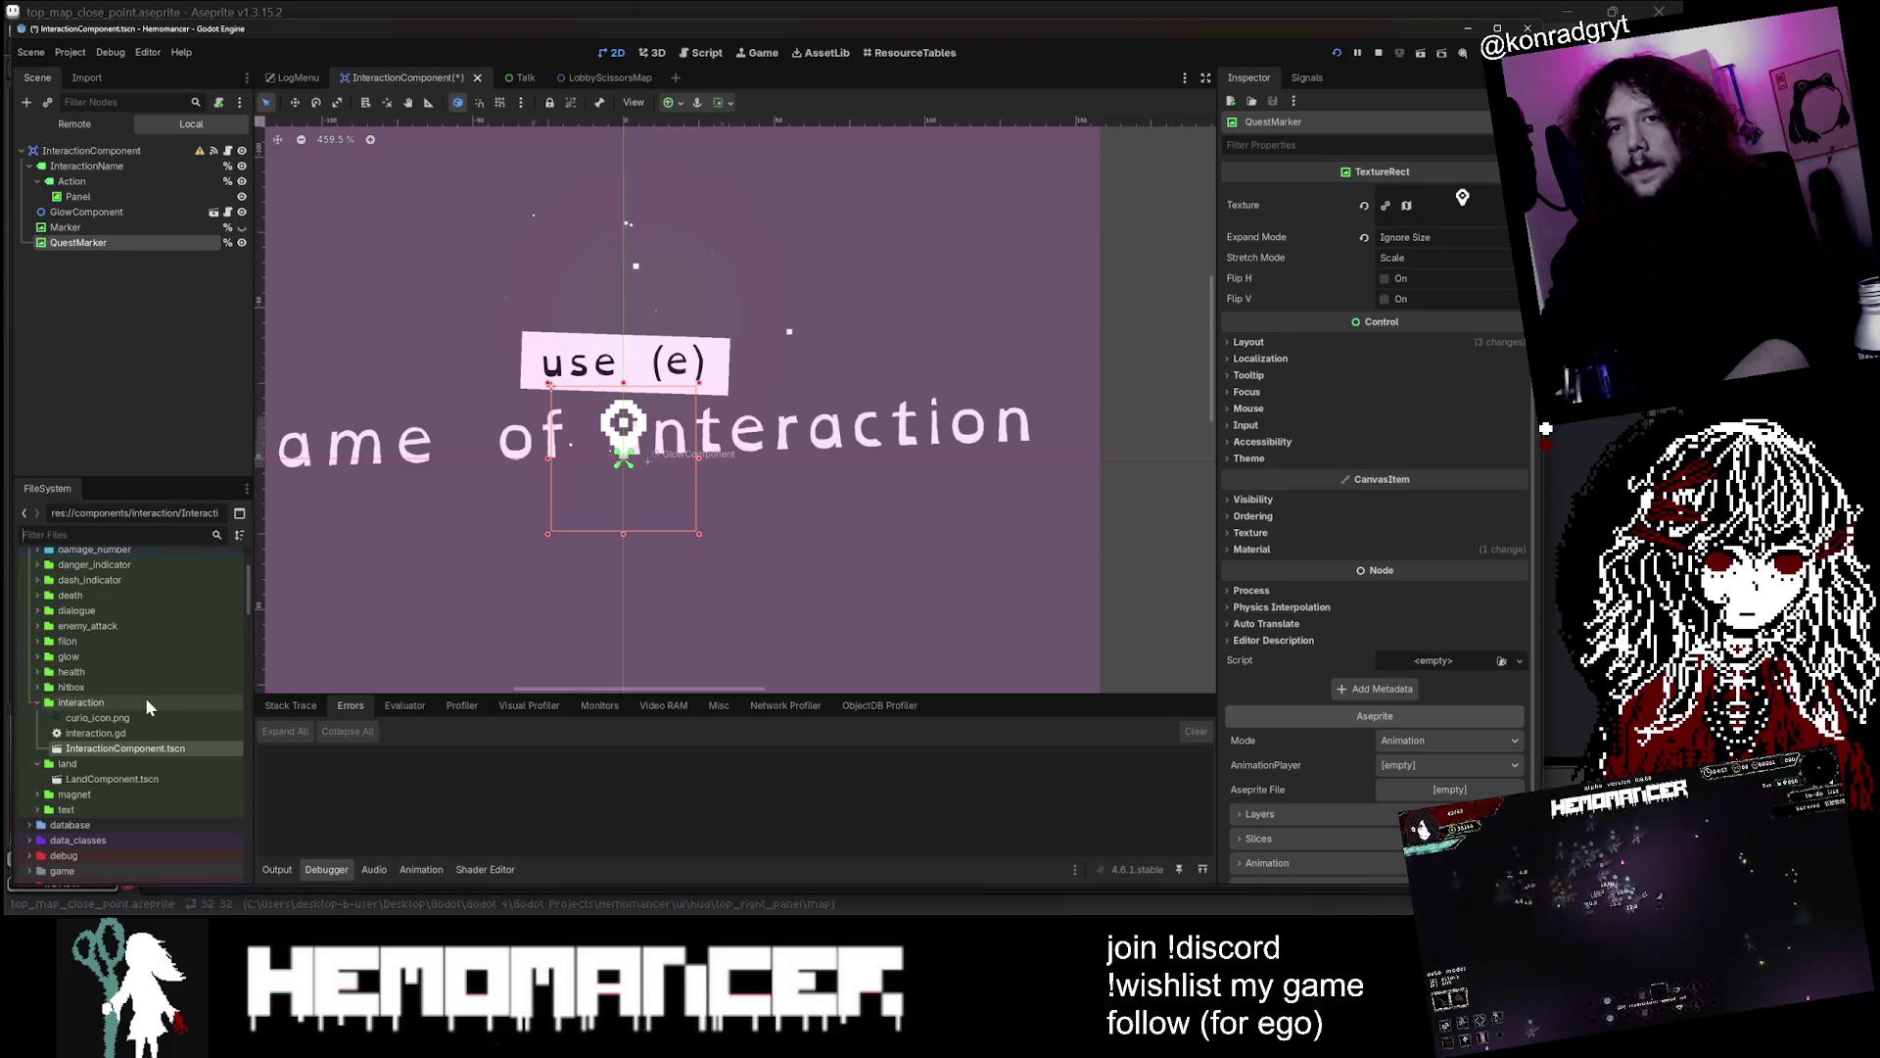
pyautogui.click(138, 702)
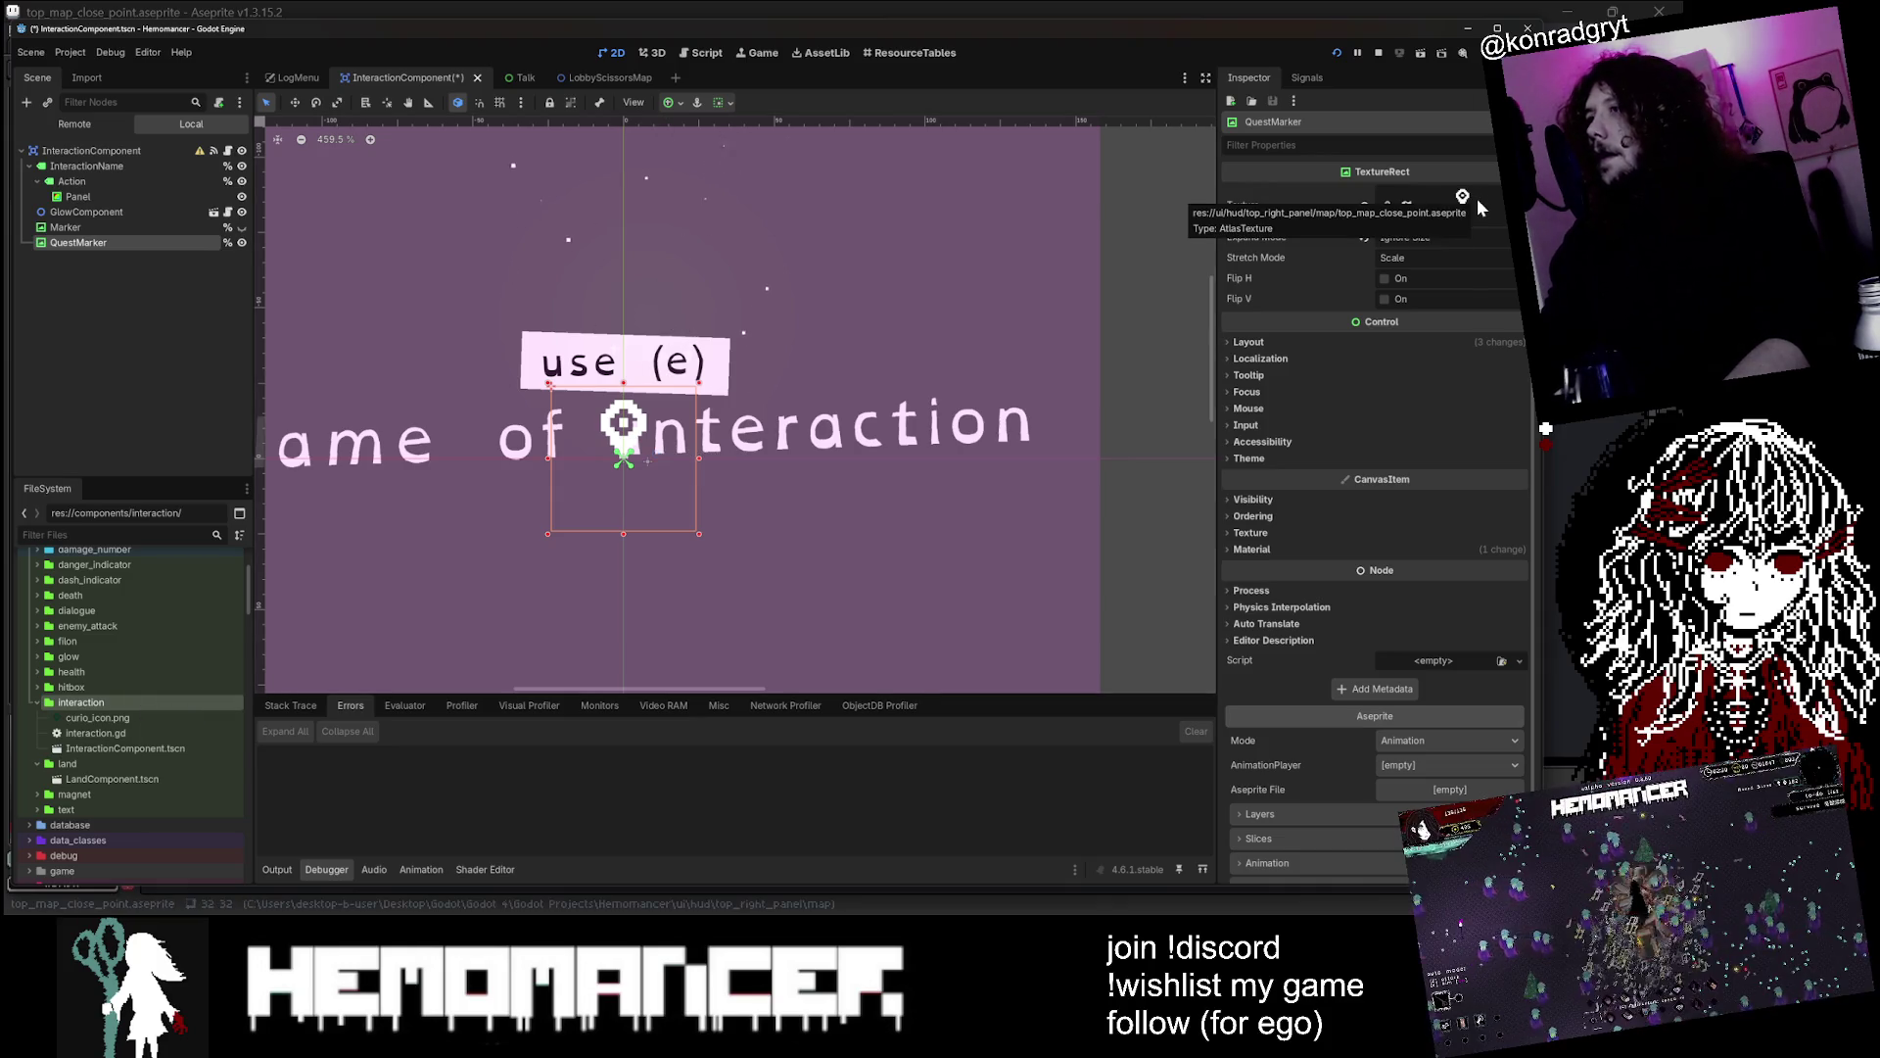
pyautogui.click(98, 535)
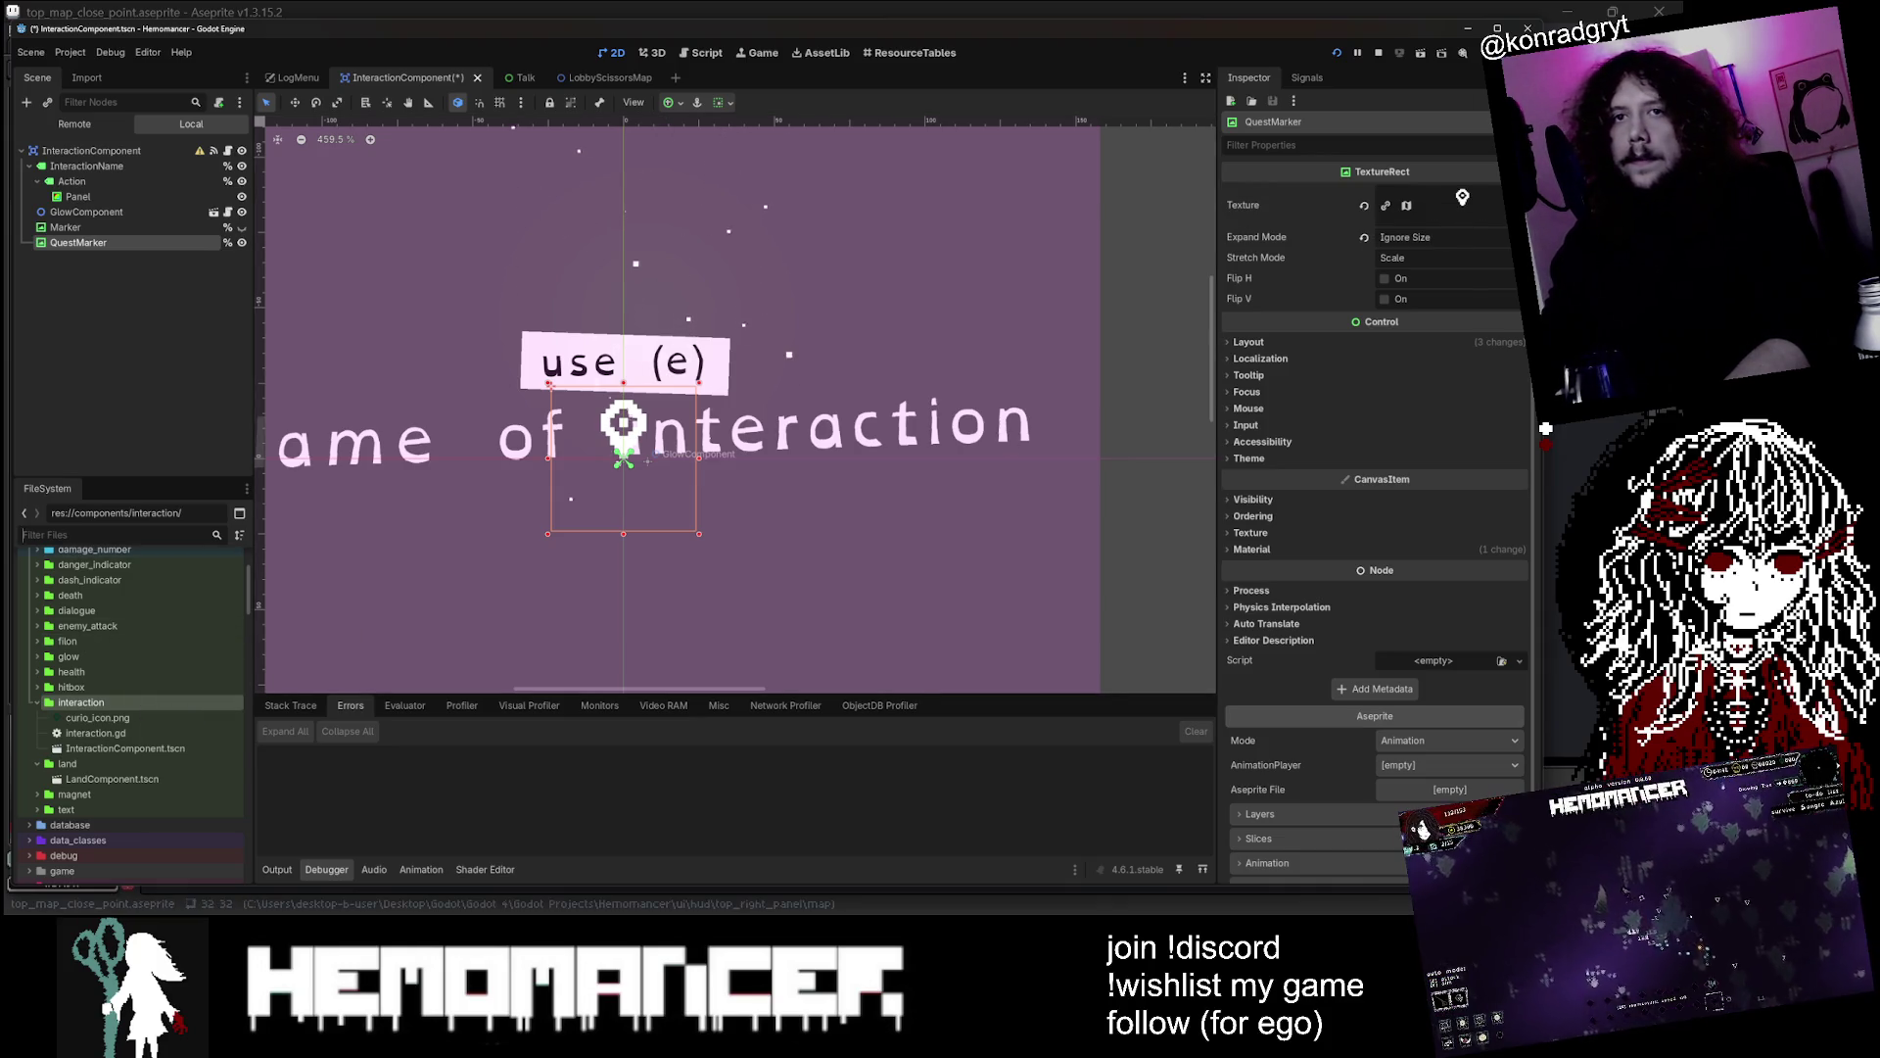
pyautogui.write('top_mouse')
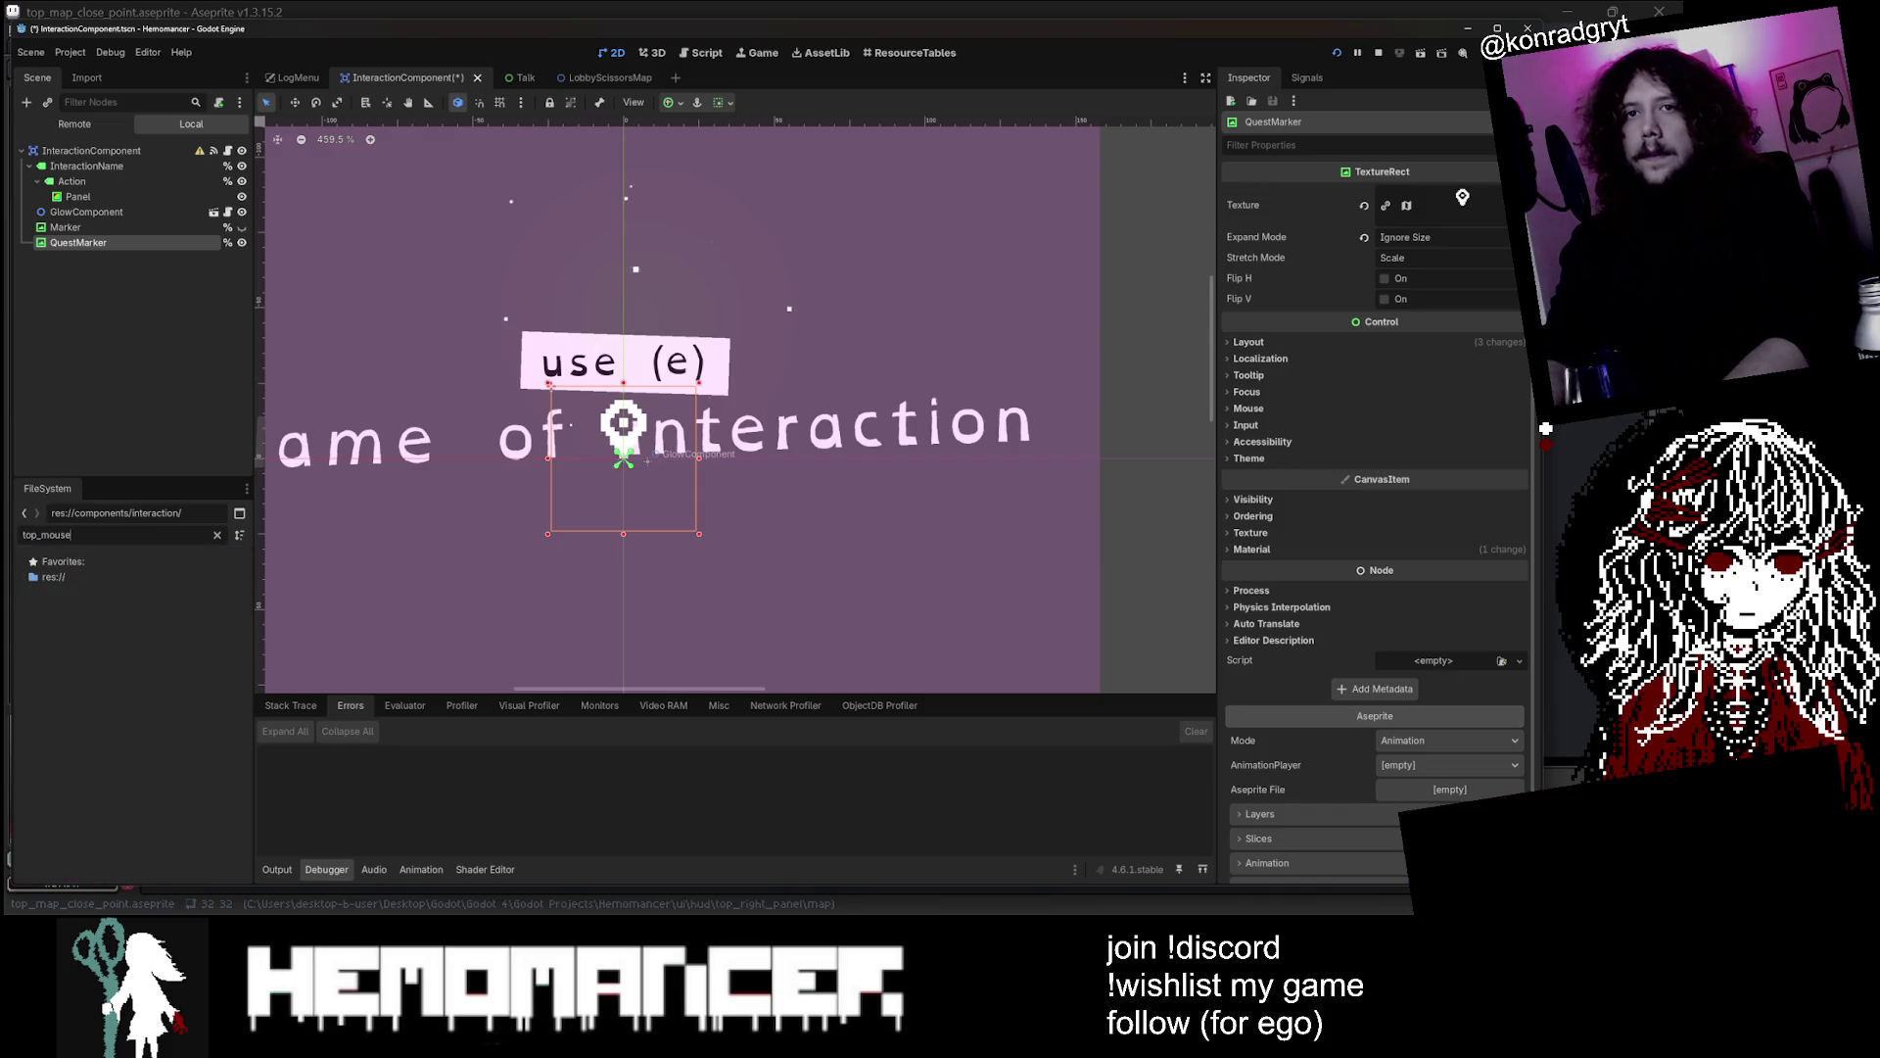
pyautogui.press('BackSpace')
pyautogui.press('BackSpace')
pyautogui.press('BackSpace')
pyautogui.press('BackSpace')
pyautogui.write('ap_')
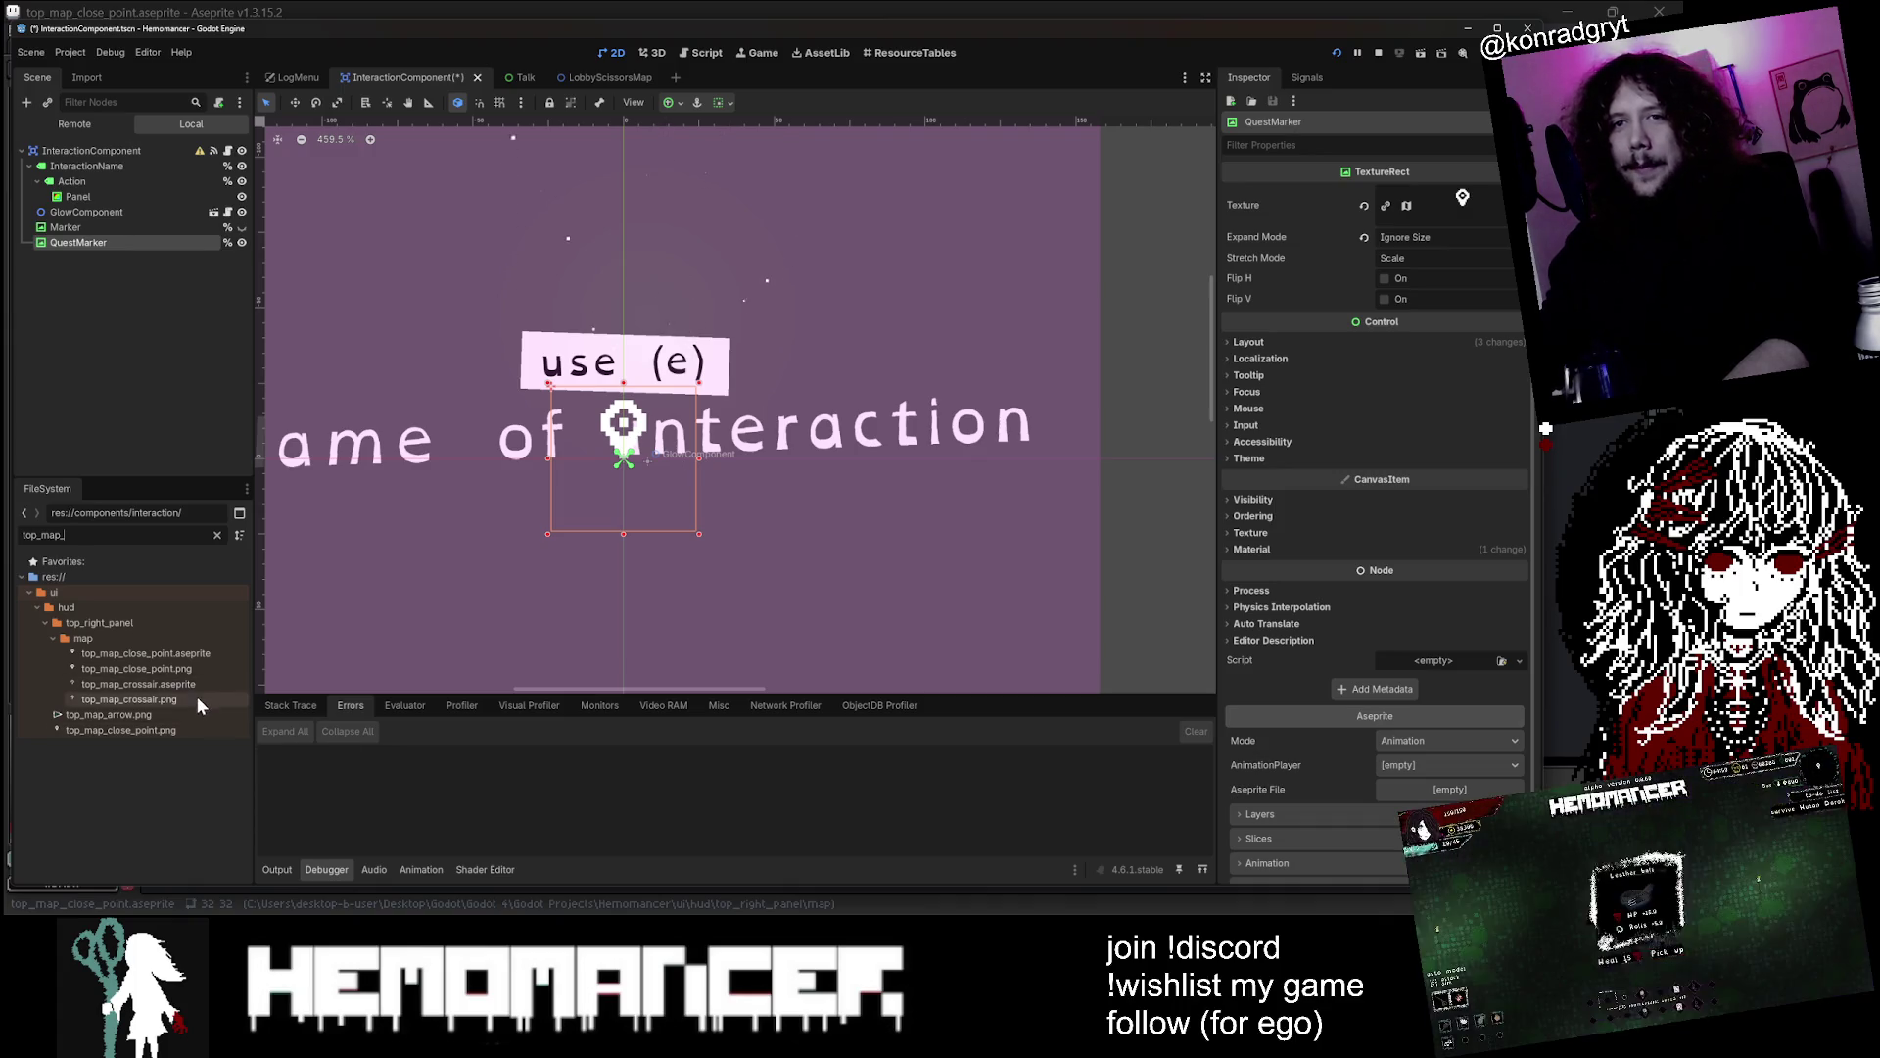
pyautogui.click(200, 661)
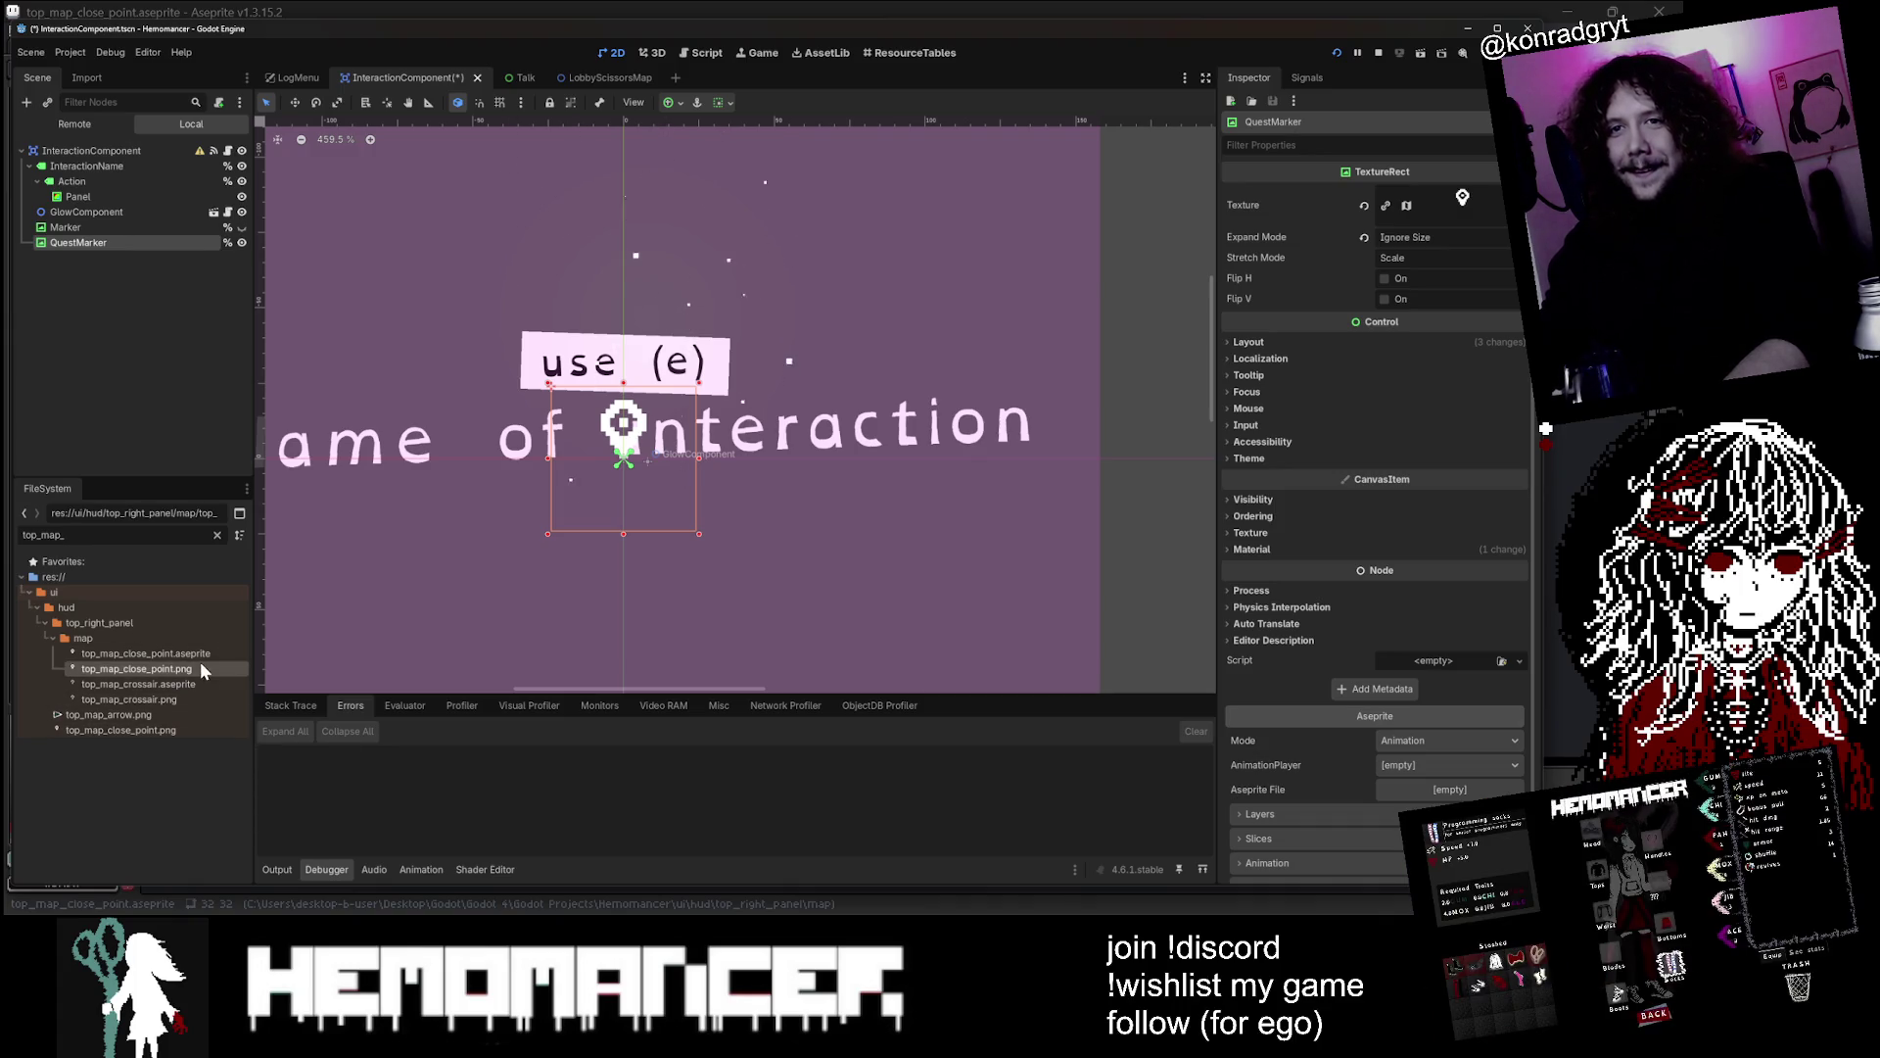
# Copy top_map_close_point.aseprite into components/interaction using Move/Duplicate To
pyautogui.rightClick(197, 650)
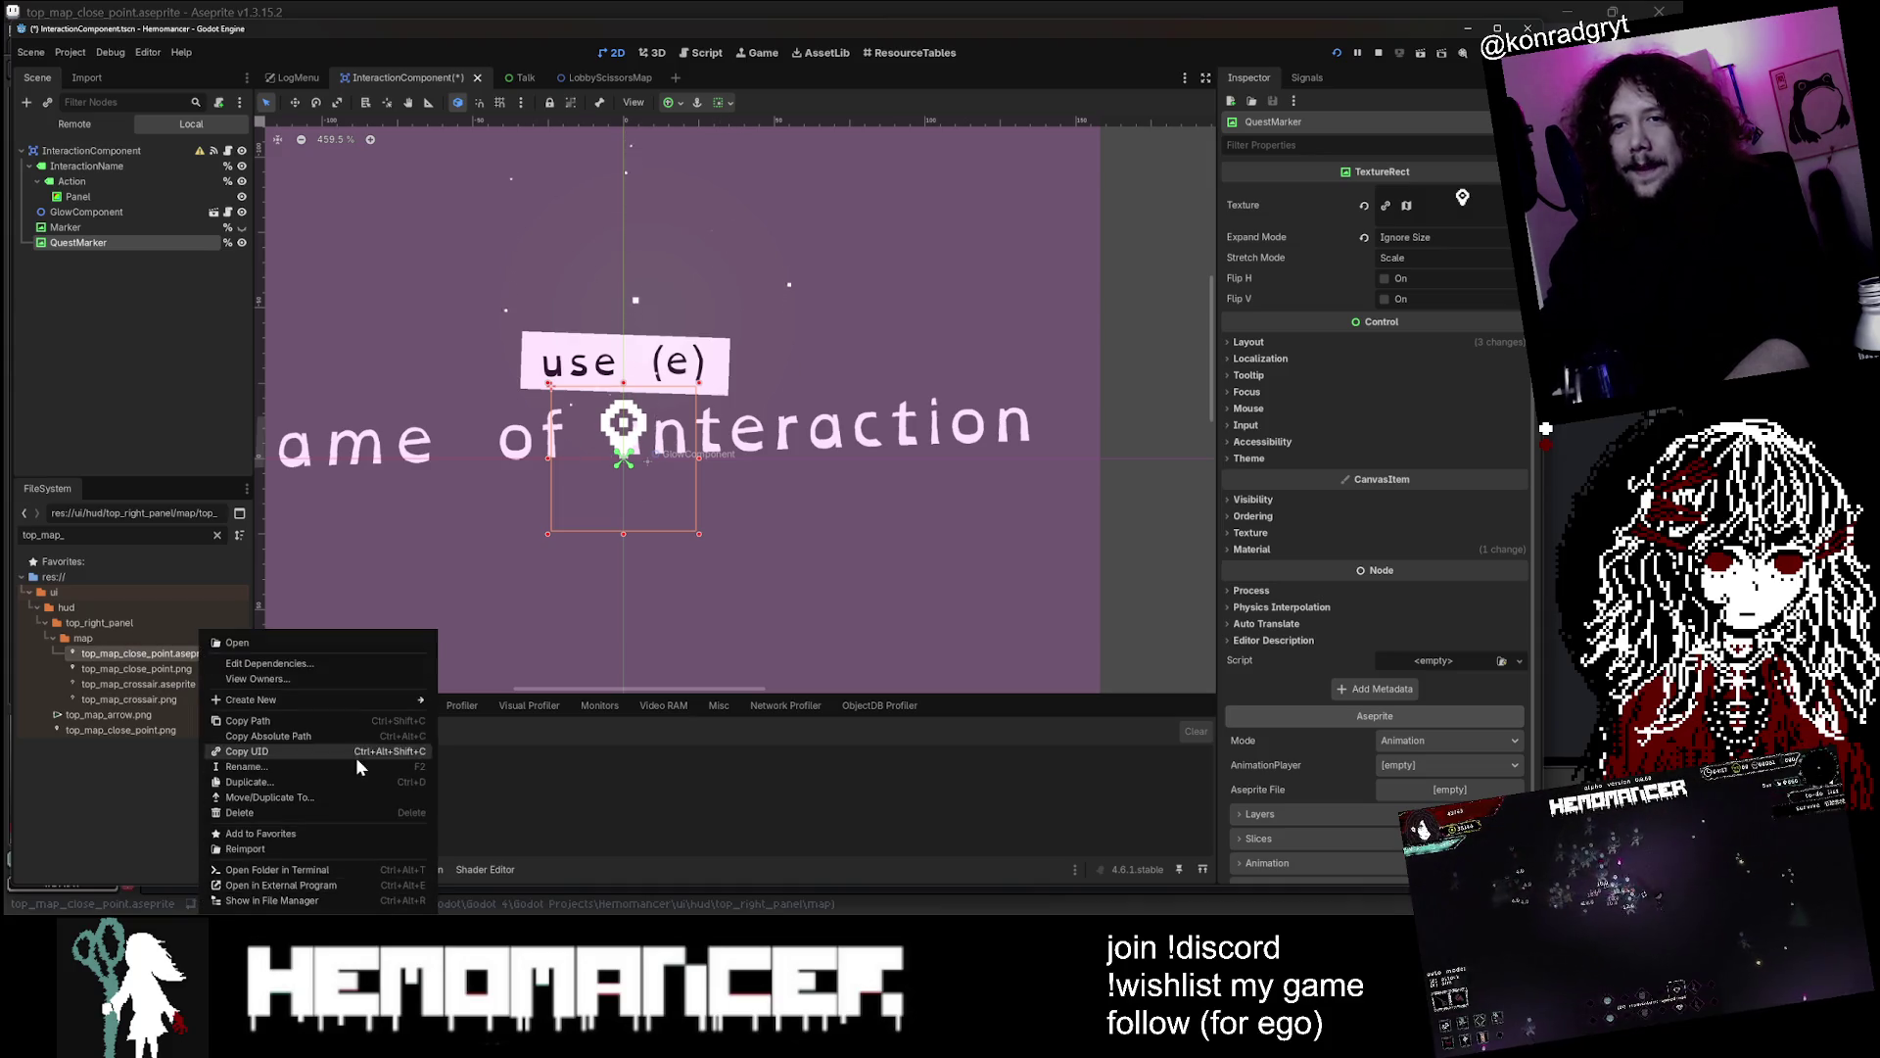
pyautogui.click(355, 796)
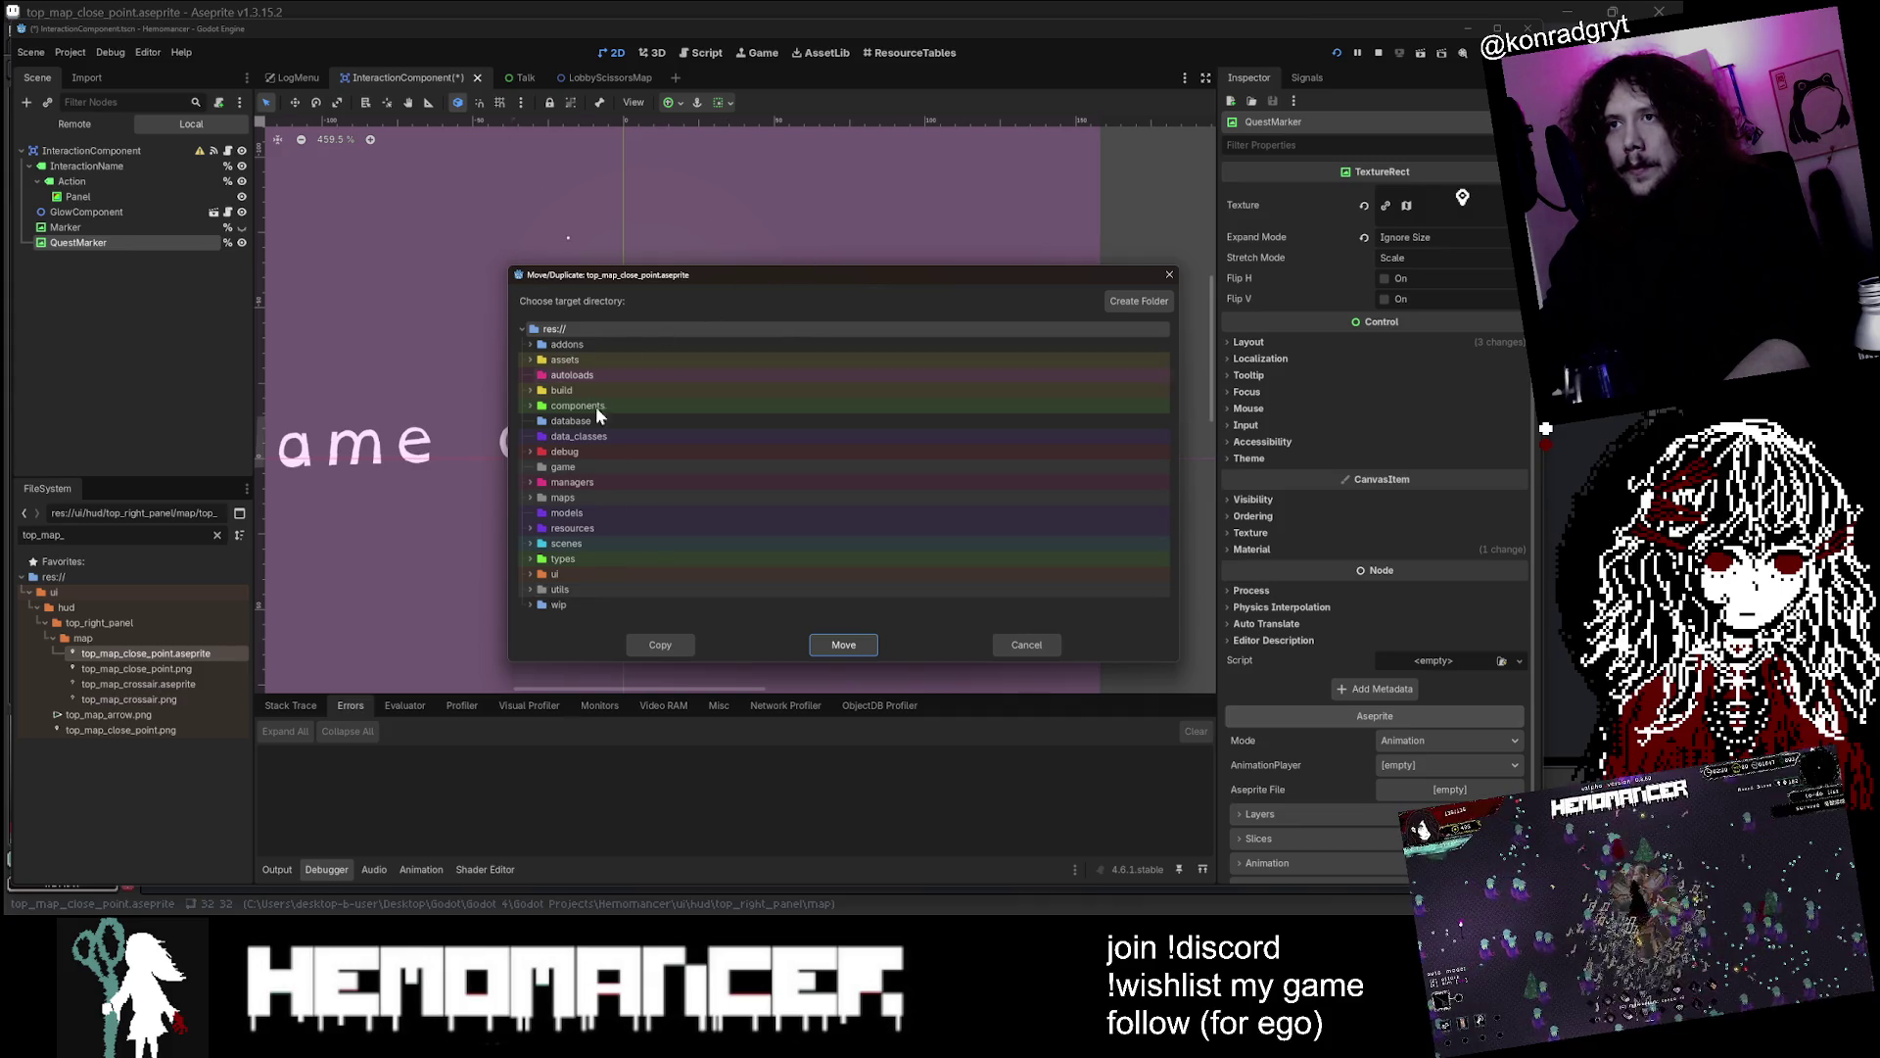
pyautogui.click(530, 405)
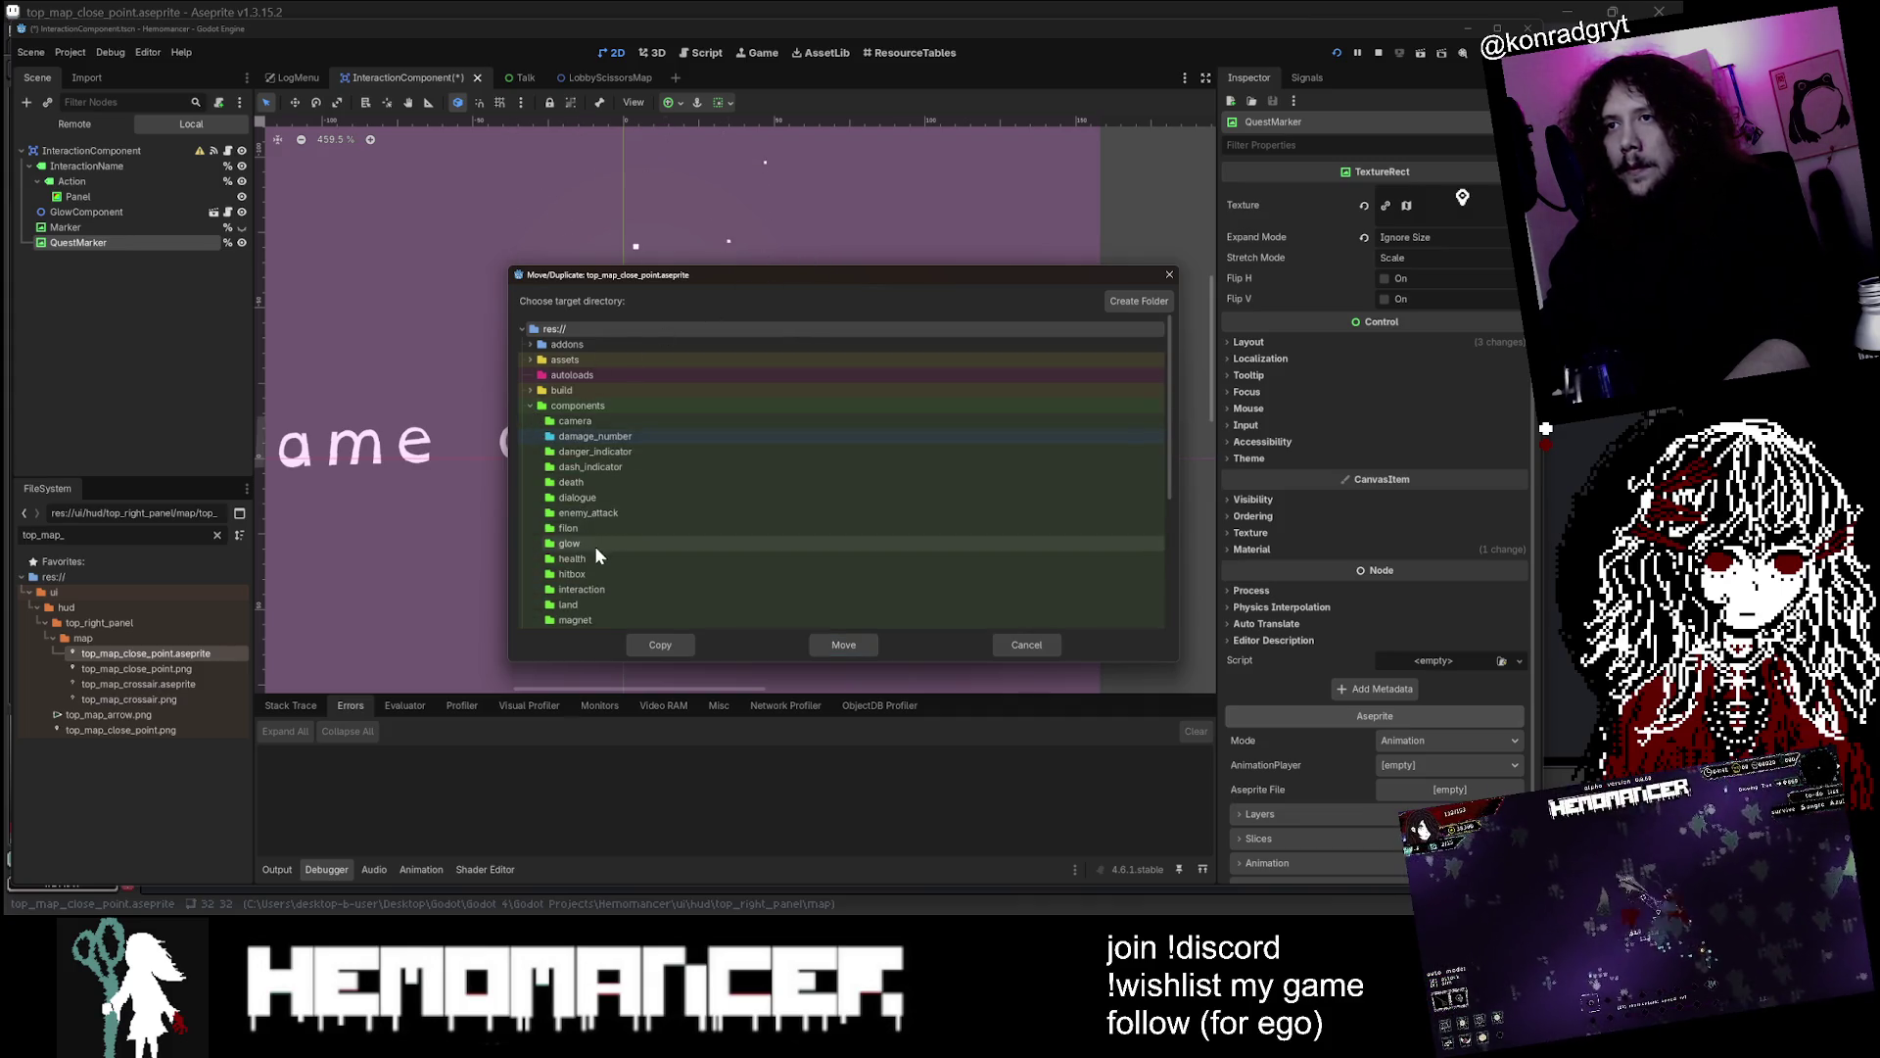
pyautogui.scroll(-3, 619, 466)
pyautogui.click(615, 514)
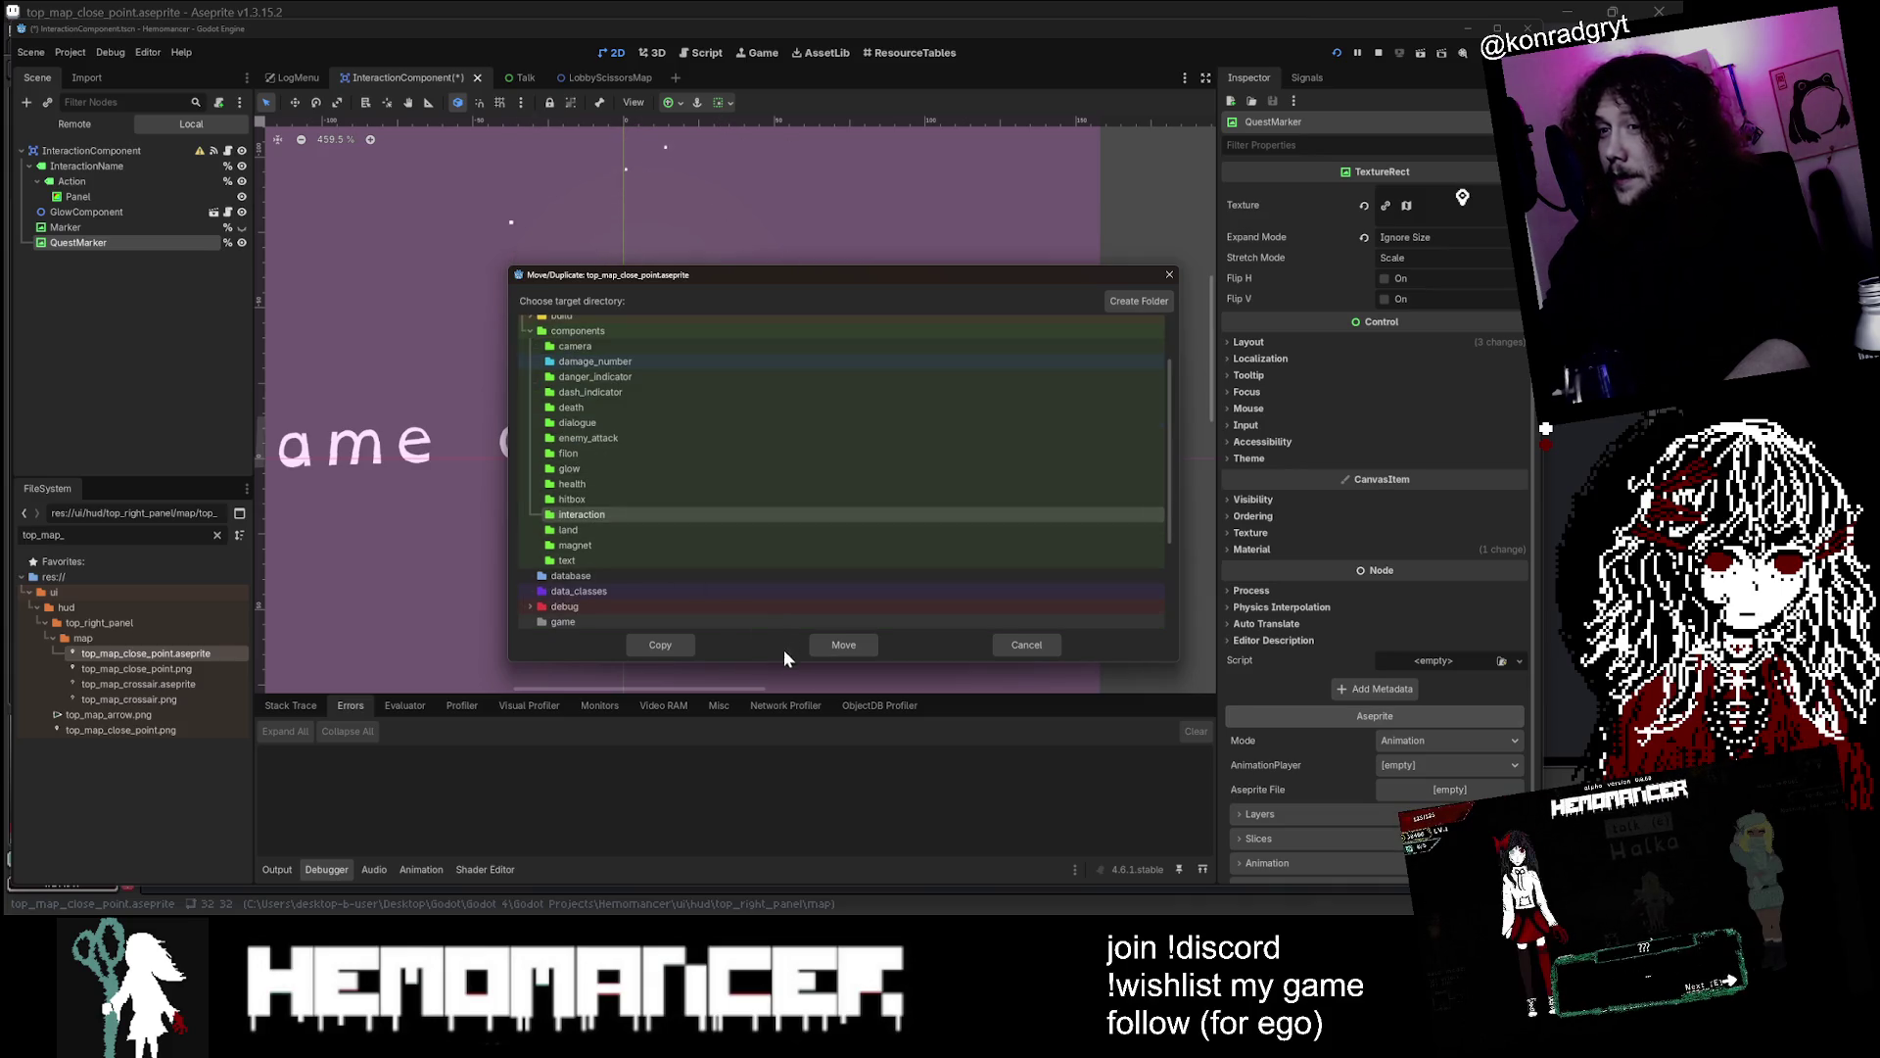
pyautogui.click(655, 645)
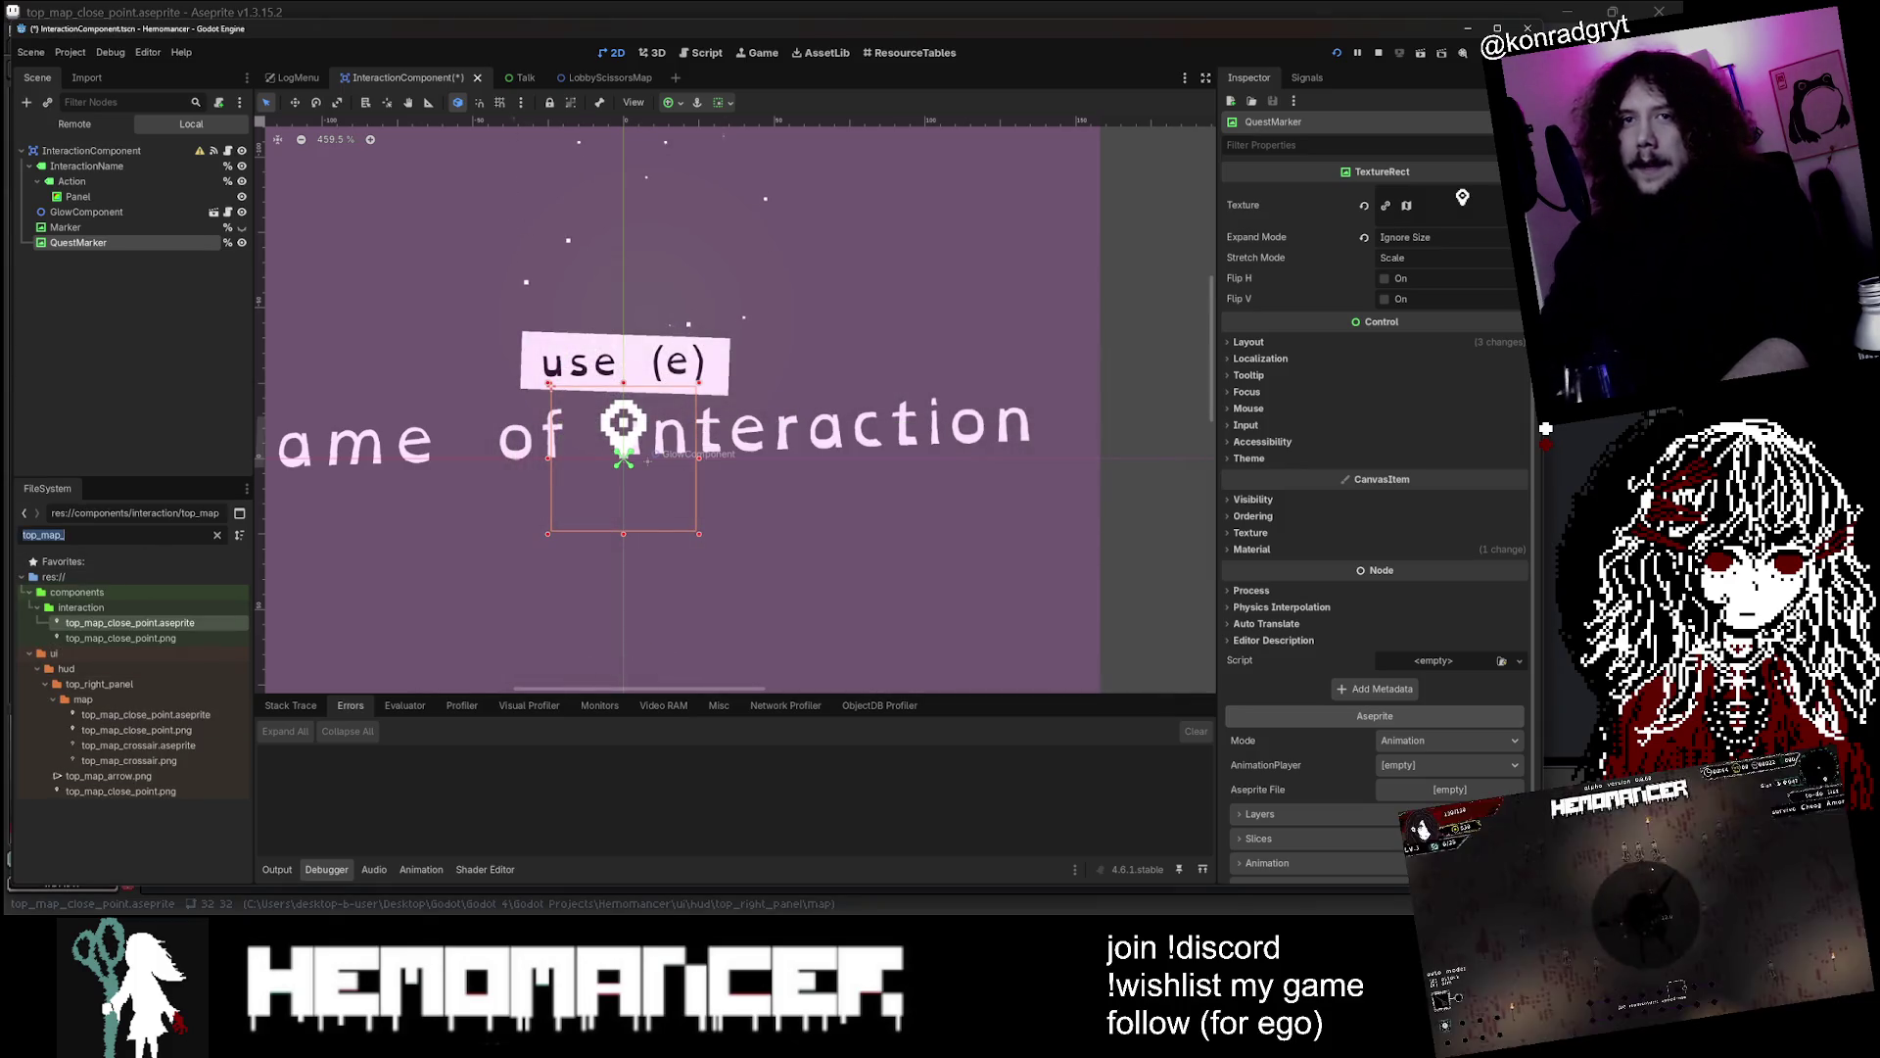
# Check the interaction folder for the copy, clear the filter and select the Marker node
pyautogui.write('interaction')
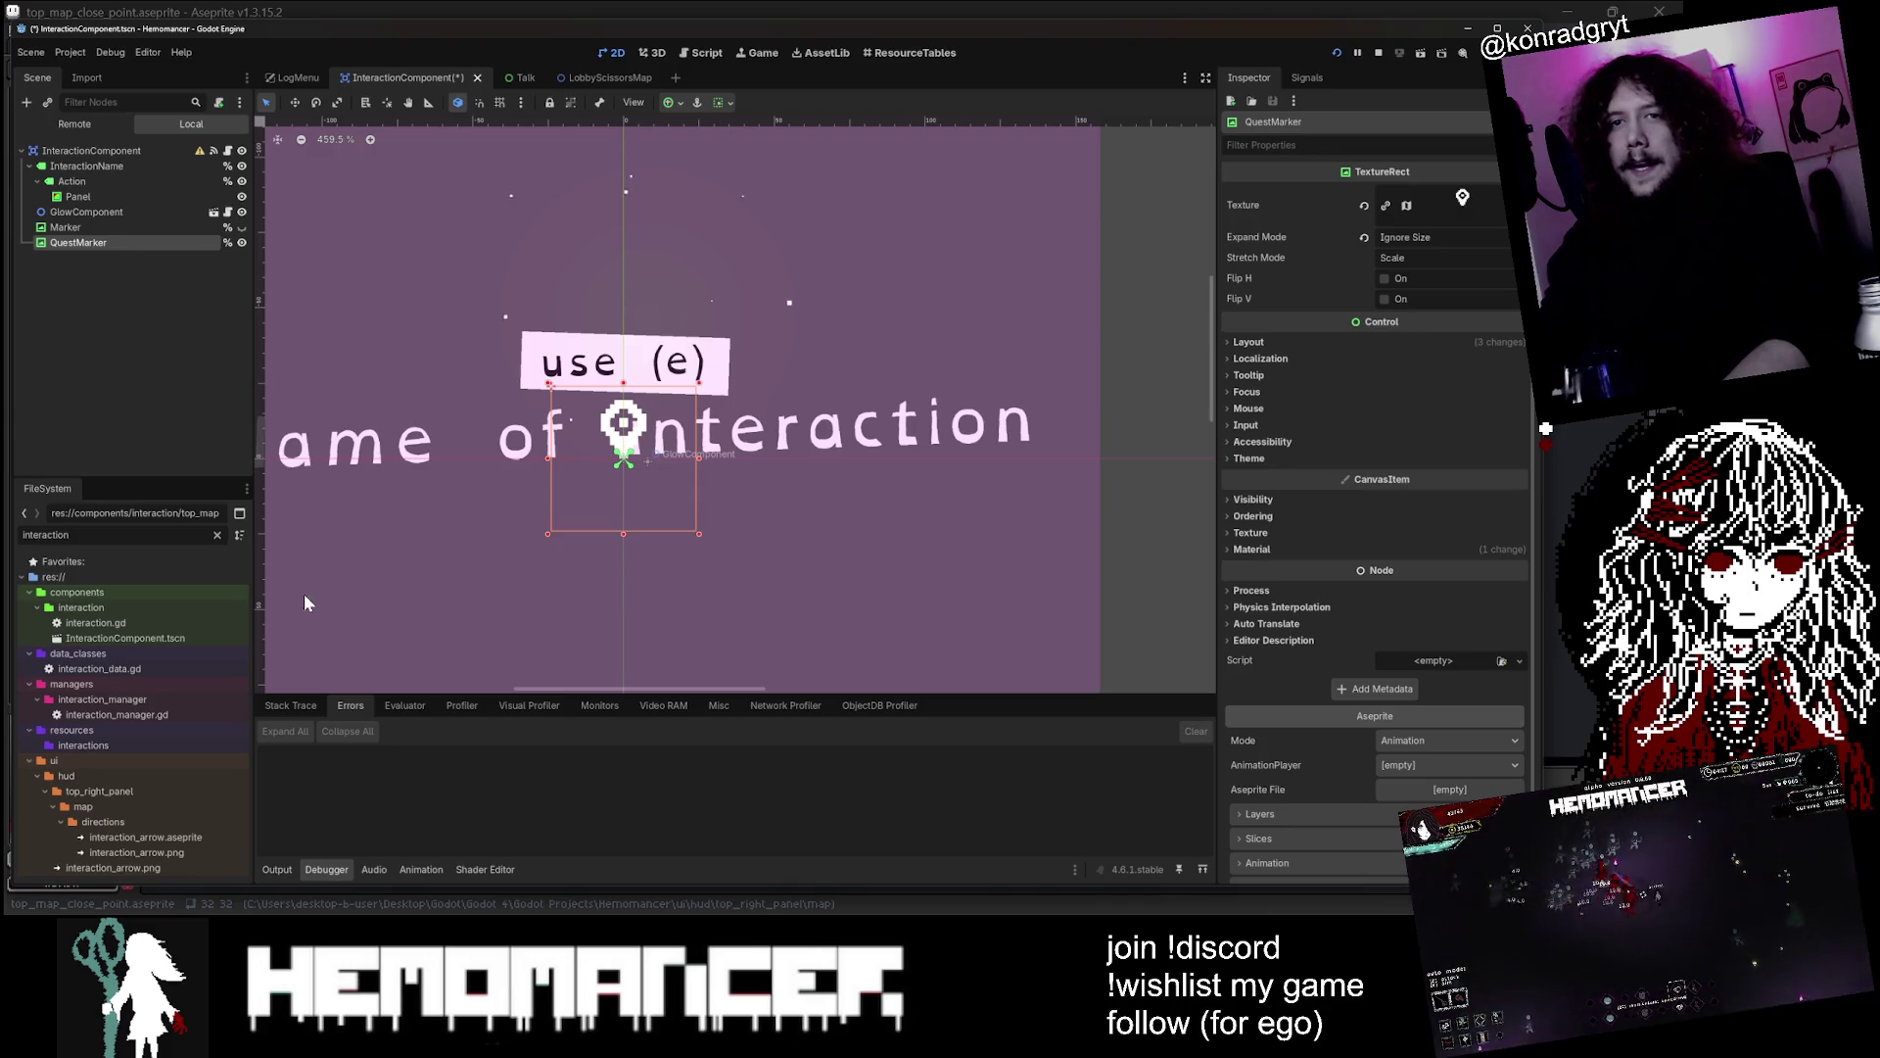
pyautogui.click(214, 537)
pyautogui.scroll(-3, 204, 680)
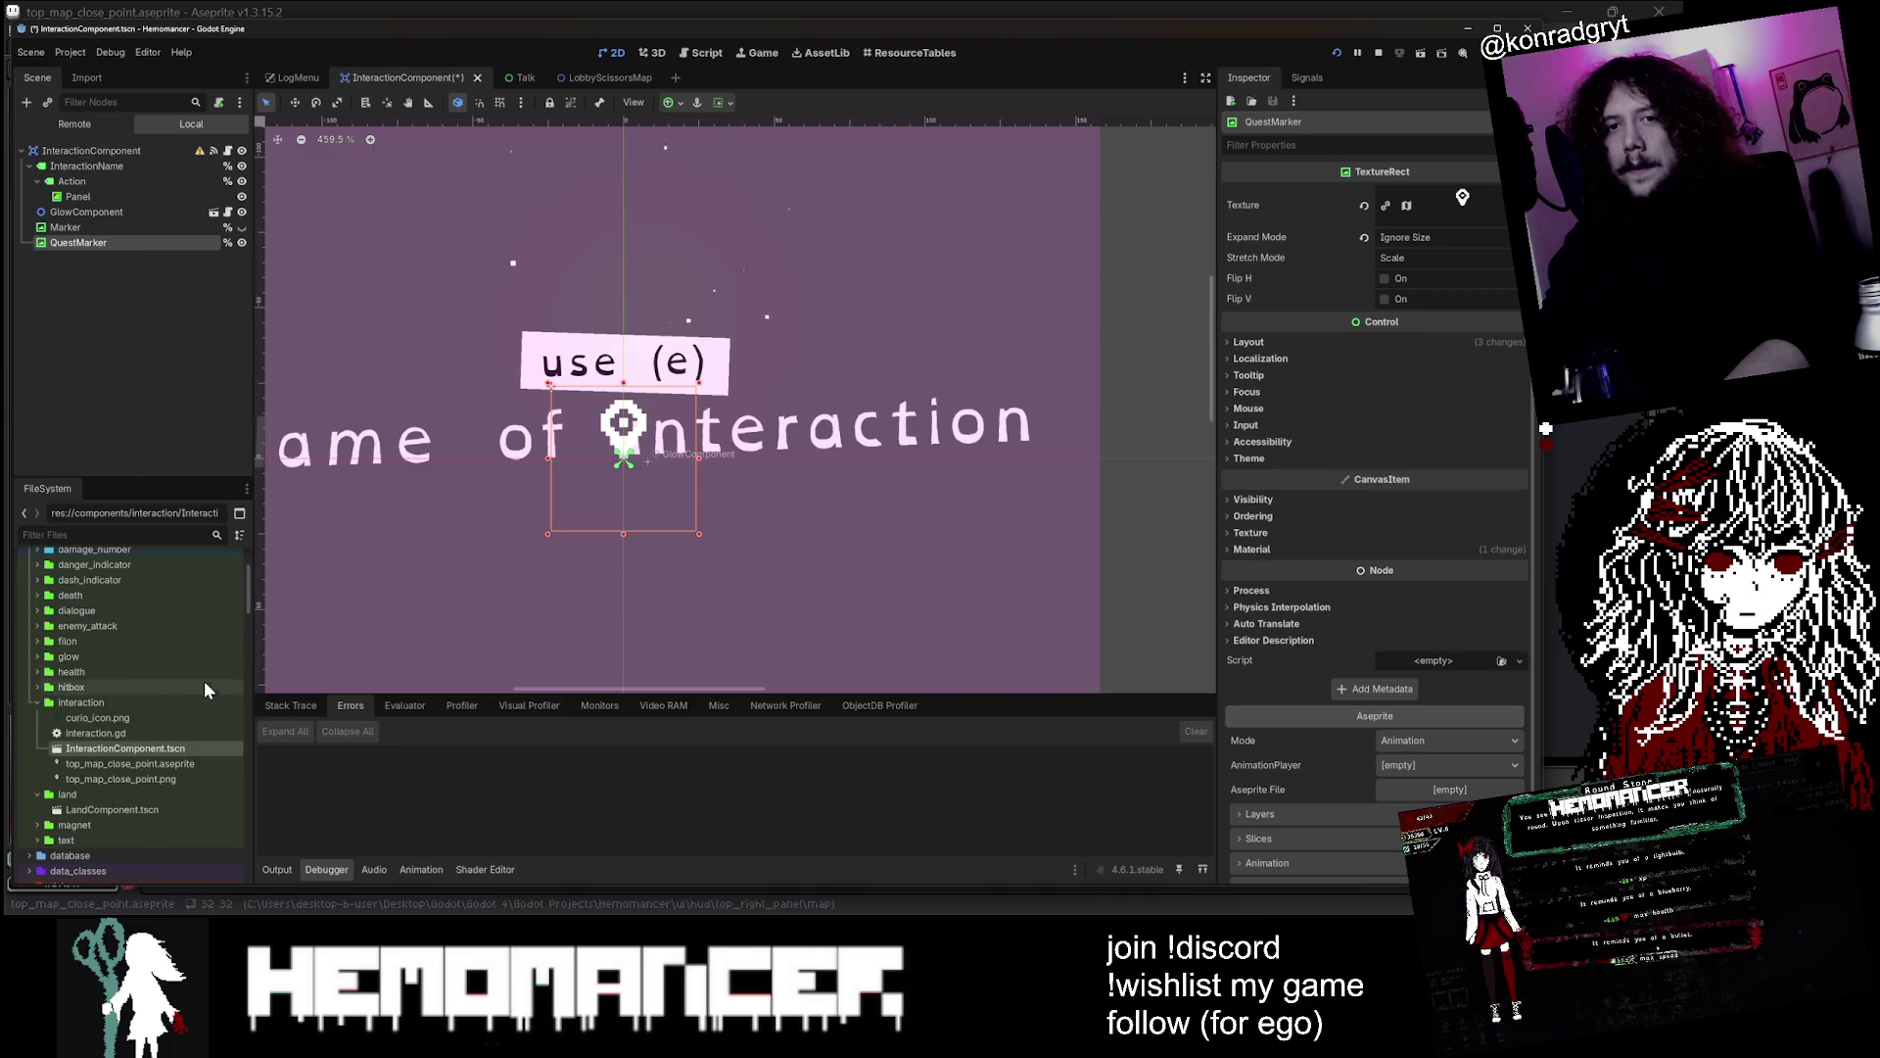
pyautogui.click(145, 229)
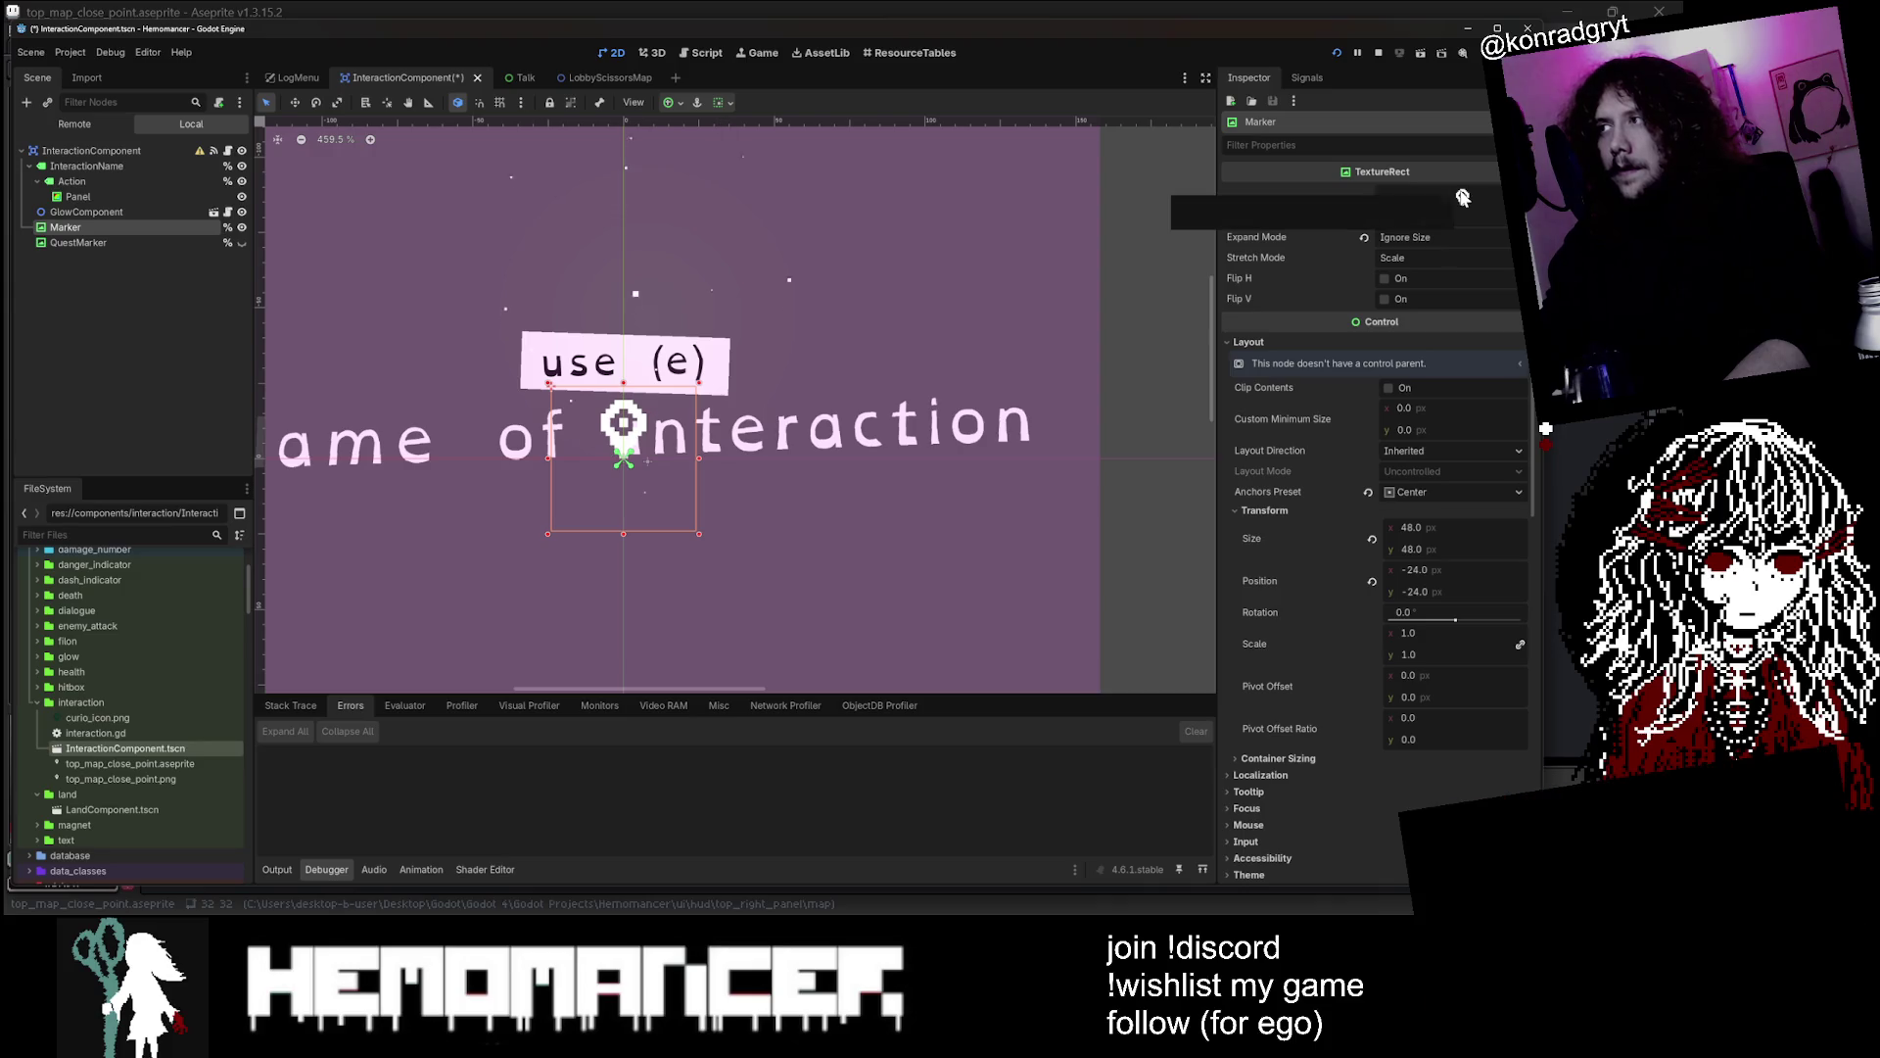
# Drag the copied top_map_close_point.aseprite onto Marker's Texture property and clear the error log
pyautogui.moveTo(125, 765)
pyautogui.mouseDown()
pyautogui.moveTo(1079, 545)
pyautogui.moveTo(1465, 206)
pyautogui.mouseUp()
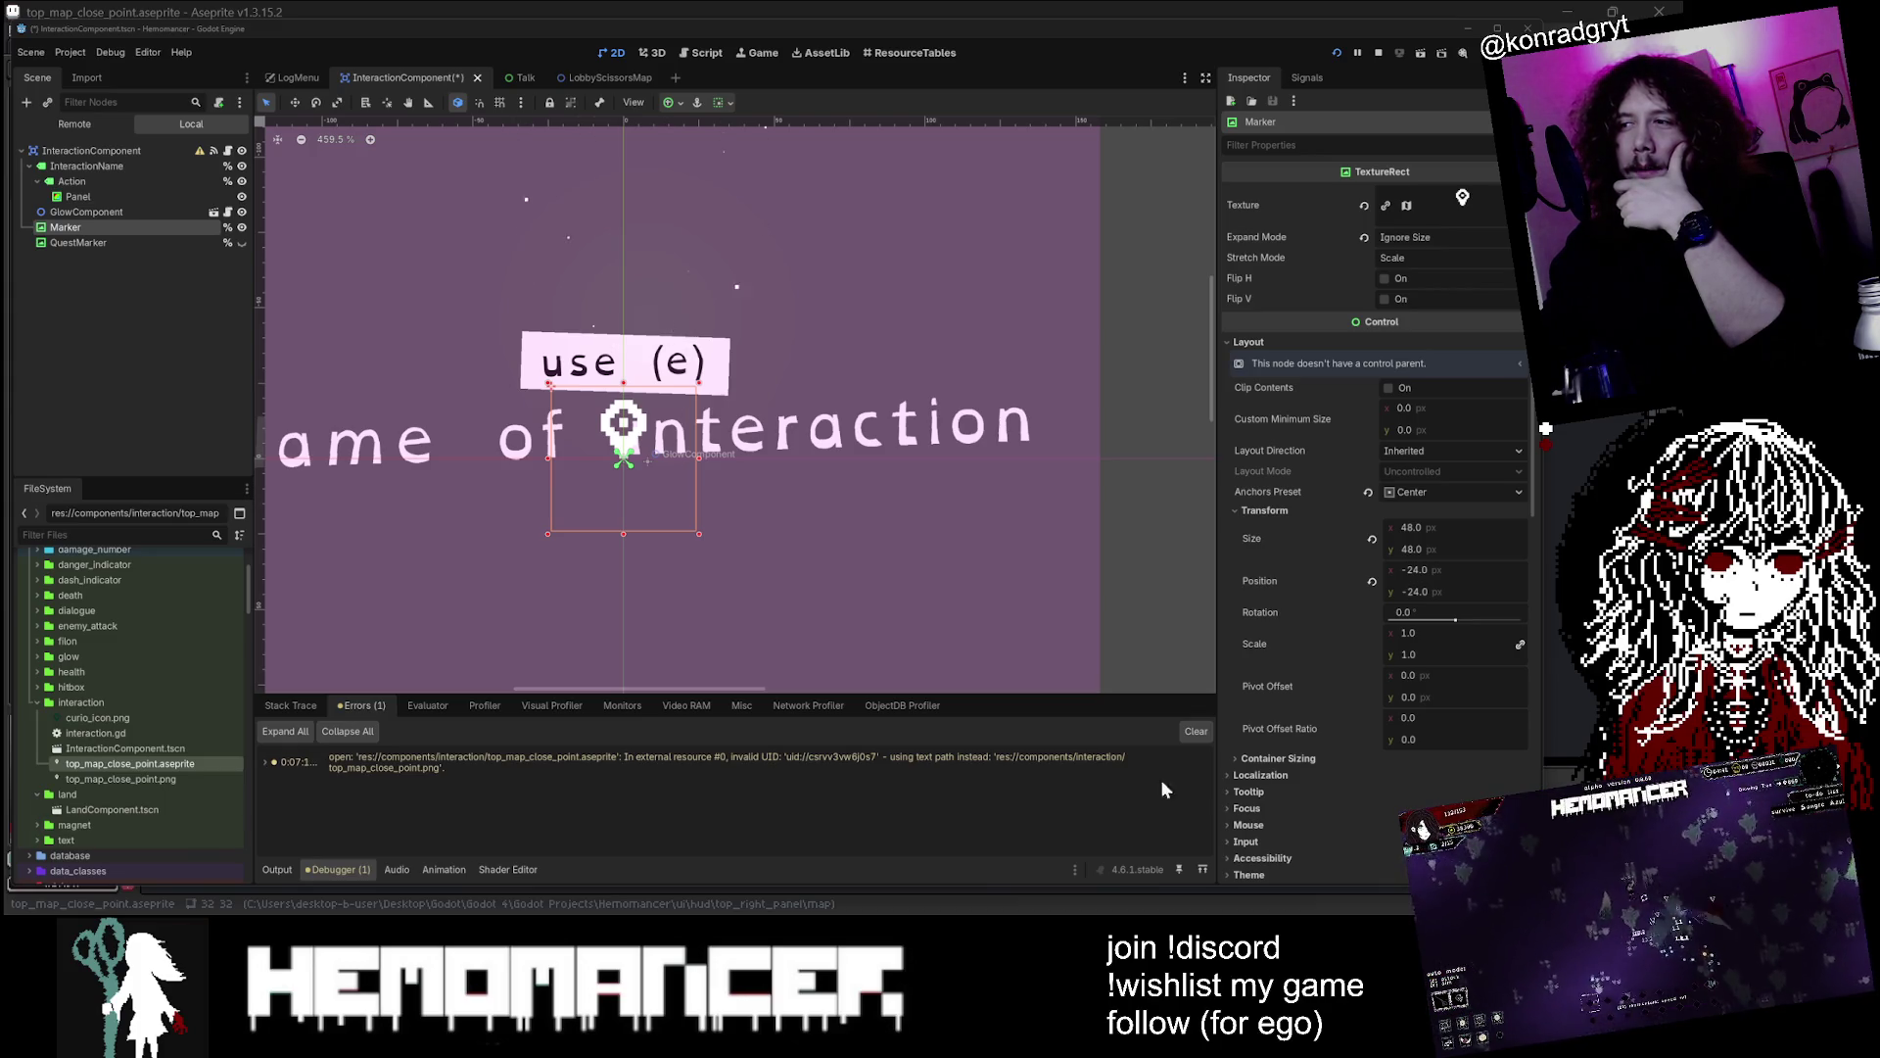
pyautogui.click(1196, 735)
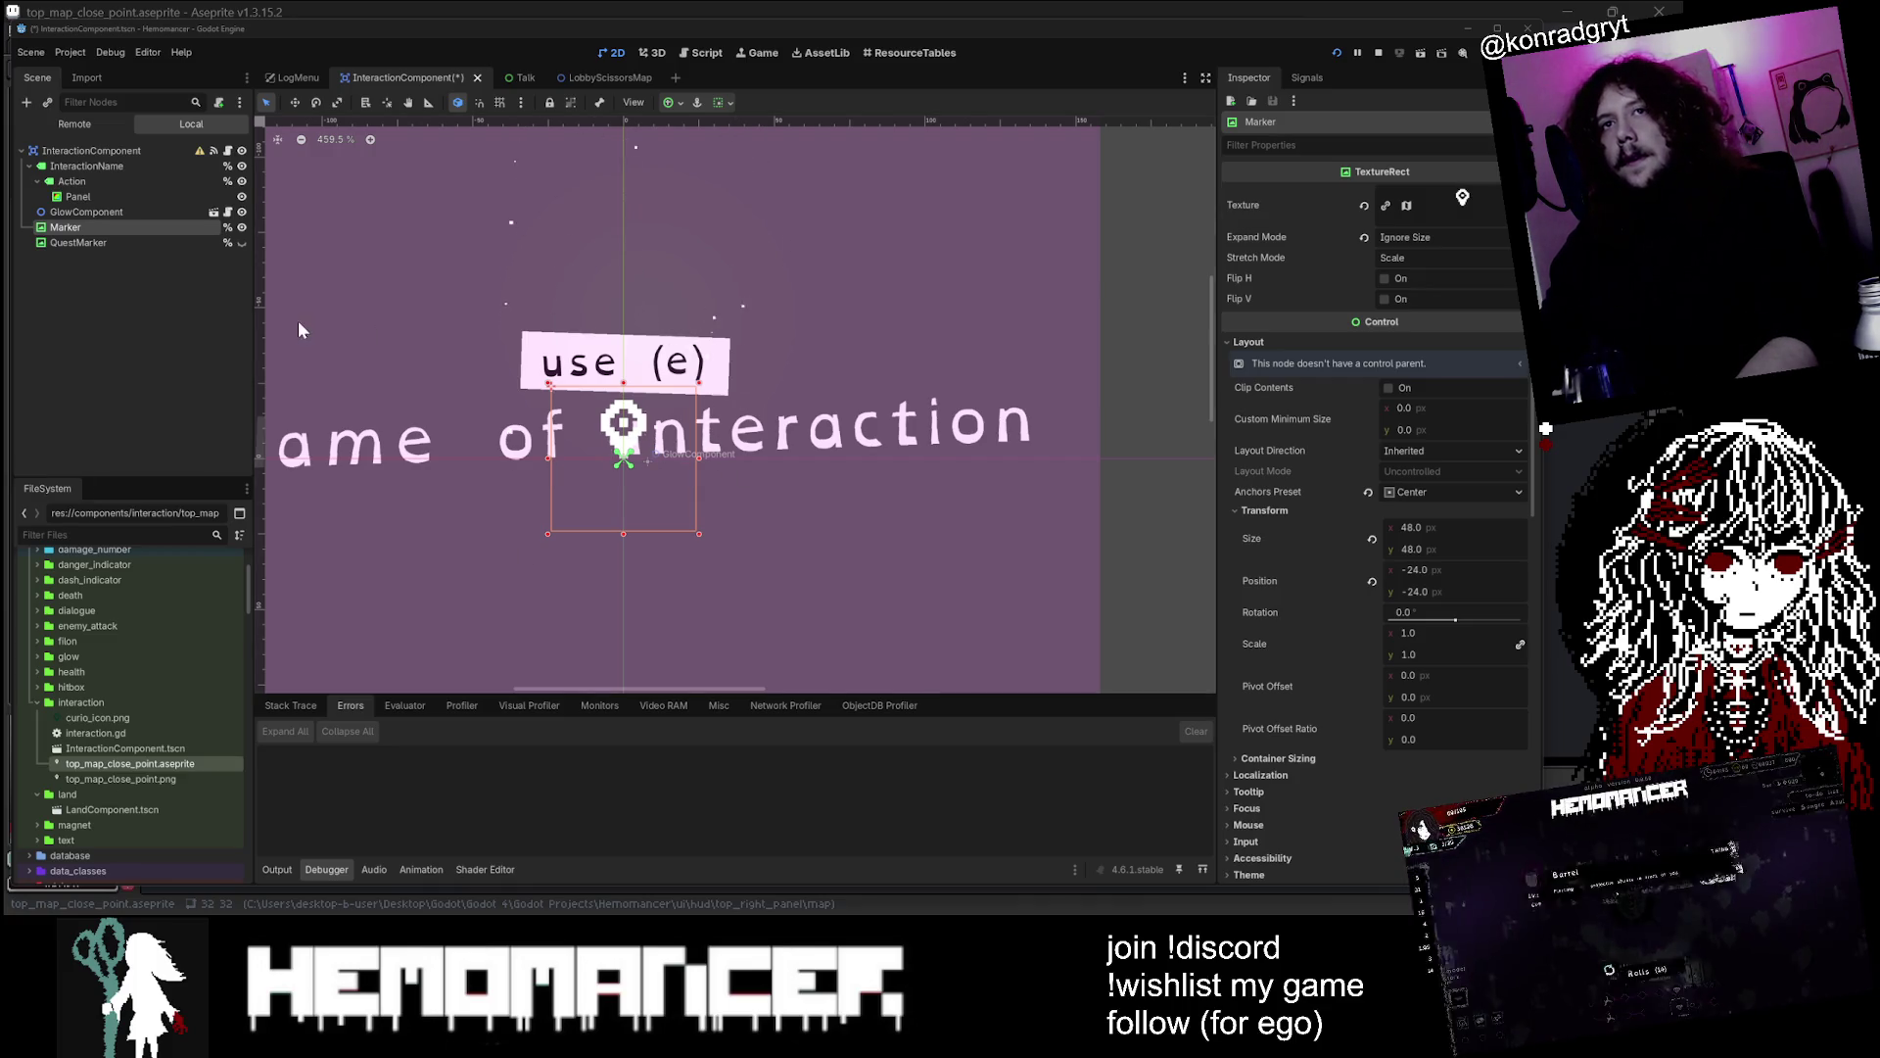
# Duplicate the copied sprite as quest_marker.aseprite and open it in Aseprite
pyautogui.rightClick(128, 763)
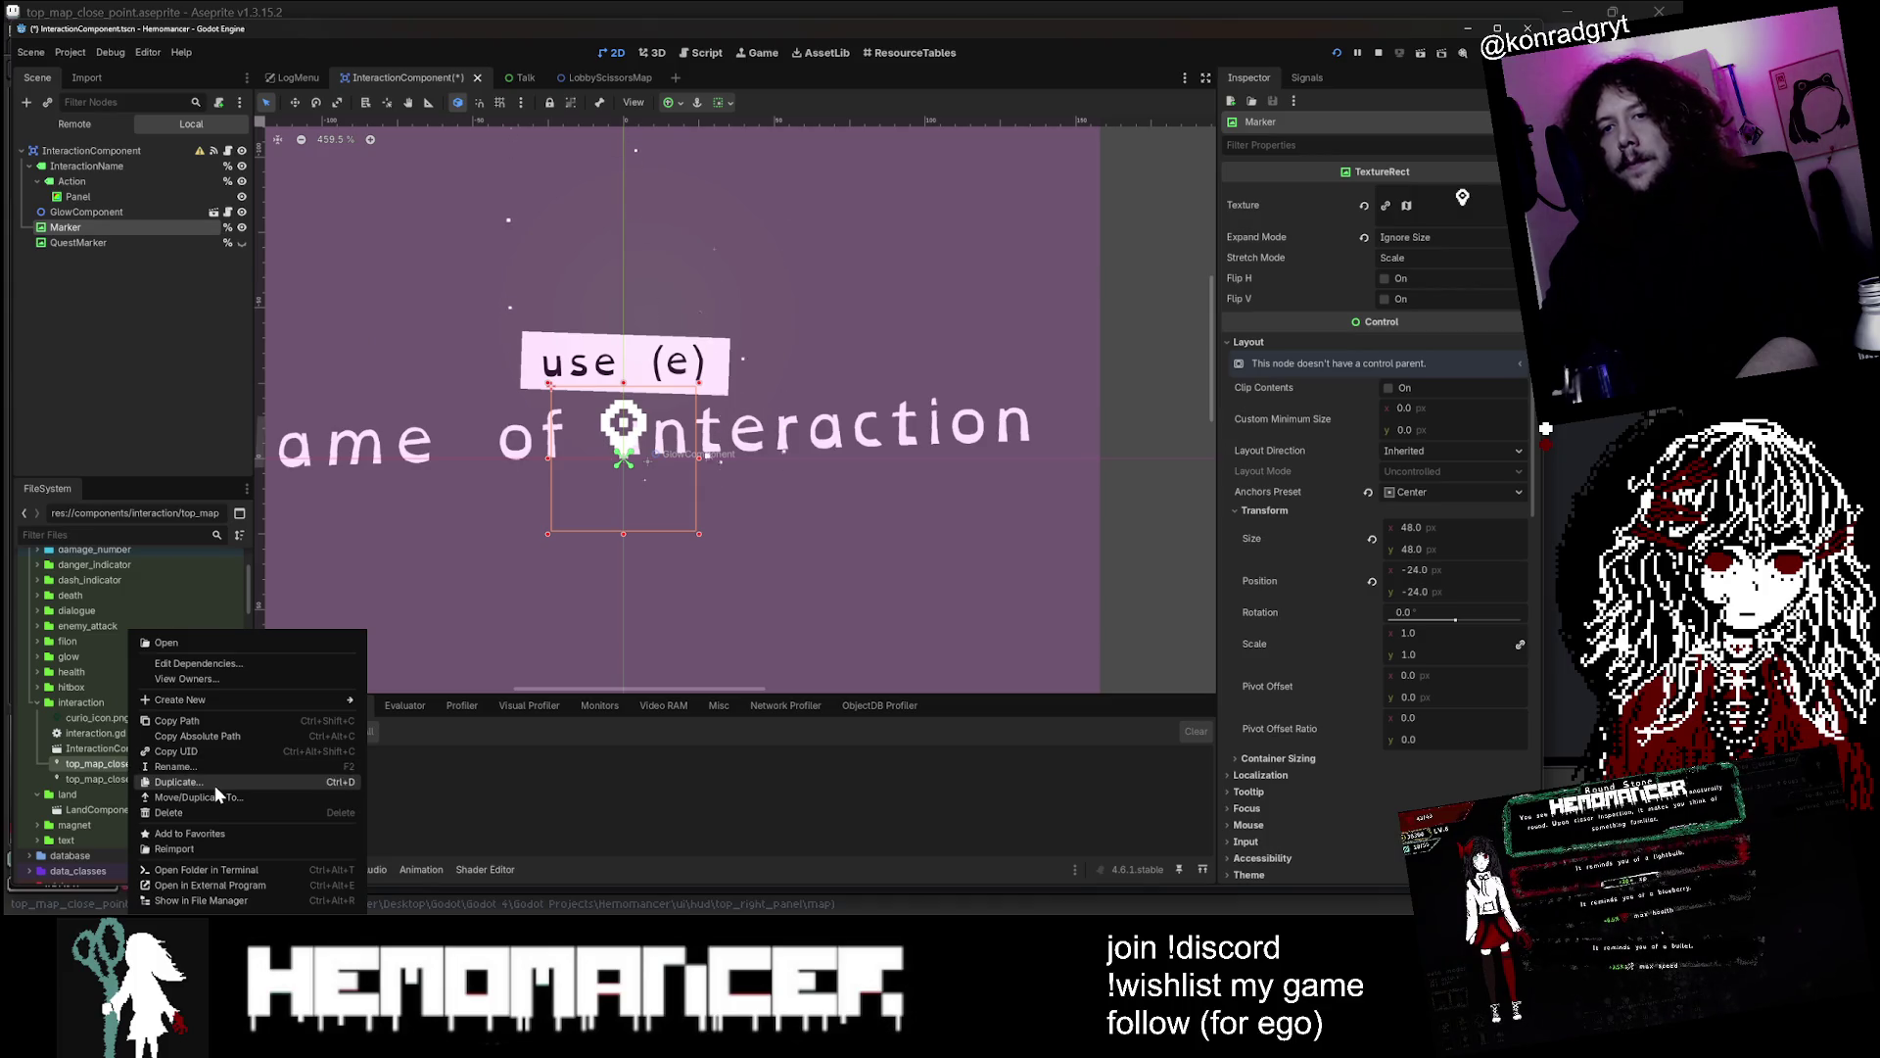
pyautogui.click(215, 783)
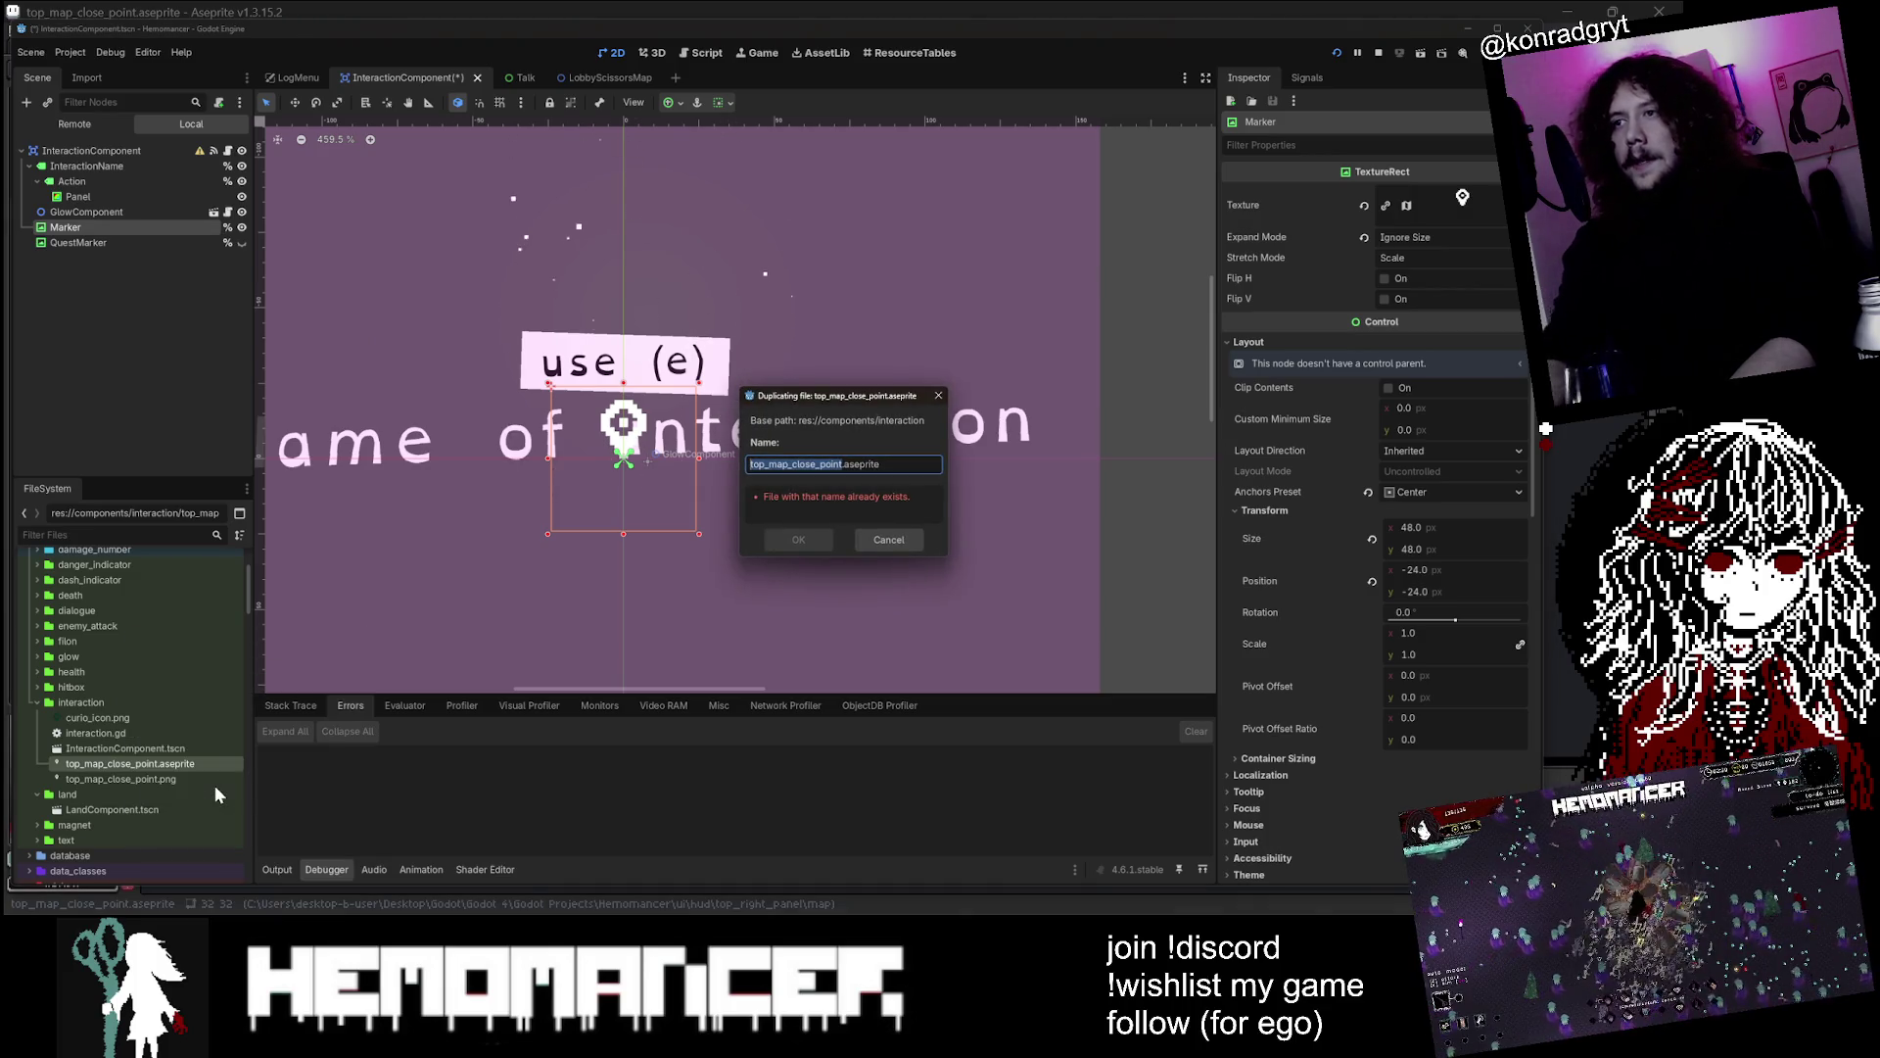
pyautogui.write('quest_ma')
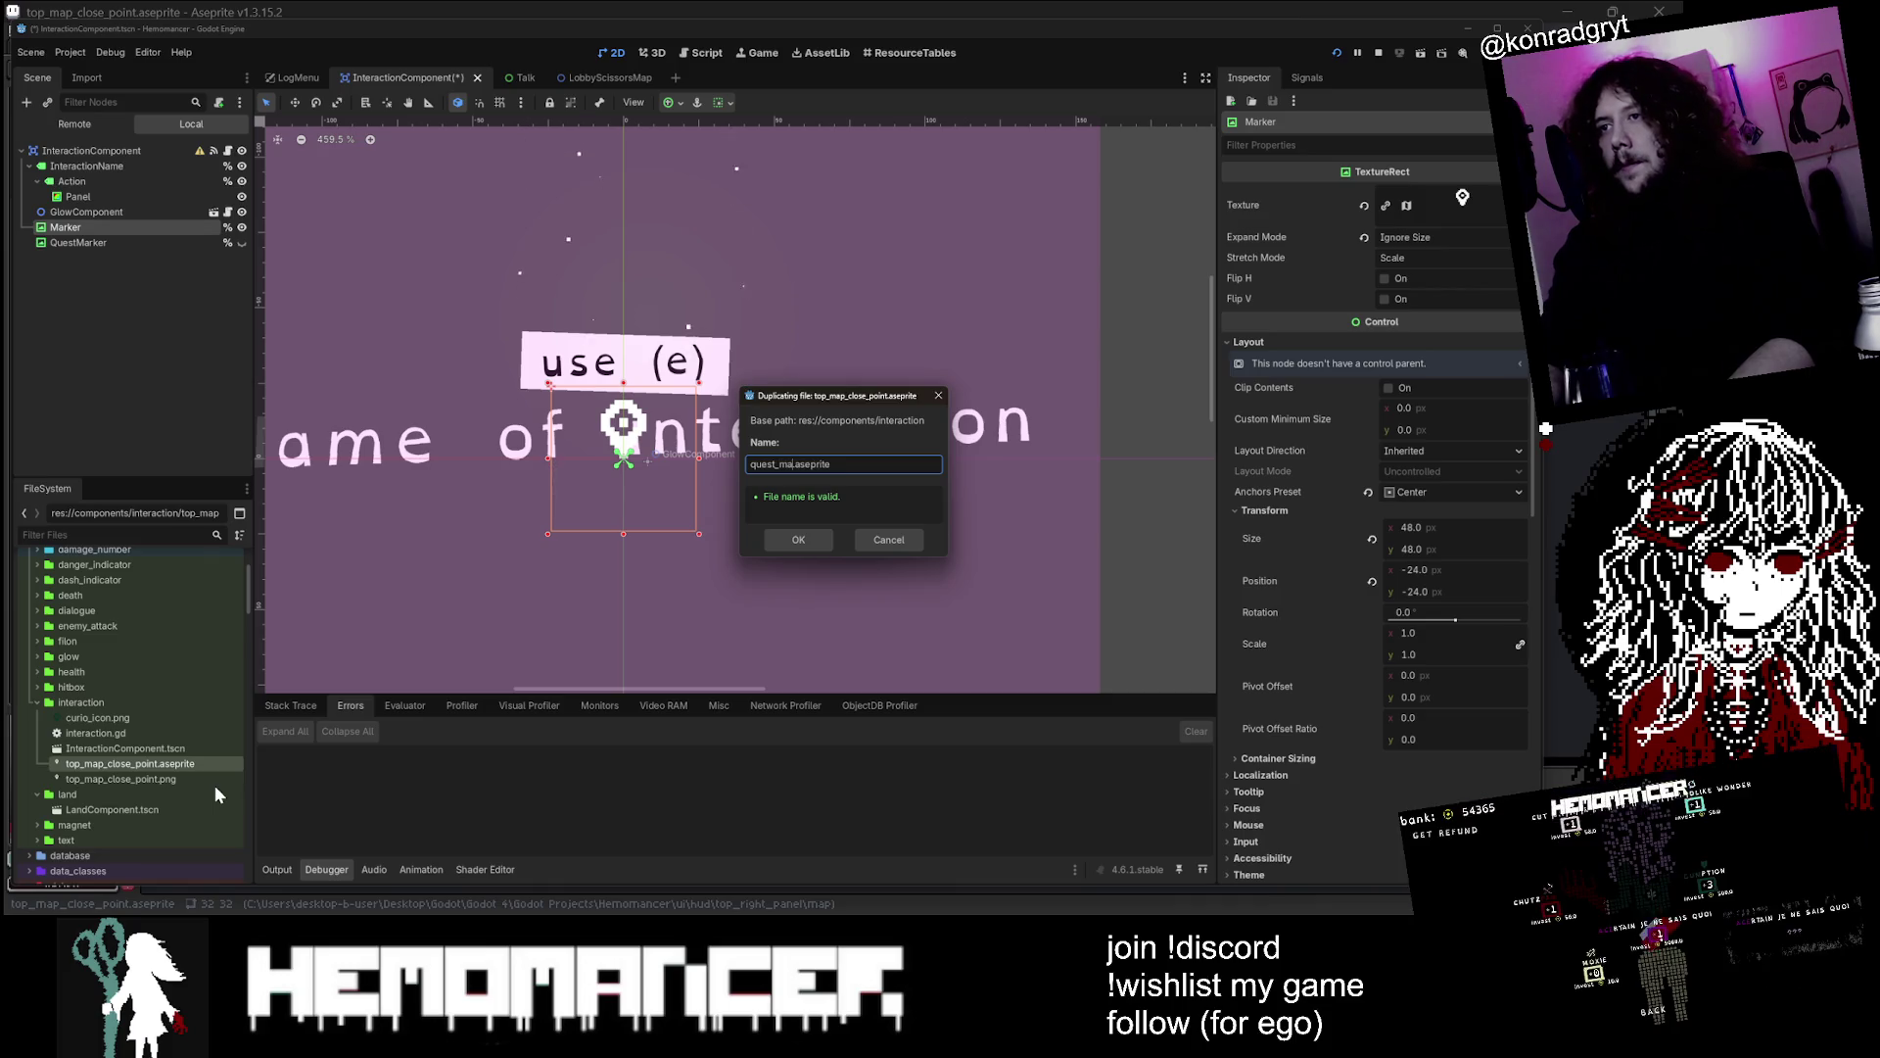
pyautogui.write('rker')
pyautogui.press('Return')
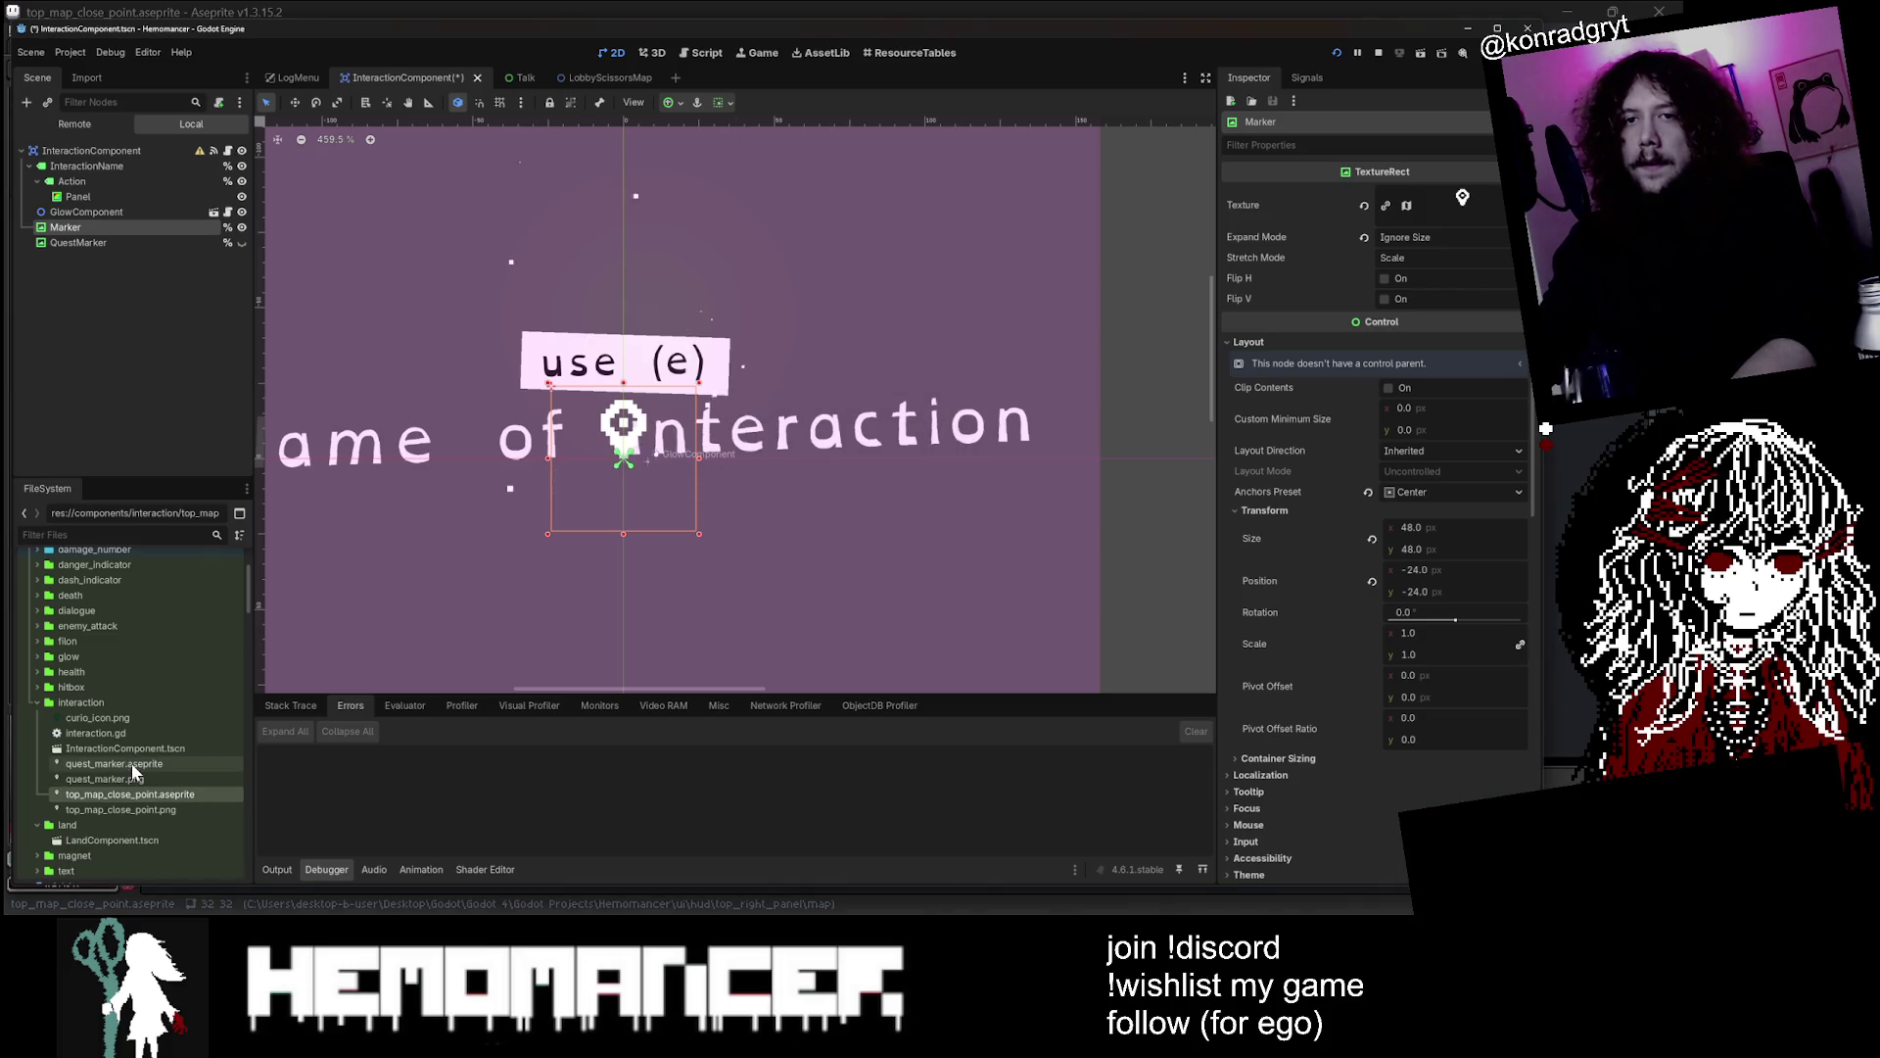
pyautogui.rightClick(131, 762)
pyautogui.click(220, 872)
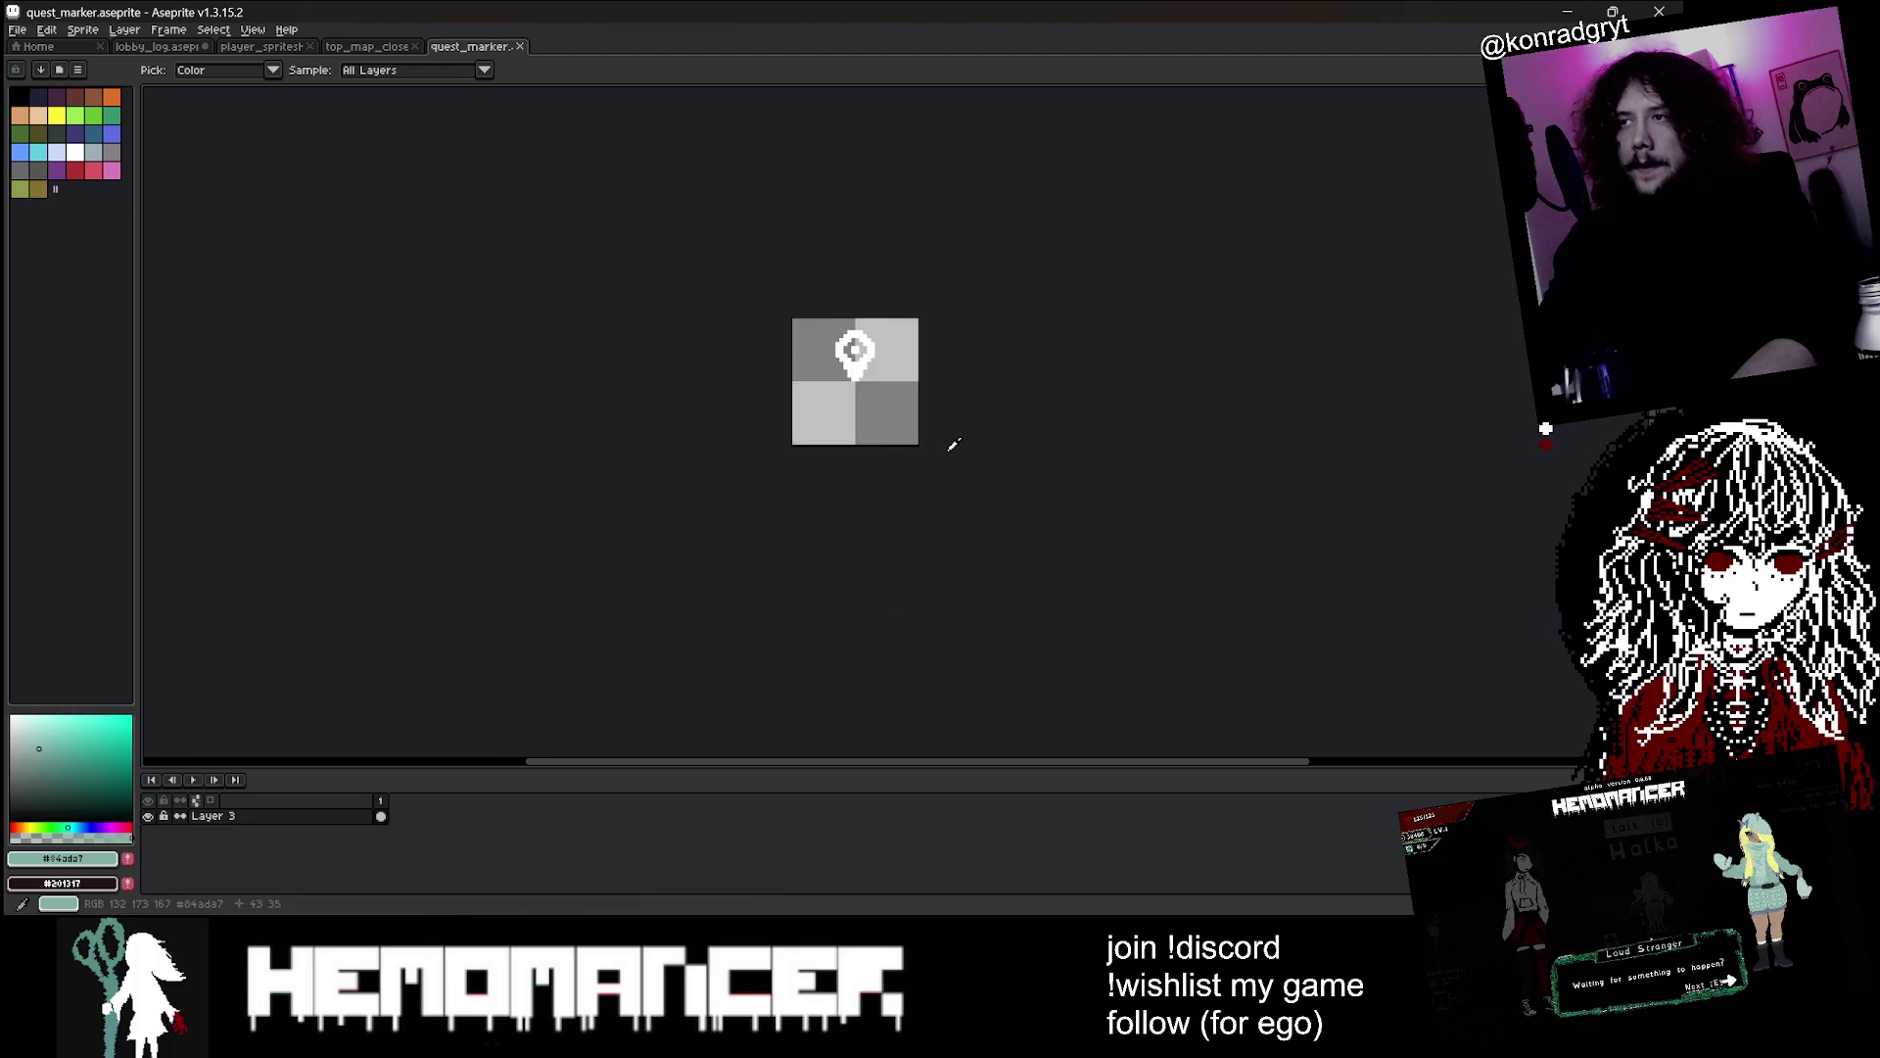
# Load the hemomancer palette preset into Aseprite's palette
pyautogui.scroll(3, 953, 445)
pyautogui.click(77, 69)
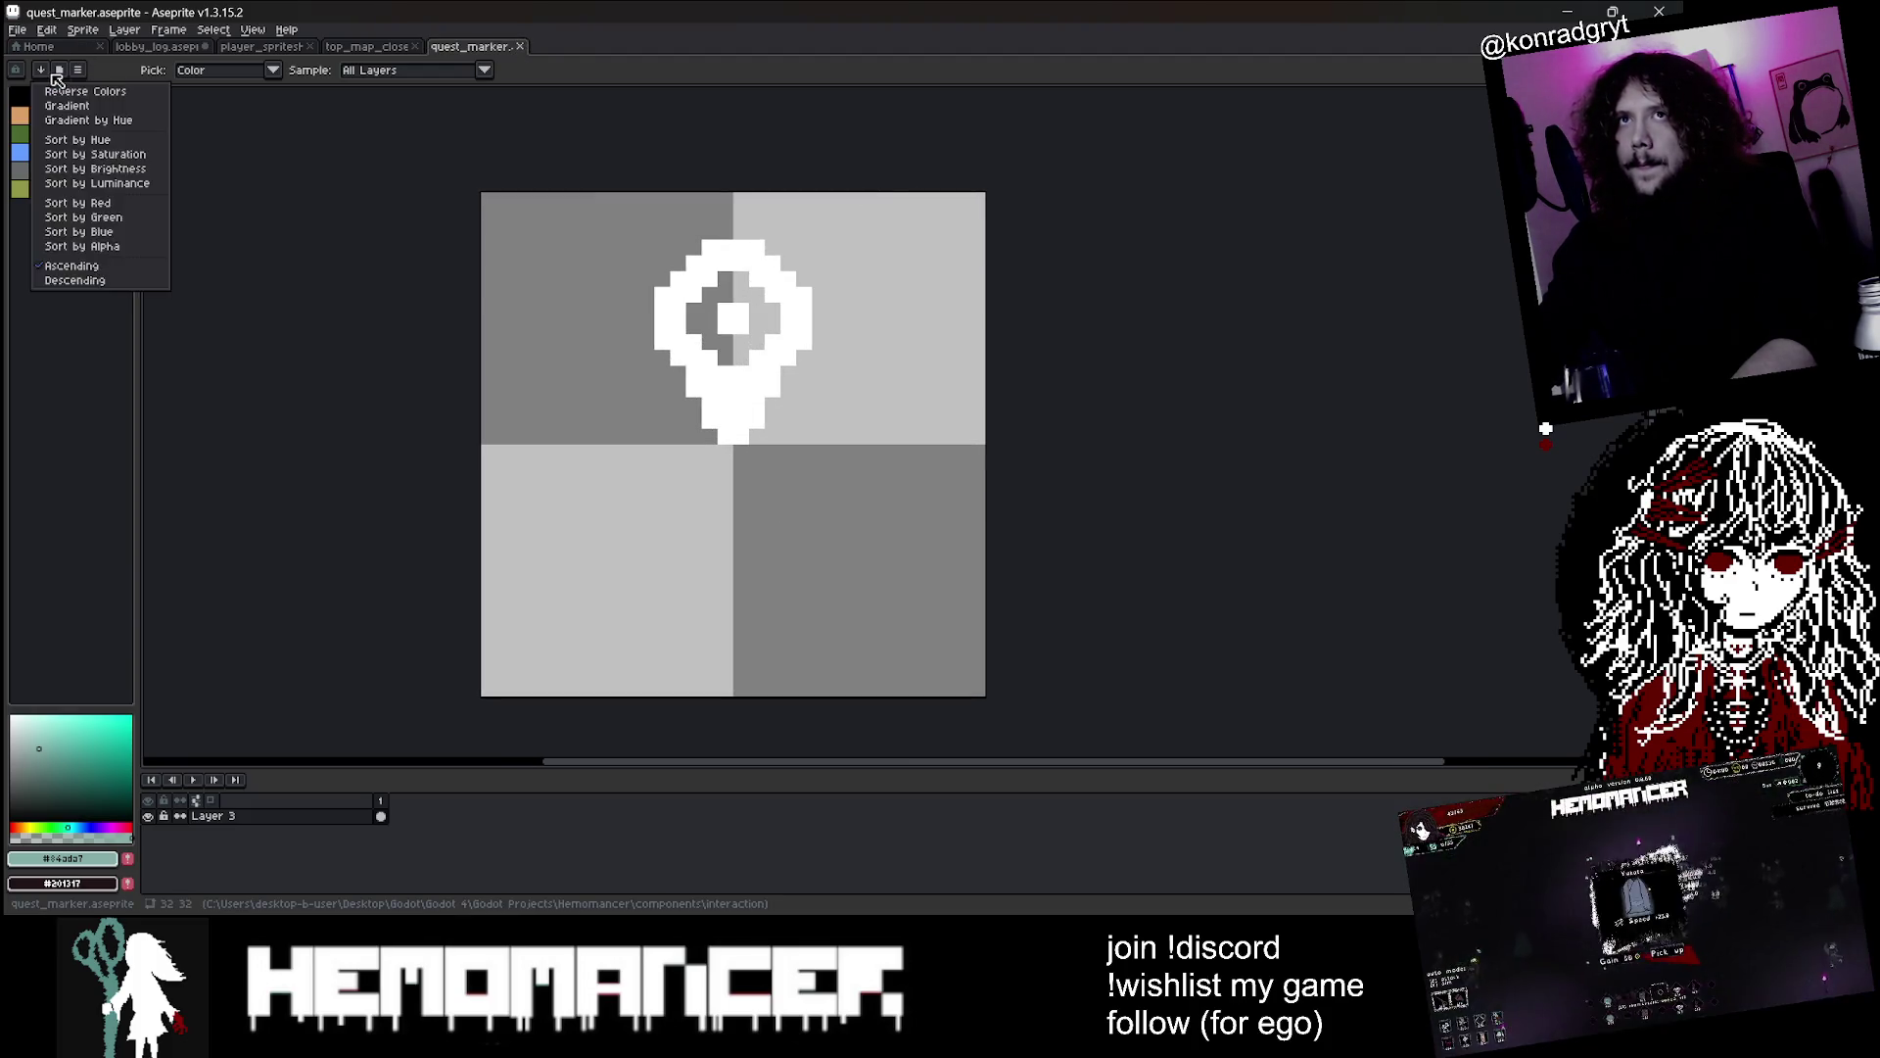
pyautogui.click(40, 69)
pyautogui.click(126, 167)
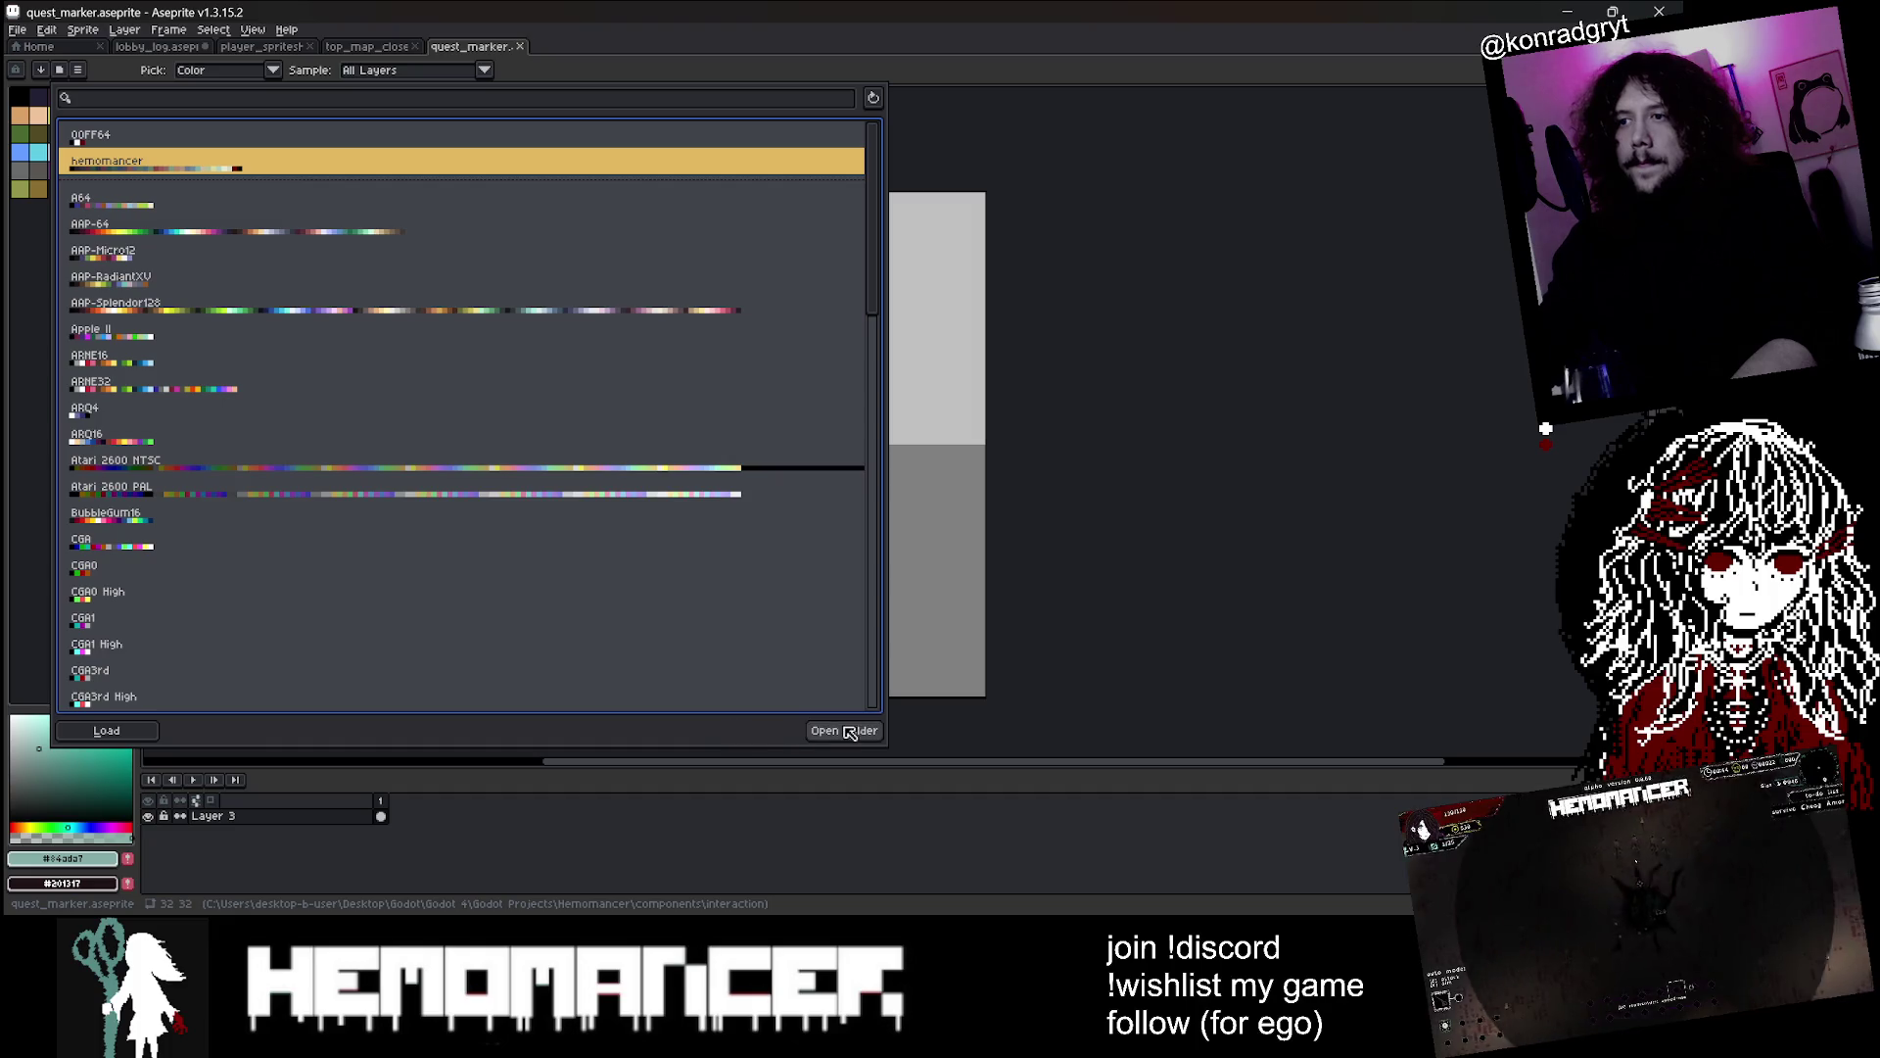
pyautogui.click(119, 737)
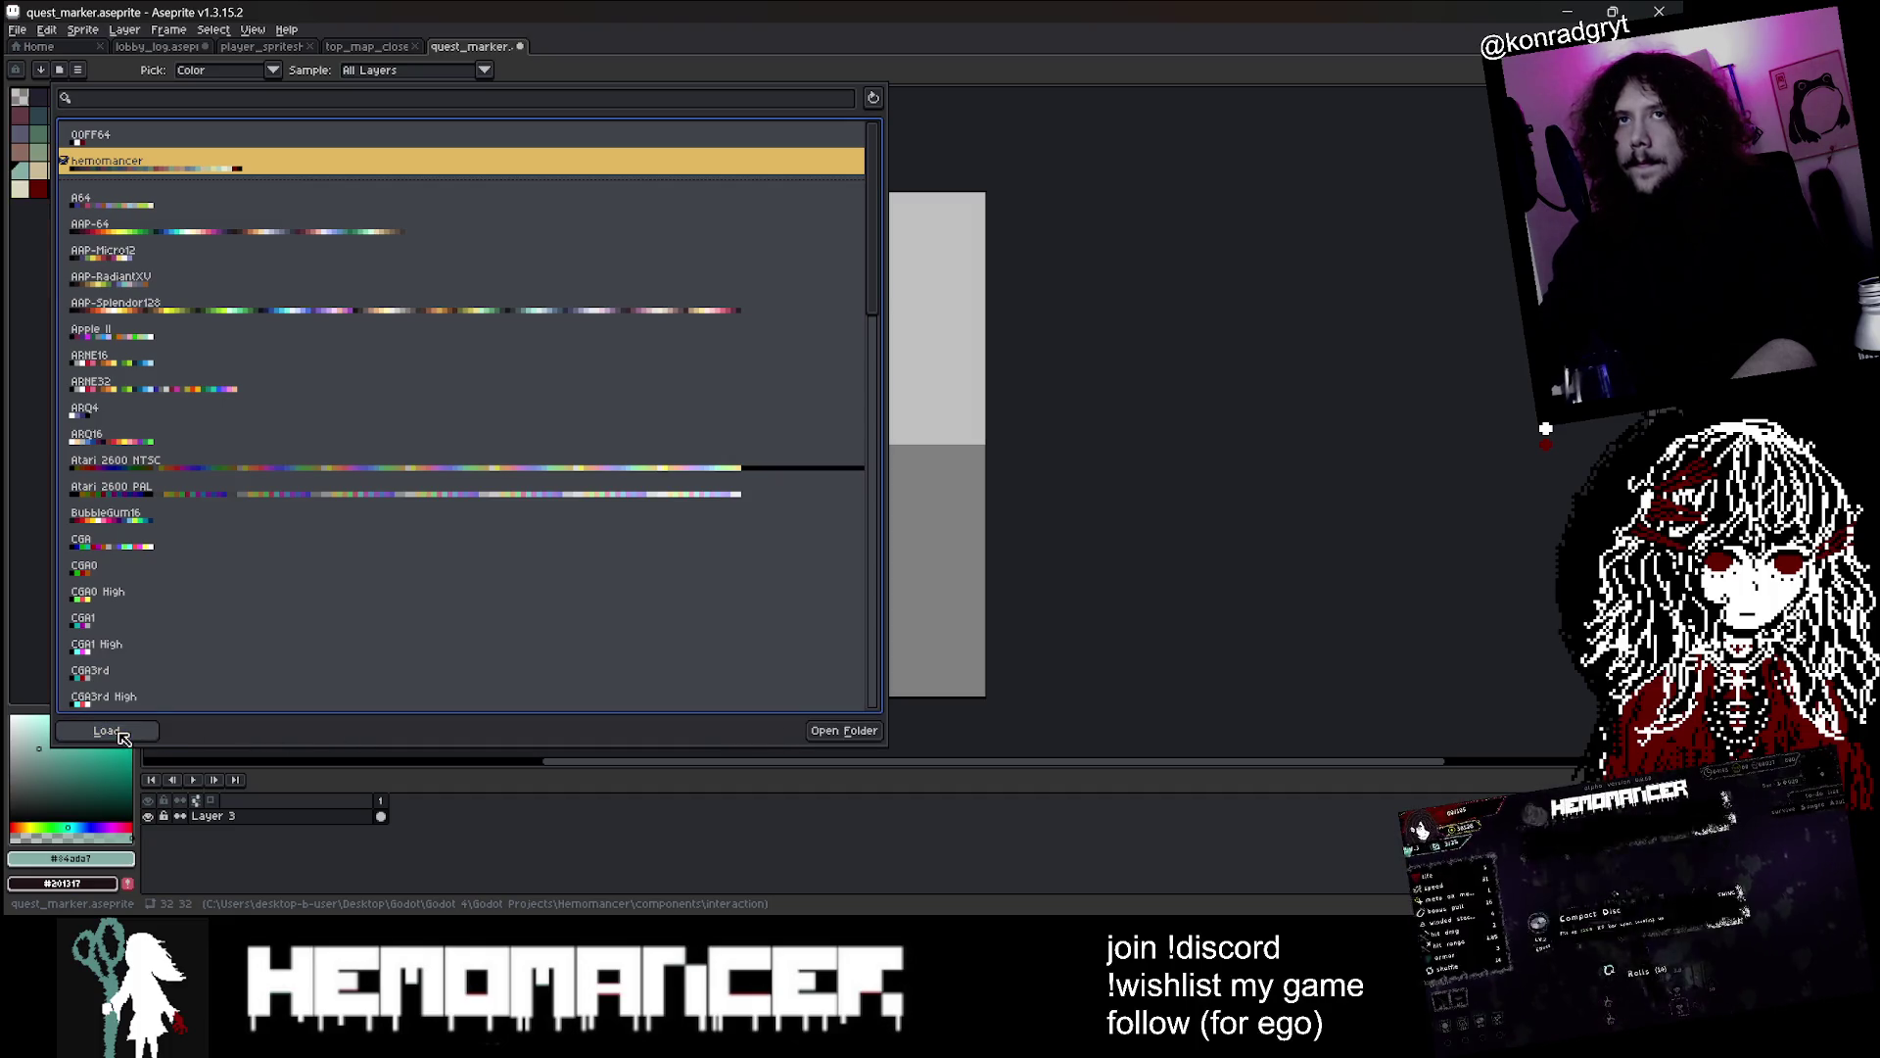
pyautogui.click(1287, 223)
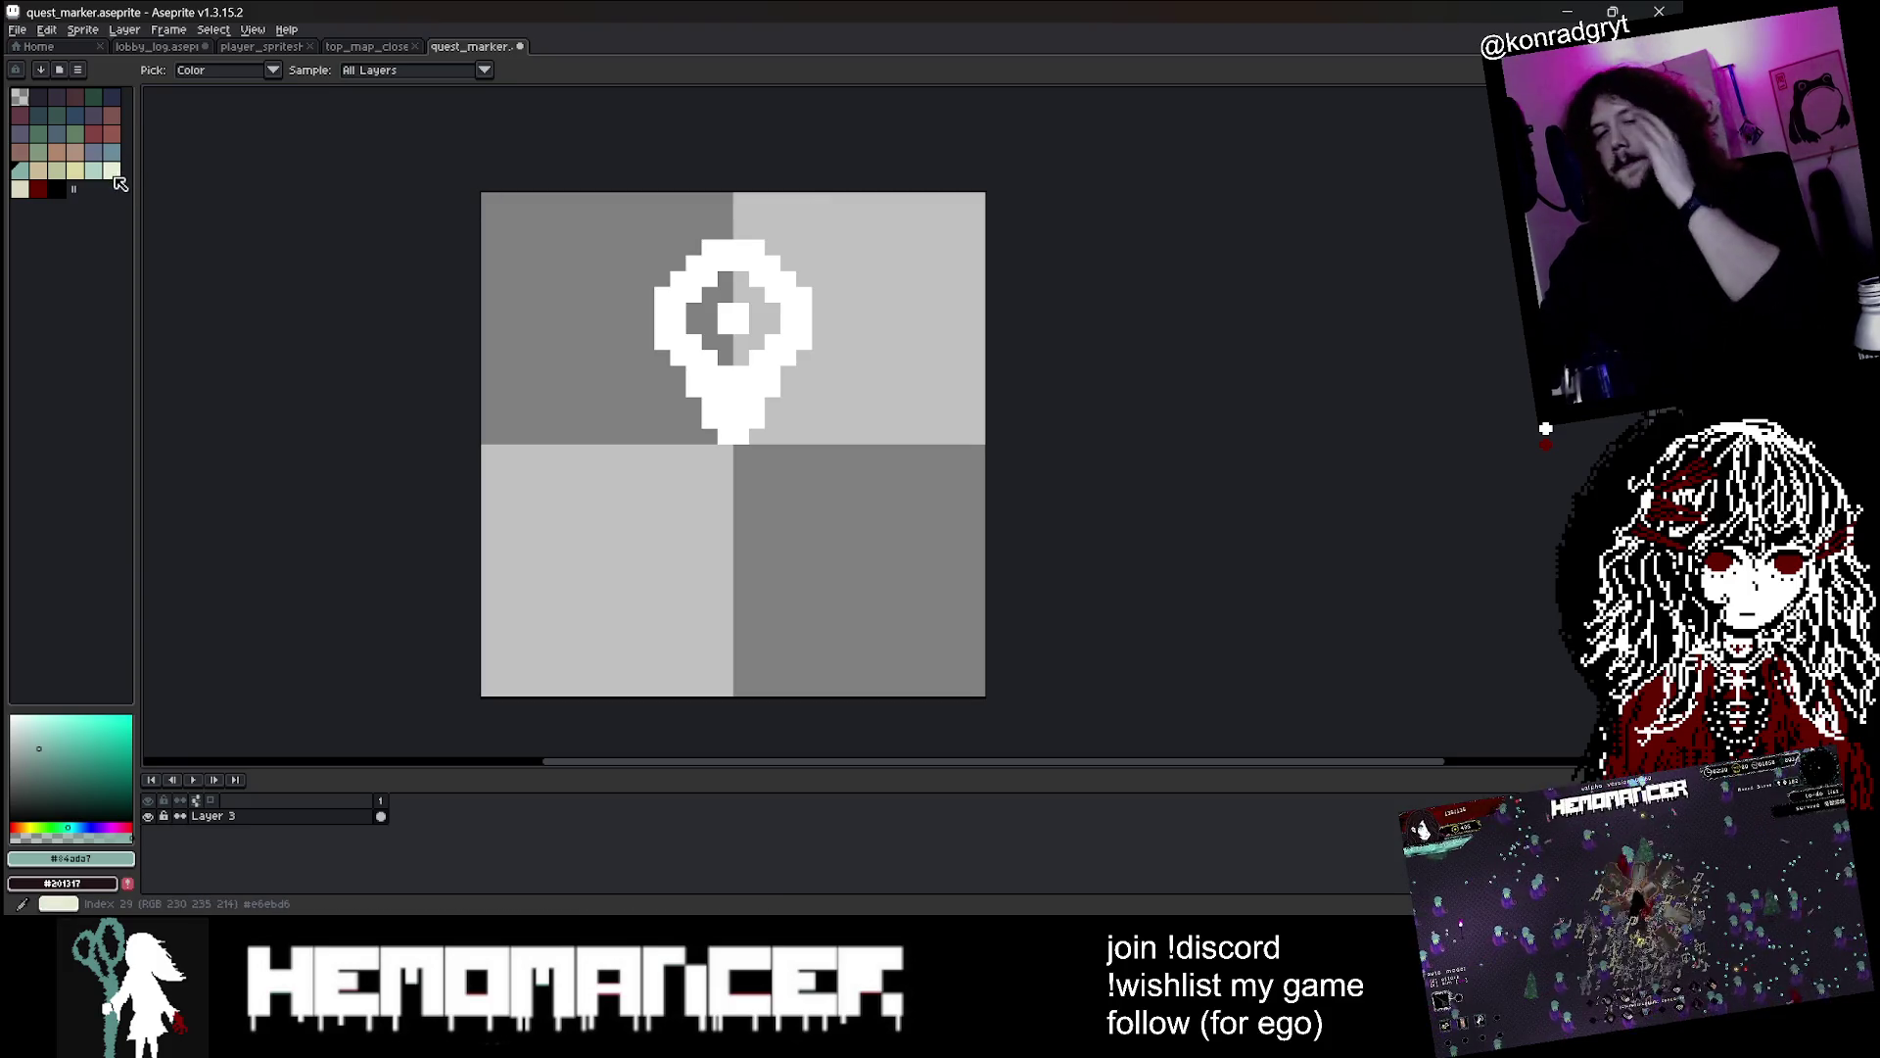
# Paint-bucket the white marker to pale cream and add a cream dot beside its top
pyautogui.keyDown('alt'); pyautogui.click(736, 319); pyautogui.keyUp('alt')
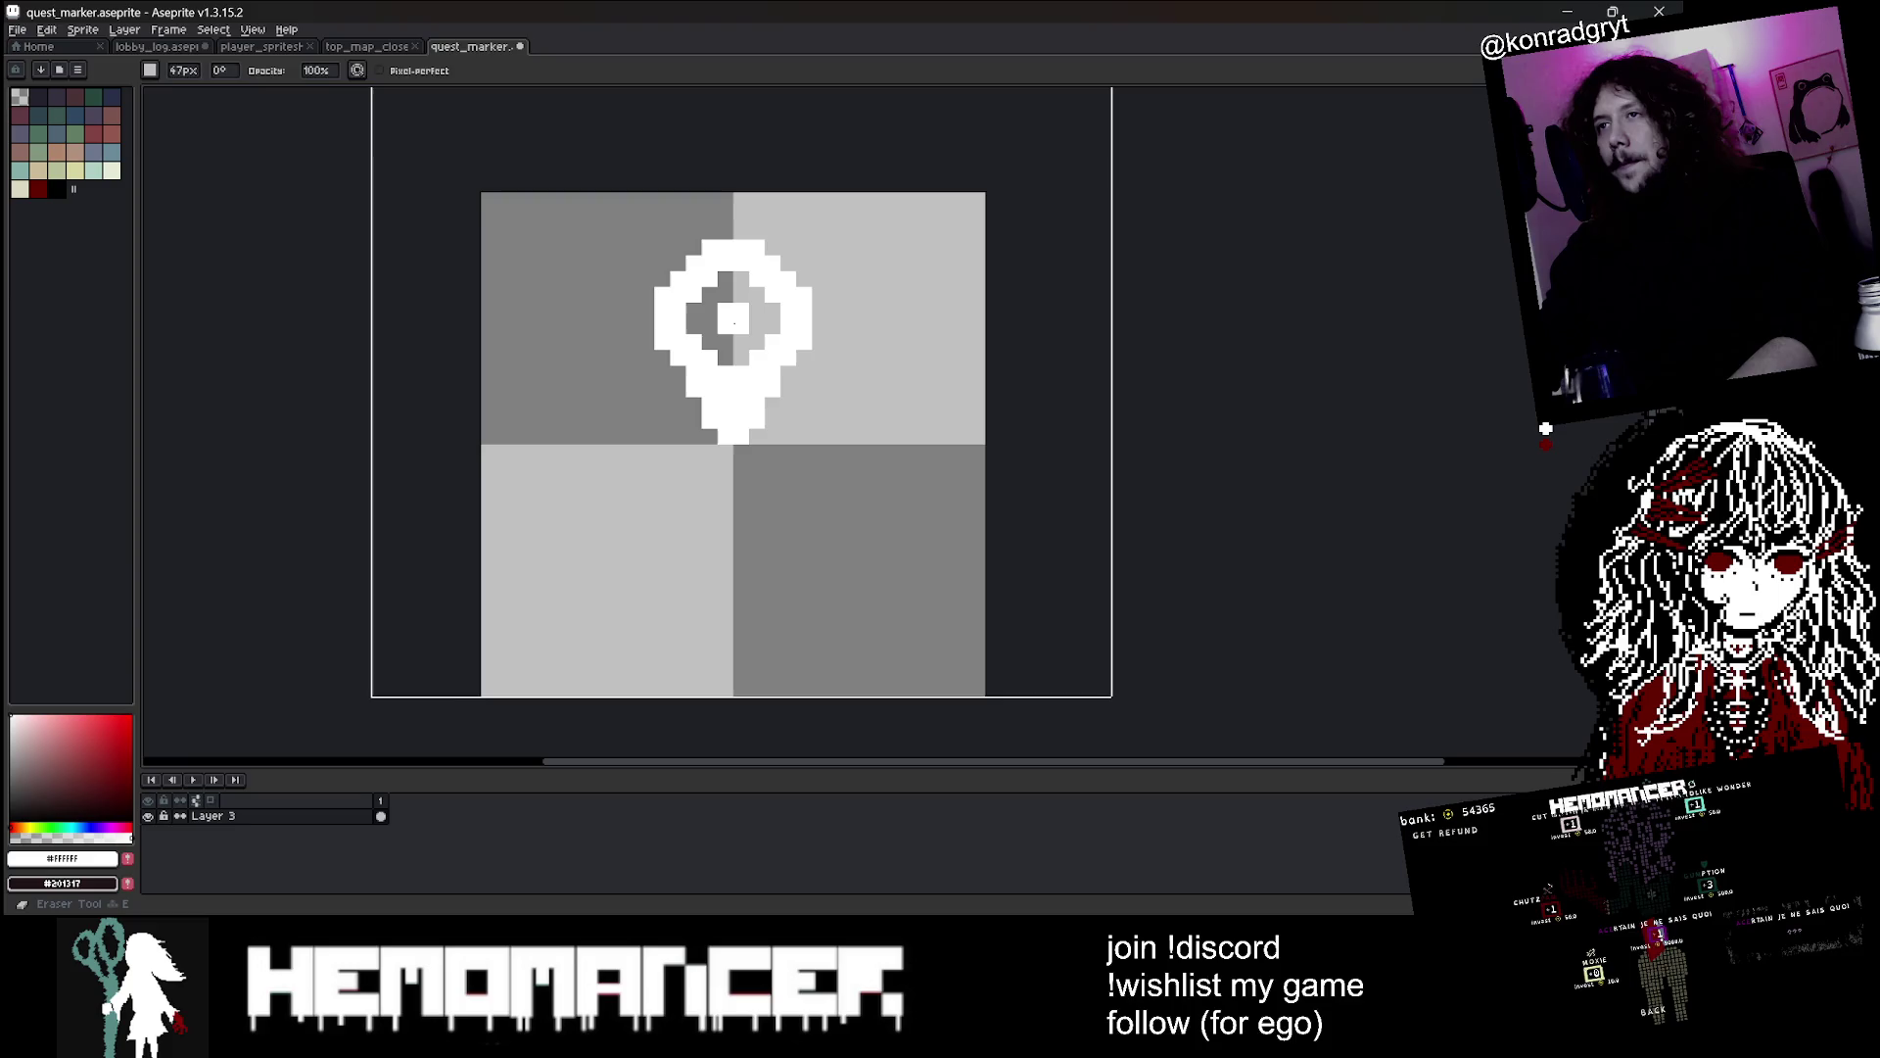
pyautogui.press('g')
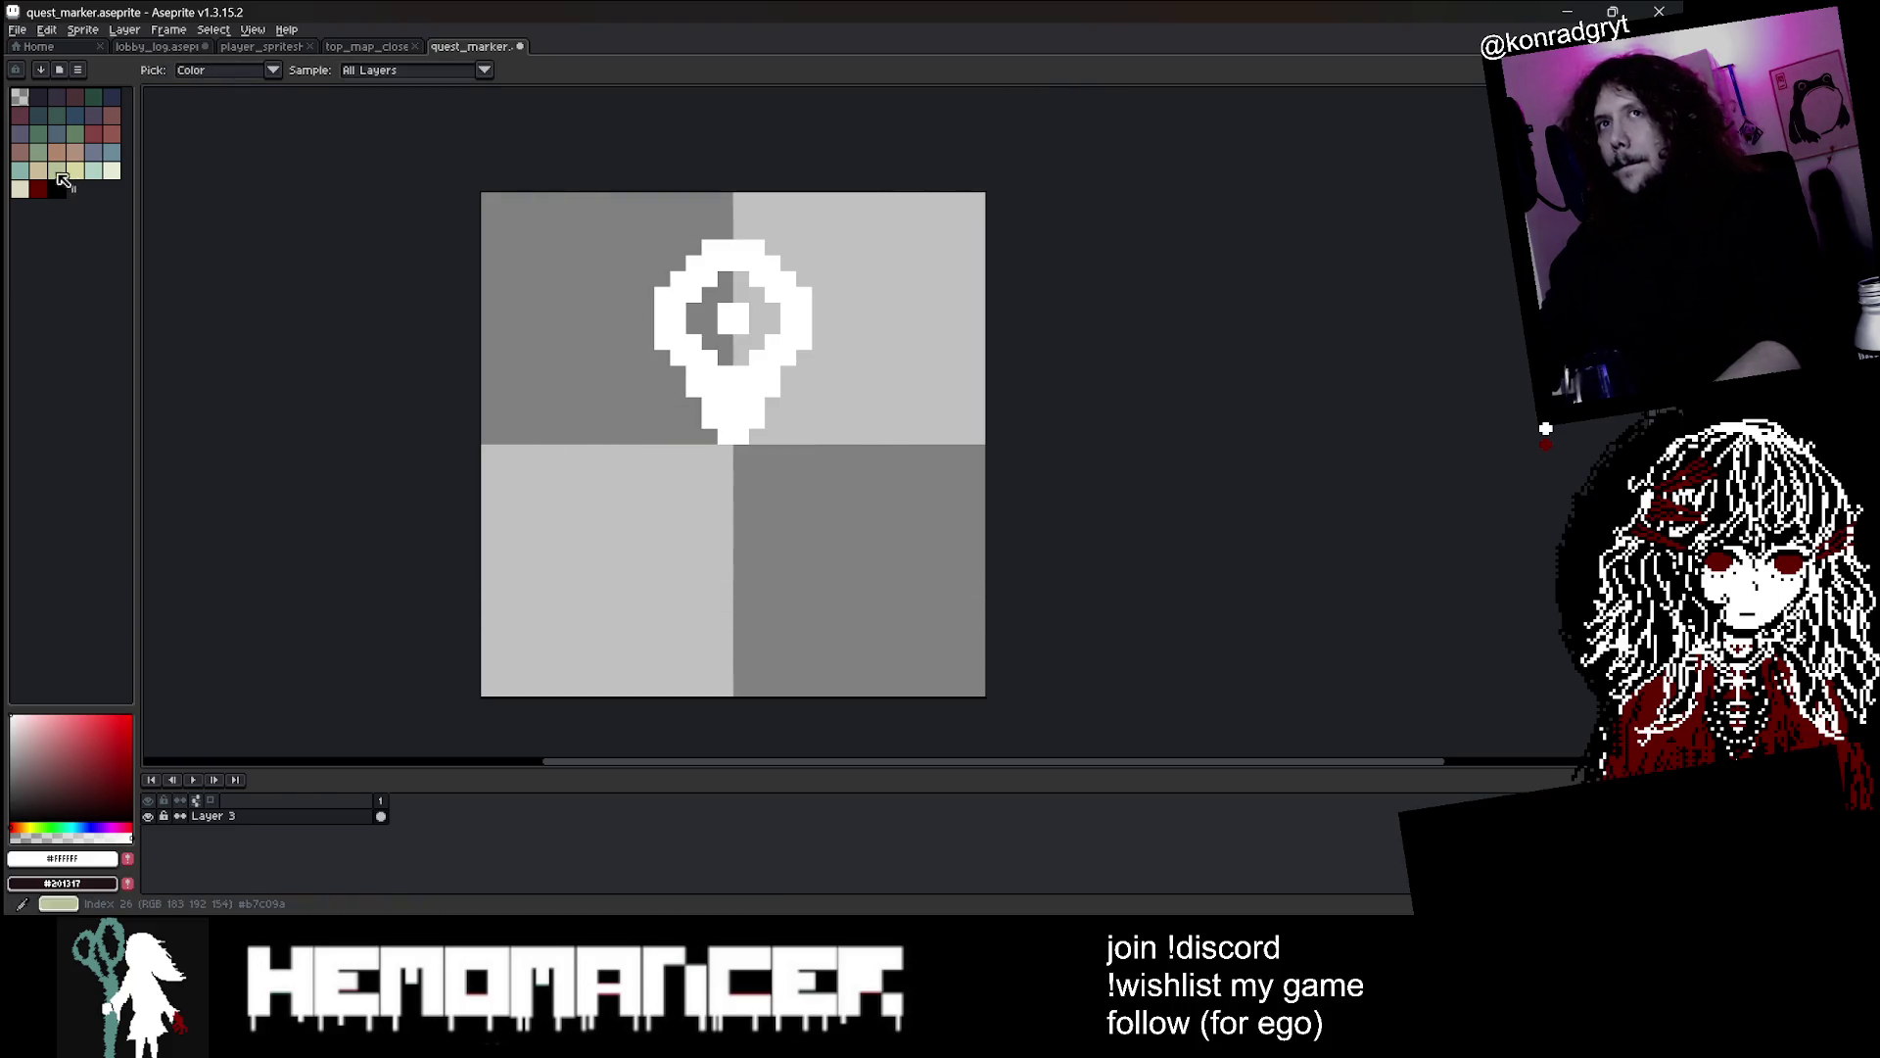
pyautogui.click(39, 189)
pyautogui.click(759, 351)
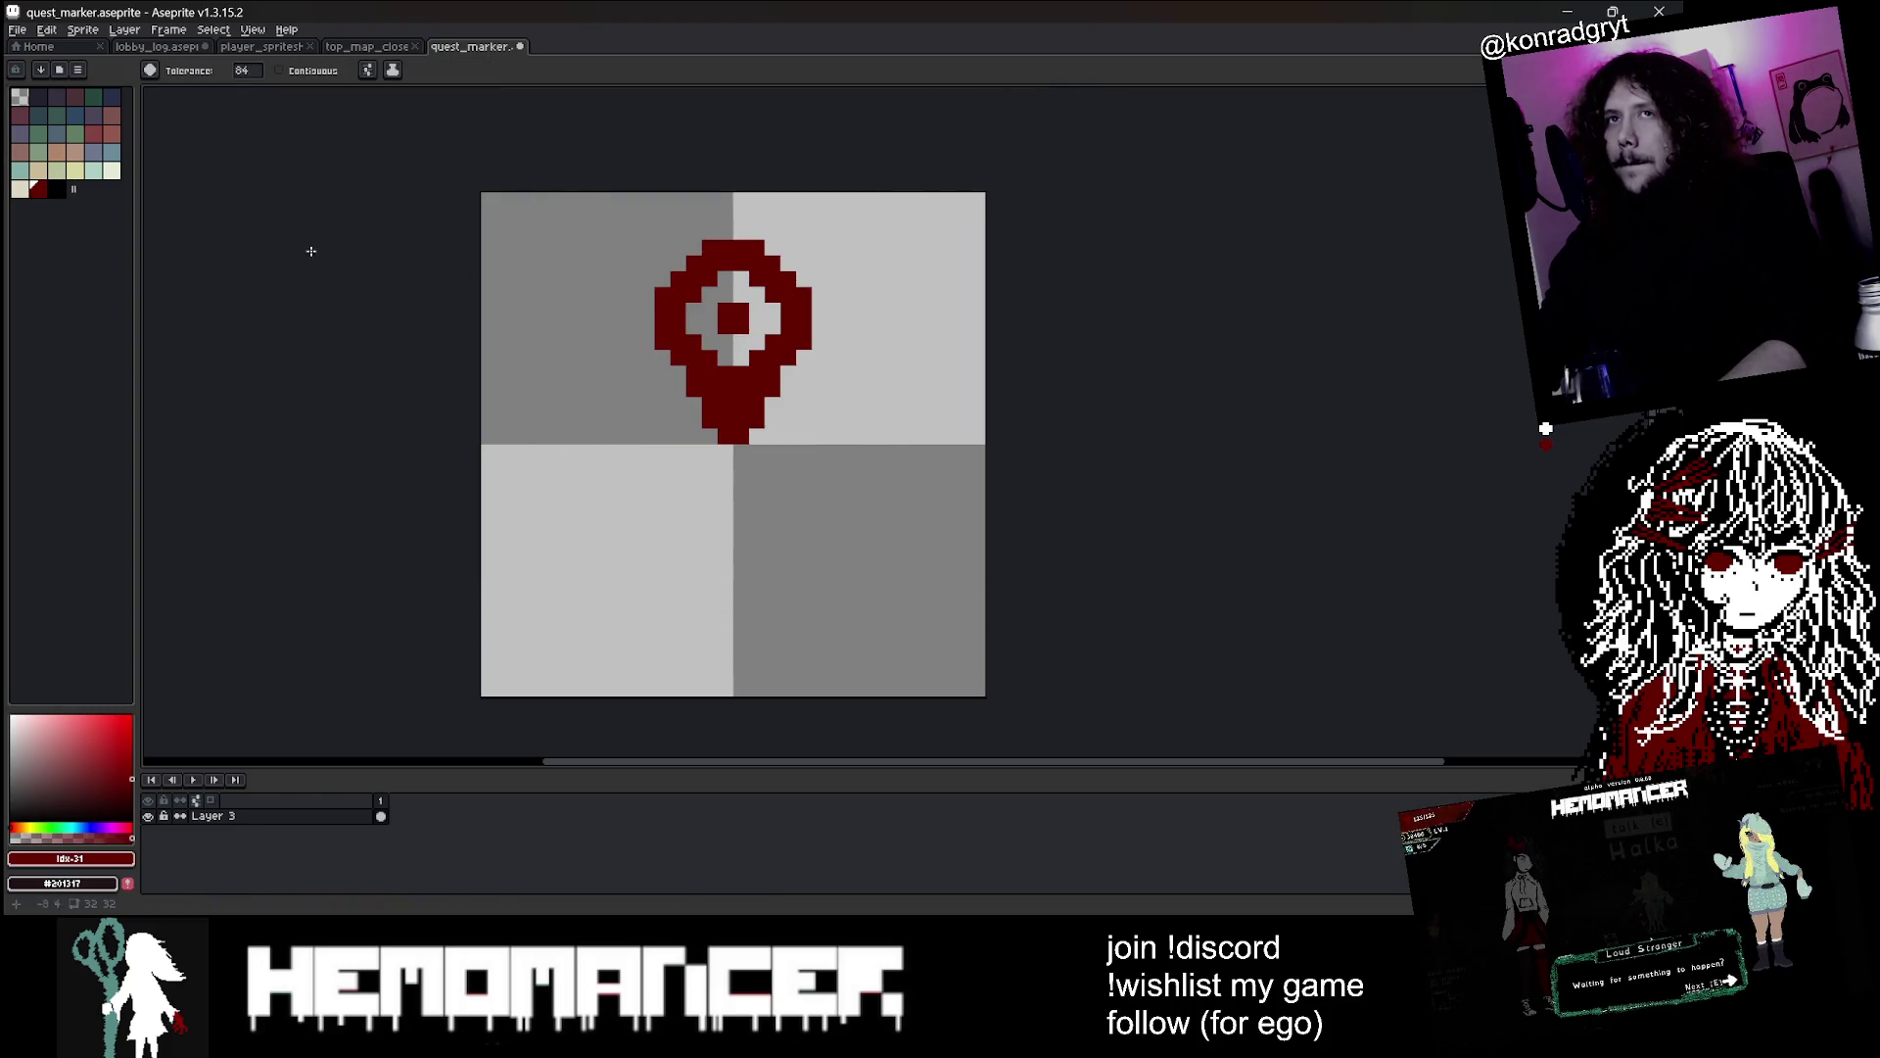
pyautogui.click(111, 171)
pyautogui.click(760, 262)
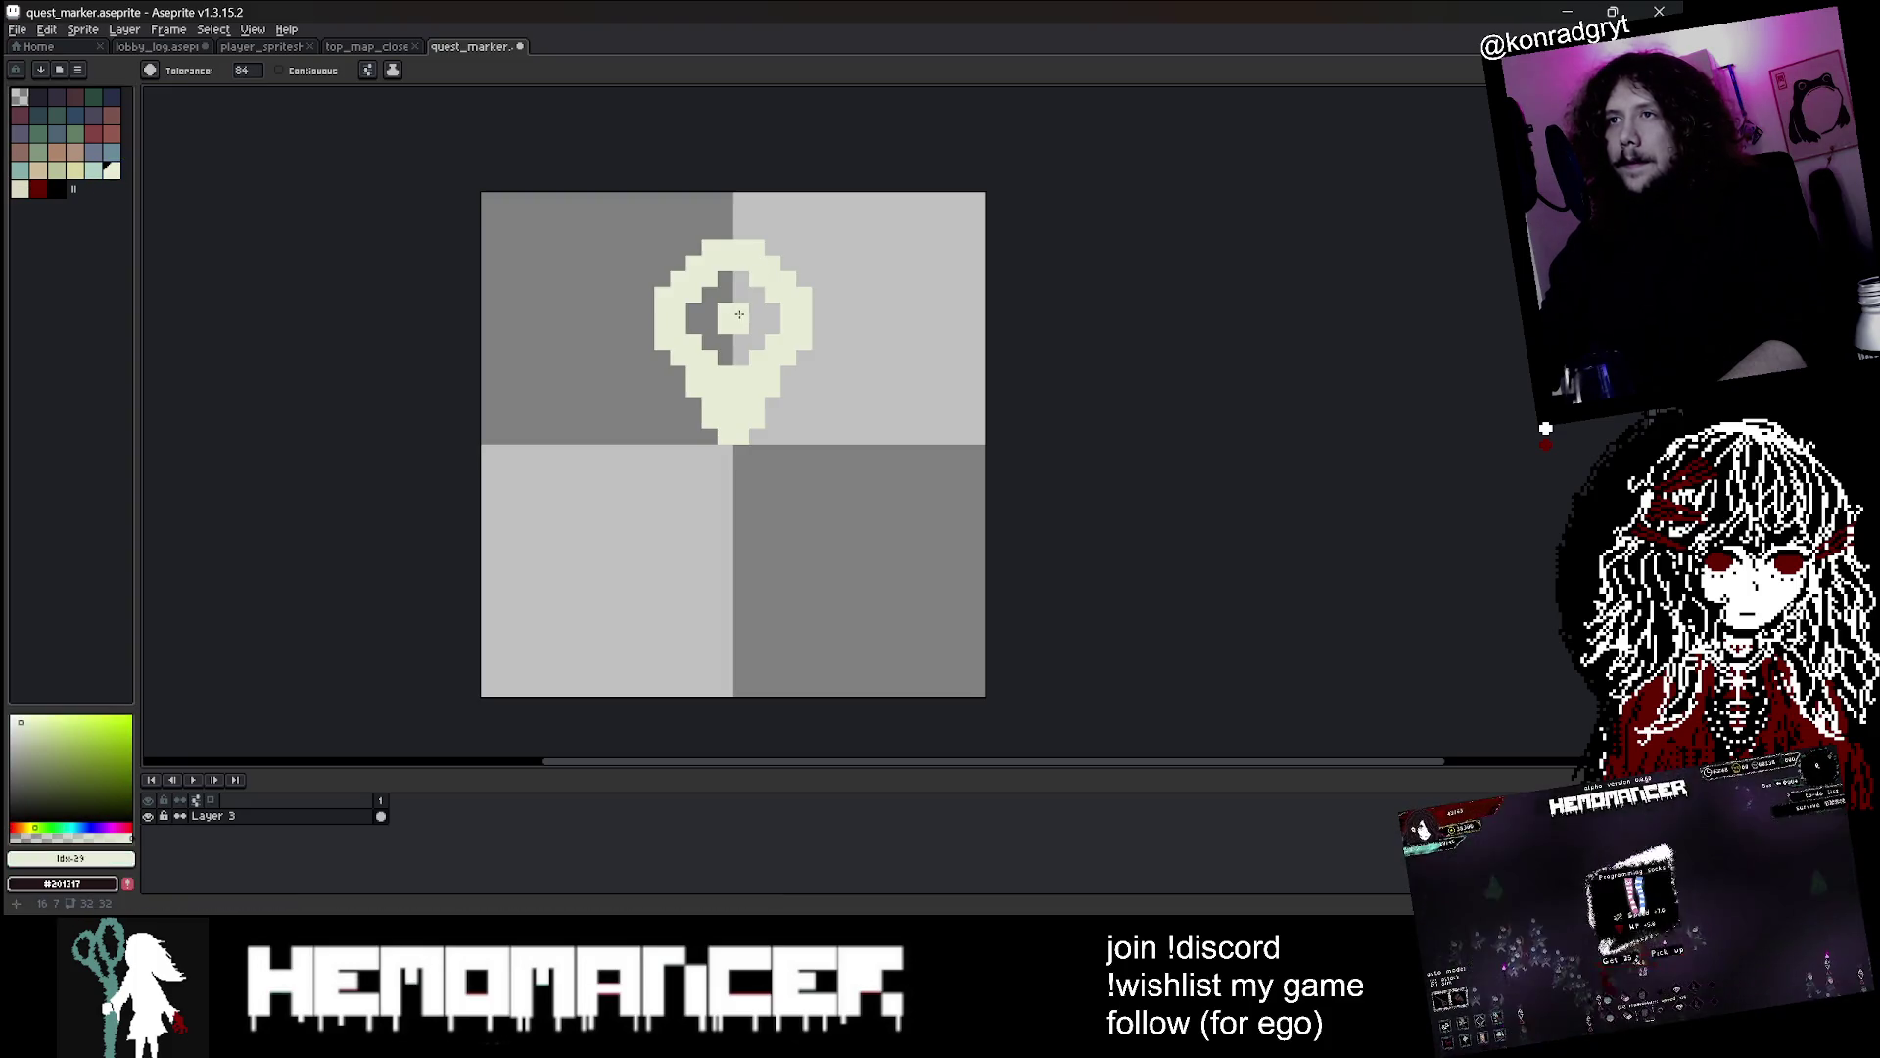
pyautogui.click(43, 190)
pyautogui.click(110, 171)
pyautogui.click(716, 284)
pyautogui.press('b')
pyautogui.click(670, 244)
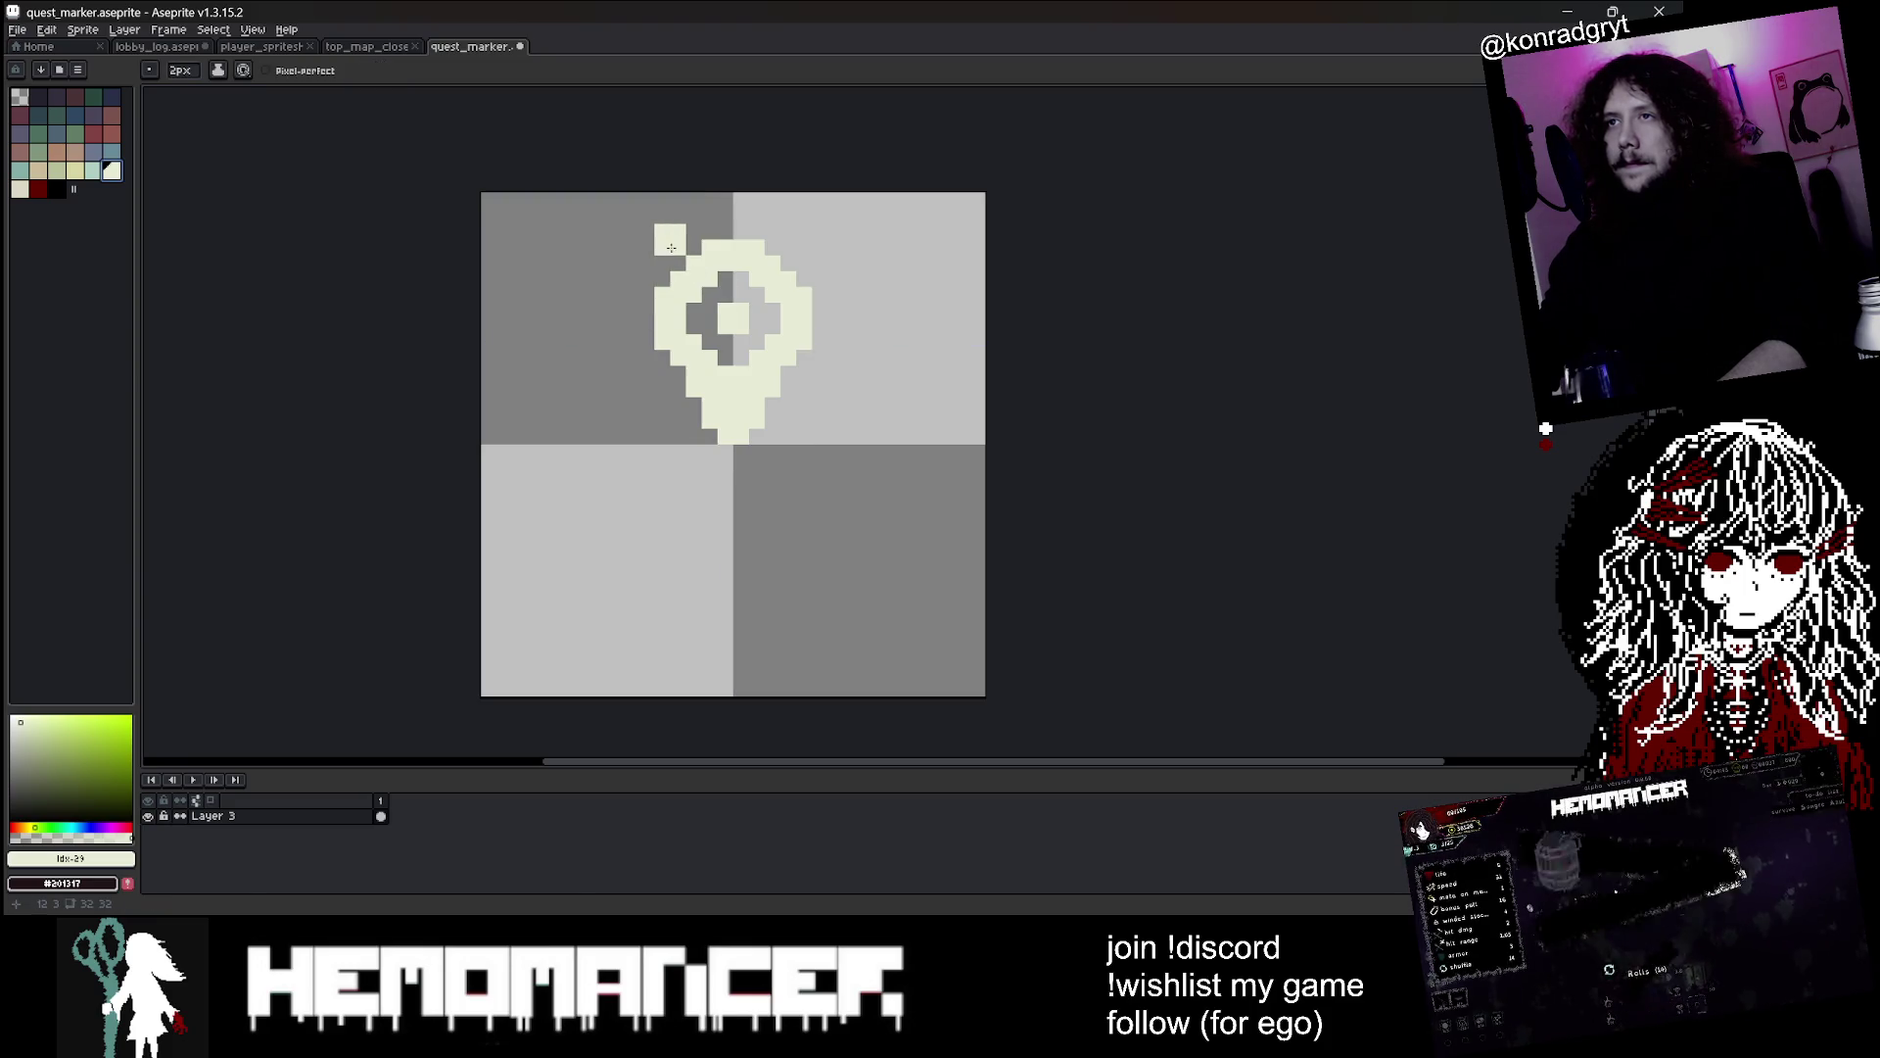
# Erase the map pin and sketch cream question-mark strokes with the pencil, undoing failed attempts
pyautogui.scroll(1, 705, 274)
pyautogui.press('e')
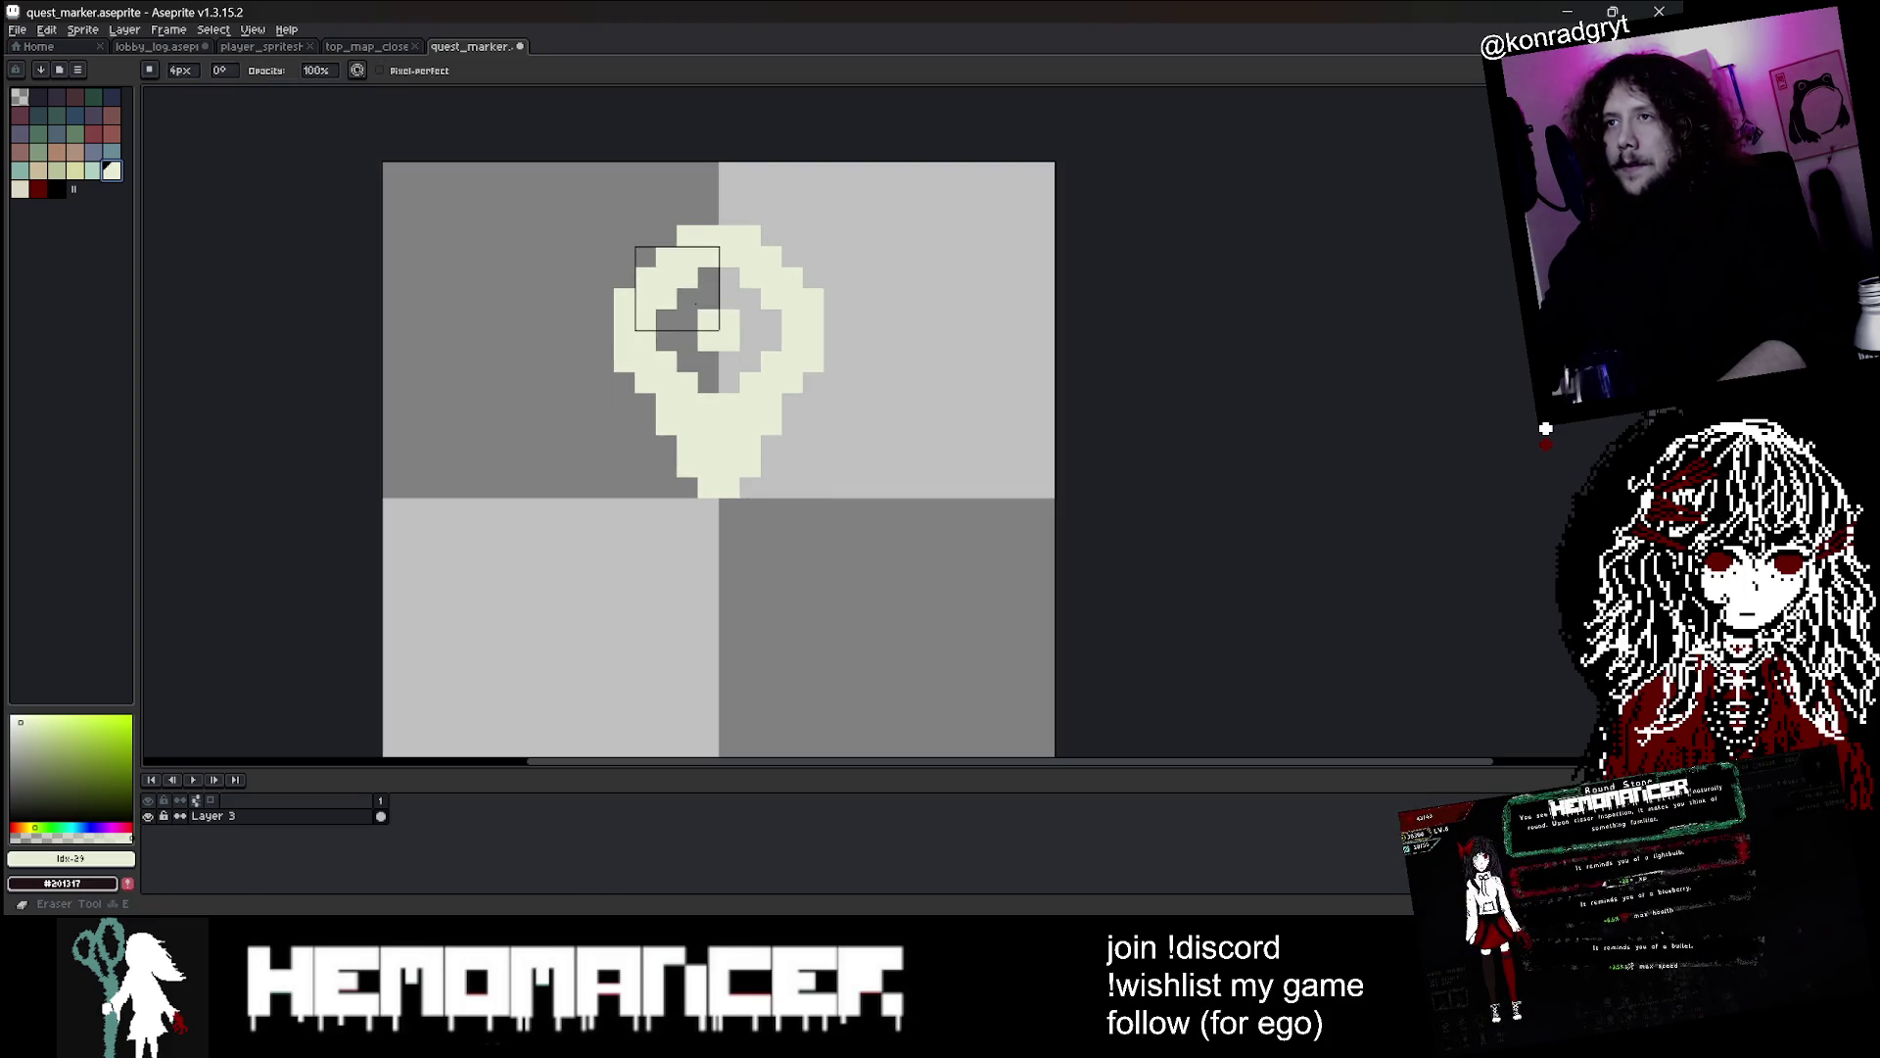
pyautogui.moveTo(698, 289); pyautogui.dragTo(739, 327)
pyautogui.press('b')
pyautogui.click(720, 401)
pyautogui.moveTo(685, 423); pyautogui.dragTo(713, 416)
pyautogui.hotkey('ctrl', 'z')
pyautogui.hotkey('ctrl', 'z')
pyautogui.hotkey('ctrl', 'z')
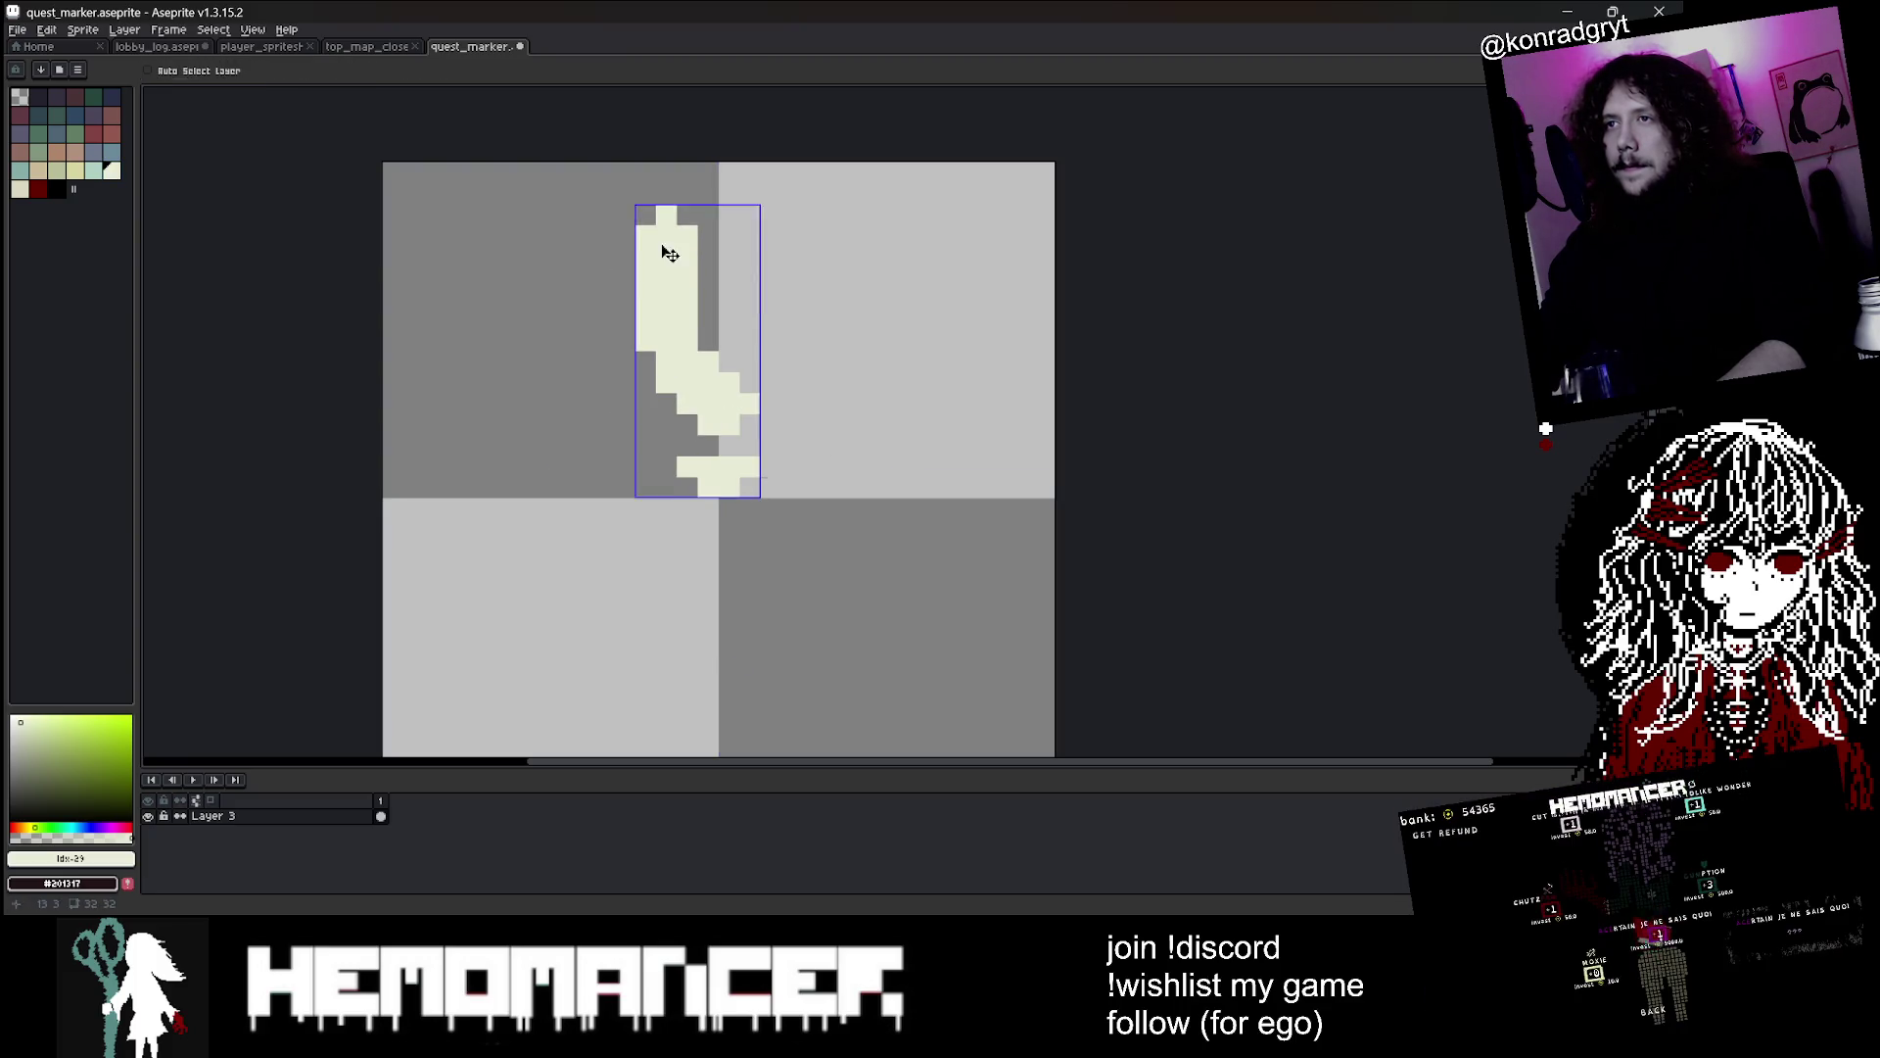
pyautogui.hotkey('ctrl', 'y')
pyautogui.scroll(-4, 705, 255)
pyautogui.scroll(3, 720, 274)
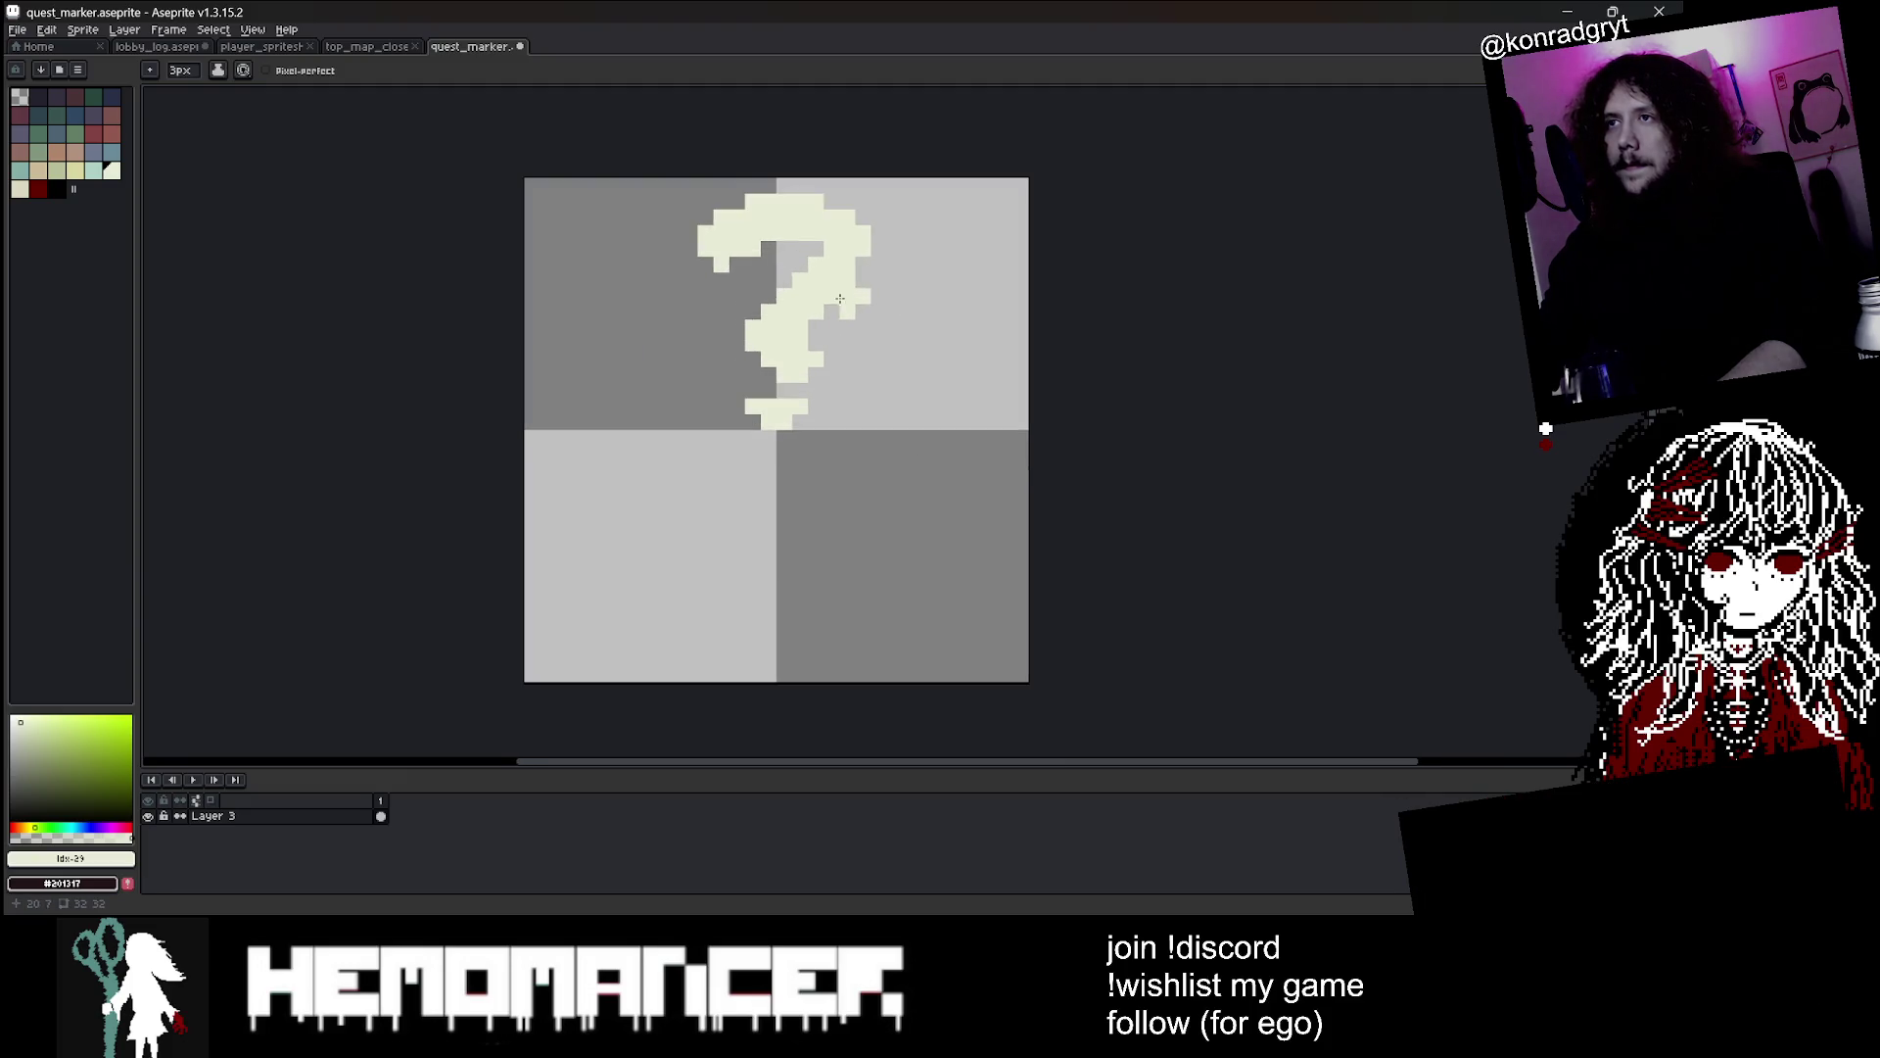
pyautogui.hotkey('ctrl', 'y')
pyautogui.hotkey('ctrl', 'y')
pyautogui.moveTo(705, 269)
pyautogui.mouseDown()
pyautogui.moveTo(842, 211)
pyautogui.moveTo(771, 377)
pyautogui.mouseUp()
pyautogui.hotkey('ctrl', 'z')
pyautogui.hotkey('ctrl', 'z')
pyautogui.moveTo(691, 269)
pyautogui.mouseDown()
pyautogui.moveTo(840, 203)
pyautogui.moveTo(774, 392)
pyautogui.mouseUp()
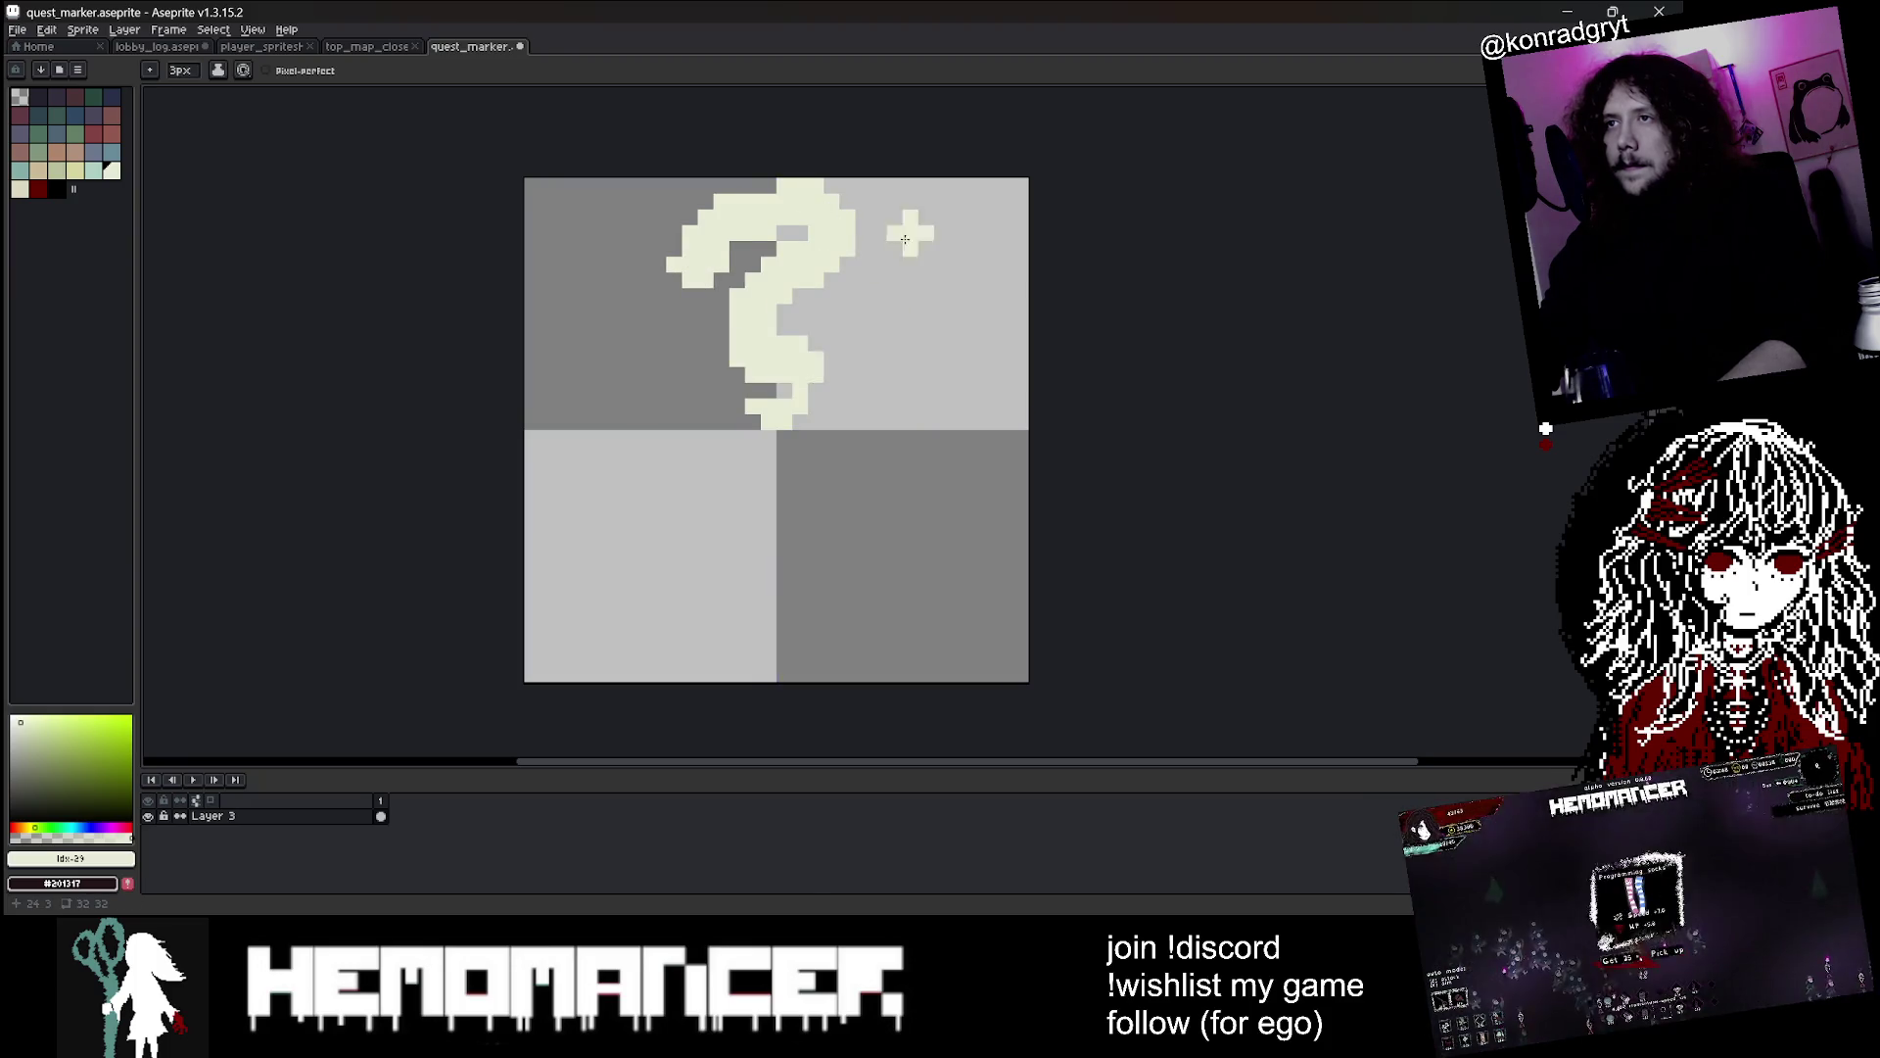
pyautogui.scroll(-2, 901, 244)
pyautogui.scroll(2, 901, 244)
pyautogui.hotkey('ctrl', 'z')
# Retry the question mark at 1–3px brush sizes, undo the extra strokes, and save the sprite
pyautogui.moveTo(721, 239)
pyautogui.mouseDown()
pyautogui.moveTo(896, 211)
pyautogui.moveTo(852, 309)
pyautogui.mouseUp()
pyautogui.hotkey('ctrl', 'z')
pyautogui.press('-')
pyautogui.press('-')
pyautogui.press('+')
pyautogui.press('+')
pyautogui.moveTo(691, 254)
pyautogui.mouseDown()
pyautogui.moveTo(798, 184)
pyautogui.moveTo(756, 293)
pyautogui.moveTo(714, 259)
pyautogui.moveTo(707, 202)
pyautogui.moveTo(767, 307)
pyautogui.mouseUp()
pyautogui.hotkey('ctrl', 'z')
pyautogui.press('-')
pyautogui.scroll(-3, 866, 189)
pyautogui.scroll(2, 830, 215)
pyautogui.hotkey('ctrl', 'z')
pyautogui.moveTo(798, 203)
pyautogui.mouseDown()
pyautogui.moveTo(877, 260)
pyautogui.moveTo(783, 348)
pyautogui.mouseUp()
pyautogui.hotkey('ctrl', 'z')
pyautogui.scroll(1, 806, 211)
pyautogui.hotkey('ctrl', 'z')
pyautogui.scroll(2, 850, 343)
pyautogui.scroll(-2, 855, 338)
pyautogui.scroll(1, 898, 265)
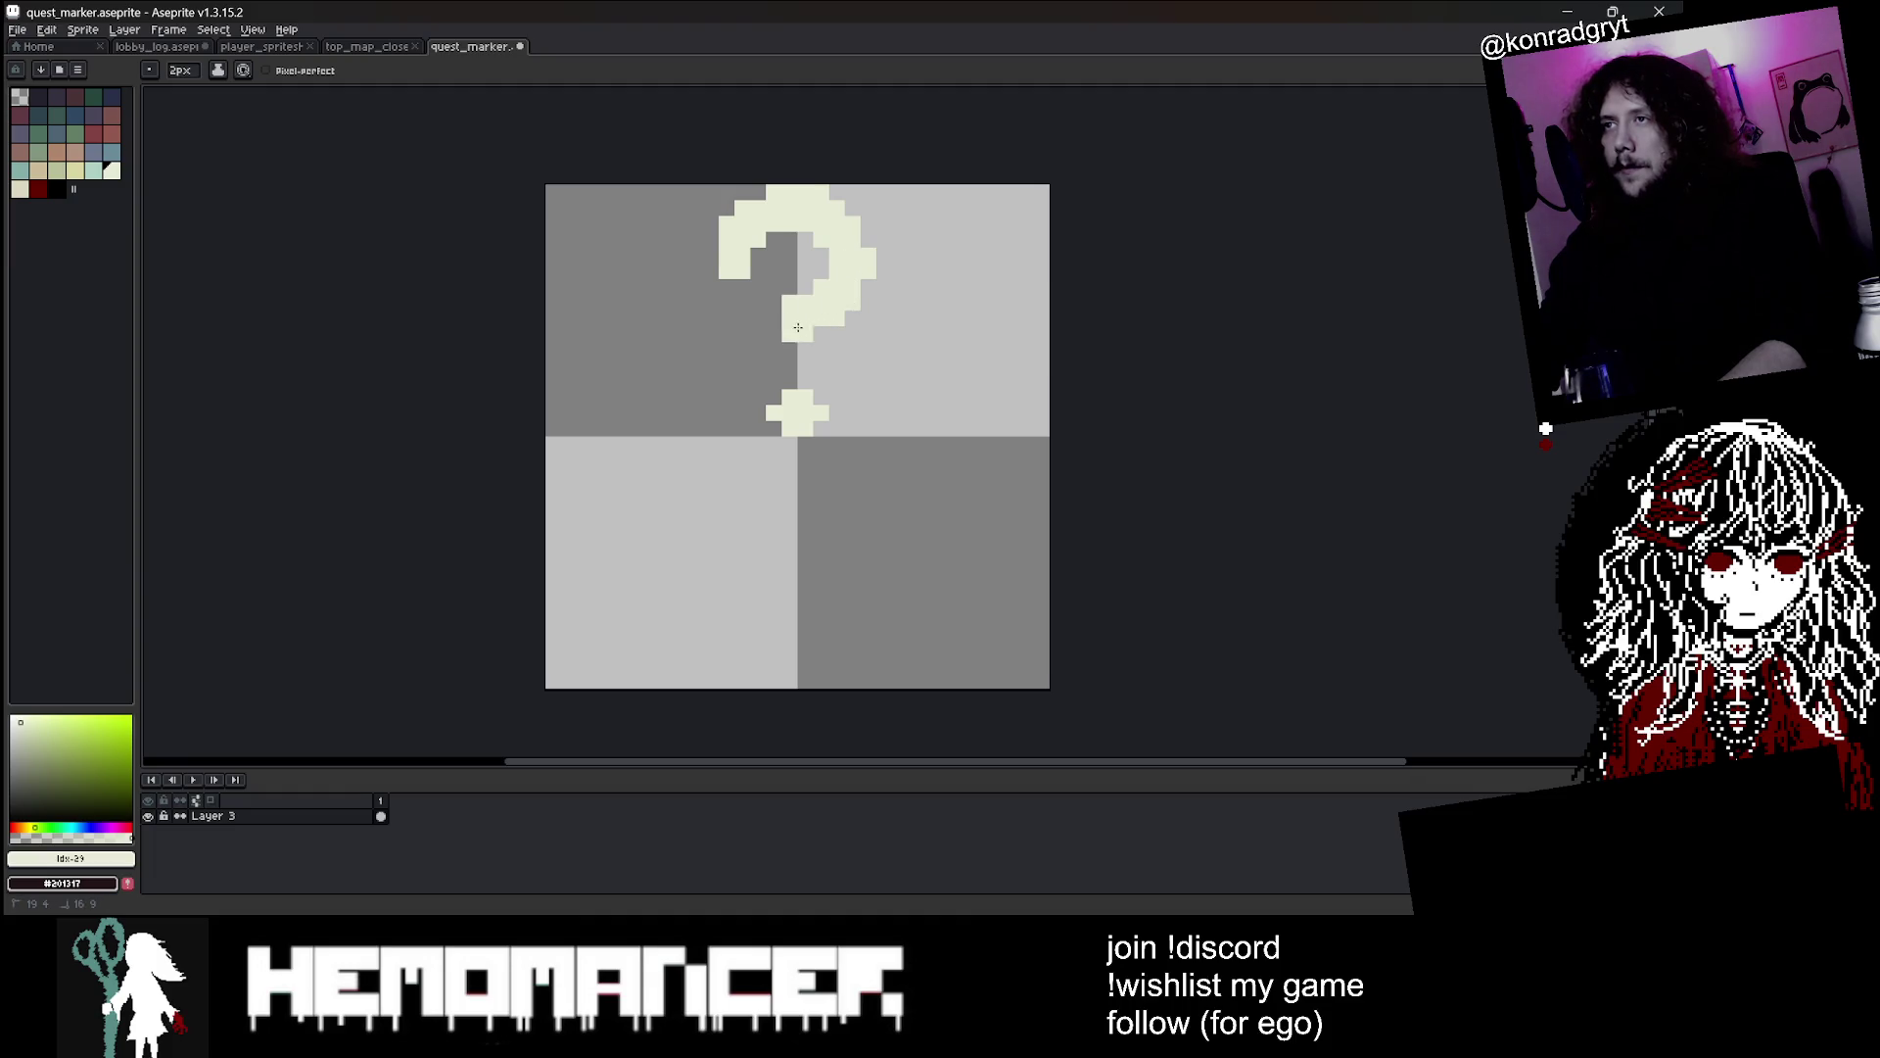
pyautogui.scroll(-1, 823, 304)
pyautogui.scroll(-2, 842, 264)
pyautogui.hotkey('ctrl', 's')
# Try a dark red fill on the question mark, undo it, and return to a 1px pencil
pyautogui.click(38, 189)
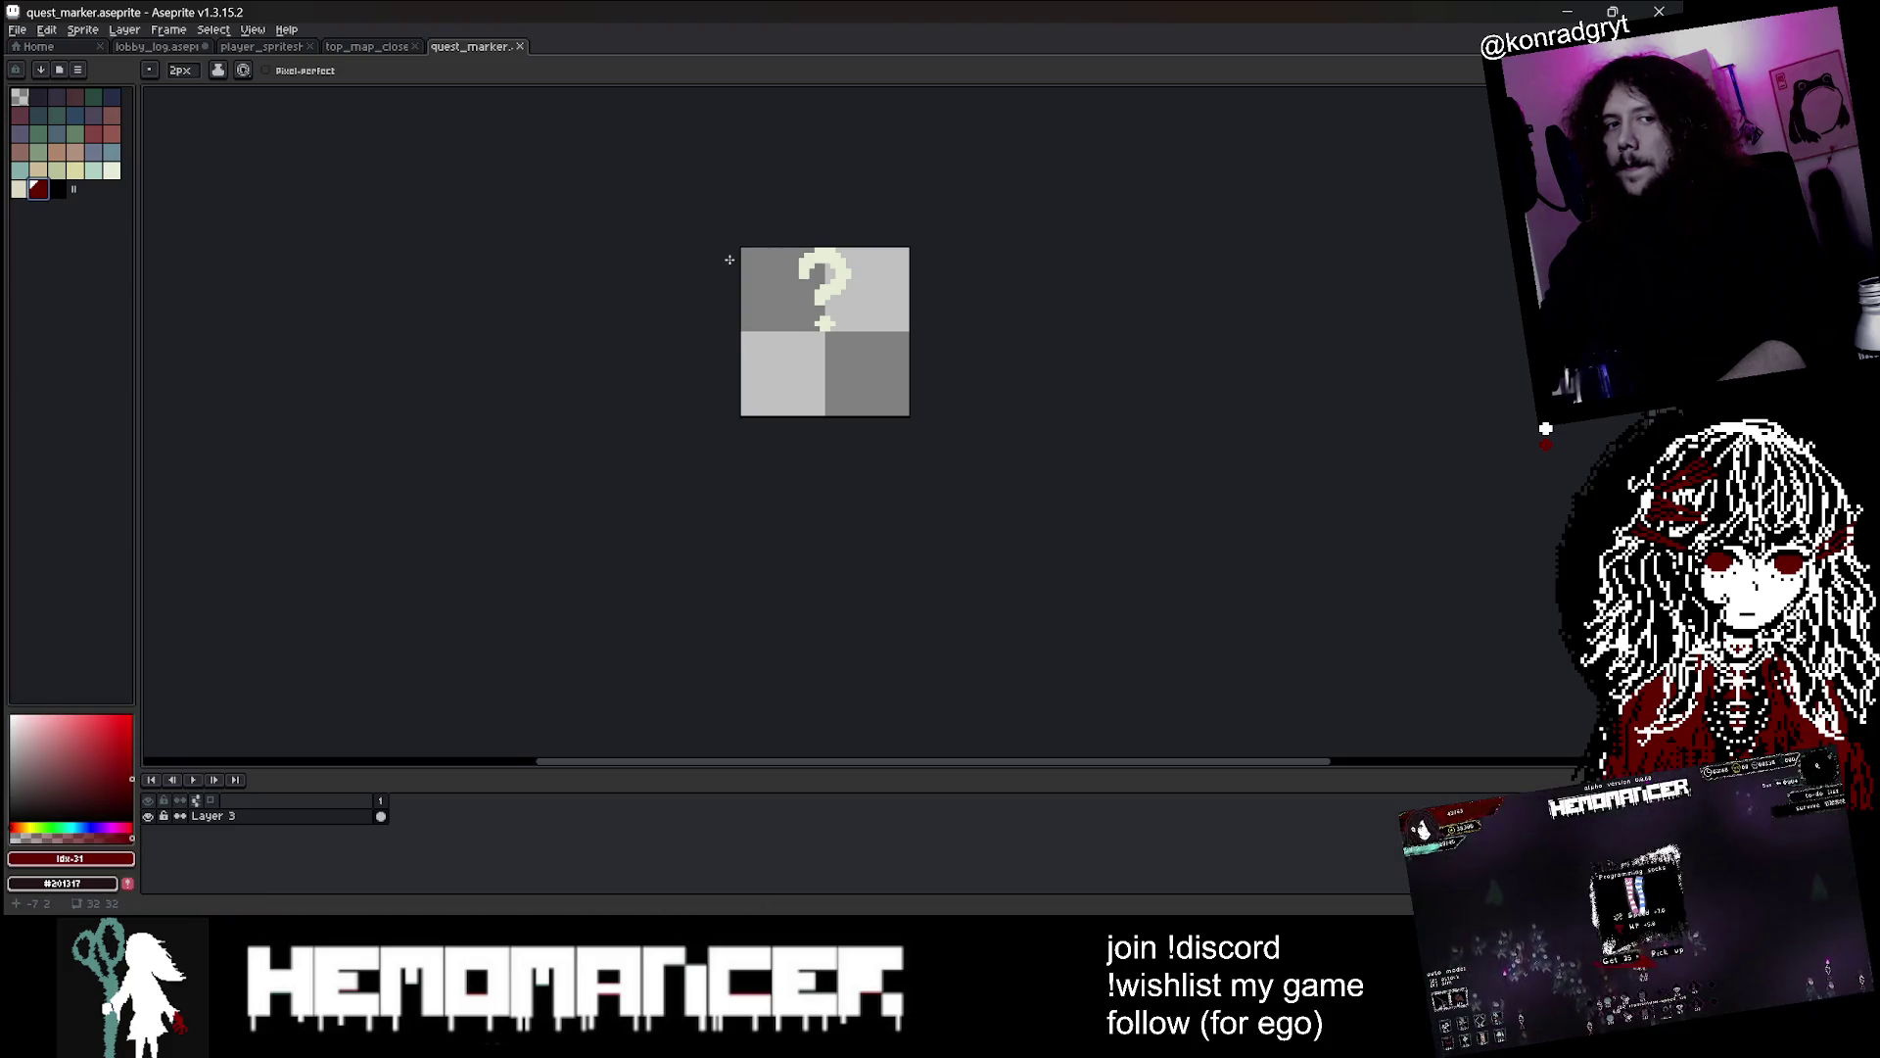
pyautogui.scroll(2, 789, 259)
pyautogui.press('g')
pyautogui.click(892, 303)
pyautogui.hotkey('ctrl', 'z')
pyautogui.scroll(2, 980, 345)
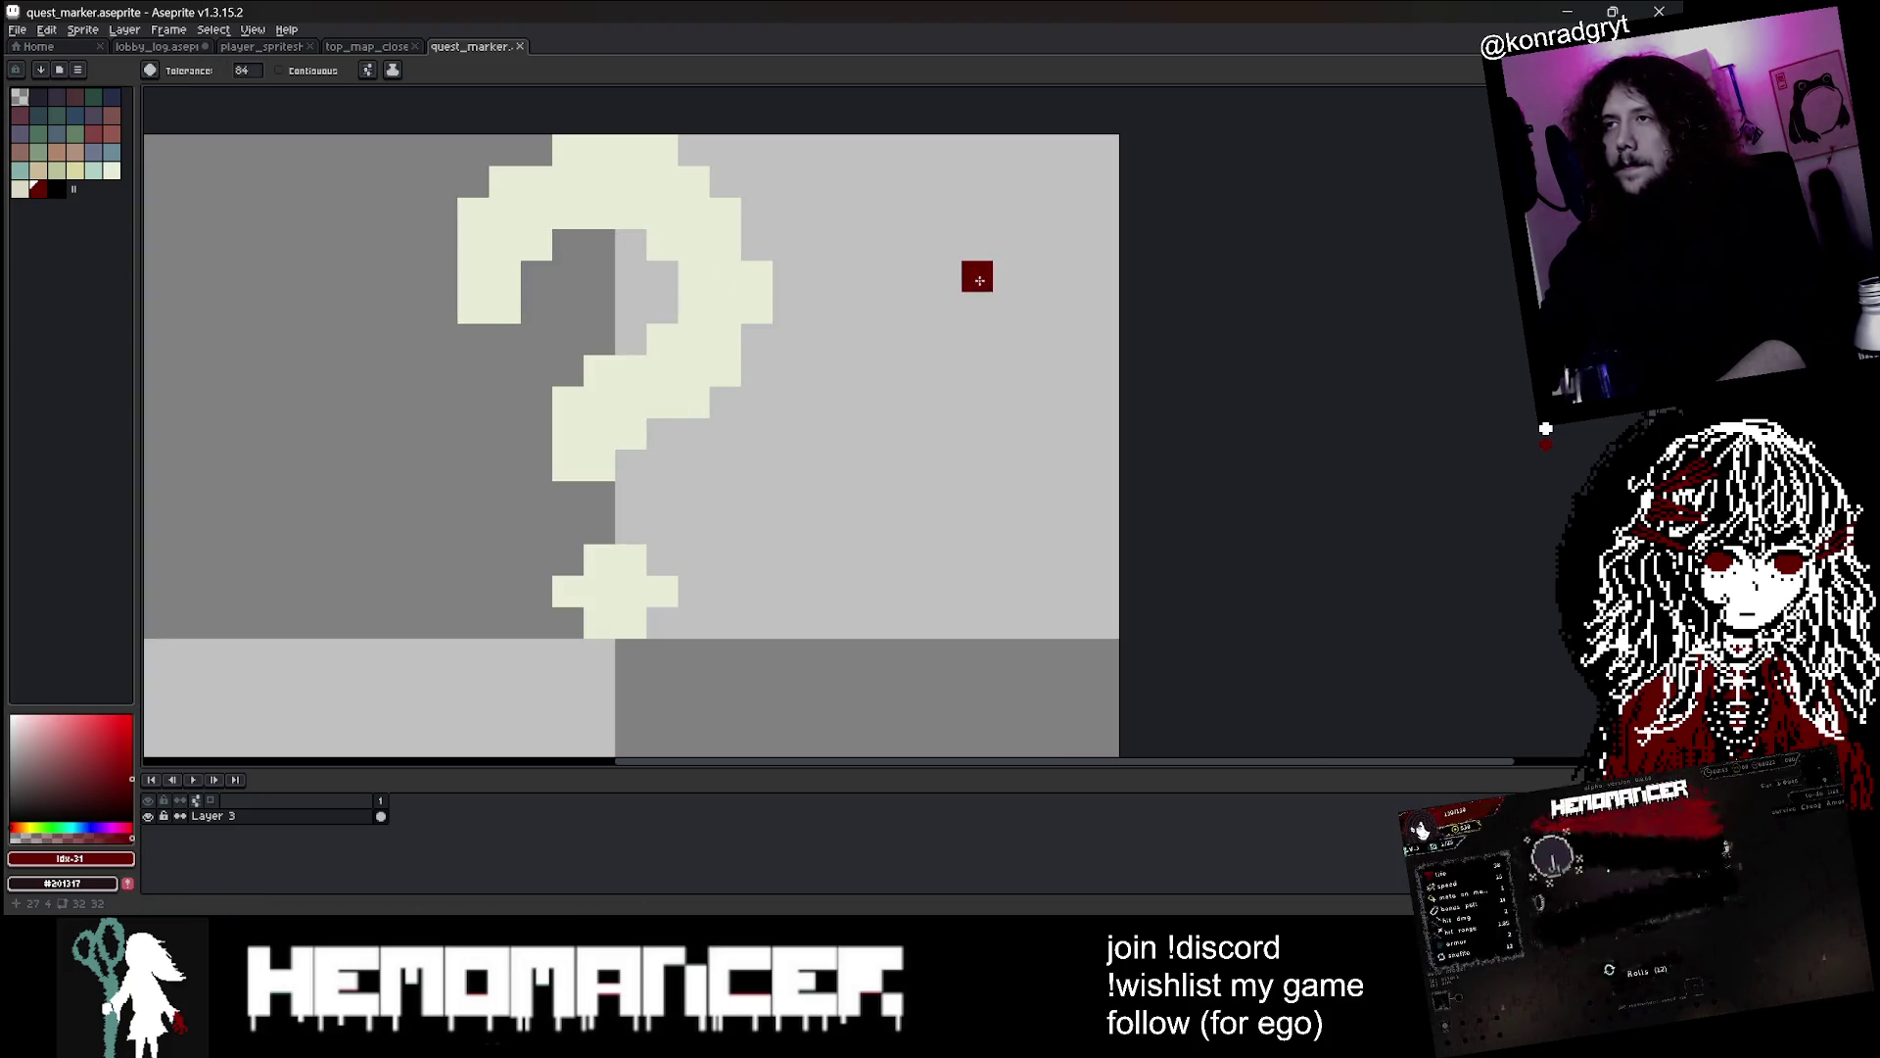
pyautogui.press('b')
pyautogui.press('-')
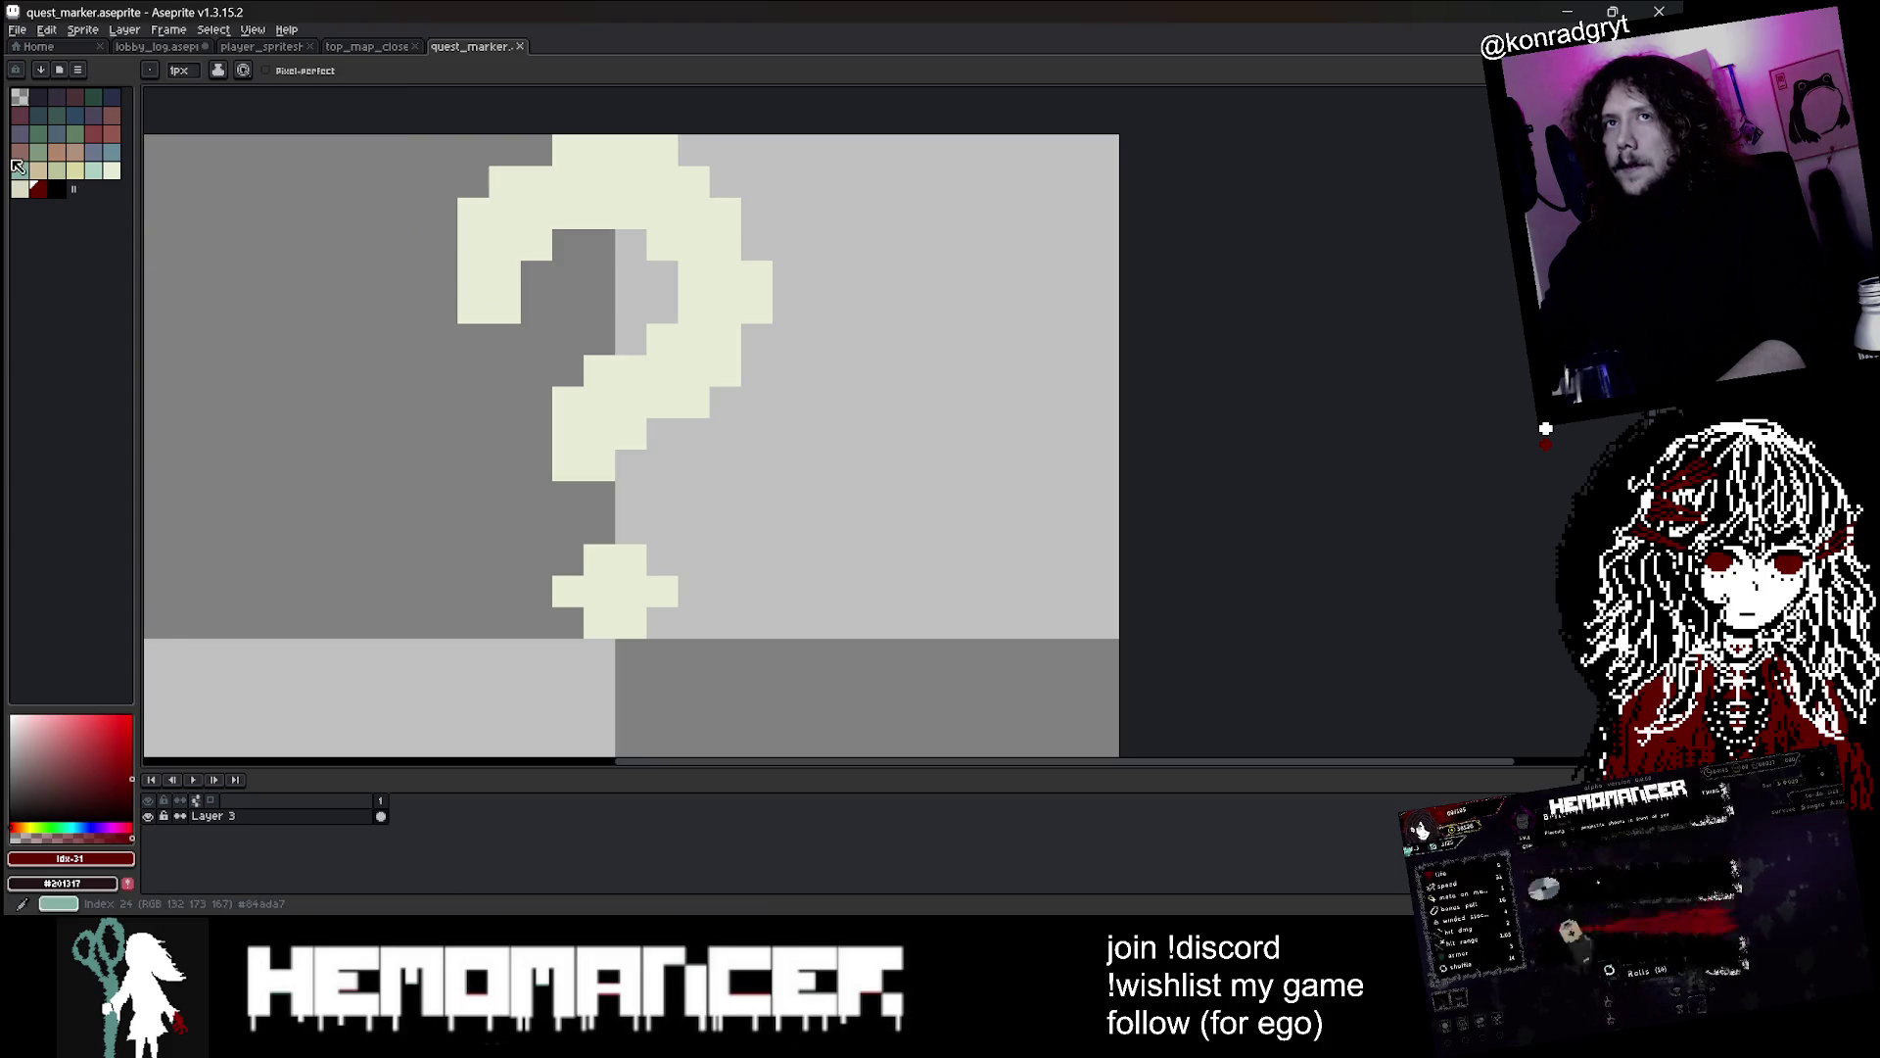
# Select the question-mark sprite area by colour in Aseprite
pyautogui.click(34, 174)
pyautogui.press('v')
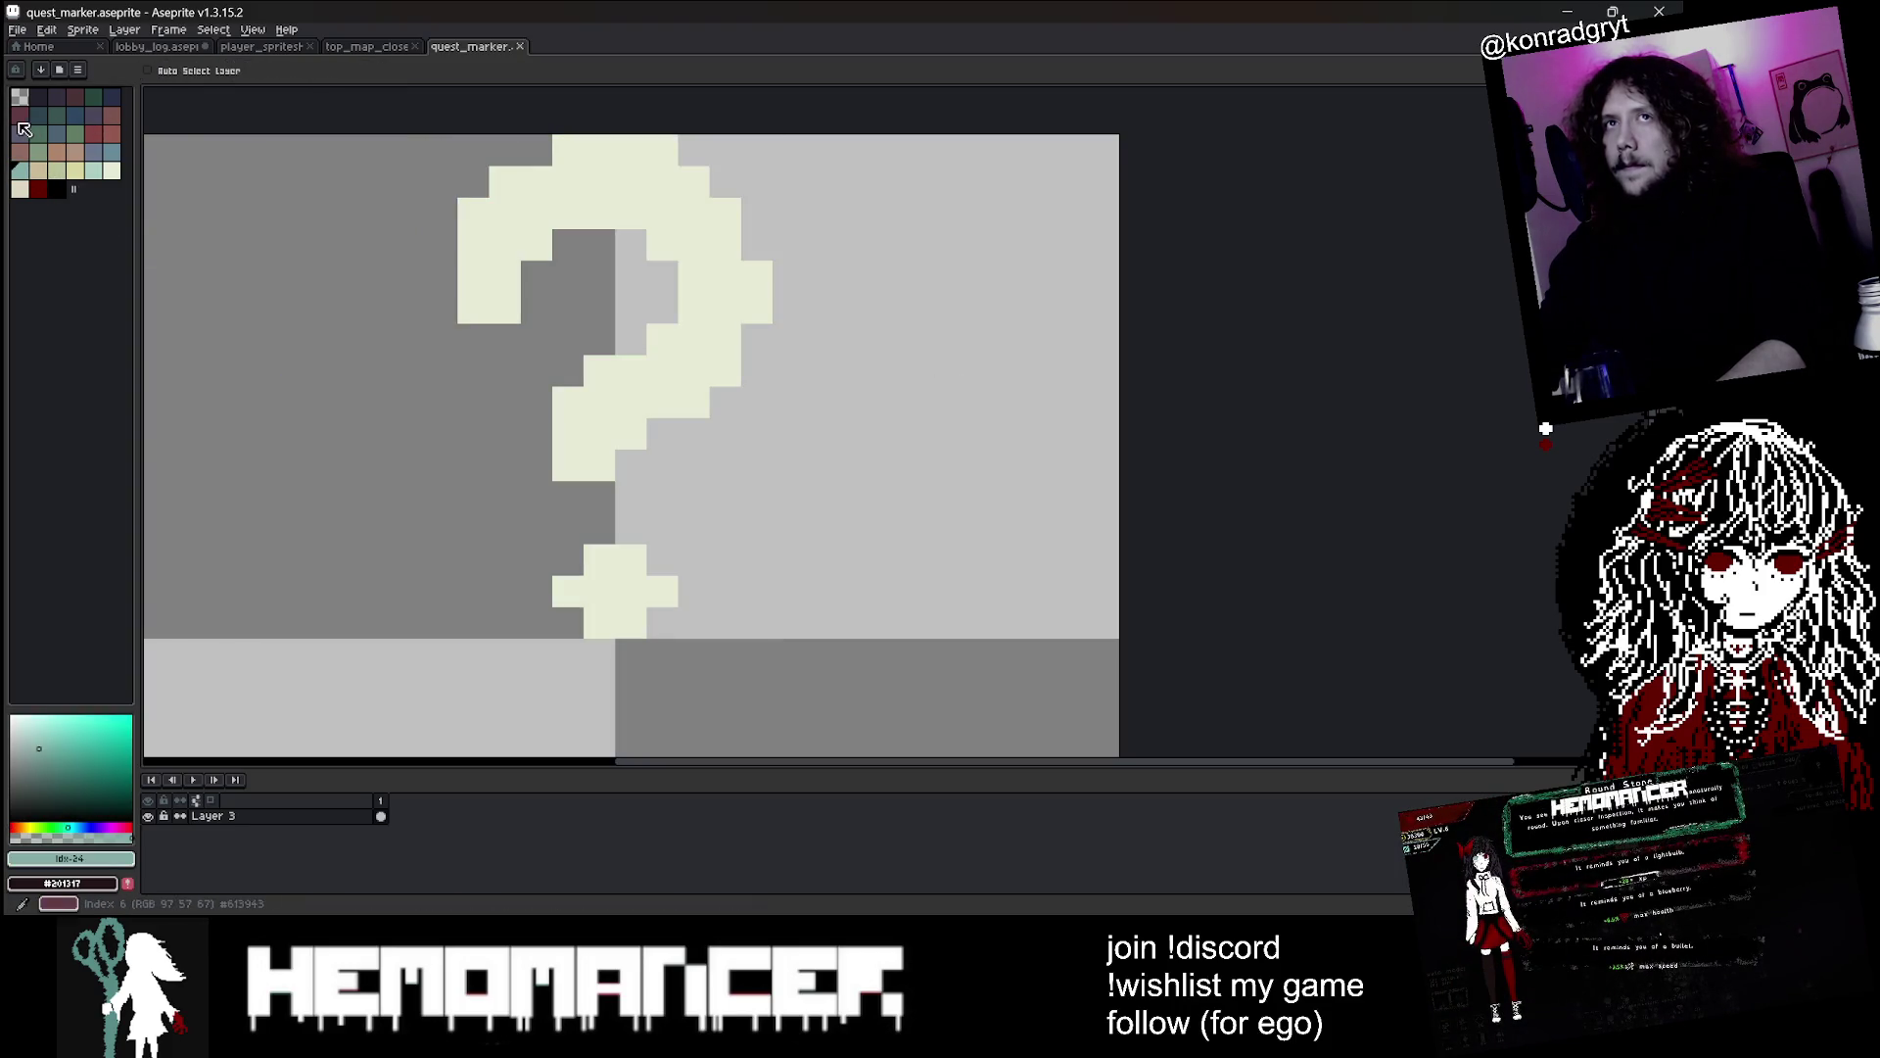
pyautogui.click(83, 859)
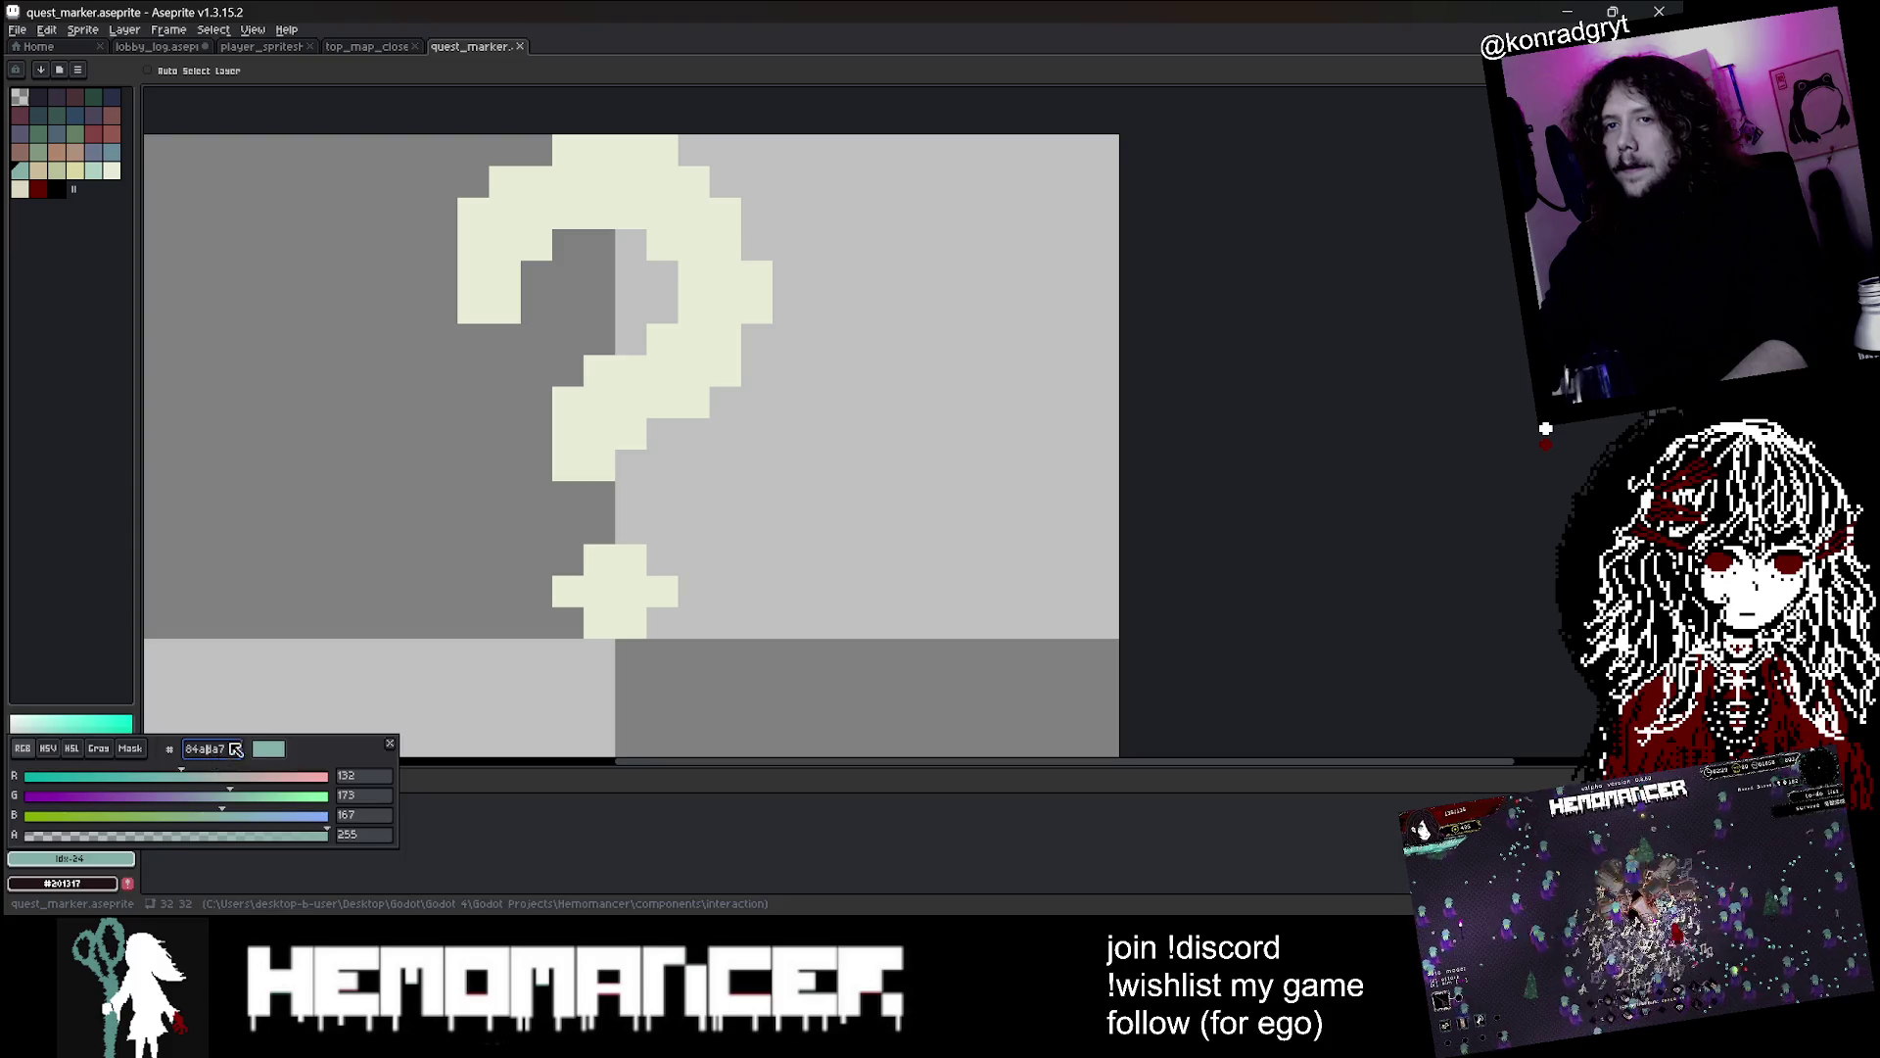
pyautogui.press('Escape')
pyautogui.press('w')
pyautogui.click(265, 686)
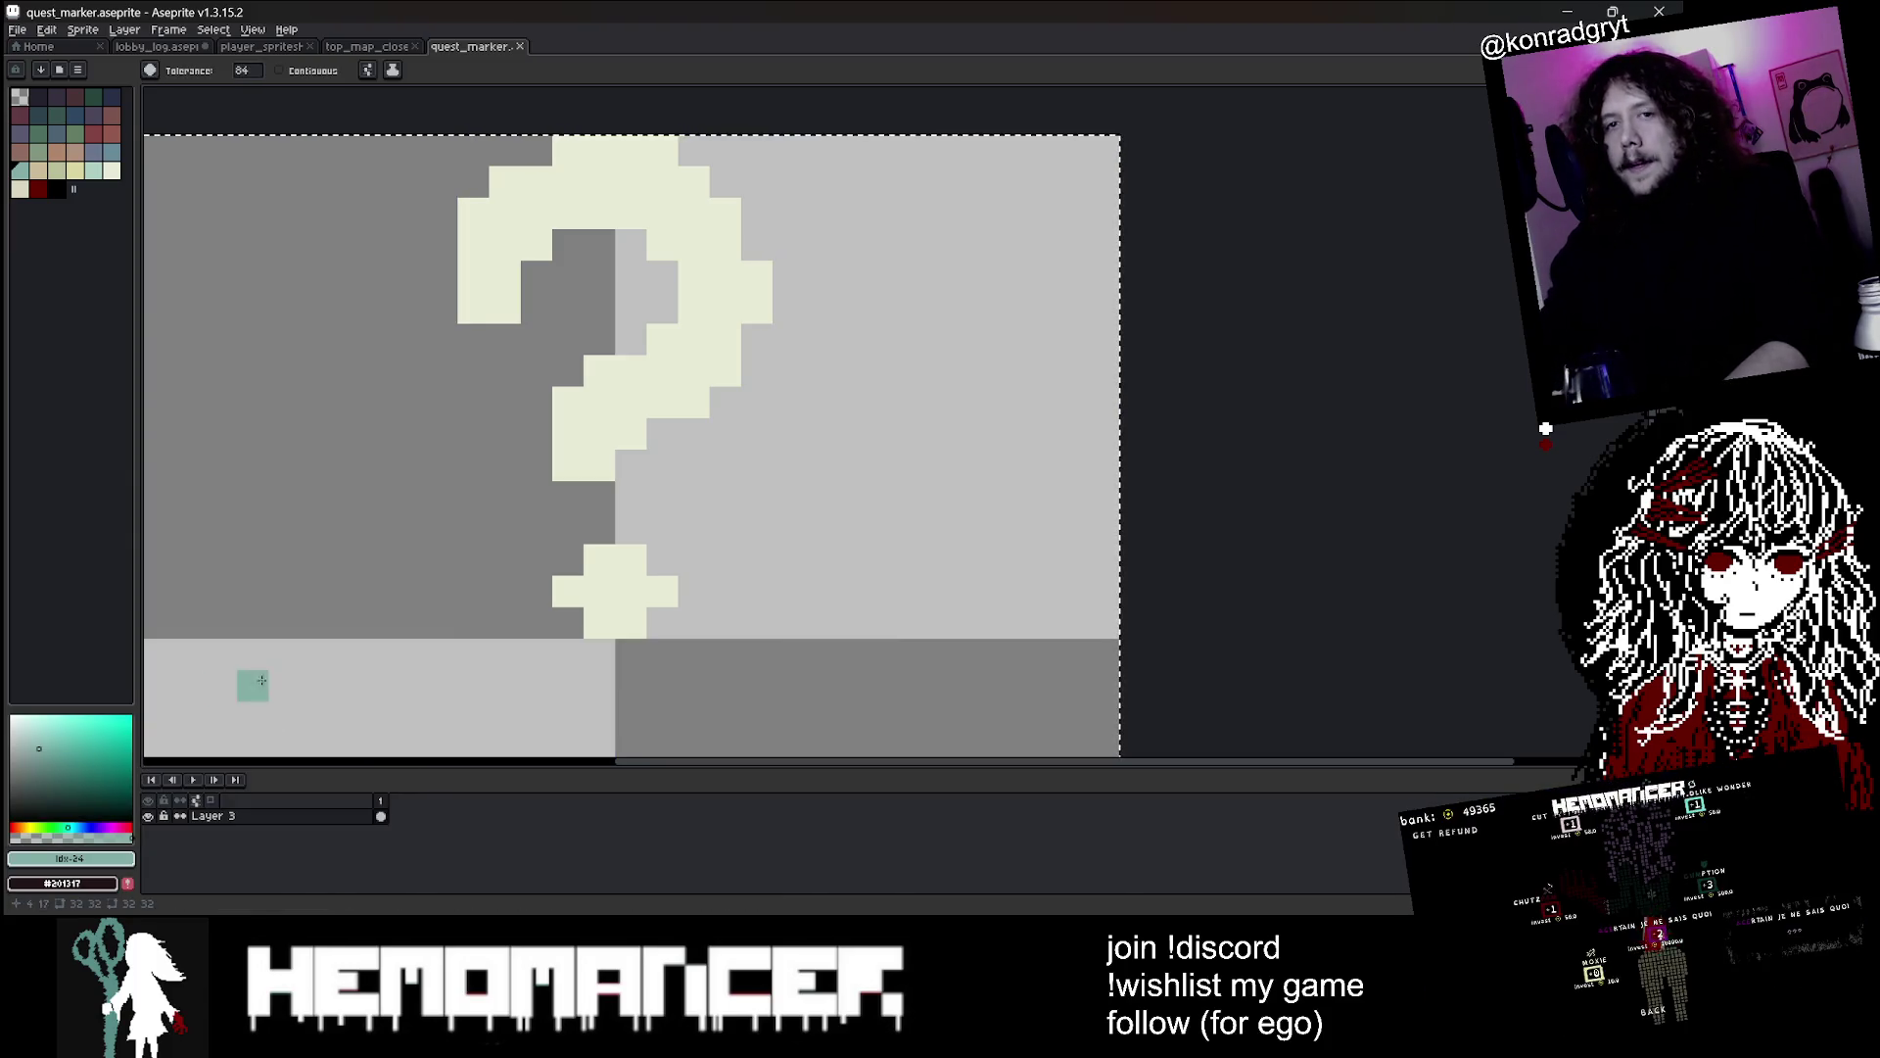
pyautogui.hotkey('ctrl', 'd')
# Fill the question mark with purple #800080 and save the sprite
pyautogui.click(69, 859)
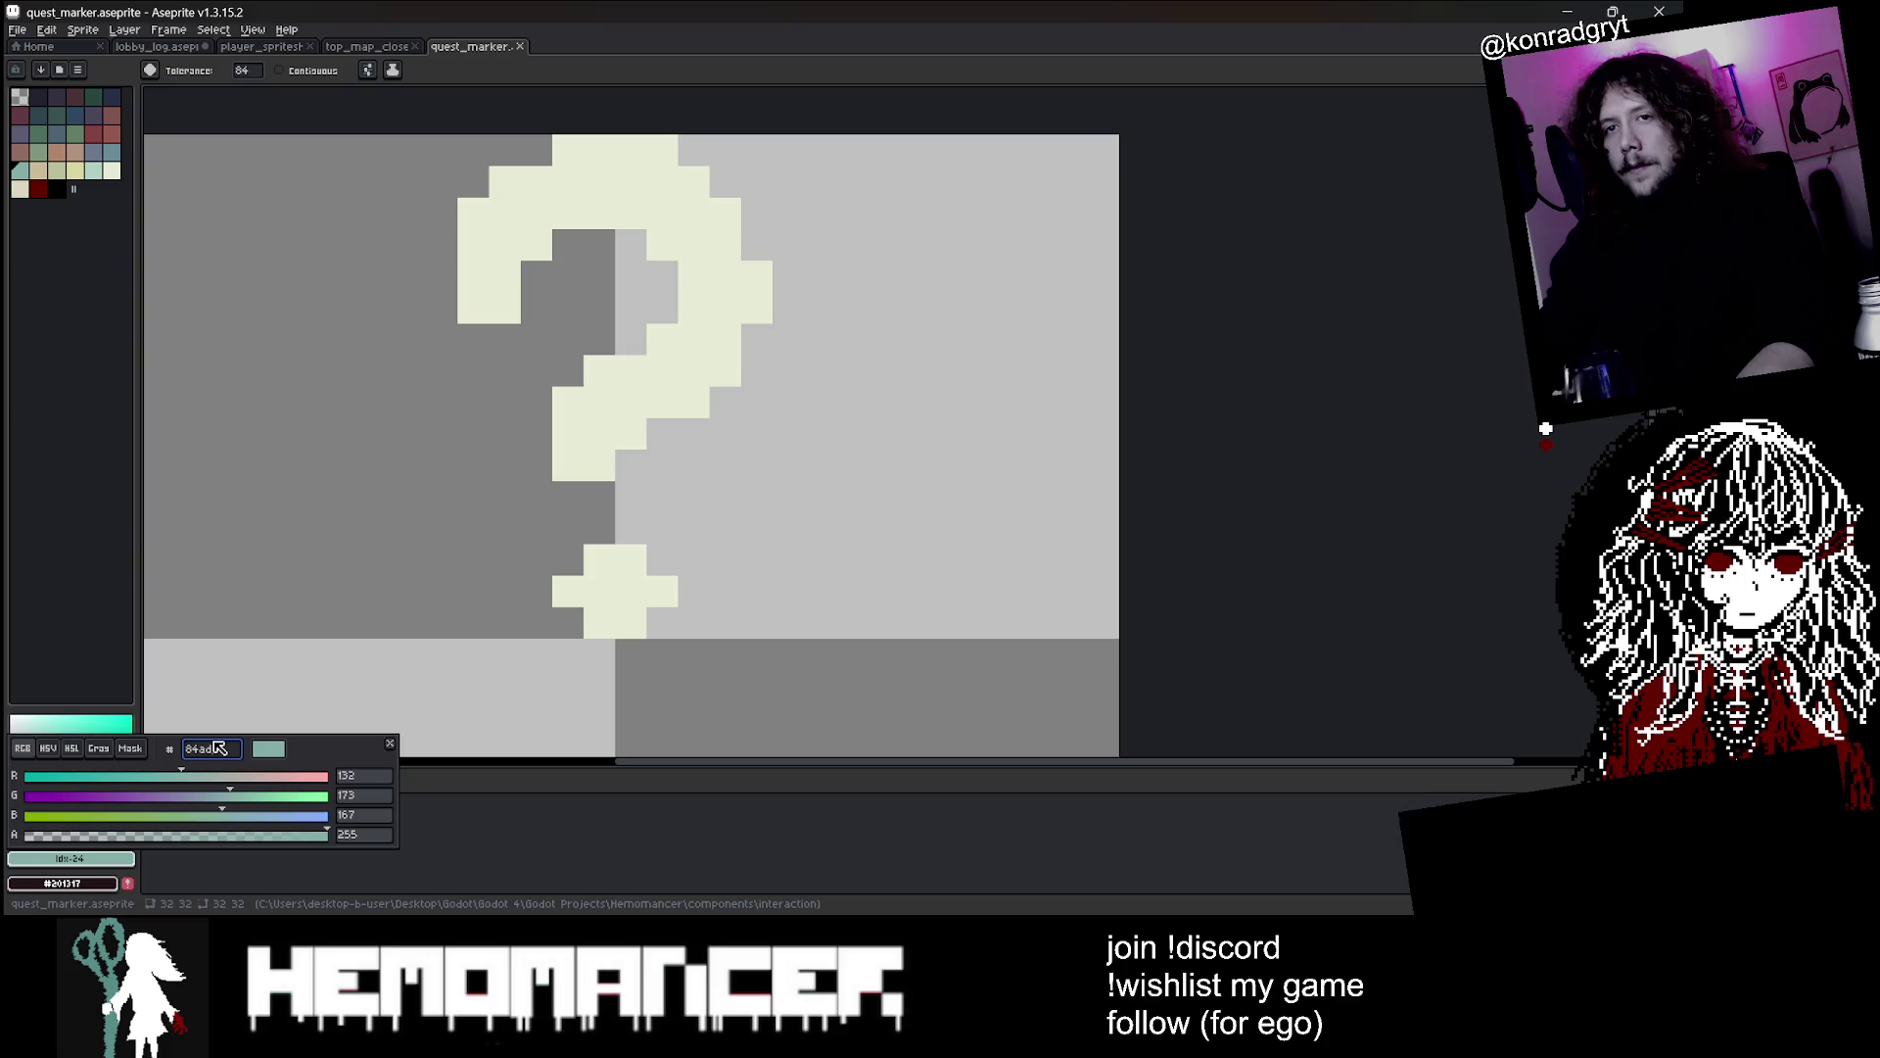
pyautogui.write('800080')
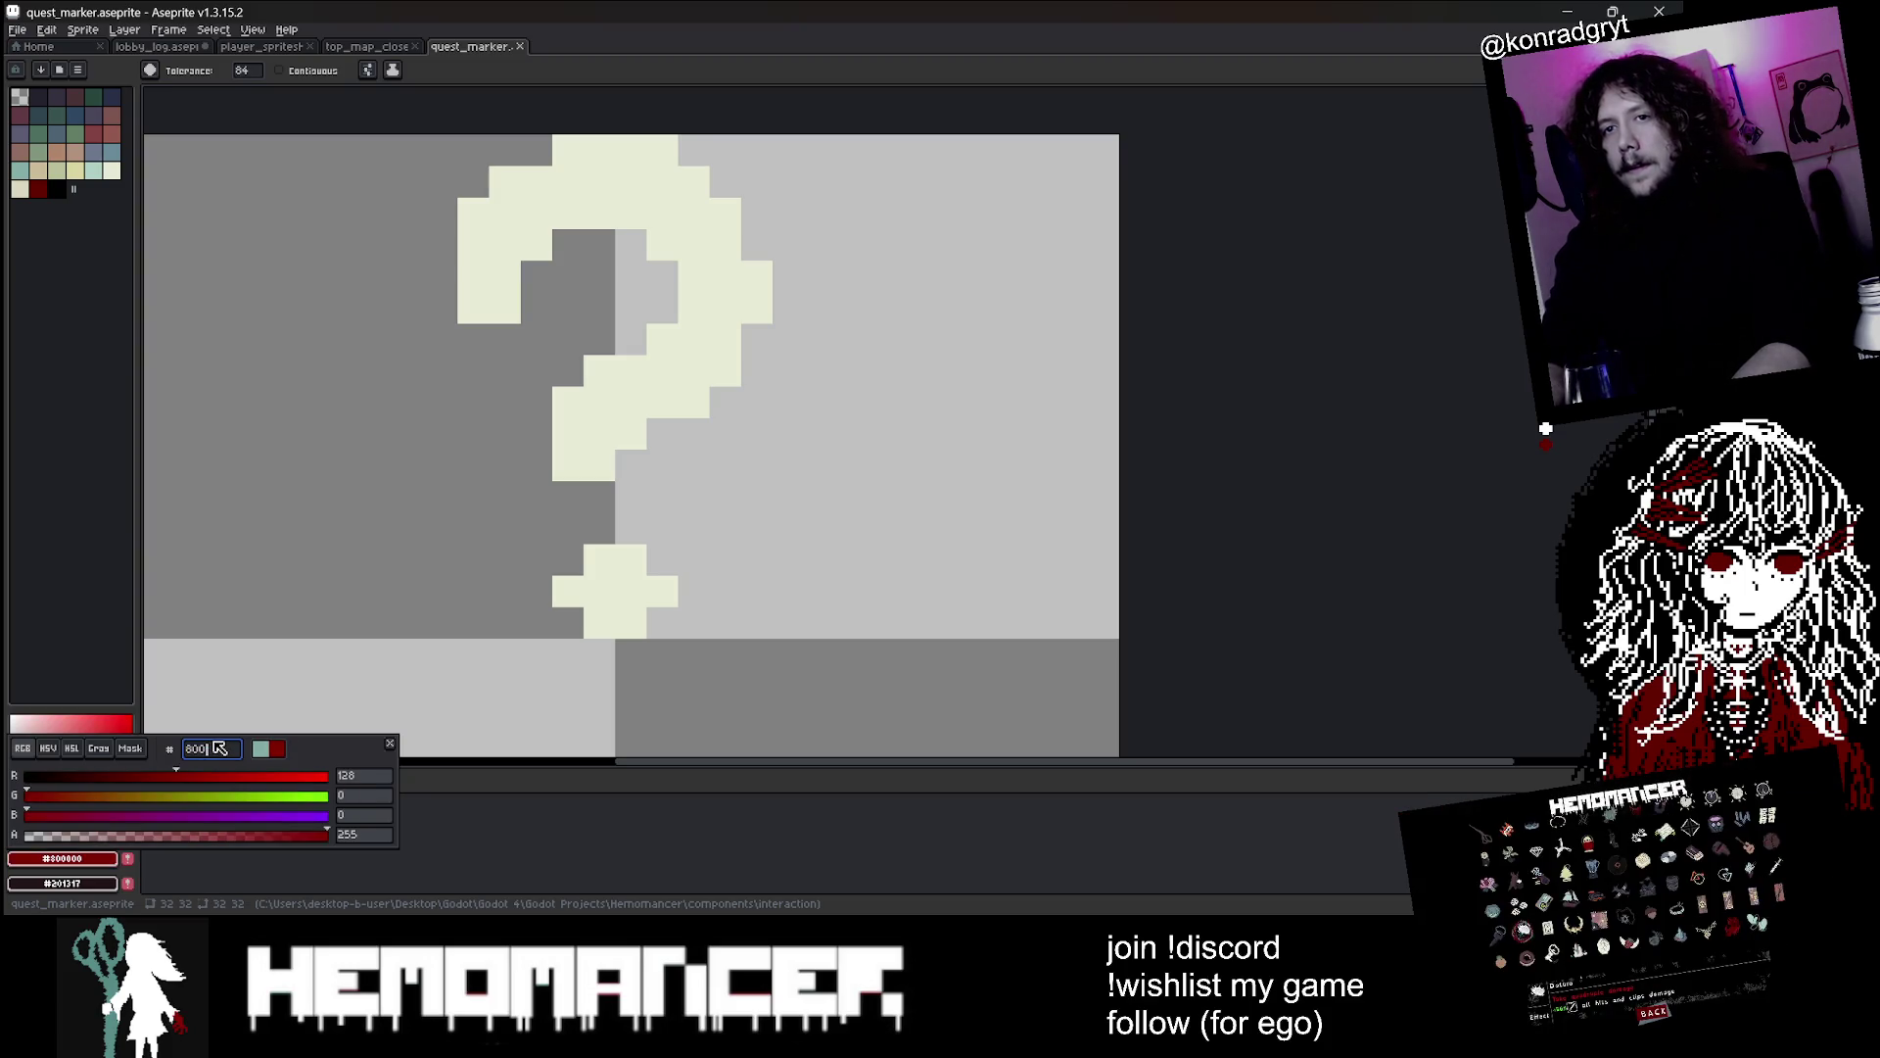
pyautogui.press('Return')
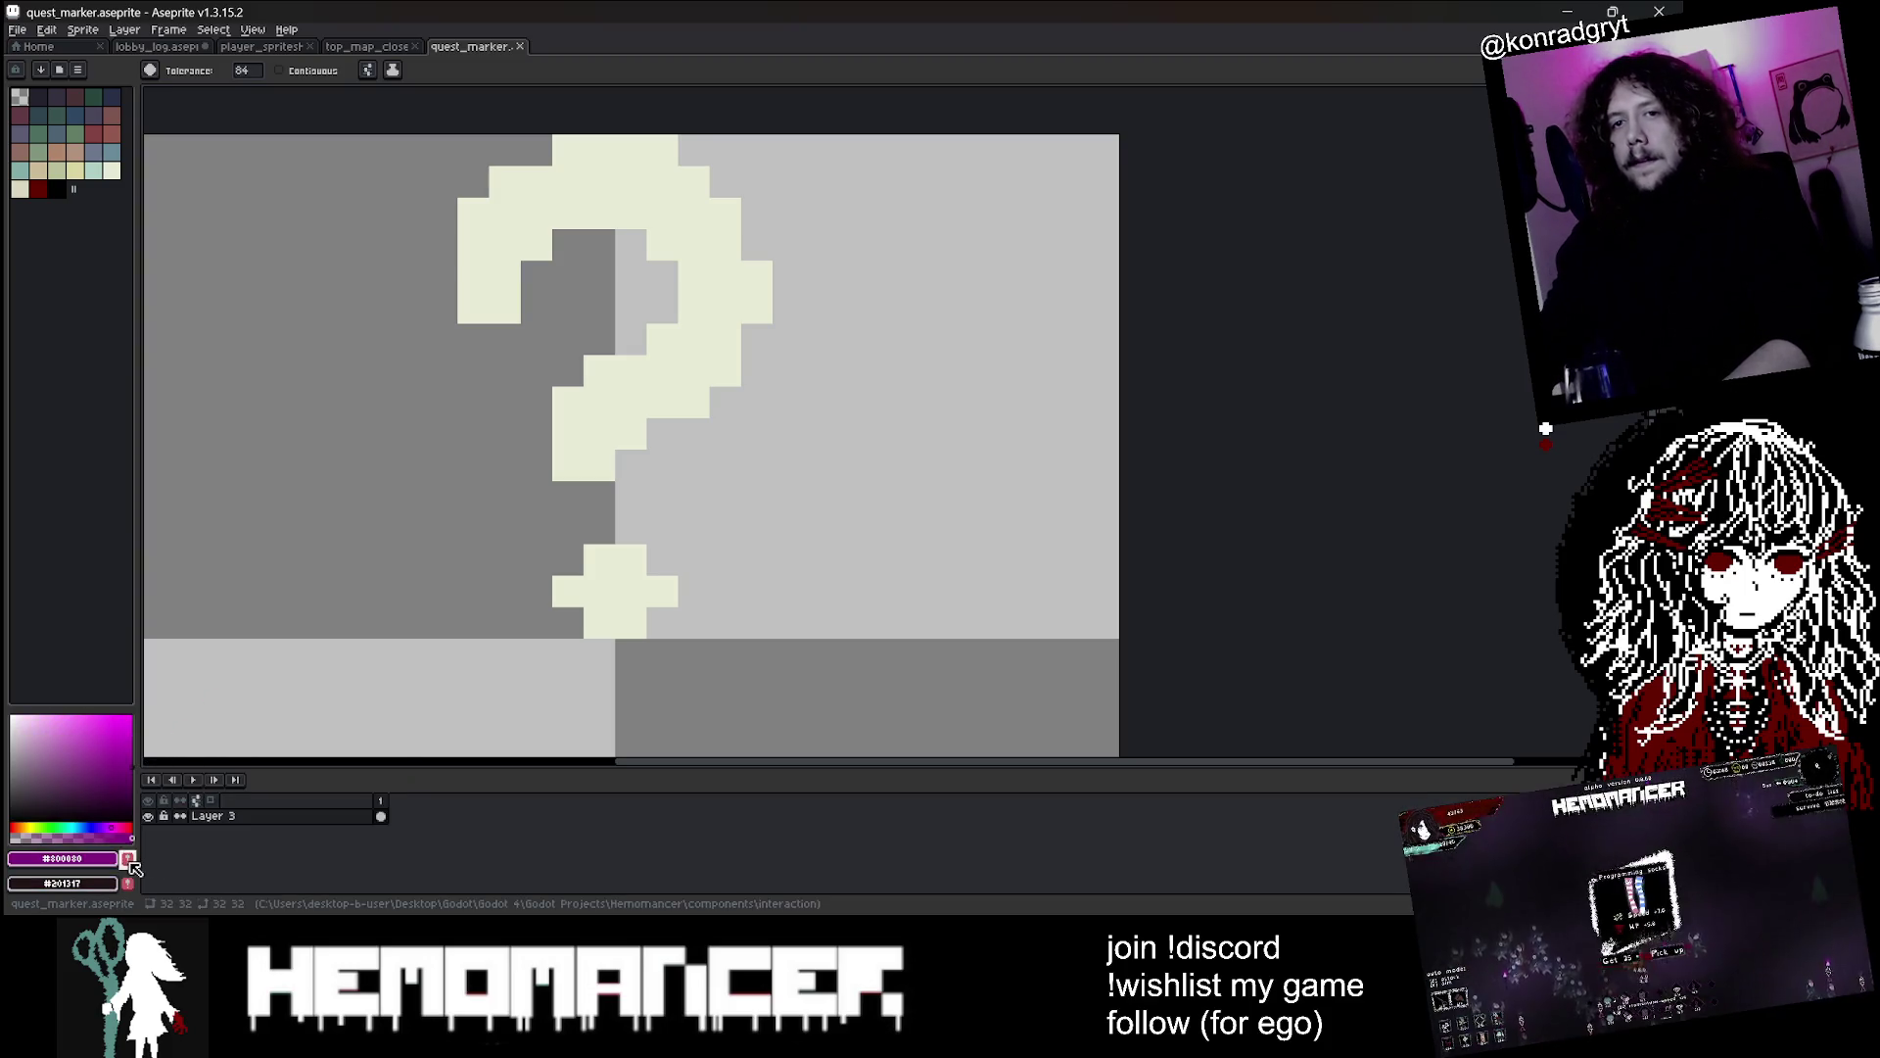
pyautogui.press('g')
pyautogui.click(687, 198)
pyautogui.scroll(-5, 687, 199)
pyautogui.scroll(3, 621, 532)
pyautogui.hotkey('ctrl', 's')
# Paint cream highlights on the question mark's top-right pixel and down its right edge
pyautogui.scroll(-3, 649, 488)
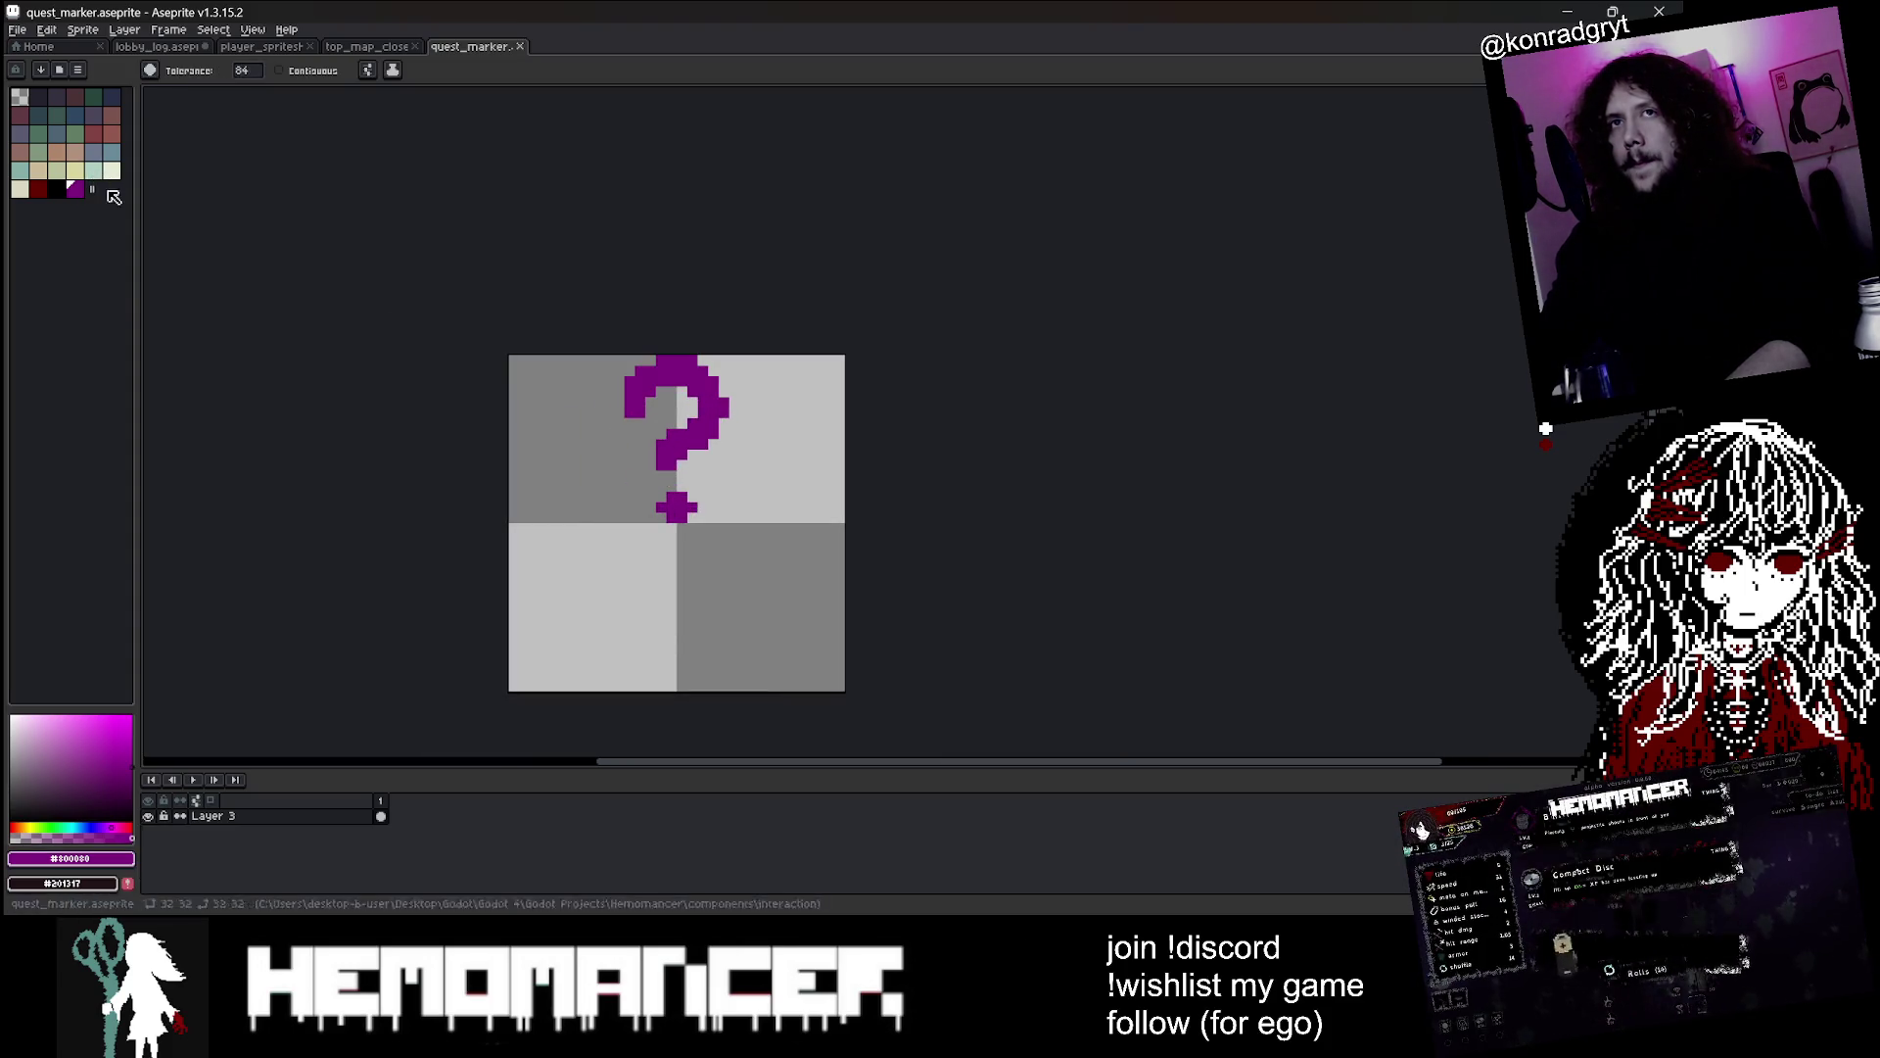
pyautogui.press('b')
pyautogui.click(20, 189)
pyautogui.scroll(2, 721, 415)
pyautogui.scroll(1, 599, 338)
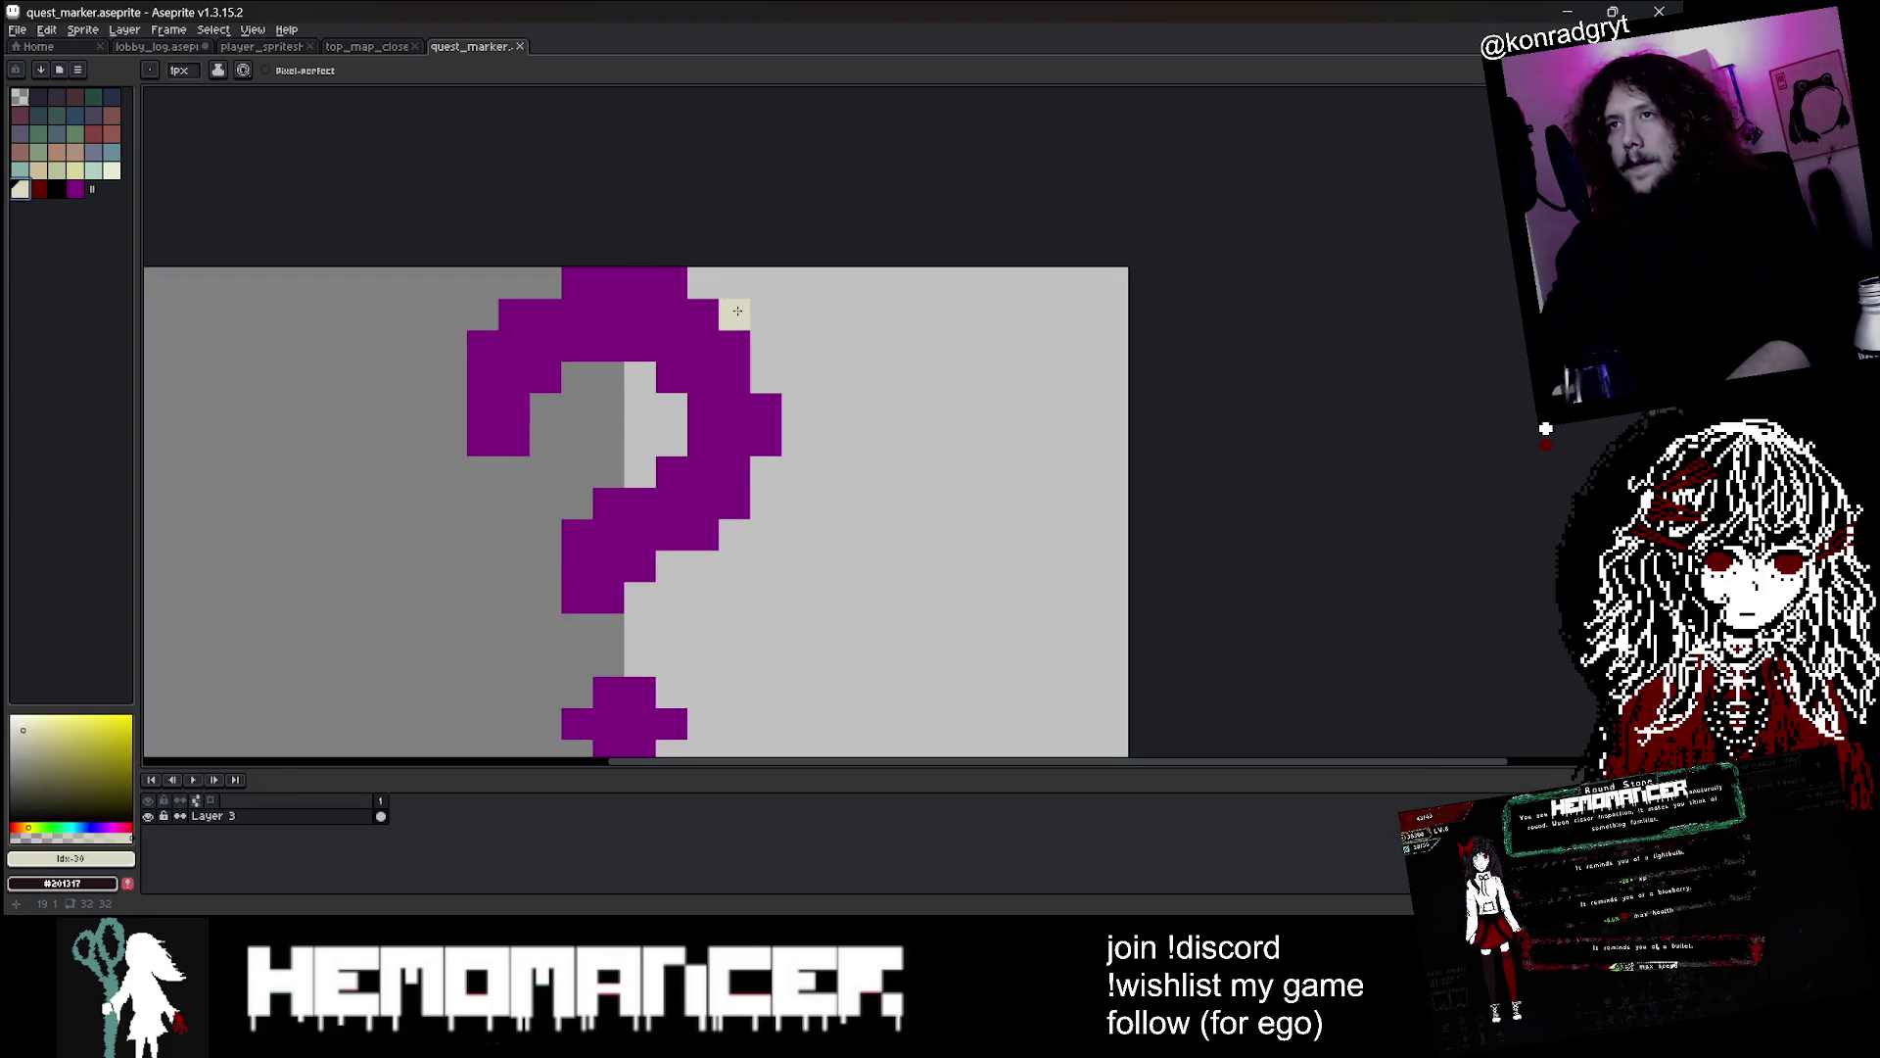
pyautogui.click(111, 169)
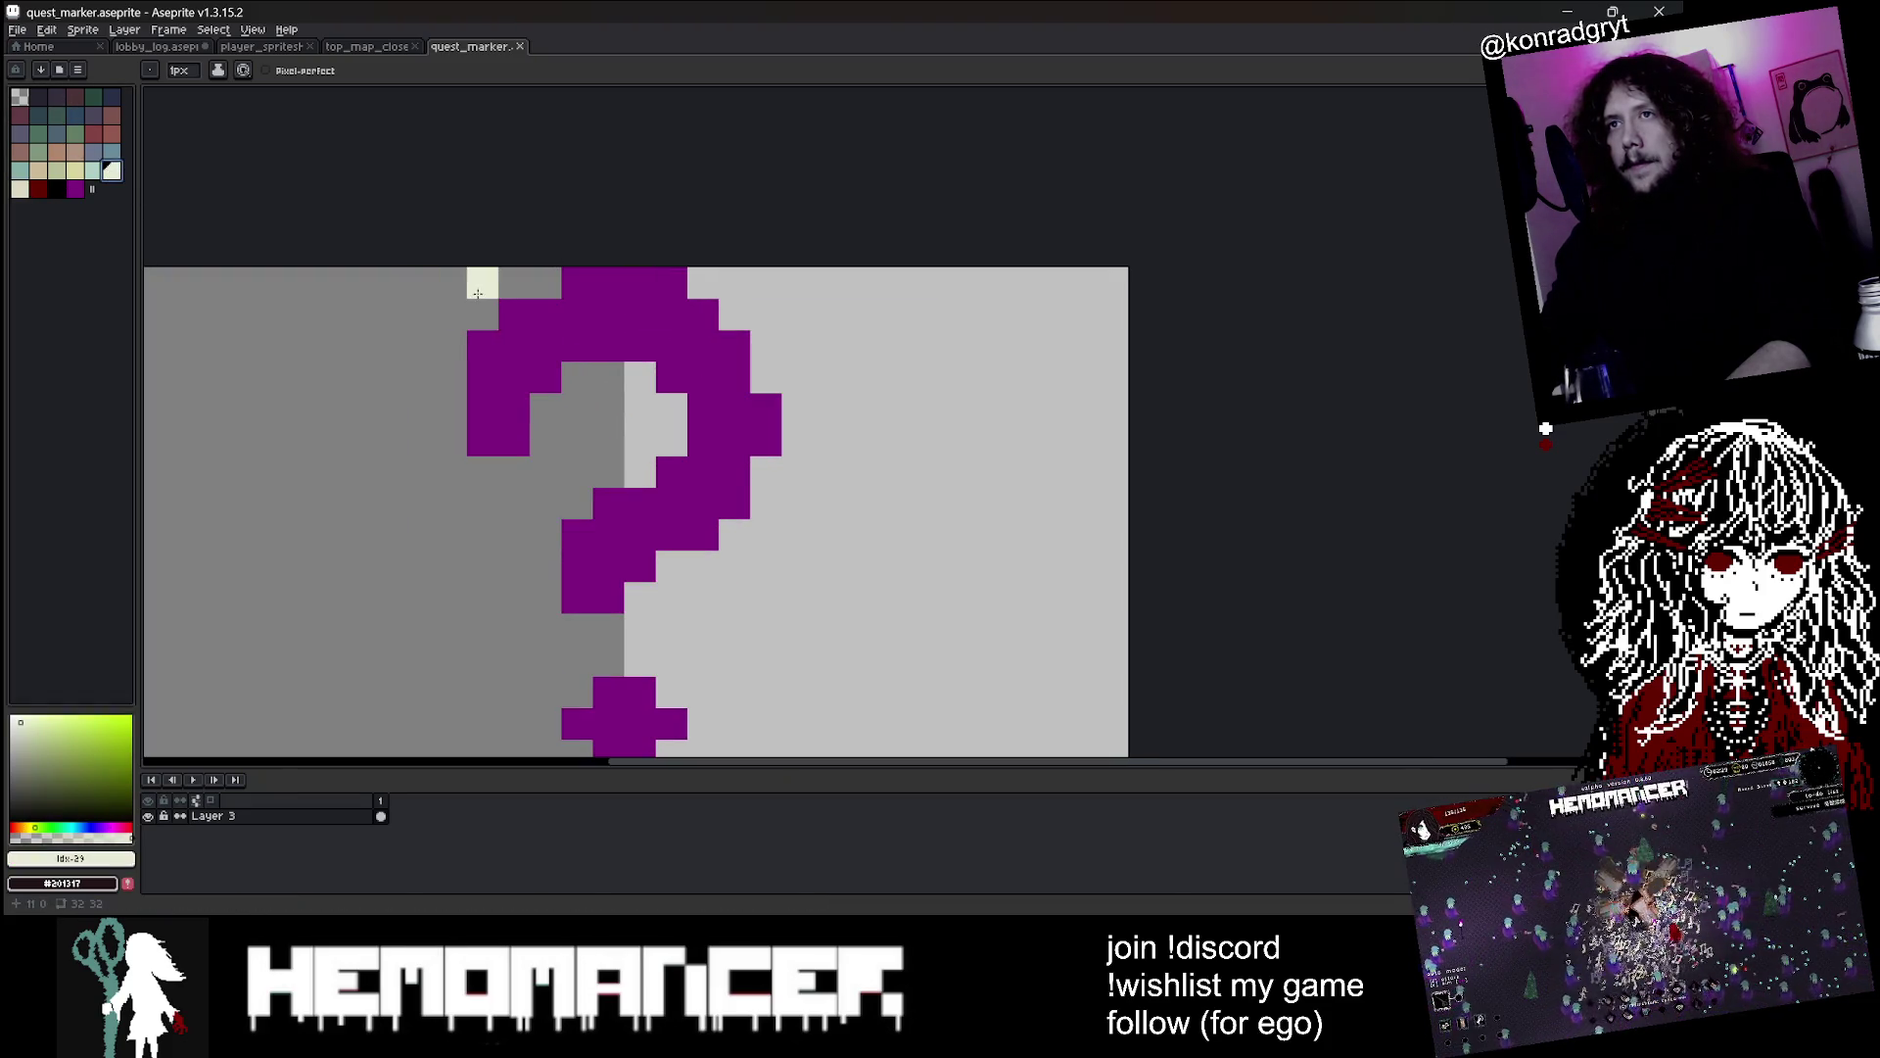
pyautogui.click(715, 288)
pyautogui.moveTo(771, 365)
pyautogui.mouseDown()
pyautogui.moveTo(798, 448)
pyautogui.moveTo(768, 491)
pyautogui.mouseUp()
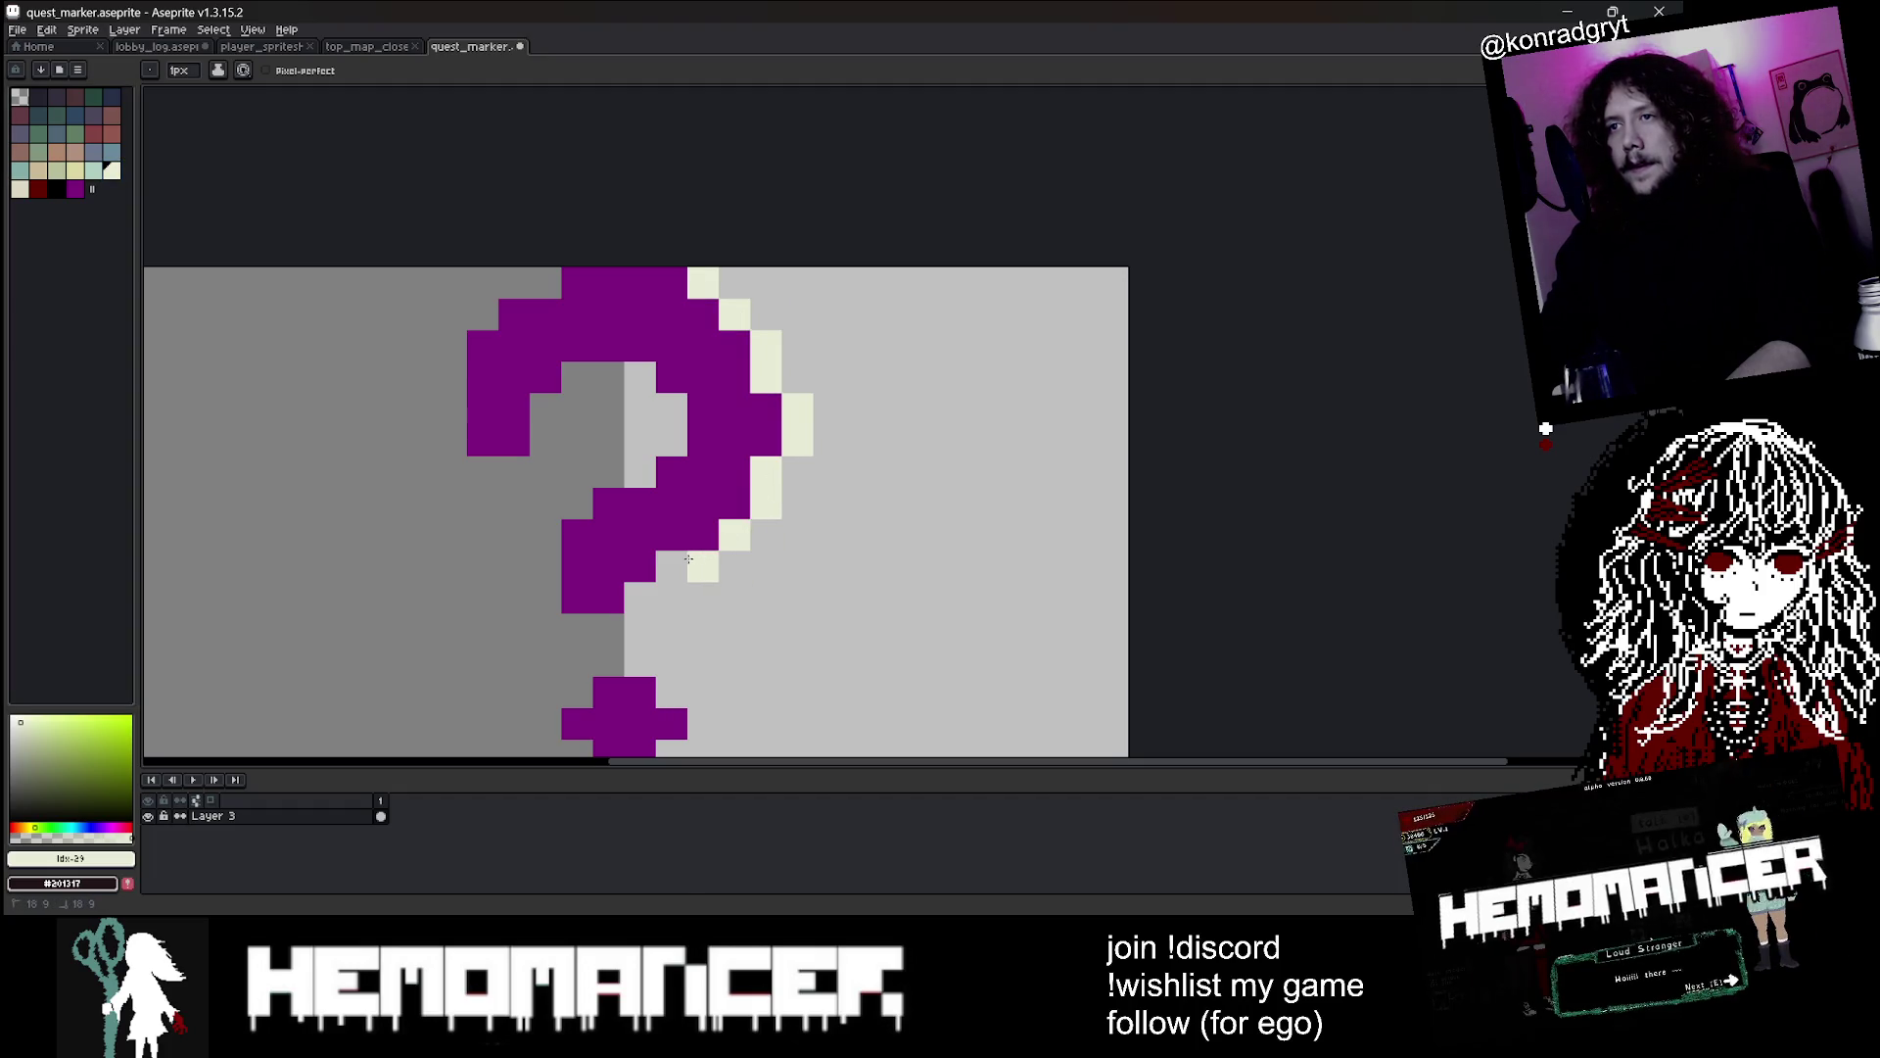
# Check the layer bounds, save quest_marker.aseprite and return to Godot
pyautogui.scroll(-4, 641, 602)
pyautogui.scroll(5, 713, 545)
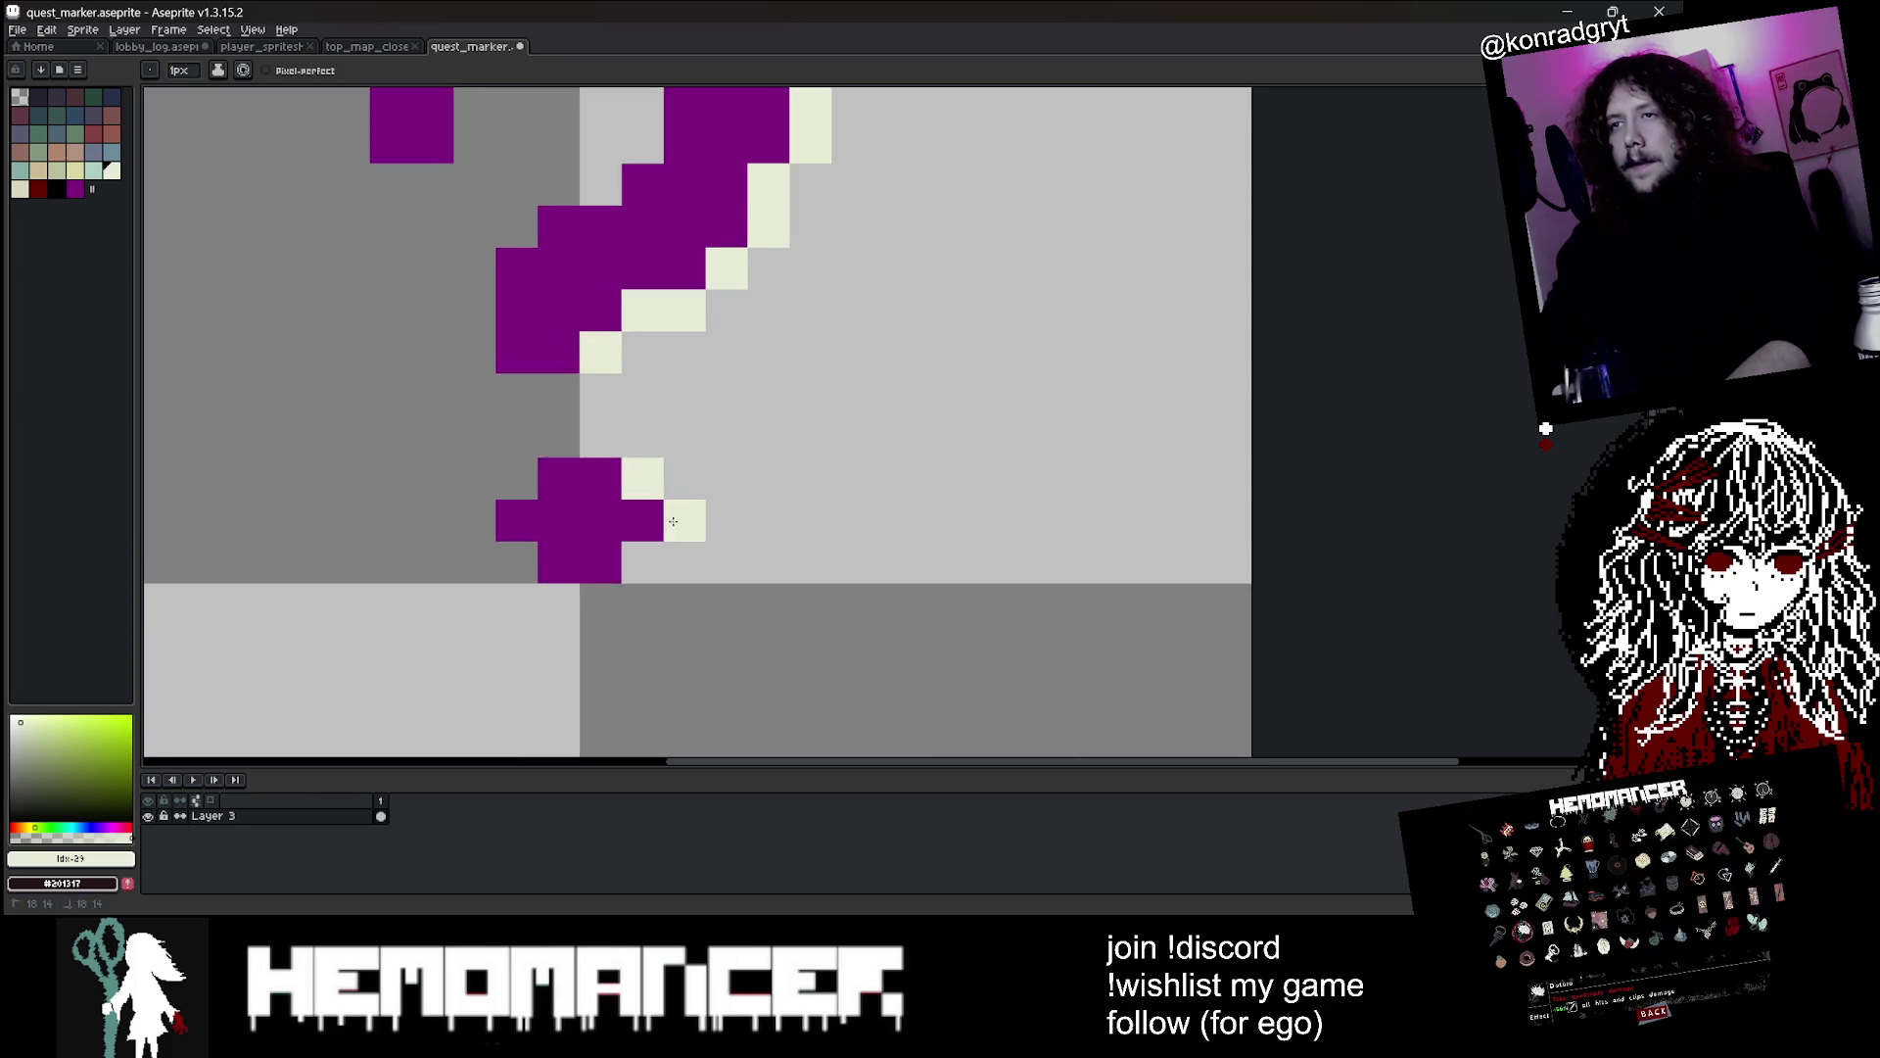
pyautogui.scroll(-5, 689, 475)
pyautogui.press('ctrl')
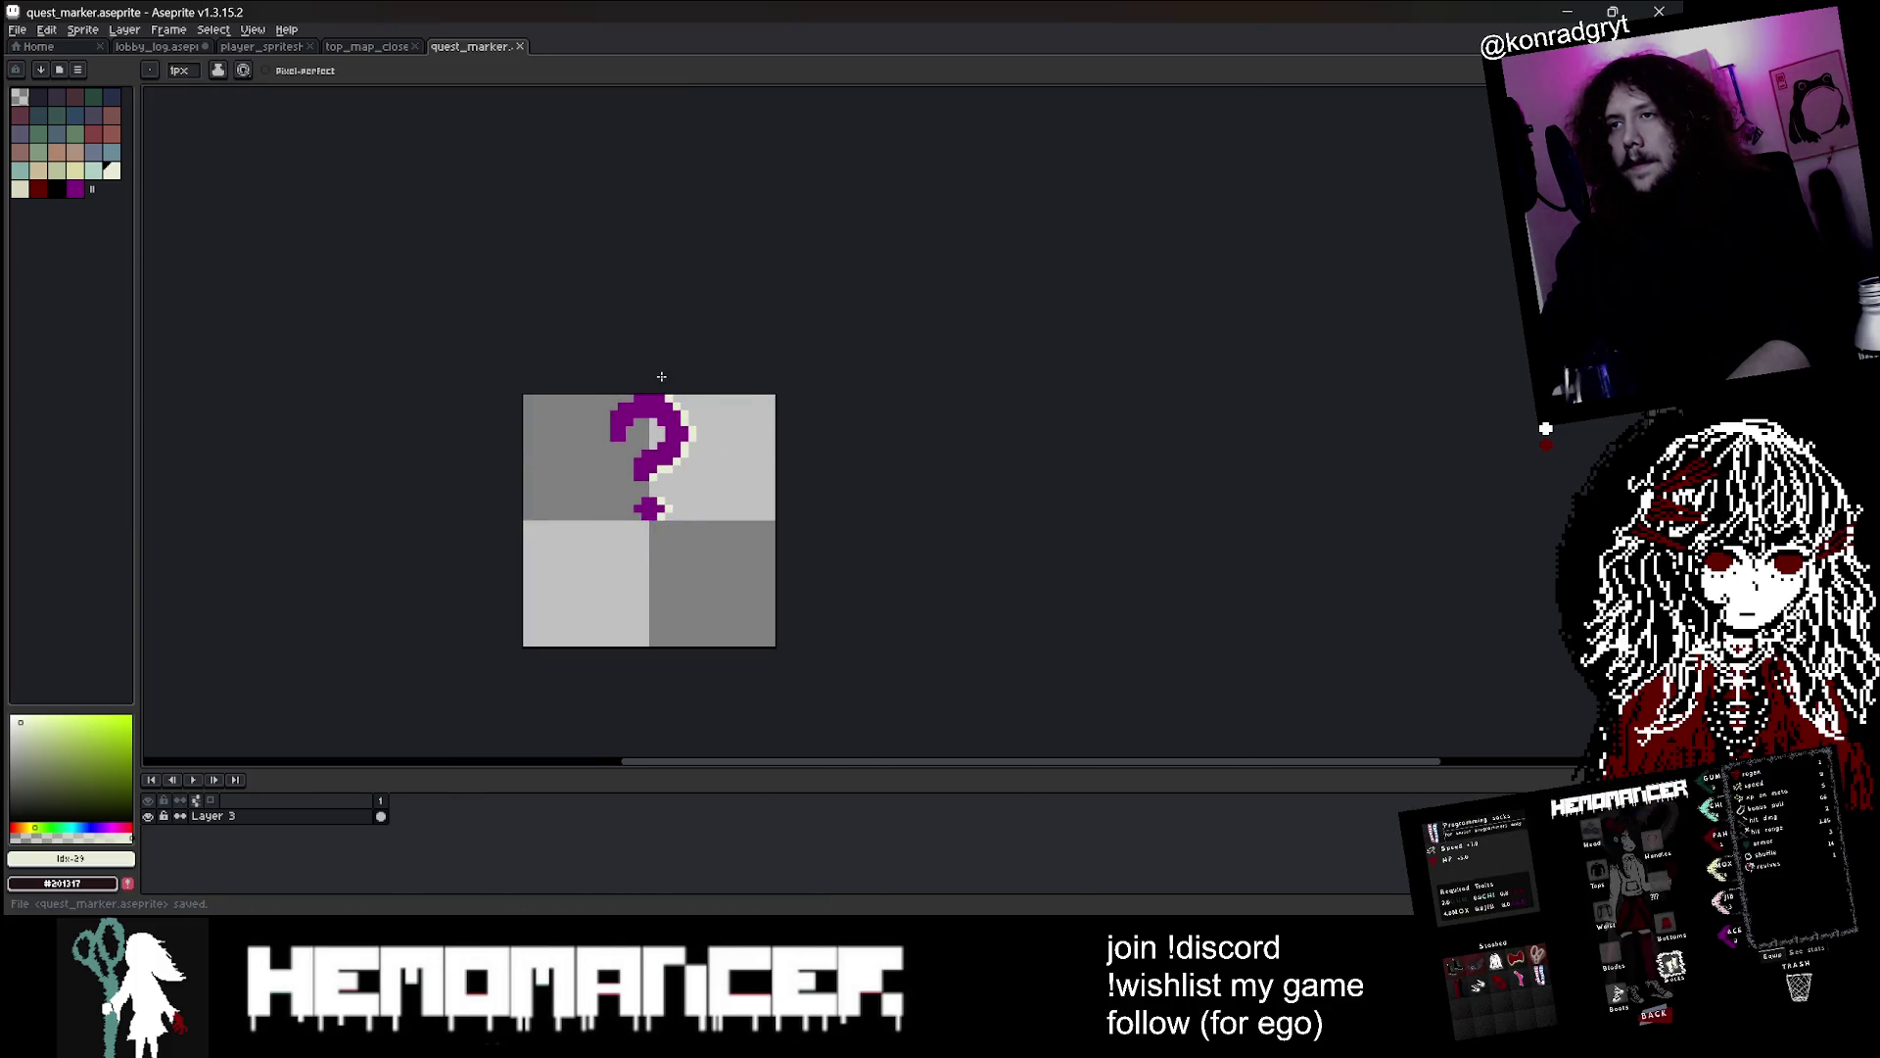
pyautogui.scroll(4, 648, 402)
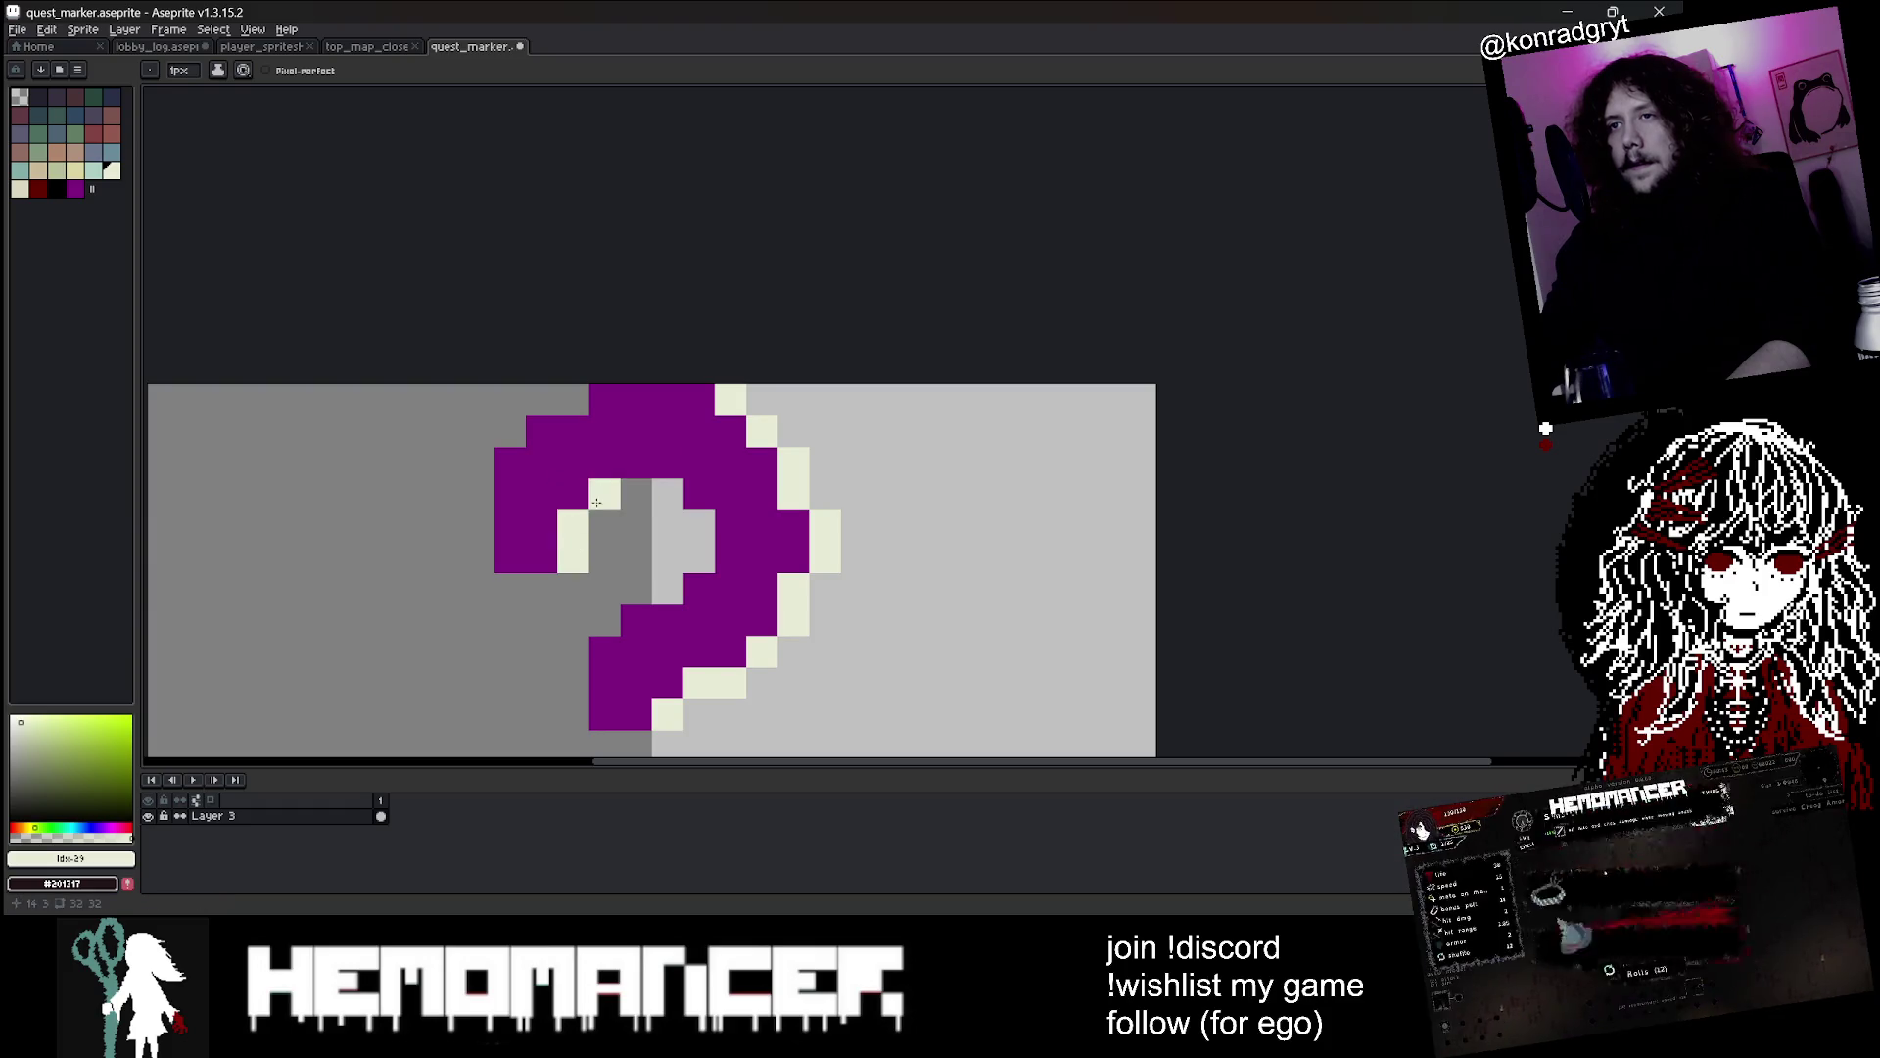
pyautogui.scroll(-4, 641, 441)
pyautogui.press('ctrl')
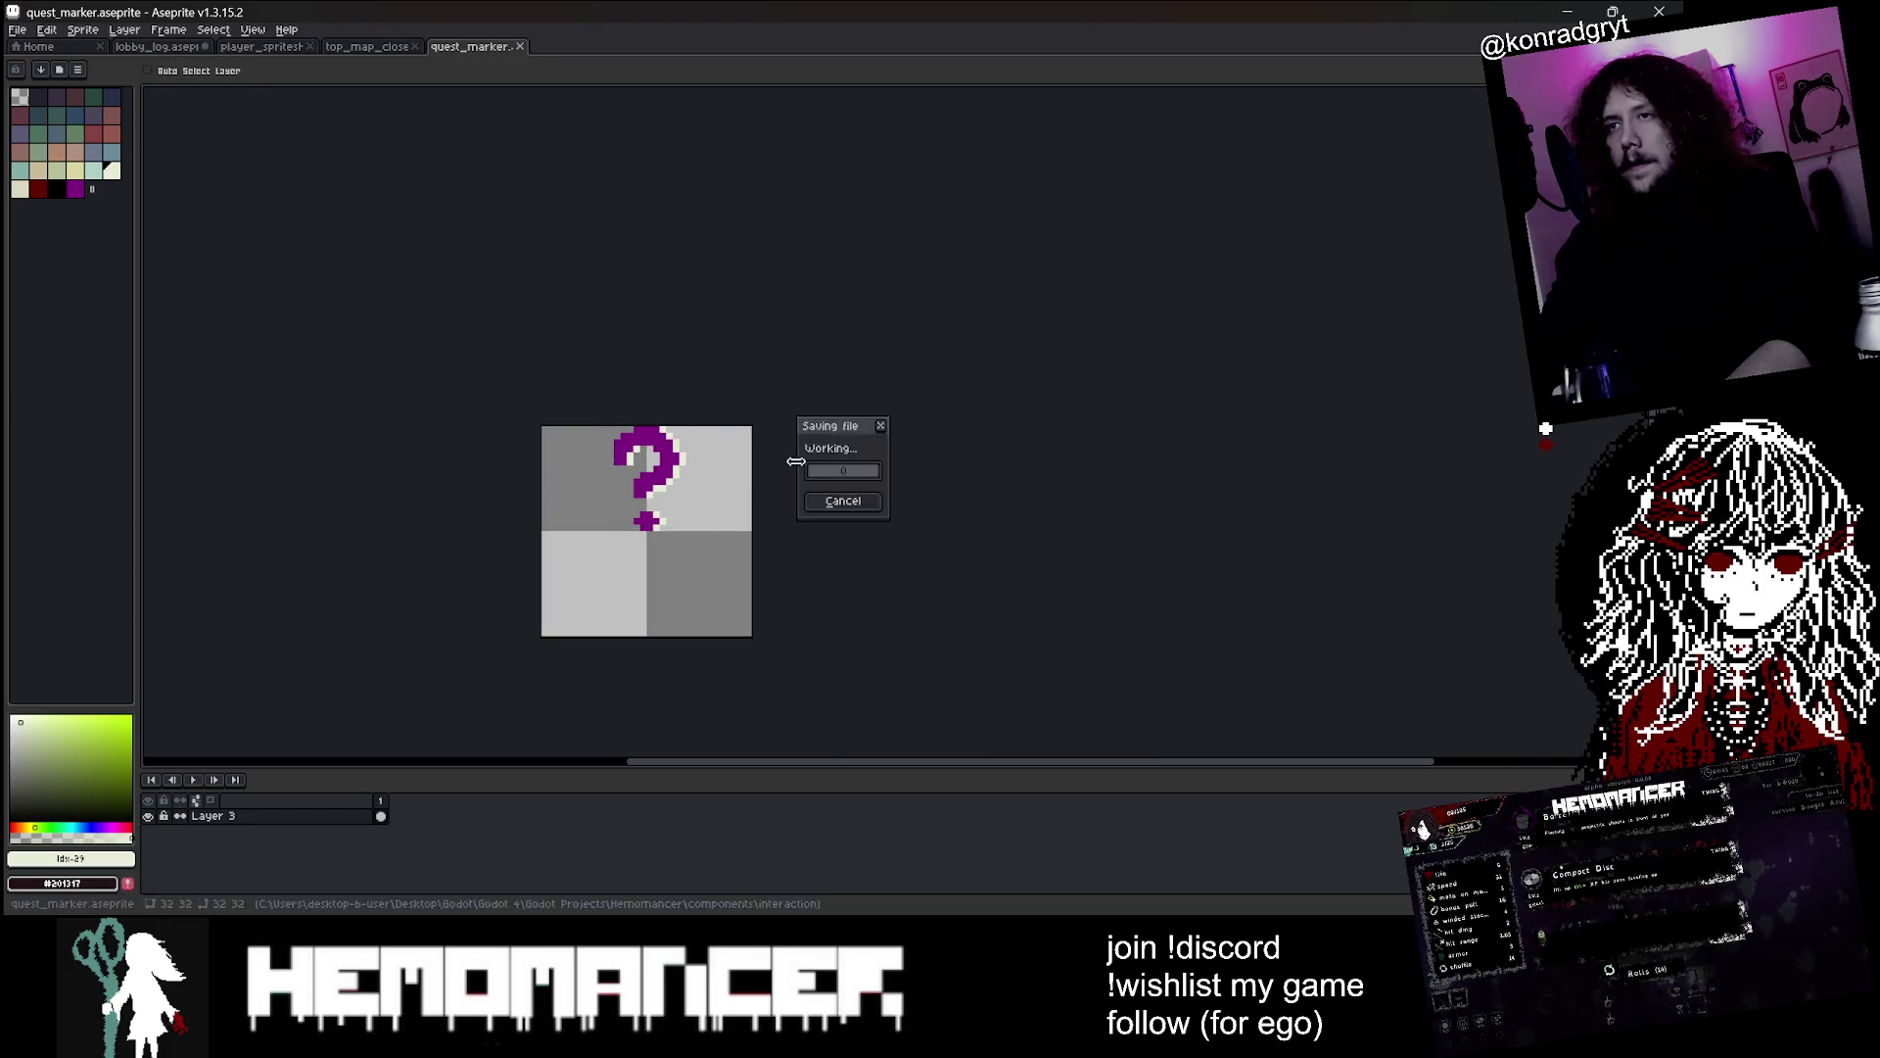
pyautogui.scroll(2, 696, 523)
pyautogui.hotkey('alt', 'Tab')
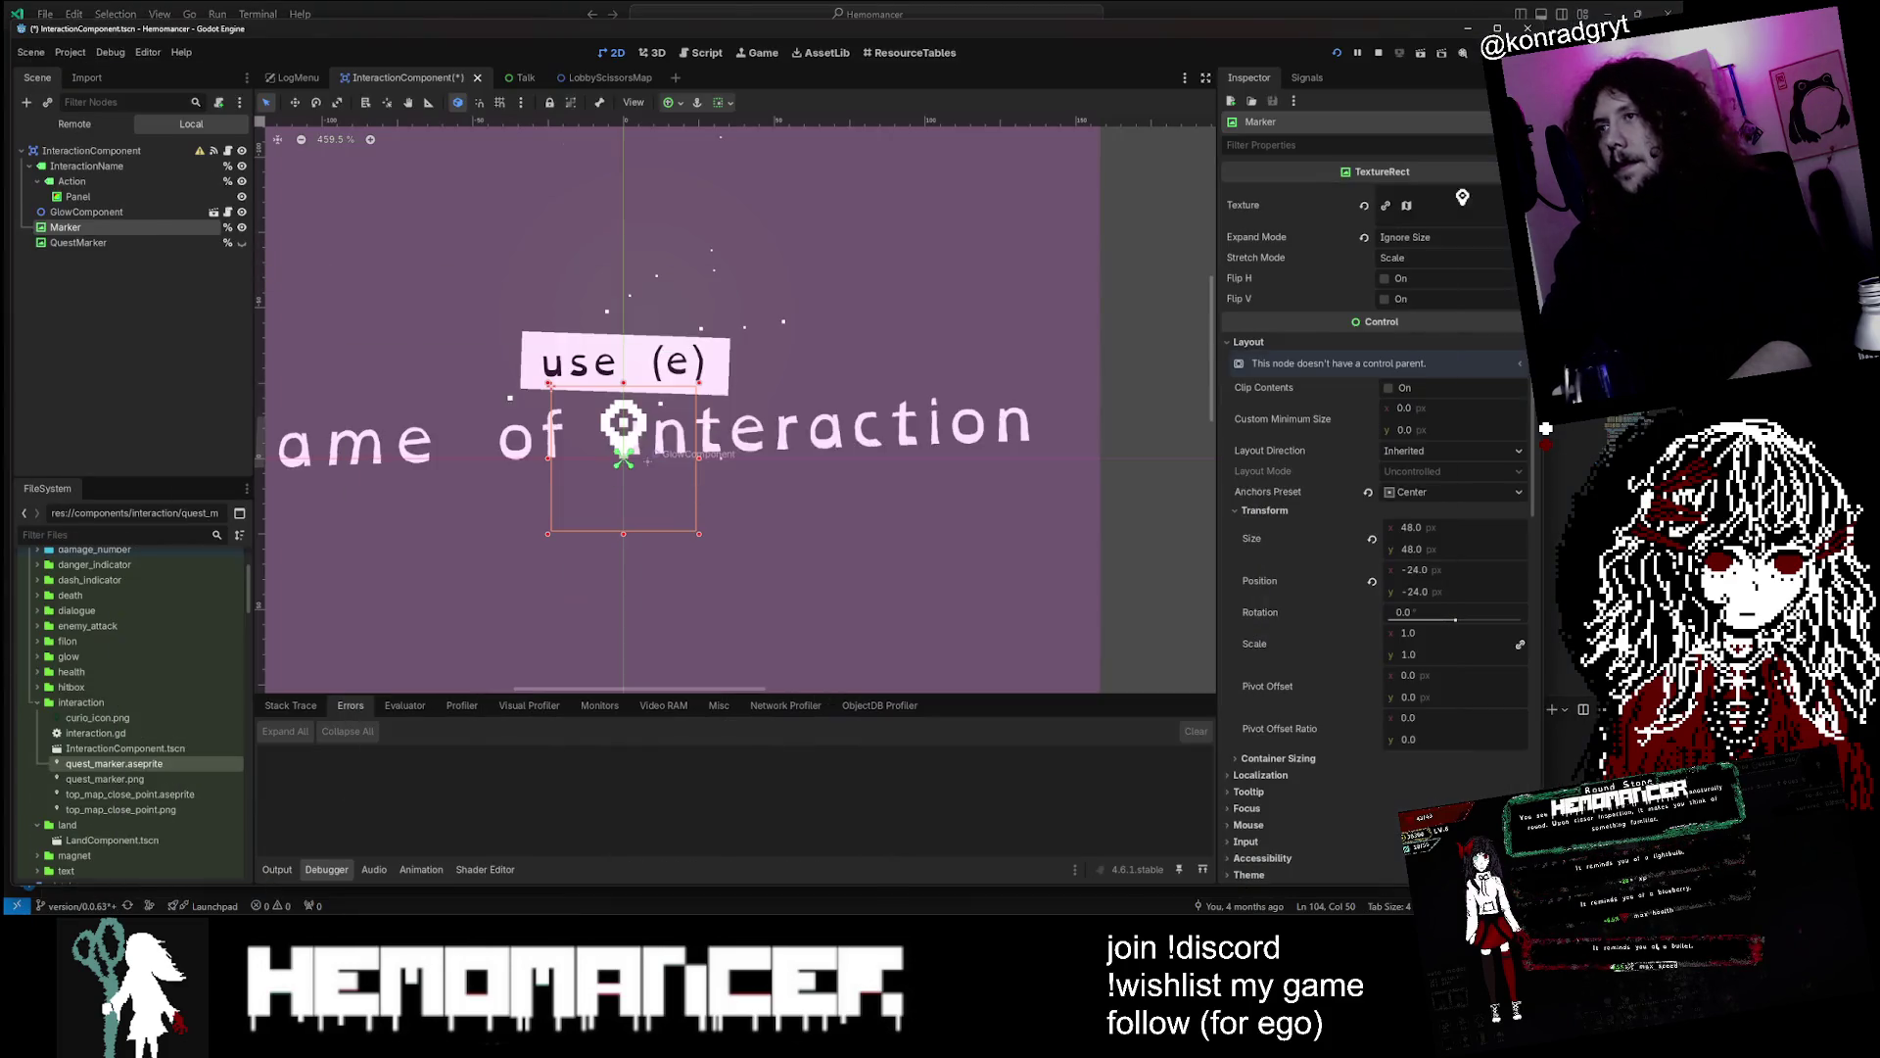
# Assign quest_marker.aseprite as QuestMarker's texture, with QuestMarker shown and Marker hidden
pyautogui.click(78, 241)
pyautogui.click(243, 227)
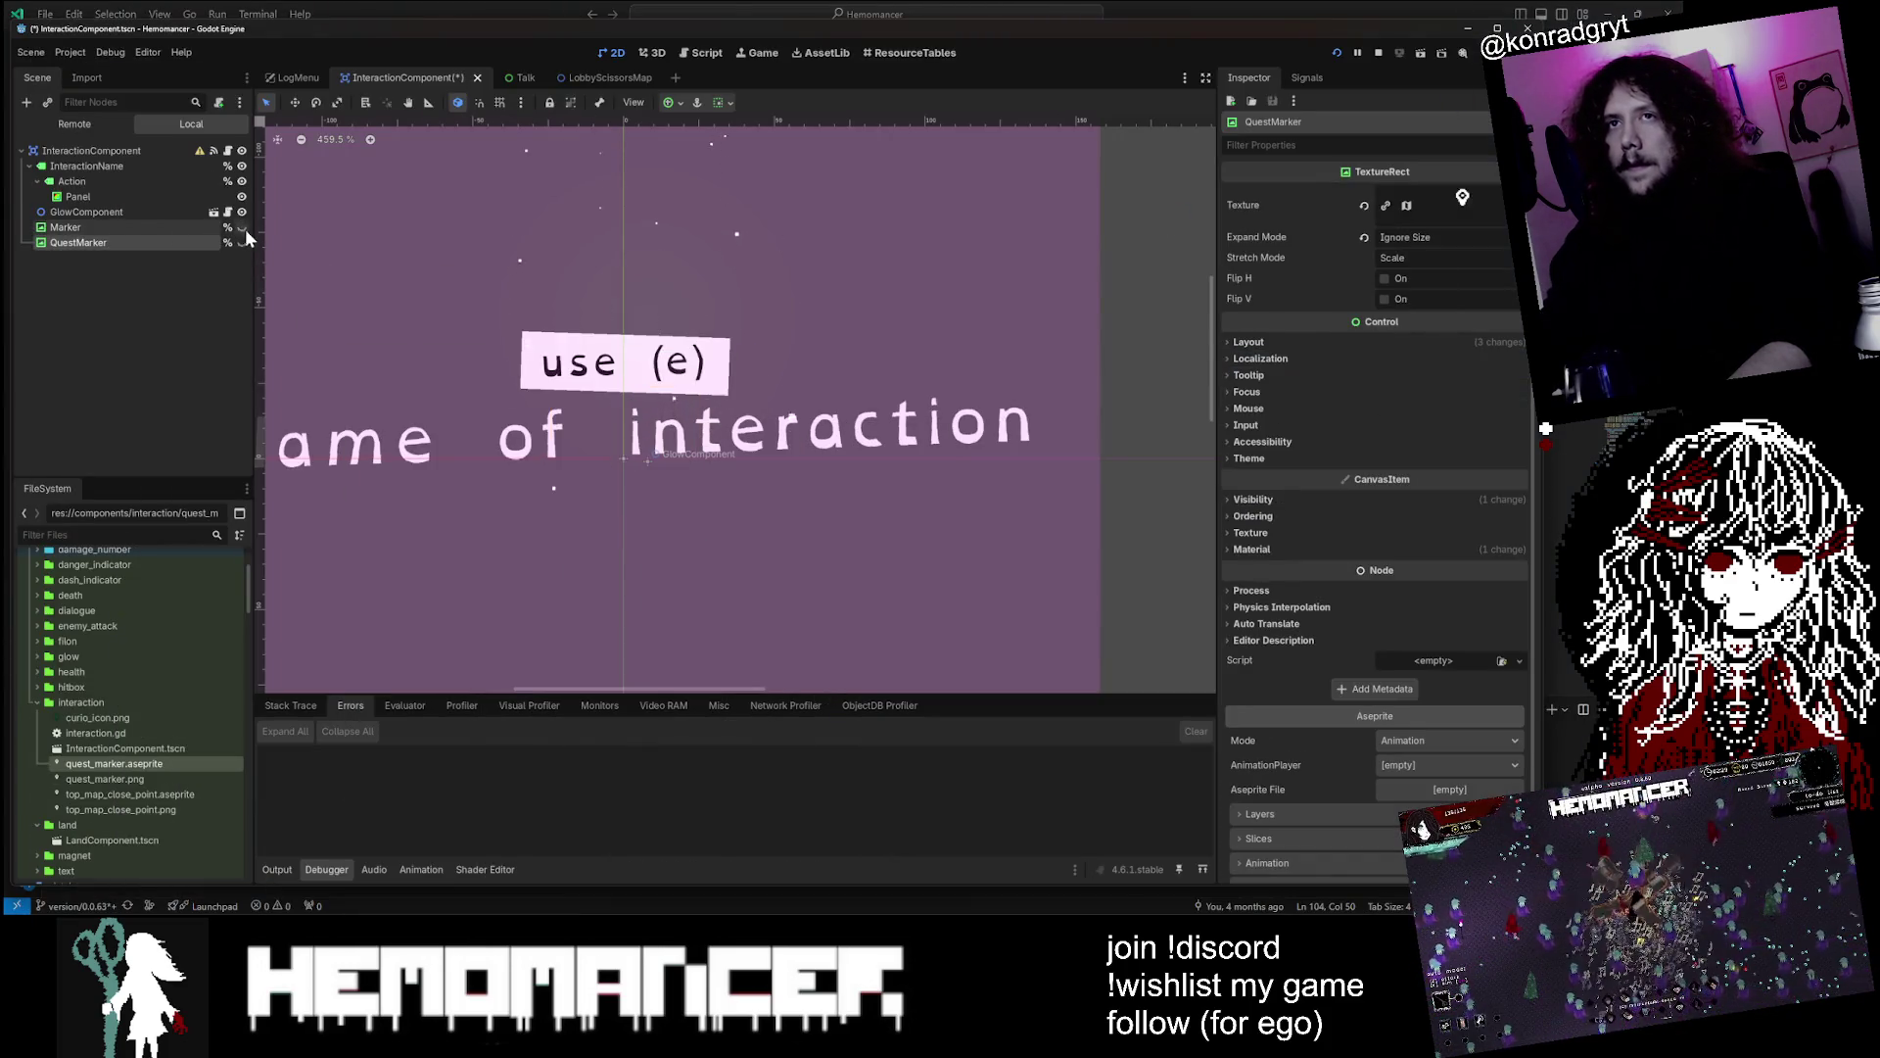
pyautogui.click(242, 243)
pyautogui.click(134, 765)
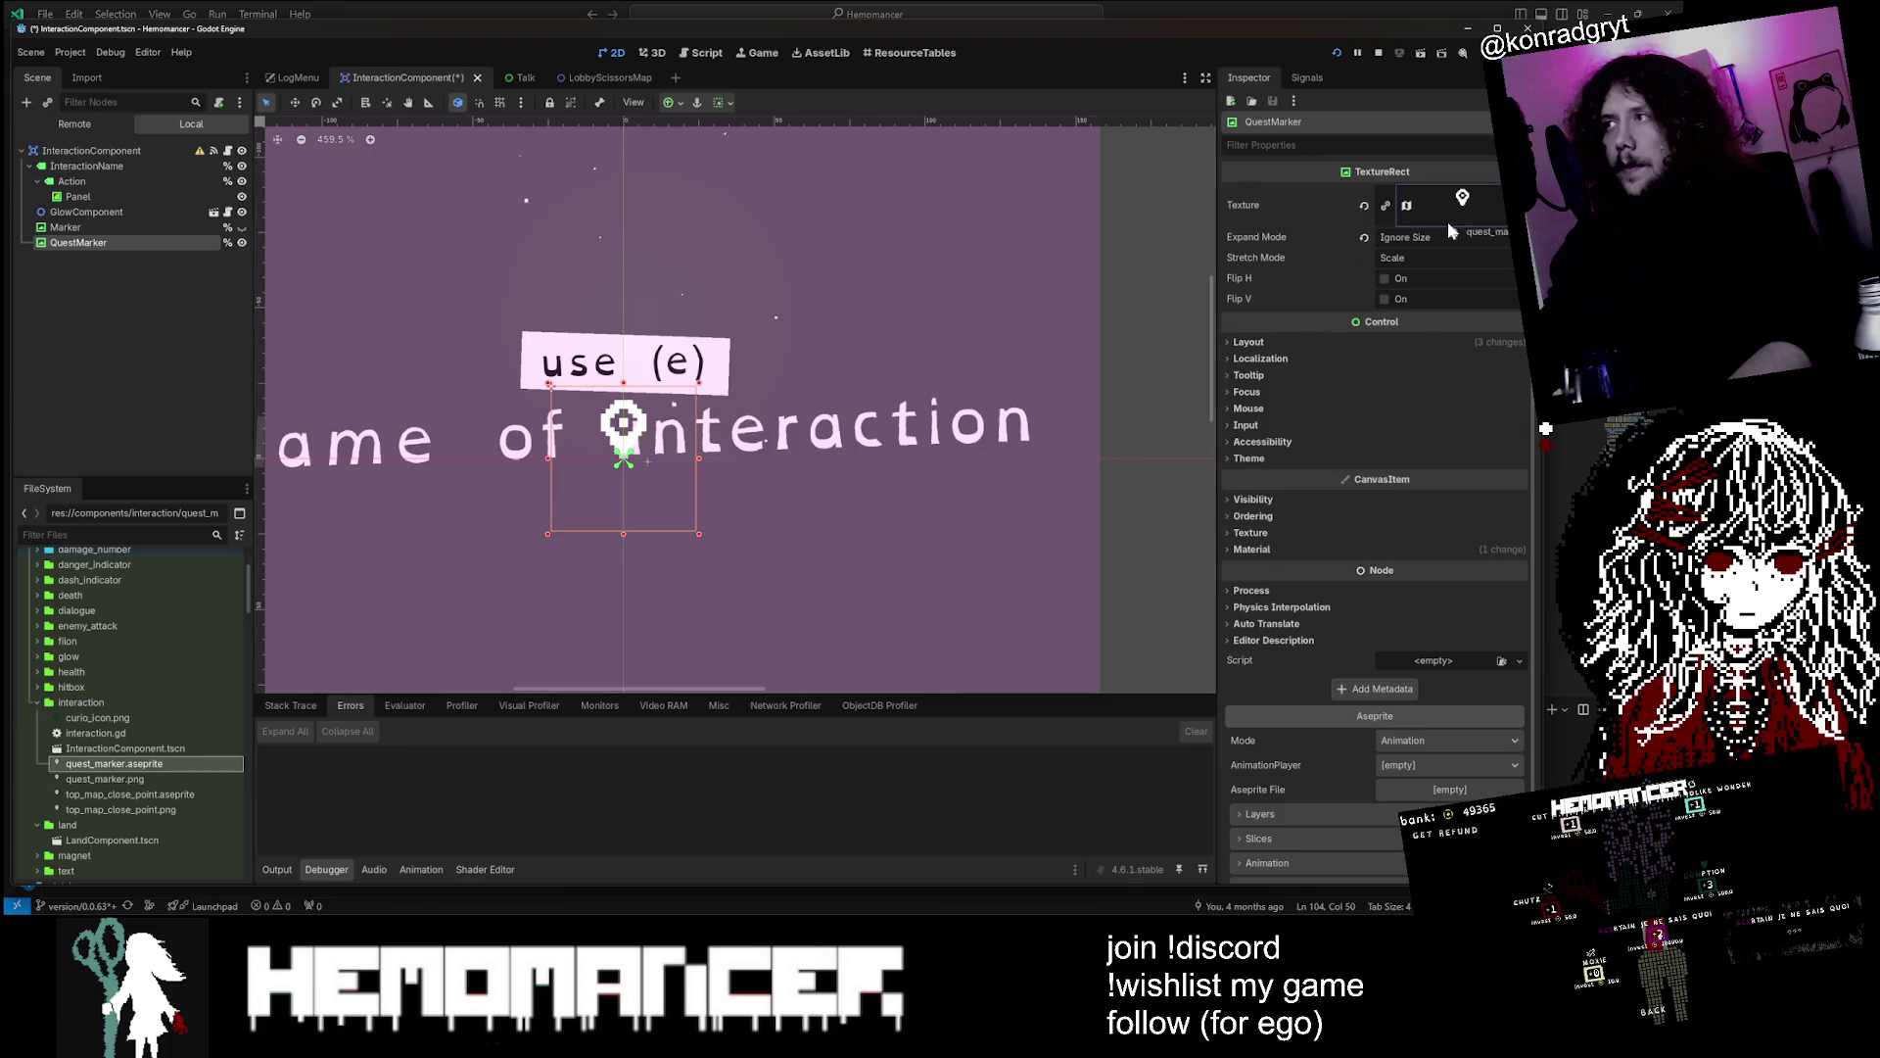
pyautogui.scroll(-1, 1371, 489)
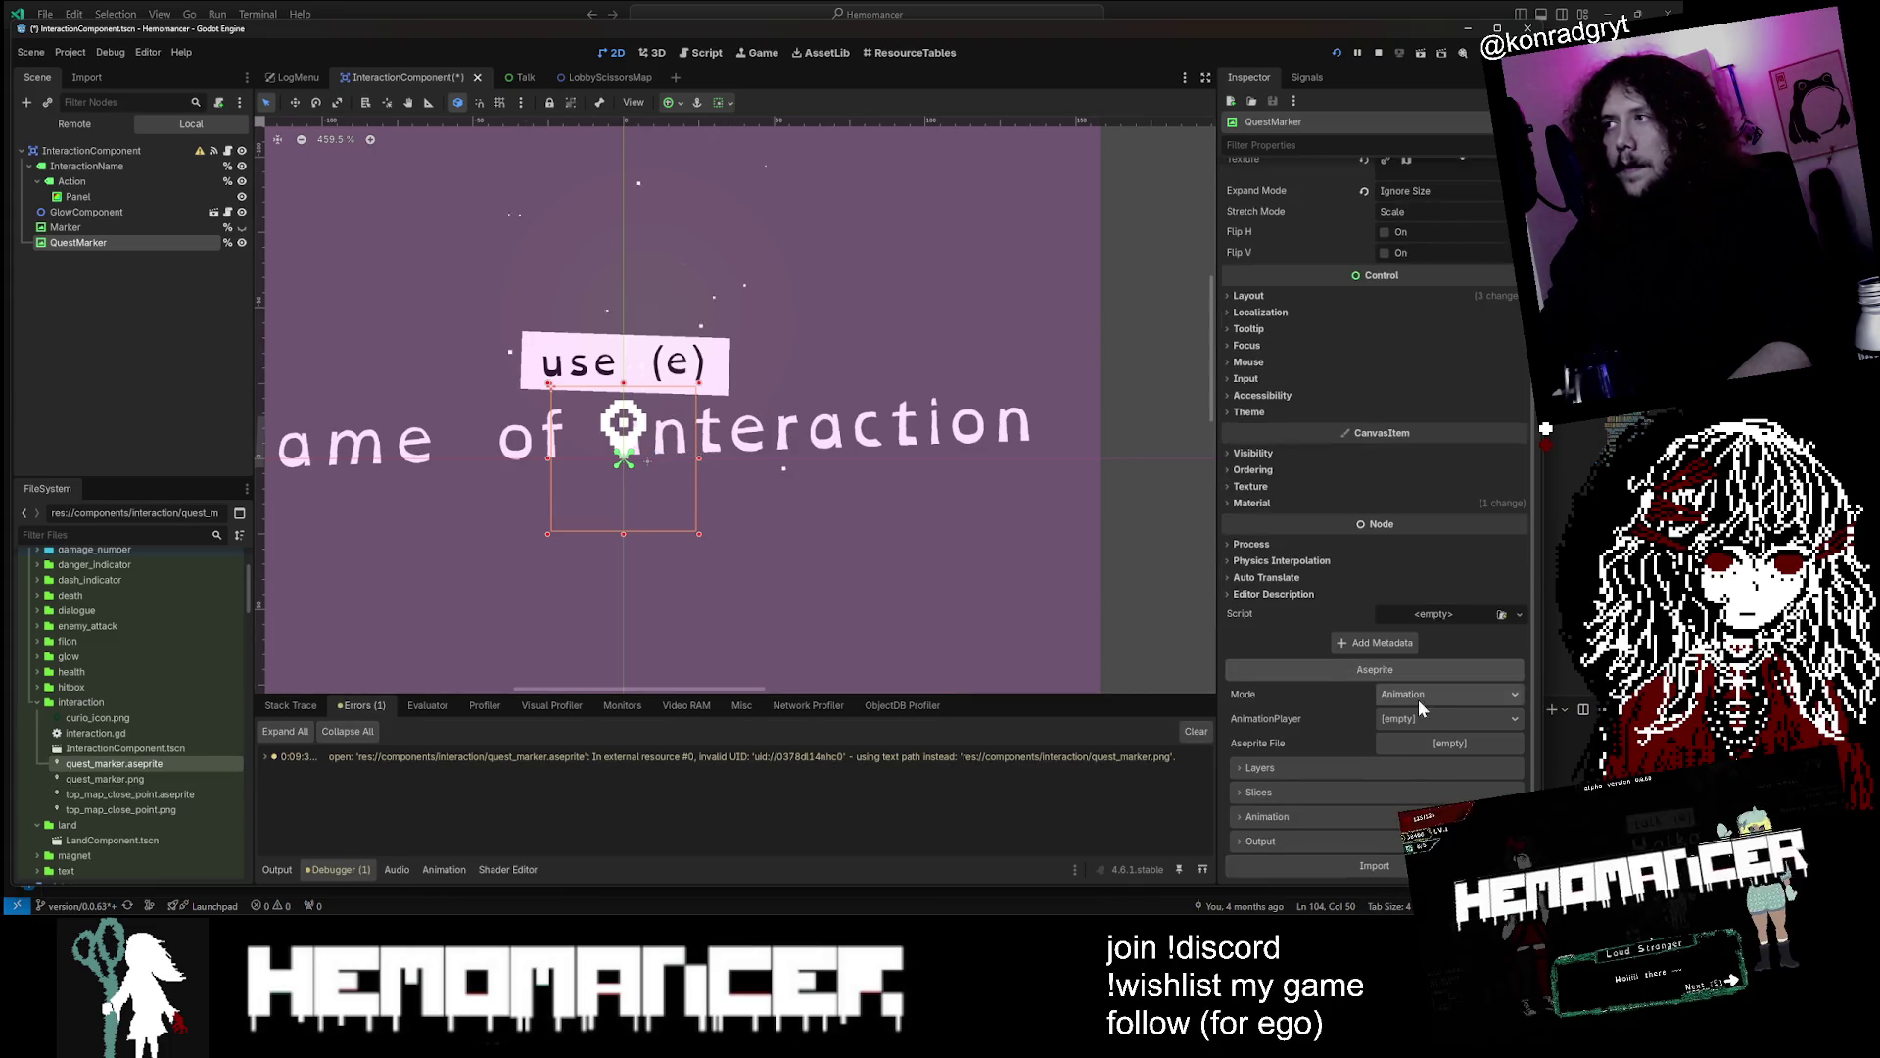
pyautogui.scroll(1, 1466, 371)
pyautogui.moveTo(143, 763); pyautogui.dragTo(1467, 197)
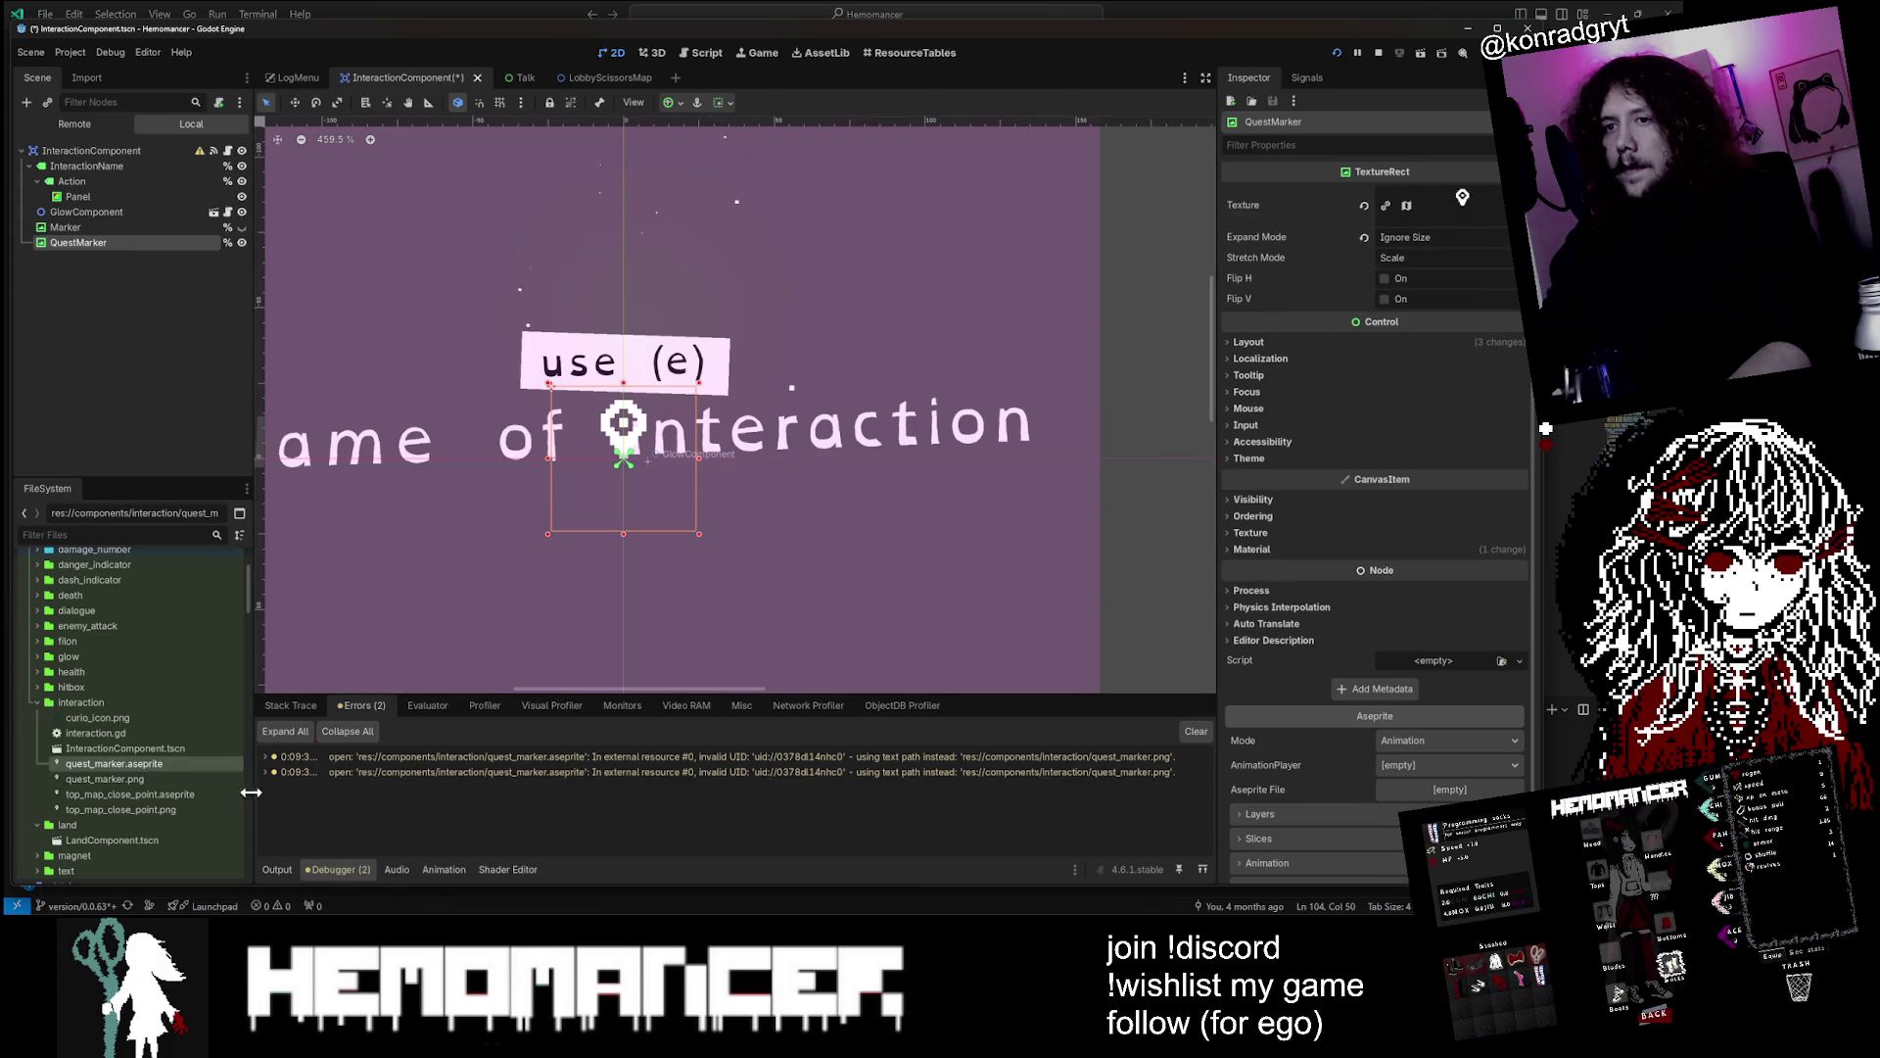
pyautogui.click(150, 767)
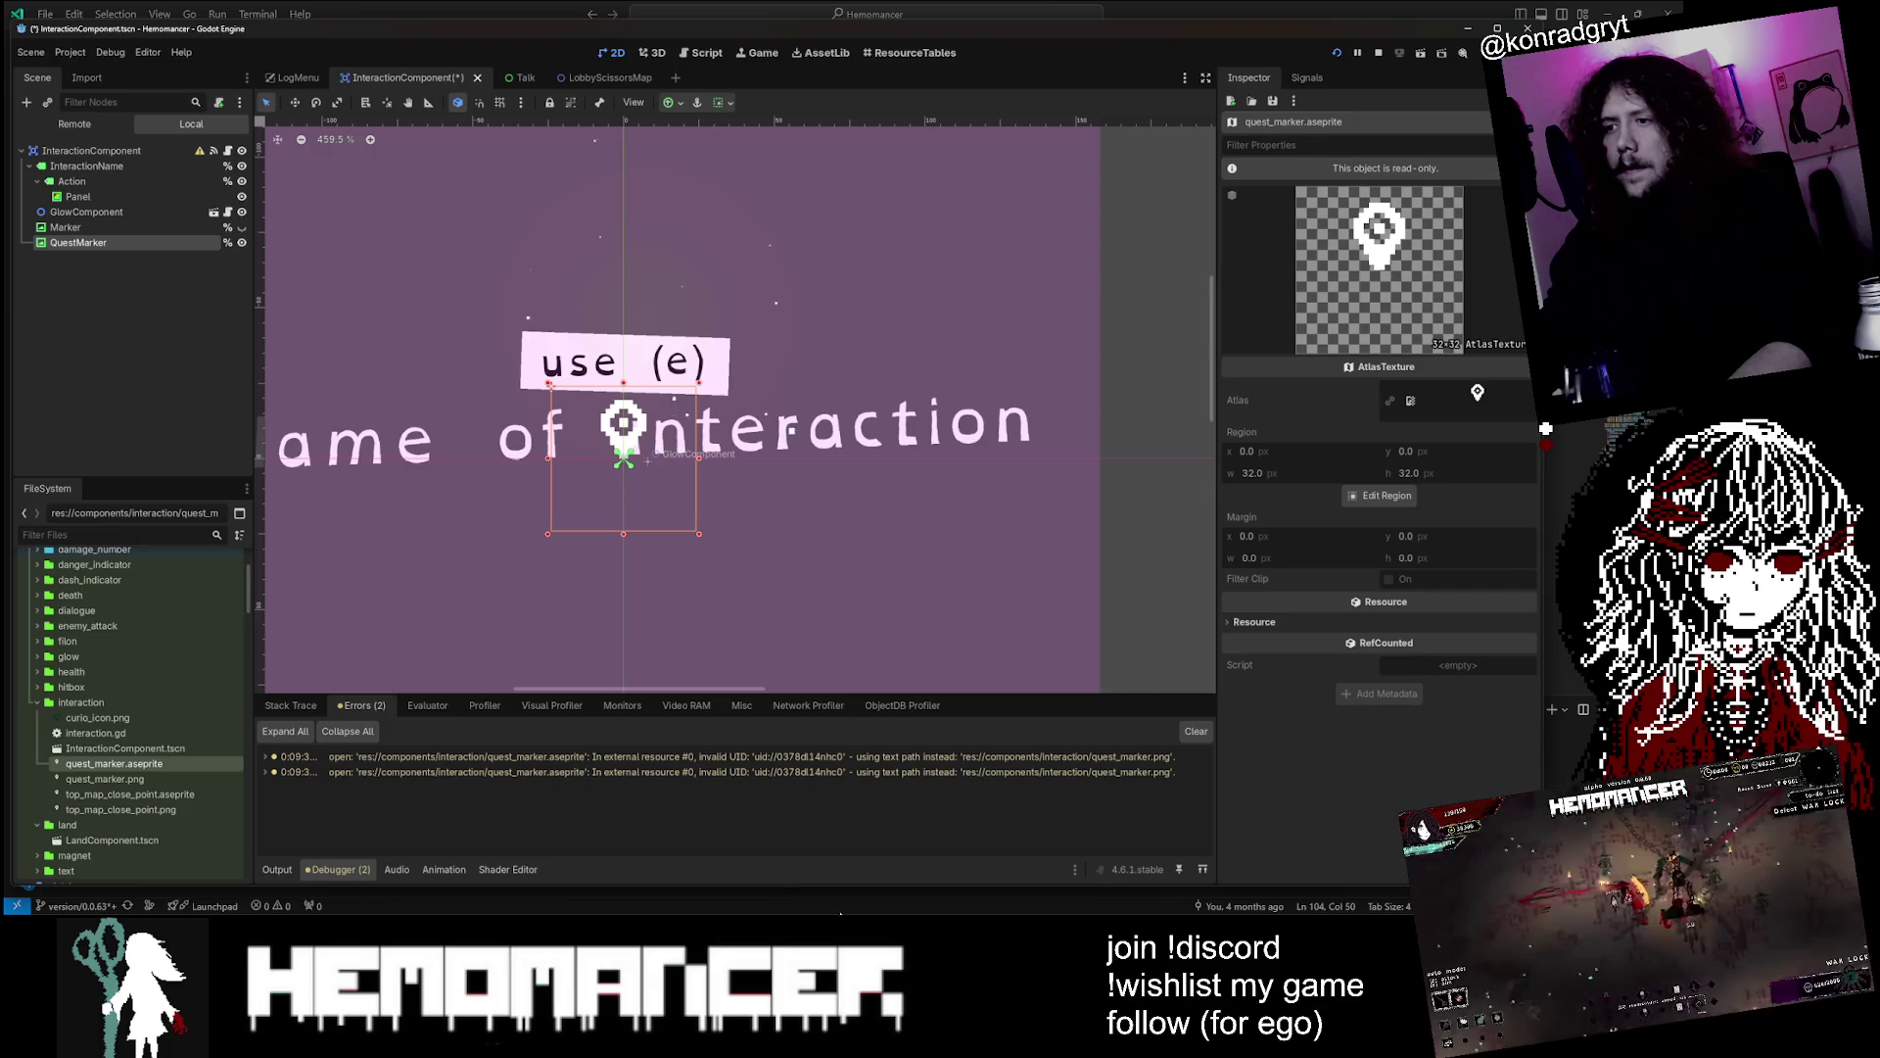
# Restore Marker visible and QuestMarker hidden, save the InteractionComponent scene, and open interaction.gd
pyautogui.hotkey('alt', 'Tab')
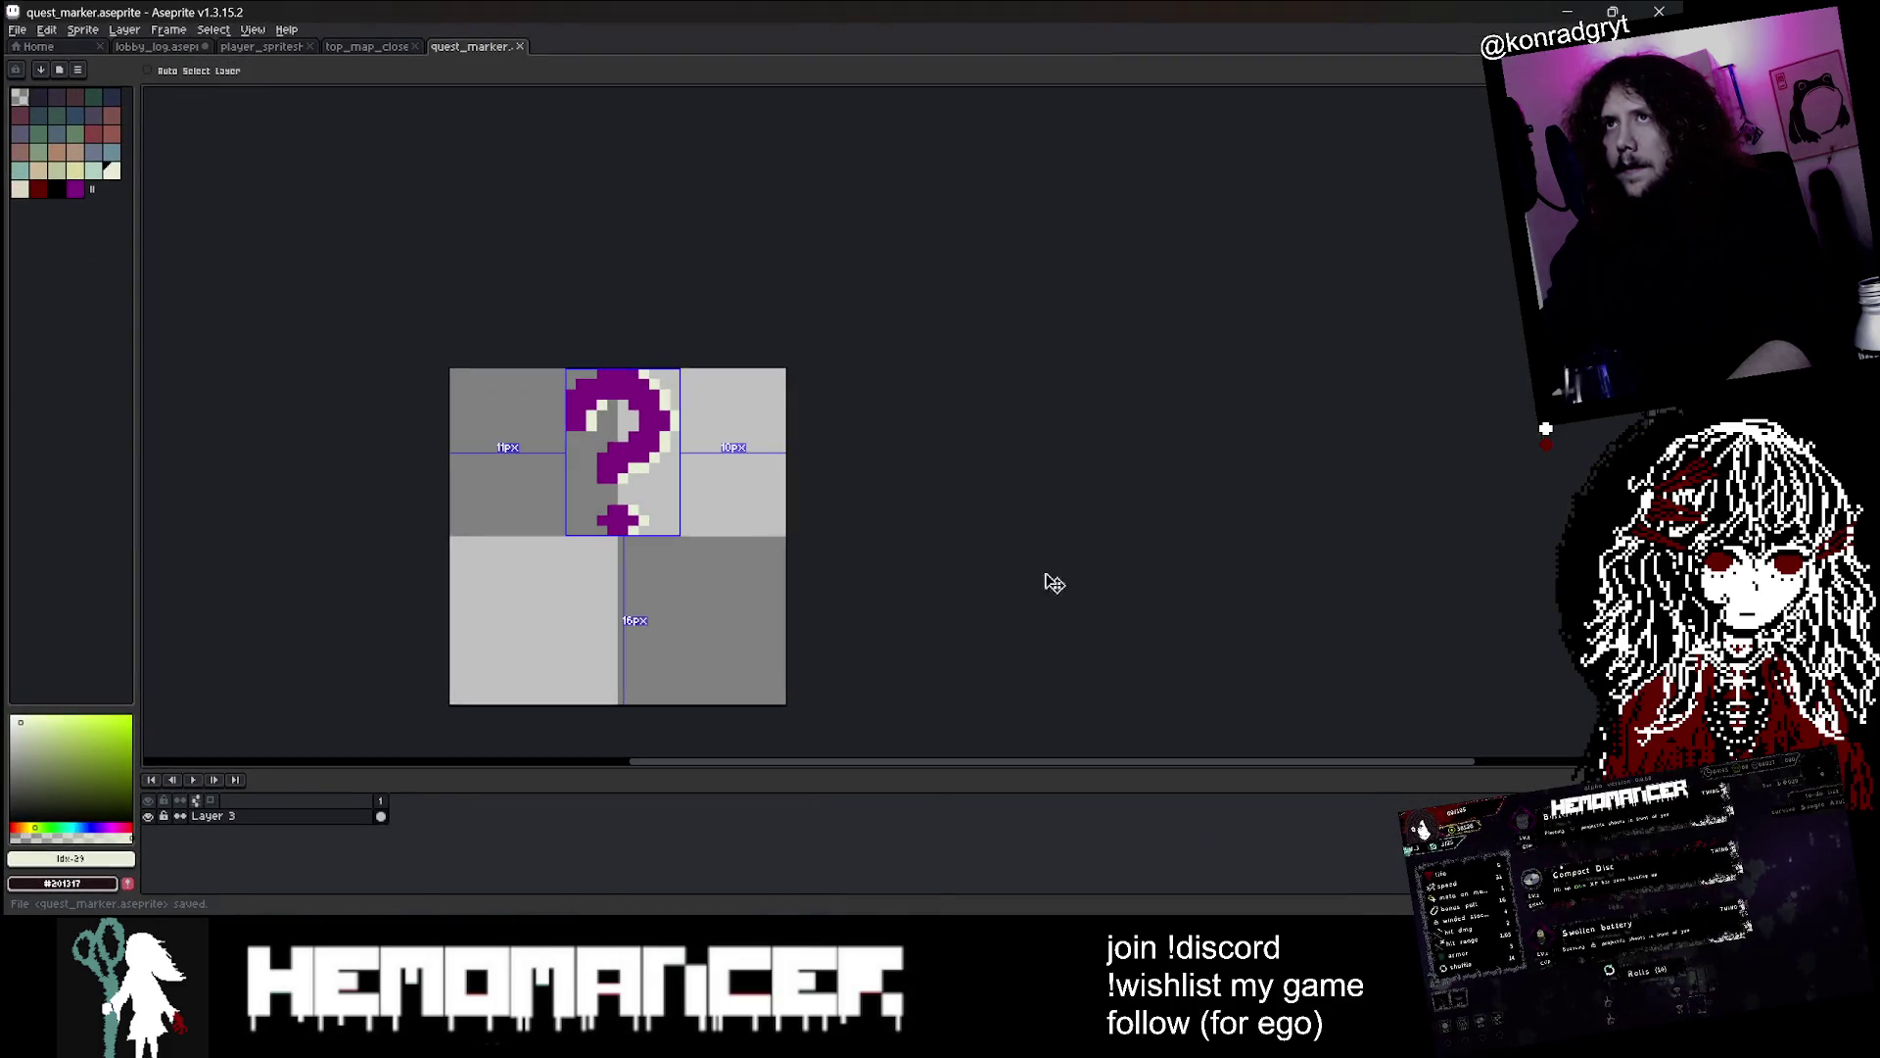
pyautogui.click(1567, 12)
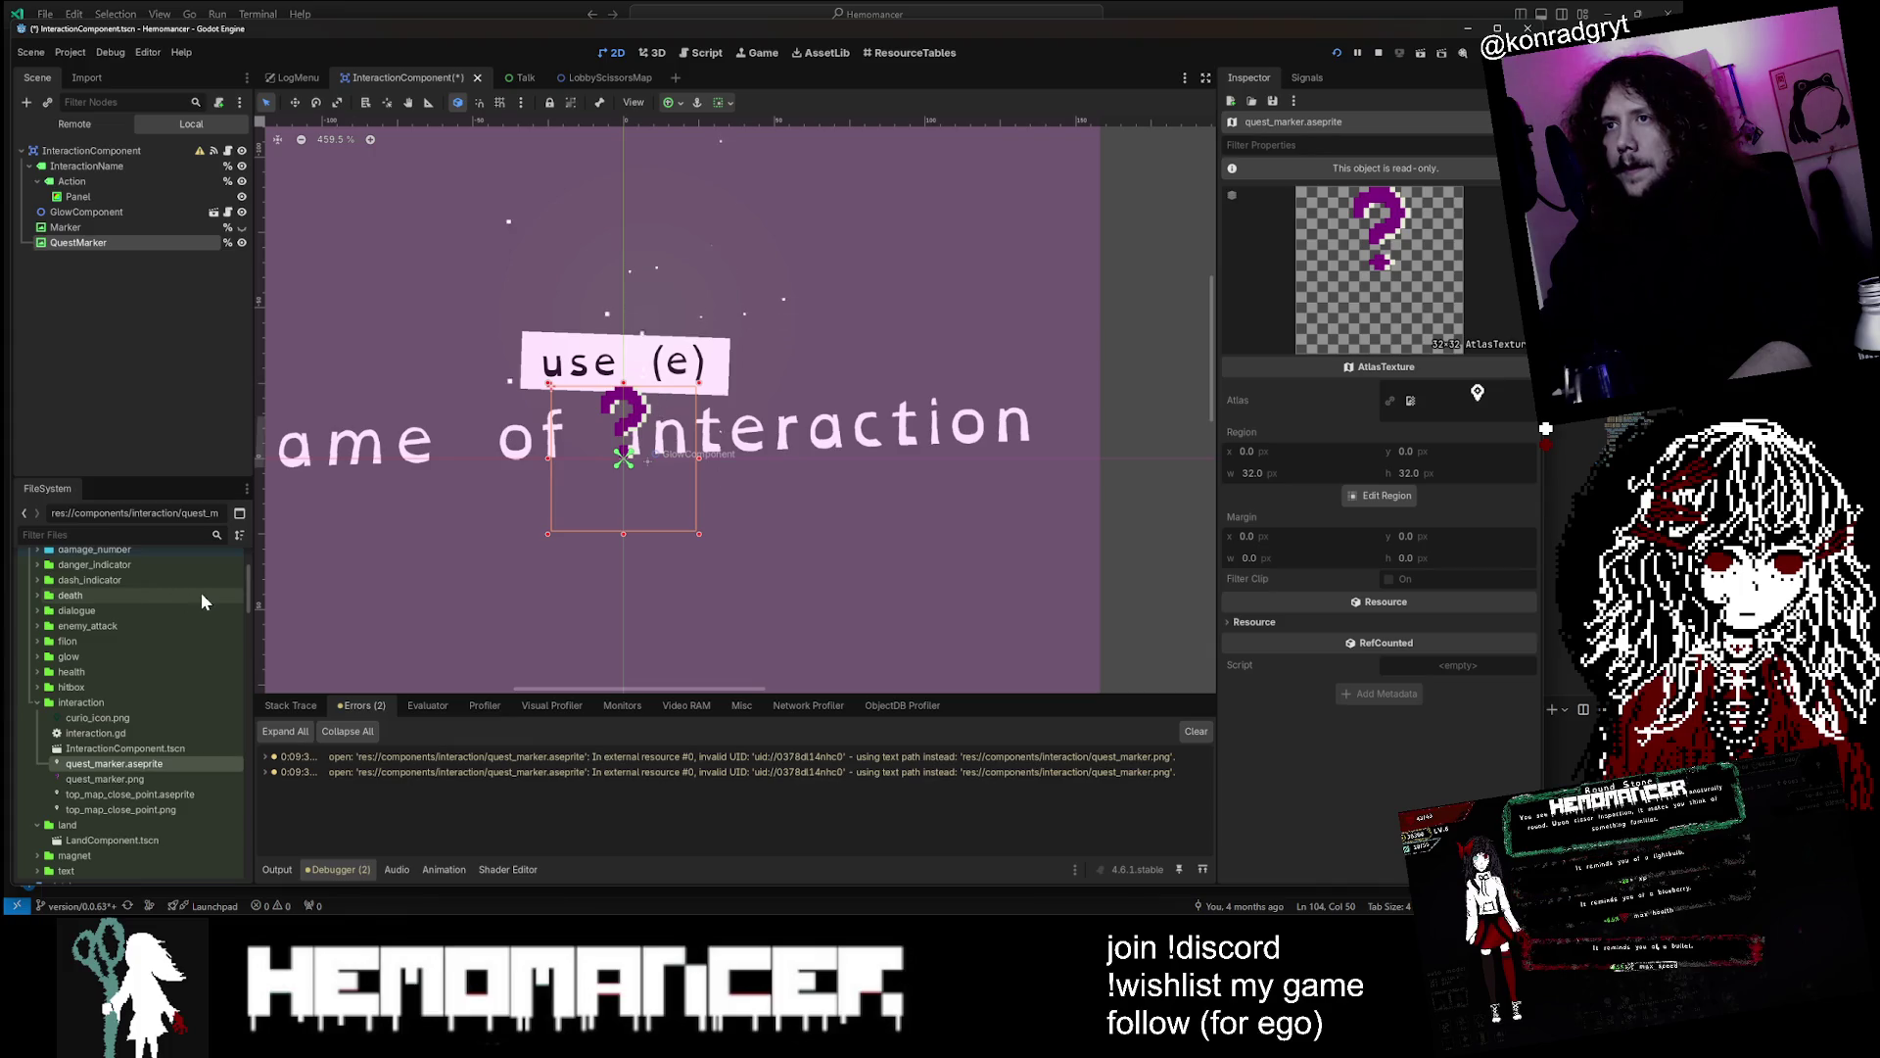
pyautogui.click(242, 227)
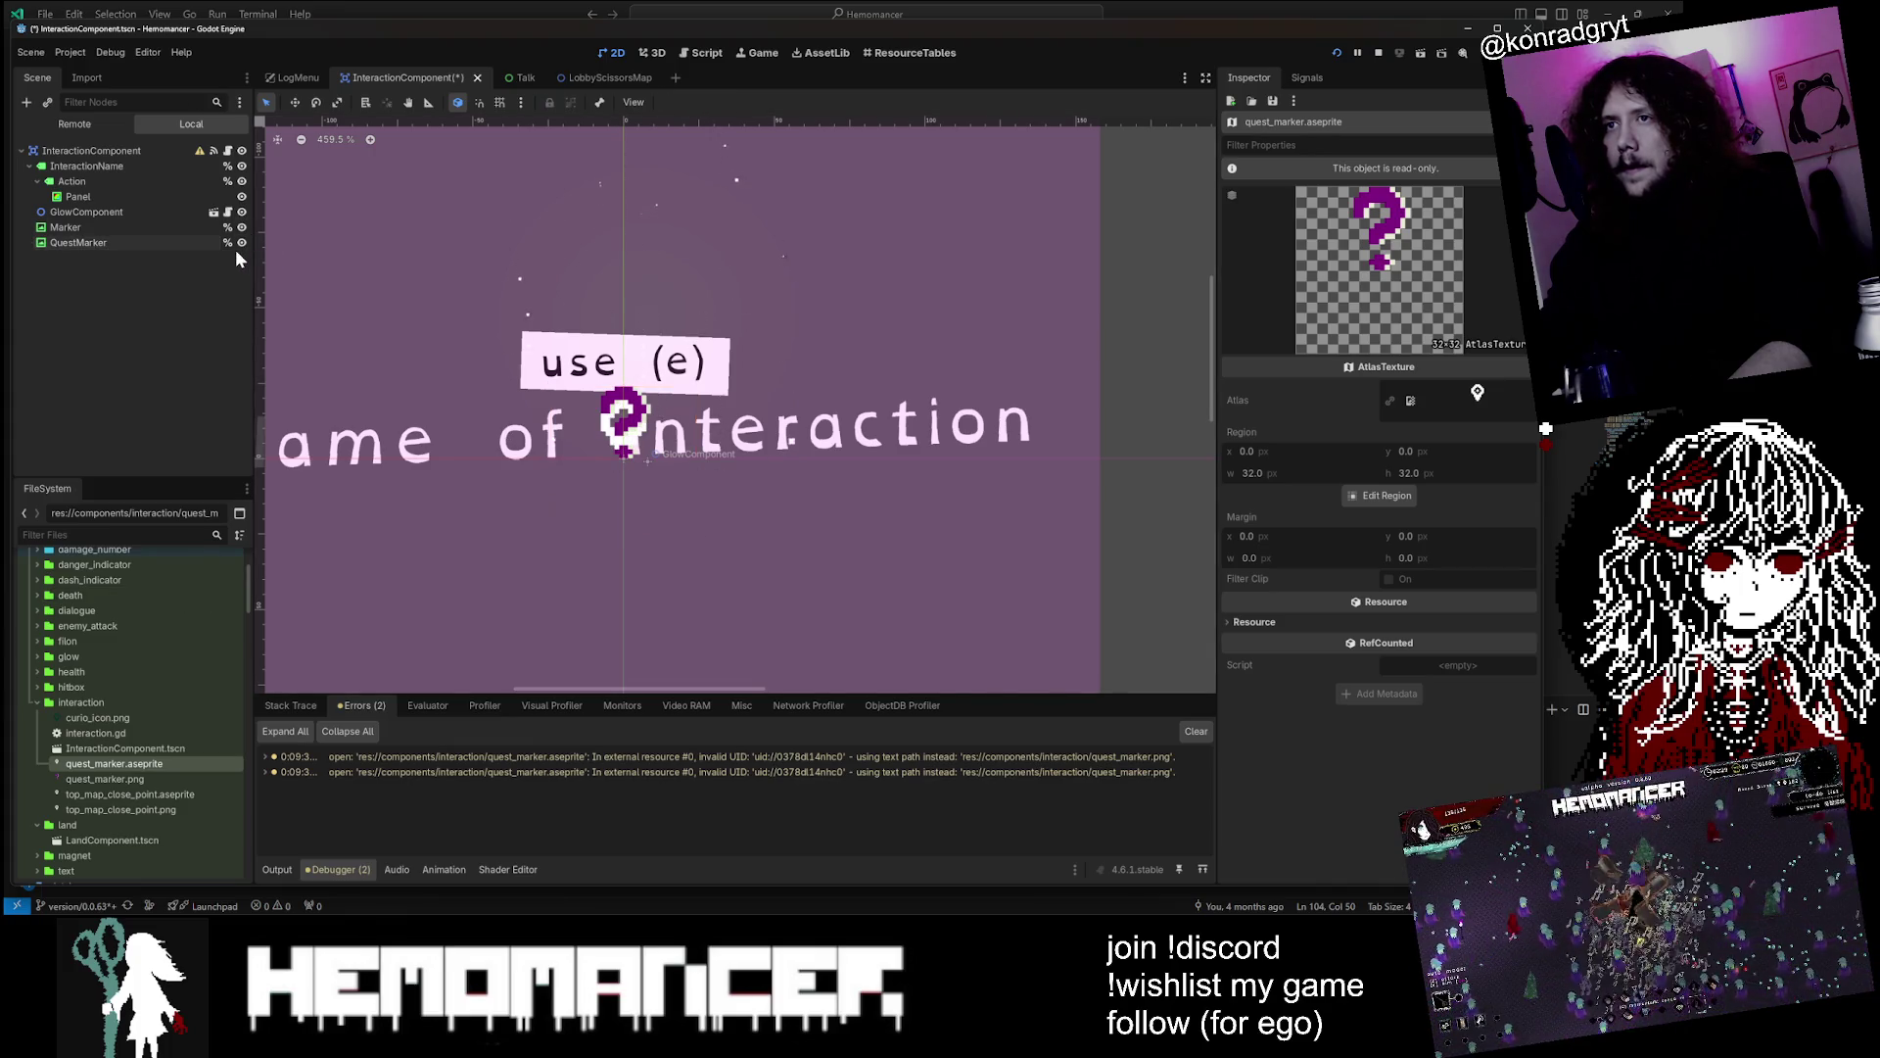
pyautogui.click(238, 244)
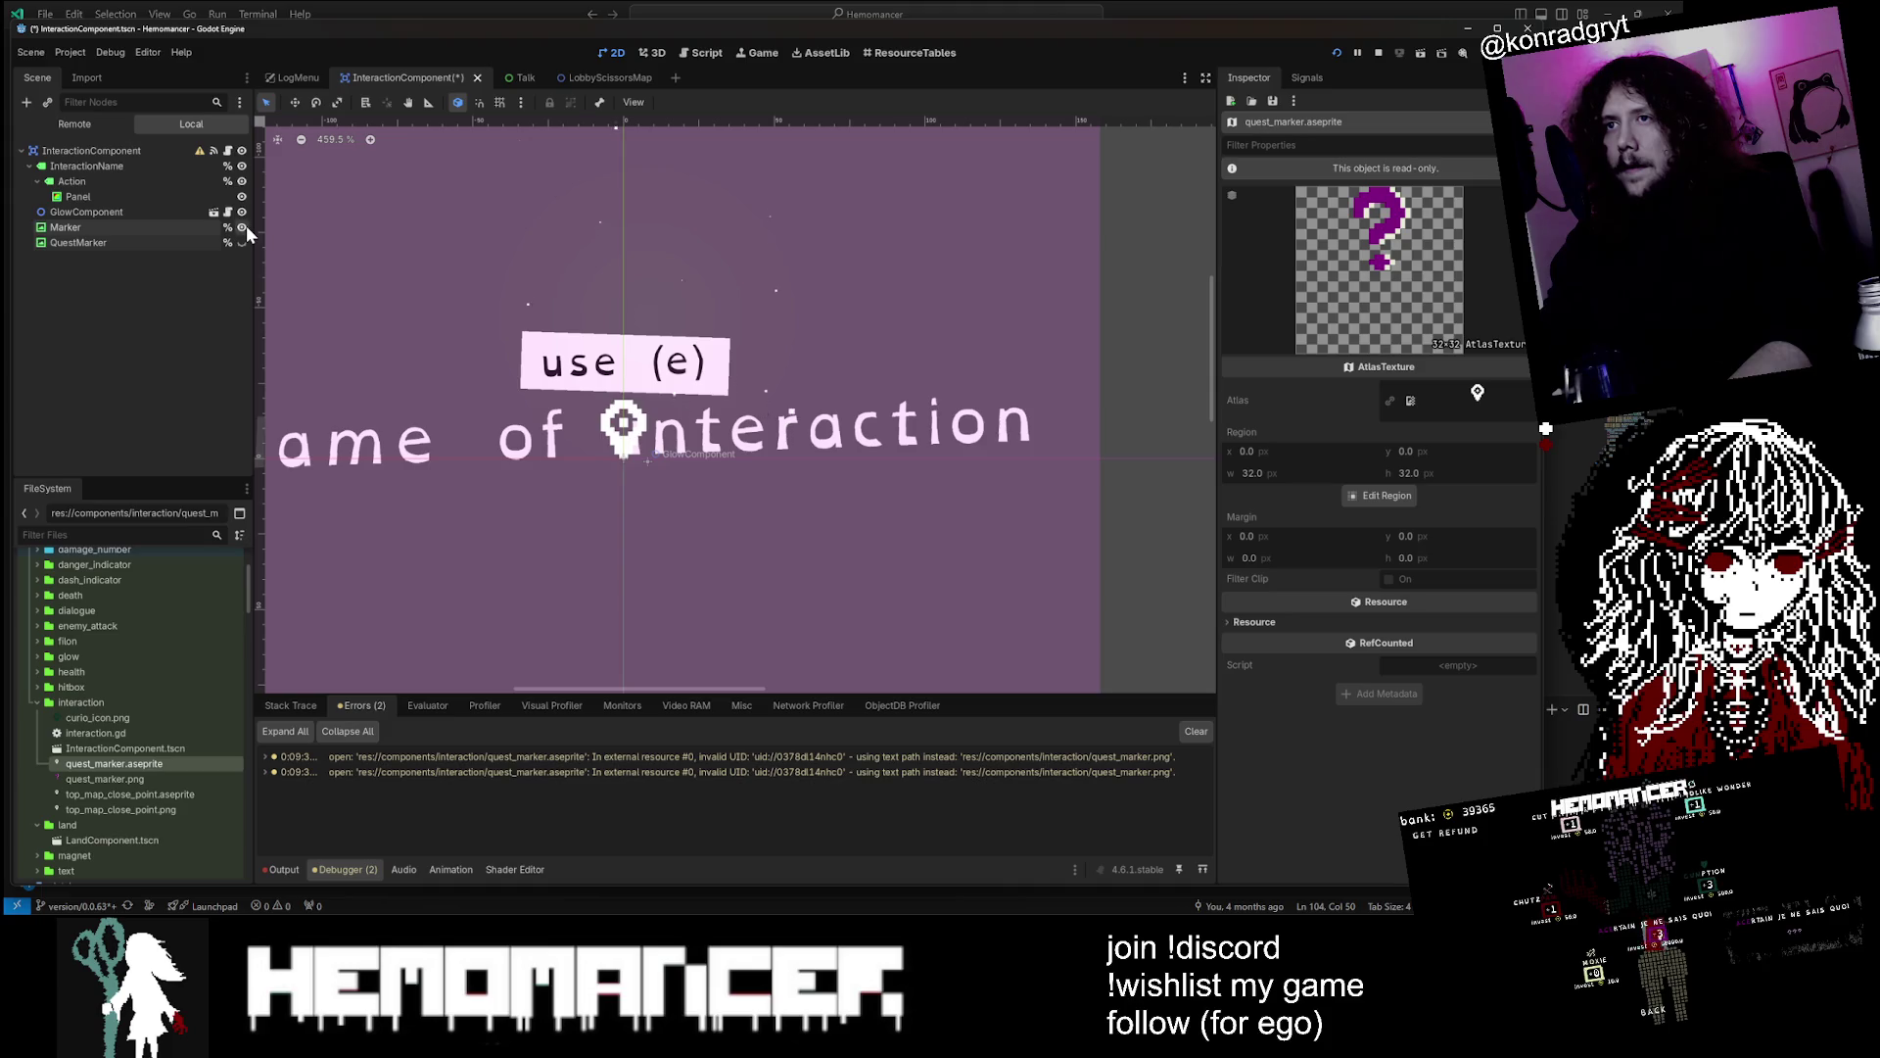
pyautogui.hotkey('ctrl', 'z')
pyautogui.hotkey('ctrl', 'shift', 'z')
pyautogui.hotkey('ctrl', 's')
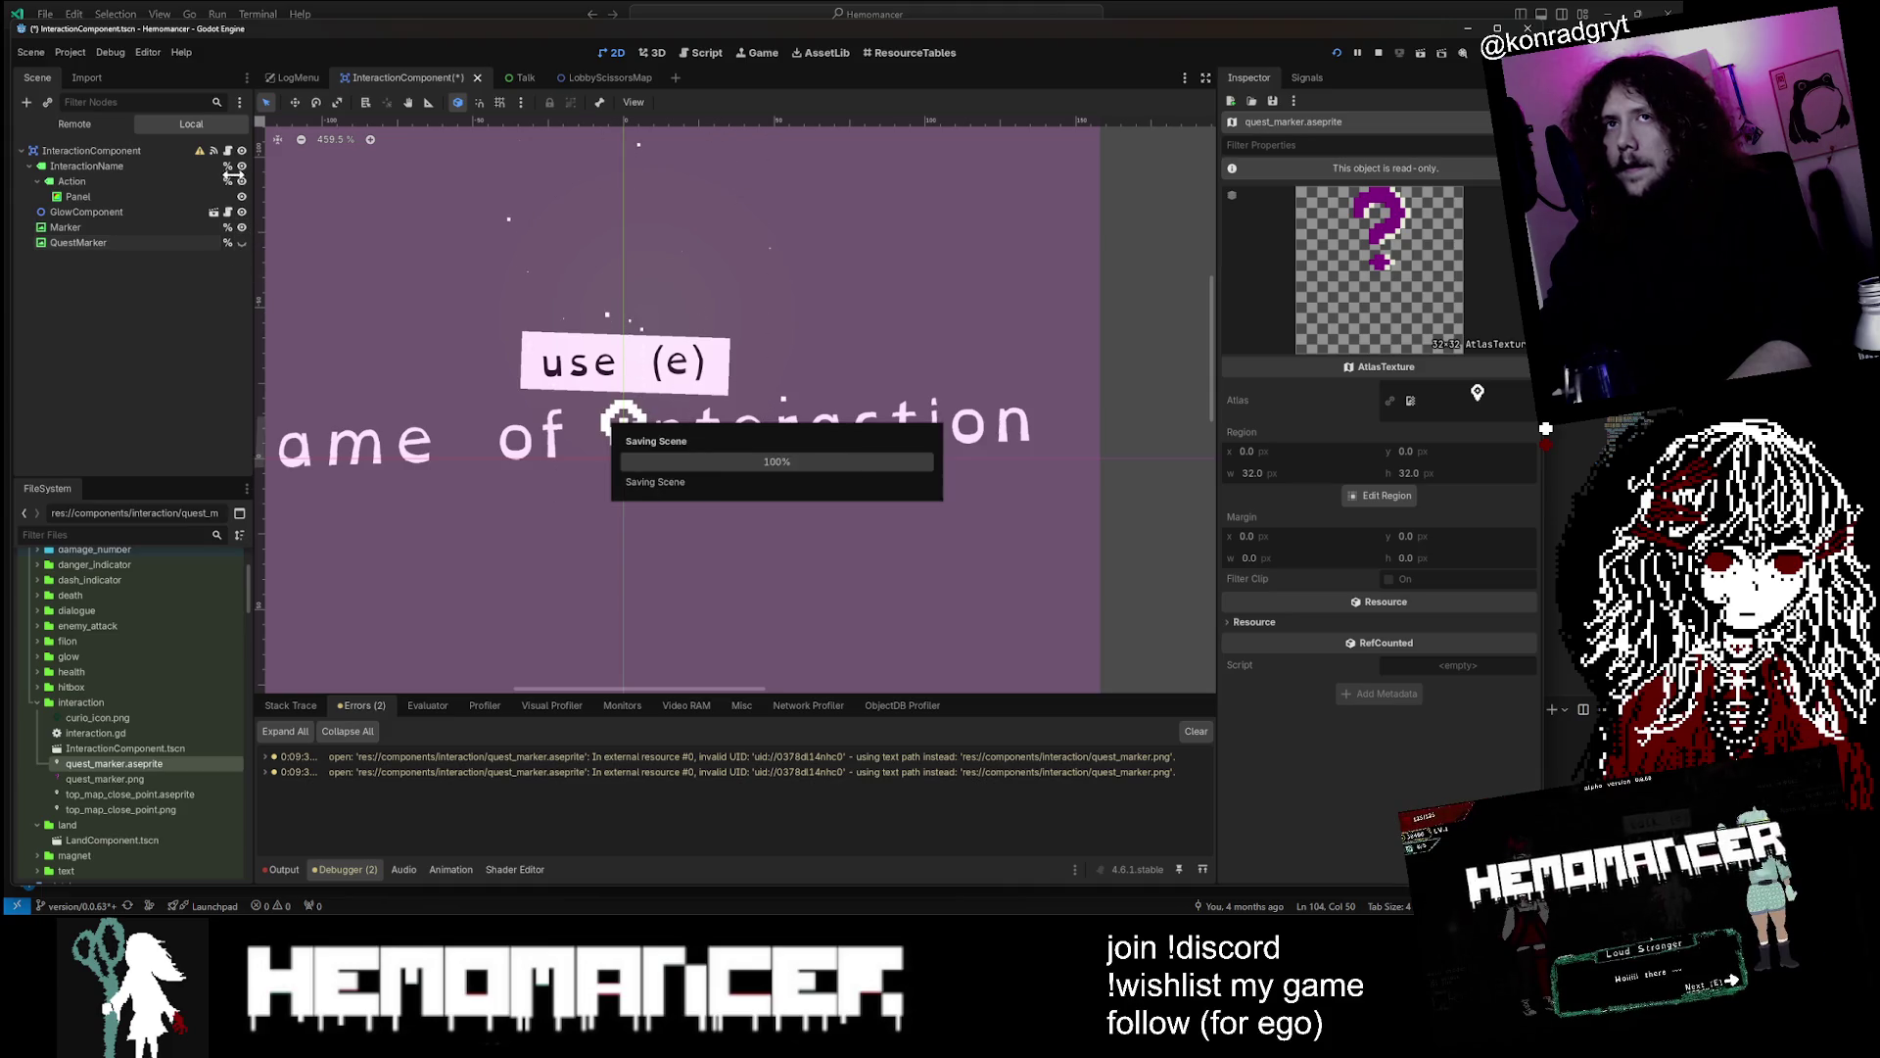
pyautogui.click(227, 150)
pyautogui.scroll(-10, 784, 392)
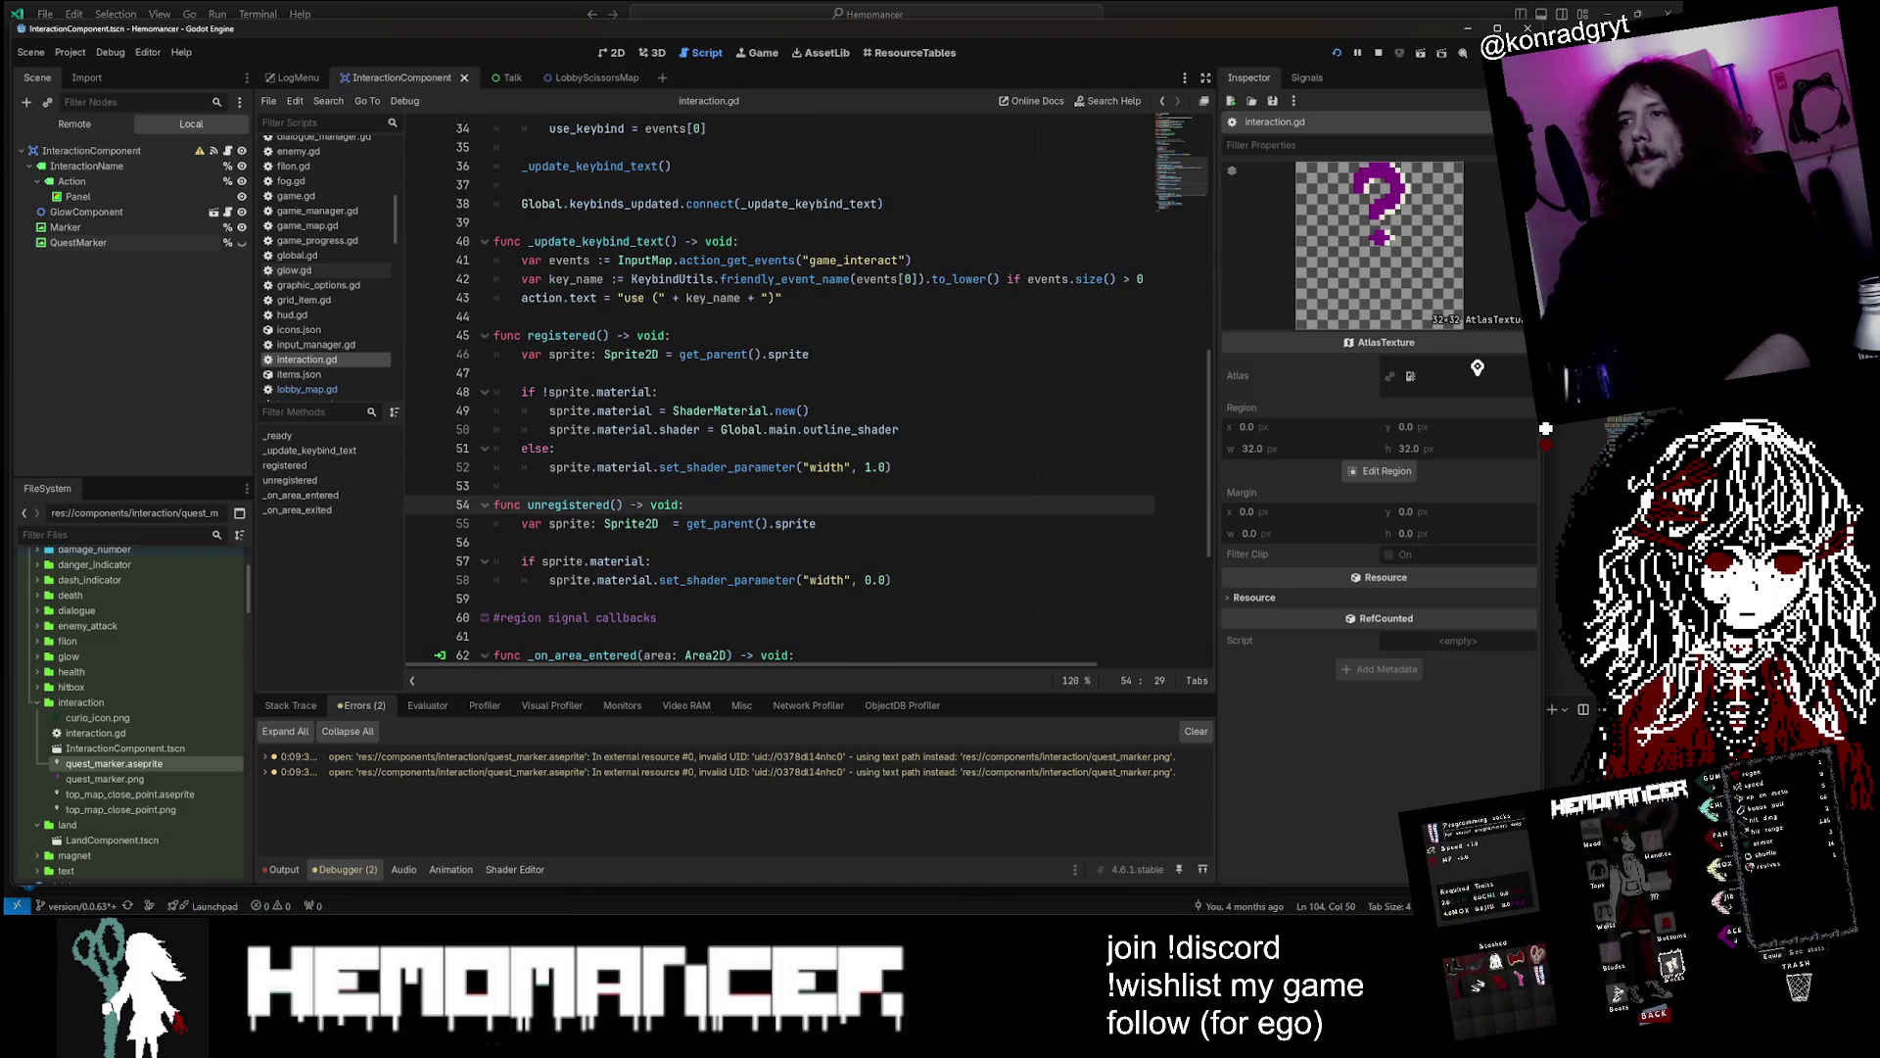
# Duplicate line 65's marker.visible = false as quest_marker.visible = false in _on_area_entered
pyautogui.hotkey('ctrl', 'f')
pyautogui.write('marker')
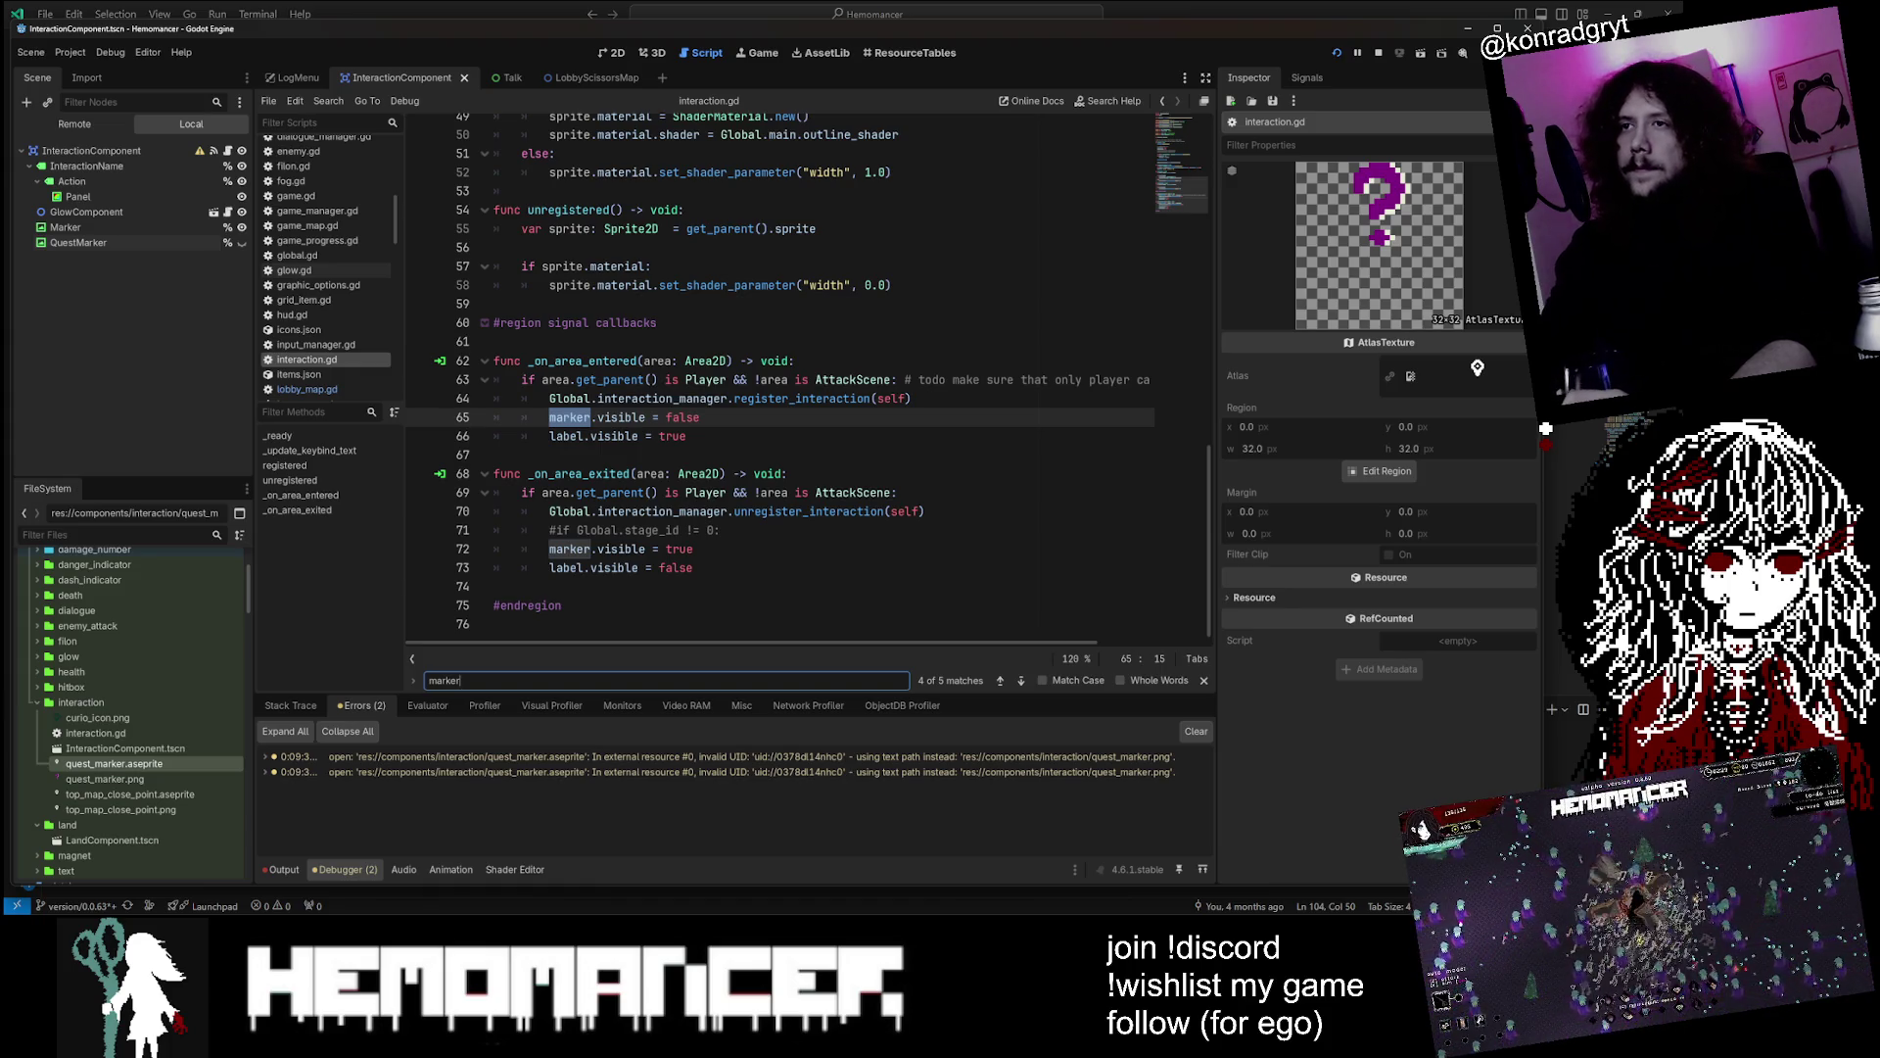
pyautogui.click(701, 417)
pyautogui.hotkey('shift', 'End')
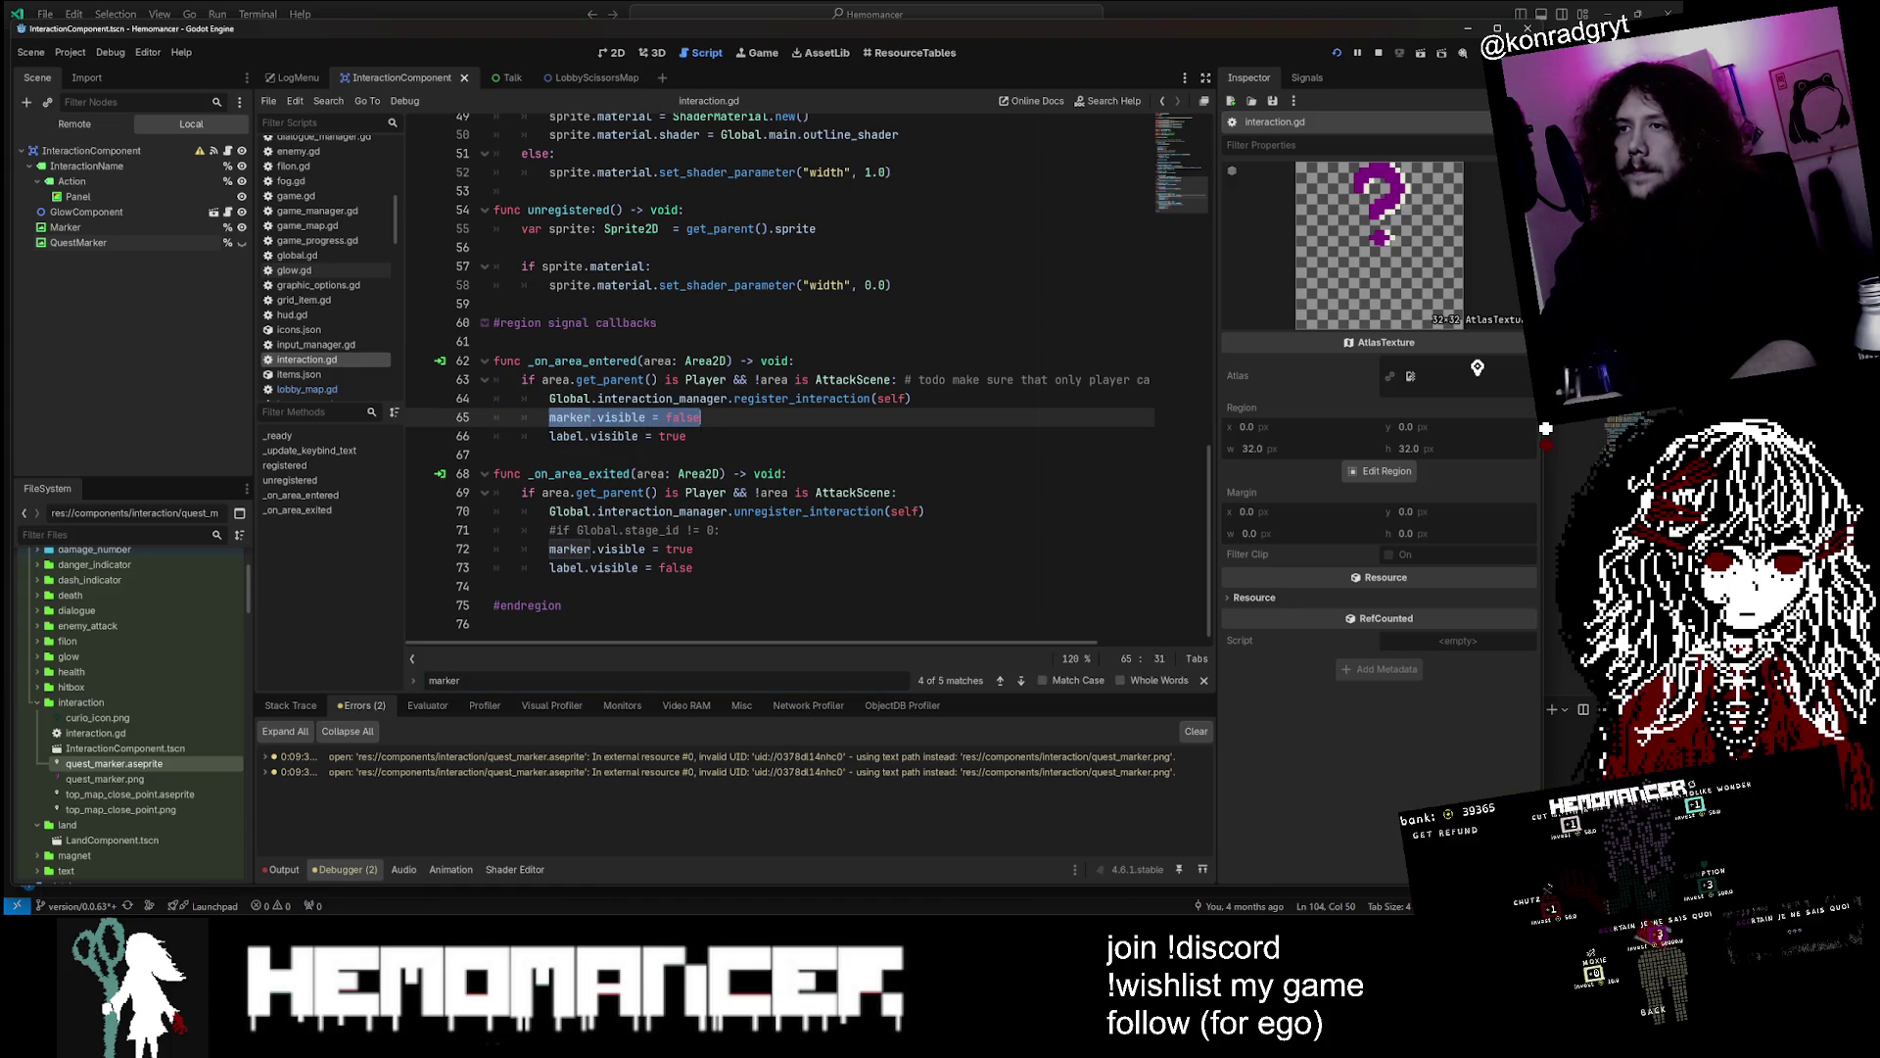
pyautogui.press('Right')
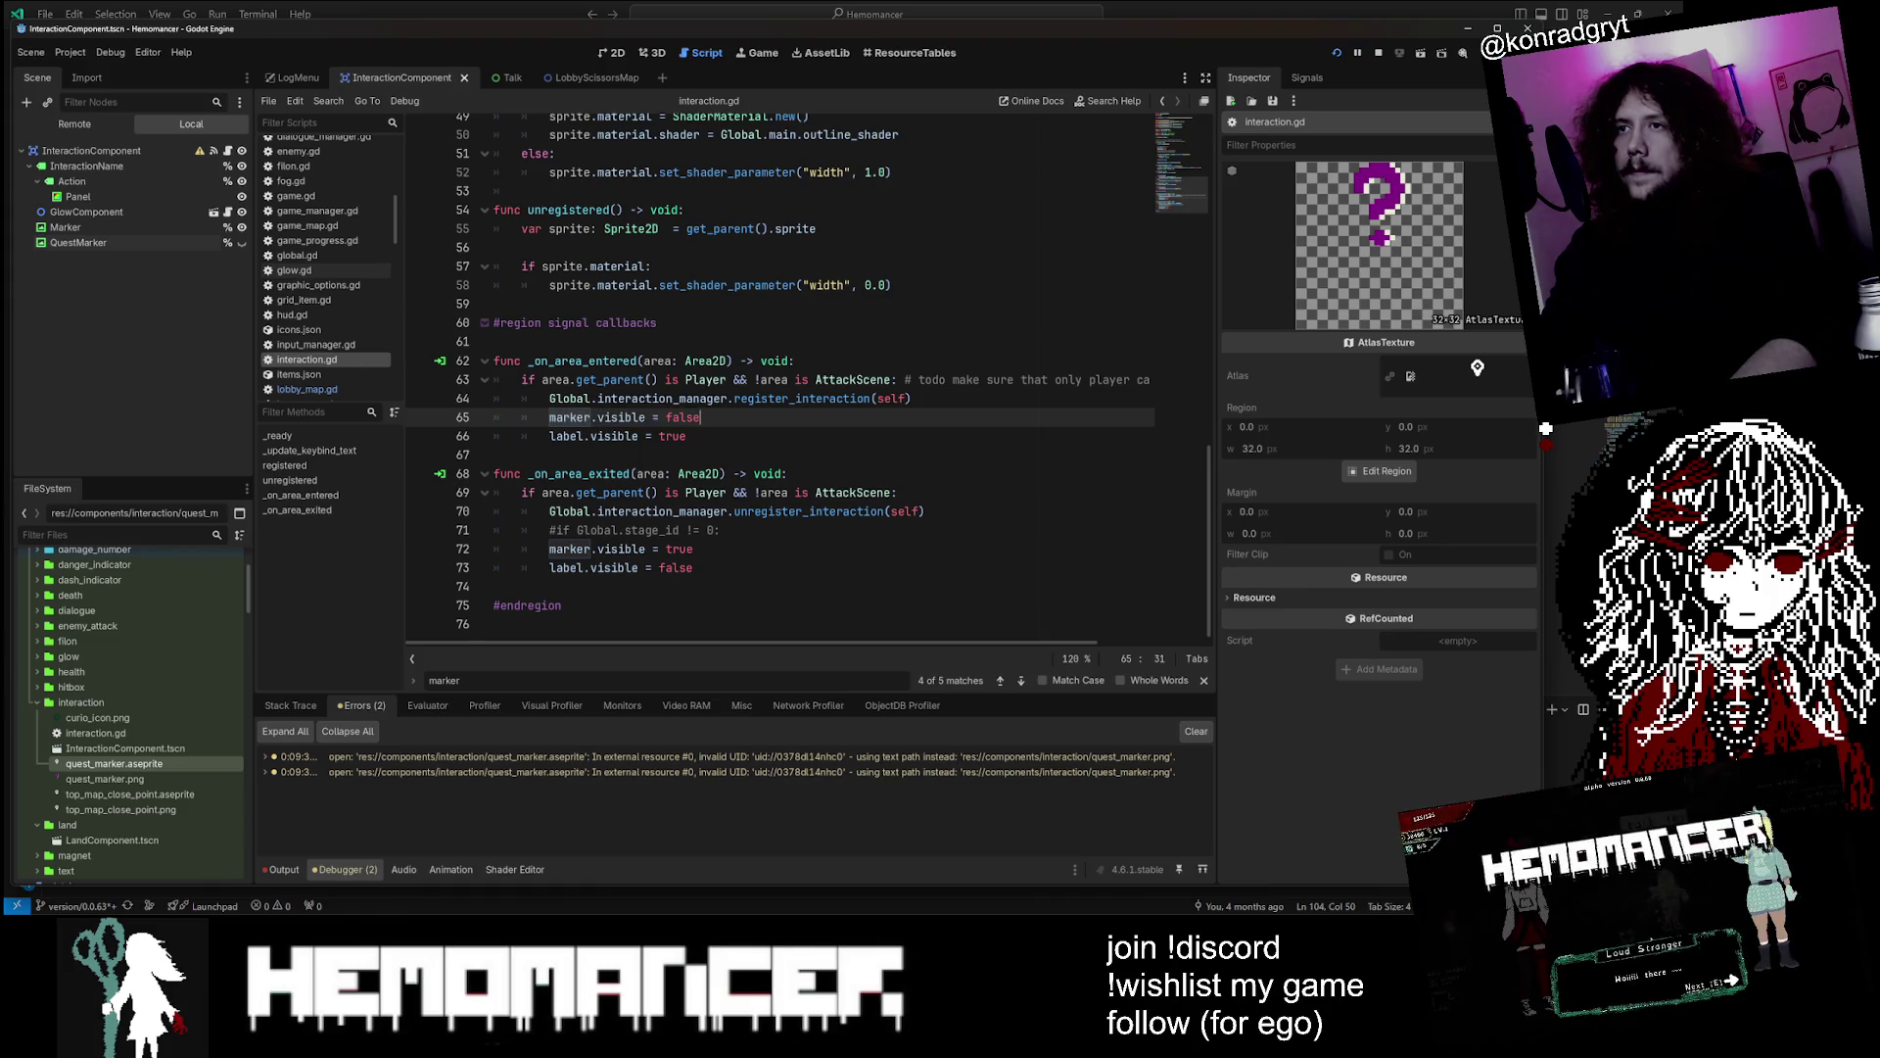
pyautogui.hotkey('ctrl', 'shift', 'd')
pyautogui.press('Home')
pyautogui.hotkey('ctrl', 'shift', 'Right')
pyautogui.write('que')
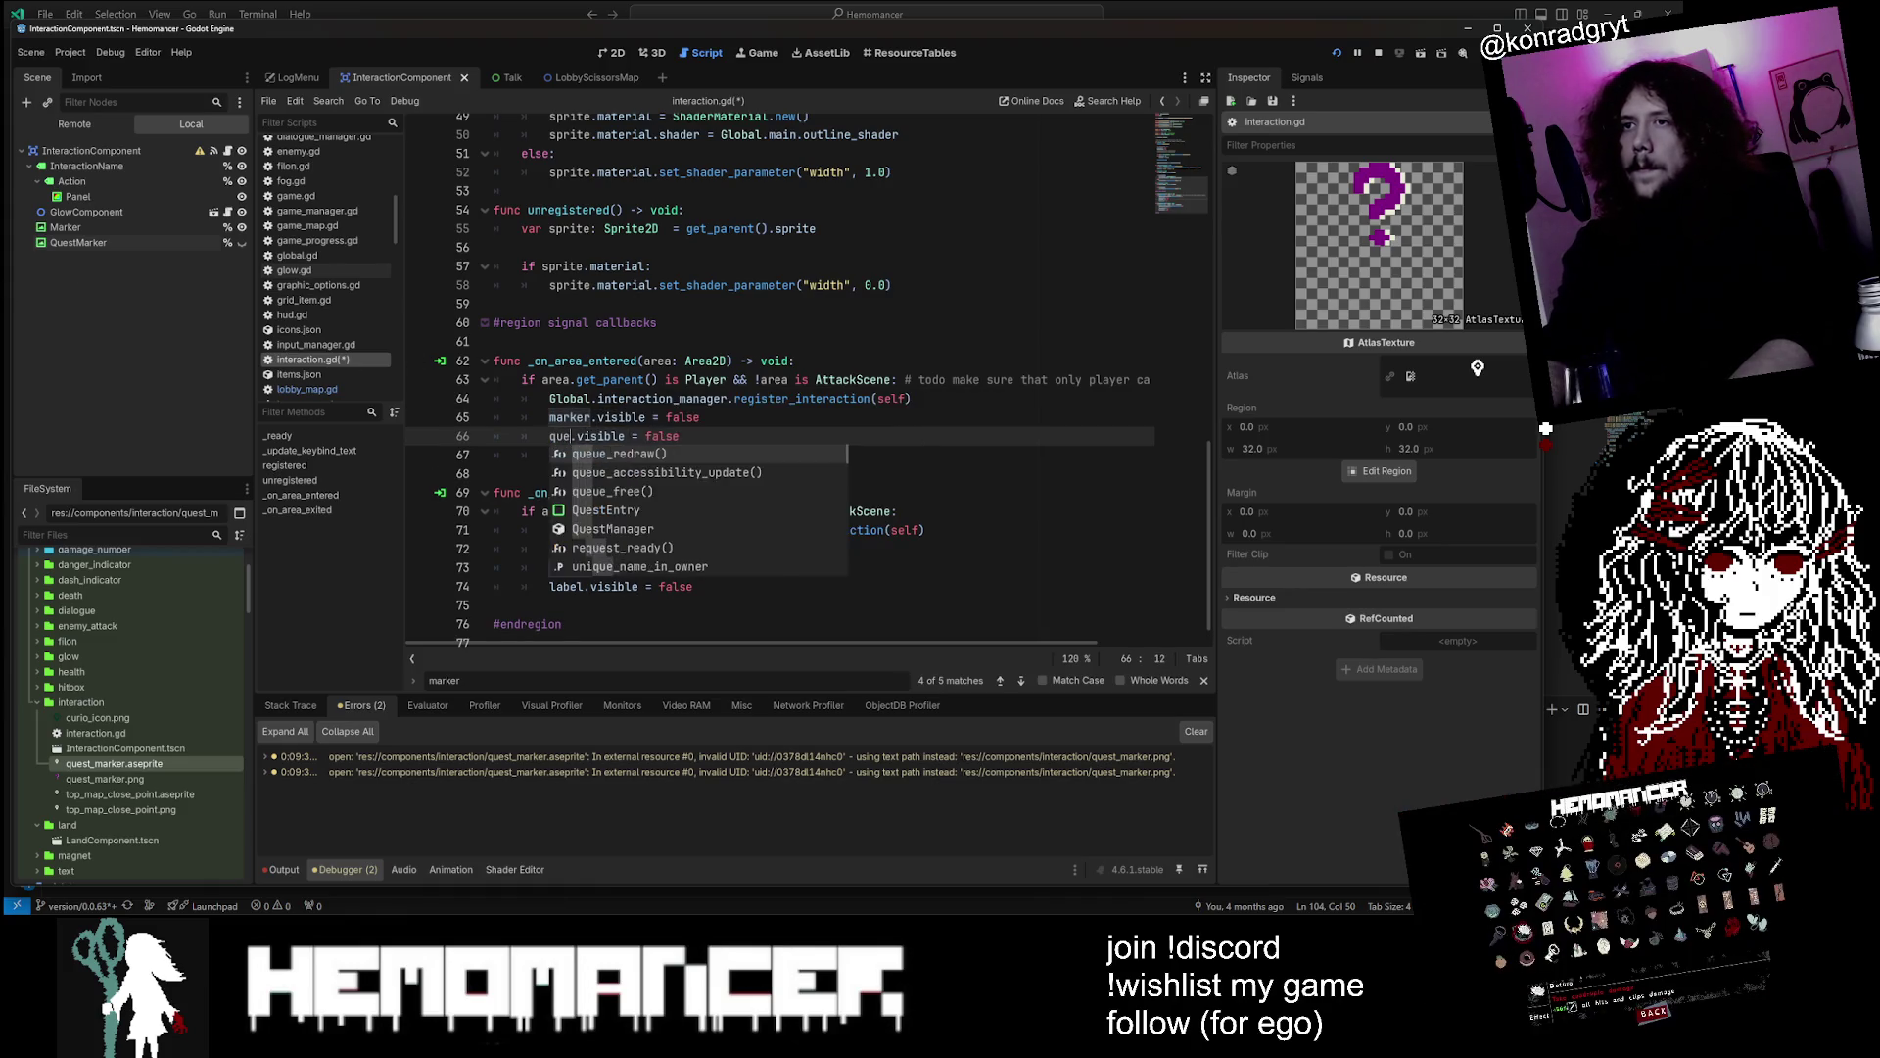
pyautogui.write('st_marker')
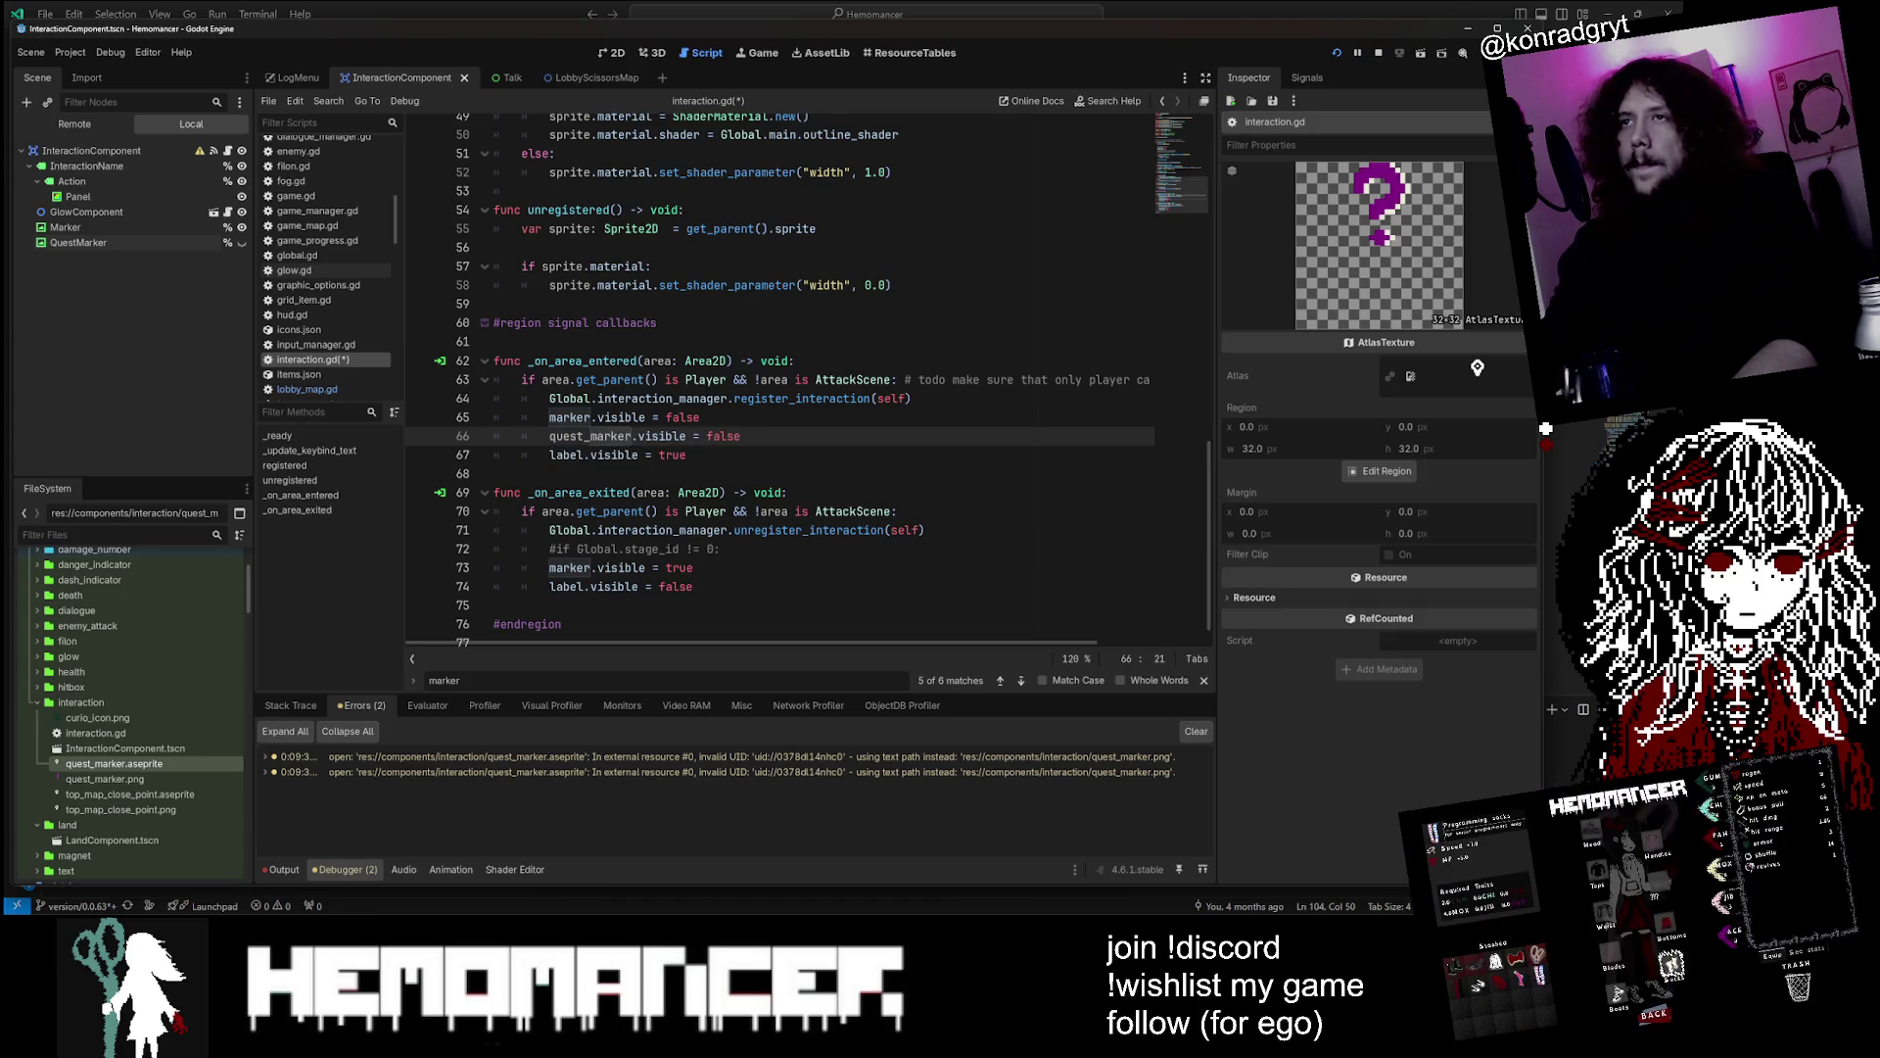
pyautogui.scroll(15, 784, 382)
pyautogui.click(583, 429)
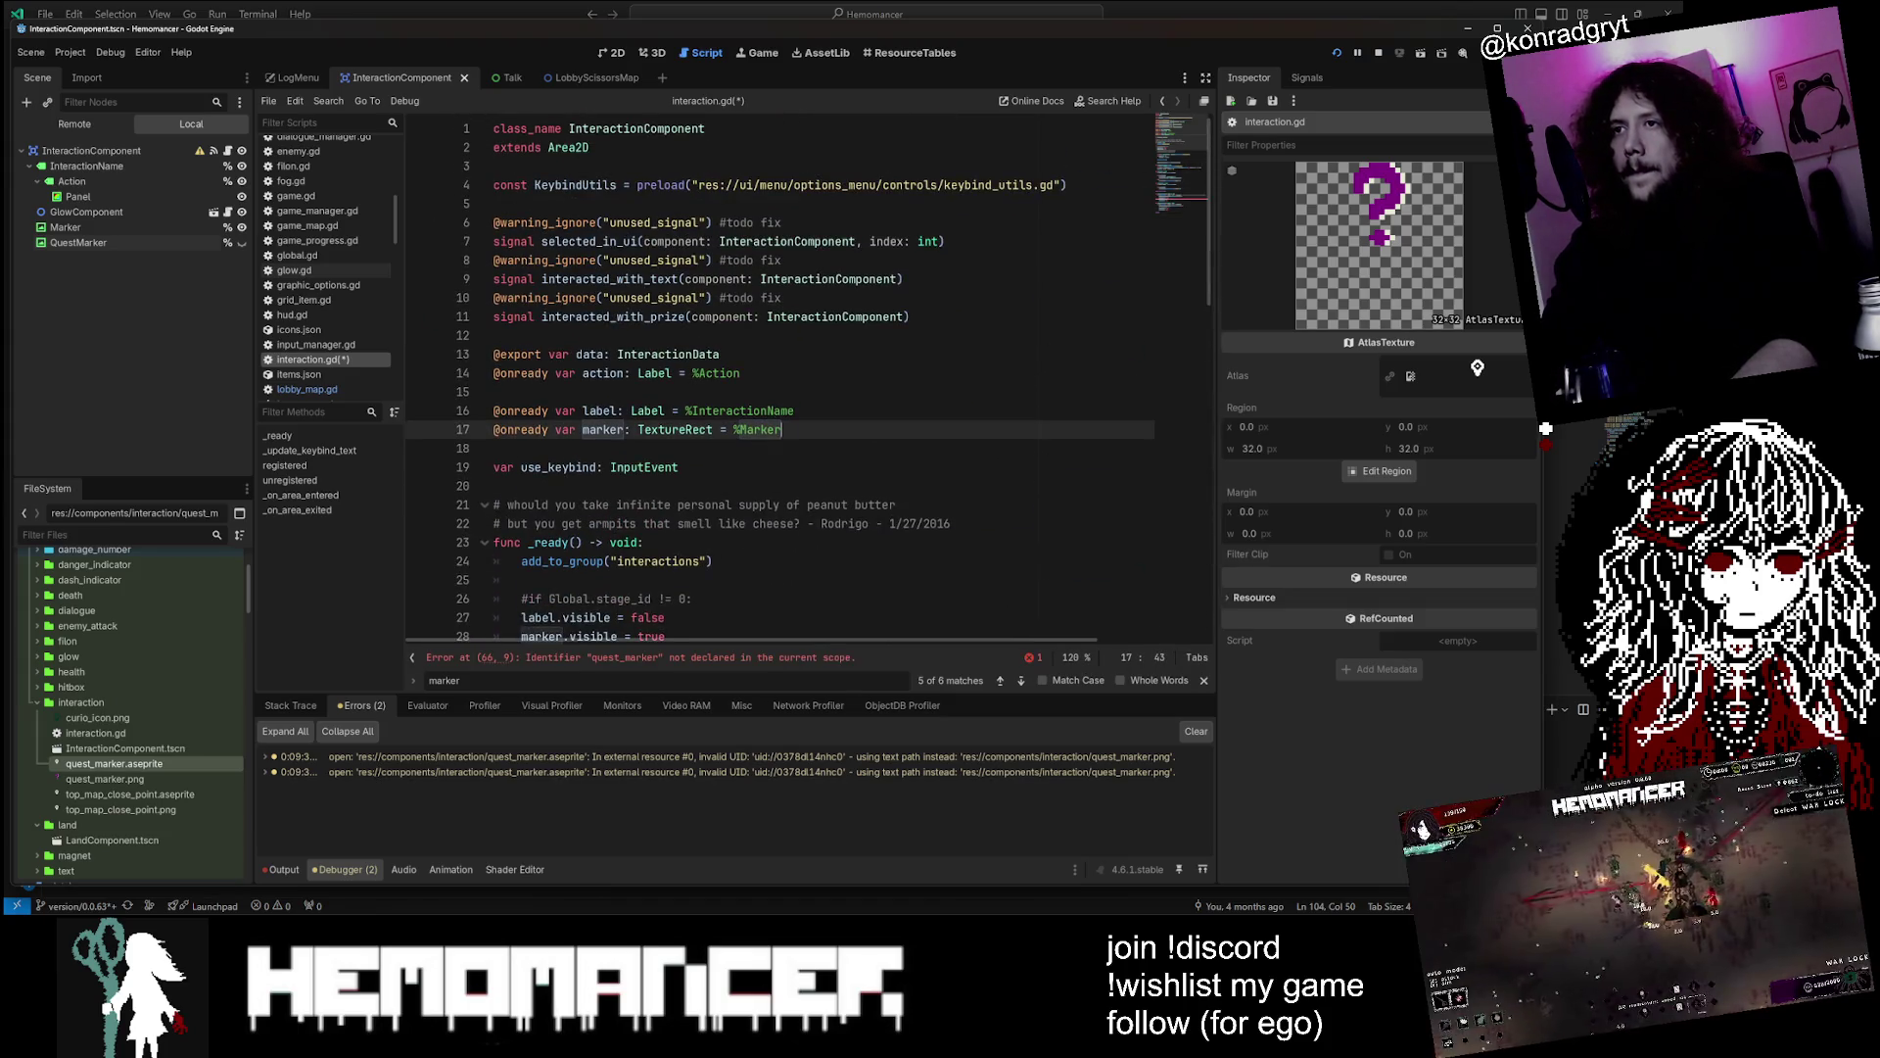
pyautogui.hotkey('ctrl', 'shift', 'd')
pyautogui.write('quest_marker: TextureRect = %Marker')
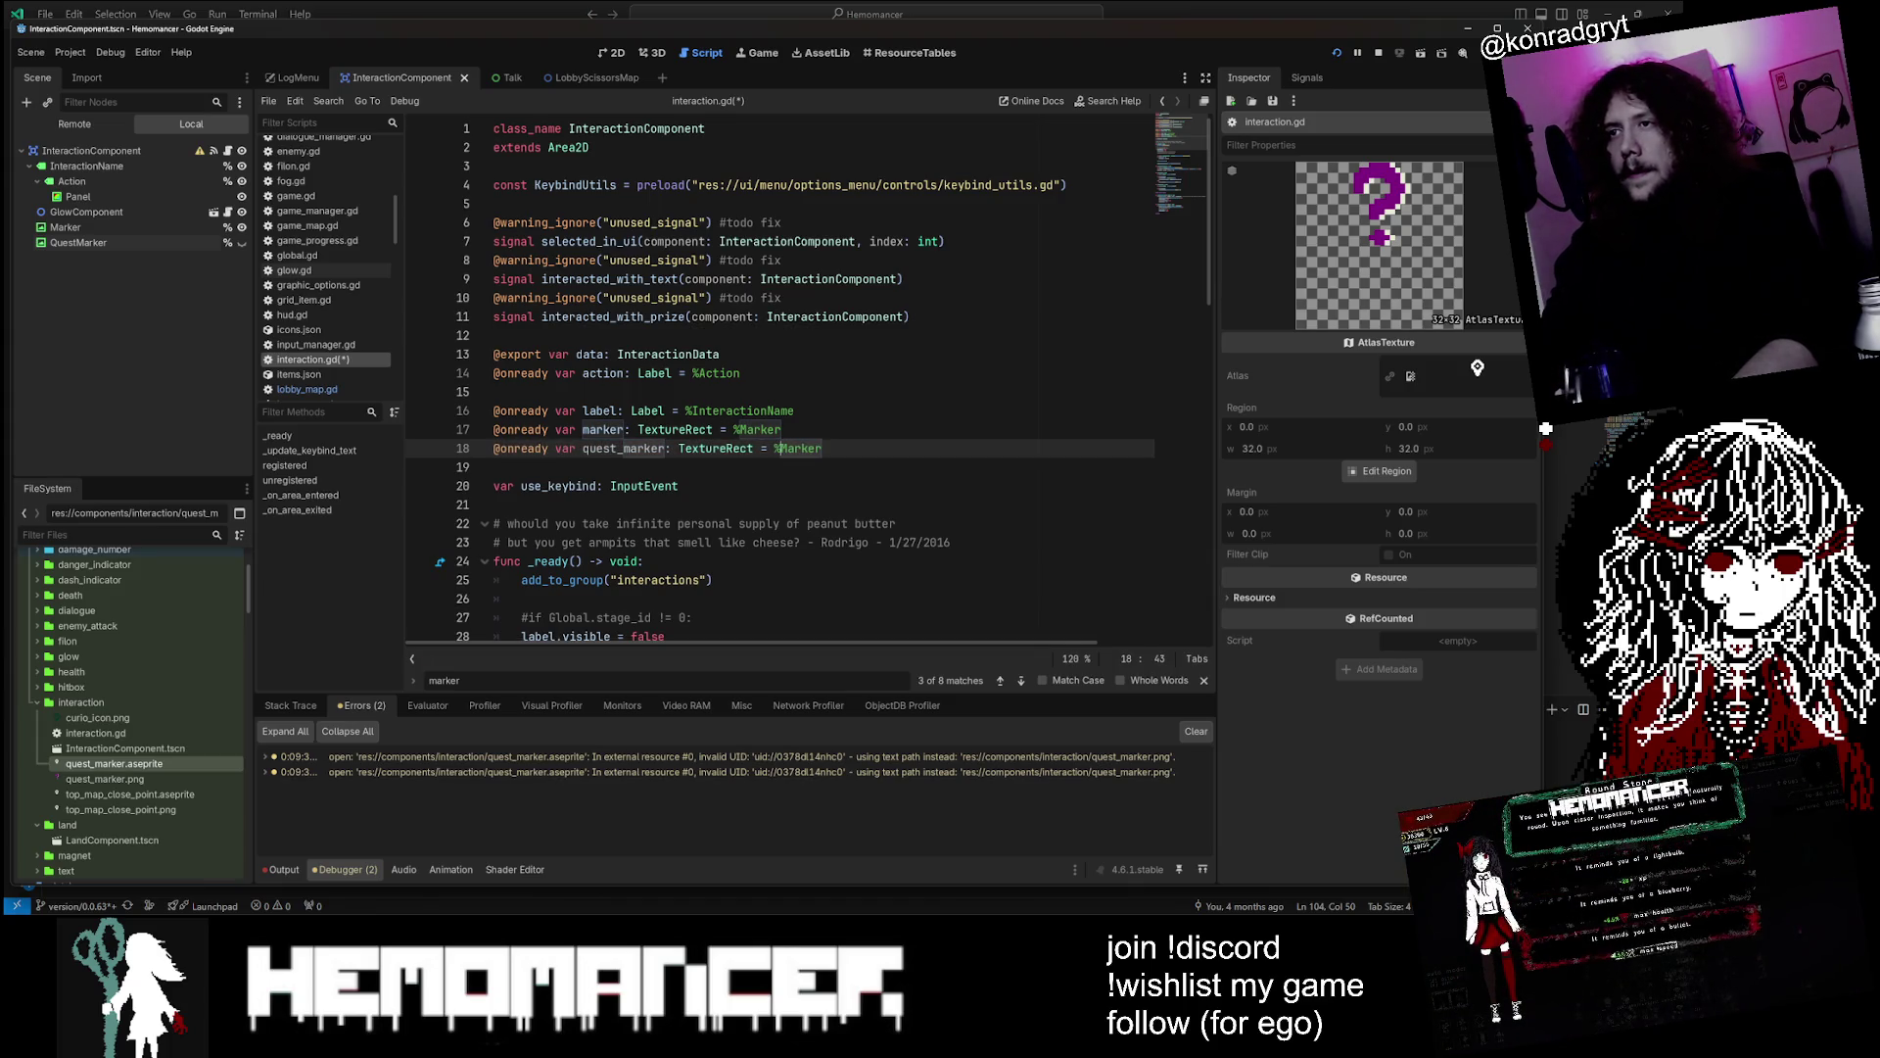
pyautogui.write('Quest')
pyautogui.hotkey('ctrl', 's')
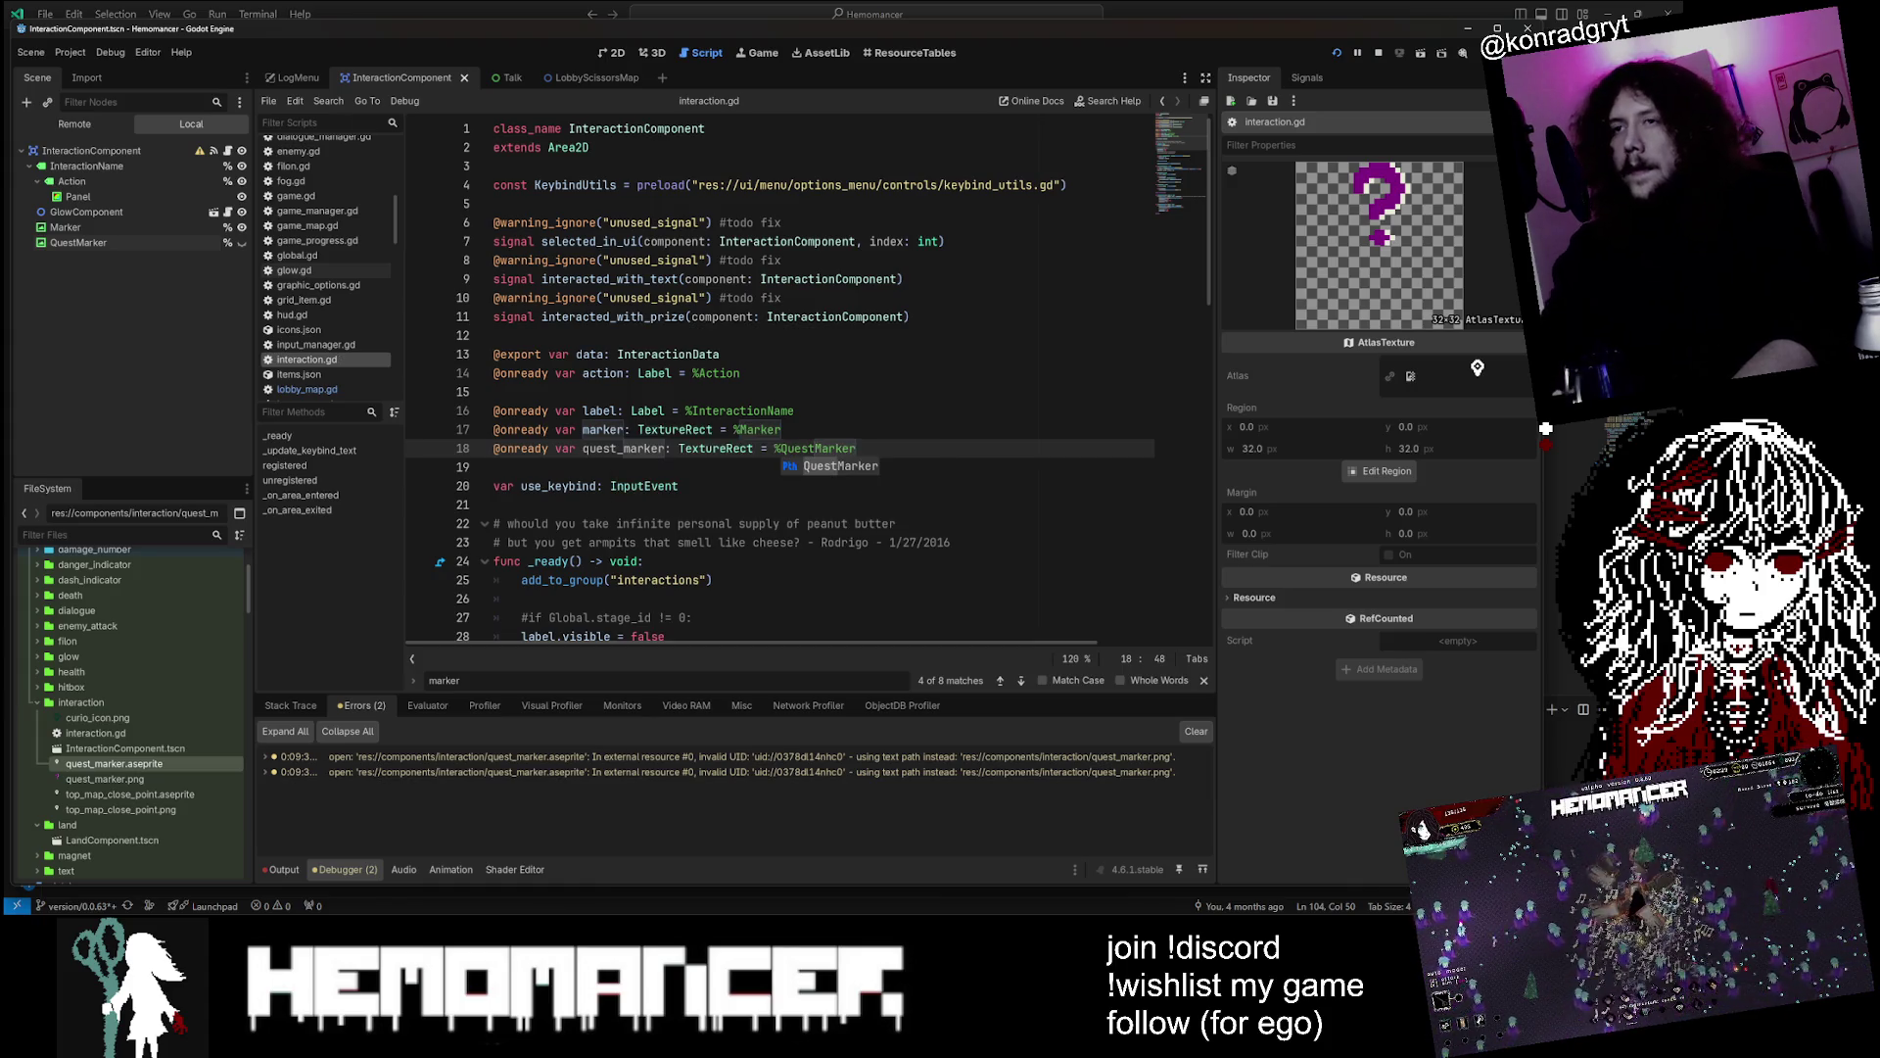
pyautogui.click(665, 448)
pyautogui.scroll(-5, 665, 448)
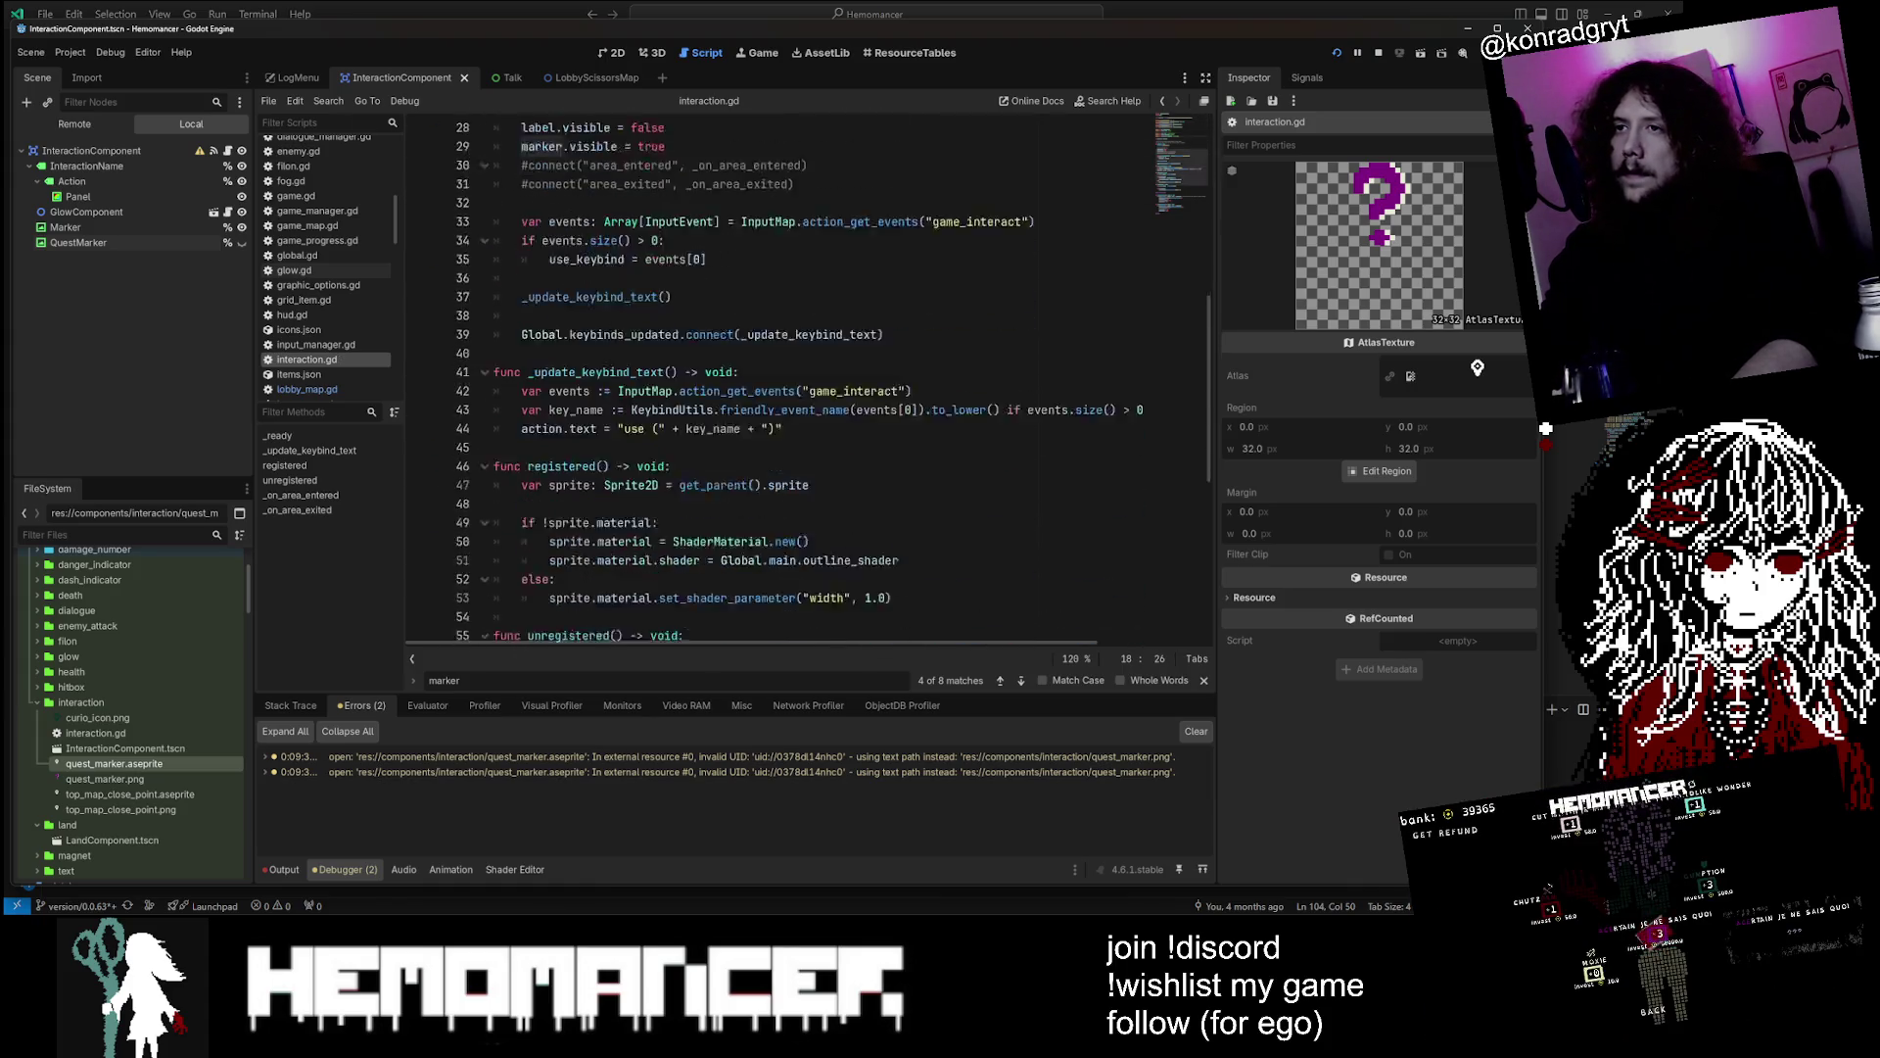
pyautogui.scroll(-8, 803, 382)
# Insert a blank line above marker.visible = true in _on_area_exited
pyautogui.click(741, 418)
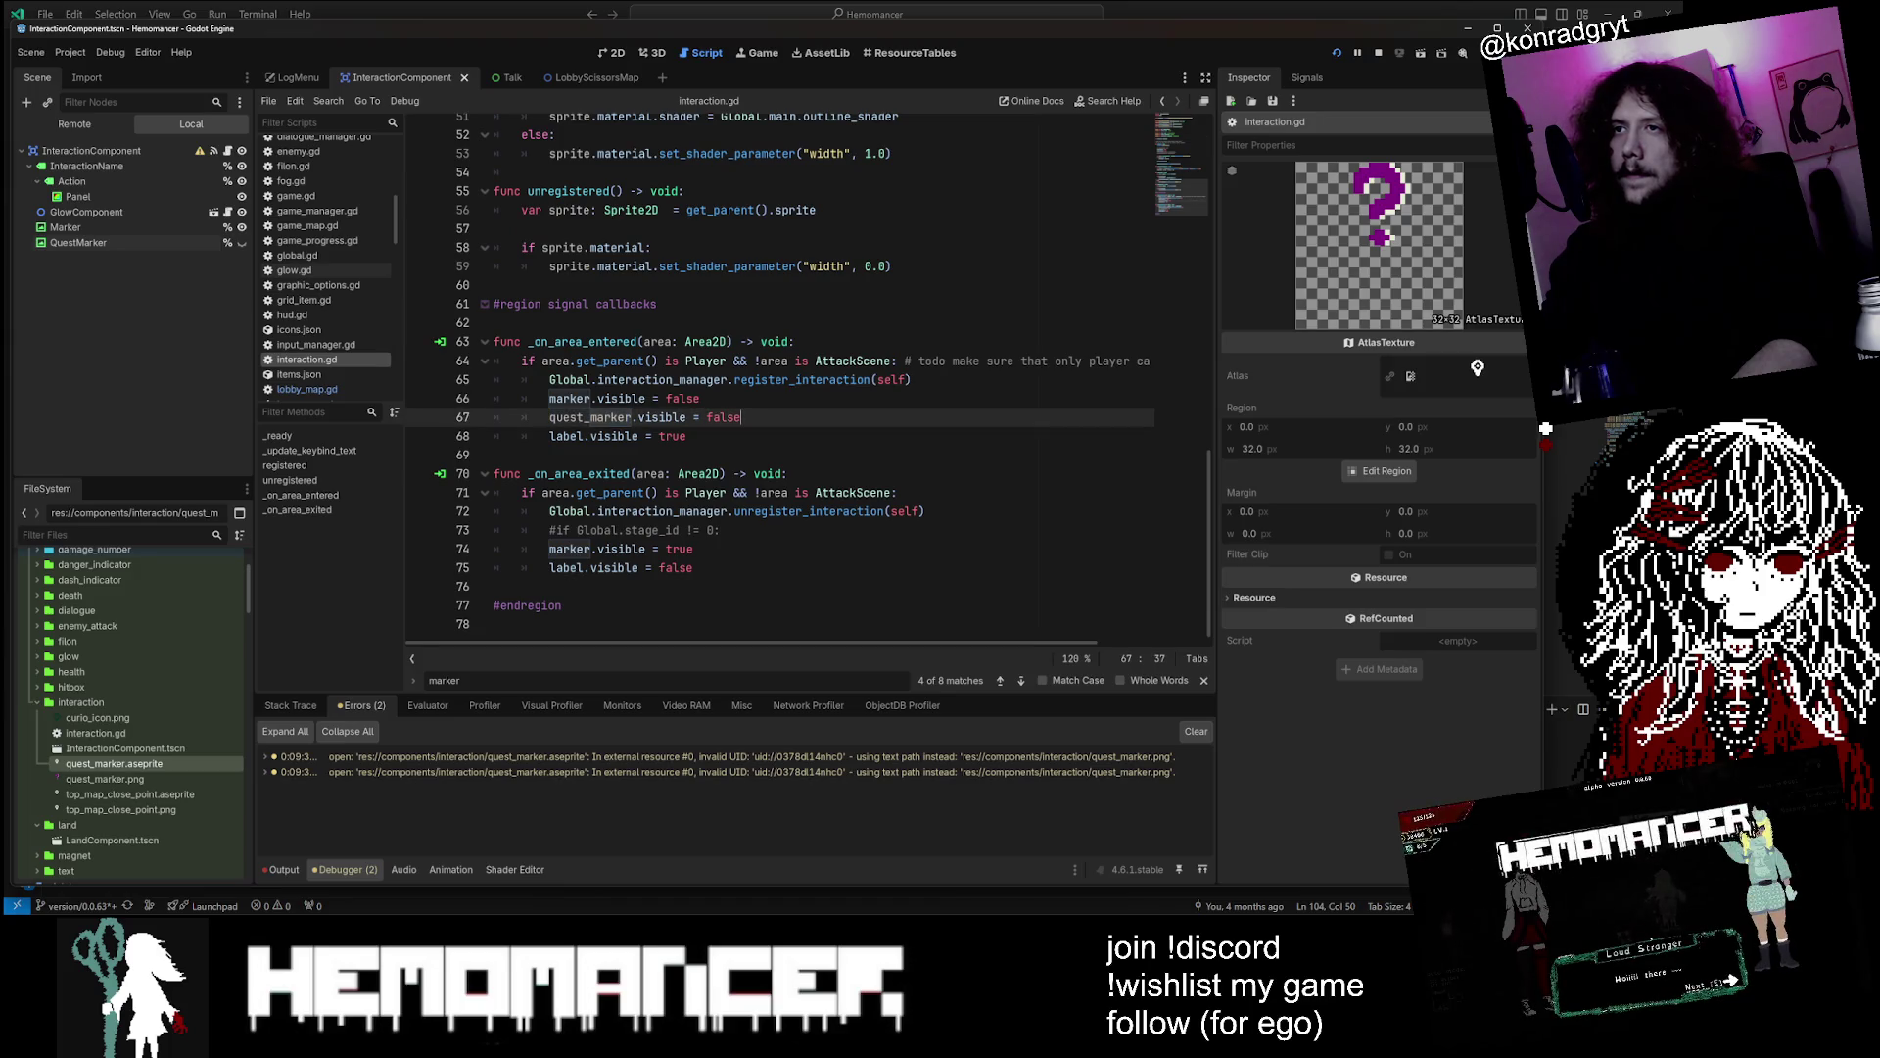
pyautogui.click(693, 549)
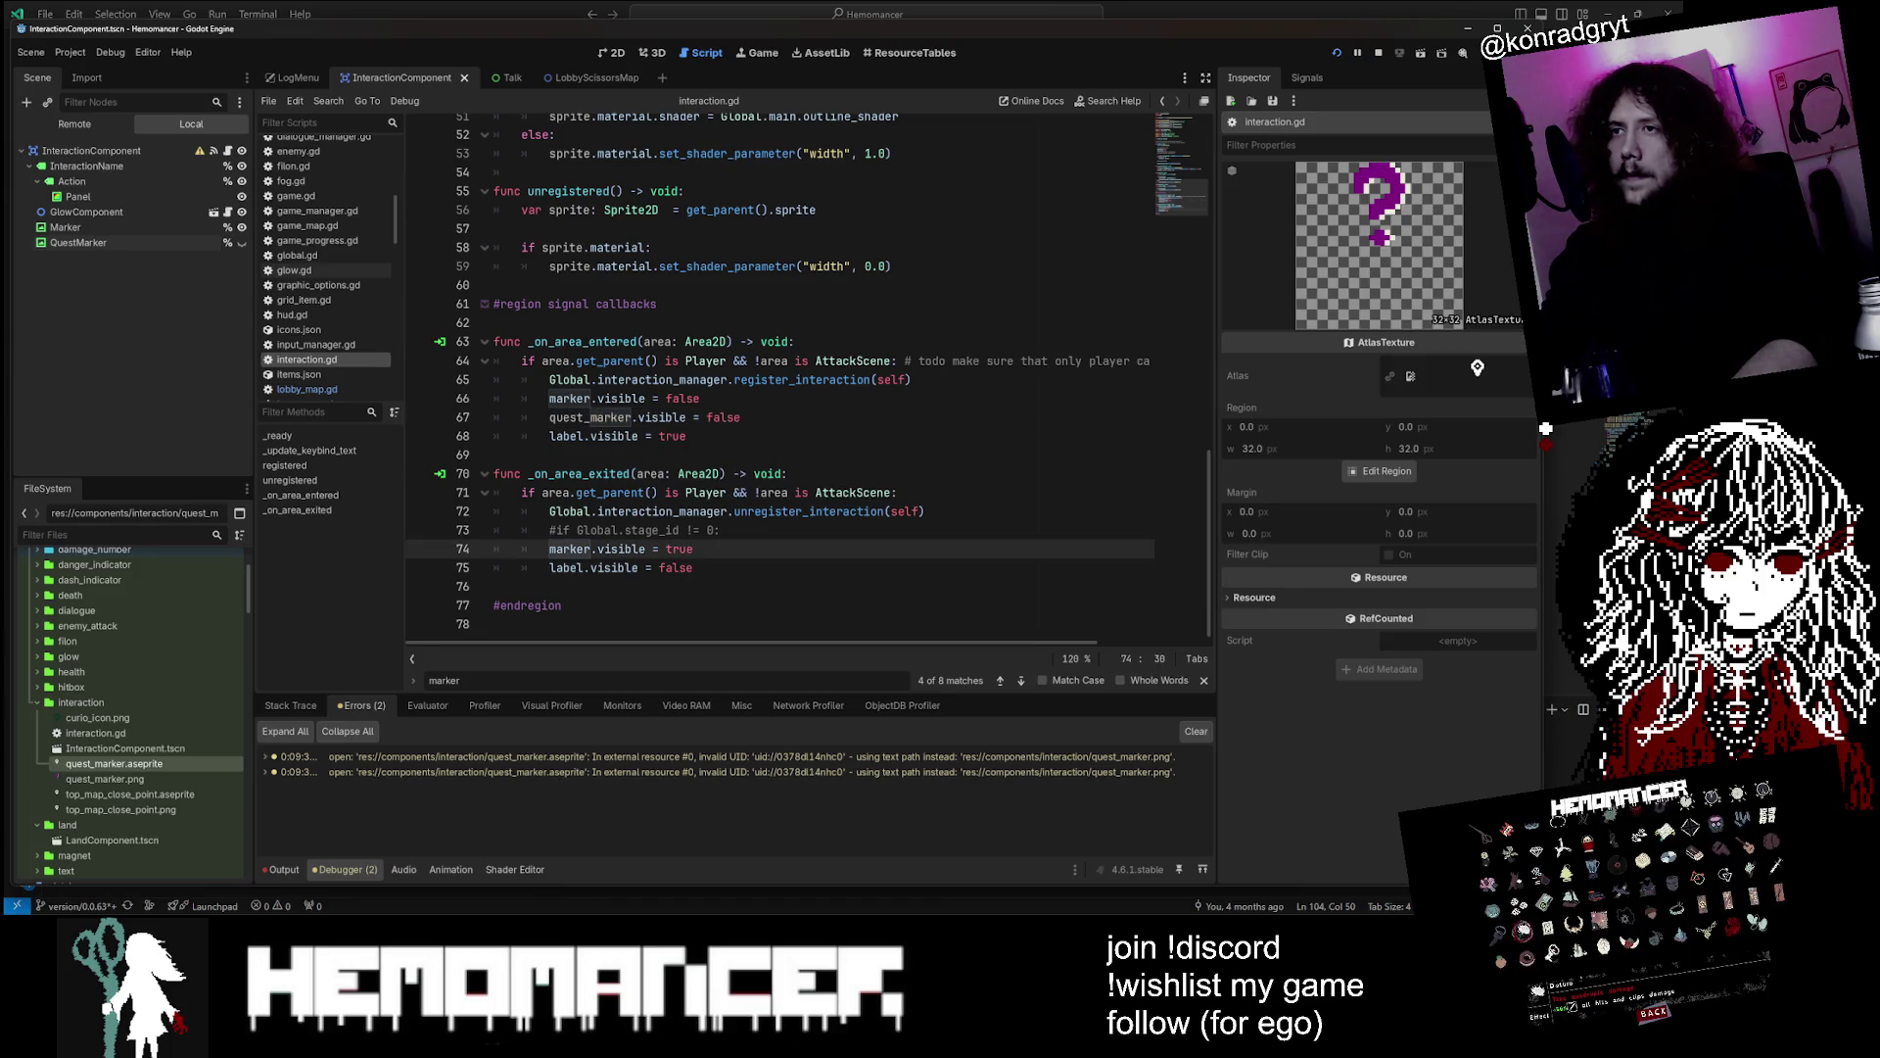
pyautogui.doubleClick(589, 418)
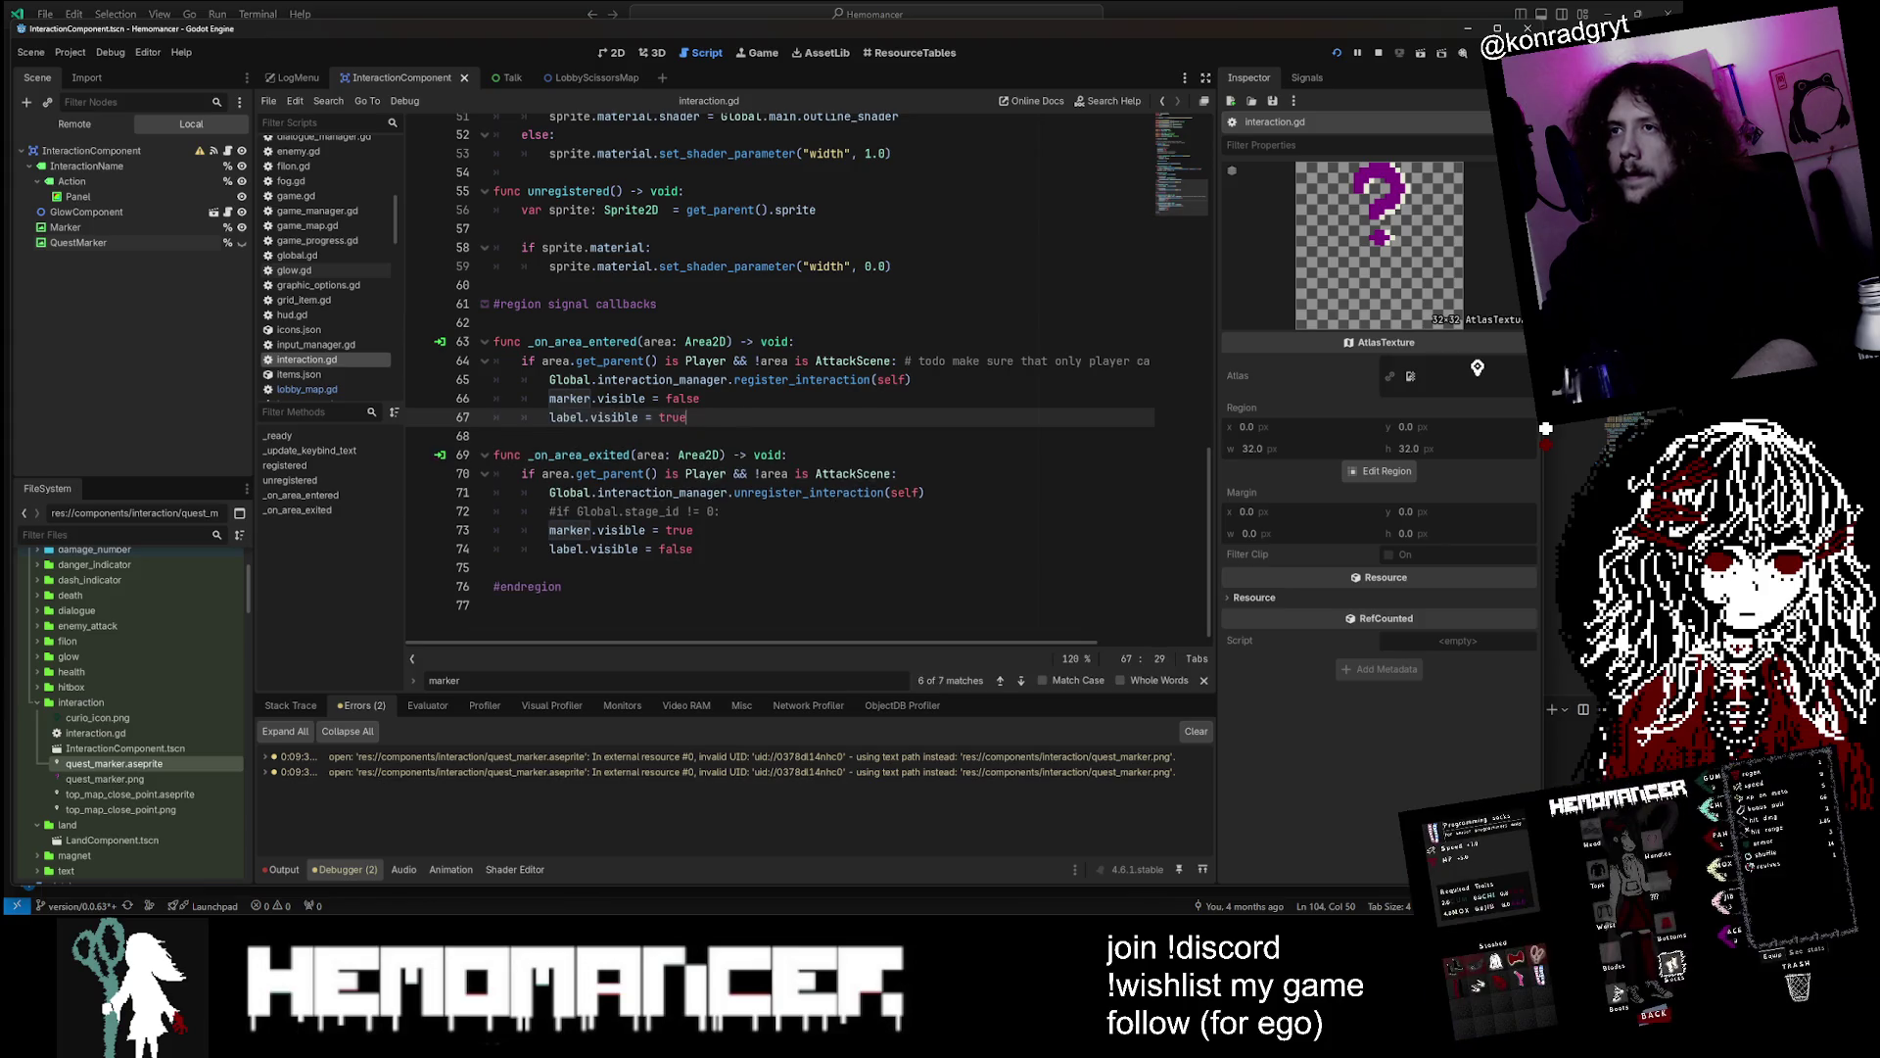
pyautogui.click(556, 549)
pyautogui.click(693, 549)
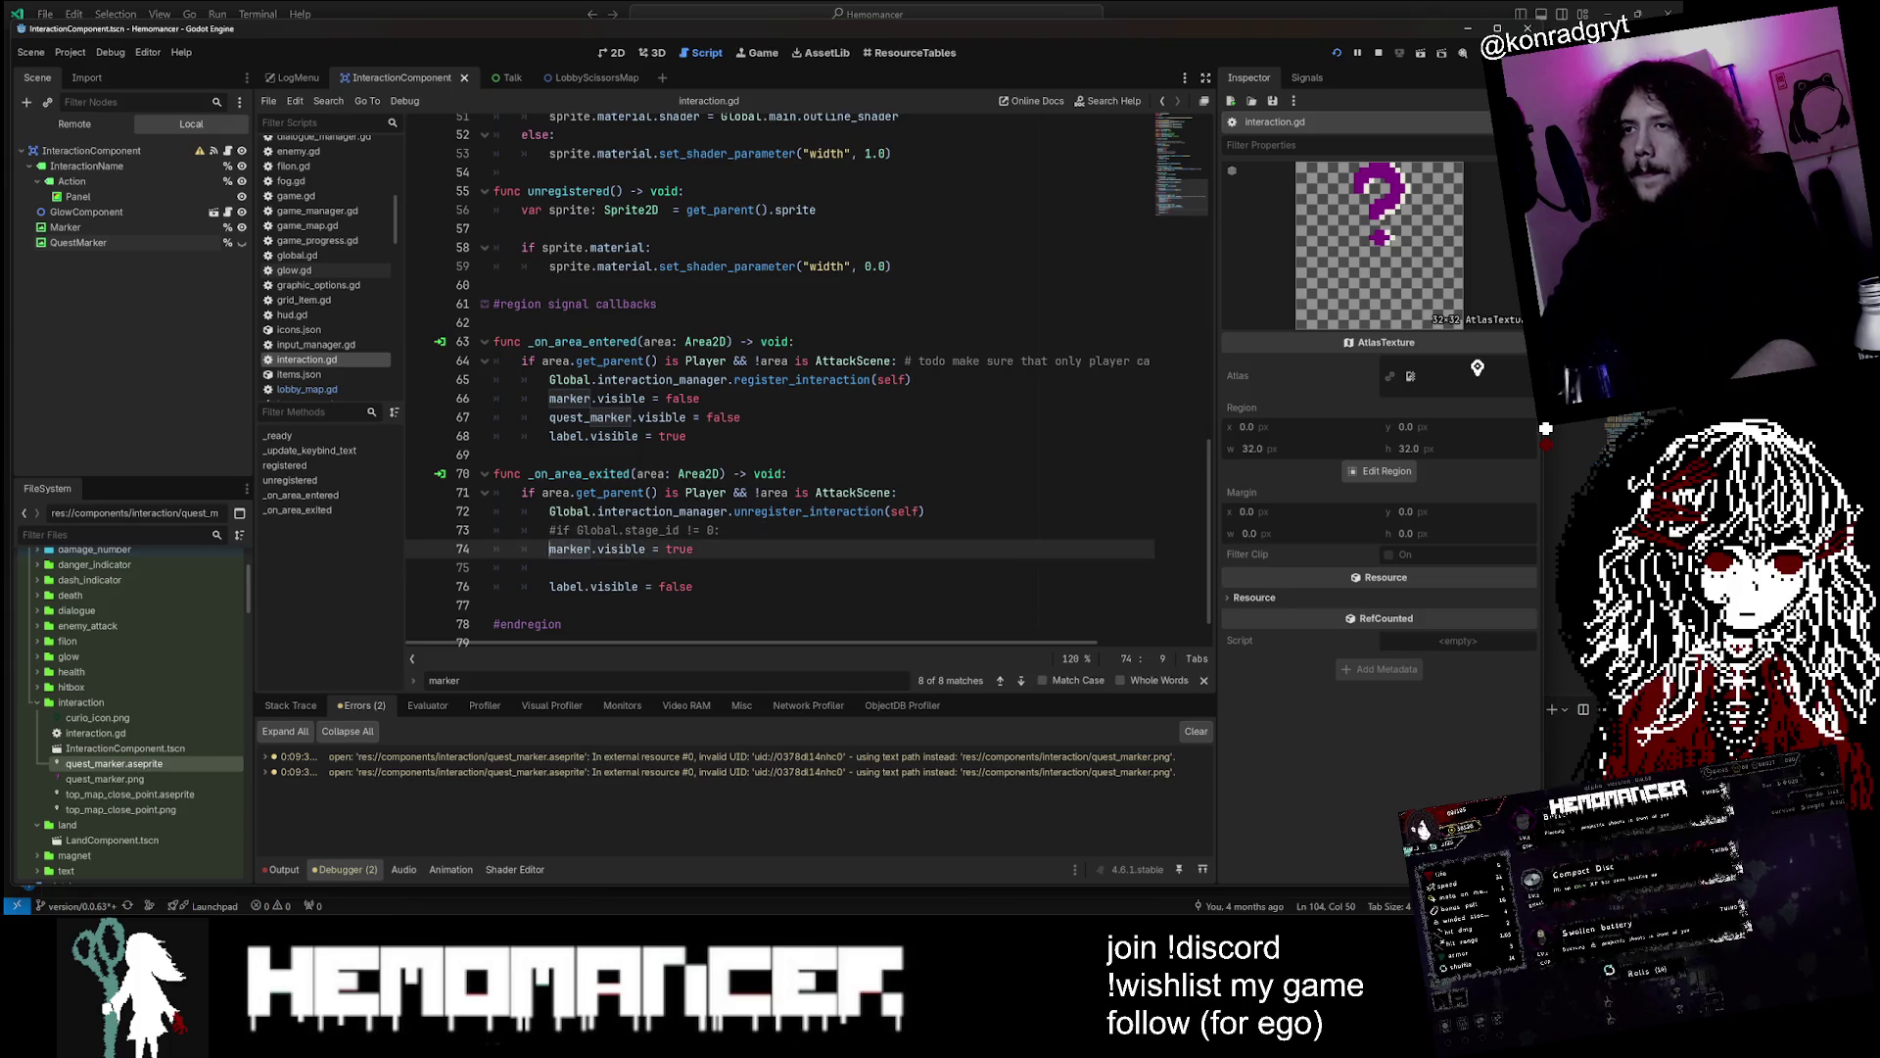
pyautogui.press('Return')
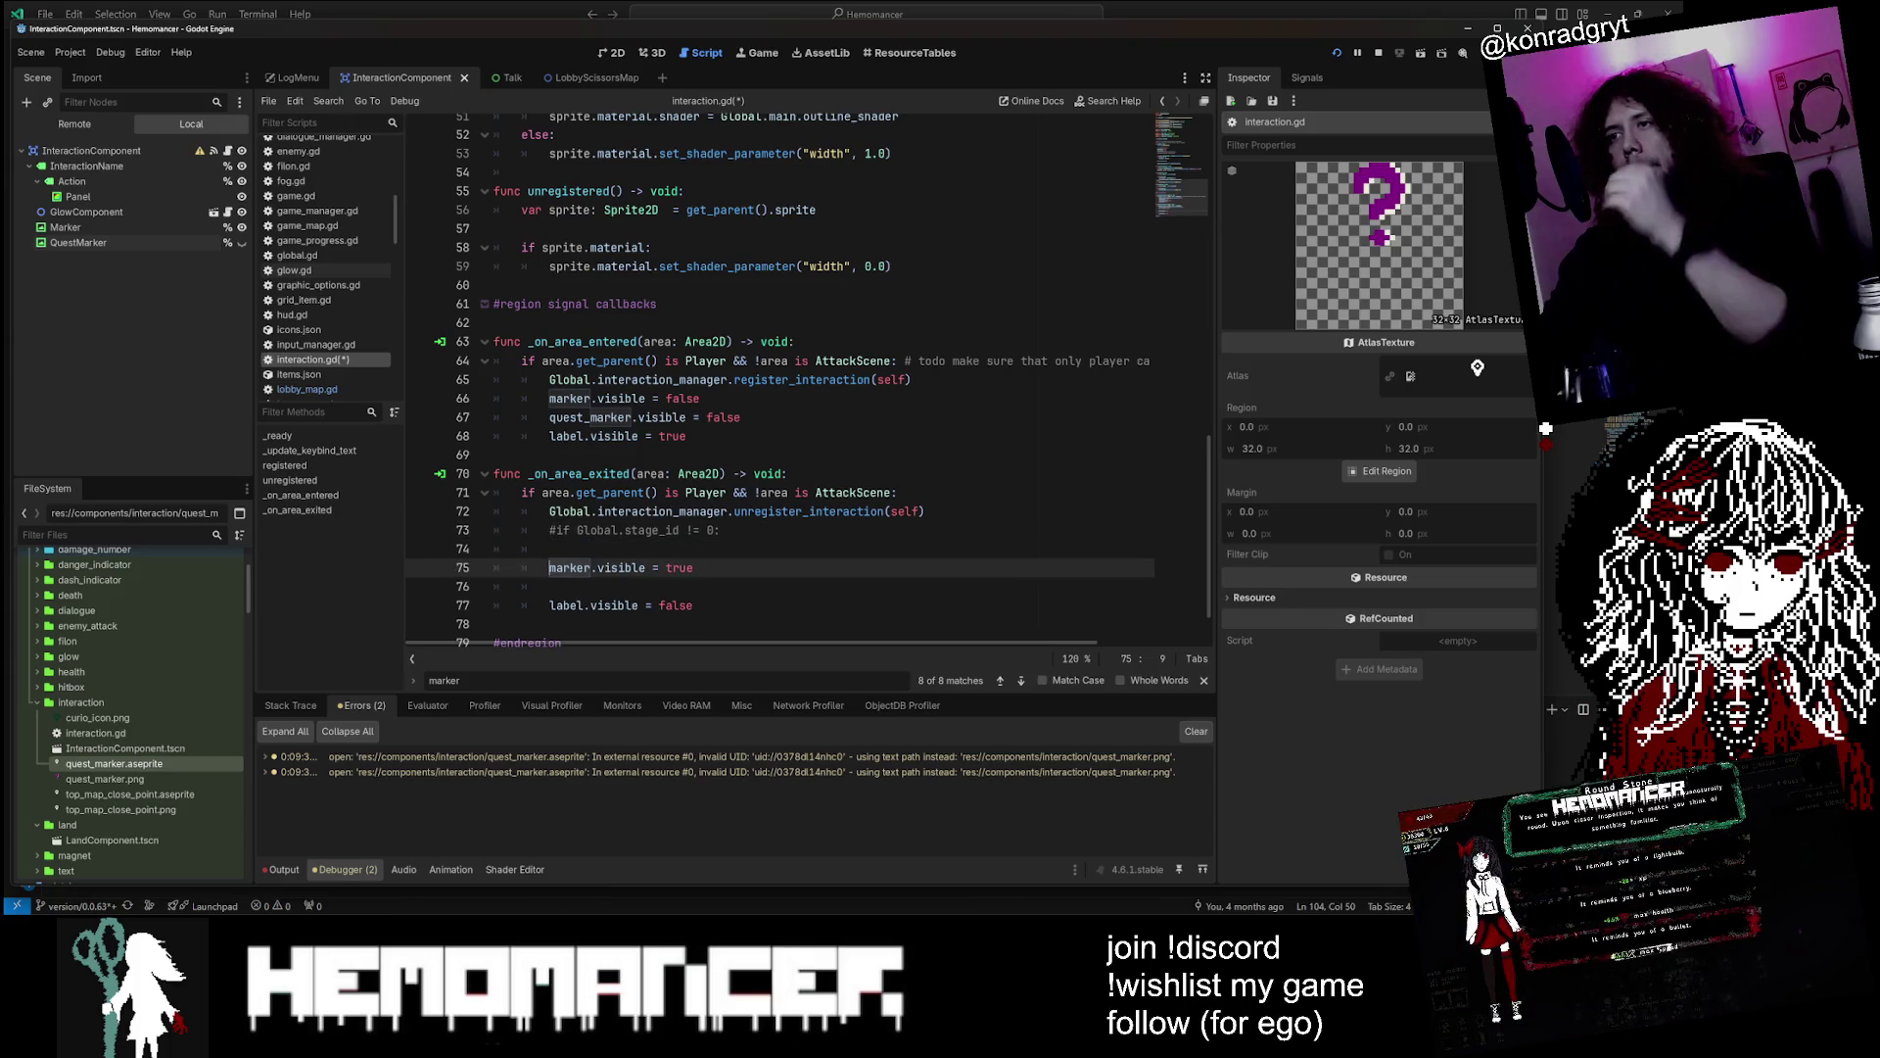
pyautogui.press('Down')
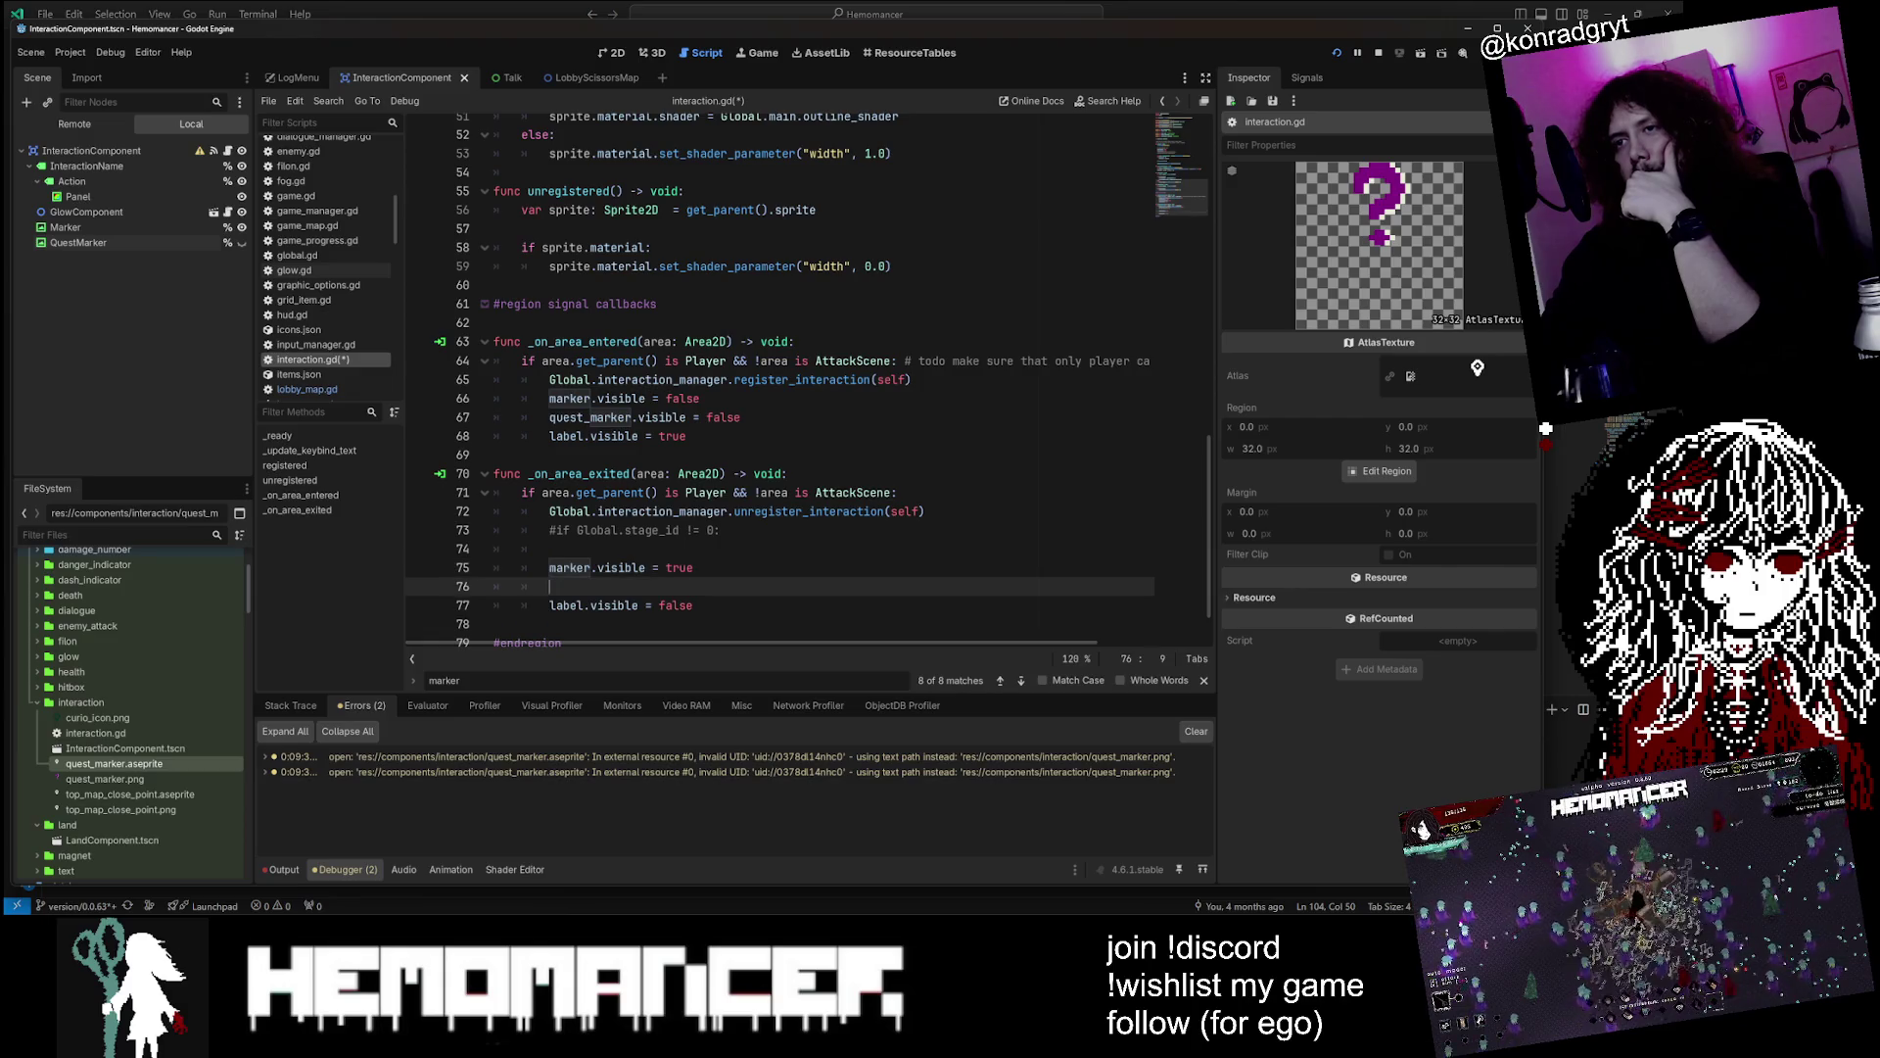
pyautogui.press('BackSpace')
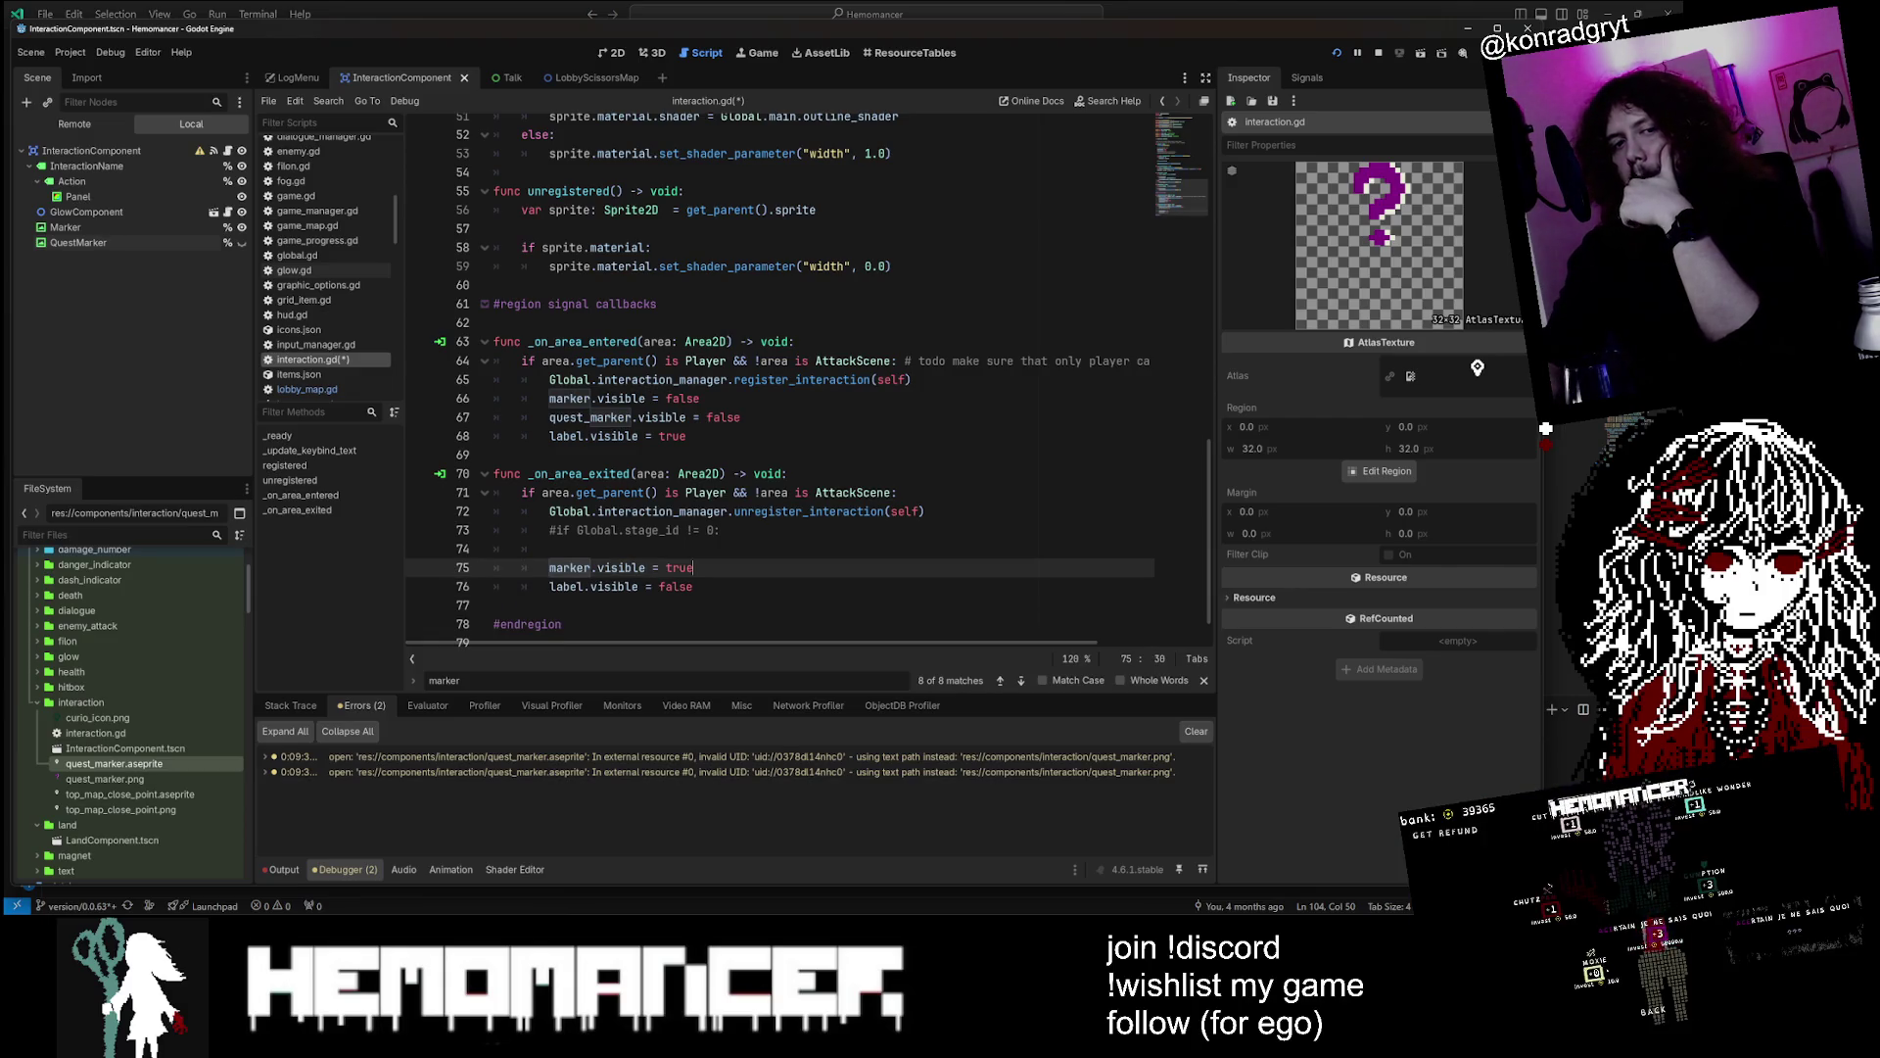
pyautogui.click(549, 549)
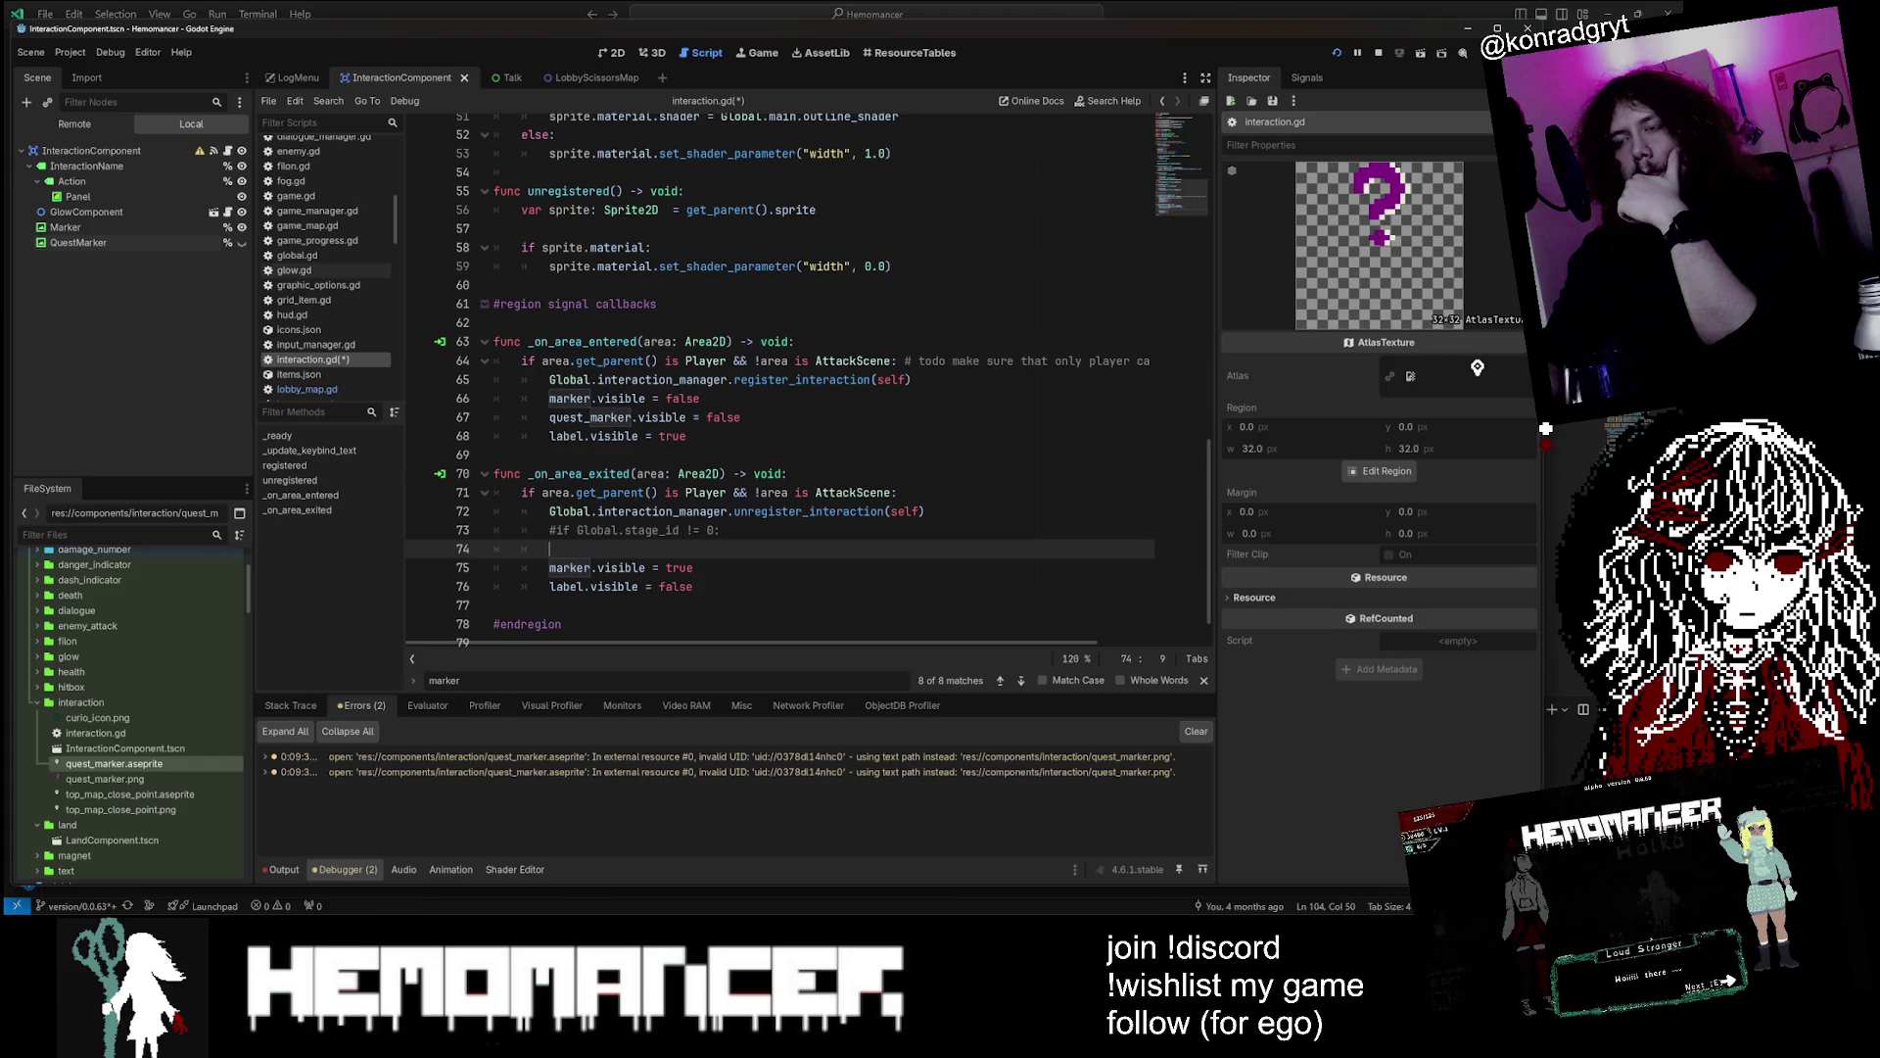
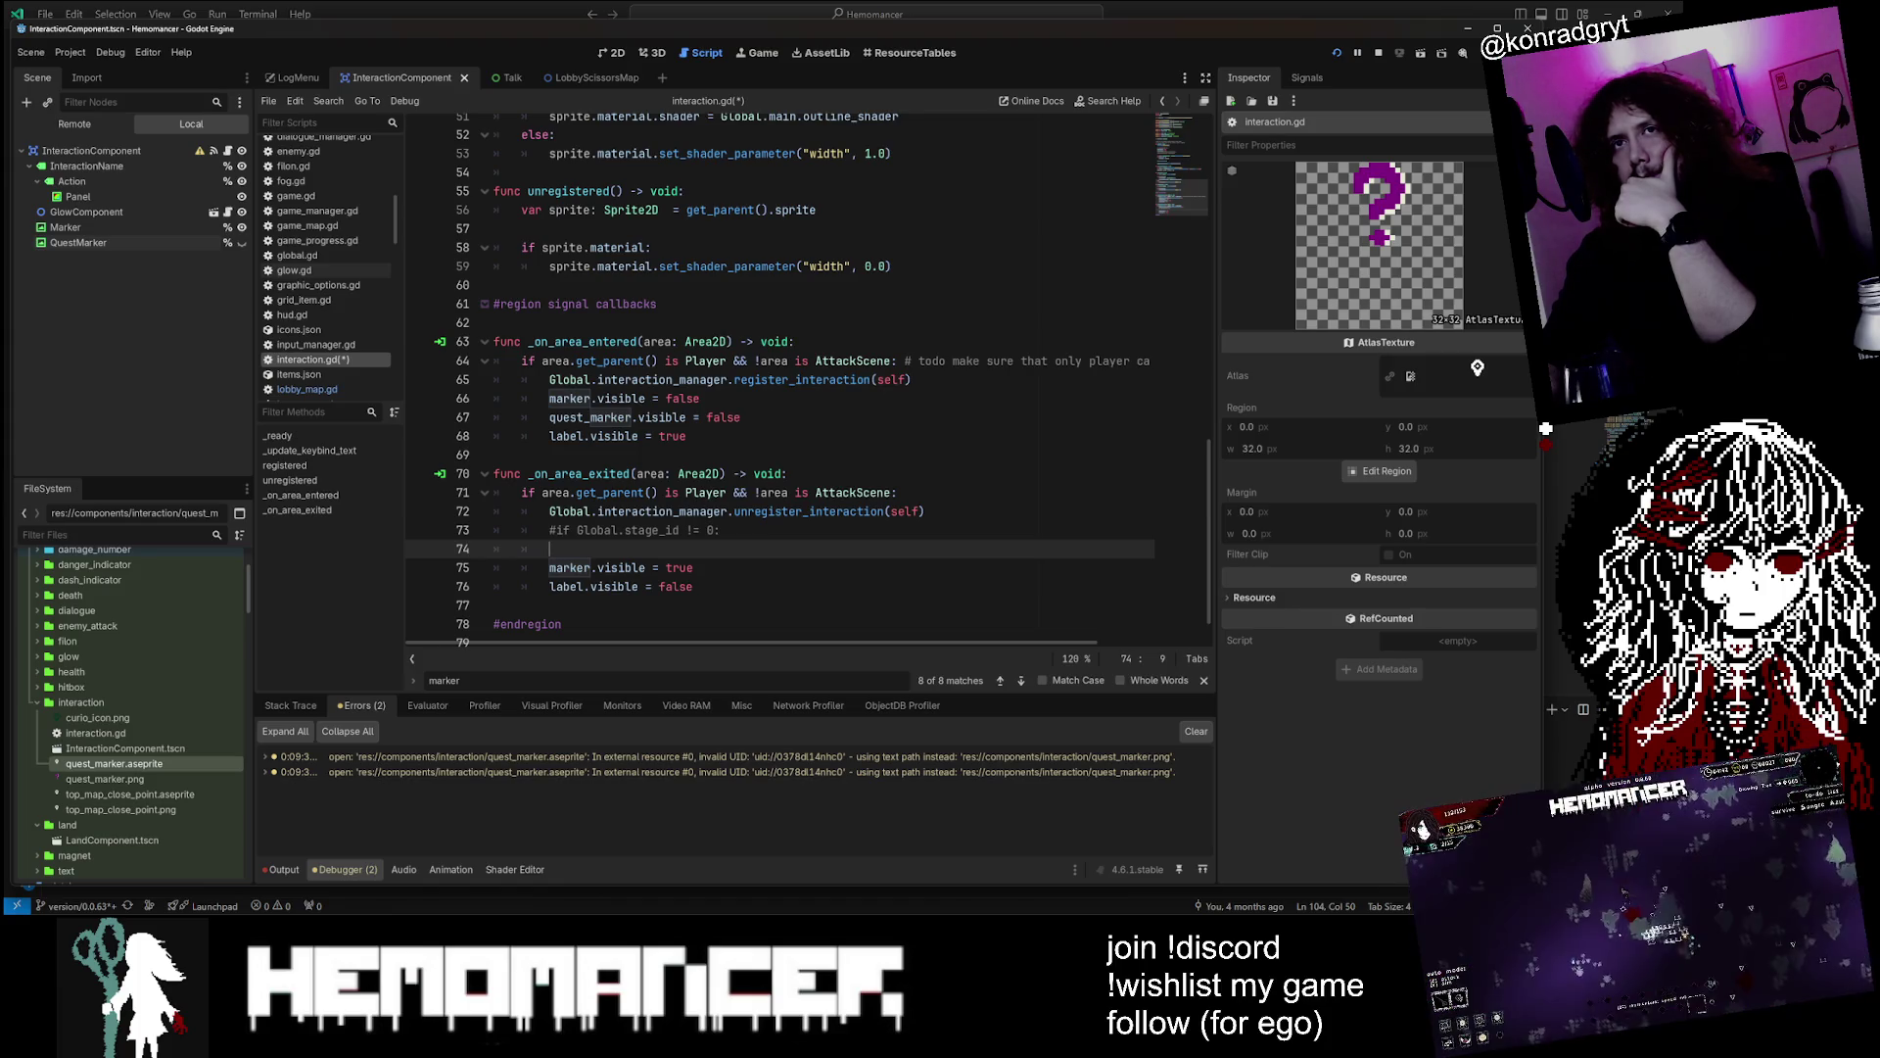
# Search interaction.gd for the marker references and step through the matches
pyautogui.scroll(2, 784, 382)
pyautogui.scroll(-1, 784, 382)
pyautogui.scroll(15, 783, 382)
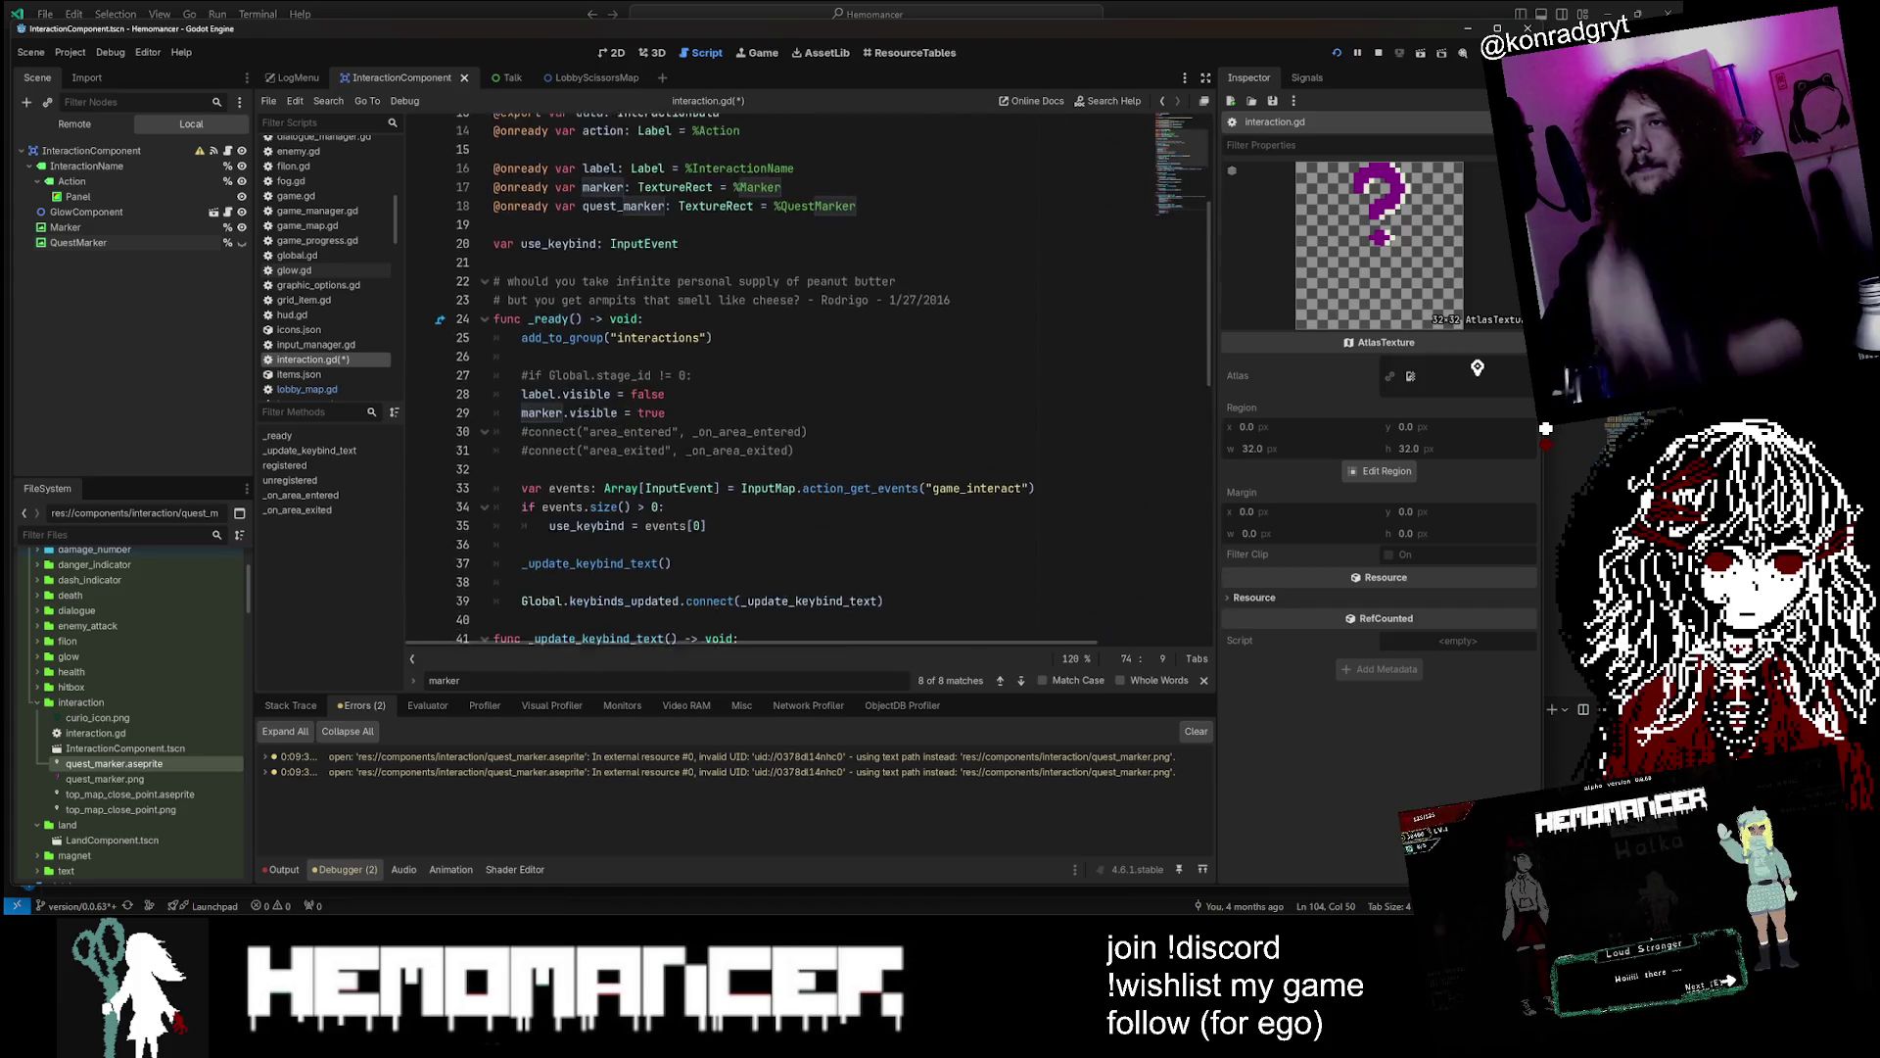
pyautogui.hotkey('ctrl', 'f')
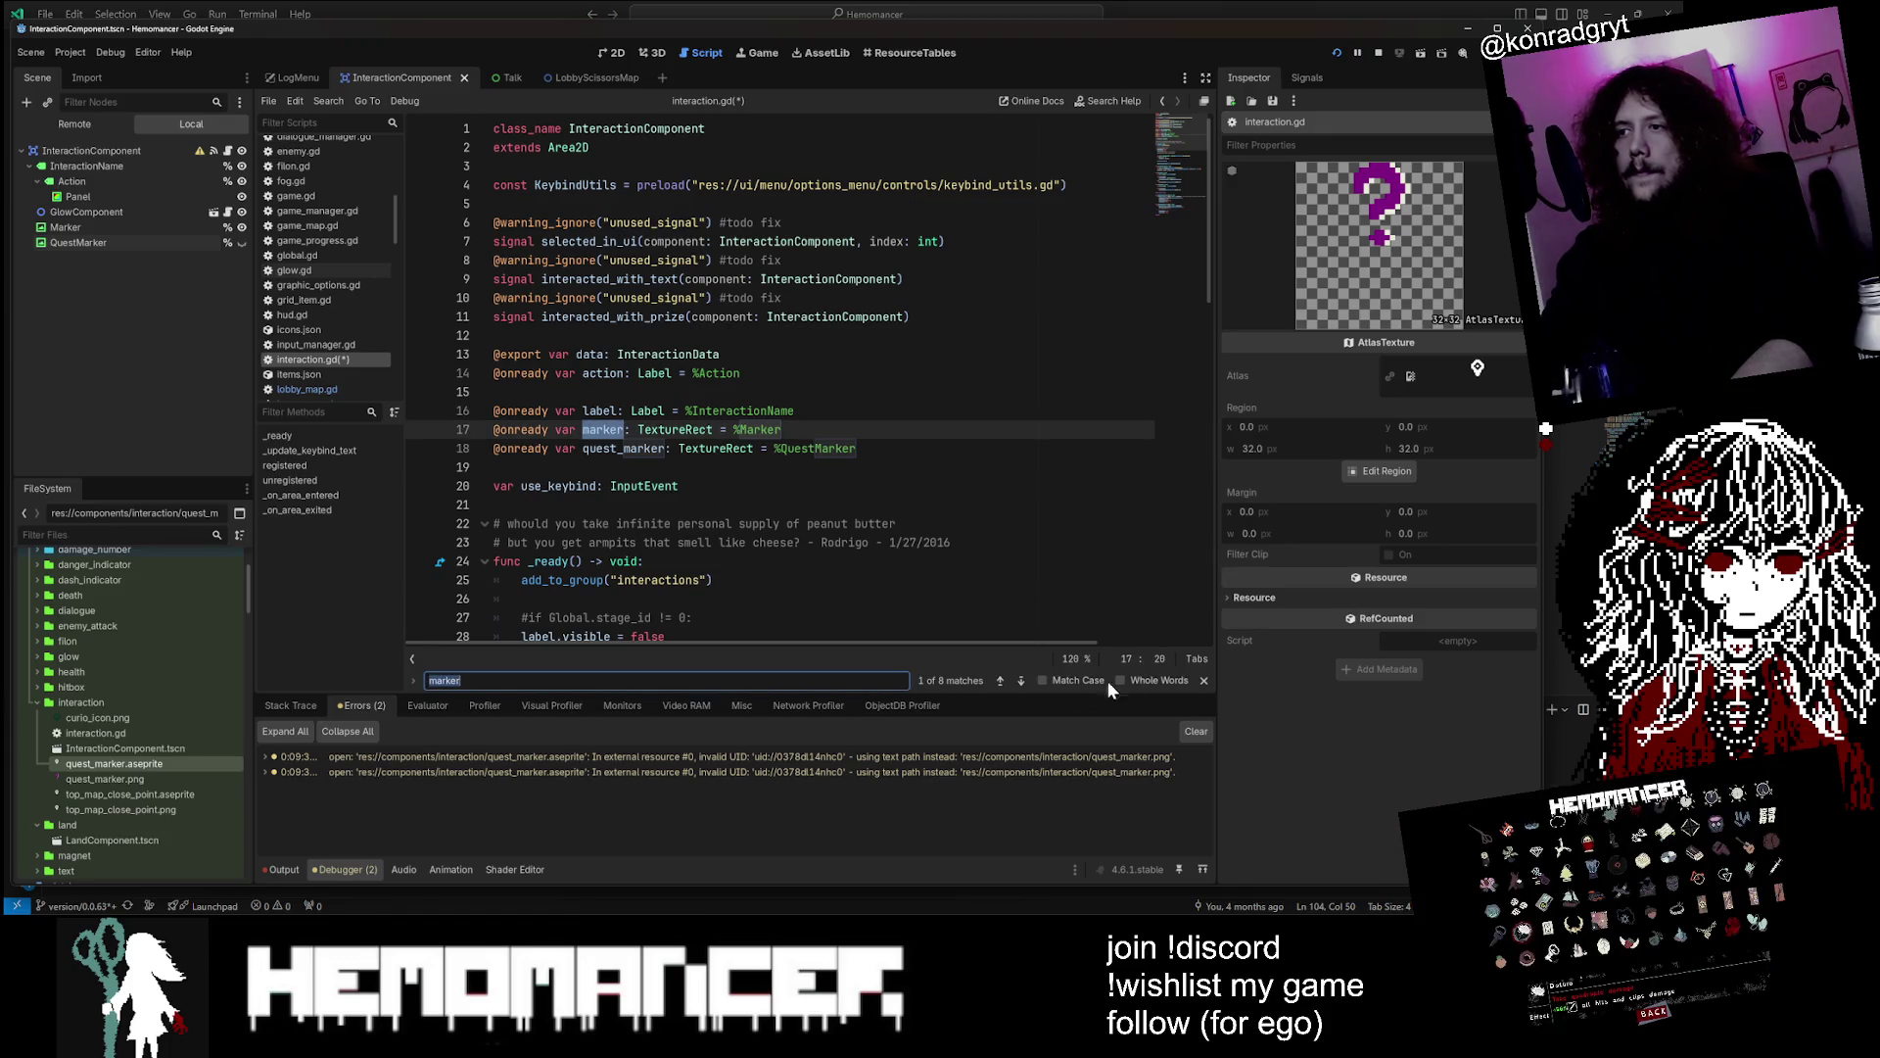
pyautogui.click(1016, 680)
pyautogui.click(1017, 680)
pyautogui.click(1016, 680)
pyautogui.click(1017, 680)
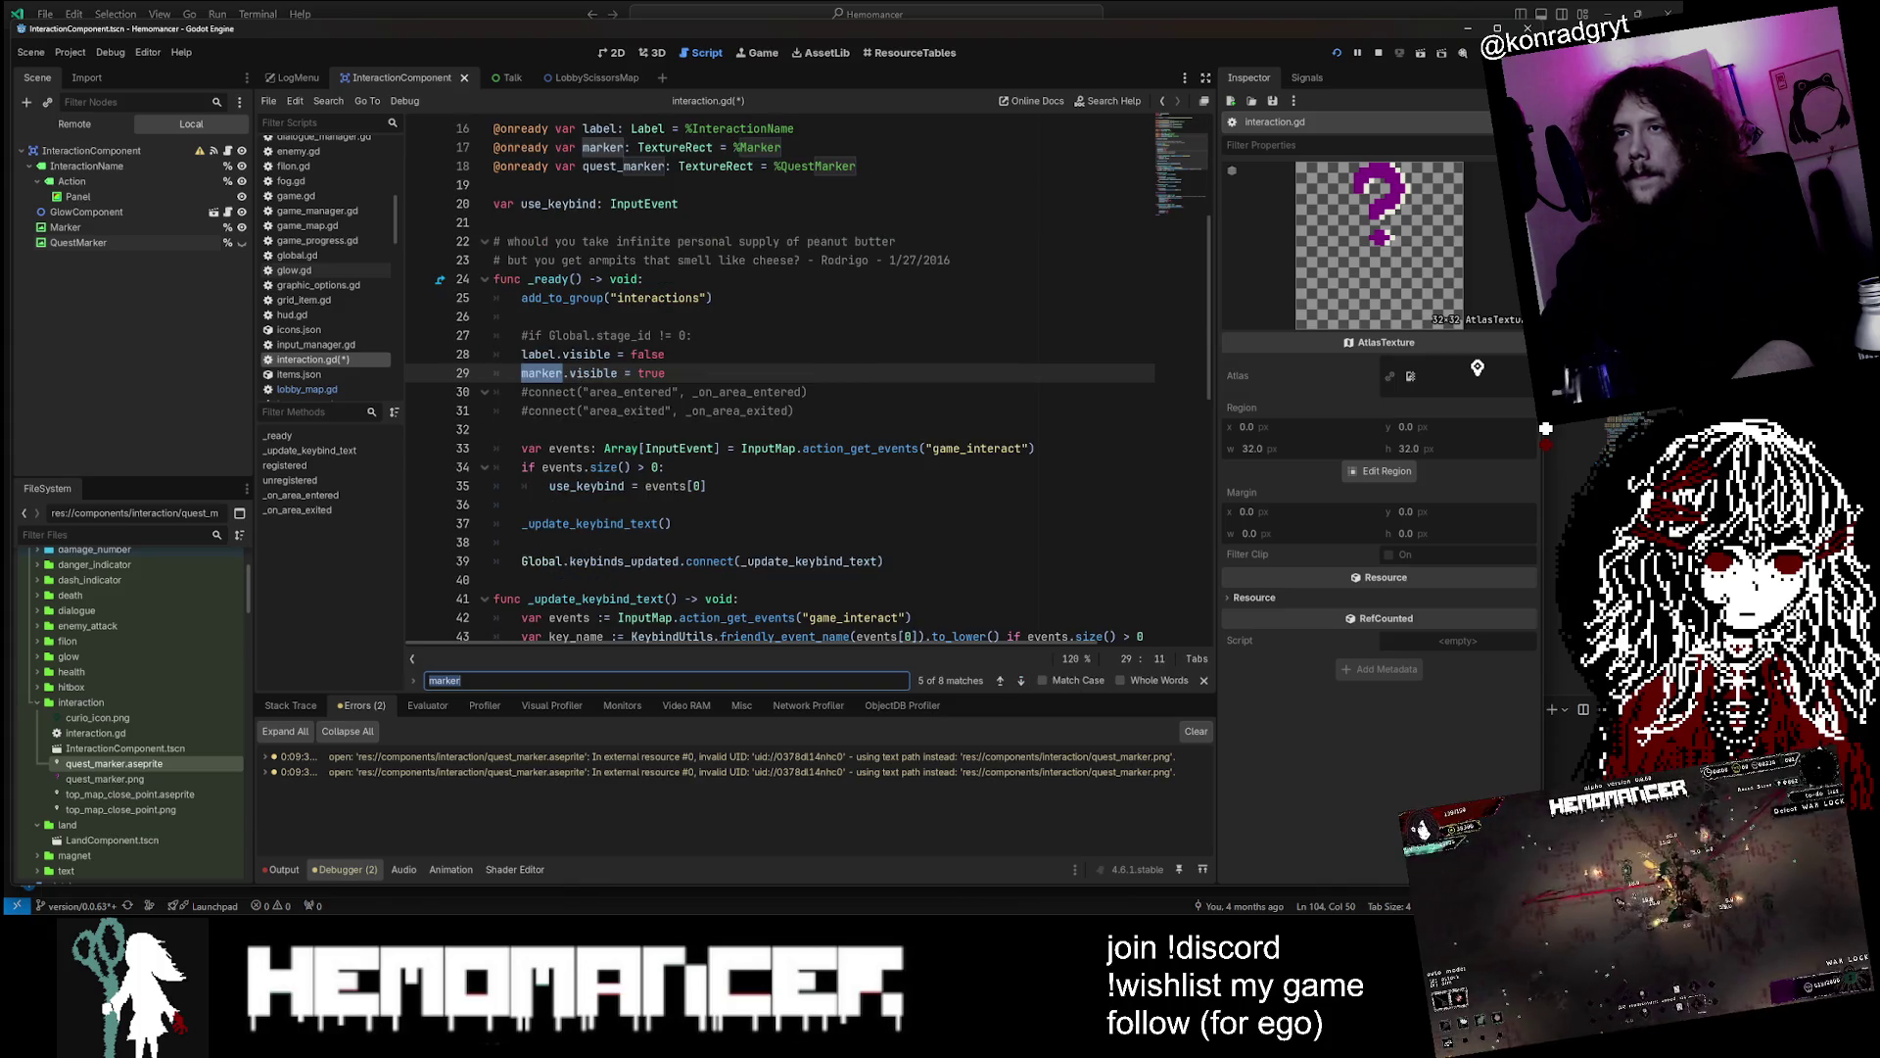
# Wrap the marker line in _ready with an empty if and an else branch
pyautogui.click(521, 372)
pyautogui.press('Return')
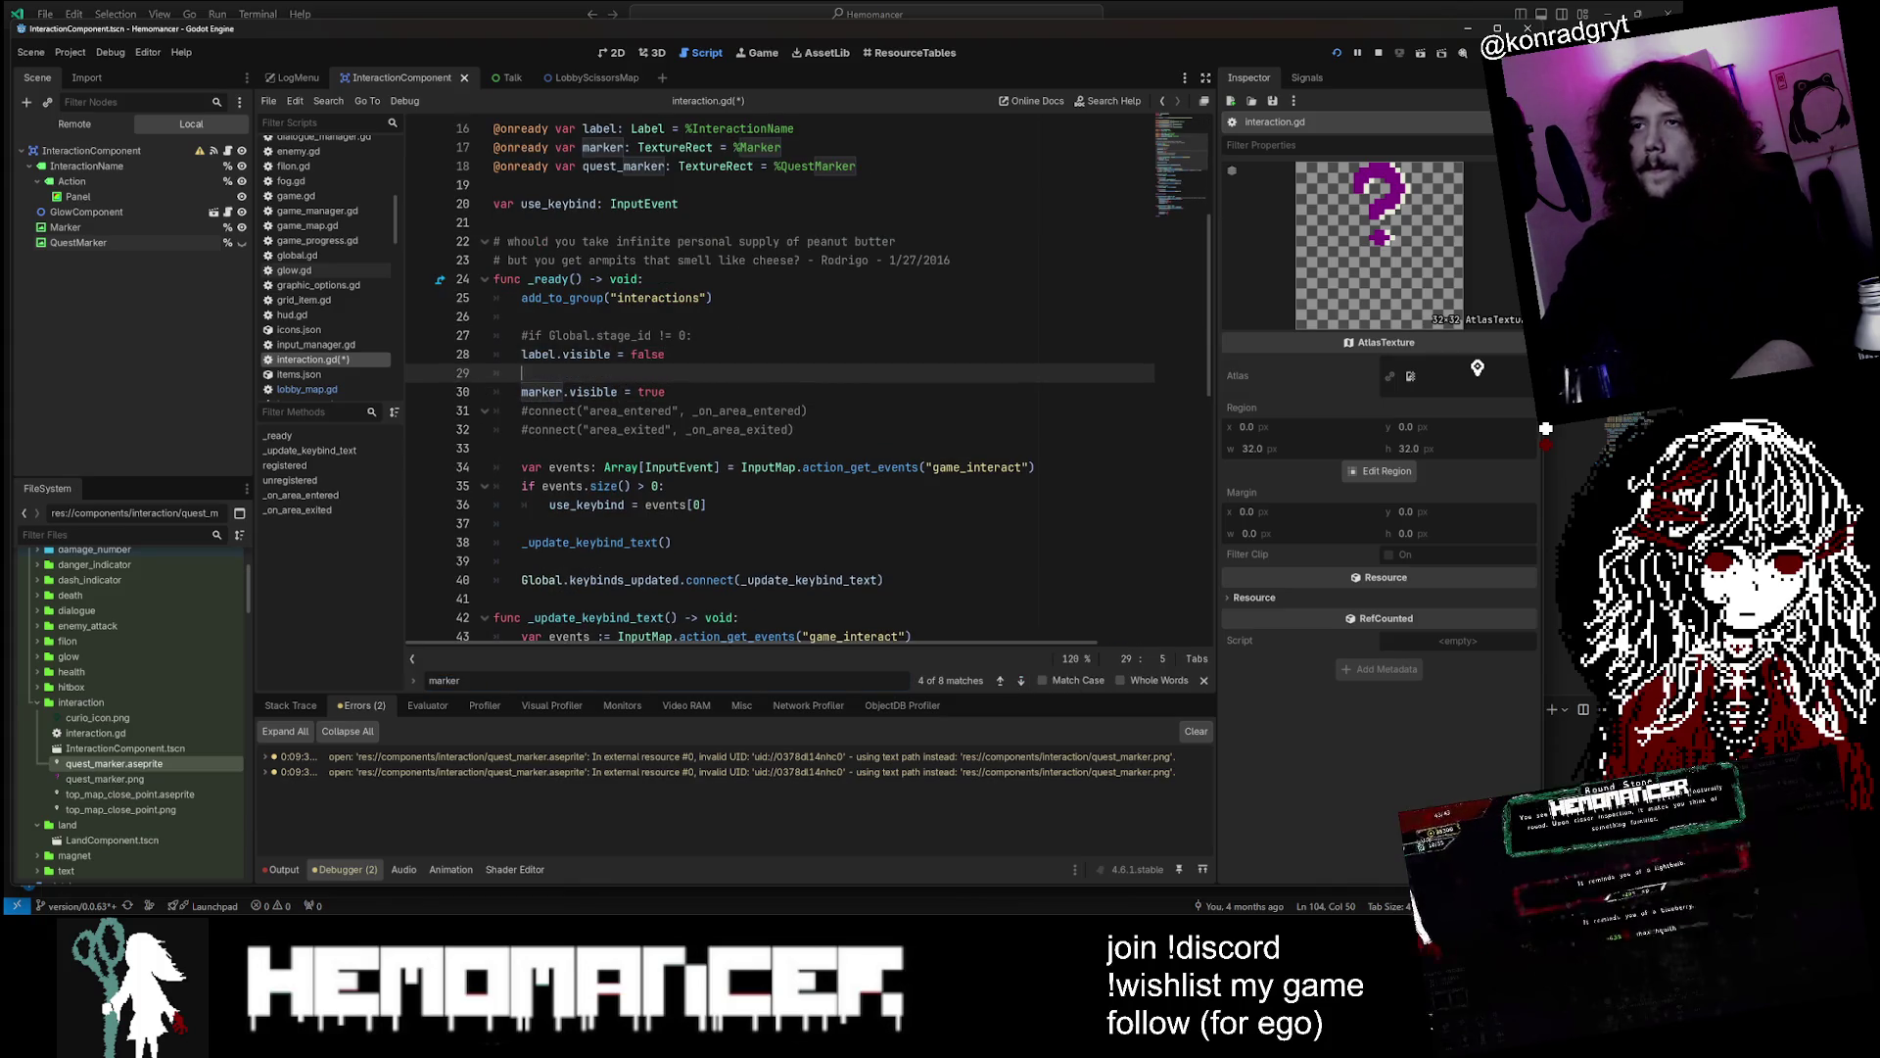
pyautogui.press('End')
pyautogui.press('Return')
pyautogui.press('Return')
pyautogui.press('Up')
pyautogui.press('Up')
pyautogui.hotkey('ctrl', 'shift', 'Return')
pyautogui.write('if')
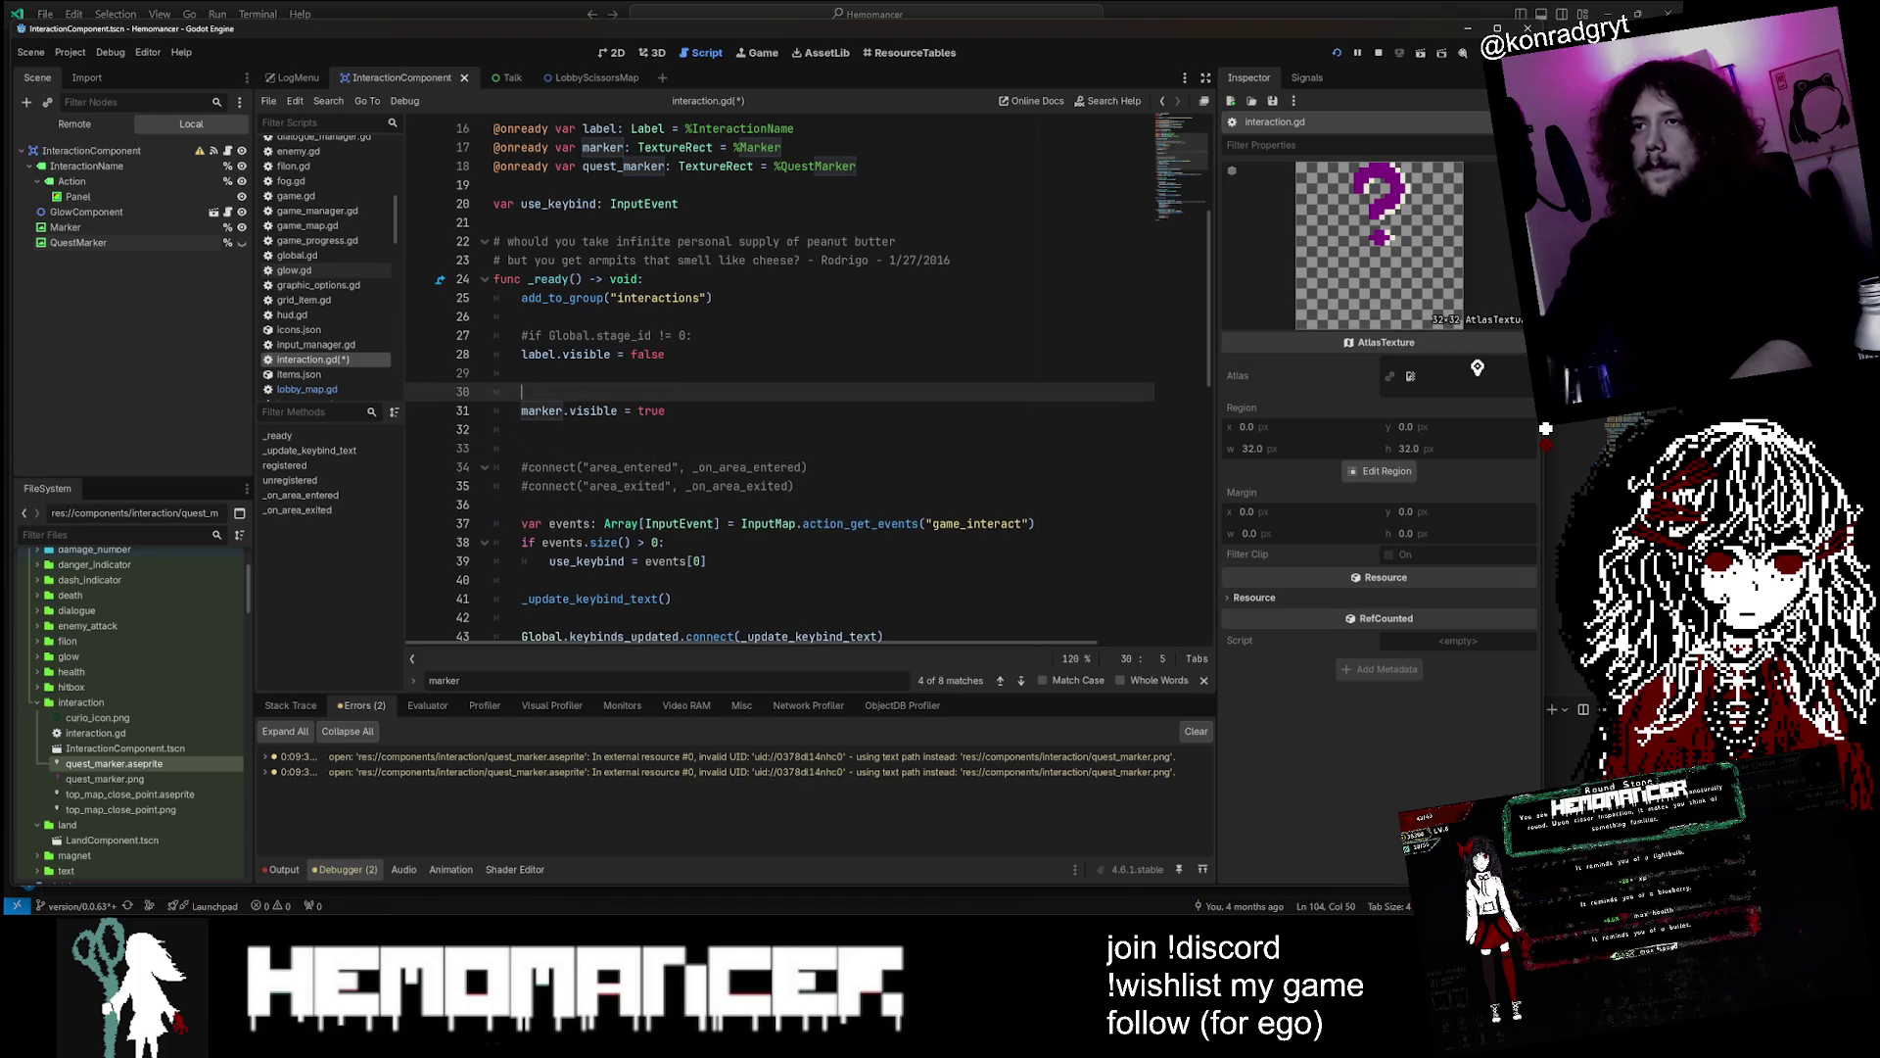
pyautogui.press('Return')
pyautogui.press('Return')
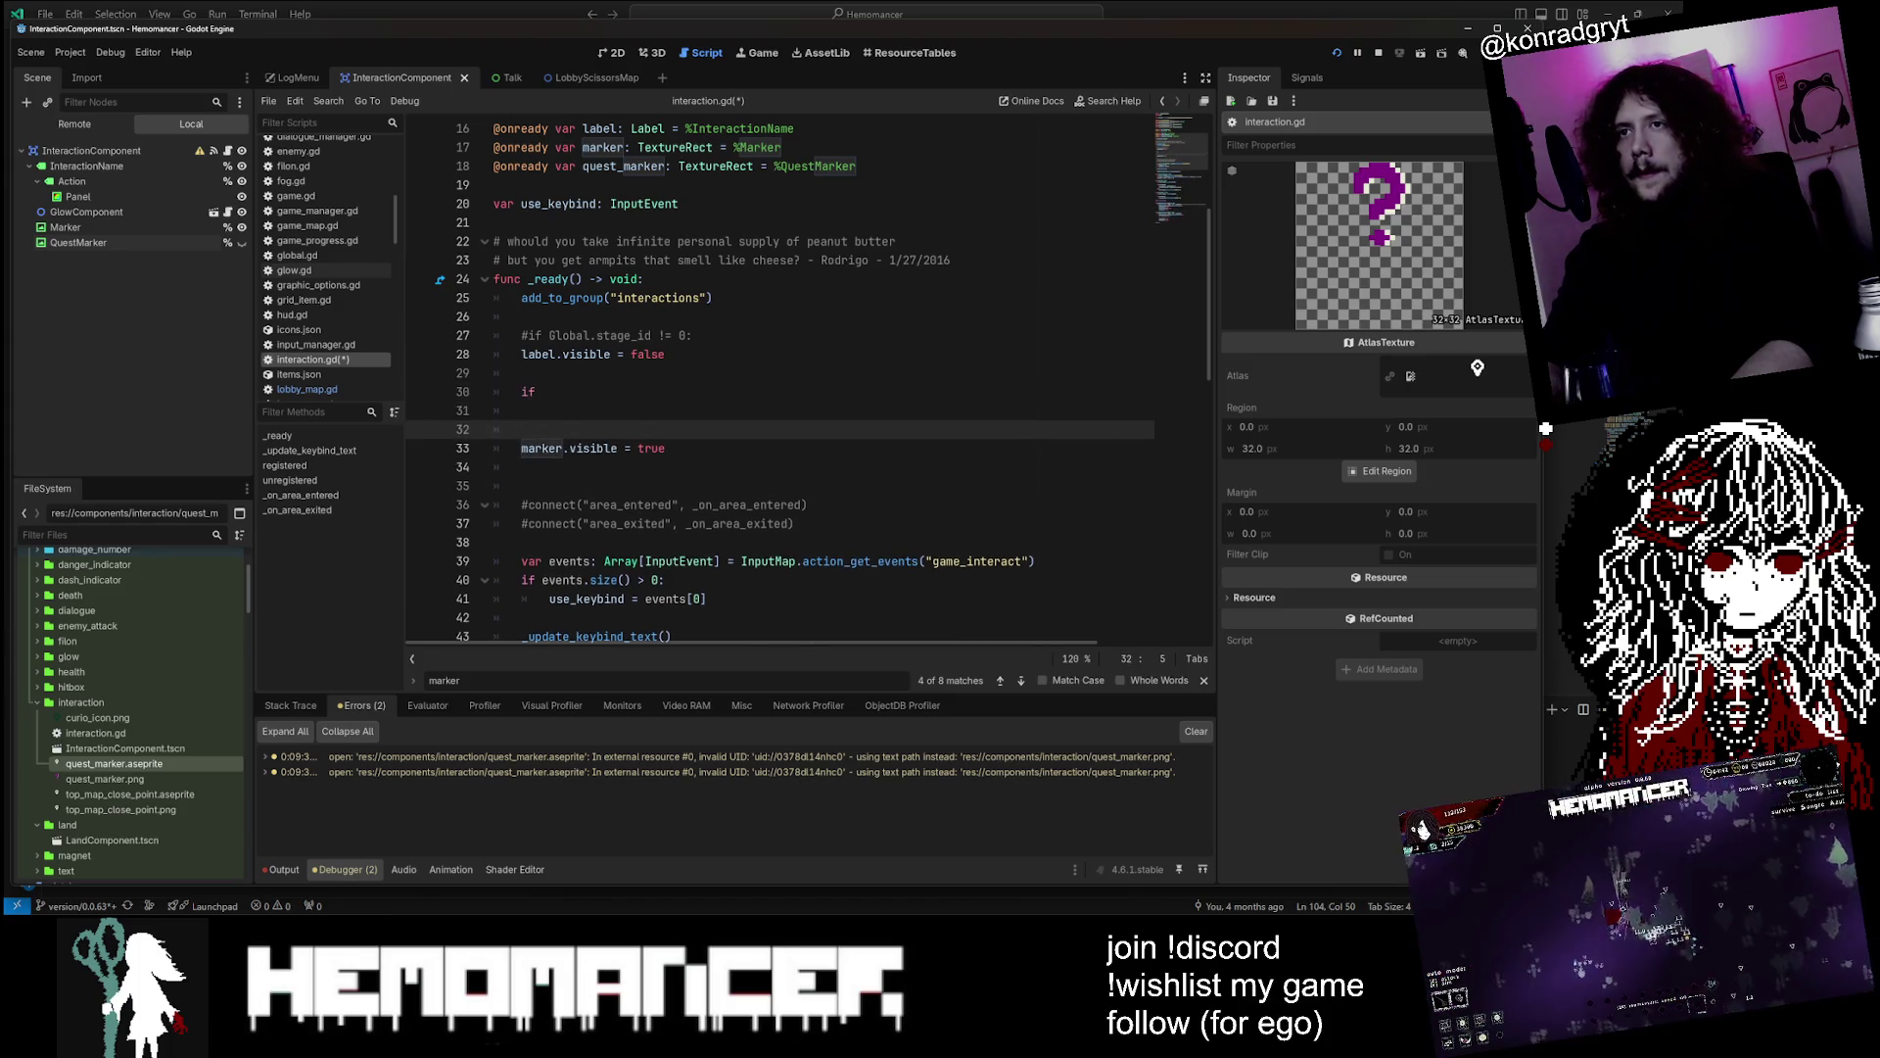
pyautogui.write('e:')
pyautogui.press('Down')
pyautogui.press('Tab')
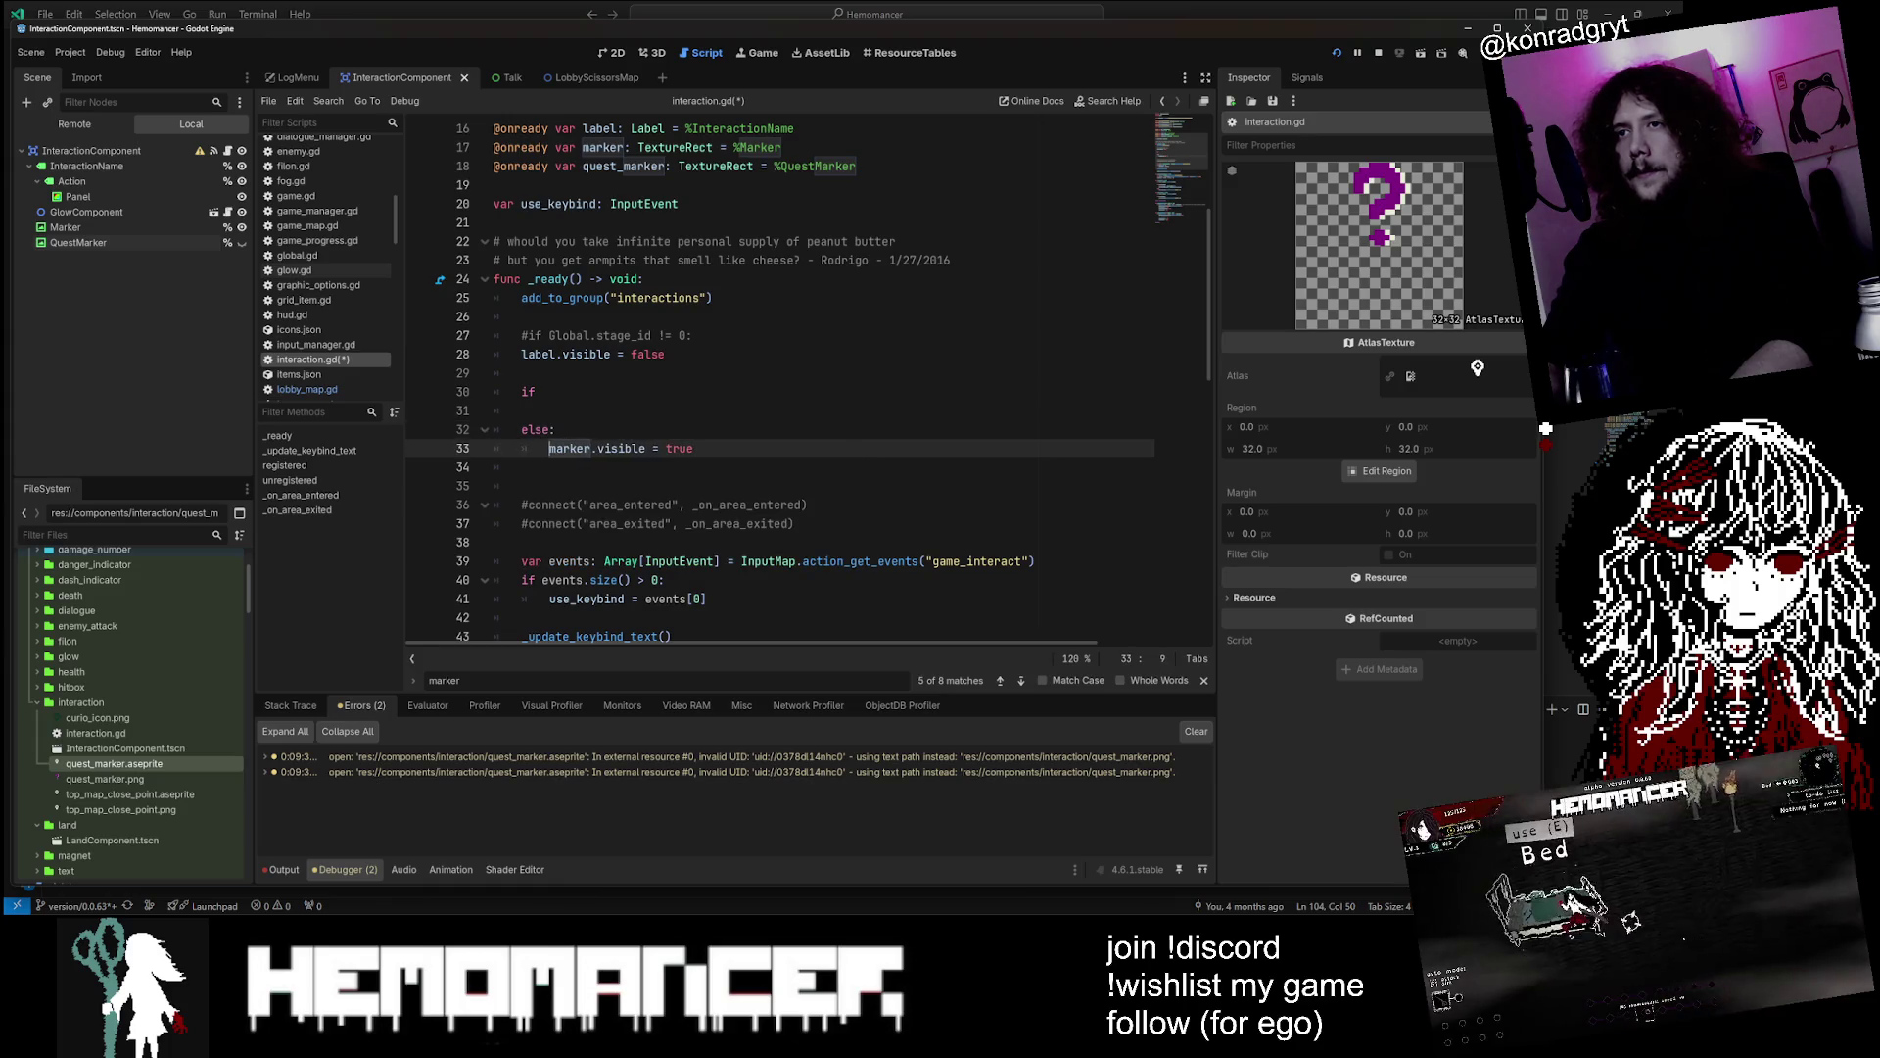
pyautogui.press('Up')
pyautogui.press('Up')
# In the if branch, set quest_marker.visible = true and save the script
pyautogui.write('uest')
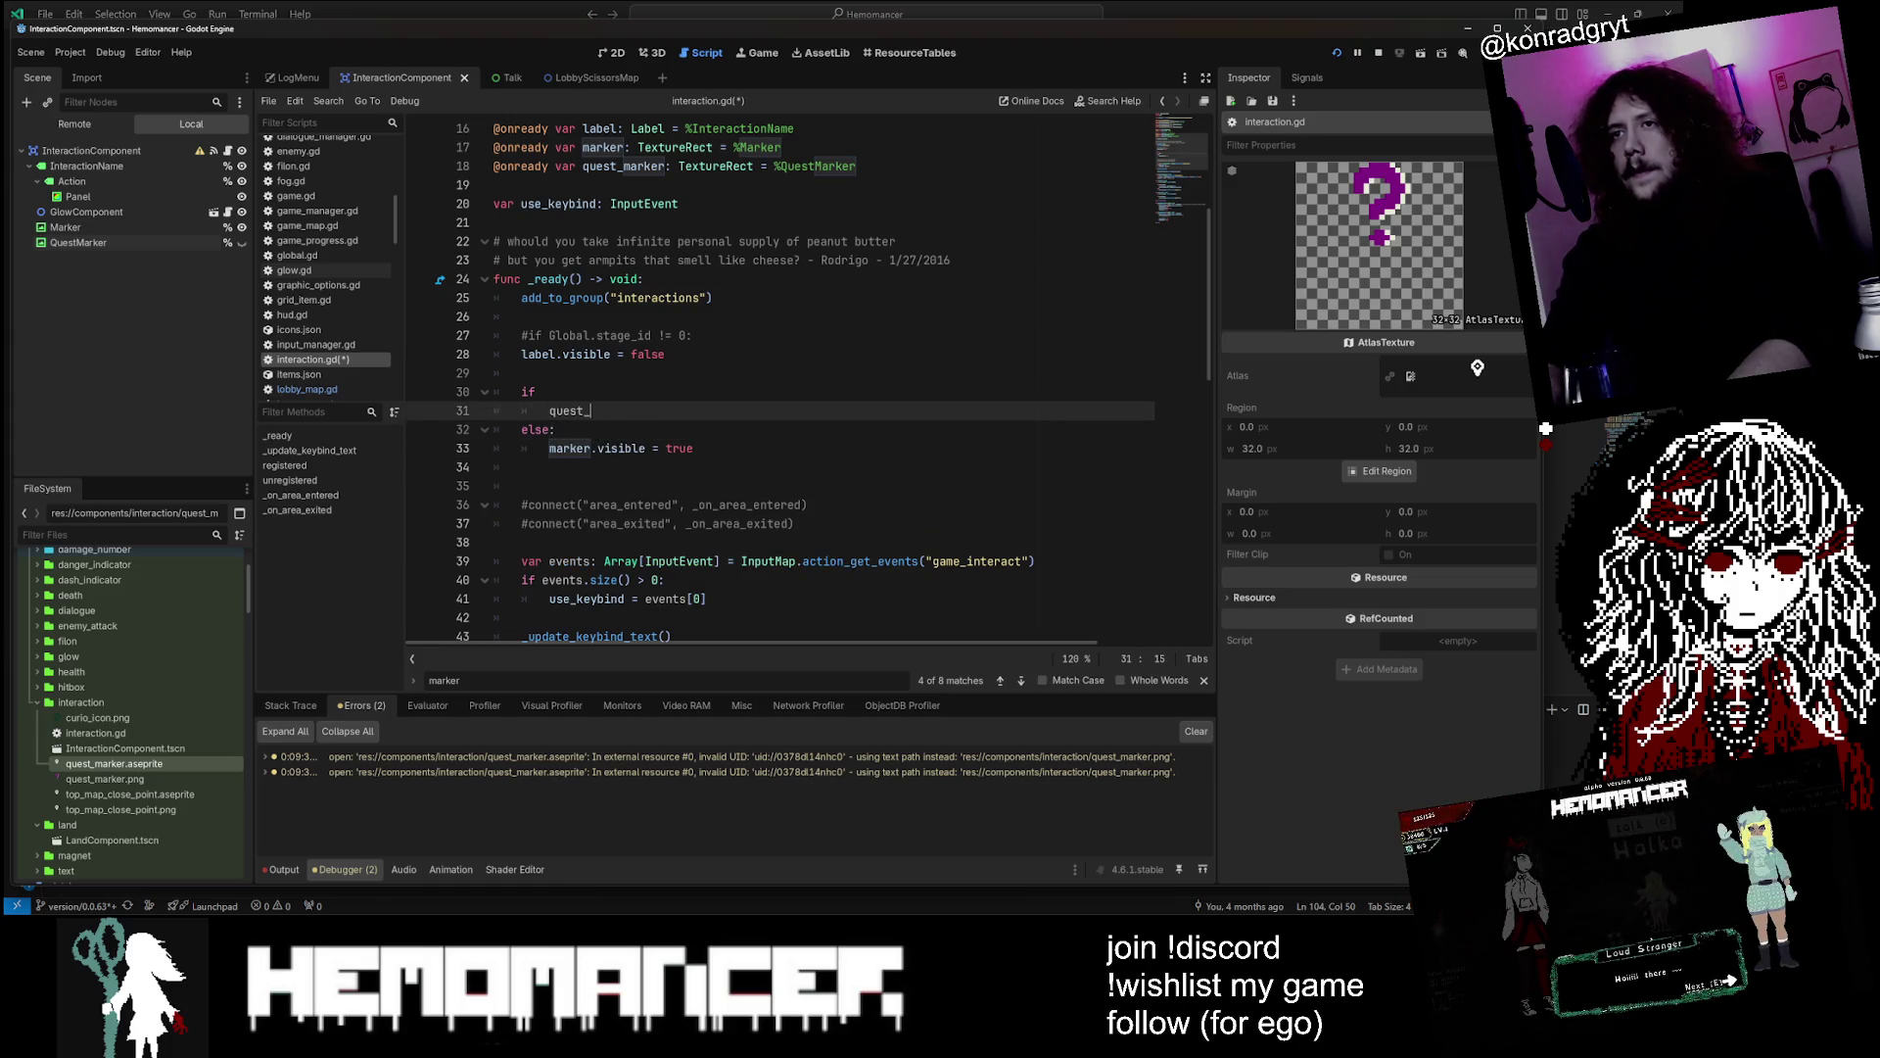
pyautogui.write('marker.')
pyautogui.press('Return')
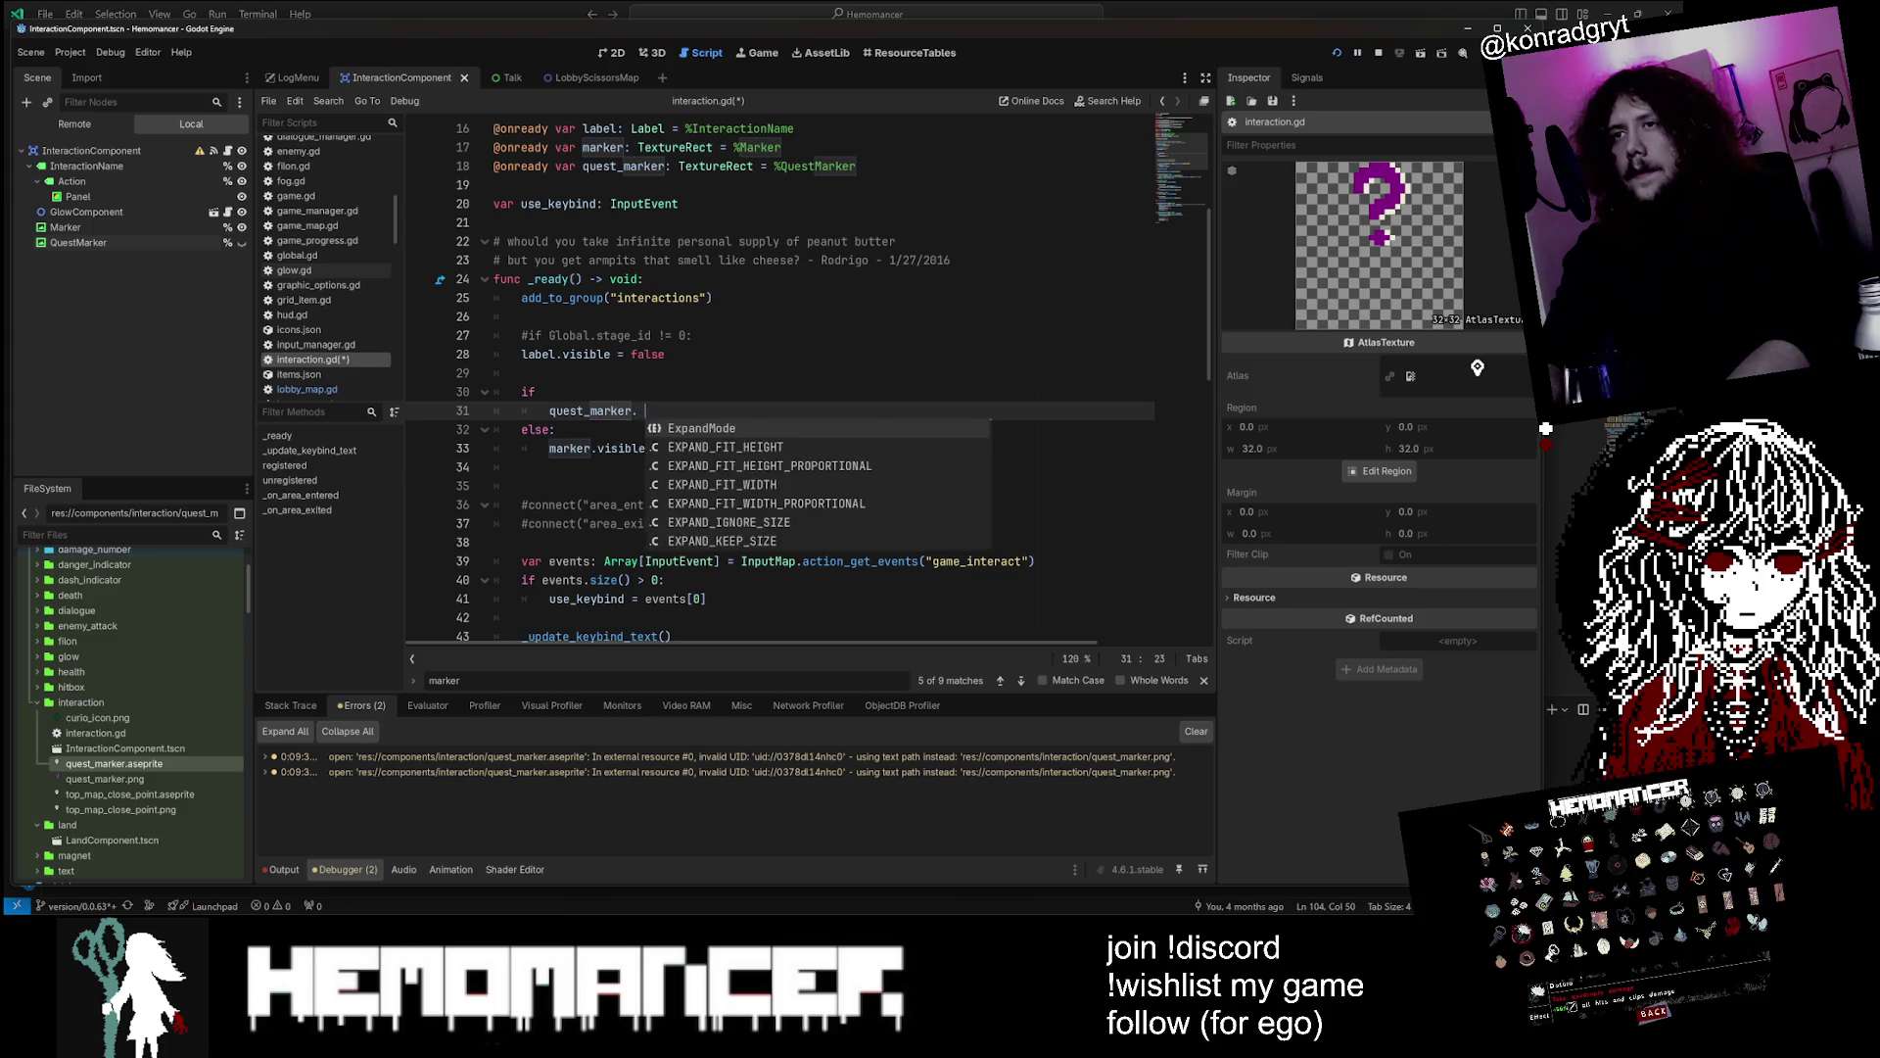
pyautogui.write('vis')
pyautogui.press('Return')
pyautogui.write('ue')
pyautogui.hotkey('ctrl', 's')
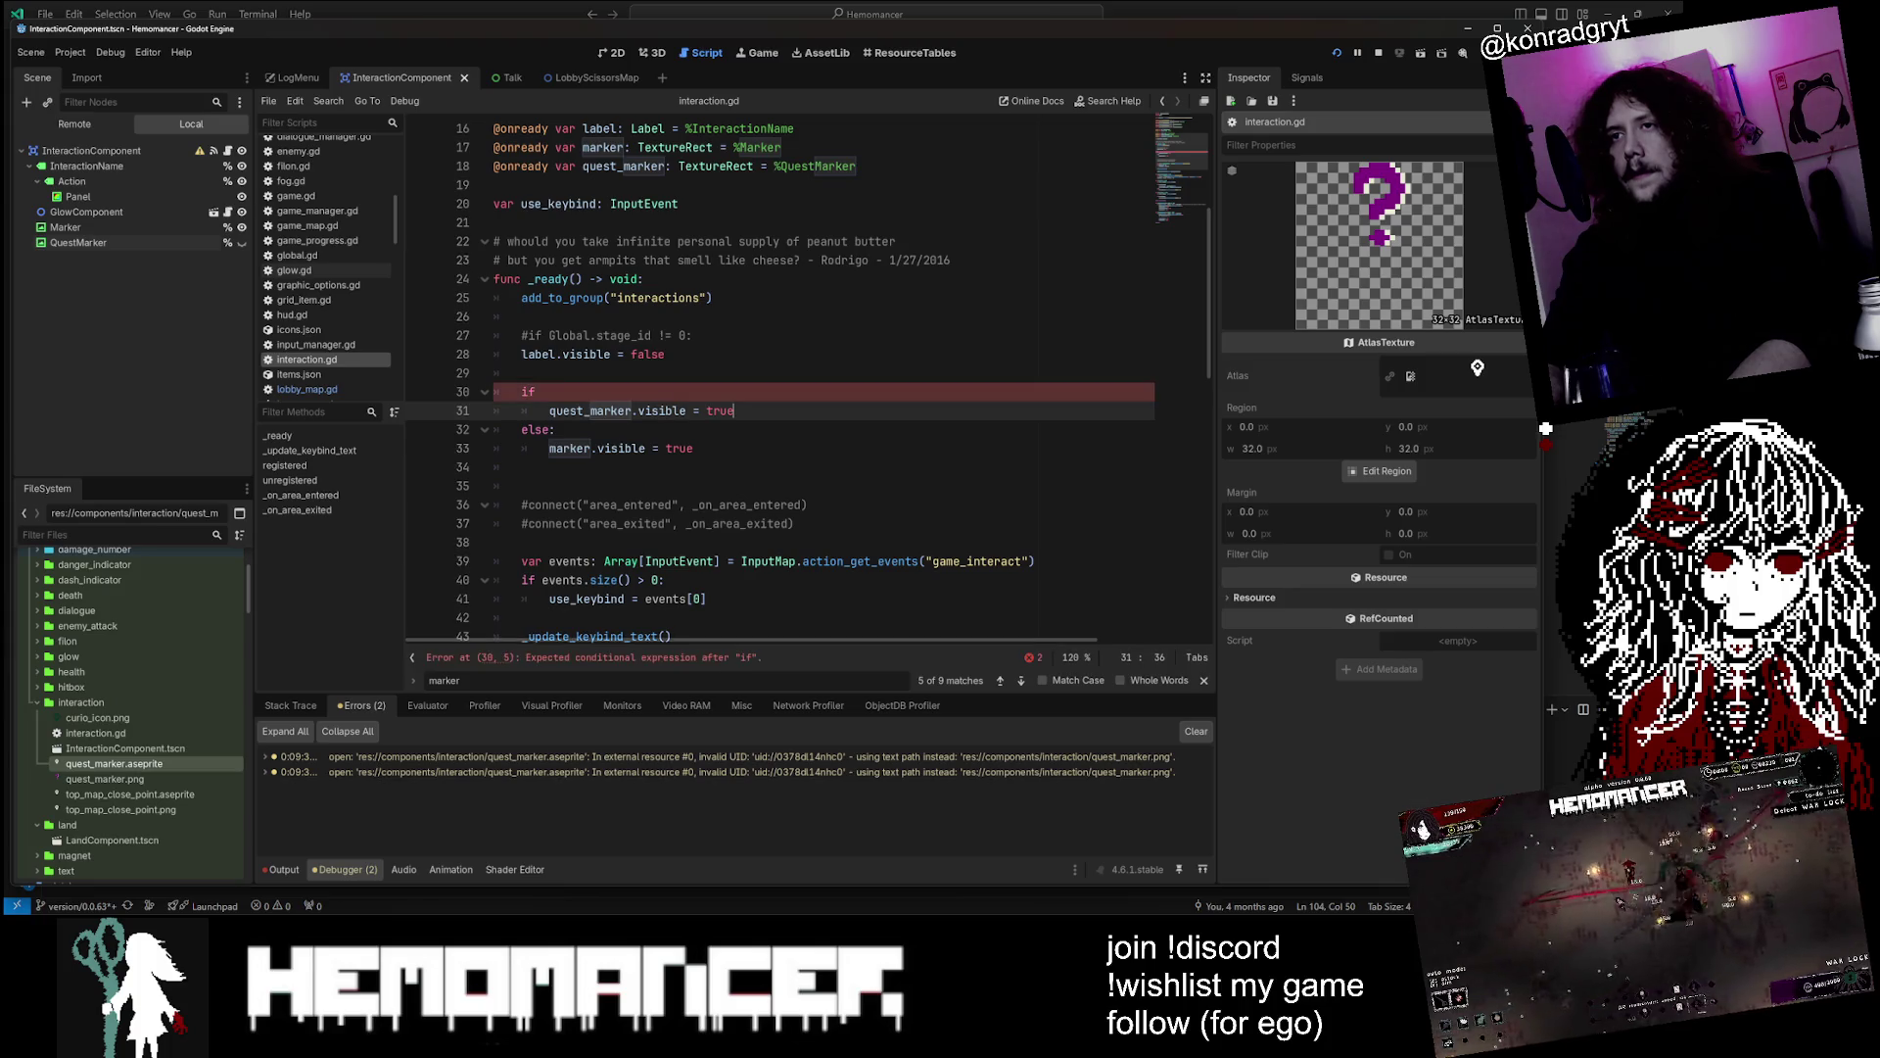
# Add marker.visible = false below it in the if branch
pyautogui.hotkey('ctrl', 'shift', 'd')
pyautogui.press('Left')
pyautogui.press('BackSpace')
pyautogui.press('BackSpace')
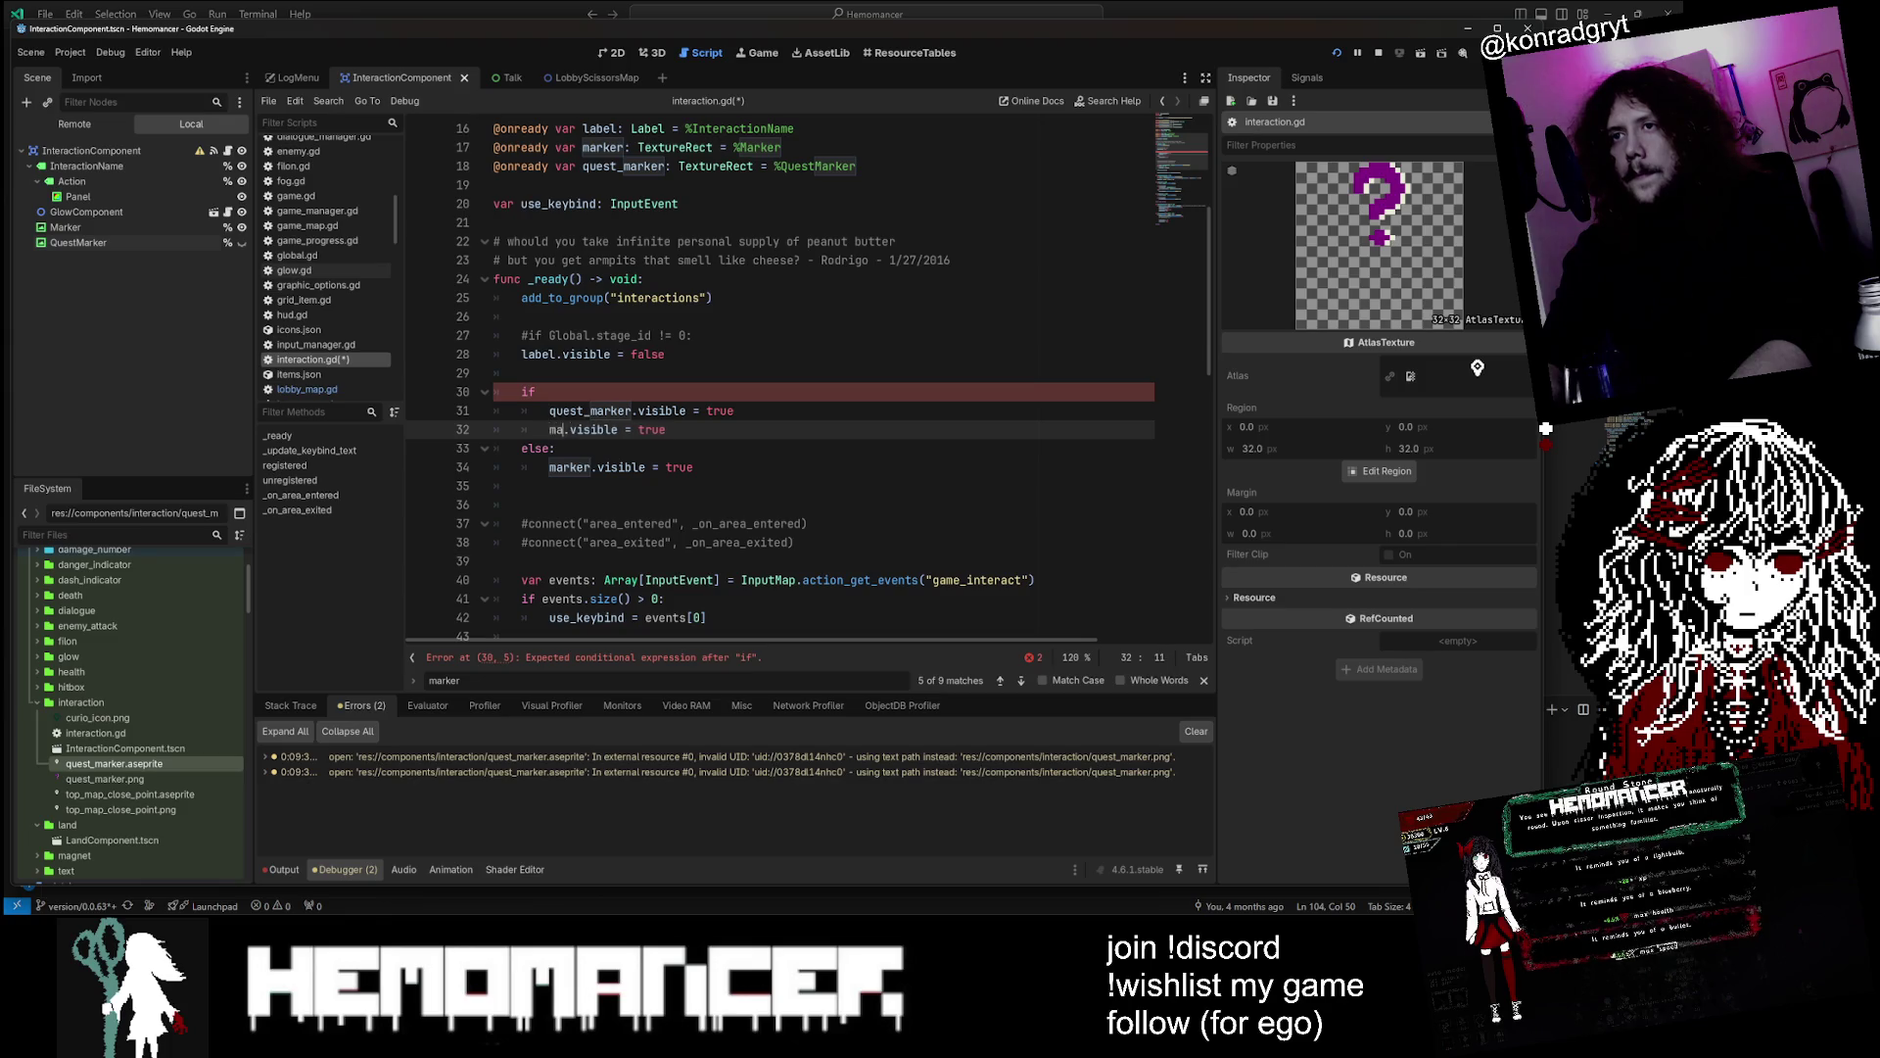
pyautogui.write('rker')
pyautogui.press('Escape')
pyautogui.press('End')
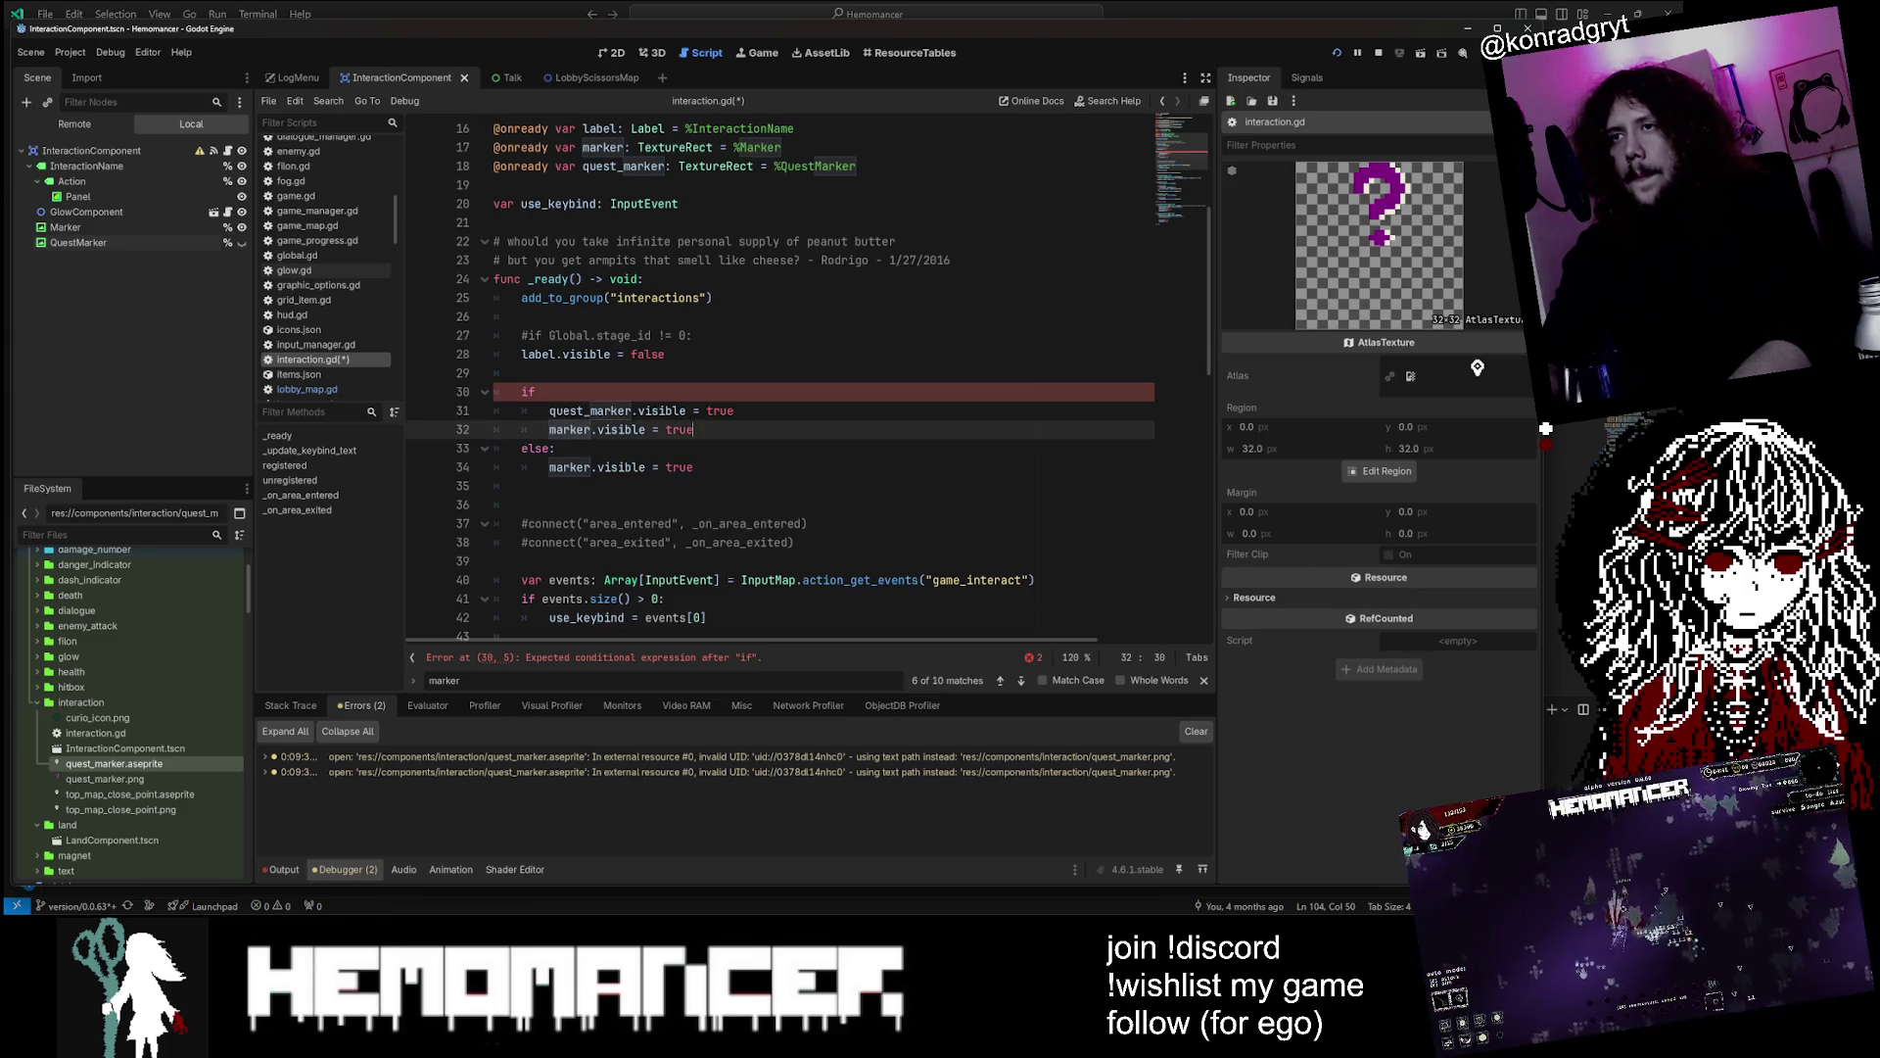
pyautogui.press('BackSpace')
pyautogui.press('BackSpace')
pyautogui.write('f')
pyautogui.press('Return')
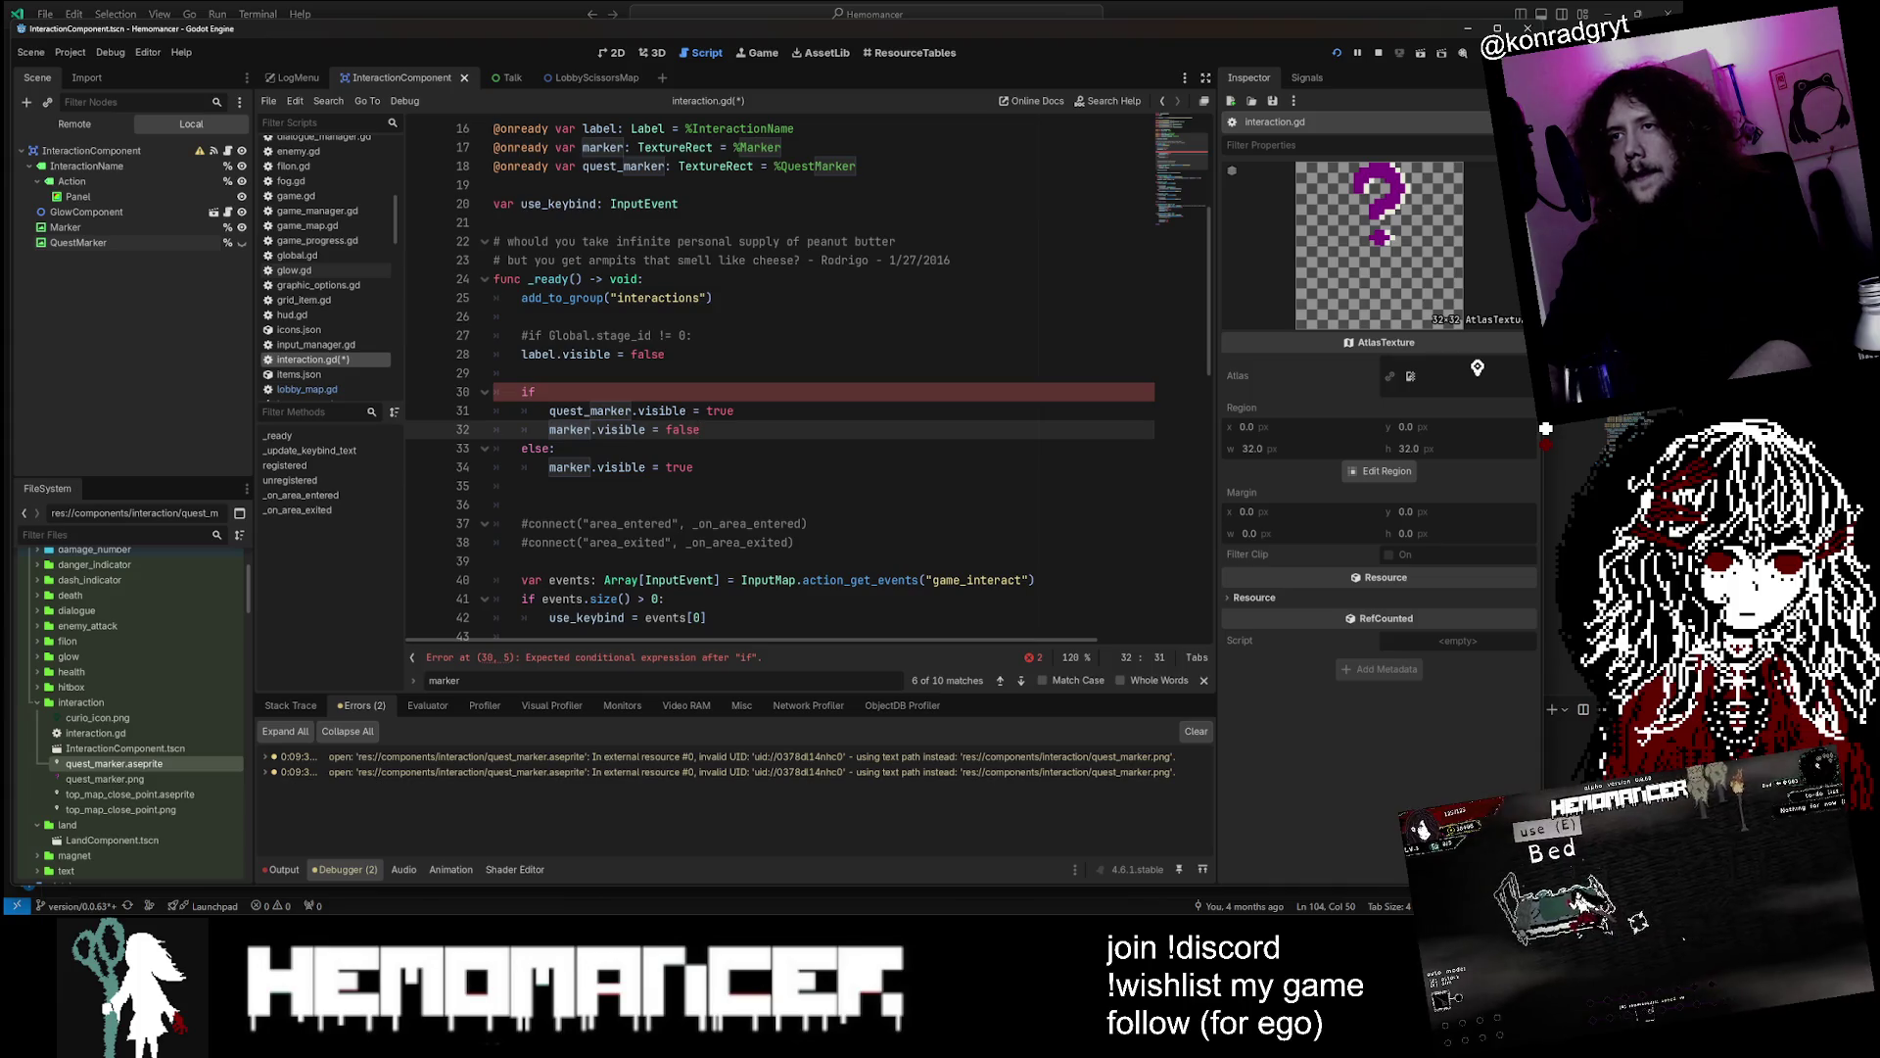
# In the else branch, add quest_marker.visible = false next to the marker line
pyautogui.click(694, 467)
pyautogui.hotkey('ctrl', 'shift', 'd')
pyautogui.click(687, 410)
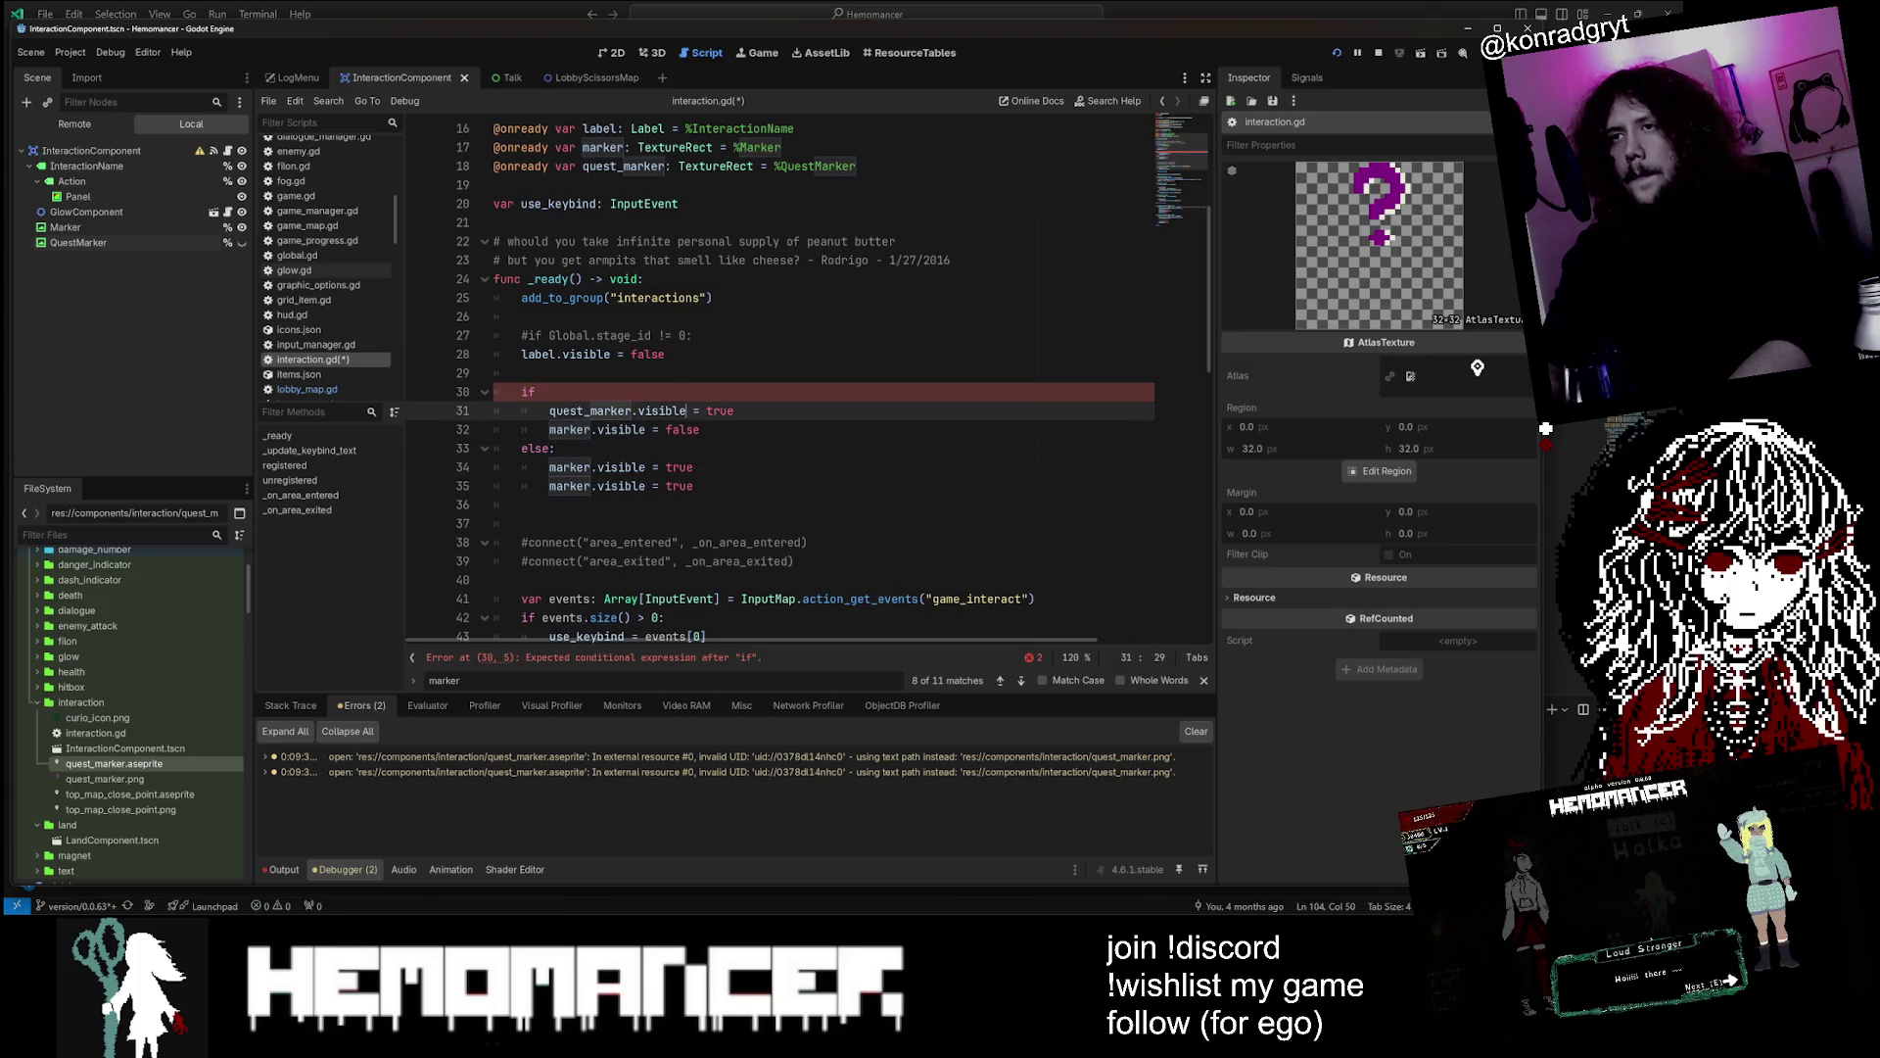
pyautogui.moveTo(631, 410); pyautogui.dragTo(550, 410)
pyautogui.hotkey('ctrl', 'c')
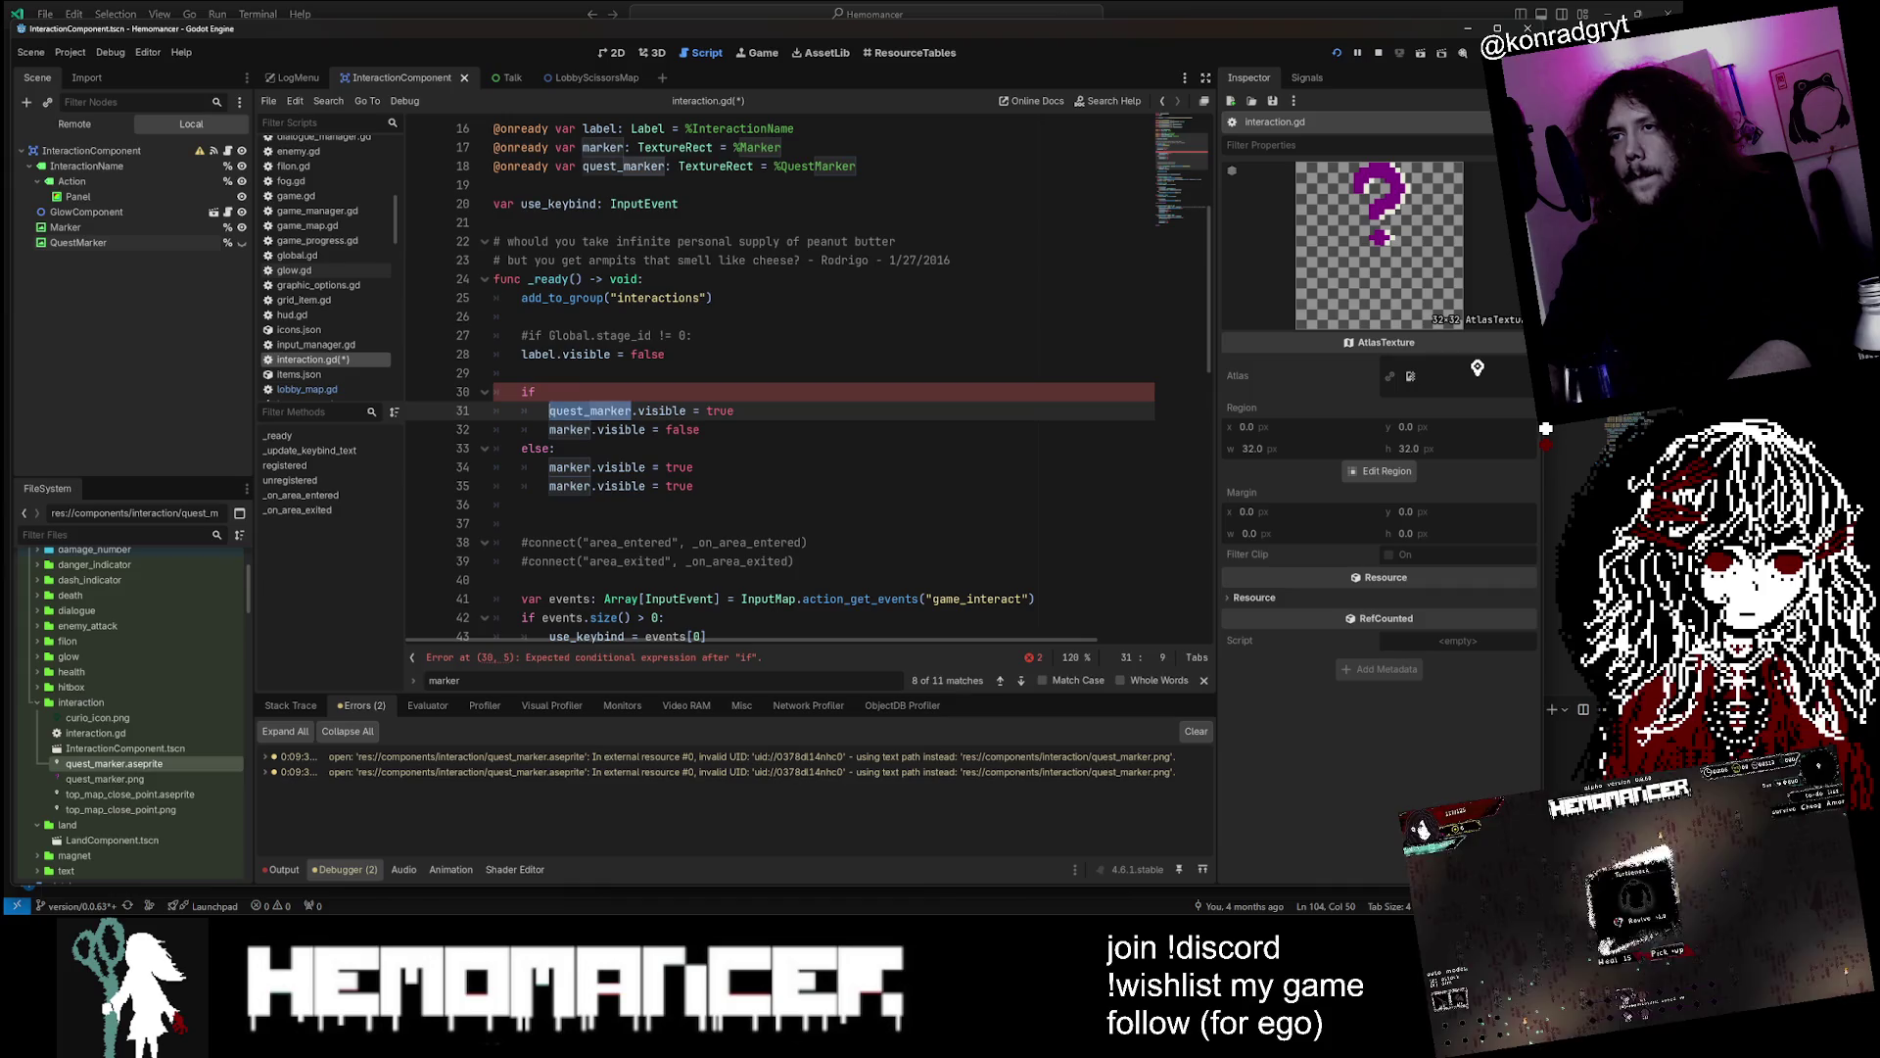
pyautogui.click(564, 410)
pyautogui.press('Down')
pyautogui.press('Down')
pyautogui.press('Down')
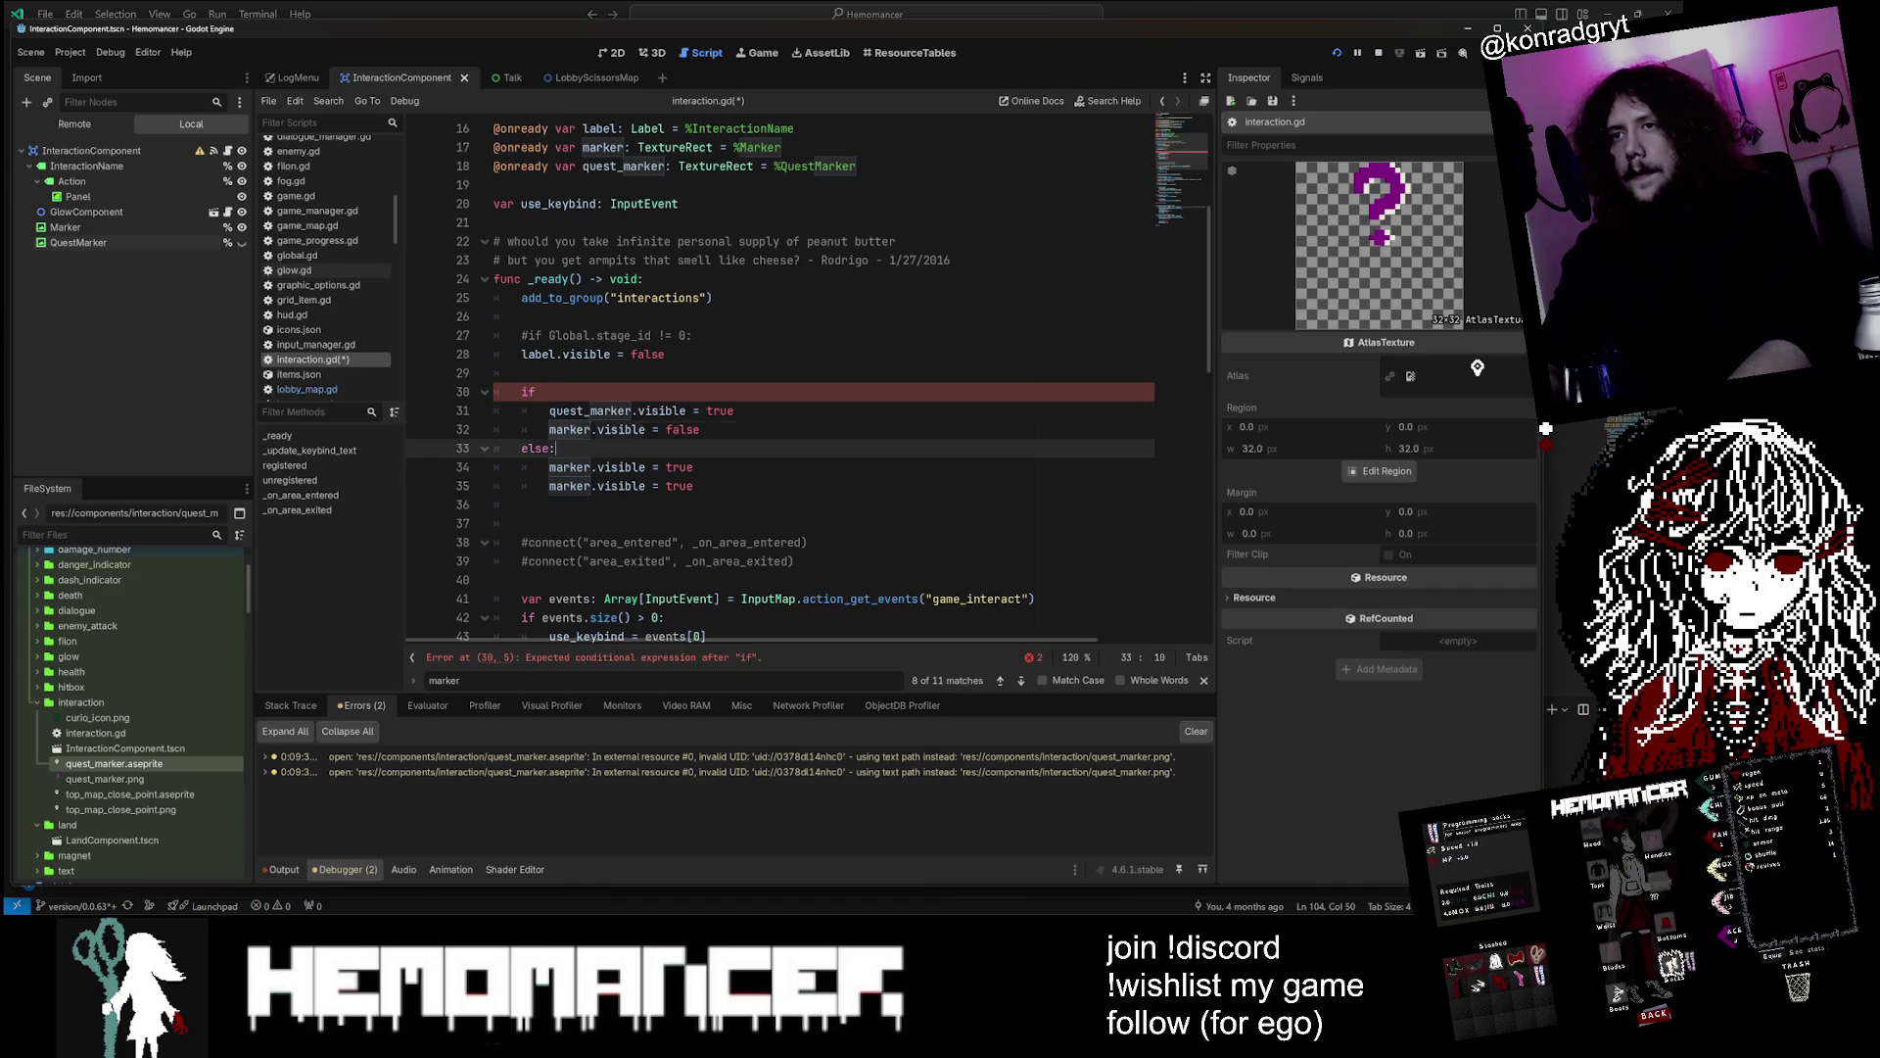
pyautogui.press('Left')
pyautogui.press('Left')
pyautogui.hotkey('ctrl', 'v')
pyautogui.write('e')
pyautogui.press('Up')
pyautogui.press('Up')
pyautogui.press('Up')
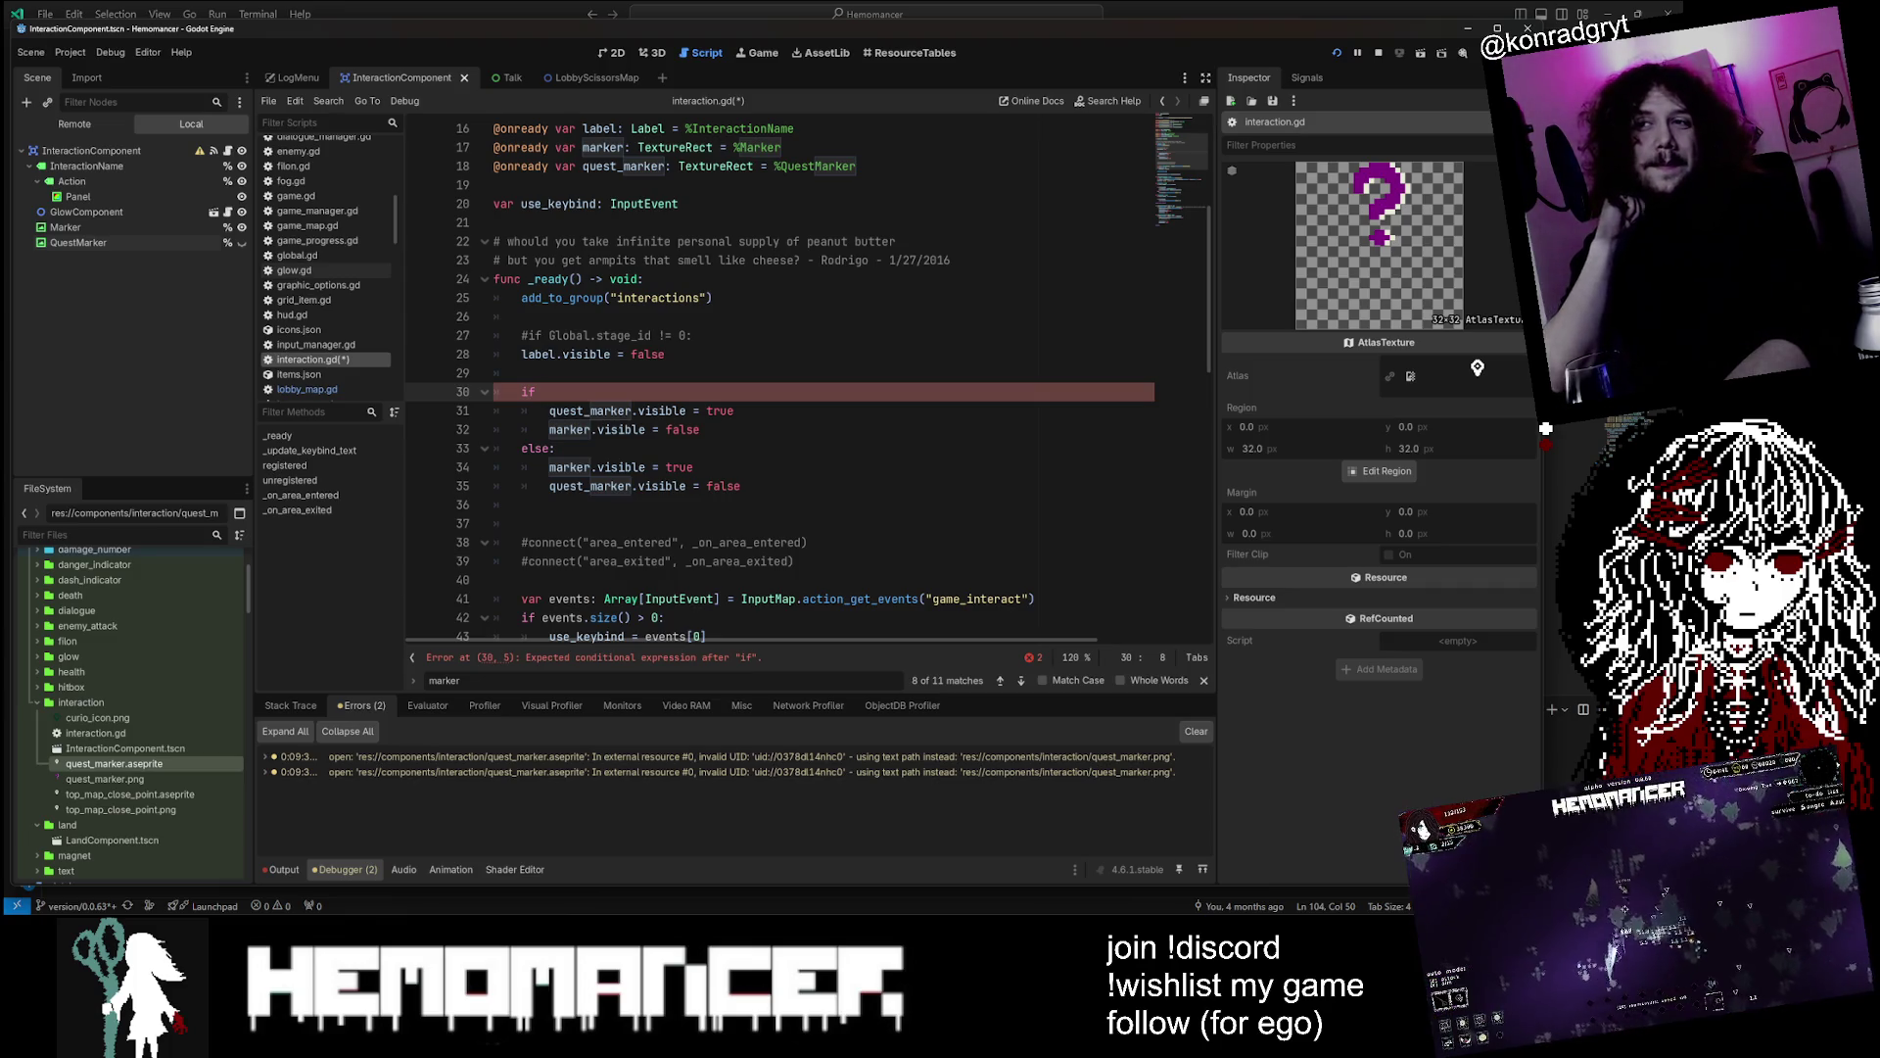
pyautogui.scroll(4, 780, 382)
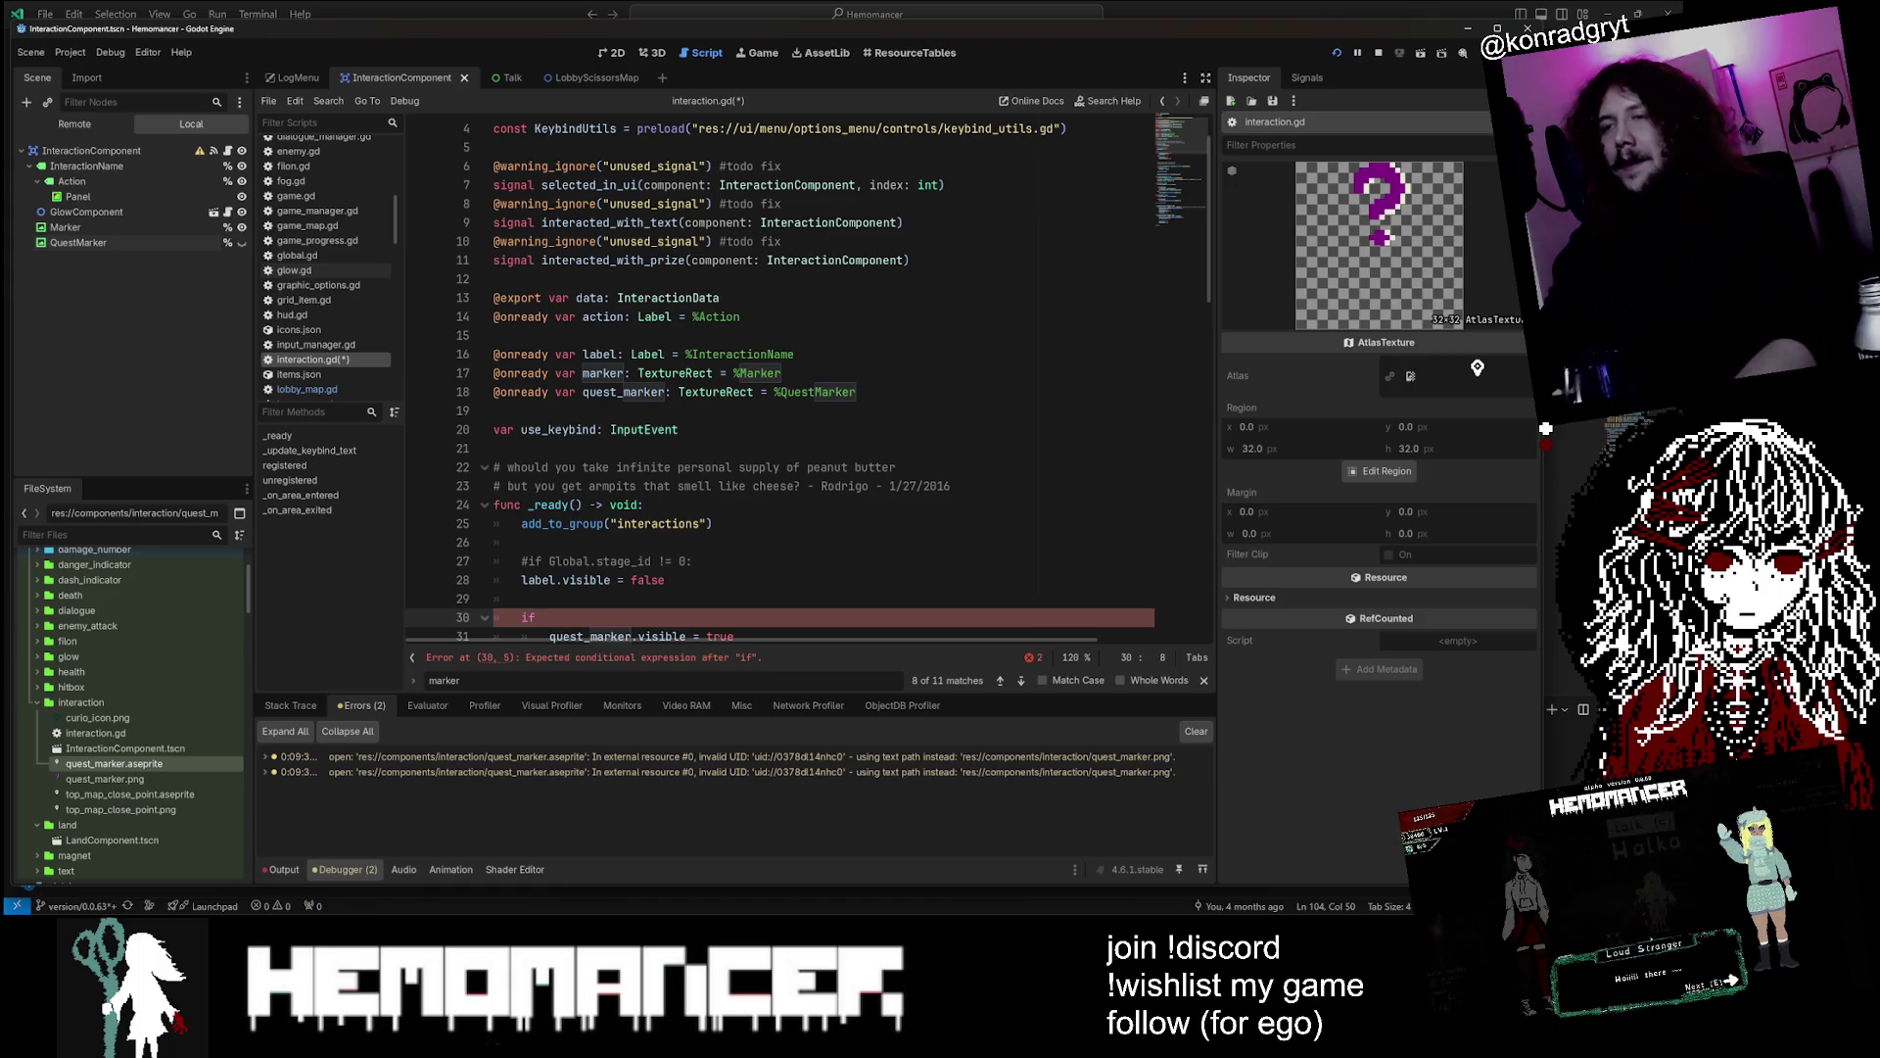
# After viewing the InteractionData class, make the _ready condition 'if true:' and save
pyautogui.click(669, 299)
pyautogui.keyDown('ctrl'); pyautogui.click(669, 301); pyautogui.keyUp('ctrl')
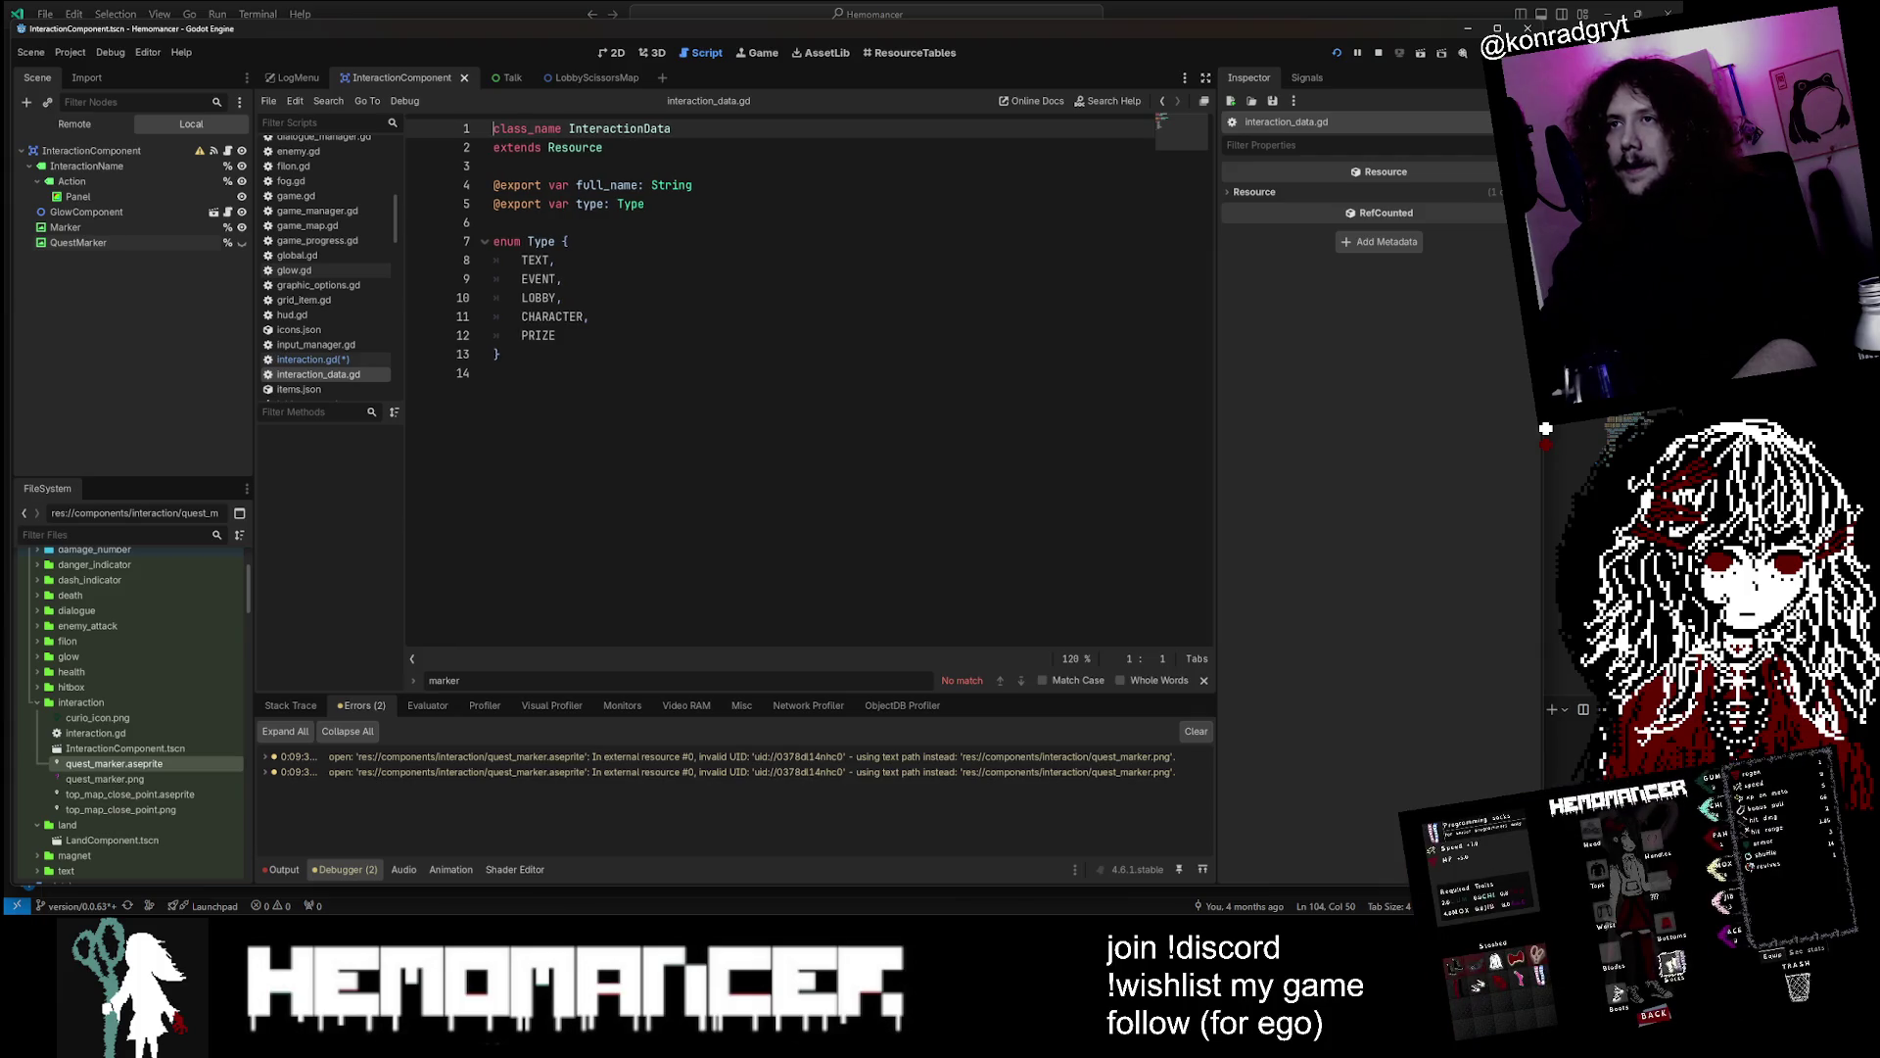
pyautogui.click(312, 360)
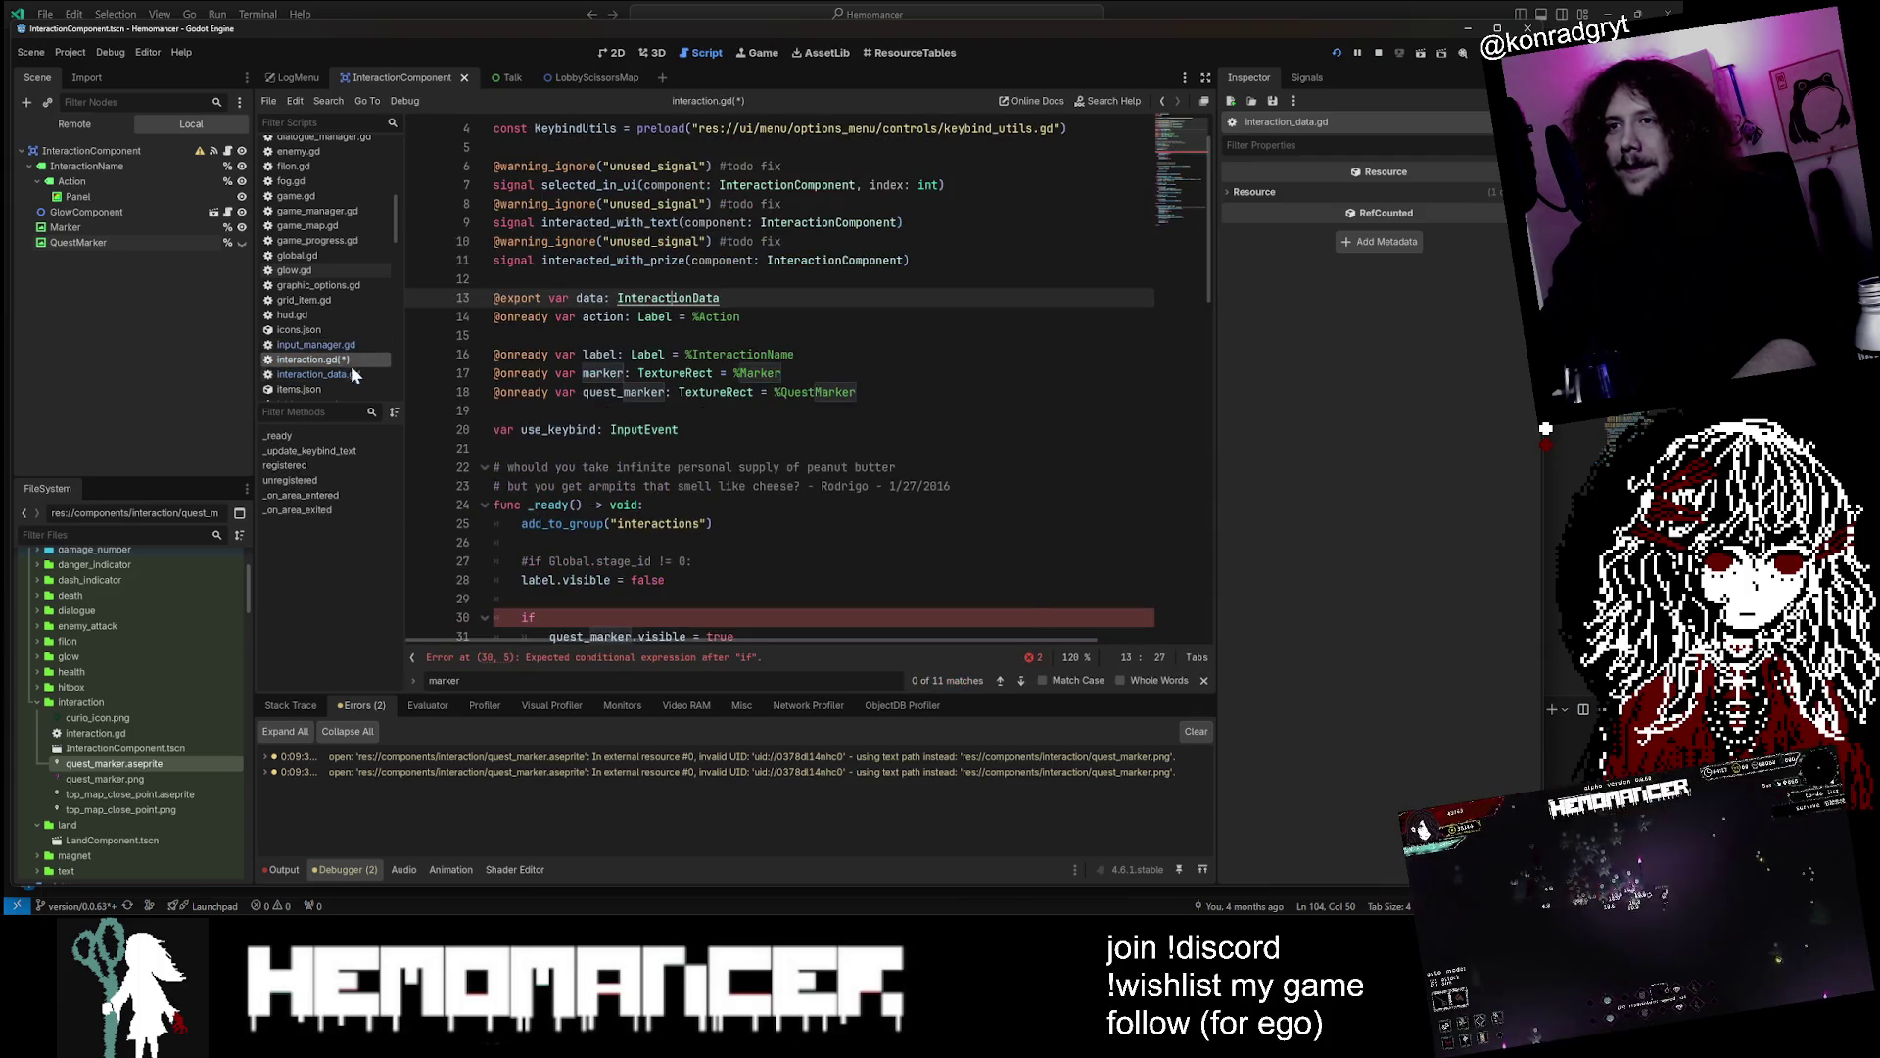
pyautogui.click(537, 392)
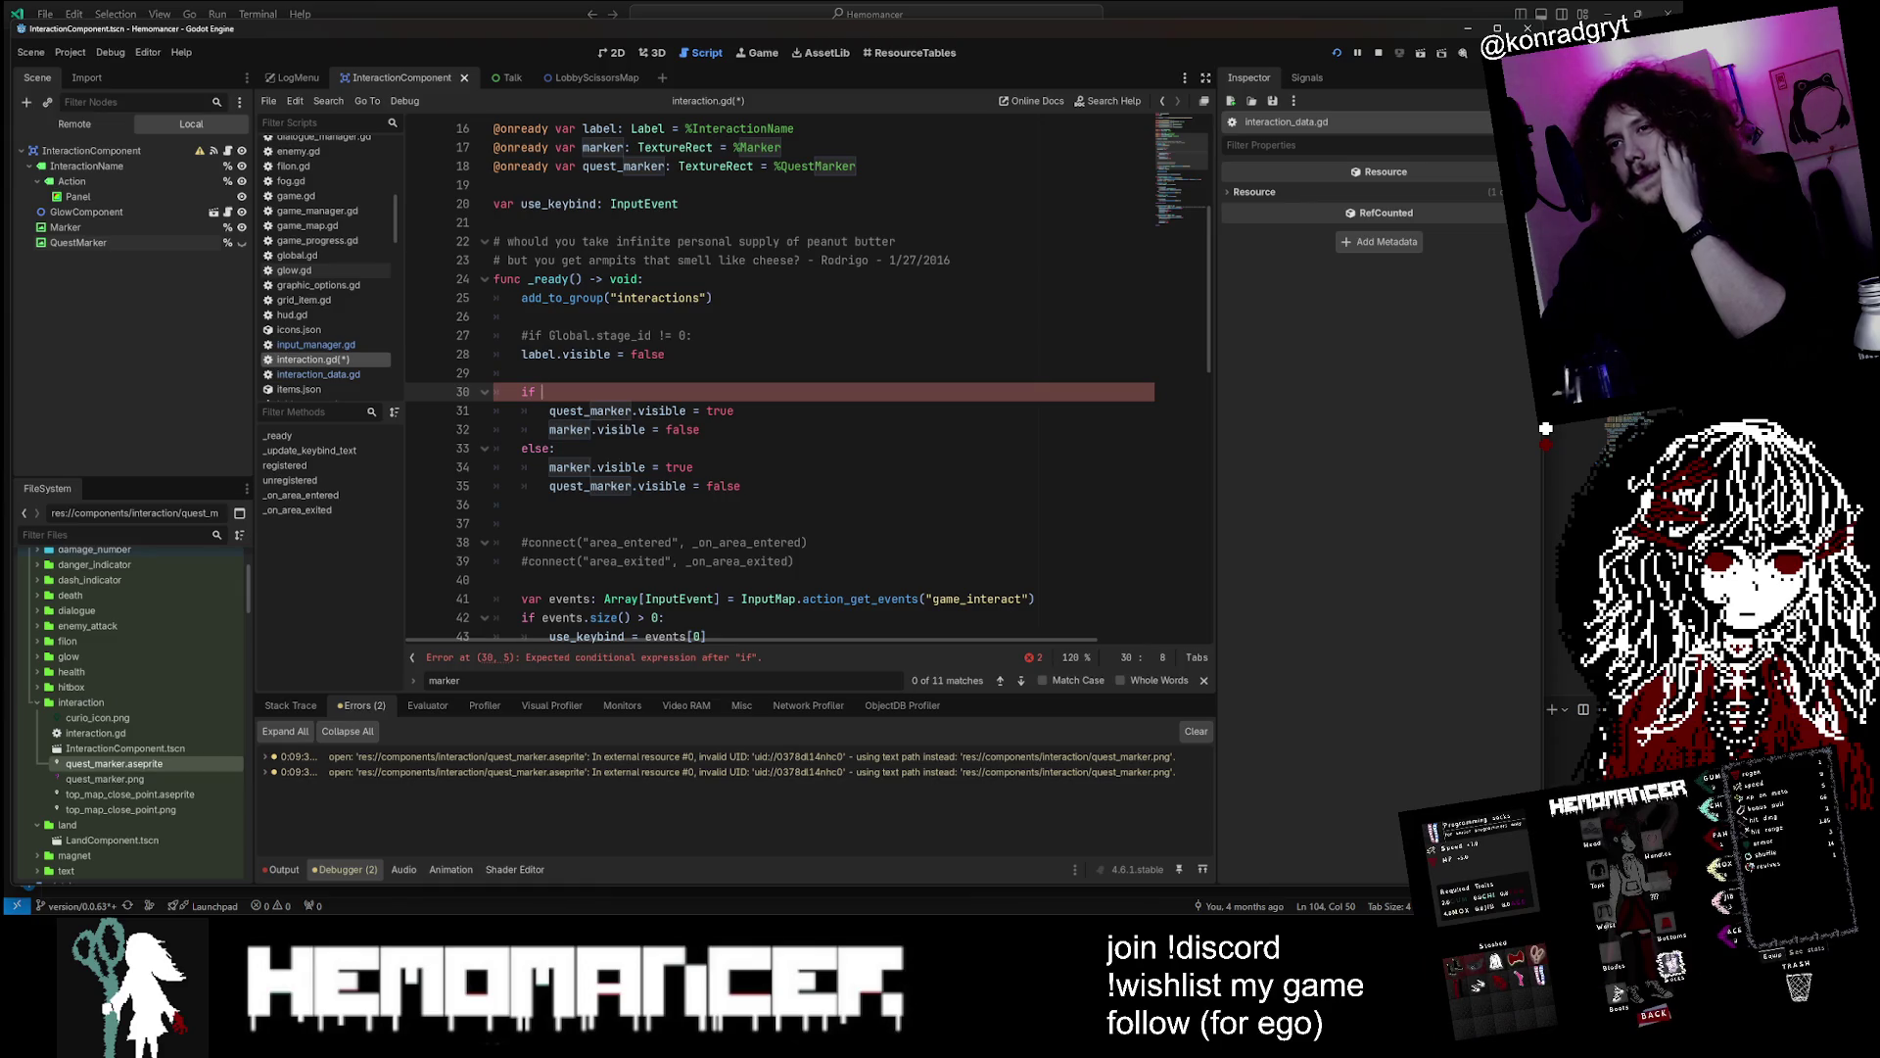
pyautogui.write('true')
pyautogui.hotkey('ctrl', 's')
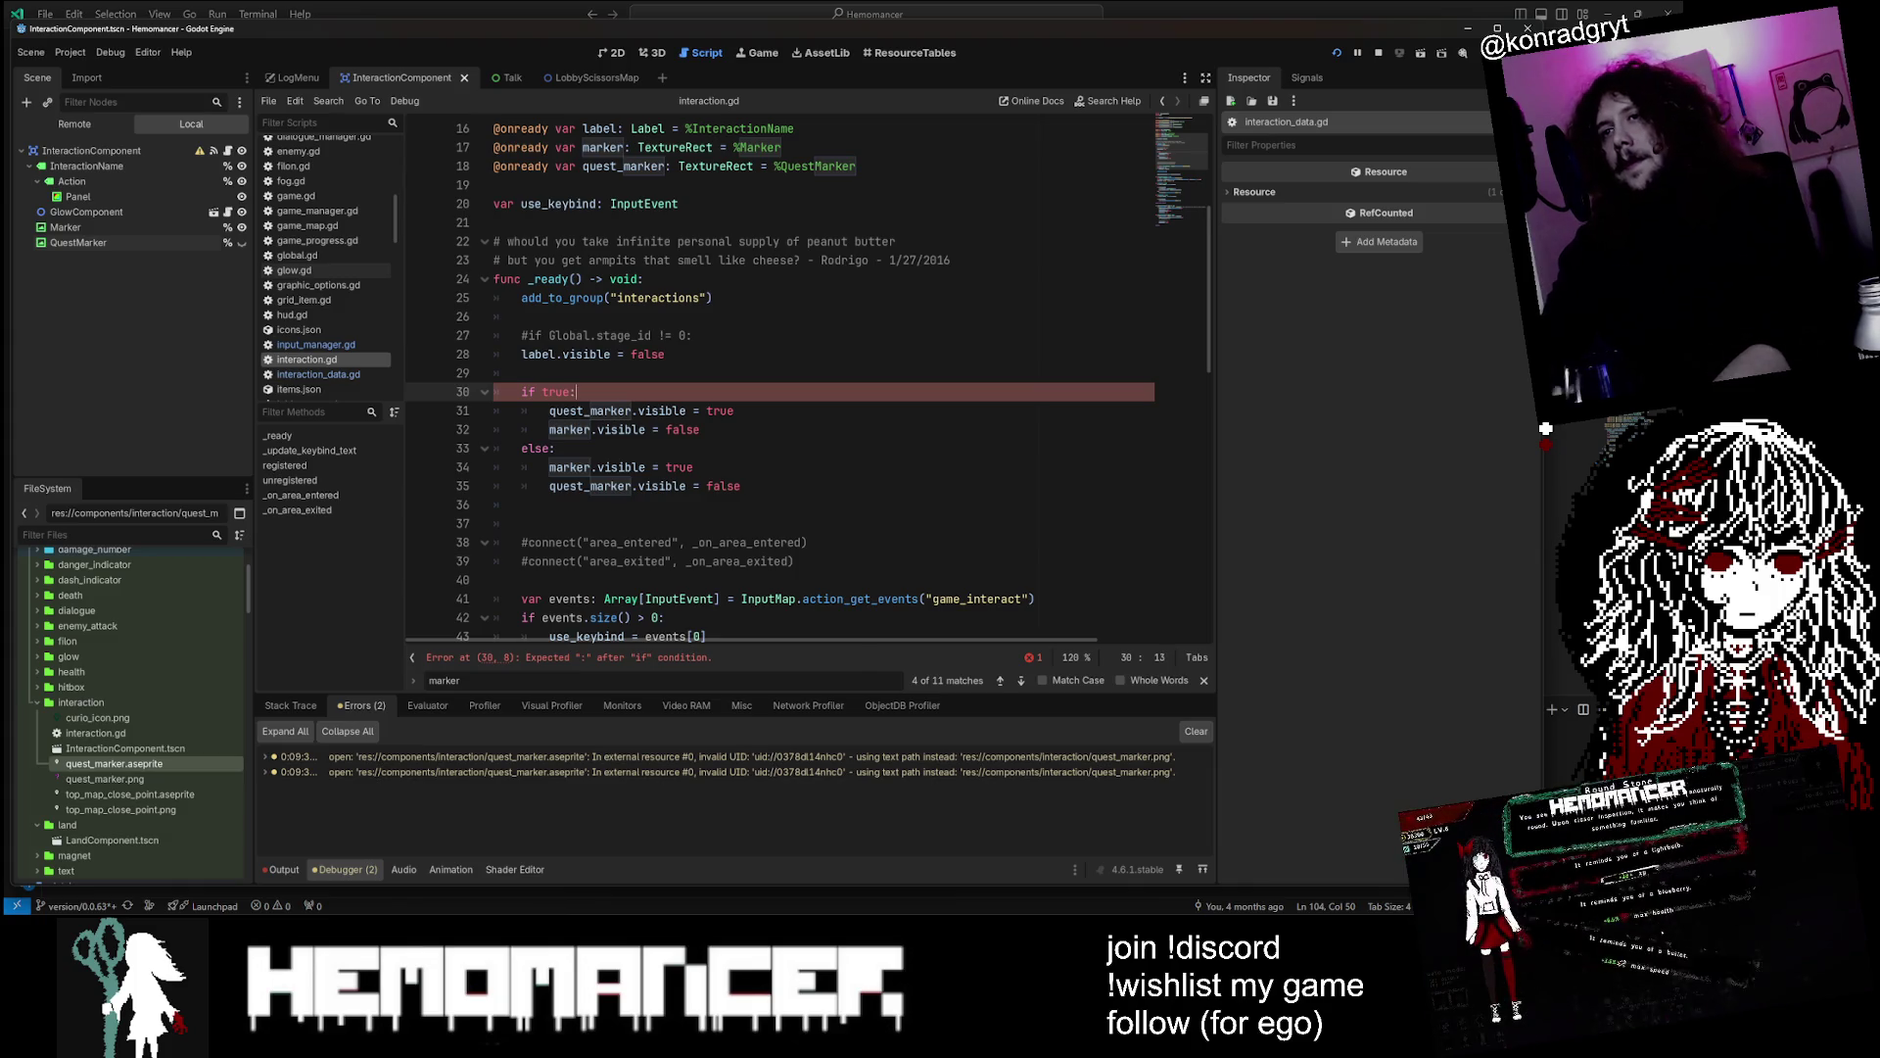
# Trace register_interaction from _on_area_entered through global.gd into interaction_manager.gd
pyautogui.click(521, 317)
pyautogui.scroll(-7, 784, 382)
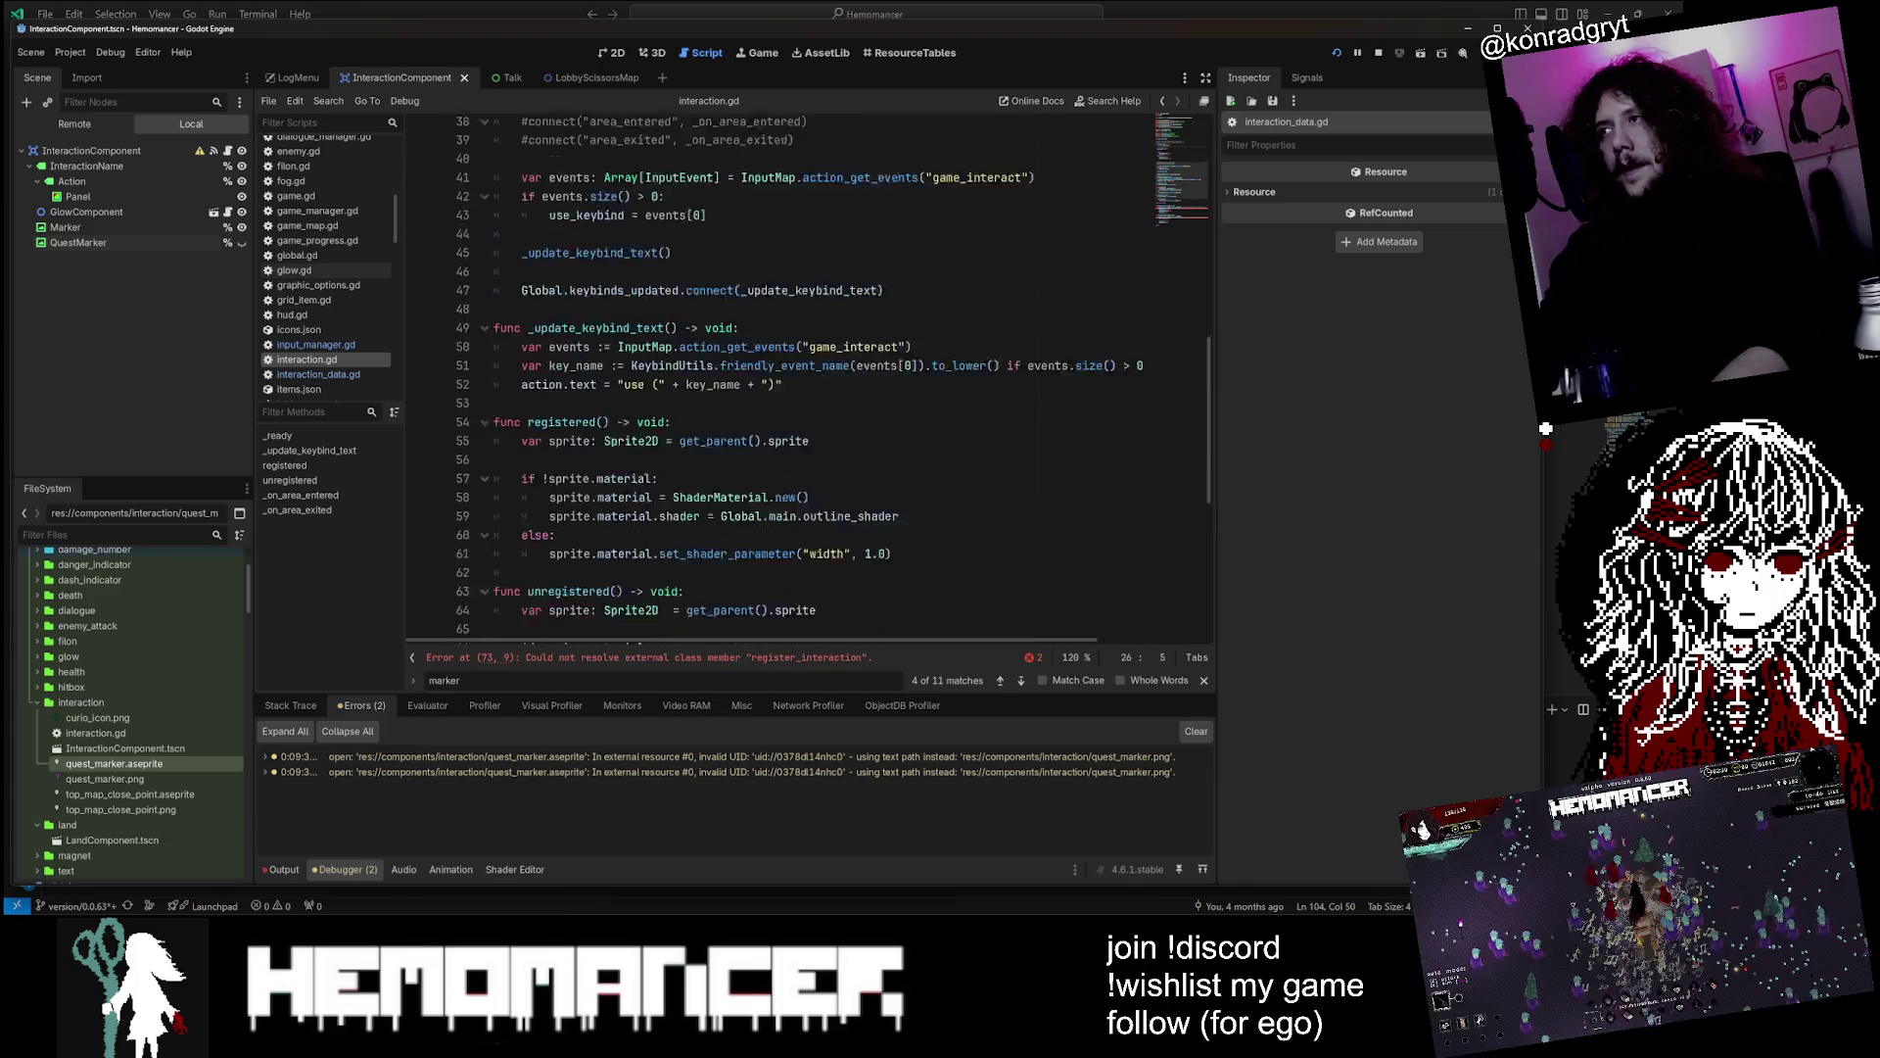
pyautogui.scroll(-7, 784, 382)
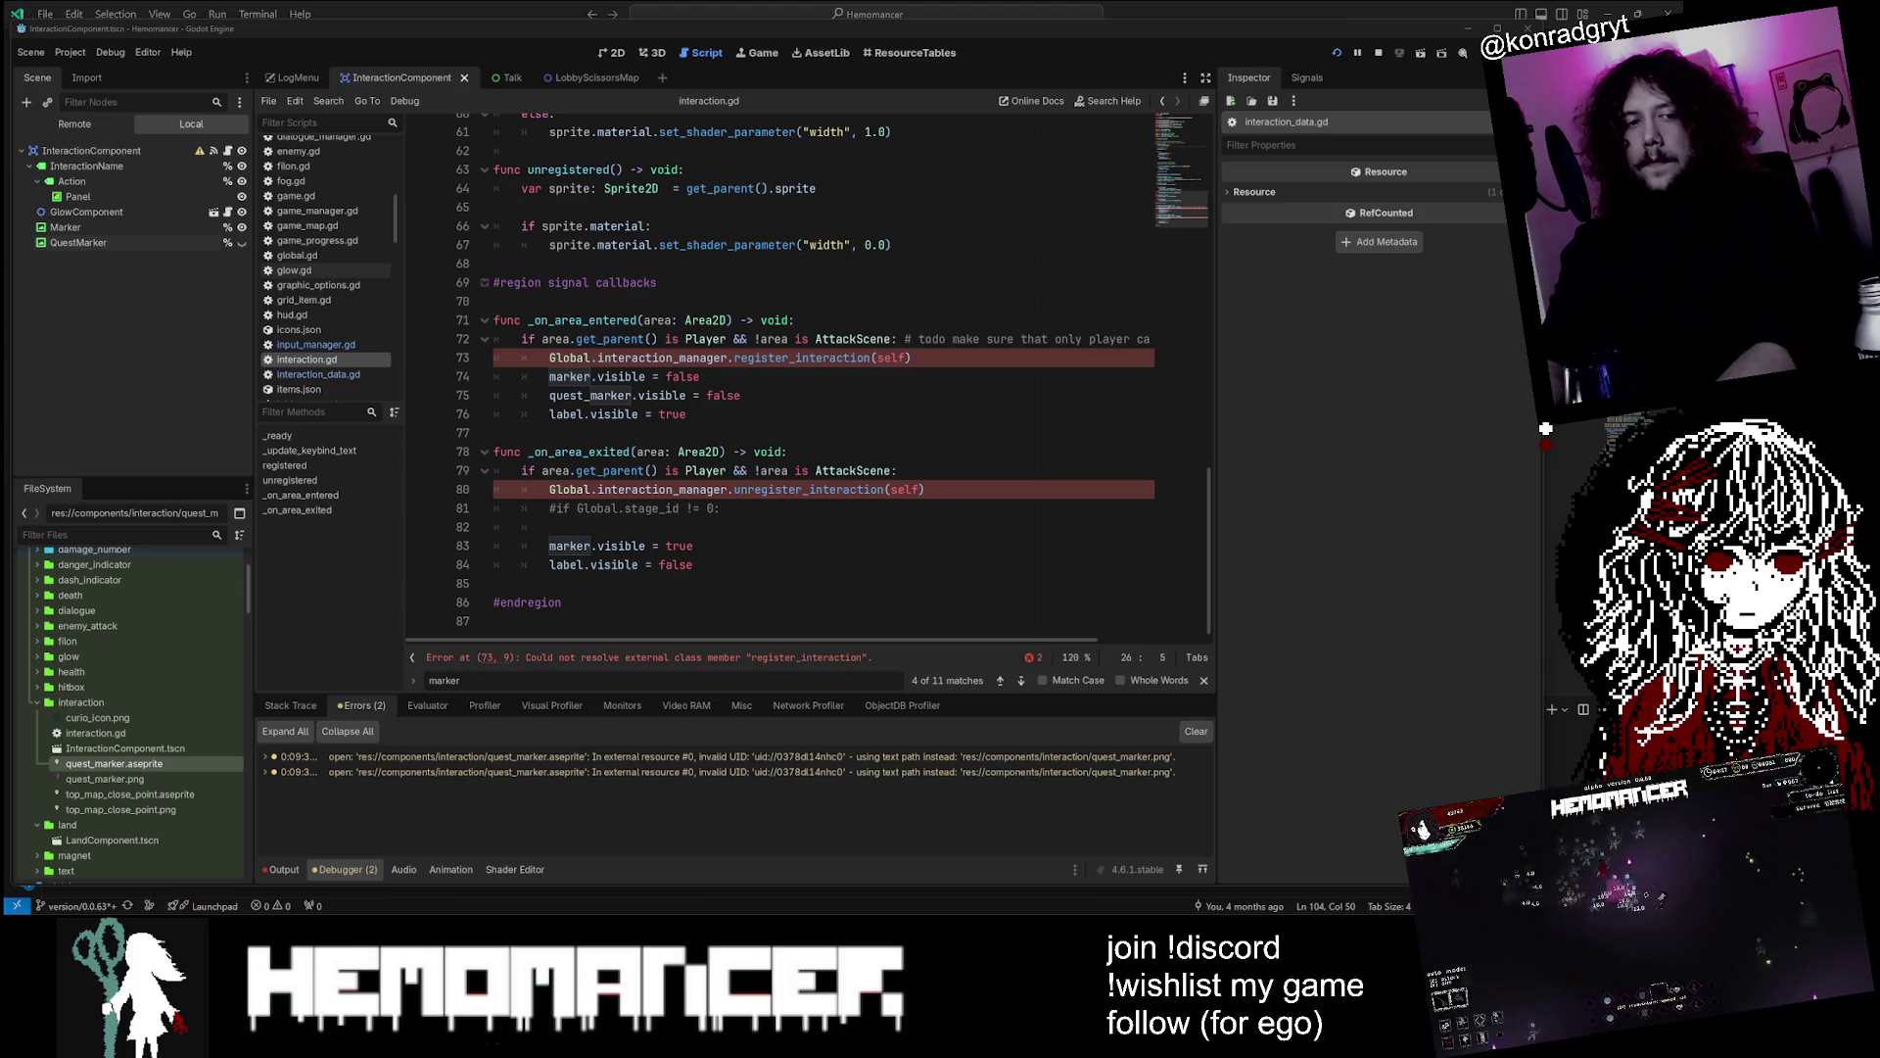
pyautogui.click(689, 414)
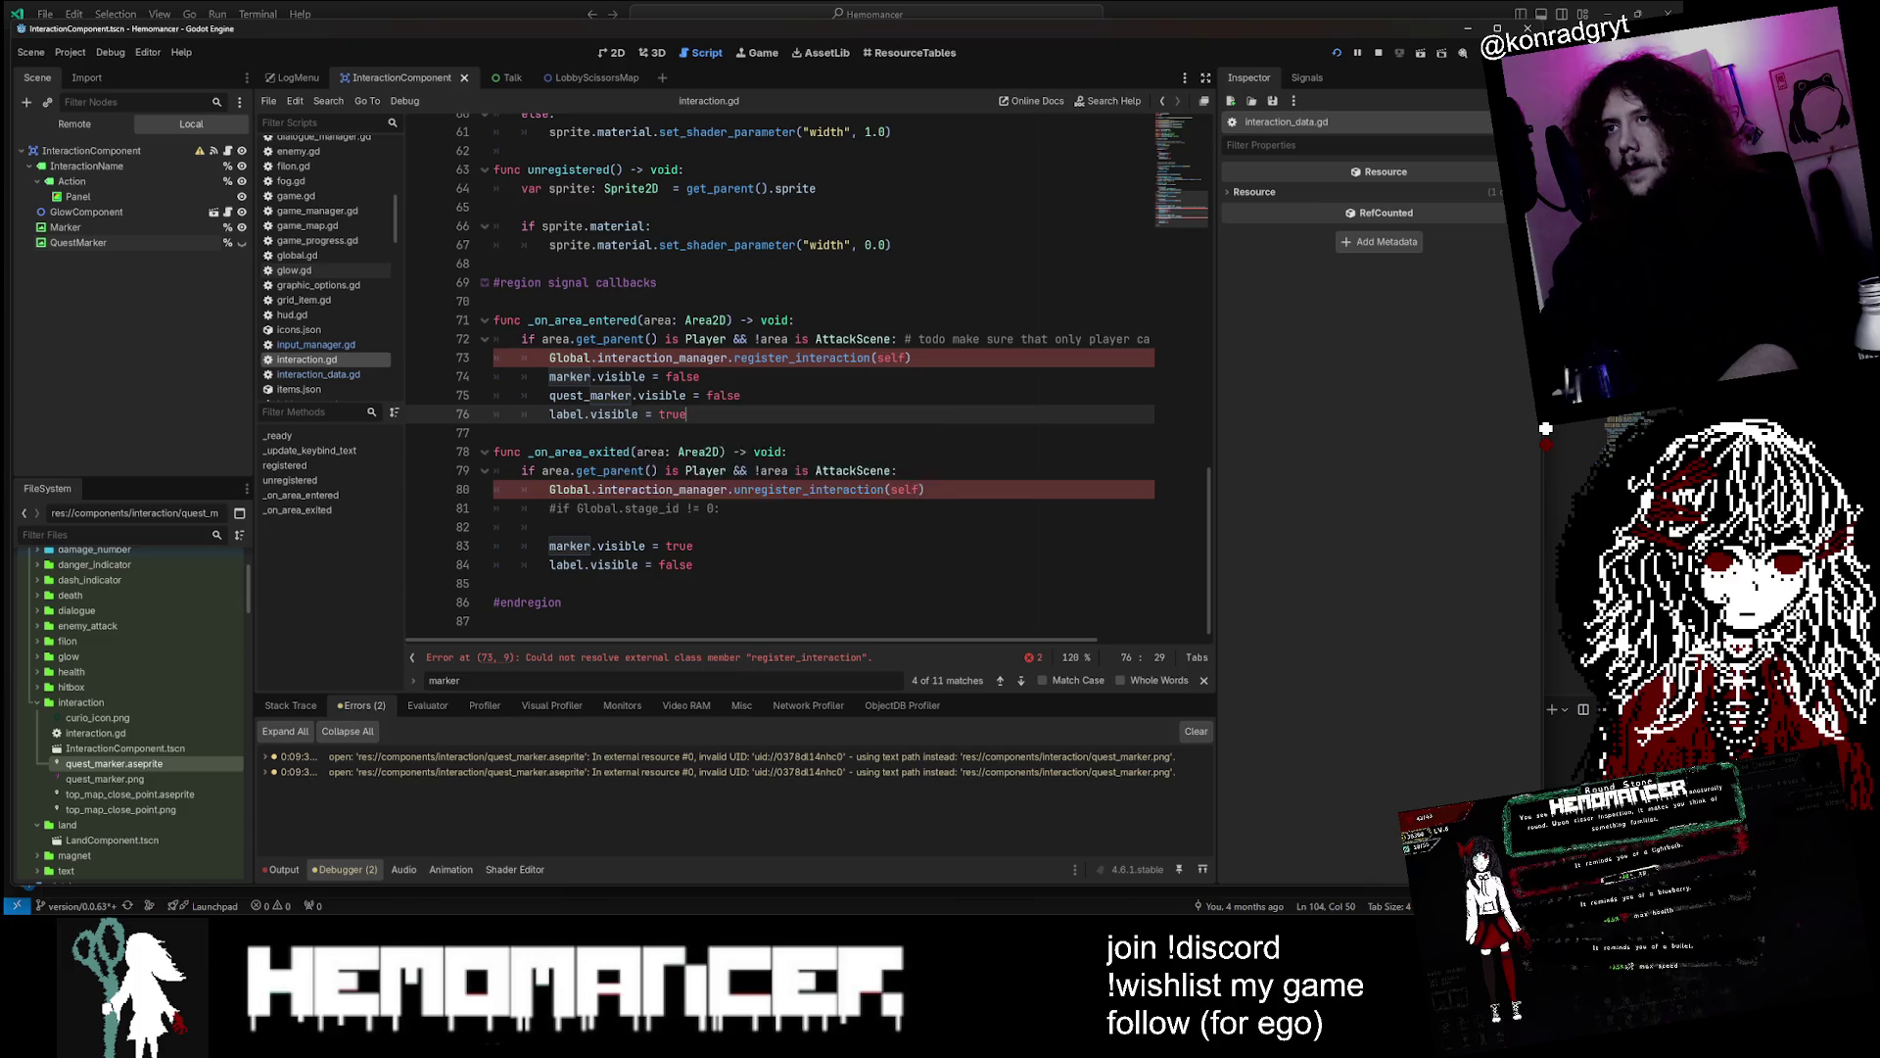
pyautogui.doubleClick(843, 358)
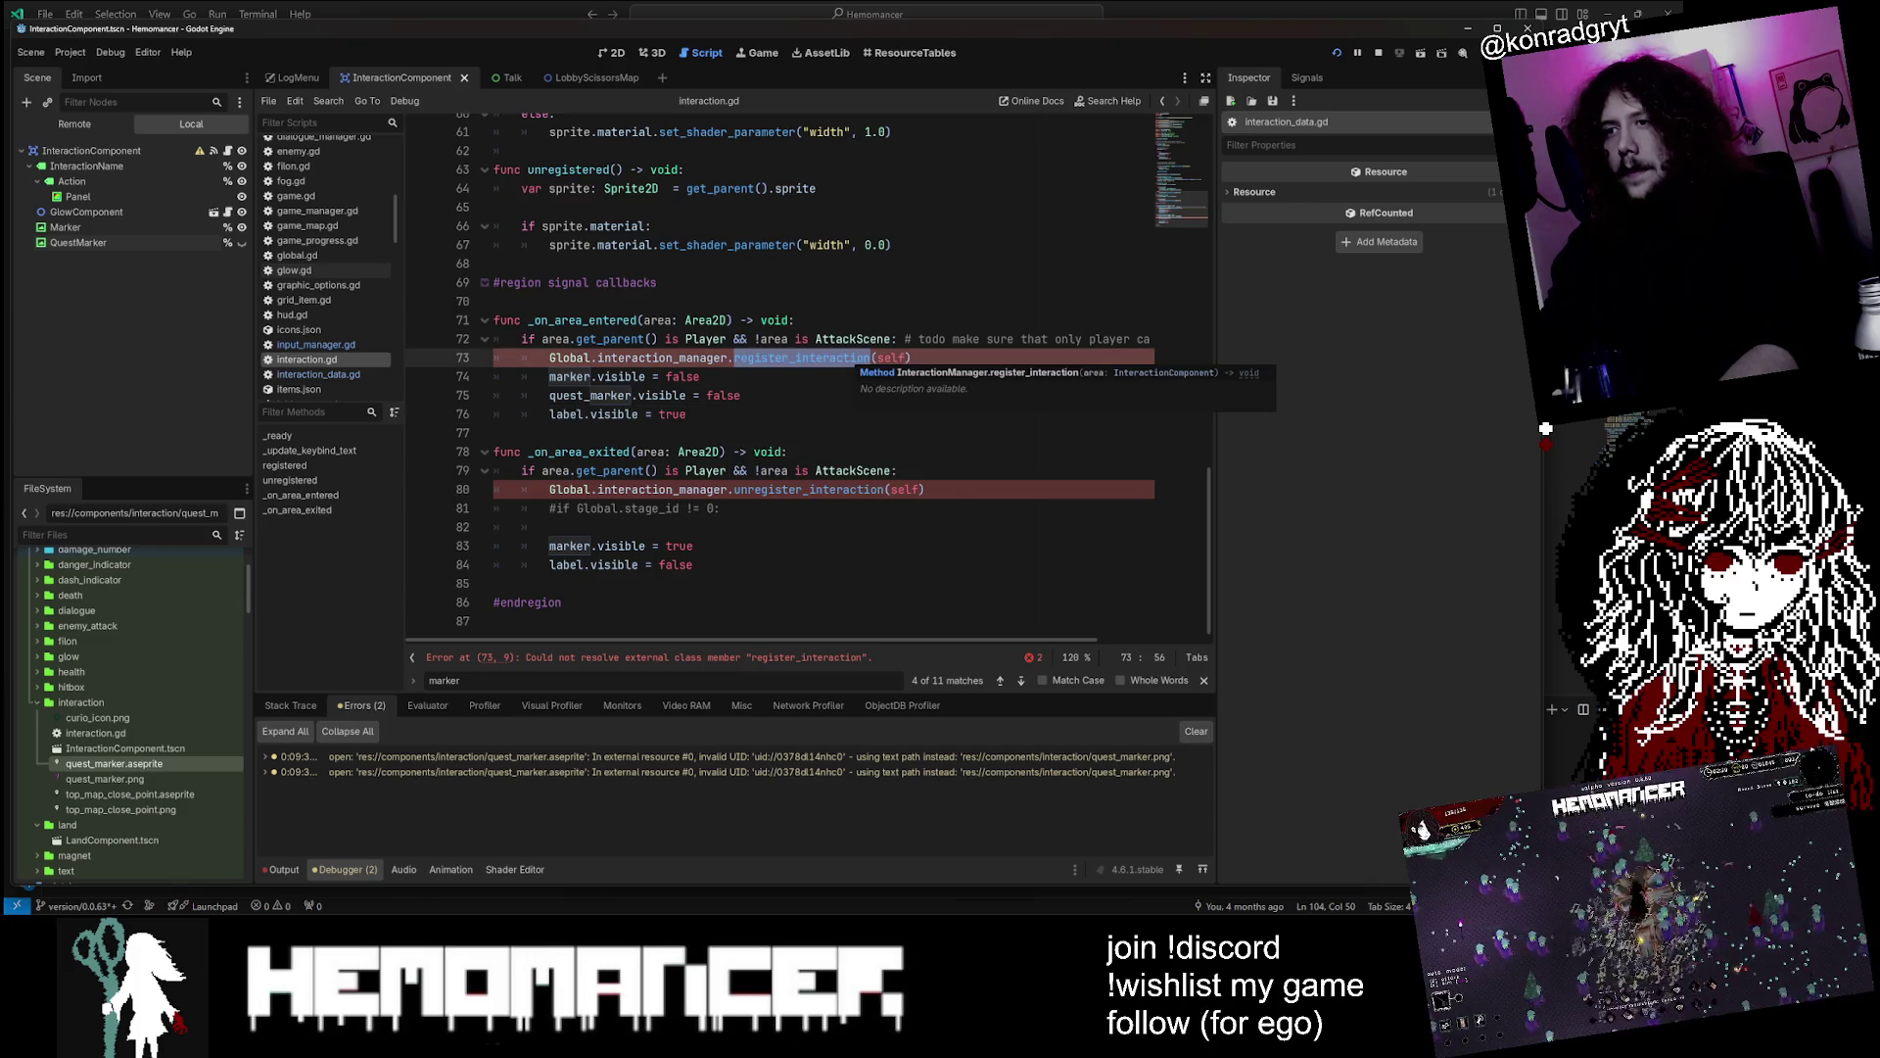
pyautogui.keyDown('ctrl'); pyautogui.click(664, 357); pyautogui.keyUp('ctrl')
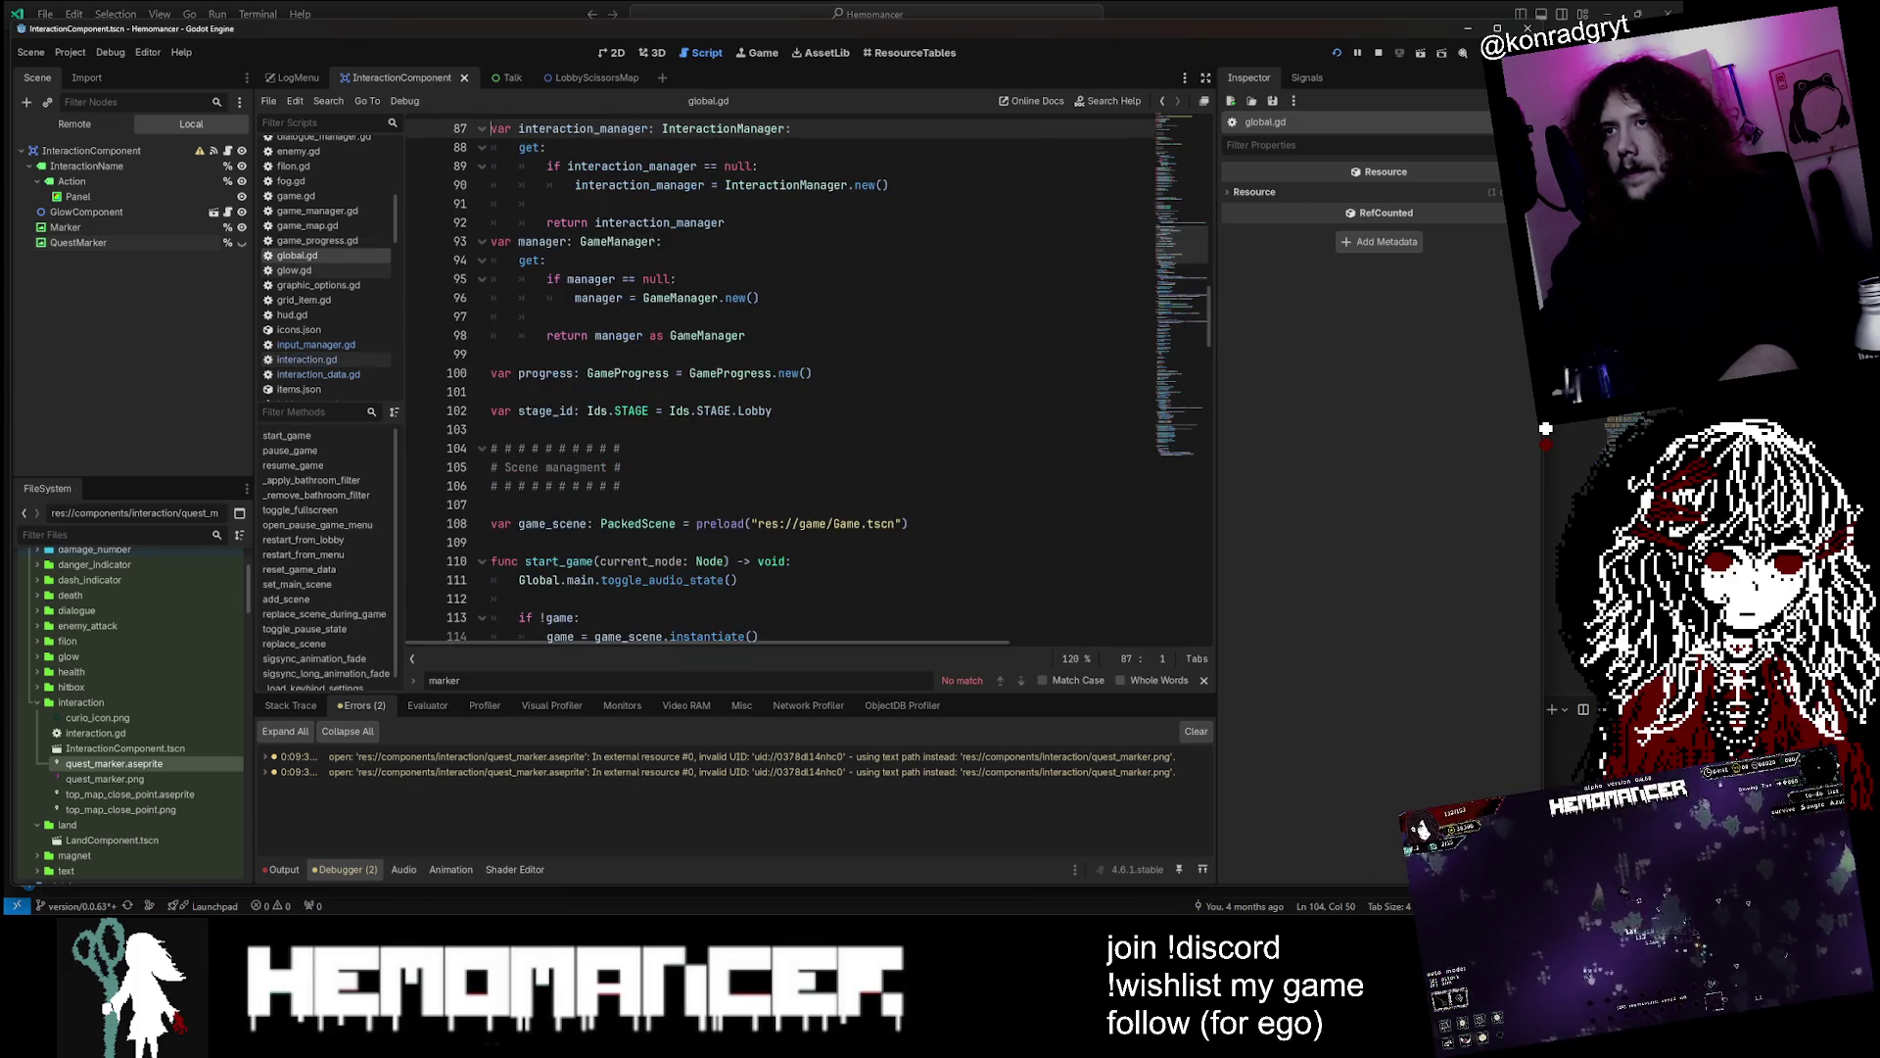
pyautogui.keyDown('ctrl'); pyautogui.click(783, 185); pyautogui.keyUp('ctrl')
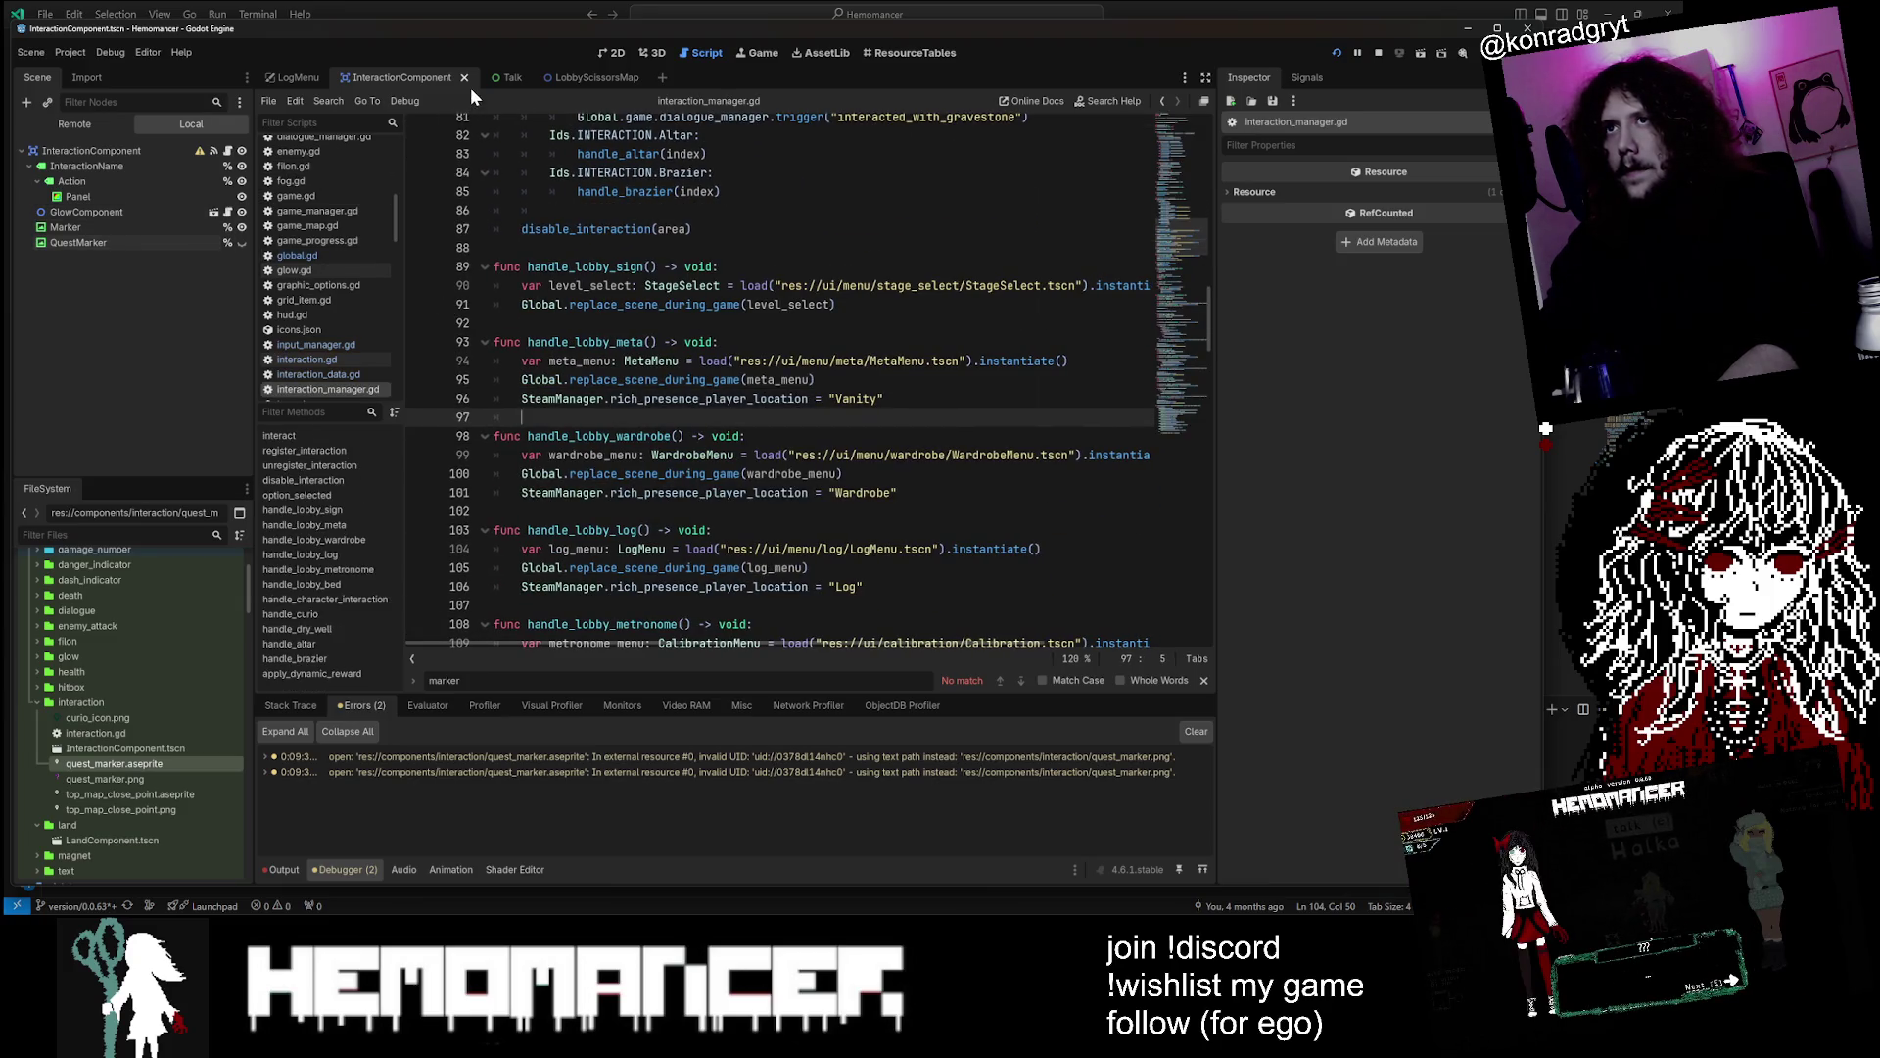
# Run the game with F5, start from the title menu and maximize the debug window
pyautogui.click(776, 253)
pyautogui.press('F5')
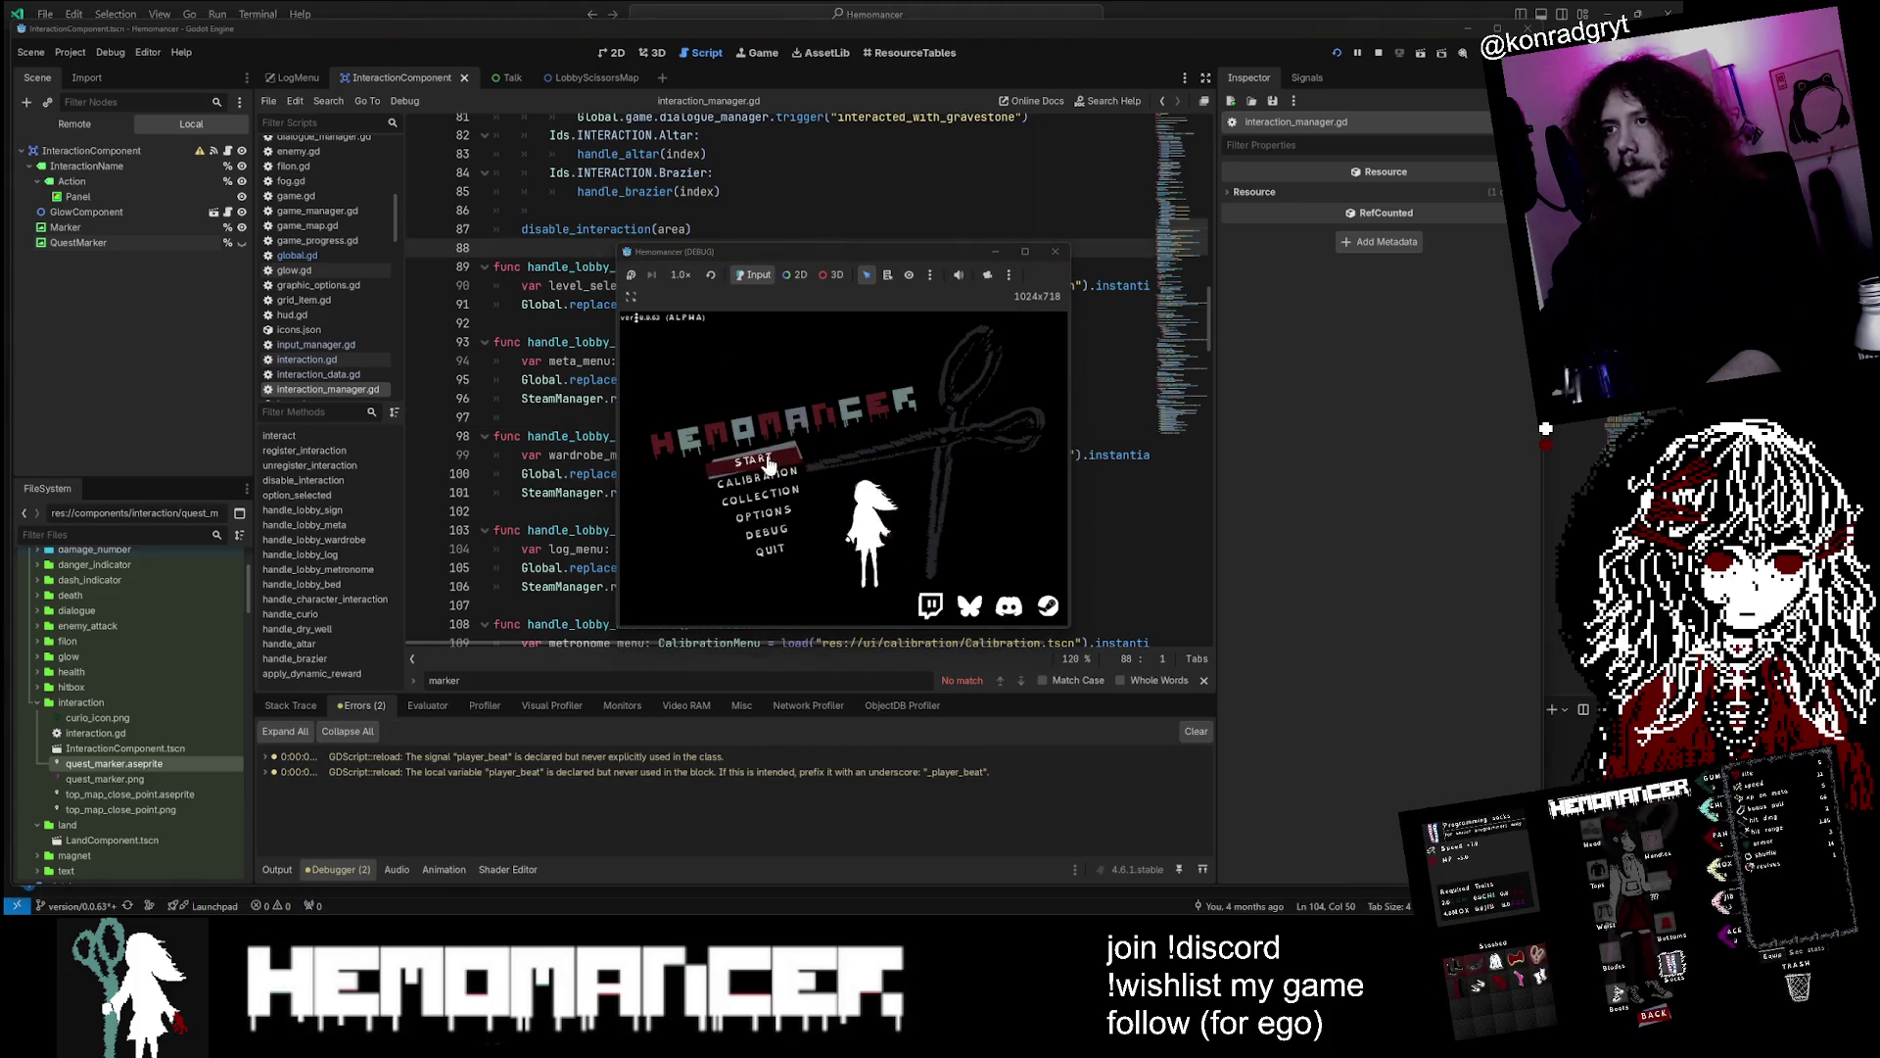
pyautogui.click(769, 465)
pyautogui.press('a')
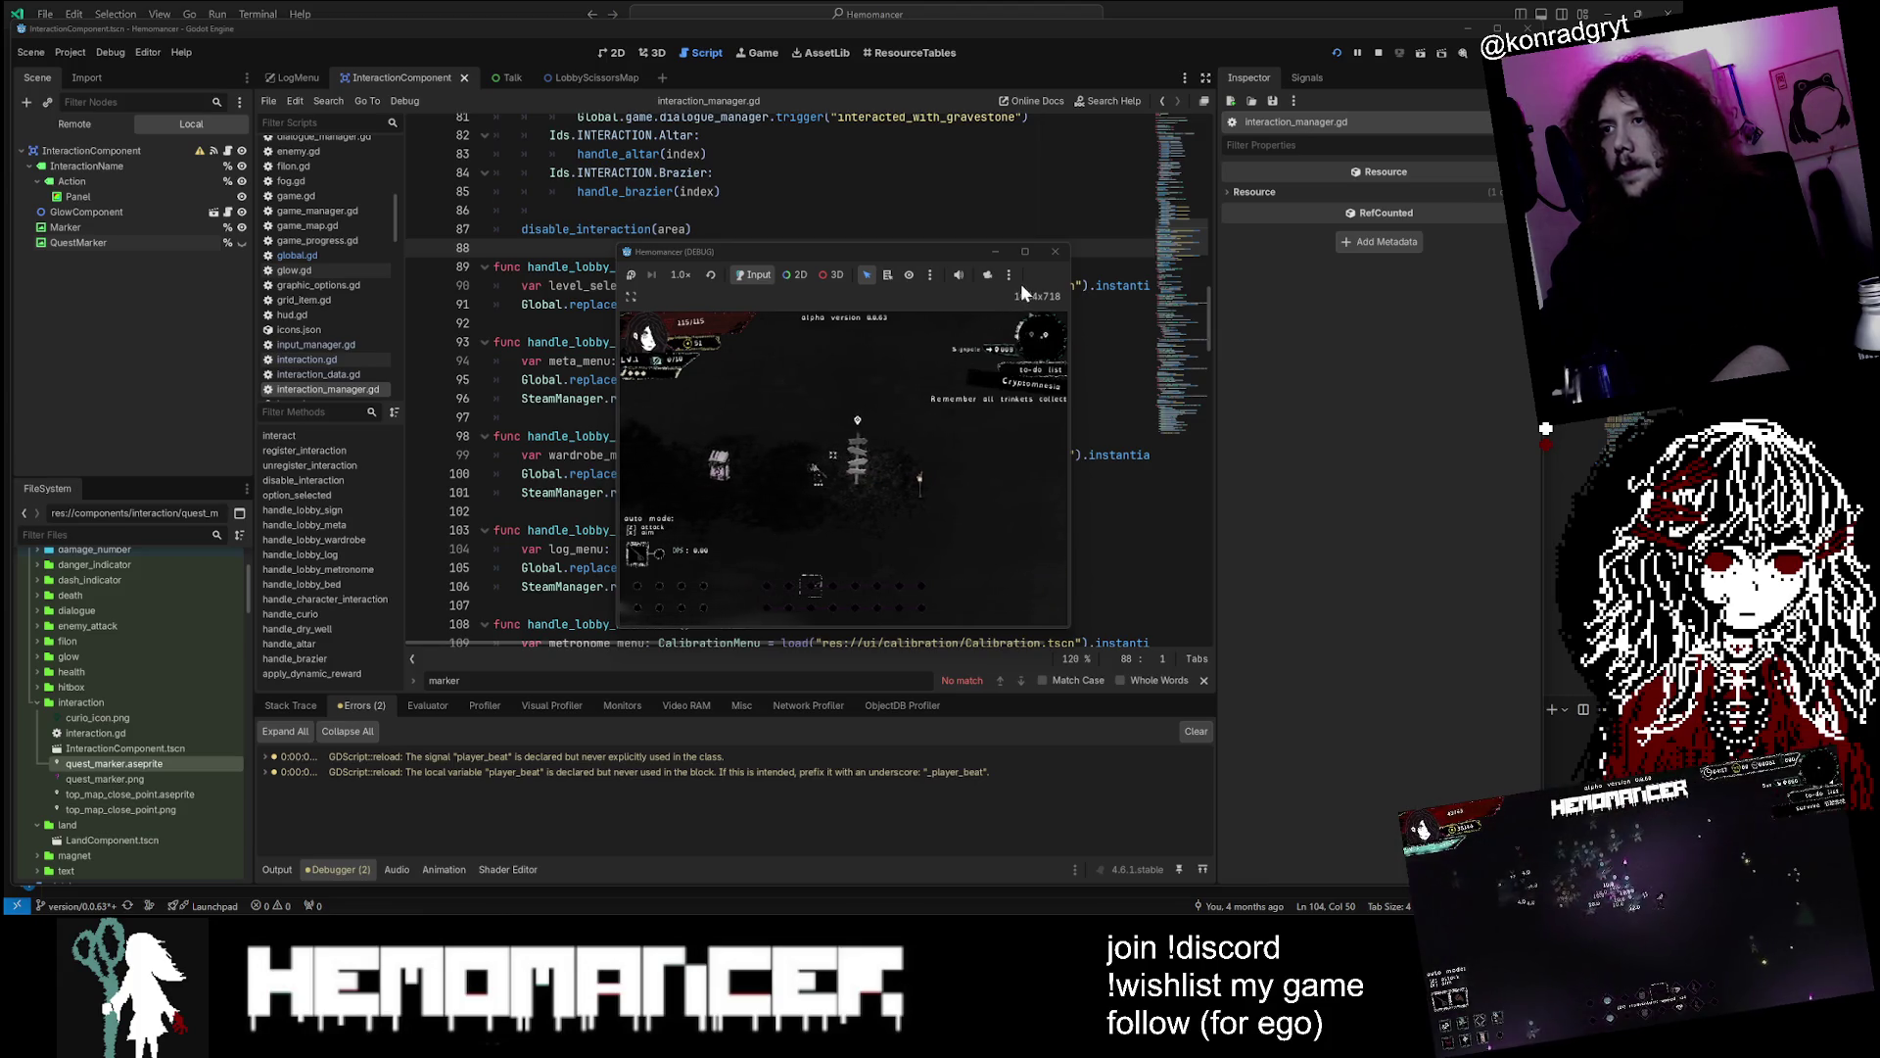
pyautogui.click(1024, 251)
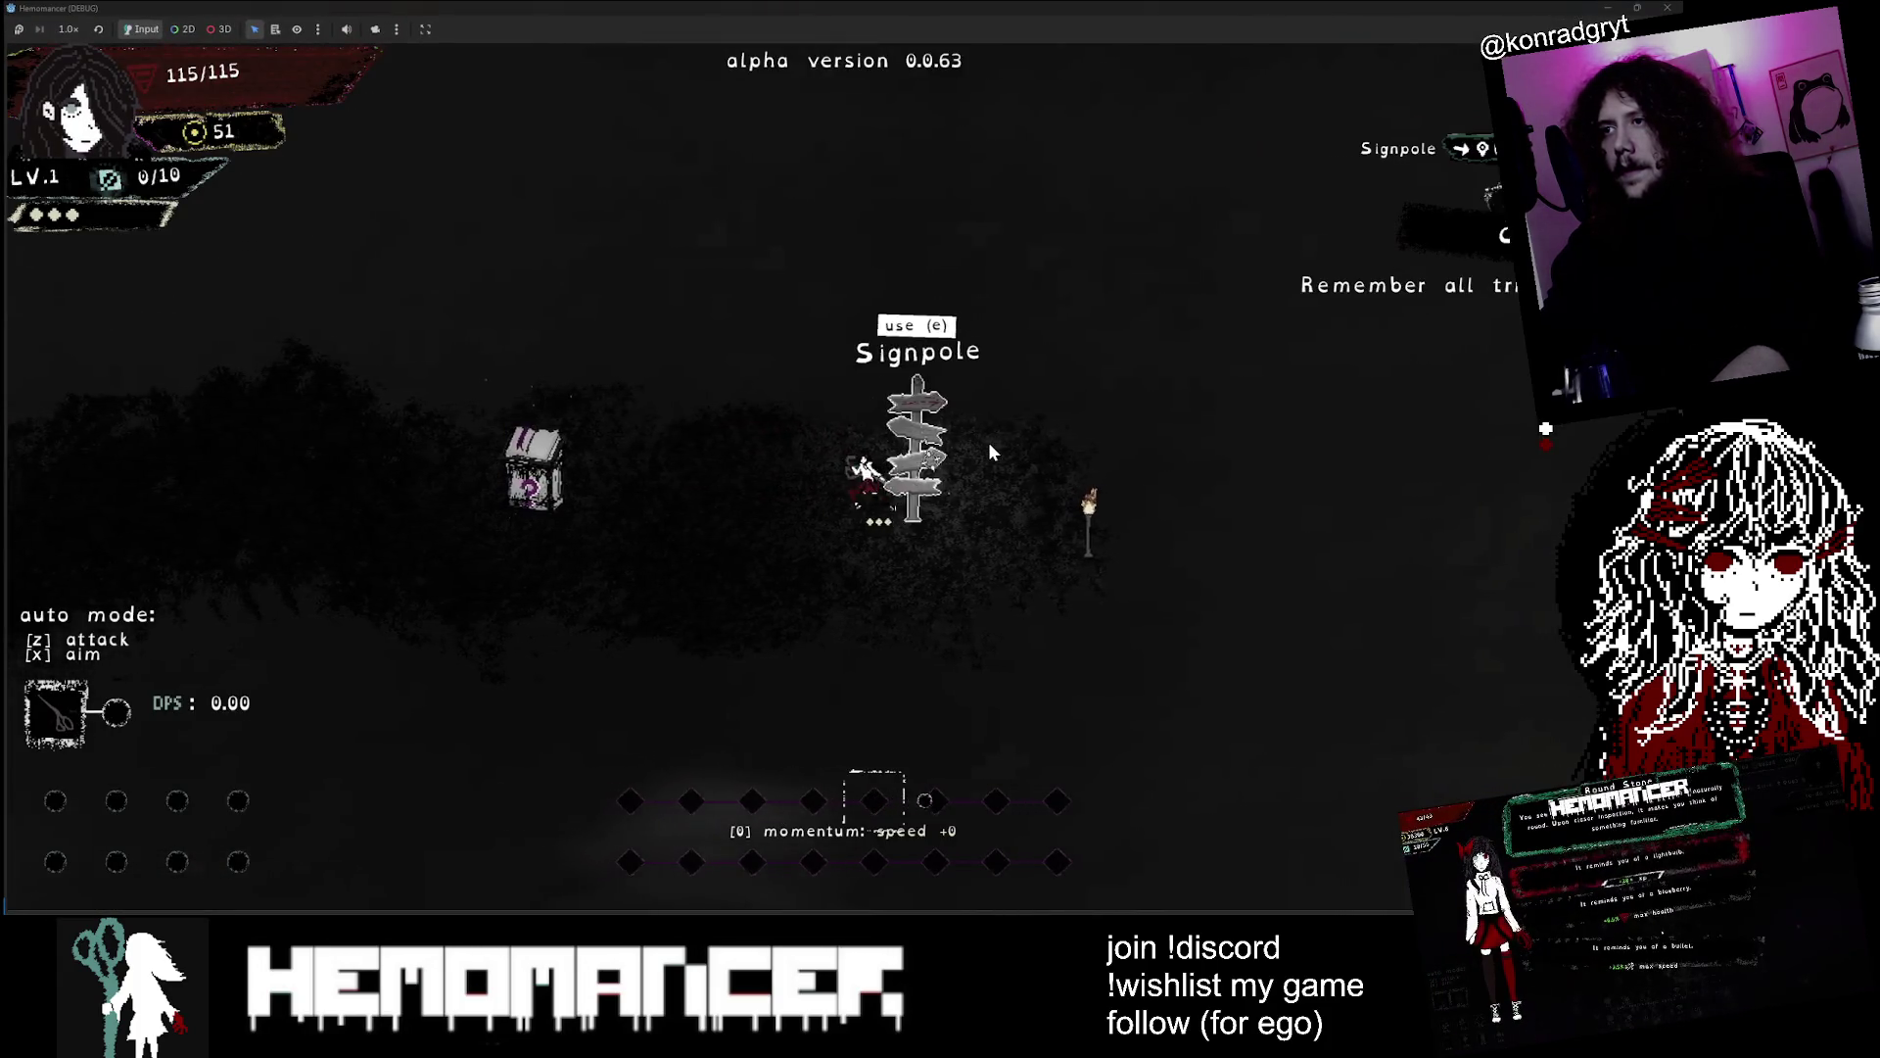
# Walk left past the Bookstand, Halka, Metronome and Signpole to the Gruff Stranger, then stop the run
pyautogui.press('a')
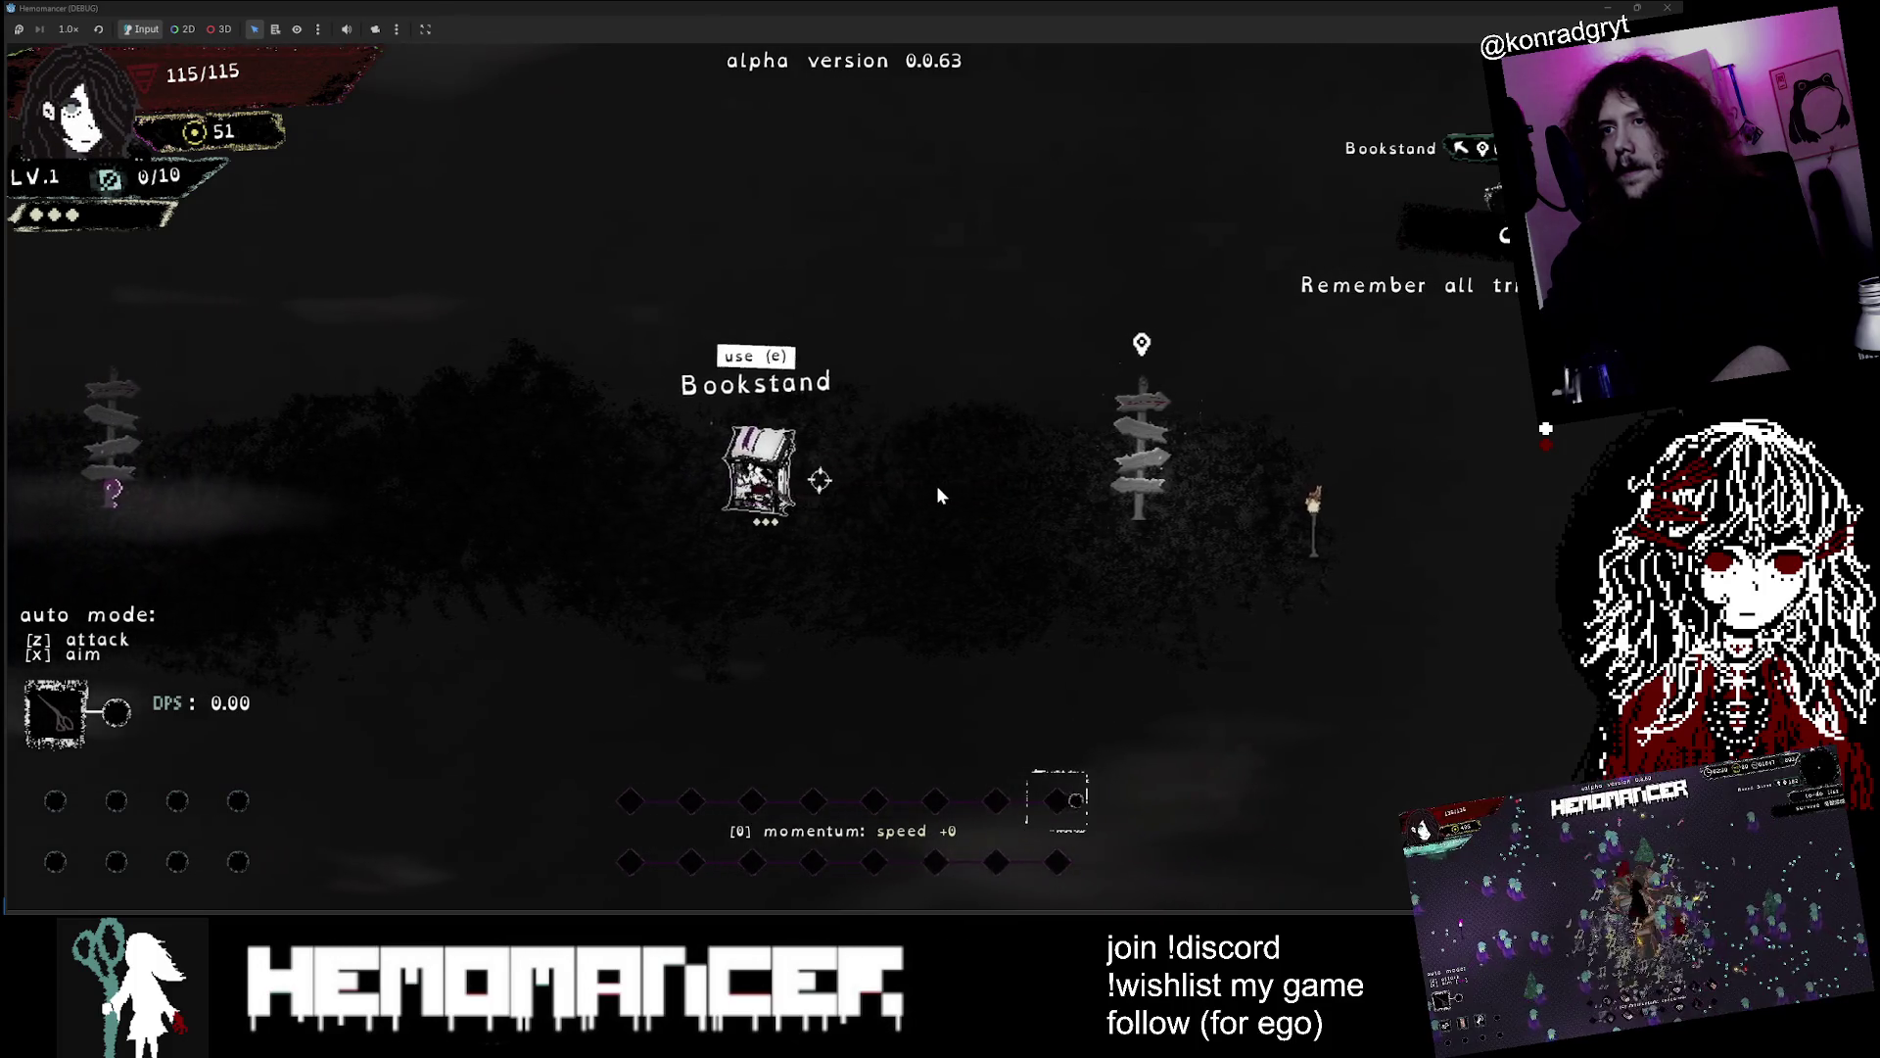
pyautogui.press('a')
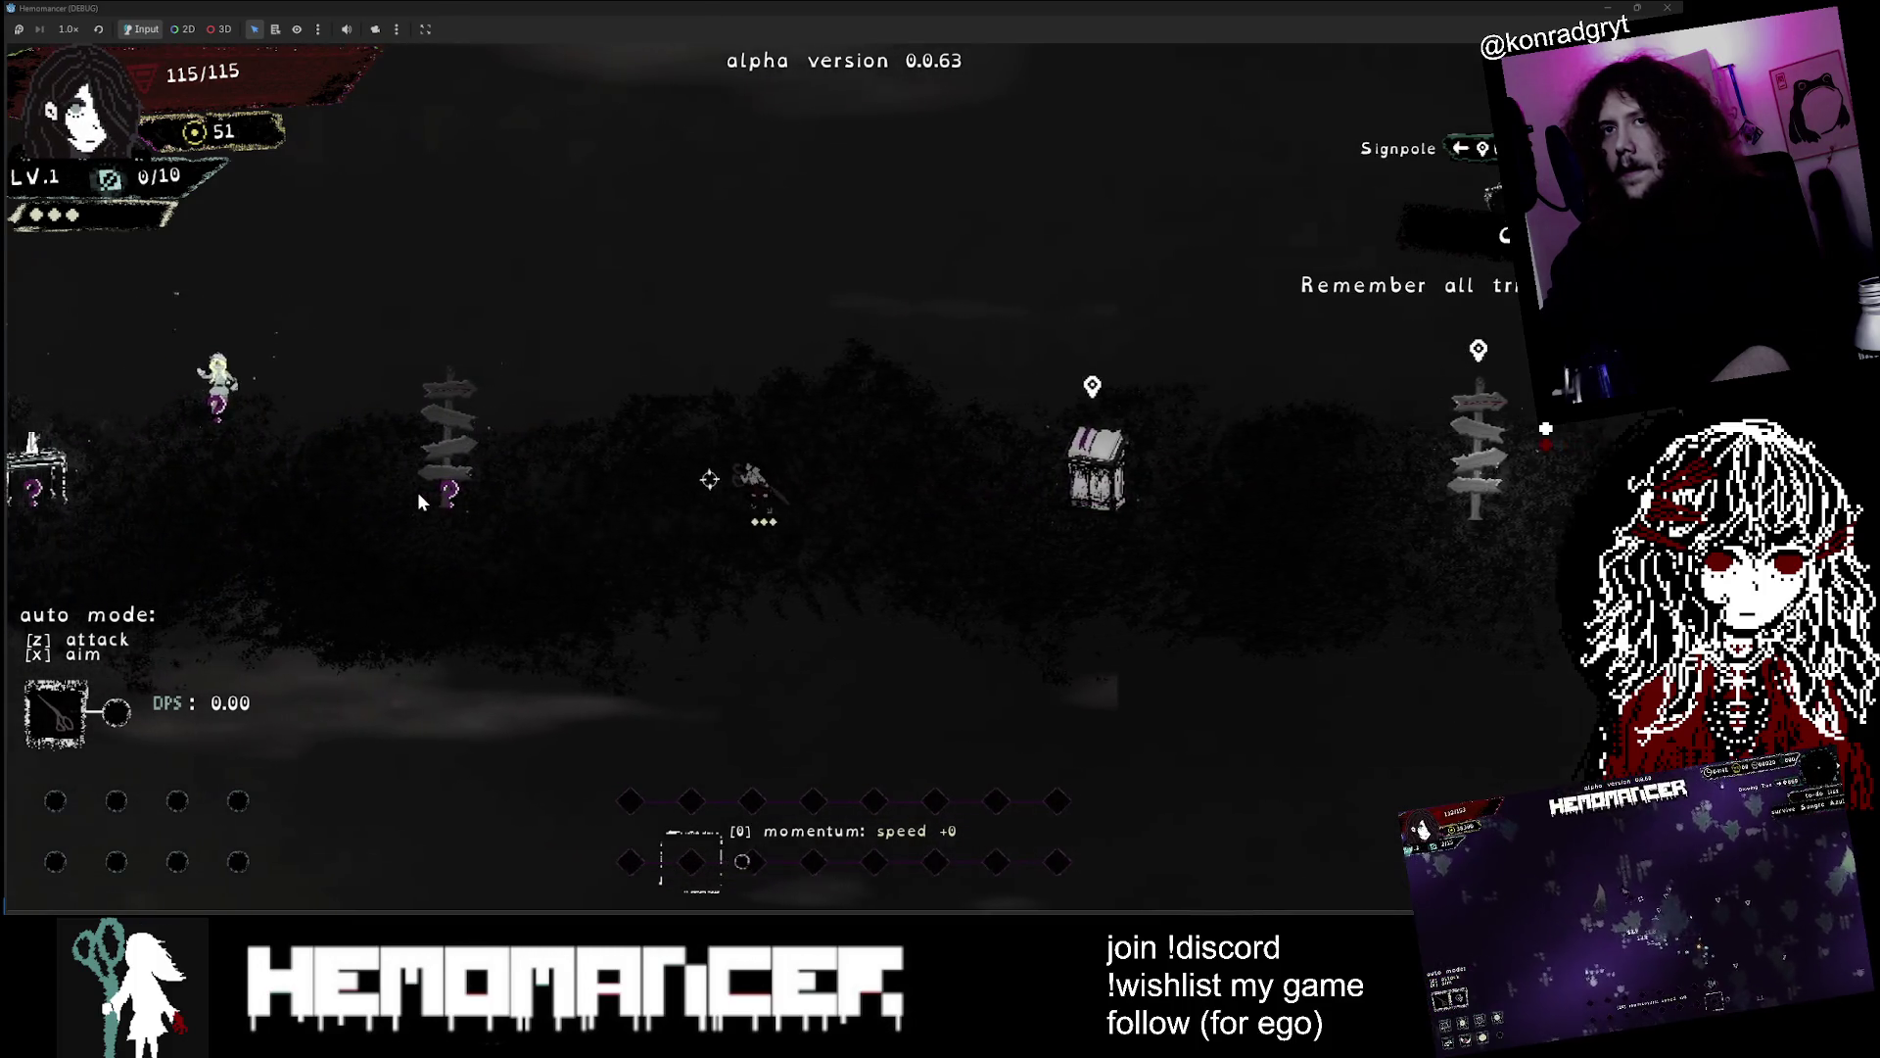
pyautogui.press('a')
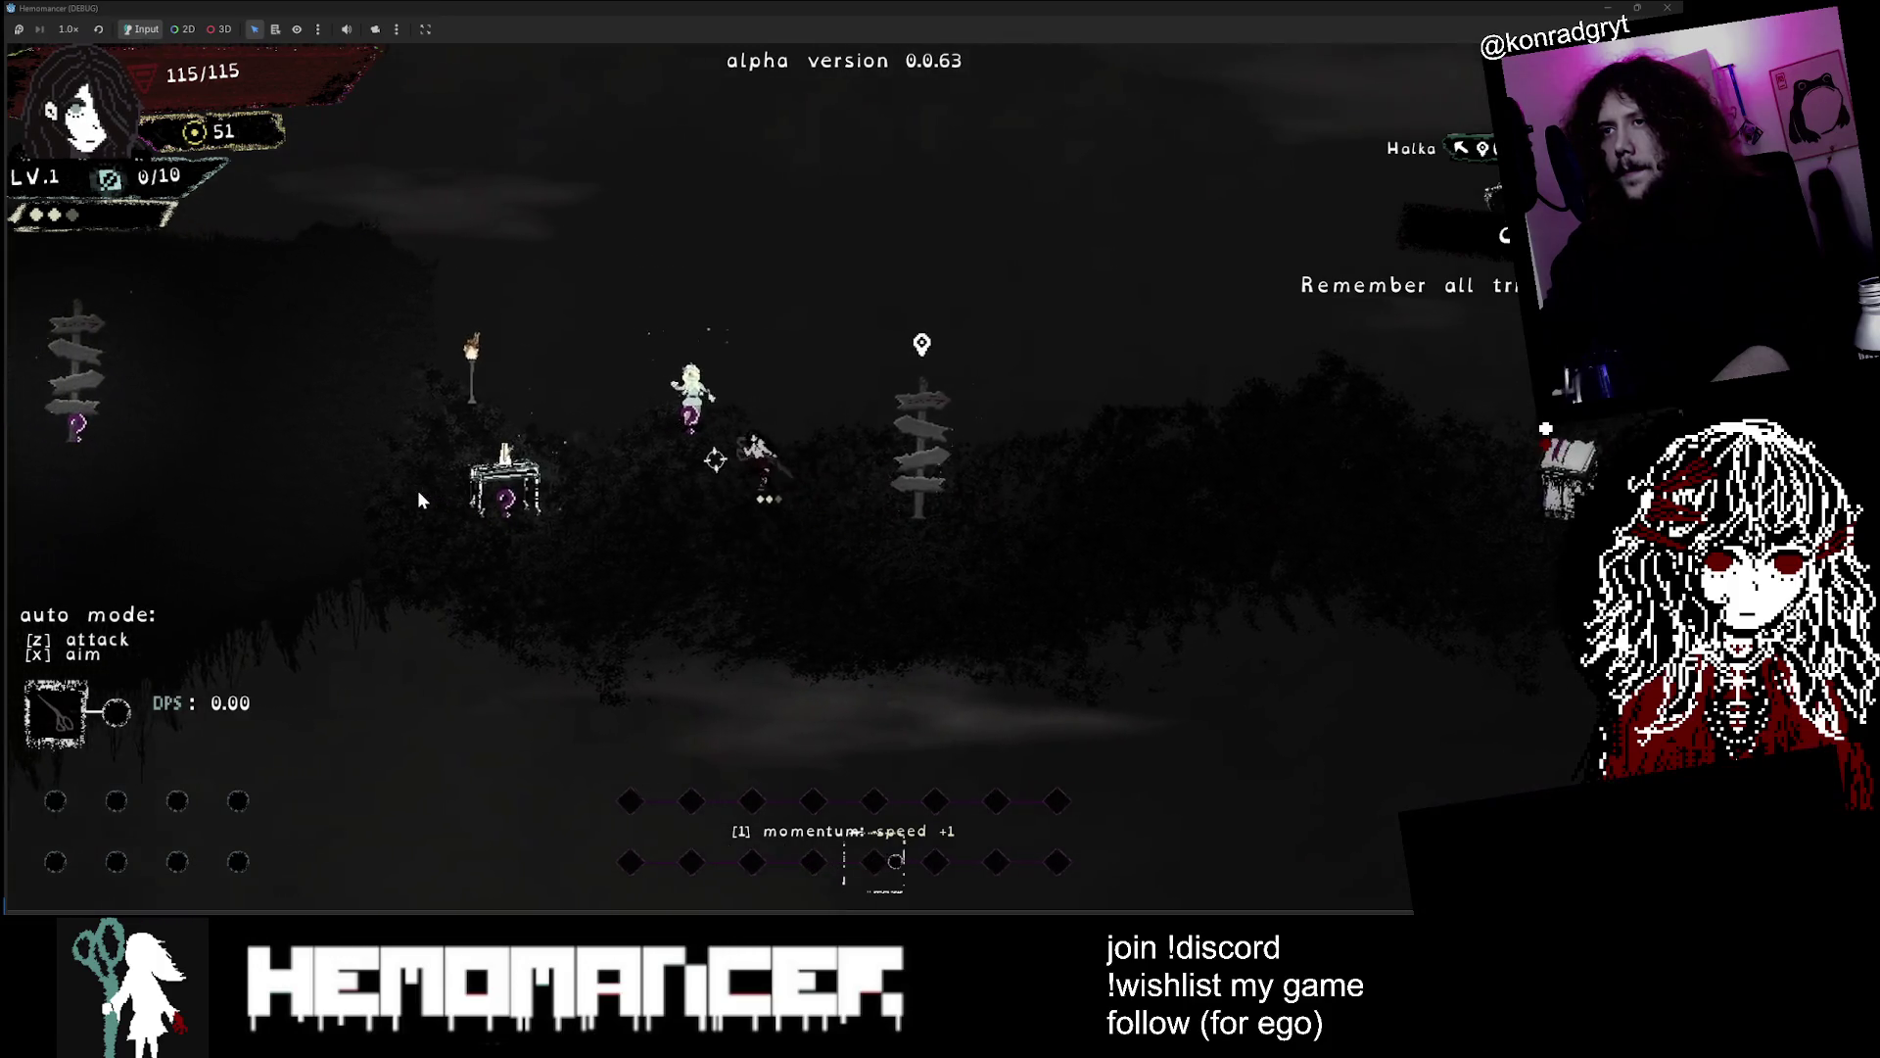
pyautogui.press('a')
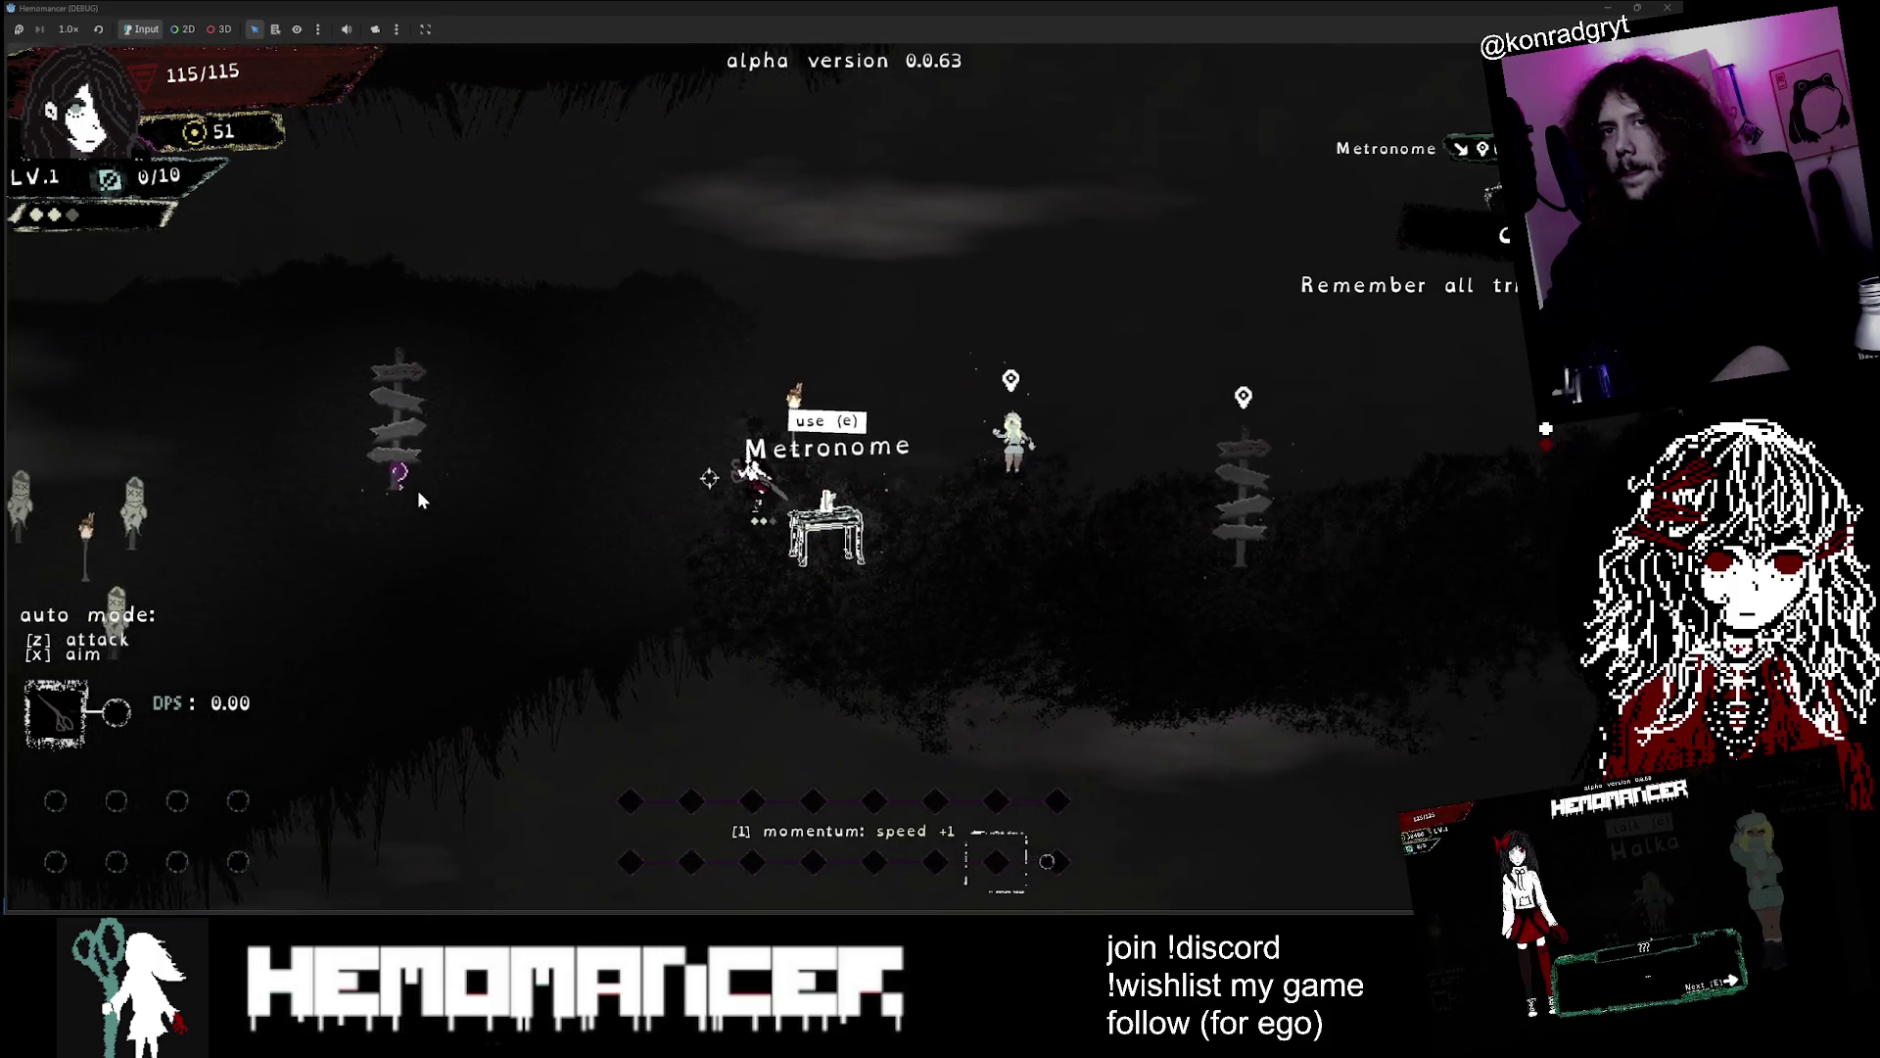
pyautogui.press('a')
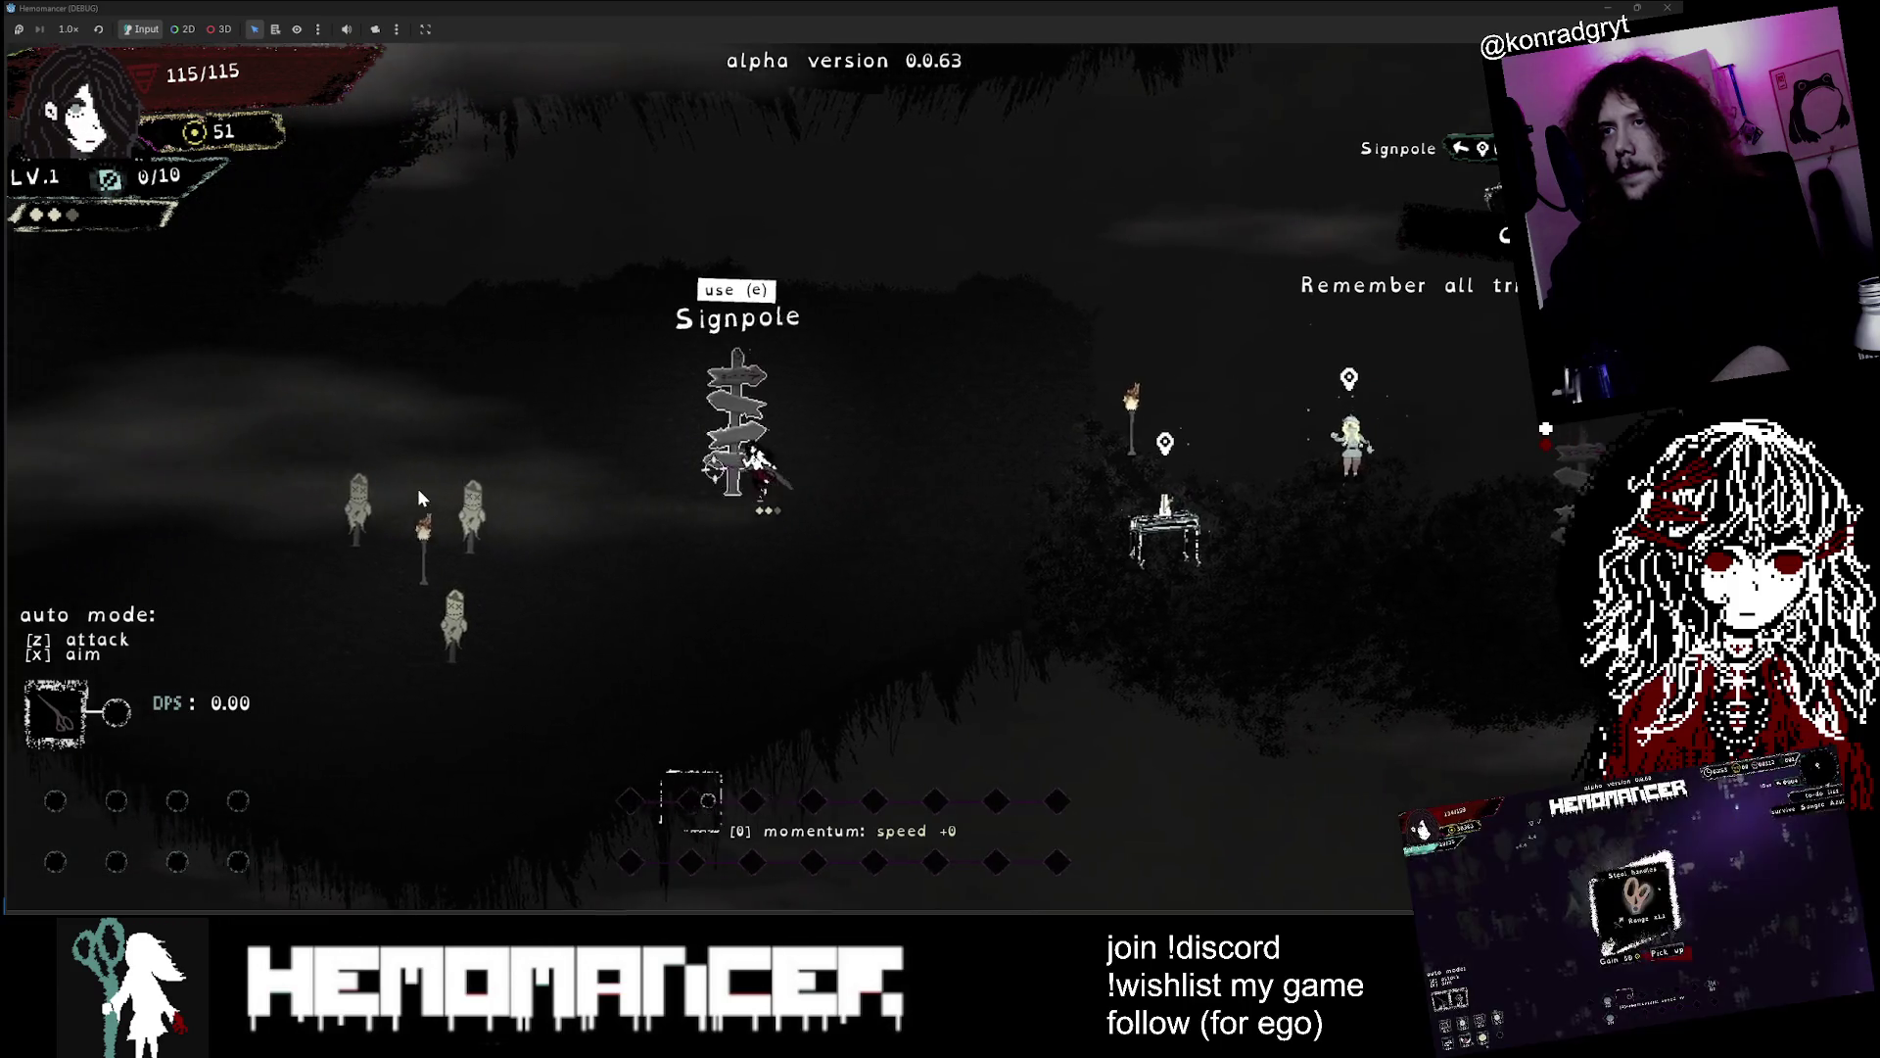
pyautogui.press('a')
pyautogui.press('w')
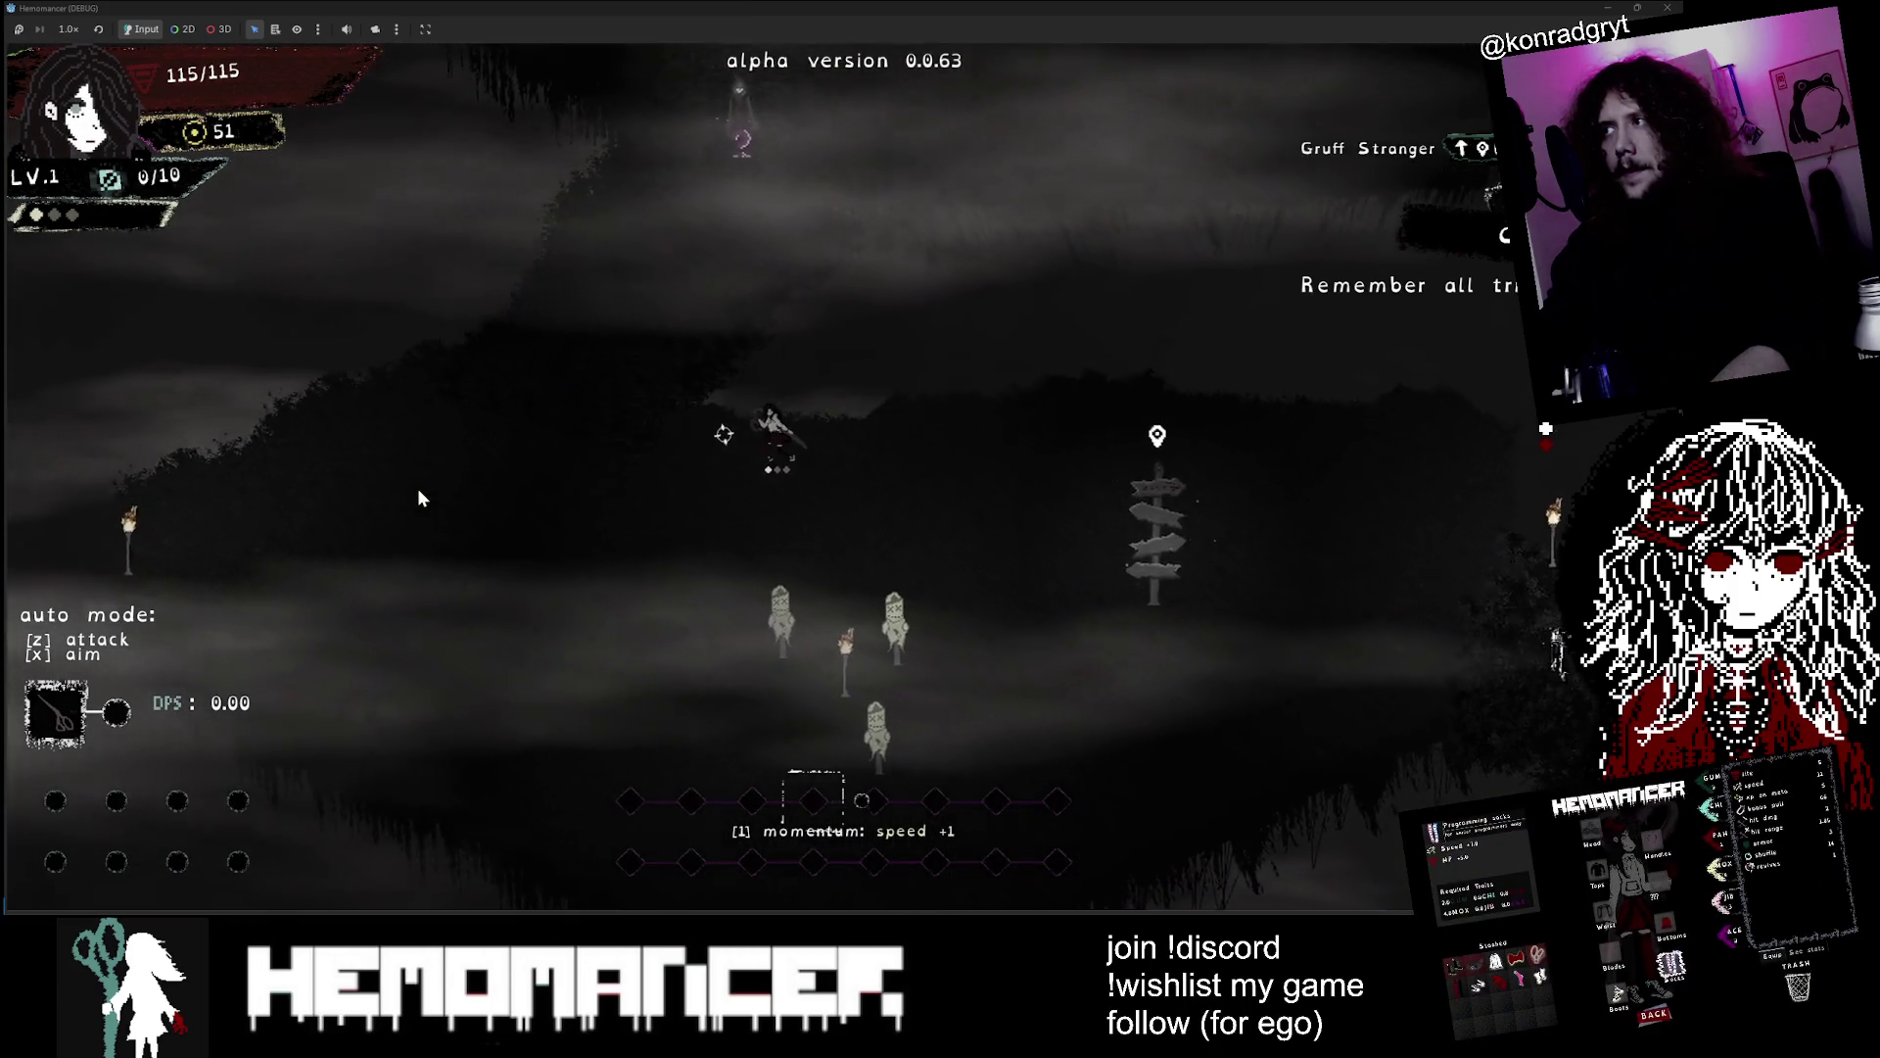
pyautogui.press('w')
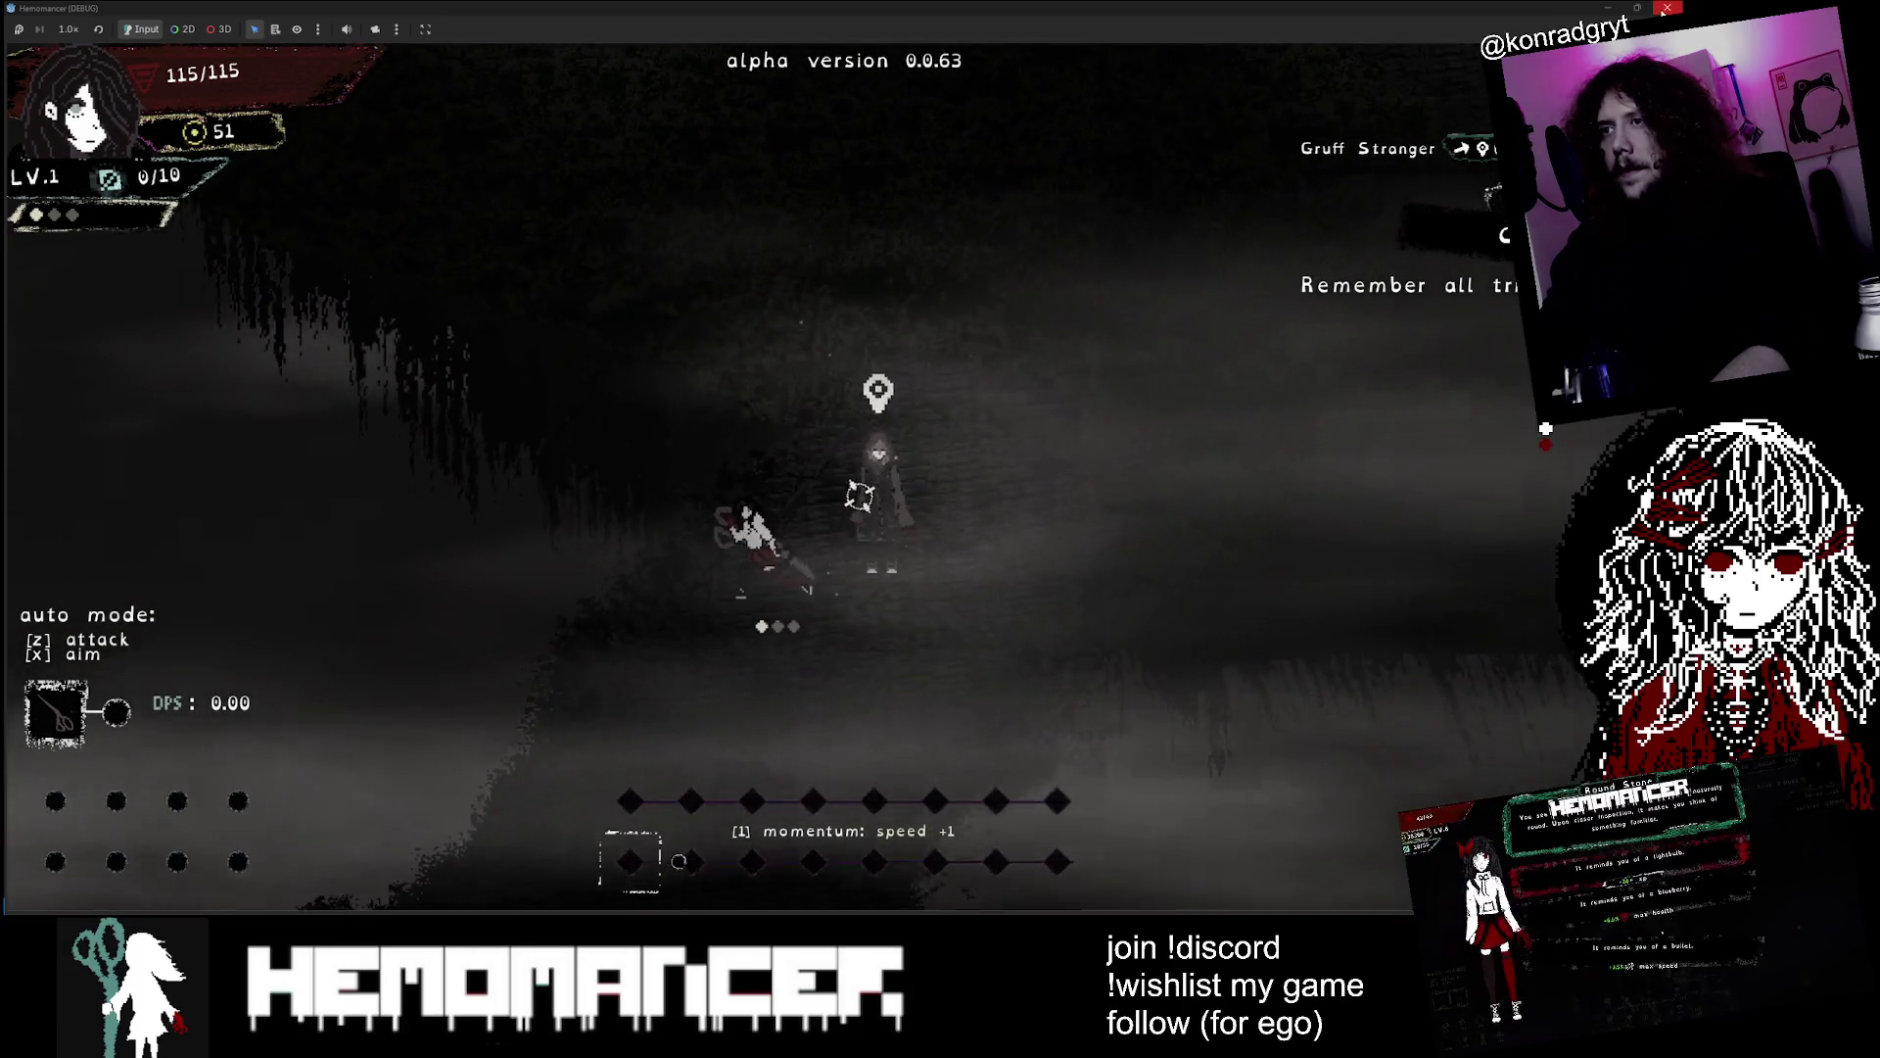
pyautogui.press('F8')
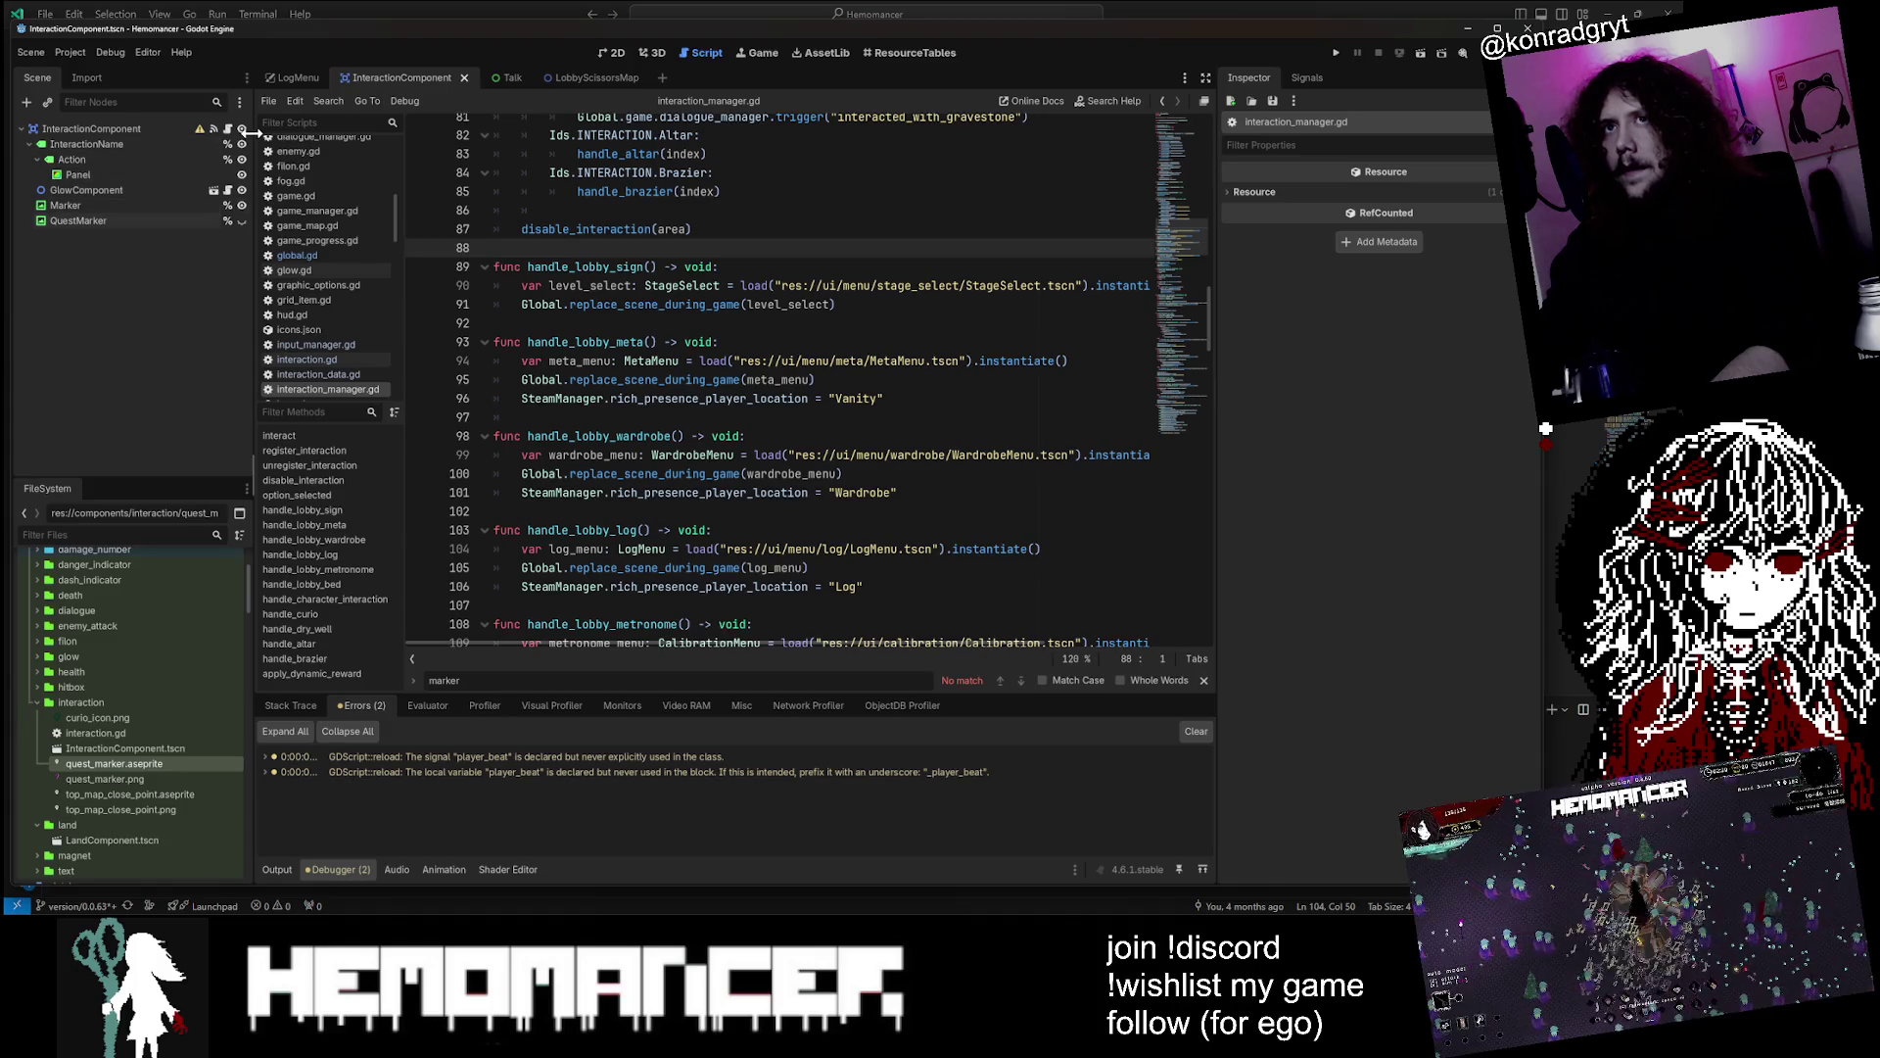
# Delete the QuestMarker node from the InteractionComponent scene
pyautogui.click(227, 128)
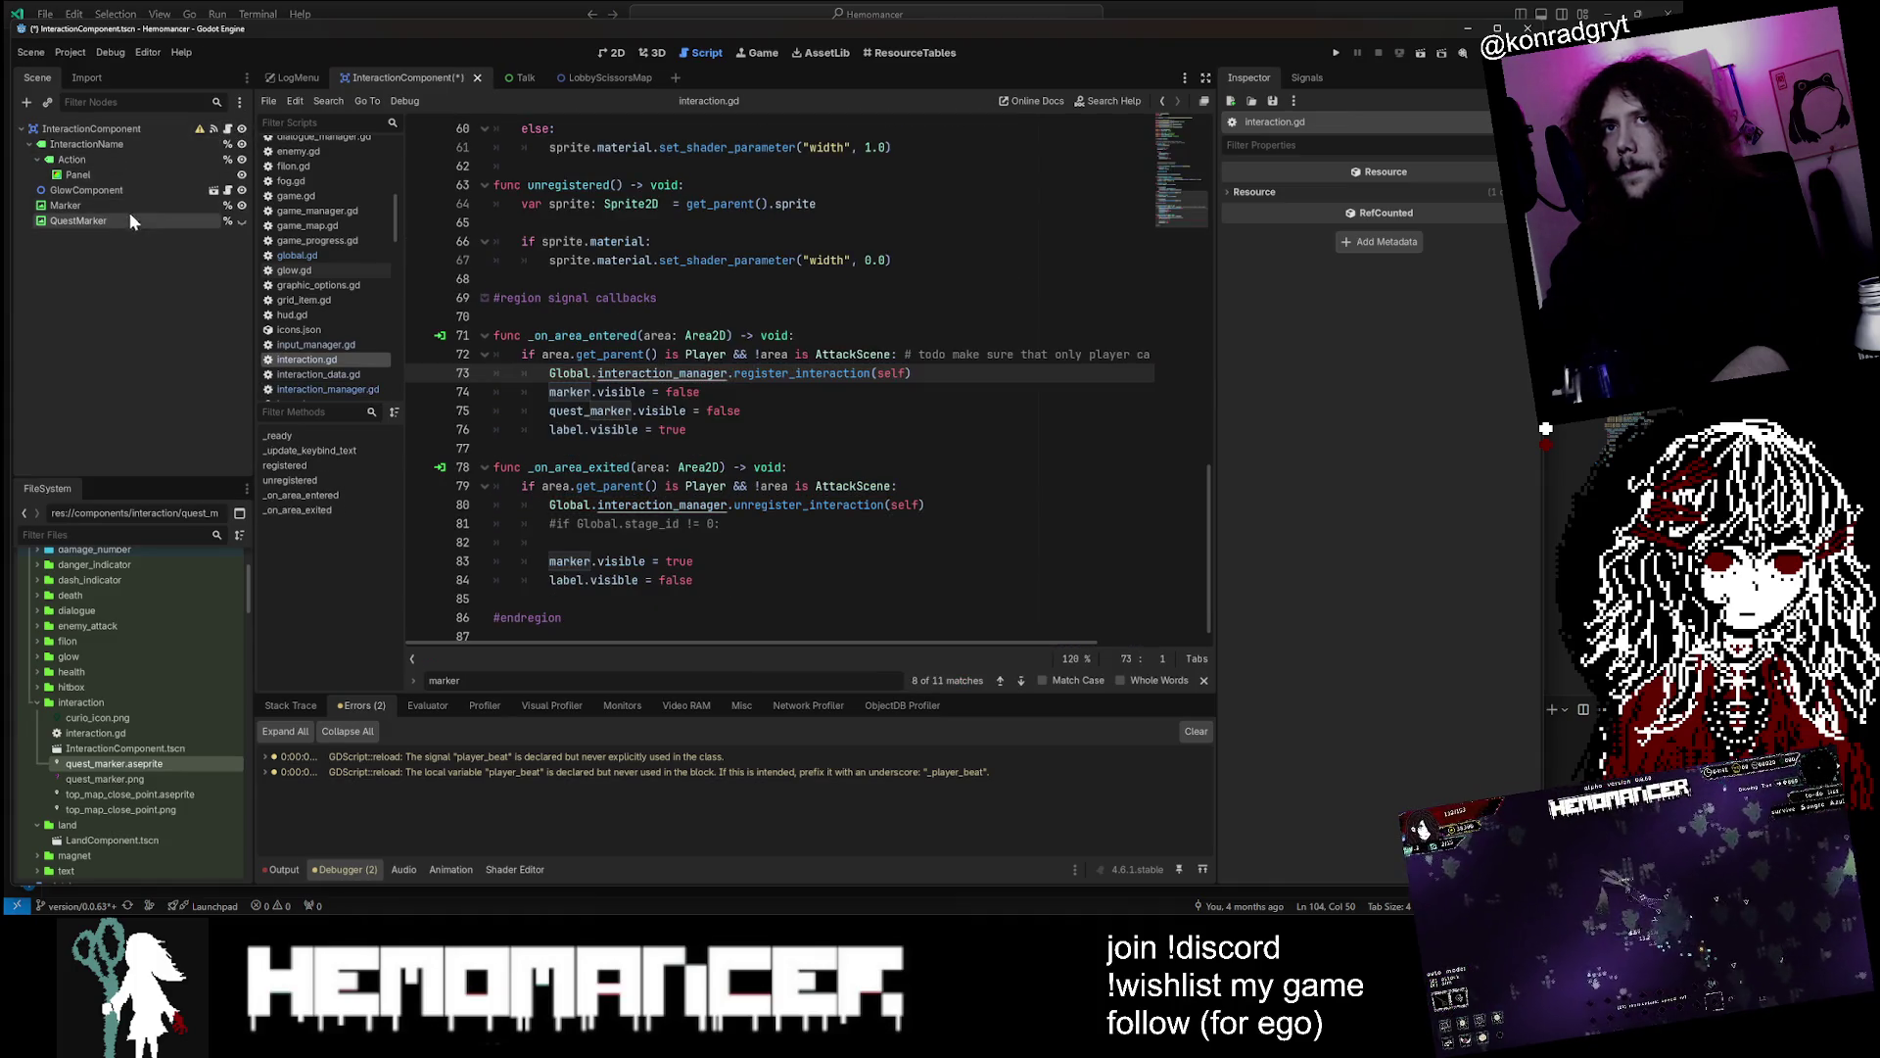
pyautogui.click(156, 221)
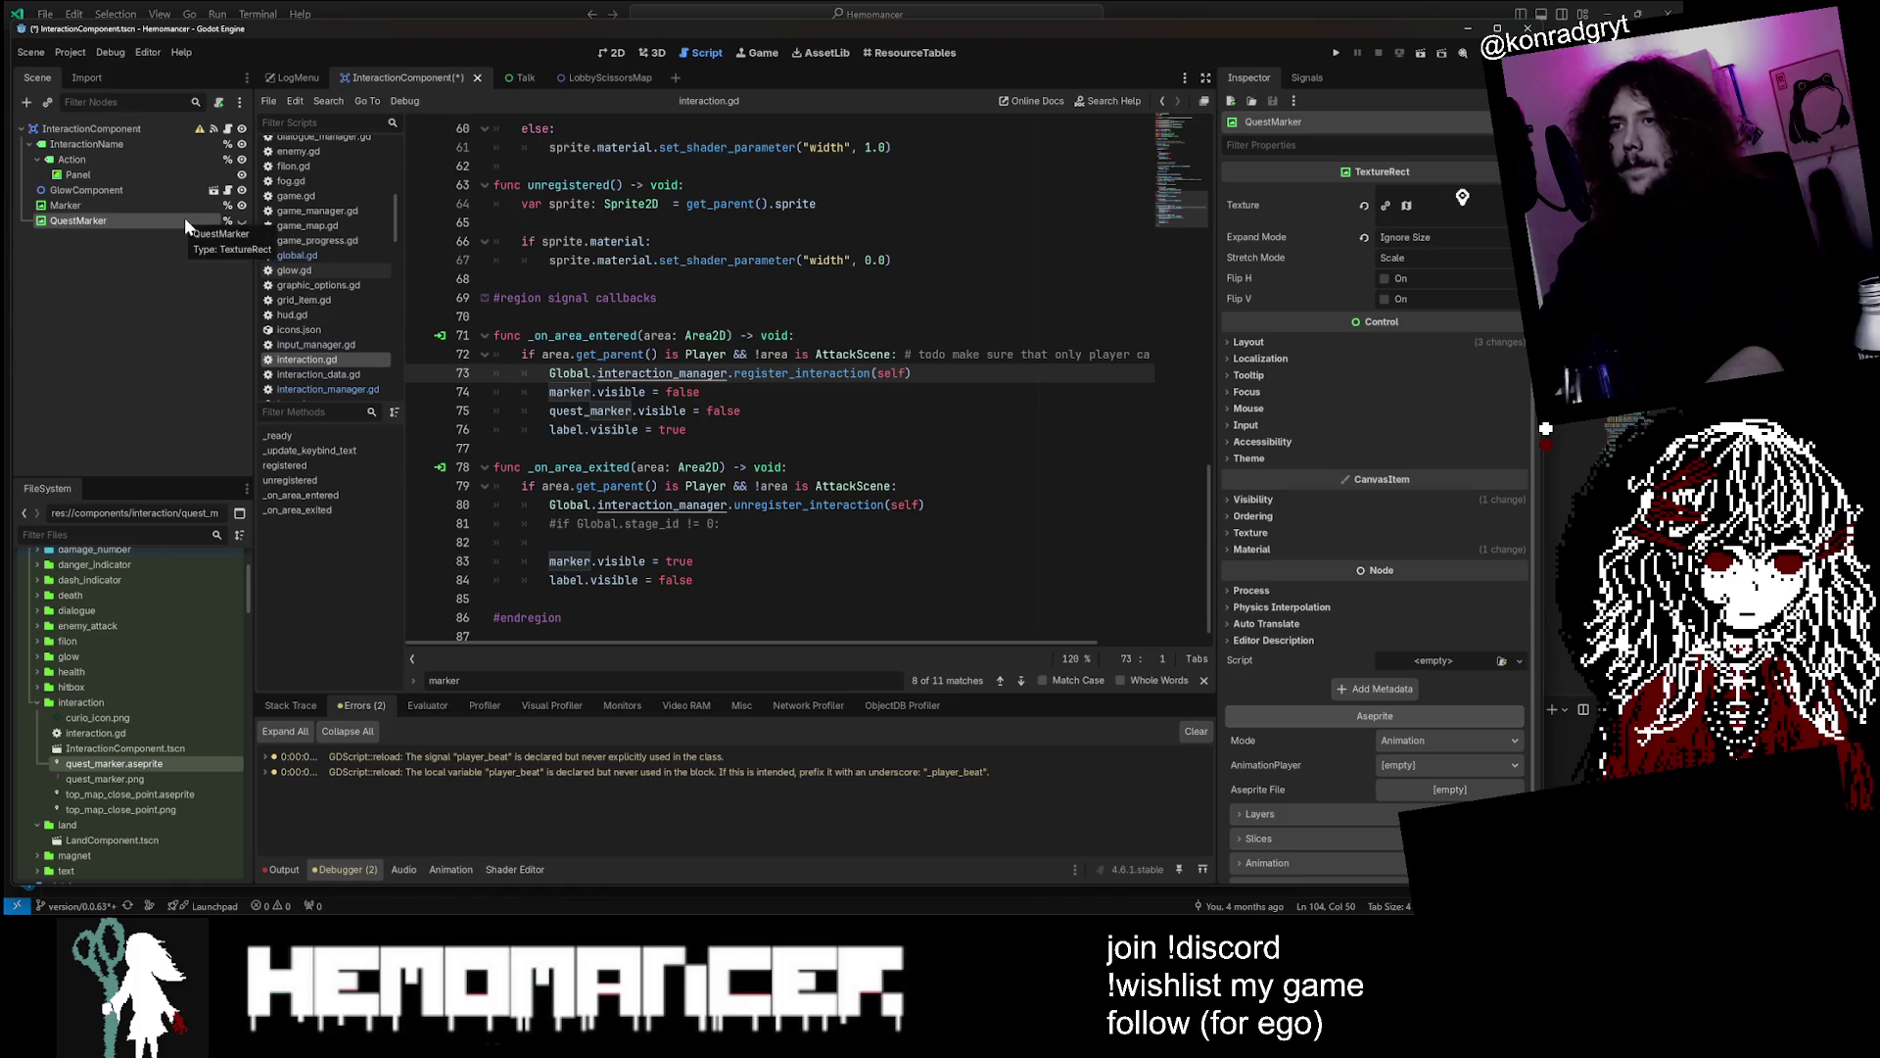
pyautogui.press('Delete')
pyautogui.click(811, 485)
# Remove the quest_marker visibility line from _on_area_entered
pyautogui.click(742, 410)
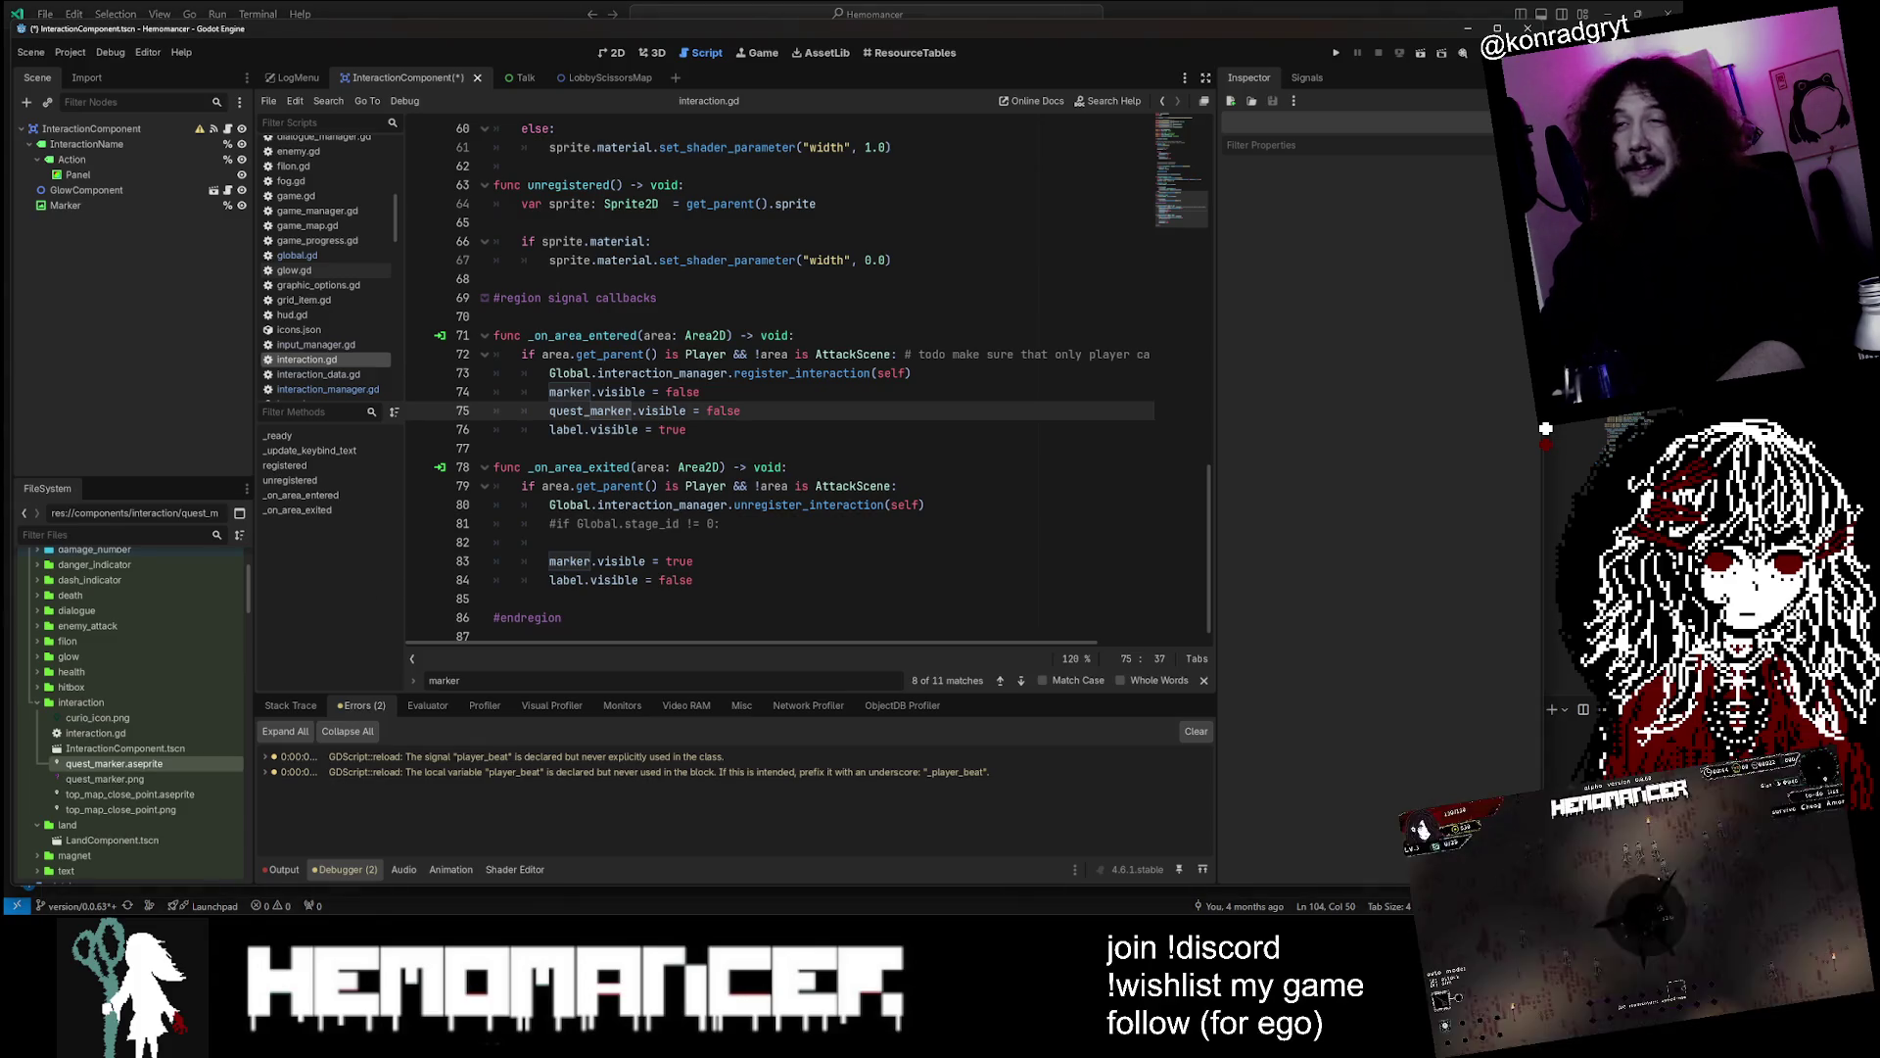
pyautogui.hotkey('ctrl', 'shift', 'k')
pyautogui.hotkey('ctrl', 'z')
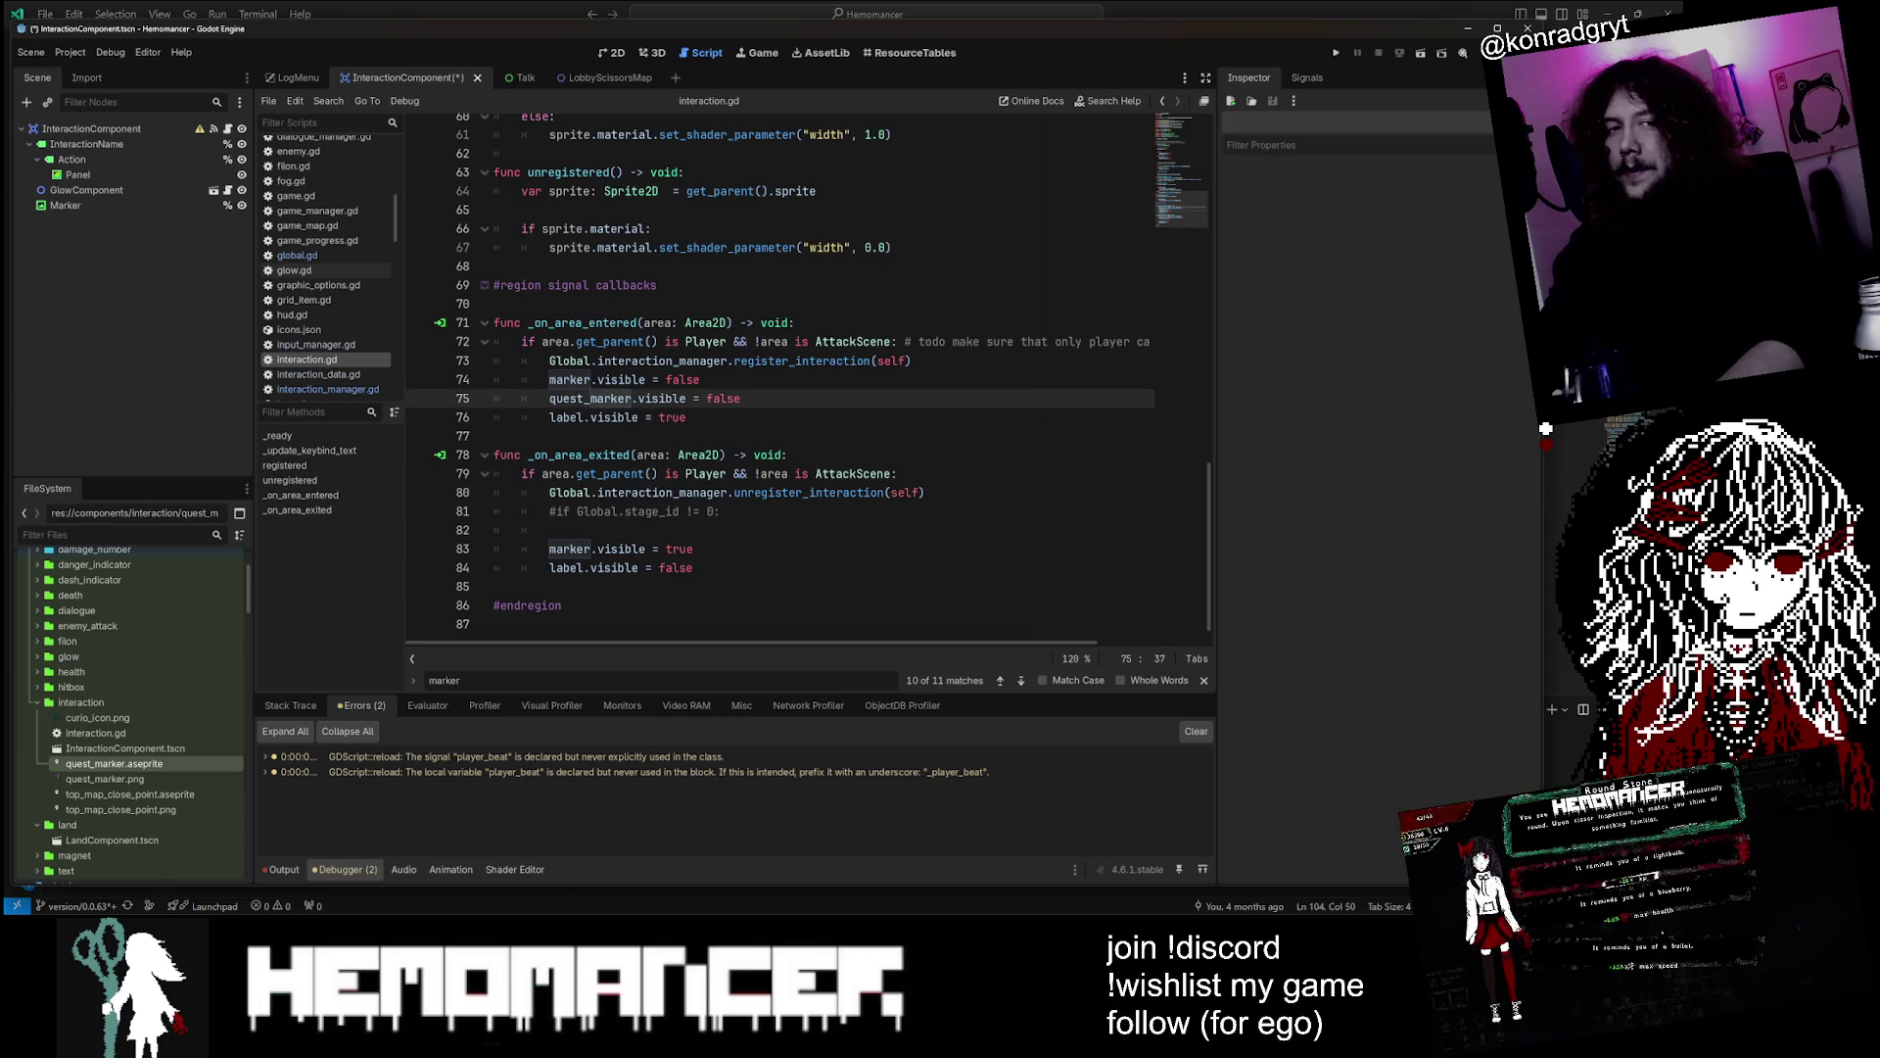
pyautogui.hotkey('ctrl', 'shift', 'k')
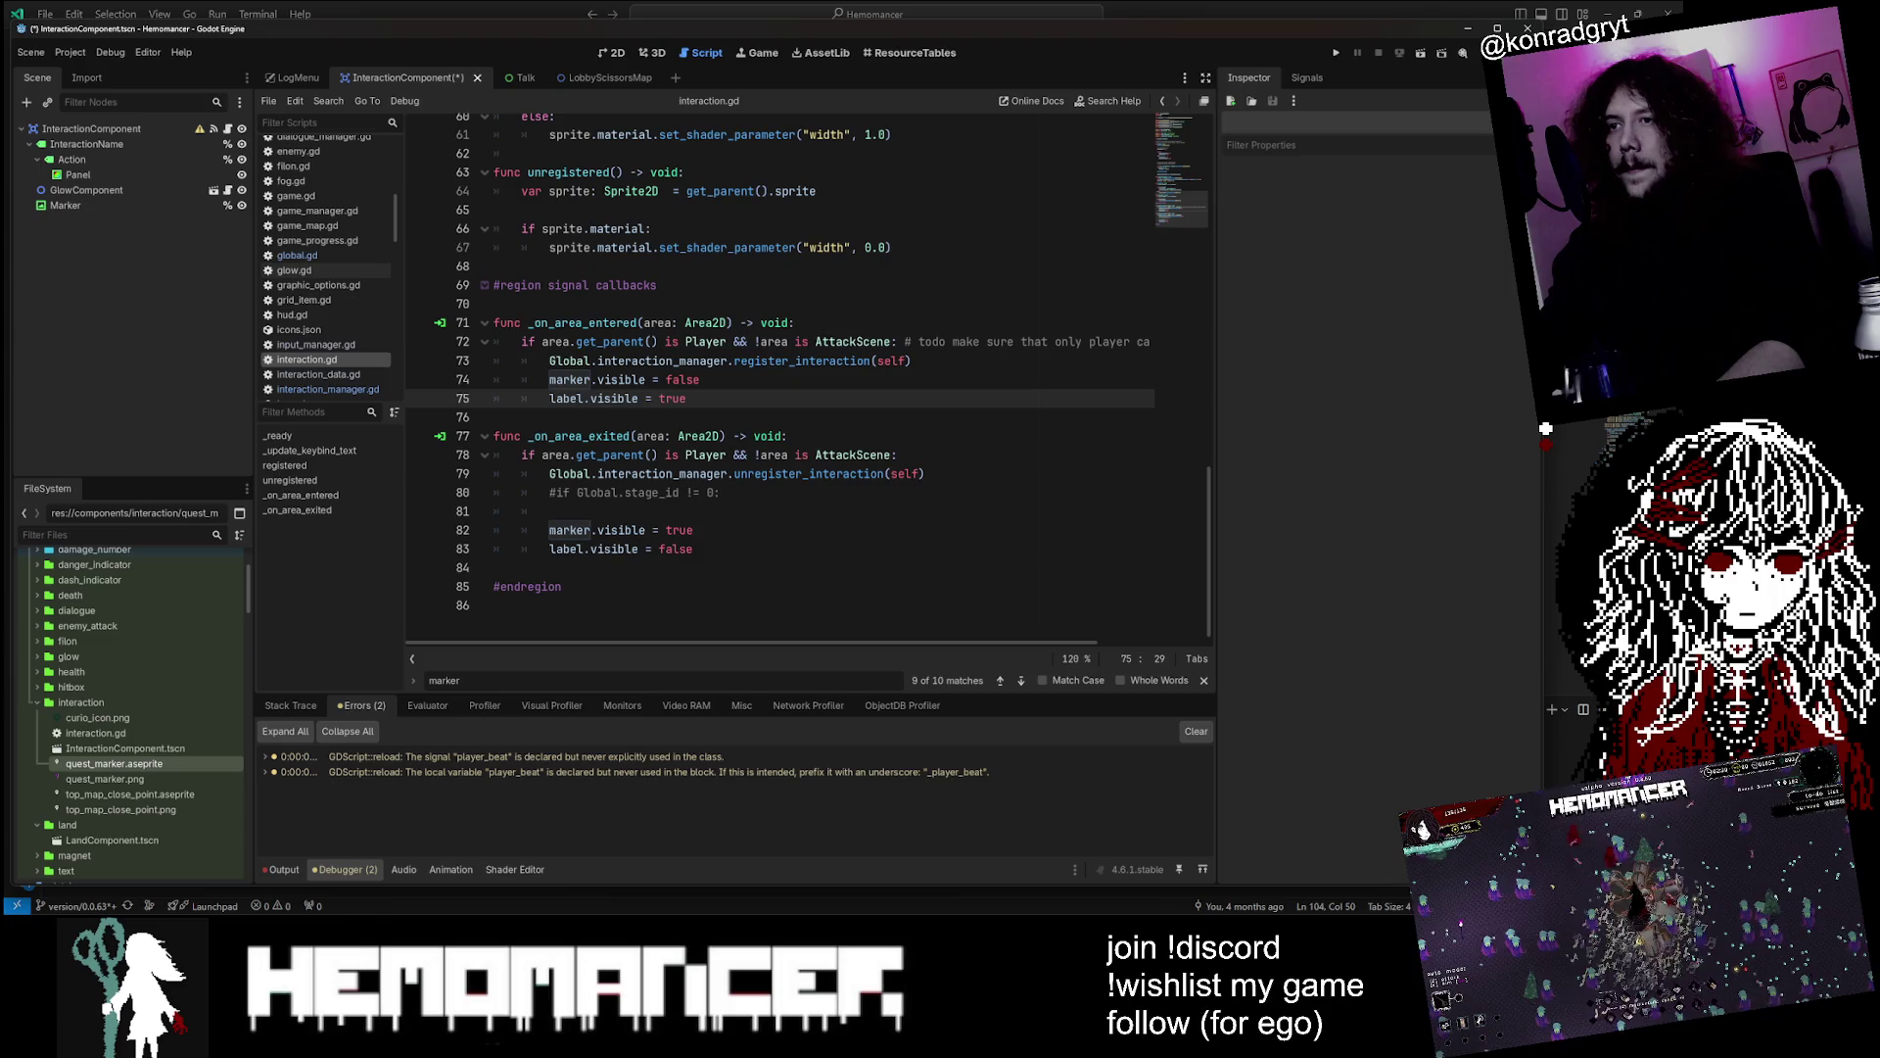
pyautogui.scroll(15, 806, 379)
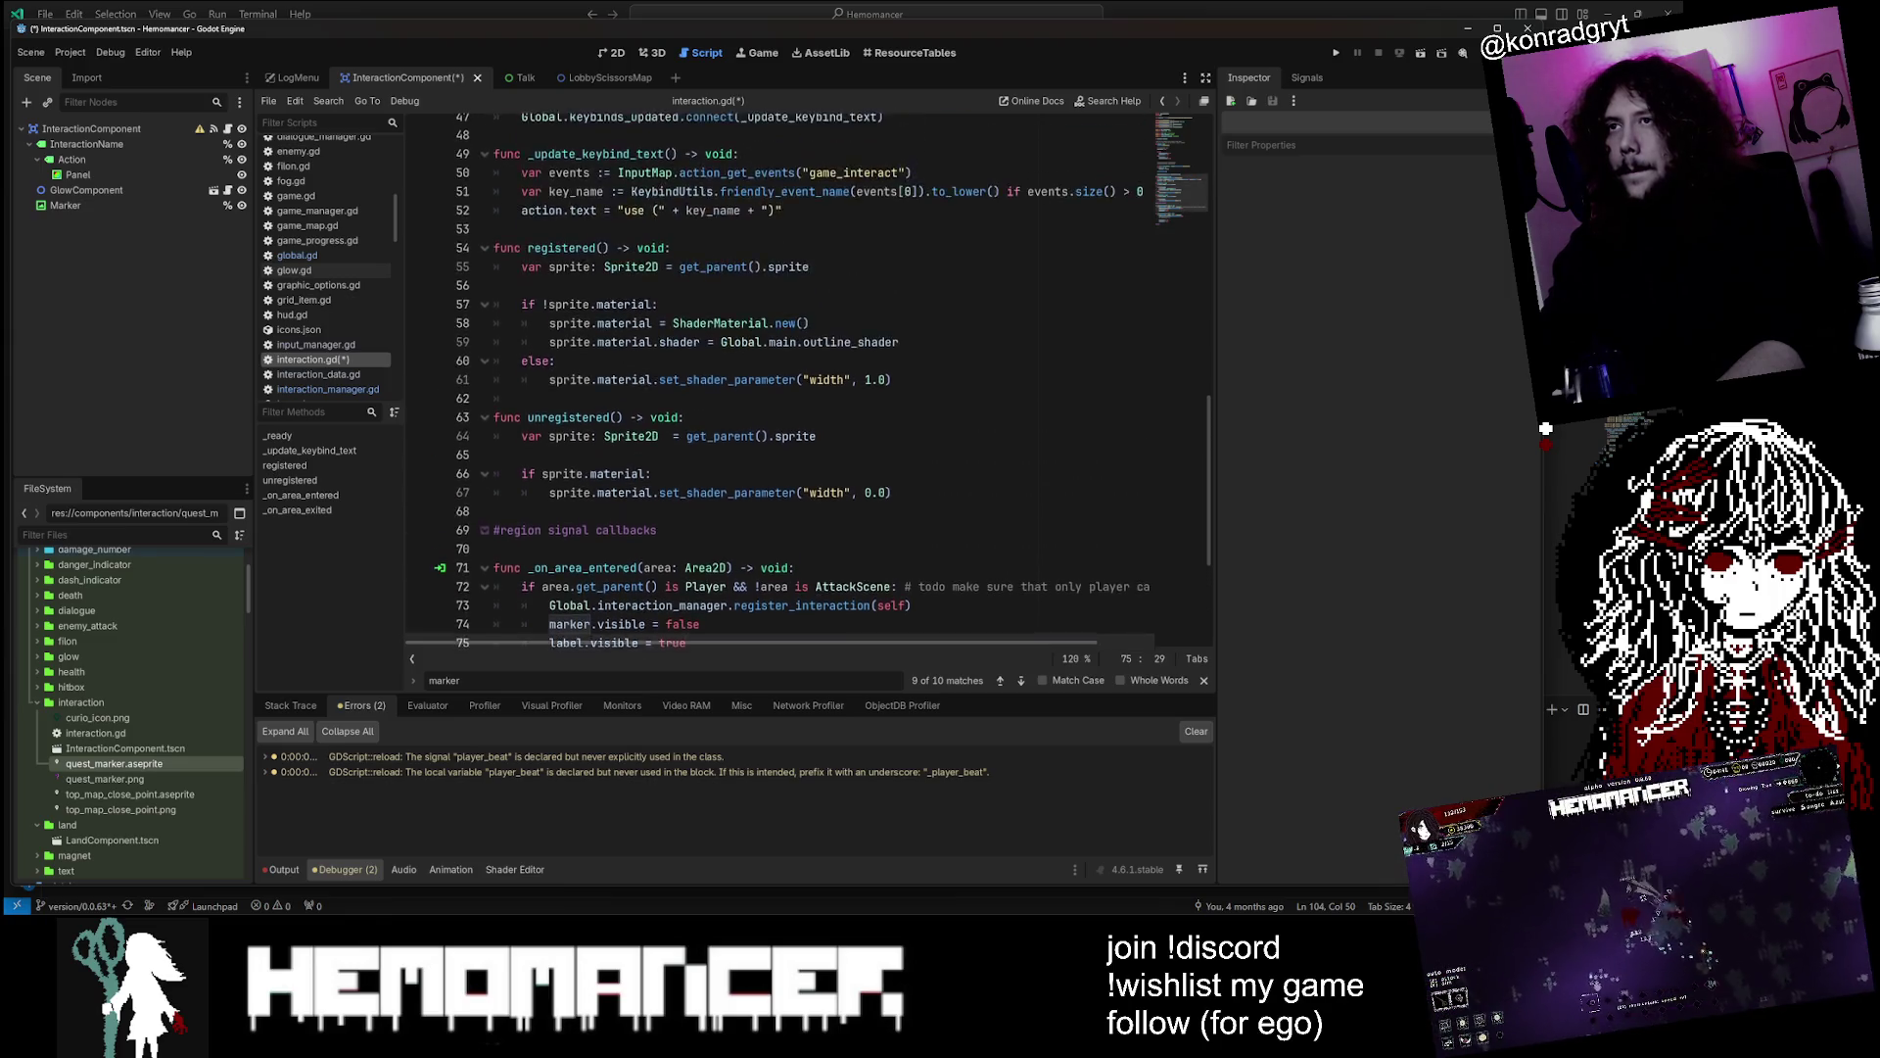
pyautogui.scroll(-1, 554, 474)
# Strip the if true/else block from _ready, leaving only marker.visible = true
pyautogui.moveTo(554, 474); pyautogui.dragTo(466, 424)
pyautogui.press('Delete')
pyautogui.press('Delete')
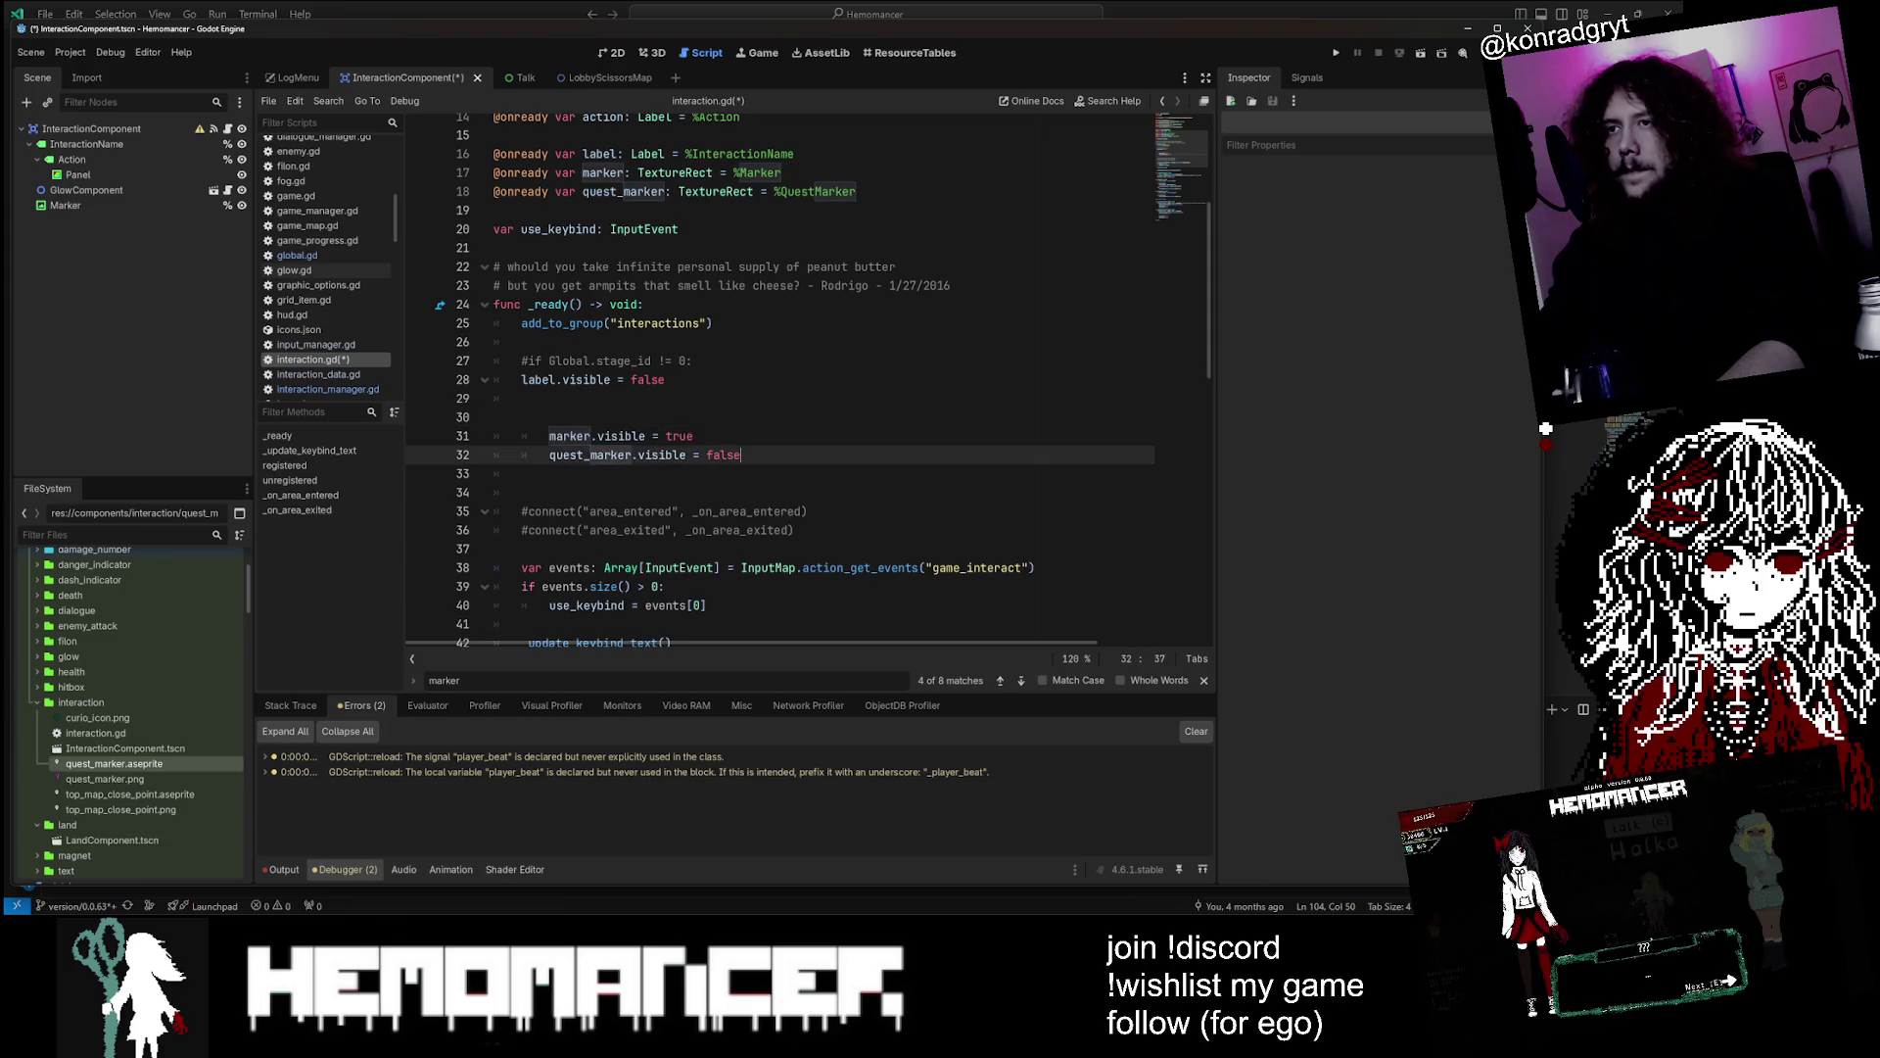
pyautogui.press('Down')
pyautogui.hotkey('ctrl', 'shift', 'k')
pyautogui.press('Up')
pyautogui.hotkey('shift', 'Tab')
pyautogui.press('Up')
pyautogui.hotkey('ctrl', 'shift', 'k')
pyautogui.scroll(3, 784, 382)
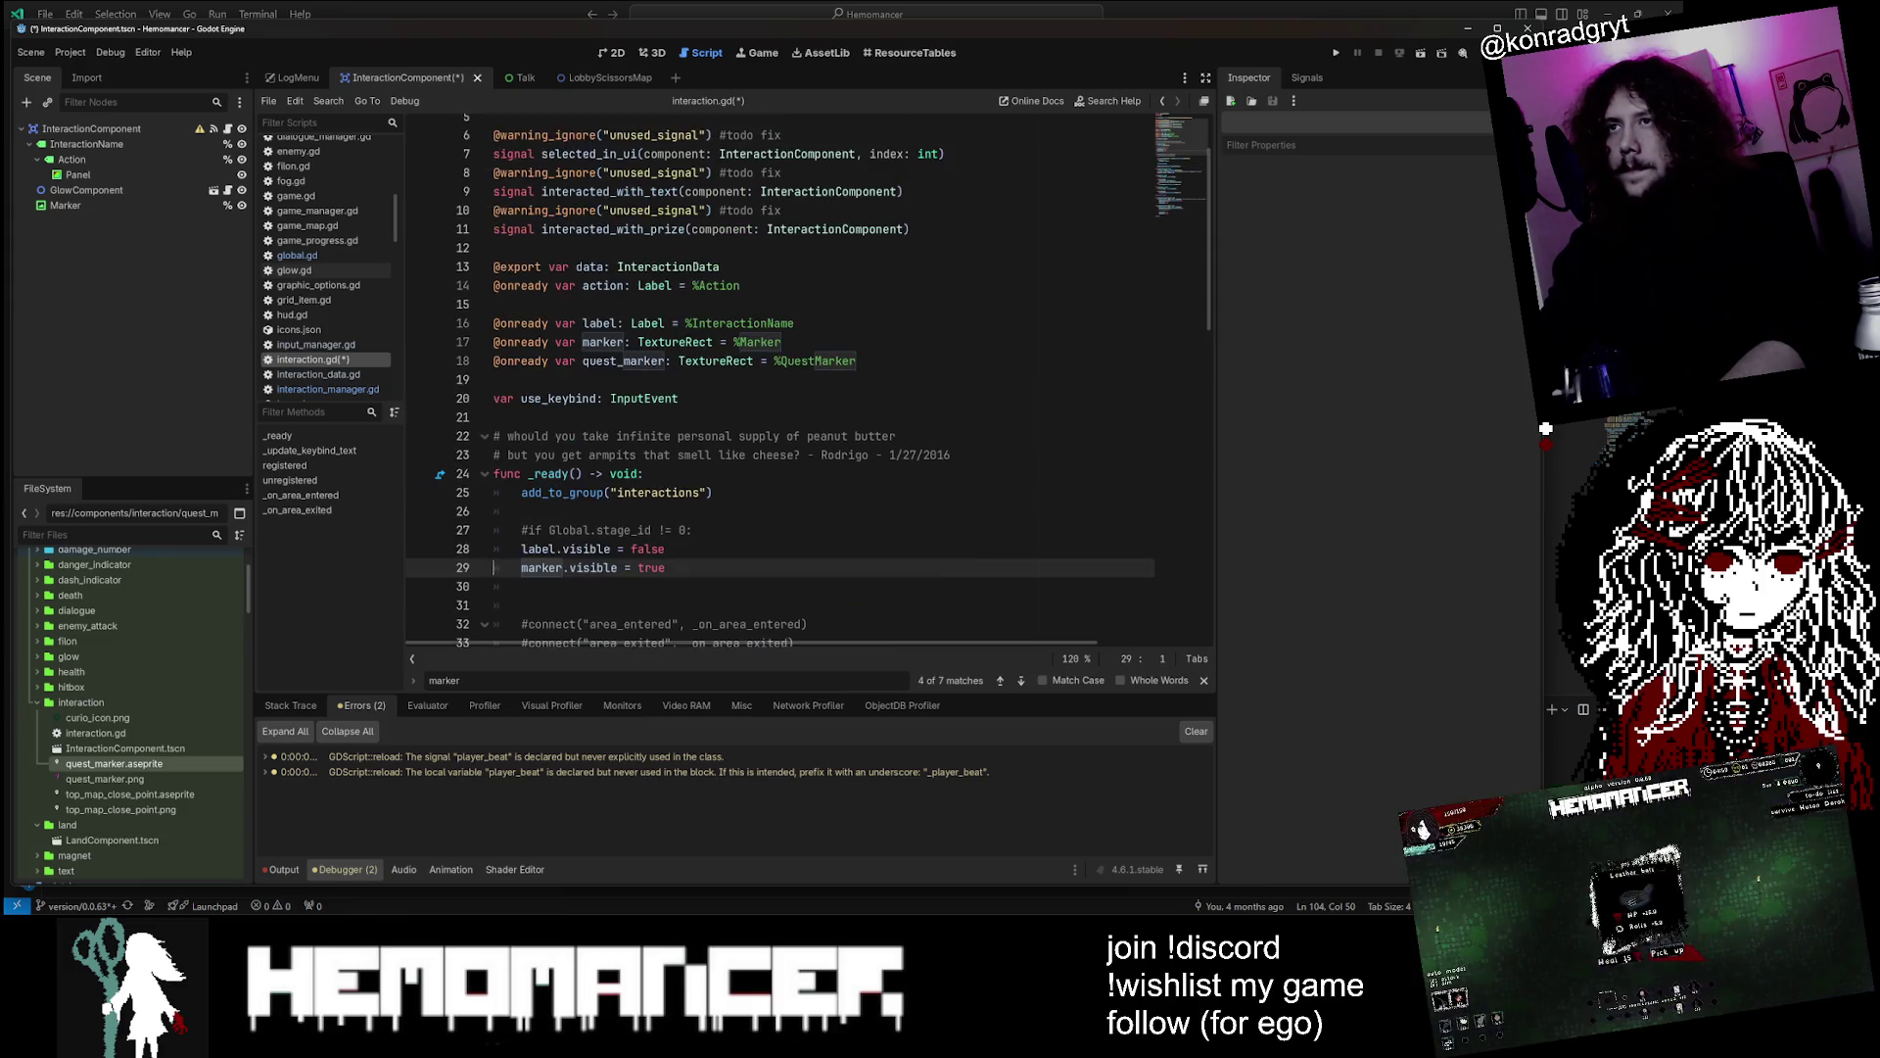
pyautogui.click(858, 361)
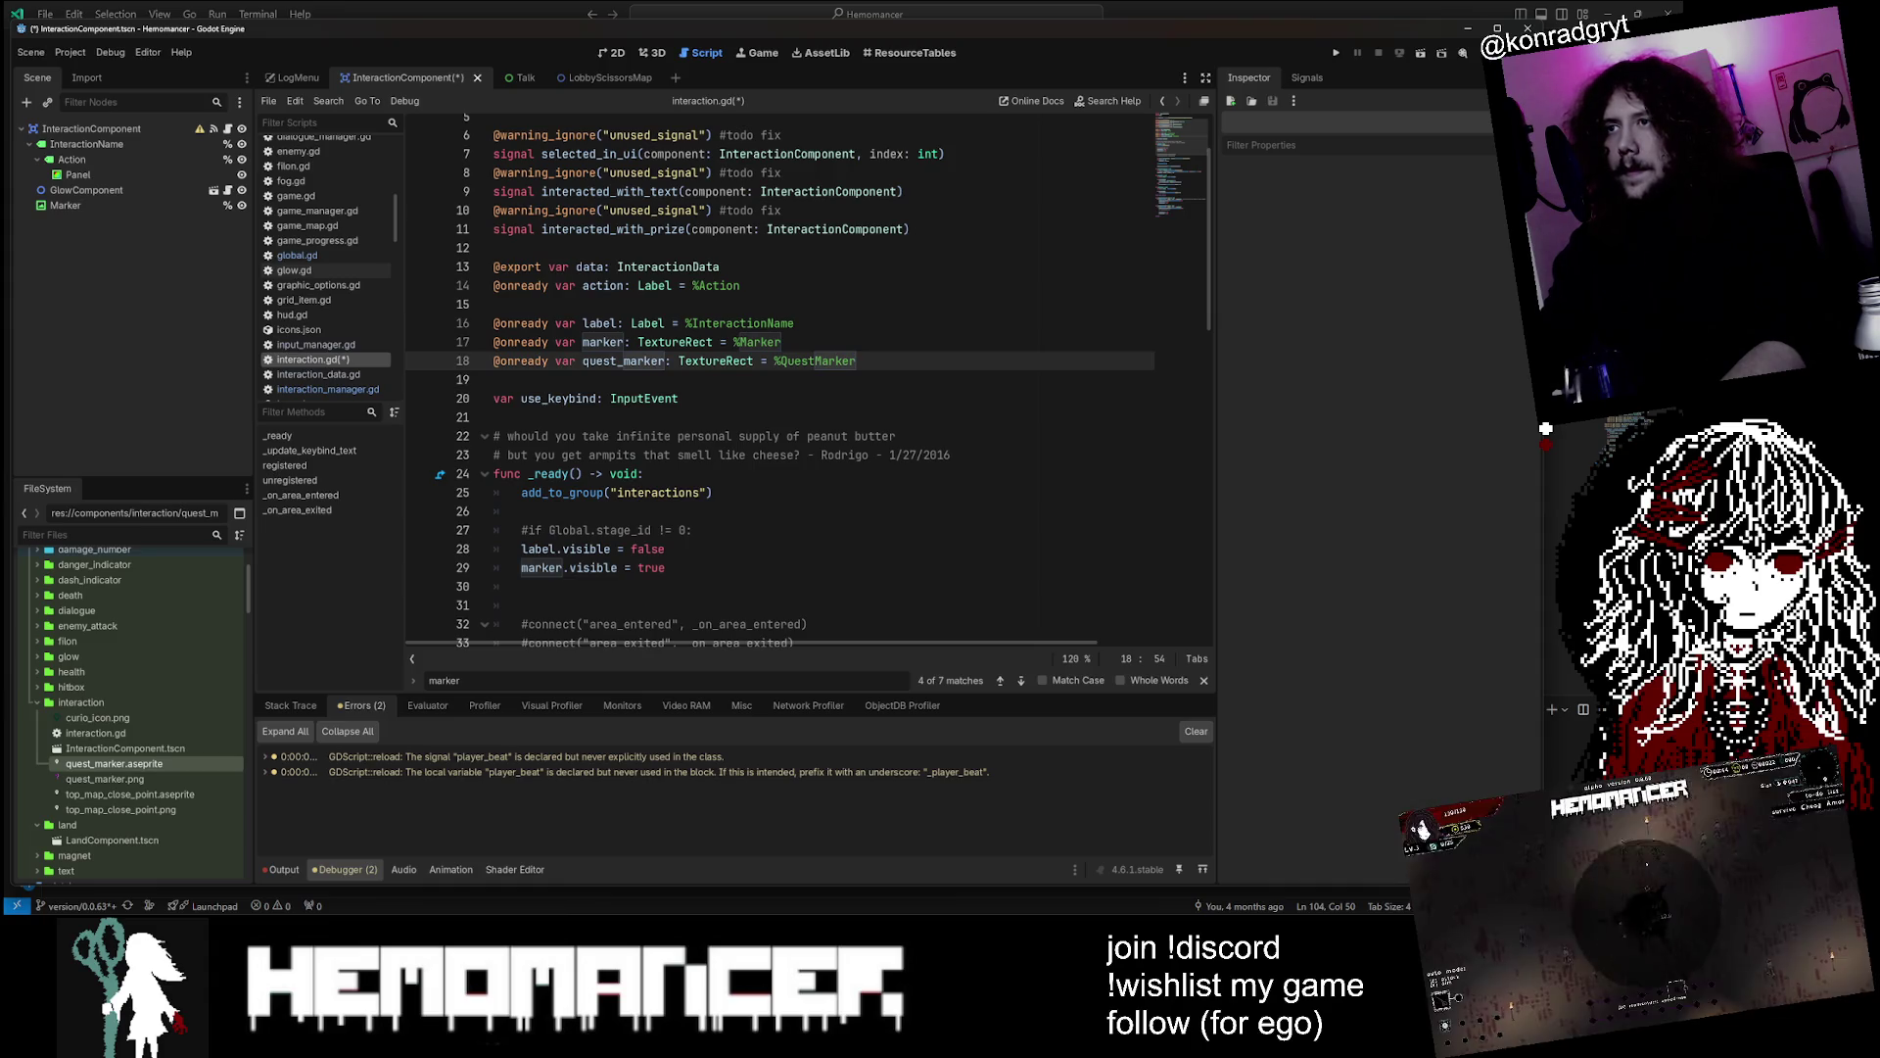
pyautogui.hotkey('ctrl', 'shift', 'k')
pyautogui.hotkey('ctrl', 's')
pyautogui.doubleClick(675, 342)
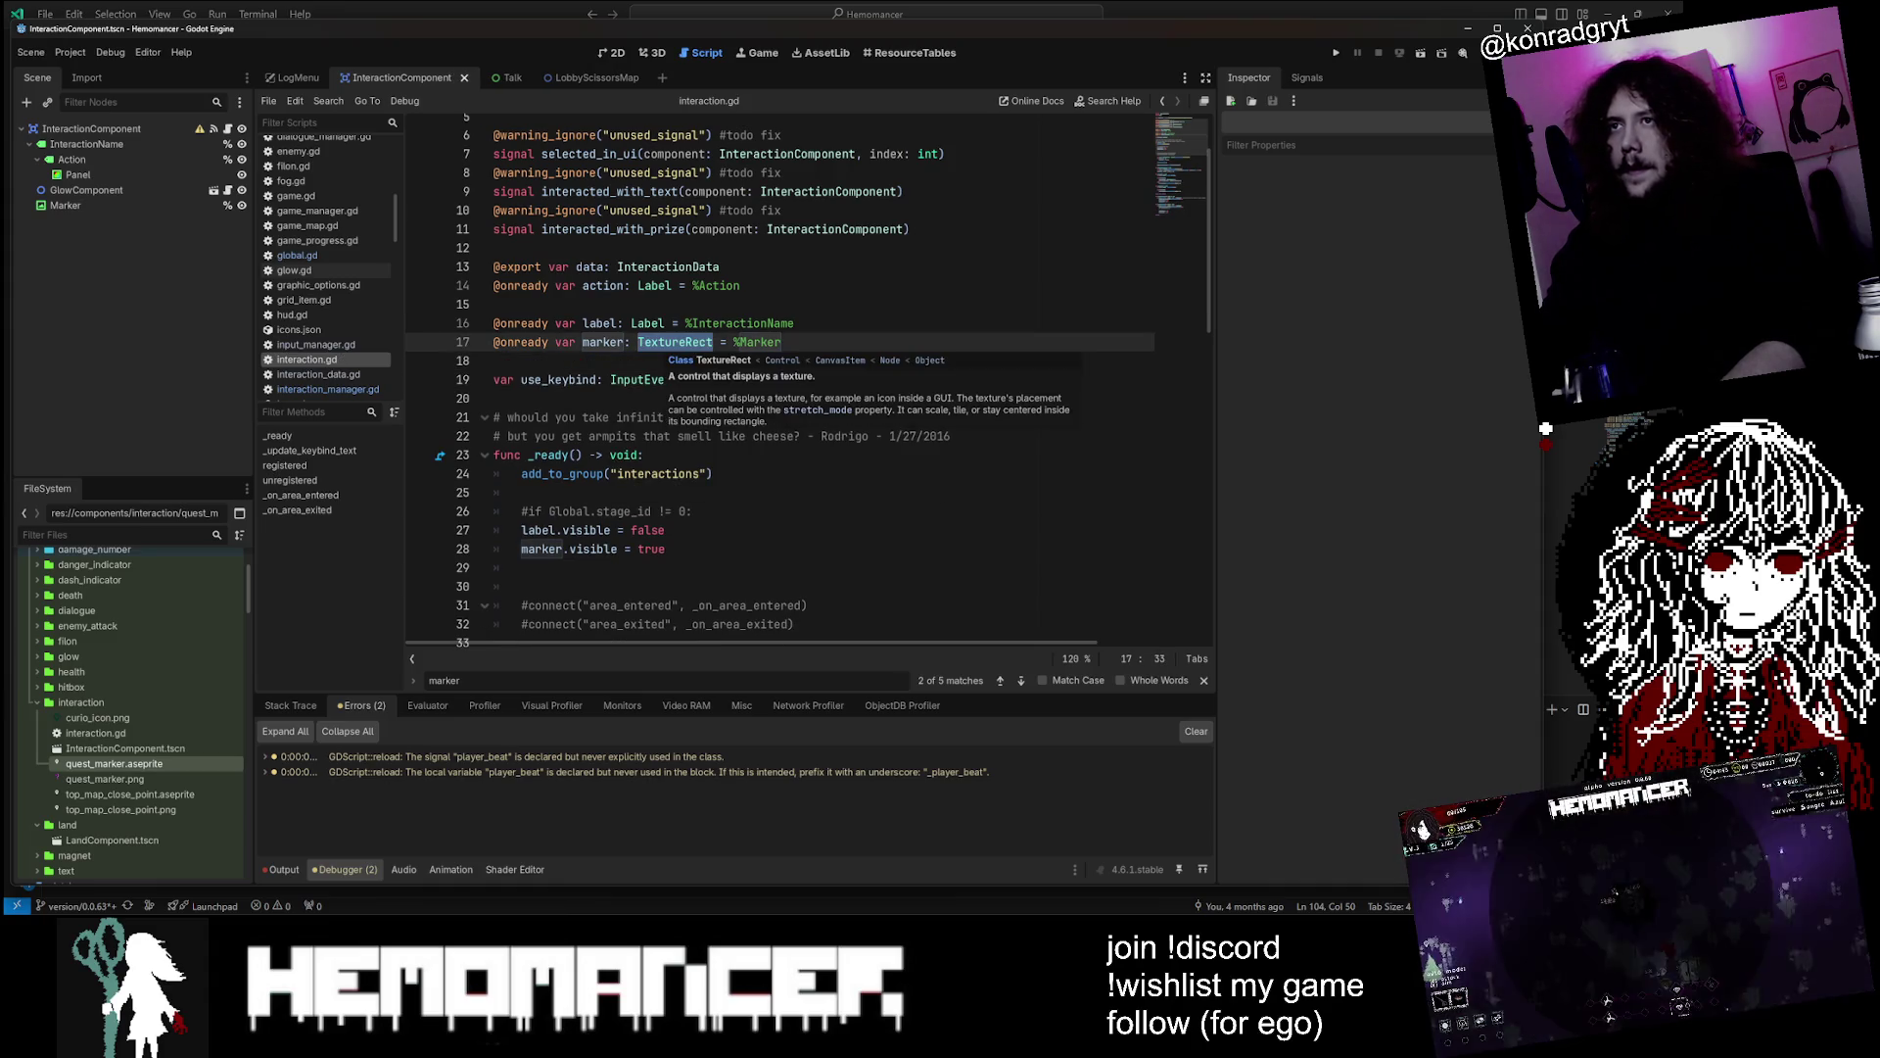
# Add preload constants TOP_MAP_CLOSE_POINT and QUEST_MARKER from the two .aseprite files and save
pyautogui.moveTo(164, 798)
pyautogui.mouseDown()
pyautogui.moveTo(862, 438)
pyautogui.moveTo(878, 325)
pyautogui.moveTo(874, 360)
pyautogui.mouseUp()
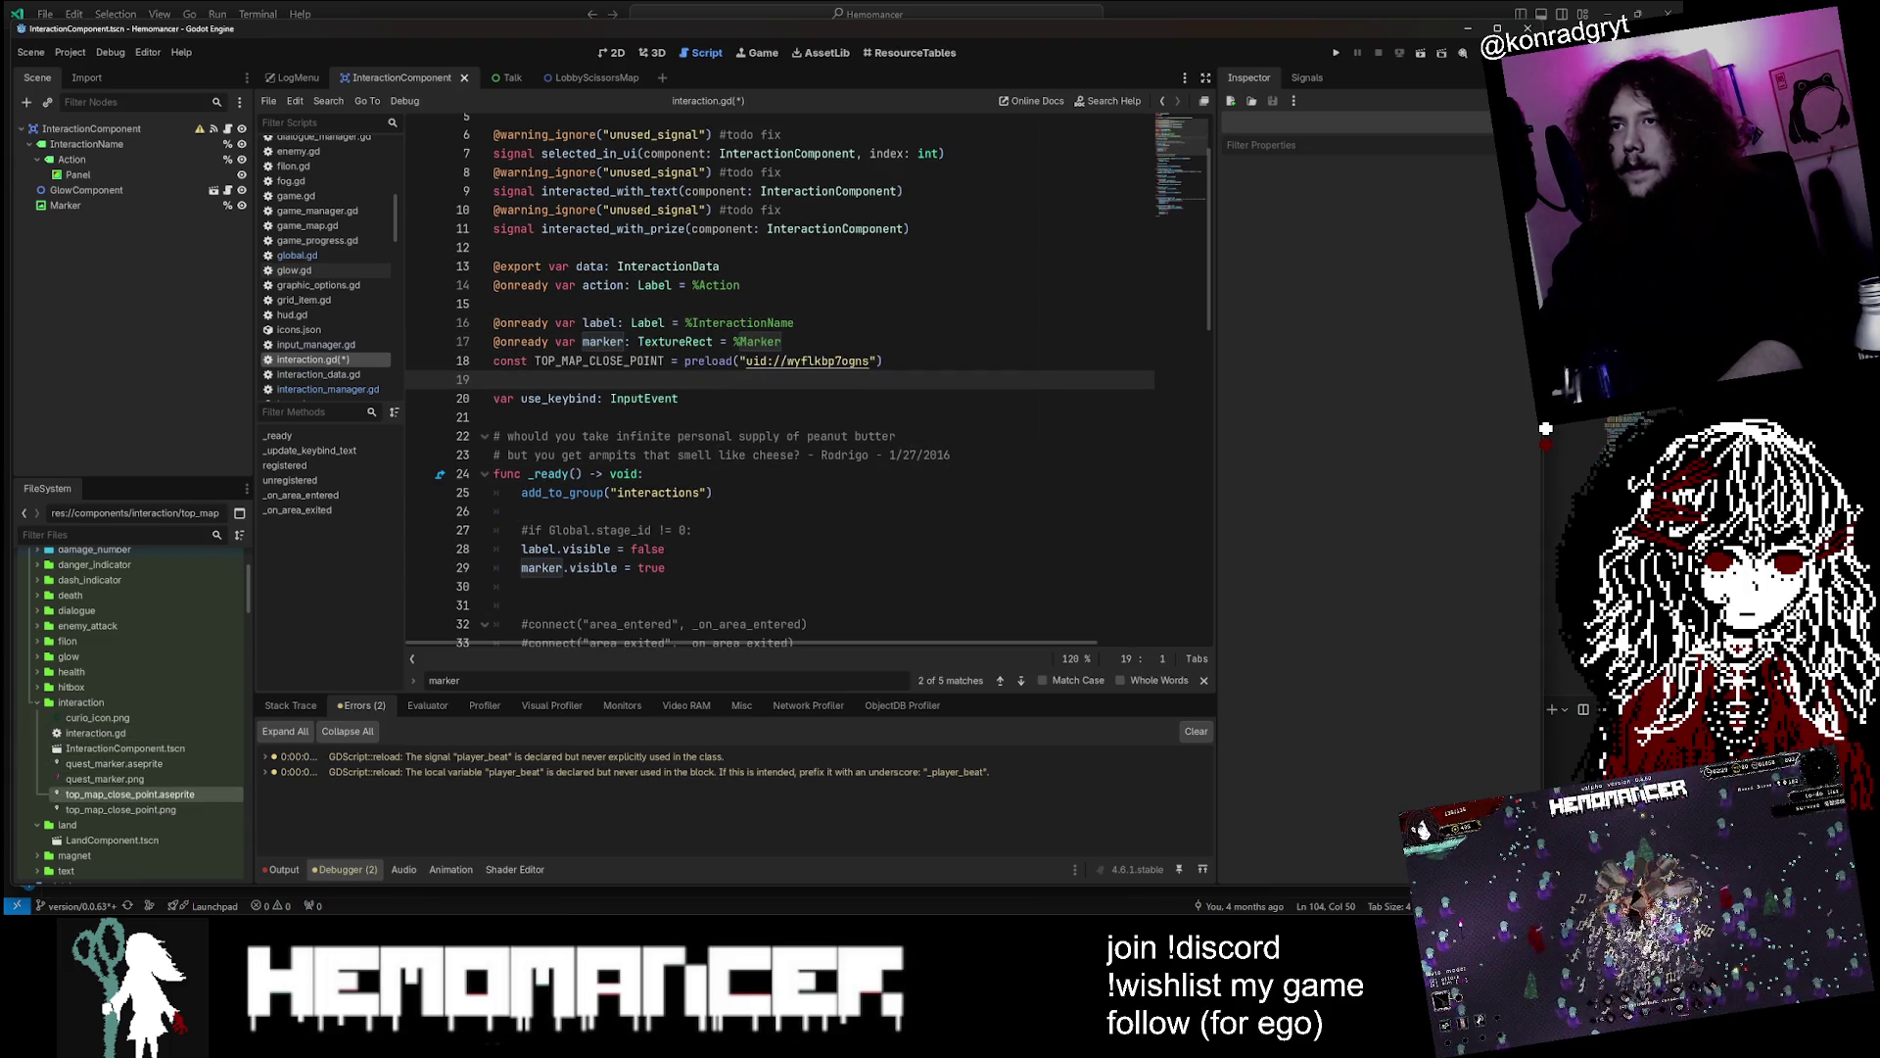
pyautogui.click(169, 762)
pyautogui.moveTo(171, 763)
pyautogui.mouseDown()
pyautogui.moveTo(911, 490)
pyautogui.moveTo(909, 362)
pyautogui.mouseUp()
pyautogui.press('Return')
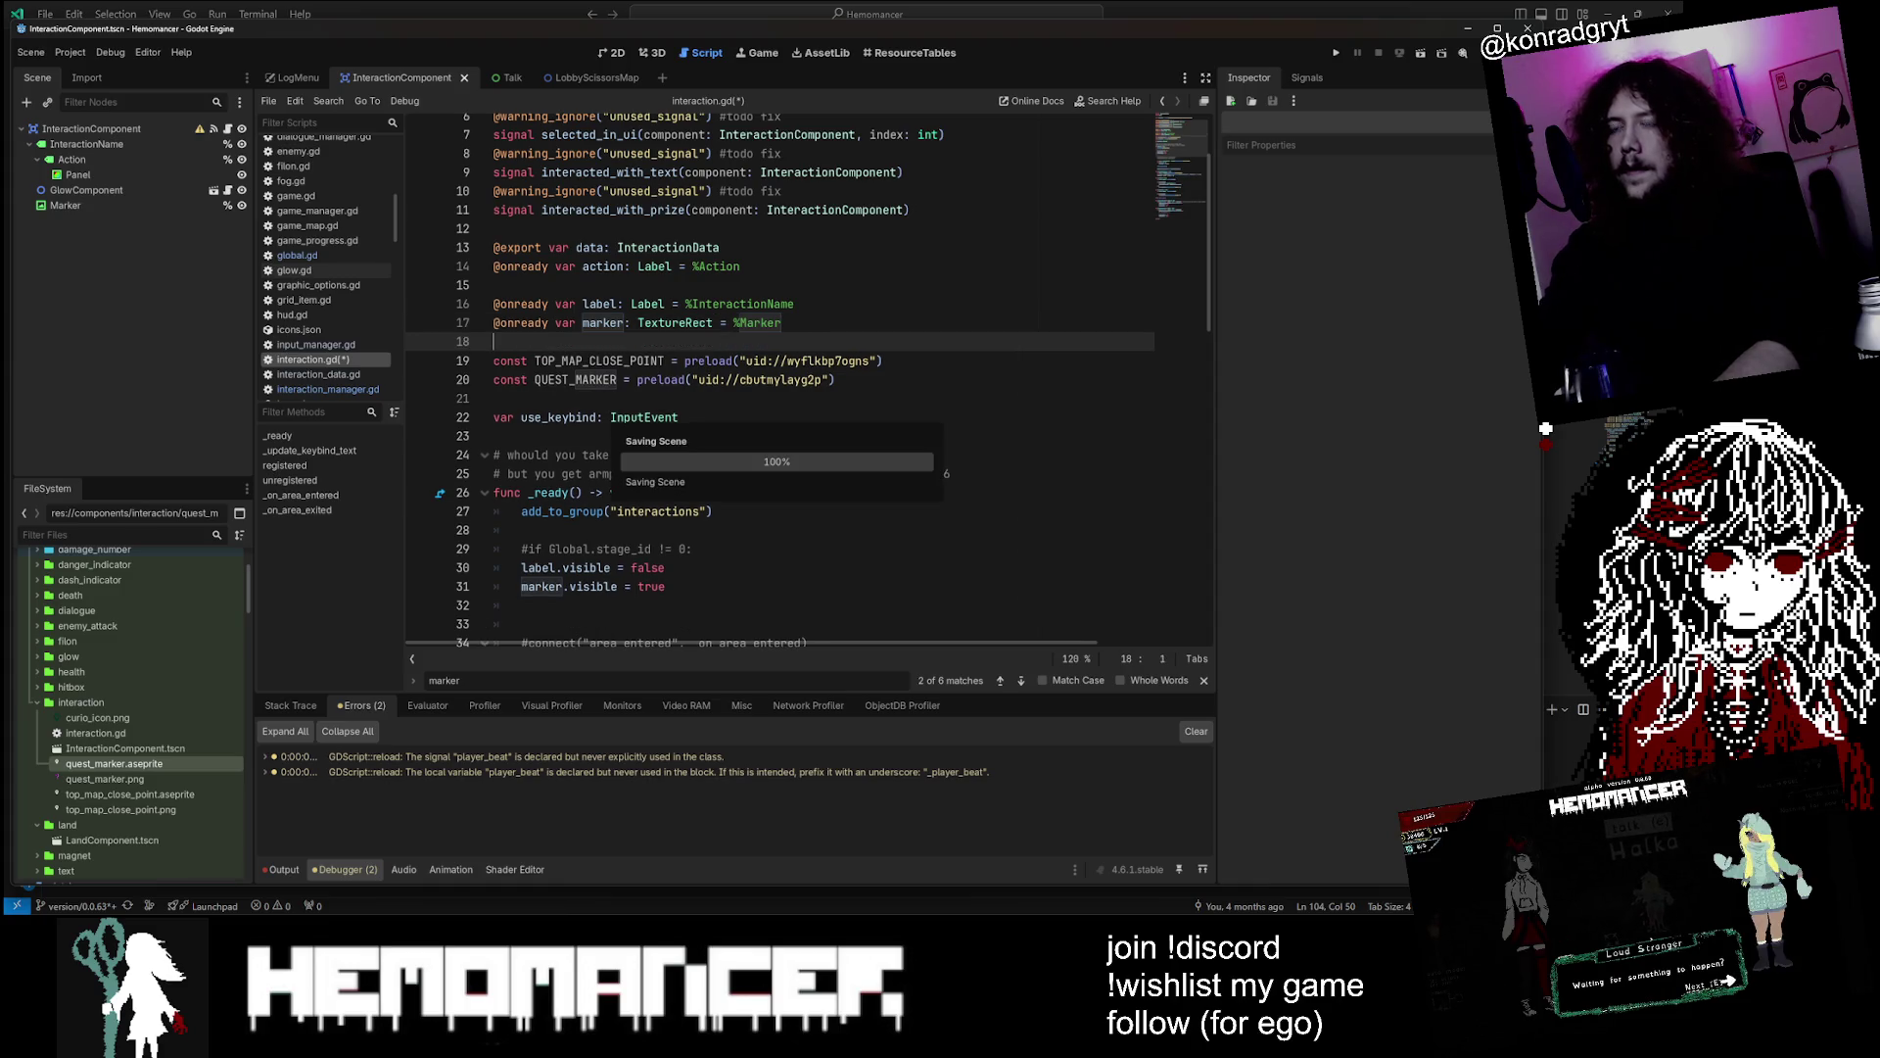
pyautogui.hotkey('ctrl', 's')
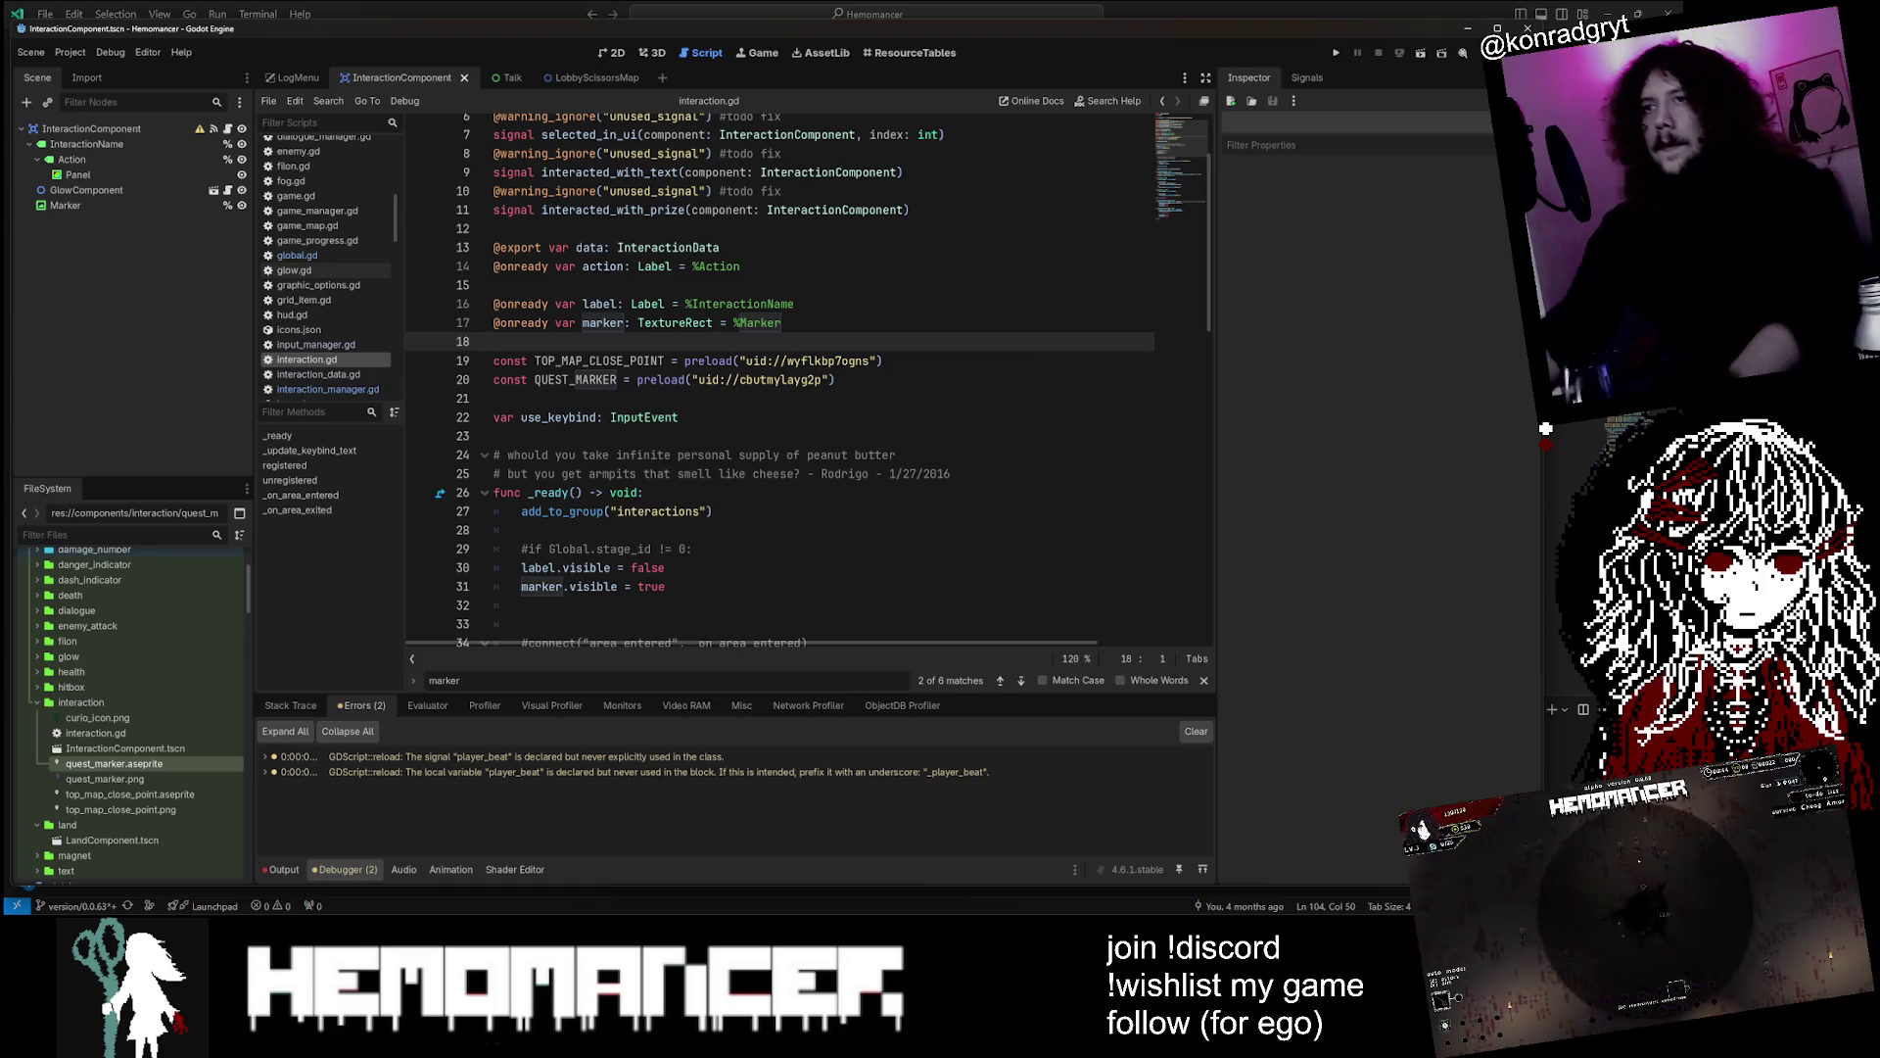
pyautogui.click(496, 436)
pyautogui.doubleClick(576, 379)
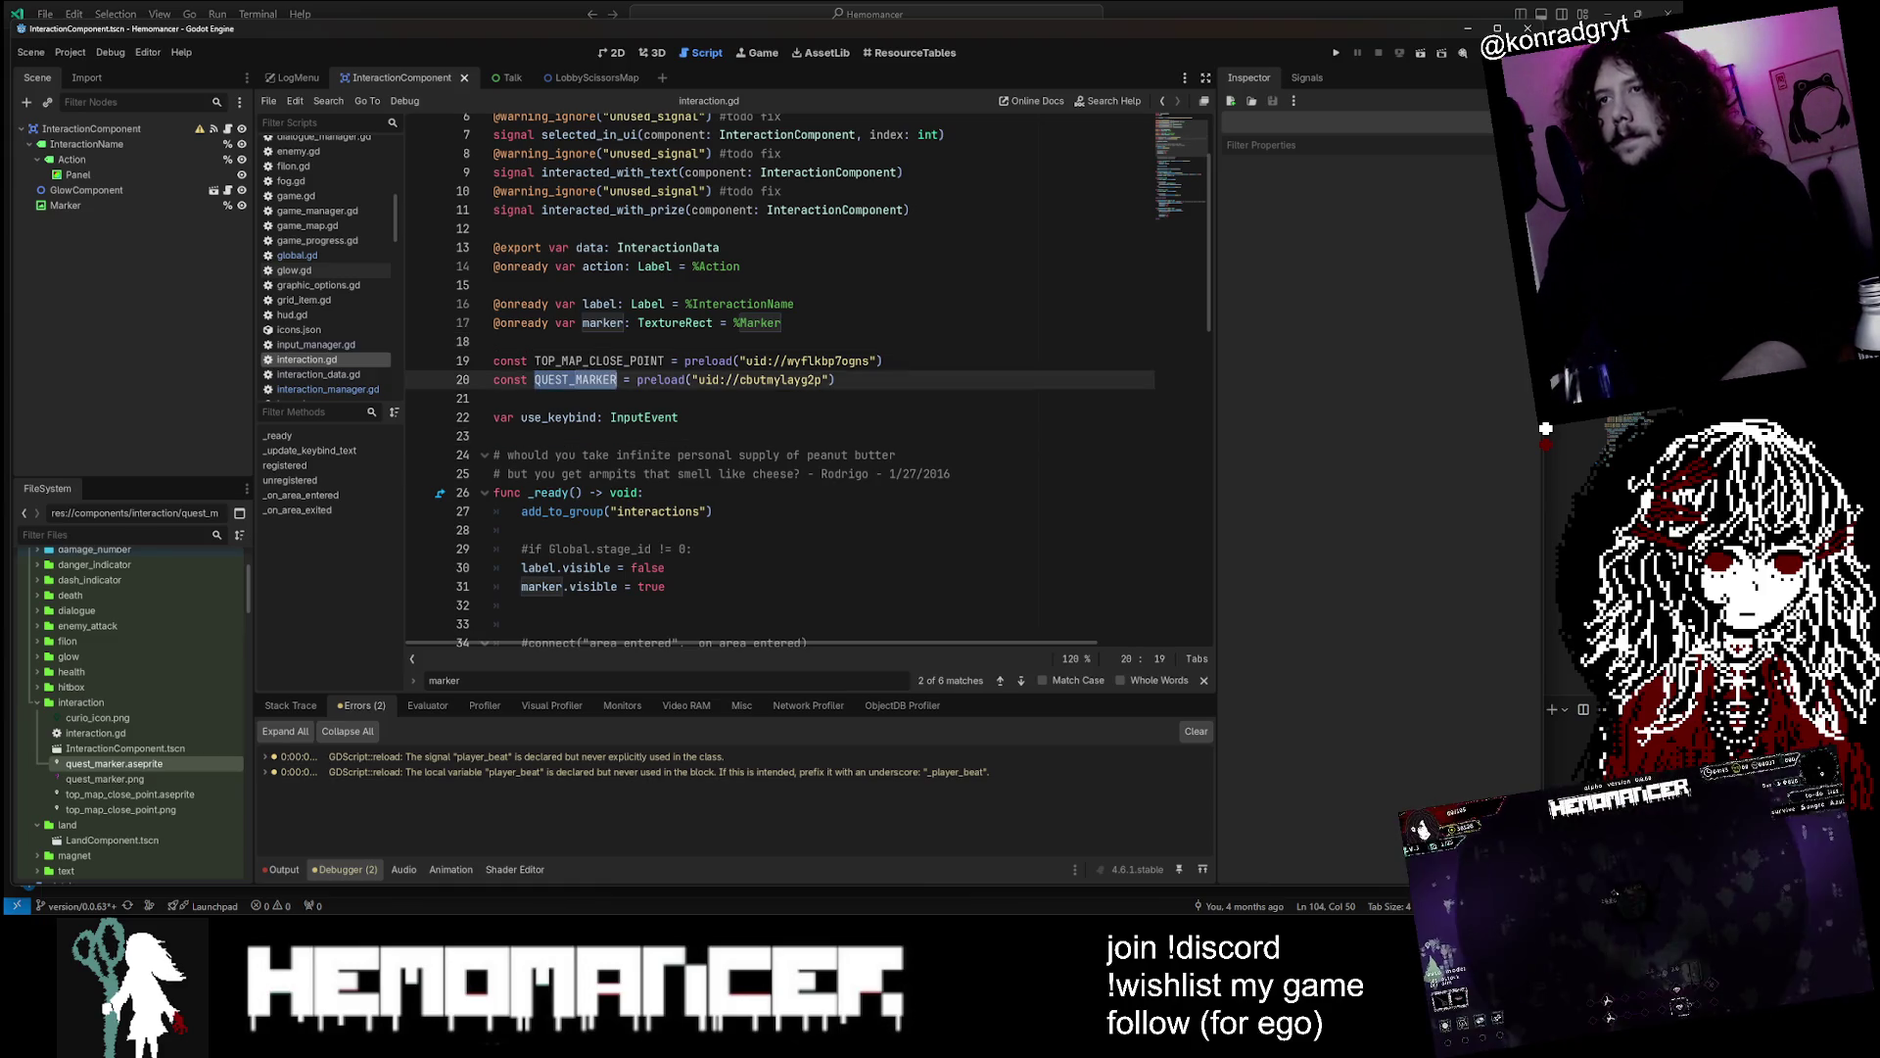
pyautogui.scroll(2, 576, 379)
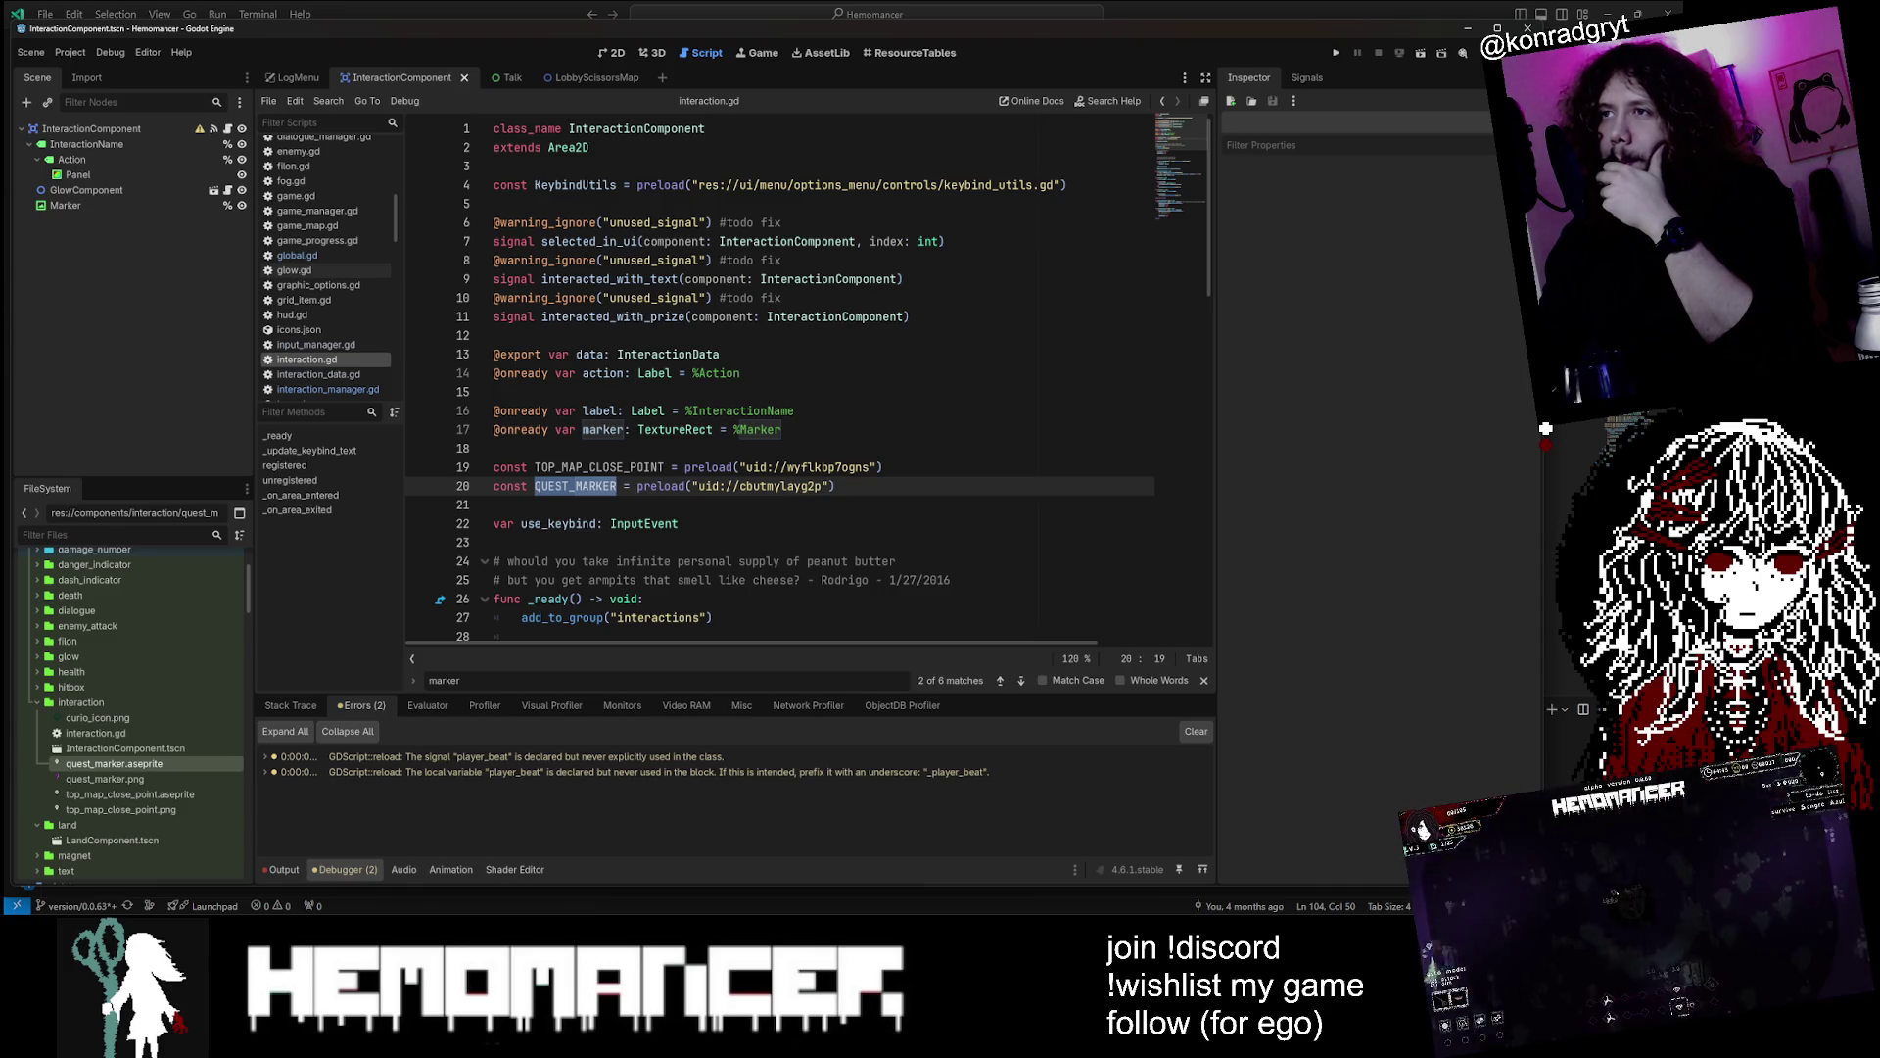
pyautogui.click(233, 128)
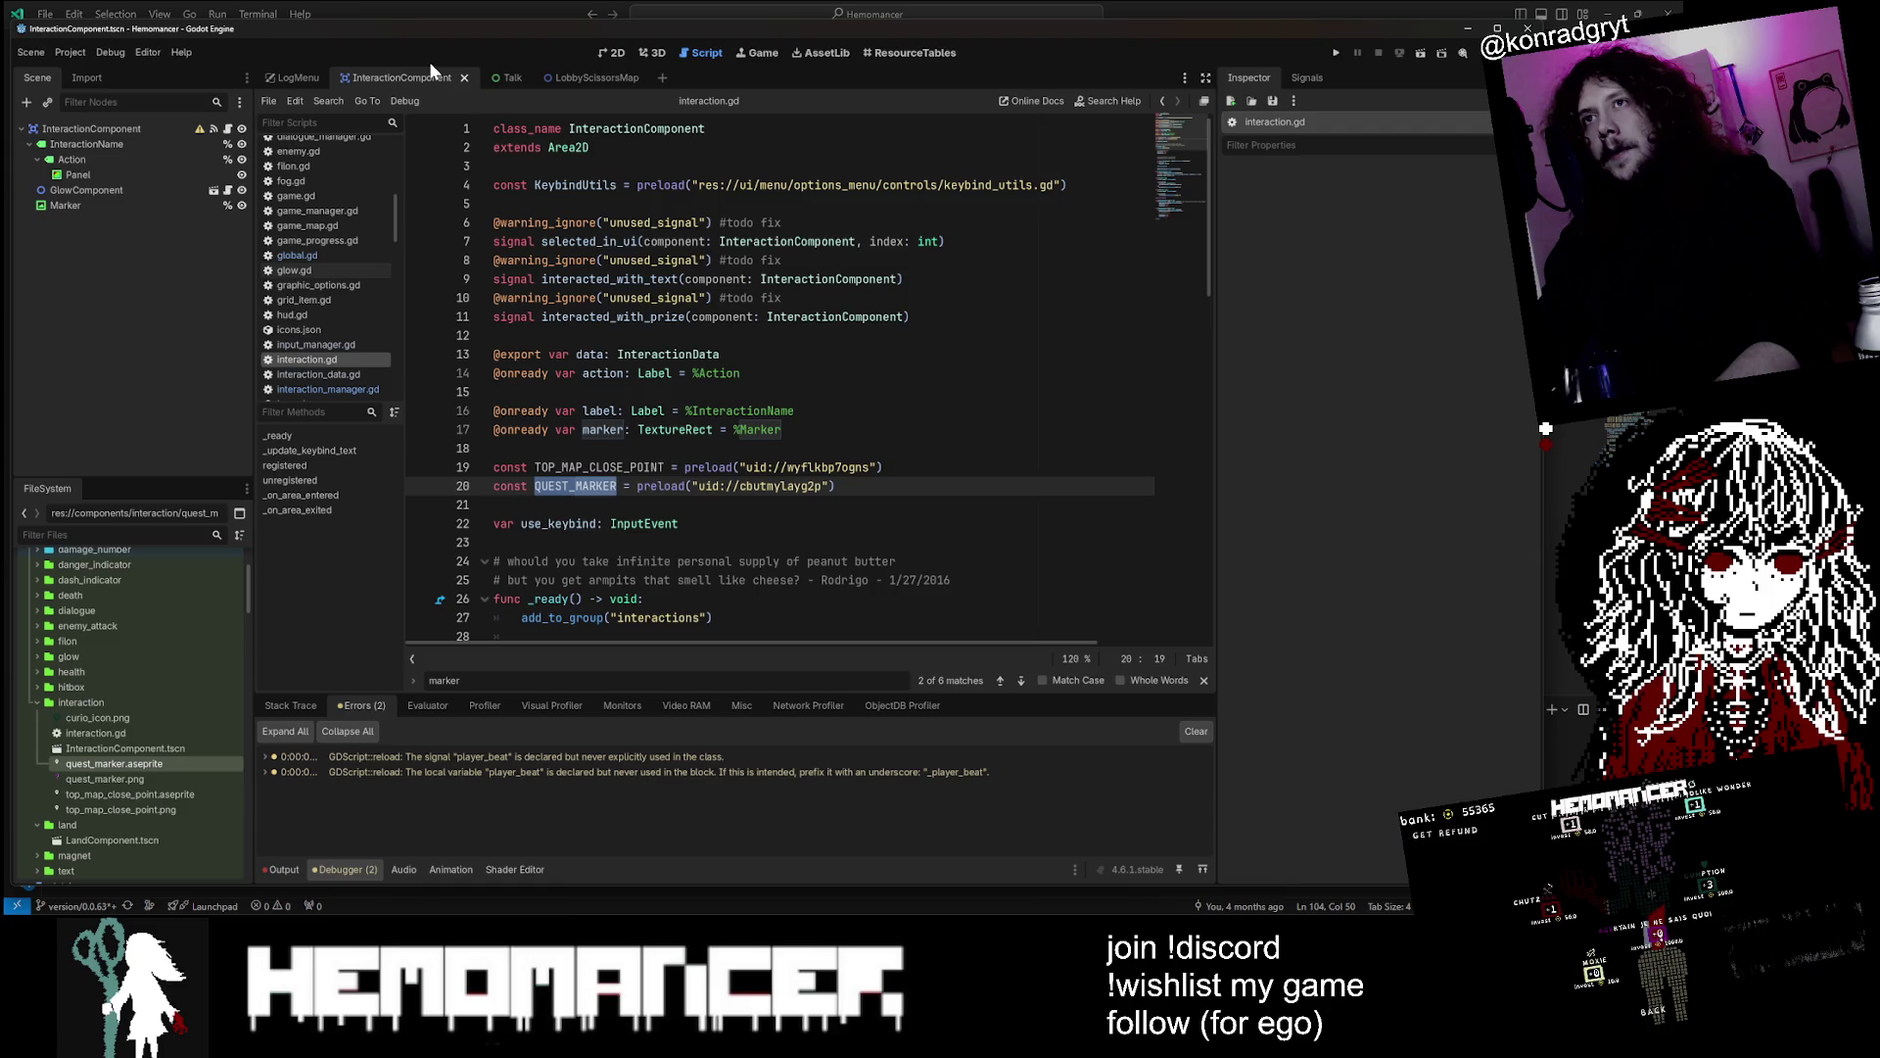
pyautogui.click(759, 259)
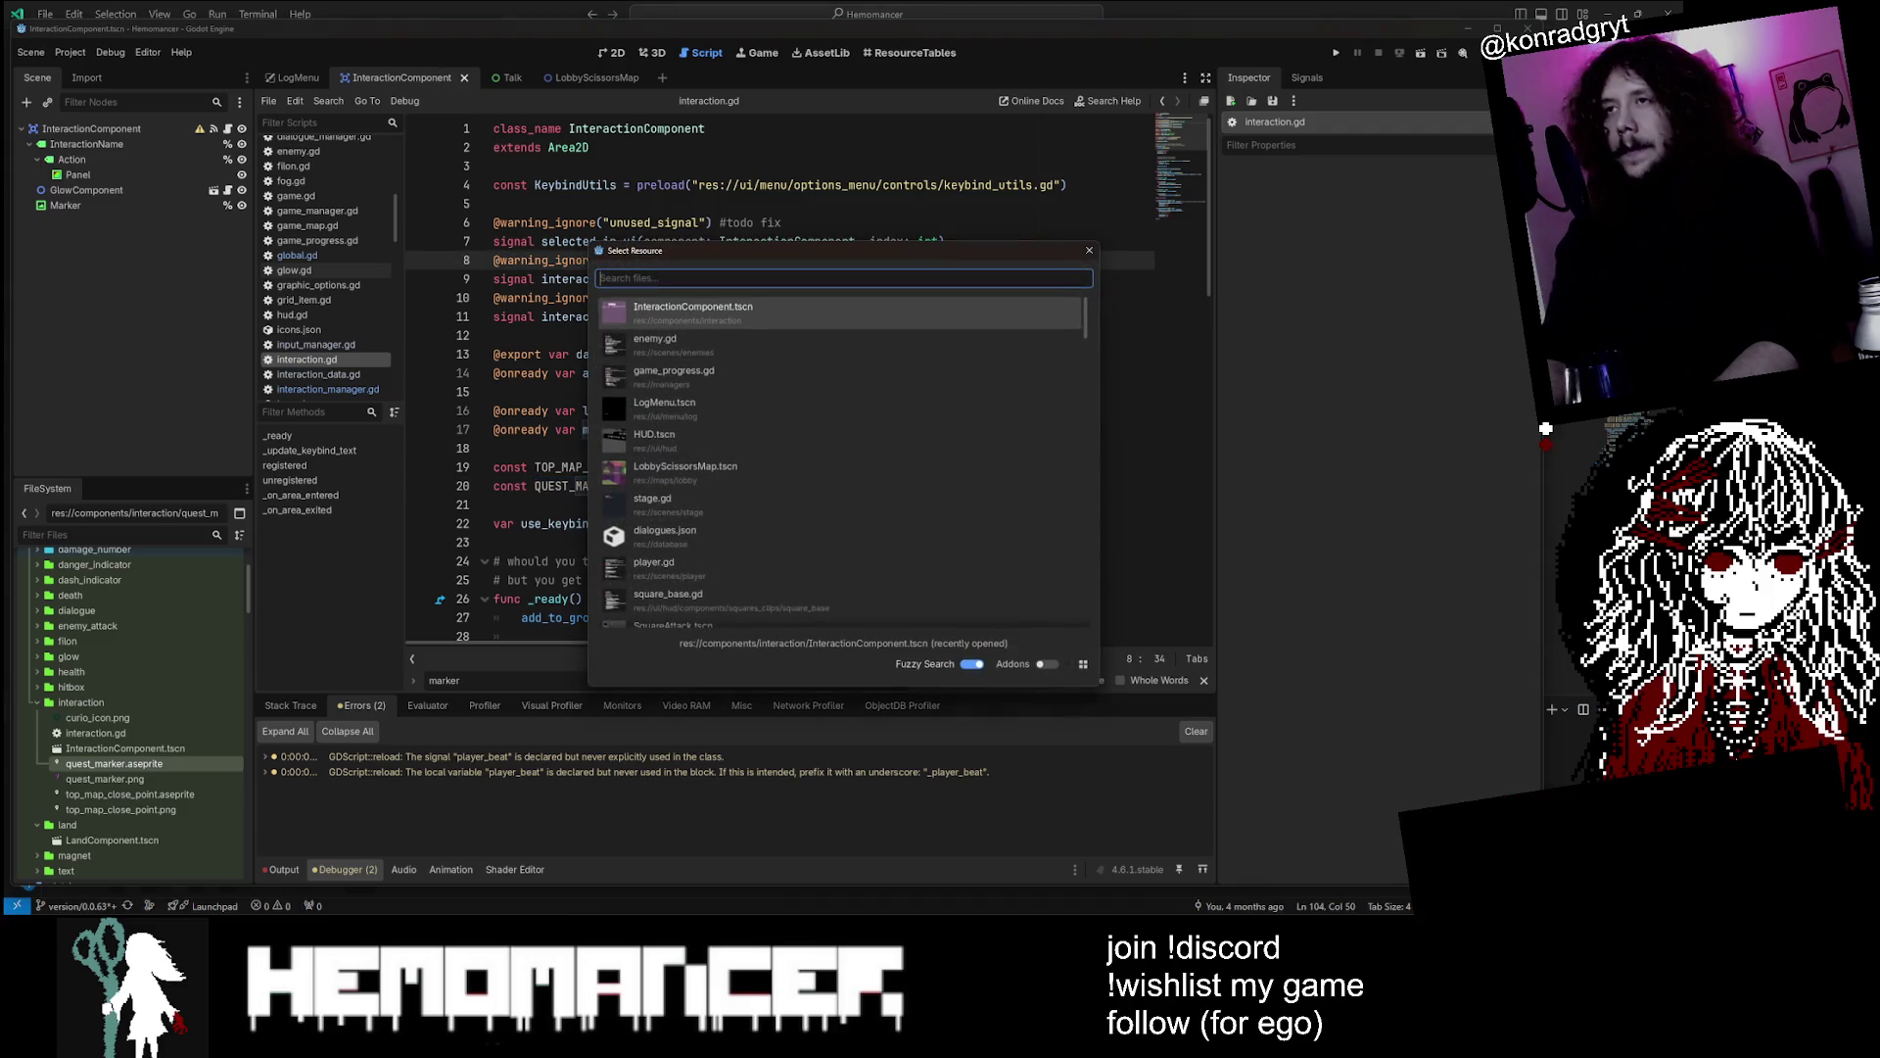
pyautogui.hotkey('alt', 'shift', 'o')
pyautogui.write('ch')
pyautogui.press('BackSpace')
pyautogui.press('BackSpace')
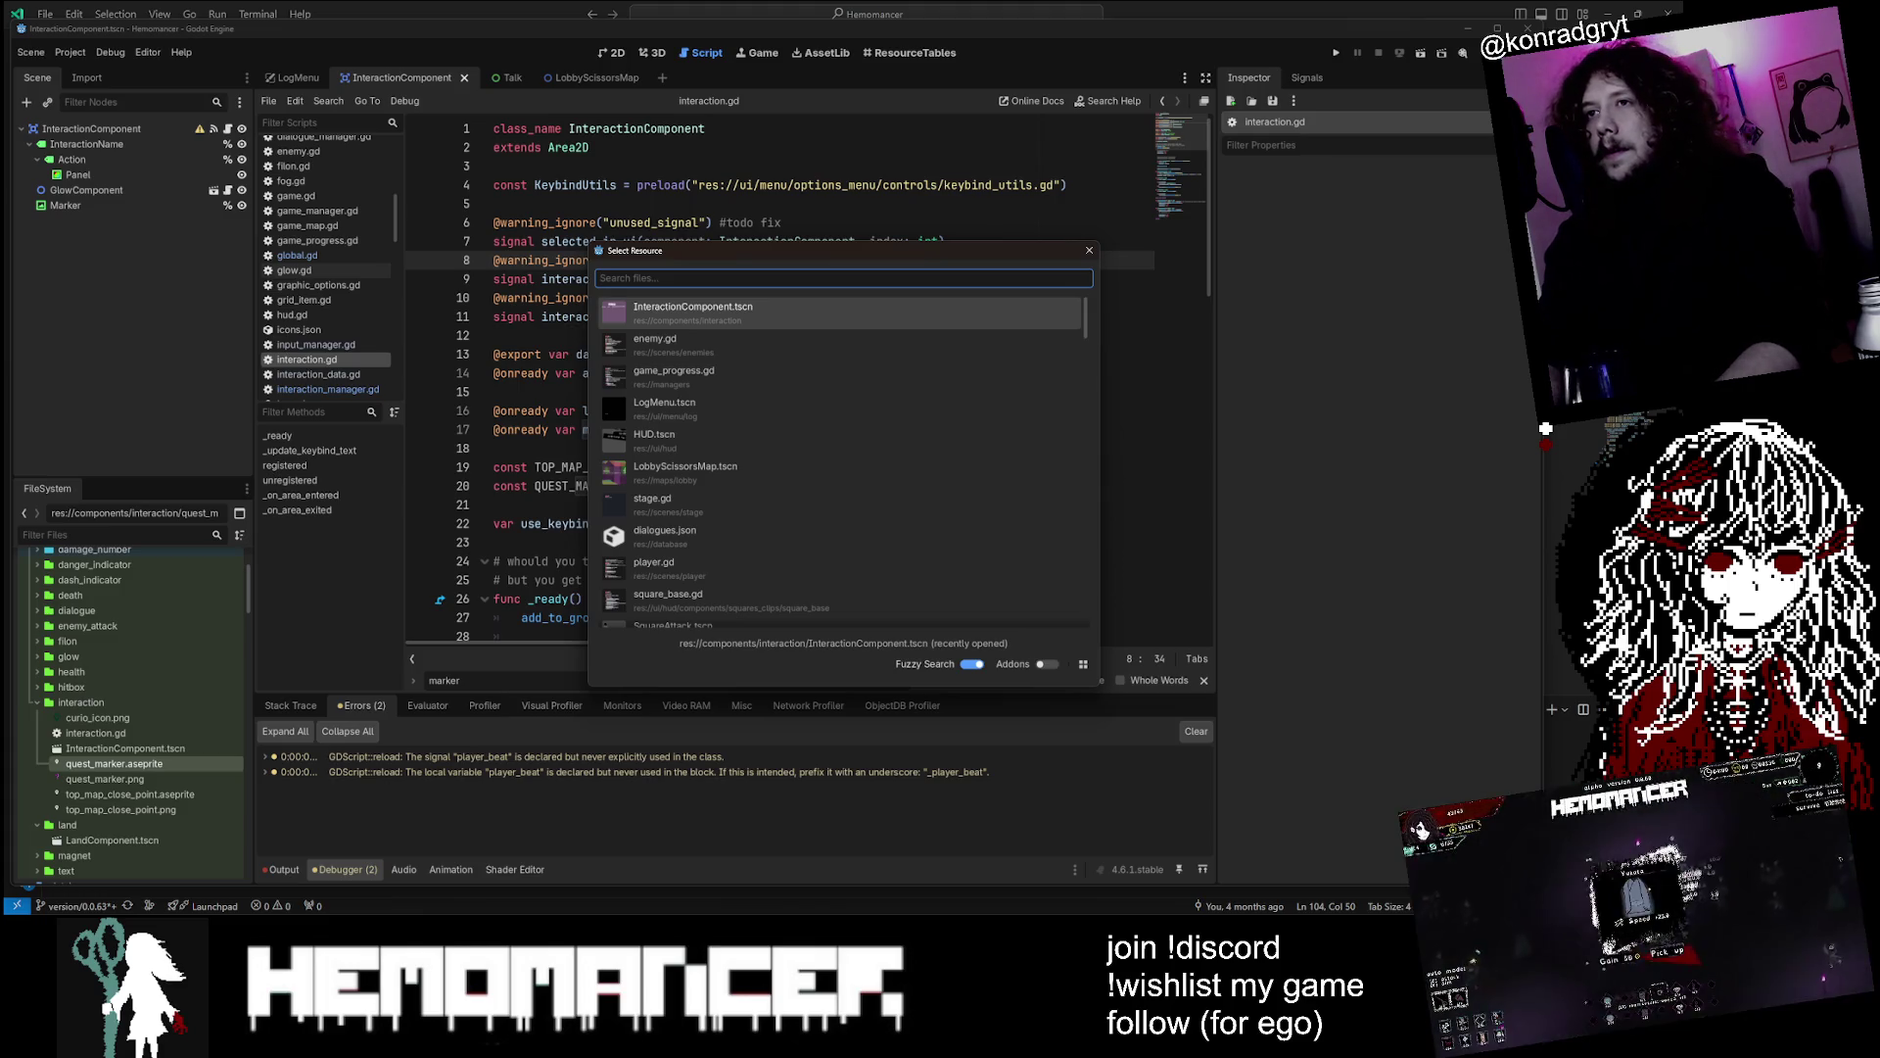
pyautogui.write('charac')
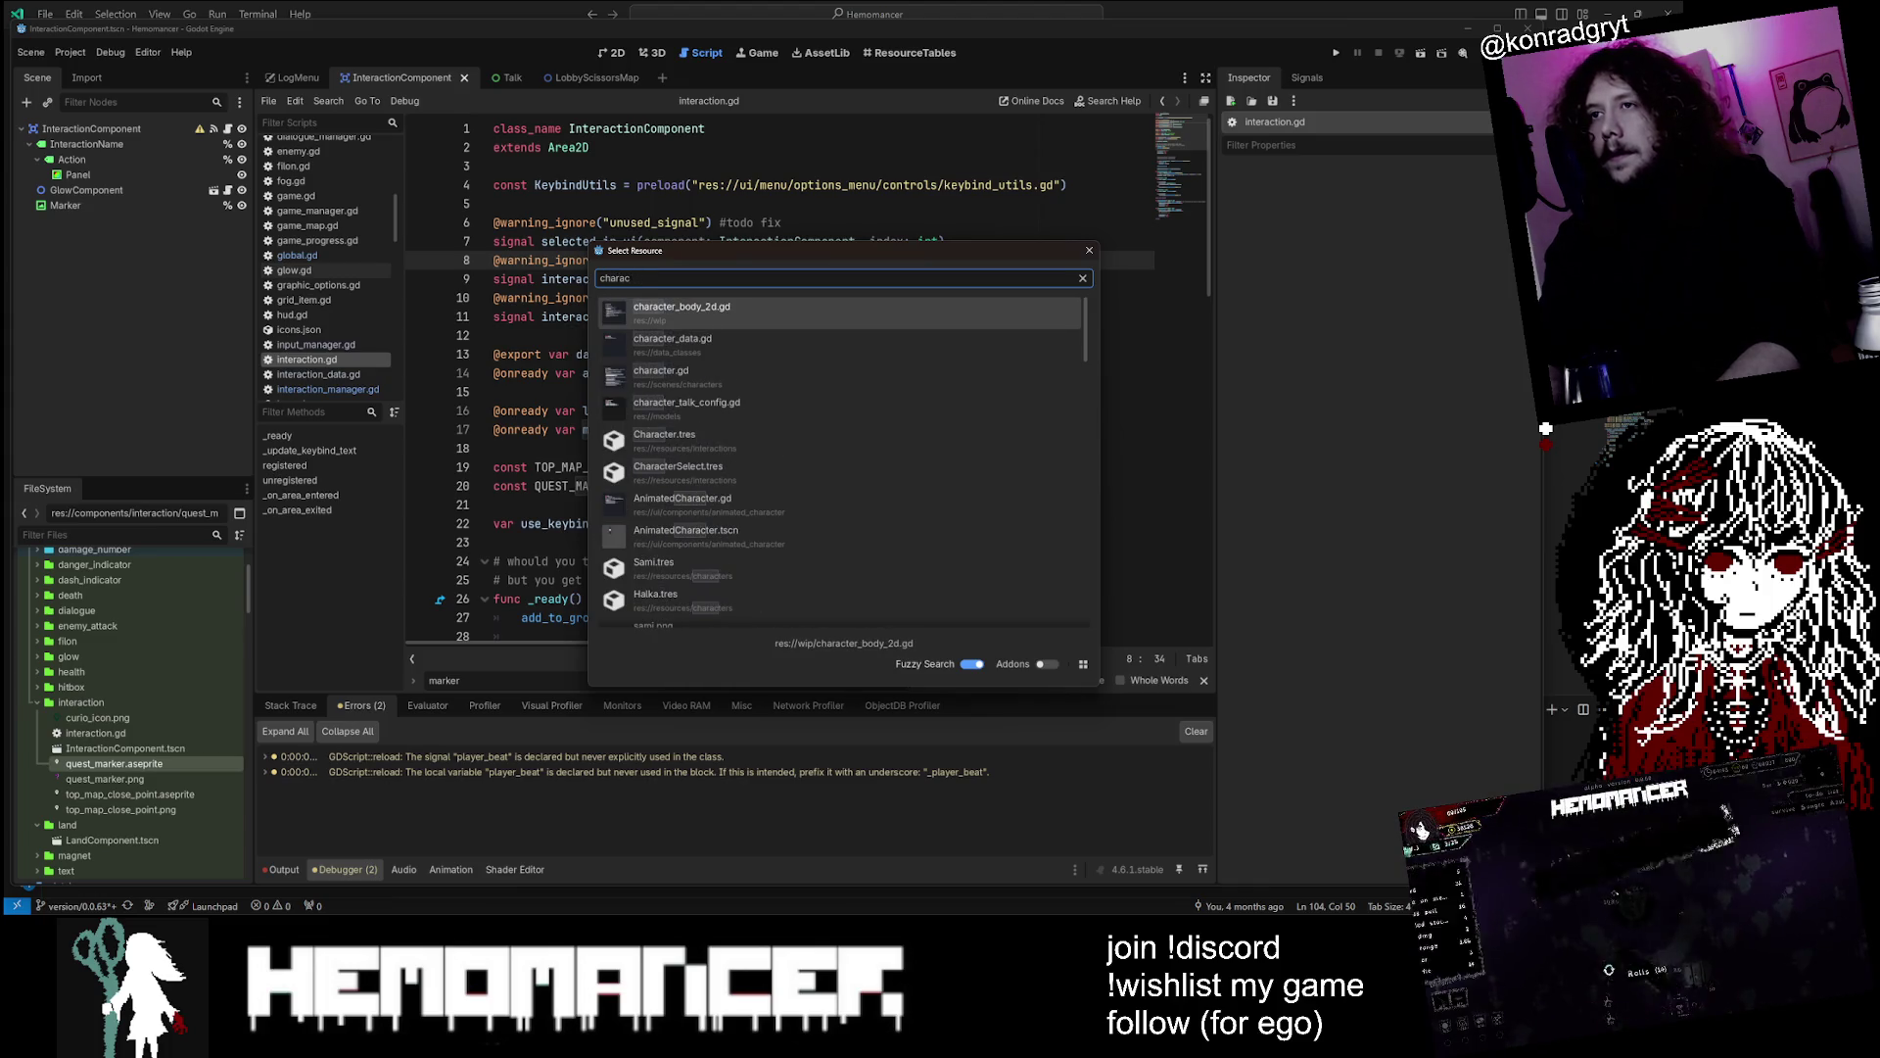
pyautogui.write('cter.gd')
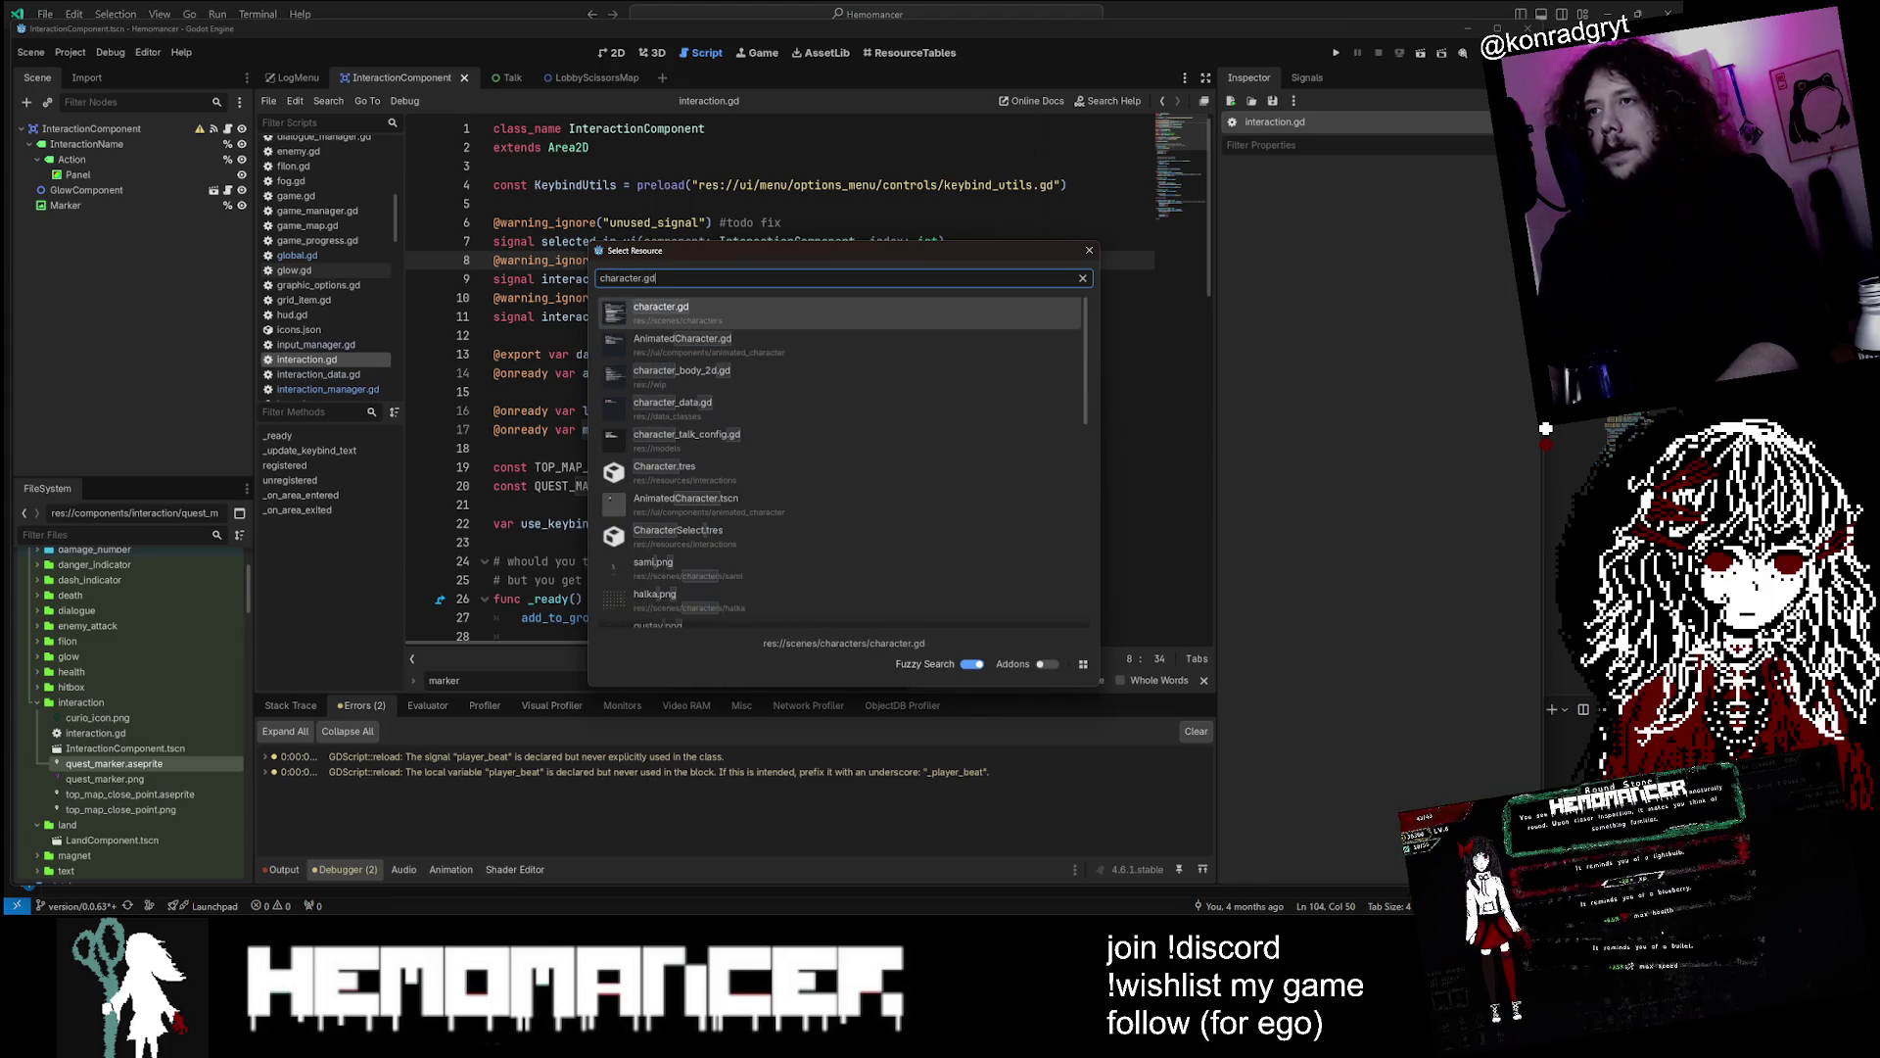
pyautogui.press('Return')
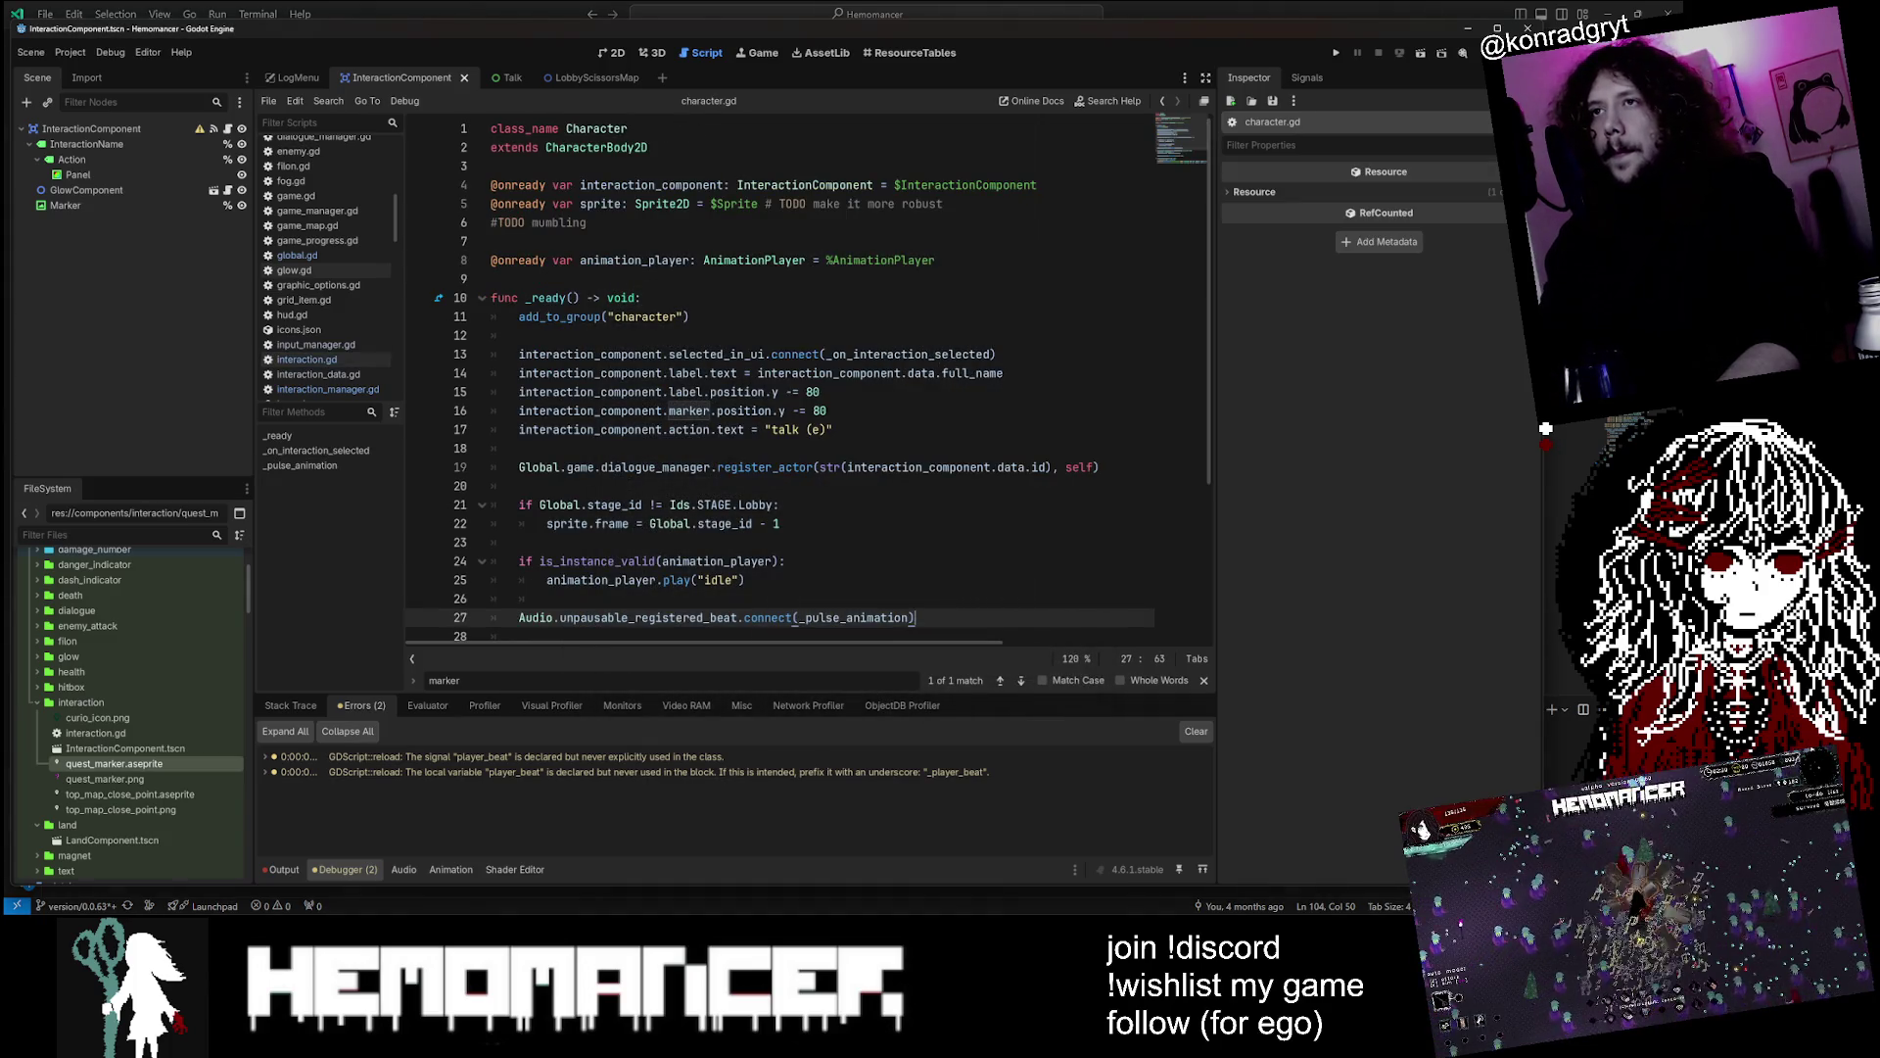
pyautogui.doubleClick(654, 186)
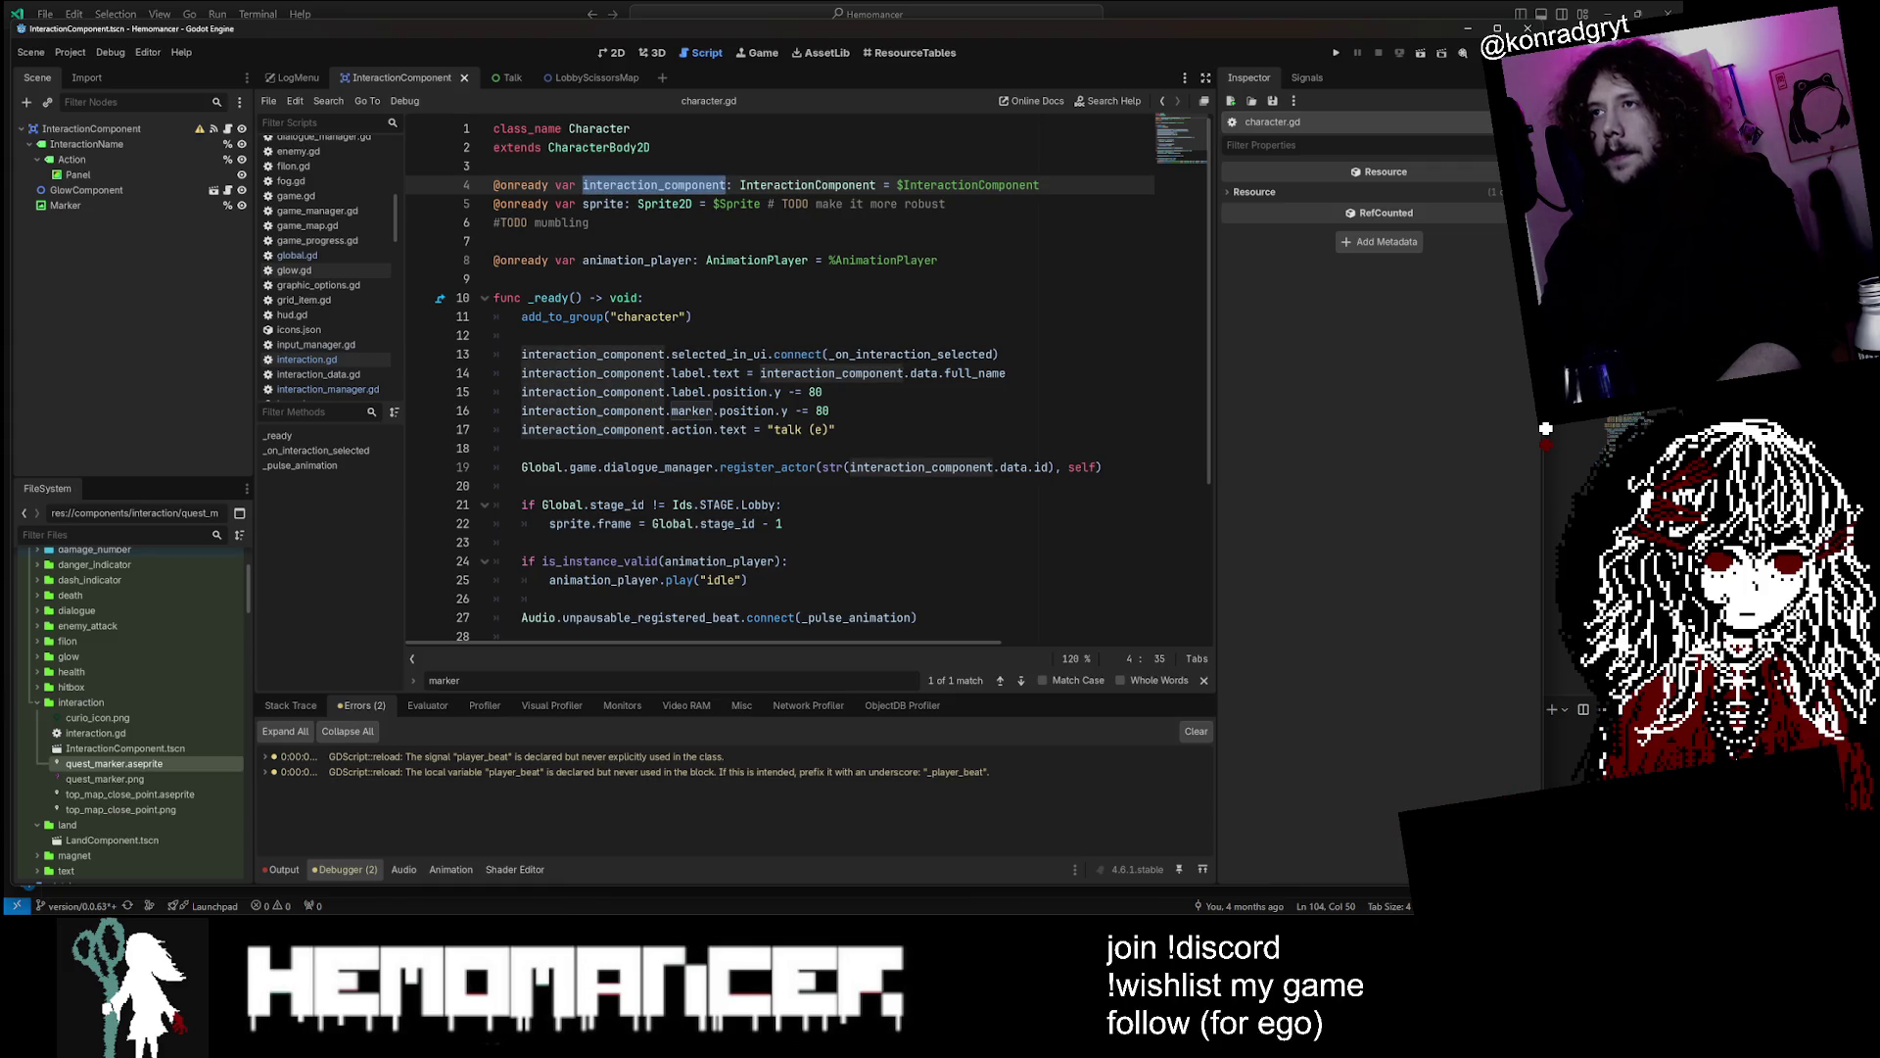
pyautogui.scroll(-2, 804, 382)
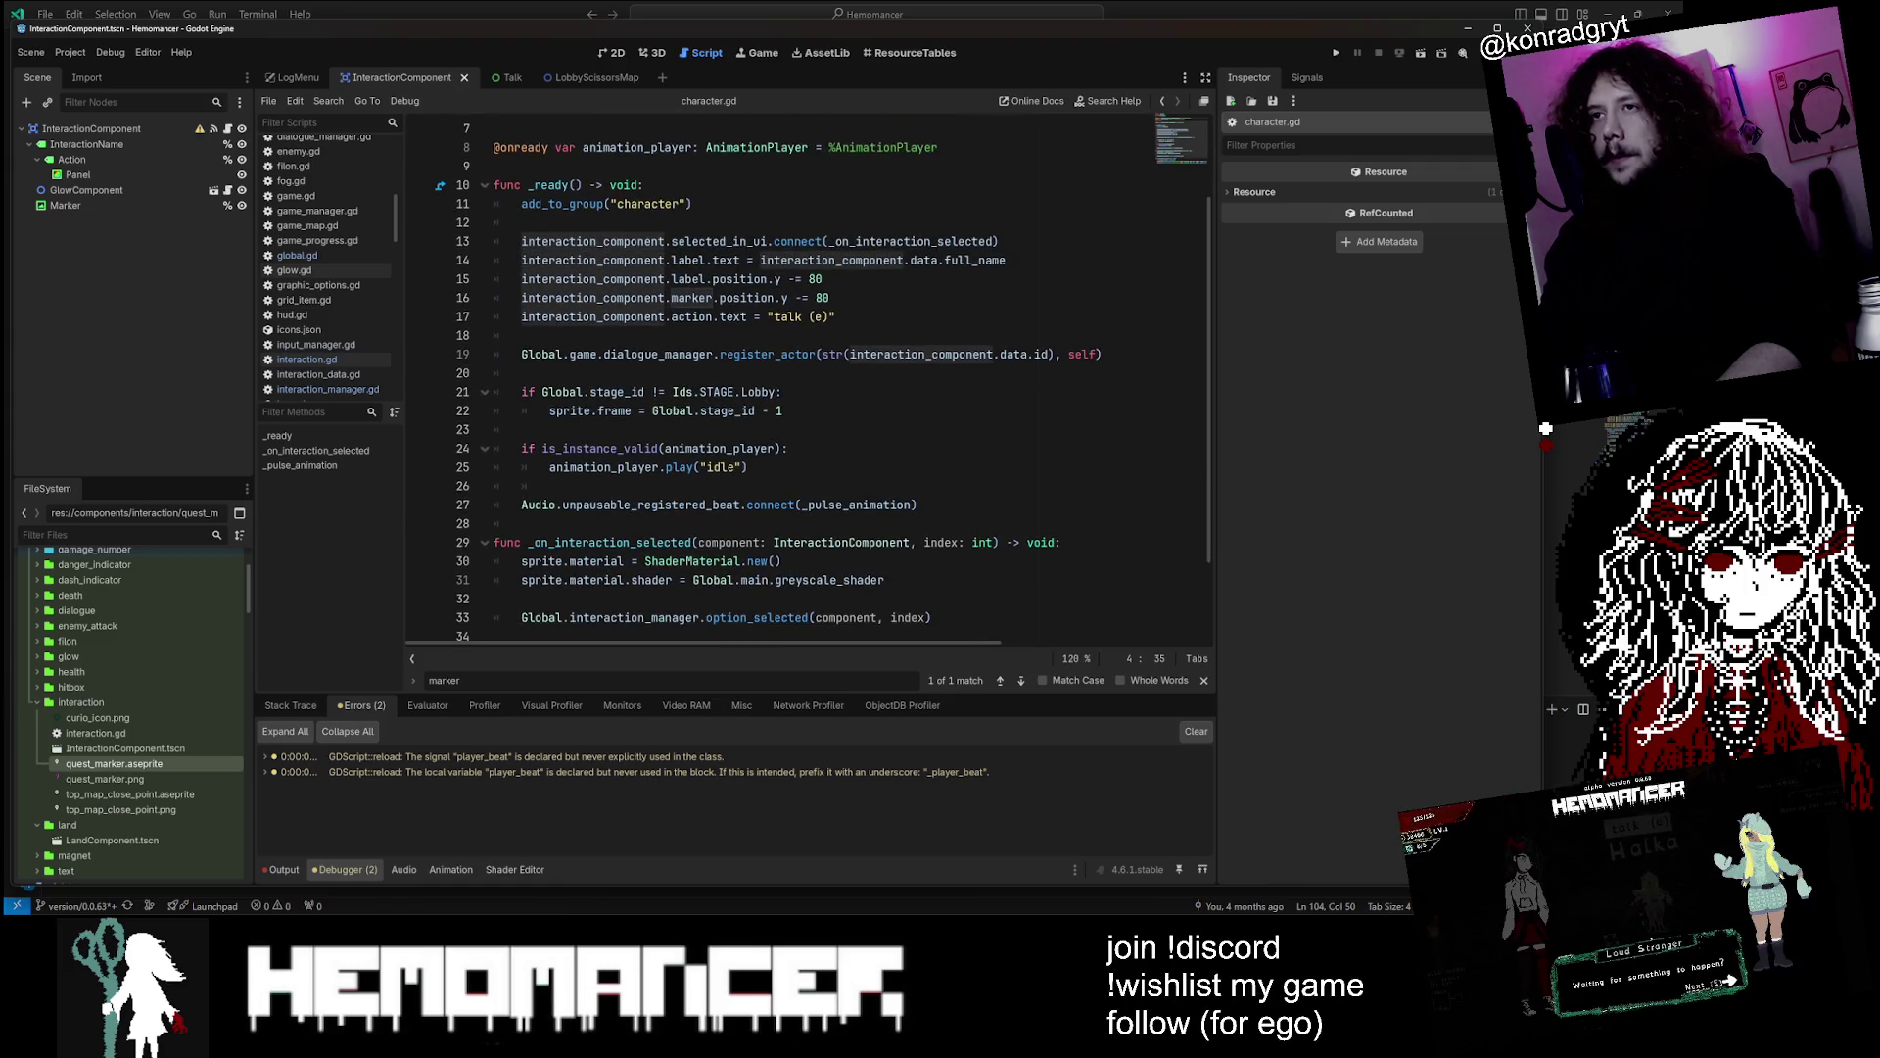
pyautogui.scroll(-2, 832, 382)
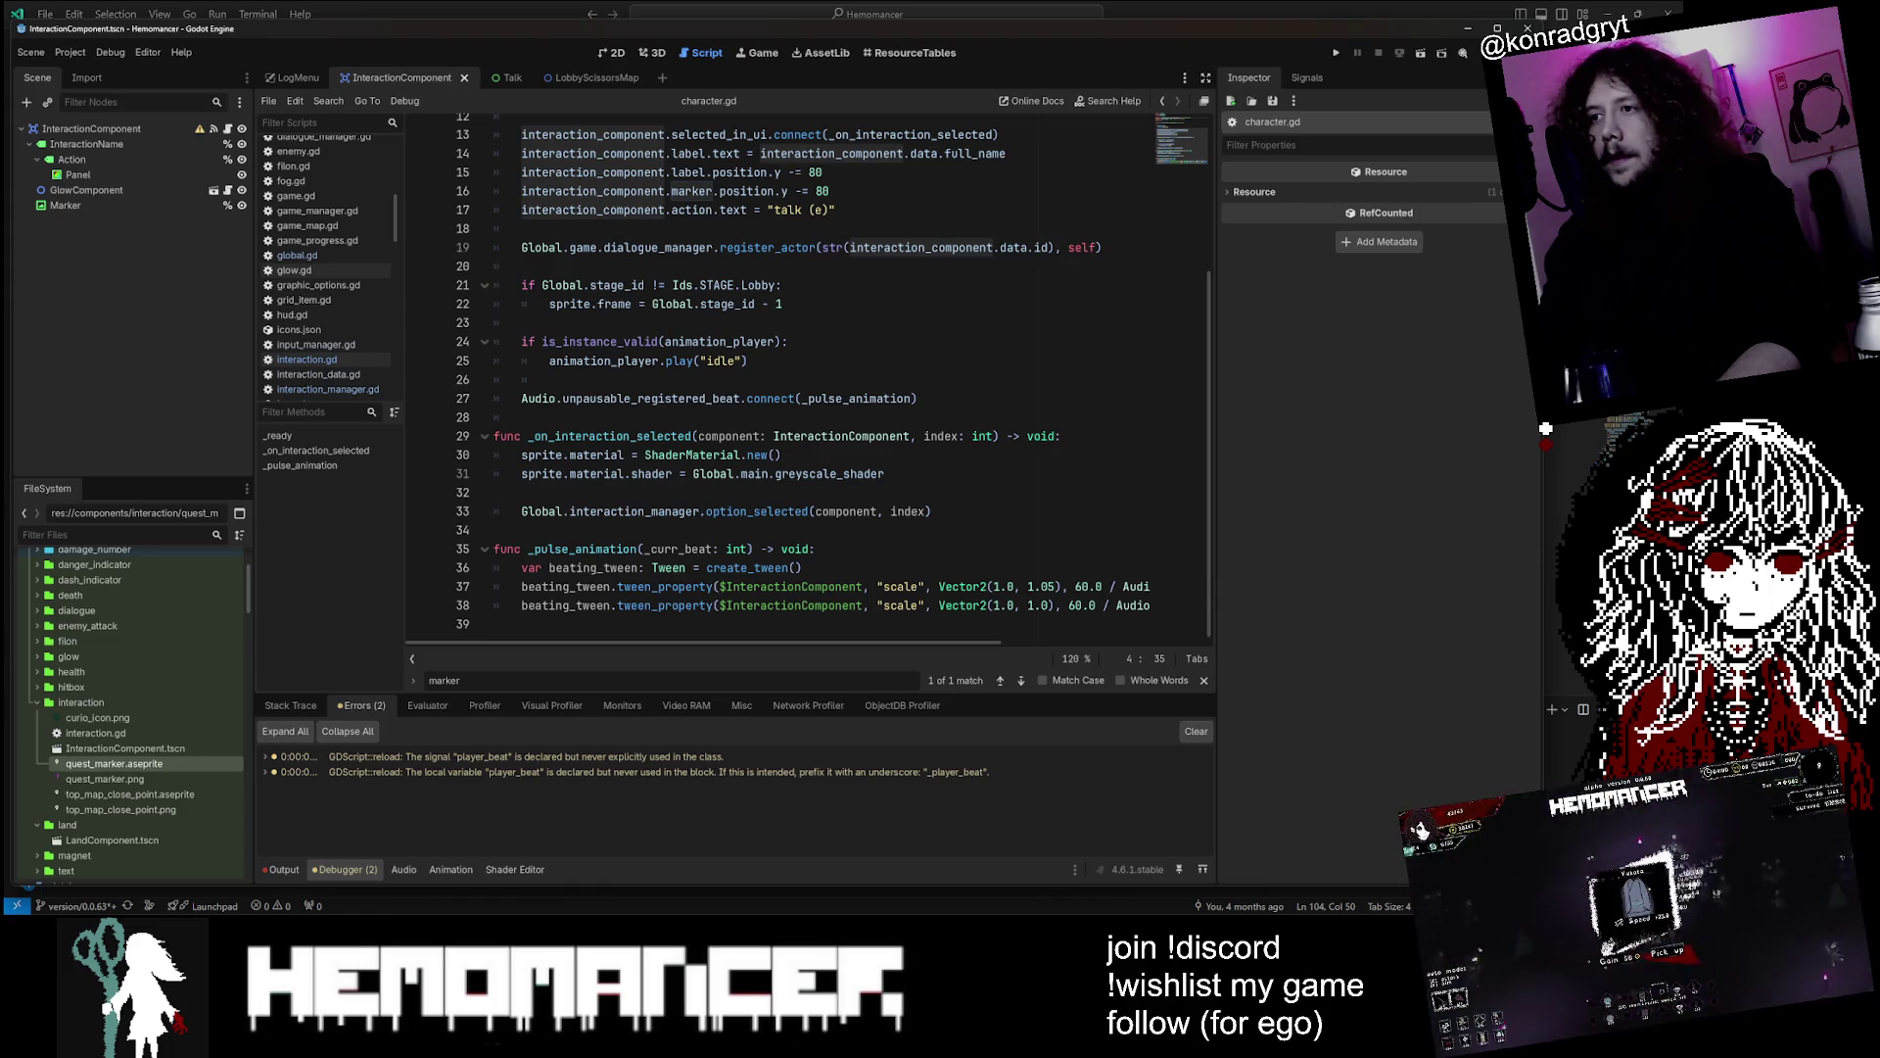
pyautogui.scroll(2, 832, 382)
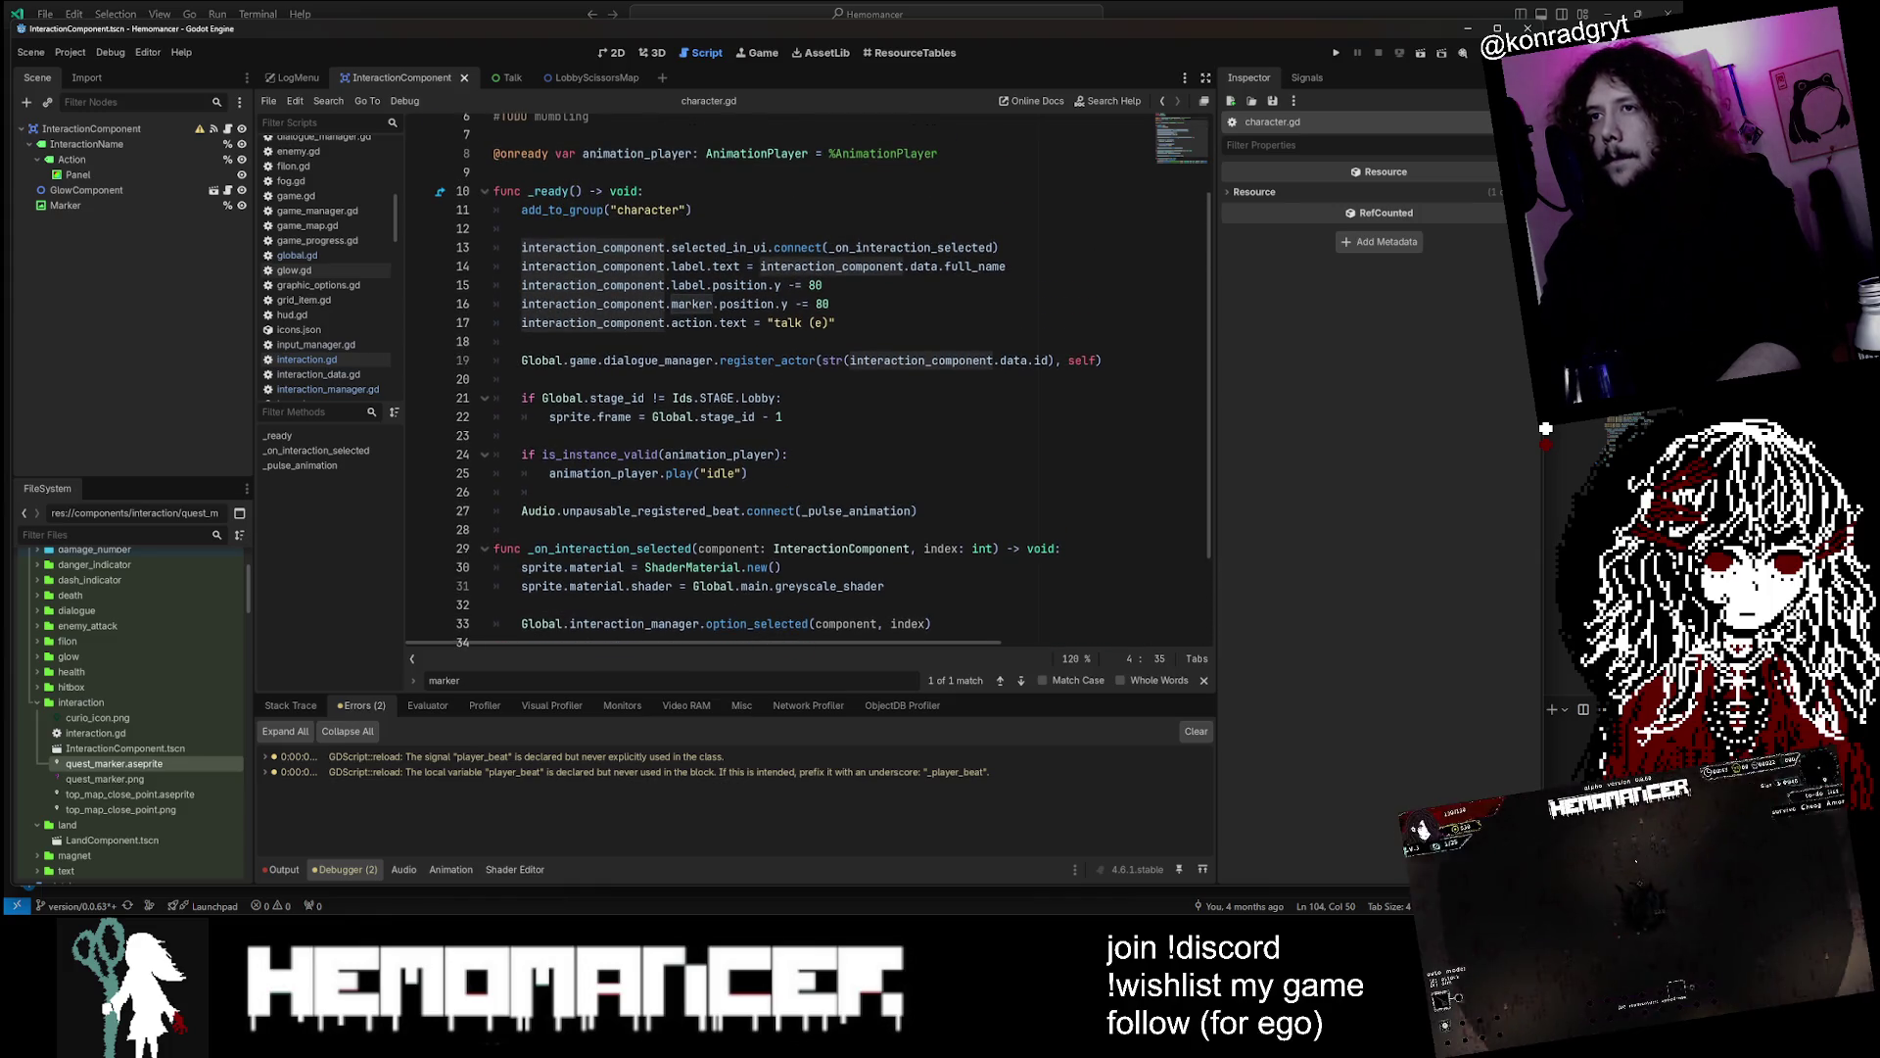
pyautogui.click(837, 322)
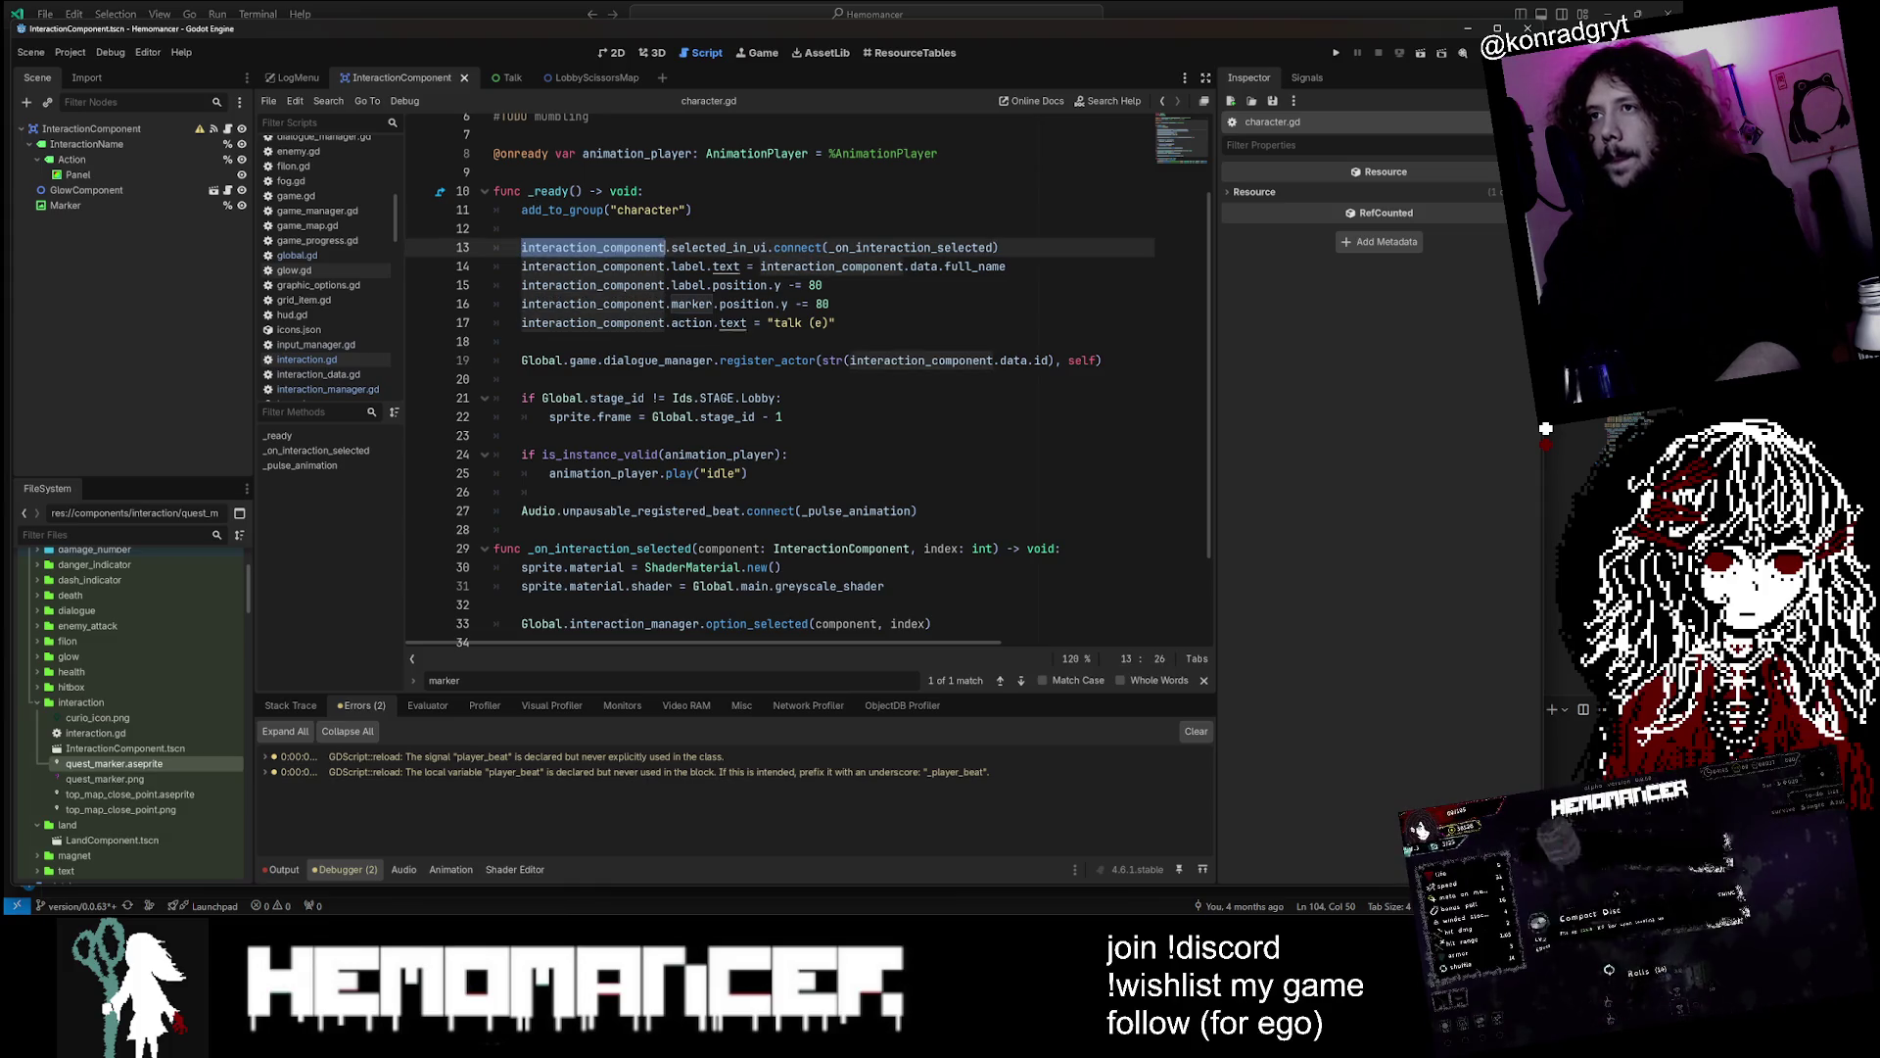
pyautogui.scroll(-2, 833, 382)
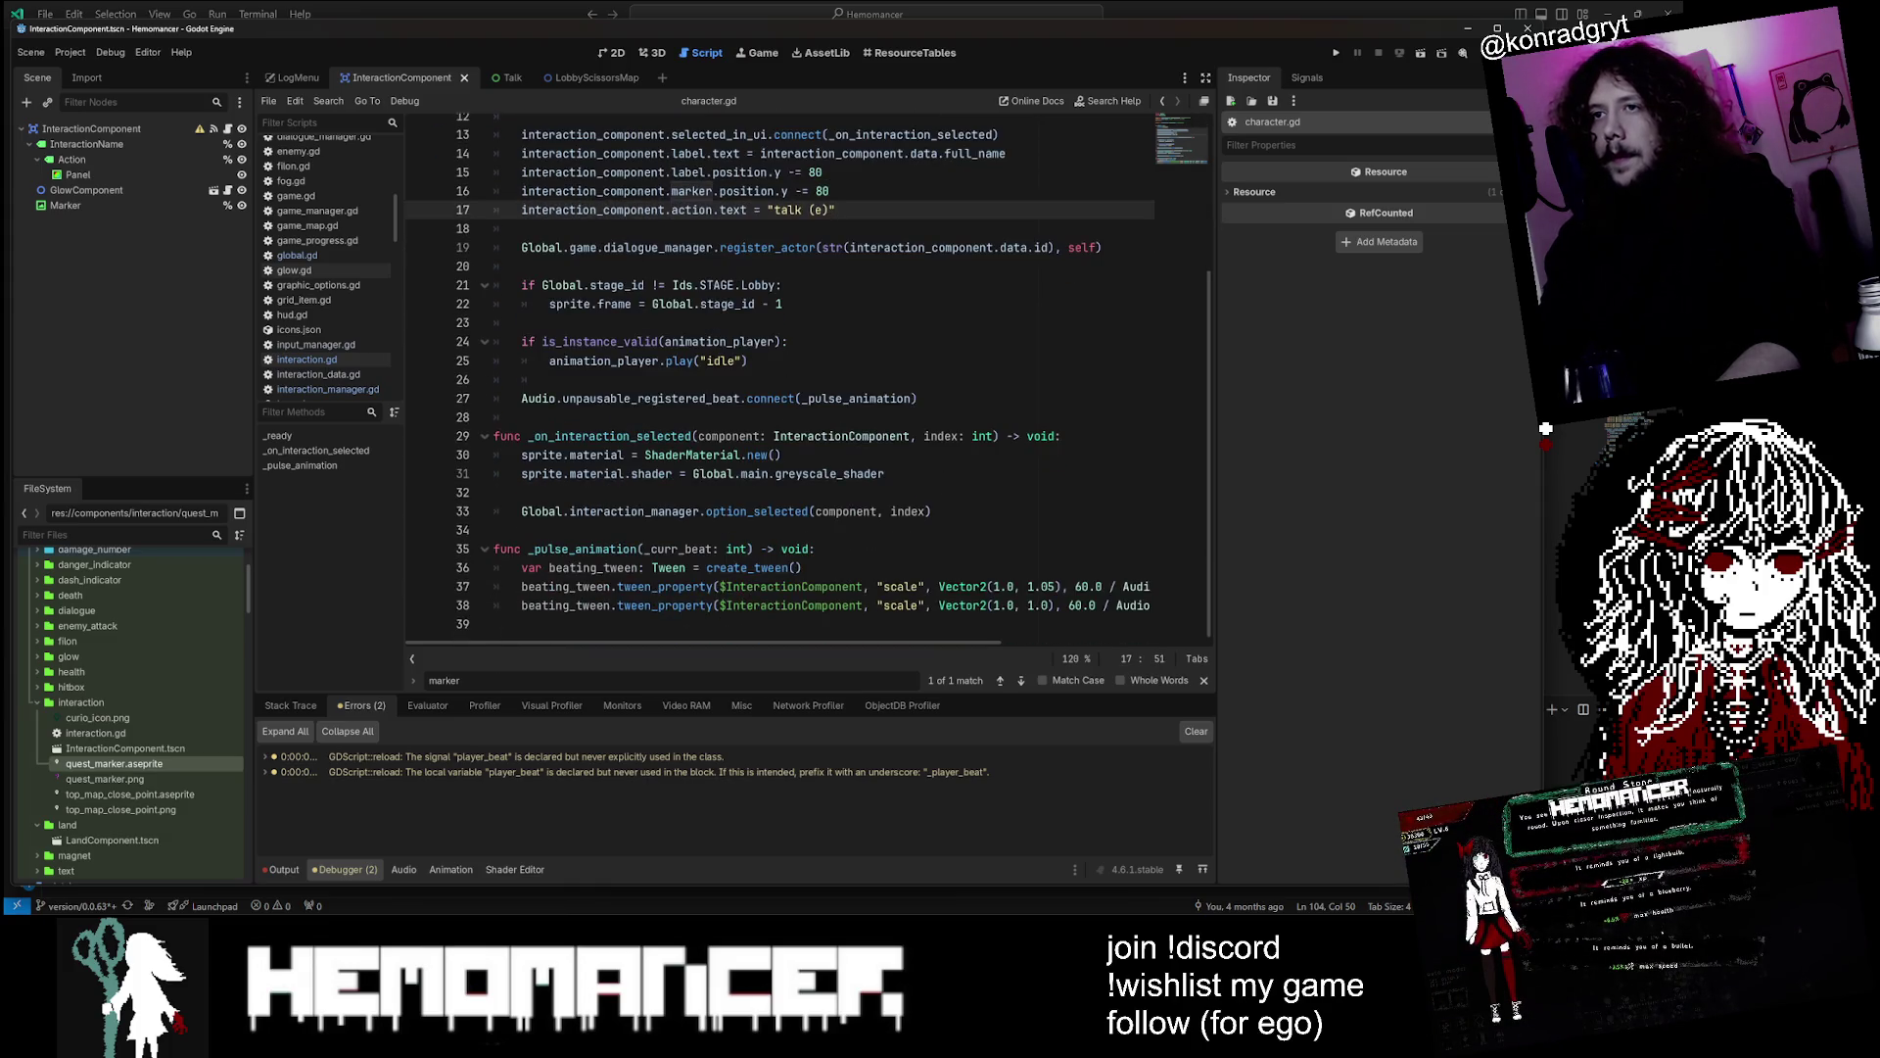
pyautogui.scroll(4, 808, 379)
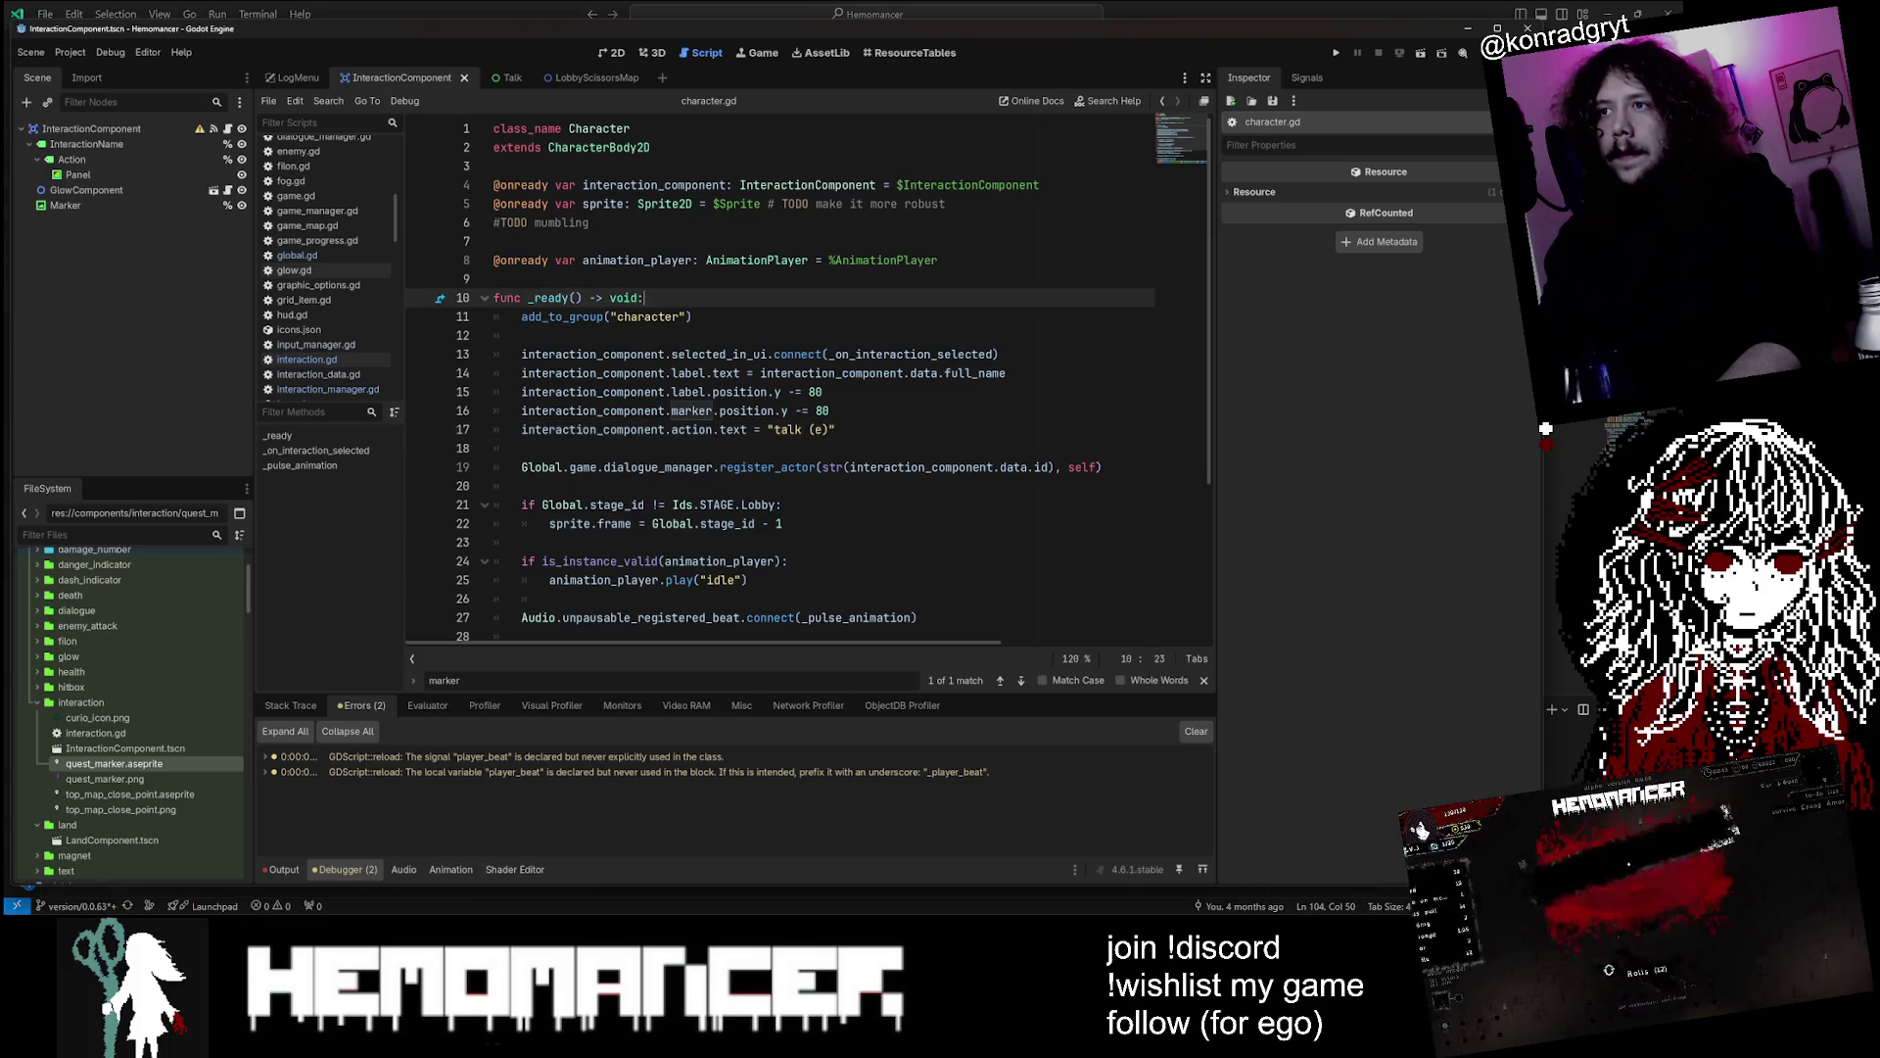
pyautogui.scroll(-4, 808, 377)
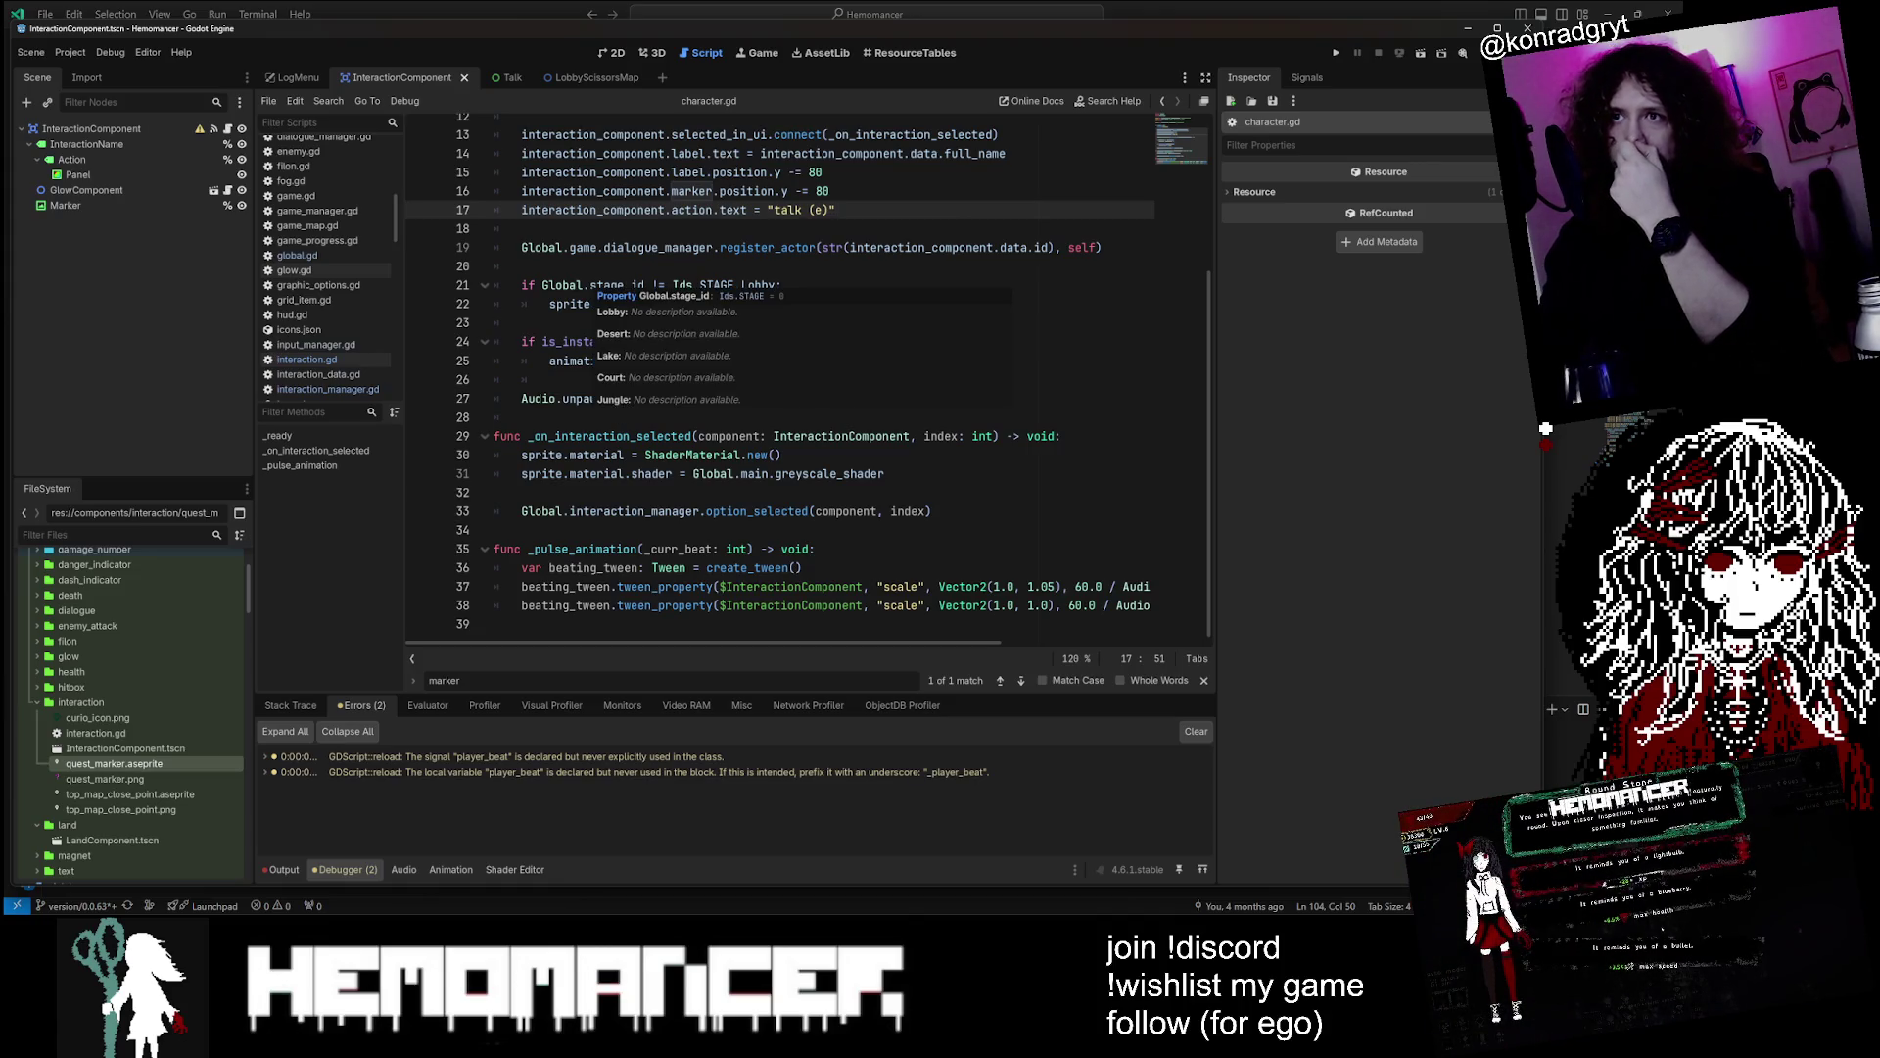
pyautogui.click(529, 417)
# Add a func _process(_delta) with a placeholder pass to character.gd
pyautogui.press('Return')
pyautogui.press('Return')
pyautogui.press('Up')
pyautogui.write('func _proc')
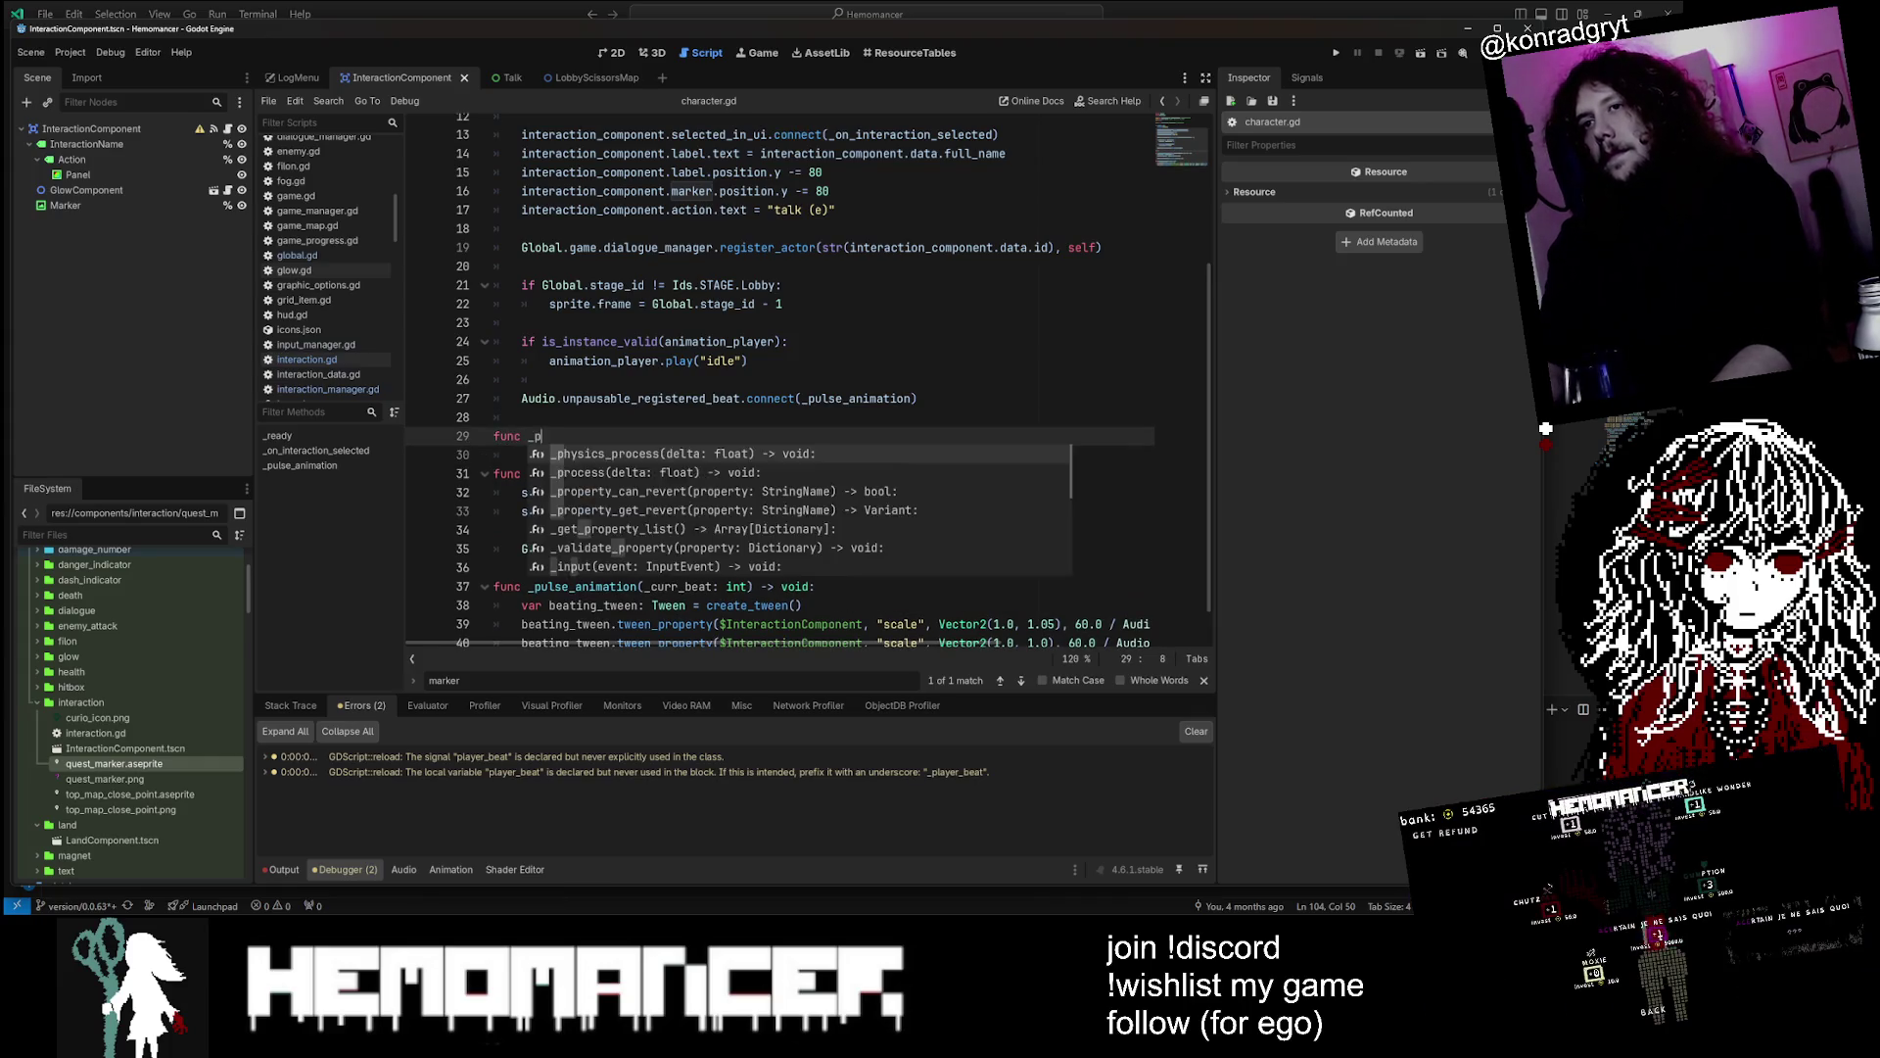
pyautogui.press('Return')
pyautogui.press('Return')
pyautogui.write('p')
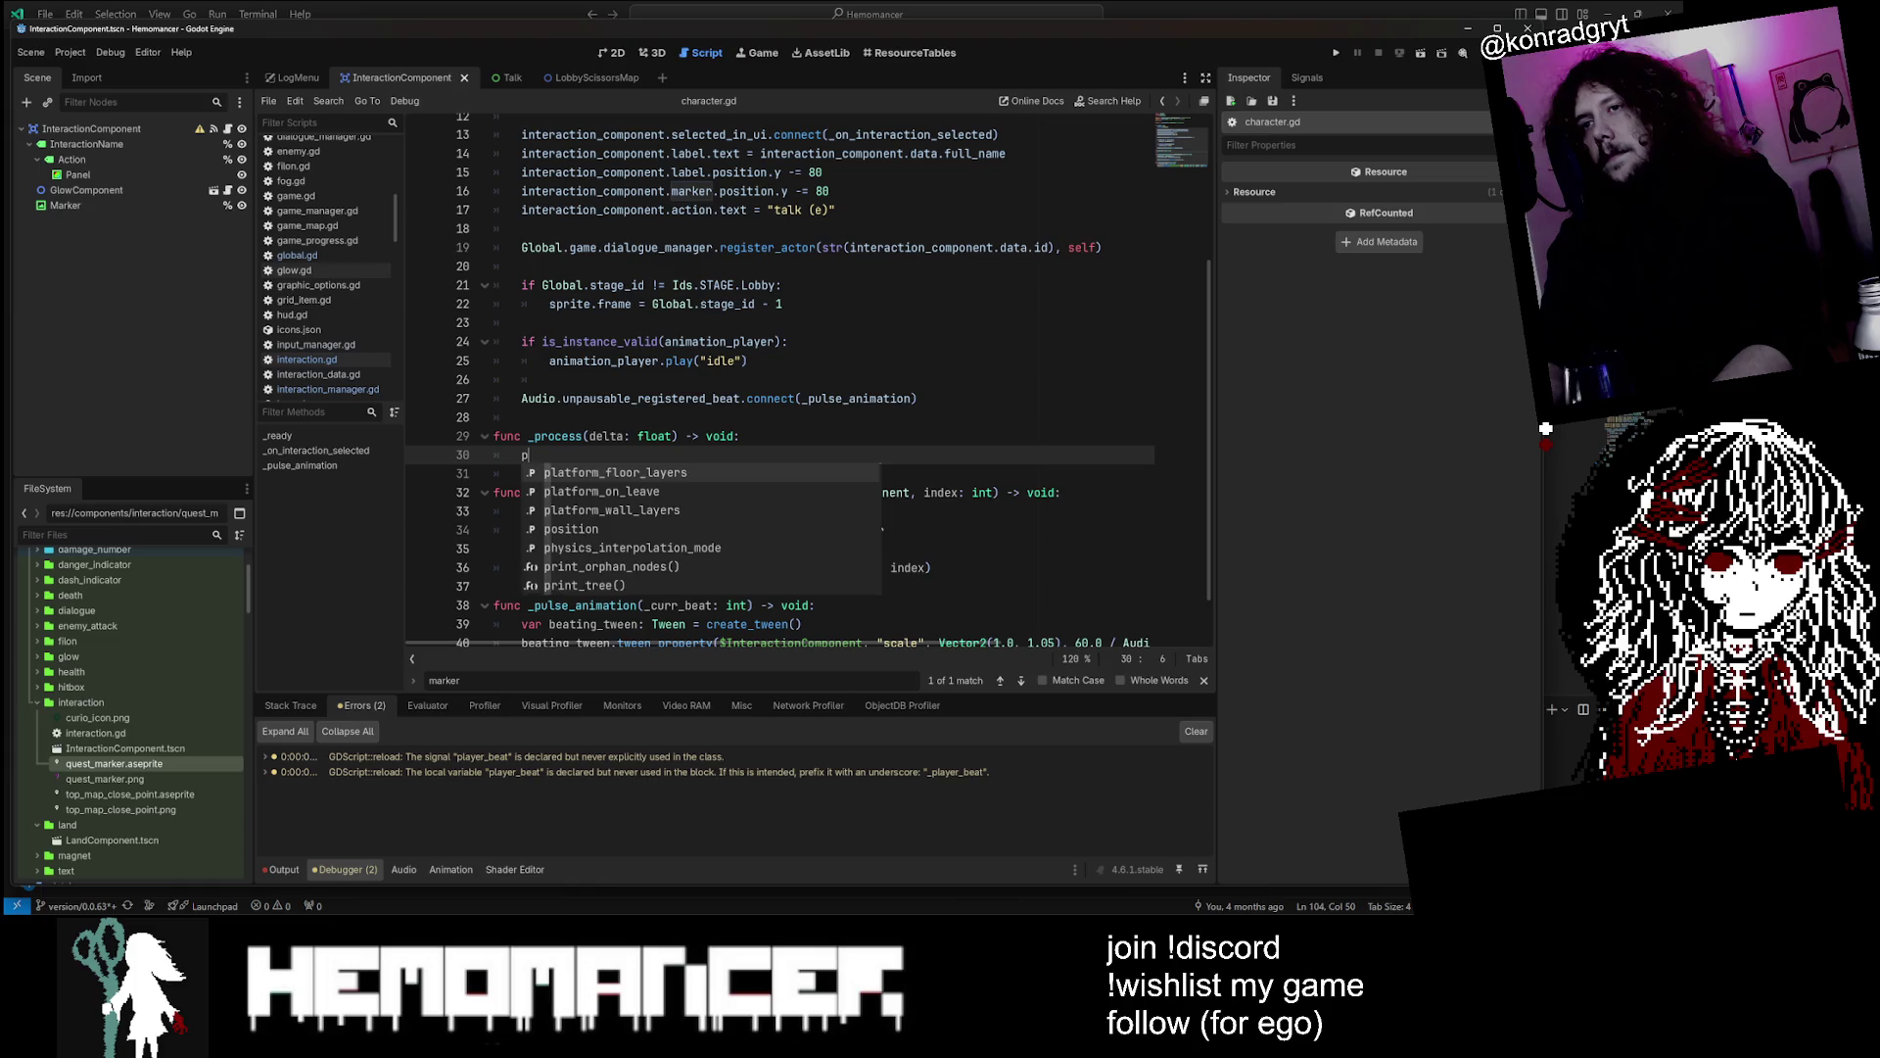
pyautogui.press('Escape')
pyautogui.click(676, 436)
pyautogui.click(588, 448)
pyautogui.write('_')
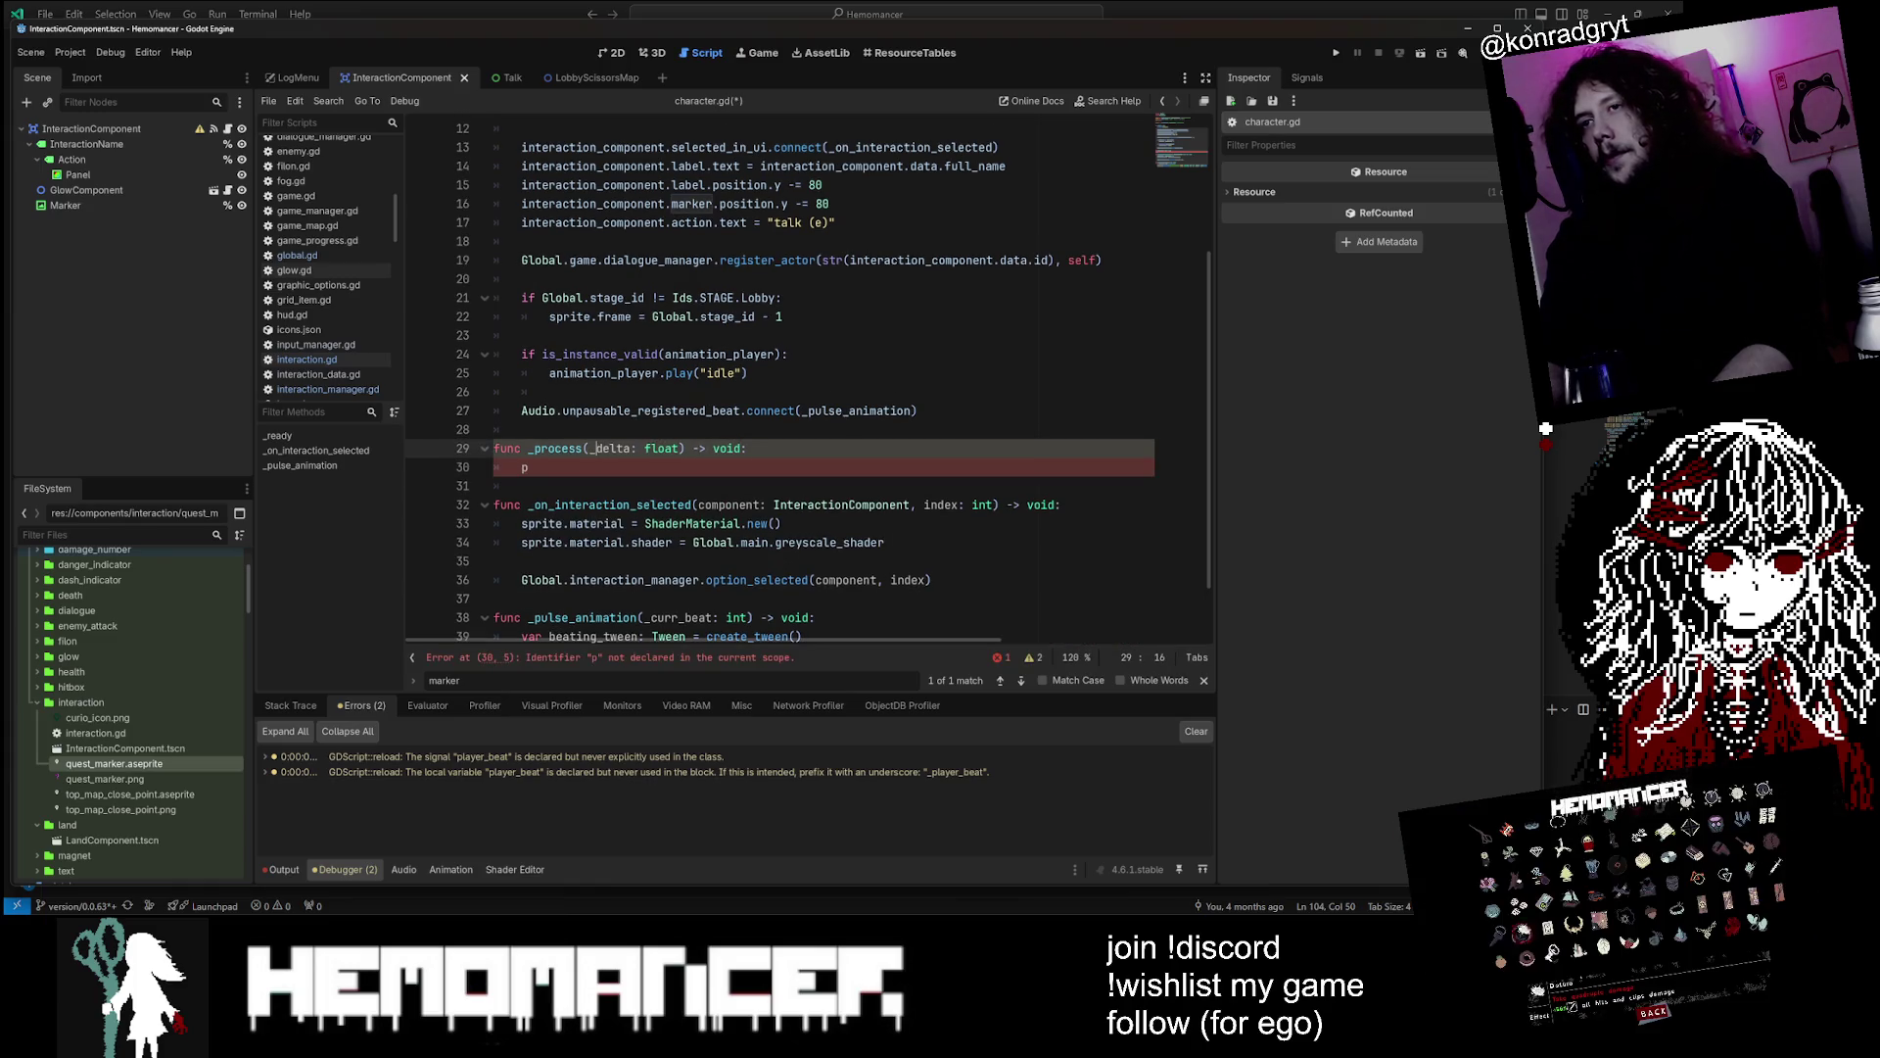
pyautogui.click(530, 467)
pyautogui.write('ass')
pyautogui.press('Return')
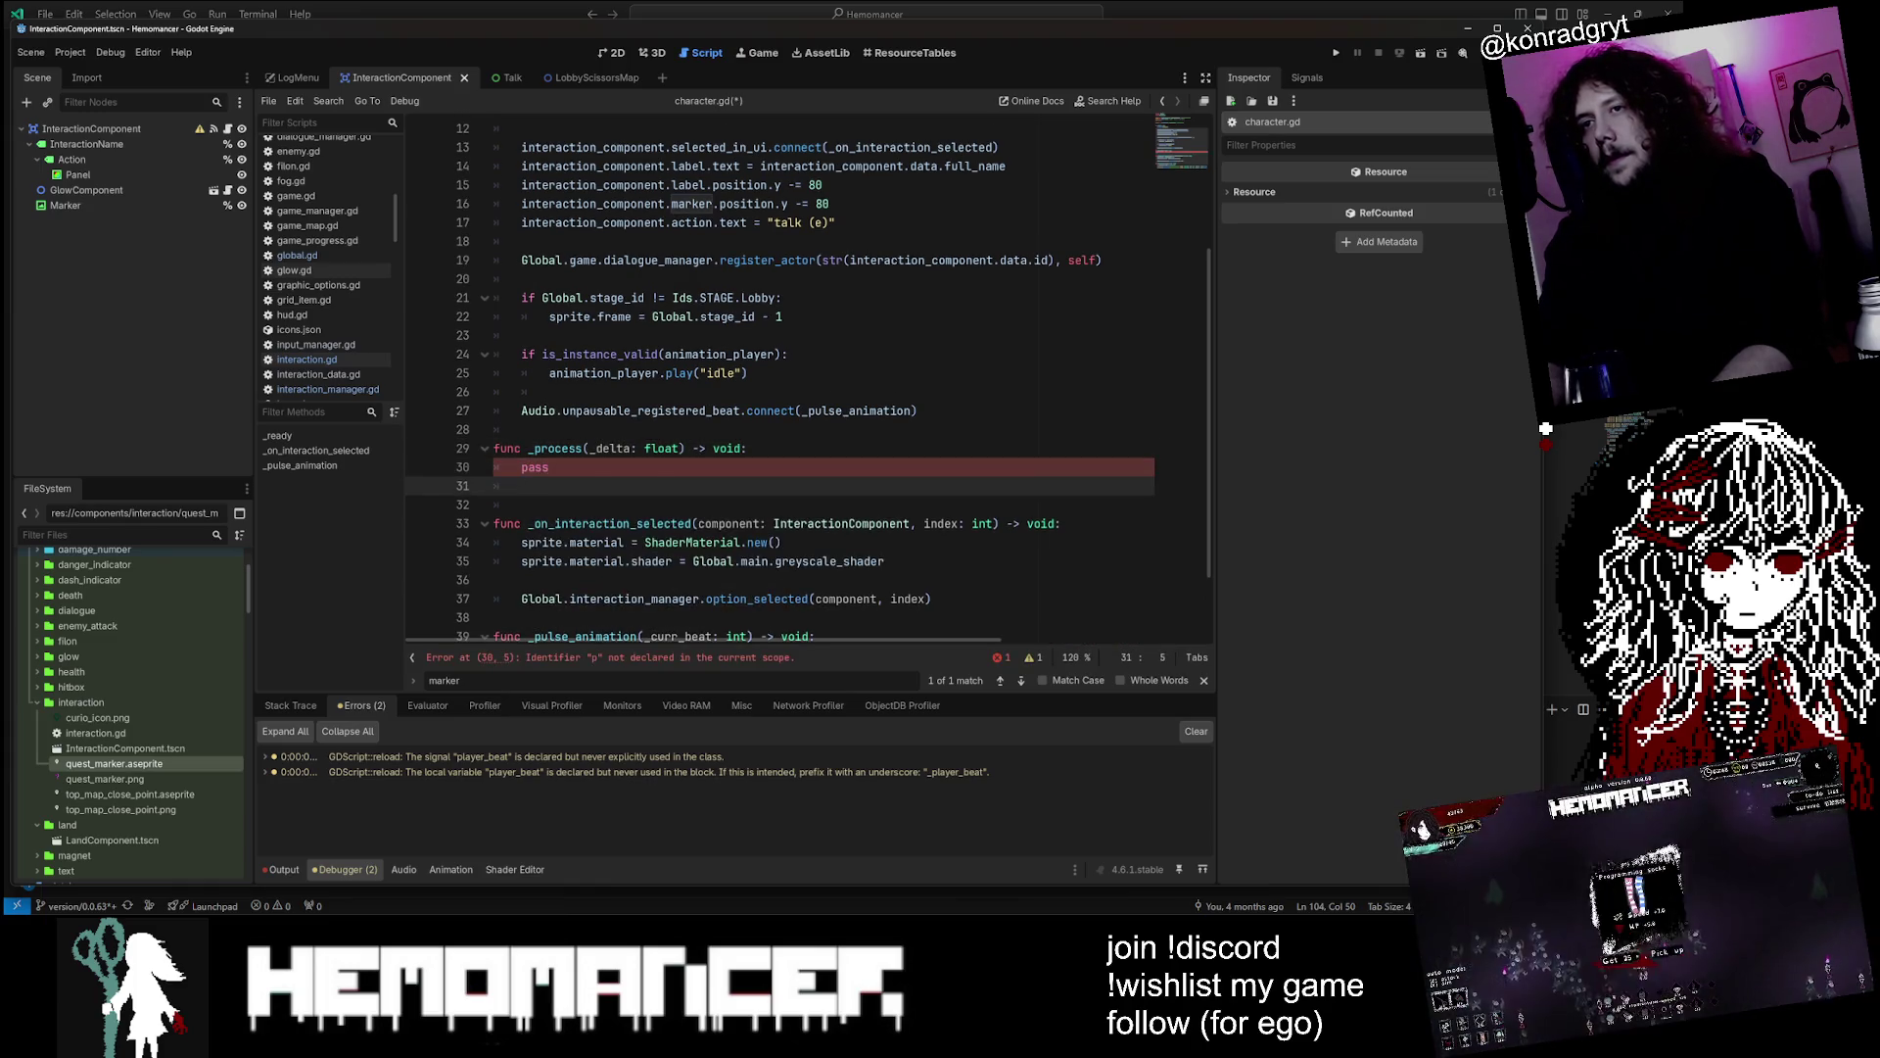
# Replace pass with interaction_component.marker.texture and duplicate that line
pyautogui.write('interaction_component.')
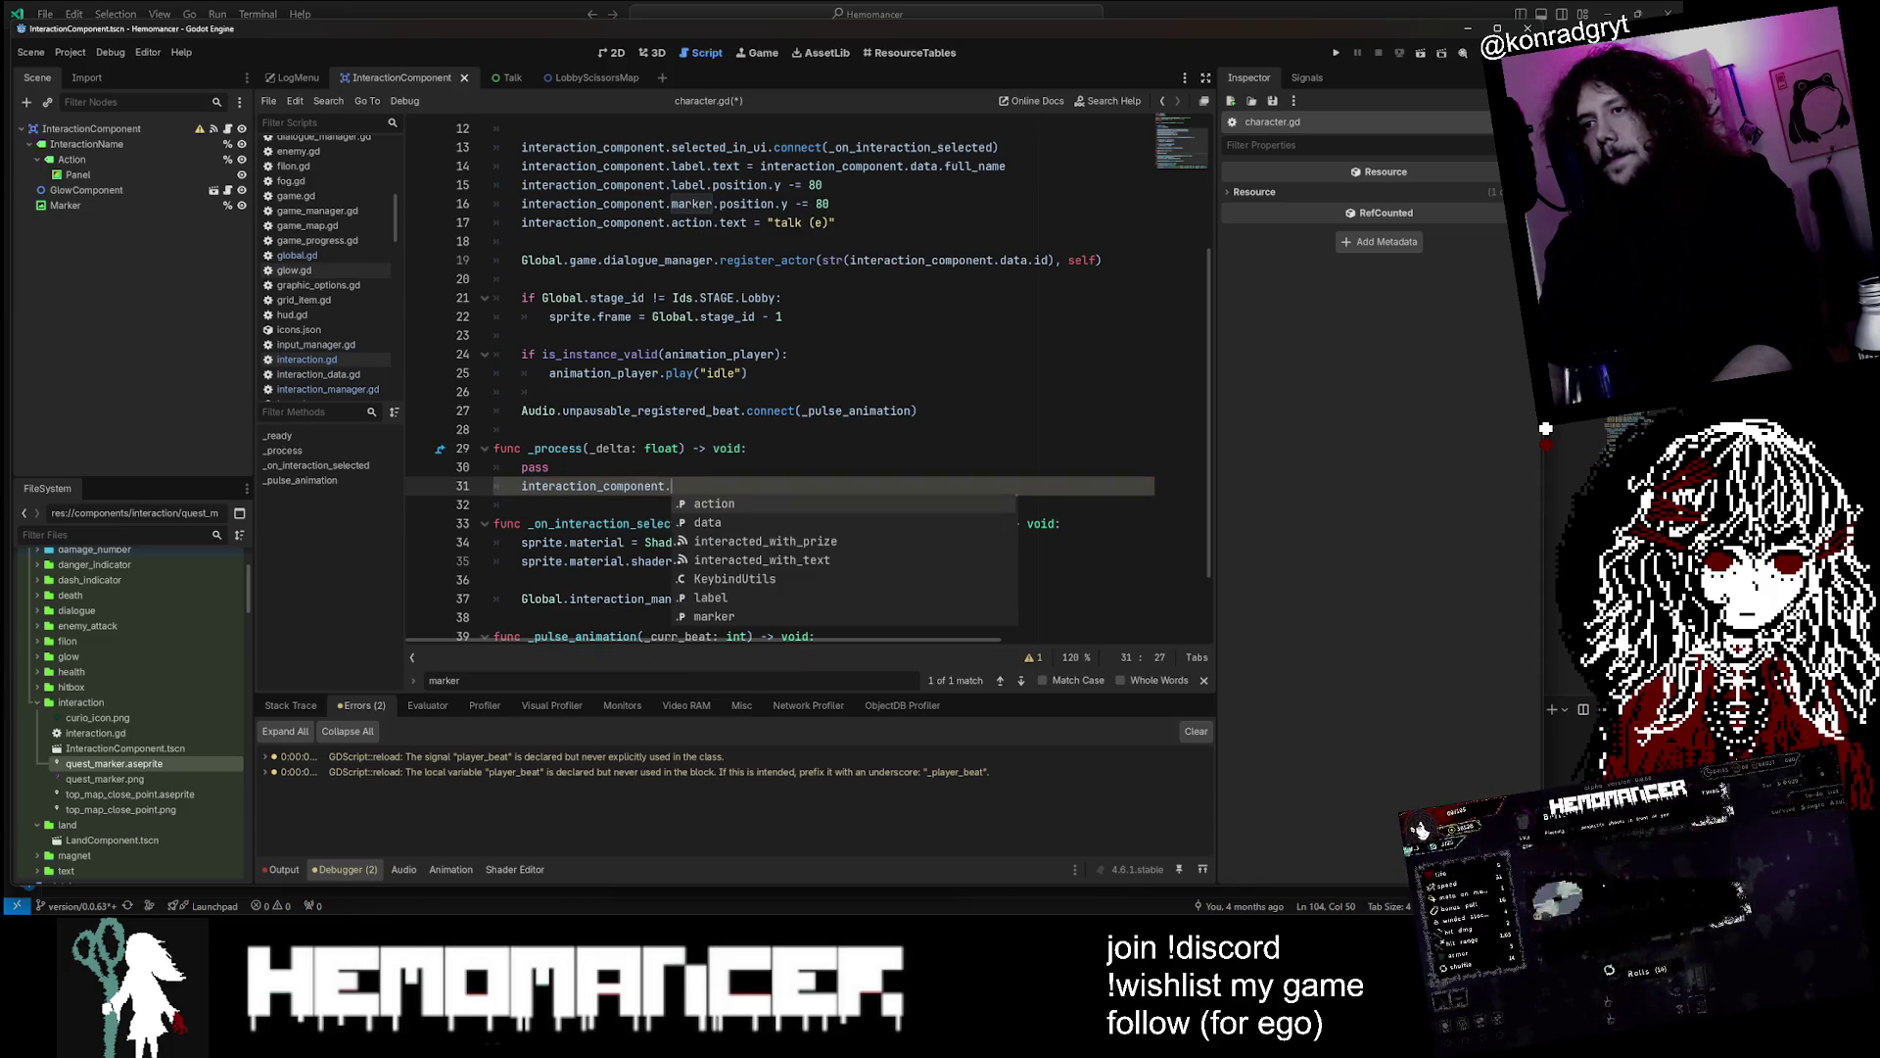
pyautogui.write('marker')
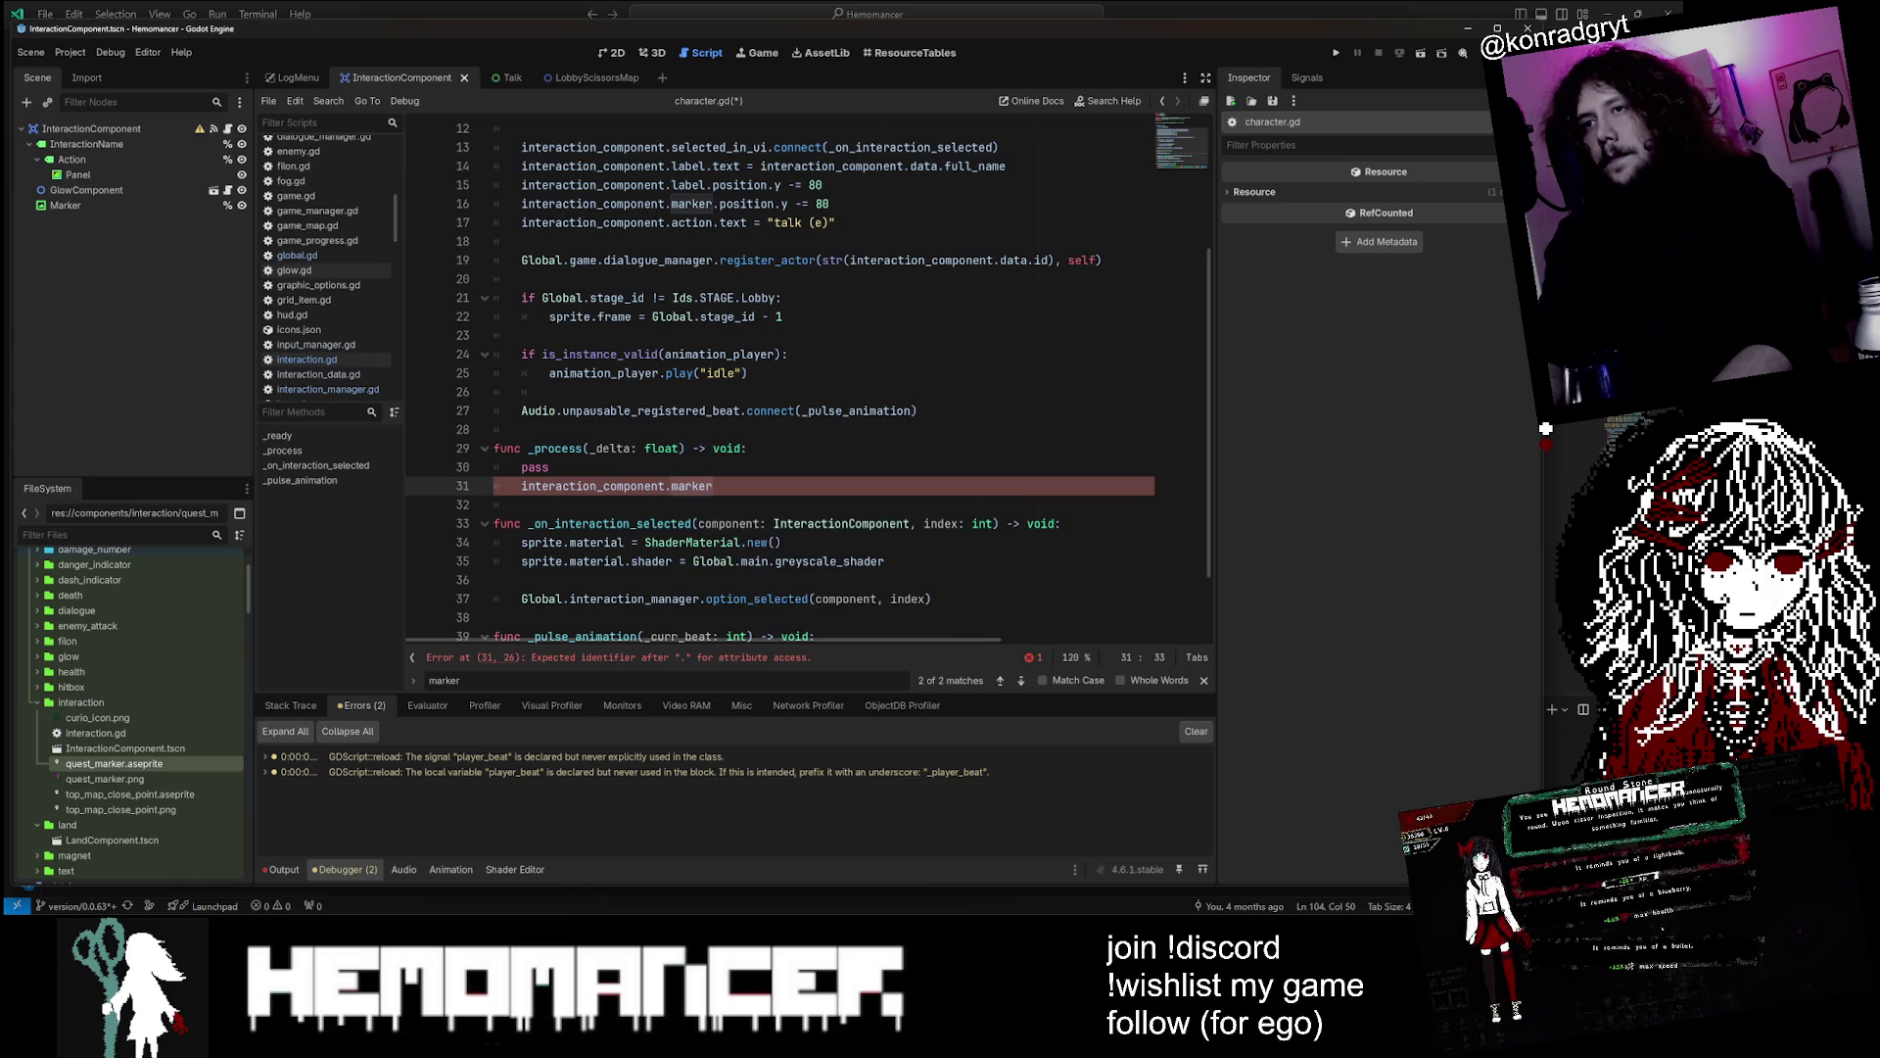
pyautogui.write('.texture')
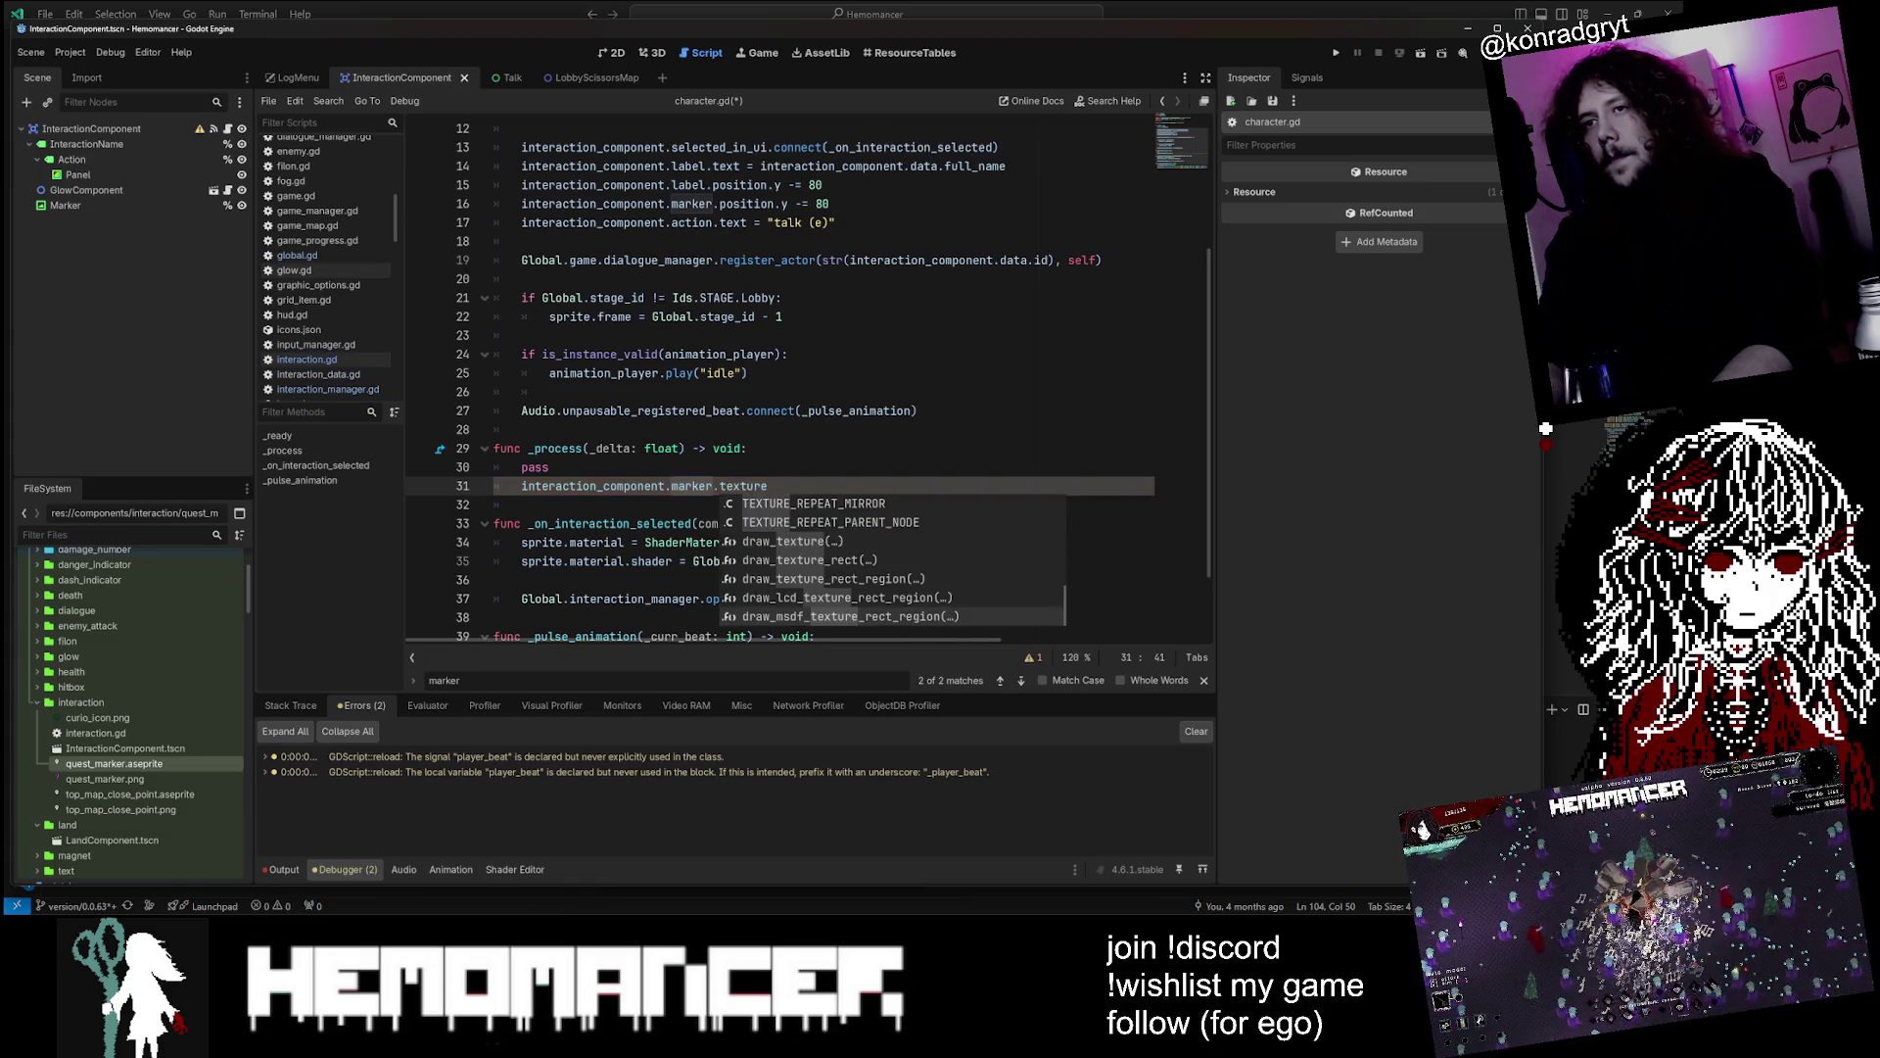
pyautogui.press('Up')
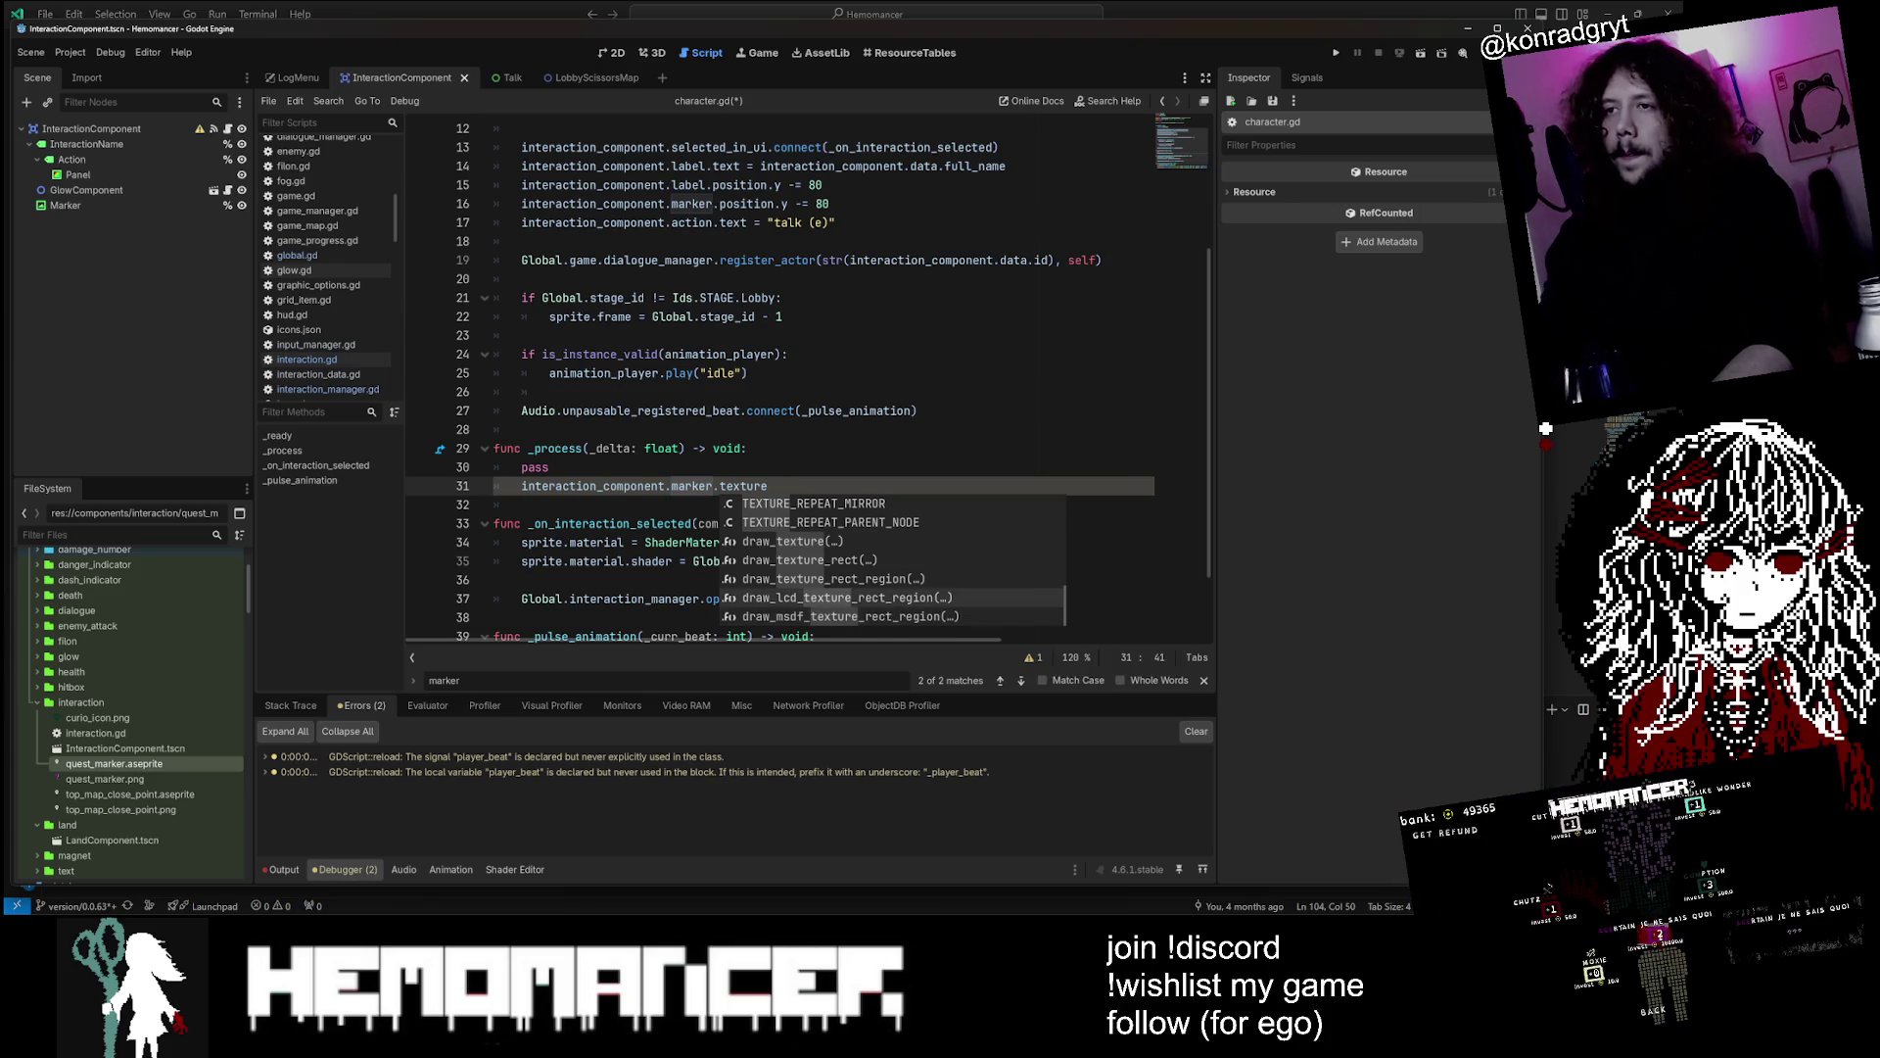
pyautogui.press('Escape')
pyautogui.press('Up')
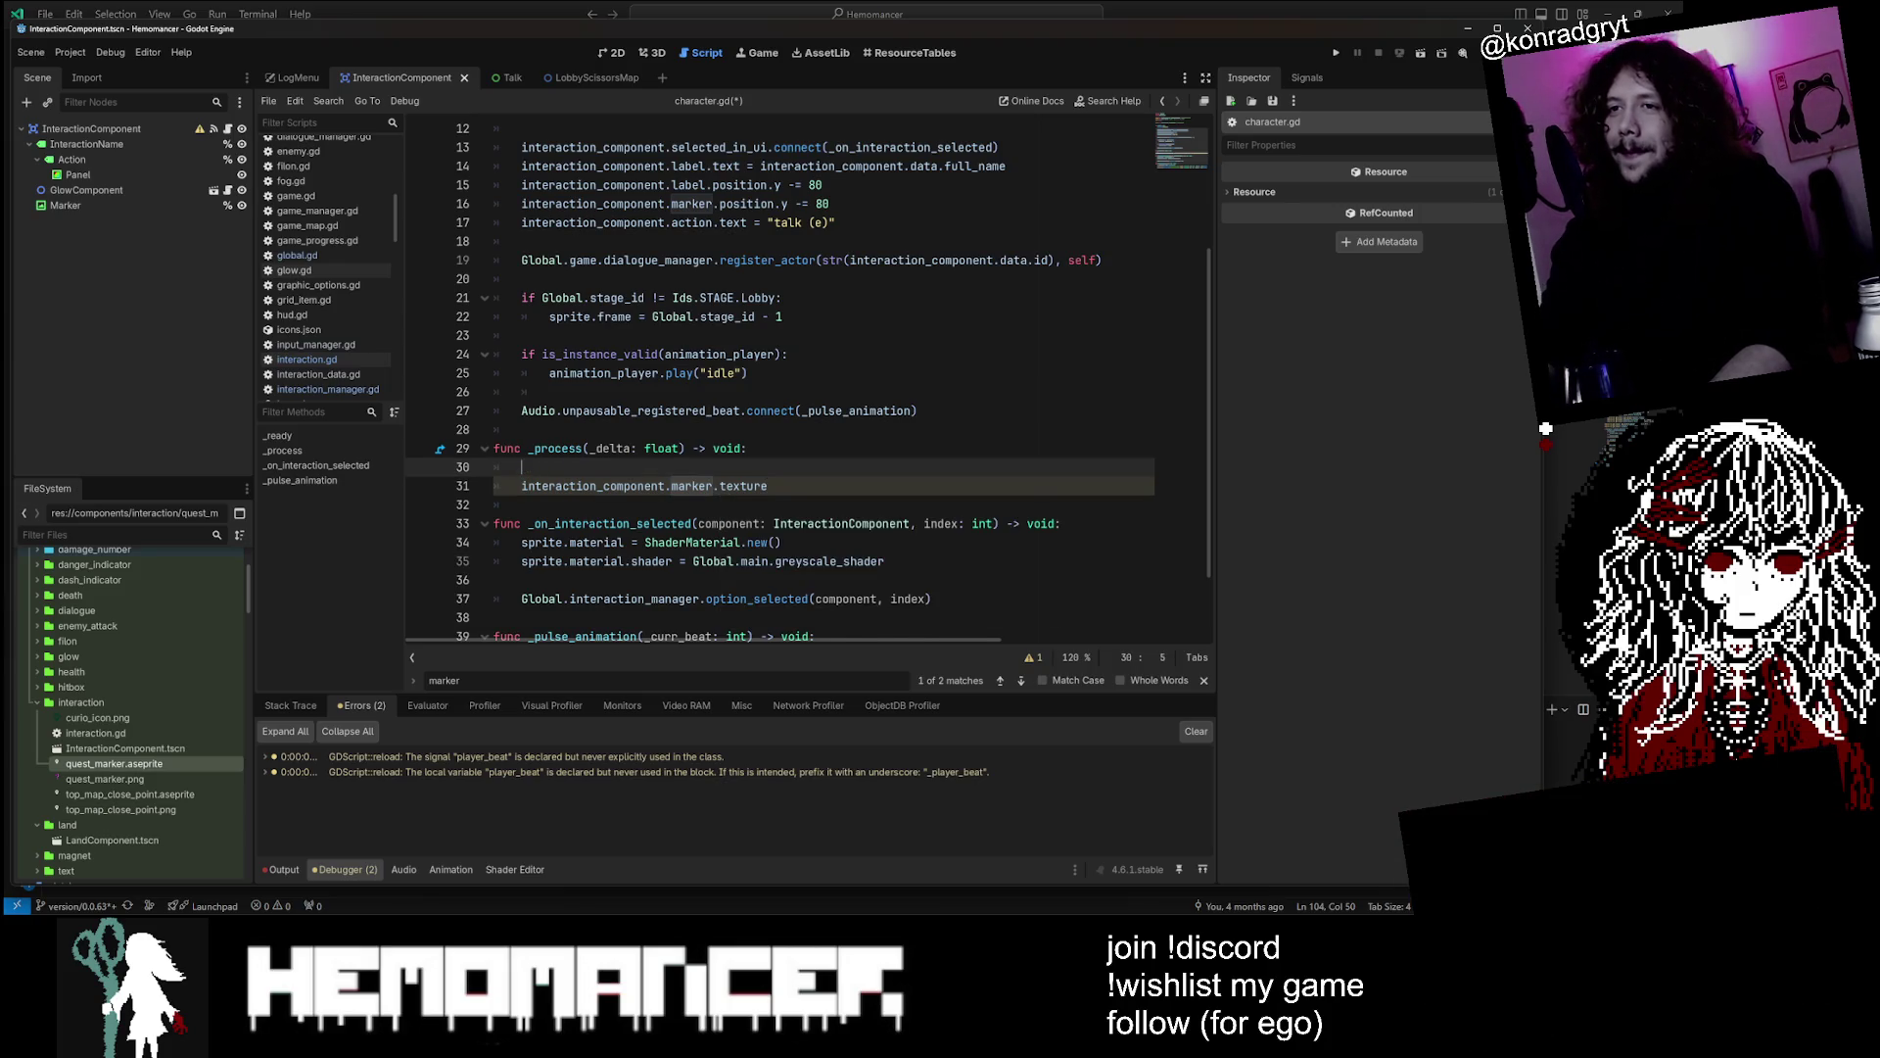
pyautogui.press('BackSpace')
pyautogui.press('BackSpace')
pyautogui.press('BackSpace')
pyautogui.press('Down')
# Wrap the two marker.texture lines in an if/else, indenting one under each branch
pyautogui.press('Down')
pyautogui.press('Return')
pyautogui.press('Return')
pyautogui.press('Up')
pyautogui.write('interaction_component.marker.texture')
pyautogui.press('Up')
pyautogui.press('Up')
pyautogui.press('Up')
pyautogui.press('Up')
pyautogui.press('Return')
pyautogui.write('if')
pyautogui.press('Down')
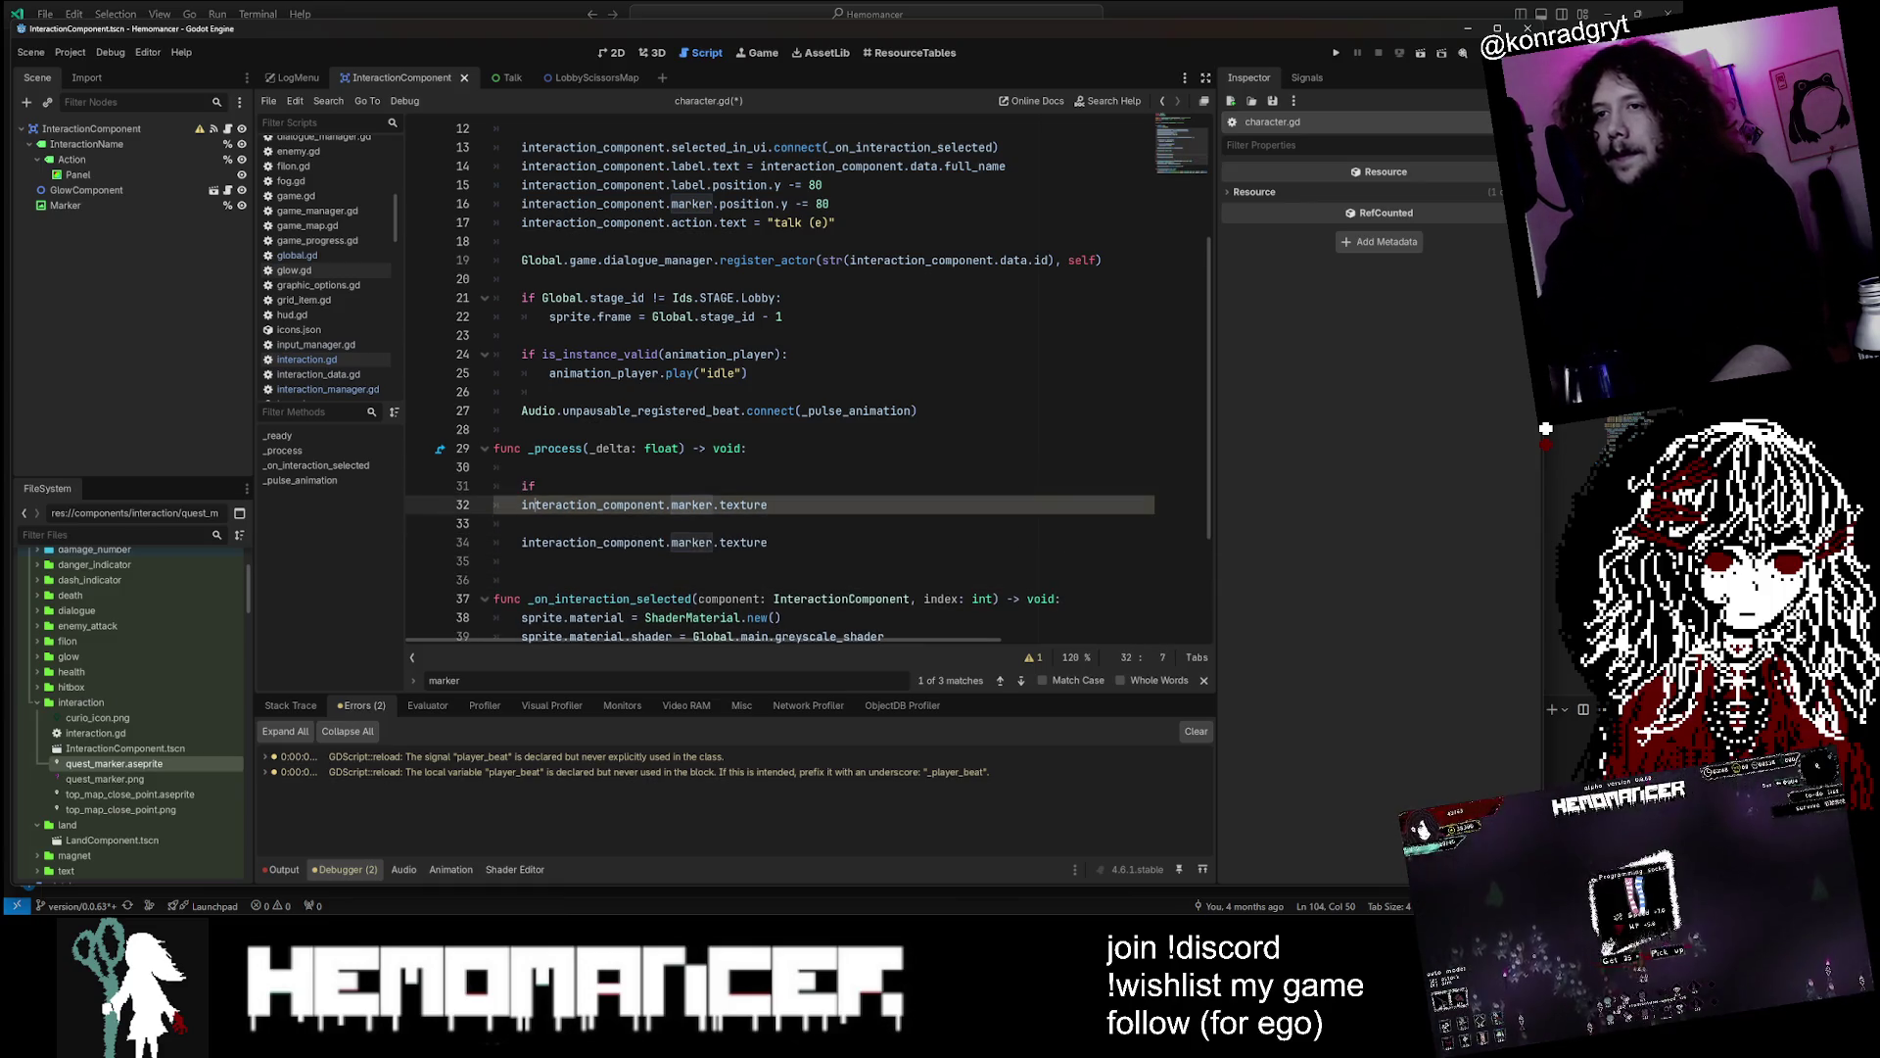
pyautogui.press('Home')
pyautogui.press('Tab')
pyautogui.press('Down')
pyautogui.write('else:')
pyautogui.press('Down')
pyautogui.press('Home')
pyautogui.press('Tab')
pyautogui.press('Up')
# Begin an interaction_component. reference on a new line under the if, then view interaction.gd
pyautogui.click(746, 504)
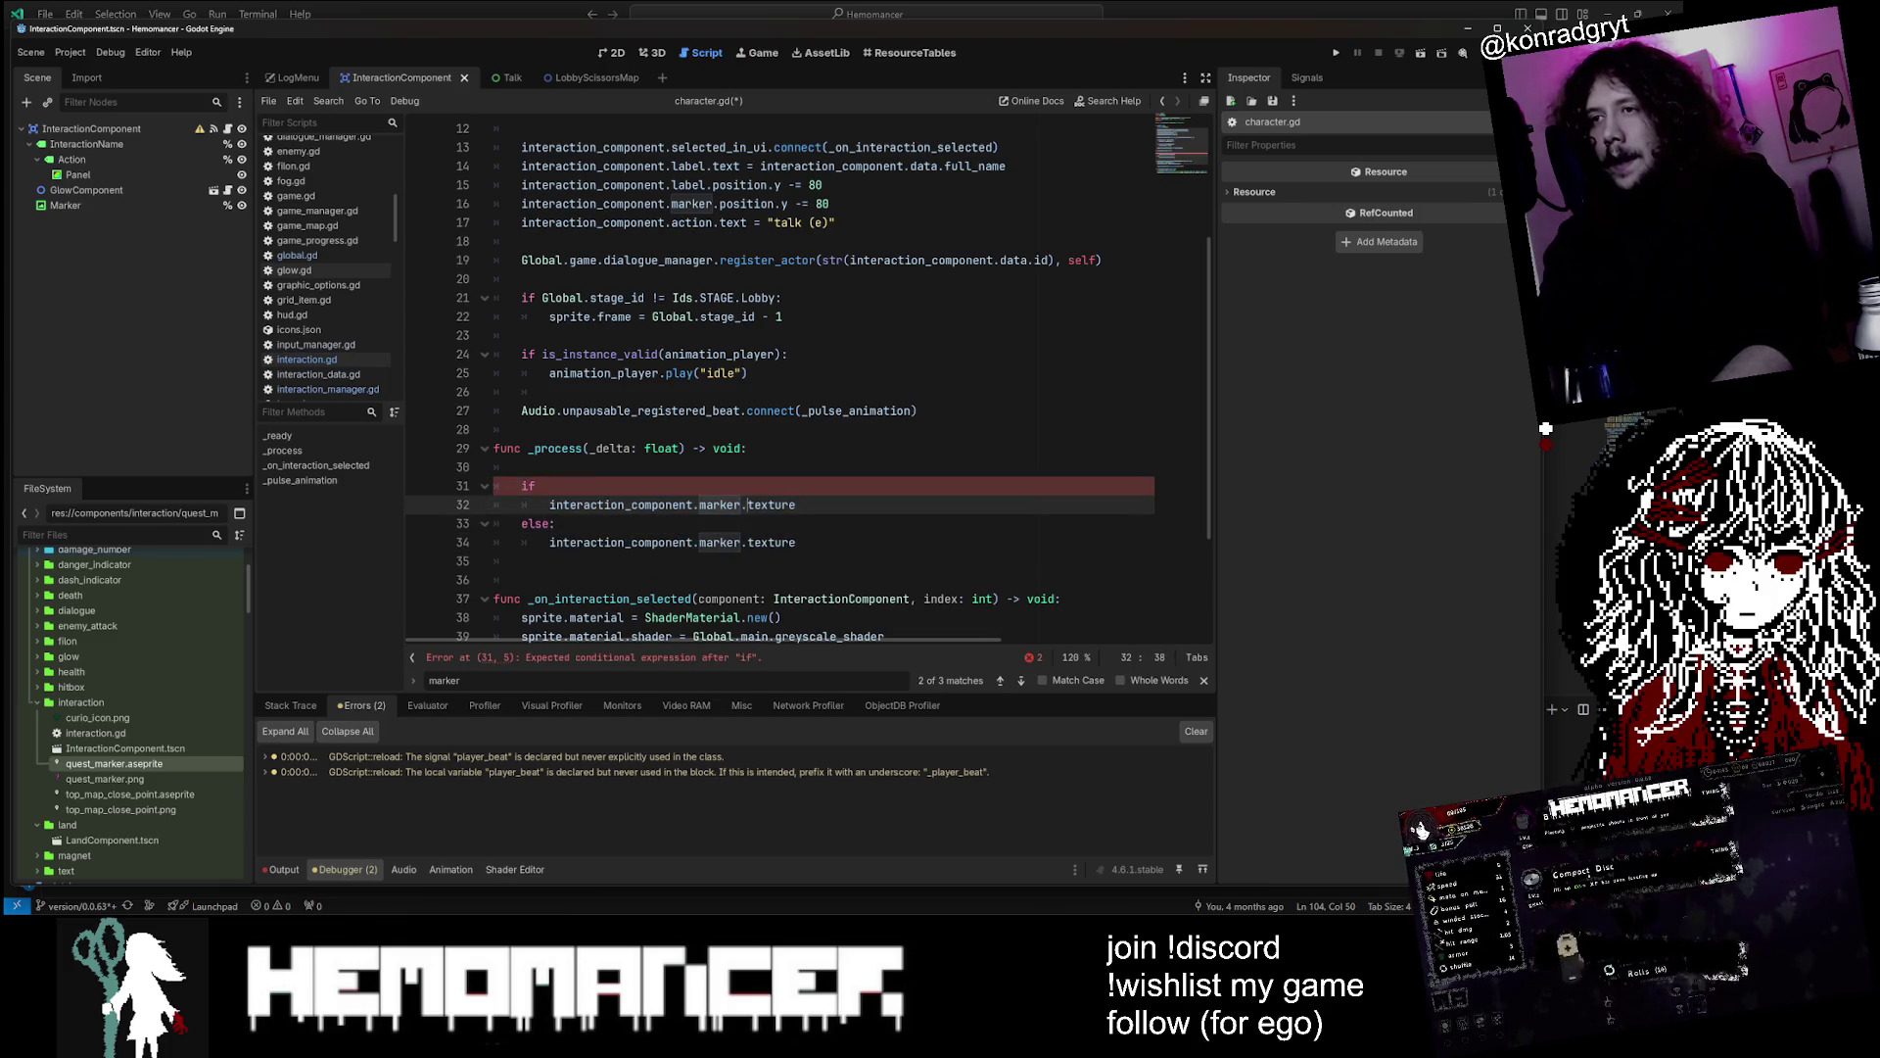
pyautogui.press('Up')
pyautogui.press('Return')
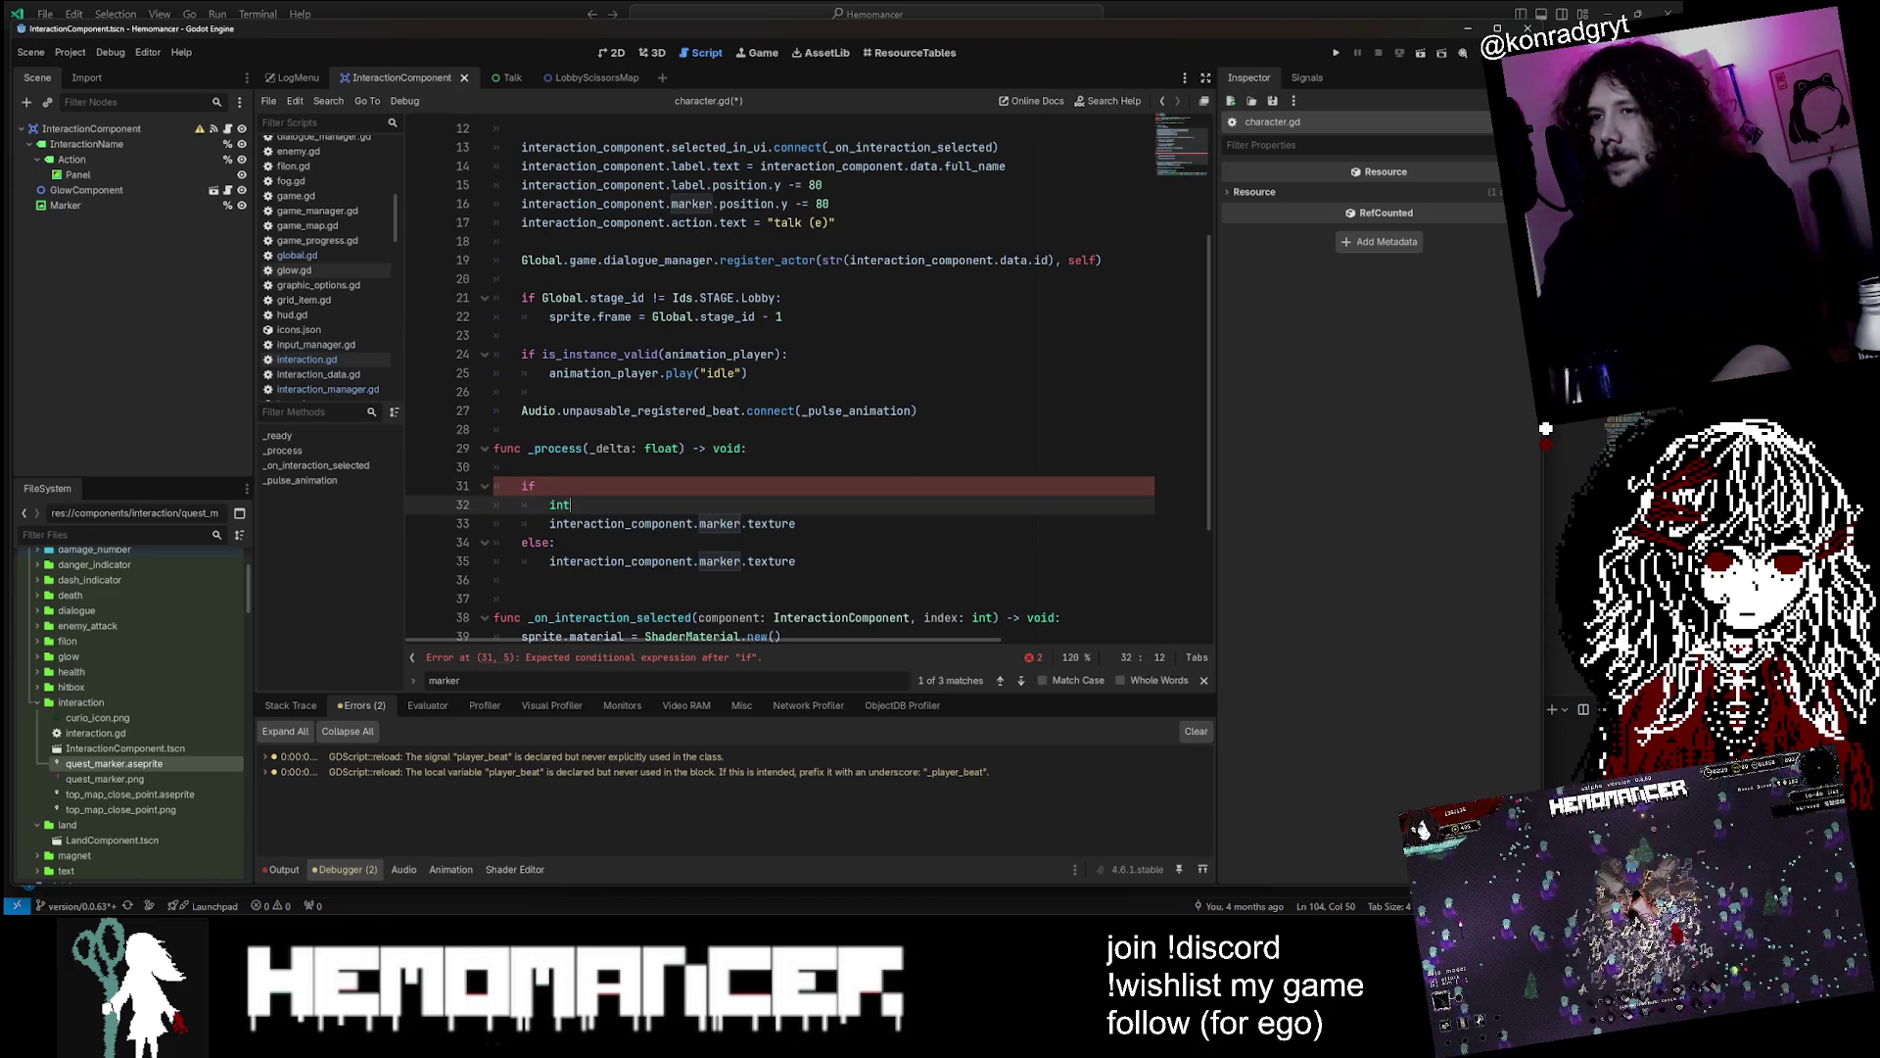
pyautogui.press('Return')
pyautogui.write('.')
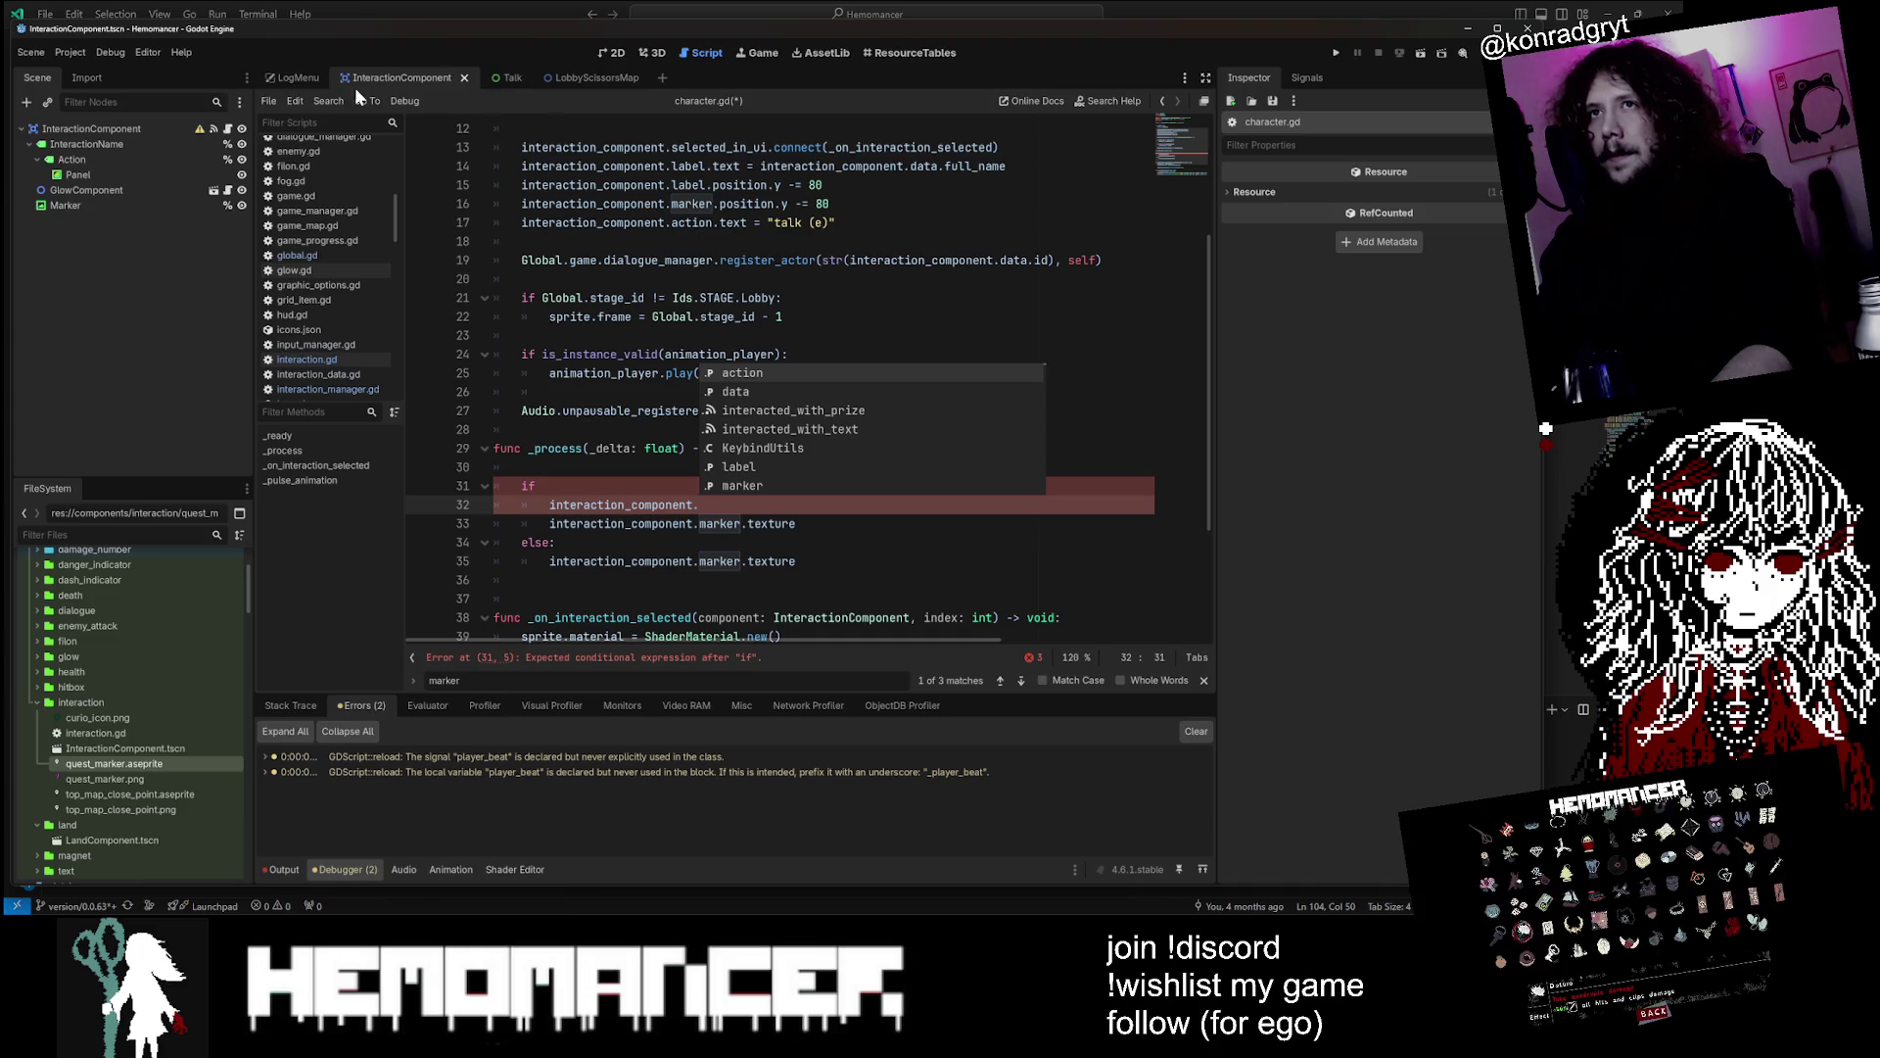
pyautogui.click(227, 128)
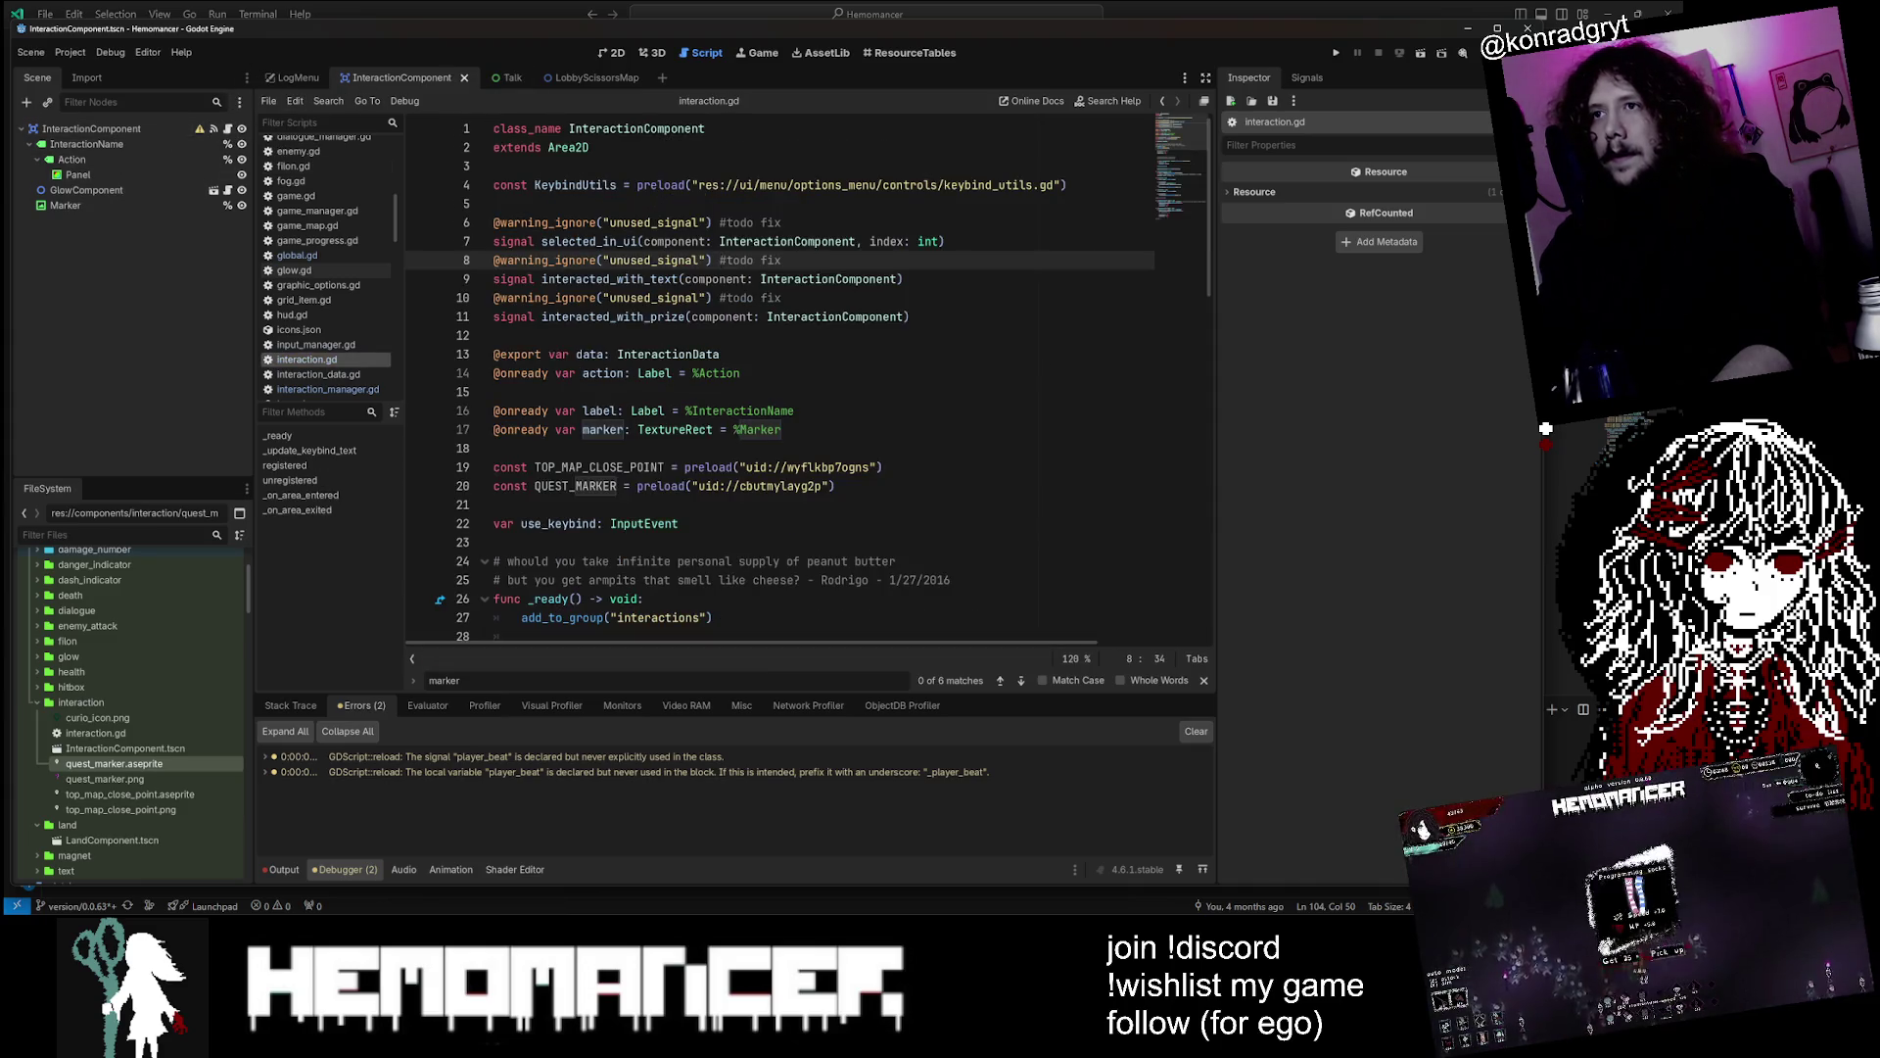
# Rename interaction.gd's marker constants to MARKER_DEFAULT and MARKER_QUEST and save
pyautogui.doubleClick(576, 486)
pyautogui.doubleClick(599, 468)
pyautogui.scroll(-2, 599, 467)
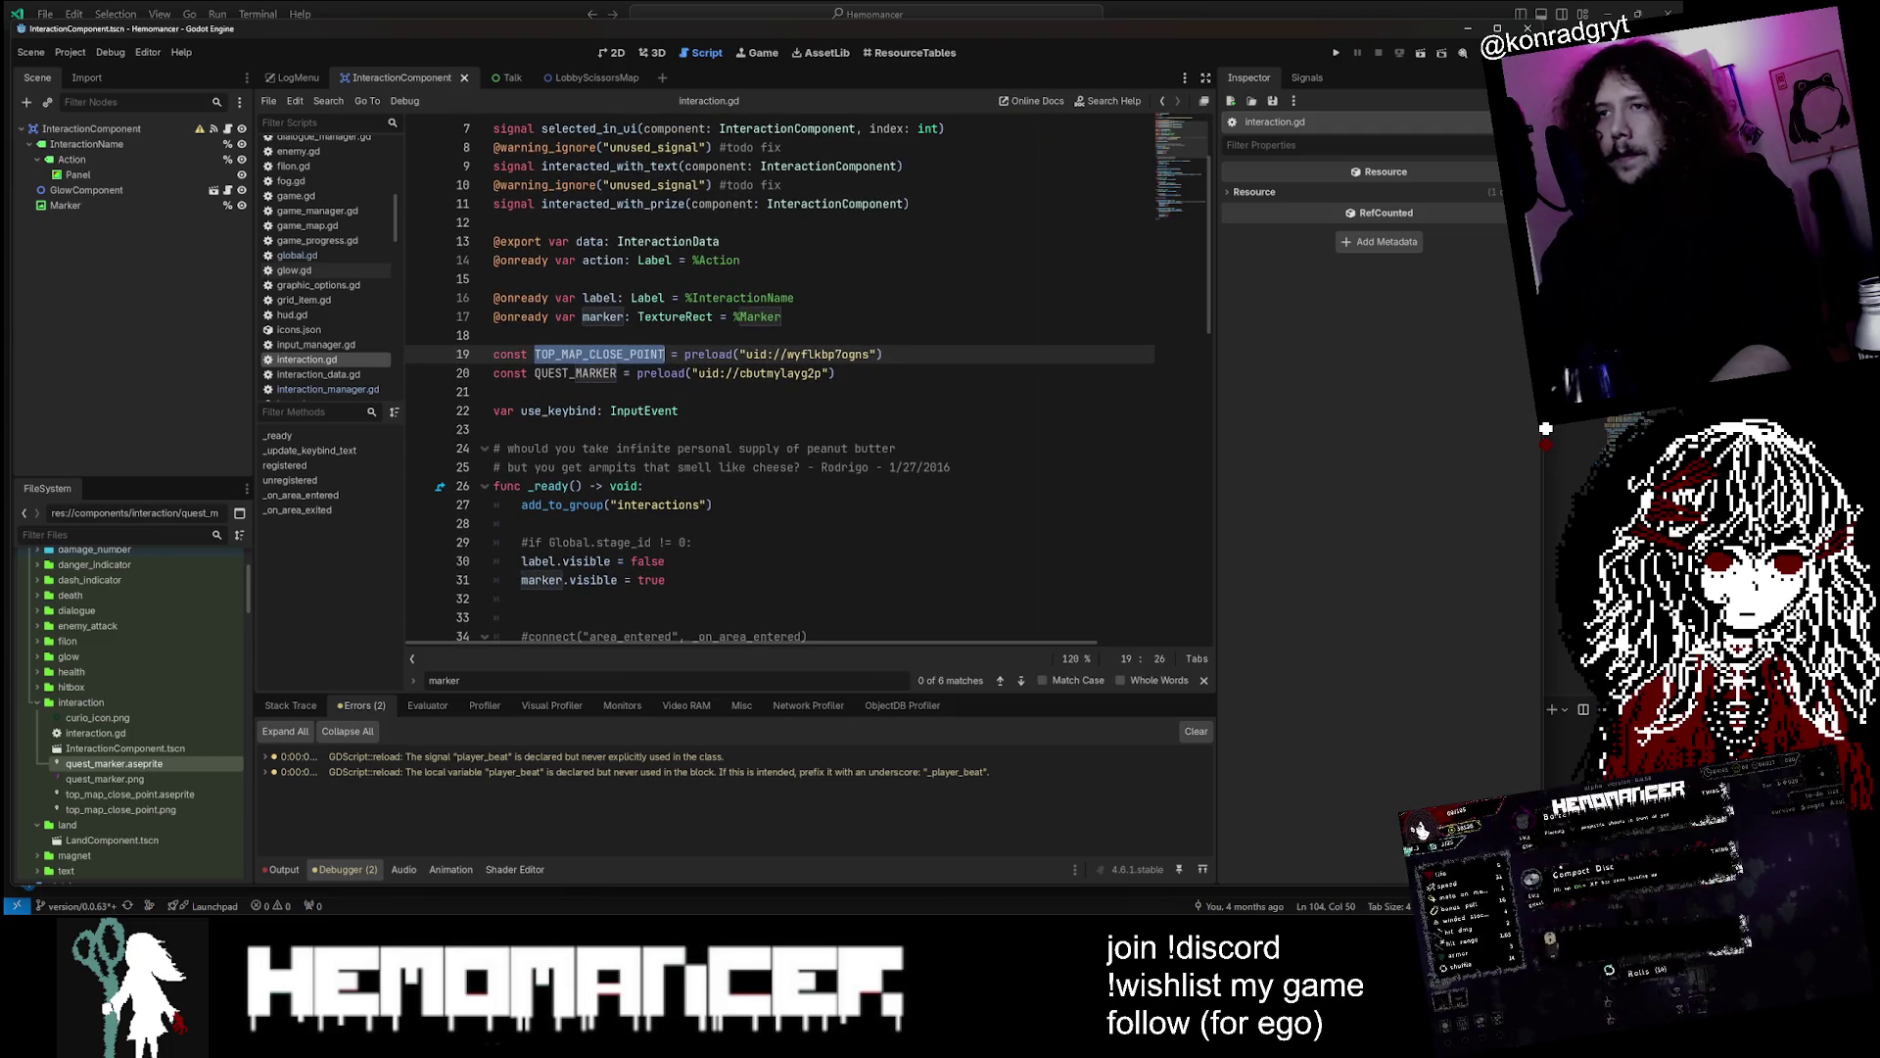
pyautogui.write('NOR')
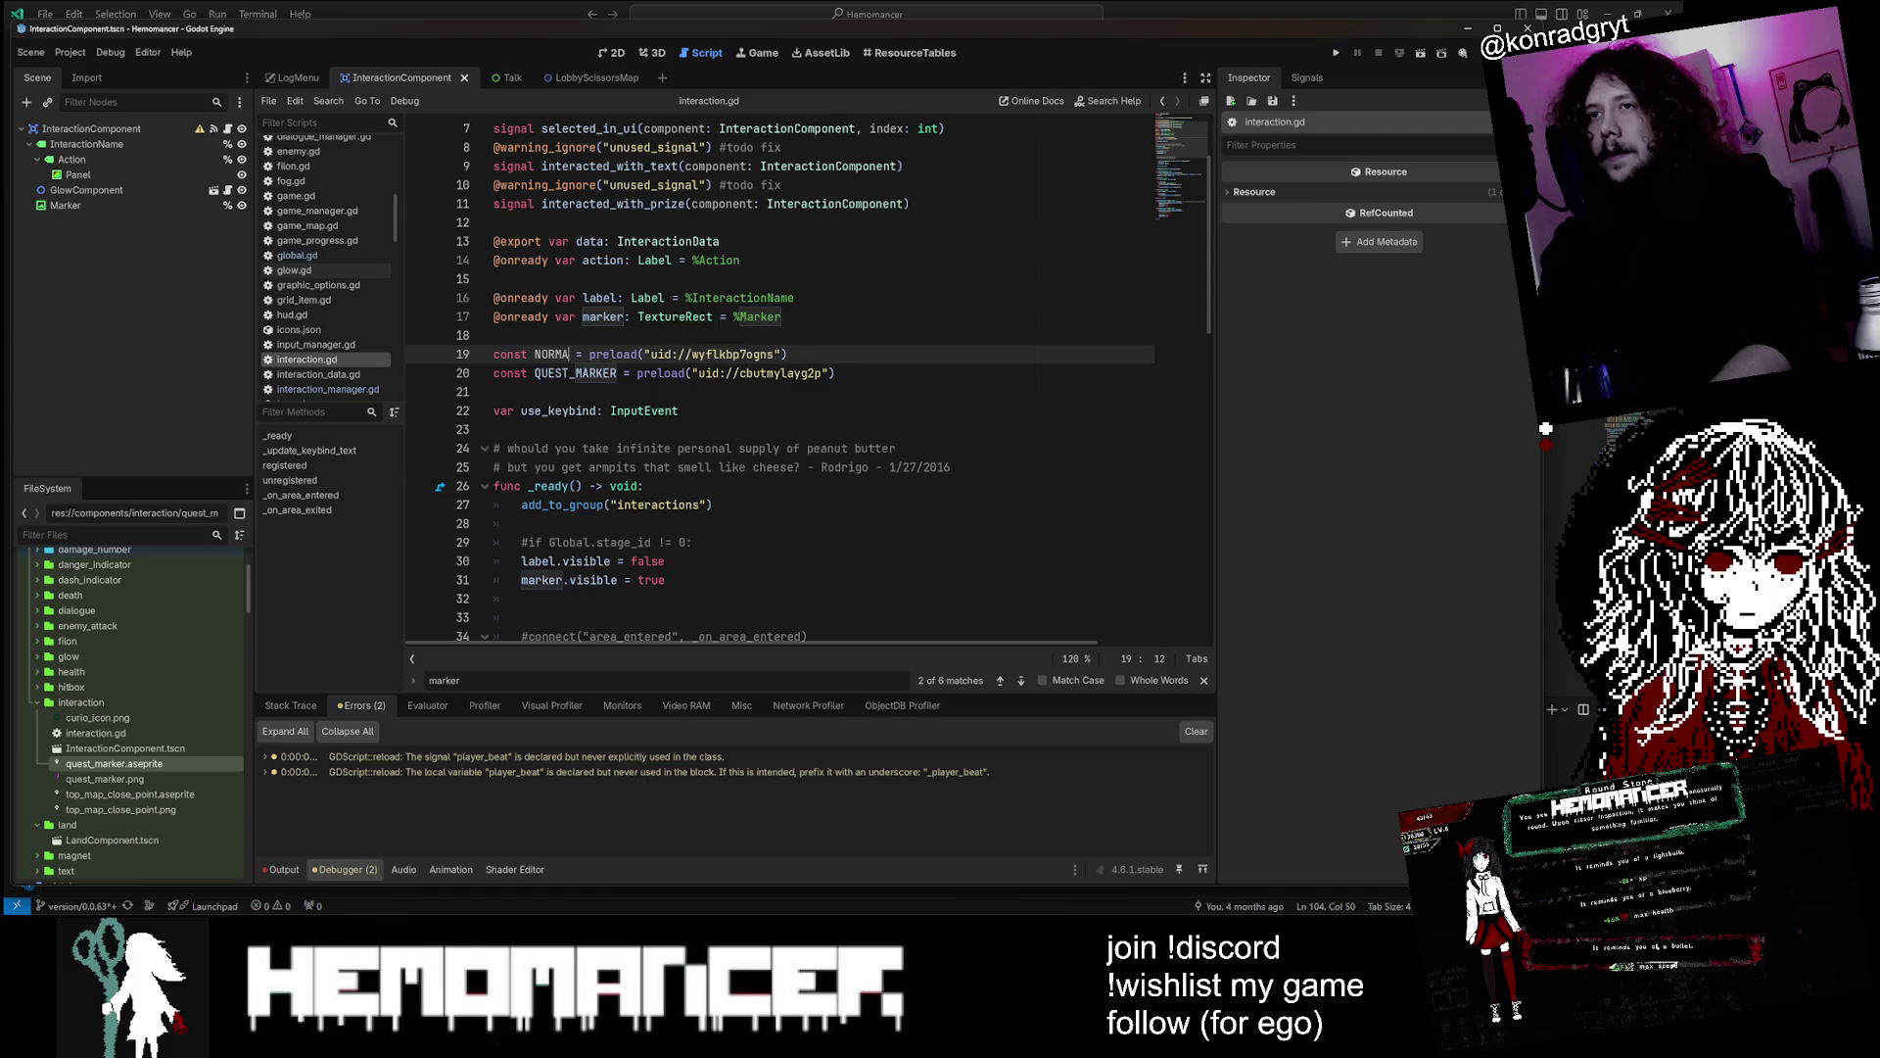
pyautogui.press('BackSpace')
pyautogui.press('BackSpace')
pyautogui.write('MARKER_DEFAULT')
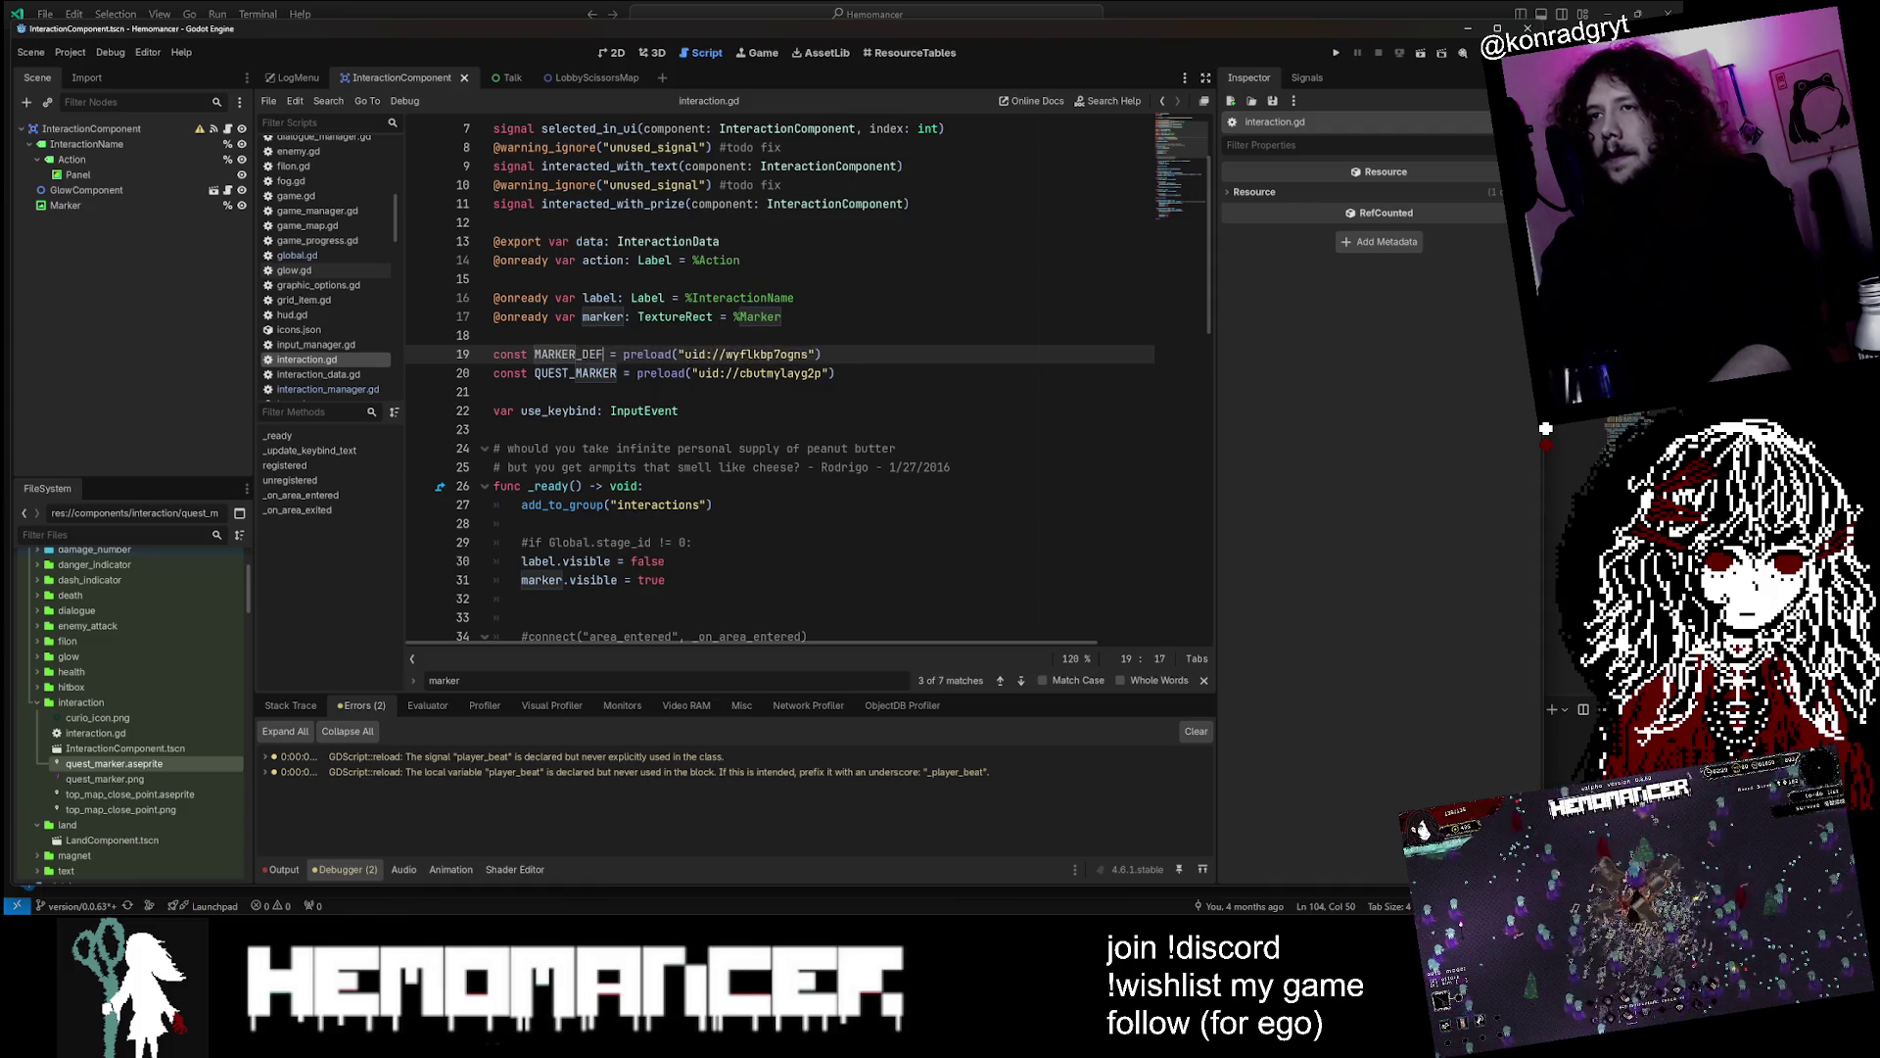
pyautogui.click(624, 373)
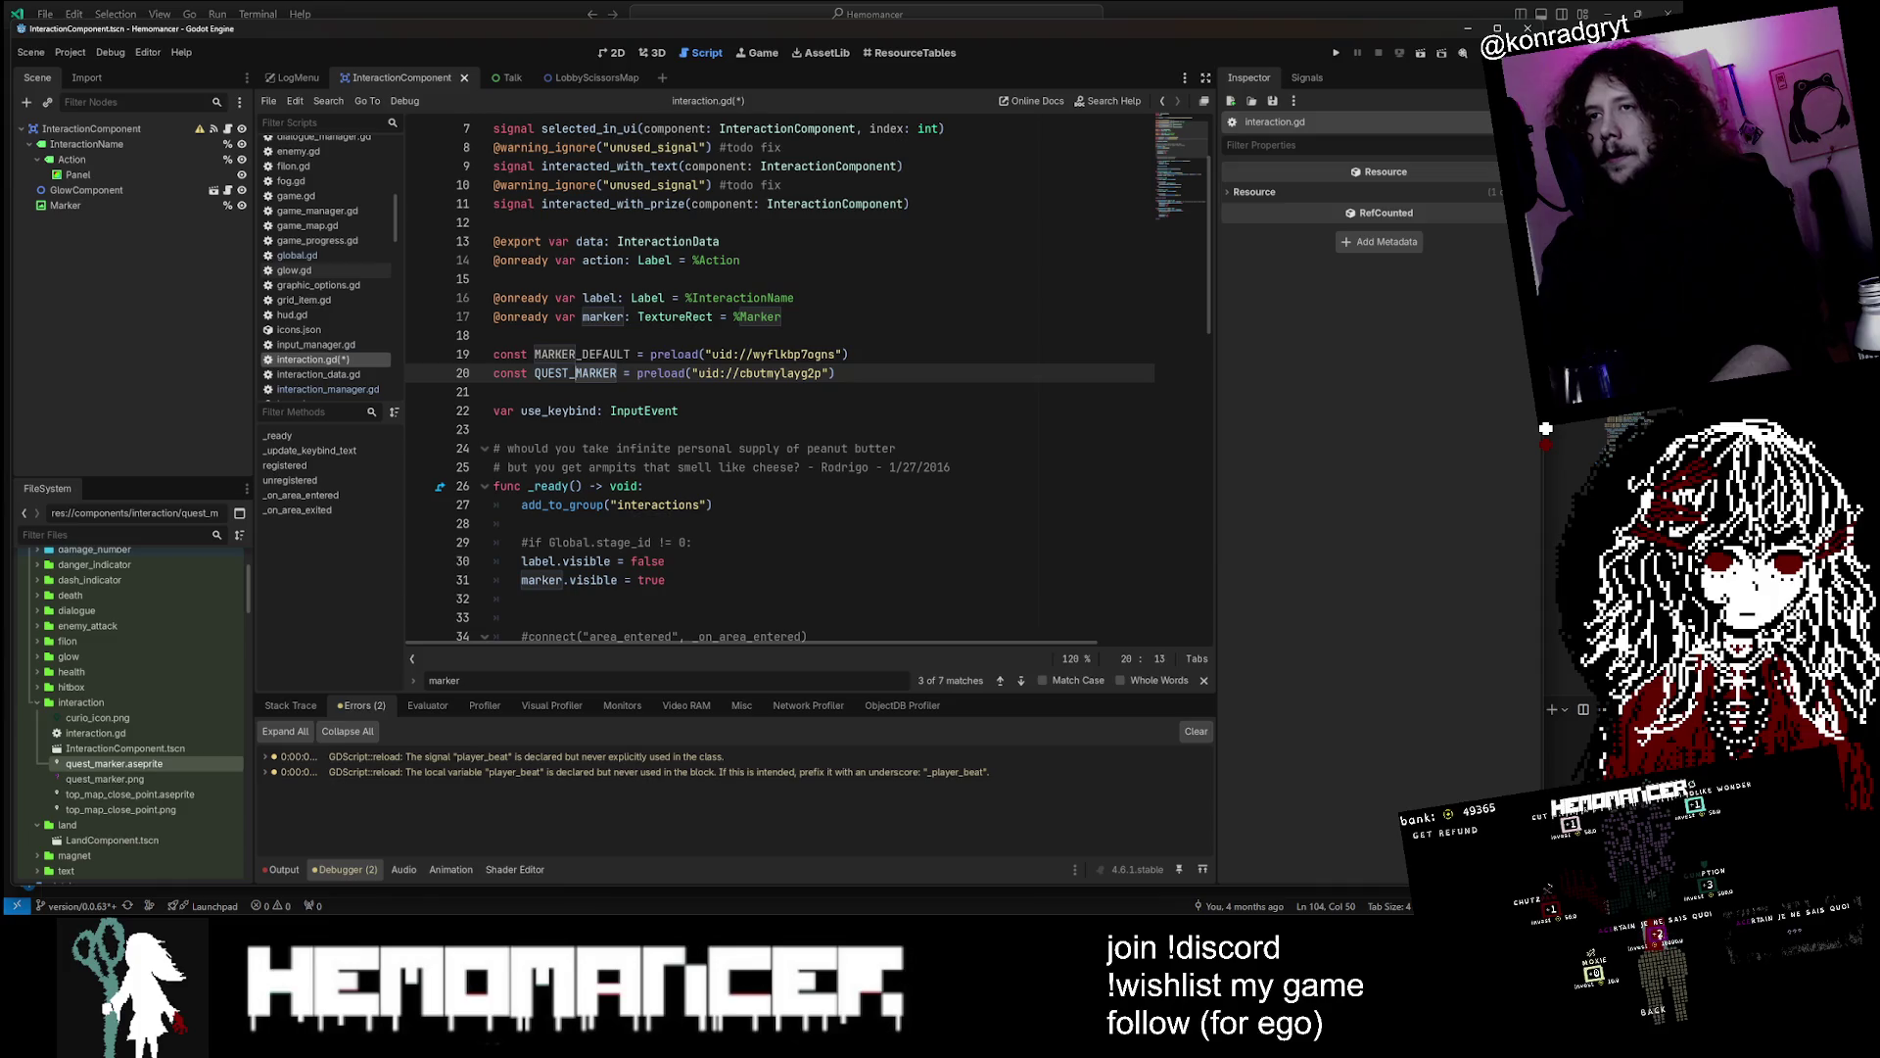
pyautogui.press('BackSpace')
pyautogui.press('BackSpace')
pyautogui.press('BackSpace')
pyautogui.write('_QUEST')
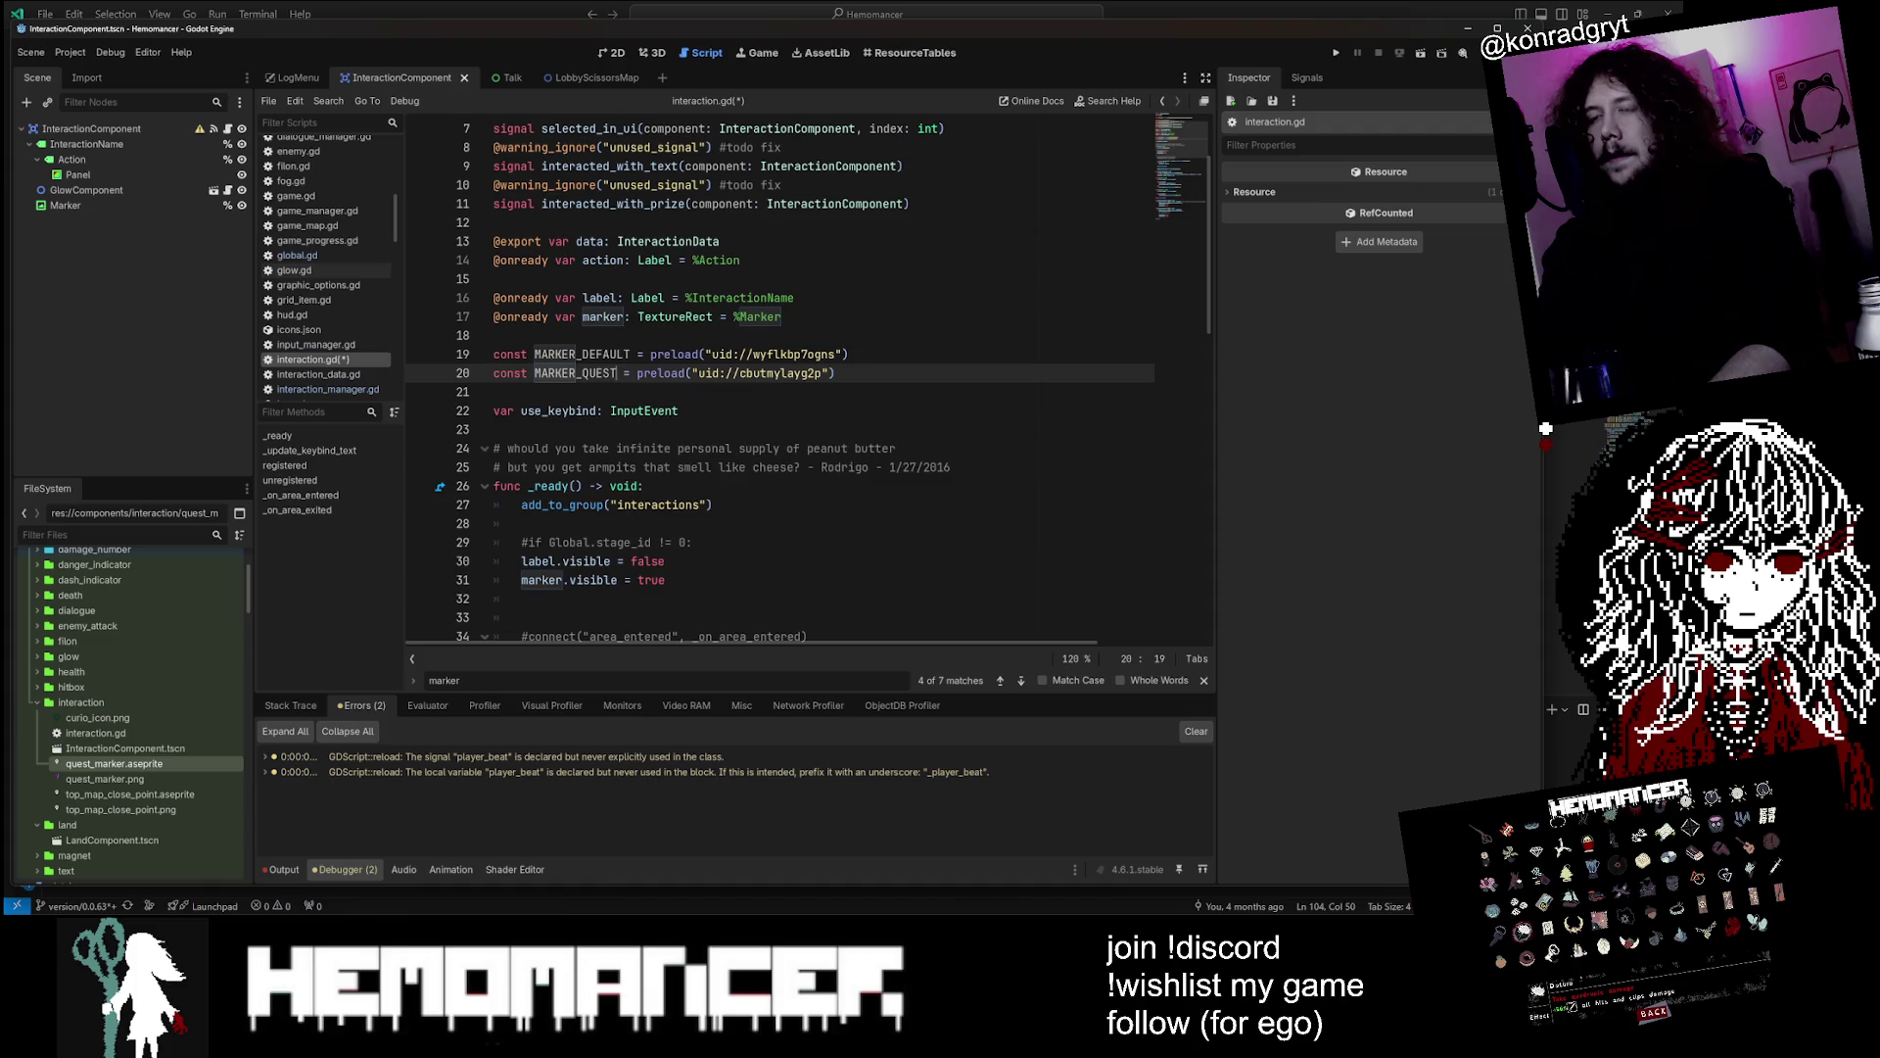
pyautogui.hotkey('ctrl', 's')
# Browse the open scene scripts, then quick-open search for 'charachter.gd'
pyautogui.press('Down')
pyautogui.press('Down')
pyautogui.press('Down')
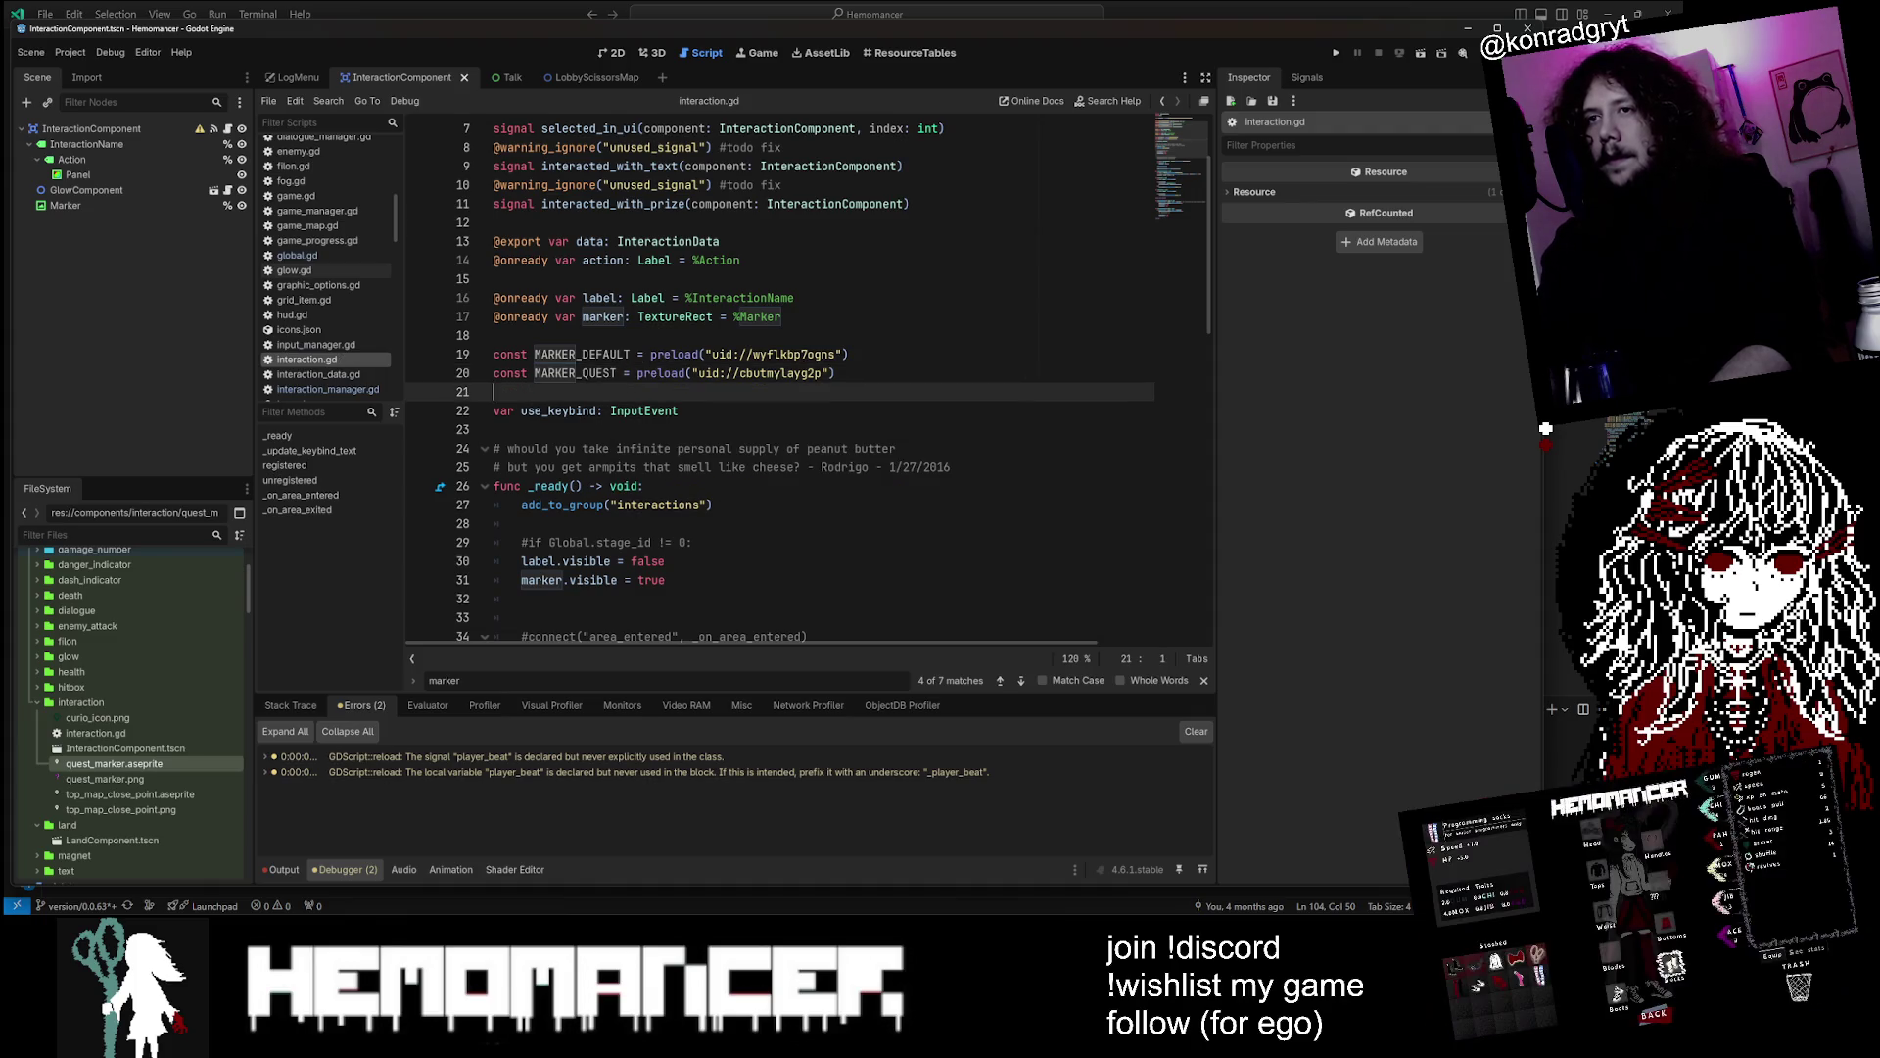
pyautogui.press('Up')
pyautogui.press('Up')
pyautogui.press('Up')
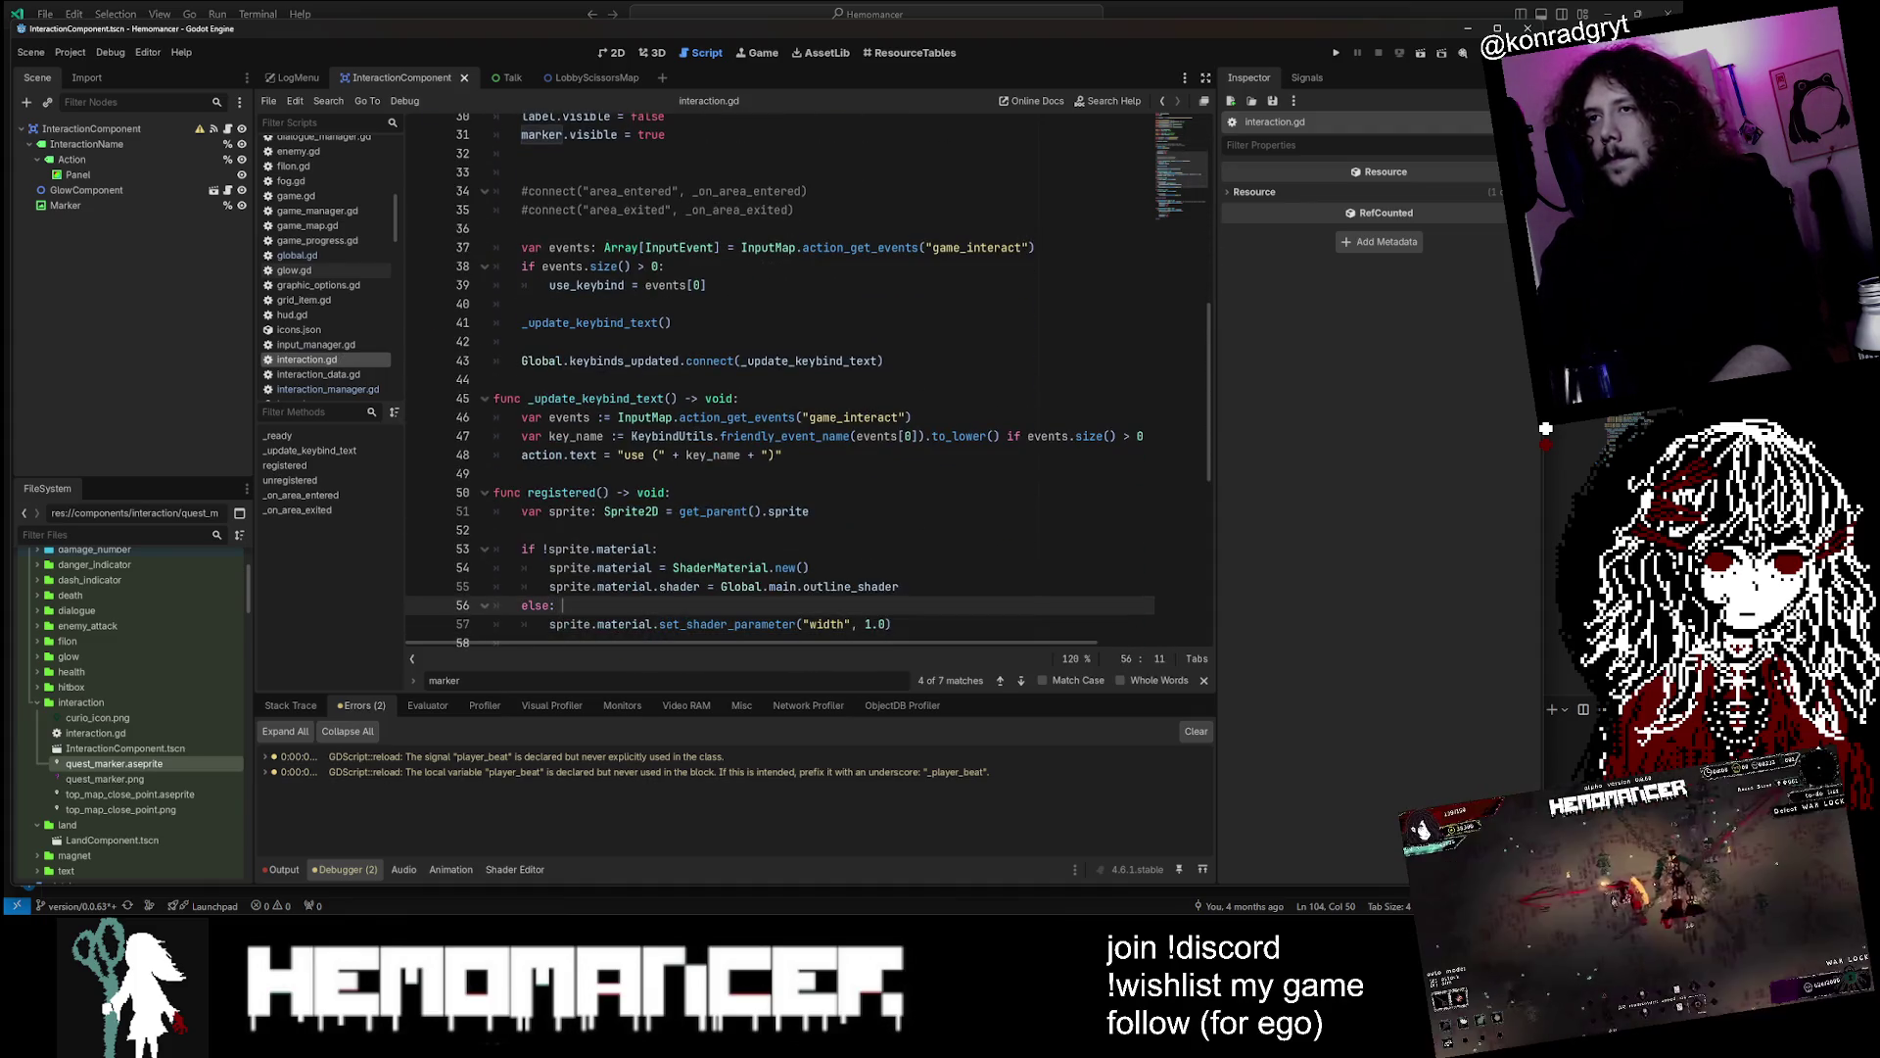
pyautogui.press('Up')
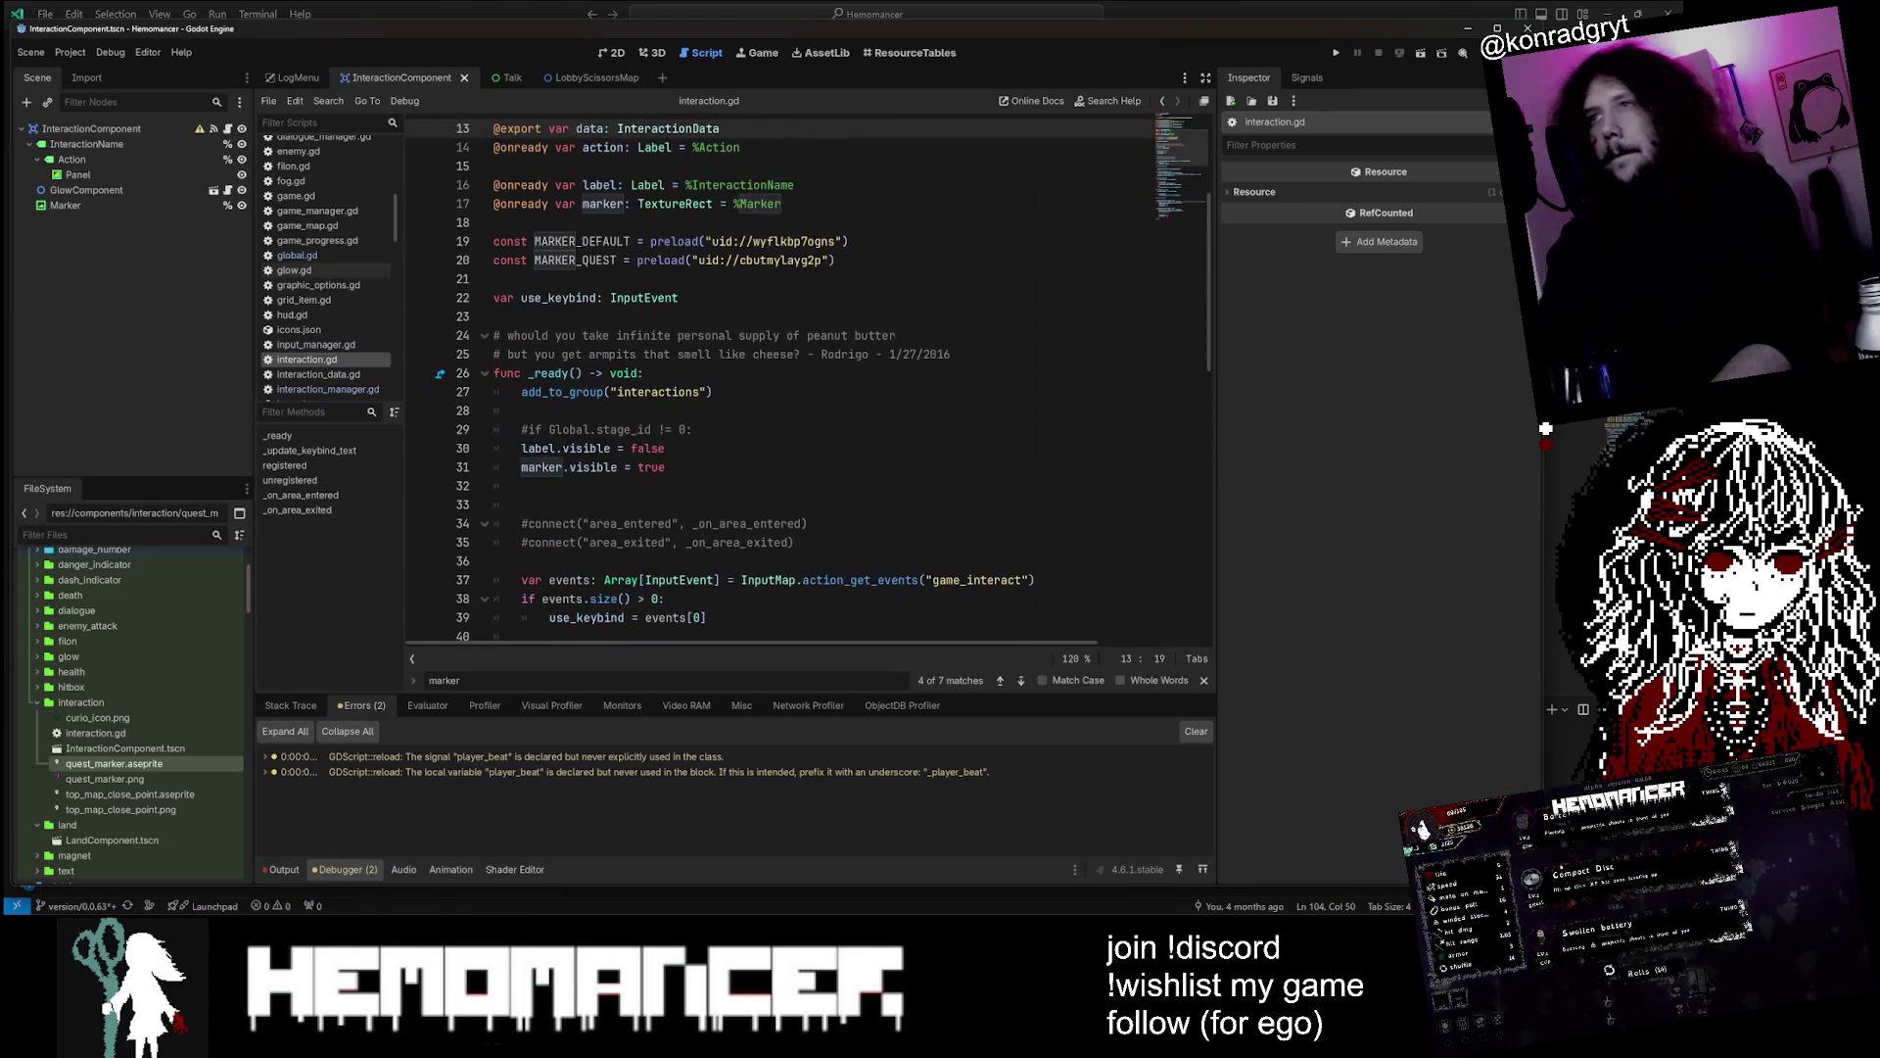
pyautogui.click(297, 84)
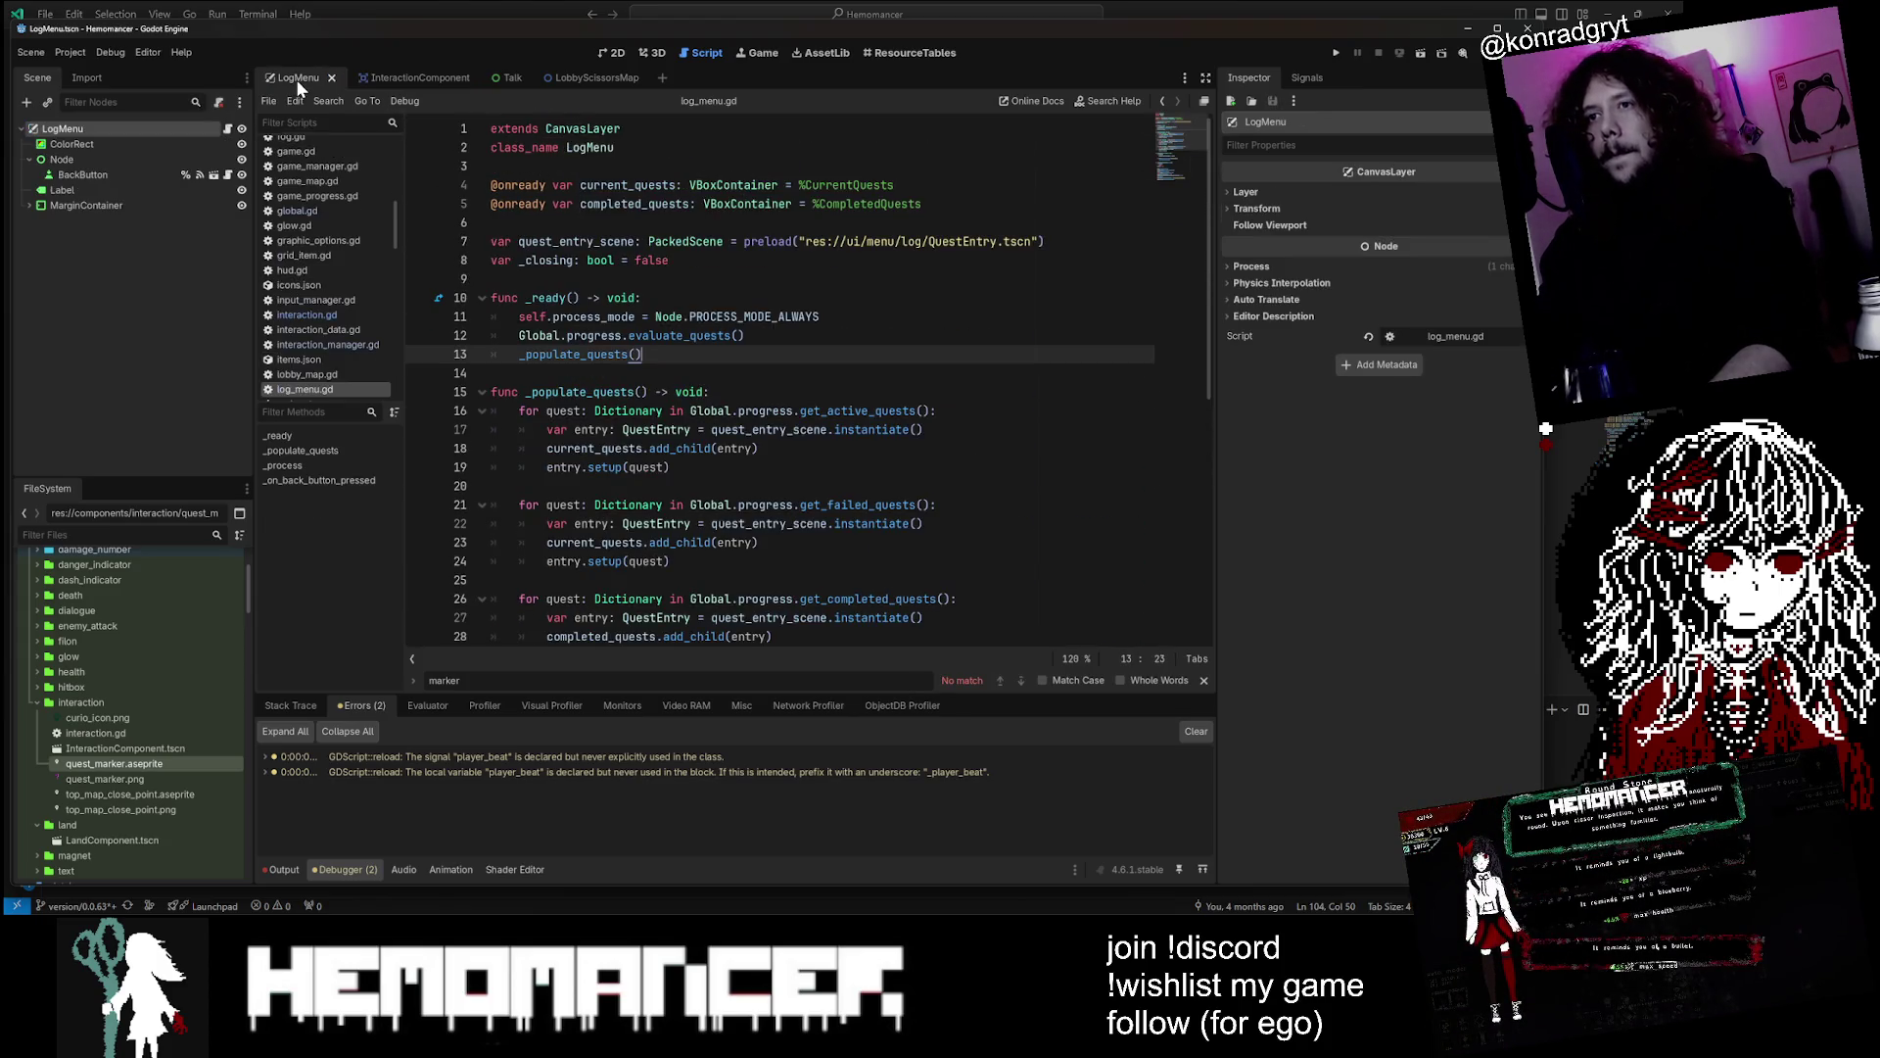
pyautogui.click(503, 73)
pyautogui.click(590, 72)
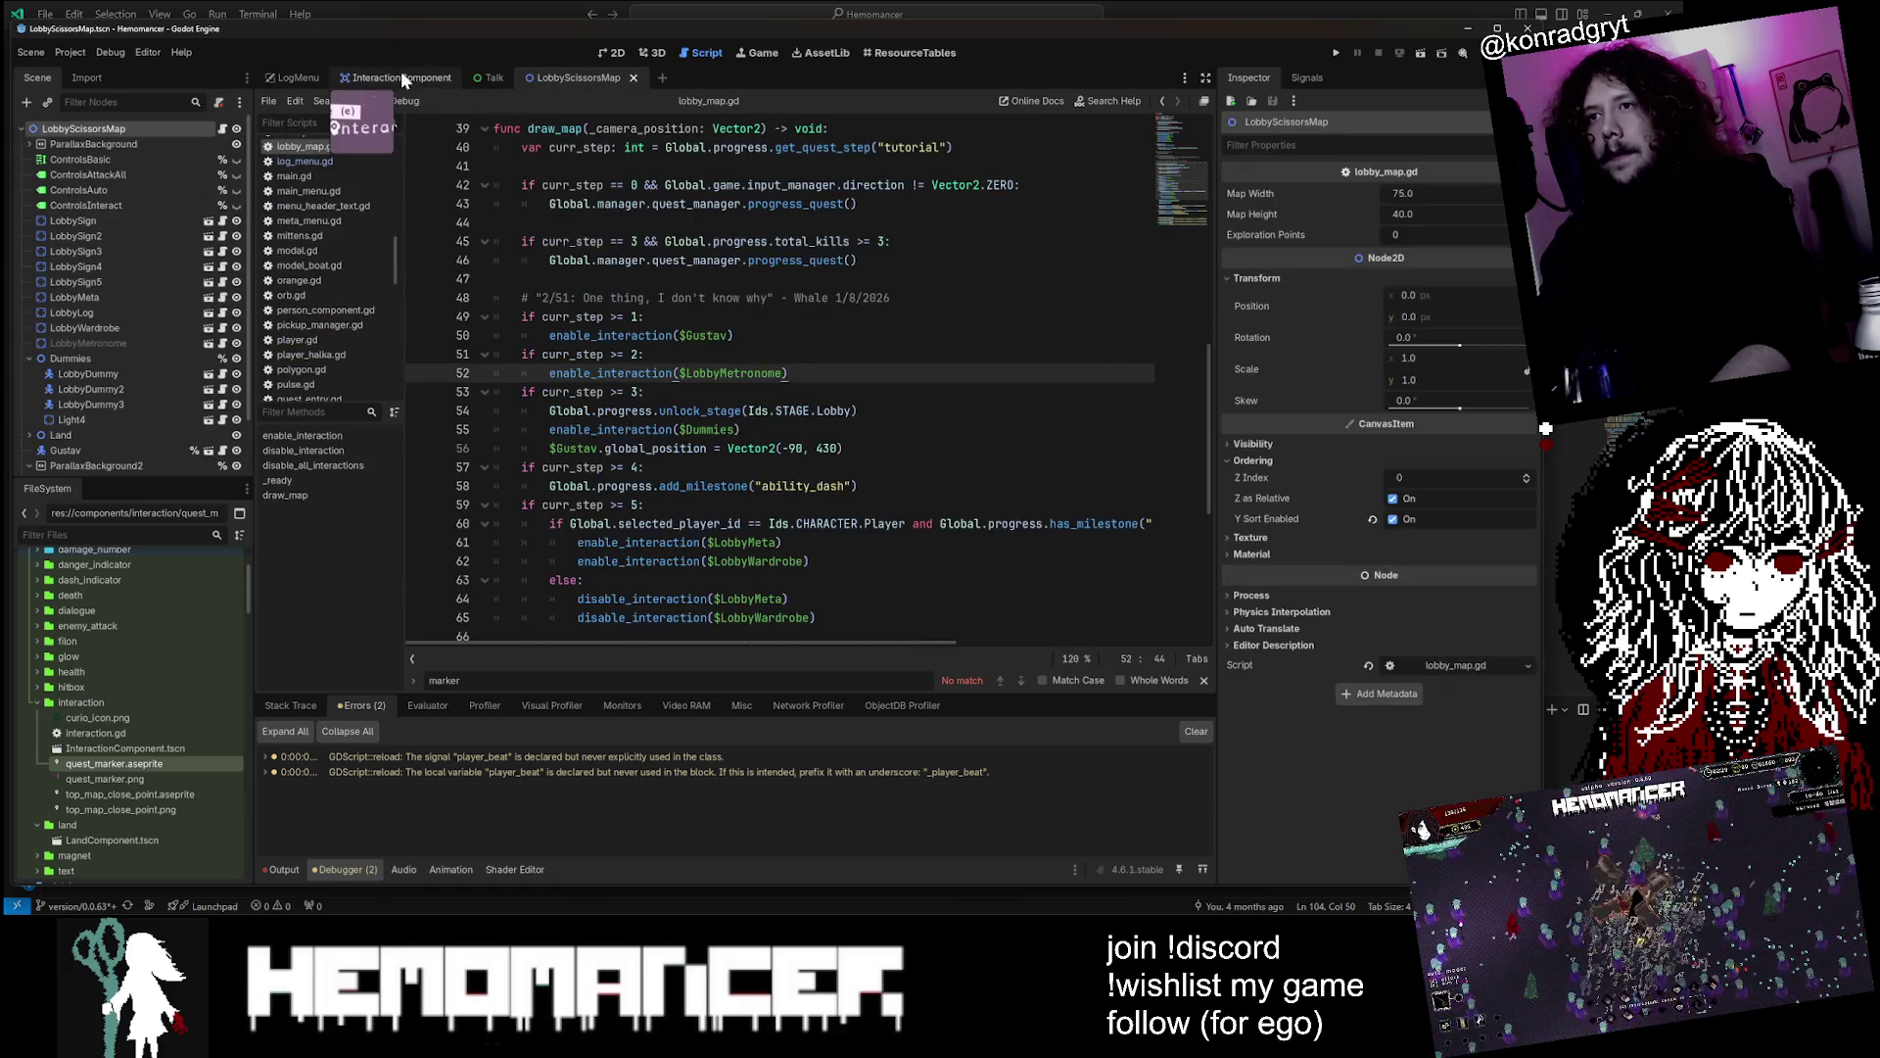
pyautogui.click(349, 75)
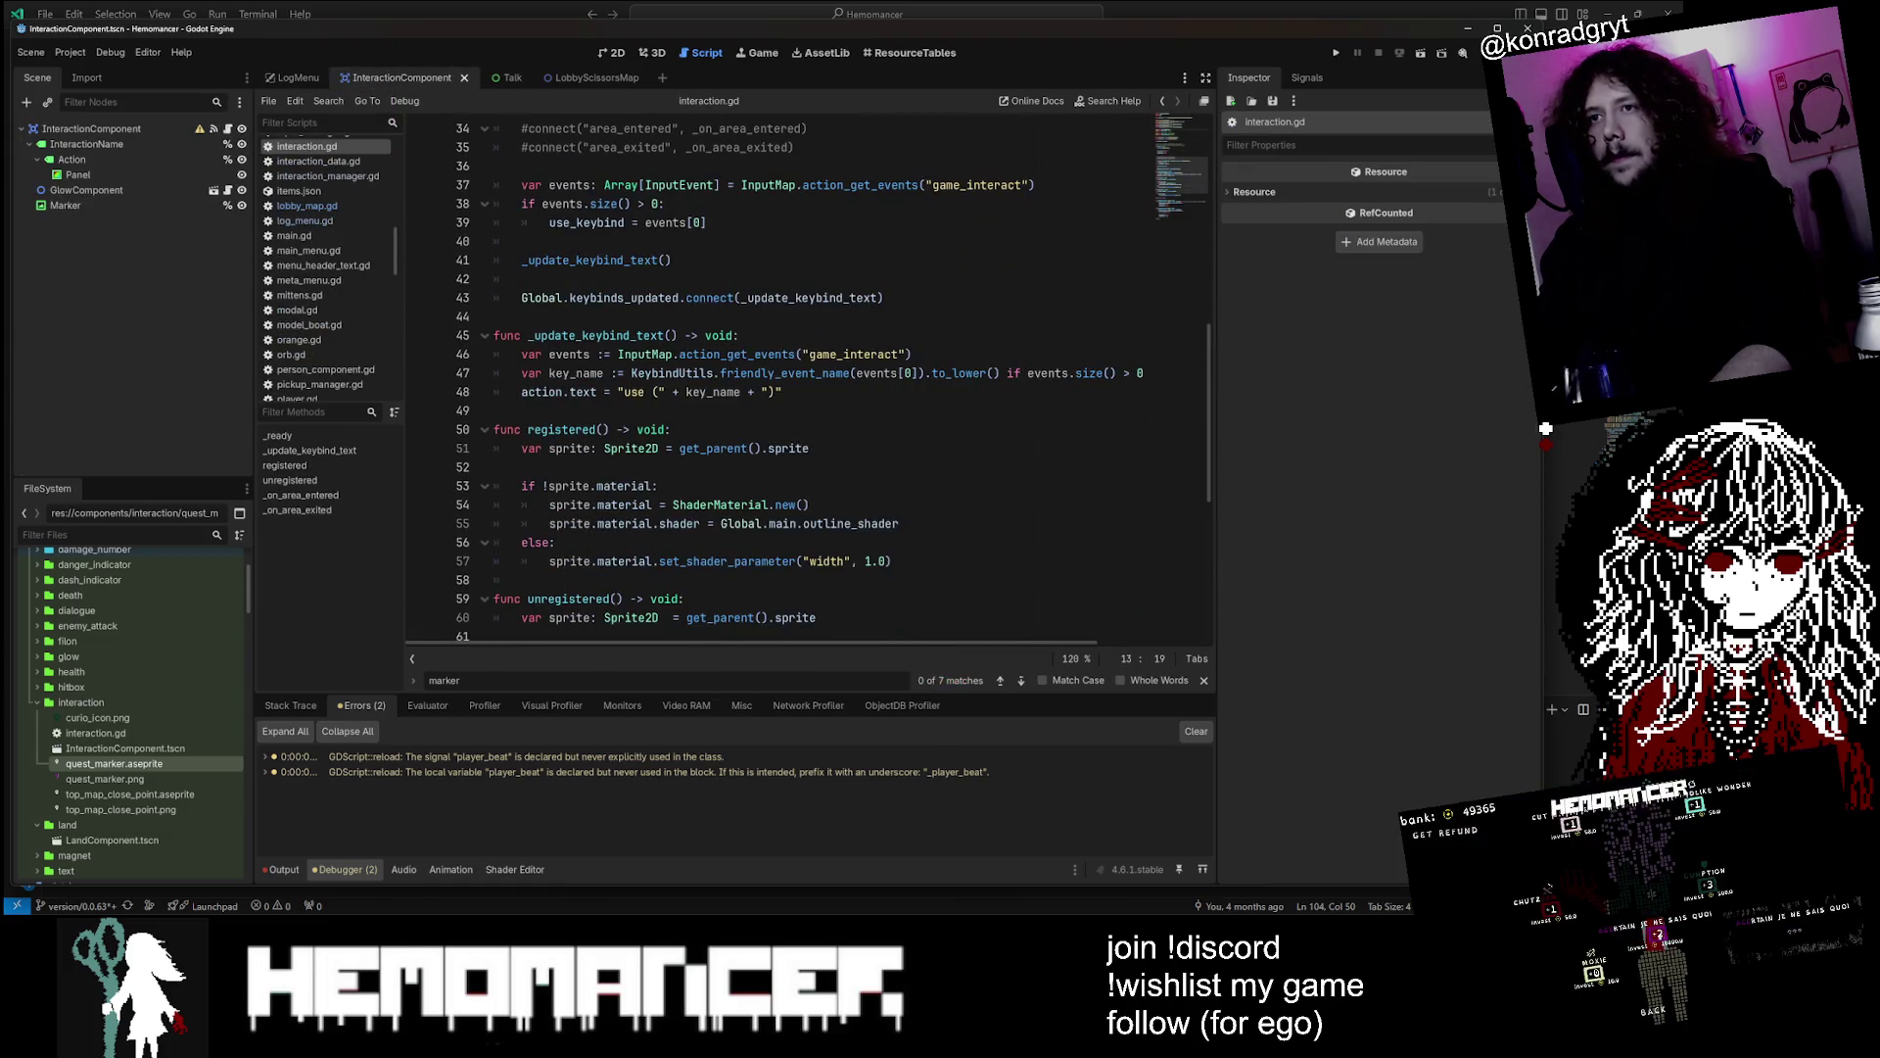
pyautogui.click(758, 314)
pyautogui.hotkey('alt', 'shift', 'o')
pyautogui.write('c')
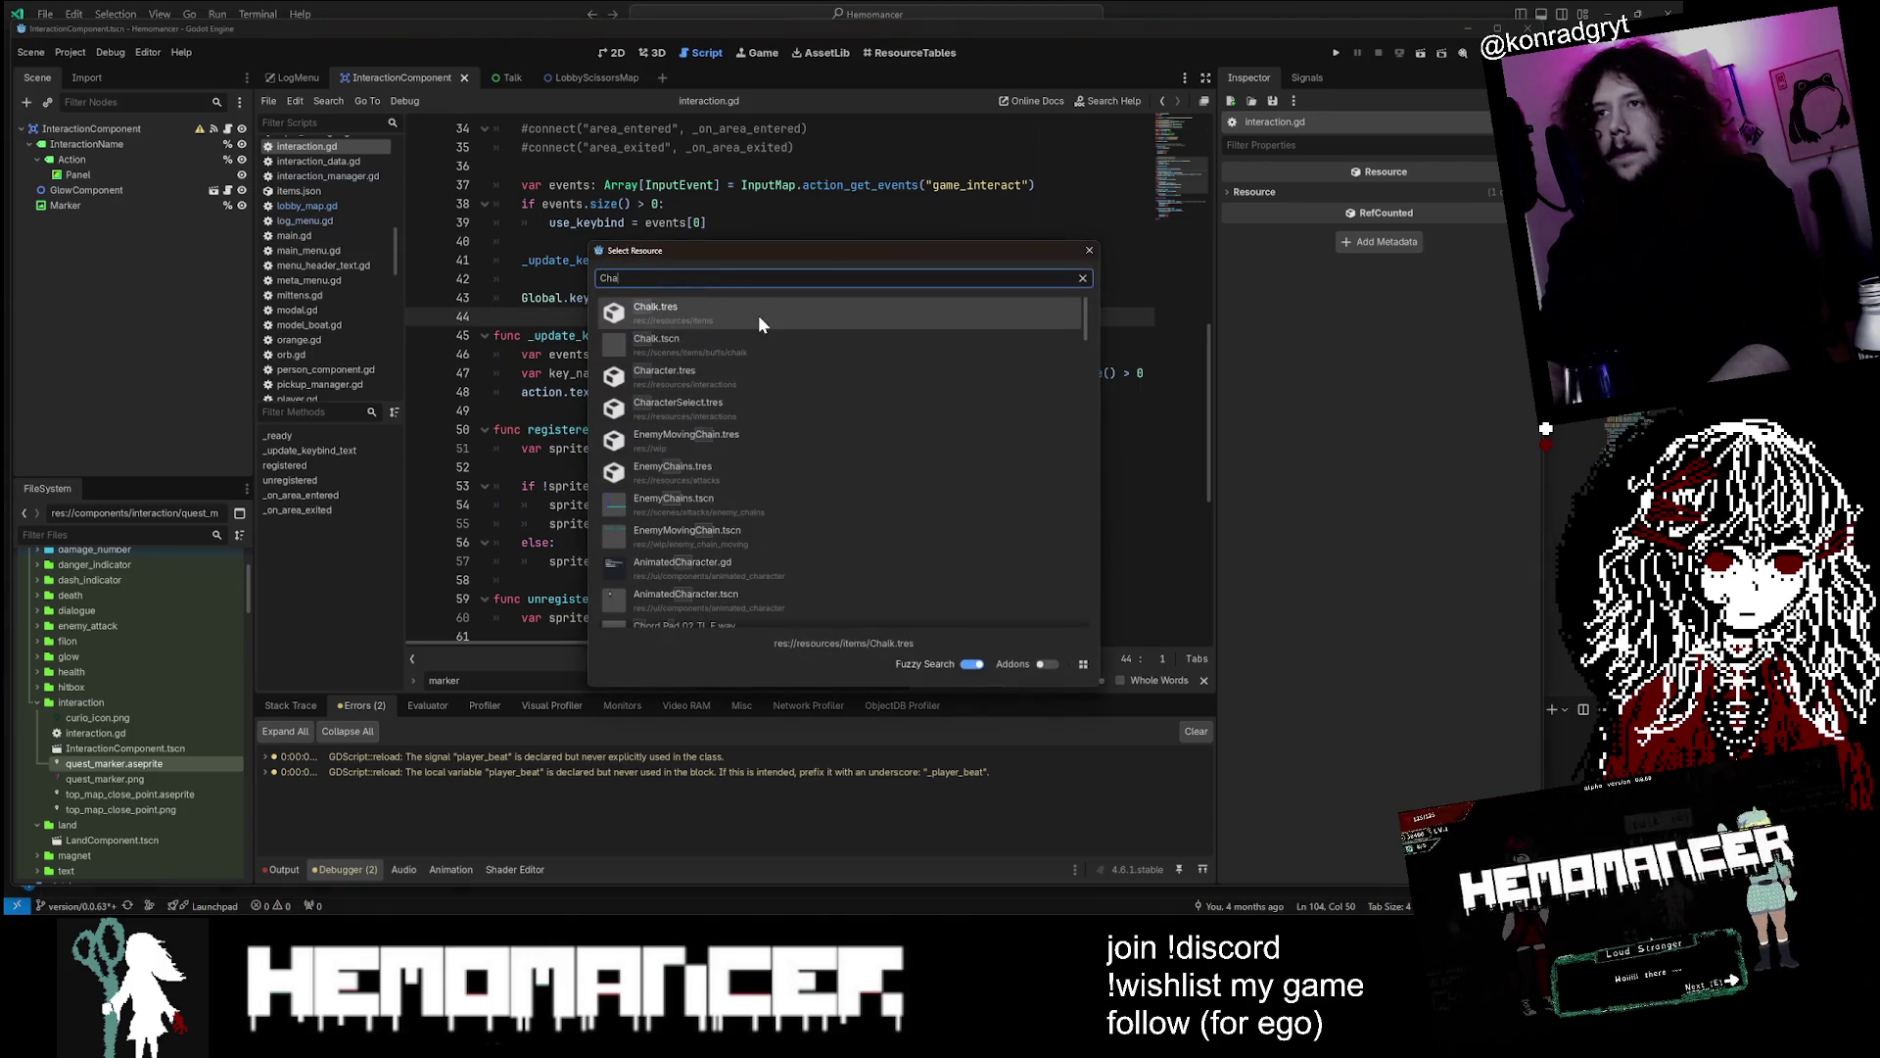
pyautogui.write('h')
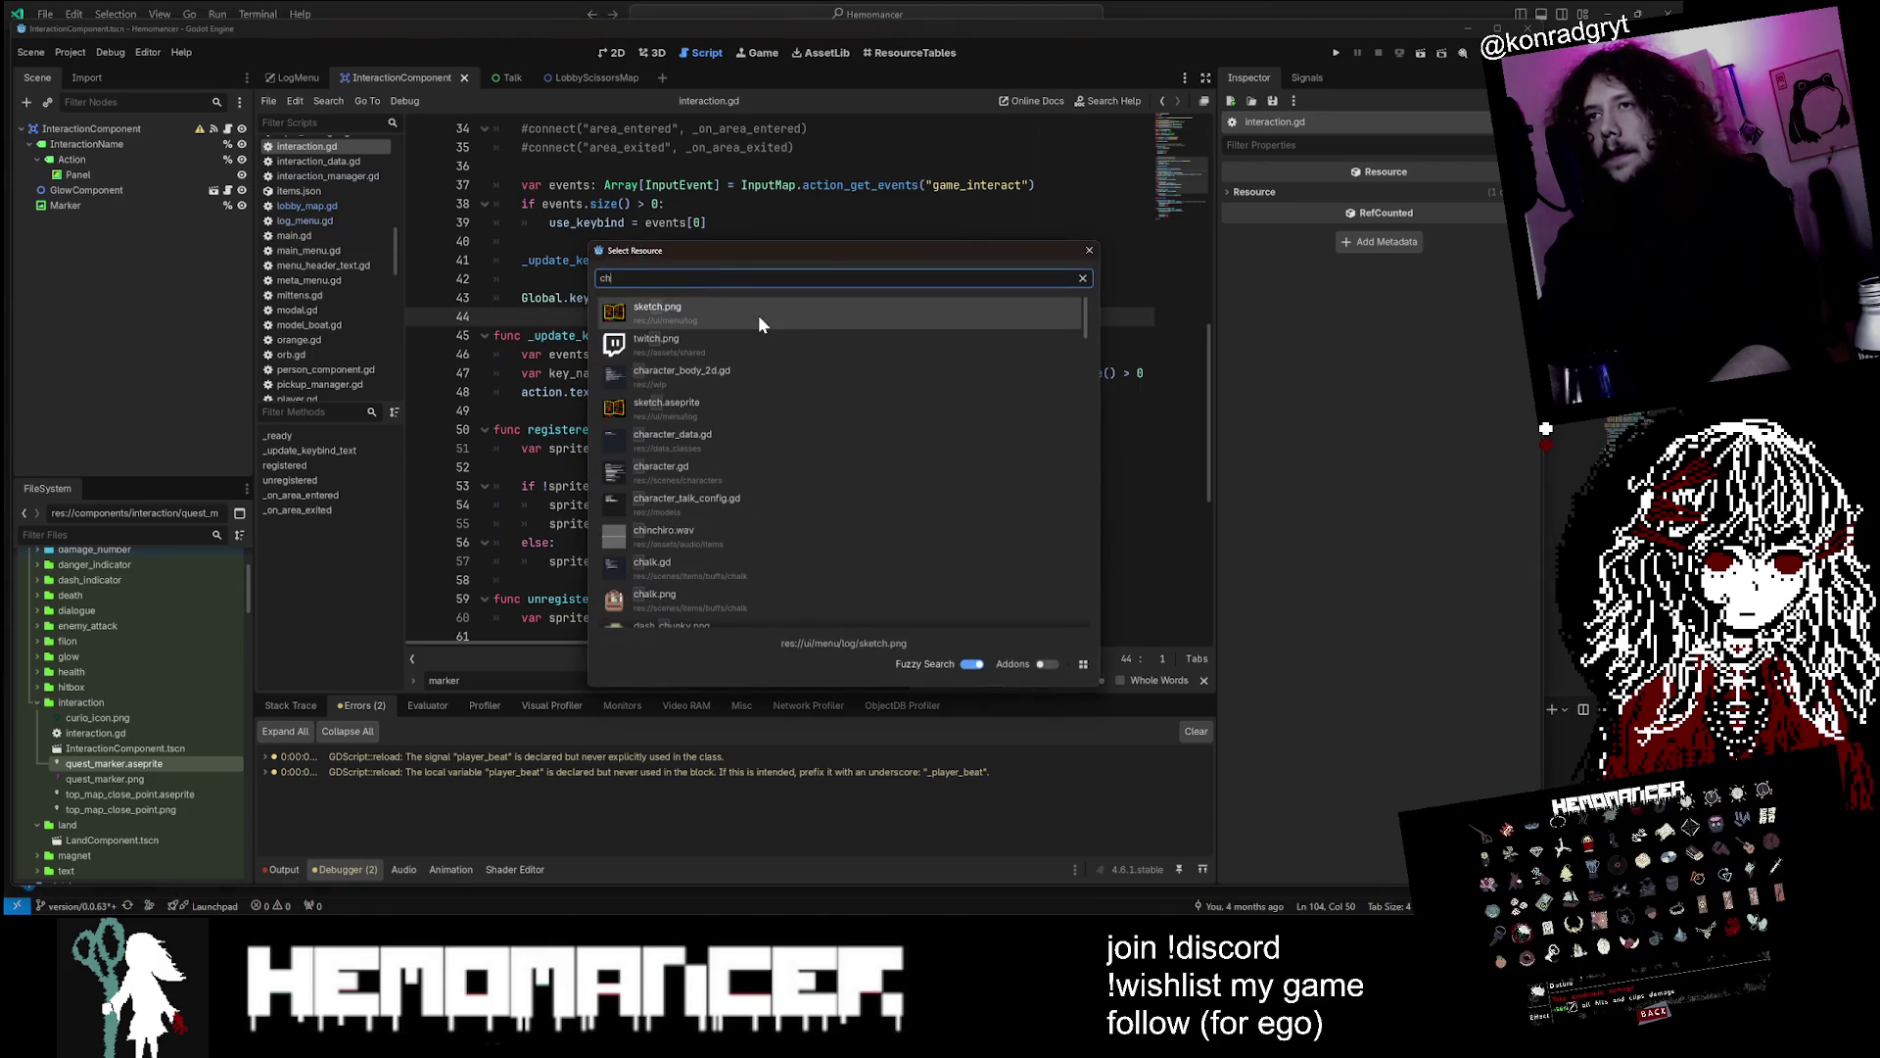
pyautogui.write('arachter.gd')
# Open character.gd and assign MARKER_DEFAULT to the marker texture in the if branch
pyautogui.press('Return')
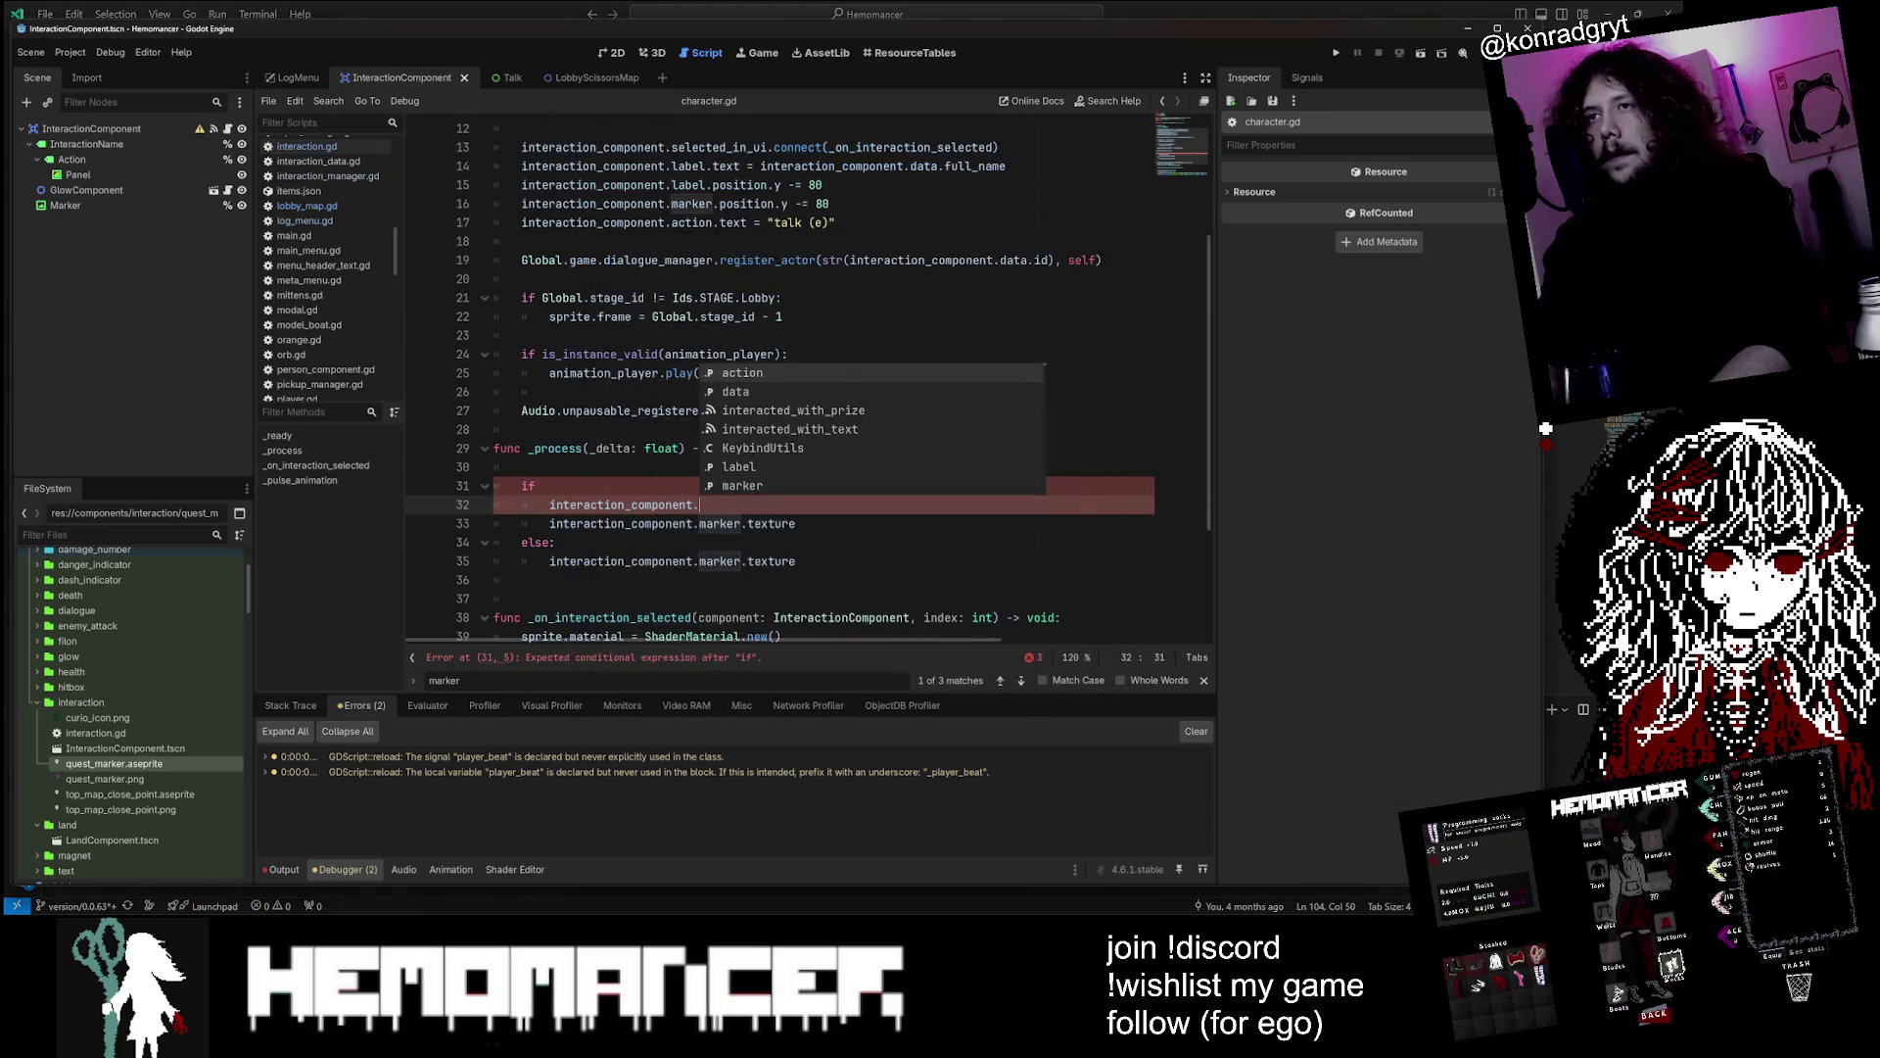
pyautogui.press('Escape')
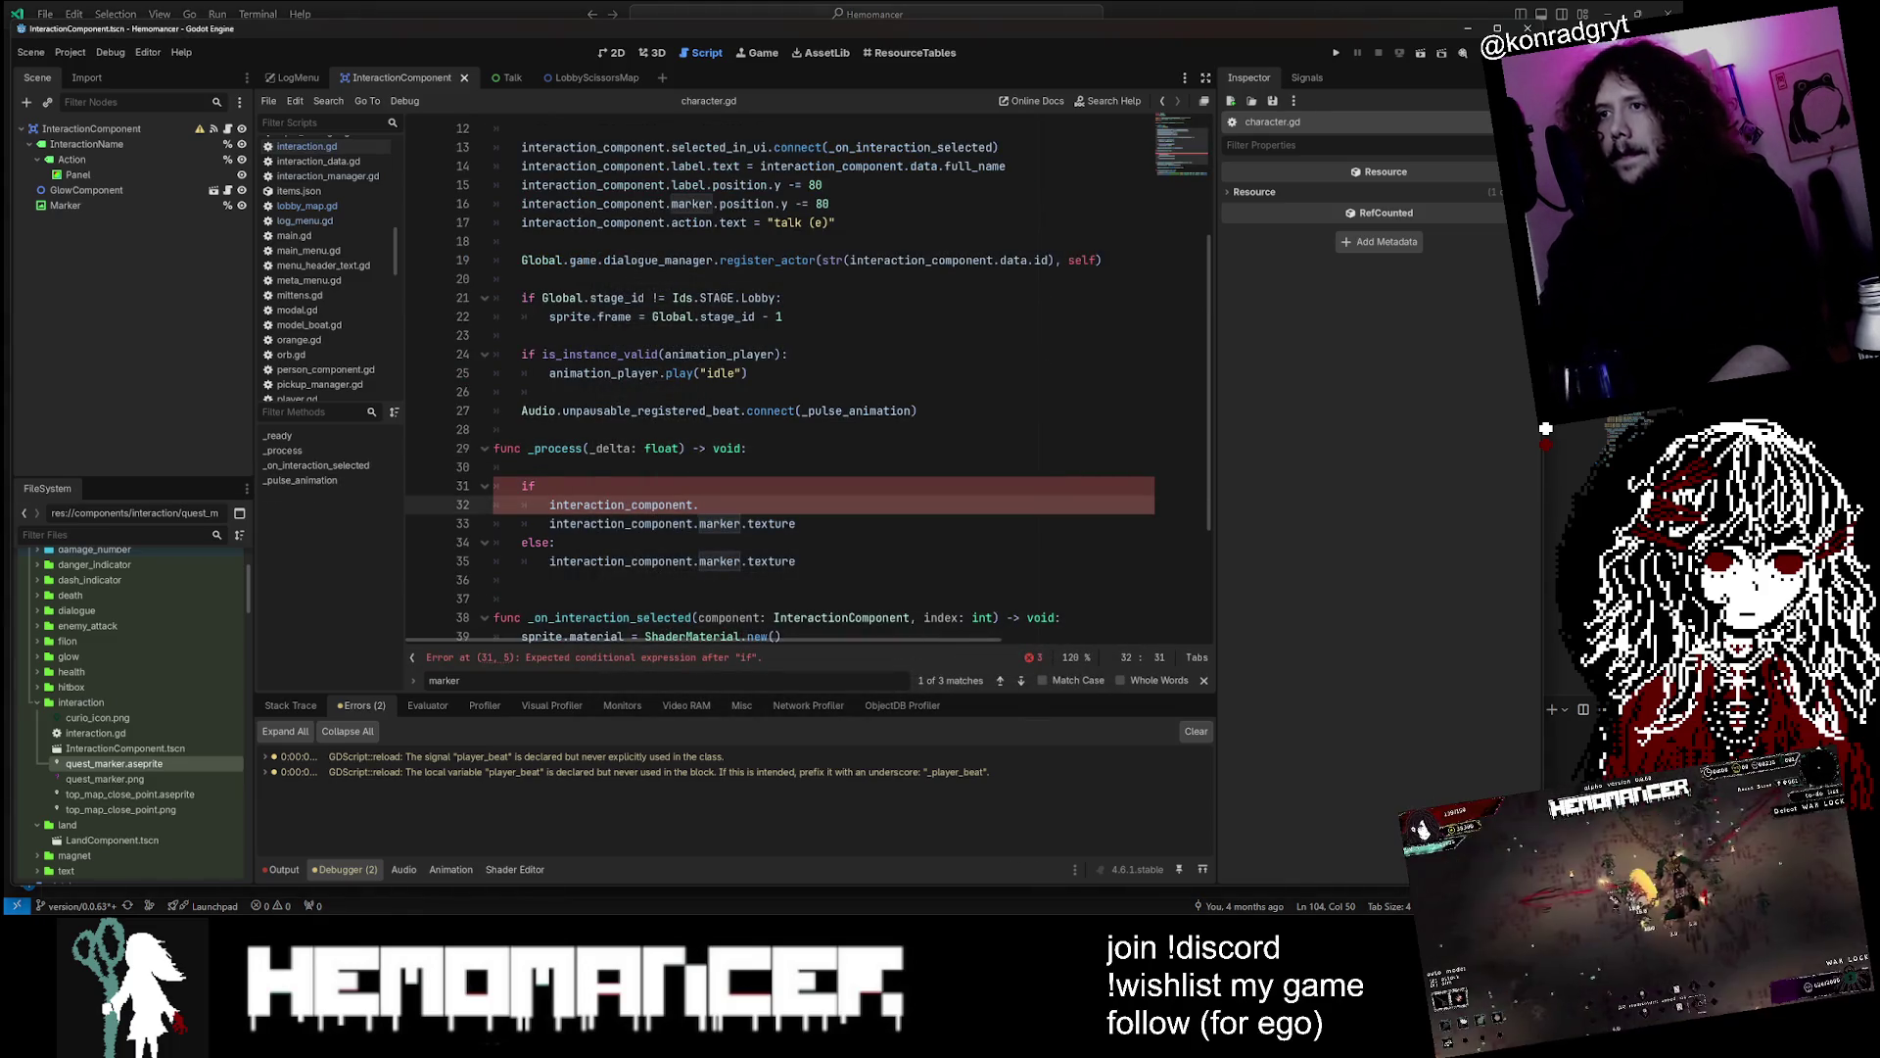
pyautogui.write('MARKER_DEFAULT')
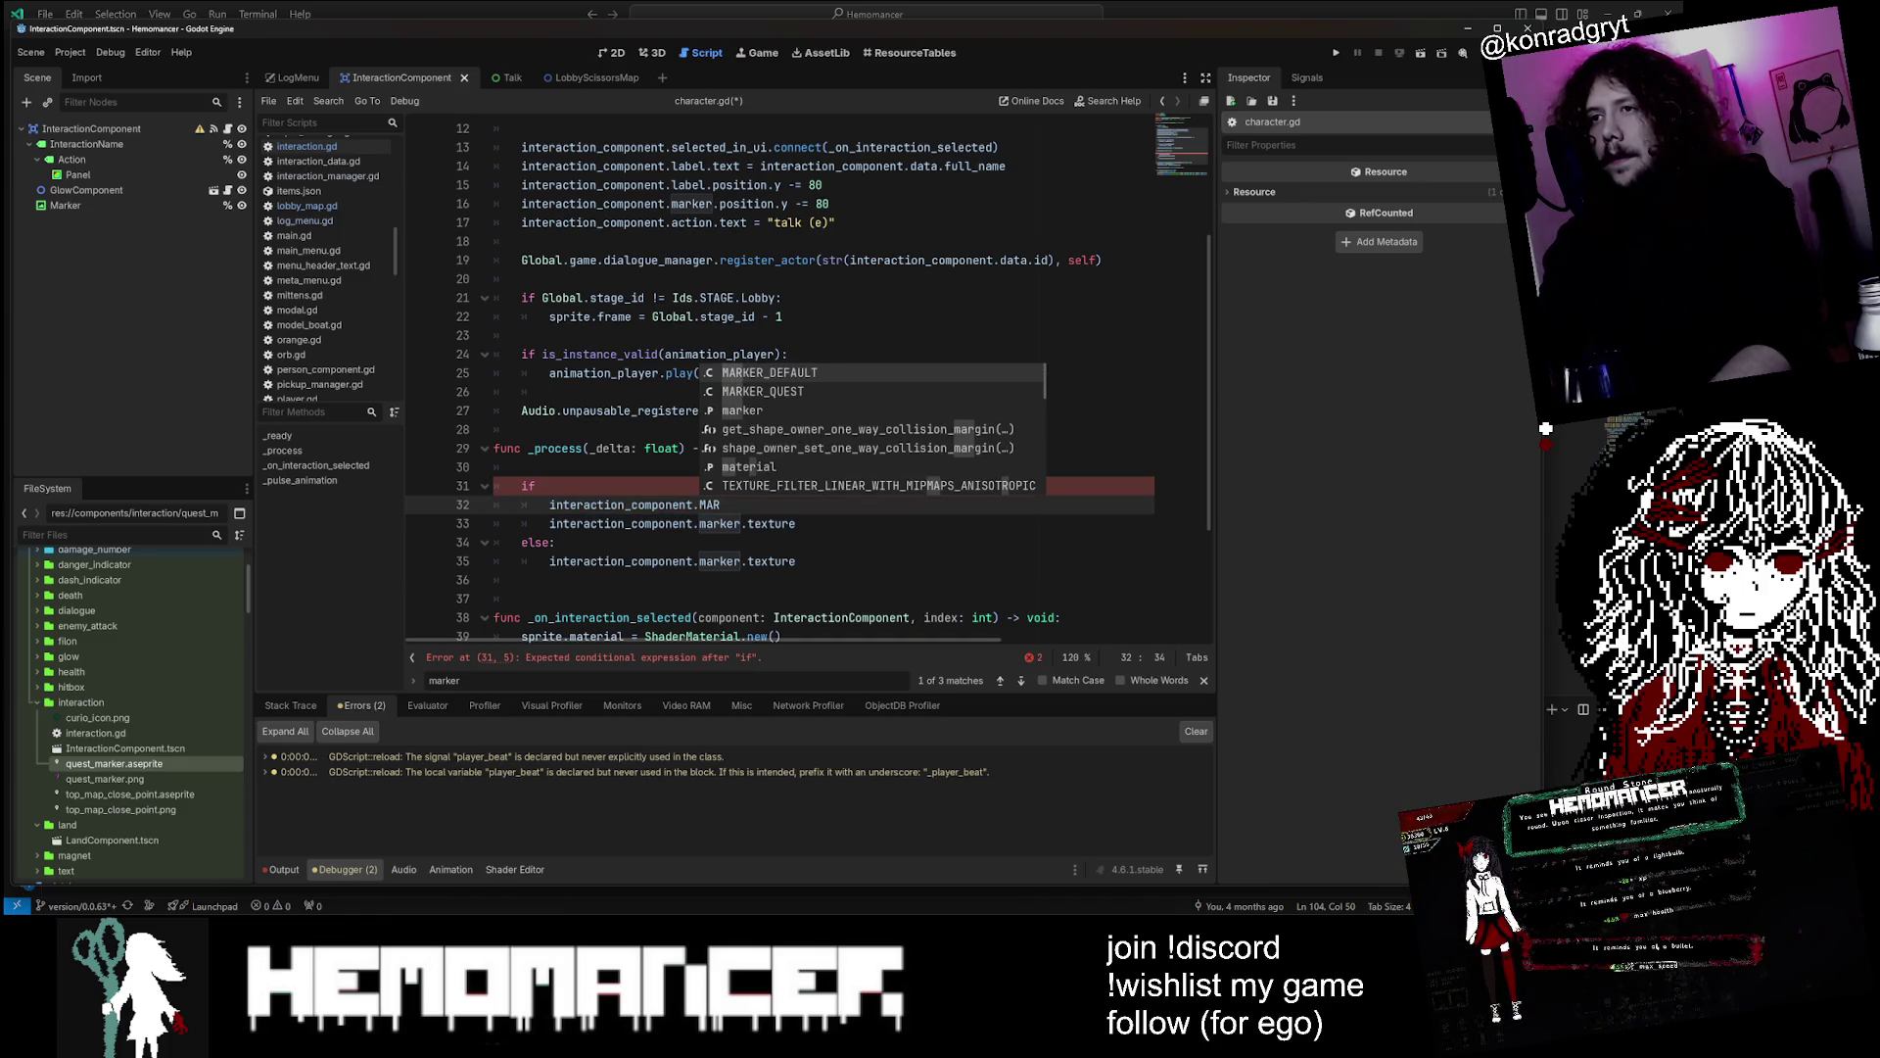
pyautogui.press('Return')
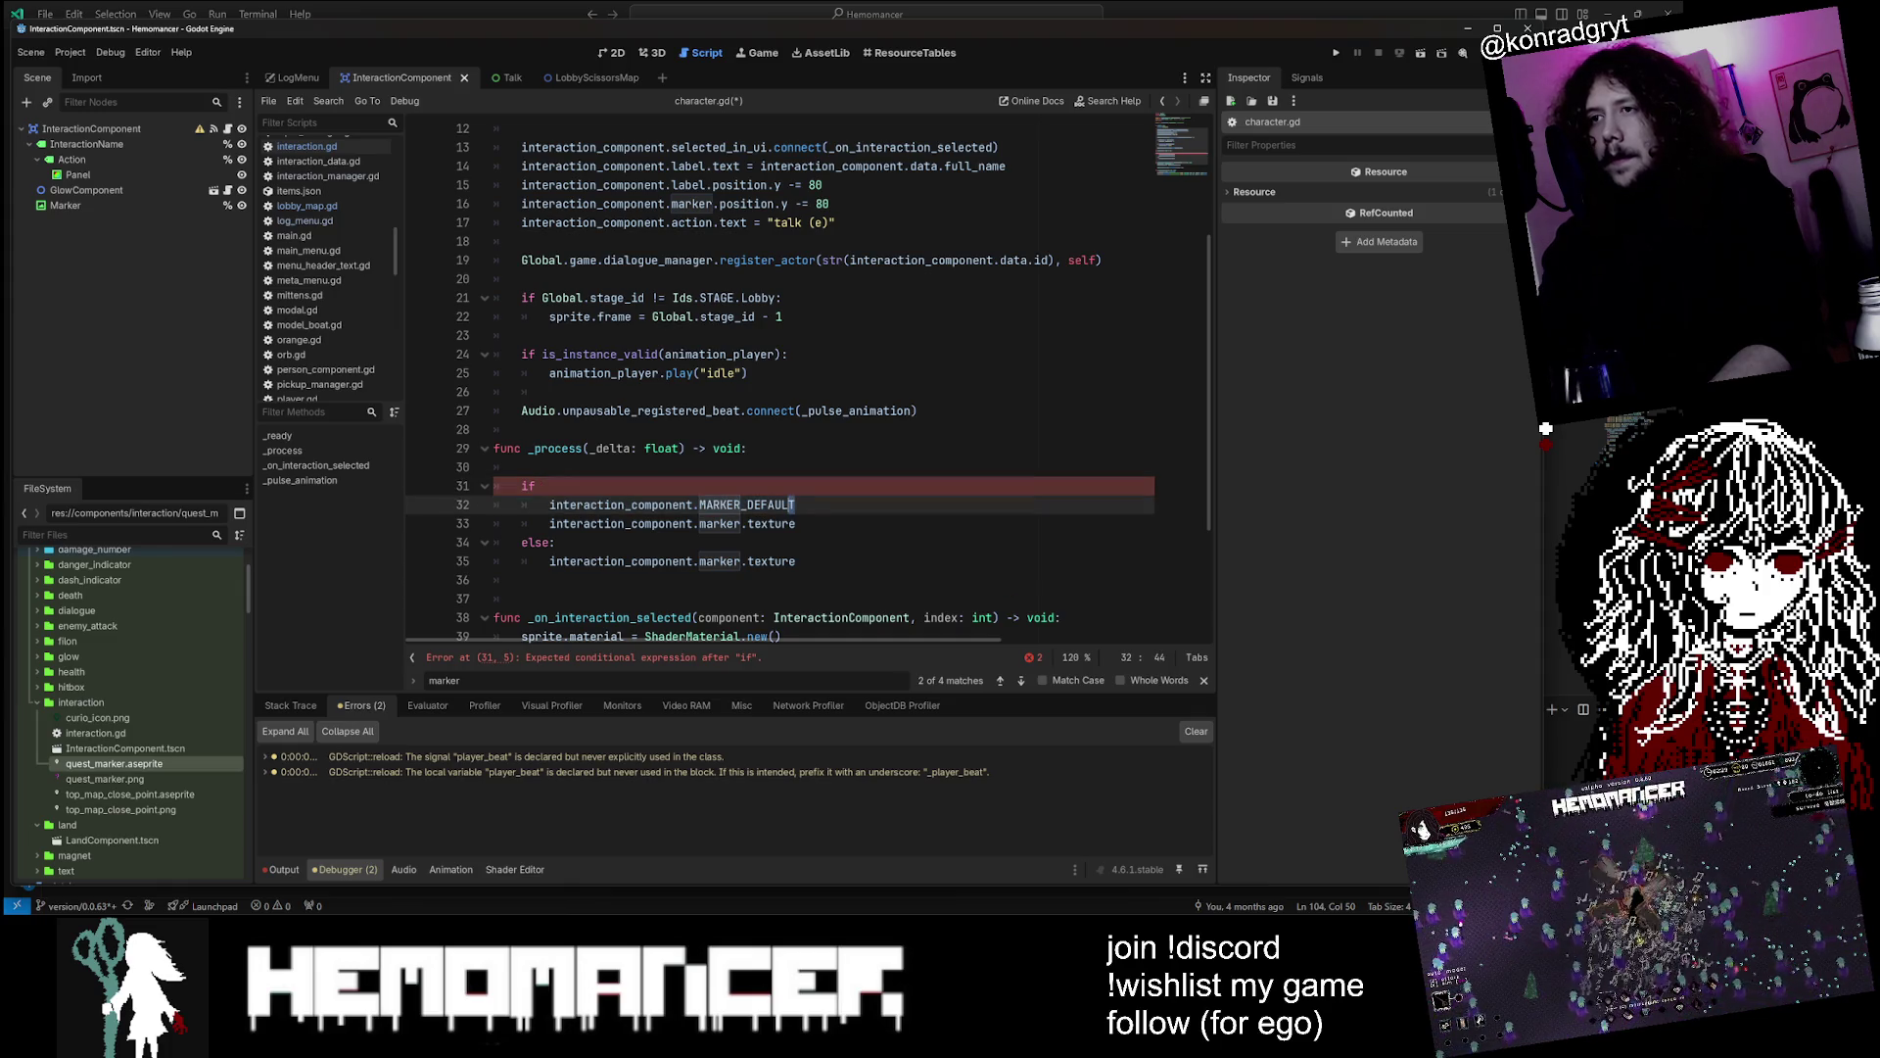
pyautogui.hotkey('shift', 'Left')
pyautogui.hotkey('shift', 'Left')
pyautogui.hotkey('shift', 'Left')
pyautogui.hotkey('ctrl', 'c')
pyautogui.press('BackSpace')
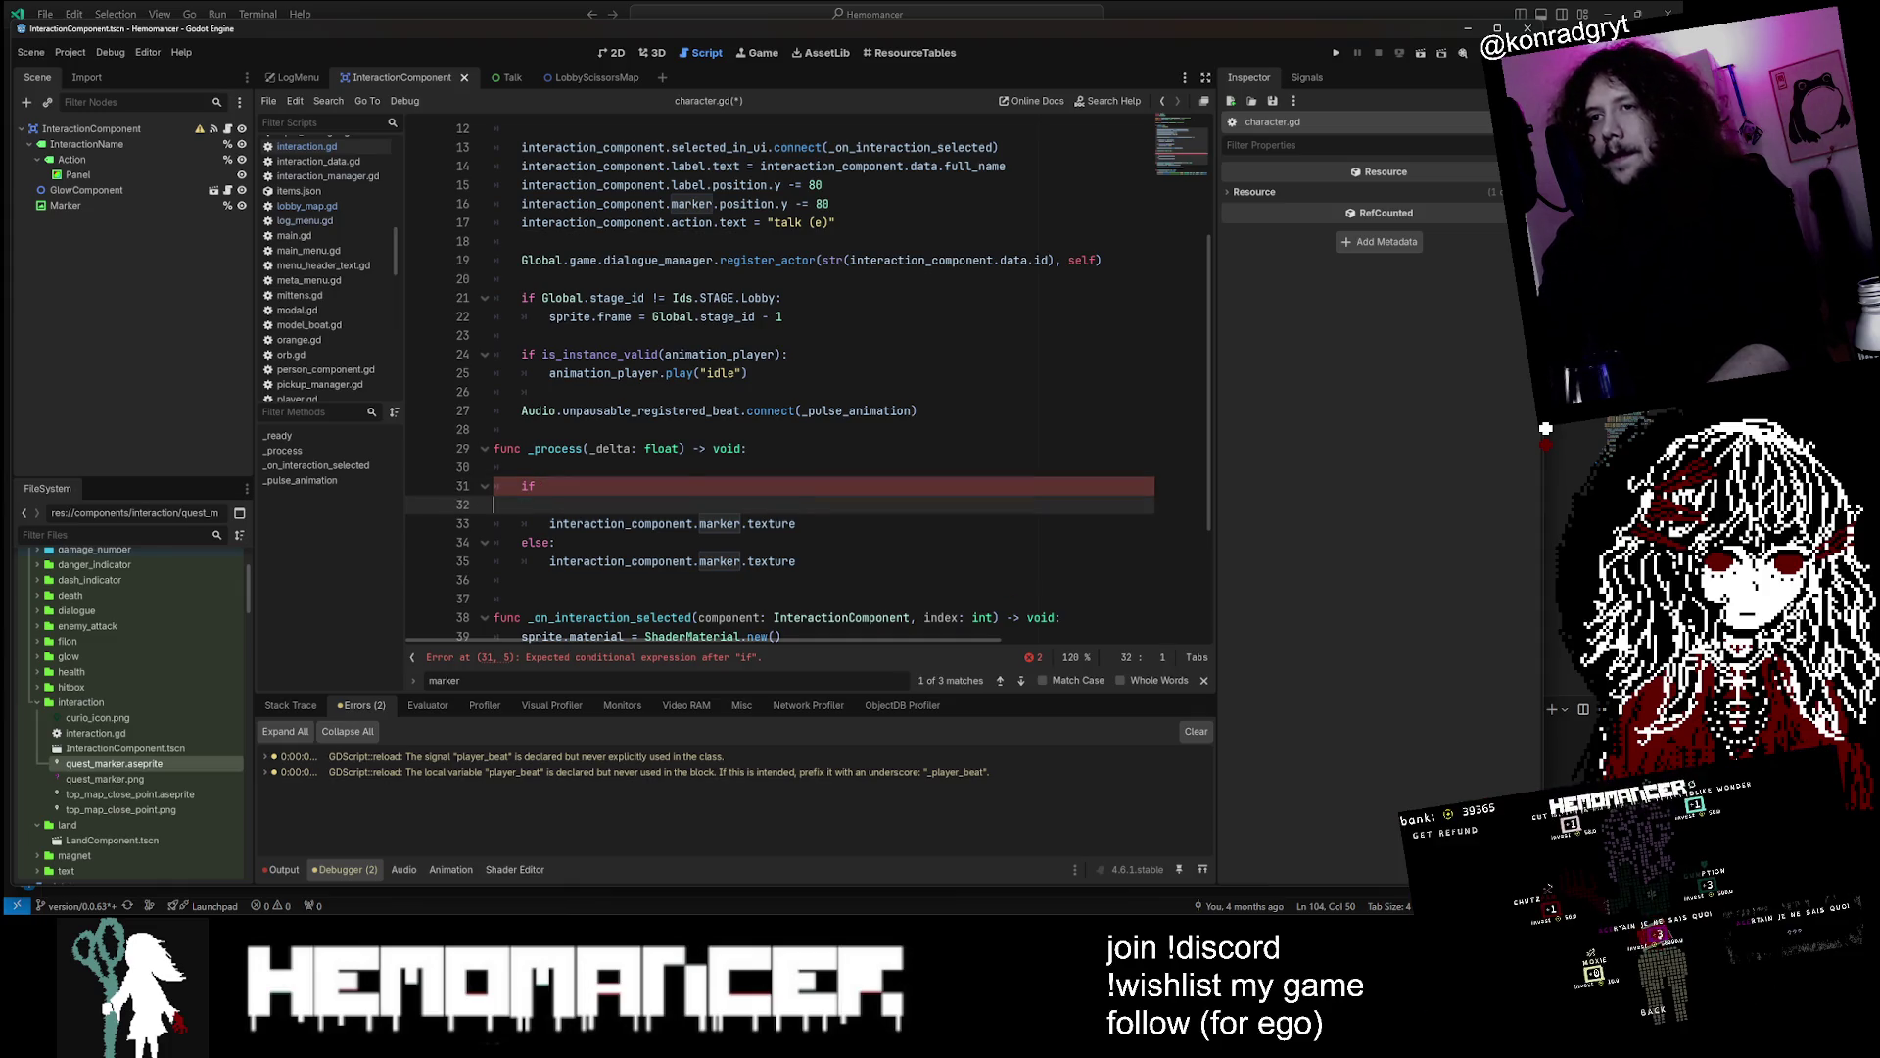
pyautogui.press('BackSpace')
pyautogui.press('Down')
pyautogui.press('End')
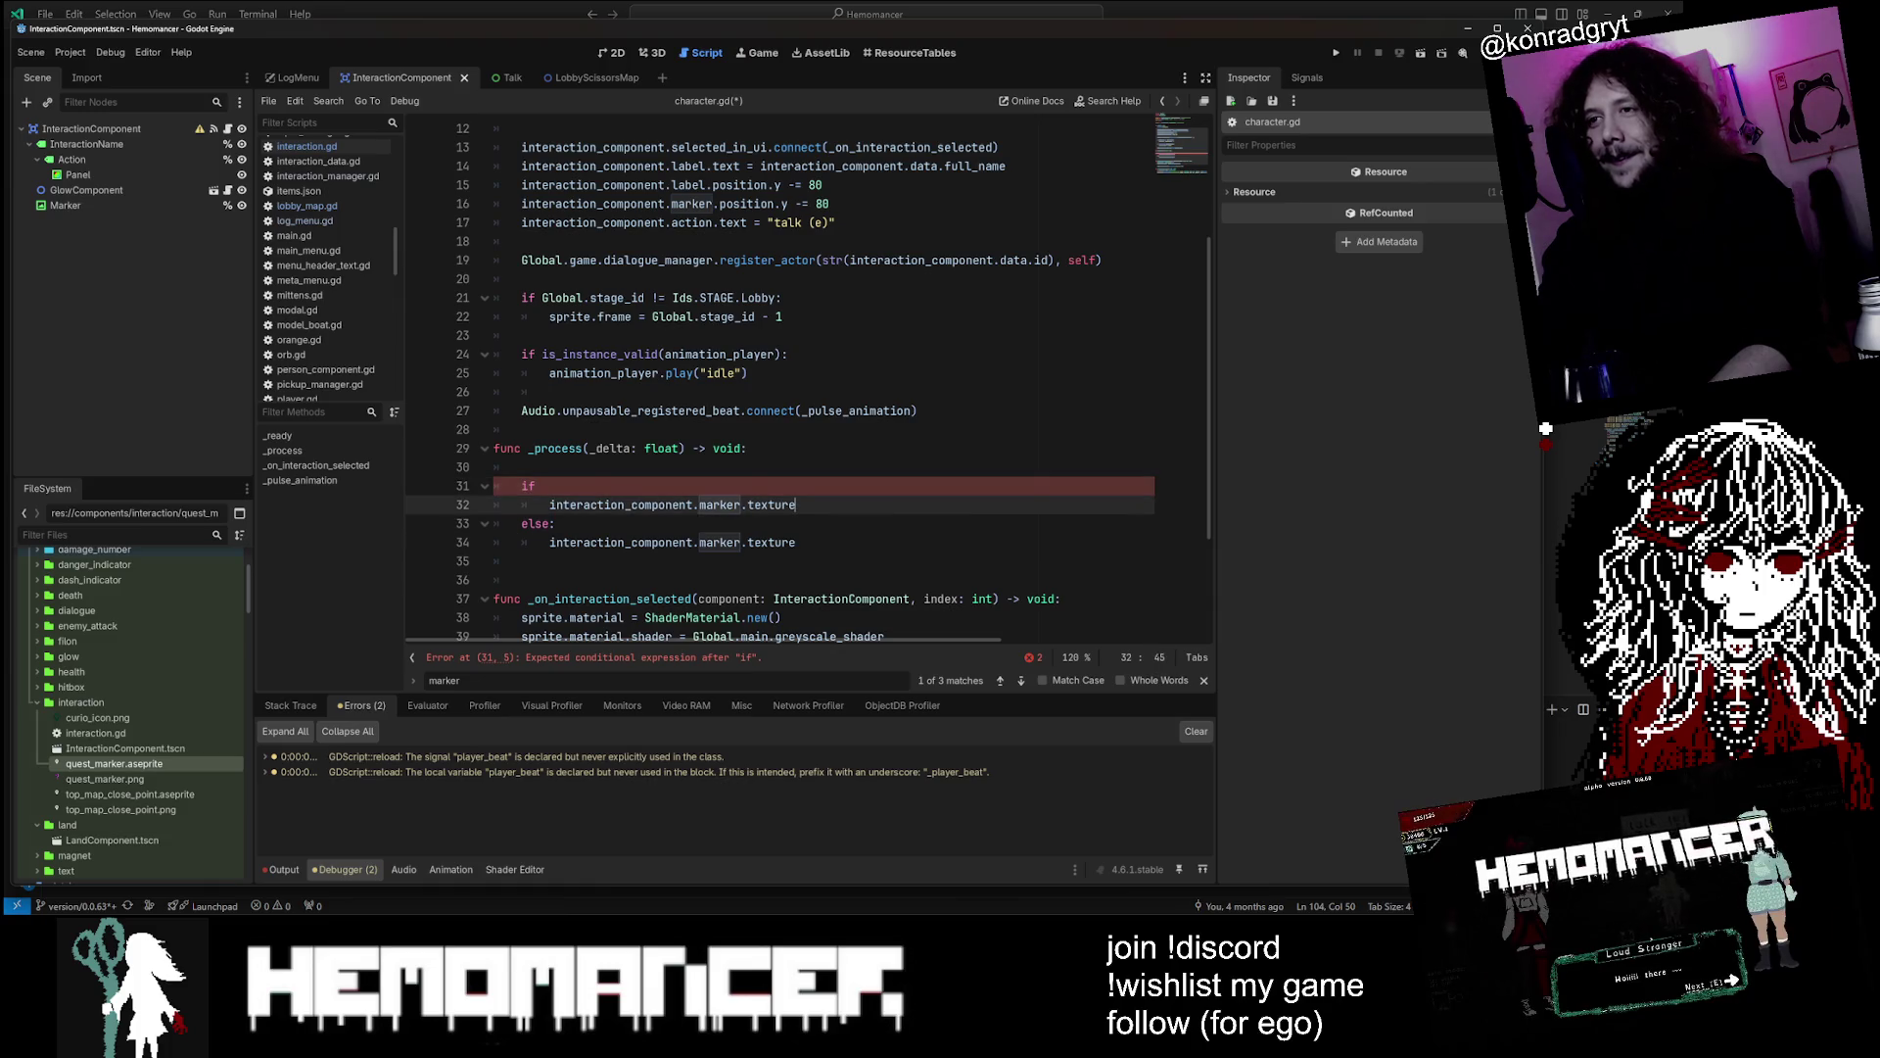
pyautogui.hotkey('ctrl', 'v')
# Assign MARKER_QUEST in the else branch, set the condition to 'if true:', and run the game
pyautogui.press('Down')
pyautogui.press('Down')
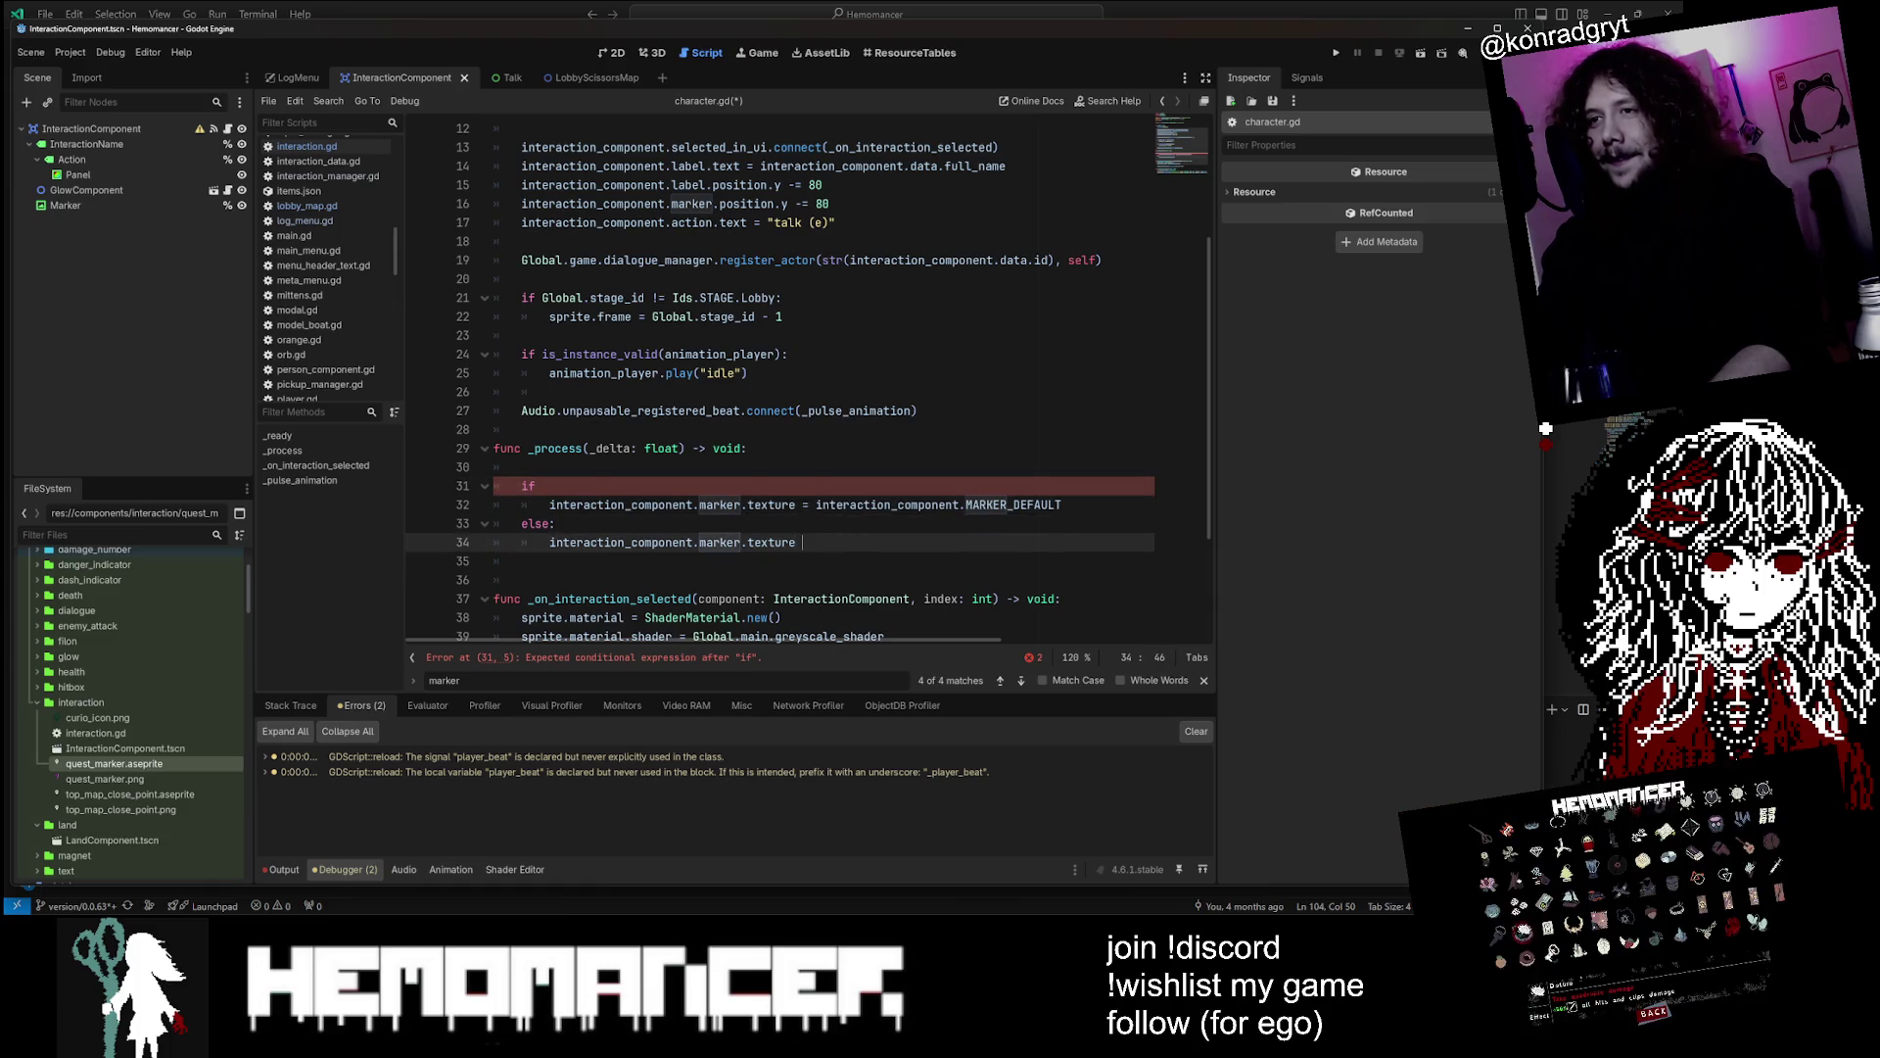
pyautogui.write('=')
pyautogui.hotkey('ctrl', 'v')
pyautogui.press('BackSpace')
pyautogui.press('BackSpace')
pyautogui.press('BackSpace')
pyautogui.write('QUEST')
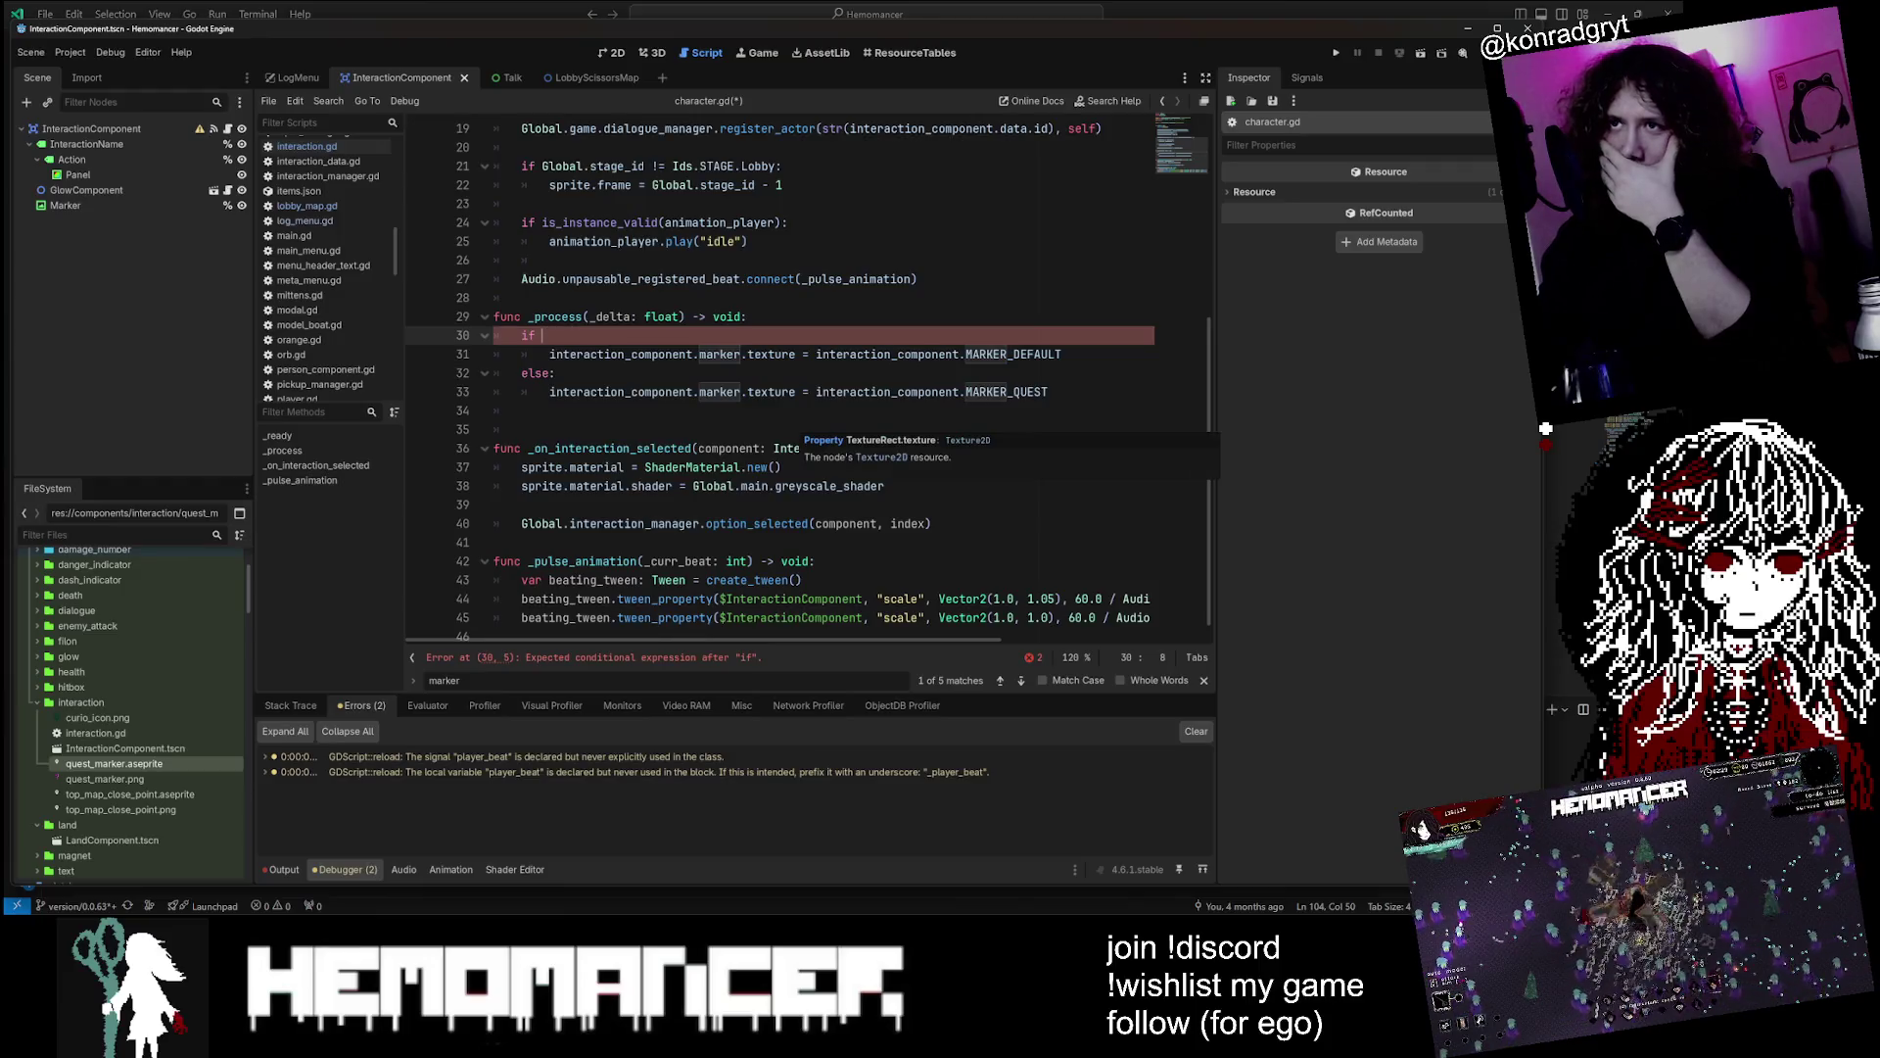
pyautogui.click(549, 447)
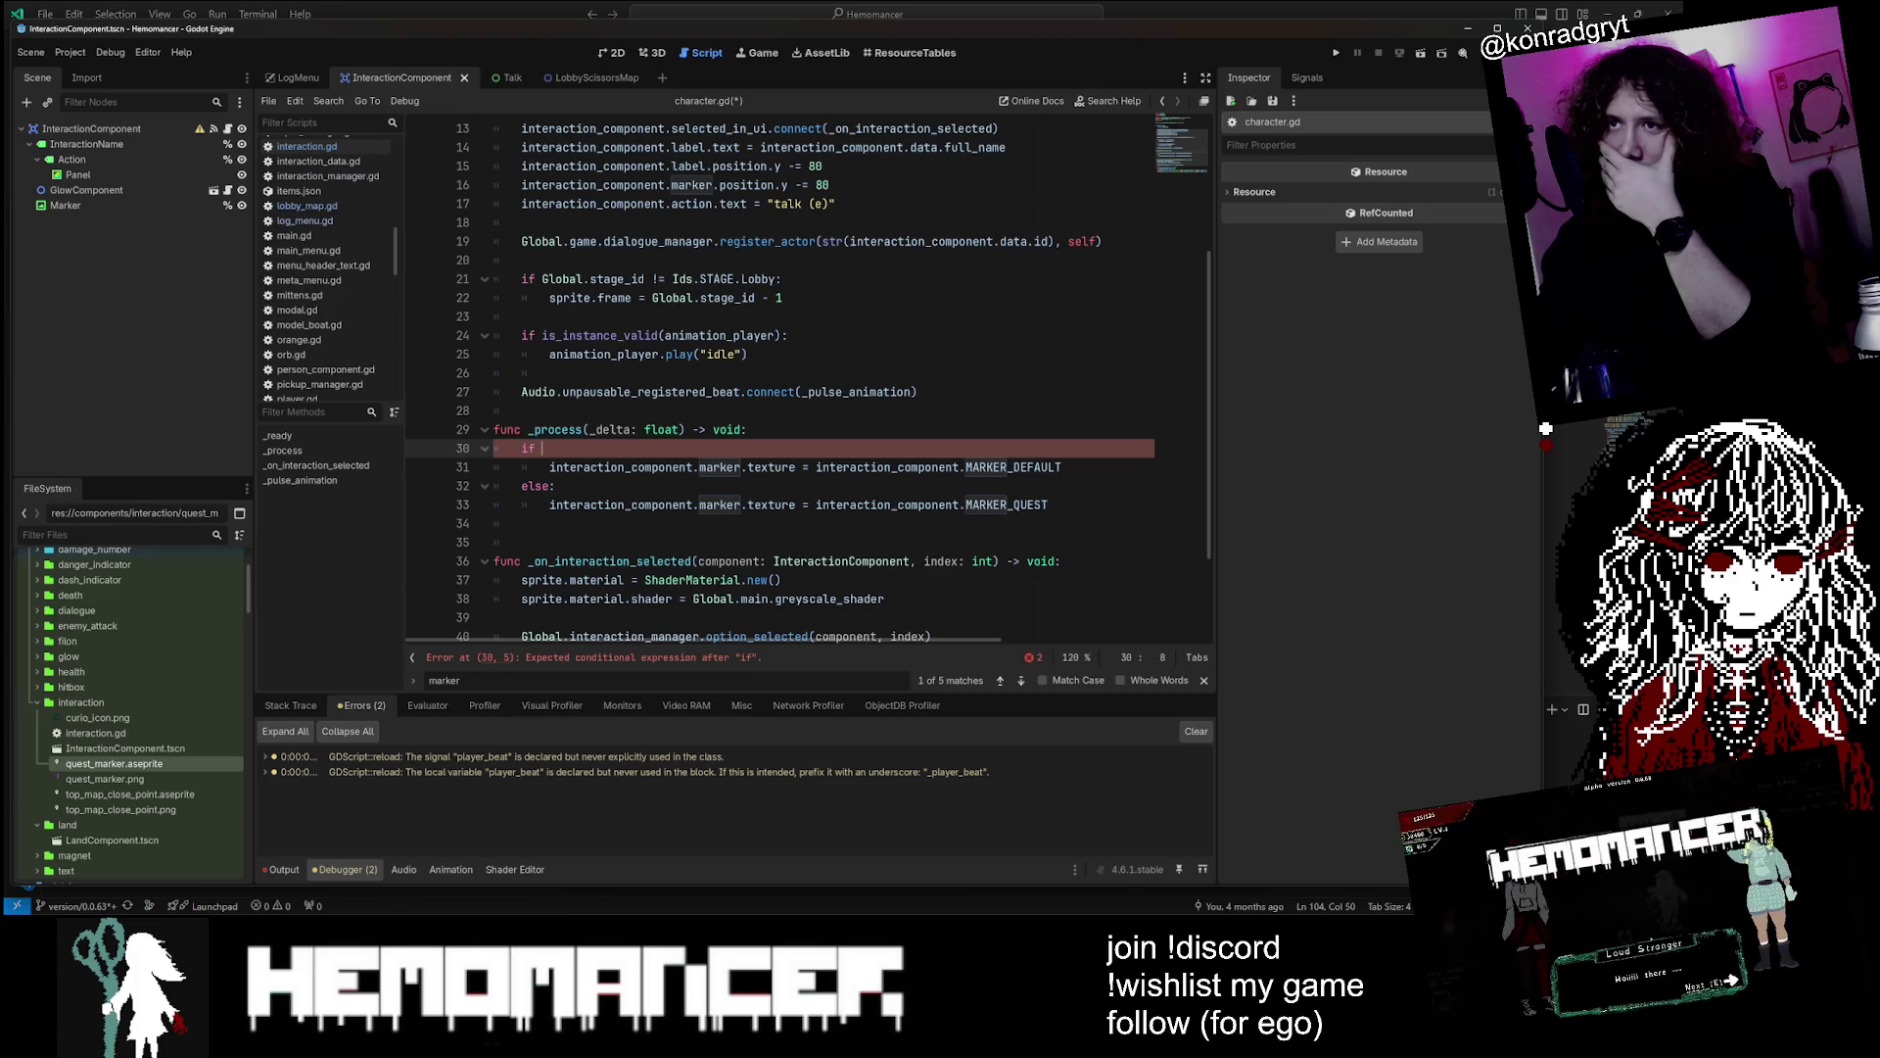
pyautogui.write('true:')
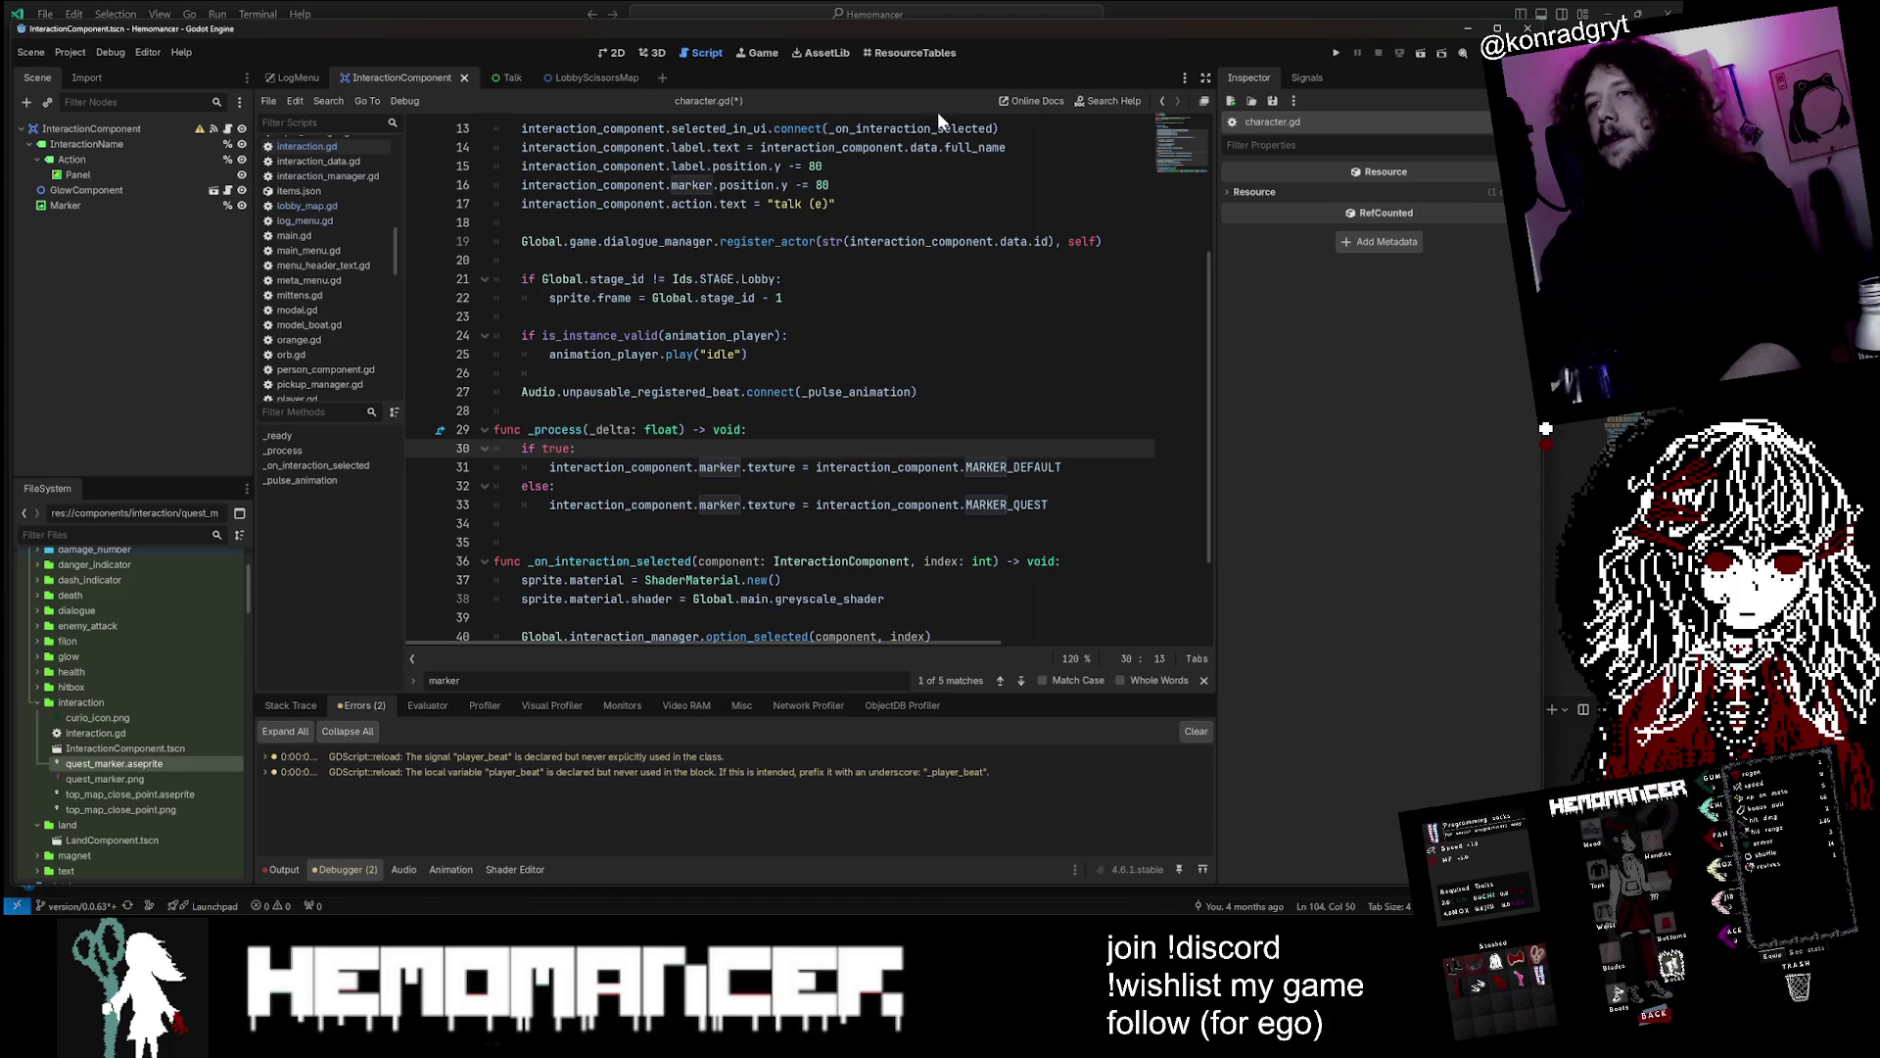
pyautogui.press('F5')
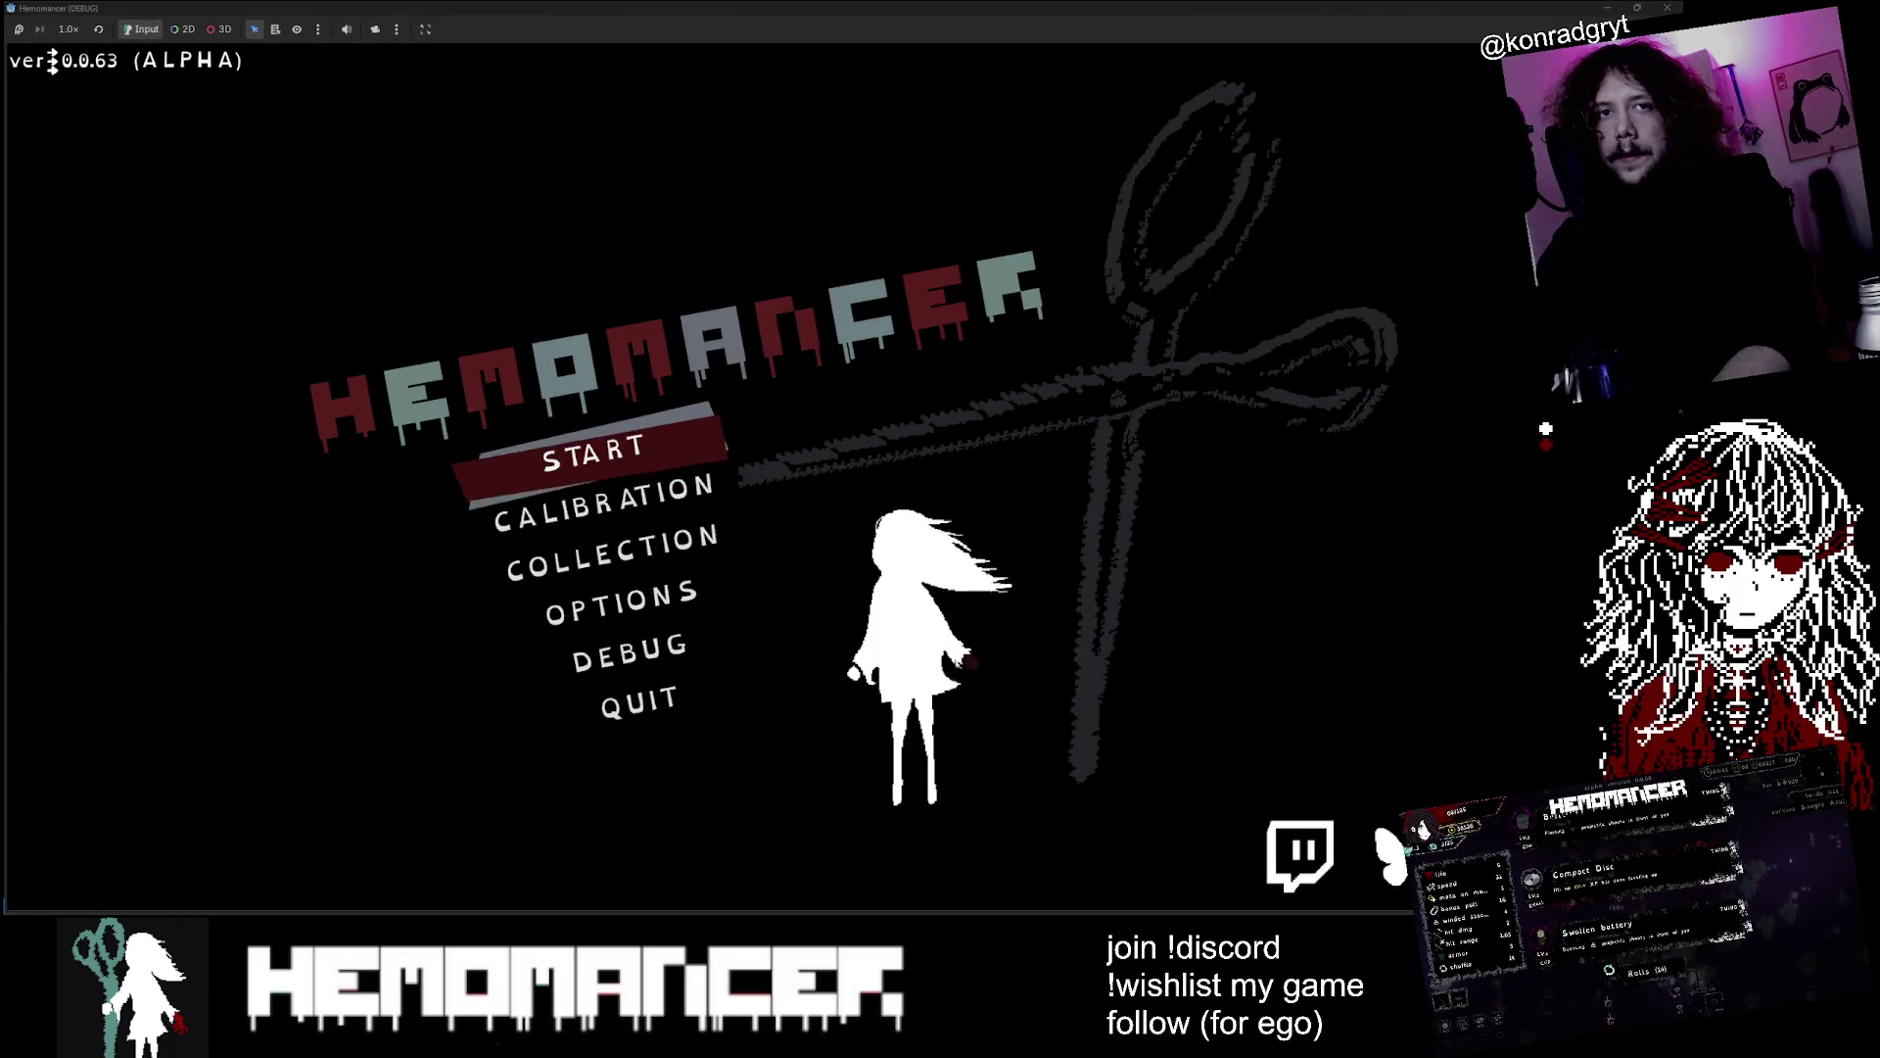
# Start the game, walk left past the Signpole and Halka checking markers, then leave the game
pyautogui.click(625, 456)
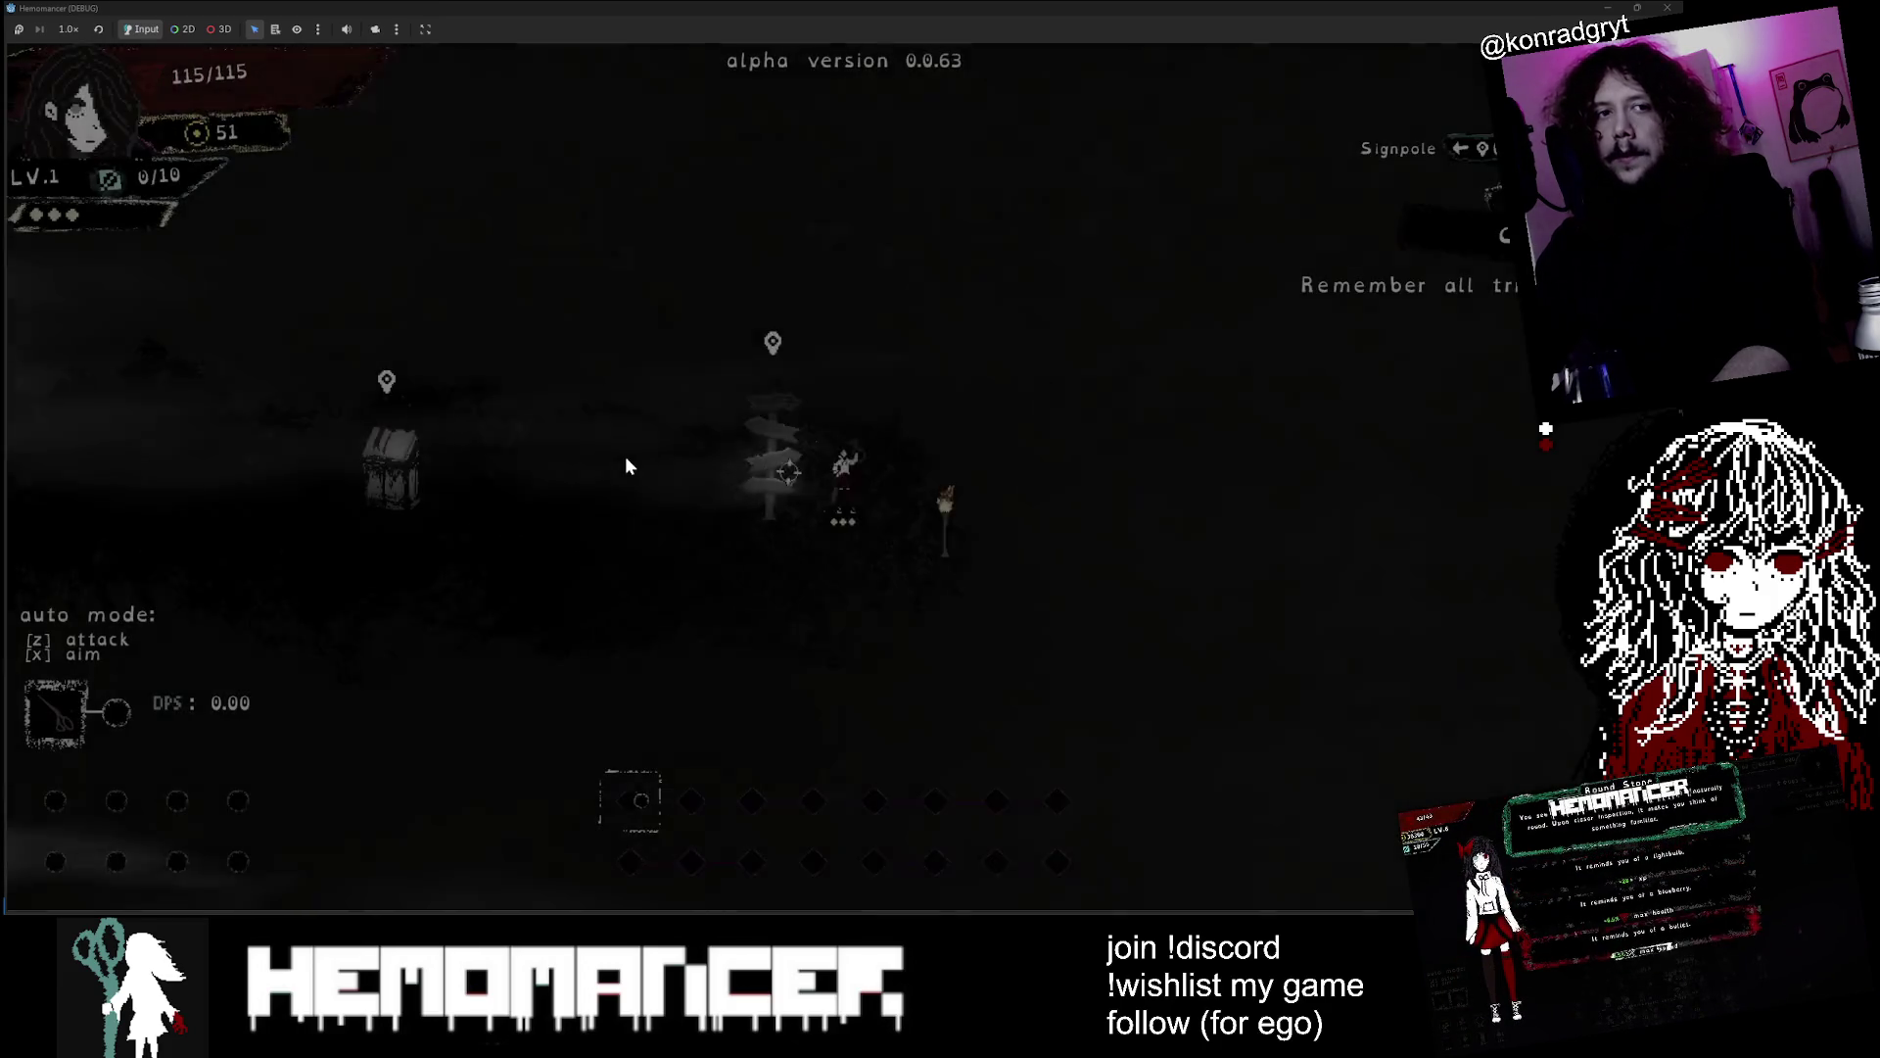
pyautogui.press('a')
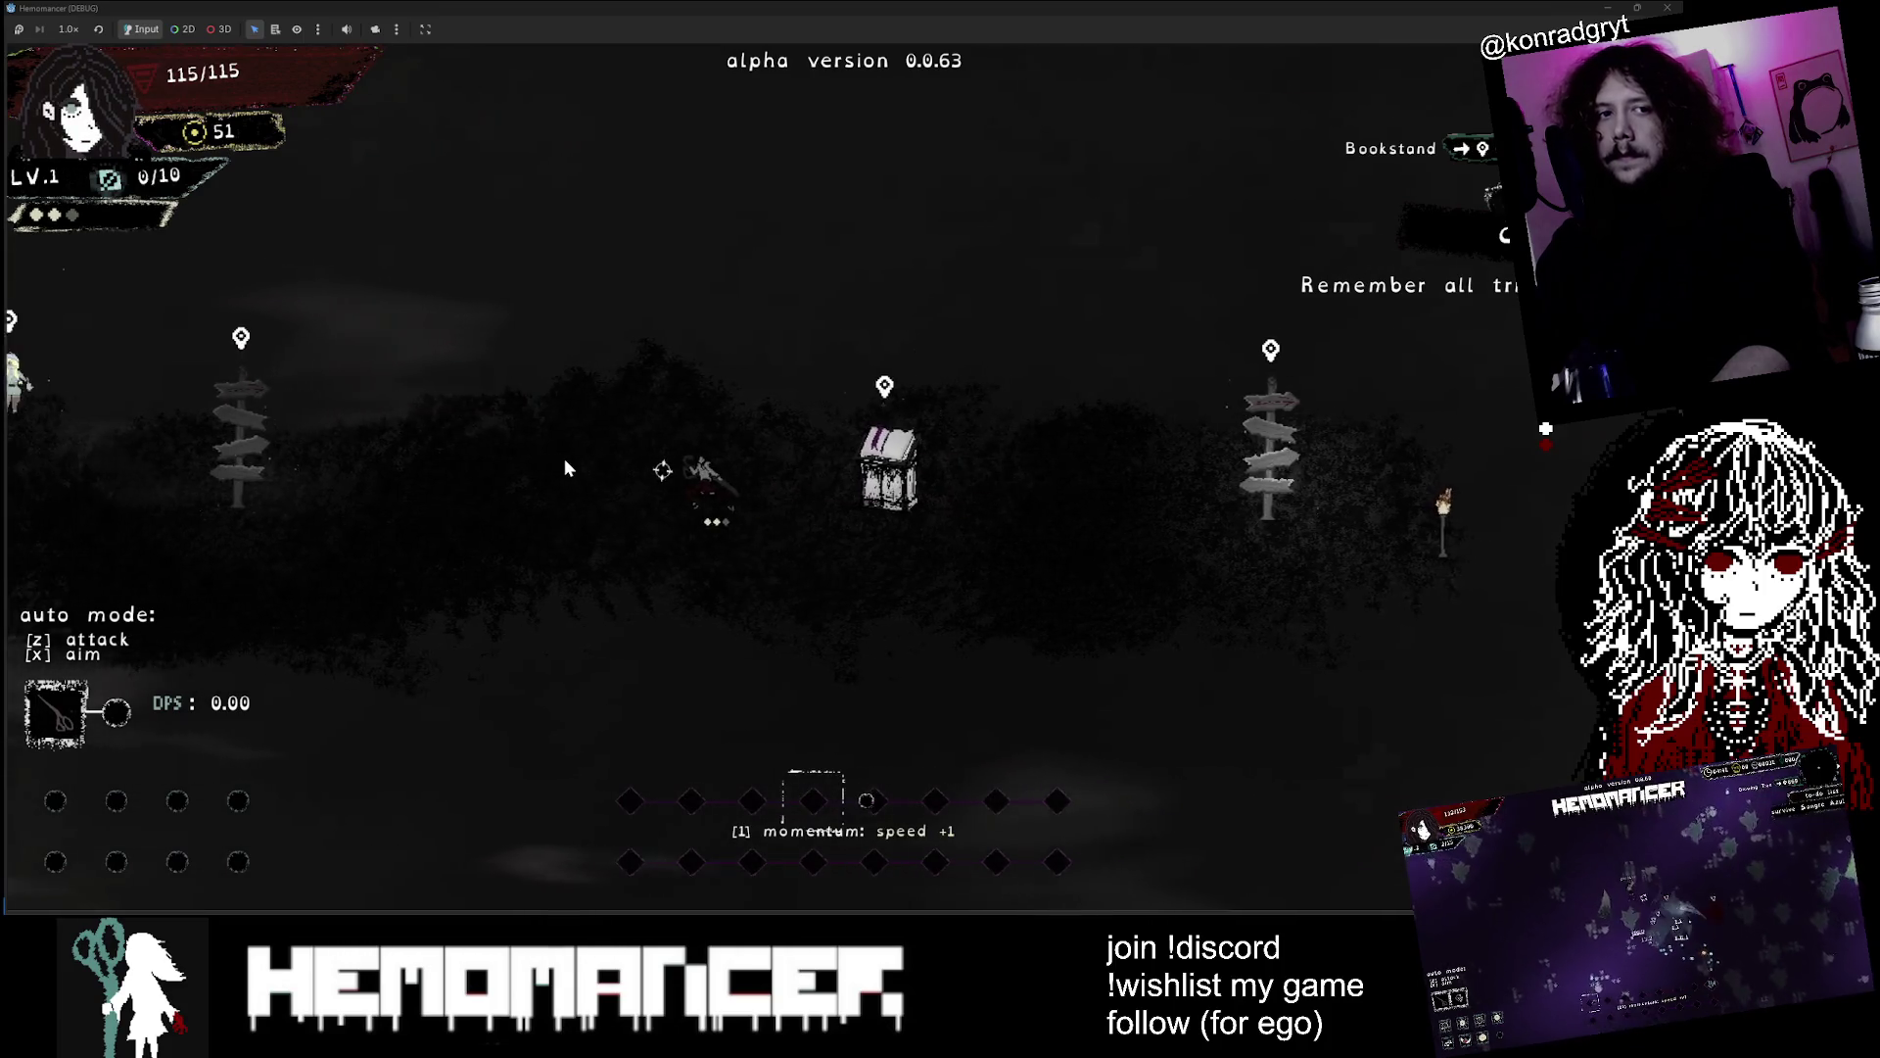
pyautogui.press('a')
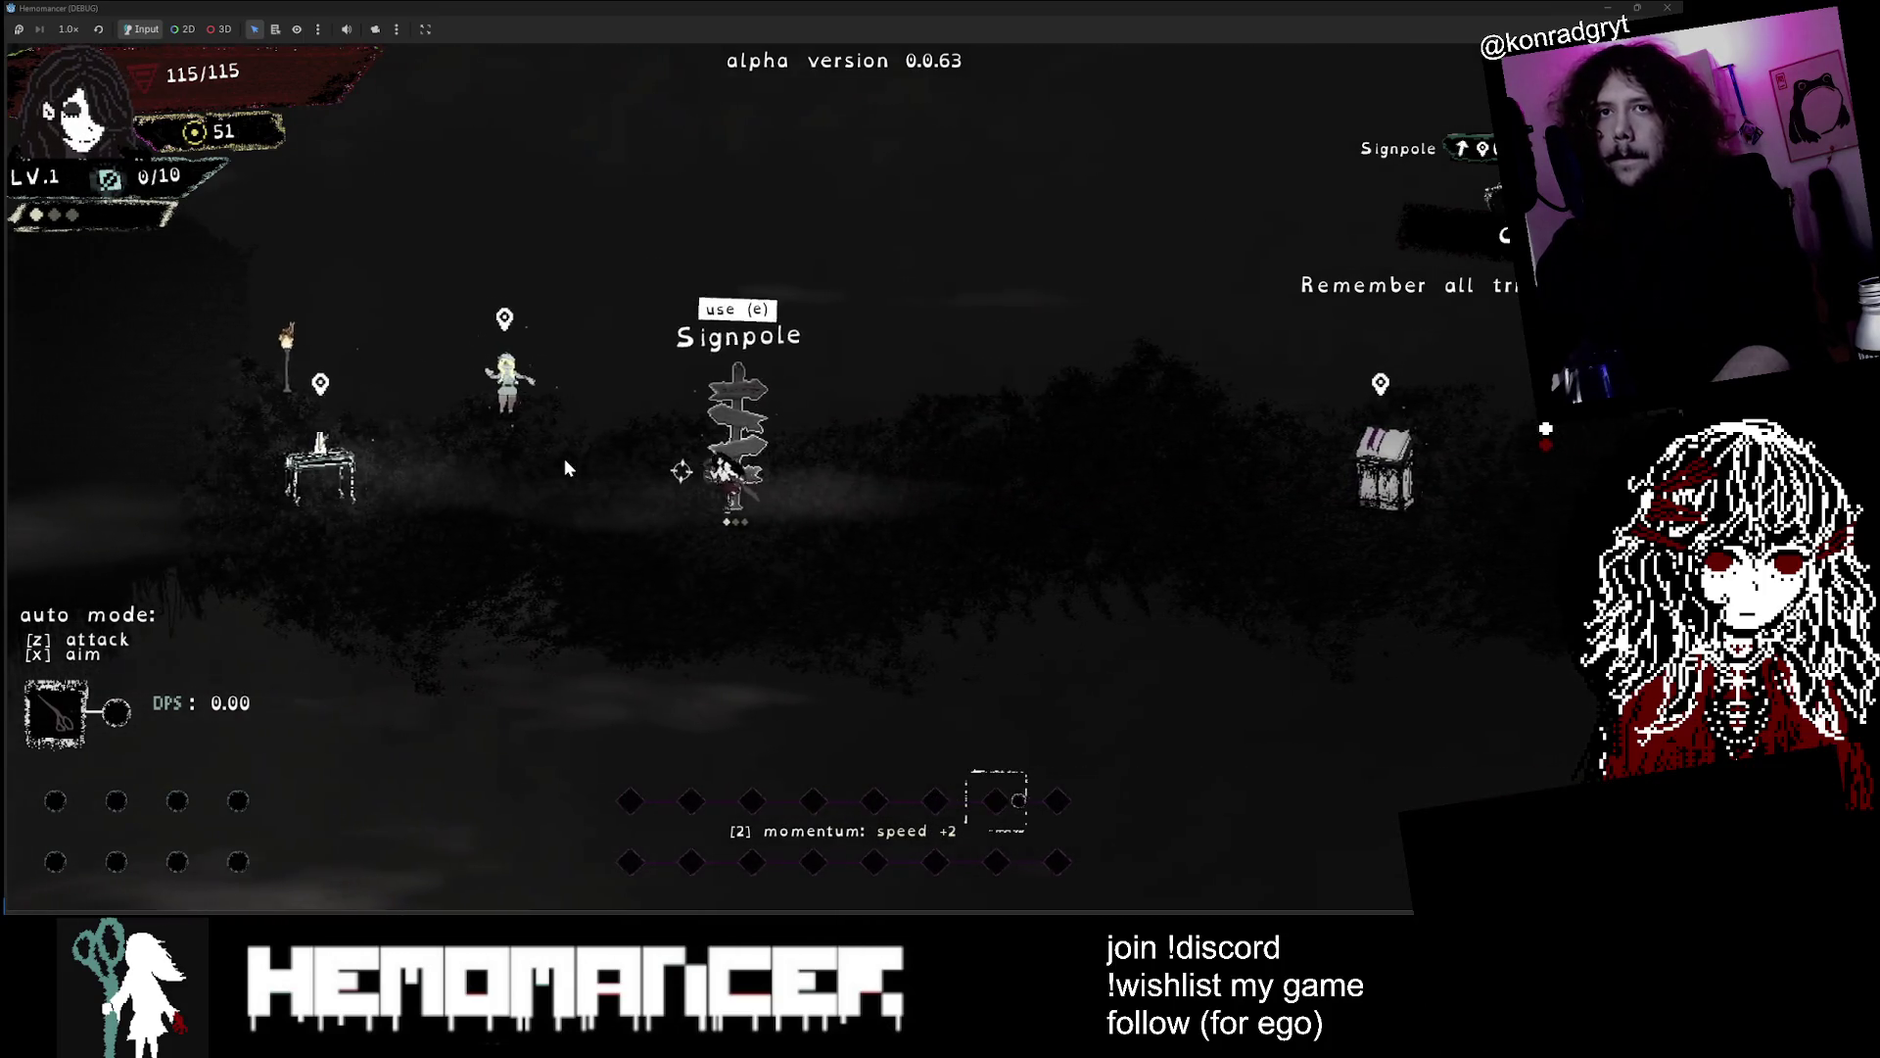
pyautogui.press('a')
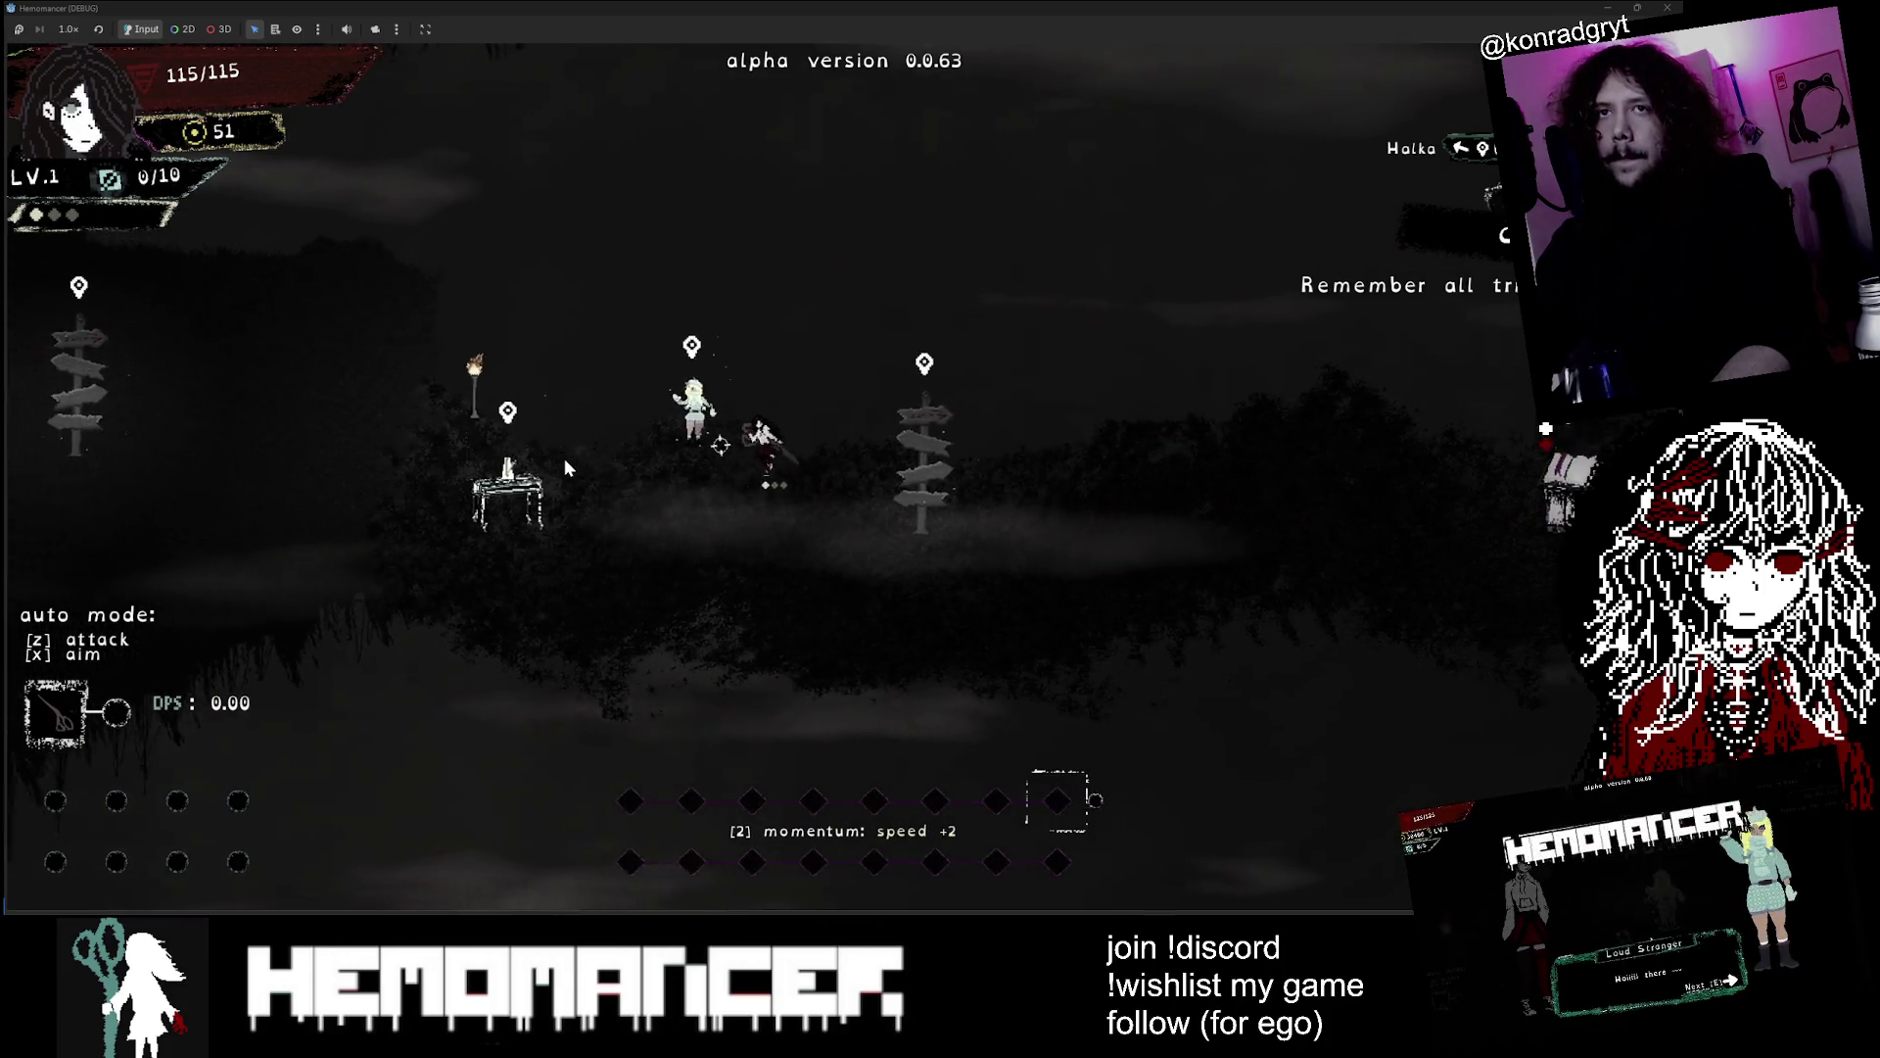
pyautogui.press('a')
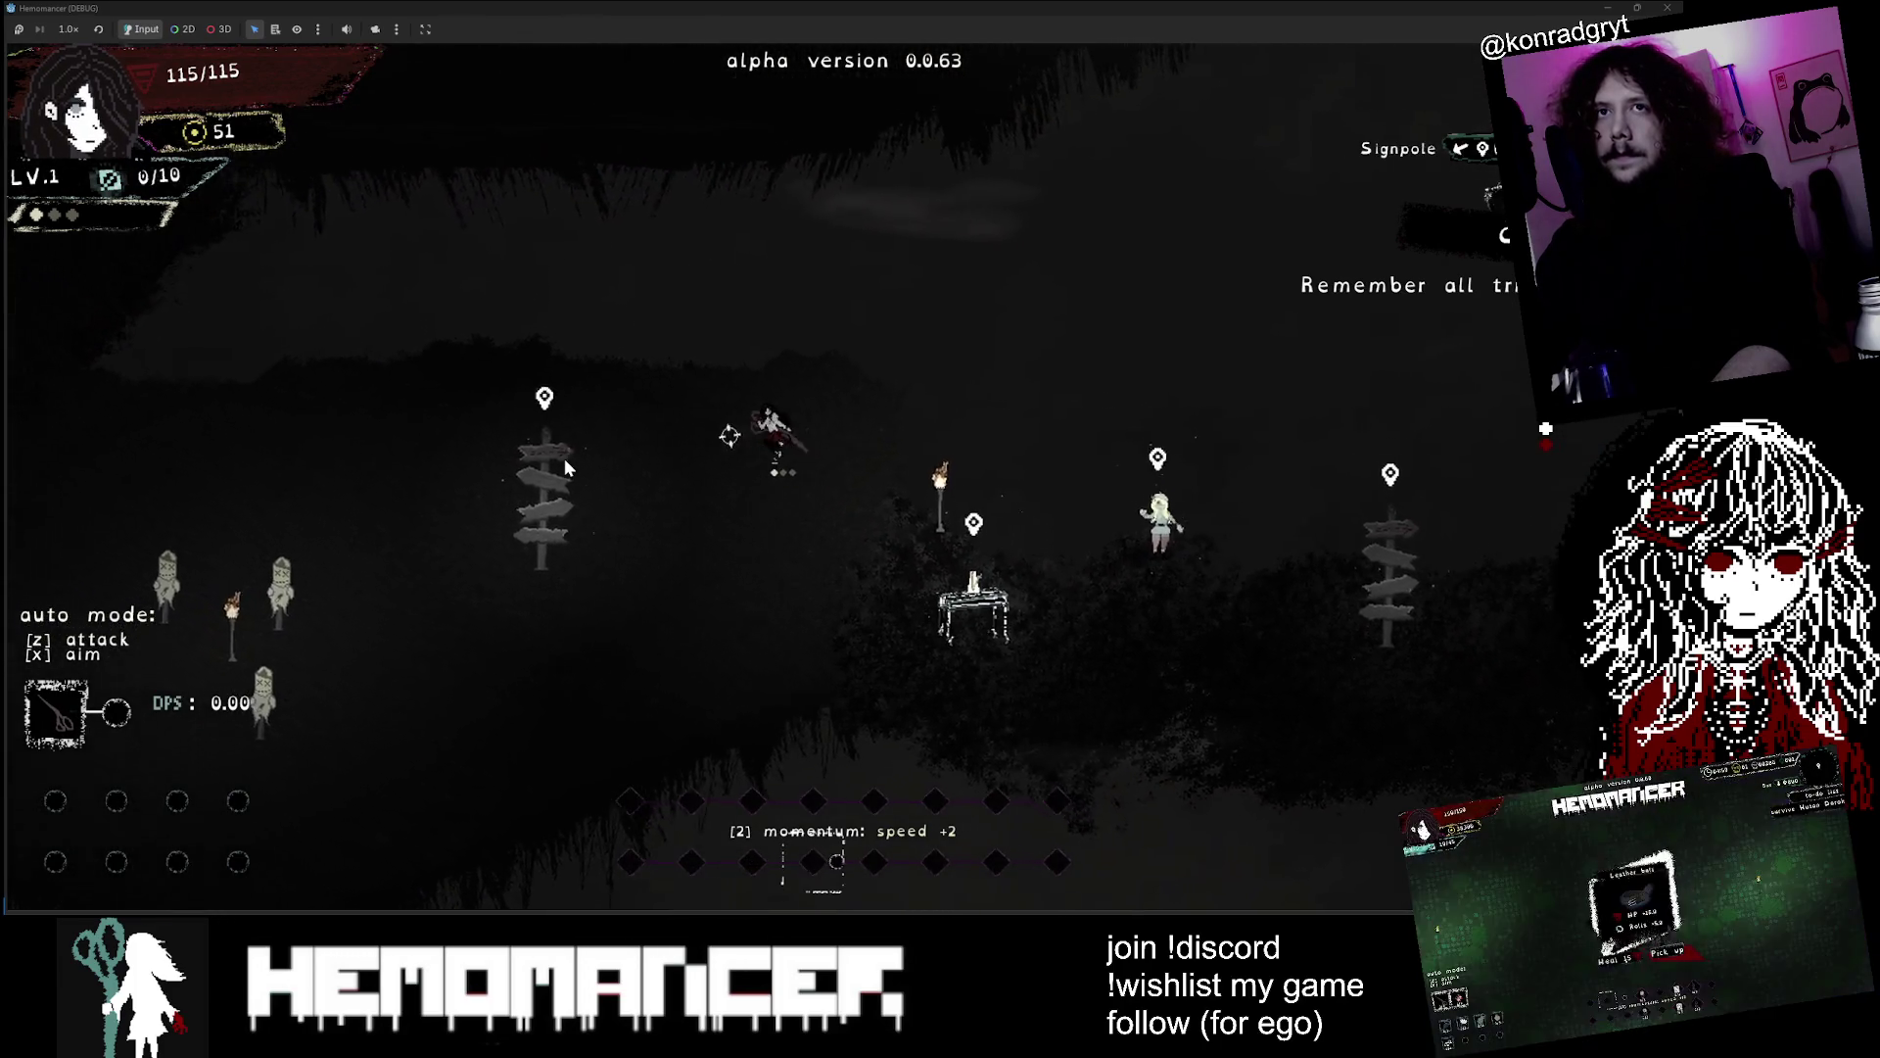
pyautogui.press('a')
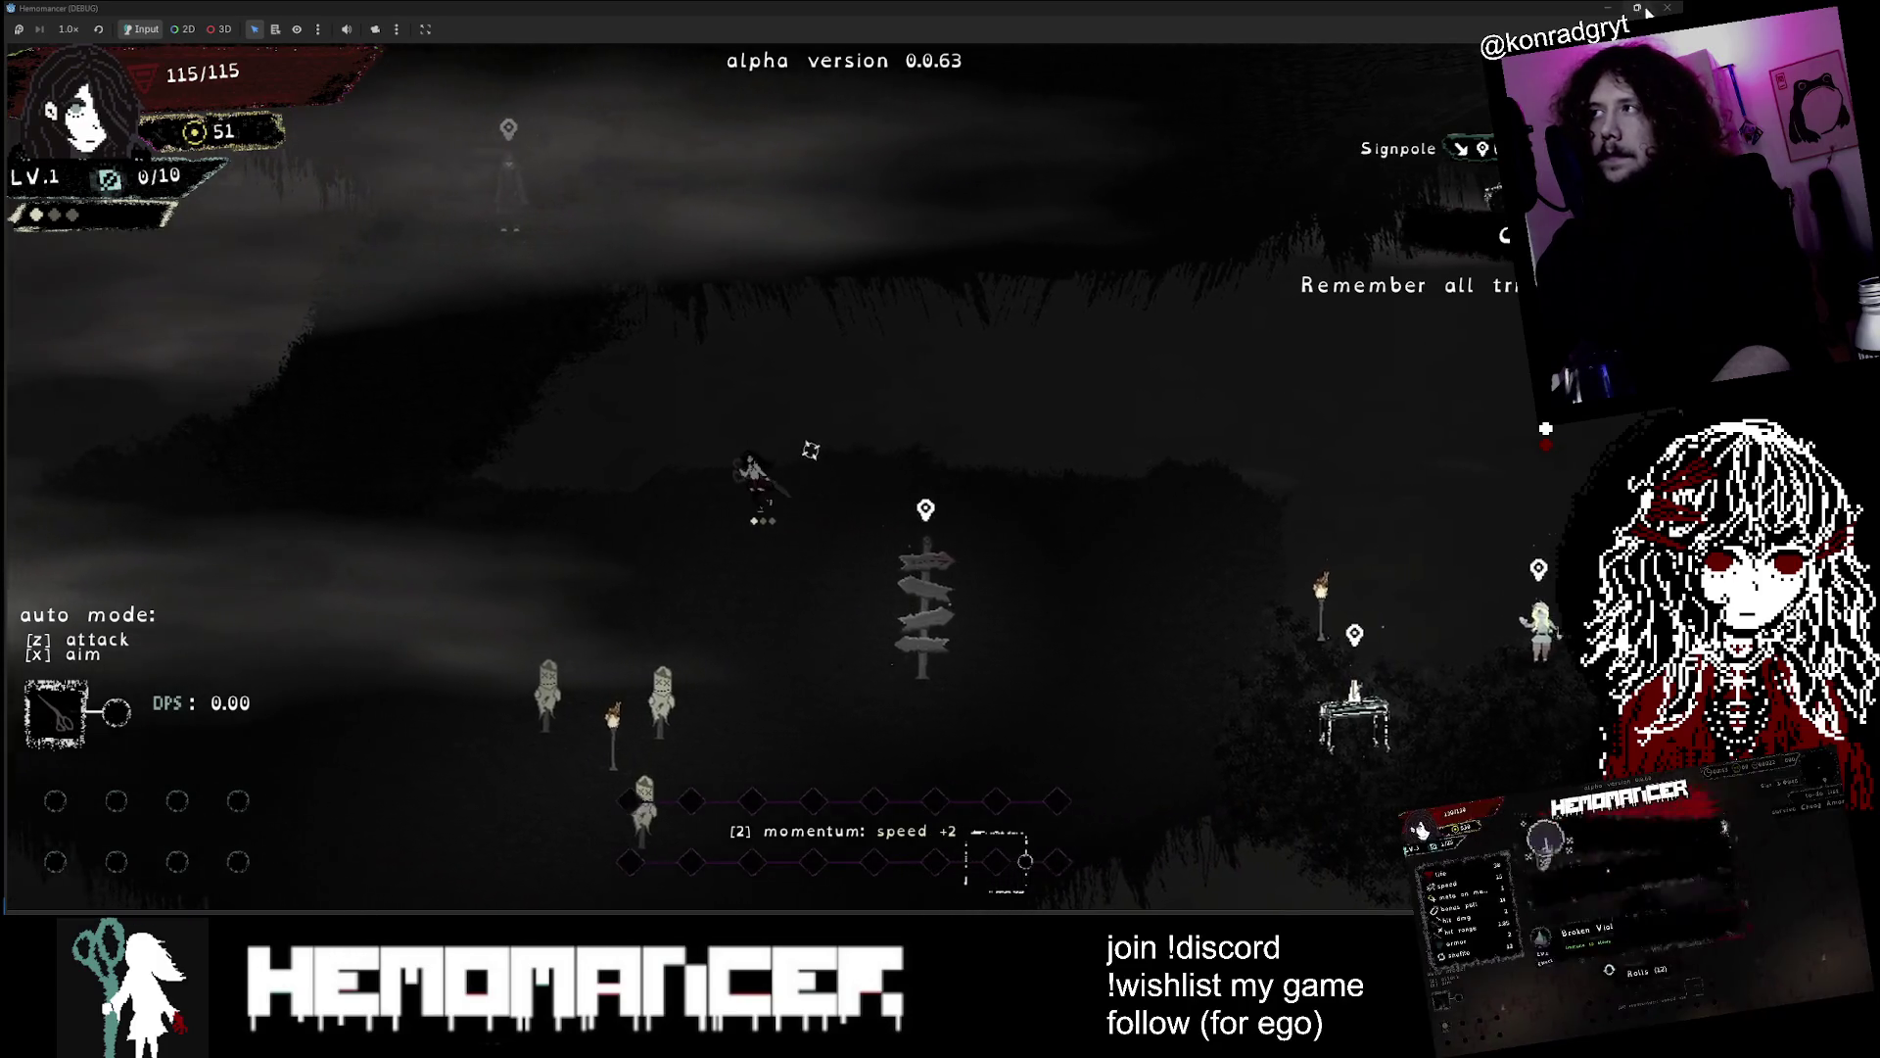
pyautogui.hotkey('alt', 'Tab')
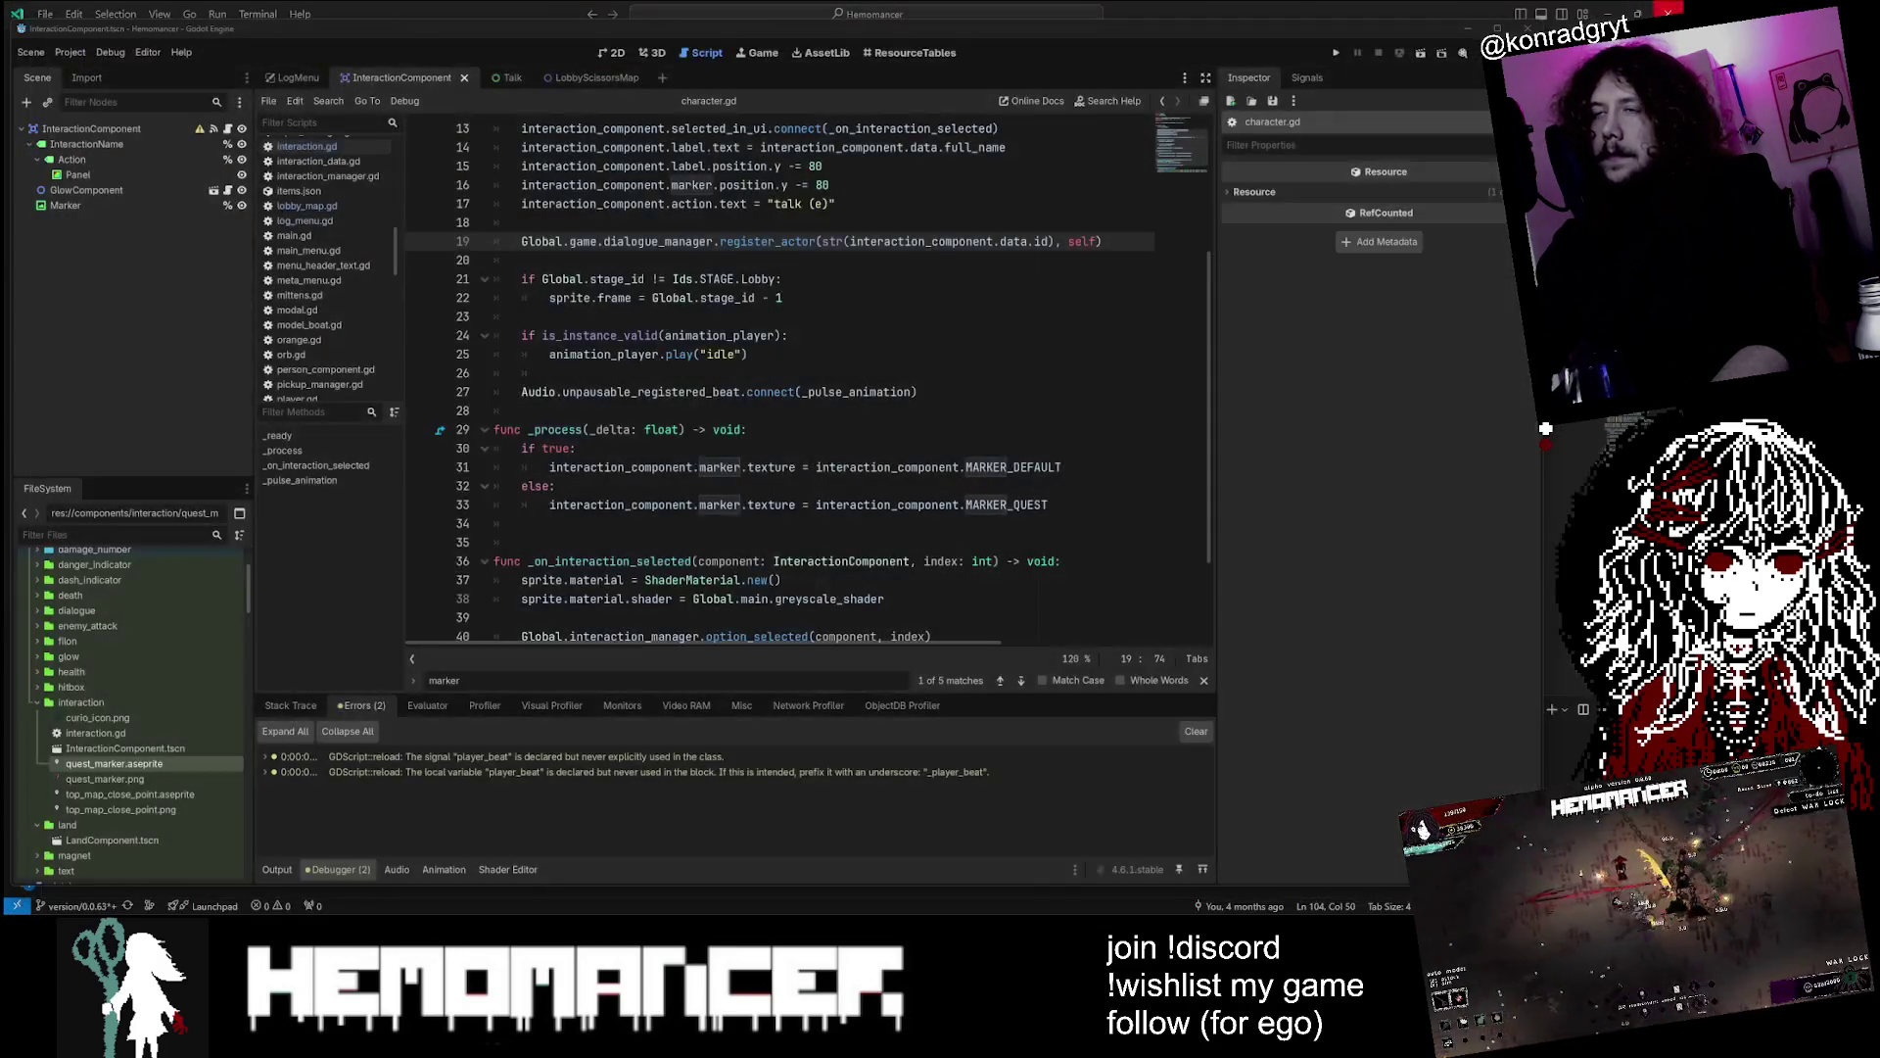
# Make 'if true:' set MARKER_QUEST and else set MARKER_DEFAULT, then run the game
pyautogui.click(578, 447)
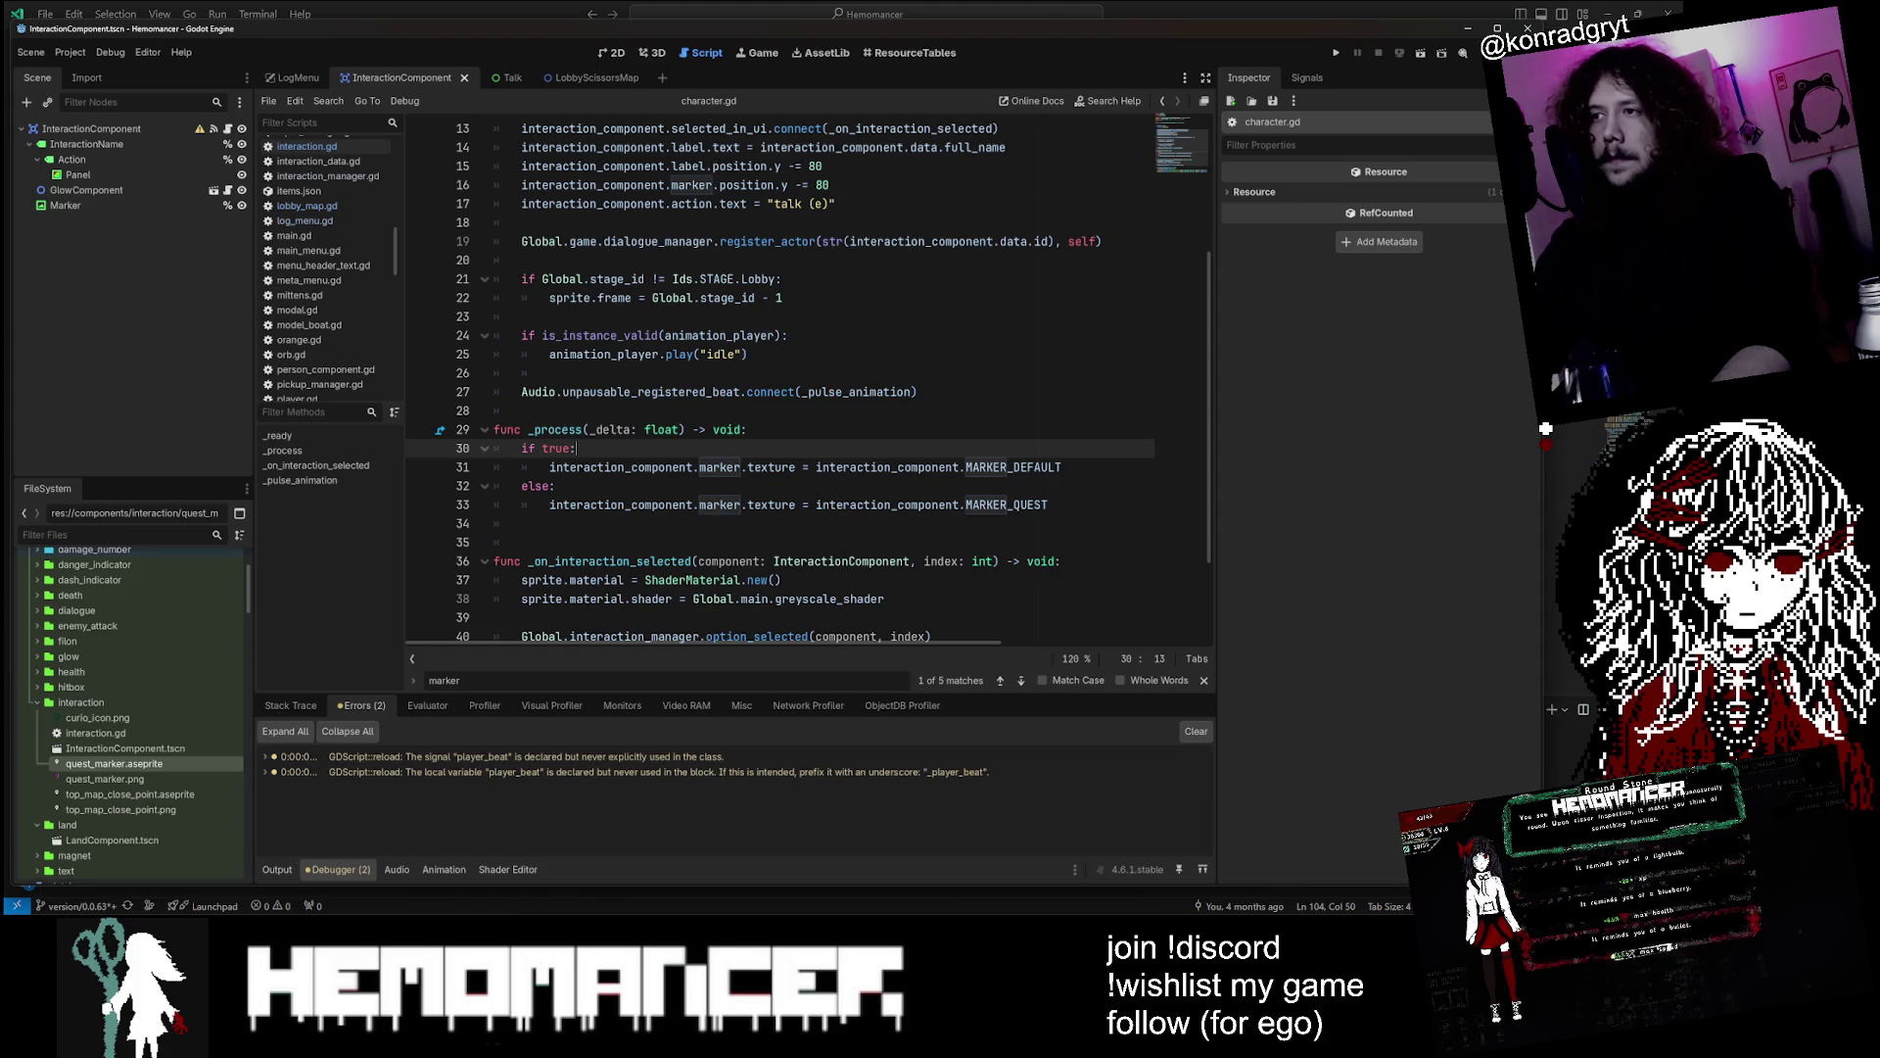
pyautogui.click(1050, 505)
pyautogui.hotkey('alt', 'Up')
pyautogui.hotkey('alt', 'Up')
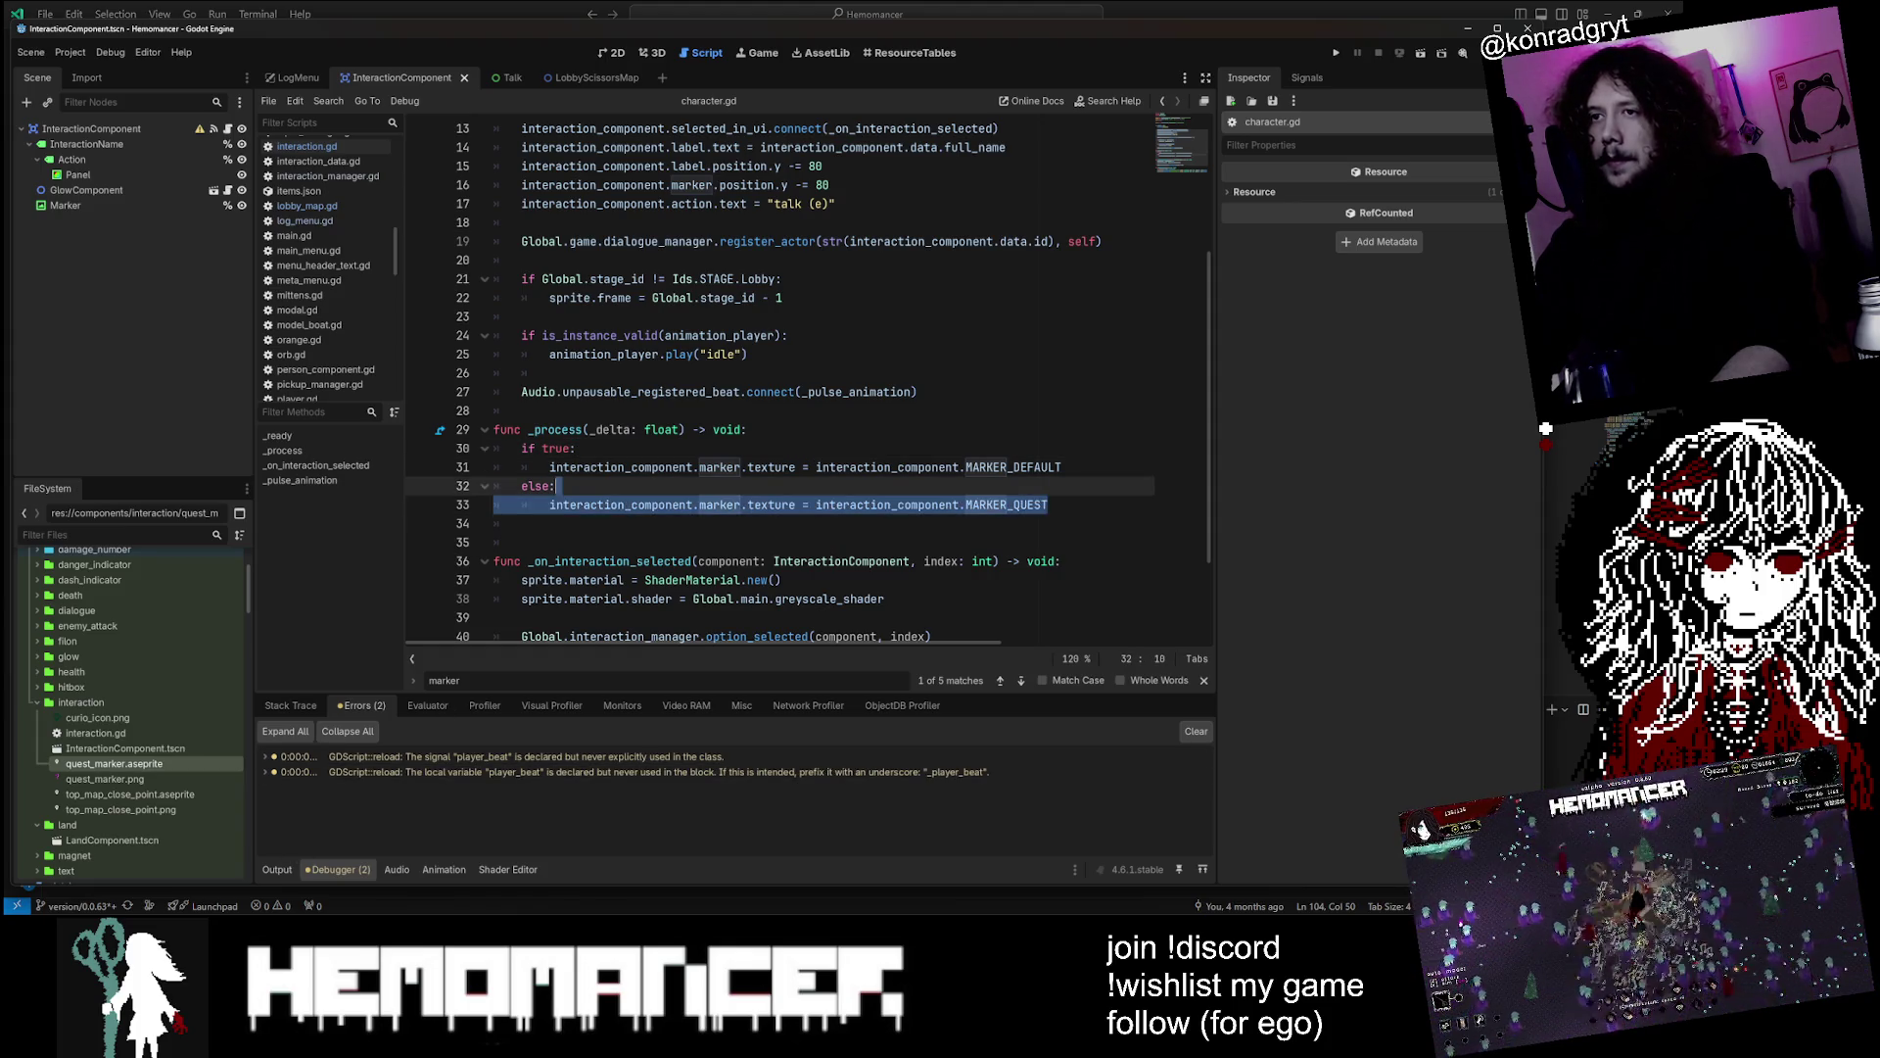
pyautogui.press('Down')
pyautogui.hotkey('ctrl', 'shift', 'k')
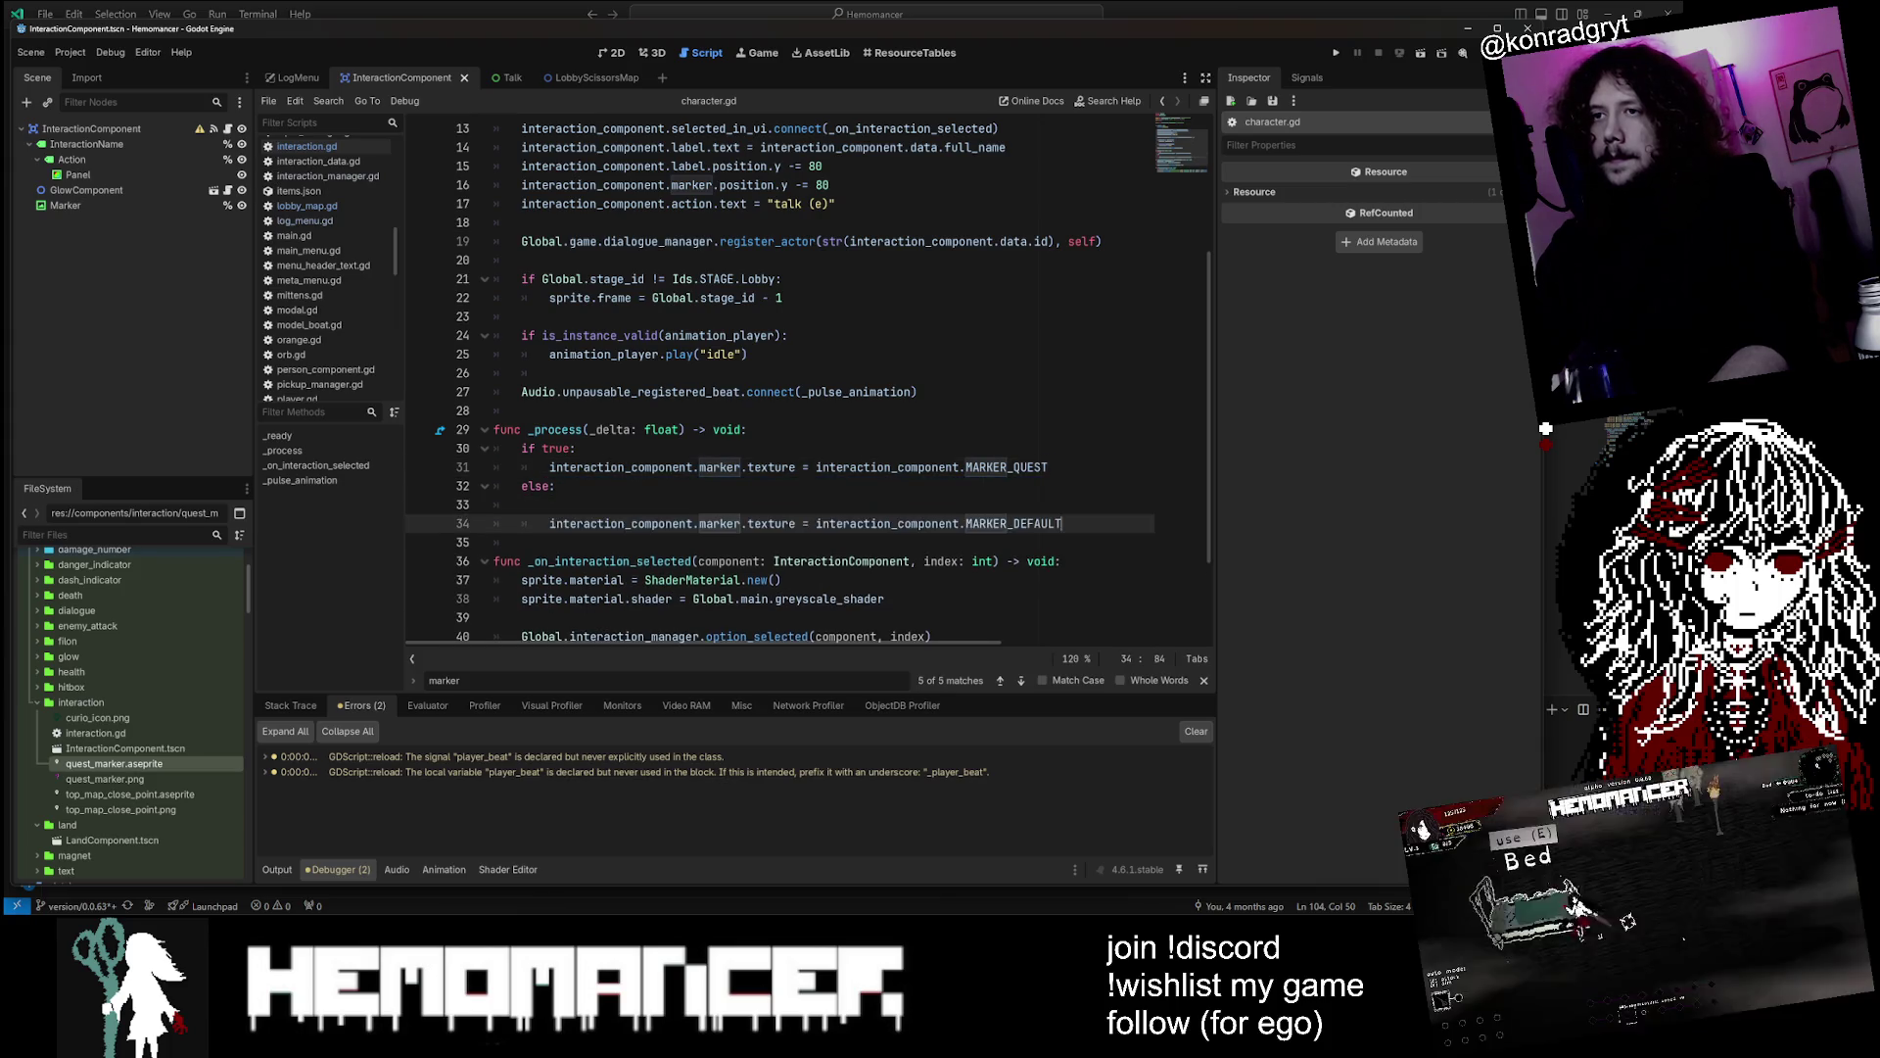
pyautogui.press('Down')
pyautogui.write('interaction_component.marker.texture = interaction_component.MARKER_DEFAULT')
pyautogui.press('F5')
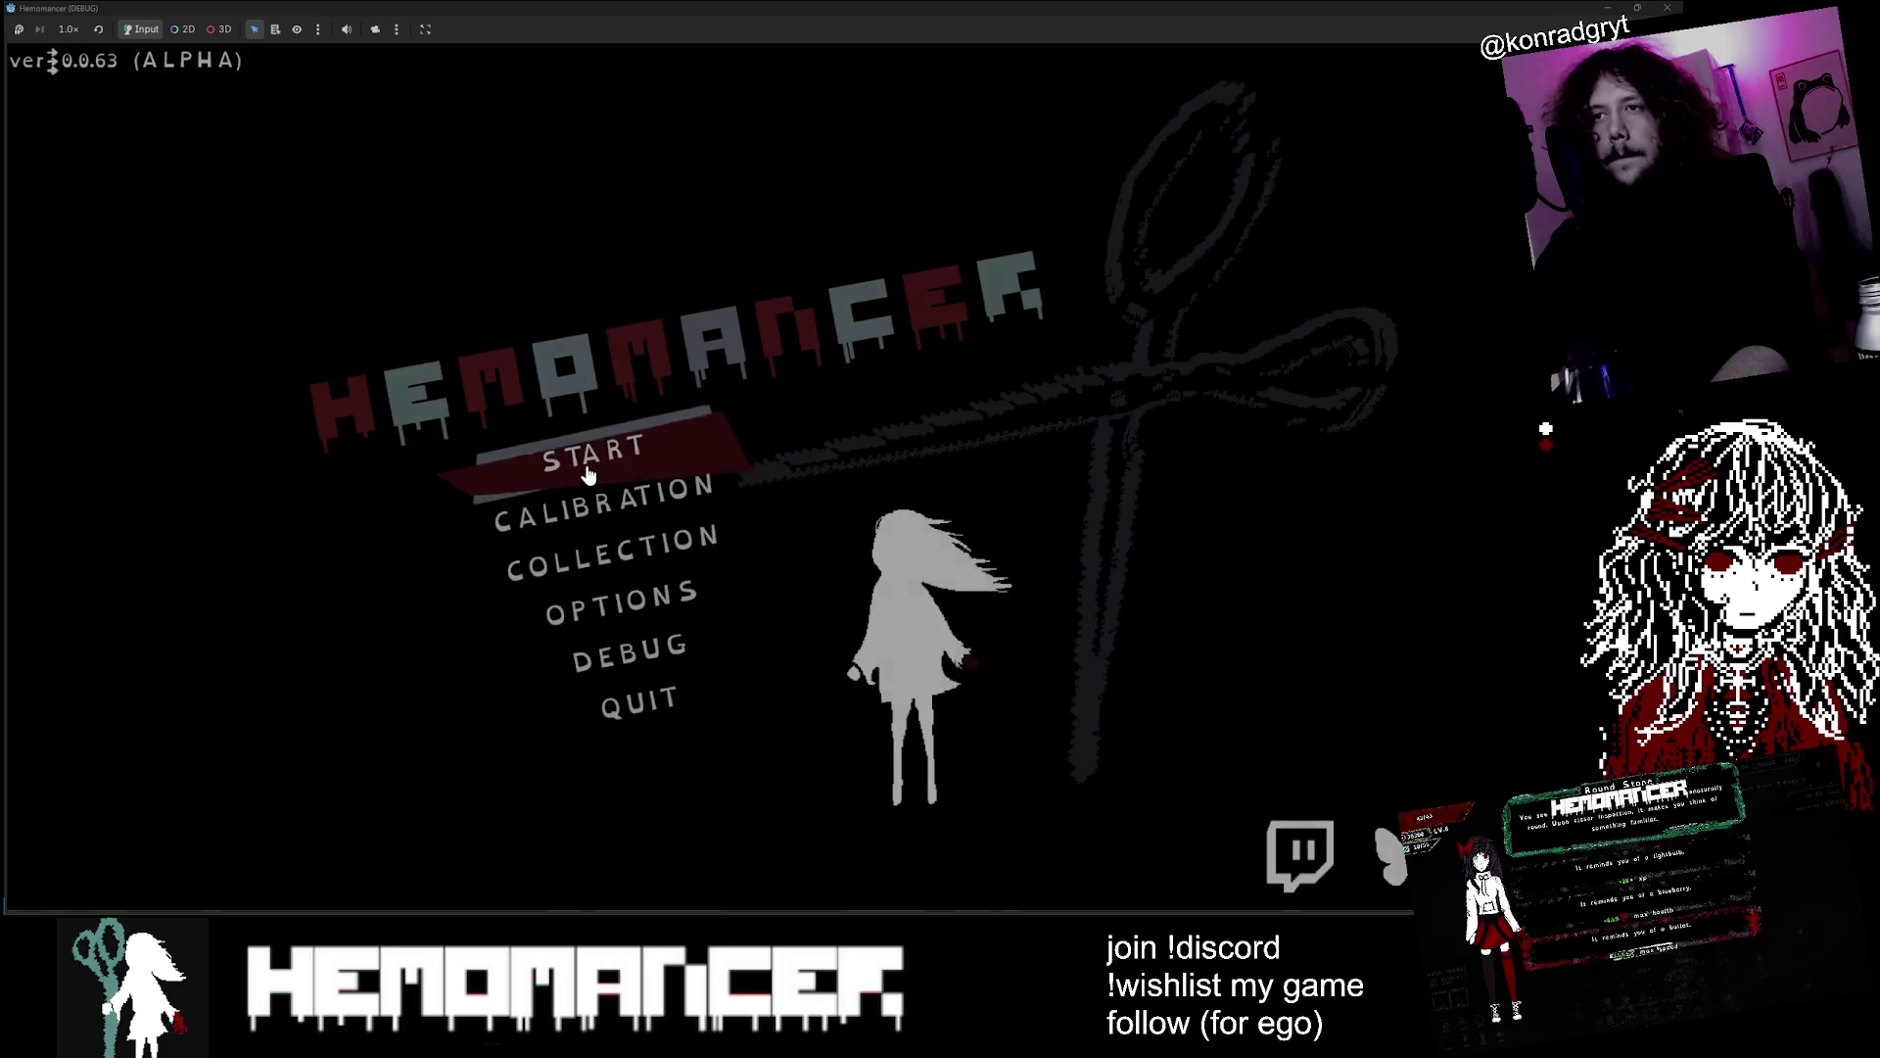
# Start the game, walk left to Halka to see her purple '?' marker, then switch to Aseprite
pyautogui.click(549, 464)
pyautogui.press('Left')
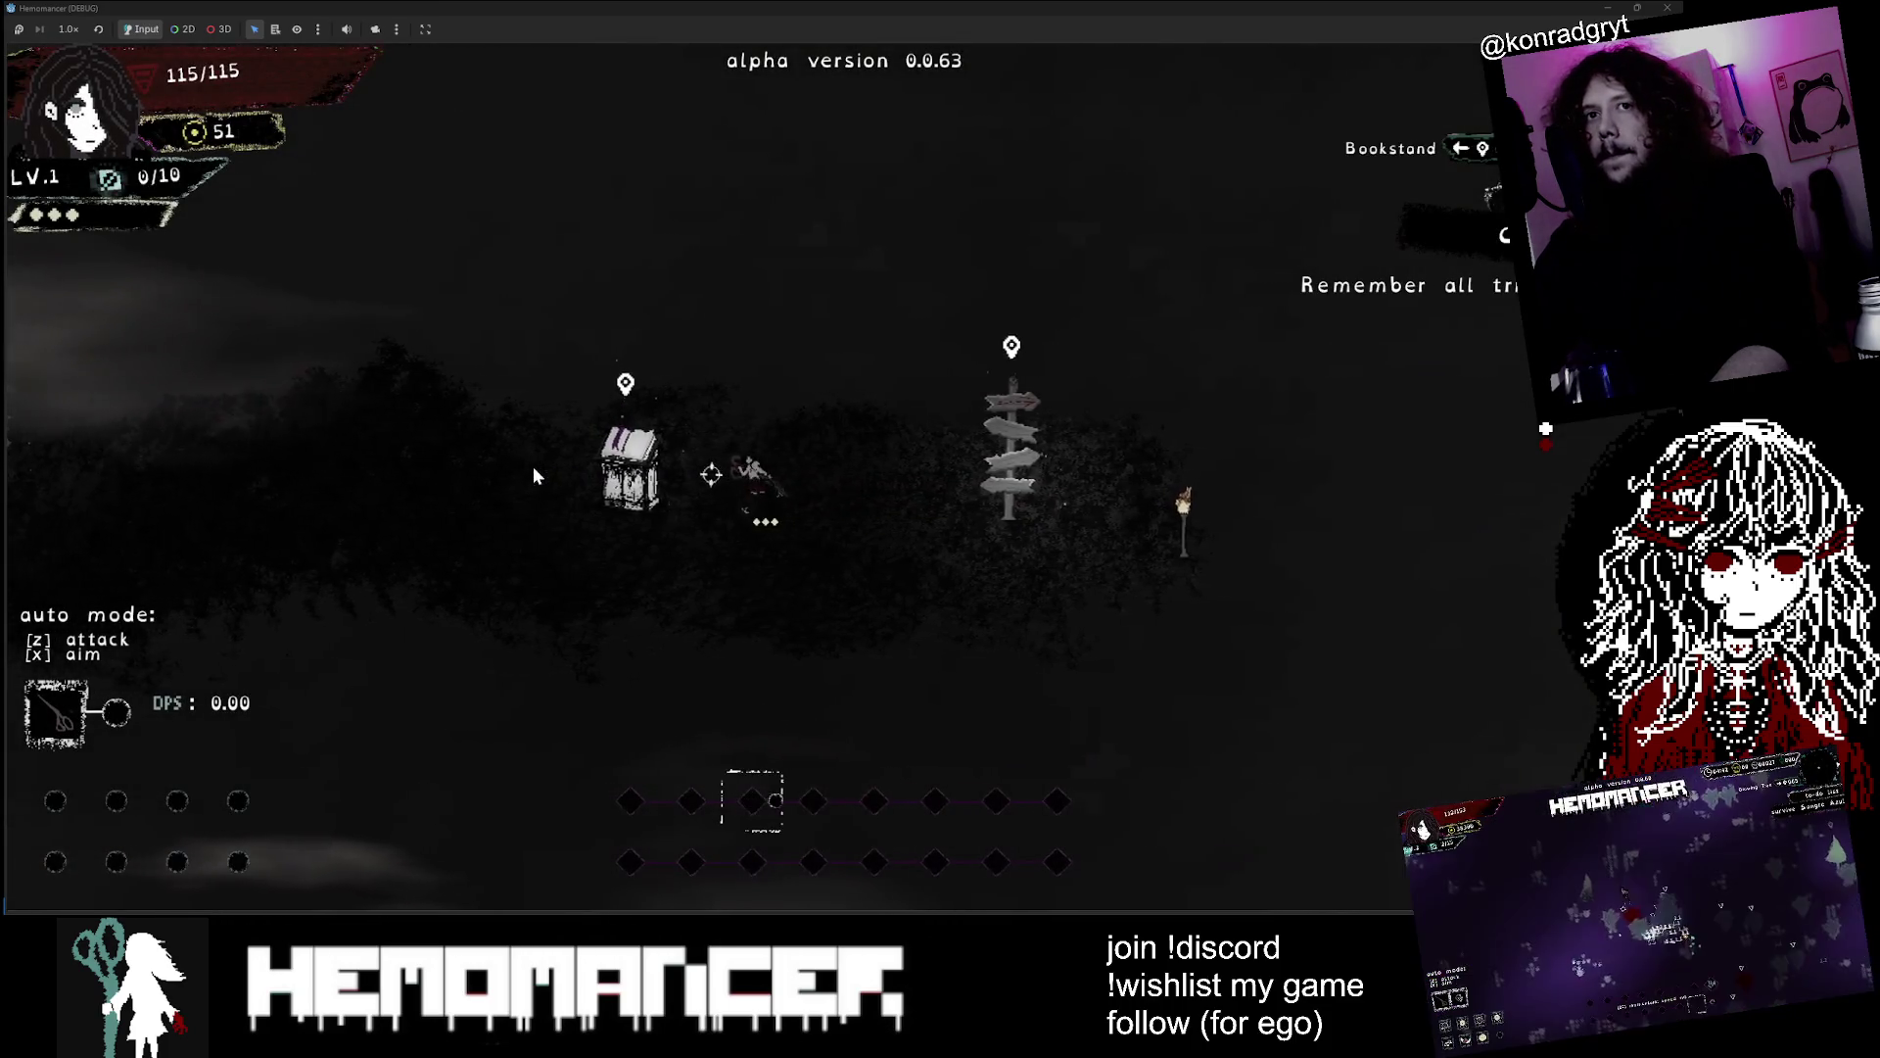
pyautogui.press('Left')
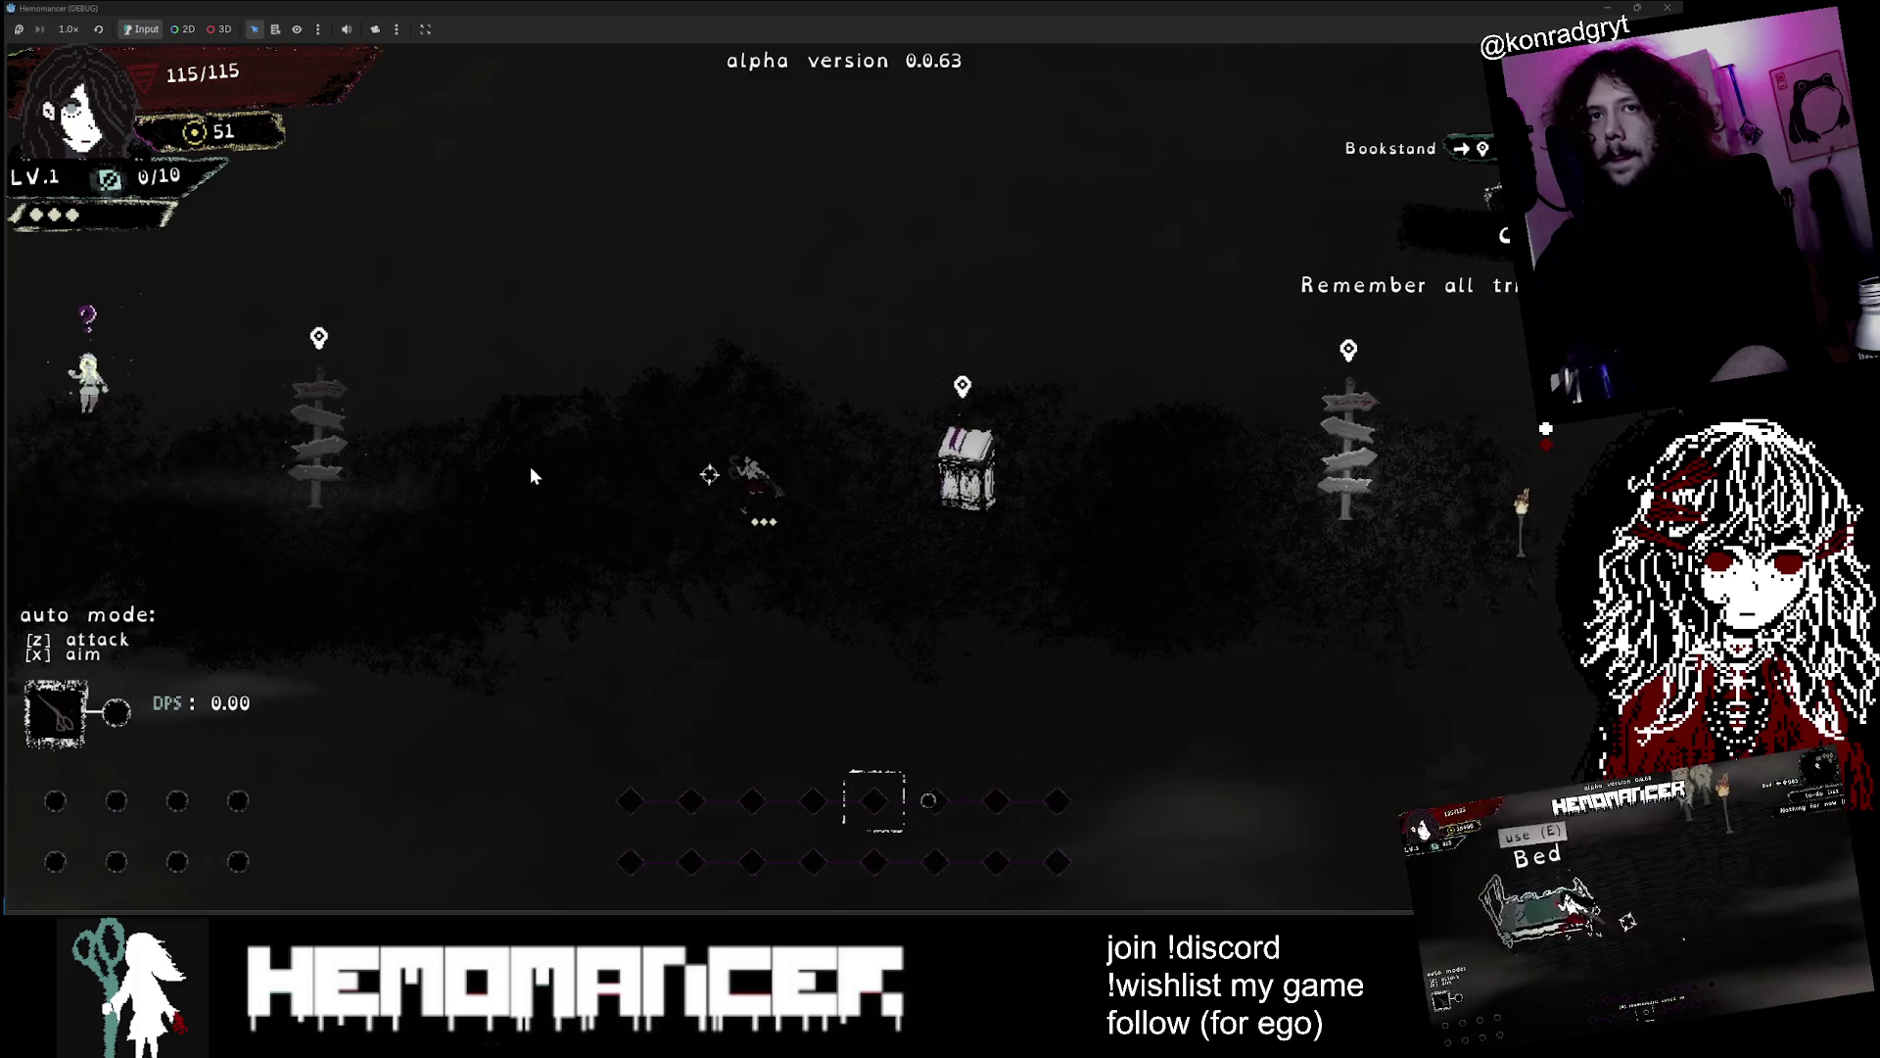
pyautogui.press('Left')
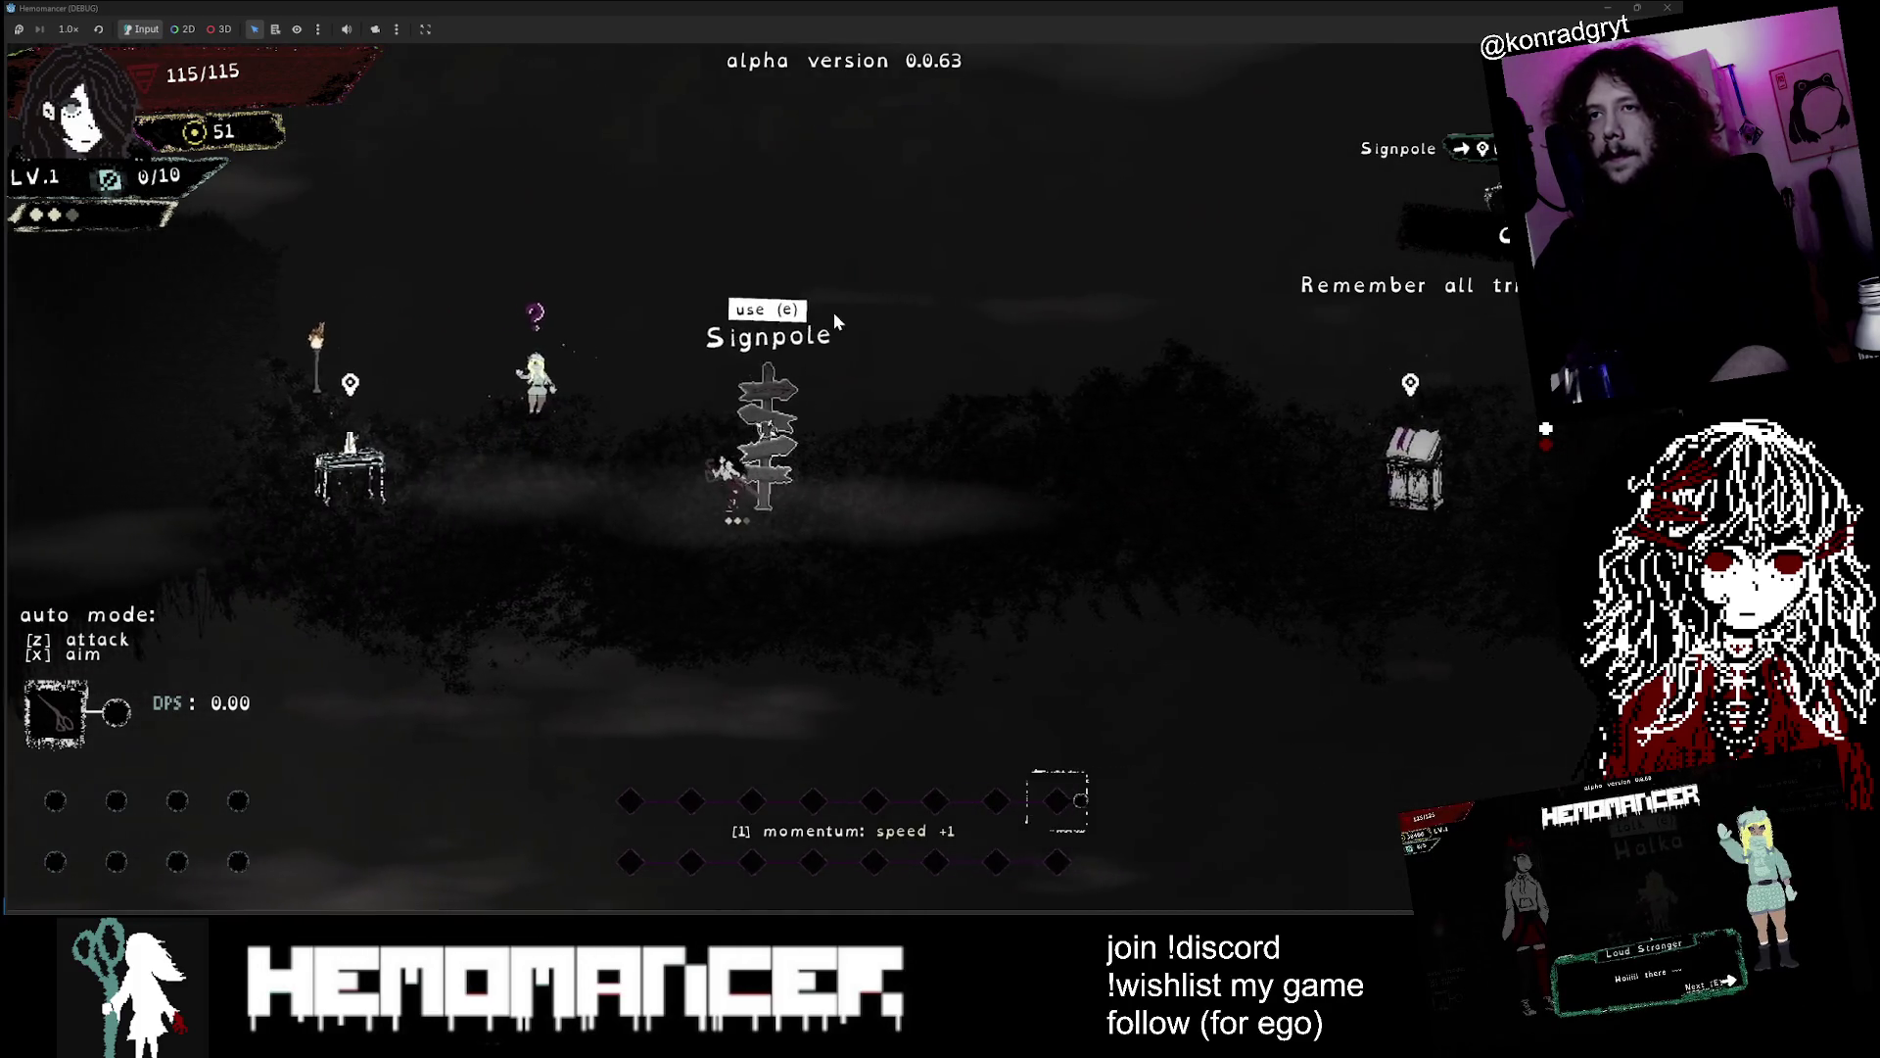
pyautogui.press('d')
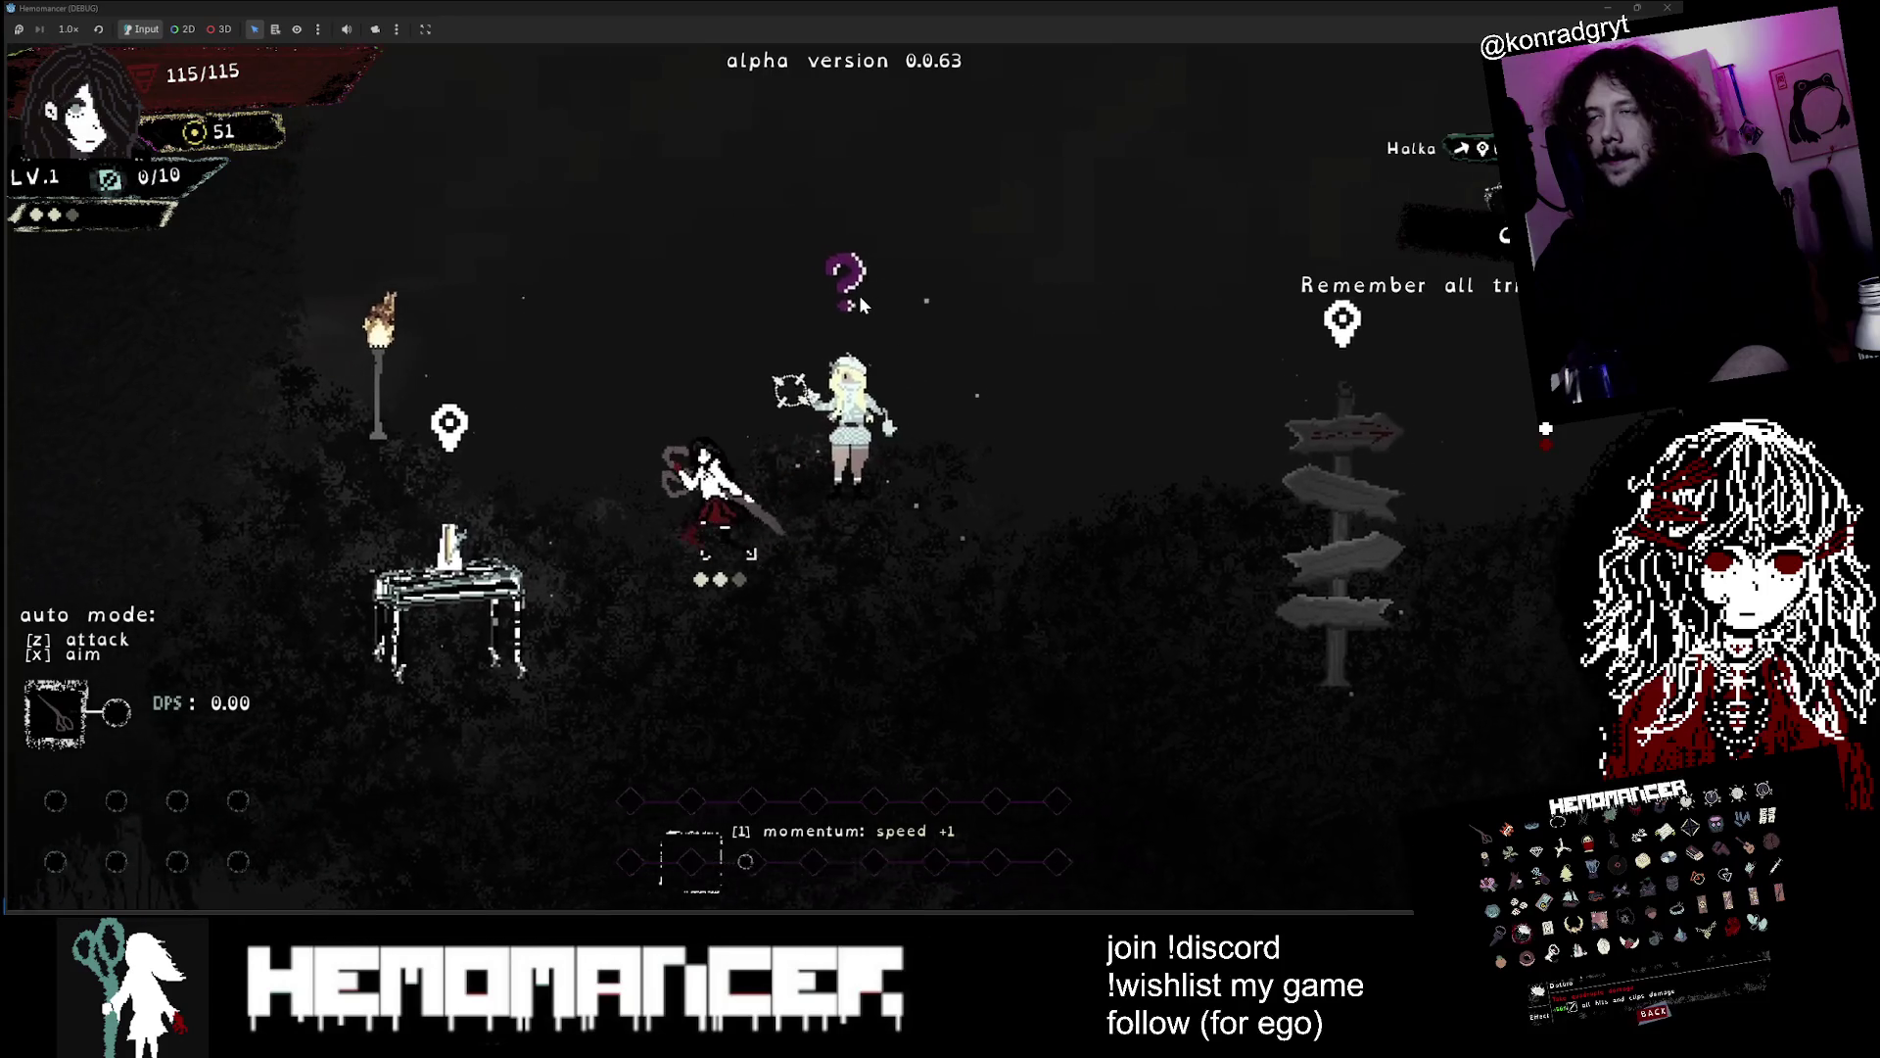
pyautogui.press('a')
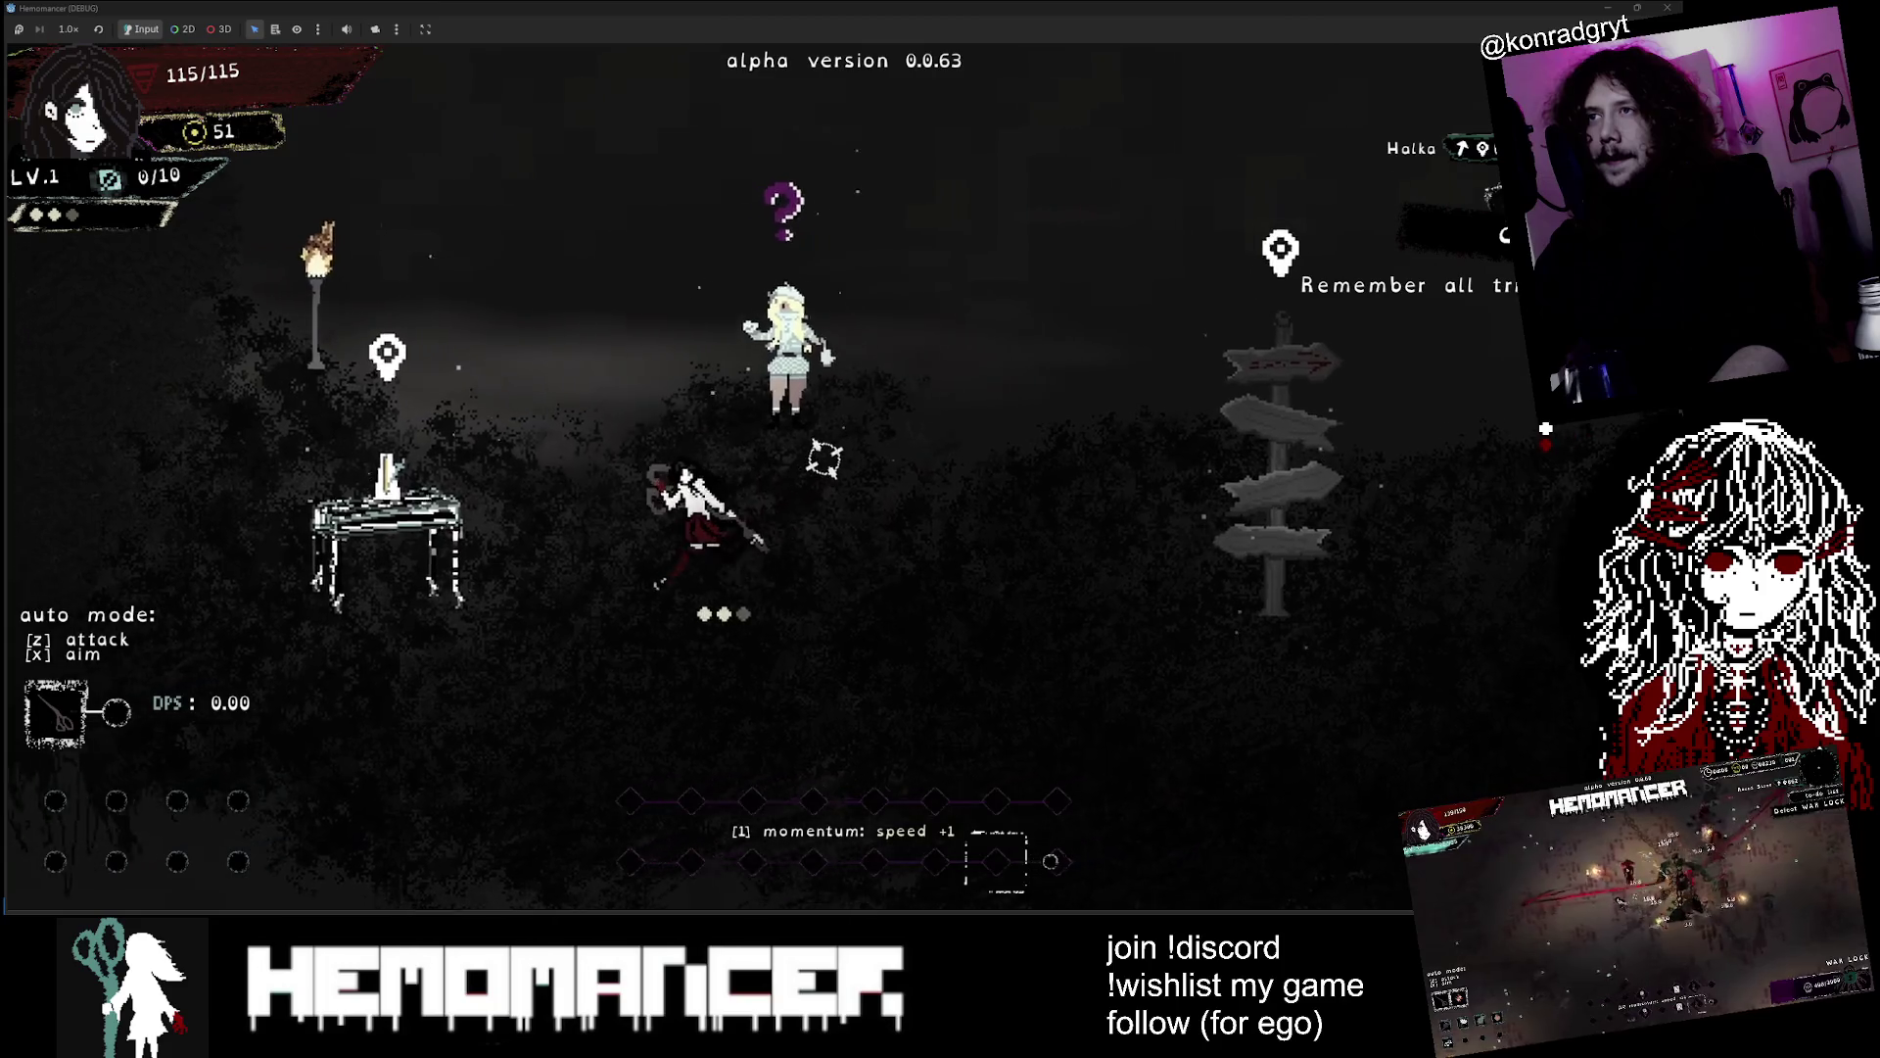
pyautogui.hotkey('alt', 'Tab')
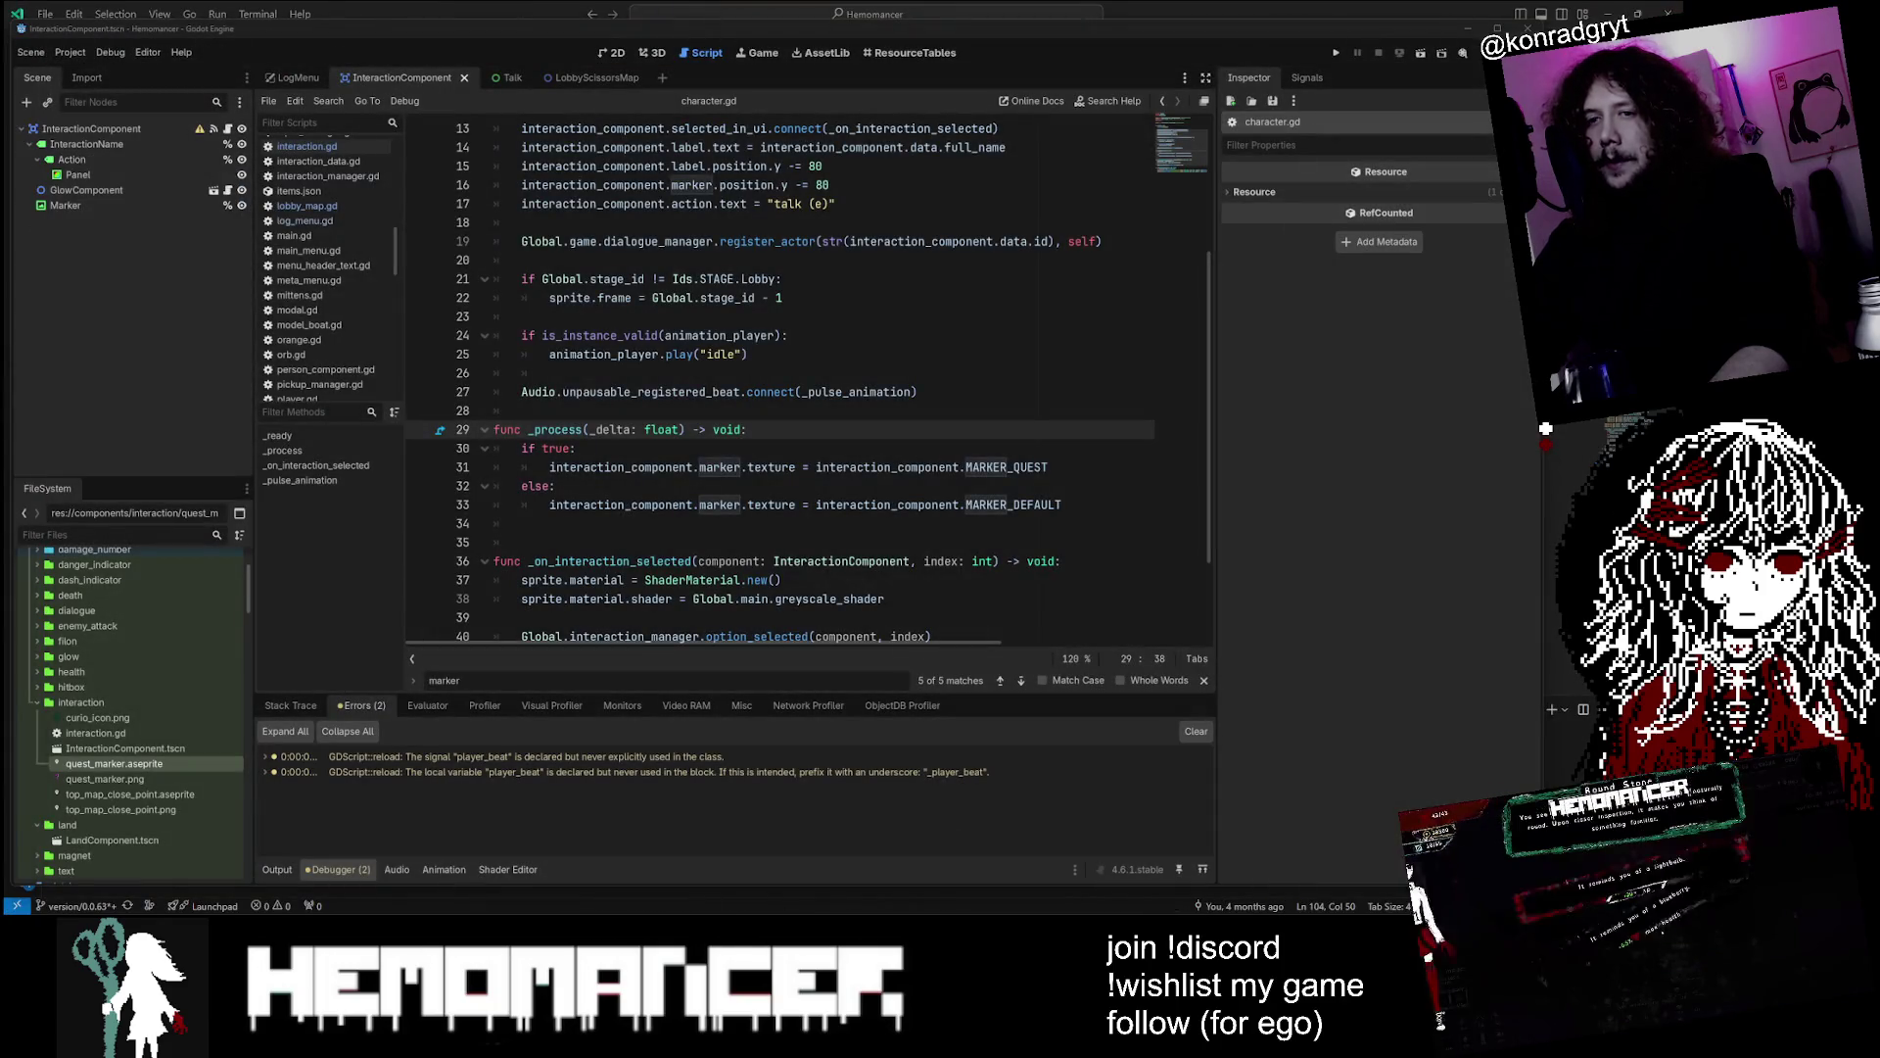
pyautogui.hotkey('alt', 'Tab')
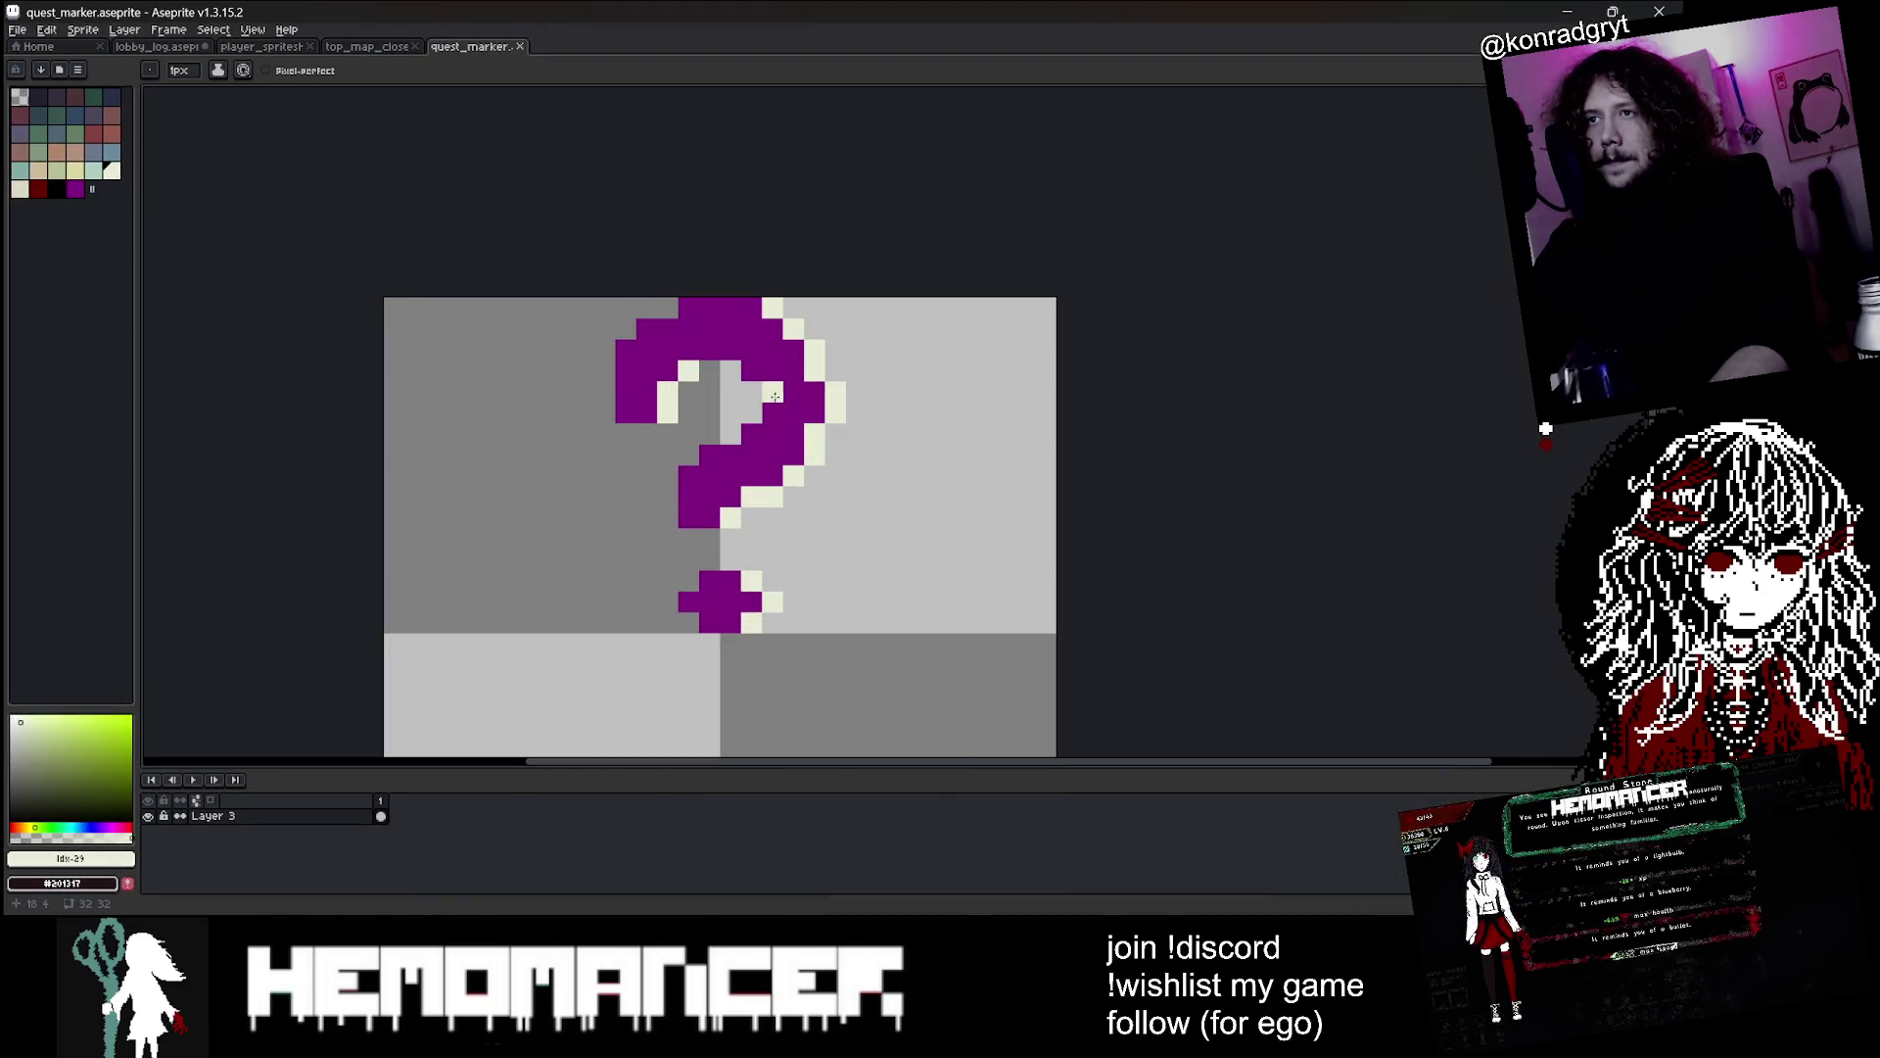
# Set the drawing colour to white (255, 255, 255)
pyautogui.press('u')
pyautogui.click(71, 858)
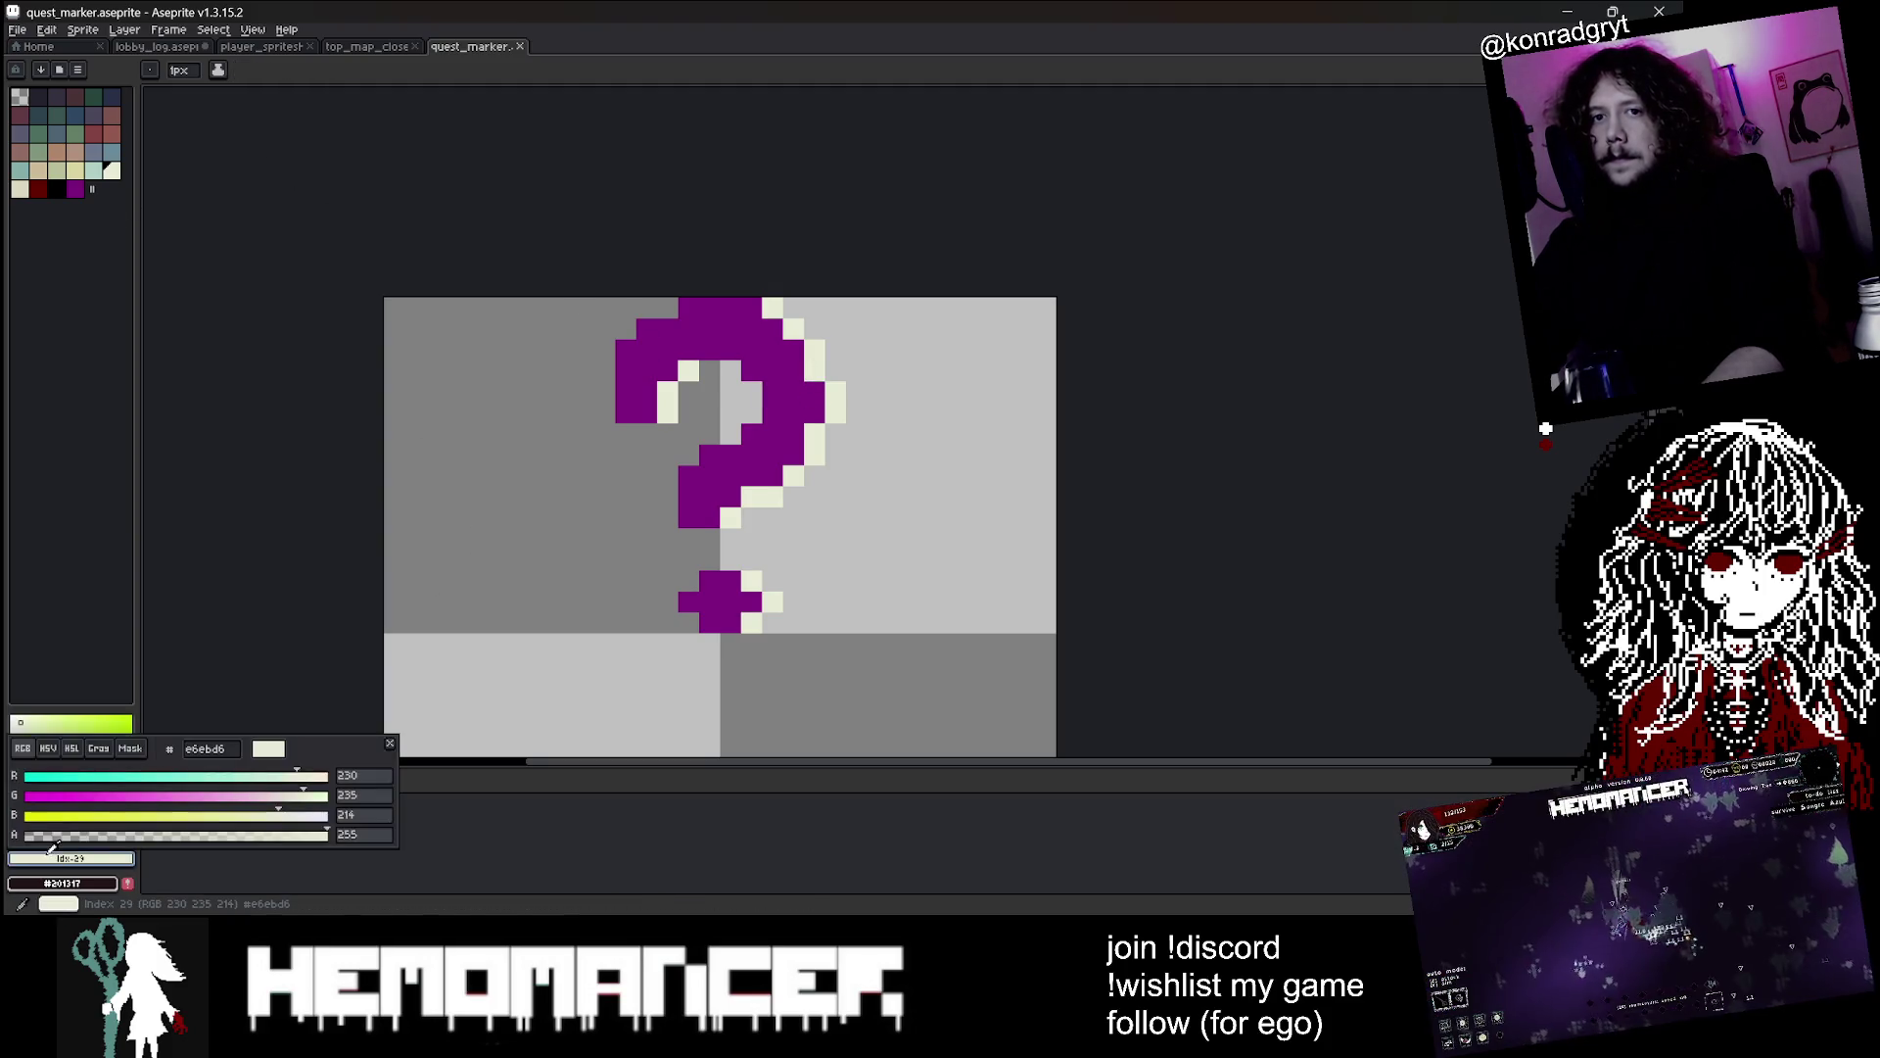
pyautogui.tripleClick(344, 816)
pyautogui.write('255')
pyautogui.tripleClick(348, 795)
pyautogui.write('255')
pyautogui.tripleClick(348, 775)
pyautogui.write('255')
pyautogui.press('Return')
# Fill the question mark white, then with Tolerance 0 fill the cream edge pixels purple
pyautogui.press('g')
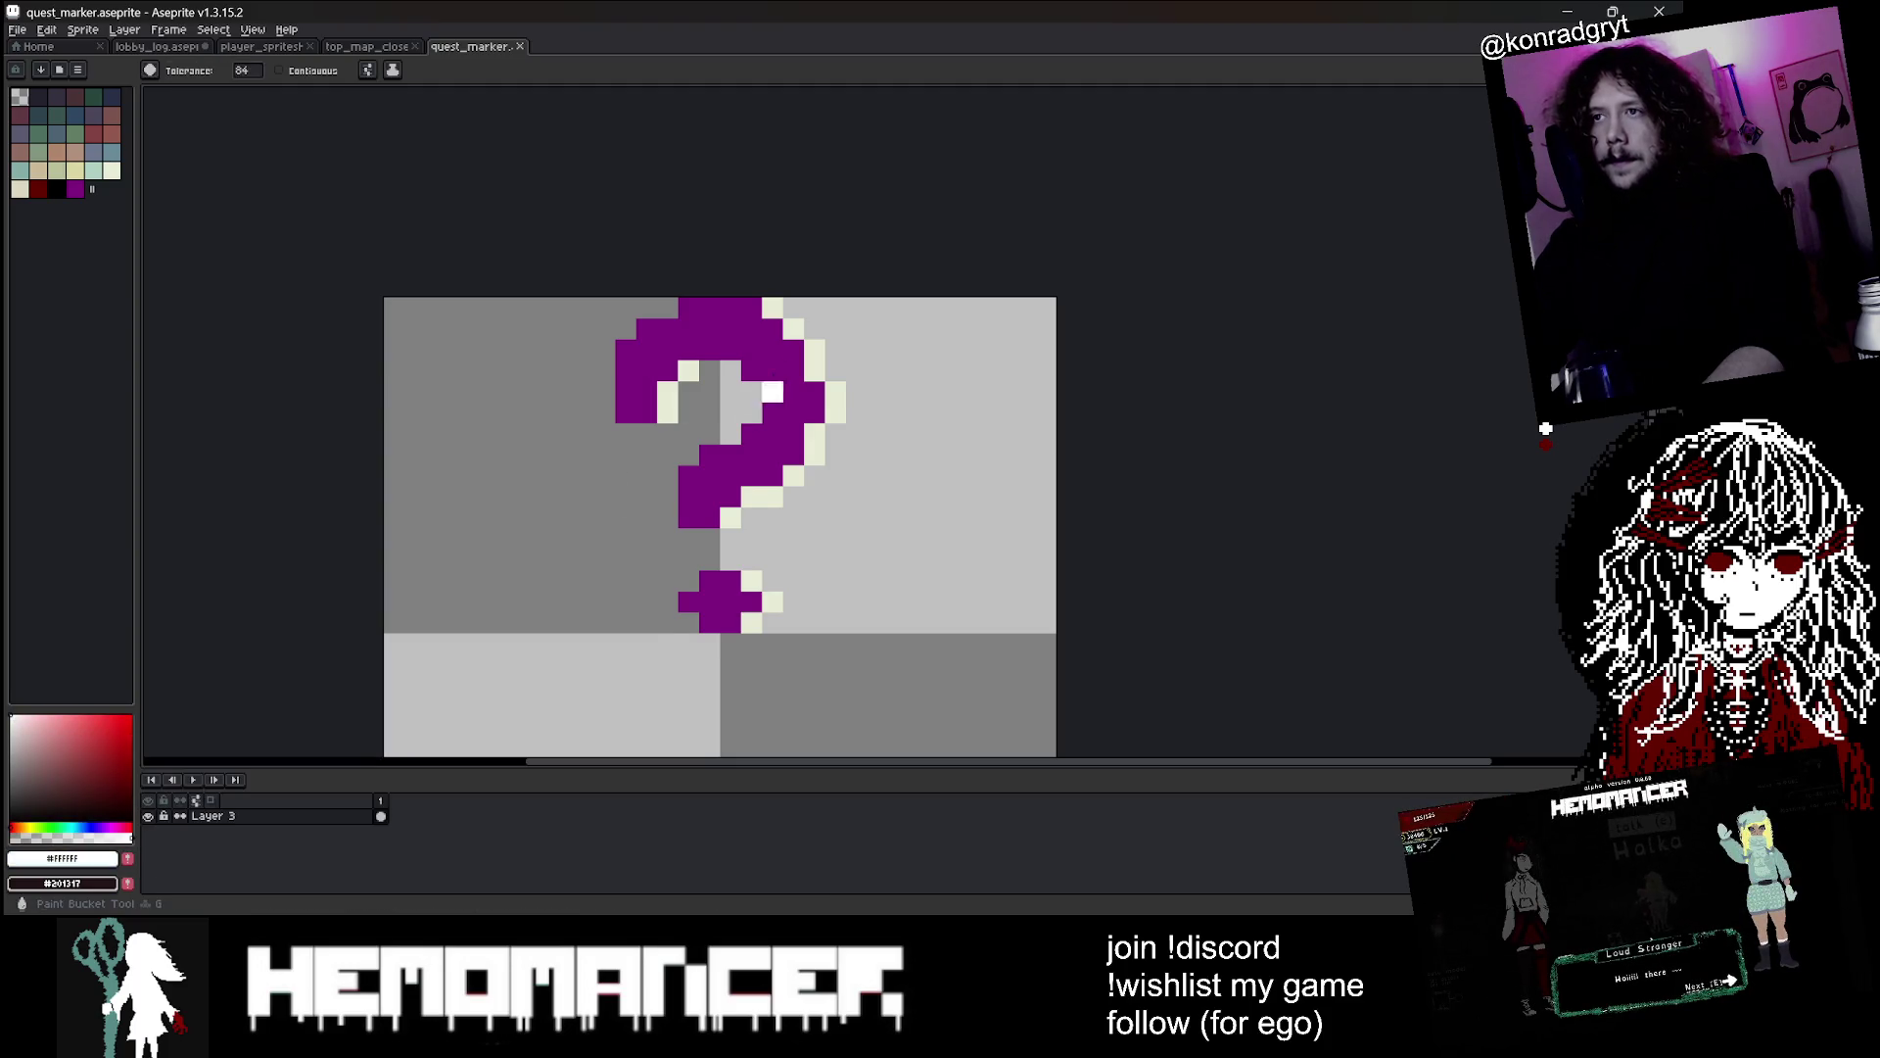
pyautogui.click(771, 389)
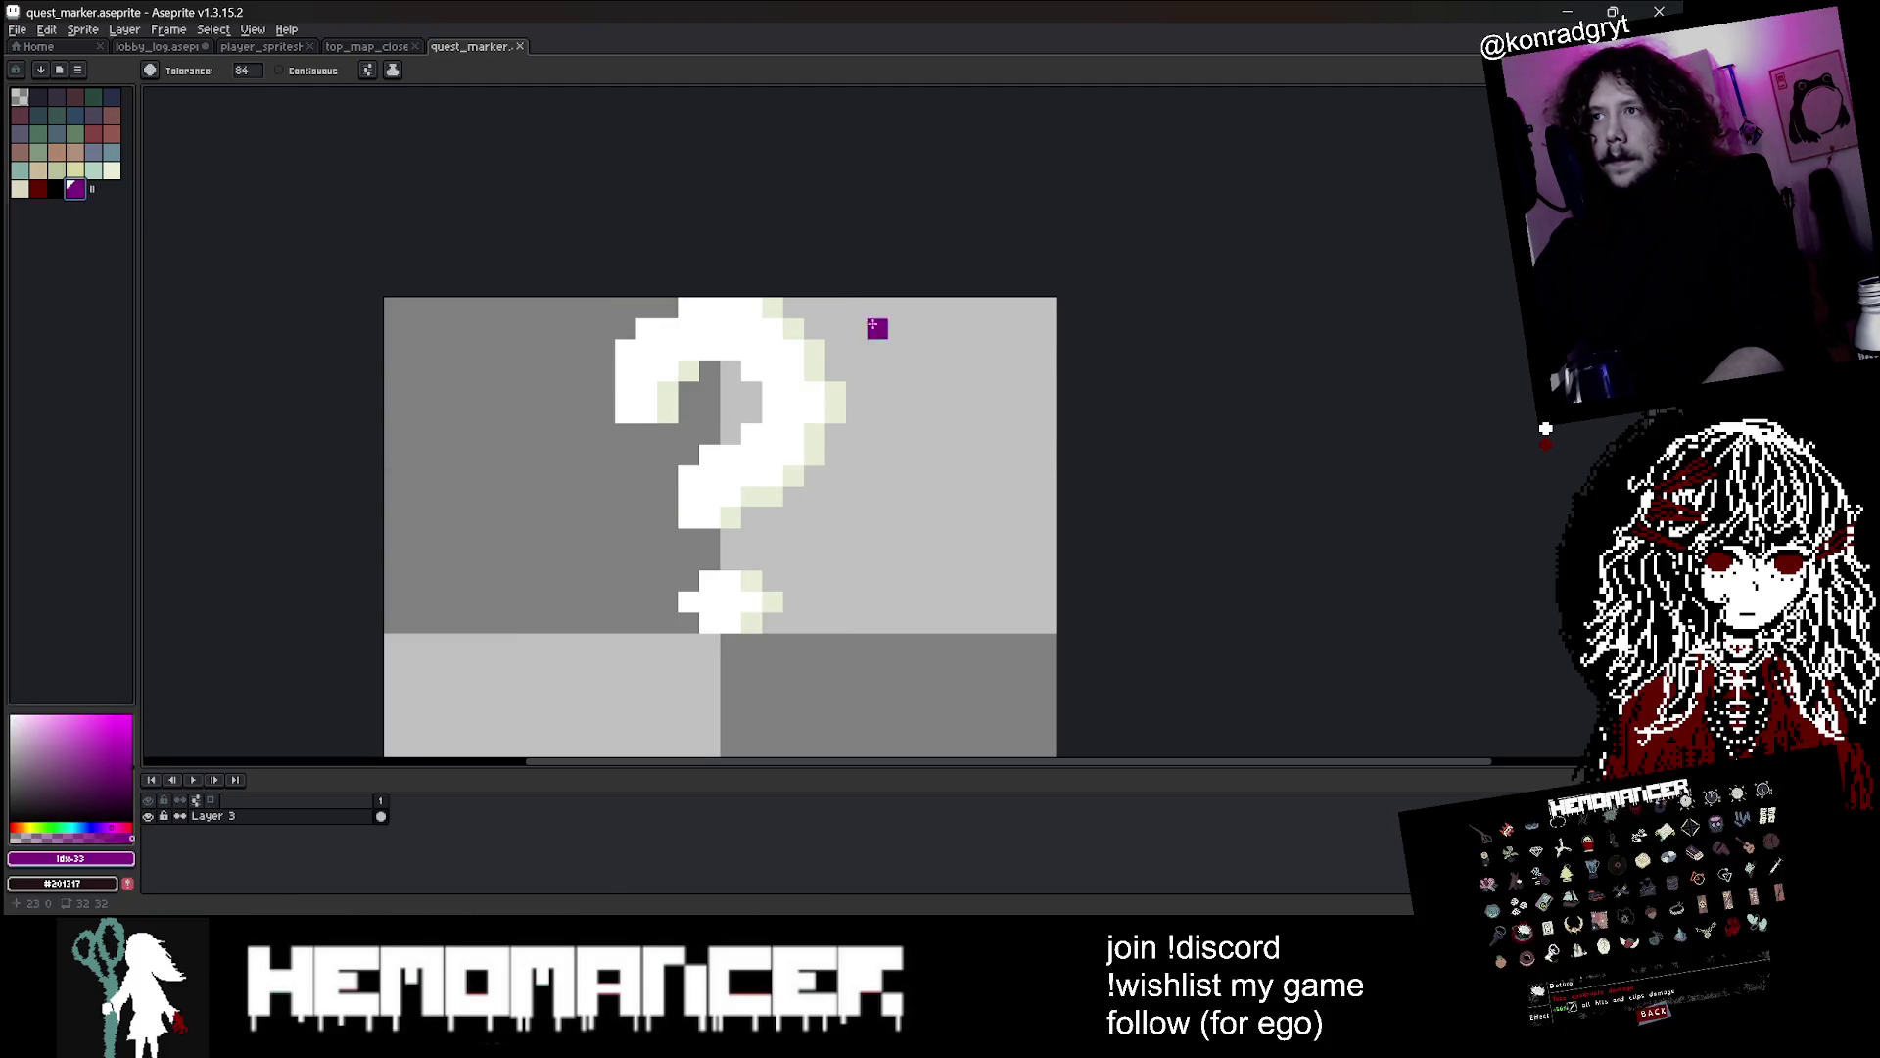
pyautogui.click(821, 351)
pyautogui.hotkey('ctrl', 'z')
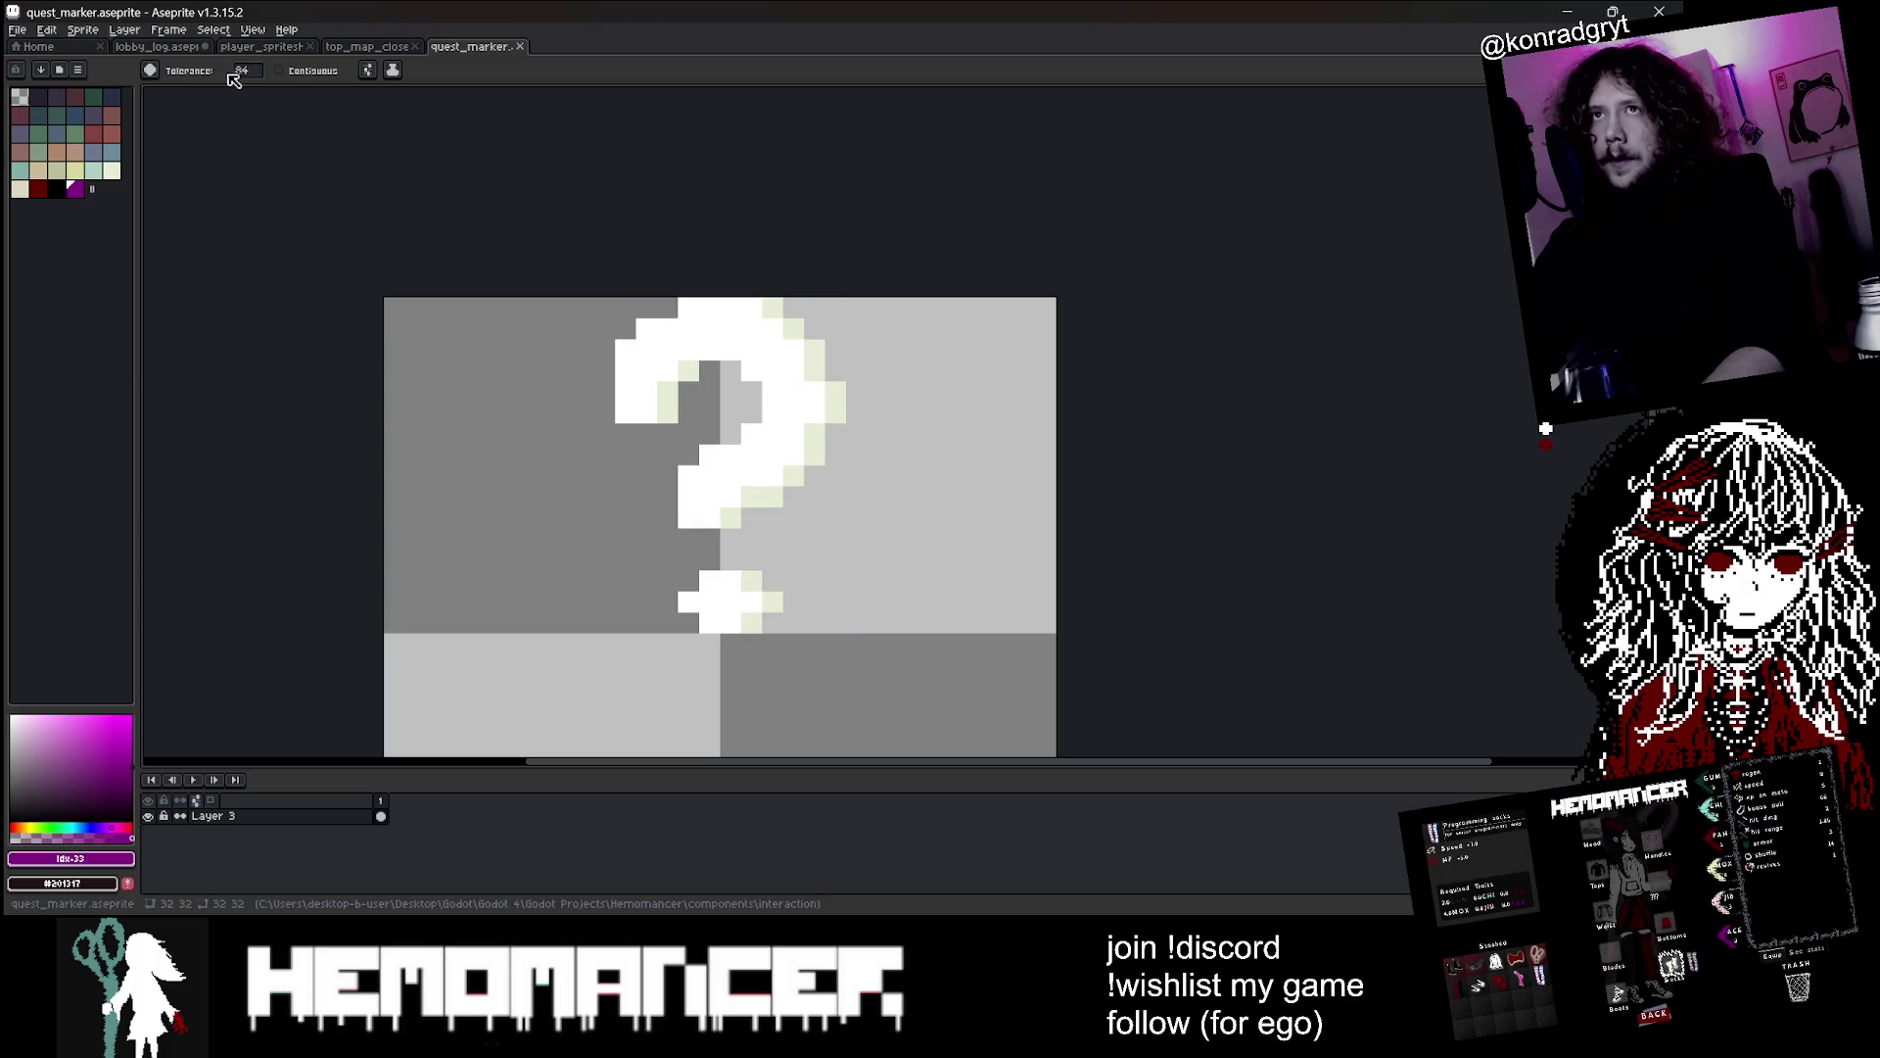
pyautogui.click(237, 71)
pyautogui.write('0')
pyautogui.click(662, 396)
pyautogui.rightClick(796, 400)
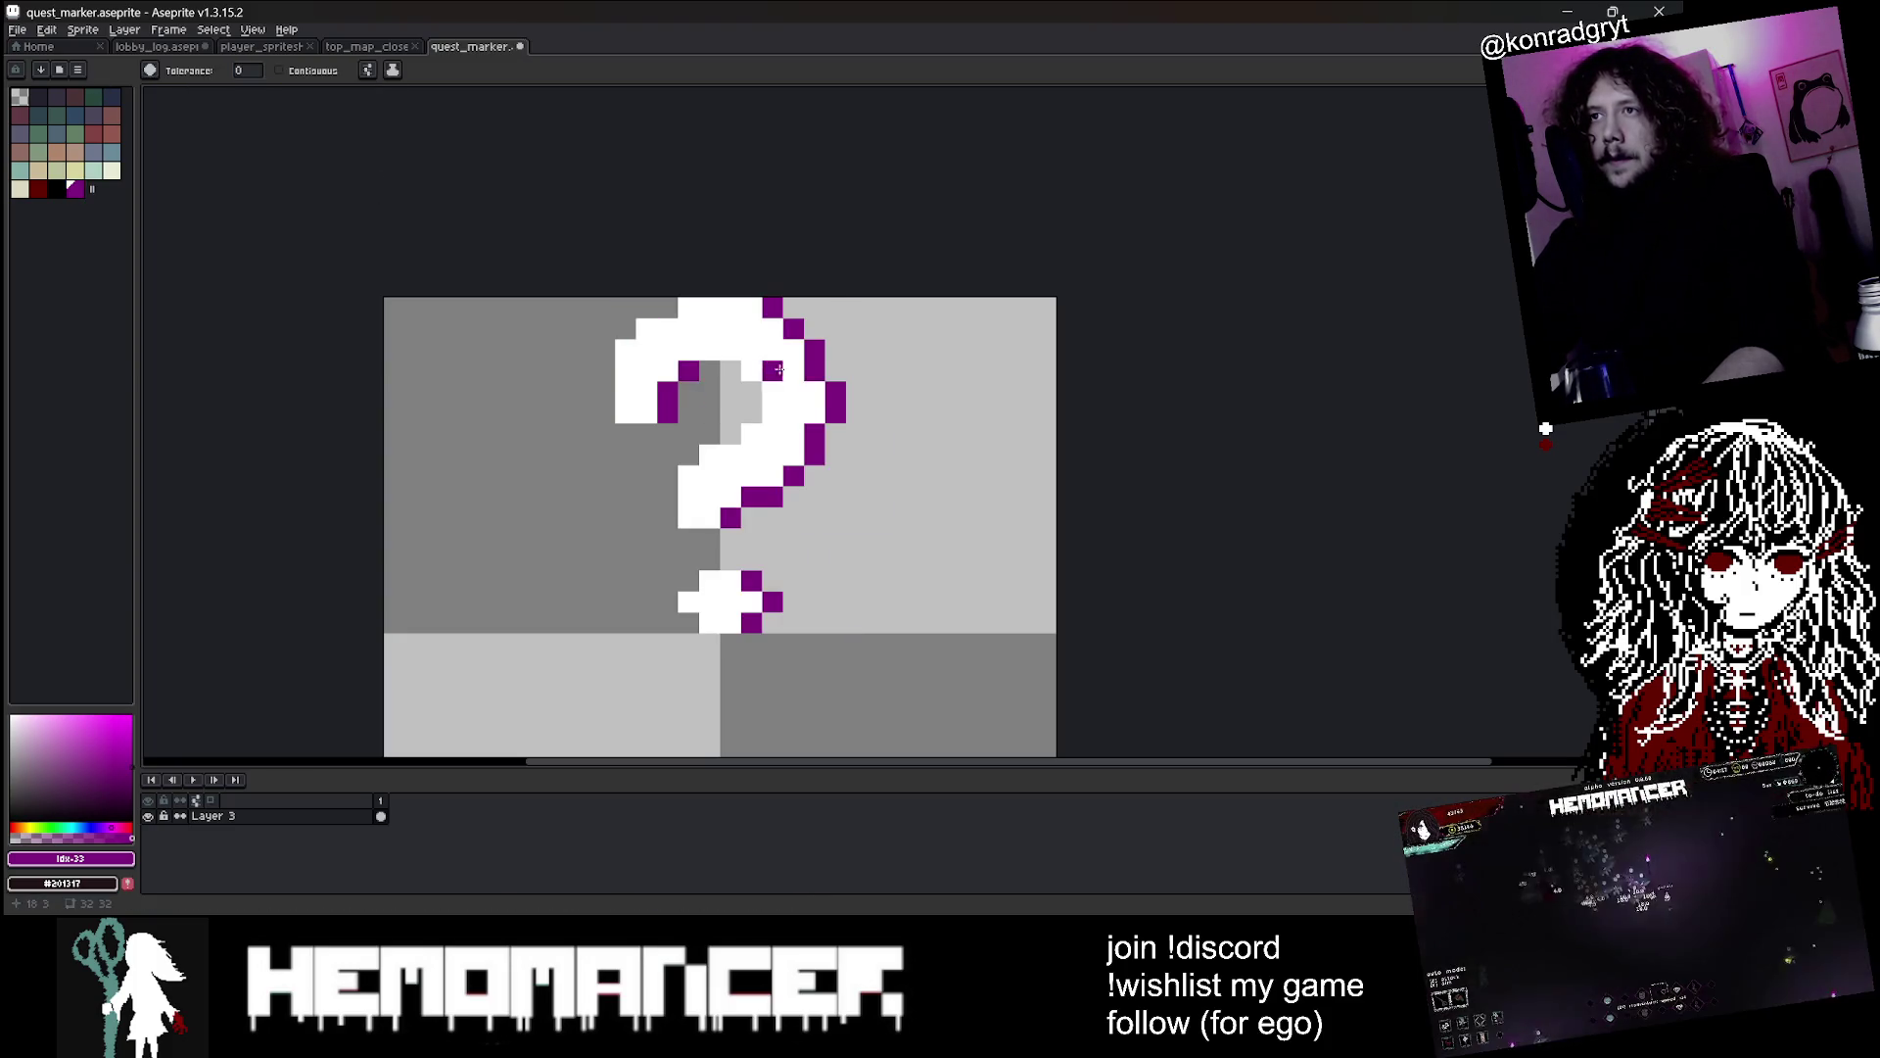
# Save quest_marker.aseprite and return to the Godot editor
pyautogui.press('Escape')
pyautogui.hotkey('ctrl', 's')
pyautogui.scroll(-3, 828, 421)
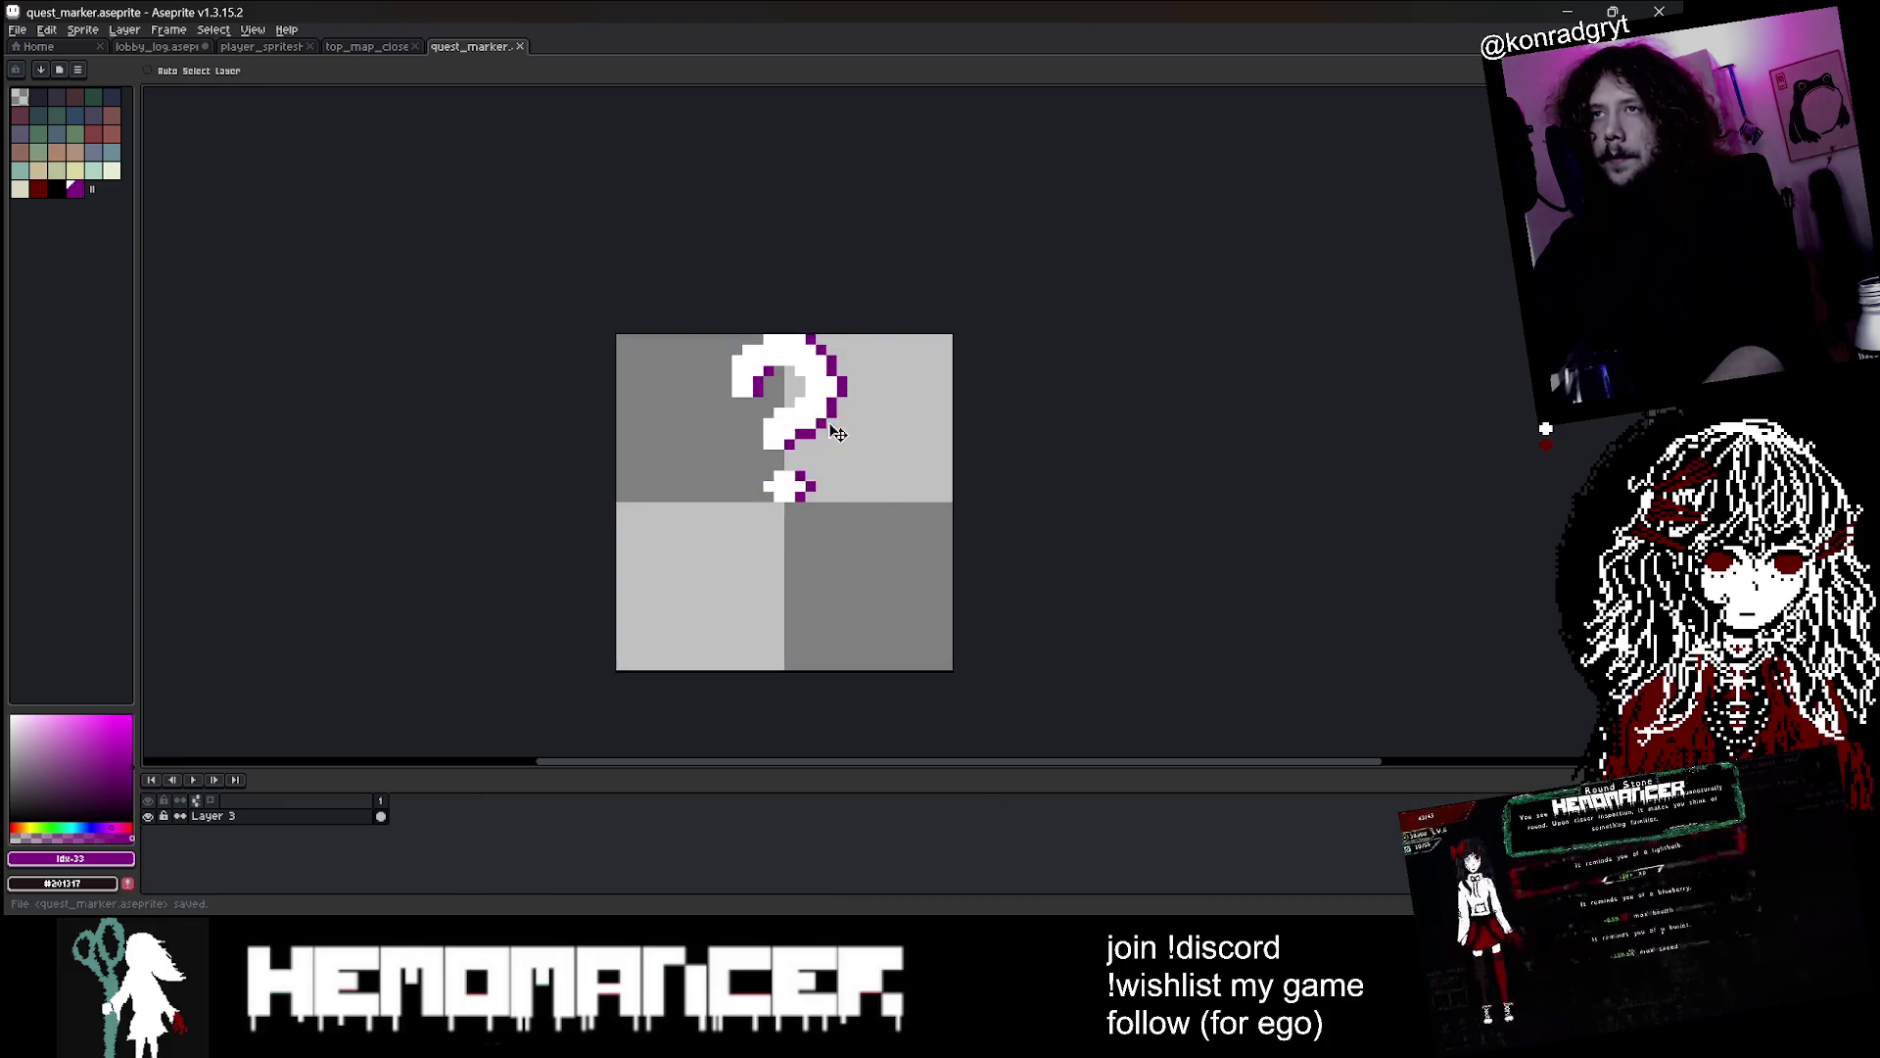
pyautogui.doubleClick(1557, 16)
pyautogui.hotkey('alt', 'Tab')
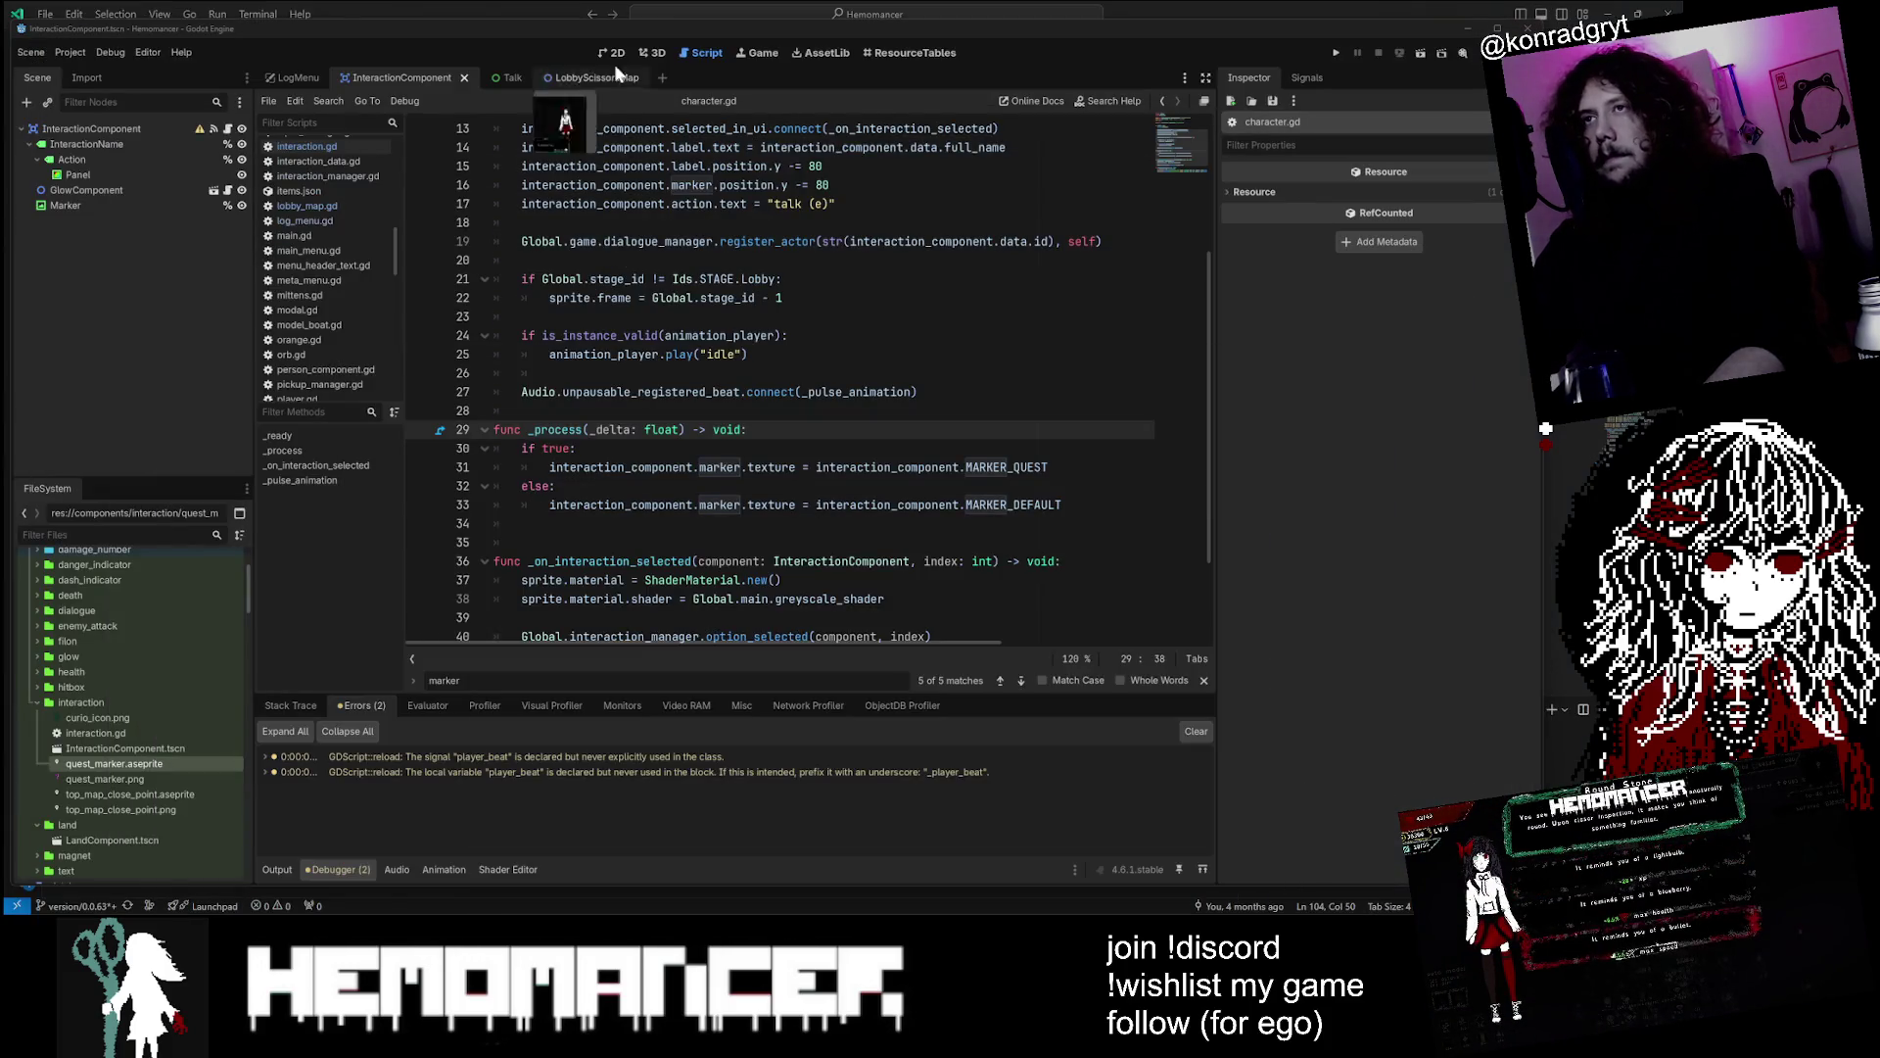
# Run the game from the 2D view and walk left to Halka to check her question-mark marker
pyautogui.click(619, 56)
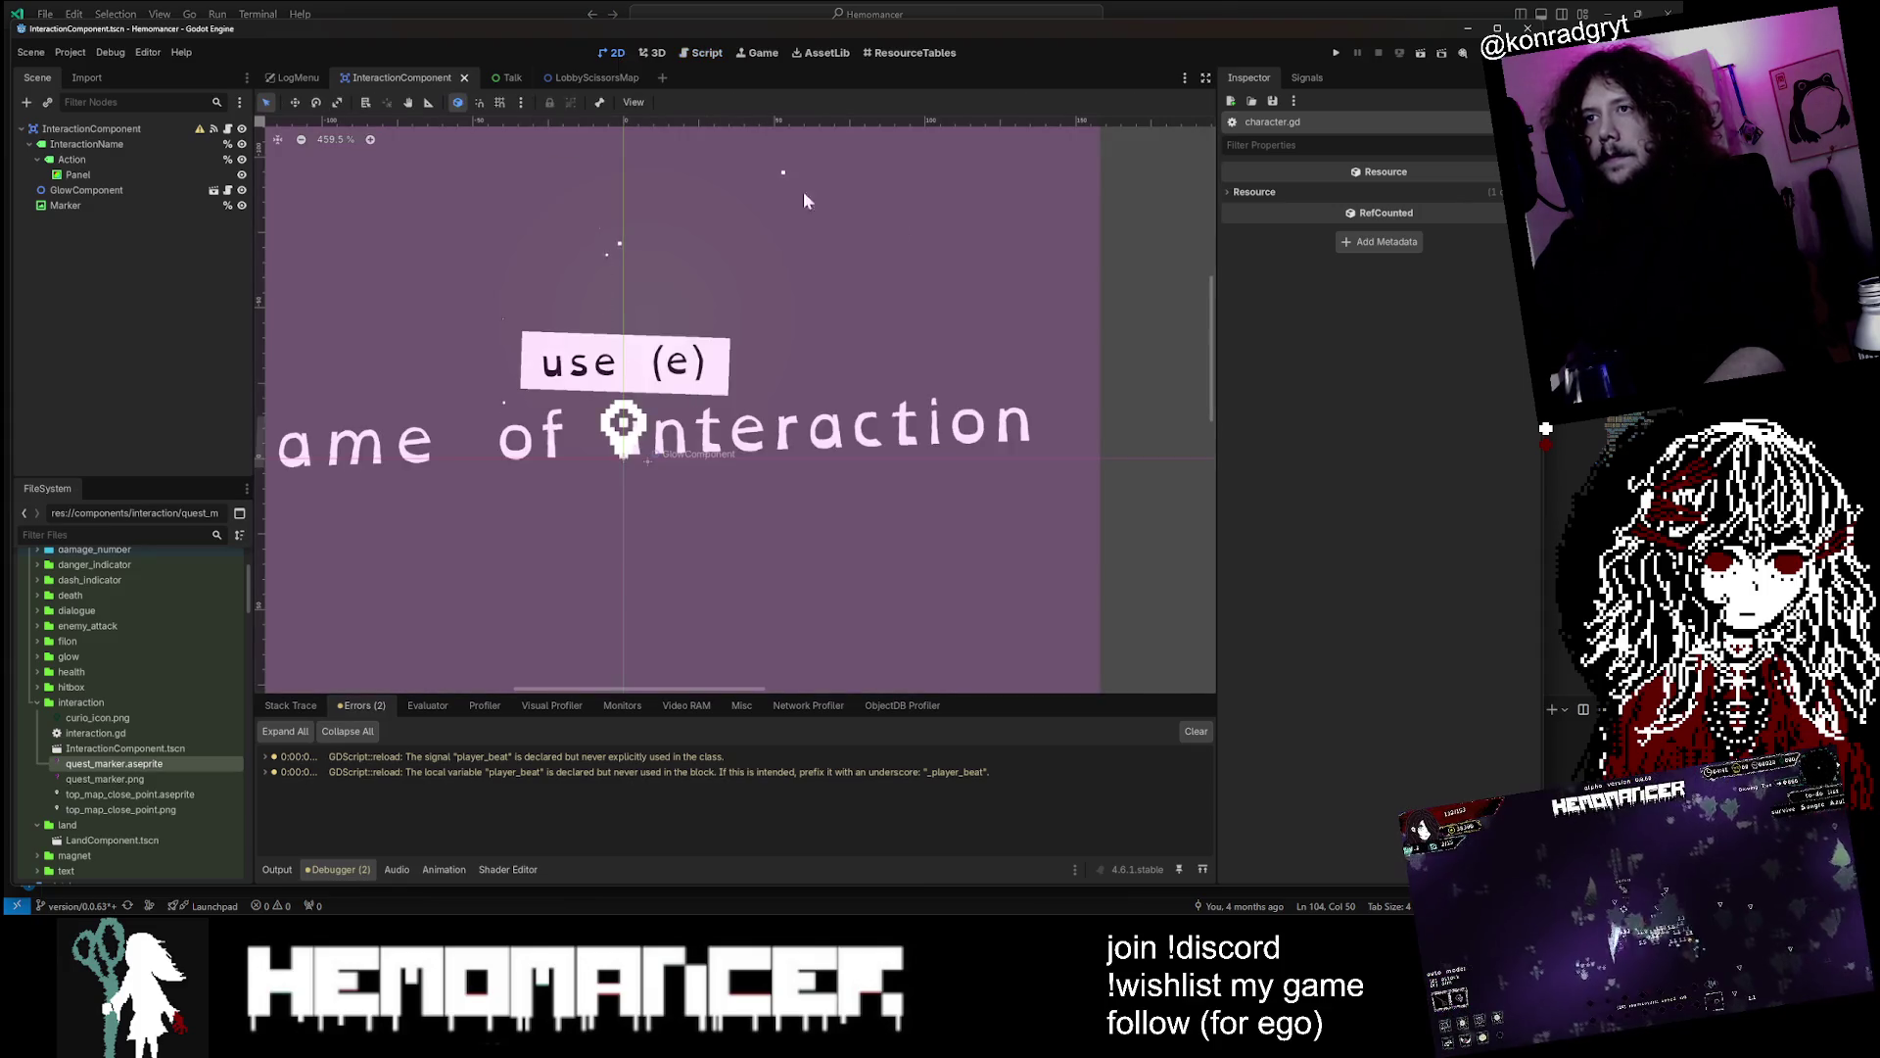
pyautogui.press('F5')
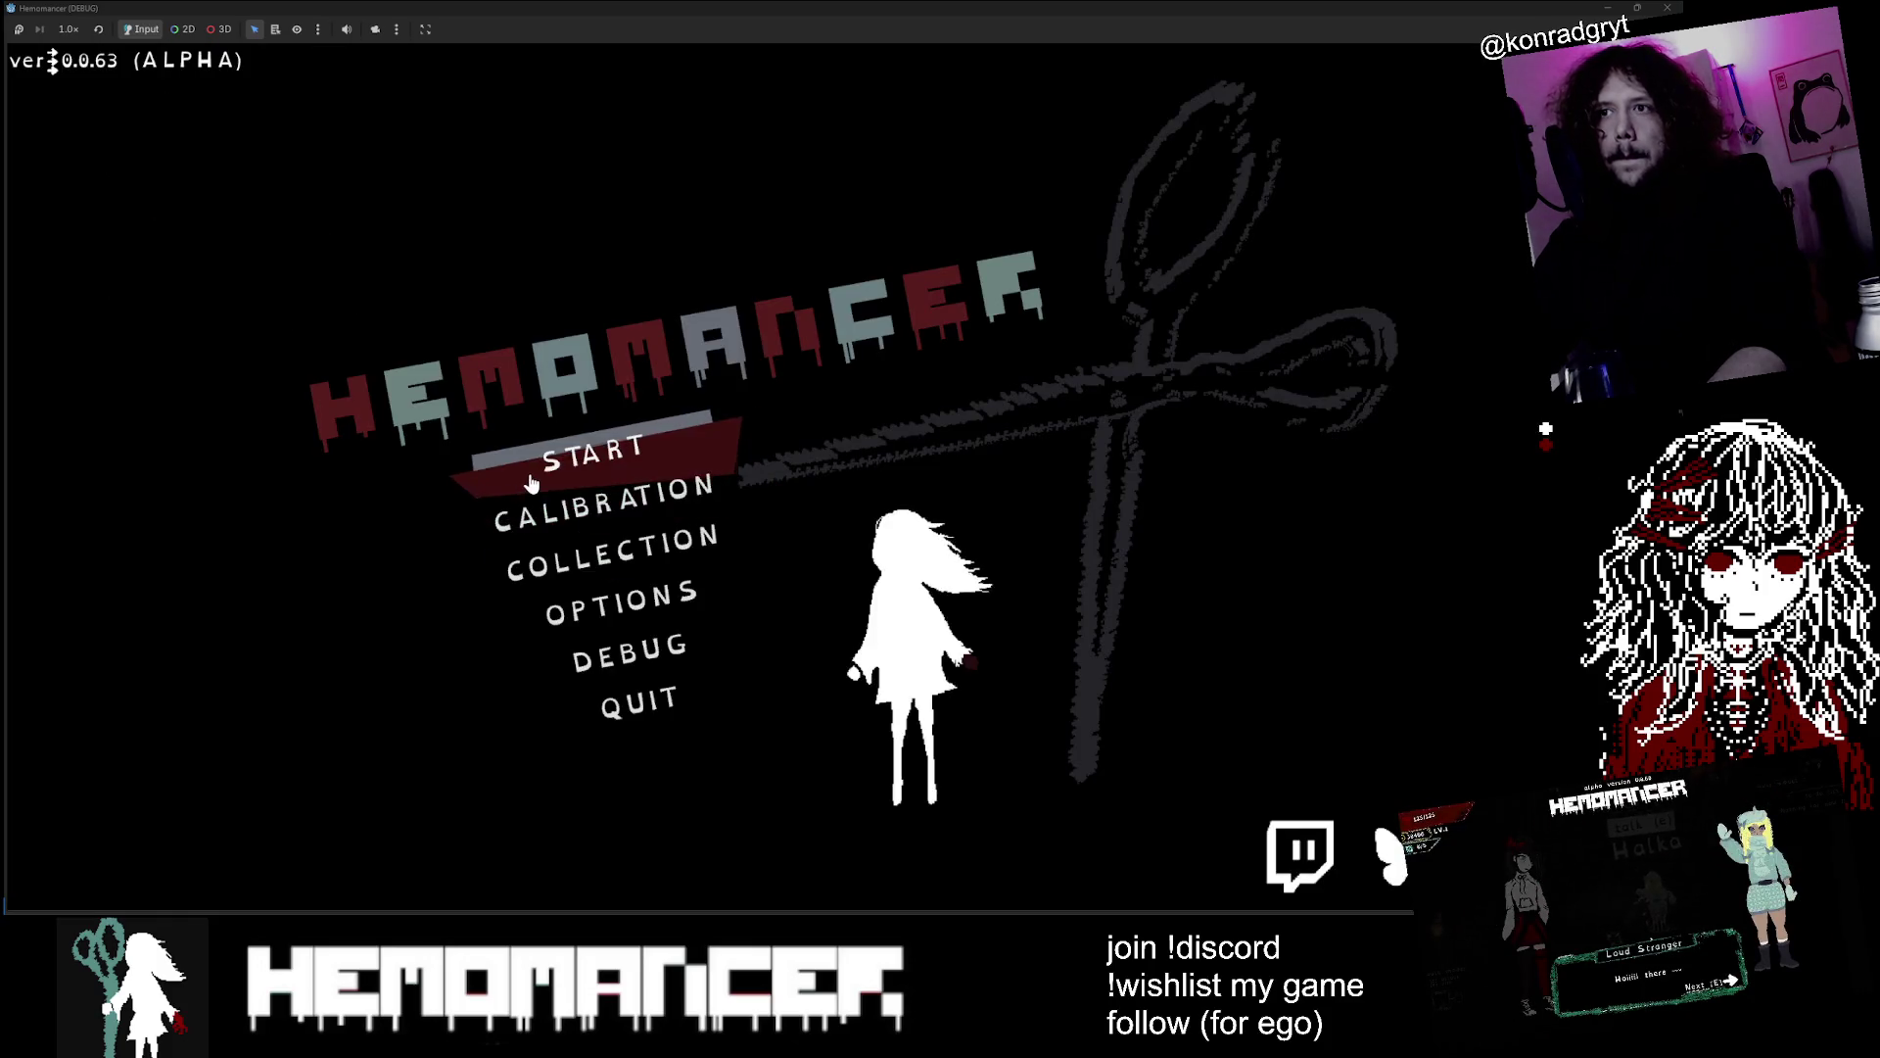
pyautogui.press('Return')
pyautogui.press('Left')
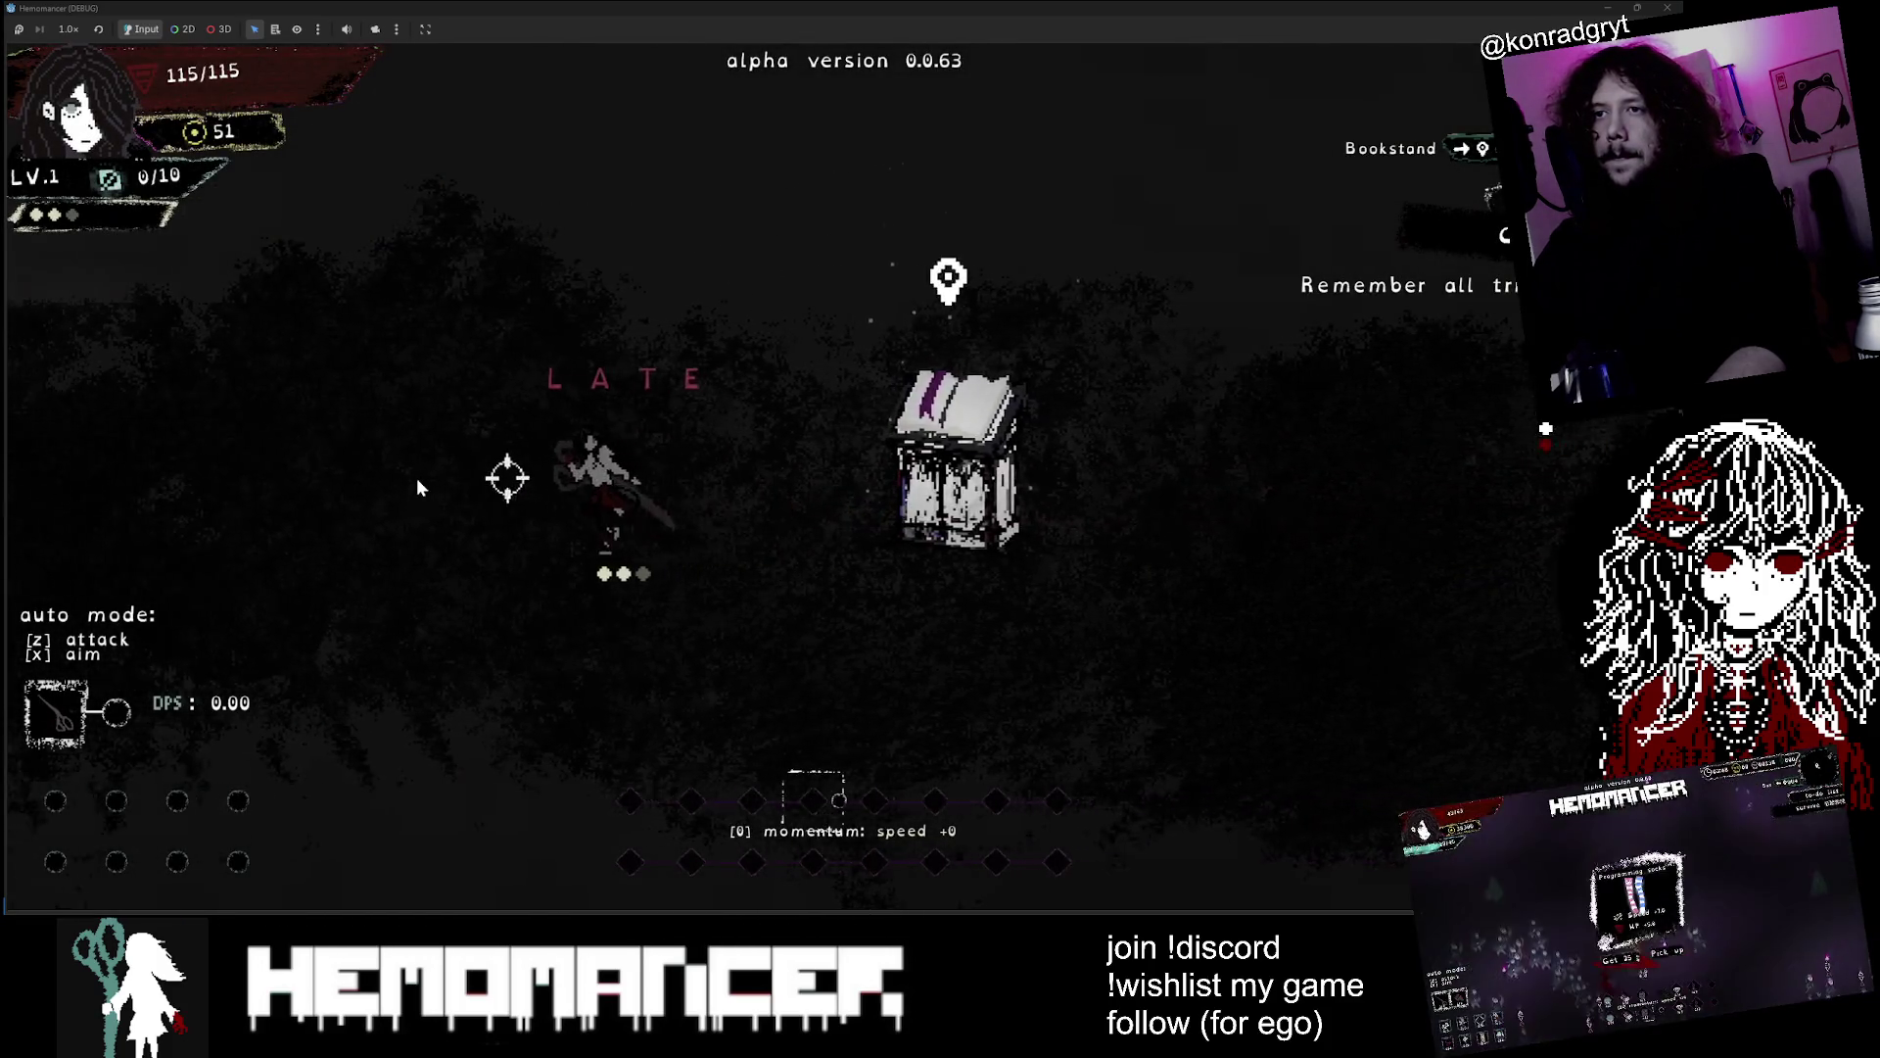
pyautogui.press('Left')
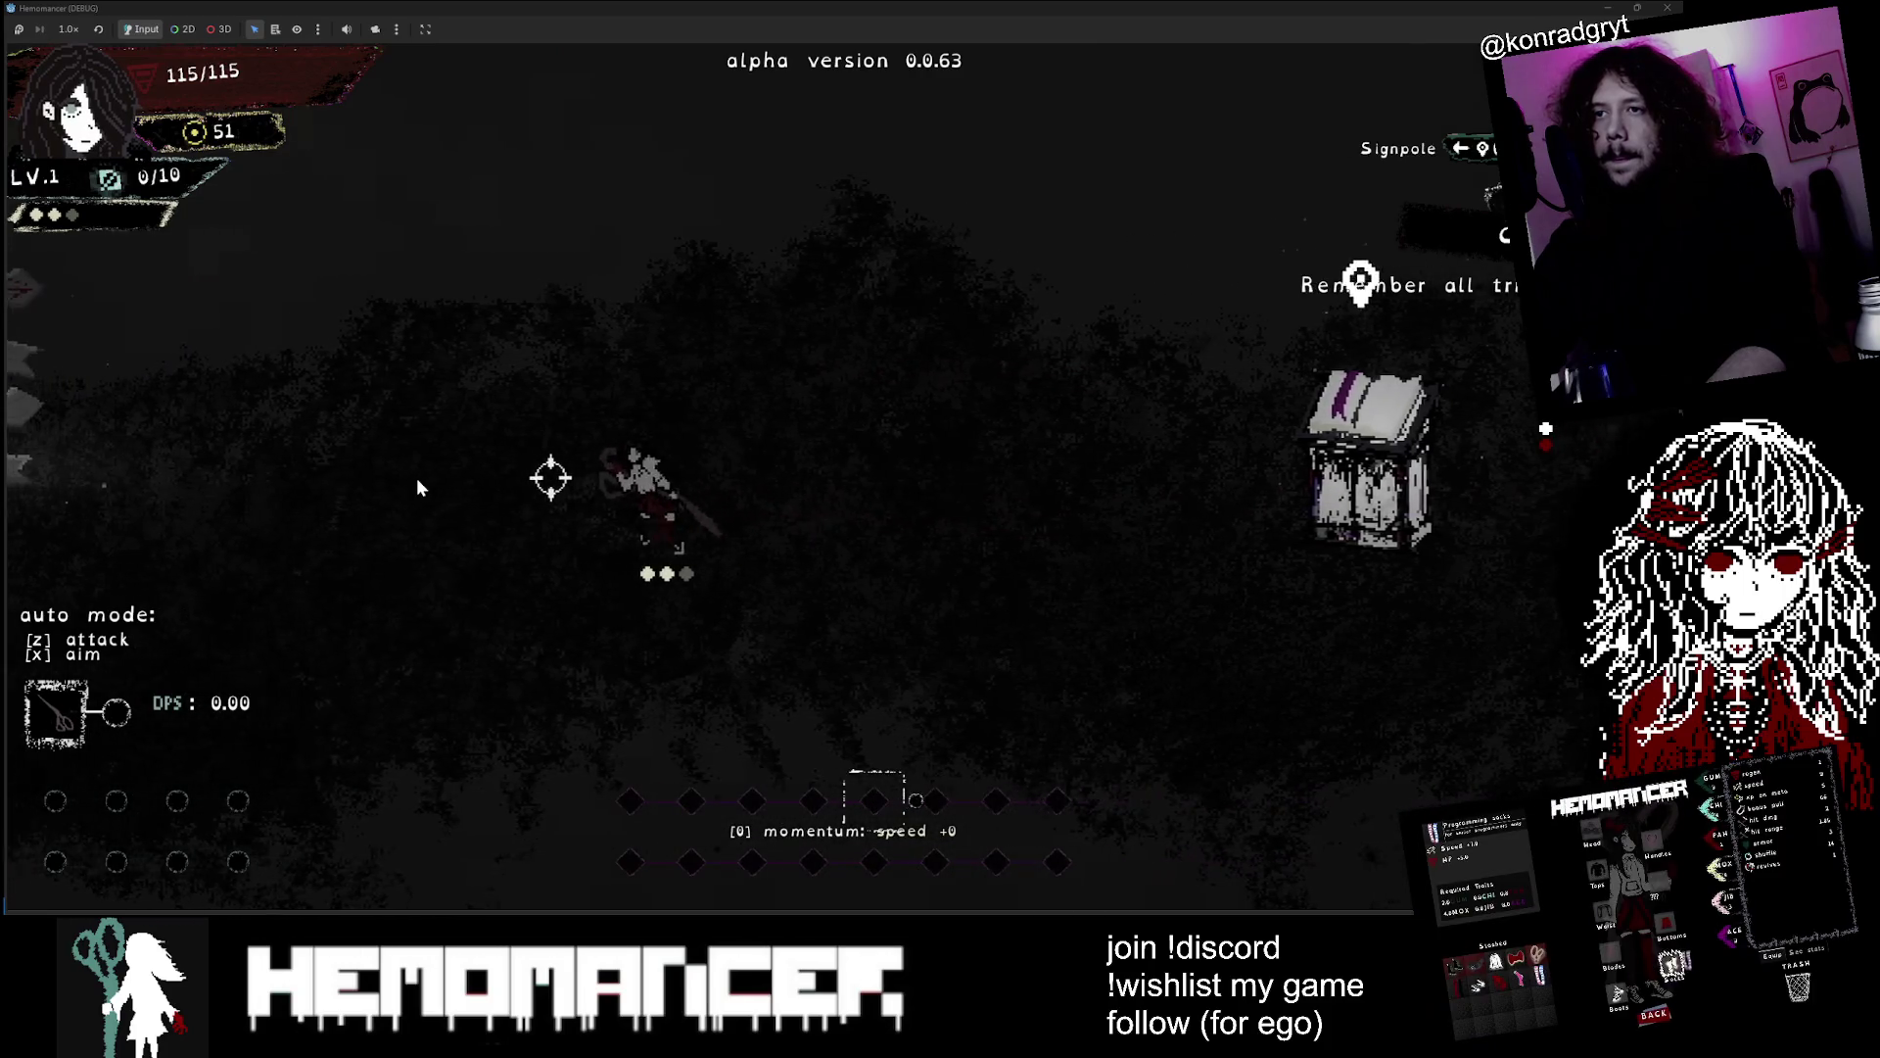
pyautogui.press('Left')
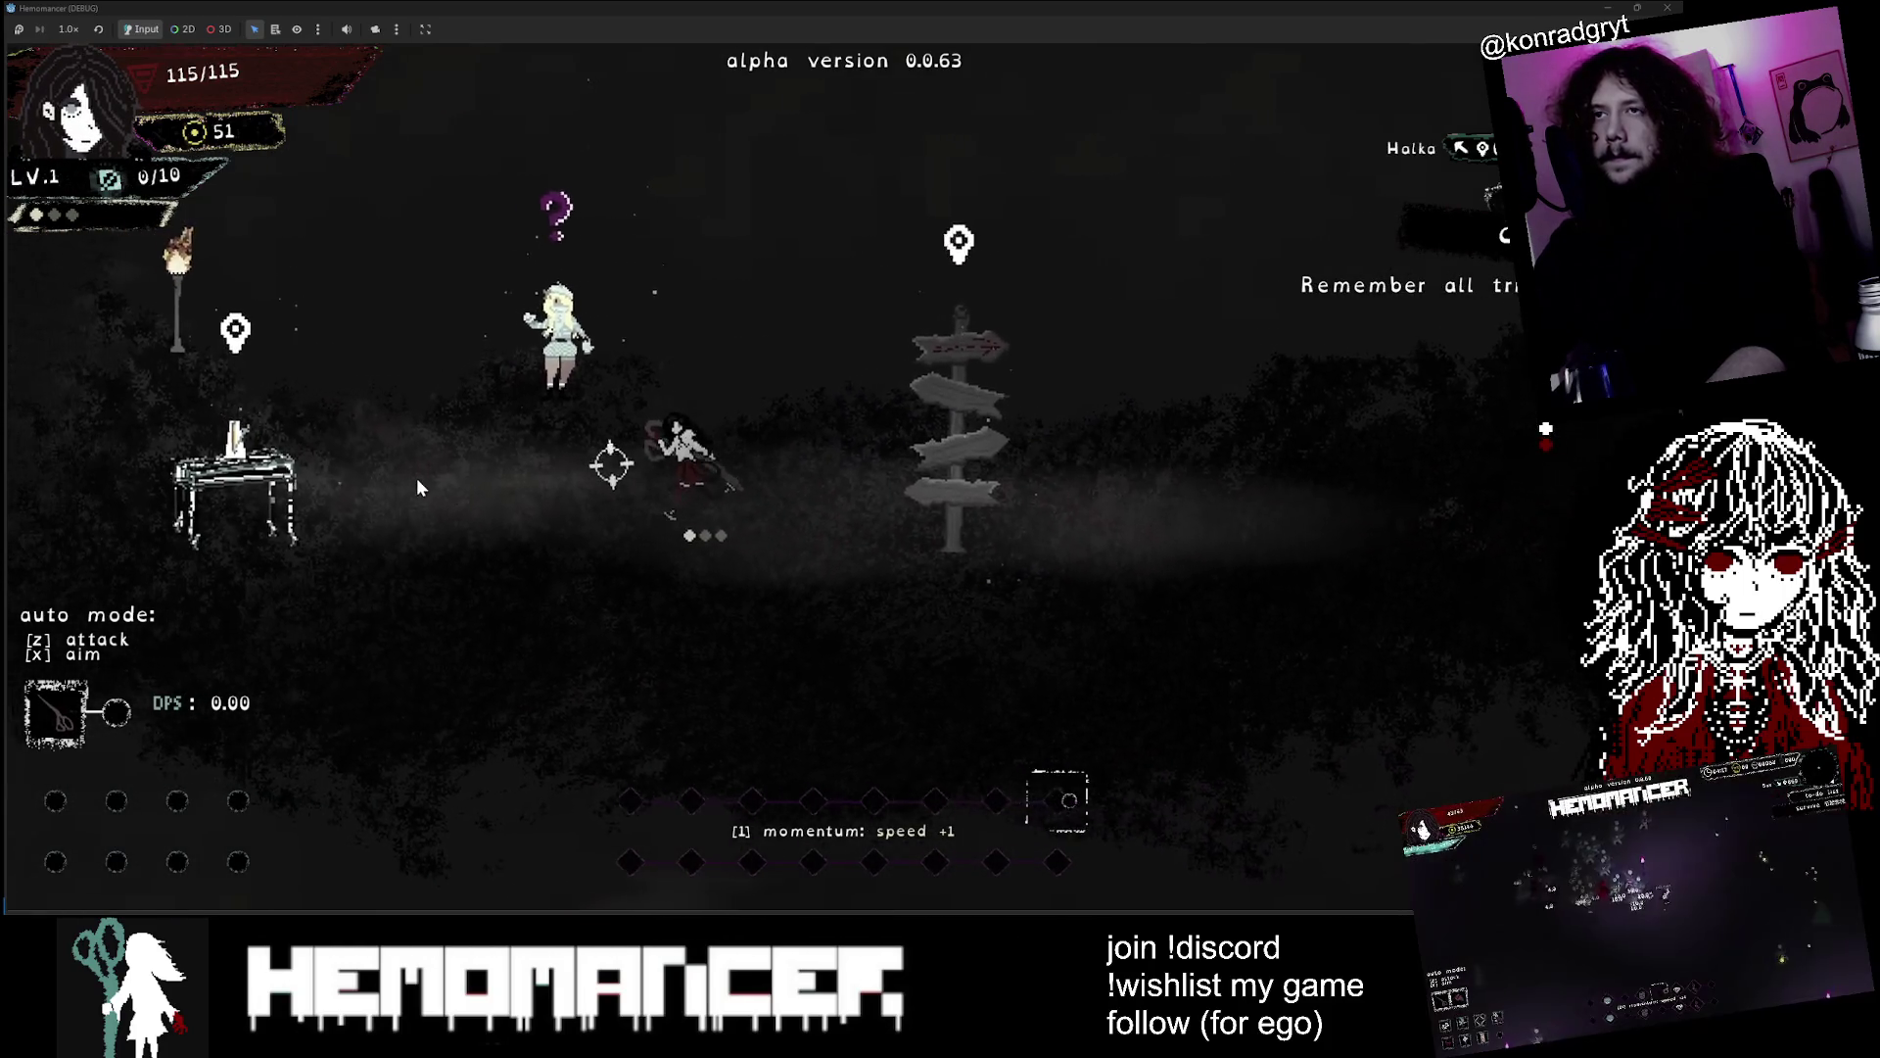
pyautogui.press('Right')
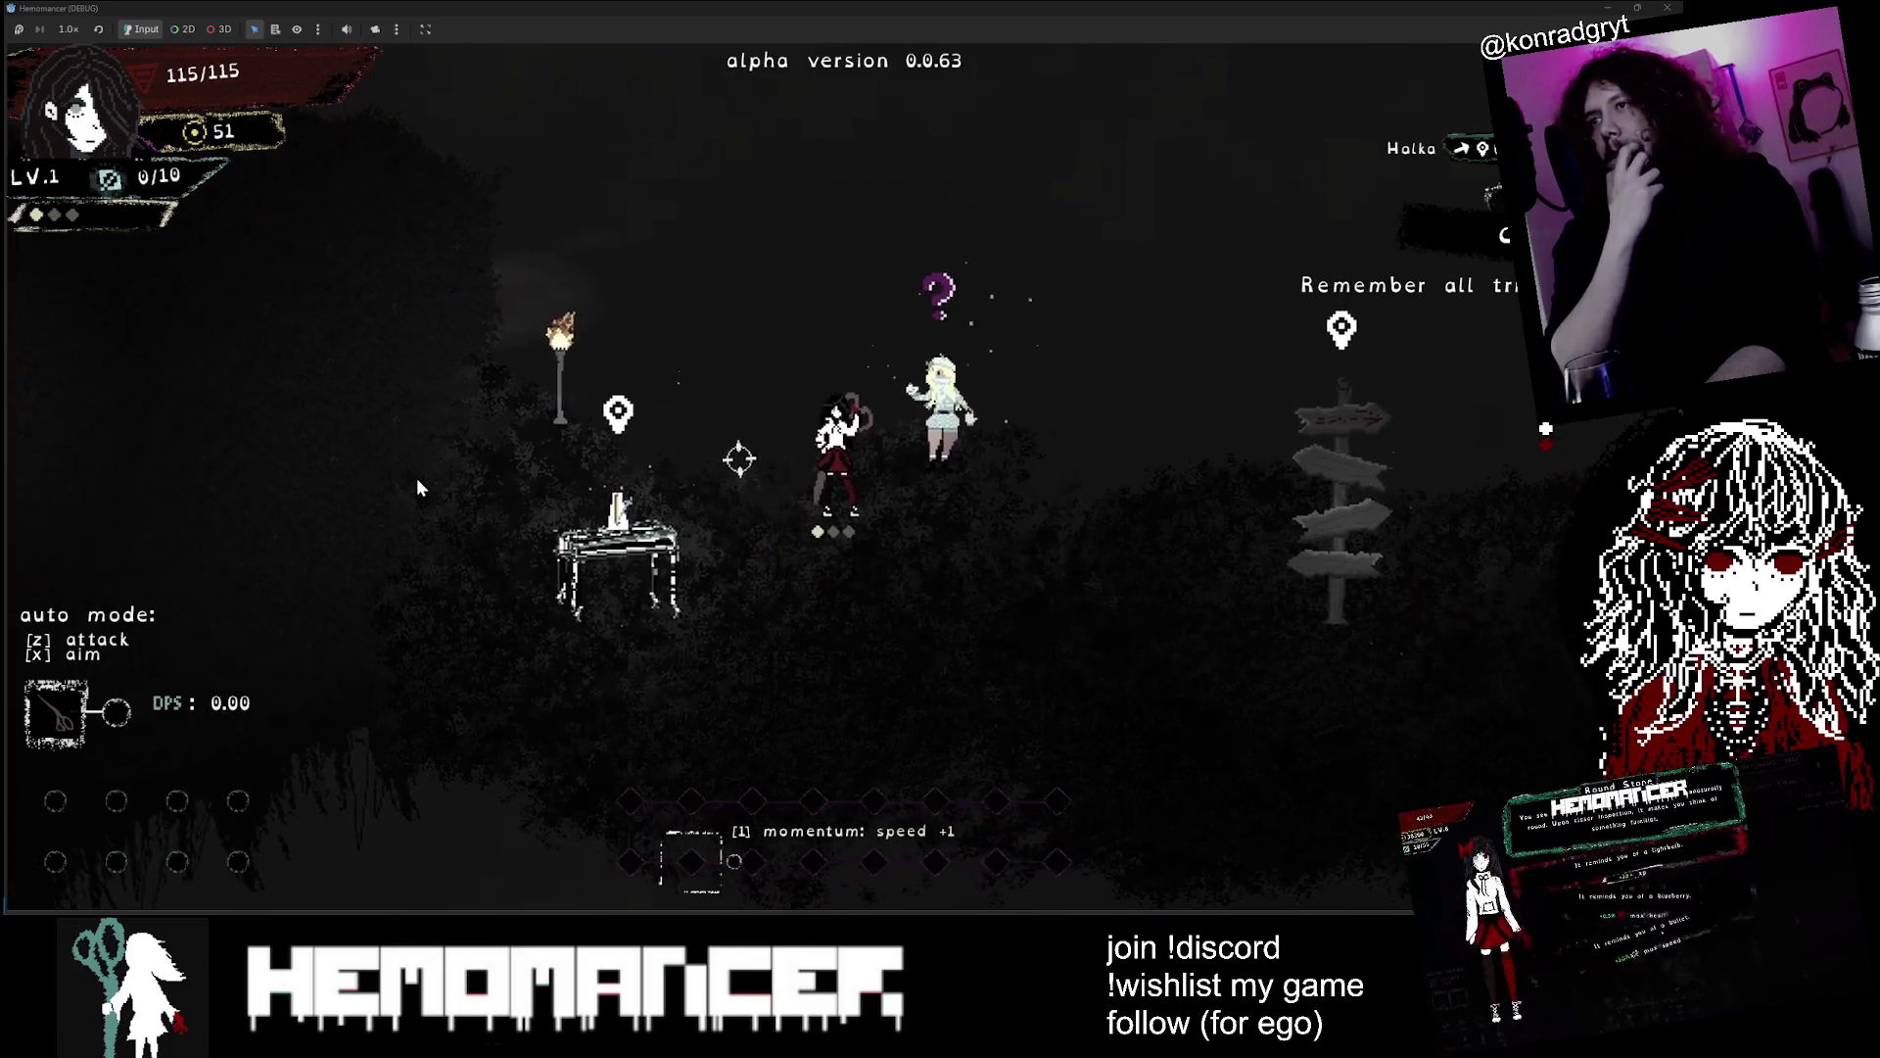
pyautogui.press('Left')
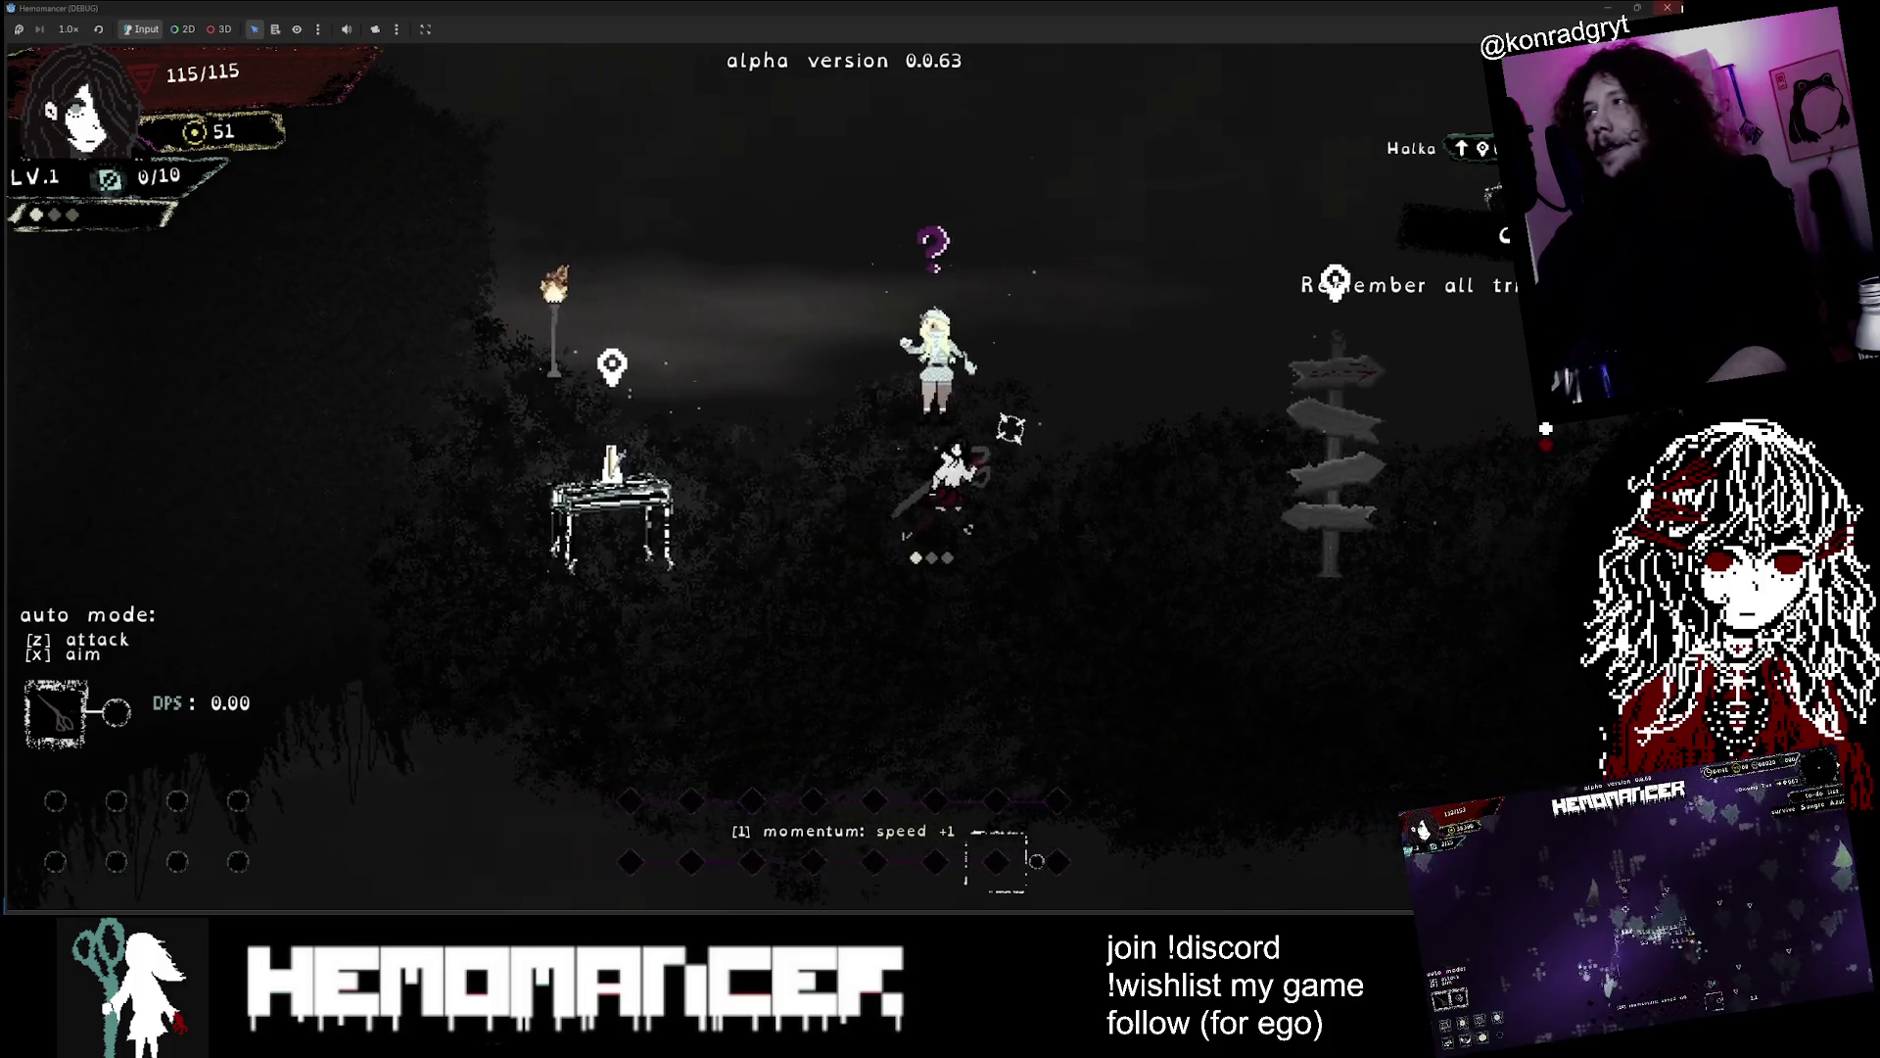
pyautogui.press('F8')
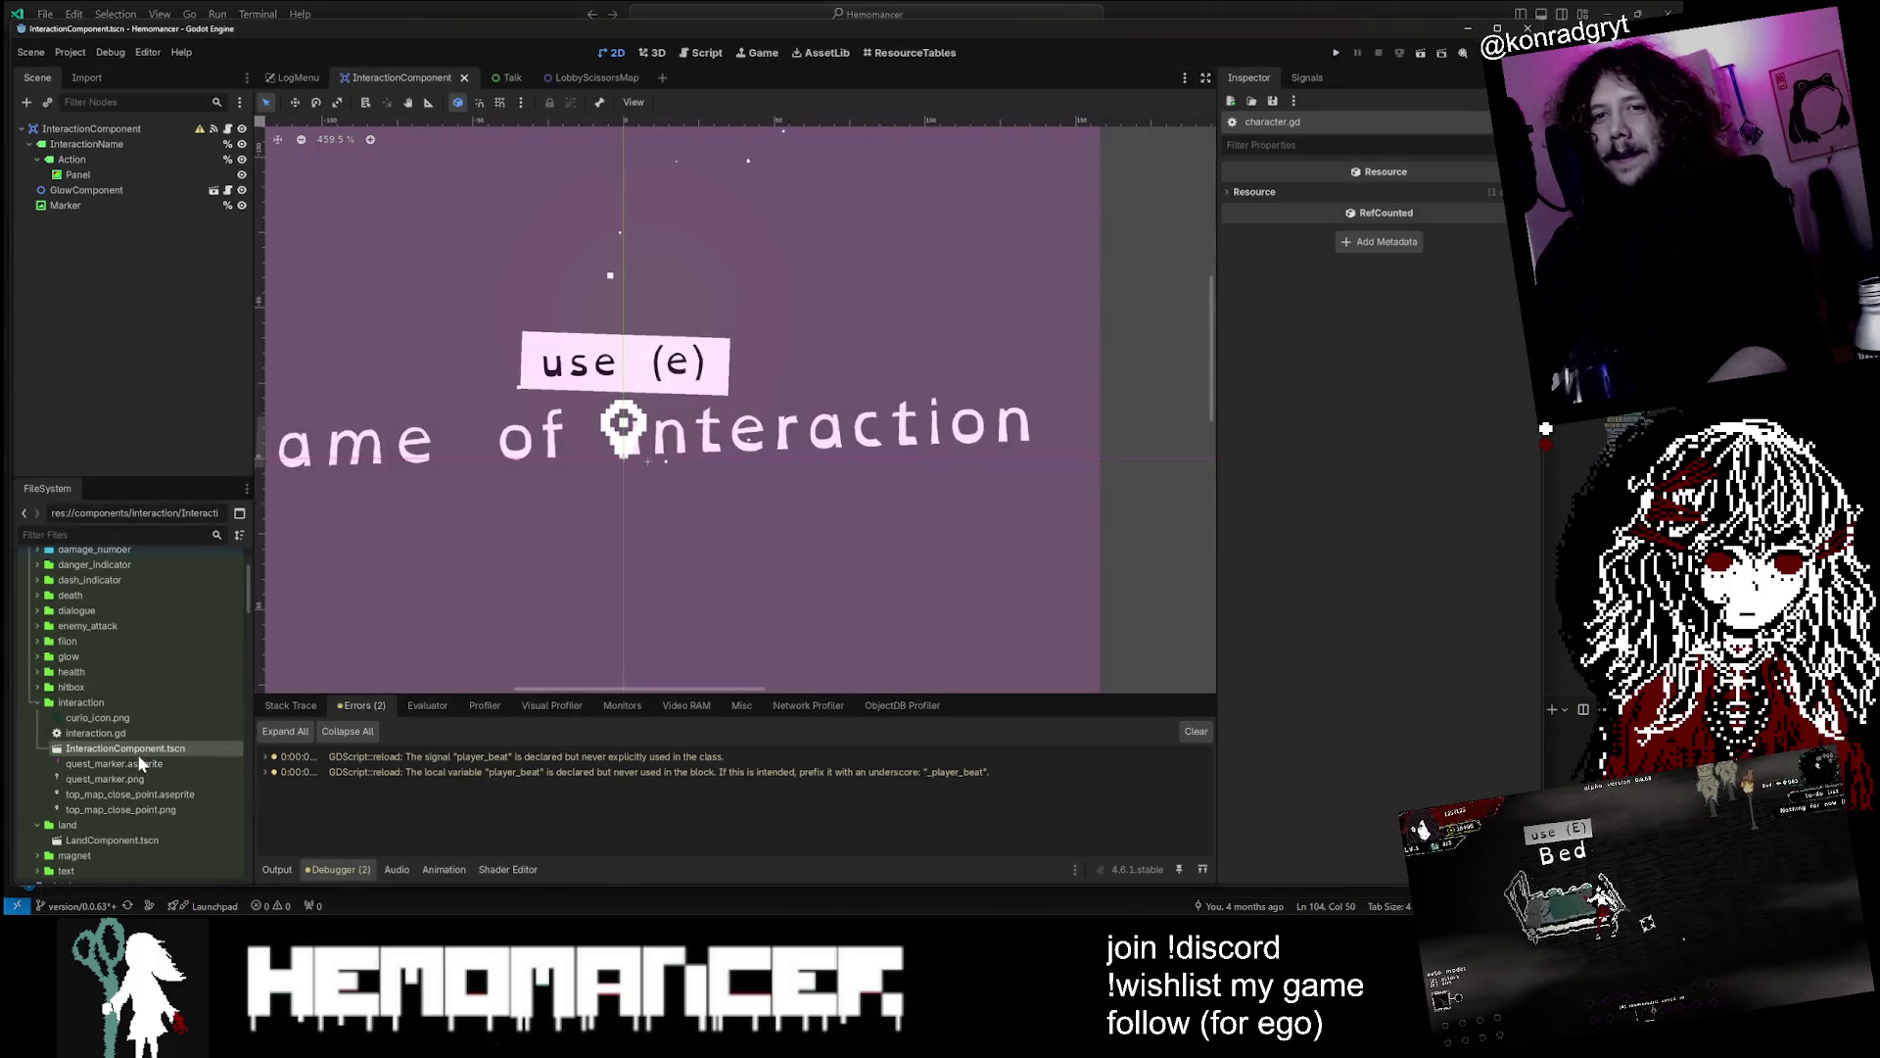
# Inspect the quest_marker.aseprite texture and its Import settings, then switch back to Aseprite
pyautogui.click(143, 765)
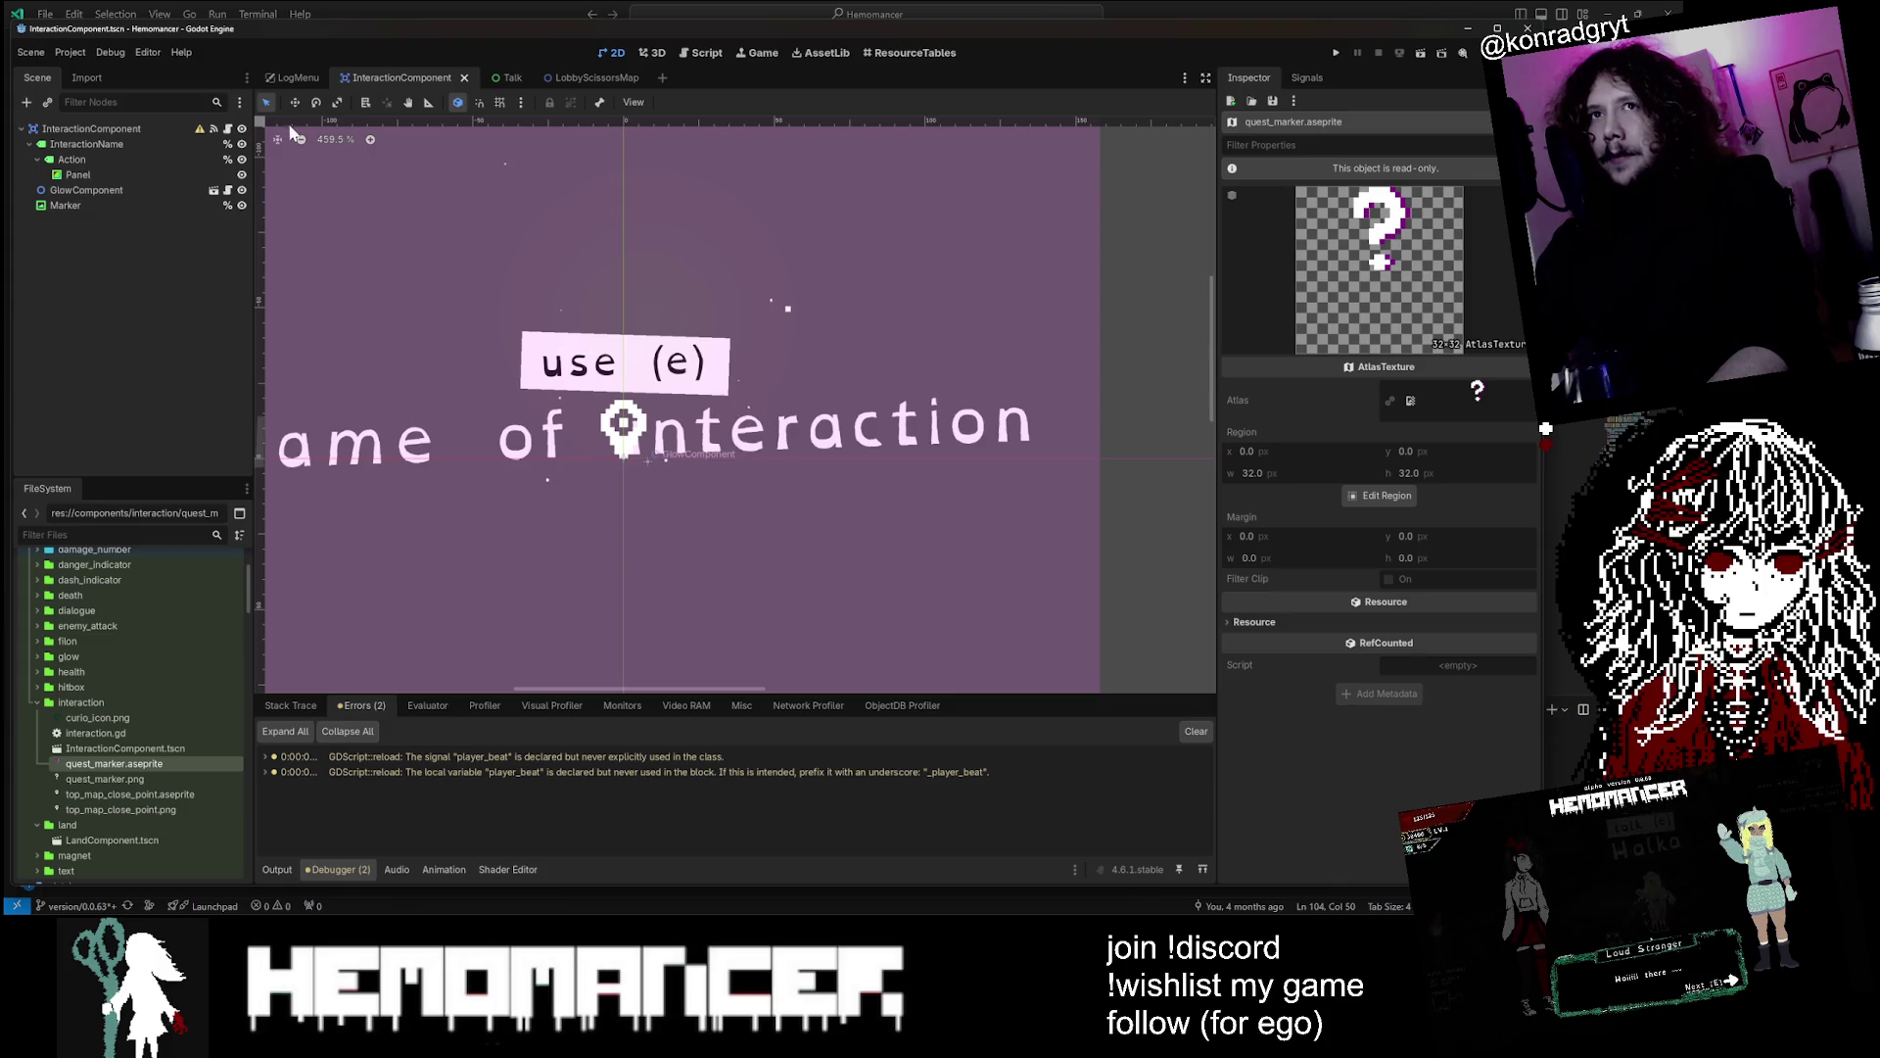
pyautogui.click(74, 81)
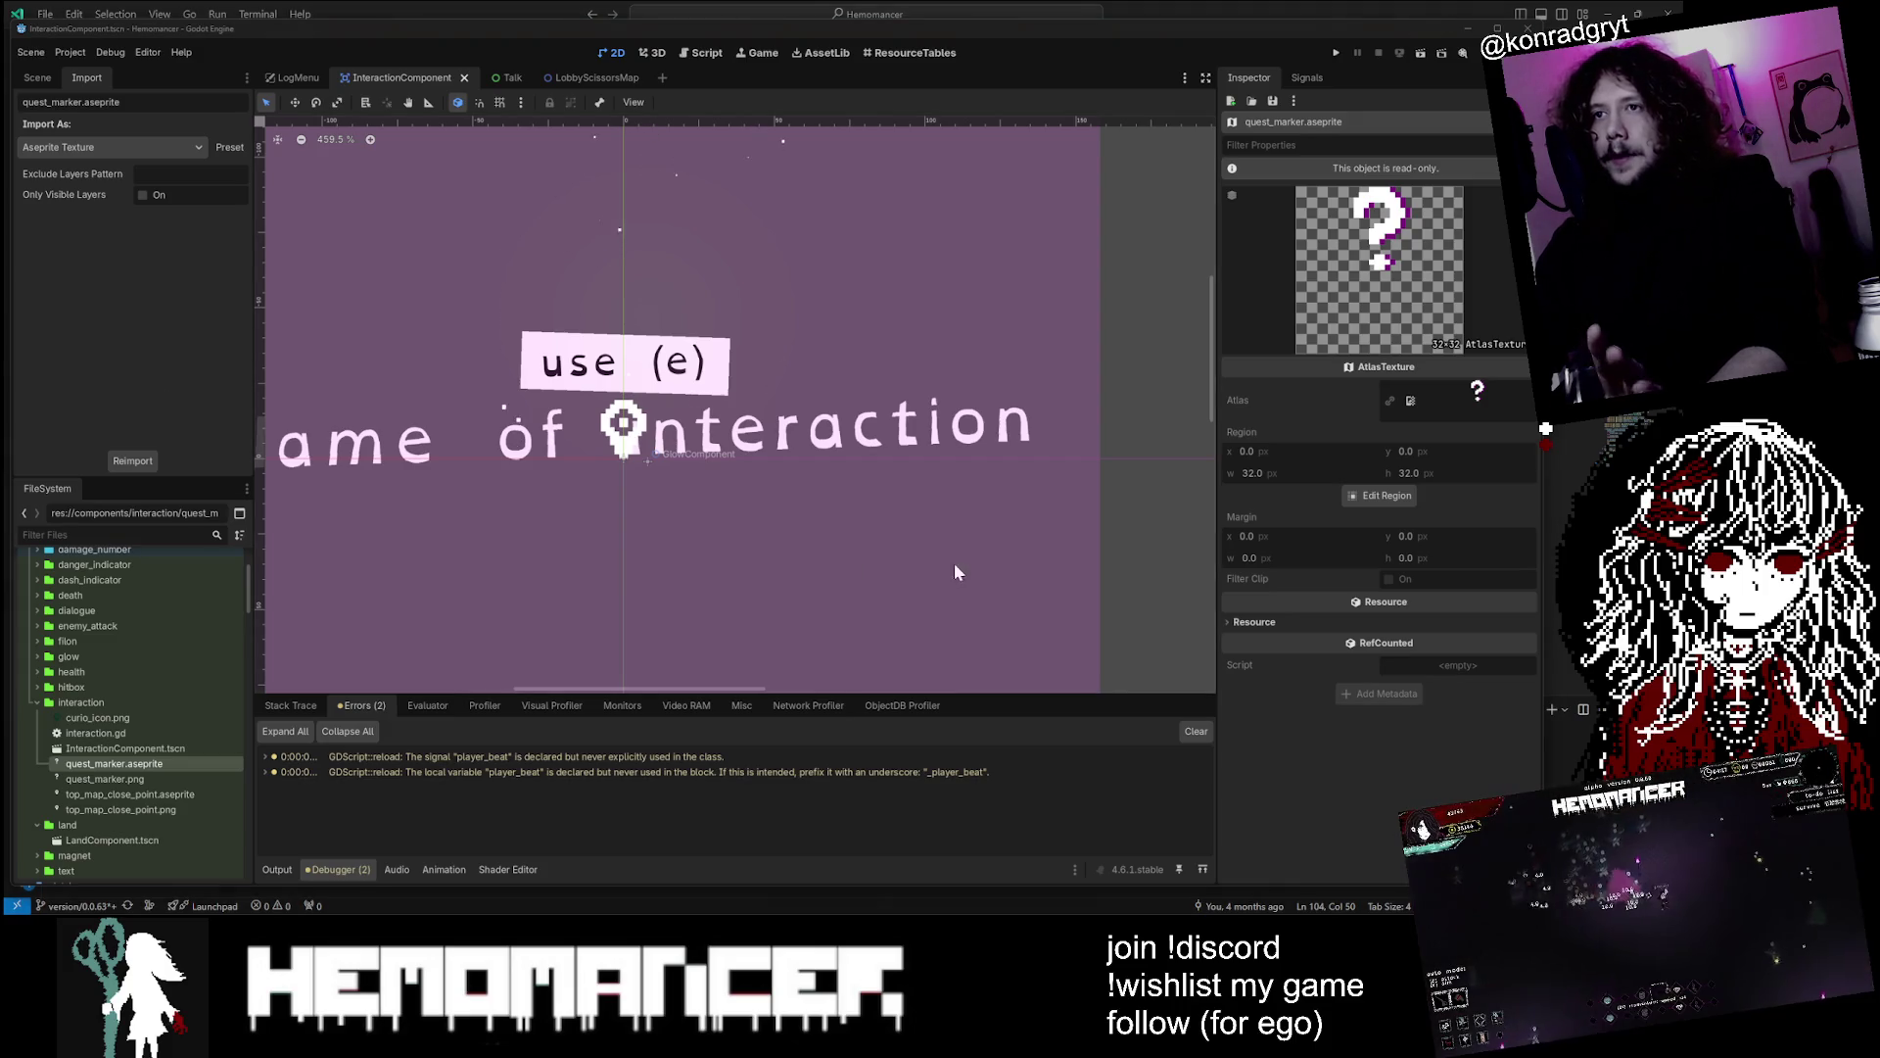
pyautogui.hotkey('alt', 'Tab')
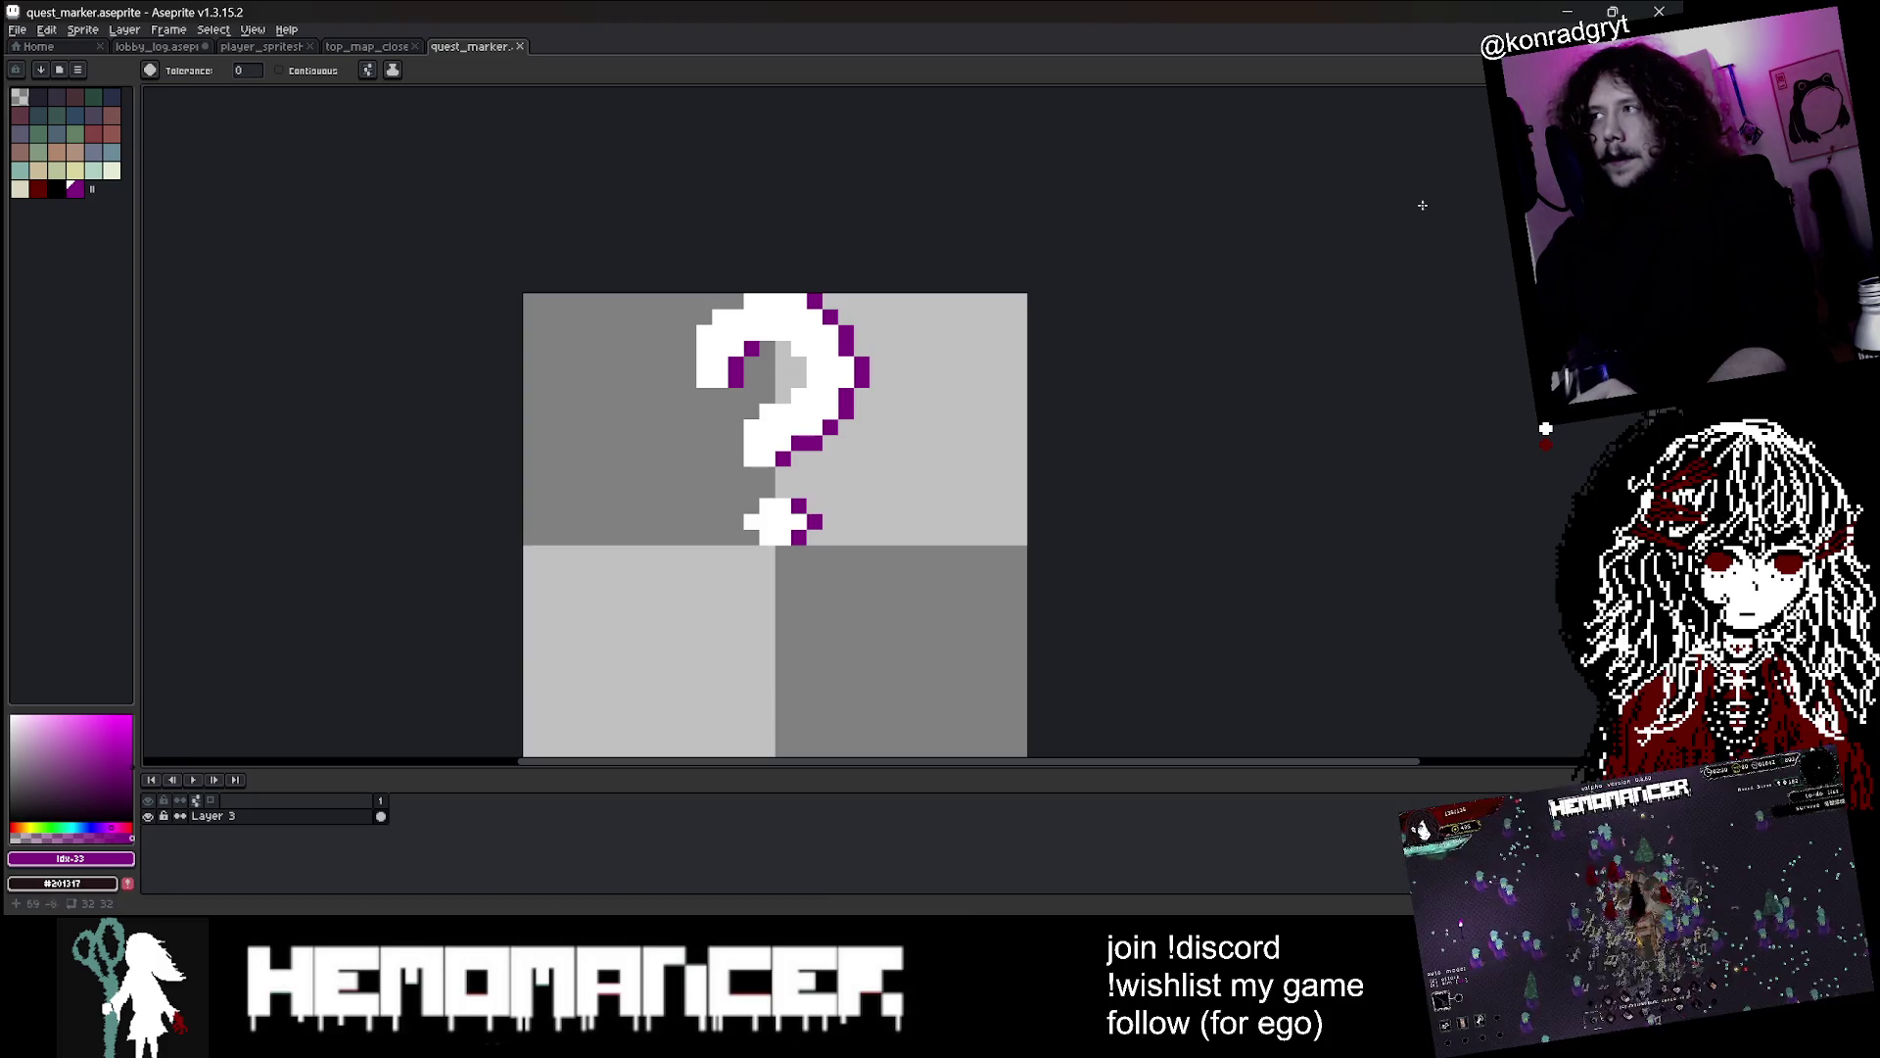
# Move the question mark left and down, and place a copy of it on the right
pyautogui.hotkey('ctrl', 'a')
pyautogui.moveTo(992, 433)
pyautogui.mouseDown()
pyautogui.moveTo(773, 529)
pyautogui.moveTo(849, 585)
pyautogui.mouseUp()
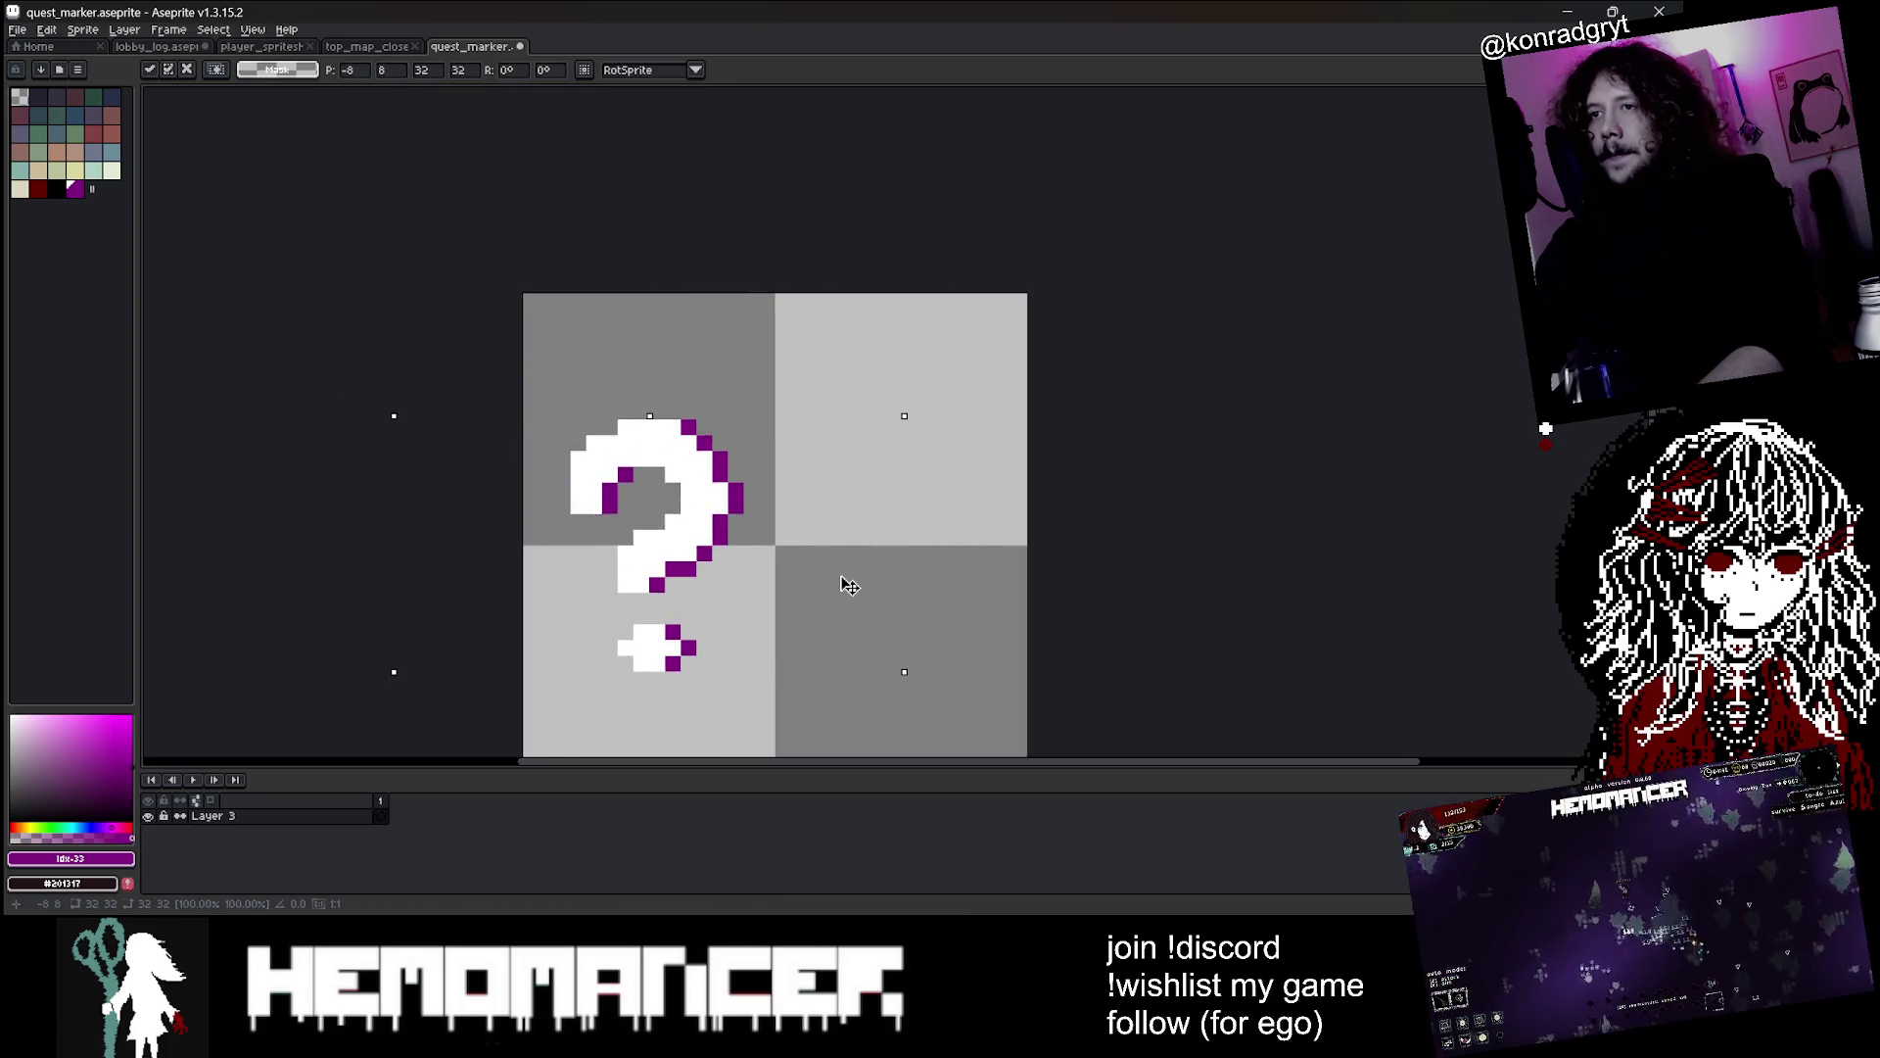
pyautogui.scroll(-1, 849, 584)
pyautogui.moveTo(784, 669)
pyautogui.mouseDown()
pyautogui.moveTo(893, 639)
pyautogui.moveTo(894, 669)
pyautogui.mouseUp()
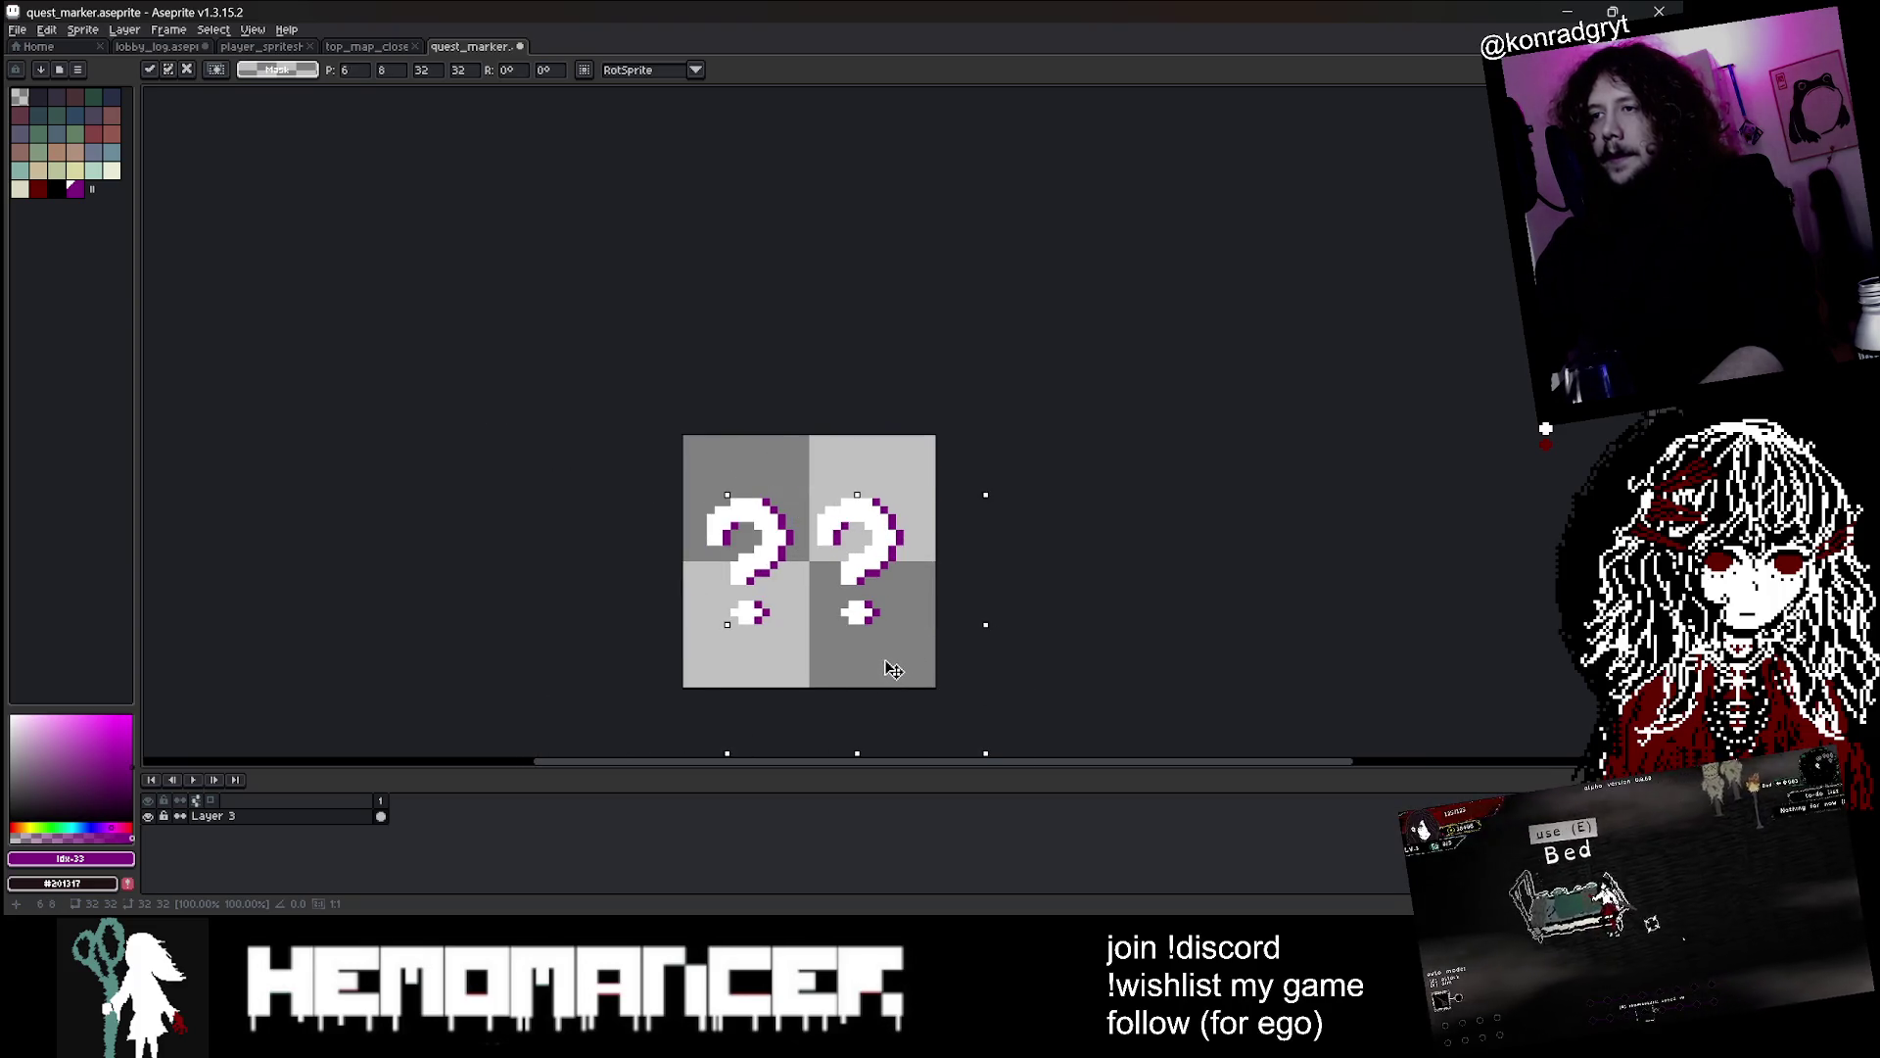
pyautogui.scroll(2, 1071, 568)
pyautogui.scroll(-1, 1134, 621)
pyautogui.press('Return')
pyautogui.scroll(1, 1133, 621)
# Erase the copy's top curve and paint a thick white exclamation mark in its place
pyautogui.press('e')
pyautogui.moveTo(755, 524)
pyautogui.mouseDown()
pyautogui.moveTo(726, 340)
pyautogui.moveTo(708, 448)
pyautogui.mouseUp()
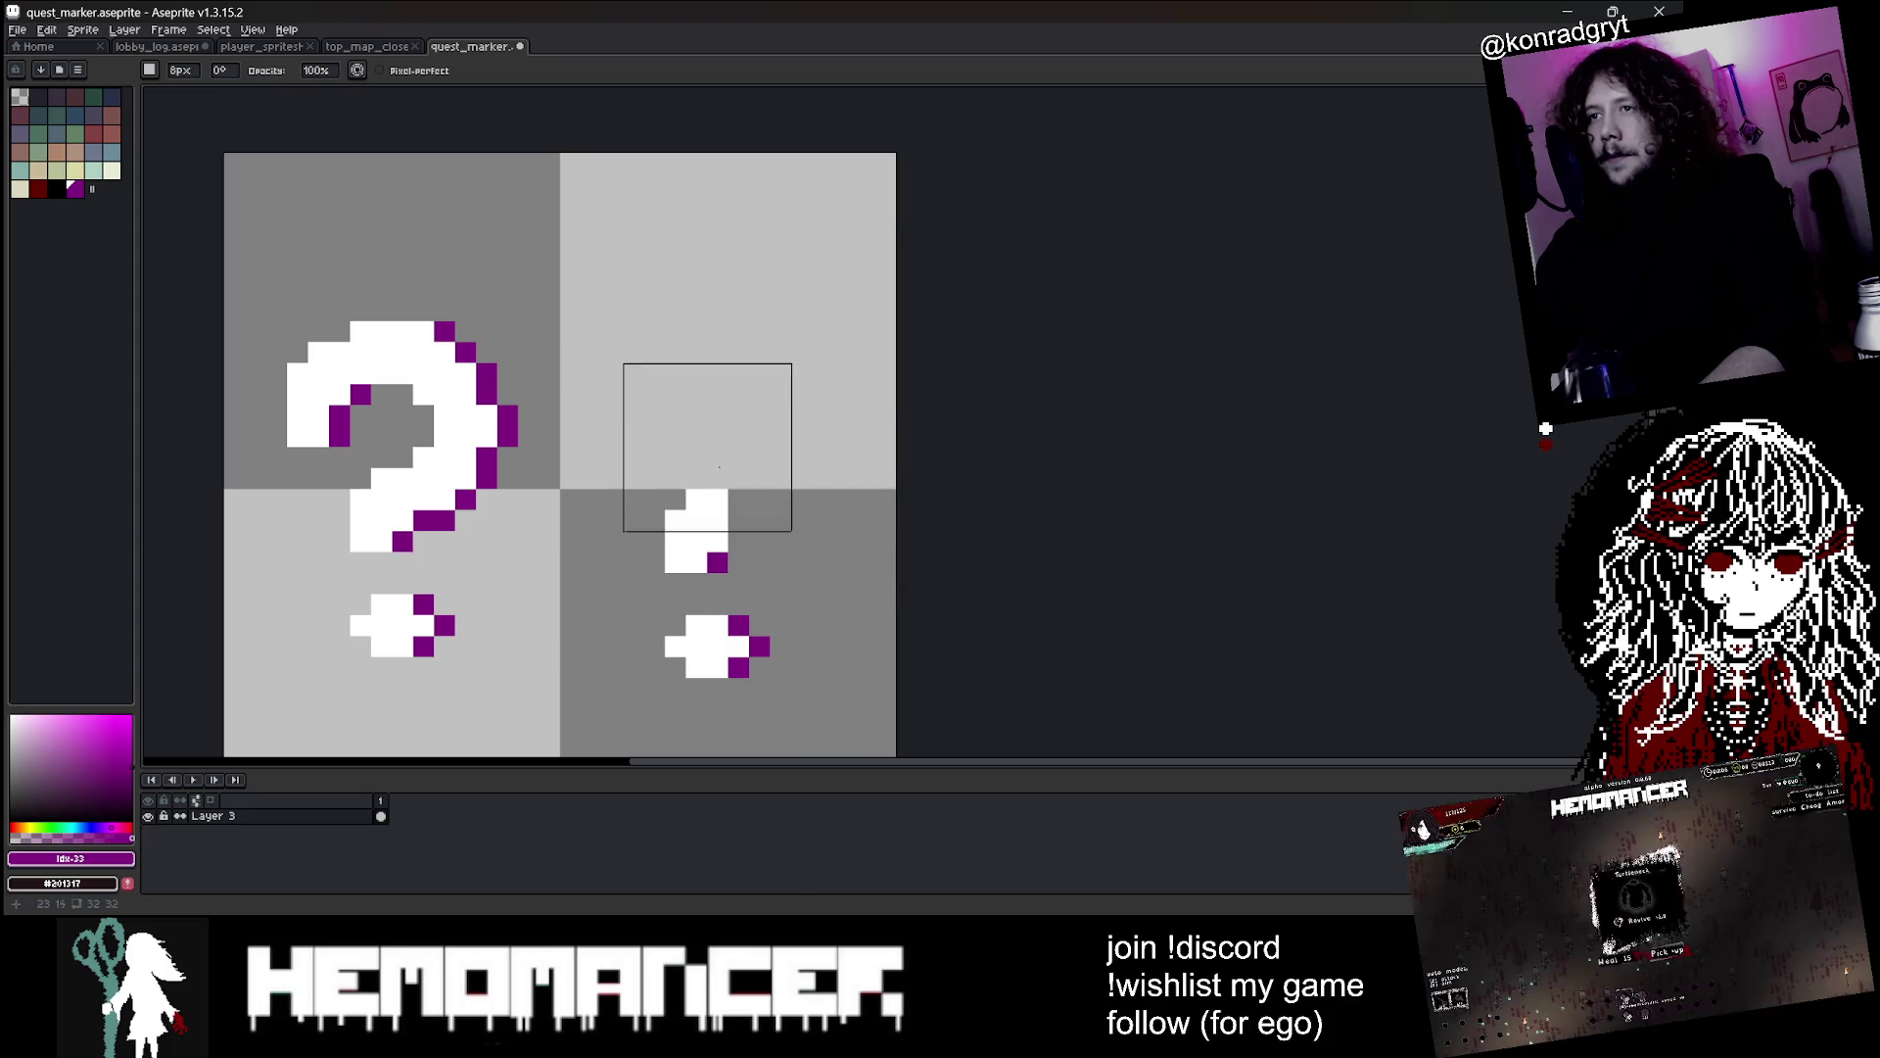
pyautogui.press('b')
pyautogui.keyDown('alt'); pyautogui.click(695, 505); pyautogui.keyUp('alt')
pyautogui.moveTo(695, 529)
pyautogui.mouseDown()
pyautogui.moveTo(686, 470)
pyautogui.moveTo(705, 480)
pyautogui.moveTo(723, 409)
pyautogui.moveTo(707, 352)
pyautogui.mouseUp()
pyautogui.moveTo(694, 476)
pyautogui.mouseDown()
pyautogui.moveTo(661, 341)
pyautogui.moveTo(608, 411)
pyautogui.moveTo(633, 563)
pyautogui.moveTo(614, 311)
pyautogui.mouseUp()
pyautogui.press('e')
# Edge the exclamation mark in the sampled purple and nudge its top down one pixel
pyautogui.press('i')
pyautogui.click(727, 559)
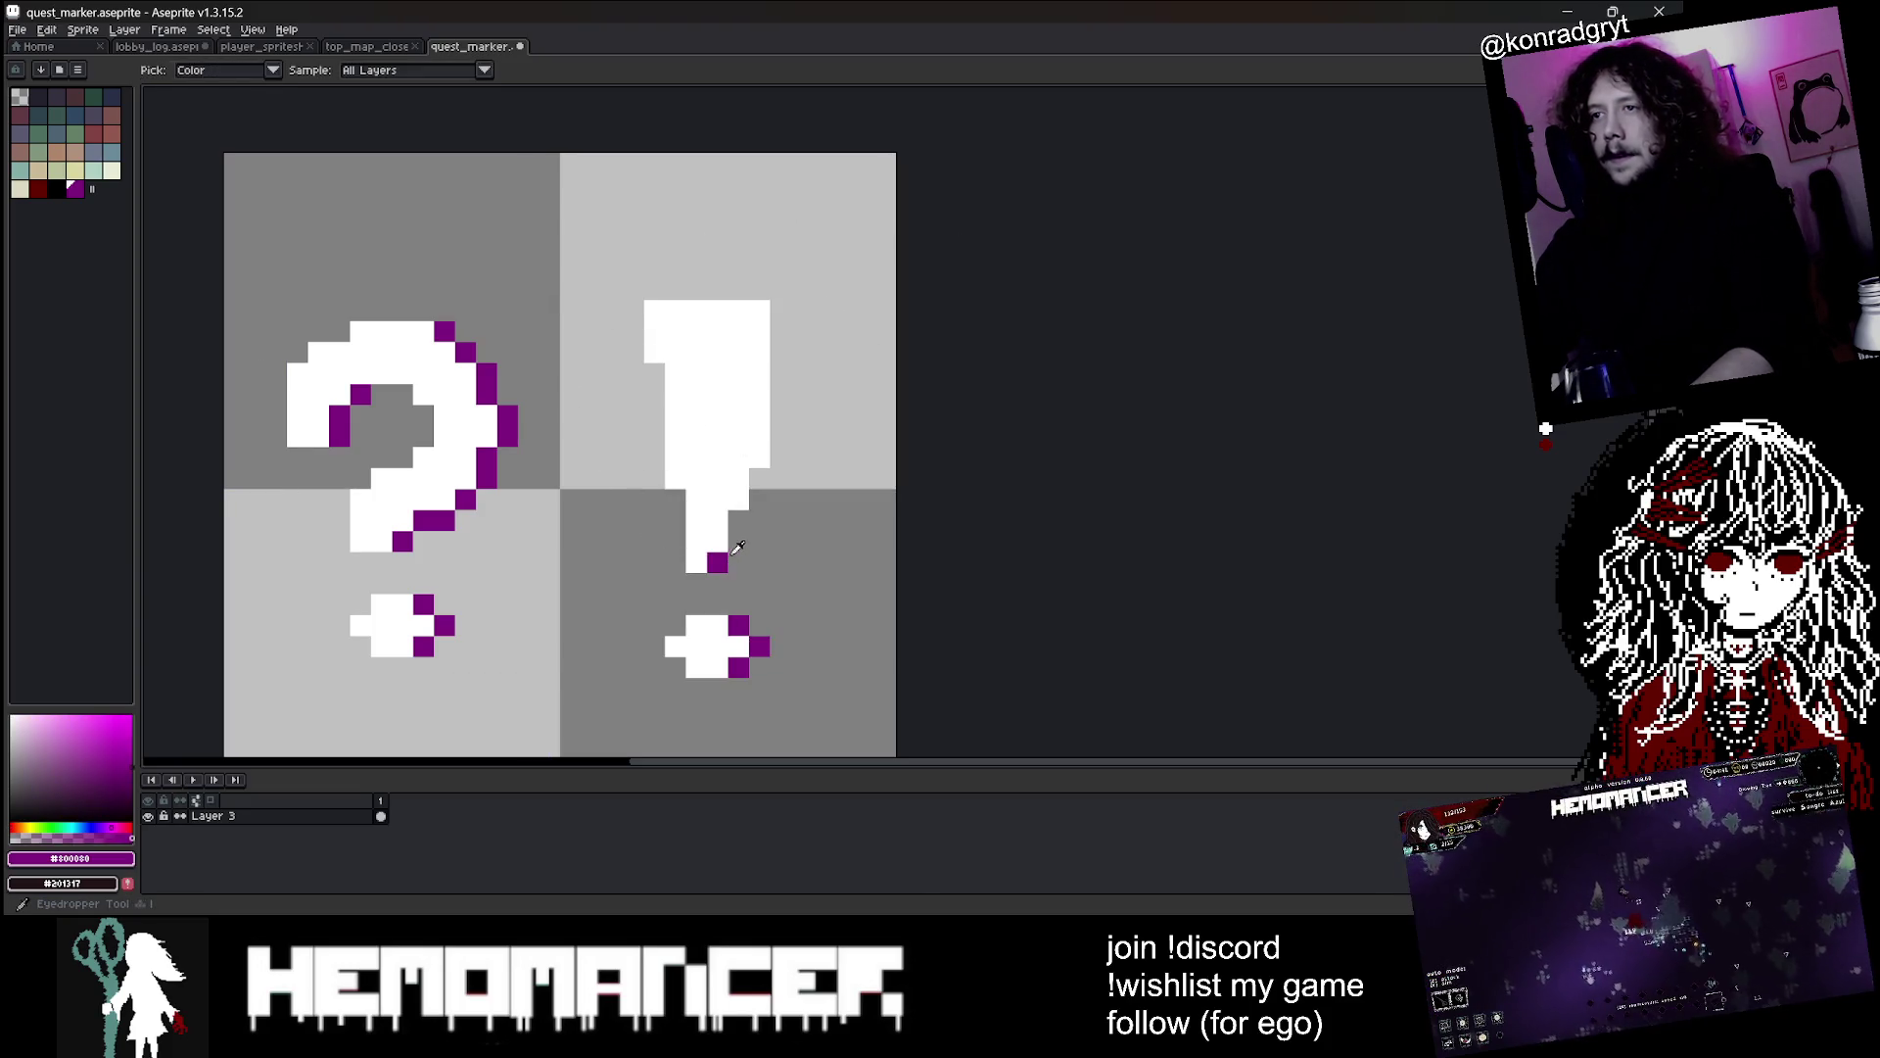
pyautogui.press('b')
pyautogui.moveTo(745, 527)
pyautogui.mouseDown()
pyautogui.moveTo(730, 490)
pyautogui.moveTo(785, 330)
pyautogui.mouseUp()
pyautogui.hotkey('ctrl', 'z')
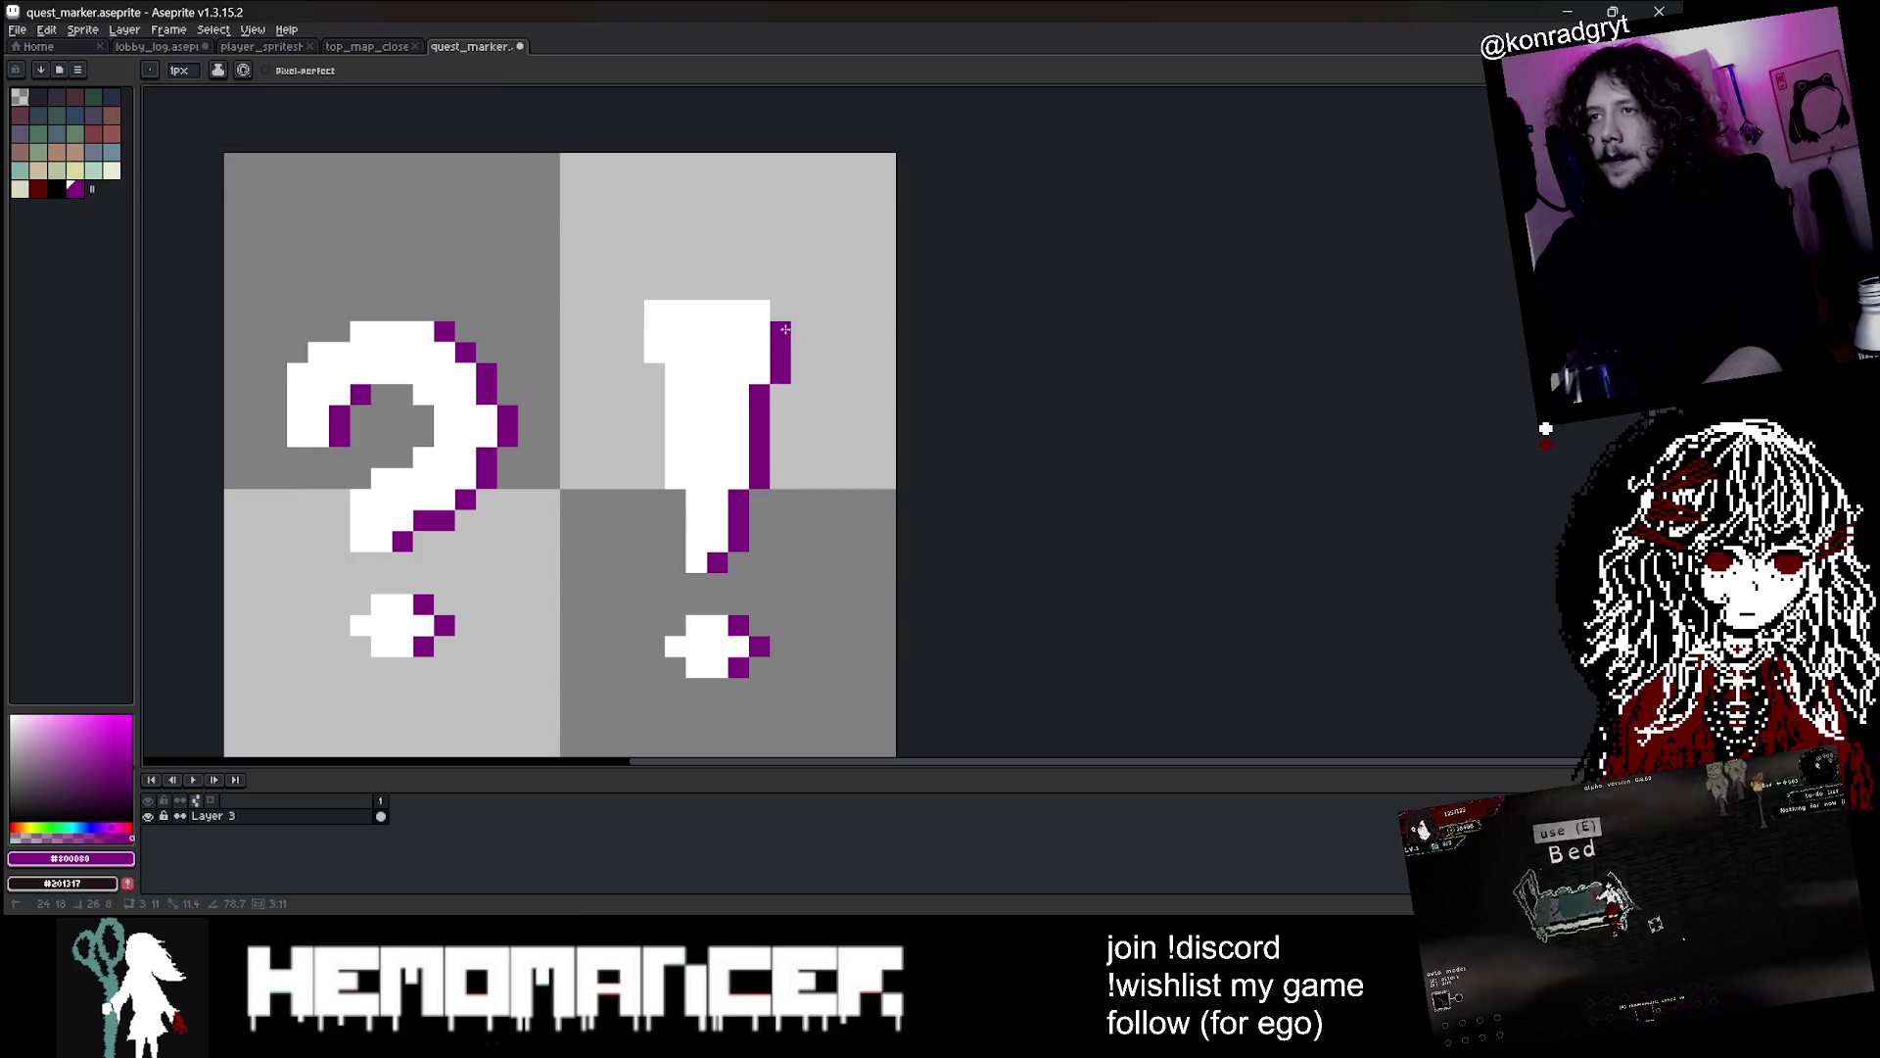
pyautogui.scroll(-3, 781, 304)
pyautogui.scroll(3, 642, 358)
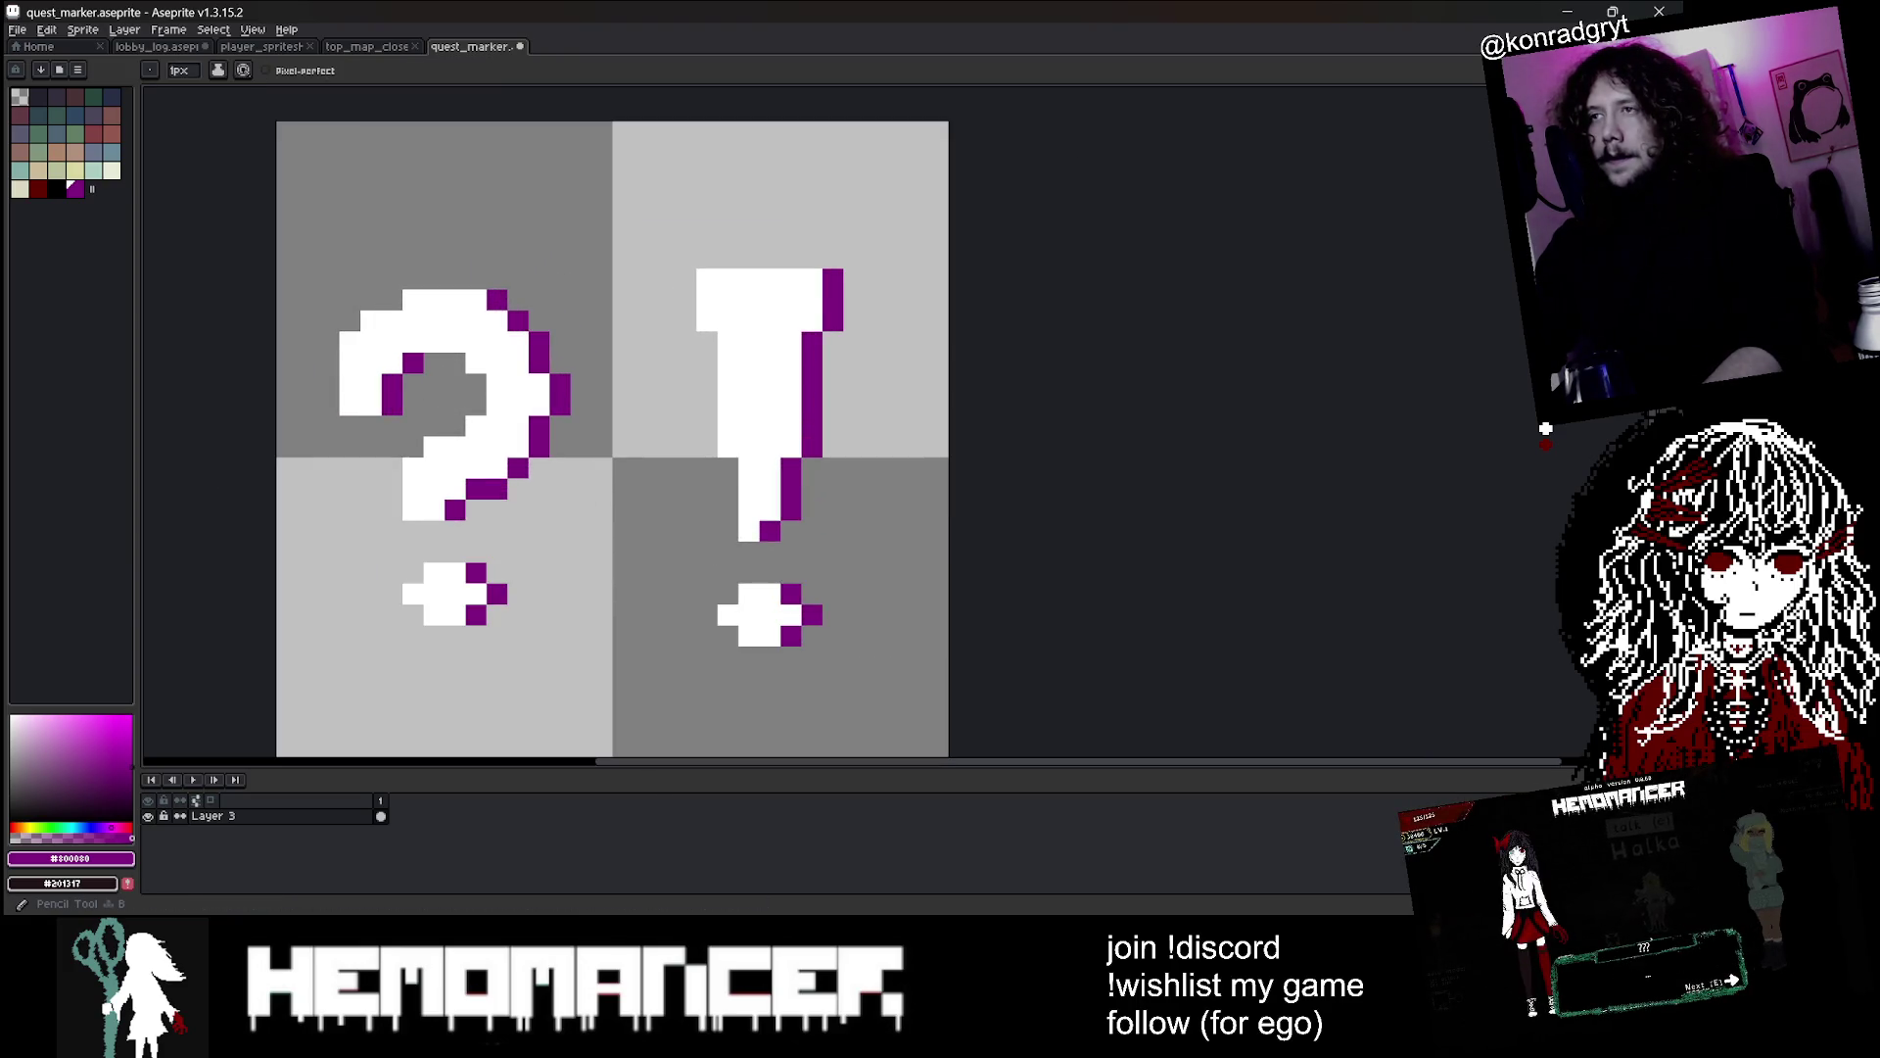
pyautogui.press('m')
pyautogui.moveTo(632, 226)
pyautogui.mouseDown()
pyautogui.moveTo(925, 411)
pyautogui.moveTo(926, 393)
pyautogui.mouseUp()
pyautogui.press('Down')
pyautogui.click(1005, 434)
pyautogui.scroll(-2, 1041, 450)
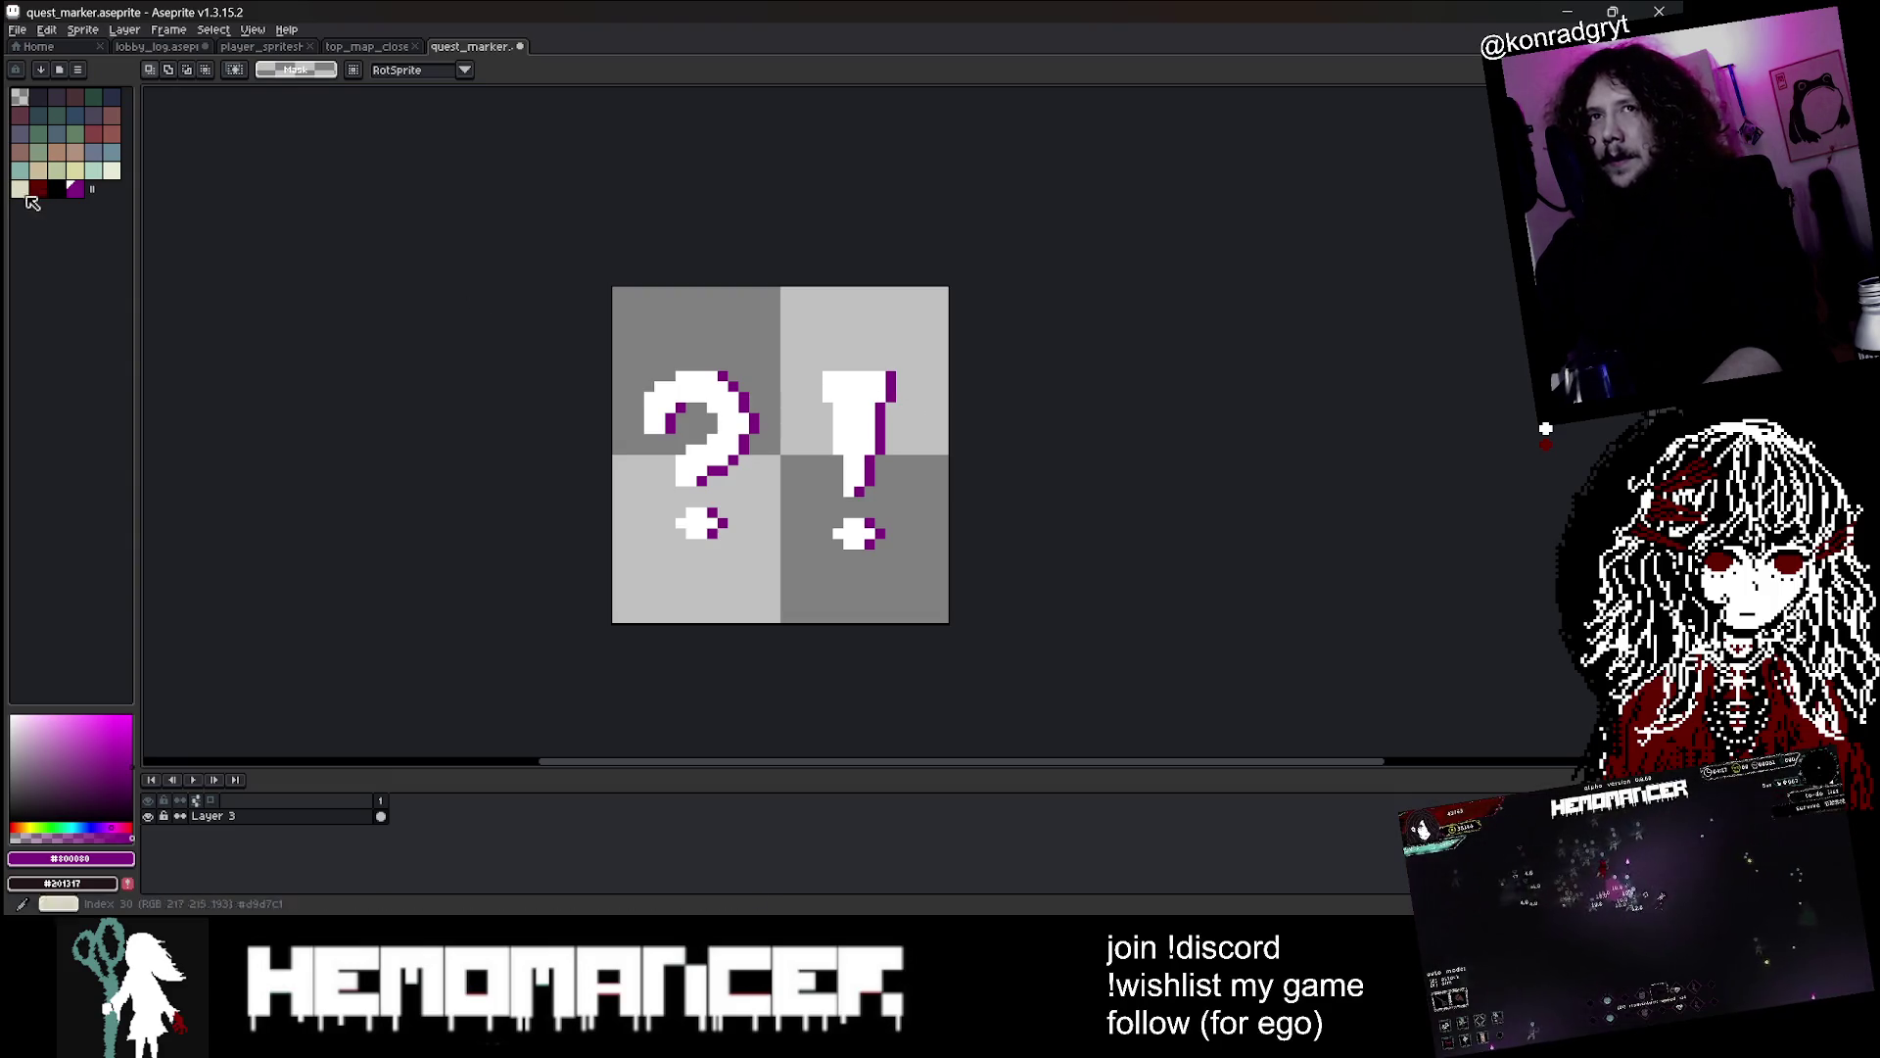
# Try filling the background, then the white letters, with the pale yellow palette colour
pyautogui.click(76, 170)
pyautogui.scroll(1, 689, 406)
pyautogui.press('g')
pyautogui.click(740, 425)
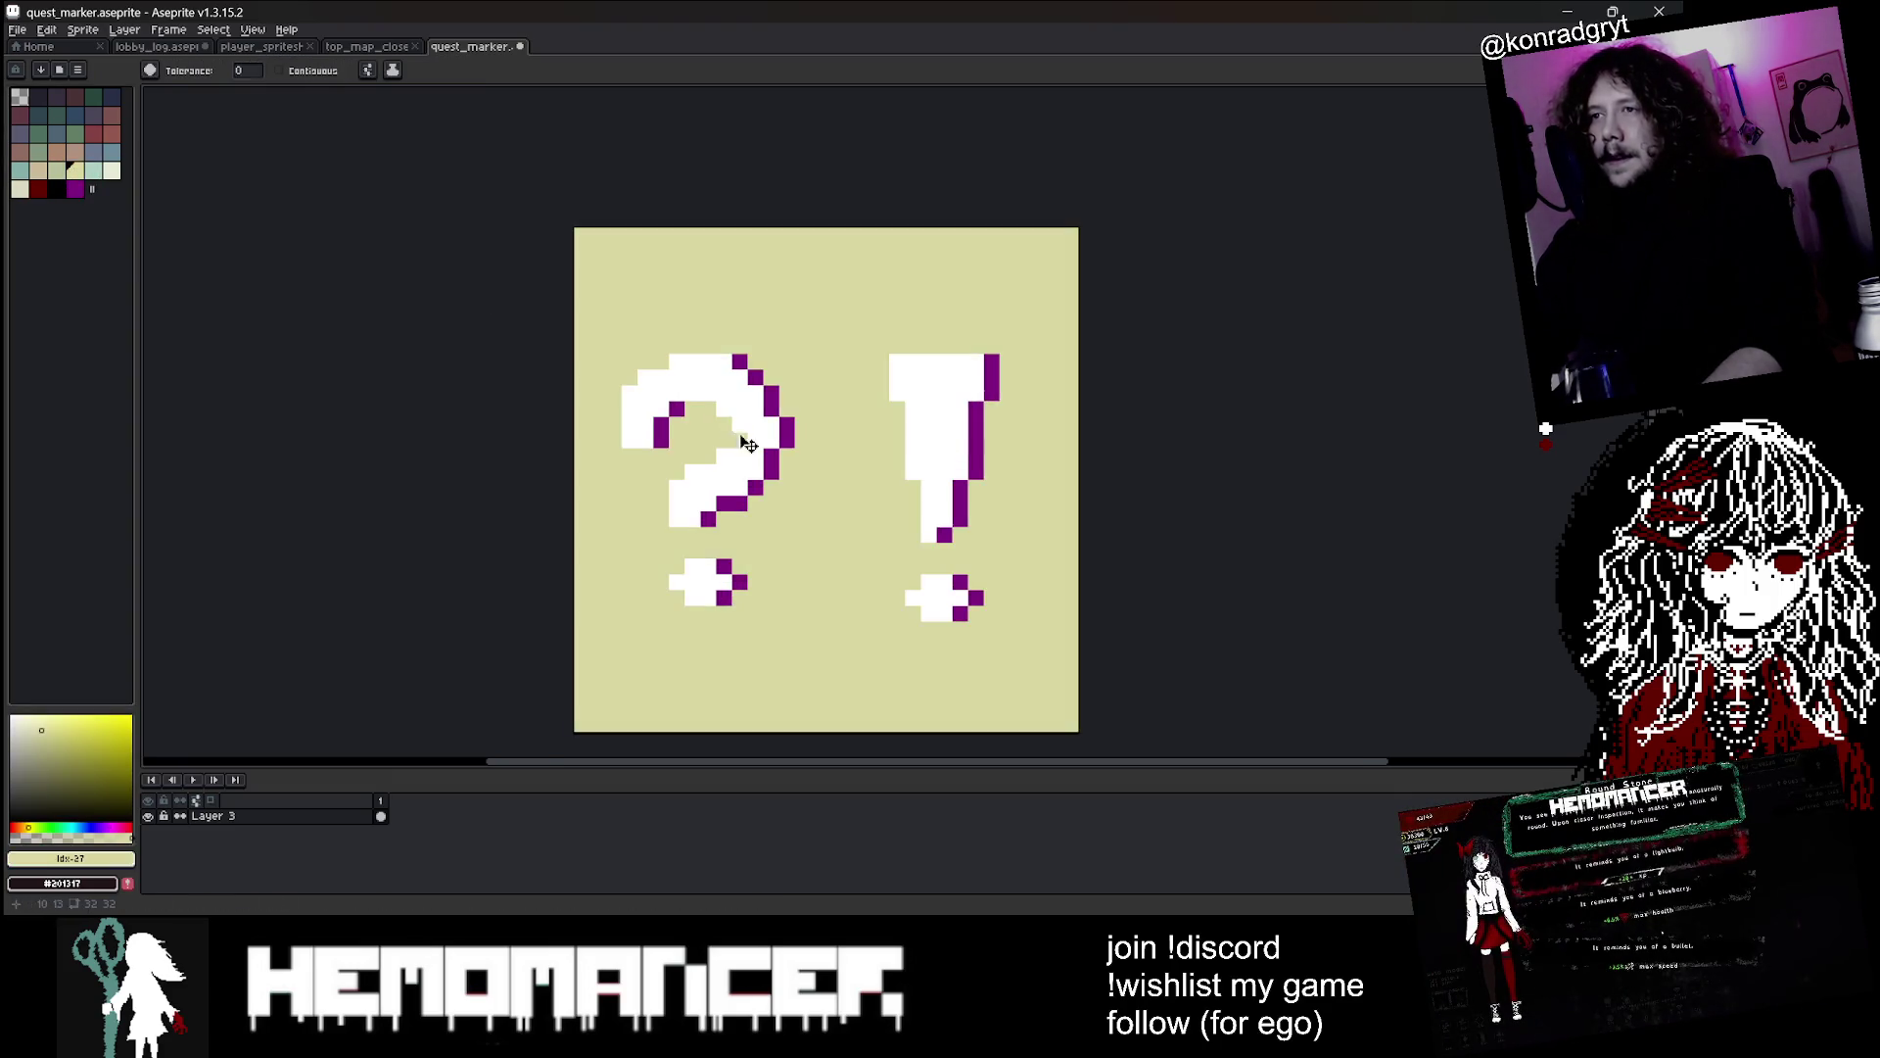
pyautogui.hotkey('ctrl', 'z')
pyautogui.click(701, 509)
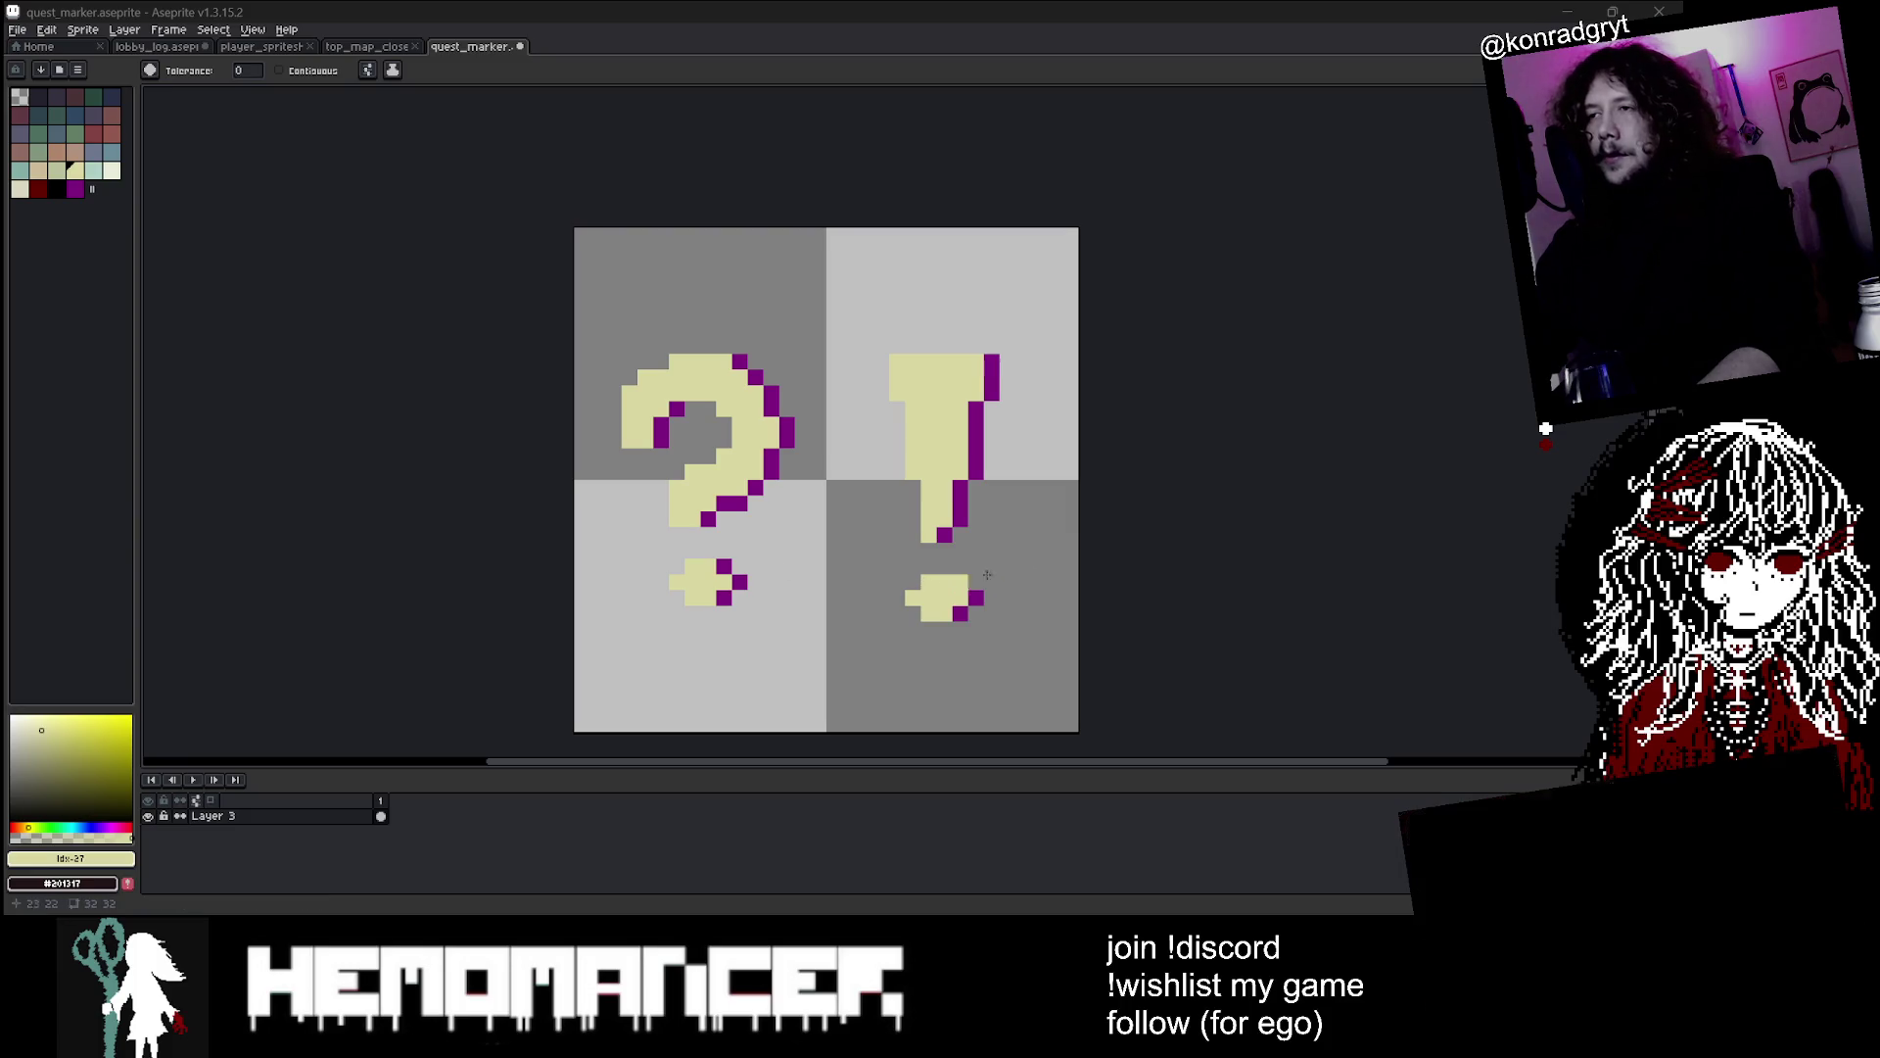
# Undo the yellow fill and earlier edits until only the question mark remains
pyautogui.click(1187, 510)
pyautogui.hotkey('ctrl', 'z')
pyautogui.hotkey('ctrl', 'z')
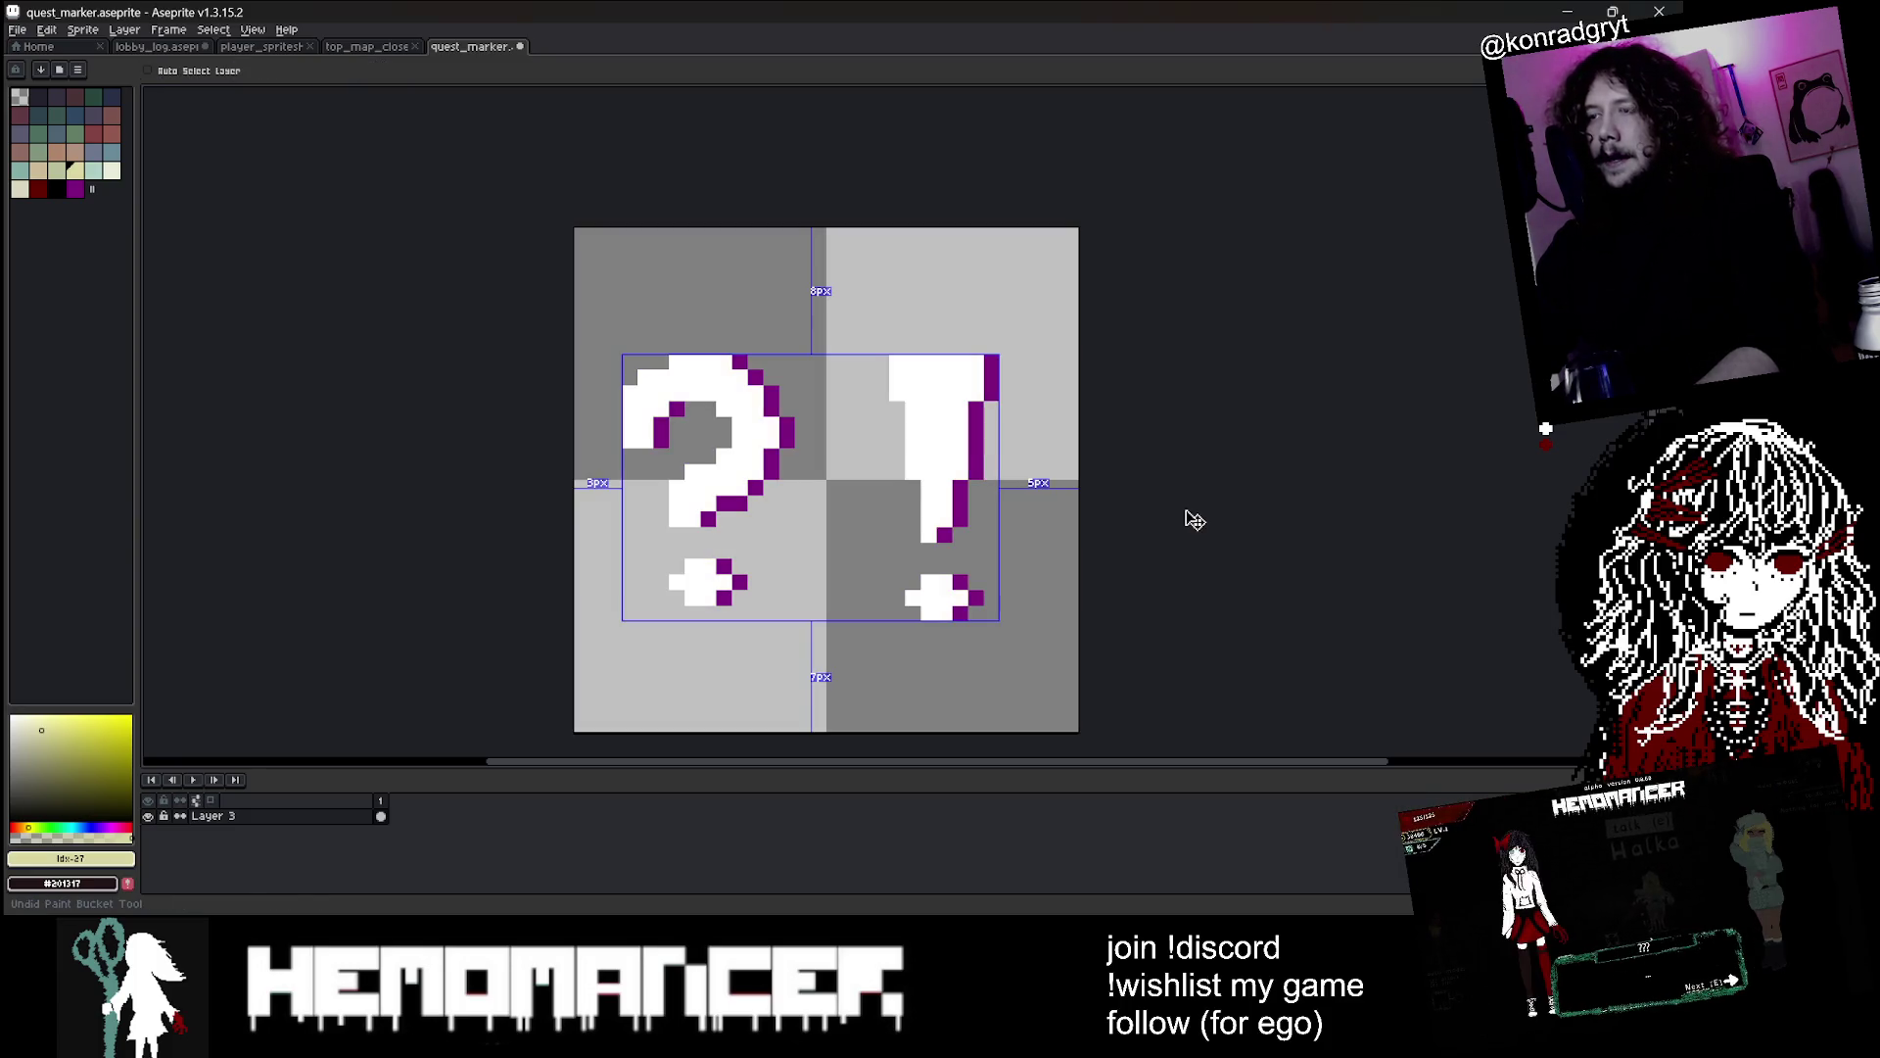
pyautogui.hotkey('ctrl', 'z')
pyautogui.hotkey('ctrl', 'z')
pyautogui.hotkey('ctrl', 'z')
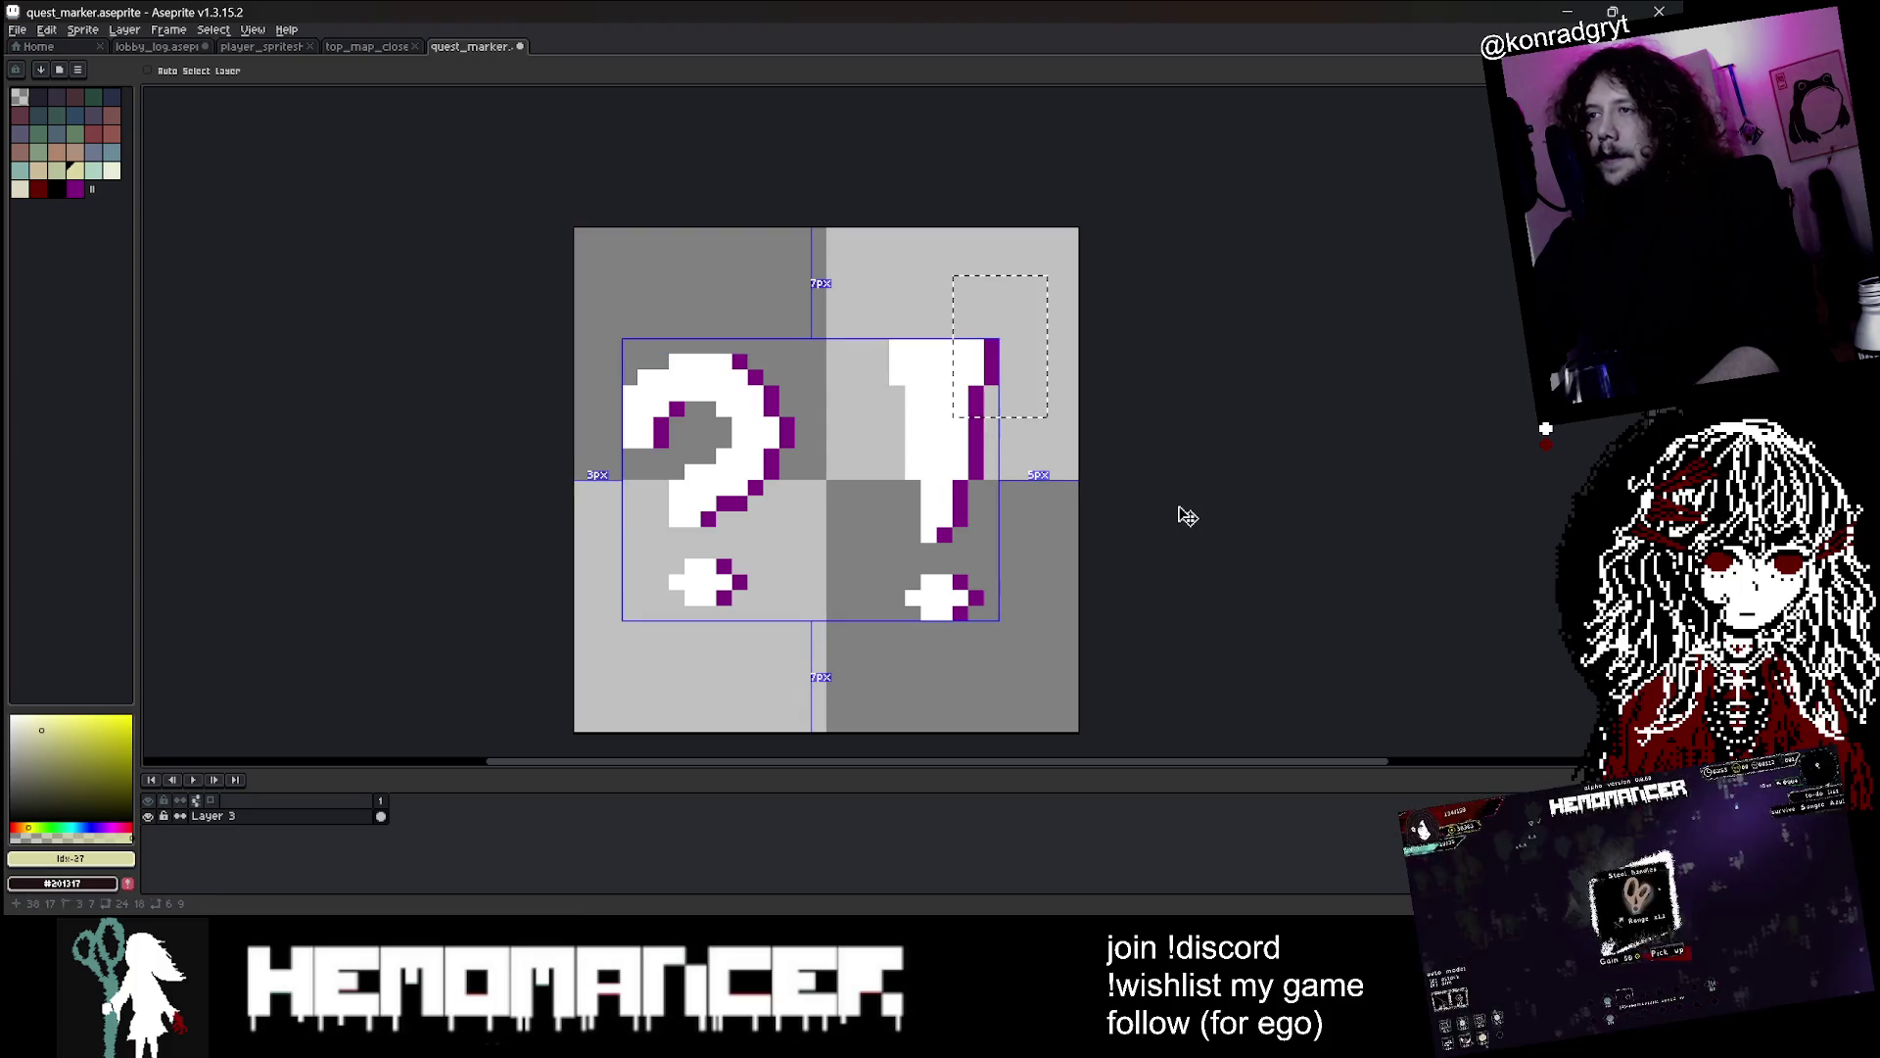
pyautogui.hotkey('ctrl', 'z')
pyautogui.hotkey('ctrl', 'z')
pyautogui.hotkey('ctrl', 'z')
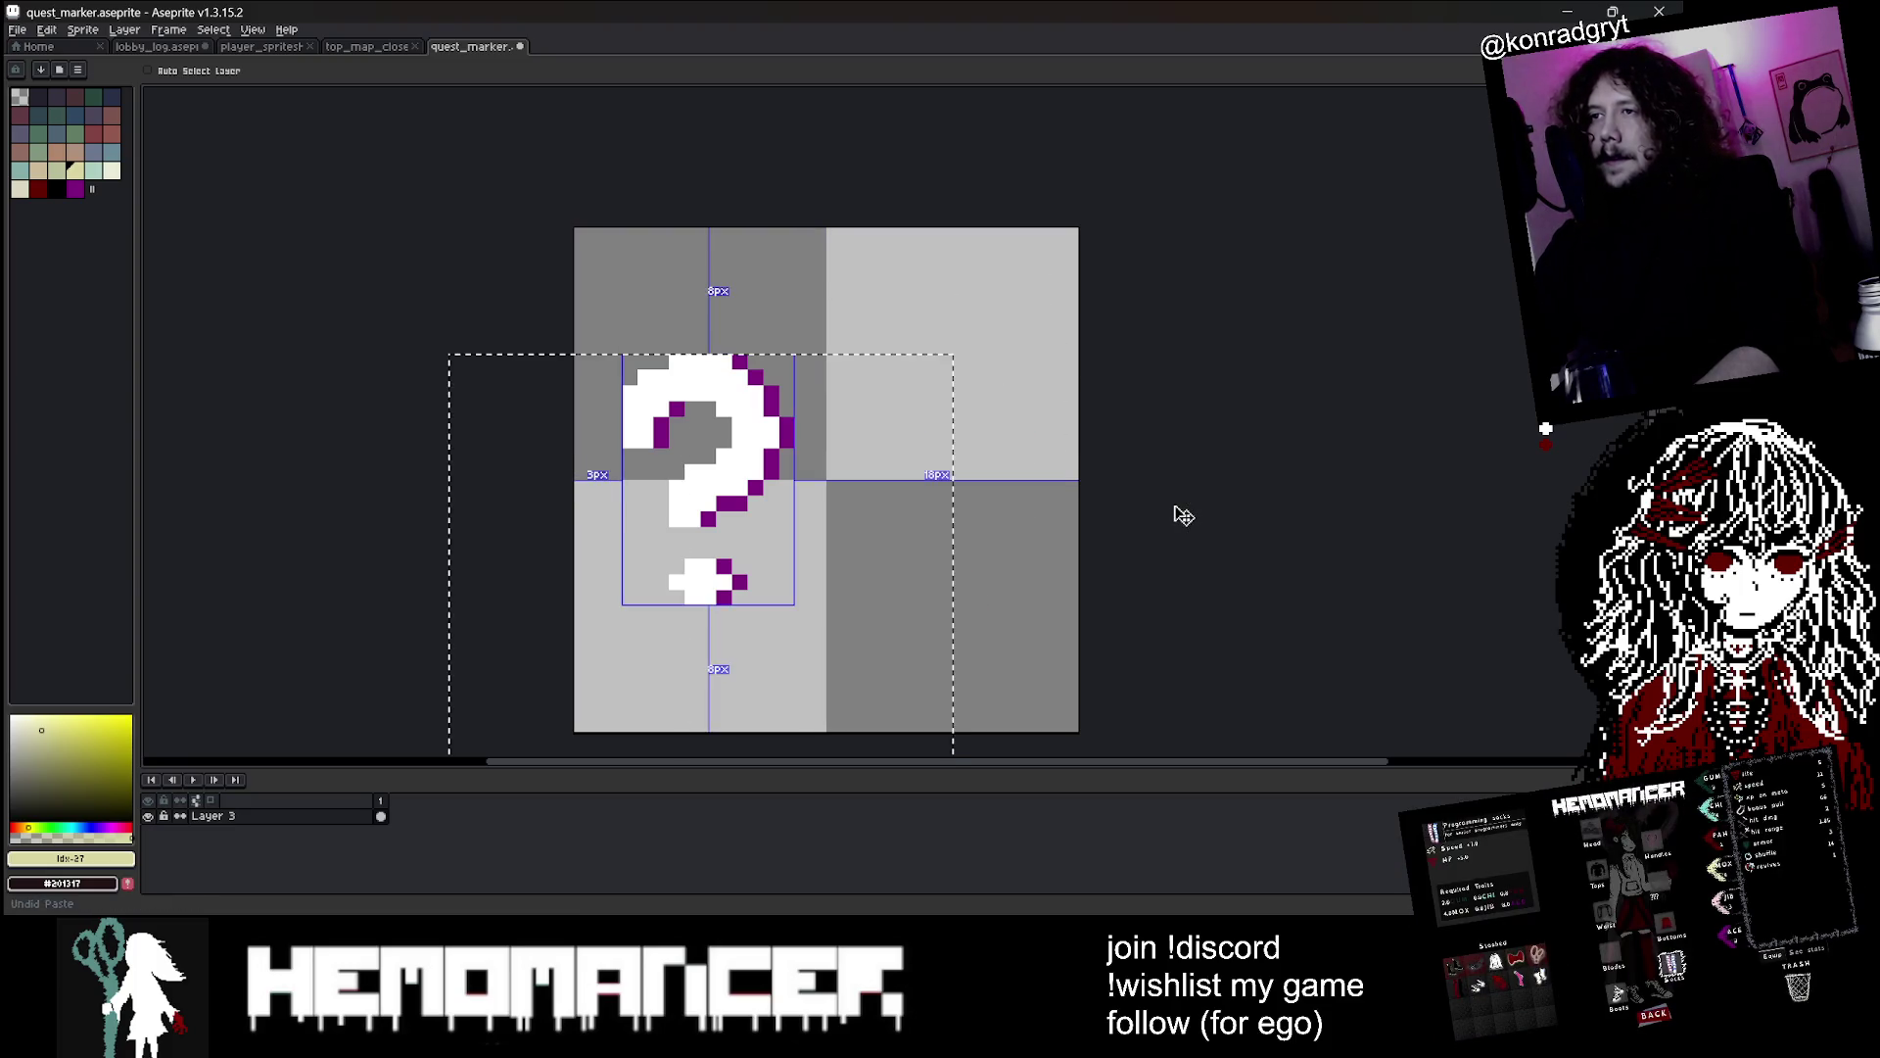
# Try yellow fills on the background and a purple edge pixel, undo both, and deselect
pyautogui.click(294, 343)
pyautogui.hotkey('ctrl', 'z')
pyautogui.click(850, 376)
pyautogui.hotkey('ctrl', 'z')
pyautogui.hotkey('ctrl', 'd')
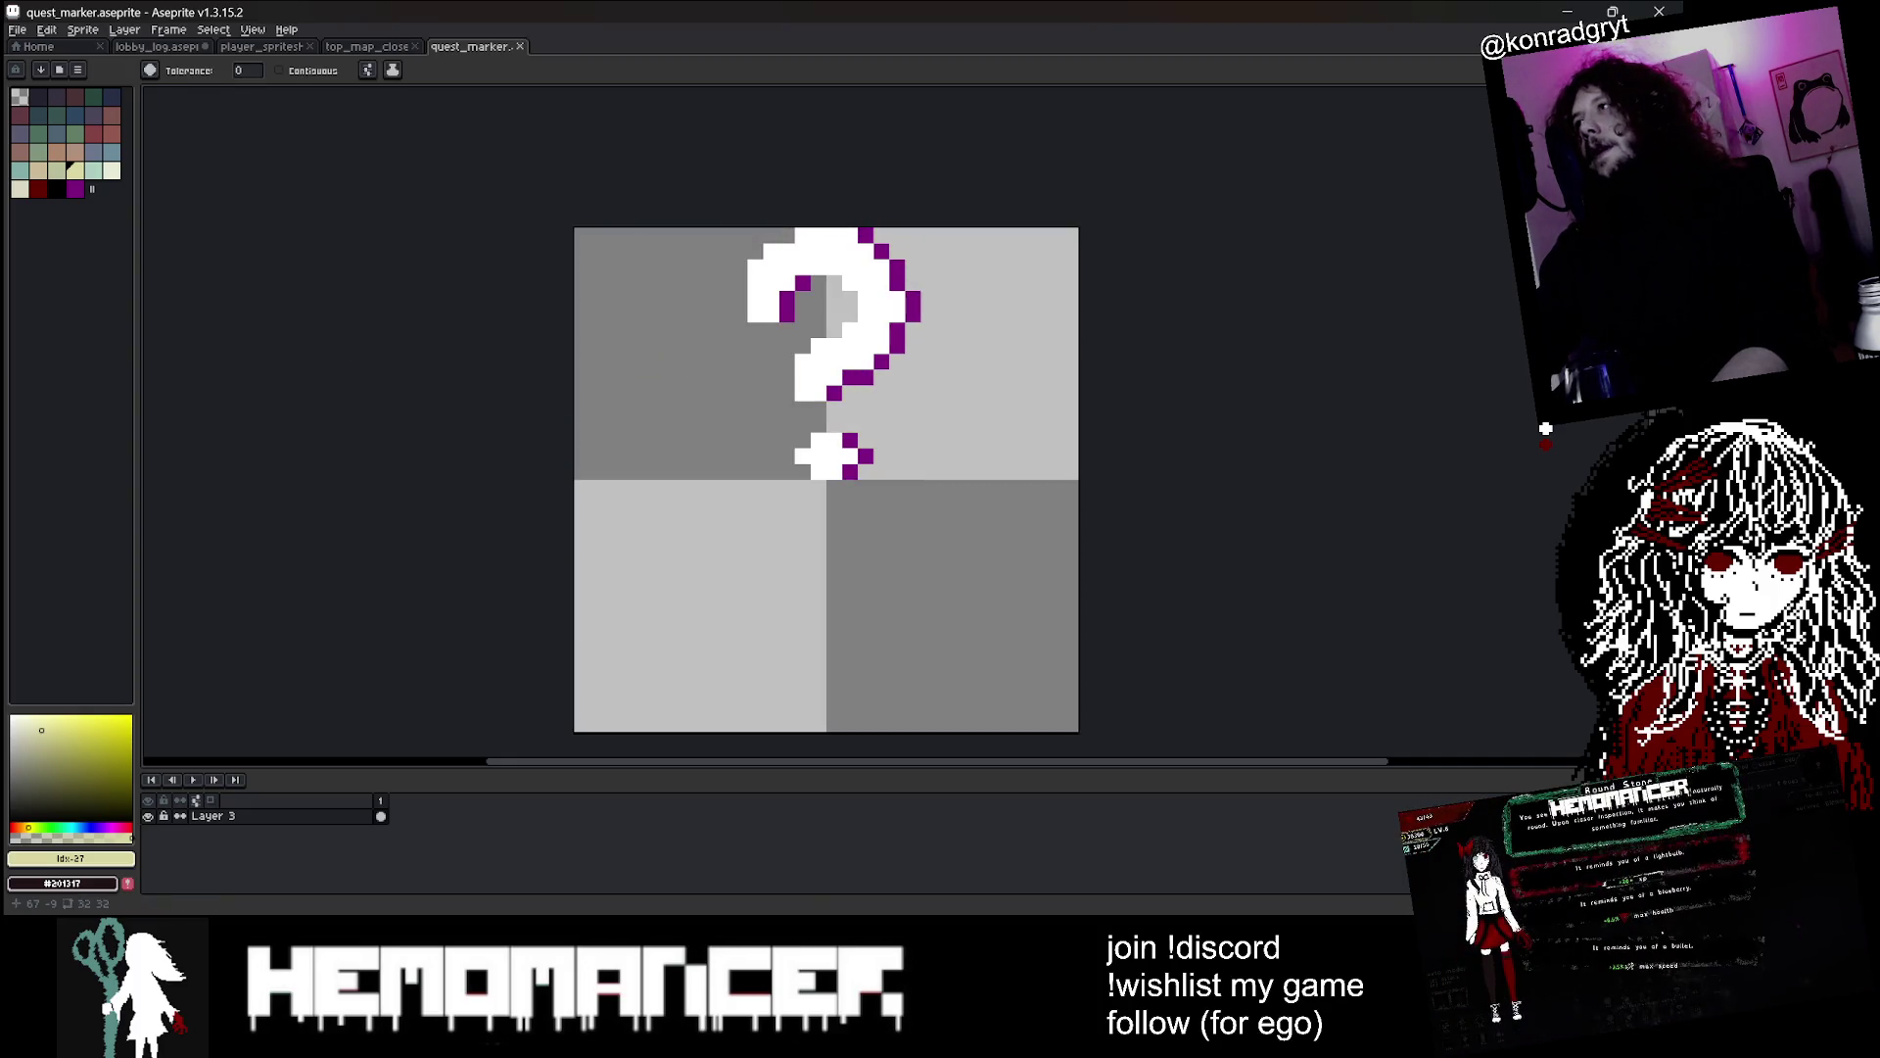
# Marquee-select the question mark and nudge it 1 px to the right
pyautogui.press('q')
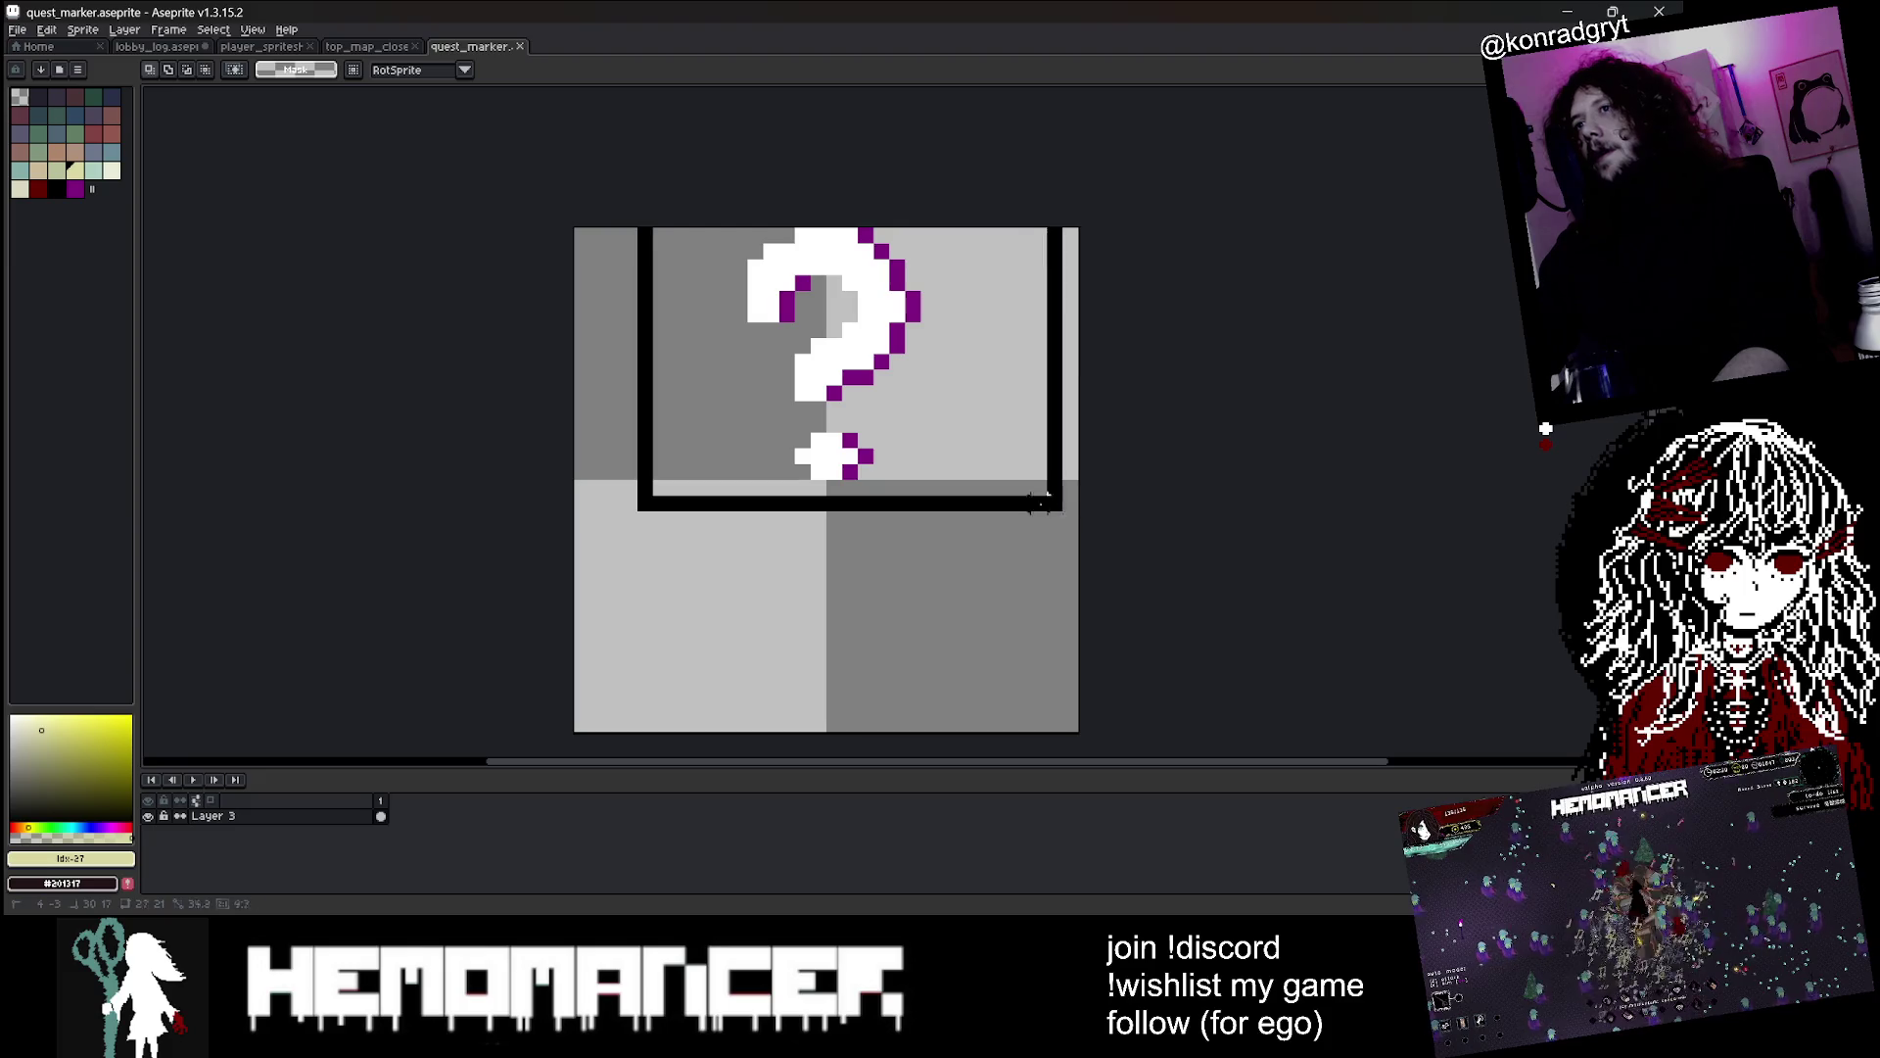
pyautogui.scroll(1, 1033, 499)
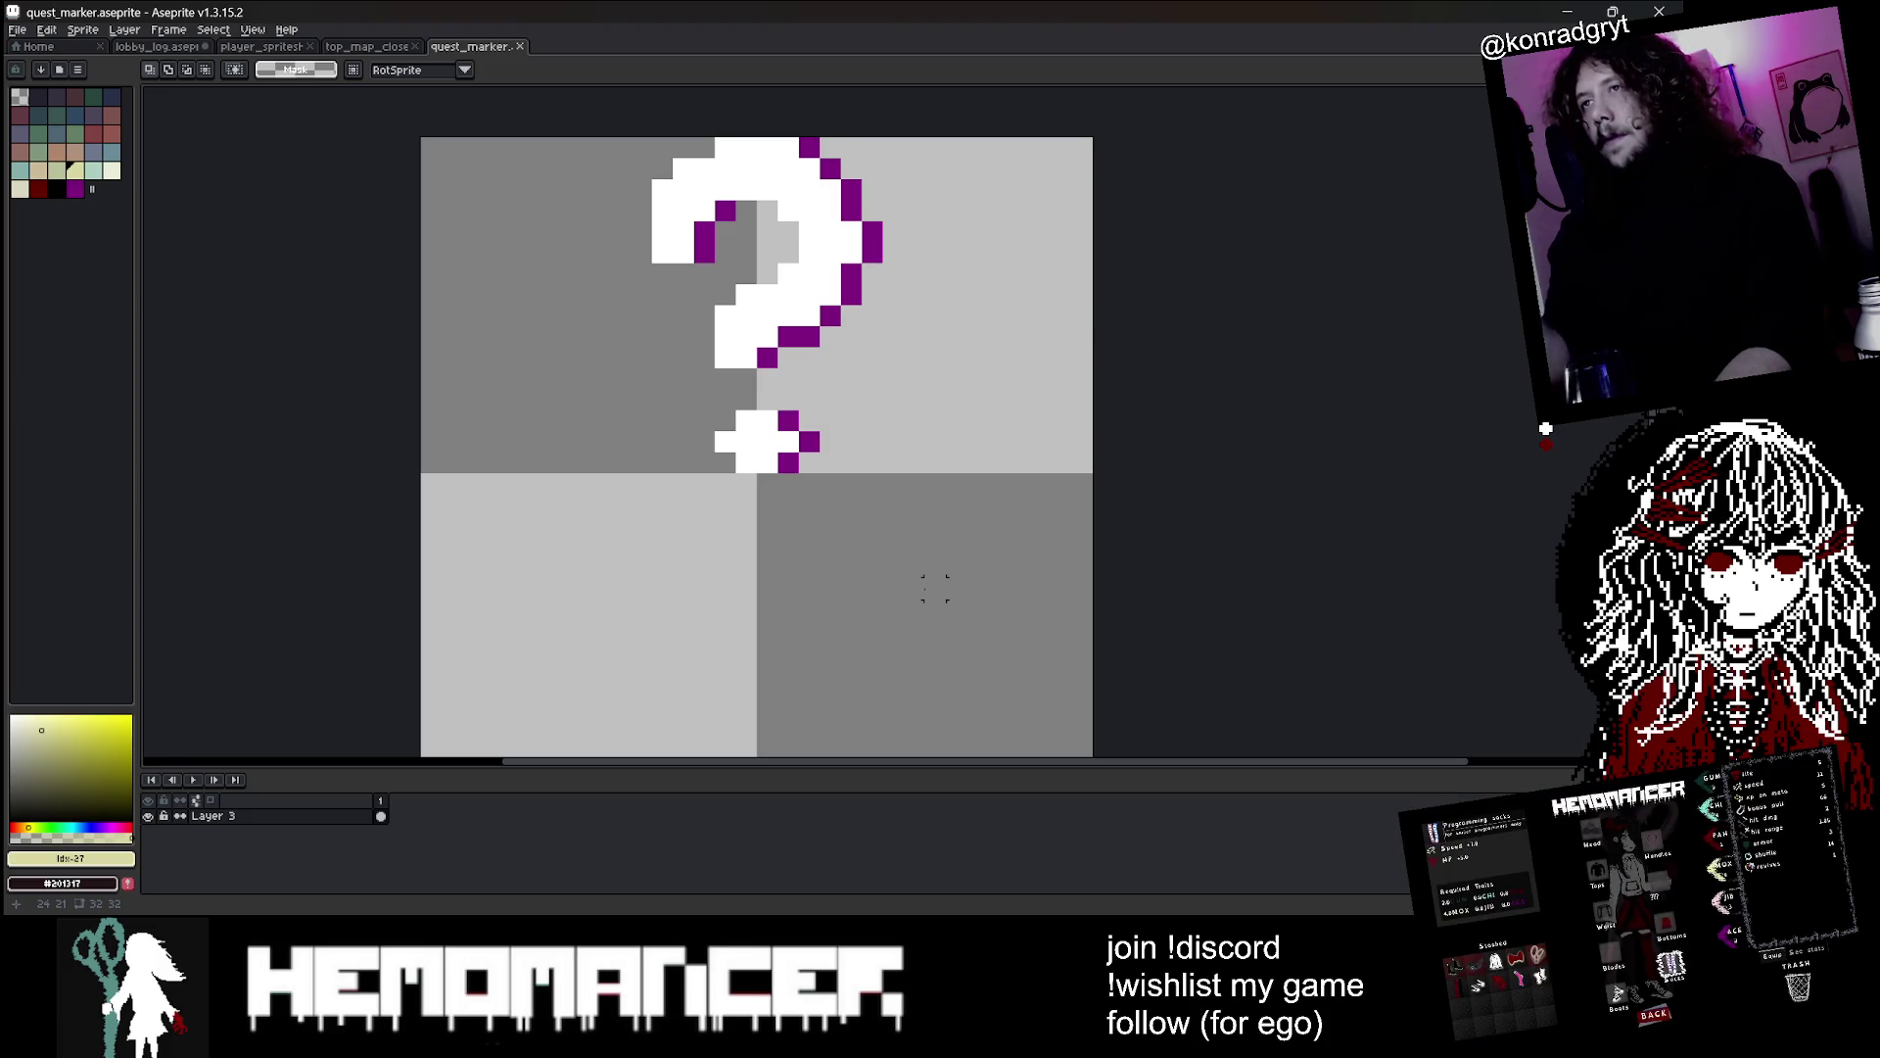
pyautogui.press('m')
pyautogui.press('m')
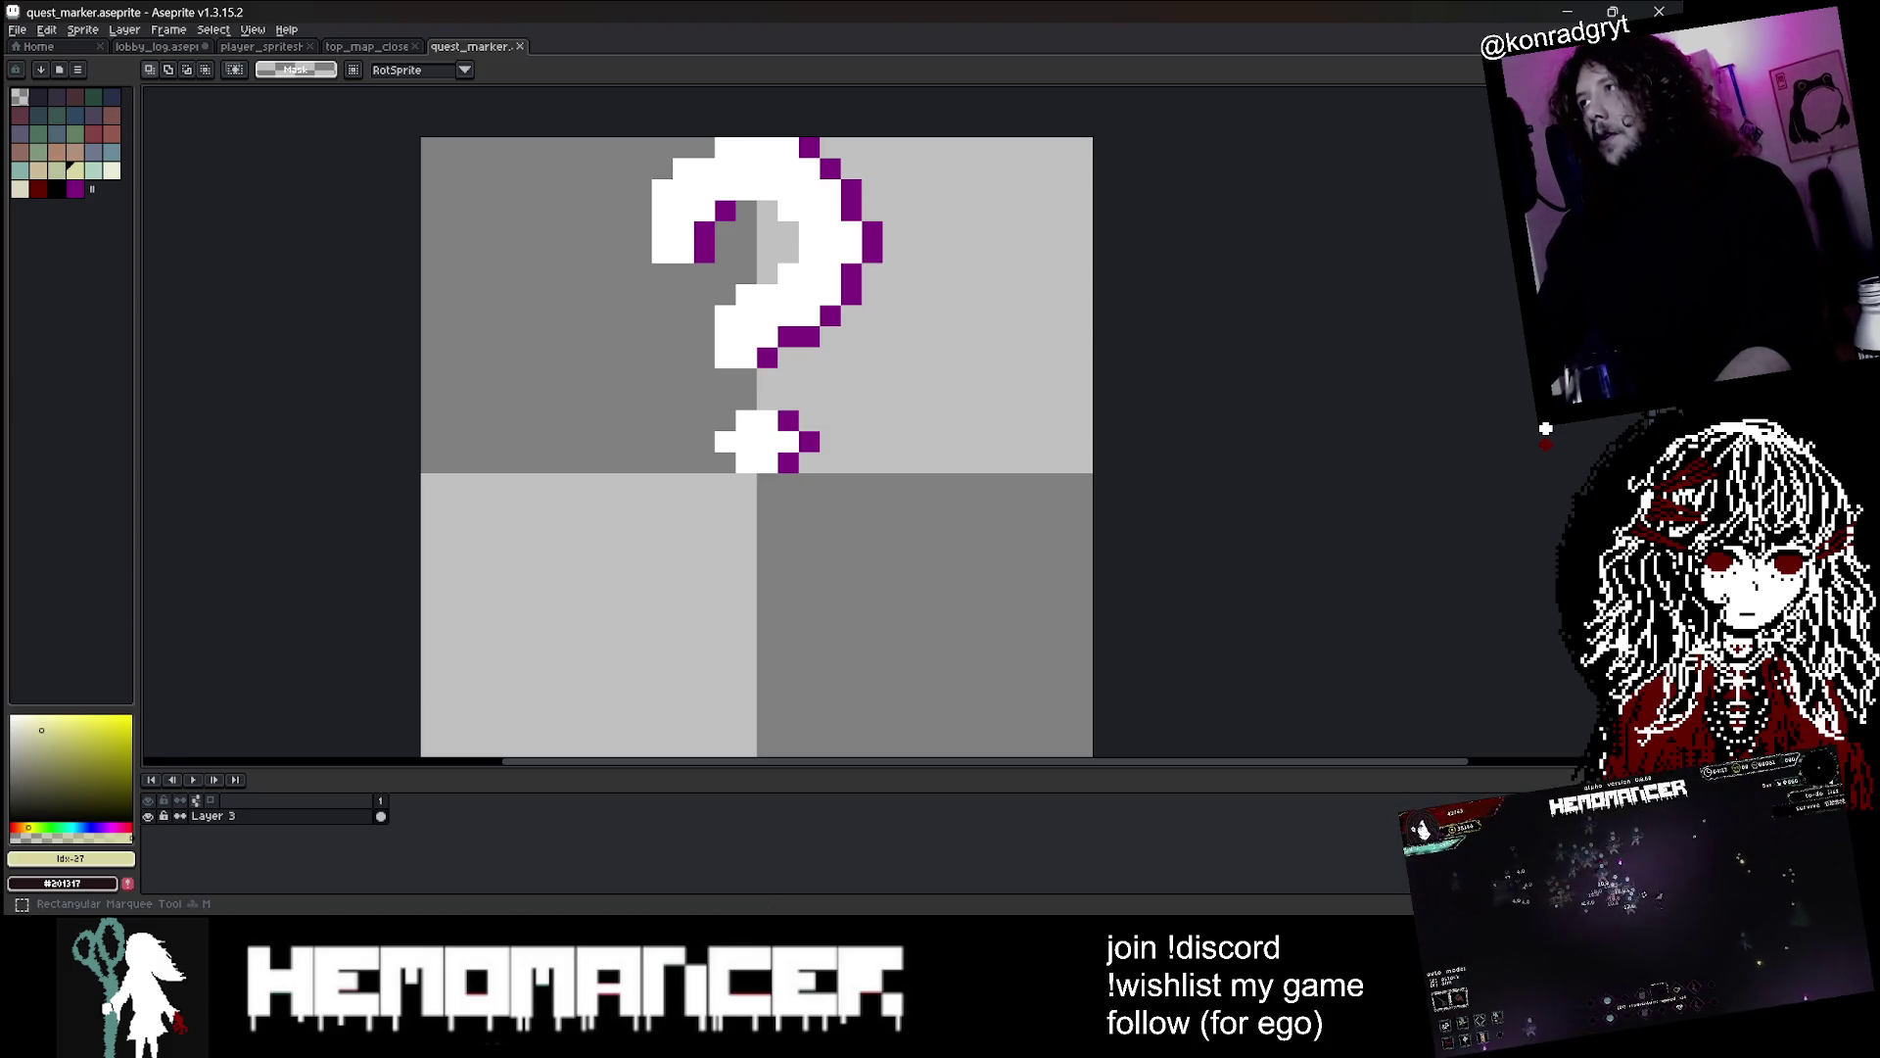
pyautogui.moveTo(999, 406)
pyautogui.mouseDown()
pyautogui.moveTo(906, 336)
pyautogui.moveTo(441, 177)
pyautogui.mouseUp()
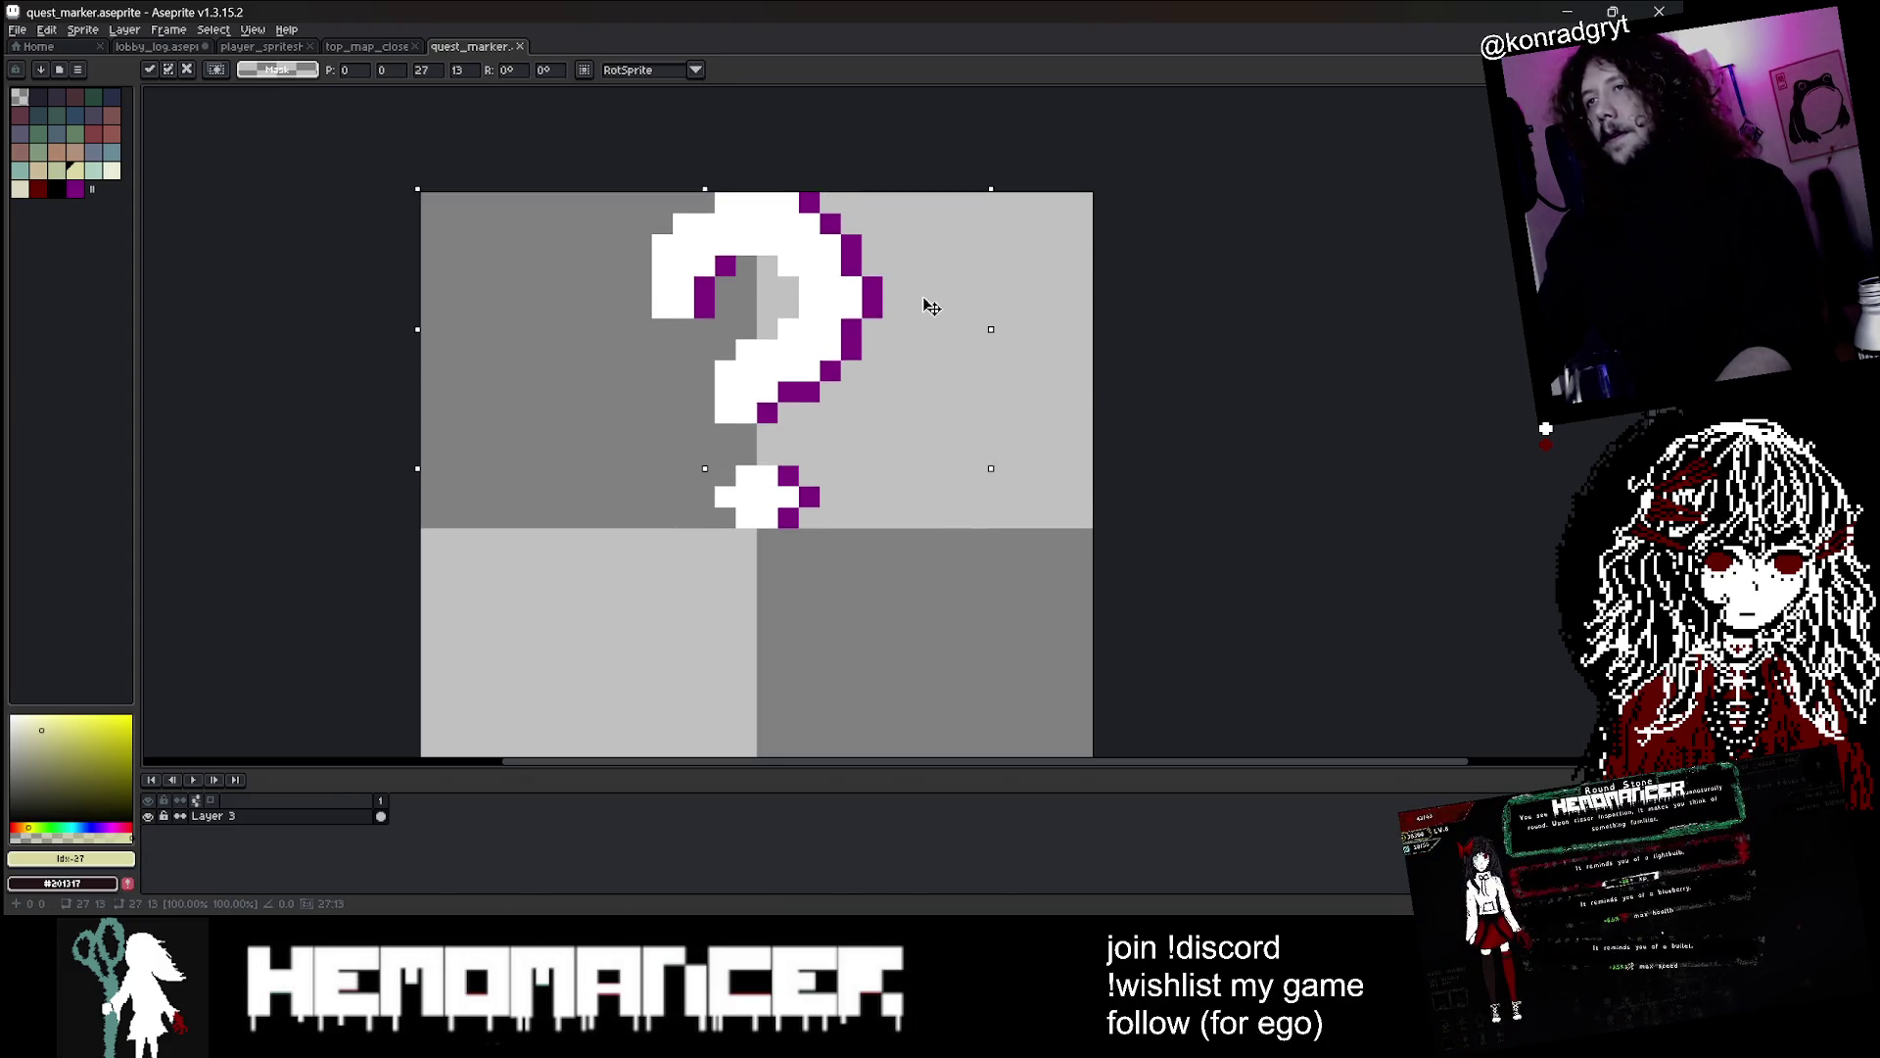
pyautogui.moveTo(926, 324); pyautogui.dragTo(943, 323)
pyautogui.click(1311, 326)
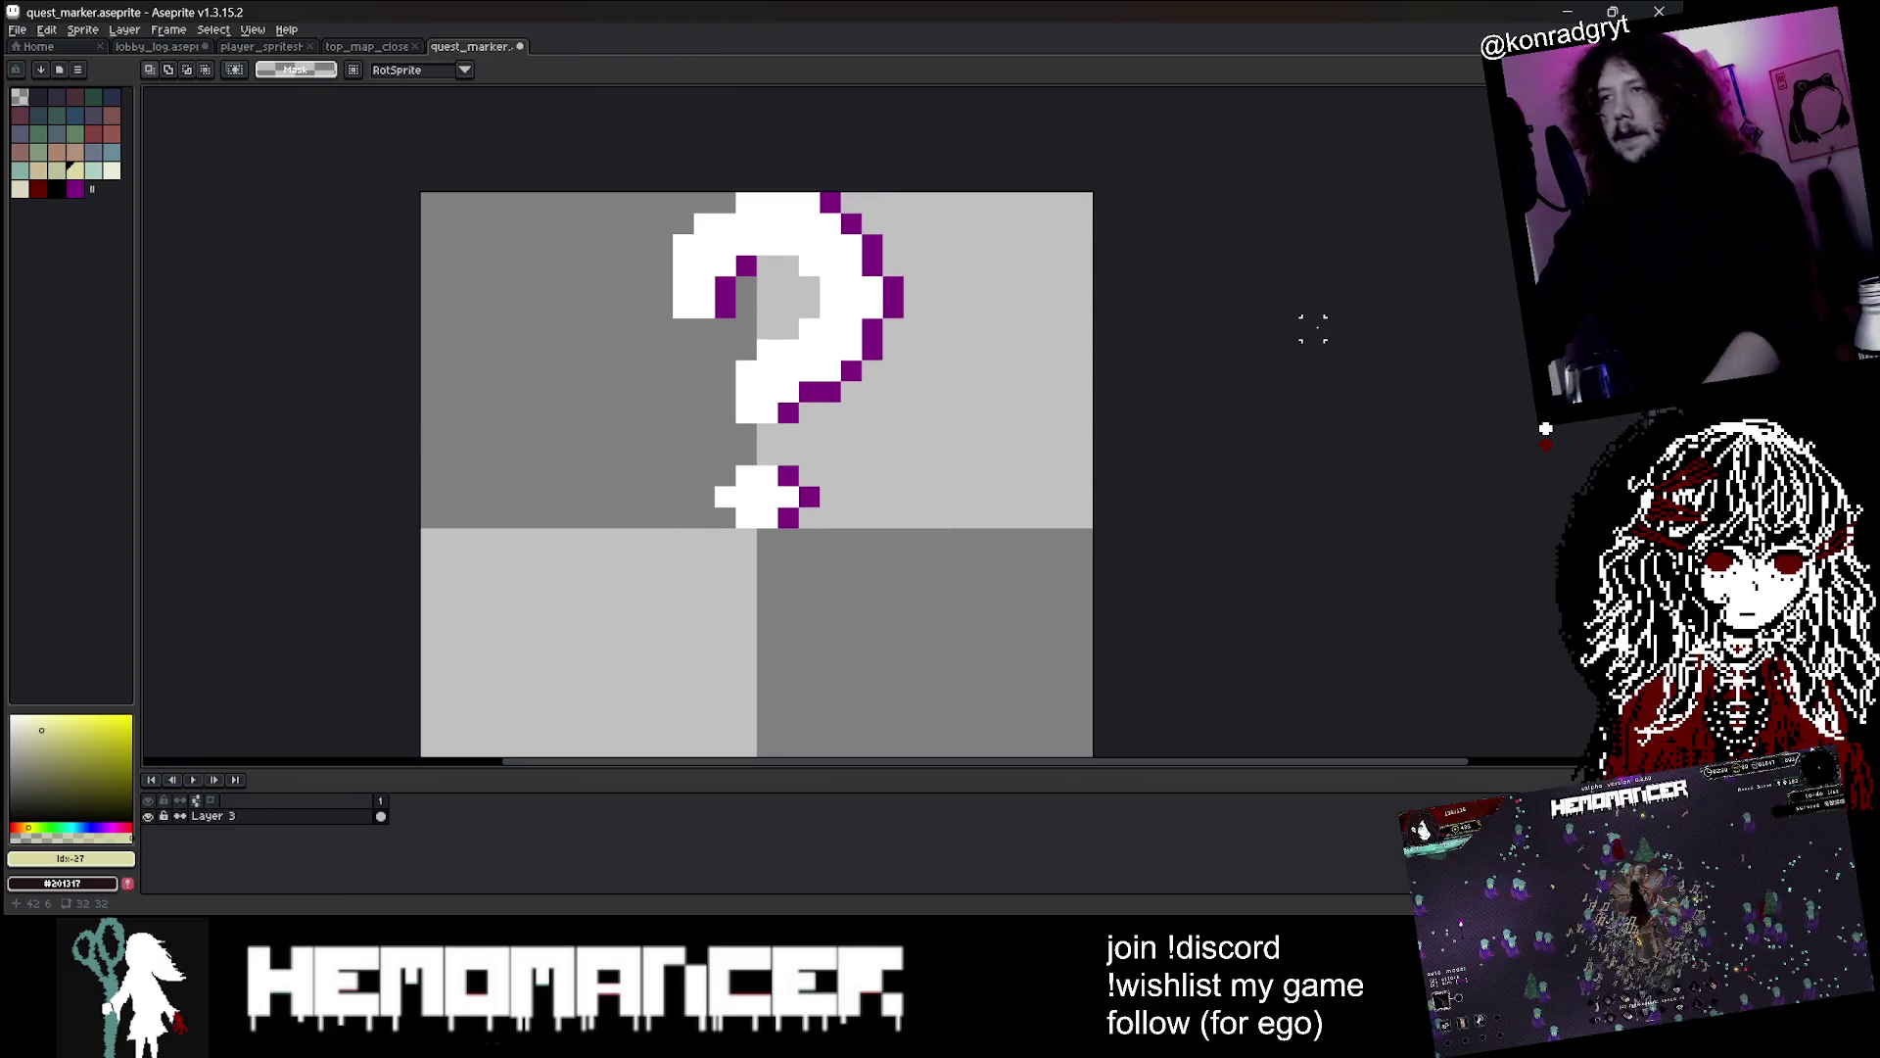
# Toggle the 1 px question-mark move with undo and redo to compare both positions
pyautogui.hotkey('ctrl', 'z')
pyautogui.hotkey('ctrl', 'y')
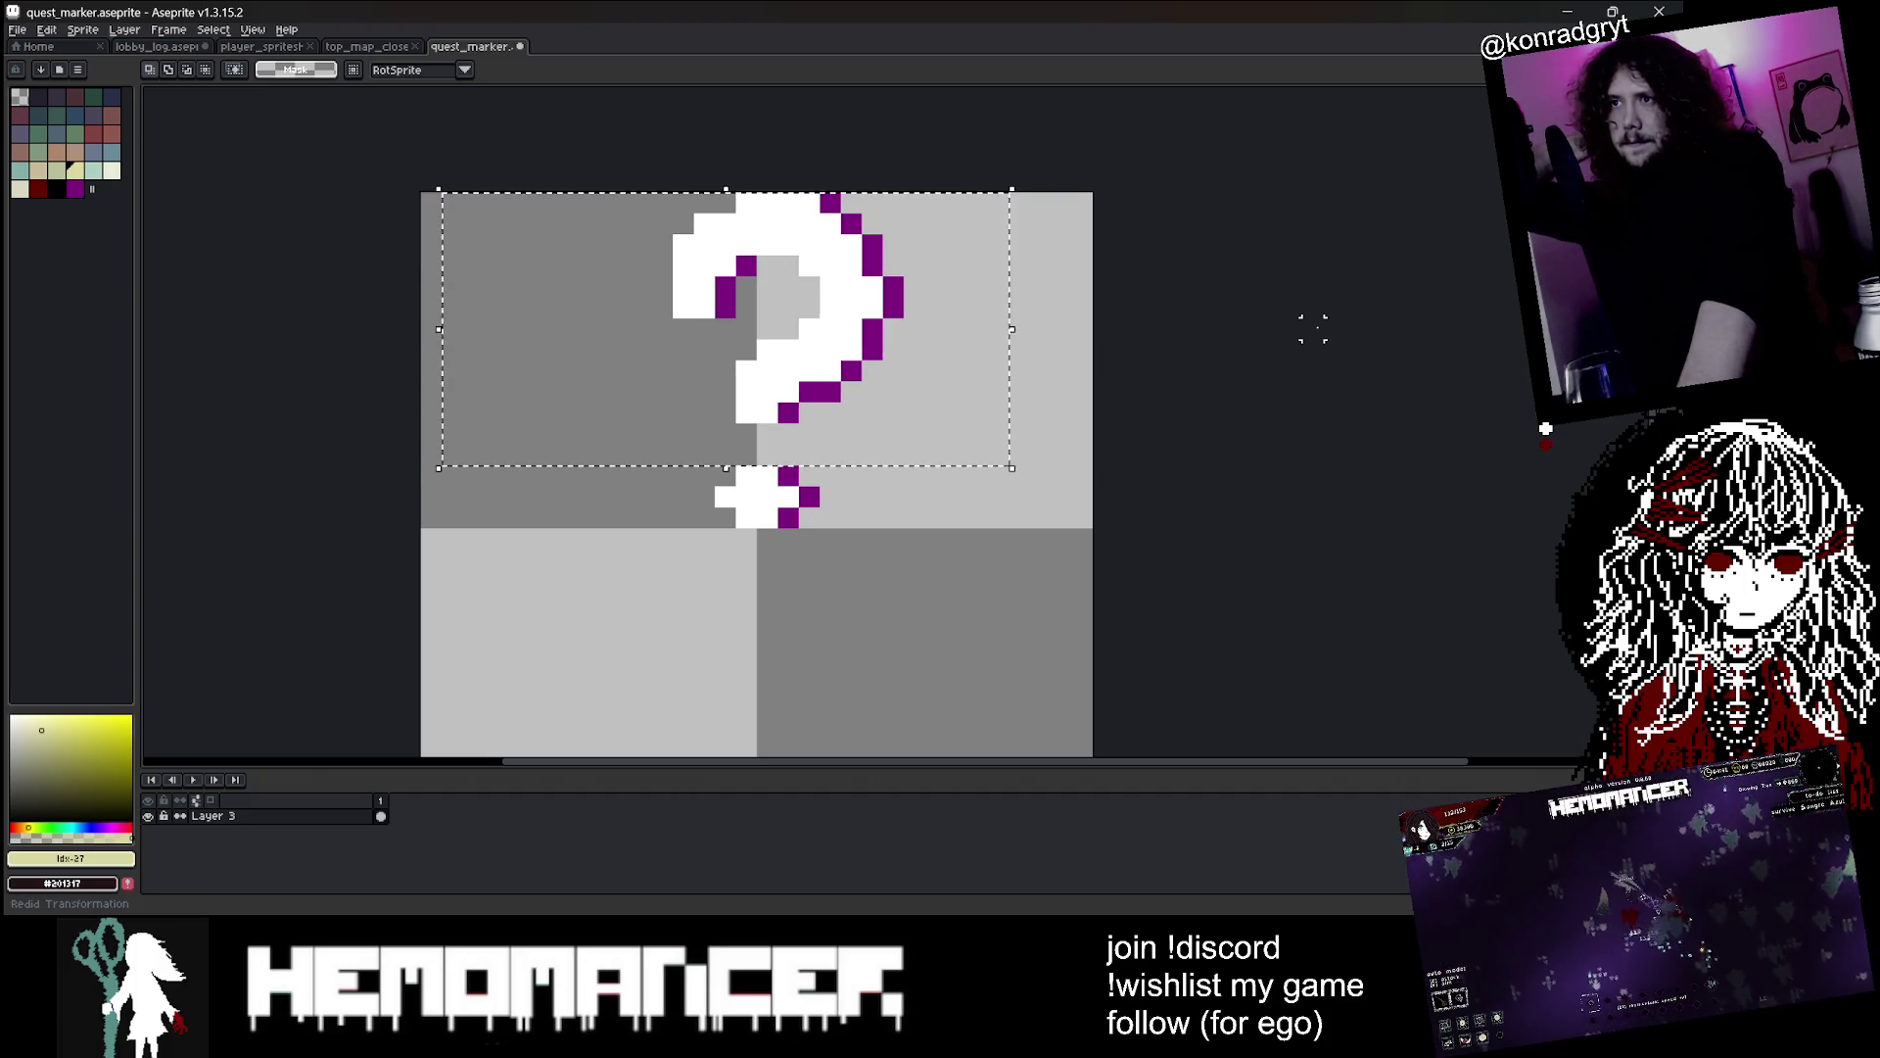
pyautogui.hotkey('ctrl', 'z')
pyautogui.hotkey('ctrl', 'y')
pyautogui.hotkey('ctrl', 'z')
pyautogui.hotkey('ctrl', 'y')
pyautogui.hotkey('ctrl', 'z')
pyautogui.hotkey('ctrl', 'y')
pyautogui.hotkey('ctrl', 'z')
pyautogui.hotkey('ctrl', 'y')
pyautogui.hotkey('ctrl', 'z')
pyautogui.hotkey('ctrl', 'y')
pyautogui.hotkey('ctrl', 'z')
pyautogui.hotkey('ctrl', 'y')
# Undo the nudge for good, save the sprite, and clear the leftover selection
pyautogui.hotkey('ctrl', 'z')
pyautogui.hotkey('ctrl', 's')
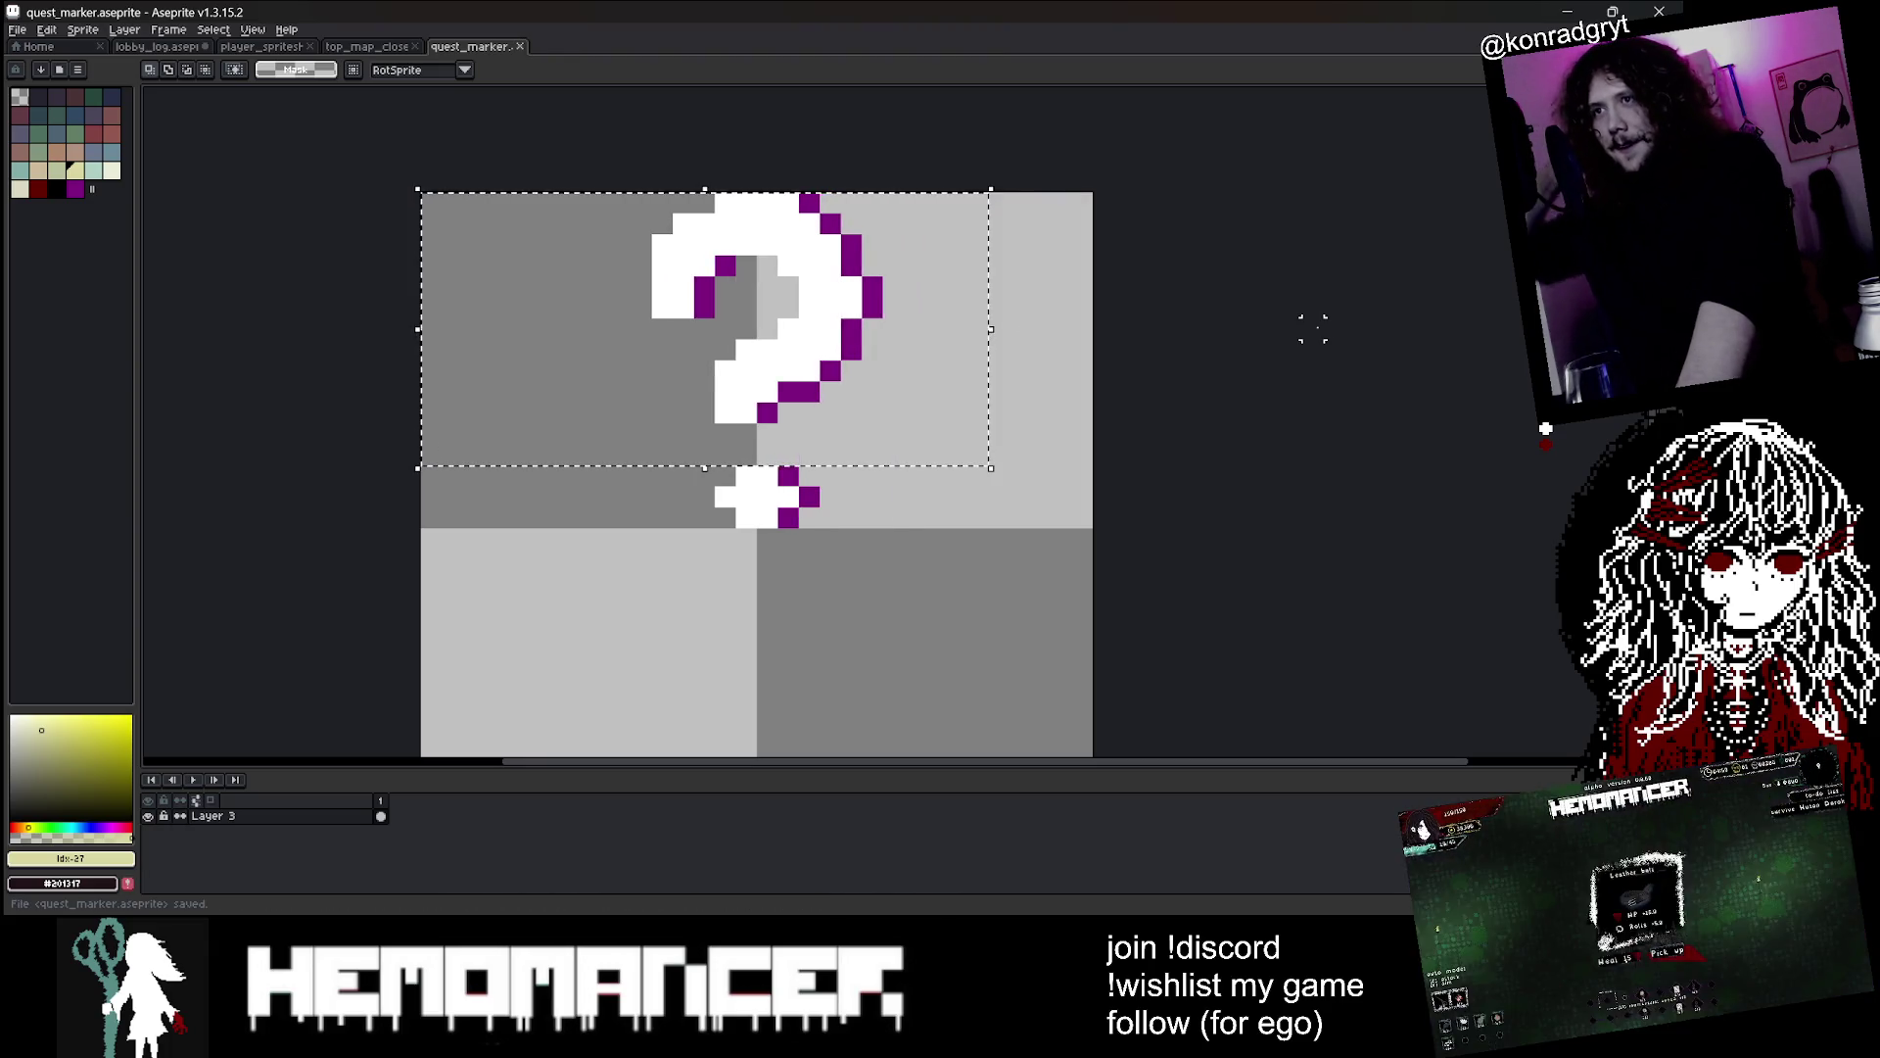
pyautogui.rightClick(788, 416)
pyautogui.click(813, 500)
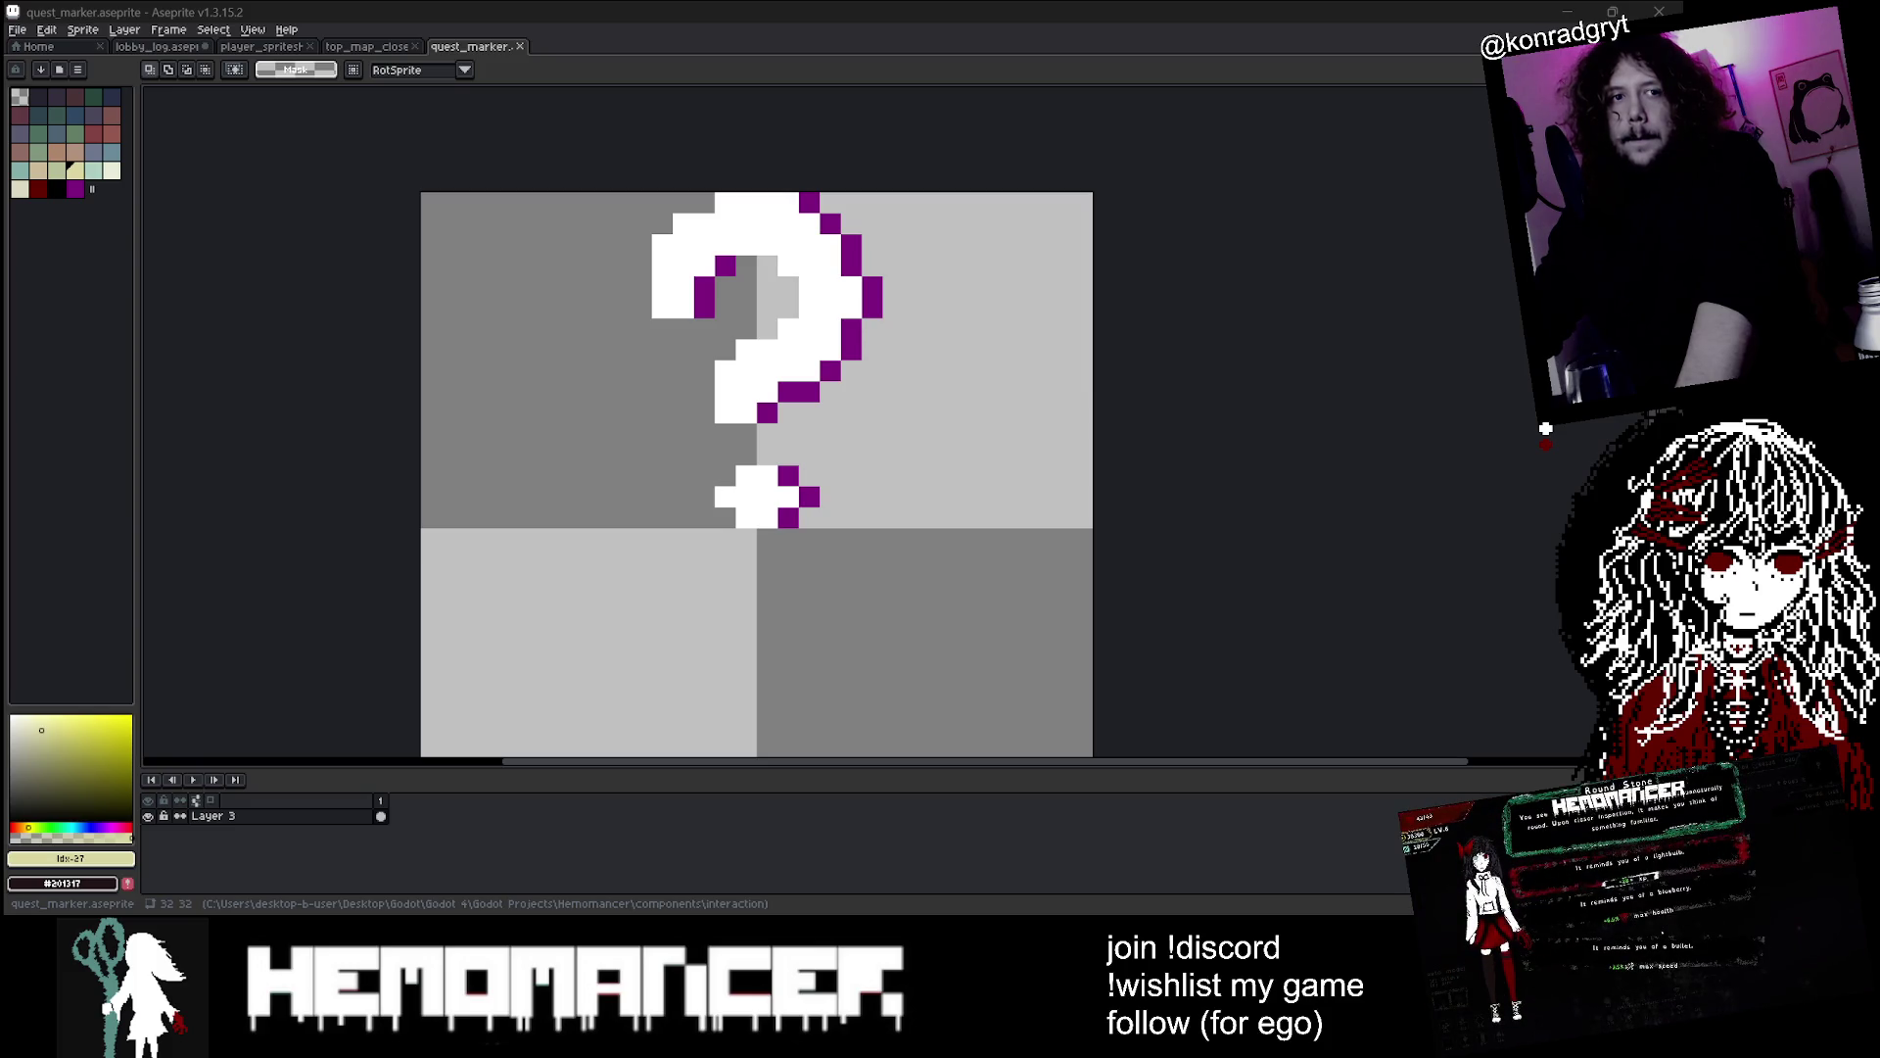
pyautogui.click(1226, 558)
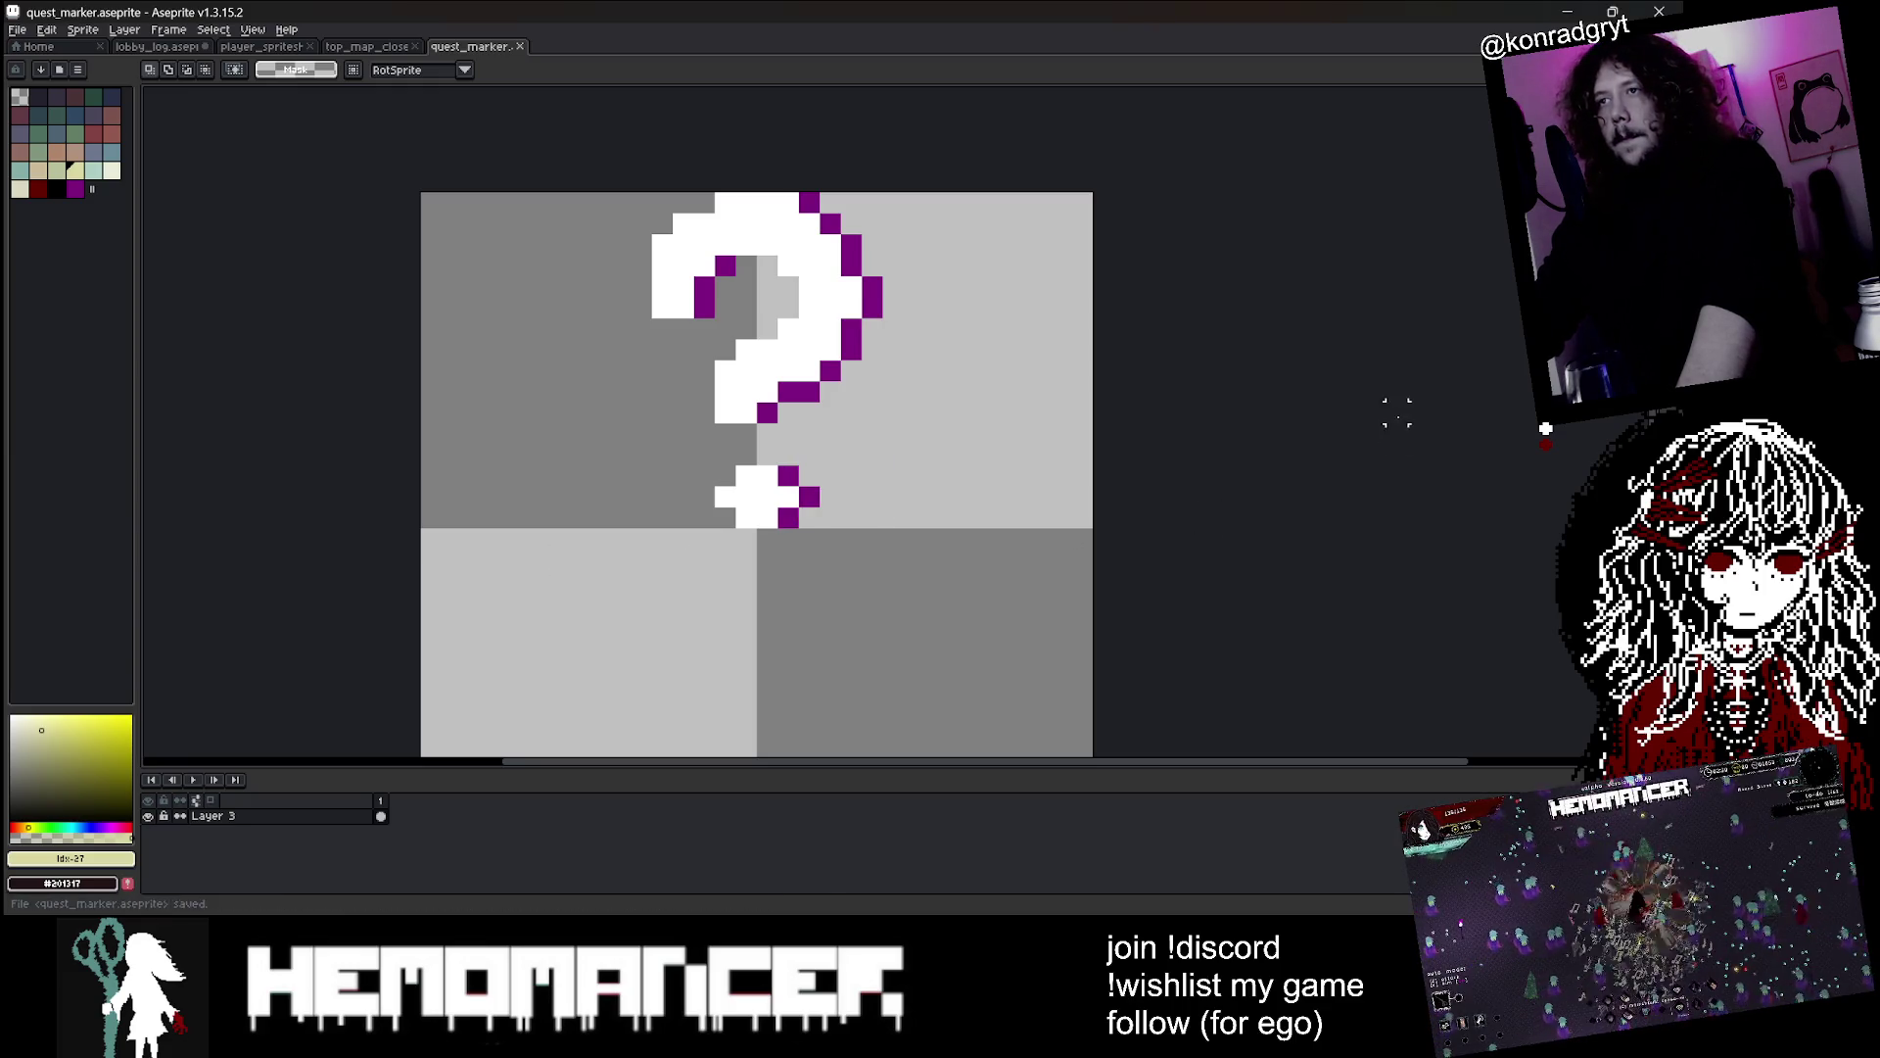
pyautogui.hotkey('alt', 'Tab')
# Run Hemomancer with F5 and start gameplay from the main menu
pyautogui.press('F5')
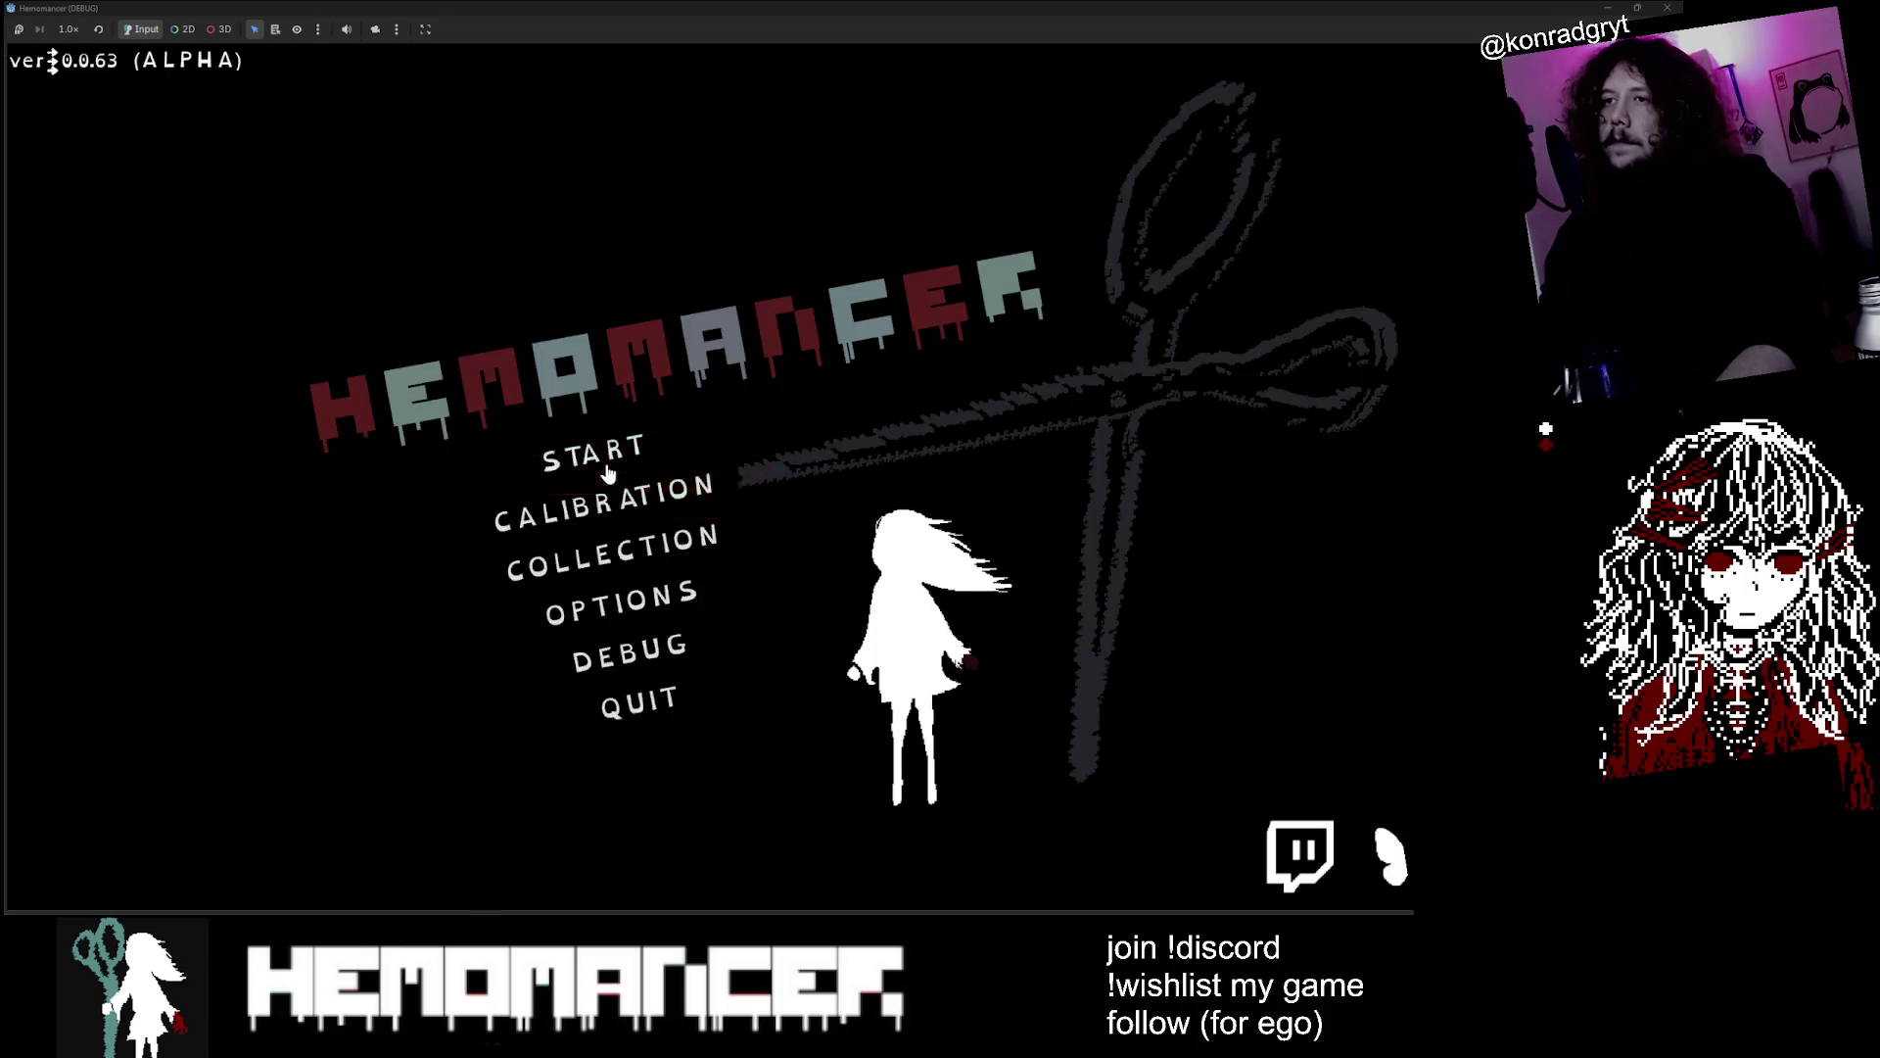
pyautogui.click(607, 473)
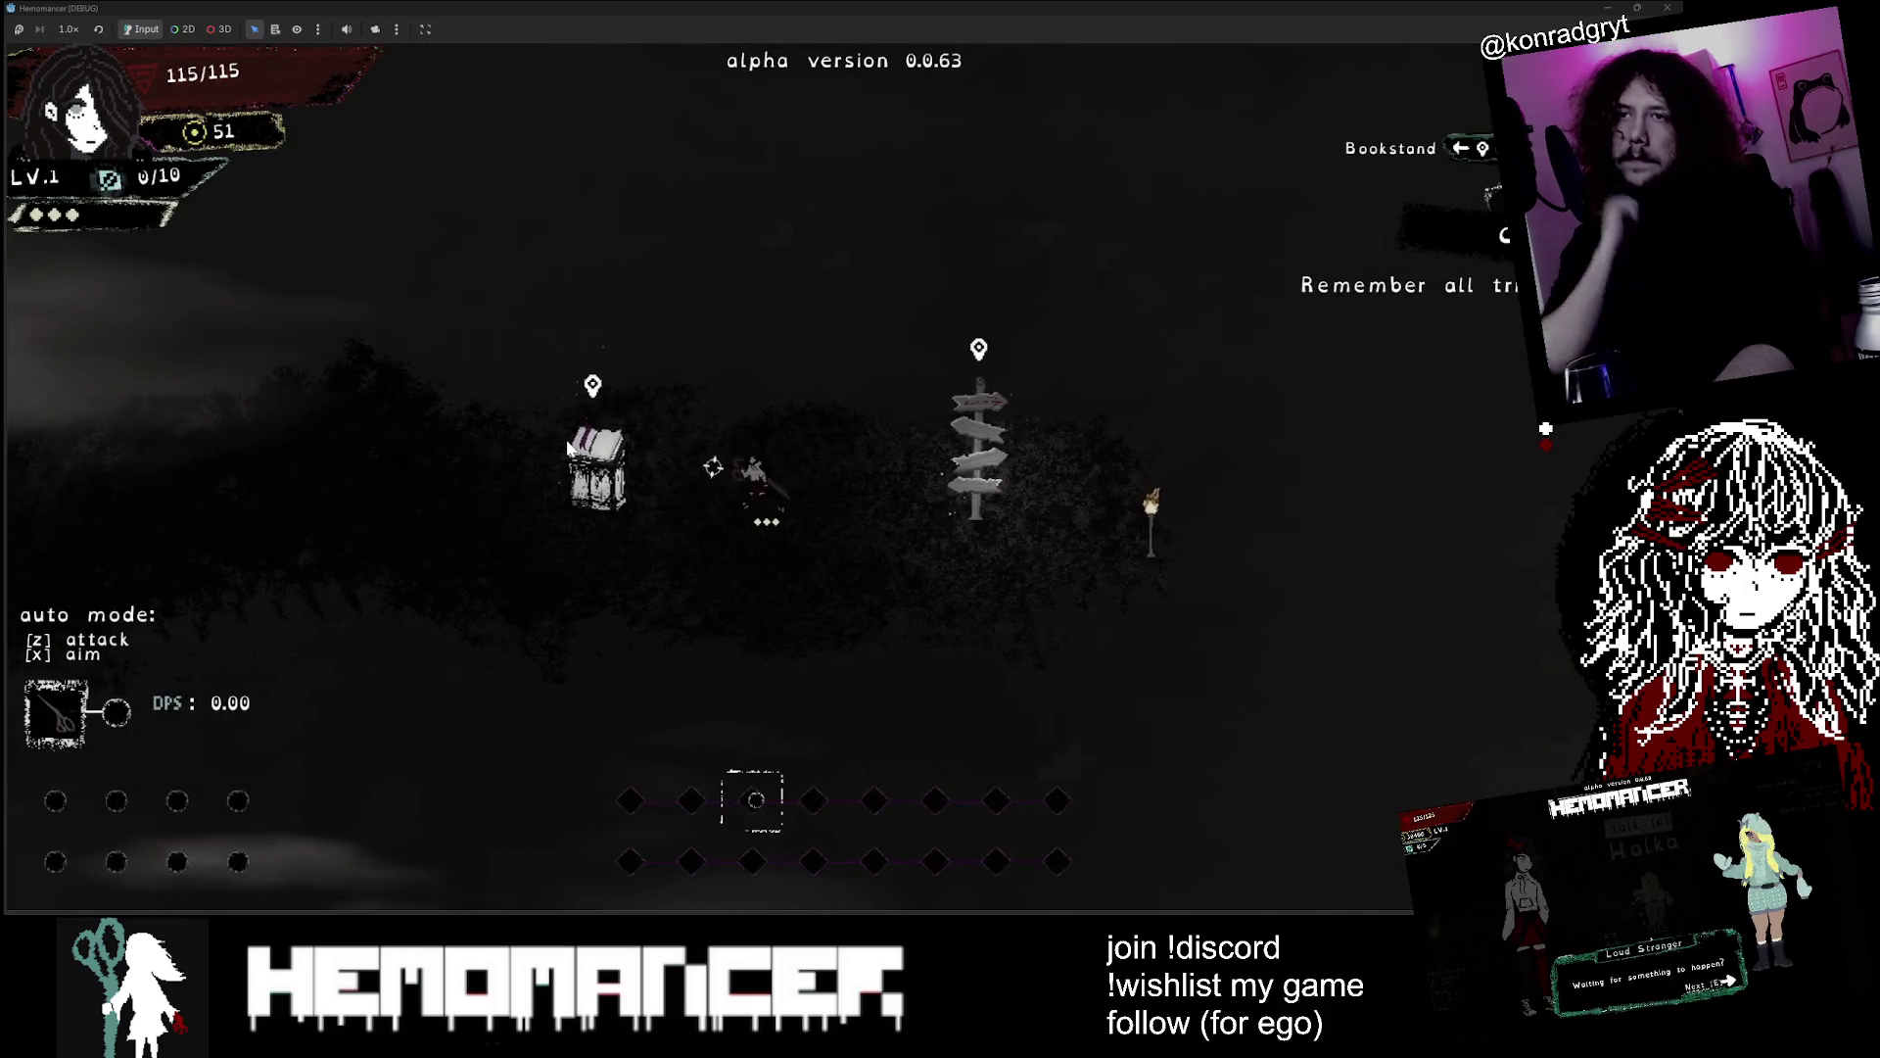
# Walk the player left to the Gruff Stranger's ? marker, then back right to the Metronome table
pyautogui.press('a')
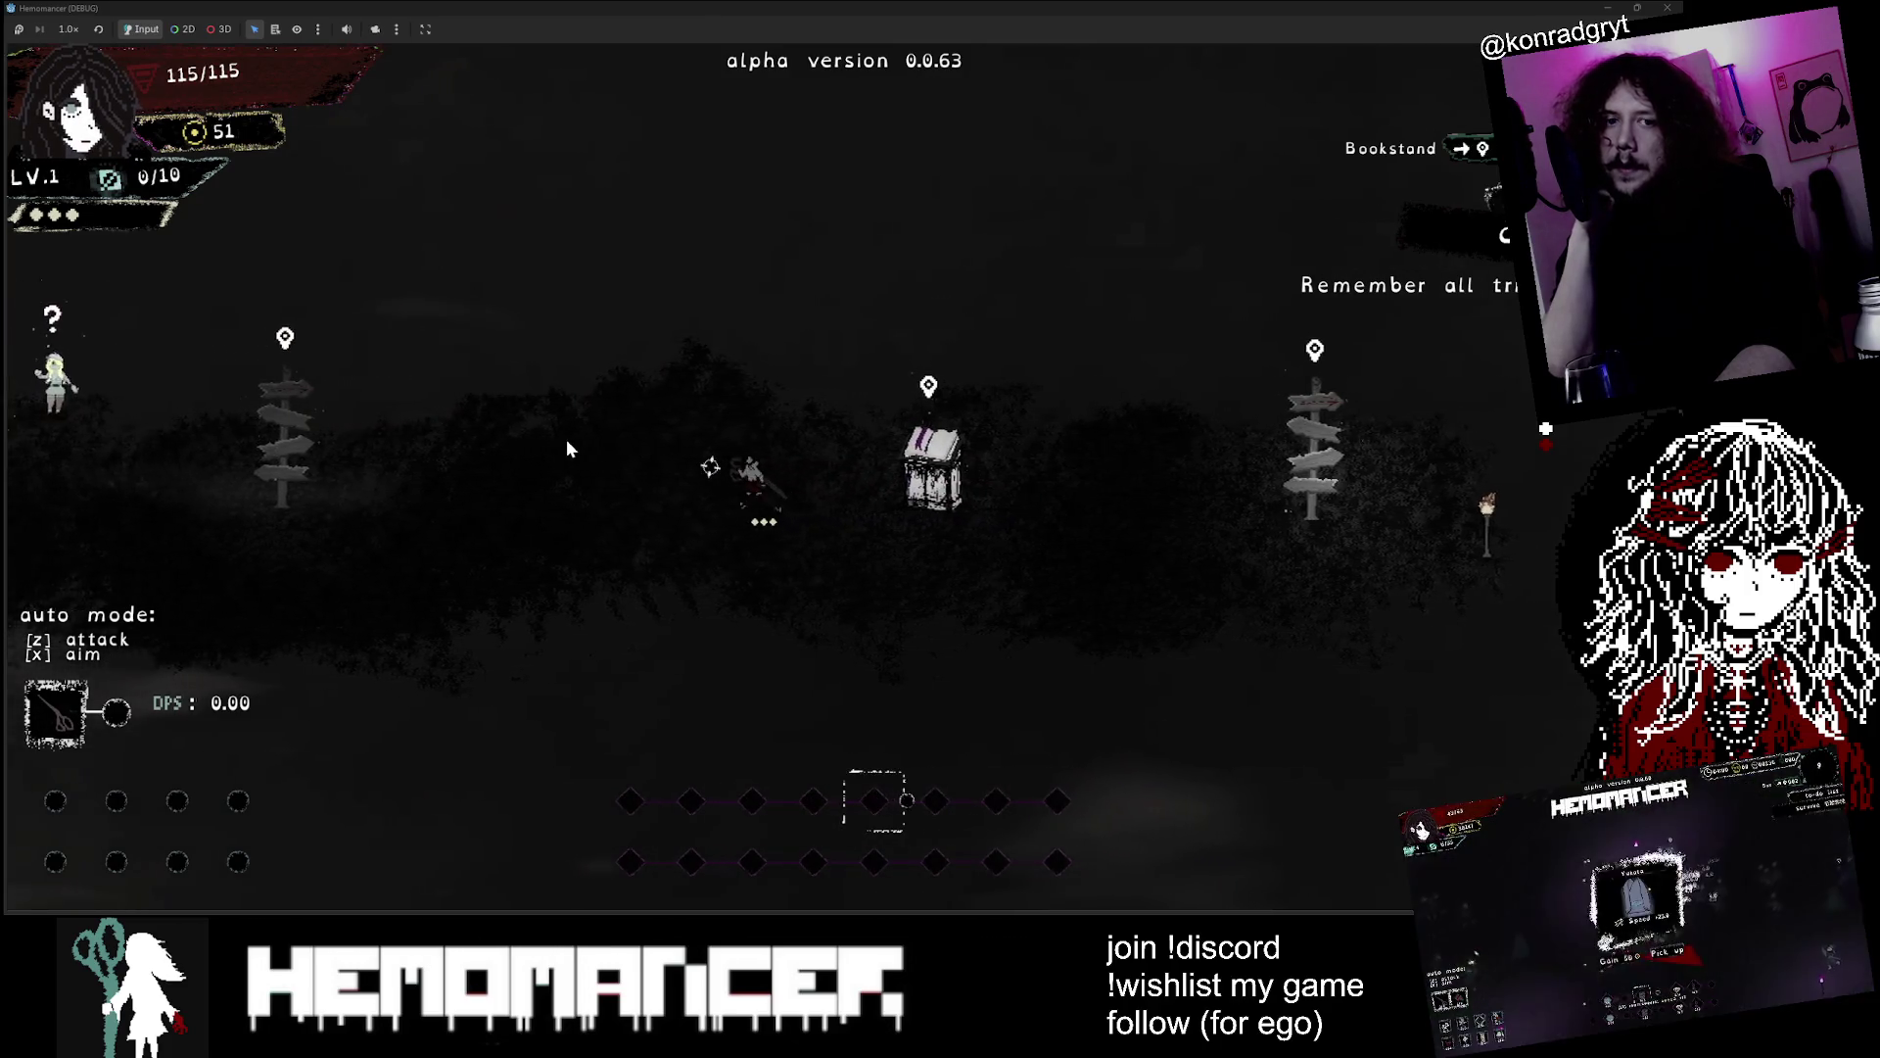
pyautogui.press('a')
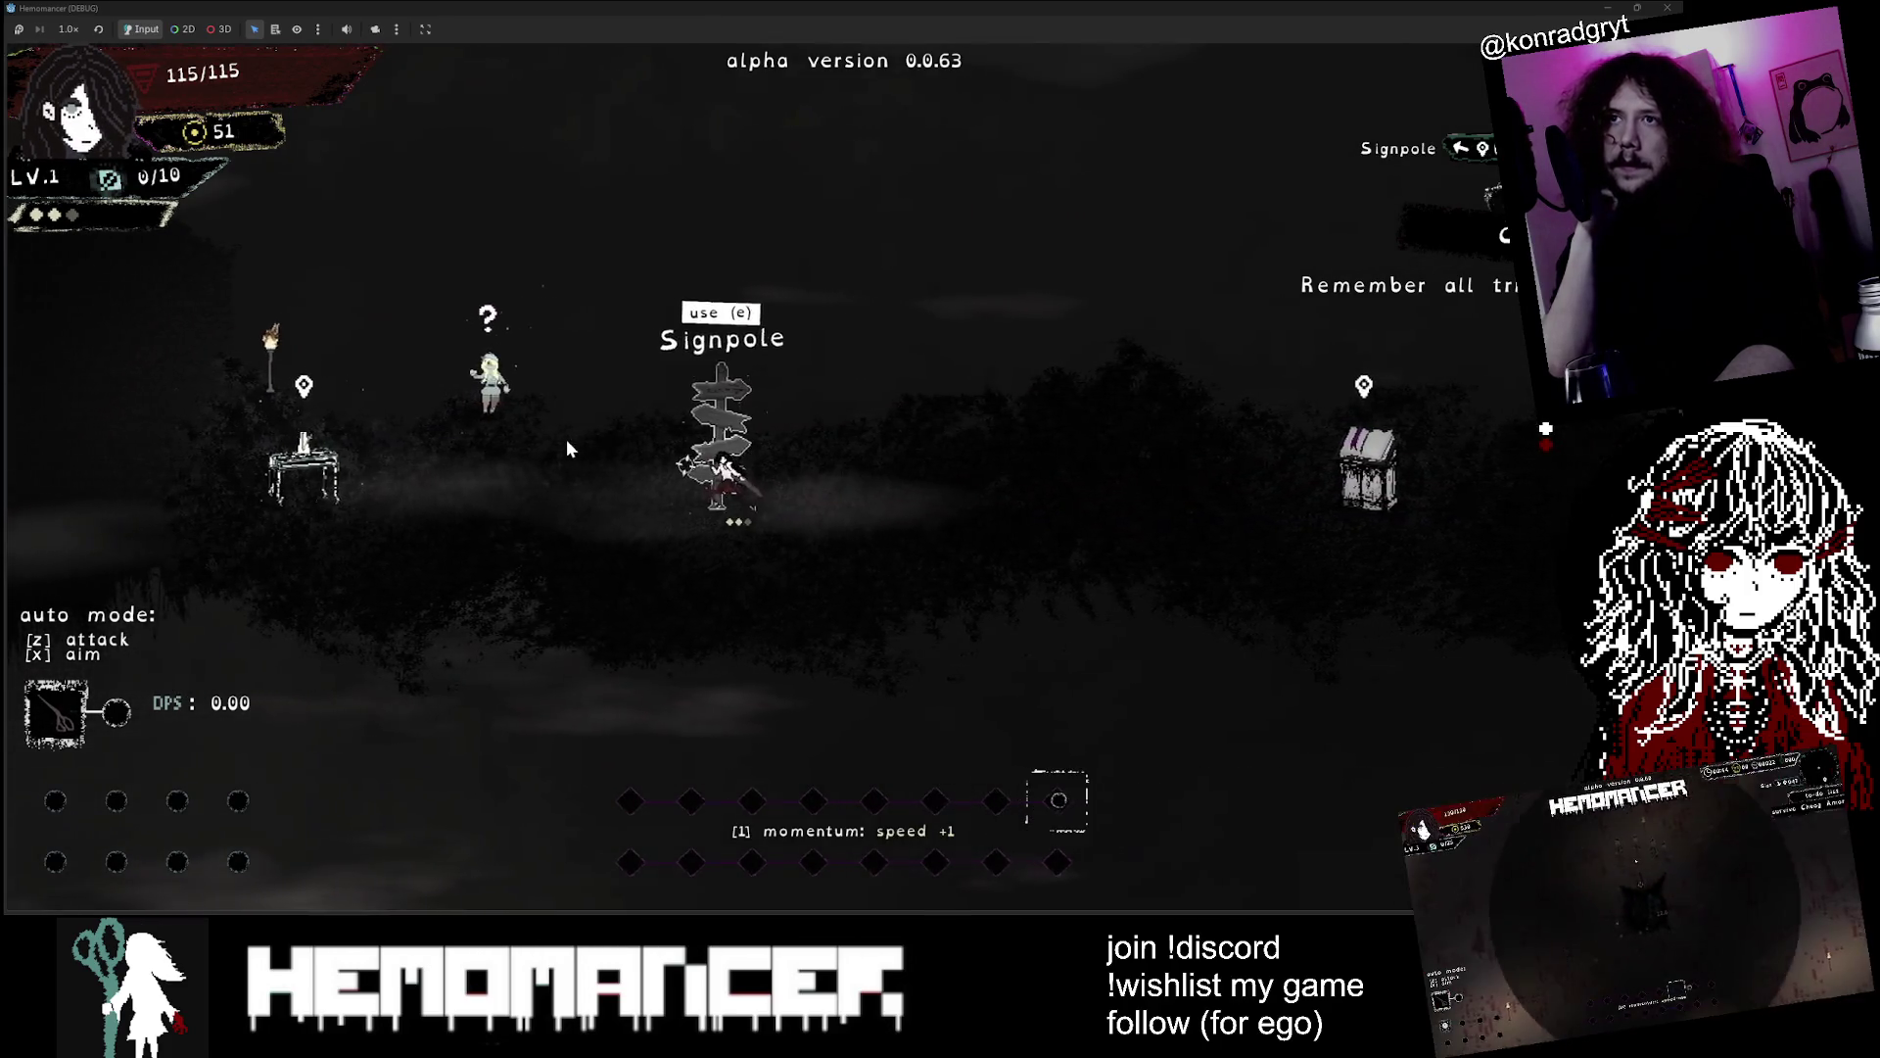
pyautogui.press('a')
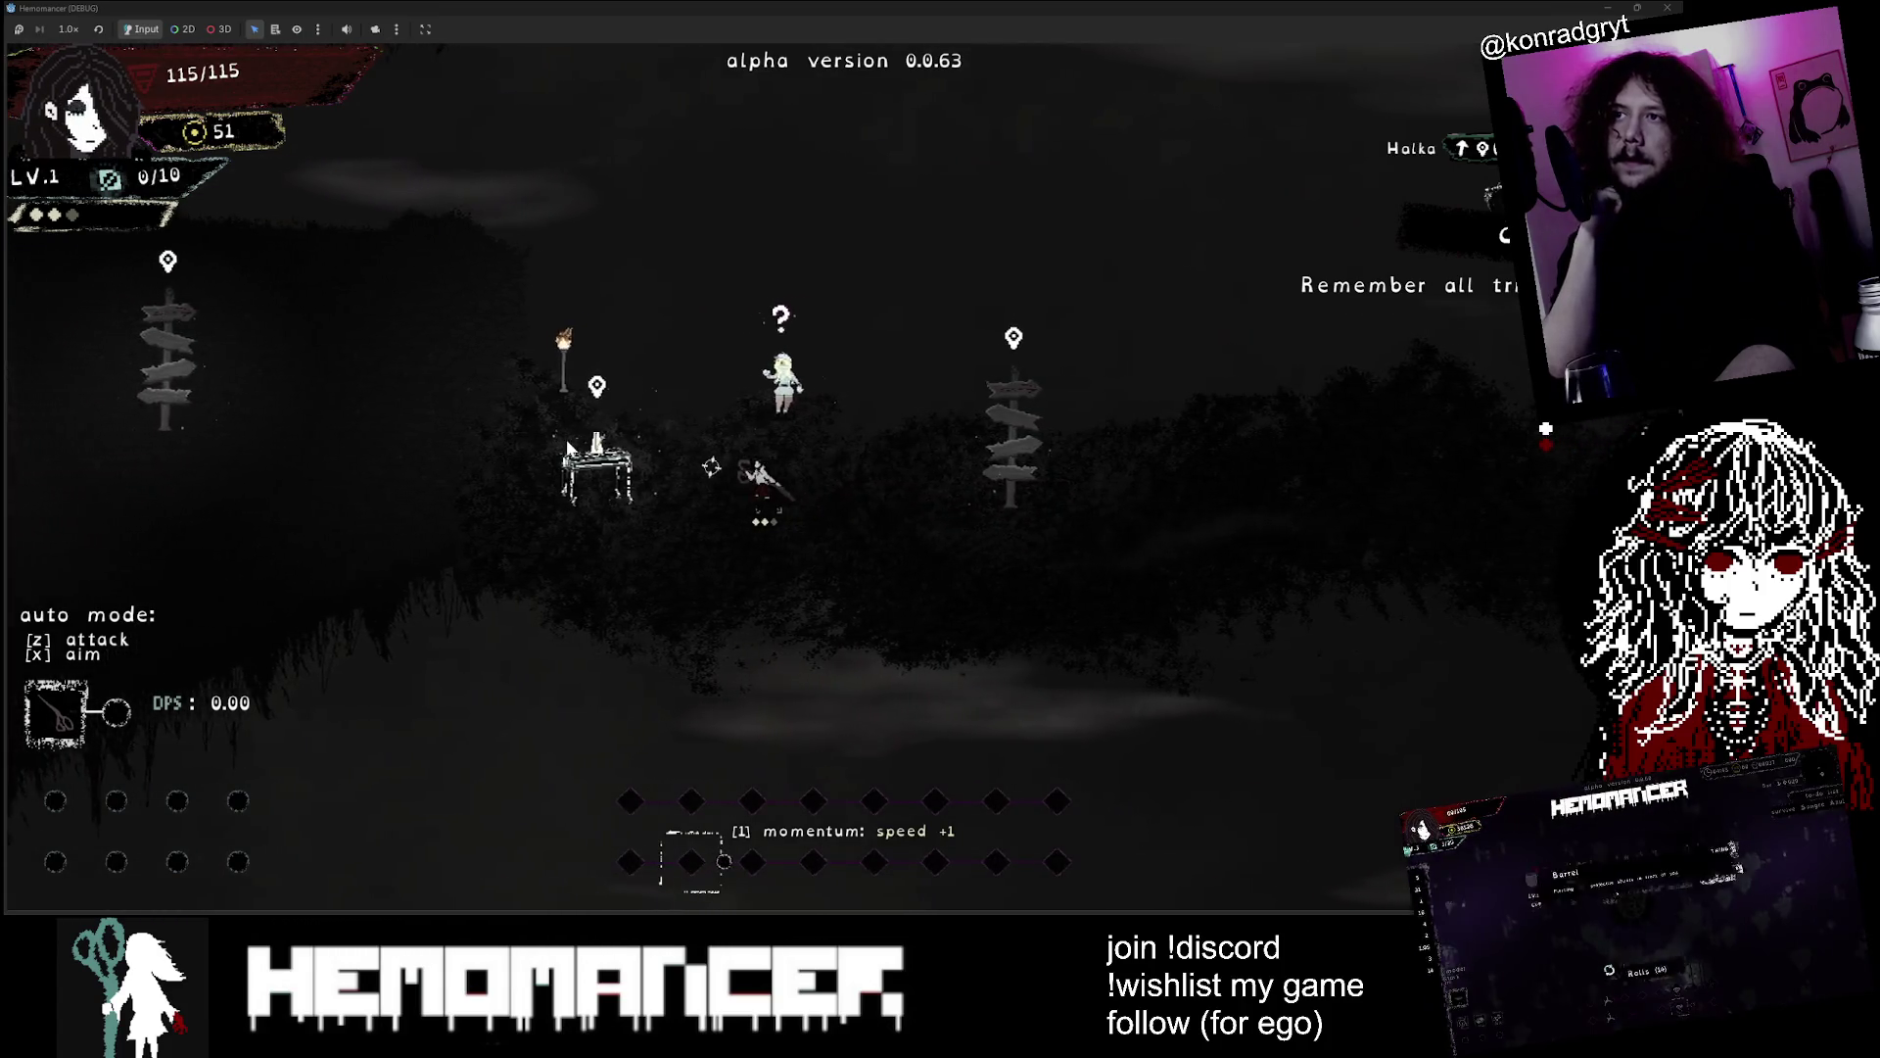
pyautogui.press('a')
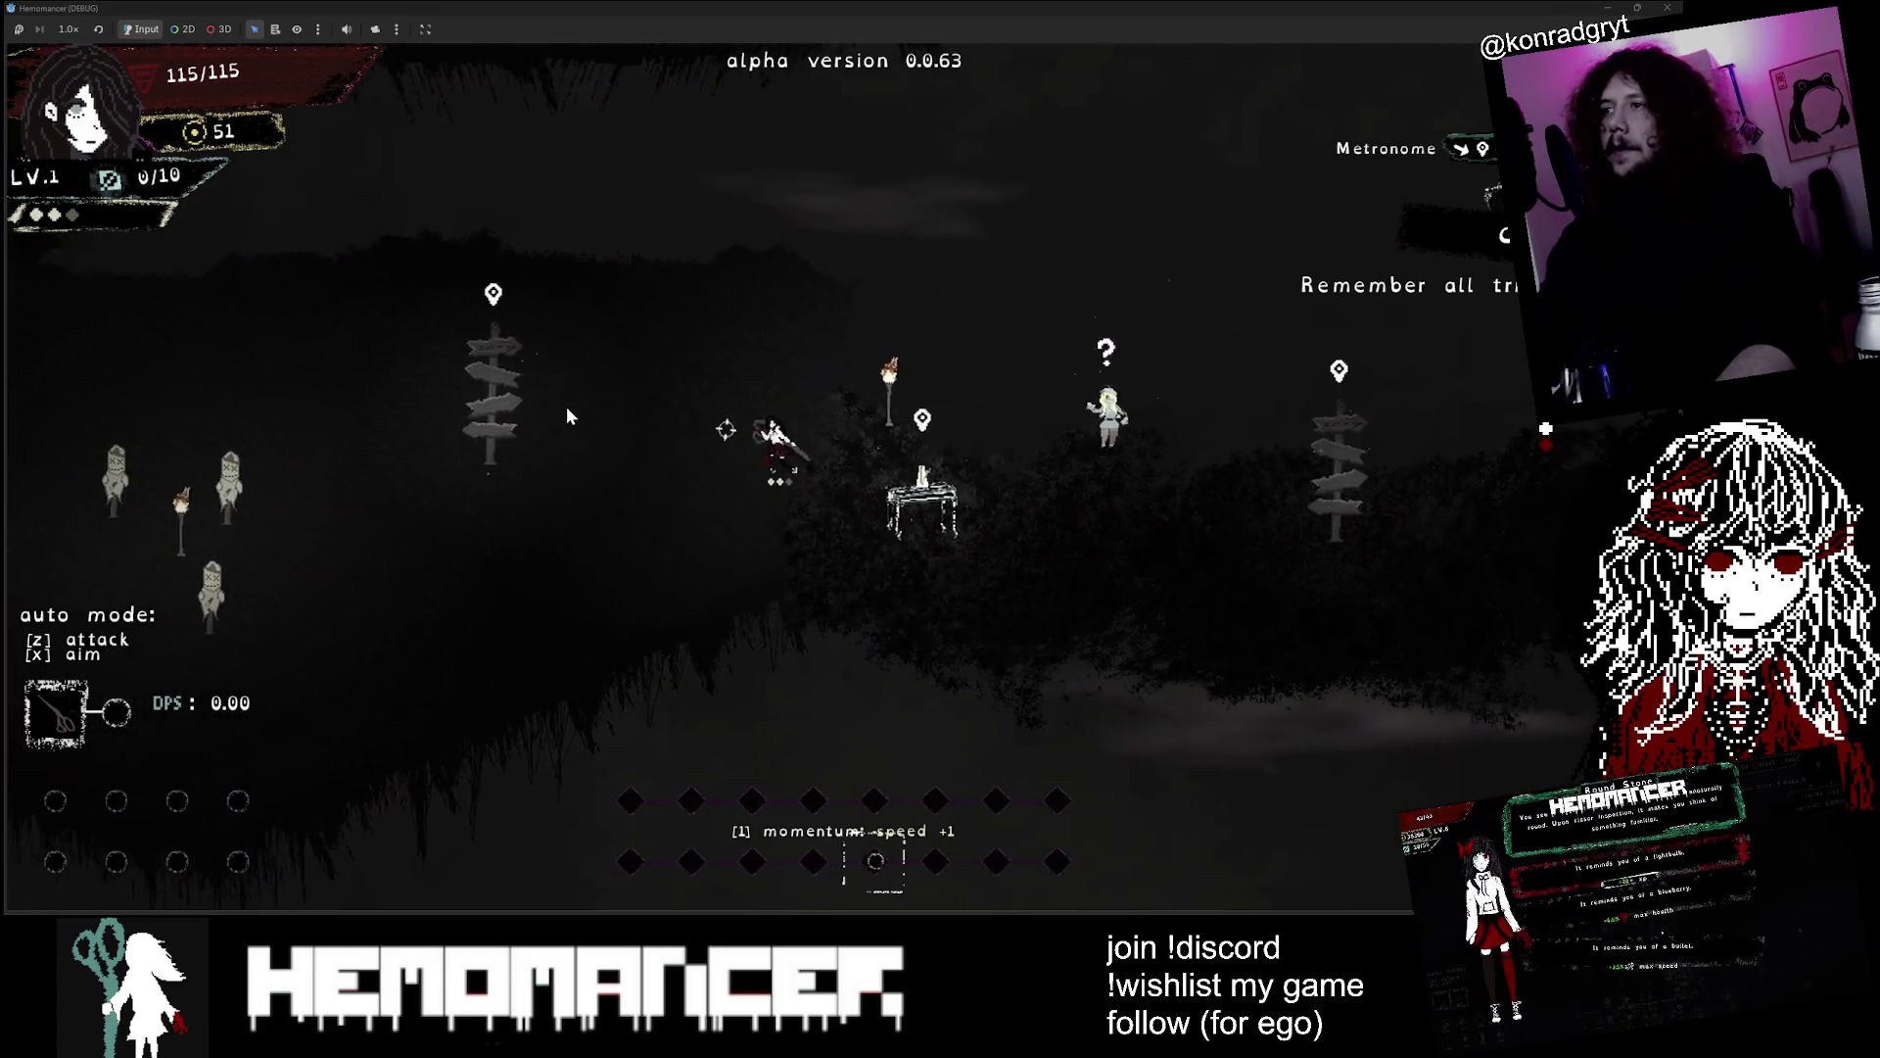
pyautogui.press('a')
pyautogui.press('w')
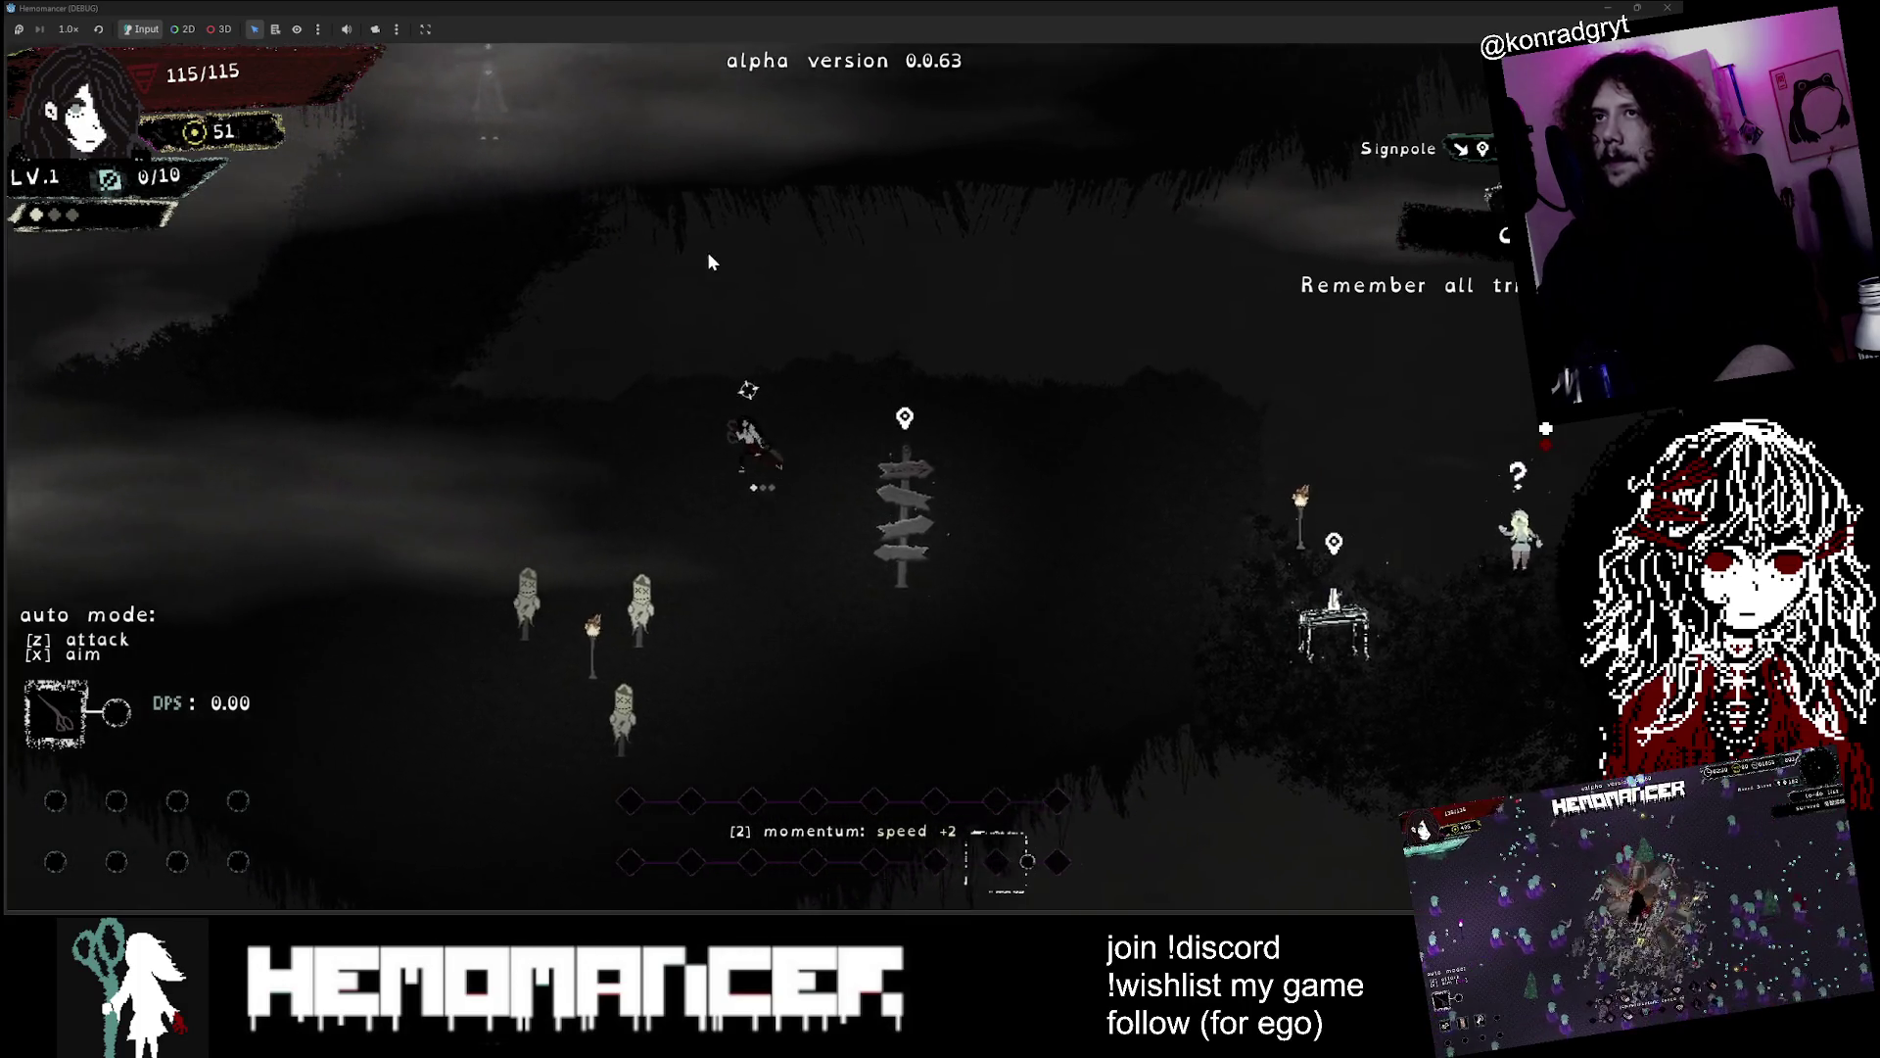
pyautogui.press('a')
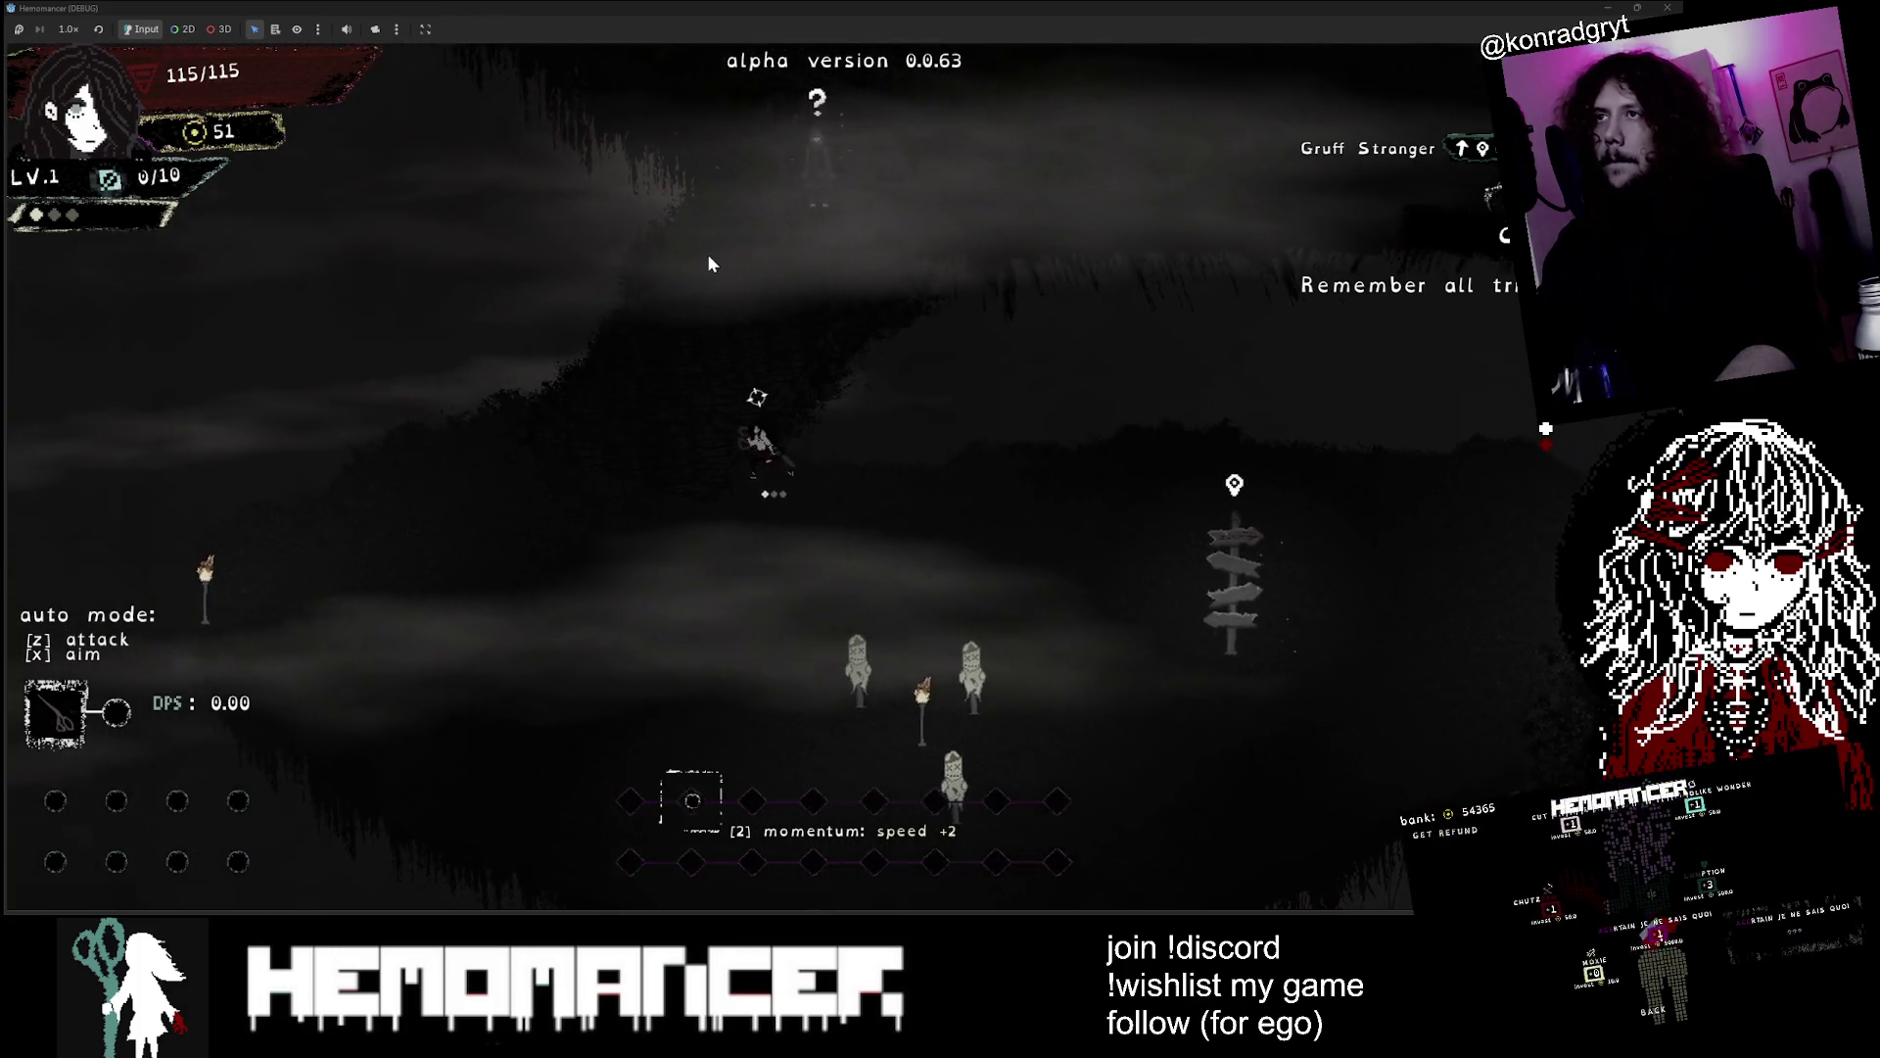
pyautogui.press('w')
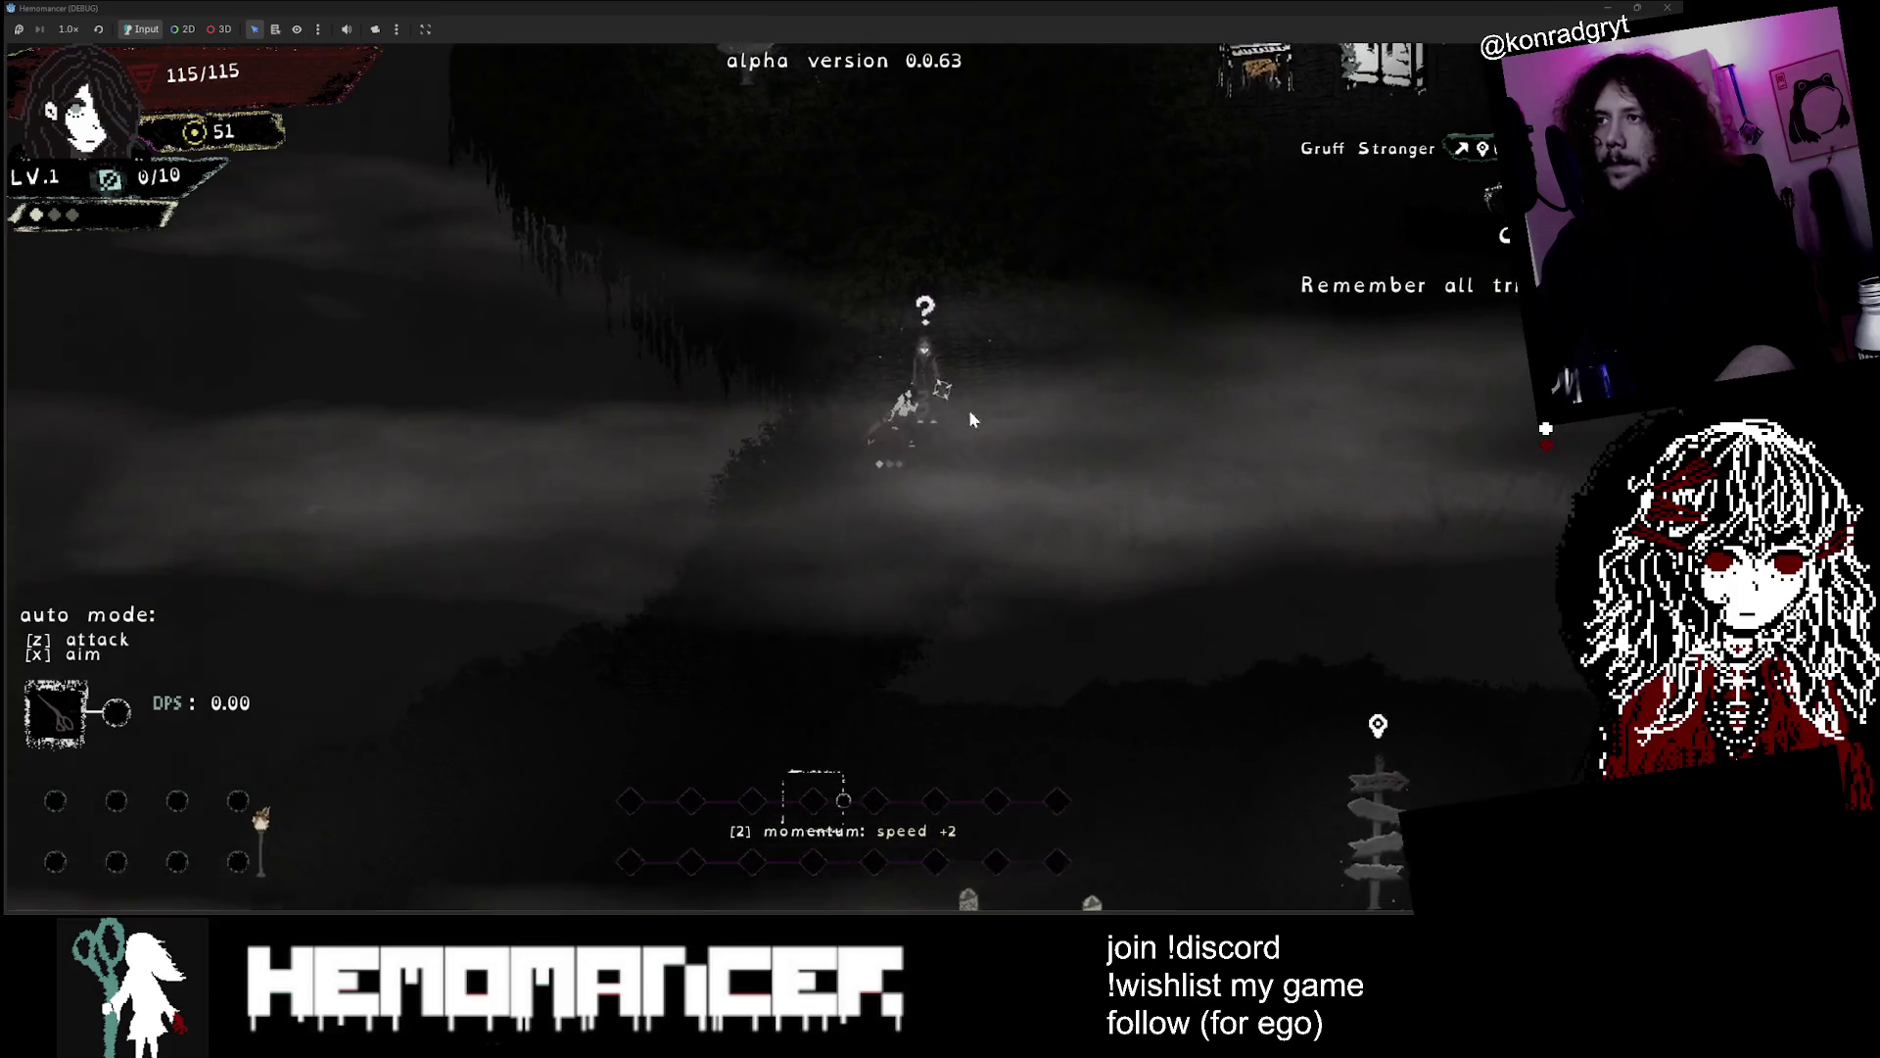
pyautogui.press('d')
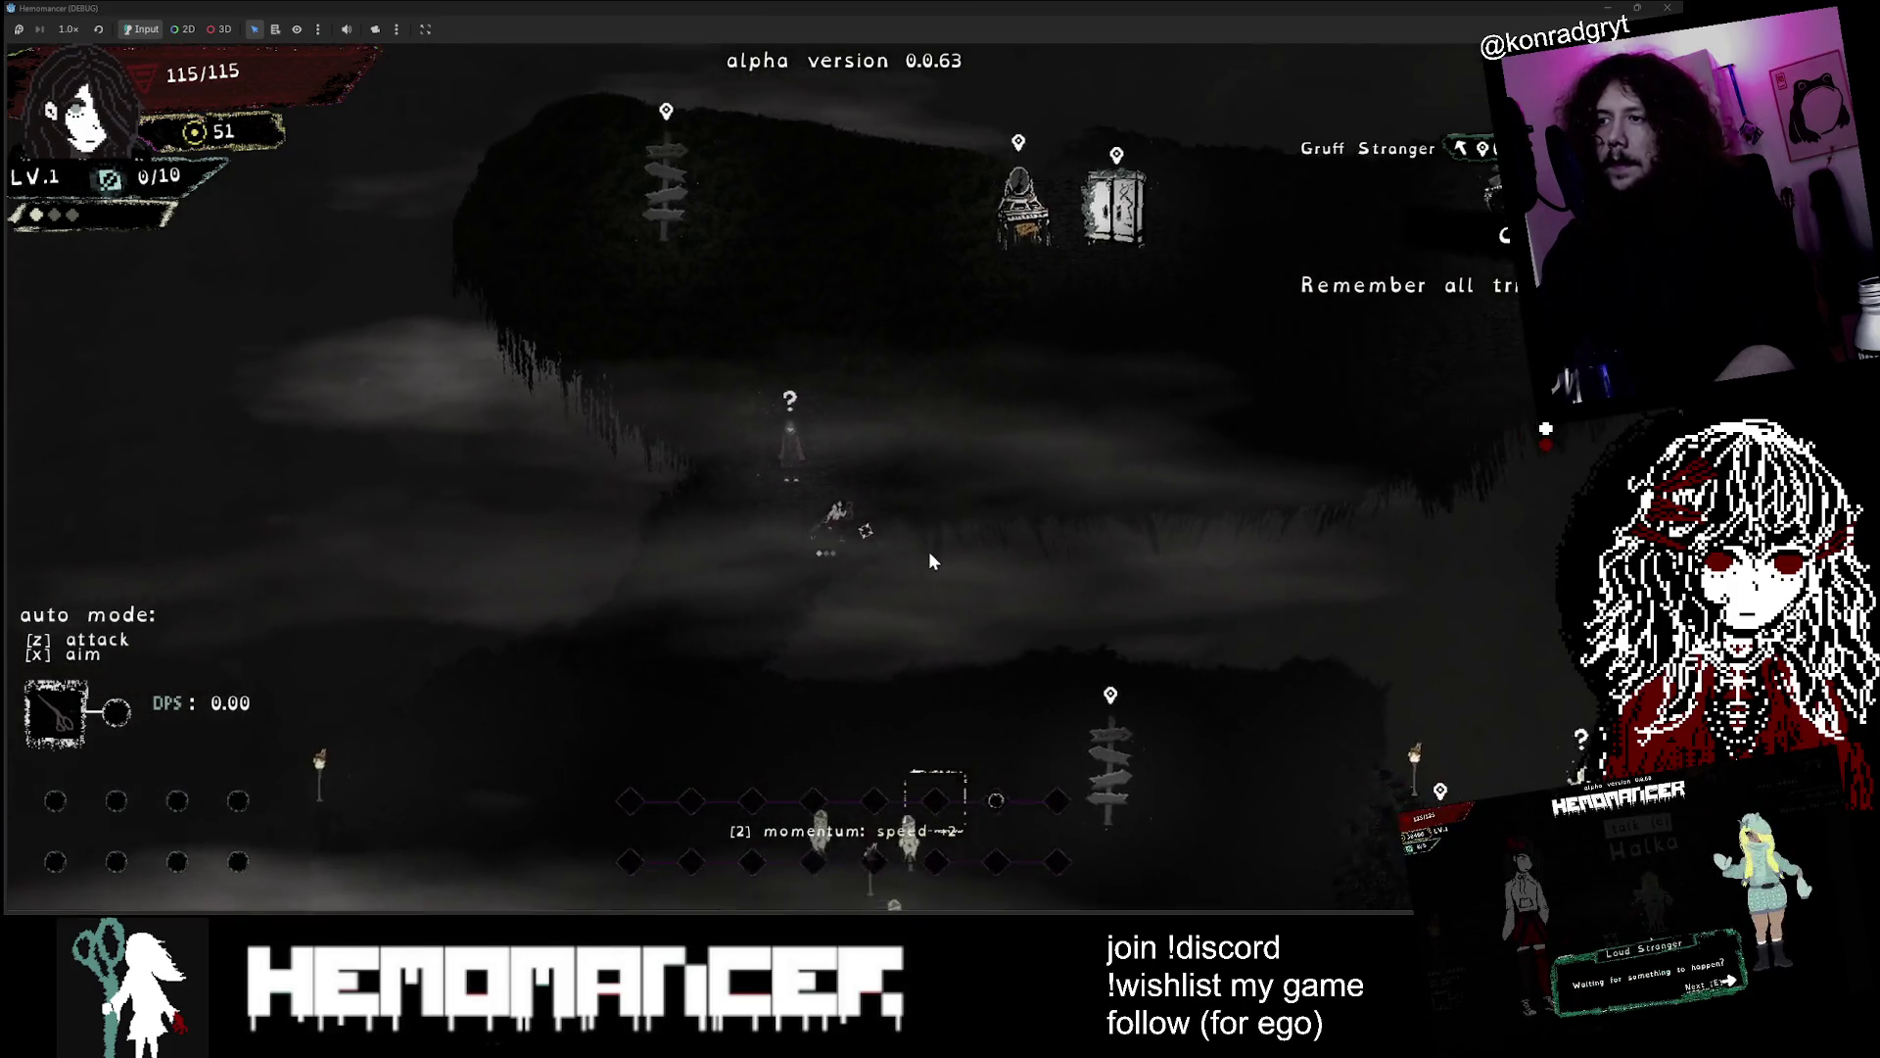
pyautogui.press('s')
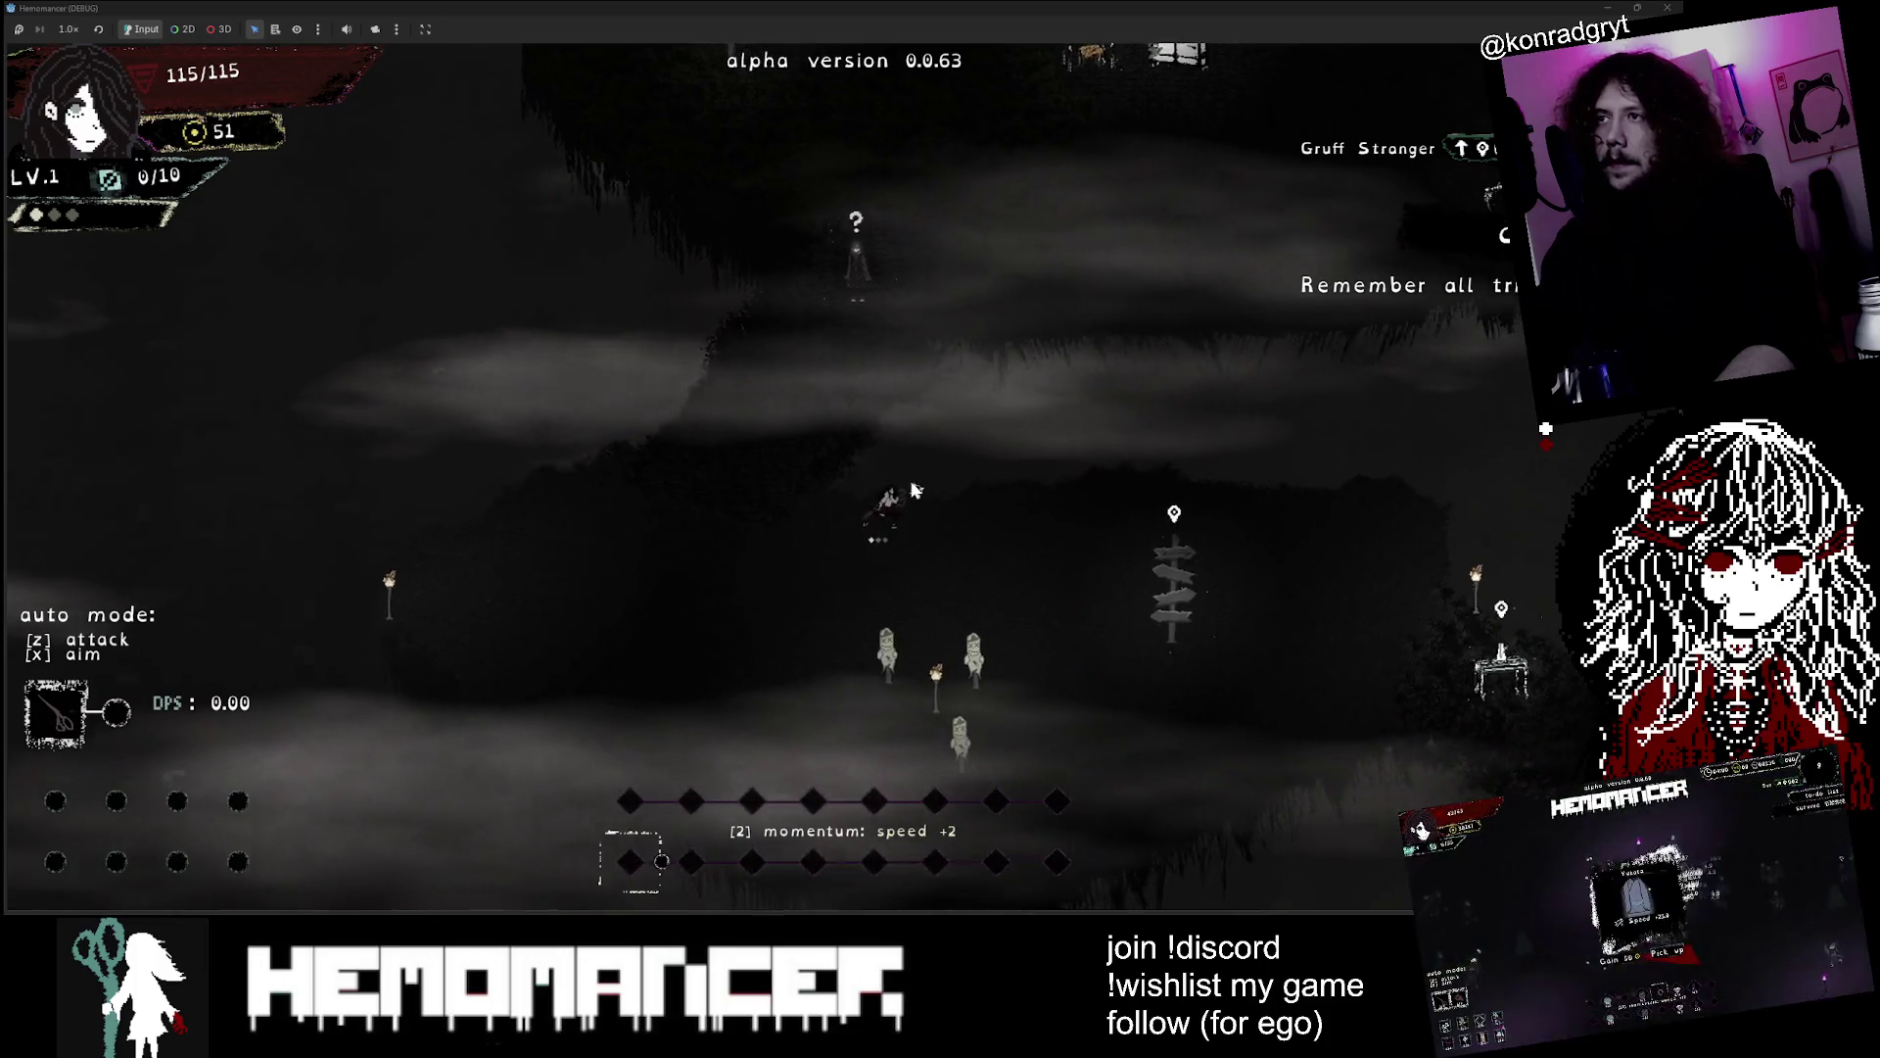
pyautogui.press('d')
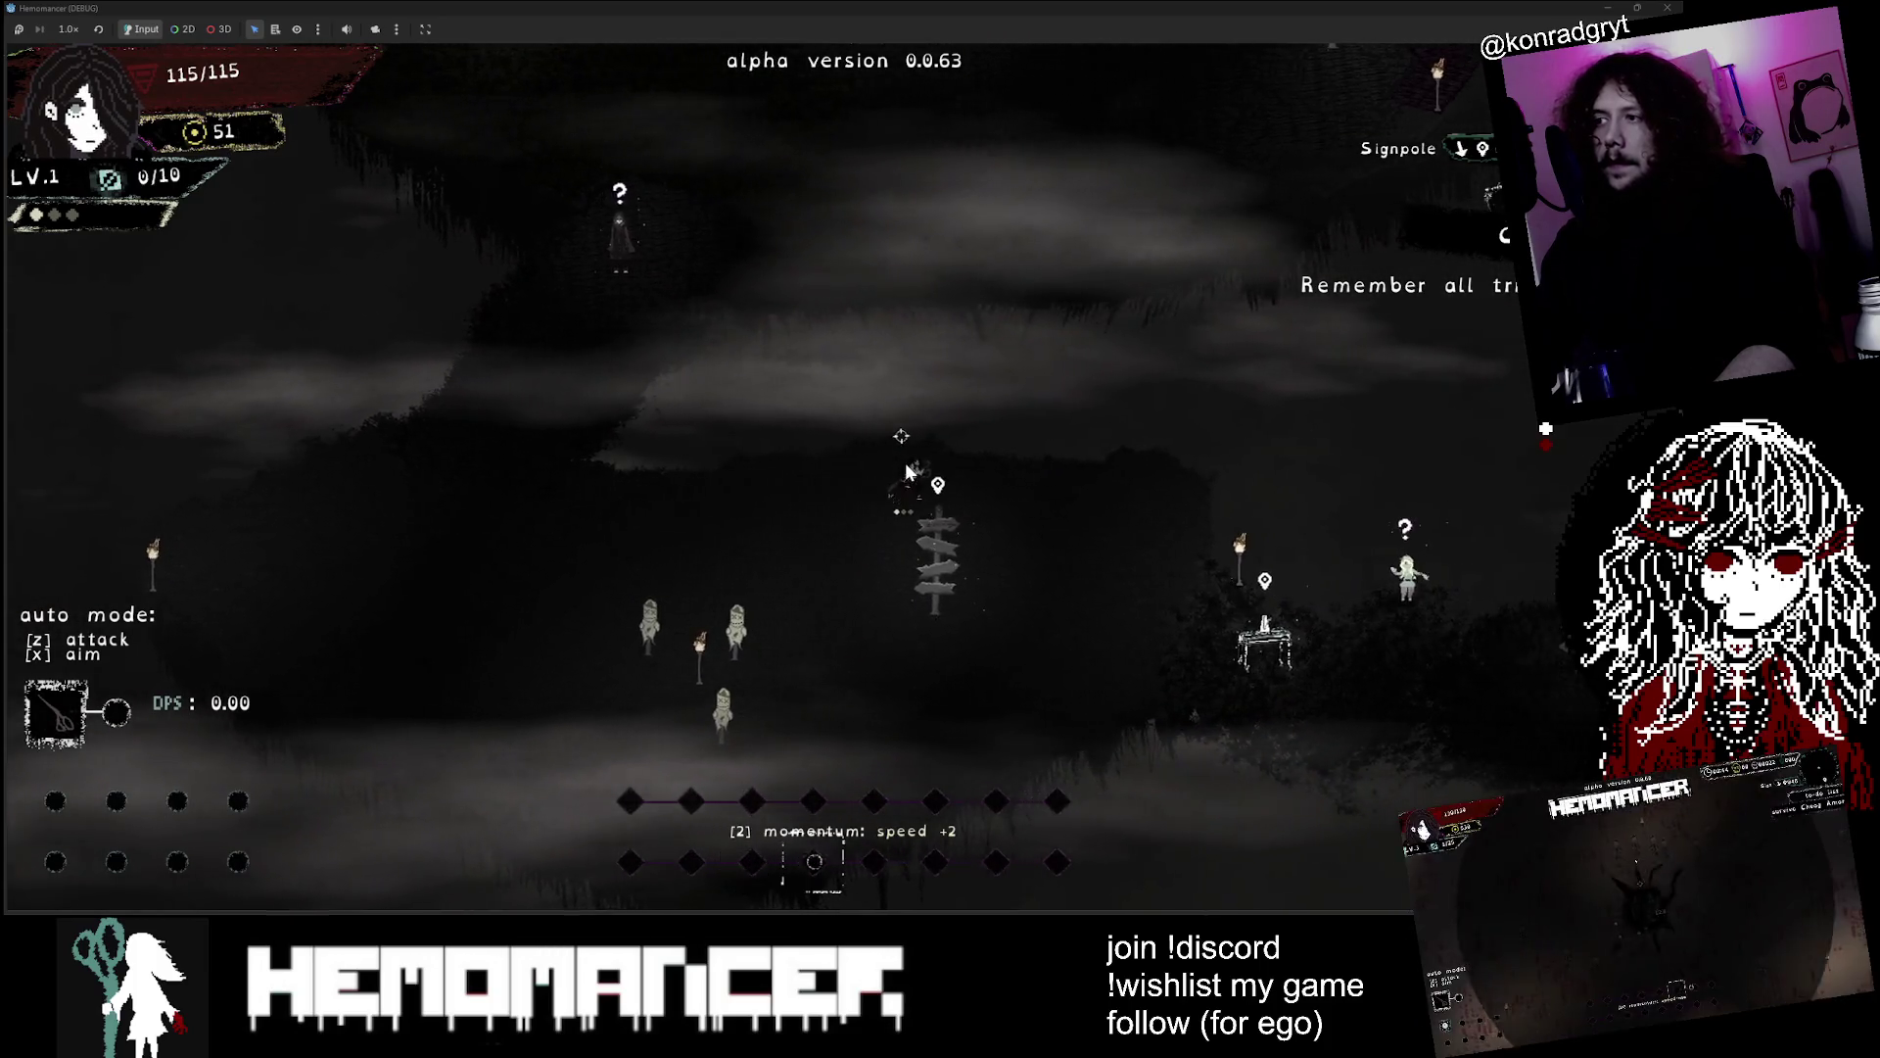
pyautogui.press('d')
pyautogui.press('s')
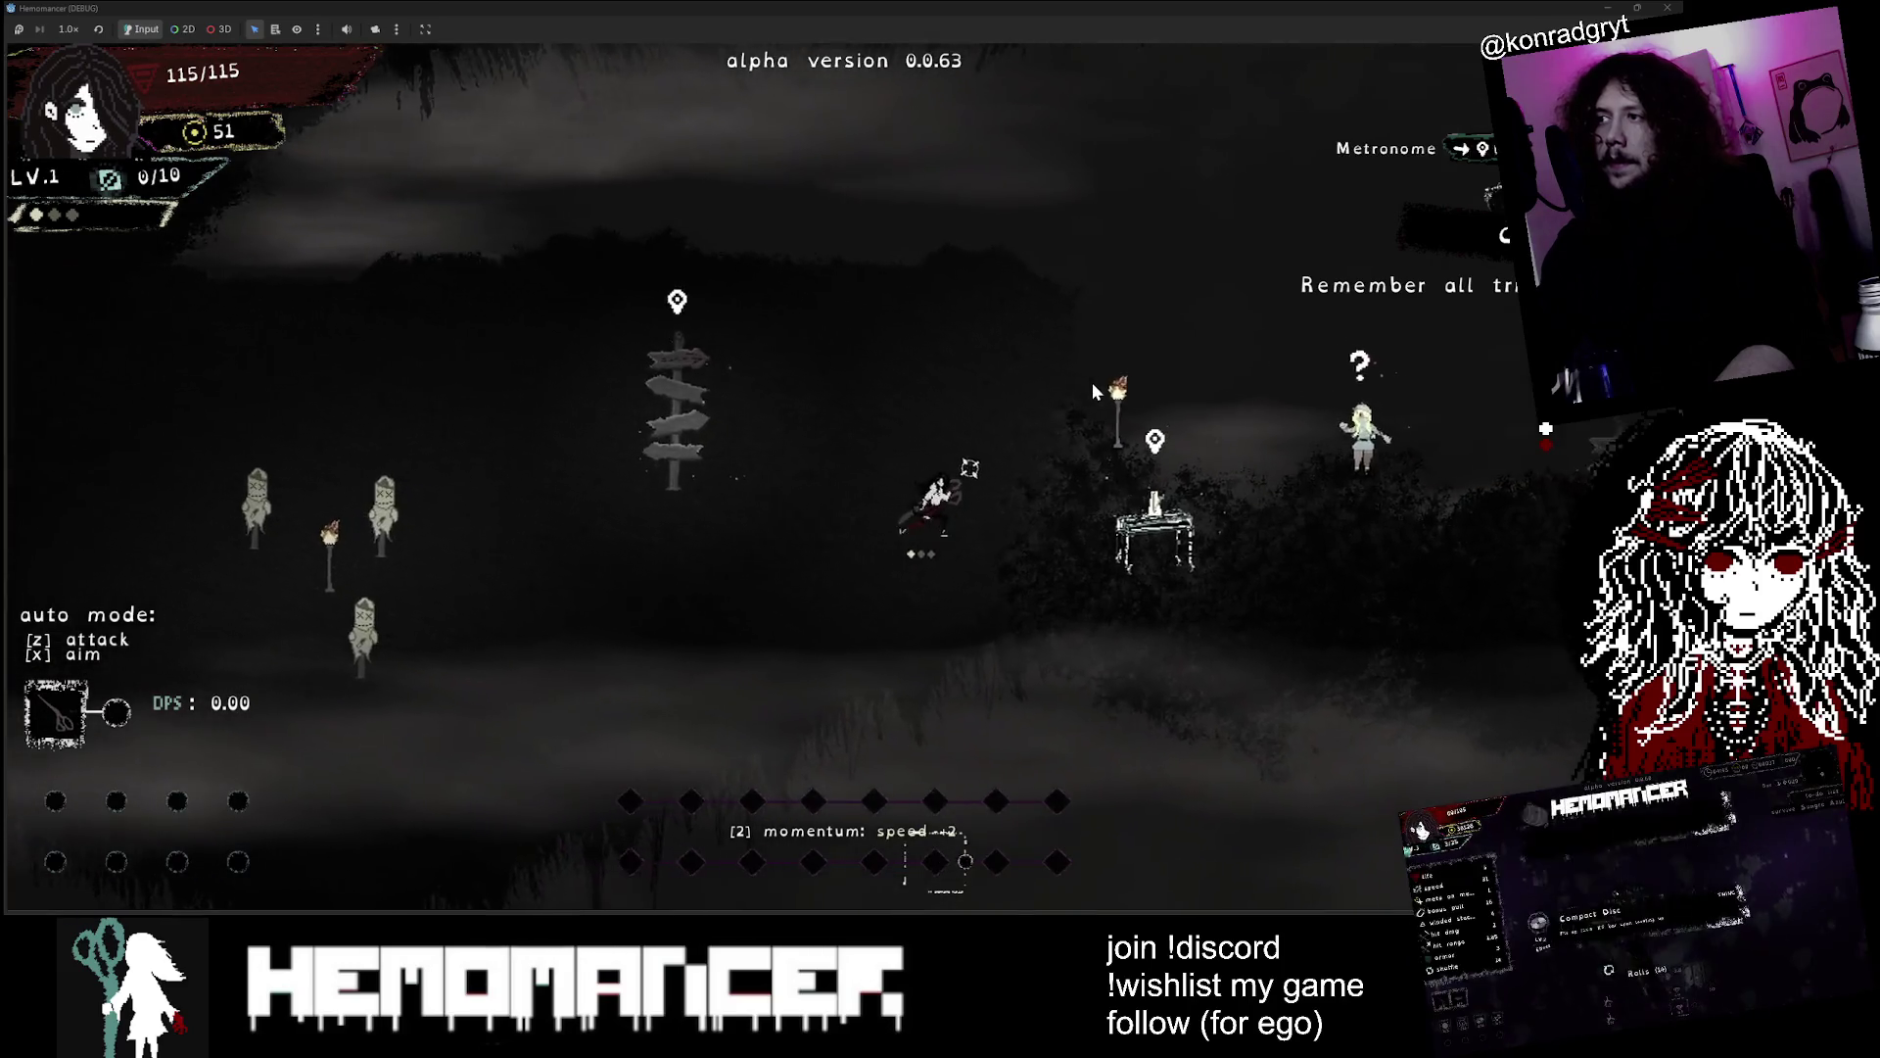
pyautogui.press('d')
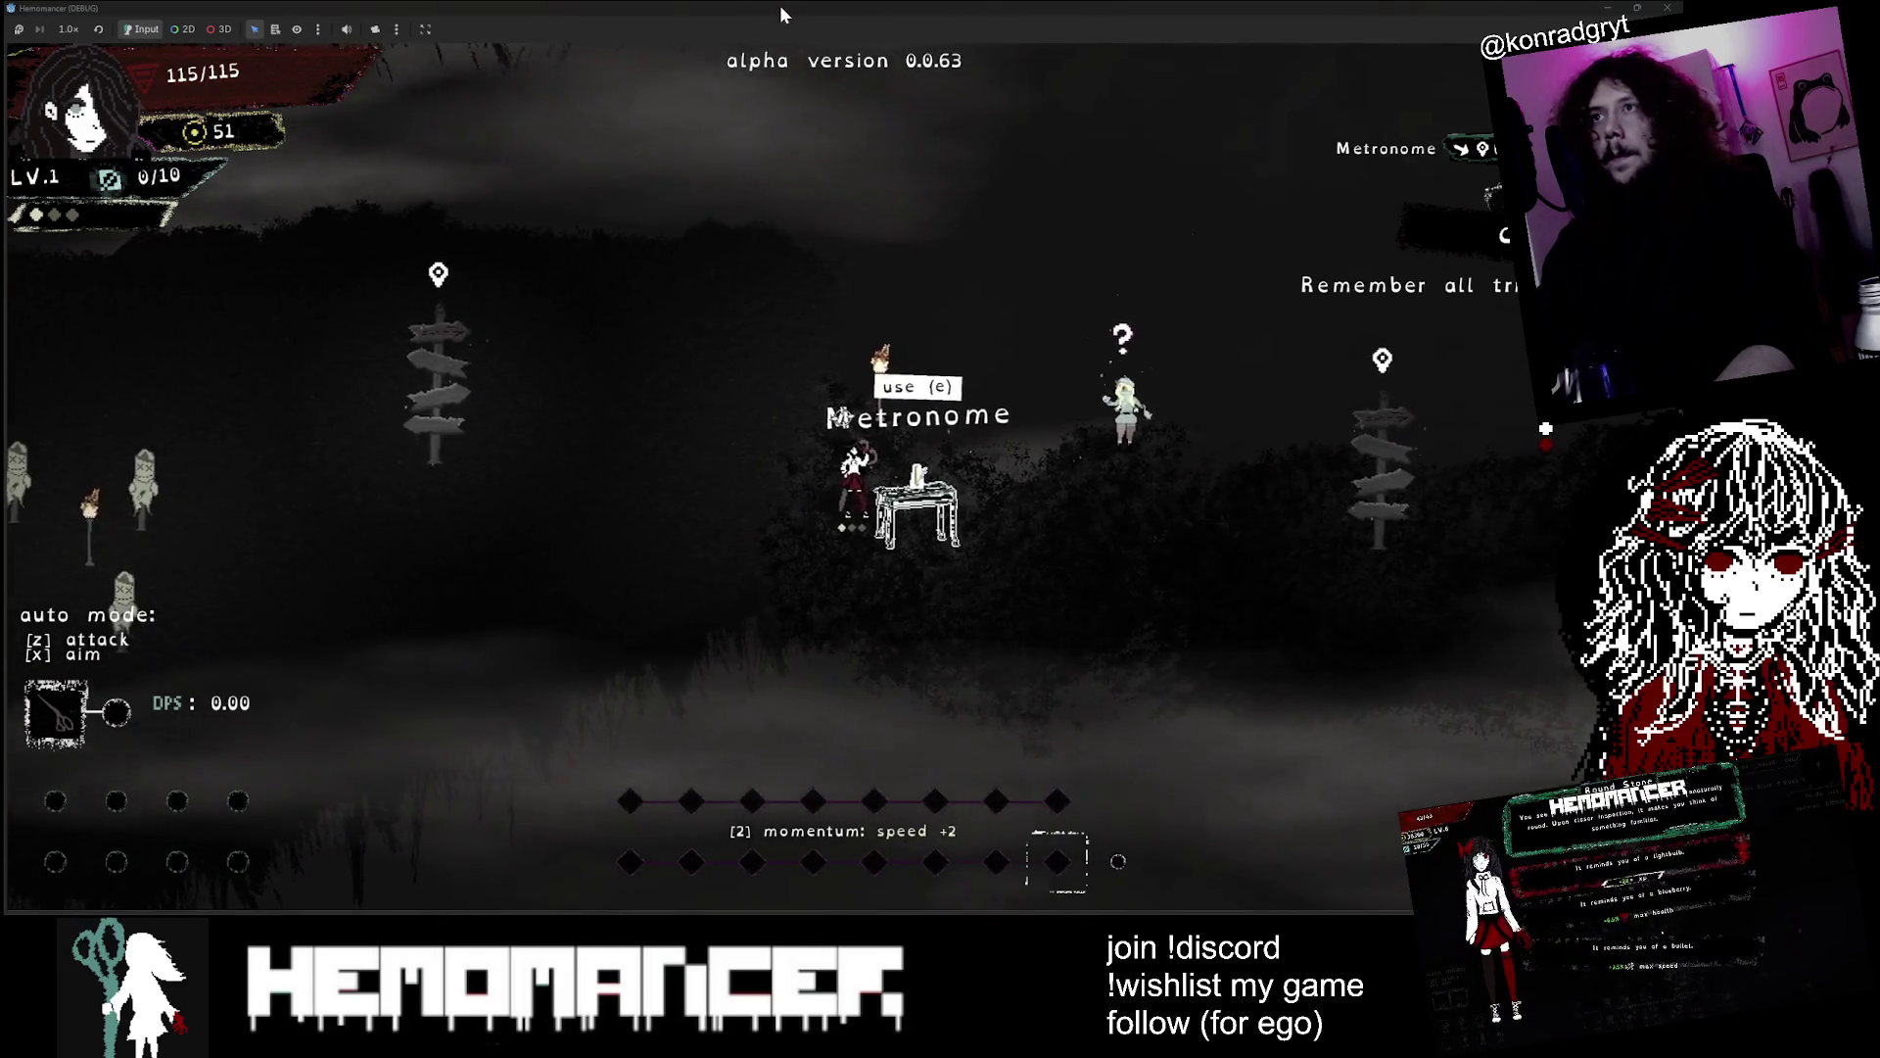
# Shrink the game window to reveal the editor, then enlarge it over most of the screen
pyautogui.moveTo(779, 4)
pyautogui.mouseDown()
pyautogui.moveTo(234, 37)
pyautogui.moveTo(244, 443)
pyautogui.mouseUp()
pyautogui.moveTo(208, 545); pyautogui.dragTo(217, 530)
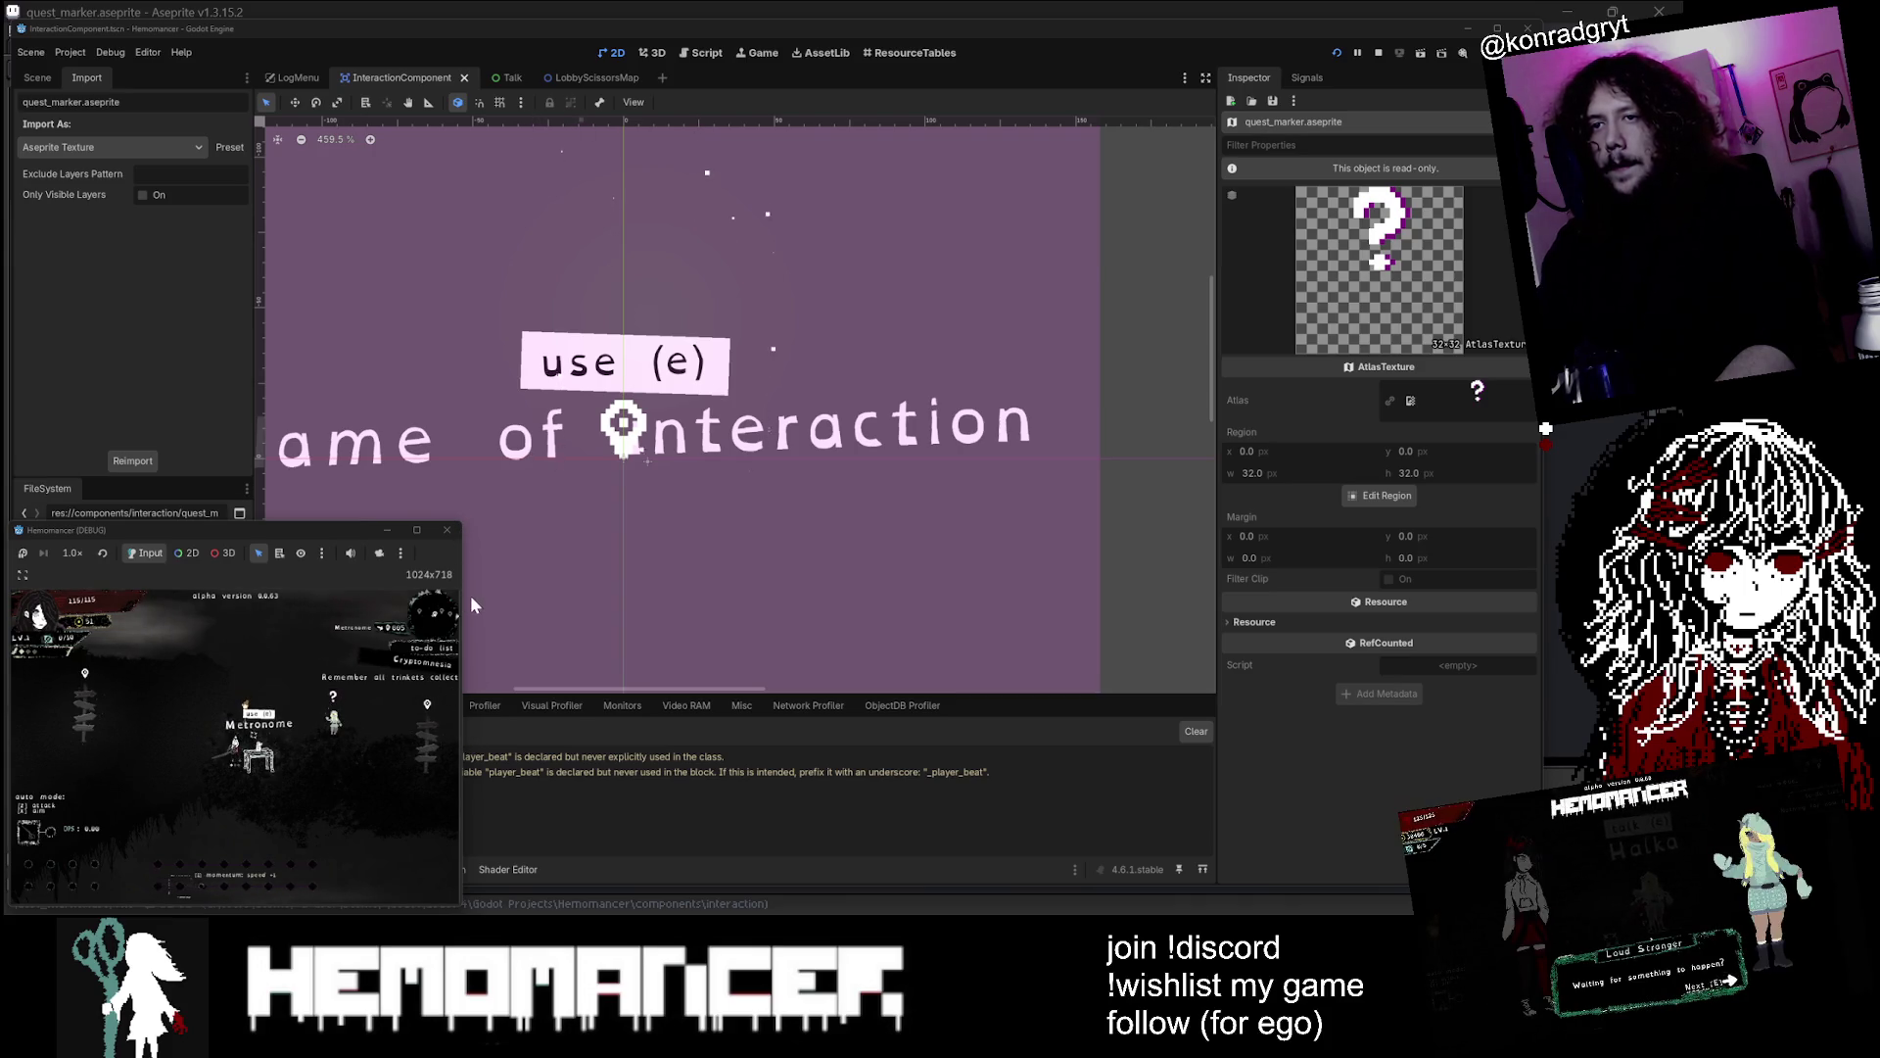
pyautogui.moveTo(464, 520)
pyautogui.mouseDown()
pyautogui.moveTo(1028, 63)
pyautogui.moveTo(1524, 47)
pyautogui.mouseUp()
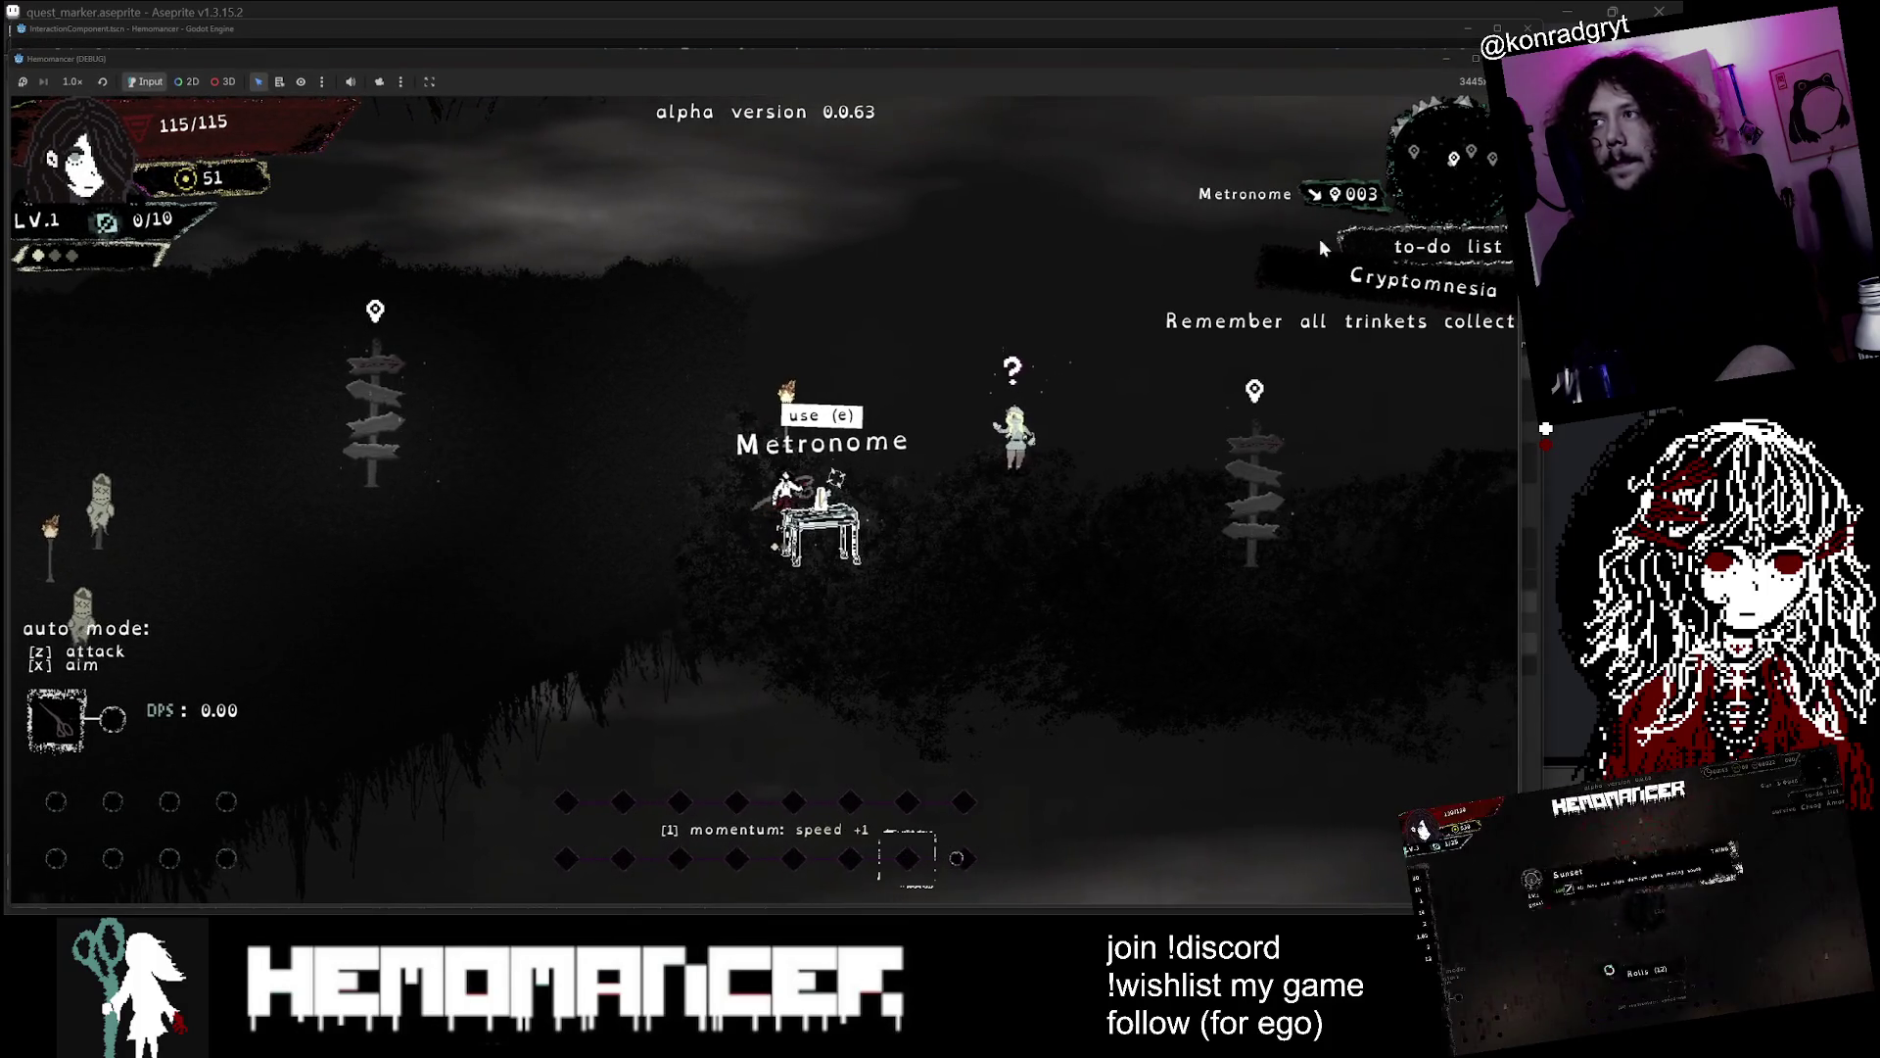
pyautogui.moveTo(767, 59)
pyautogui.mouseDown()
pyautogui.moveTo(435, 667)
pyautogui.moveTo(237, 772)
pyautogui.mouseUp()
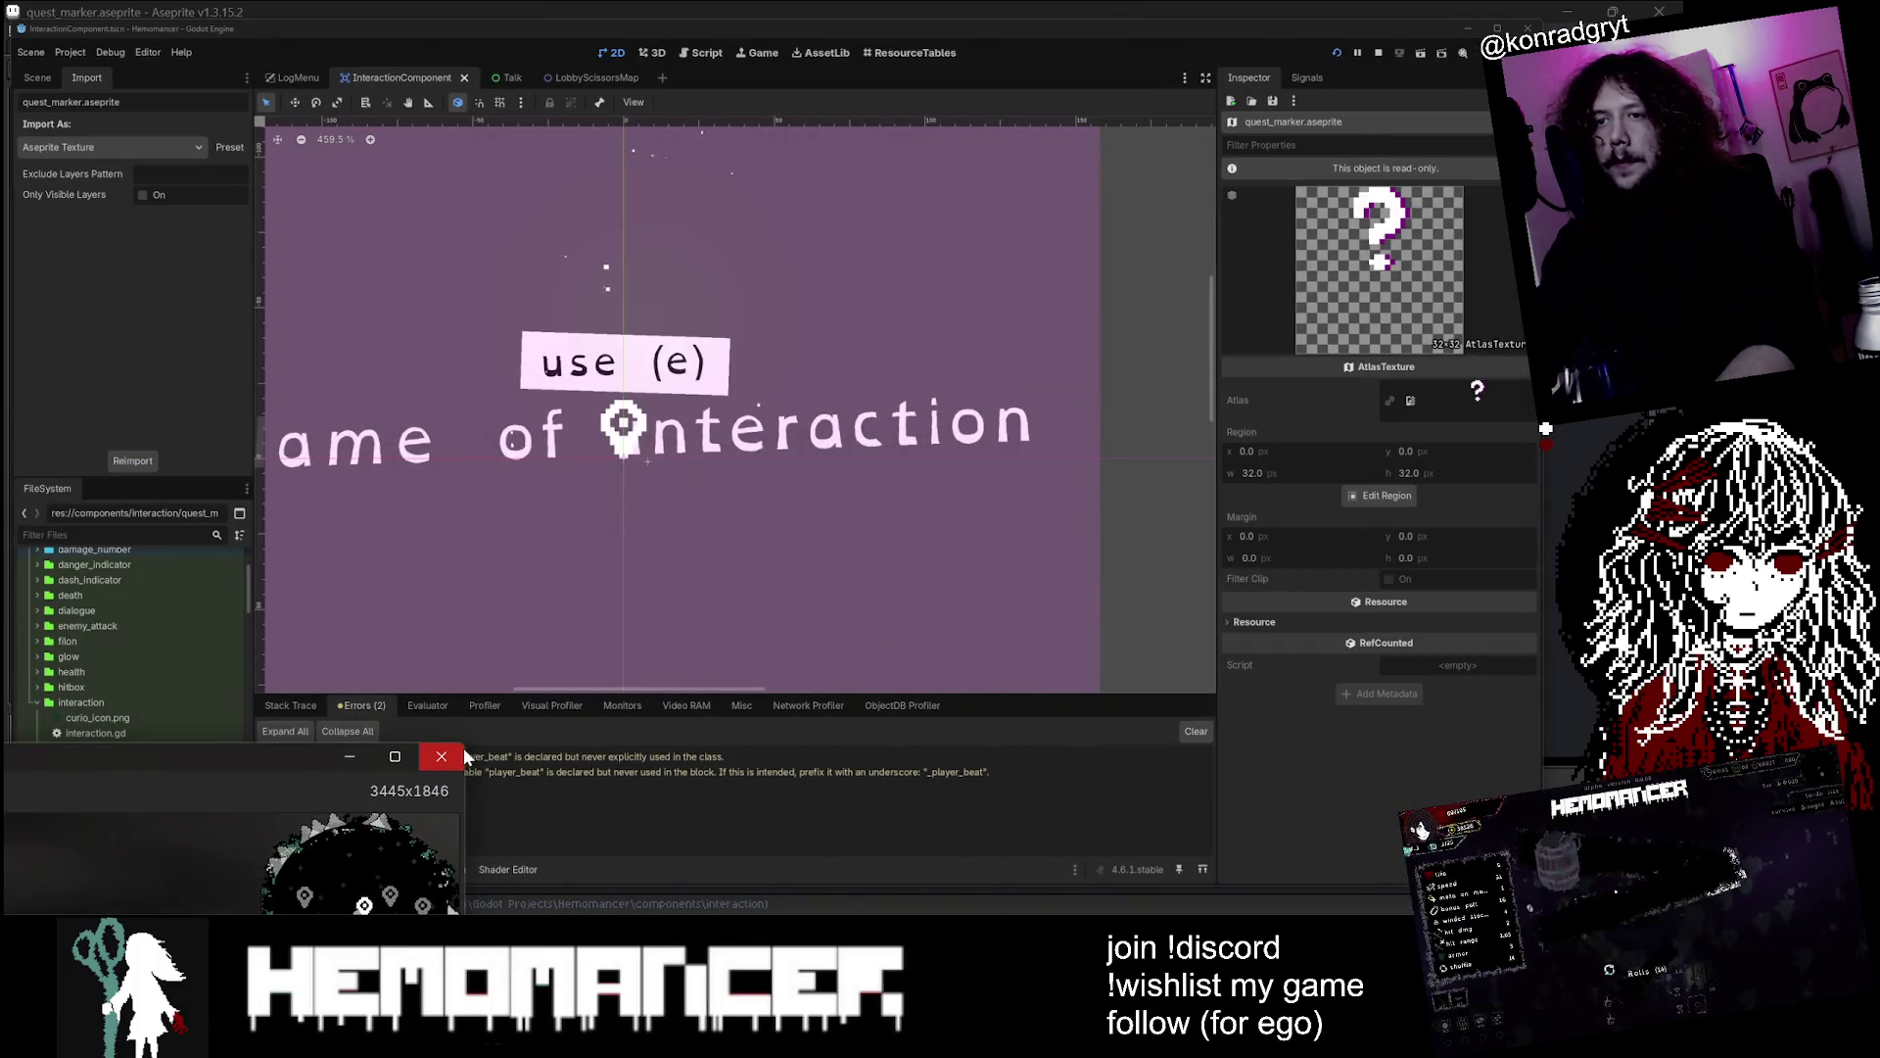
pyautogui.moveTo(467, 738); pyautogui.dragTo(1180, 147)
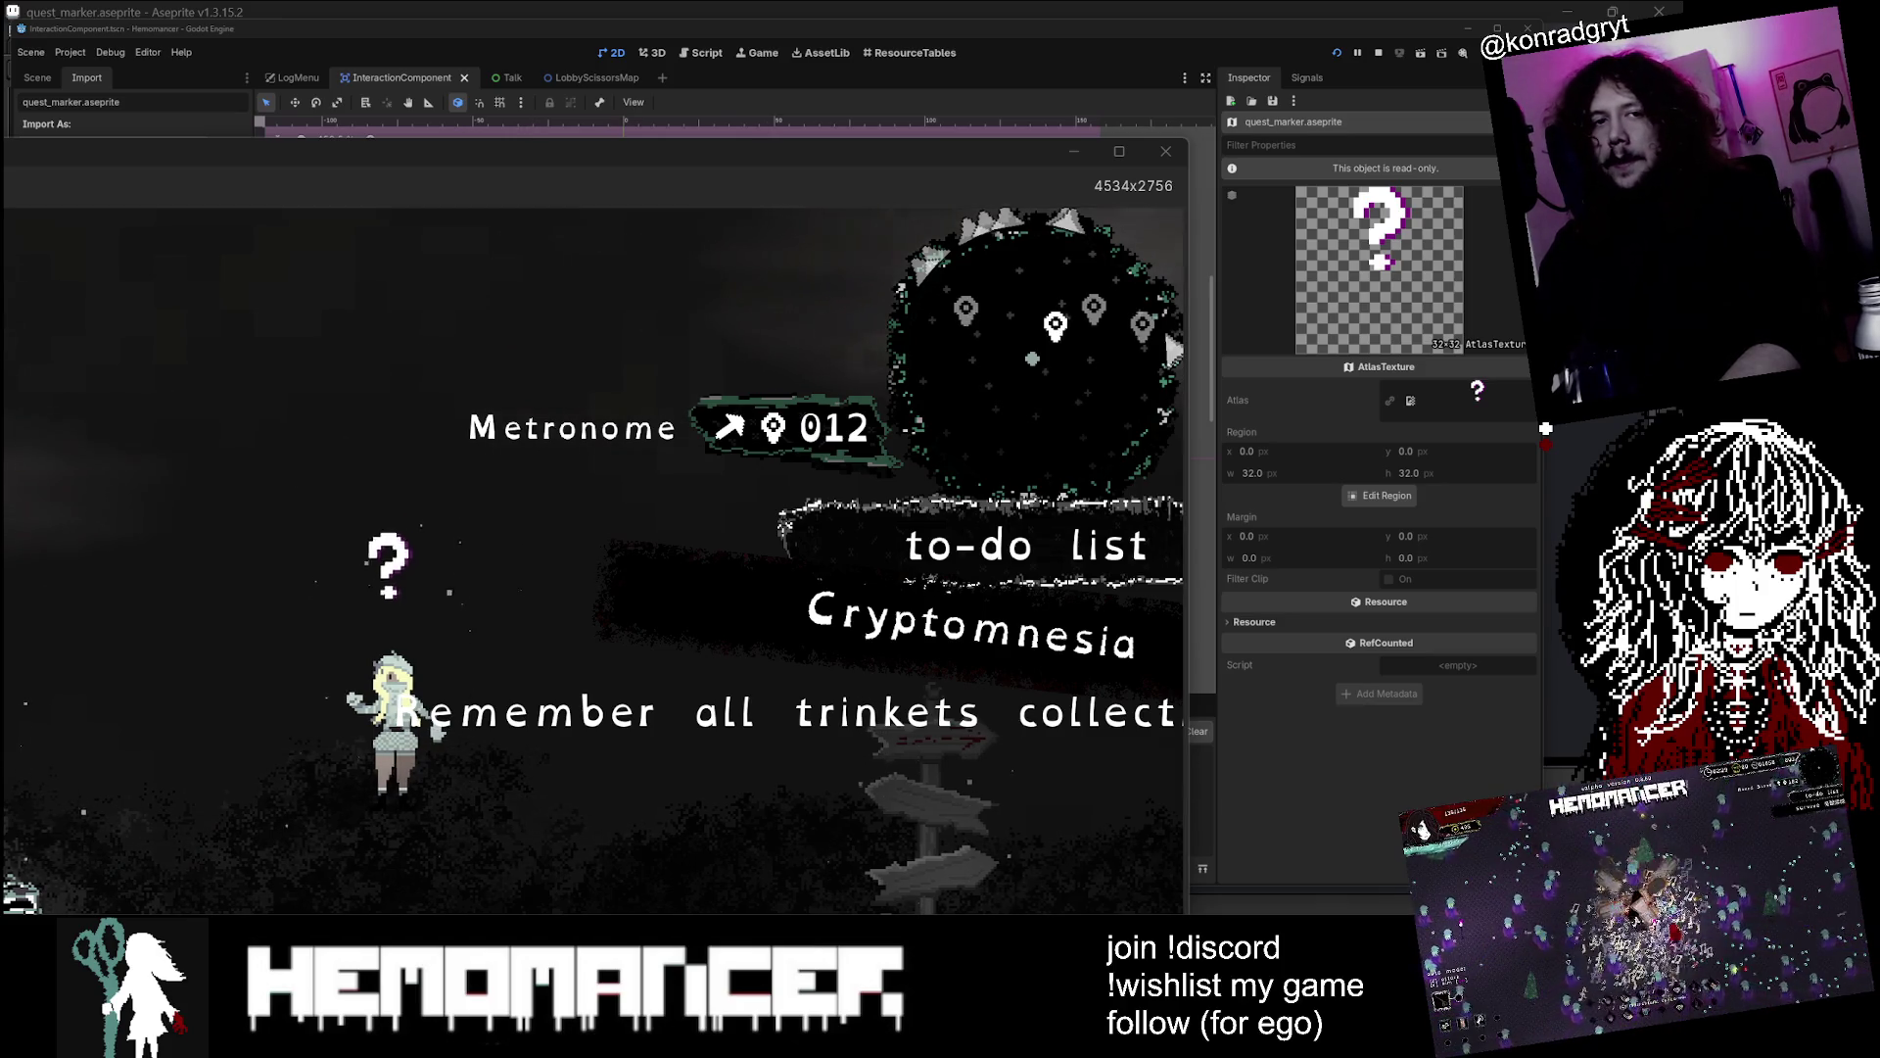
# Pan the game view right and reposition the game window, widening it over the editor
pyautogui.press('Right')
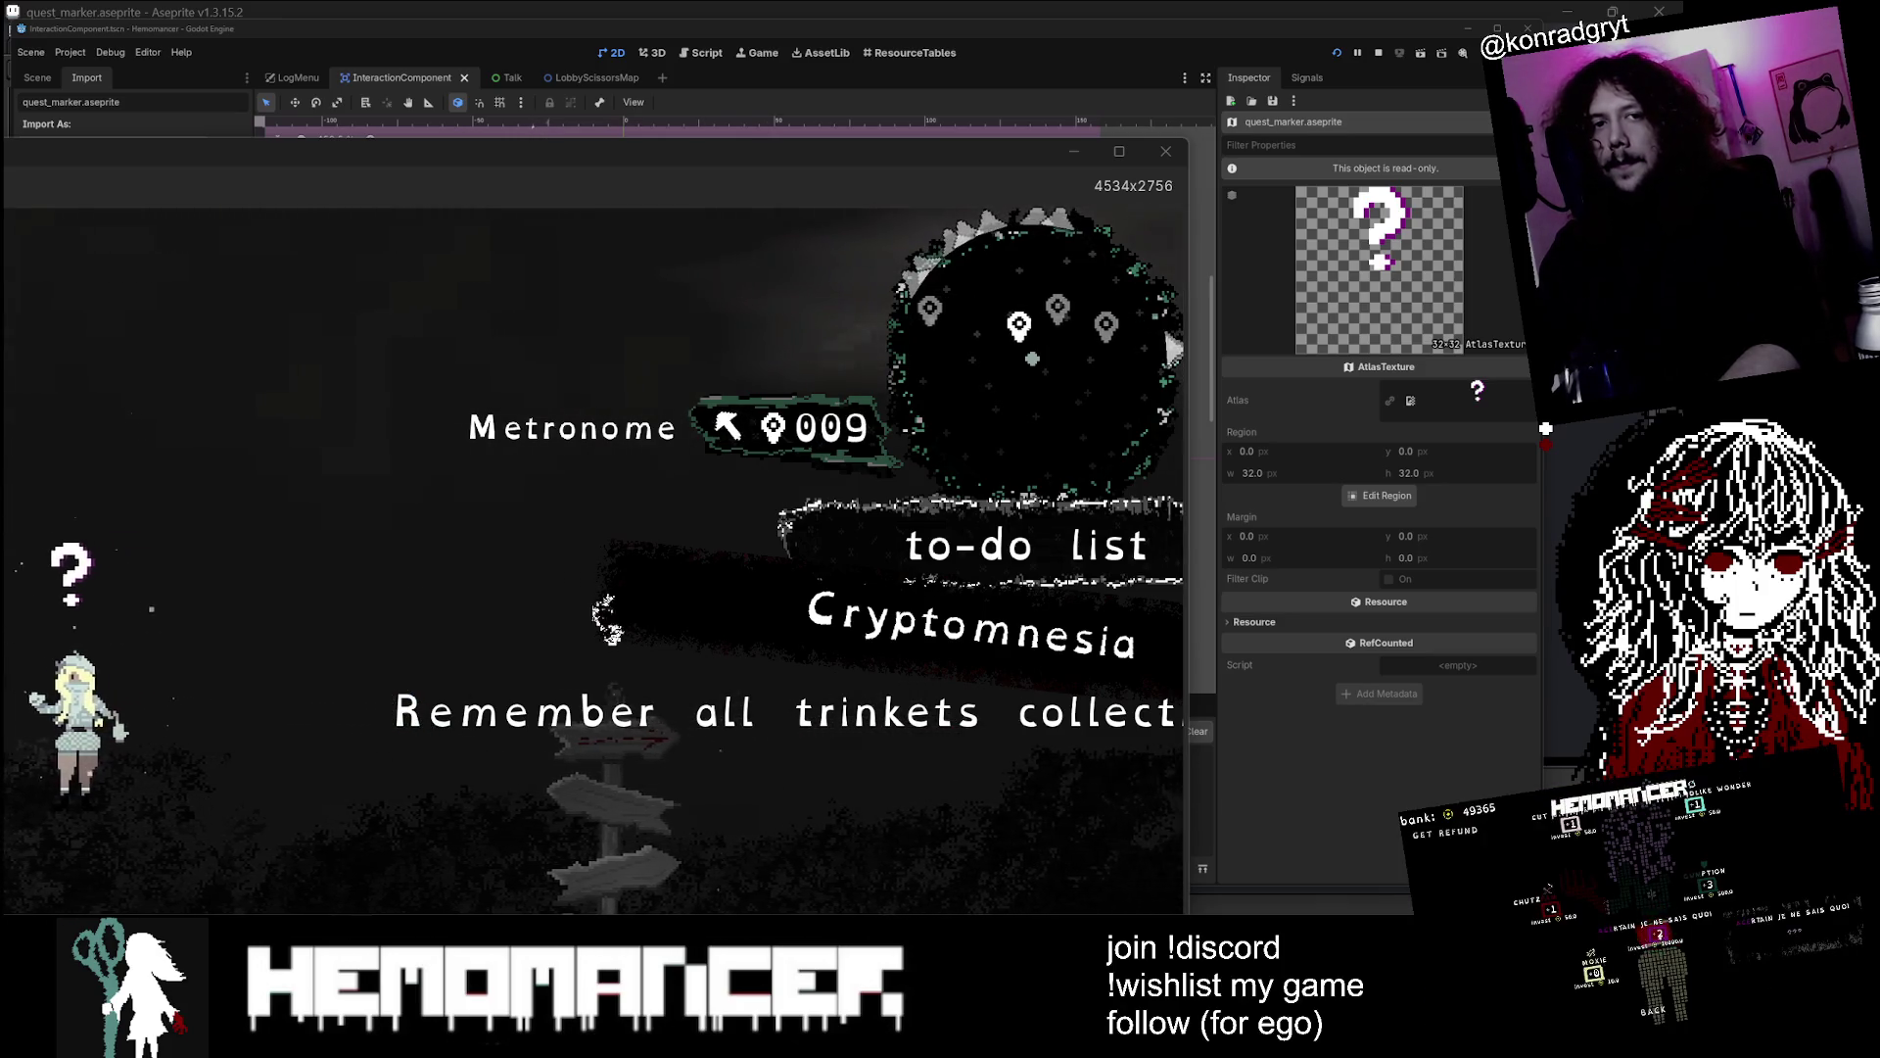
pyautogui.moveTo(942, 193)
pyautogui.mouseDown()
pyautogui.moveTo(1052, 362)
pyautogui.moveTo(1170, 379)
pyautogui.moveTo(905, 429)
pyautogui.moveTo(837, 514)
pyautogui.mouseUp()
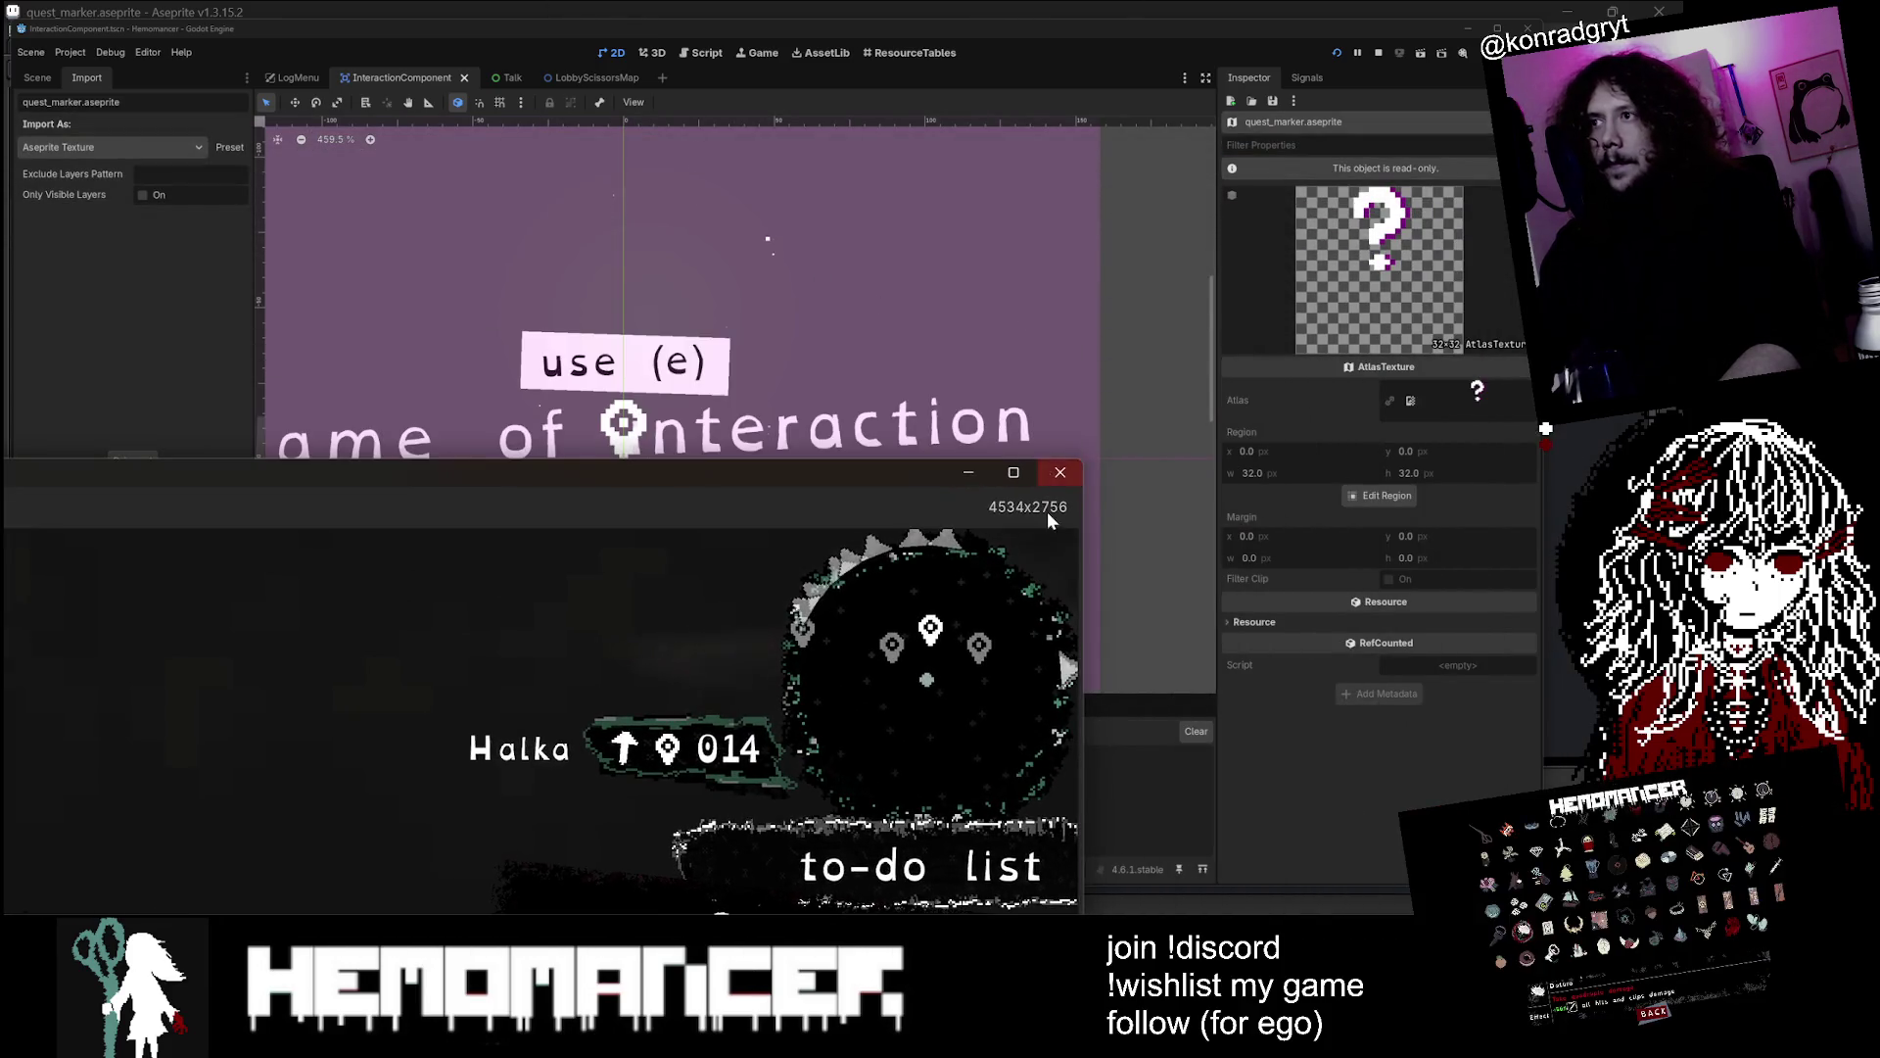
pyautogui.moveTo(1063, 471); pyautogui.dragTo(181, 766)
pyautogui.moveTo(18, 787)
pyautogui.mouseDown()
pyautogui.moveTo(1224, 402)
pyautogui.moveTo(1185, 115)
pyautogui.moveTo(1234, 45)
pyautogui.moveTo(1383, 84)
pyautogui.moveTo(1148, 213)
pyautogui.mouseUp()
pyautogui.moveTo(706, 225)
pyautogui.mouseDown()
pyautogui.moveTo(938, 94)
pyautogui.moveTo(751, 27)
pyautogui.mouseUp()
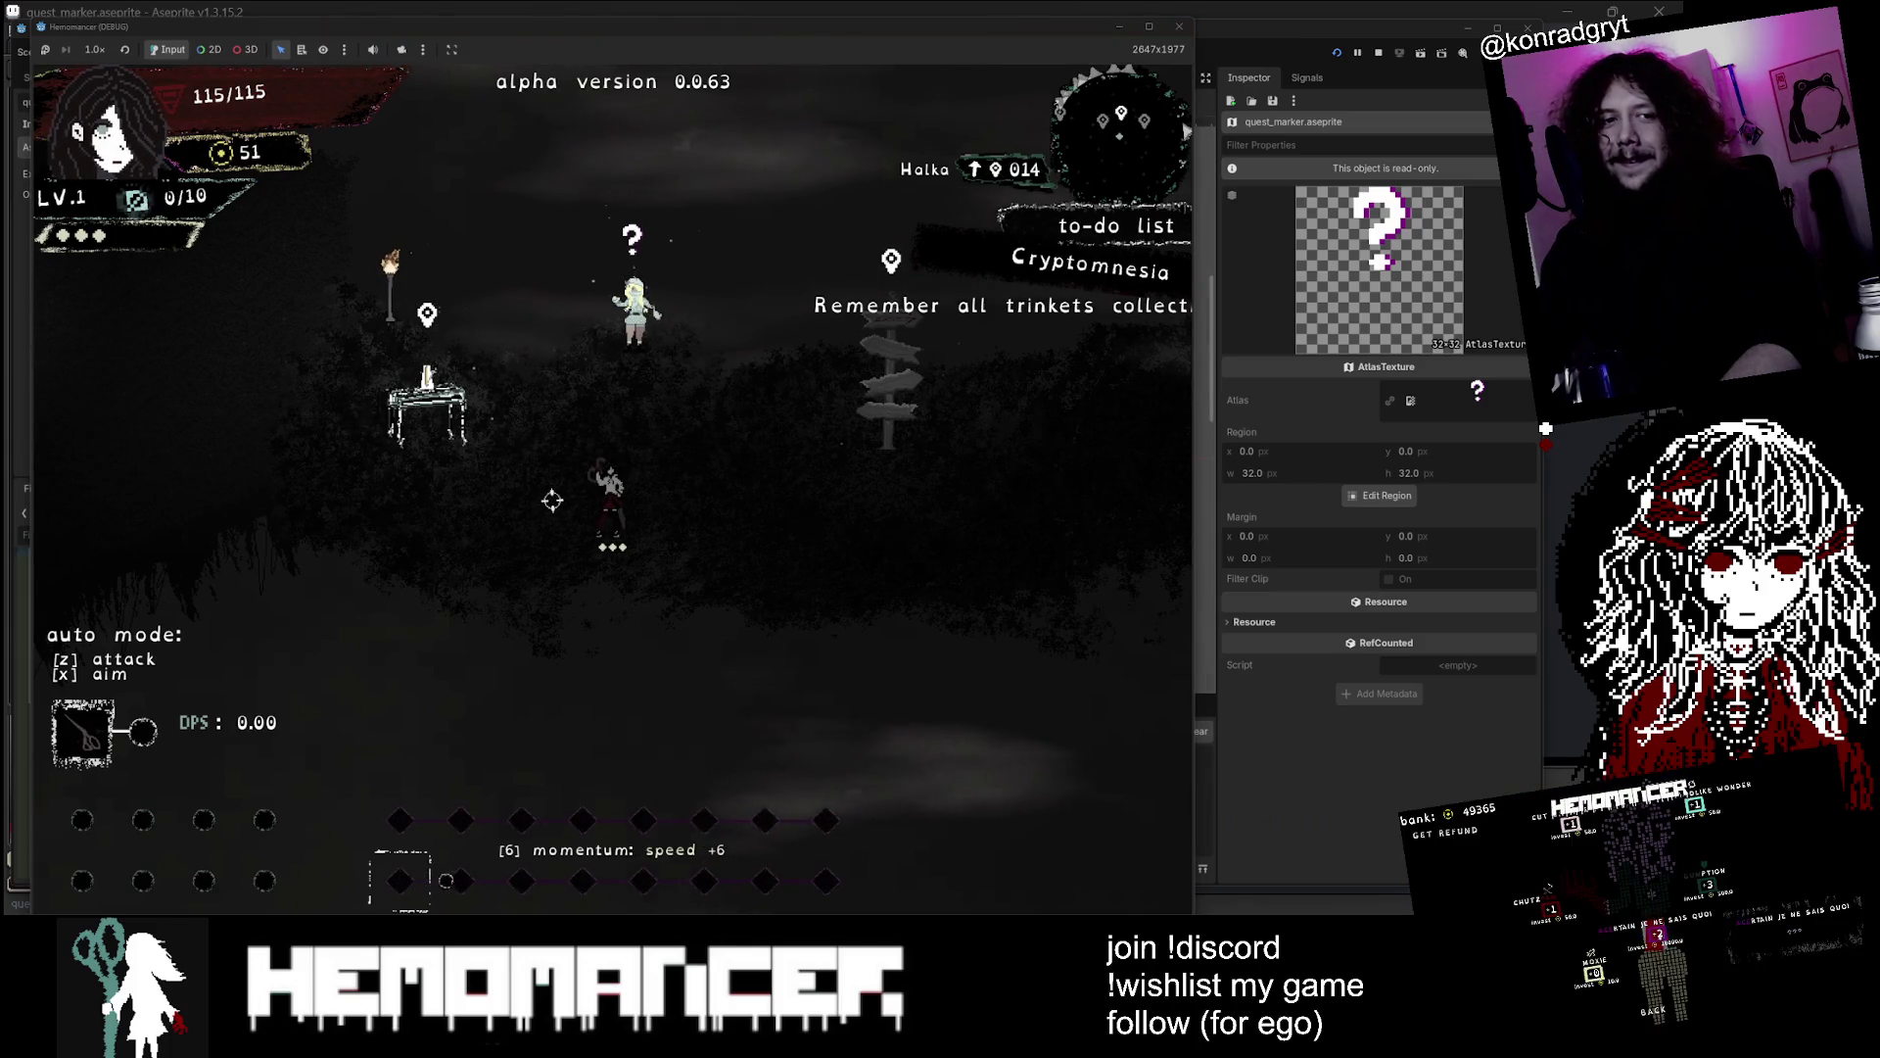
pyautogui.moveTo(1199, 18); pyautogui.dragTo(1375, 12)
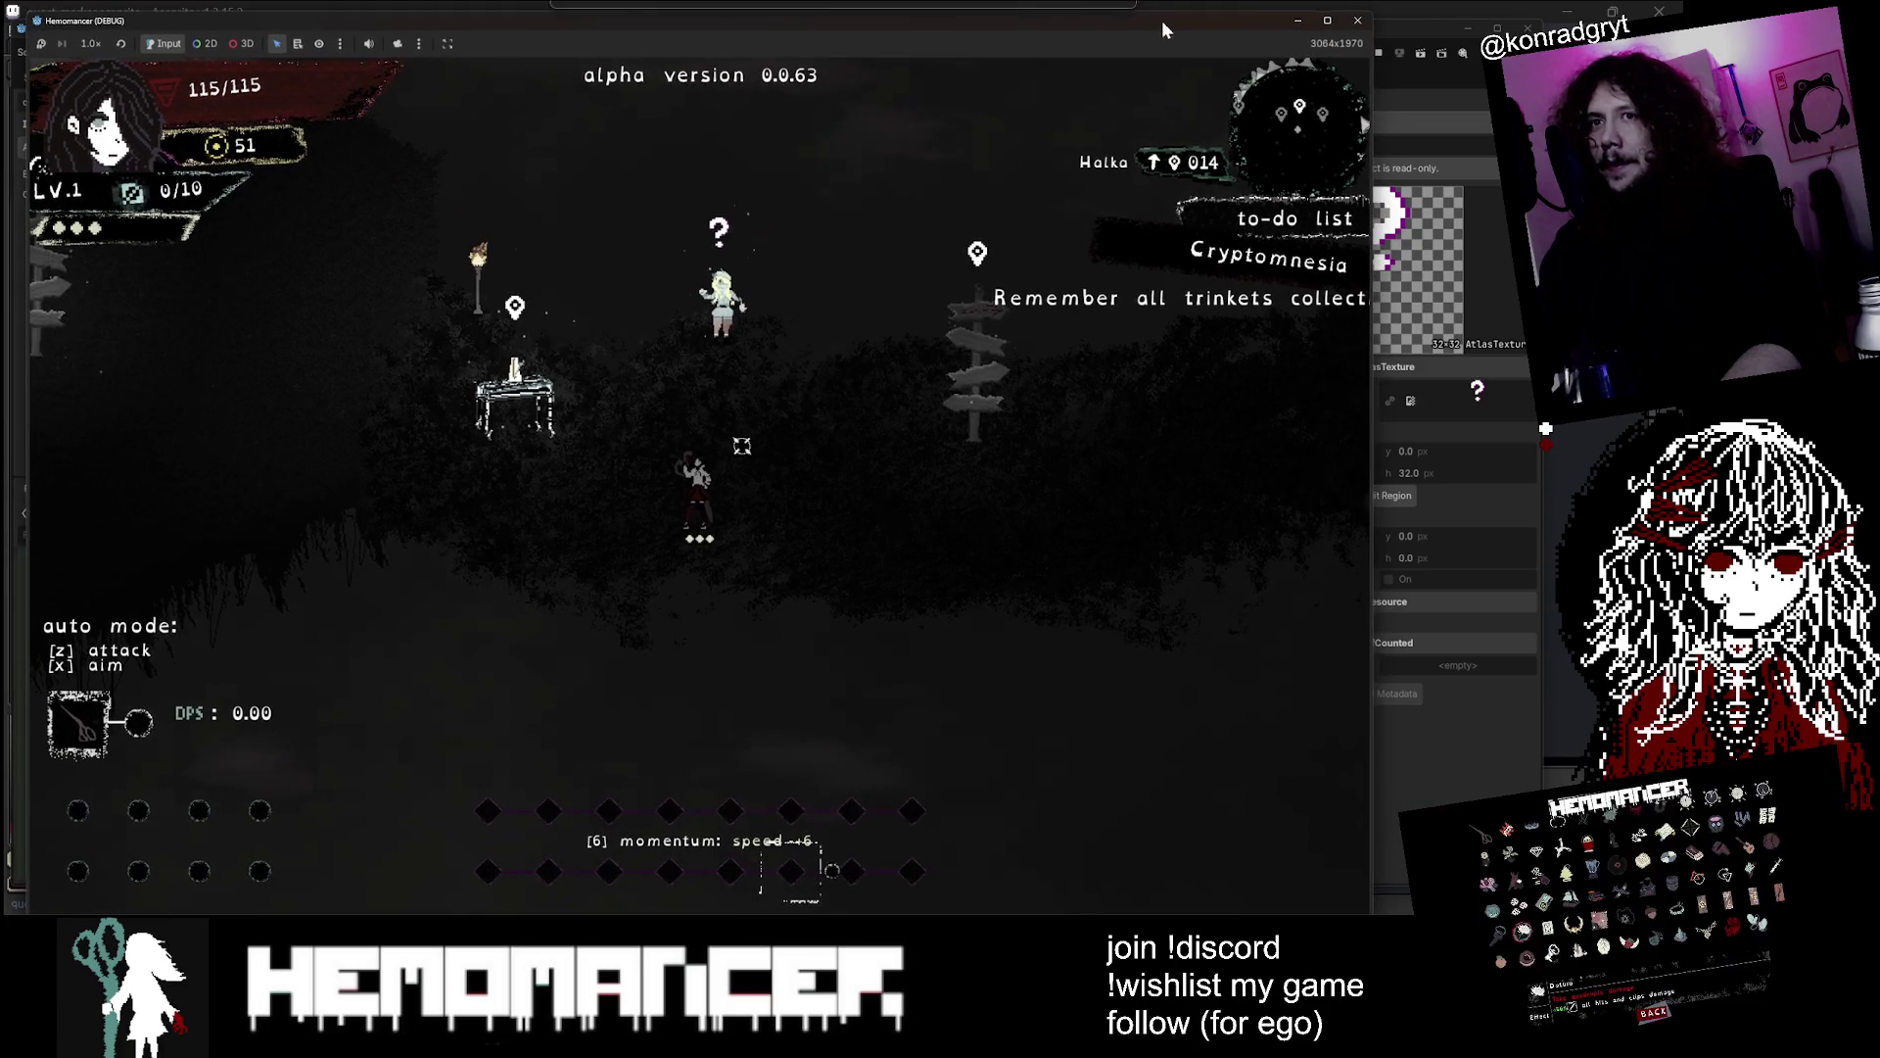
pyautogui.moveTo(1144, 17); pyautogui.dragTo(1134, 12)
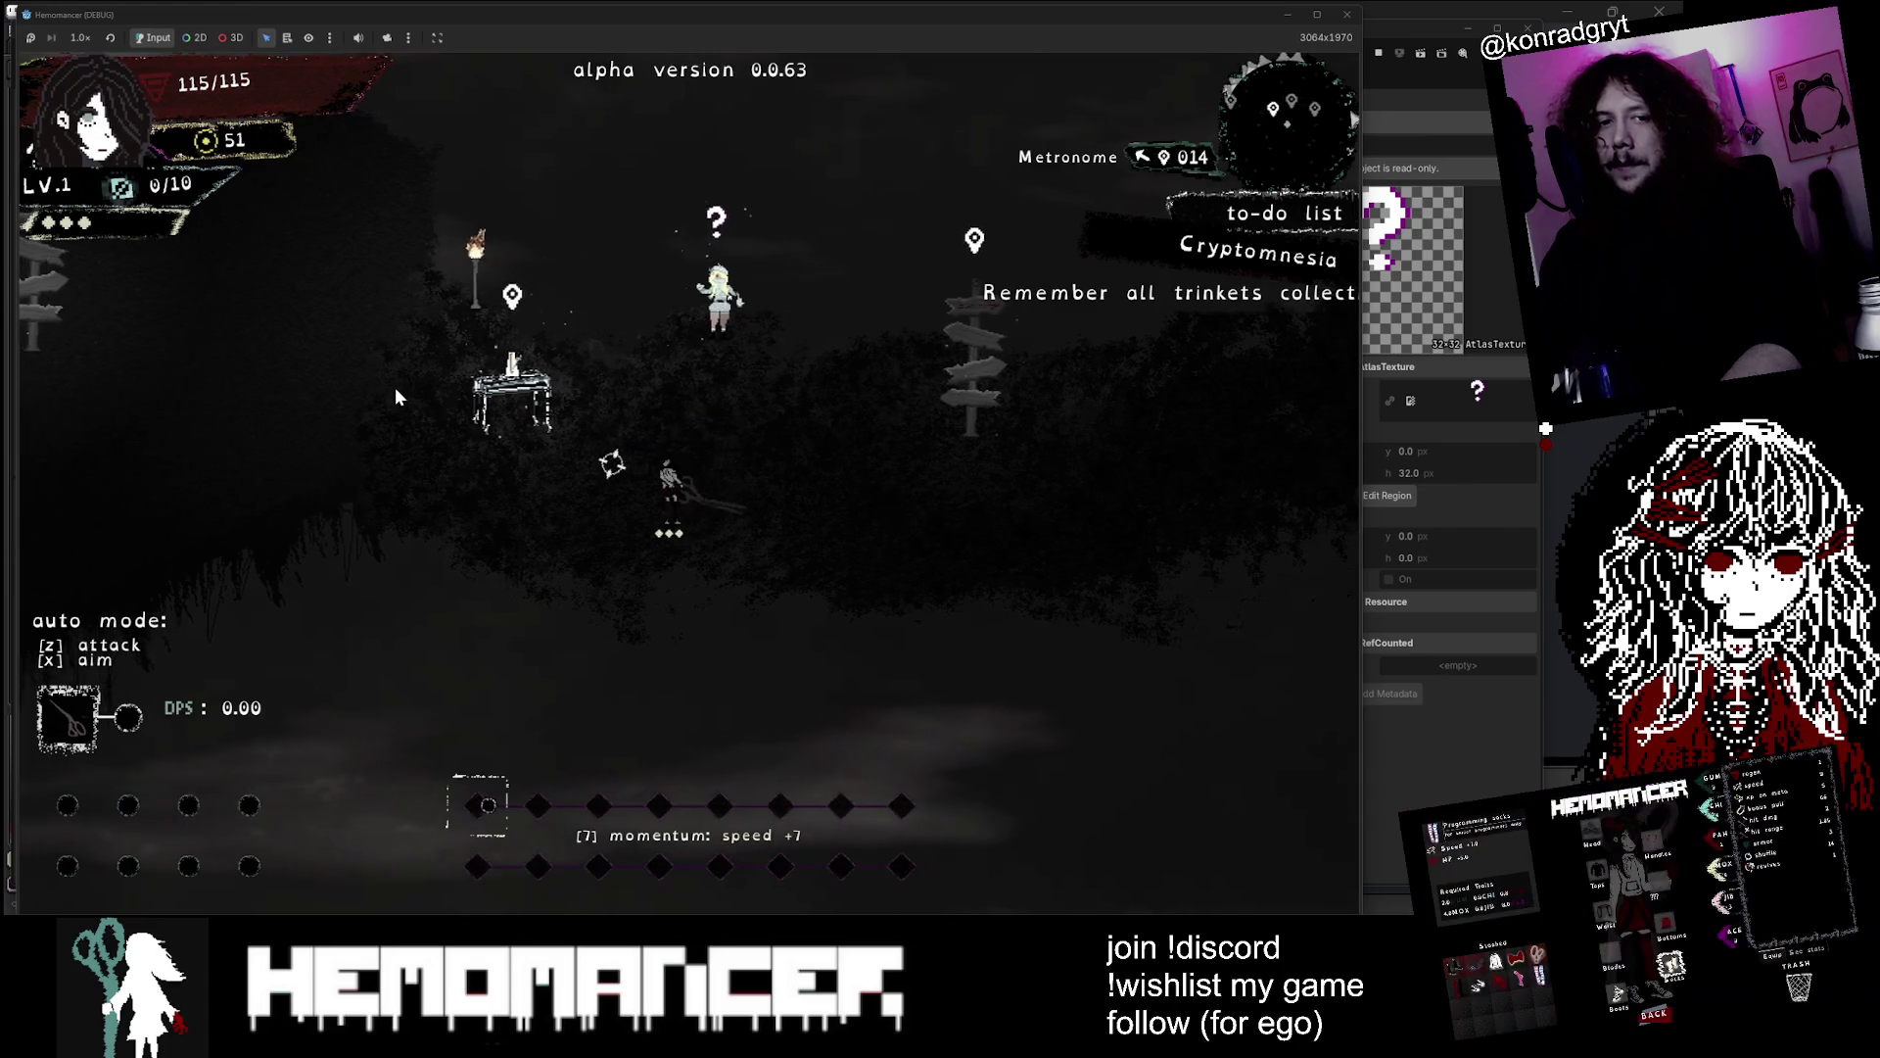
# Walk the player up-left past the signposts and the Gruff Stranger, then back toward the Signpole
pyautogui.press('a')
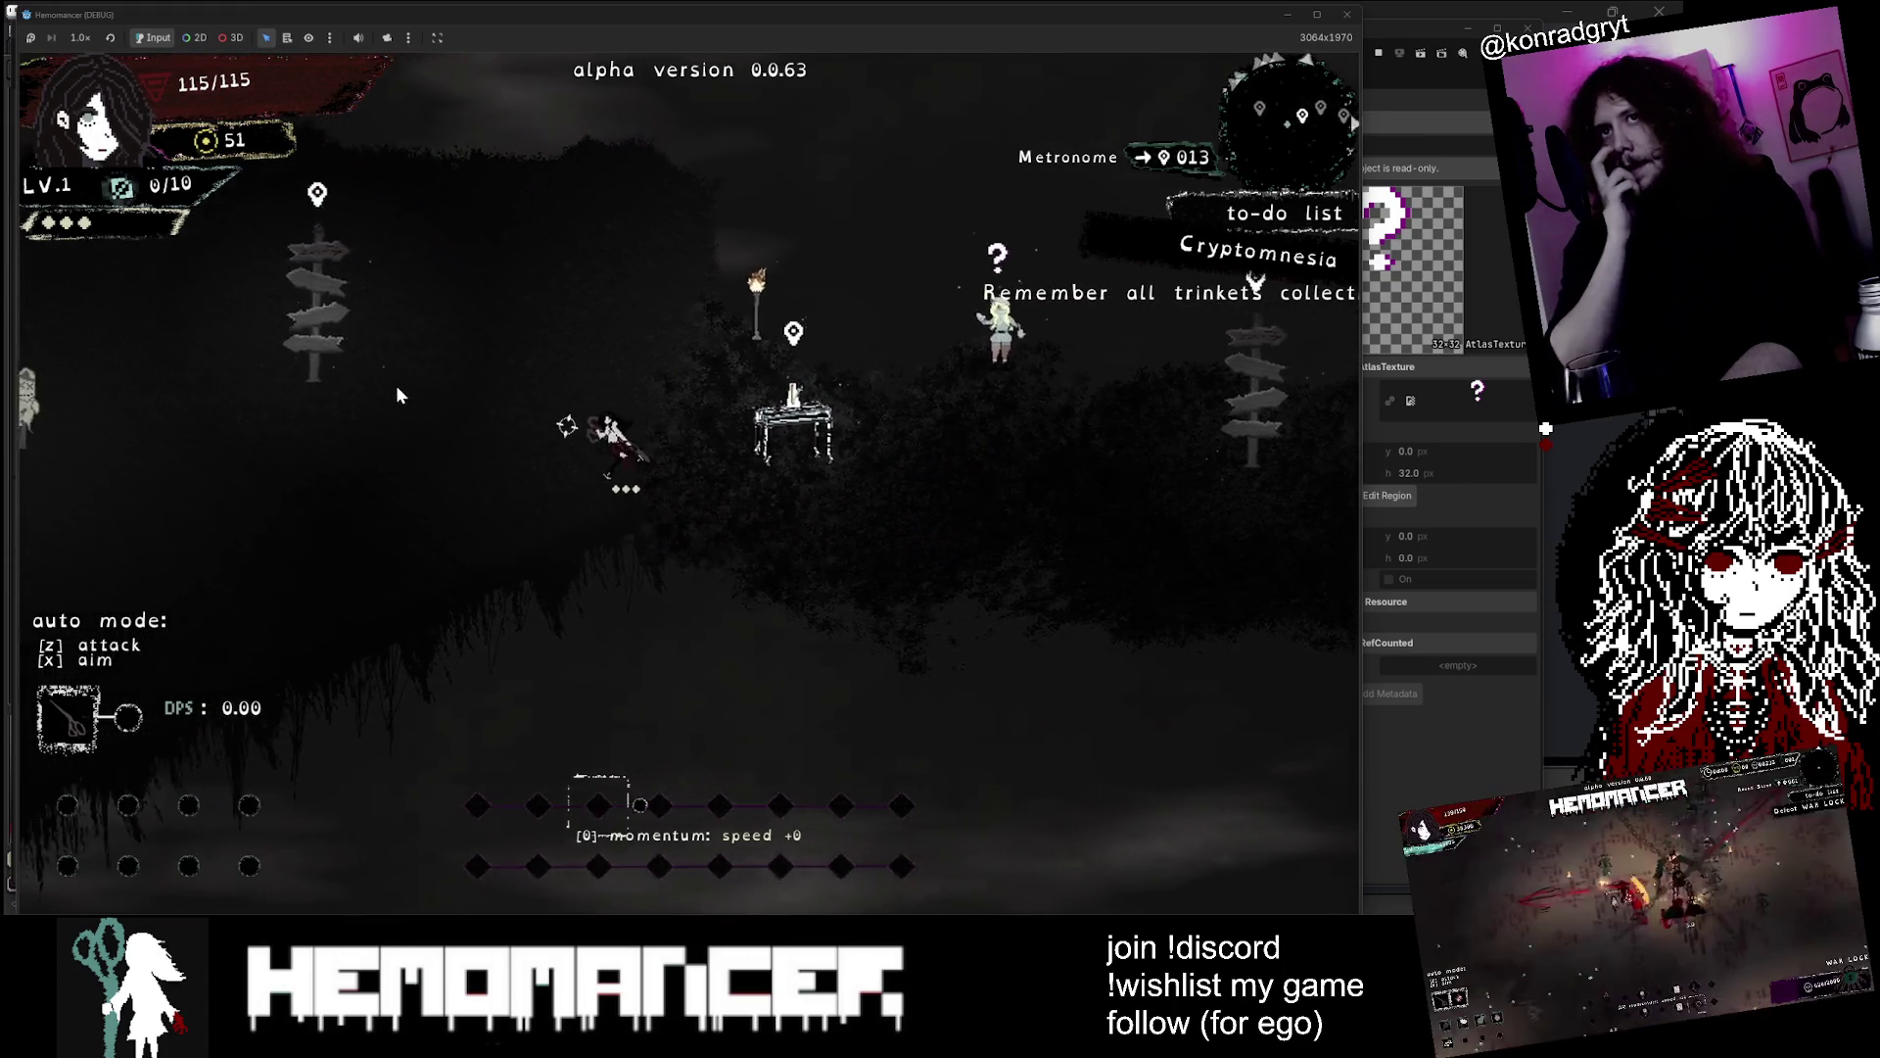
pyautogui.press('a')
pyautogui.press('w')
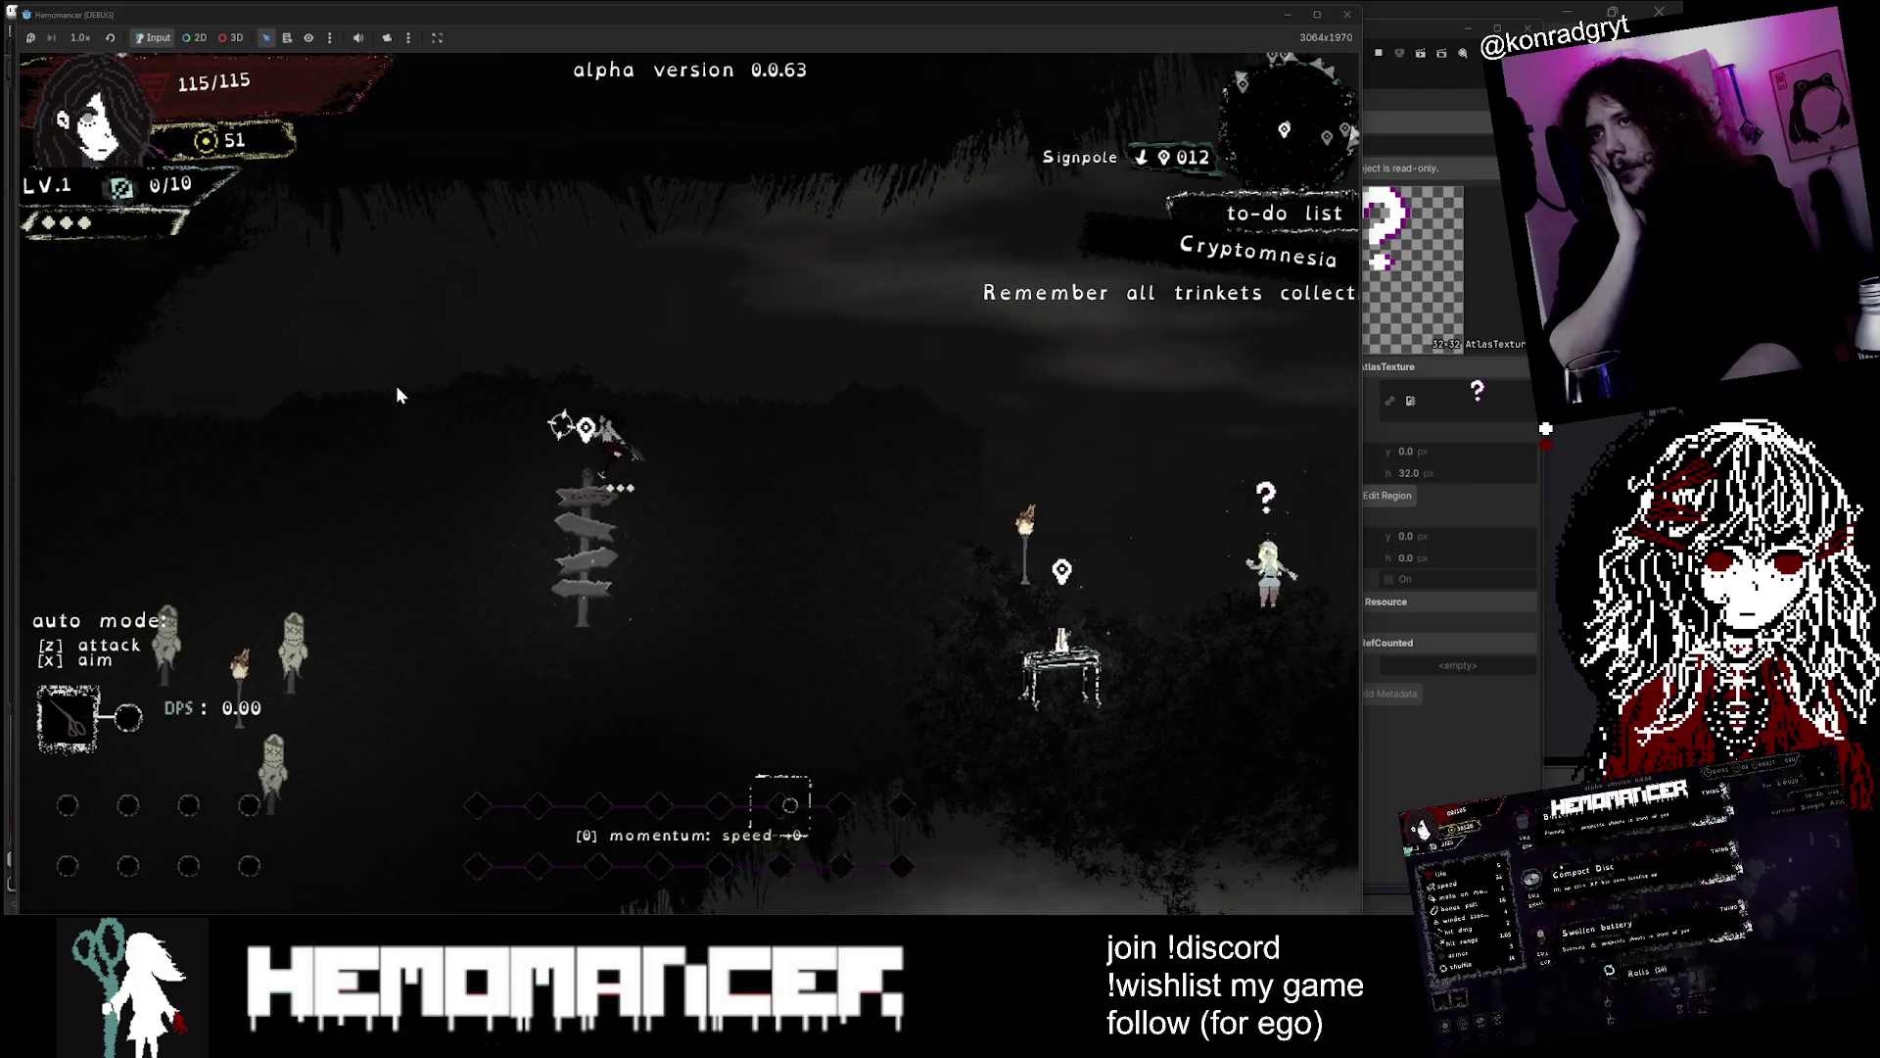
pyautogui.press('a')
pyautogui.press('w')
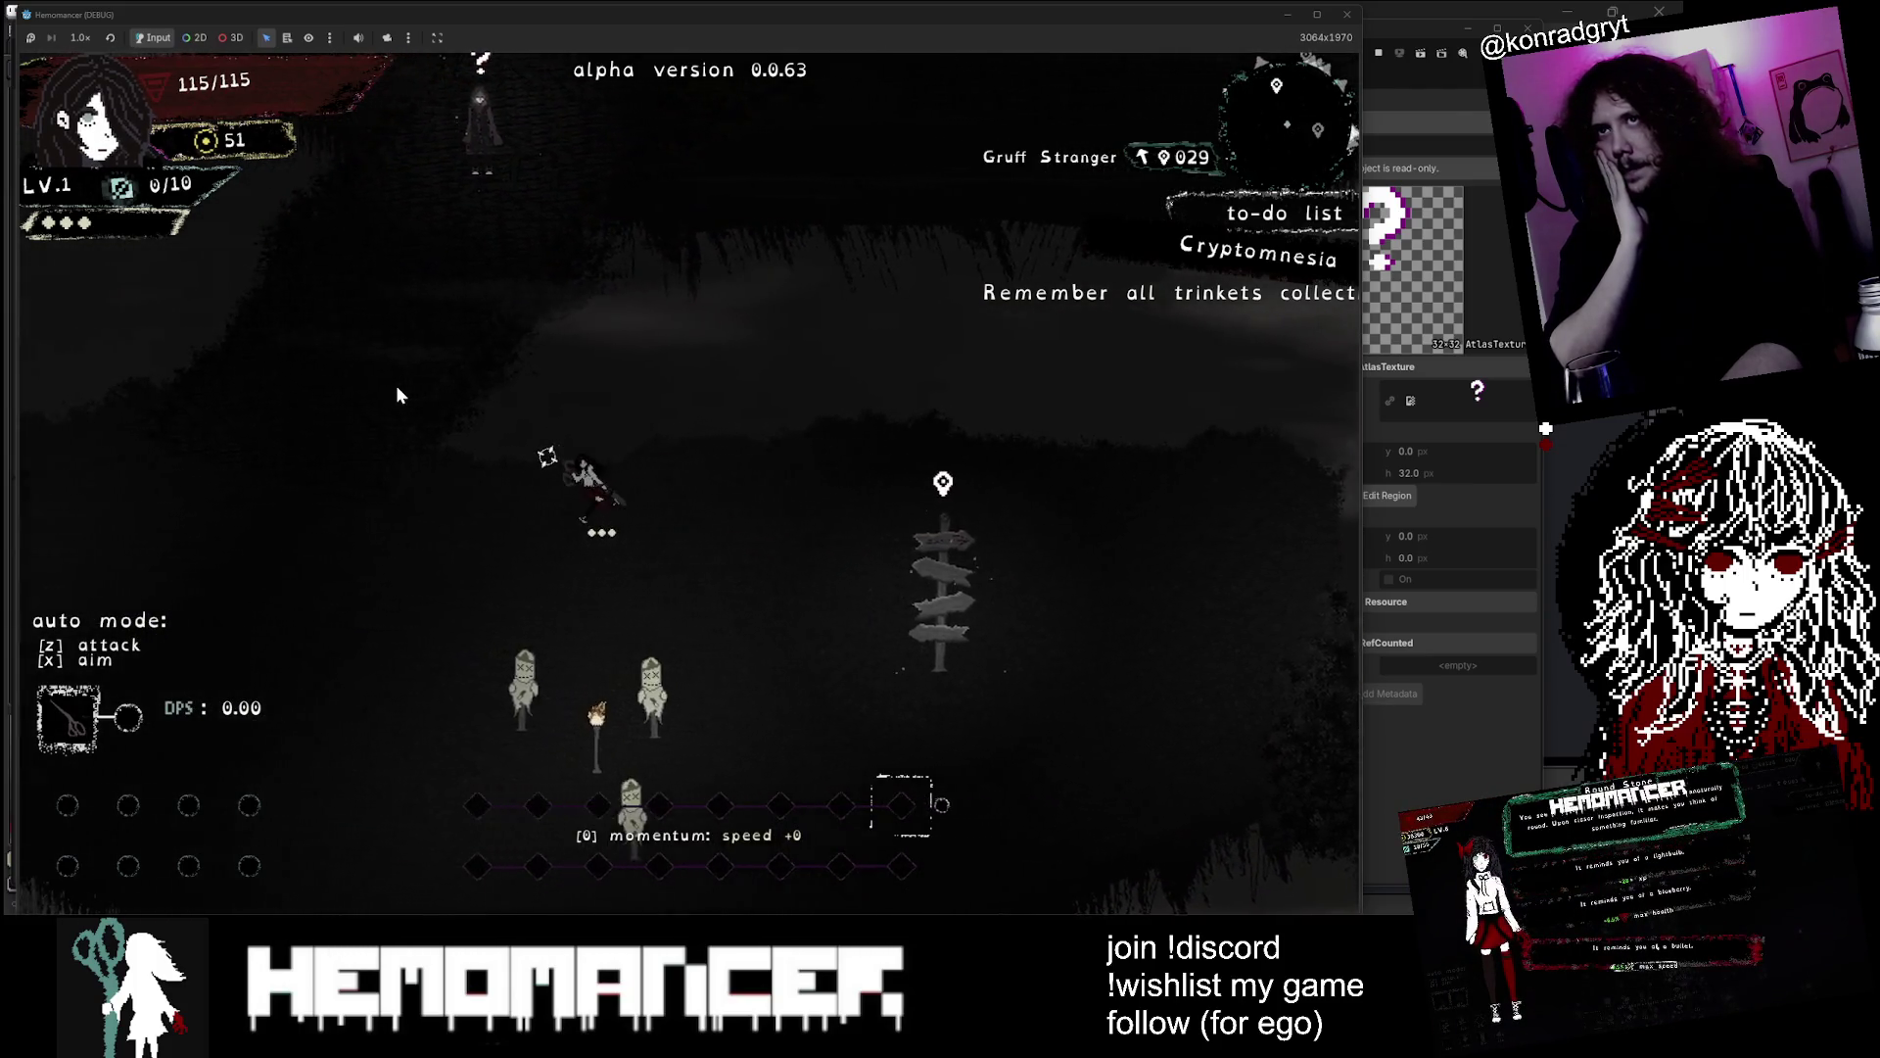
pyautogui.press('a')
pyautogui.press('w')
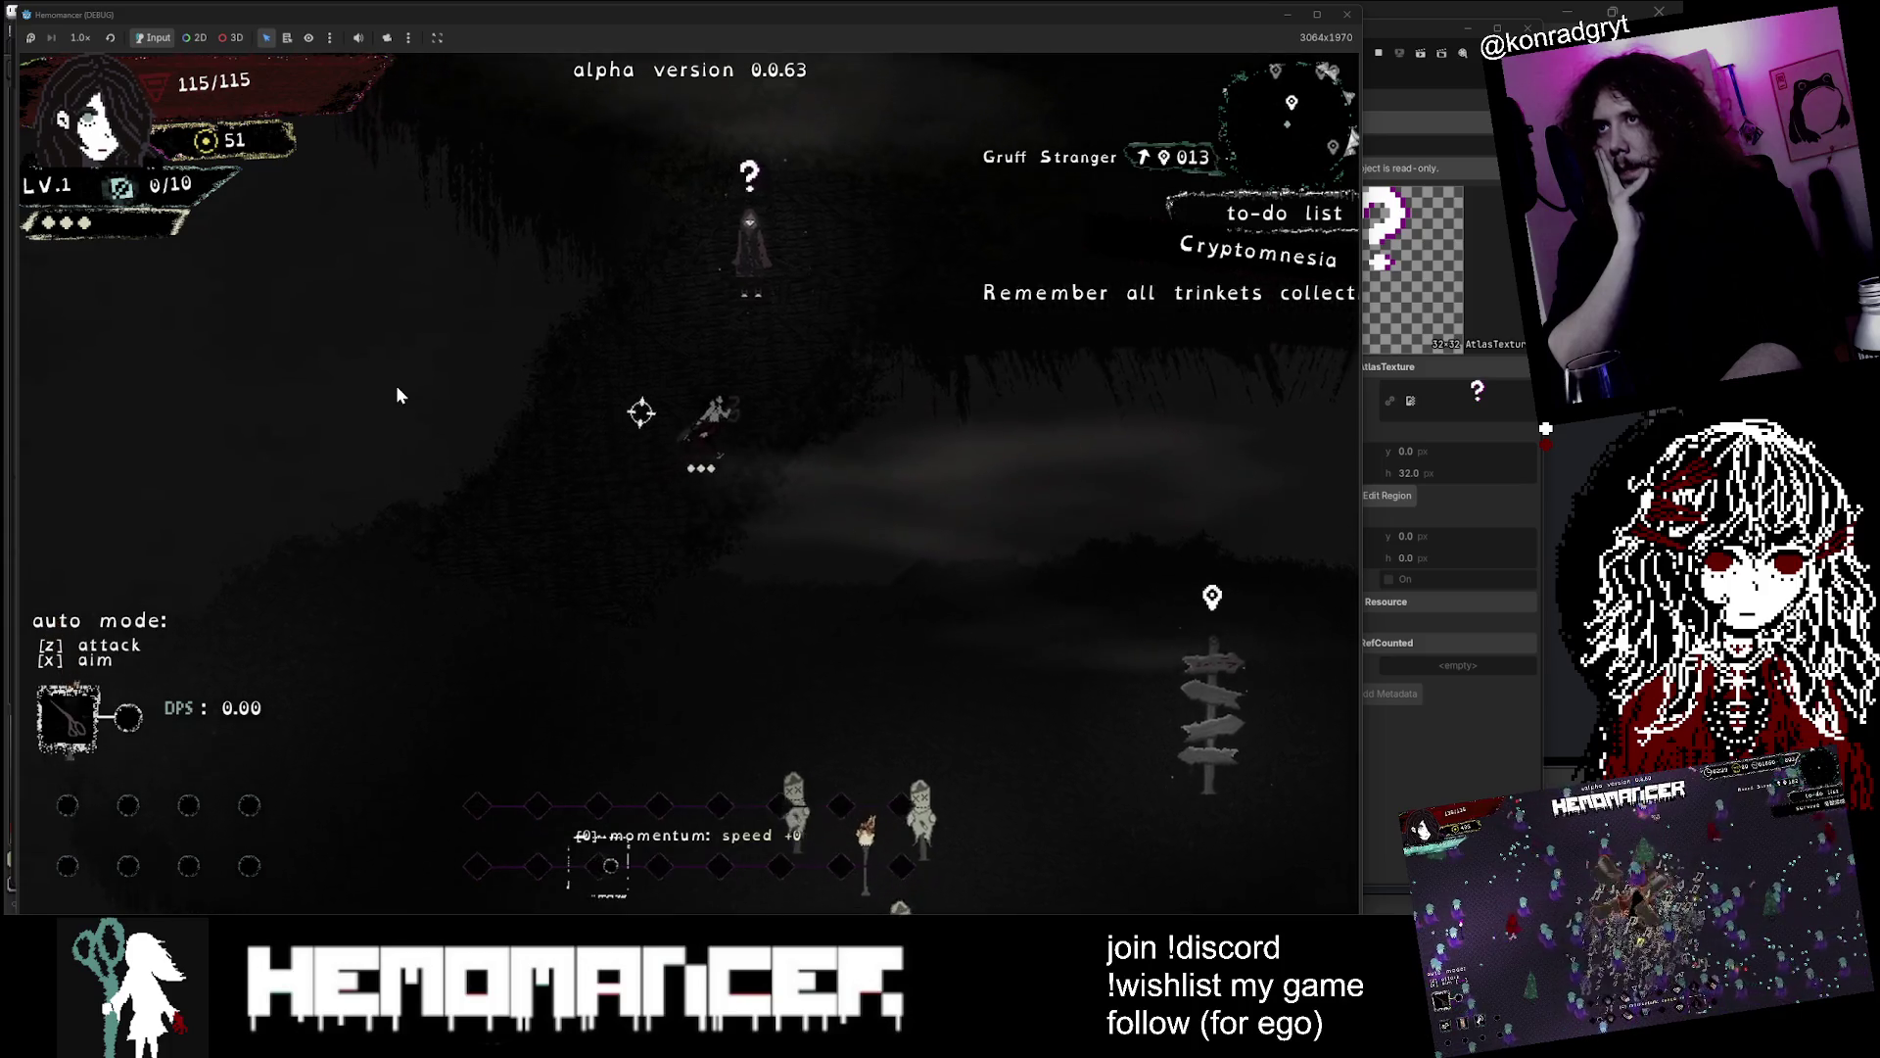
pyautogui.press('w')
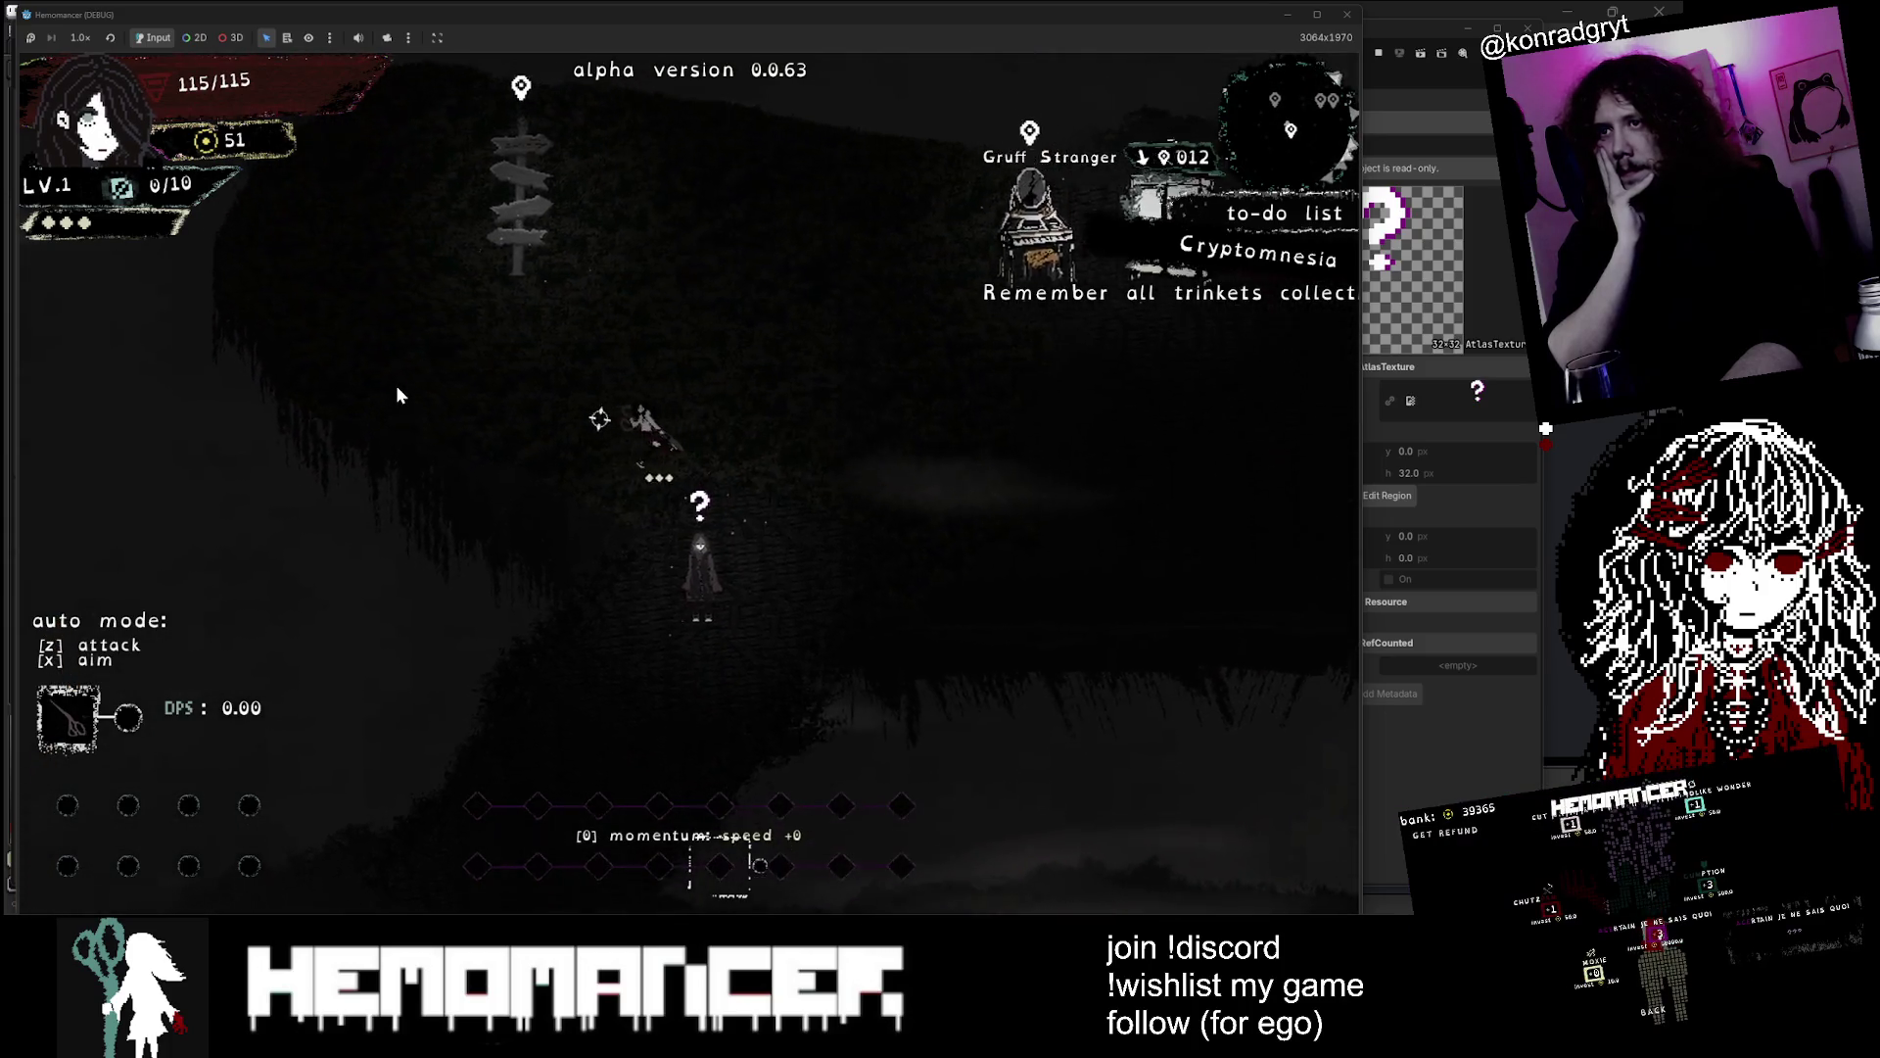
pyautogui.press('w')
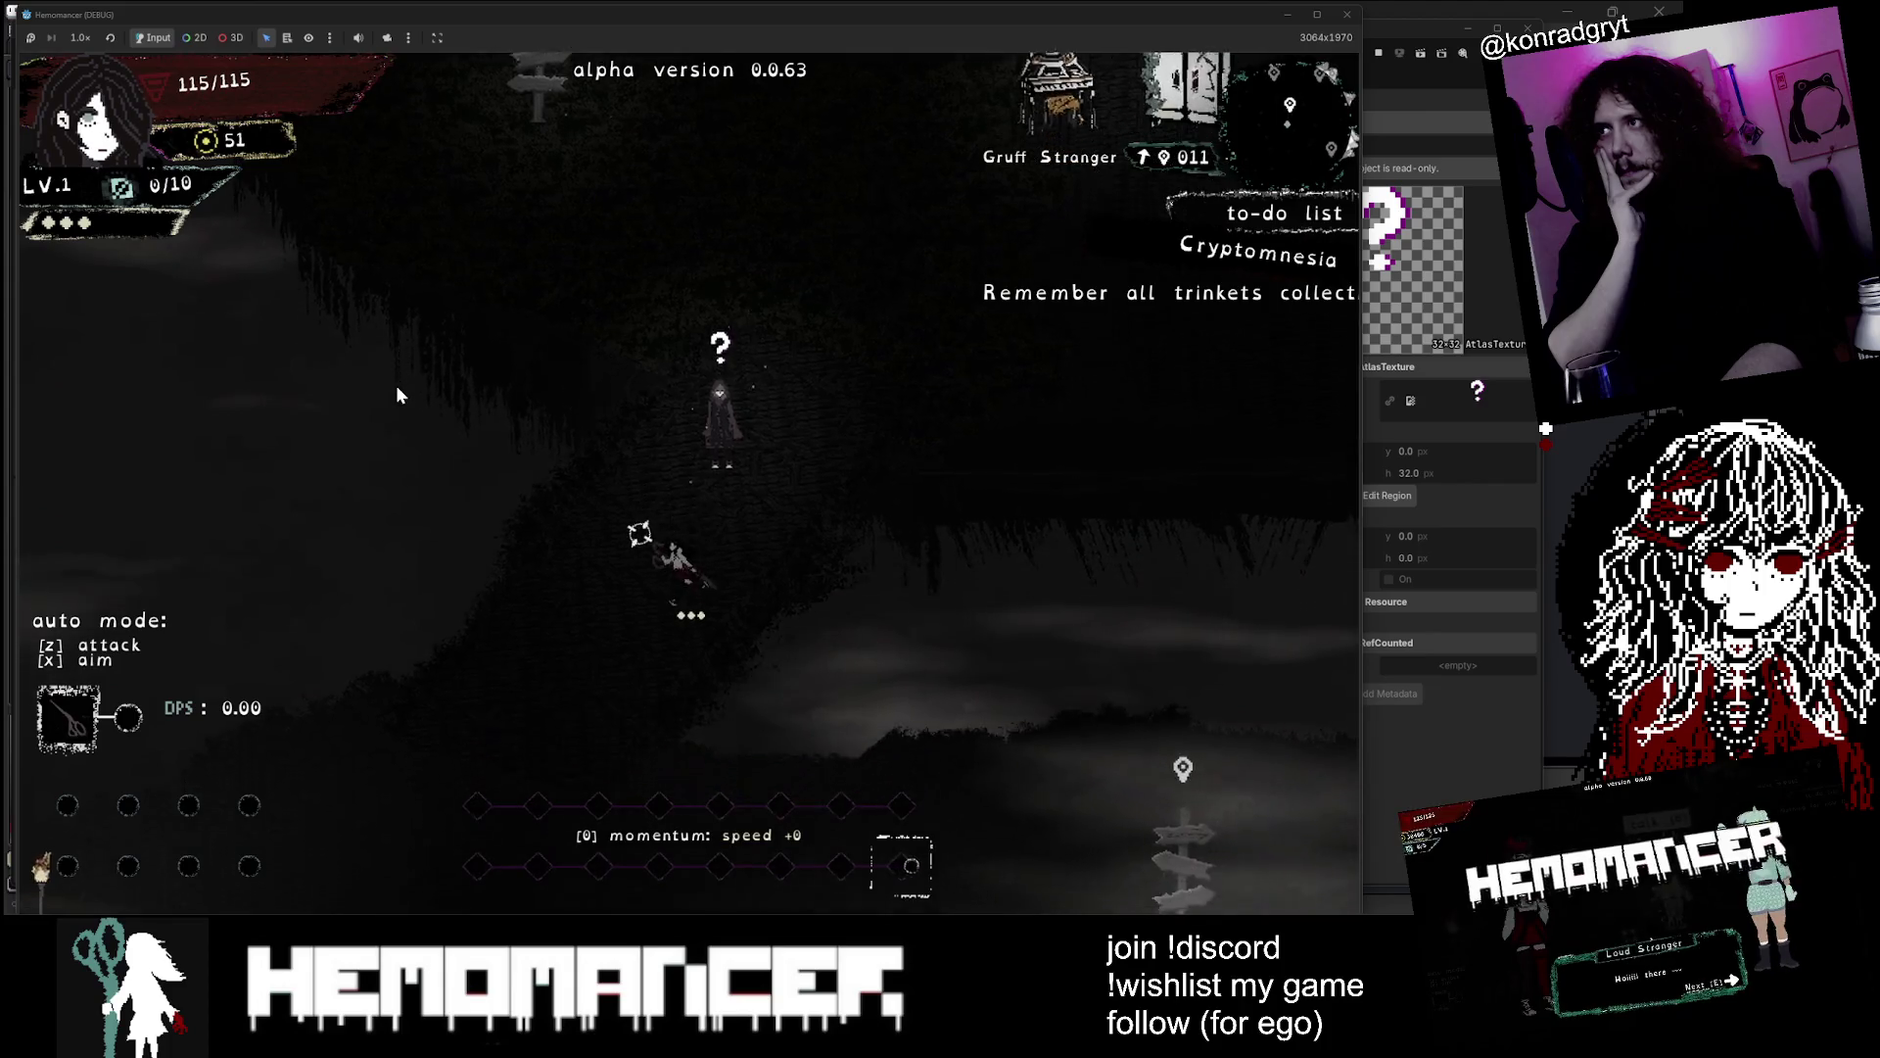
pyautogui.press('s')
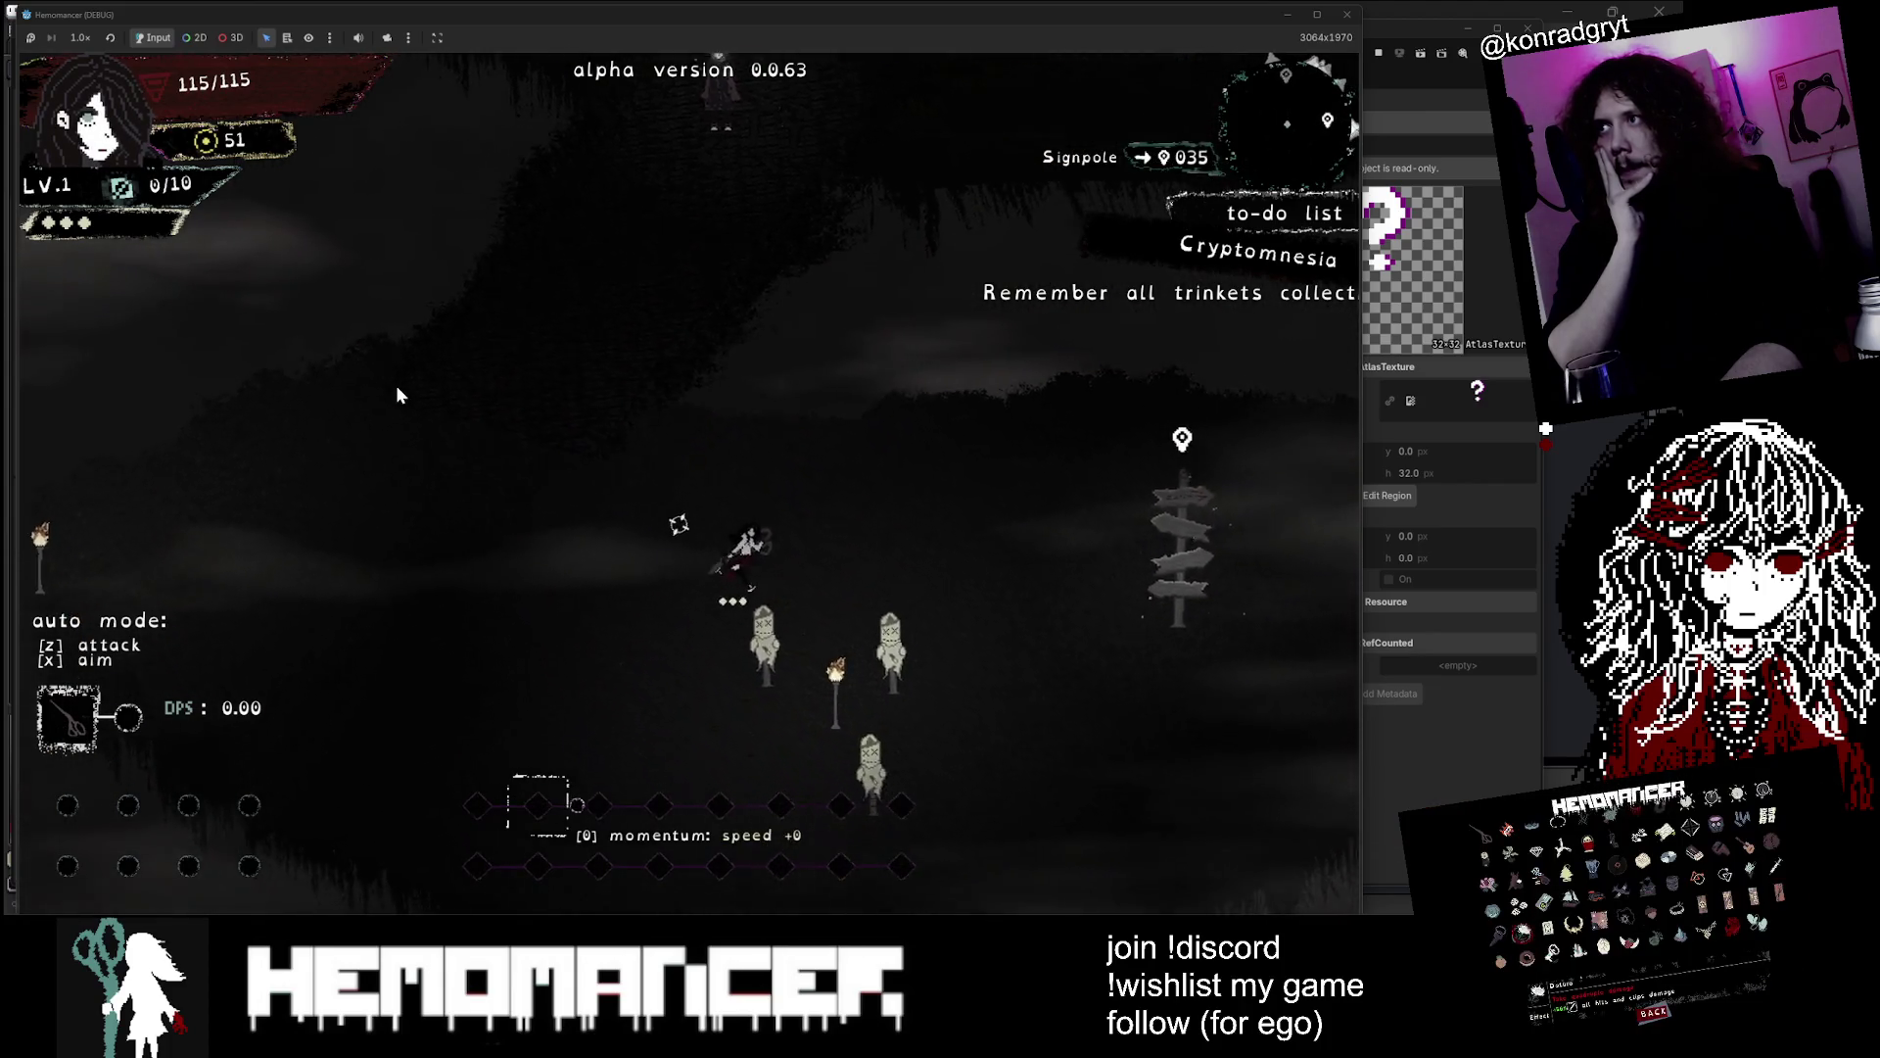
pyautogui.press('d')
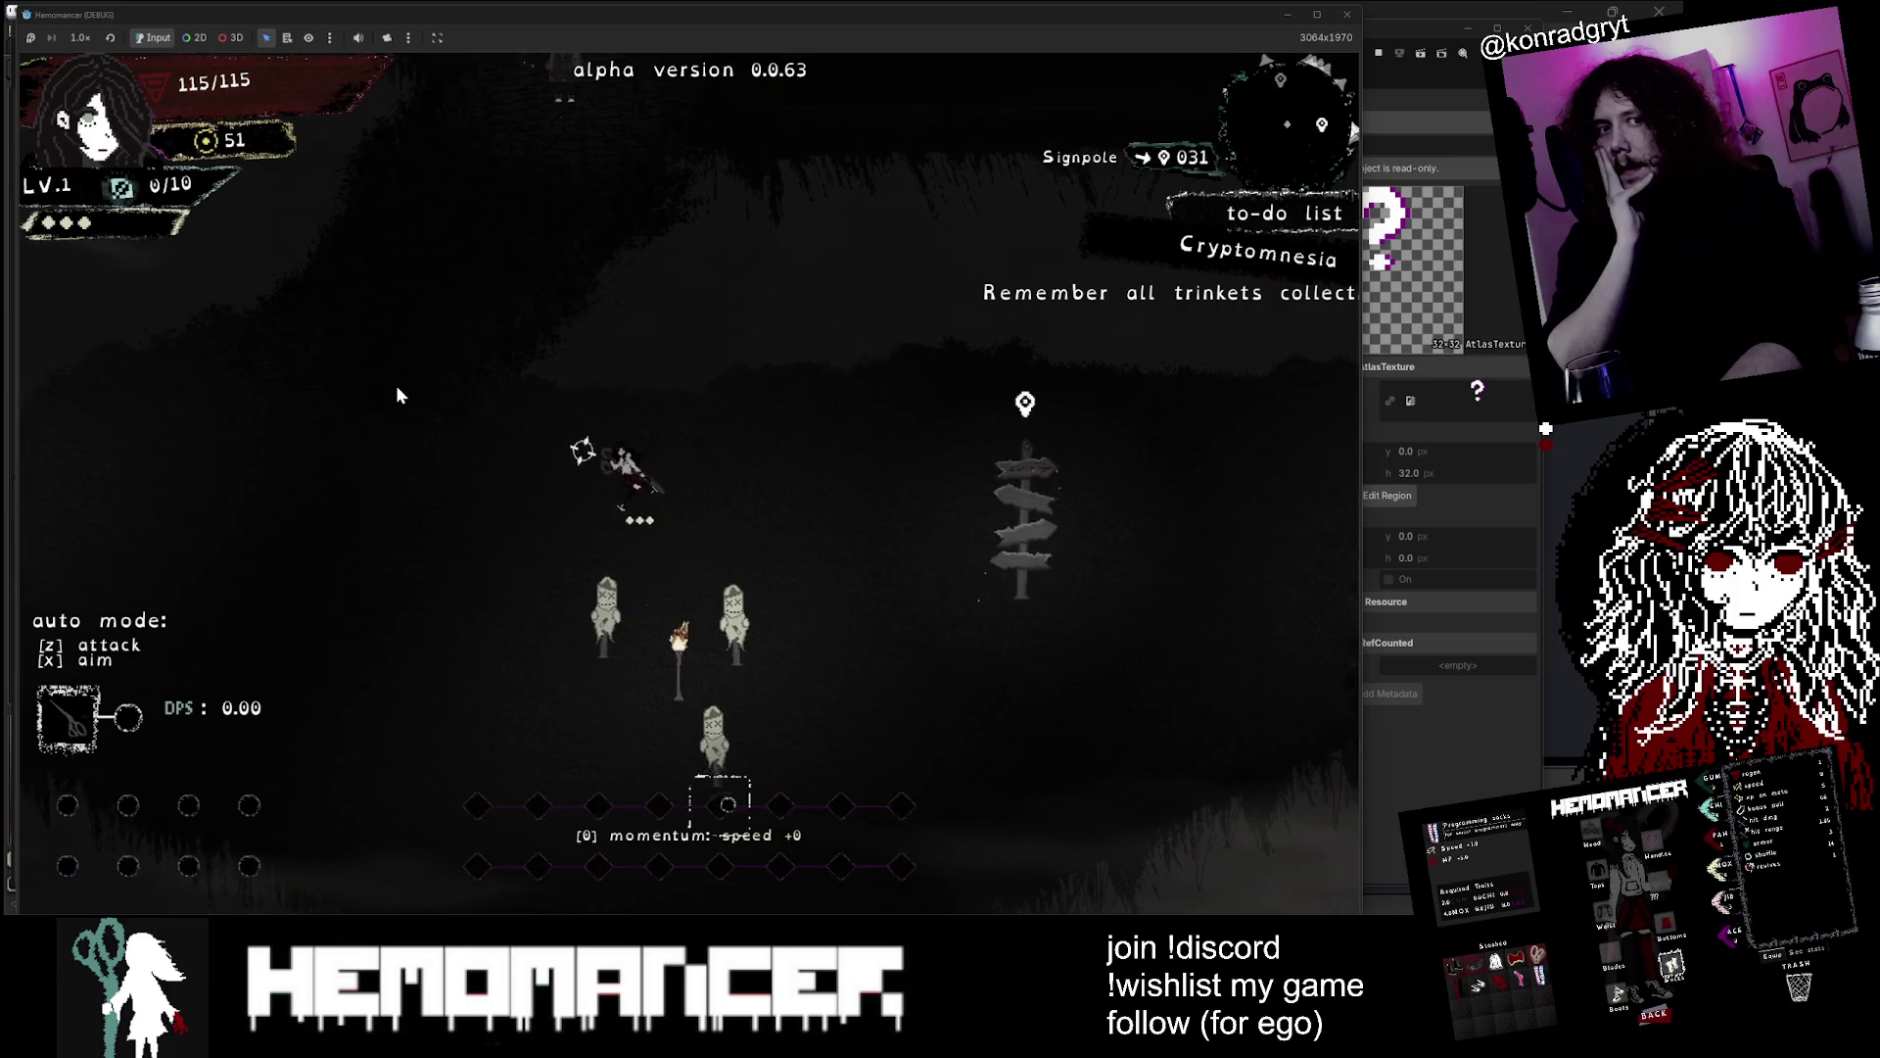
# Circle the Gruff Stranger to inspect its ? quest marker from all sides
pyautogui.press('a')
pyautogui.press('w')
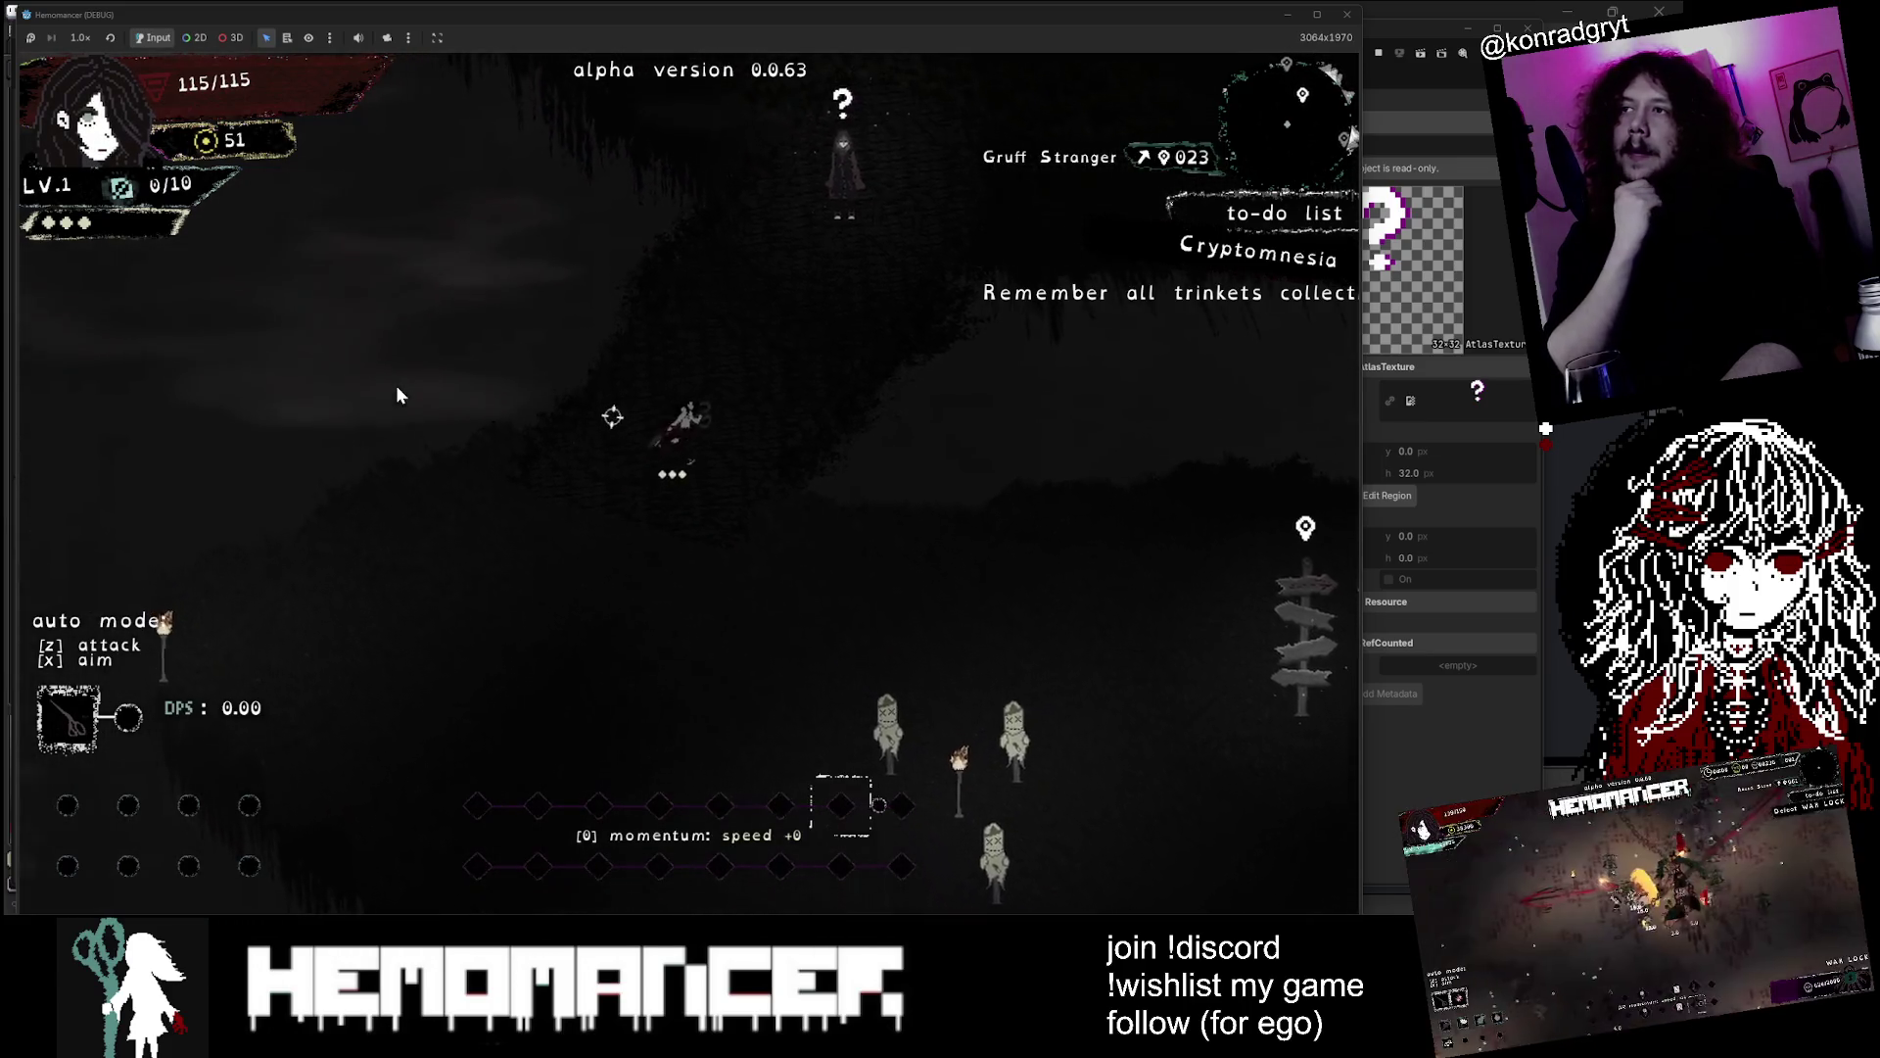
pyautogui.press('w')
pyautogui.press('d')
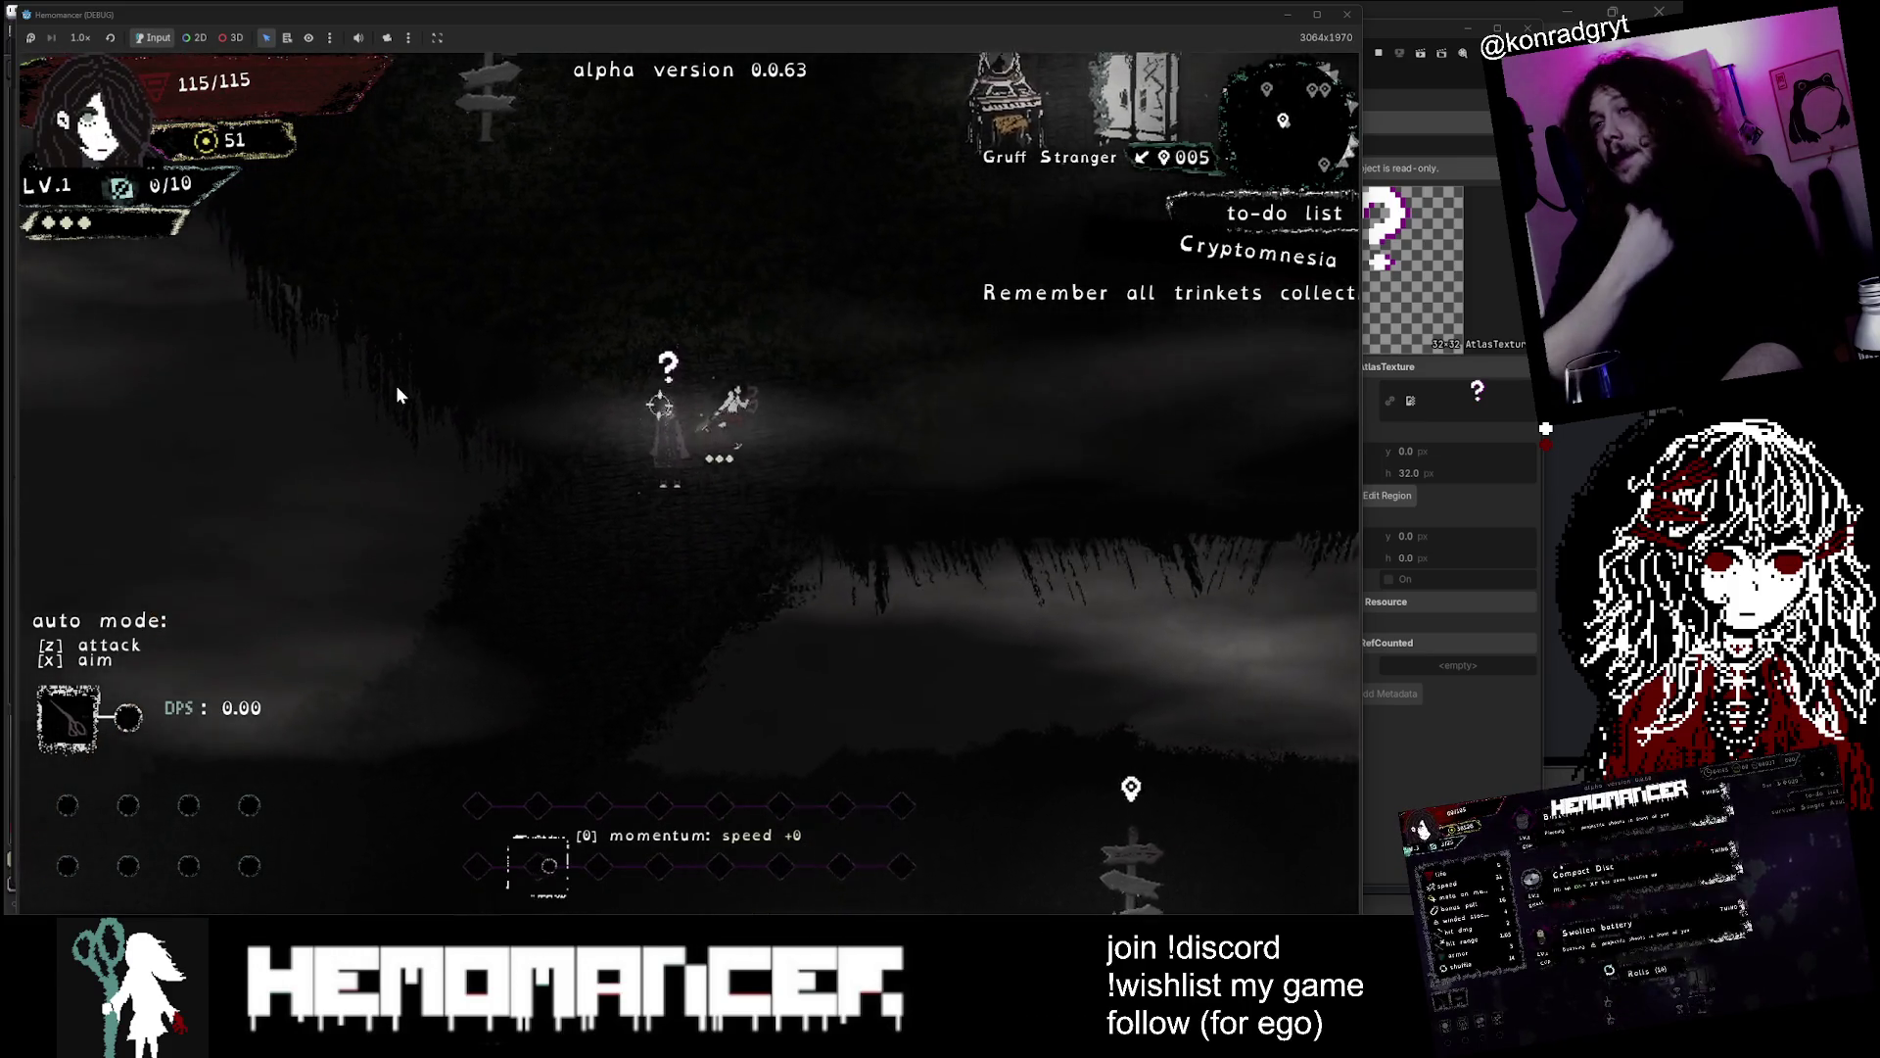
pyautogui.press('w')
pyautogui.press('d')
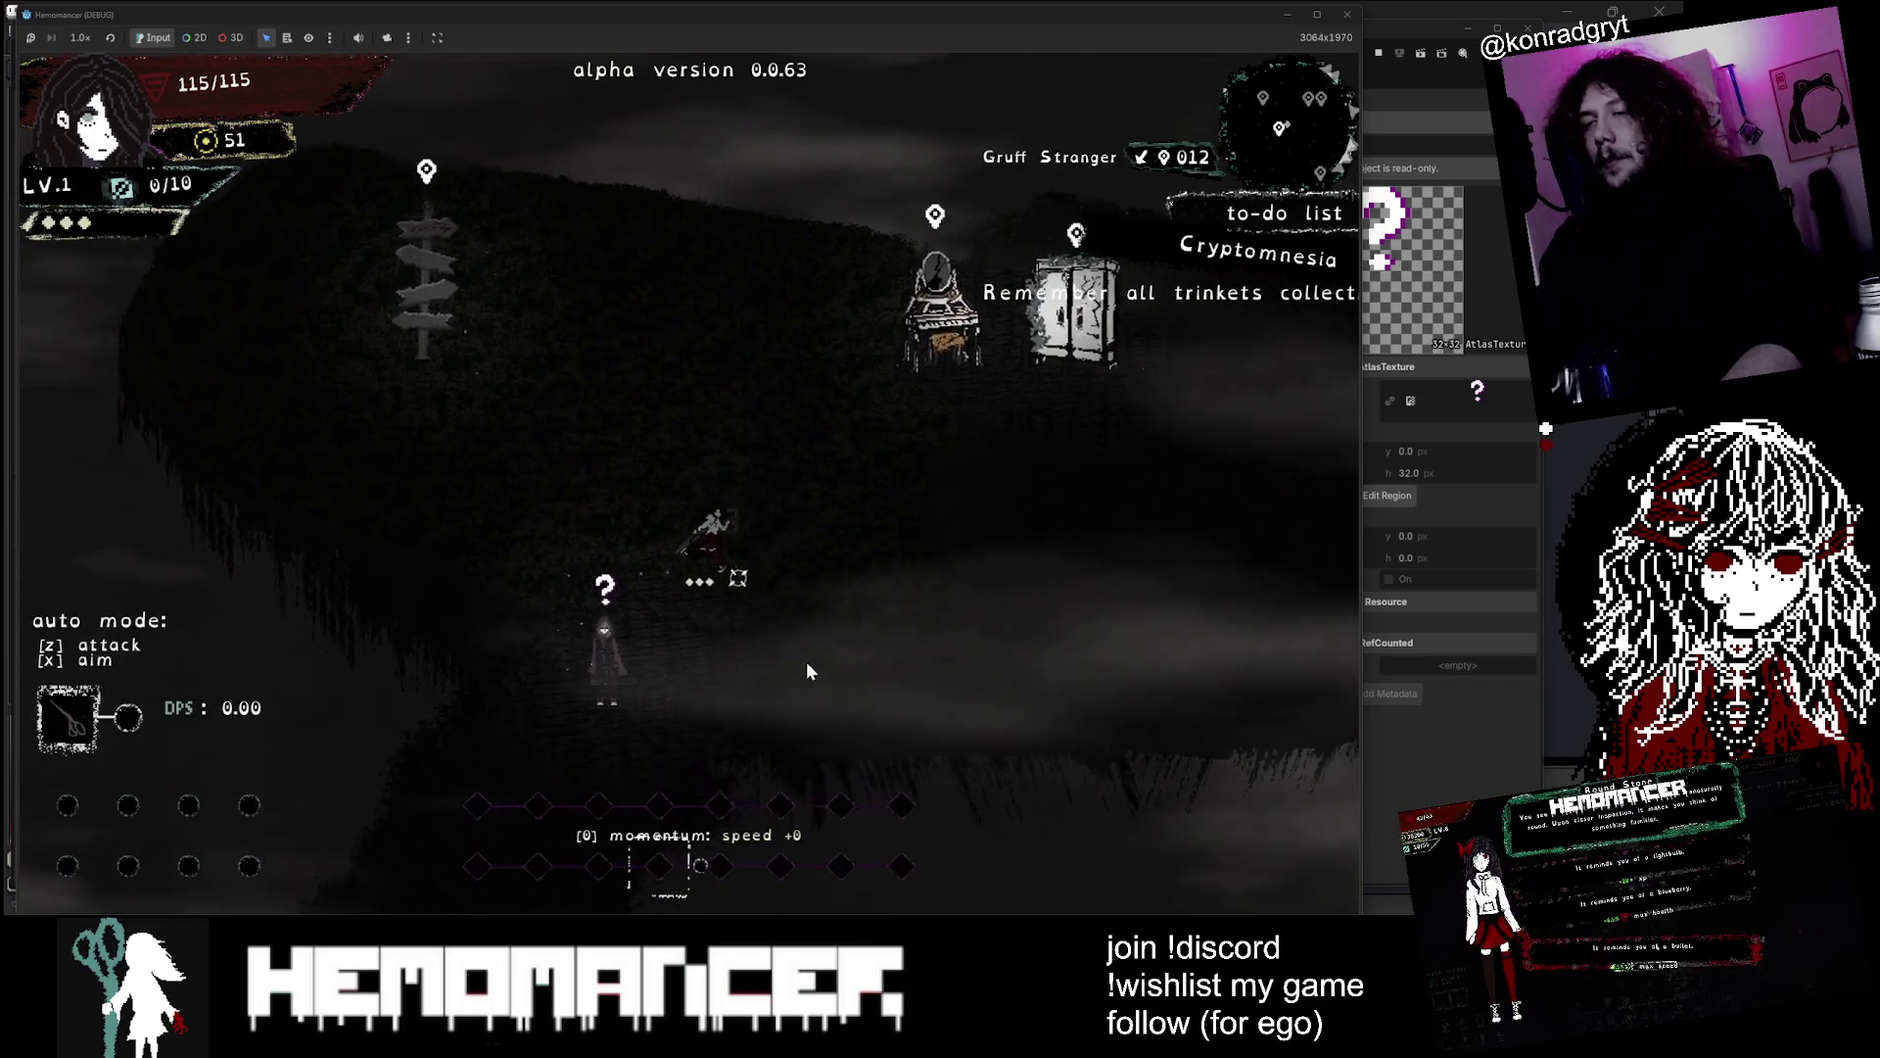
pyautogui.press('s')
pyautogui.press('a')
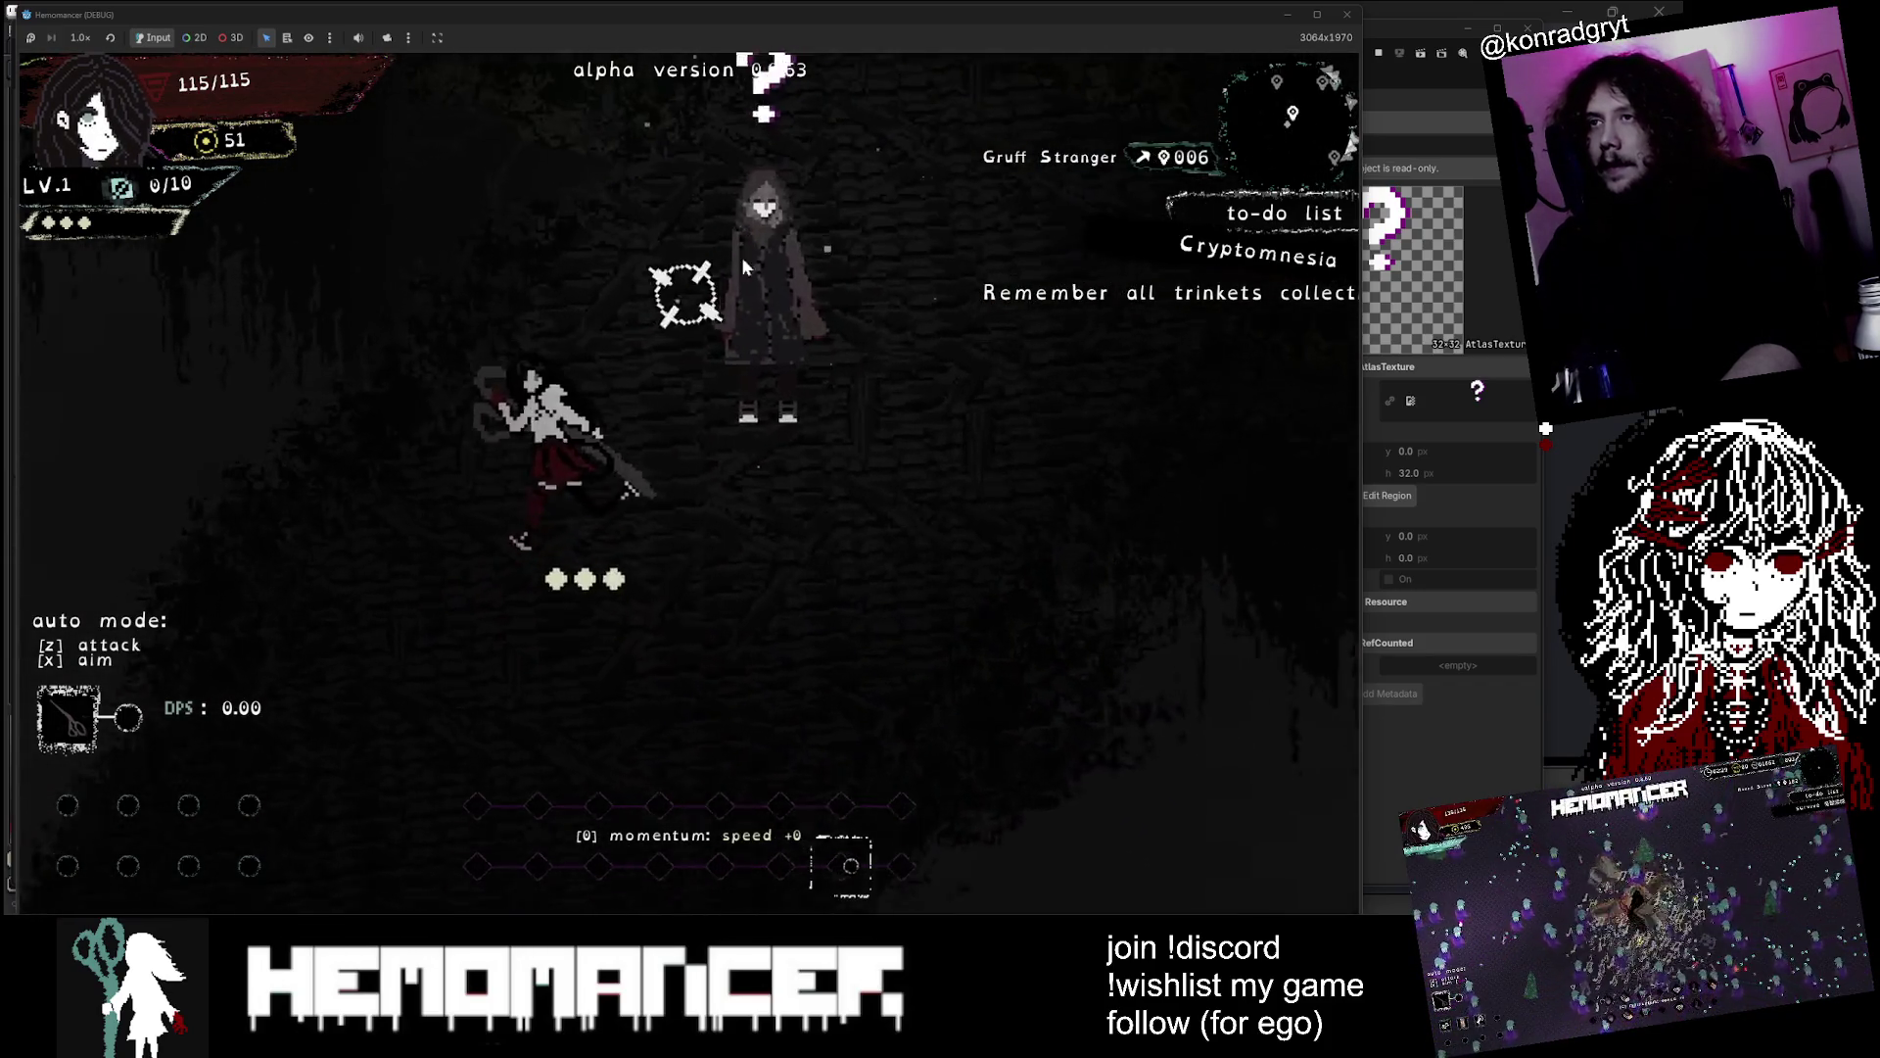
pyautogui.press('d')
pyautogui.press('w')
pyautogui.press('s')
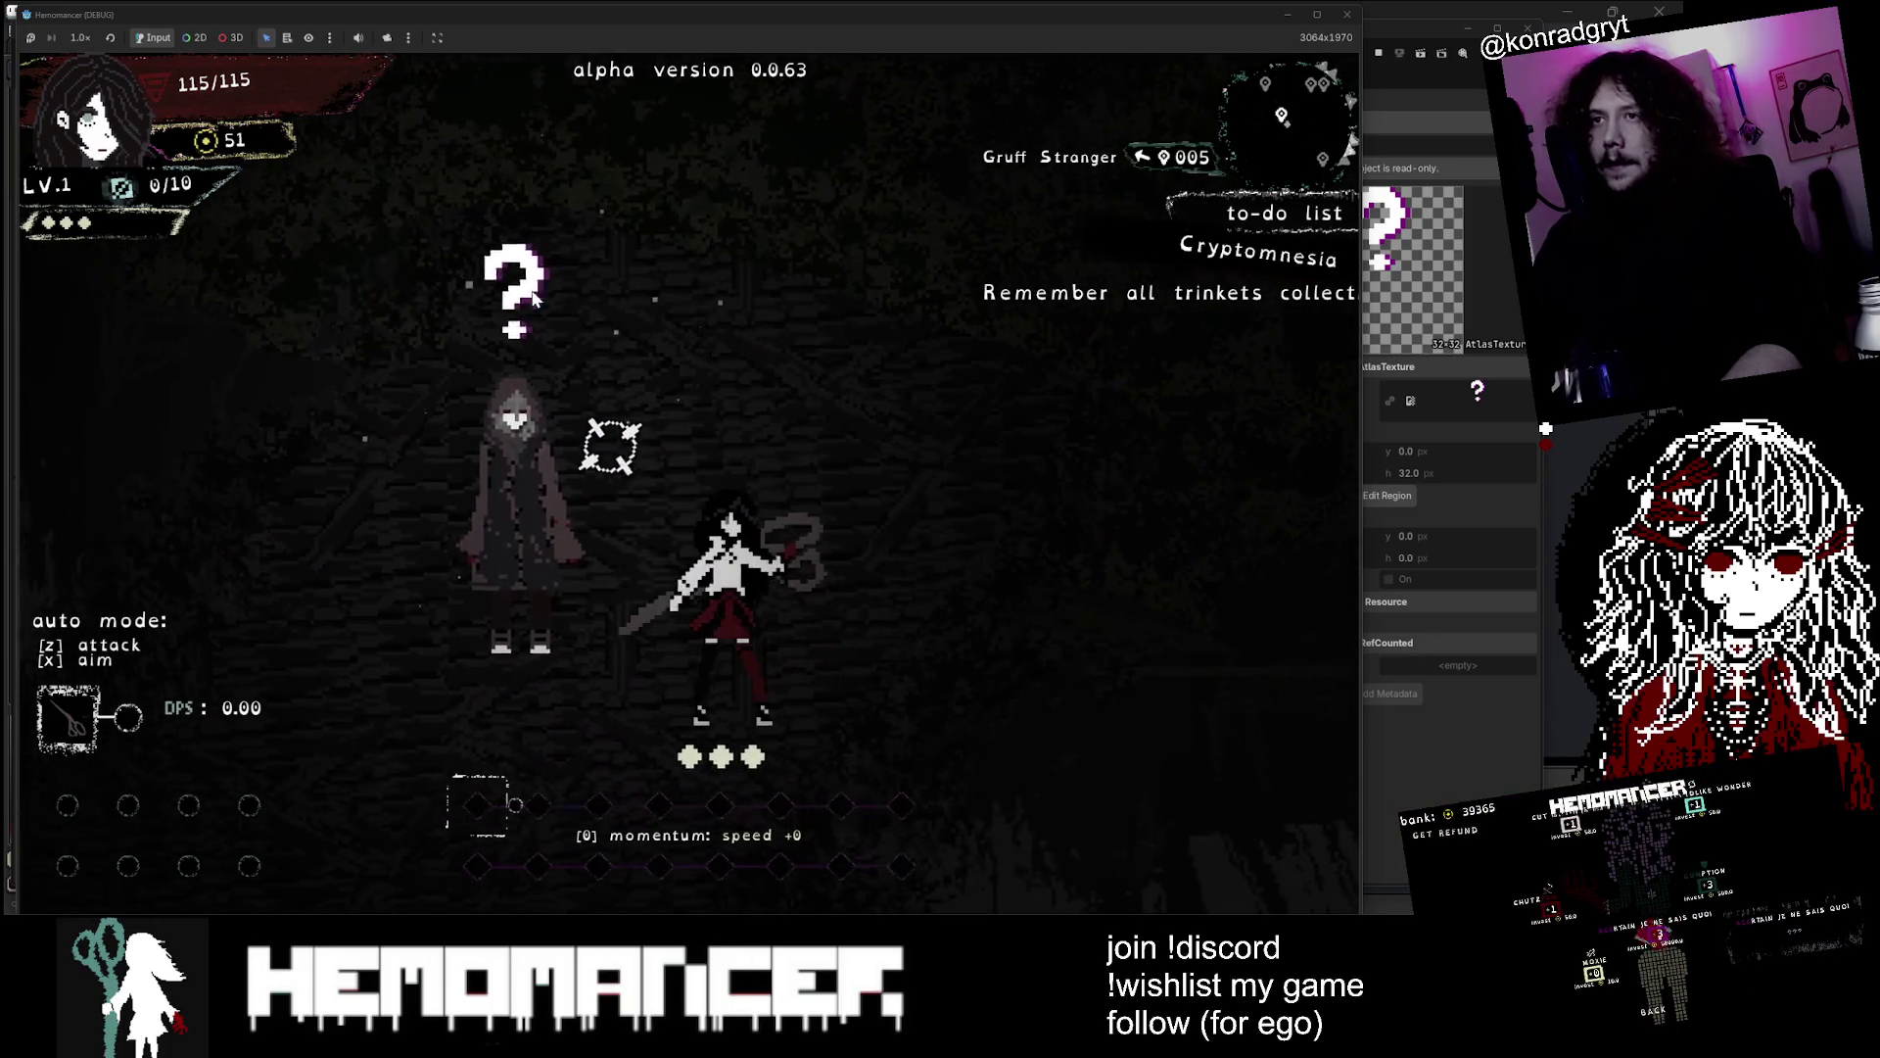
pyautogui.press('w')
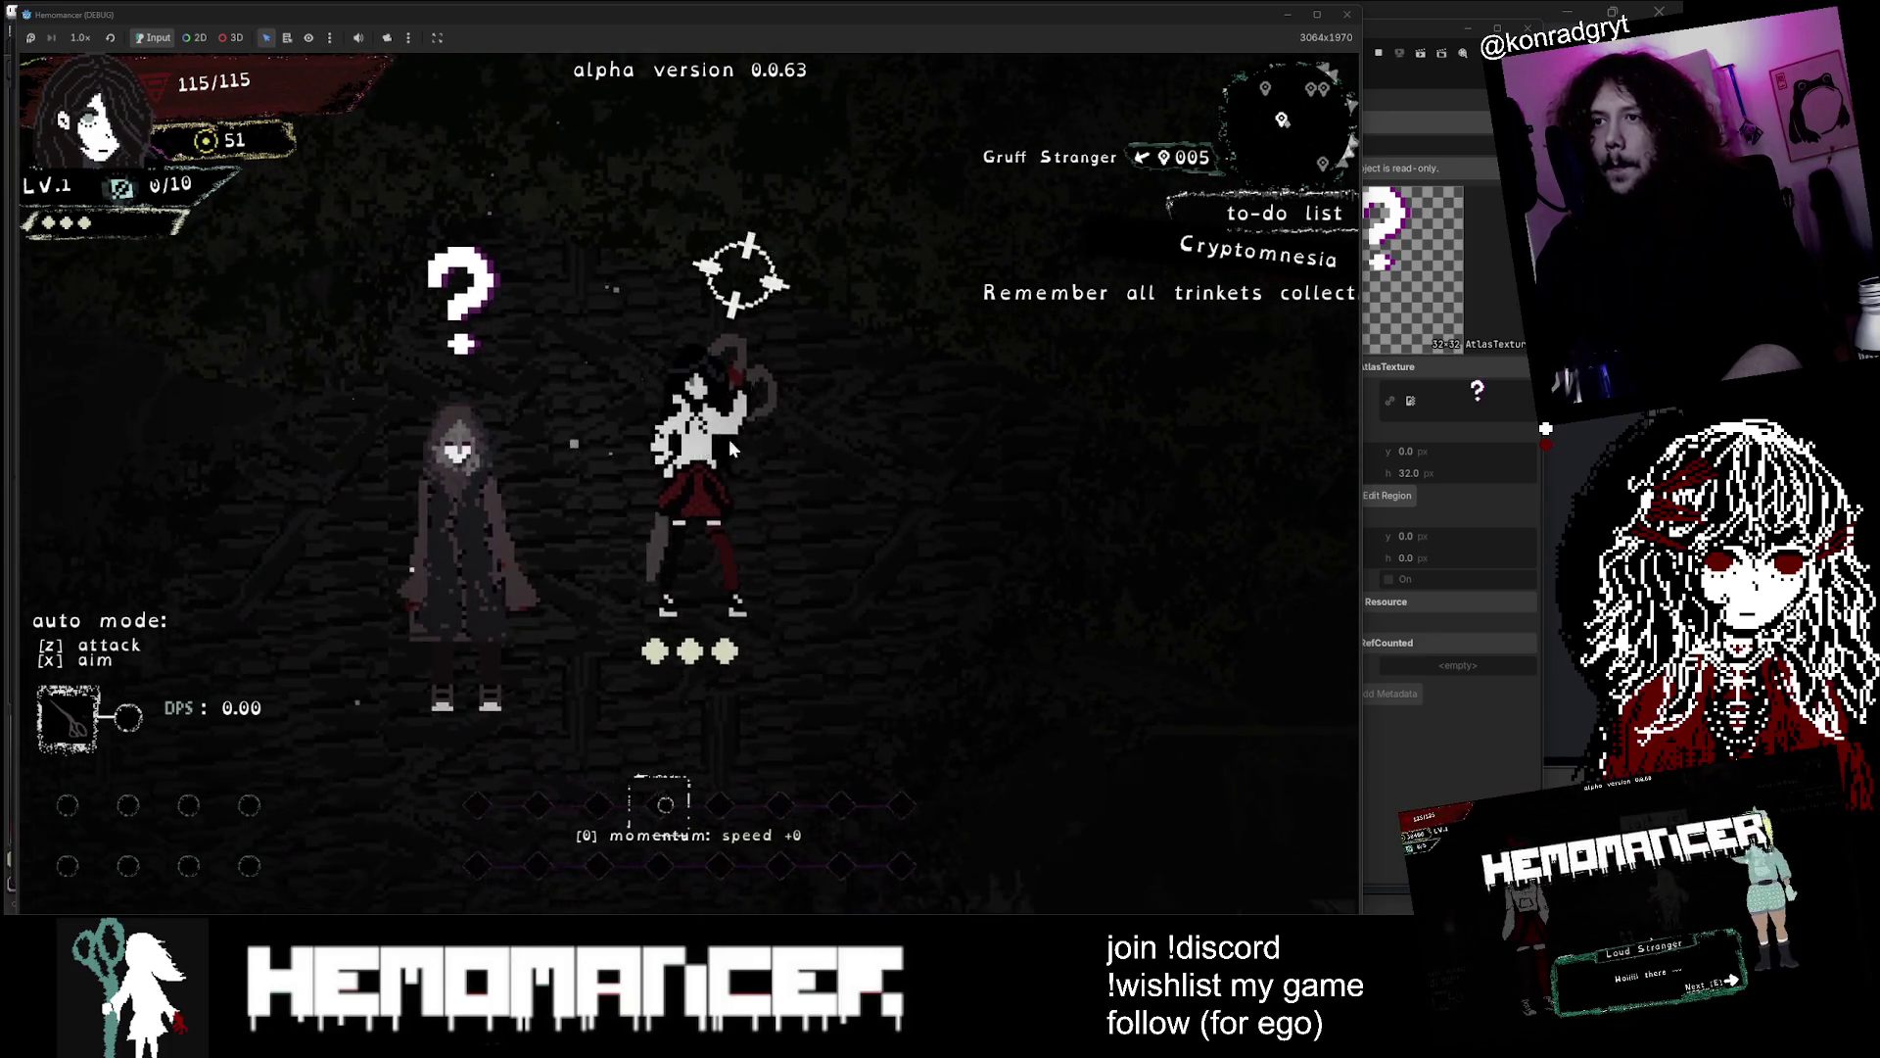
pyautogui.press('s')
pyautogui.press('a')
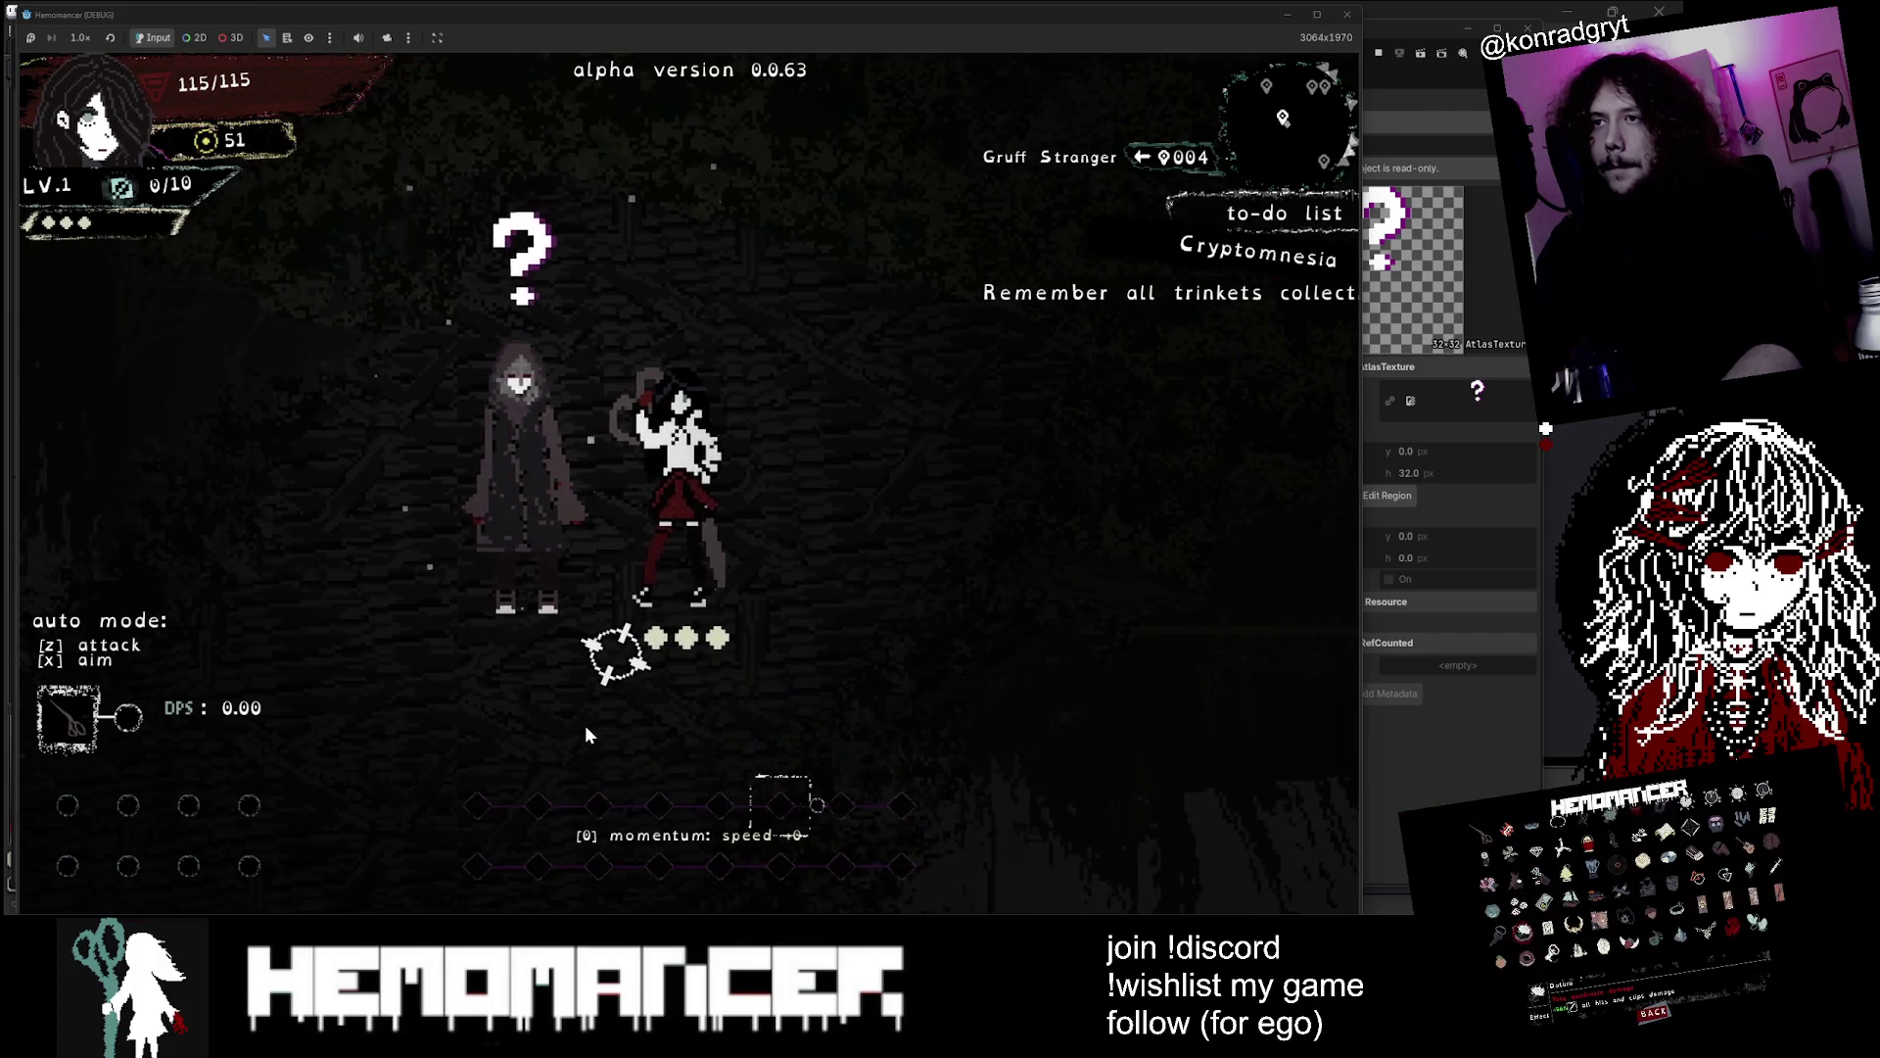
pyautogui.press('s')
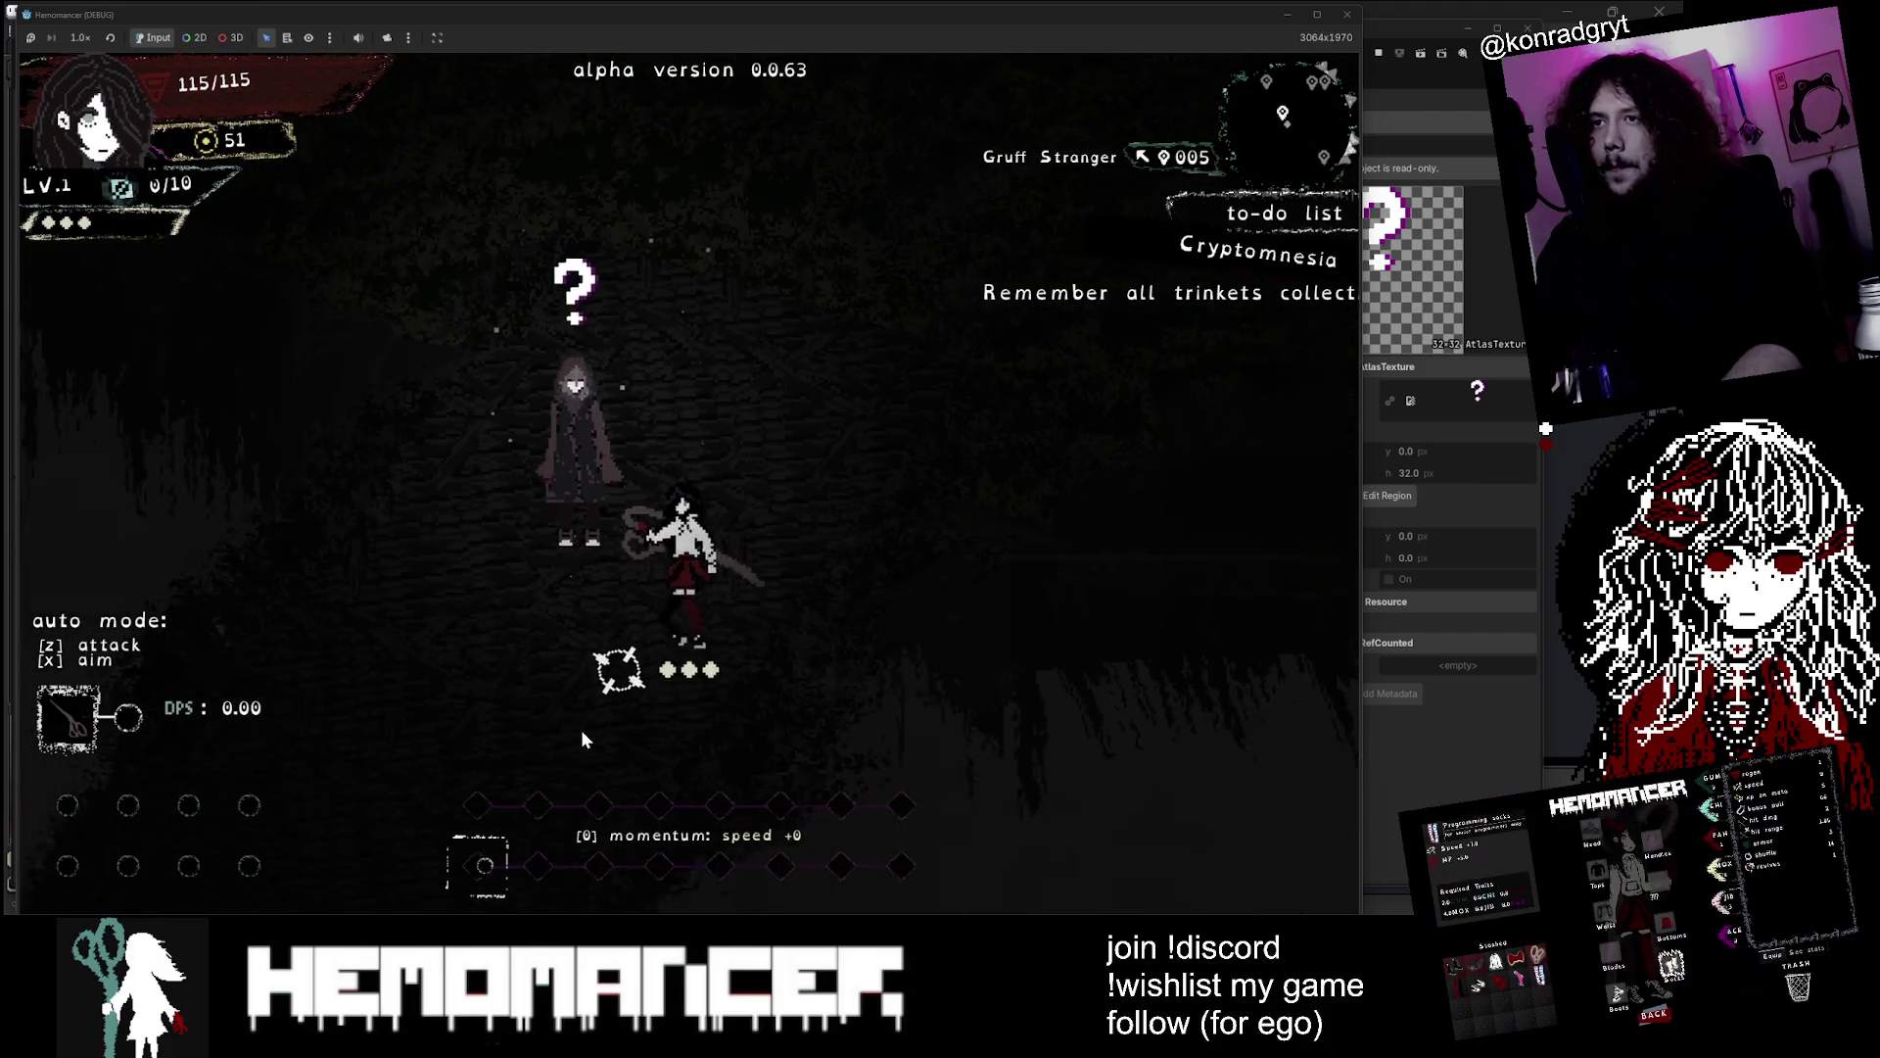
# Run right past the Signpole and Halka, then press Escape for the title menu
pyautogui.press('s')
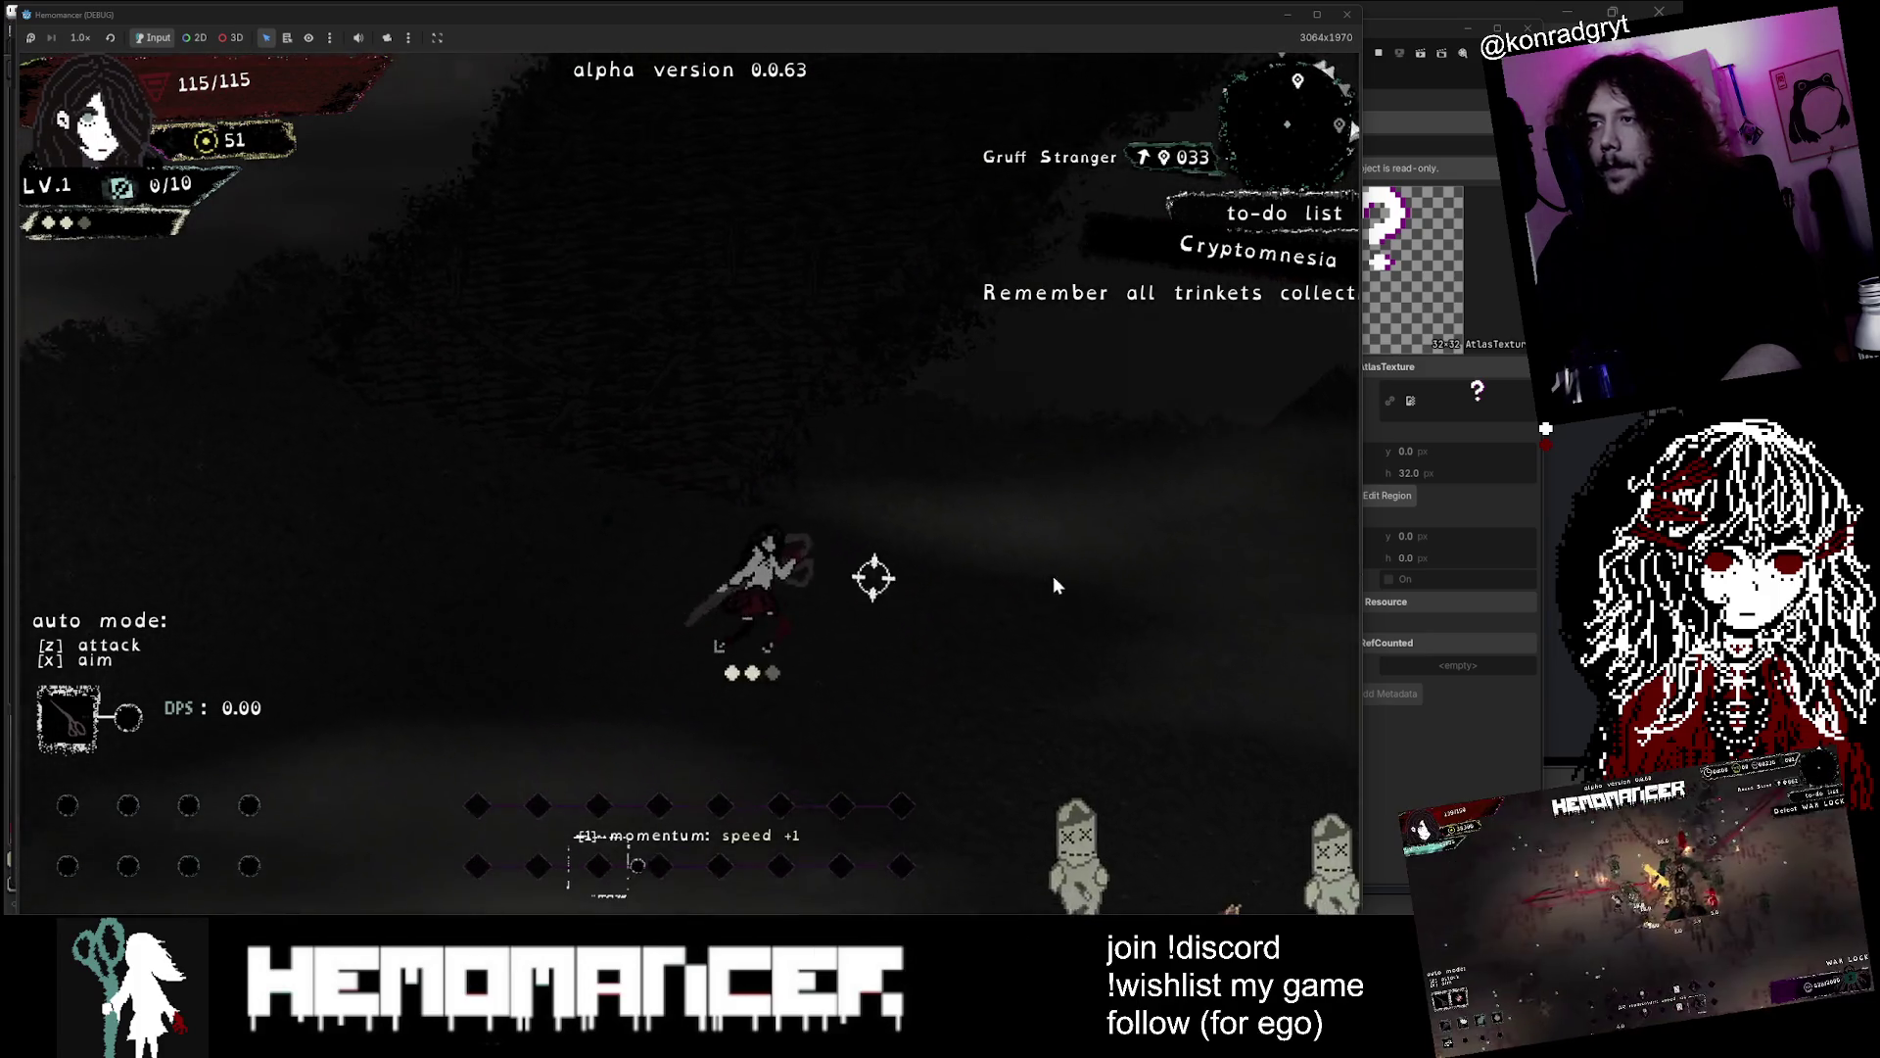
pyautogui.press('d')
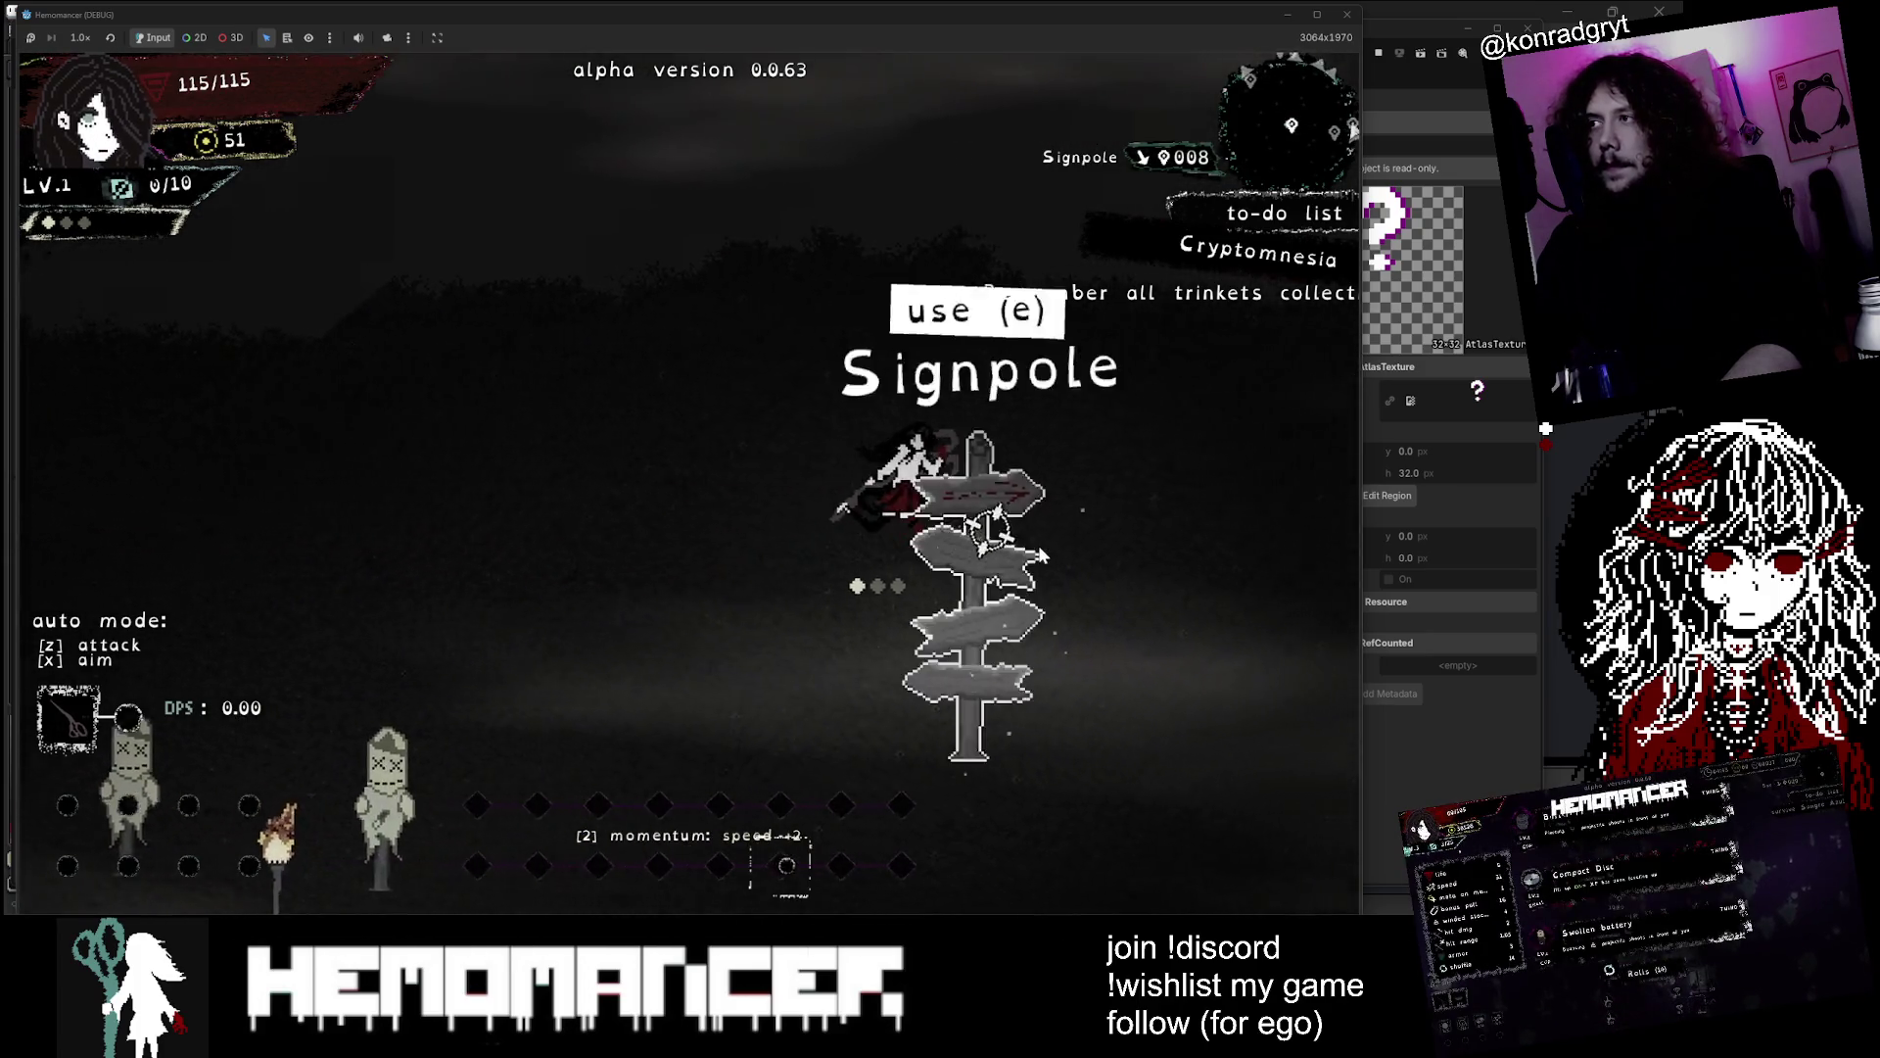
pyautogui.press('d')
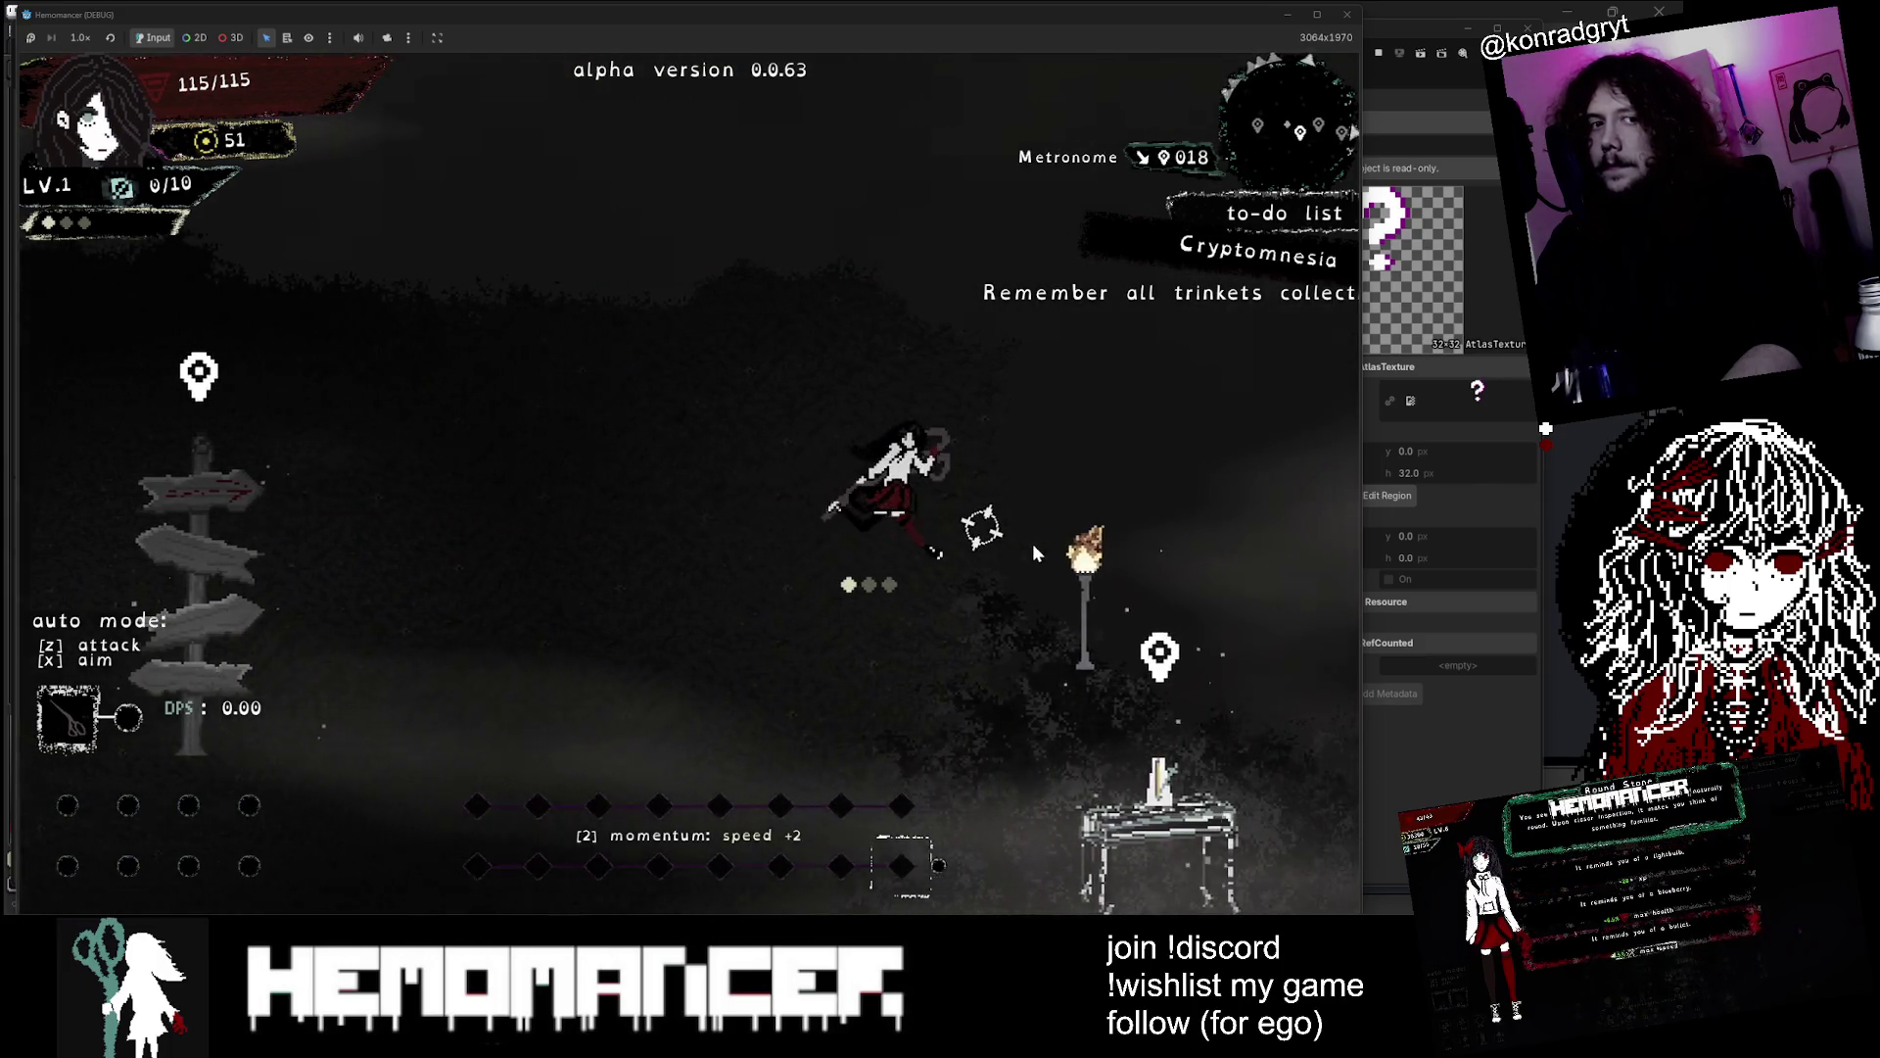
pyautogui.press('d')
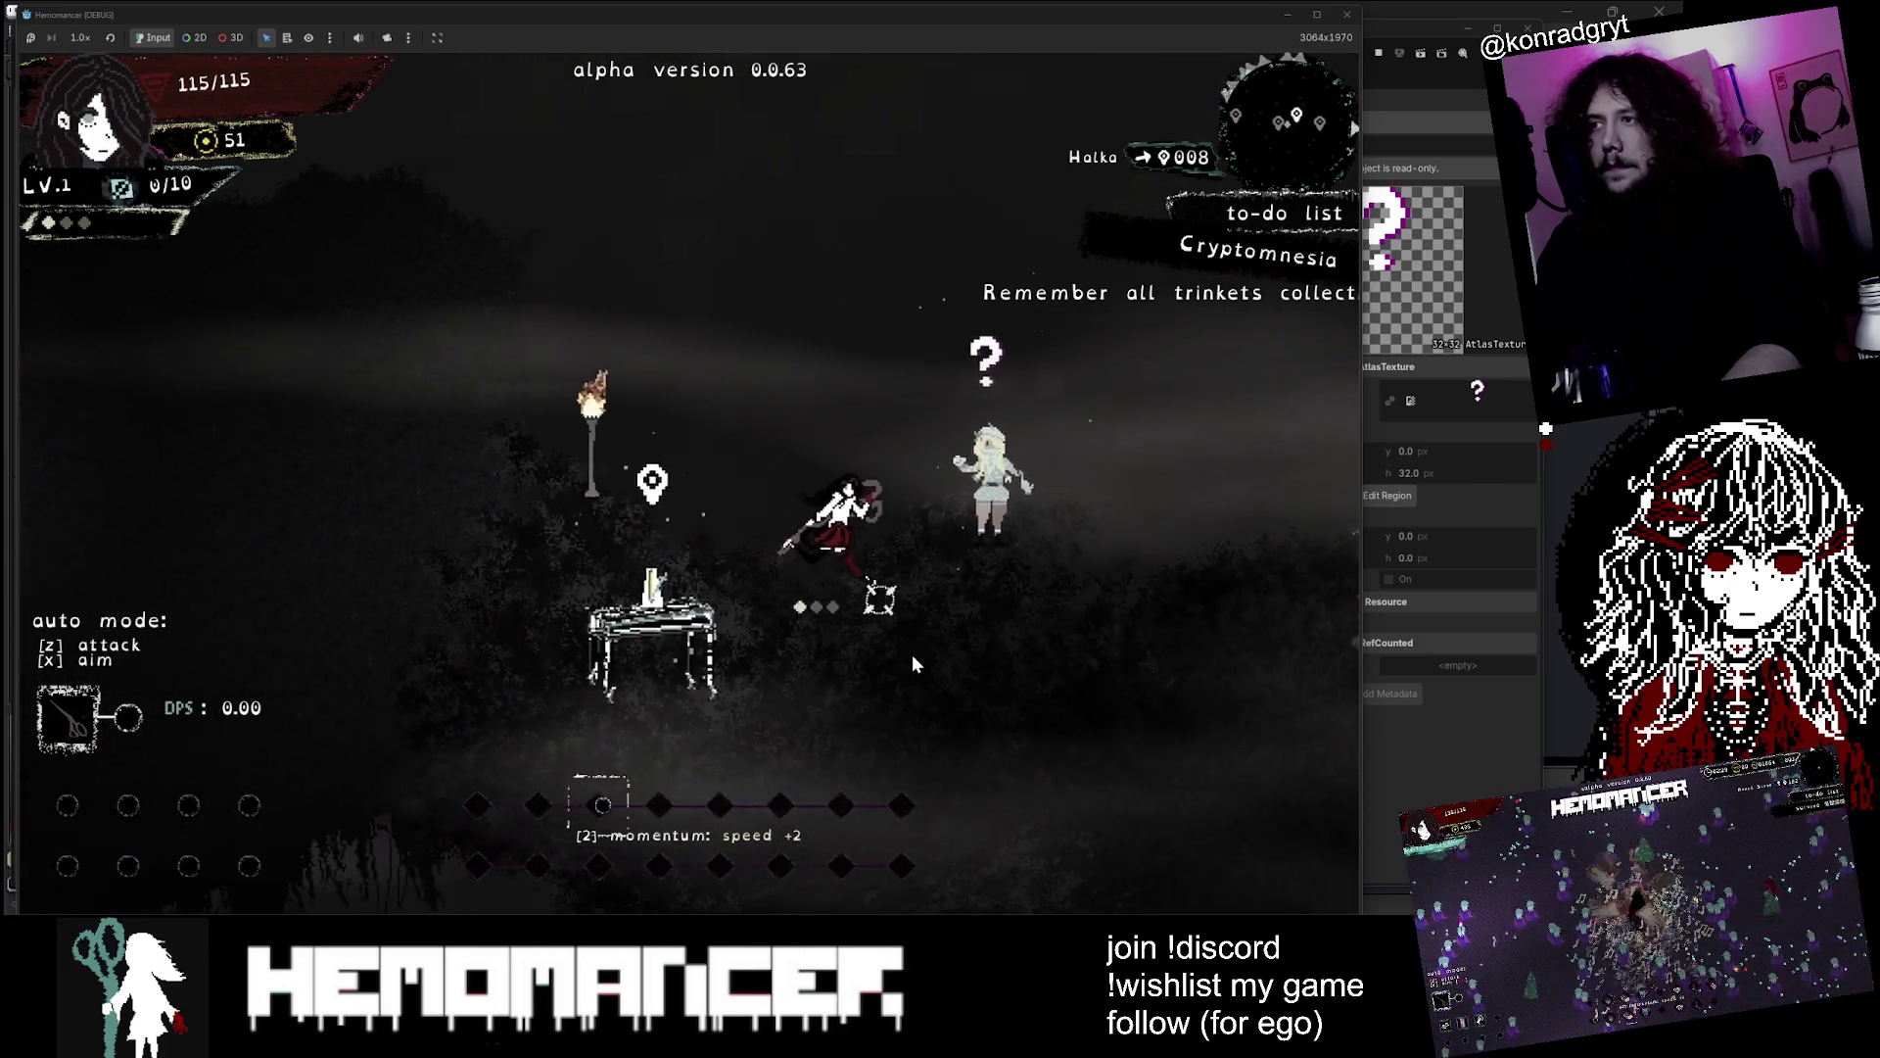
pyautogui.press('d')
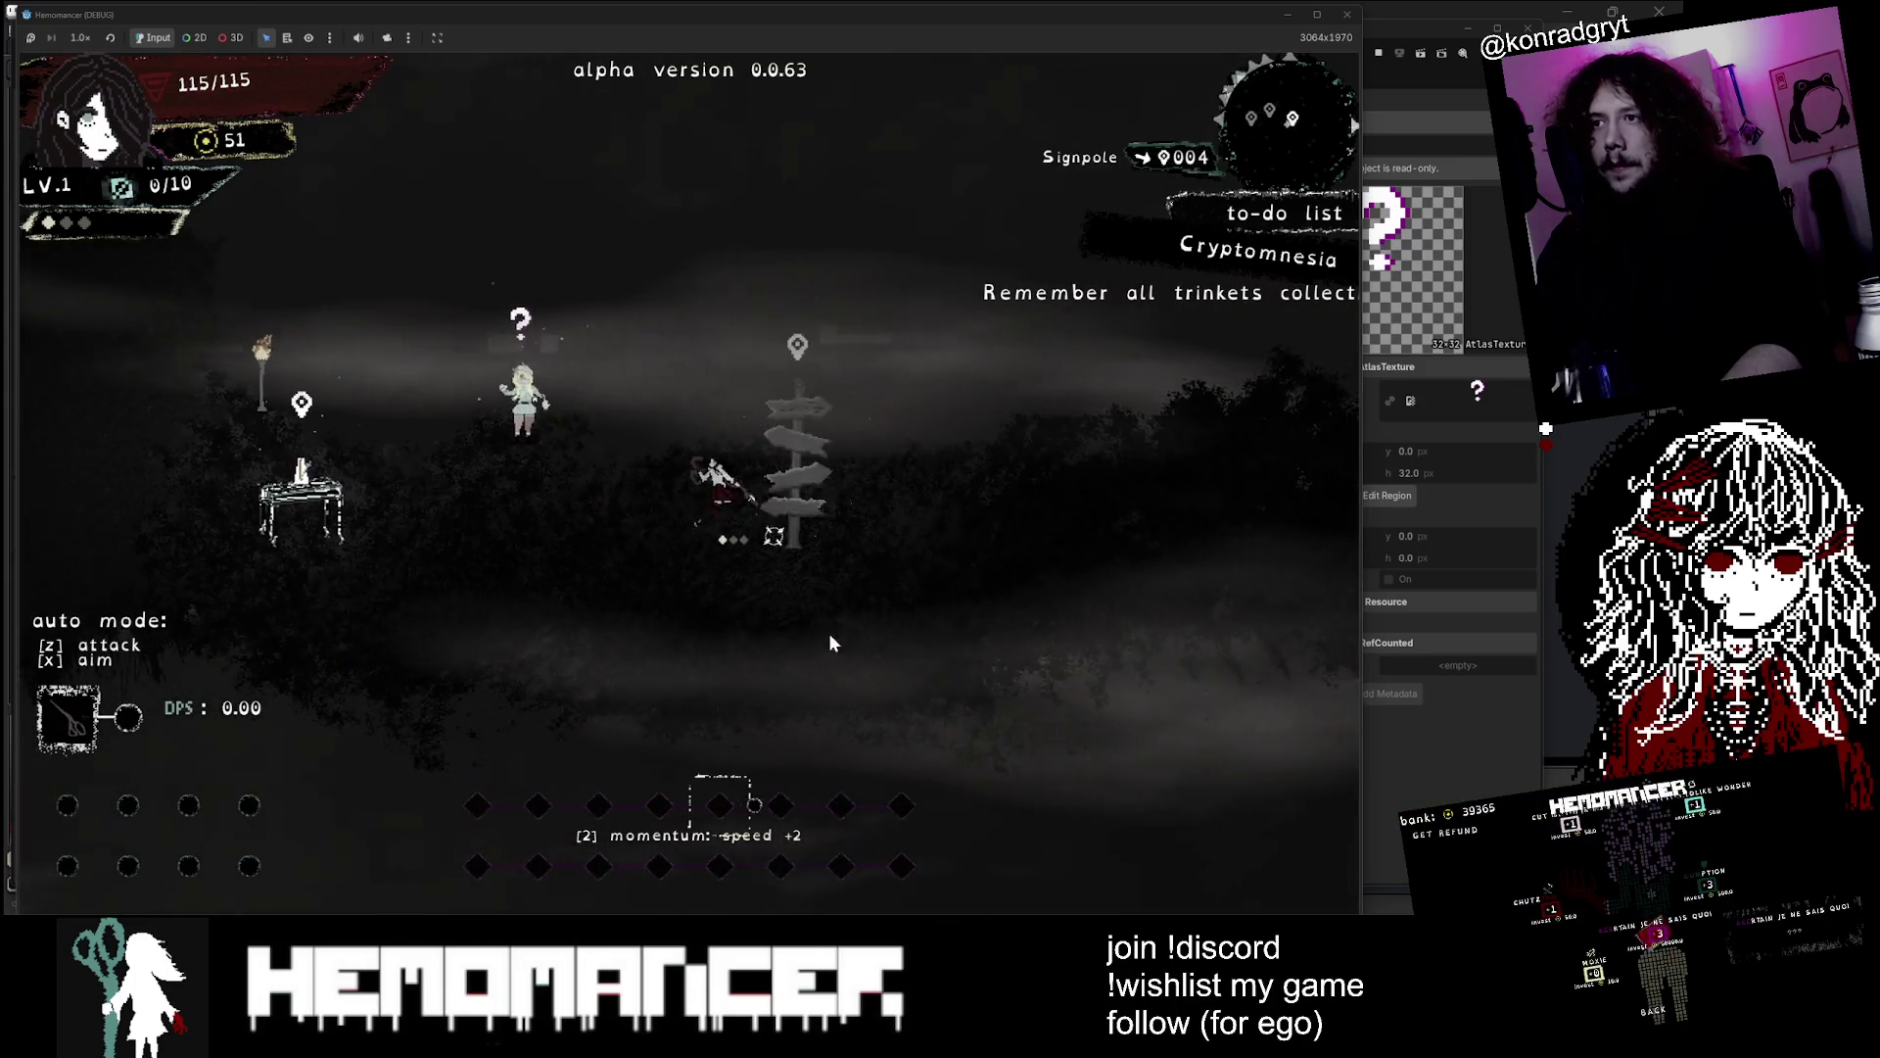
pyautogui.press('a')
pyautogui.press('Escape')
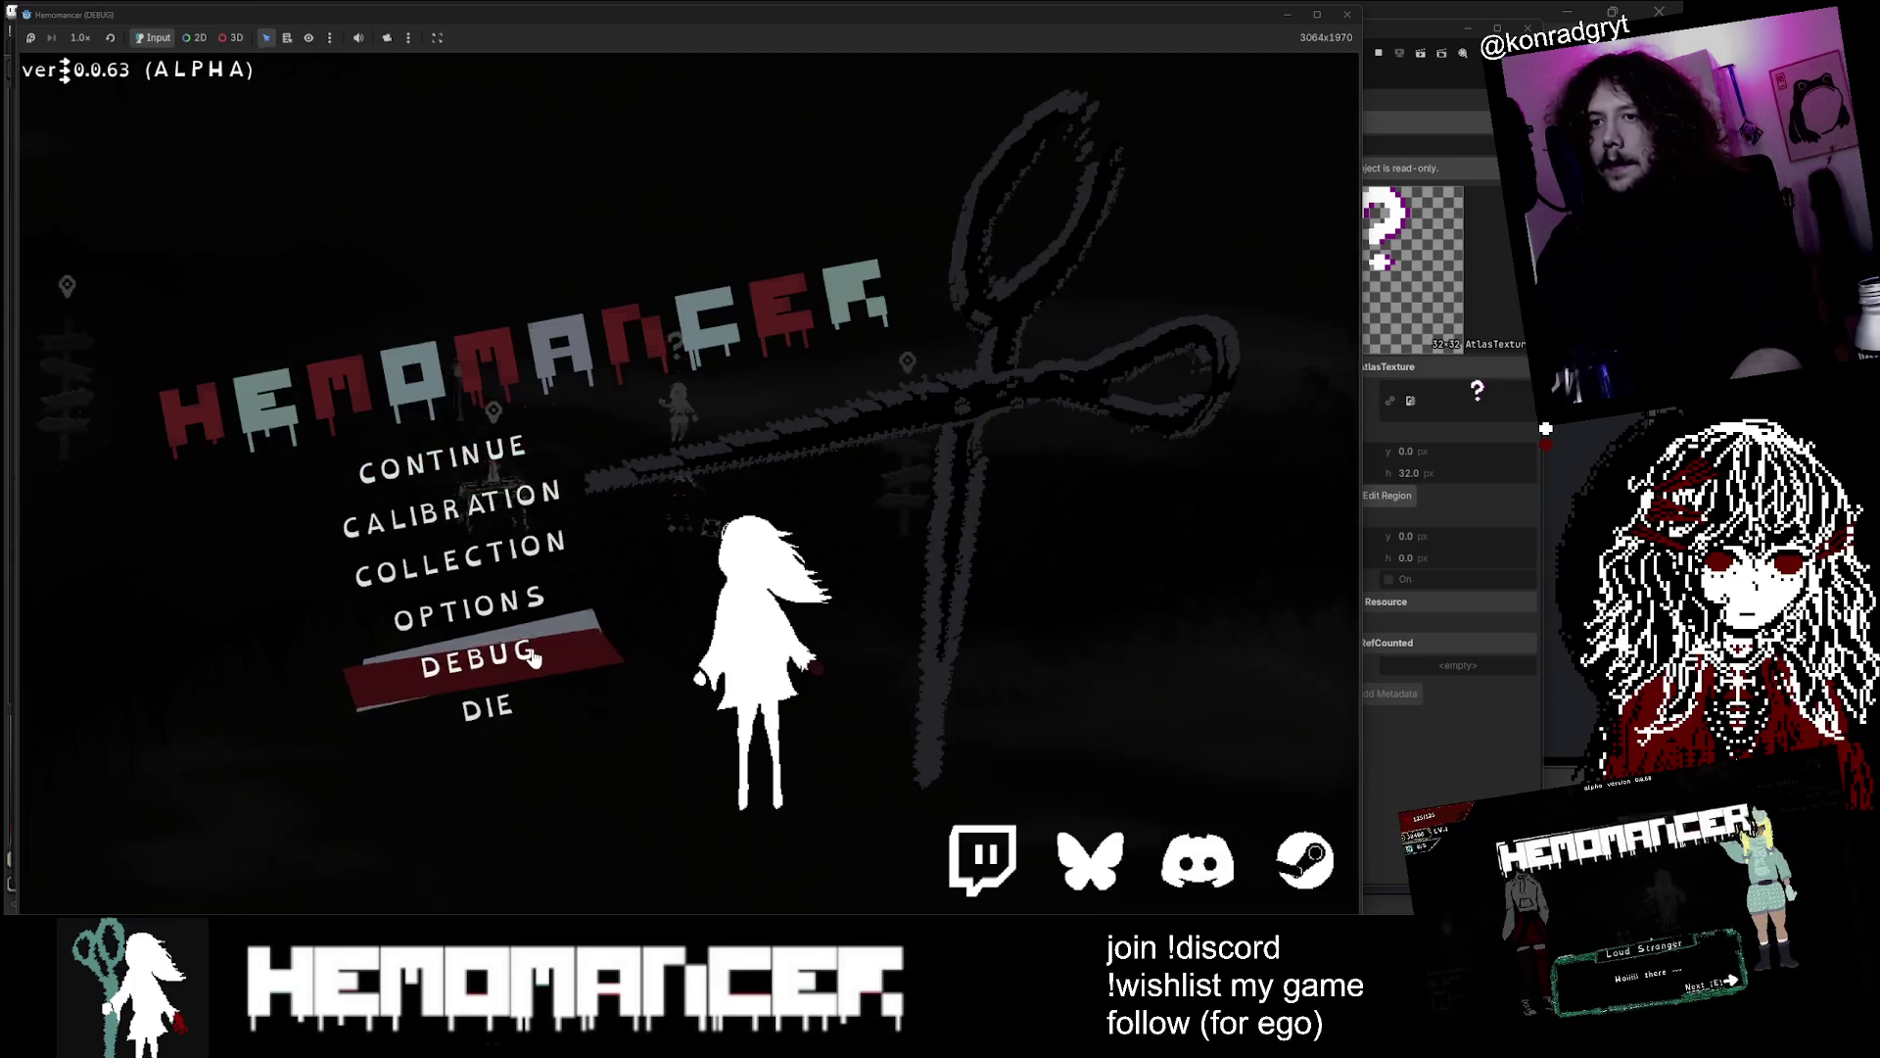
# In Options > Accessibility, set the game's colorblind mode to Disabled and resume play
pyautogui.click(533, 658)
pyautogui.press('Escape')
pyautogui.click(444, 623)
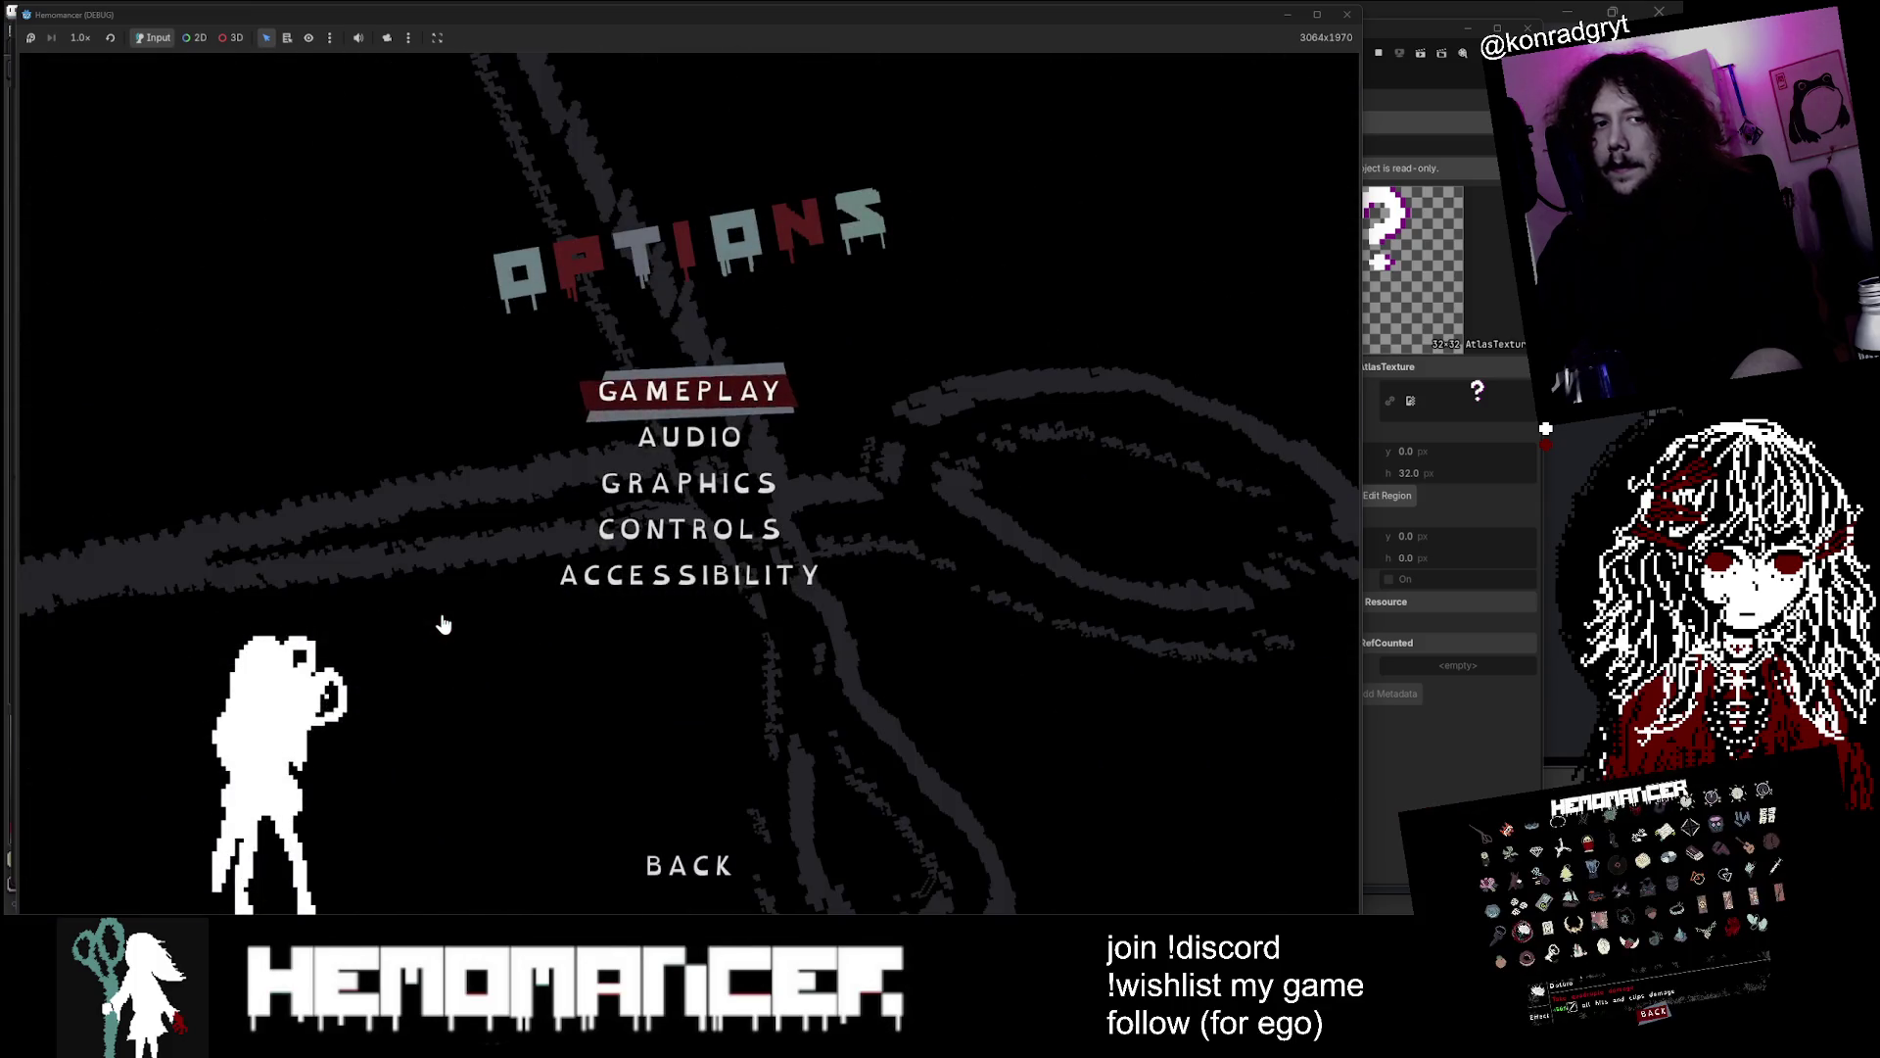
pyautogui.click(735, 585)
pyautogui.click(807, 494)
pyautogui.click(796, 537)
pyautogui.press('Escape')
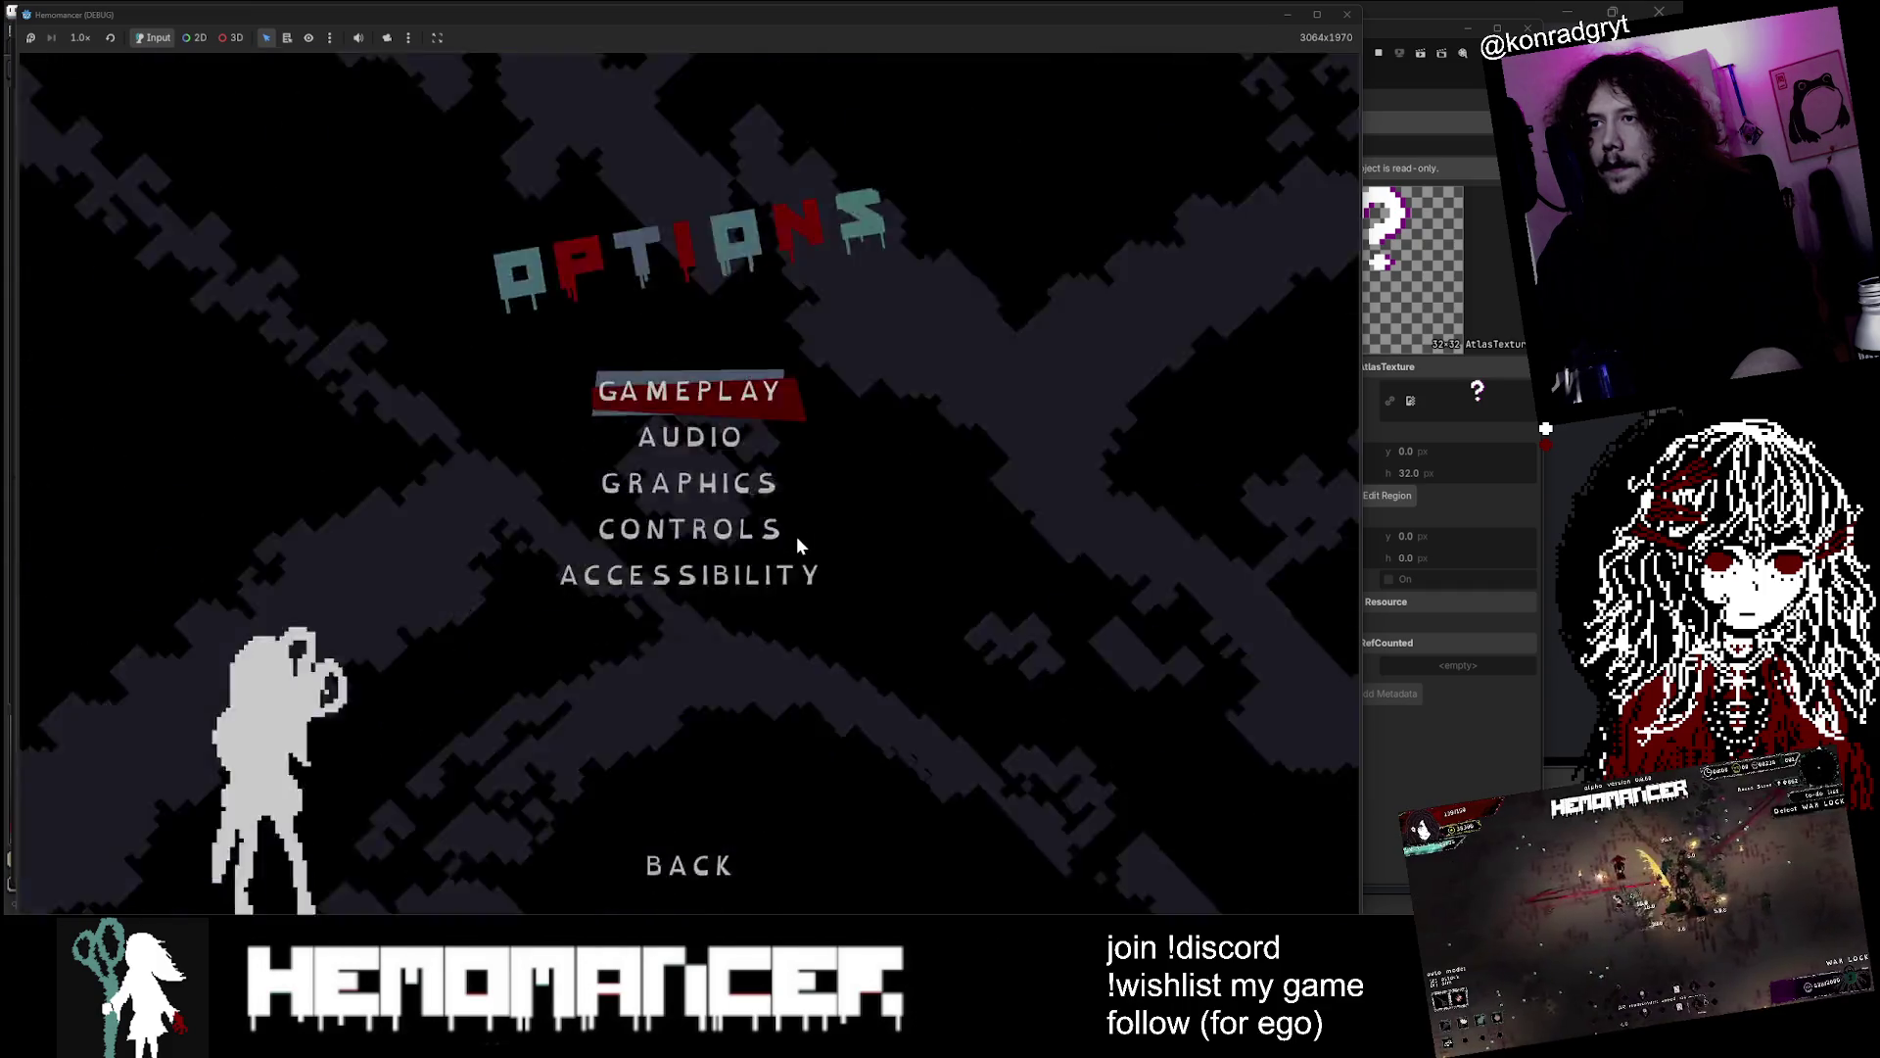
pyautogui.press('Escape')
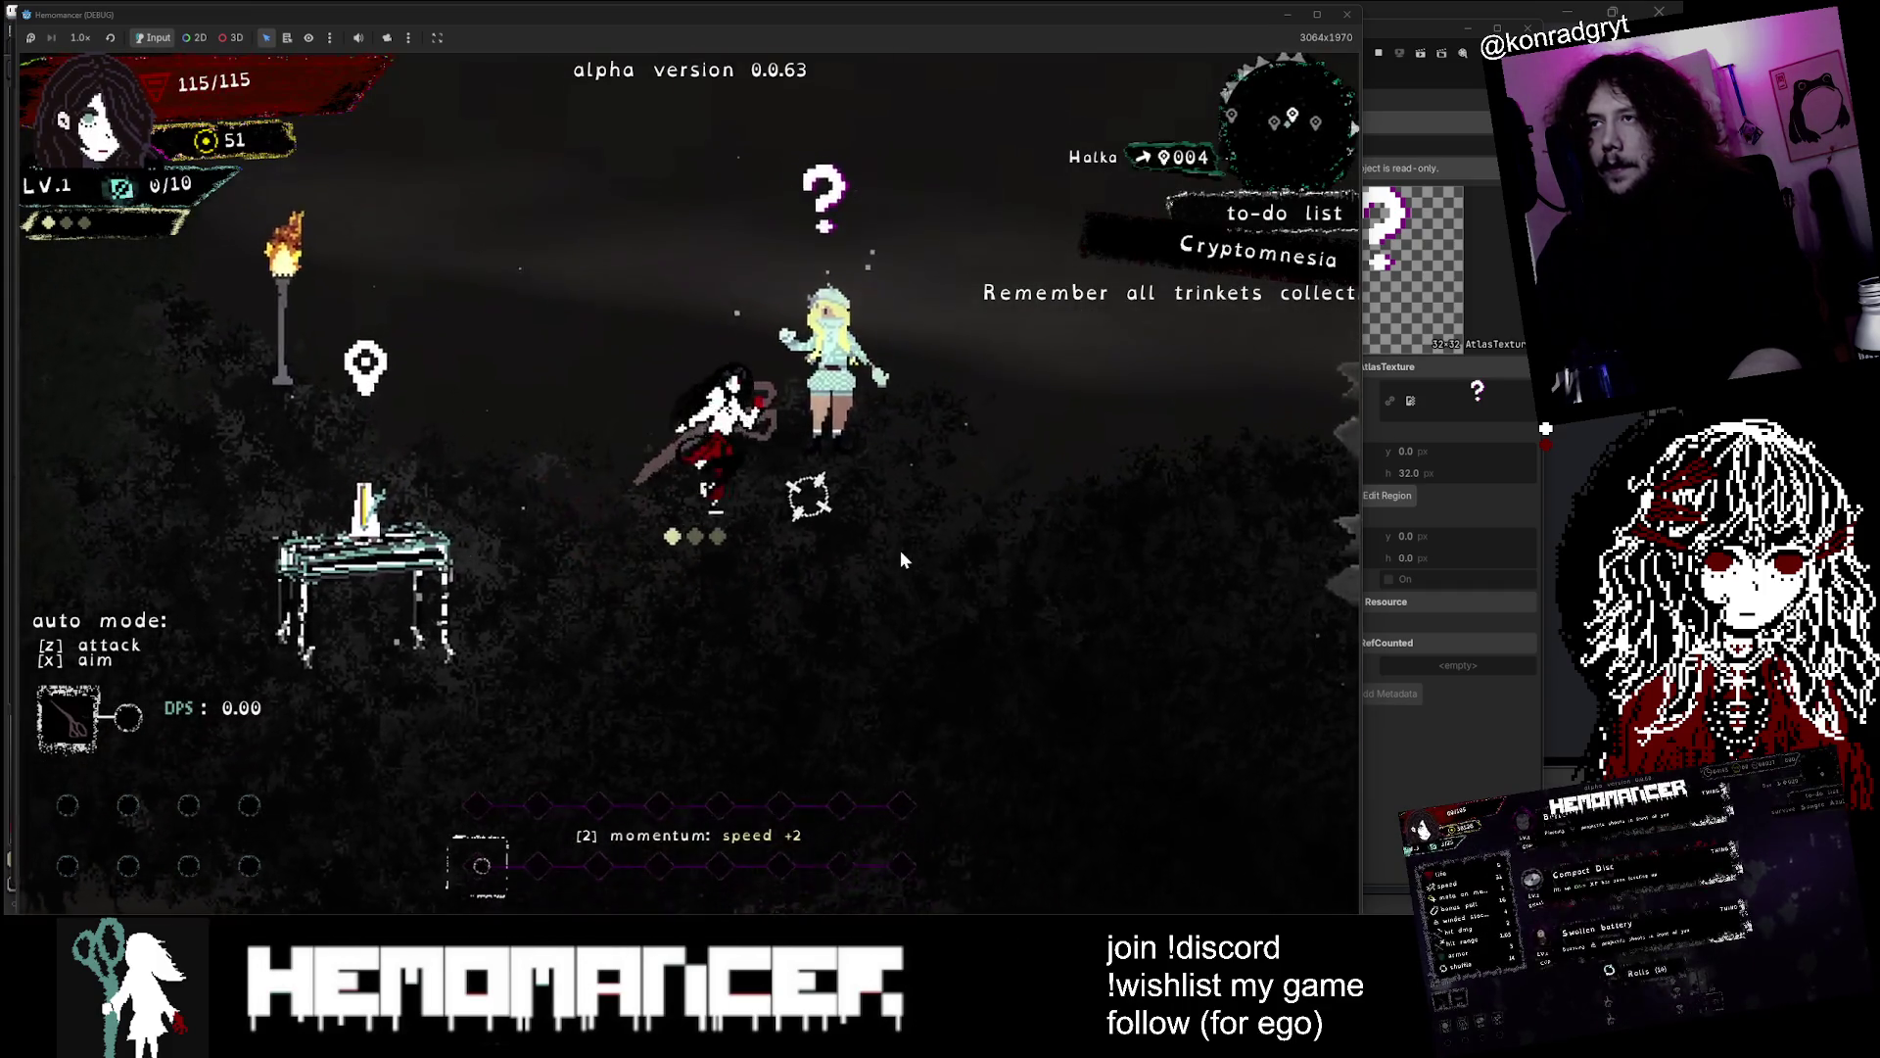
# Switch colorblind mode to Deuteranopia (Green-Blind) and return to gameplay
pyautogui.press('Escape')
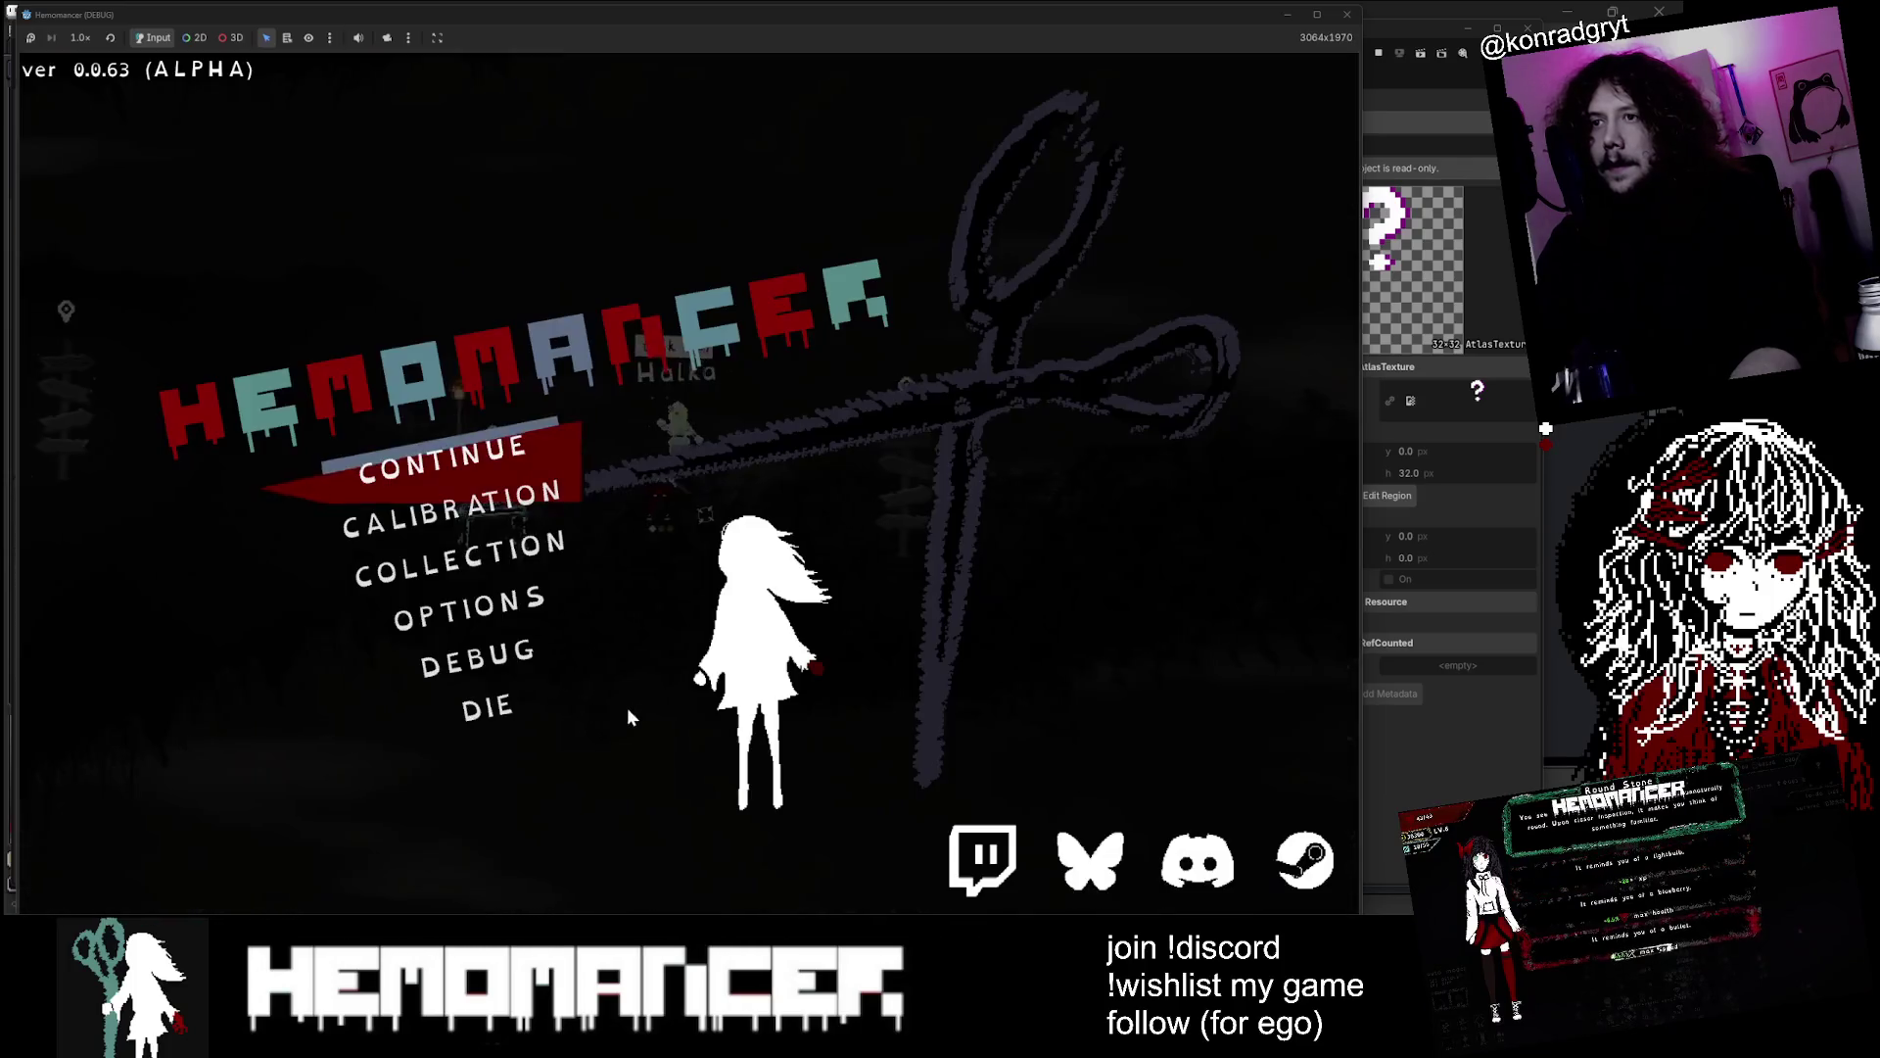
pyautogui.click(526, 617)
pyautogui.click(693, 576)
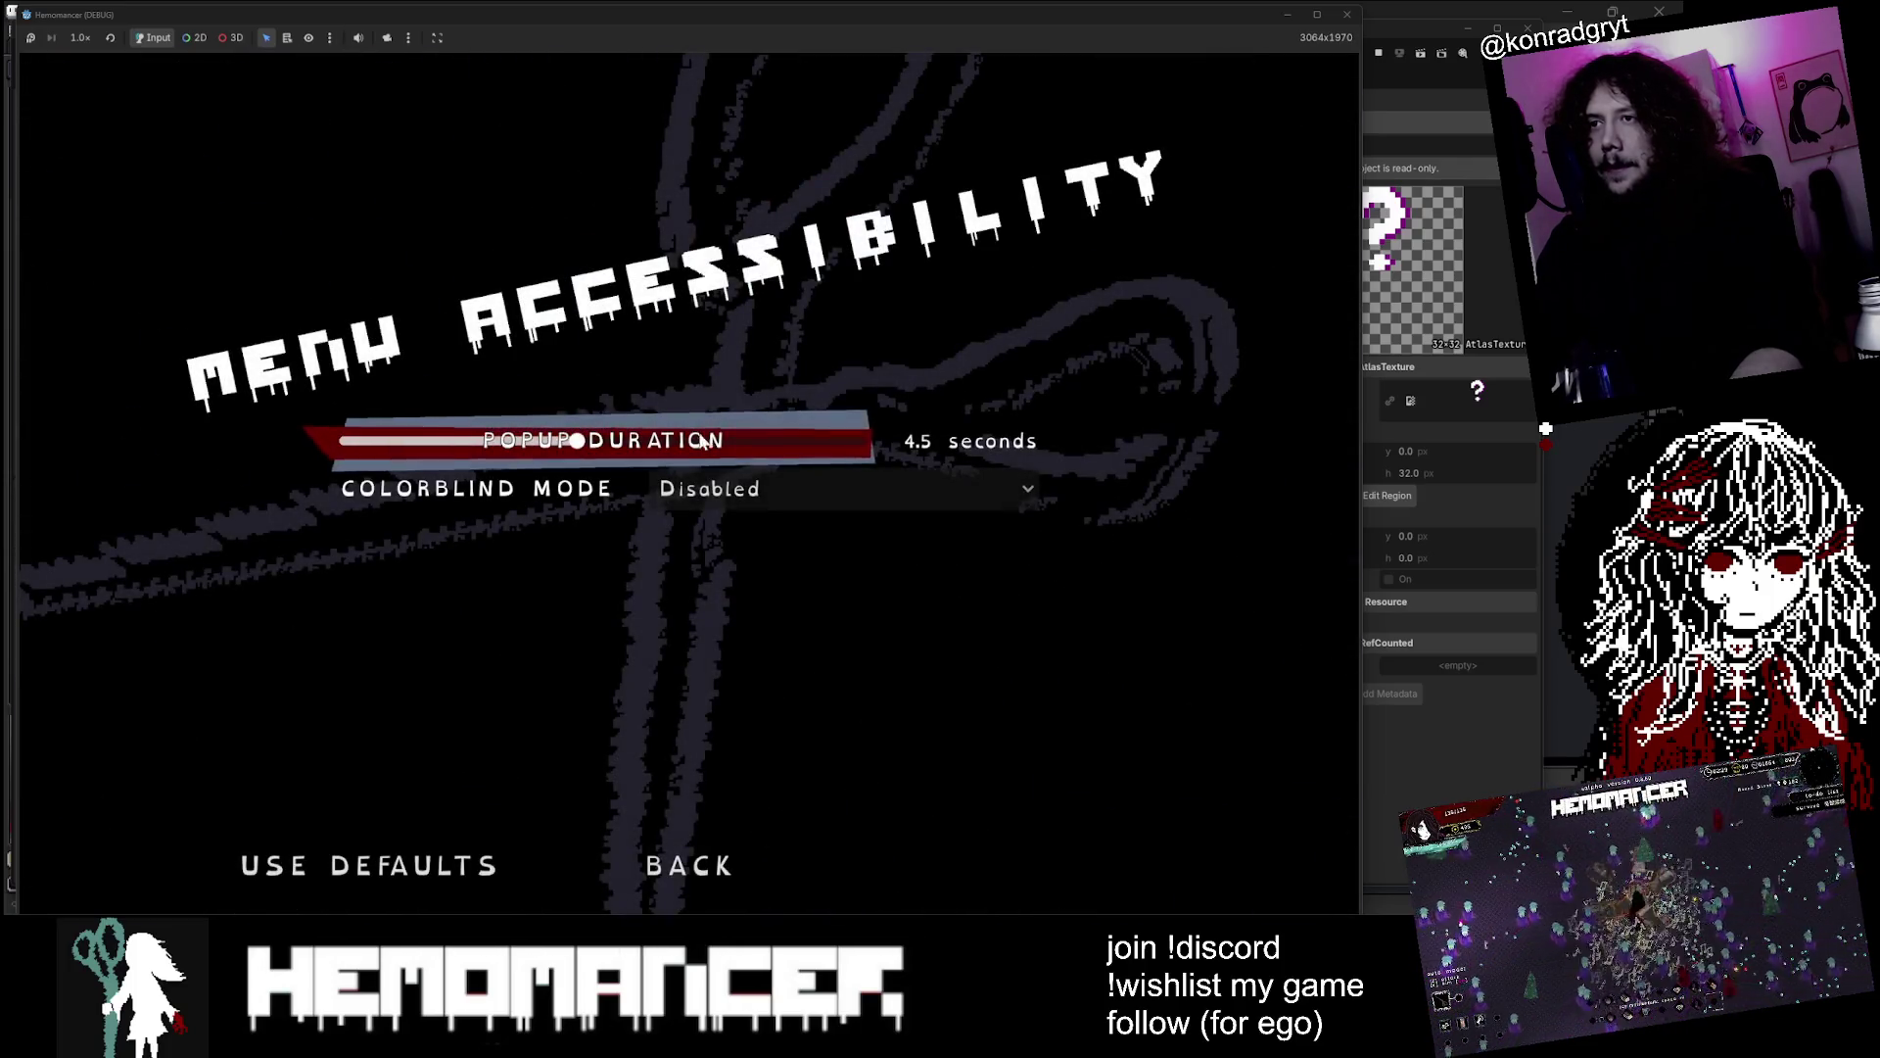
pyautogui.click(725, 496)
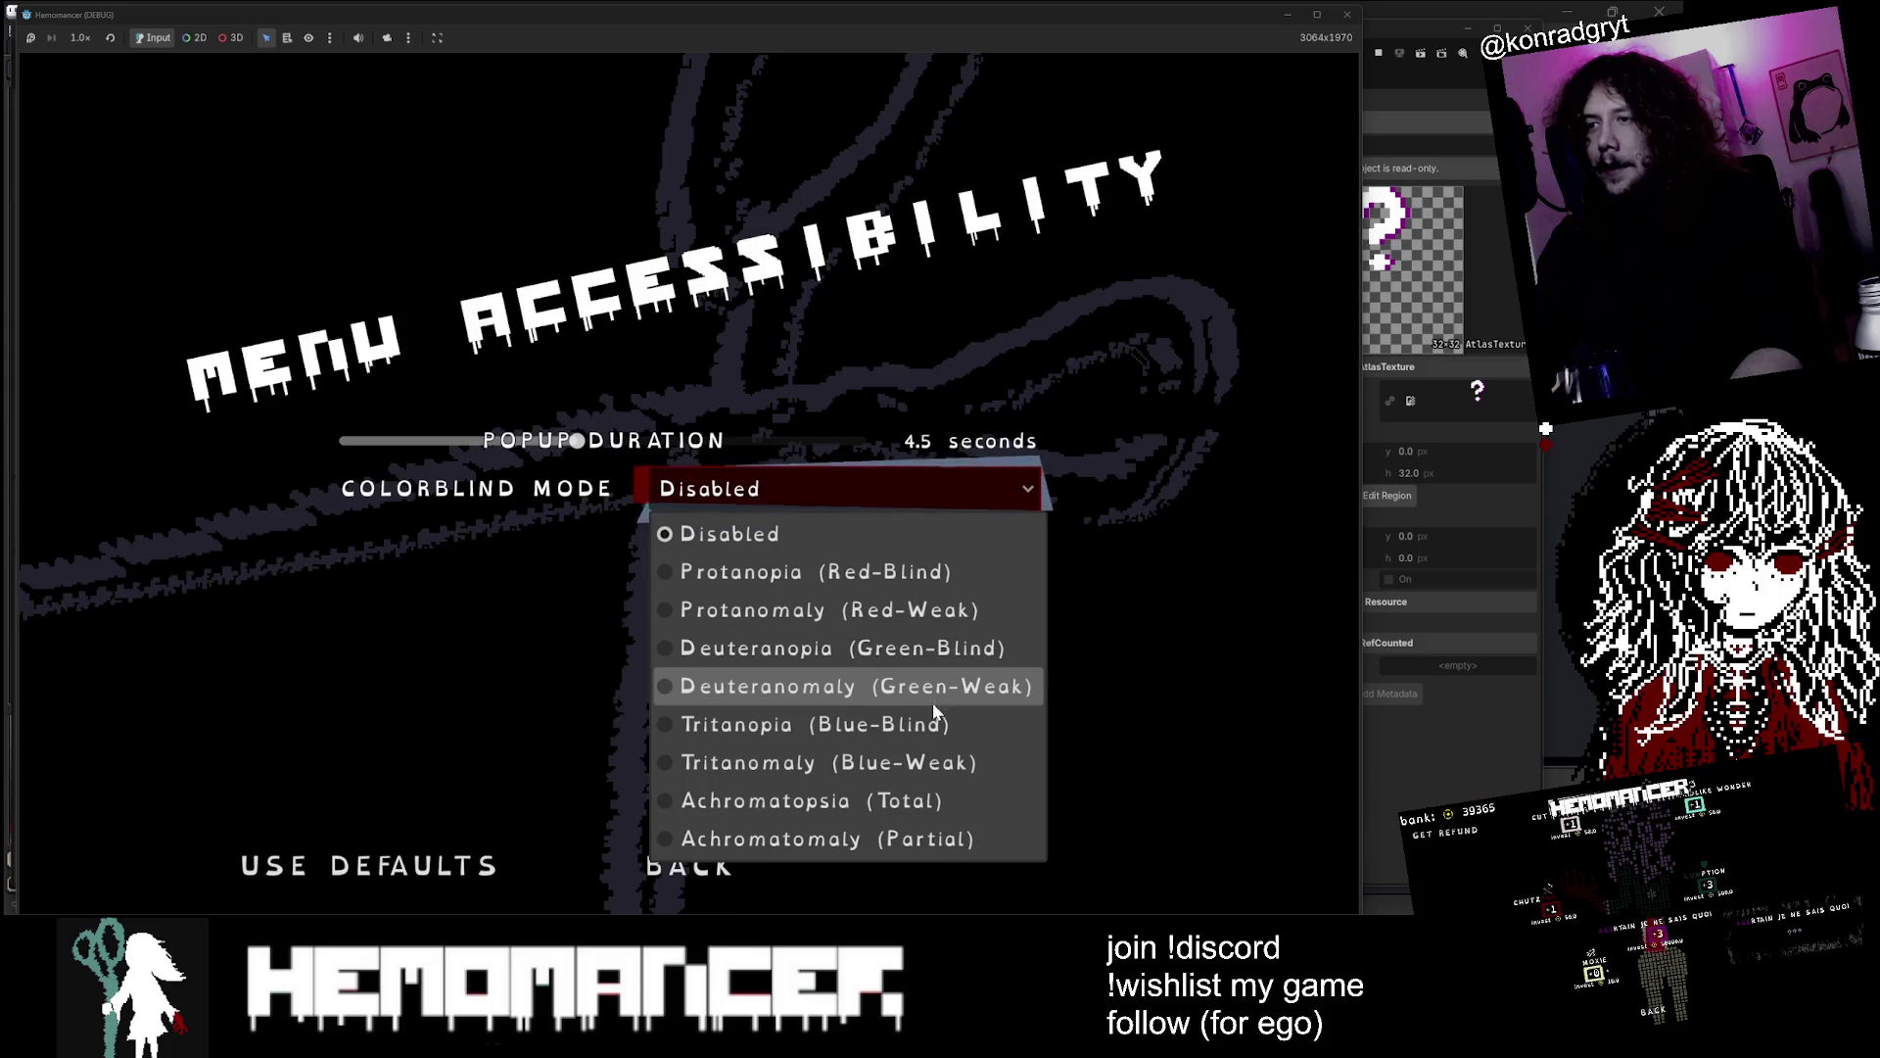
pyautogui.click(930, 649)
pyautogui.press('Escape')
pyautogui.press('Escape')
# Walk the player around the Metronome table and past Halka to view the green-blind filter
pyautogui.press('a')
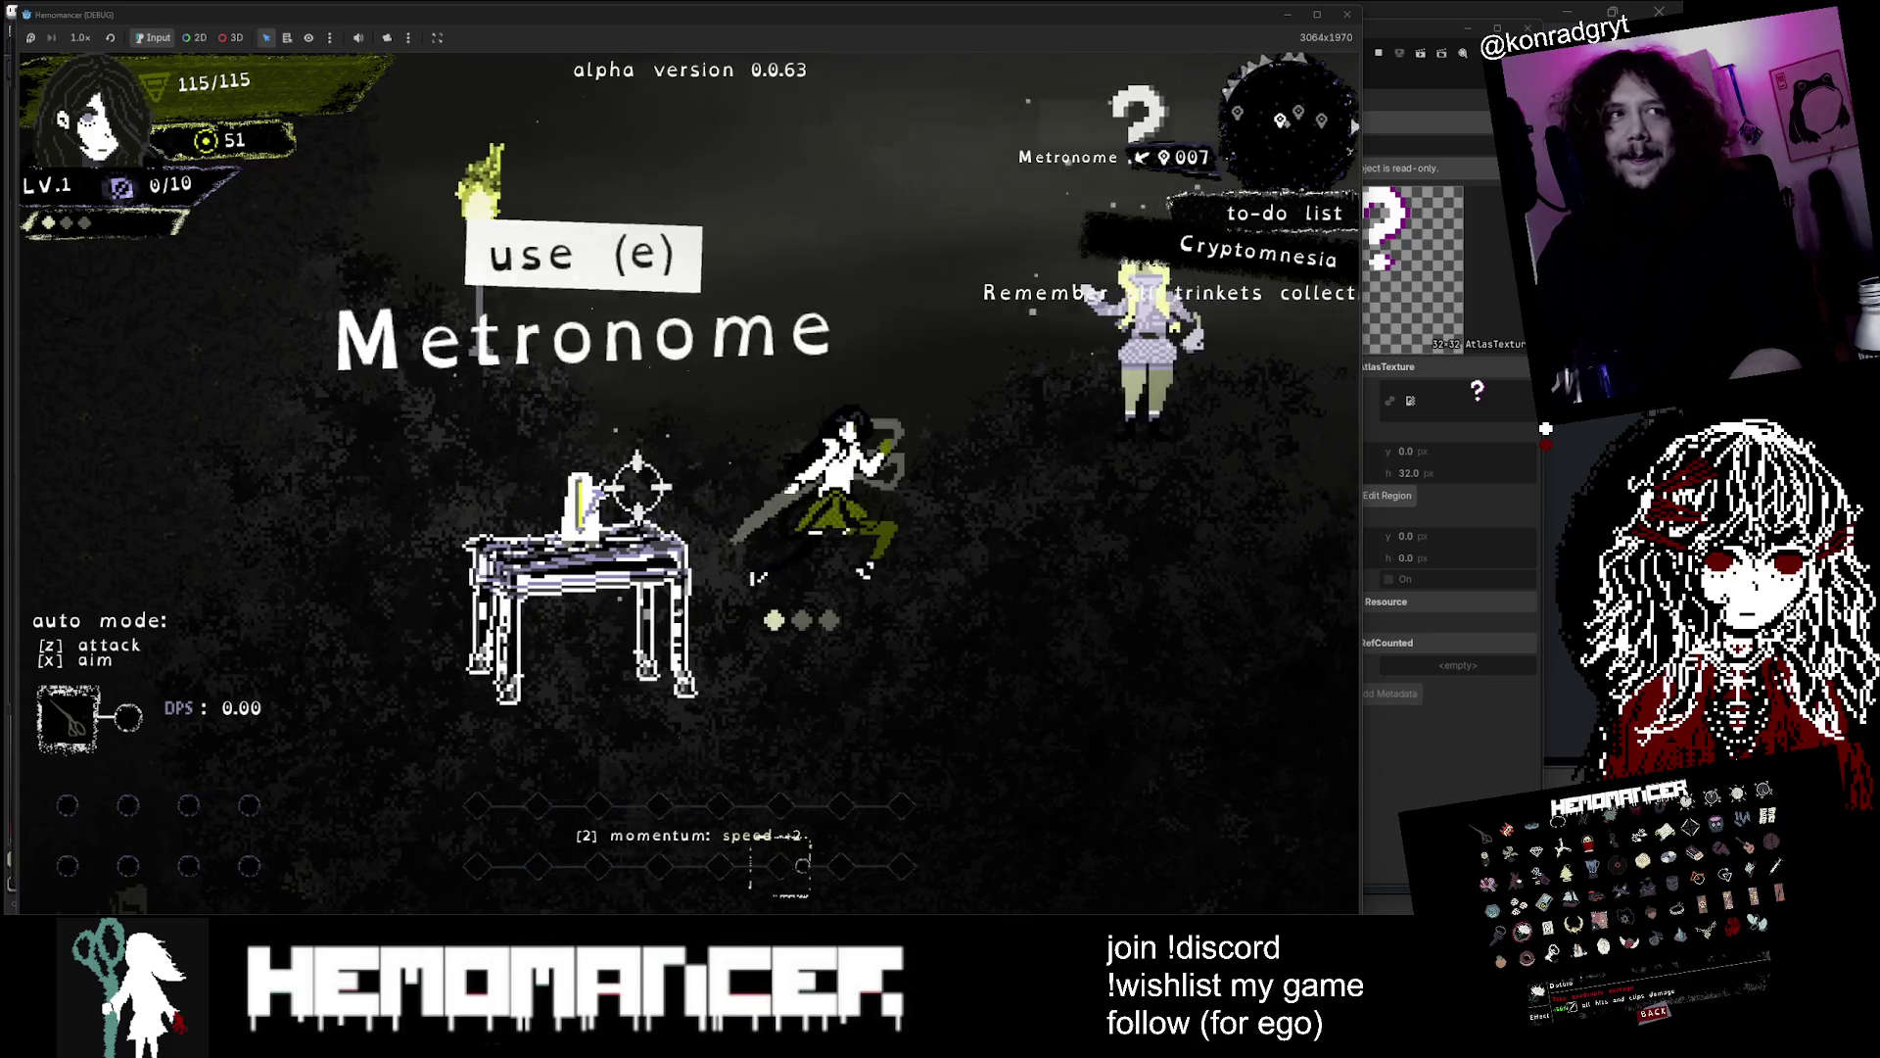
pyautogui.press('d')
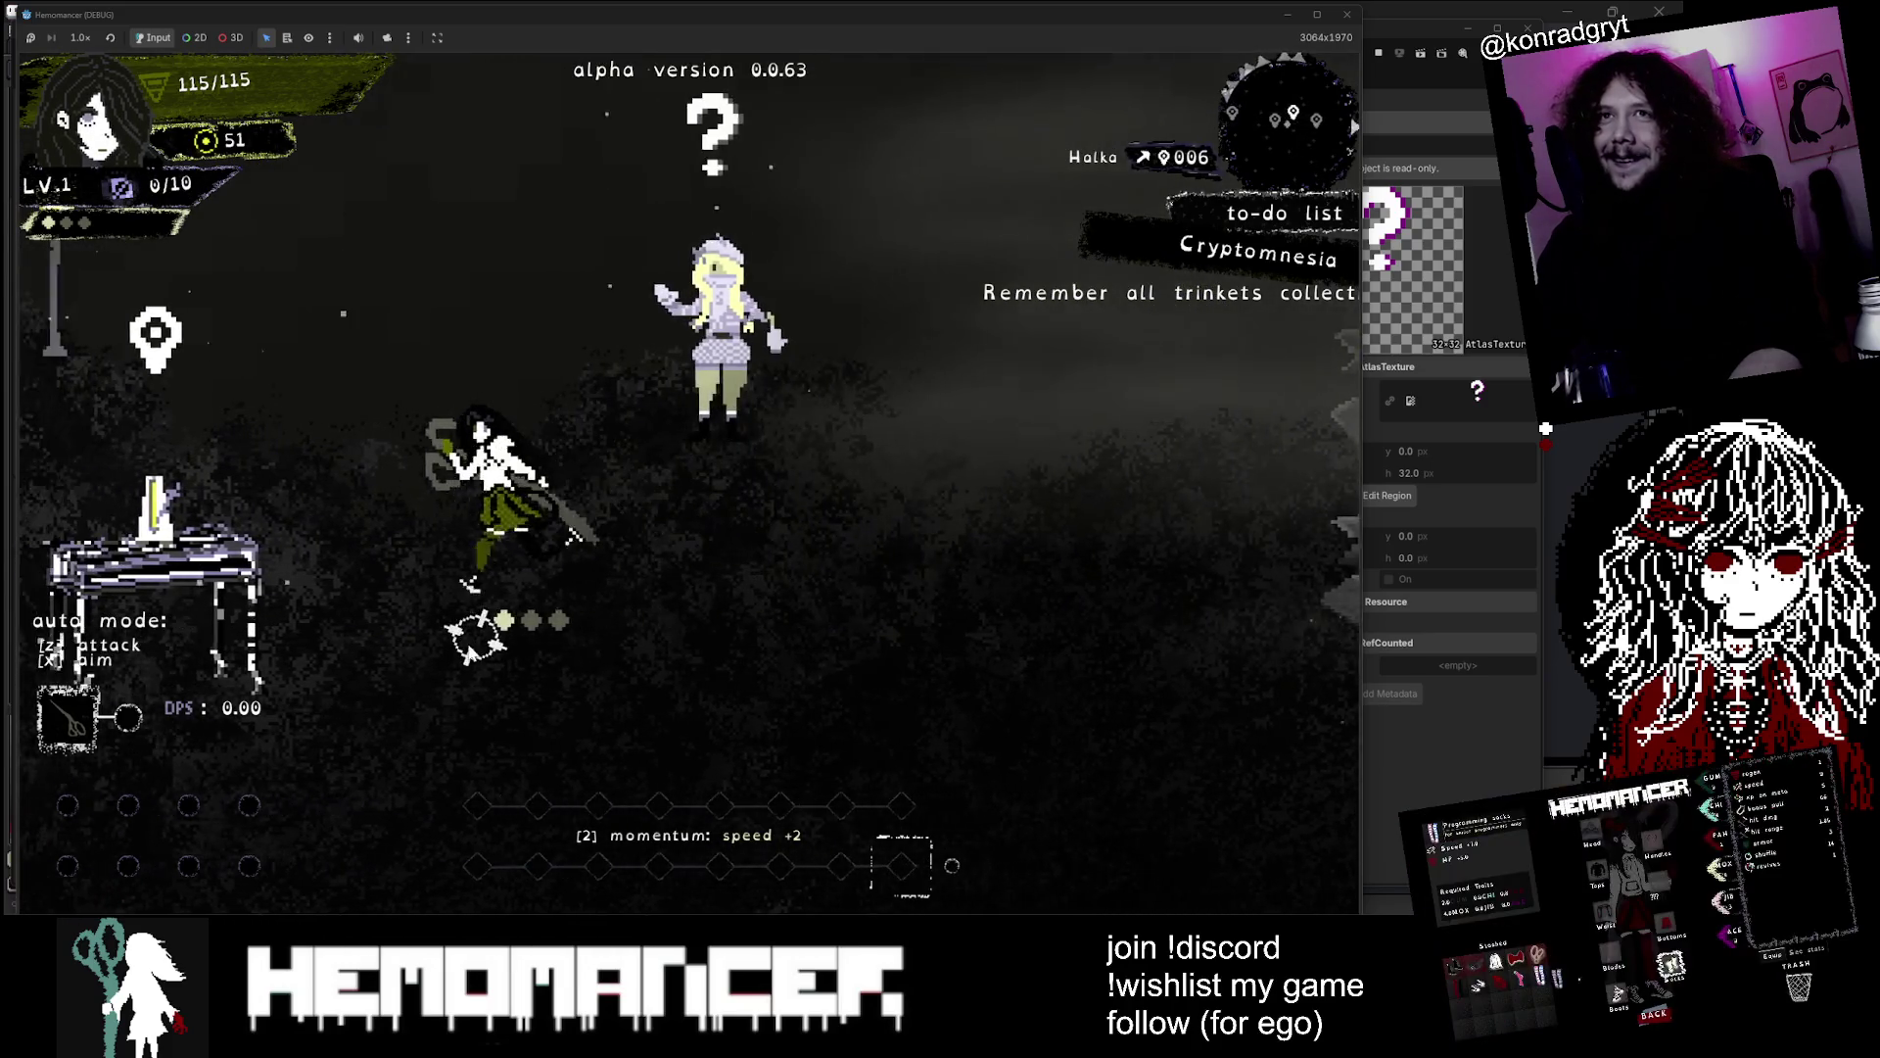
pyautogui.press('a')
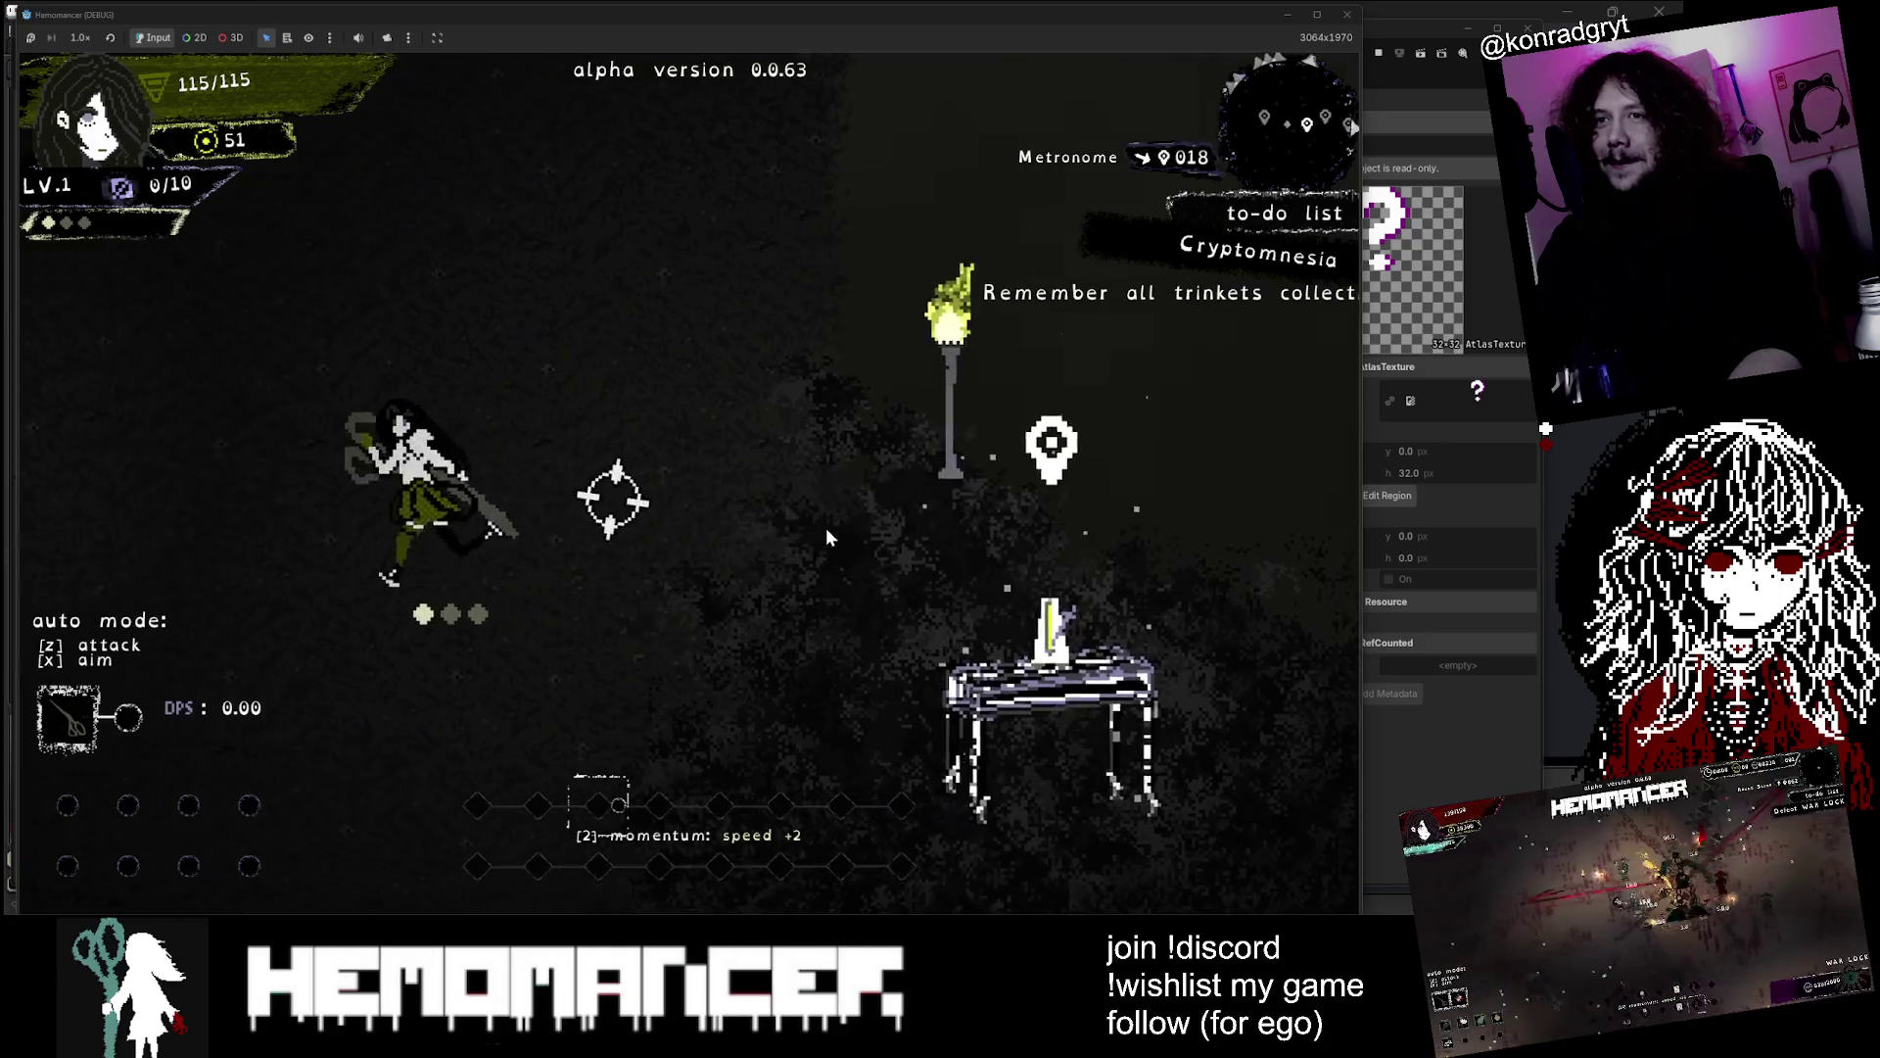
pyautogui.press('d')
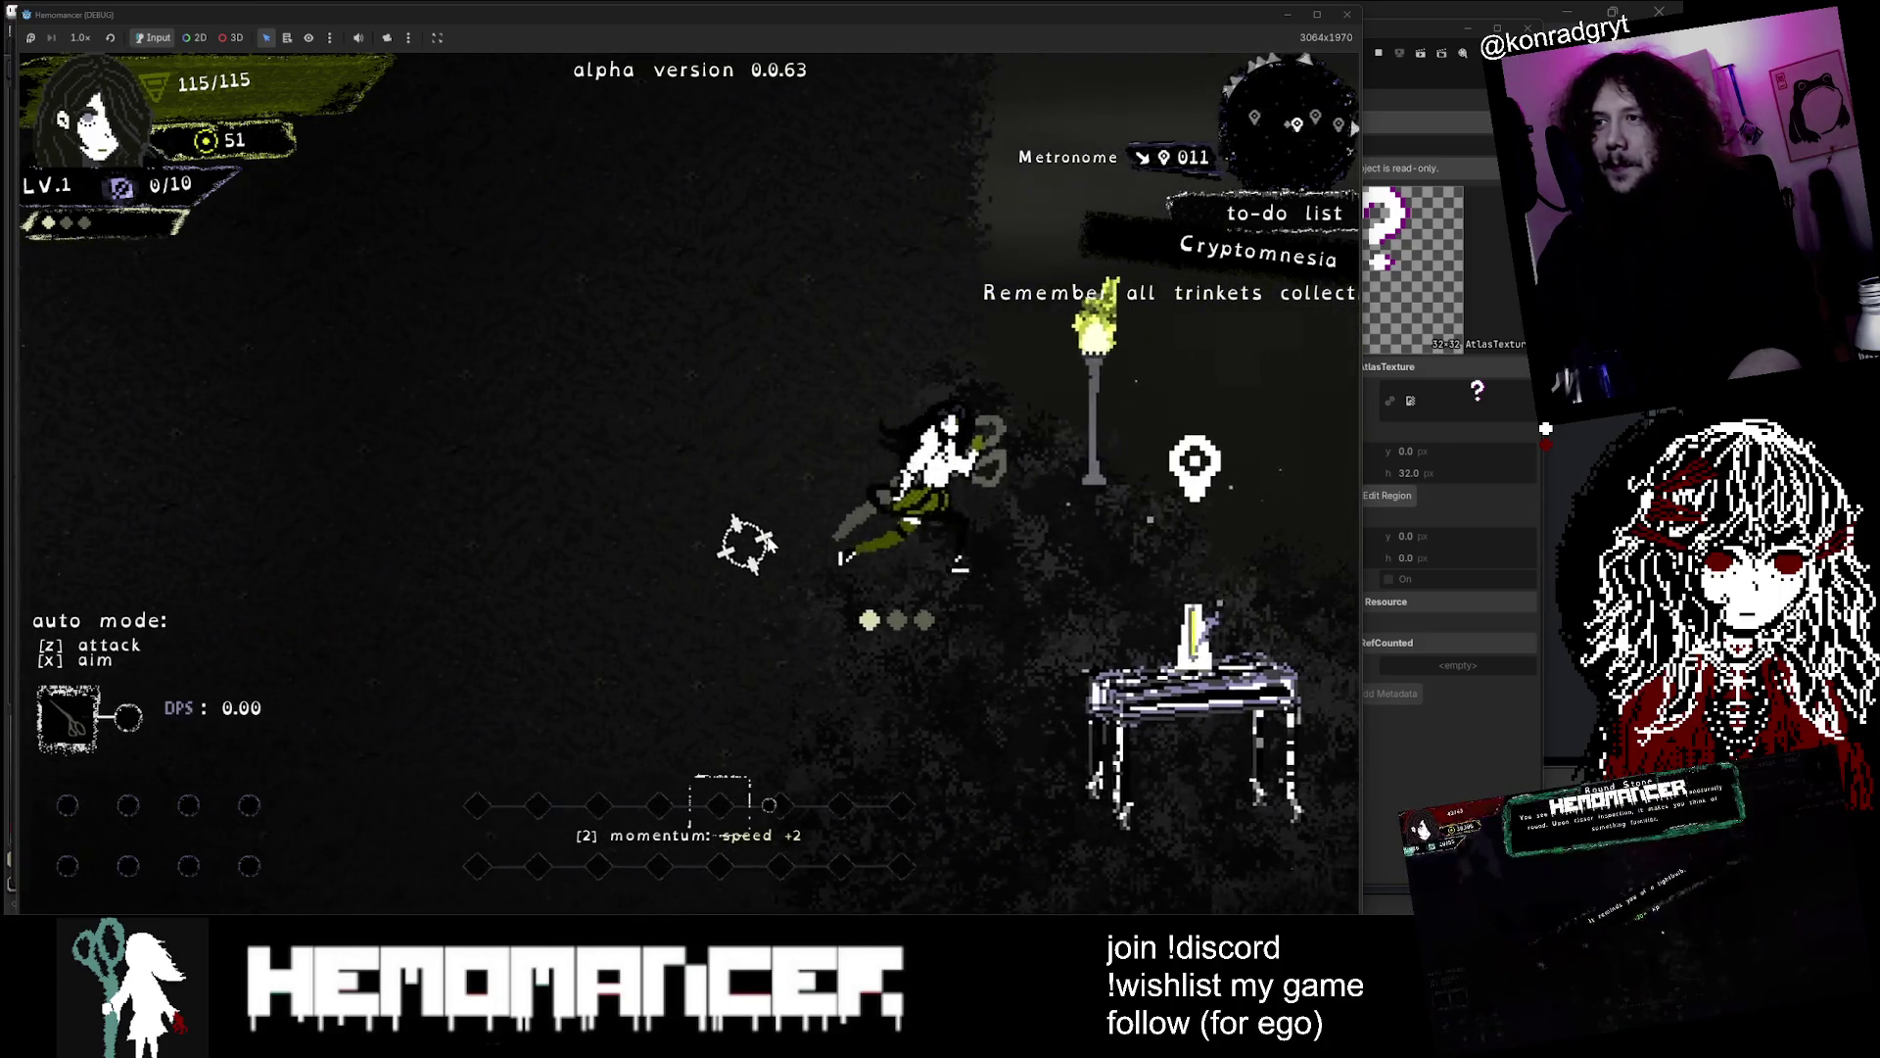
pyautogui.press('d')
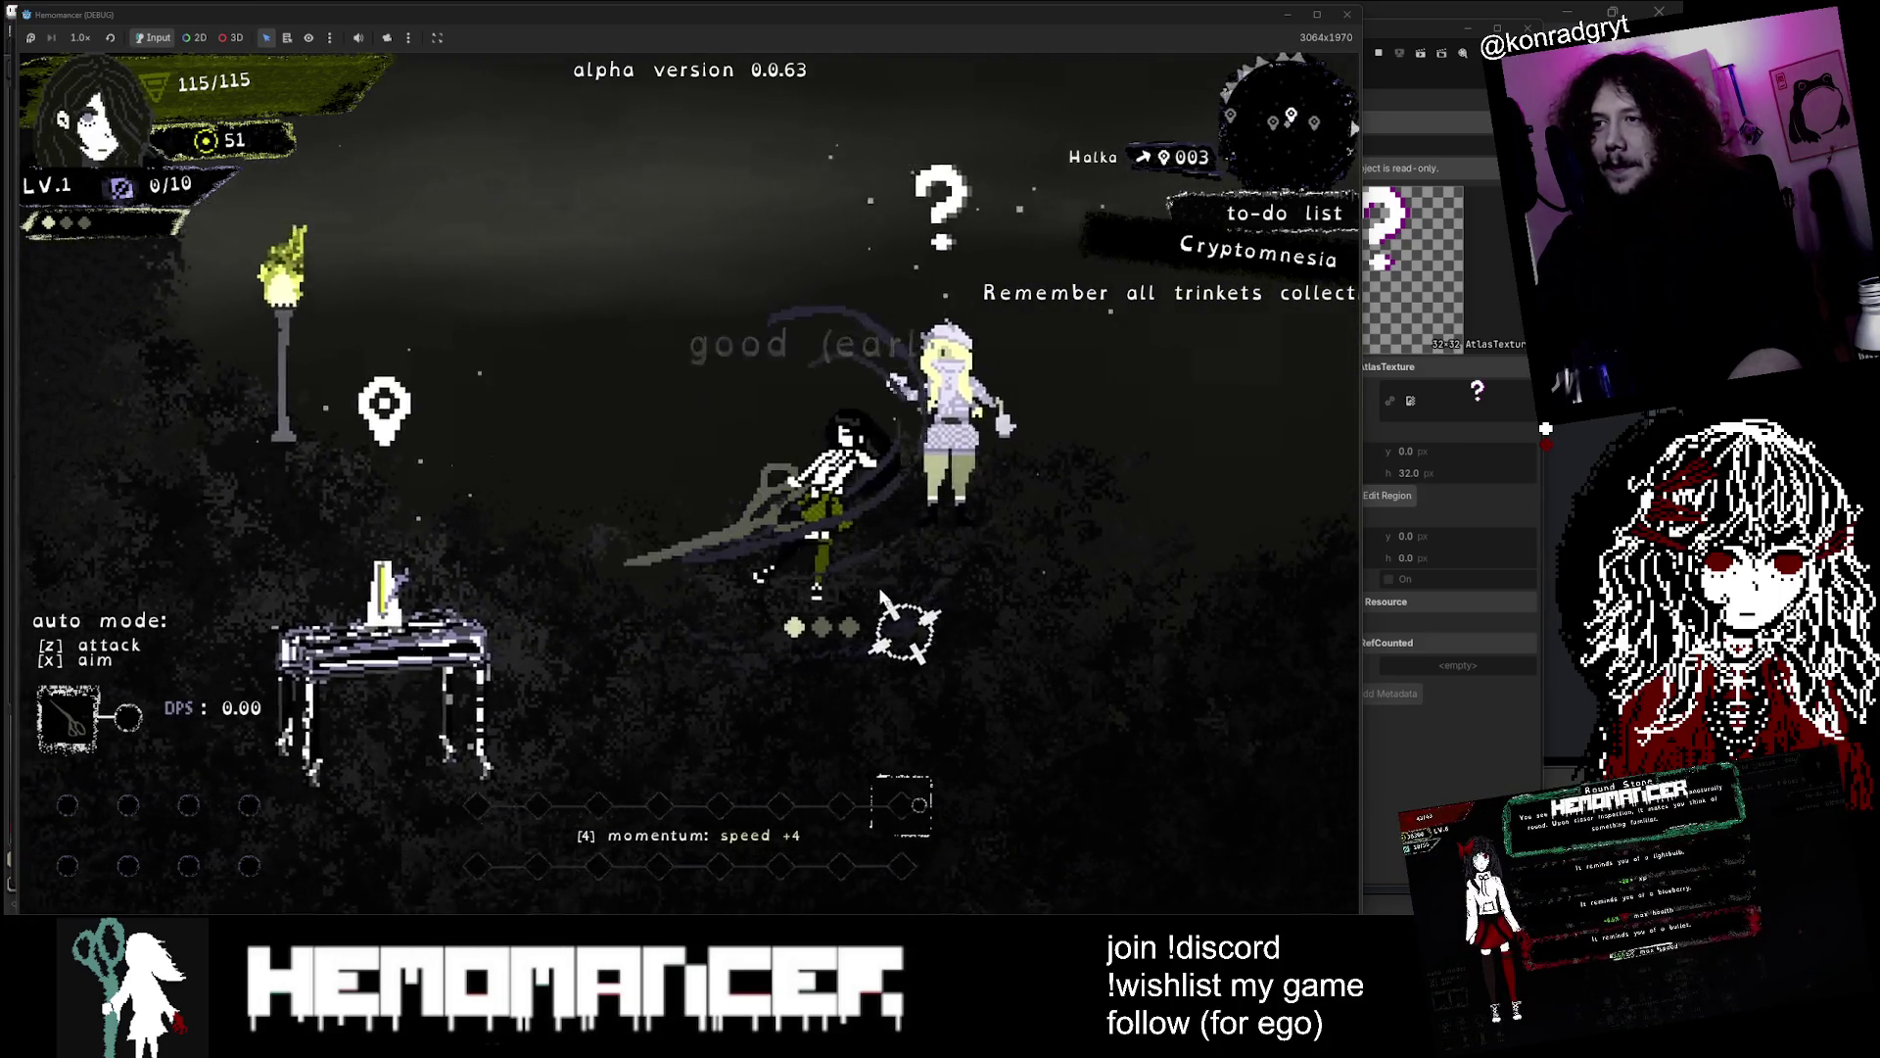
pyautogui.press('d')
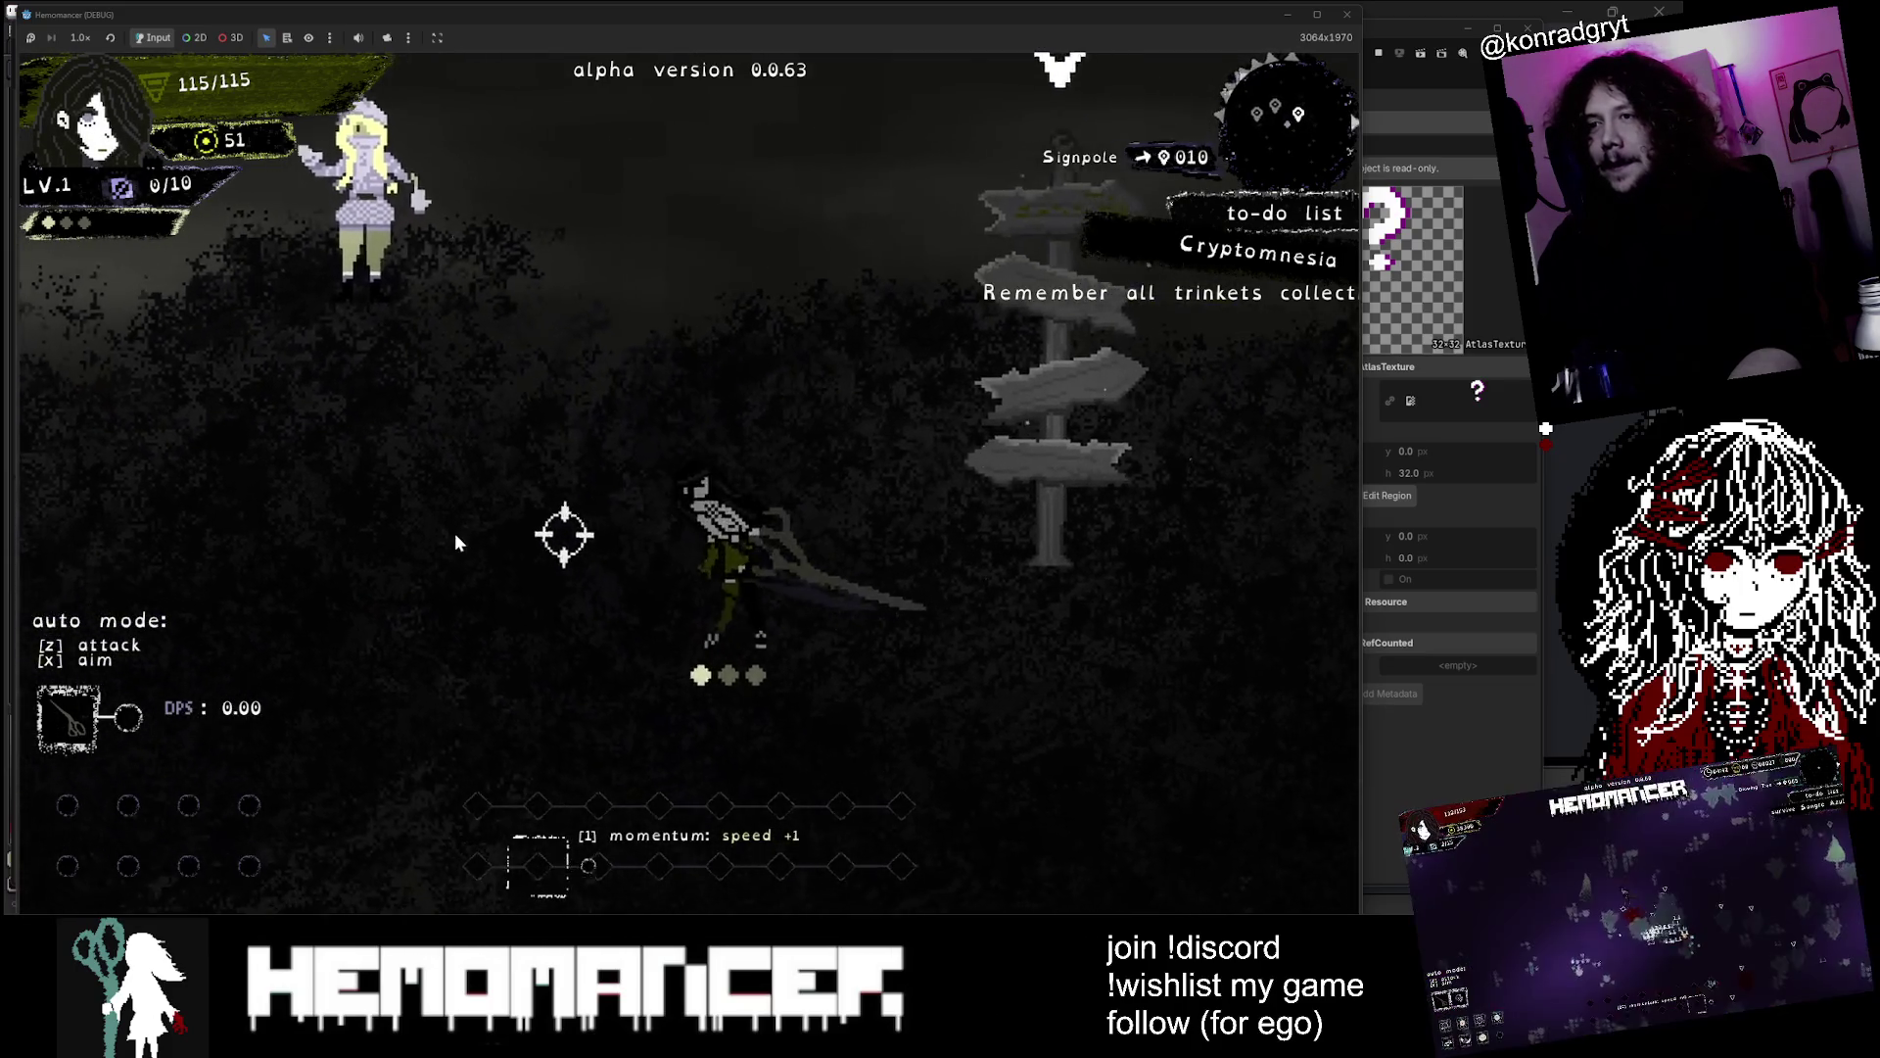
# Set colorblind mode back to Disabled, resume, then minimize the game window
pyautogui.press('Escape')
pyautogui.click(470, 608)
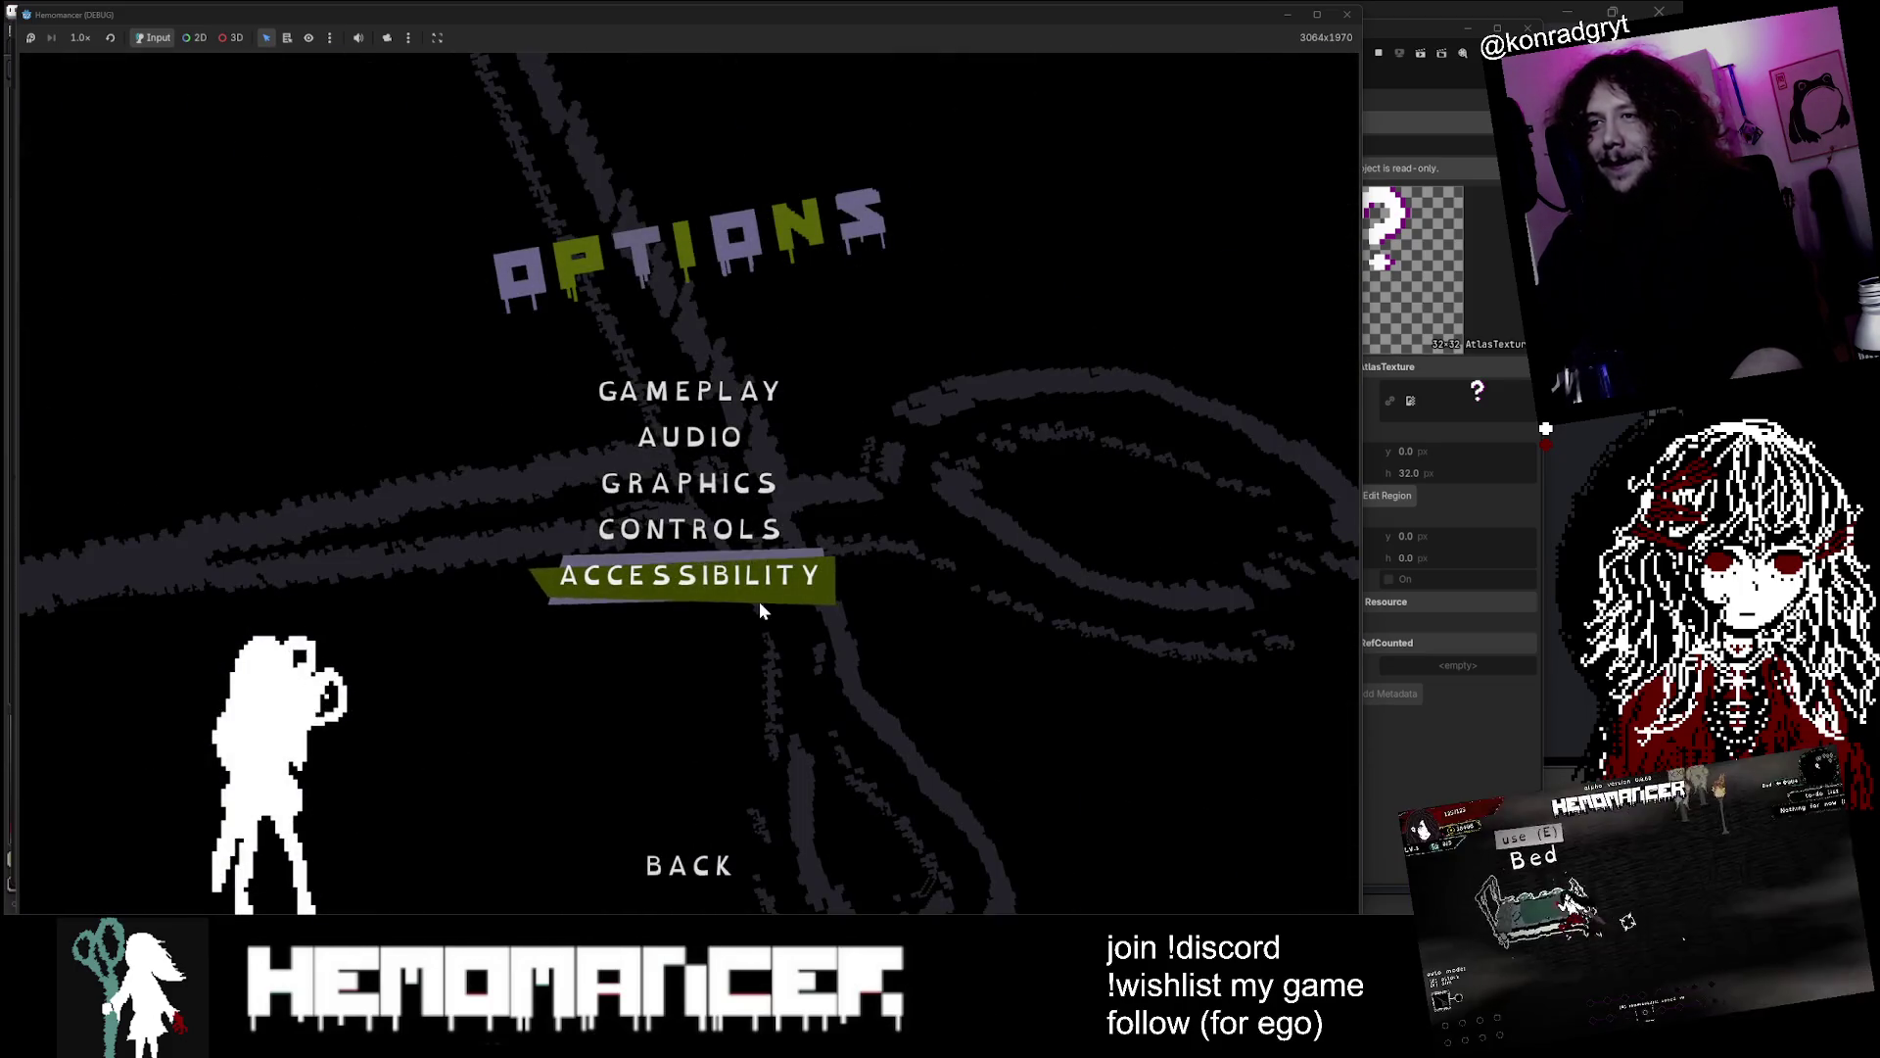
pyautogui.click(751, 584)
pyautogui.click(803, 485)
pyautogui.click(803, 538)
pyautogui.press('Escape')
pyautogui.press('Escape')
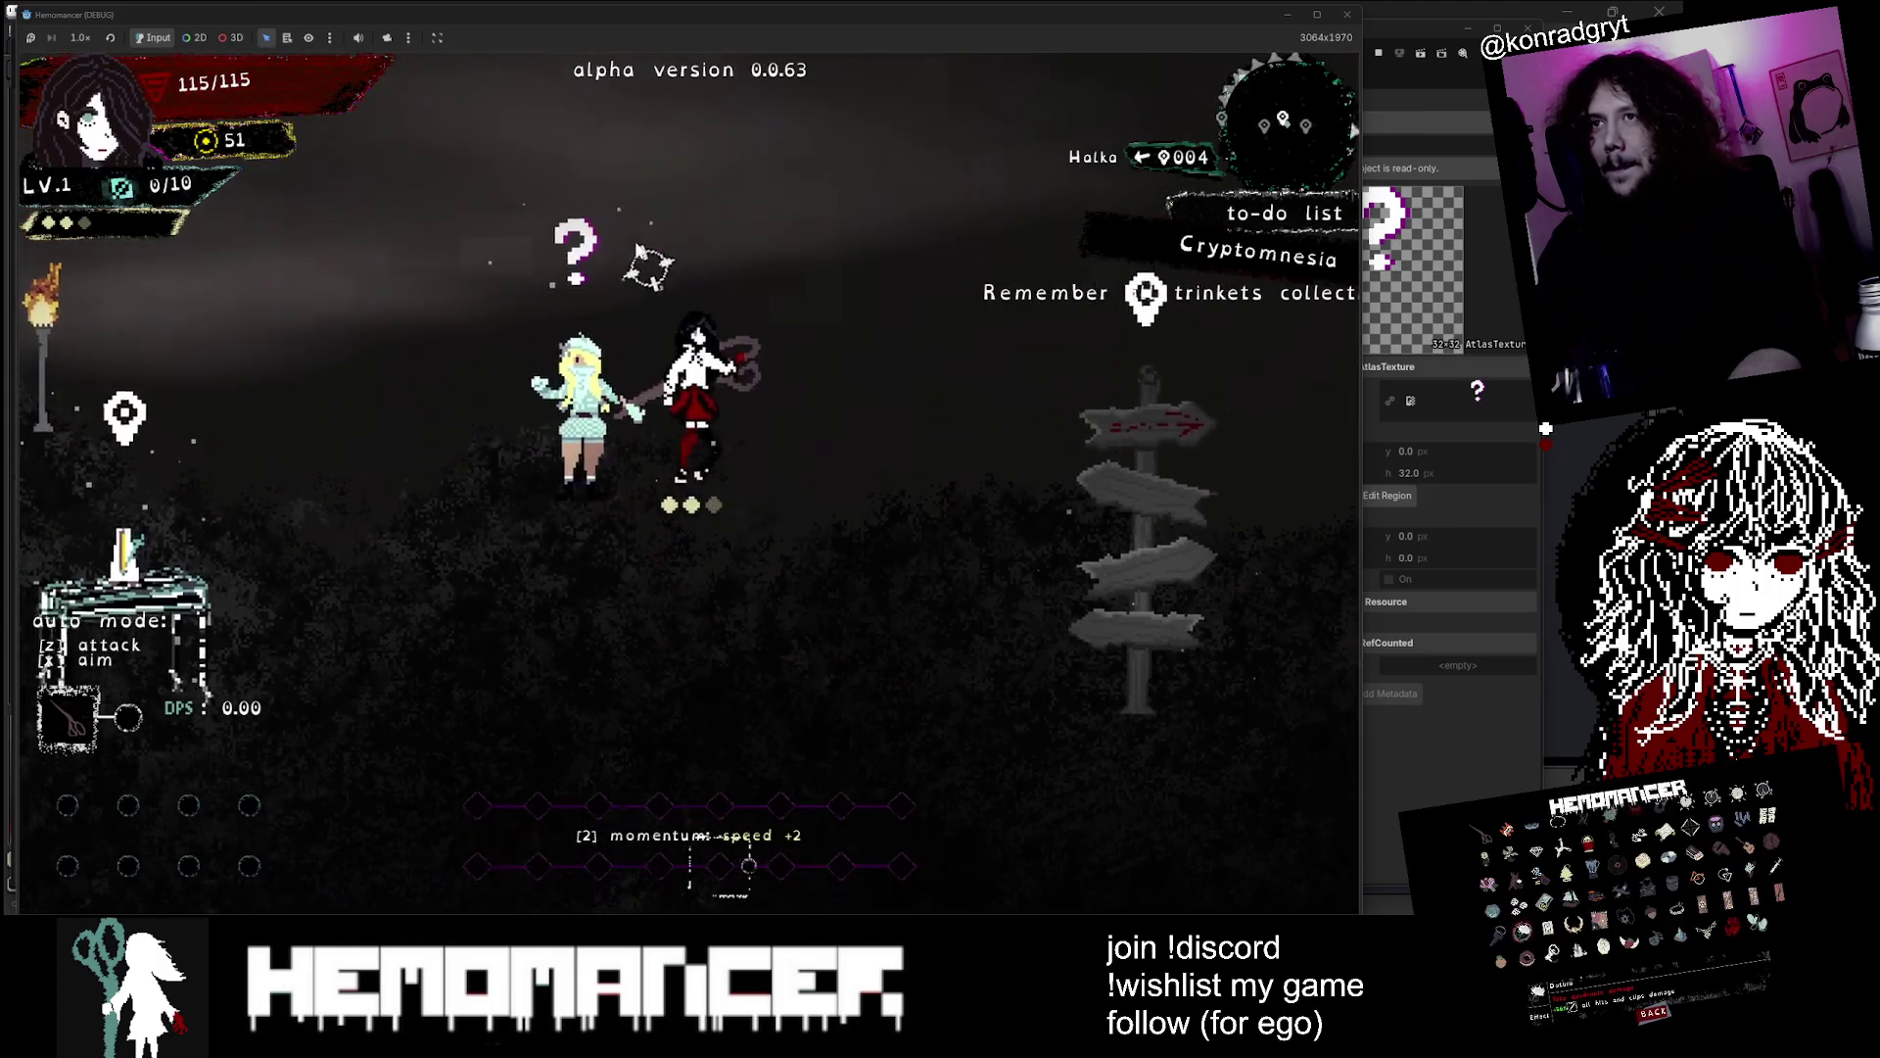
pyautogui.press('a')
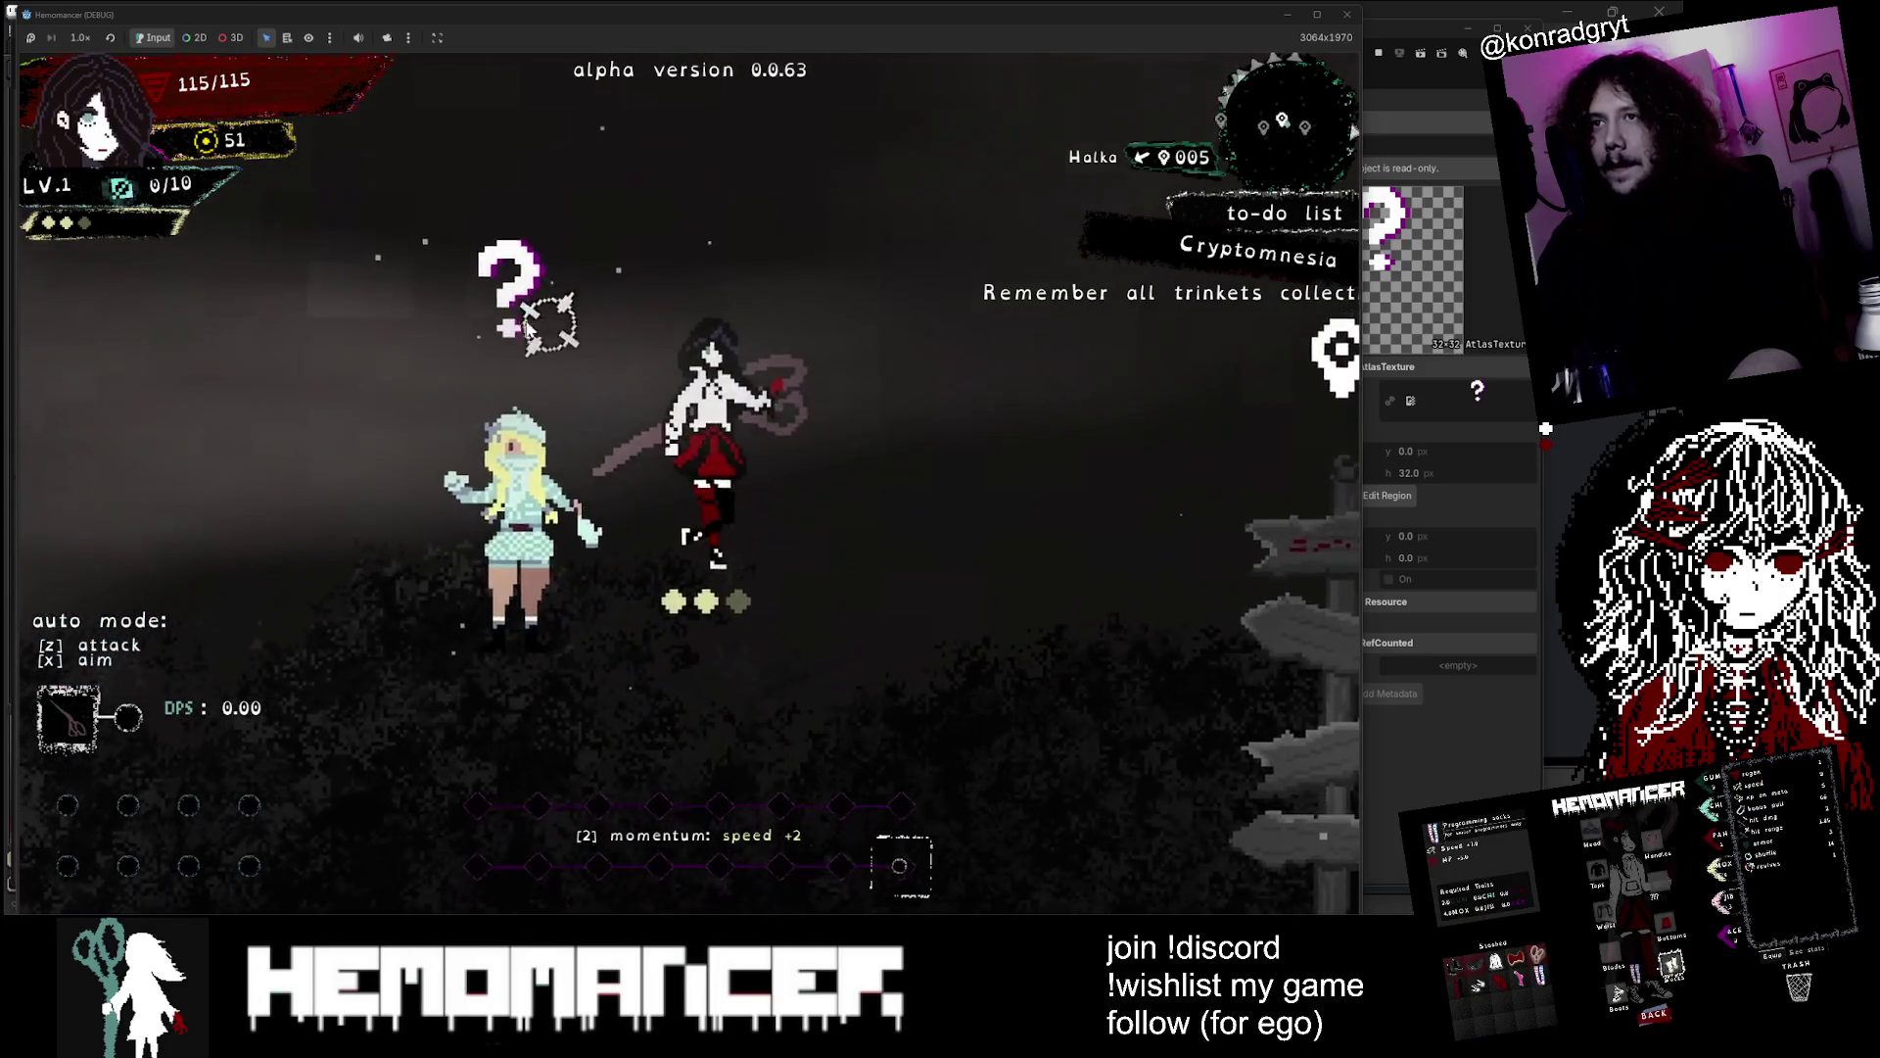
pyautogui.click(1286, 14)
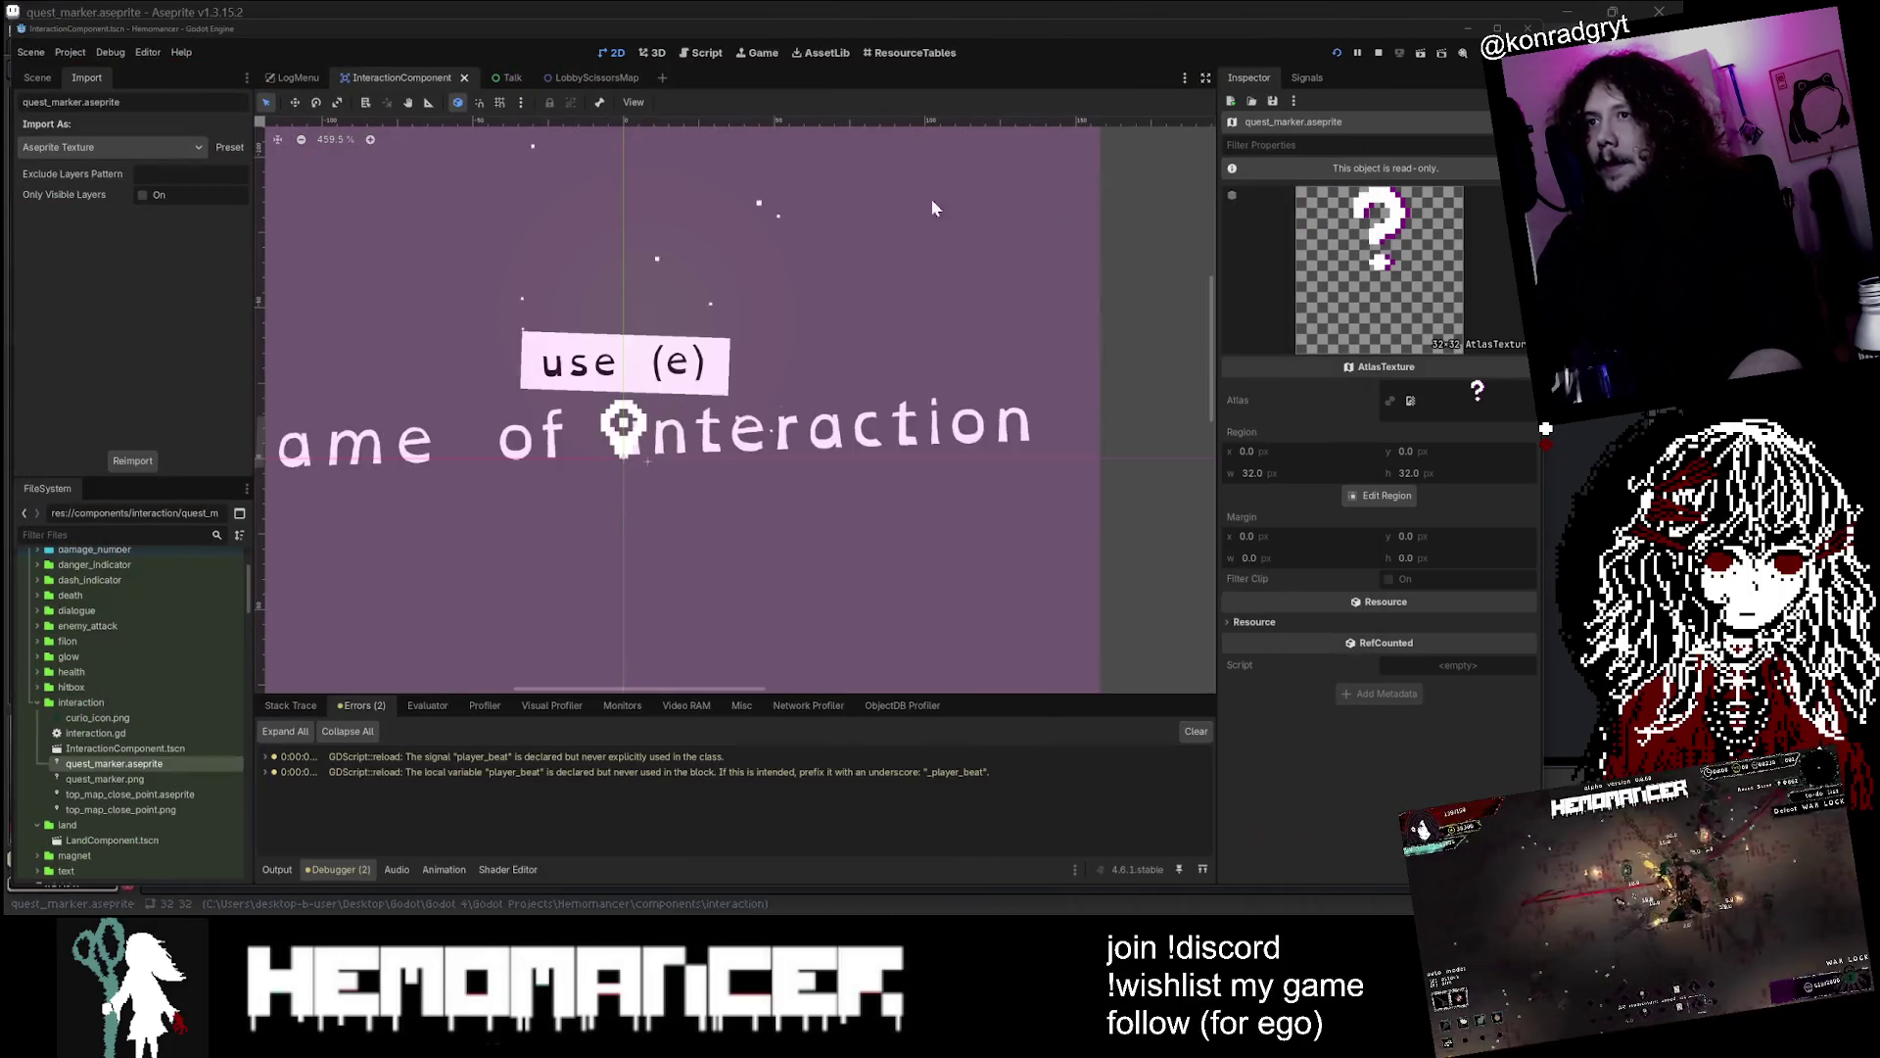
# Open the node's interaction.gd script from the Scene tree
pyautogui.click(44, 81)
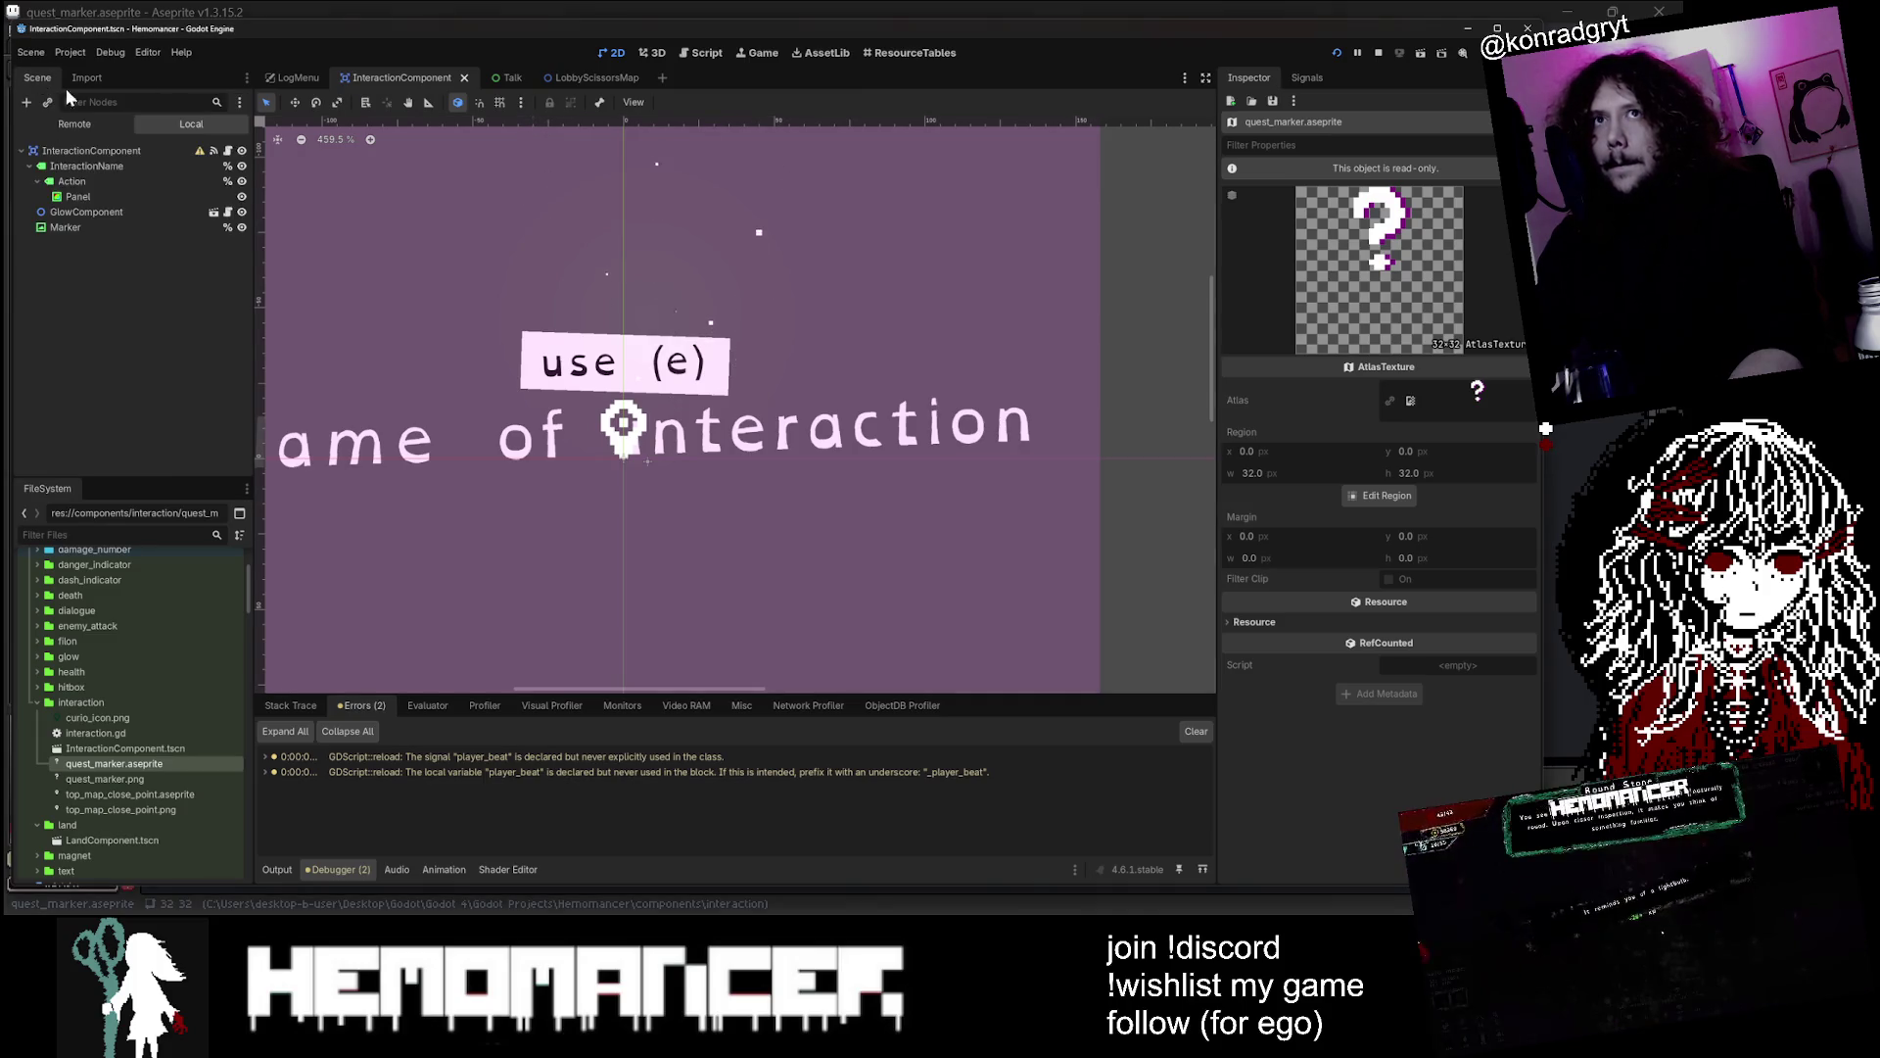
pyautogui.click(228, 153)
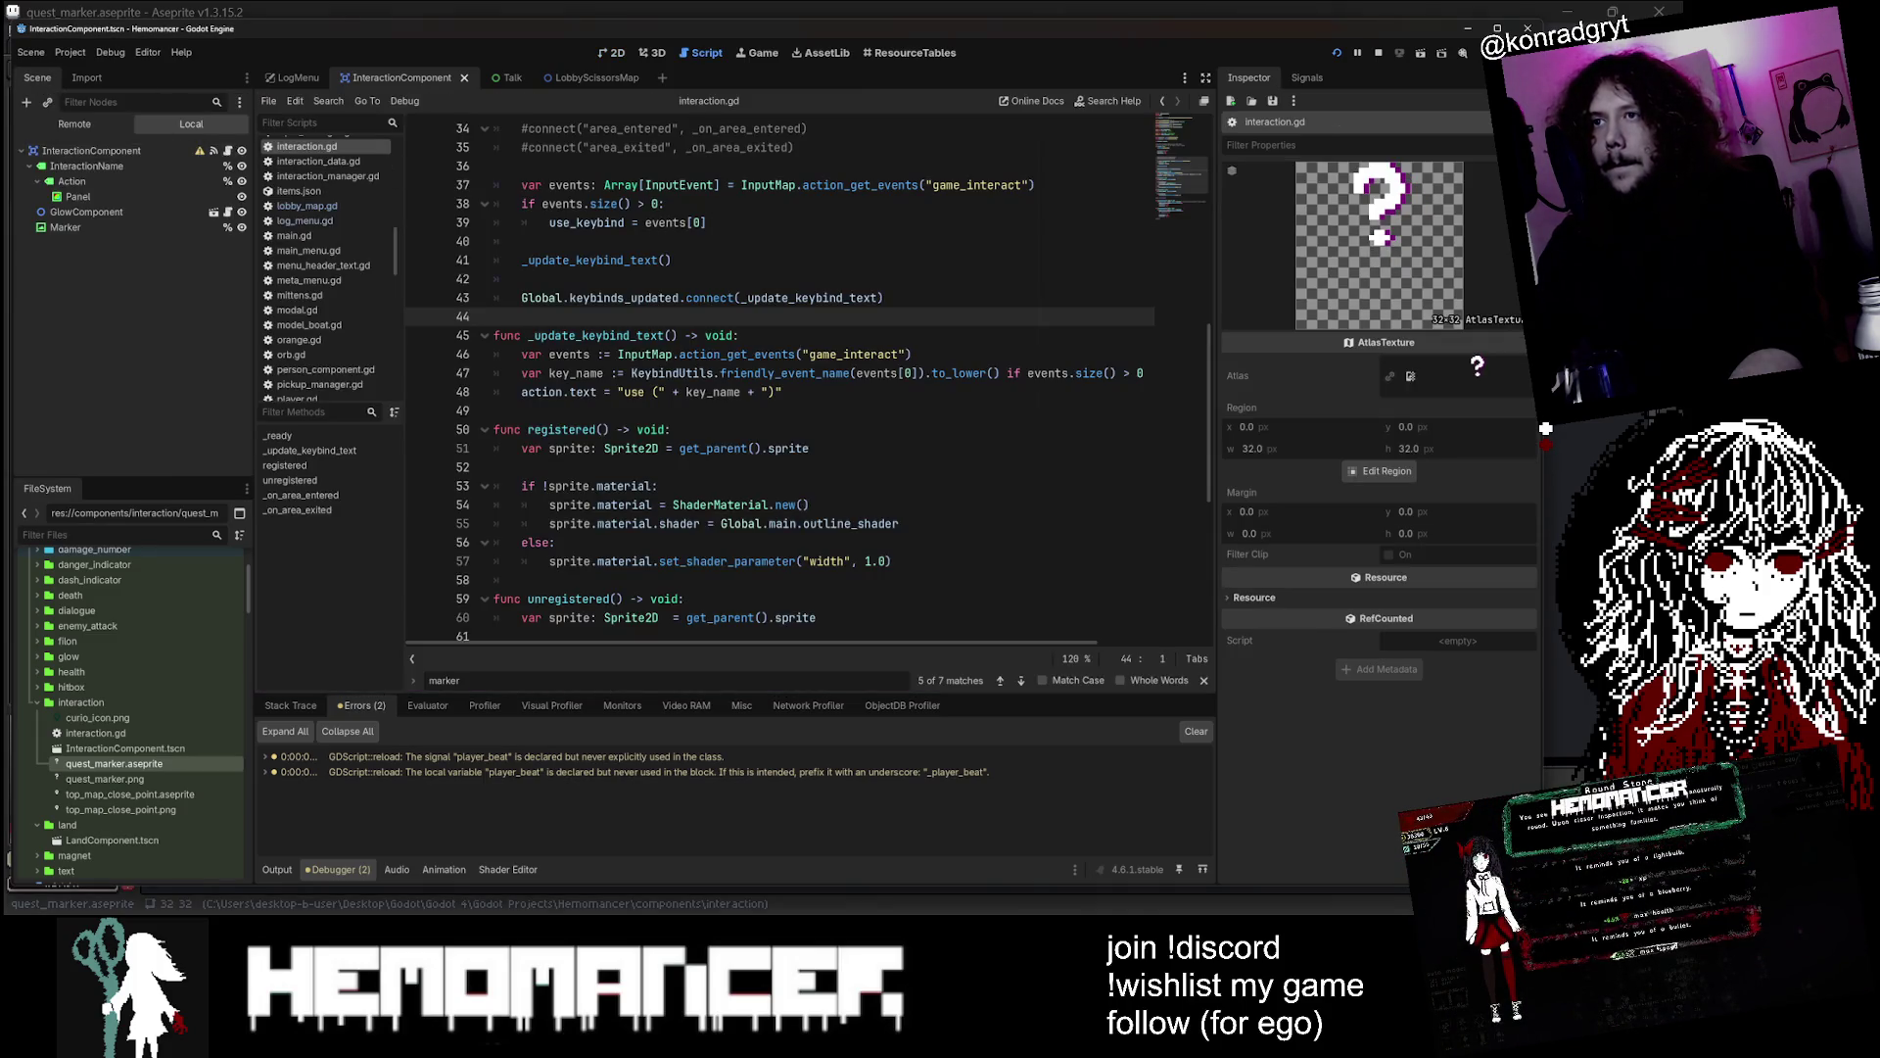
pyautogui.hotkey('alt', 'Tab')
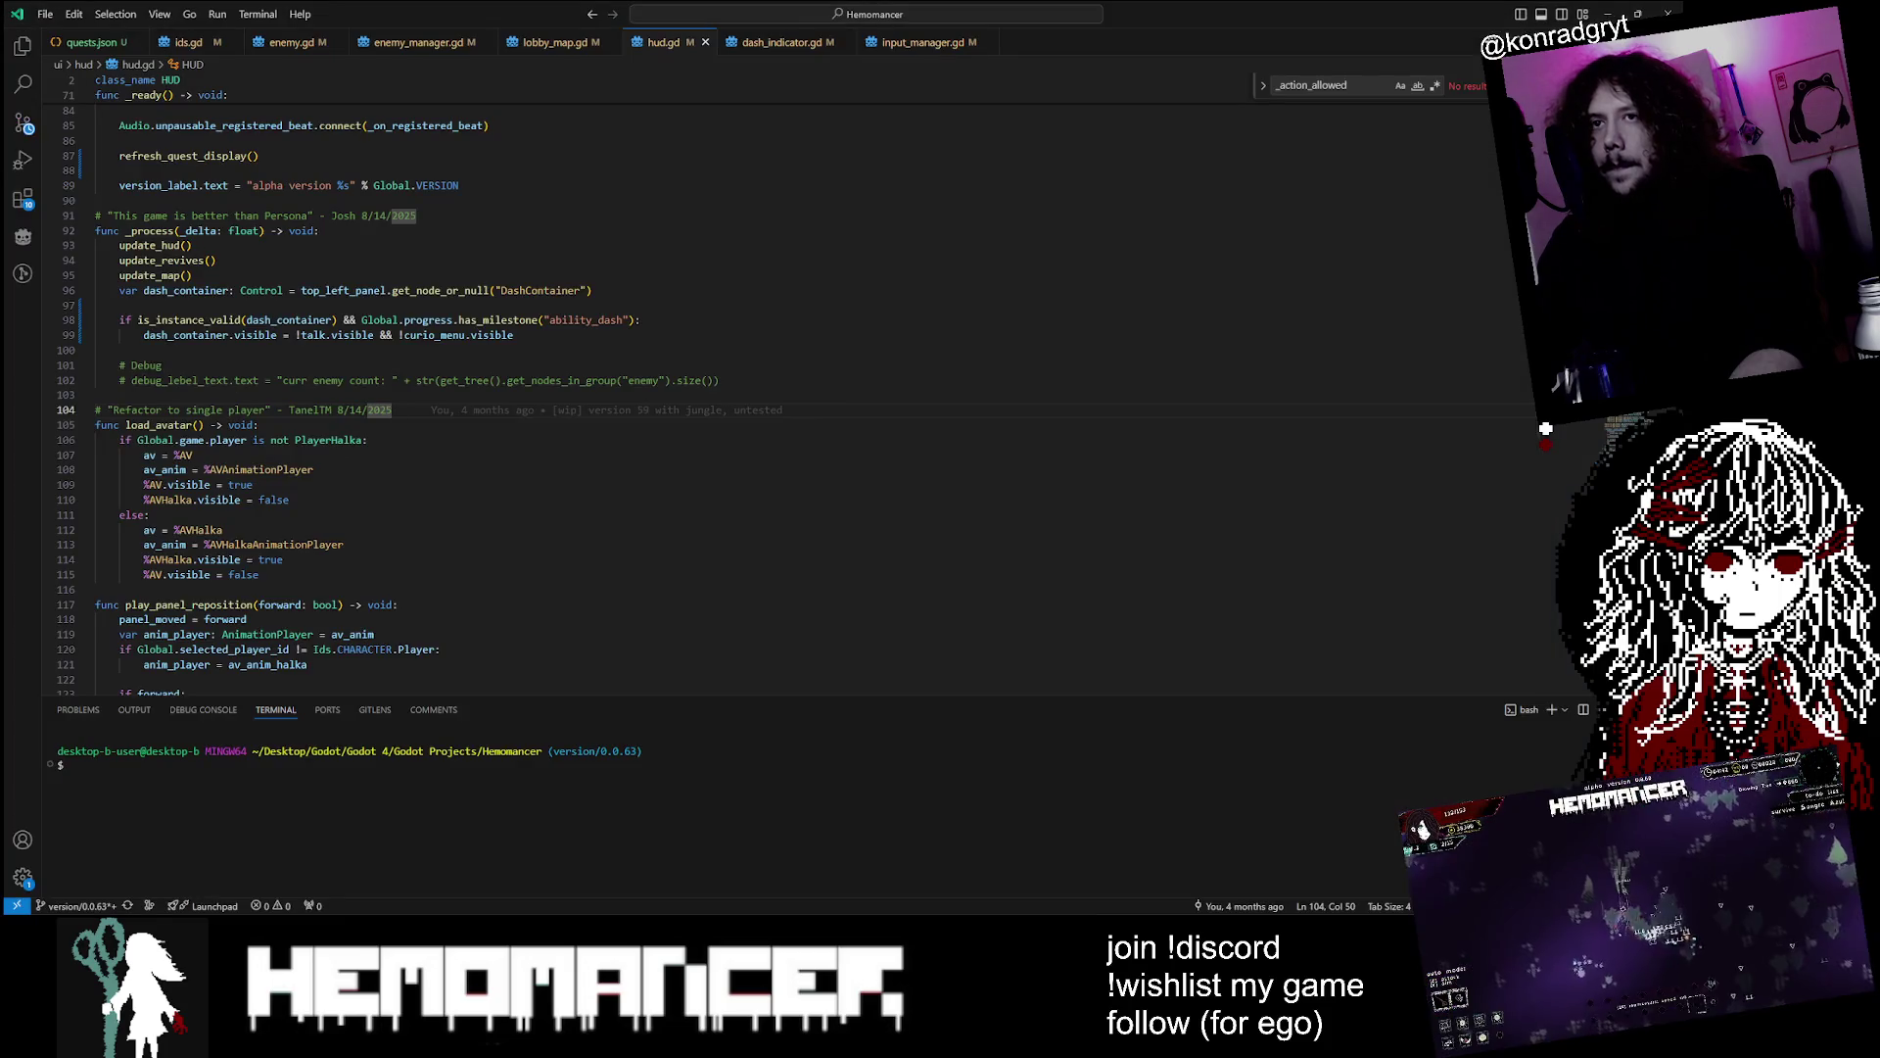
pyautogui.hotkey('alt', 'Tab')
pyautogui.click(678, 354)
# Quick-open character.gd by searching 'characters'
pyautogui.hotkey('alt', 'shift', 'o')
pyautogui.write('chrac')
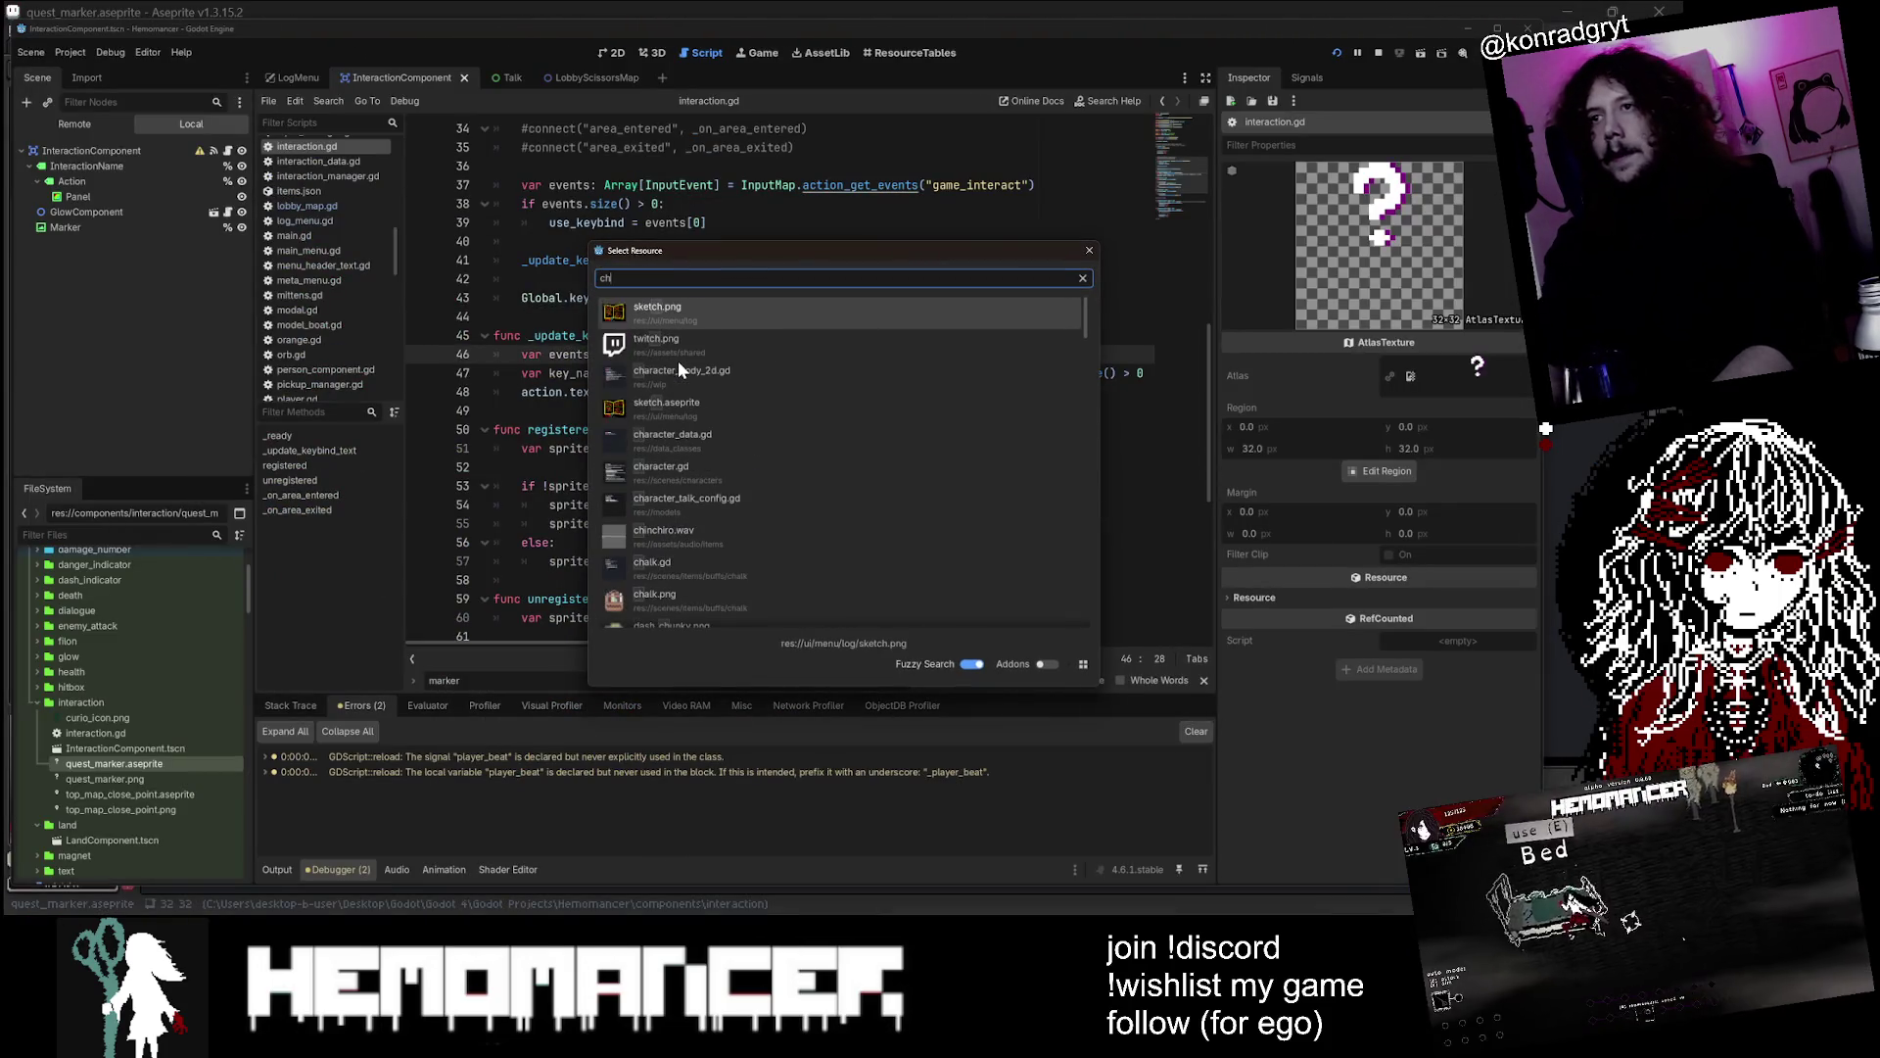
pyautogui.press('BackSpace')
pyautogui.press('BackSpace')
pyautogui.press('BackSpace')
pyautogui.write('arachters')
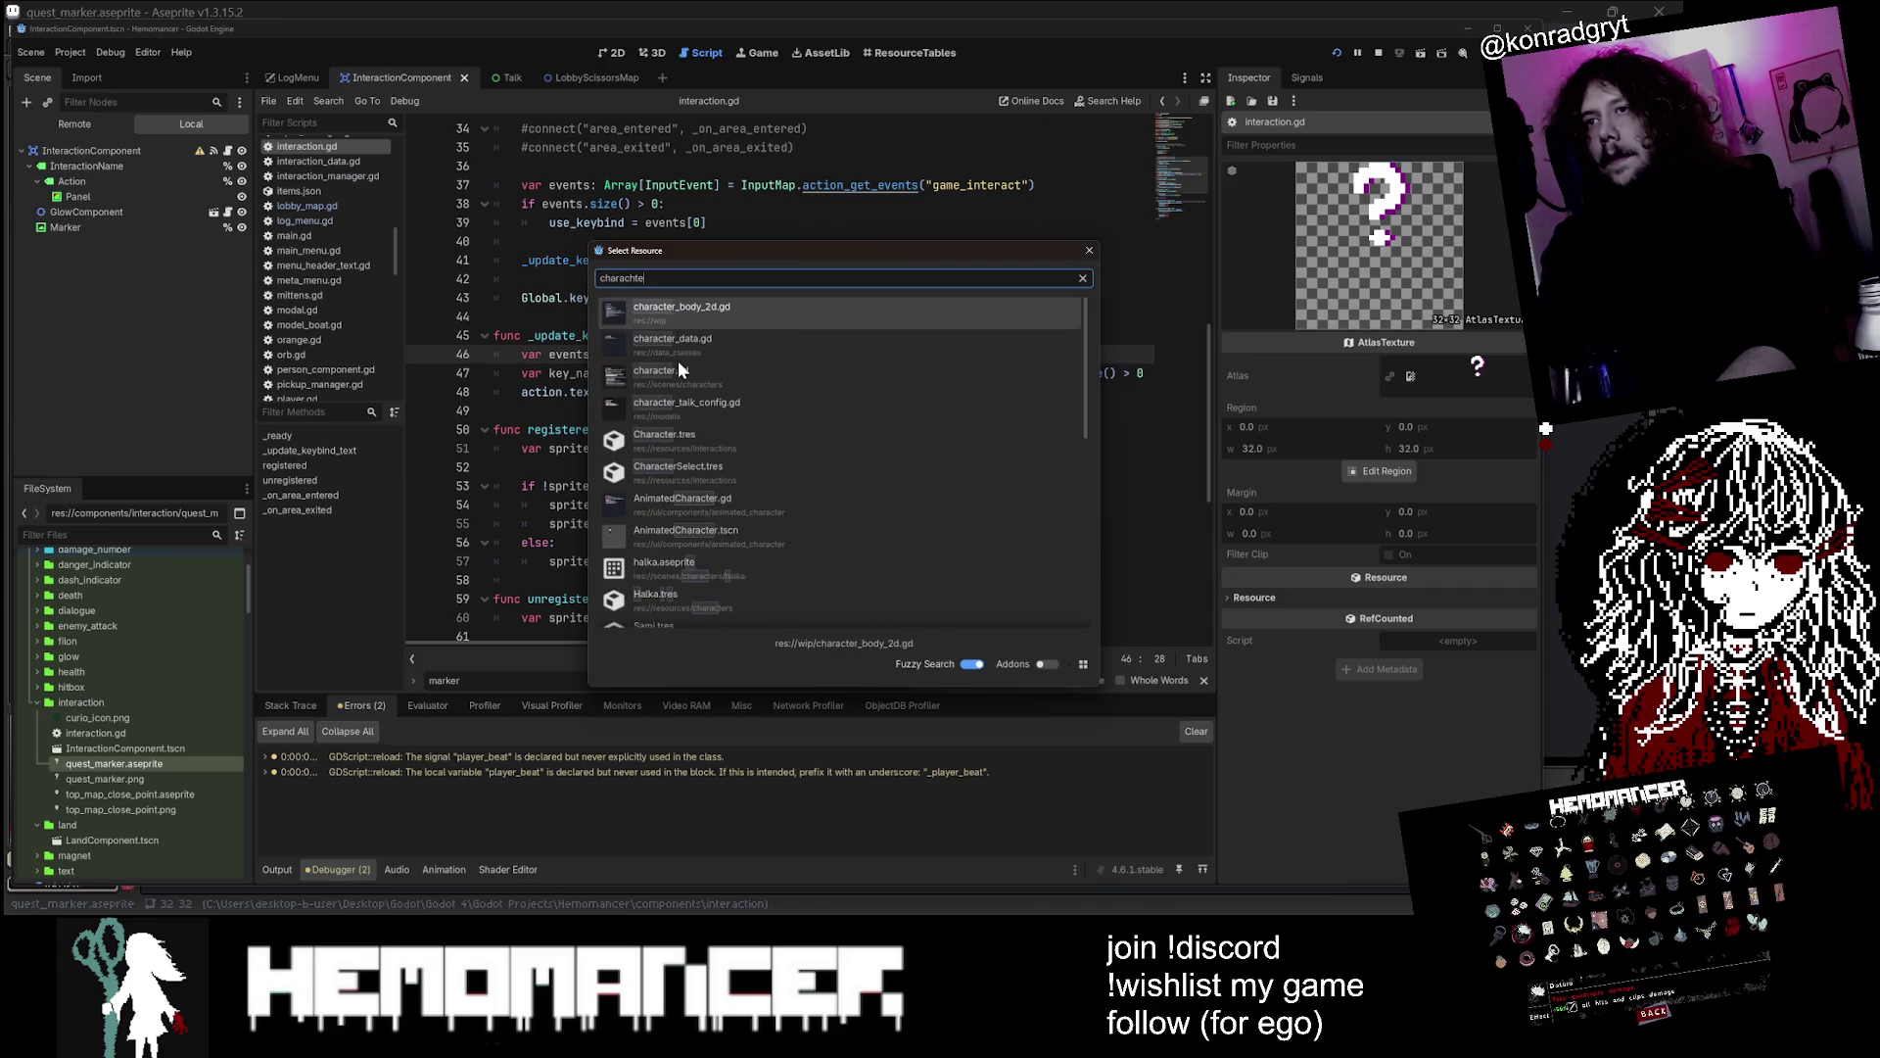
pyautogui.press('Down')
pyautogui.press('Down')
pyautogui.press('Return')
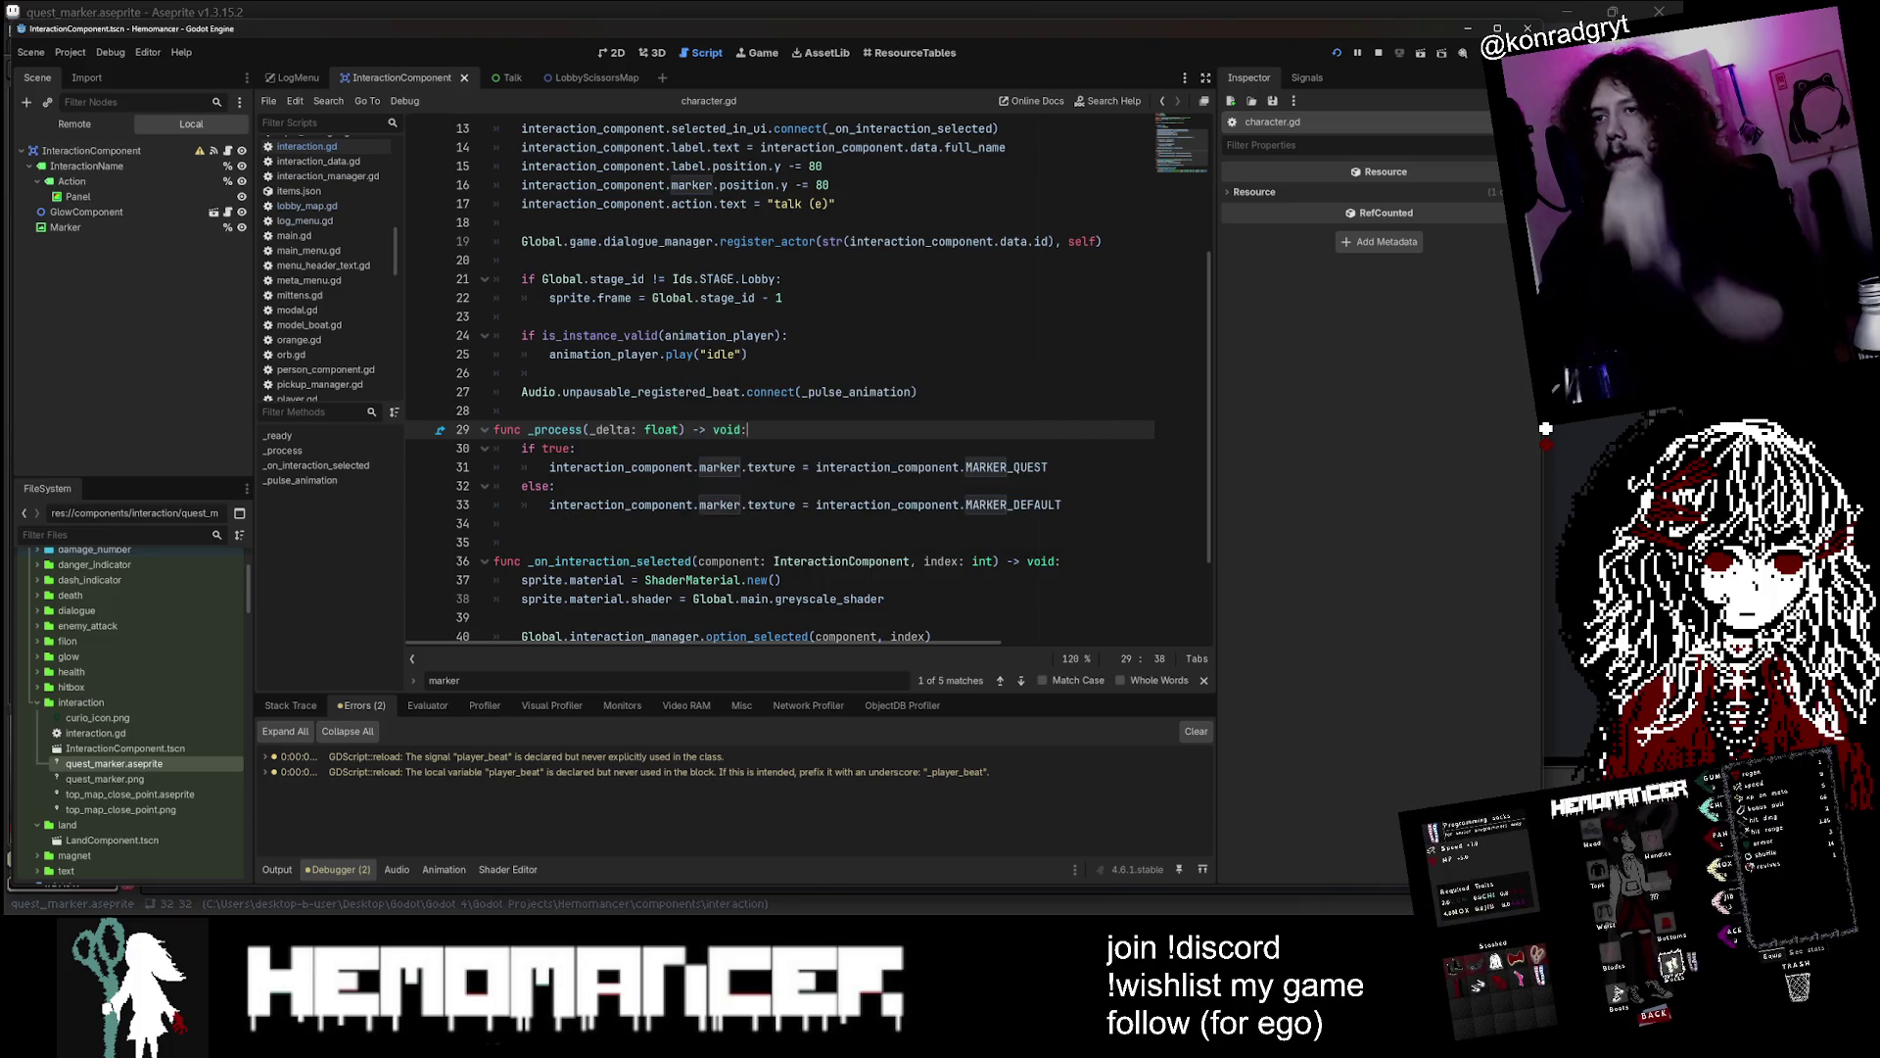
# Review the 'true' condition and MARKER_QUEST assignment in character.gd's _process
pyautogui.doubleClick(555, 448)
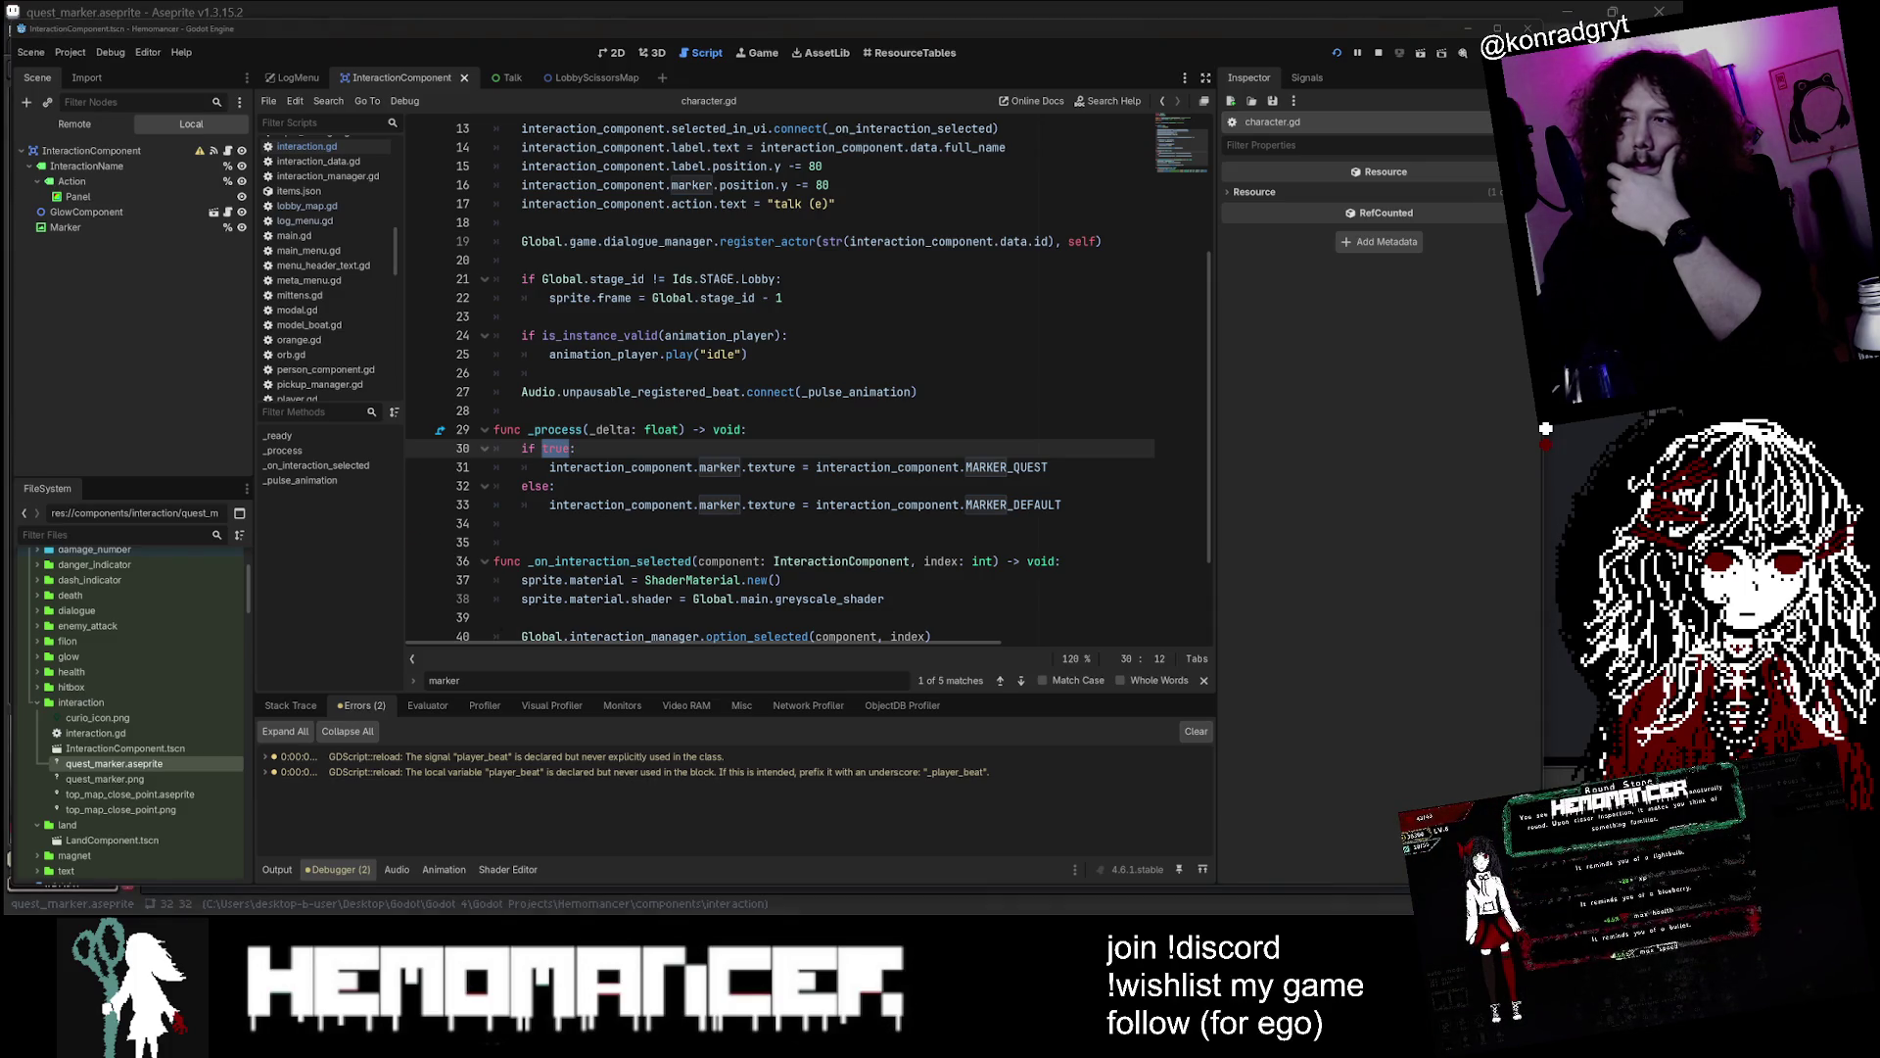
pyautogui.doubleClick(1007, 467)
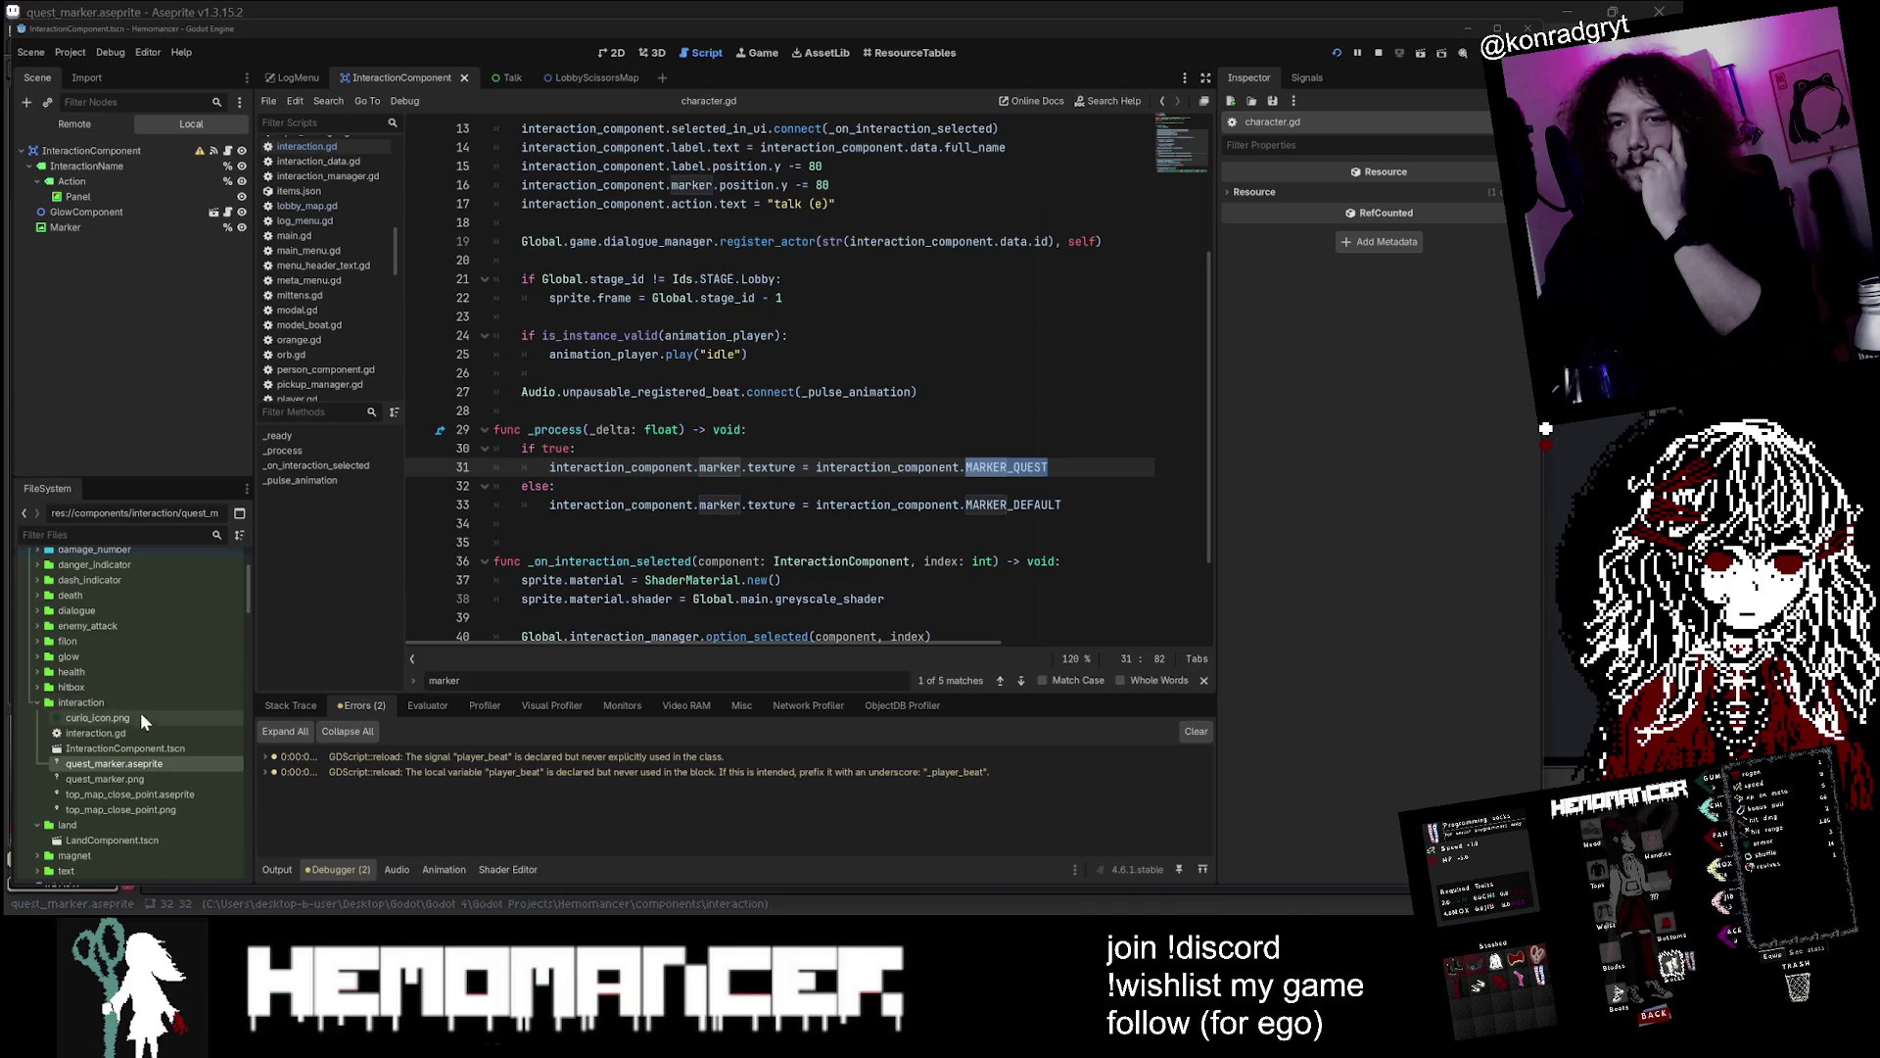
pyautogui.click(33, 703)
pyautogui.click(33, 720)
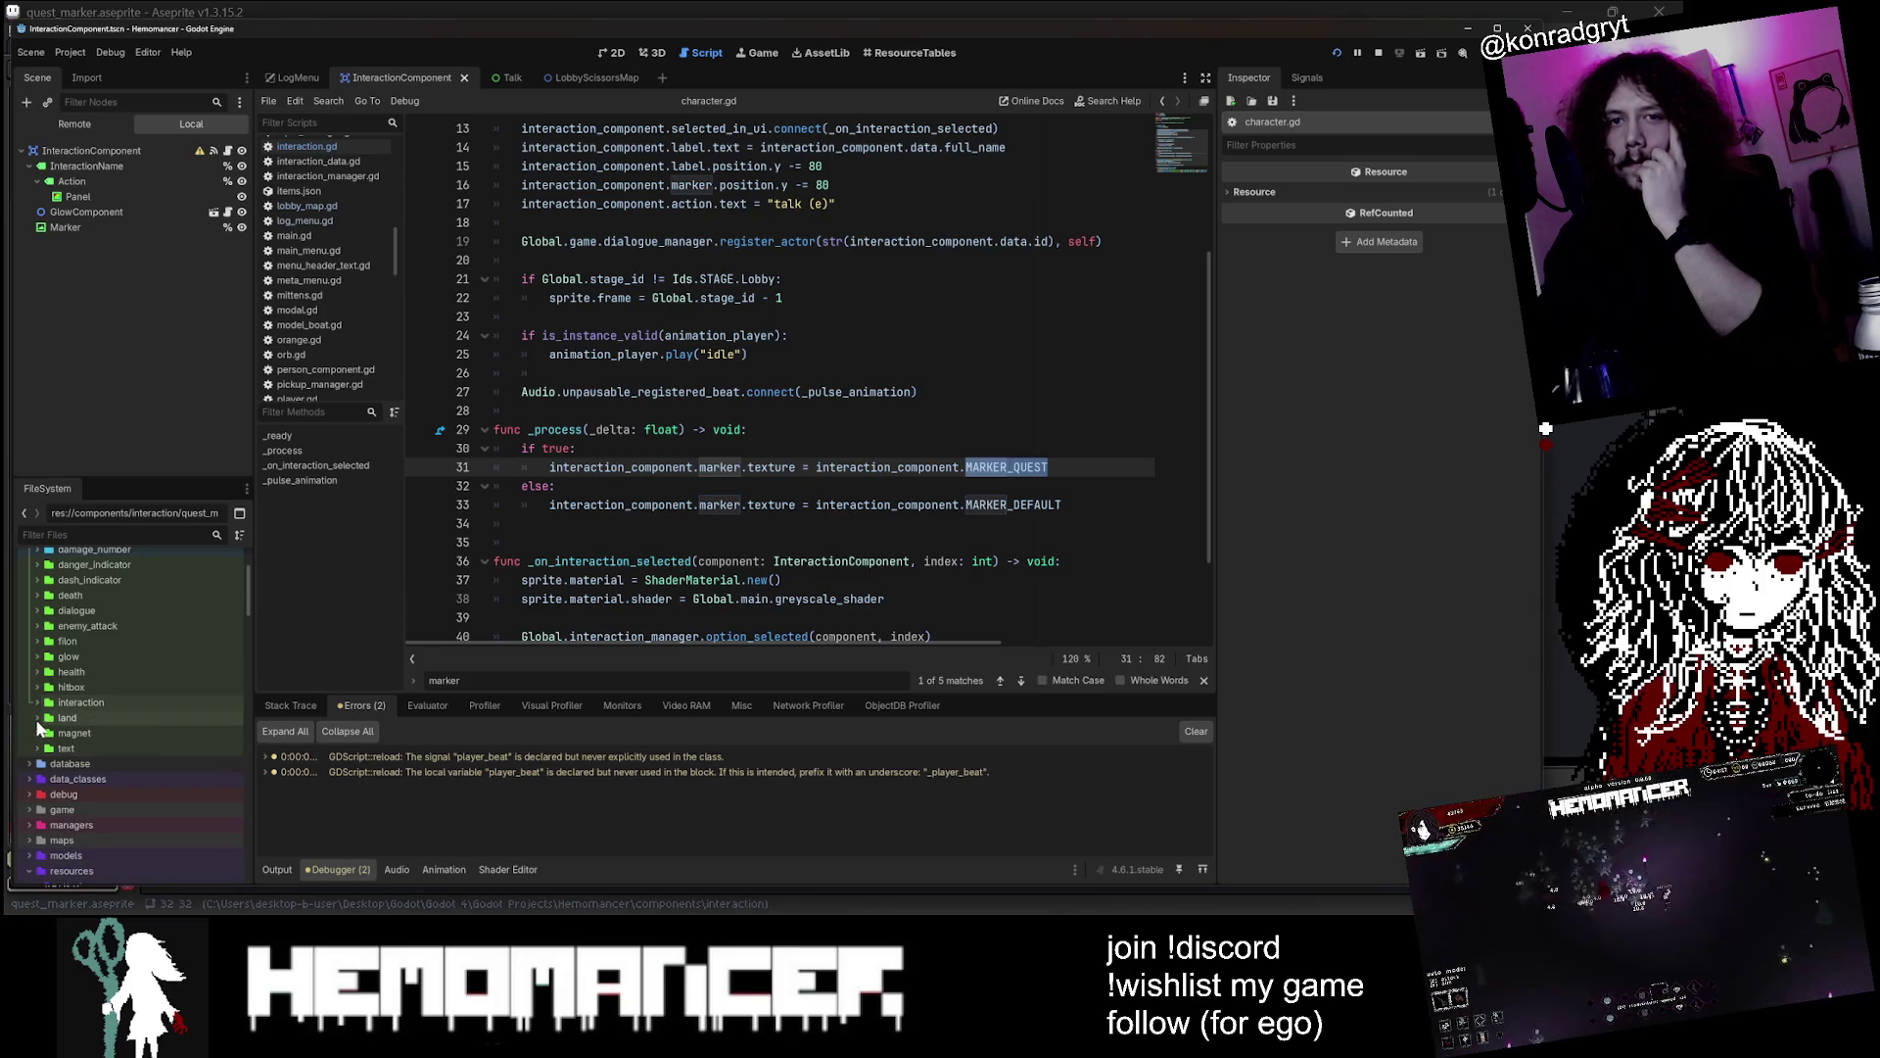
pyautogui.click(746, 429)
pyautogui.press('Down')
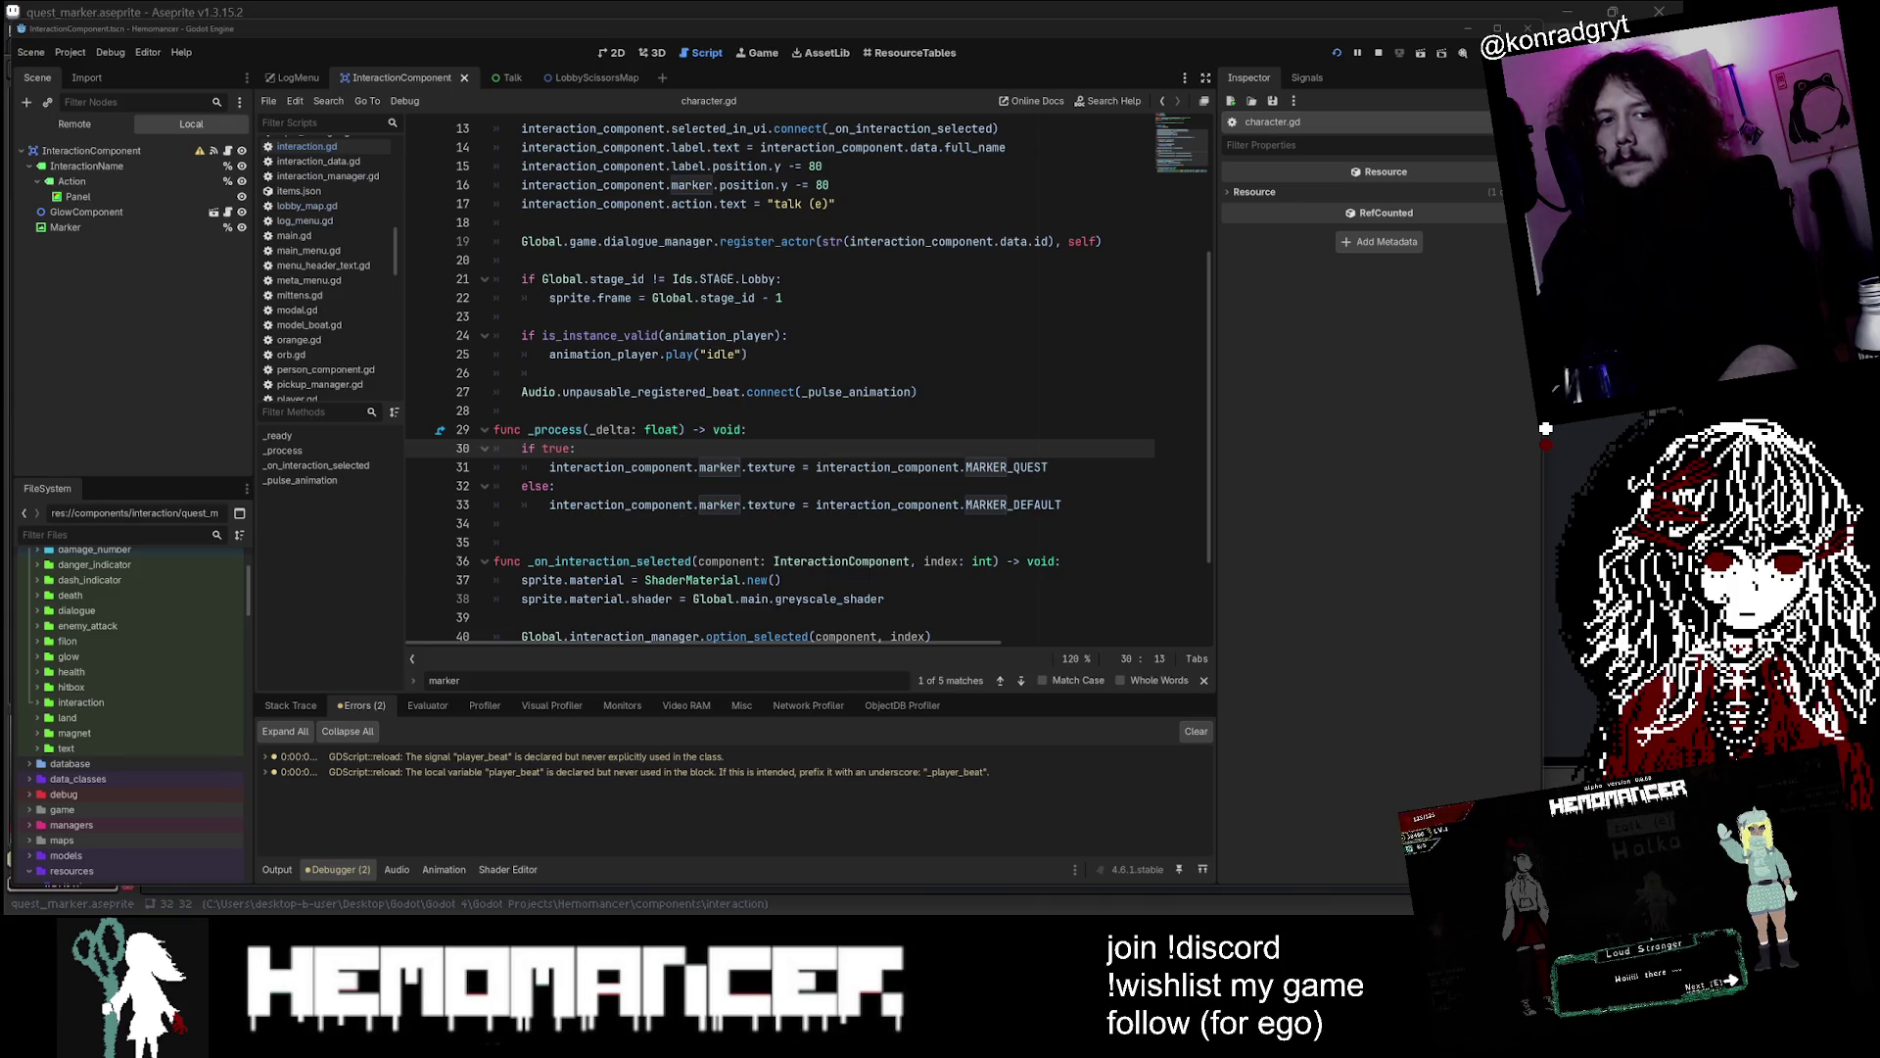
pyautogui.press('Down')
pyautogui.press('Down')
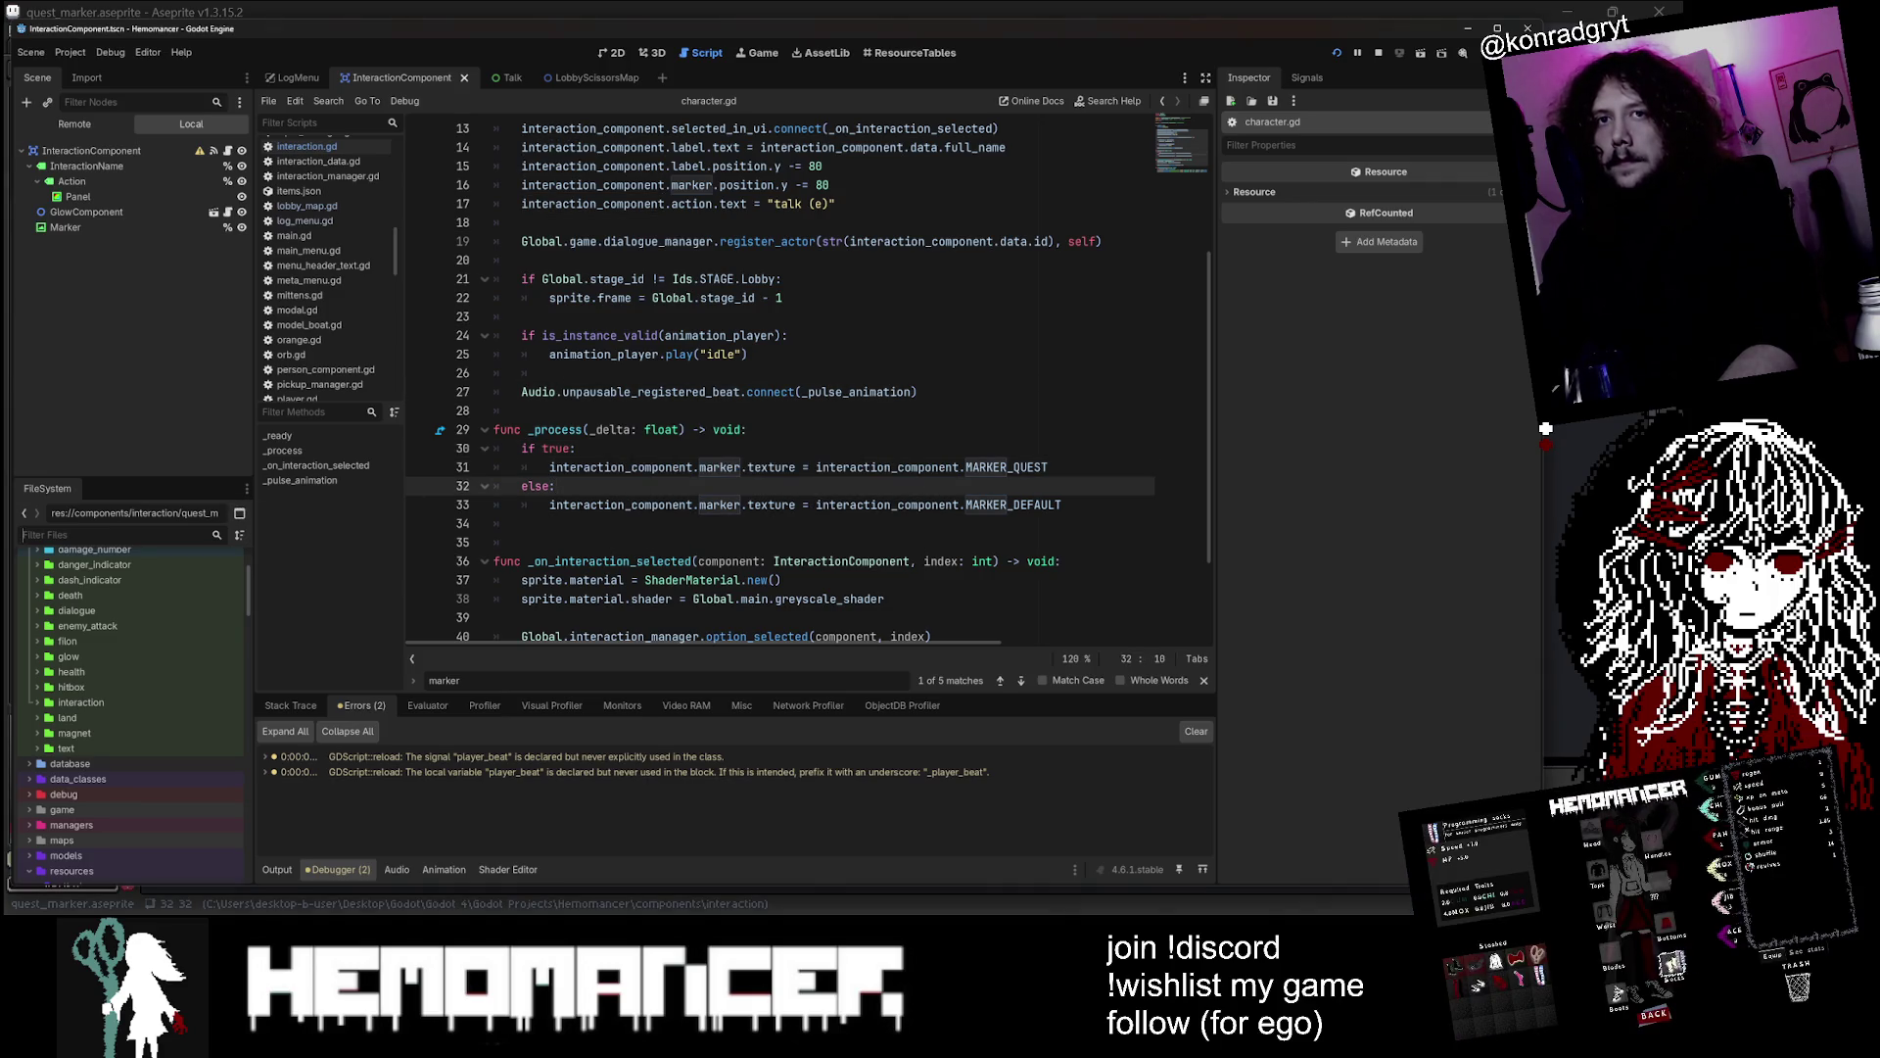
pyautogui.scroll(3, 126, 589)
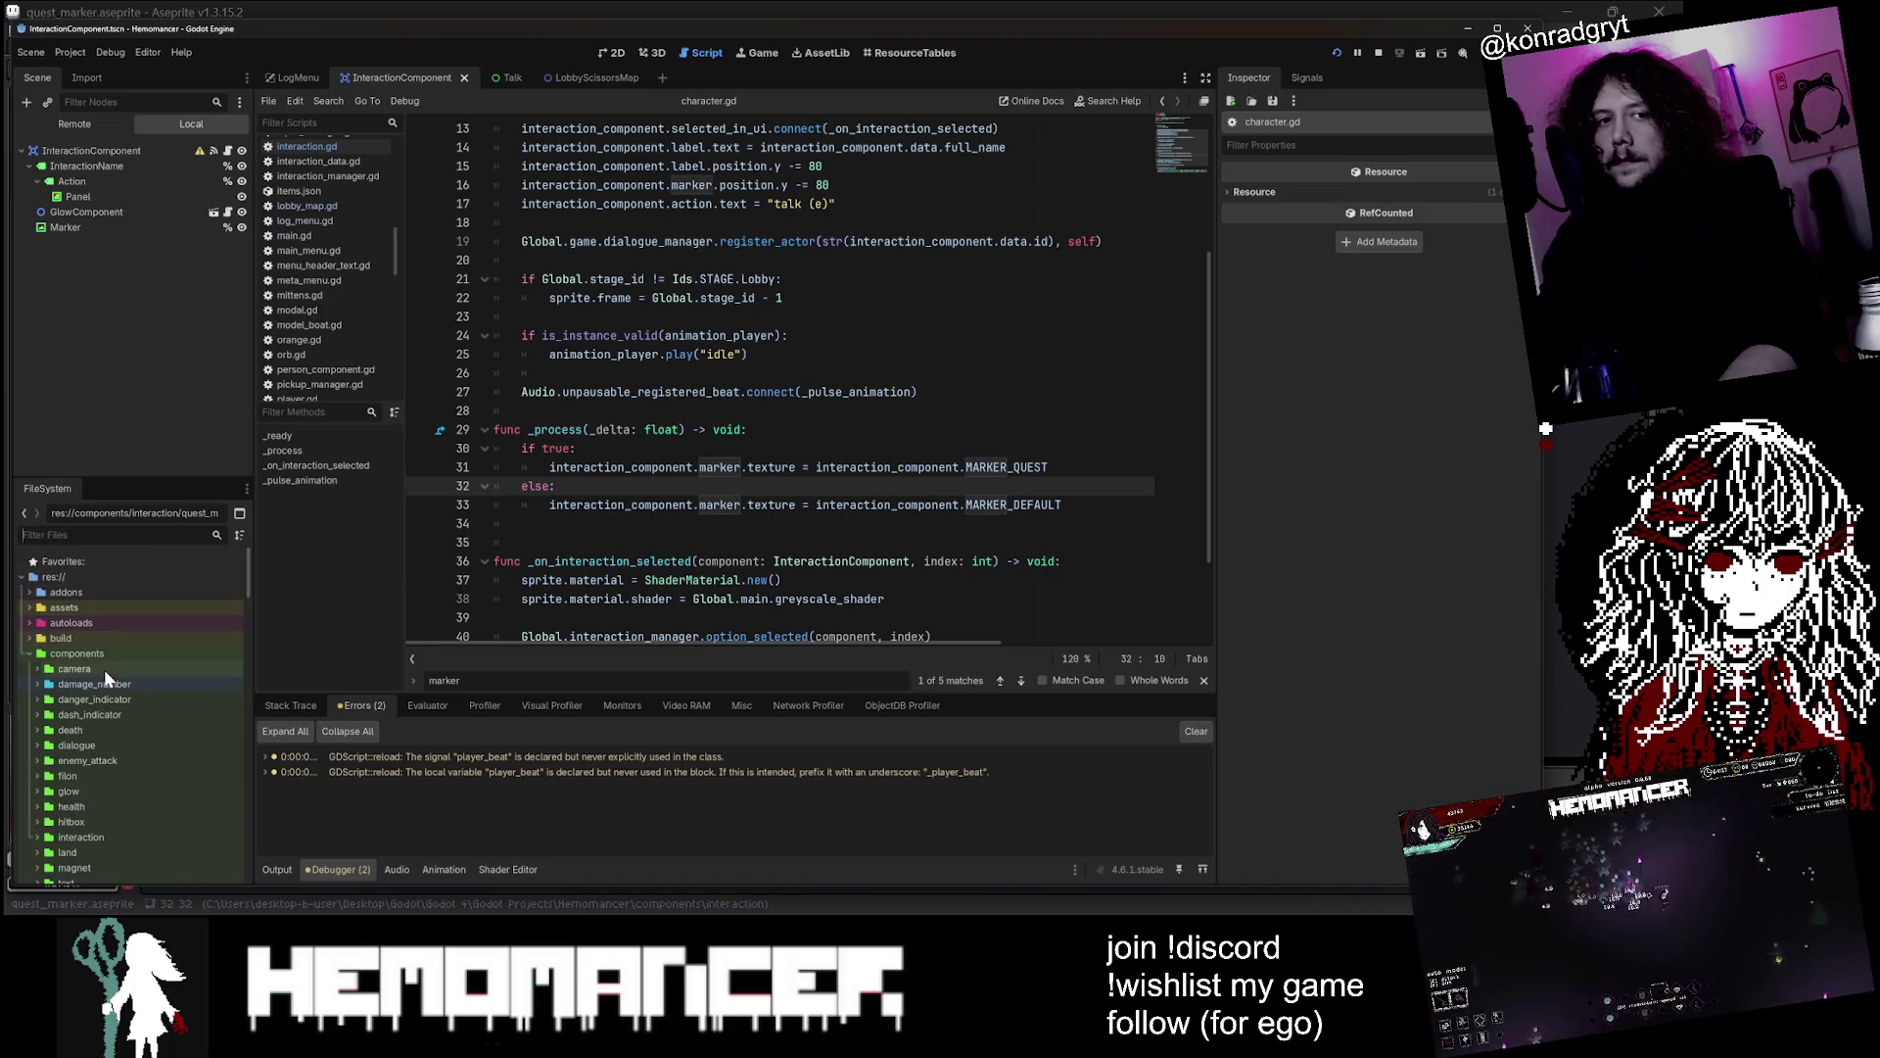
# Collapse the components, resources, hud and menu folders to reach ui/talk in FileSystem
pyautogui.click(28, 653)
pyautogui.doubleClick(56, 776)
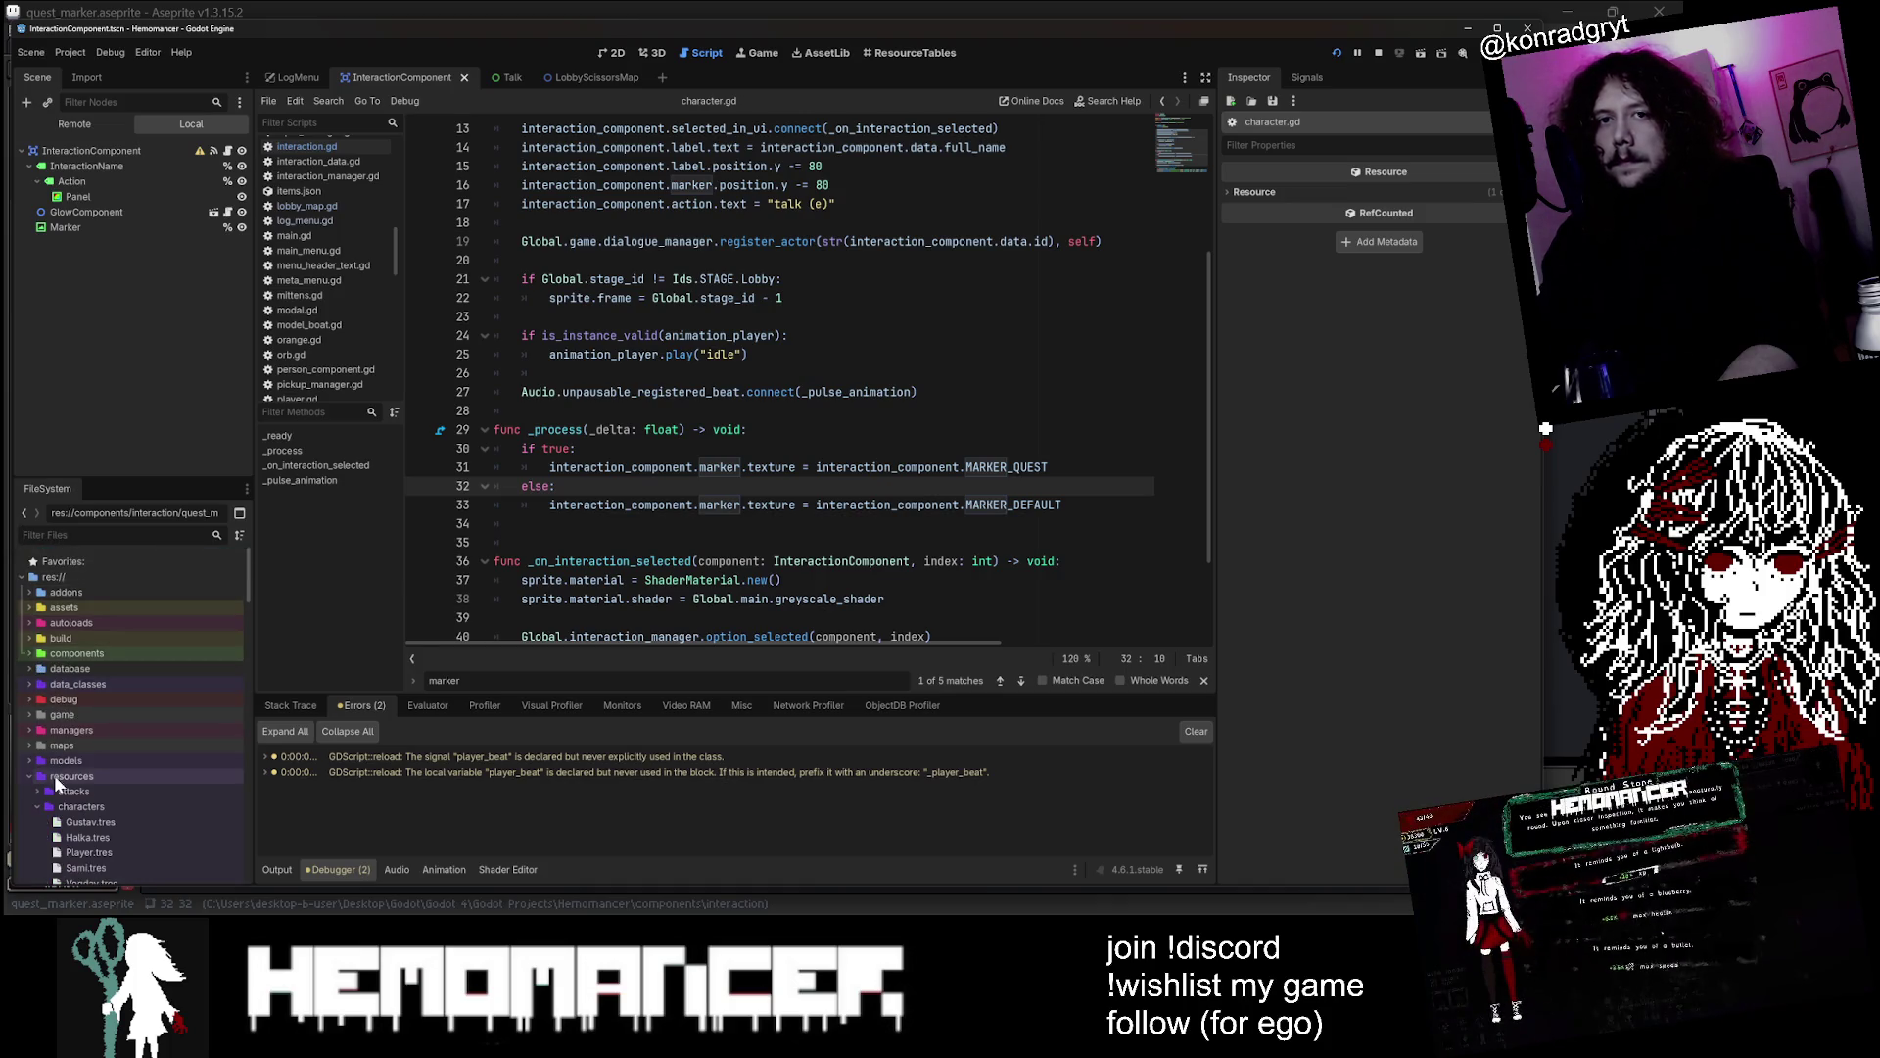
pyautogui.click(29, 776)
pyautogui.click(30, 821)
pyautogui.scroll(-3, 47, 773)
pyautogui.click(37, 762)
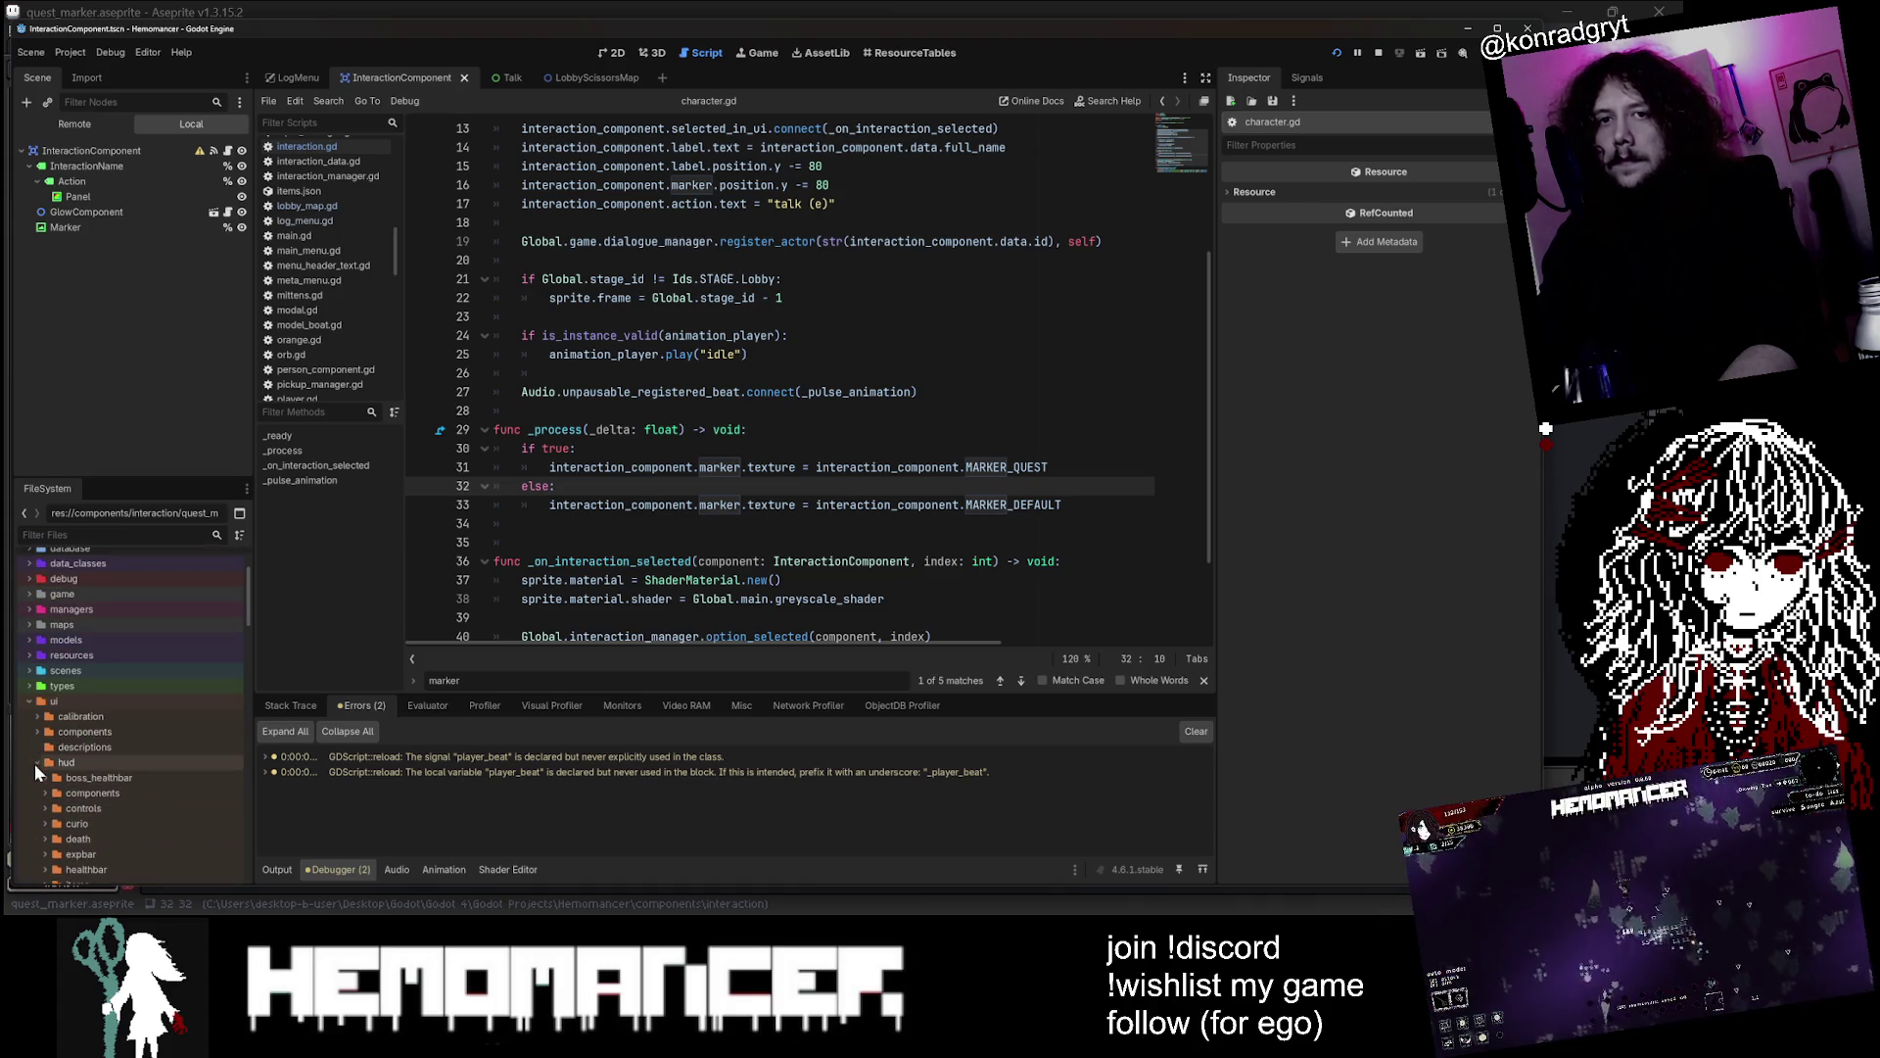
pyautogui.click(38, 761)
pyautogui.scroll(-3, 96, 740)
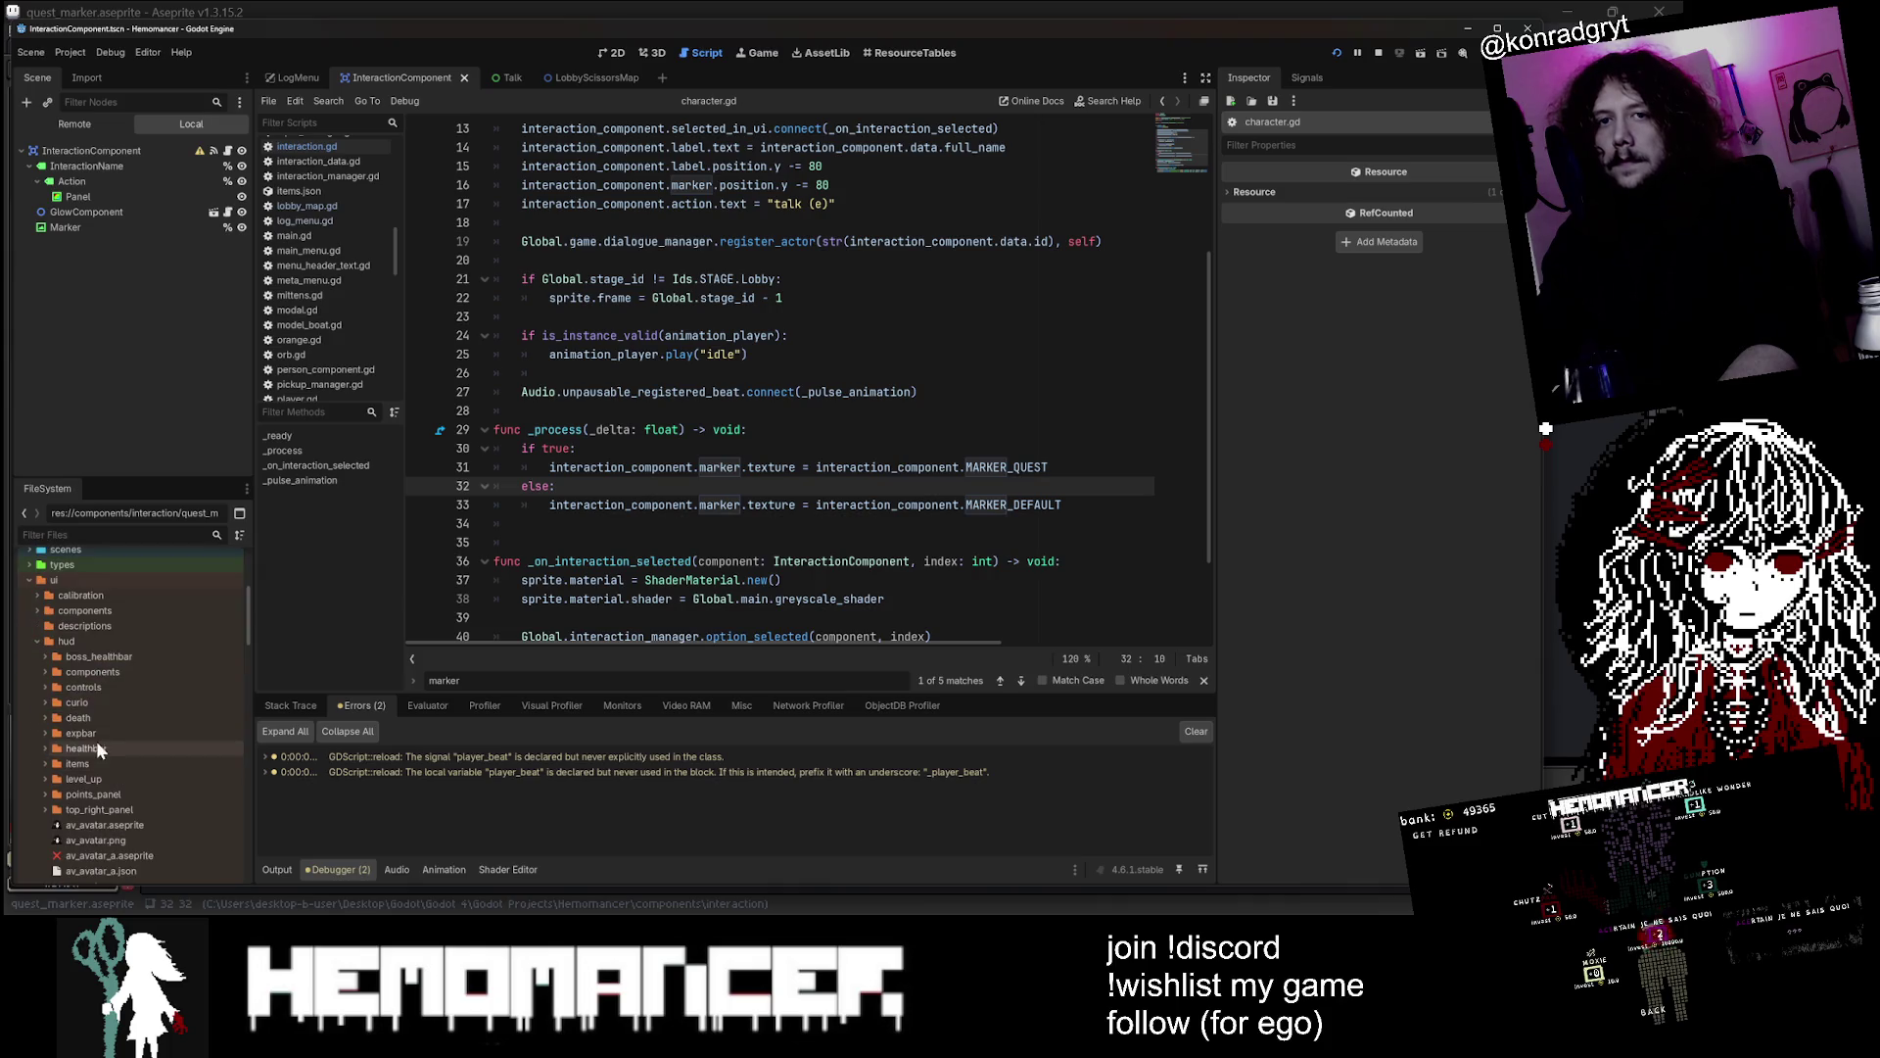
pyautogui.click(37, 657)
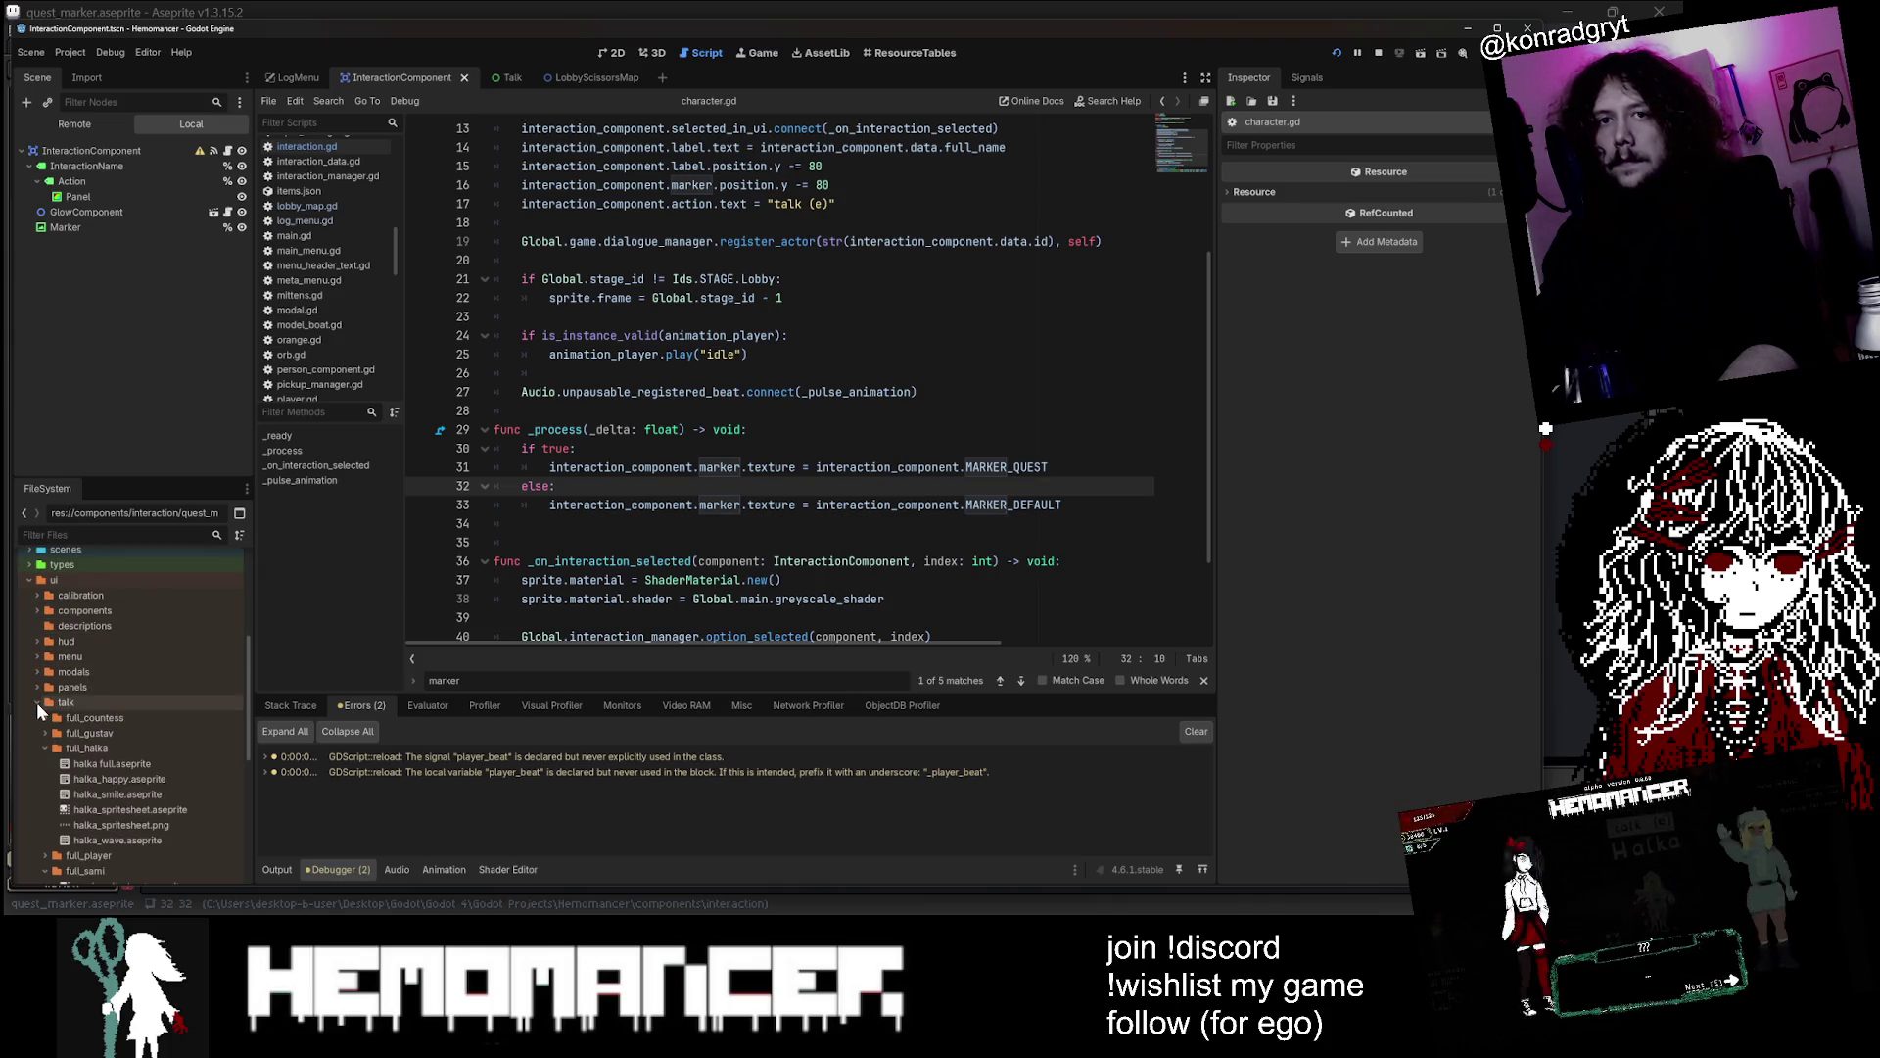
pyautogui.click(43, 748)
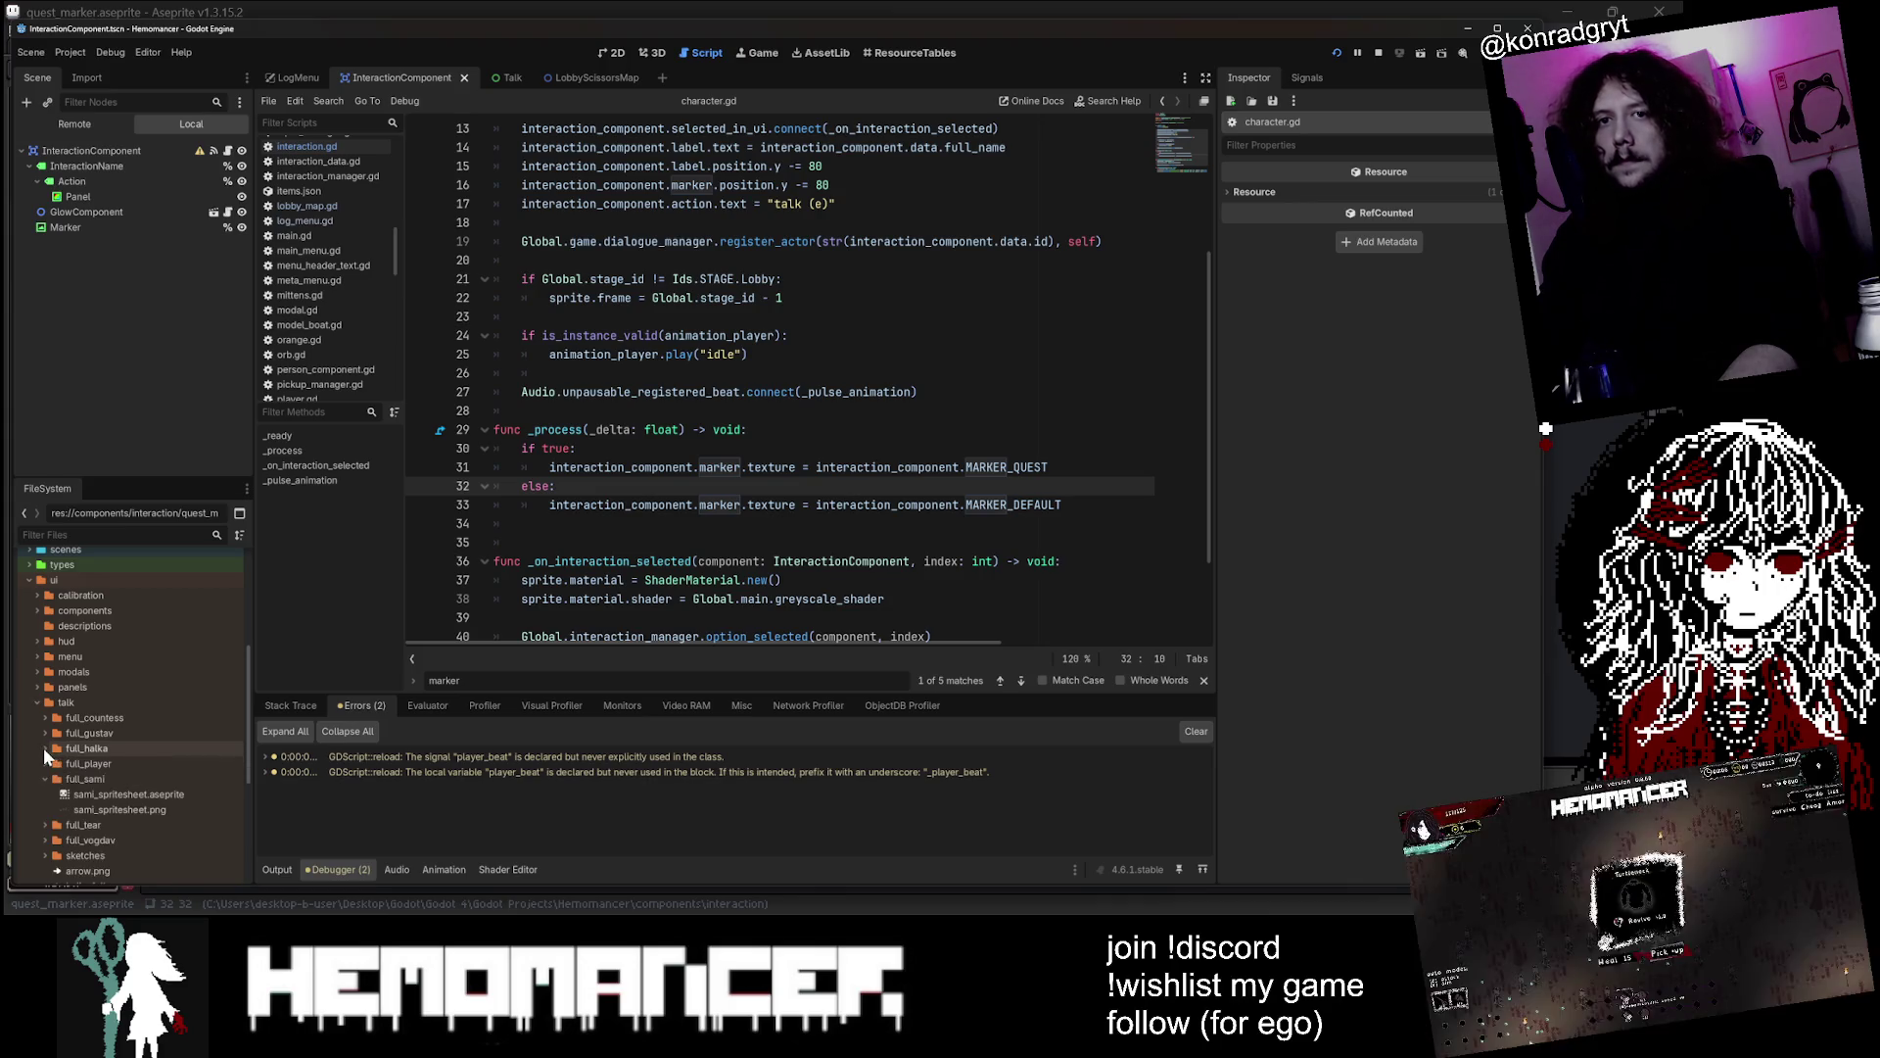
pyautogui.hotkey('alt', 'Tab')
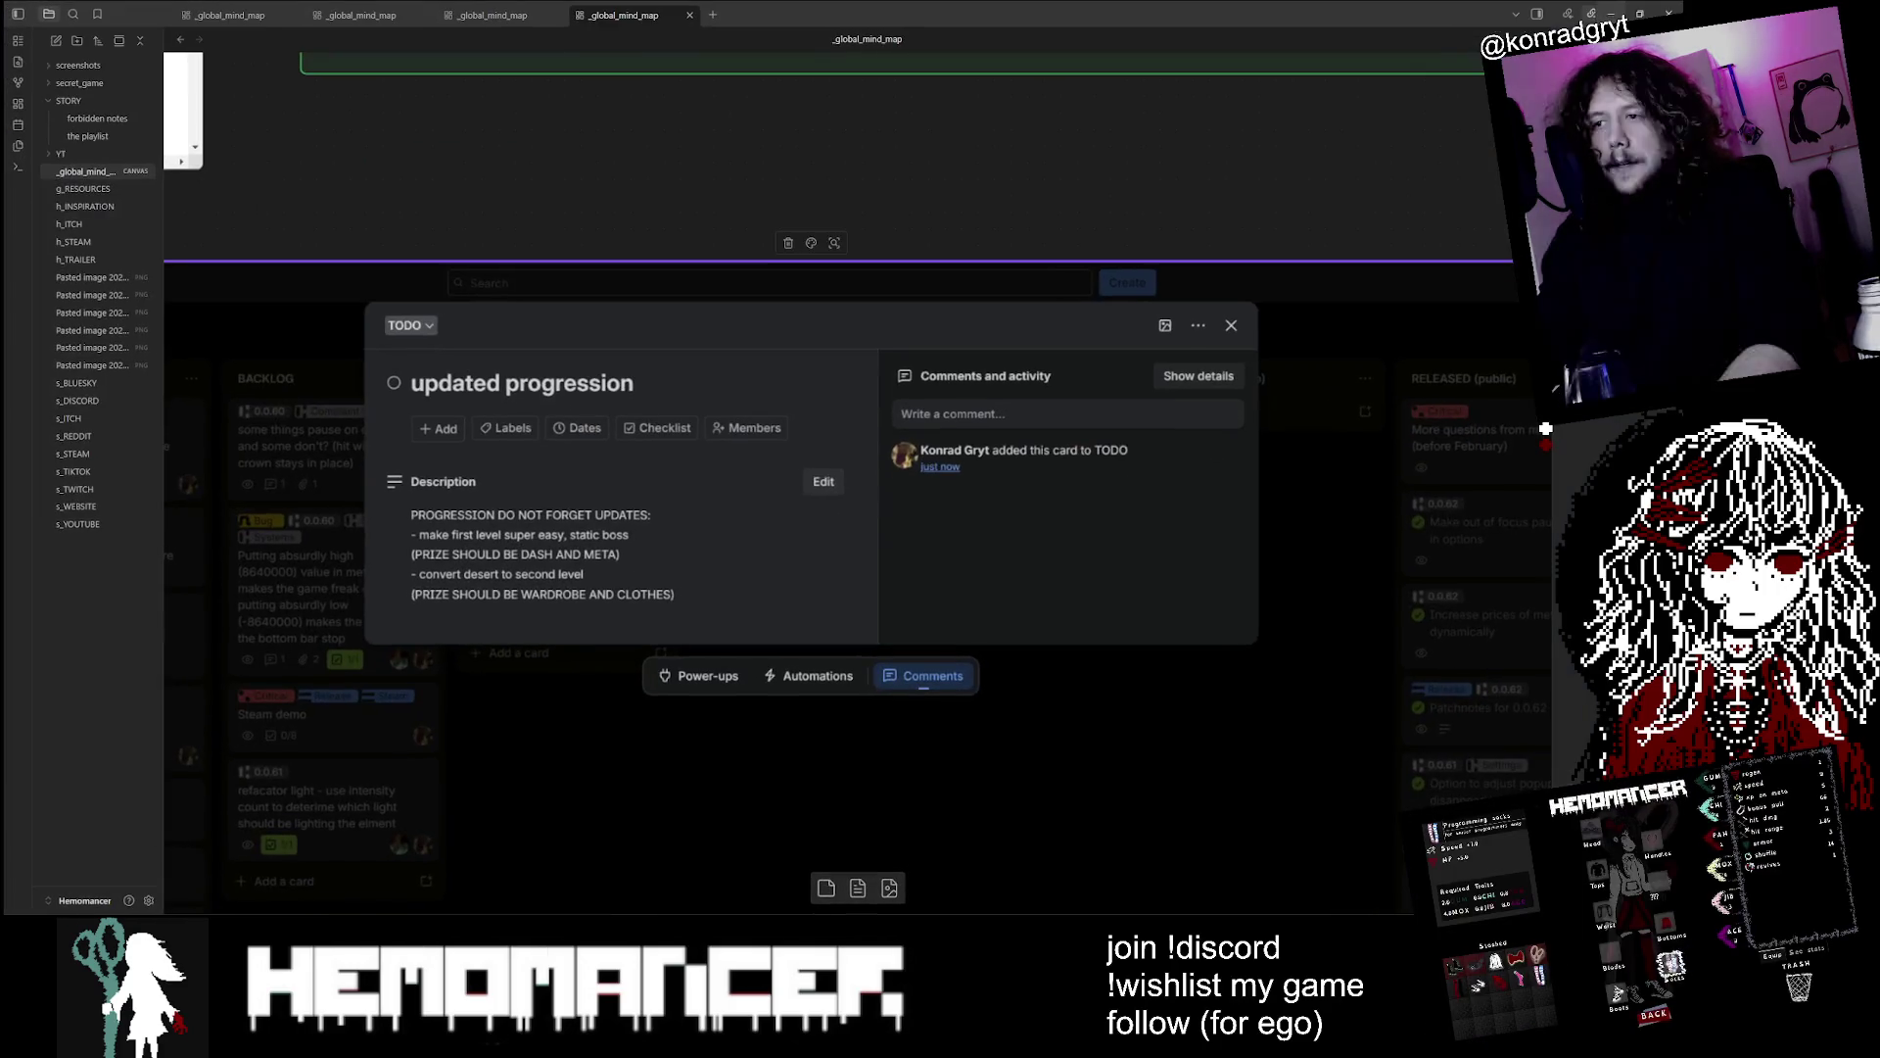
# Open the 'look into' card and follow its gameaccessibilityguidelines.com link to the Basic page
pyautogui.click(726, 767)
pyautogui.click(580, 541)
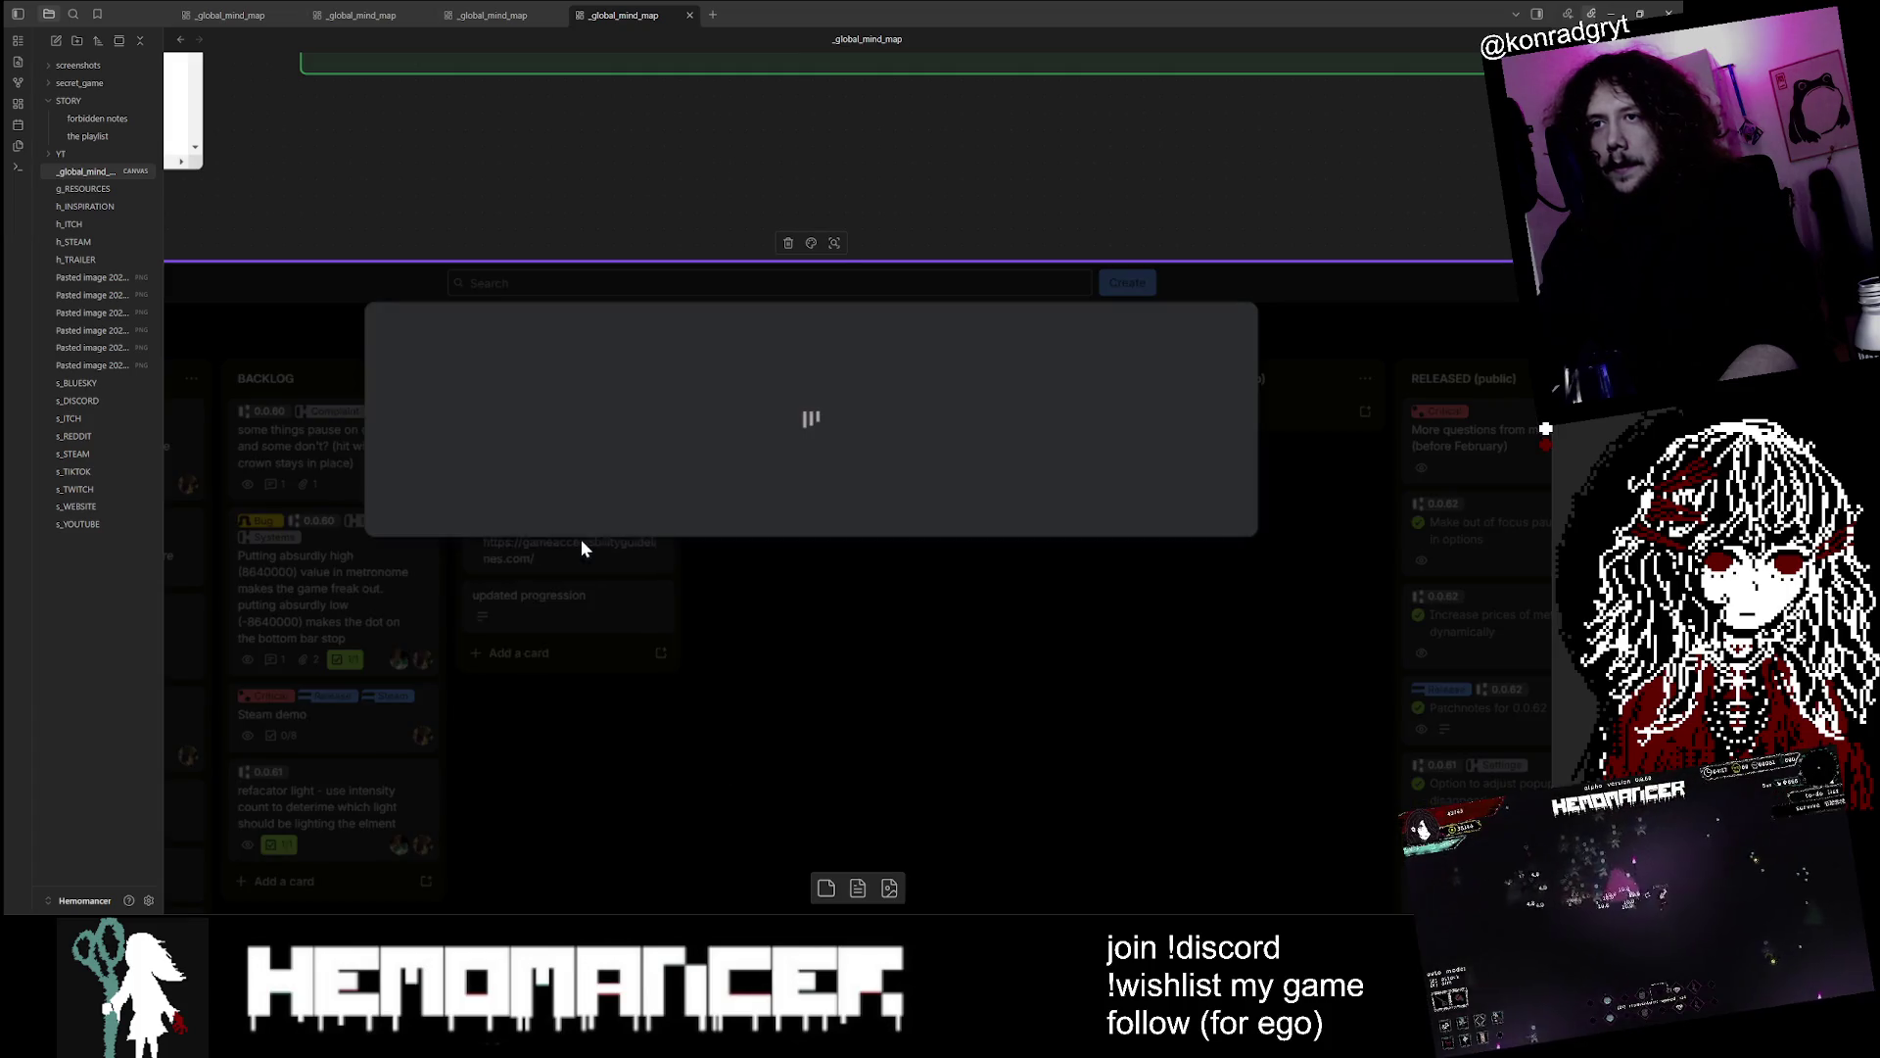
pyautogui.click(489, 409)
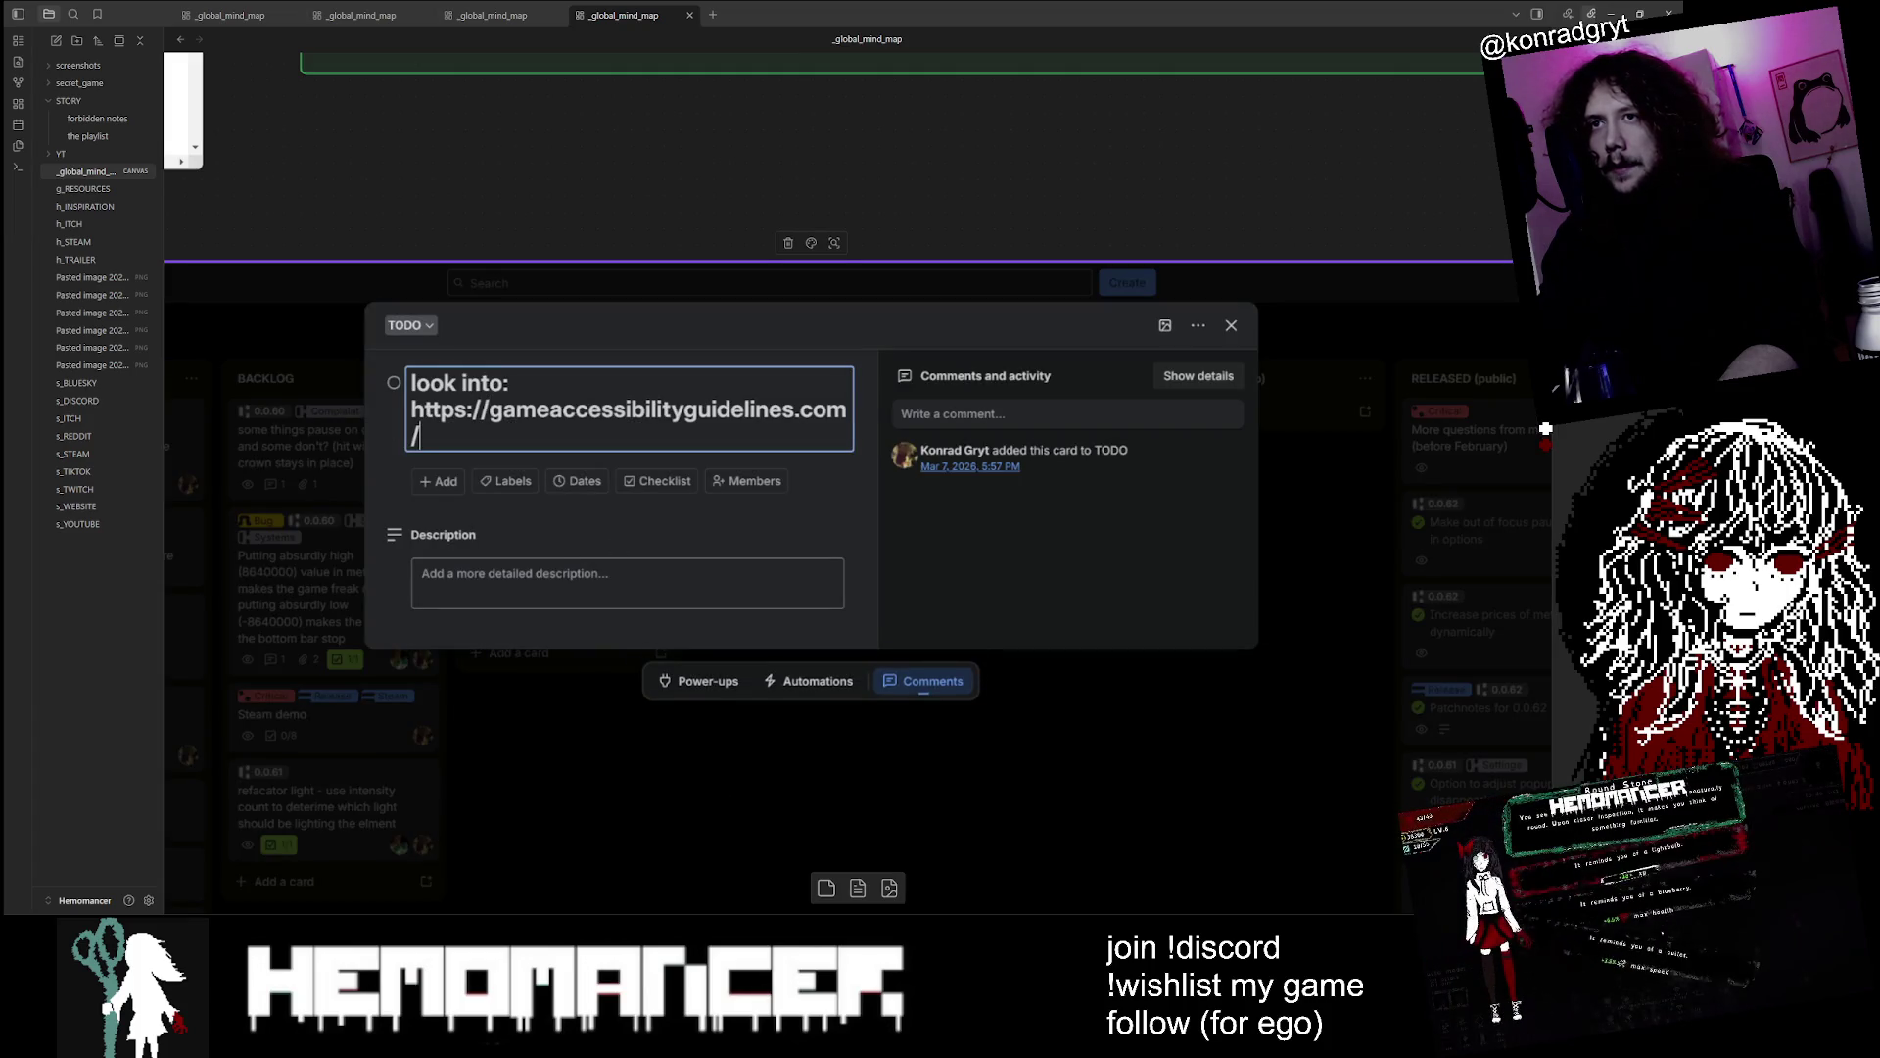
pyautogui.hotkey('shift', 'Up')
pyautogui.press('Escape')
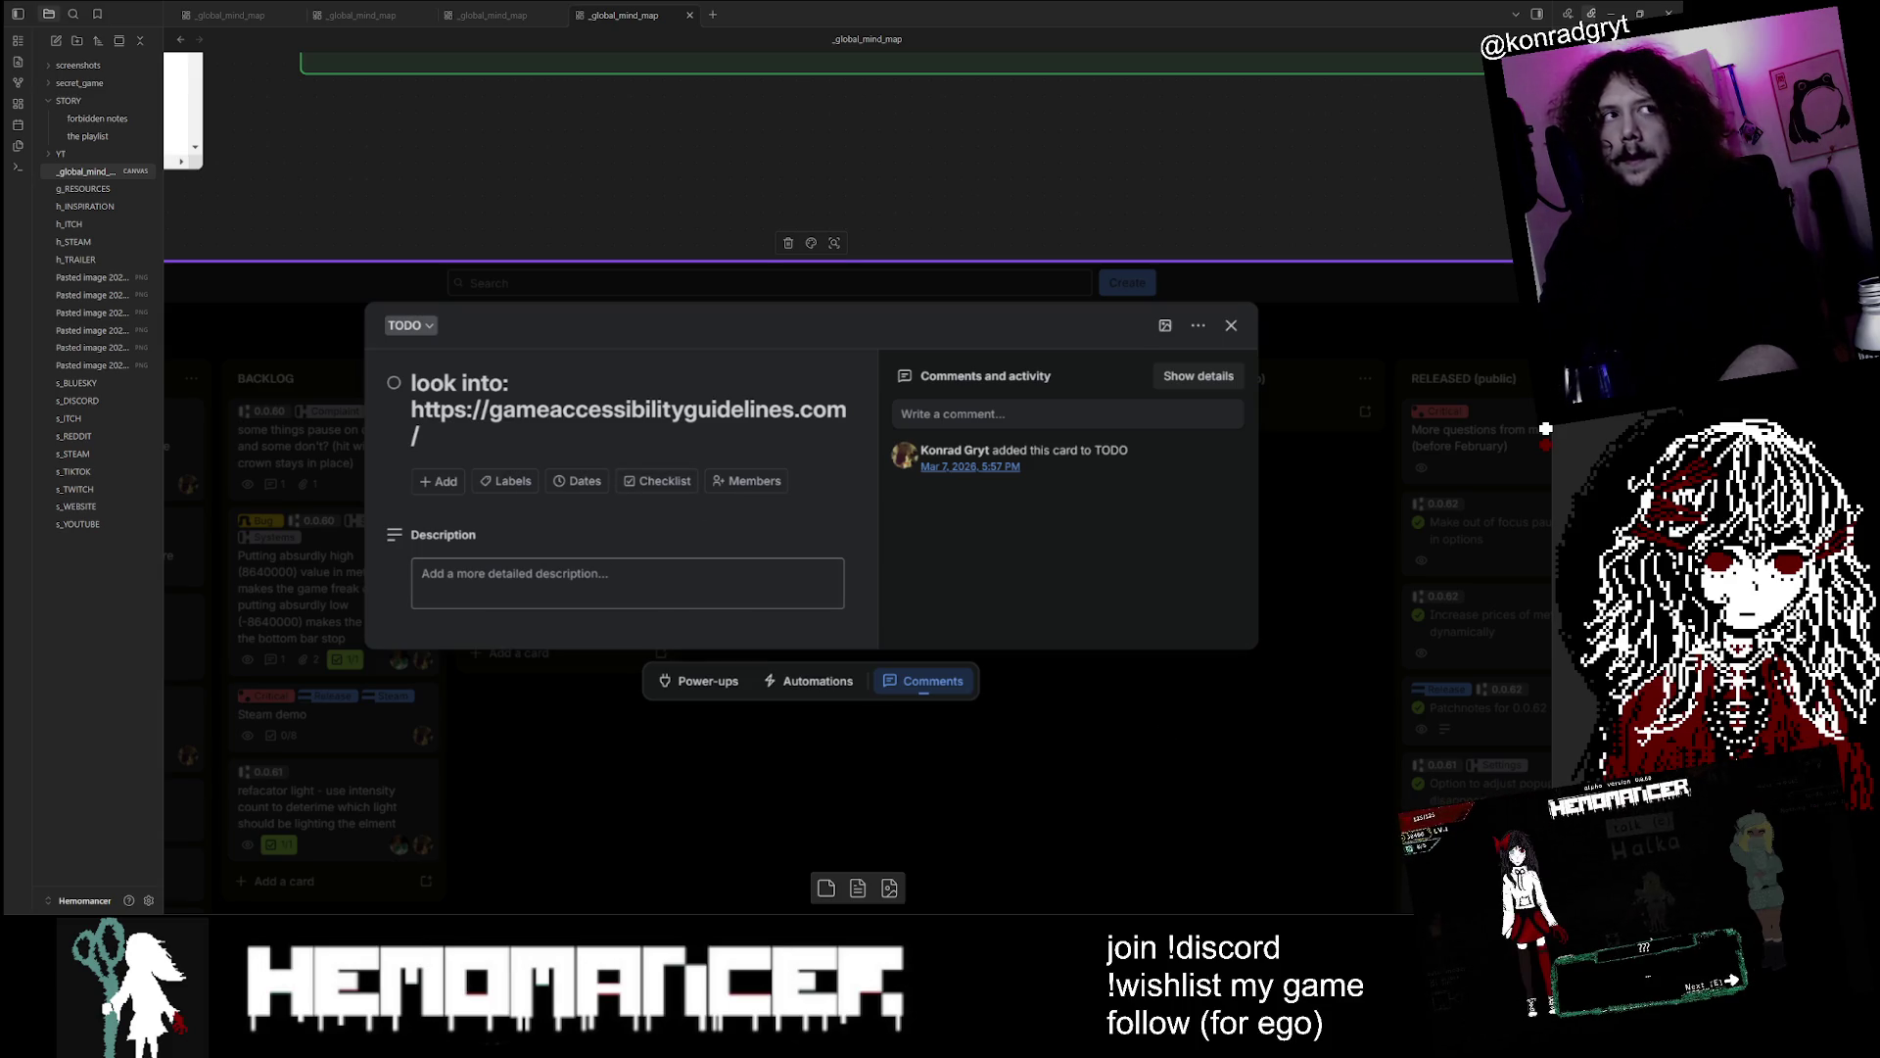
pyautogui.click(167, 831)
pyautogui.moveTo(458, 266); pyautogui.dragTo(396, 118)
pyautogui.click(416, 319)
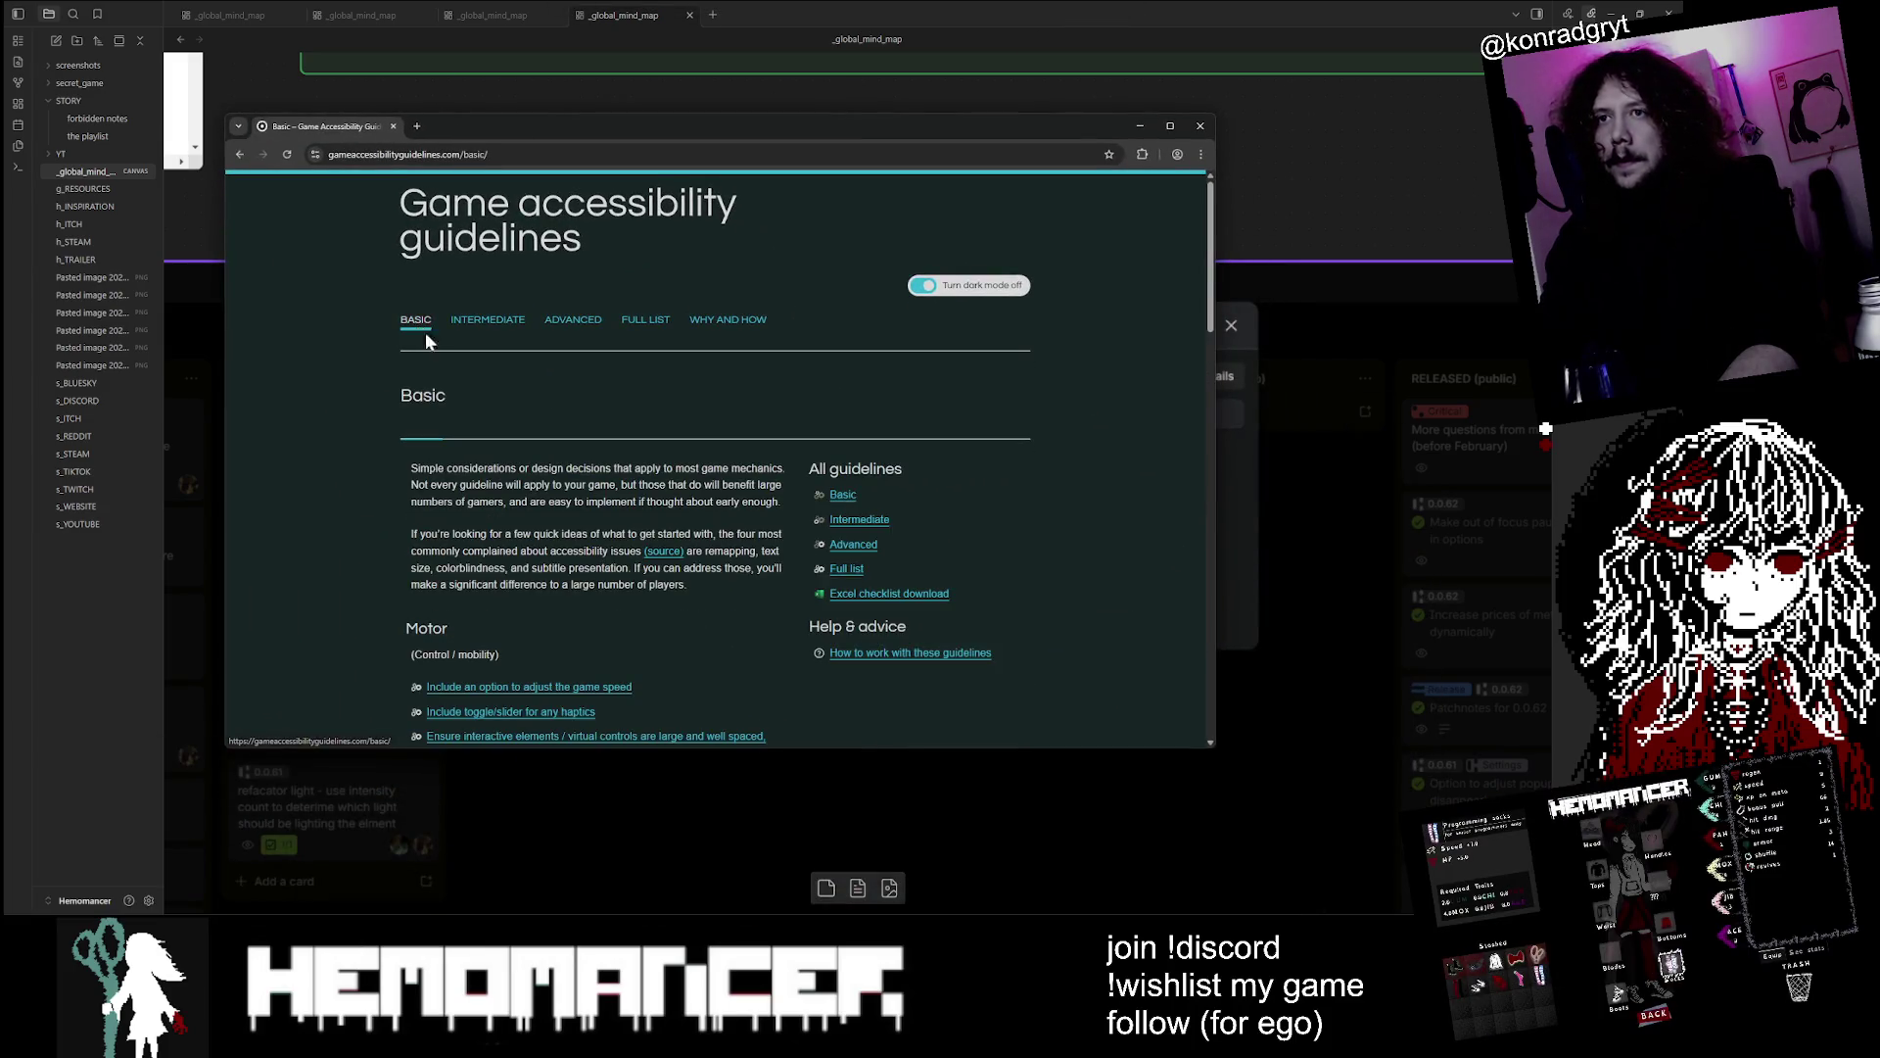
pyautogui.scroll(-3, 590, 396)
pyautogui.scroll(-3, 744, 284)
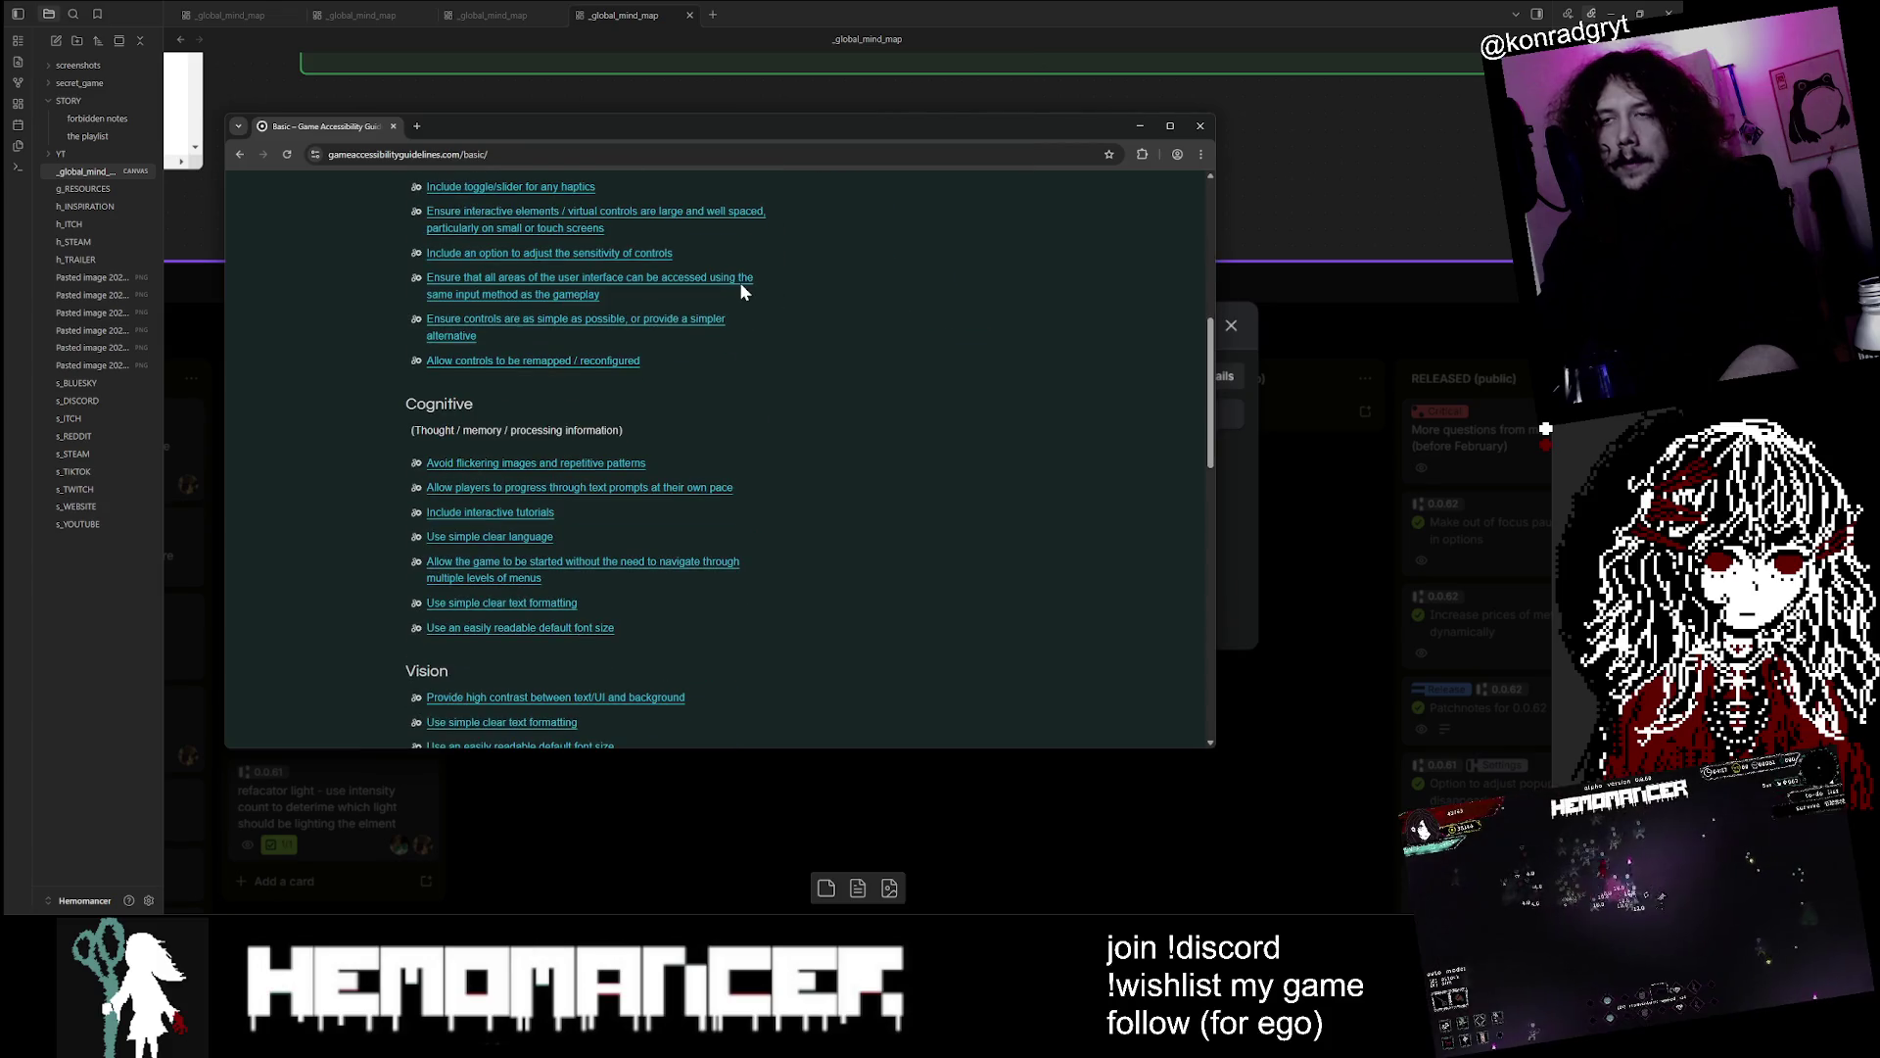
pyautogui.scroll(-4, 770, 362)
pyautogui.scroll(-4, 764, 358)
pyautogui.scroll(7, 761, 357)
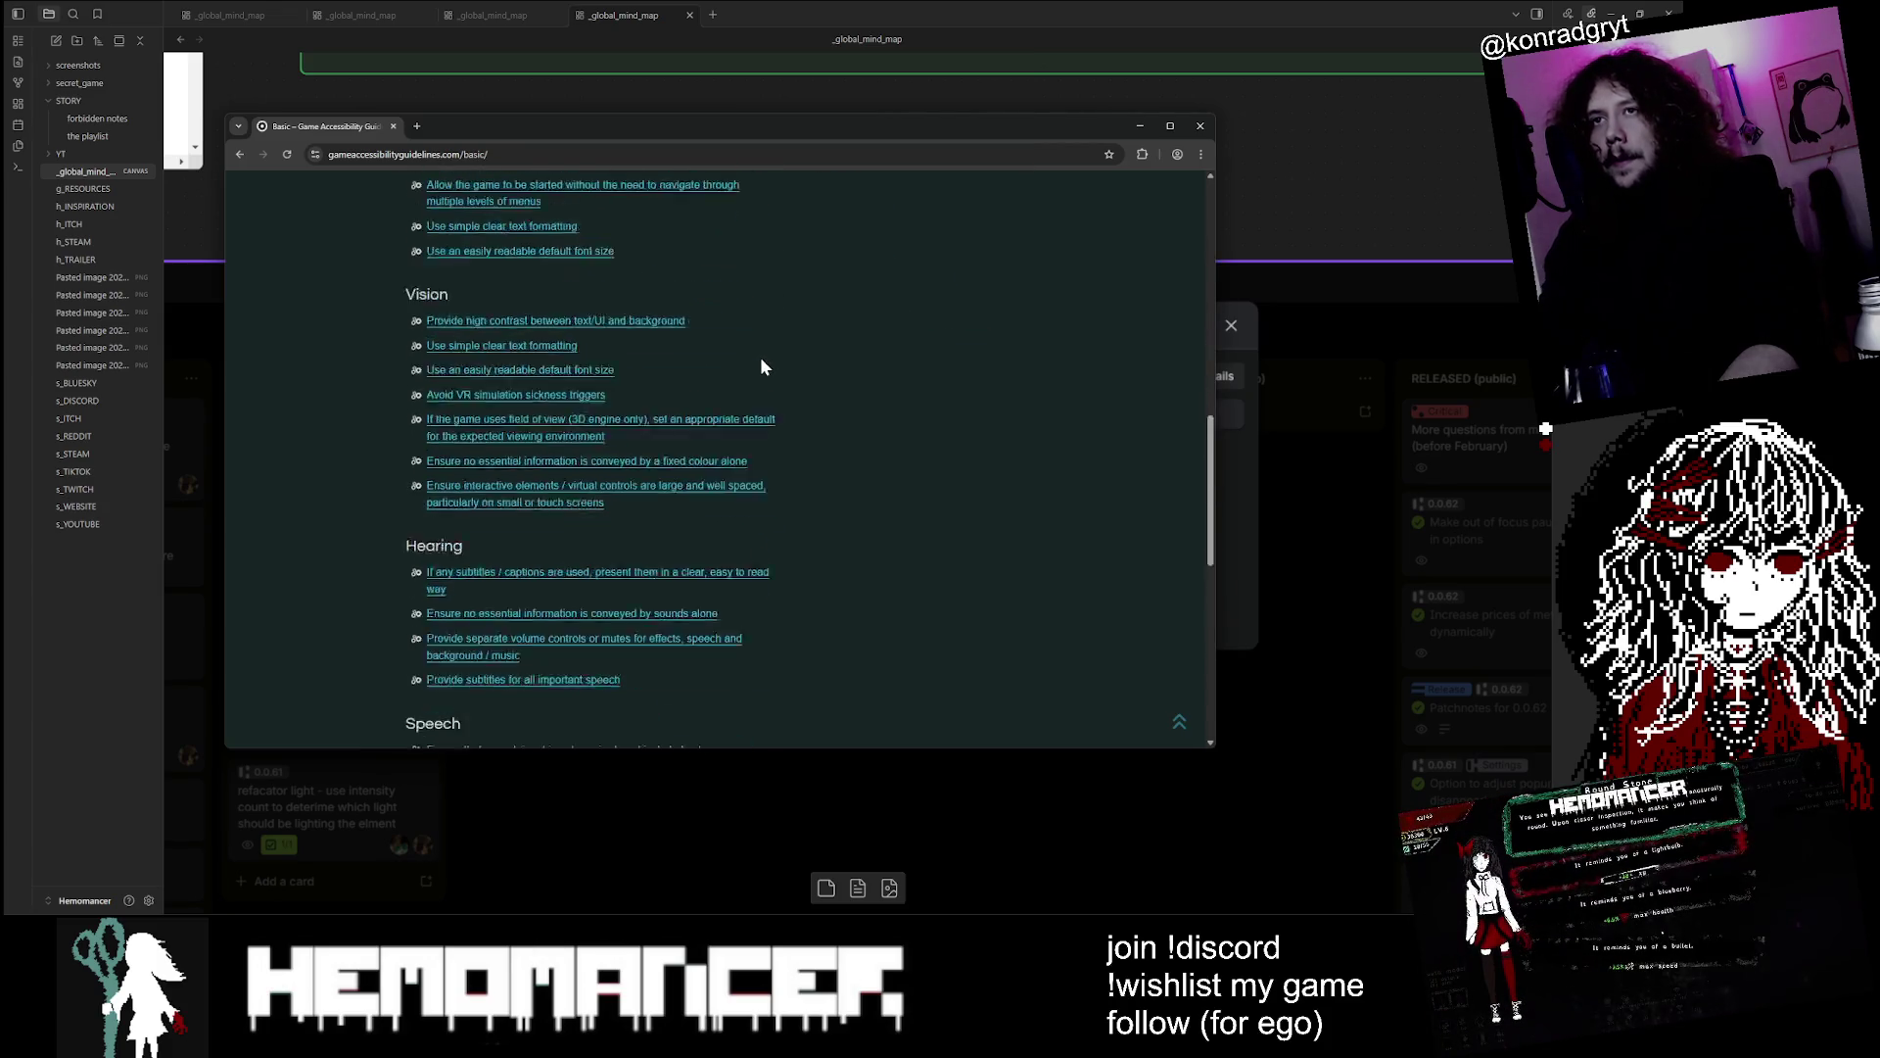
pyautogui.scroll(-3, 760, 357)
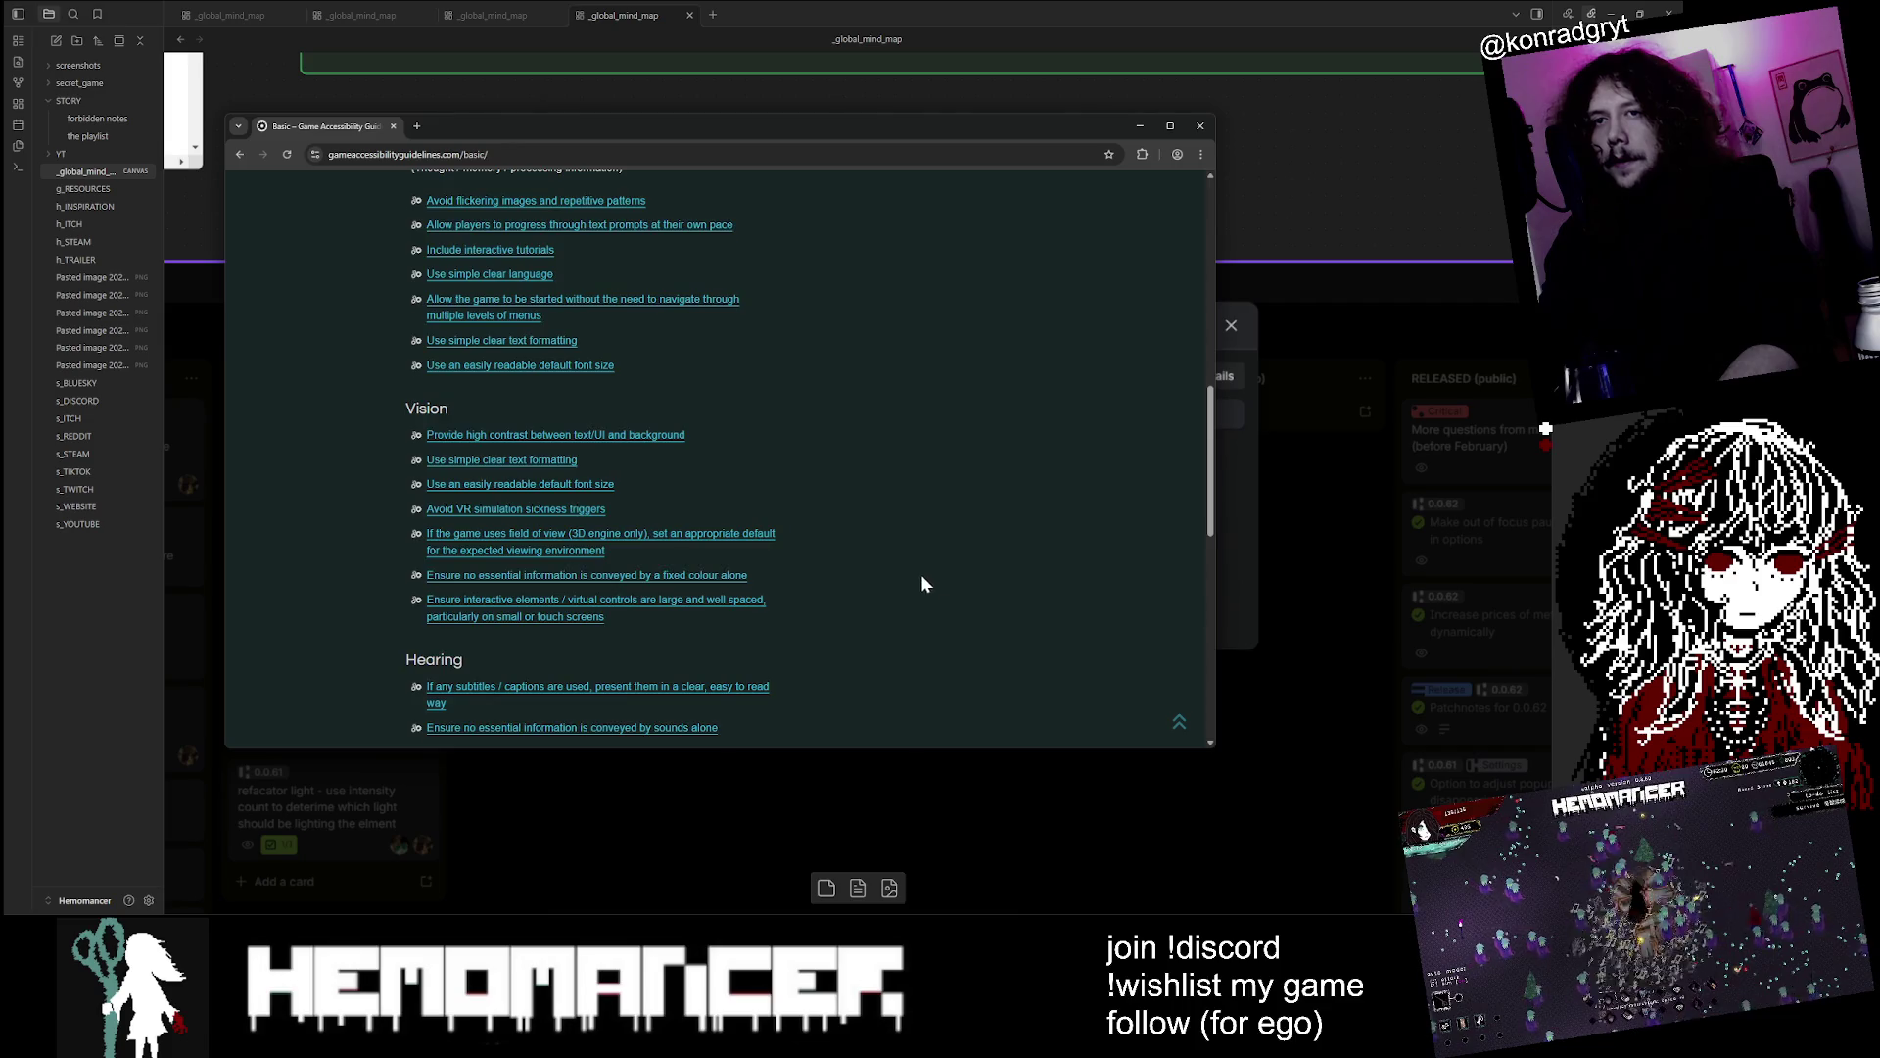
pyautogui.scroll(10, 490, 310)
pyautogui.click(494, 321)
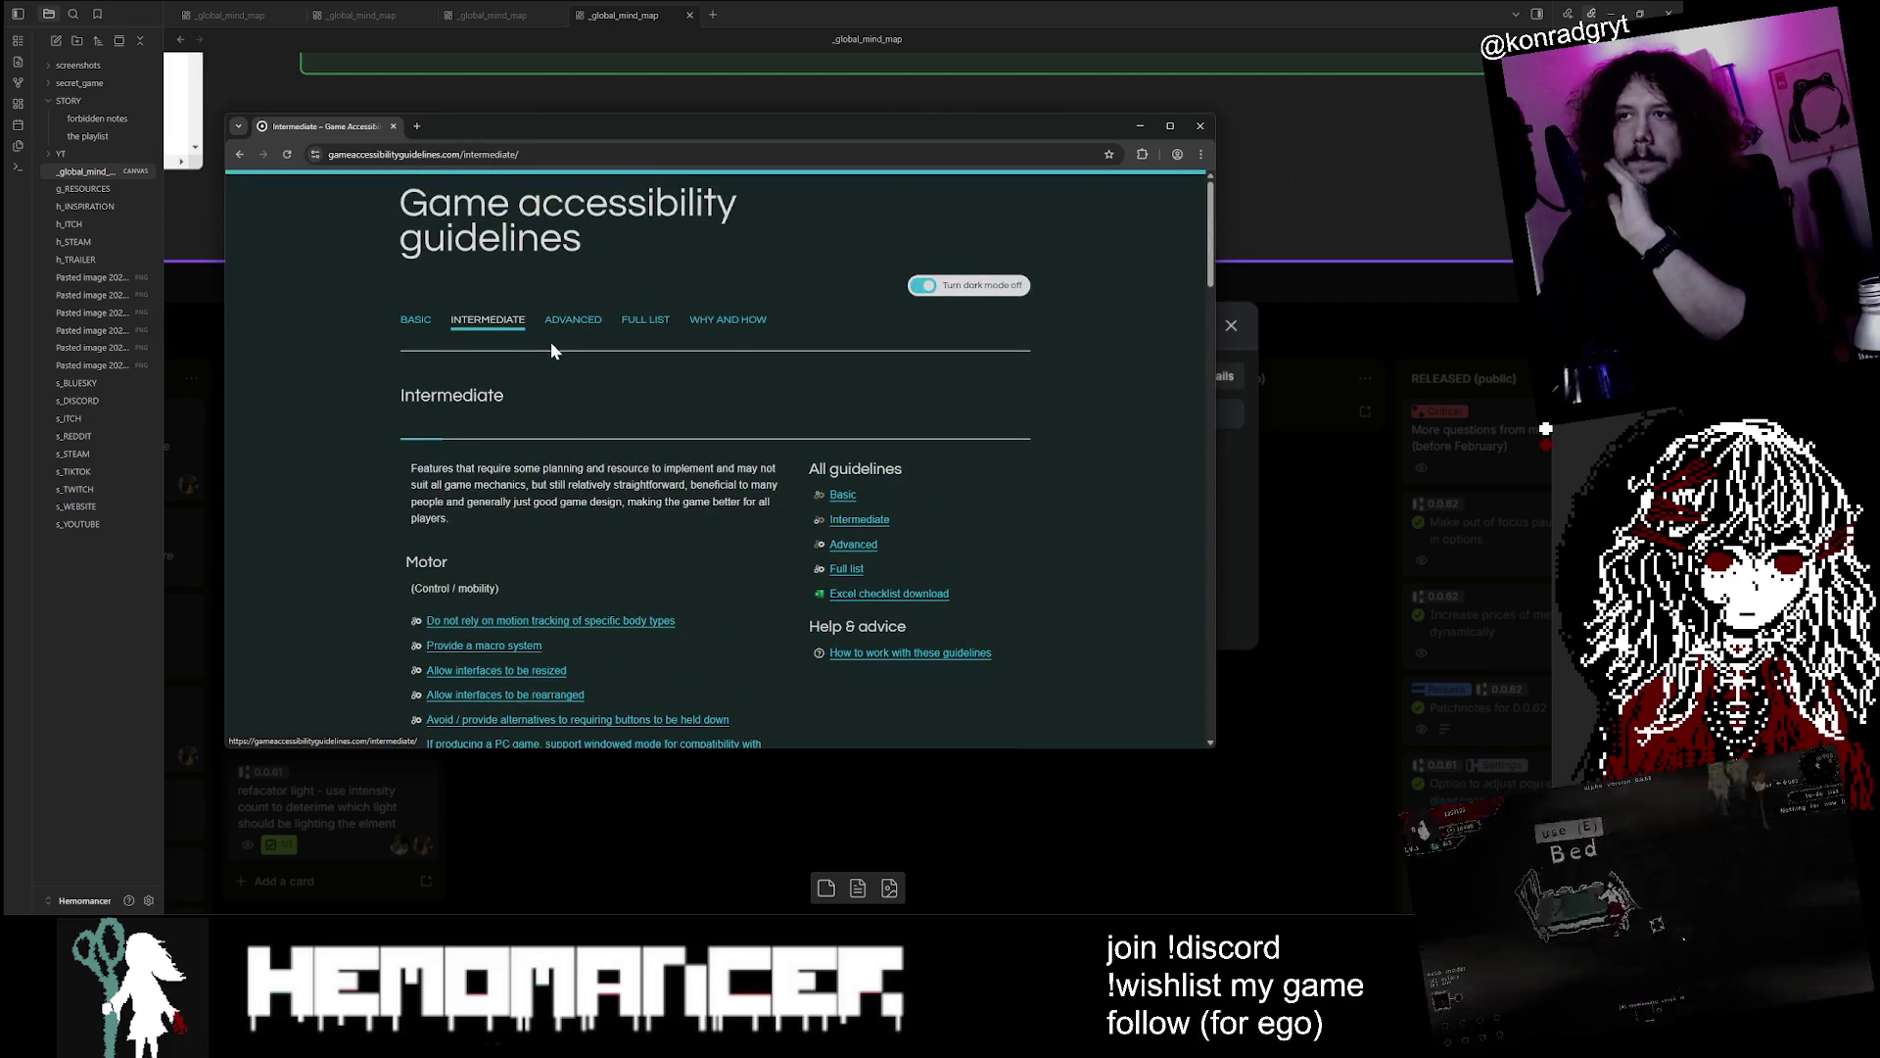
pyautogui.click(571, 321)
pyautogui.click(646, 320)
pyautogui.click(727, 320)
pyautogui.scroll(-2, 363, 270)
pyautogui.scroll(2, 363, 269)
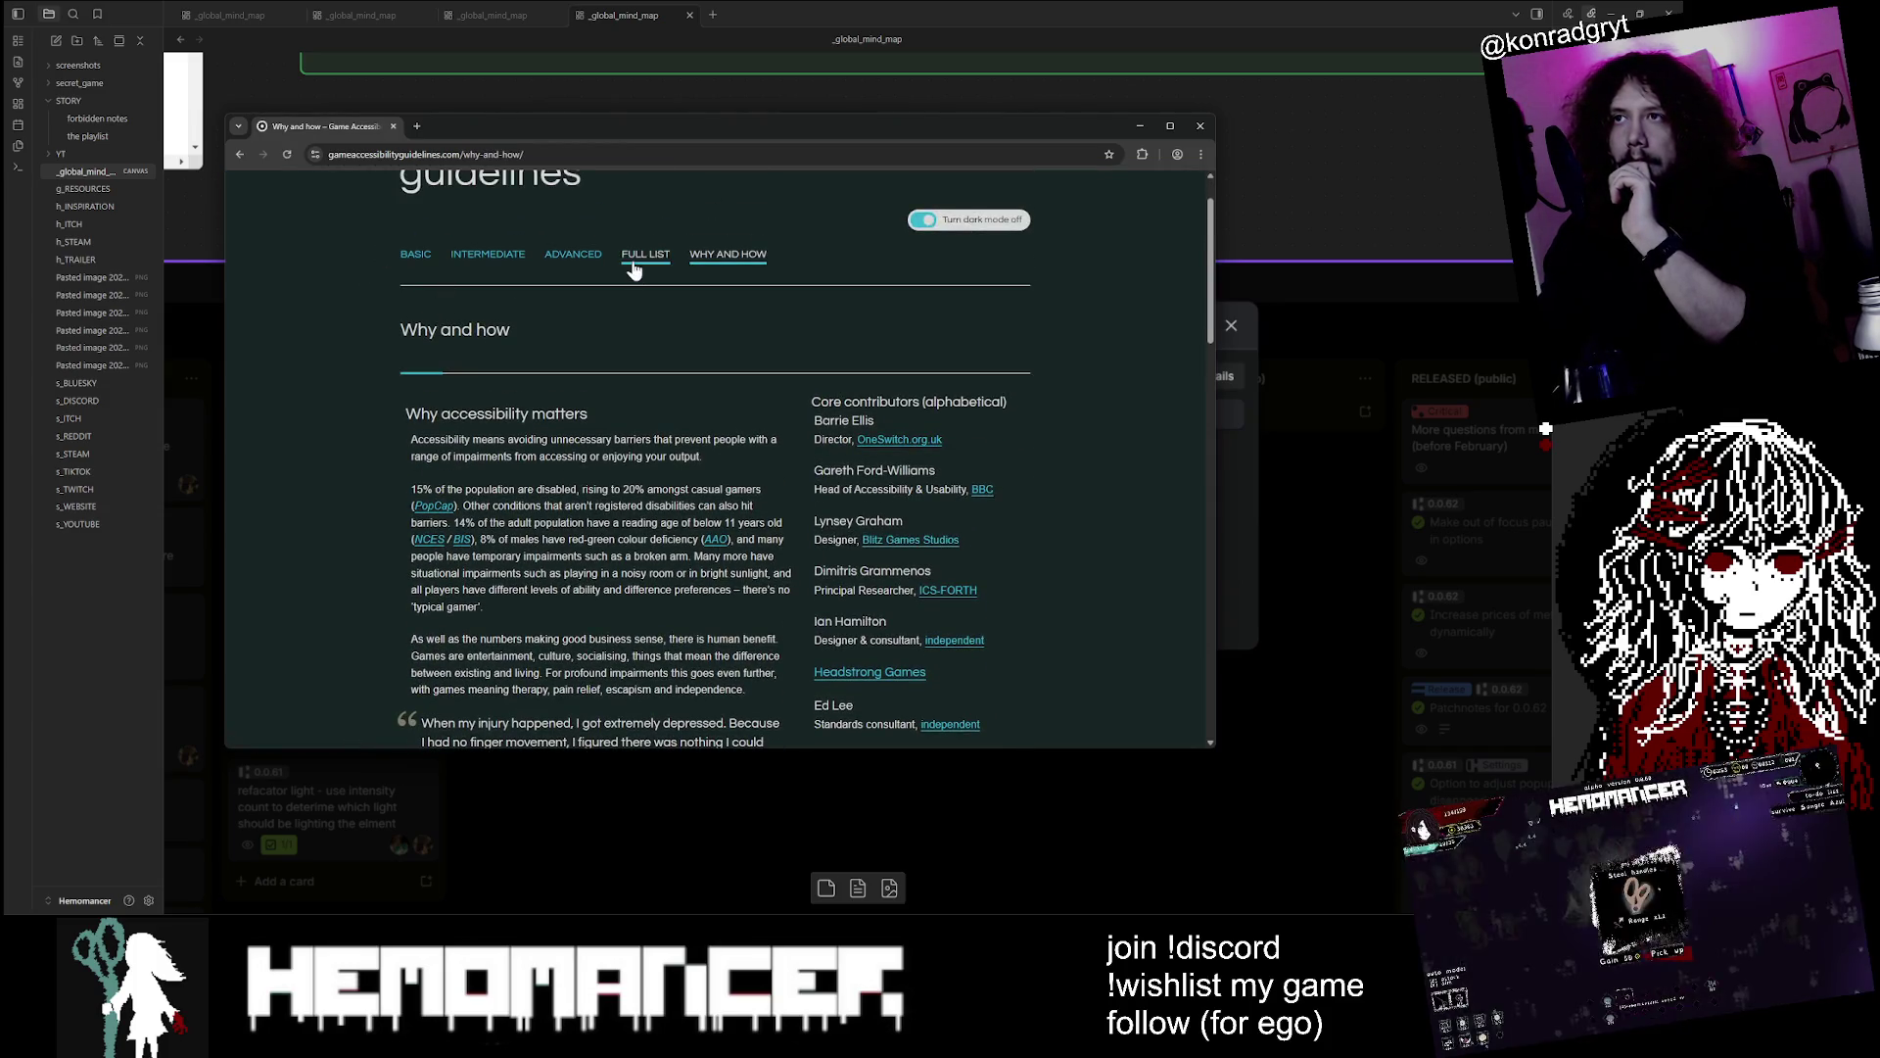
pyautogui.click(647, 272)
pyautogui.click(573, 323)
pyautogui.scroll(-15, 613, 574)
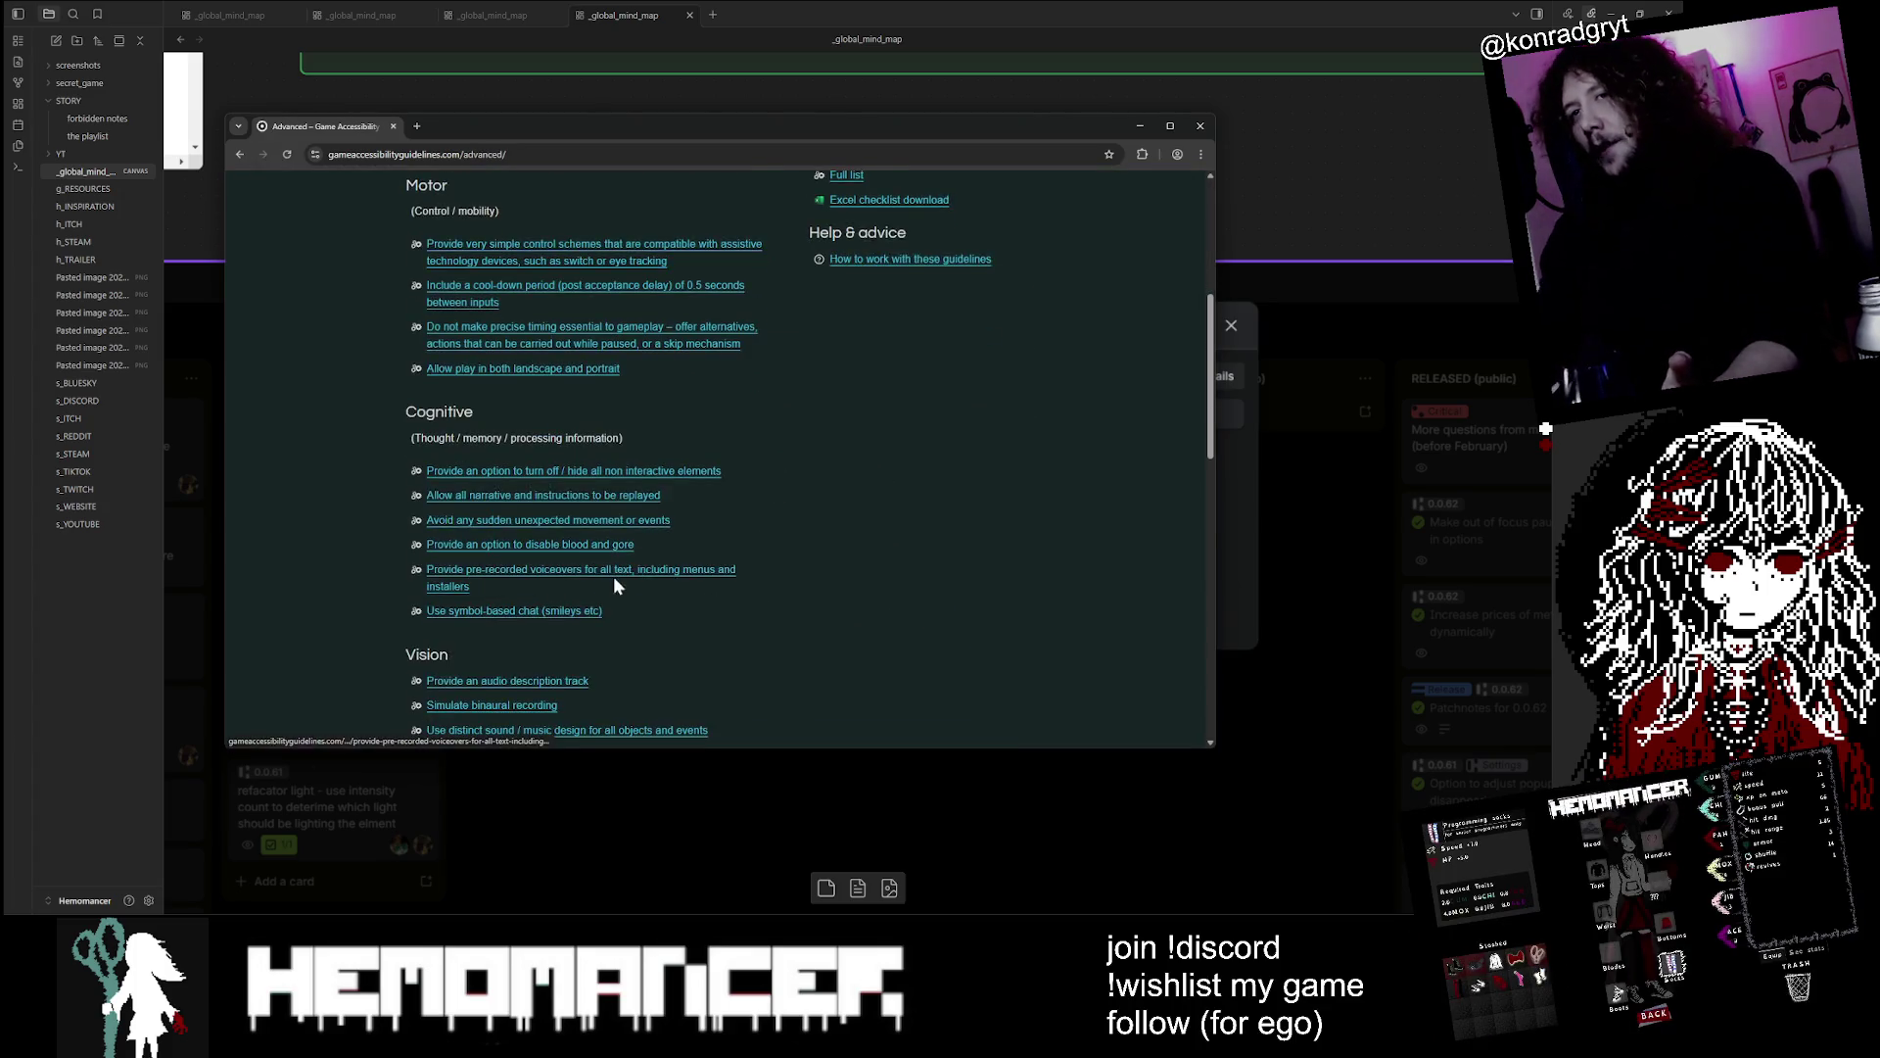
pyautogui.scroll(-3, 533, 683)
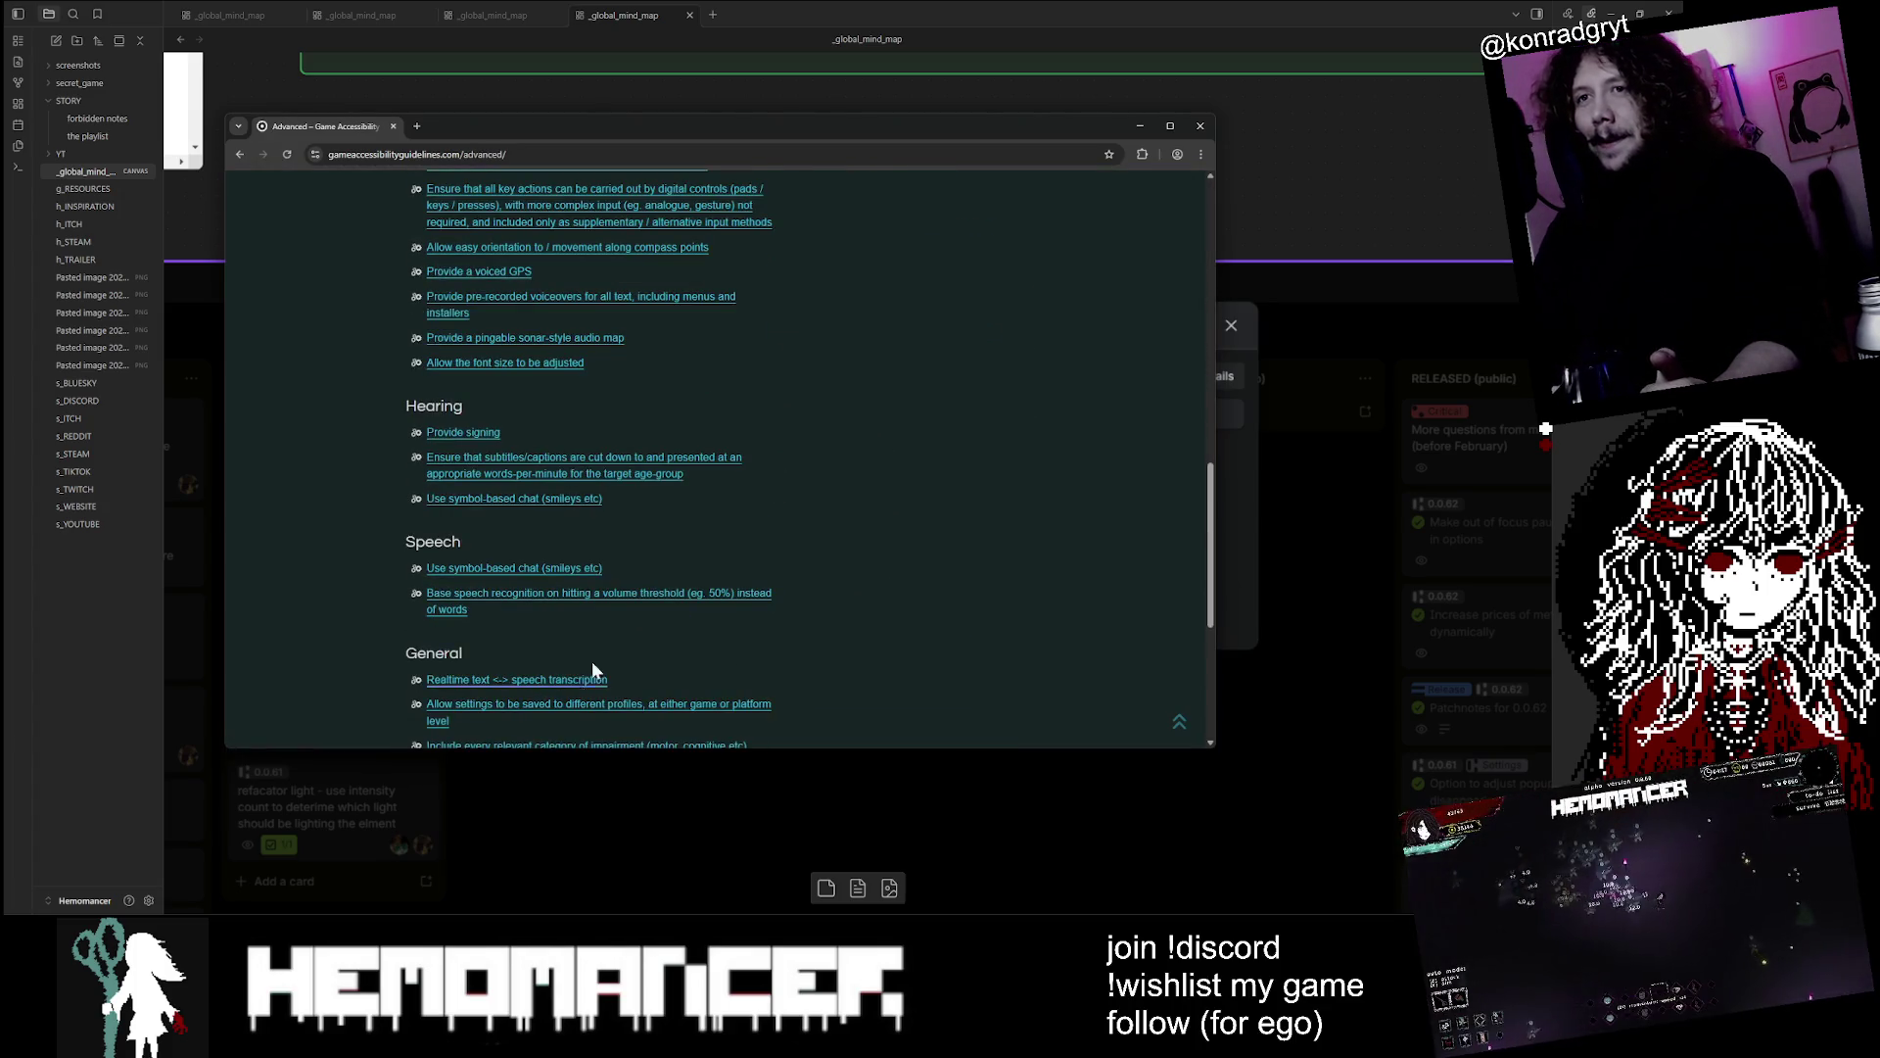
pyautogui.scroll(-3, 750, 520)
pyautogui.scroll(1, 744, 528)
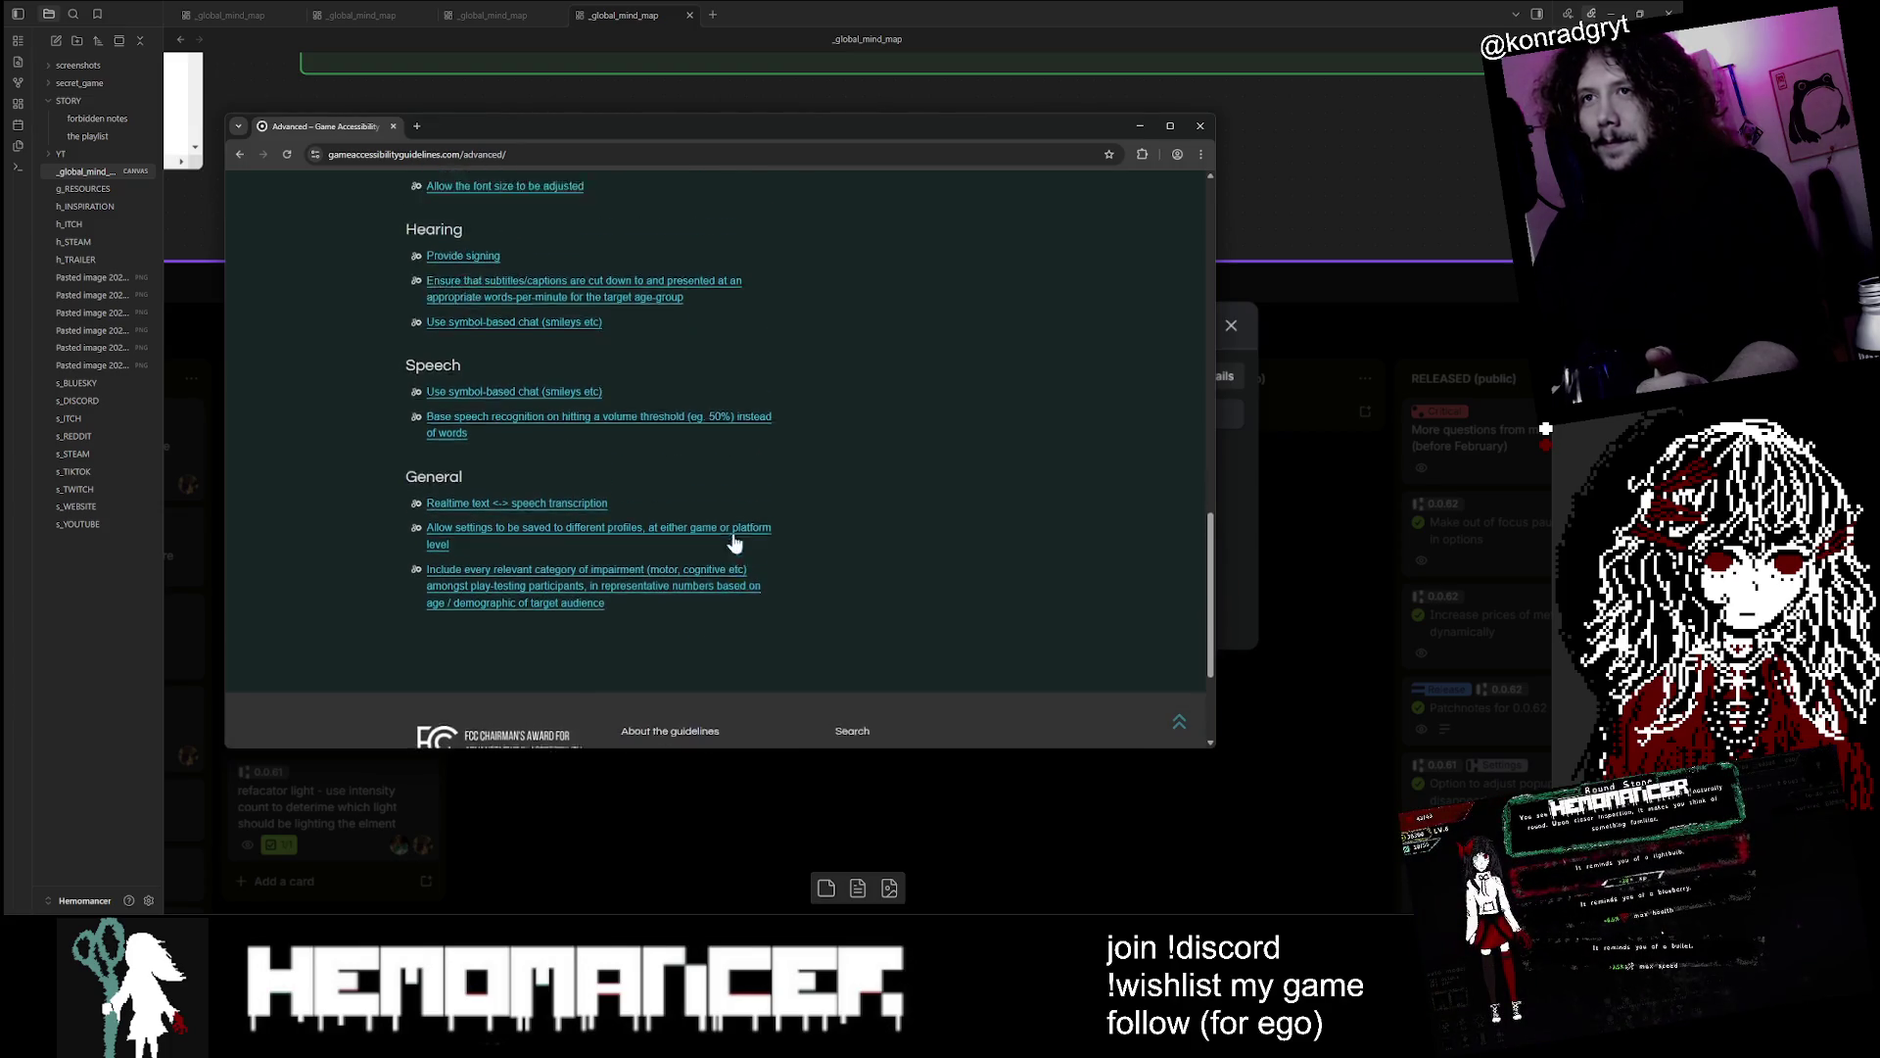
pyautogui.moveTo(499, 452); pyautogui.dragTo(354, 435)
pyautogui.click(355, 435)
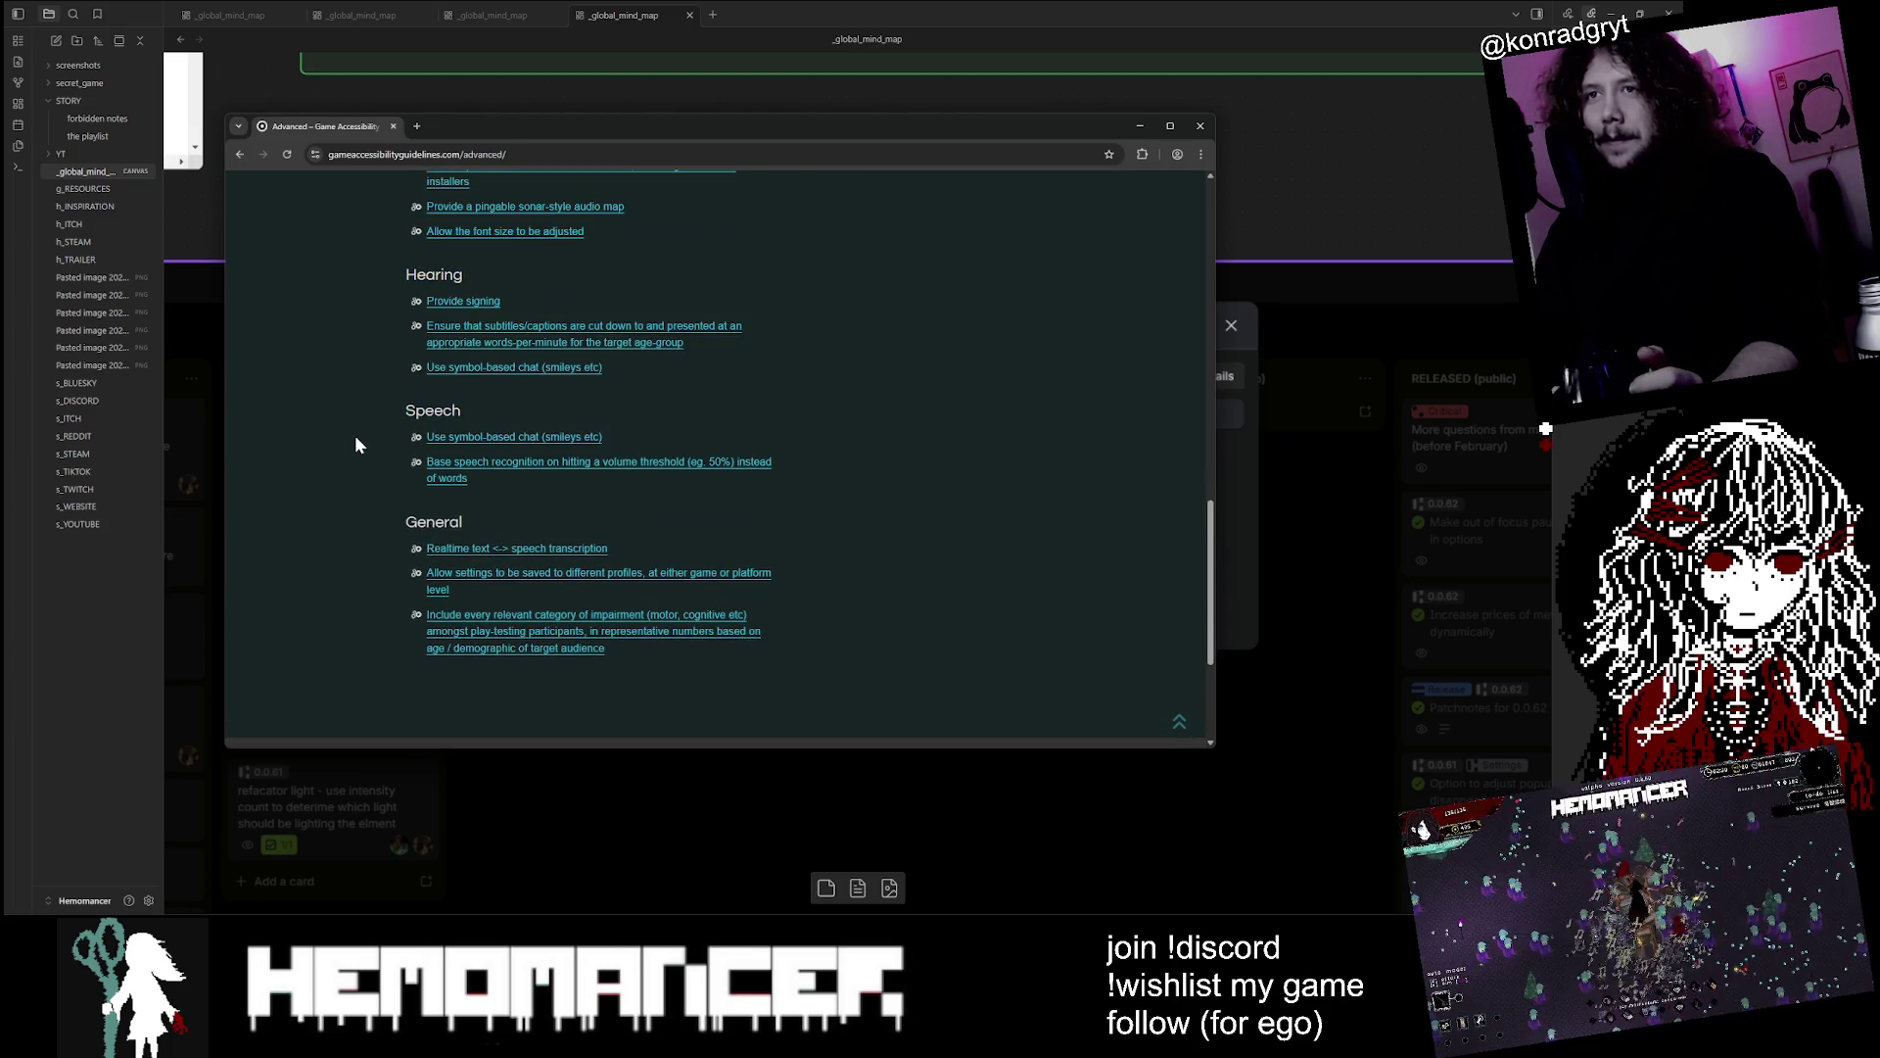
pyautogui.moveTo(596, 491)
pyautogui.mouseDown()
pyautogui.moveTo(588, 525)
pyautogui.moveTo(417, 461)
pyautogui.mouseUp()
pyautogui.moveTo(745, 173); pyautogui.dragTo(777, 485)
pyautogui.click(738, 488)
pyautogui.scroll(15, 663, 298)
pyautogui.click(421, 316)
pyautogui.scroll(-2, 426, 325)
pyautogui.scroll(-2, 542, 294)
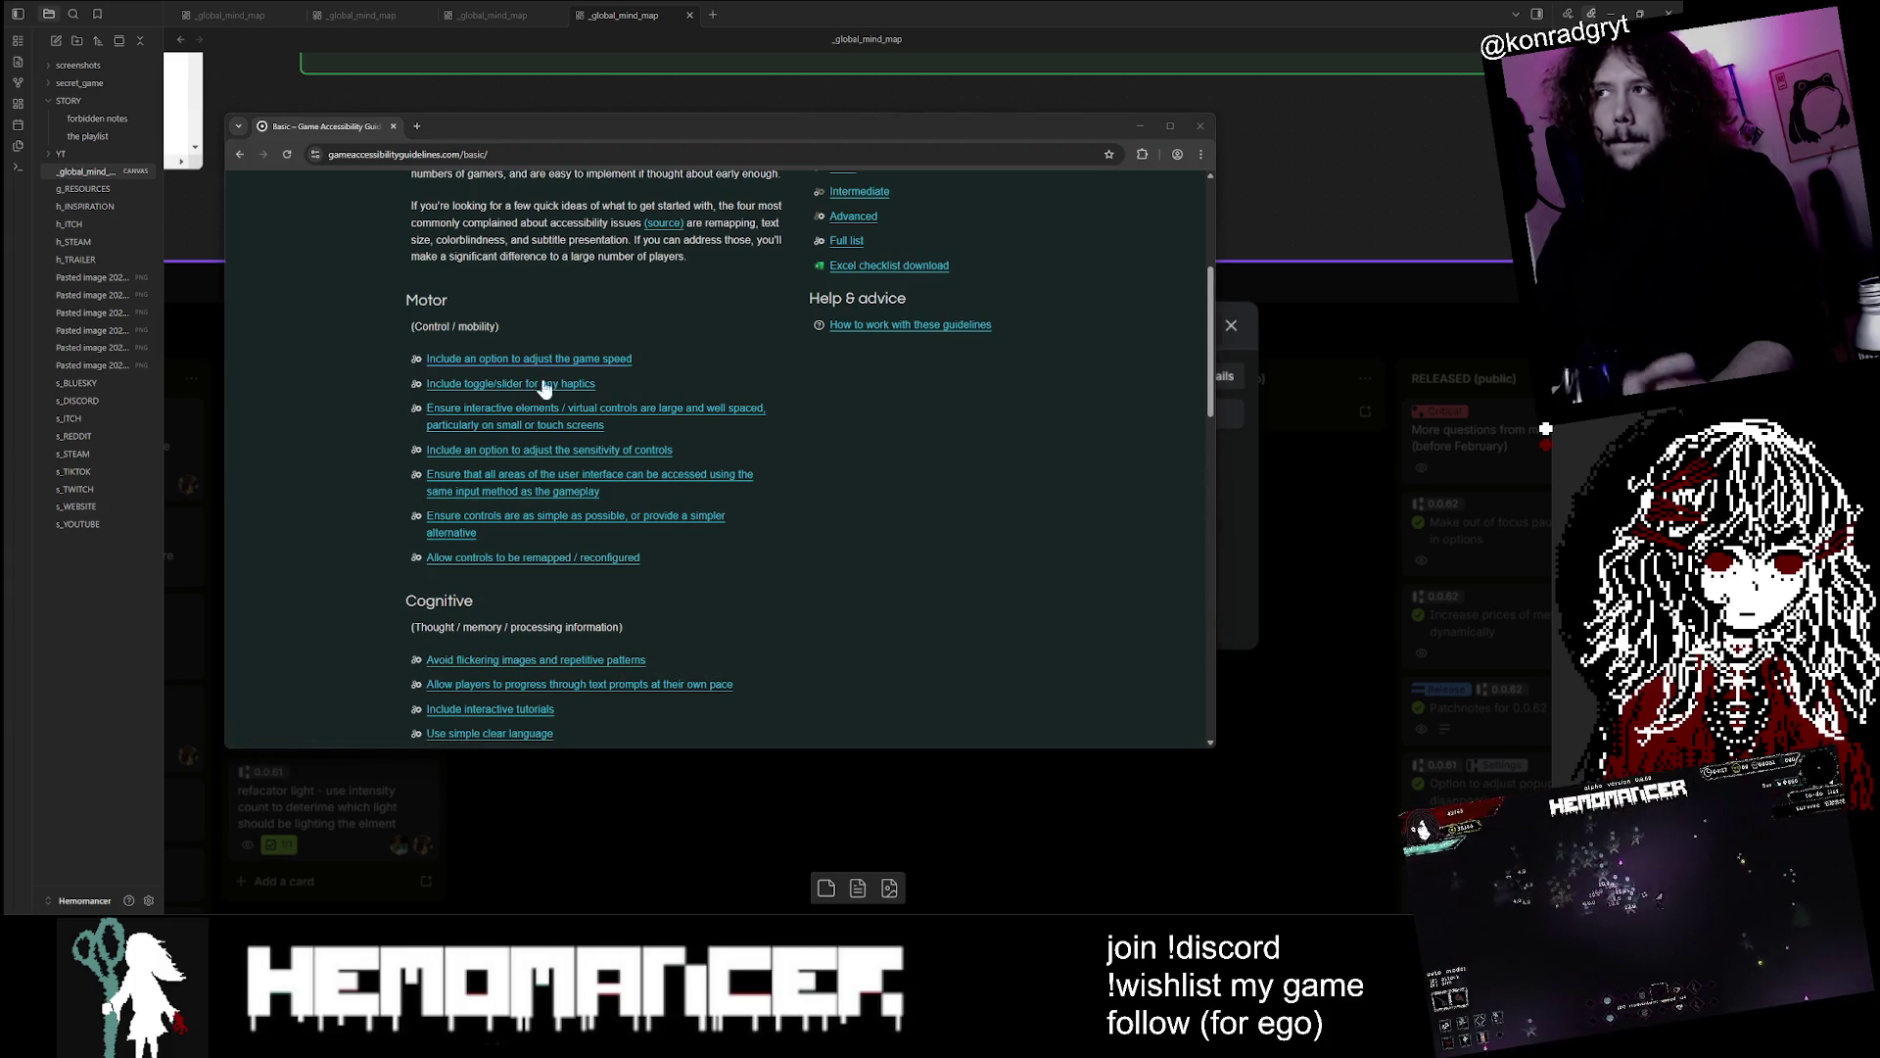
pyautogui.click(1203, 129)
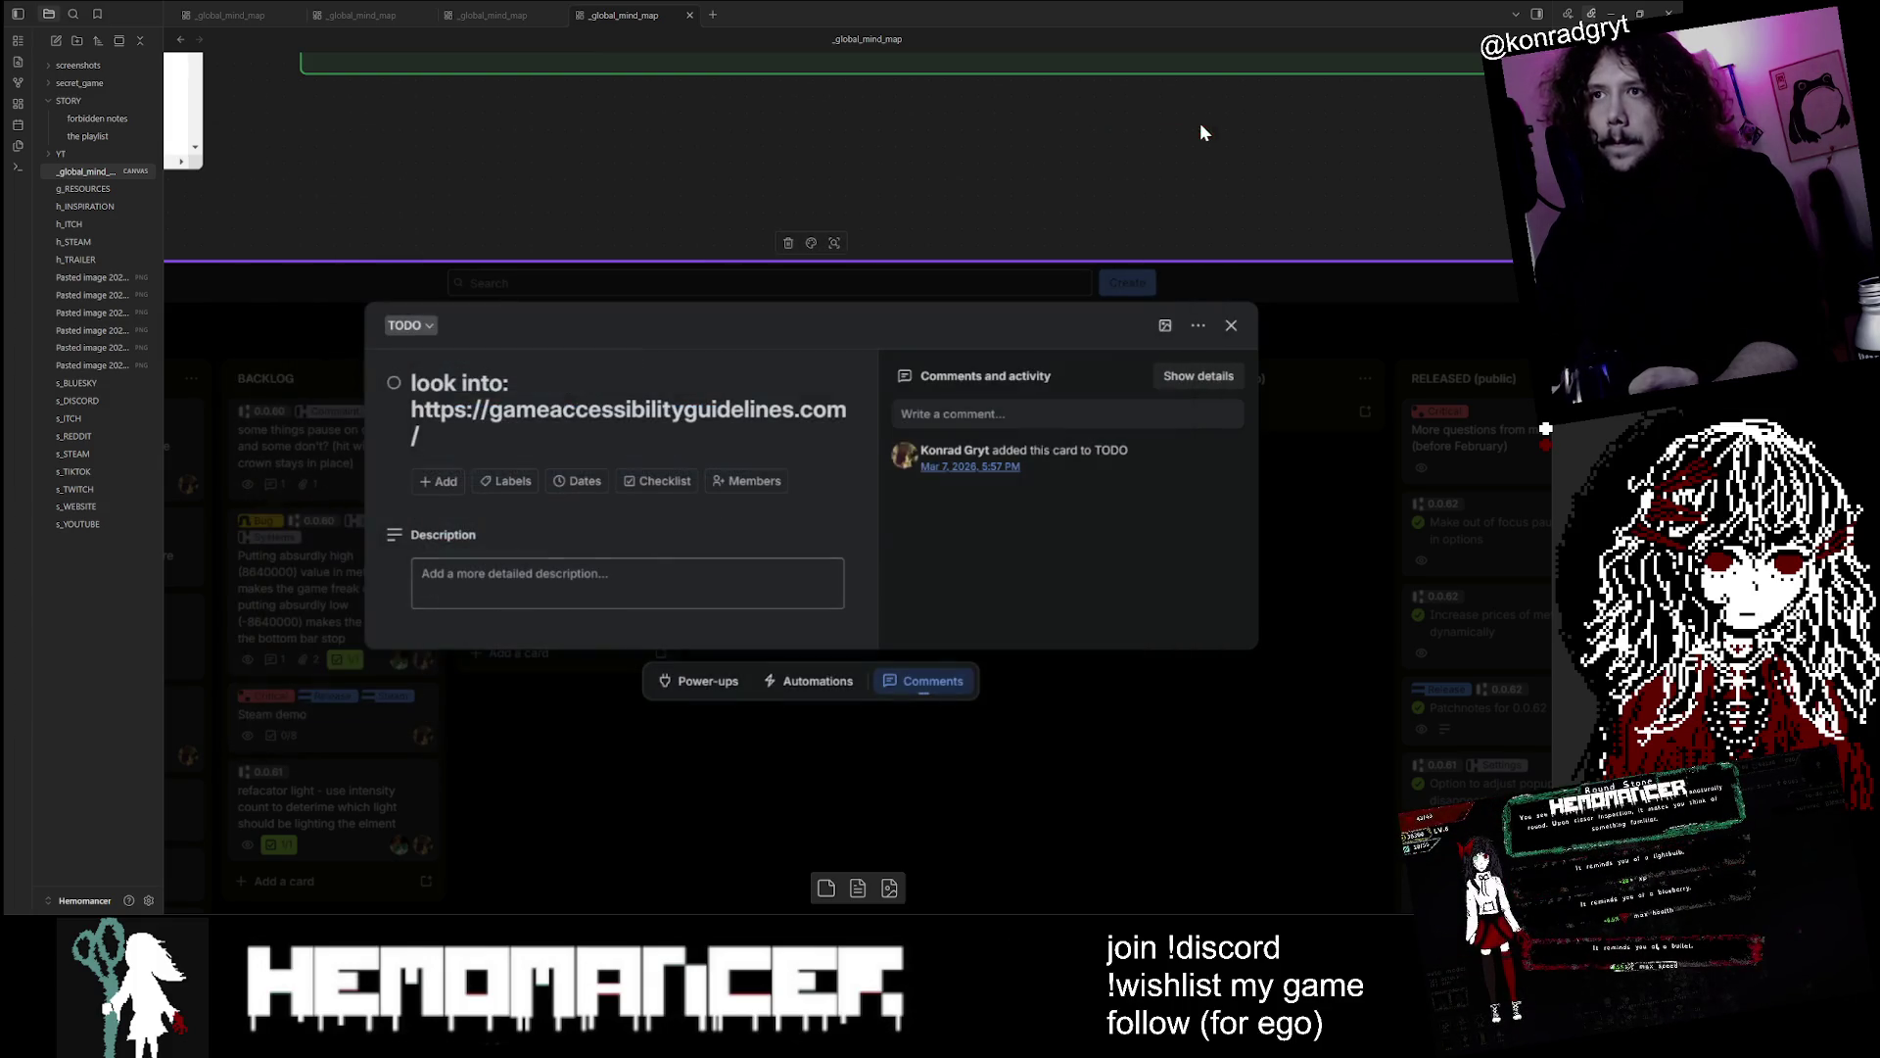
# Close the accessibility guidelines card and return to the Godot editor
pyautogui.click(1231, 326)
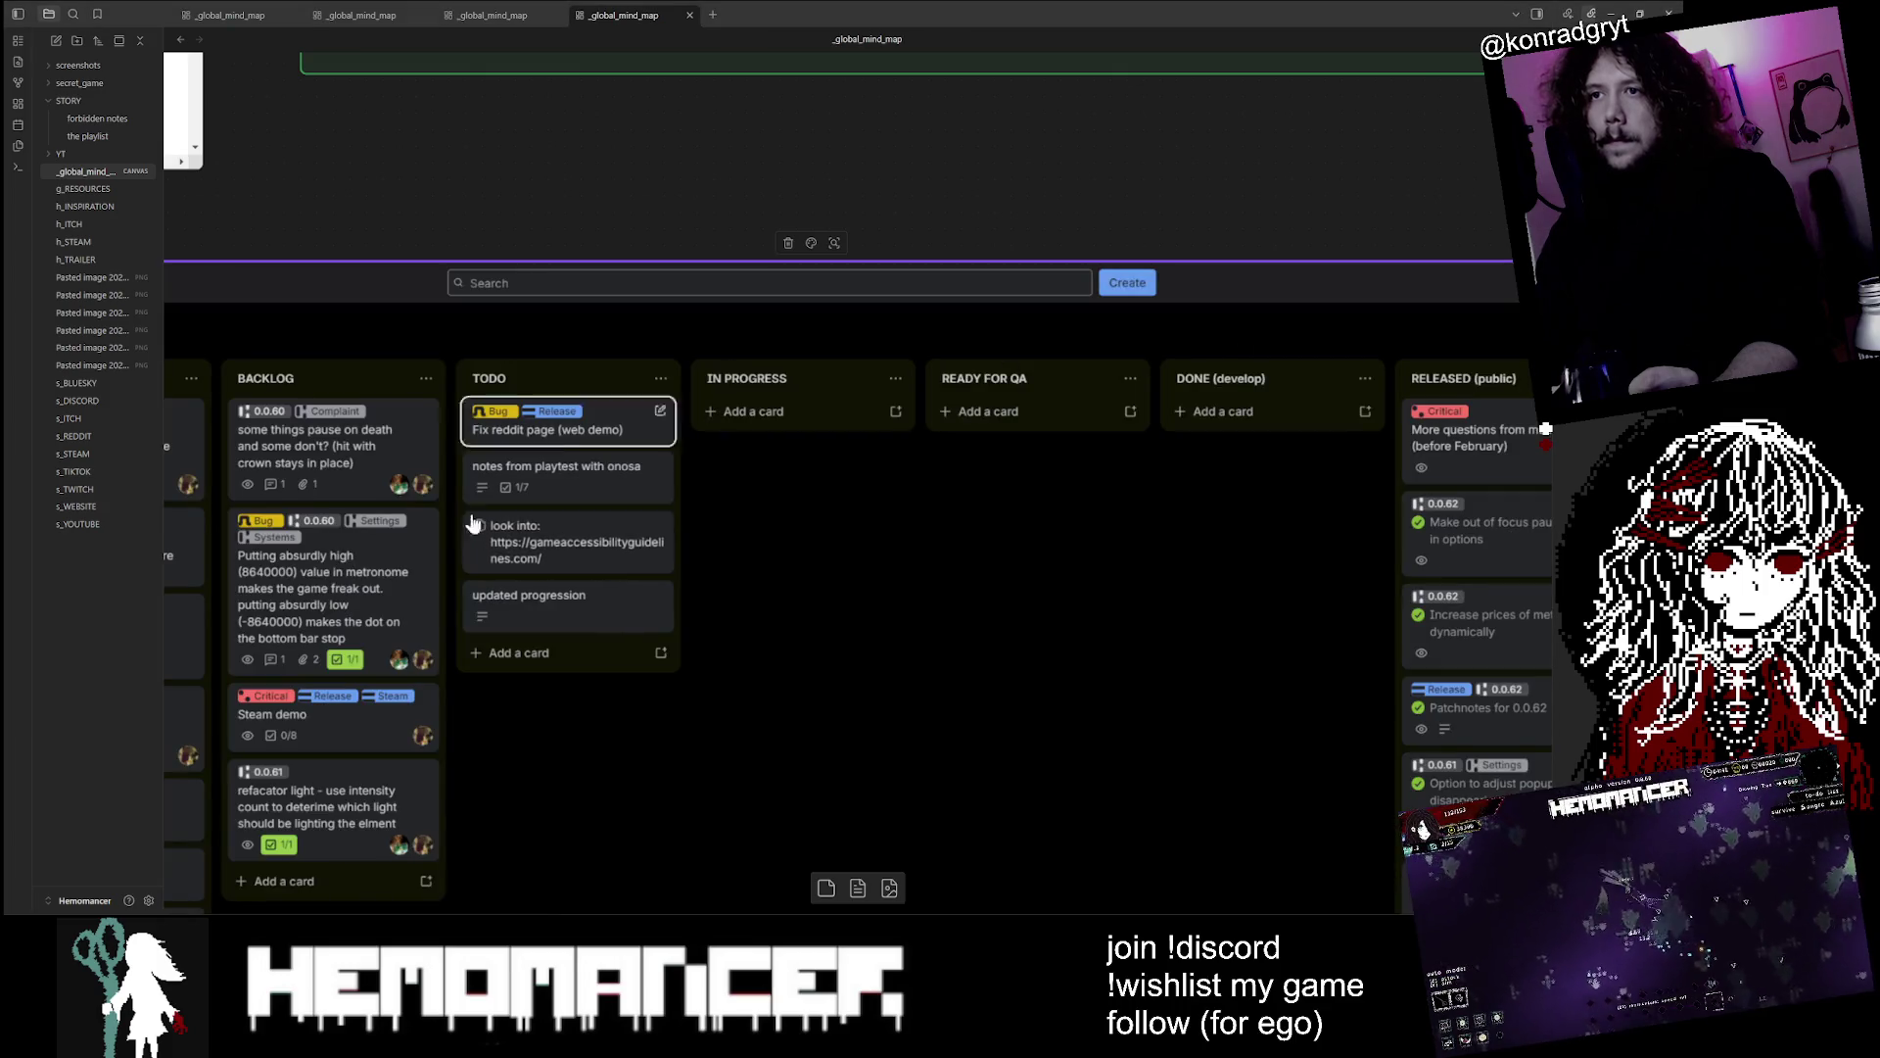
pyautogui.click(648, 234)
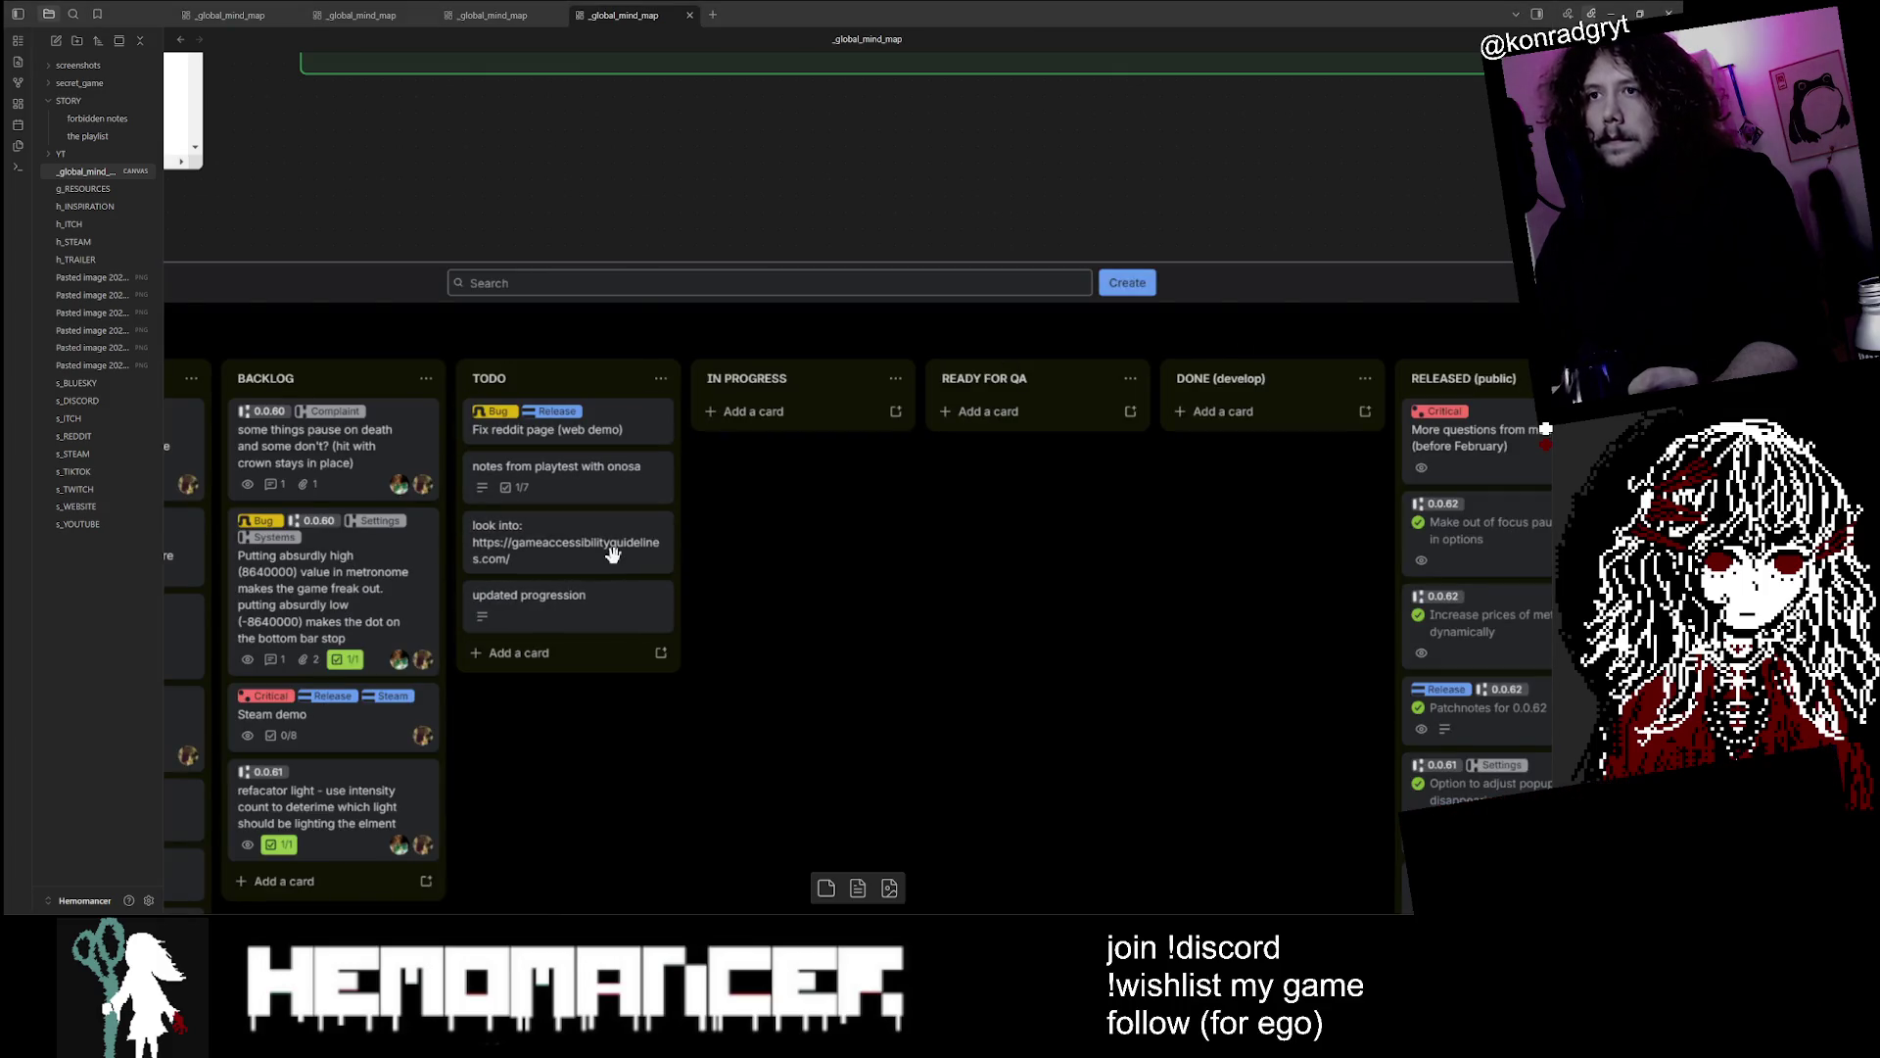
pyautogui.hotkey('alt', 'Tab')
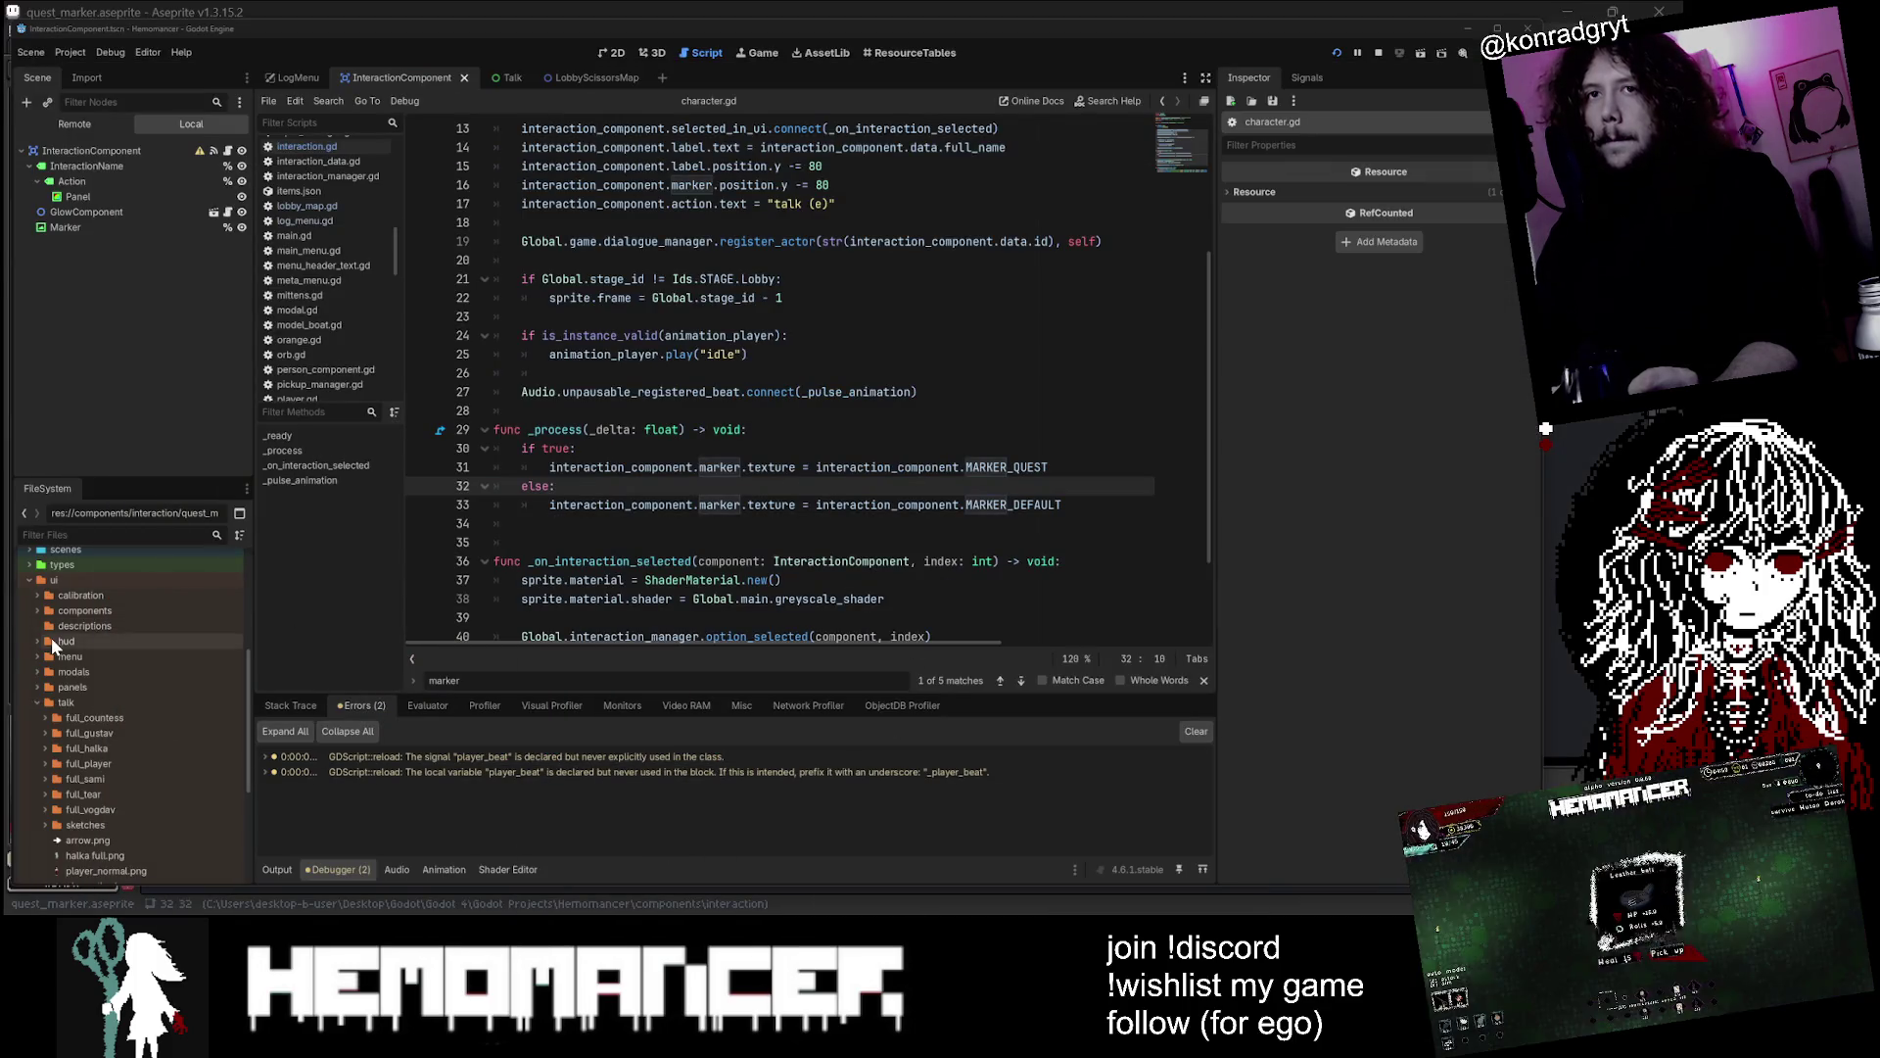
# Collapse talk, ui and utils, then open colorblind.gdshader from assets > shaders
pyautogui.doubleClick(66, 703)
pyautogui.doubleClick(80, 606)
pyautogui.doubleClick(67, 745)
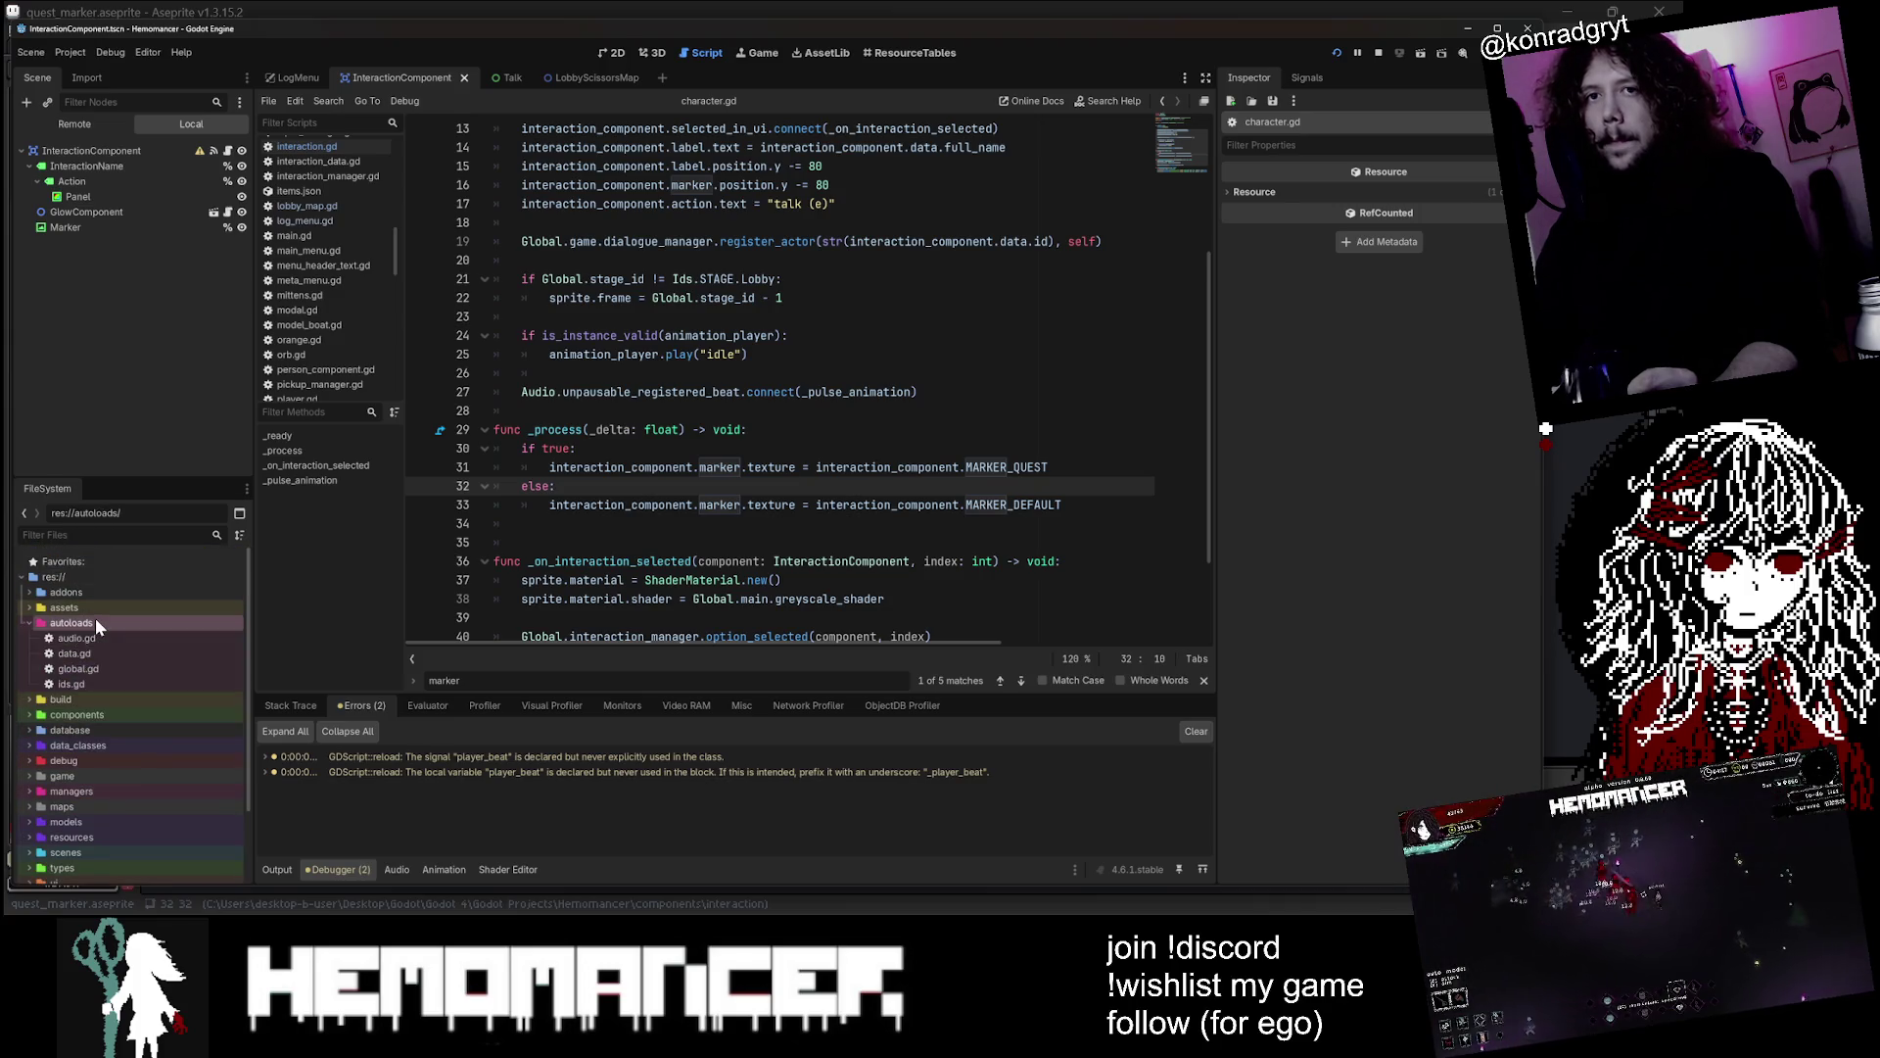
pyautogui.doubleClick(96, 609)
pyautogui.doubleClick(100, 731)
pyautogui.doubleClick(162, 627)
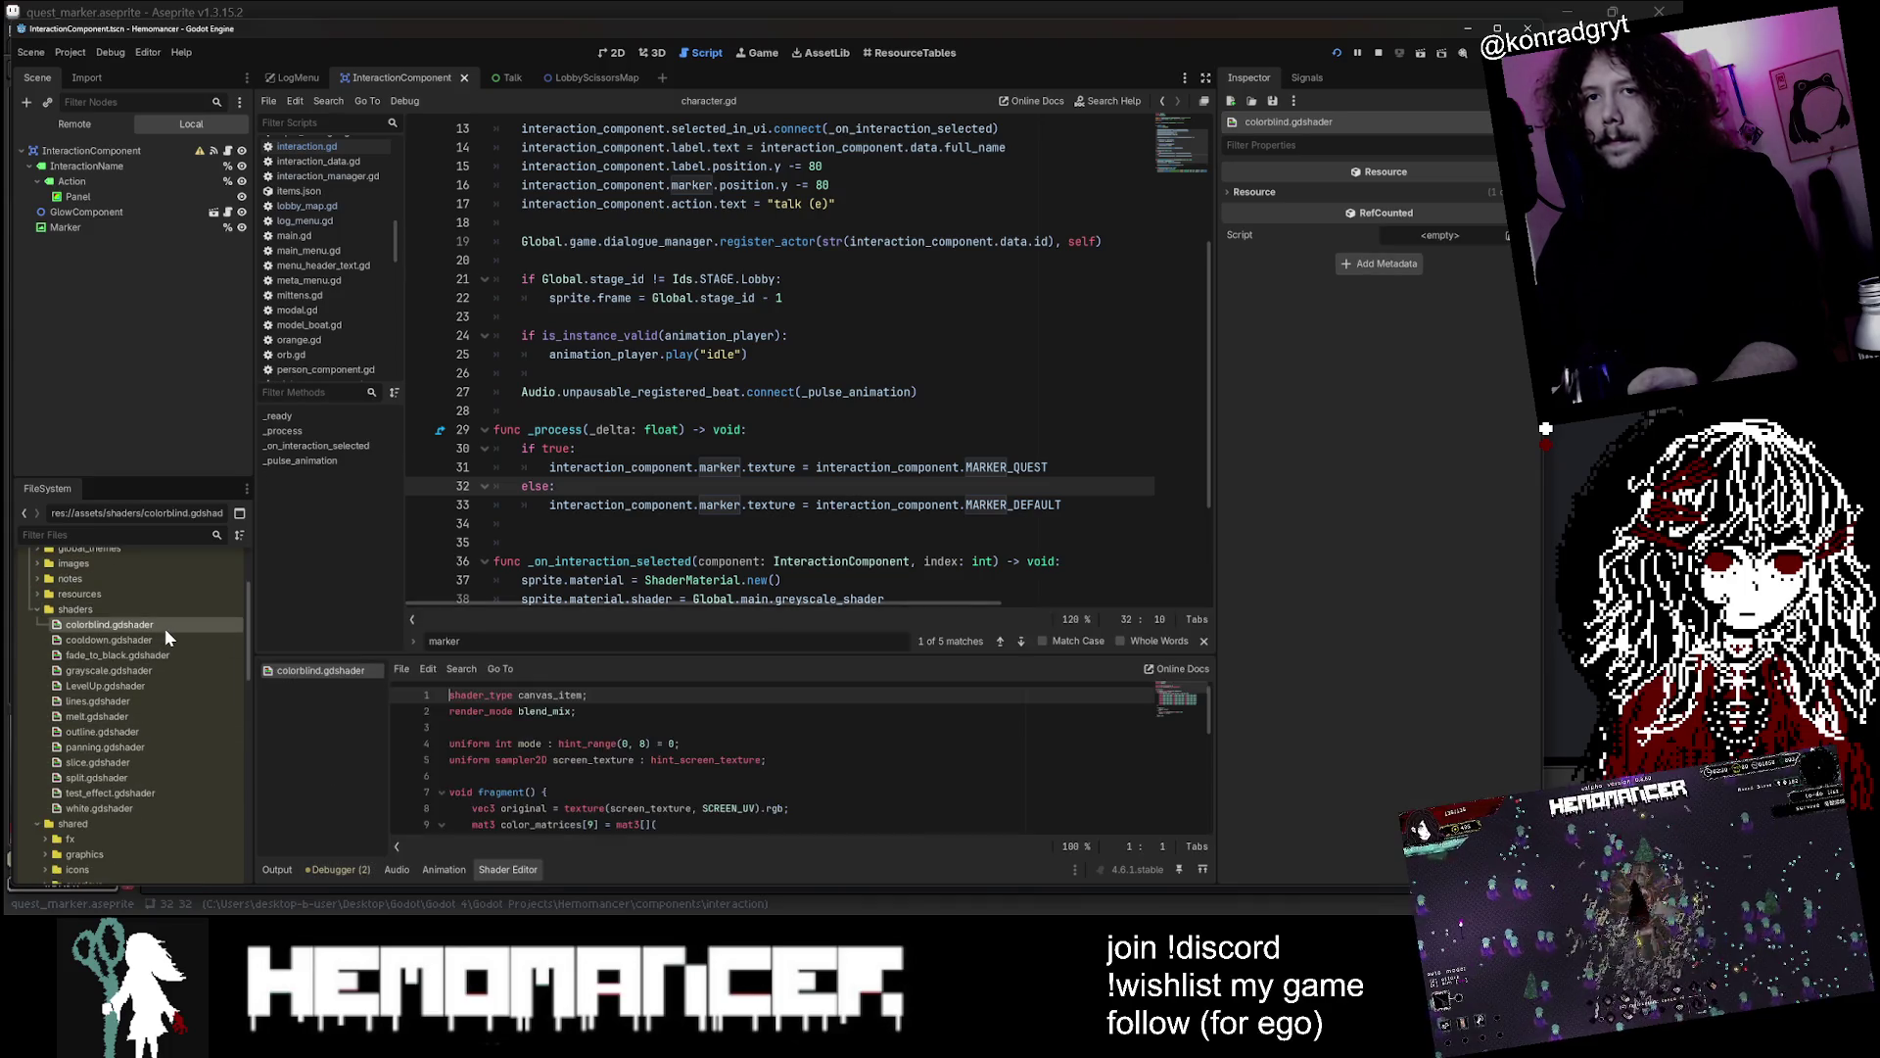
# Enlarge the Shader Editor and inspect the colour-matrix rows on lines 10–18
pyautogui.moveTo(749, 657); pyautogui.dragTo(749, 272)
pyautogui.moveTo(490, 751); pyautogui.dragTo(460, 309)
pyautogui.click(791, 521)
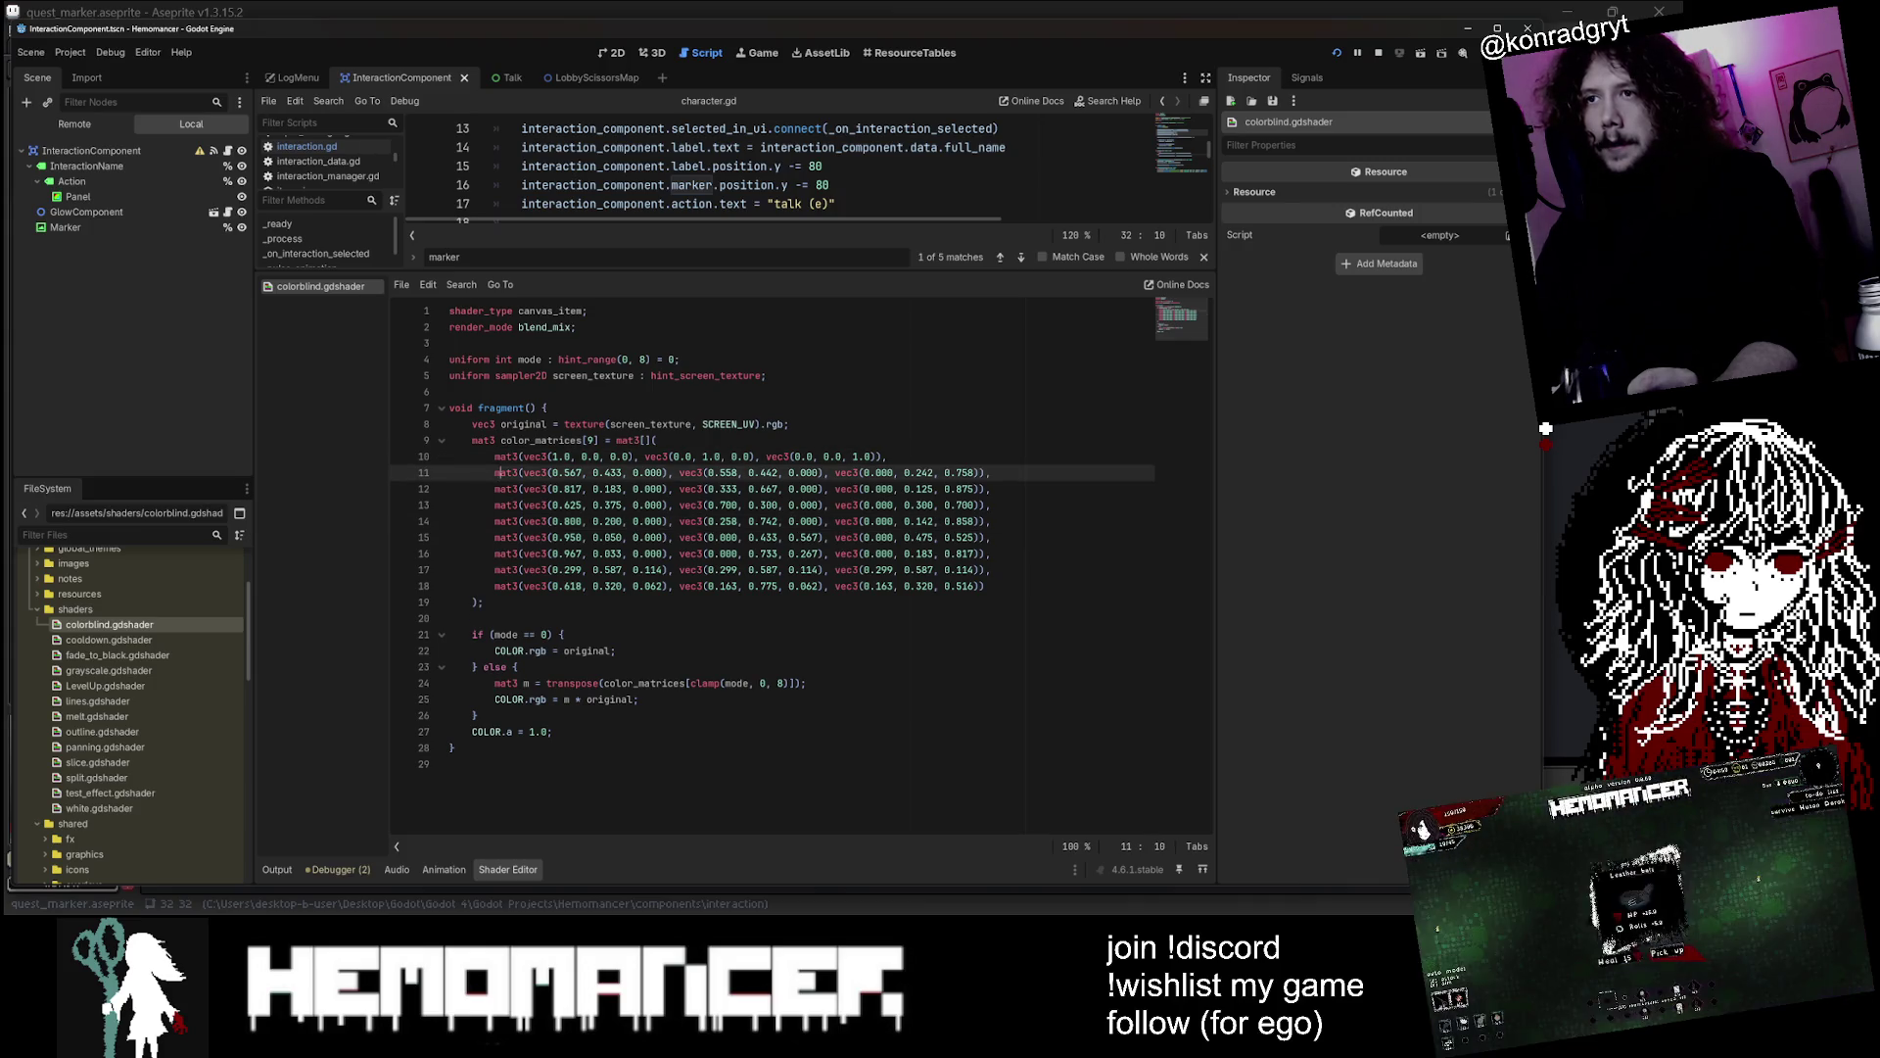
pyautogui.click(565, 554)
pyautogui.moveTo(484, 457)
pyautogui.mouseDown()
pyautogui.moveTo(990, 521)
pyautogui.moveTo(987, 586)
pyautogui.mouseUp()
pyautogui.press('Escape')
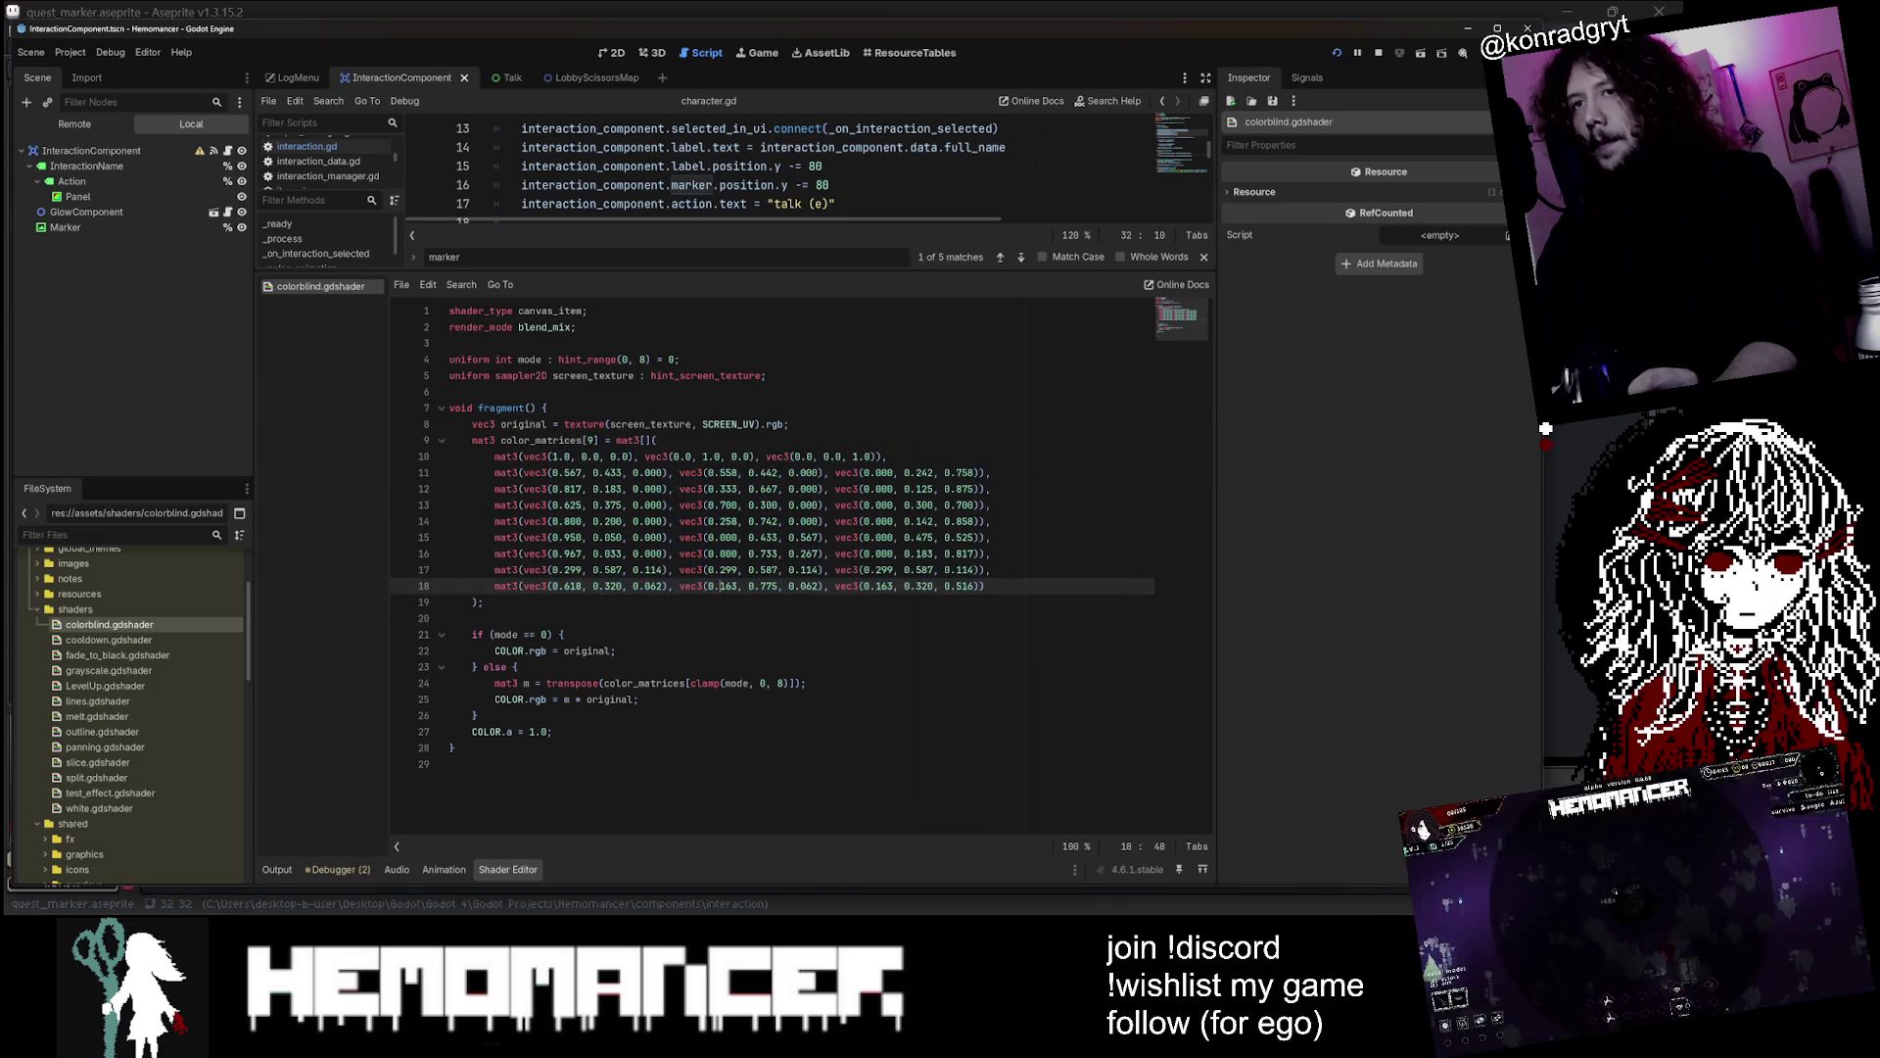
# Look over the whole shader, restore the editor size, and move to VS Code's search
pyautogui.hotkey('ctrl', 'End')
pyautogui.hotkey('ctrl', 'shift', 'Home')
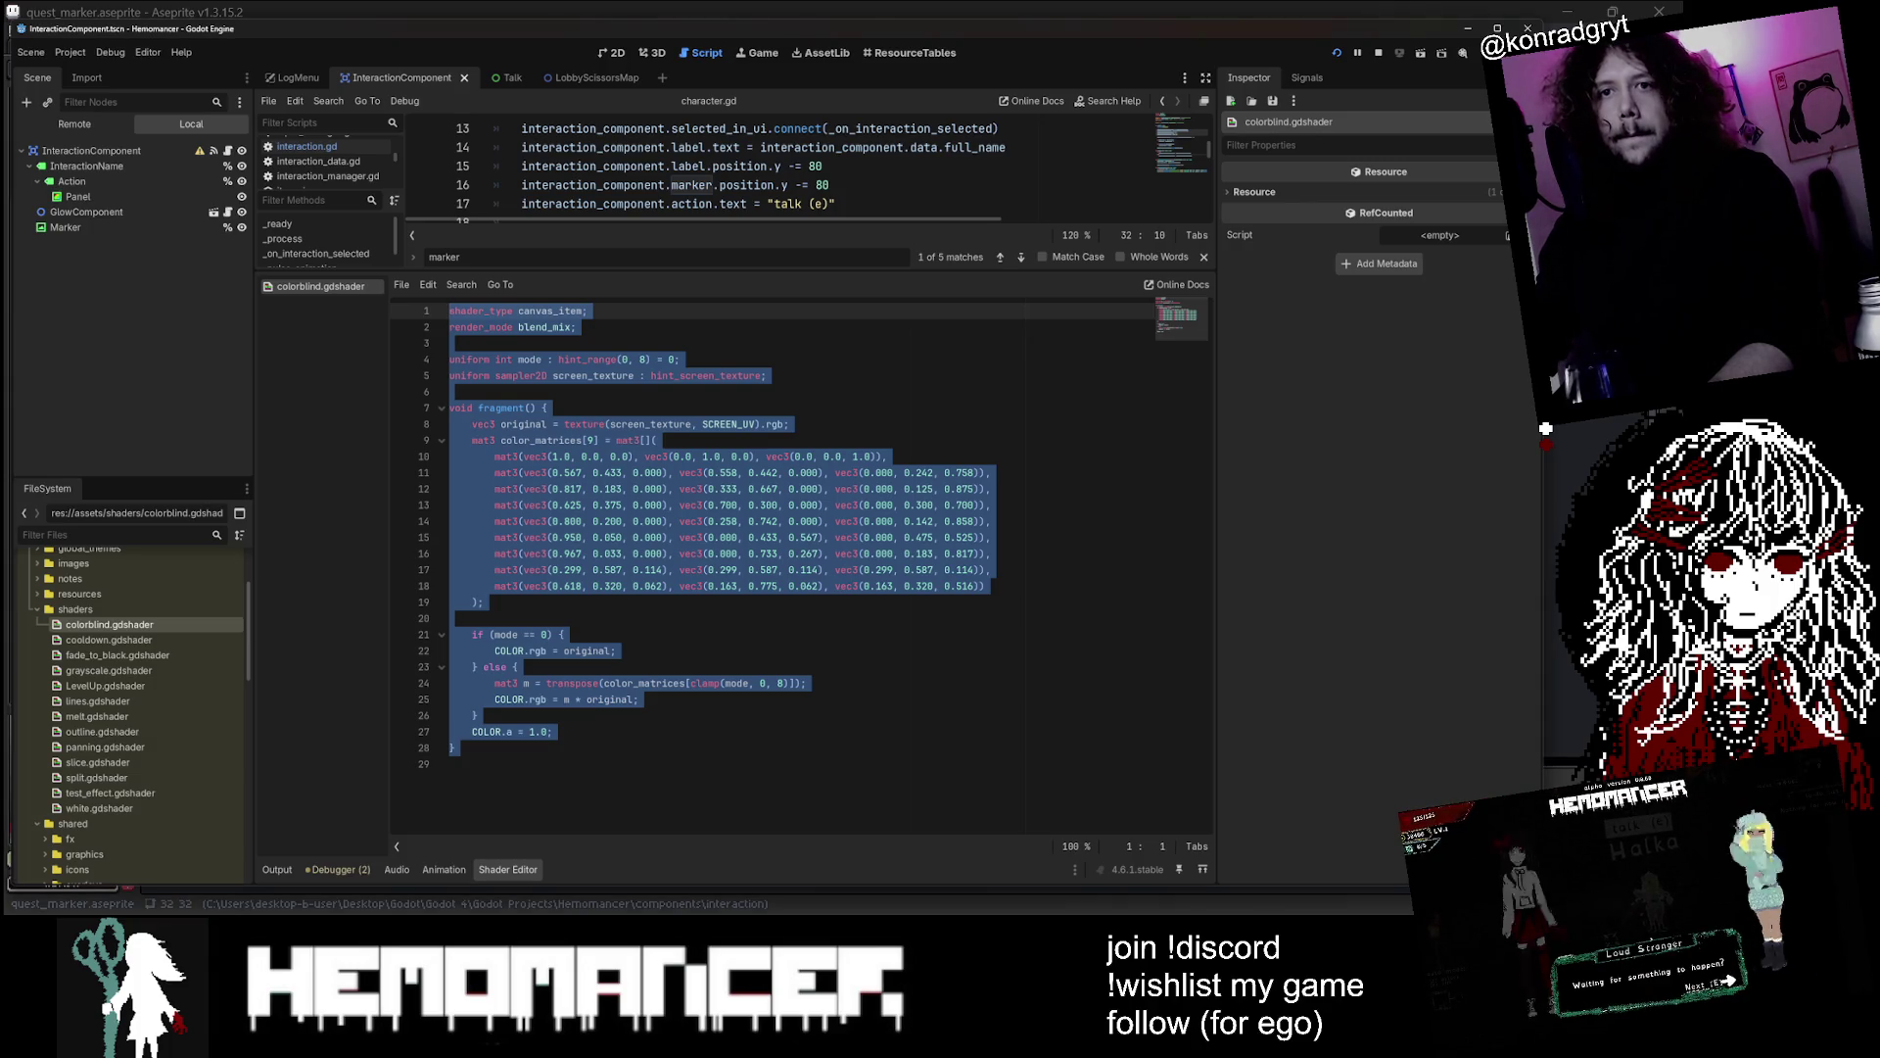
pyautogui.click(806, 682)
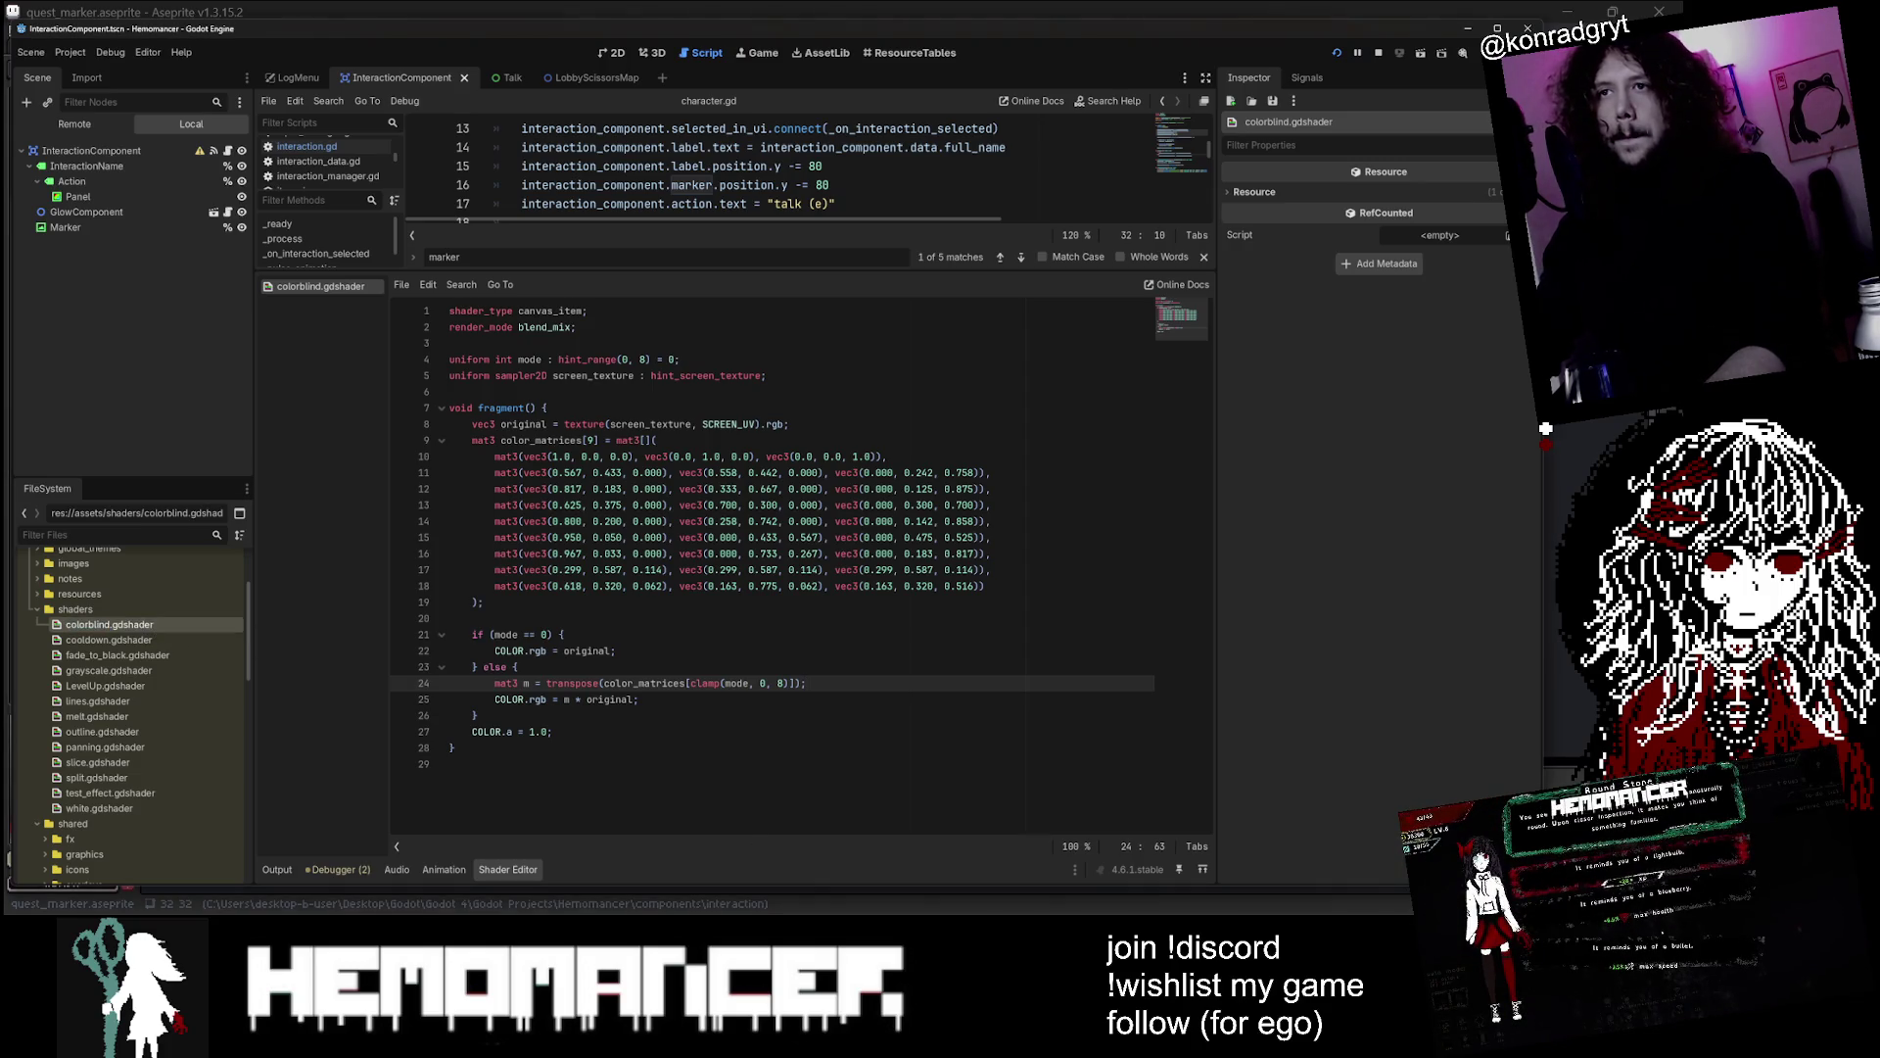
pyautogui.moveTo(902, 271); pyautogui.dragTo(902, 534)
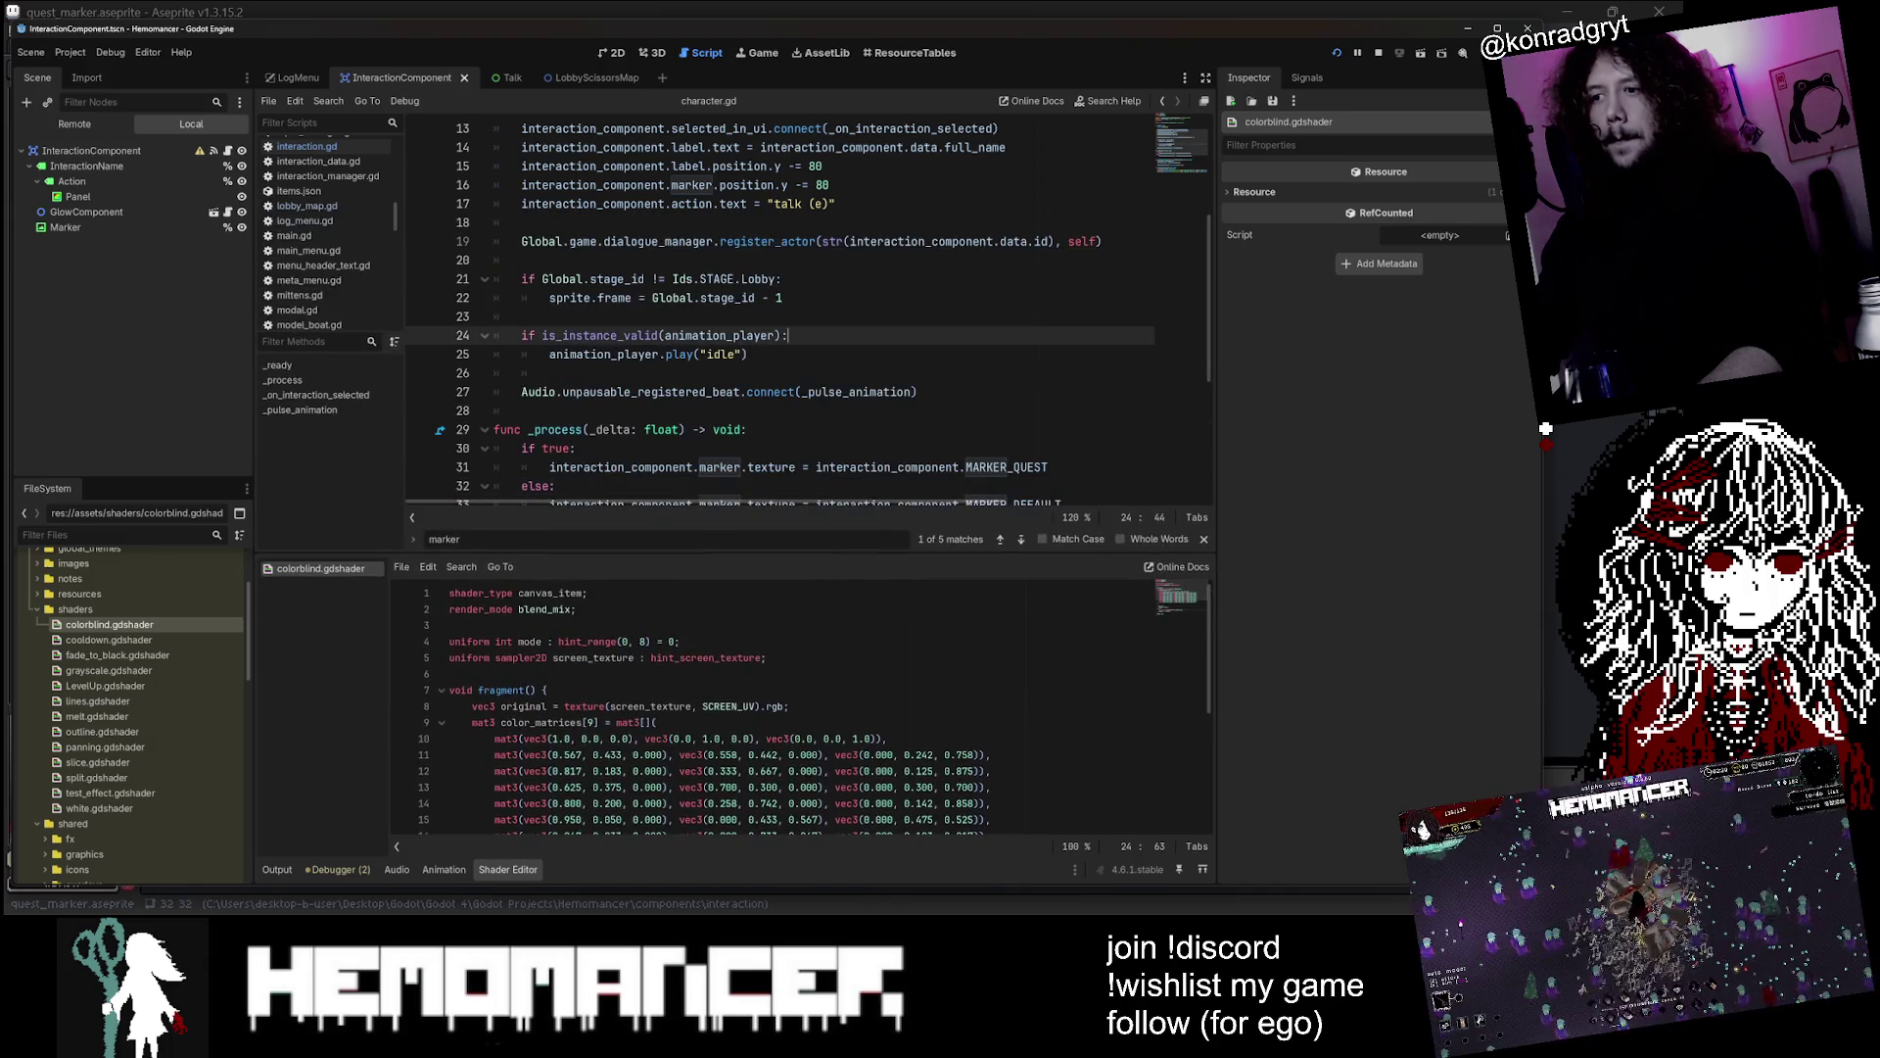
pyautogui.hotkey('alt', 'Tab')
pyautogui.click(22, 83)
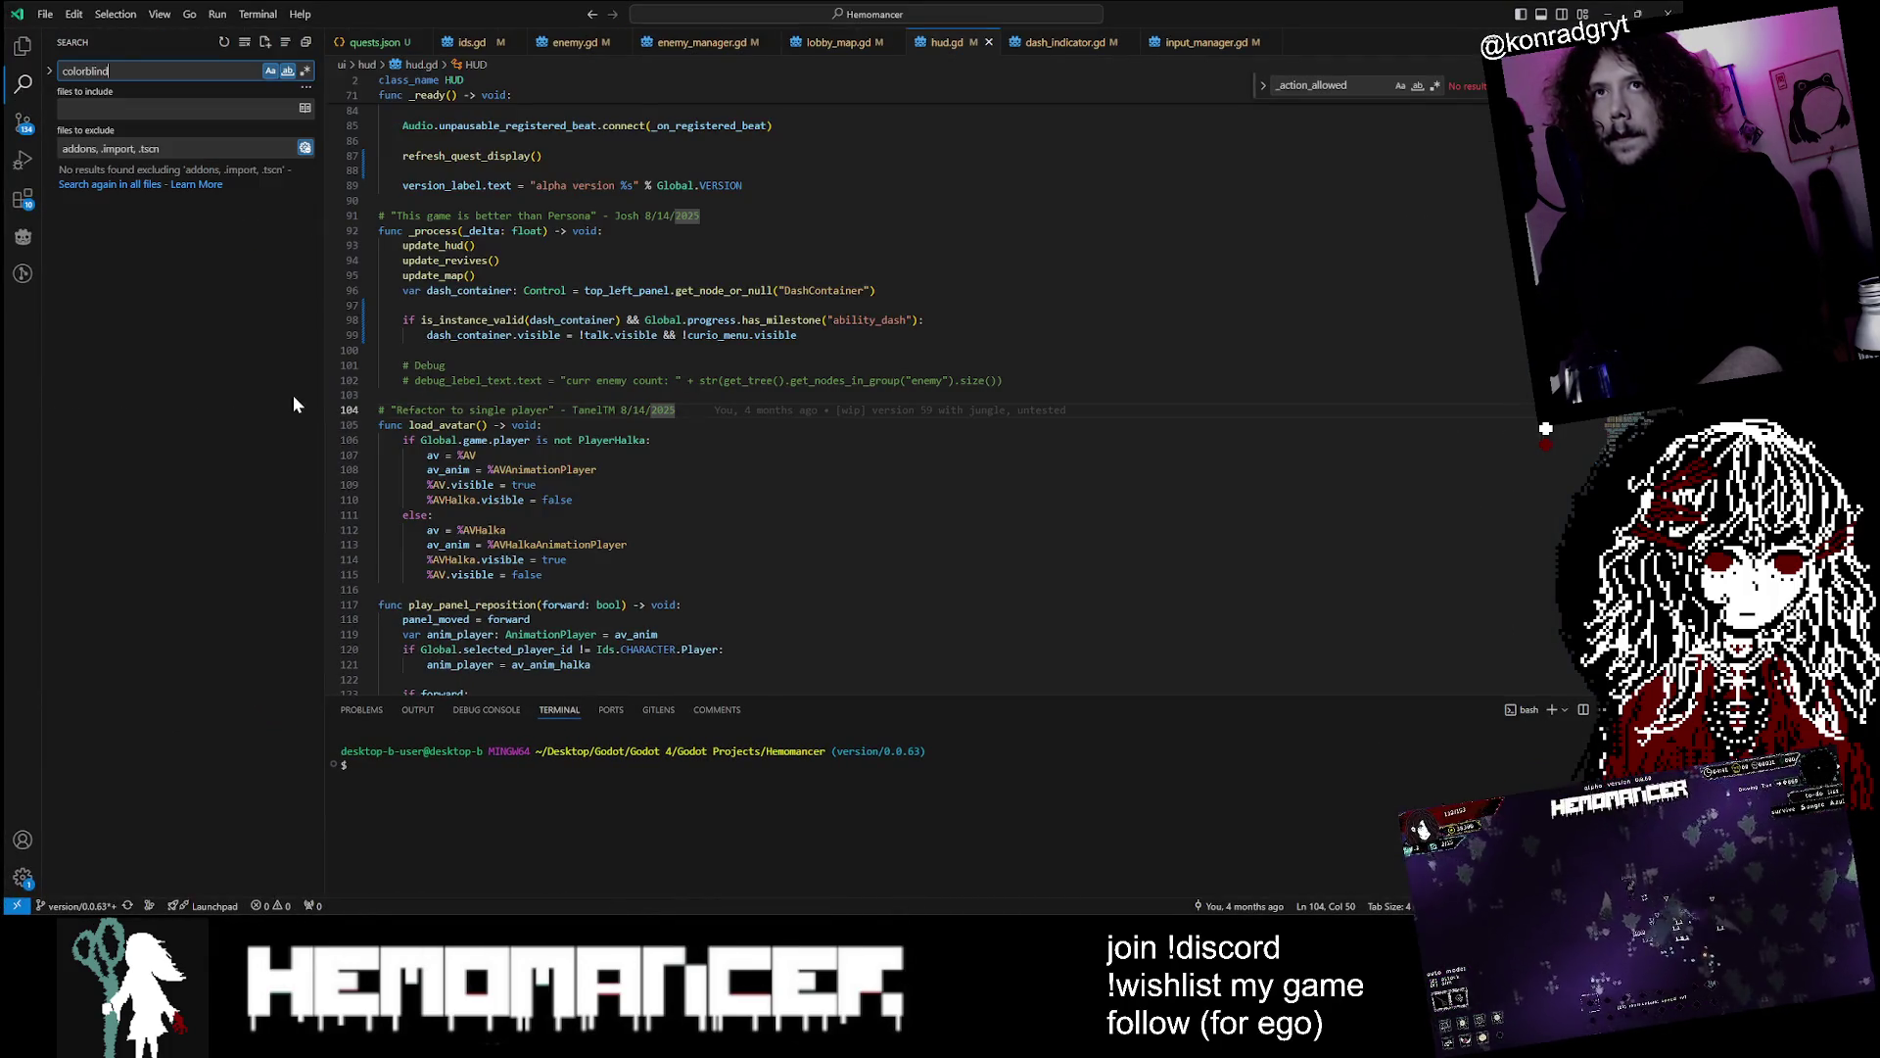
# Disable whole-word matching for 'colorblind' and check hits in data.gd, global.gd and main.gd
pyautogui.click(285, 71)
pyautogui.click(285, 73)
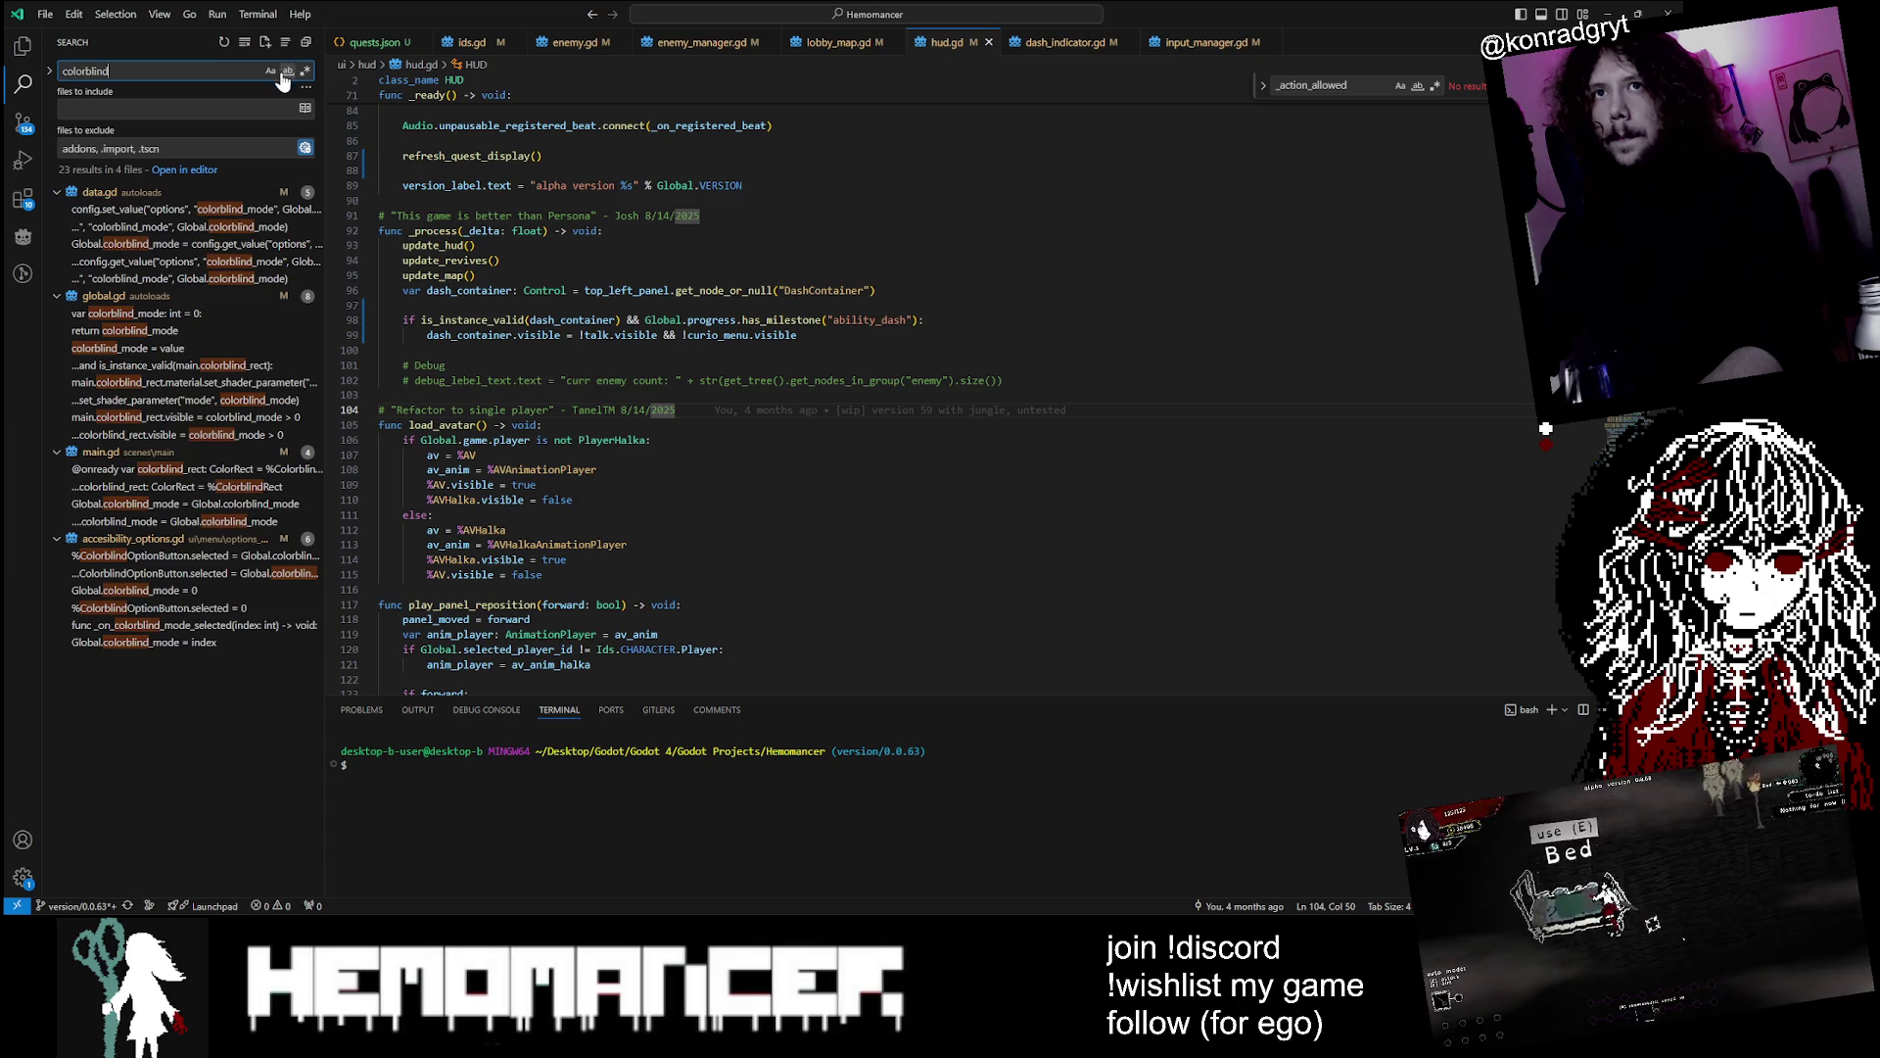
pyautogui.click(186, 244)
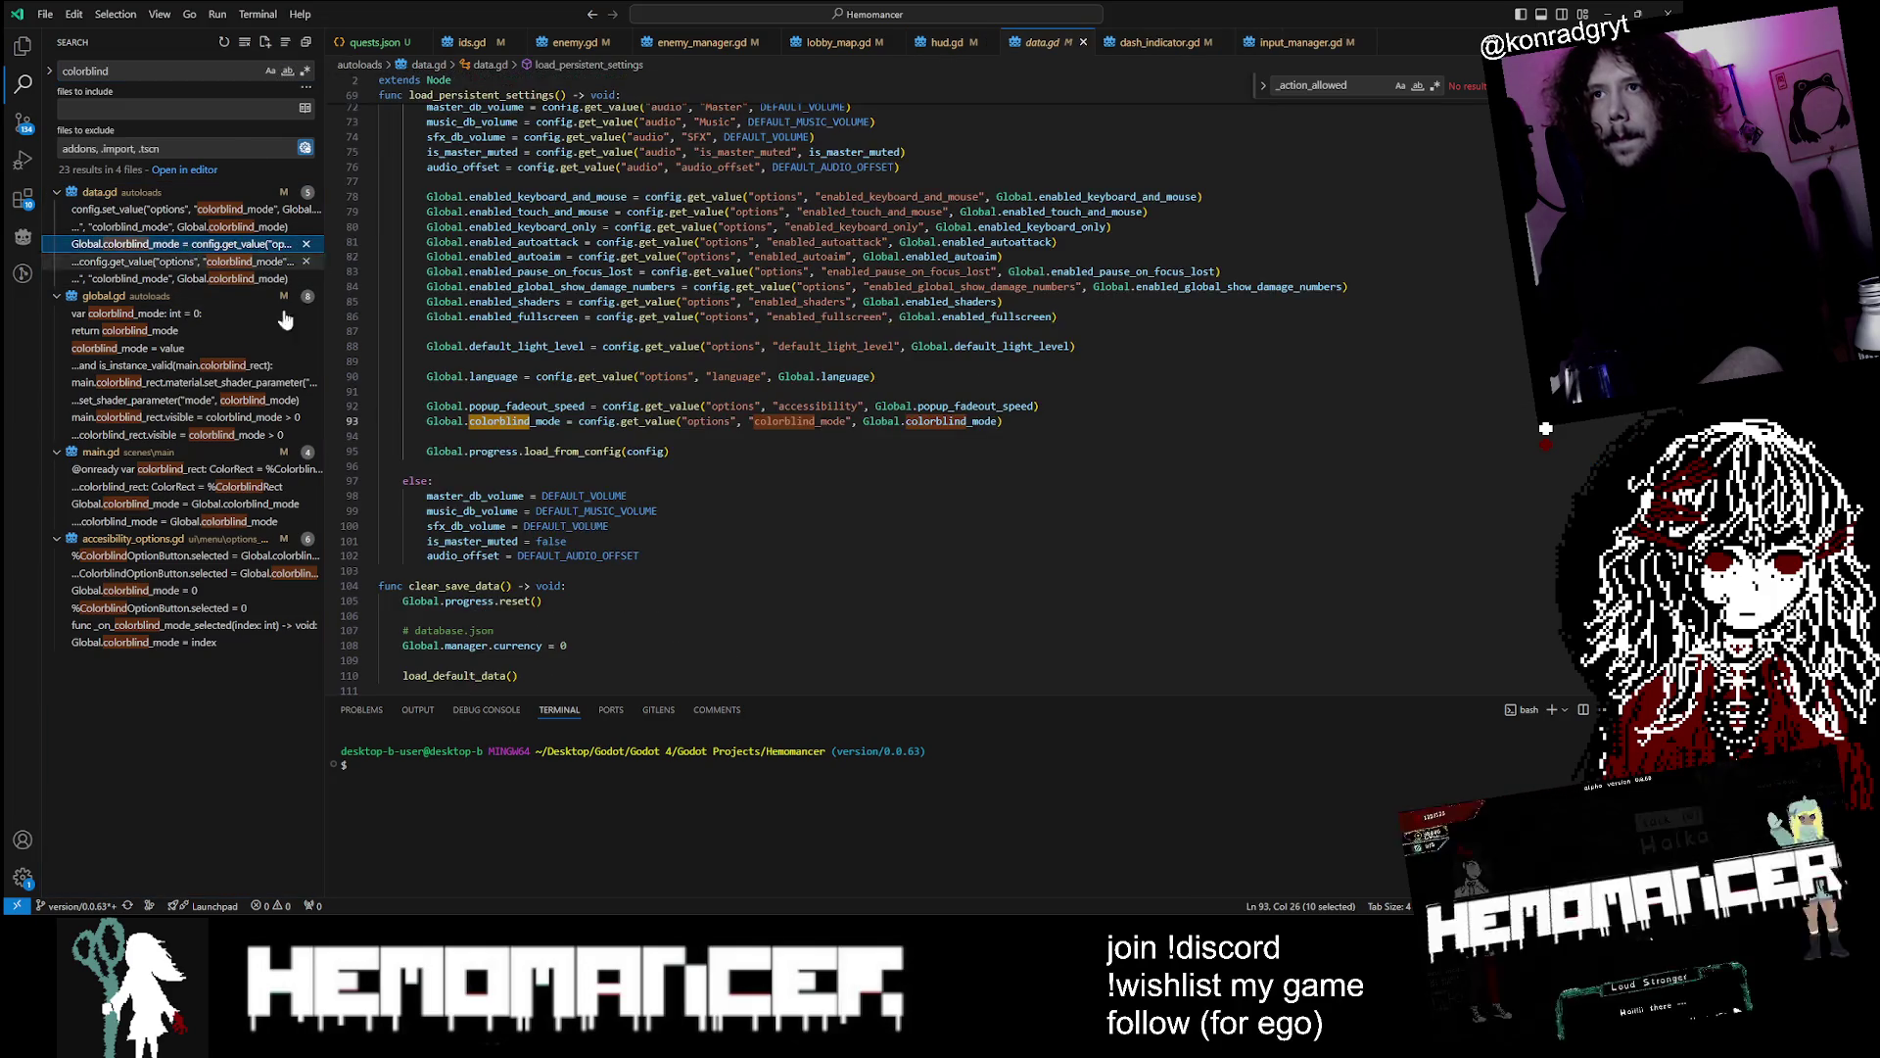
pyautogui.click(185, 313)
pyautogui.moveTo(380, 541)
pyautogui.mouseDown()
pyautogui.moveTo(411, 421)
pyautogui.moveTo(512, 510)
pyautogui.moveTo(380, 510)
pyautogui.moveTo(427, 526)
pyautogui.mouseUp()
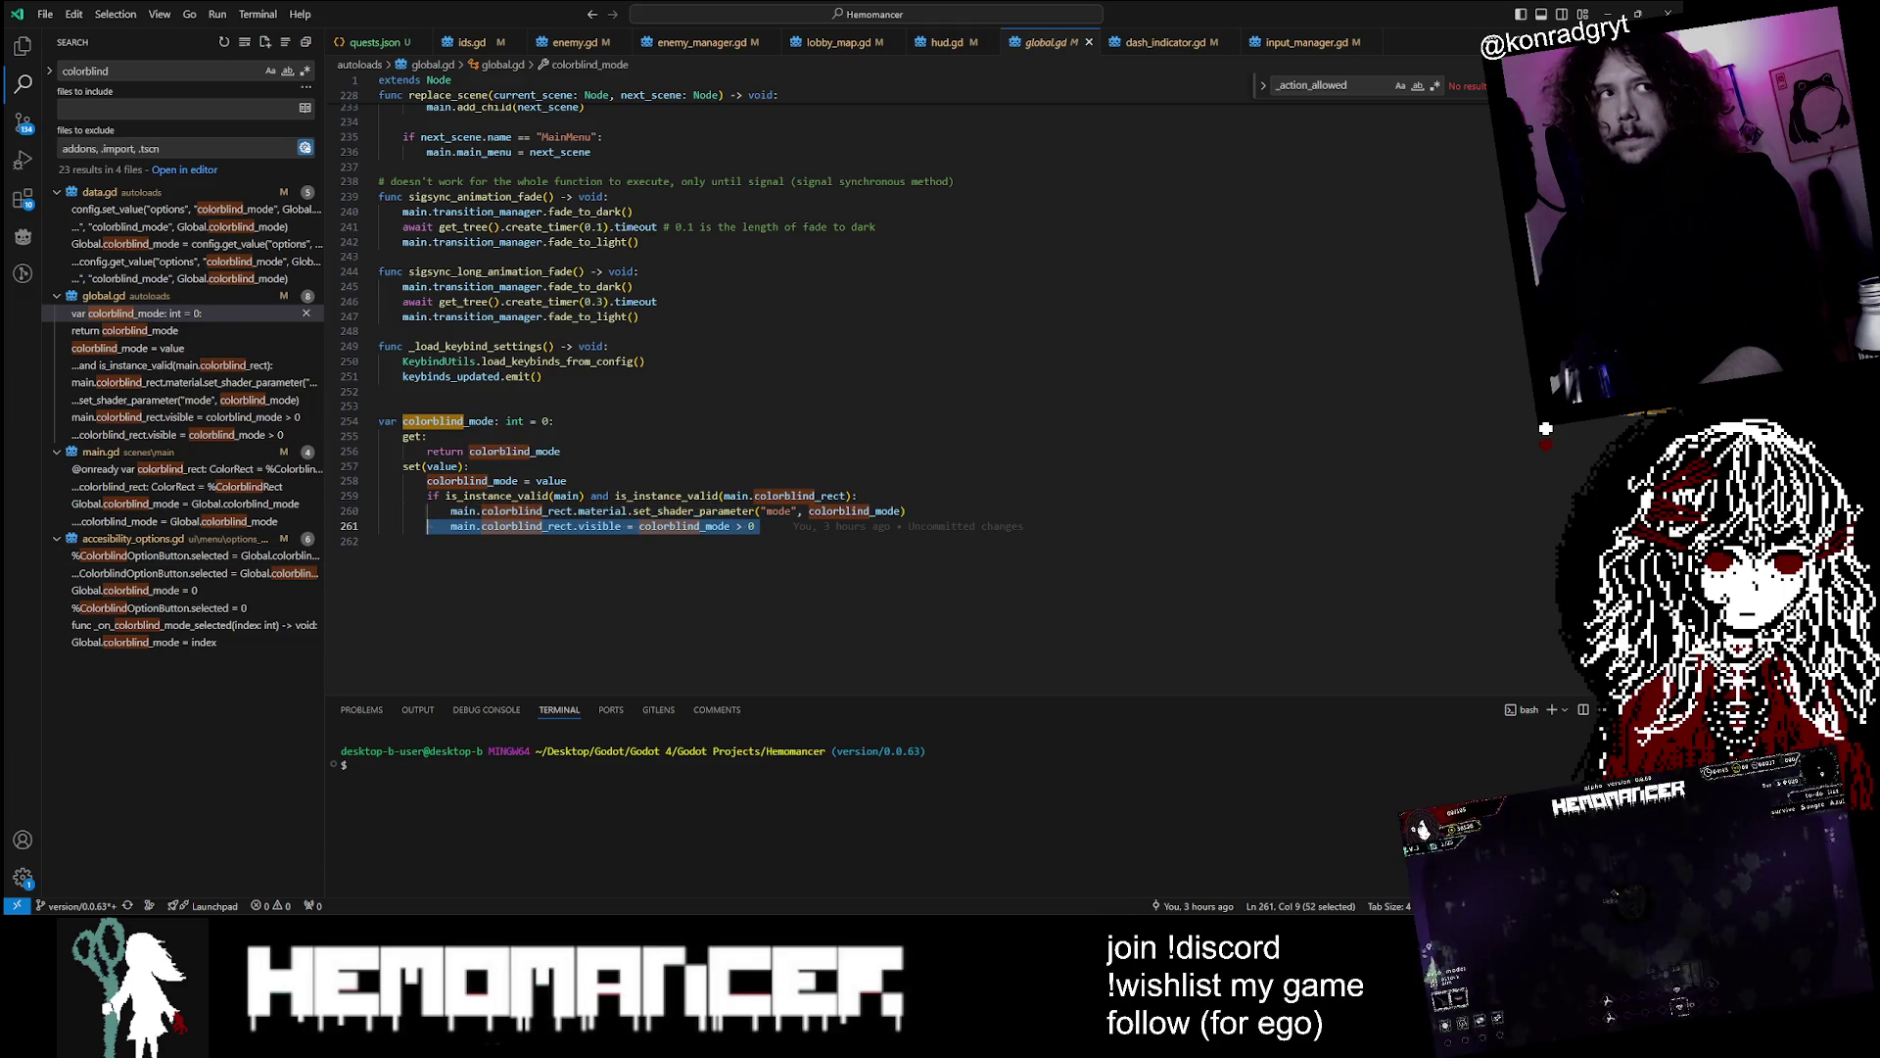
pyautogui.click(380, 541)
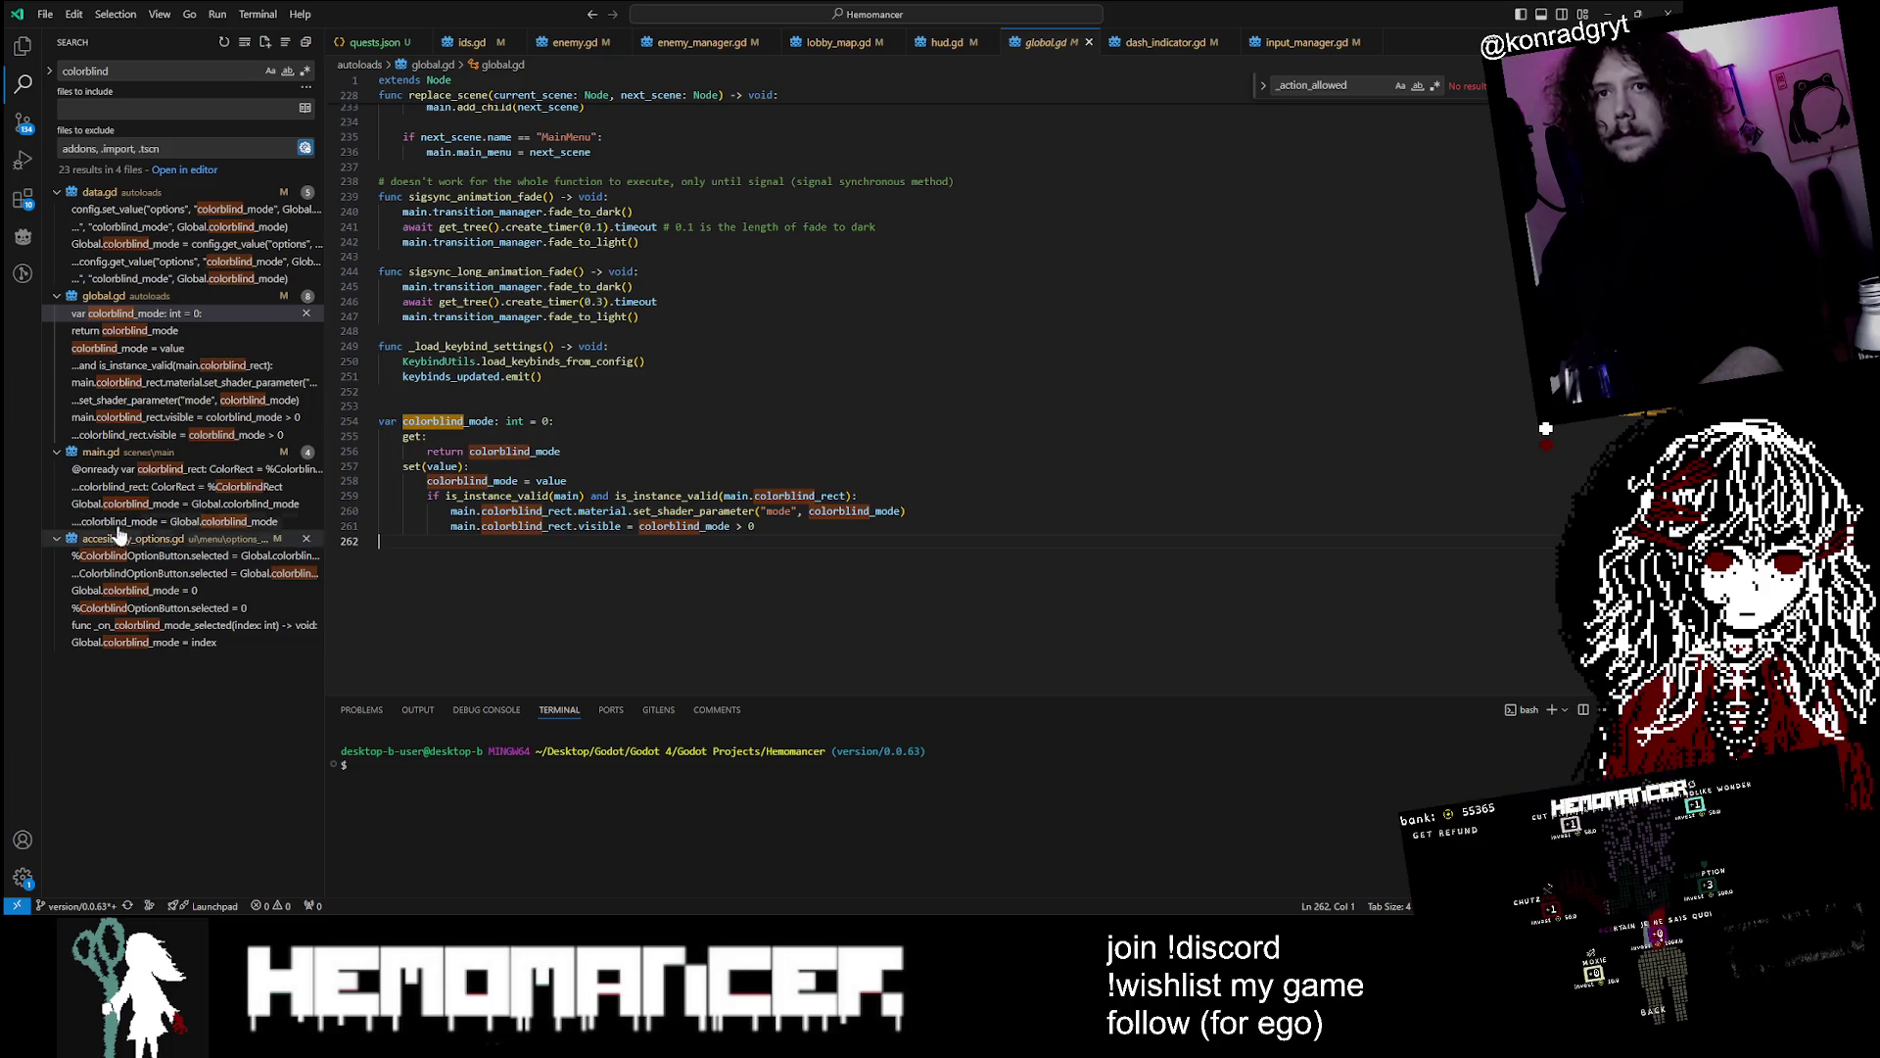
pyautogui.click(227, 474)
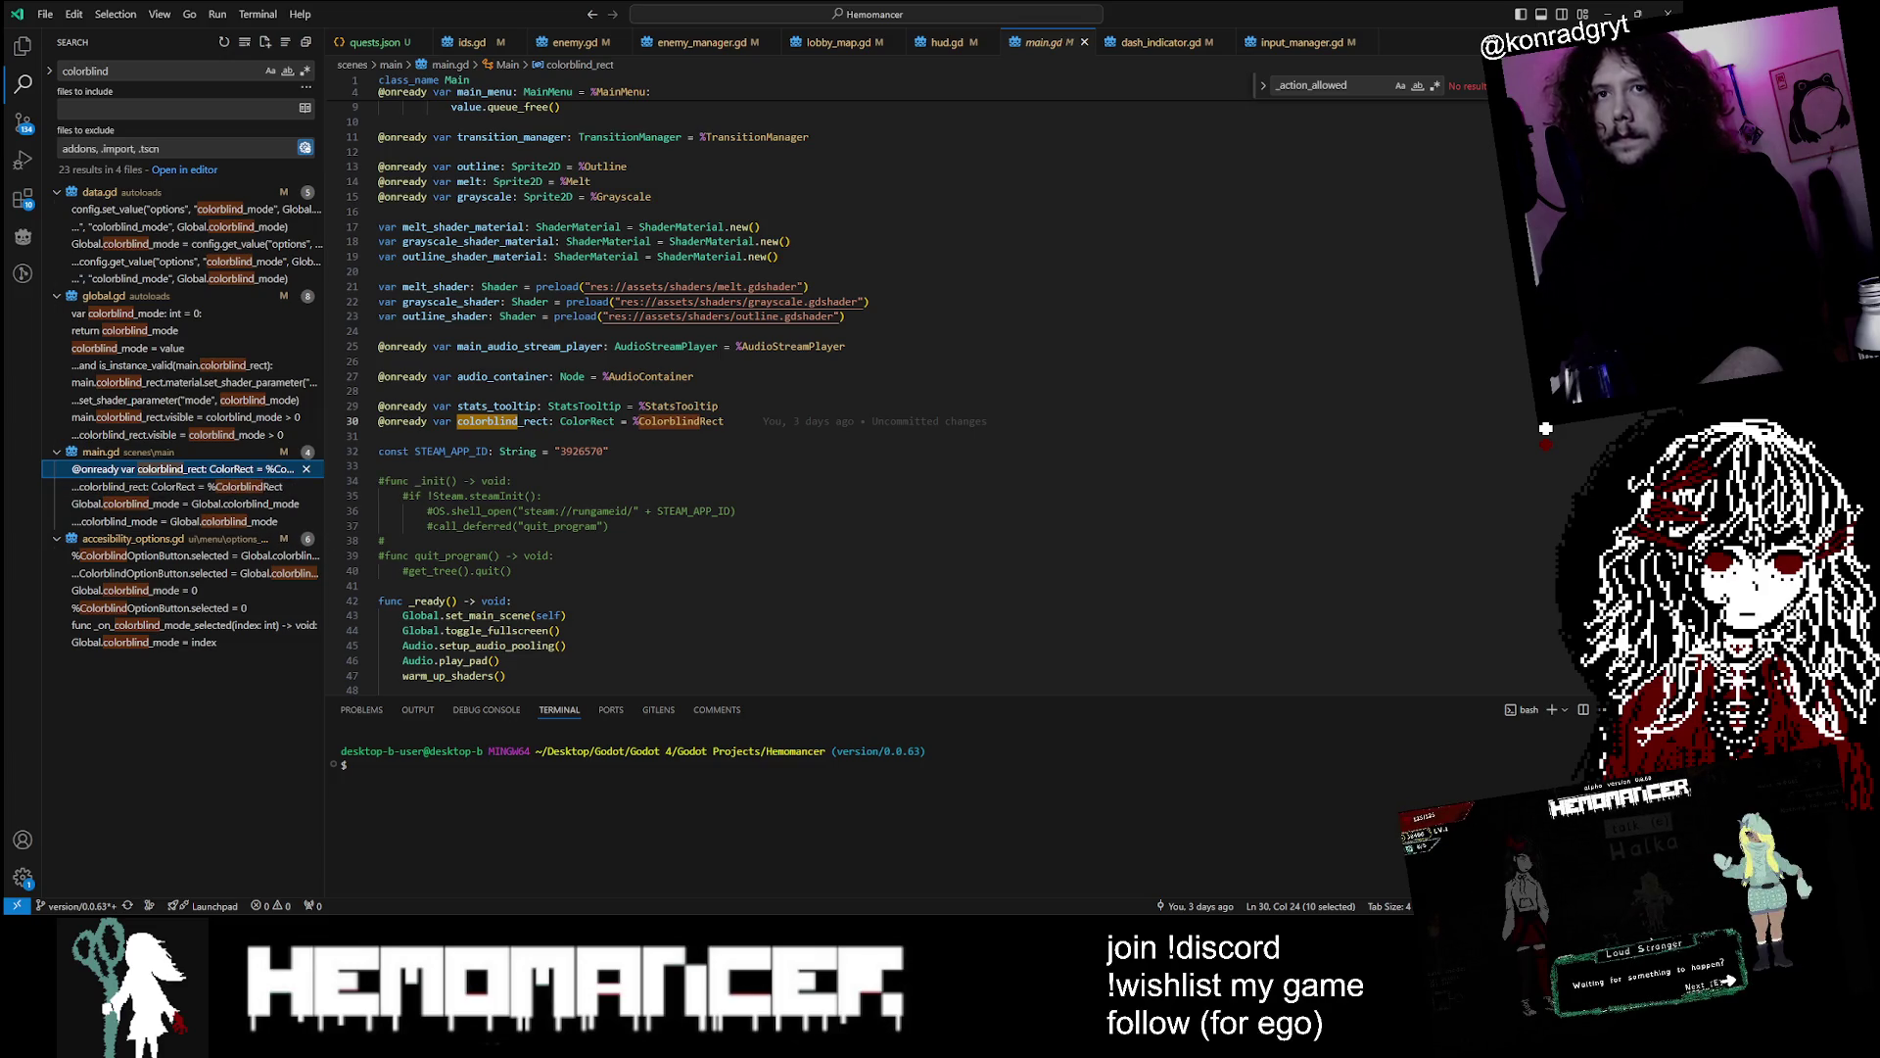
pyautogui.hotkey('alt', 'Tab')
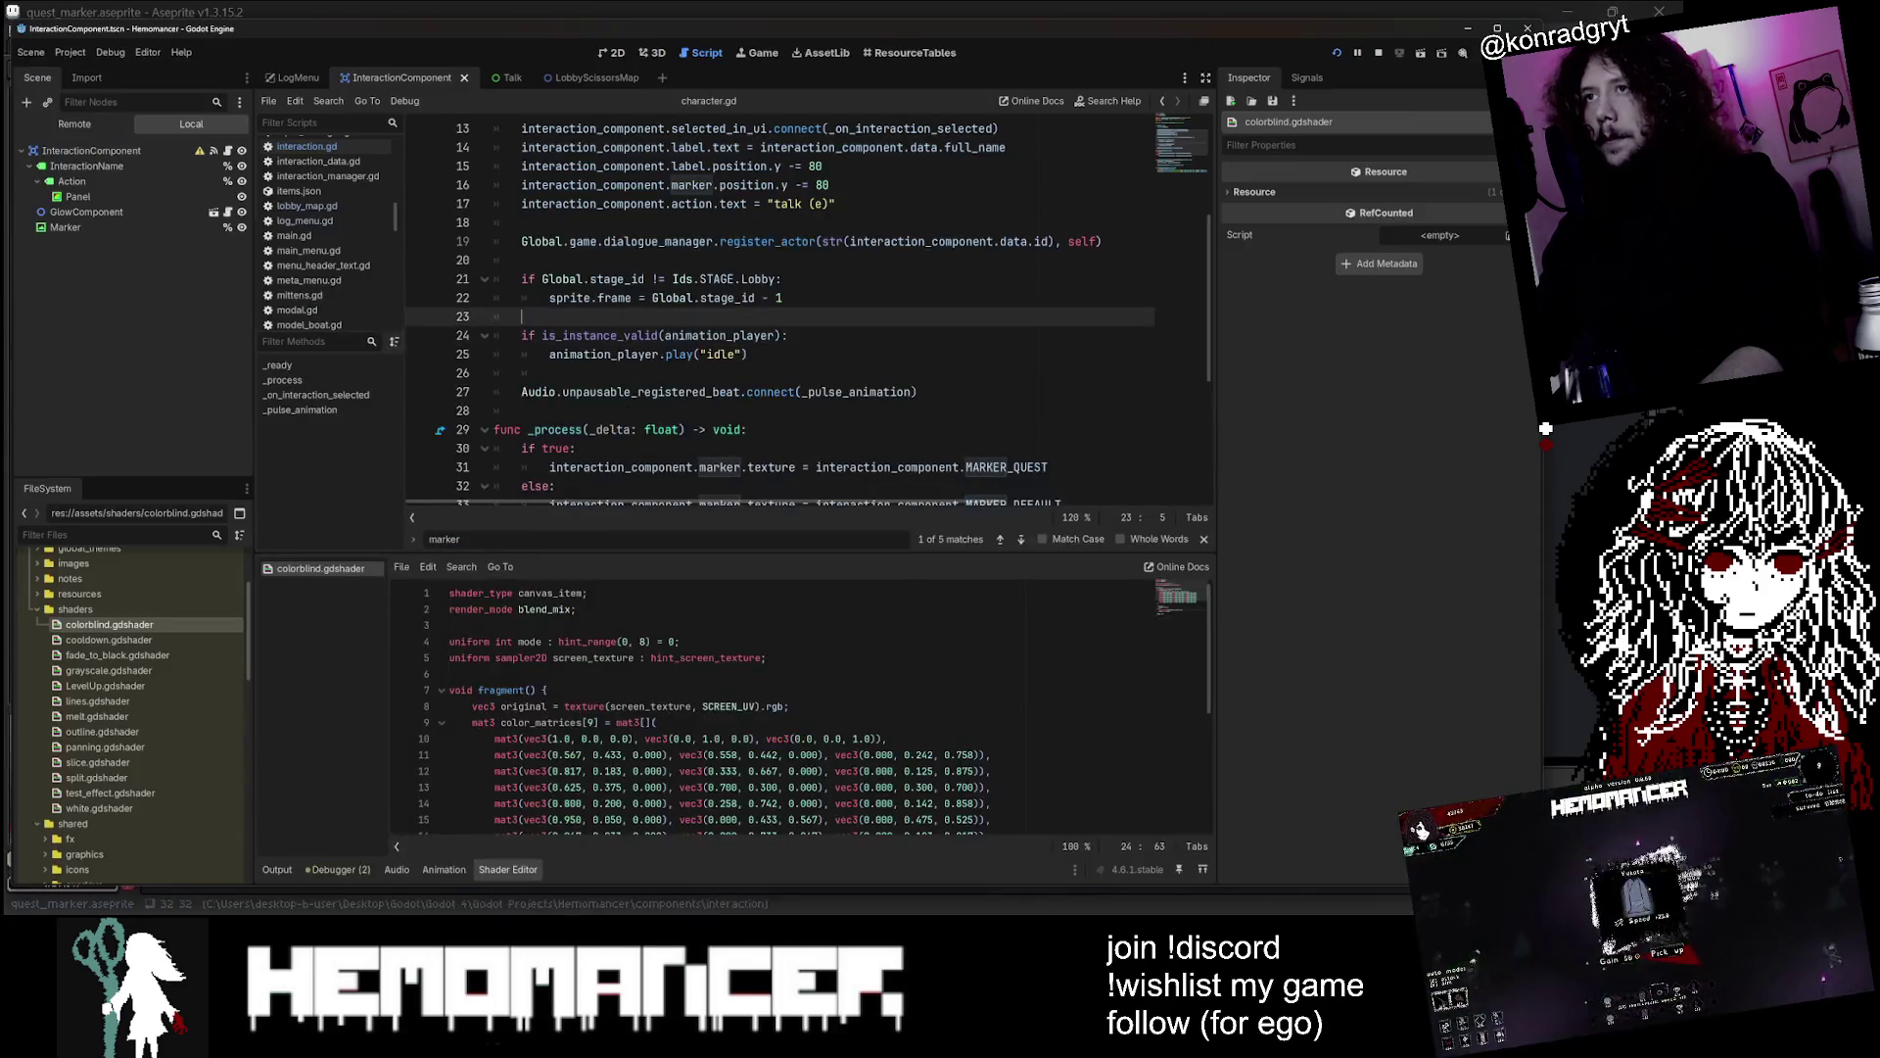
# Open Main.tscn in 2D and show the ColorblindCanvas Layer settings (Layer 10, Visible on)
pyautogui.hotkey('alt', 'shift', 'o')
pyautogui.write('Main')
pyautogui.press('Return')
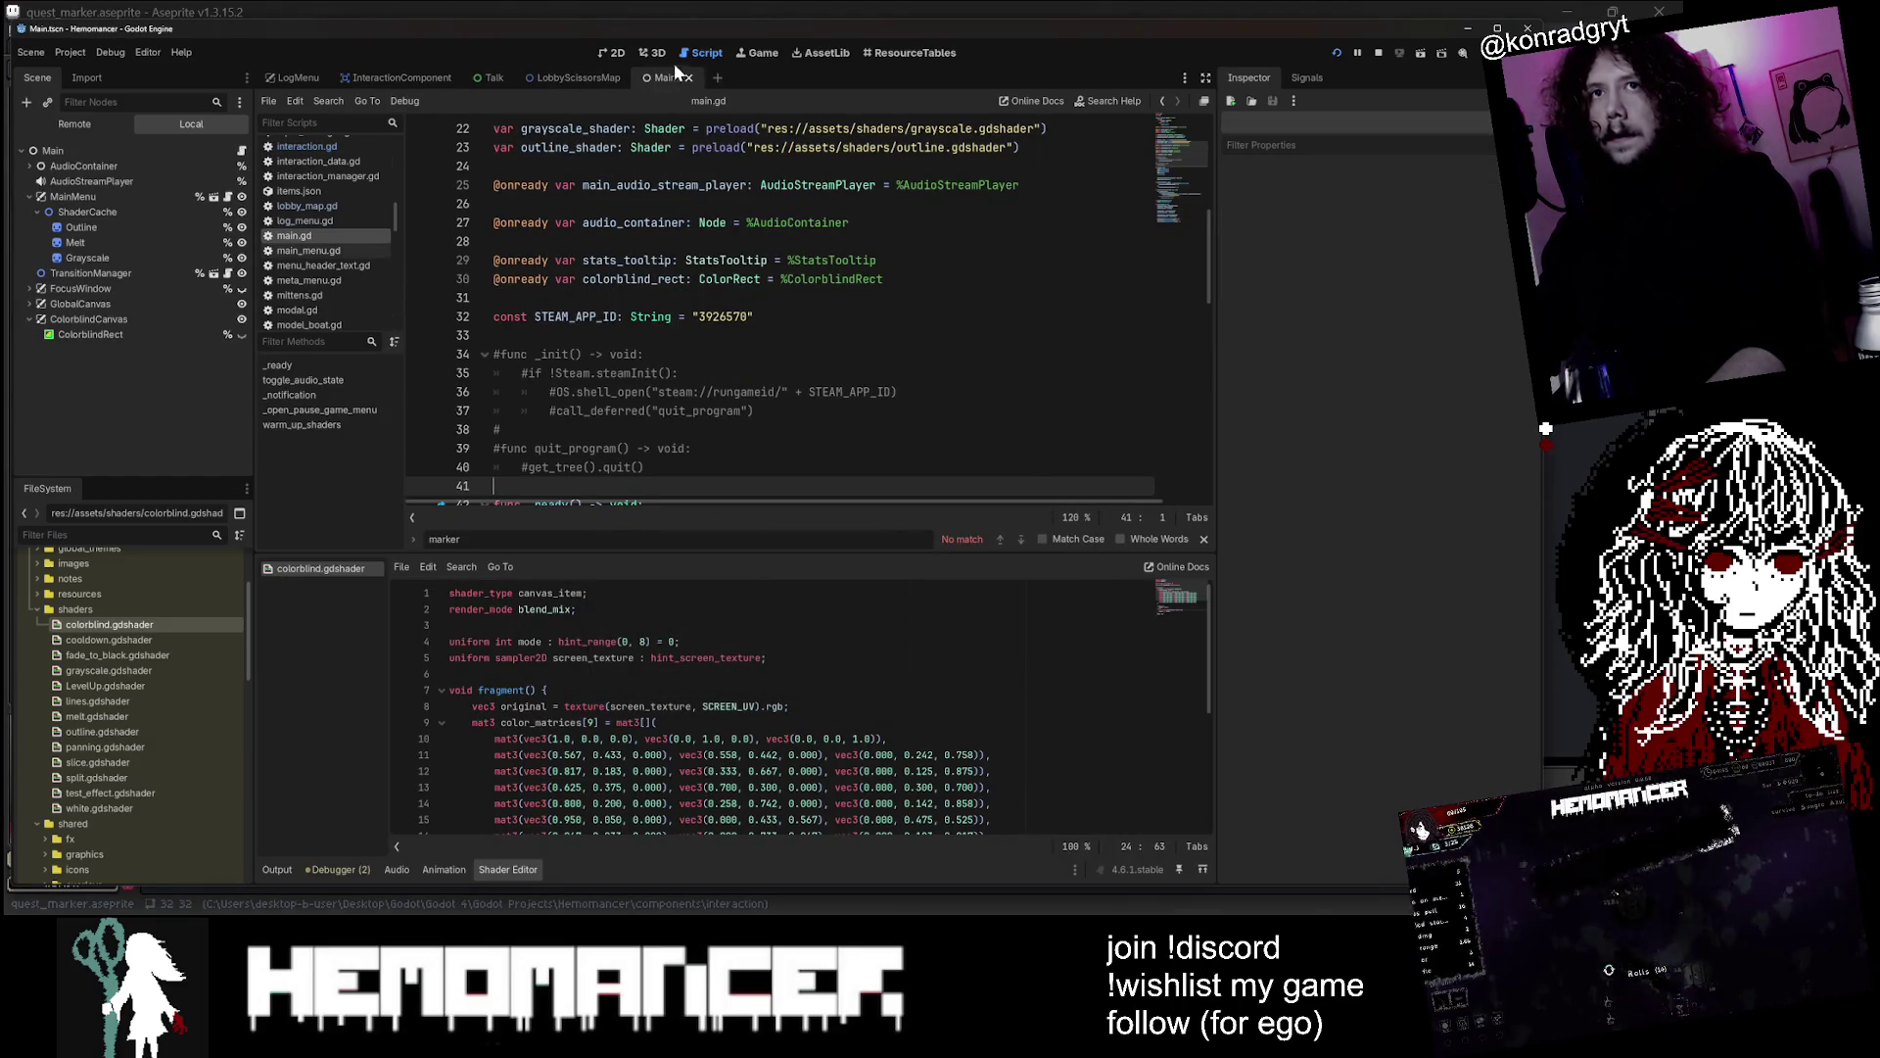
pyautogui.click(615, 54)
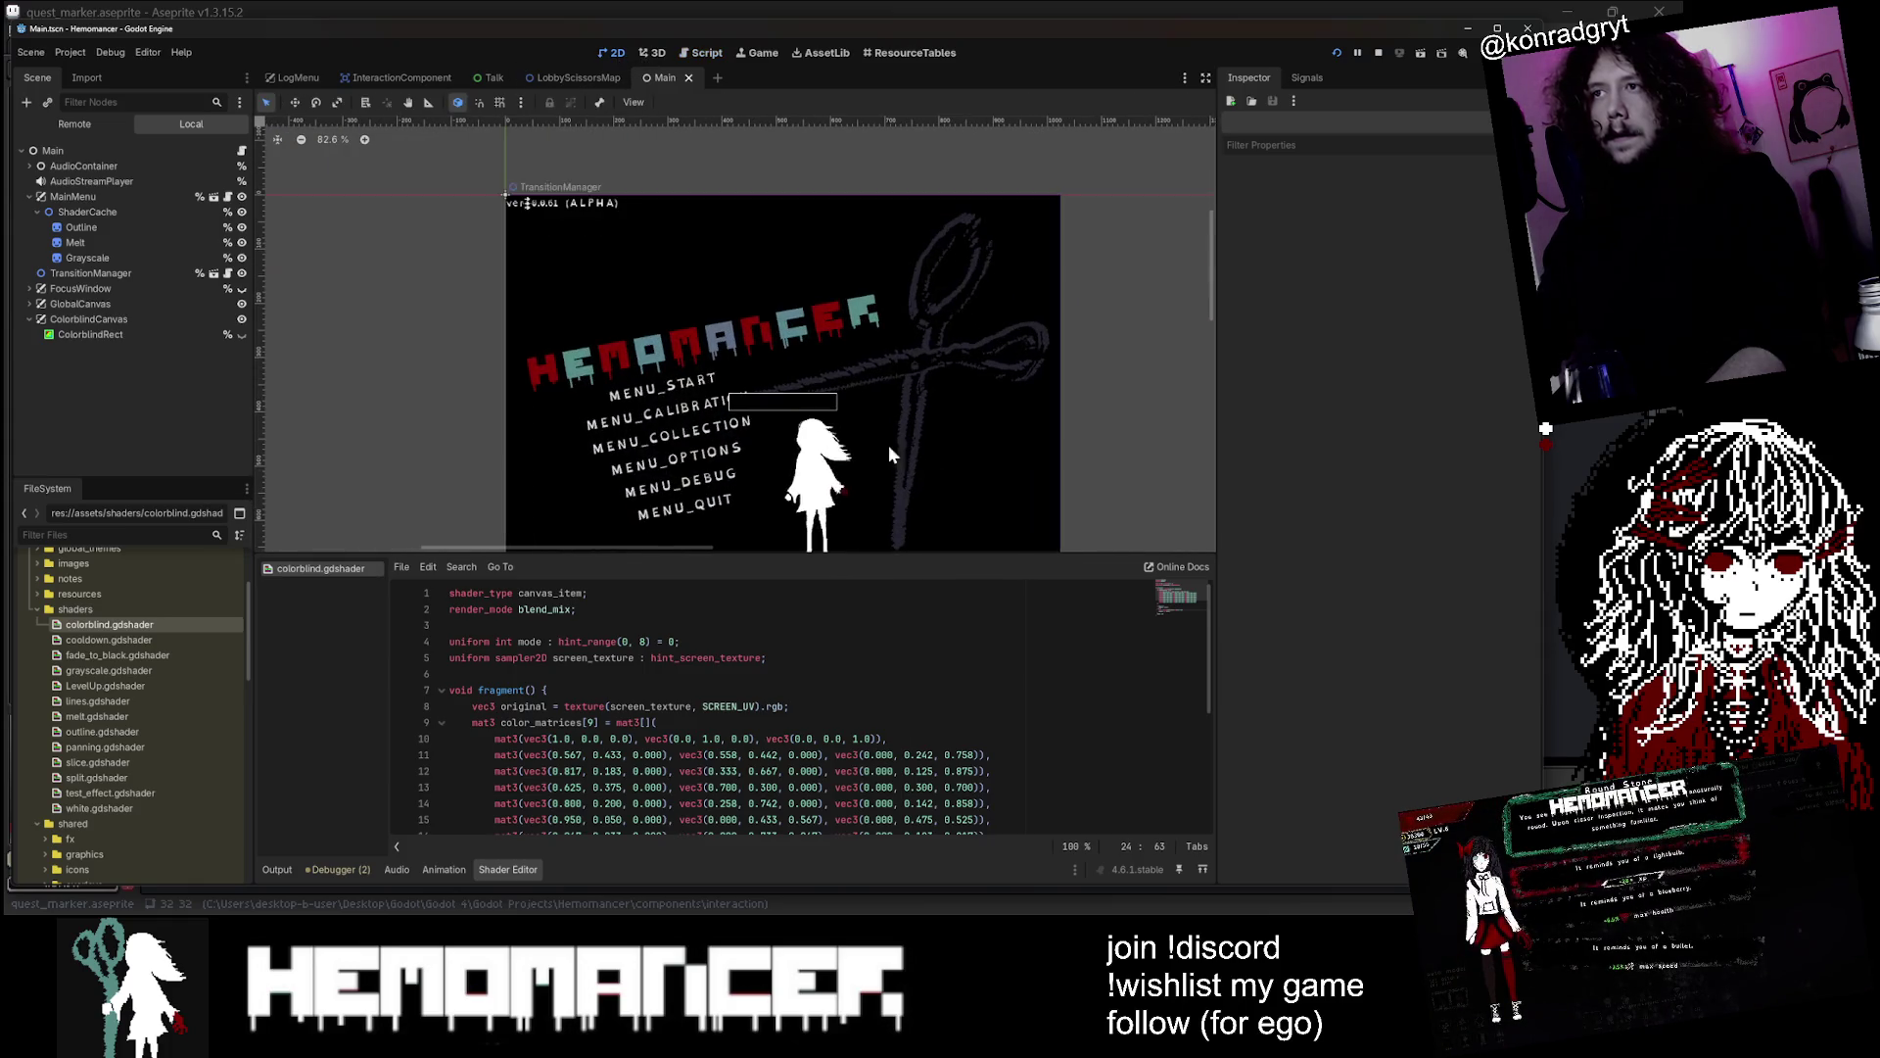
pyautogui.click(88, 319)
pyautogui.scroll(-1, 378, 273)
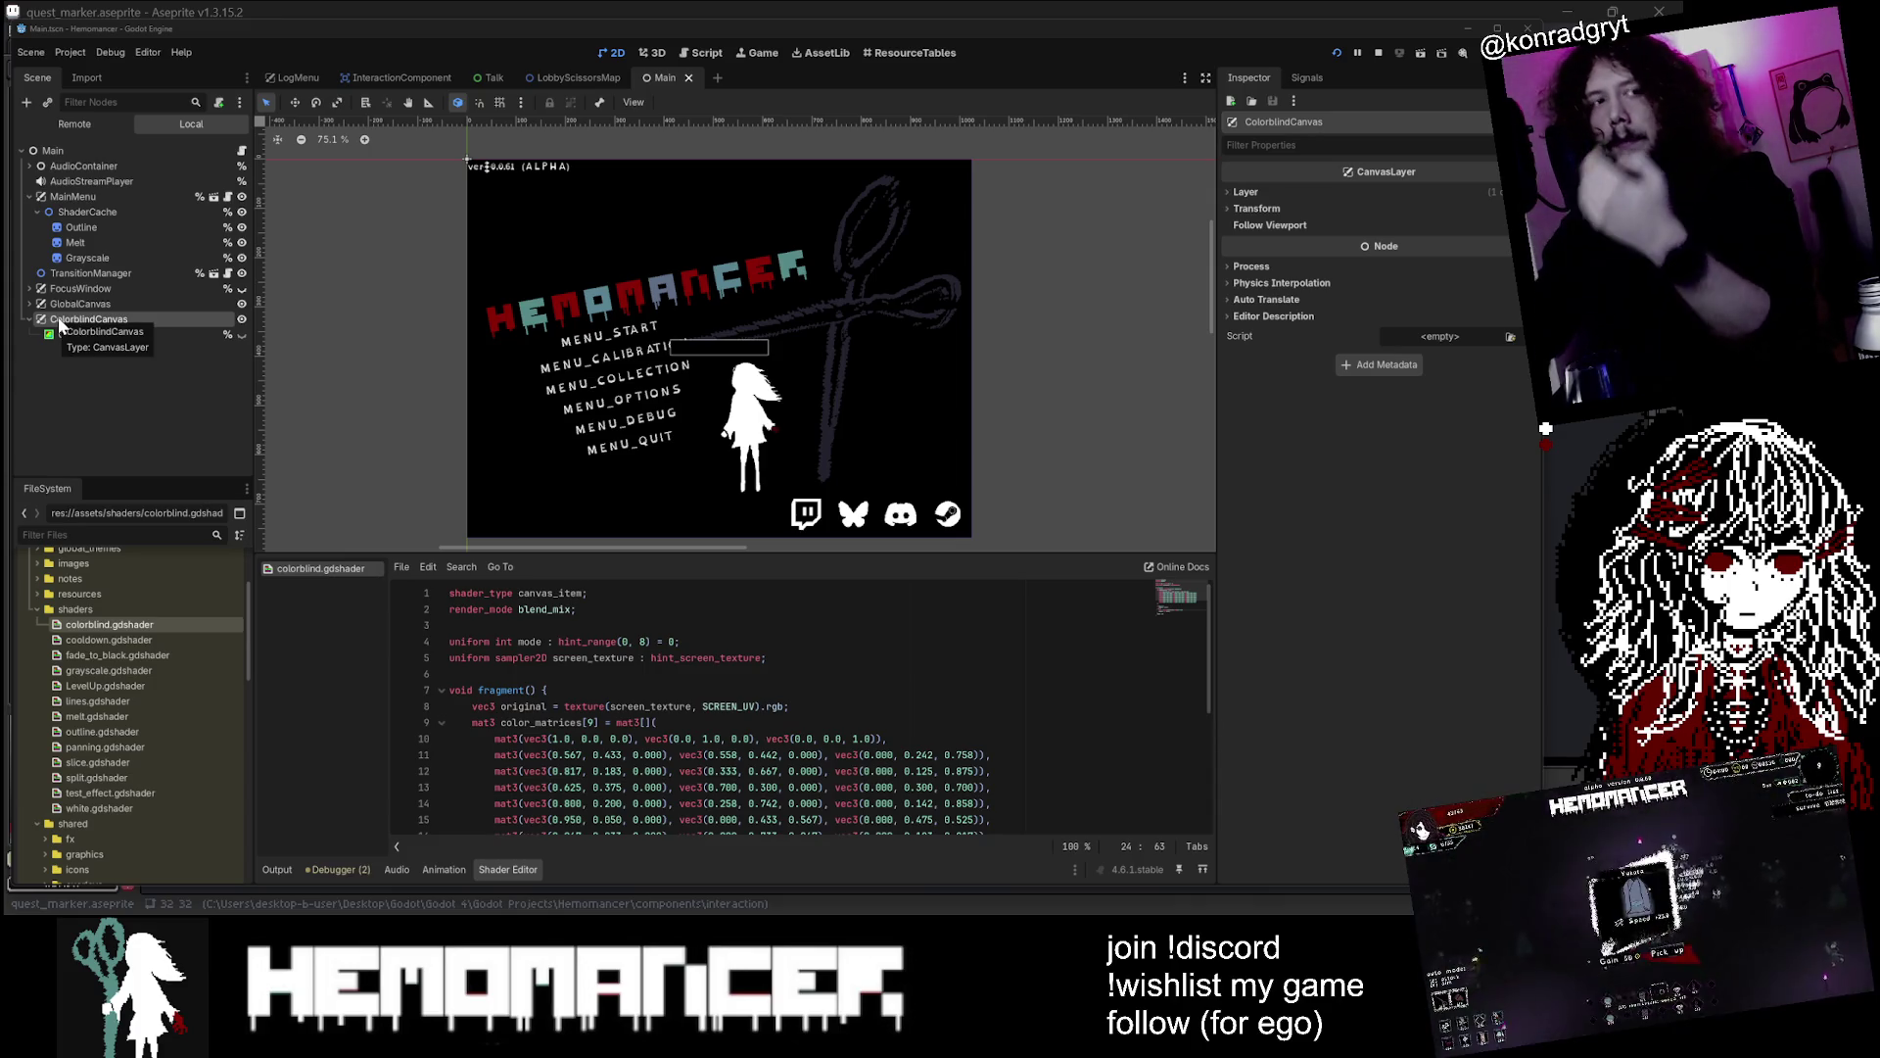
pyautogui.click(1337, 191)
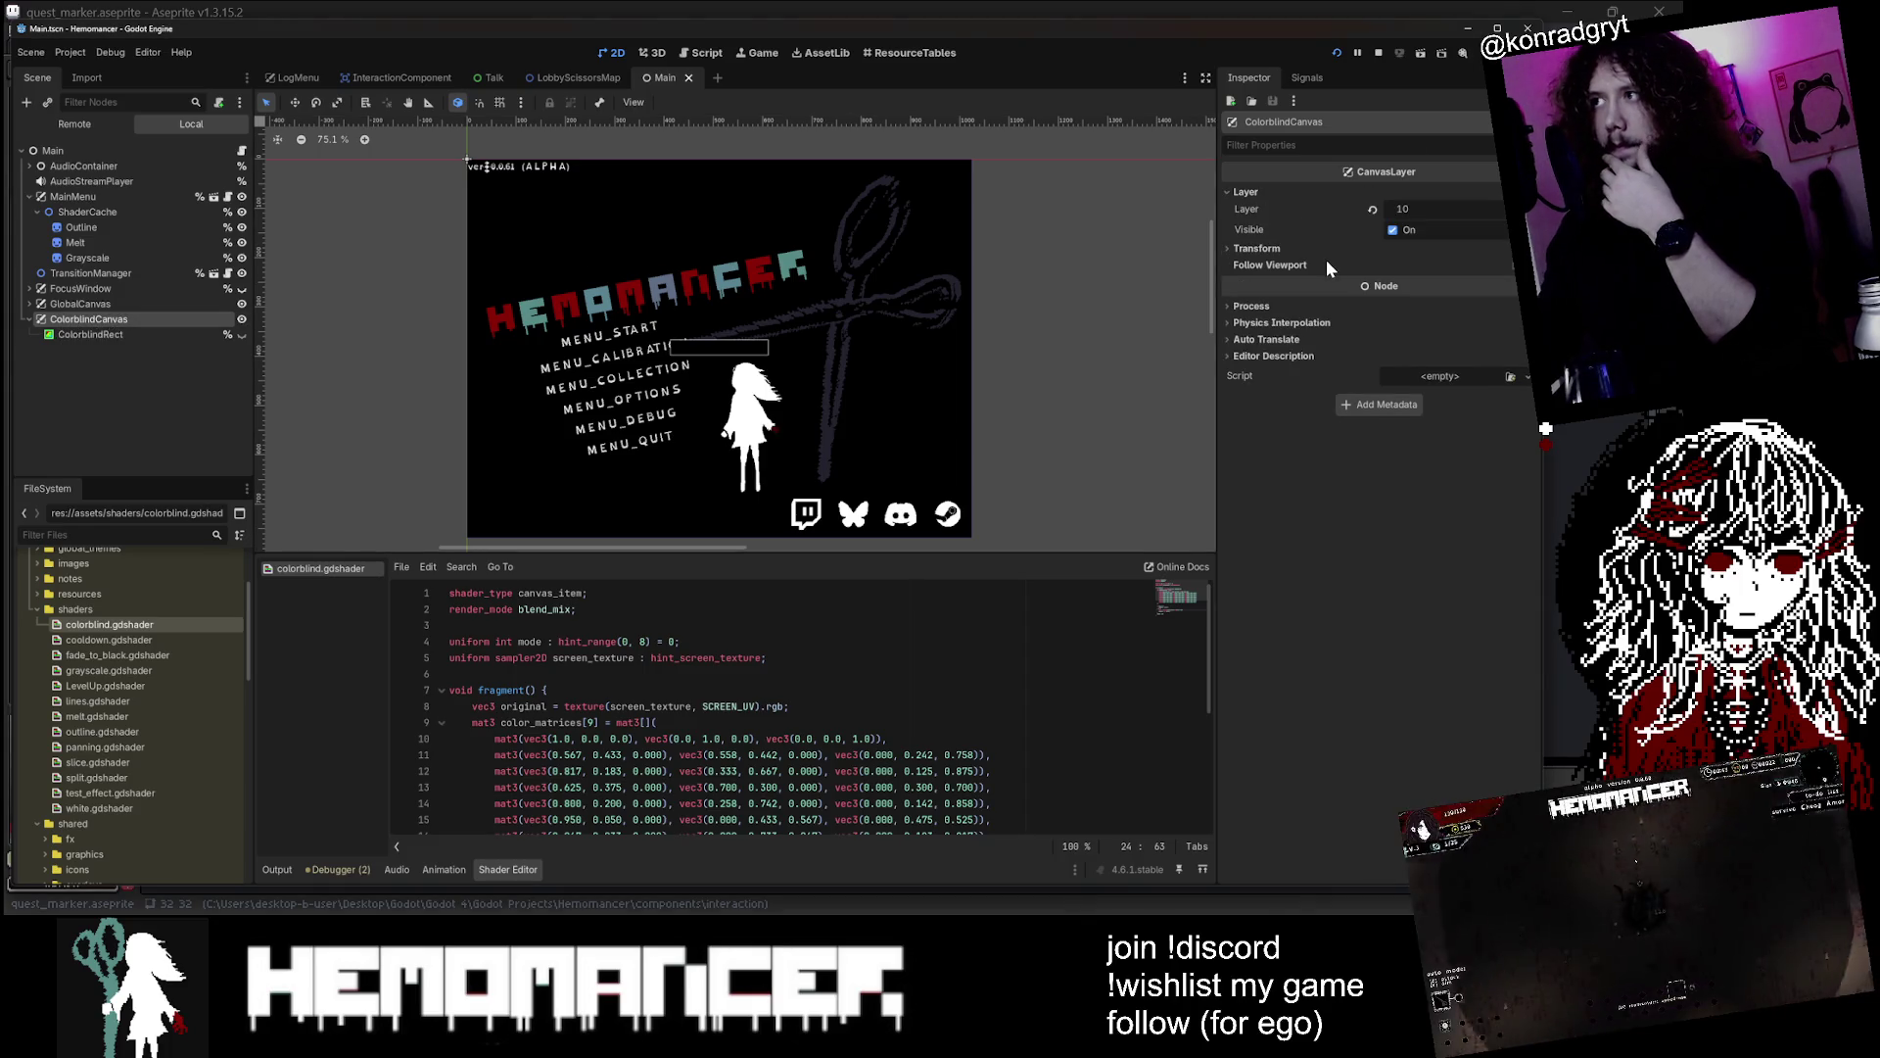
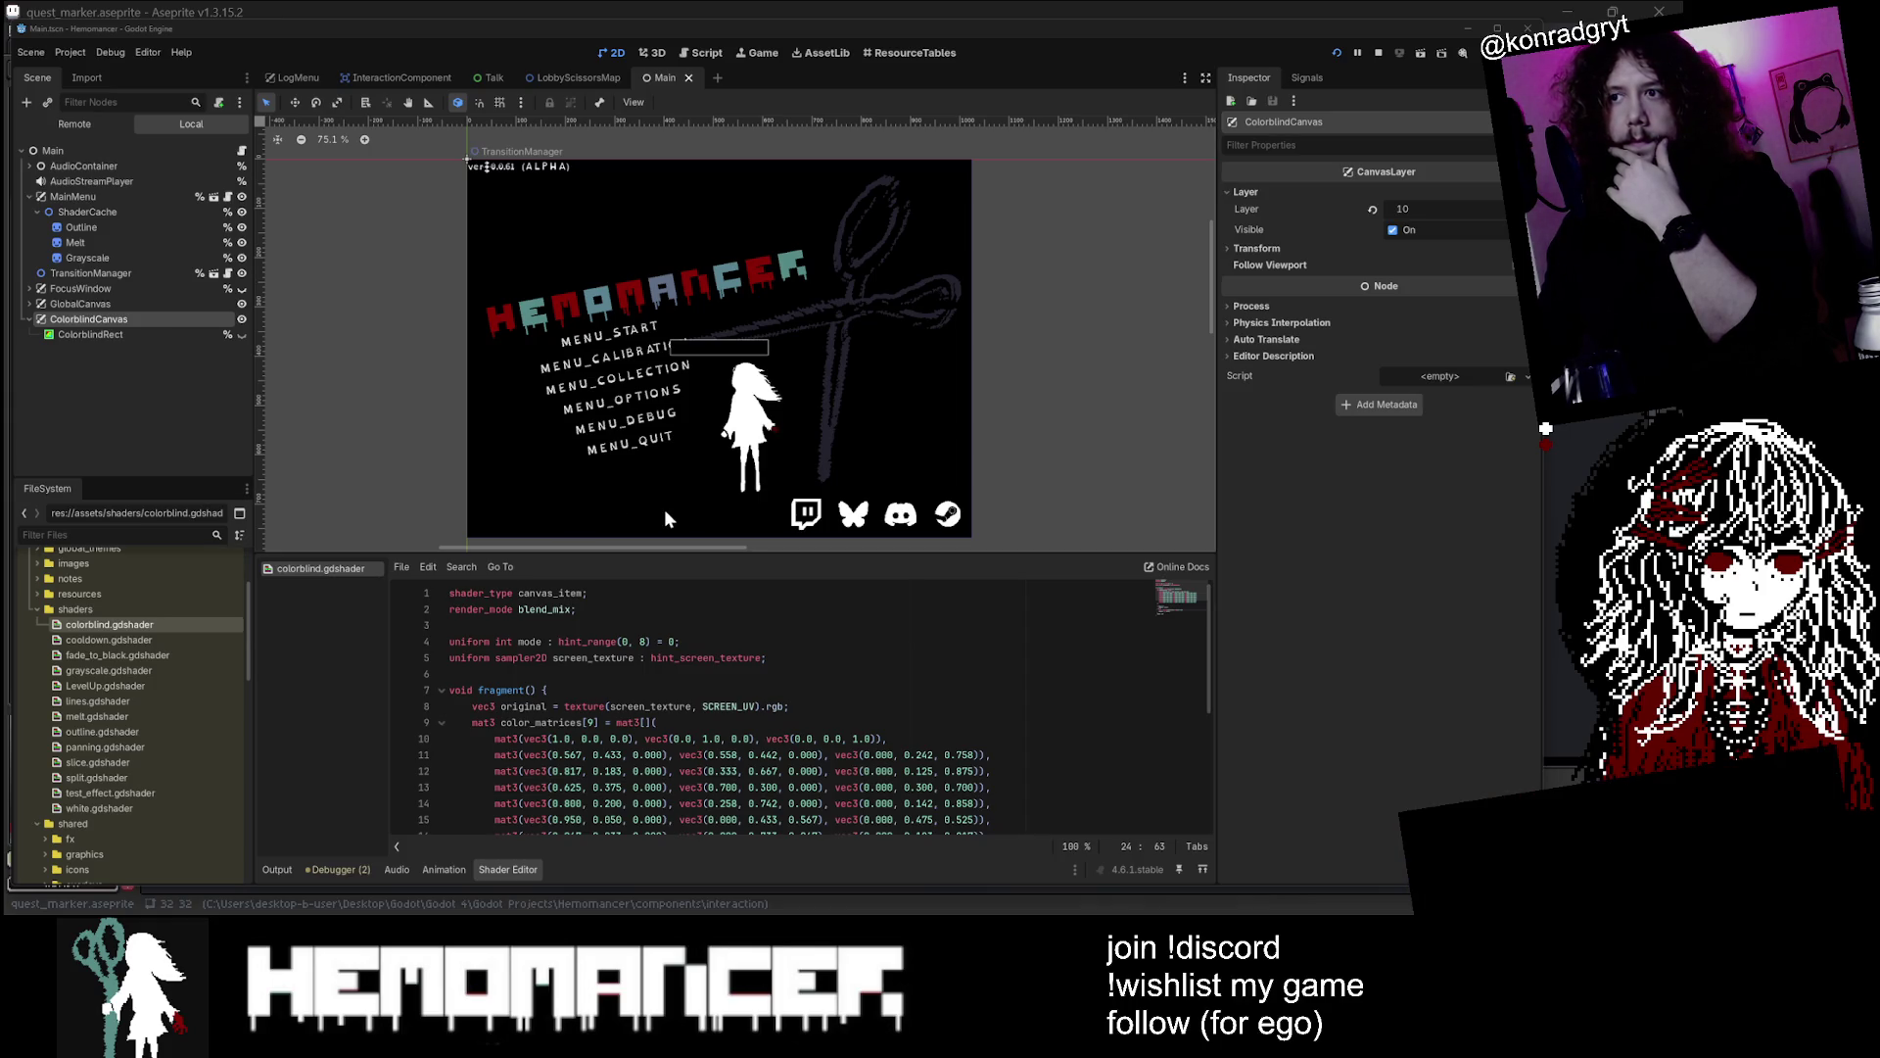
# Open main.gd from the Main node, go to line 35, and run the game in debug
pyautogui.click(244, 150)
pyautogui.scroll(-10, 783, 313)
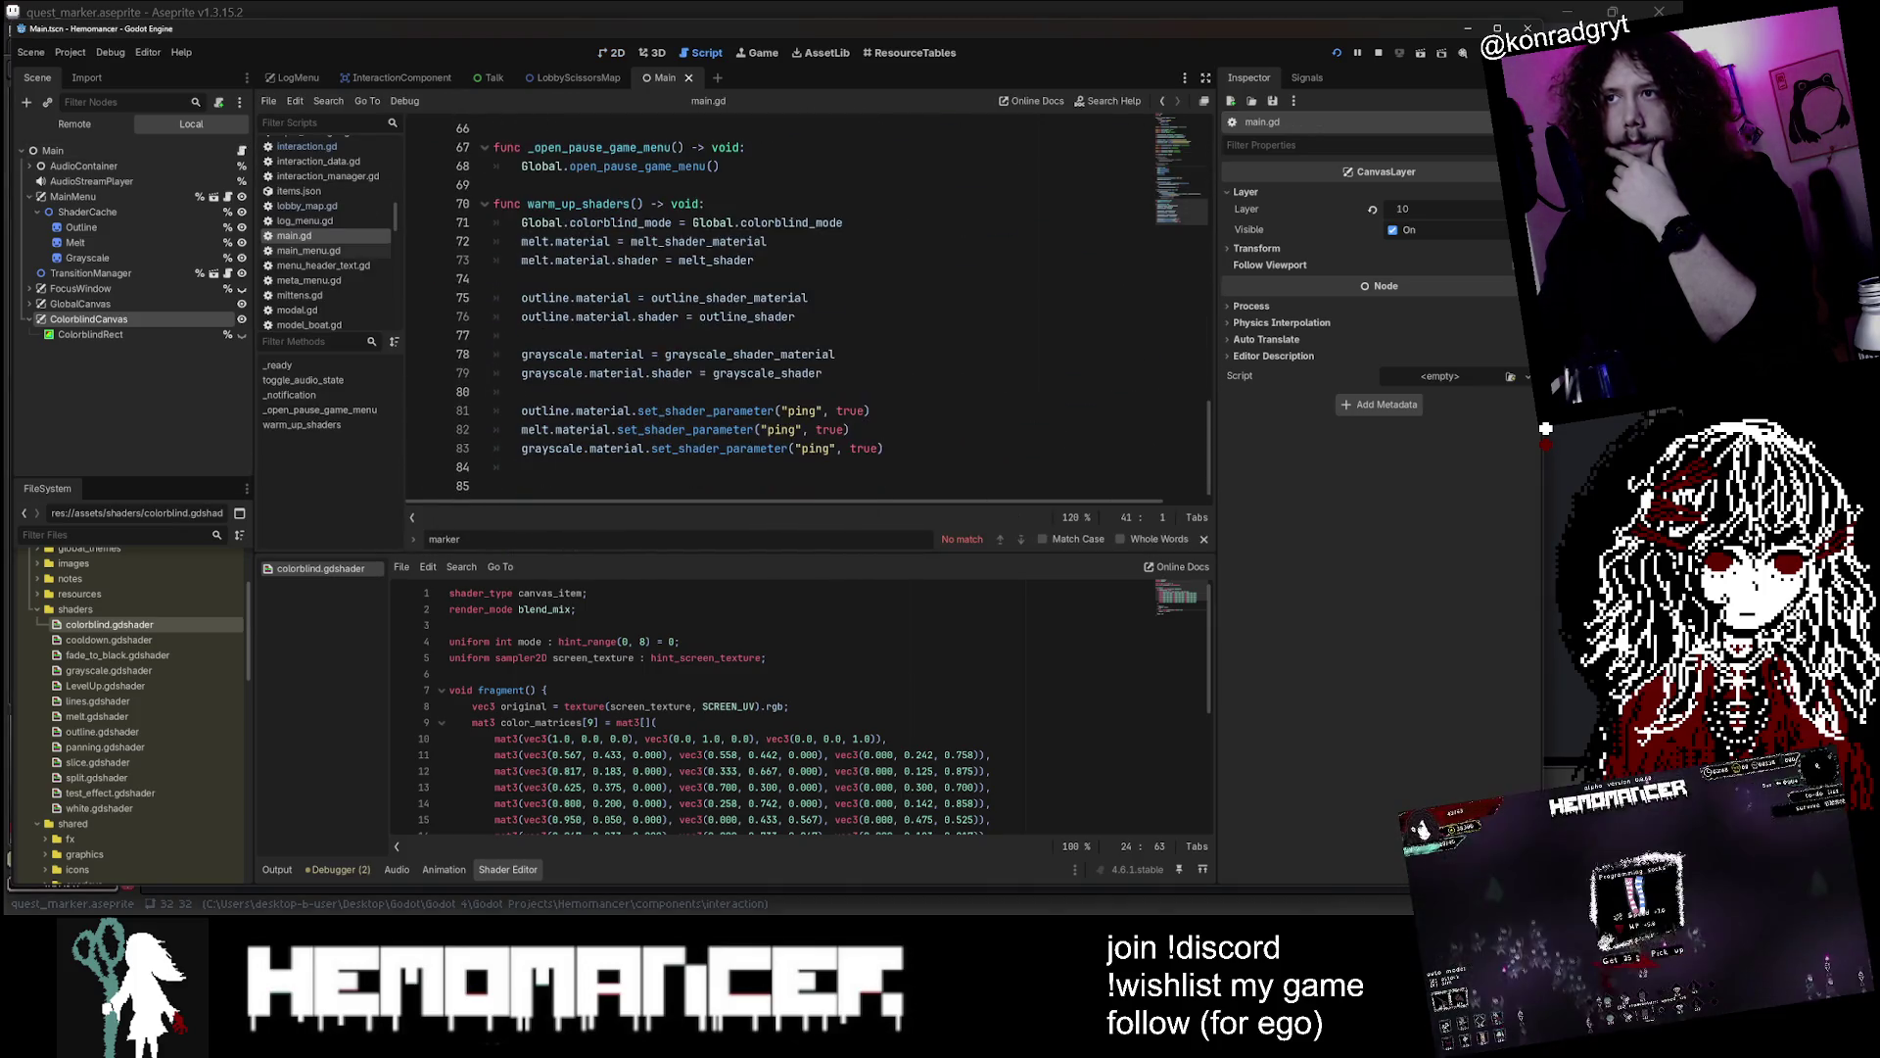
pyautogui.scroll(10, 784, 304)
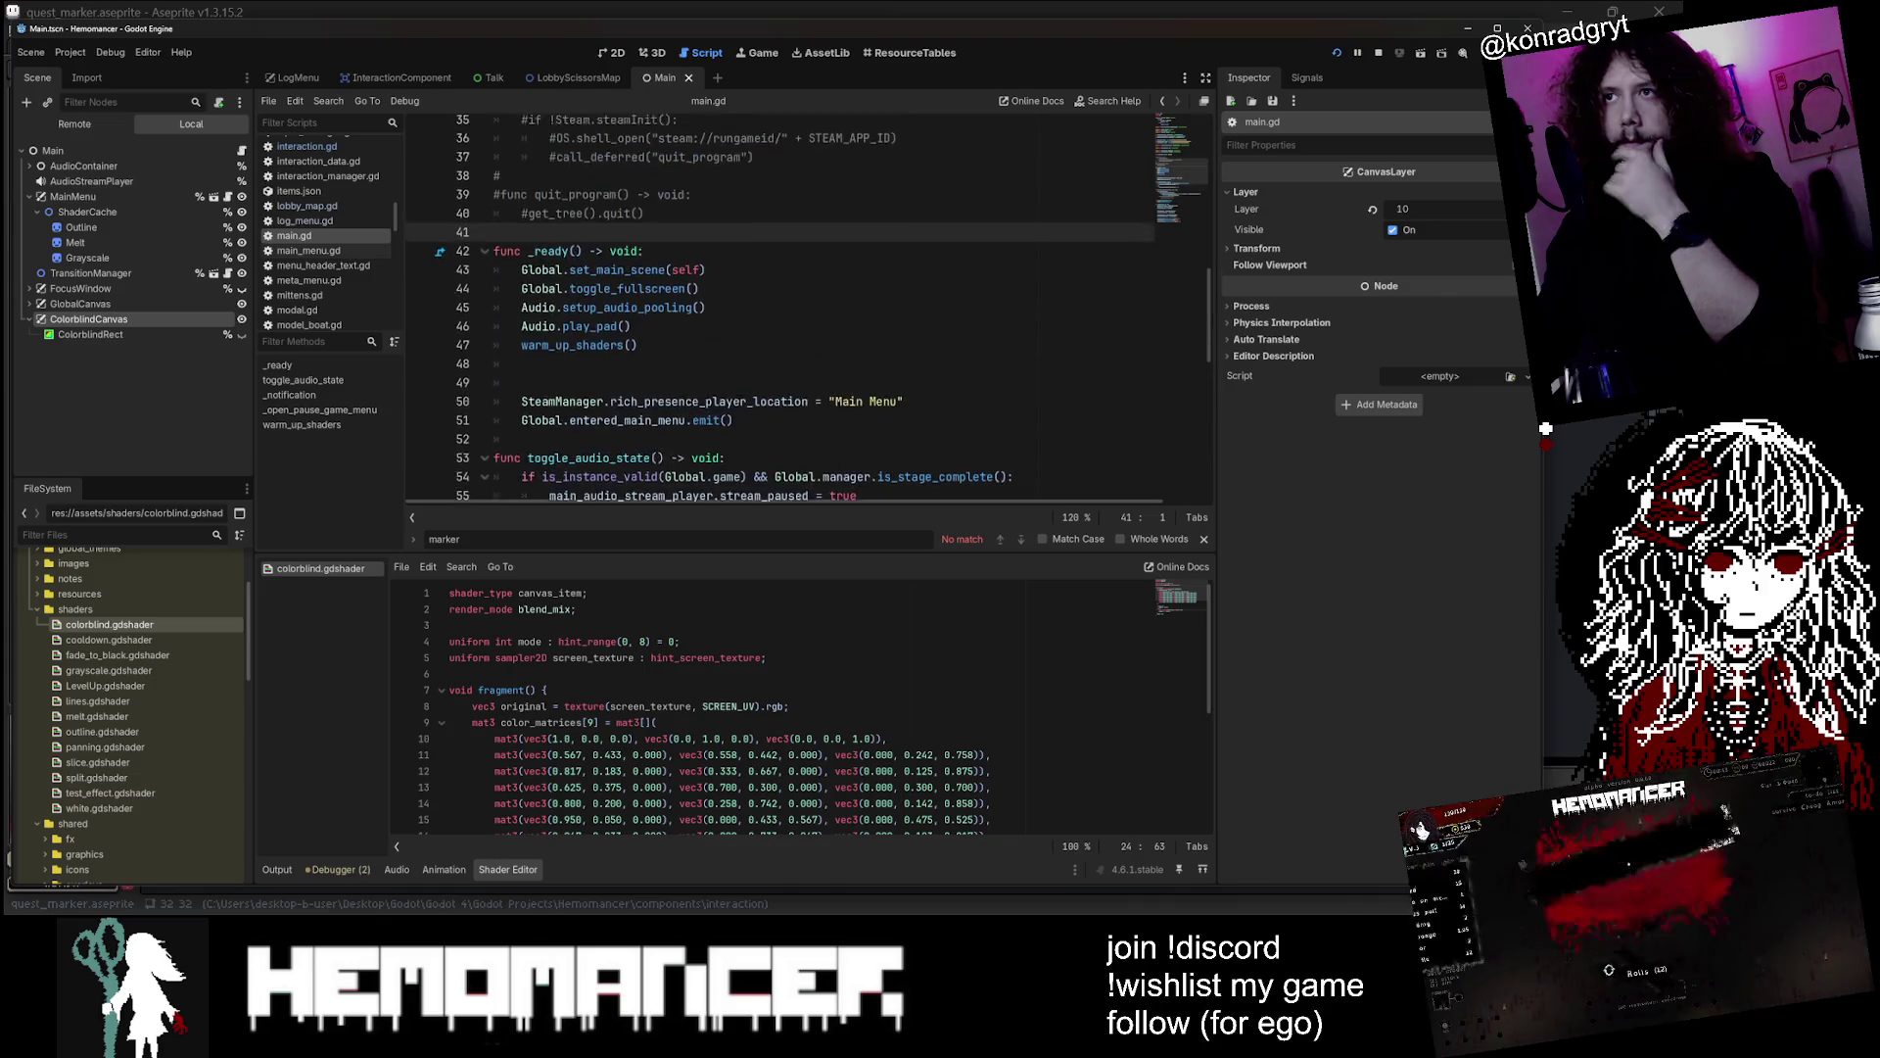
pyautogui.click(678, 279)
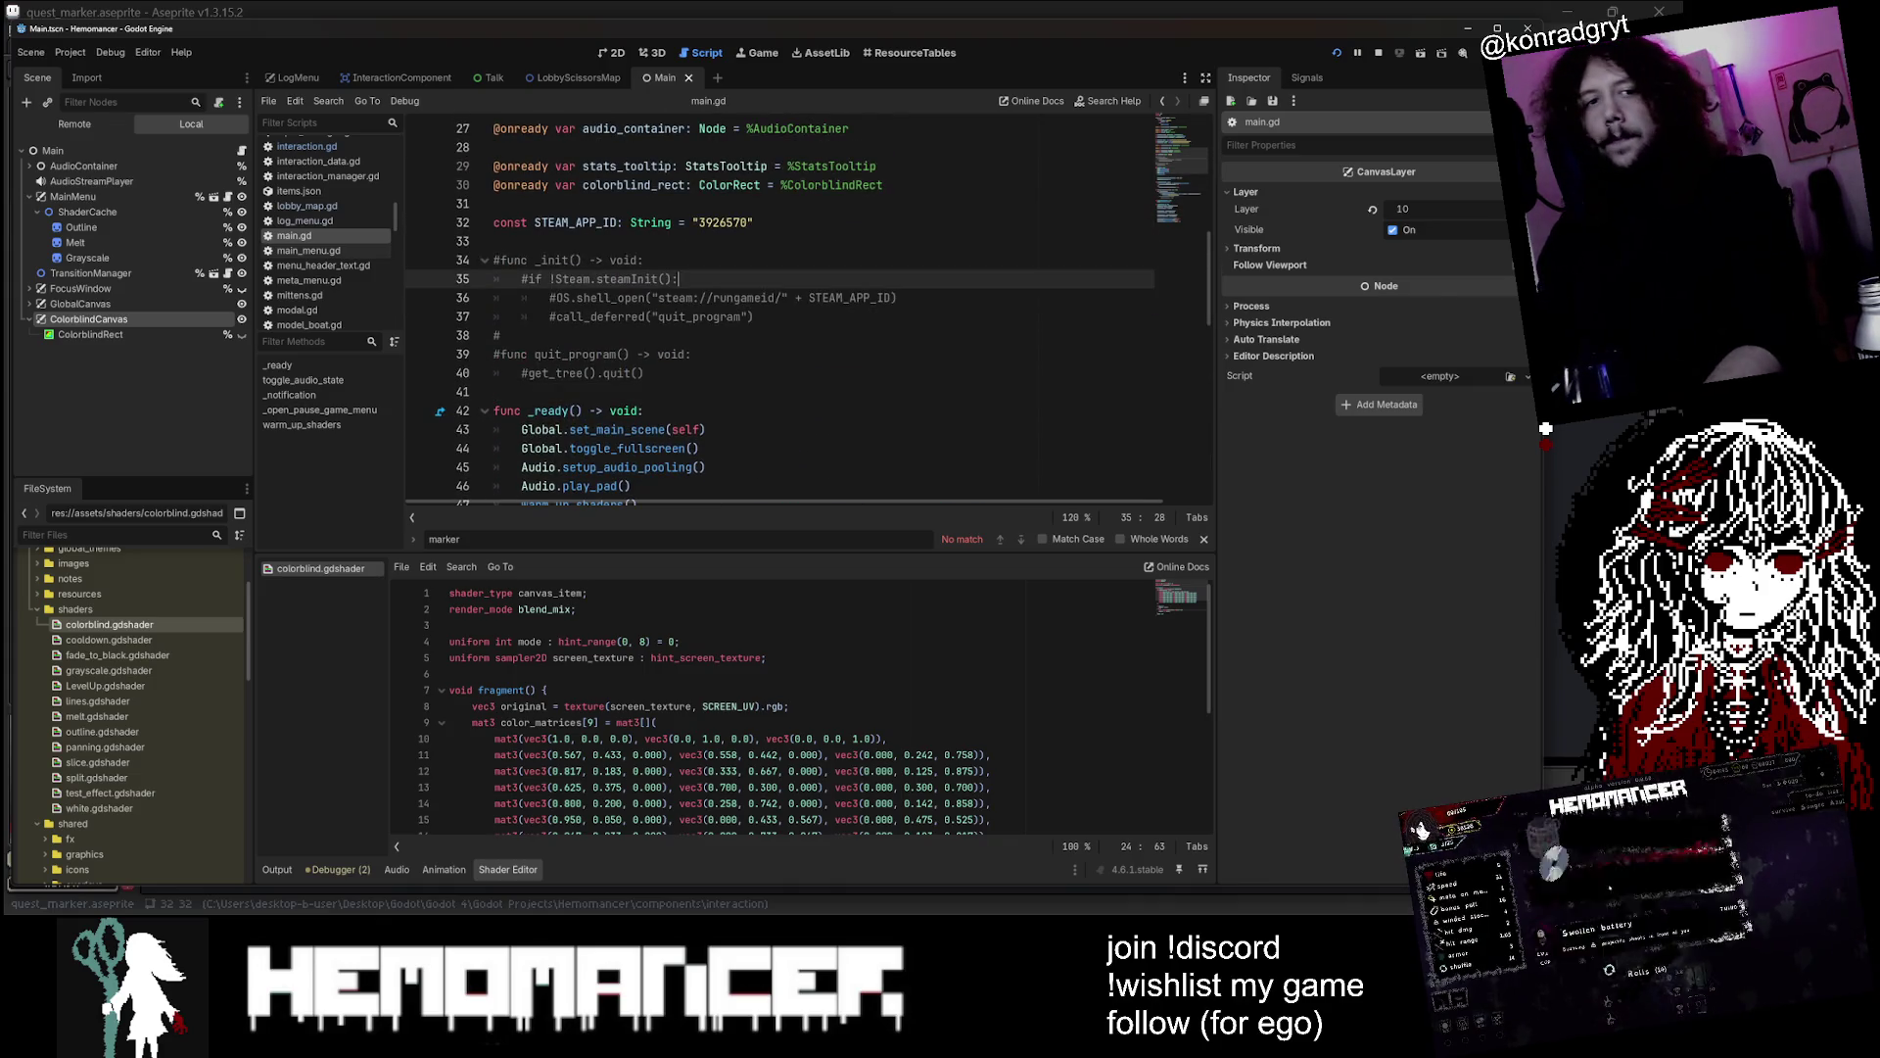
pyautogui.press('F5')
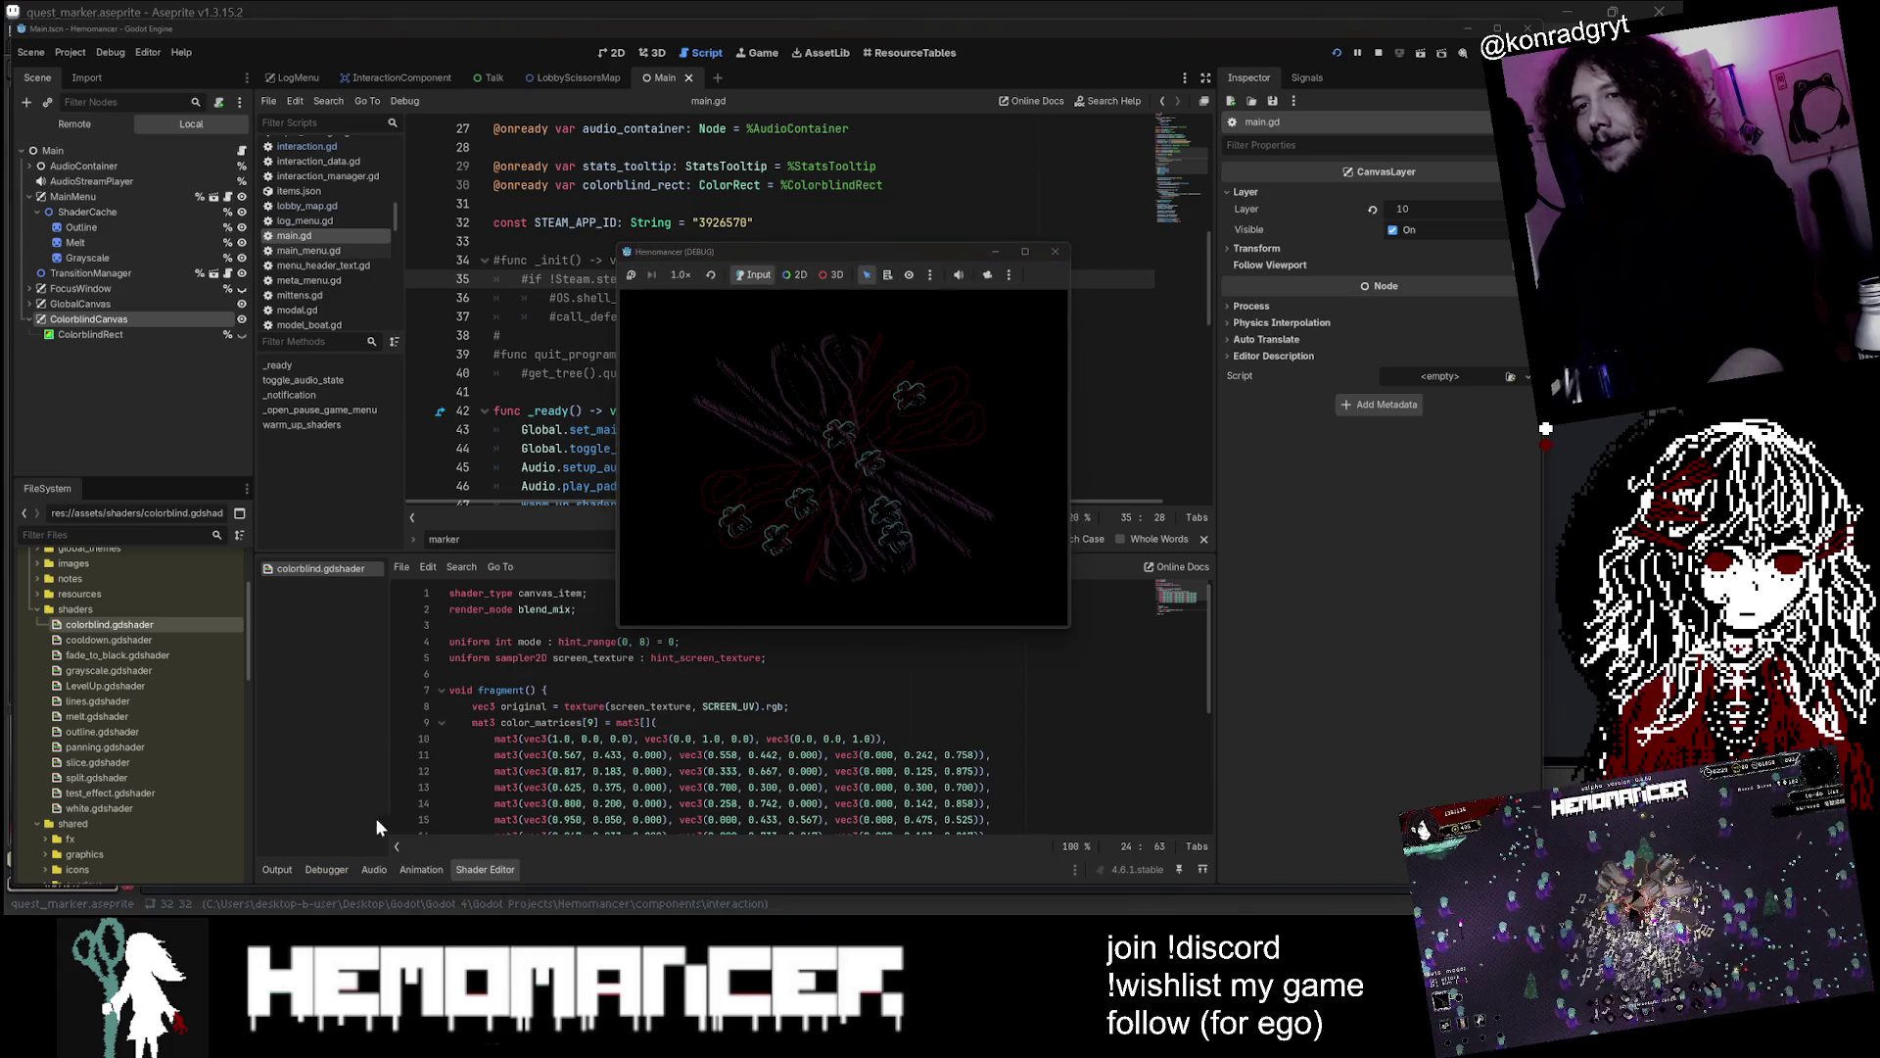
# Enlarge the game window, then open Options > Controls and return to the main menu
pyautogui.click(274, 870)
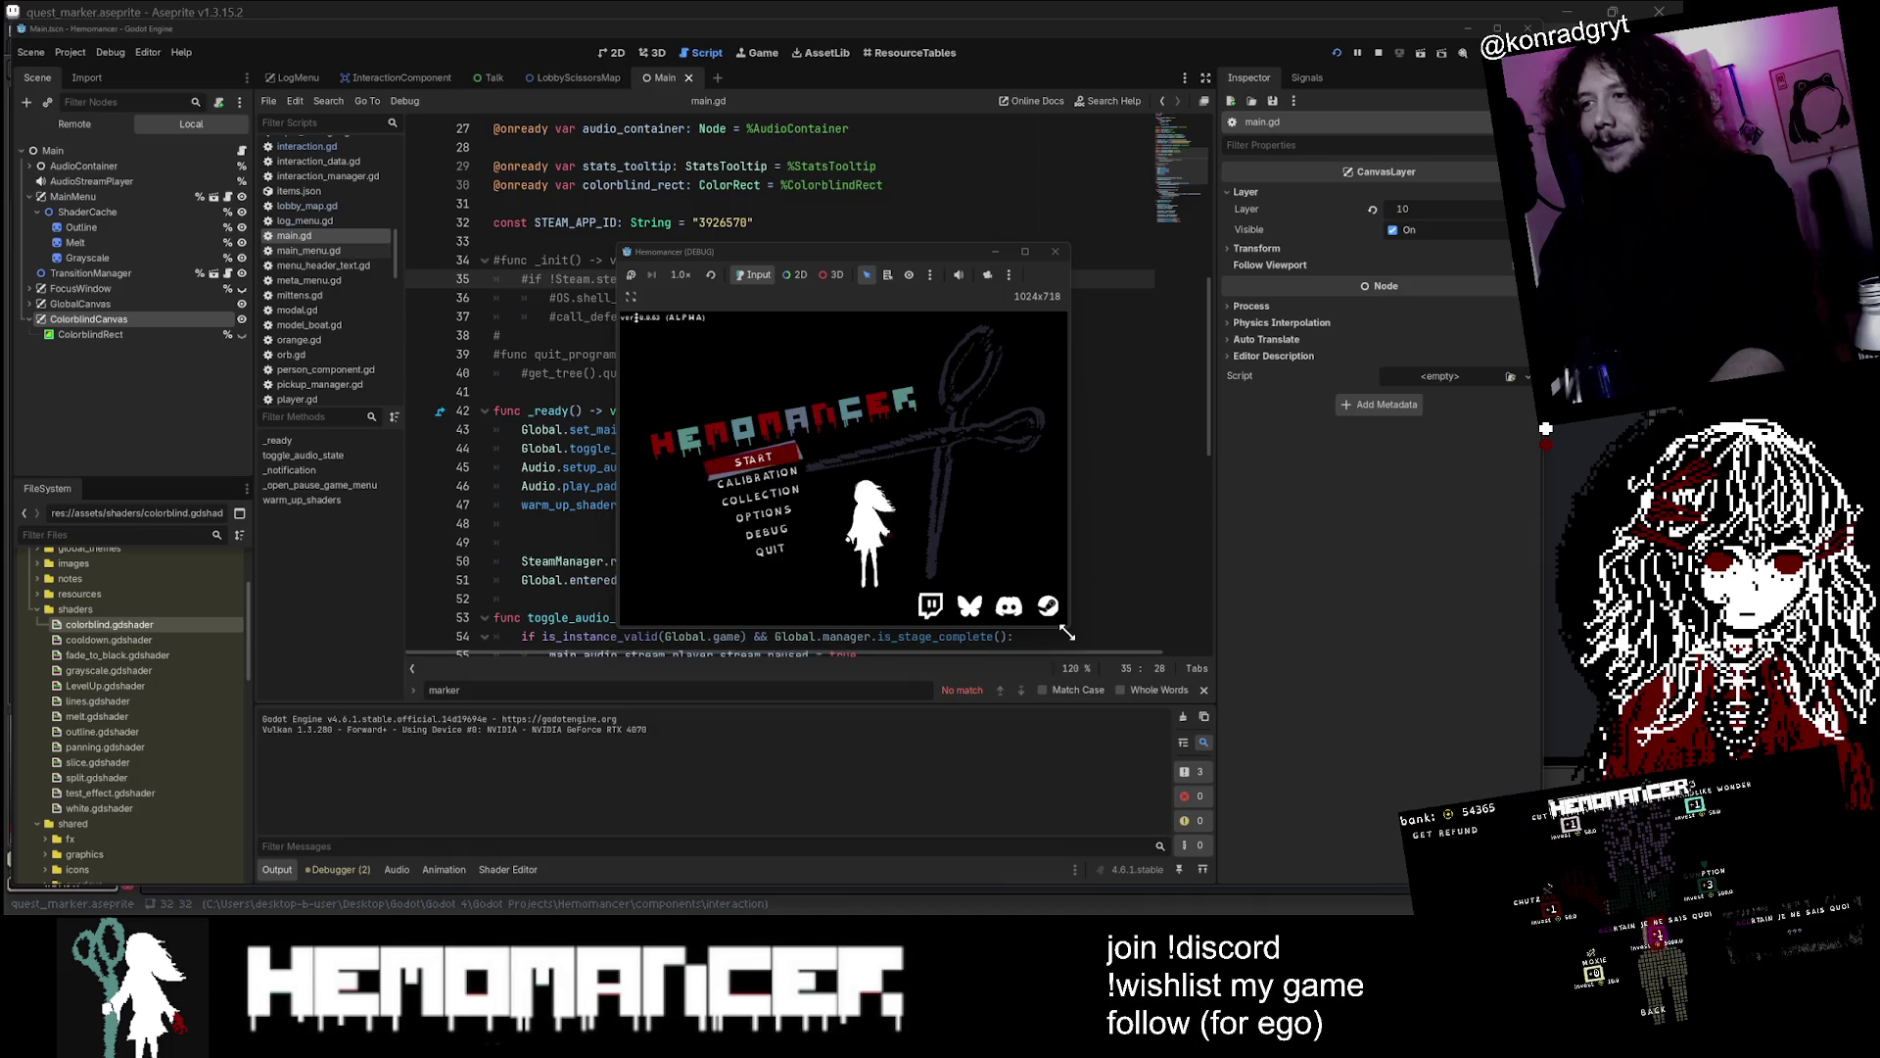
pyautogui.moveTo(1066, 634); pyautogui.dragTo(1307, 821)
pyautogui.press('Down')
pyautogui.press('Down')
pyautogui.press('Down')
pyautogui.press('Return')
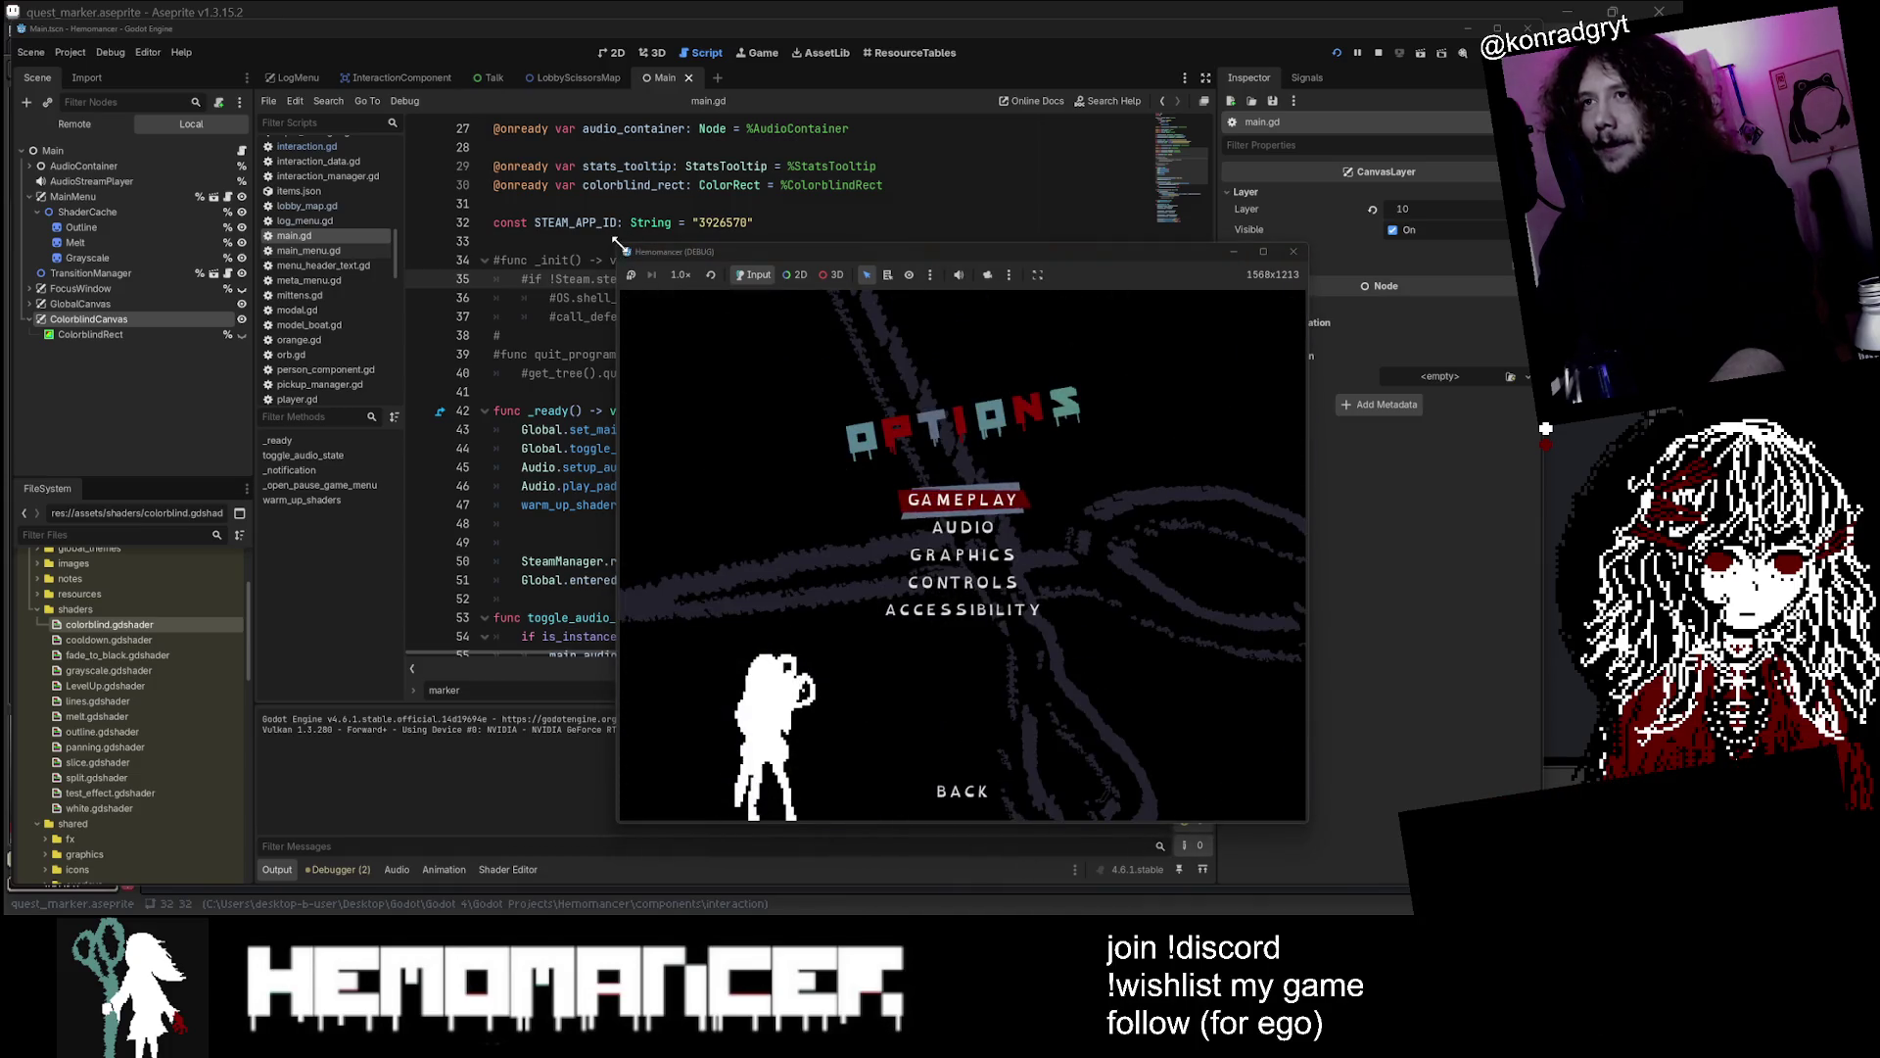
pyautogui.moveTo(617, 242); pyautogui.dragTo(349, 137)
pyautogui.press('Down')
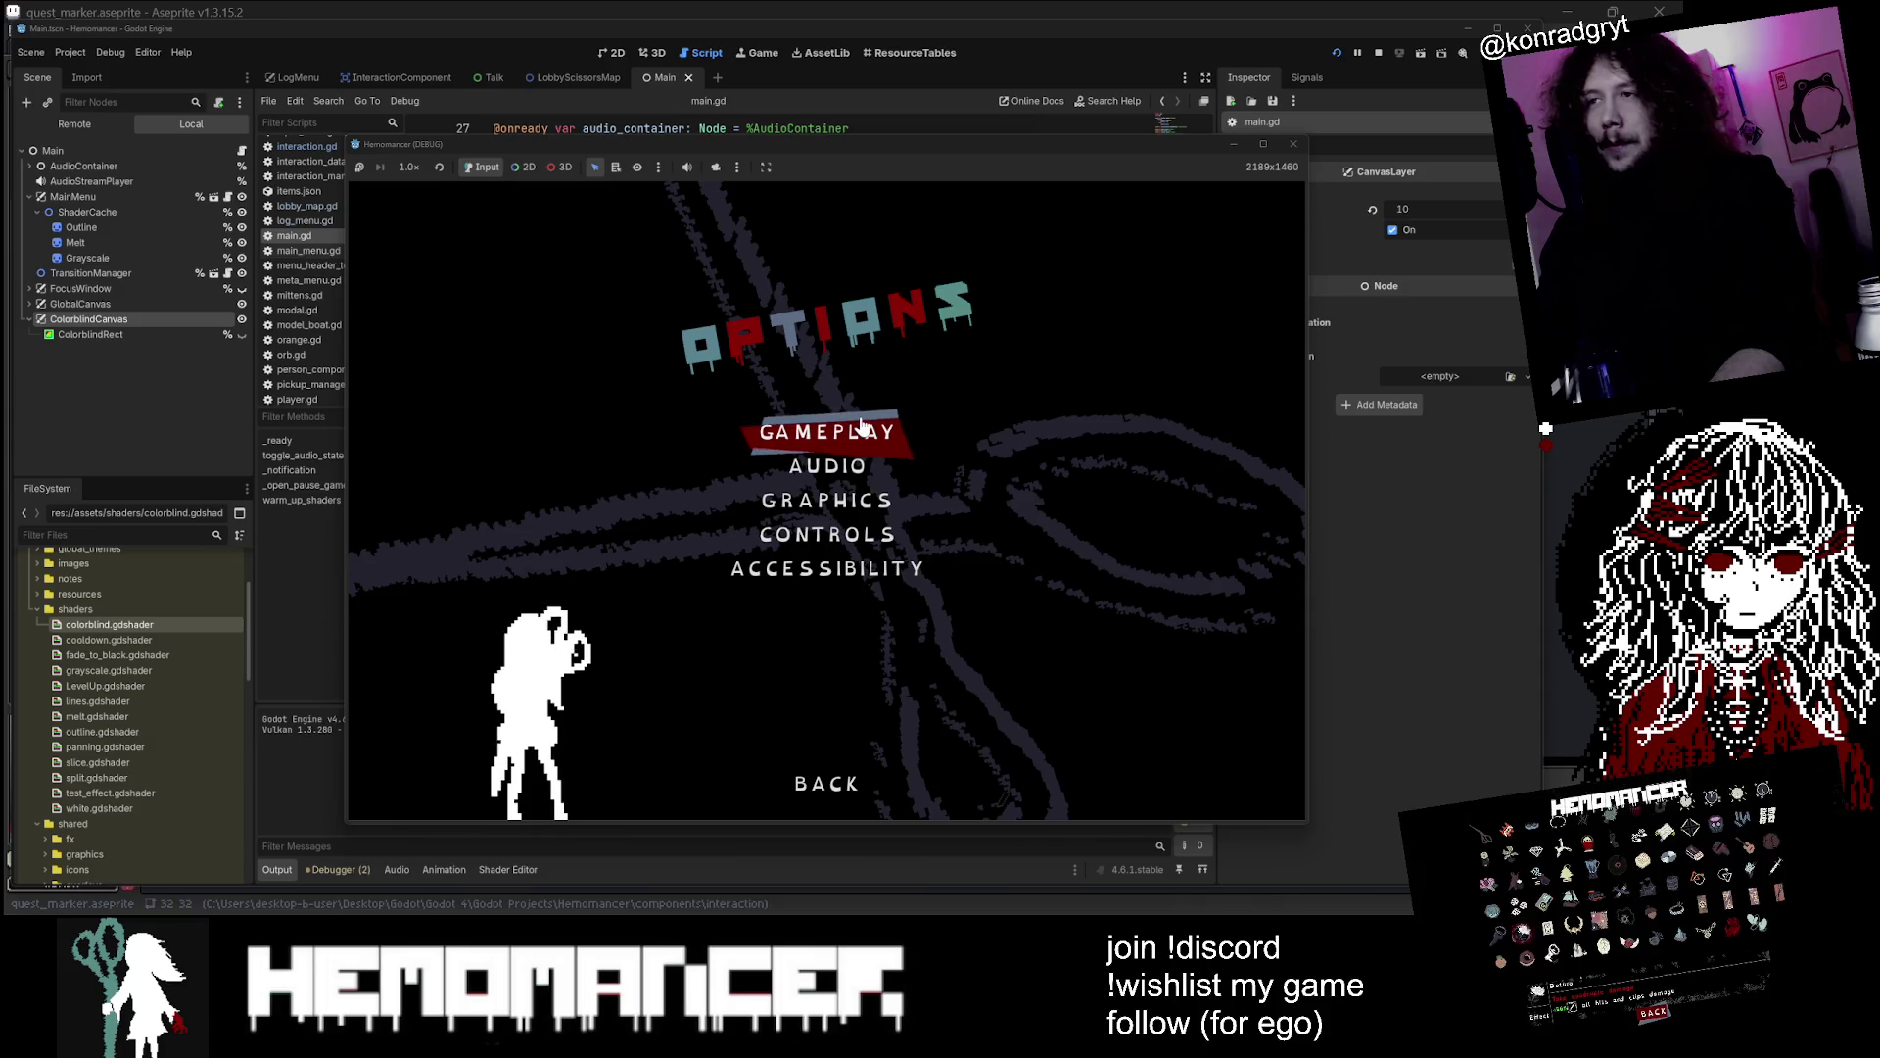
pyautogui.click(856, 535)
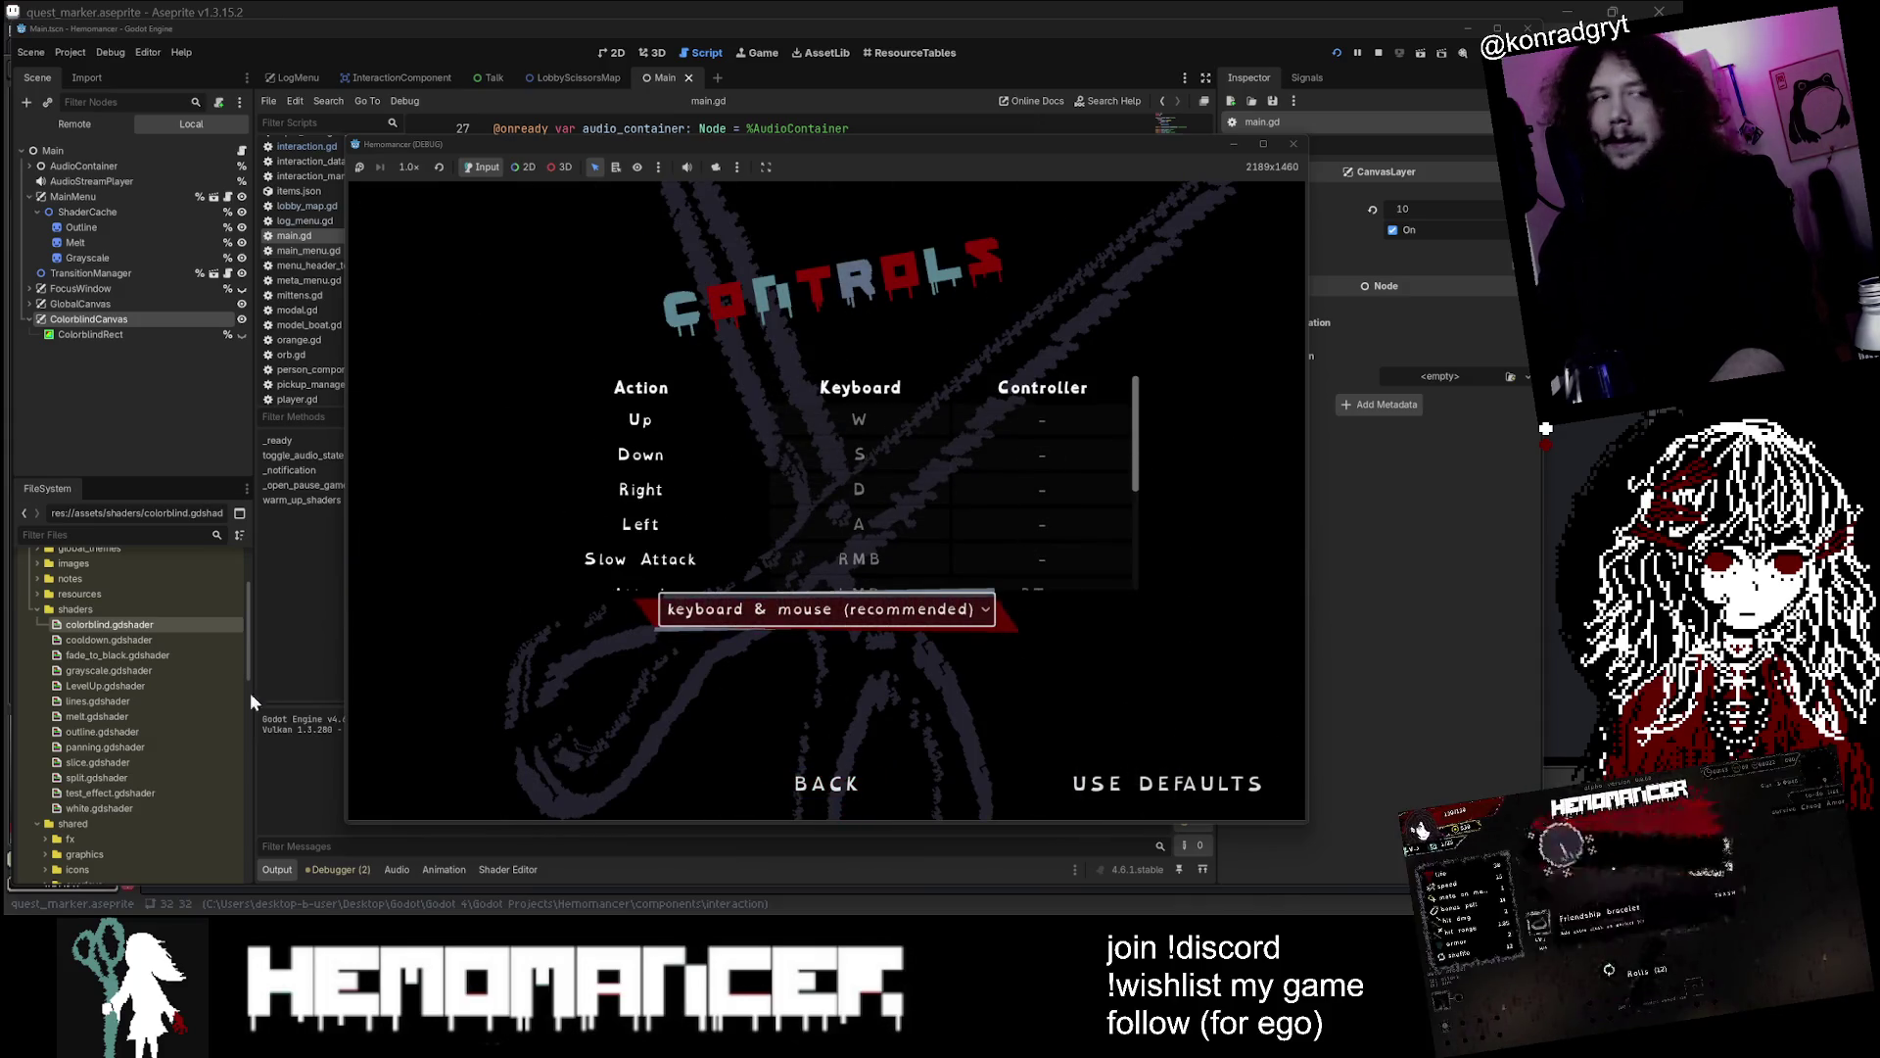
pyautogui.click(820, 786)
# Start a new game, walk past Halka to the Metronome table, then stop the debug run
pyautogui.click(672, 478)
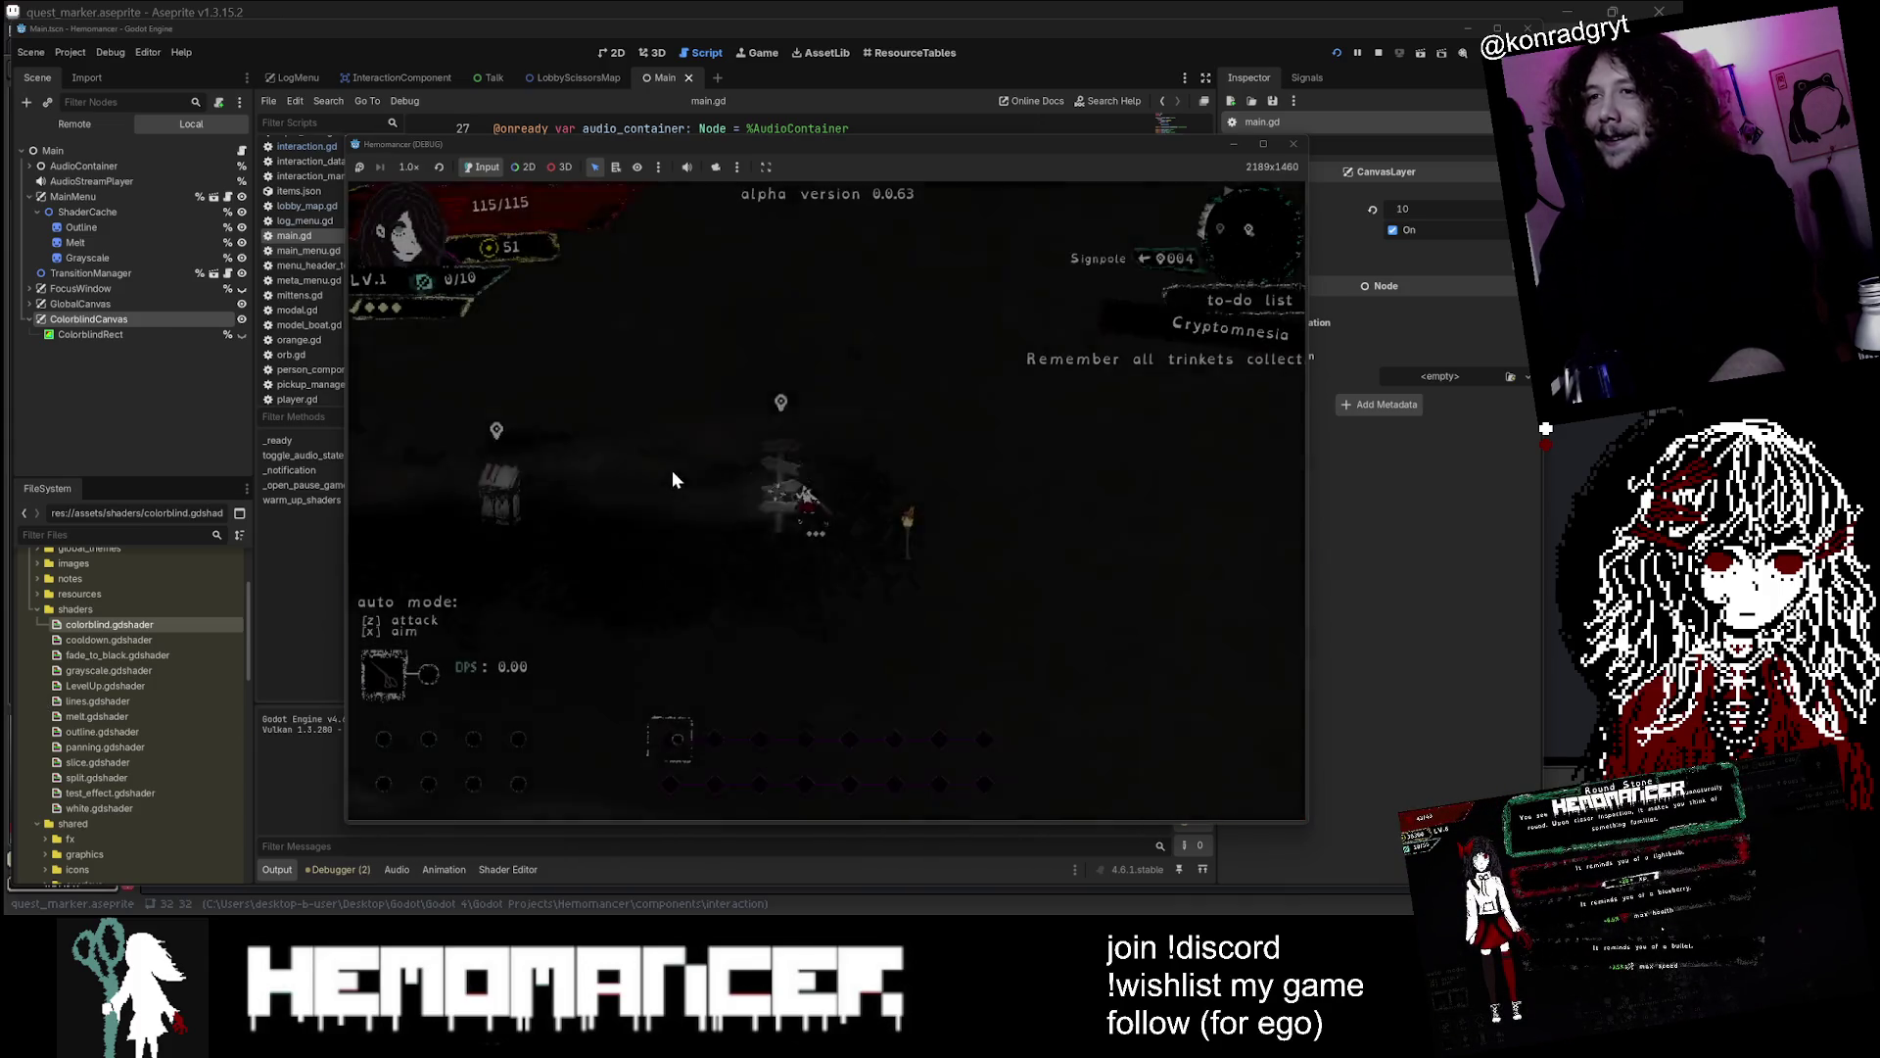
pyautogui.press('a')
pyautogui.press('a')
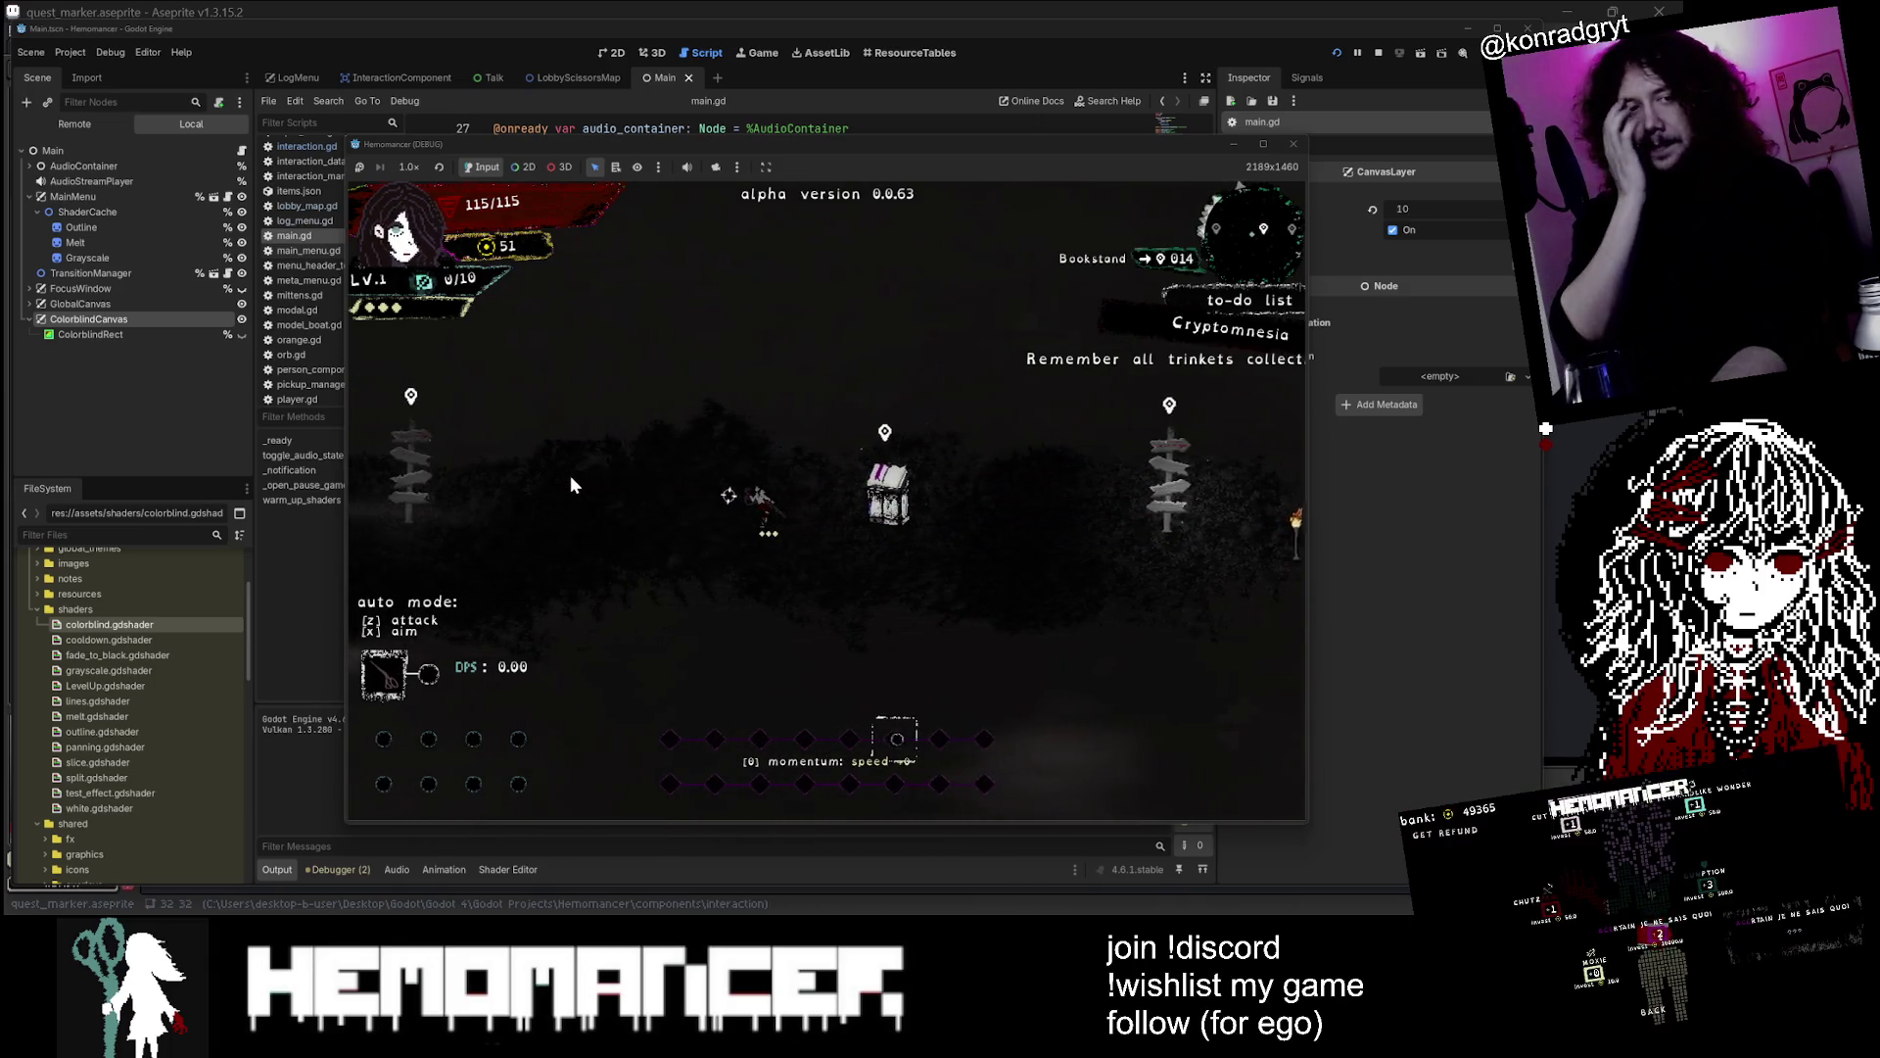
pyautogui.press('a')
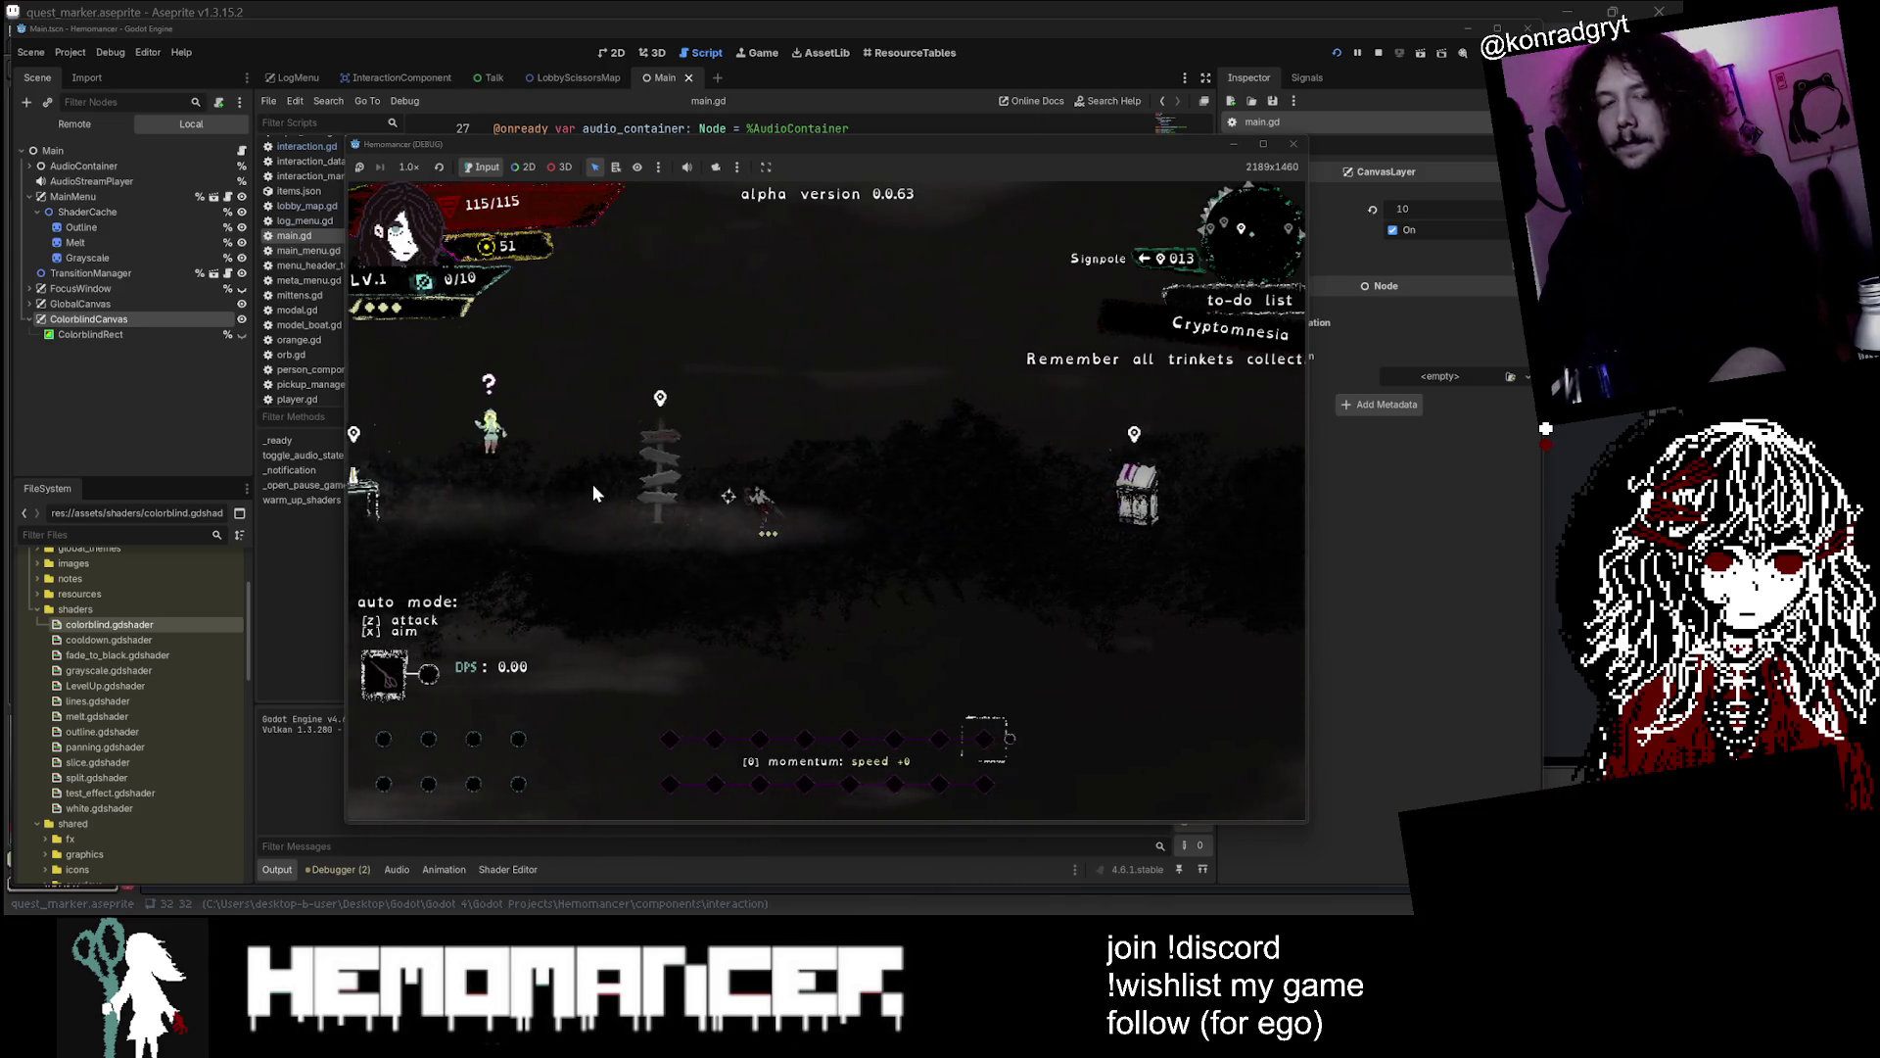
pyautogui.press('a')
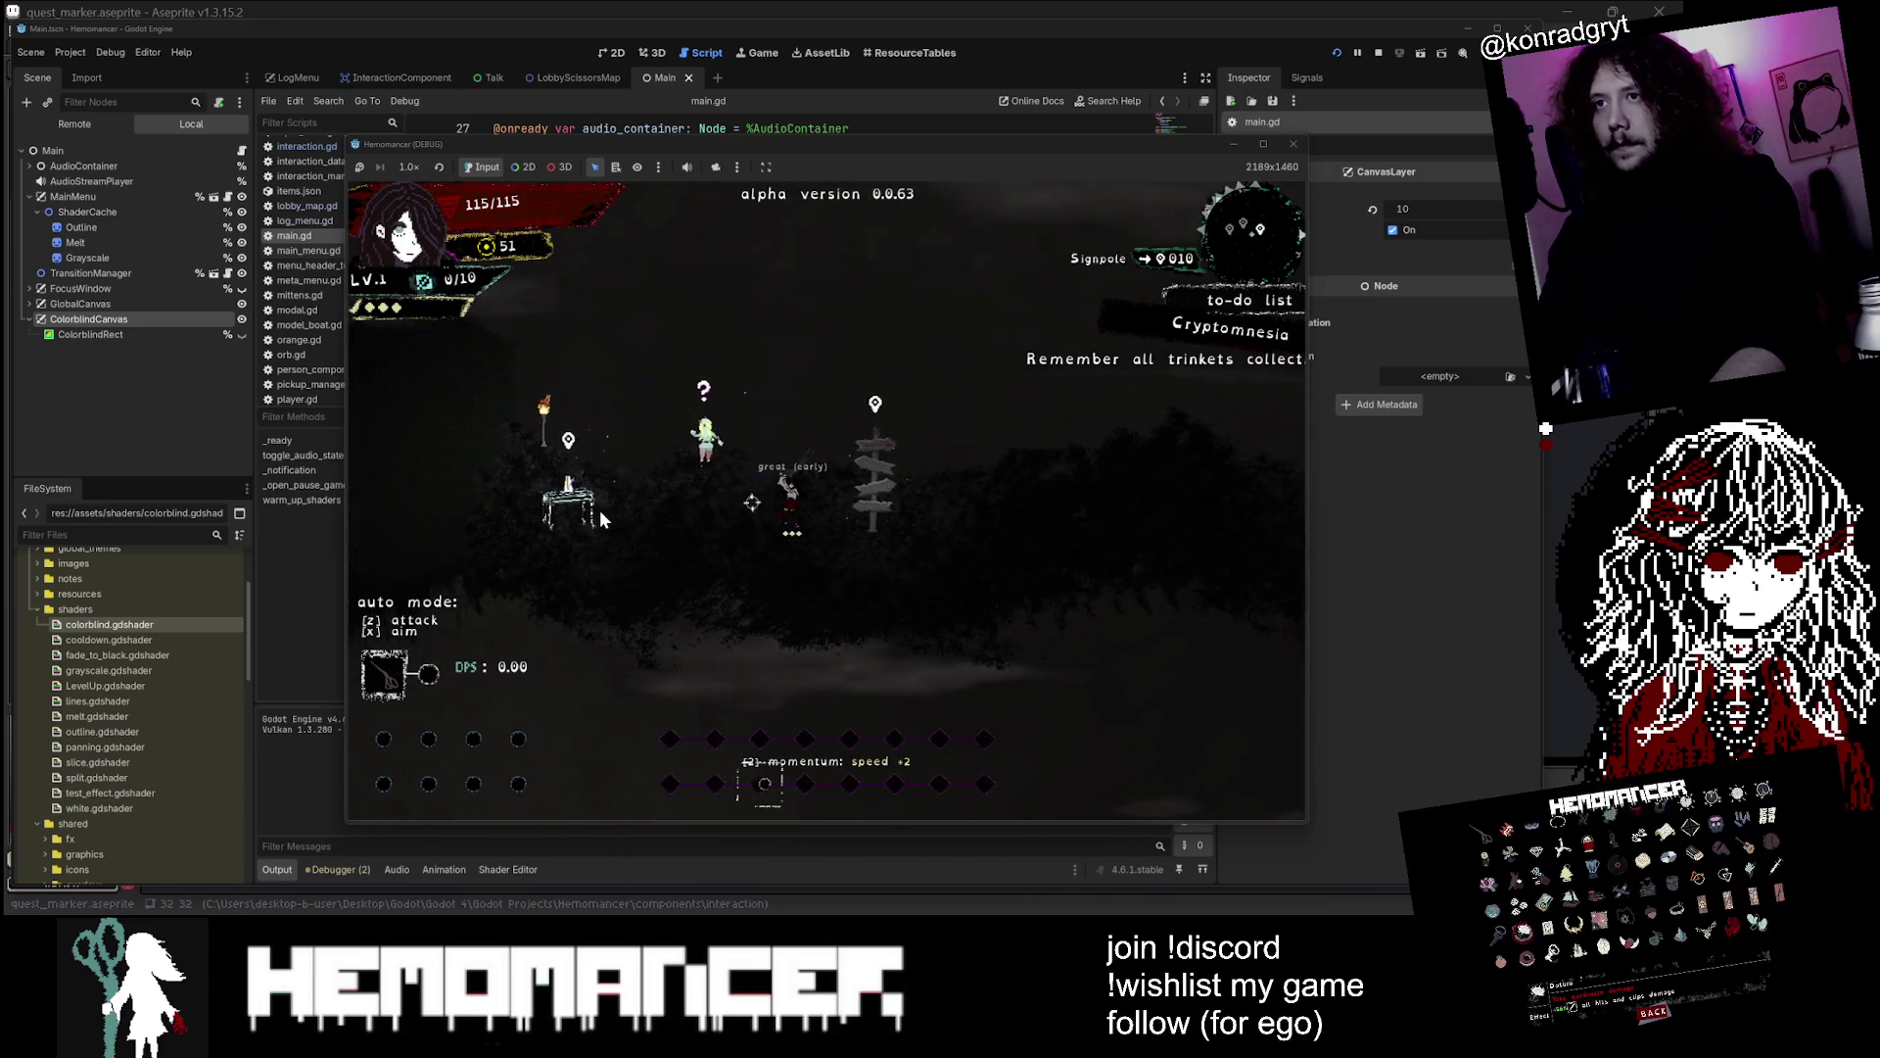
pyautogui.press('a')
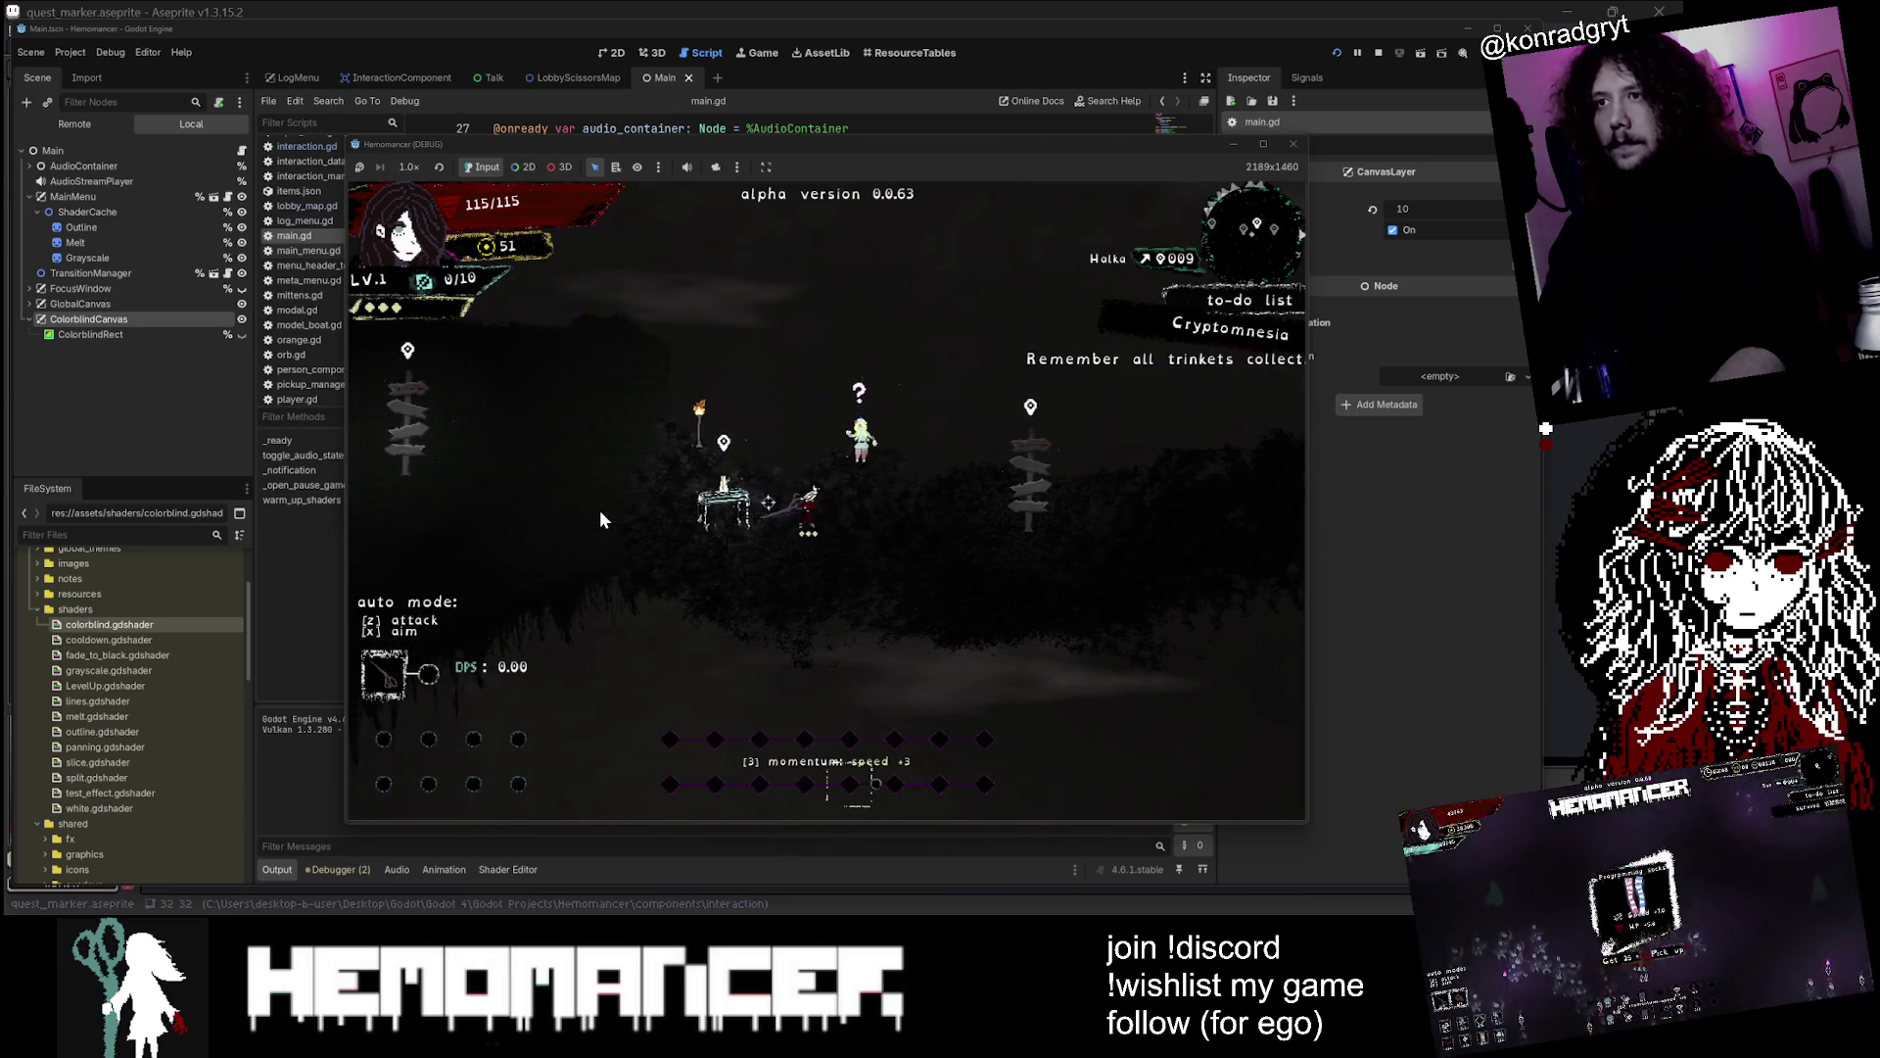
pyautogui.press('d')
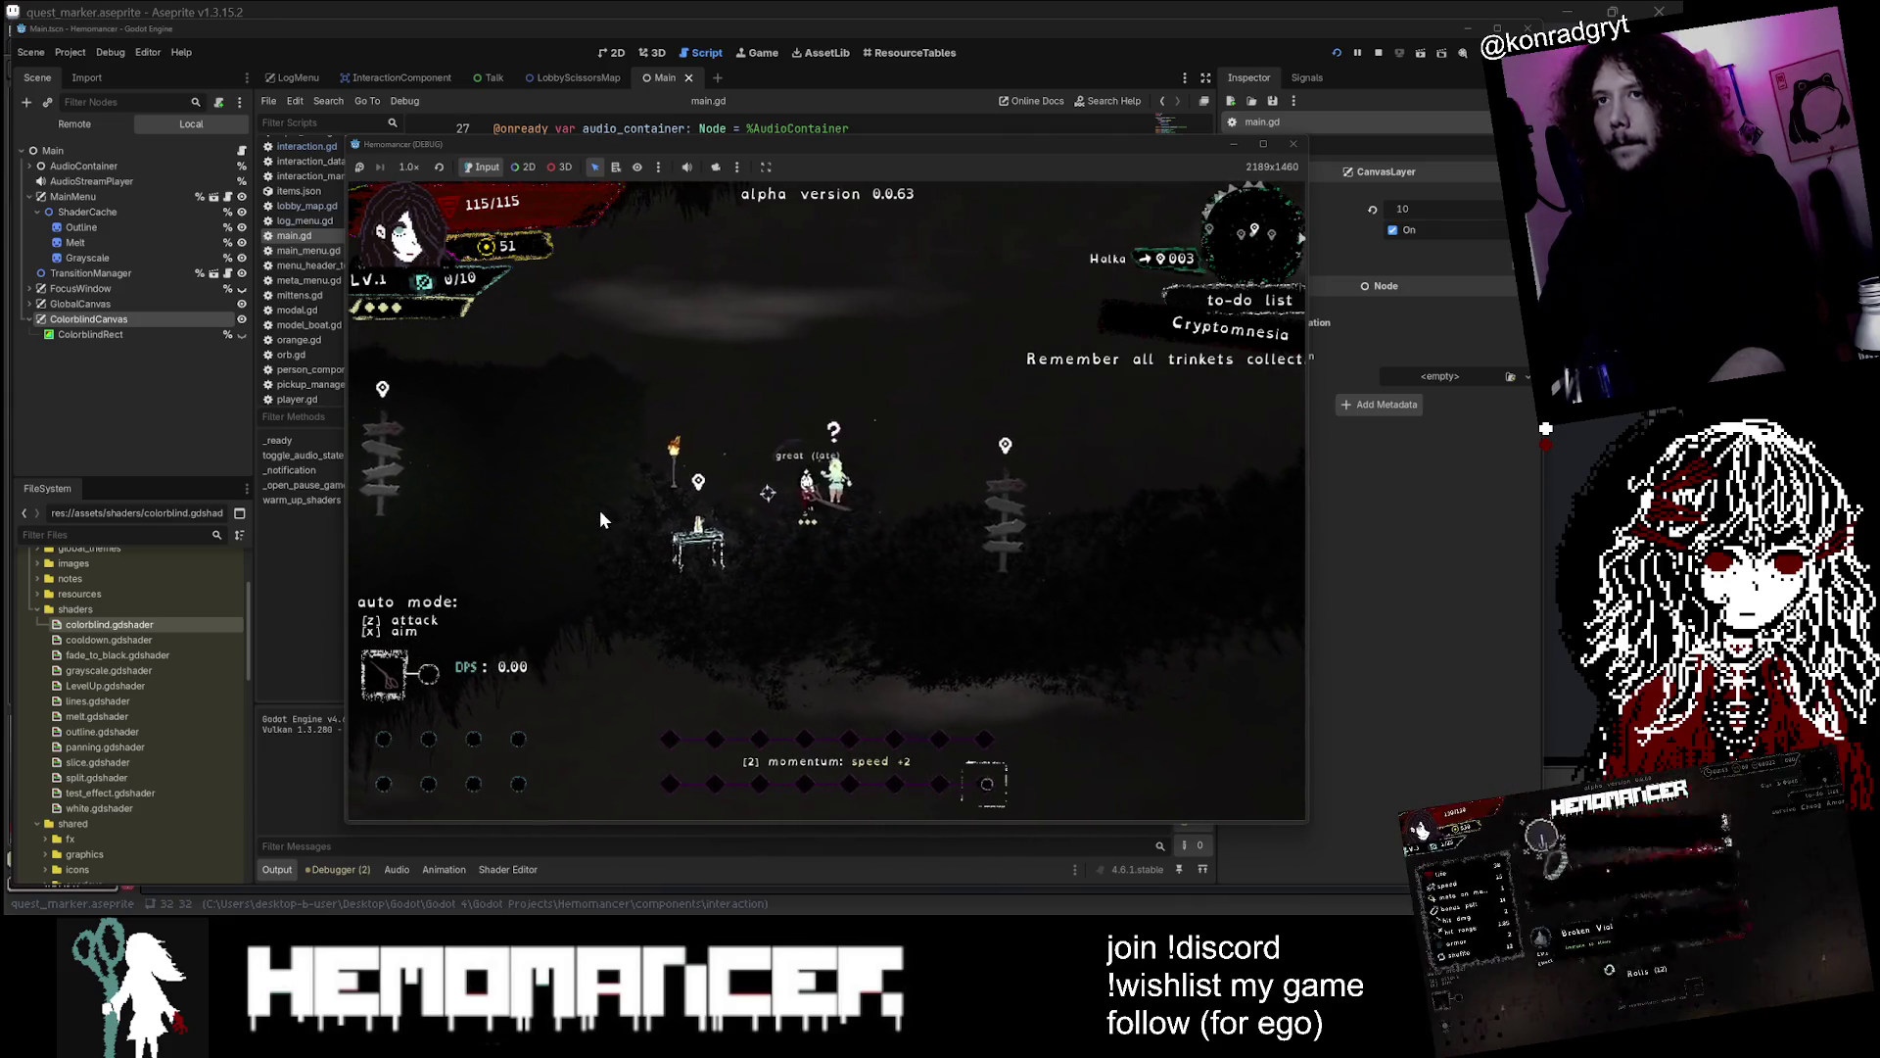
pyautogui.press('a')
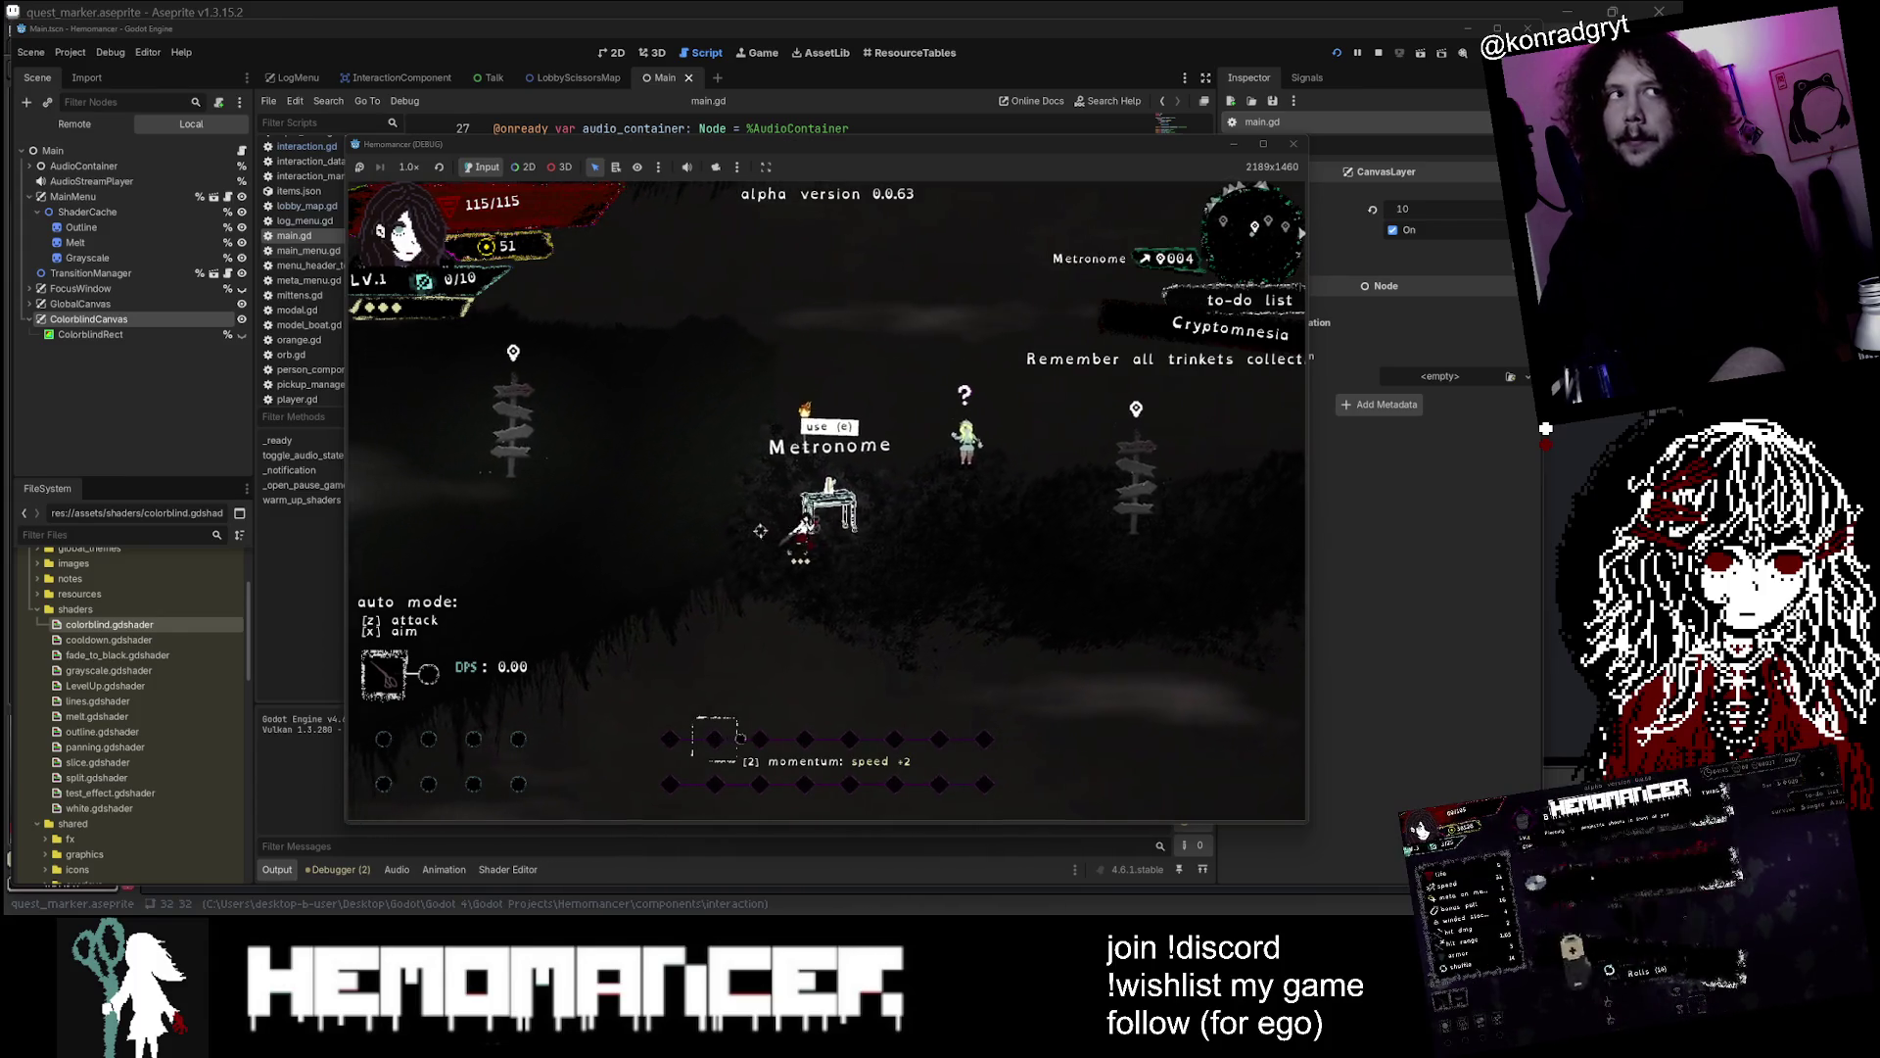
pyautogui.press('d')
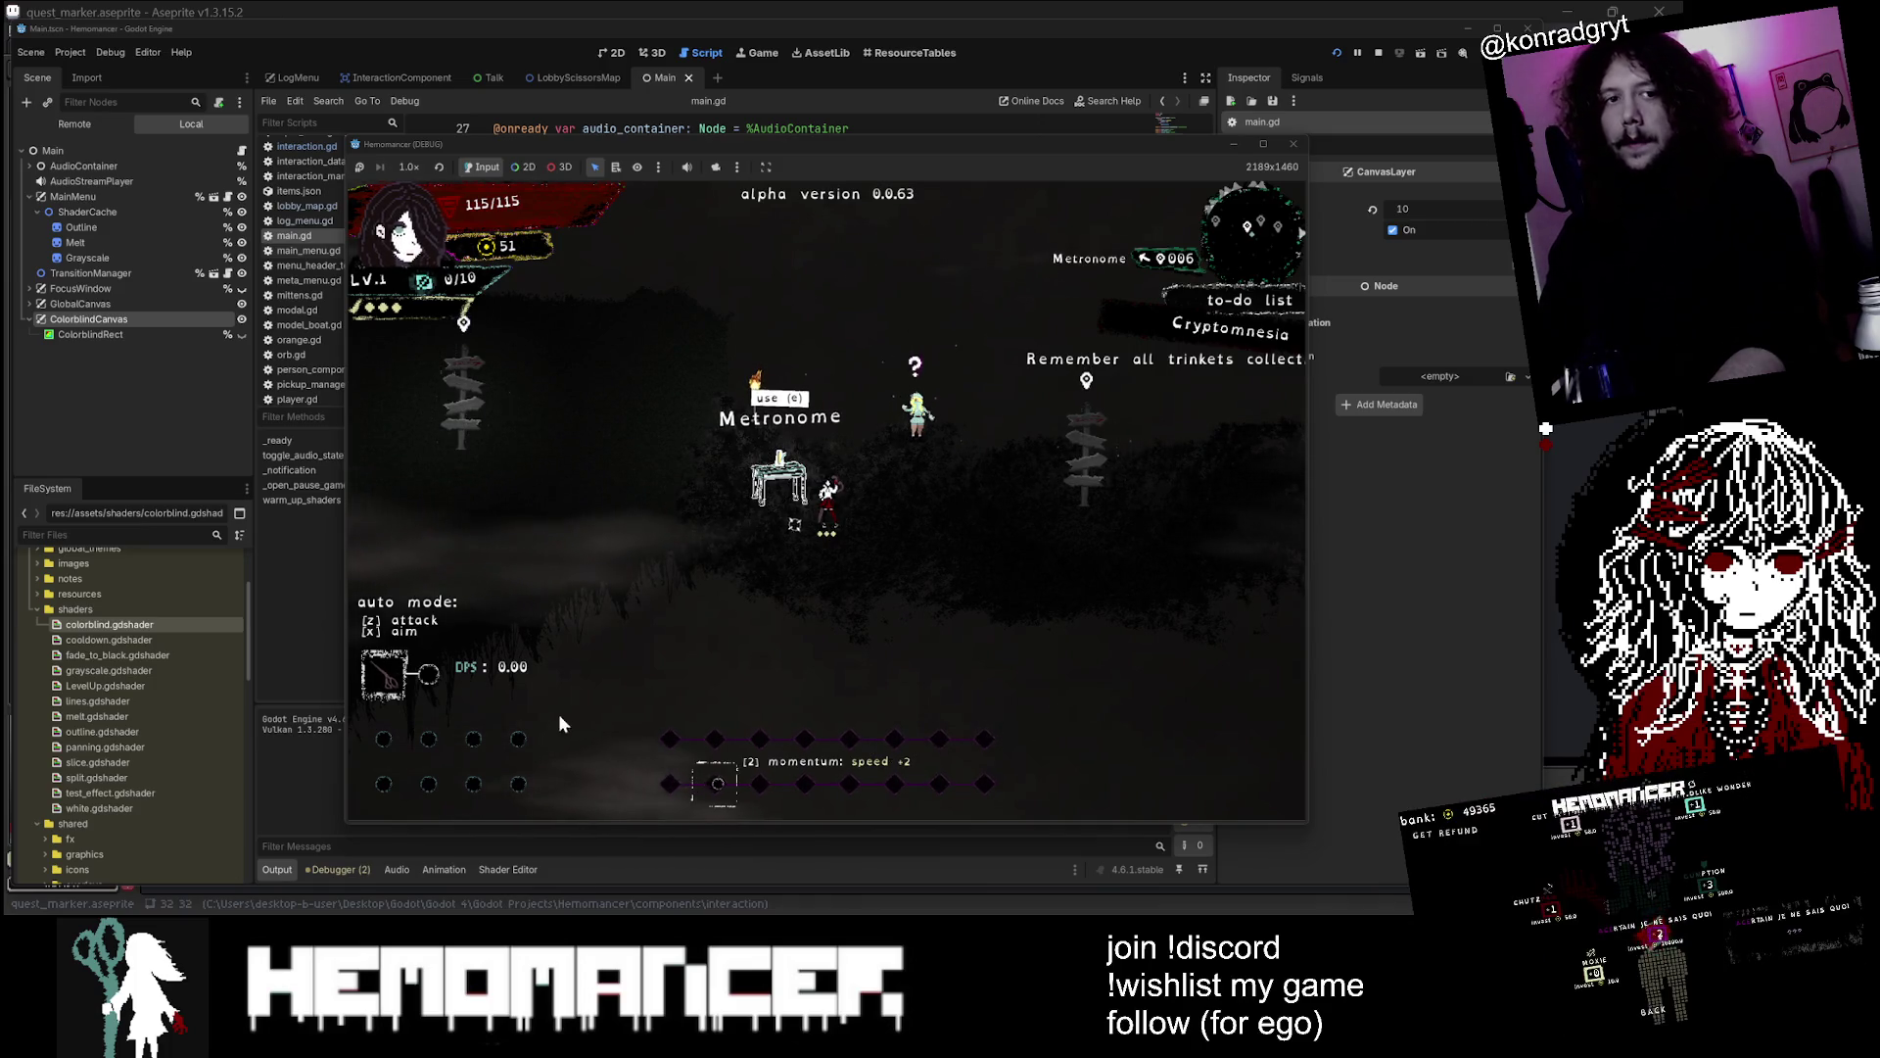
pyautogui.click(1292, 143)
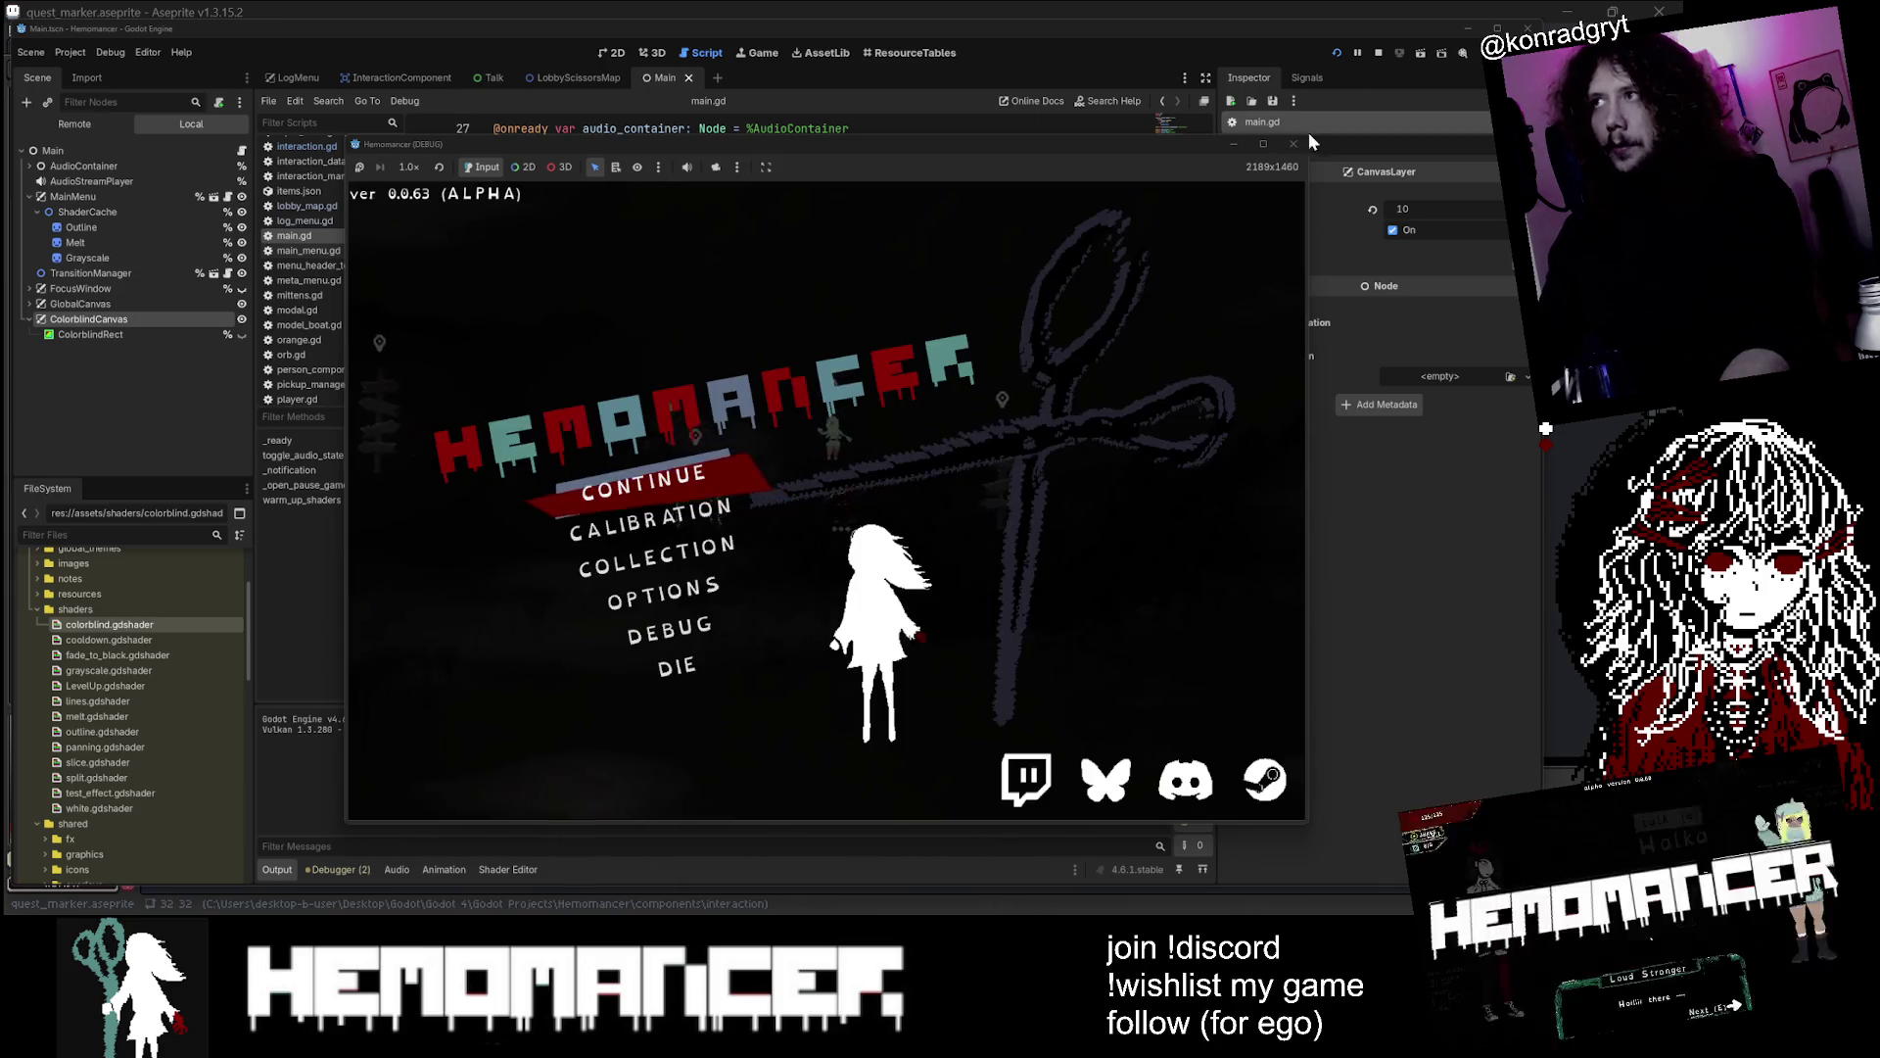
pyautogui.click(702, 315)
# Open the AccessibilityOptions scene through the quick resource finder using 'Acc'
pyautogui.hotkey('alt', 'shift', 'o')
pyautogui.write('Ac')
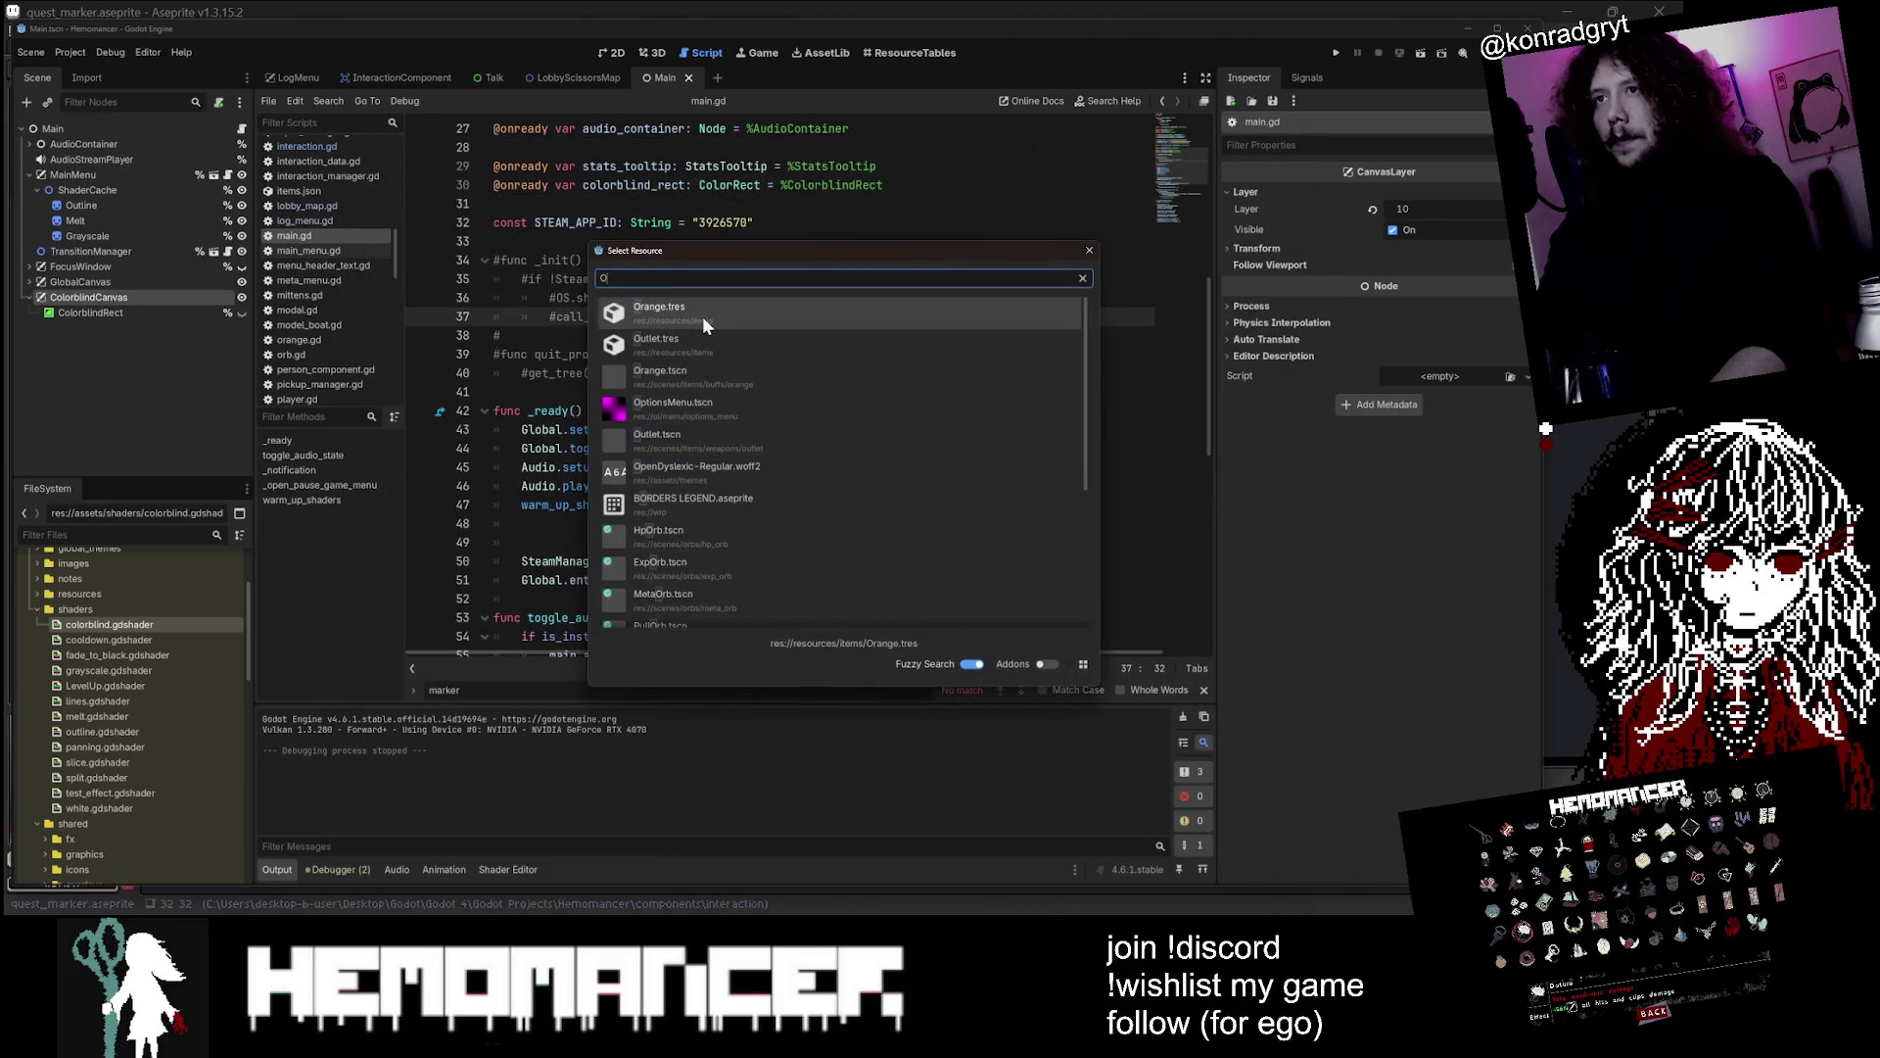
pyautogui.write('c')
pyautogui.press('Return')
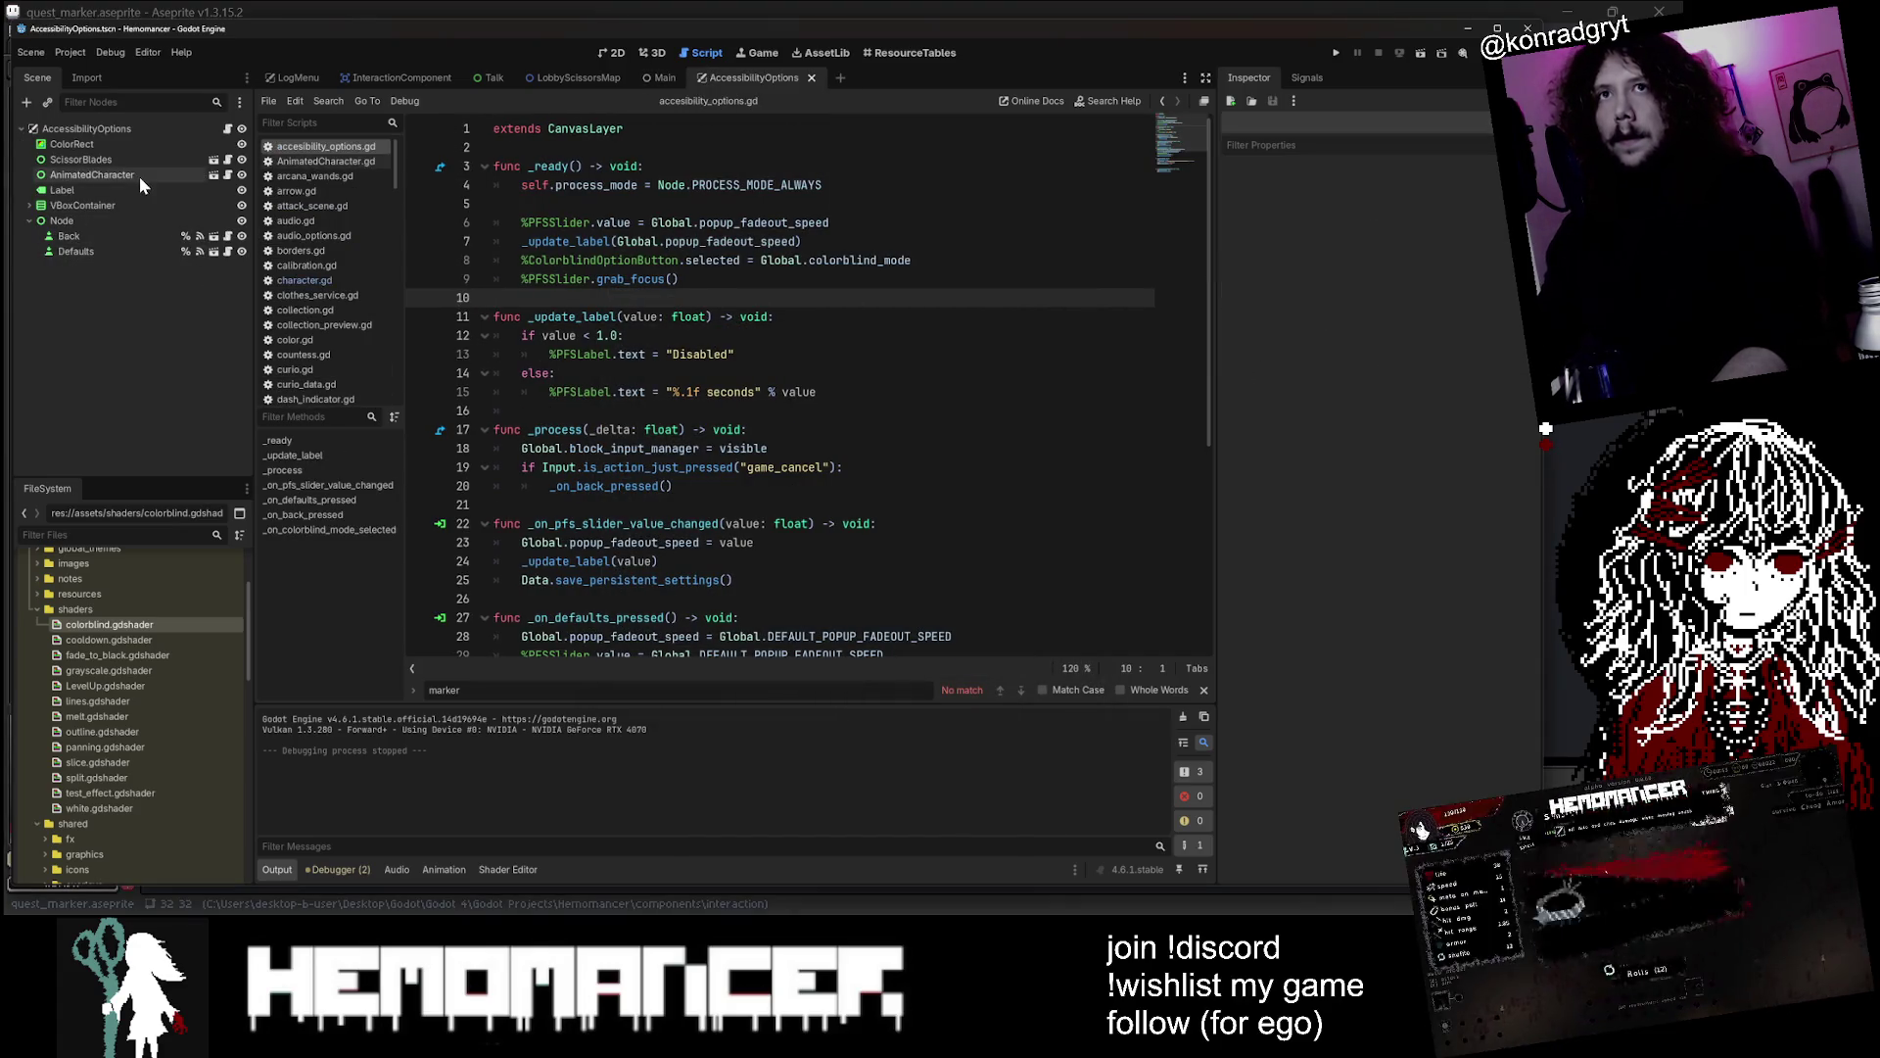
pyautogui.scroll(-6, 784, 392)
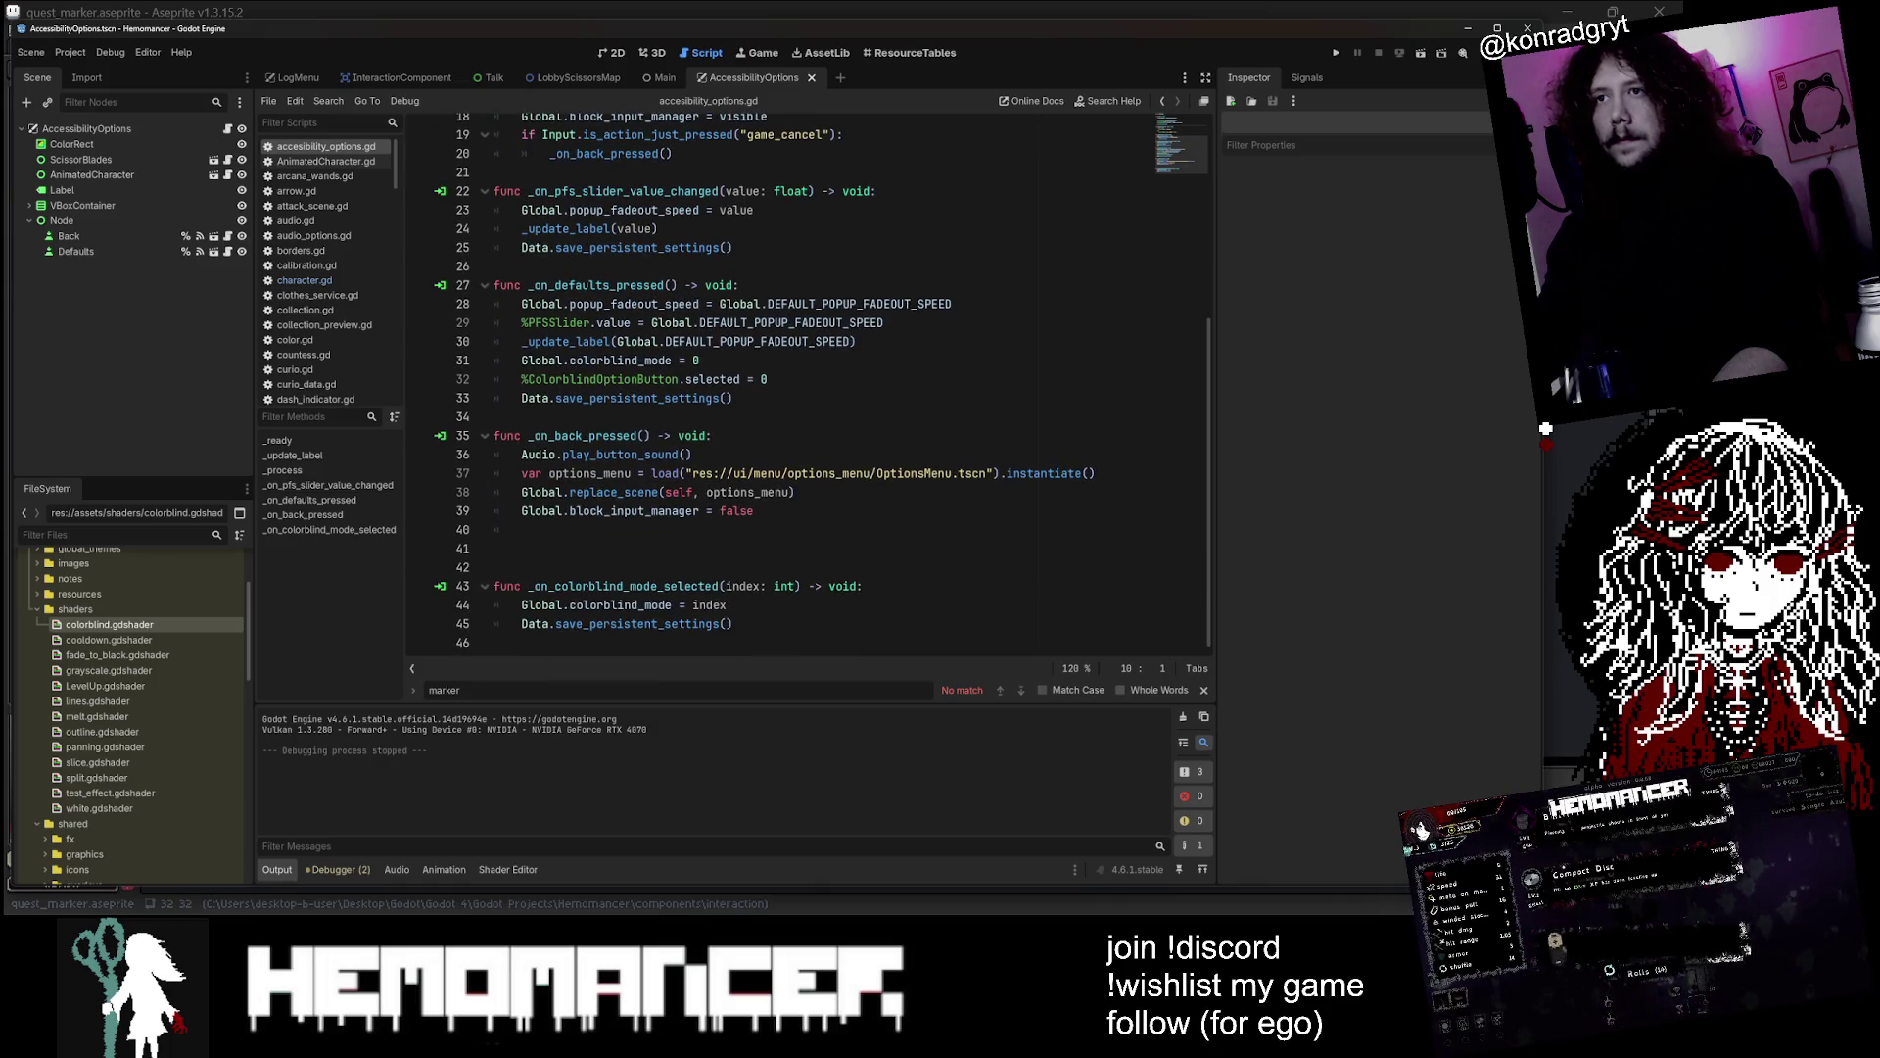
pyautogui.scroll(6, 784, 392)
pyautogui.scroll(-3, 784, 392)
pyautogui.scroll(-3, 784, 391)
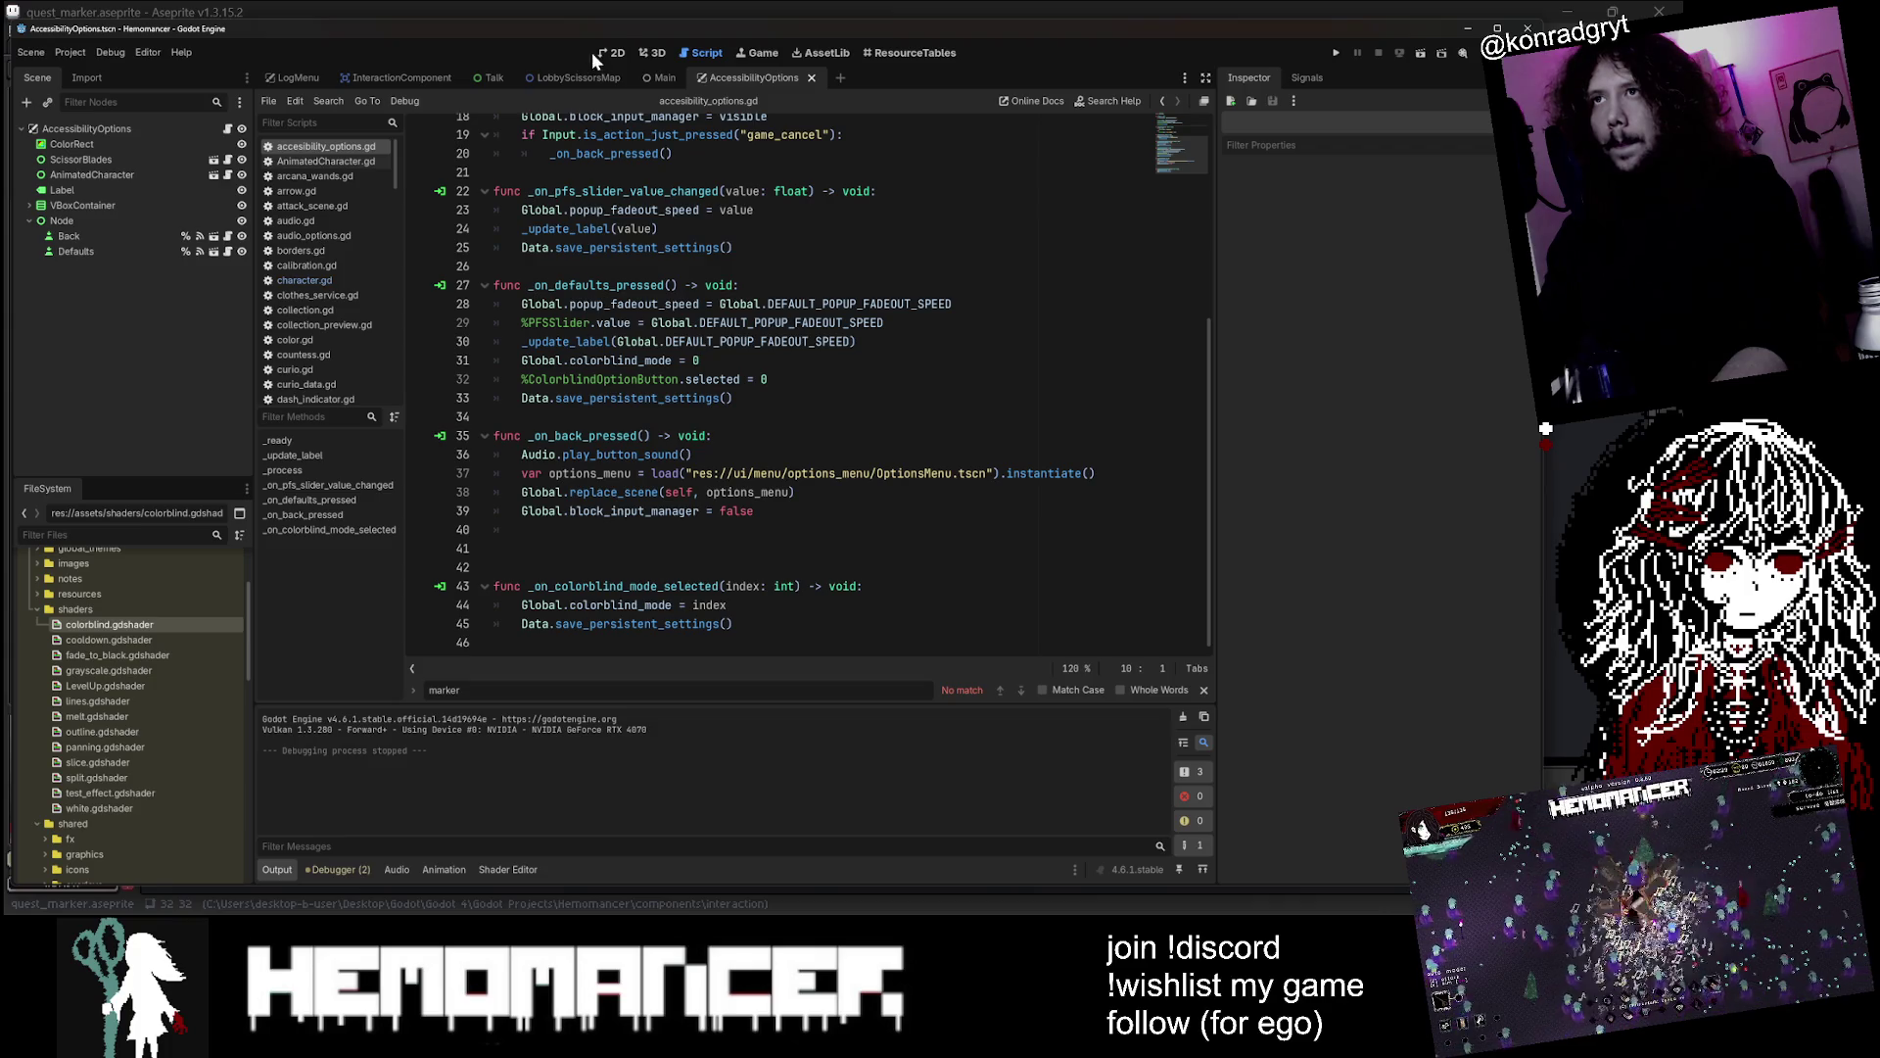
# In the 2D view, inspect the POPUP DURATION label and the colorblind mode option button
pyautogui.click(608, 52)
pyautogui.scroll(4, 663, 454)
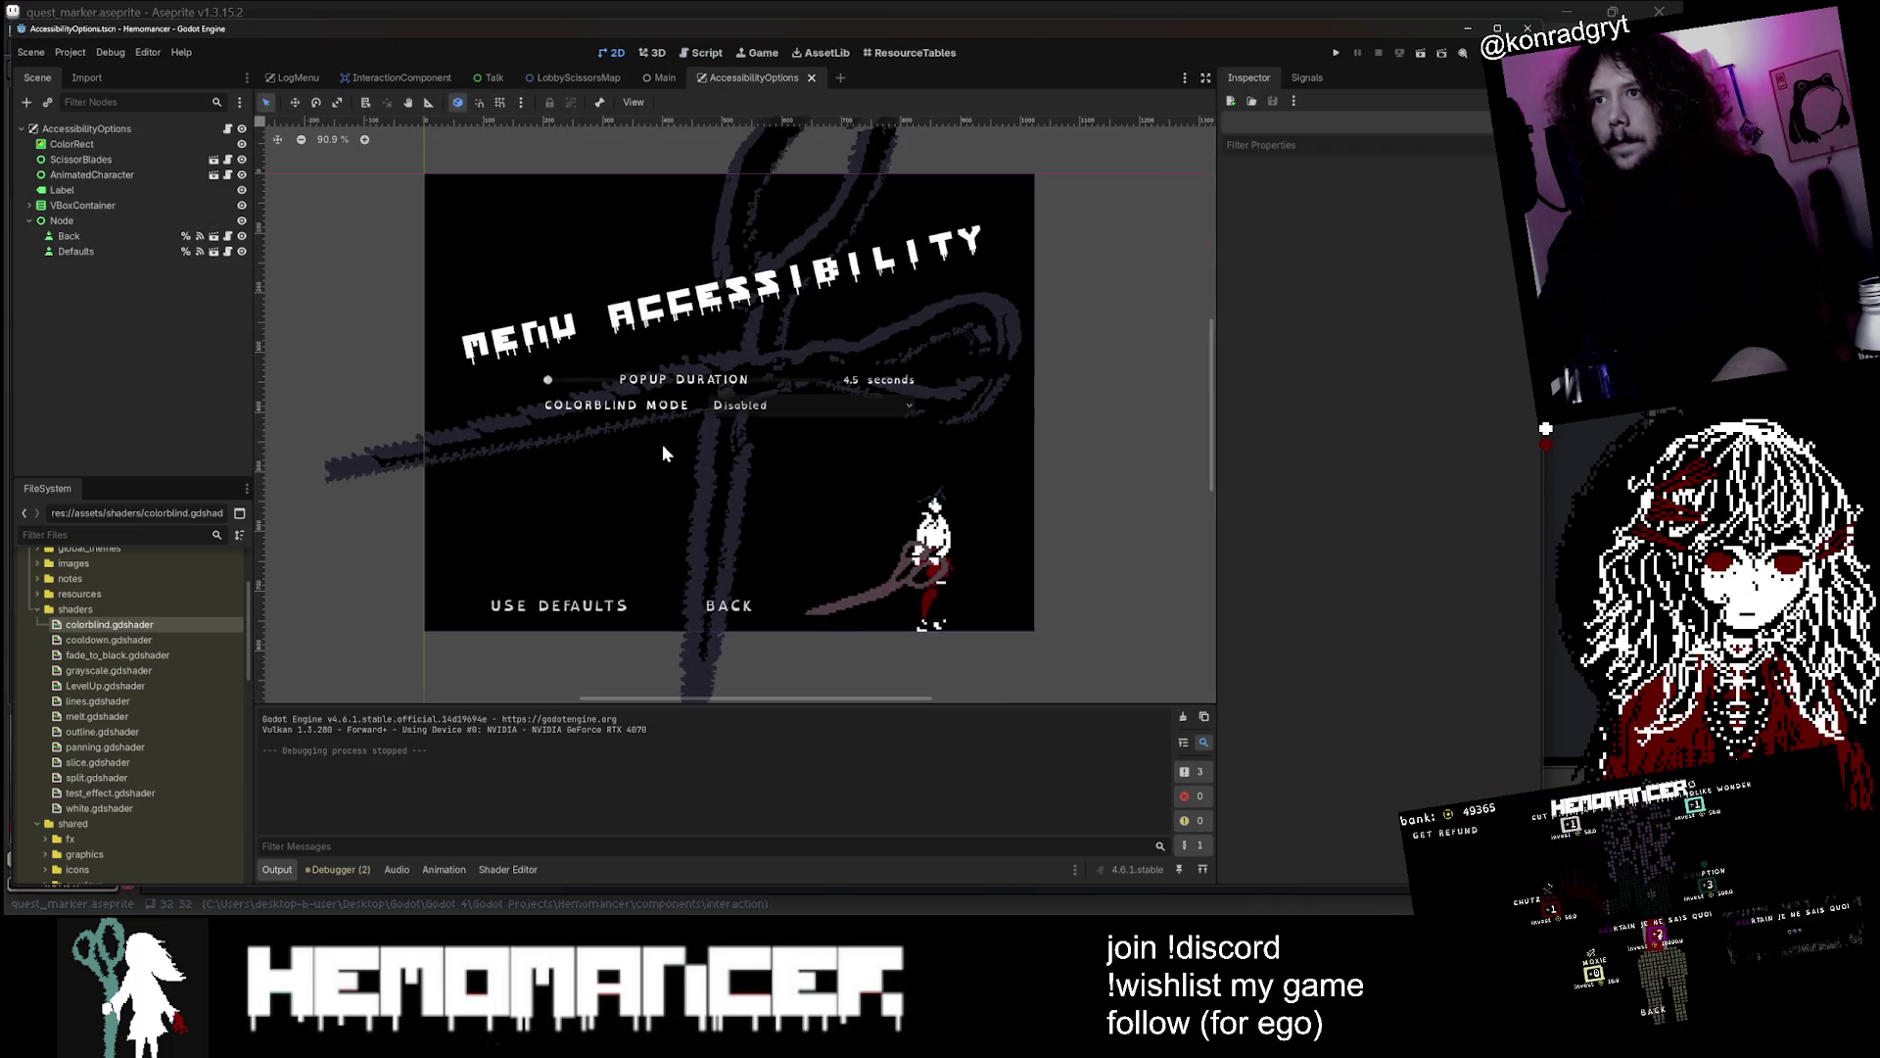
pyautogui.click(771, 402)
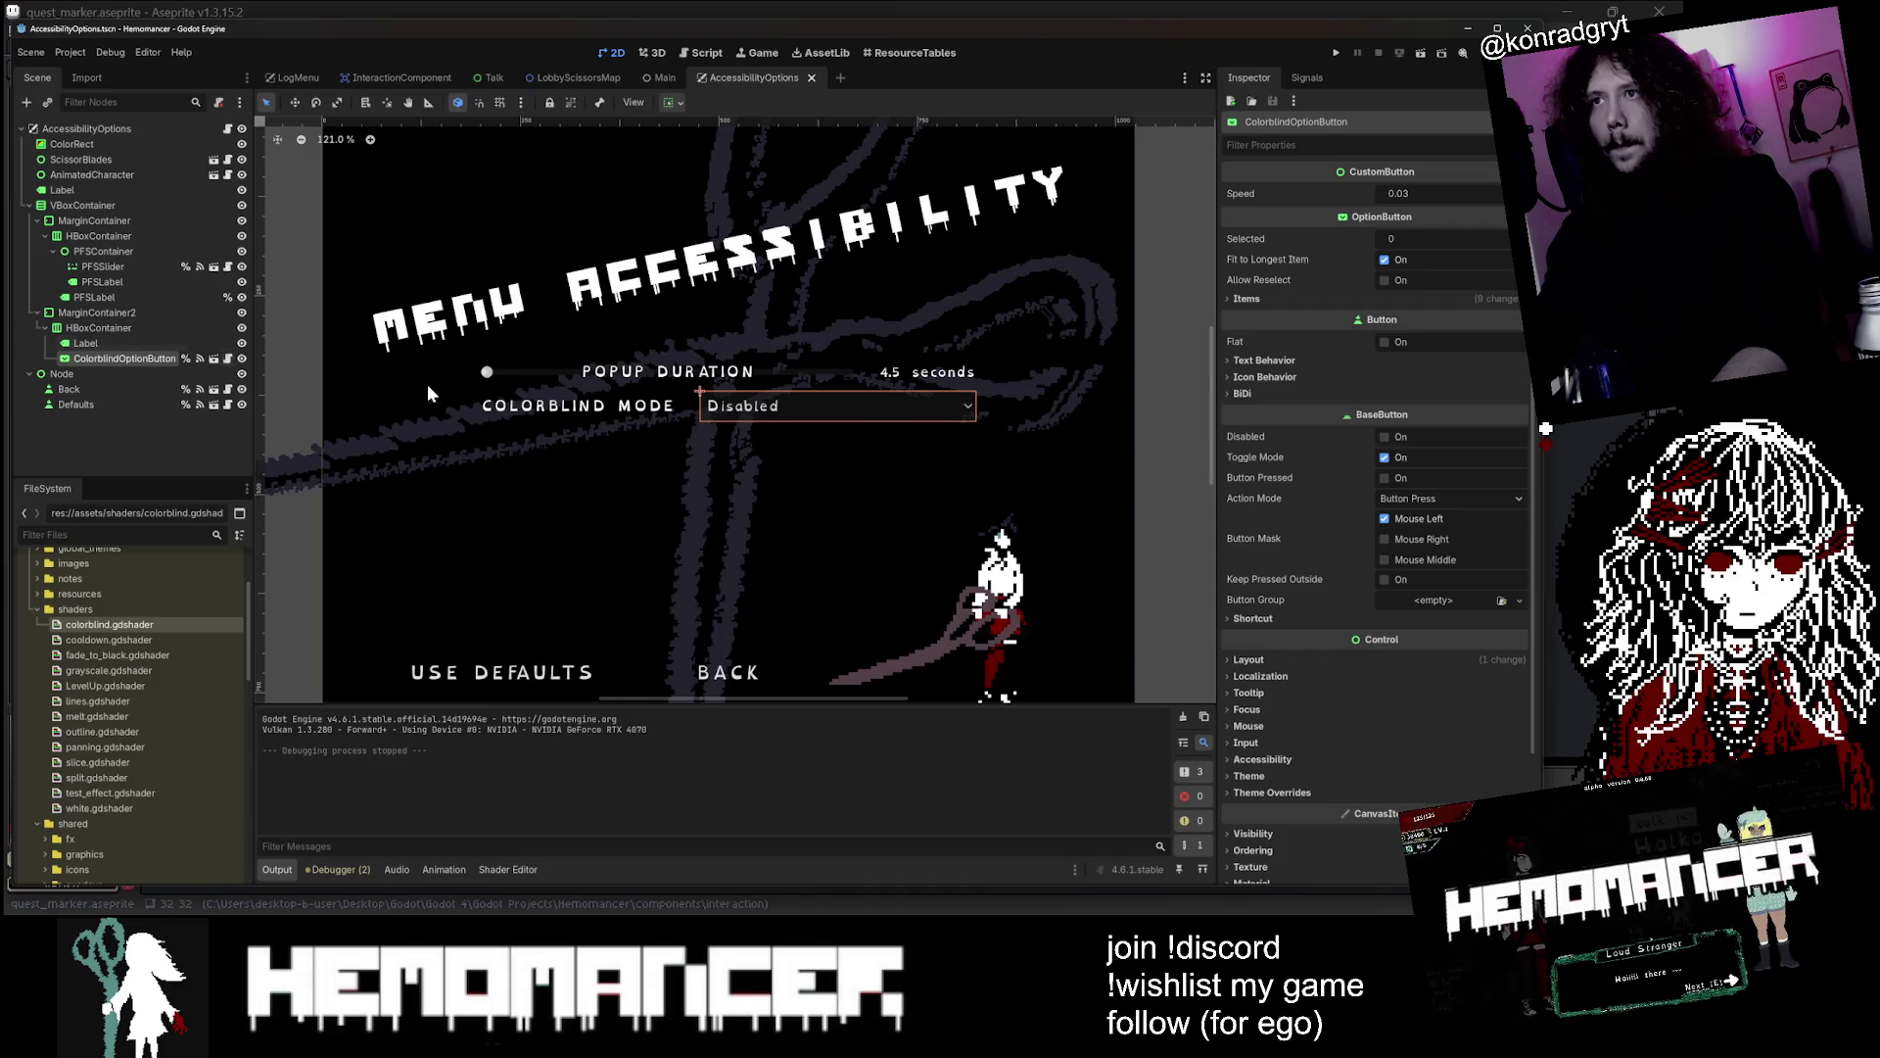
pyautogui.scroll(3, 813, 418)
pyautogui.click(686, 367)
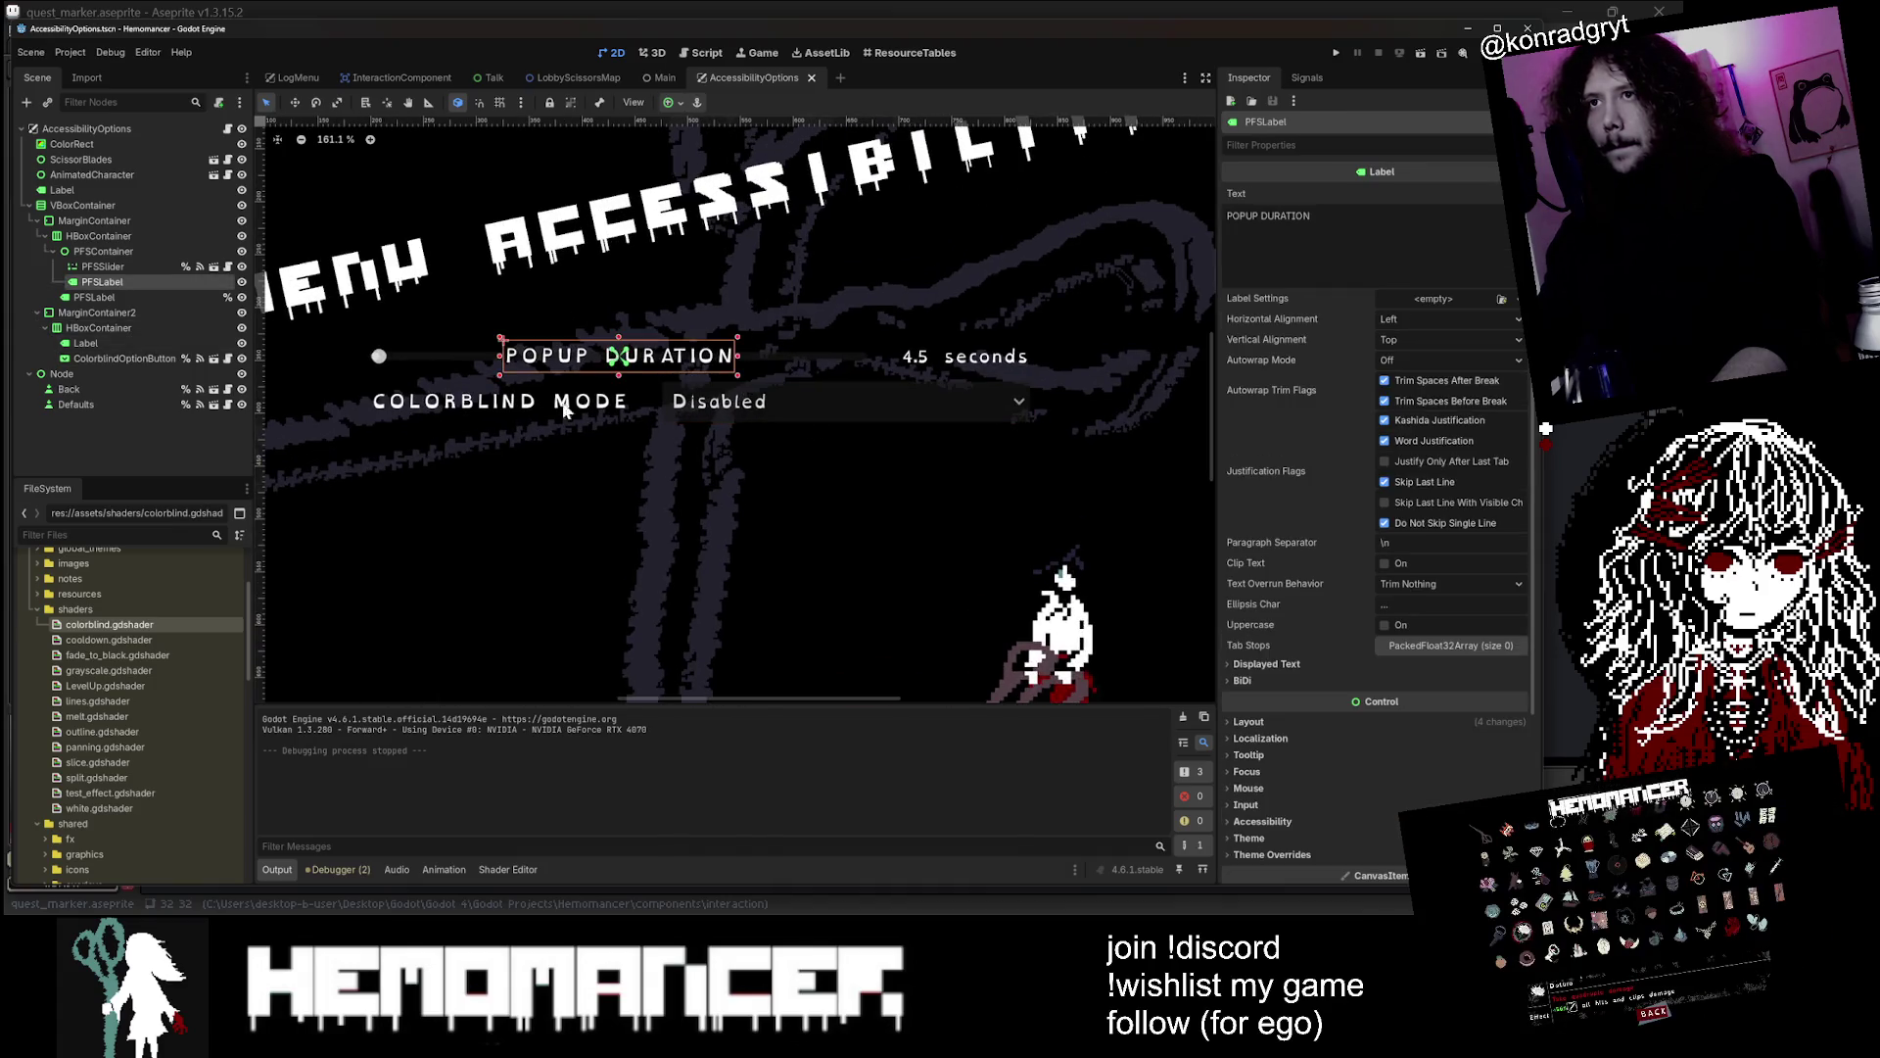
pyautogui.click(800, 421)
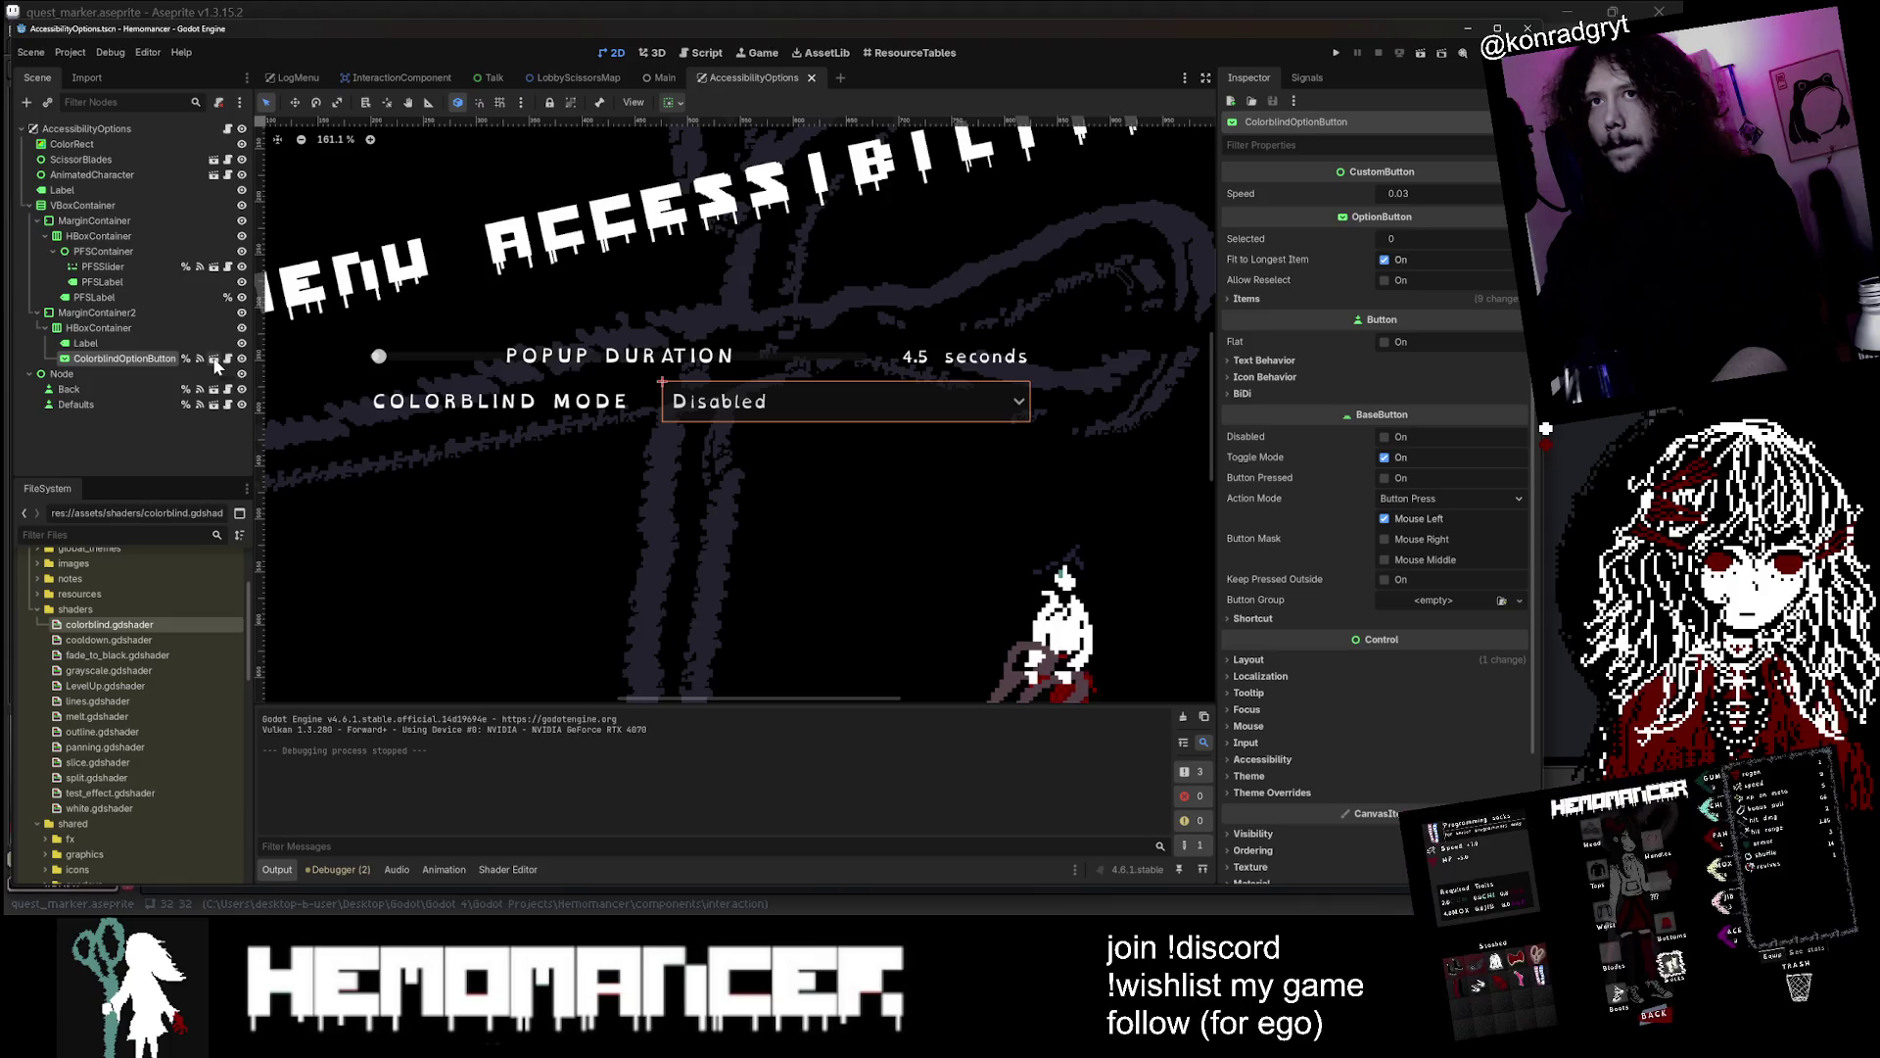
# Open the CustomOptionButton scene, view its root node's signals, and open polygon.gd at line 23
pyautogui.click(215, 359)
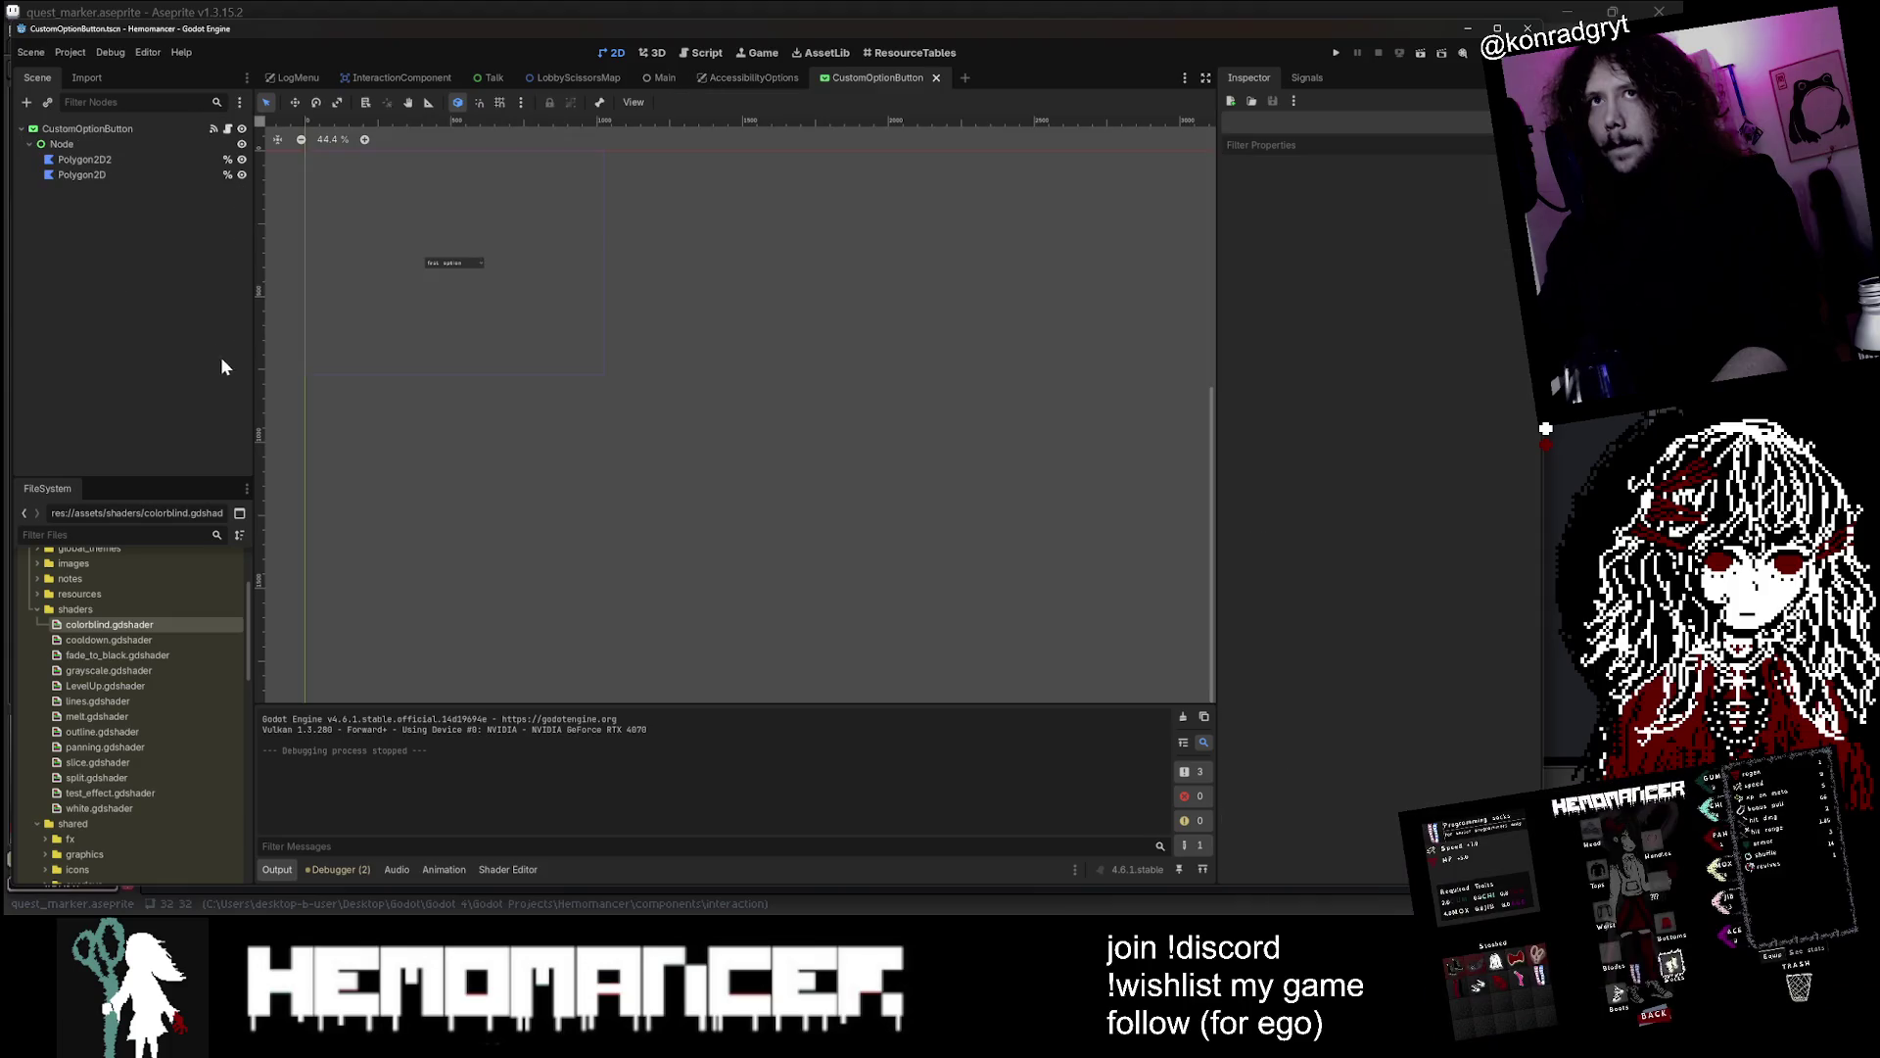
pyautogui.click(176, 129)
pyautogui.click(213, 128)
pyautogui.click(227, 129)
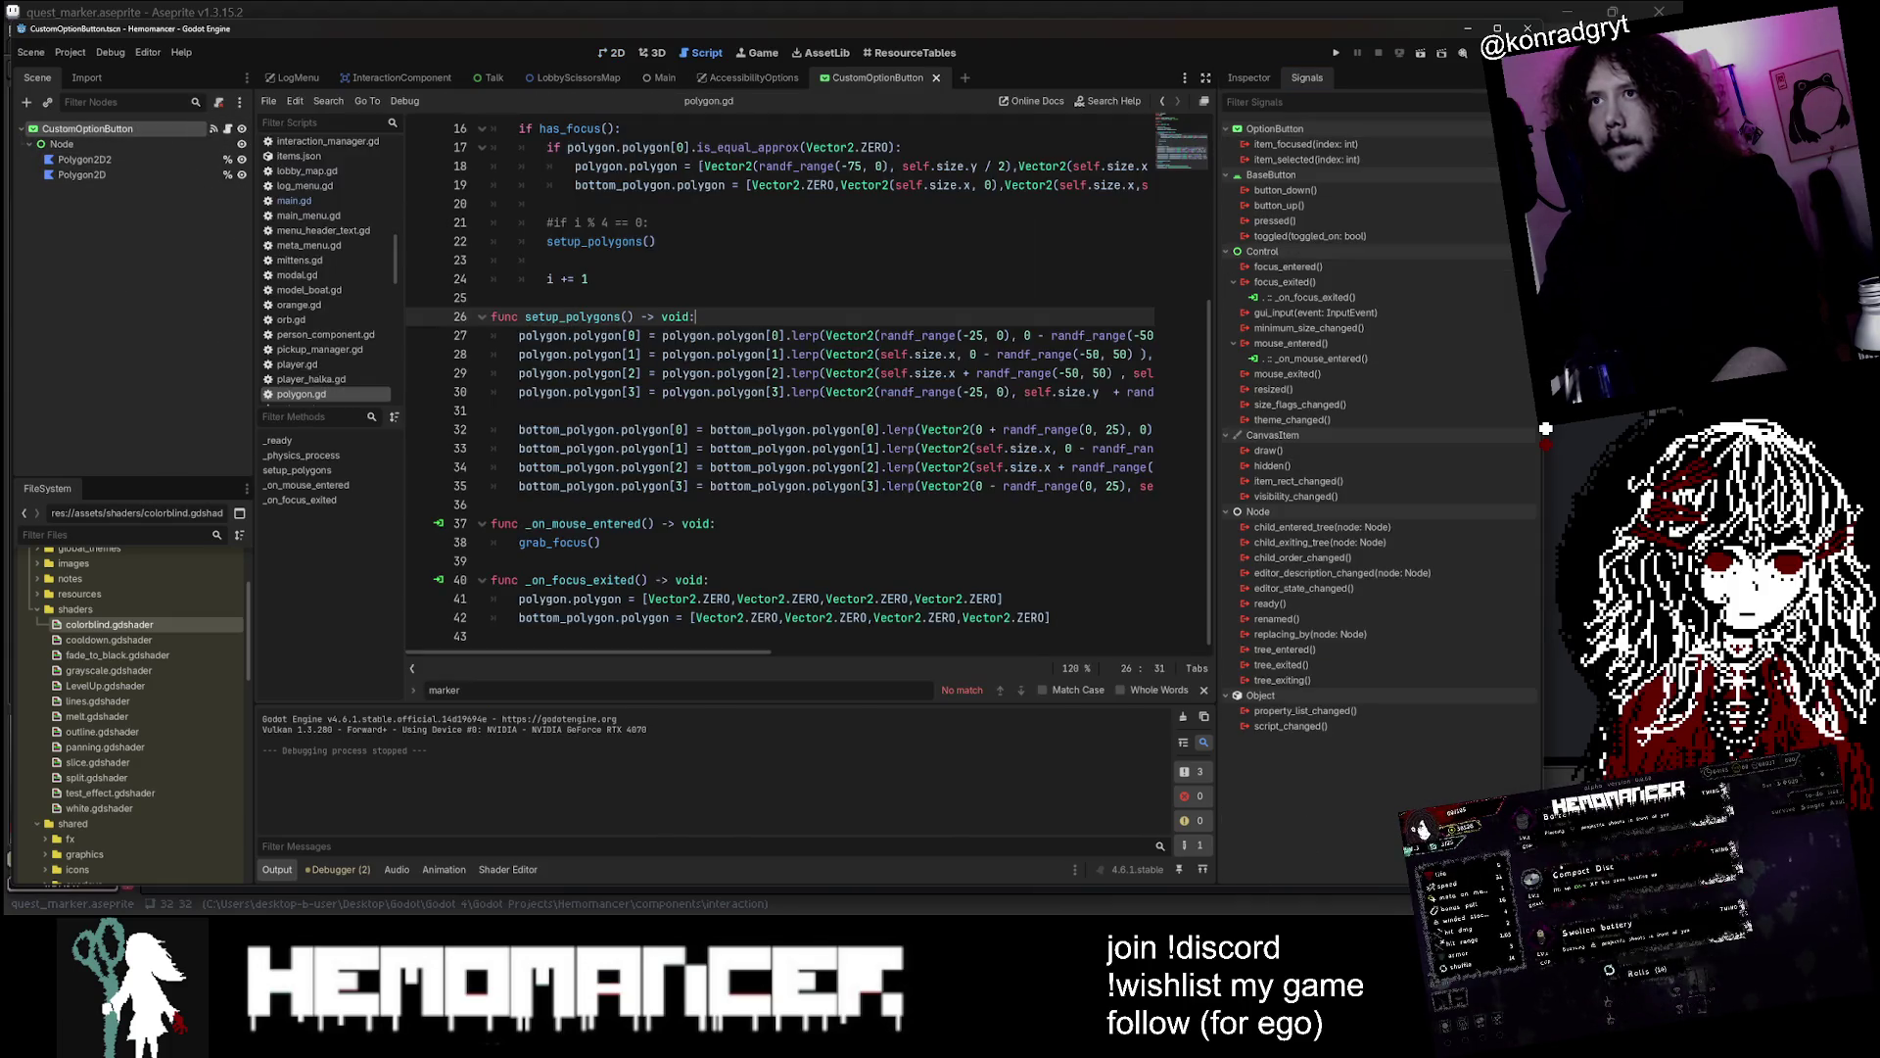
pyautogui.scroll(5, 779, 384)
pyautogui.scroll(-5, 780, 385)
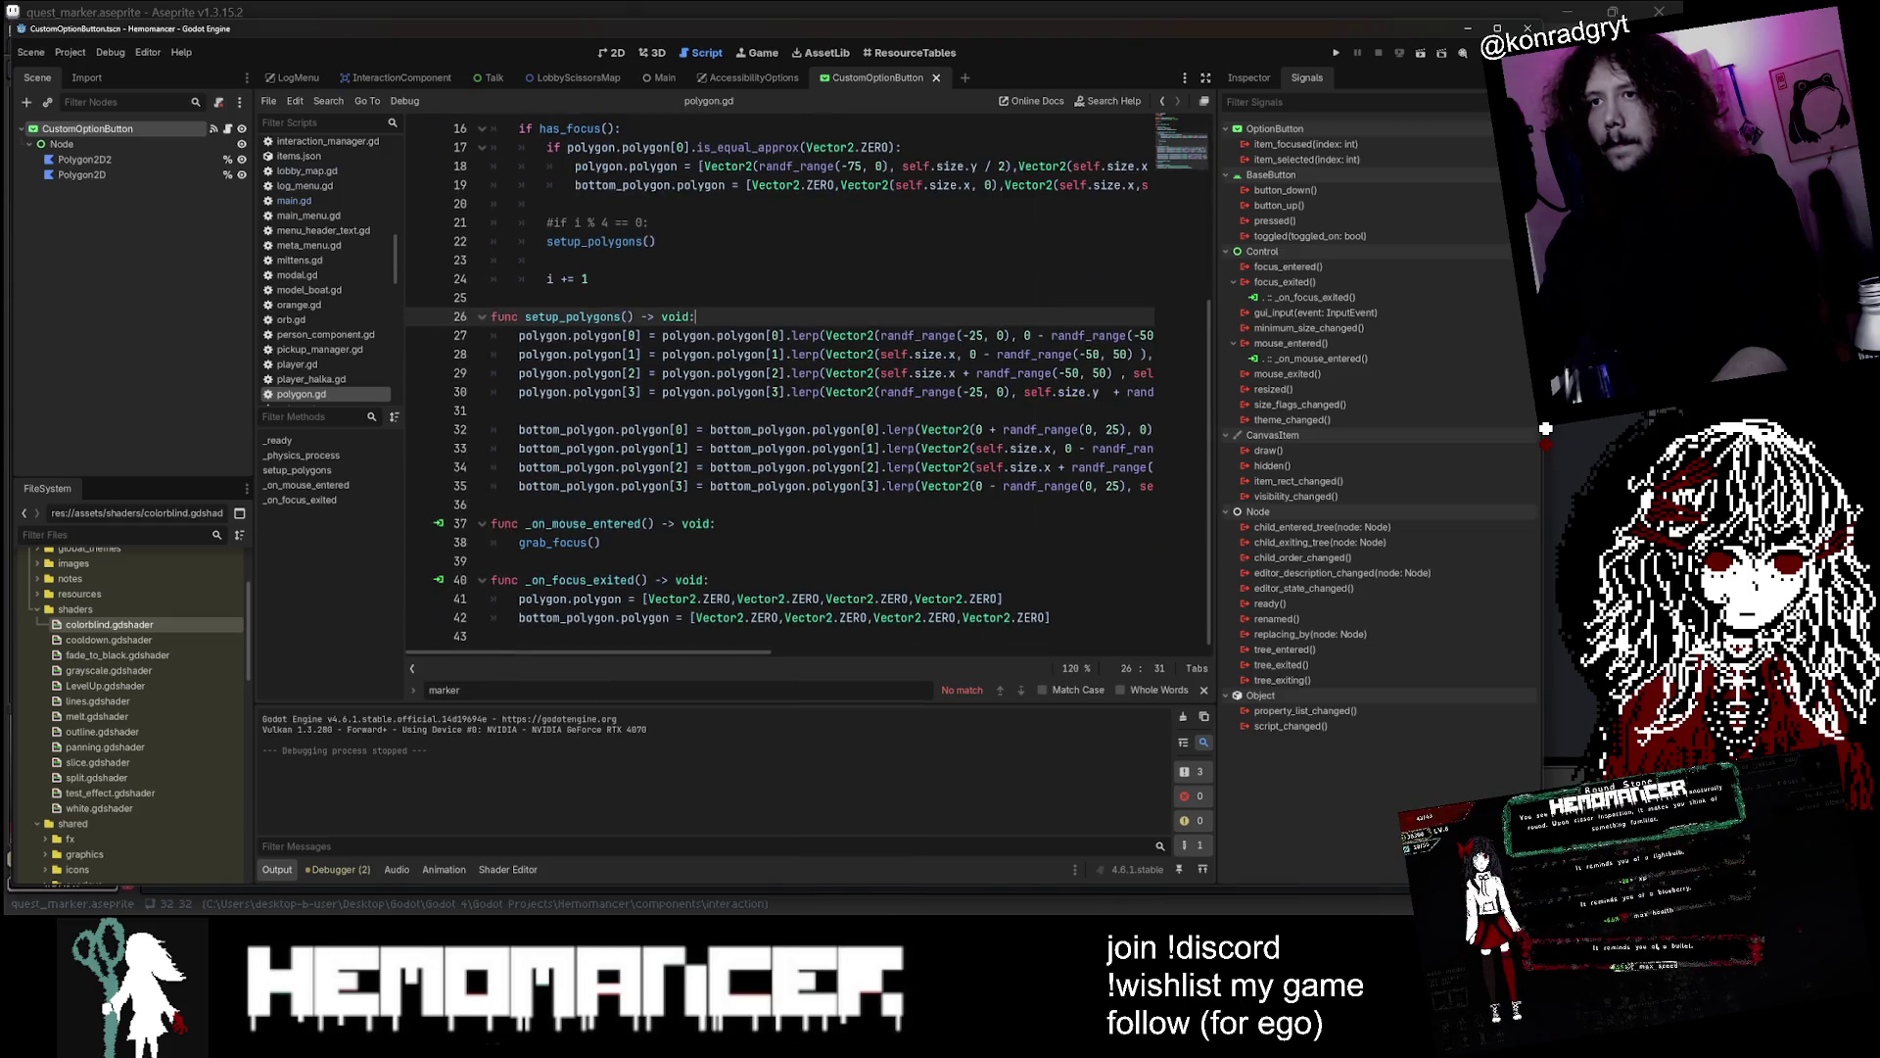
pyautogui.click(547, 259)
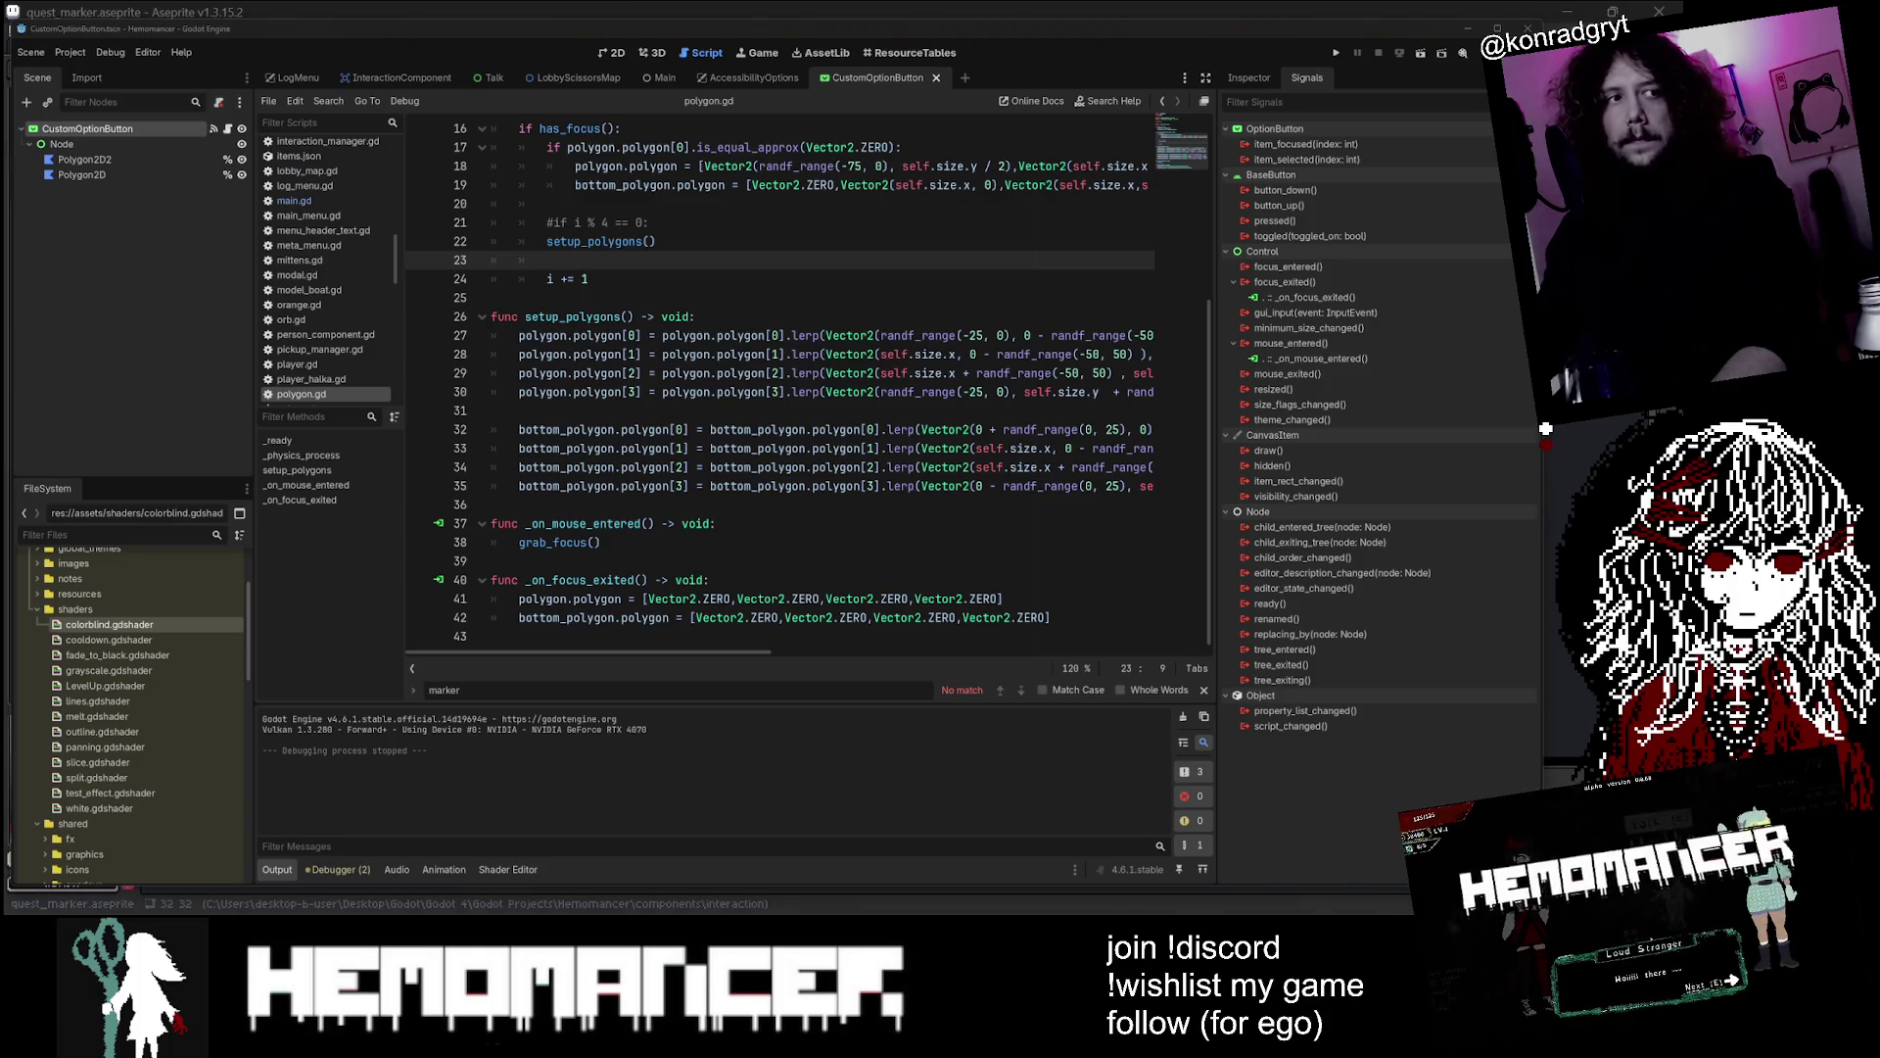
# Close the CustomOptionButton and AccessibilityOptions scenes, returning to main.gd at line 48
pyautogui.click(937, 78)
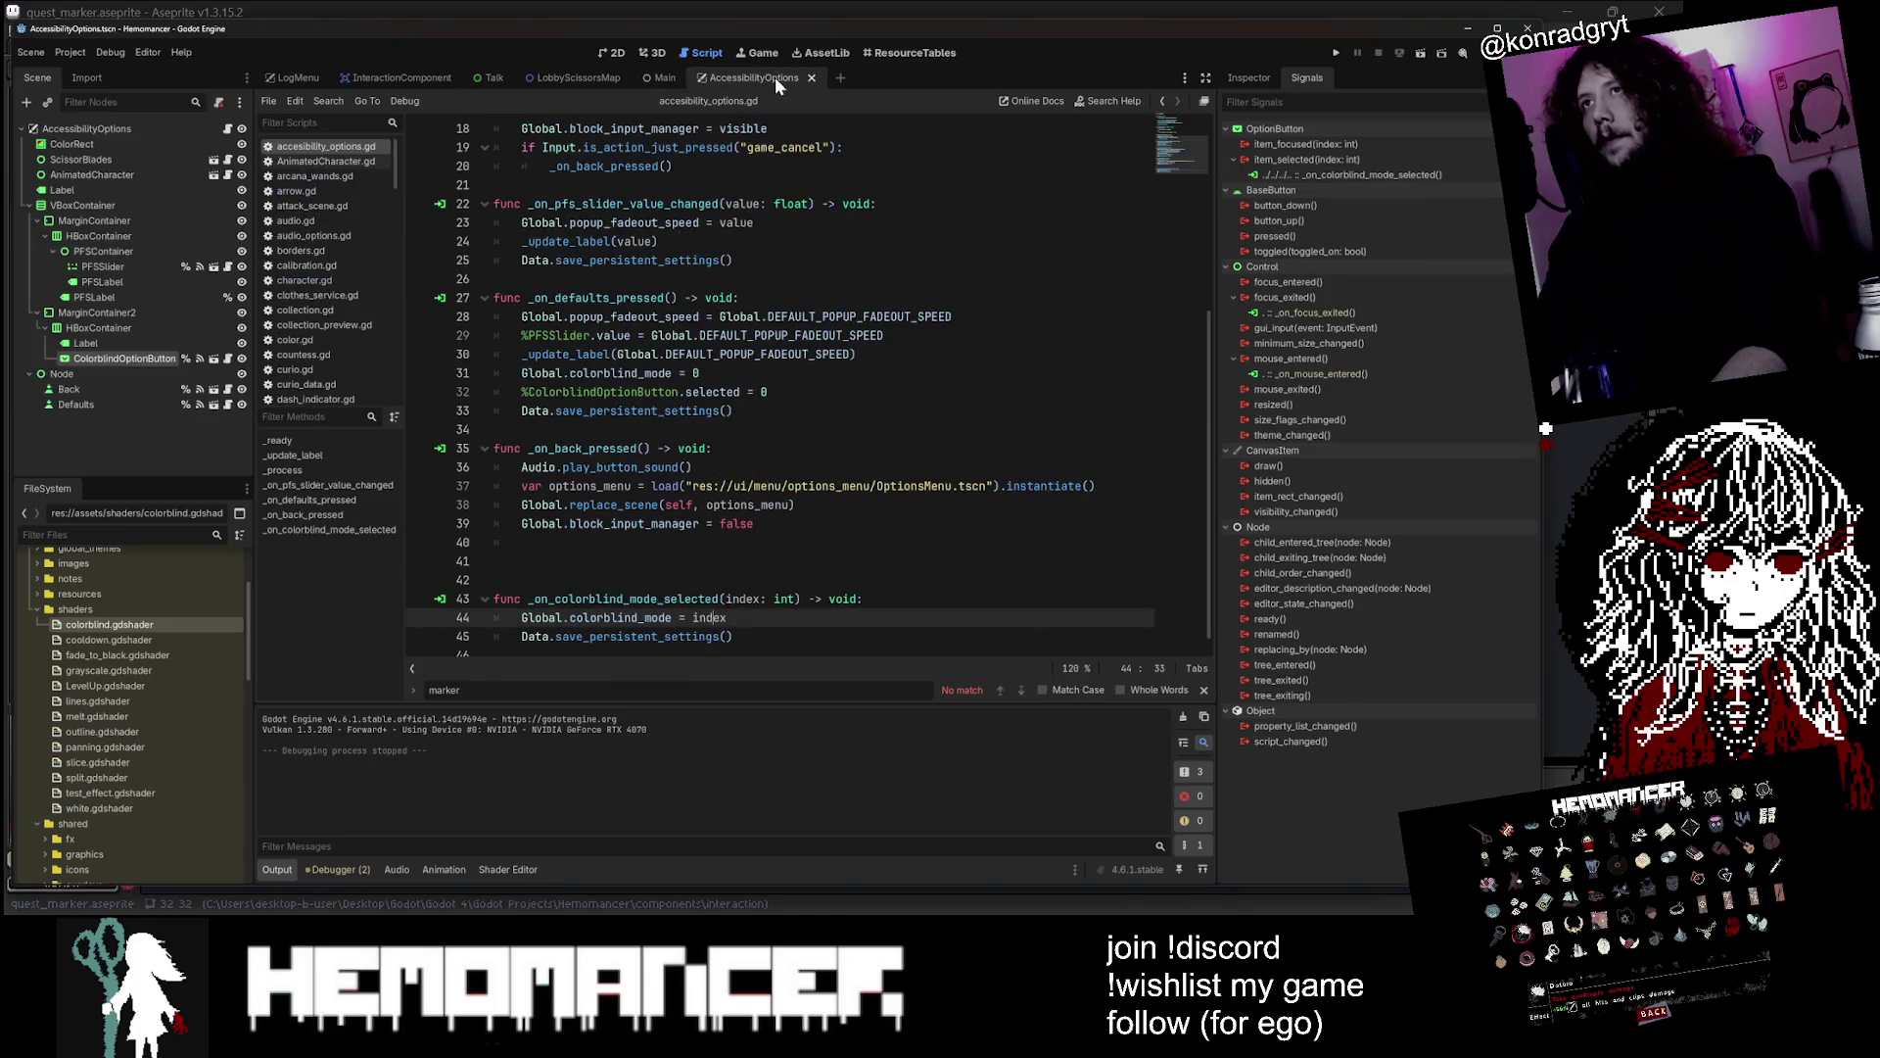
pyautogui.click(811, 78)
pyautogui.click(548, 523)
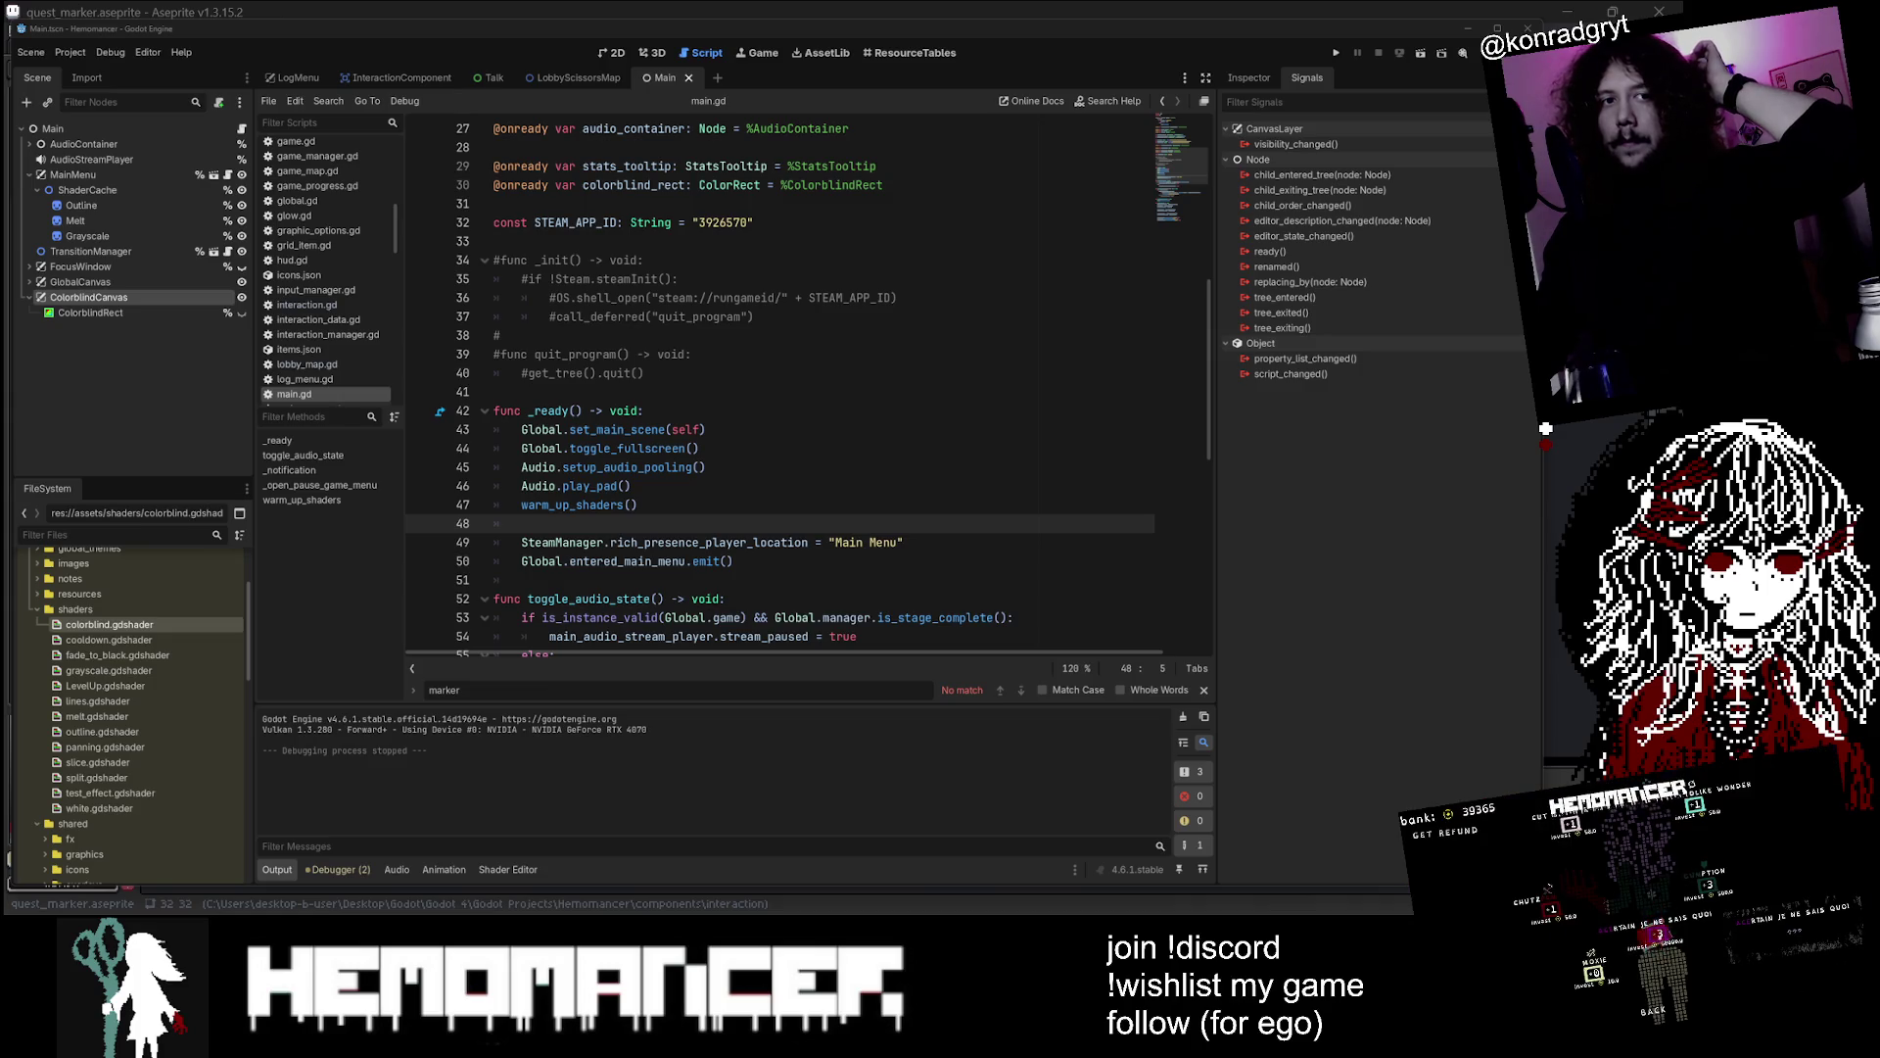
# Close the Main, LobbyScissorsMap, Talk and InteractionComponent tabs, showing LogMenu in 2D
pyautogui.click(666, 260)
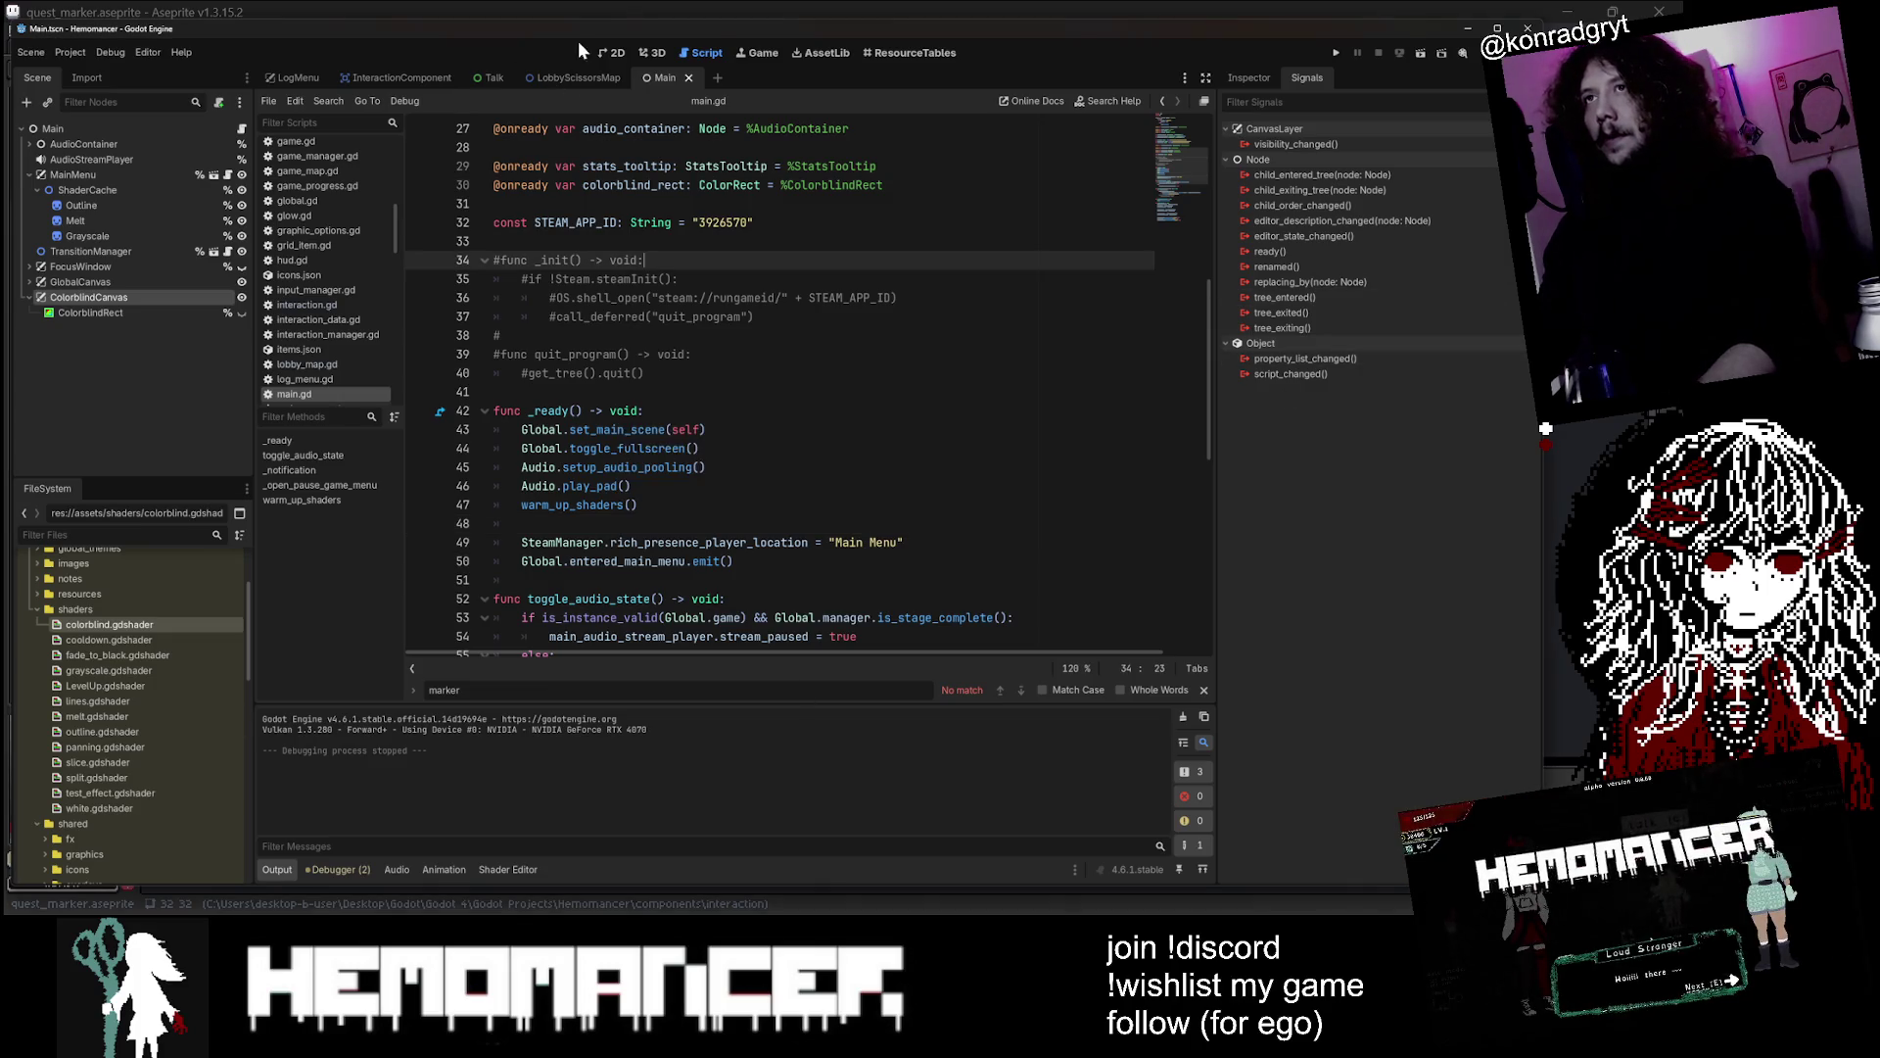
pyautogui.middleClick(644, 78)
pyautogui.middleClick(578, 77)
pyautogui.middleClick(503, 76)
pyautogui.middleClick(409, 76)
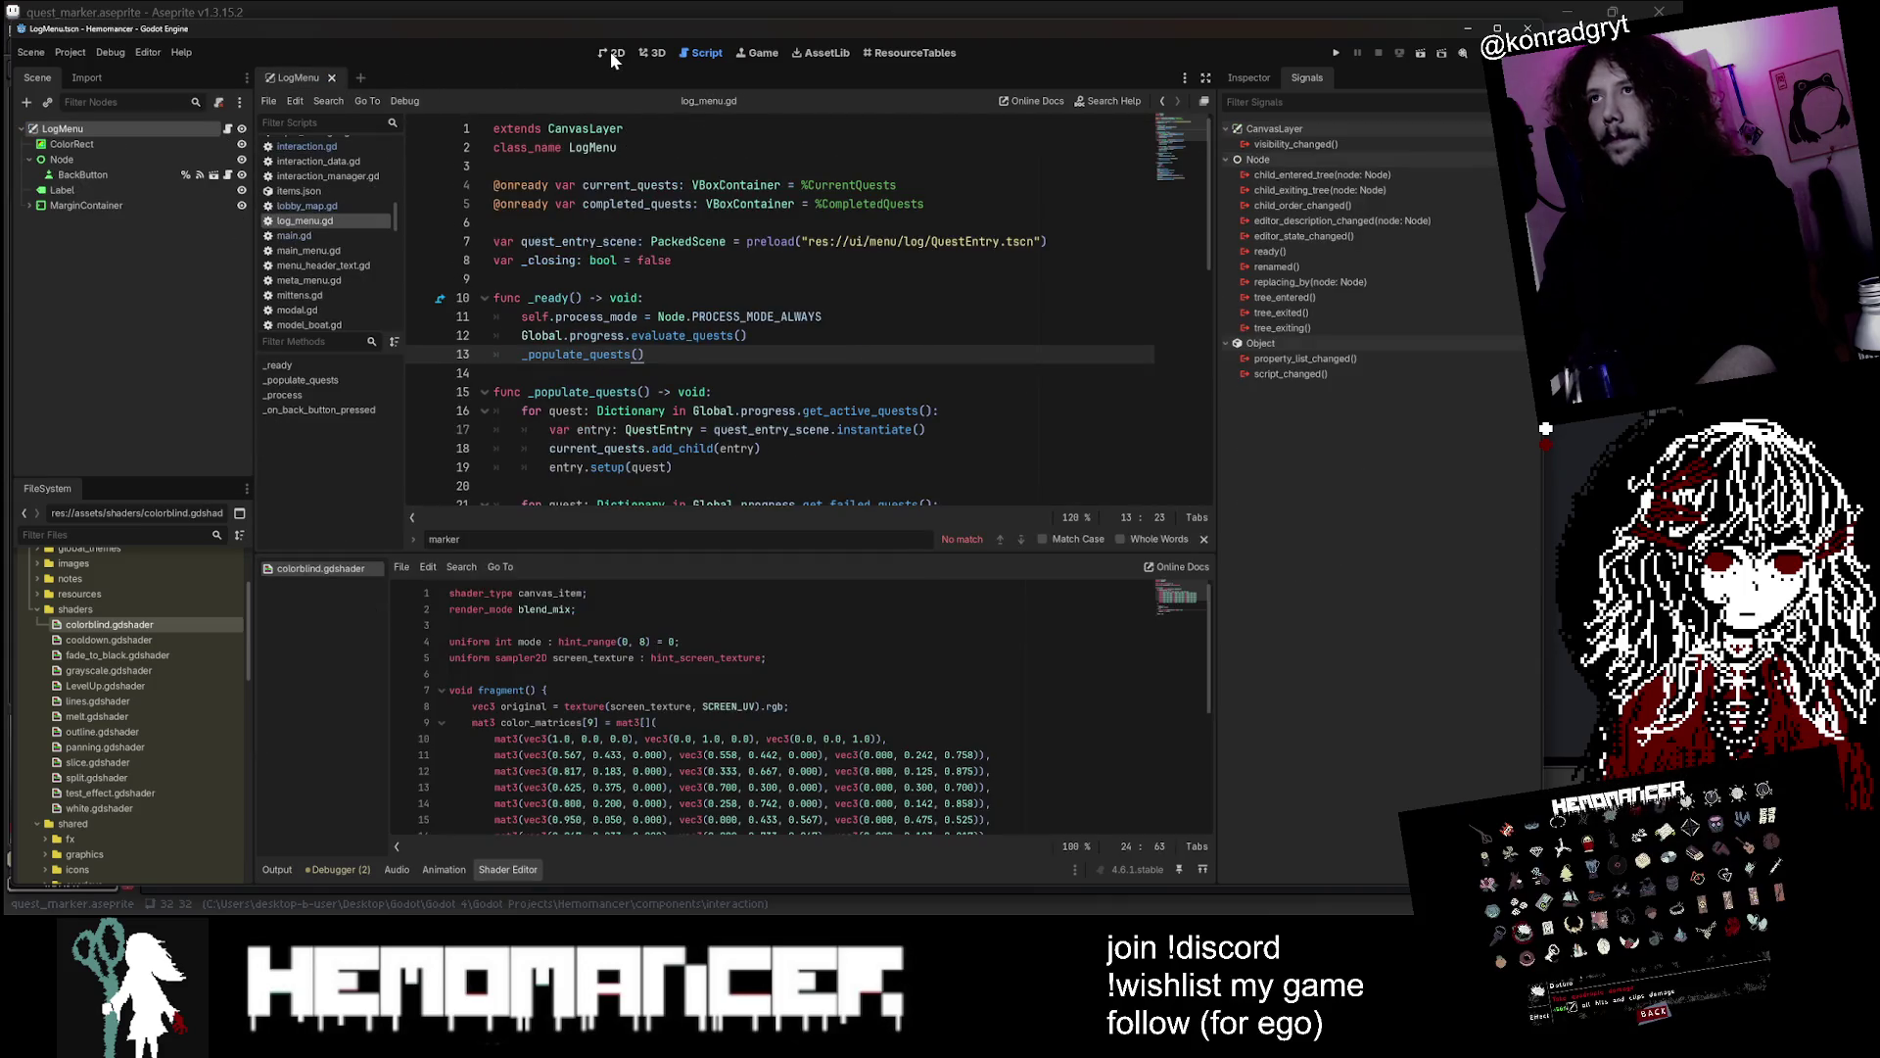
pyautogui.click(611, 55)
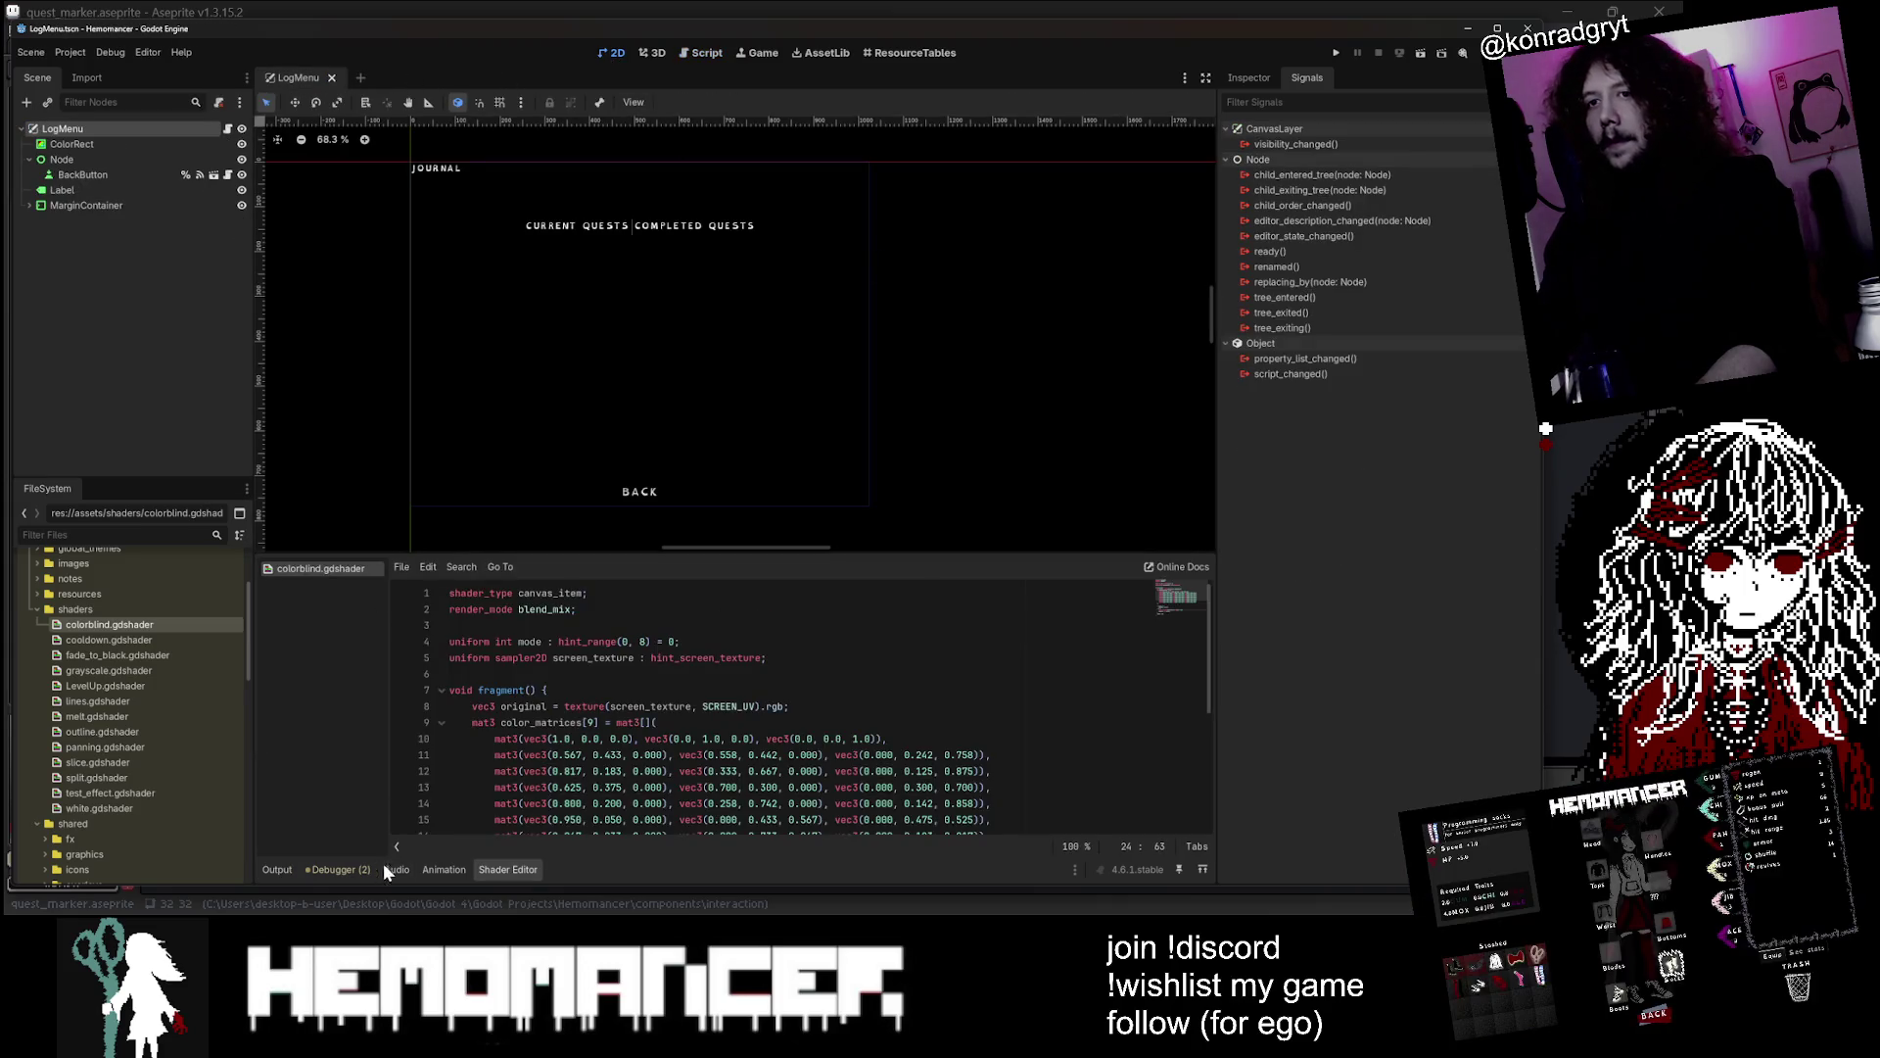
# Close the shader panel, show the Output log, run the project, and enlarge the game window
pyautogui.click(379, 868)
pyautogui.click(339, 869)
pyautogui.click(292, 868)
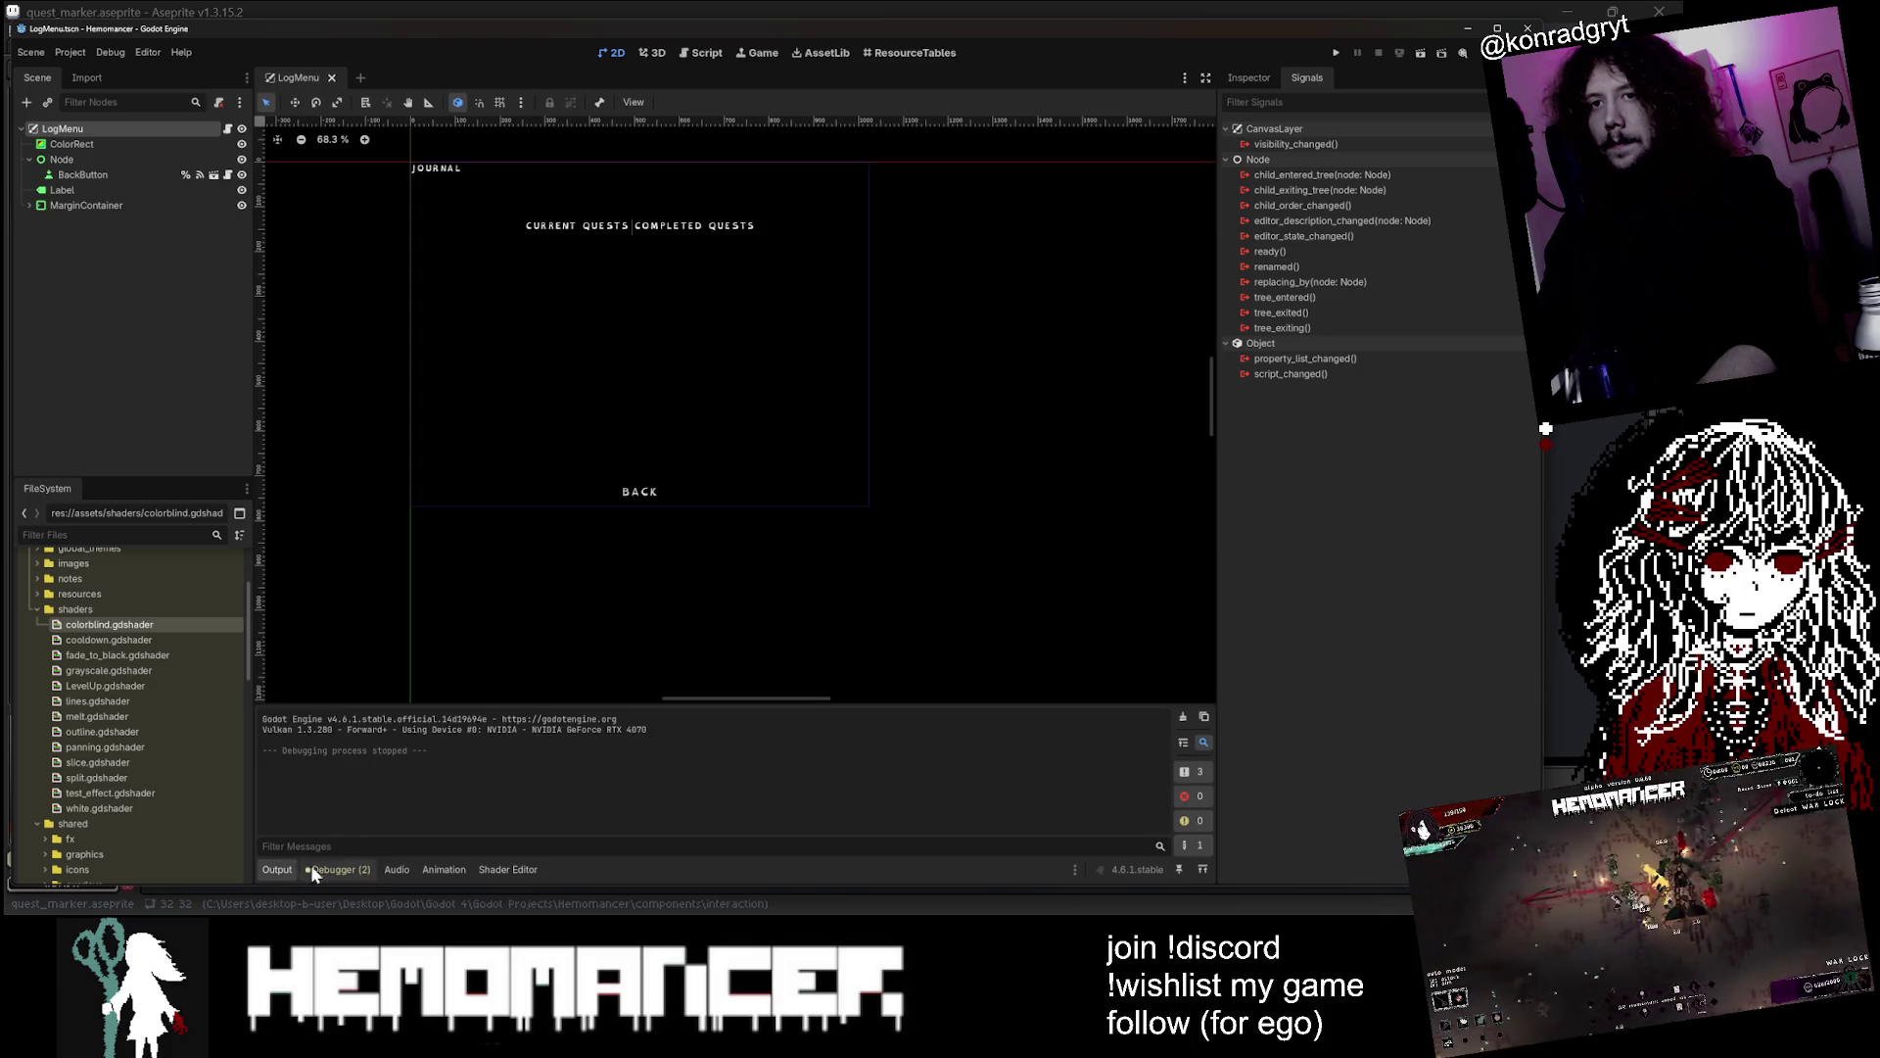
pyautogui.press('F5')
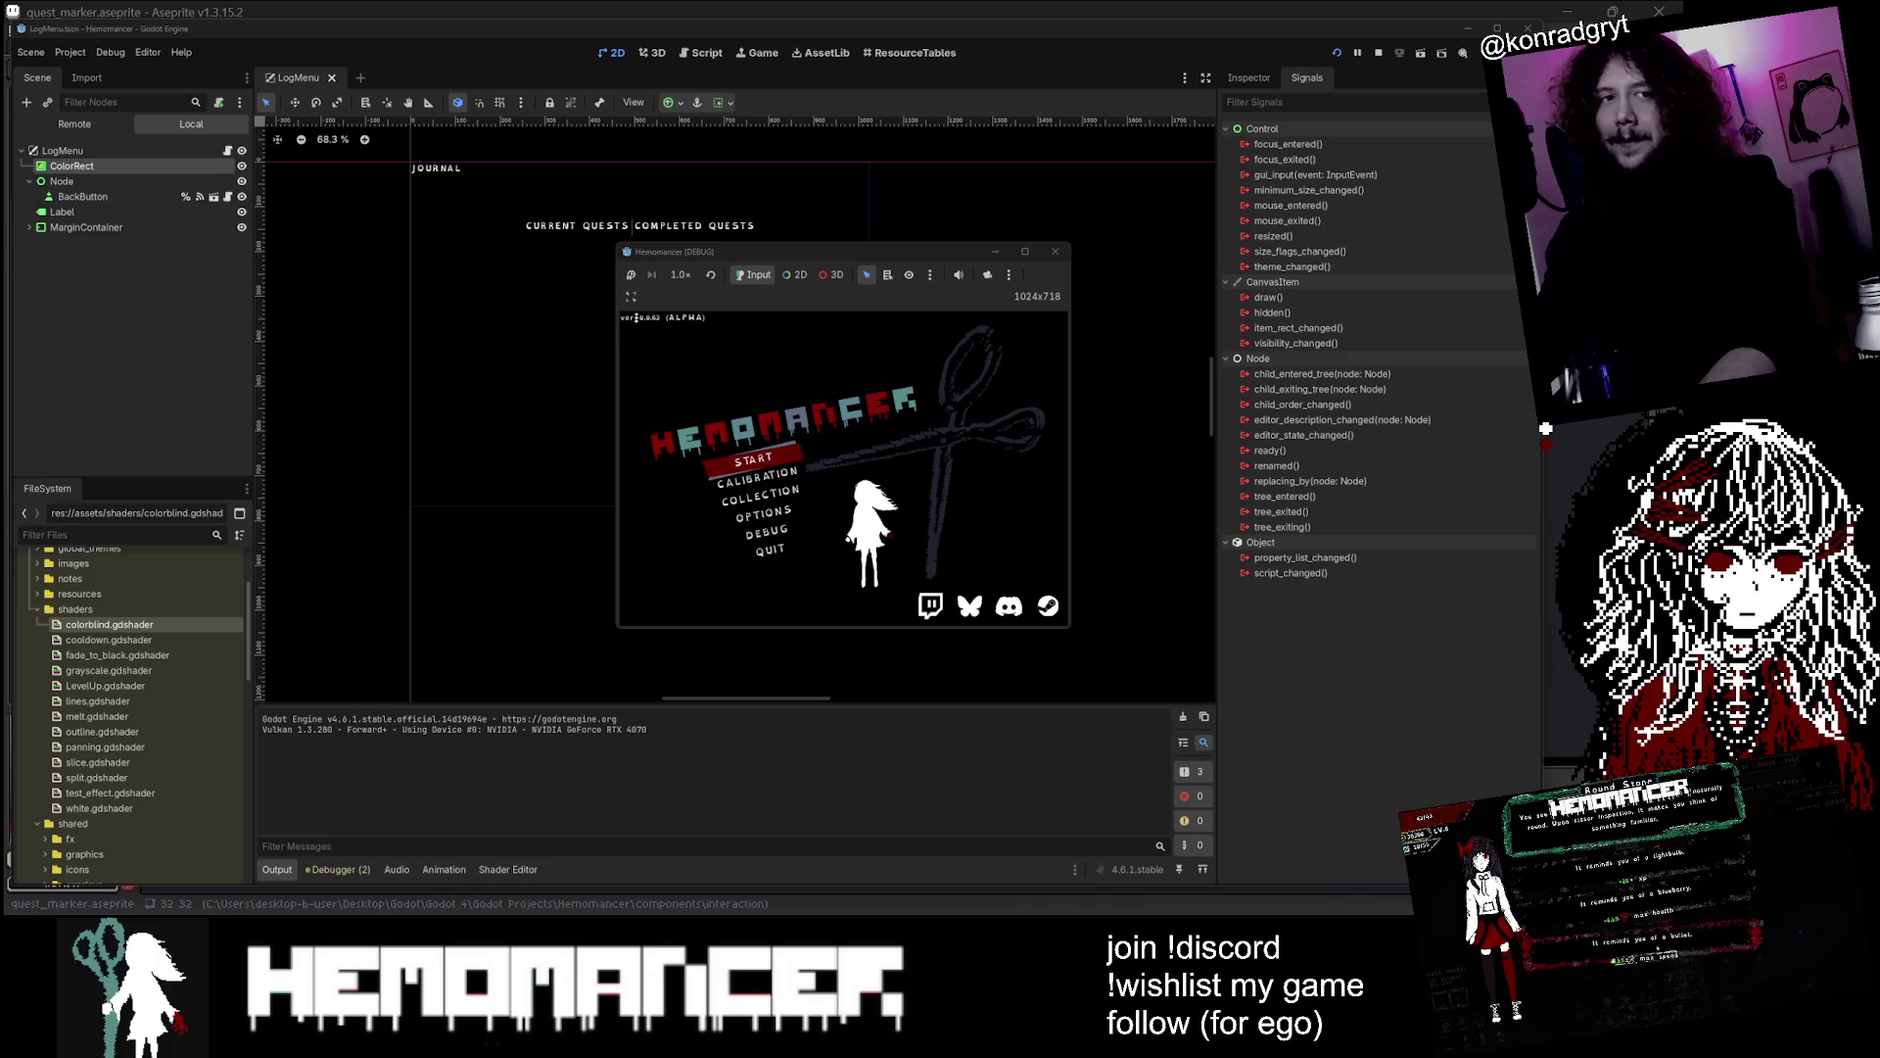
pyautogui.moveTo(614, 633); pyautogui.dragTo(251, 881)
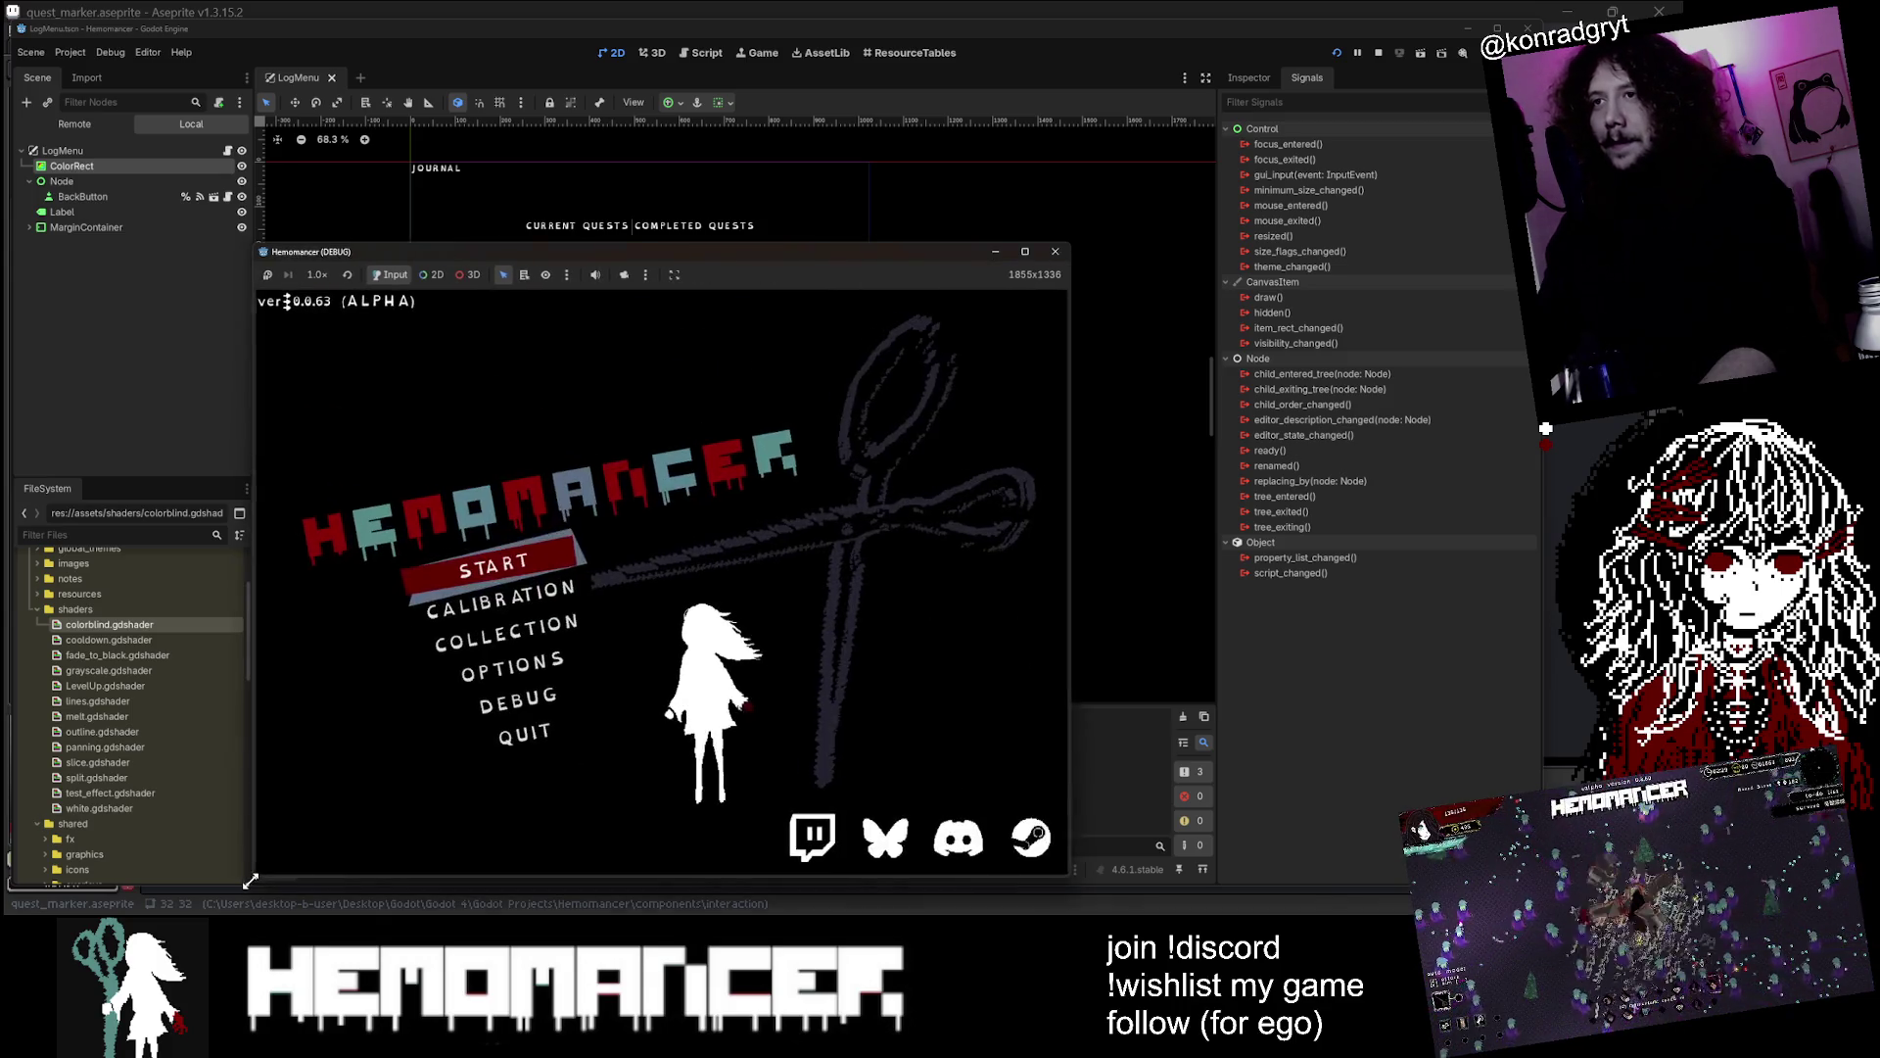
pyautogui.moveTo(1073, 239)
pyautogui.mouseDown()
pyautogui.moveTo(1141, 175)
pyautogui.moveTo(1299, 98)
pyautogui.mouseUp()
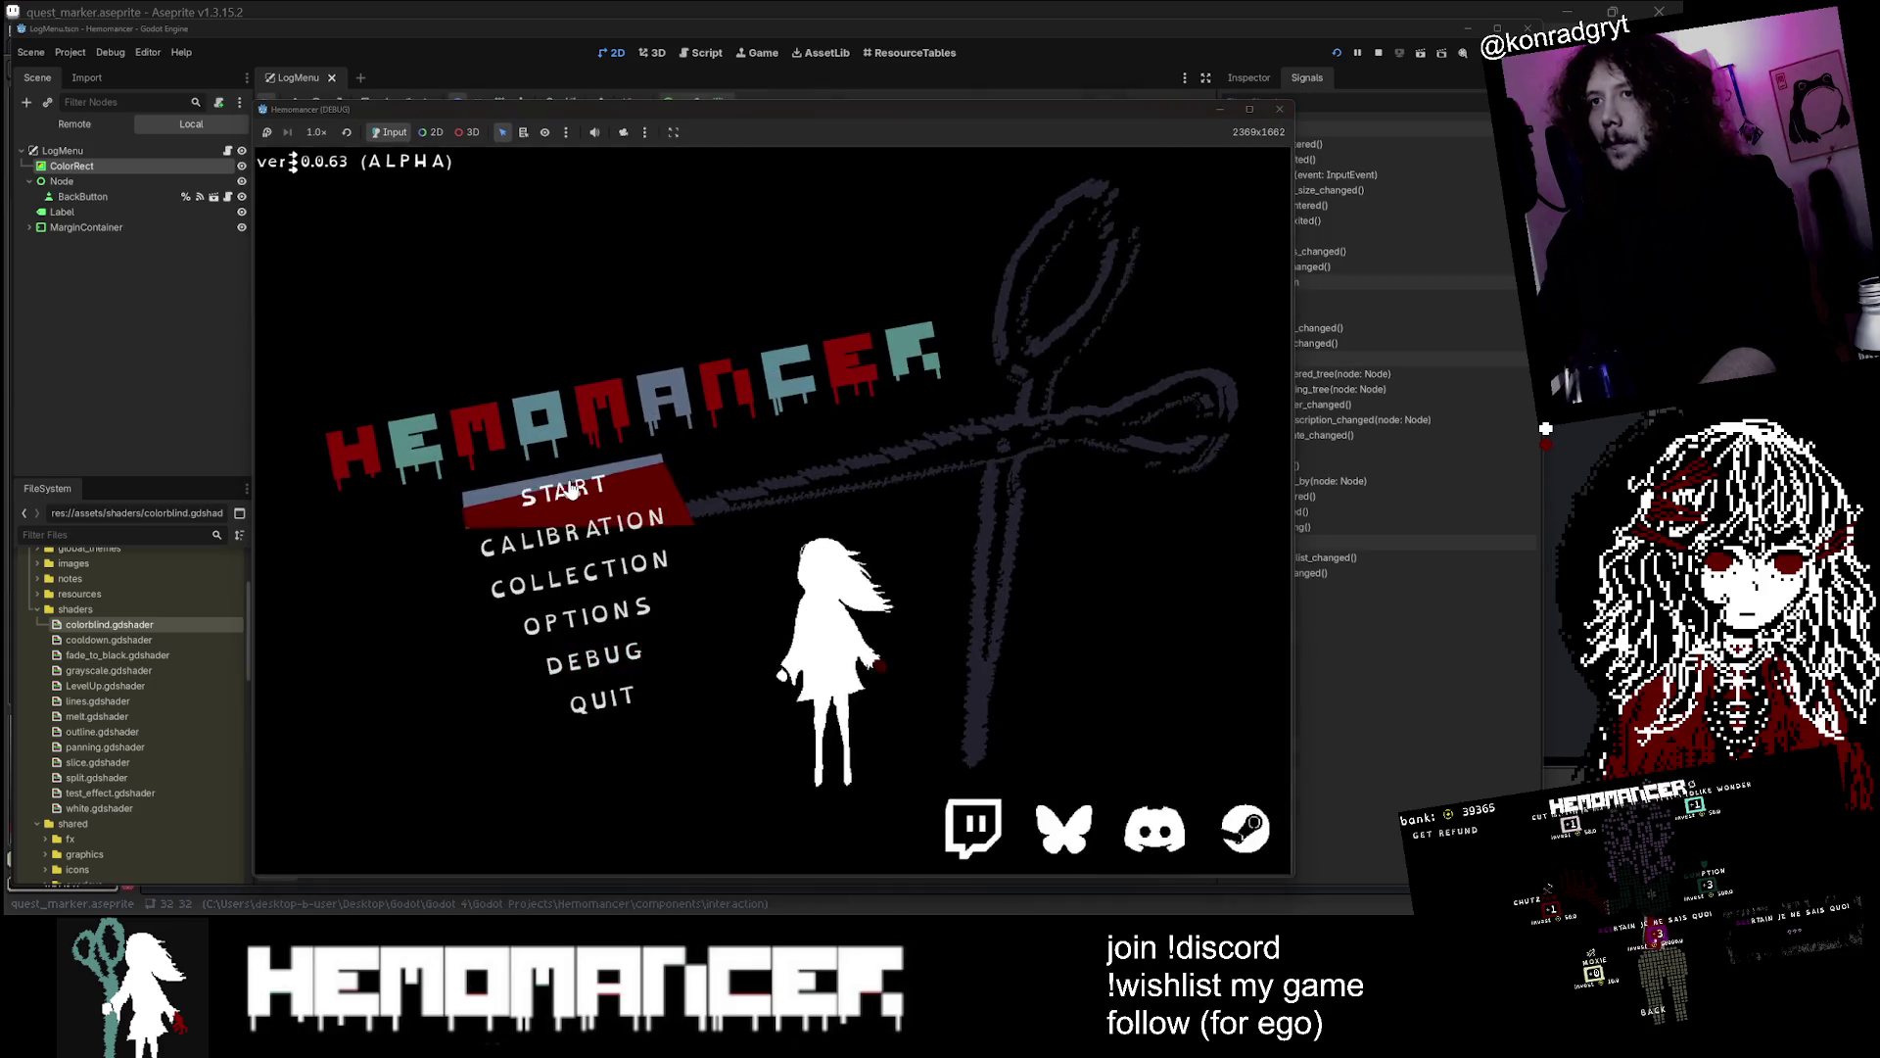
# Start a new game and walk left past the Bookstand, signpost, Halka and the Metronome
pyautogui.click(479, 517)
pyautogui.press('Left')
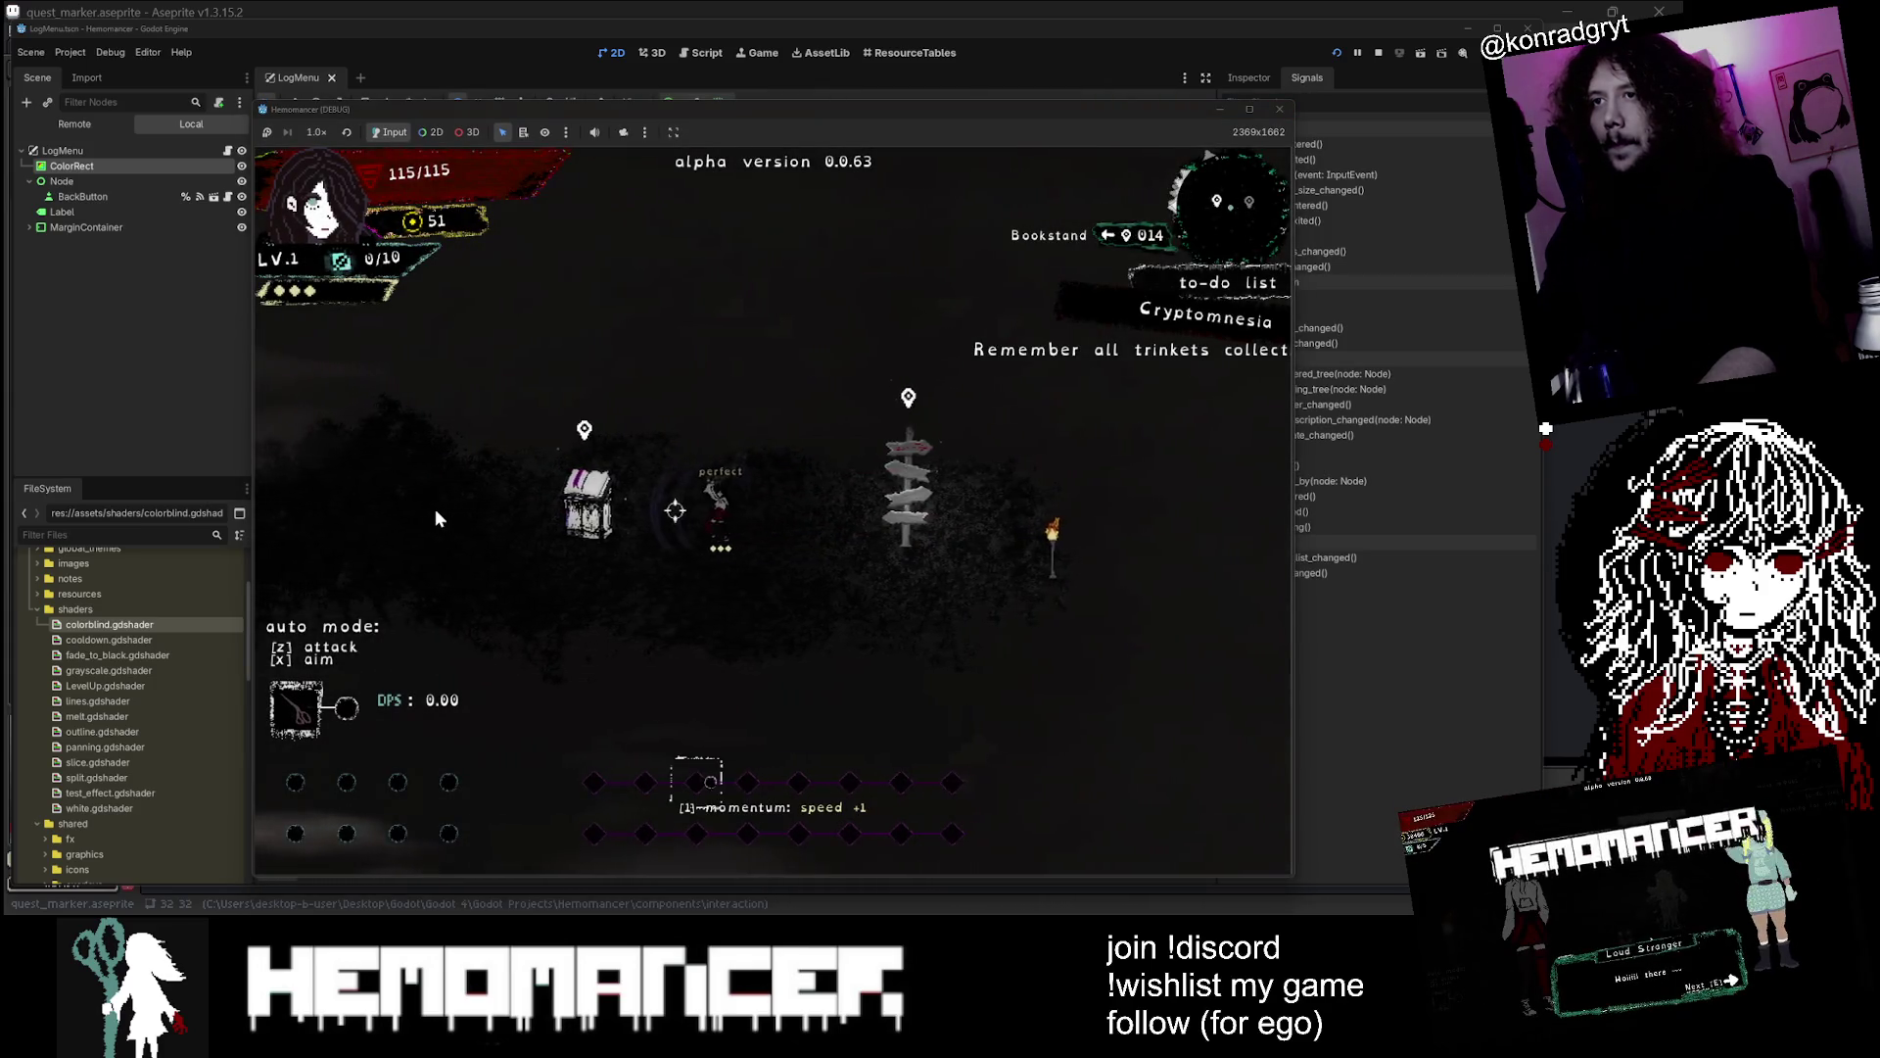
pyautogui.press('Left')
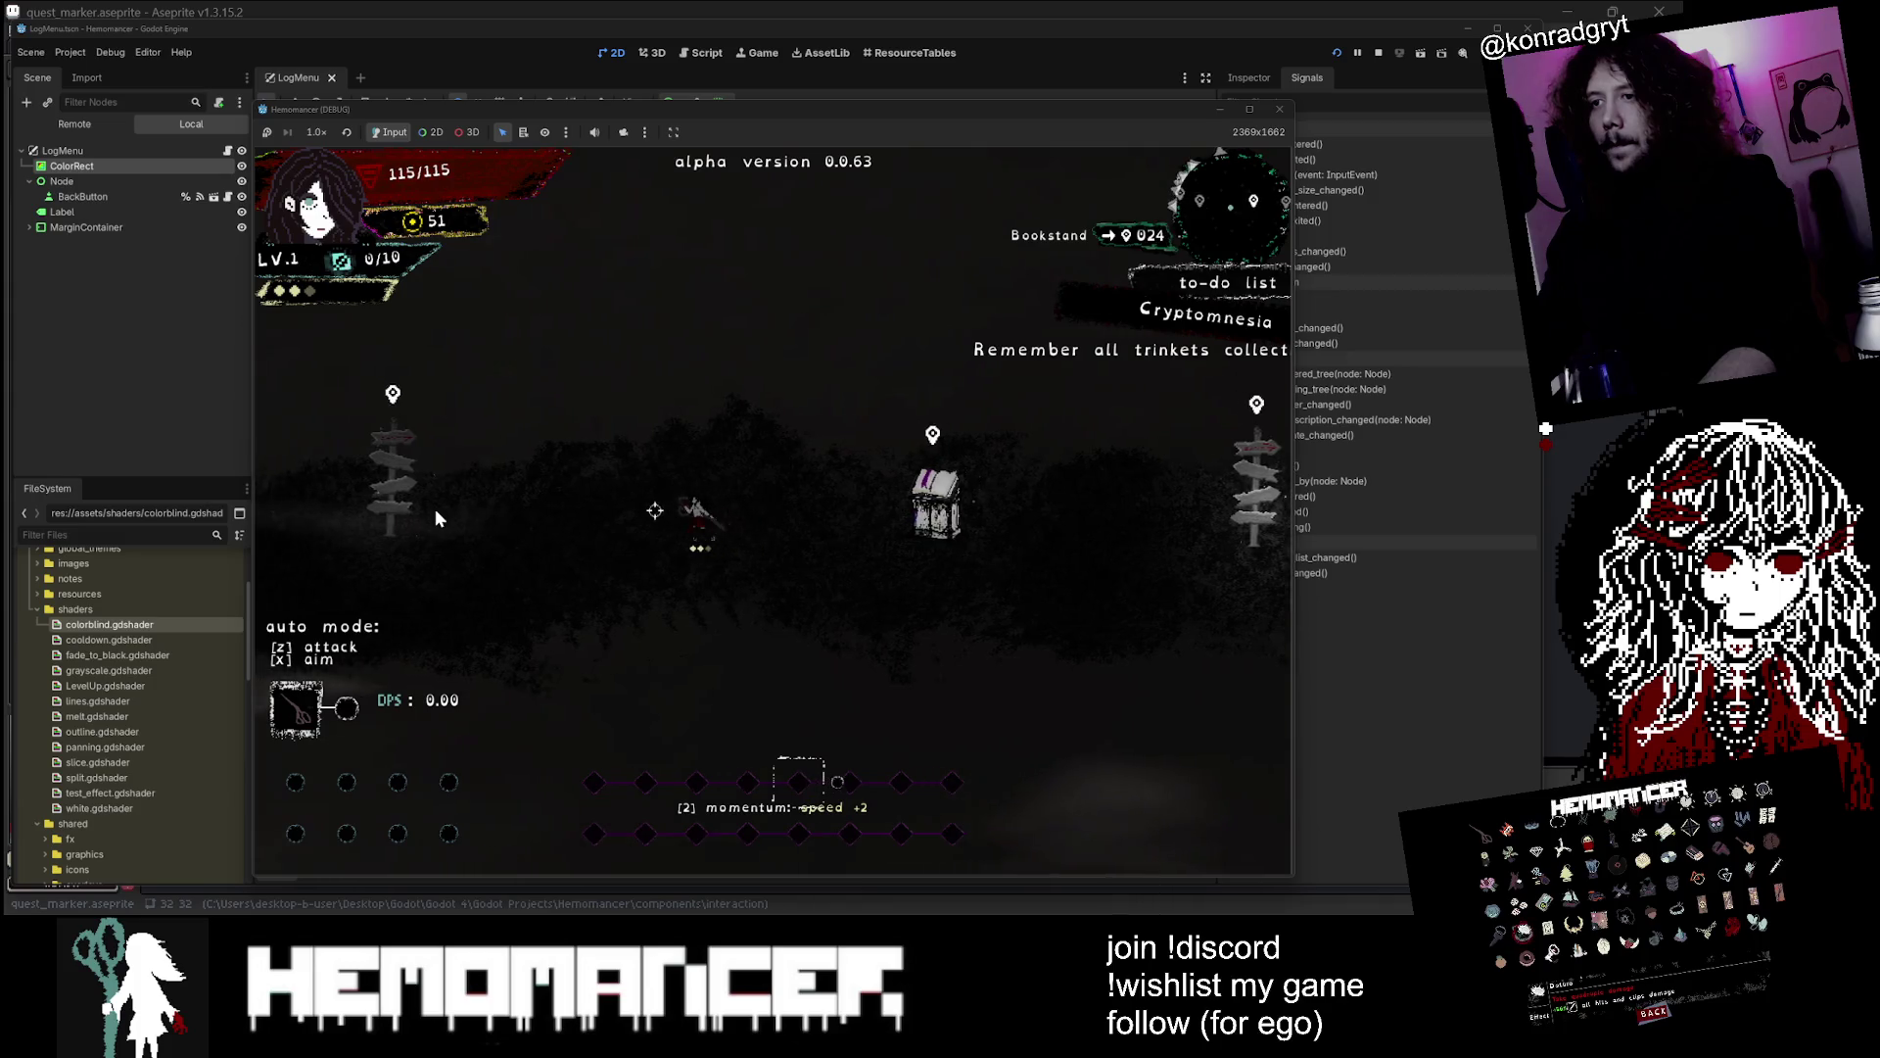
pyautogui.press('Left')
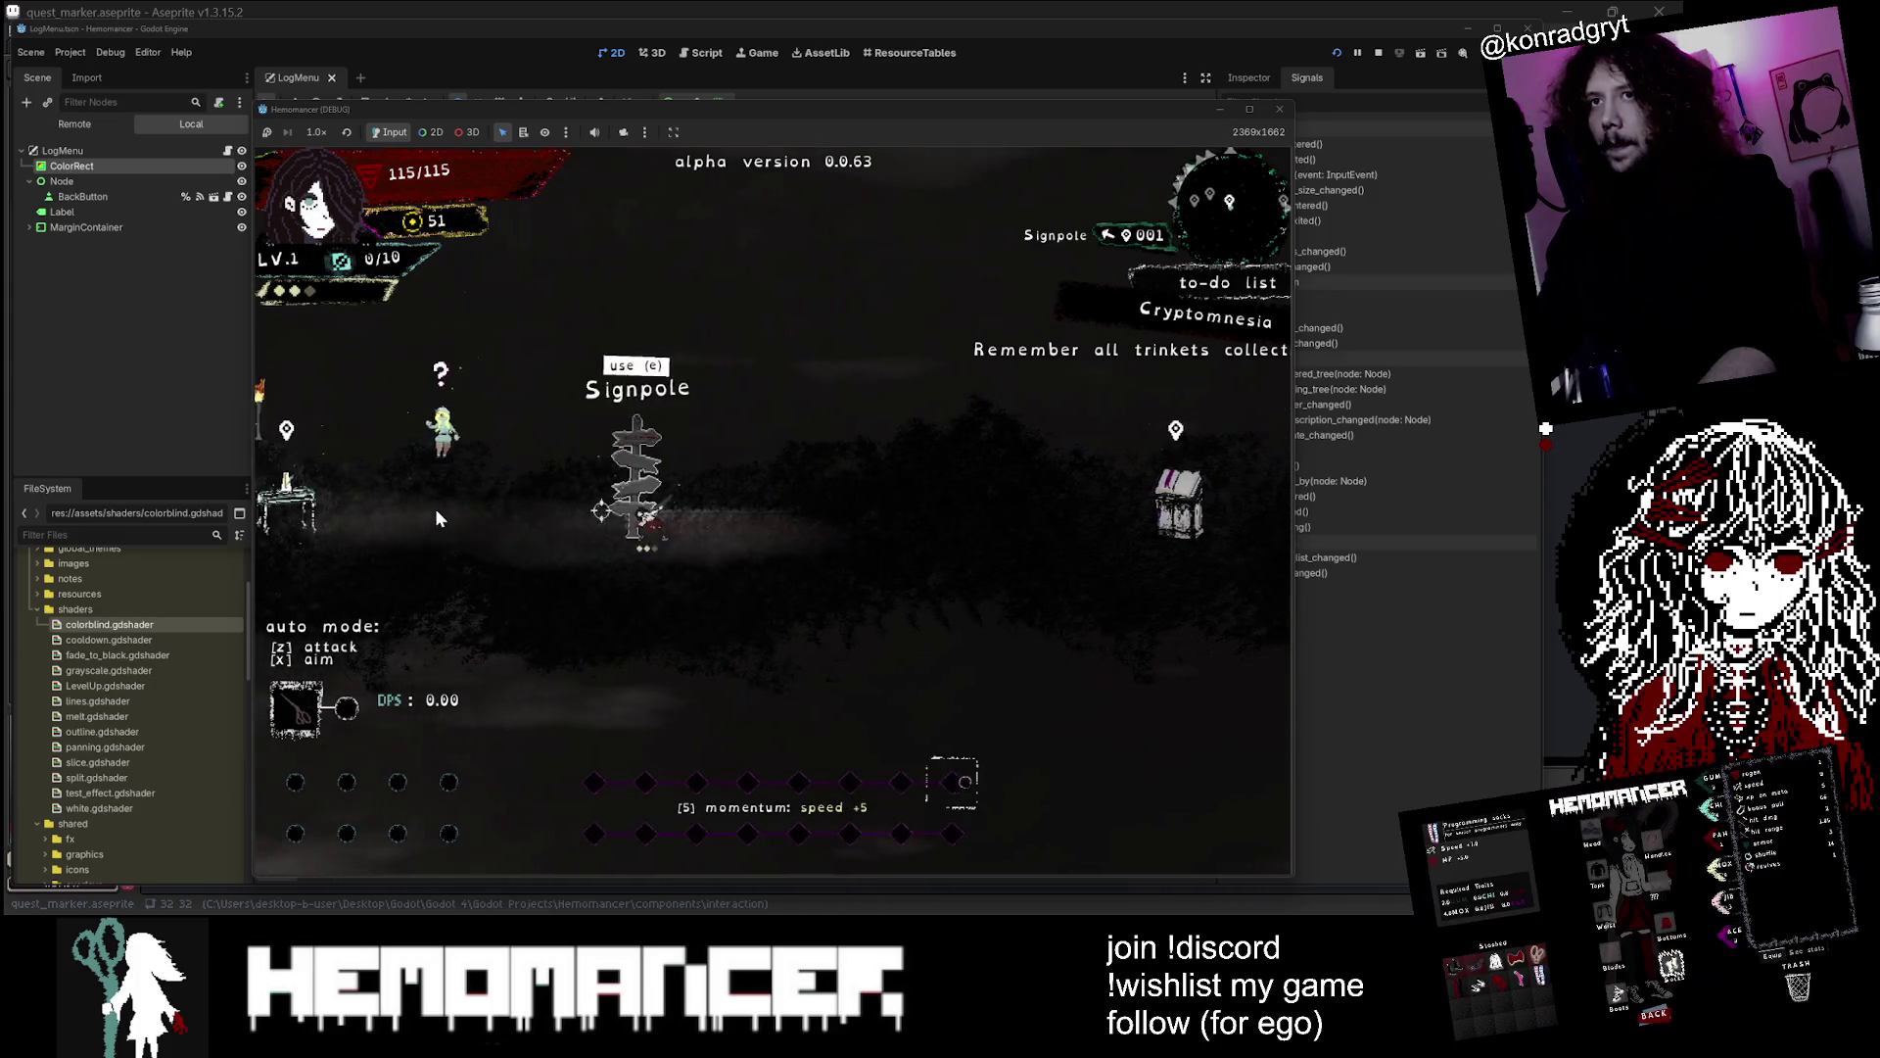
pyautogui.press('Left')
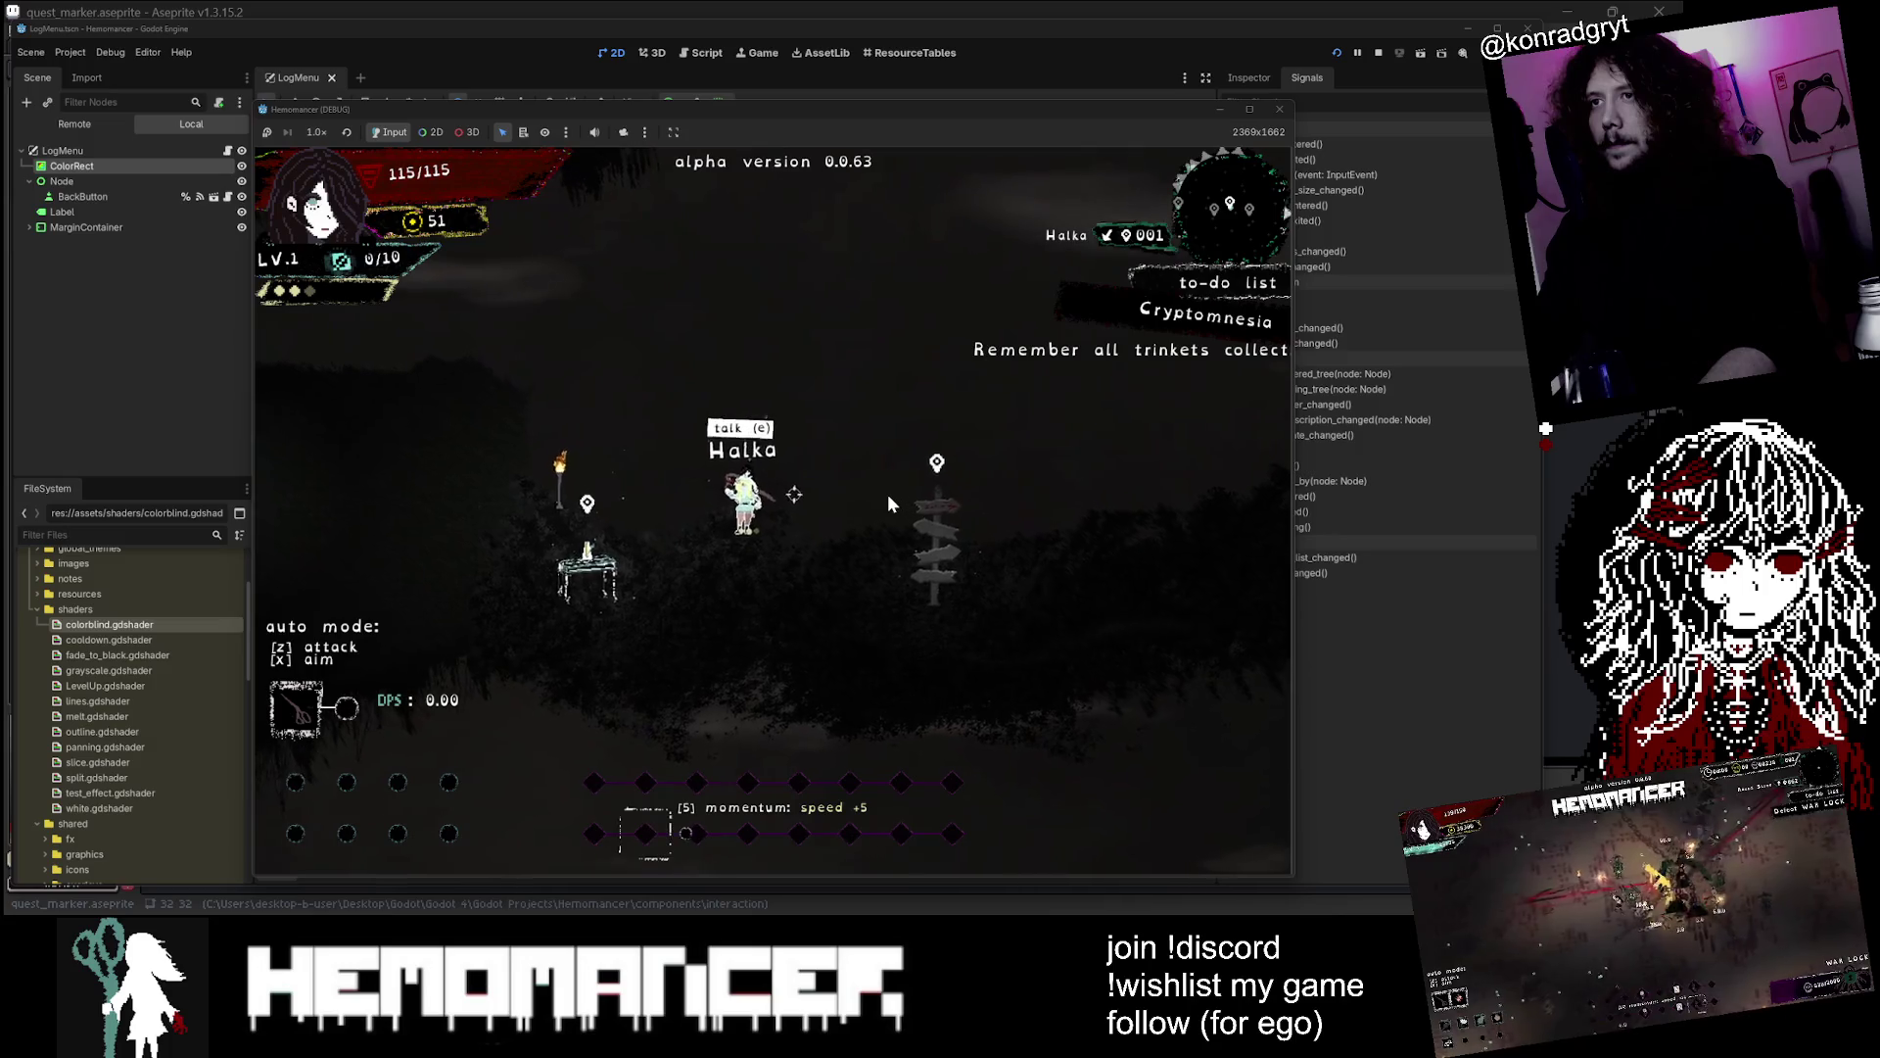
pyautogui.press('Left')
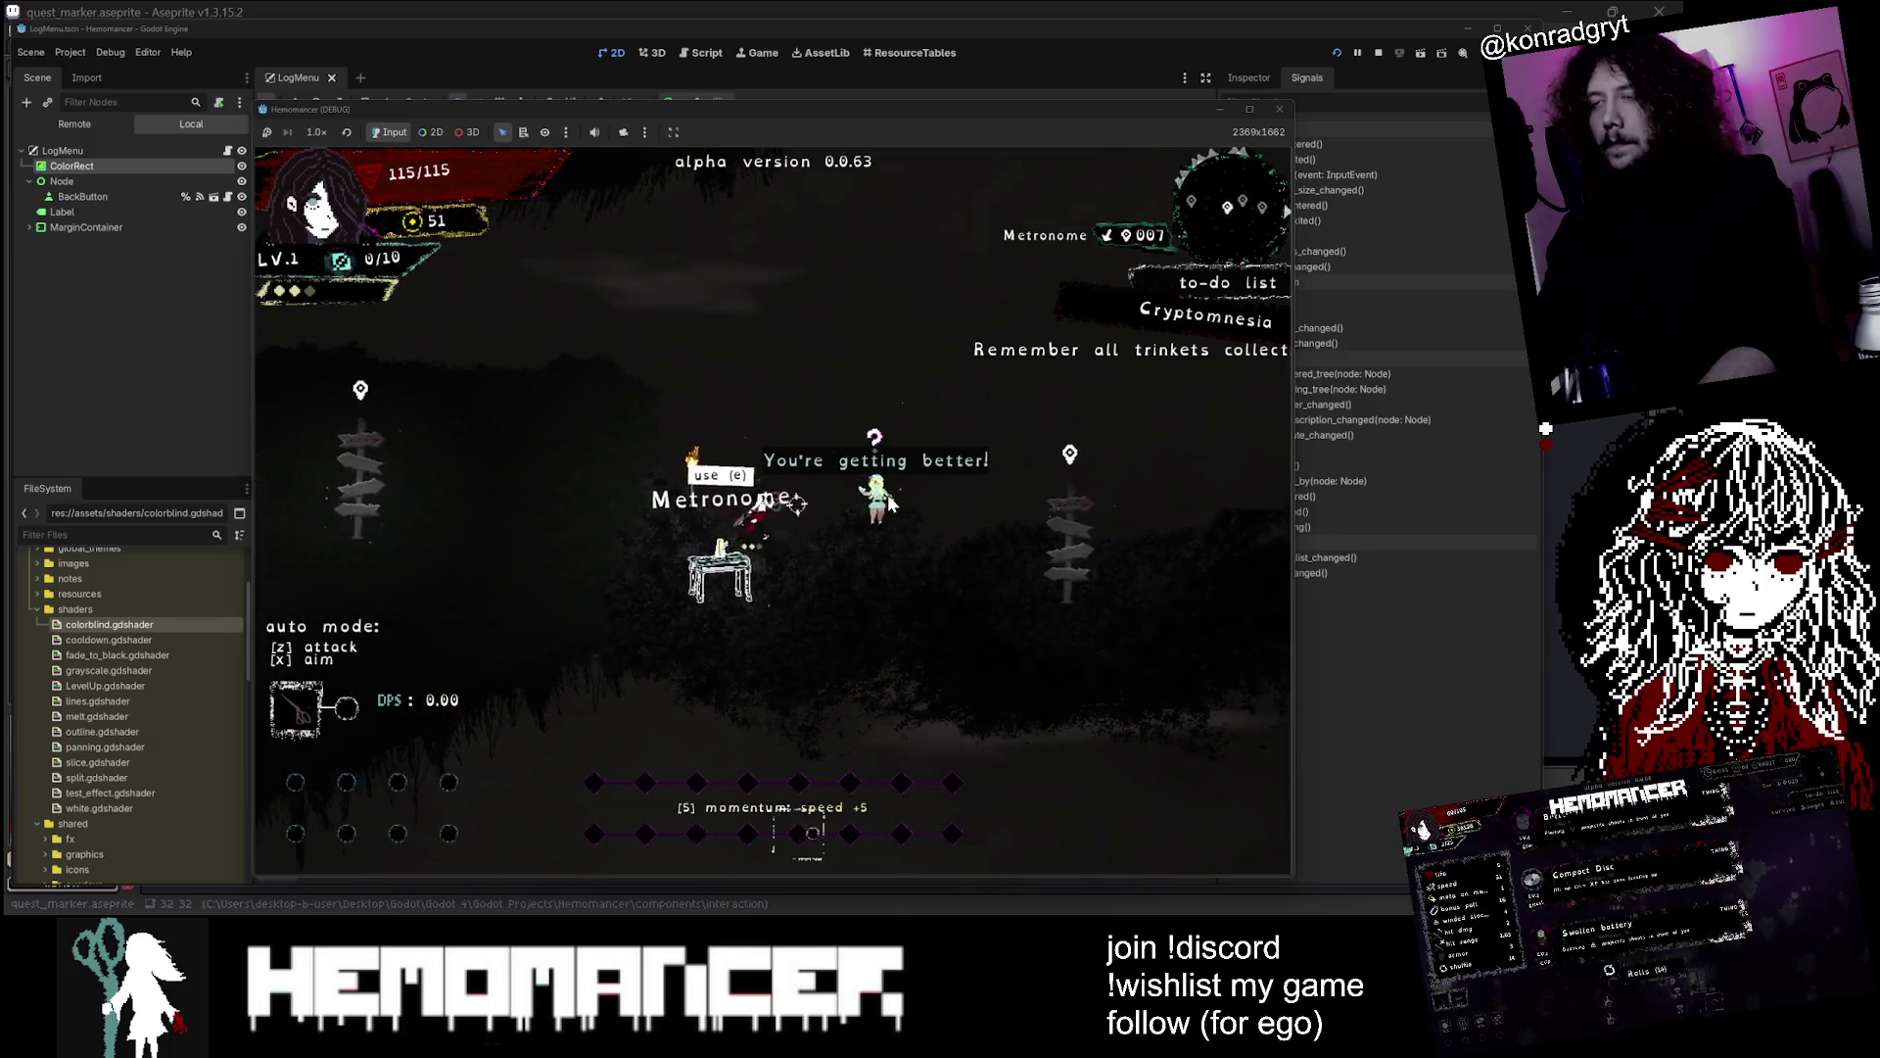
pyautogui.press('Left')
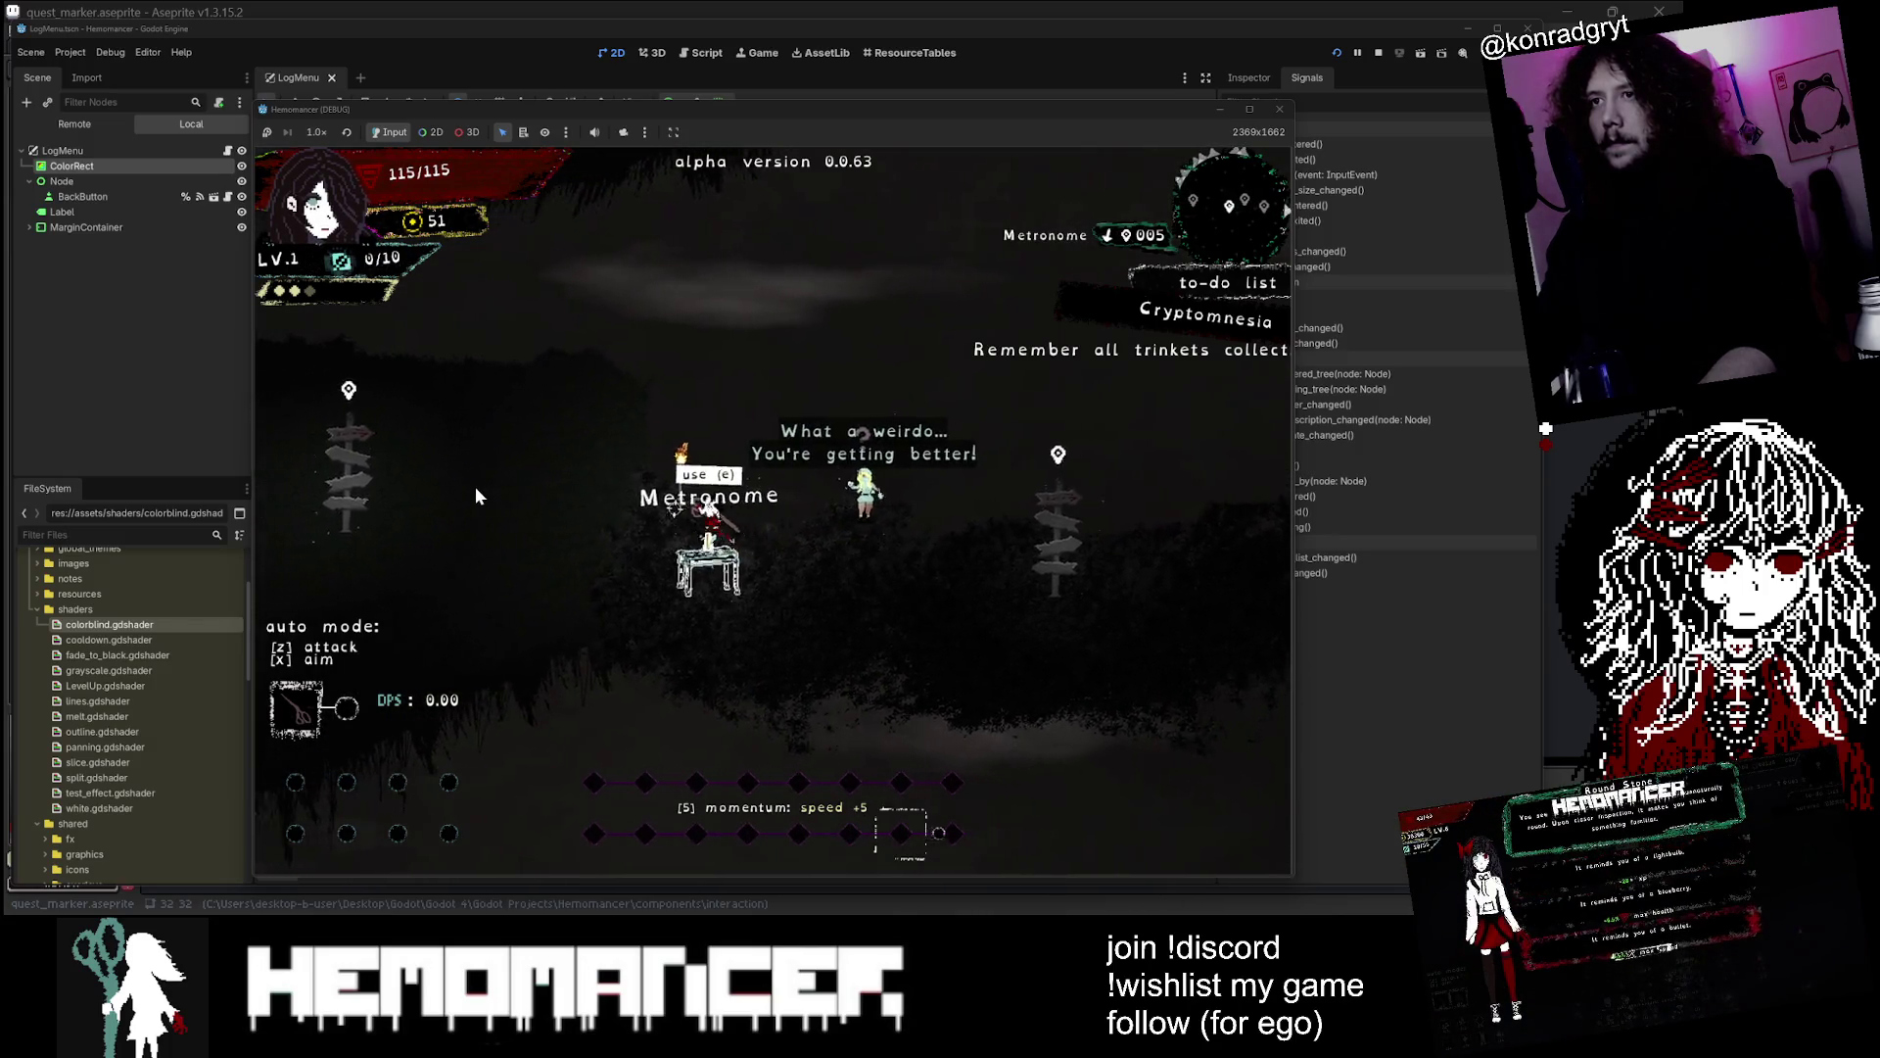
pyautogui.press('Left')
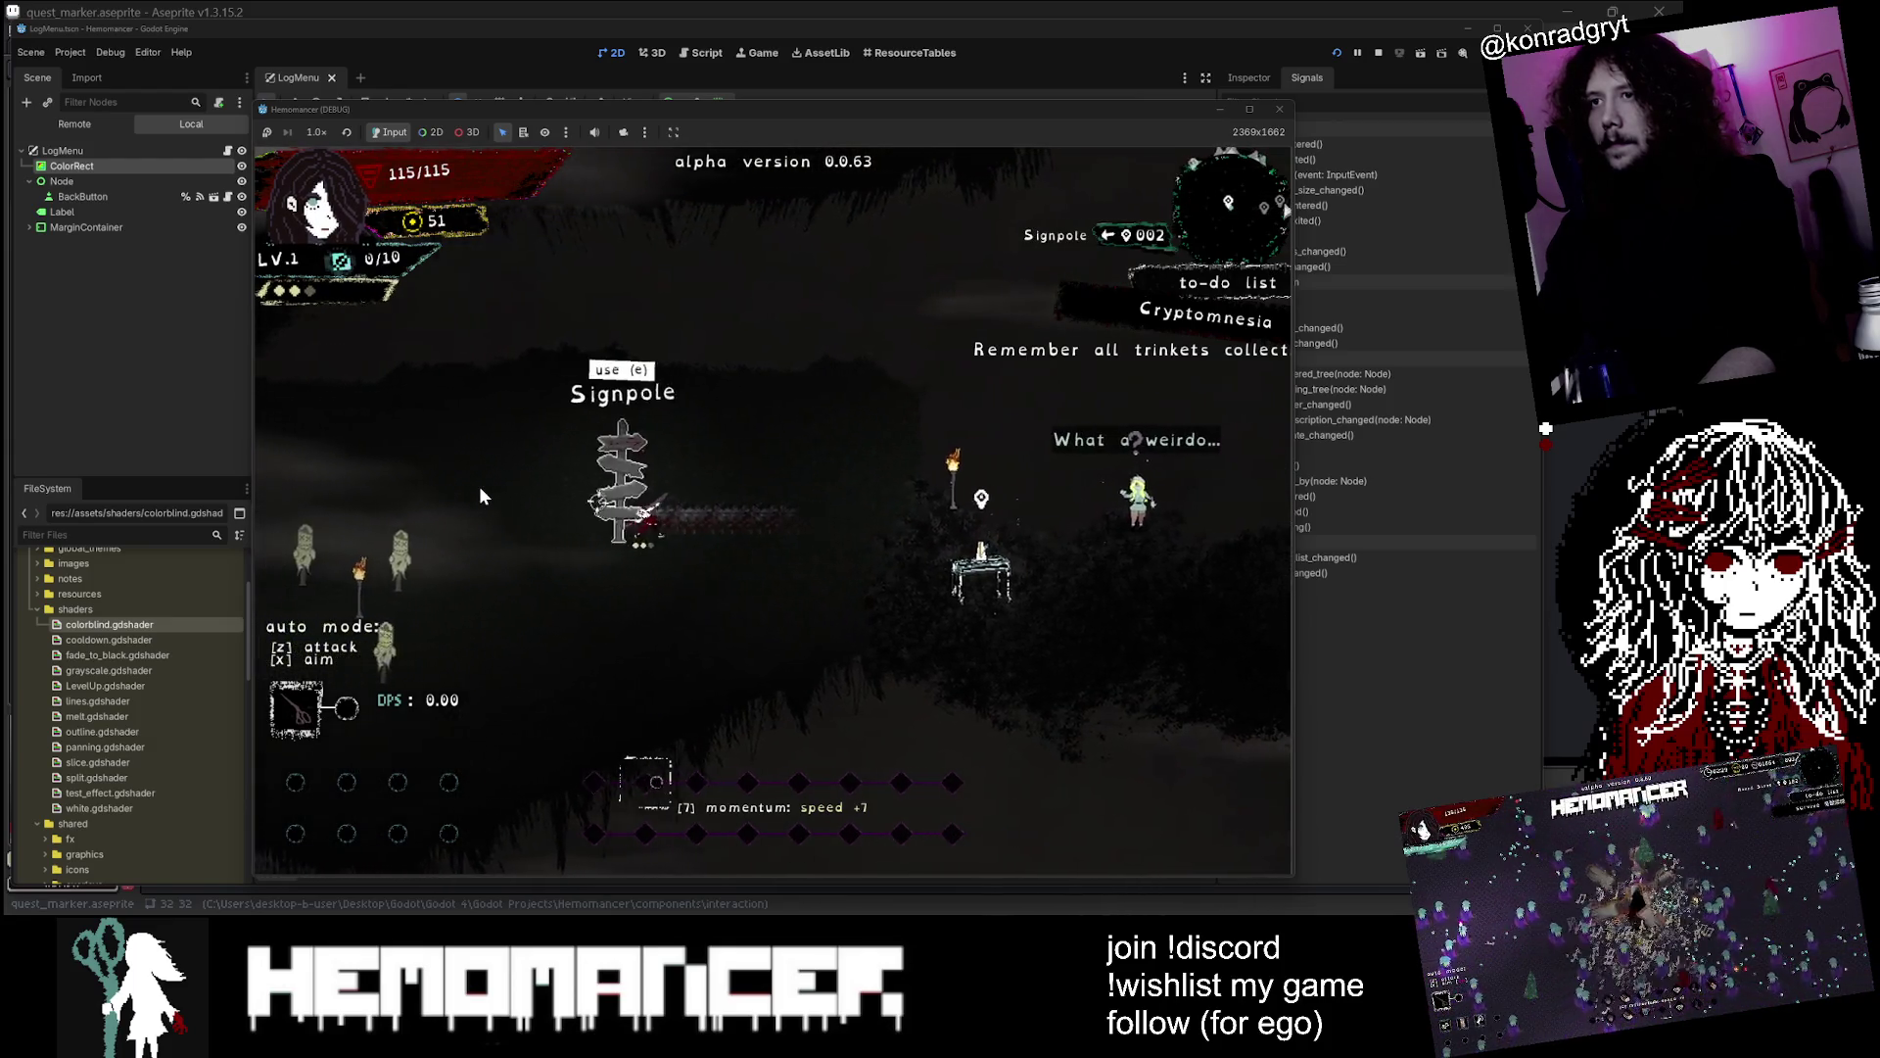
# Walk up-left to the Gruff Stranger, then move the game window down to reveal the editor
pyautogui.press('Left')
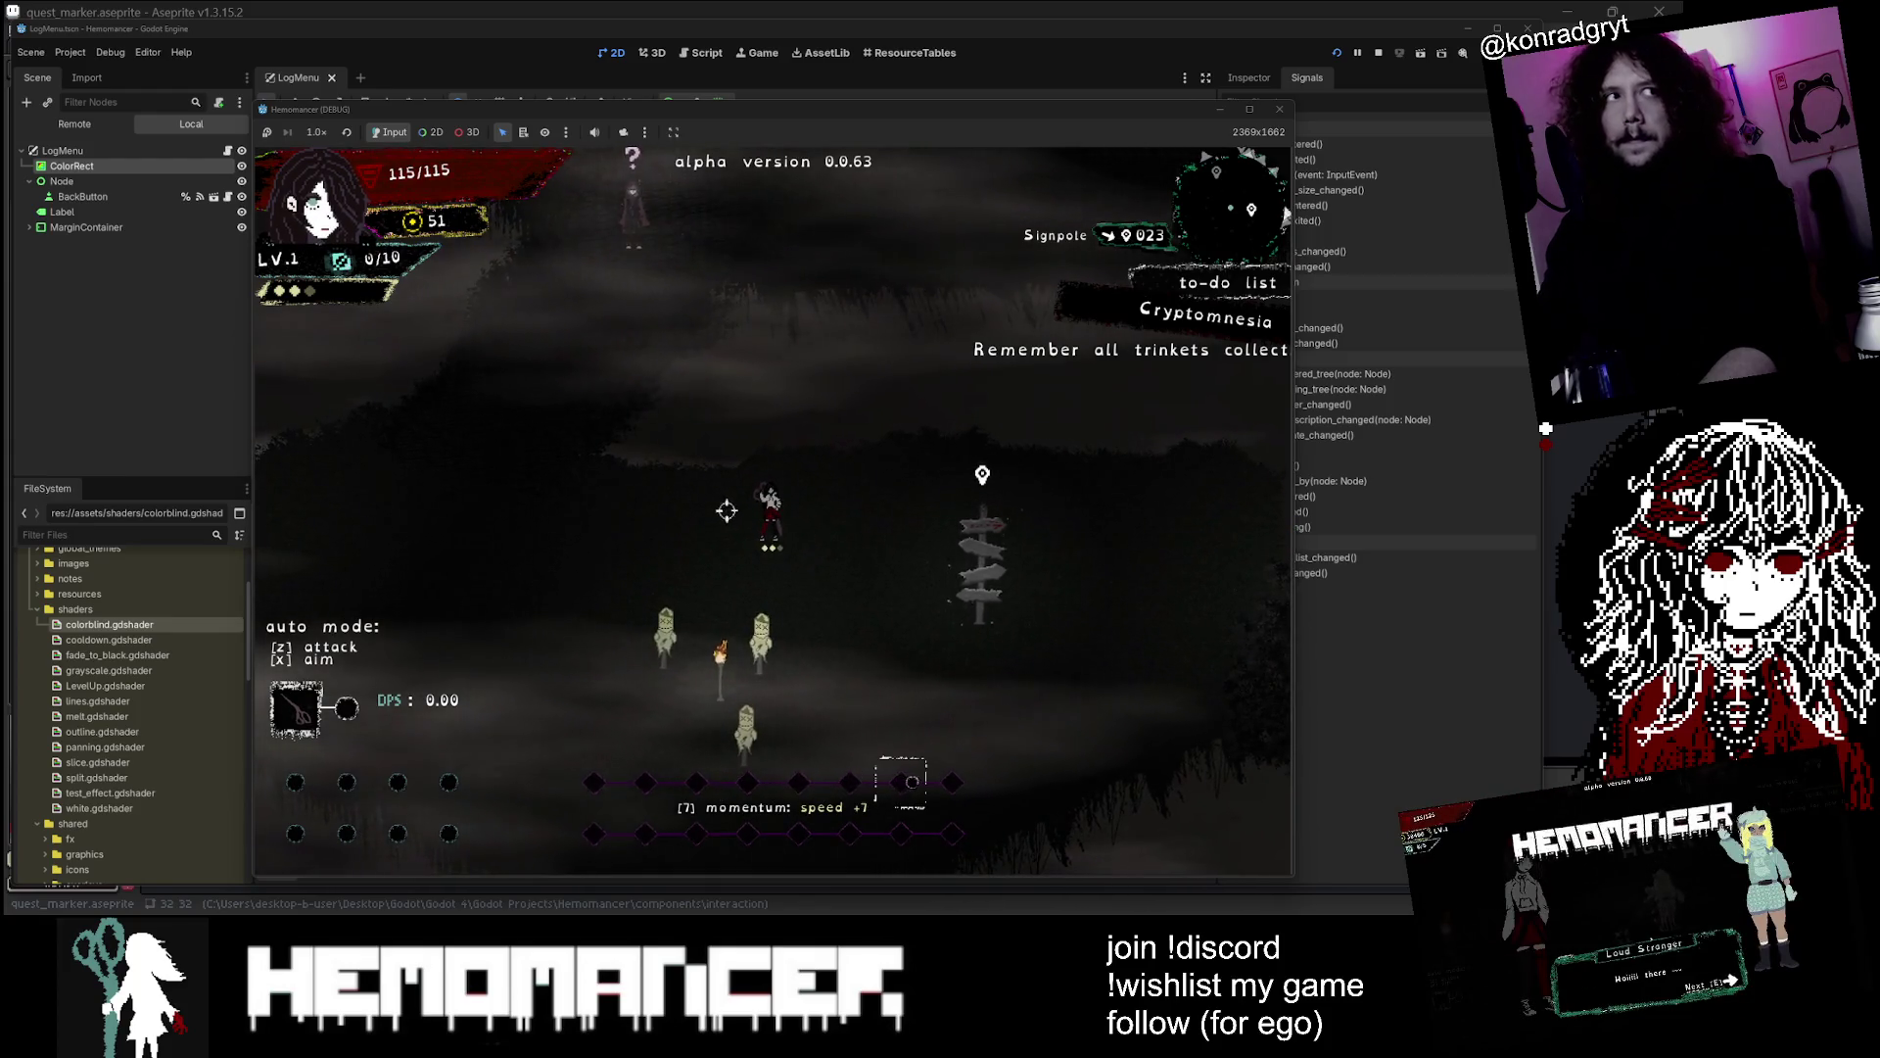
pyautogui.press('Left')
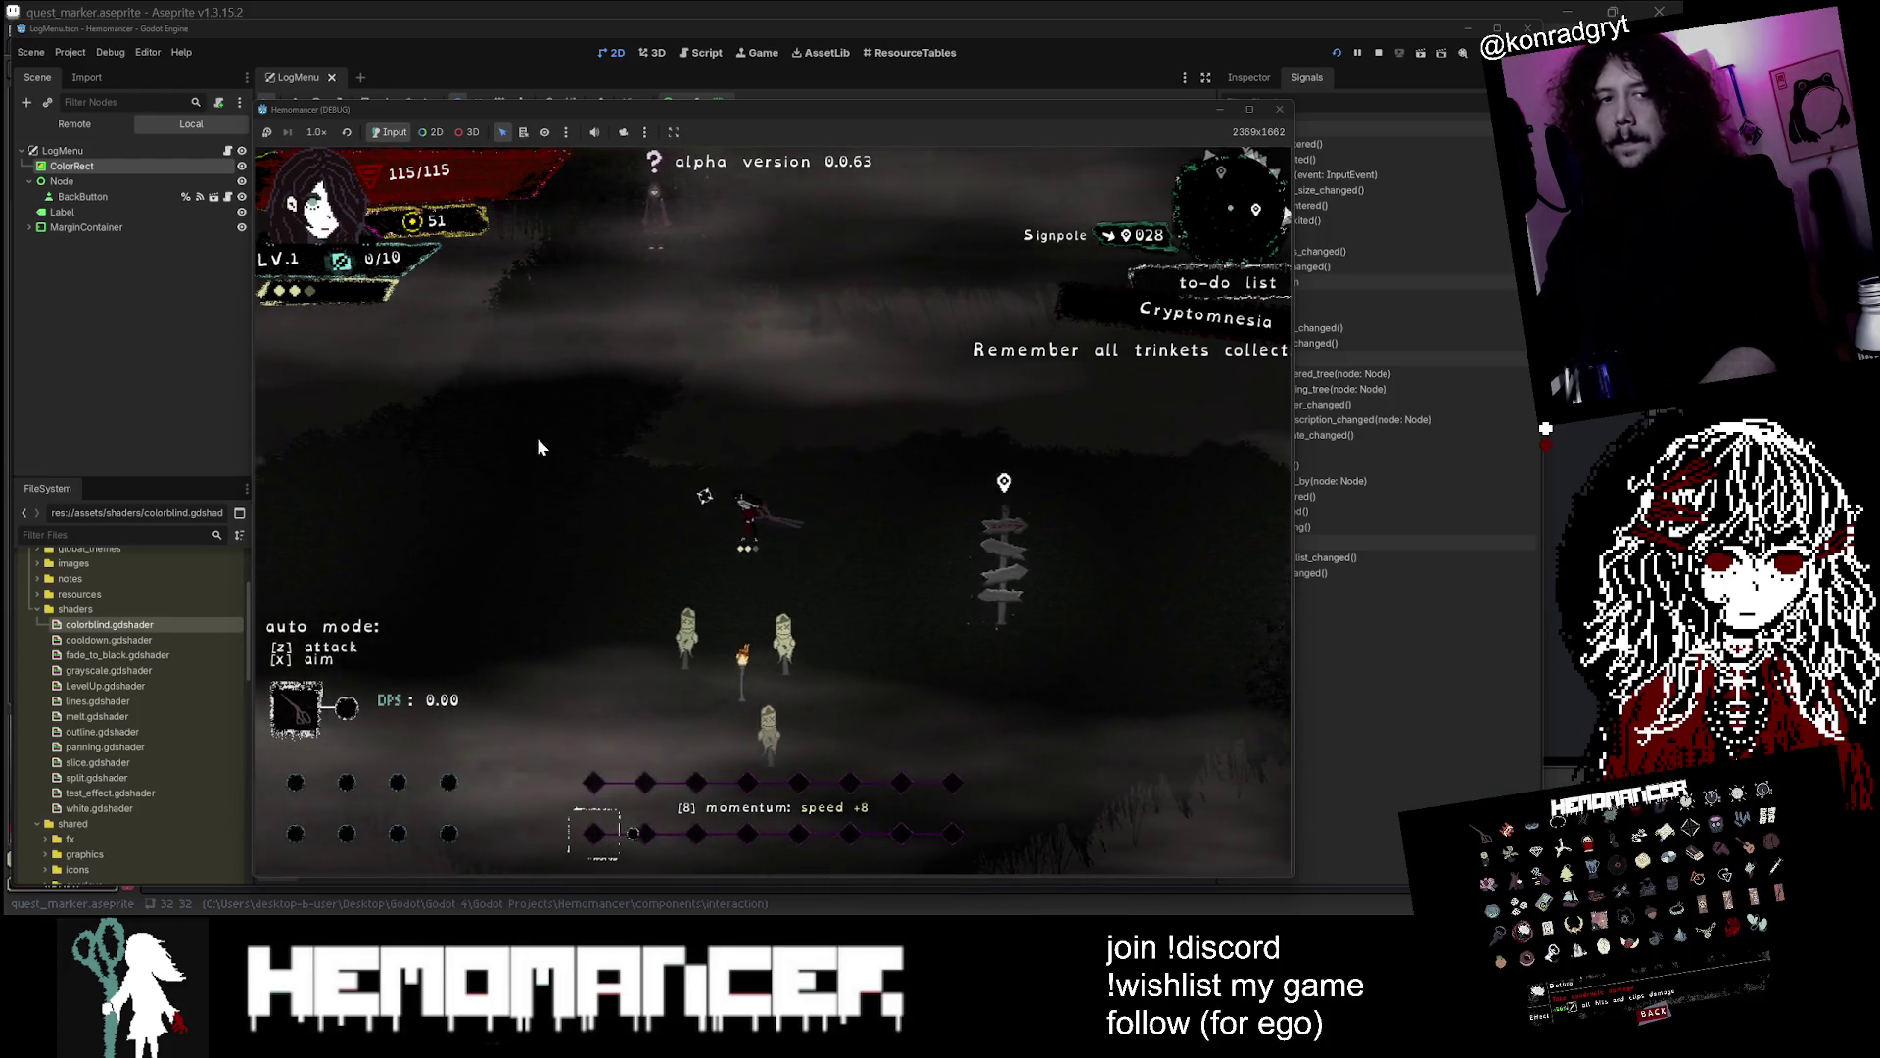
pyautogui.press('Up')
pyautogui.press('Left')
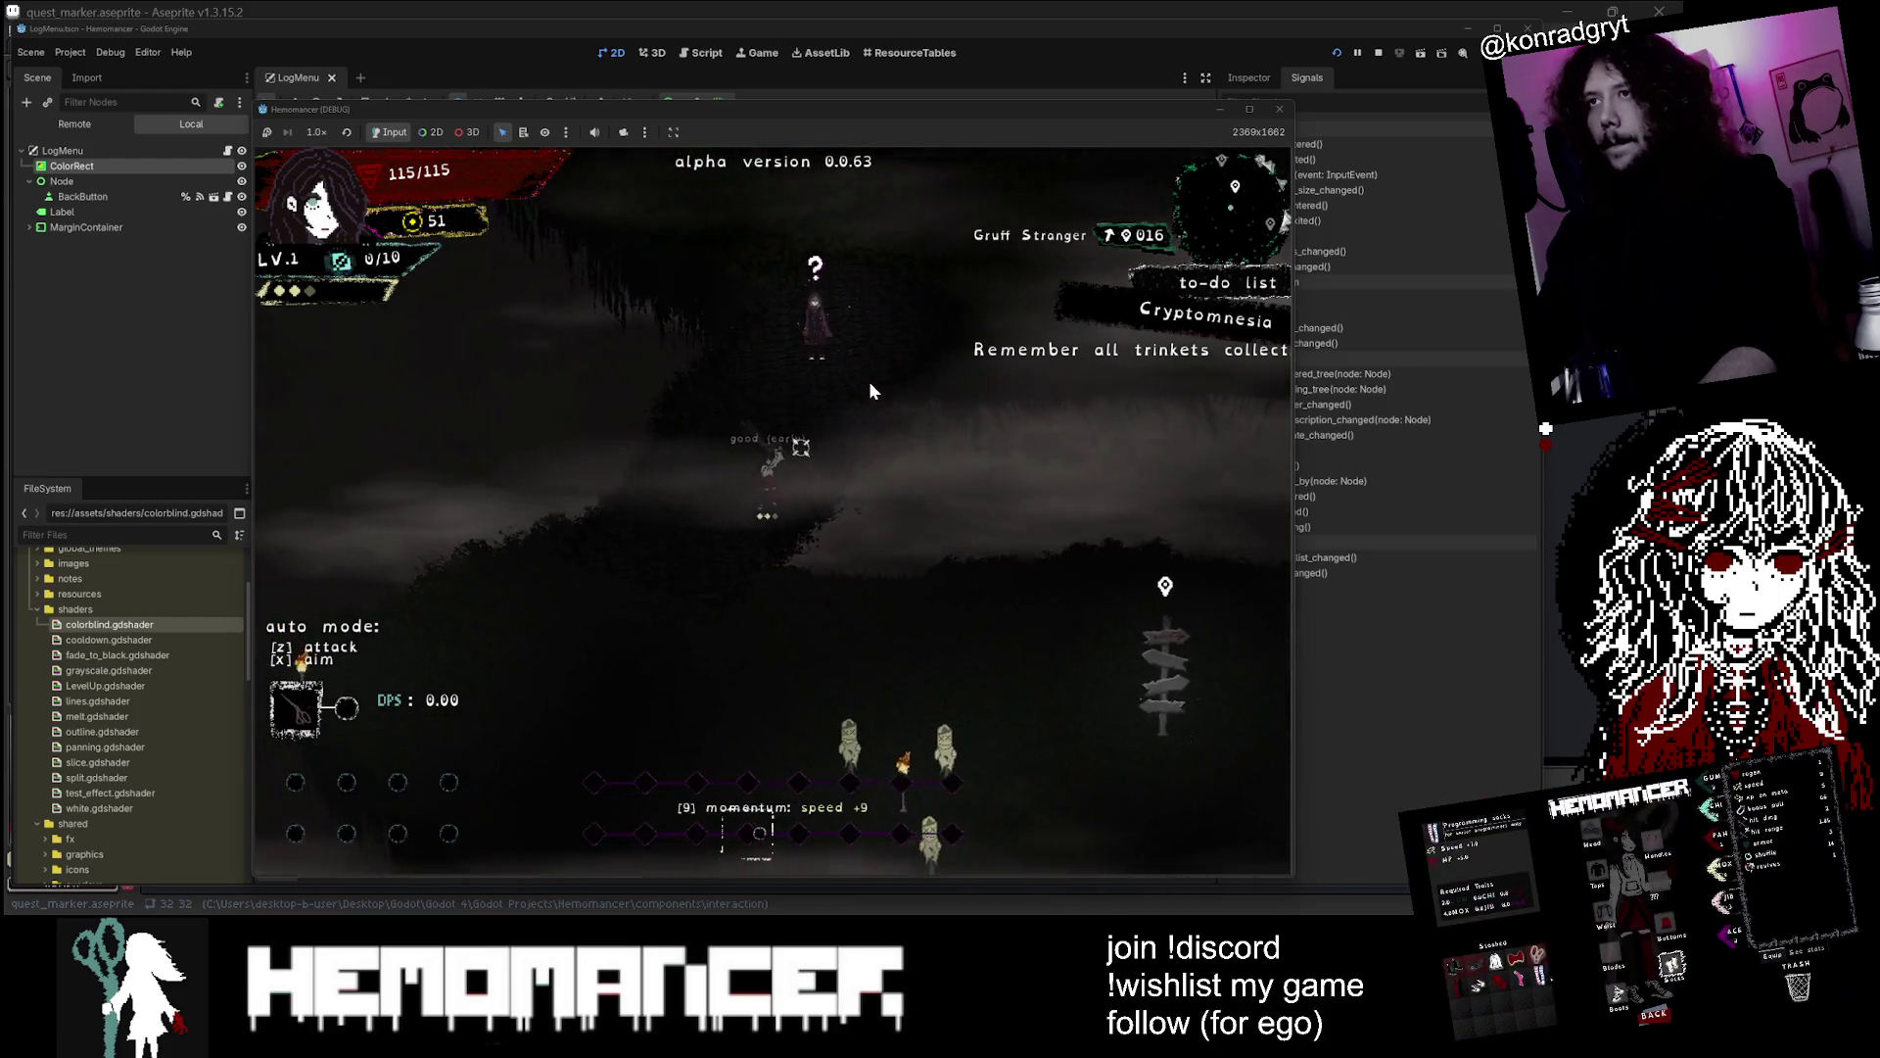
pyautogui.press('Up')
pyautogui.press('Left')
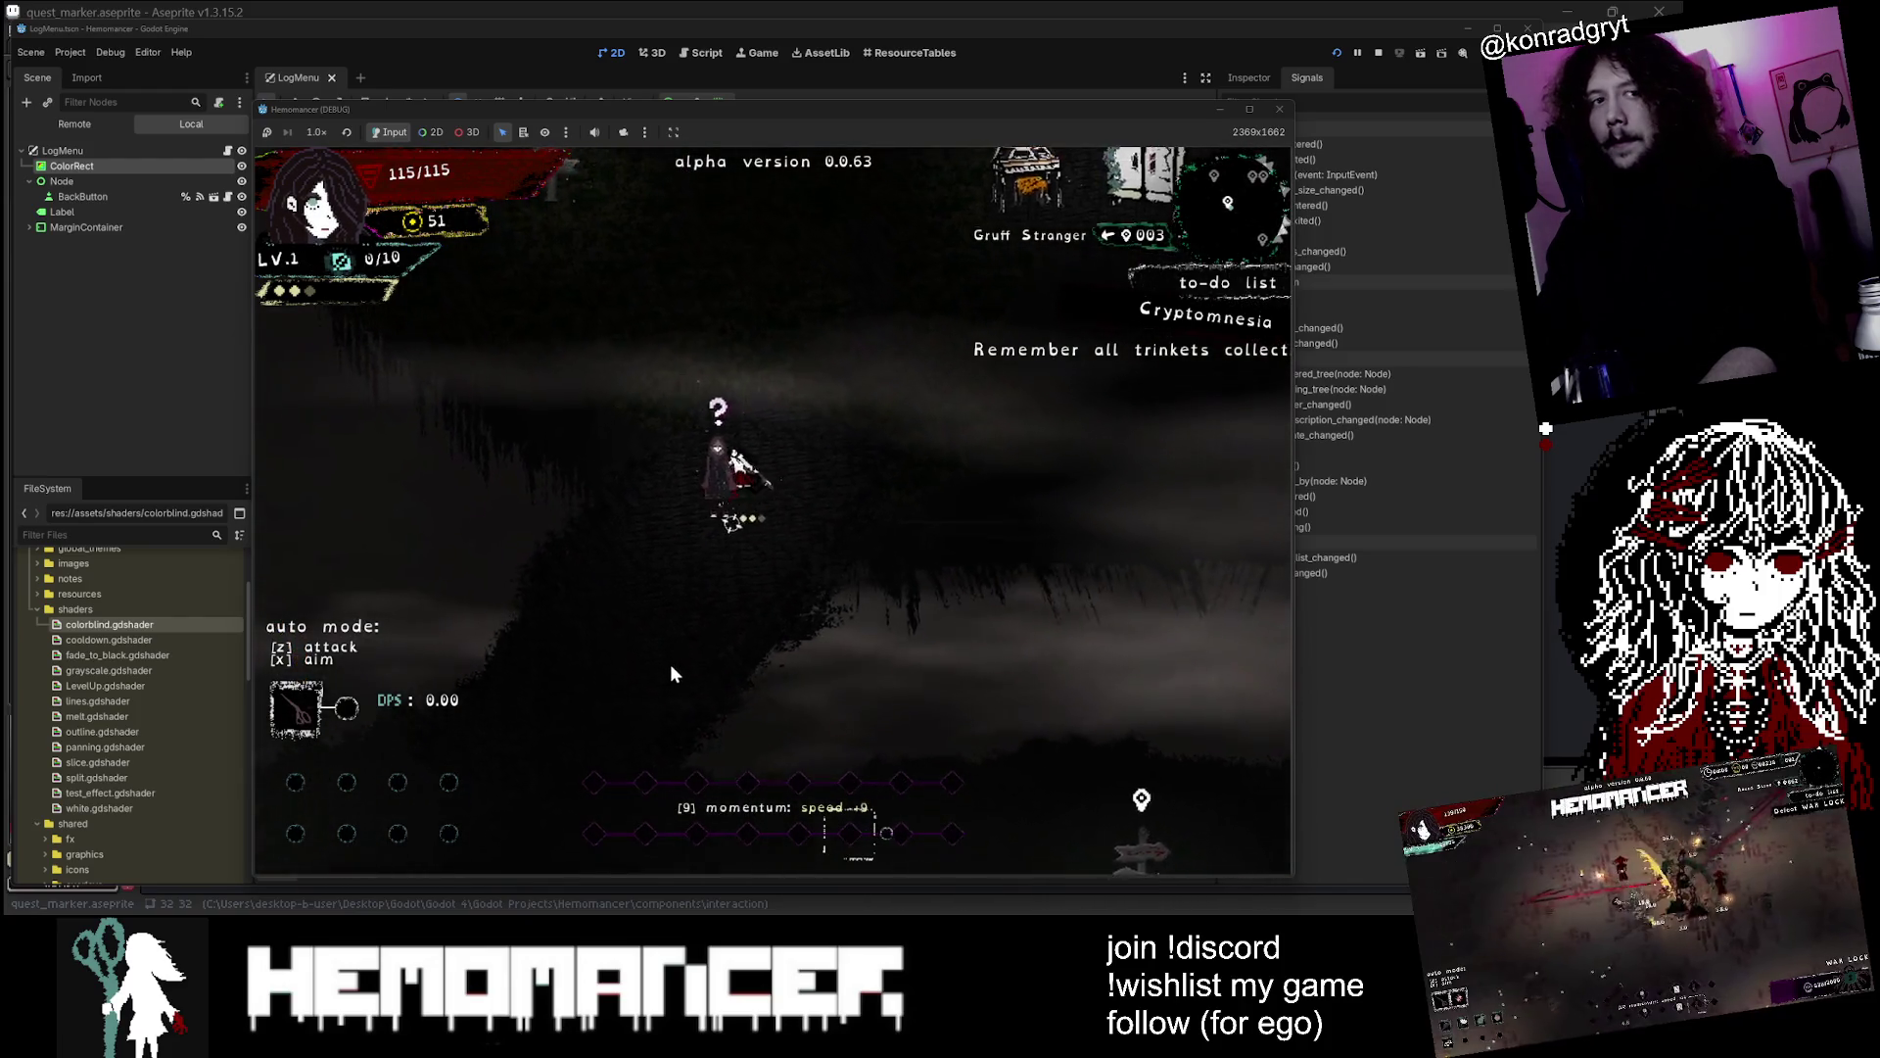
pyautogui.press('Up')
pyautogui.press('Right')
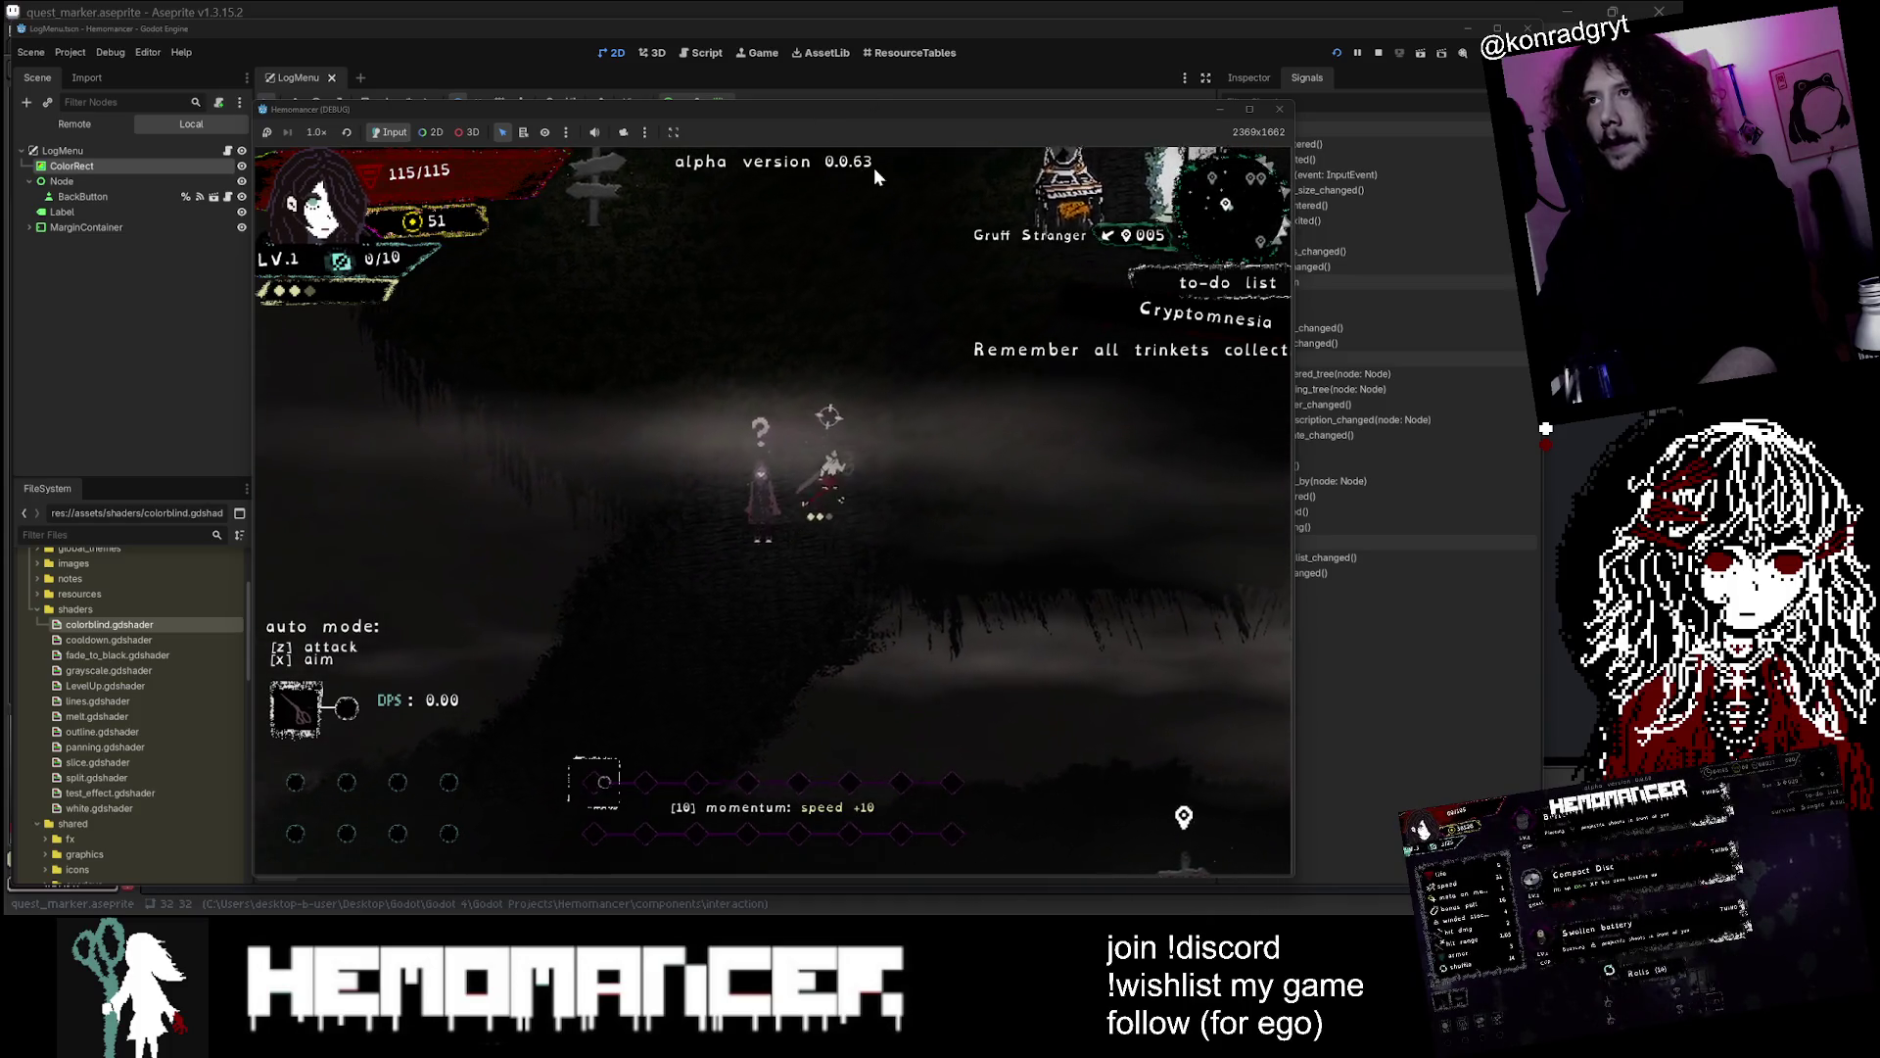
pyautogui.moveTo(897, 124)
pyautogui.mouseDown()
pyautogui.moveTo(842, 781)
pyautogui.moveTo(843, 349)
pyautogui.moveTo(832, 671)
pyautogui.moveTo(938, 578)
pyautogui.moveTo(913, 57)
pyautogui.moveTo(884, 121)
pyautogui.moveTo(266, 813)
pyautogui.mouseUp()
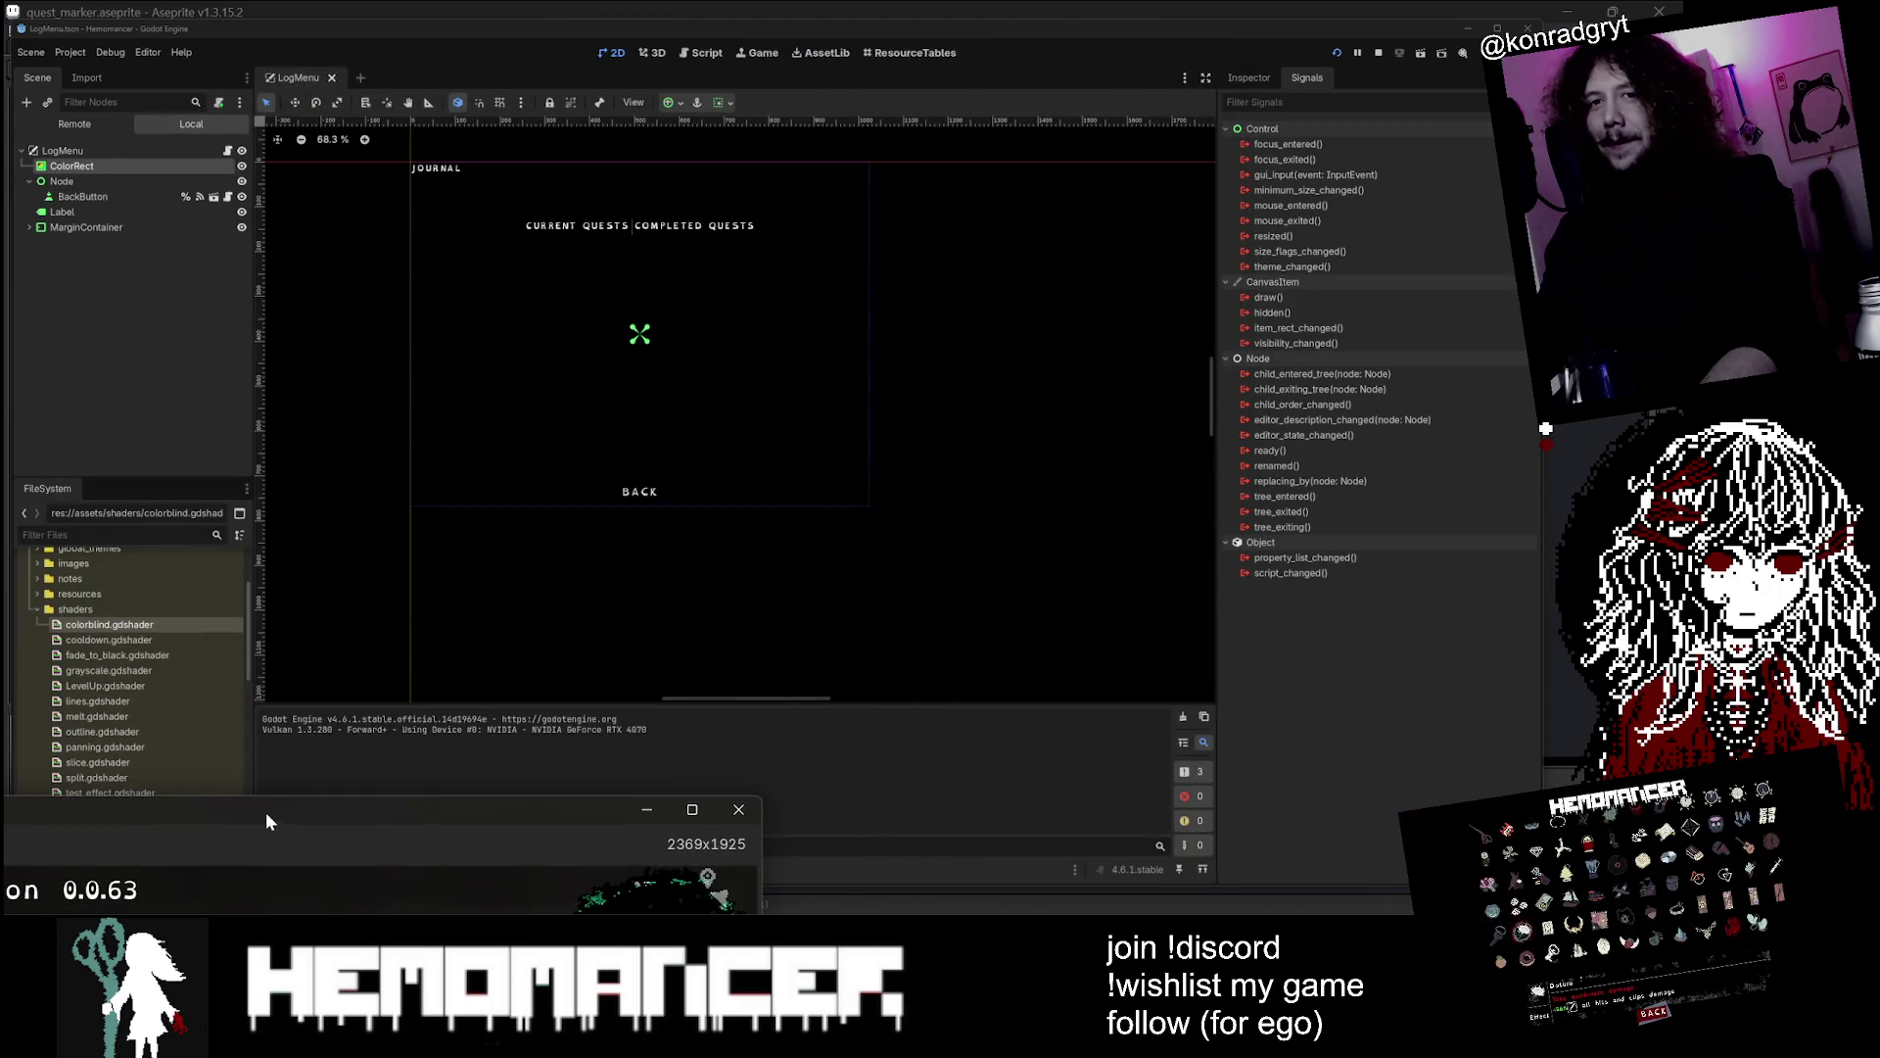
# Enlarge and raise the game window, walk past the vanity and wardrobe, then pause with Escape
pyautogui.moveTo(766, 798); pyautogui.dragTo(1381, 323)
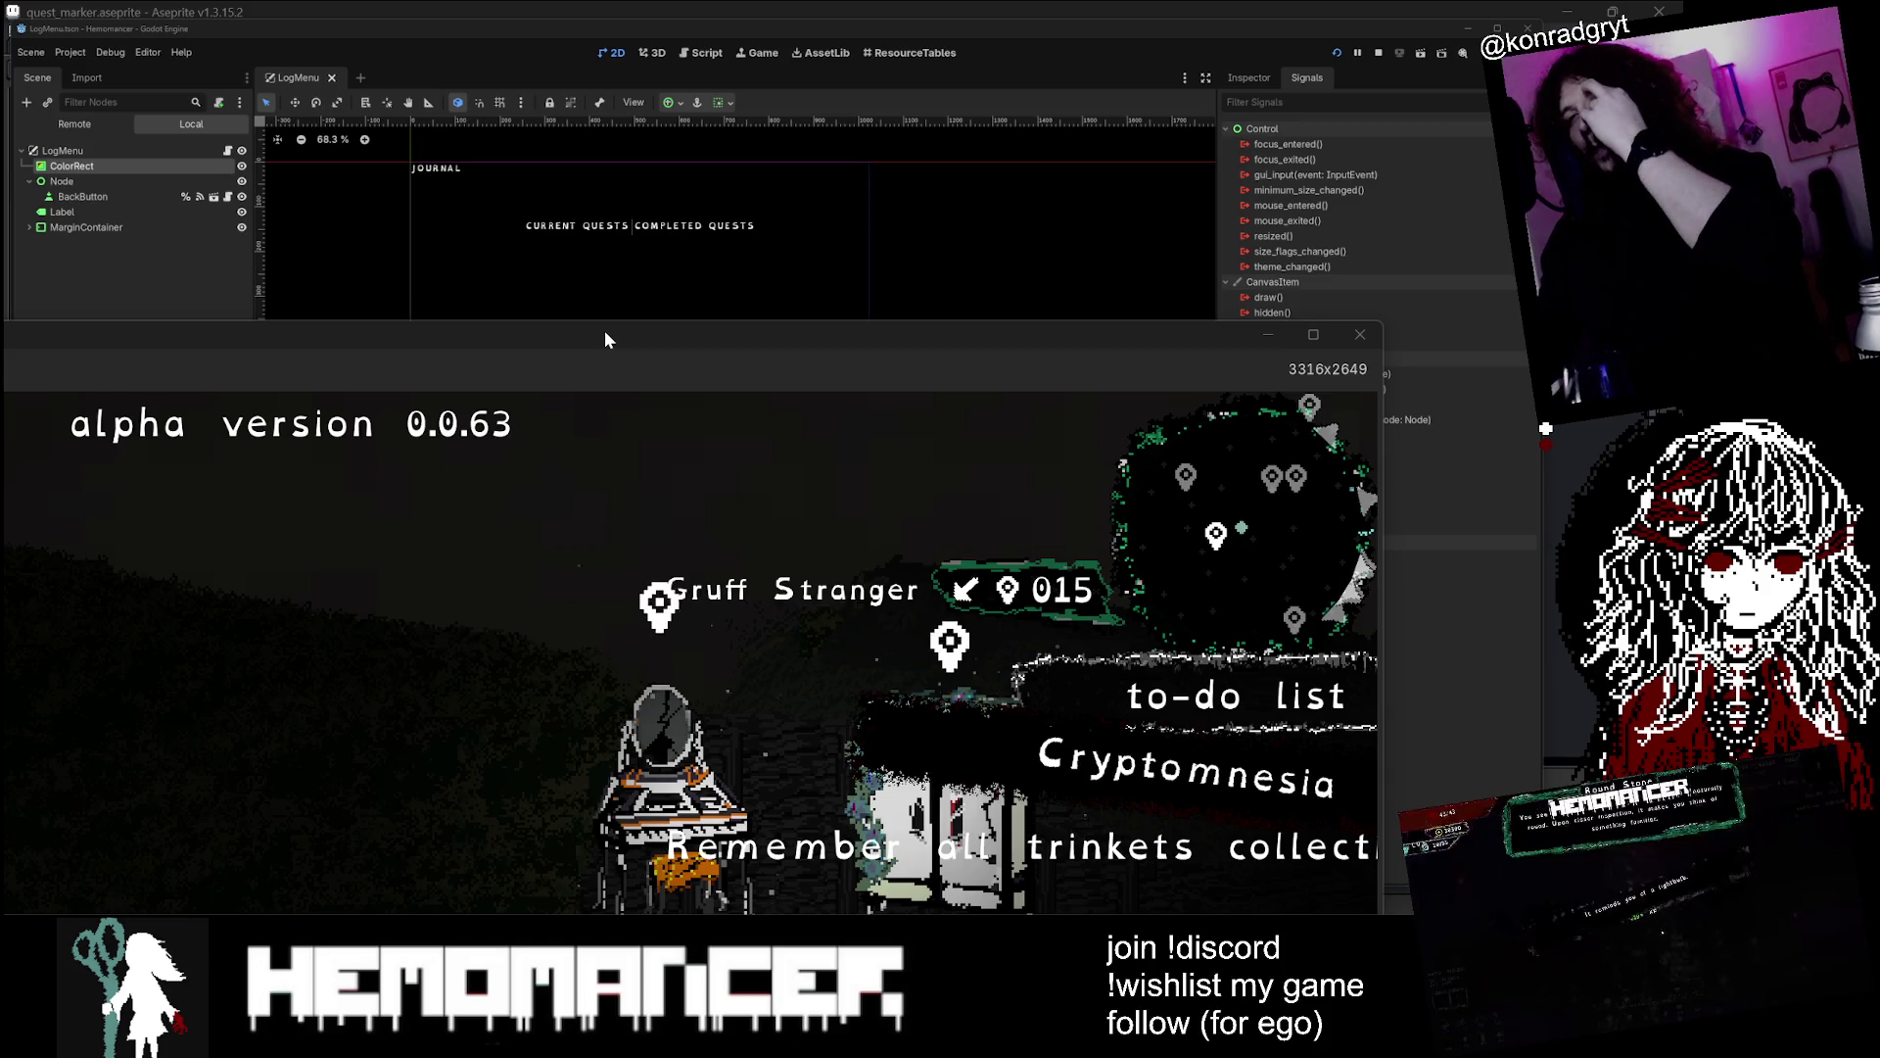
pyautogui.moveTo(791, 343)
pyautogui.mouseDown()
pyautogui.moveTo(948, 238)
pyautogui.moveTo(921, 110)
pyautogui.moveTo(956, 61)
pyautogui.moveTo(1034, 84)
pyautogui.moveTo(1035, 5)
pyautogui.mouseUp()
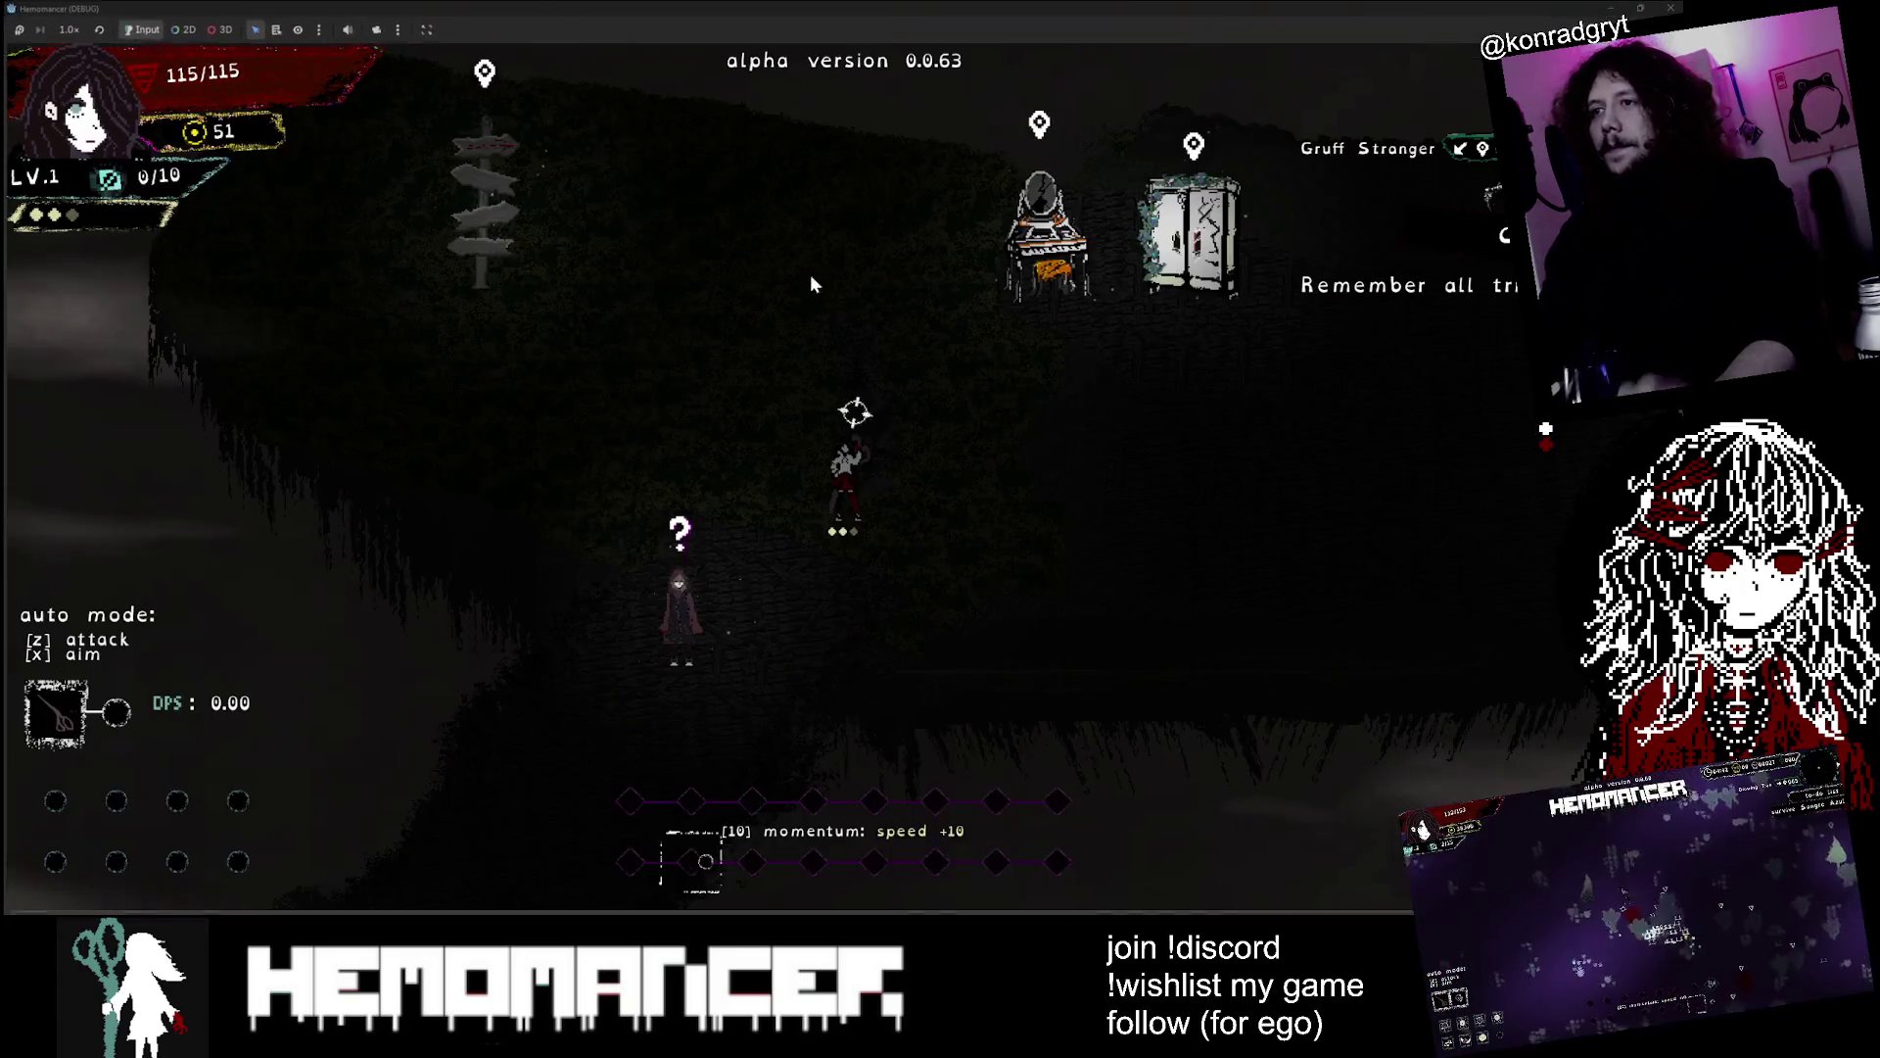
pyautogui.press('w')
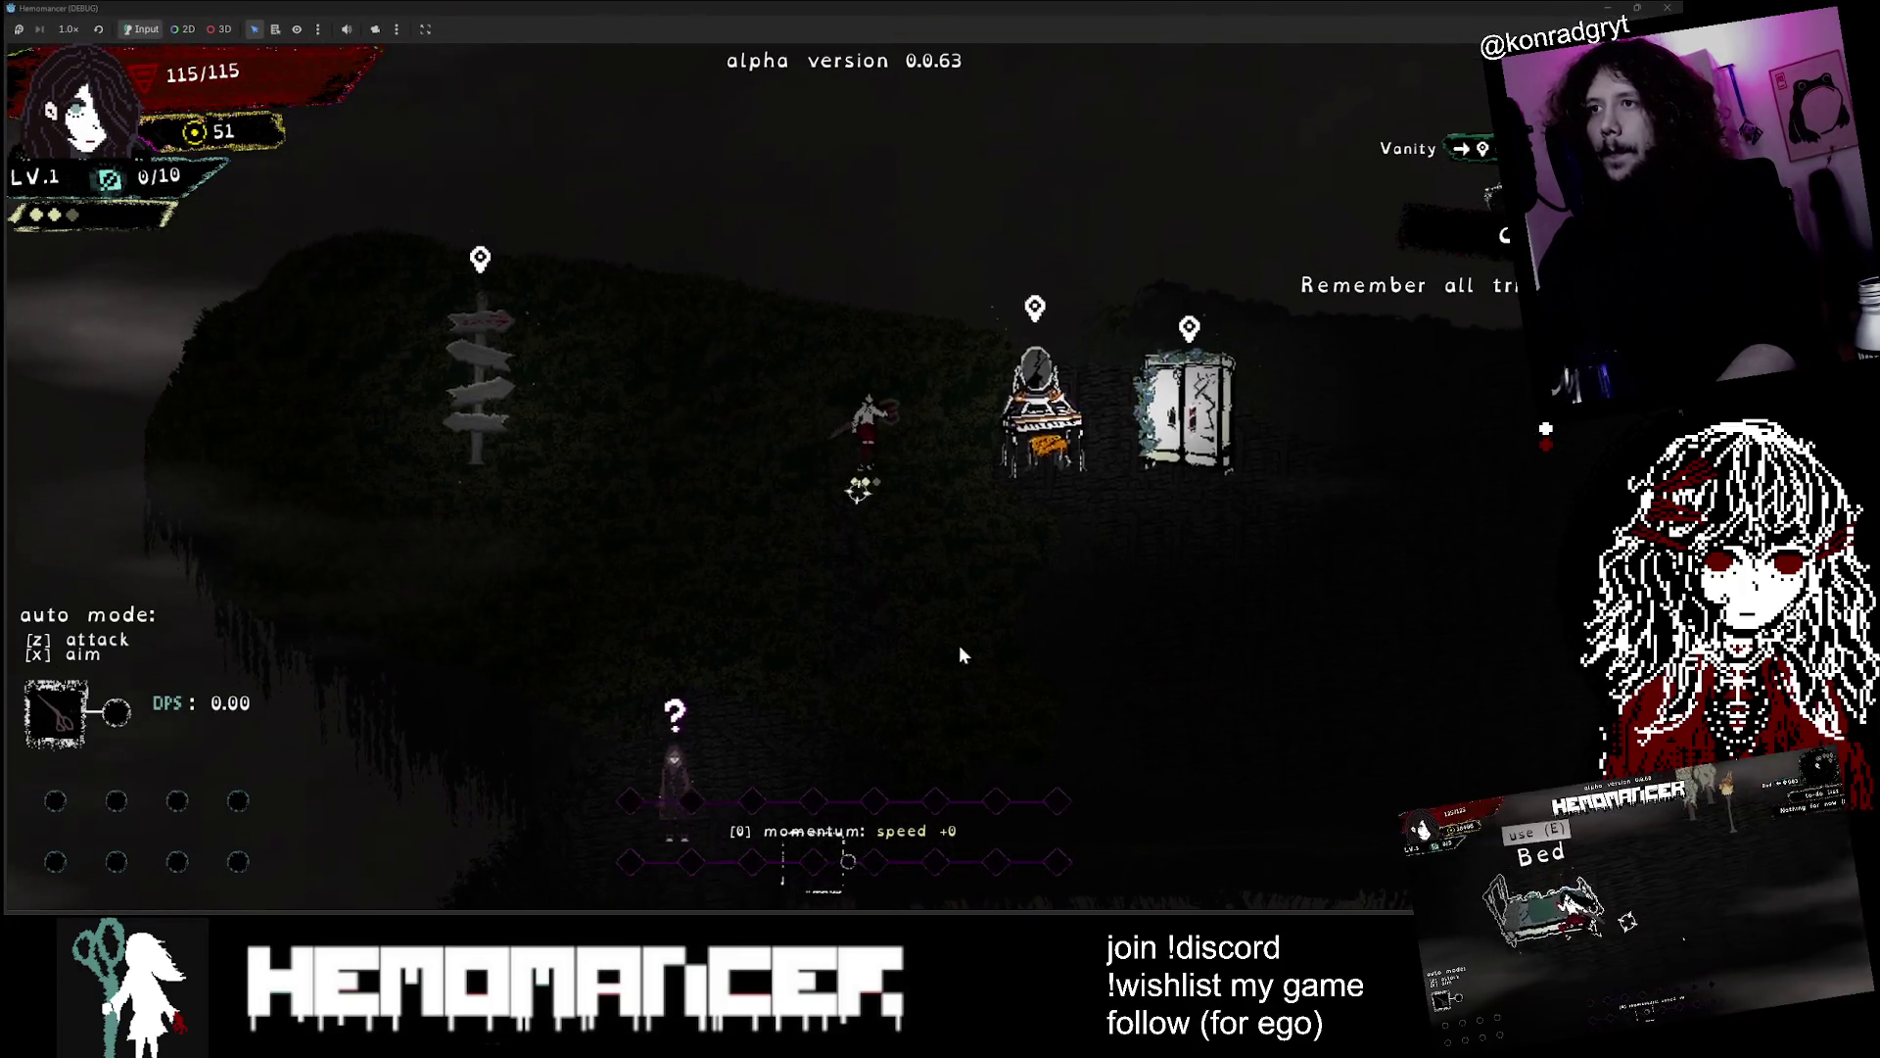
pyautogui.press('d')
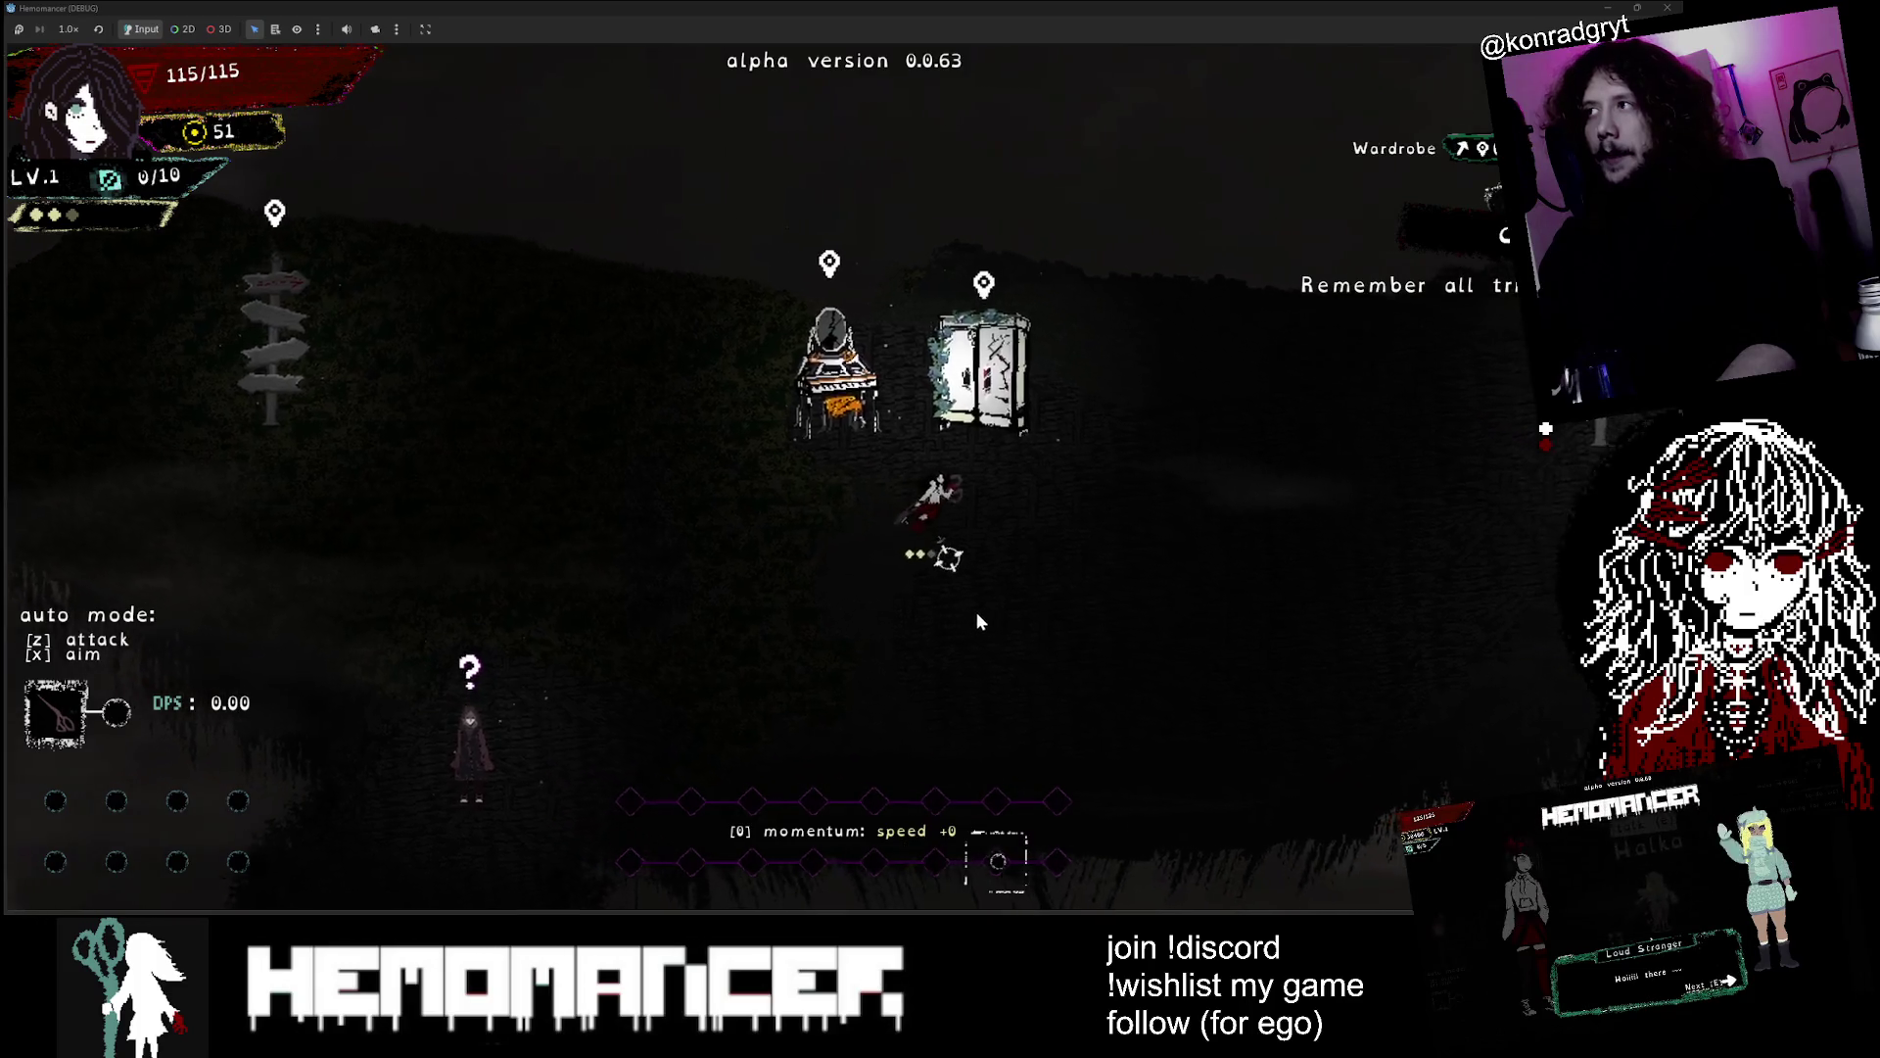
pyautogui.press('s')
pyautogui.press('a')
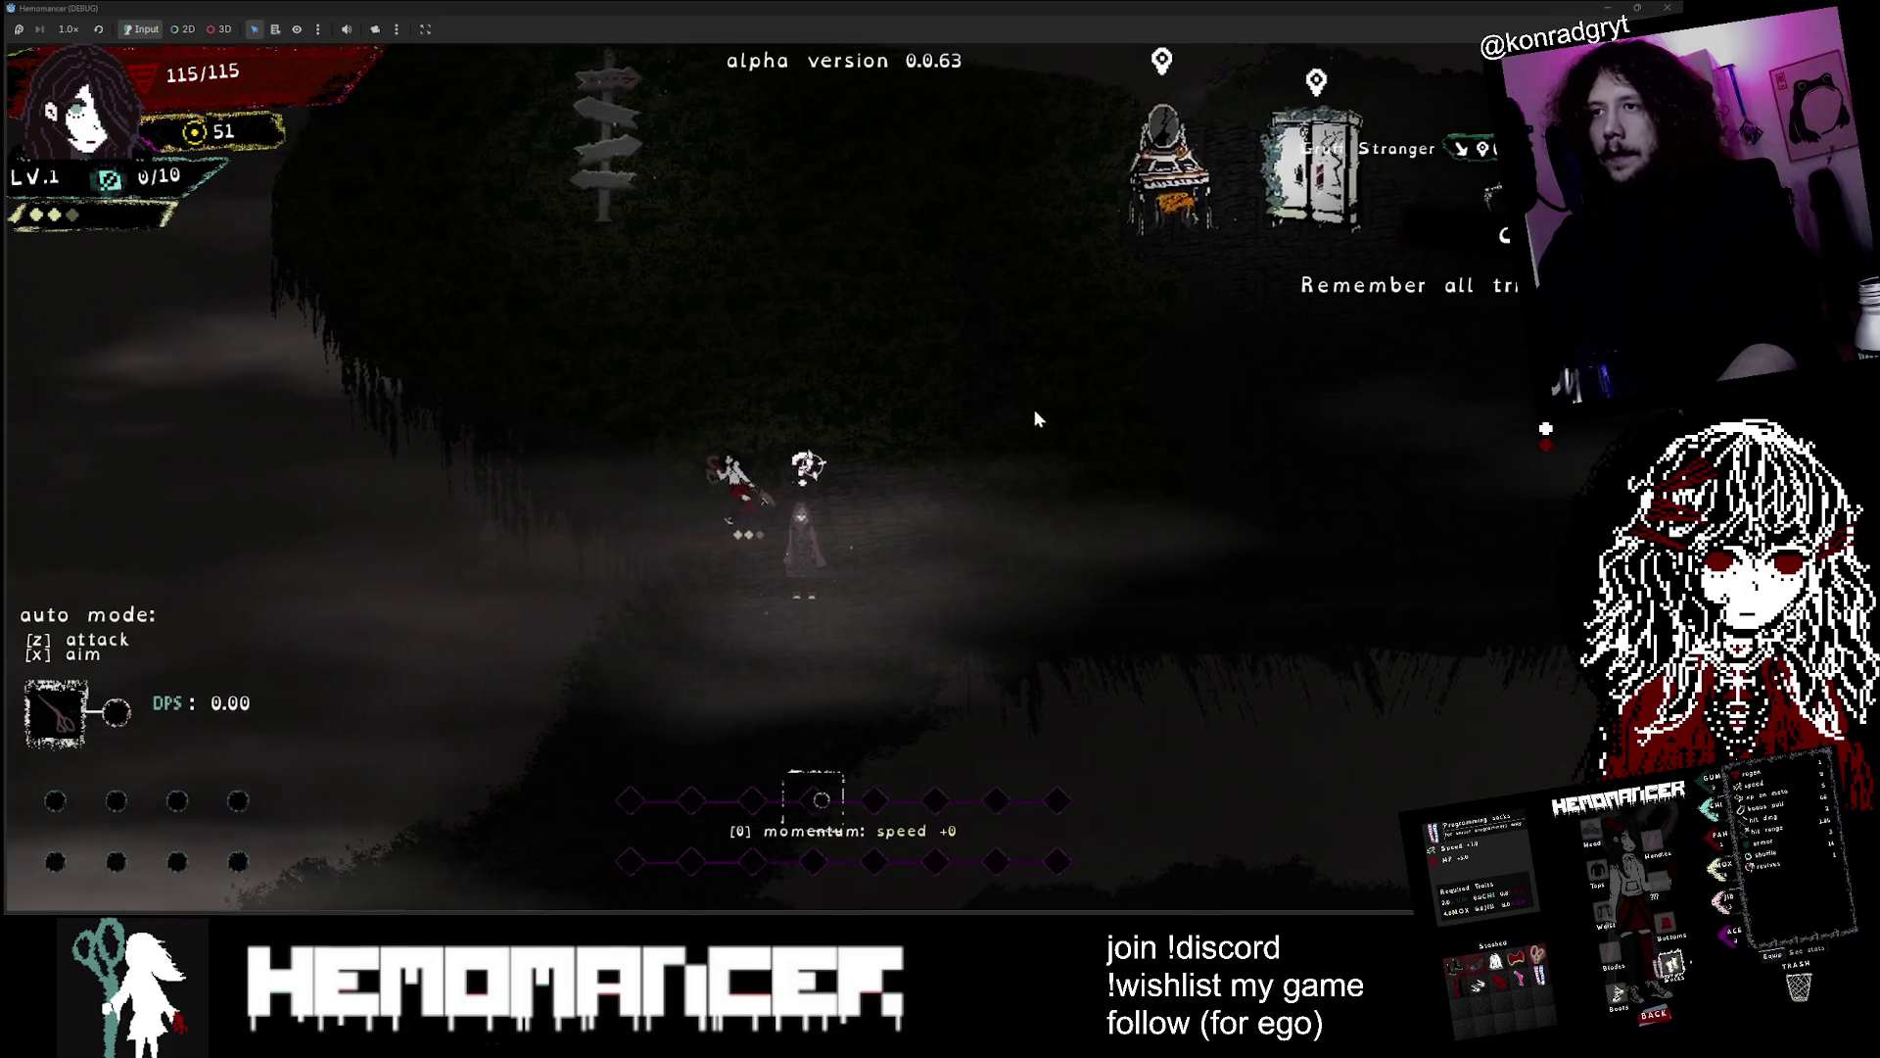
pyautogui.press('Escape')
# Kill the character via debug options, then delete the save file from the gameplay settings
pyautogui.click(641, 701)
pyautogui.click(781, 474)
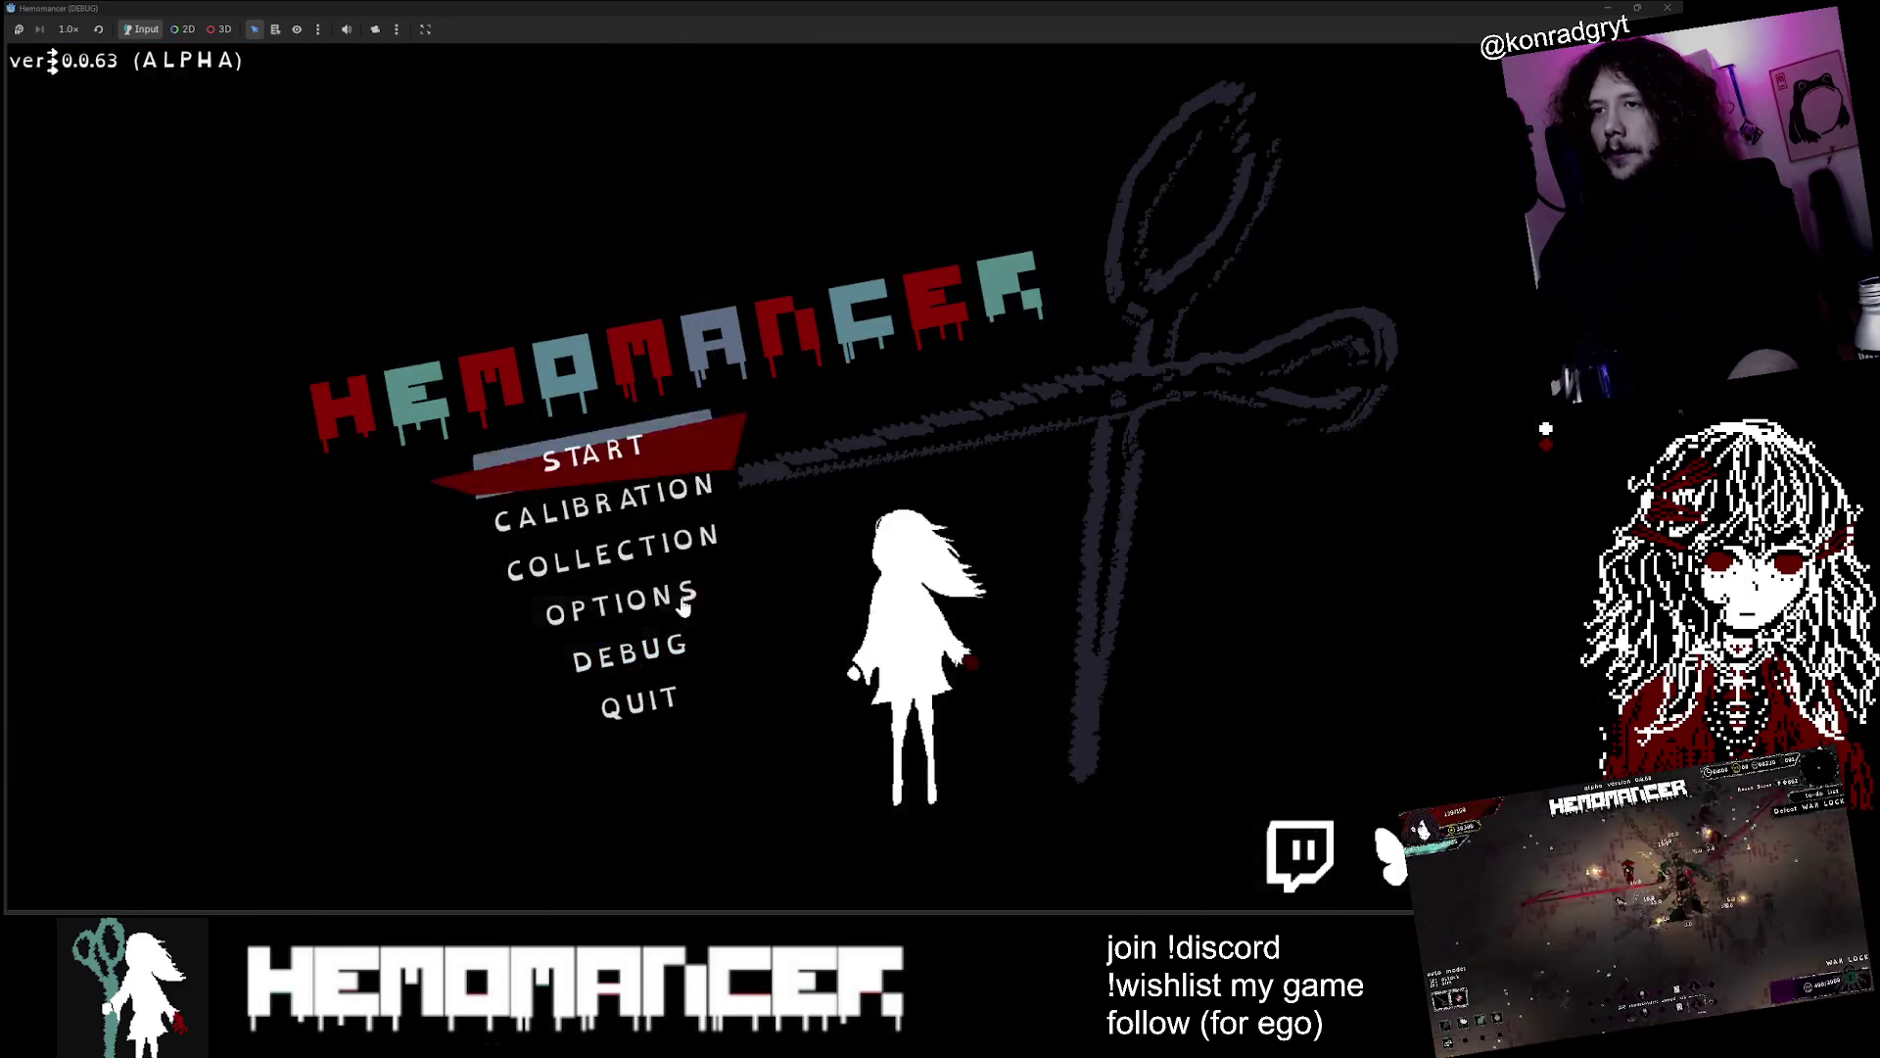
pyautogui.click(722, 588)
pyautogui.click(862, 383)
pyautogui.click(848, 810)
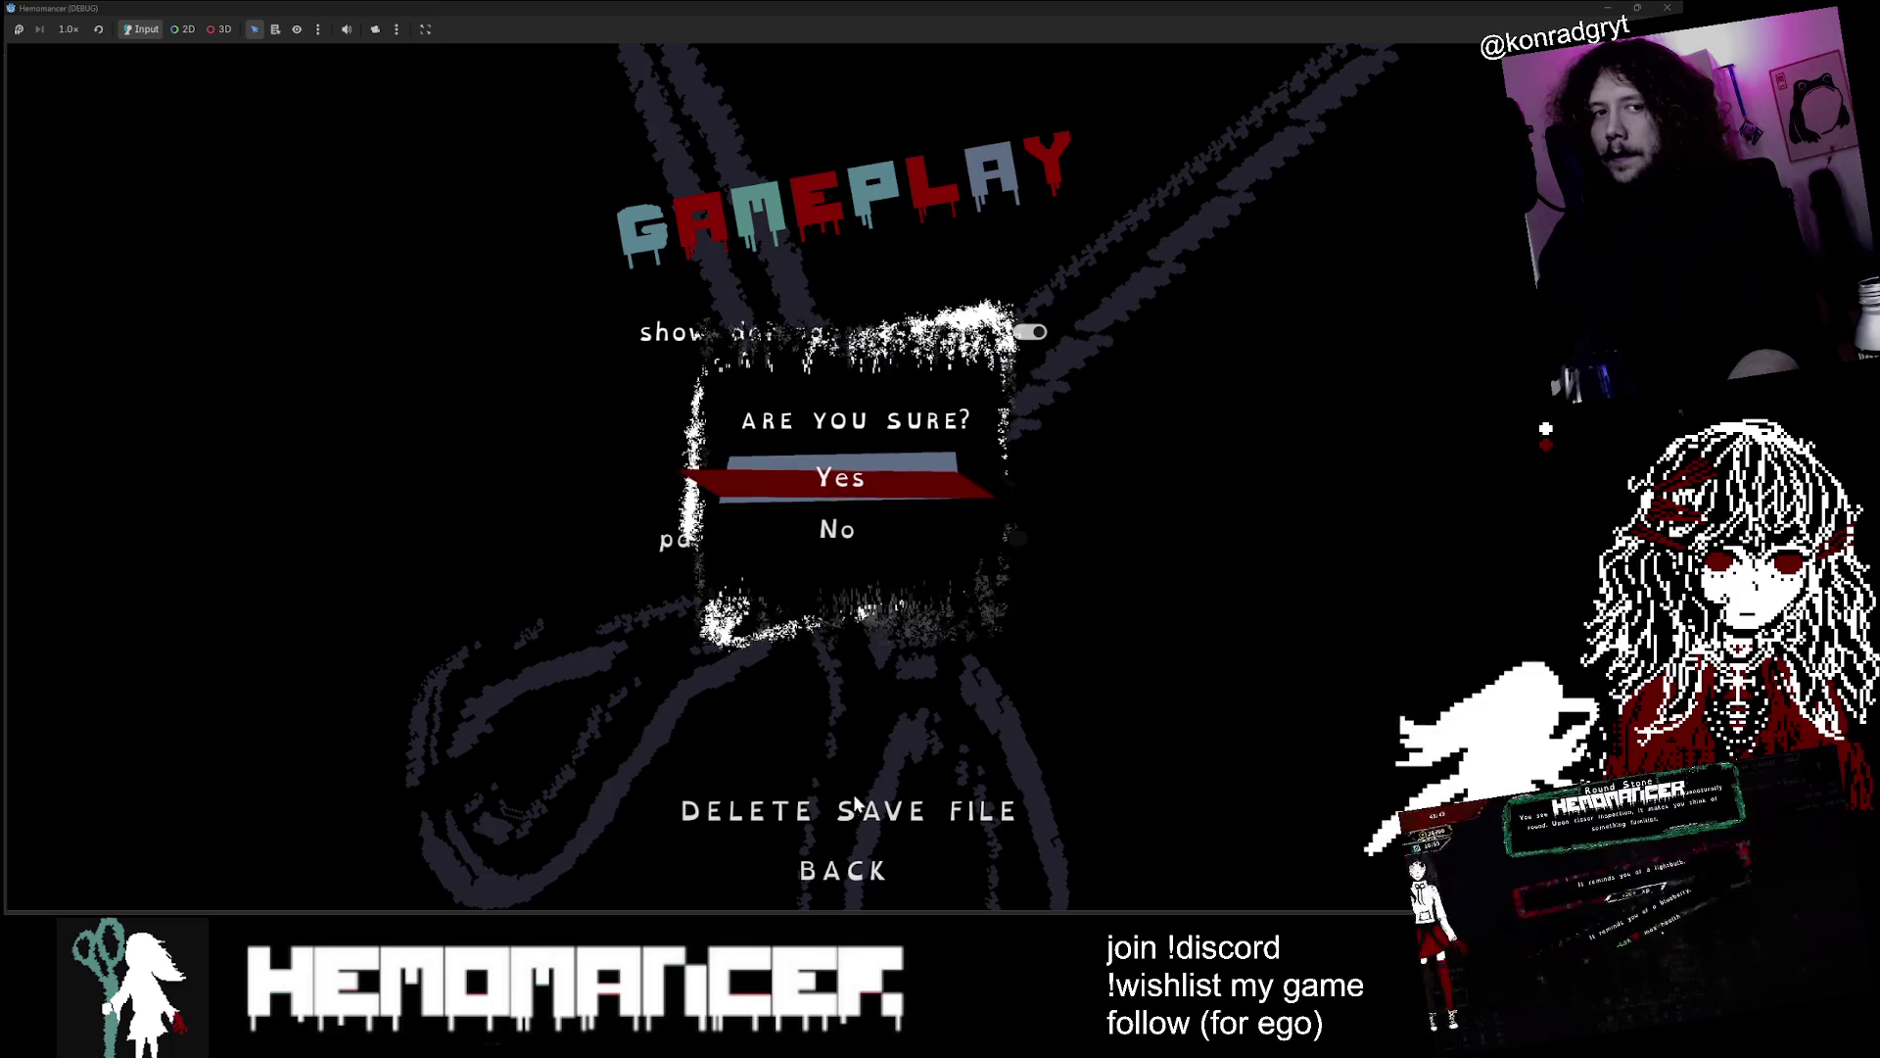
pyautogui.click(910, 477)
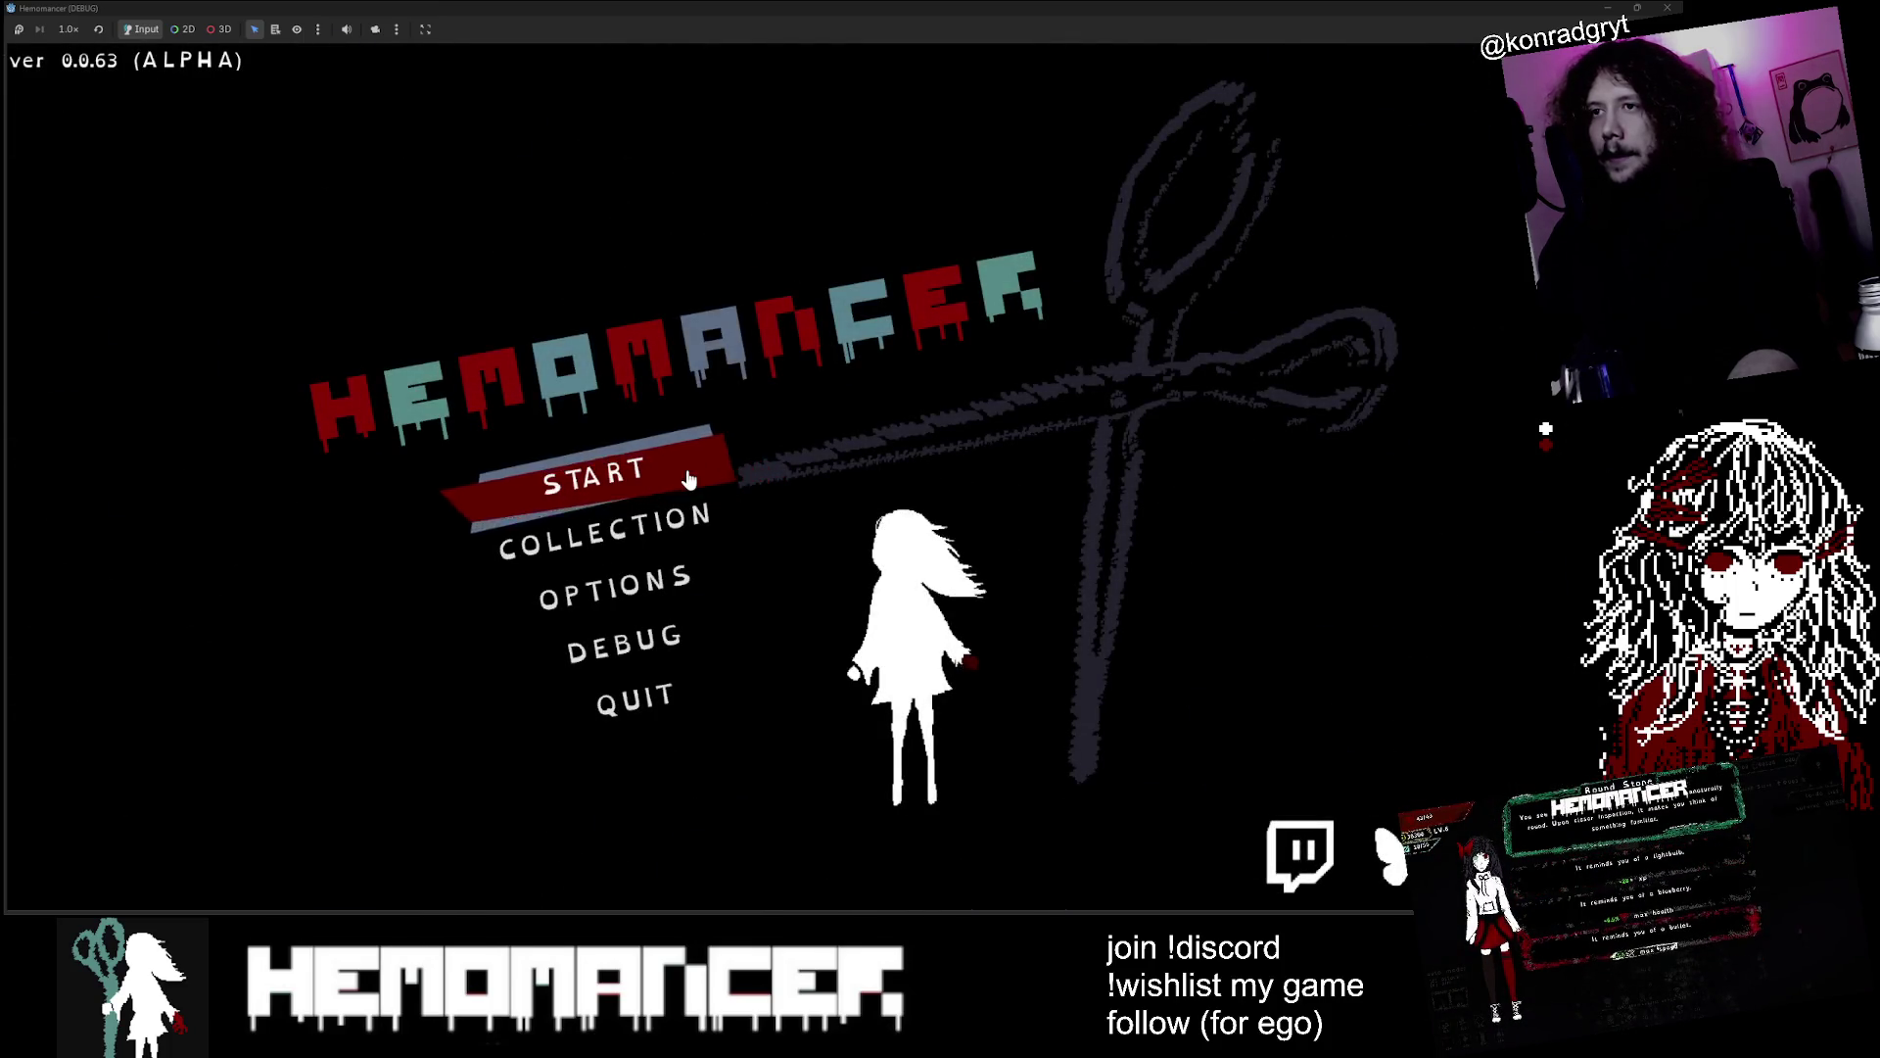
# Start a fresh game and check the quest journal at the bookstand
pyautogui.click(689, 479)
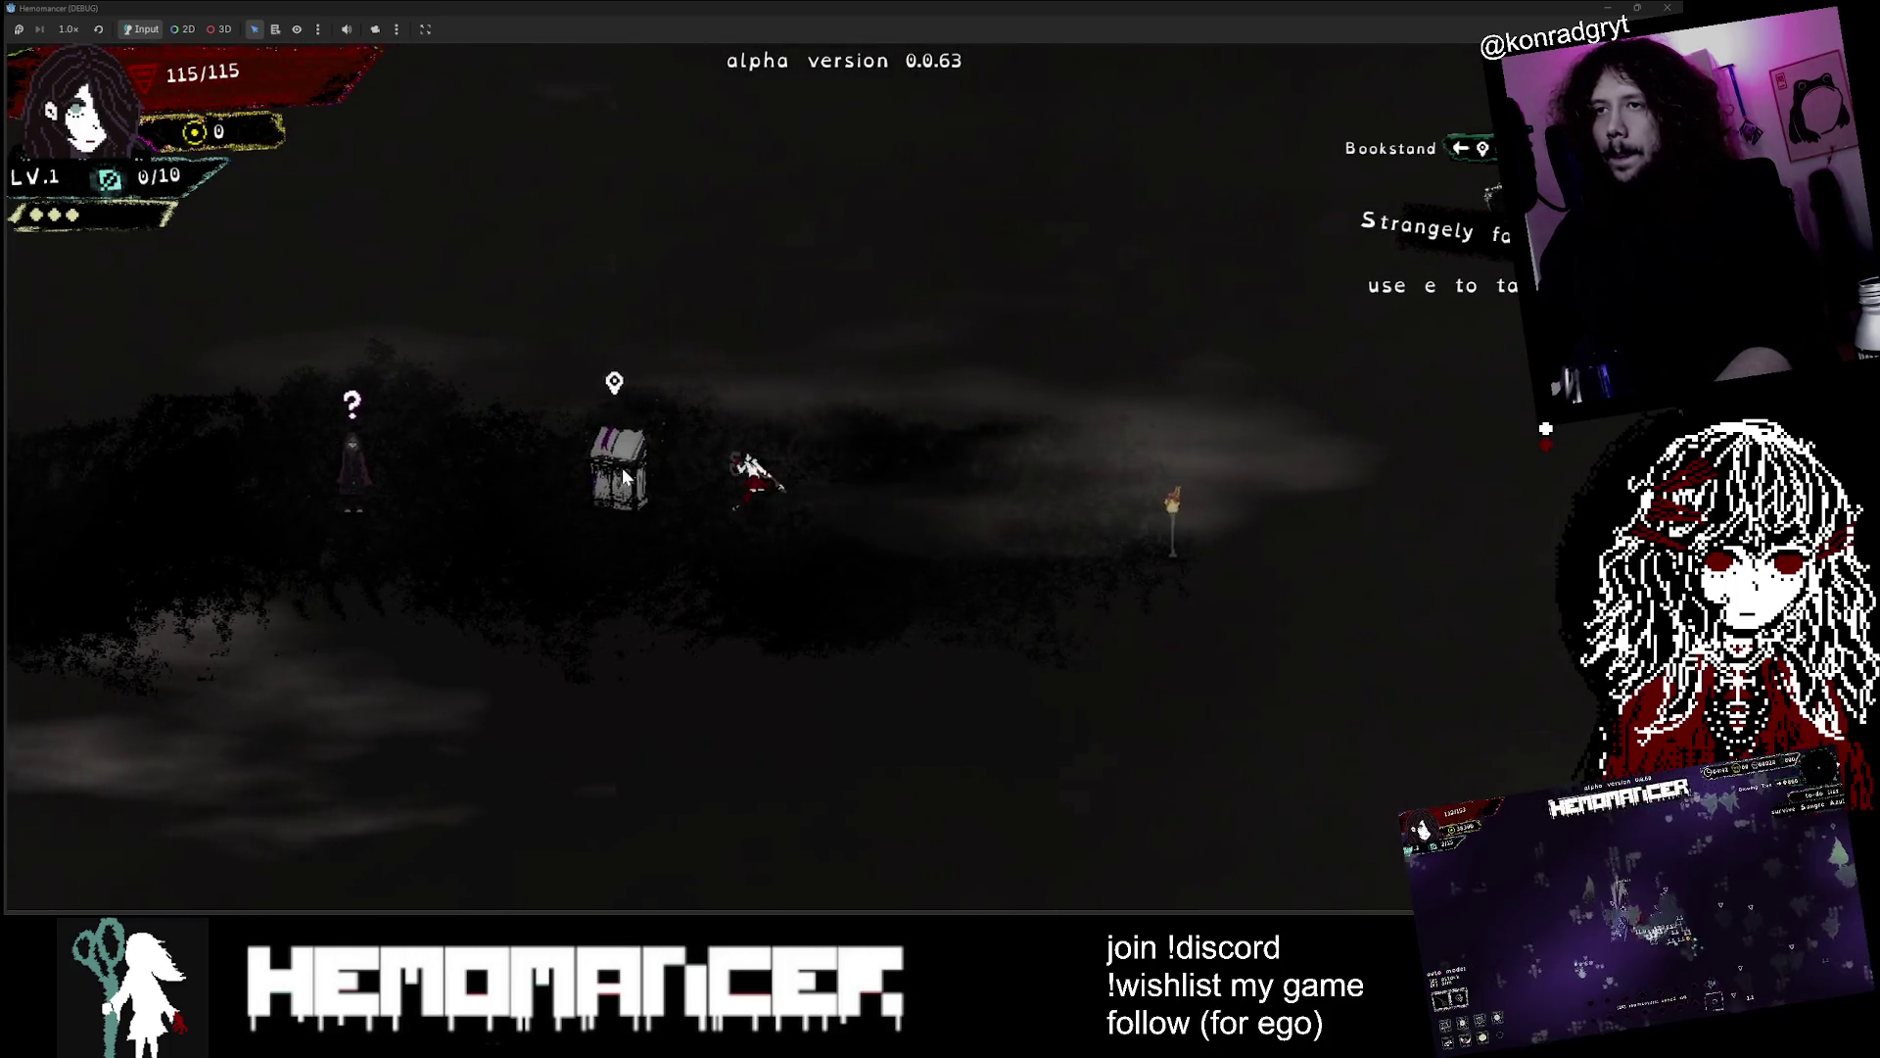
pyautogui.press('e')
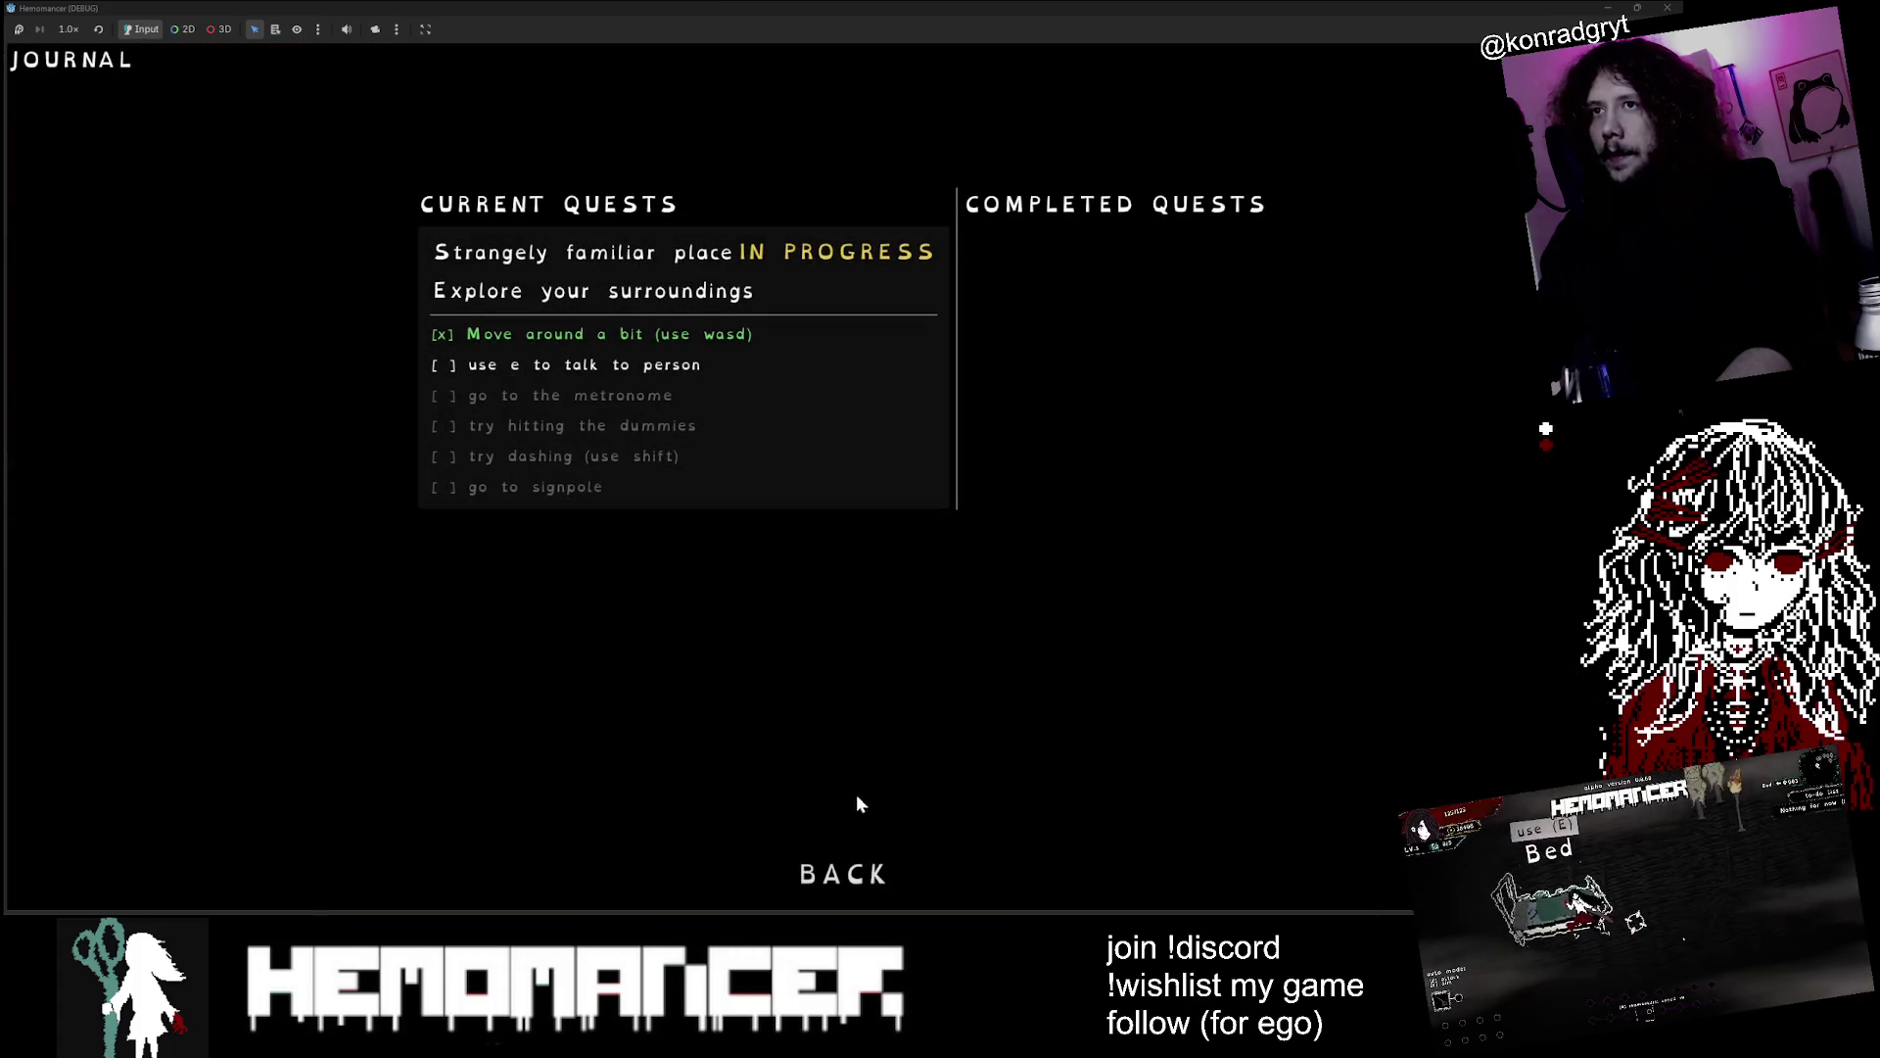
pyautogui.click(867, 875)
# Talk to the Gruff Stranger and Halka, then open the metronome calibration screen
pyautogui.press('a')
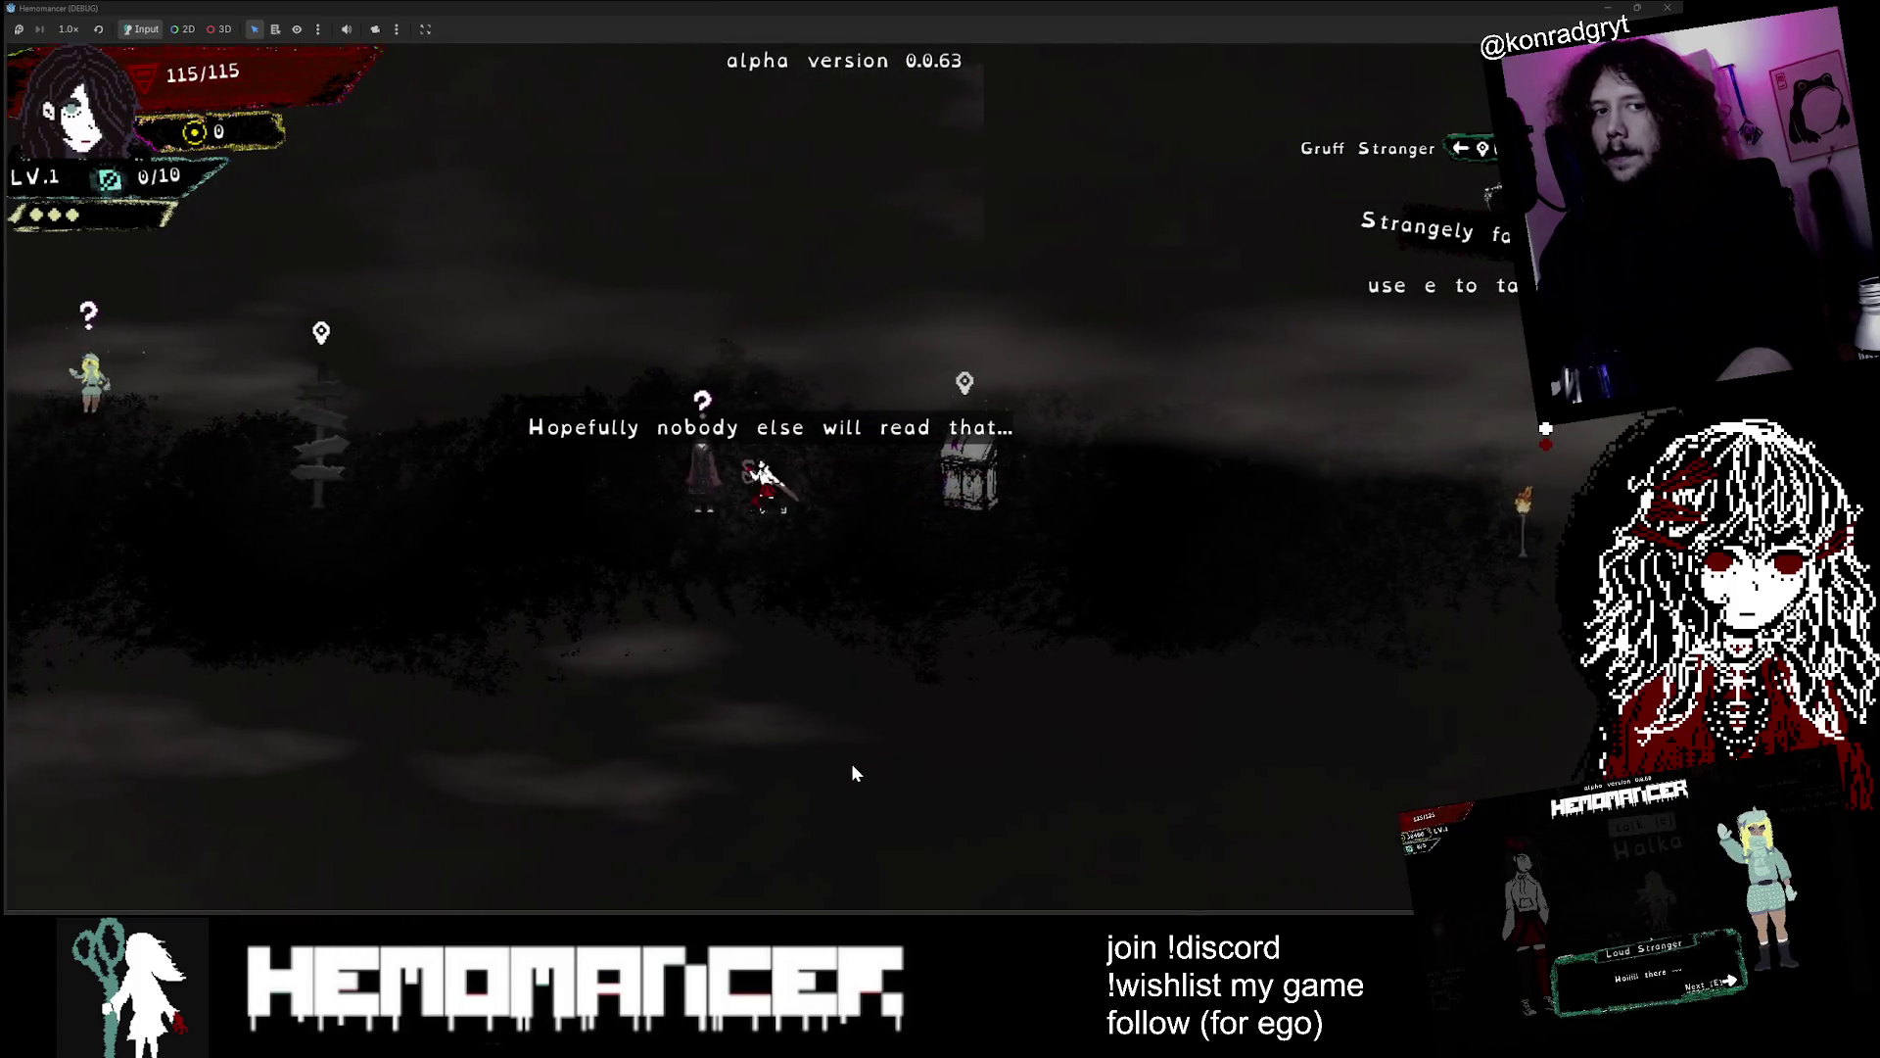
pyautogui.press('e')
pyautogui.press('e')
pyautogui.press('e')
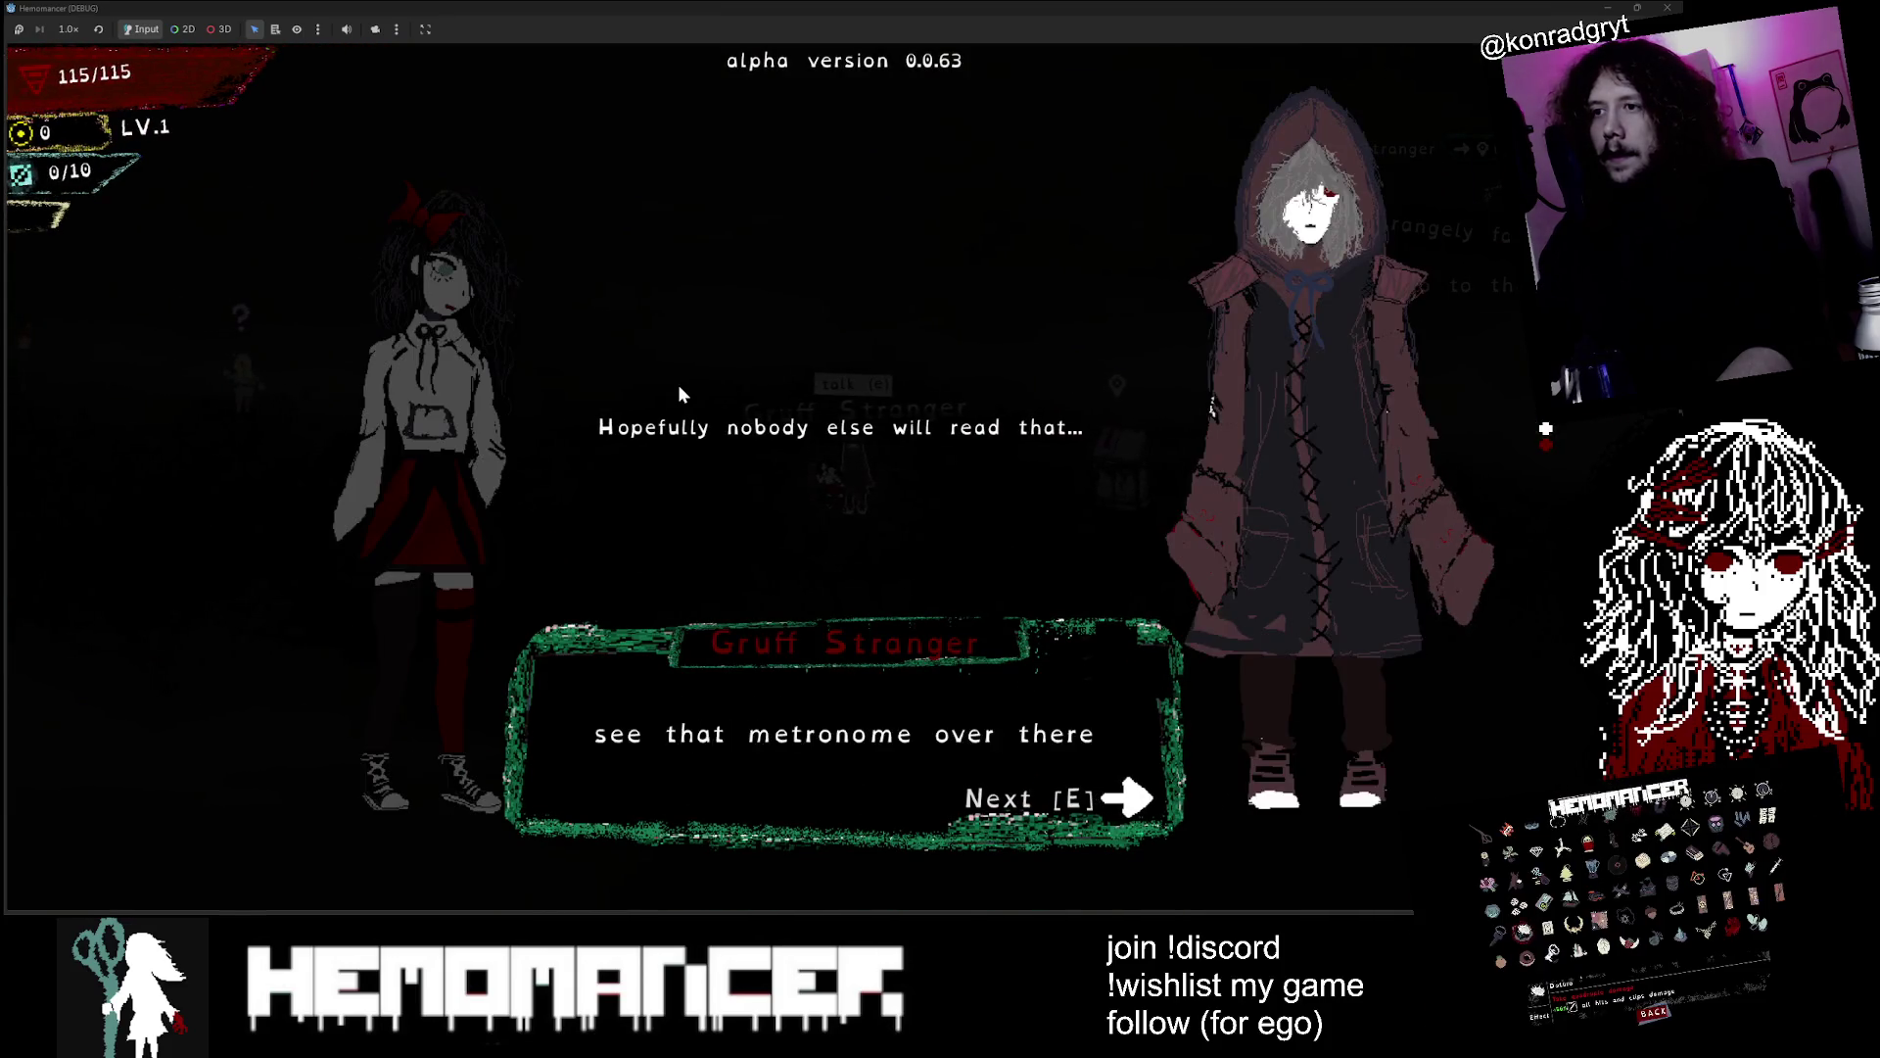
pyautogui.press('e')
pyautogui.press('a')
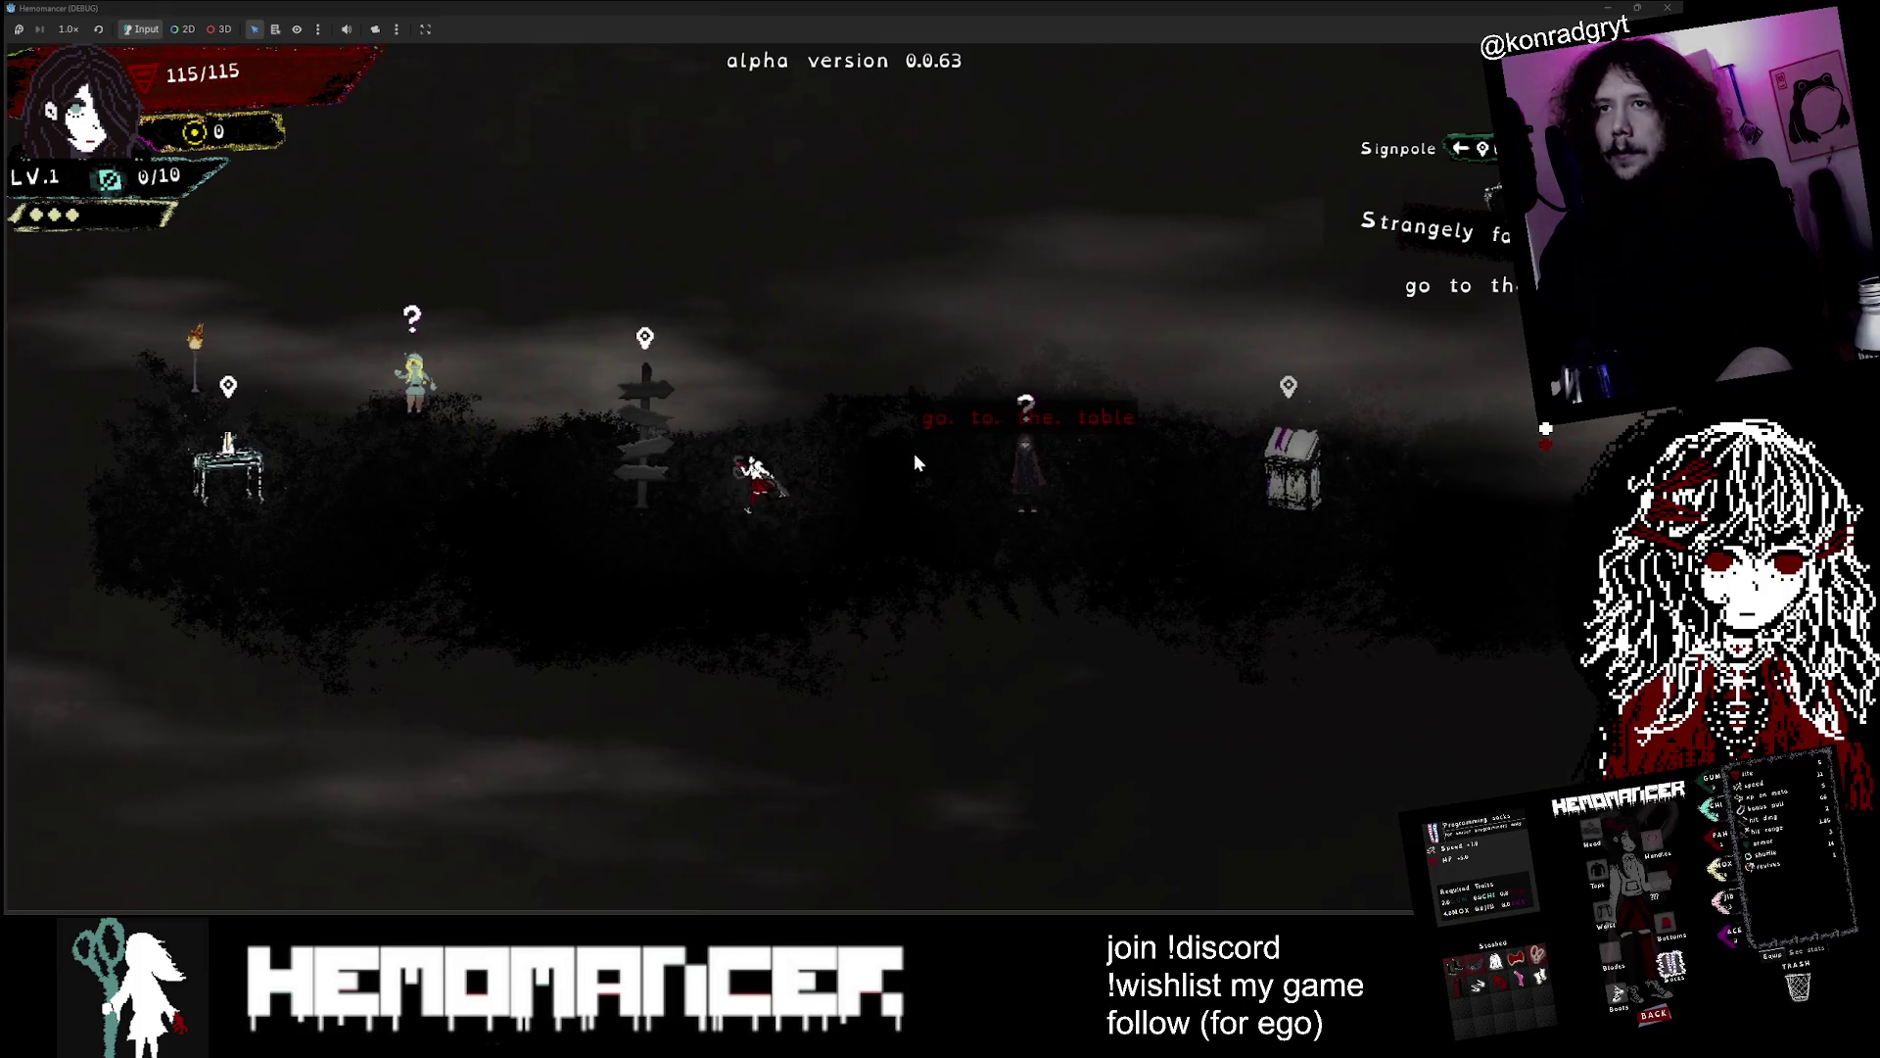
pyautogui.press('a')
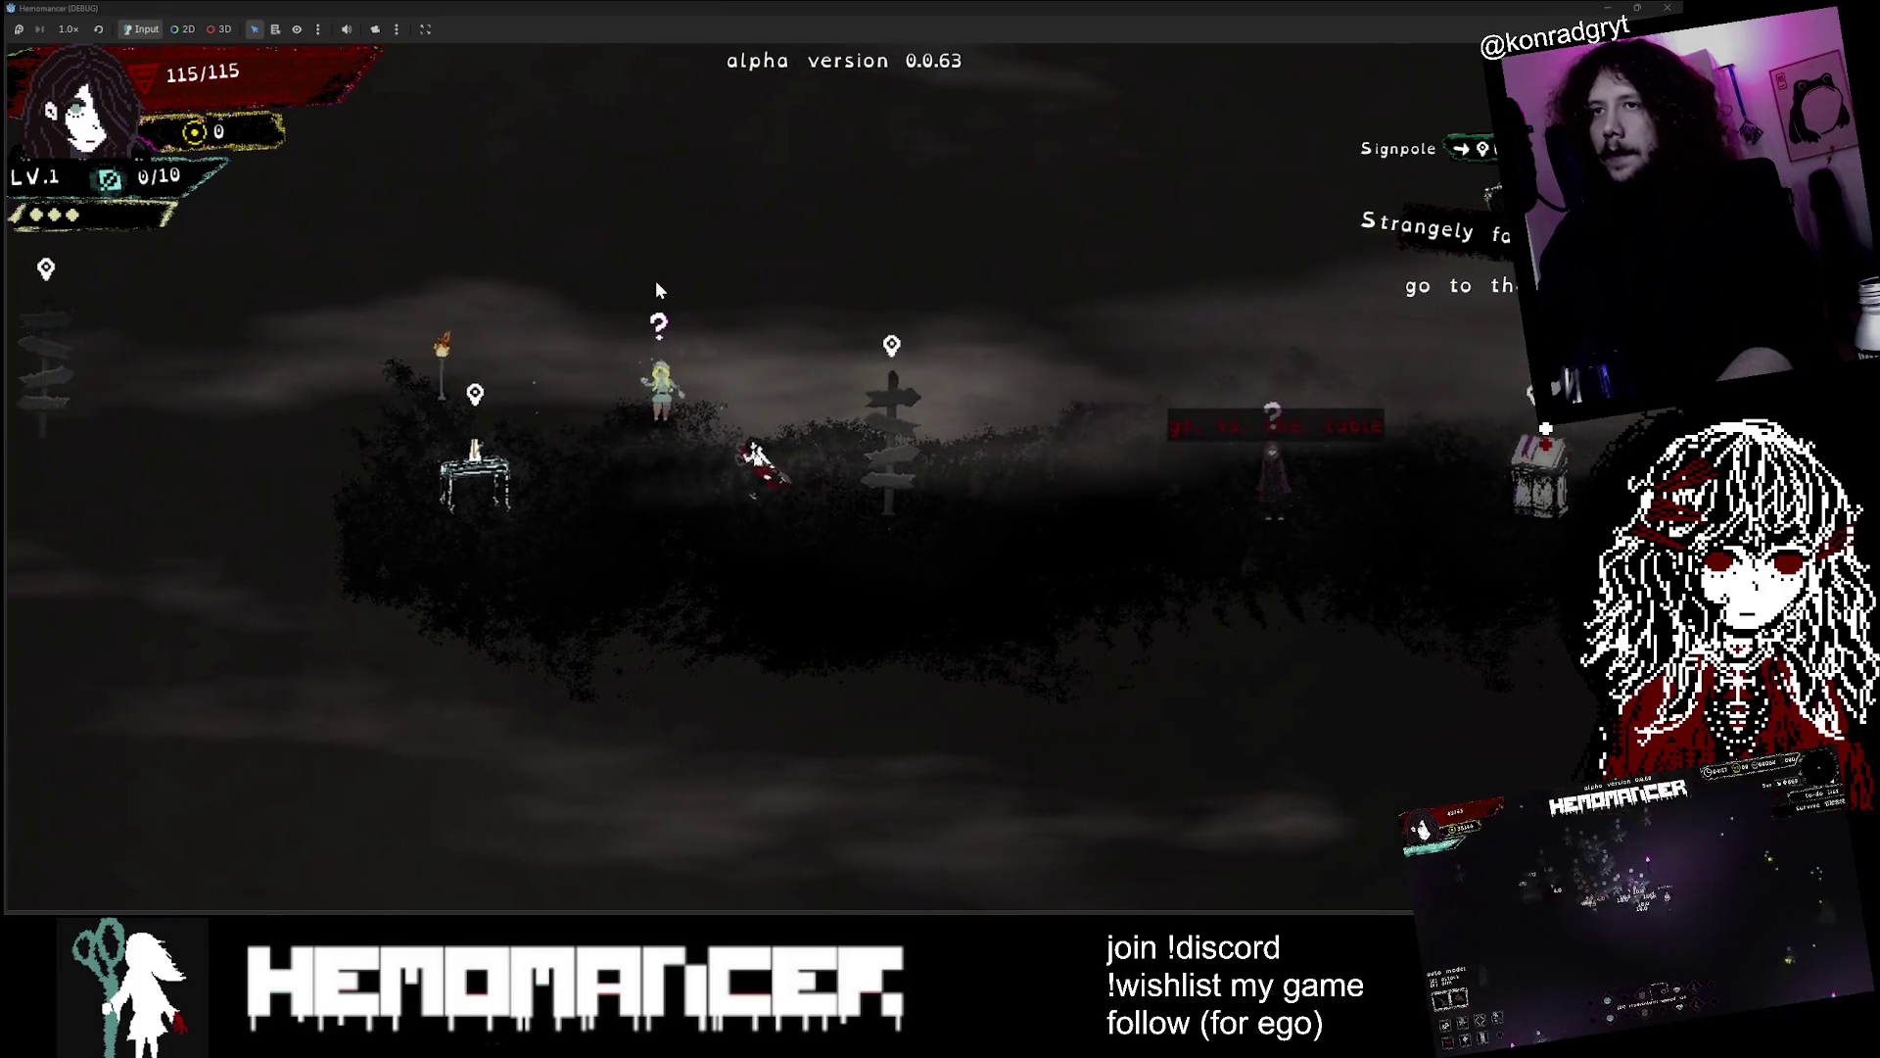
pyautogui.press('e')
pyautogui.press('e')
pyautogui.press('e')
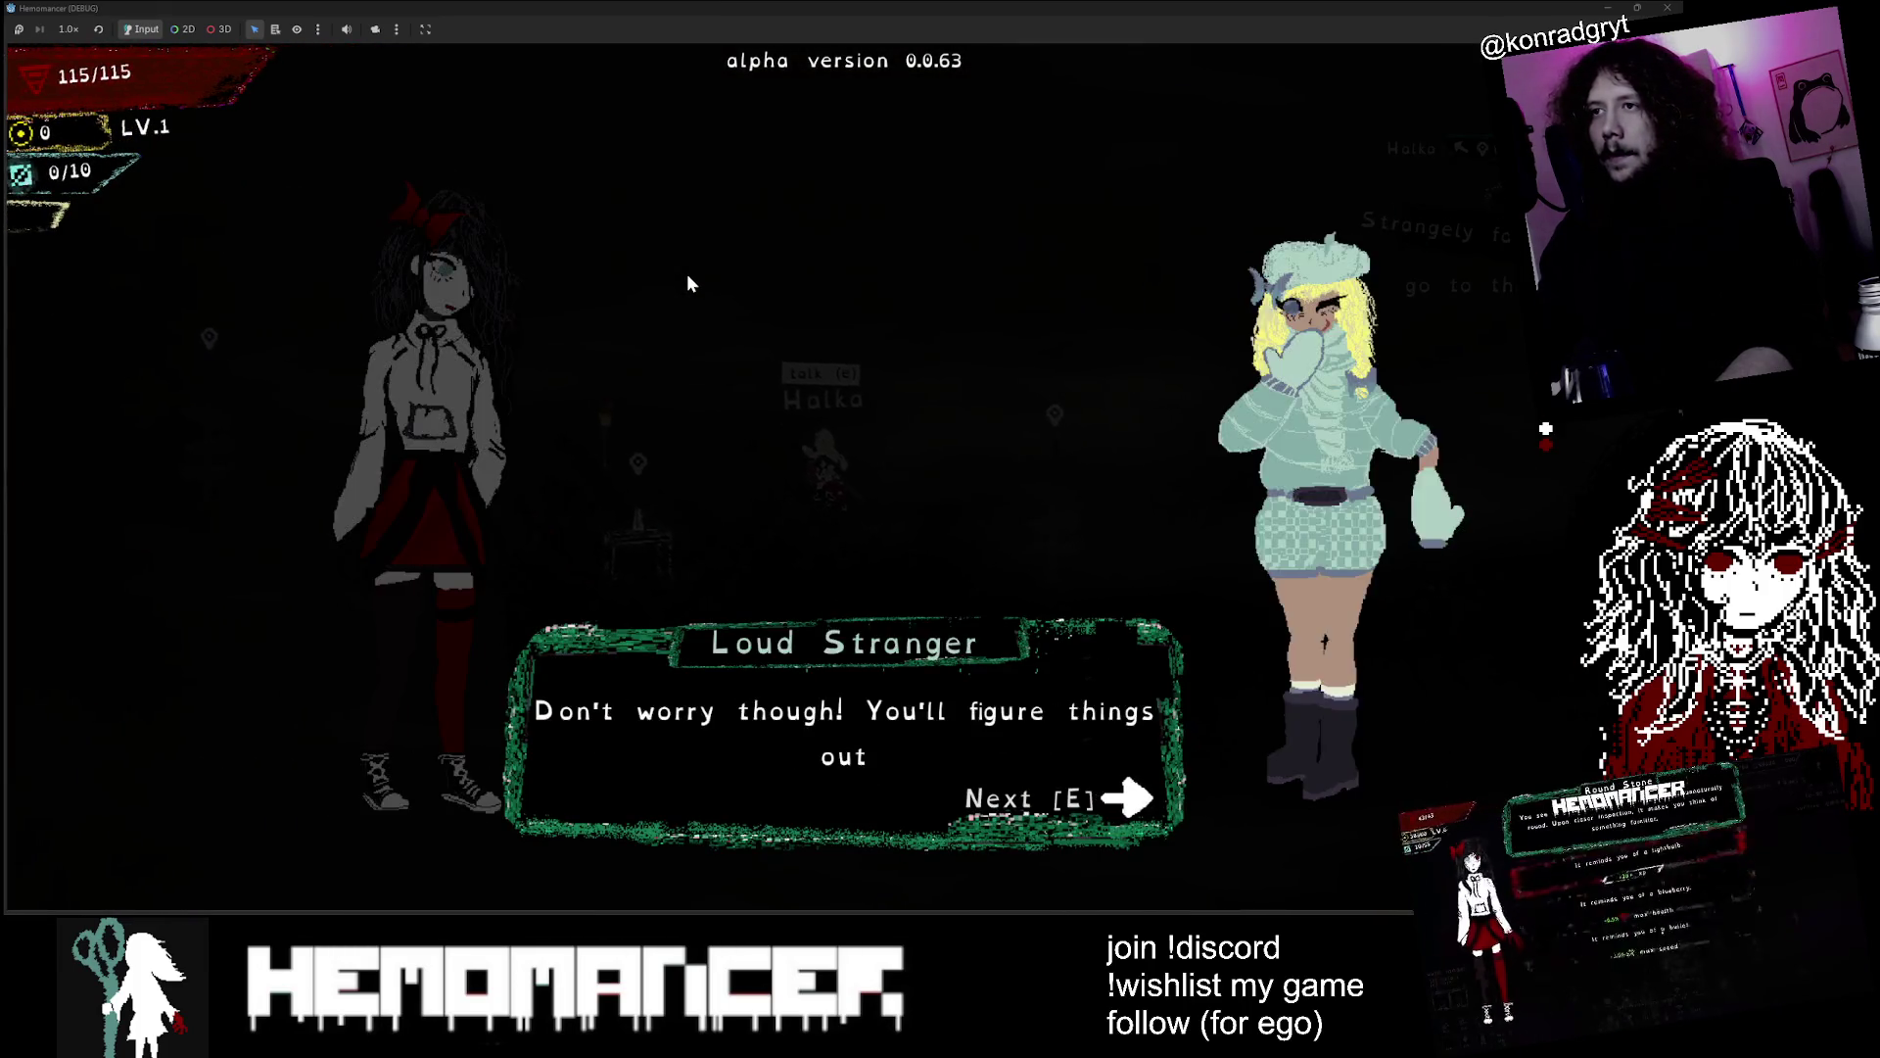
pyautogui.press('a')
pyautogui.press('e')
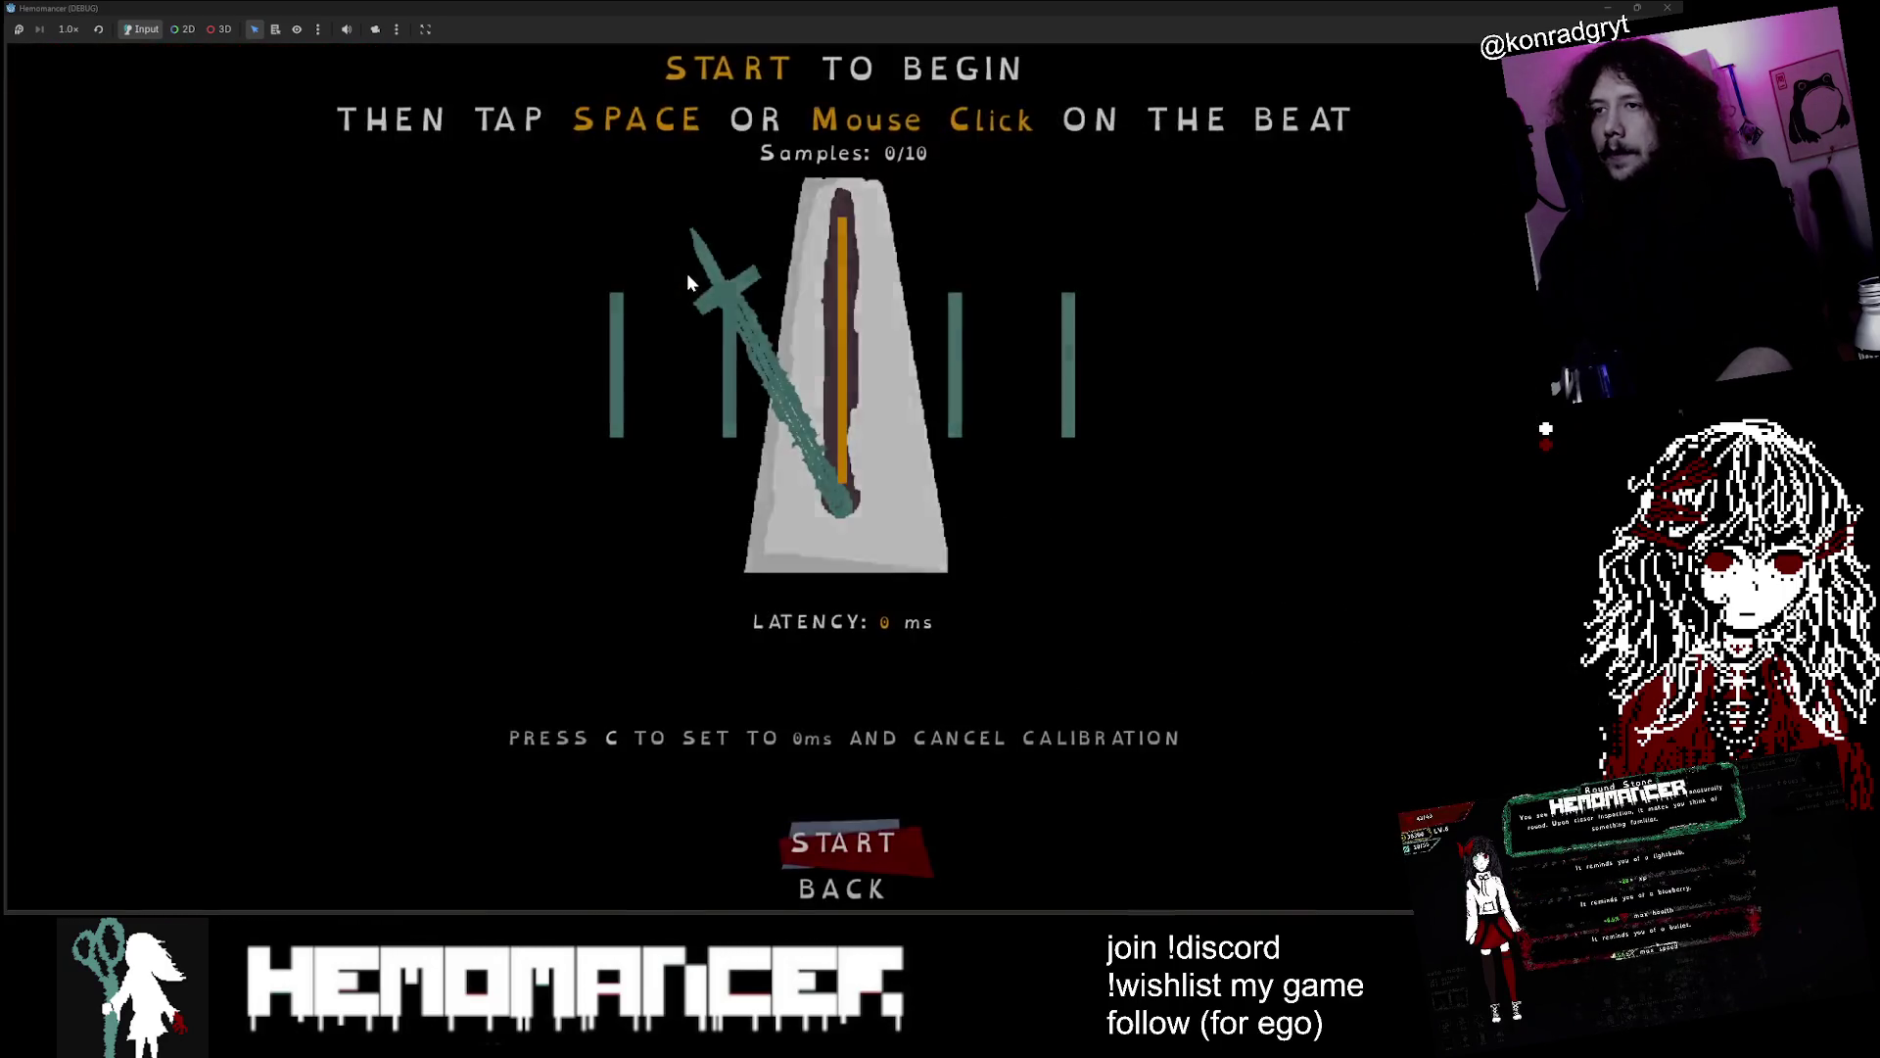
# Leave calibration, hit the training dummies on the beat, and dash away
pyautogui.press('c')
pyautogui.press('a')
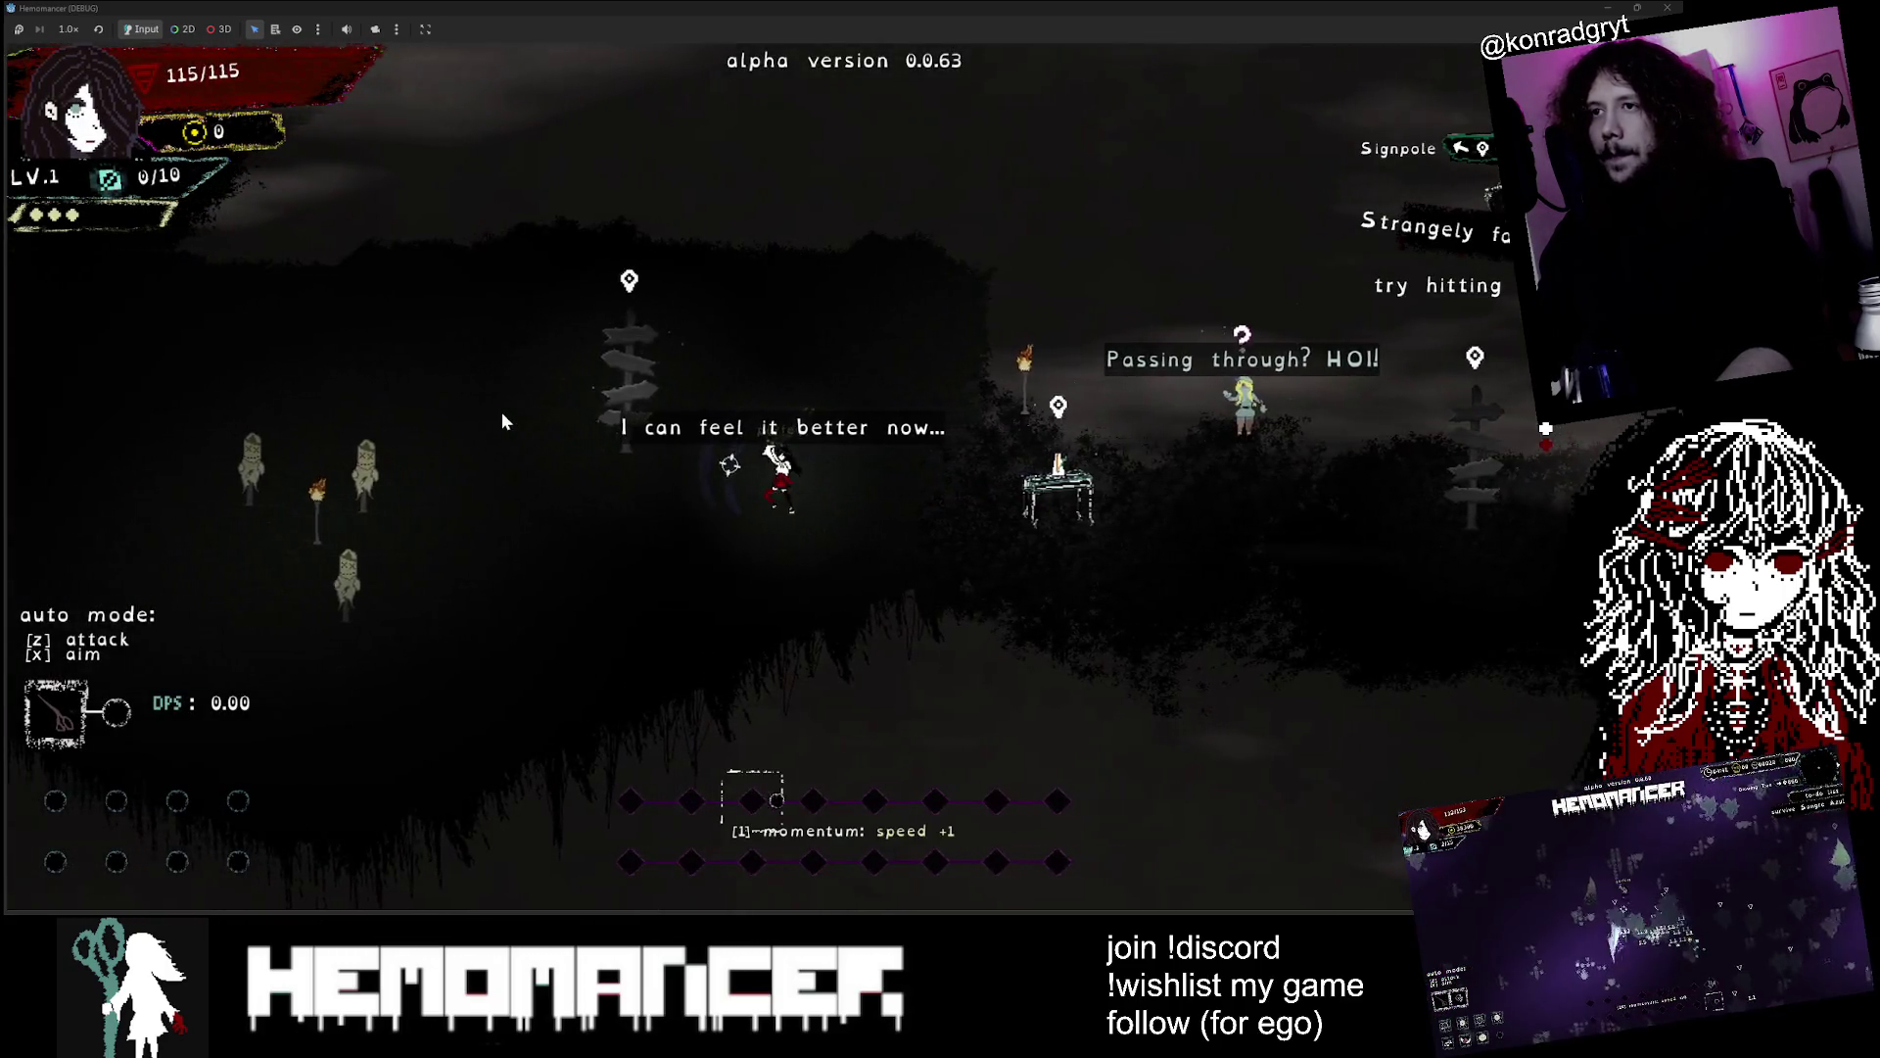
pyautogui.press('a')
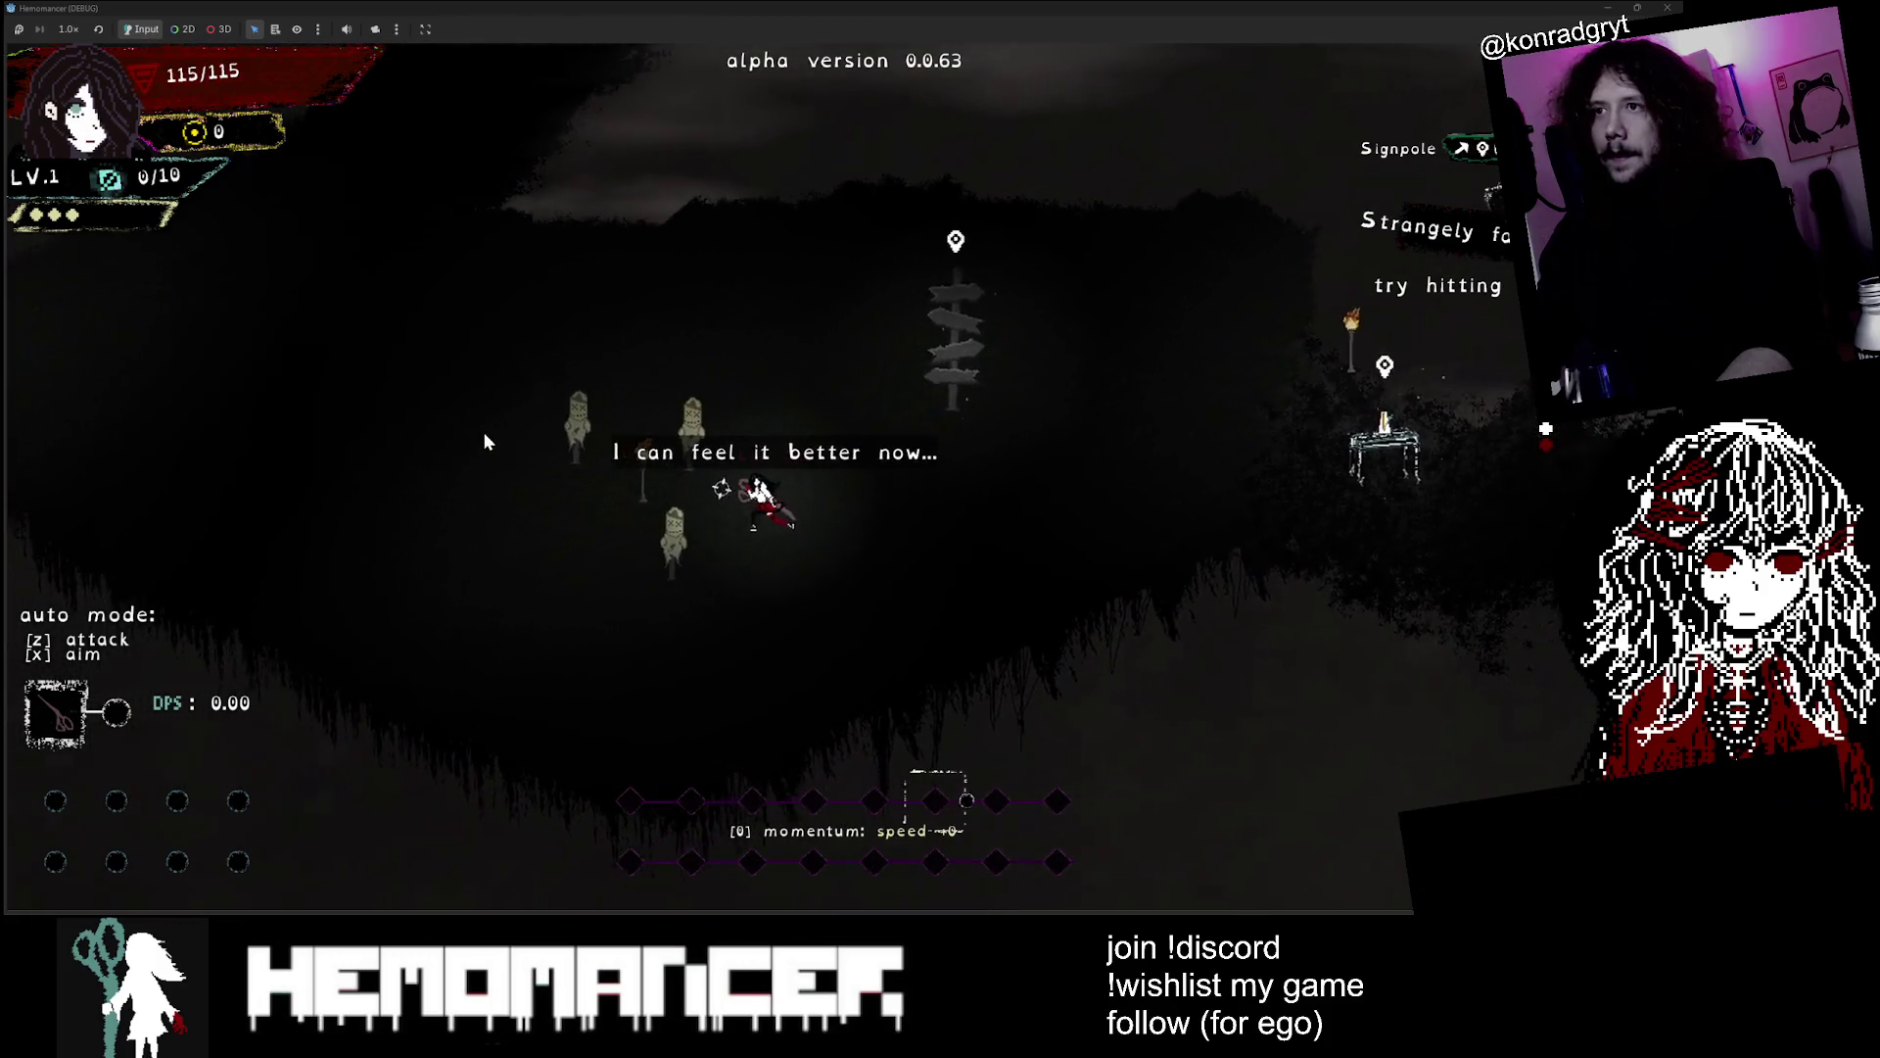
pyautogui.press('a')
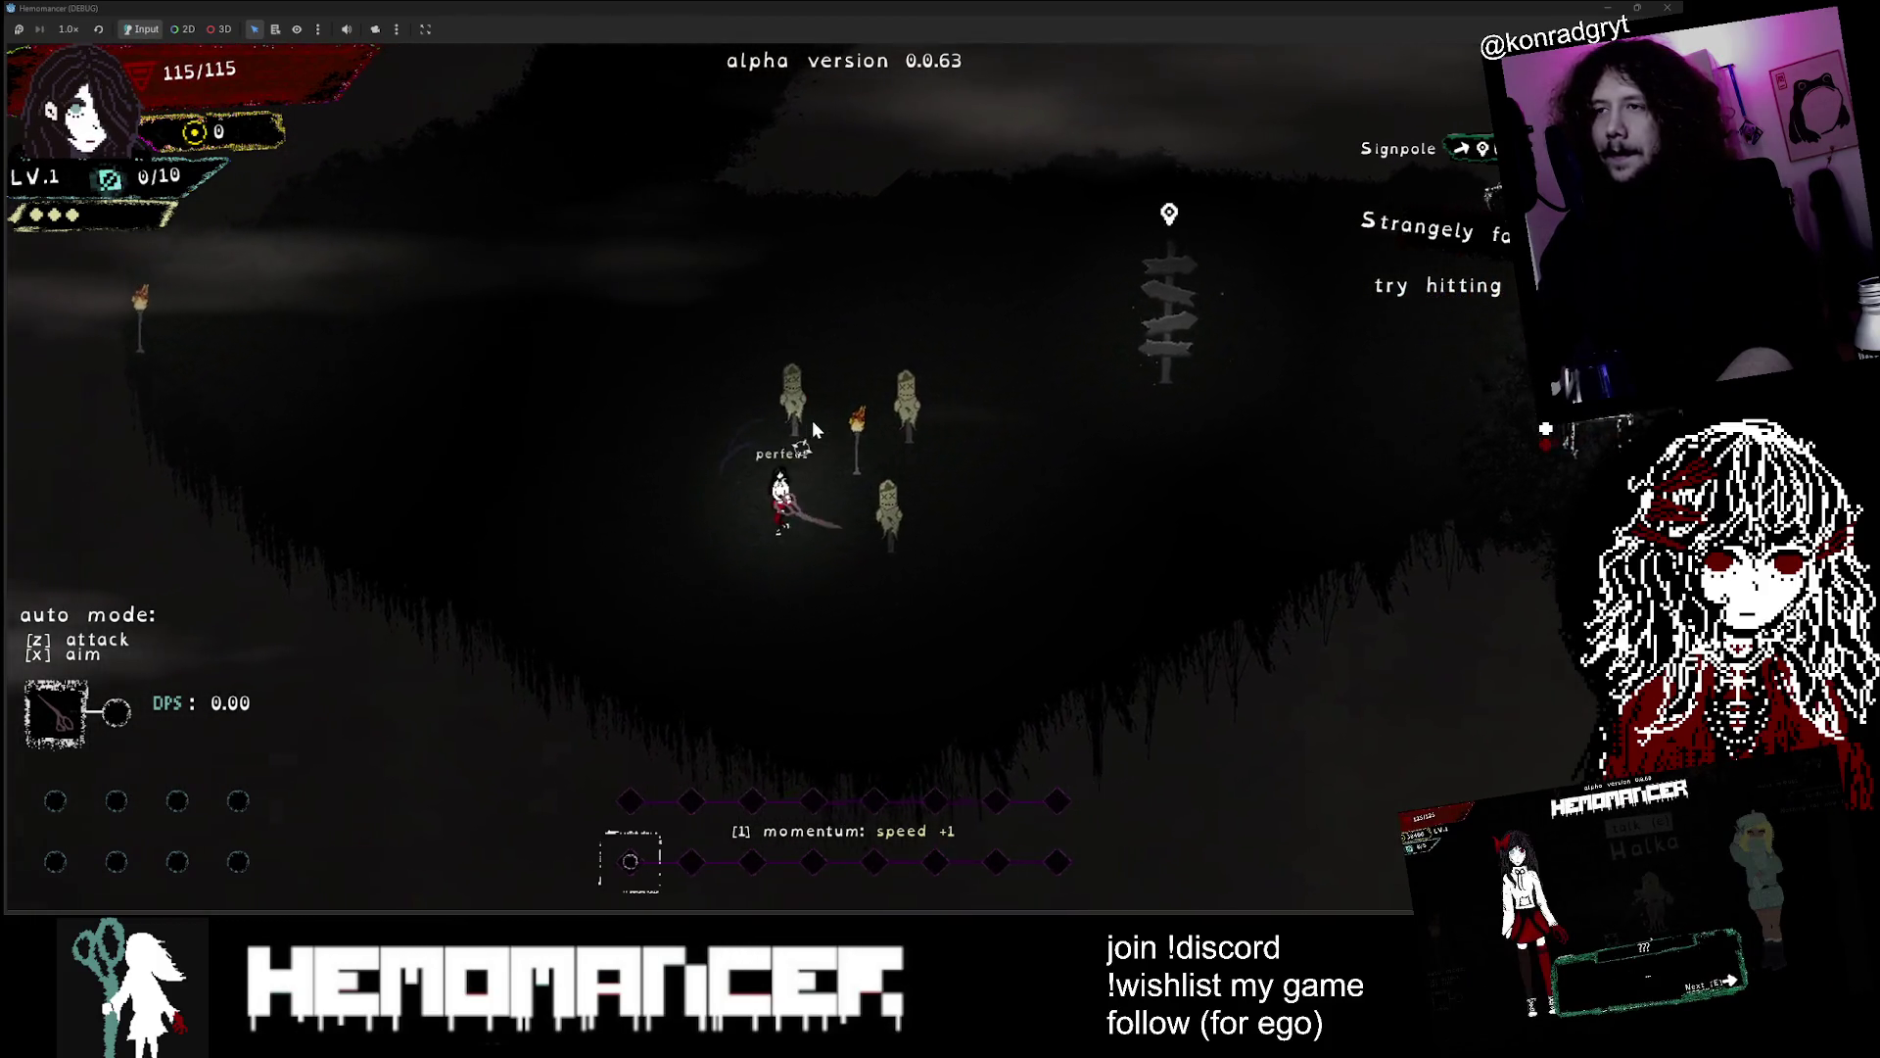
pyautogui.press('d')
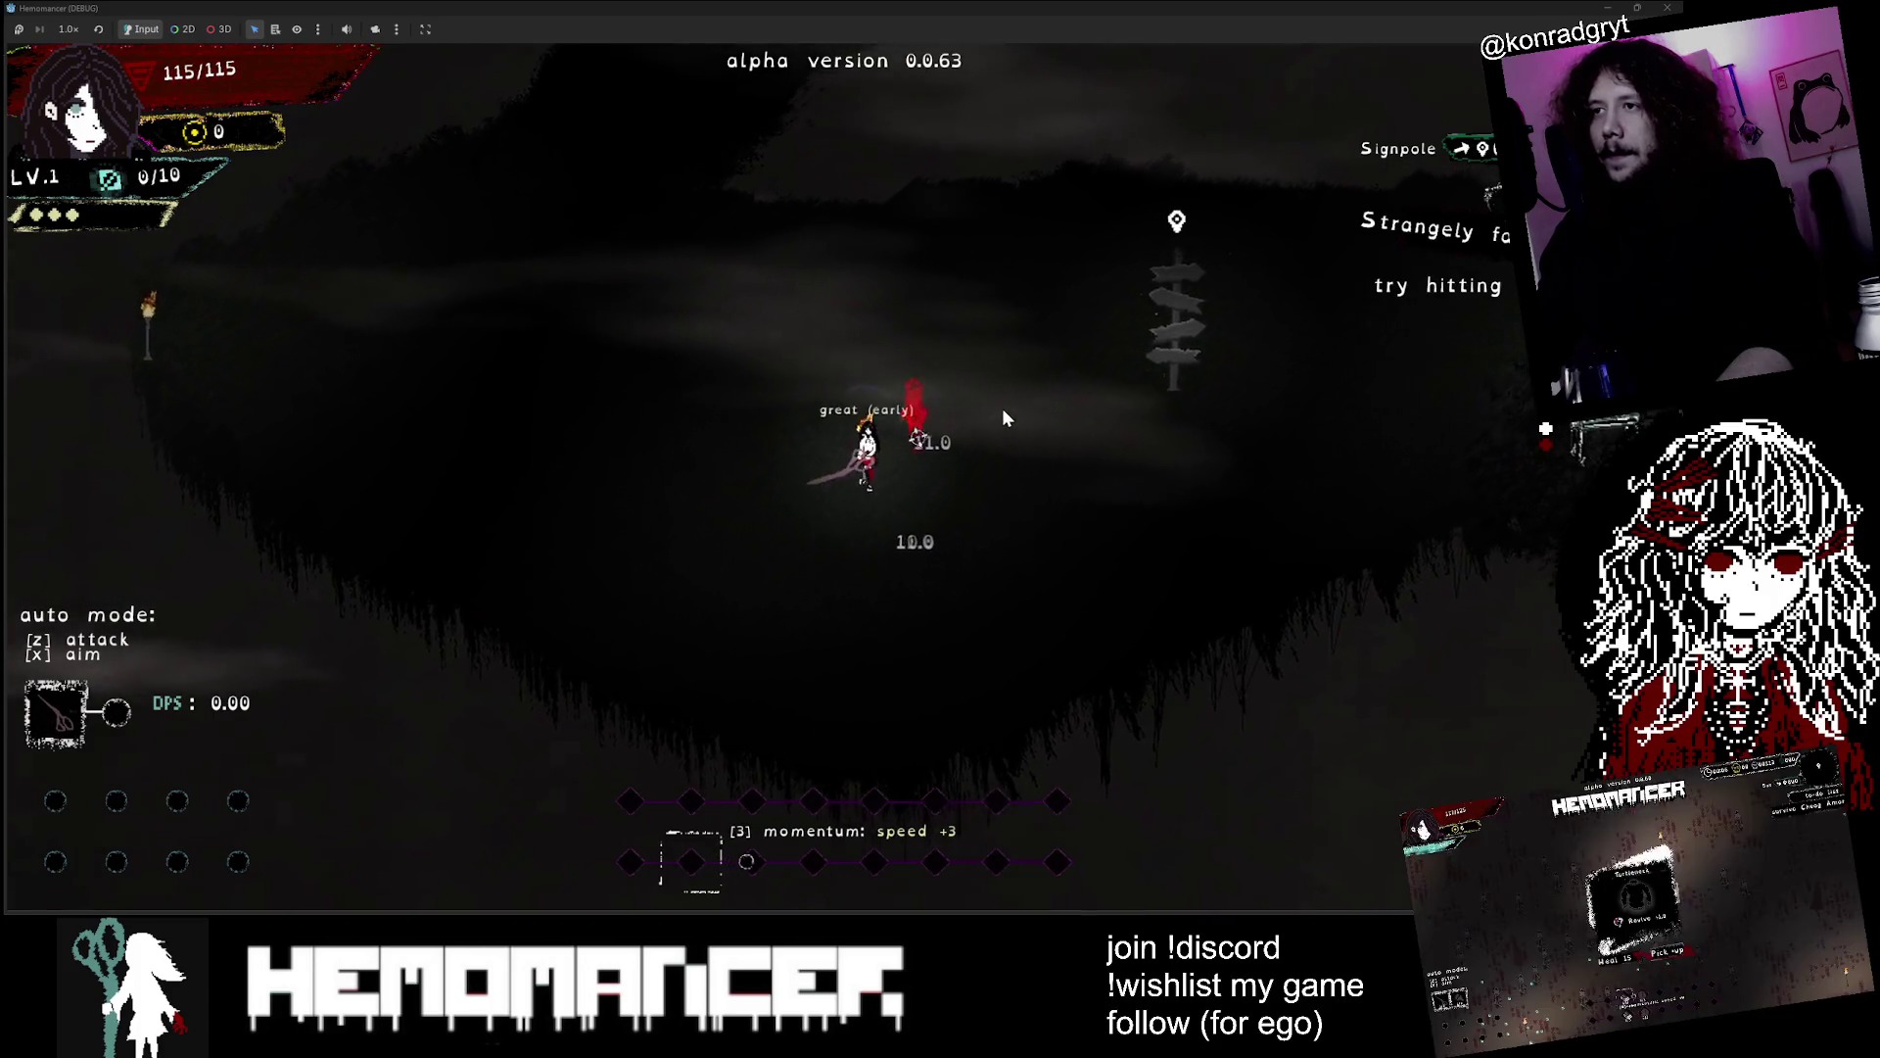
# Return to the Gruff Stranger and go through his full dialogue
pyautogui.press('w')
pyautogui.press('a')
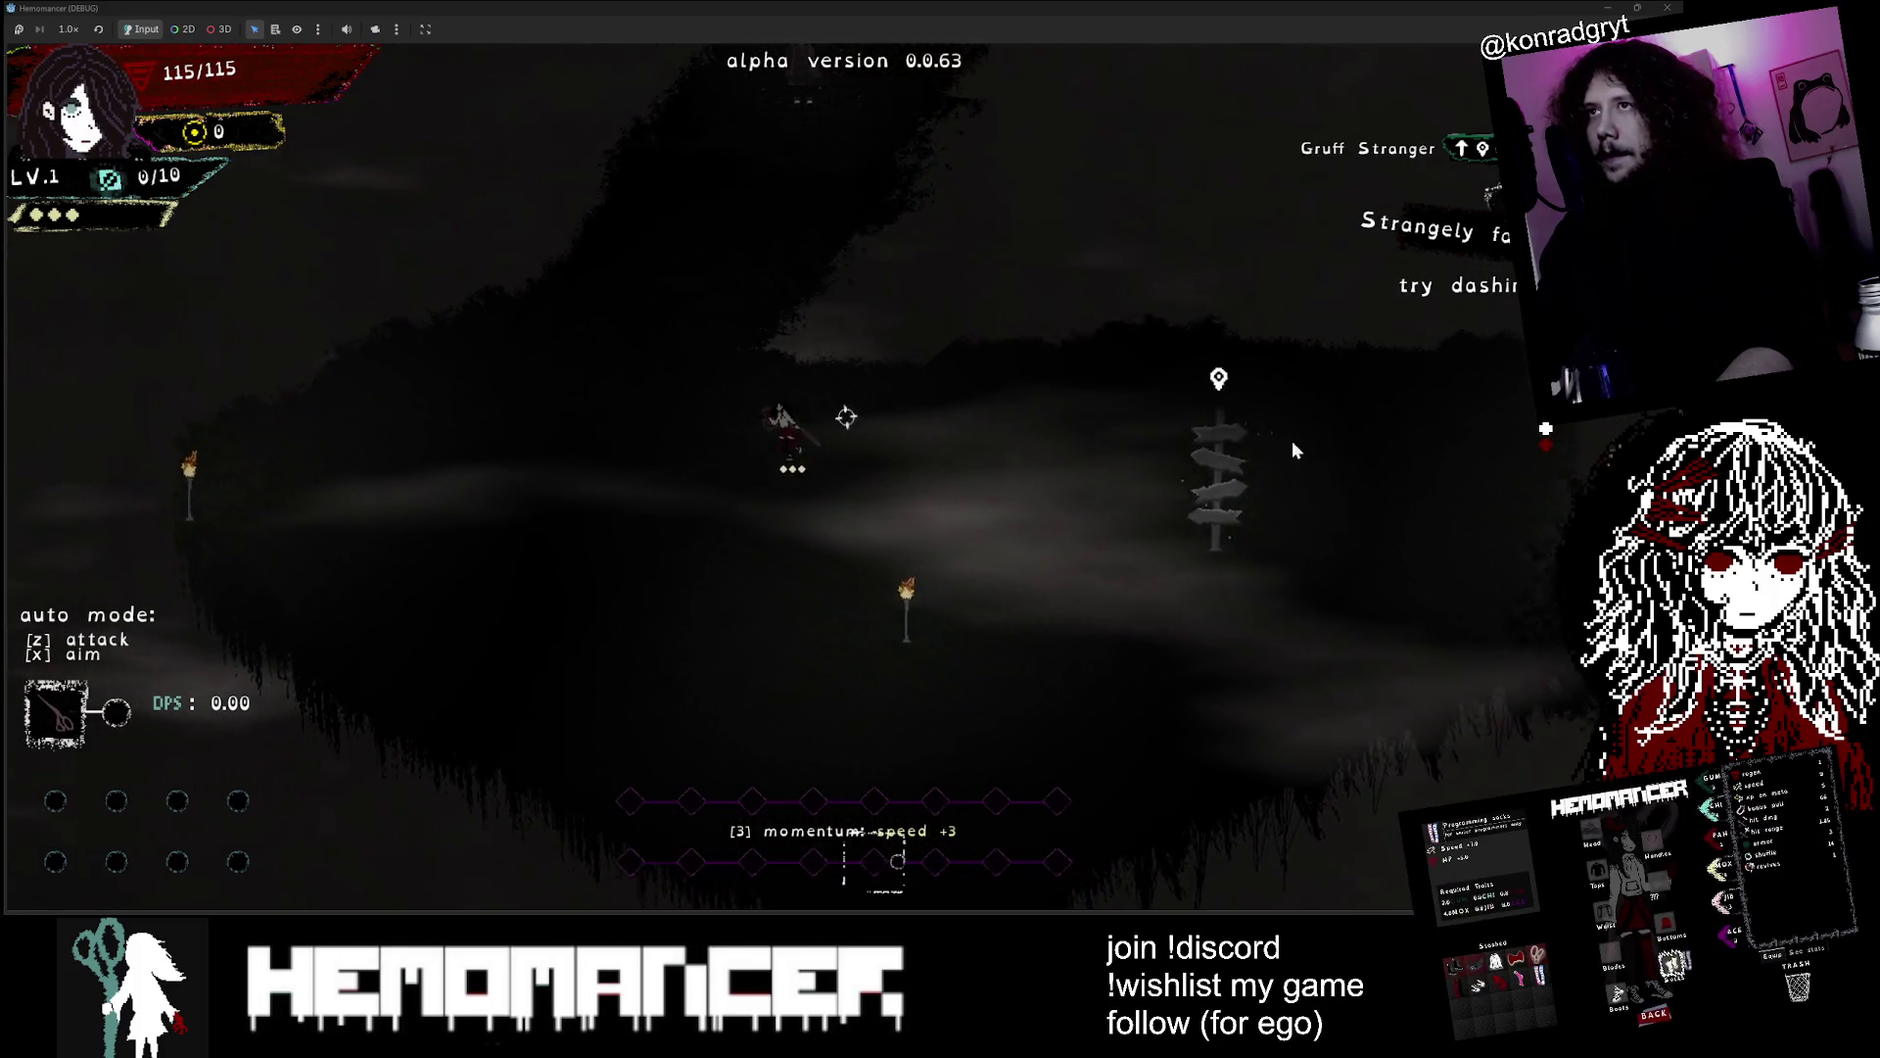
pyautogui.press('w')
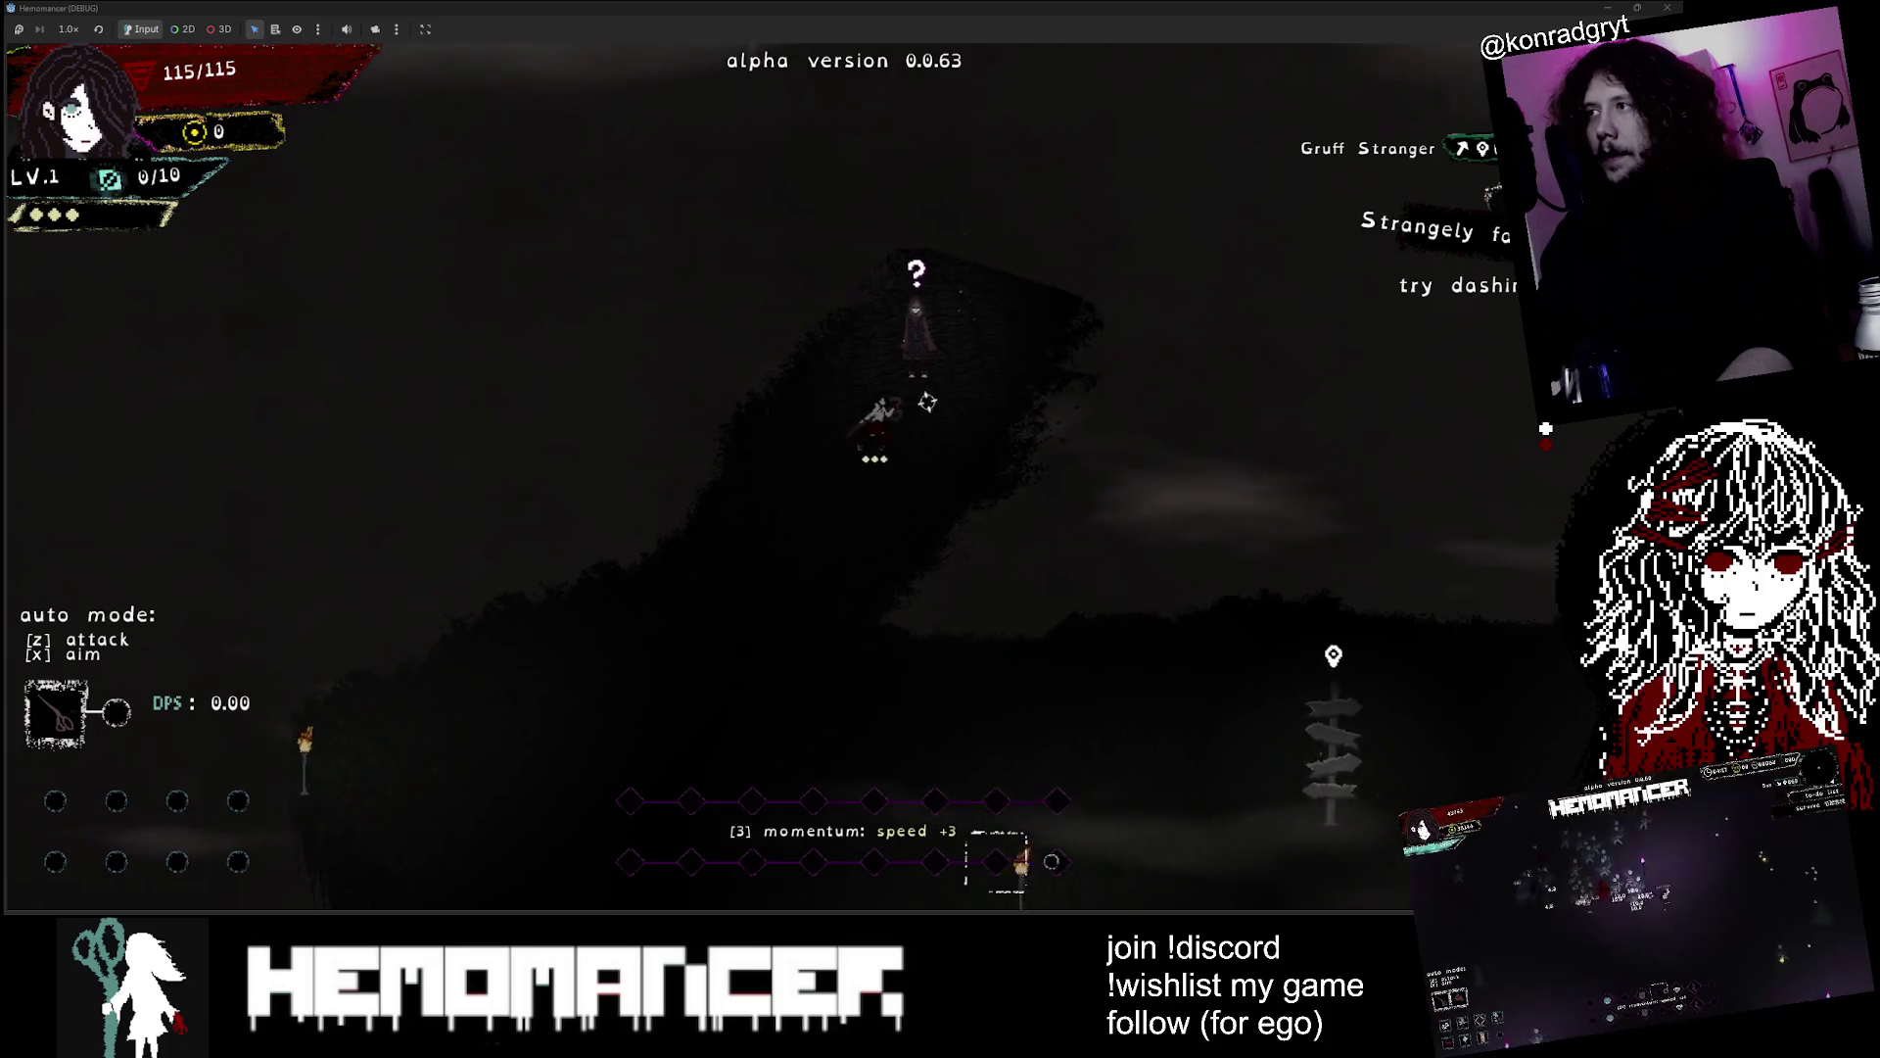
pyautogui.press('a')
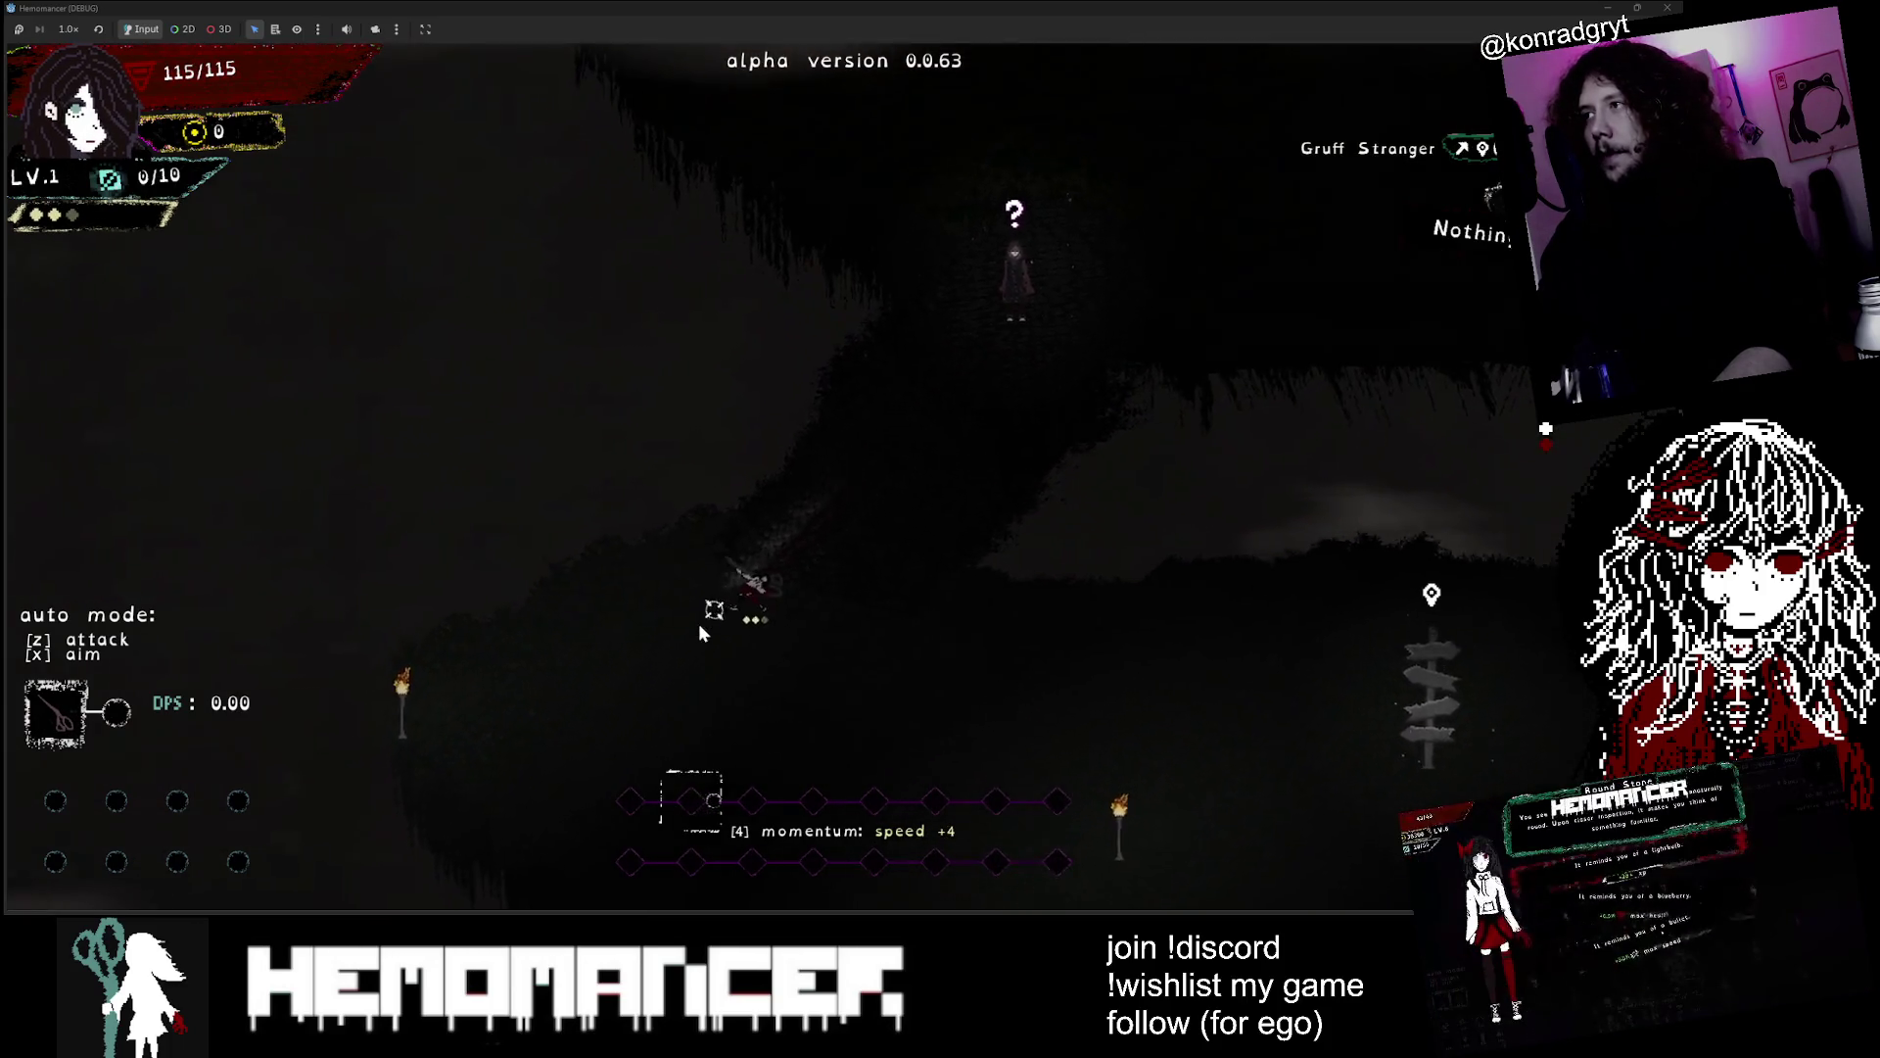
pyautogui.press('w')
pyautogui.press('d')
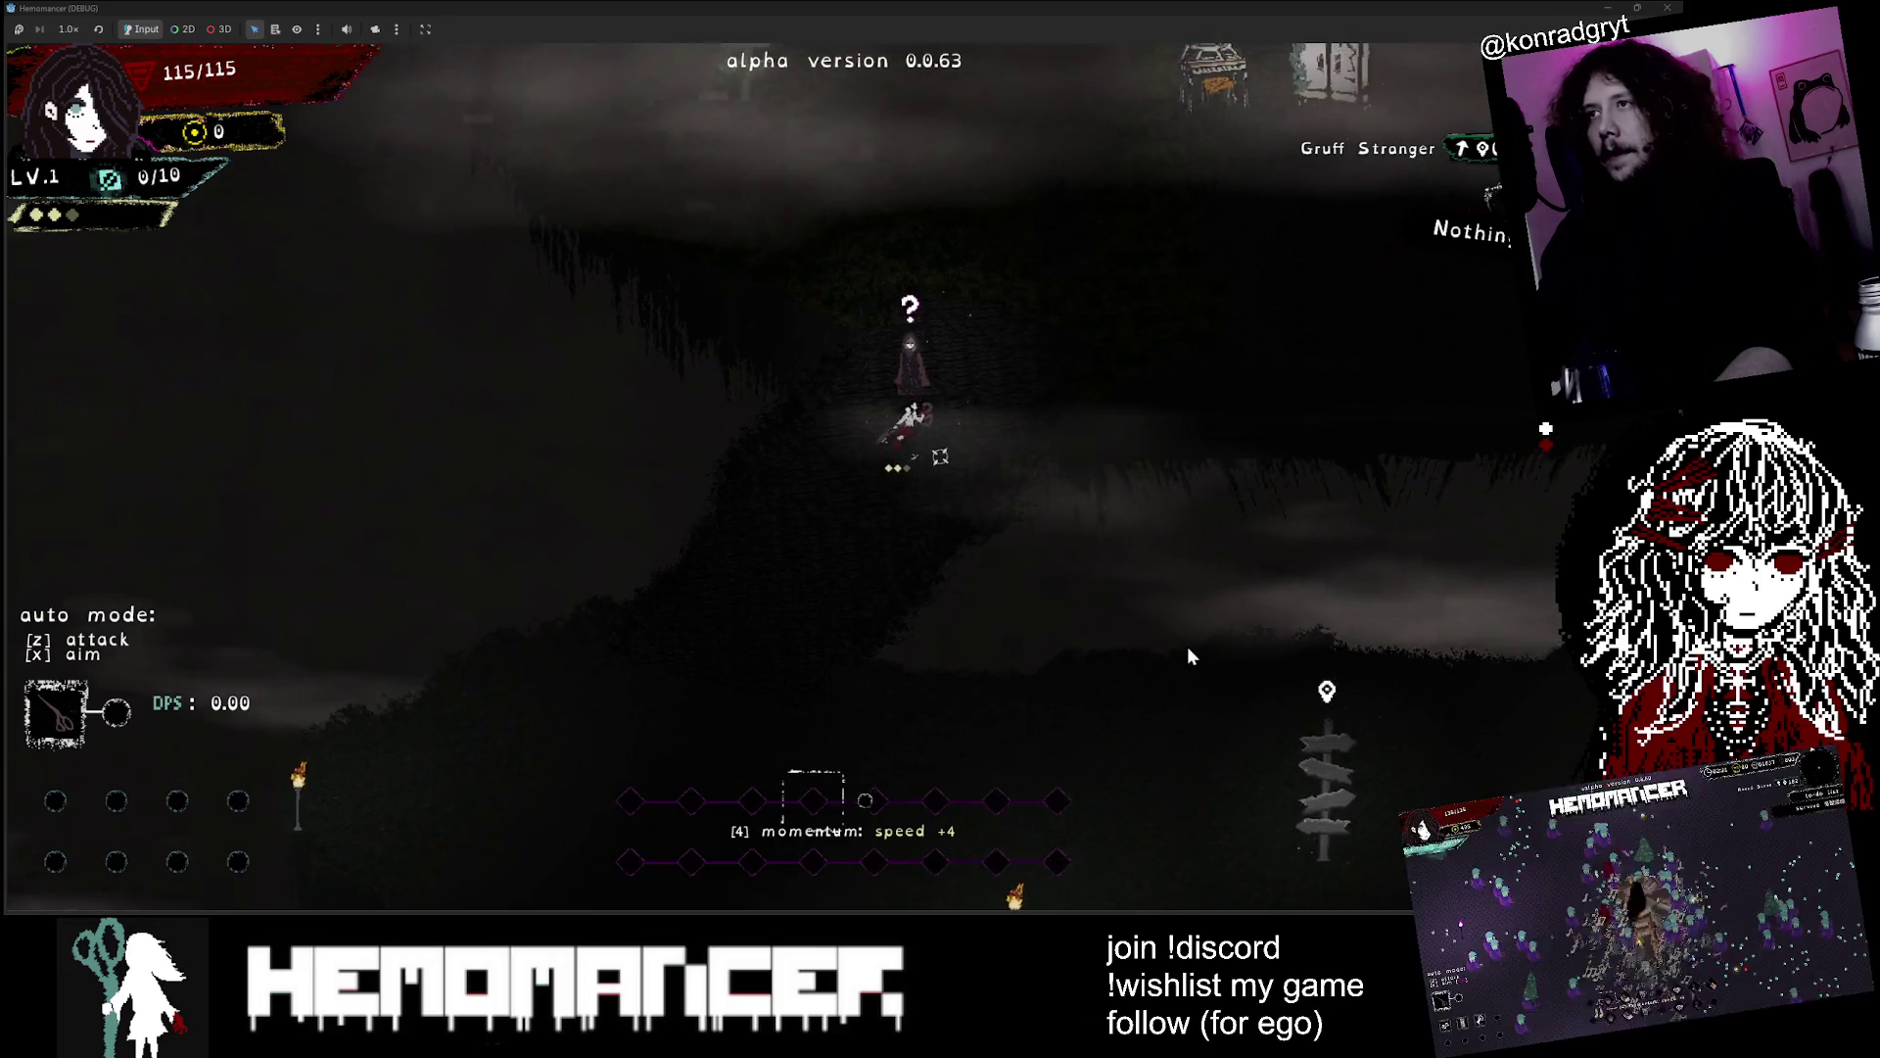
pyautogui.press('e')
pyautogui.press('e')
pyautogui.press('e')
pyautogui.press('e')
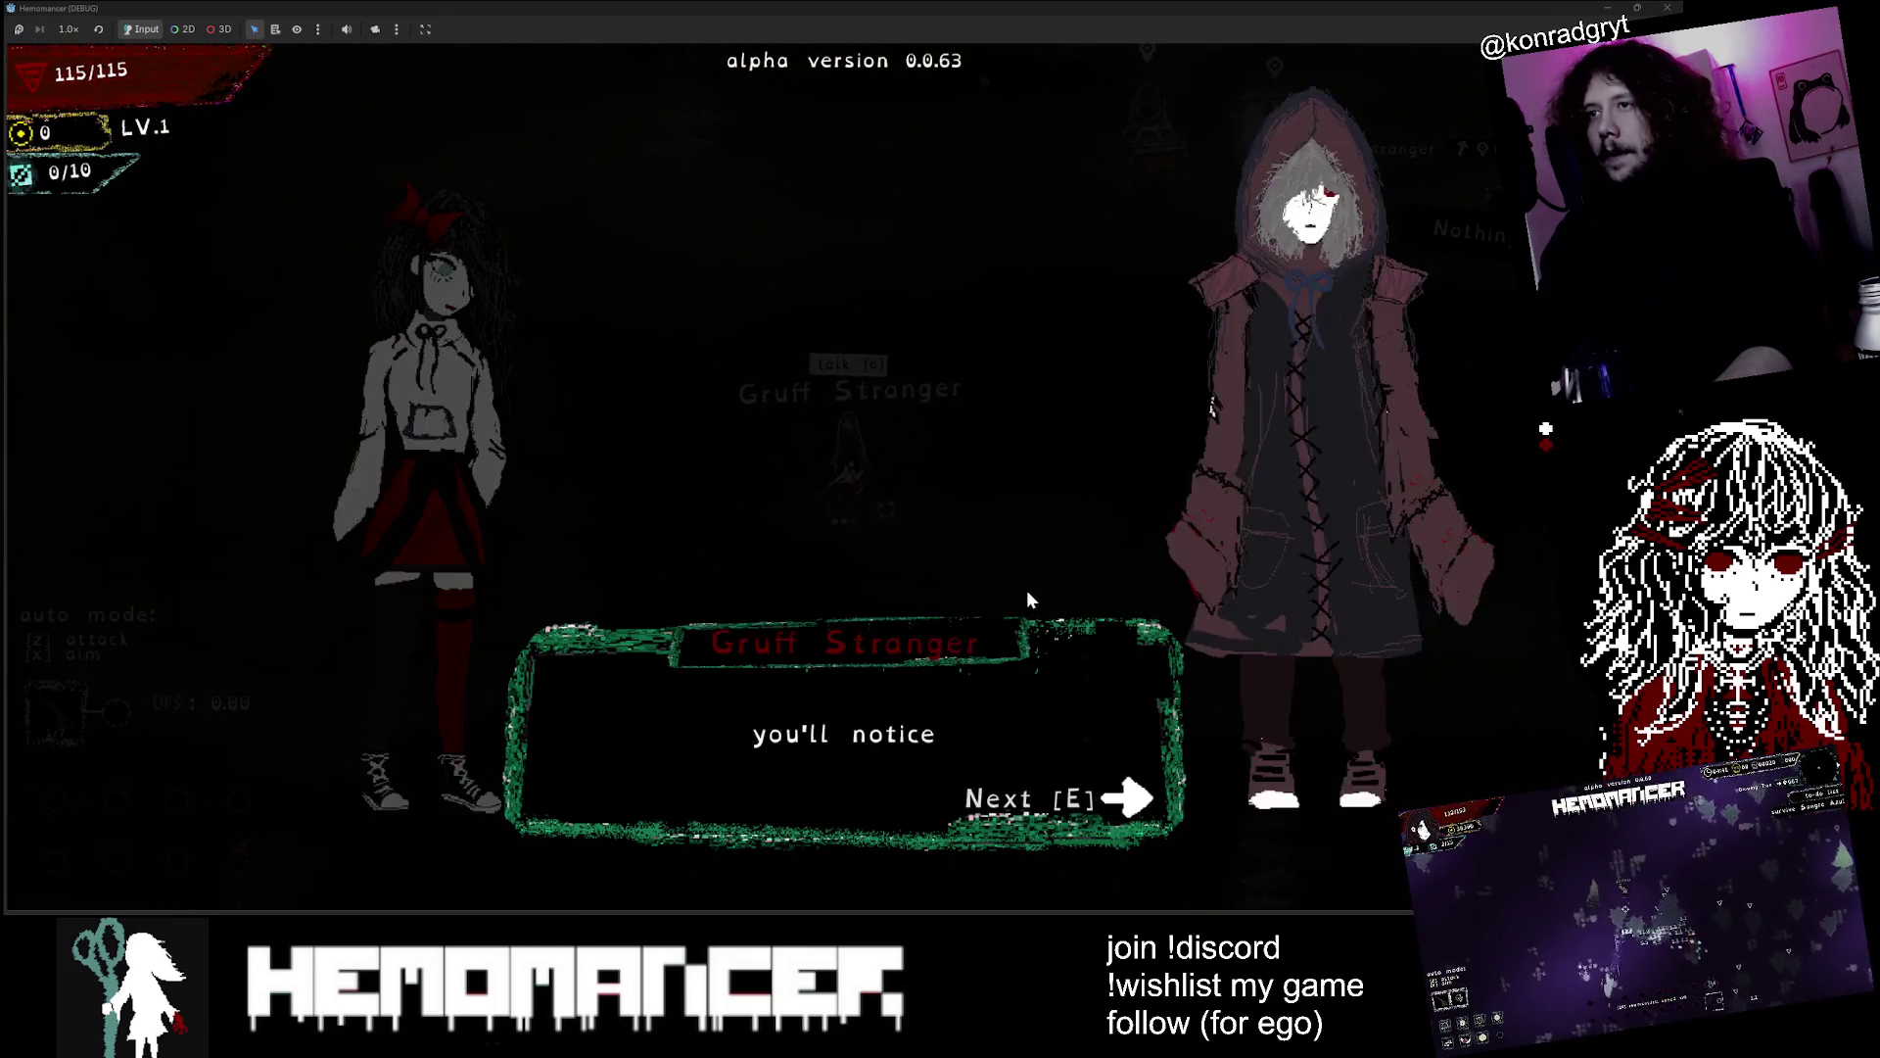
pyautogui.press('e')
pyautogui.press('e')
pyautogui.press('e')
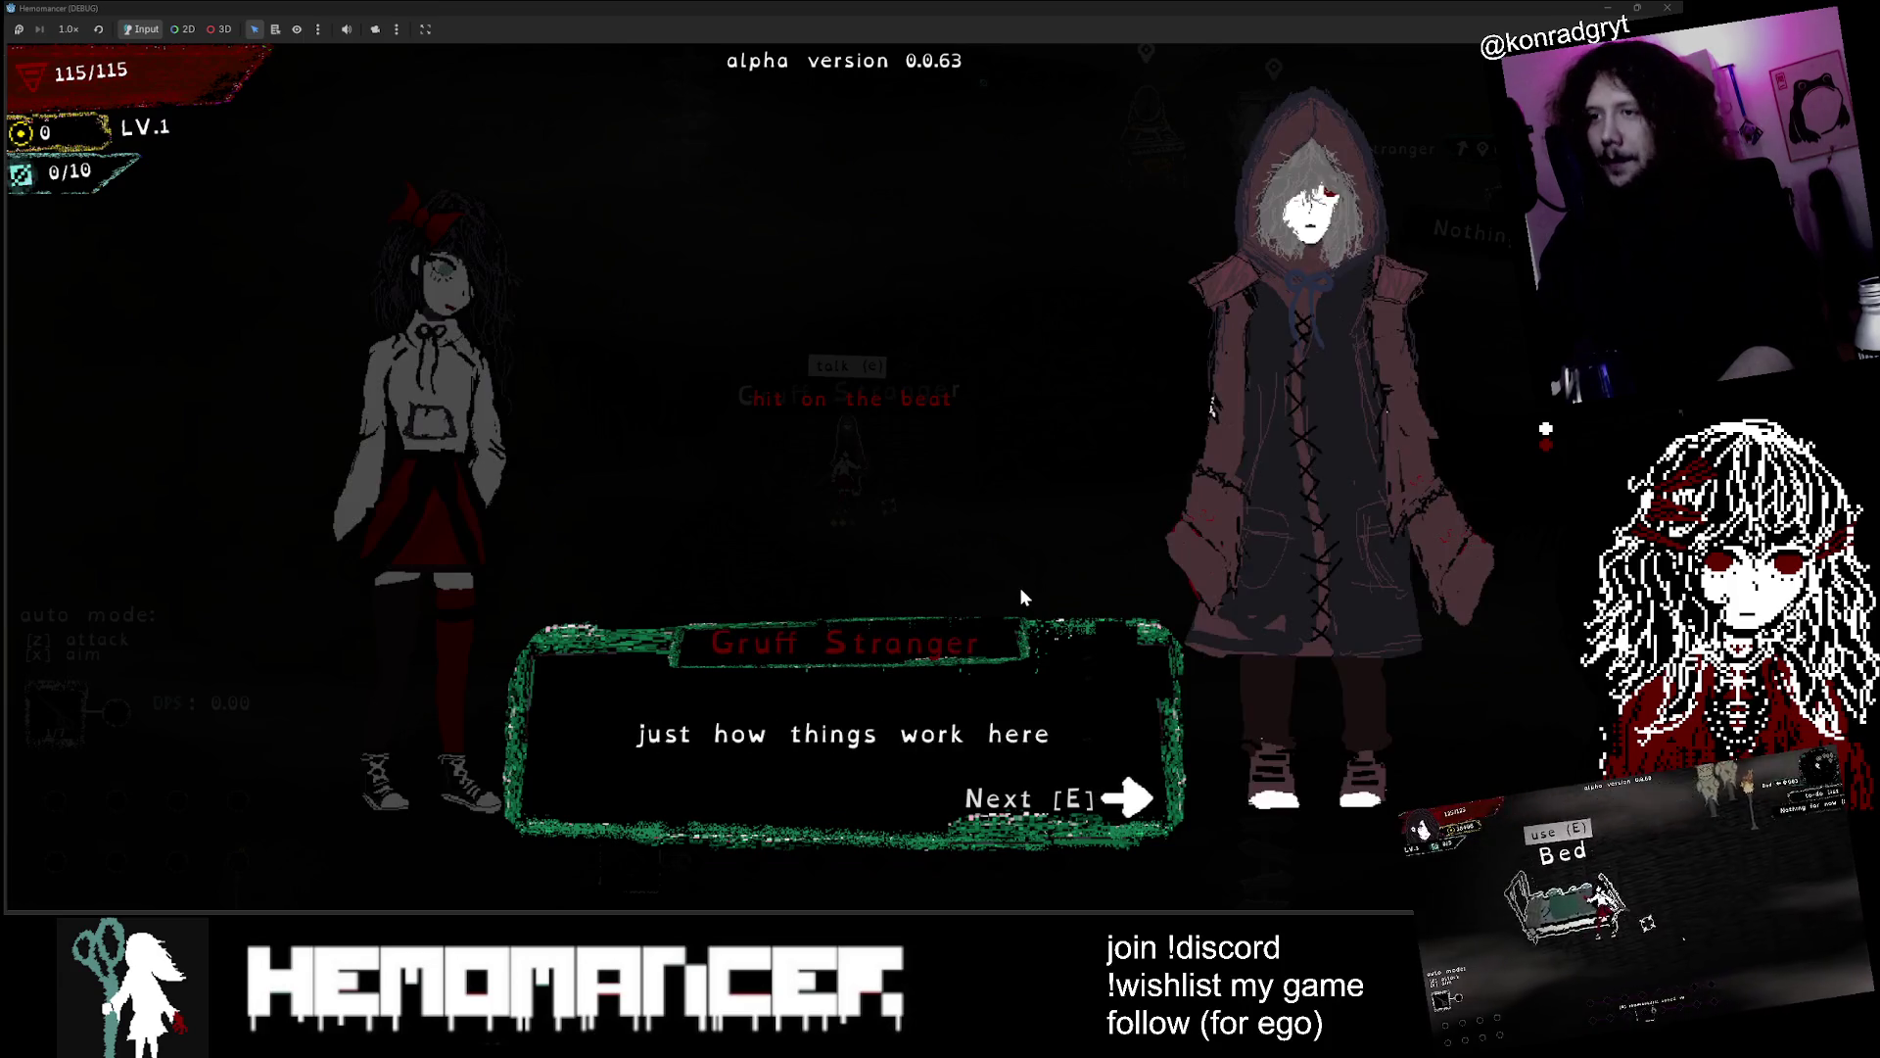
pyautogui.press('e')
pyautogui.press('e')
pyautogui.press('e')
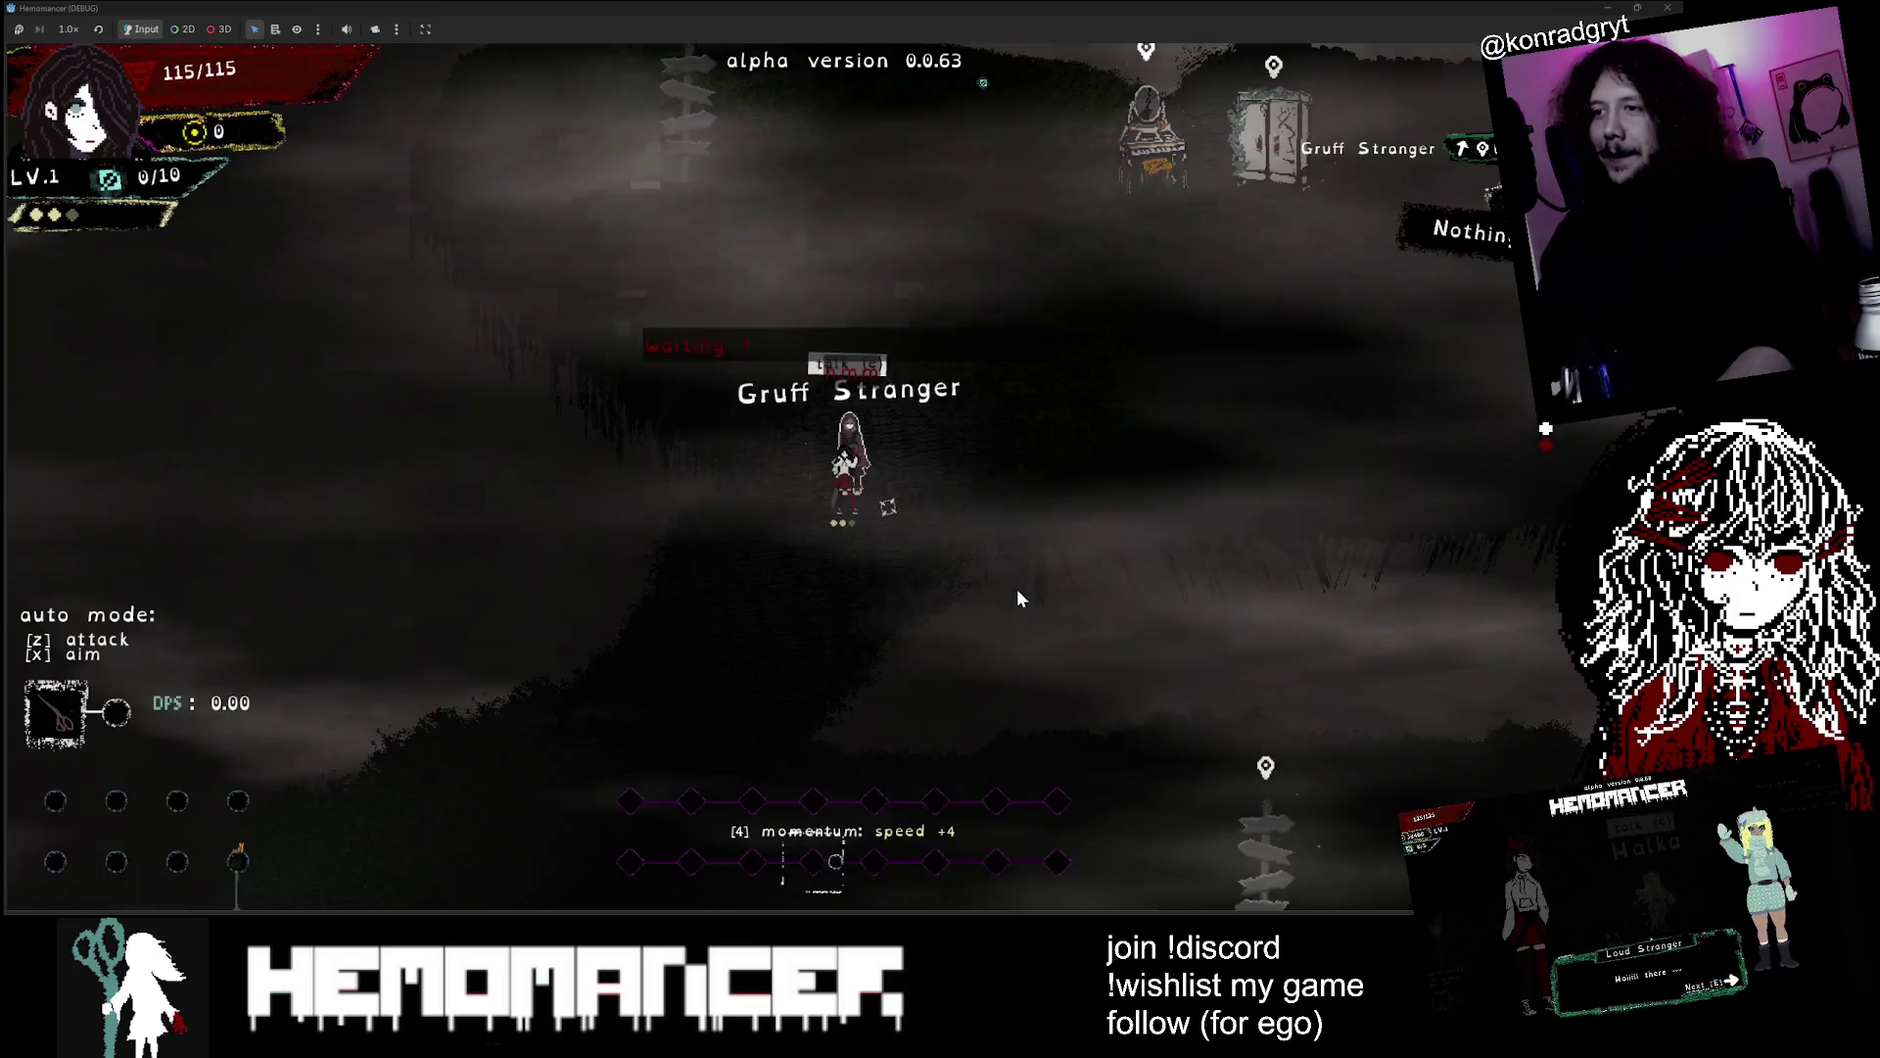
# Travel via the signpost to the new area, die there, and continue to respawn at the hub
pyautogui.press('w')
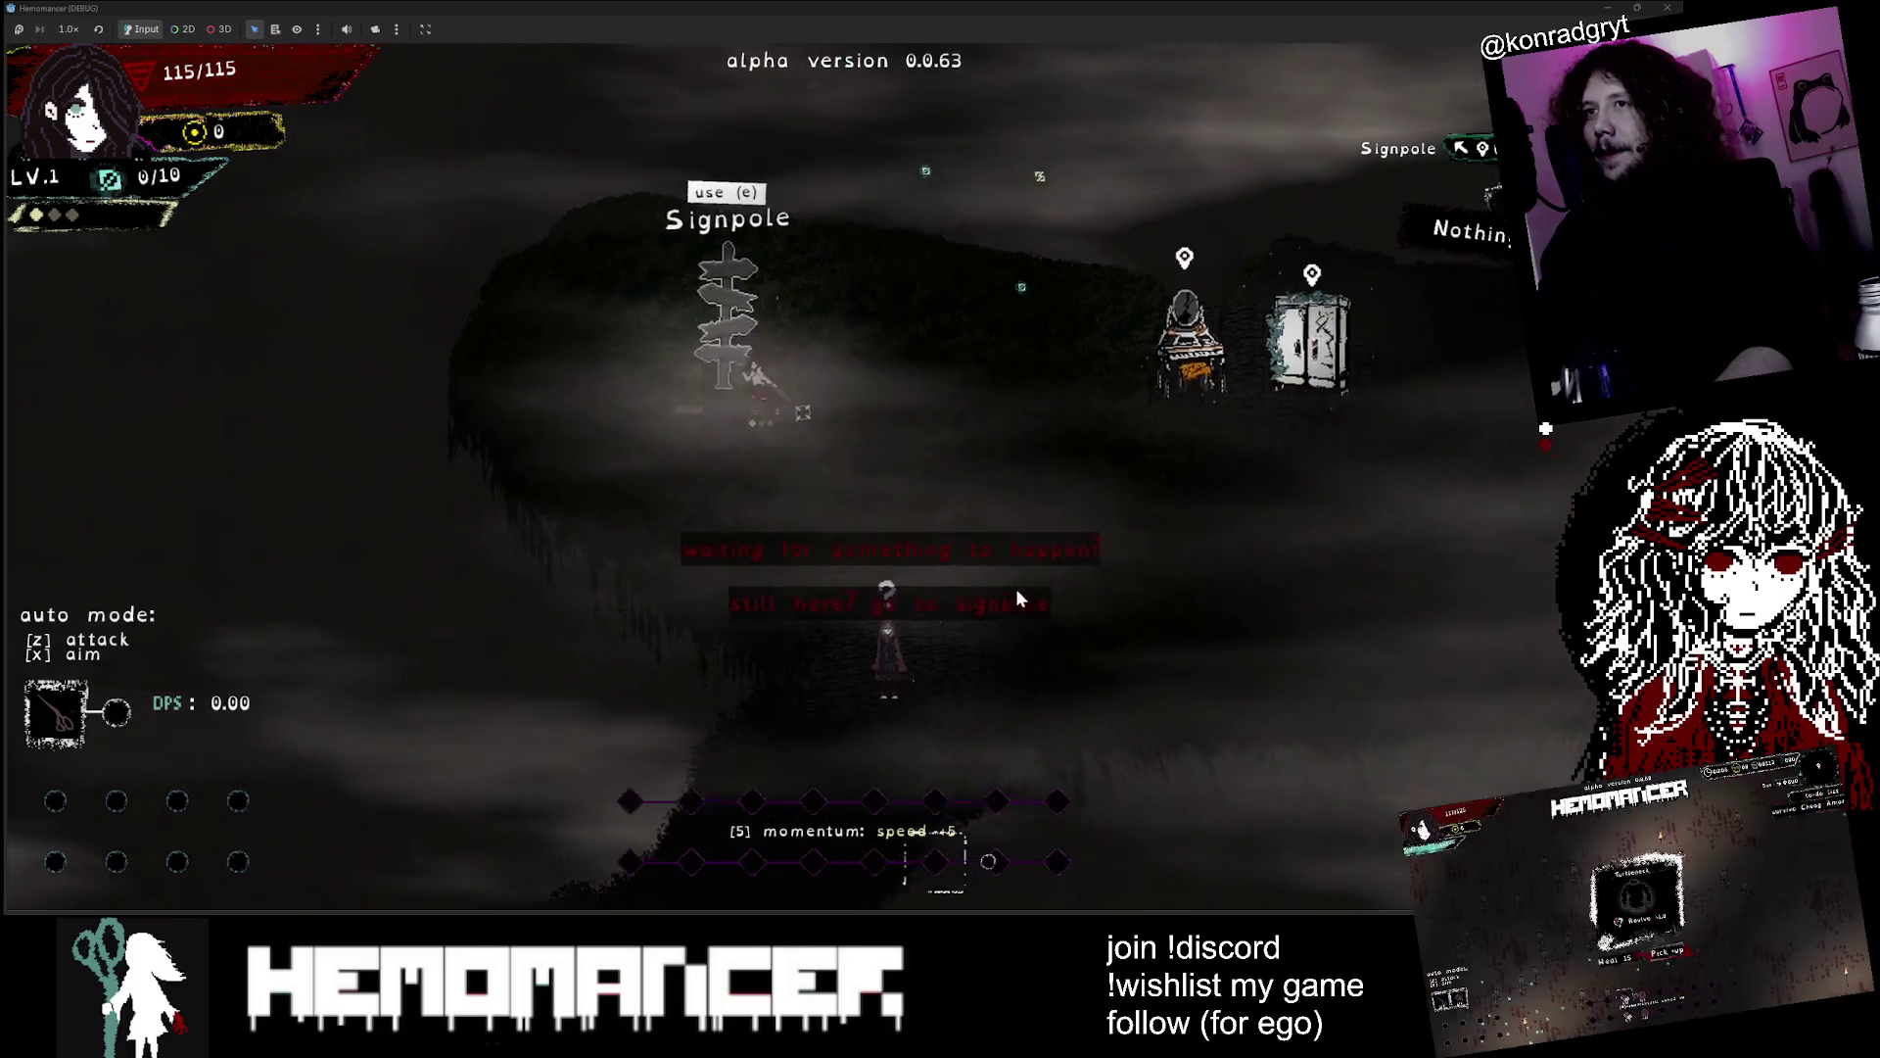
pyautogui.press('e')
pyautogui.click(879, 594)
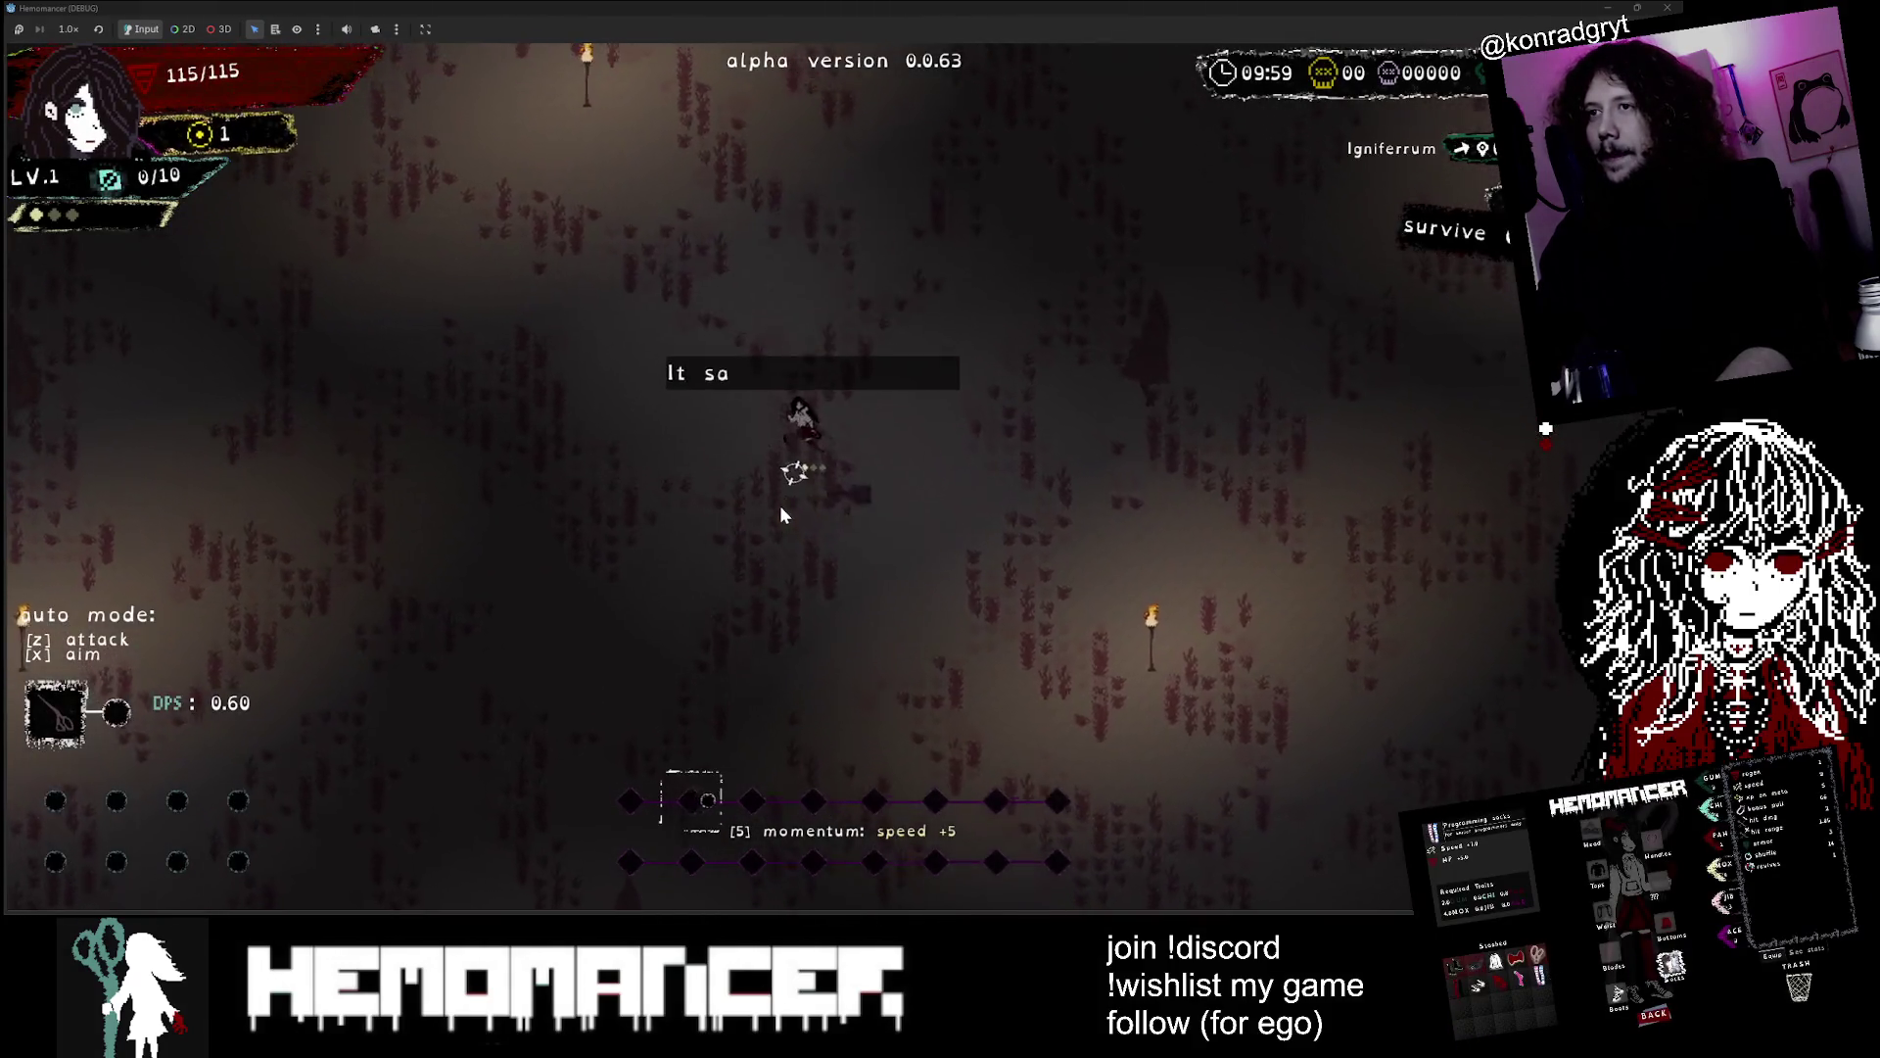
pyautogui.hotkey('w', 'a')
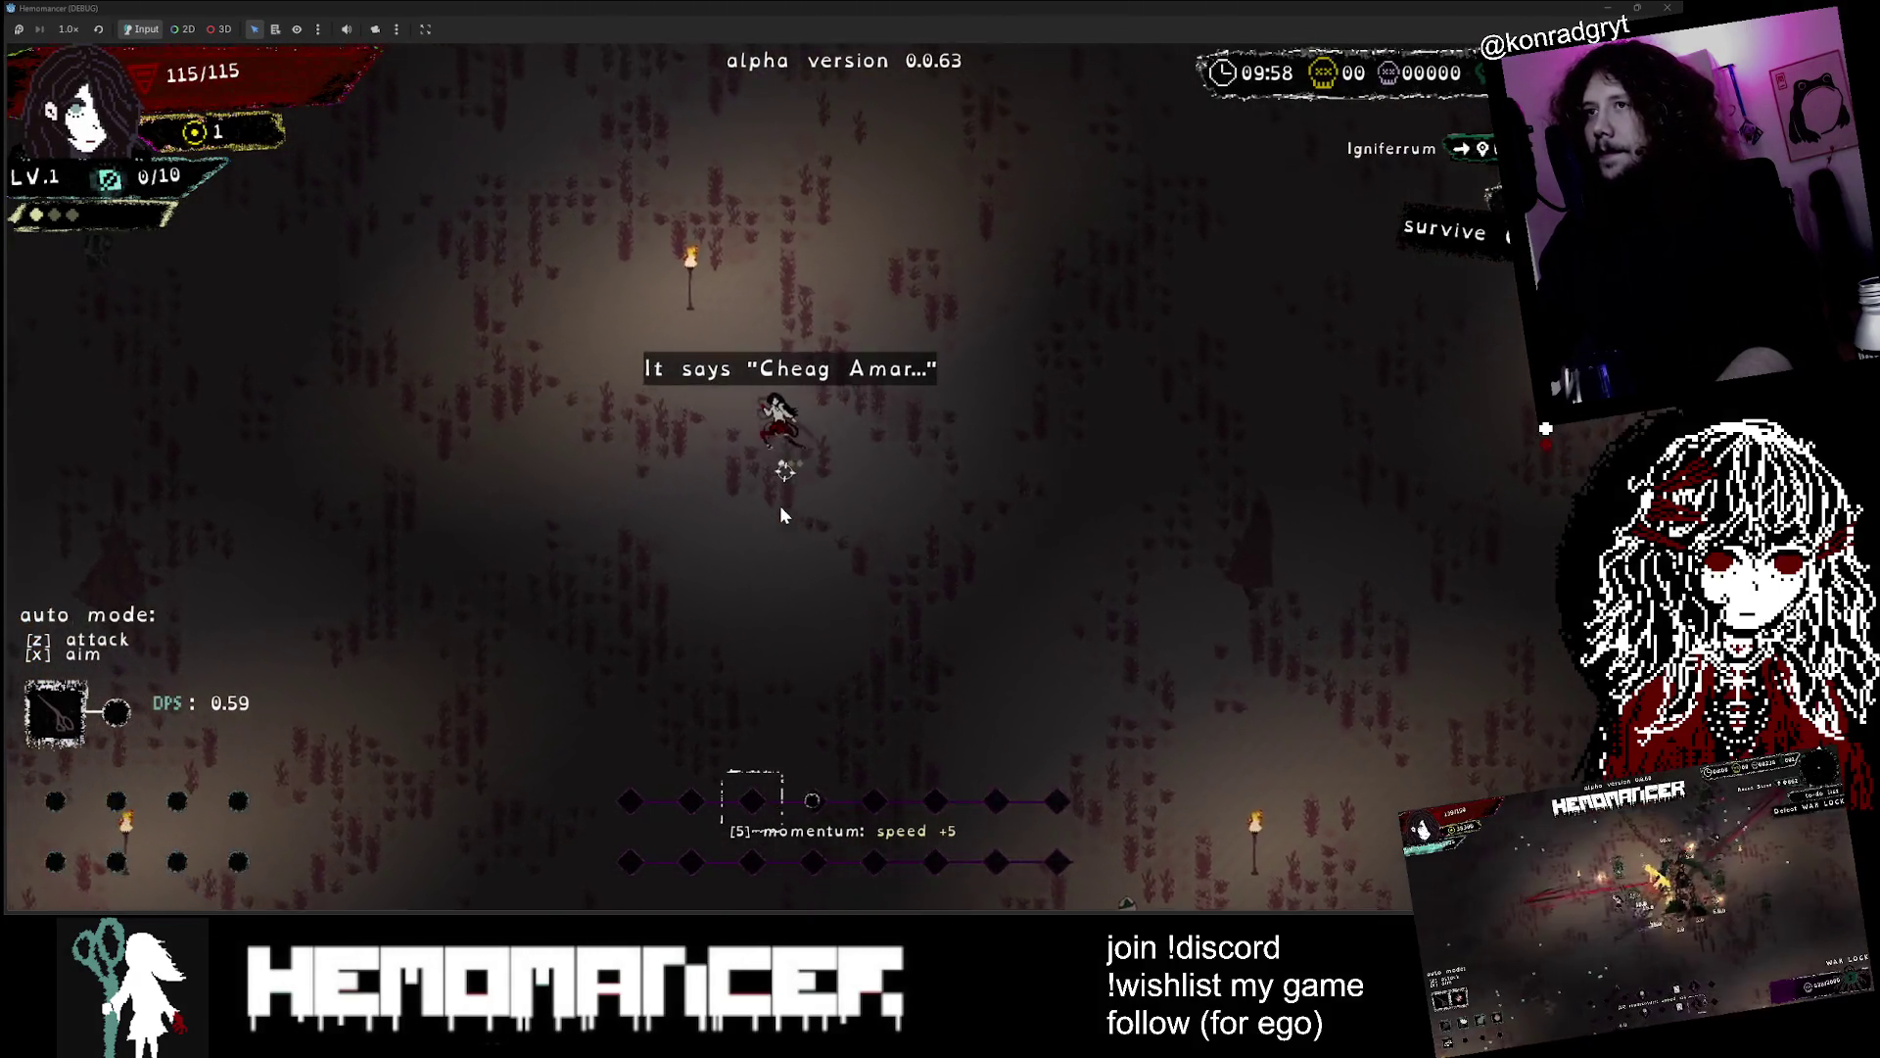
pyautogui.press('Left')
pyautogui.press('Up')
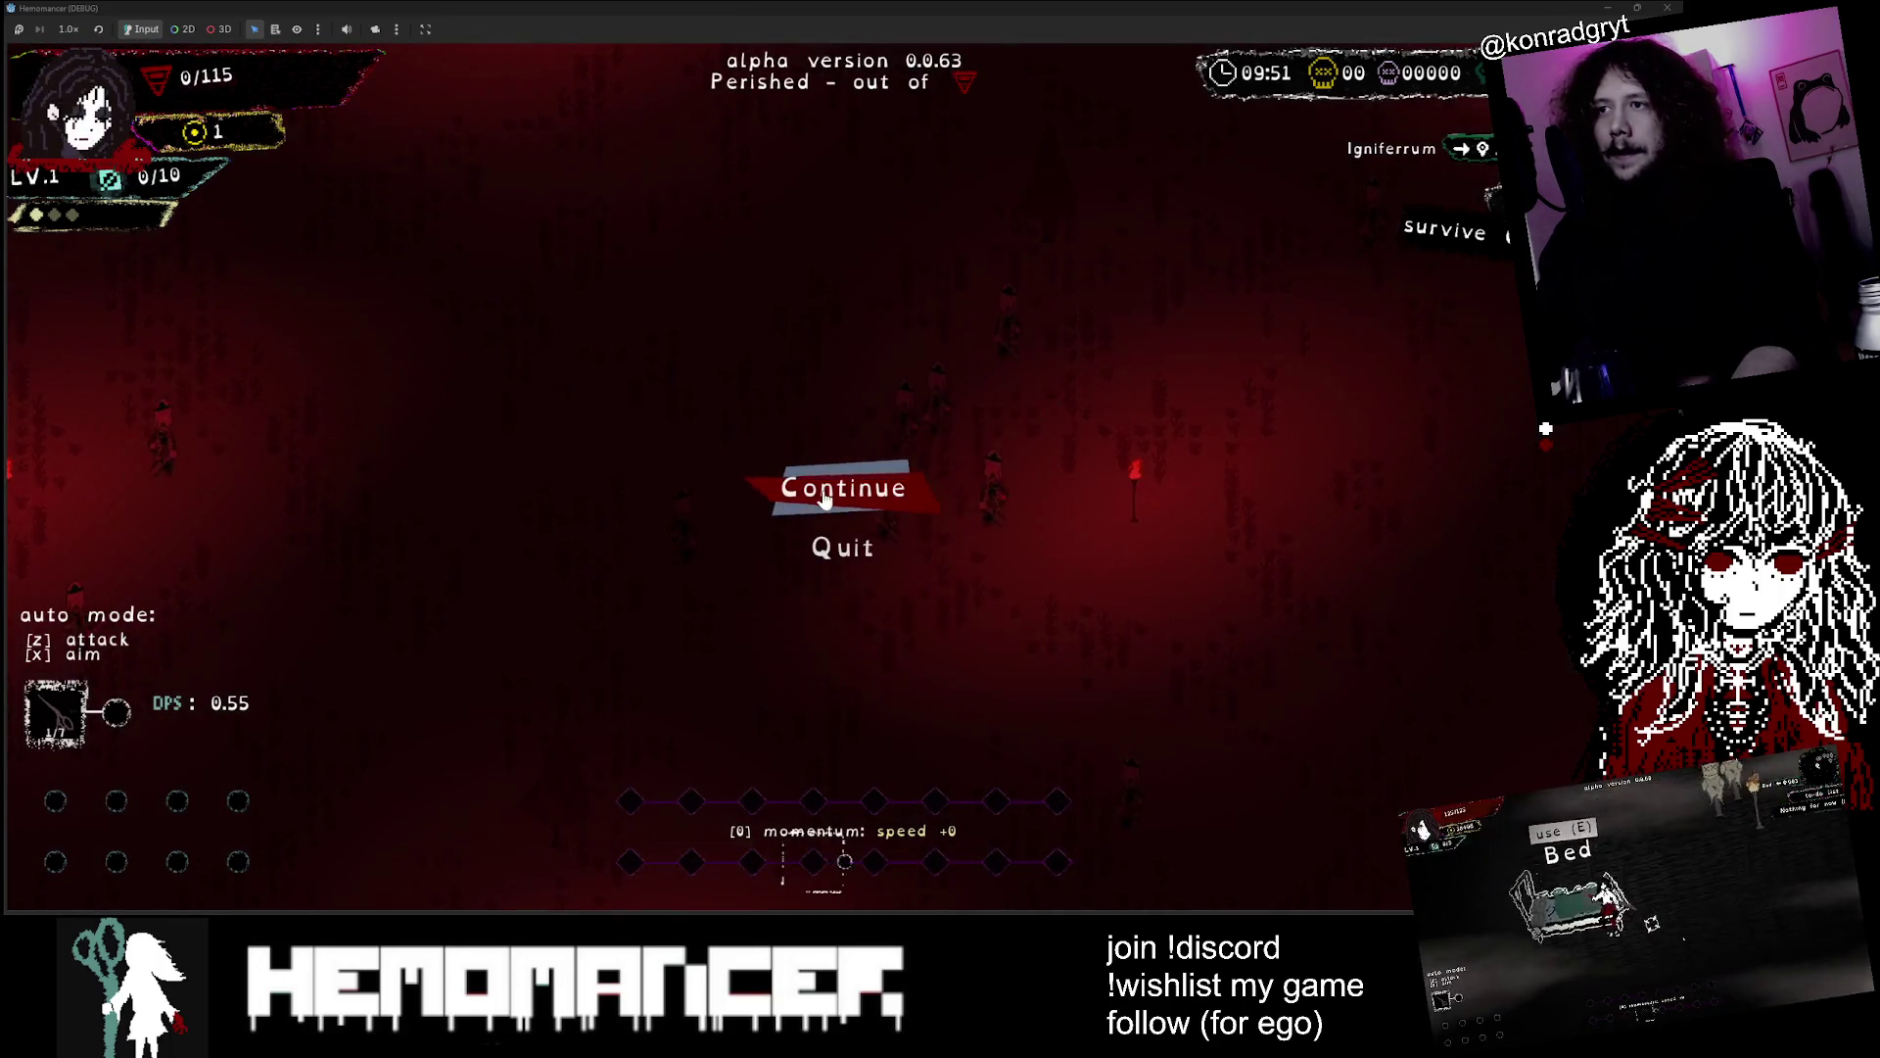
pyautogui.click(828, 484)
# Check the quest journal, start a journey from the signpole's travel map, then continue from the main menu
pyautogui.press('a')
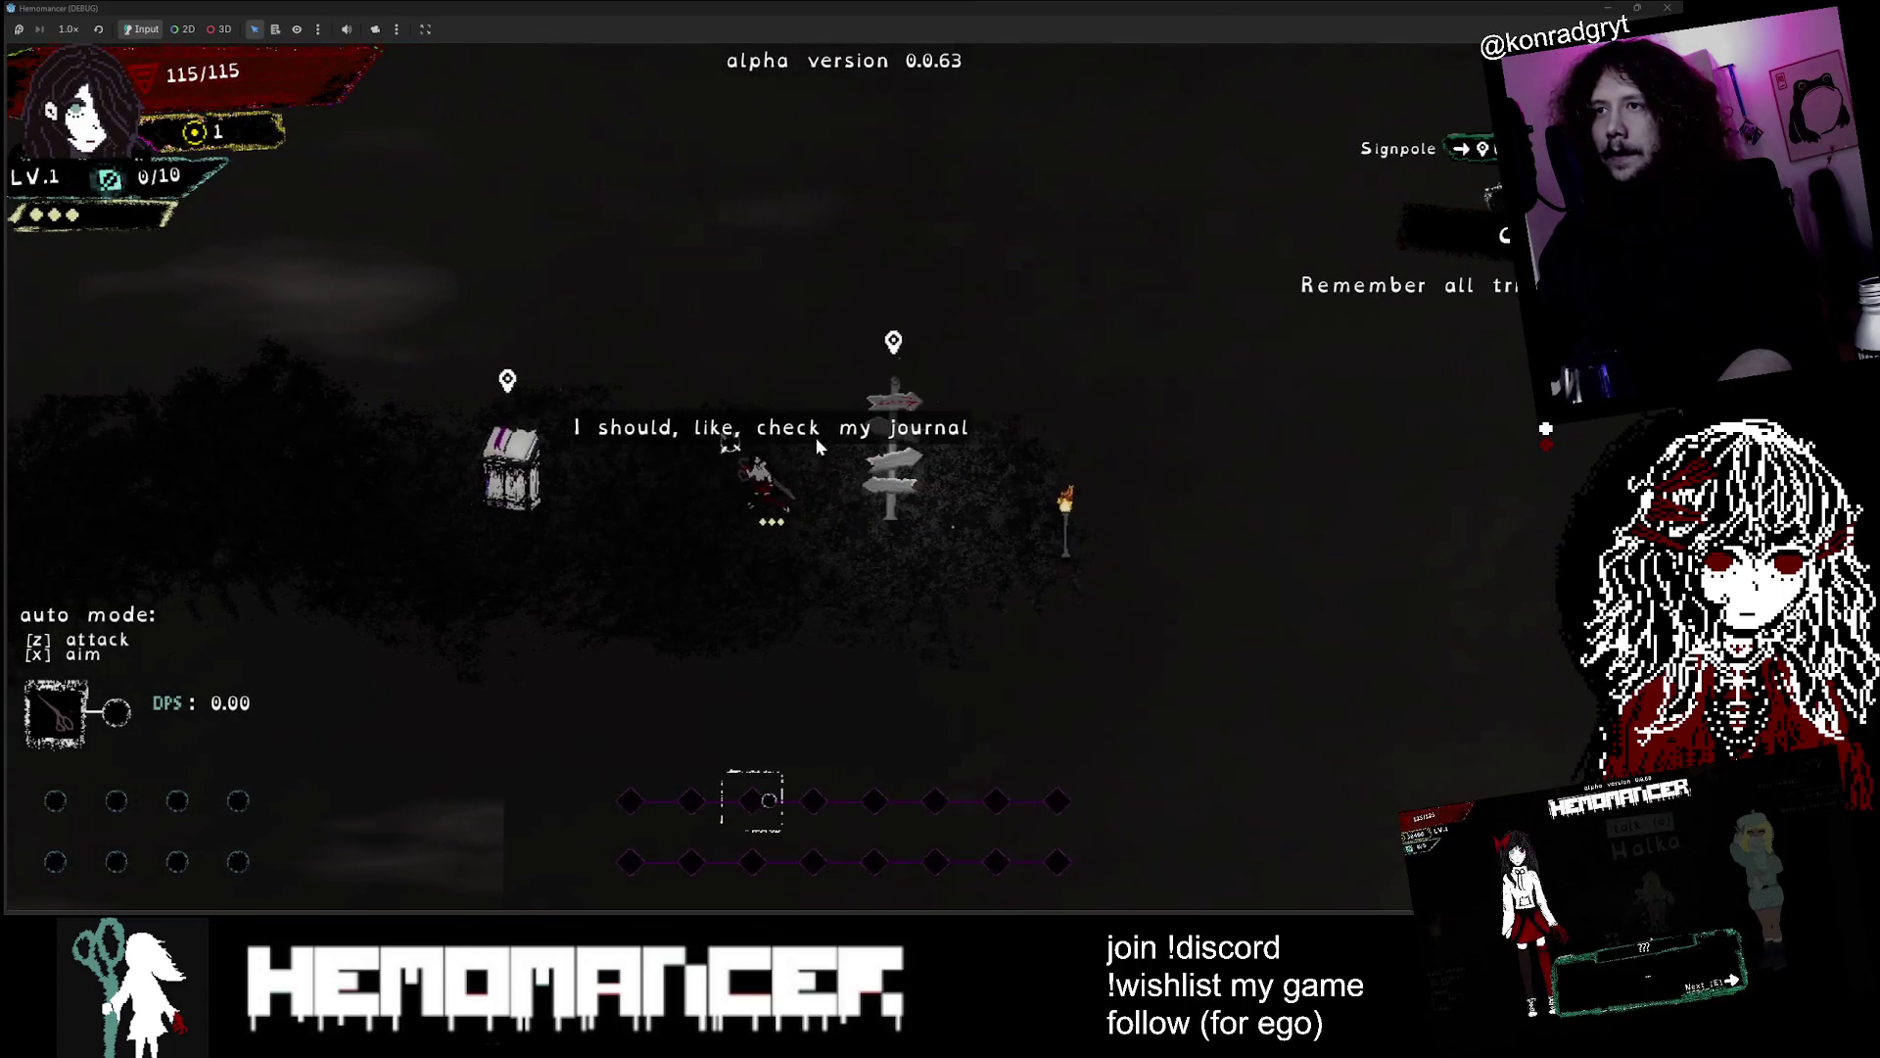
pyautogui.press('e')
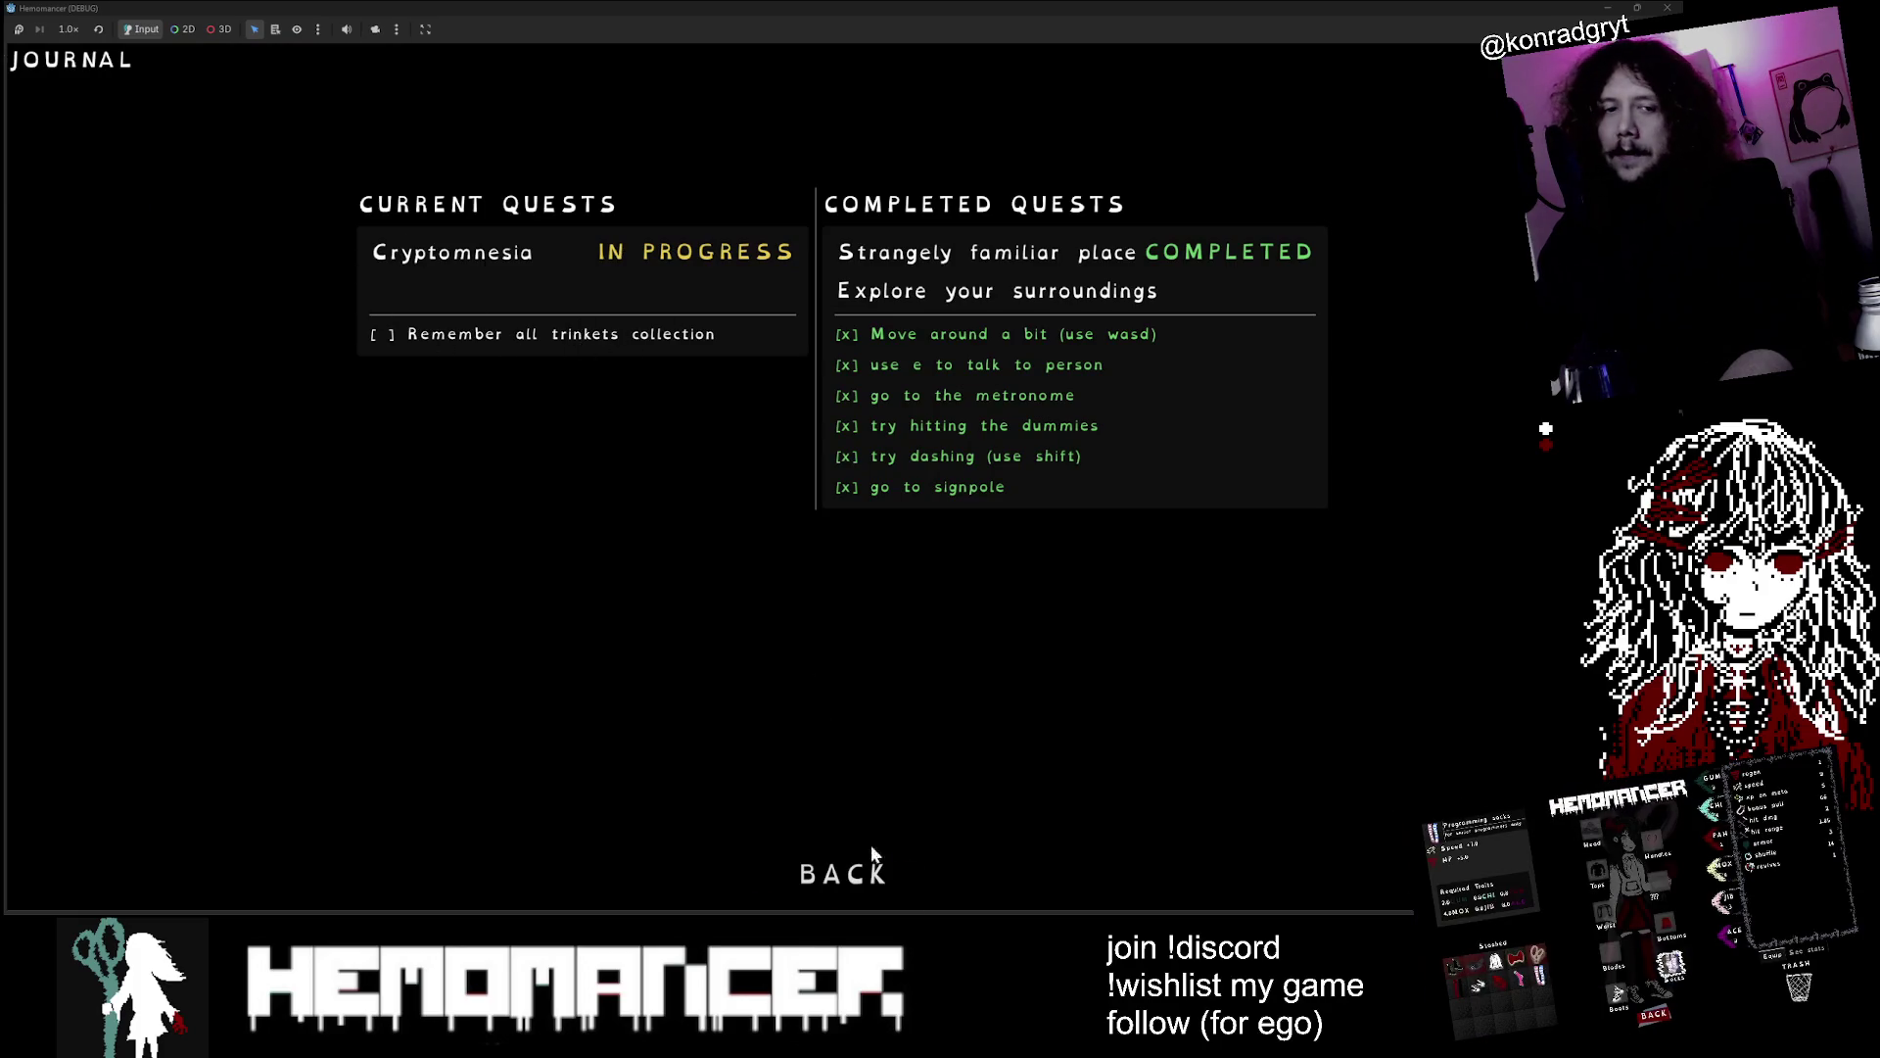
pyautogui.click(885, 874)
pyautogui.press('d')
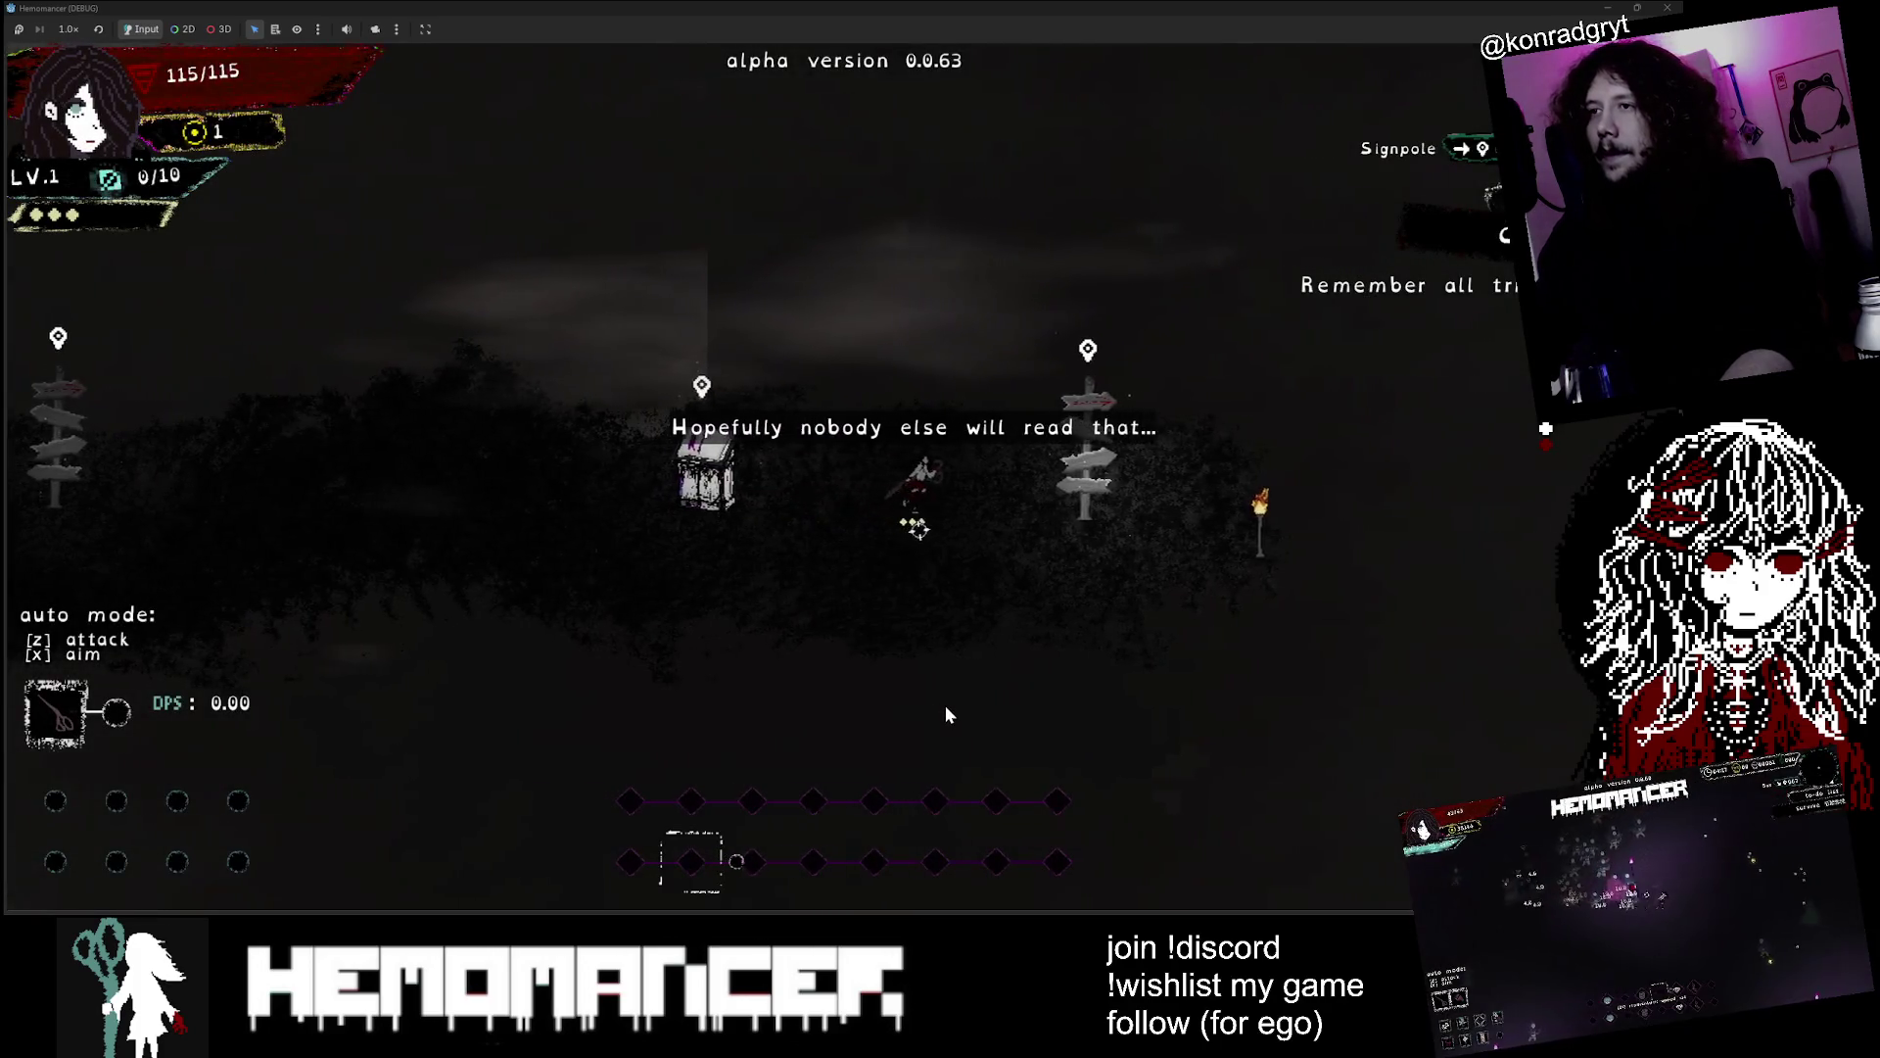
pyautogui.press('e')
pyautogui.click(848, 579)
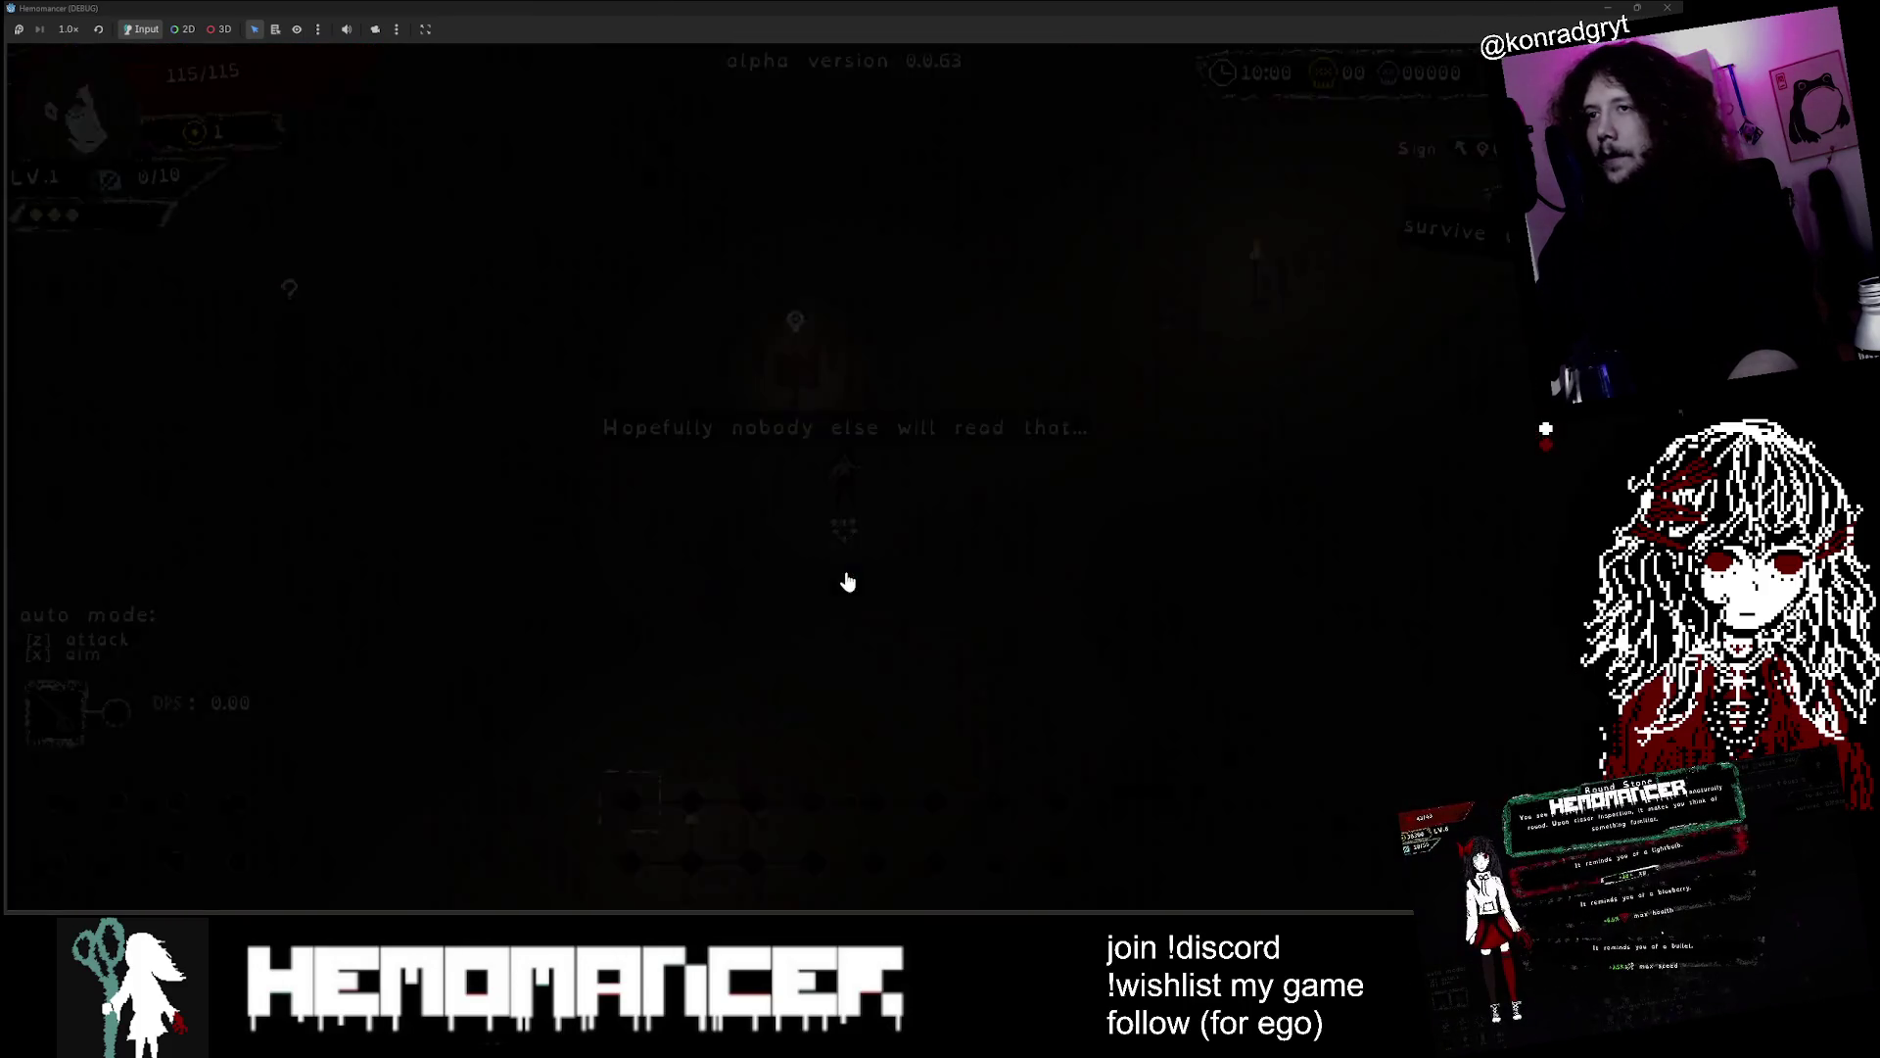
pyautogui.click(698, 654)
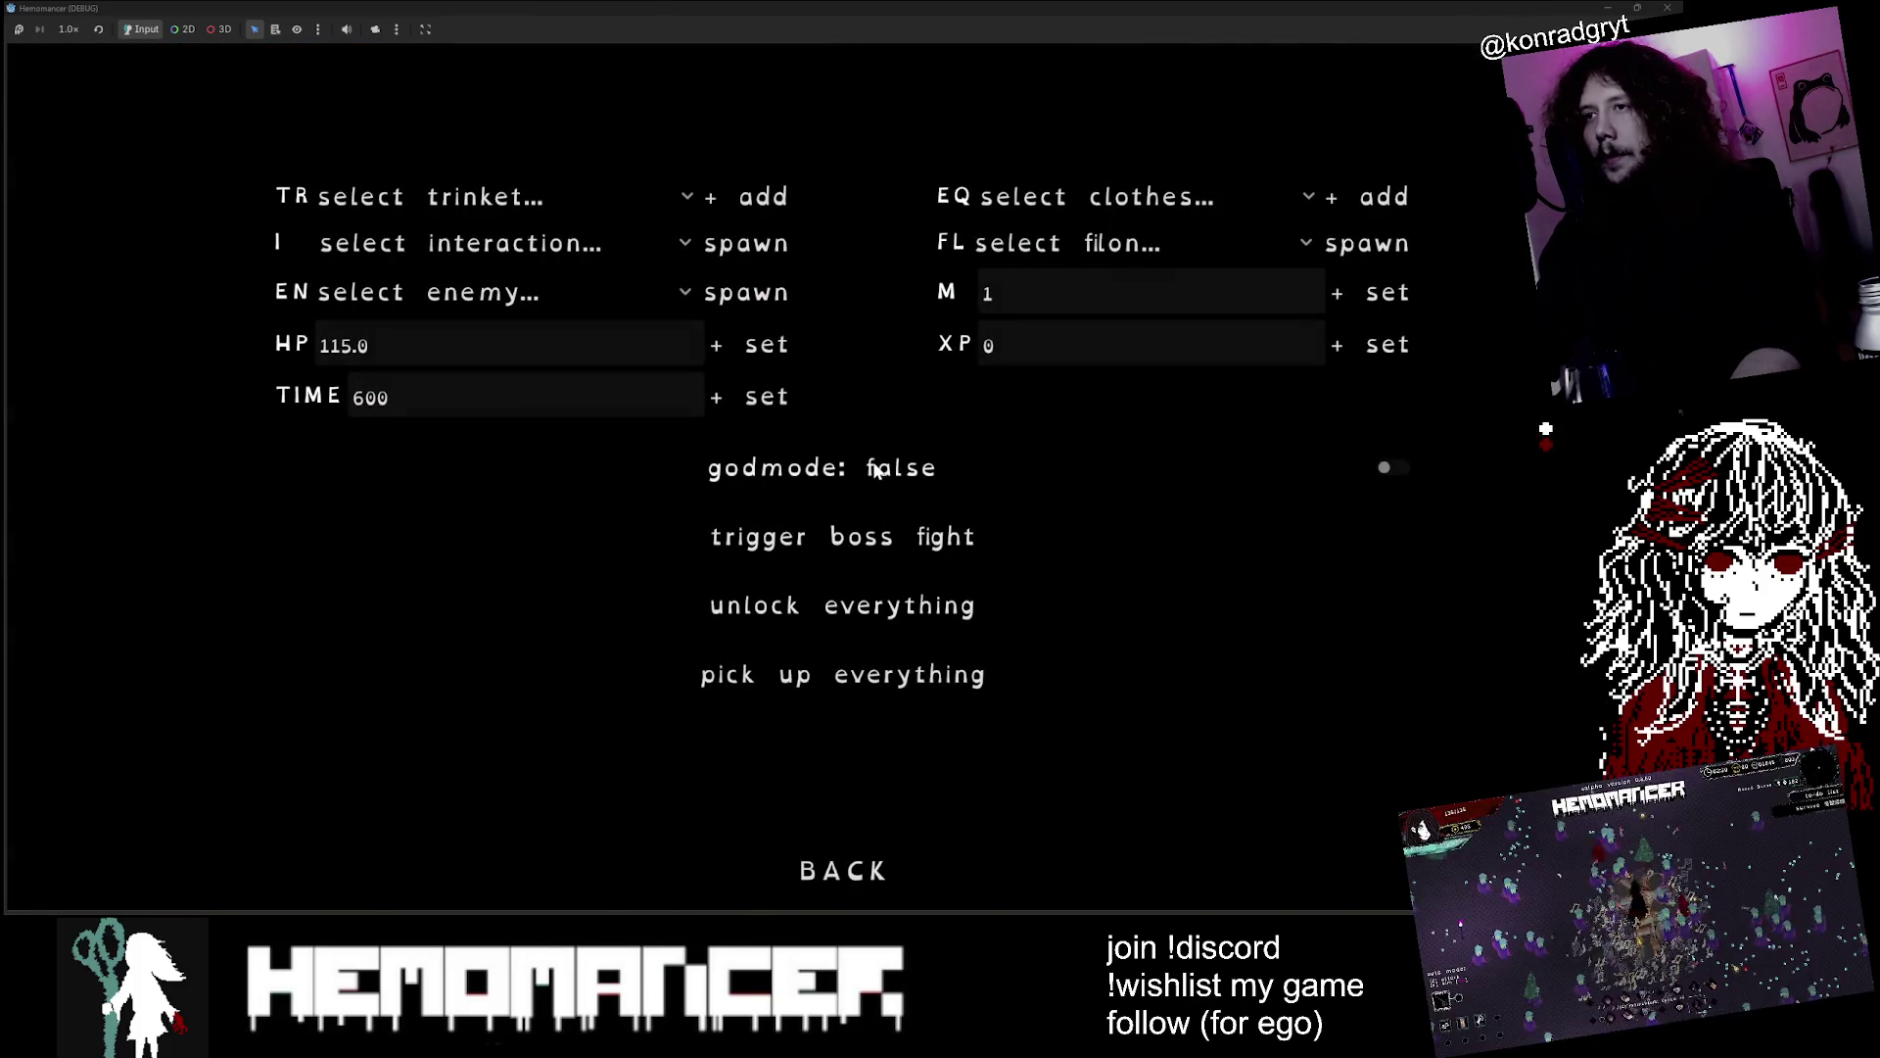
pyautogui.press('Escape')
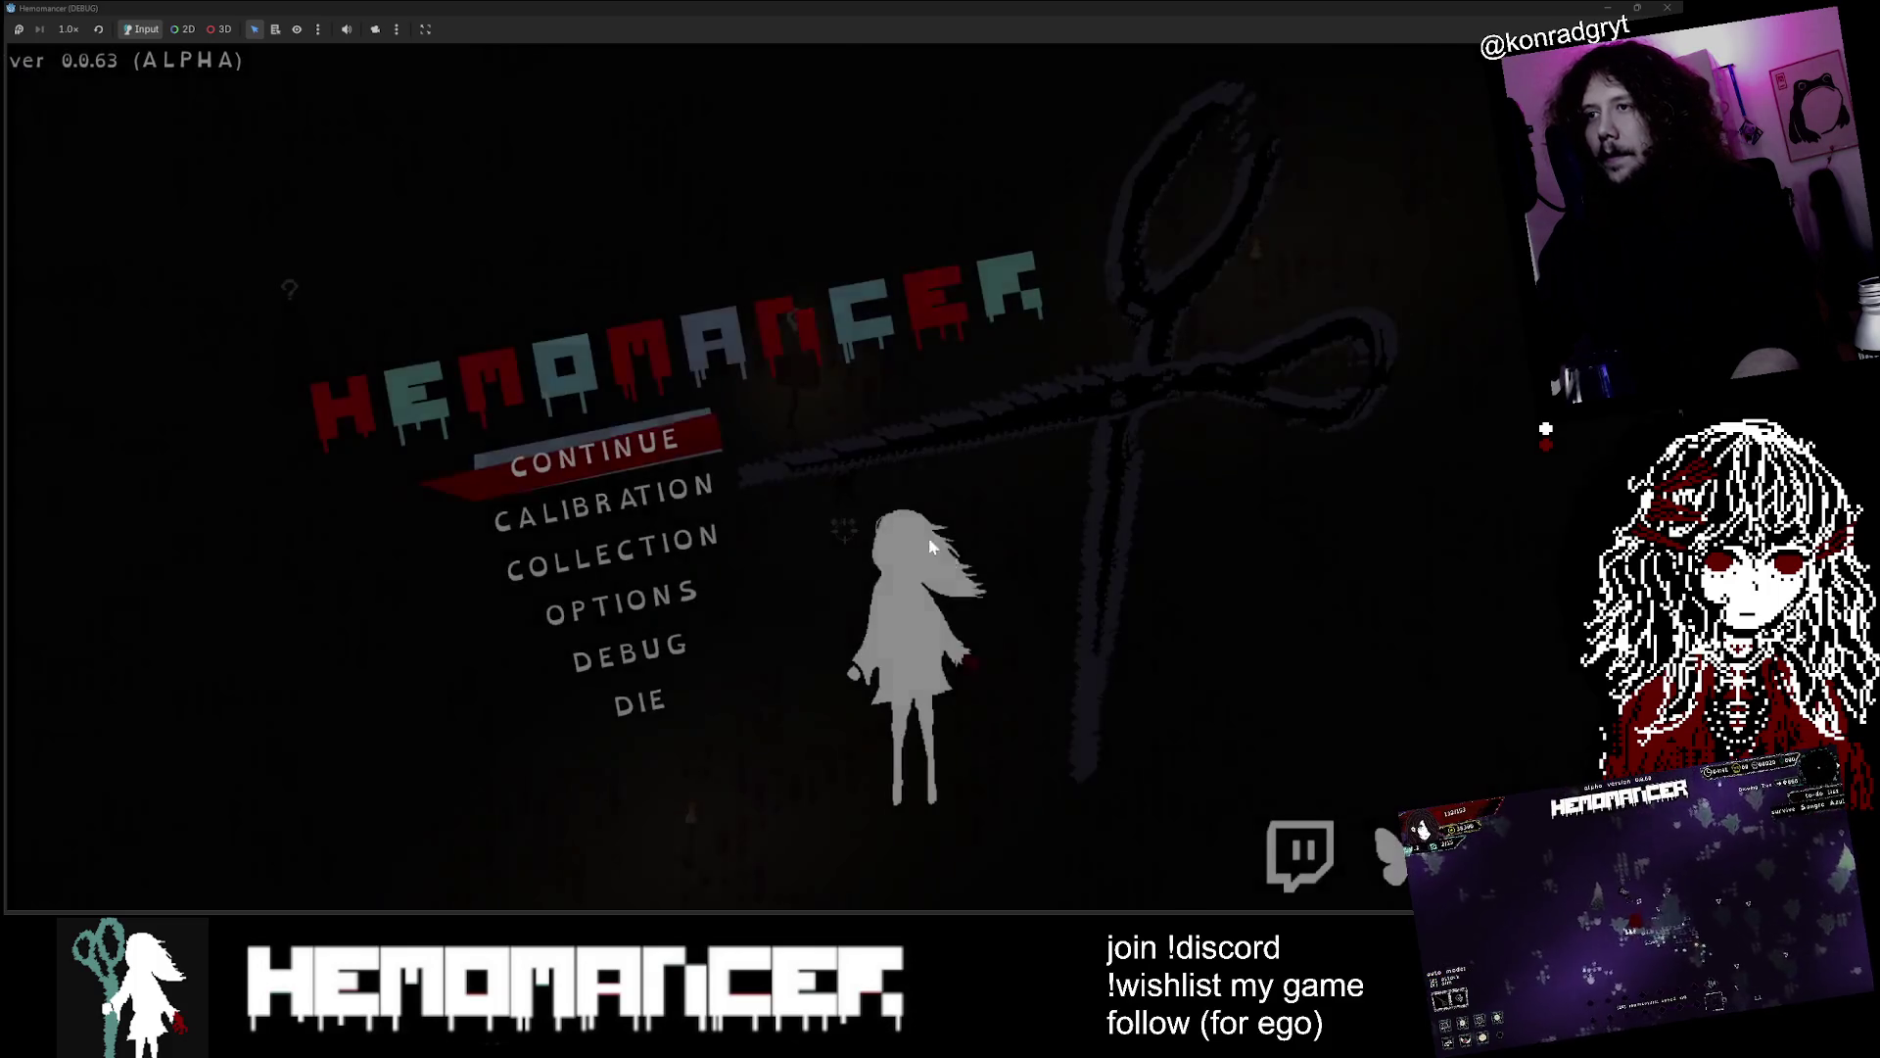
pyautogui.click(672, 445)
# Respawn after dying and walk left through the forest to the Gruff Stranger
pyautogui.press('w')
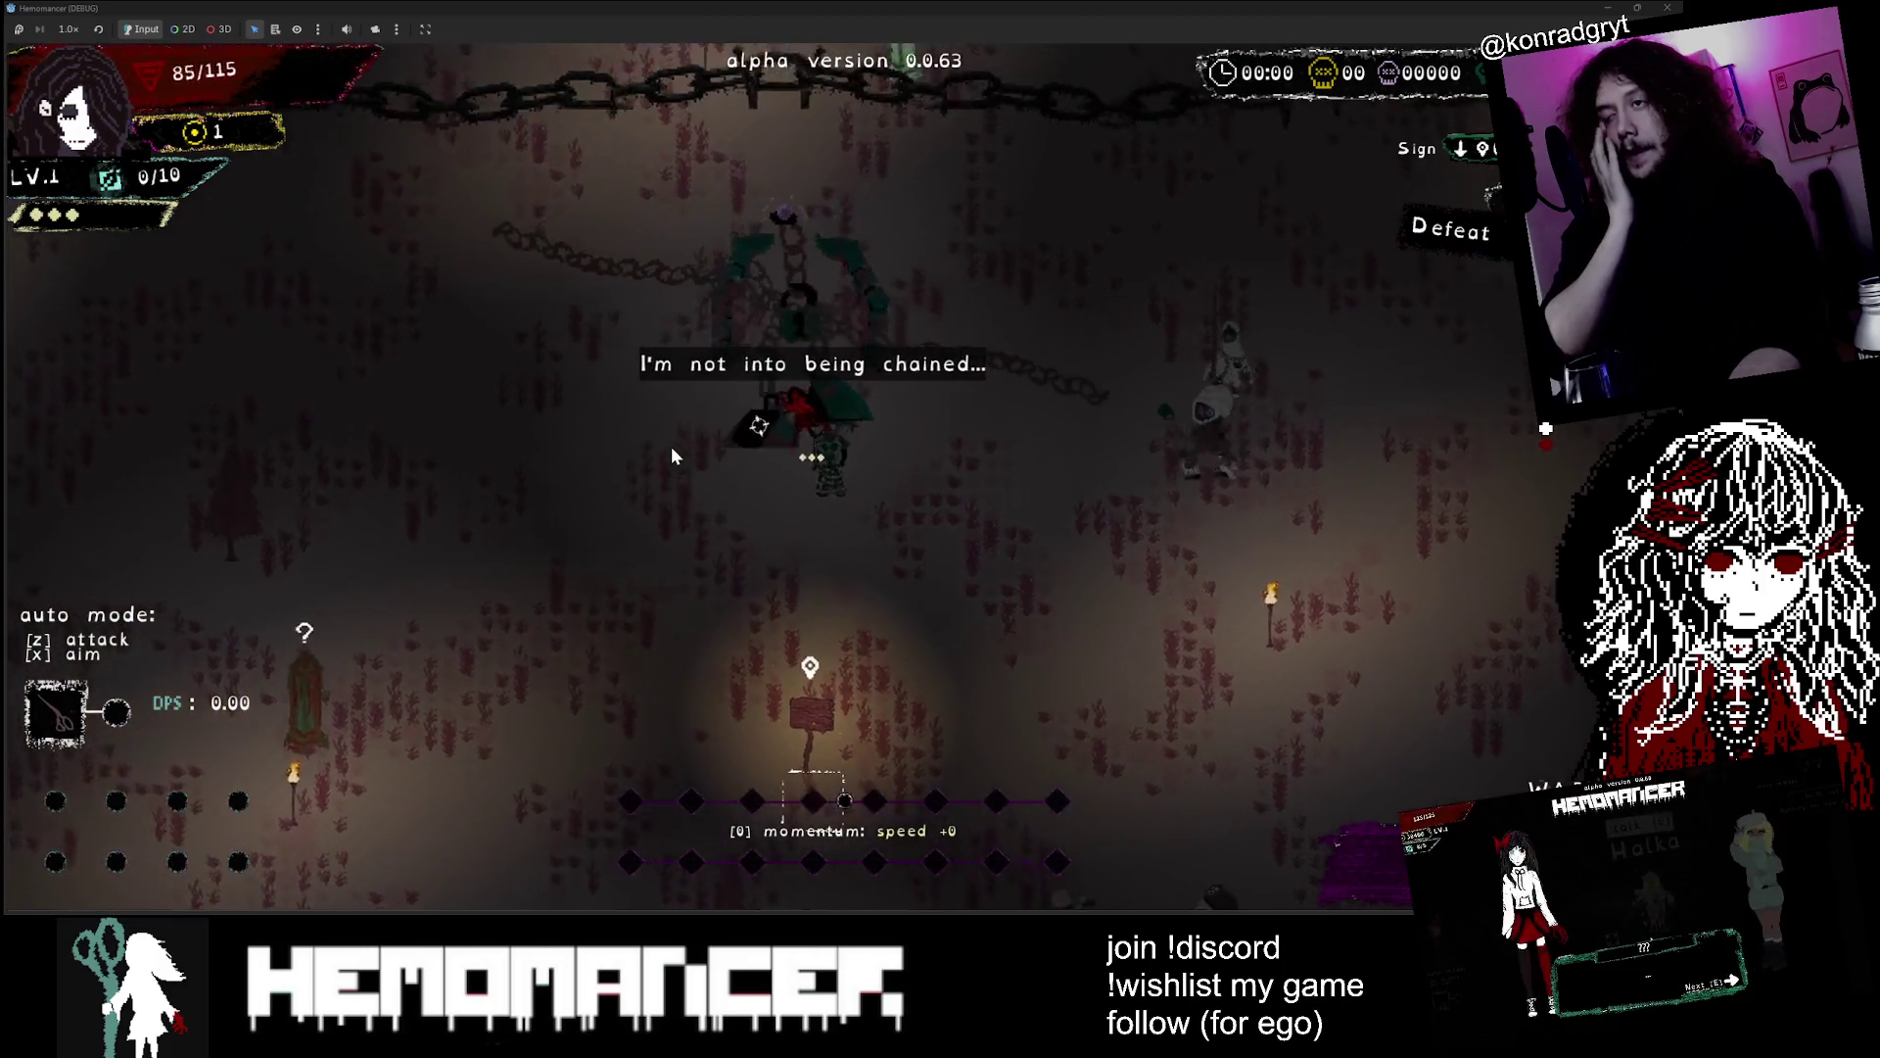
pyautogui.click(785, 496)
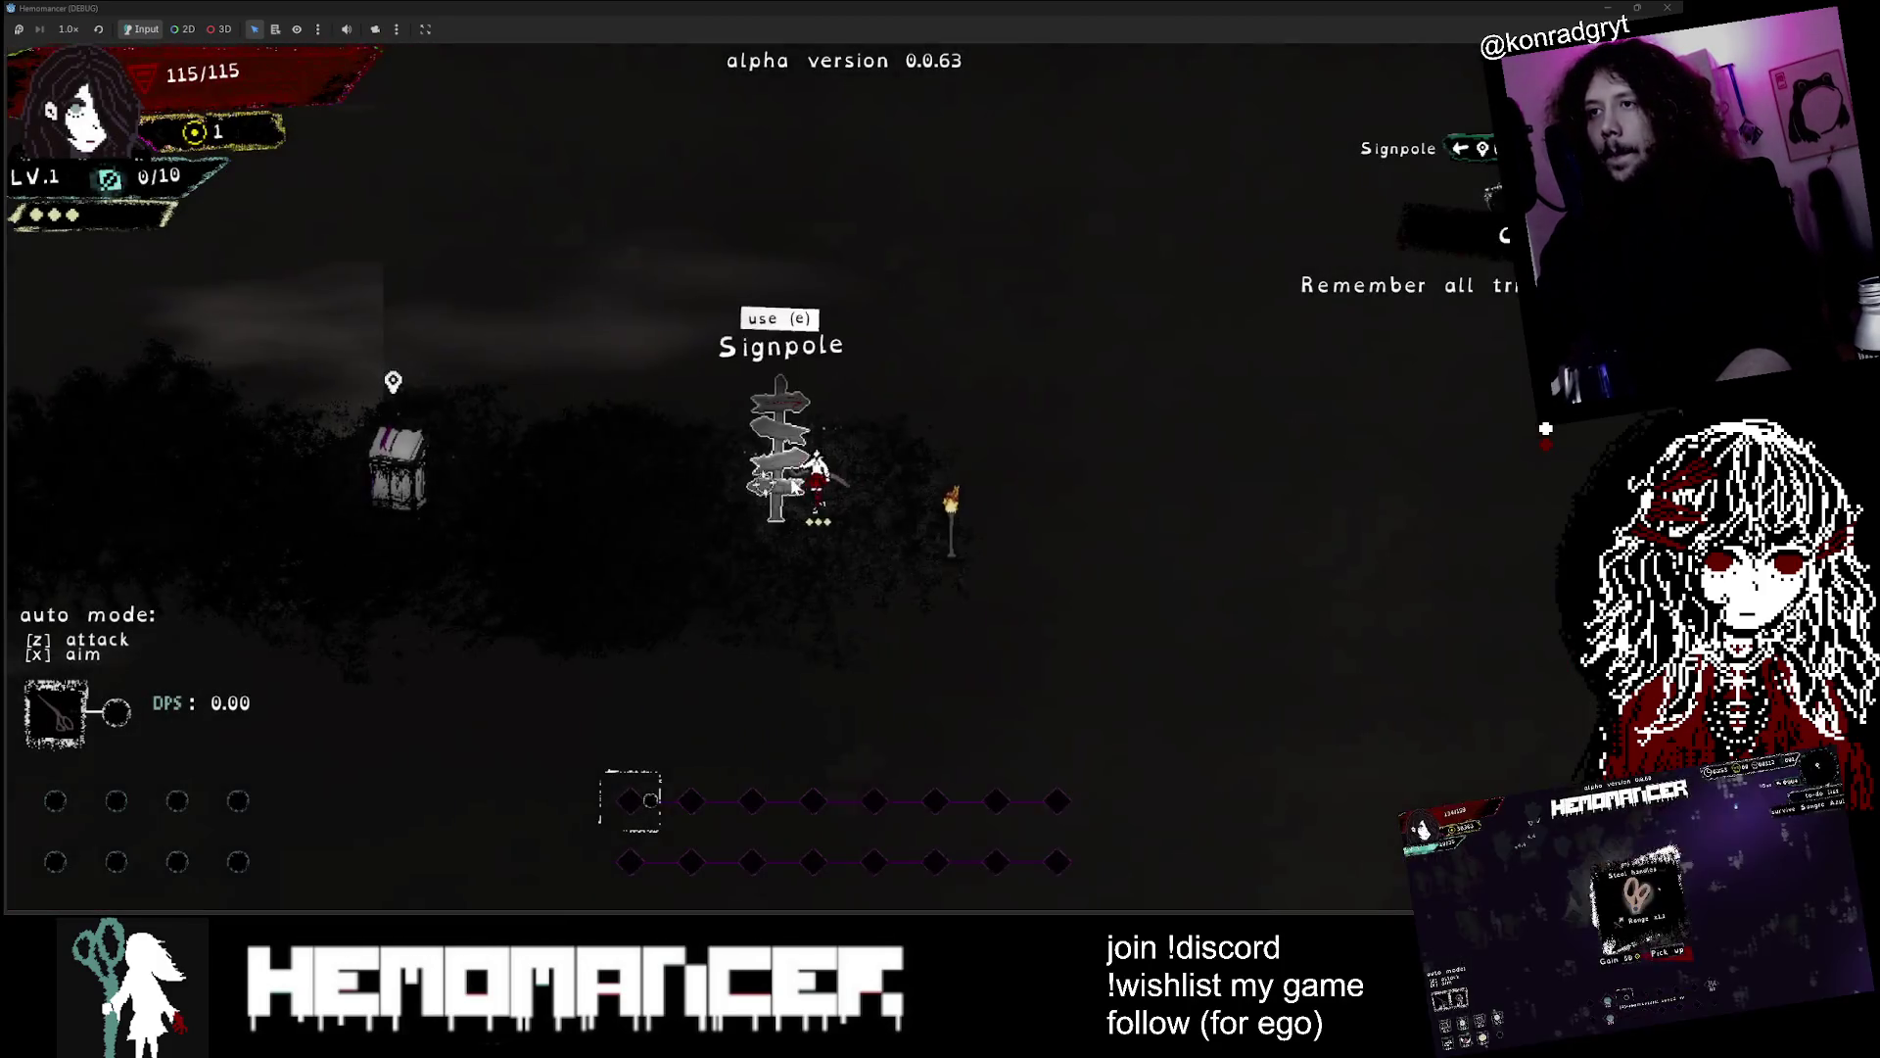
pyautogui.press('a')
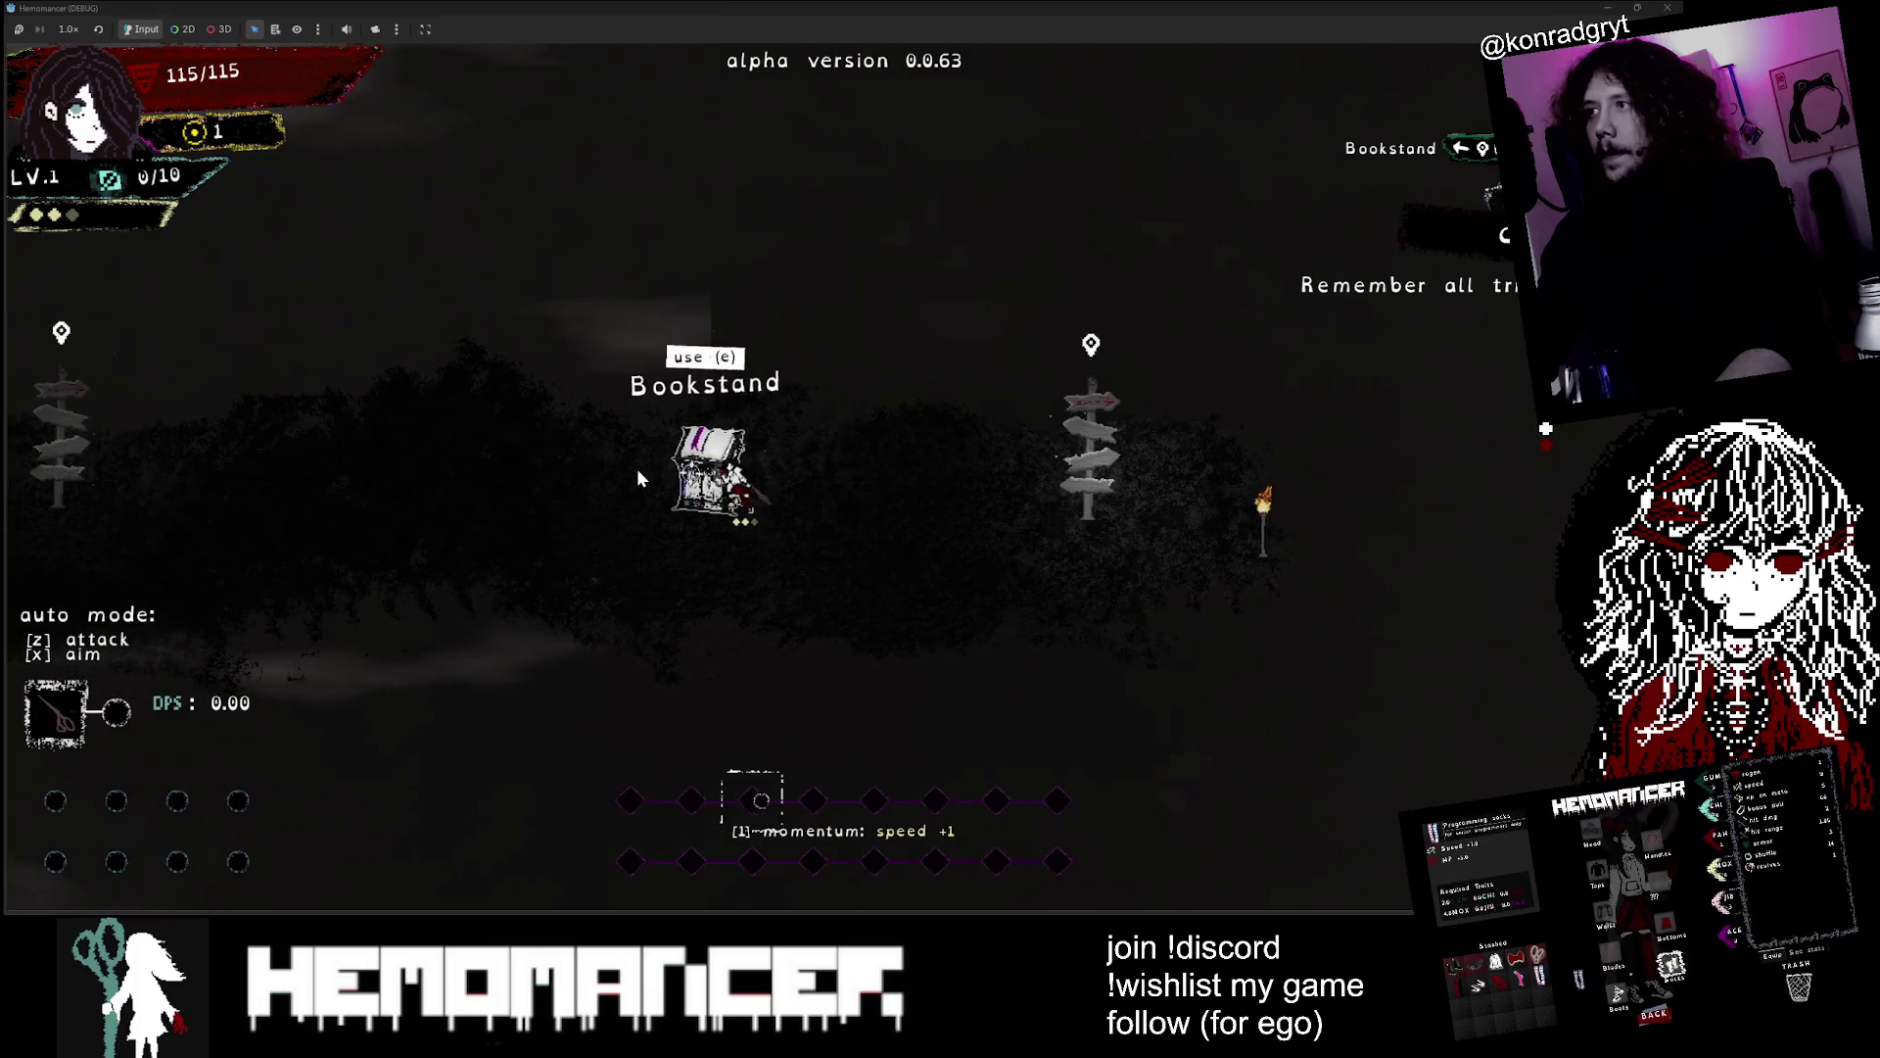
pyautogui.press('a')
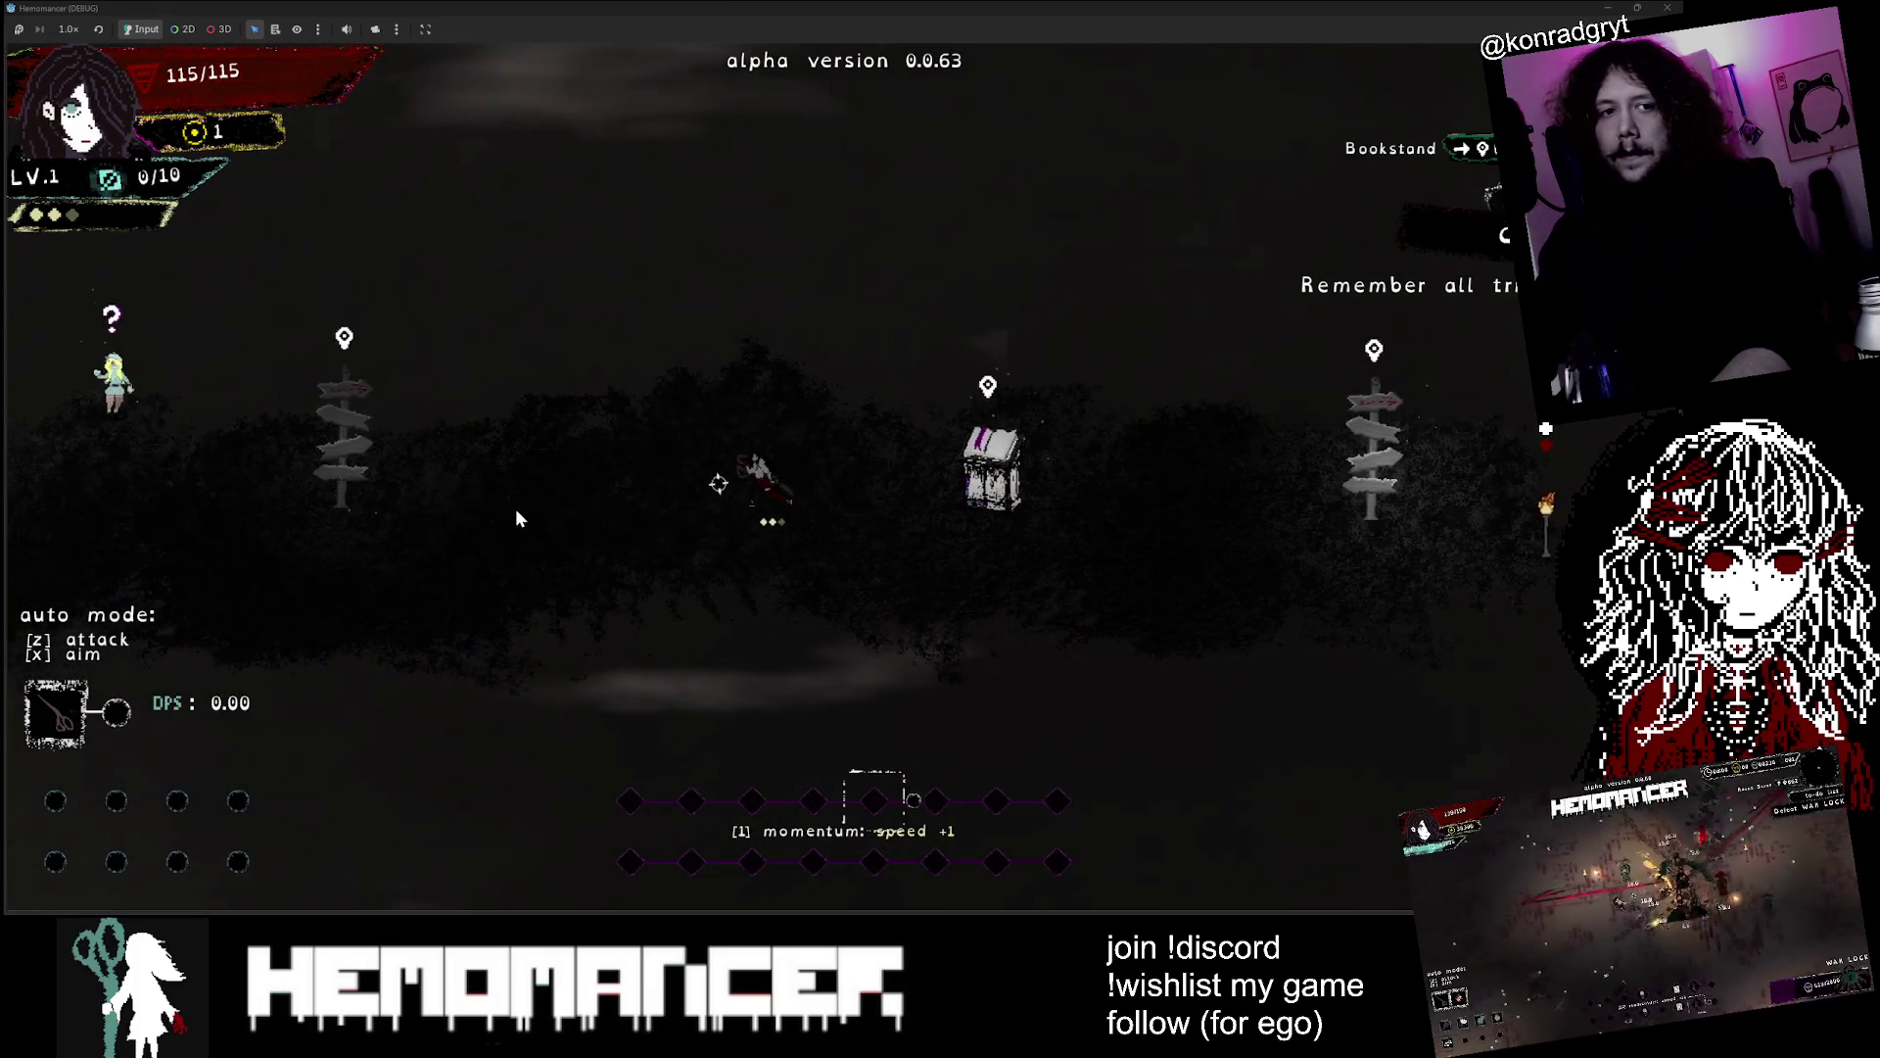
pyautogui.press('a')
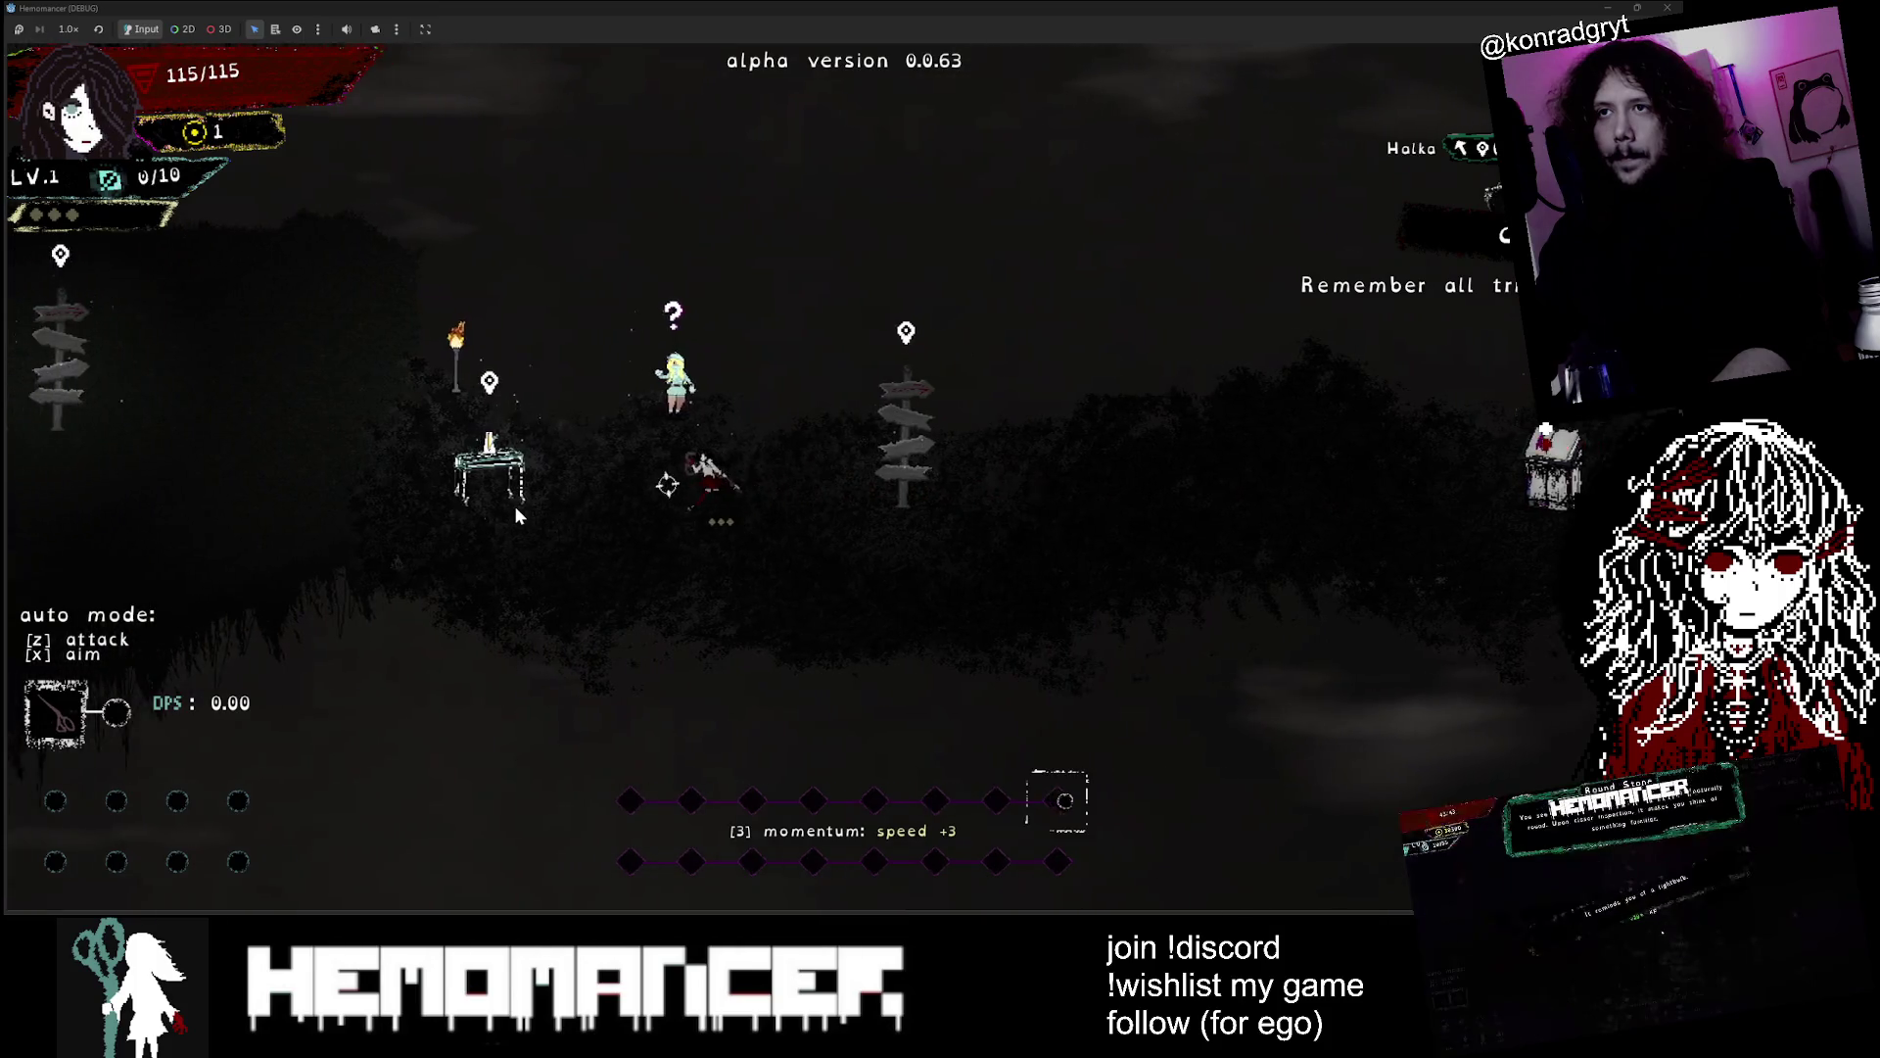
pyautogui.press('a')
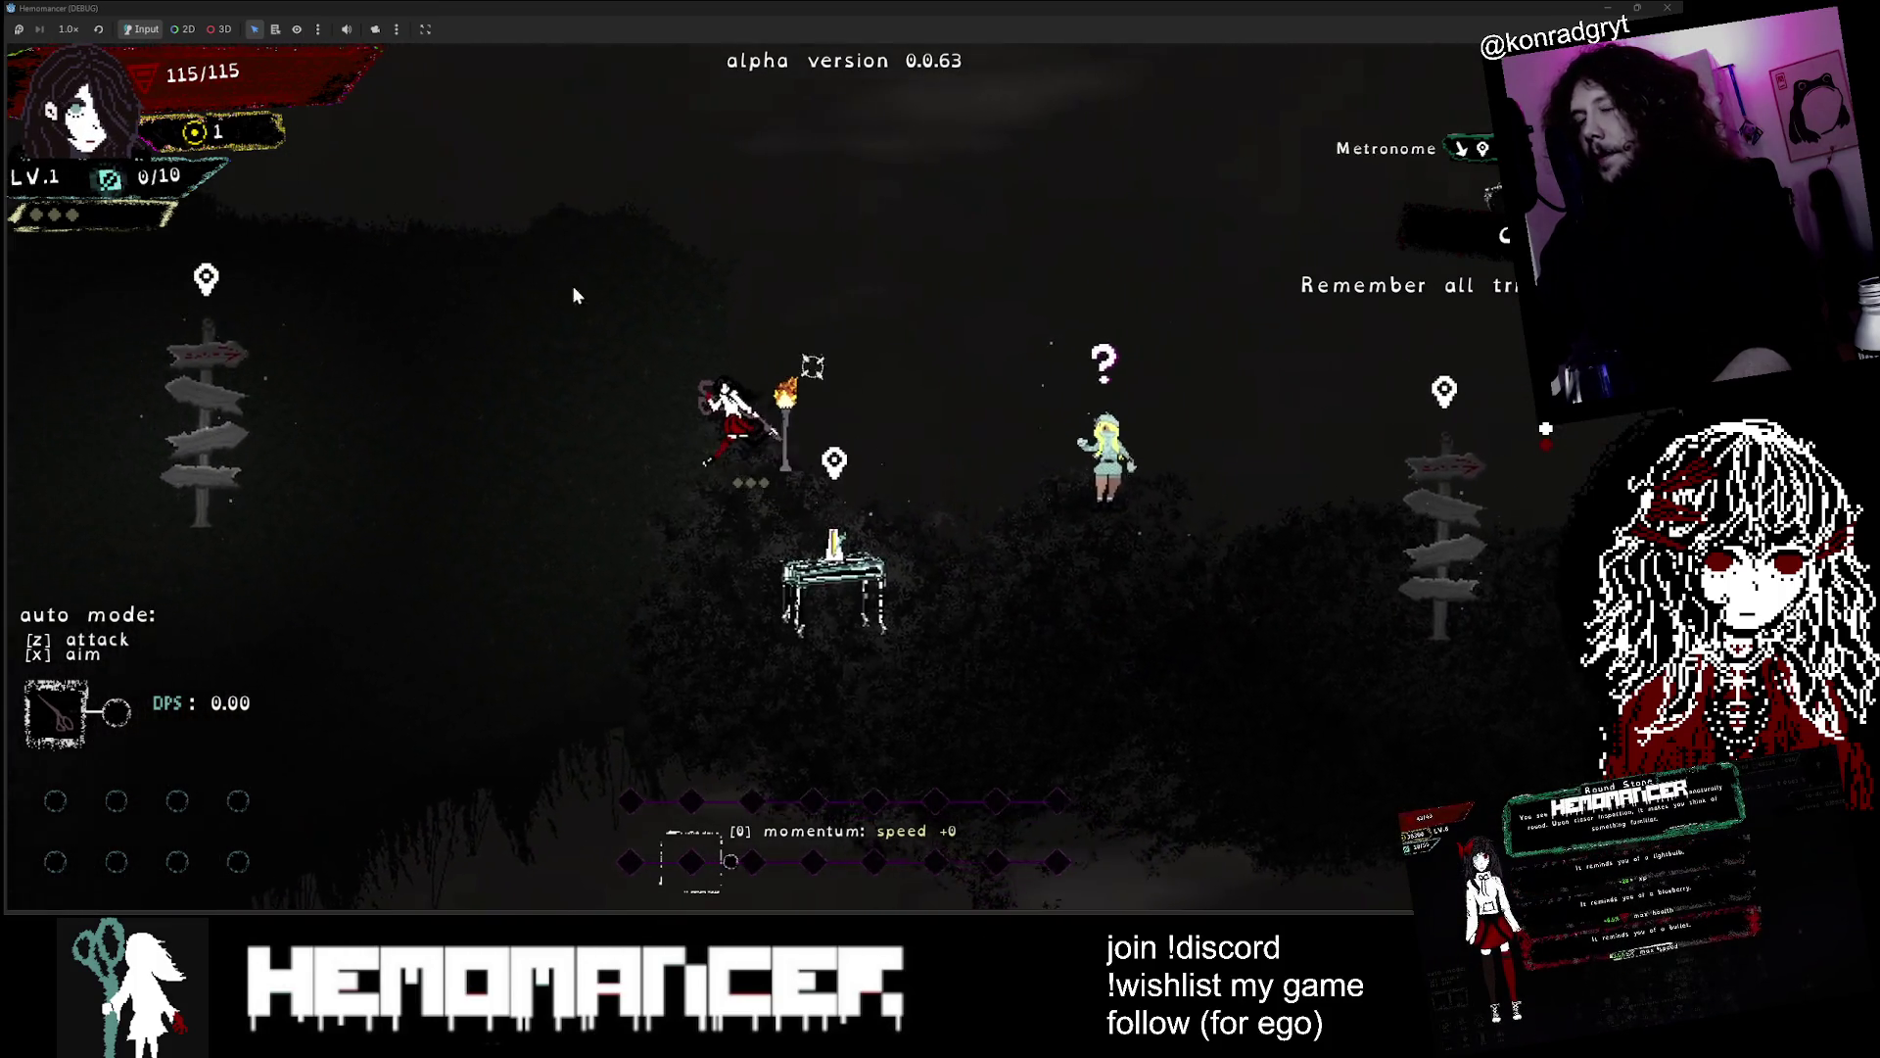
pyautogui.press('a')
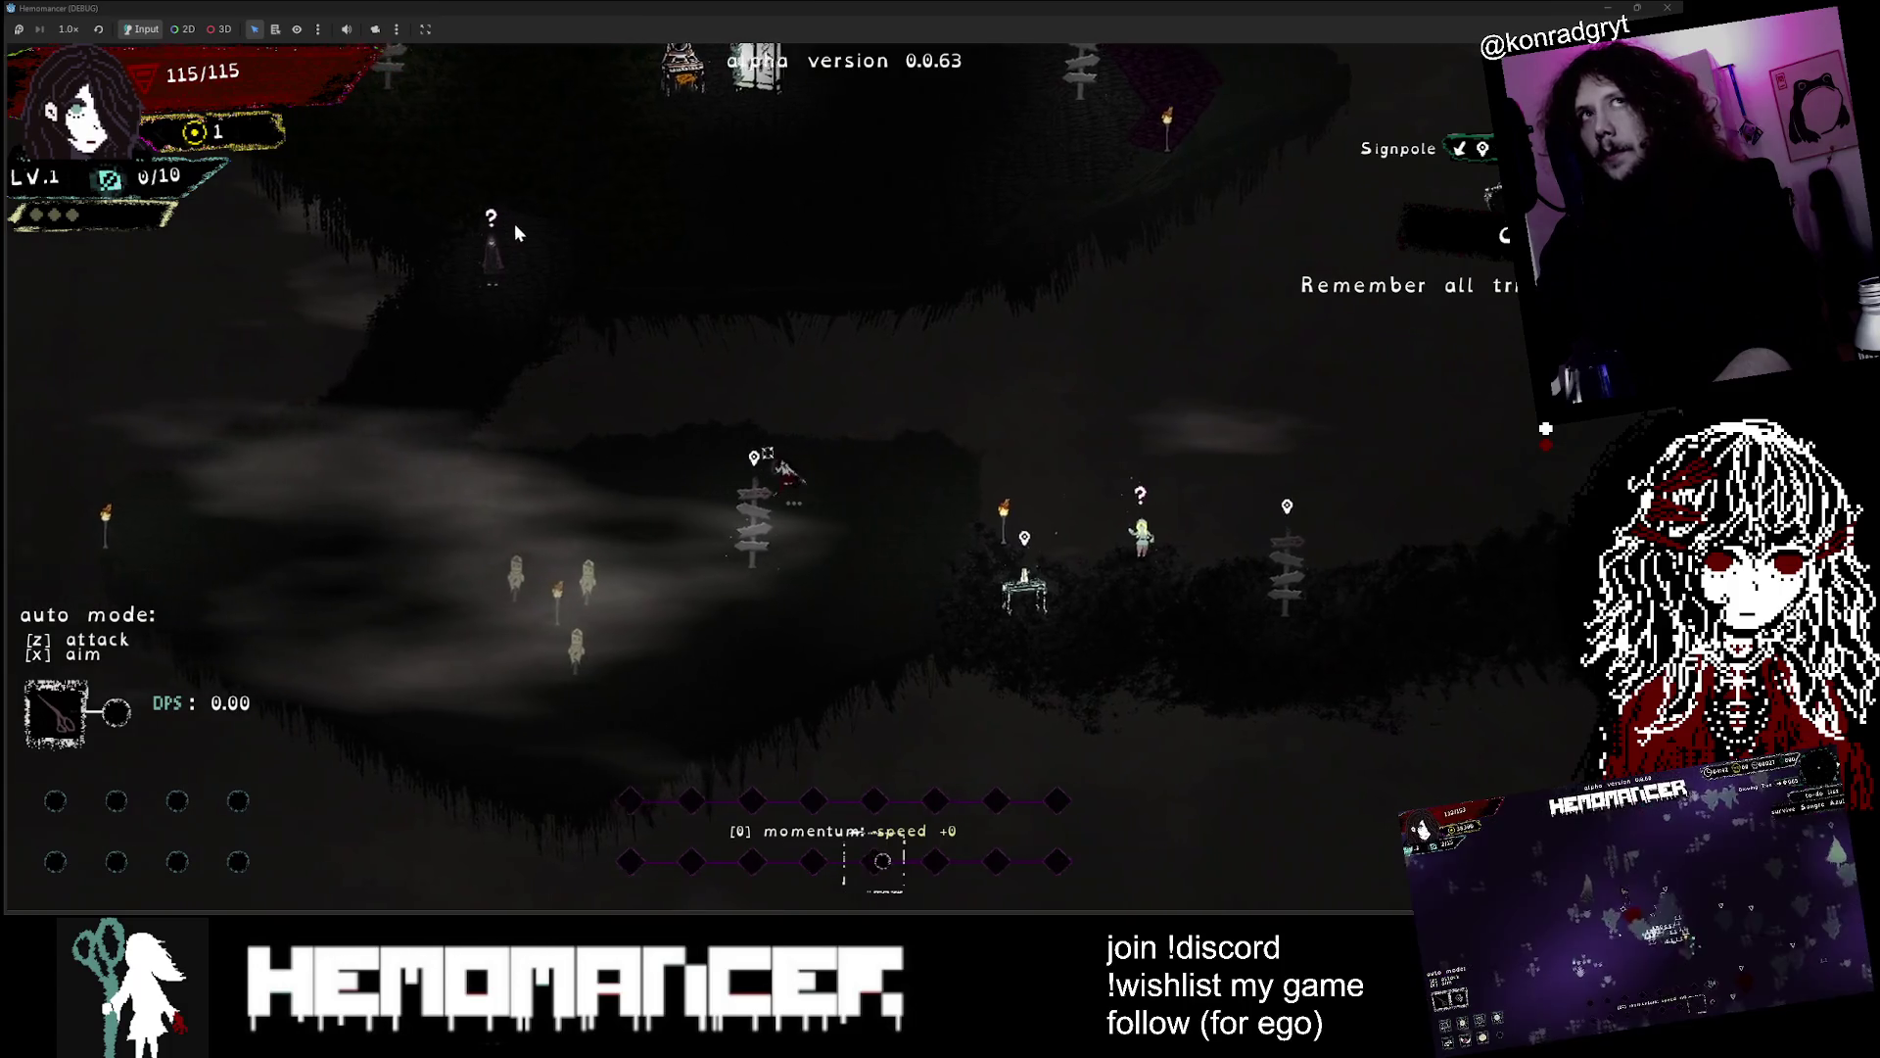
pyautogui.press('a')
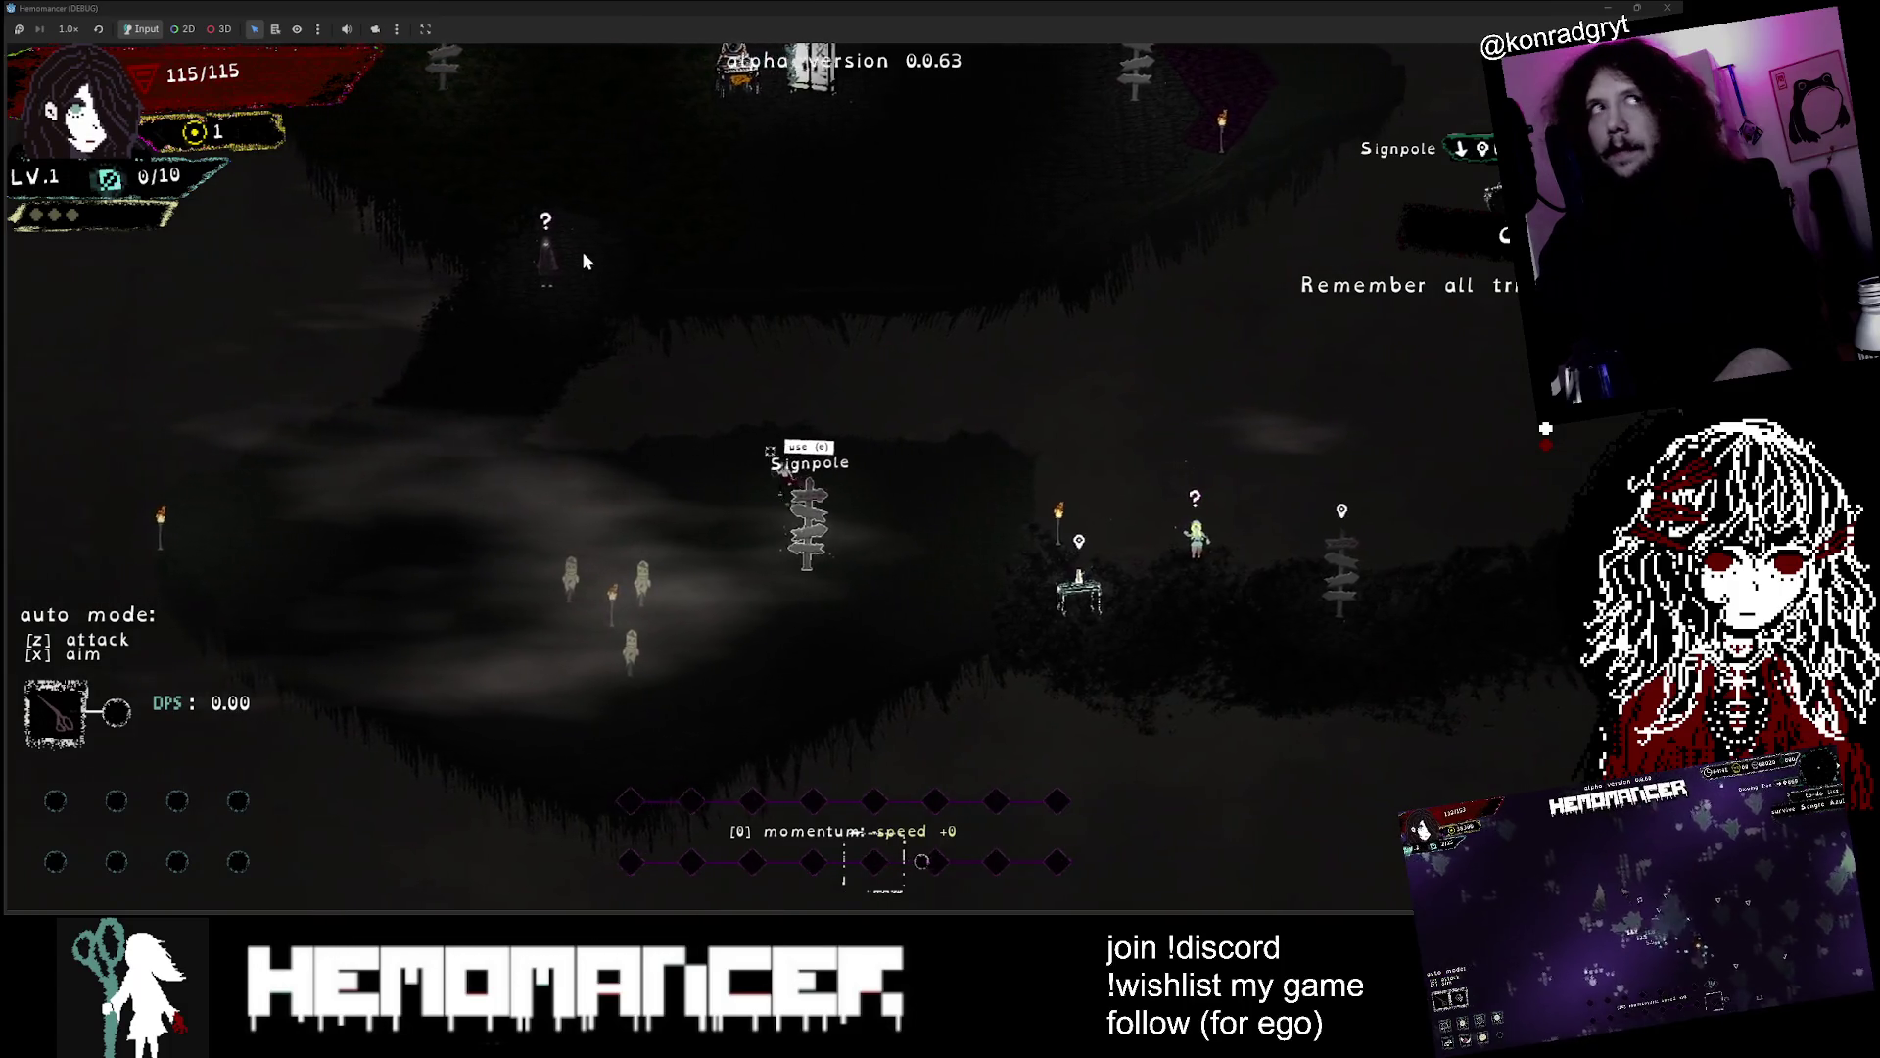
pyautogui.press('a')
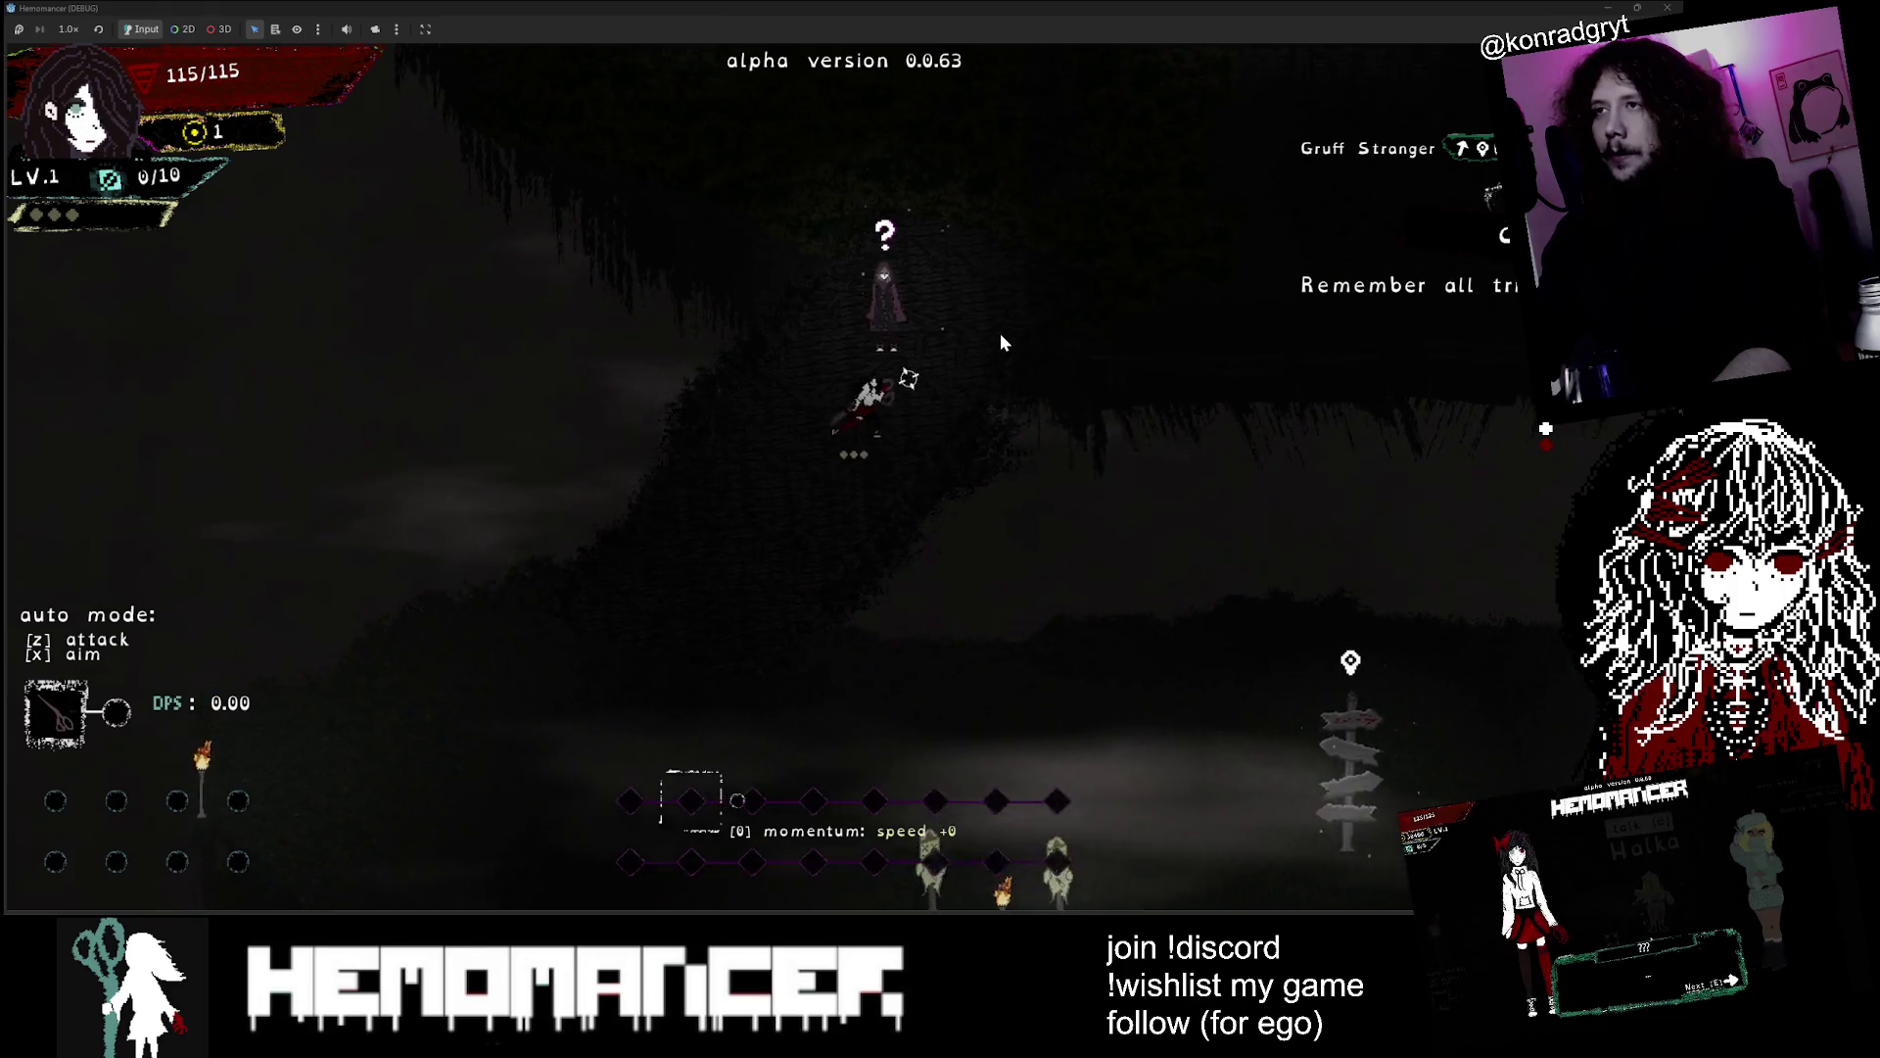
# Talk through the Gruff Stranger's 10,000 figment wanderers job, then shrink the sprite editor window
pyautogui.press('e')
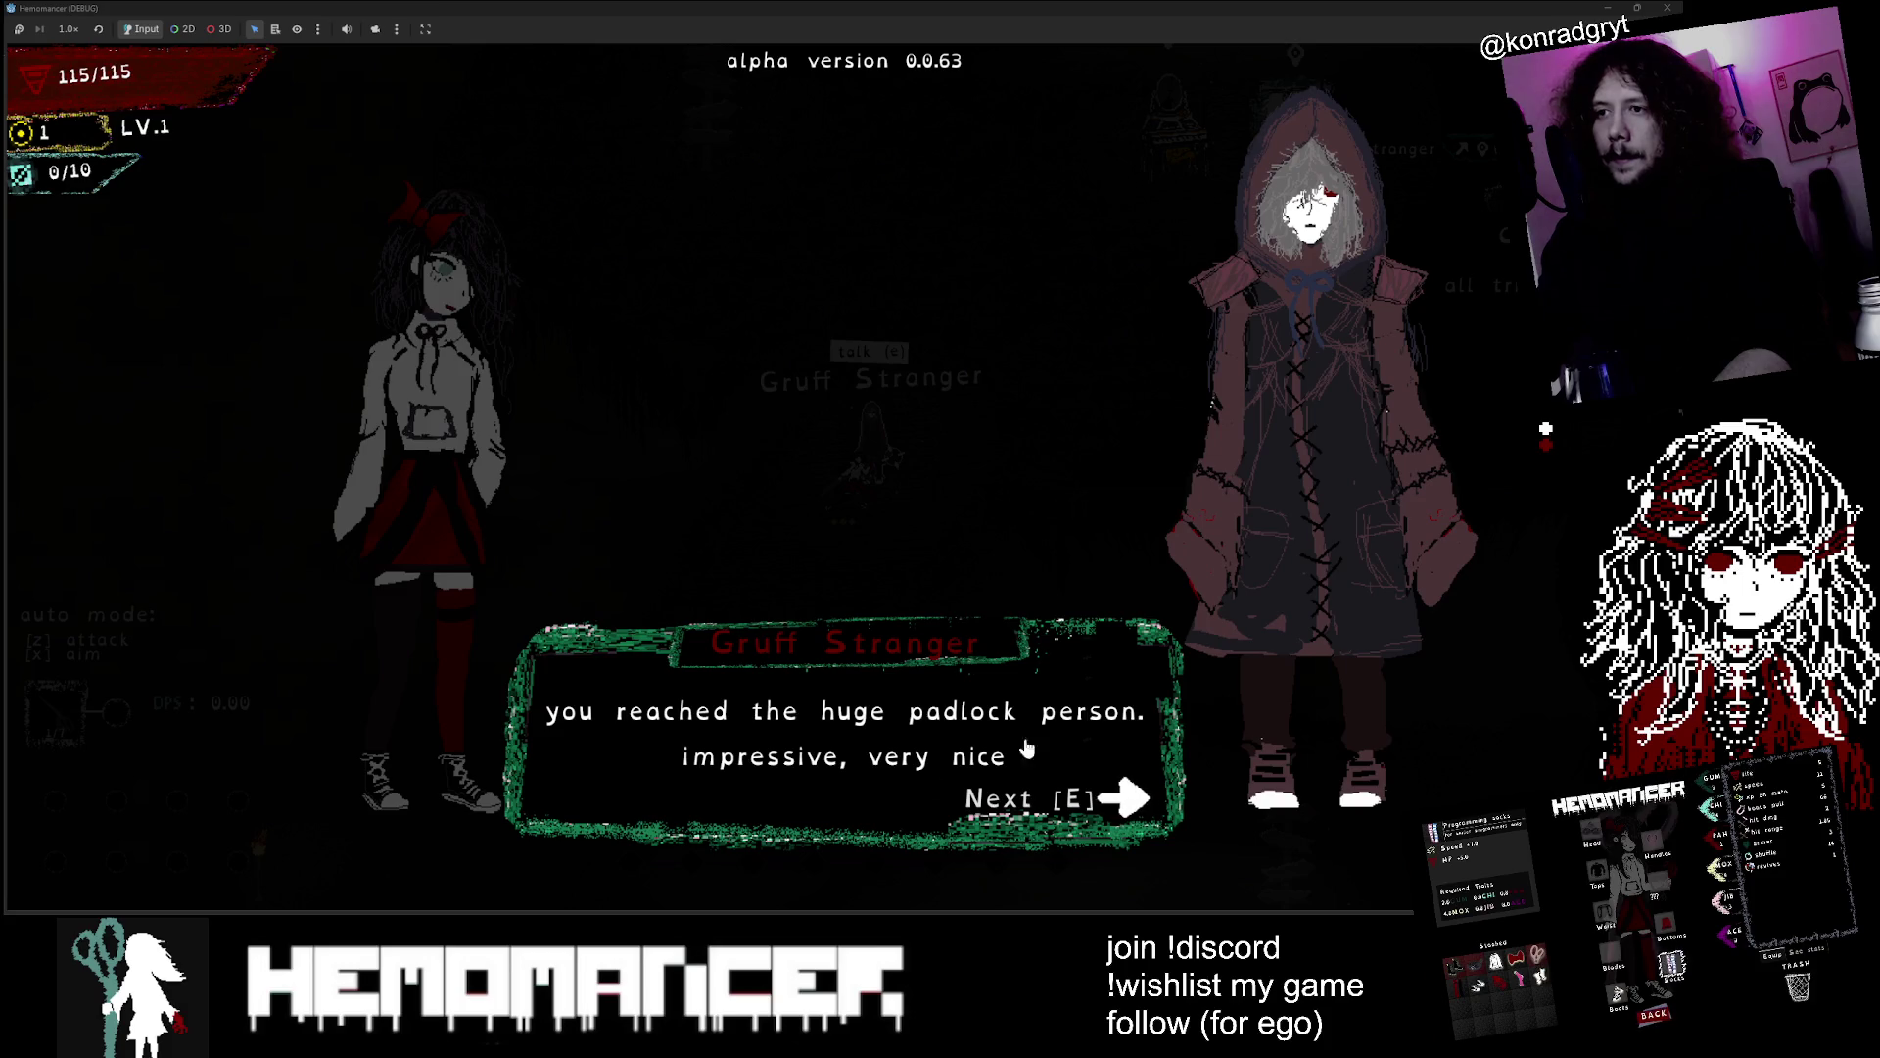
pyautogui.press('e')
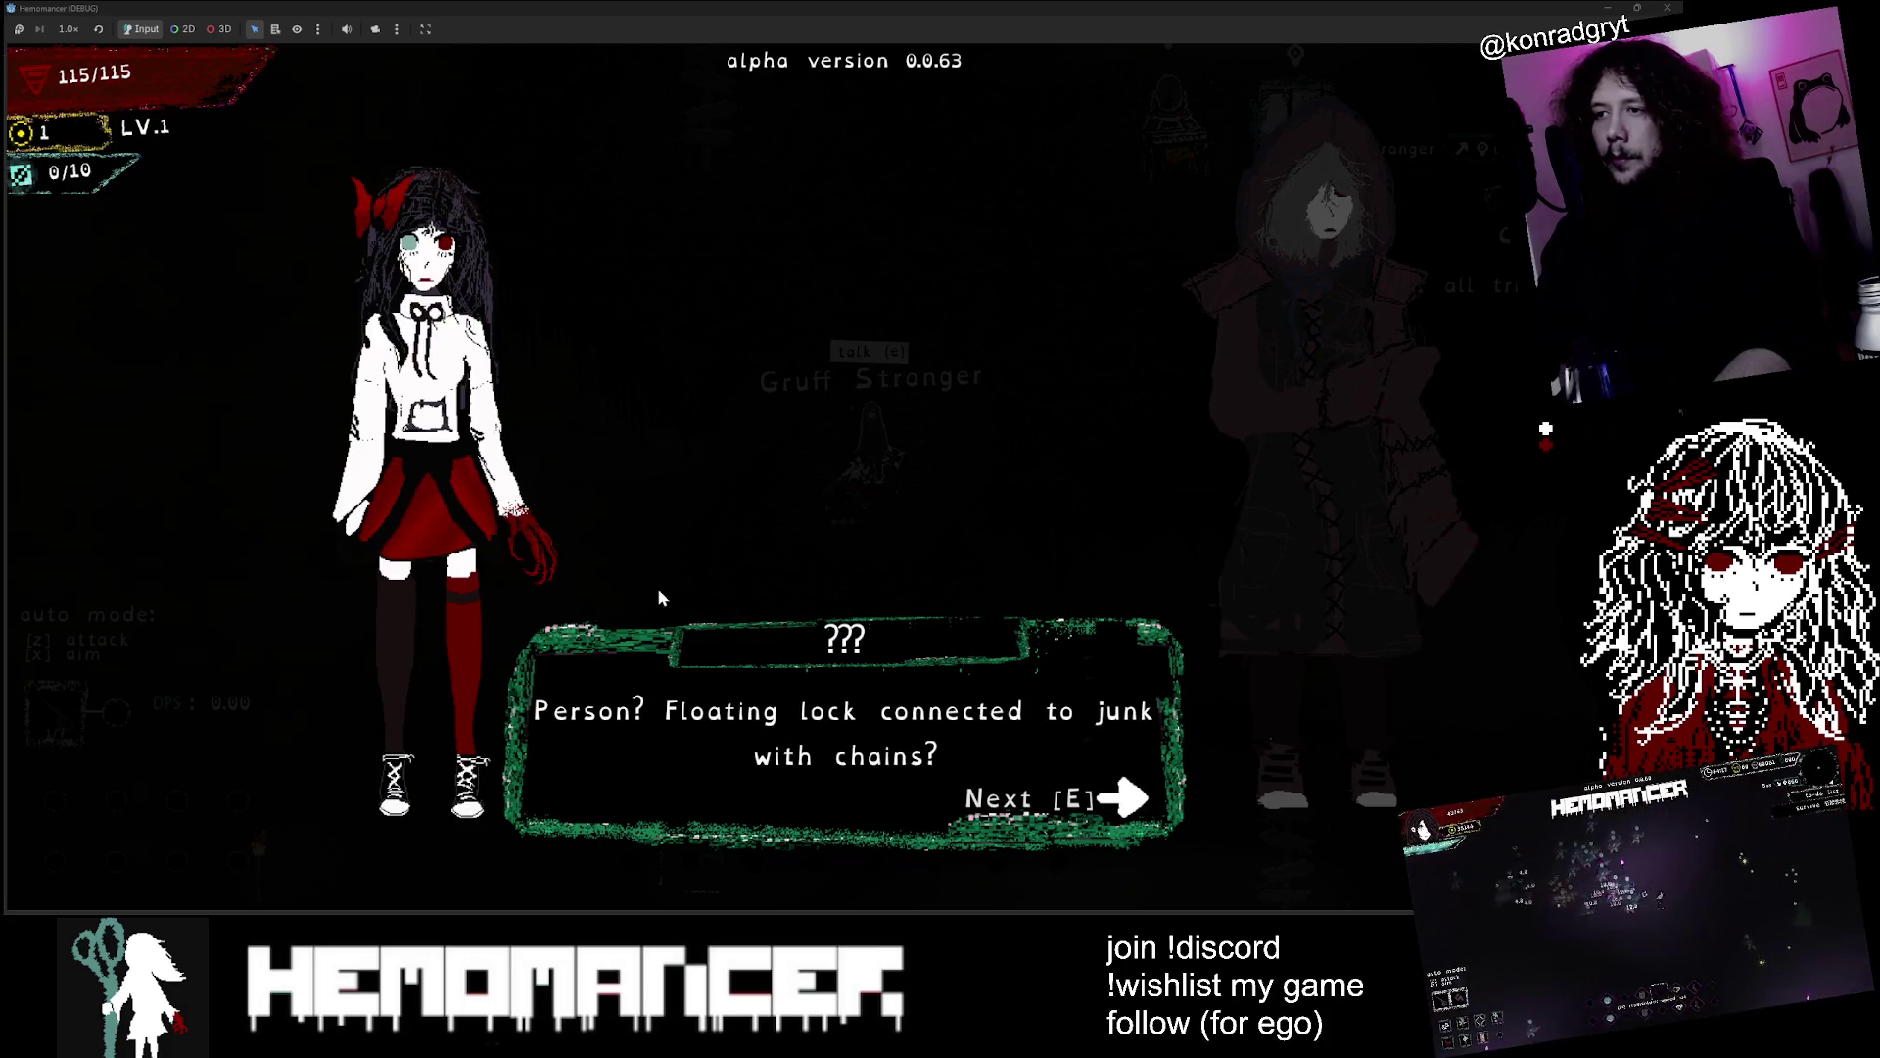
pyautogui.press('e')
pyautogui.press('e')
pyautogui.press('e')
pyautogui.press('e')
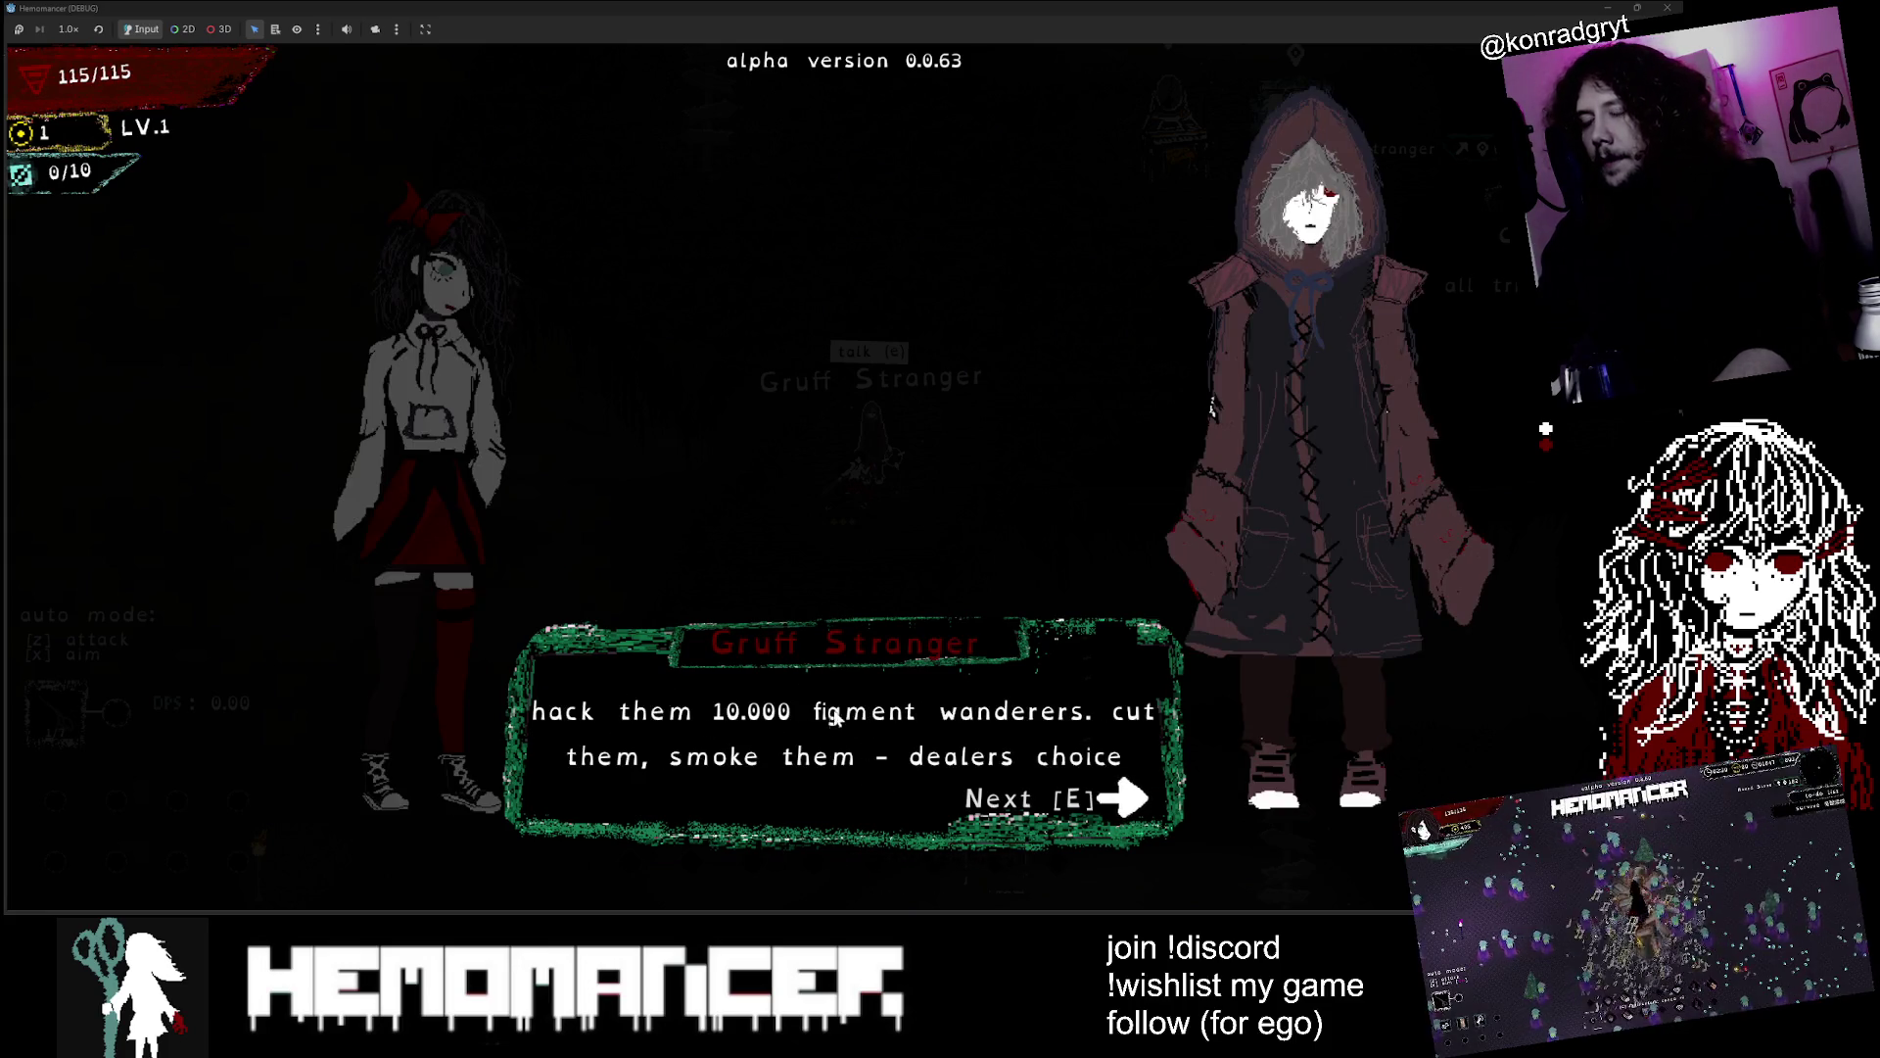
pyautogui.press('e')
pyautogui.press('e')
pyautogui.press('e')
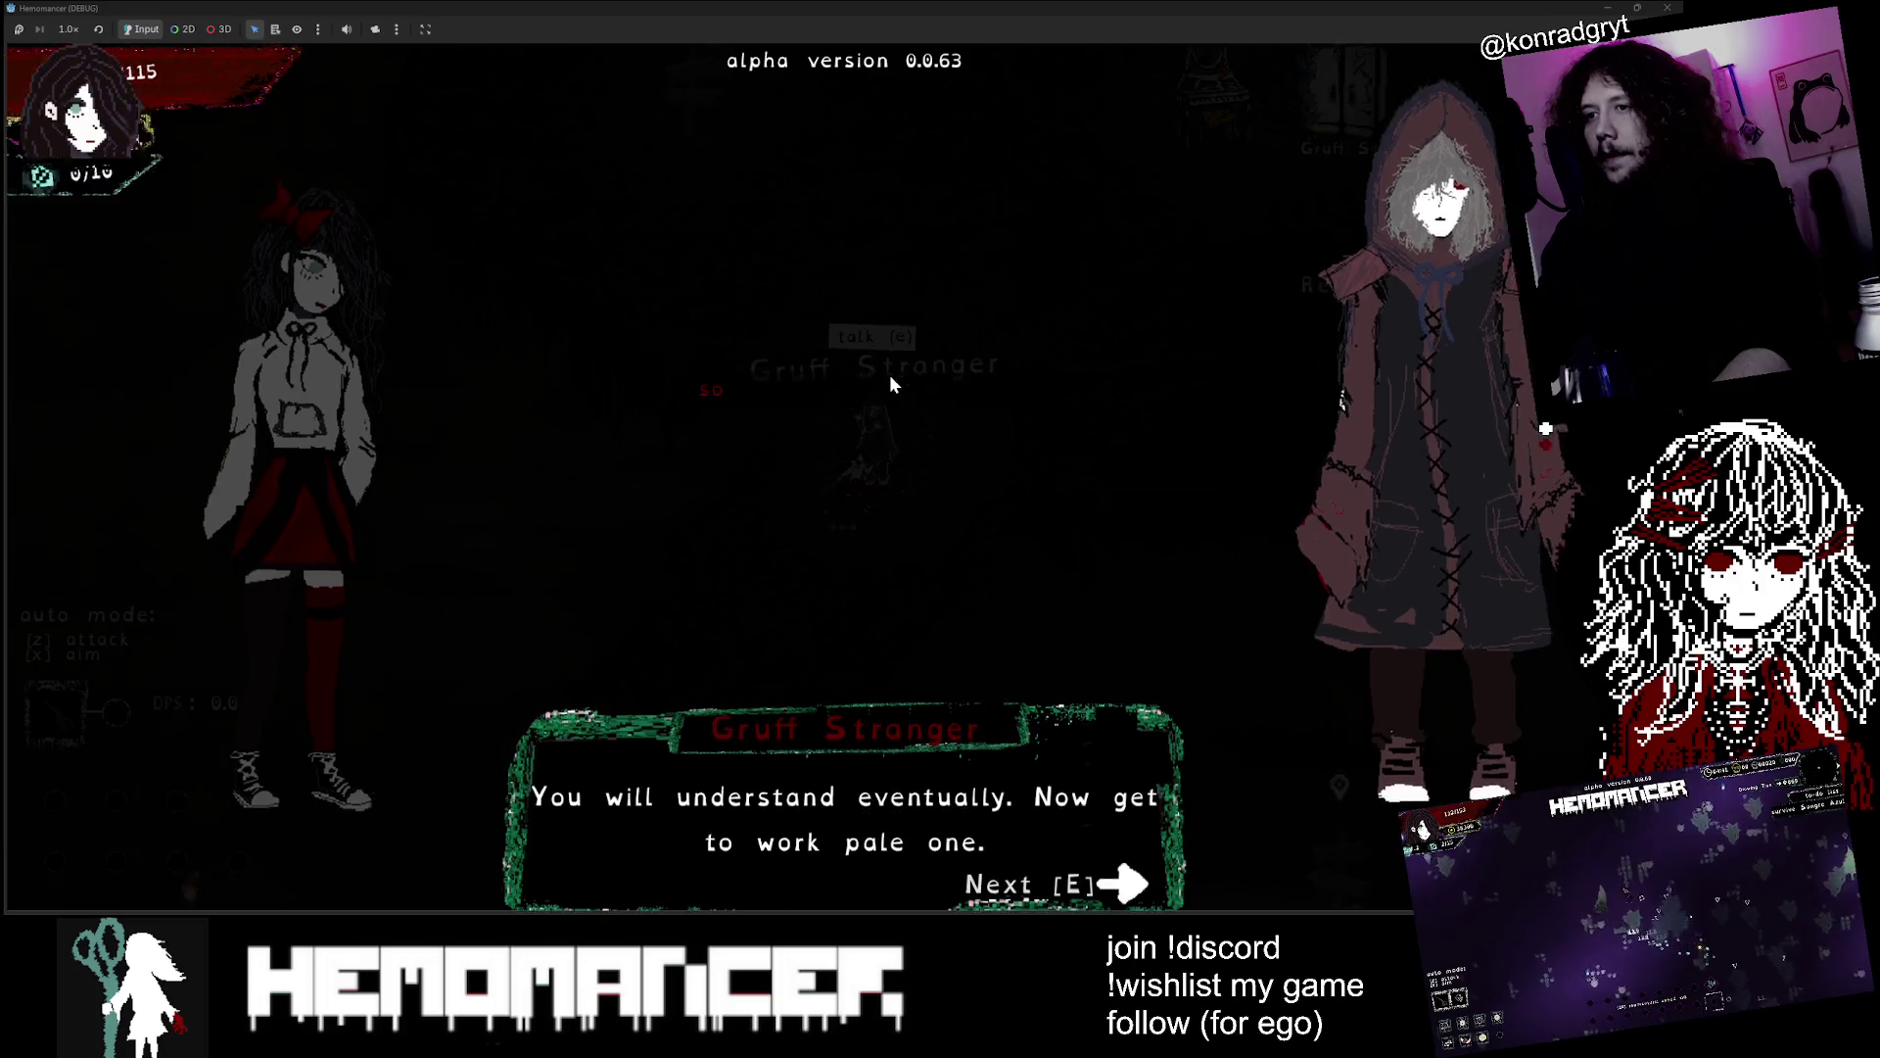
pyautogui.press('s')
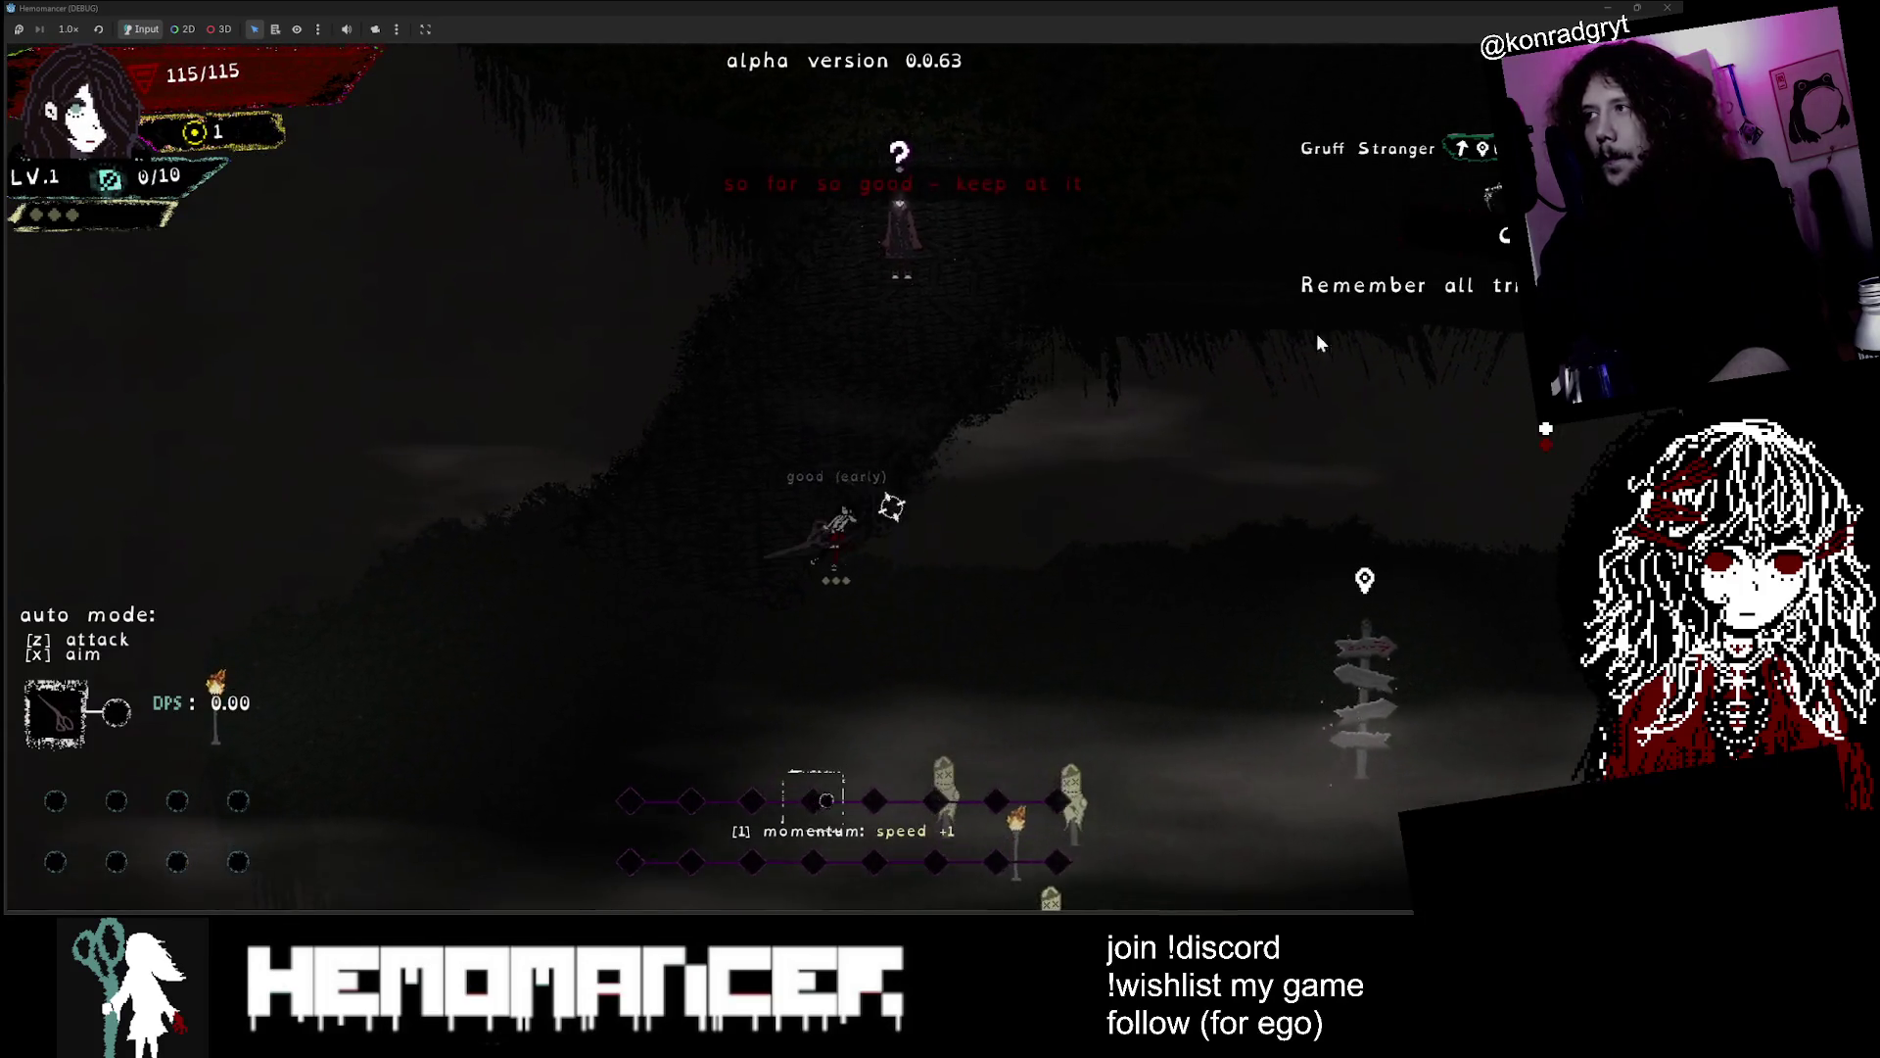
pyautogui.hotkey('alt', 'Tab')
pyautogui.moveTo(1361, 6)
pyautogui.mouseDown()
pyautogui.moveTo(1095, 182)
pyautogui.moveTo(1363, 138)
pyautogui.mouseUp()
# Enlarge the game window and cycle the quest tracker between Case Dissolved and Cryptomnesia
pyautogui.click(1361, 142)
pyautogui.hotkey('alt', 'Tab')
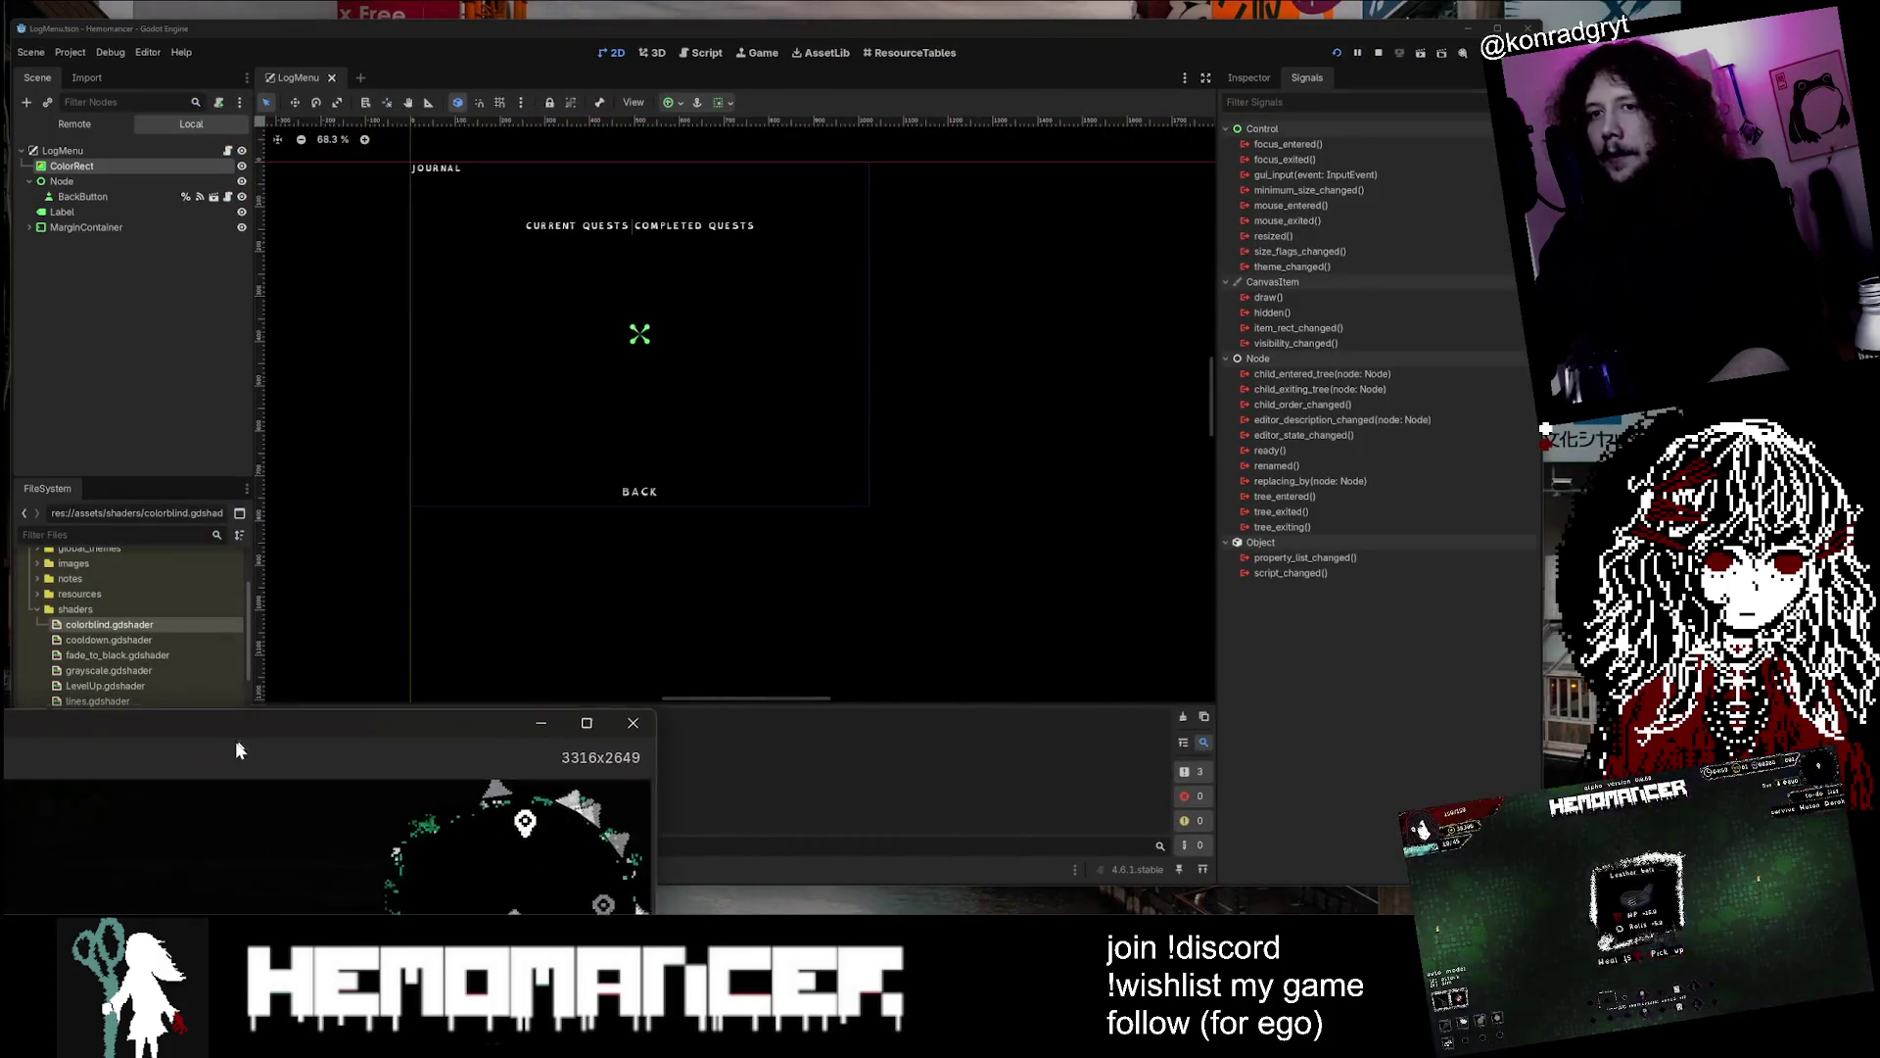
pyautogui.moveTo(616, 716)
pyautogui.mouseDown()
pyautogui.moveTo(956, 323)
pyautogui.moveTo(1261, 166)
pyautogui.moveTo(1270, 77)
pyautogui.mouseUp()
pyautogui.press('v')
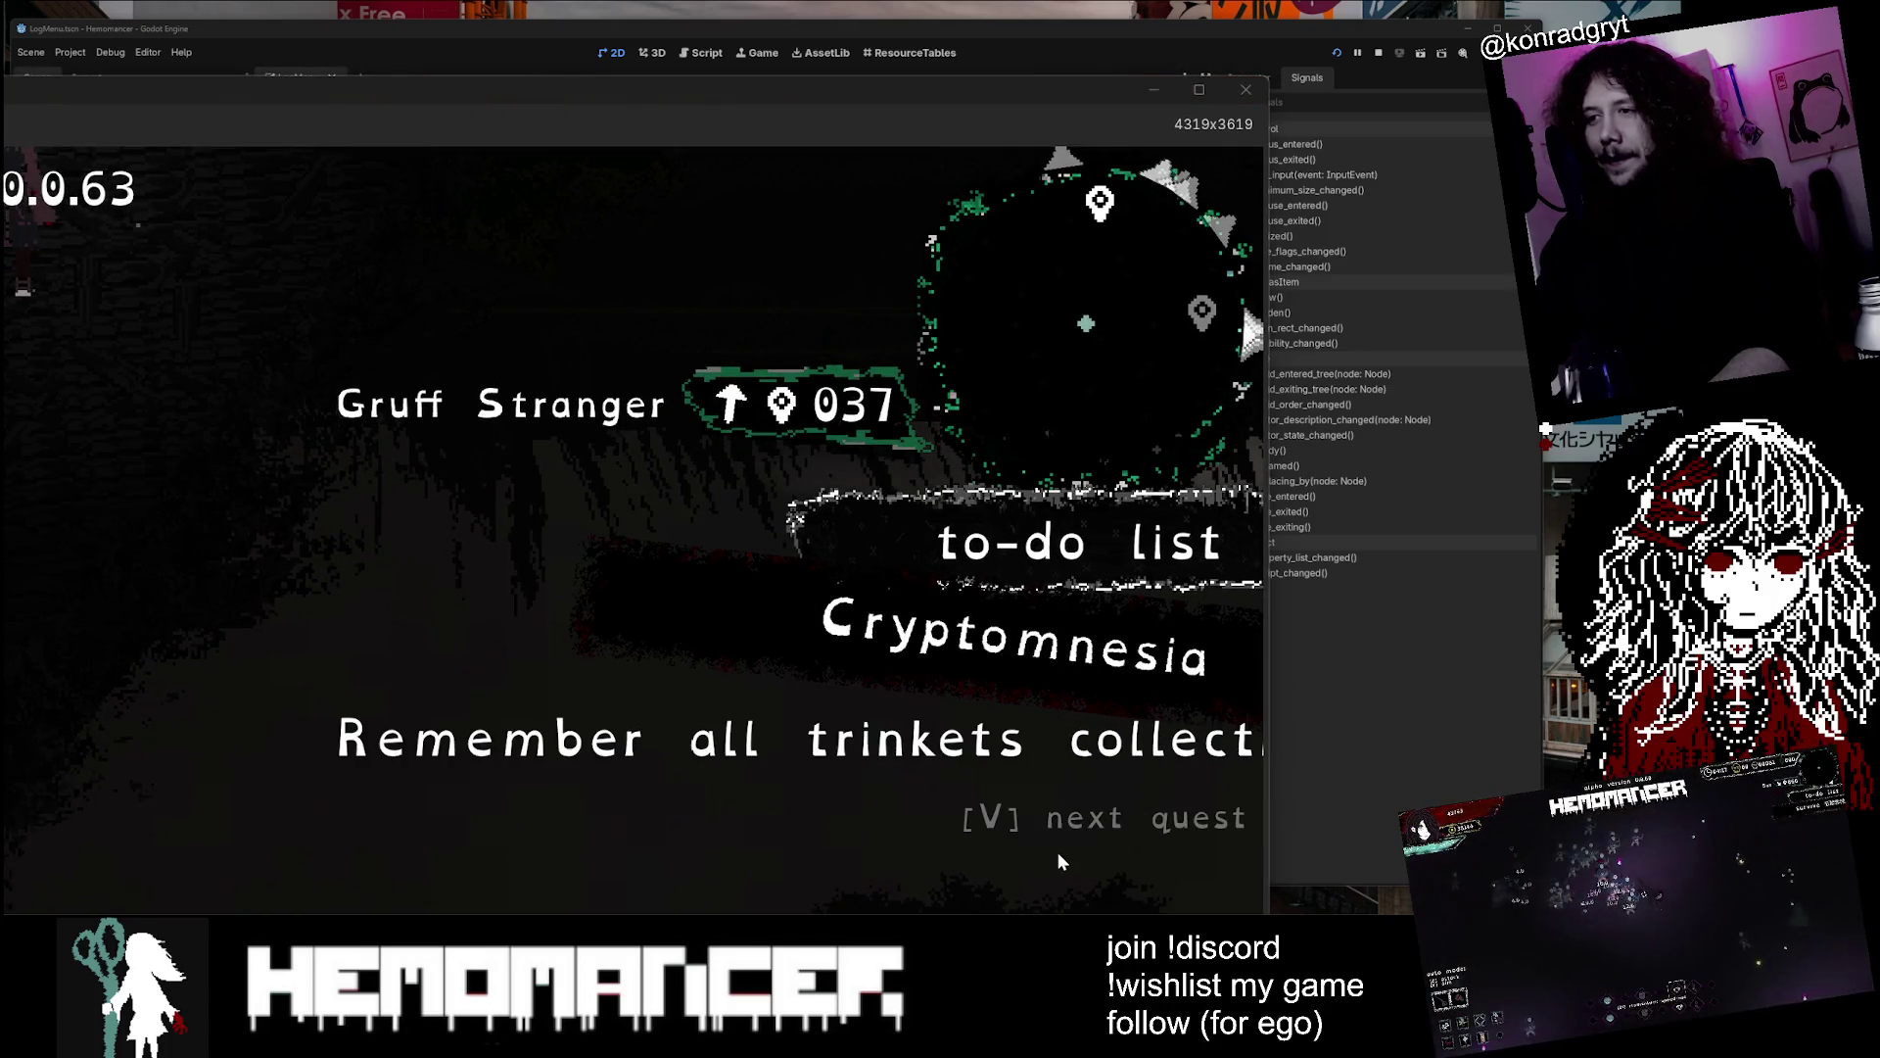
pyautogui.press('v')
pyautogui.press('v')
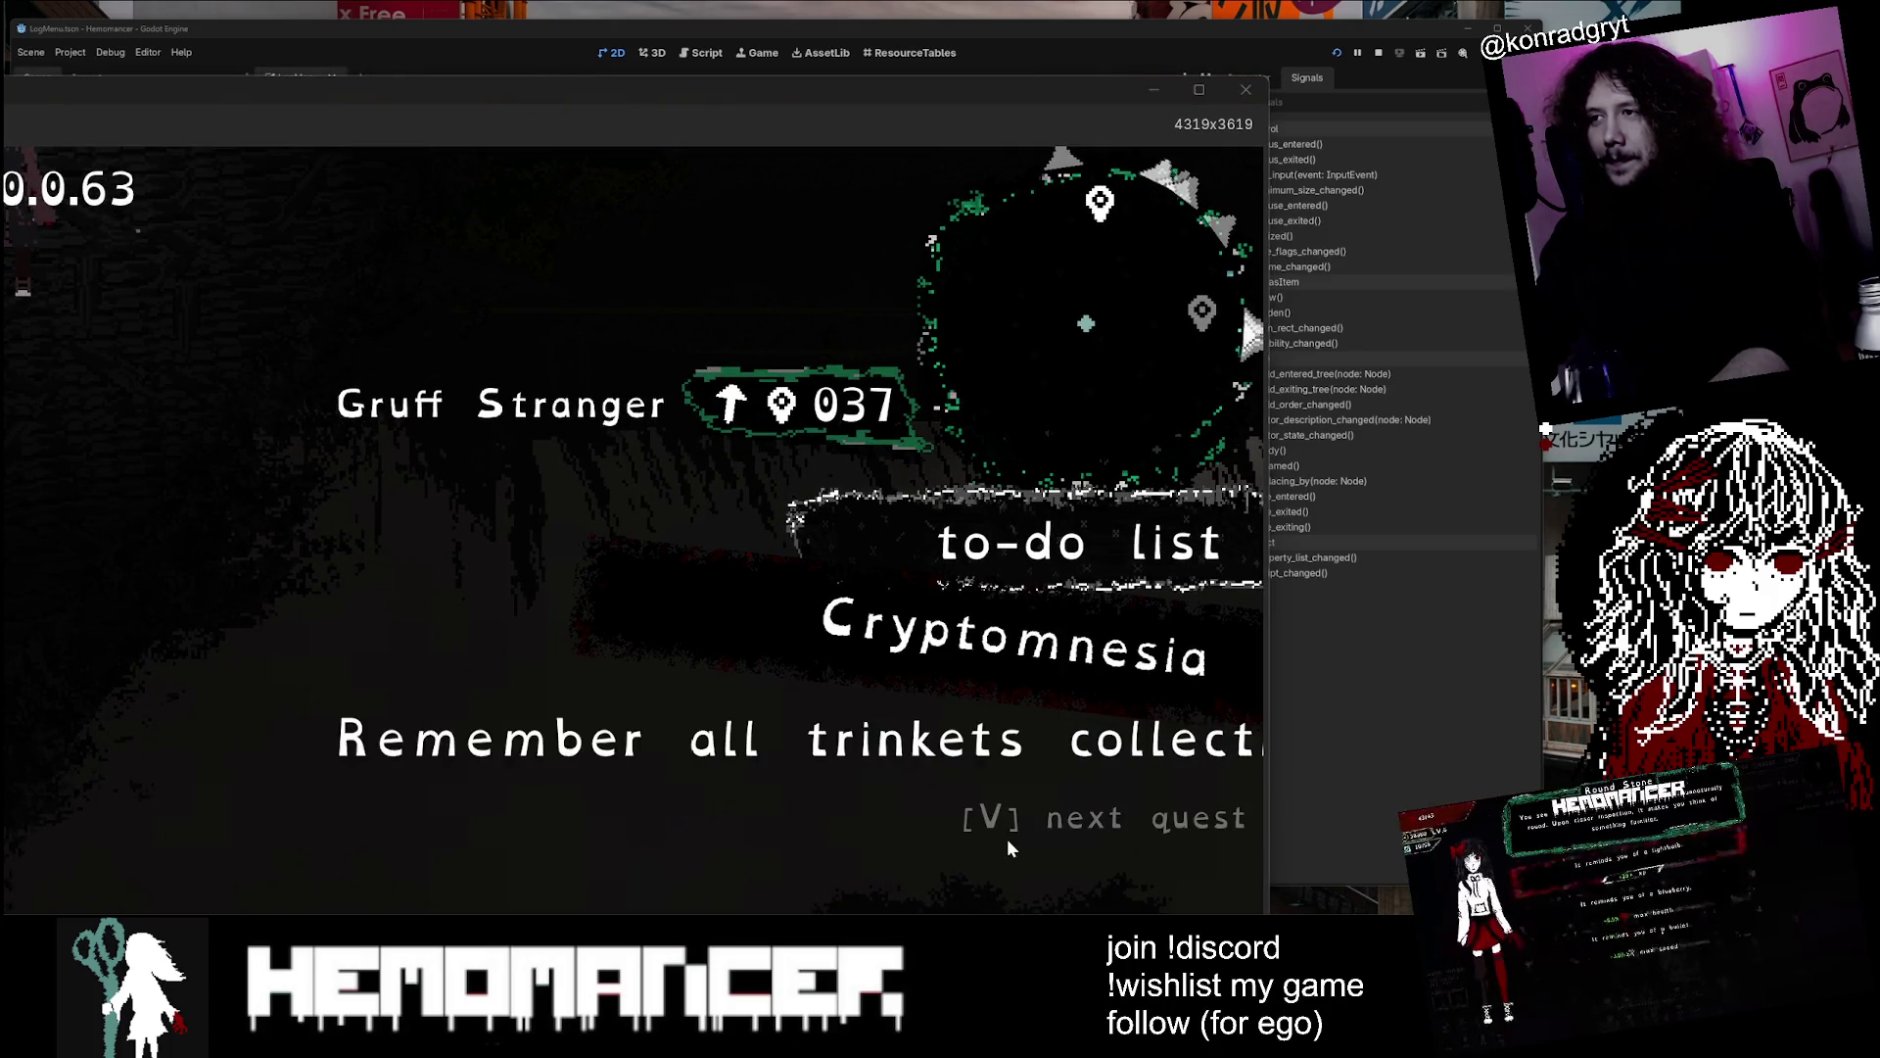
pyautogui.press('v')
pyautogui.press('v')
pyautogui.press('v')
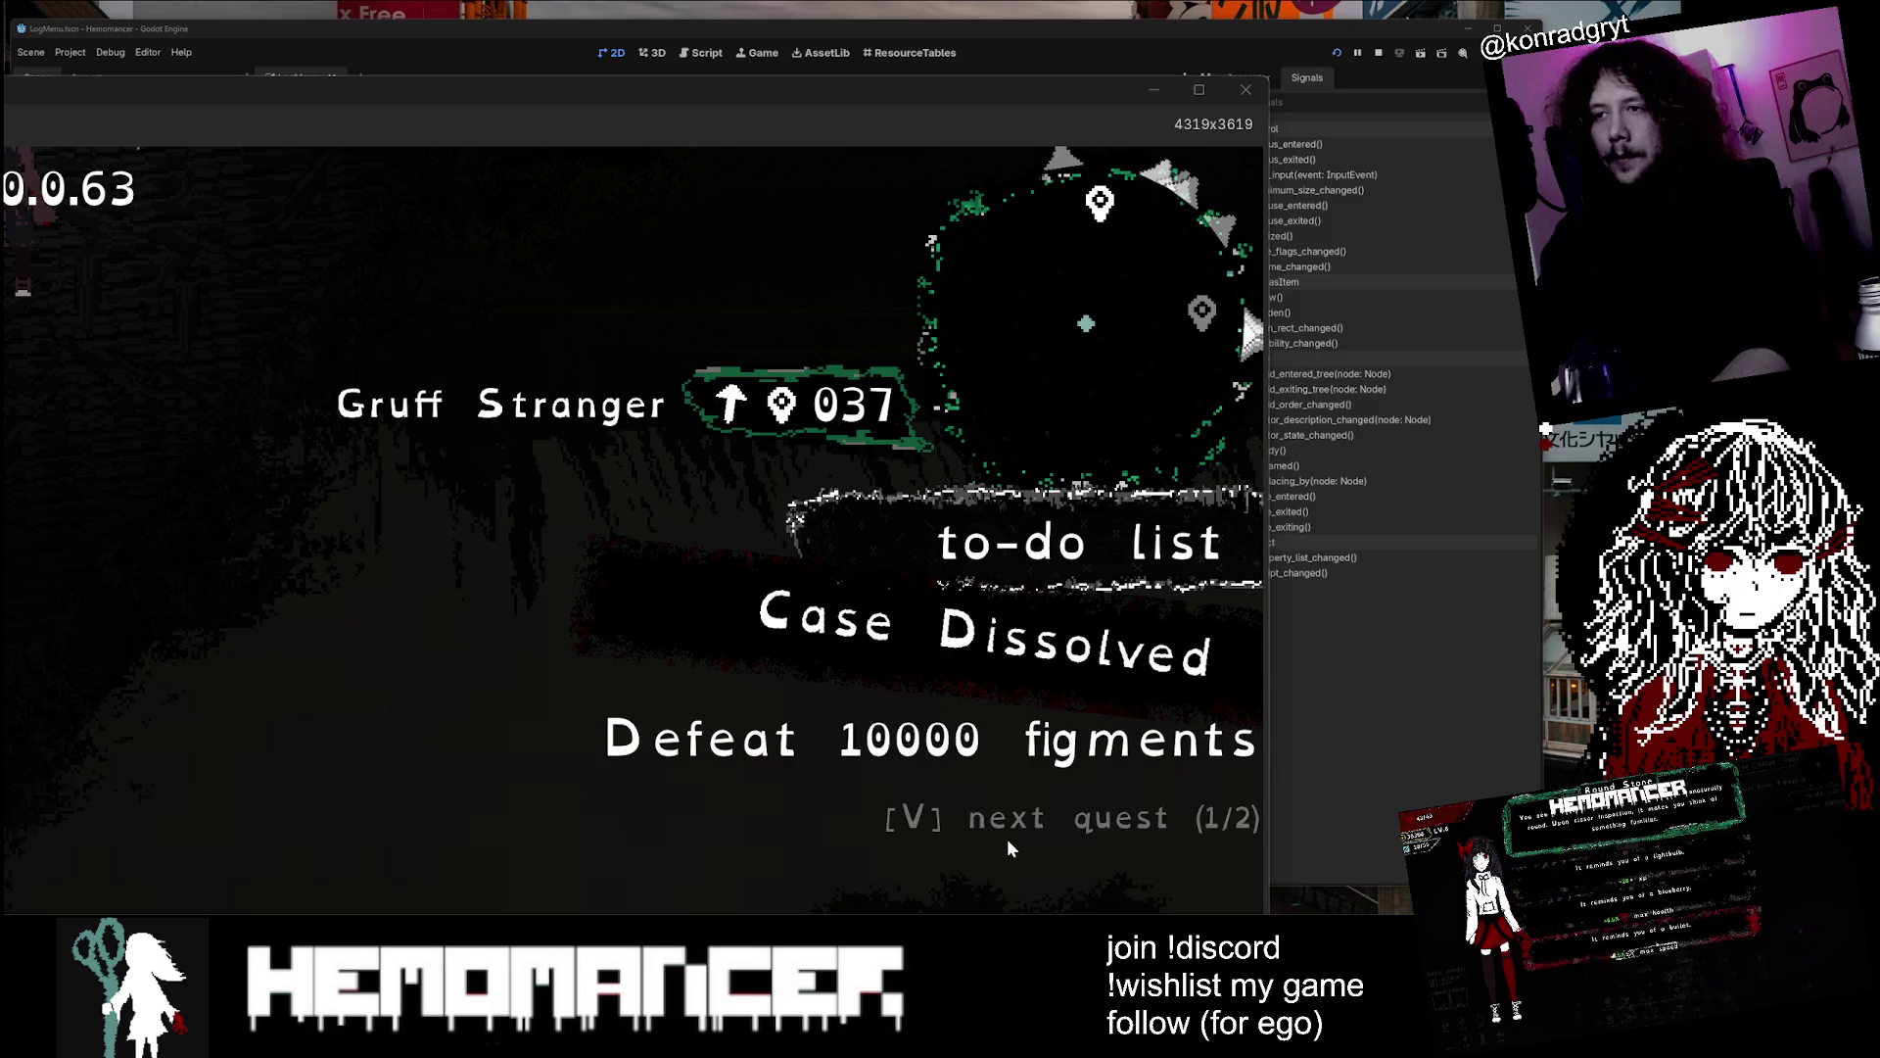
pyautogui.press('v')
pyautogui.press('v')
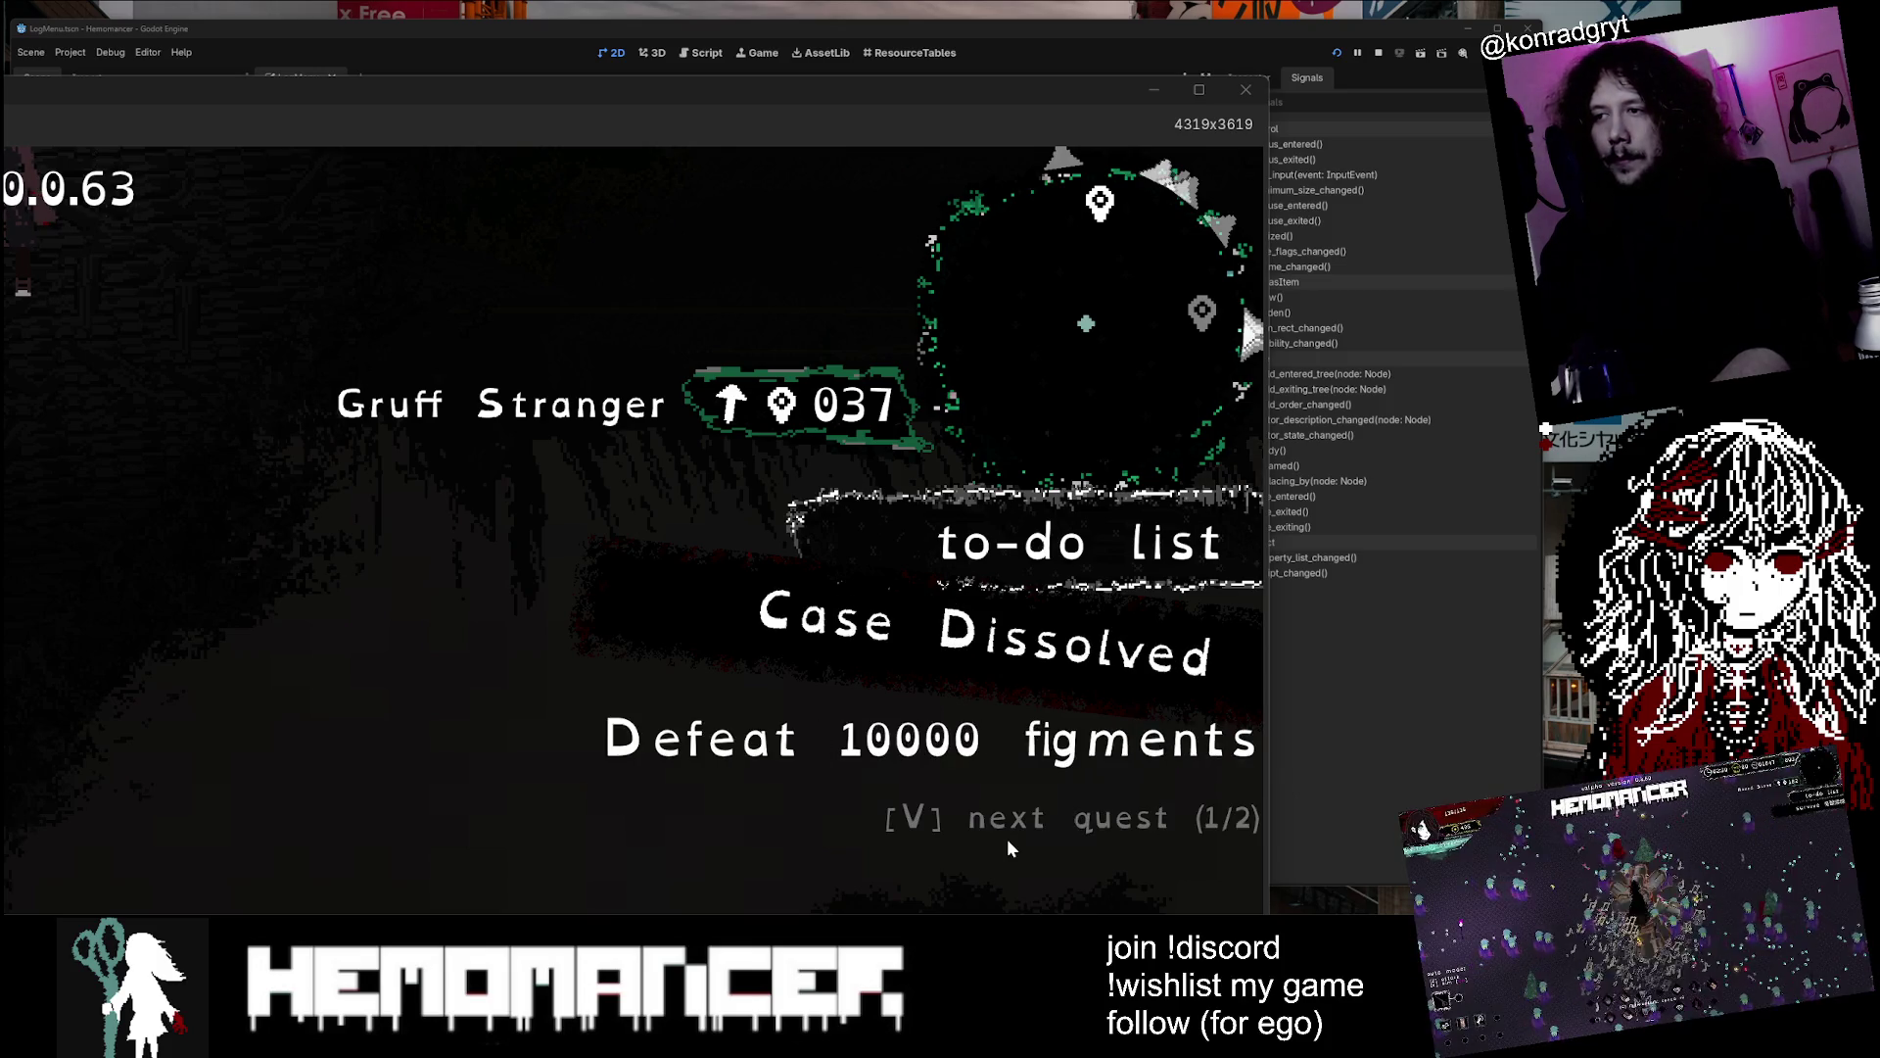
pyautogui.press('v')
pyautogui.press('v')
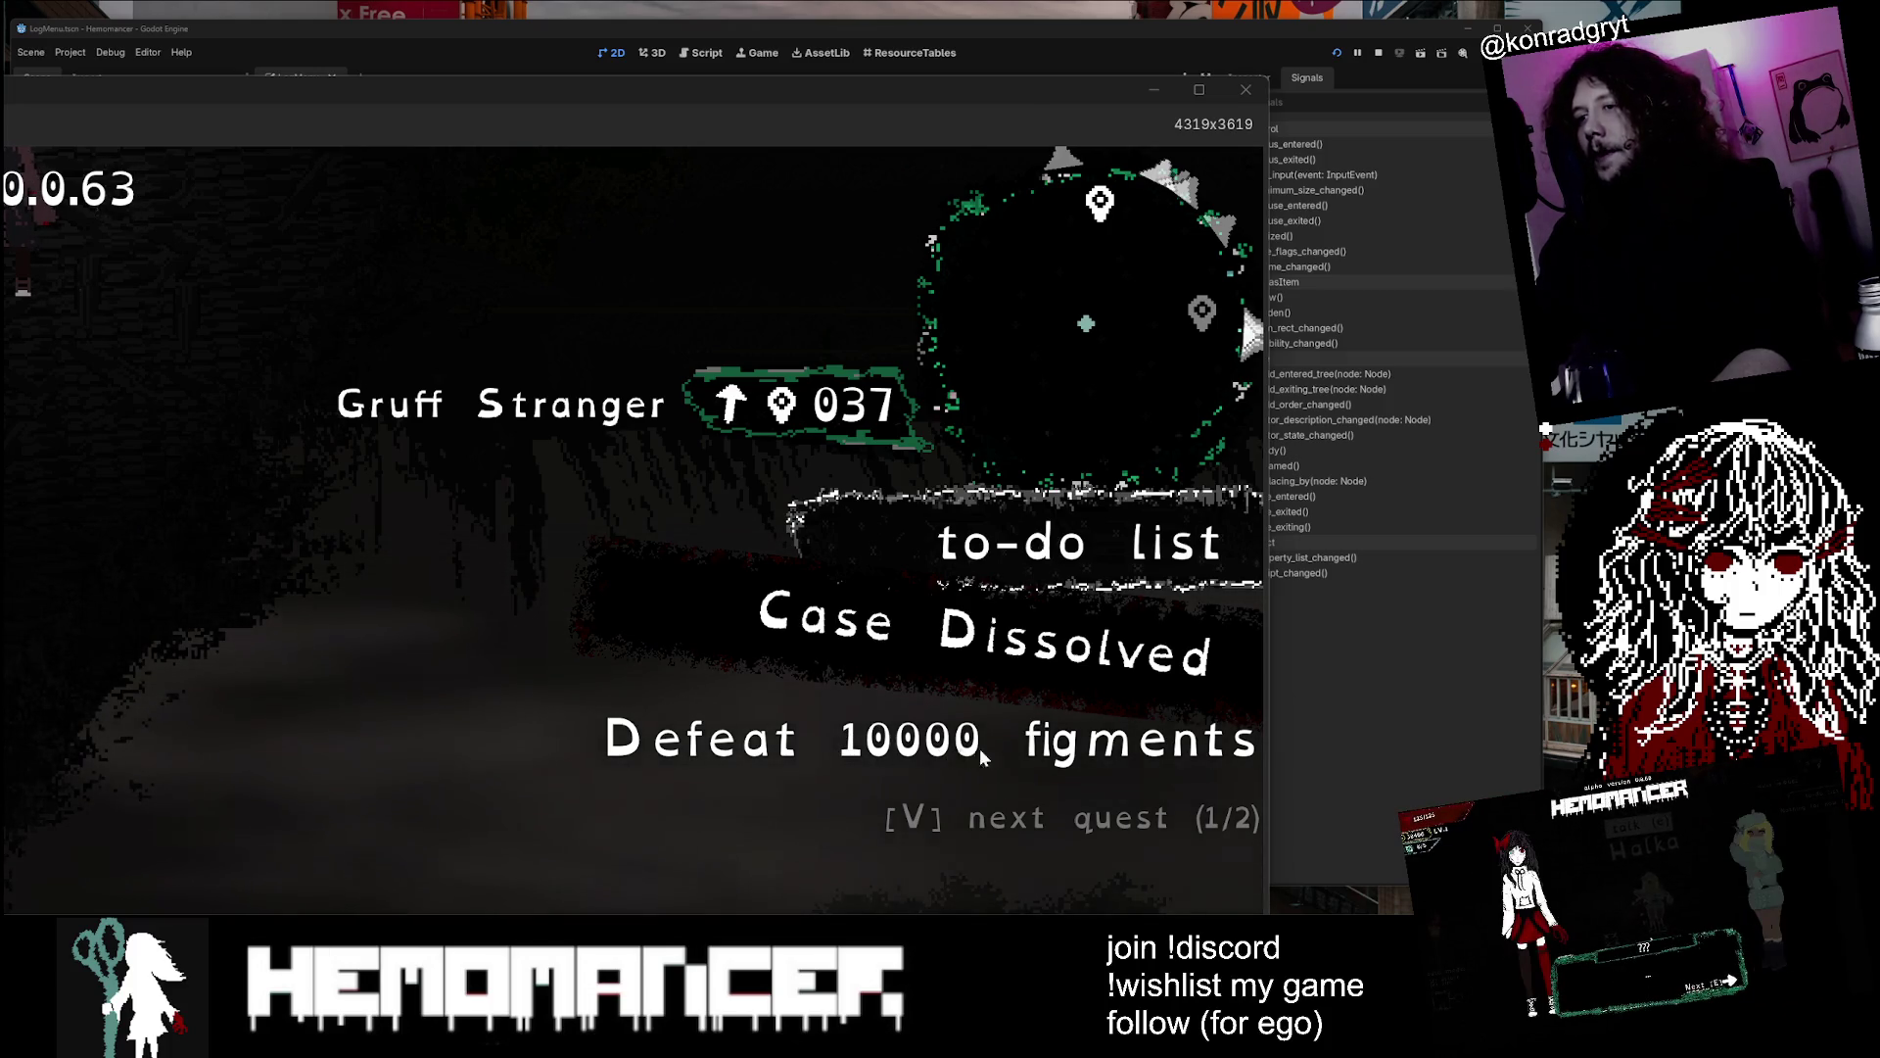
pyautogui.press('v')
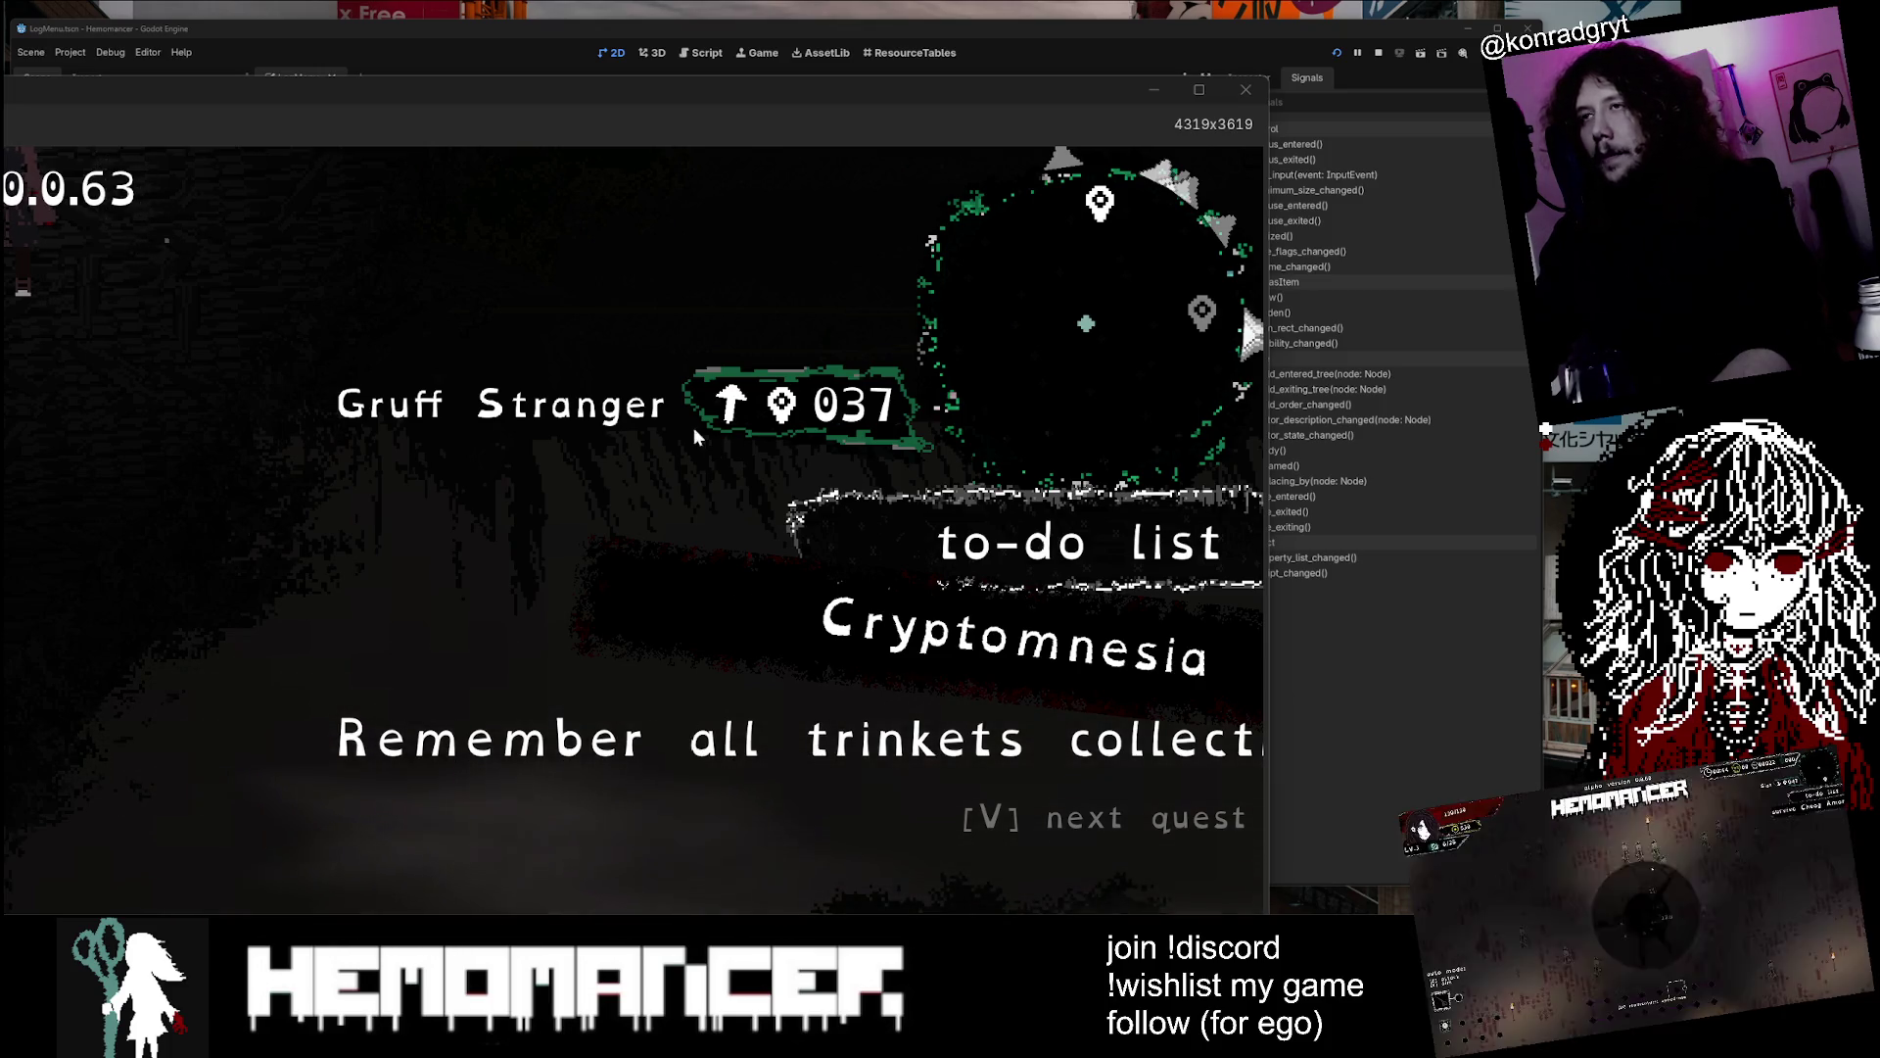
# Maximize the game, walk right to the Loud Stranger and hear his metronome dialogue
pyautogui.moveTo(844, 100)
pyautogui.mouseDown()
pyautogui.moveTo(1179, 473)
pyautogui.moveTo(1285, 438)
pyautogui.mouseUp()
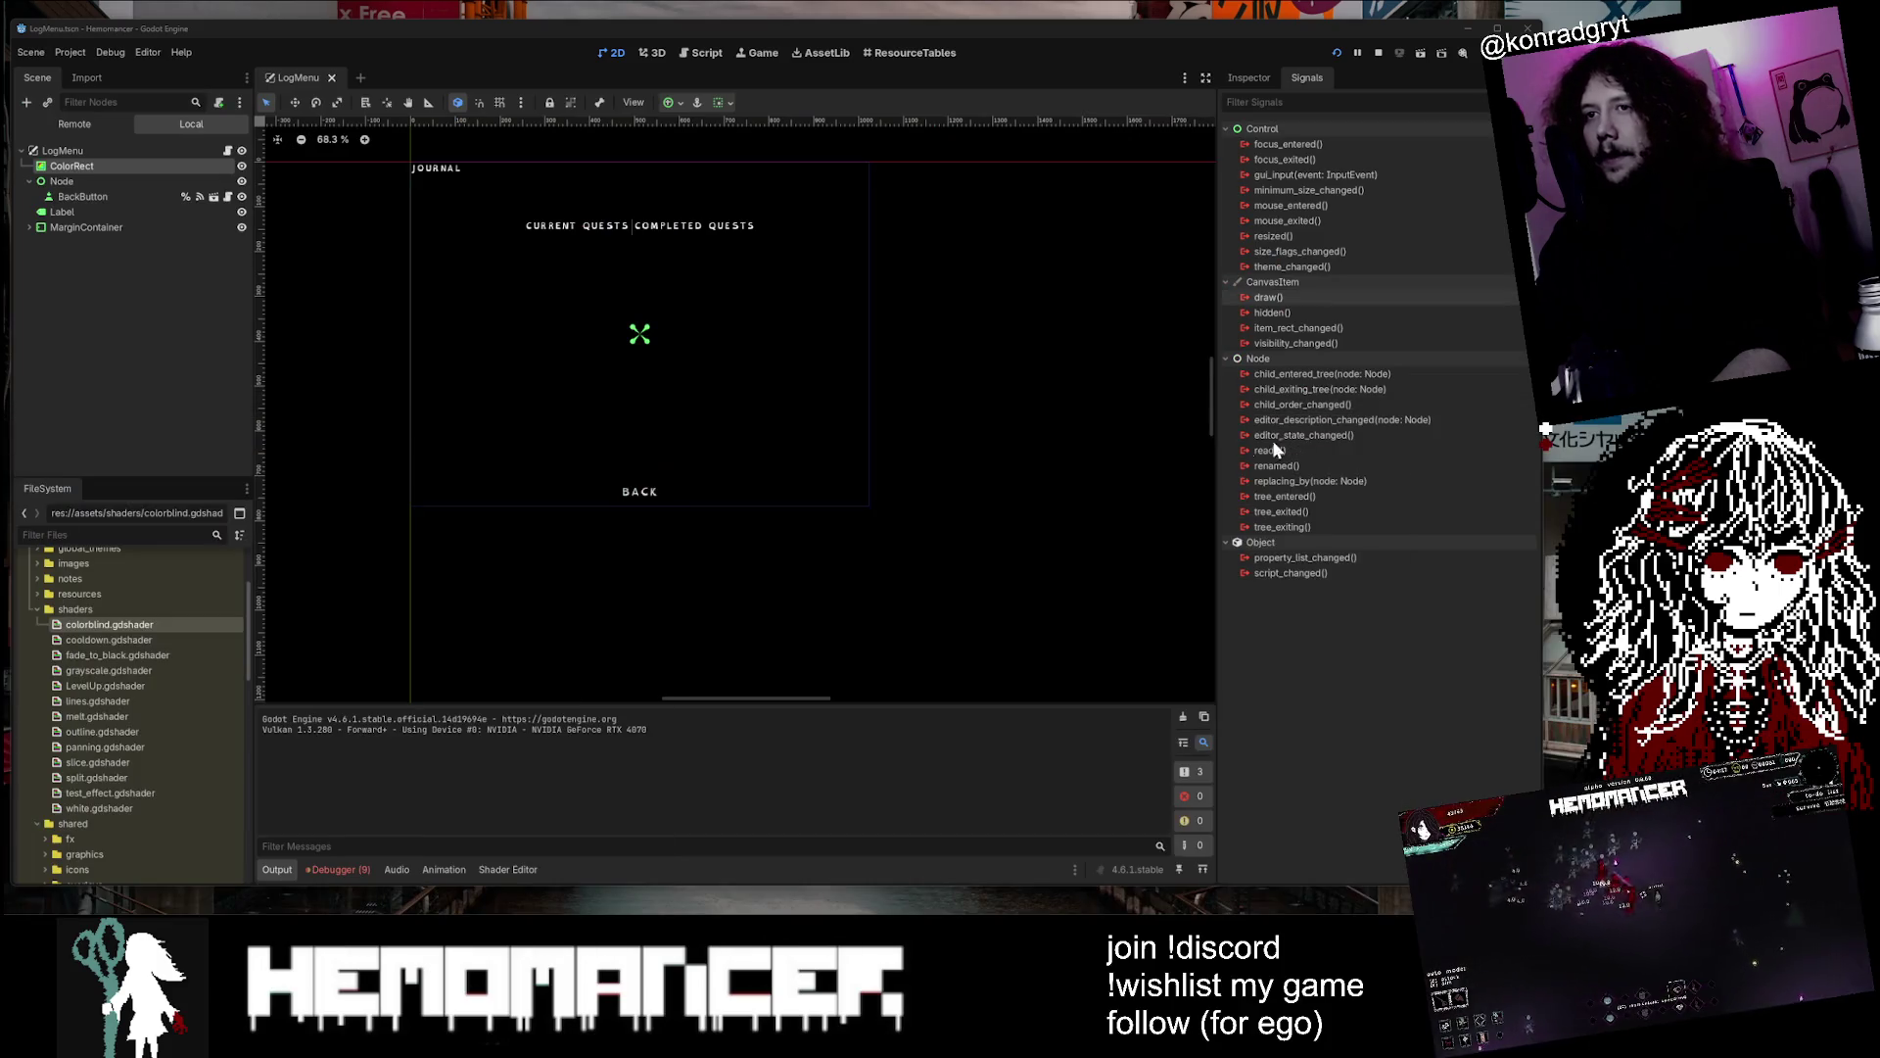
pyautogui.click(1014, 1038)
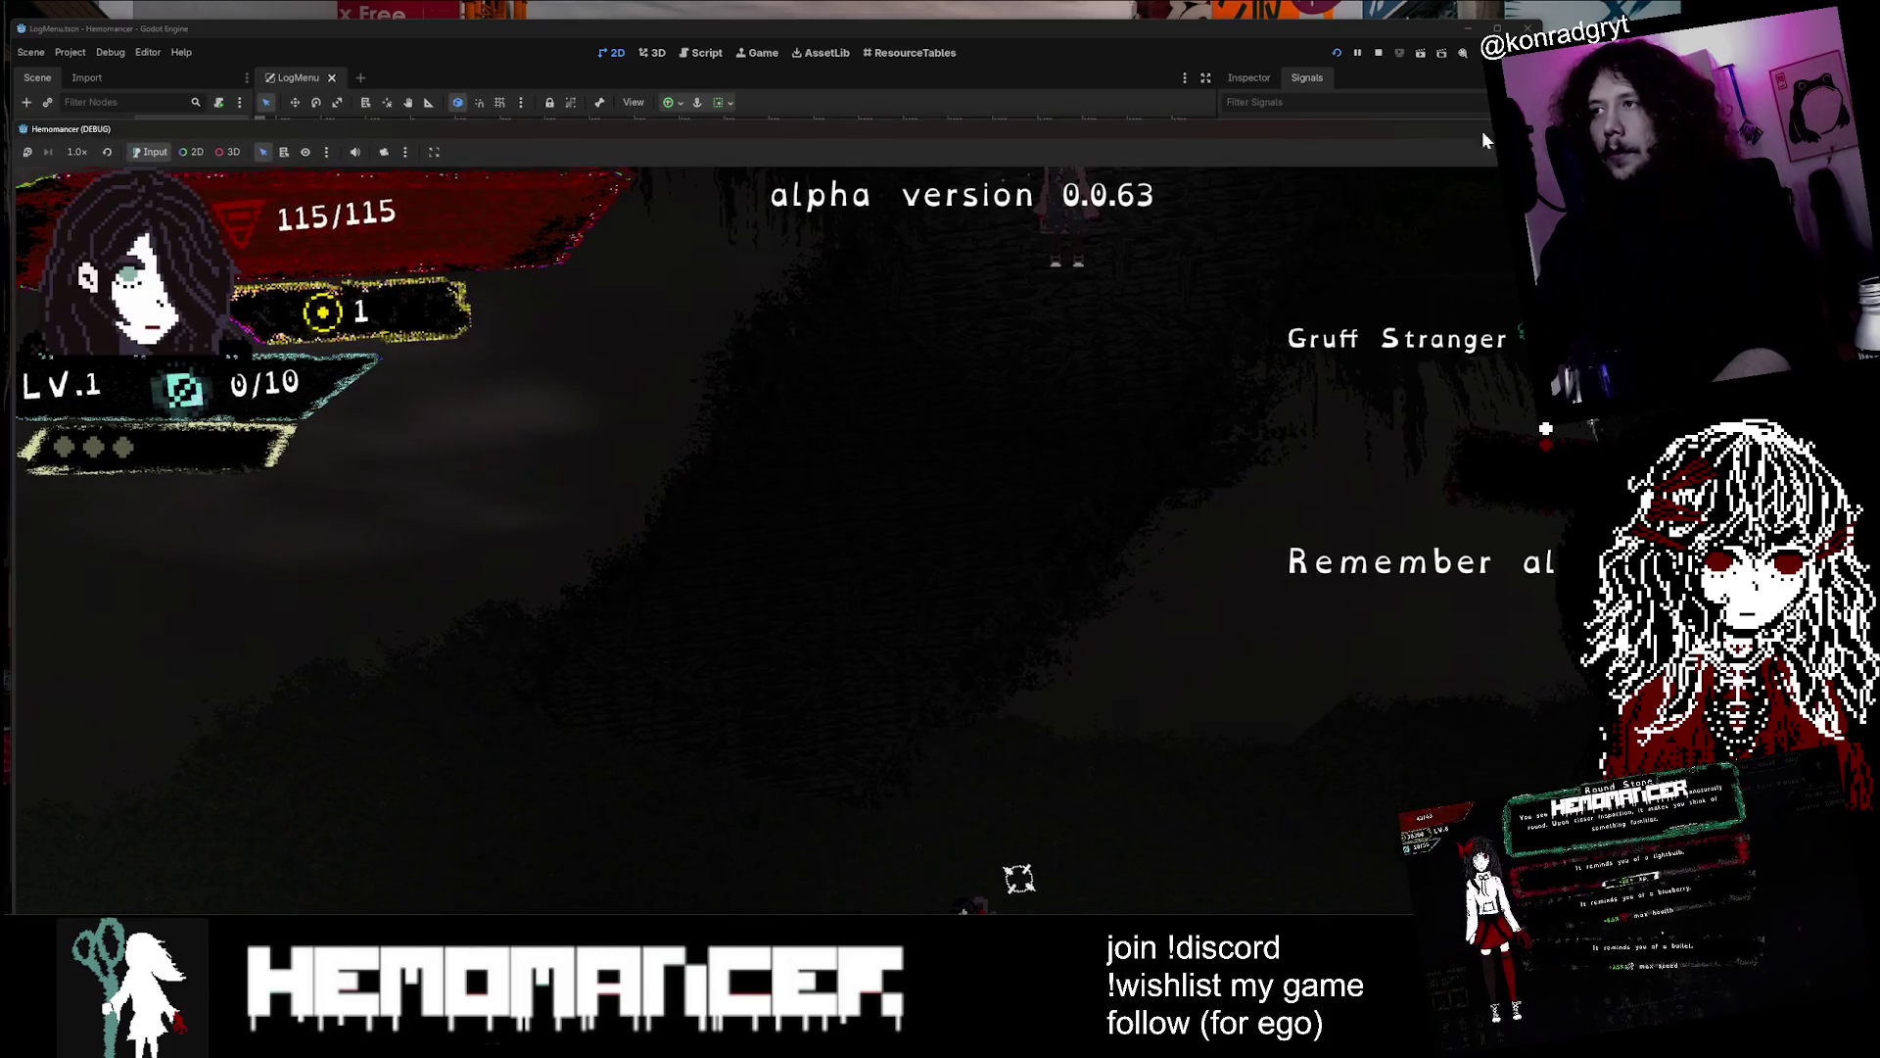
pyautogui.doubleClick(1284, 125)
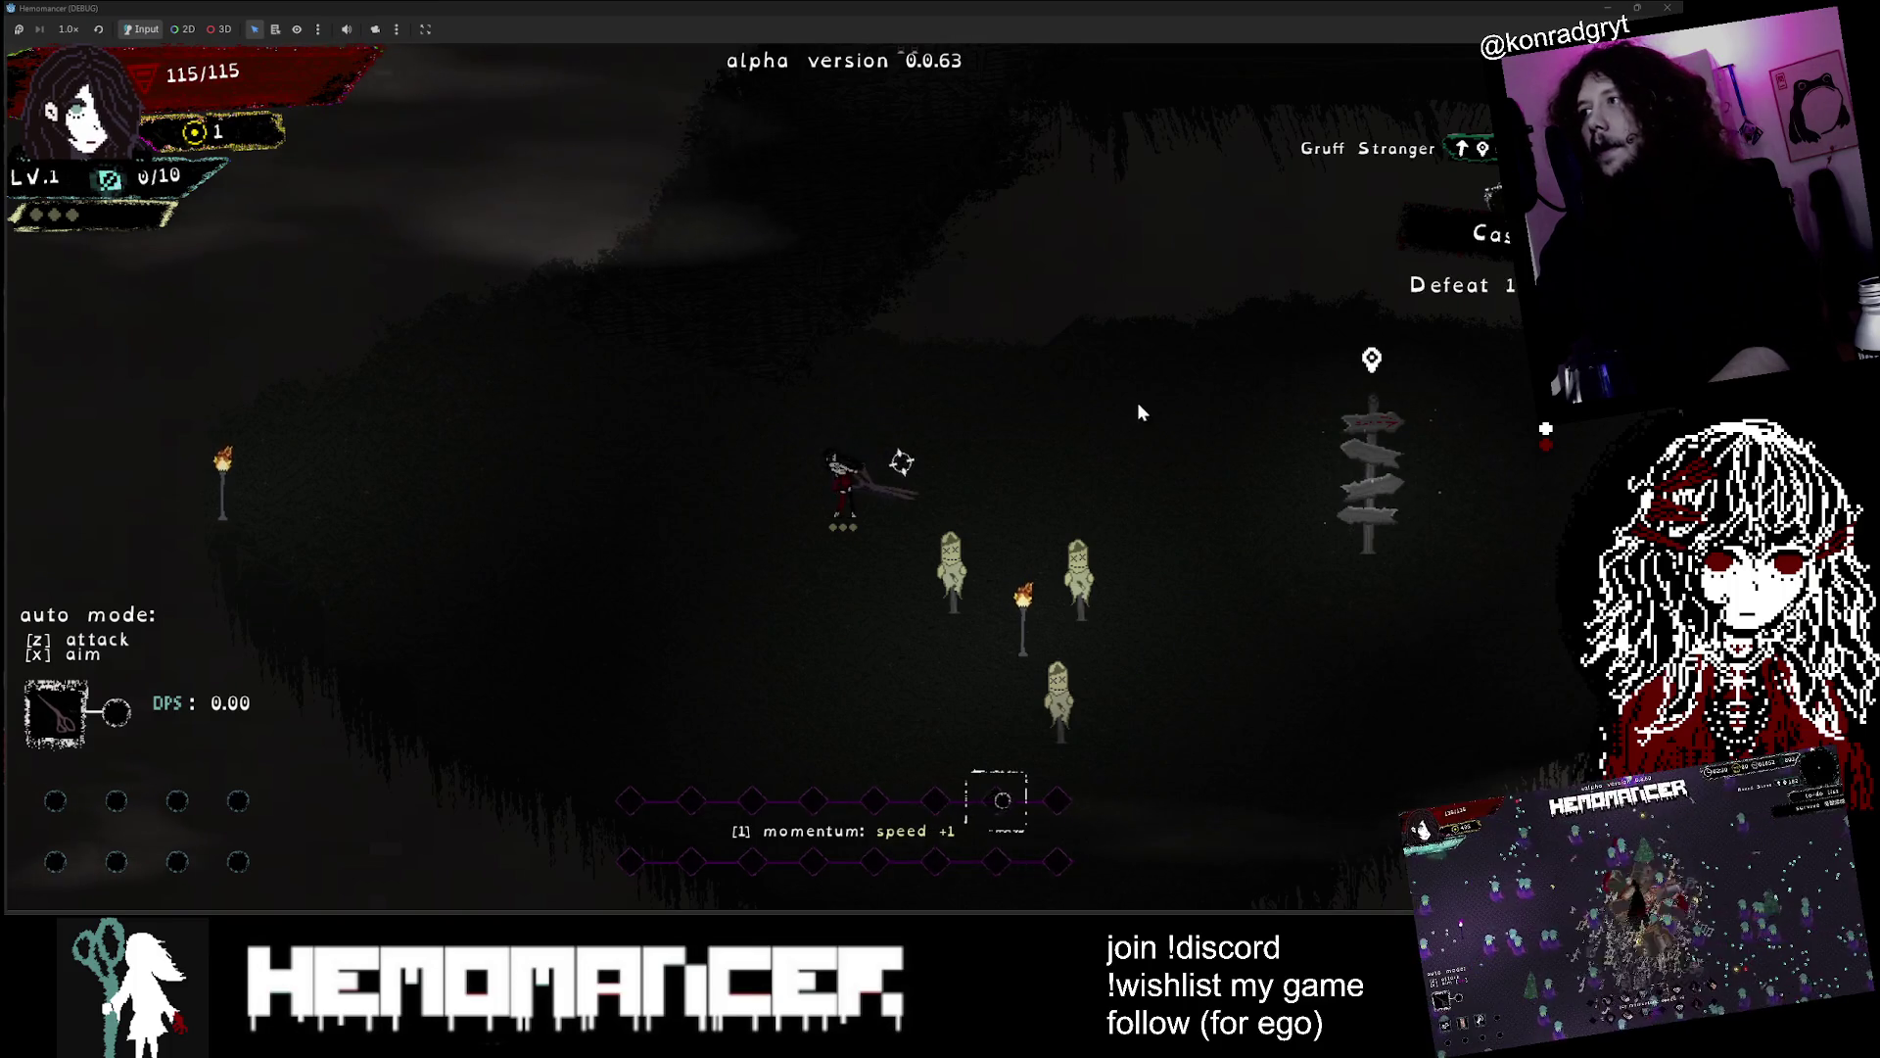
pyautogui.press('d')
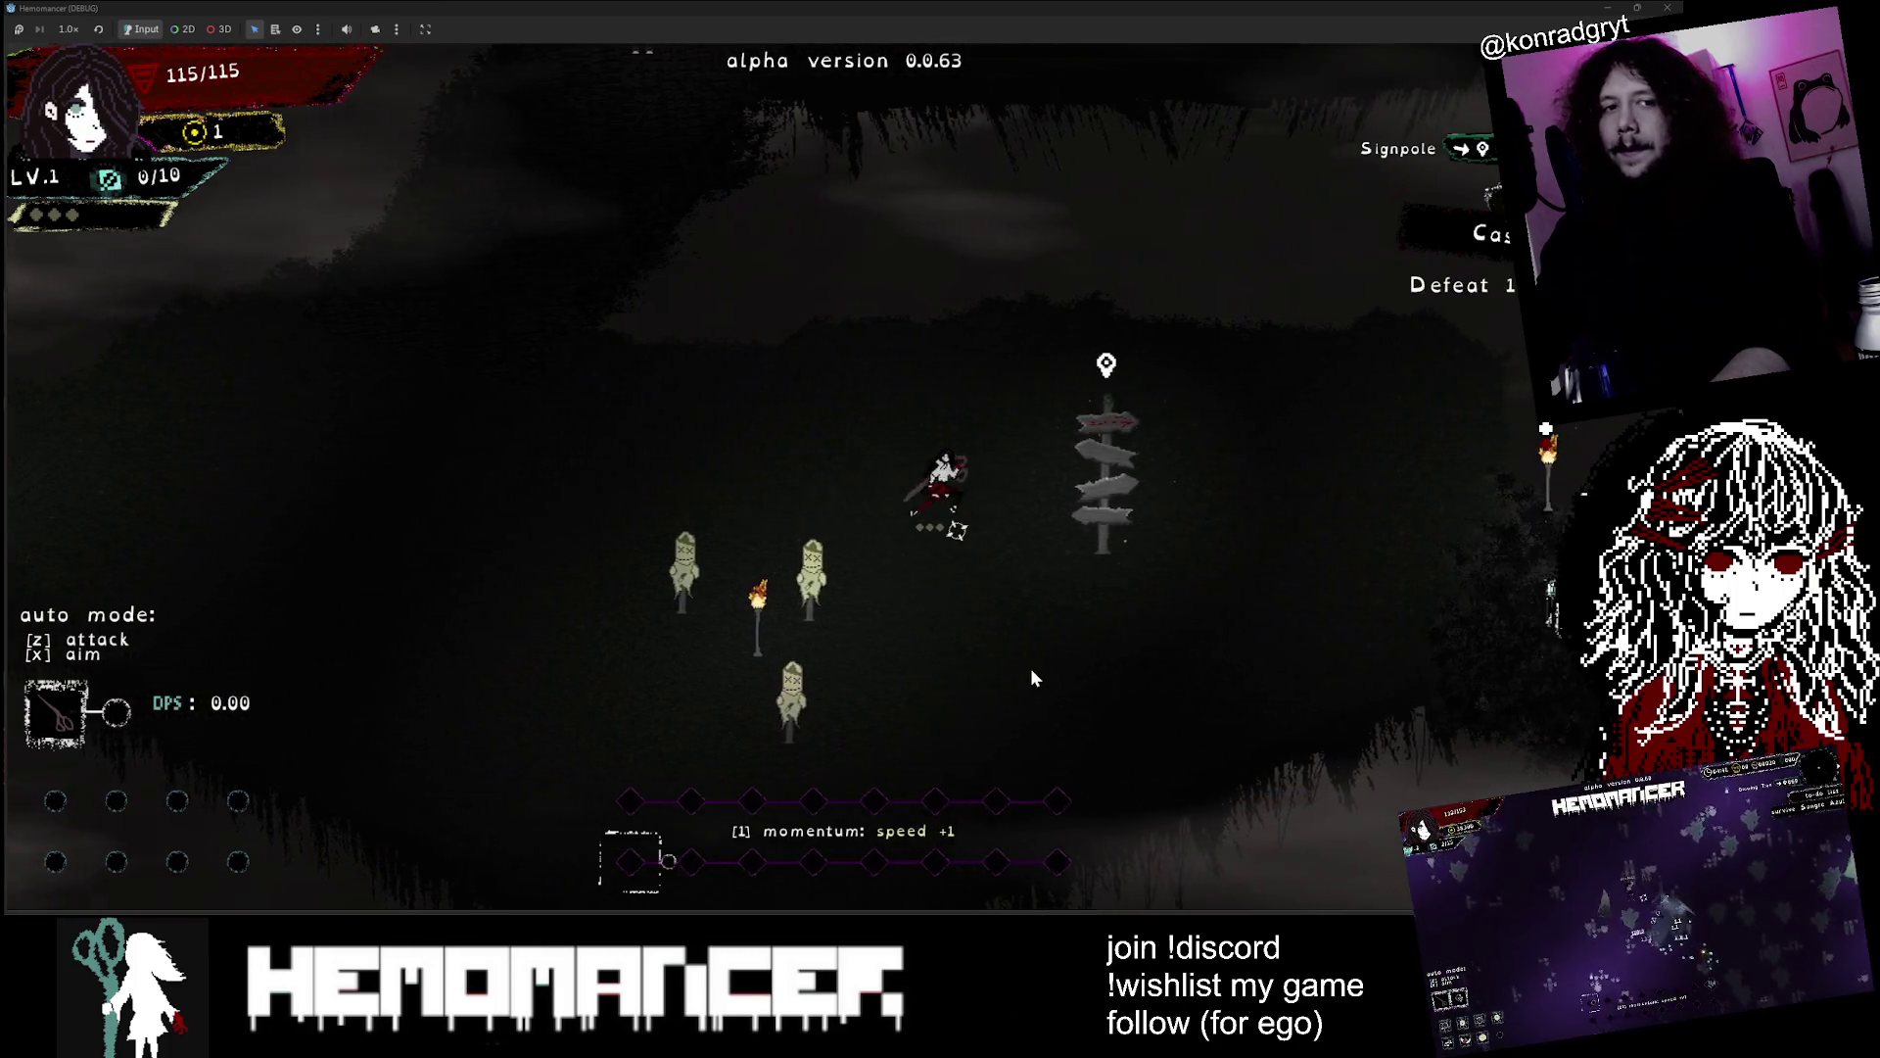
pyautogui.press('d')
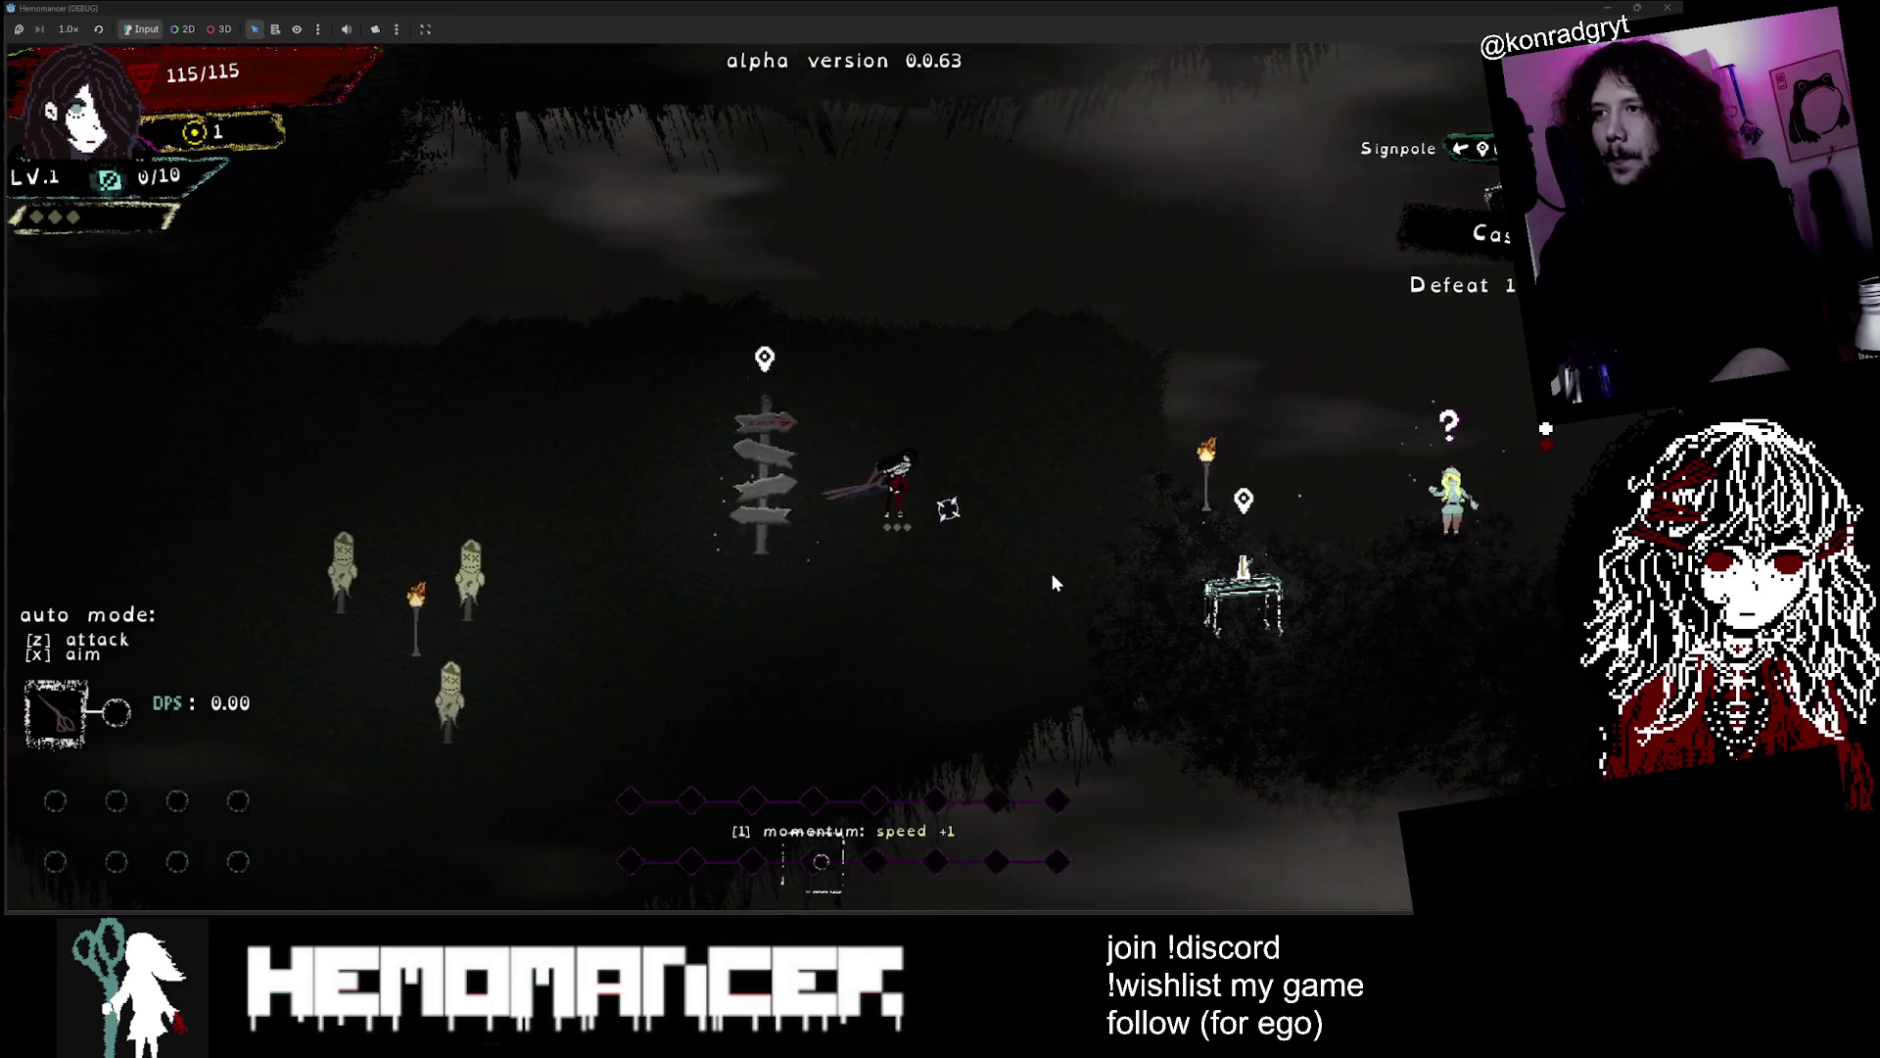
pyautogui.press('d')
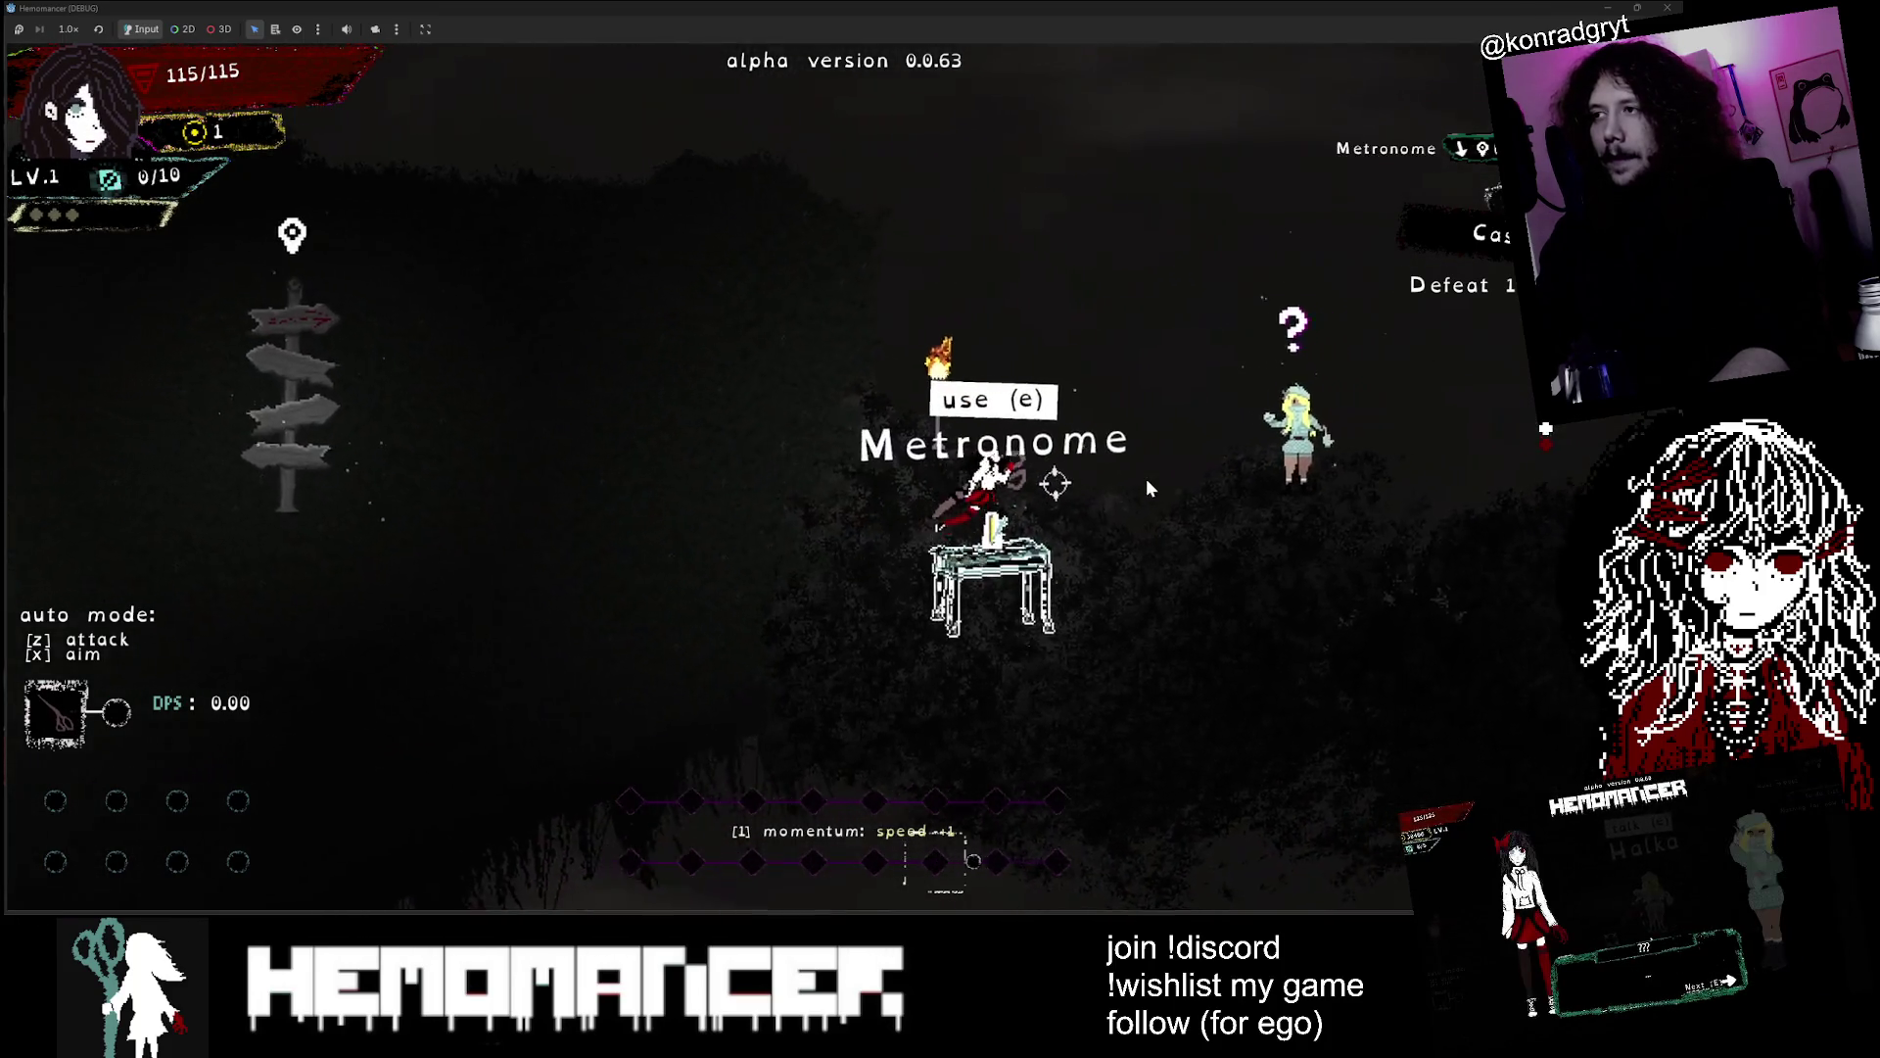
pyautogui.press('d')
pyautogui.press('e')
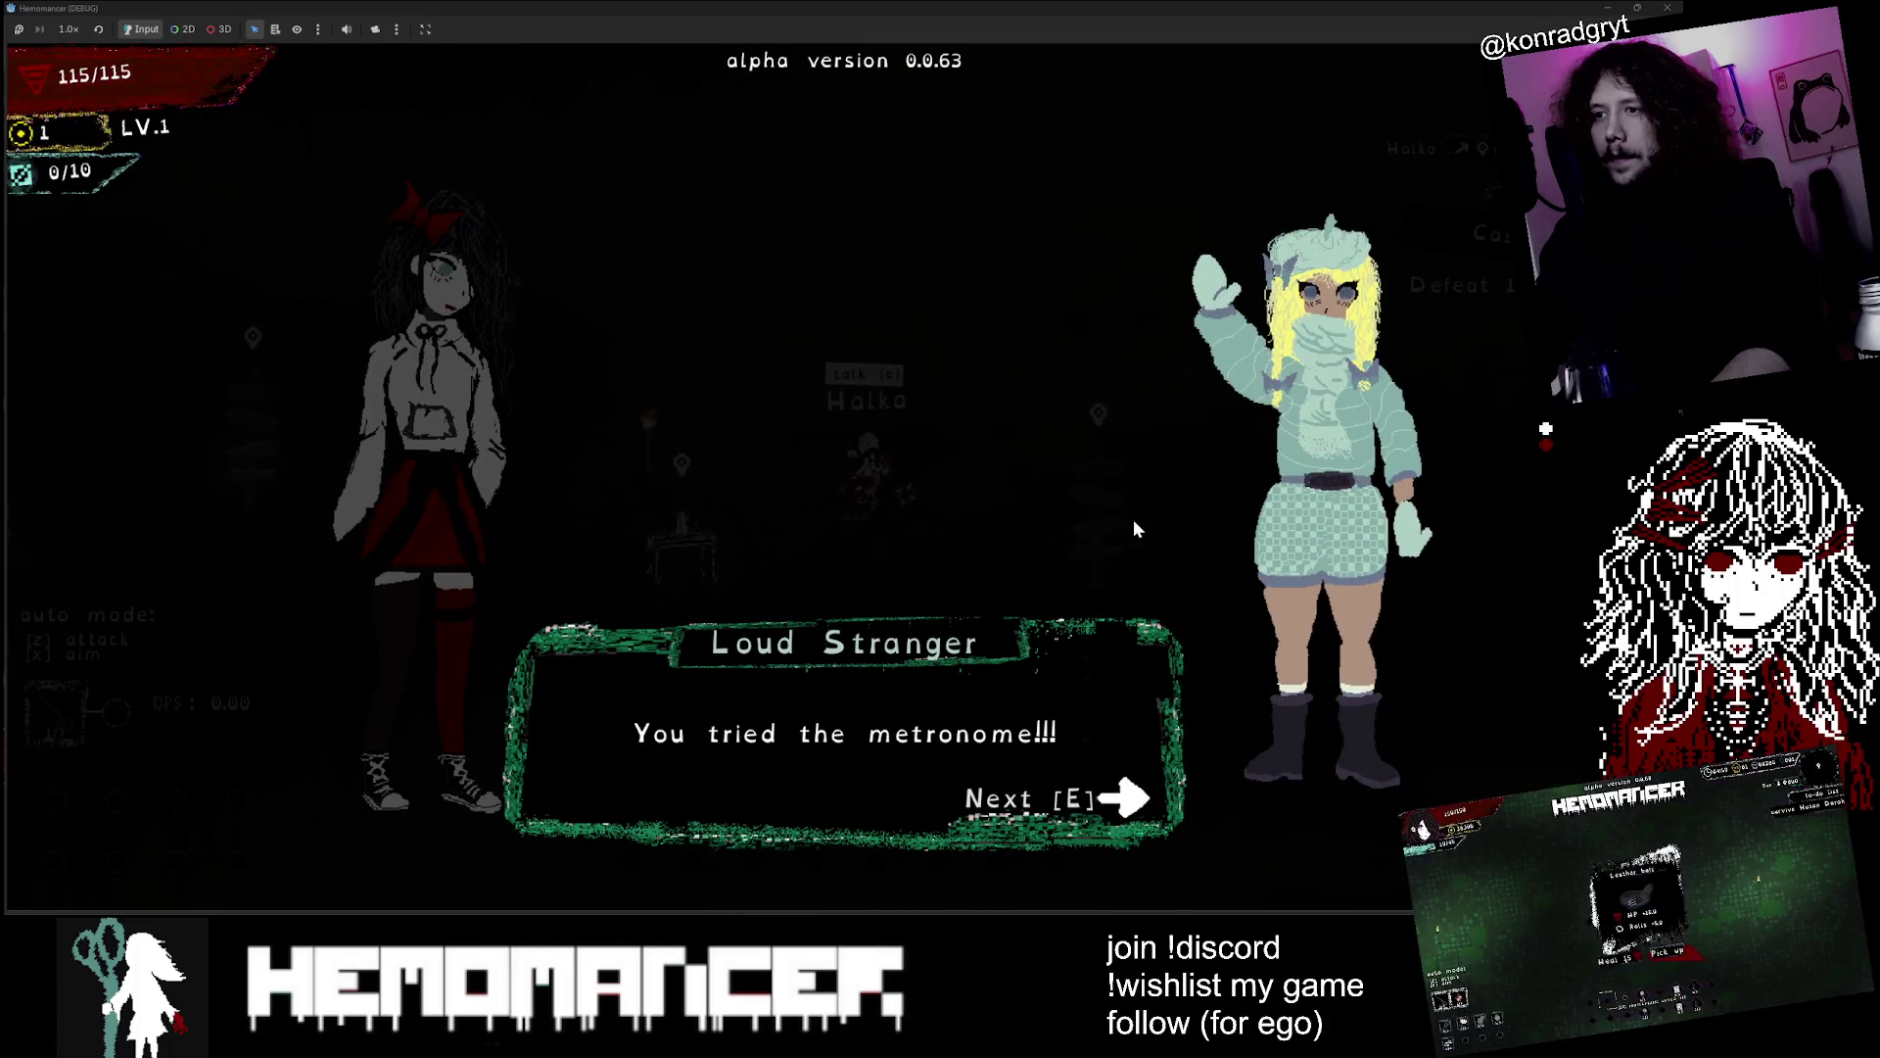
pyautogui.press('e')
pyautogui.press('e')
pyautogui.press('e')
pyautogui.press('e')
pyautogui.press('e')
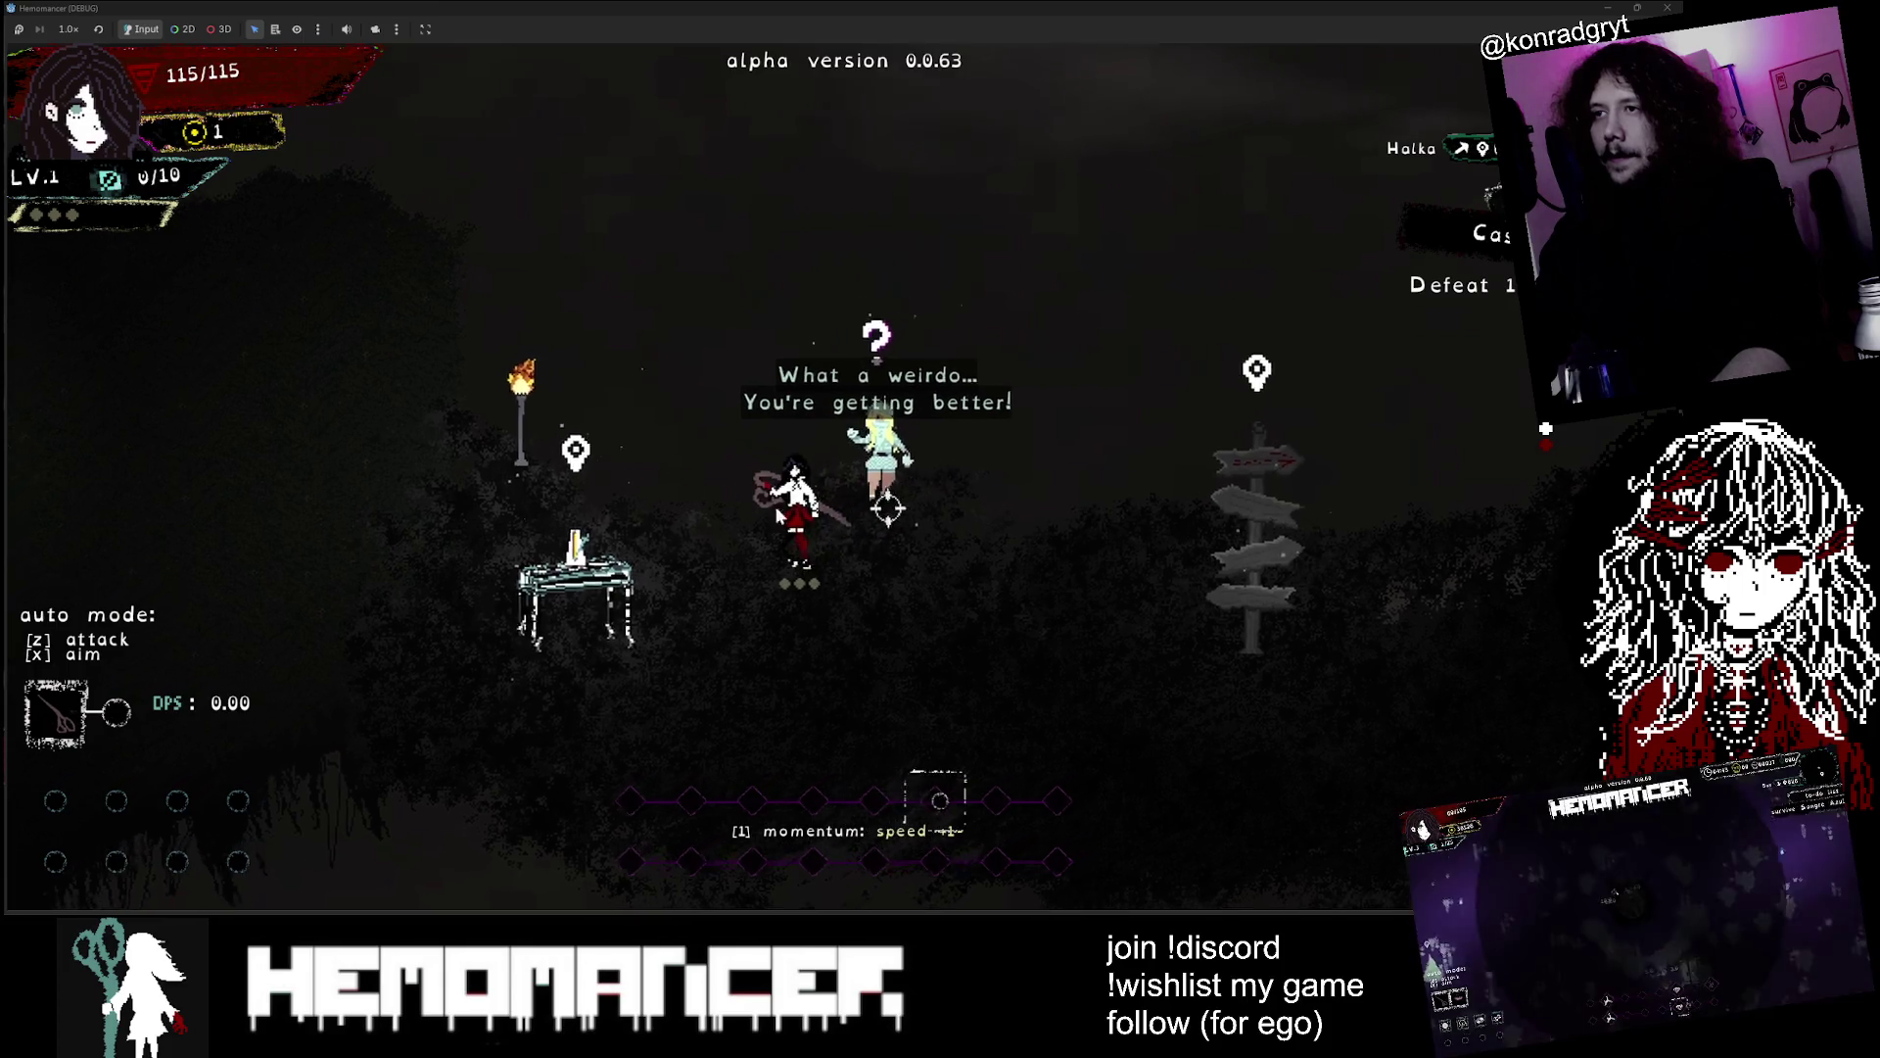
pyautogui.press('a')
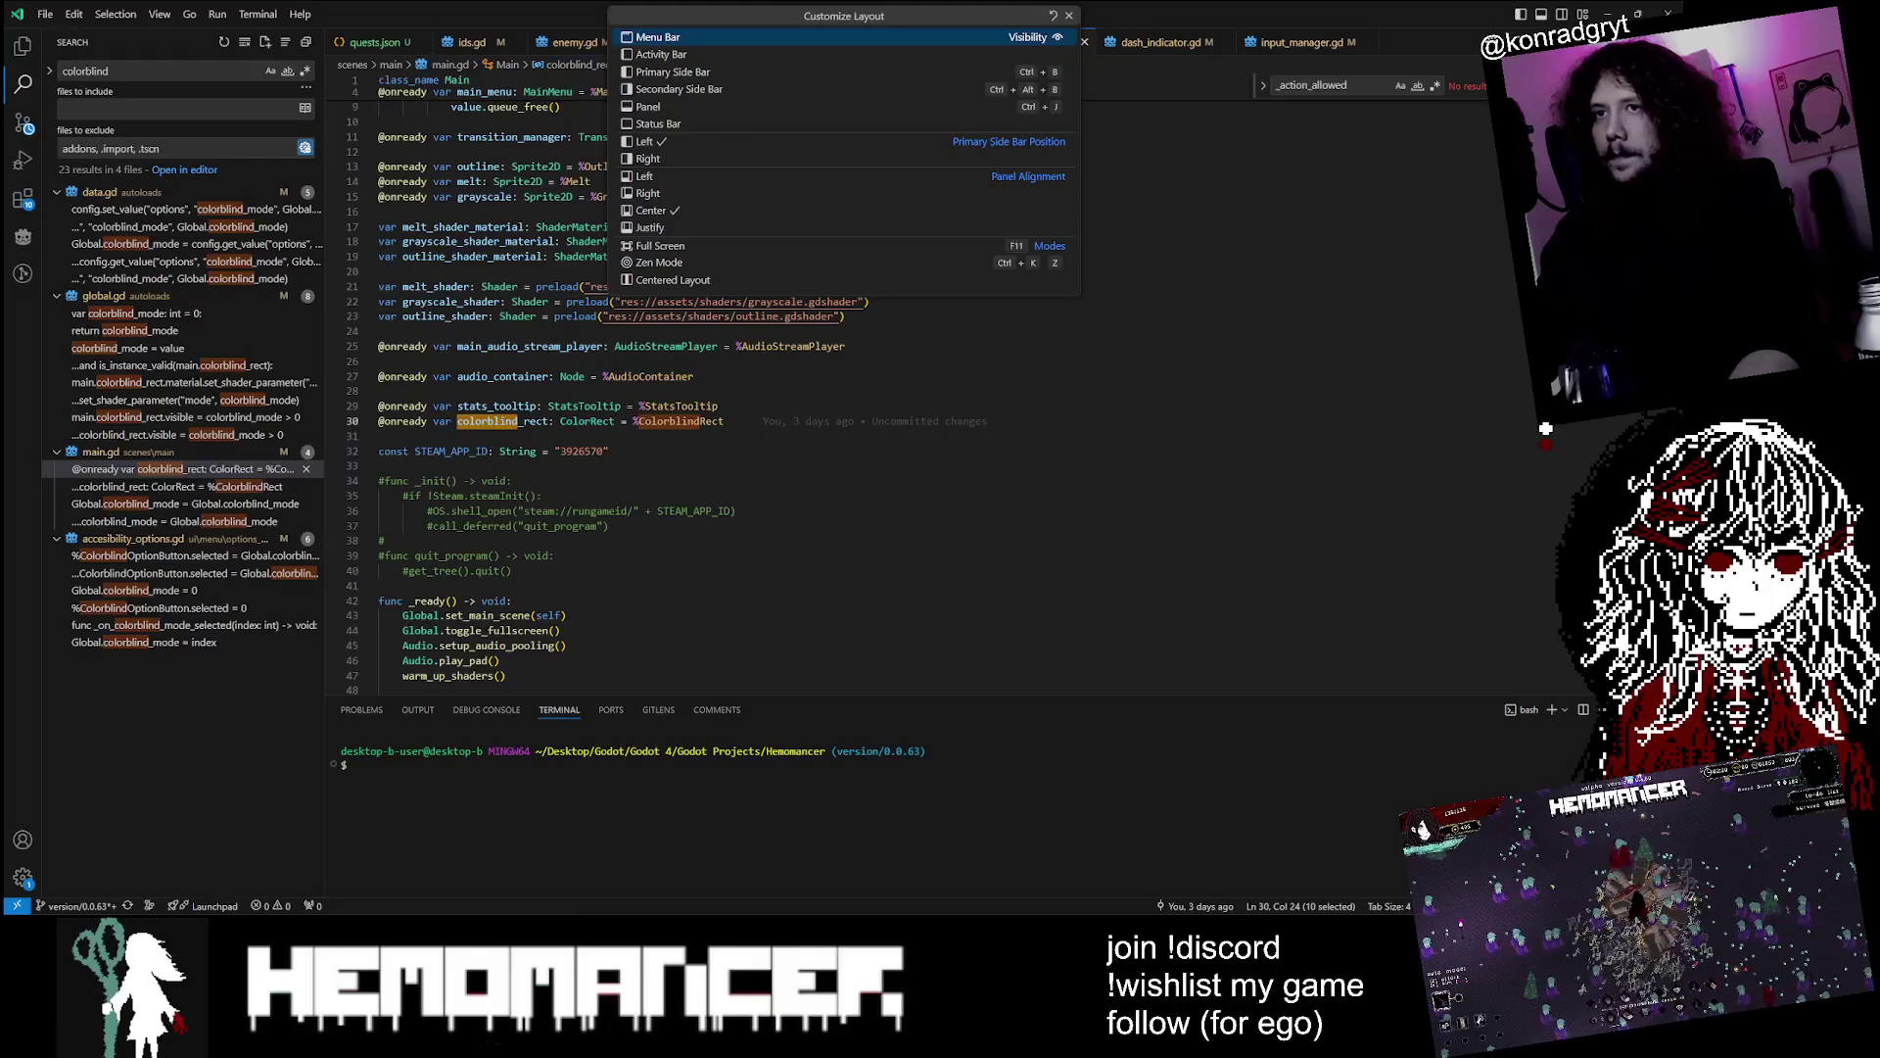
# Close the layout panel and the main.gd, hud.gd, ids.gd, enemy.gd and enemy_manager.gd tabs, keeping quests.json
pyautogui.moveTo(931, 1038)
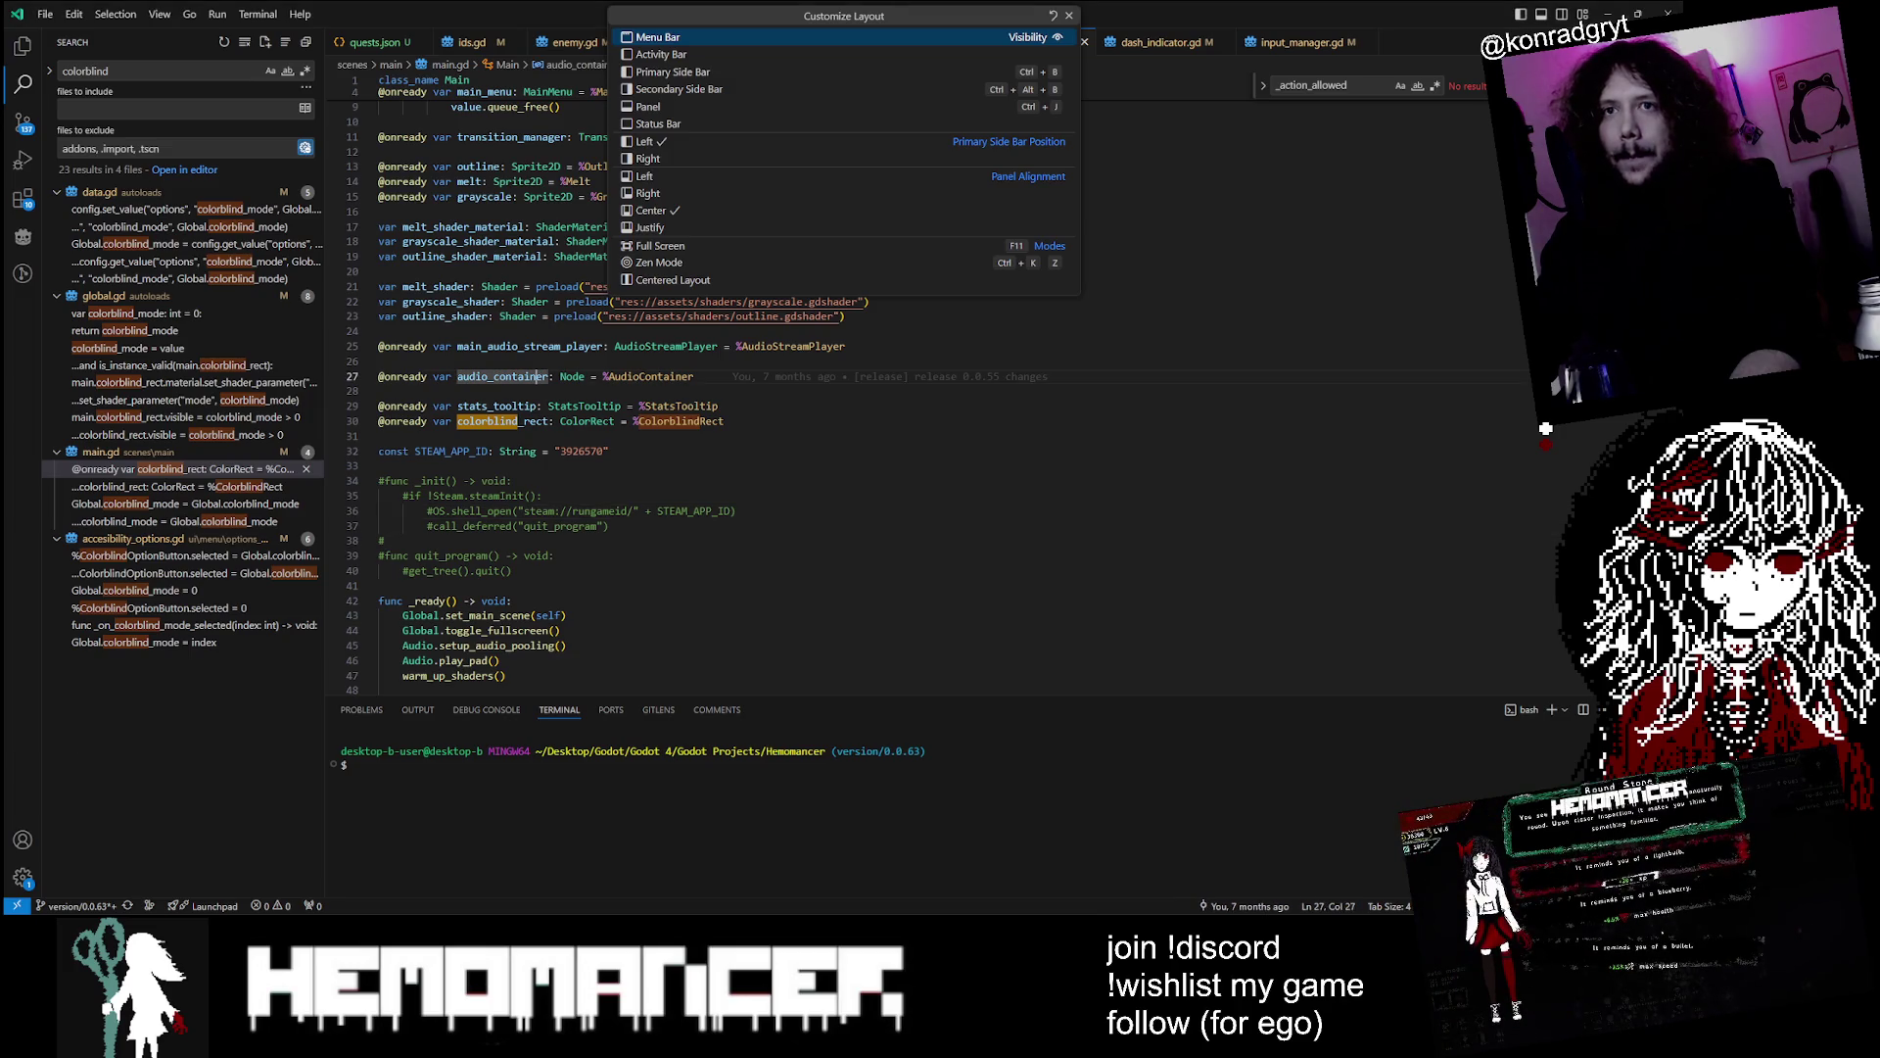
pyautogui.press('Escape')
pyautogui.click(749, 286)
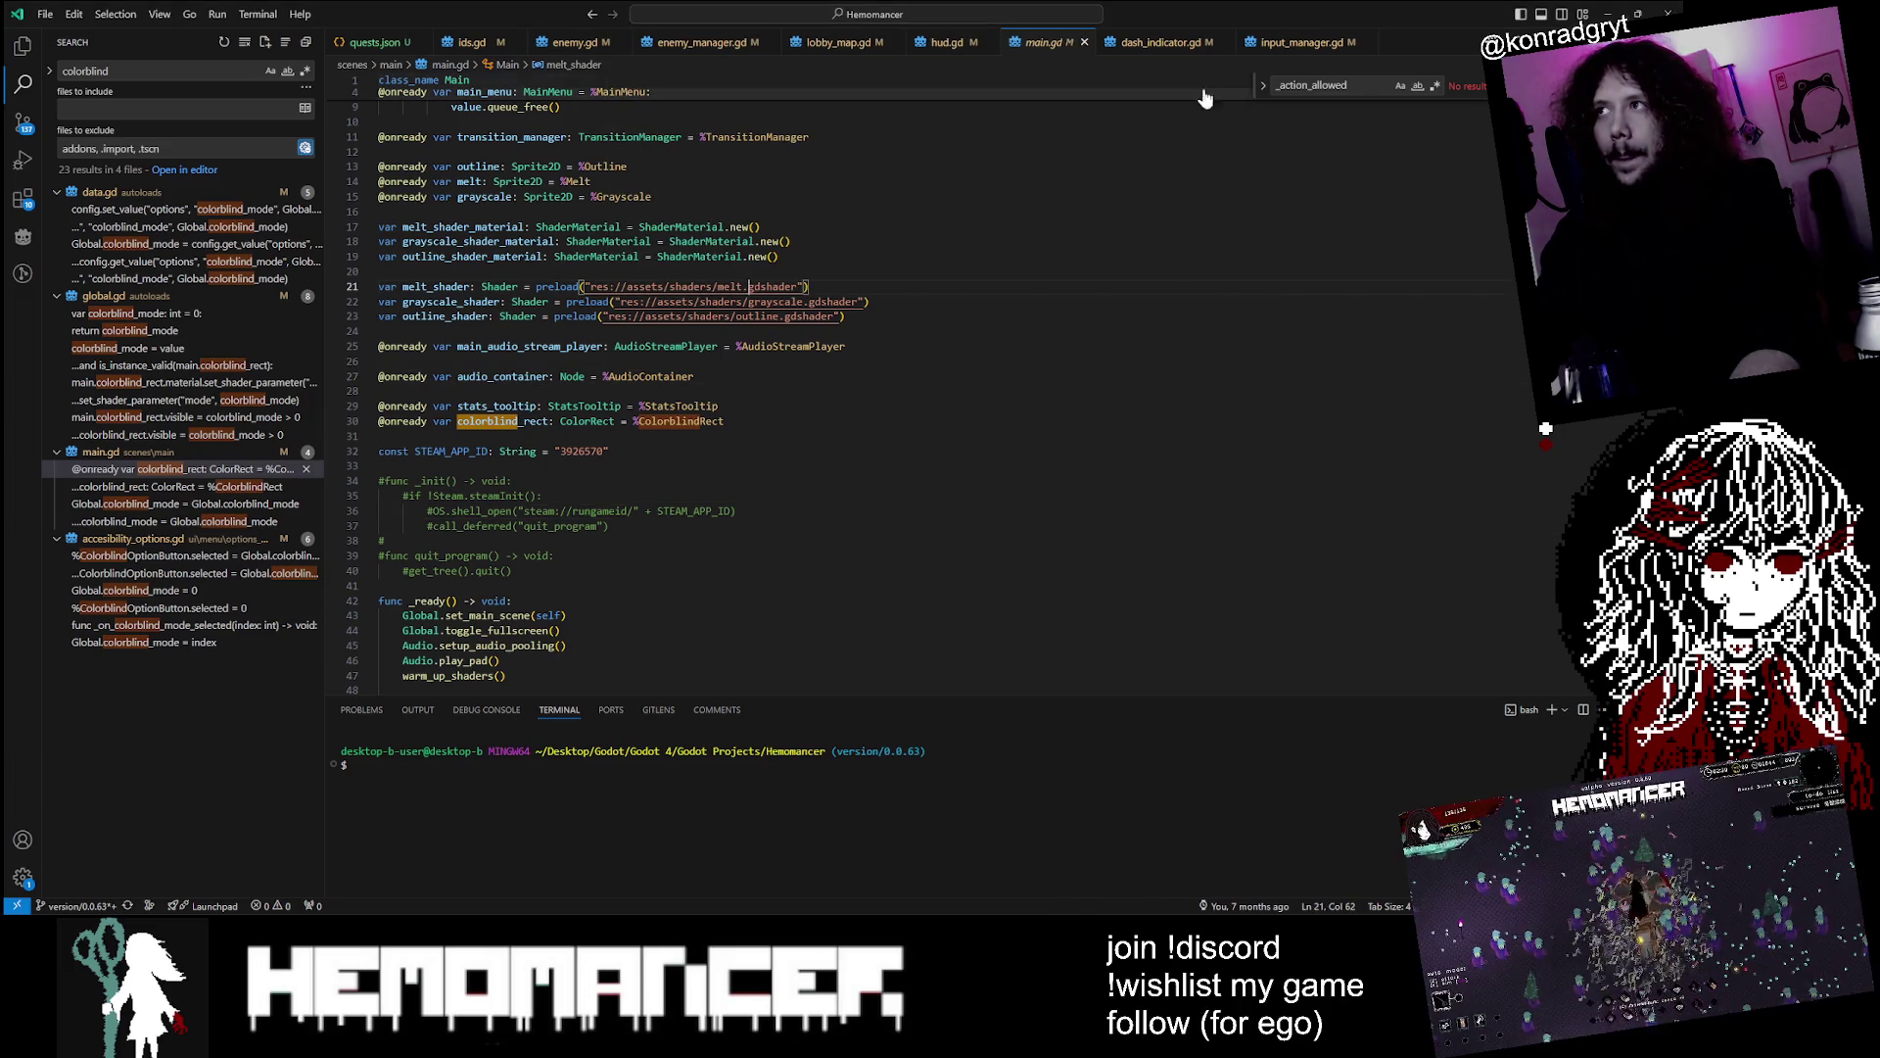
pyautogui.middleClick(1053, 50)
pyautogui.middleClick(947, 54)
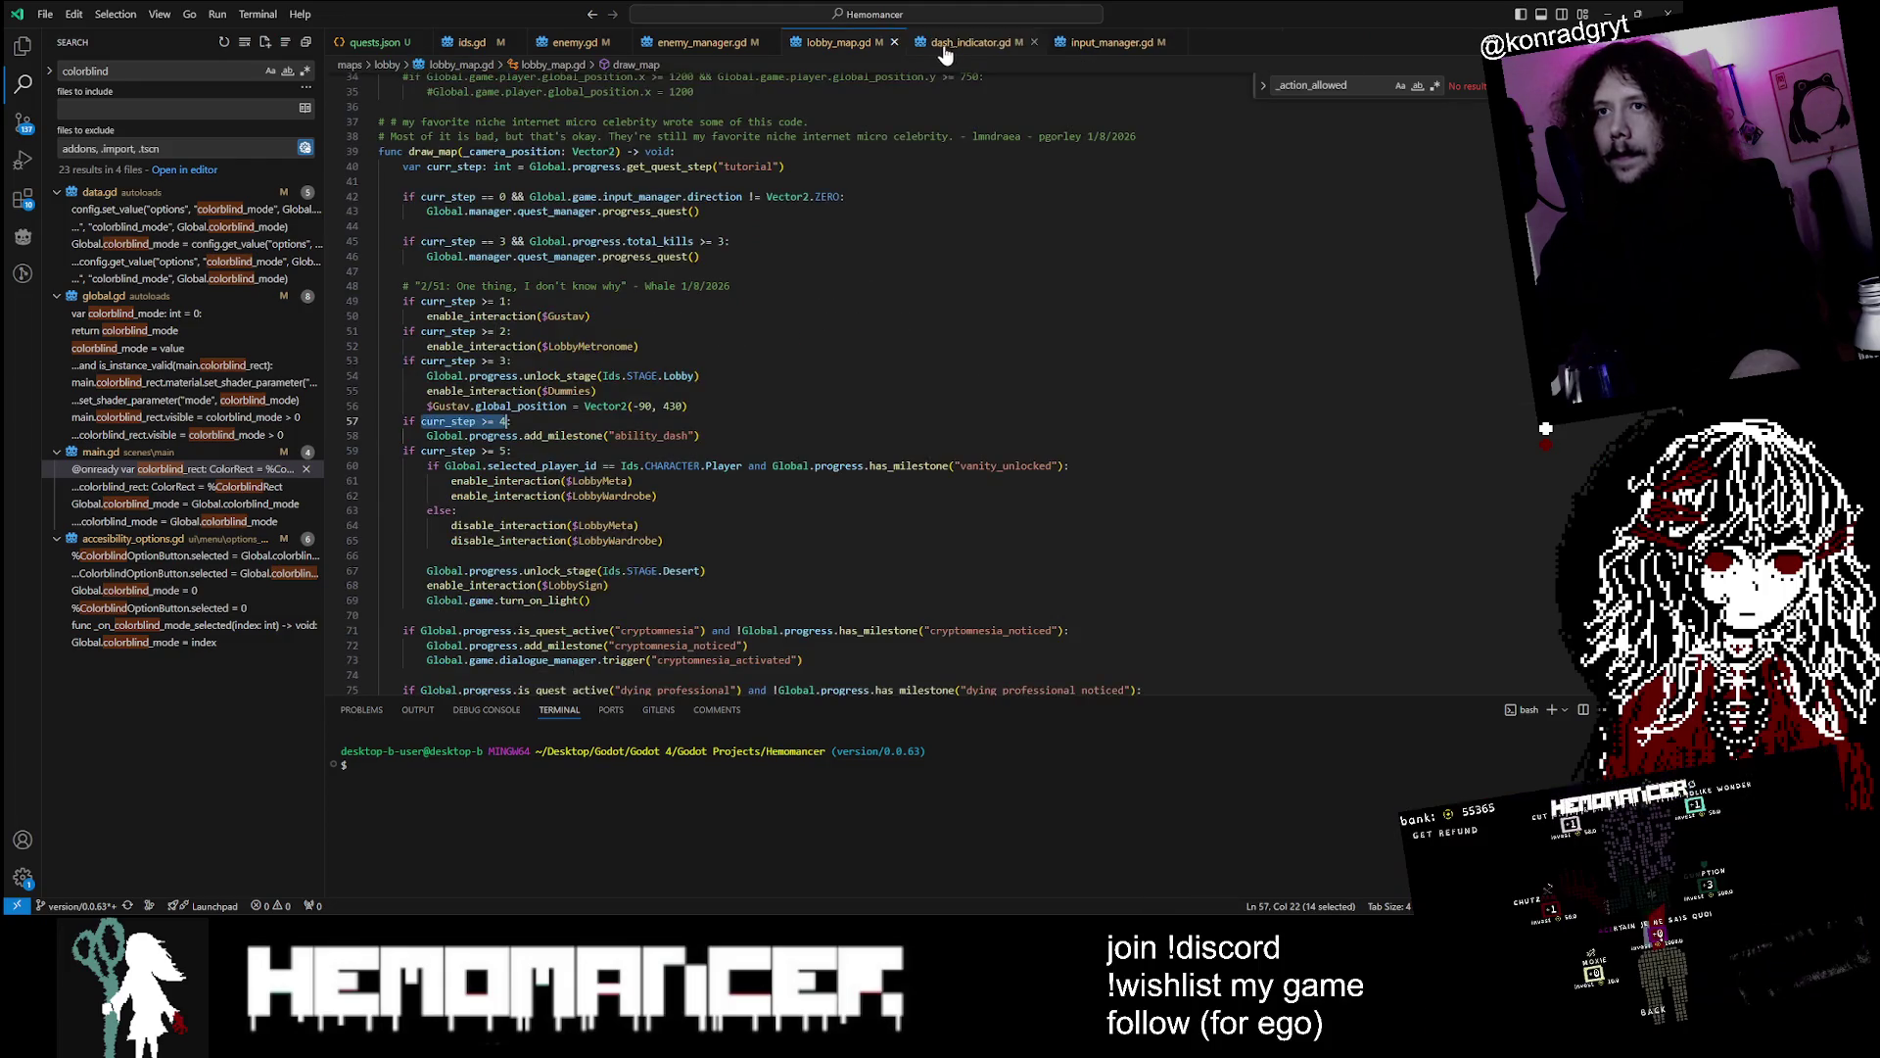
pyautogui.click(373, 45)
pyautogui.middleClick(476, 44)
pyautogui.middleClick(477, 44)
pyautogui.middleClick(478, 44)
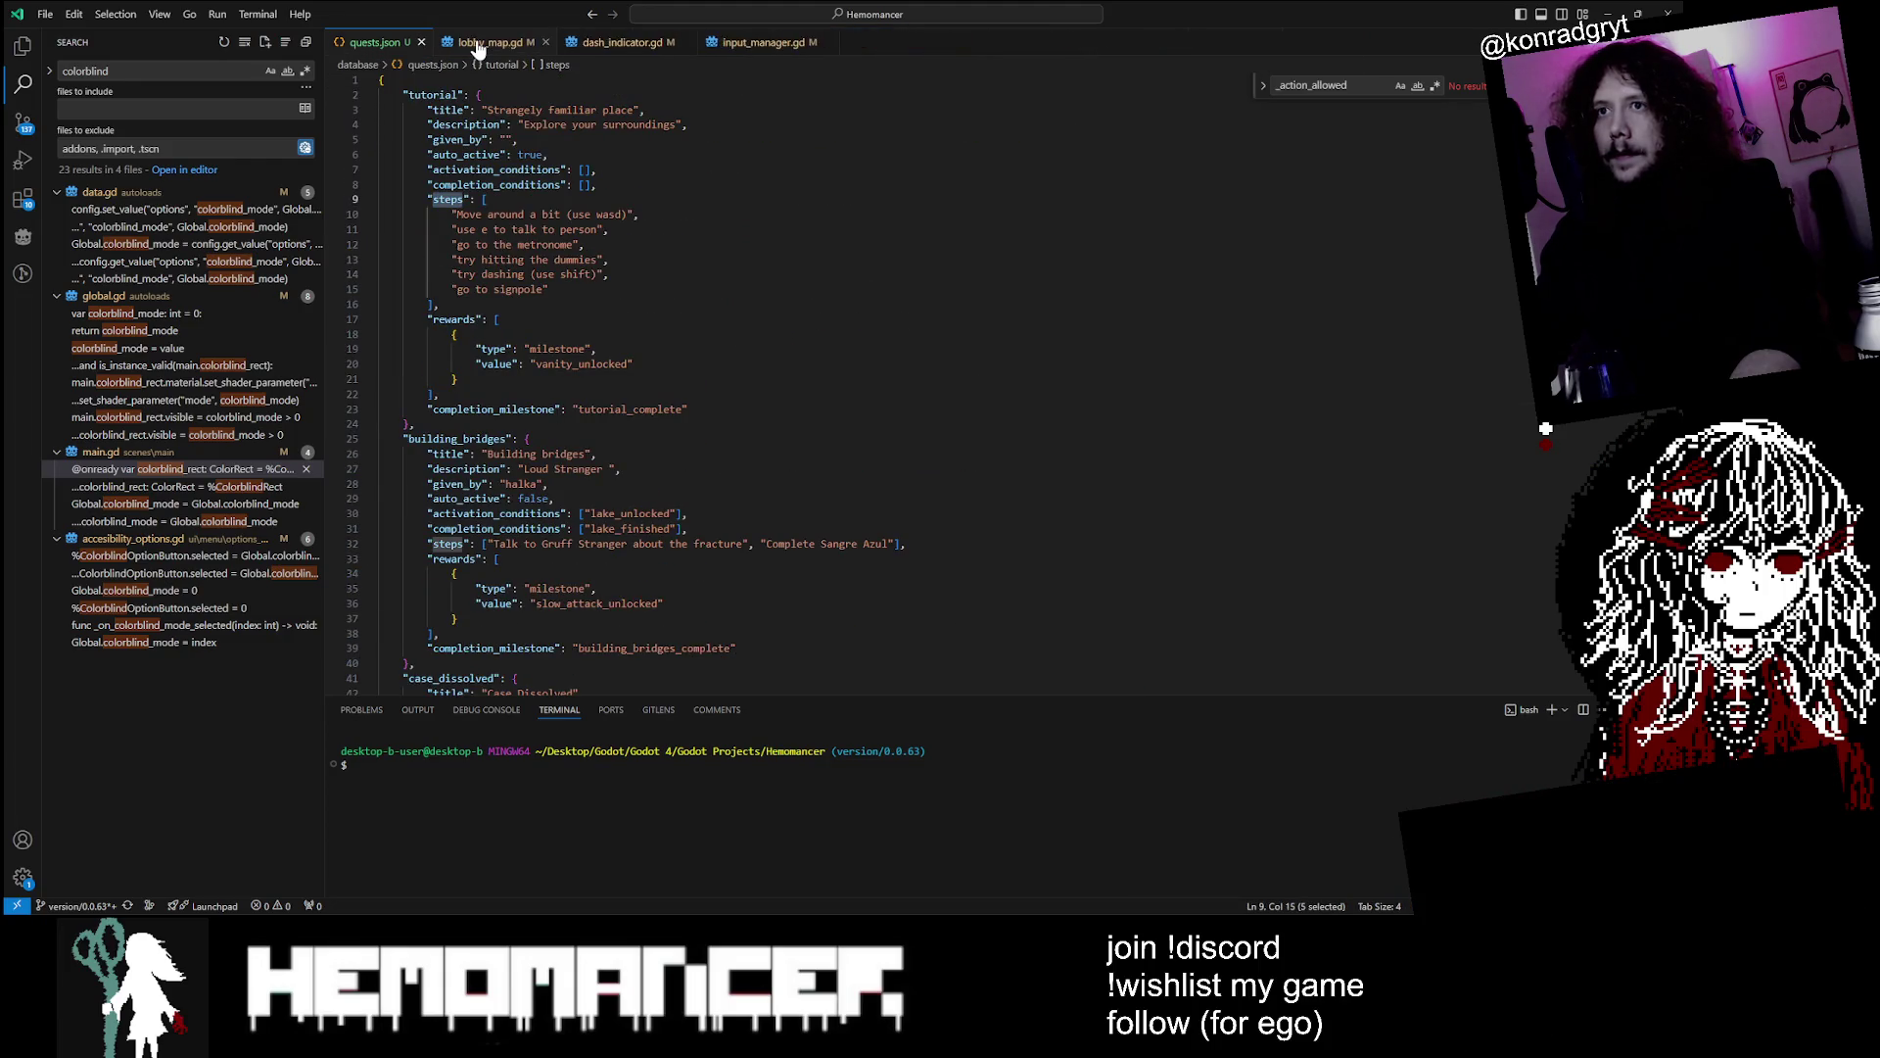
# Locate the tutorial quest id in quests.json and search the whole project for it
pyautogui.hotkey('ctrl', 'End')
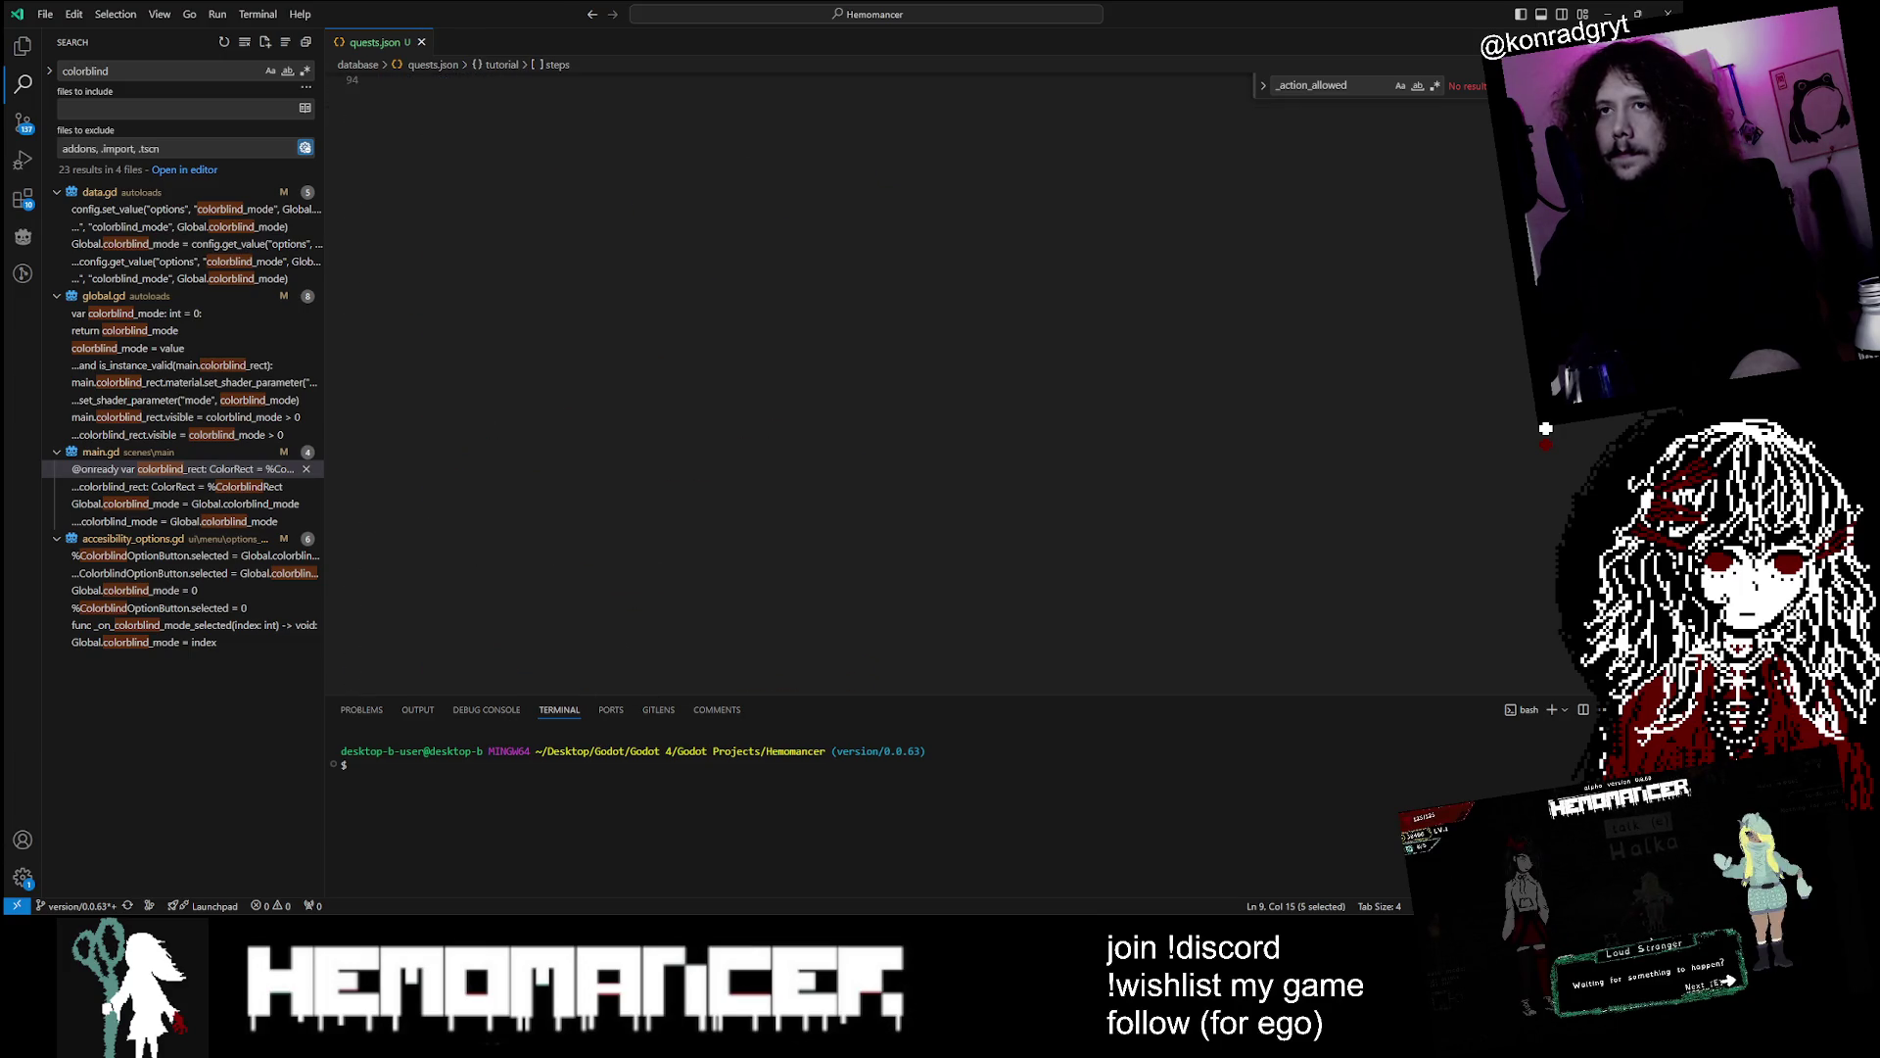
pyautogui.moveTo(380, 411)
pyautogui.mouseDown()
pyautogui.moveTo(461, 546)
pyautogui.moveTo(431, 230)
pyautogui.mouseUp()
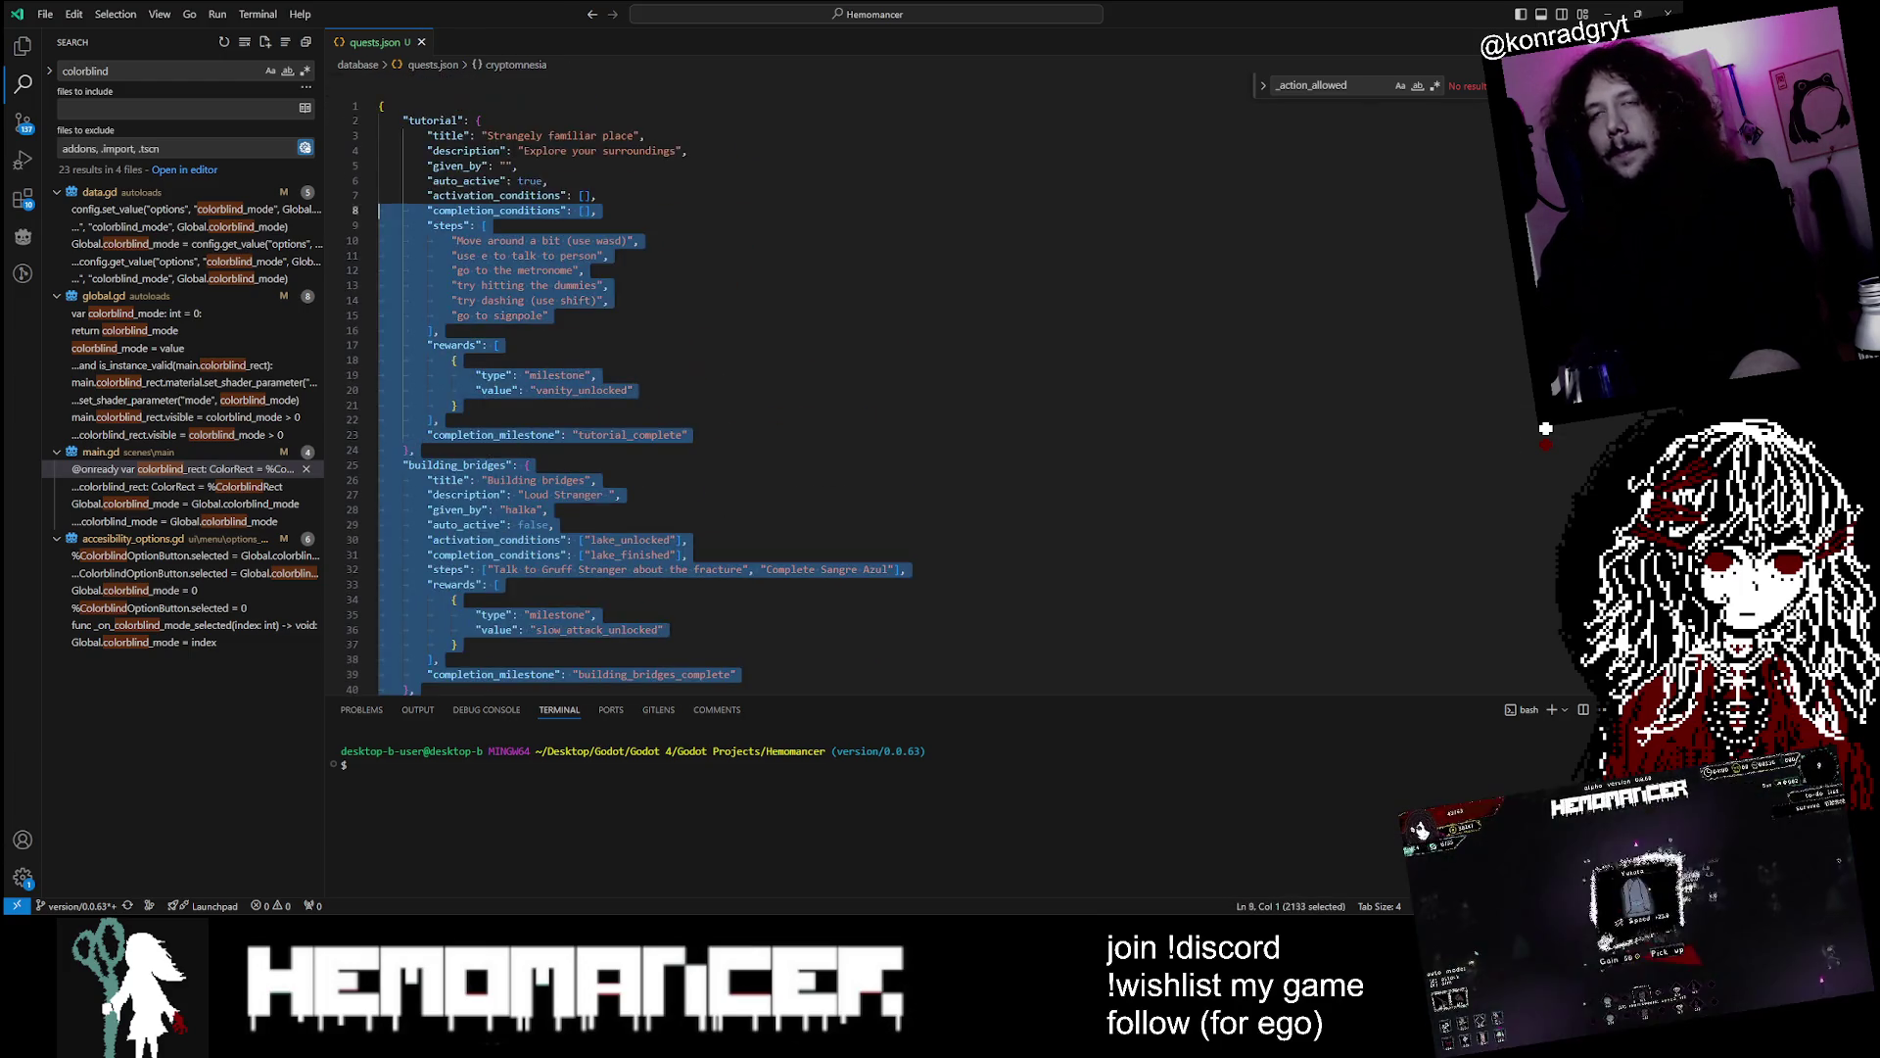
pyautogui.click(638, 240)
pyautogui.scroll(-20, 881, 392)
pyautogui.scroll(15, 881, 392)
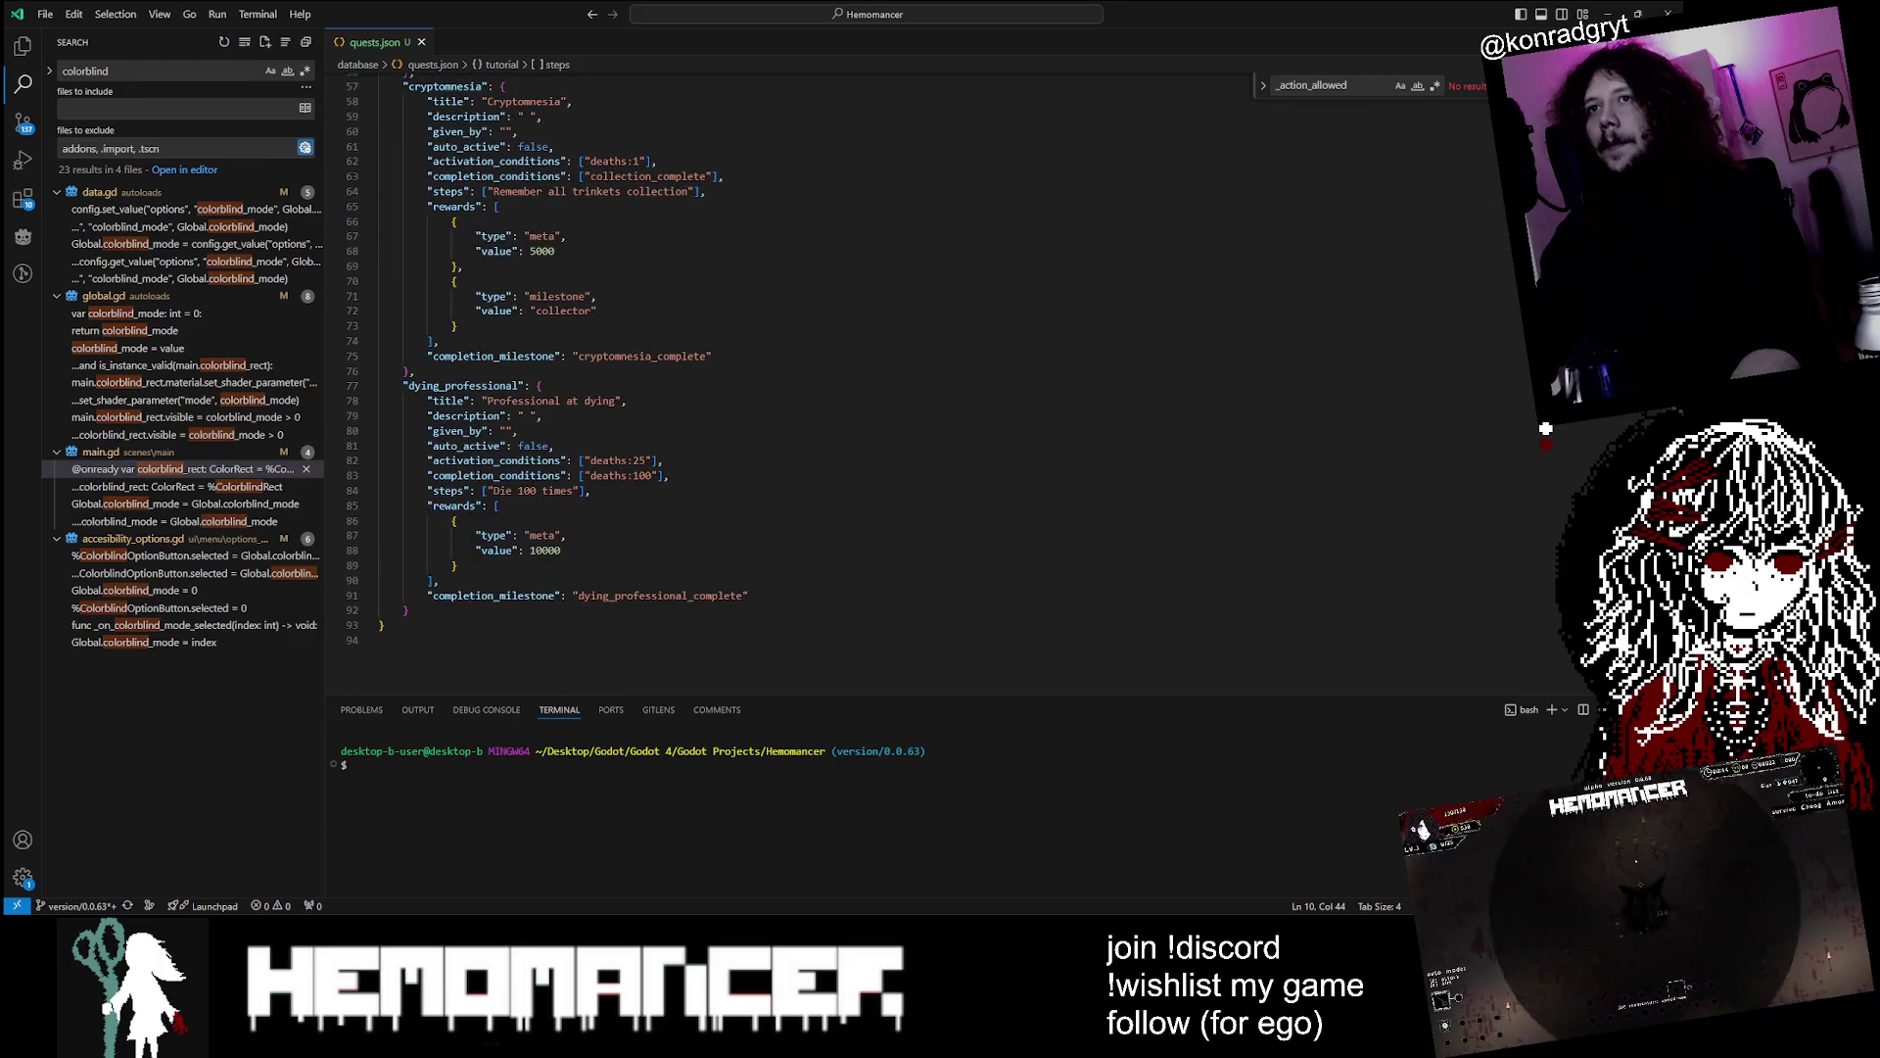
pyautogui.click(516, 562)
pyautogui.press('Up')
pyautogui.press('Up')
pyautogui.press('Up')
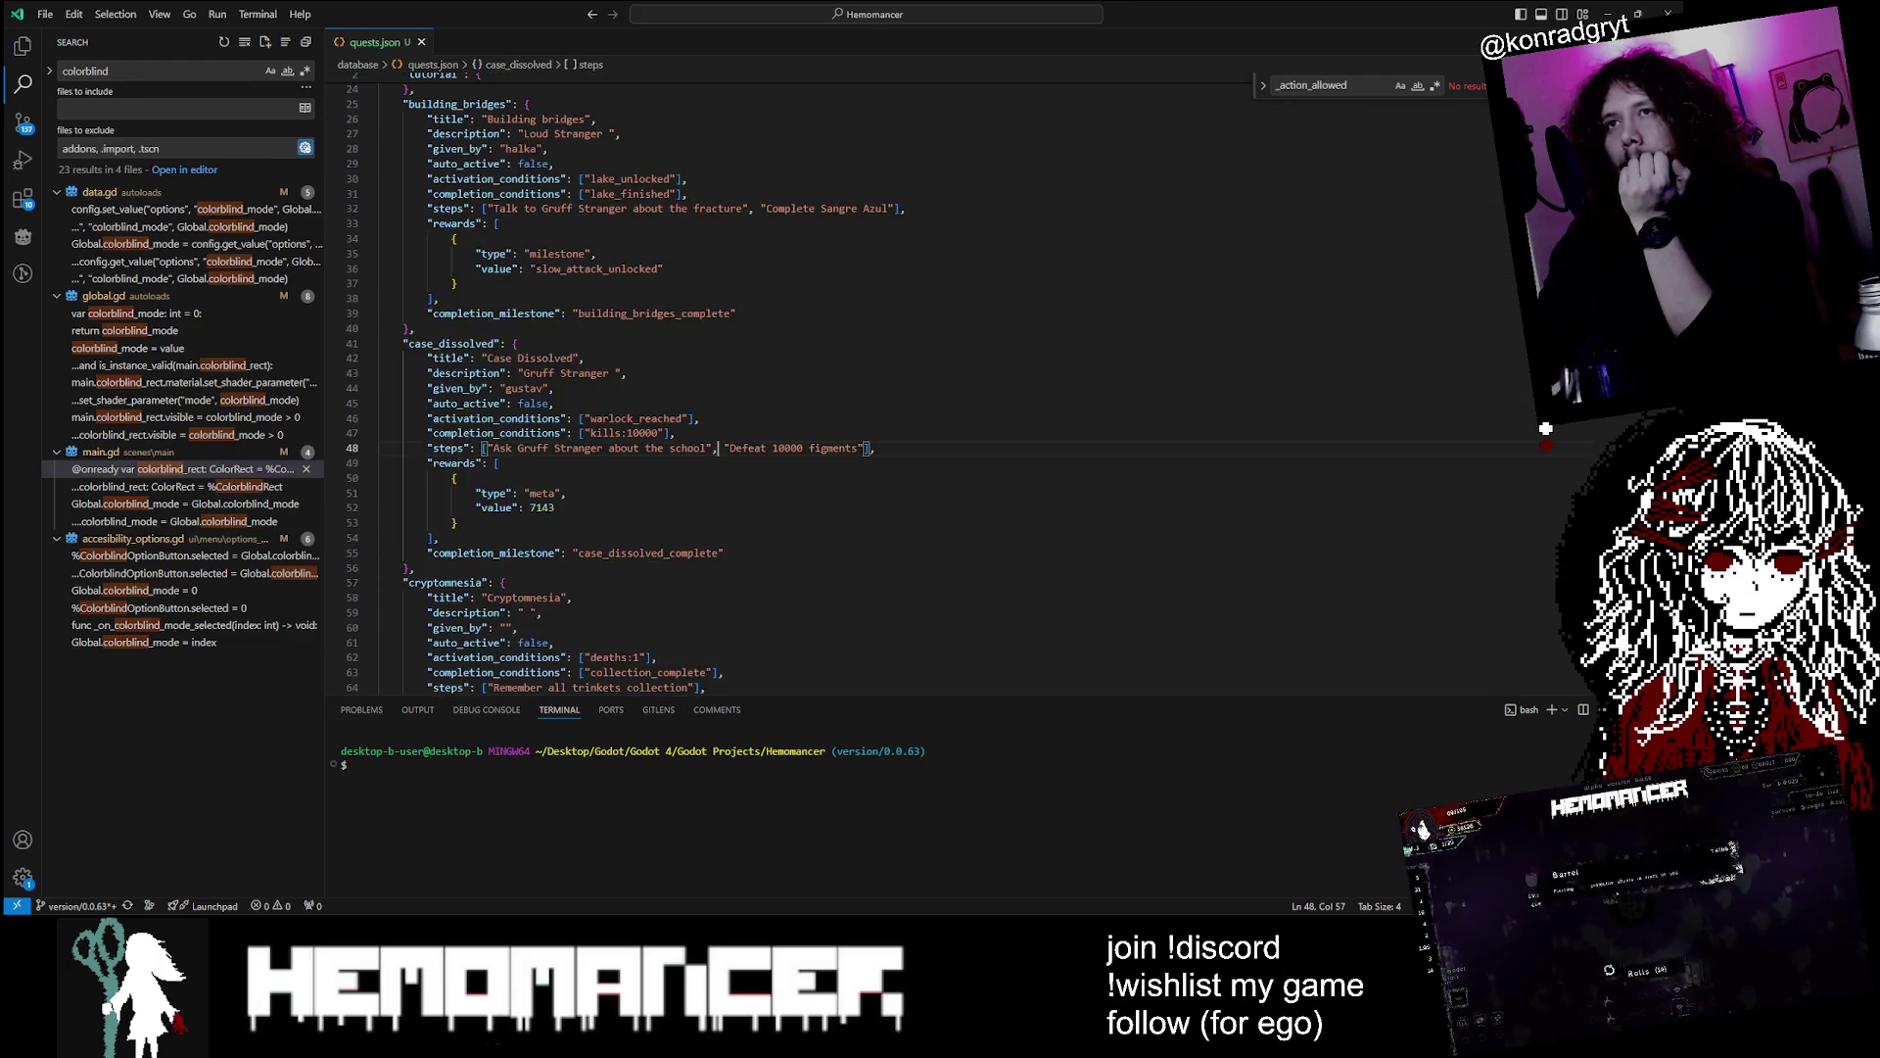
pyautogui.scroll(3, 881, 392)
pyautogui.click(552, 315)
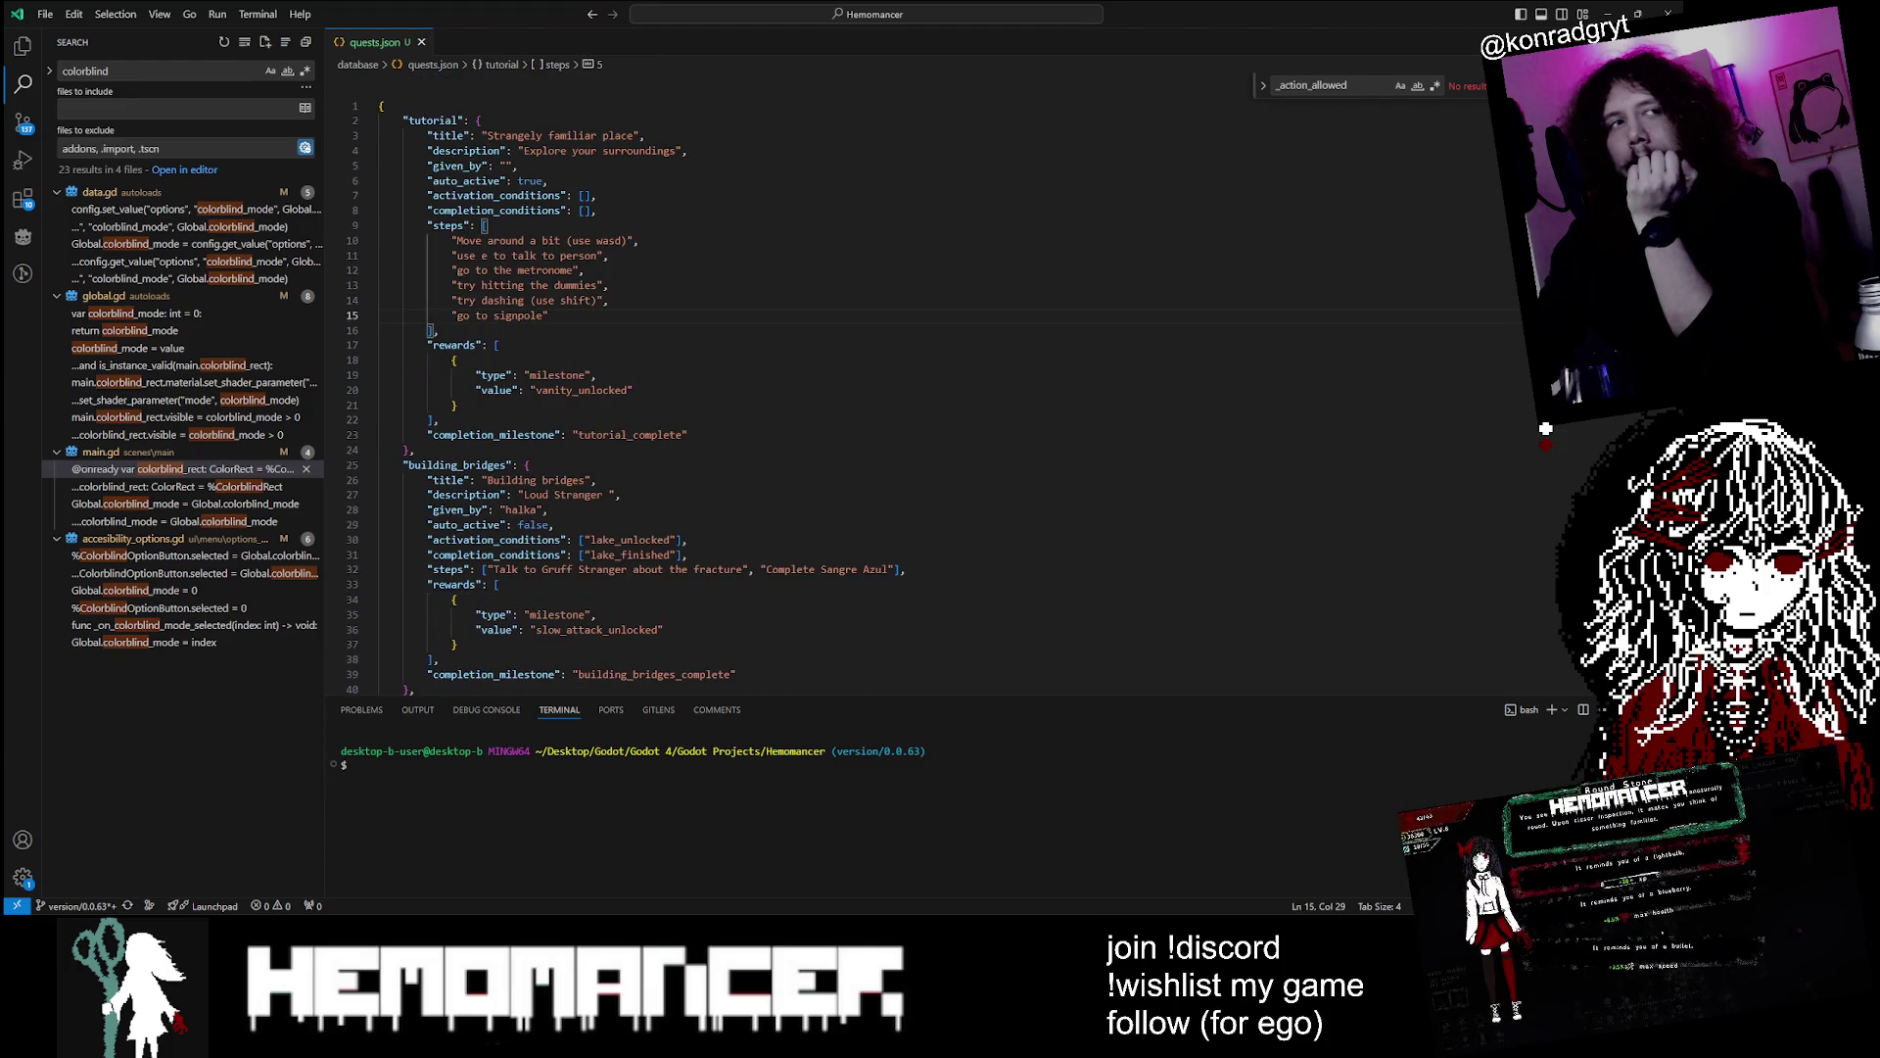
pyautogui.scroll(-20, 881, 392)
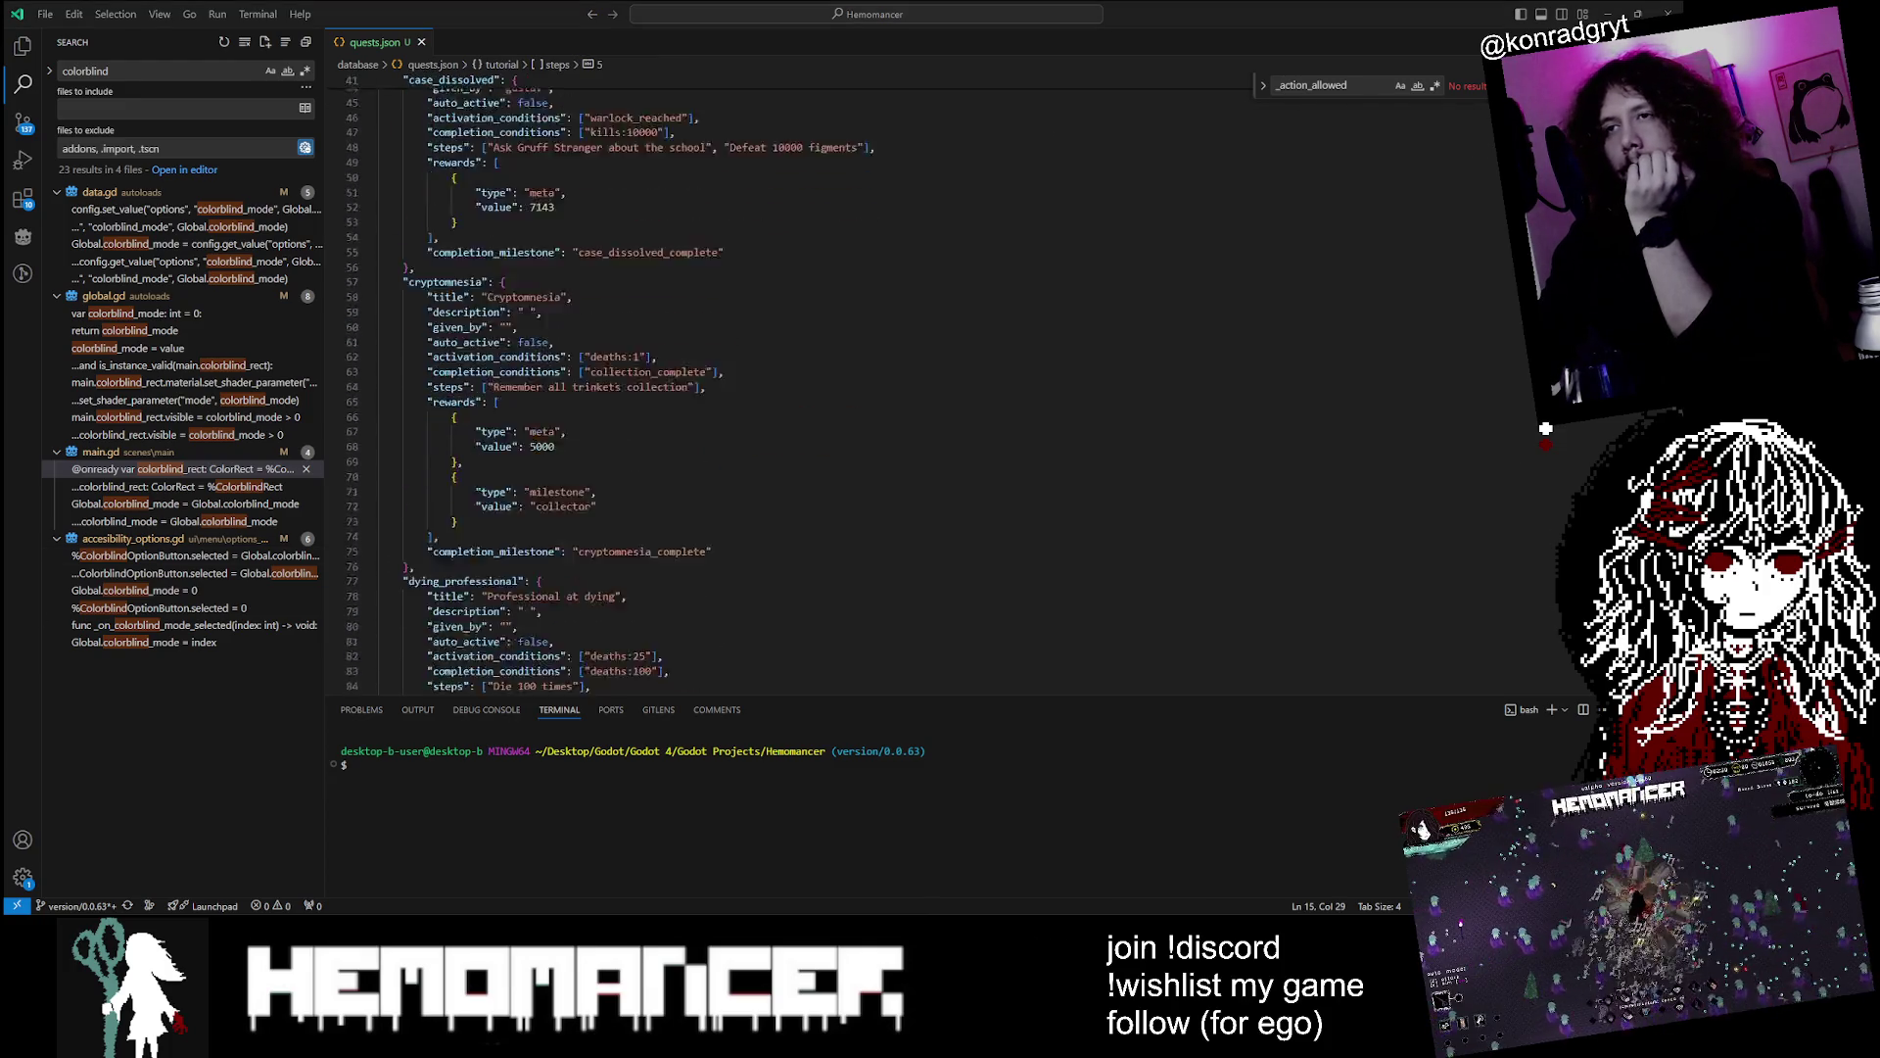
pyautogui.scroll(18, 1545, 428)
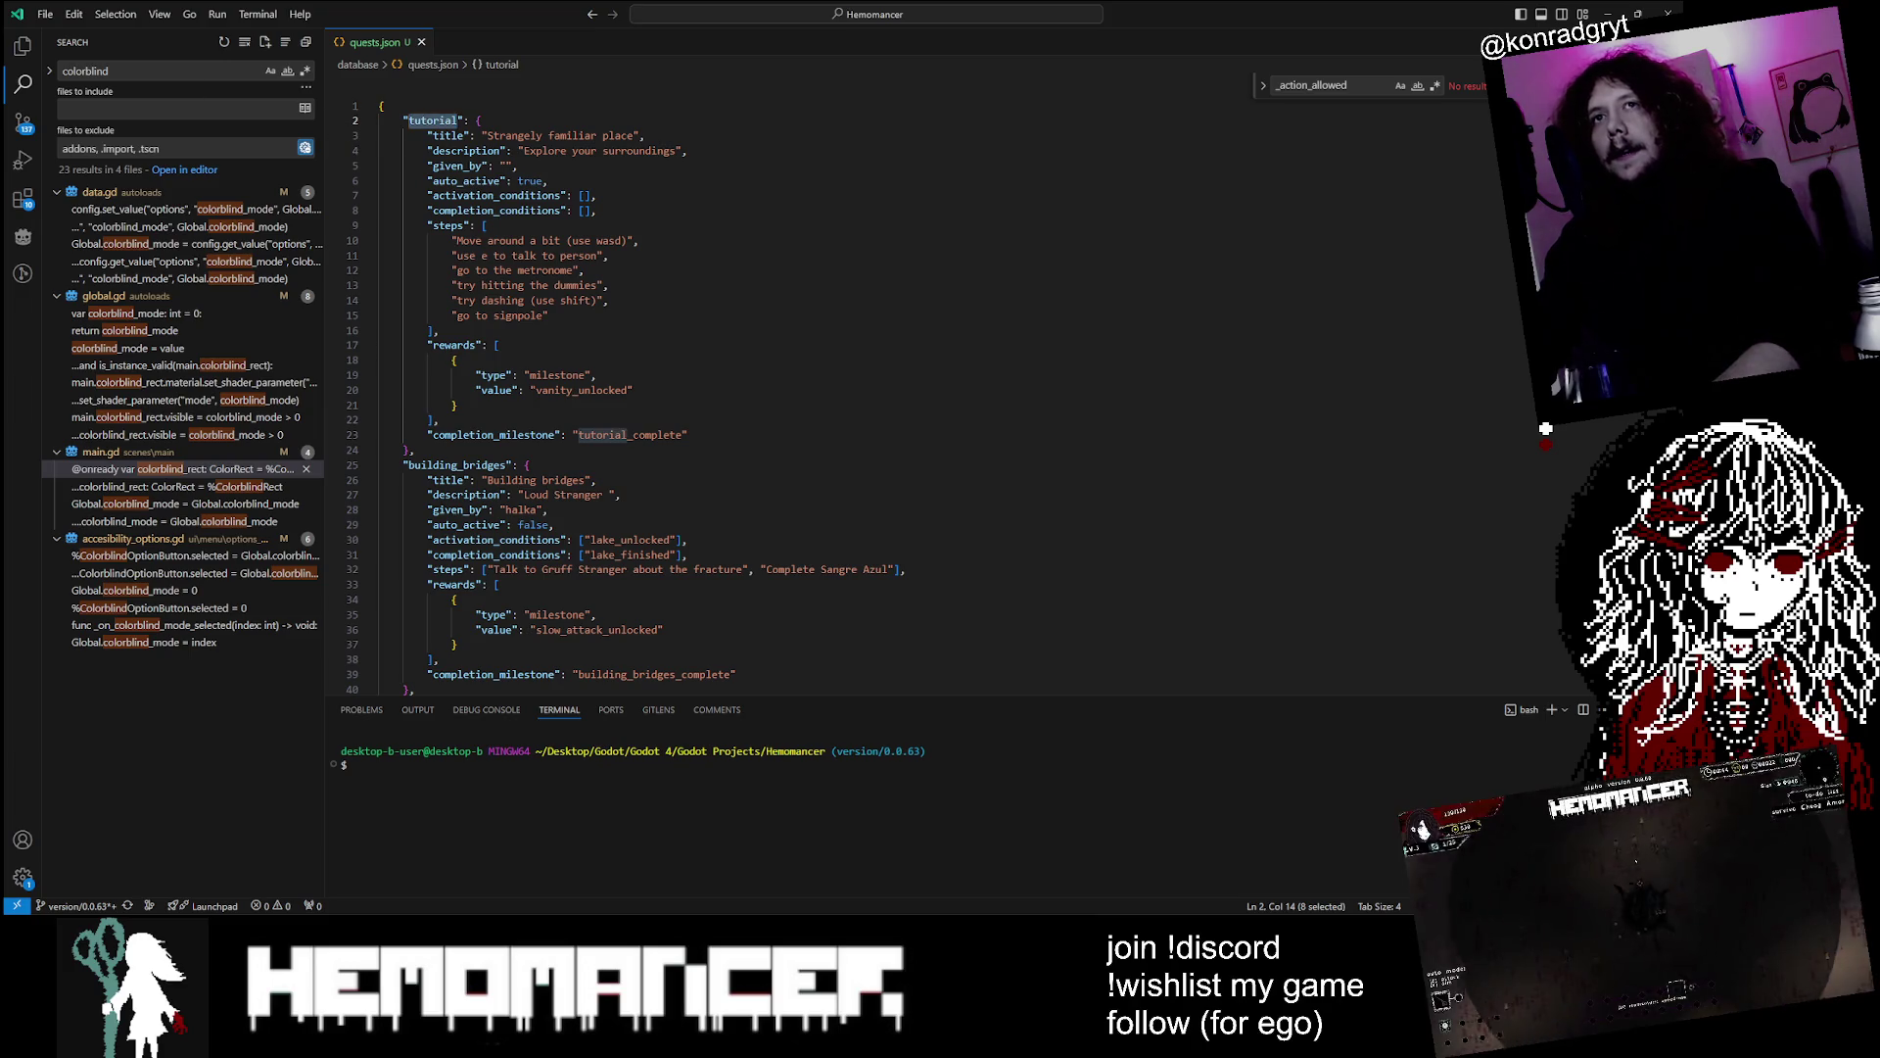
pyautogui.hotkey('ctrl', 'shift', 'f')
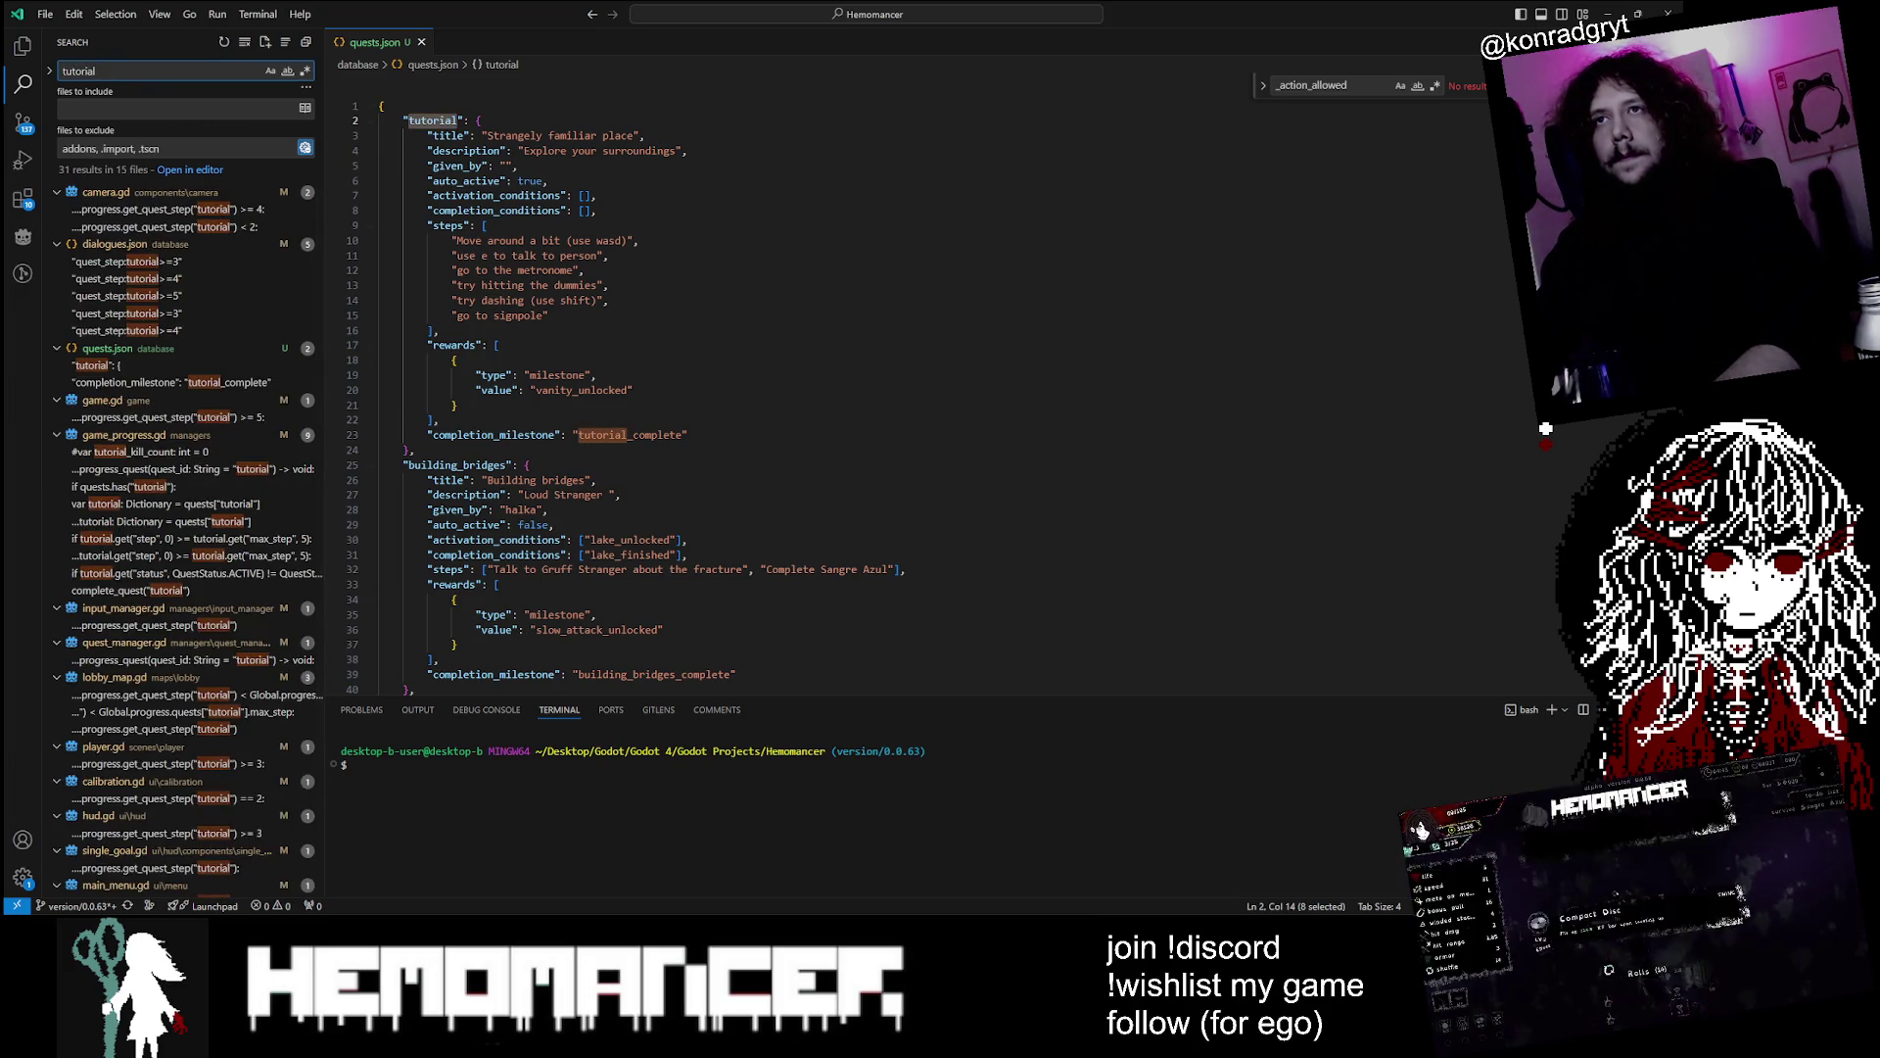
# Review the building_bridges matches in dialogues.json and its building_bridges_complete milestone in quests.json
pyautogui.doubleClick(457, 465)
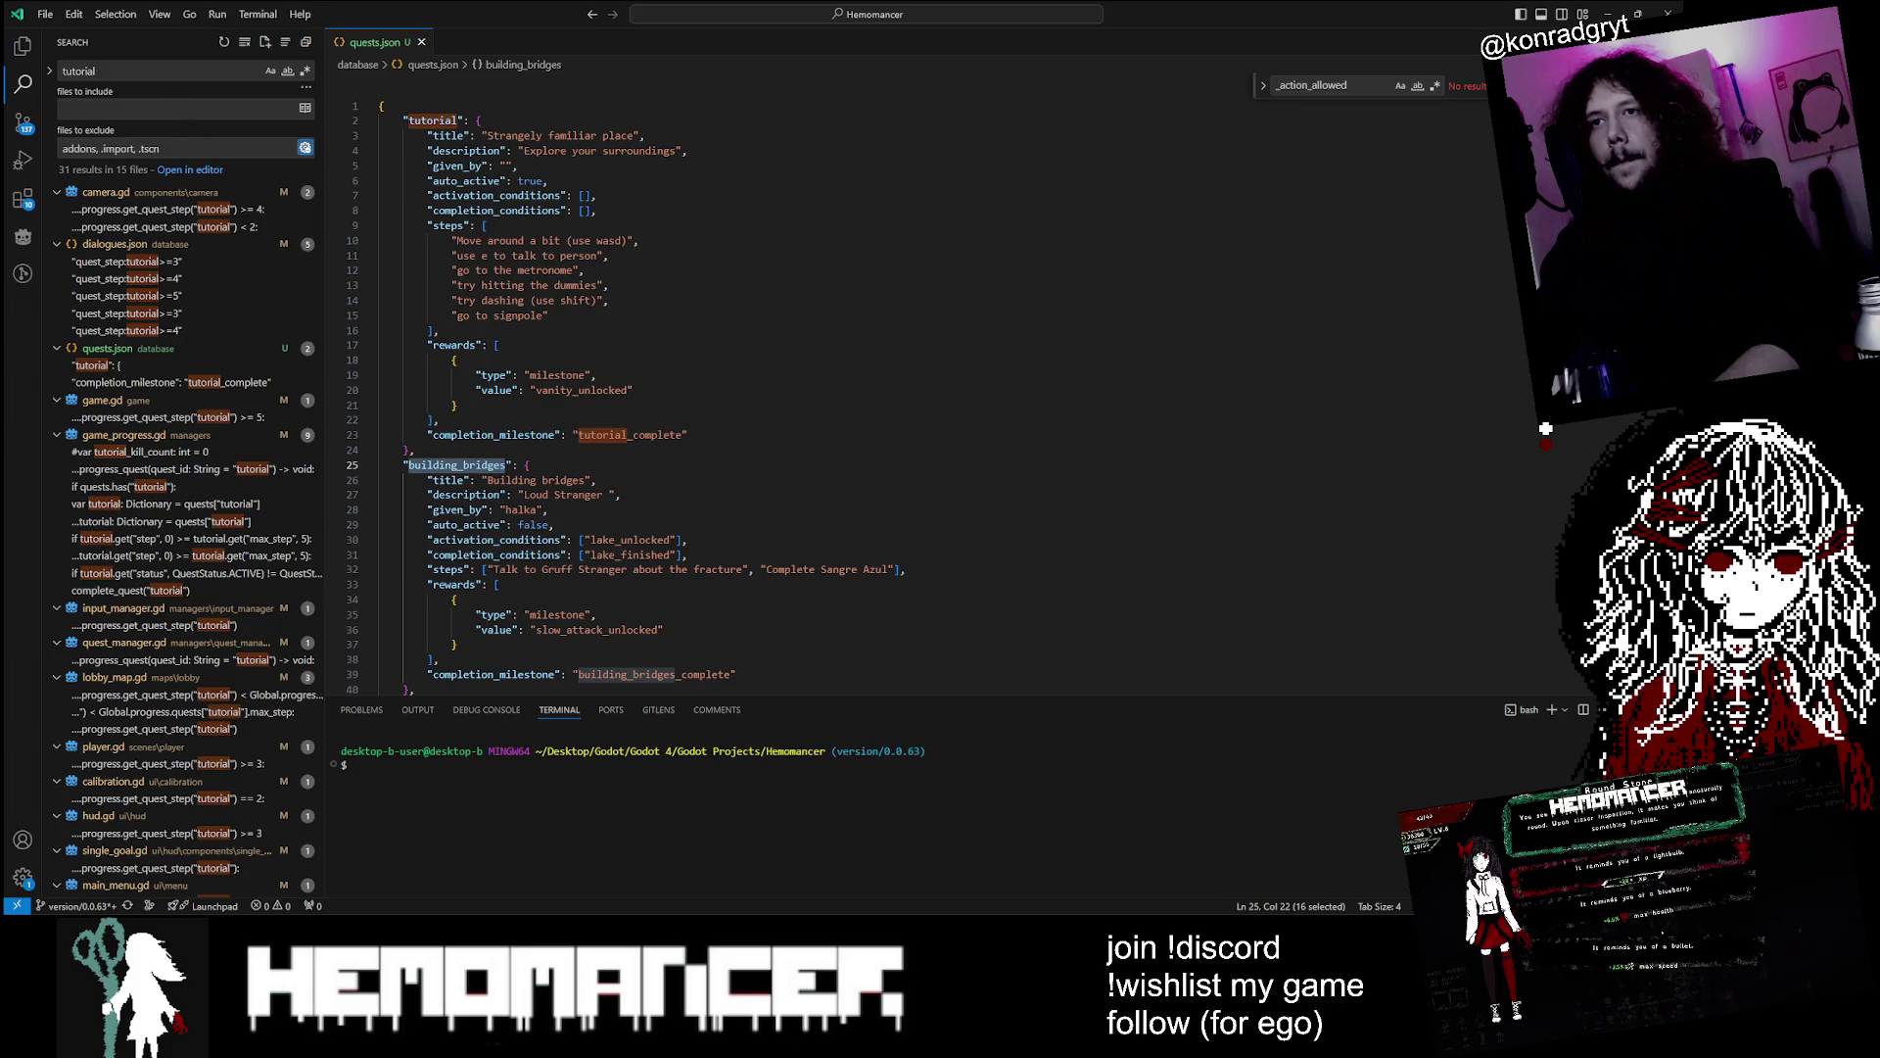
pyautogui.click(147, 209)
pyautogui.click(147, 226)
pyautogui.click(165, 297)
pyautogui.scroll(-3, 353, 335)
pyautogui.doubleClick(457, 299)
pyautogui.scroll(-2, 457, 299)
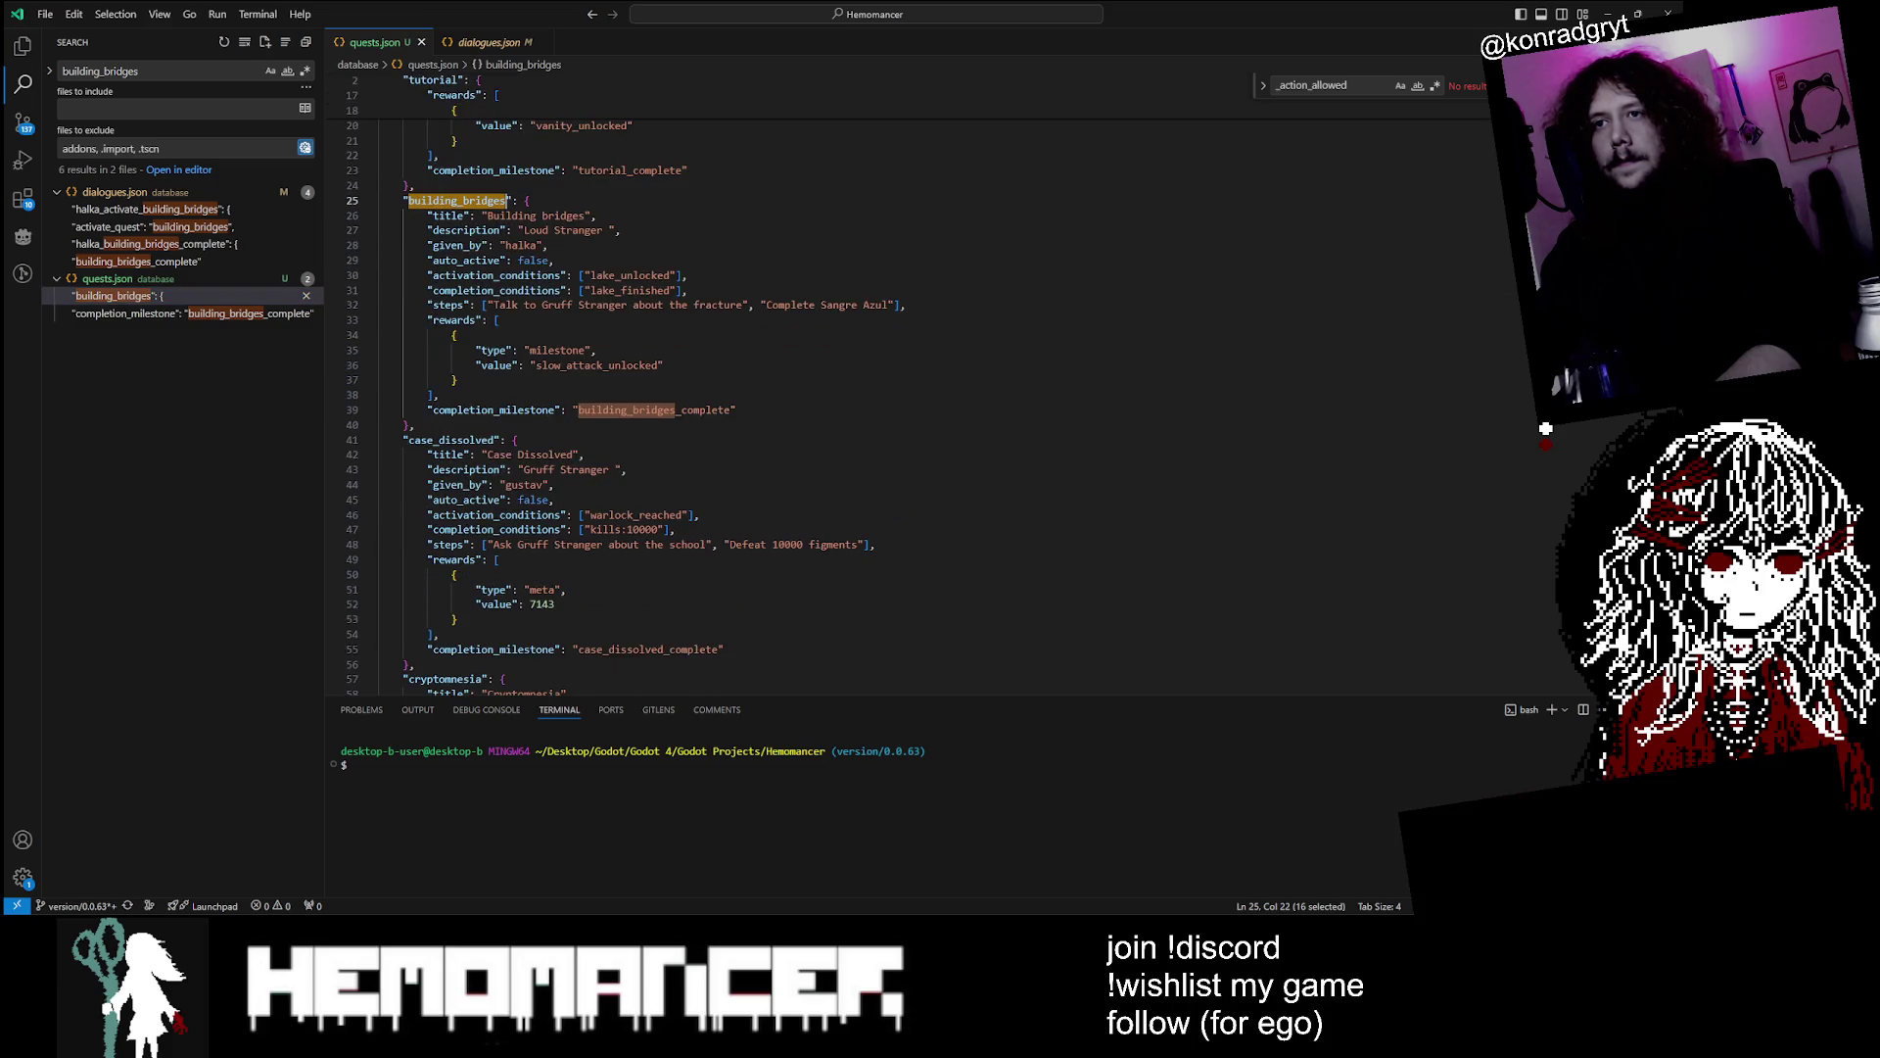
pyautogui.doubleClick(654, 409)
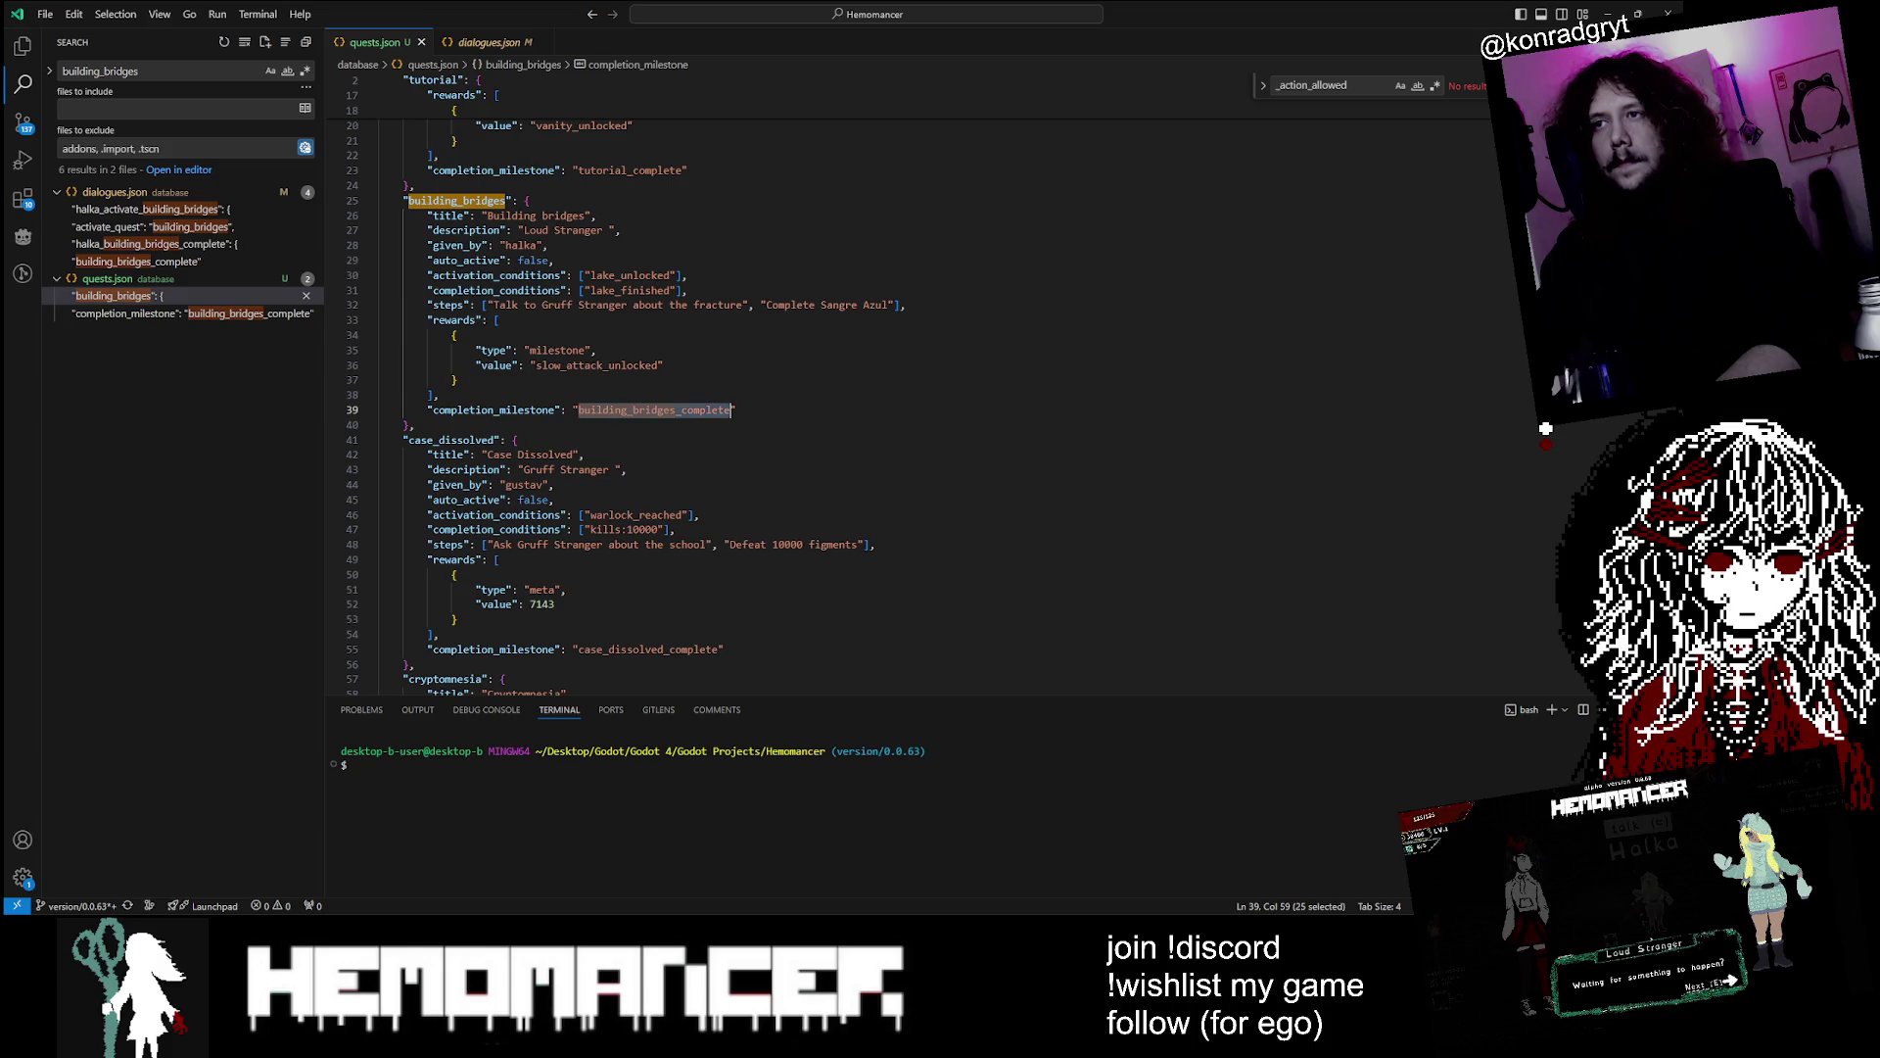
# Find cryptomnesia's completion_milestone key in quests.json and search the project for it
pyautogui.scroll(5, 627, 392)
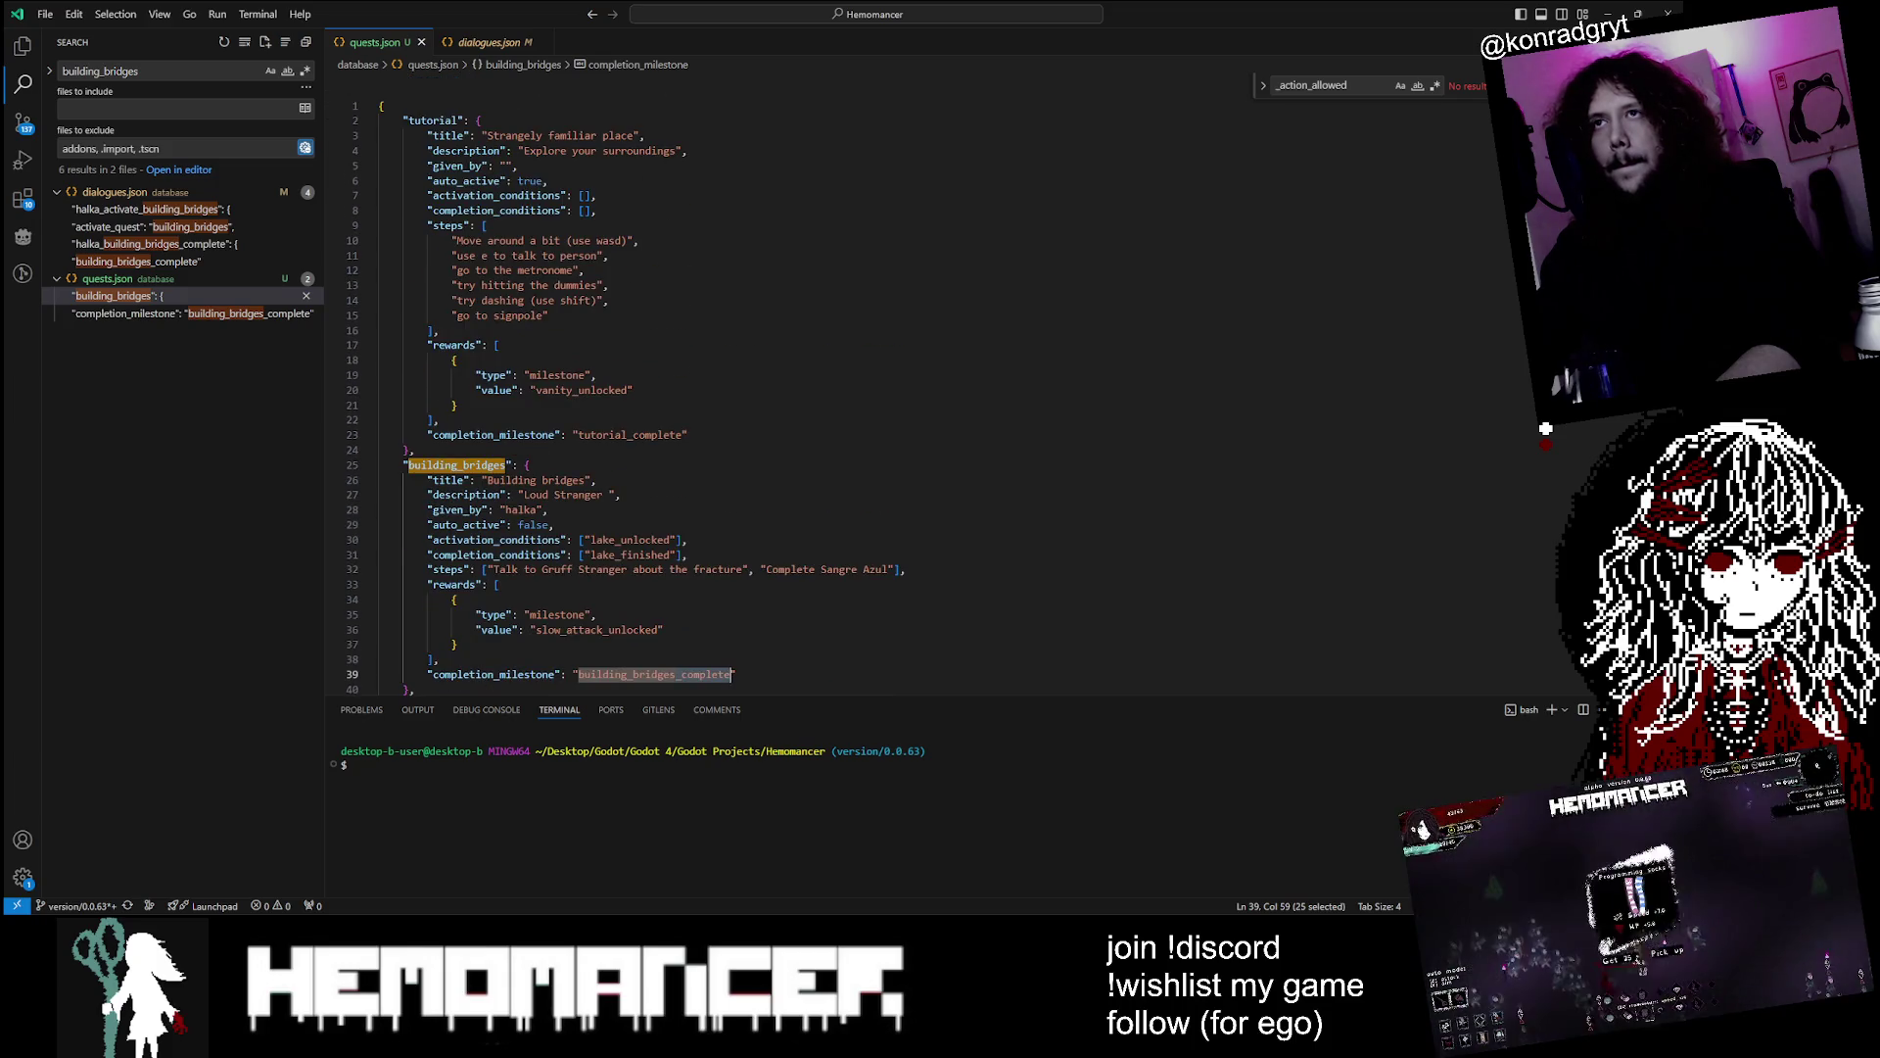
pyautogui.click(438, 419)
pyautogui.scroll(-3, 438, 419)
pyautogui.scroll(-4, 626, 391)
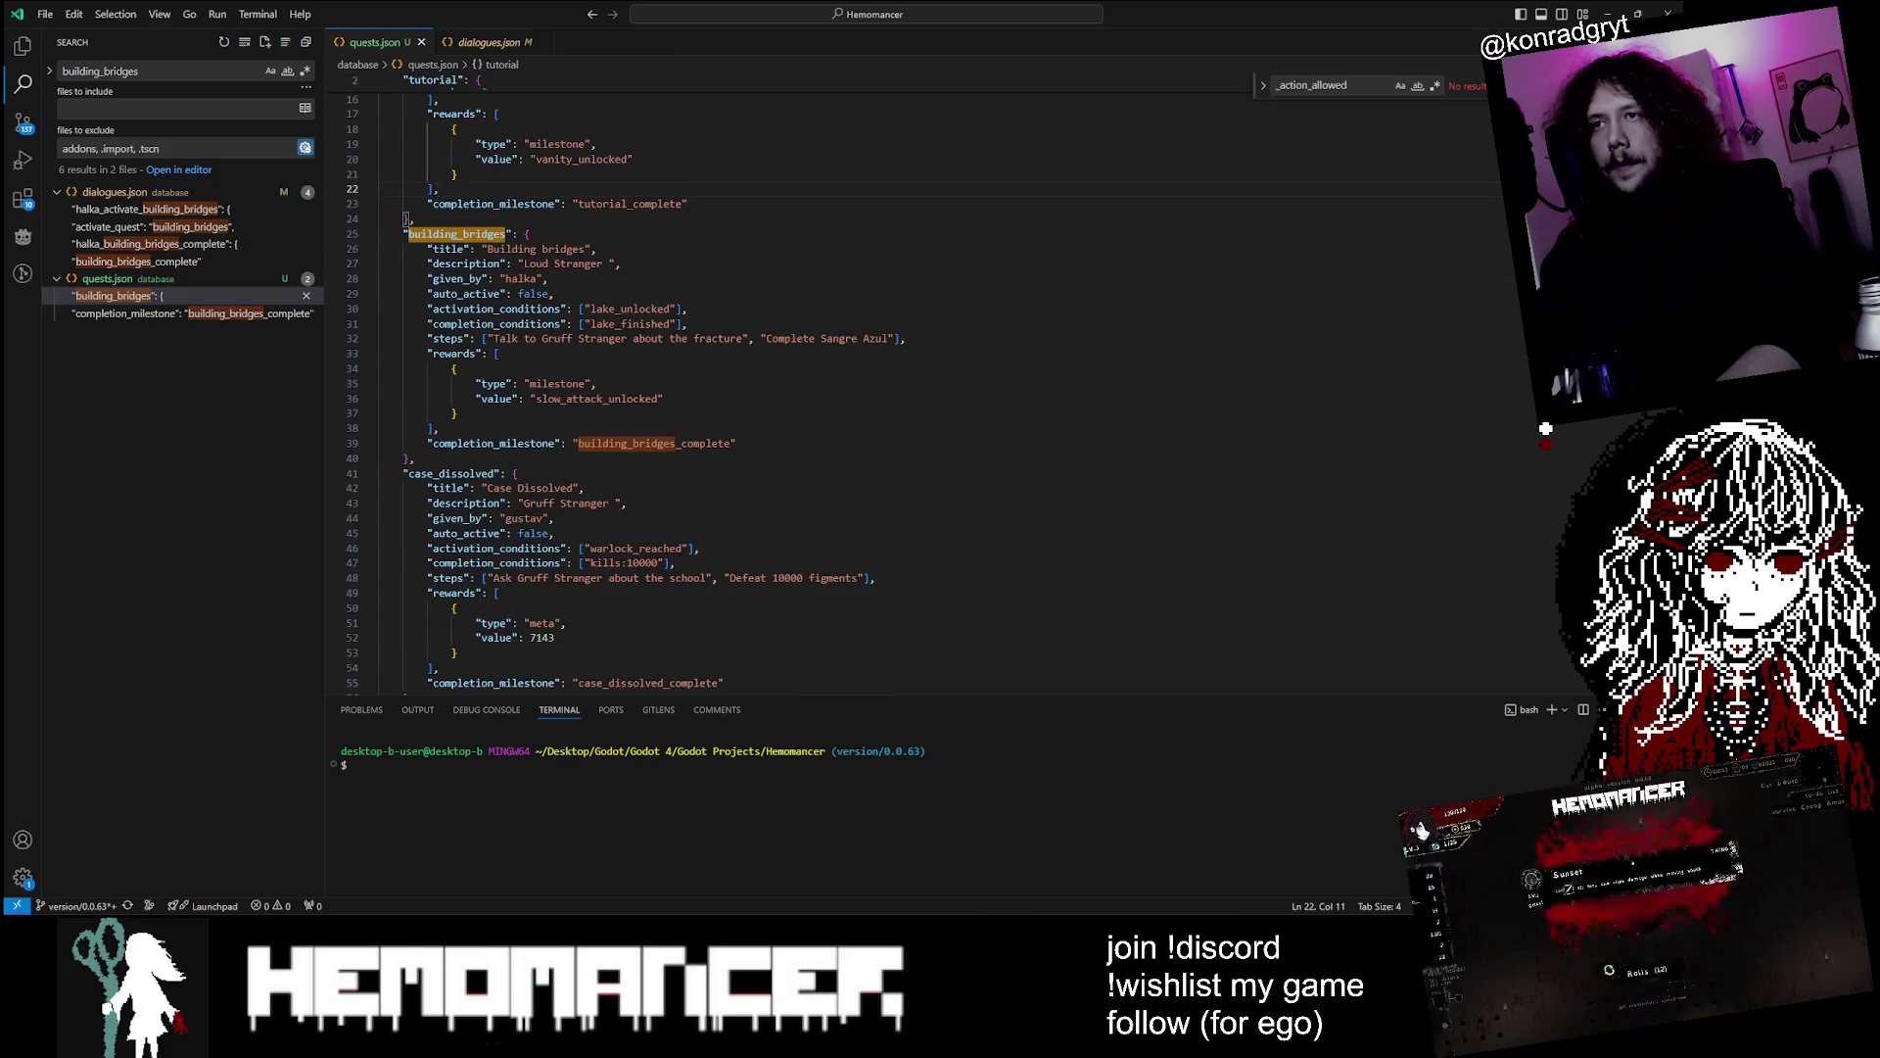
pyautogui.scroll(-10, 627, 392)
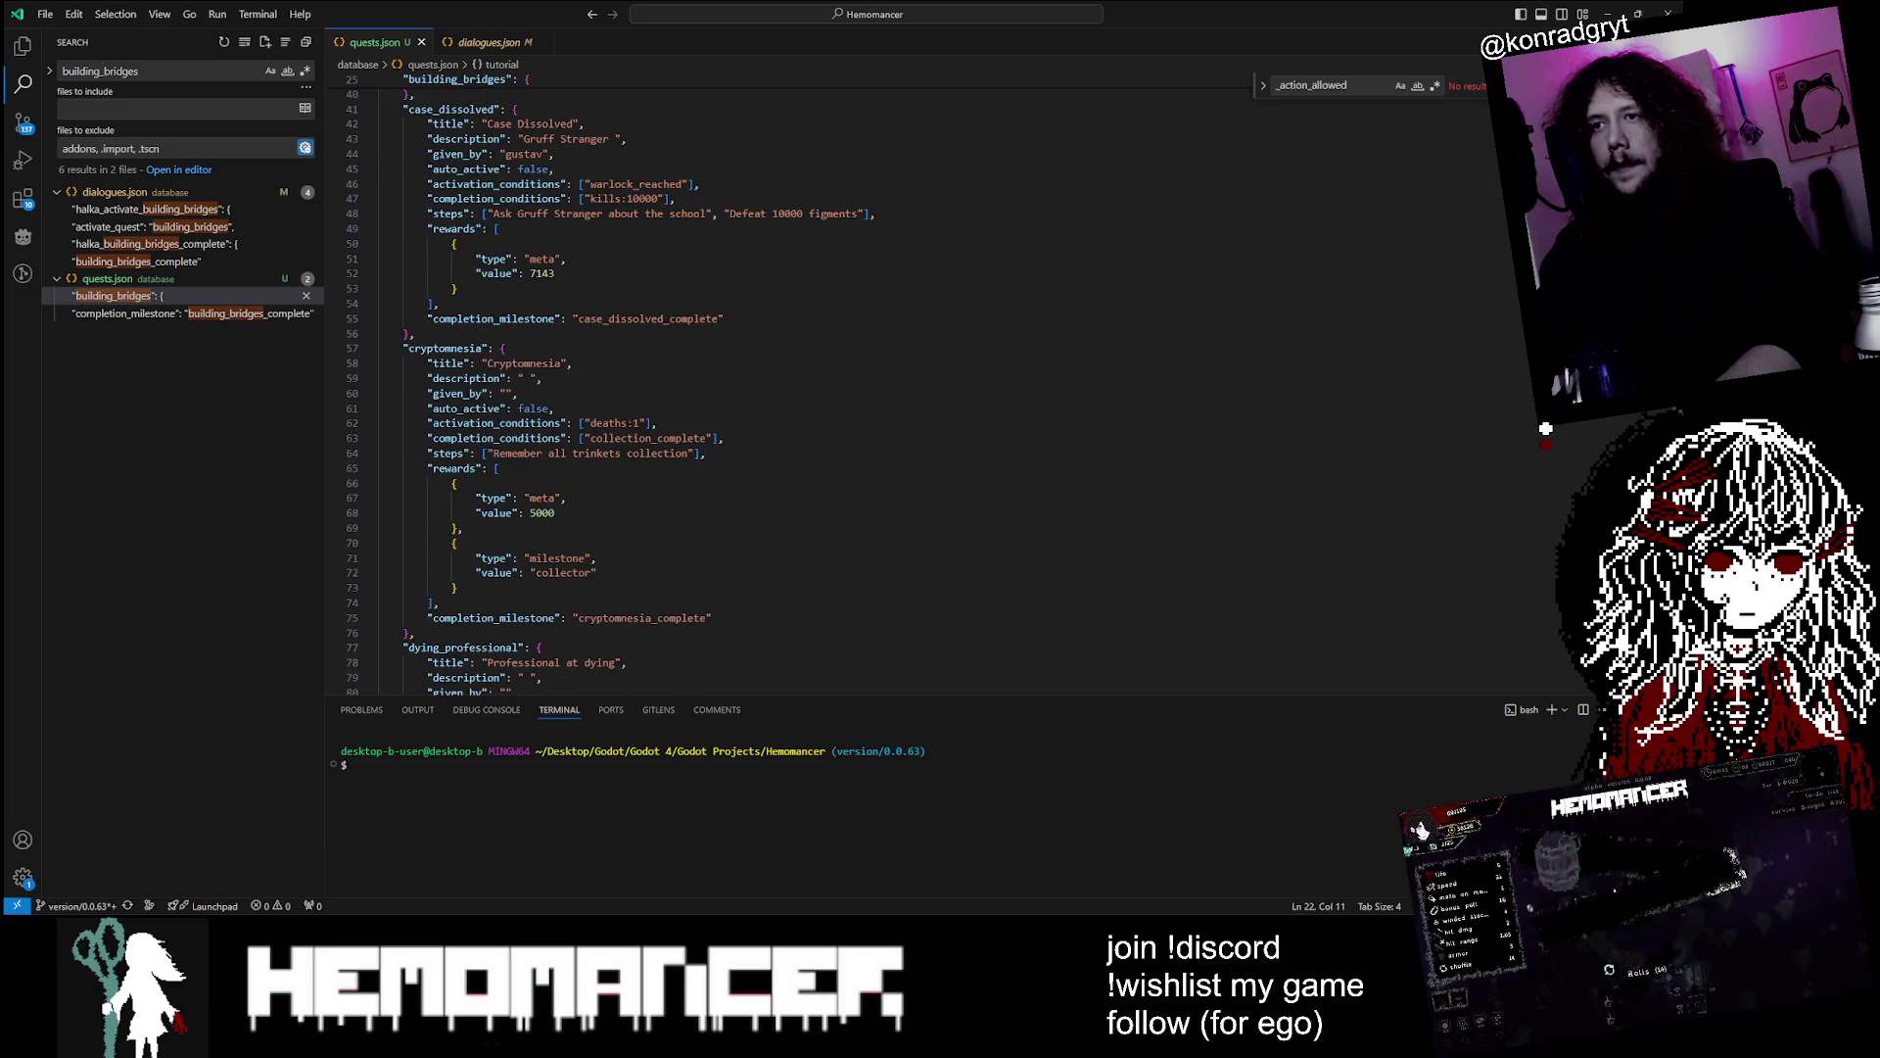
pyautogui.scroll(-3, 627, 392)
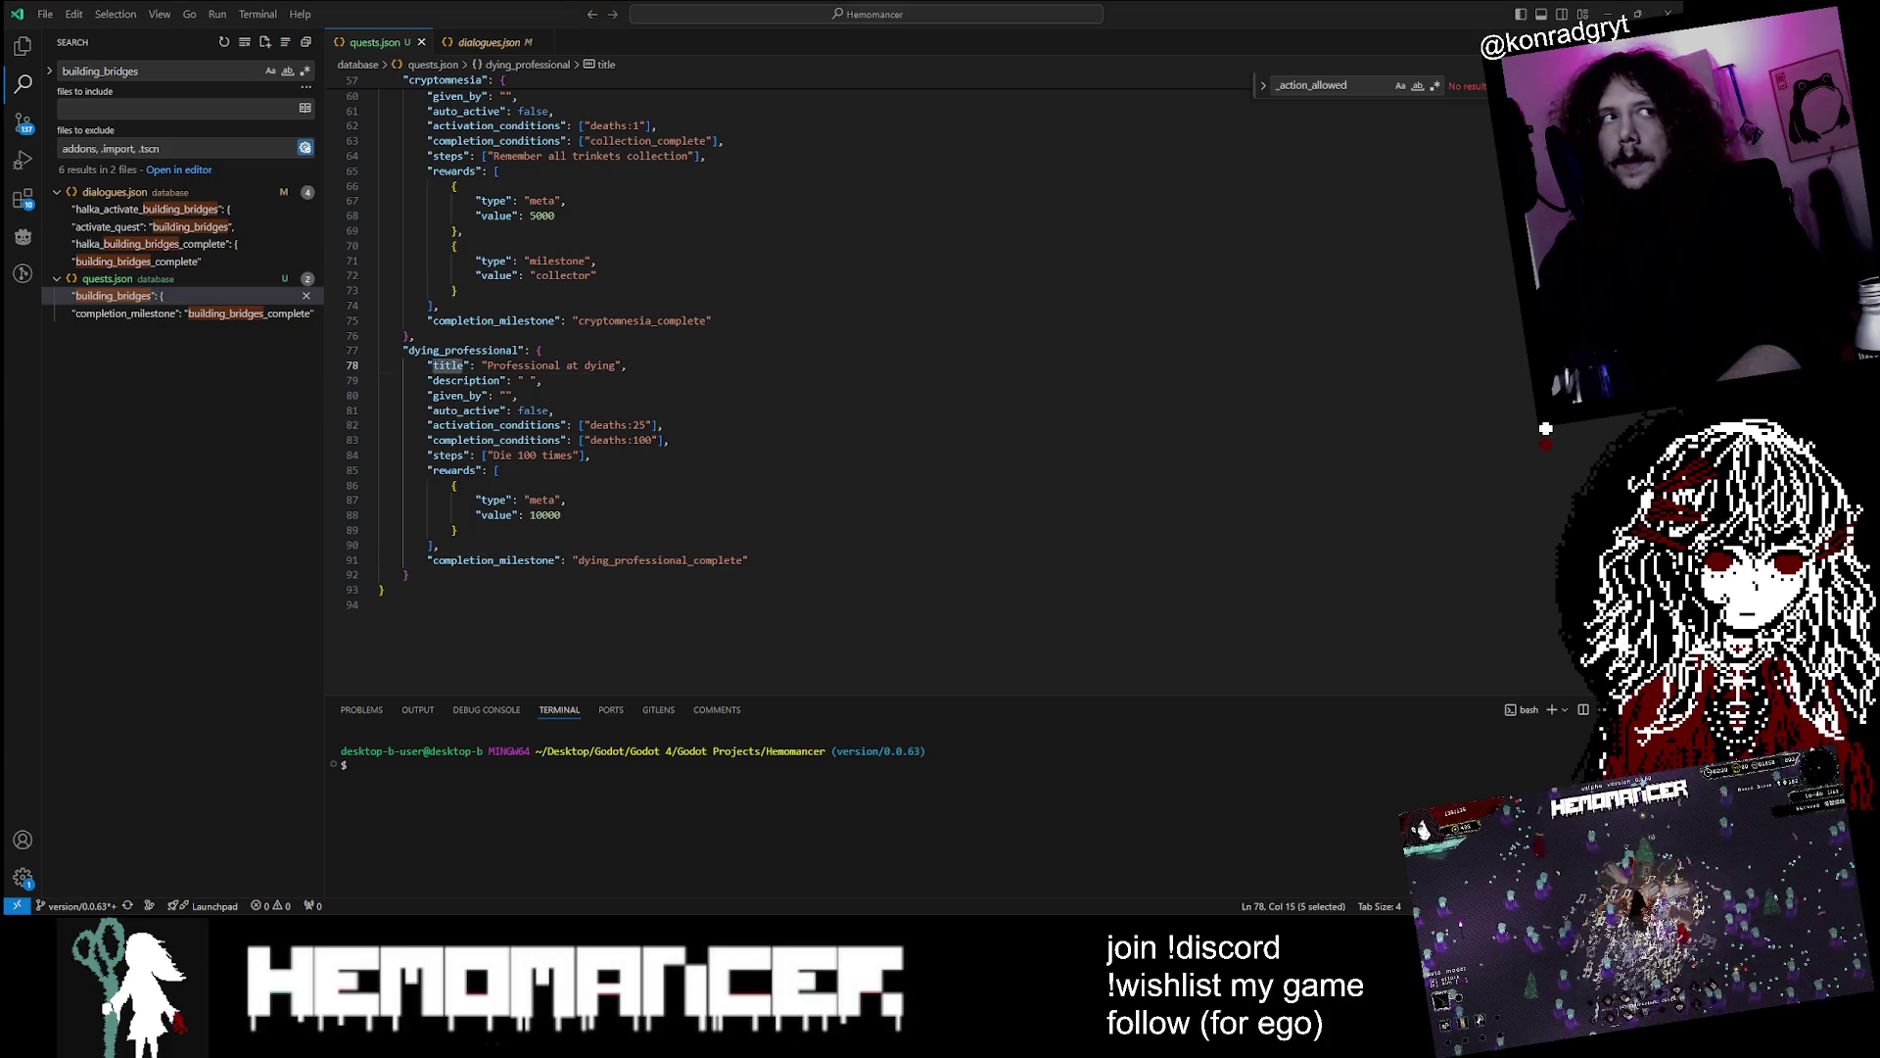
pyautogui.scroll(18, 627, 392)
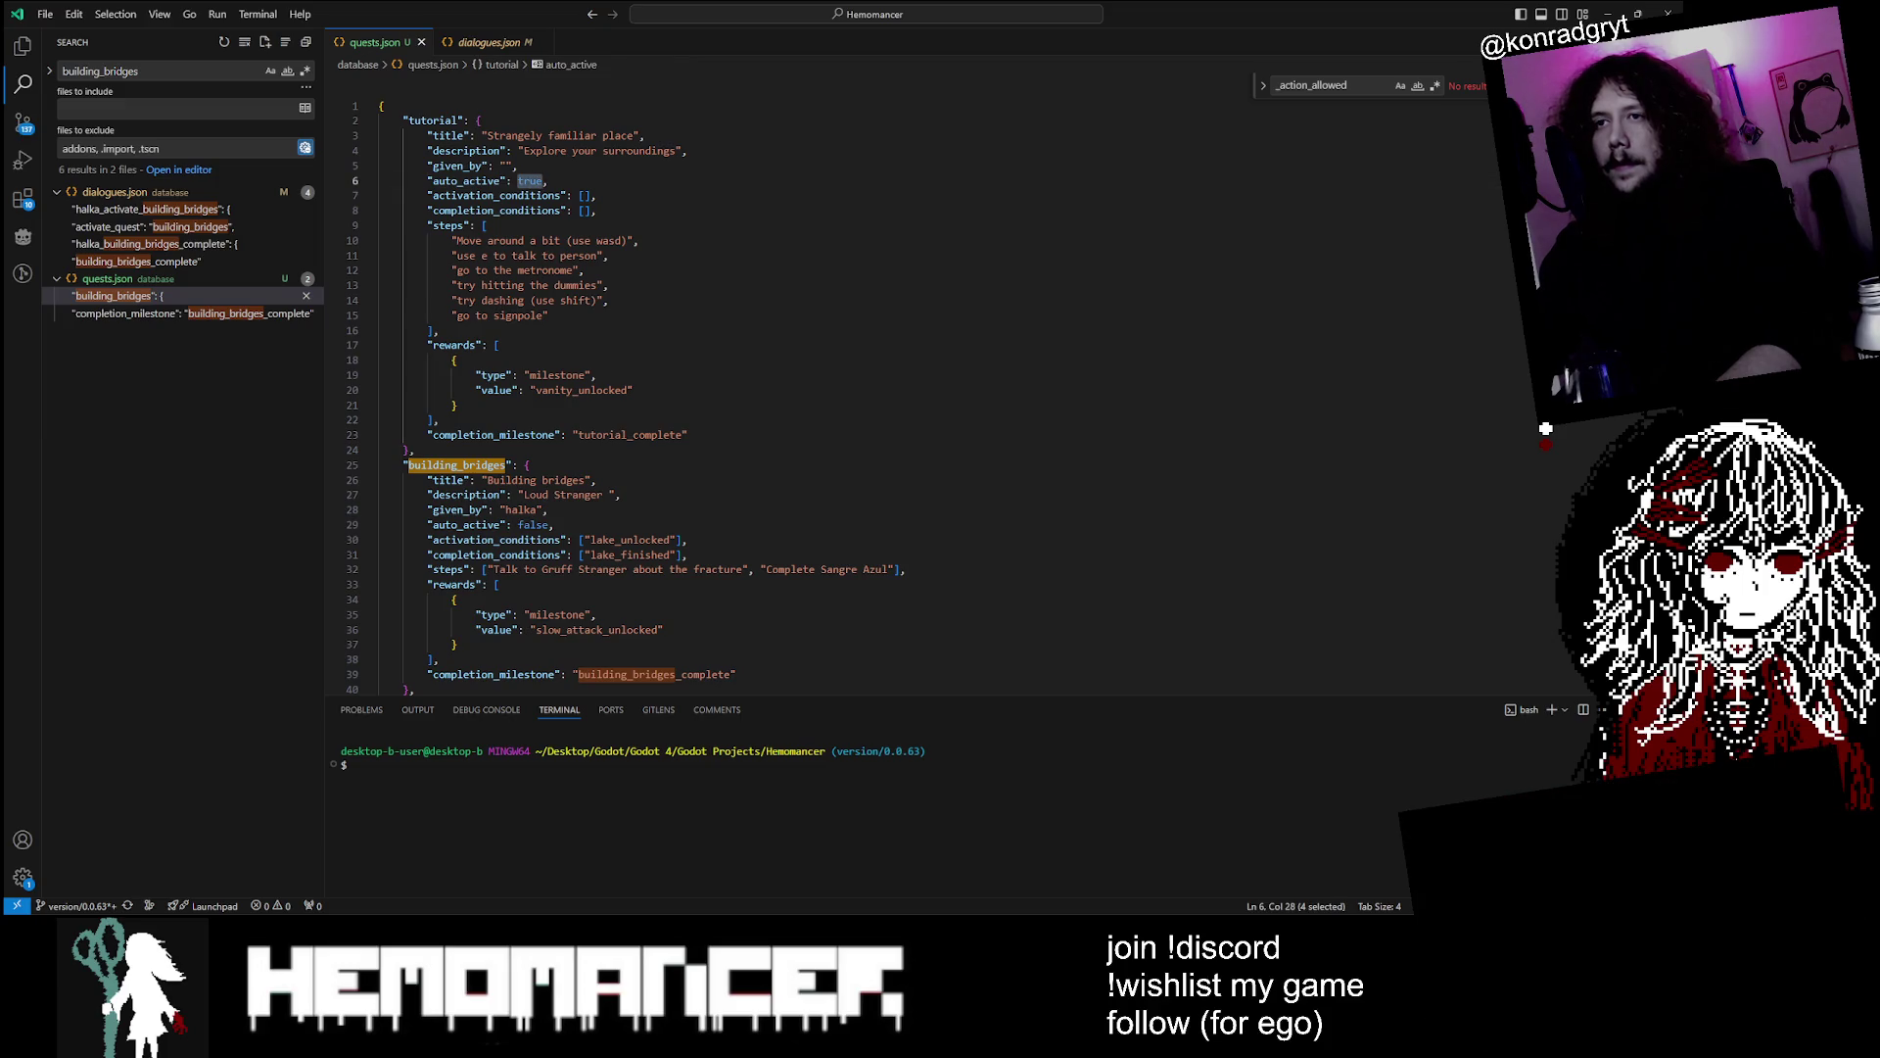
pyautogui.scroll(-18, 627, 391)
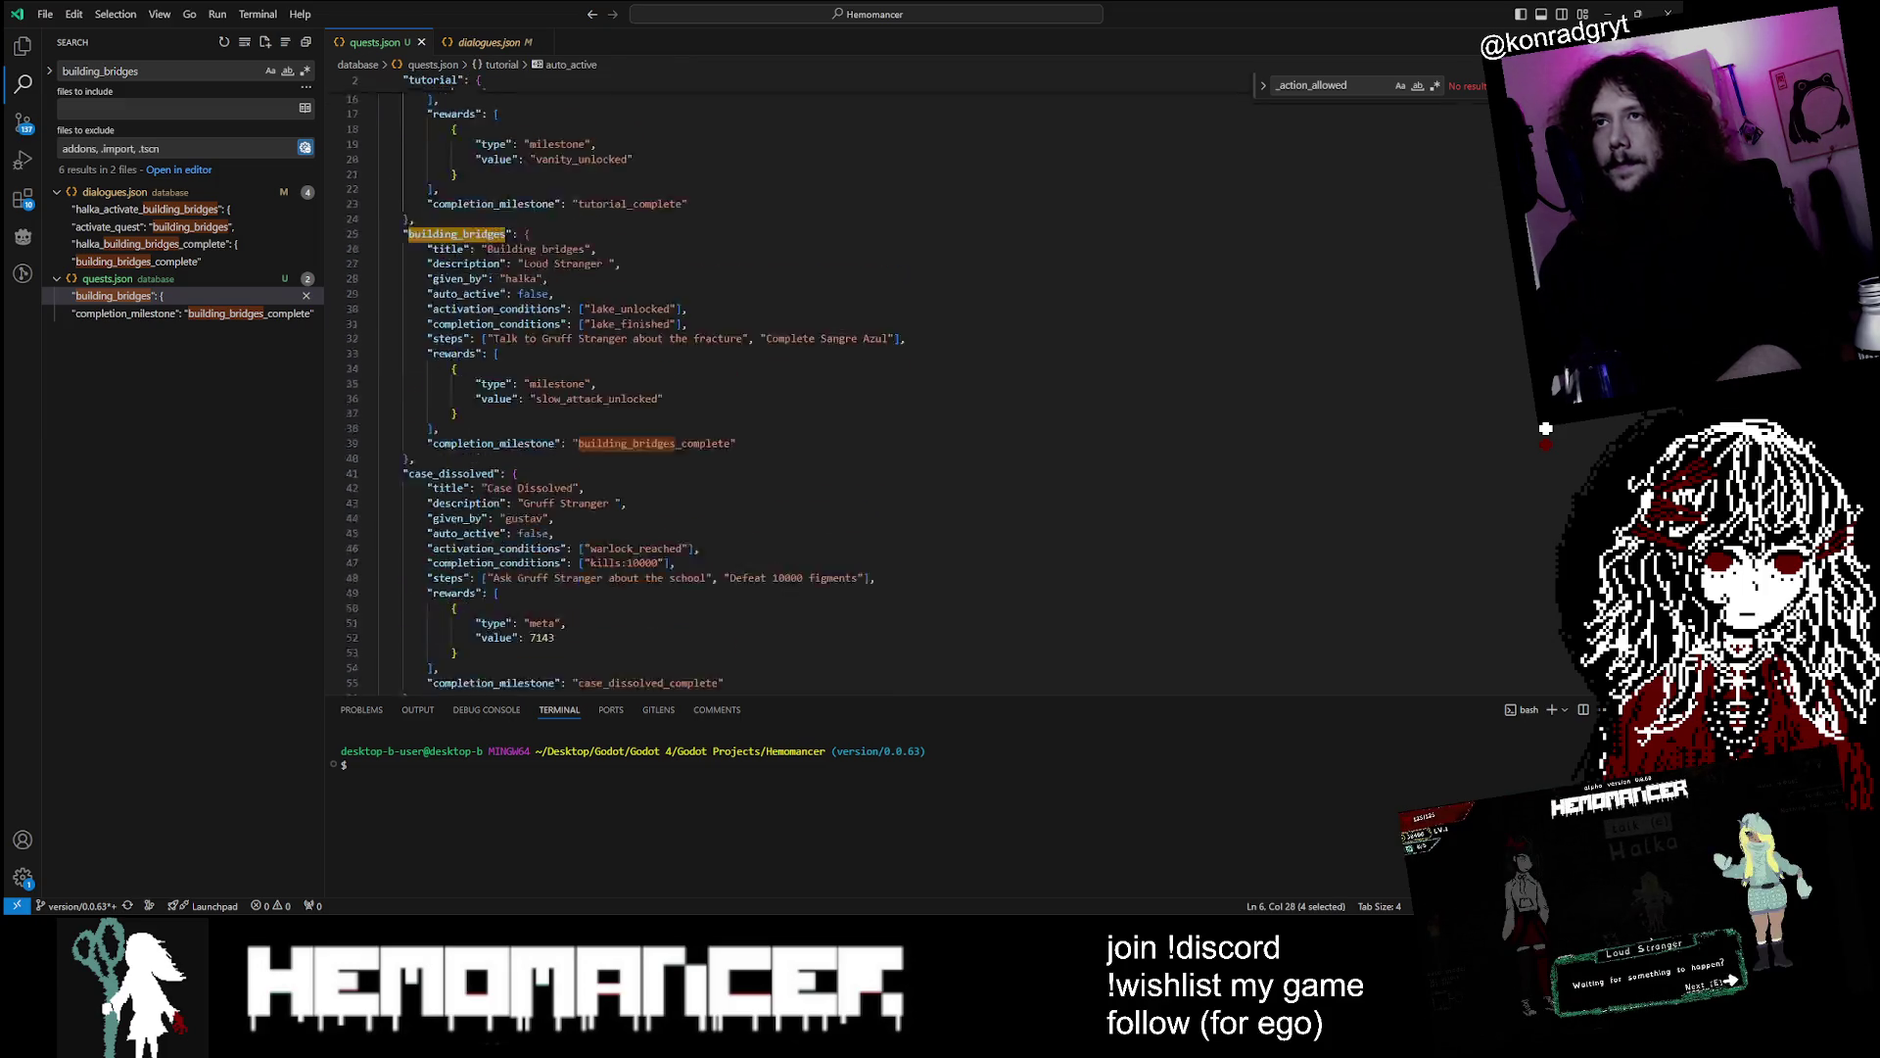
pyautogui.scroll(2, 627, 392)
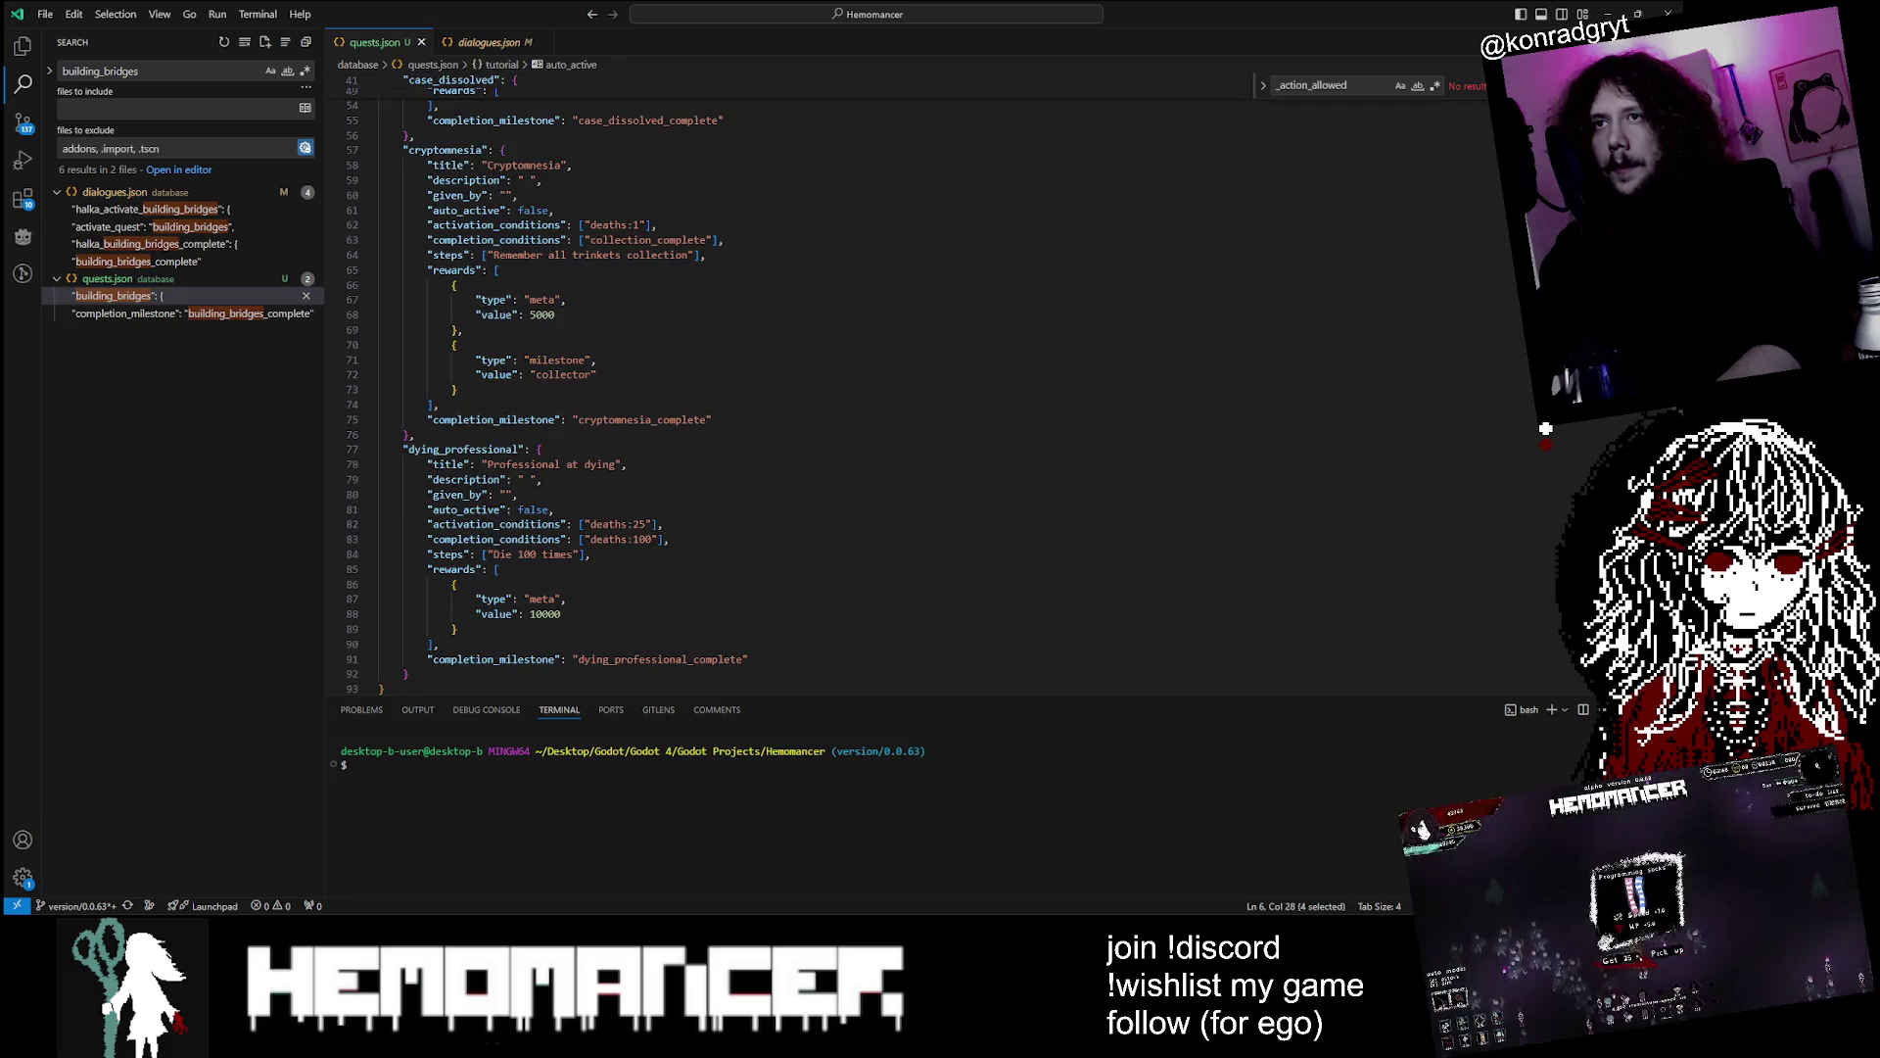
pyautogui.scroll(-2, 627, 392)
pyautogui.scroll(3, 627, 392)
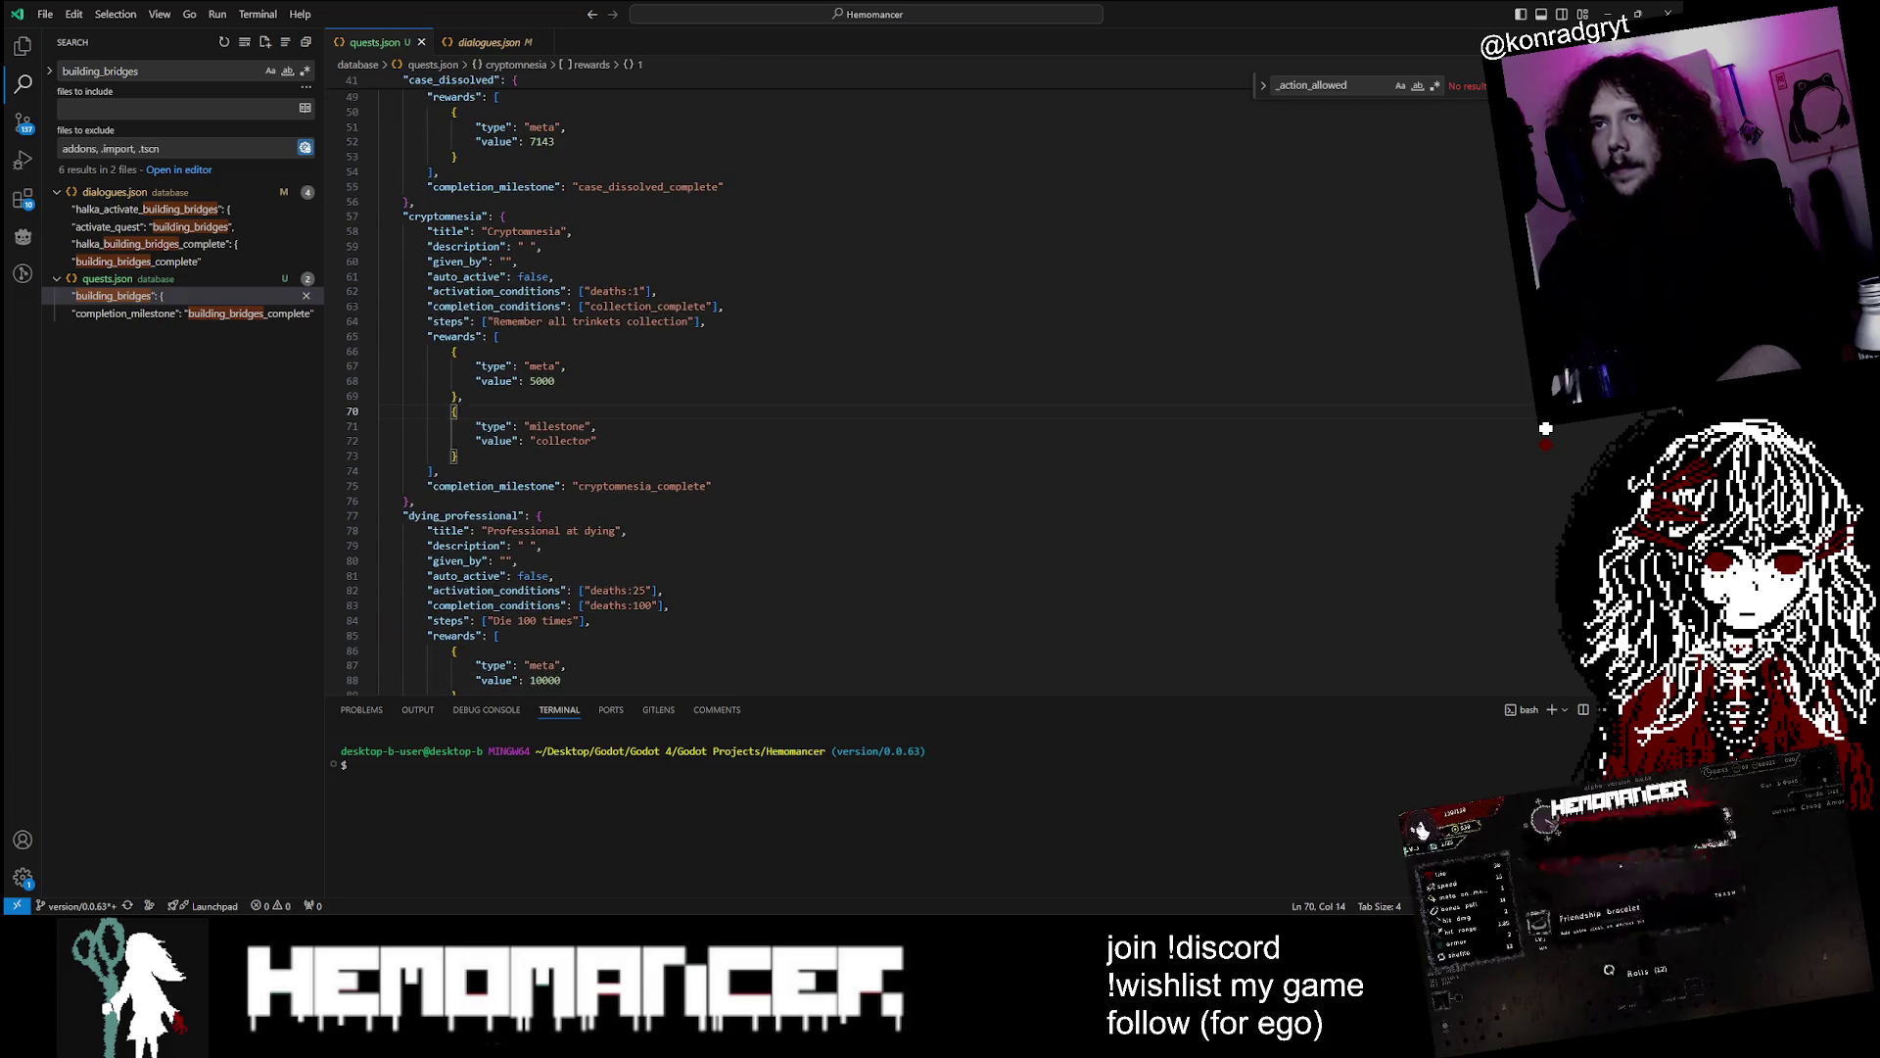
pyautogui.scroll(-2, 783, 392)
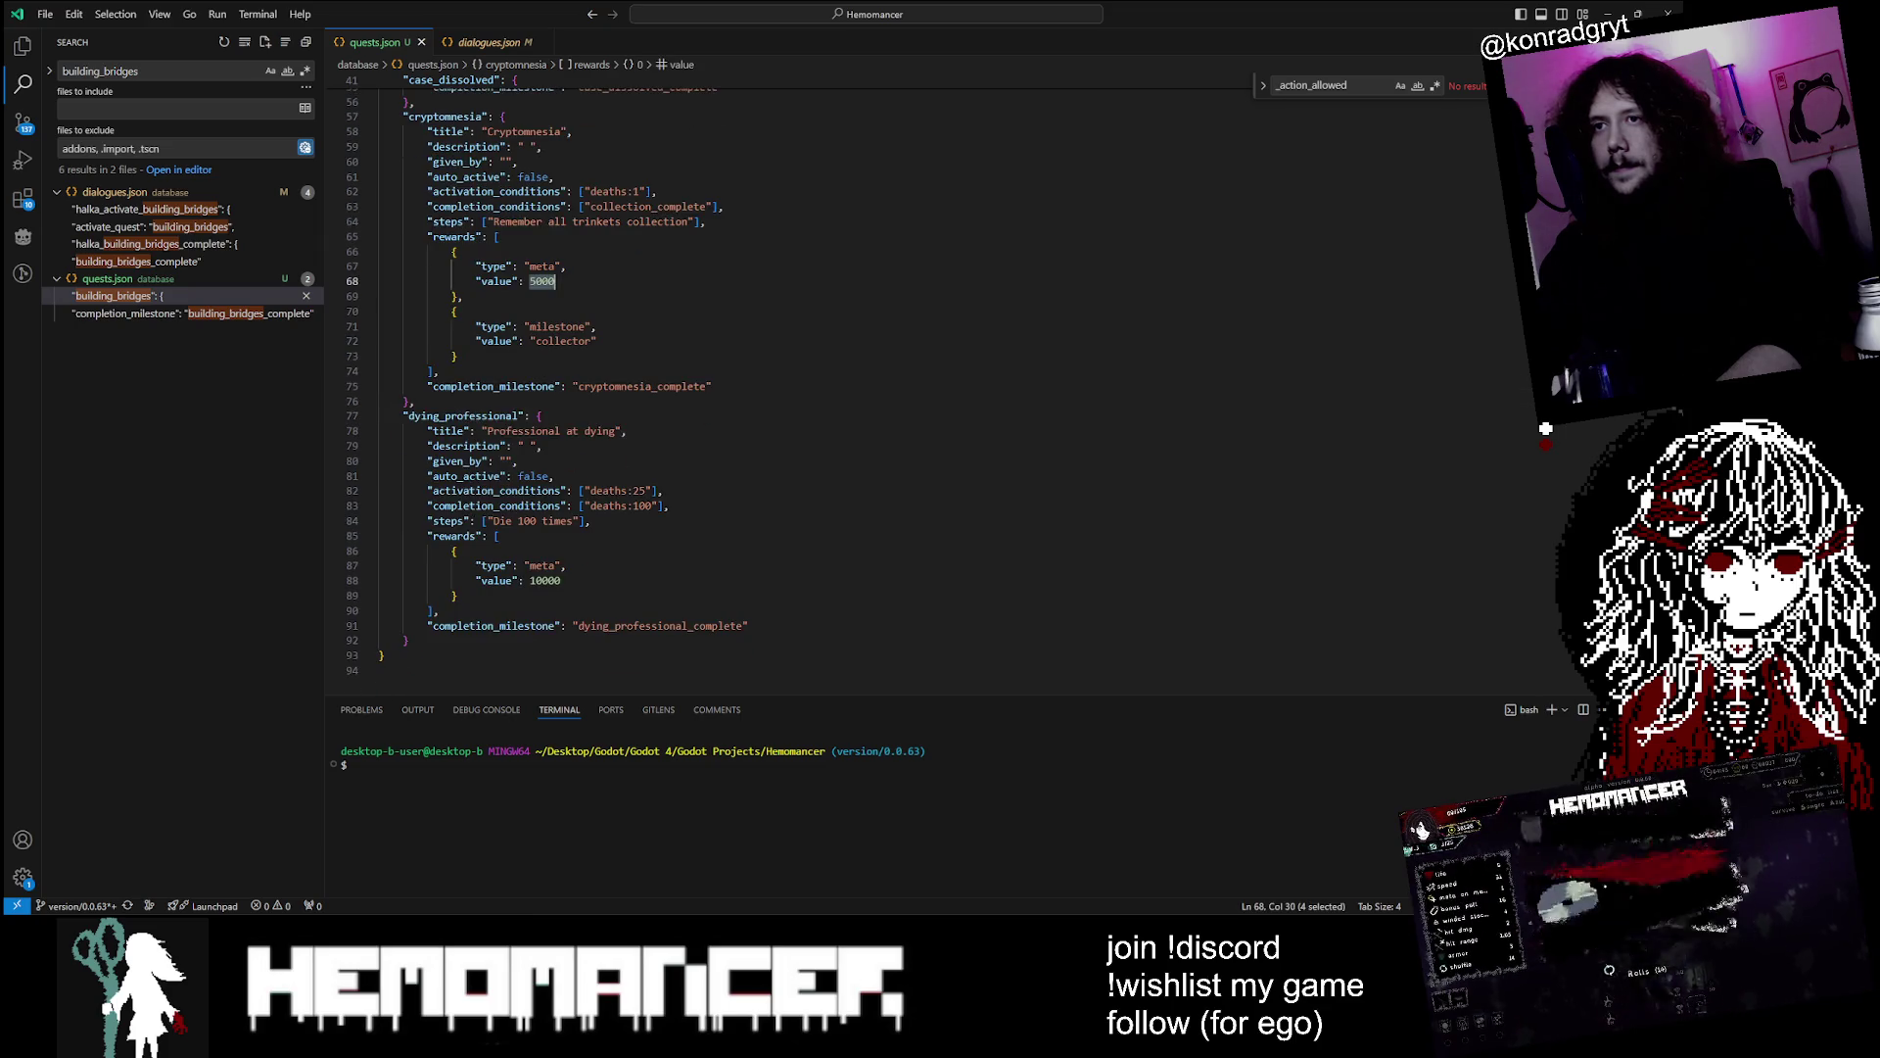
pyautogui.scroll(2, 784, 392)
pyautogui.moveTo(428, 377); pyautogui.dragTo(439, 437)
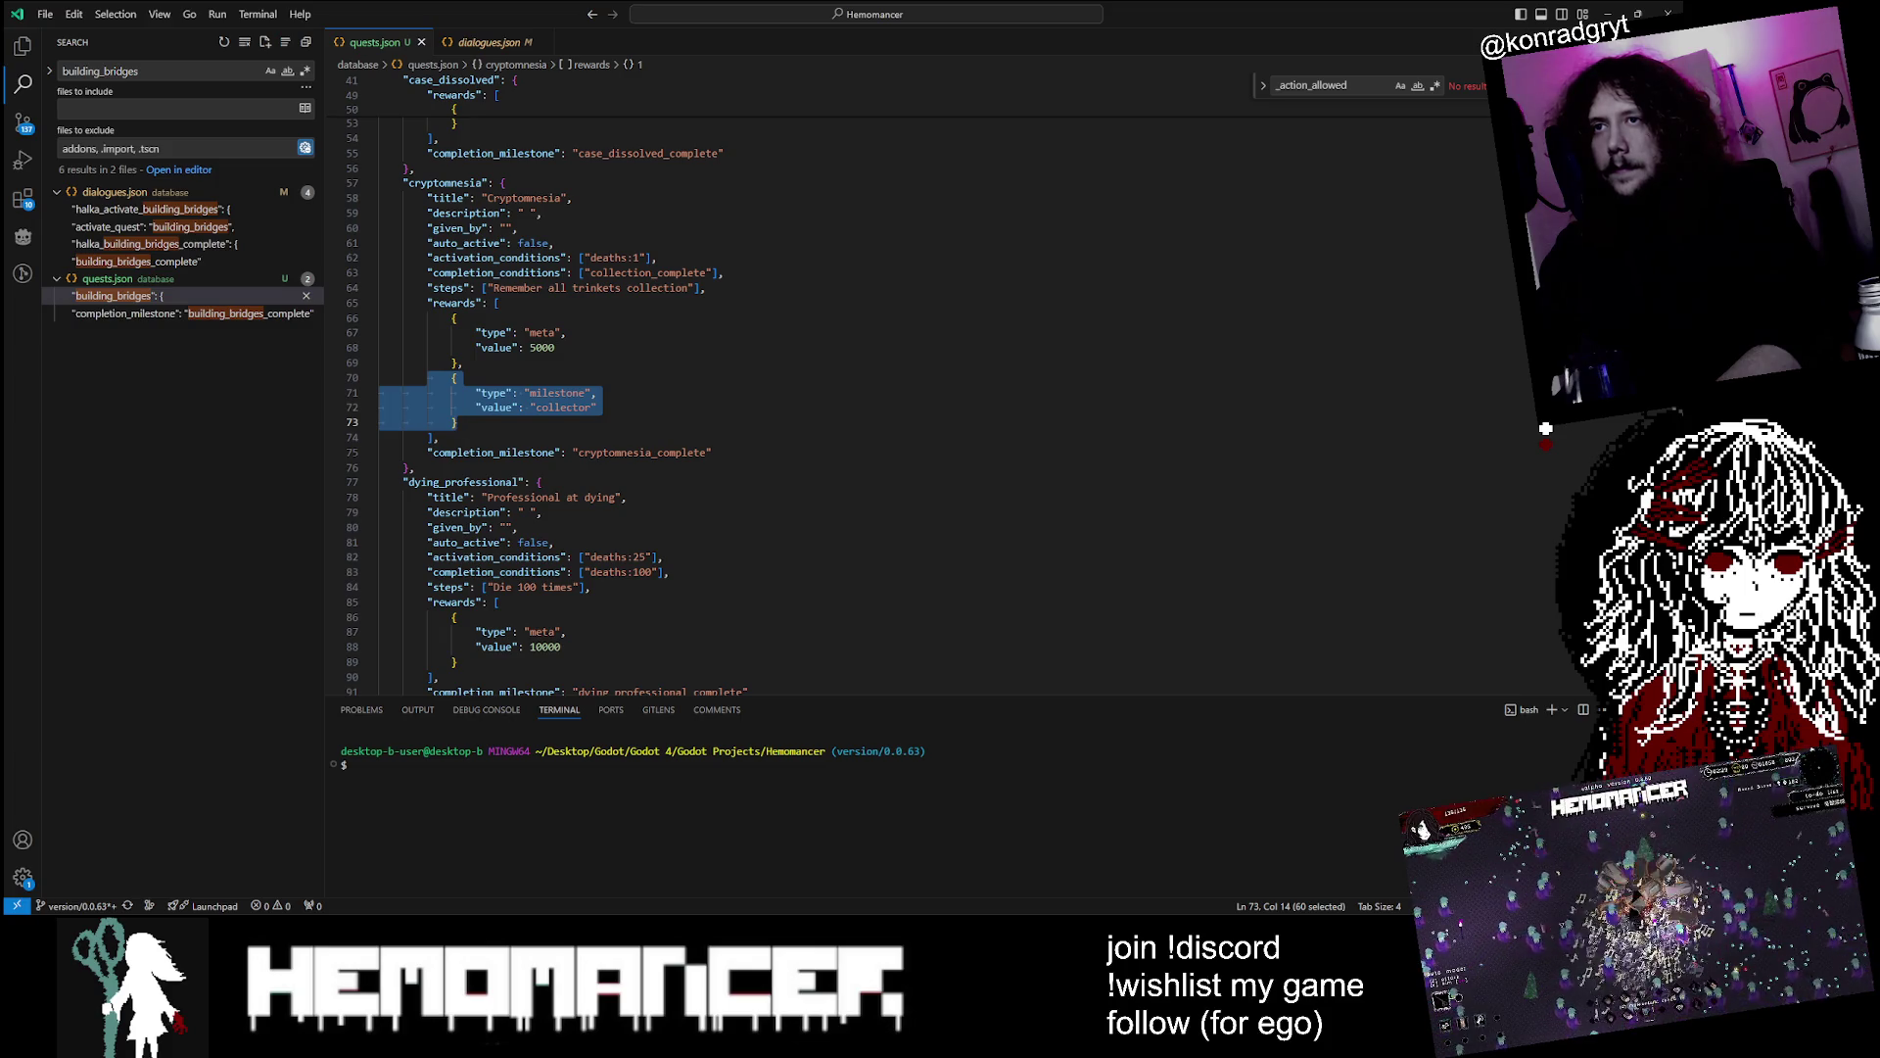
pyautogui.doubleClick(495, 453)
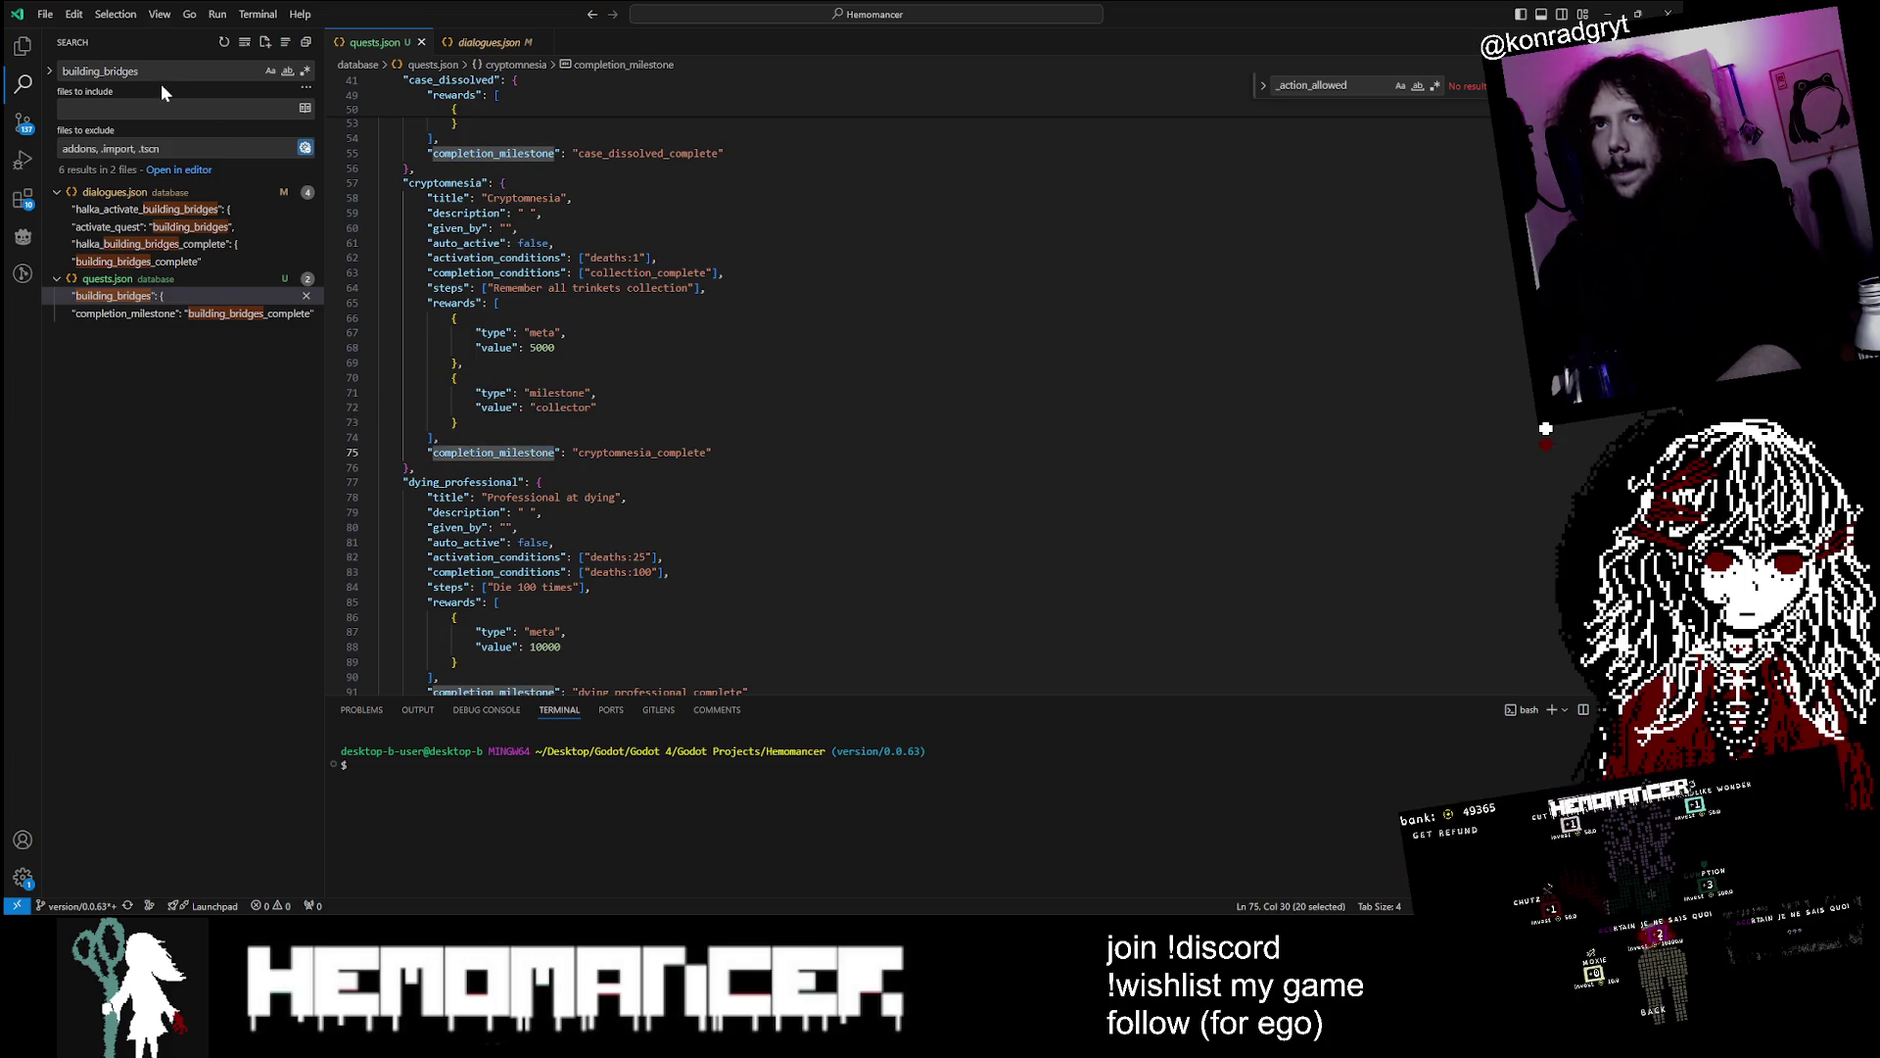
pyautogui.hotkey('ctrl', 'shift', 'f')
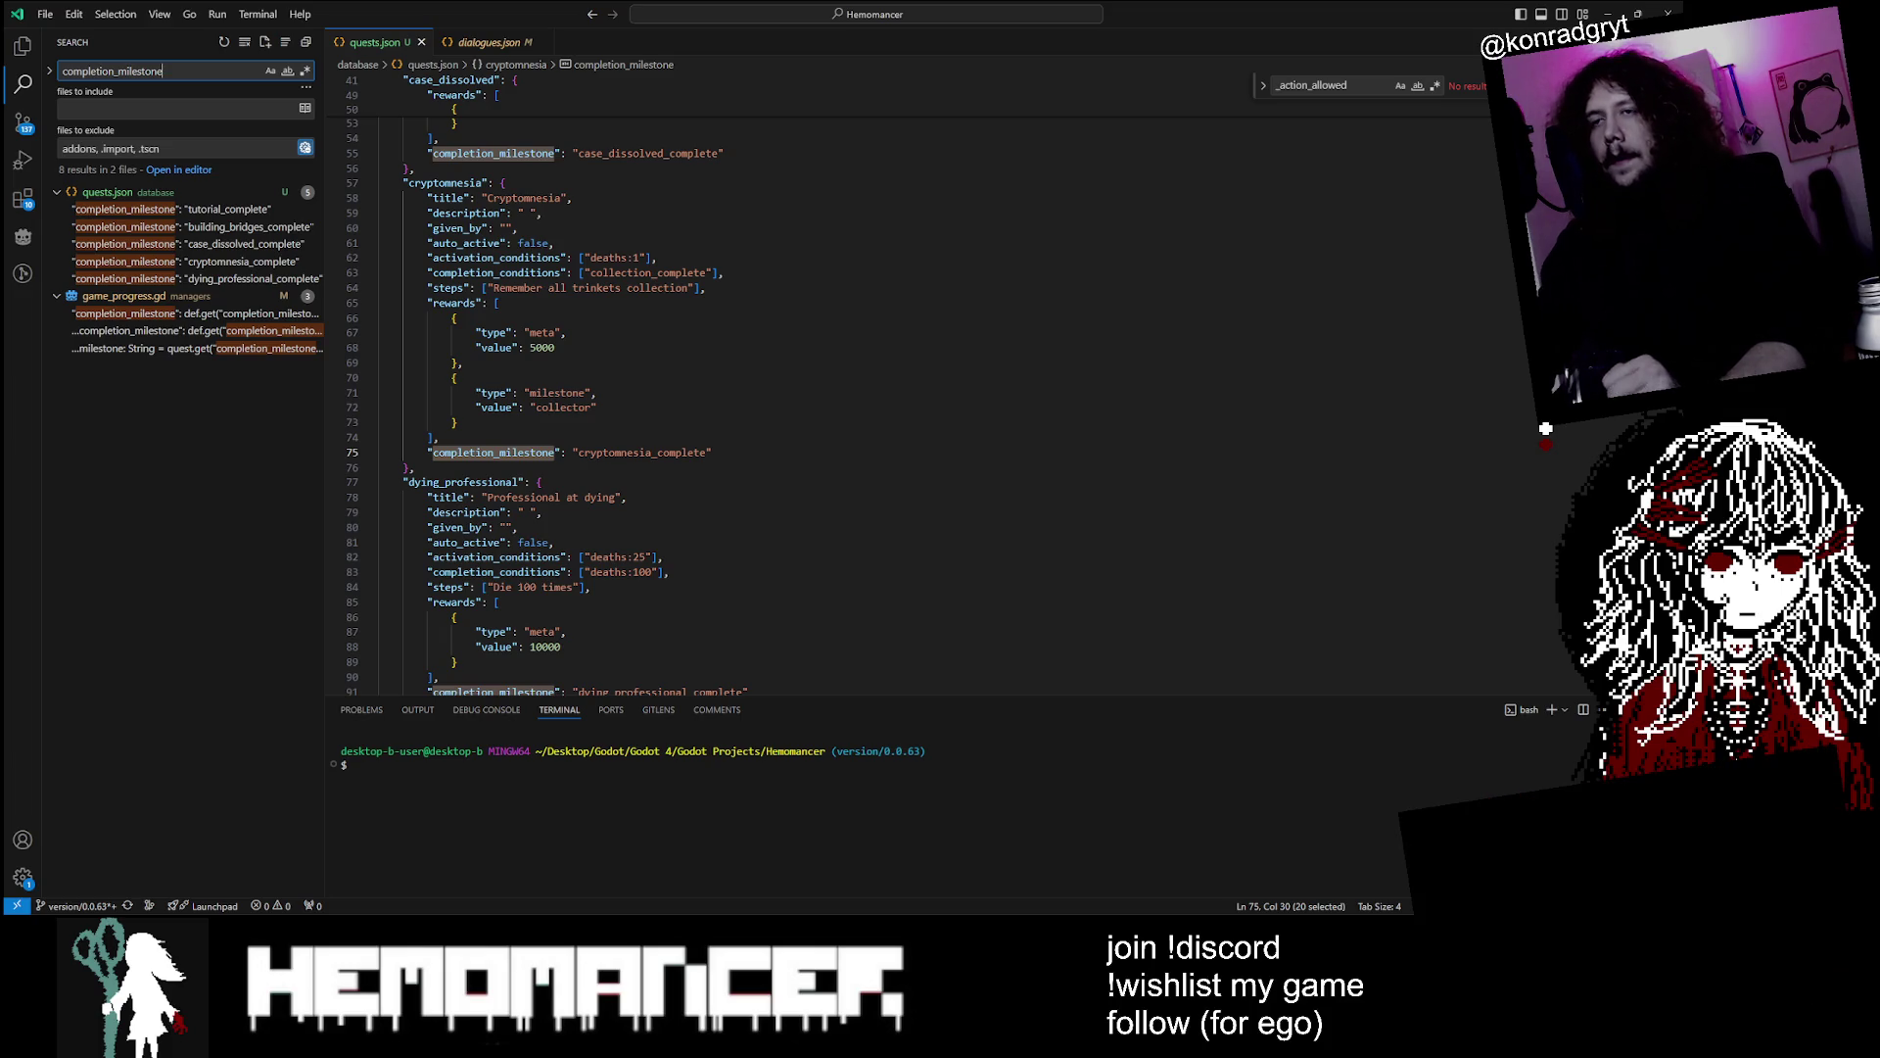
# Inspect both completion_milestone uses in game_progress.gd, then return to cryptomnesia's 'cryptomnesia_complete' in quests.json
pyautogui.click(124, 316)
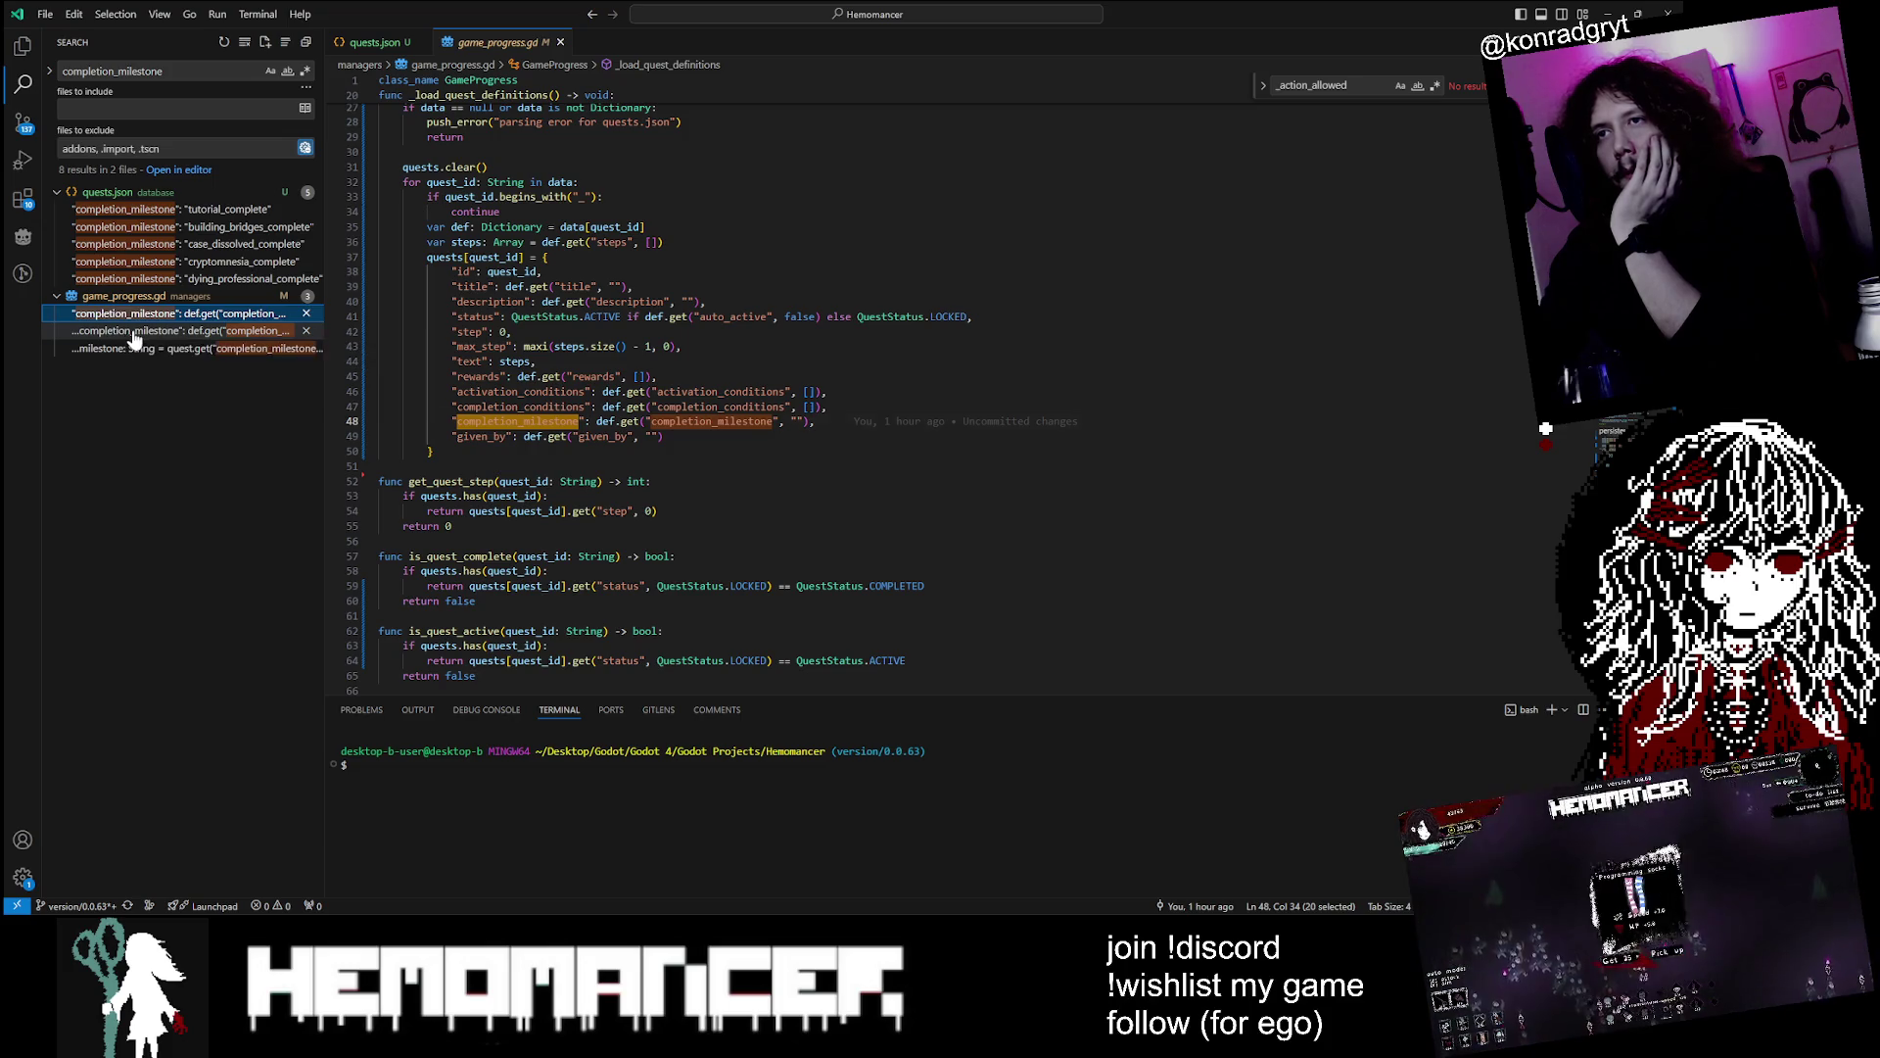
pyautogui.click(135, 333)
pyautogui.click(171, 262)
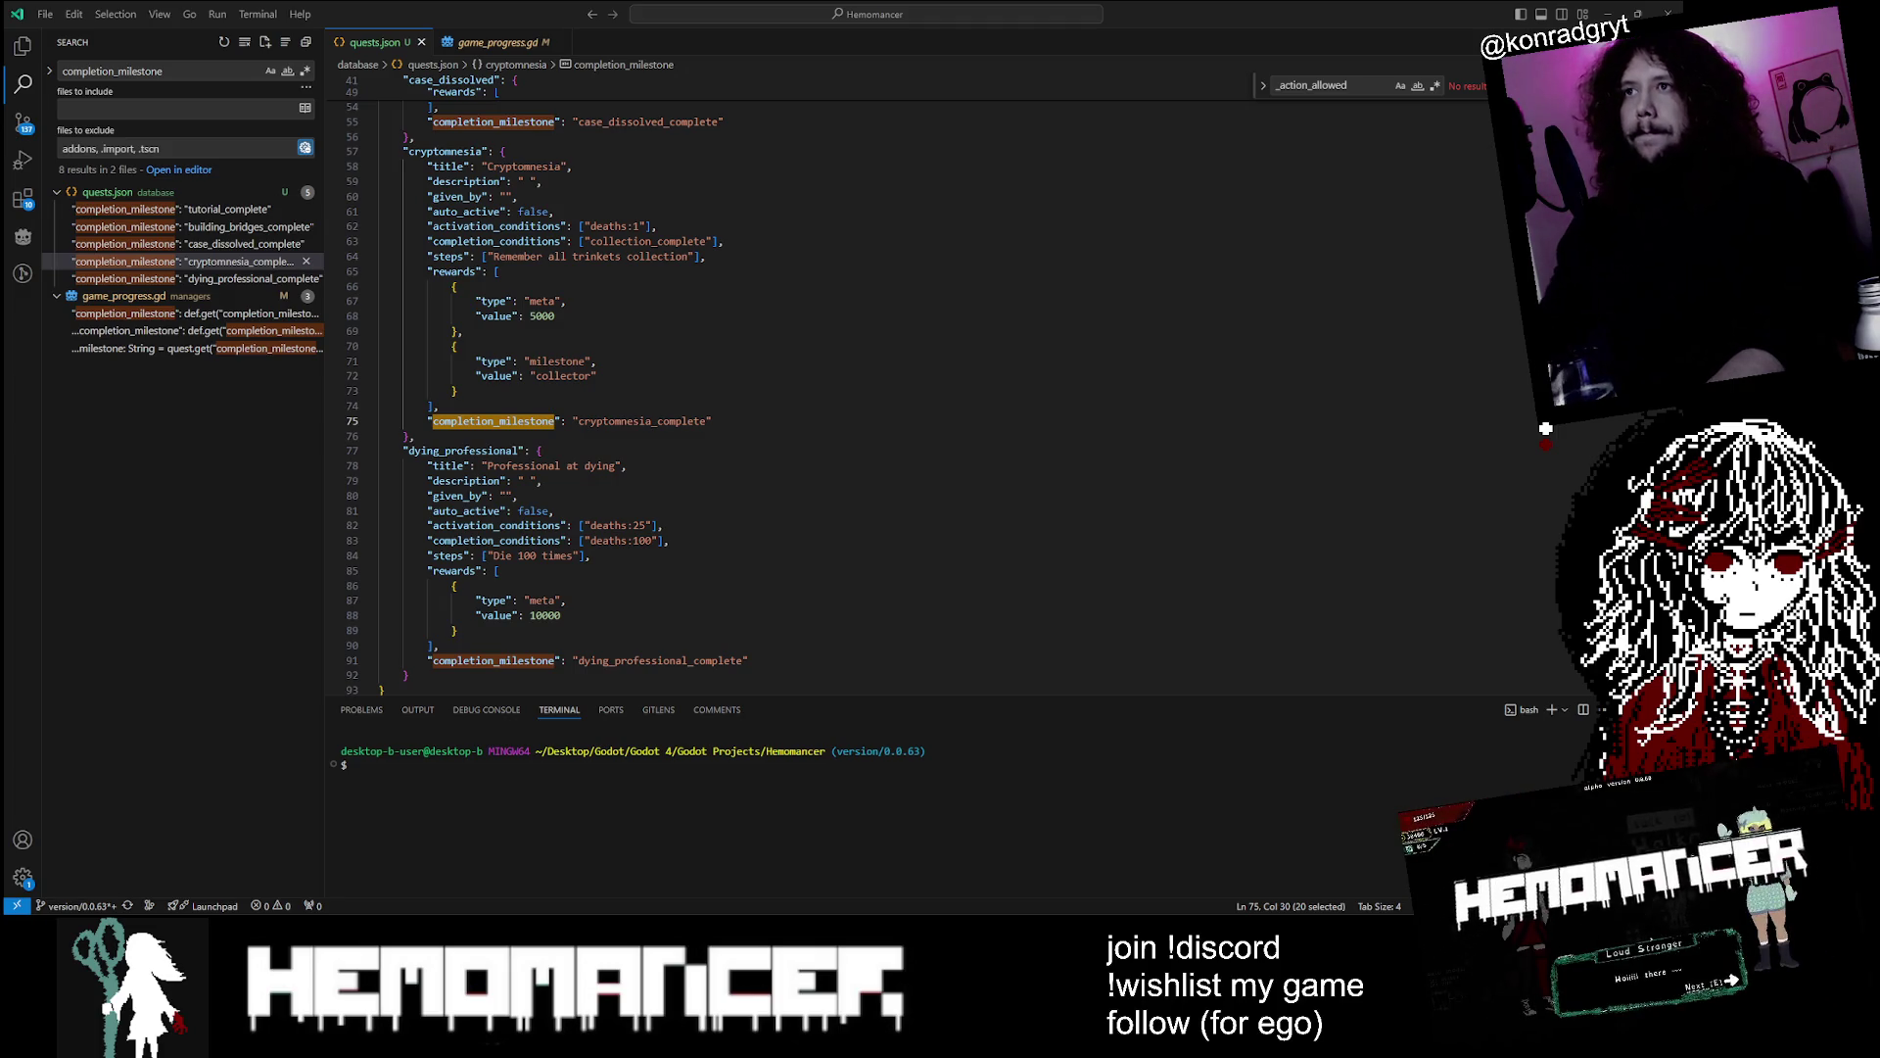
# Delete the trailing space after 'Loud Stranger' in its quest description
pyautogui.scroll(7, 882, 392)
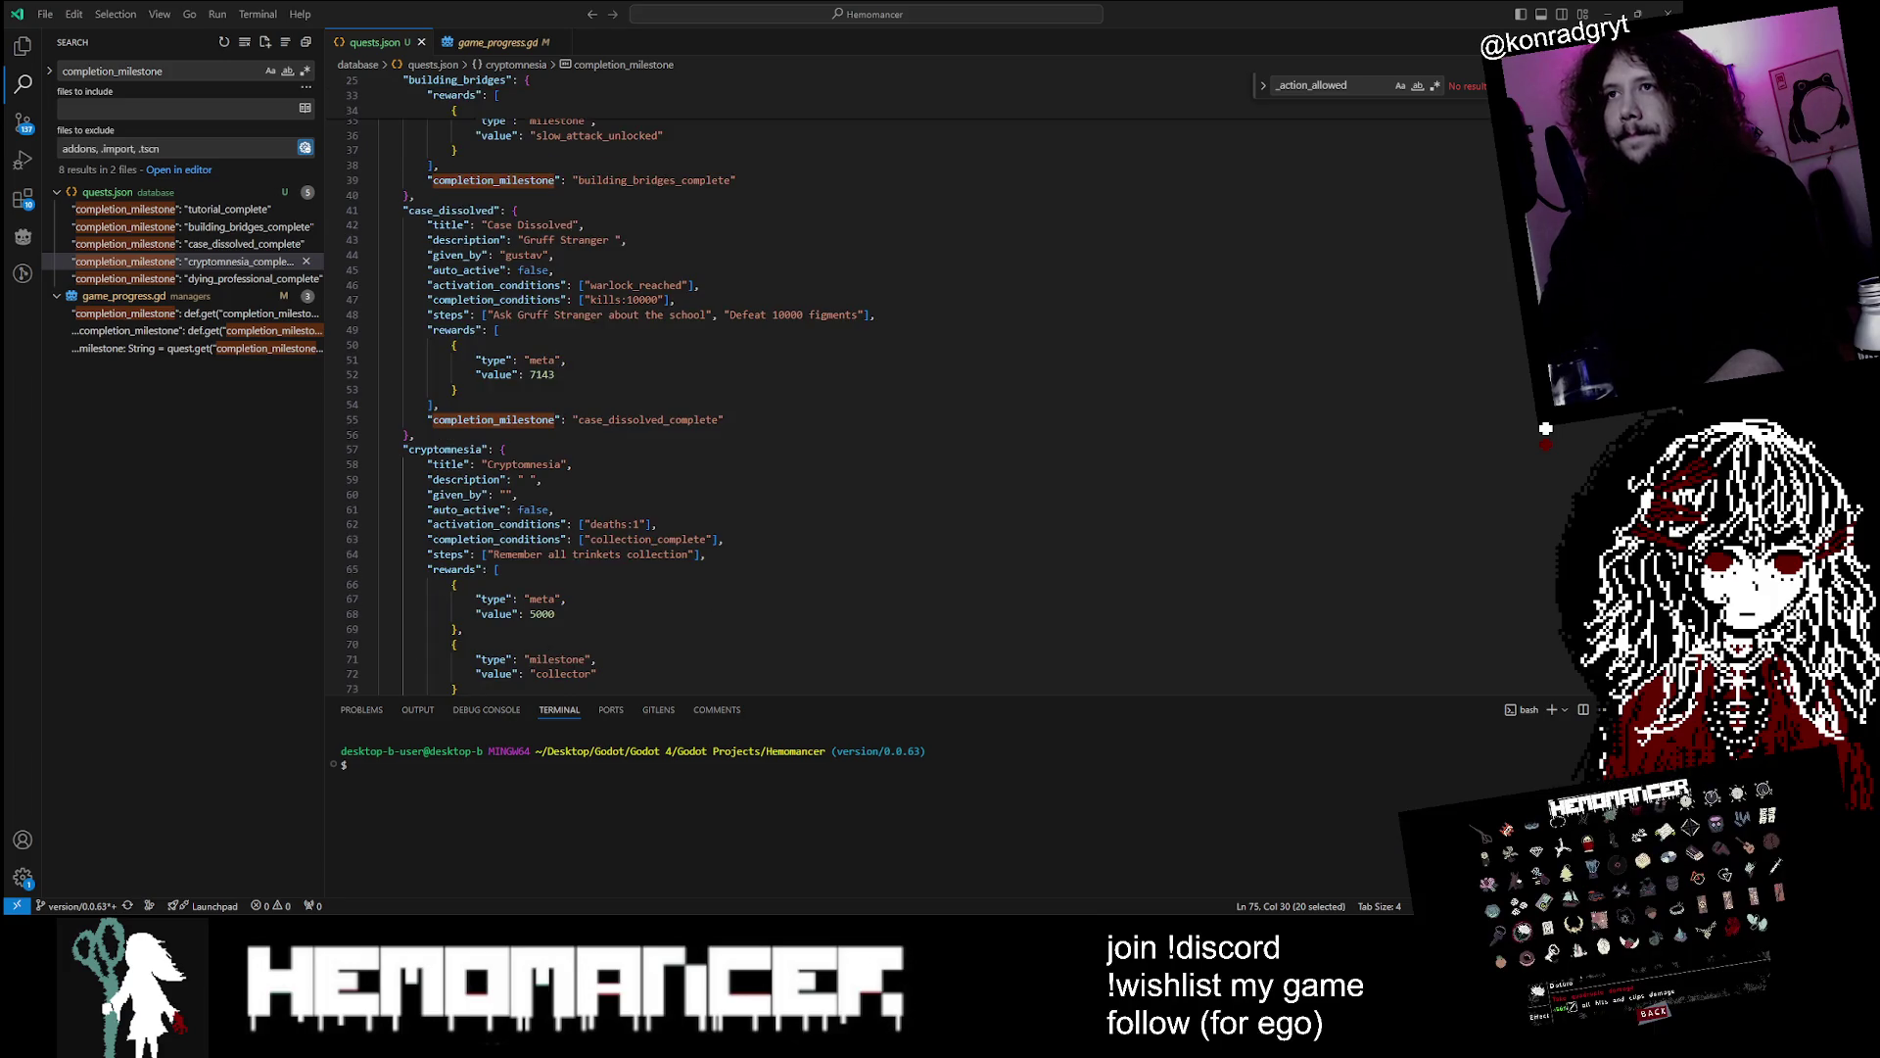
pyautogui.doubleClick(613, 240)
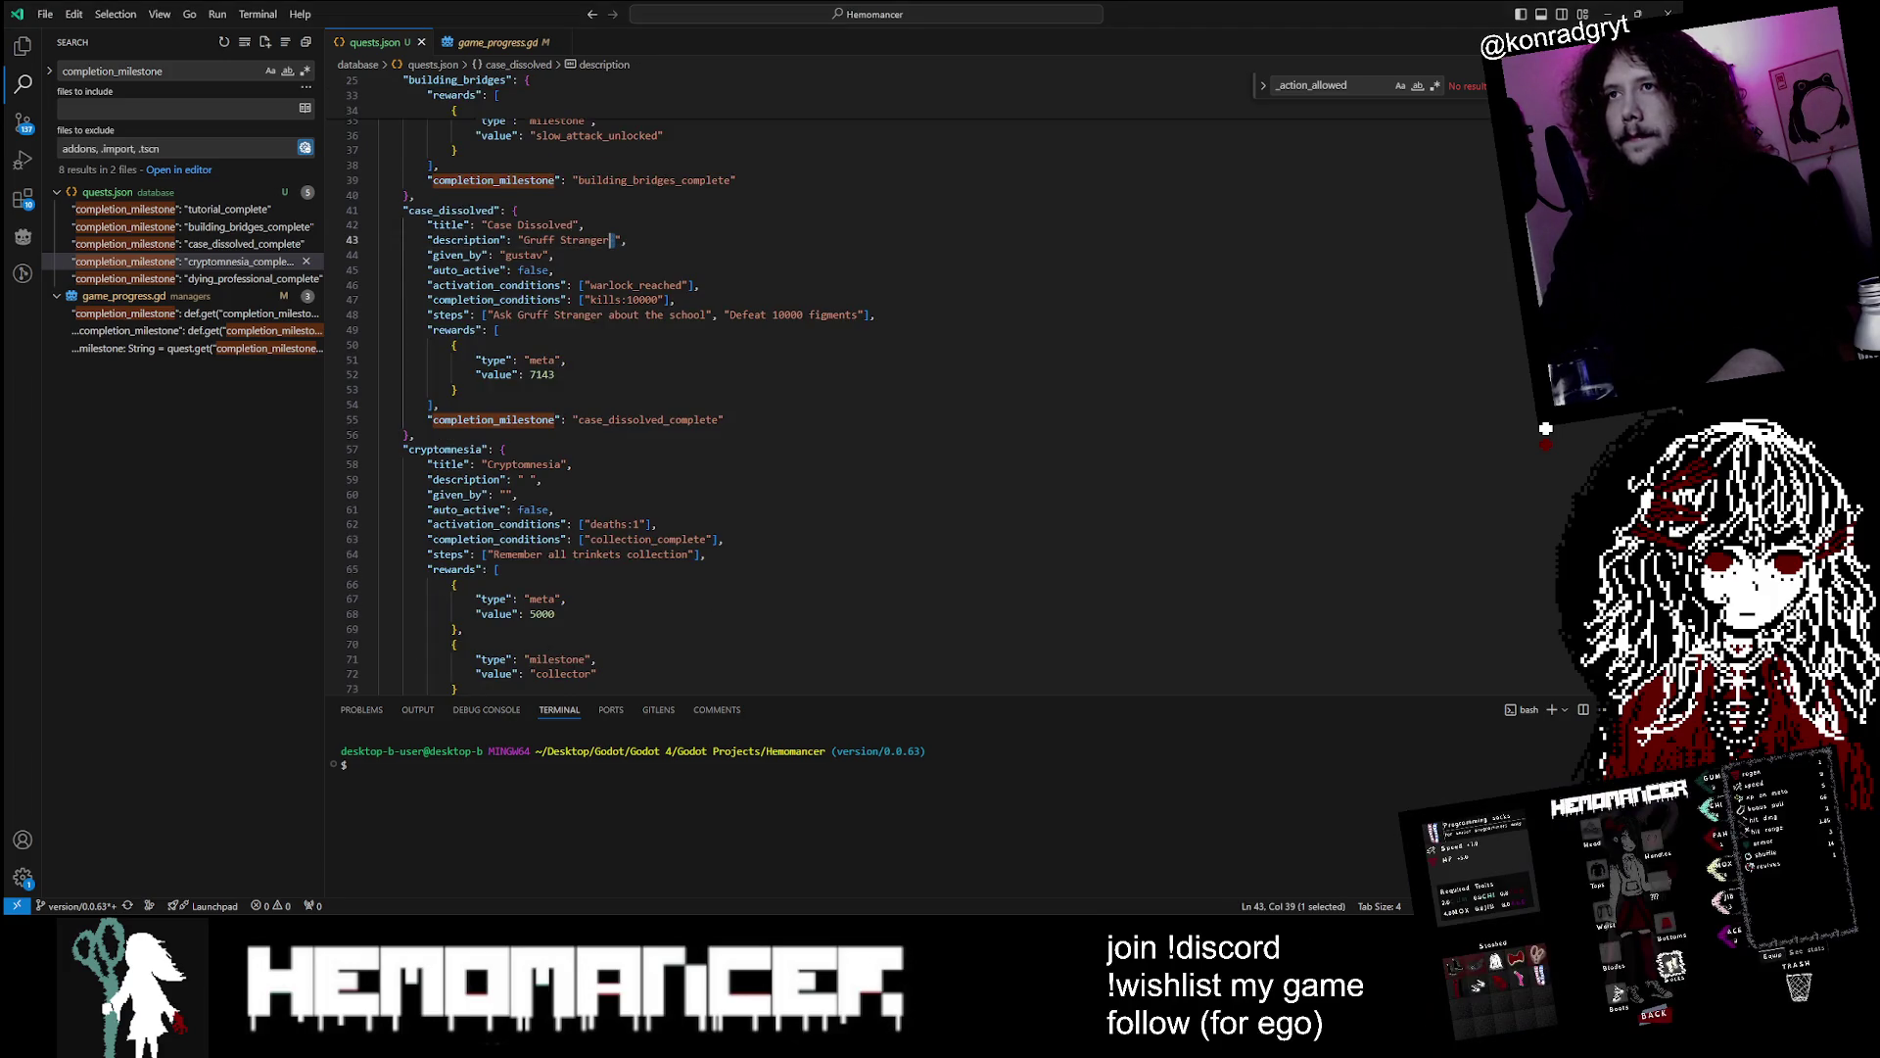
pyautogui.scroll(4, 617, 392)
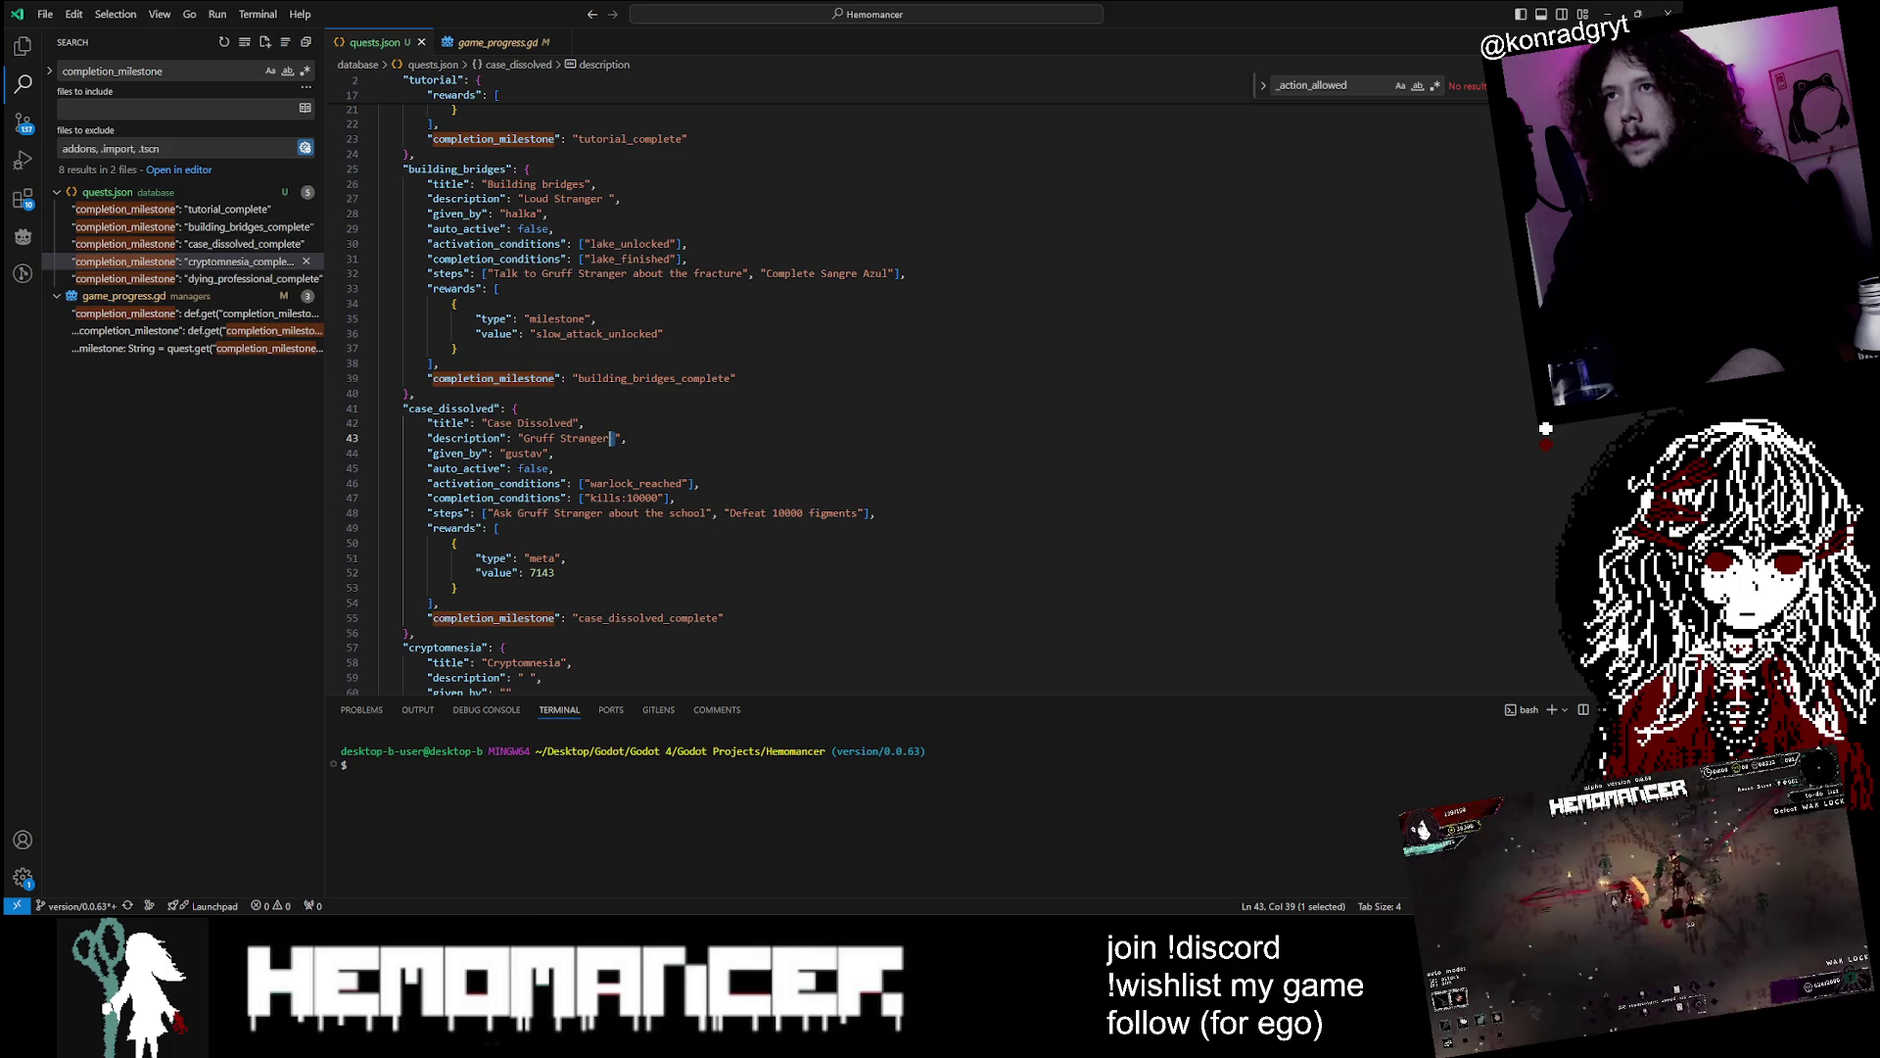
pyautogui.doubleClick(608, 199)
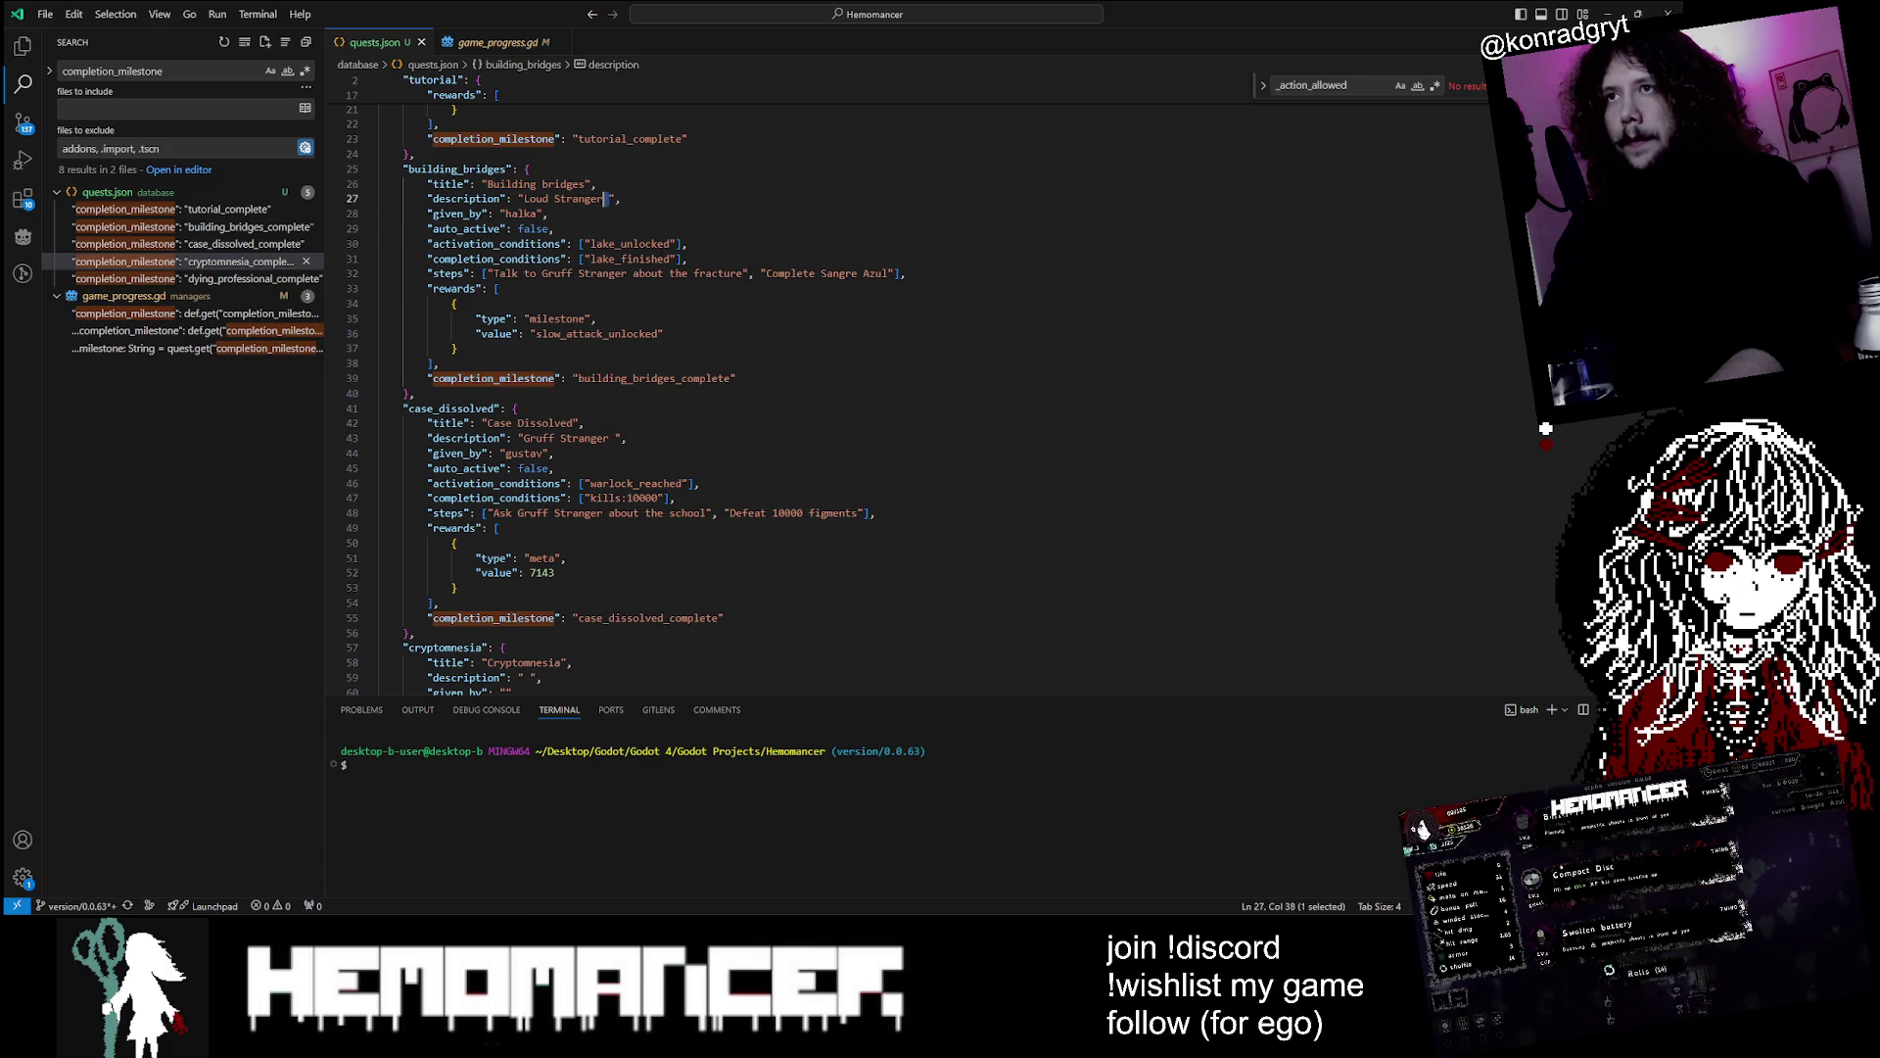
pyautogui.press('BackSpace')
pyautogui.click(619, 438)
# Look over the tutorial and building_bridges entries, then put the caret after 'Loud Stranger' for editing
pyautogui.scroll(5, 619, 438)
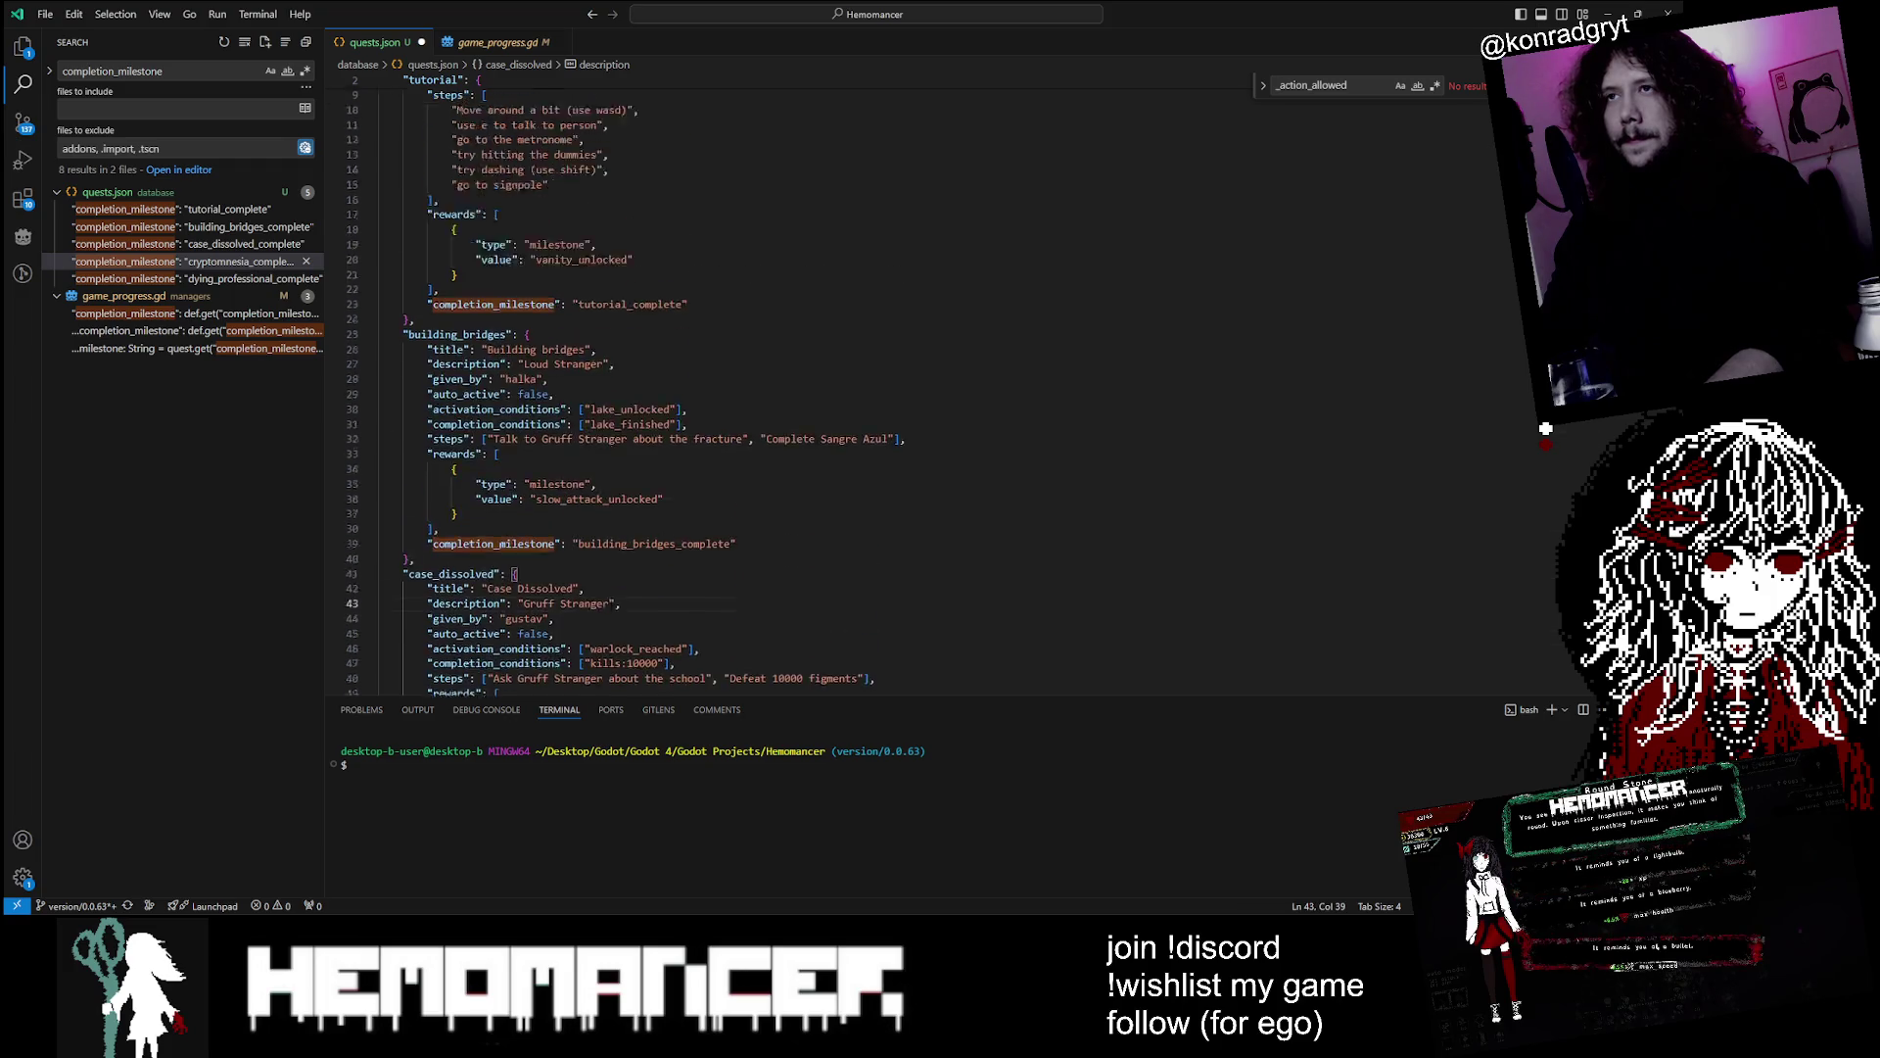
pyautogui.doubleClick(457, 165)
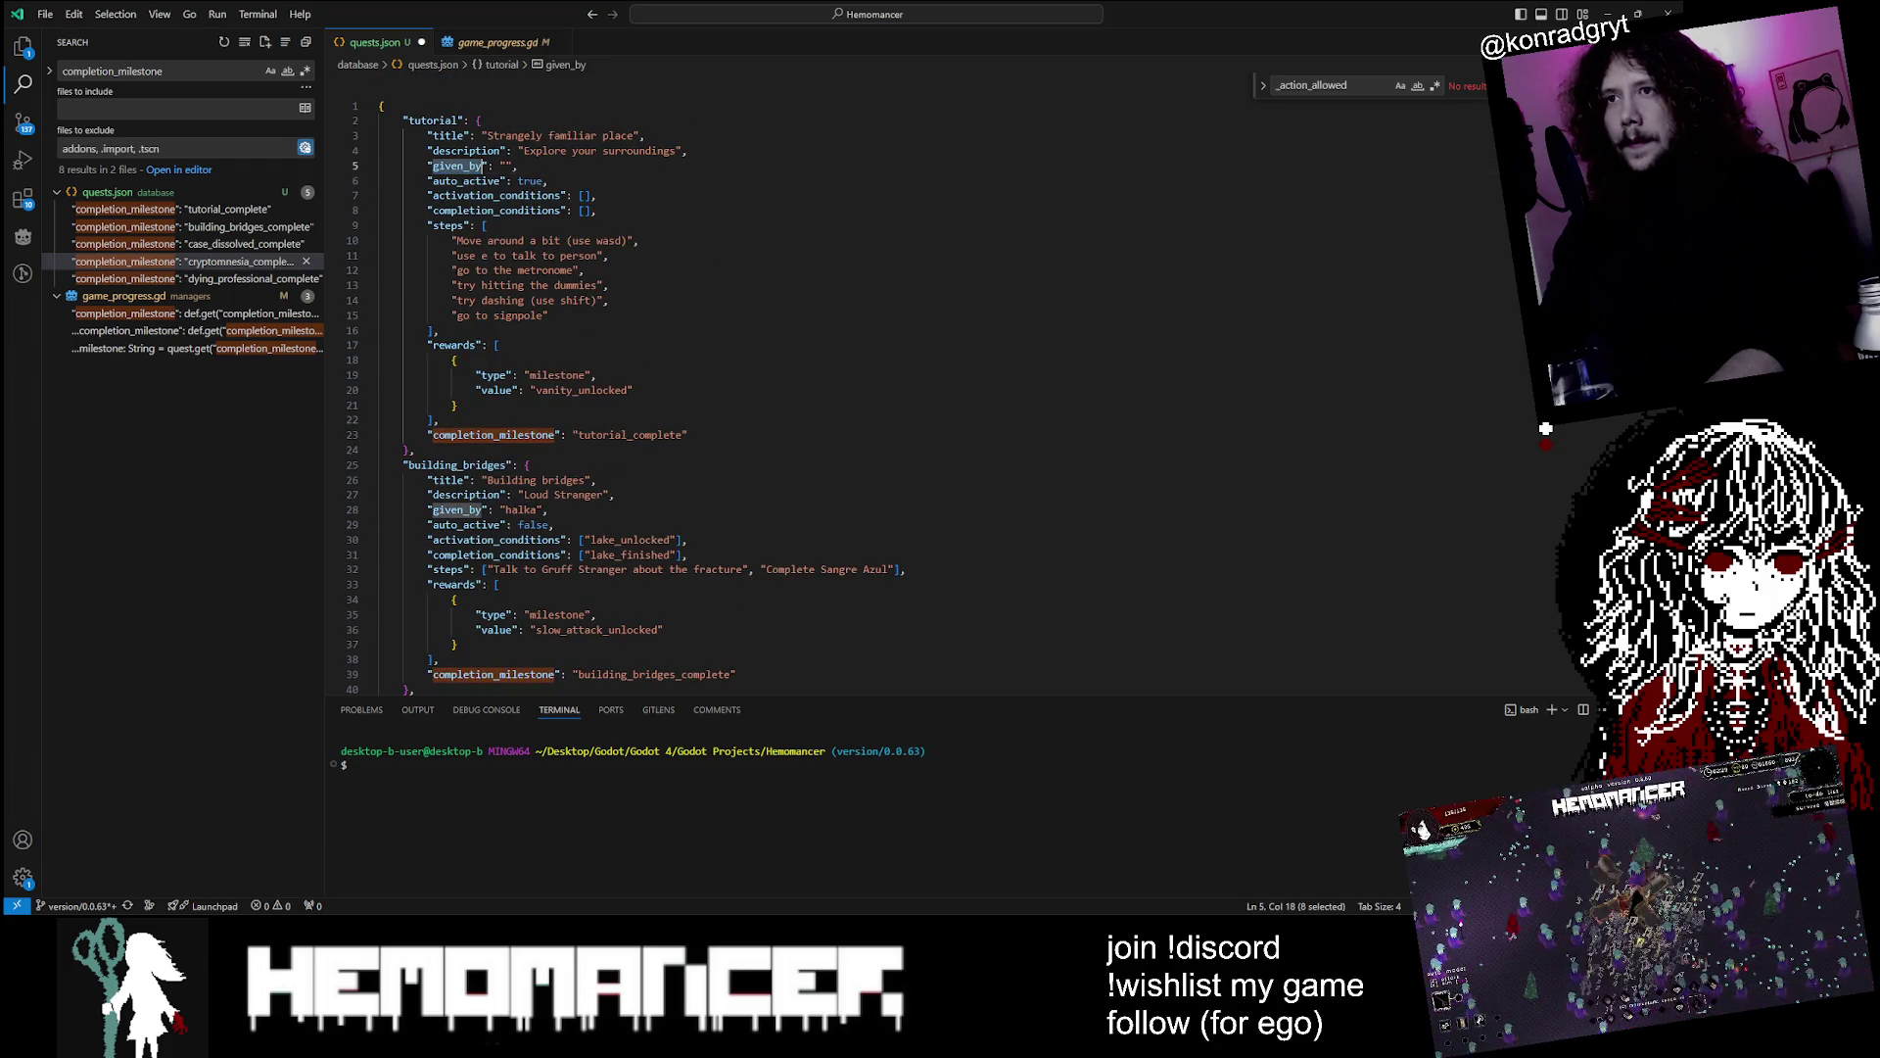
pyautogui.click(457, 464)
pyautogui.scroll(-3, 627, 392)
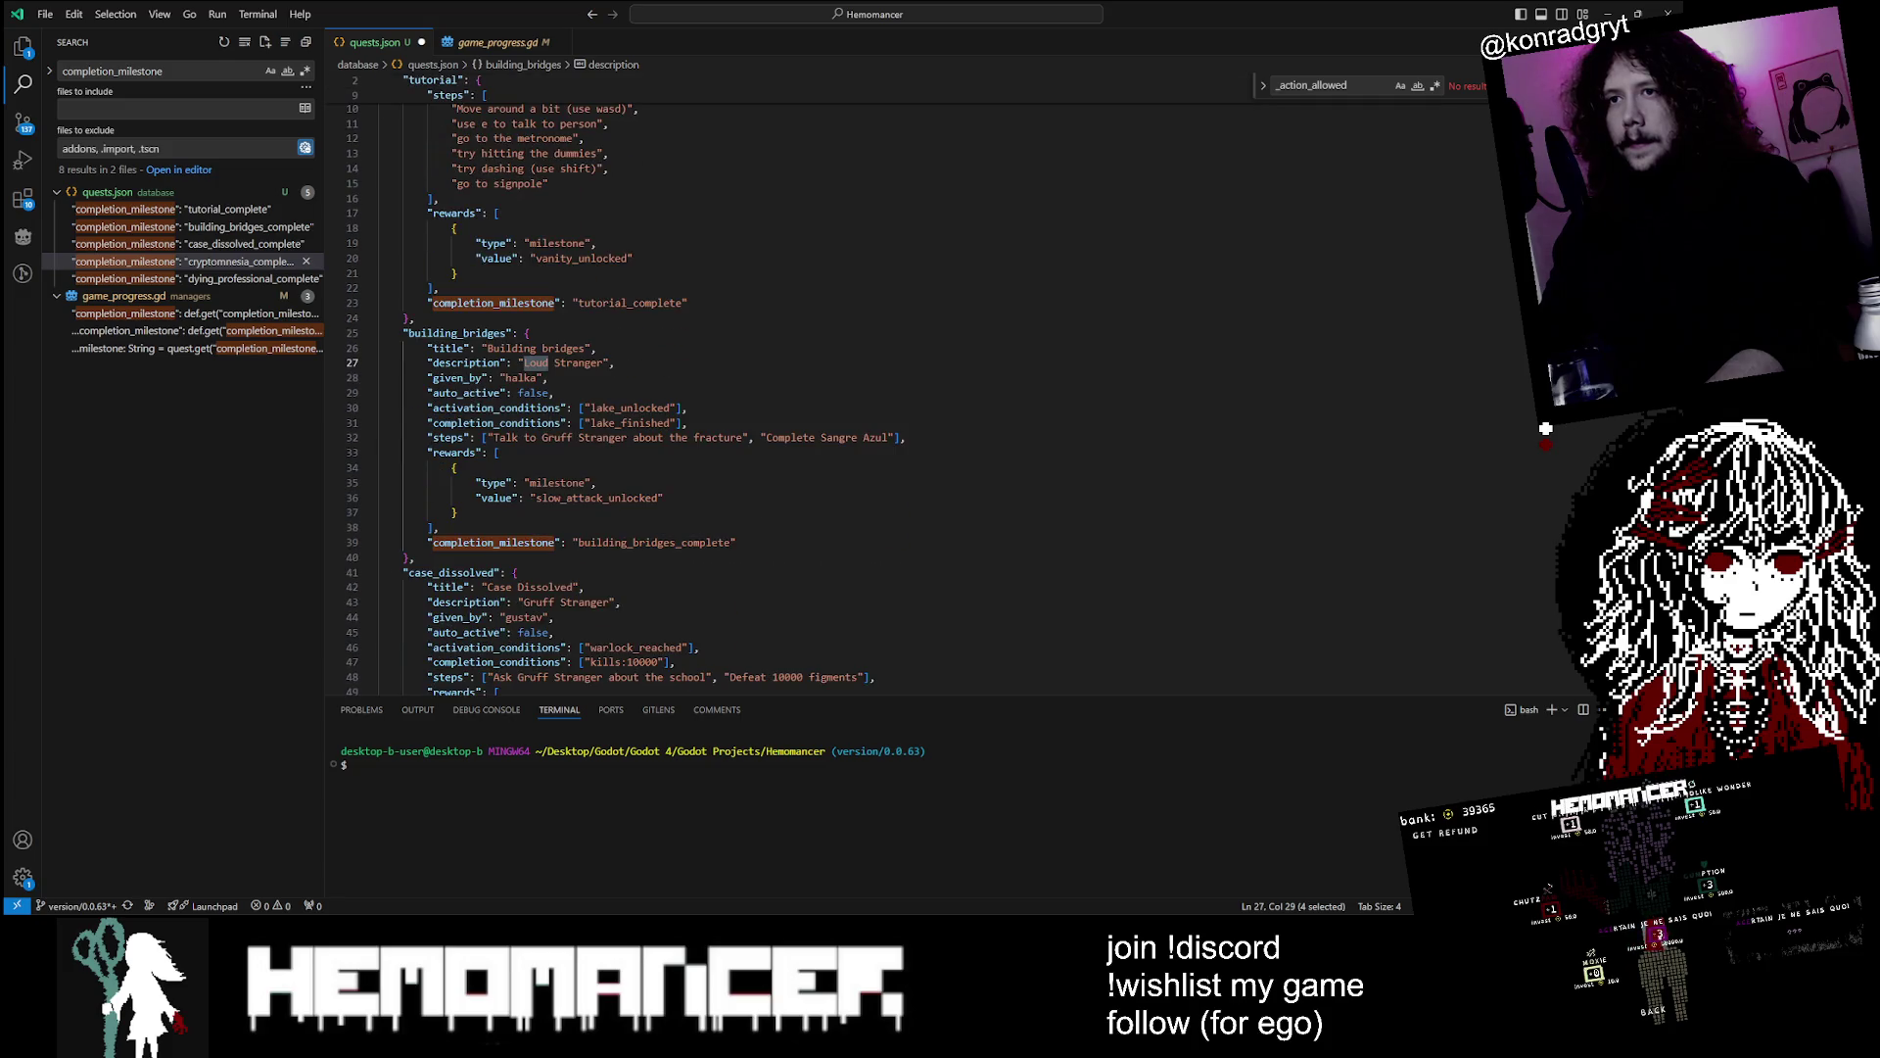
pyautogui.doubleClick(457, 333)
pyautogui.click(548, 363)
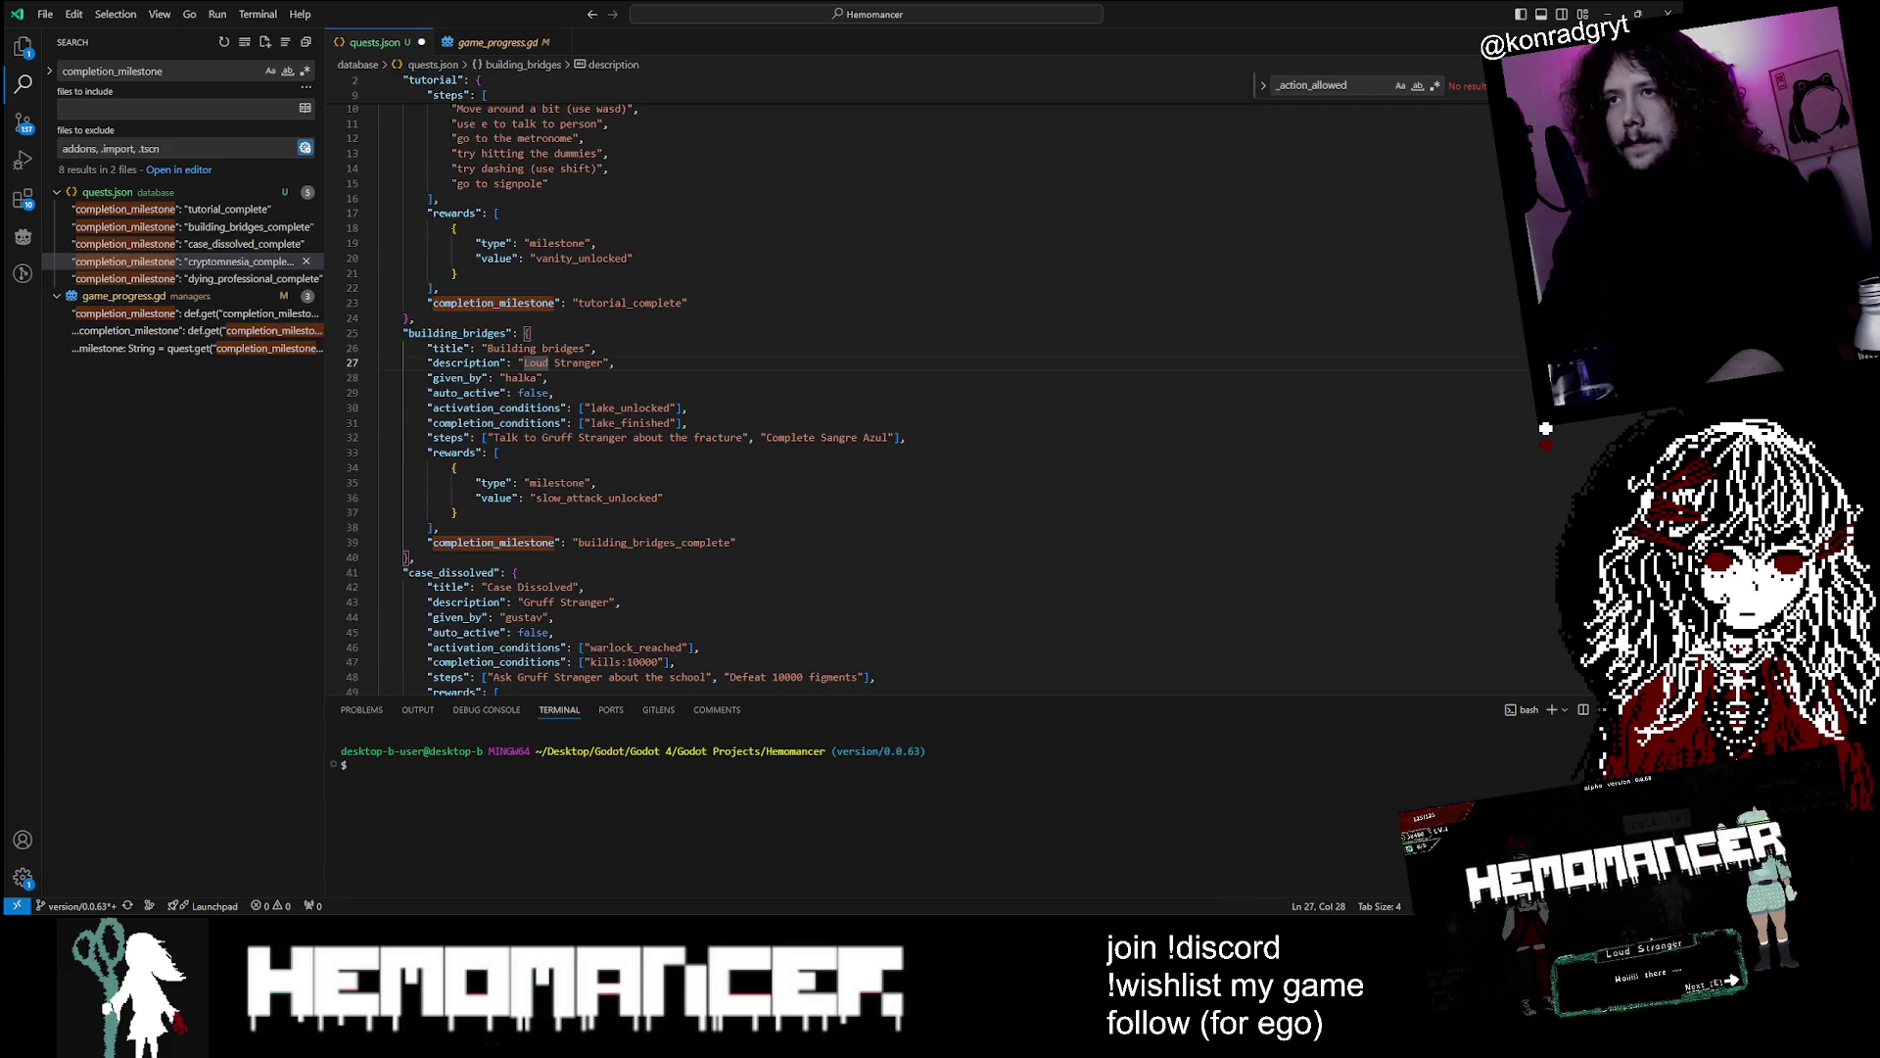
pyautogui.click(605, 362)
pyautogui.scroll(-2, 627, 392)
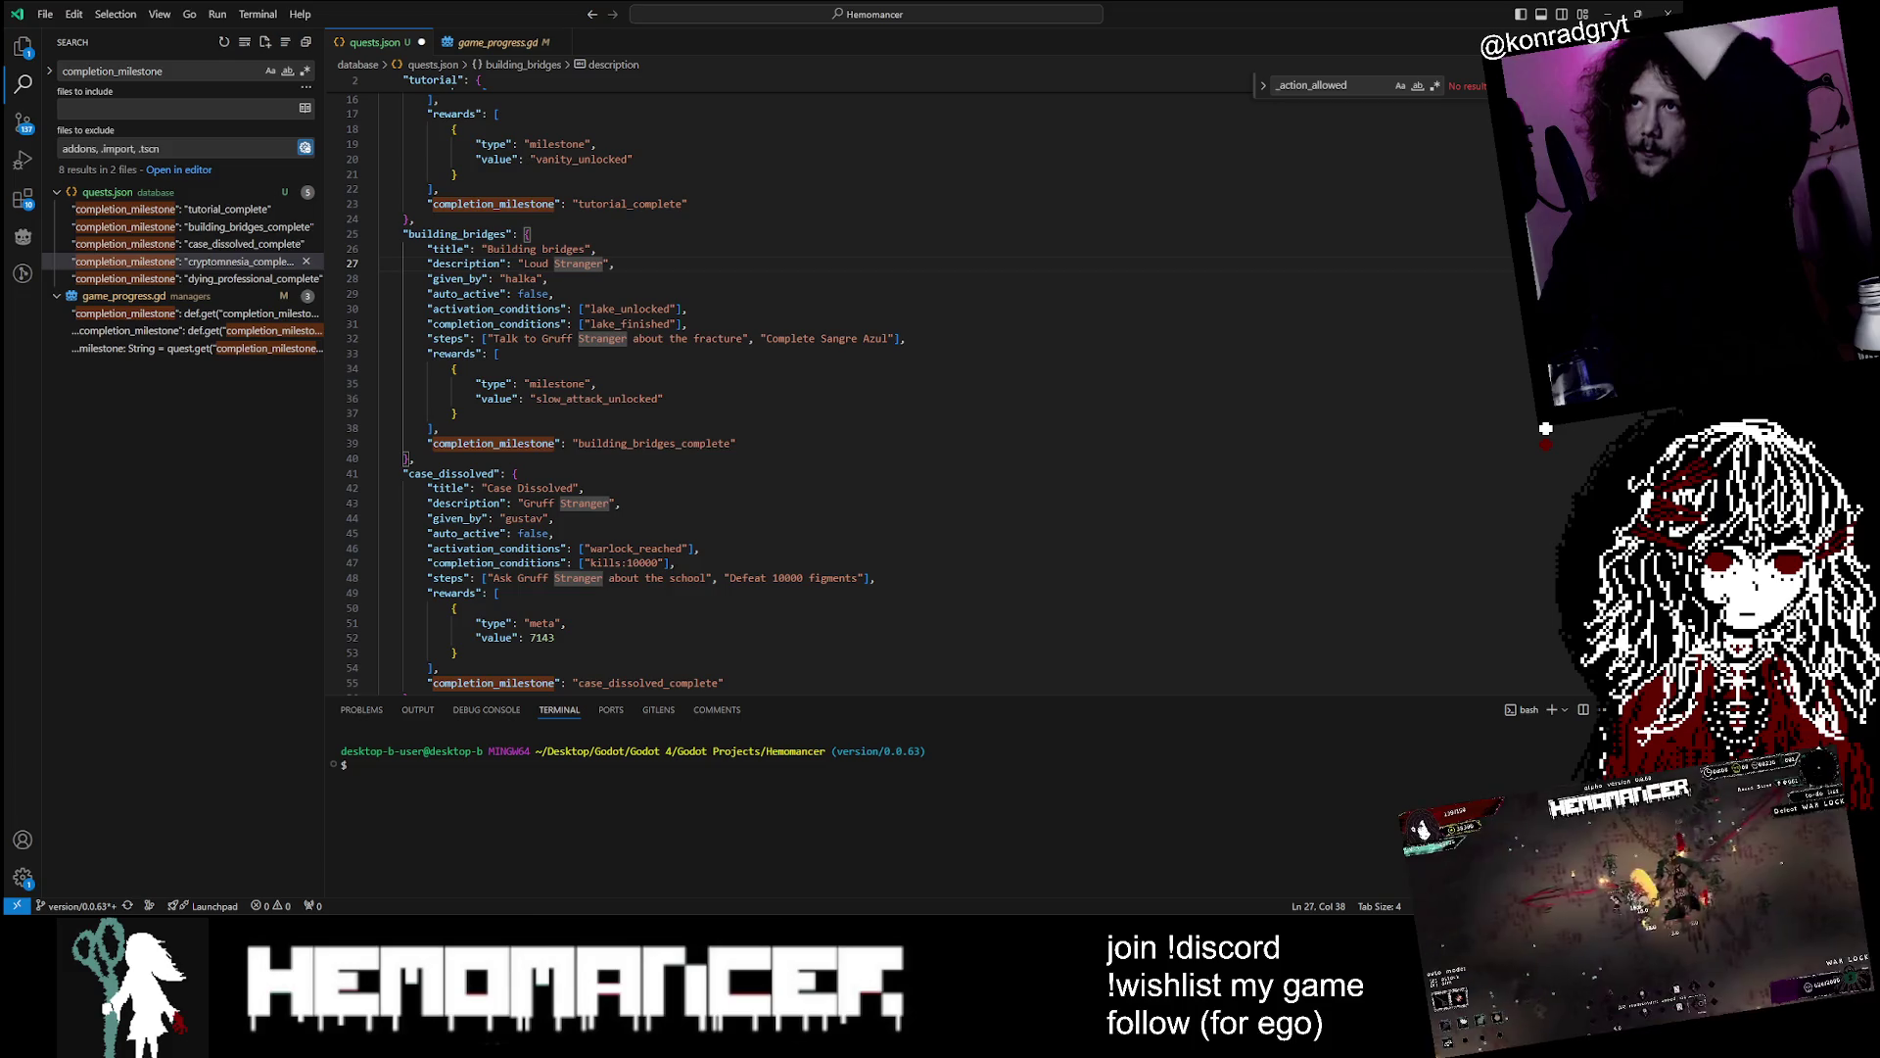
# Extend the Building bridges quest description in quests.json and save
pyautogui.write('has')
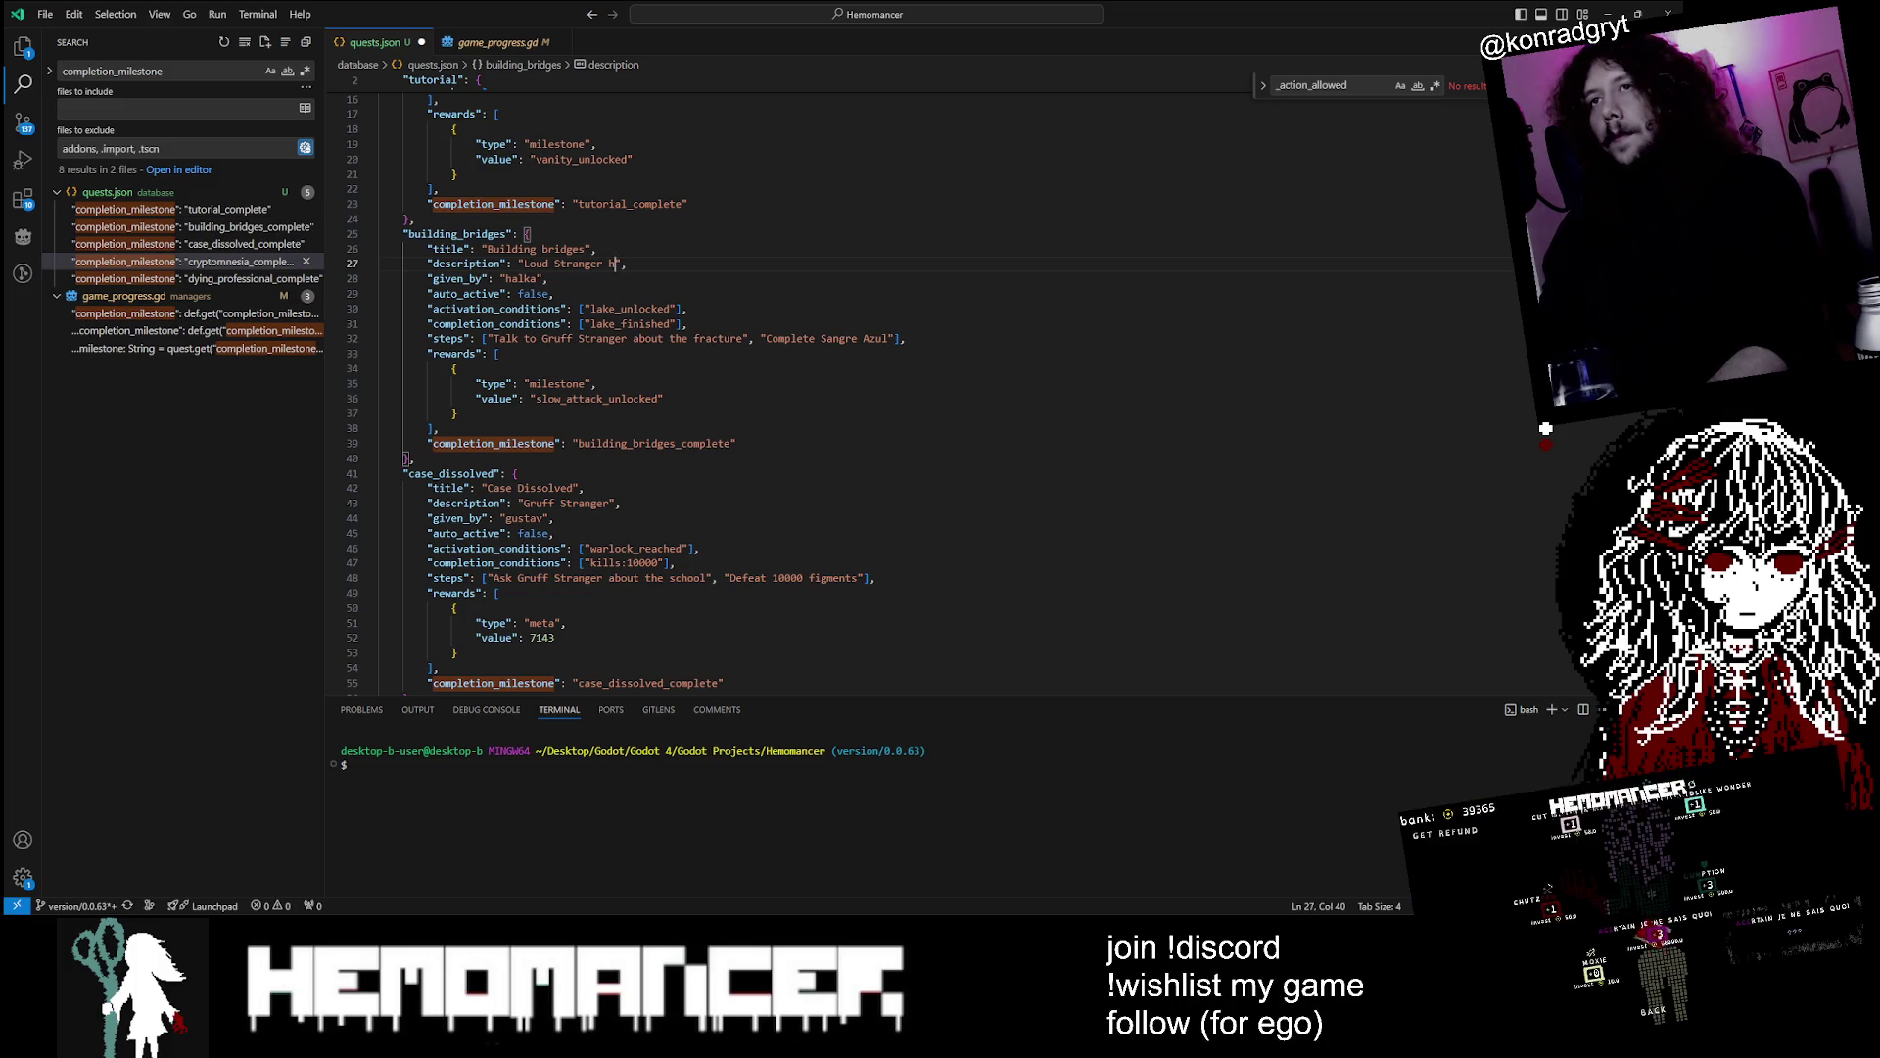
pyautogui.write('a')
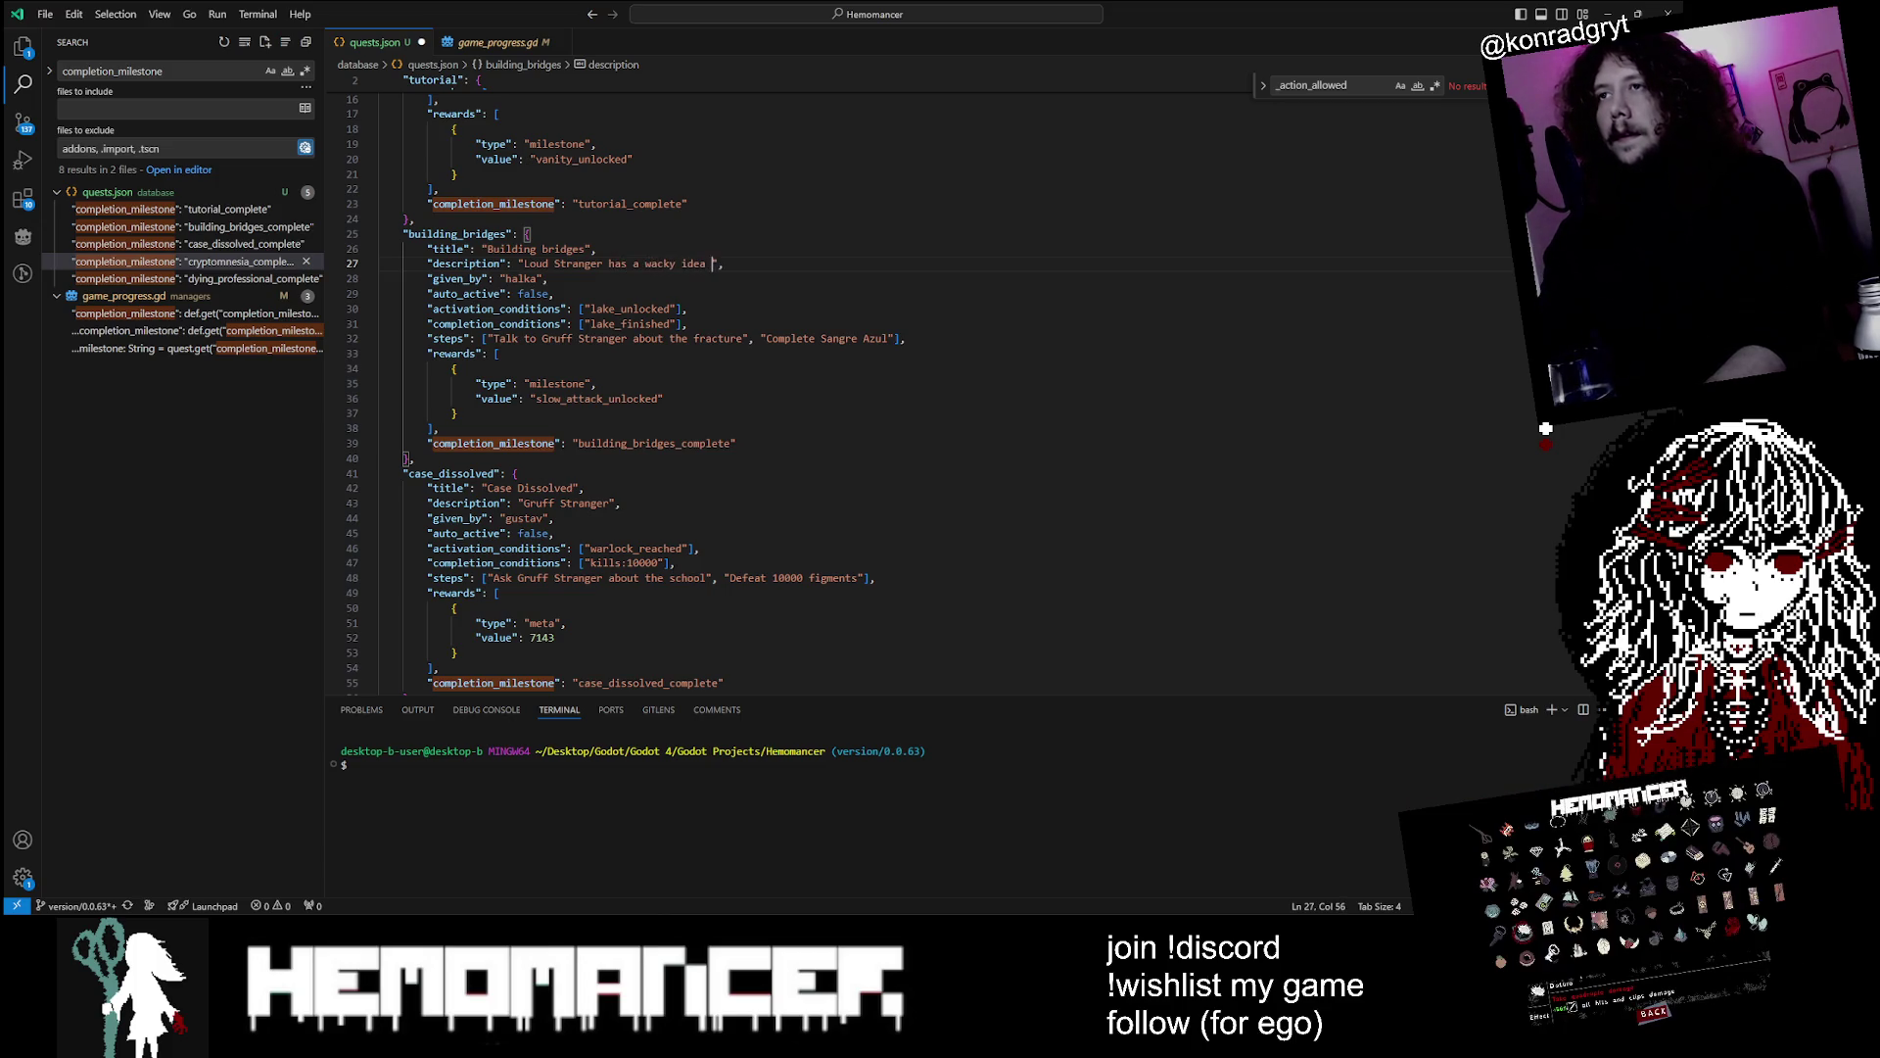
pyautogui.write('- maybe i should c')
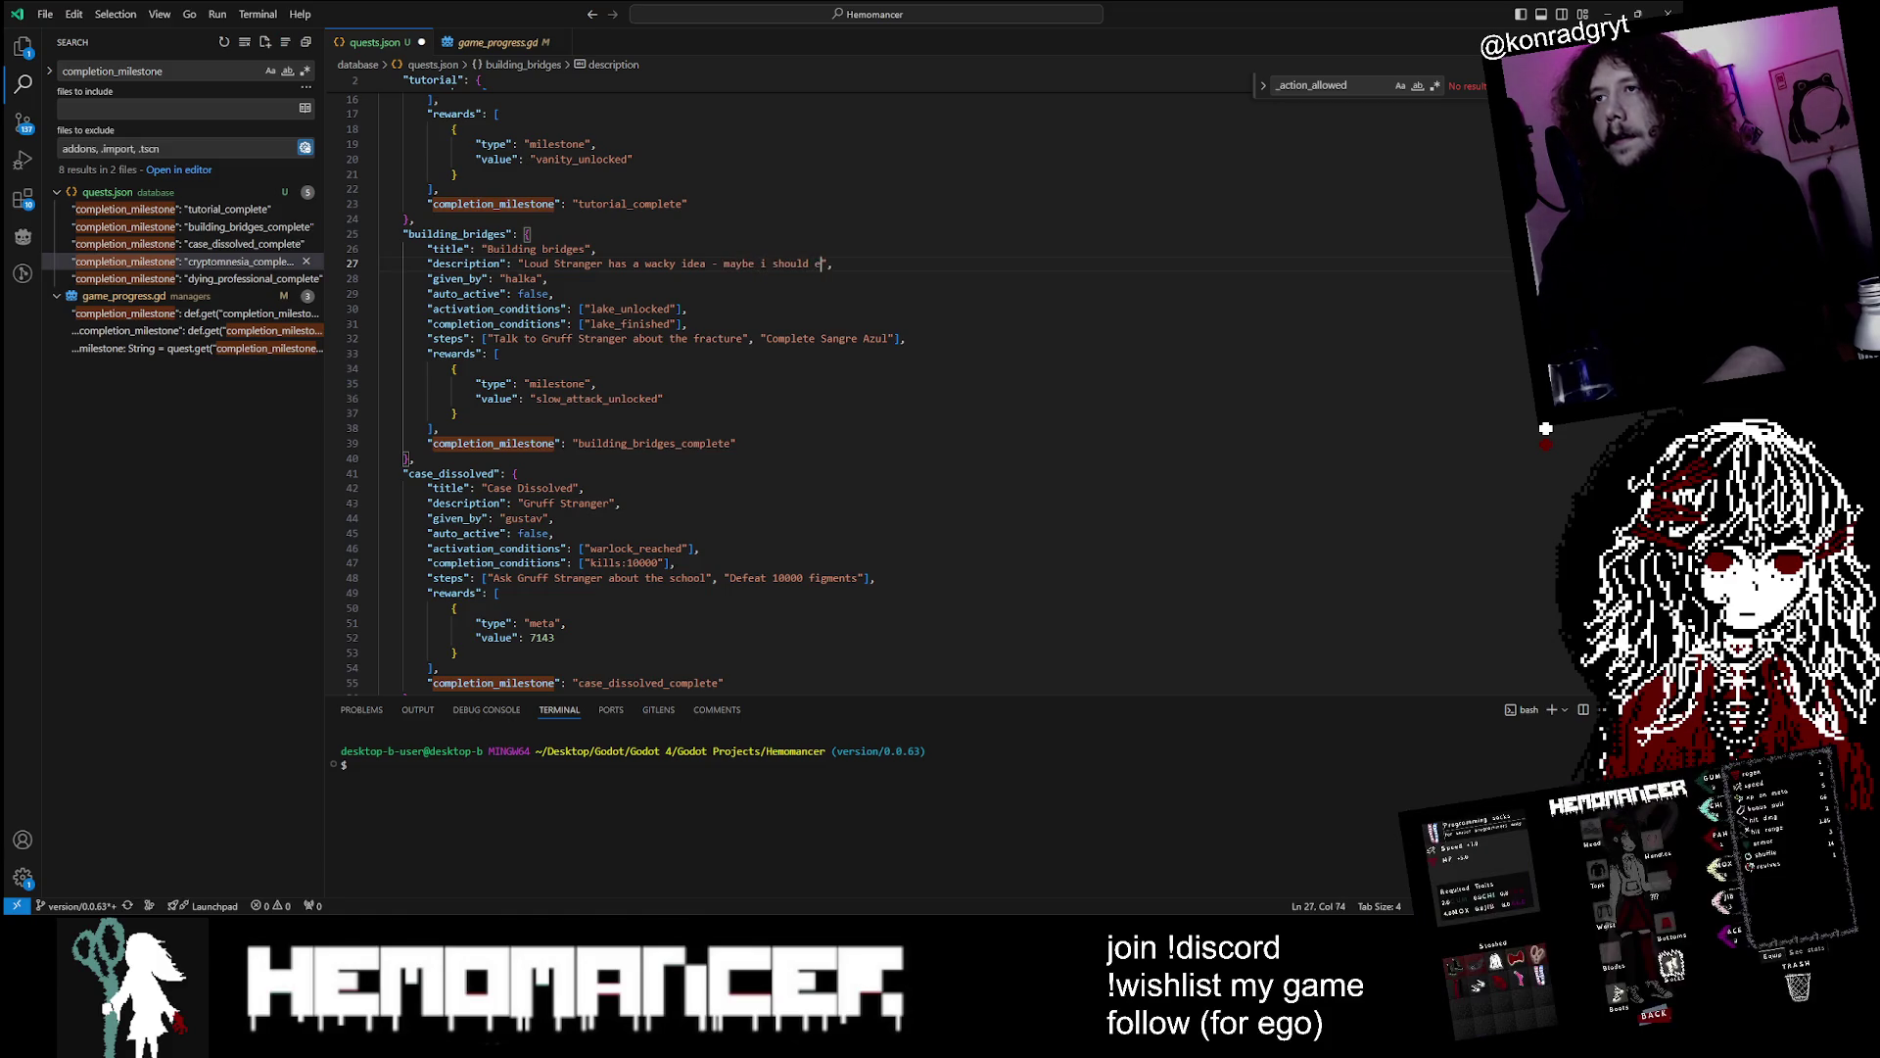
pyautogui.write('tain it')
pyautogui.hotkey('ctrl', 's')
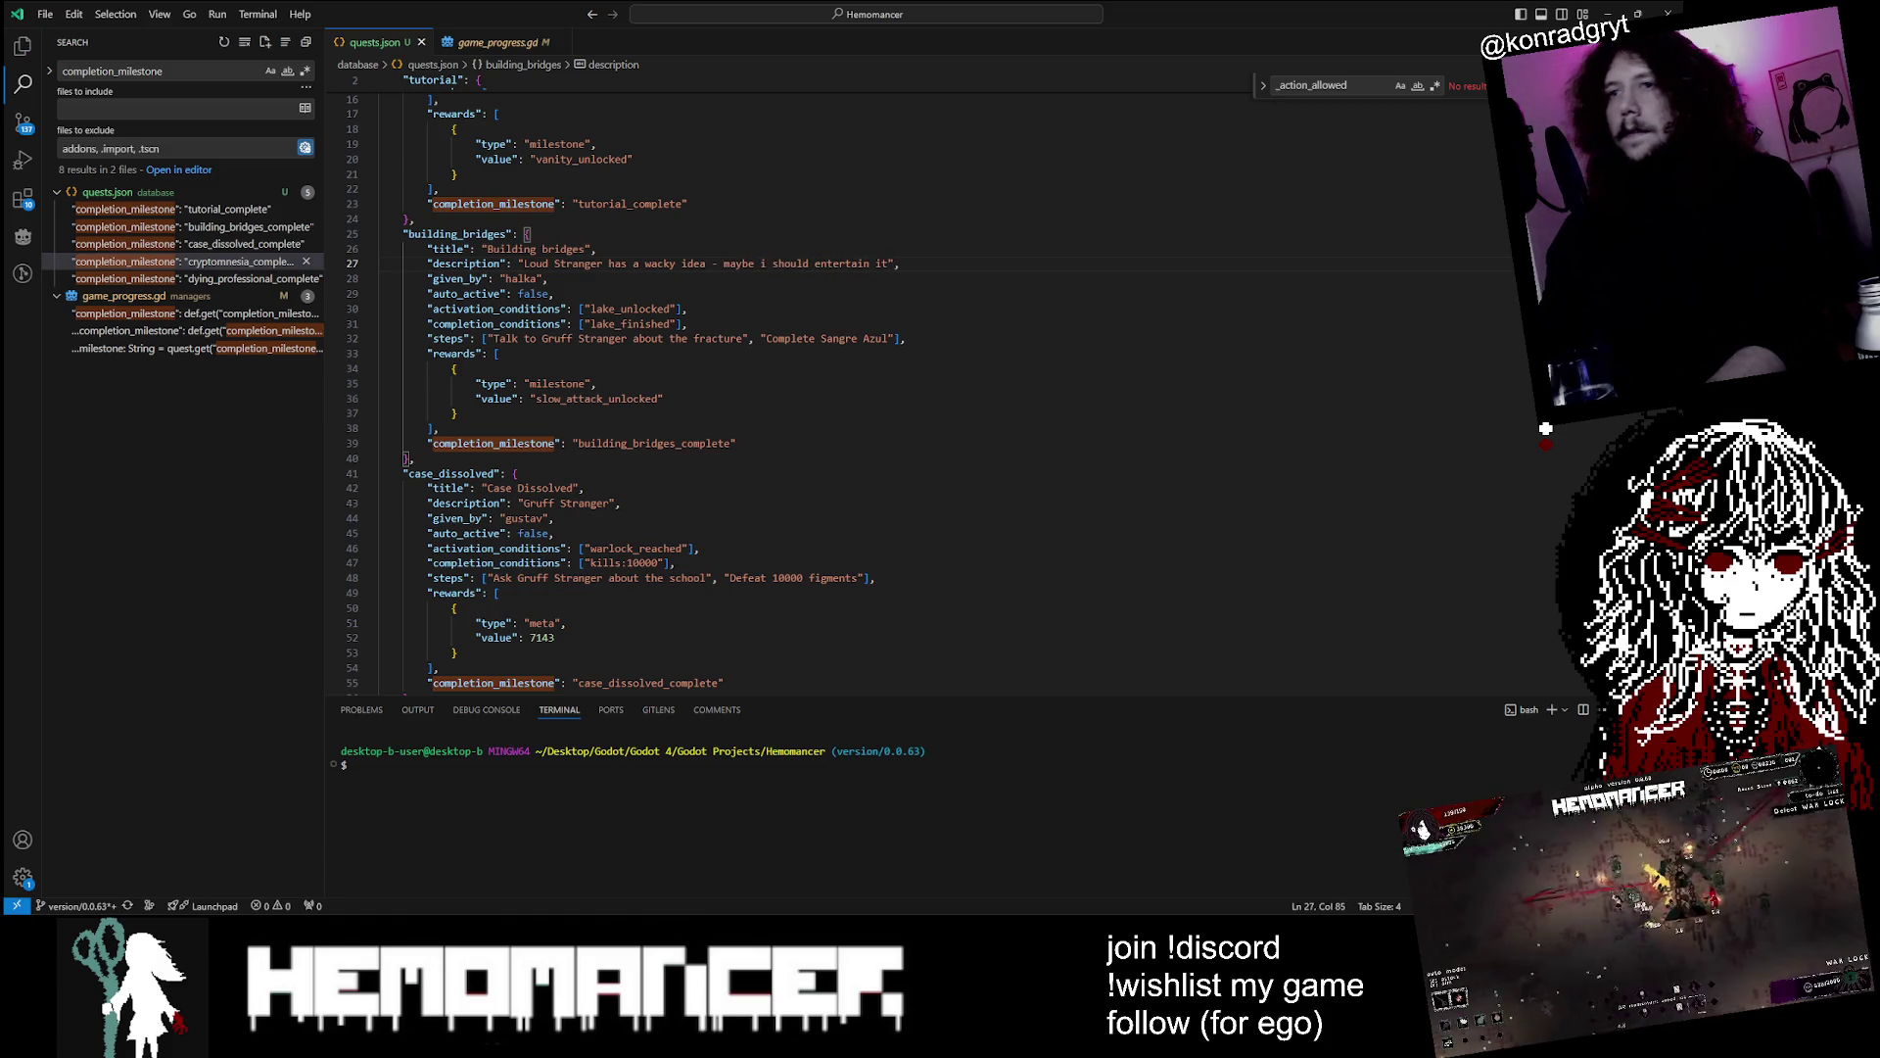
# Expand the Case Dissolved description about the promised money and save quests.json
pyautogui.click(608, 503)
pyautogui.scroll(-2, 608, 502)
pyautogui.write('pr')
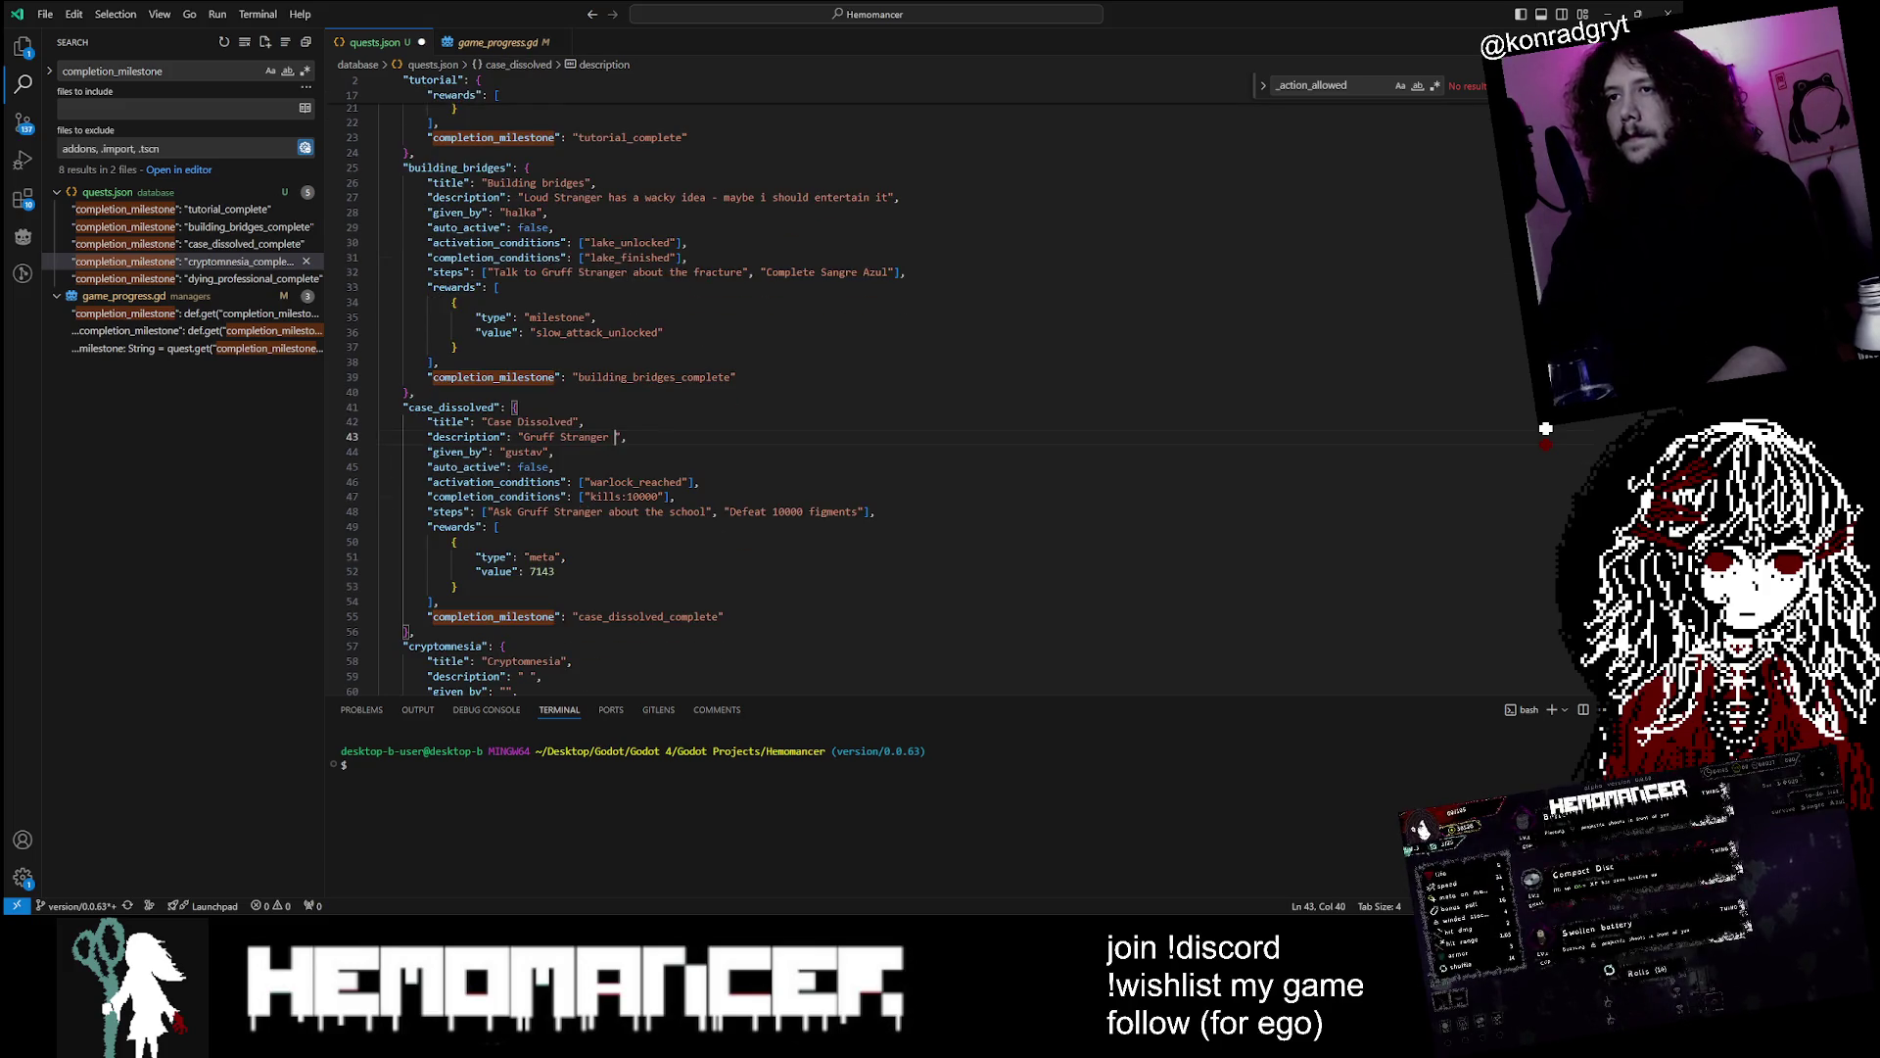
pyautogui.write('omised me ')
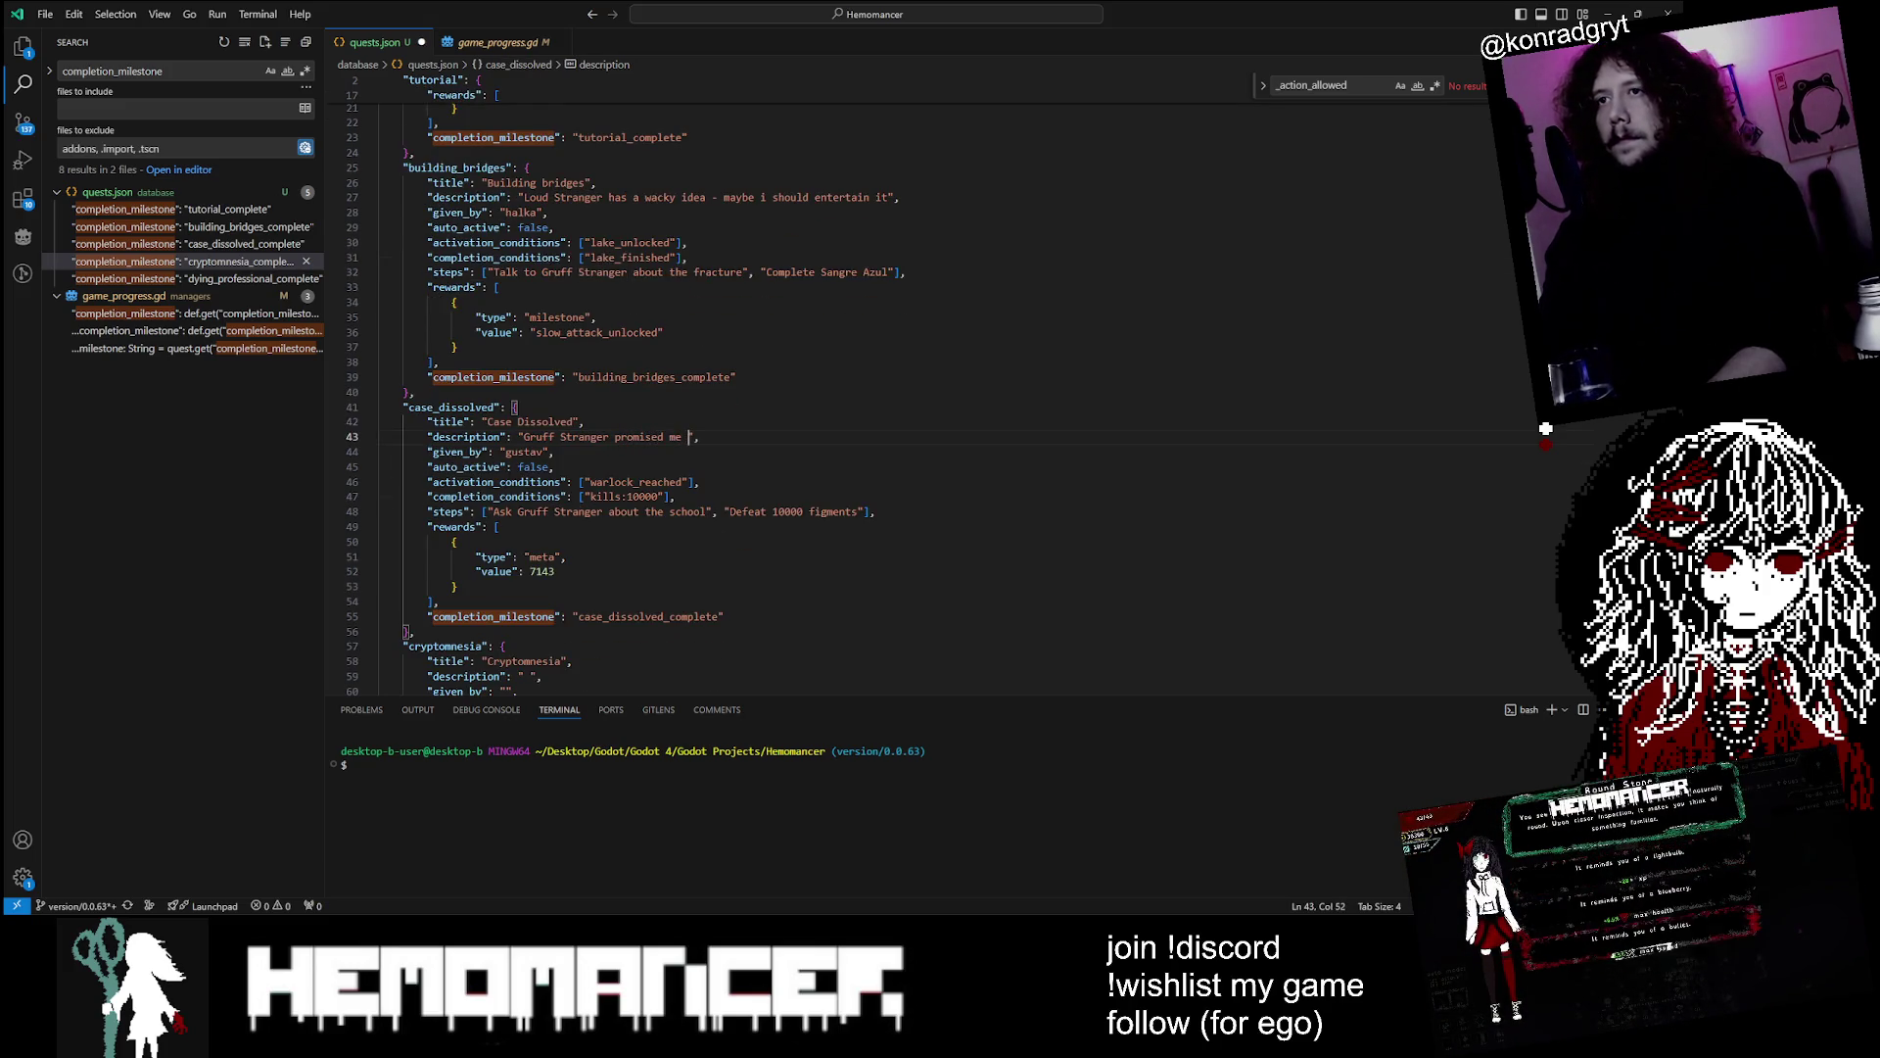
pyautogui.write('significa')
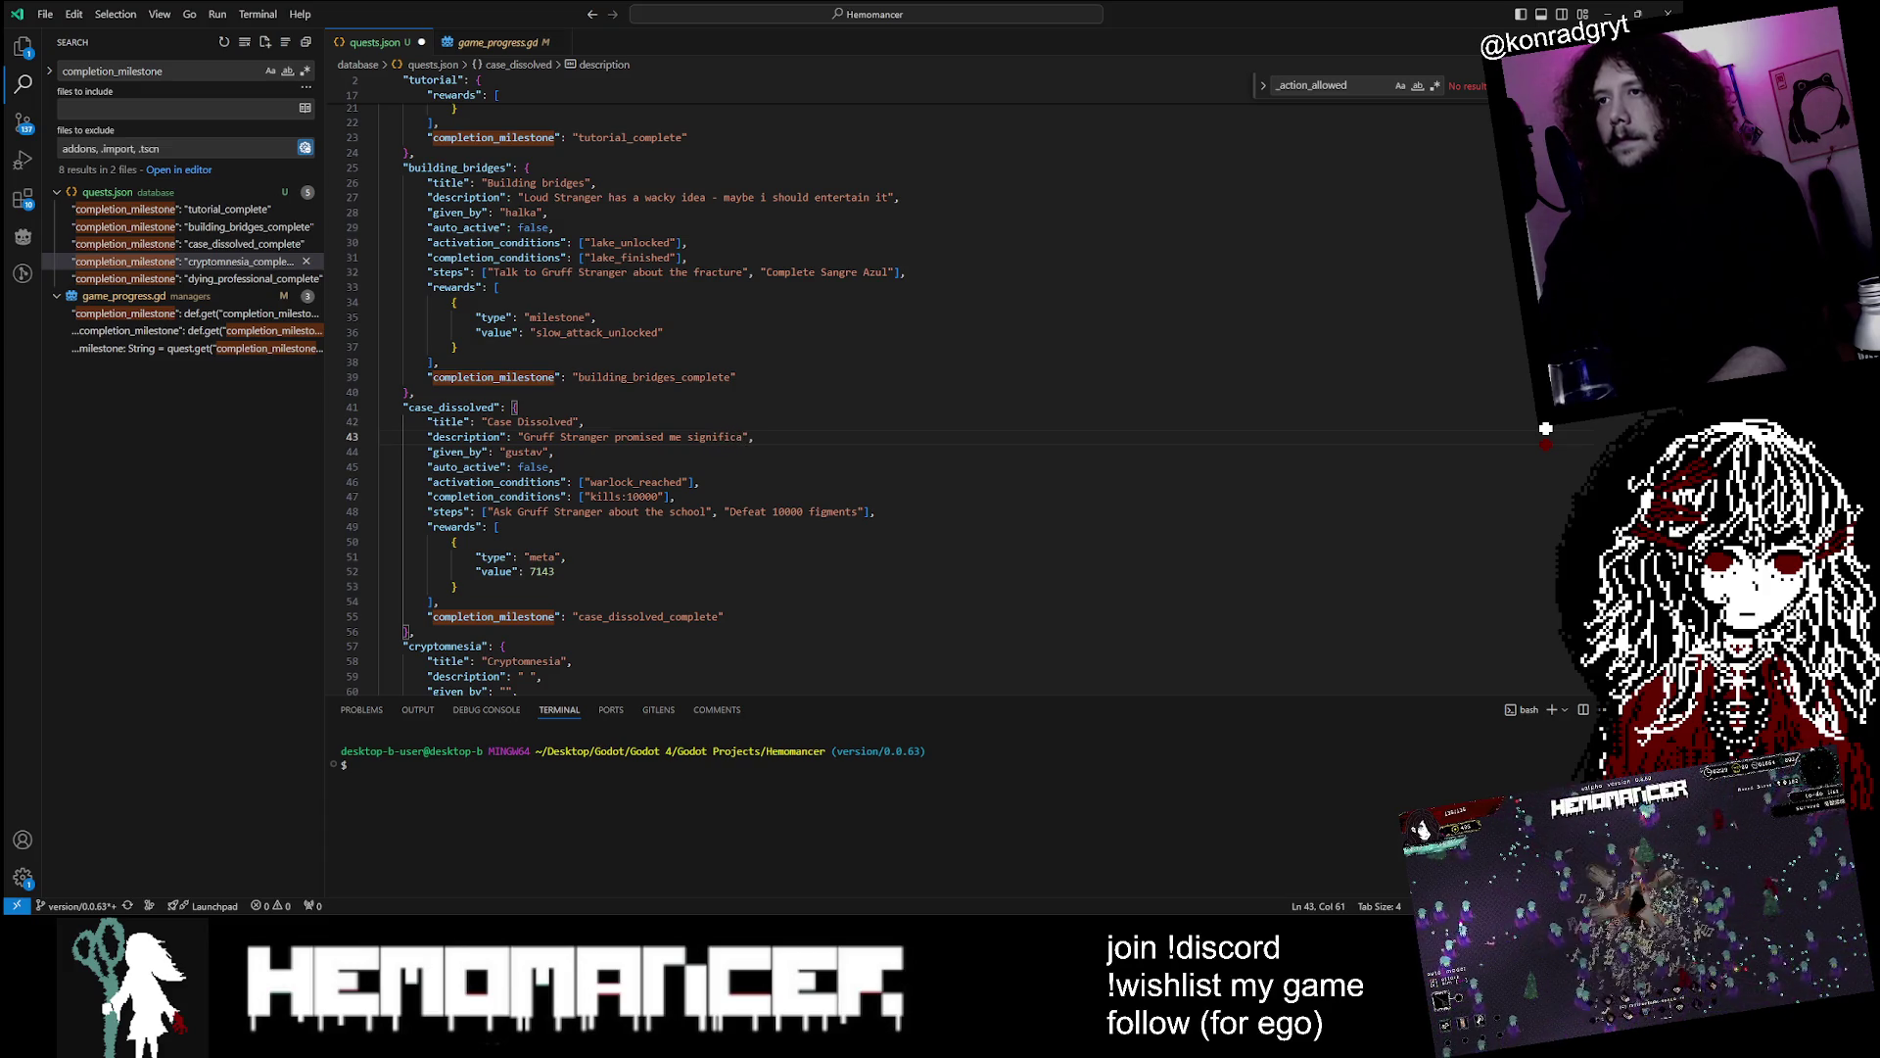
pyautogui.write('nt a')
pyautogui.write('mount of mon')
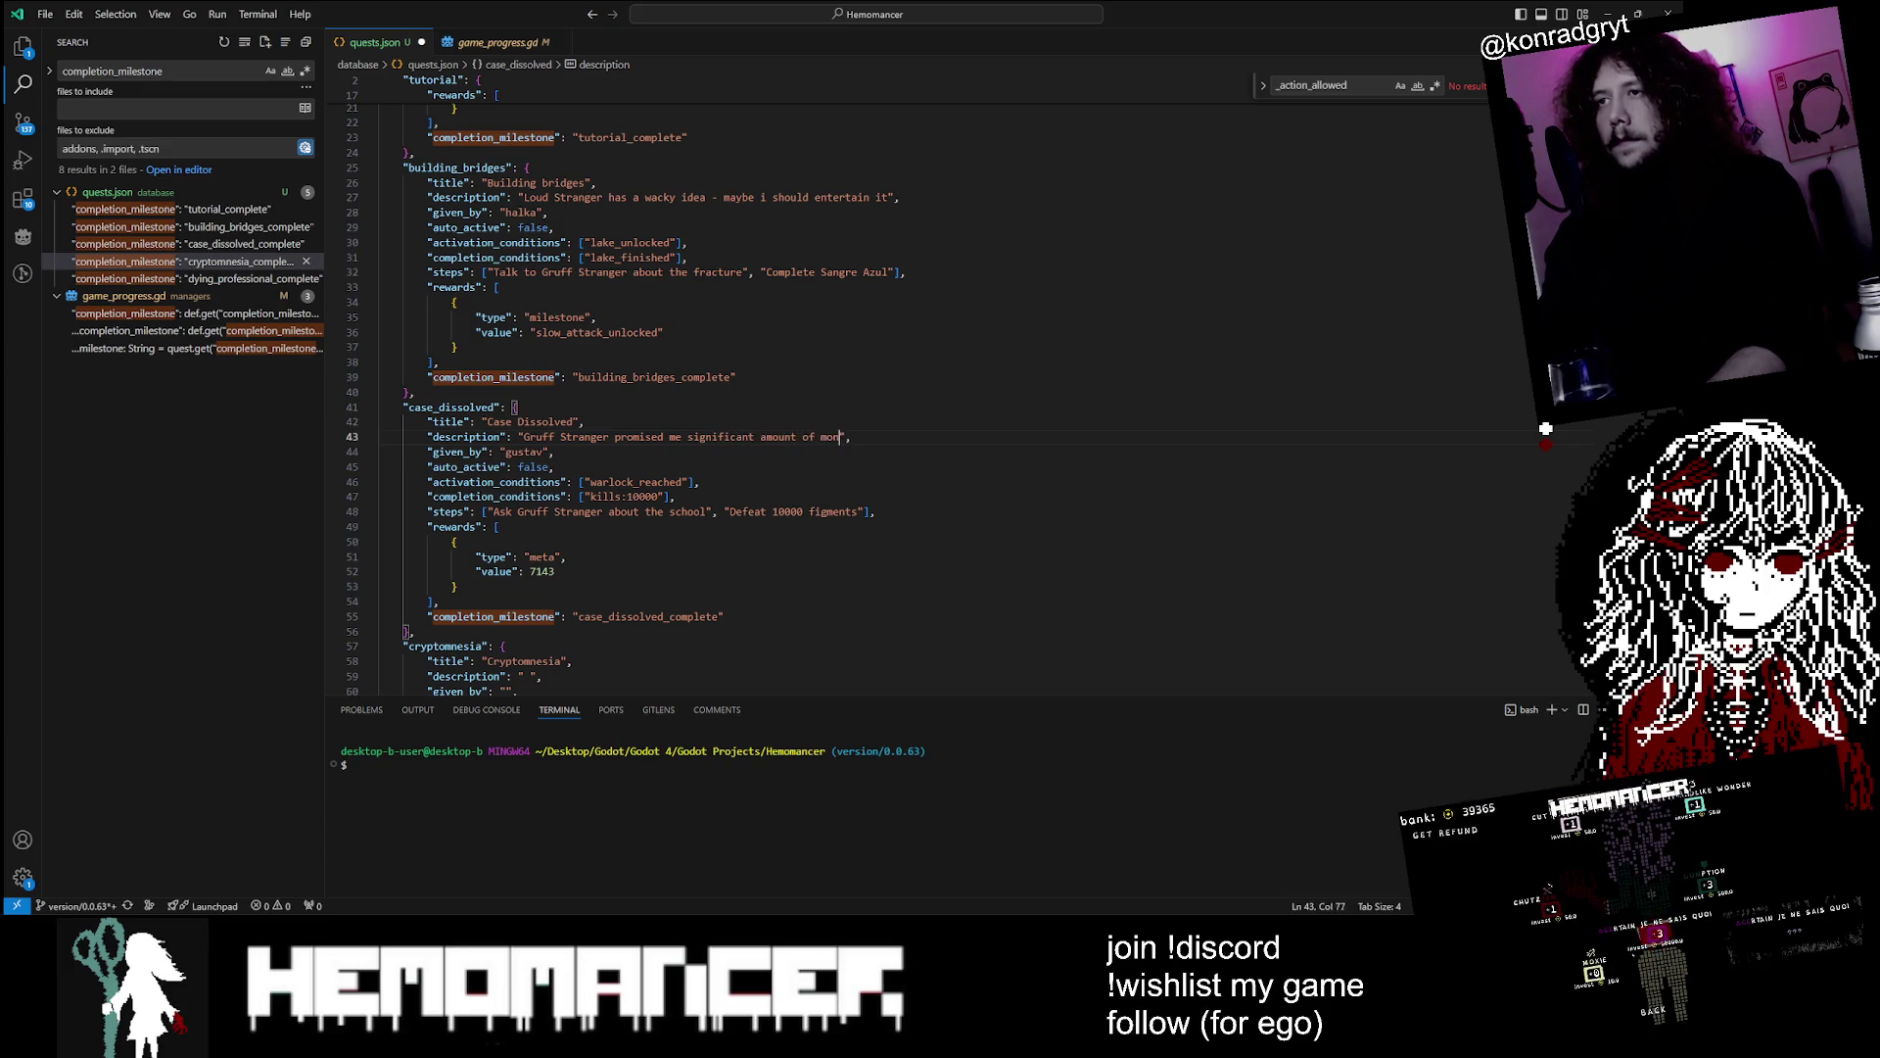
pyautogui.write('ey')
pyautogui.hotkey('ctrl', 's')
# Test the game briefly by continuing the saved game and walking left
pyautogui.scroll(5, 908, 400)
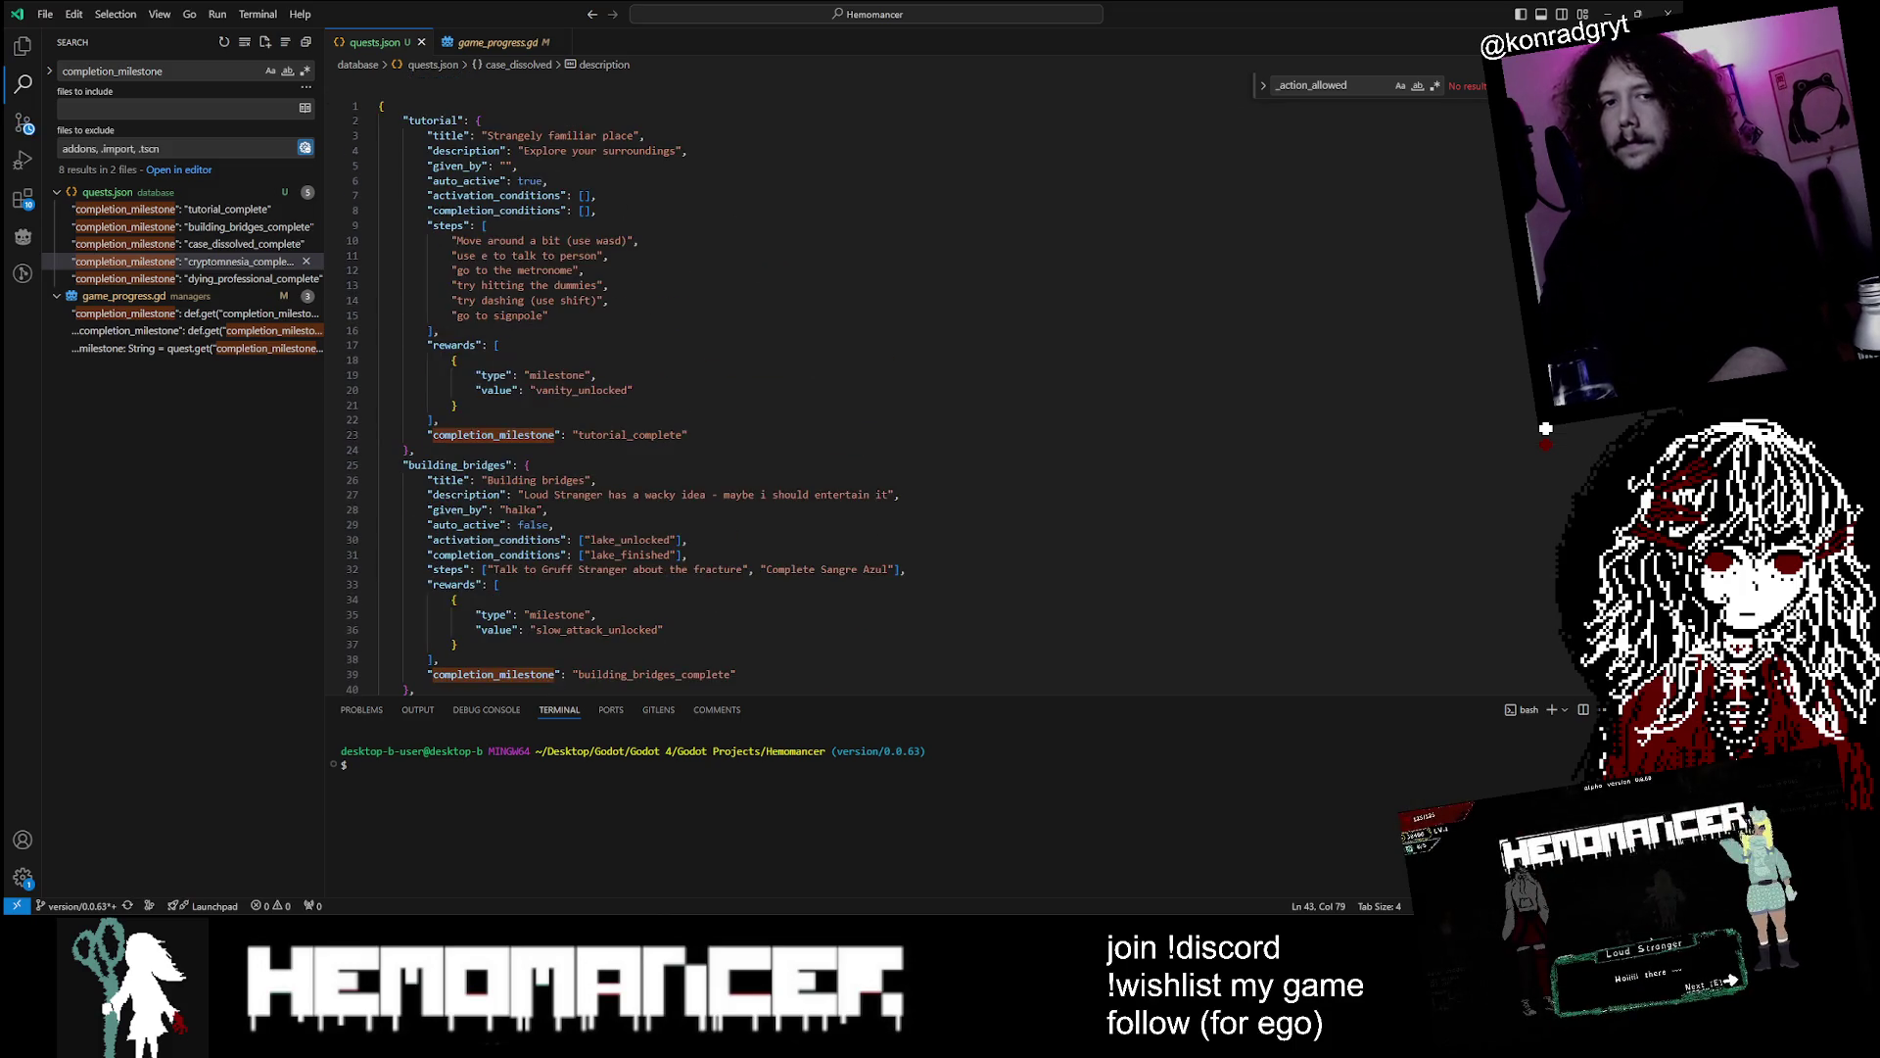
pyautogui.press('F5')
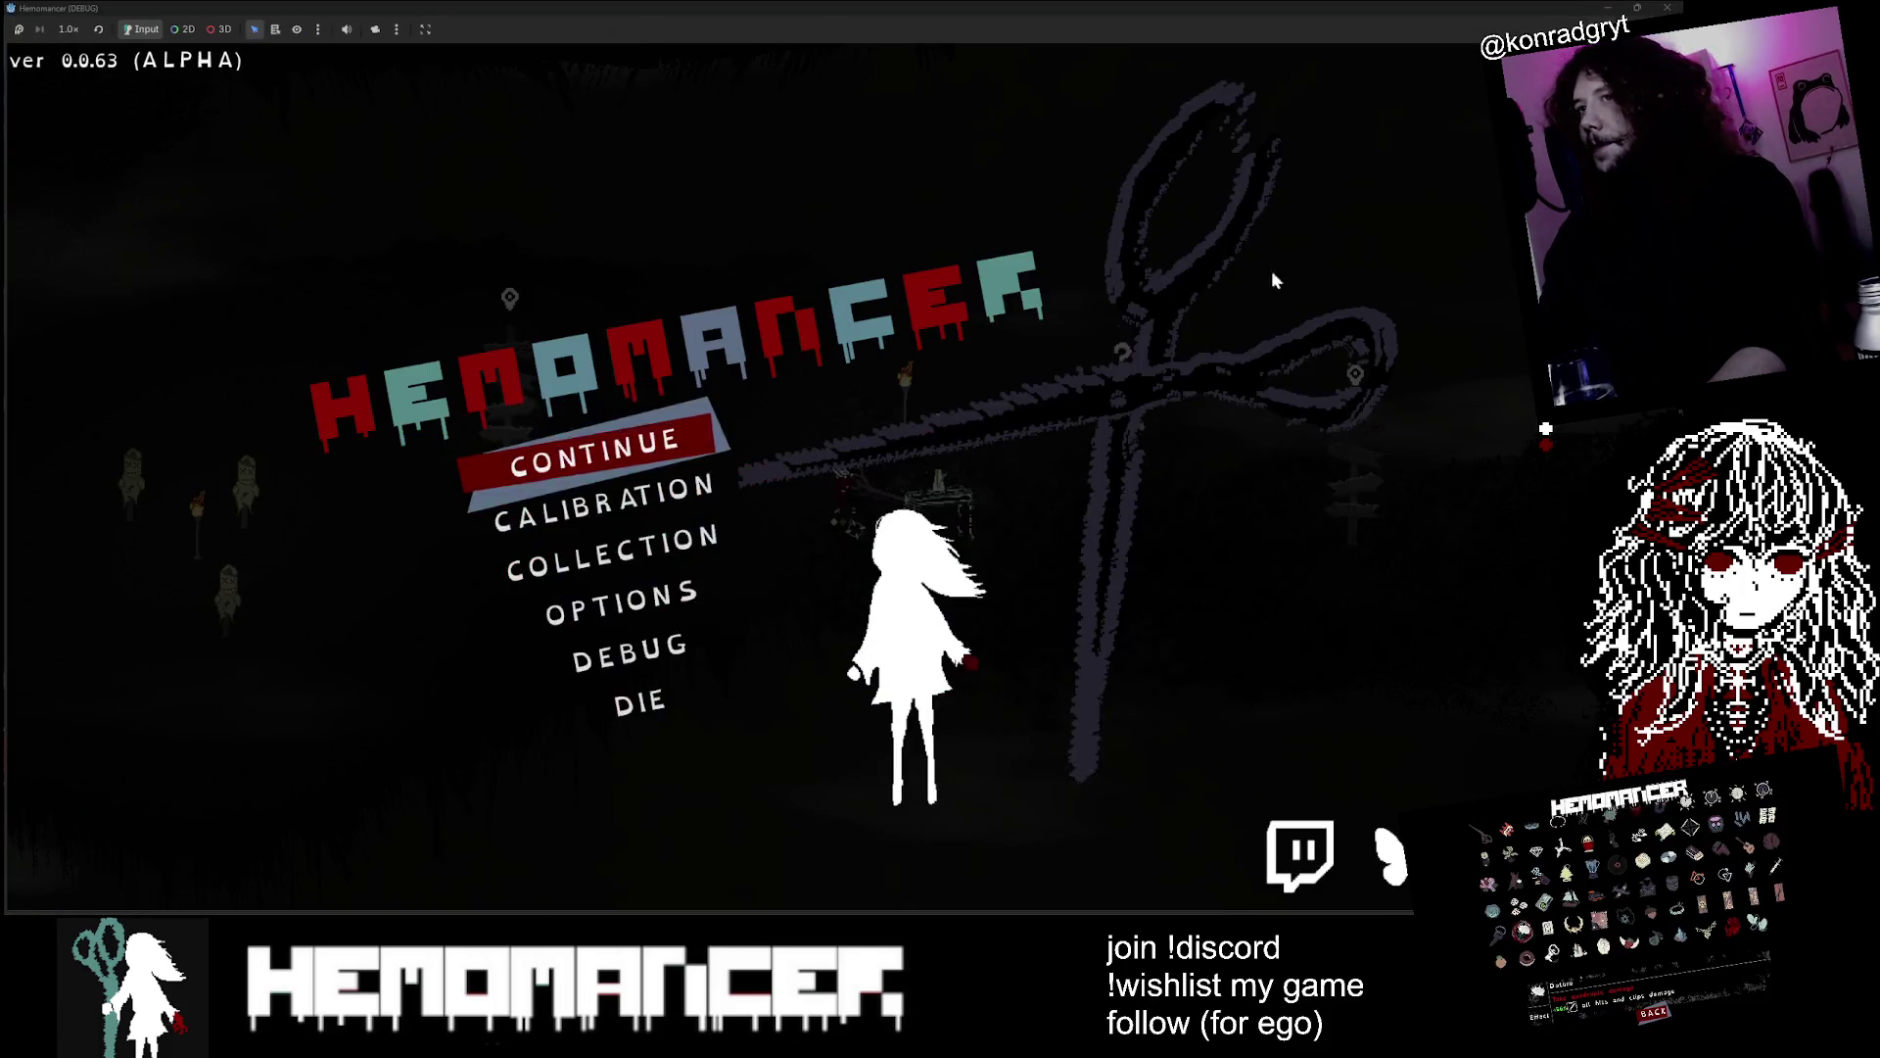
pyautogui.click(676, 442)
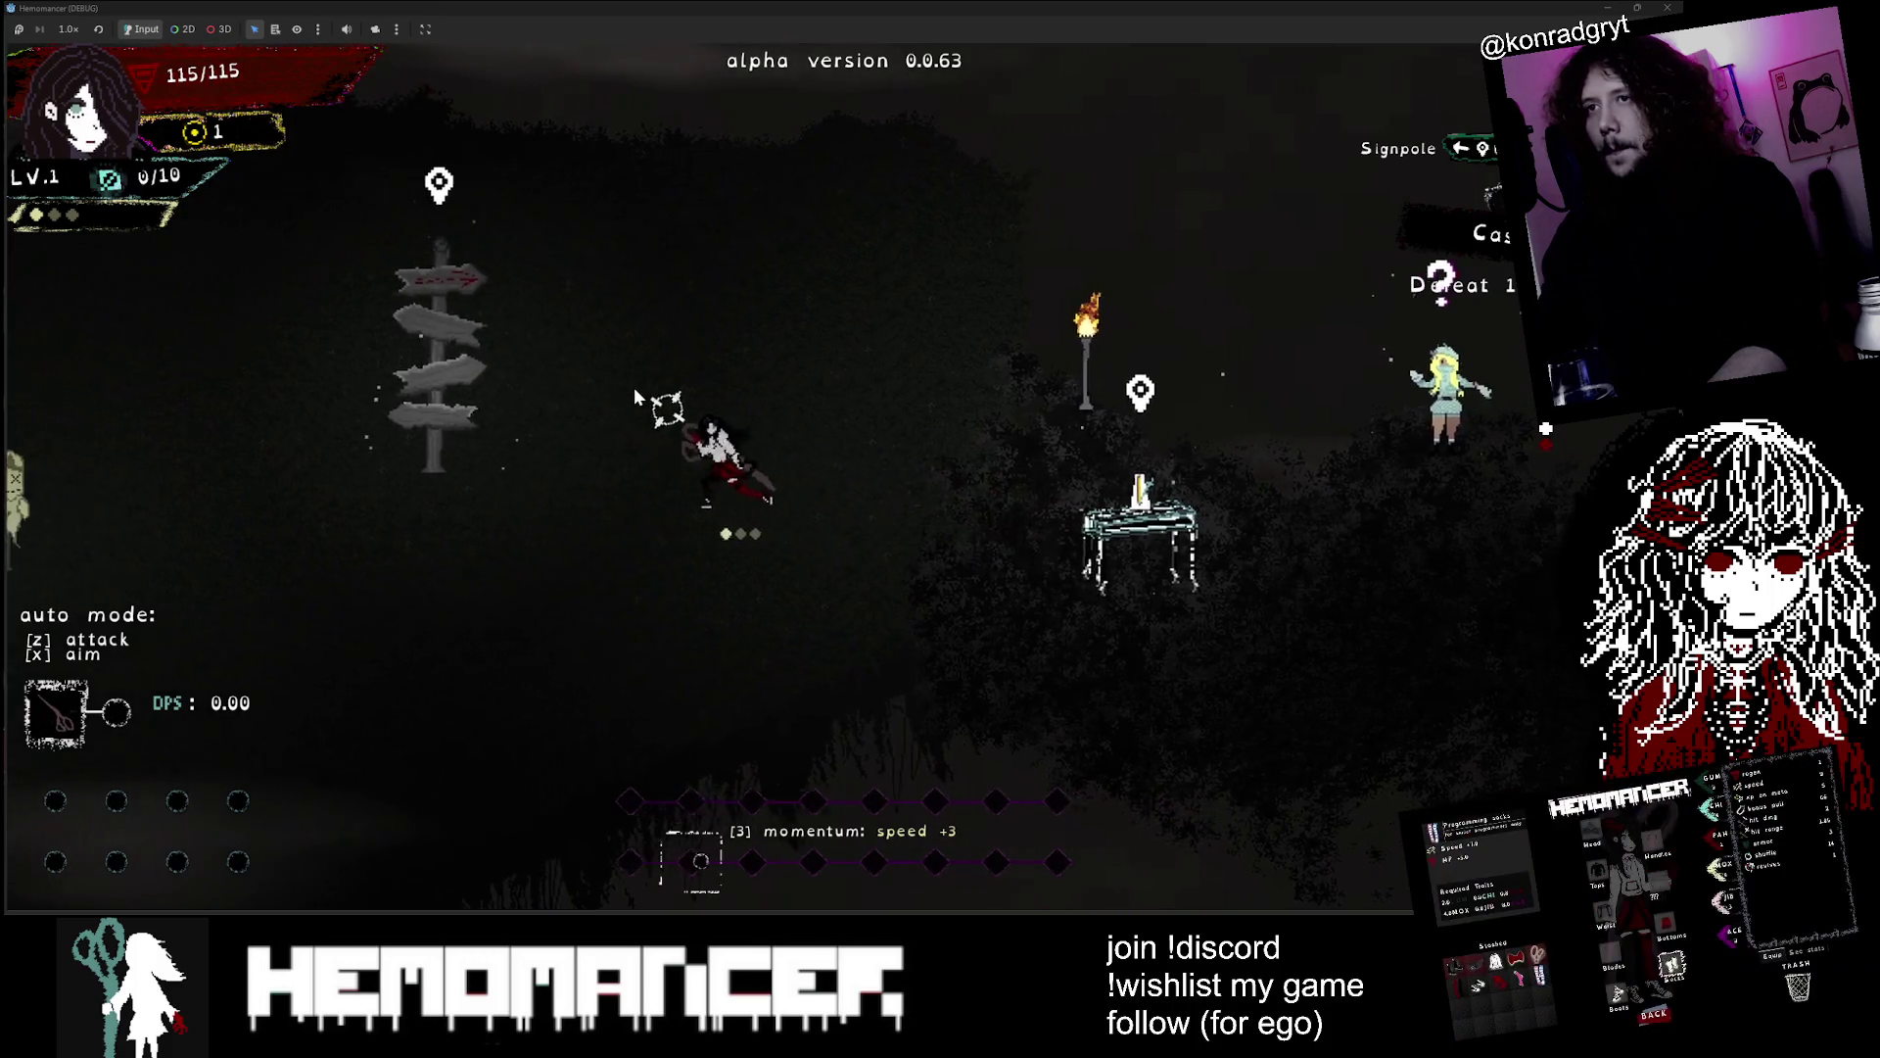
pyautogui.press('Left')
pyautogui.hotkey('alt', 'Tab')
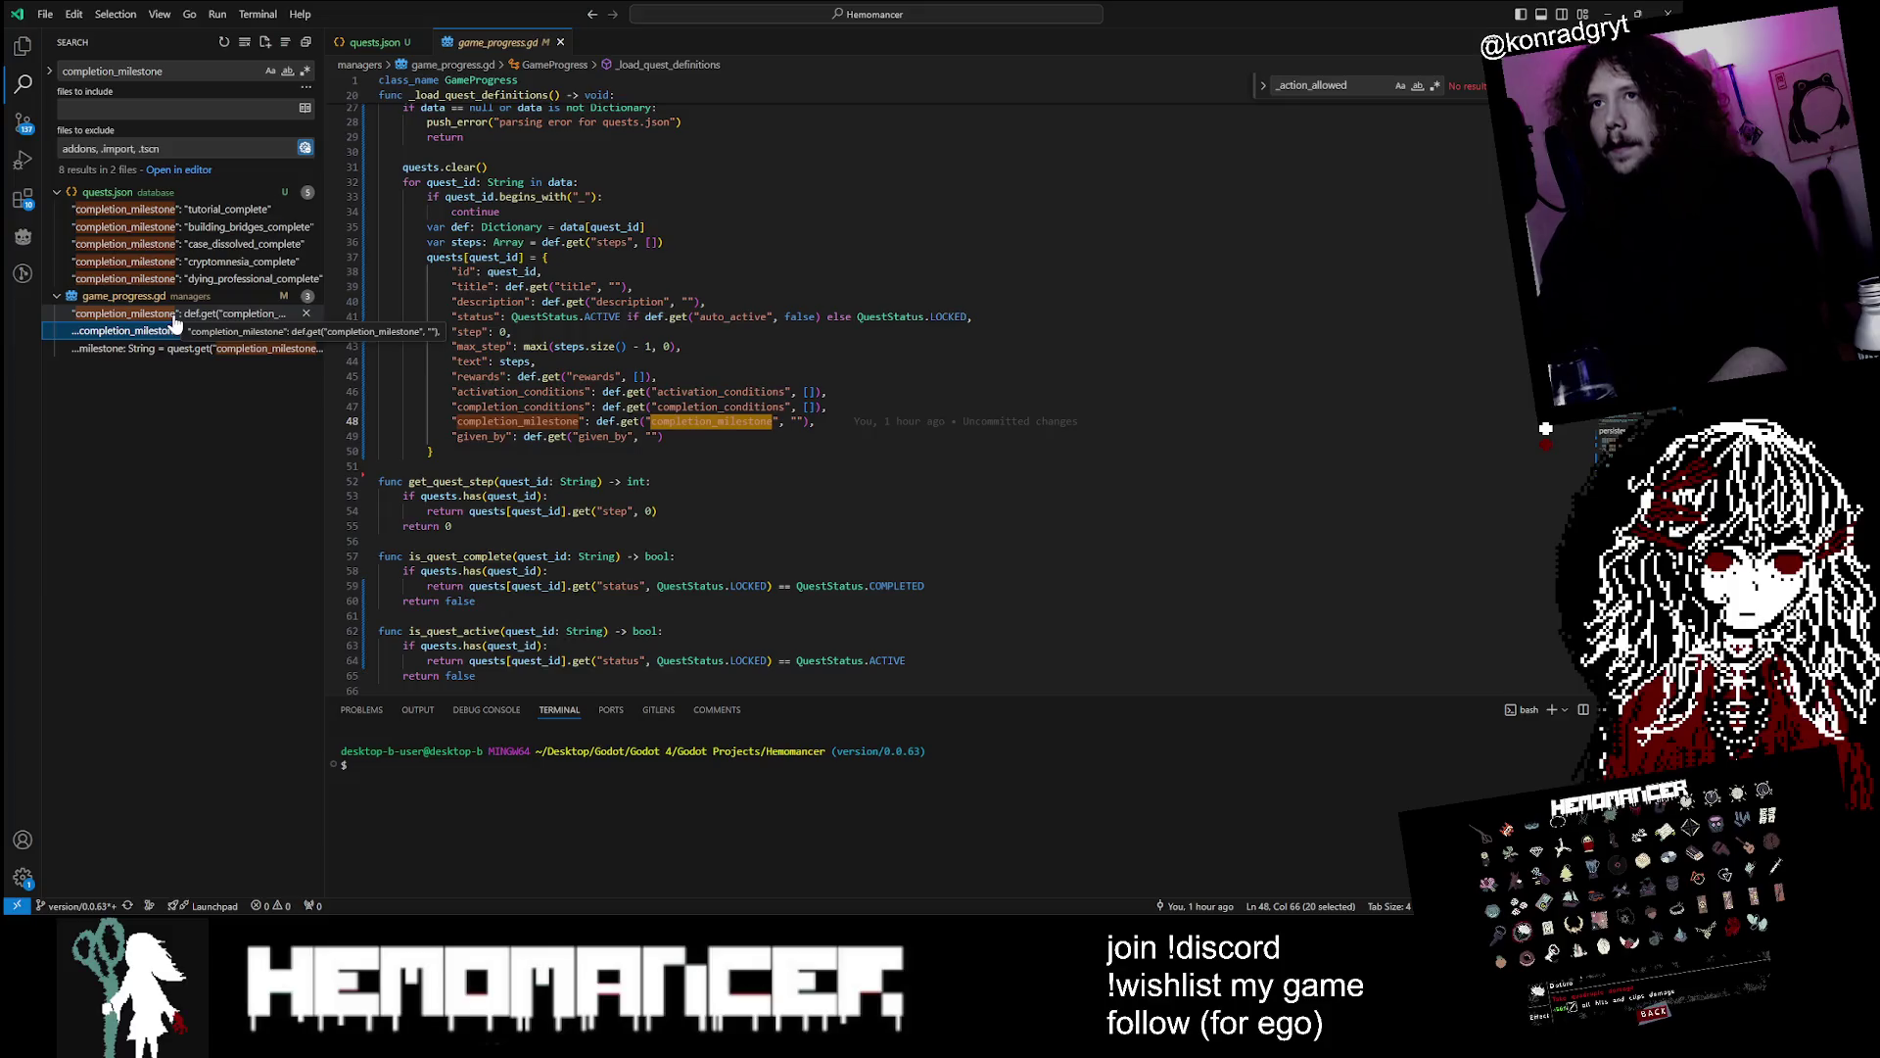
# Trace completion_milestone matches to tutorial_complete, then pick settings.cfg in Hemomancer's app_userdata folder
pyautogui.press('Down')
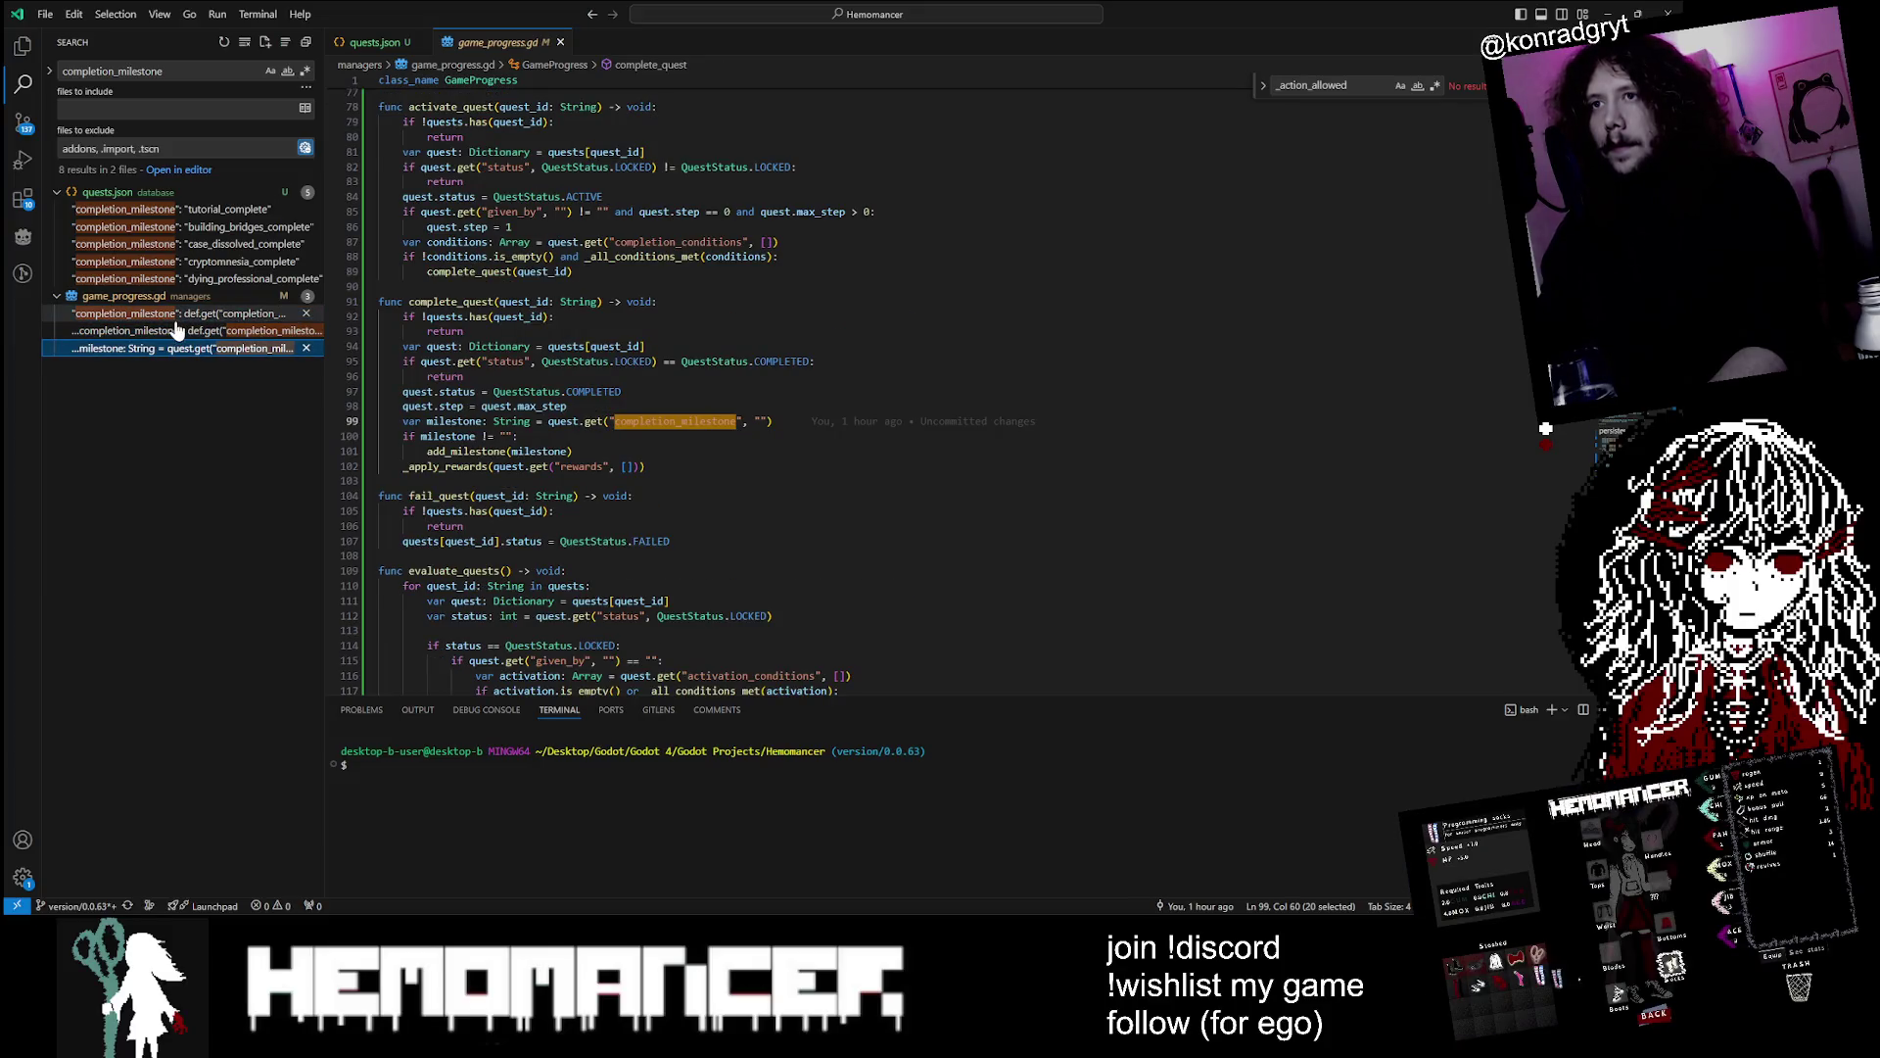
pyautogui.click(179, 313)
pyautogui.press('Up')
pyautogui.press('Up')
pyautogui.press('Up')
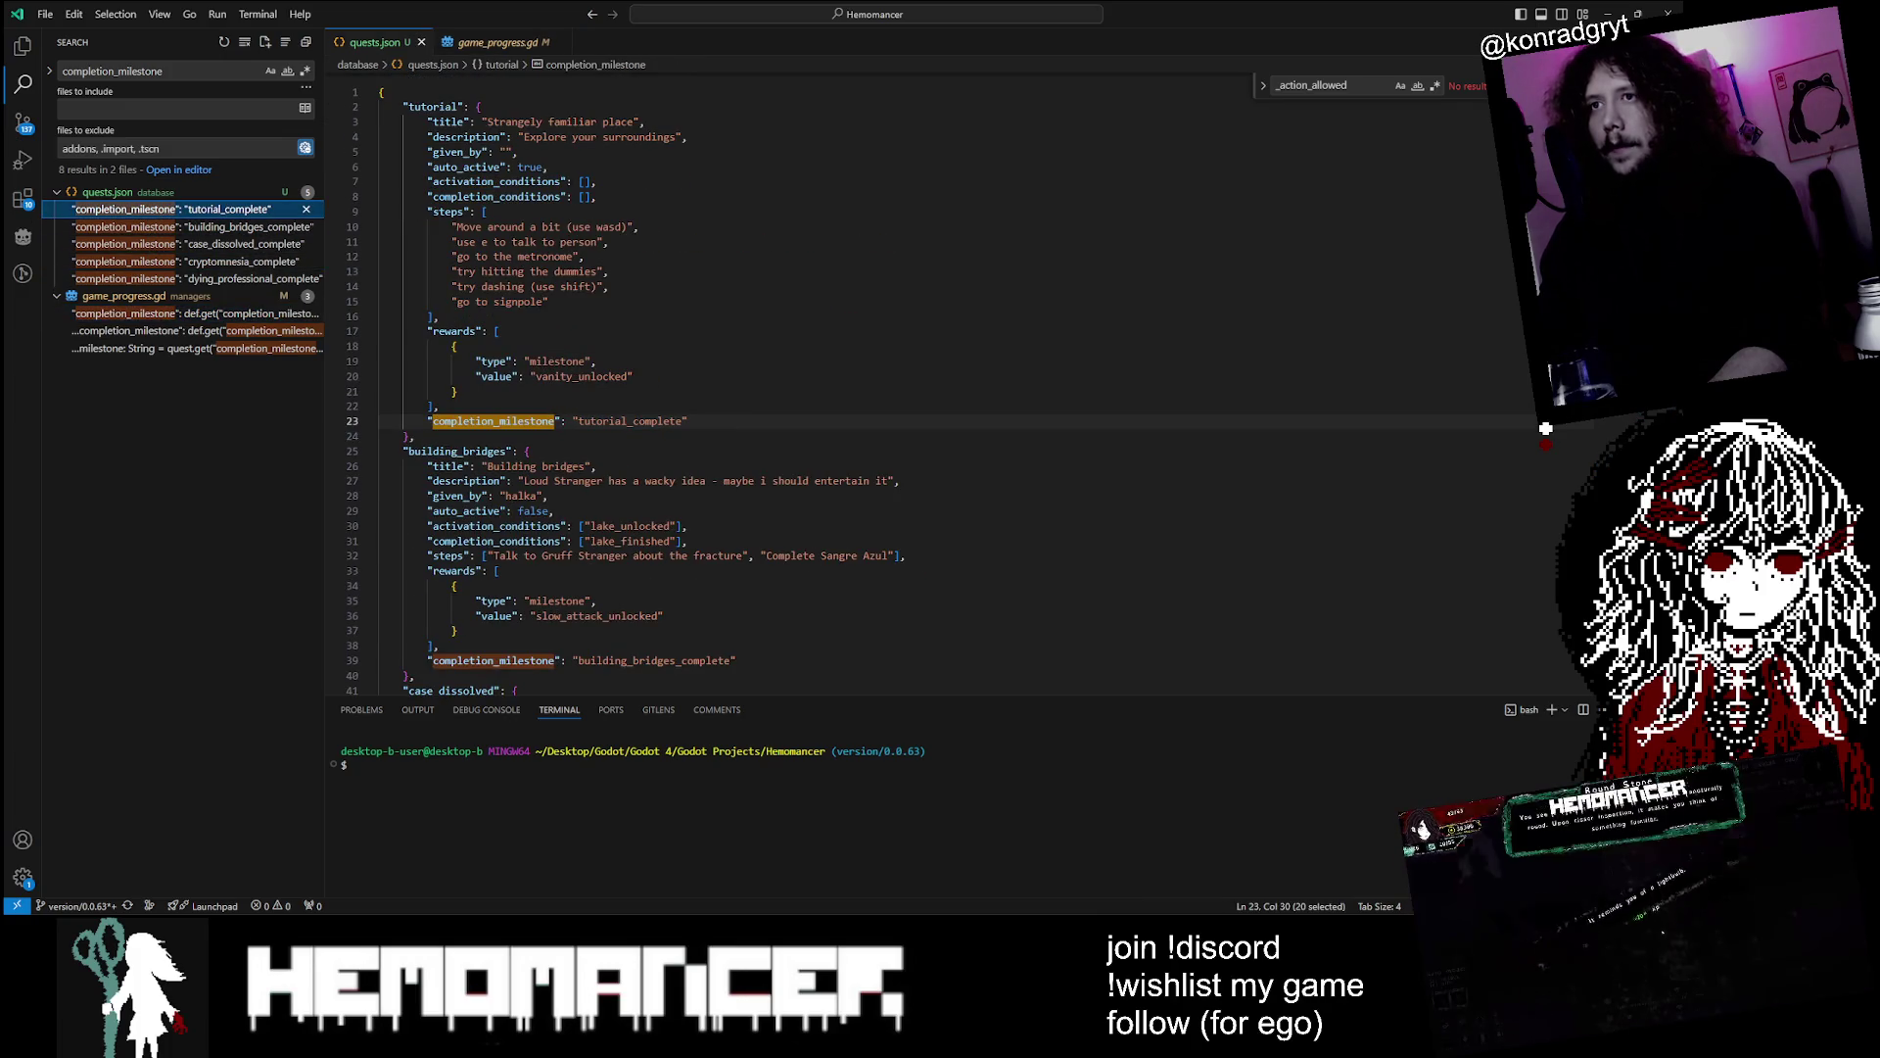
pyautogui.doubleClick(630, 421)
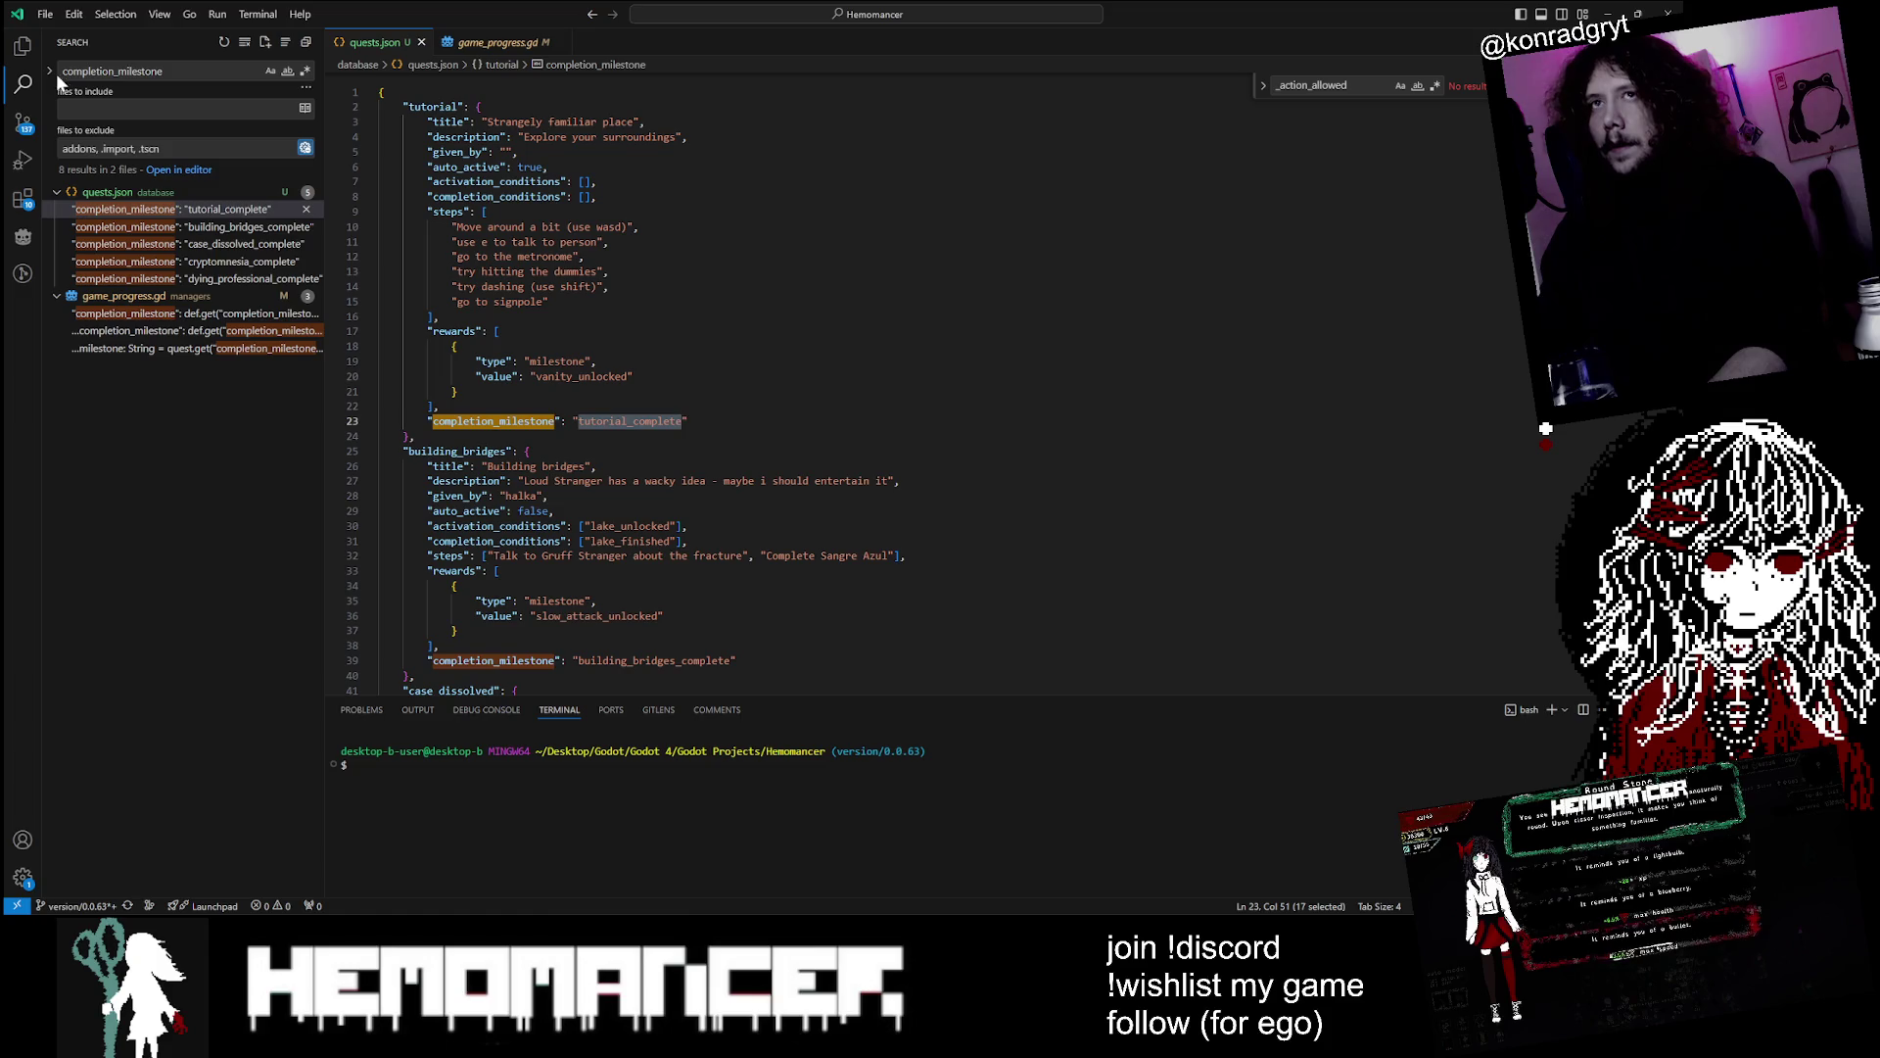
pyautogui.click(113, 71)
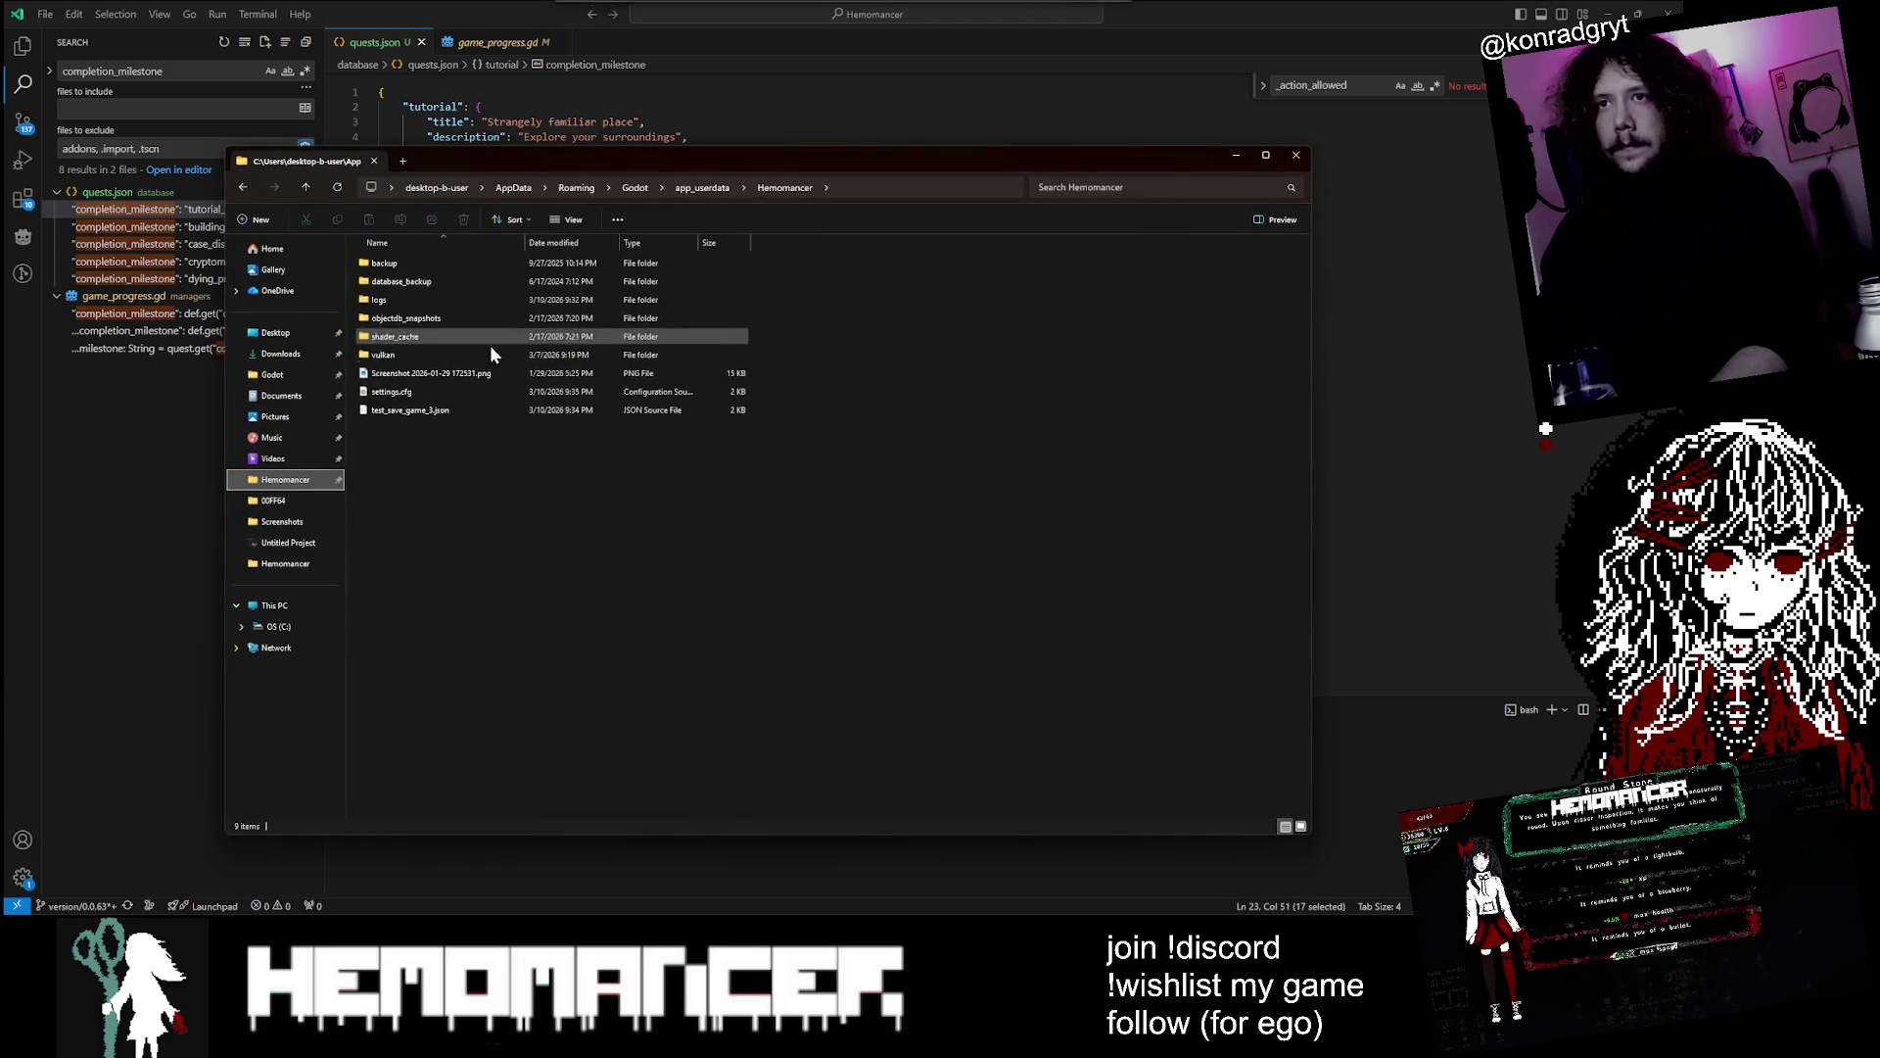
pyautogui.click(456, 392)
# Confirm settings.cfg records the tutorial_complete milestone and the gustav_activate_case_dissolved conversation
pyautogui.doubleClick(456, 389)
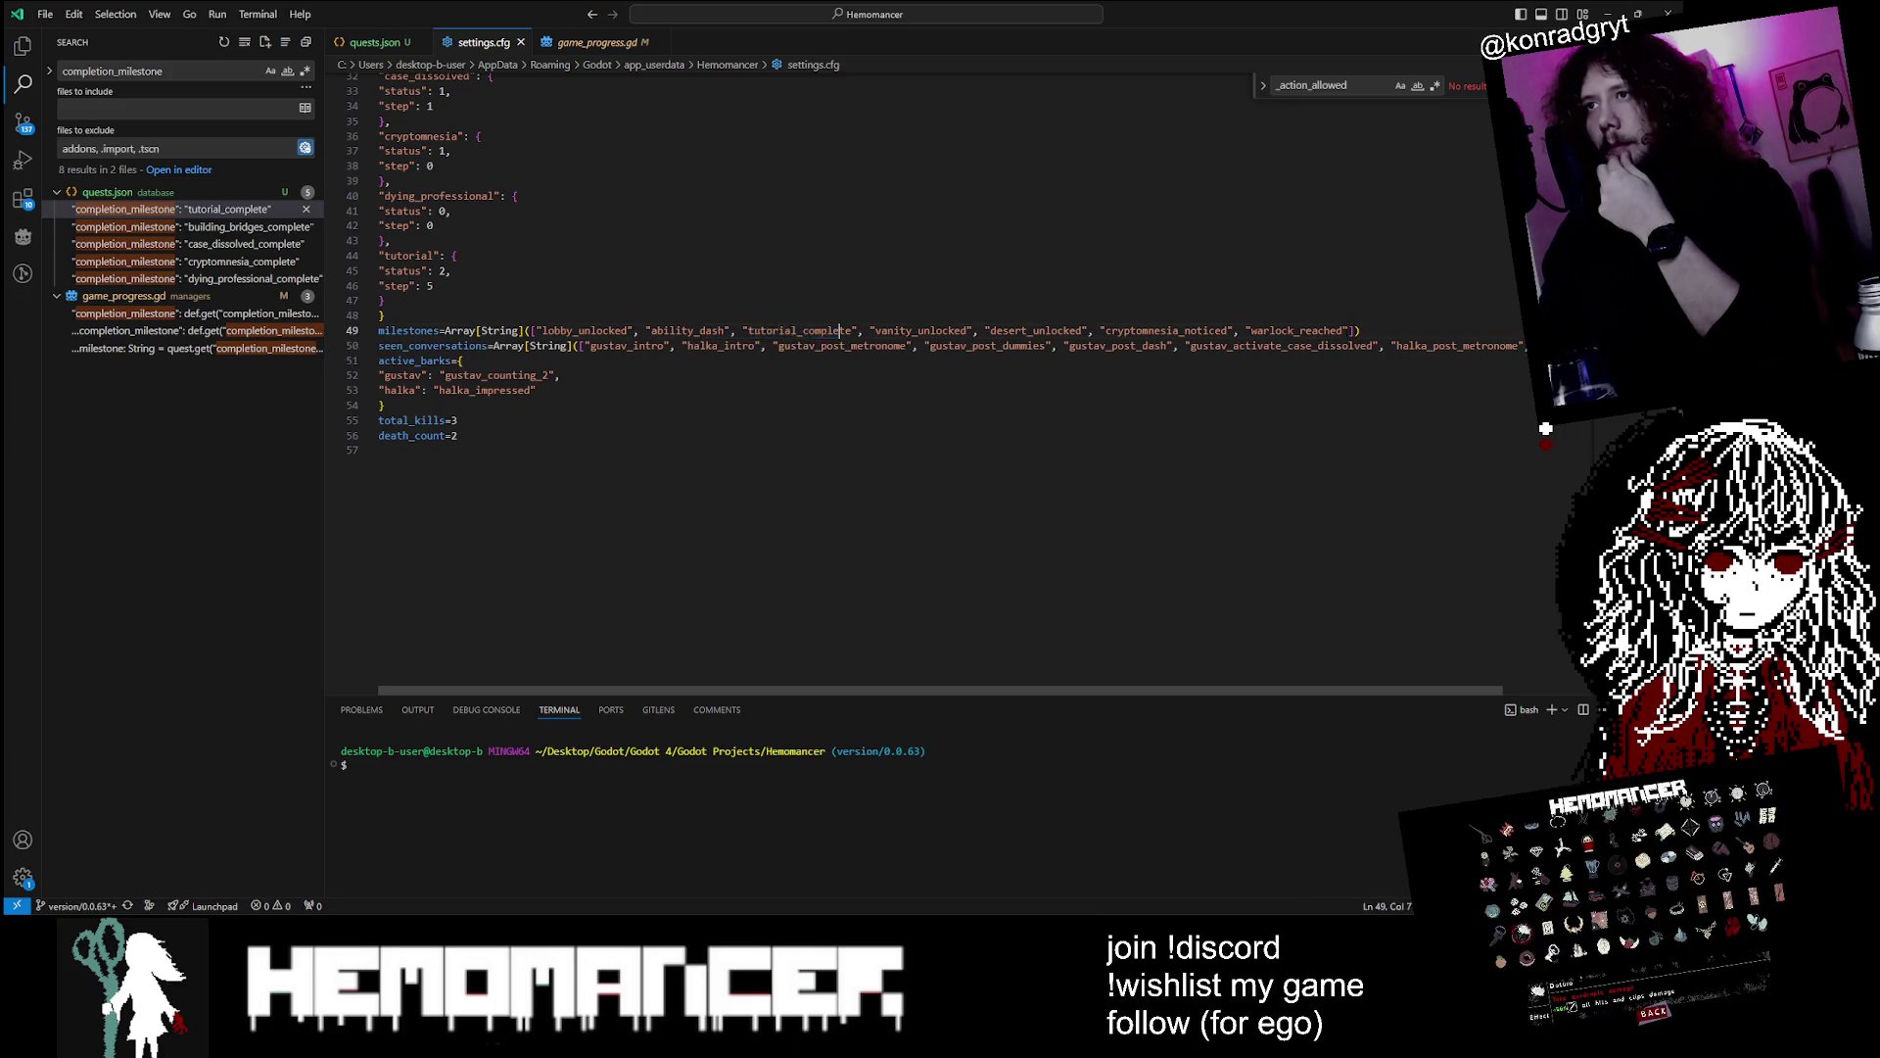
pyautogui.doubleClick(800, 330)
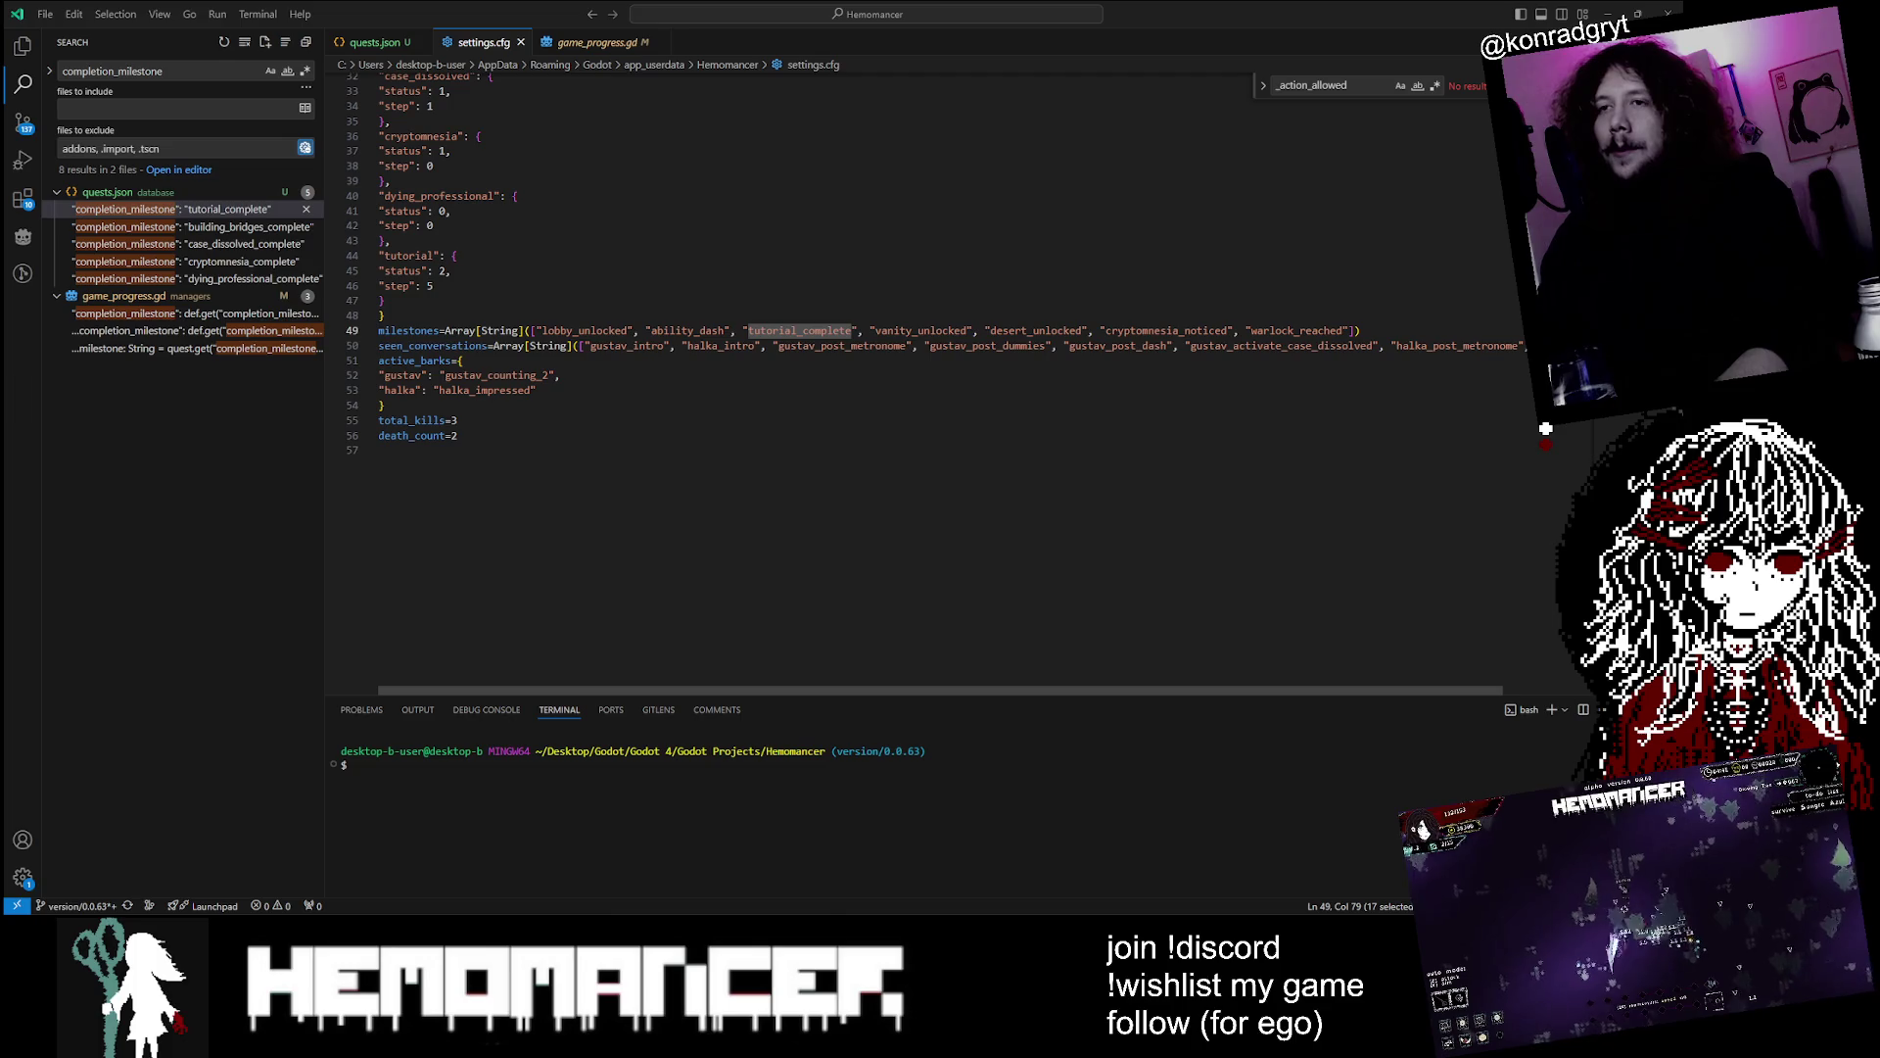
pyautogui.click(391, 375)
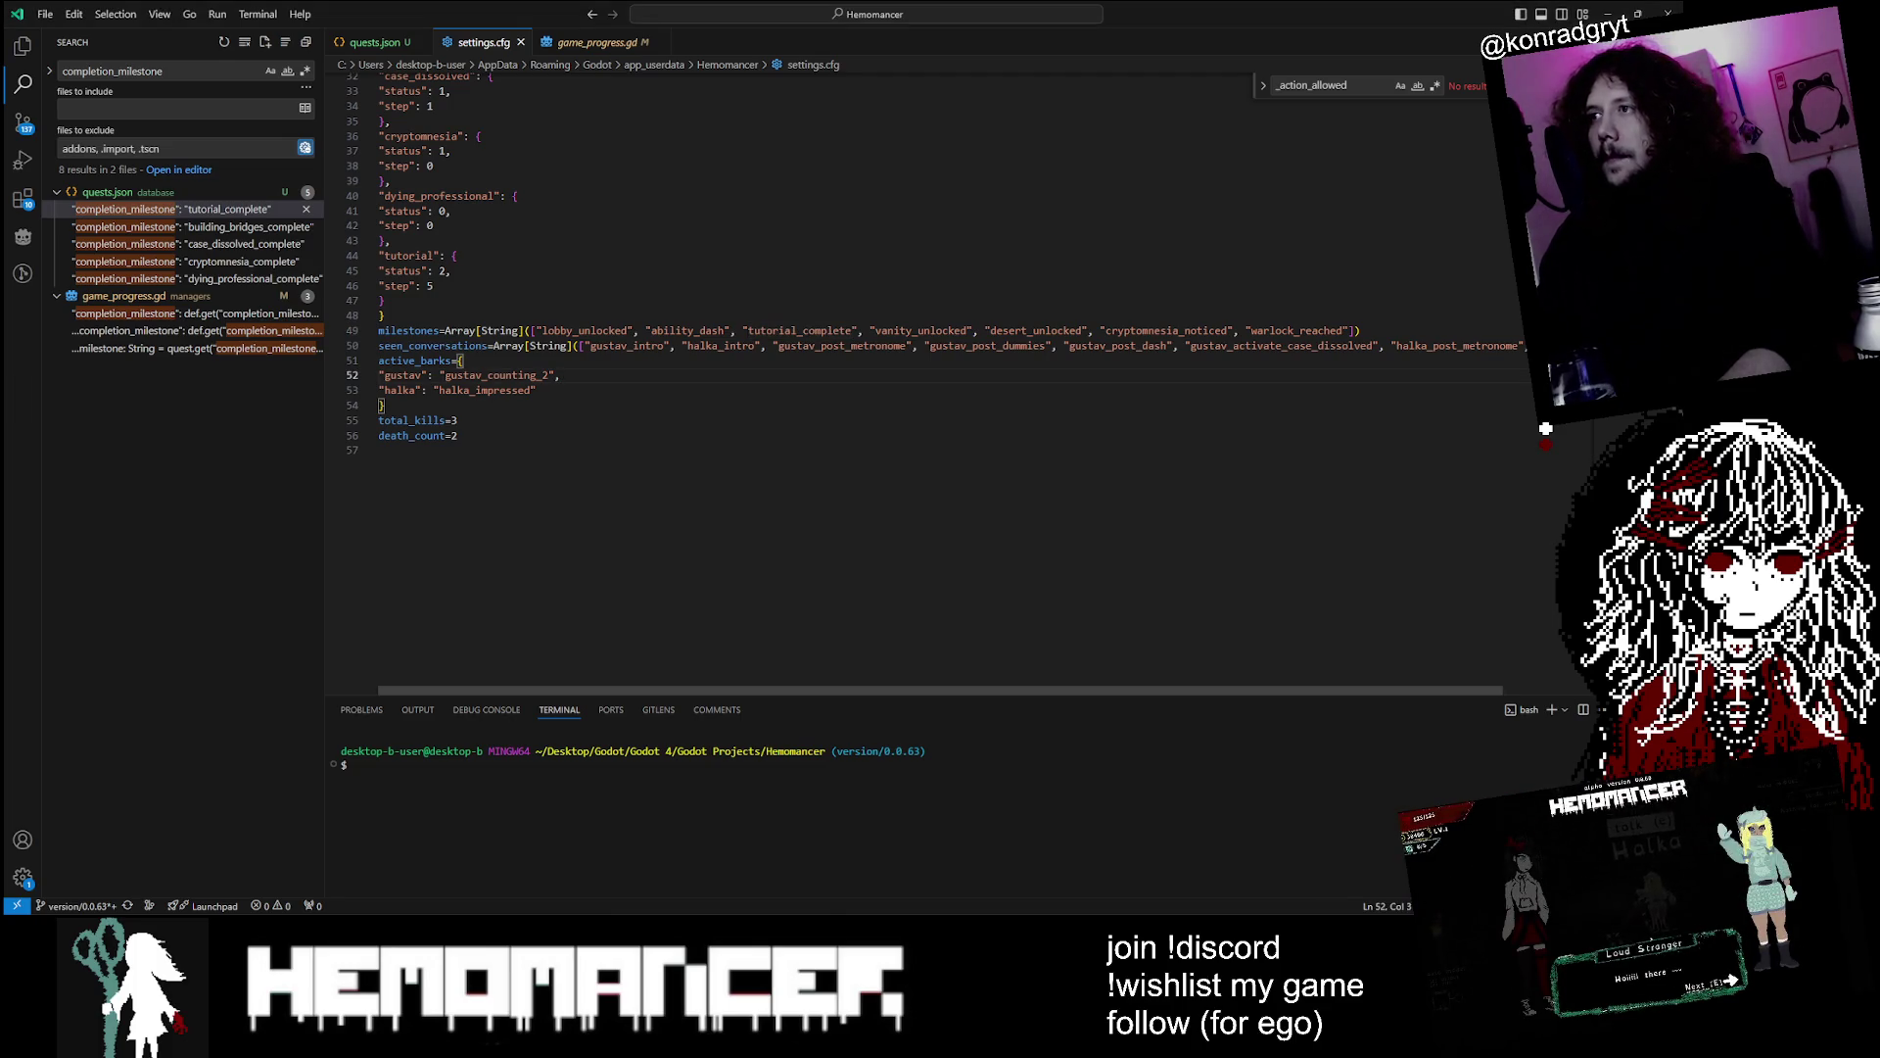
pyautogui.moveTo(1191, 347); pyautogui.dragTo(1197, 346)
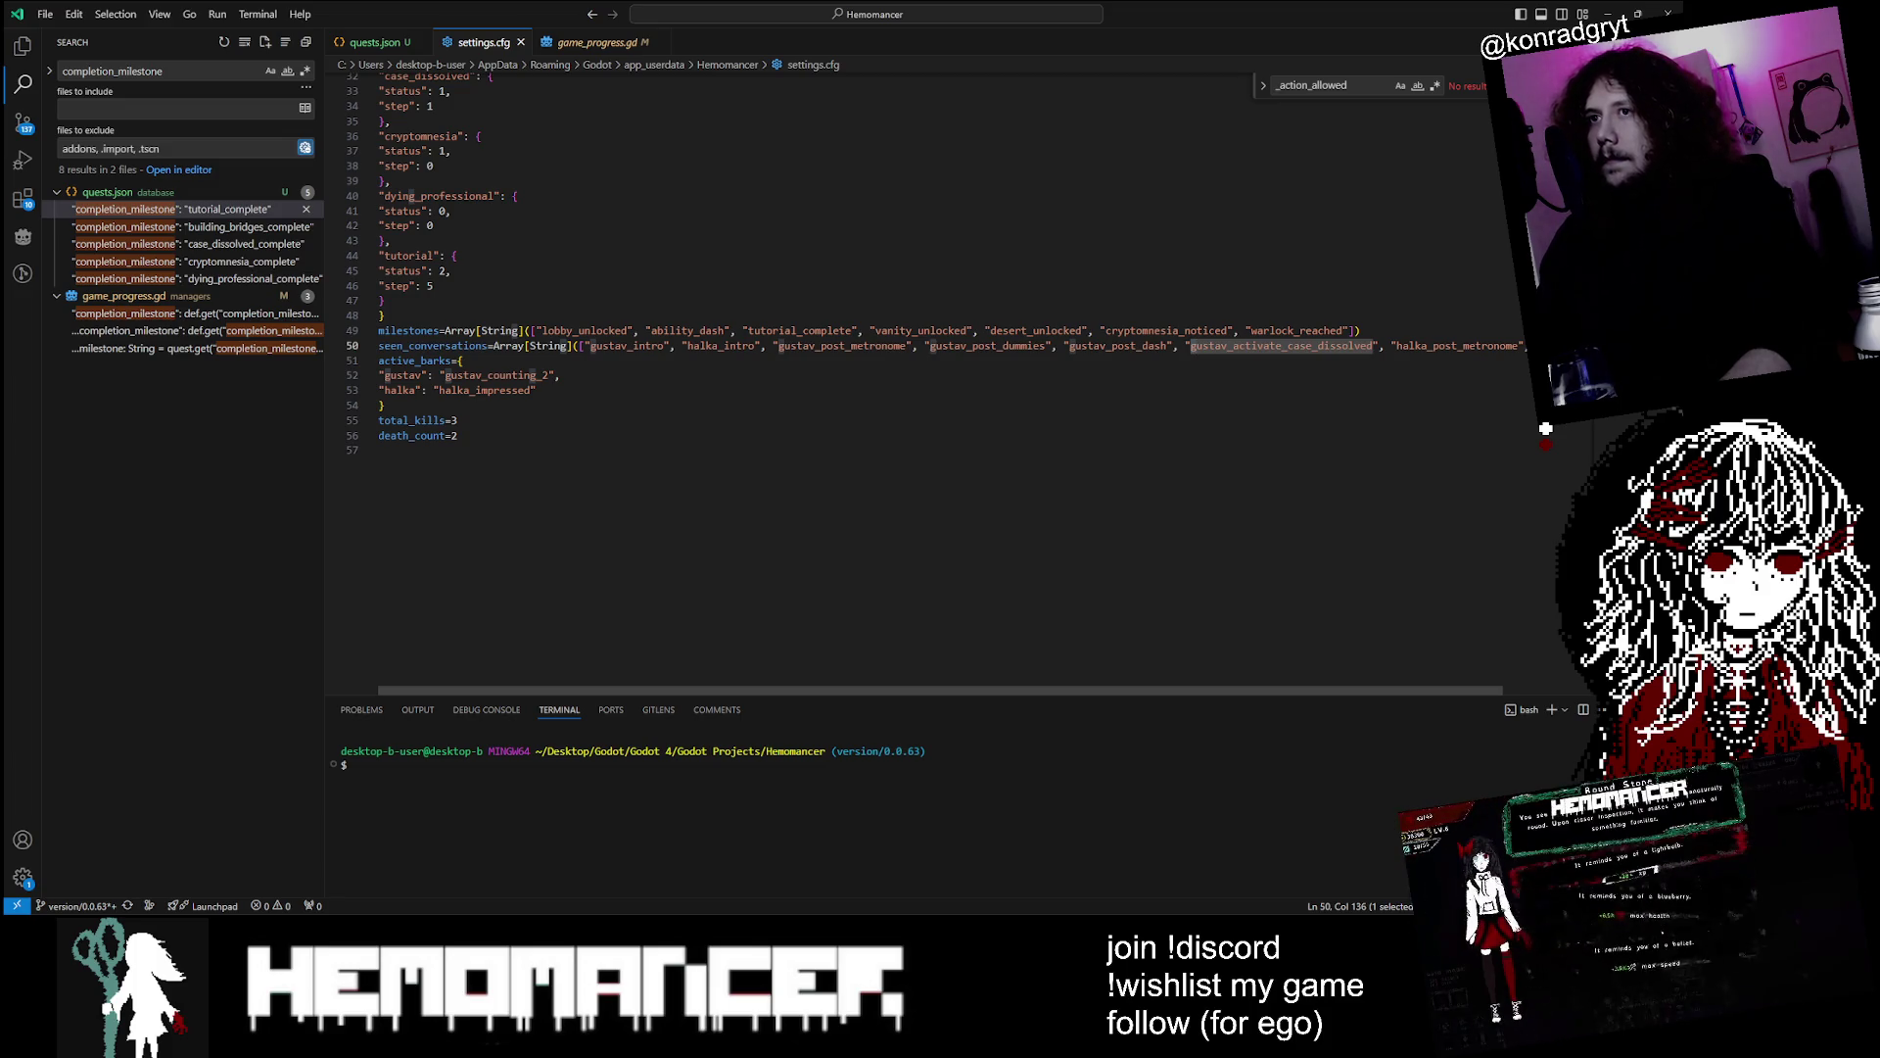
pyautogui.hotkey('alt', 'Tab')
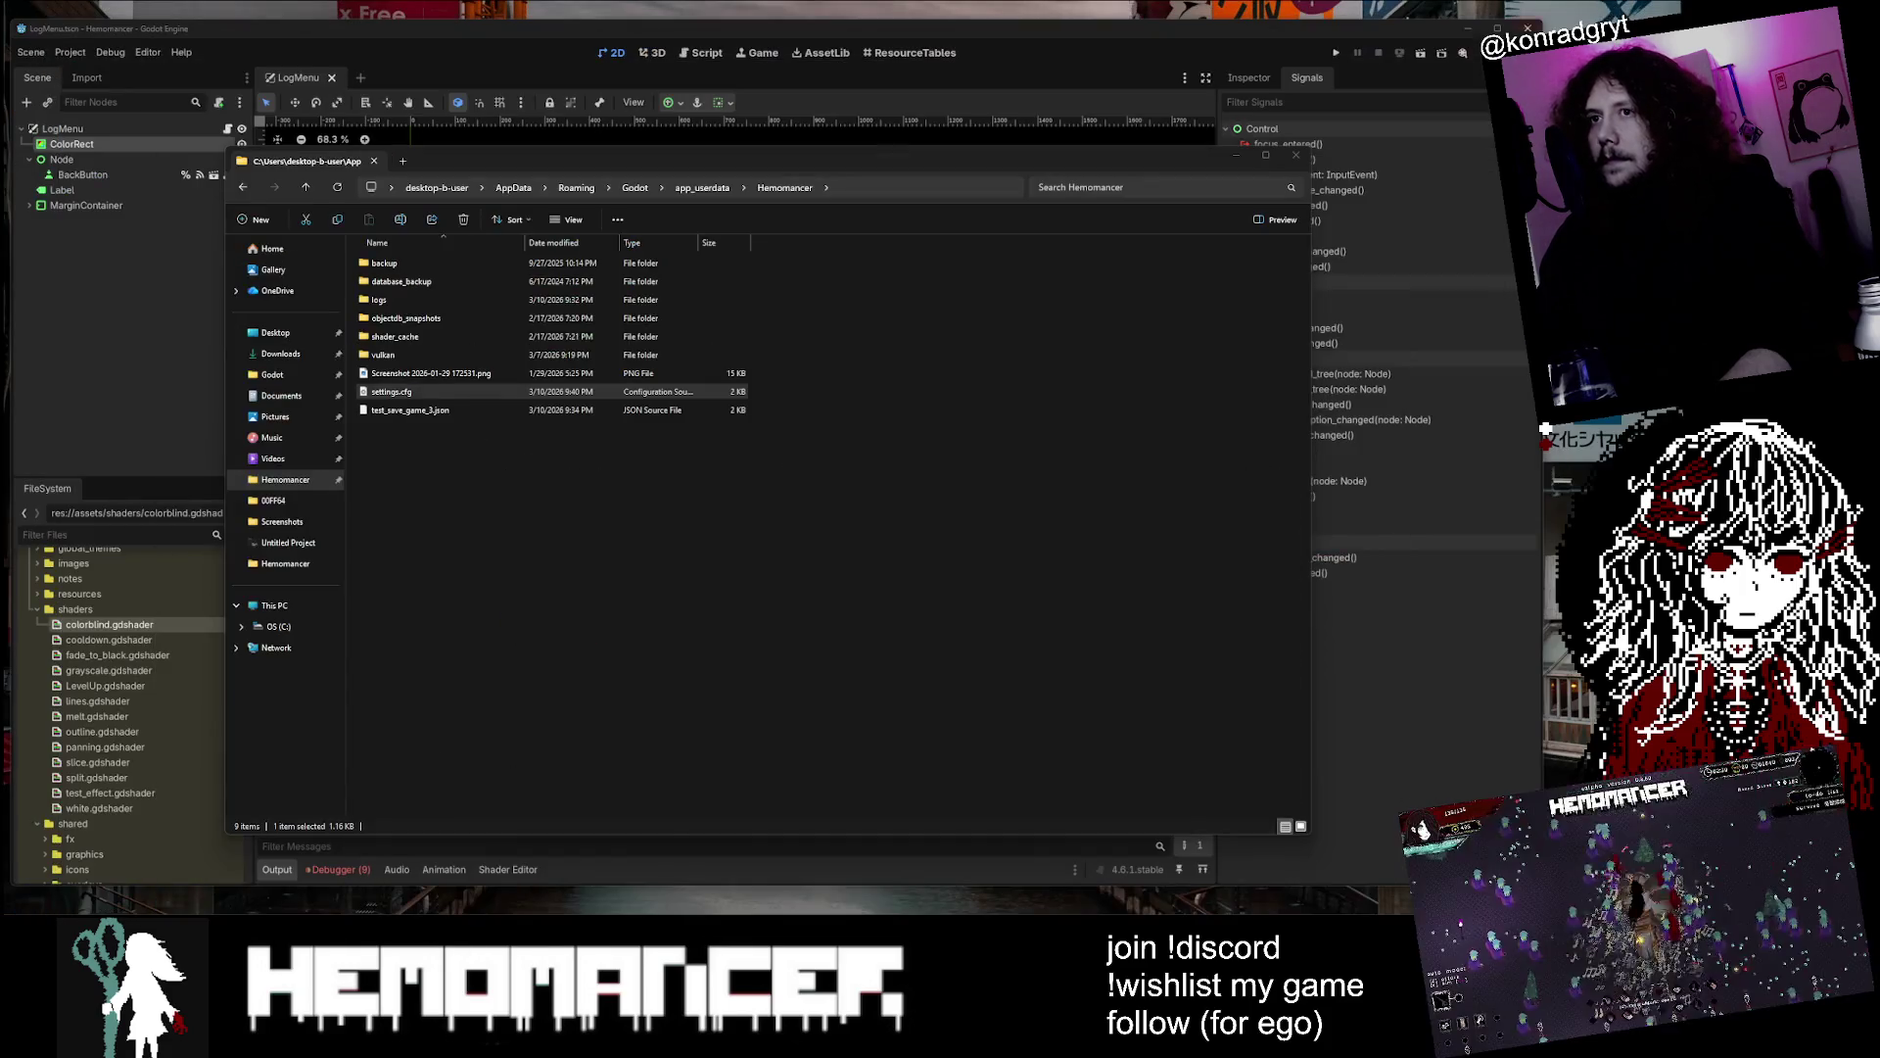
# Close File Explorer and return to the Godot editor
pyautogui.click(1296, 155)
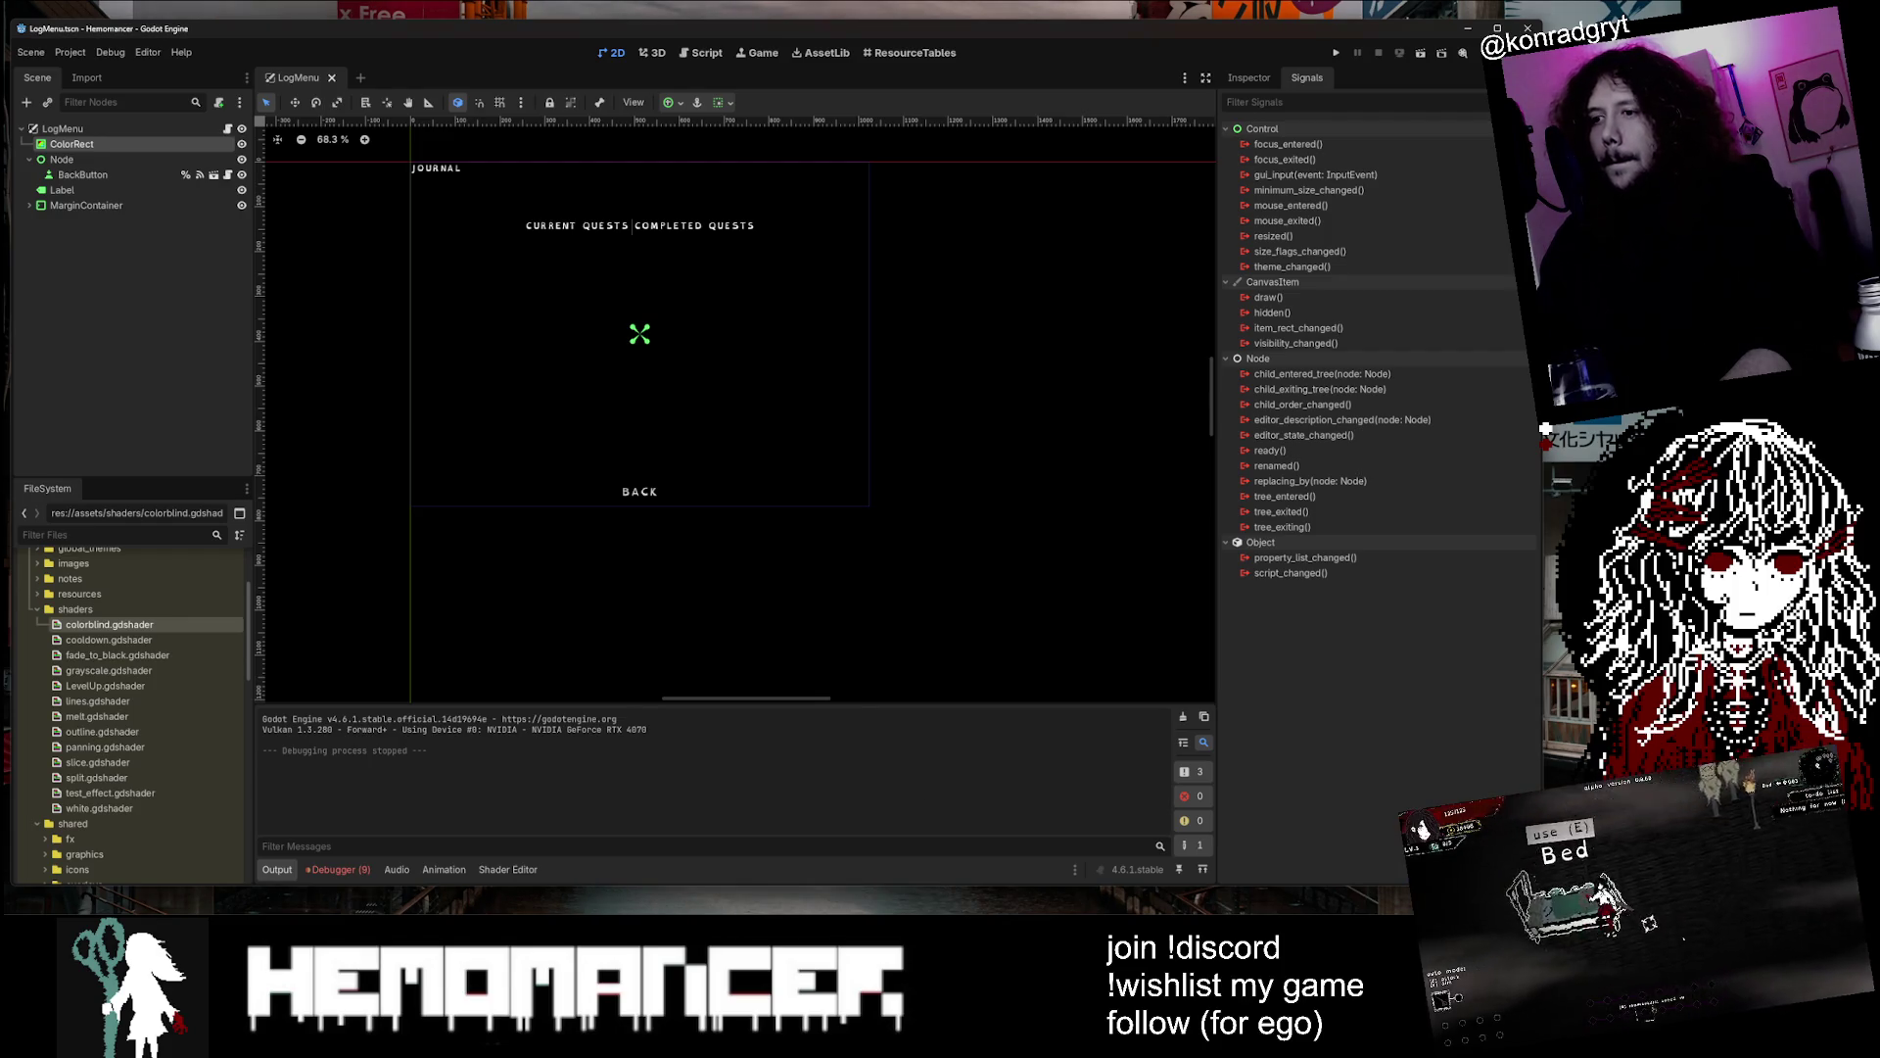
pyautogui.hotkey('alt', 'Tab')
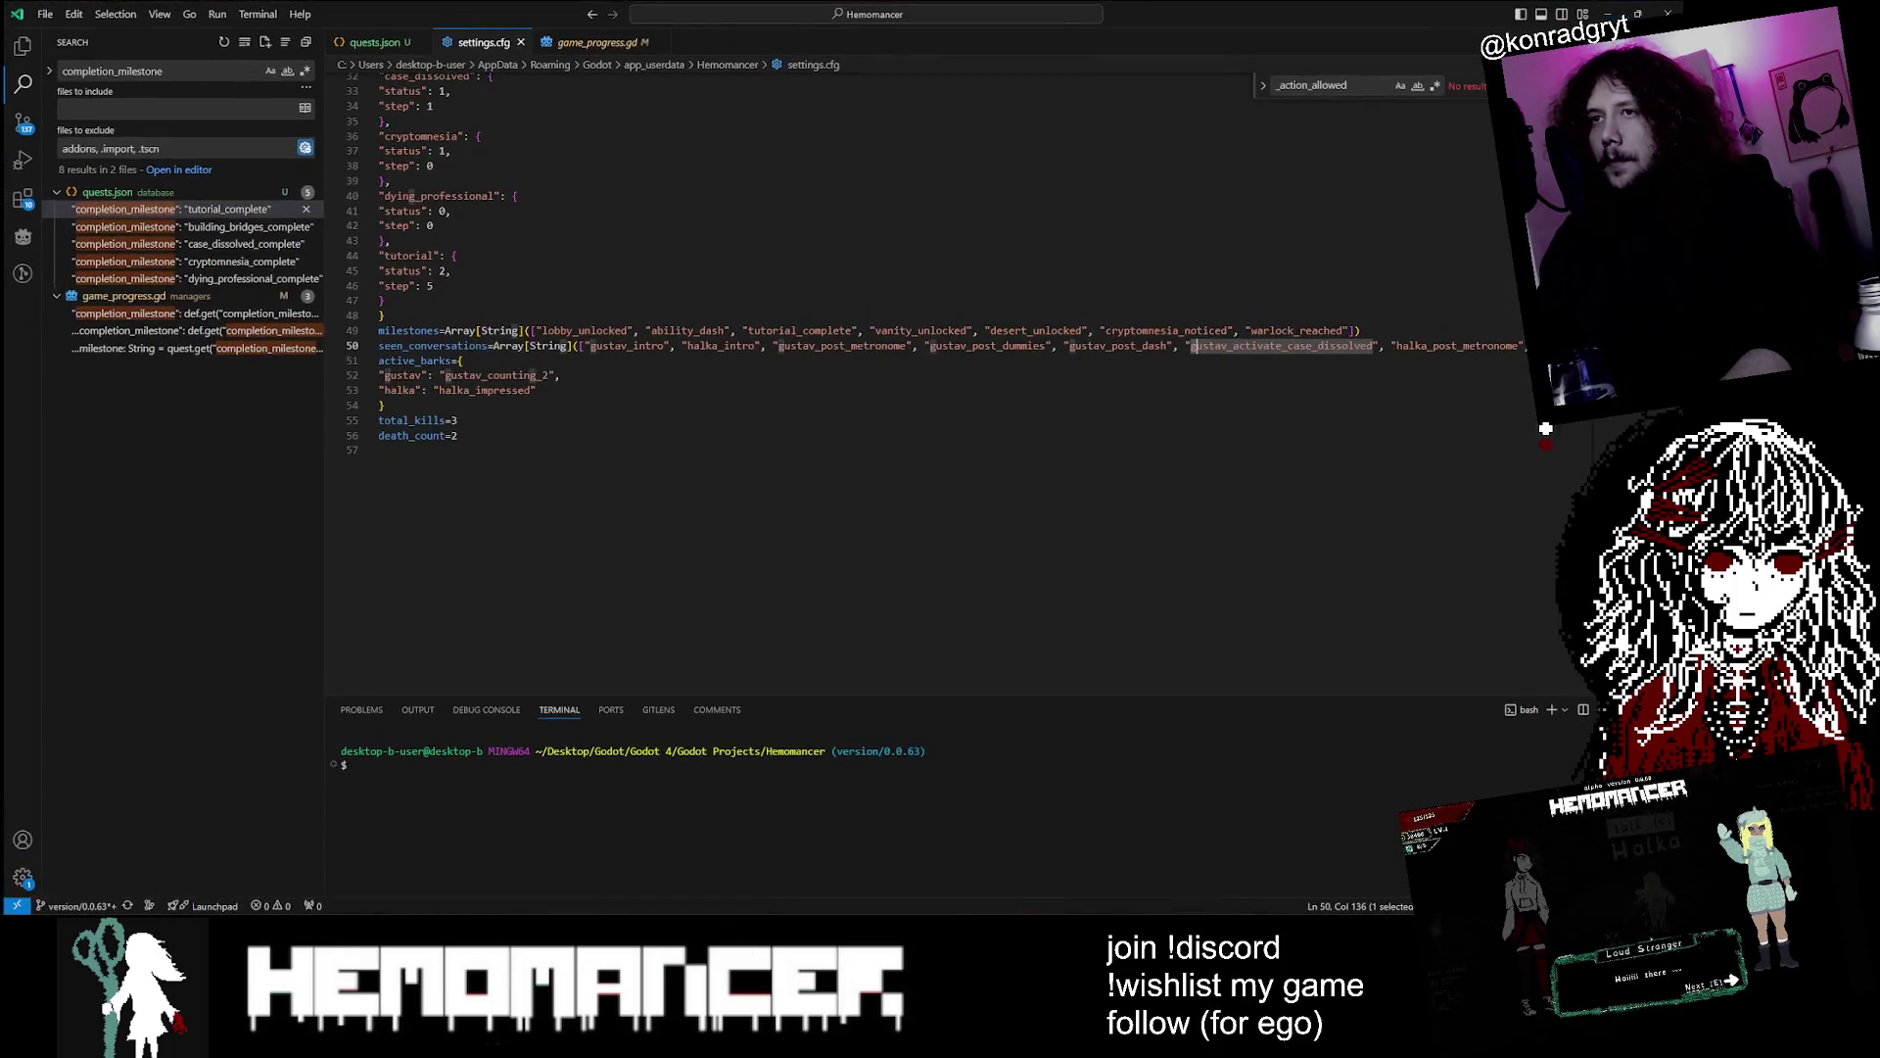
pyautogui.hotkey('alt', 'Tab')
pyautogui.hotkey('alt', 'Tab')
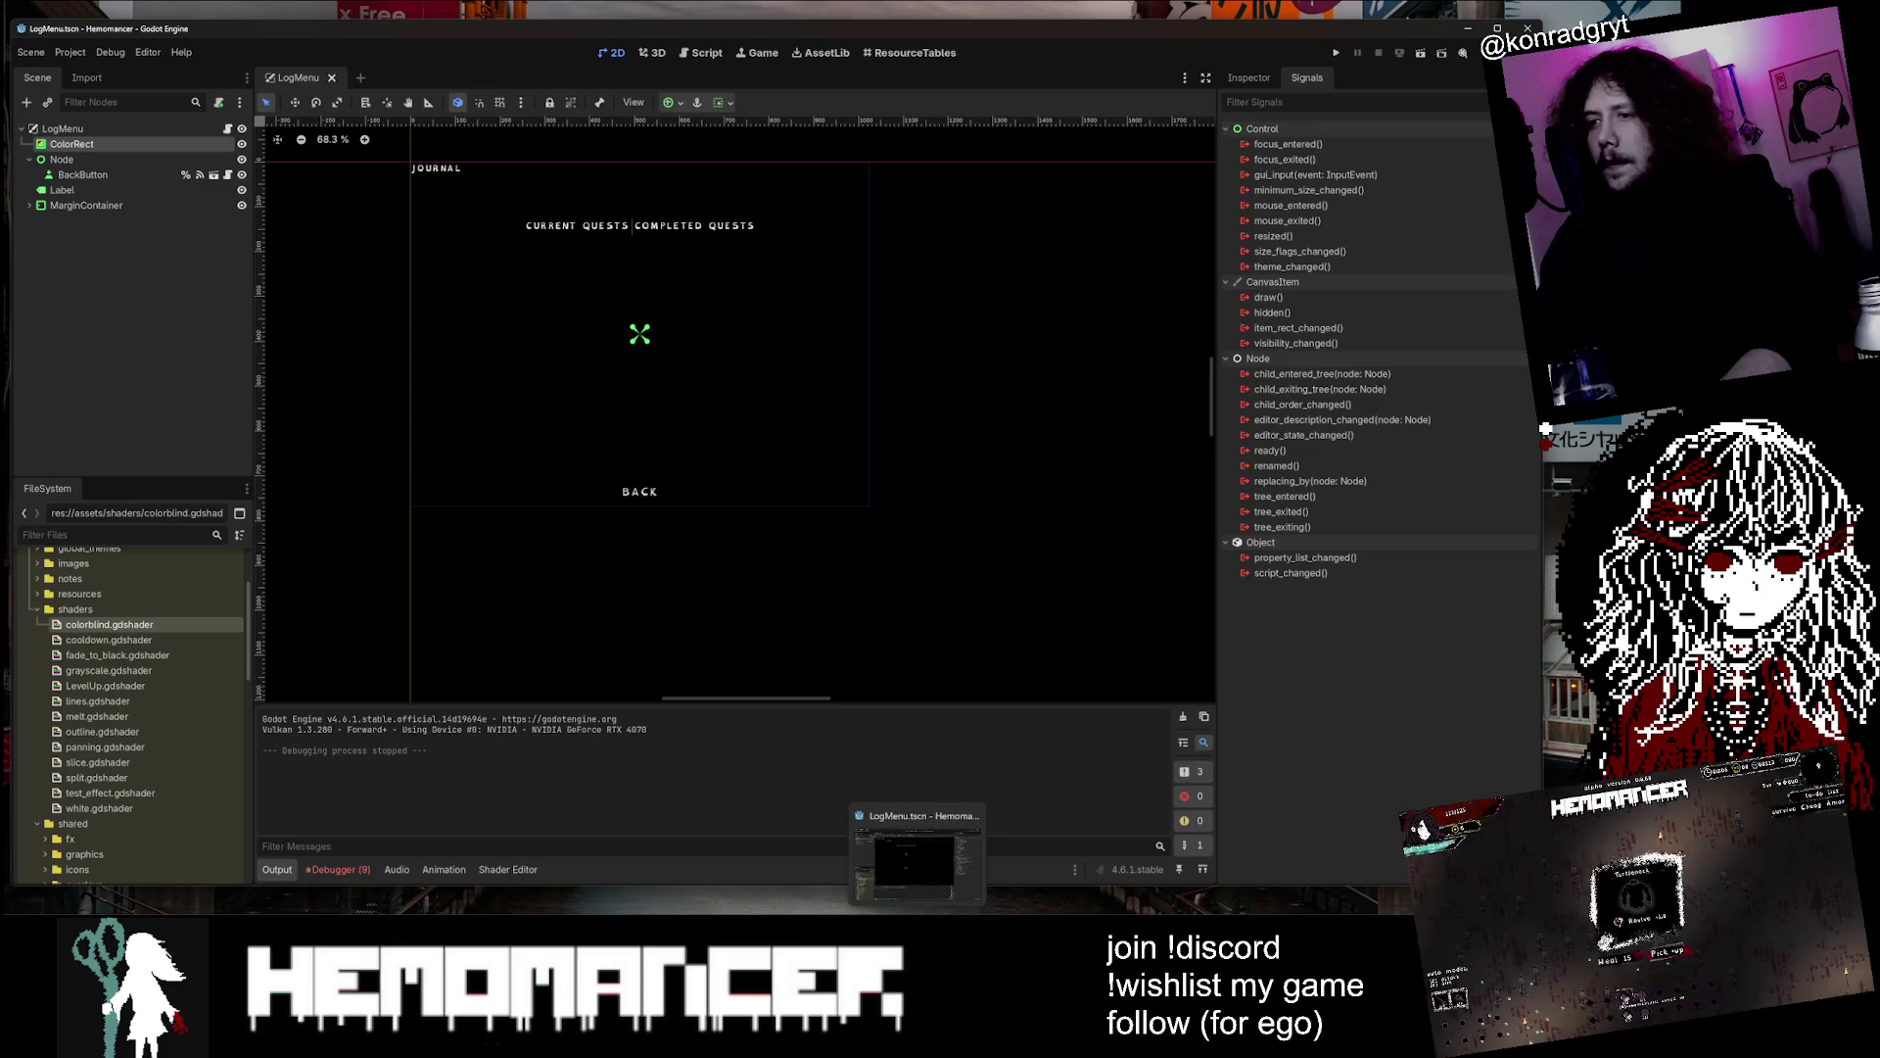
pyautogui.hotkey('alt', 'Tab')
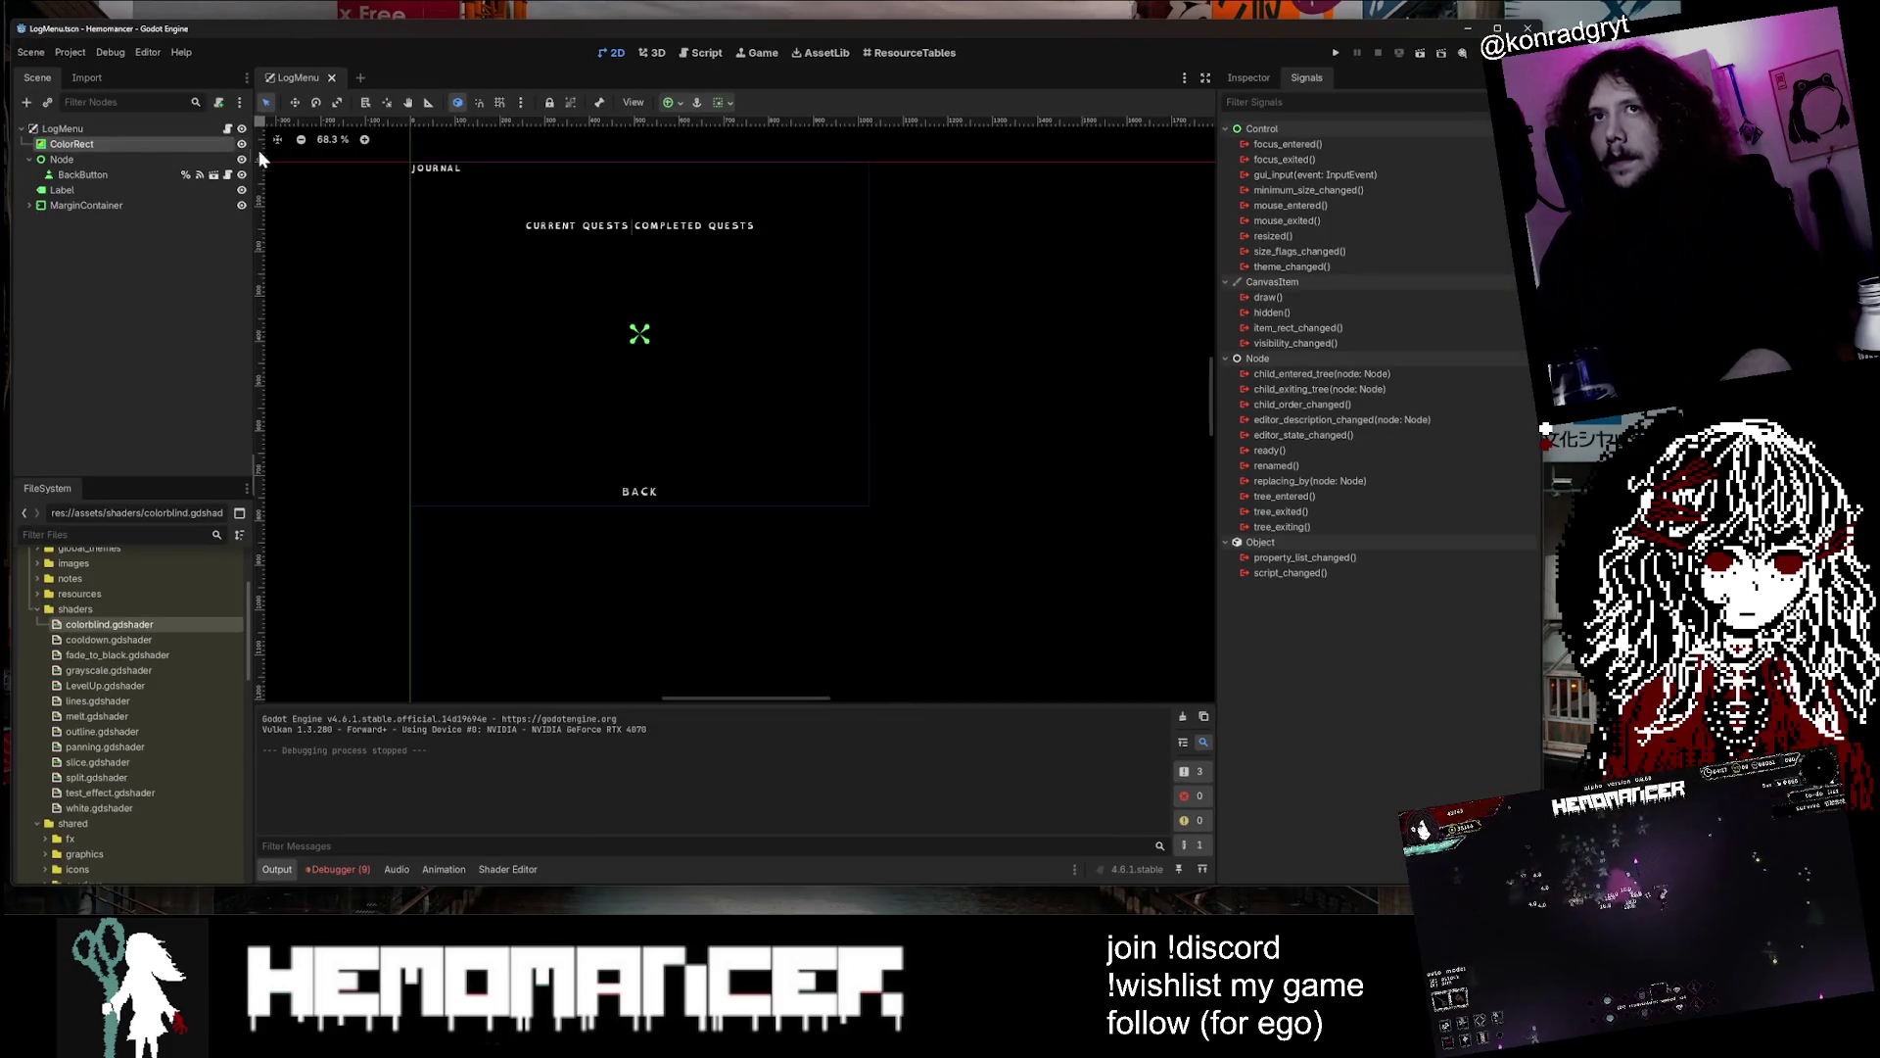
# Open icons.json in the Script workspace and call up the quick resource finder
pyautogui.click(227, 129)
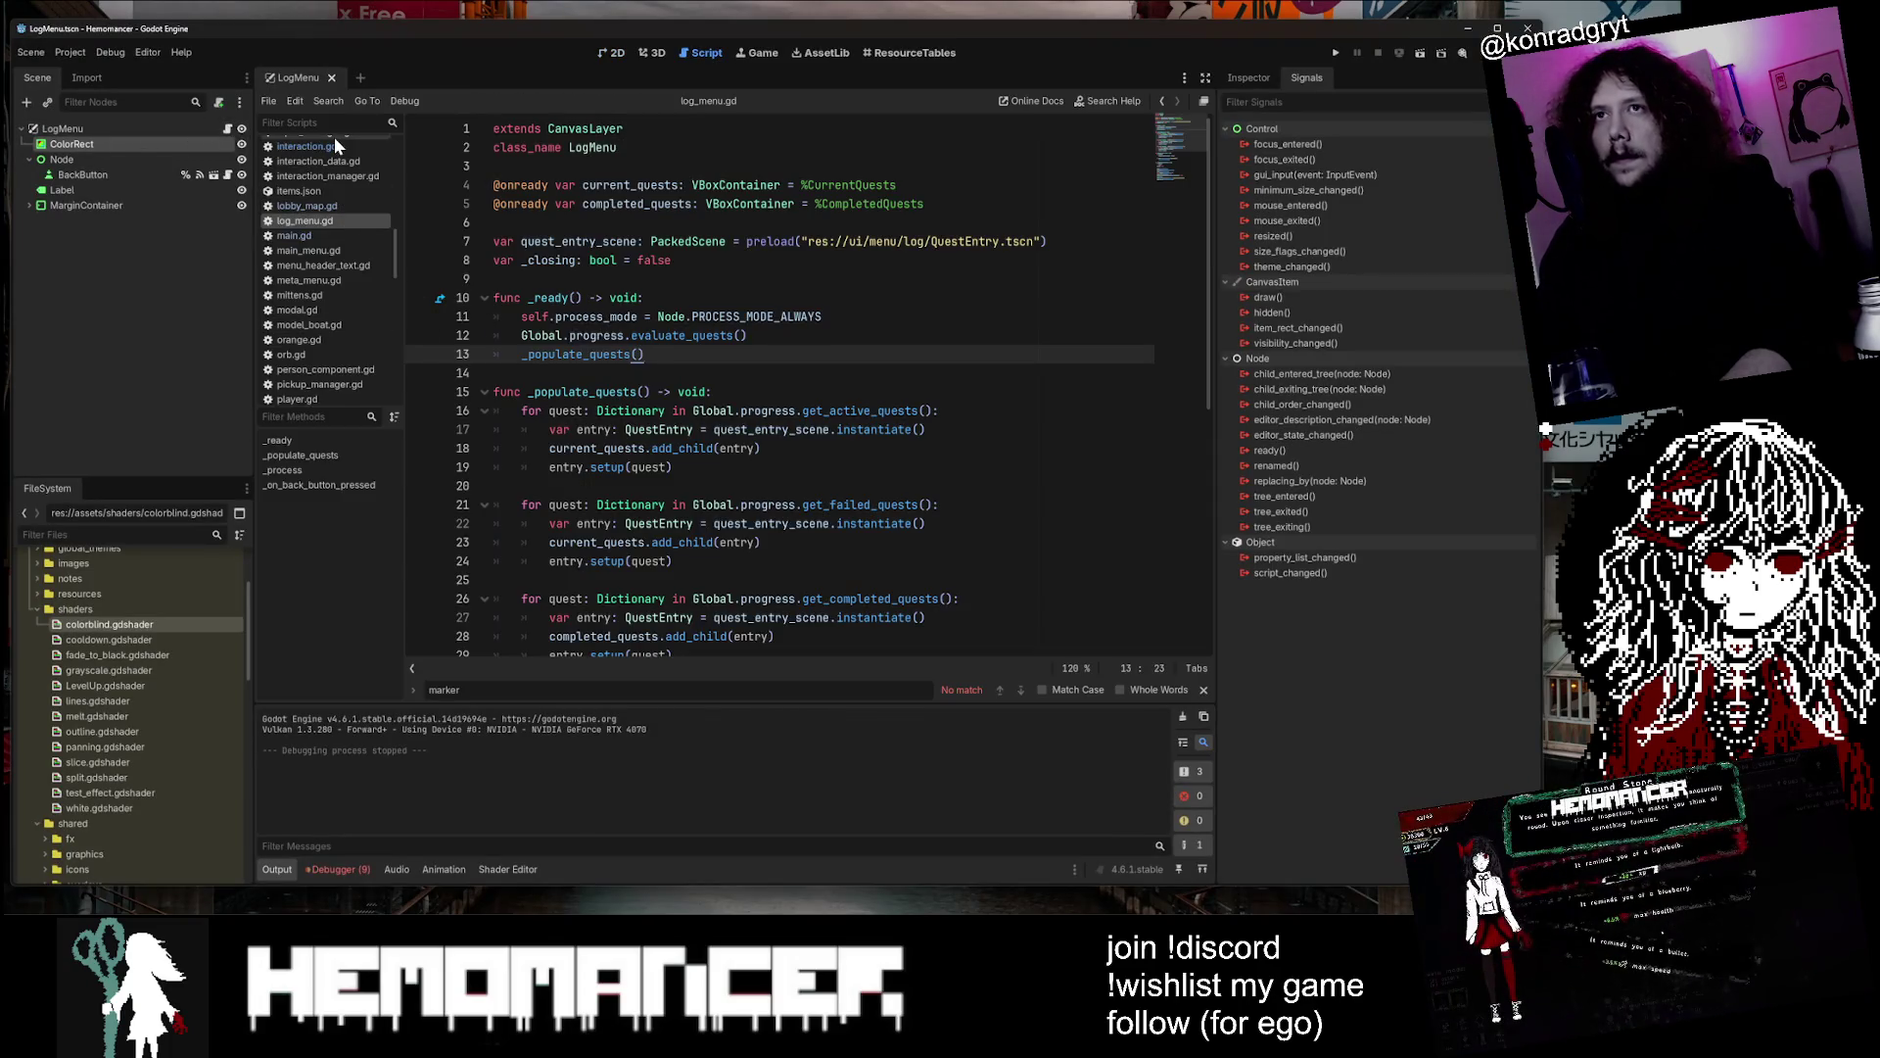
pyautogui.scroll(2, 325, 293)
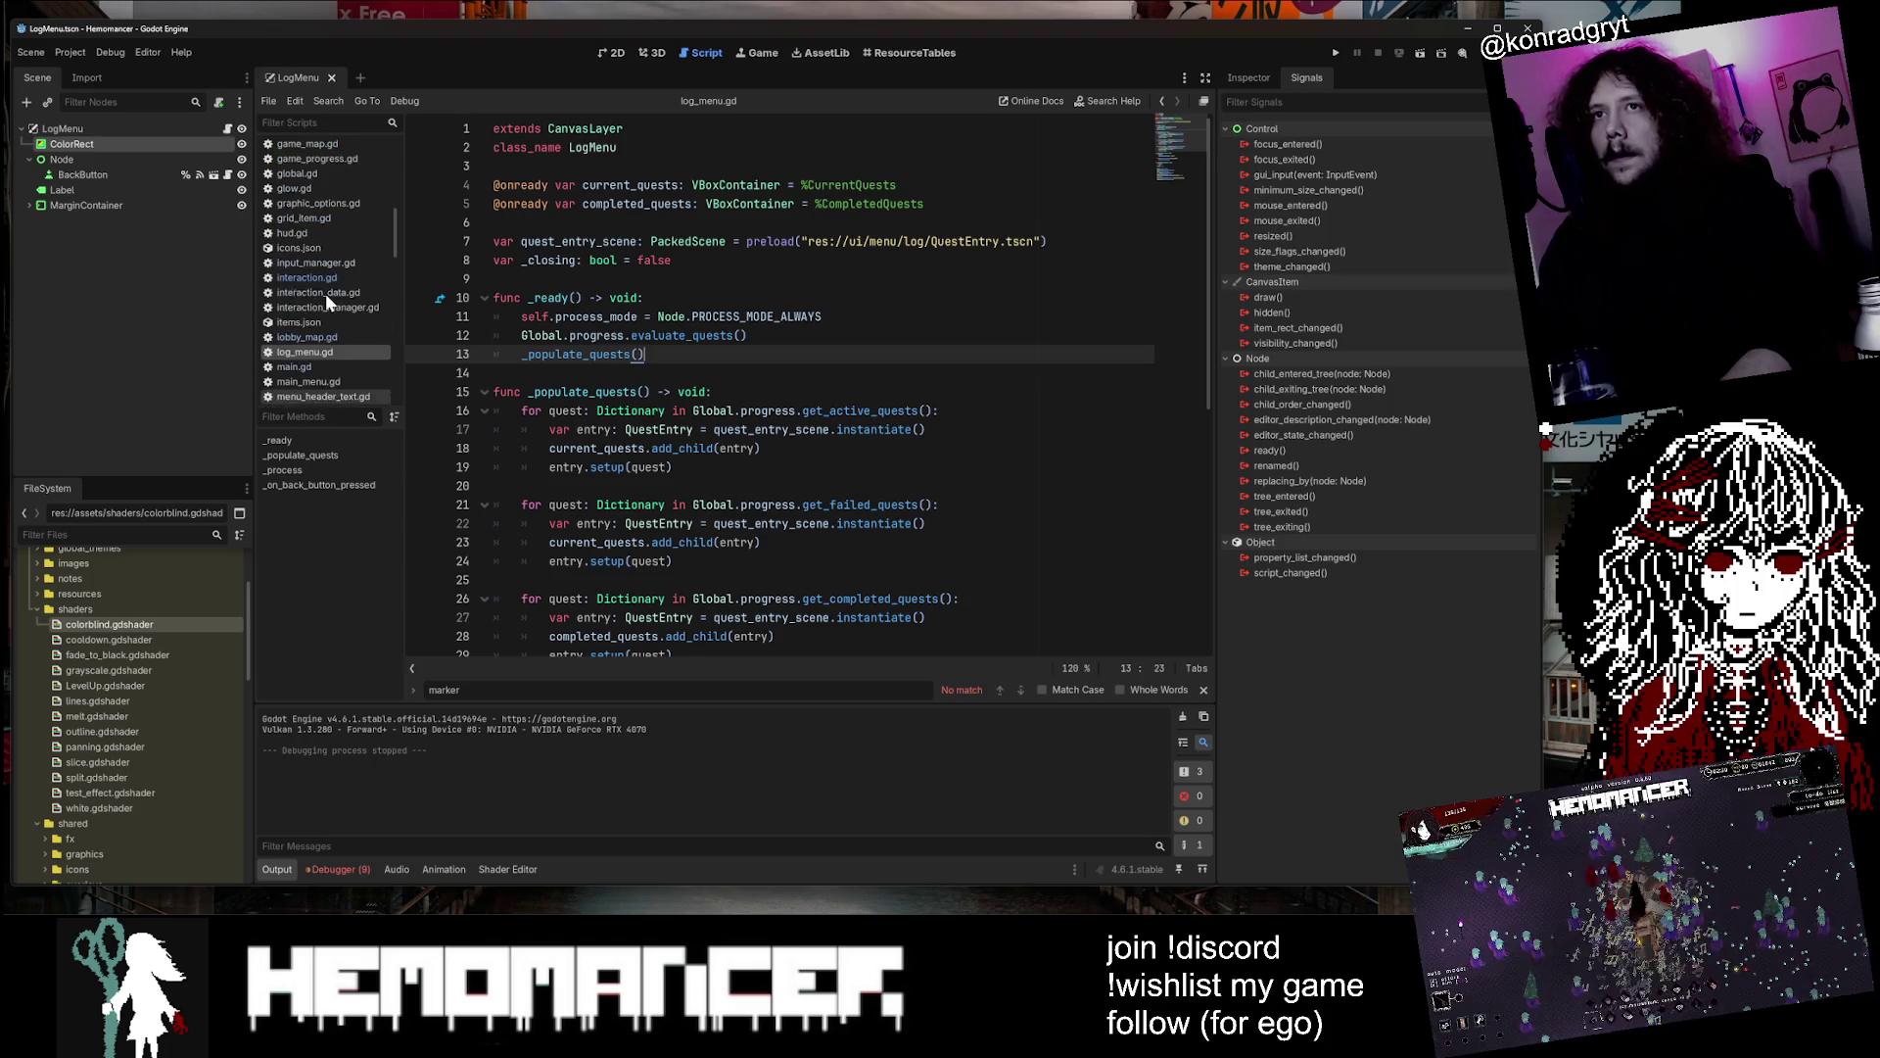
pyautogui.scroll(2, 313, 291)
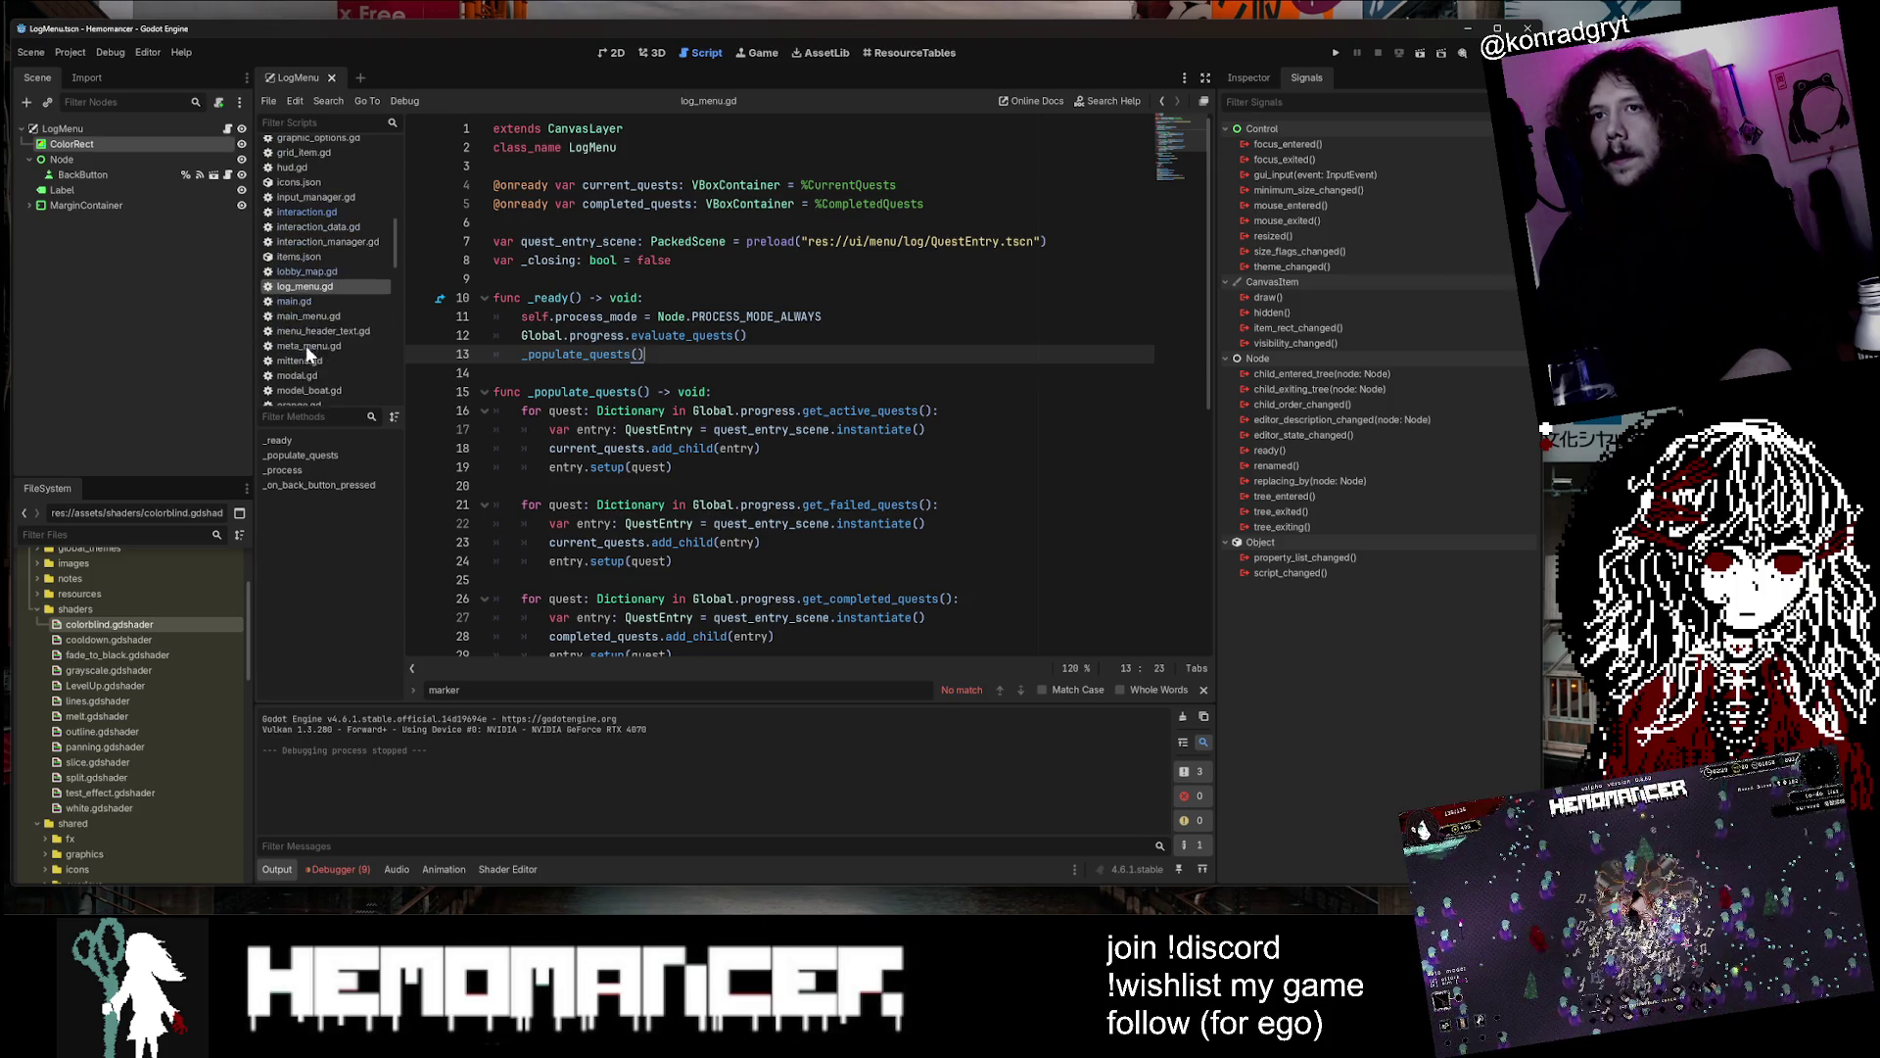
pyautogui.click(316, 179)
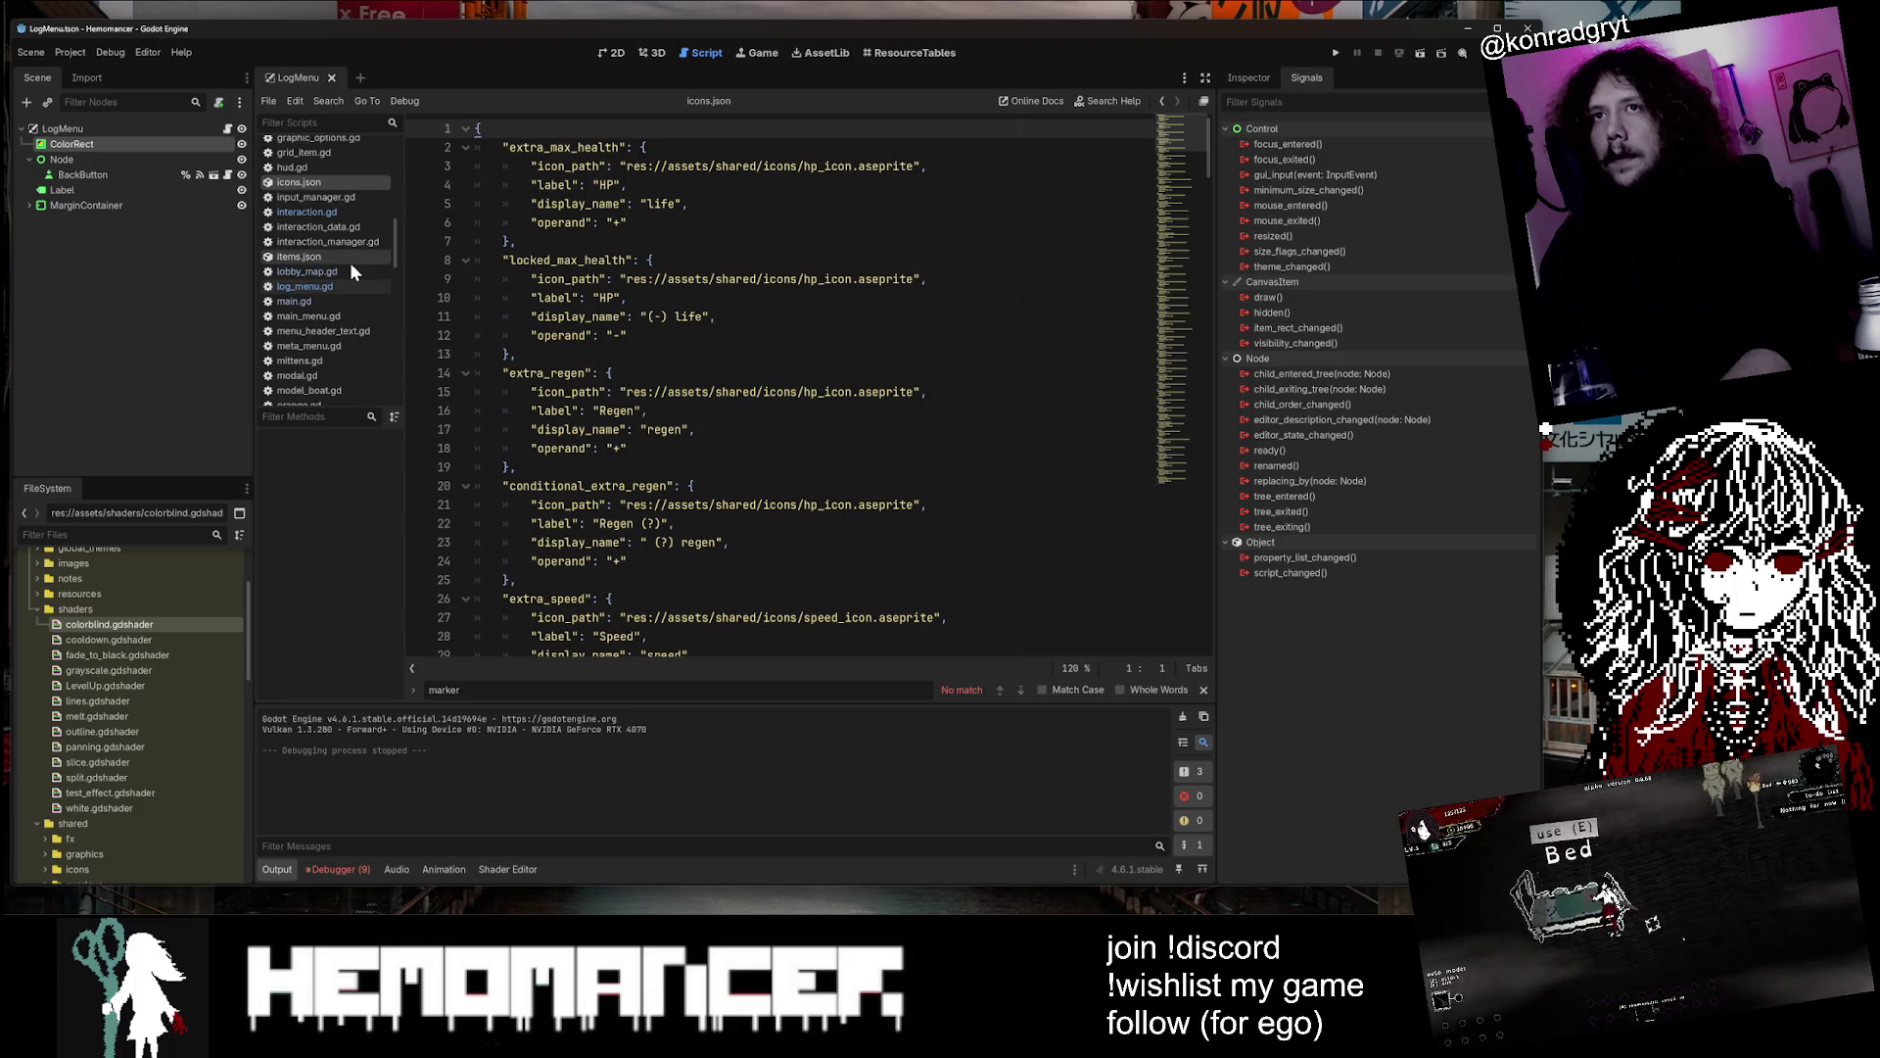
pyautogui.scroll(-8, 350, 265)
pyautogui.scroll(-10, 350, 272)
pyautogui.scroll(20, 350, 282)
pyautogui.click(627, 298)
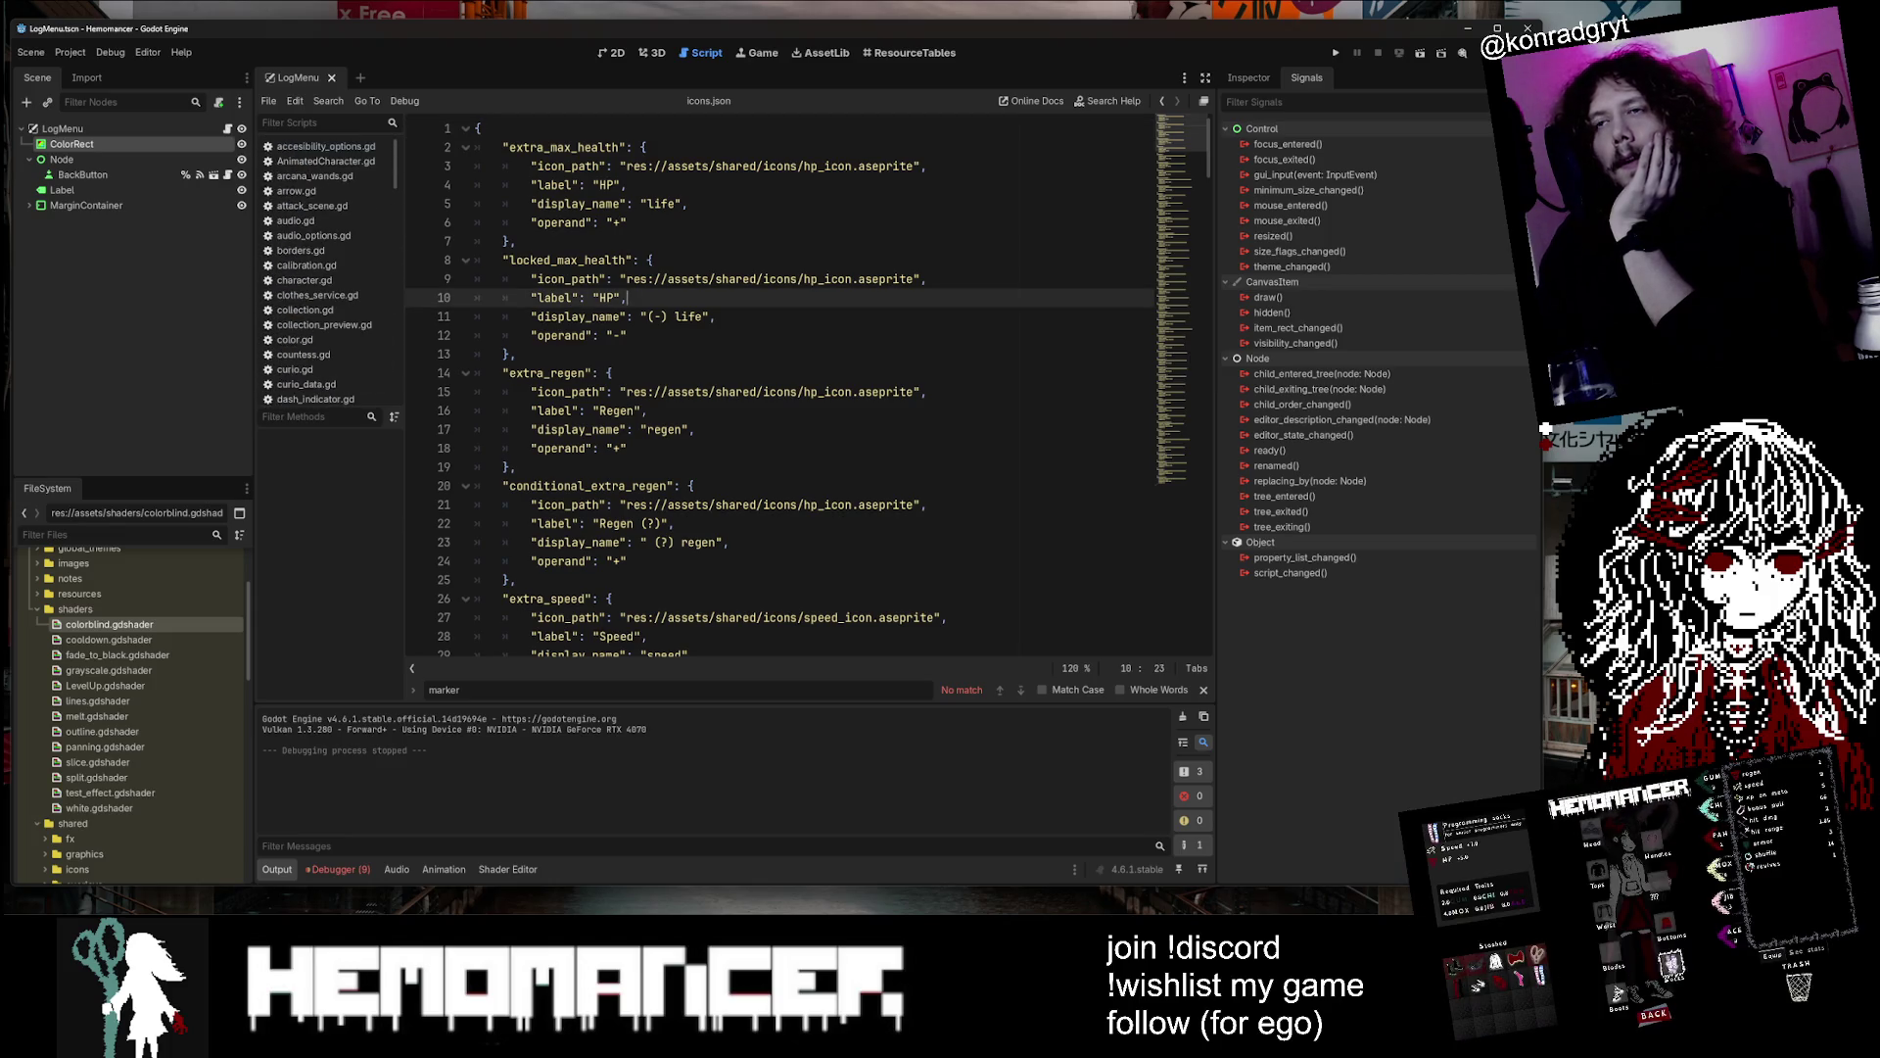
pyautogui.hotkey('shift', 'alt', 'o')
# Open quests.json and find the completion_milestone field on line 75
pyautogui.write('quest')
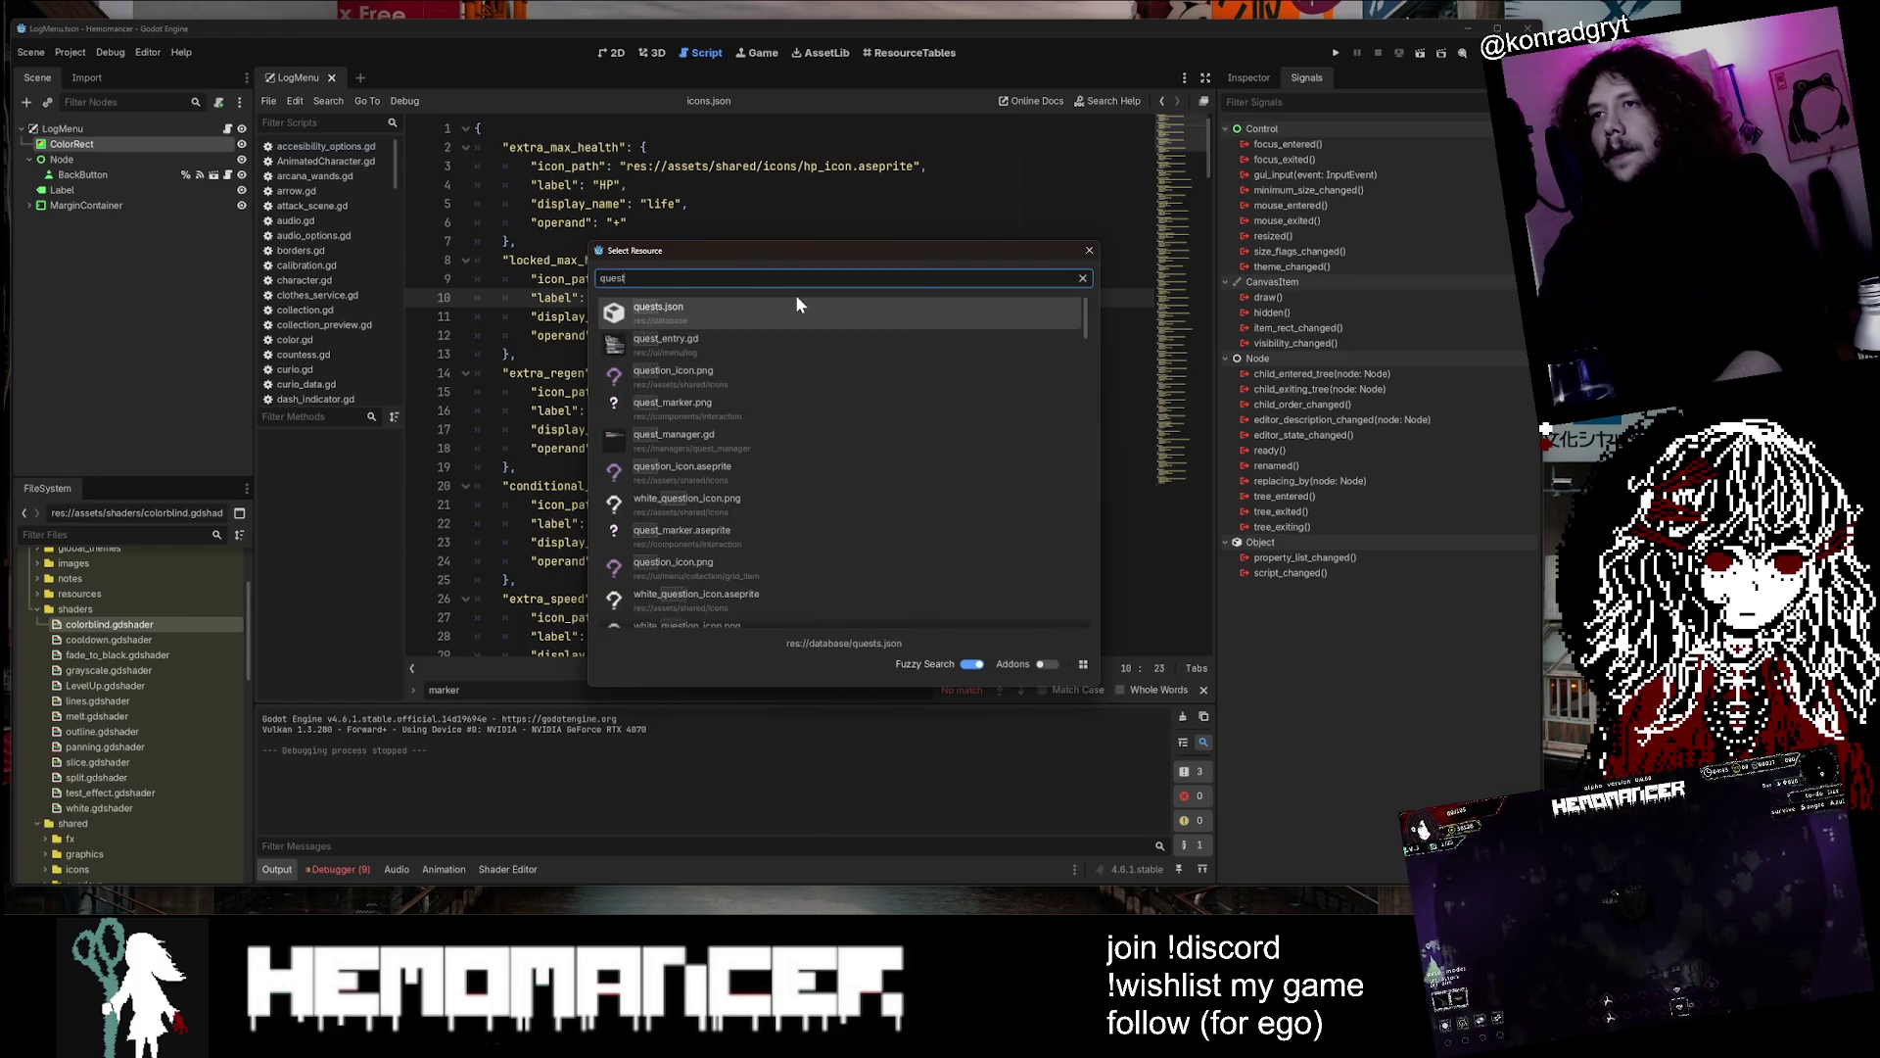
pyautogui.click(795, 298)
pyautogui.scroll(-10, 795, 297)
pyautogui.scroll(-8, 823, 391)
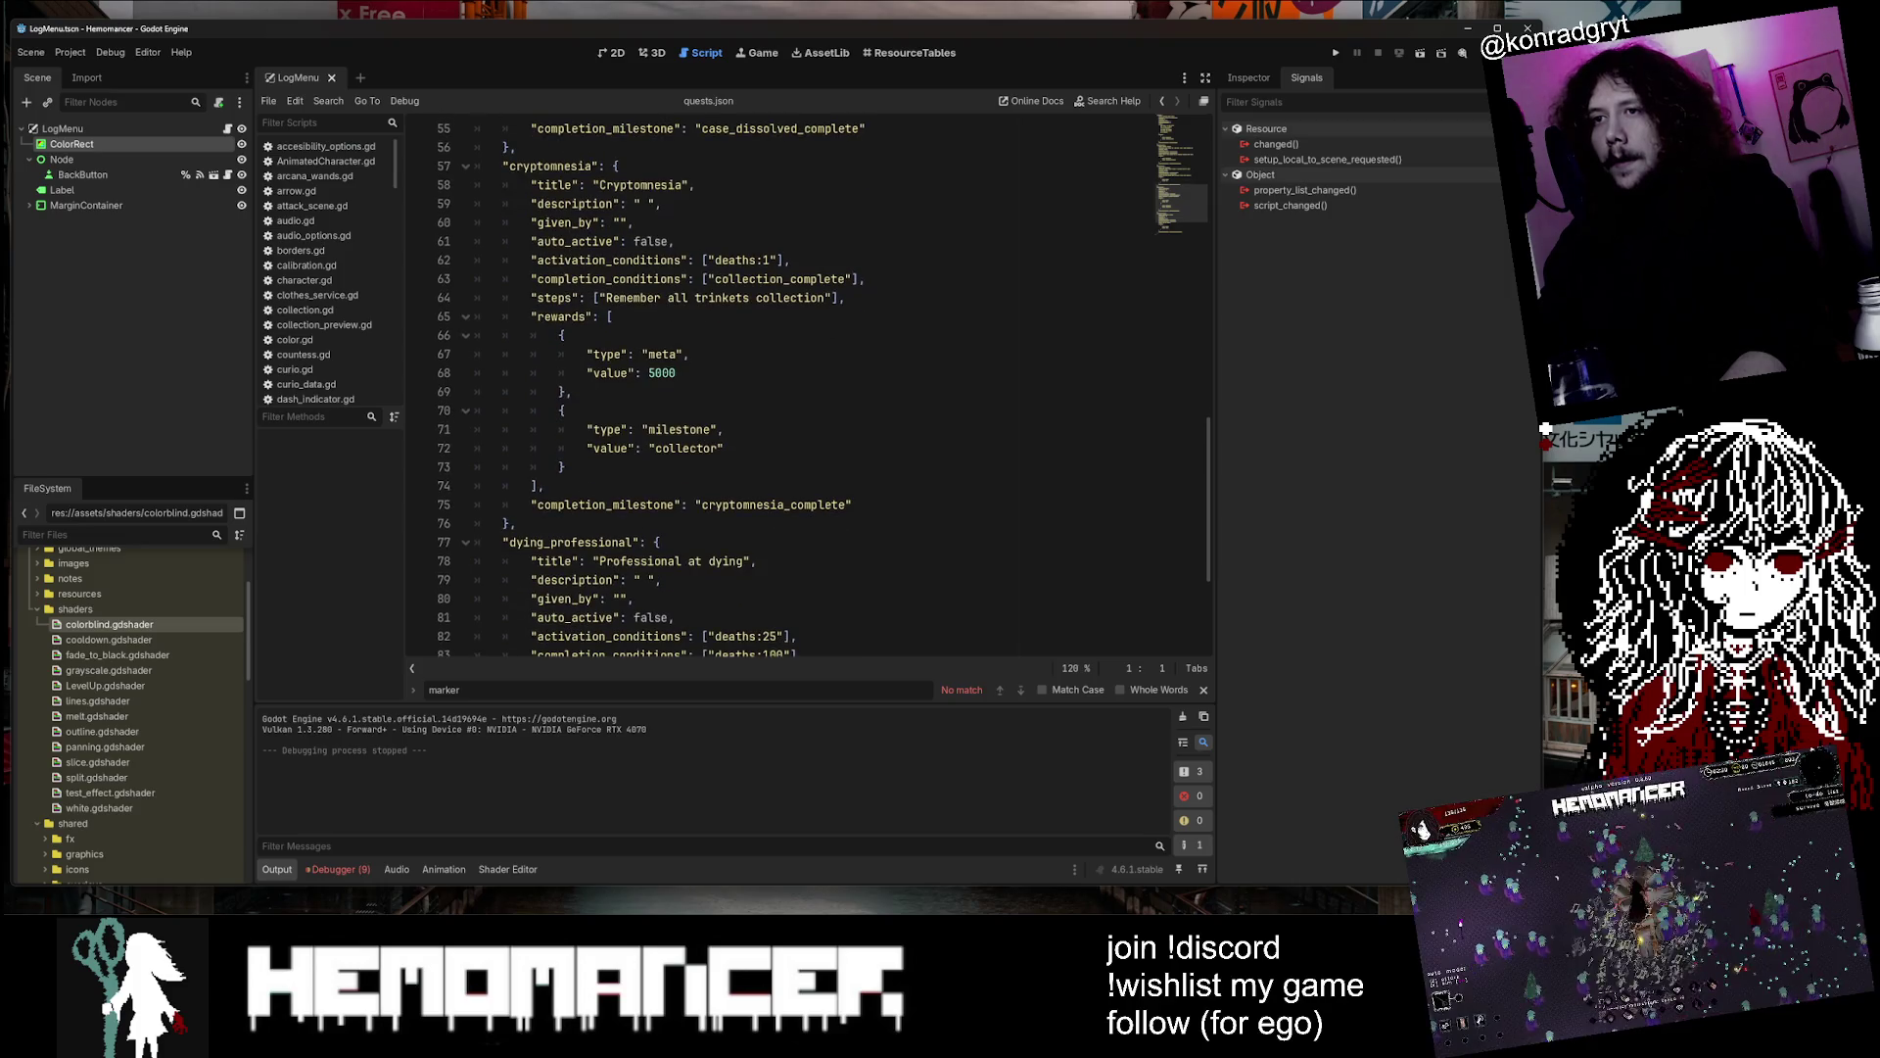
pyautogui.doubleClick(605, 504)
pyautogui.scroll(-4, 605, 504)
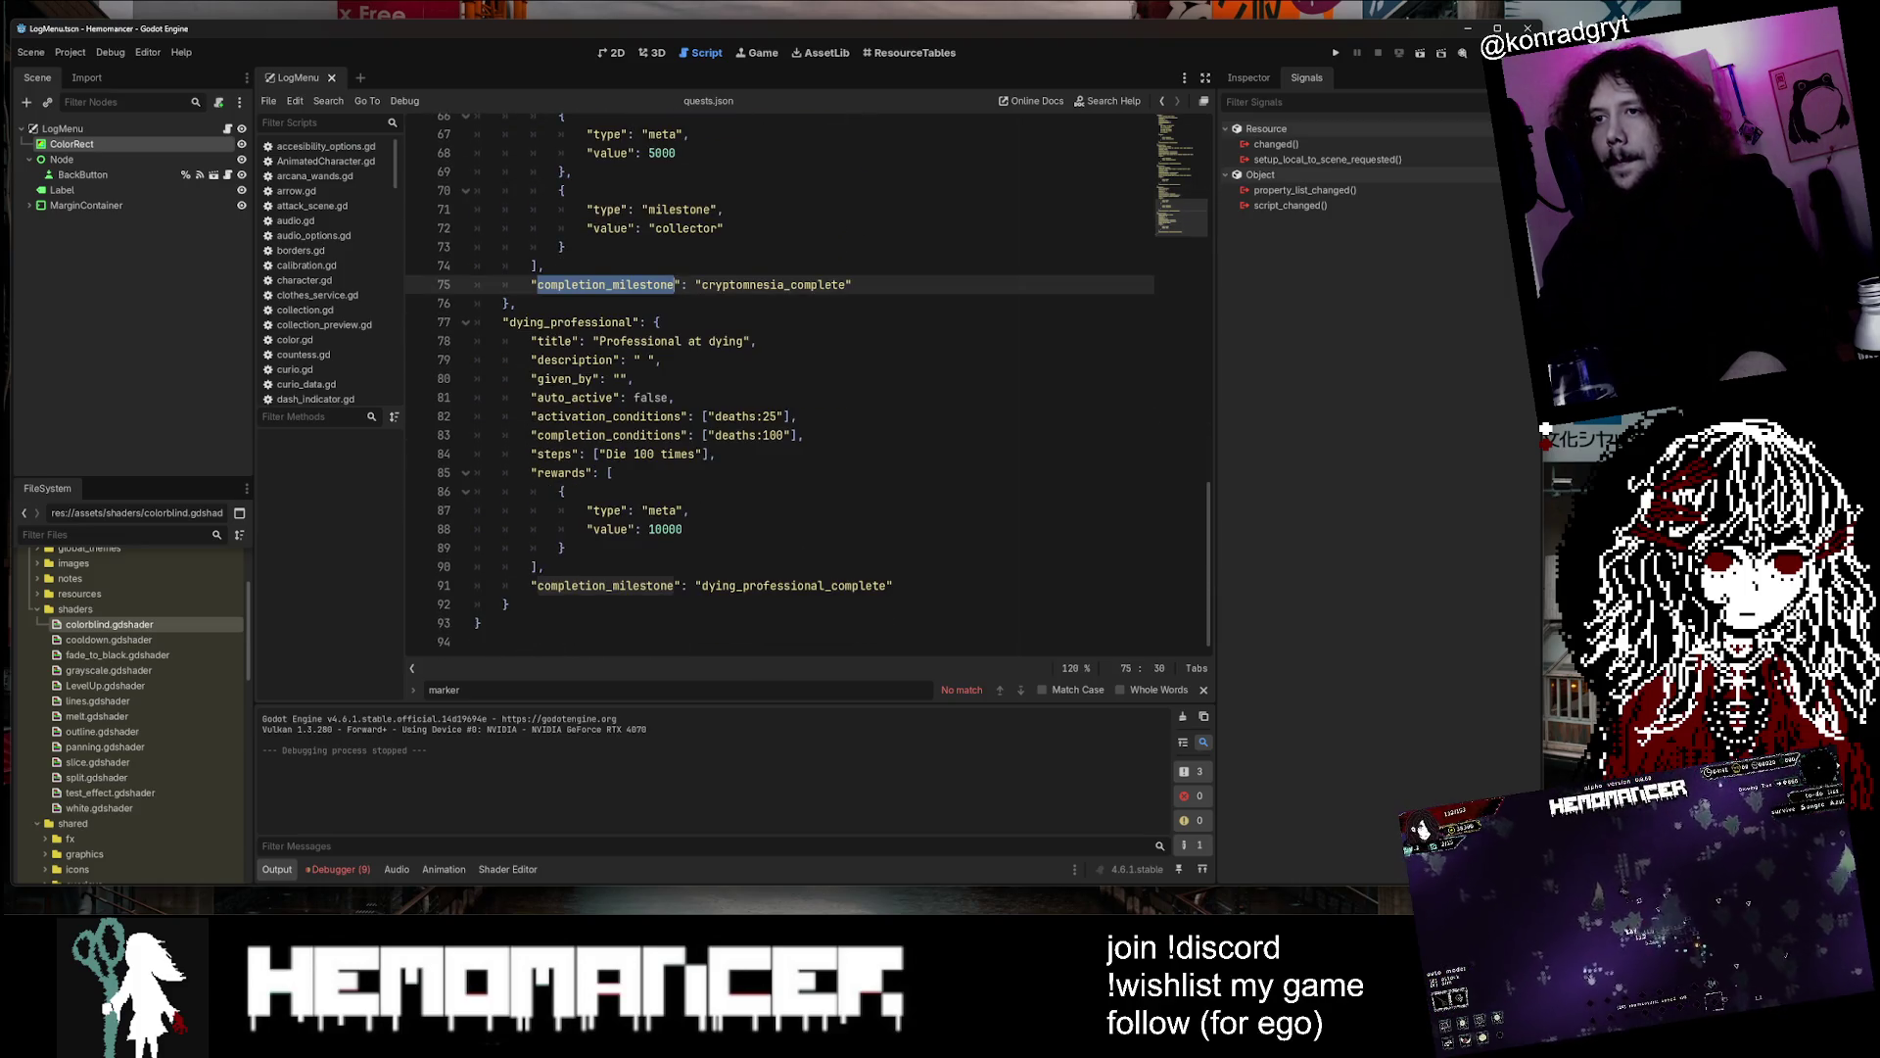
pyautogui.scroll(20, 783, 392)
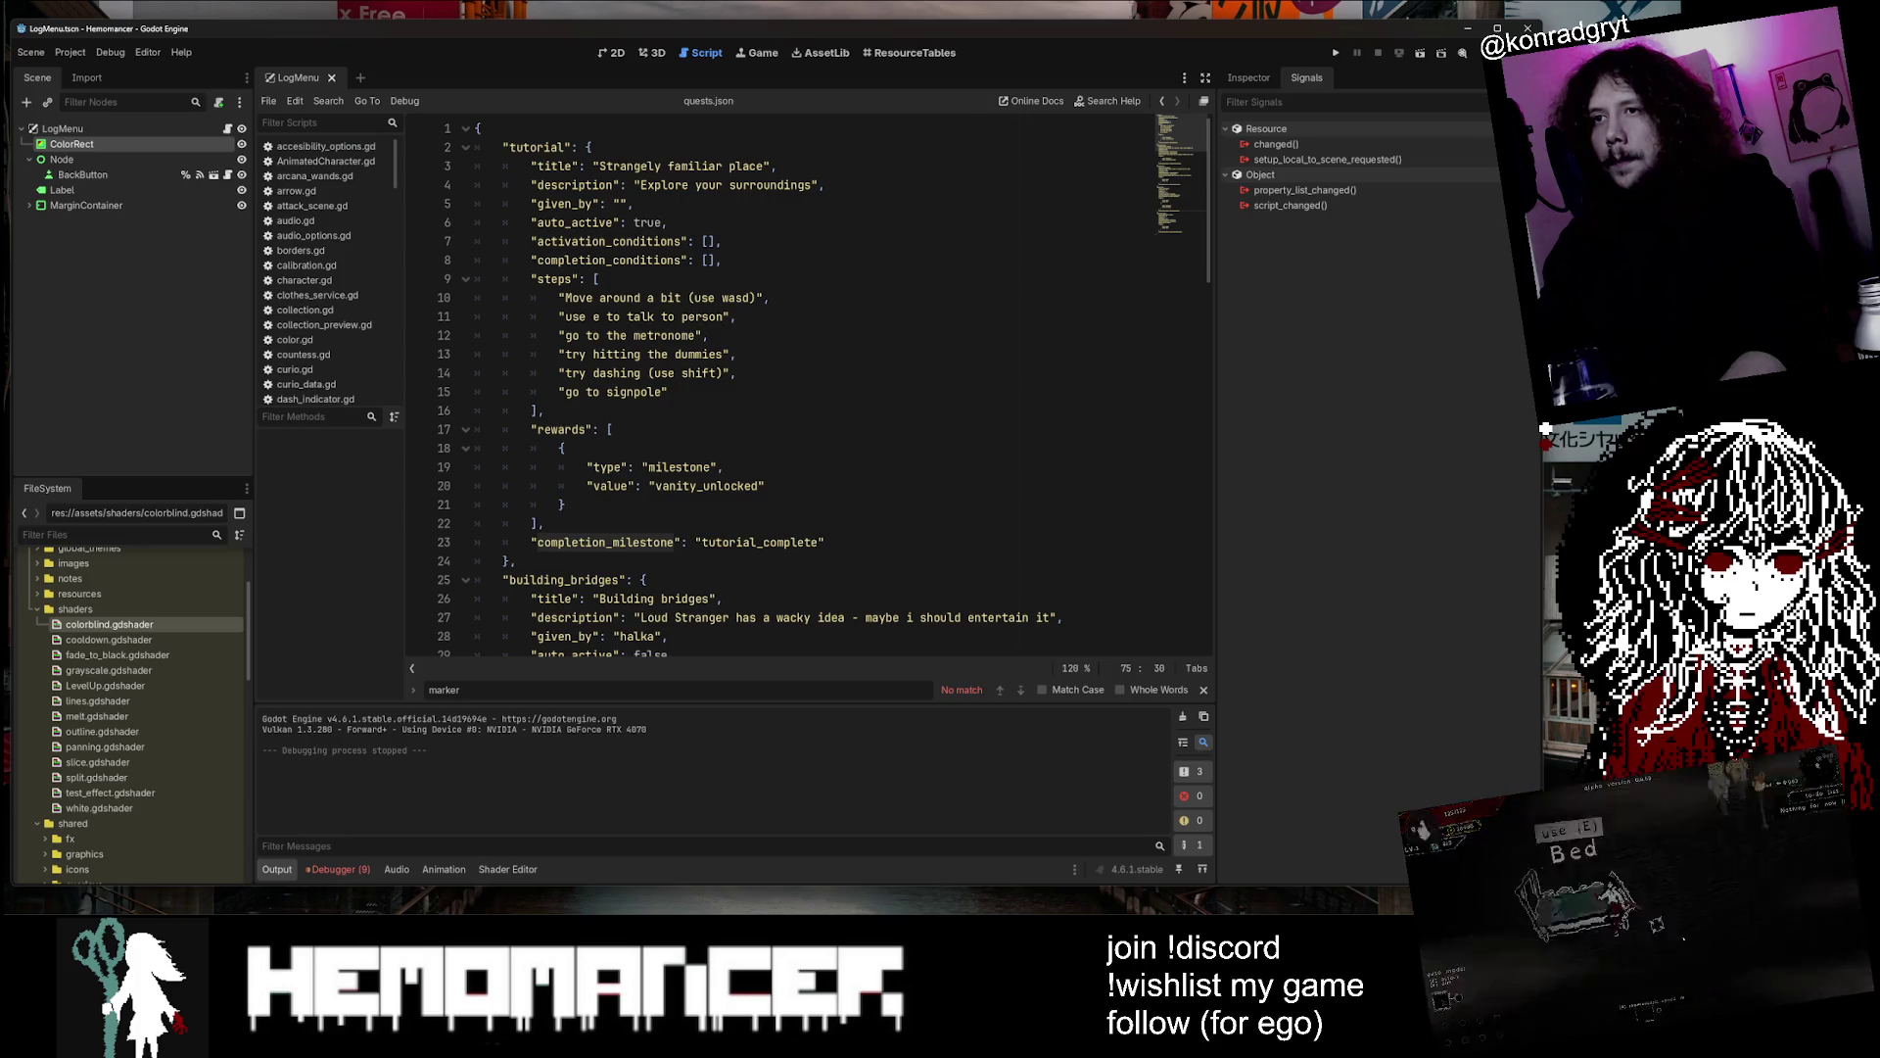
pyautogui.scroll(-7, 823, 392)
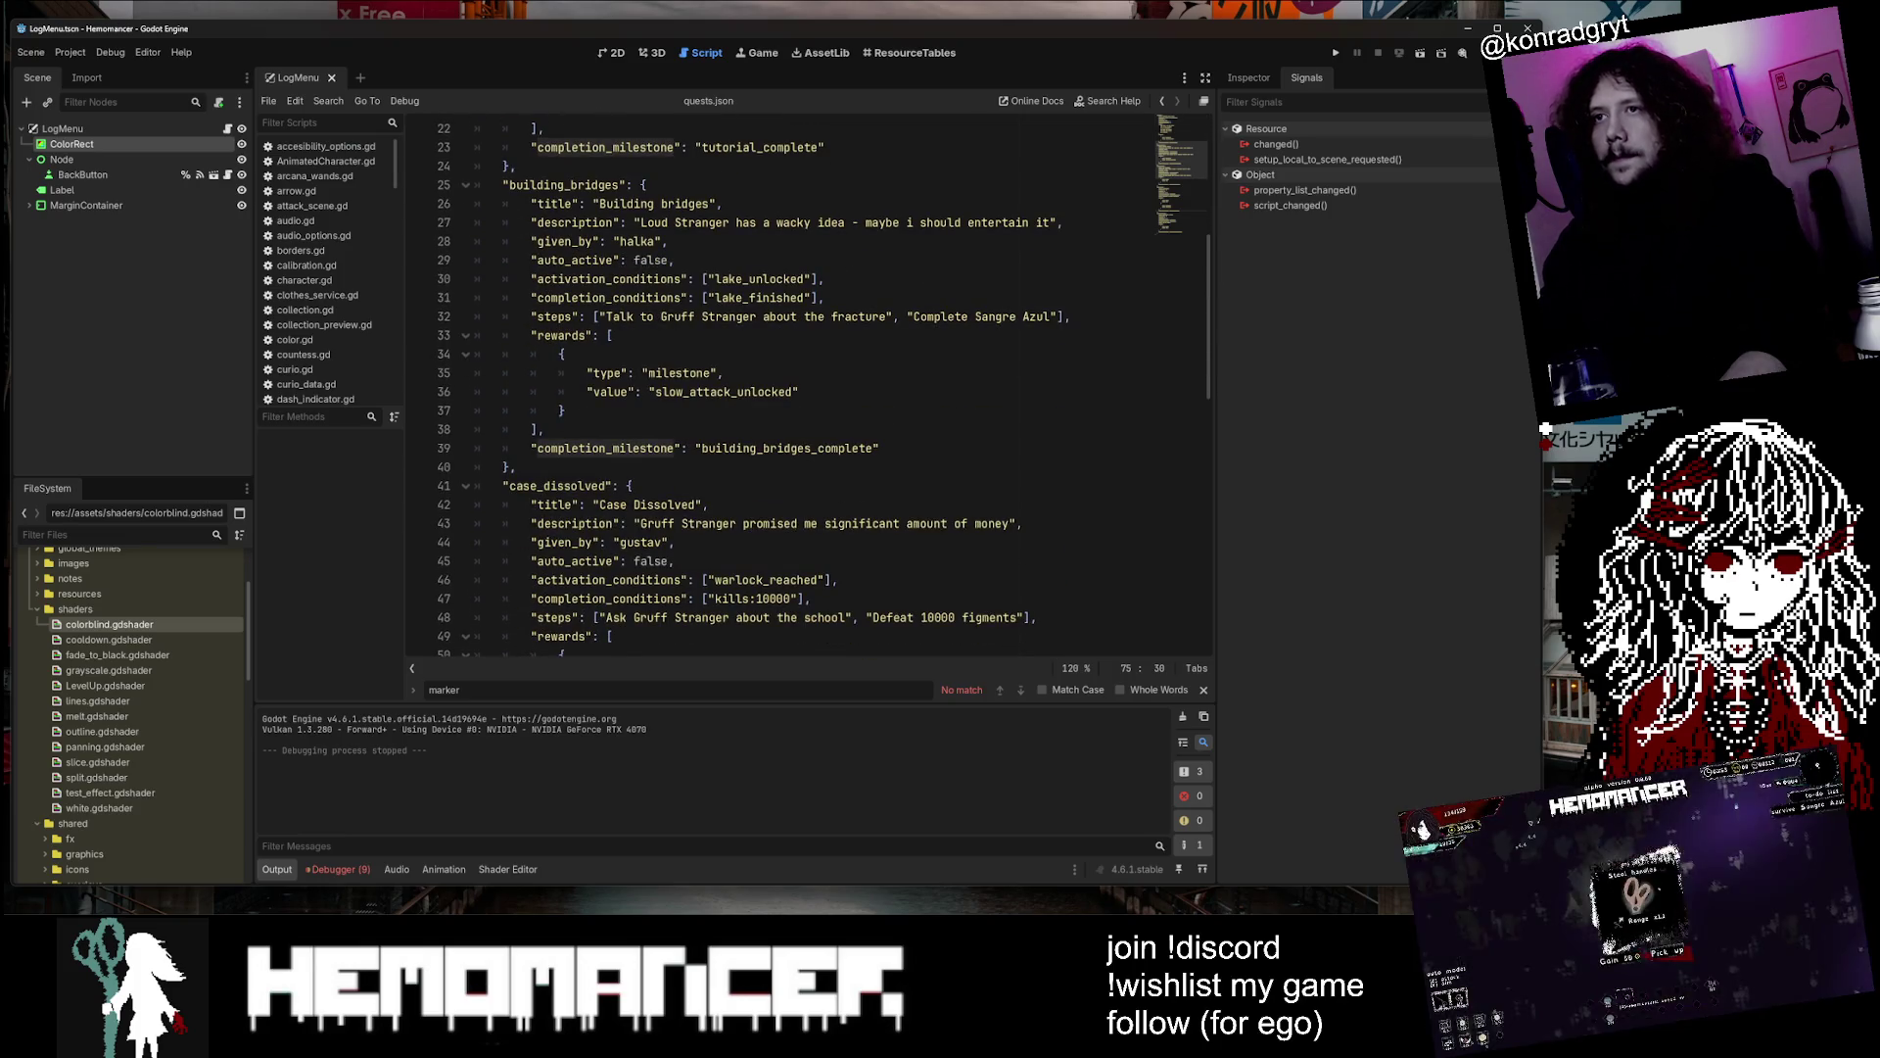
# Add a new reward entry of type milestone to building_bridges' rewards list
pyautogui.click(612, 335)
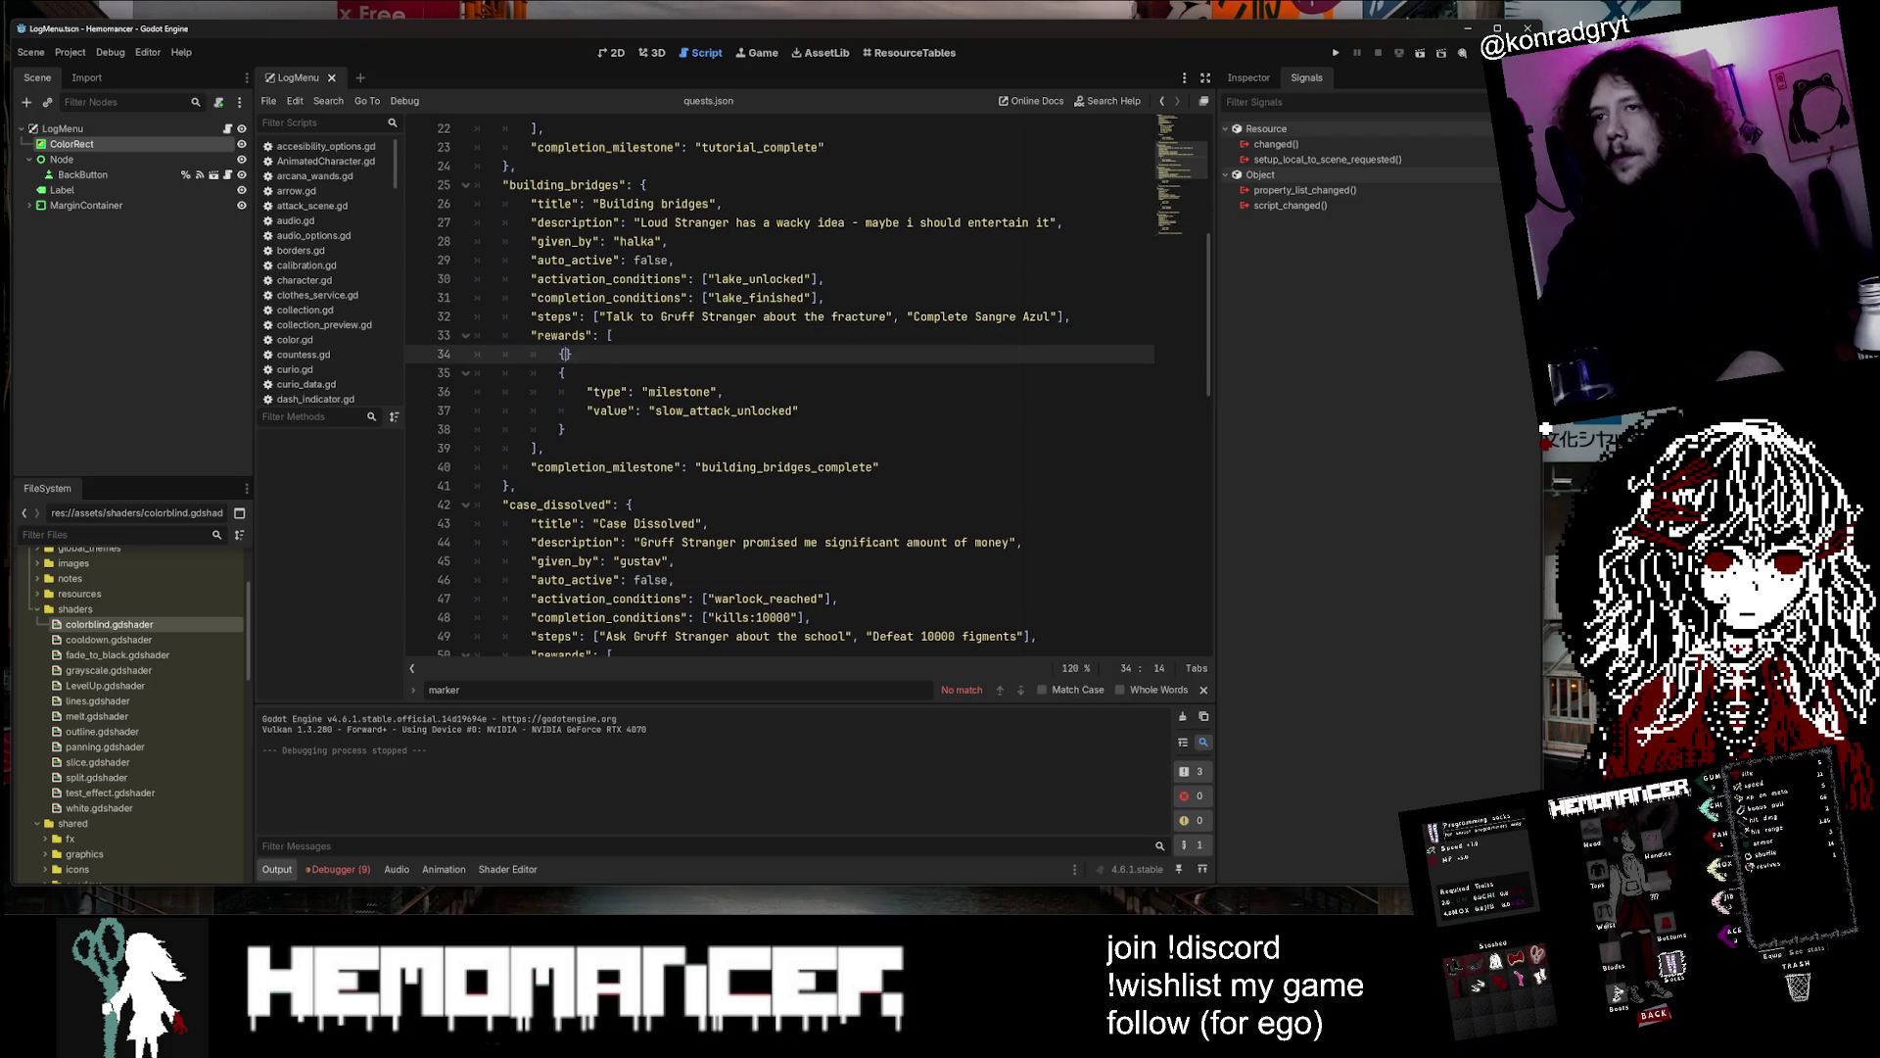
pyautogui.write('{},')
pyautogui.press('Left')
pyautogui.press('Left')
pyautogui.press('Return')
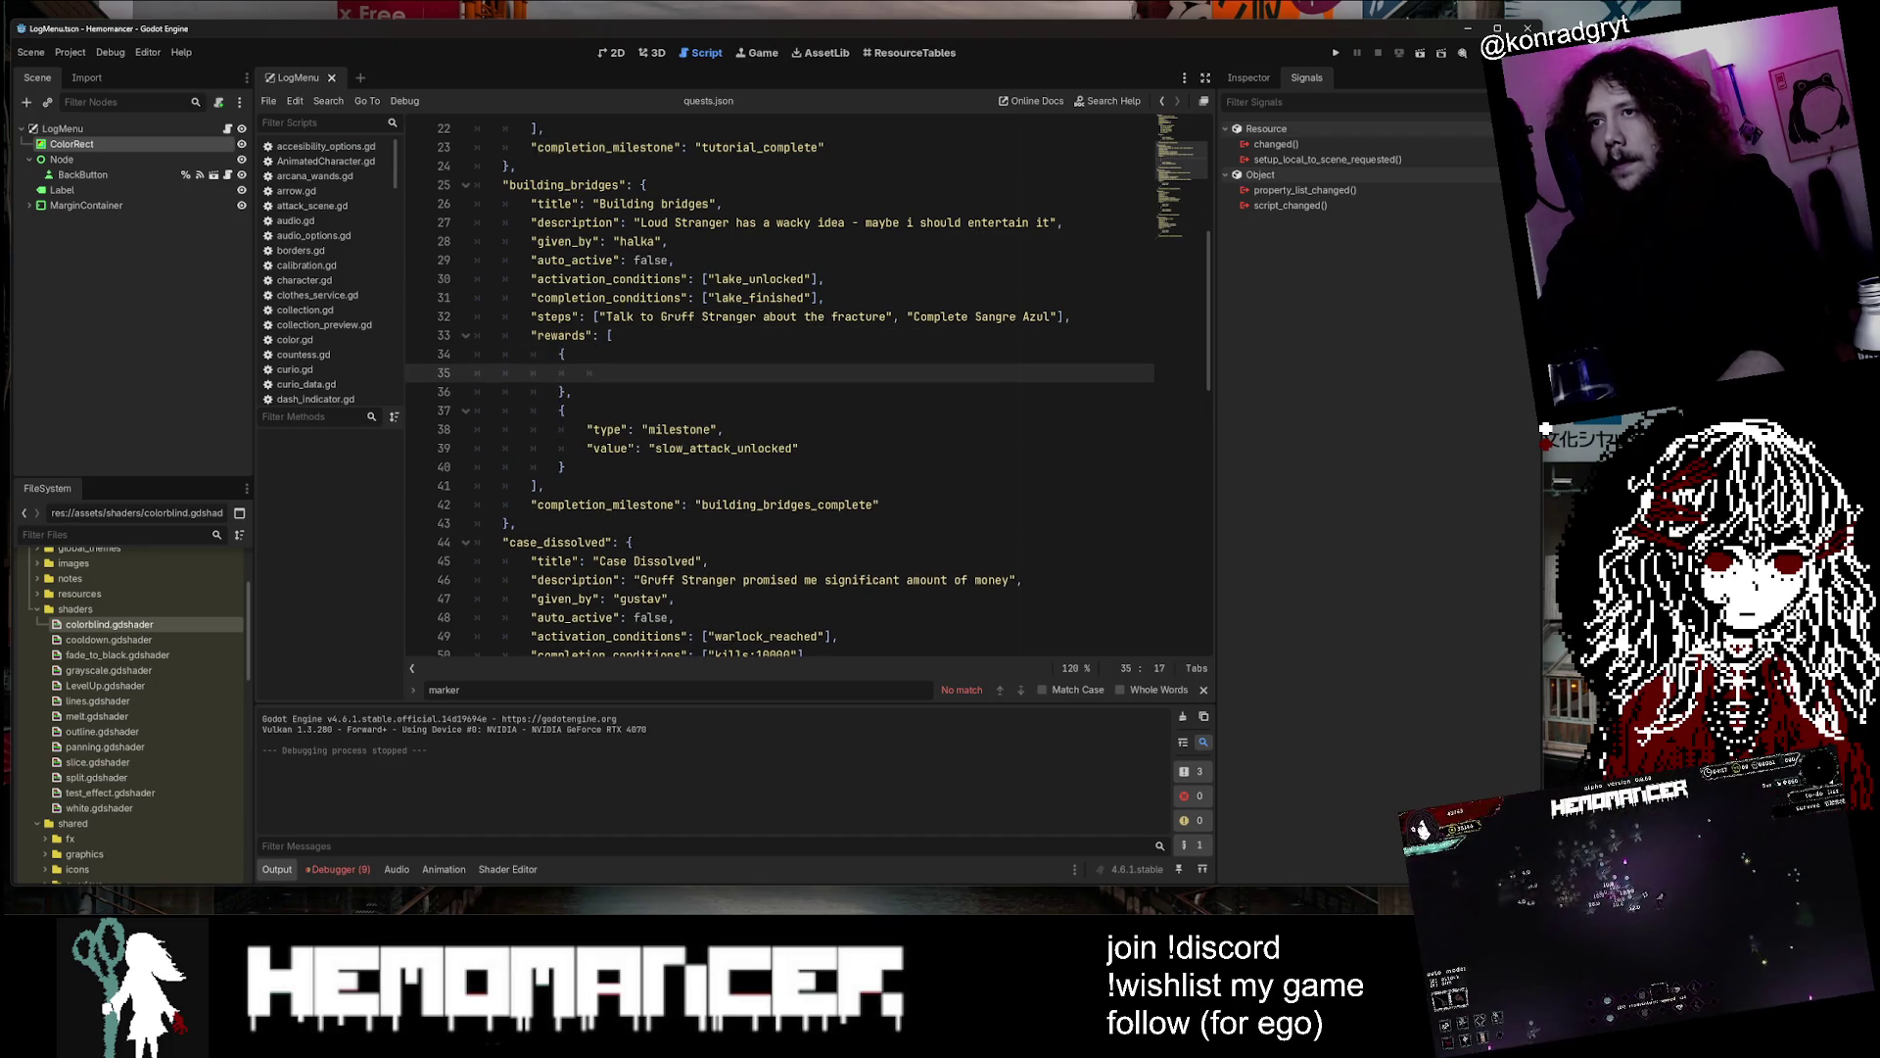
pyautogui.write('Type":')
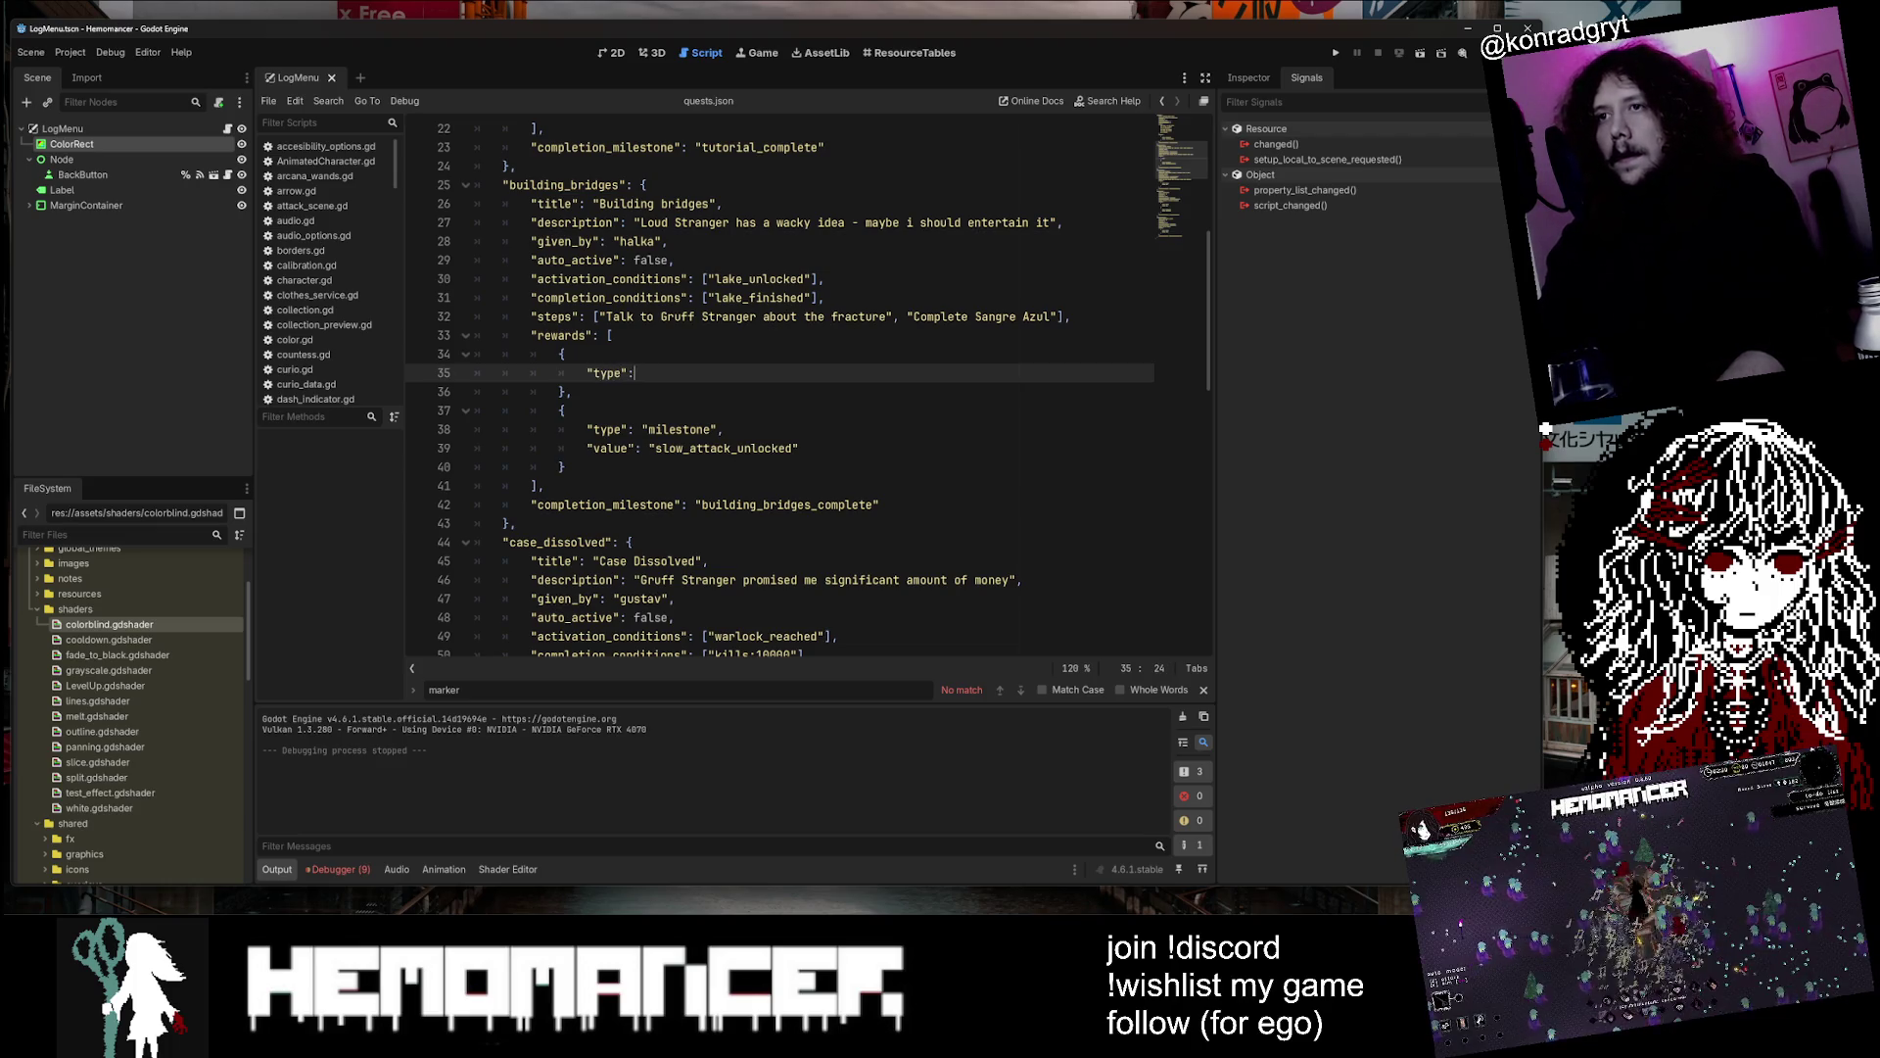
pyautogui.write(',')
pyautogui.press('Return')
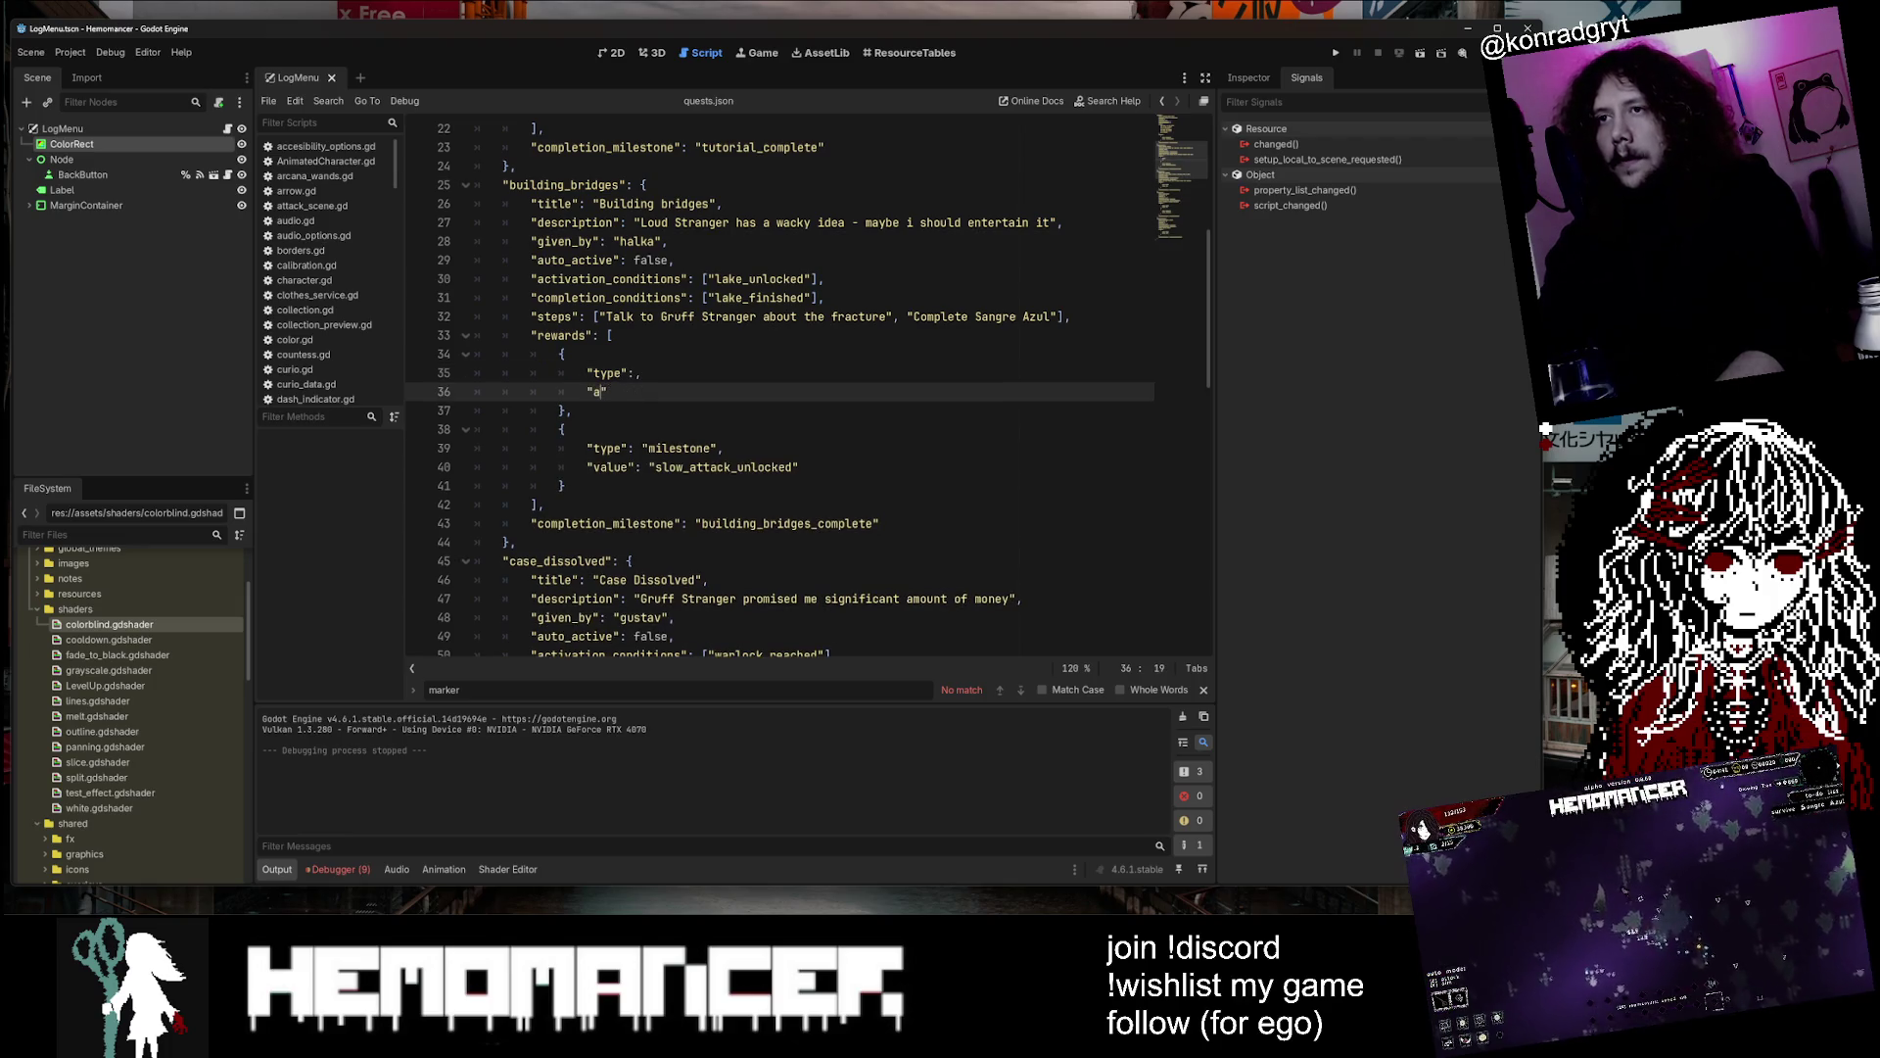
pyautogui.write('alue')
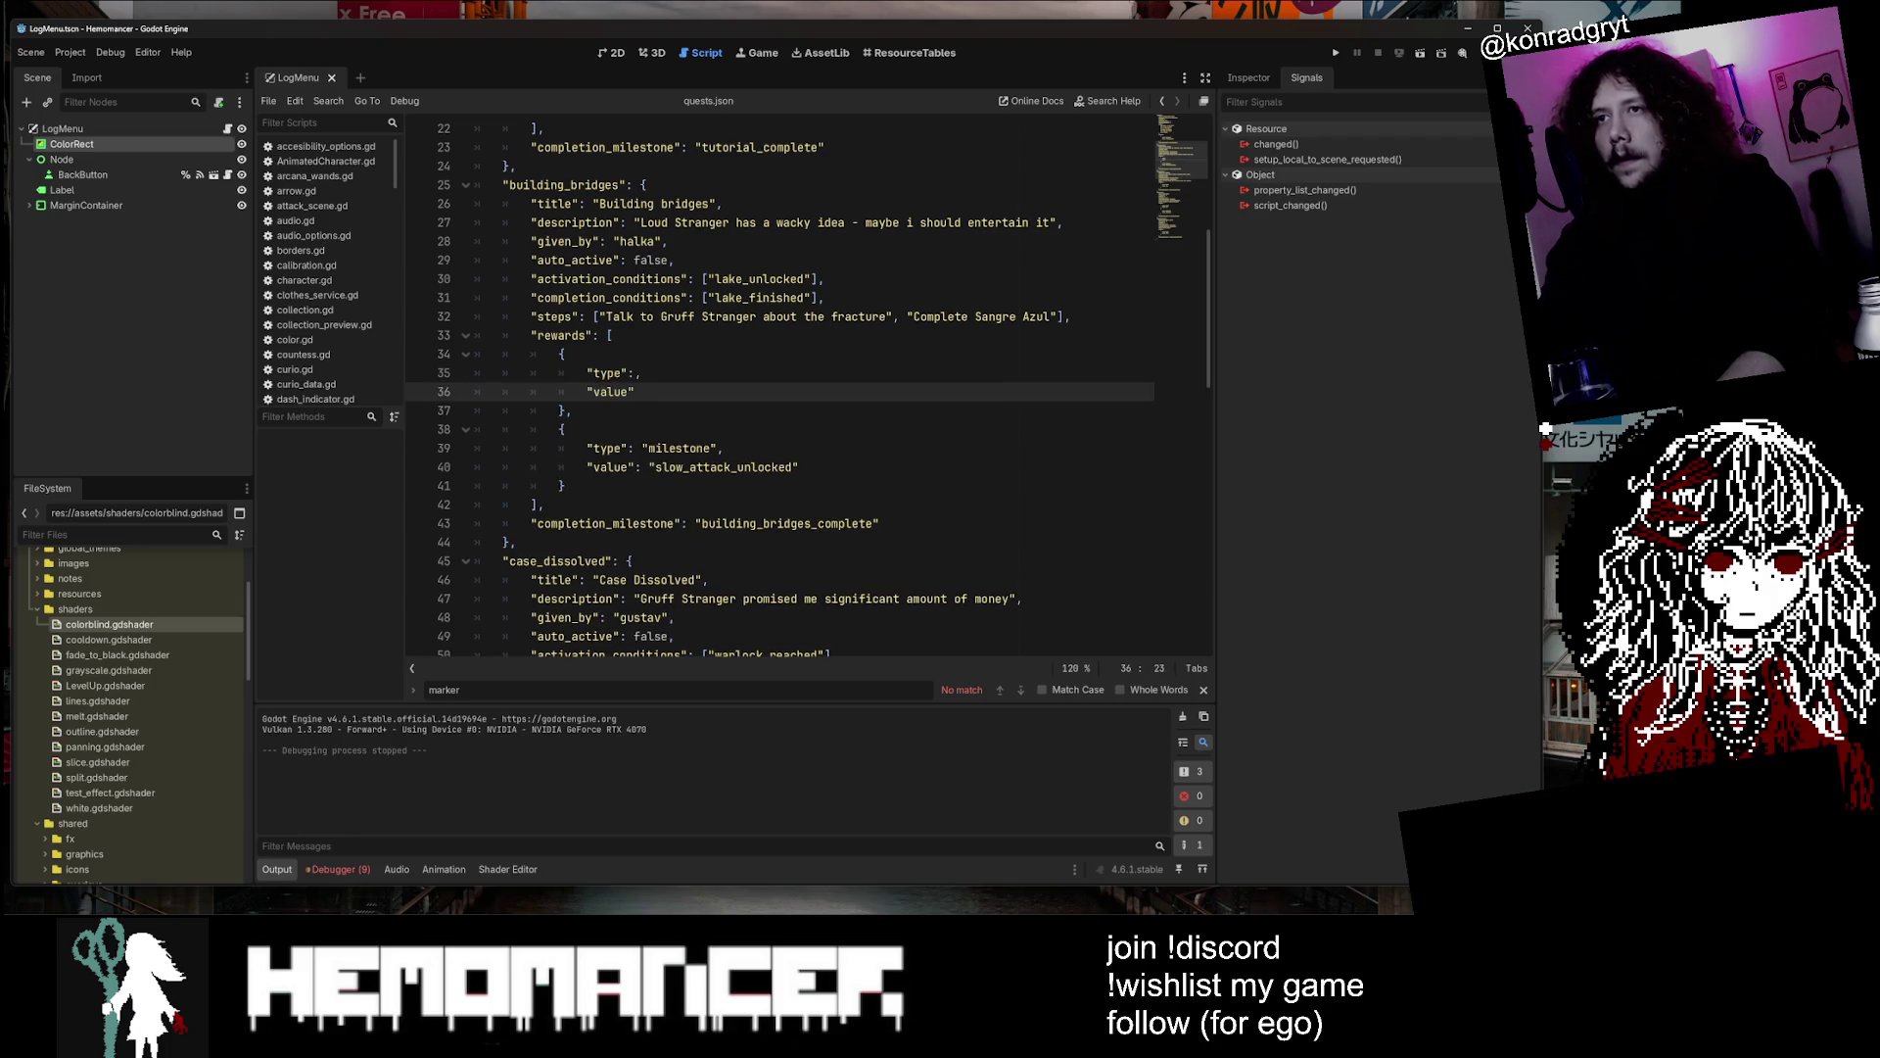
pyautogui.write(':')
pyautogui.click(640, 373)
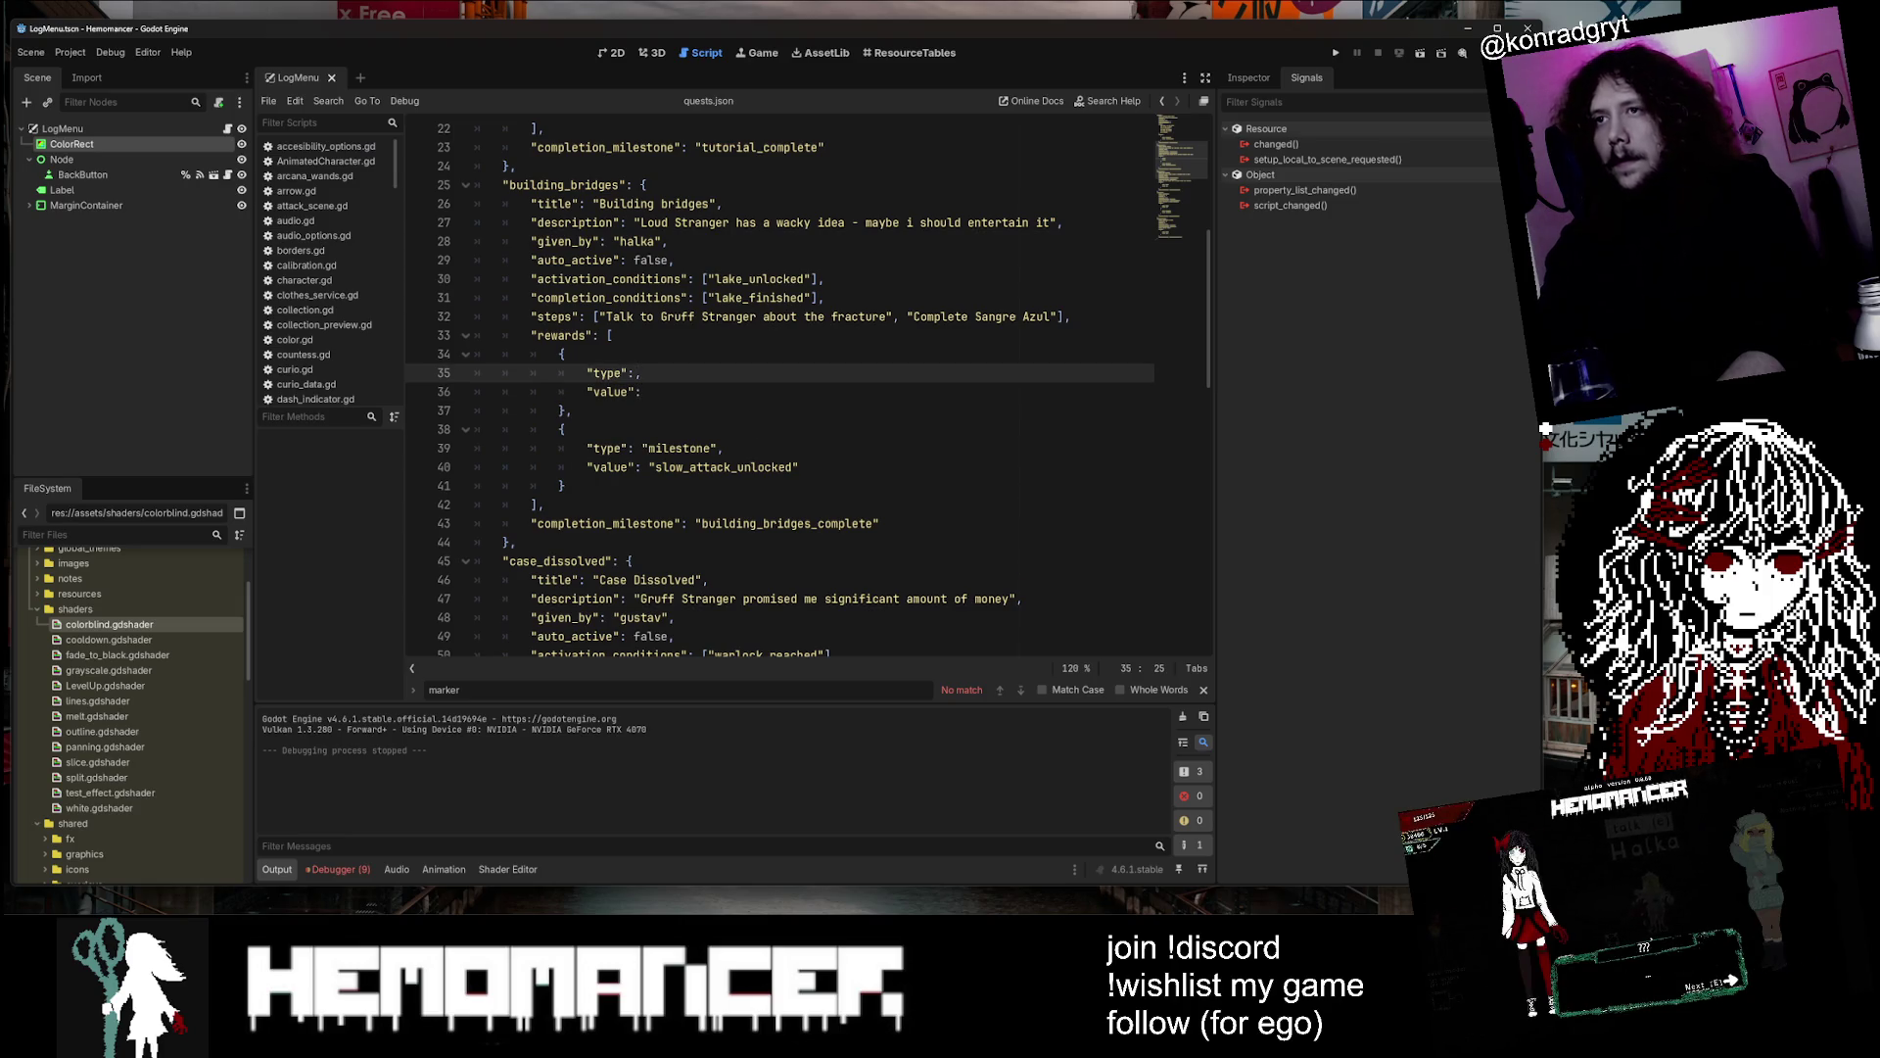
pyautogui.press('BackSpace')
pyautogui.write('ile')
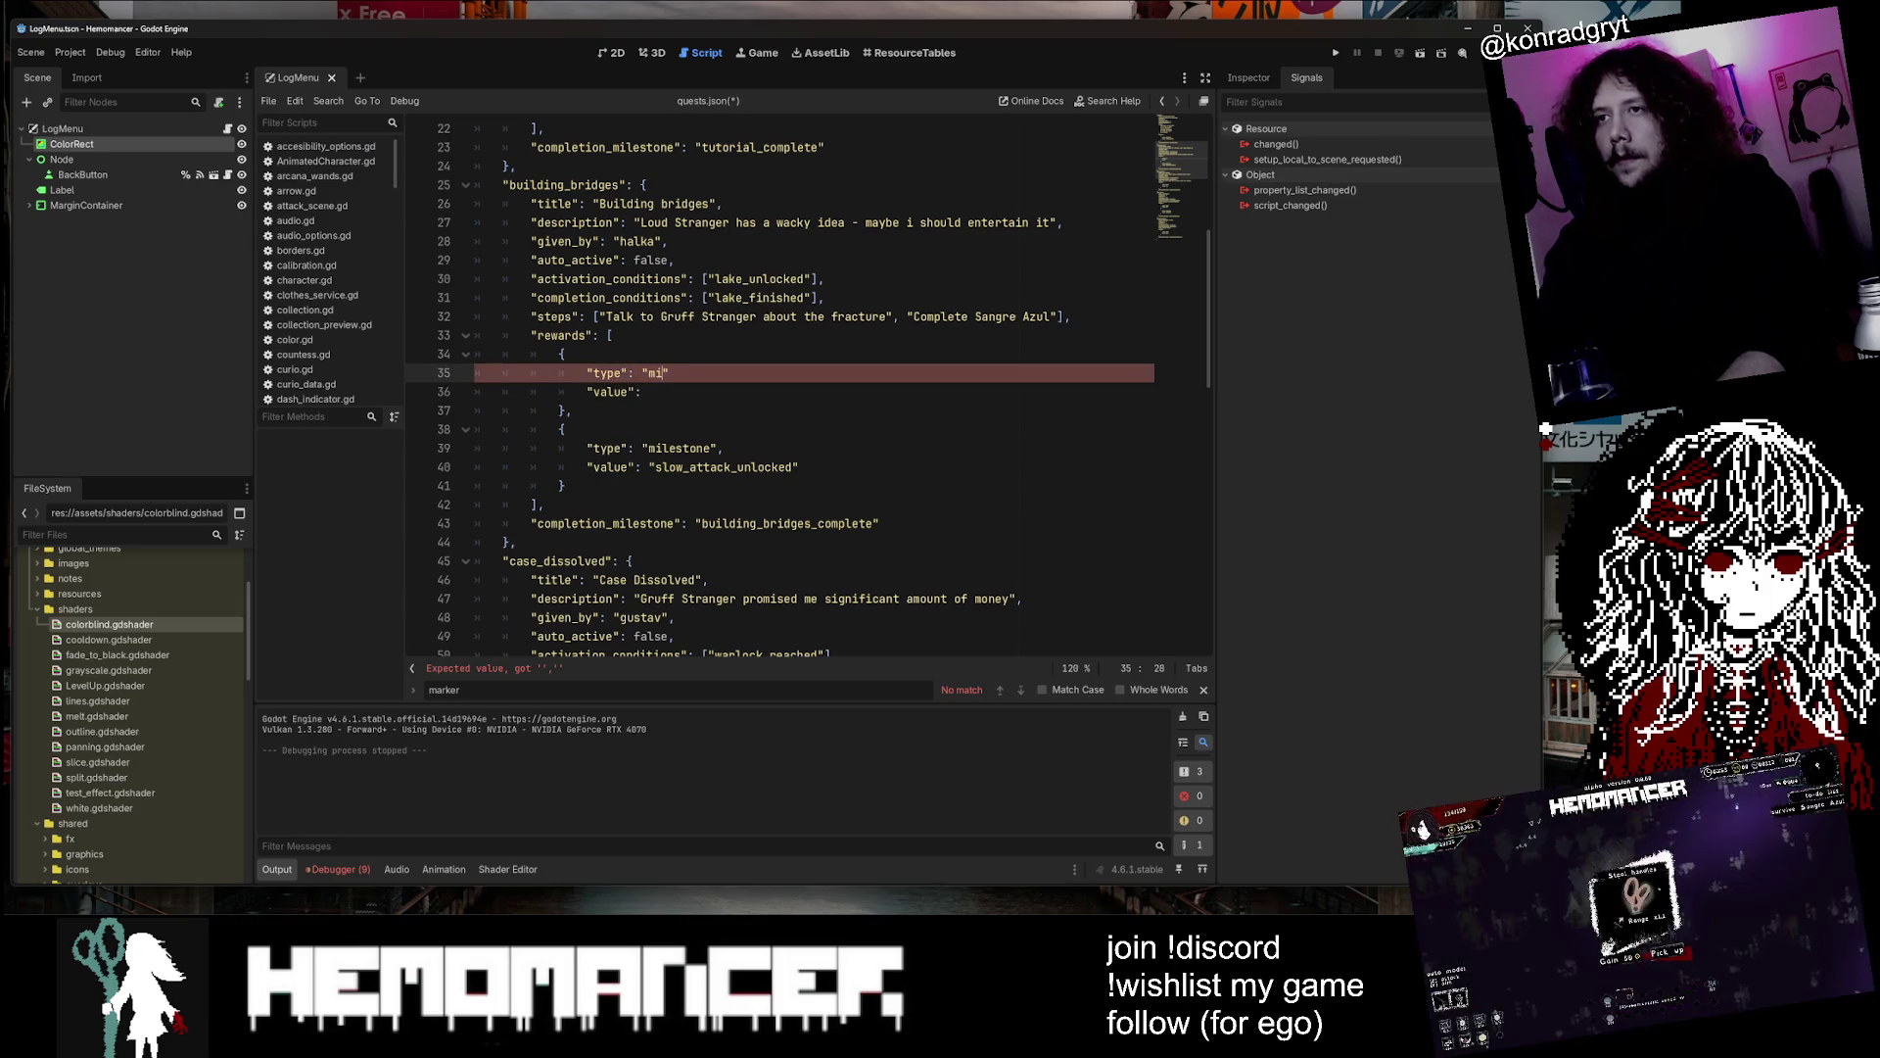
pyautogui.write('stone')
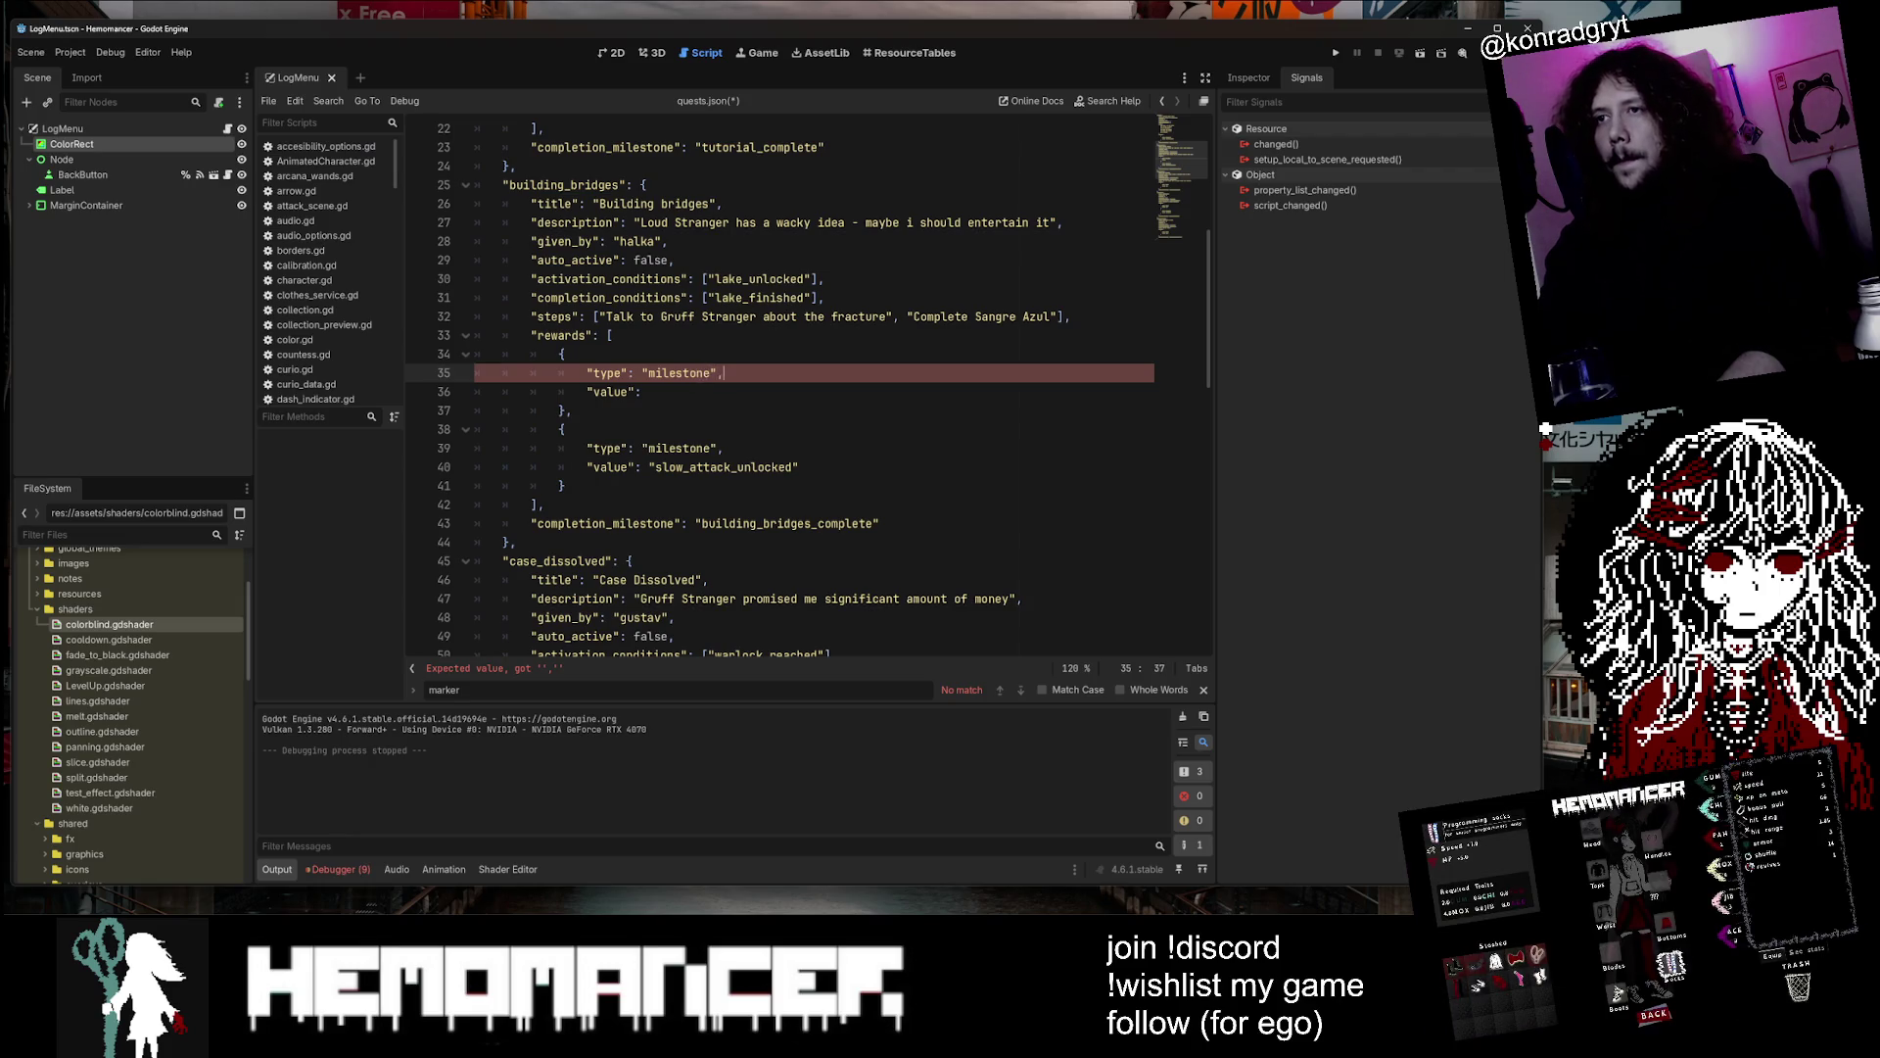
pyautogui.click(642, 392)
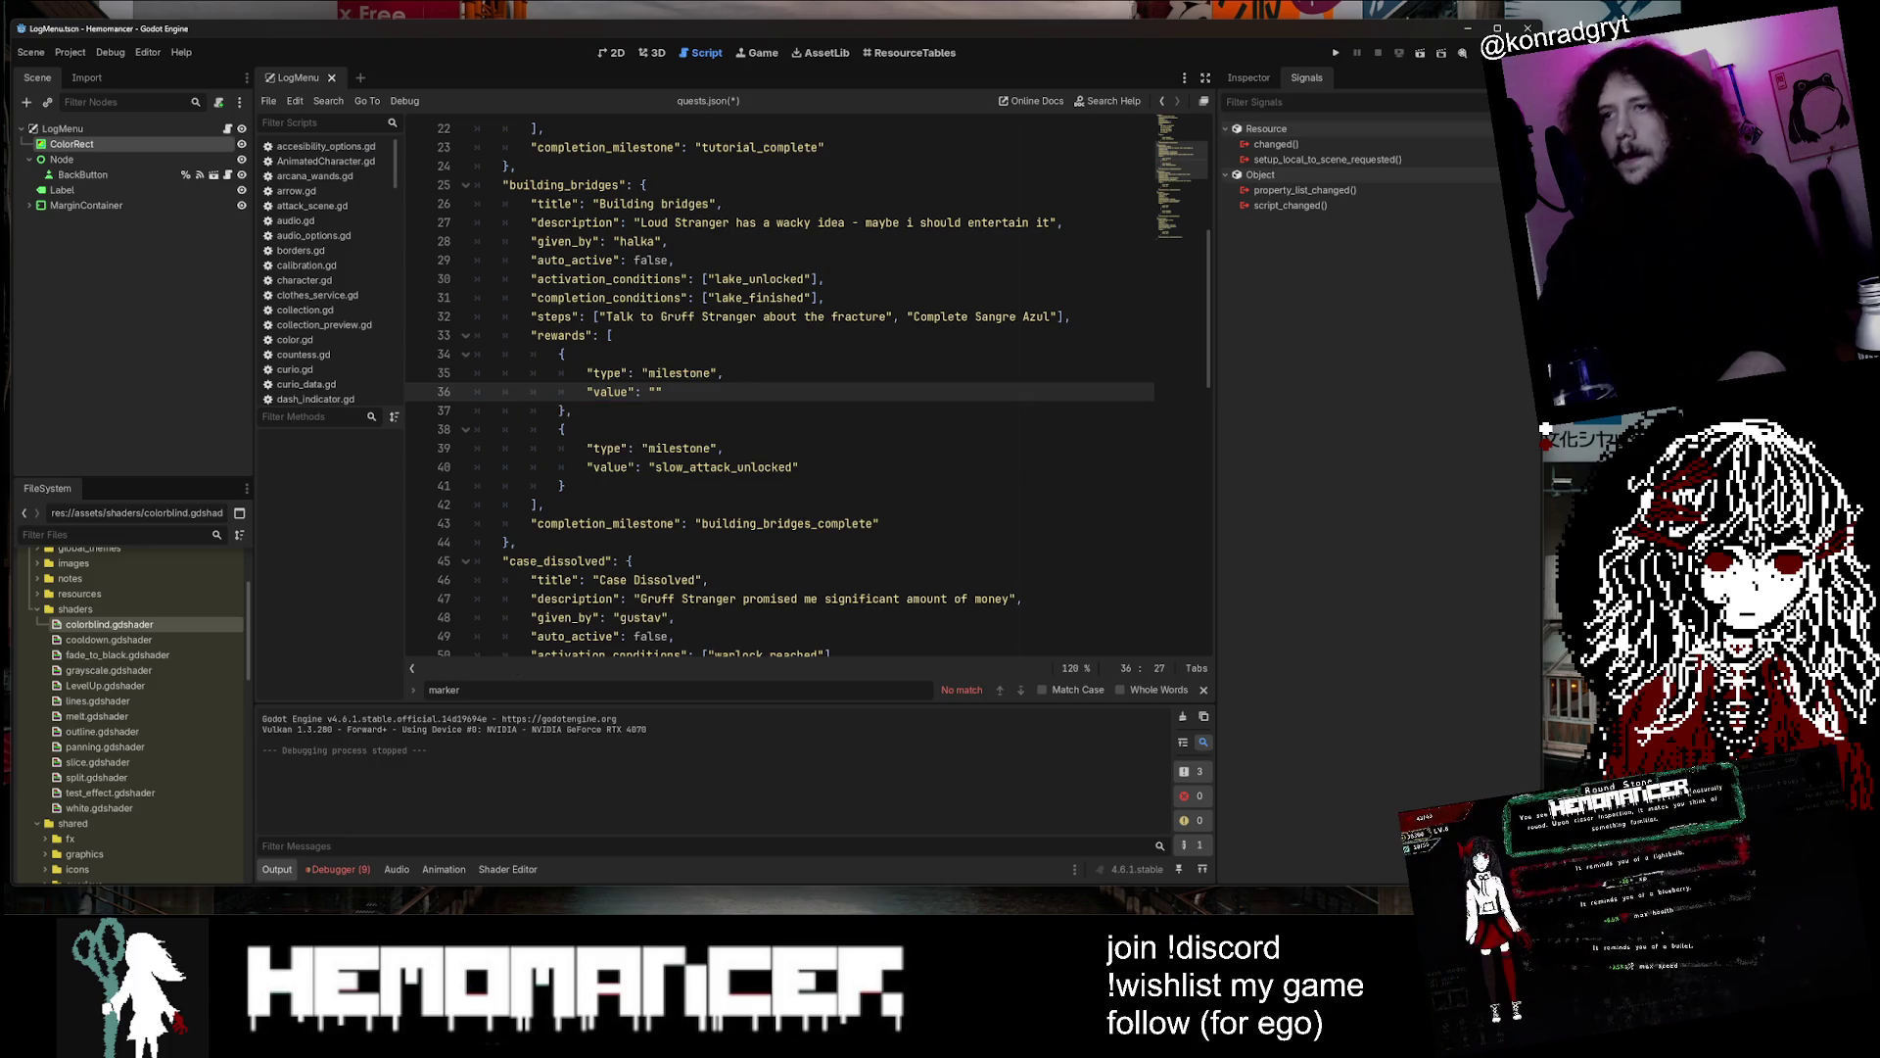
# Set the new reward's value to building_bridges_complete, save, and delete the old completion_milestone line
pyautogui.doubleClick(787, 523)
pyautogui.hotkey('ctrl', 'c')
pyautogui.click(655, 392)
pyautogui.hotkey('ctrl', 'v')
pyautogui.hotkey('ctrl', 's')
pyautogui.moveTo(880, 523)
pyautogui.mouseDown()
pyautogui.moveTo(506, 505)
pyautogui.moveTo(879, 523)
pyautogui.mouseUp()
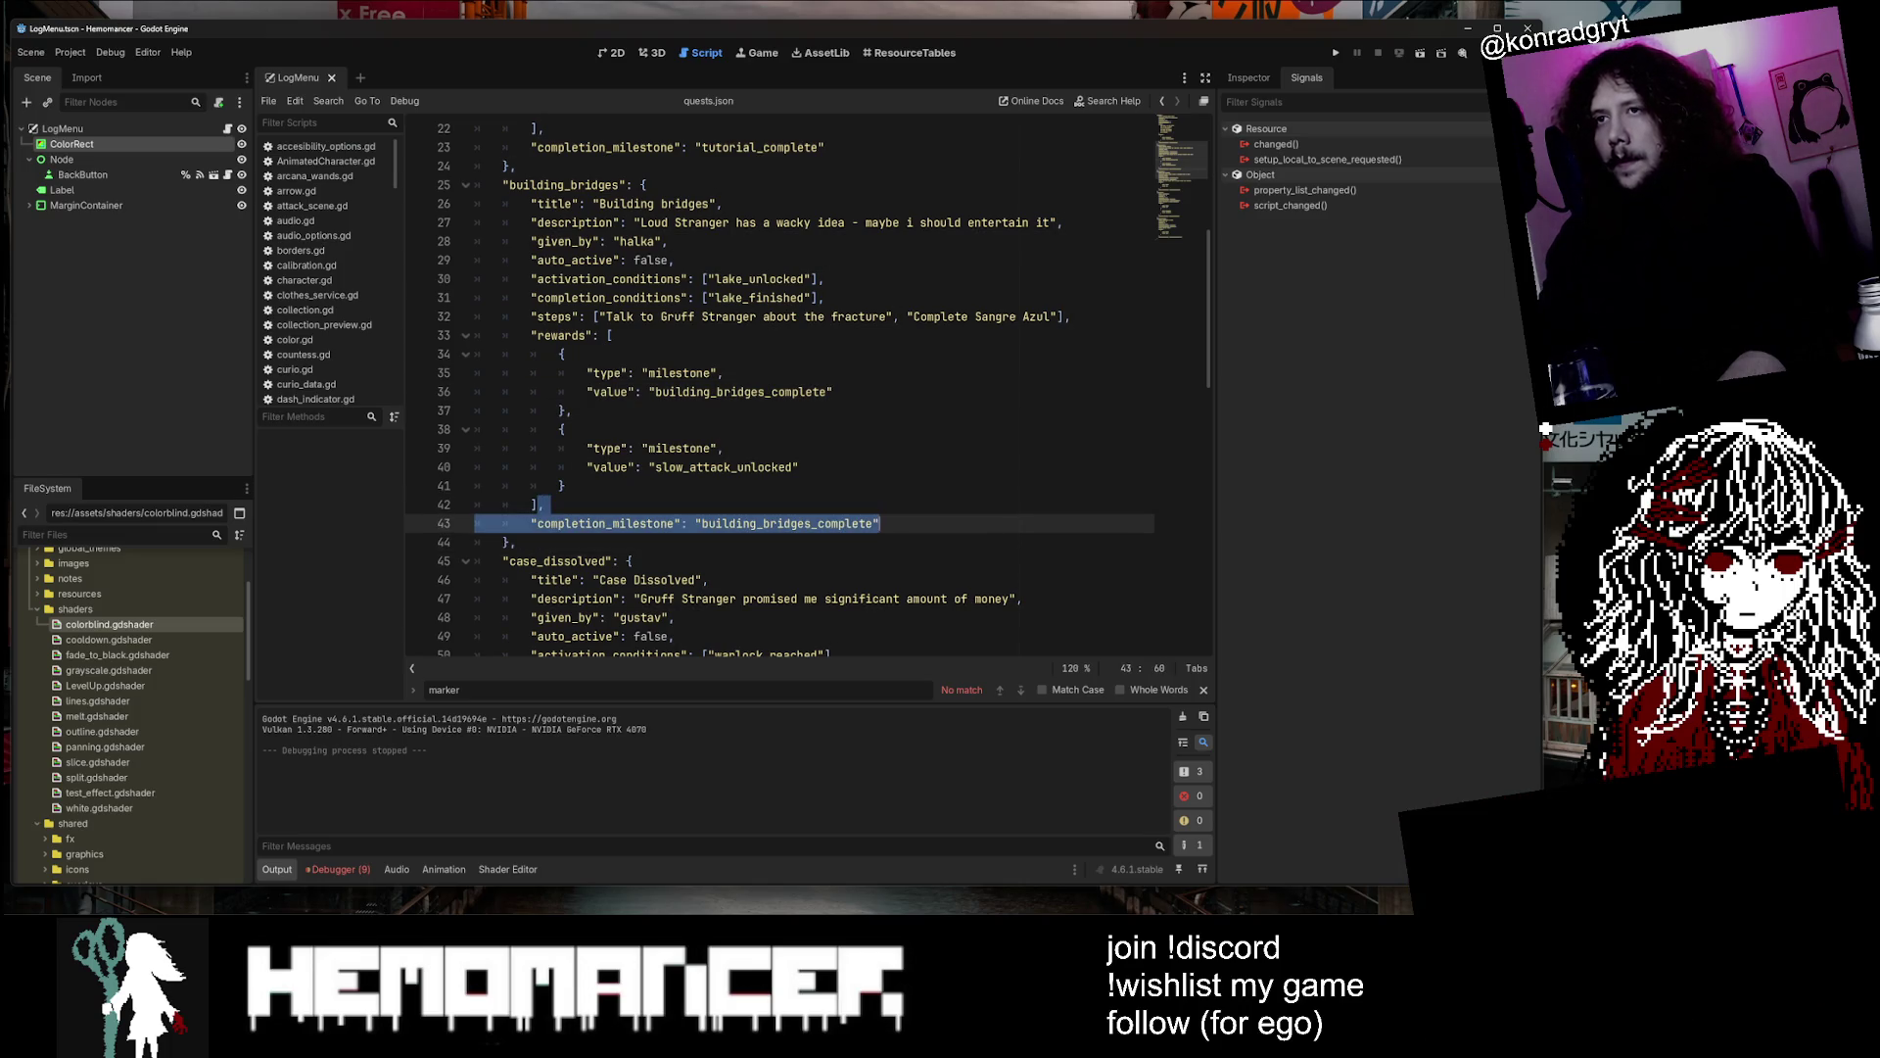
pyautogui.press('BackSpace')
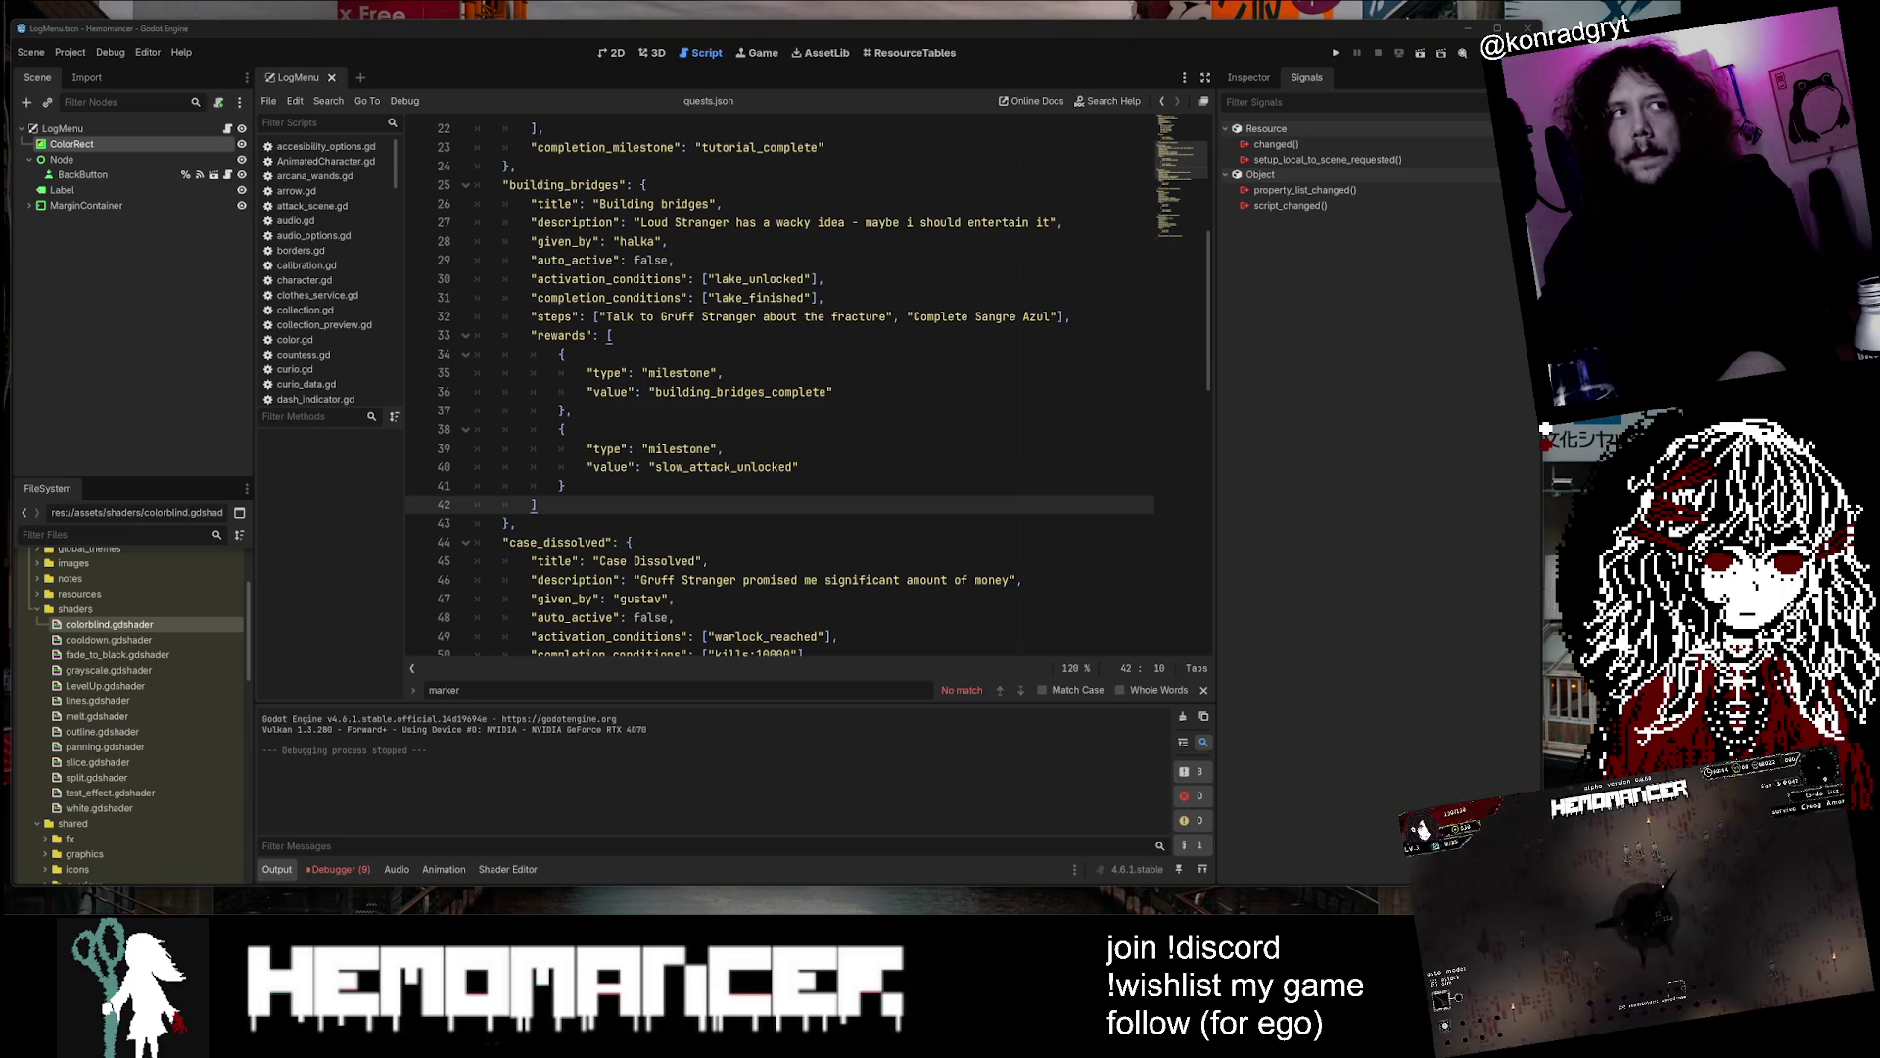
pyautogui.scroll(-4, 784, 391)
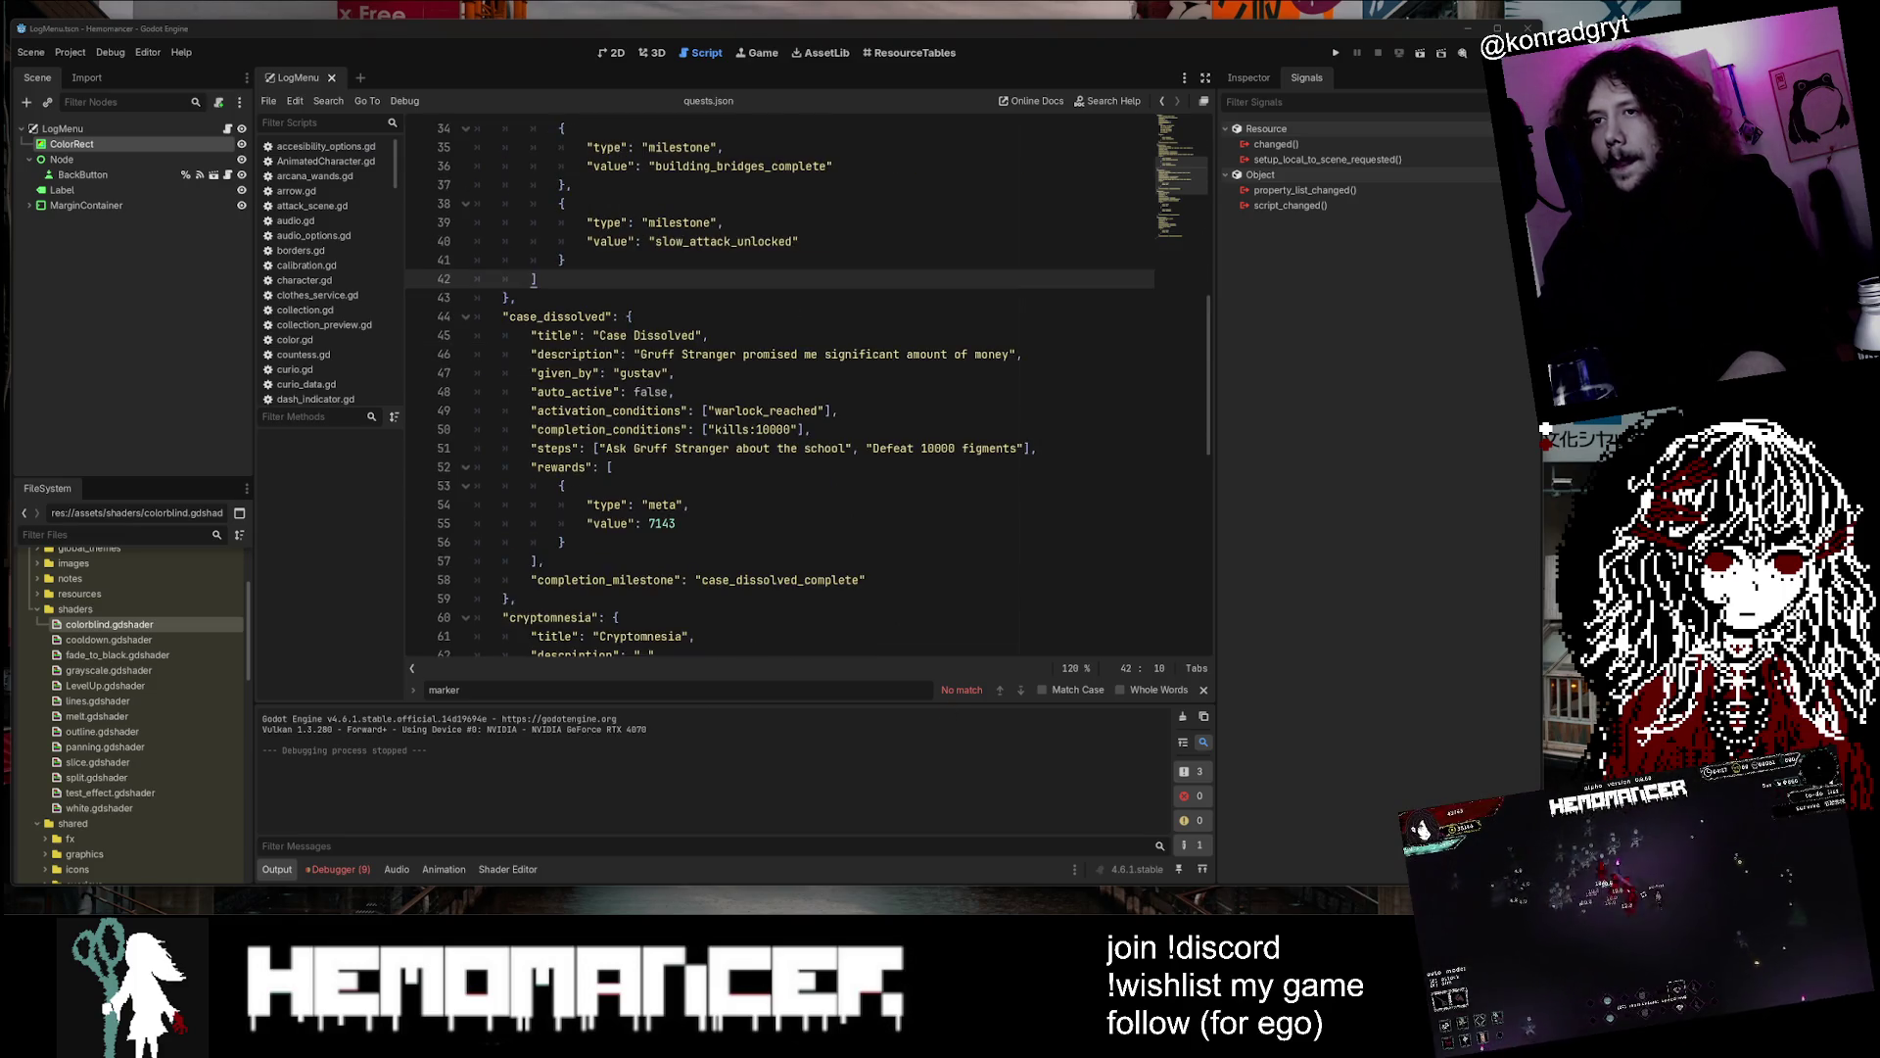
# Duplicate case_dissolved's 7143 meta reward and change the copy's value to case_dissolved_complete
pyautogui.click(566, 541)
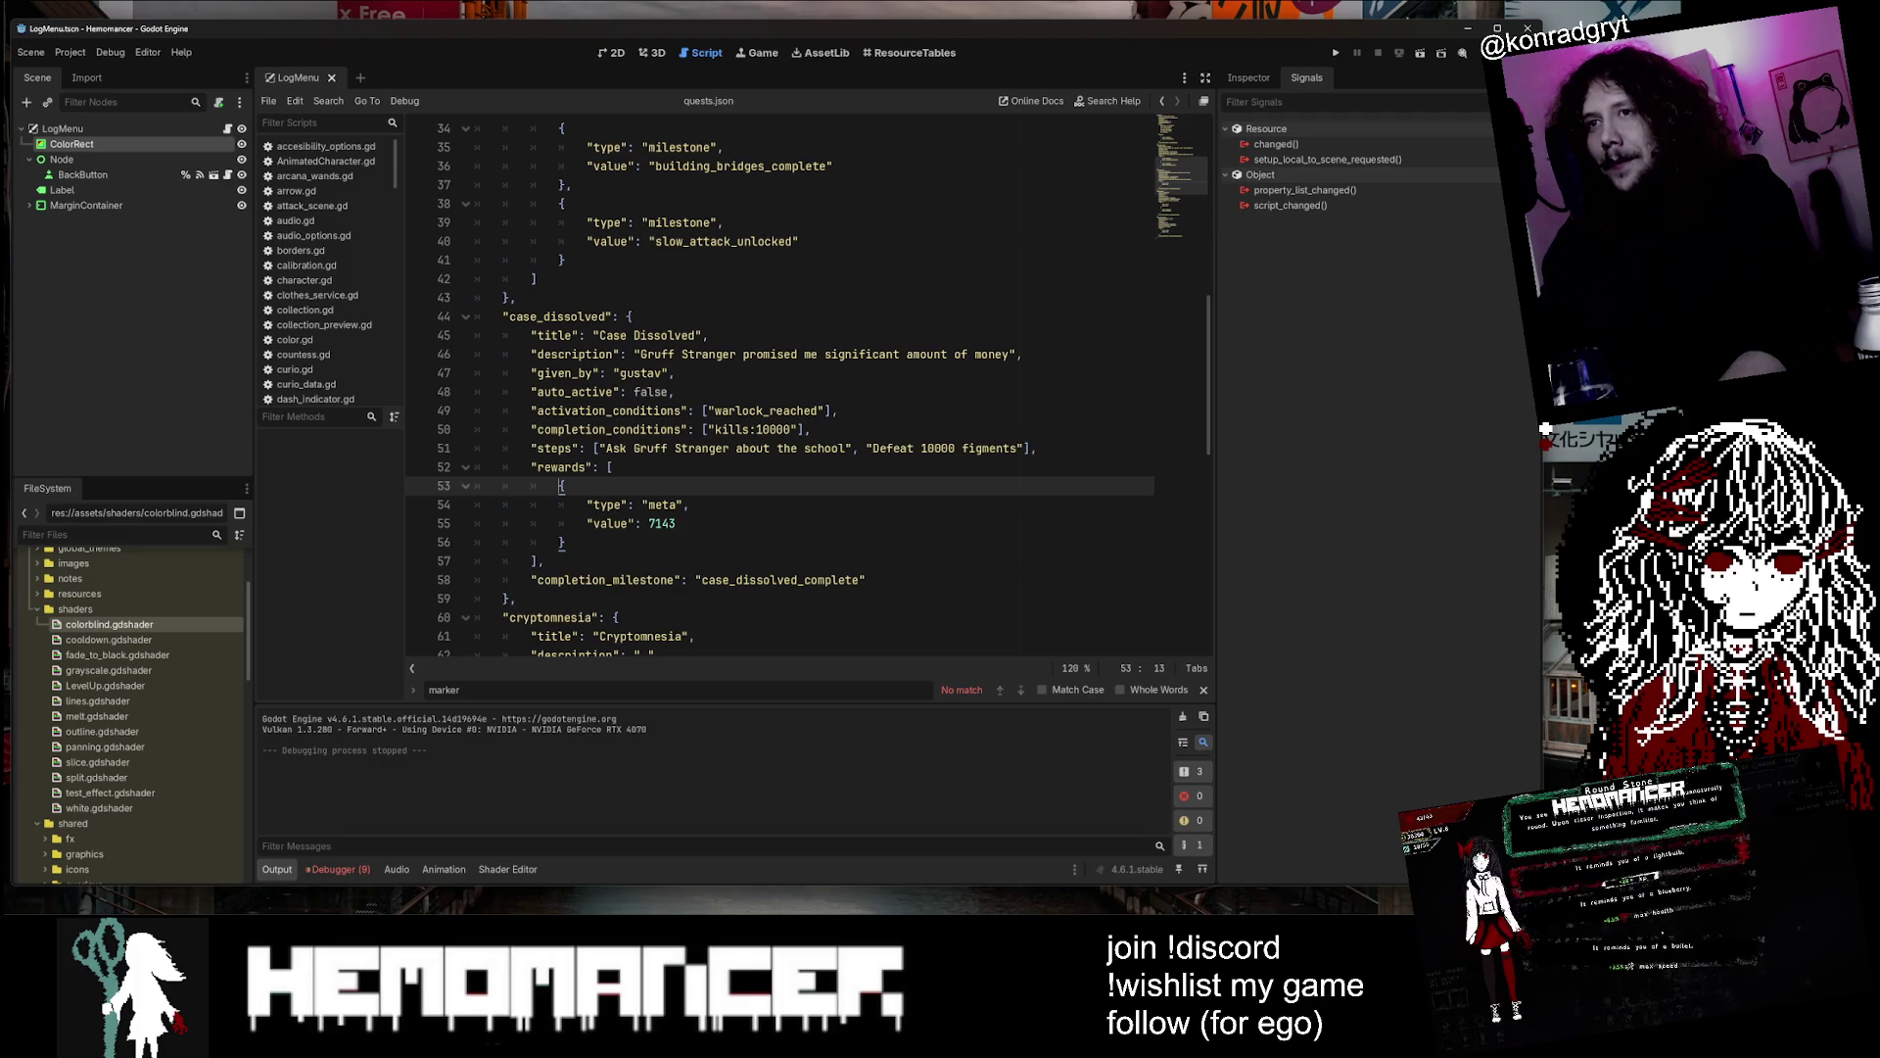
pyautogui.write(',')
pyautogui.press('Return')
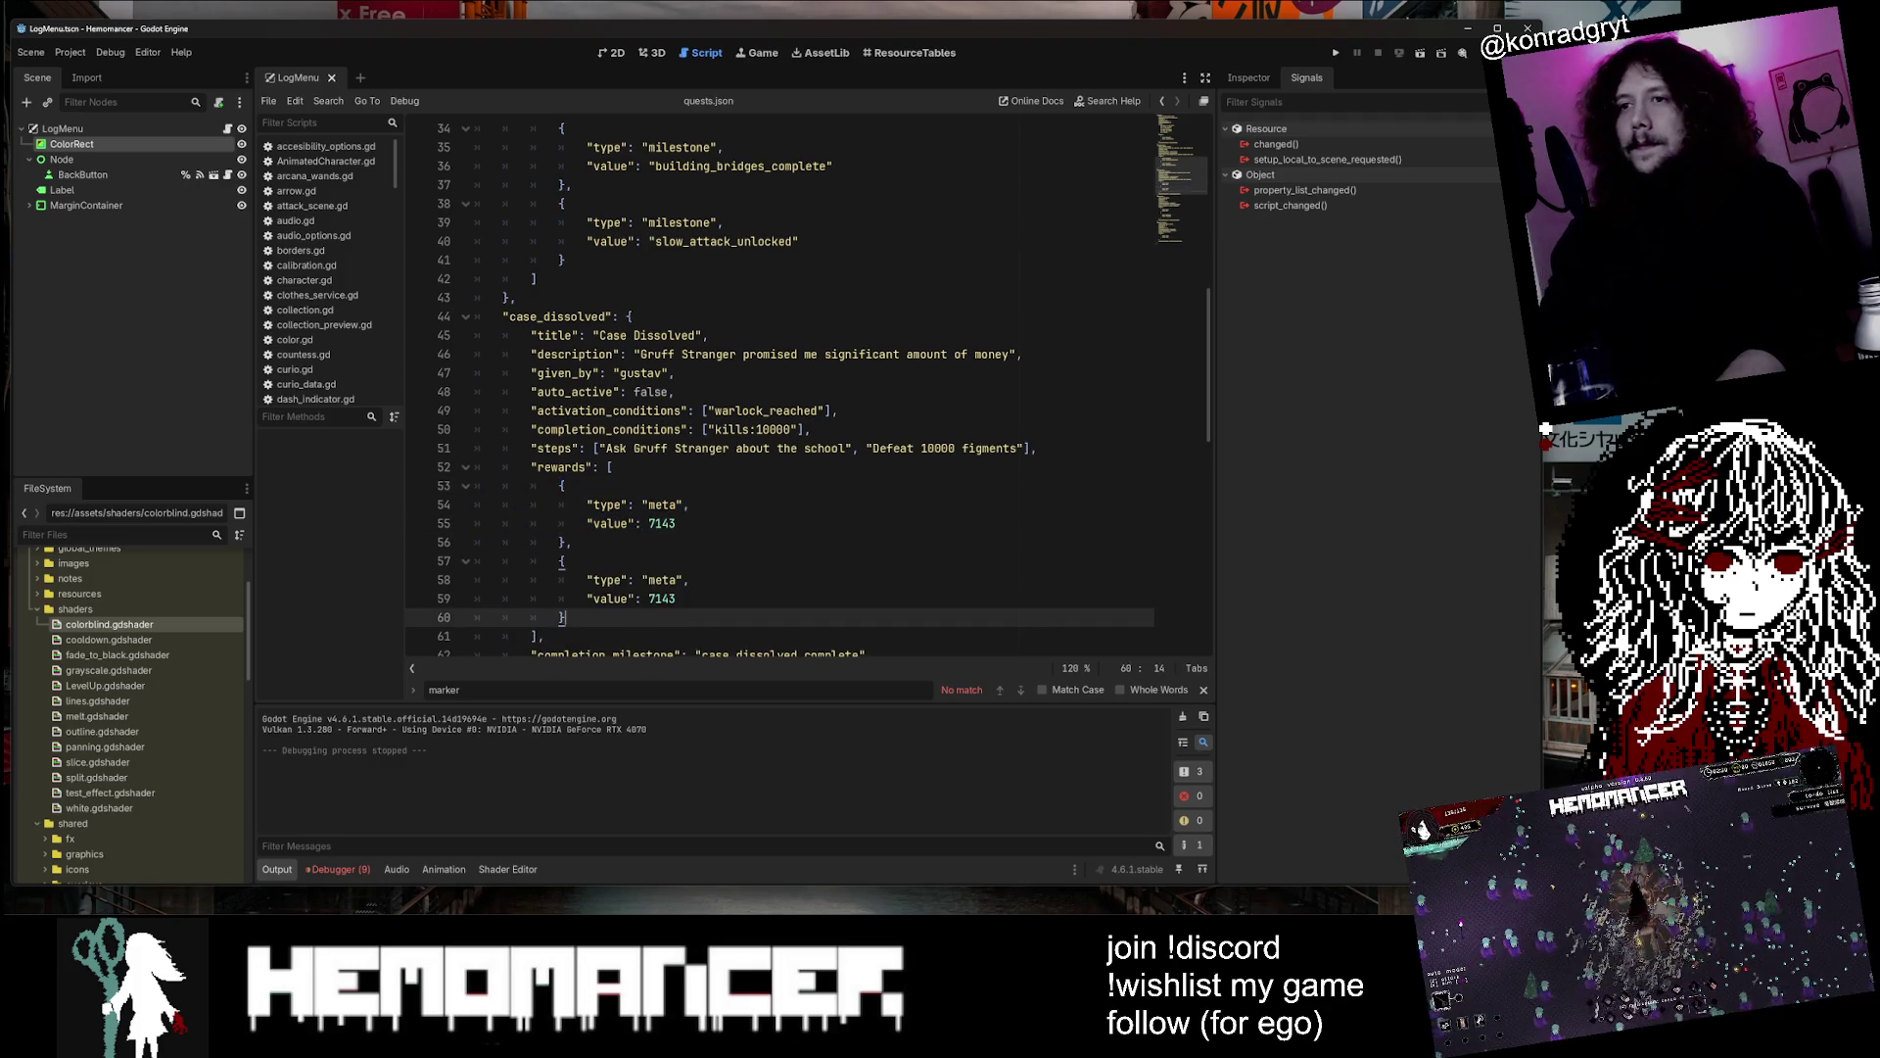
pyautogui.hotkey('ctrl', 'v')
pyautogui.doubleClick(780, 486)
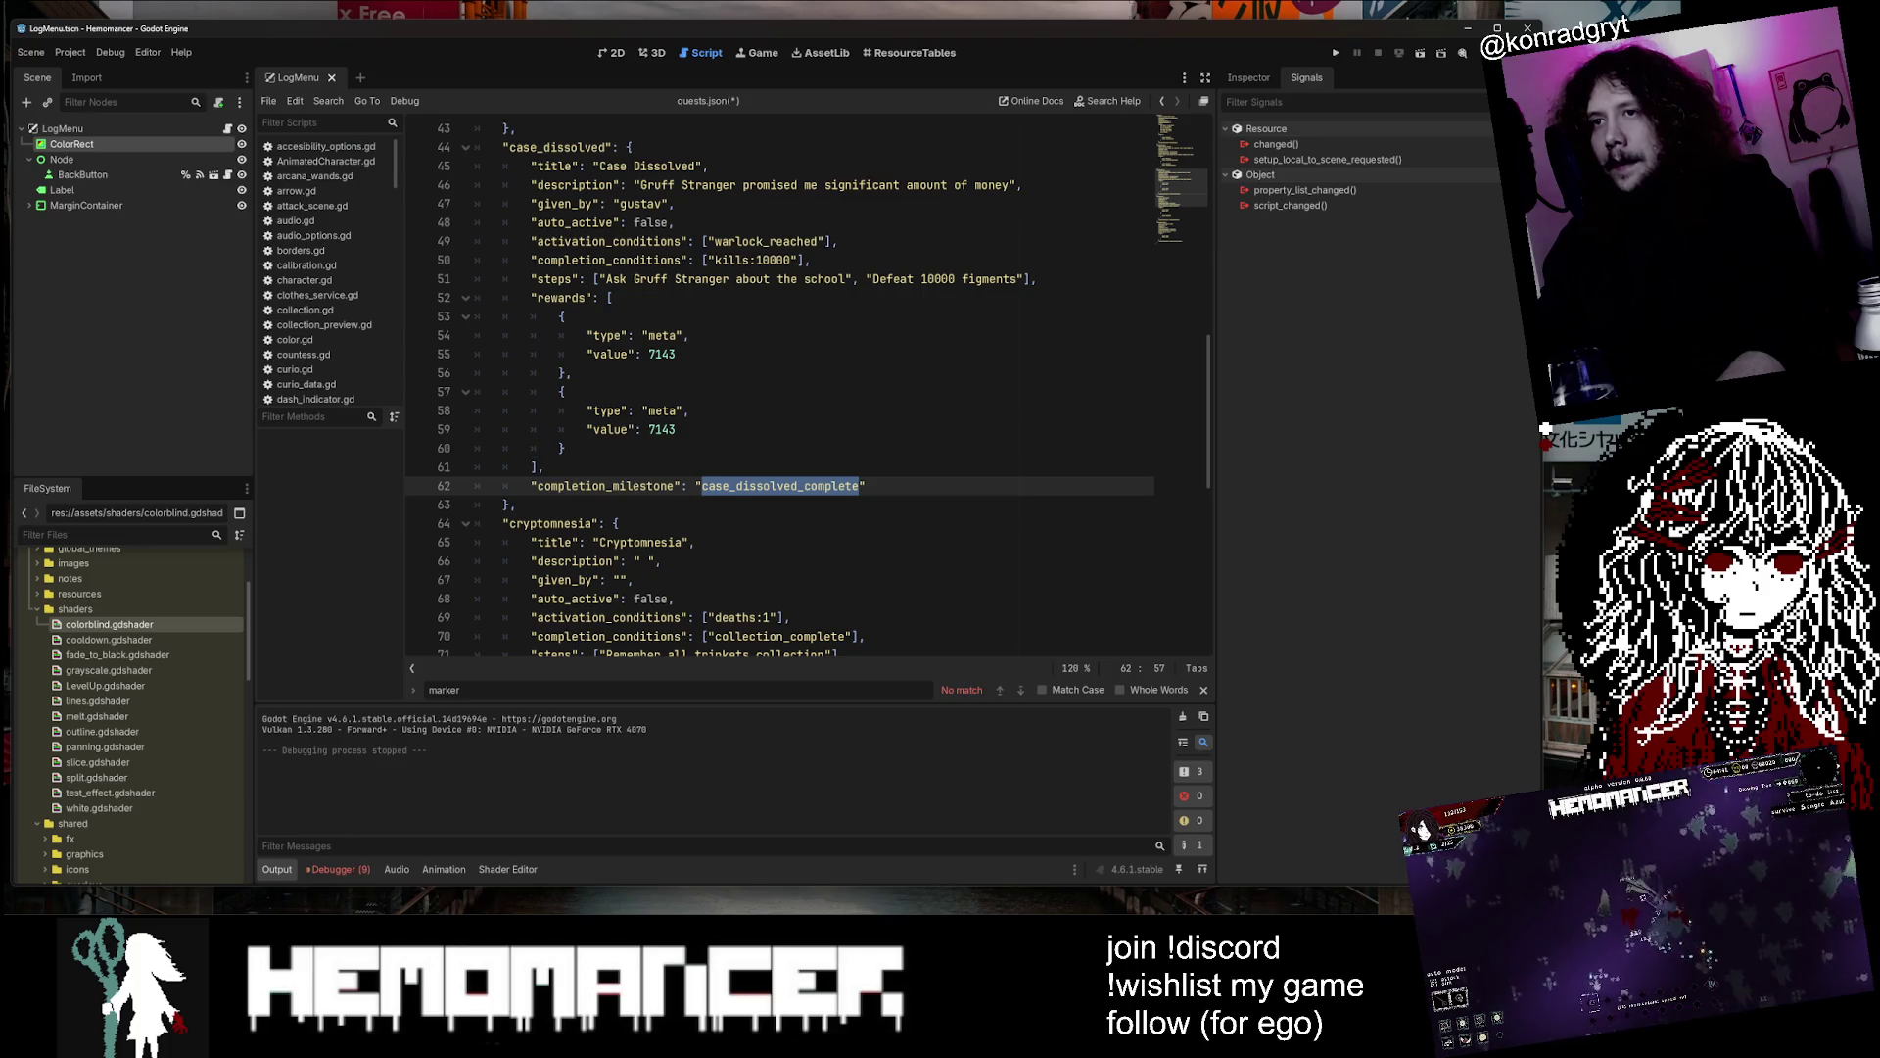
pyautogui.scroll(2, 808, 391)
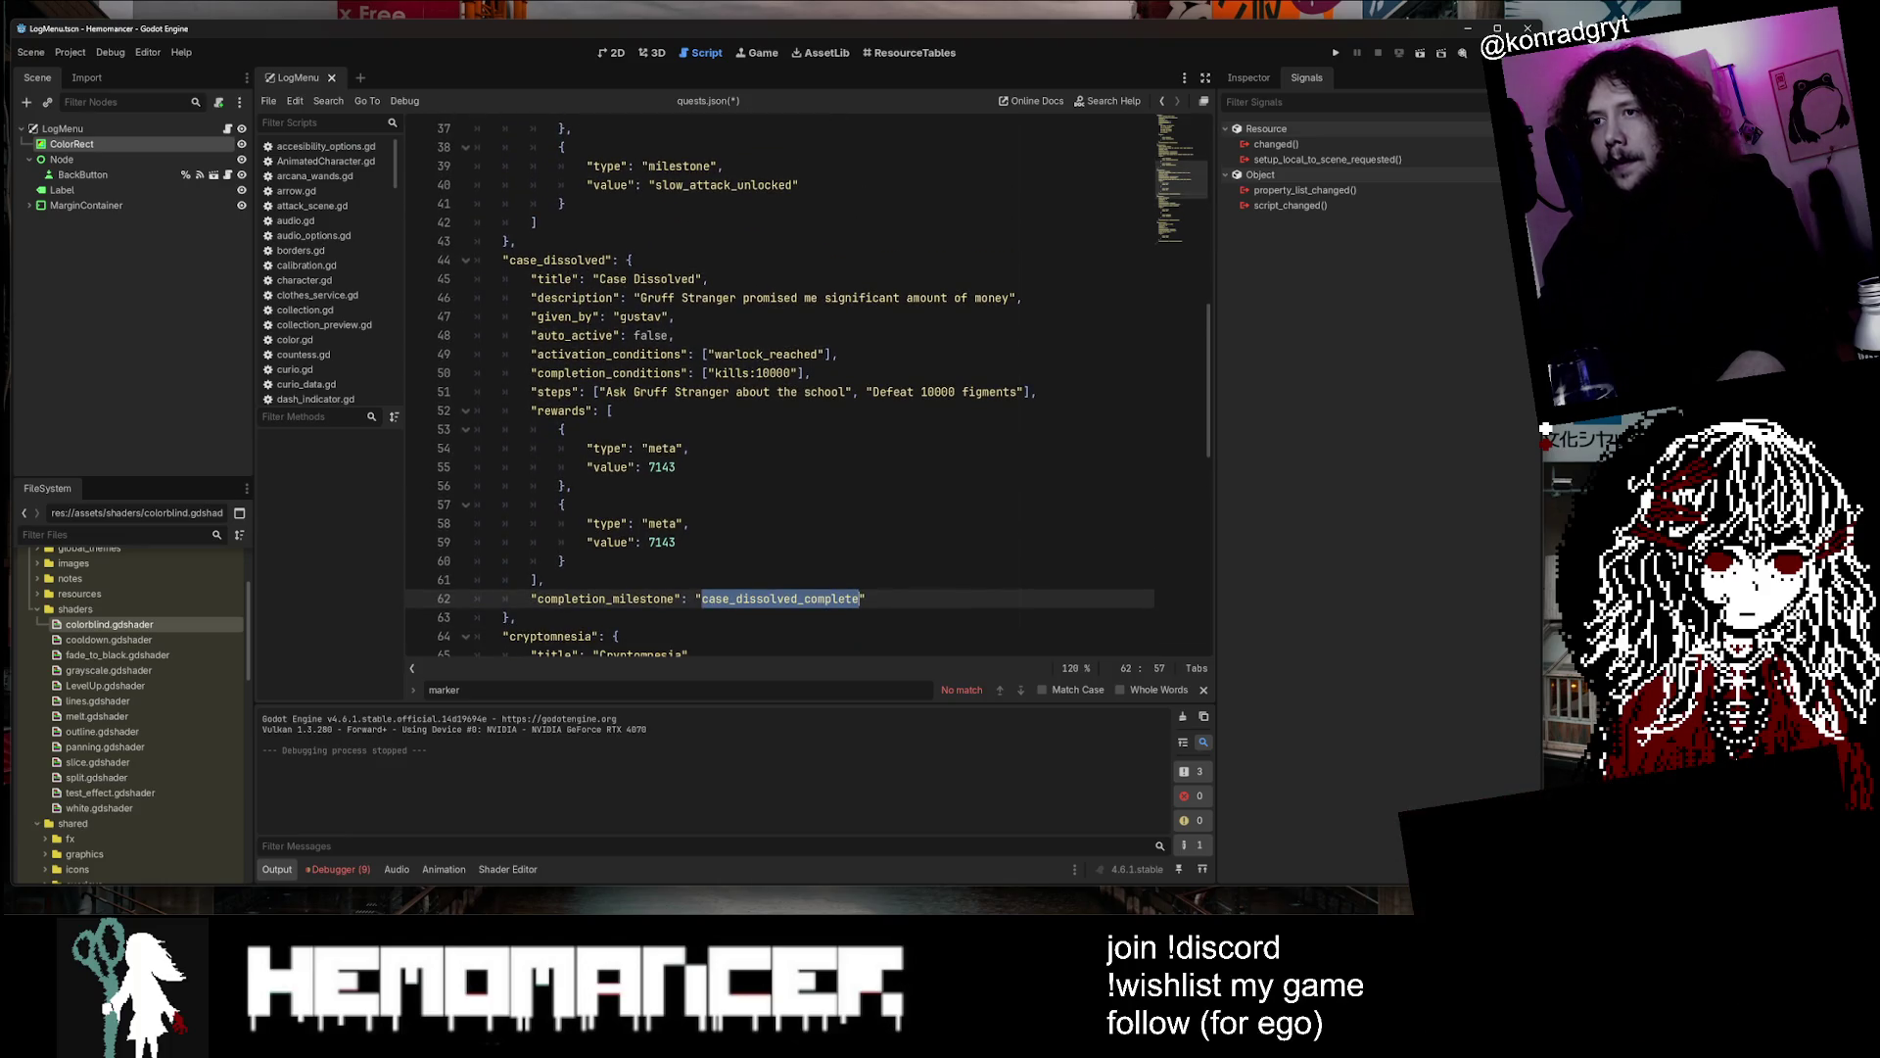
pyautogui.hotkey('ctrl', 'c')
pyautogui.doubleClick(662, 541)
pyautogui.hotkey('ctrl', 'v')
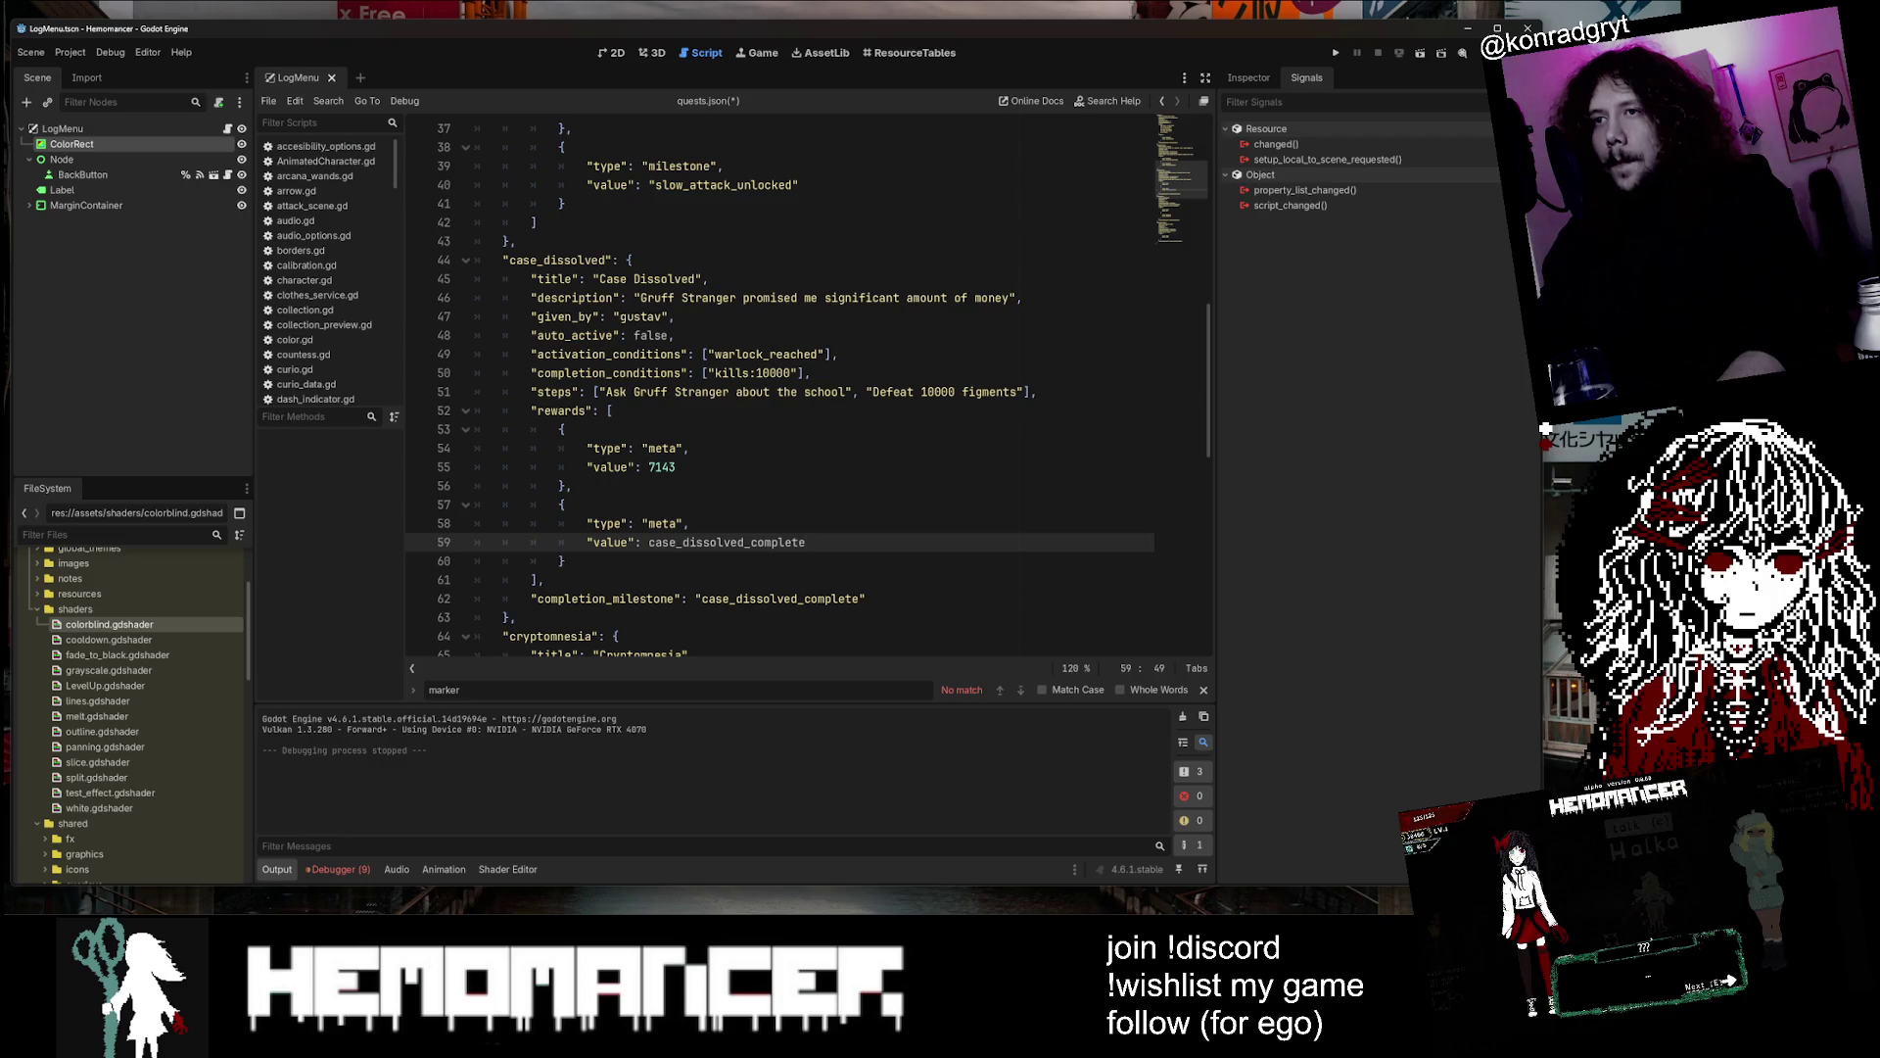
pyautogui.hotkey('ctrl', 'z')
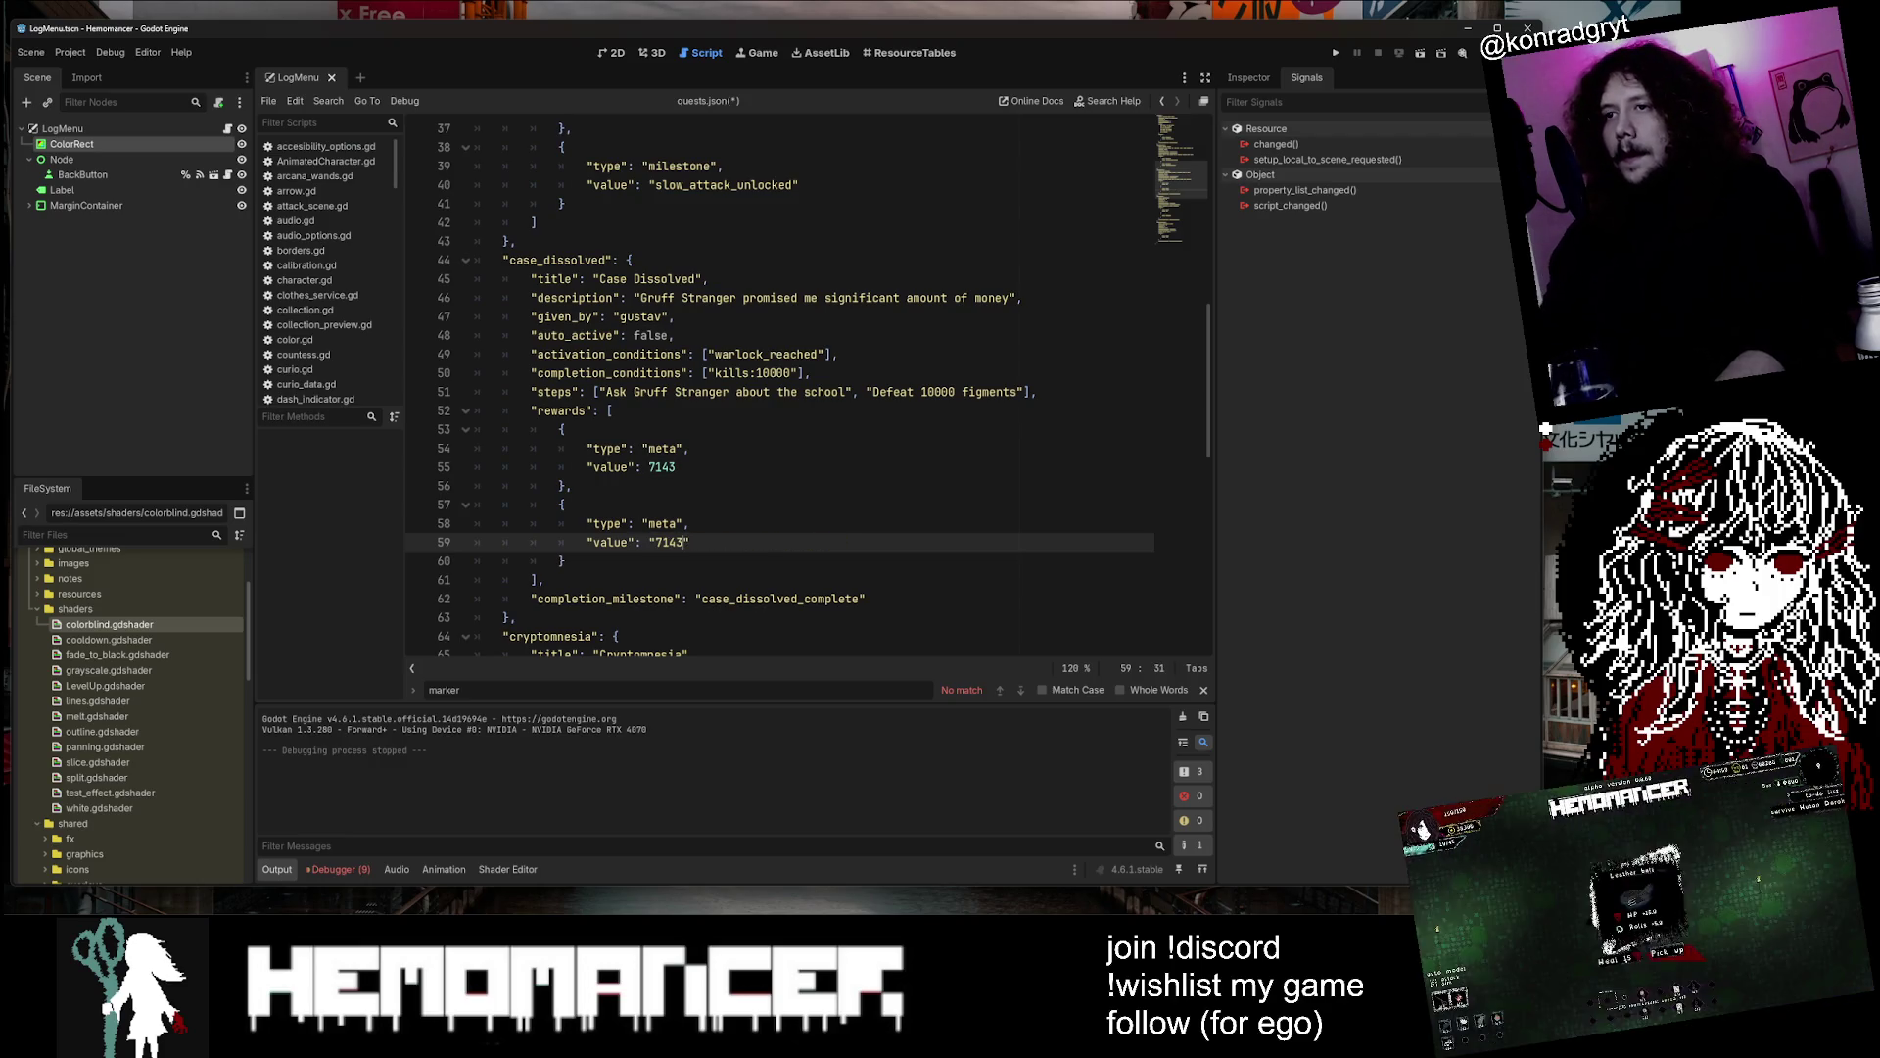
pyautogui.doubleClick(671, 542)
pyautogui.hotkey('ctrl', 'v')
# Delete case_dissolved's completion_milestone line, save, and change the new reward's type to milestone
pyautogui.moveTo(865, 598); pyautogui.dragTo(537, 580)
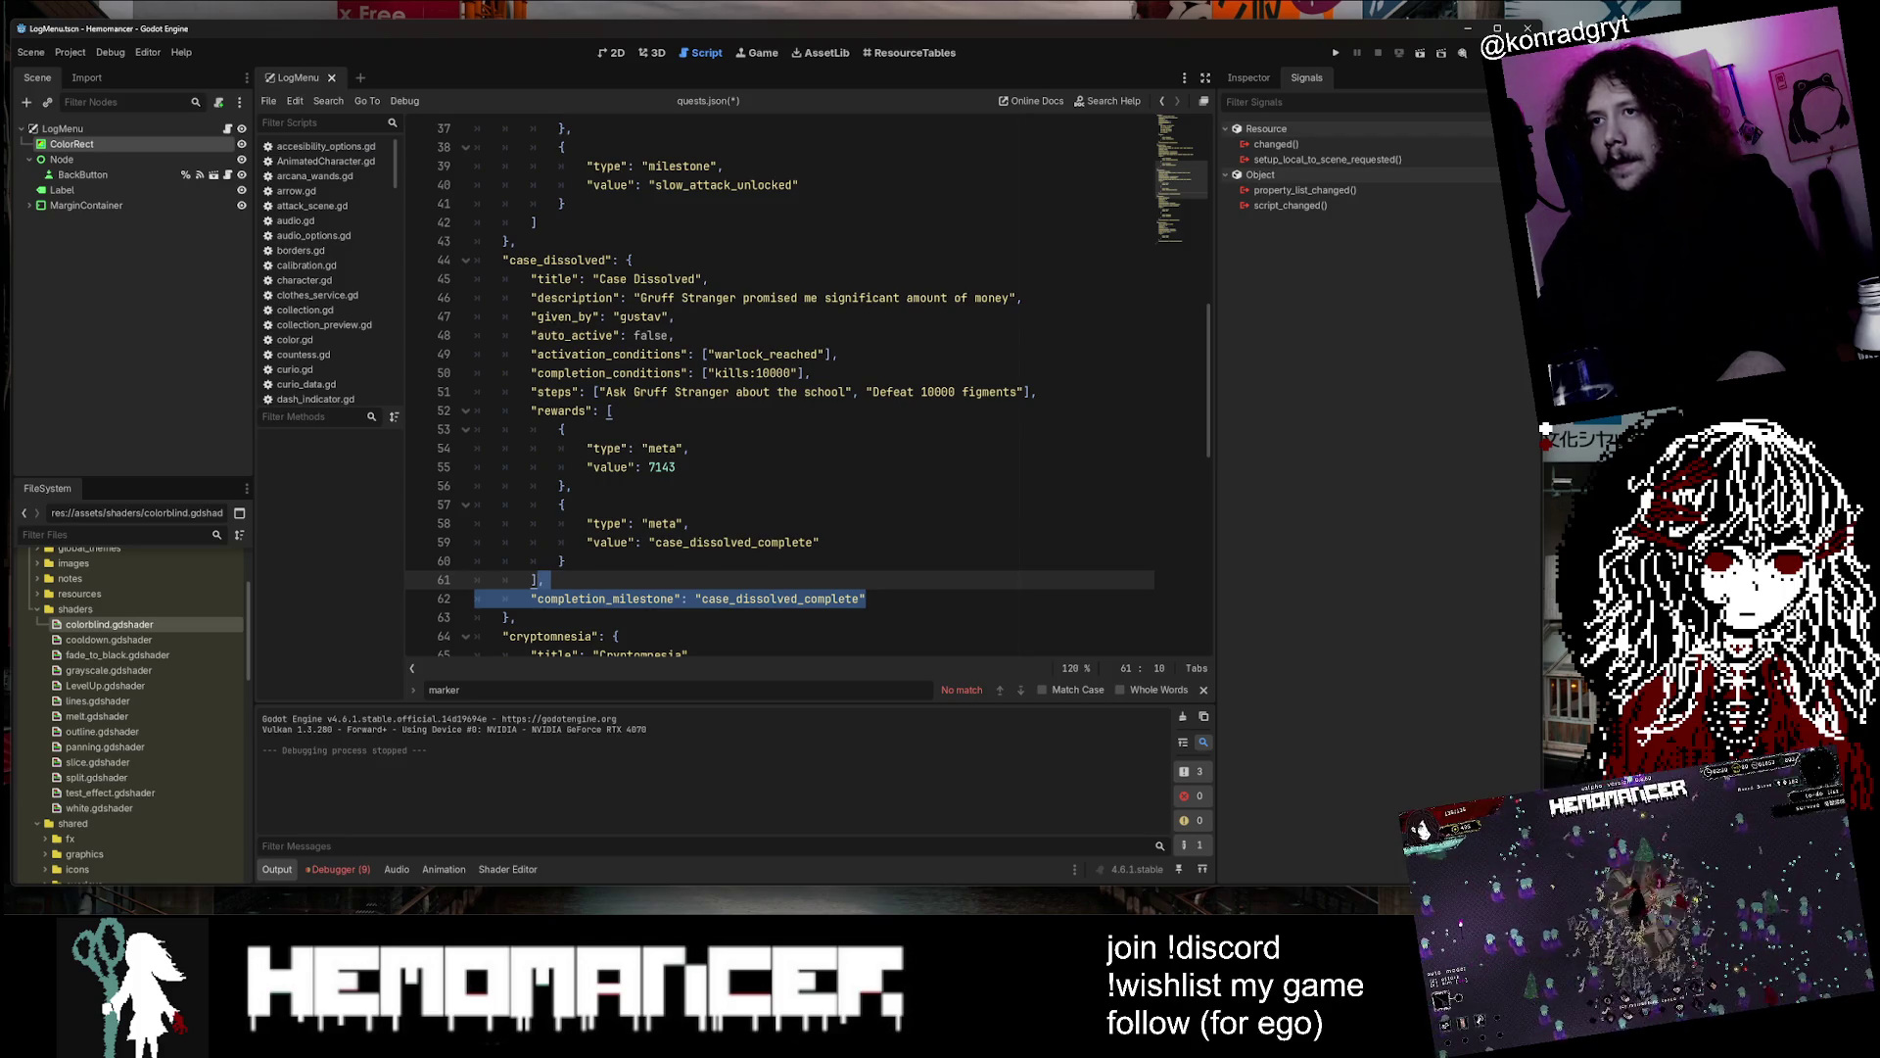
pyautogui.press('BackSpace')
pyautogui.hotkey('ctrl', 's')
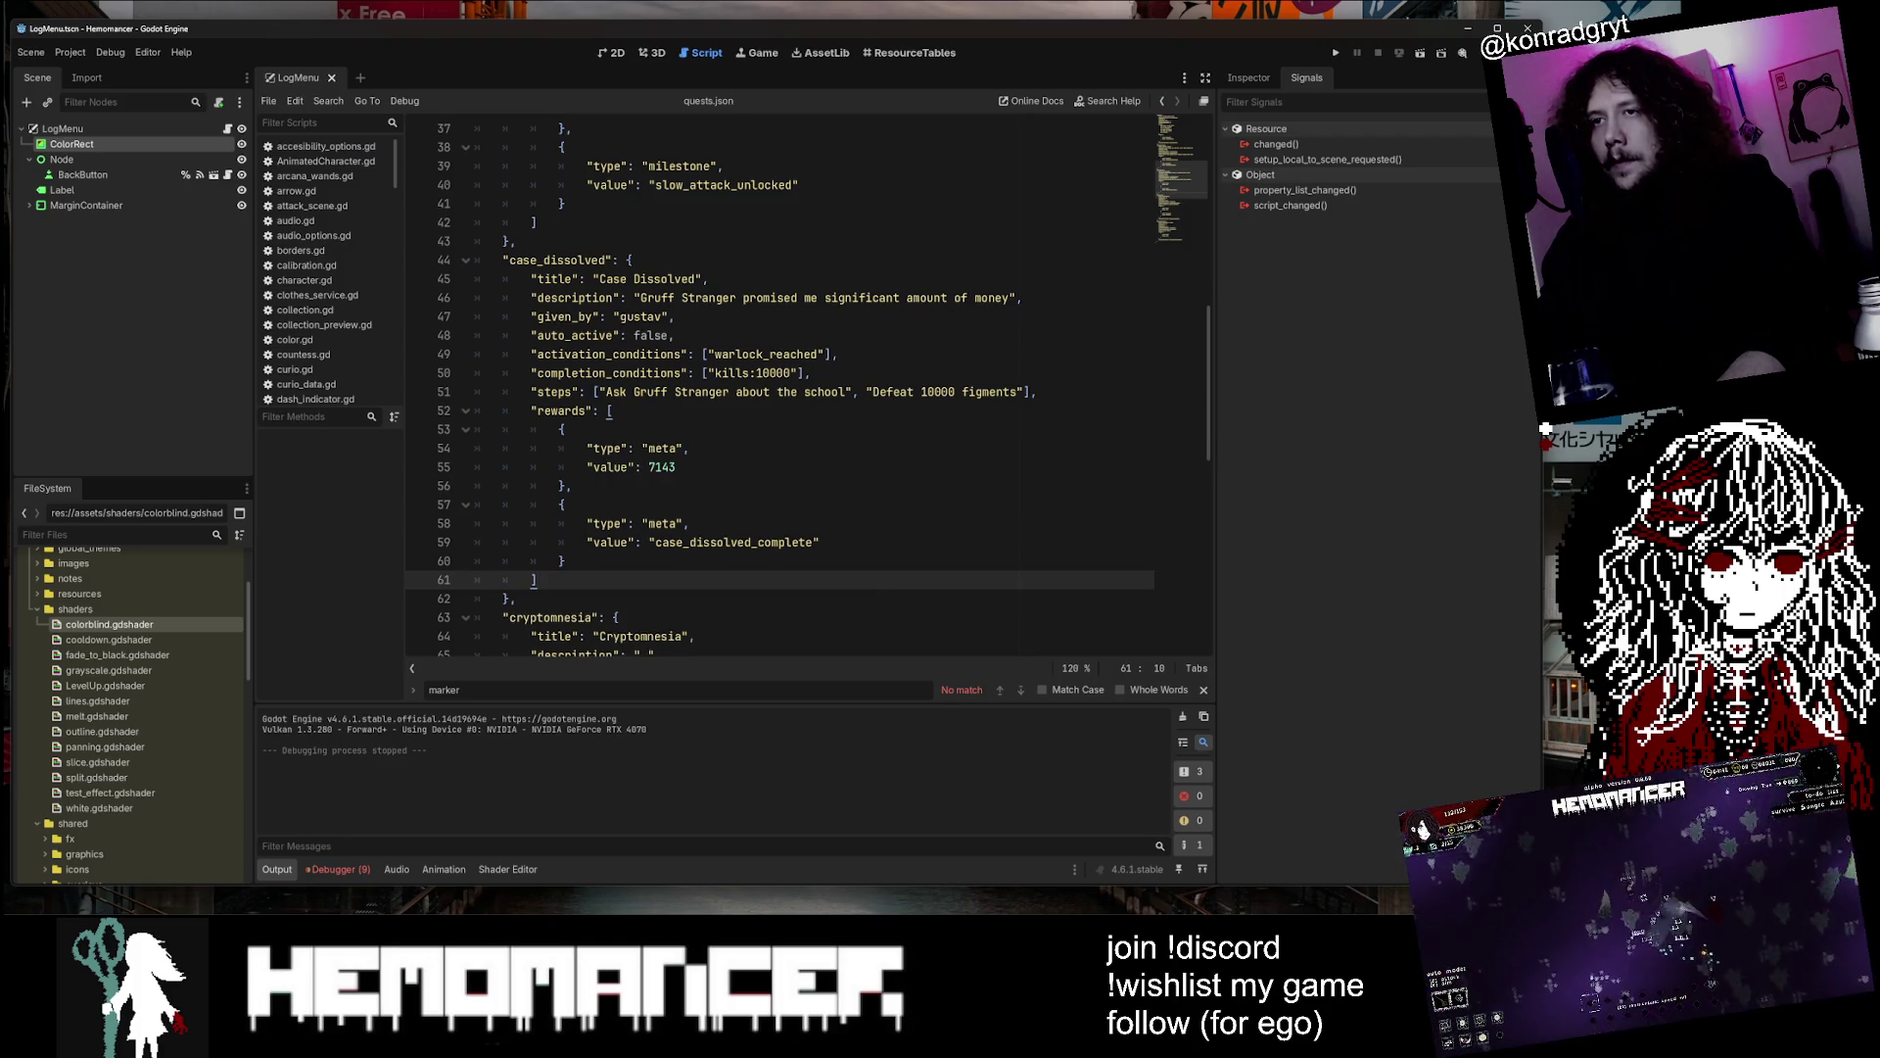
pyautogui.scroll(3, 744, 392)
pyautogui.scroll(-1, 744, 392)
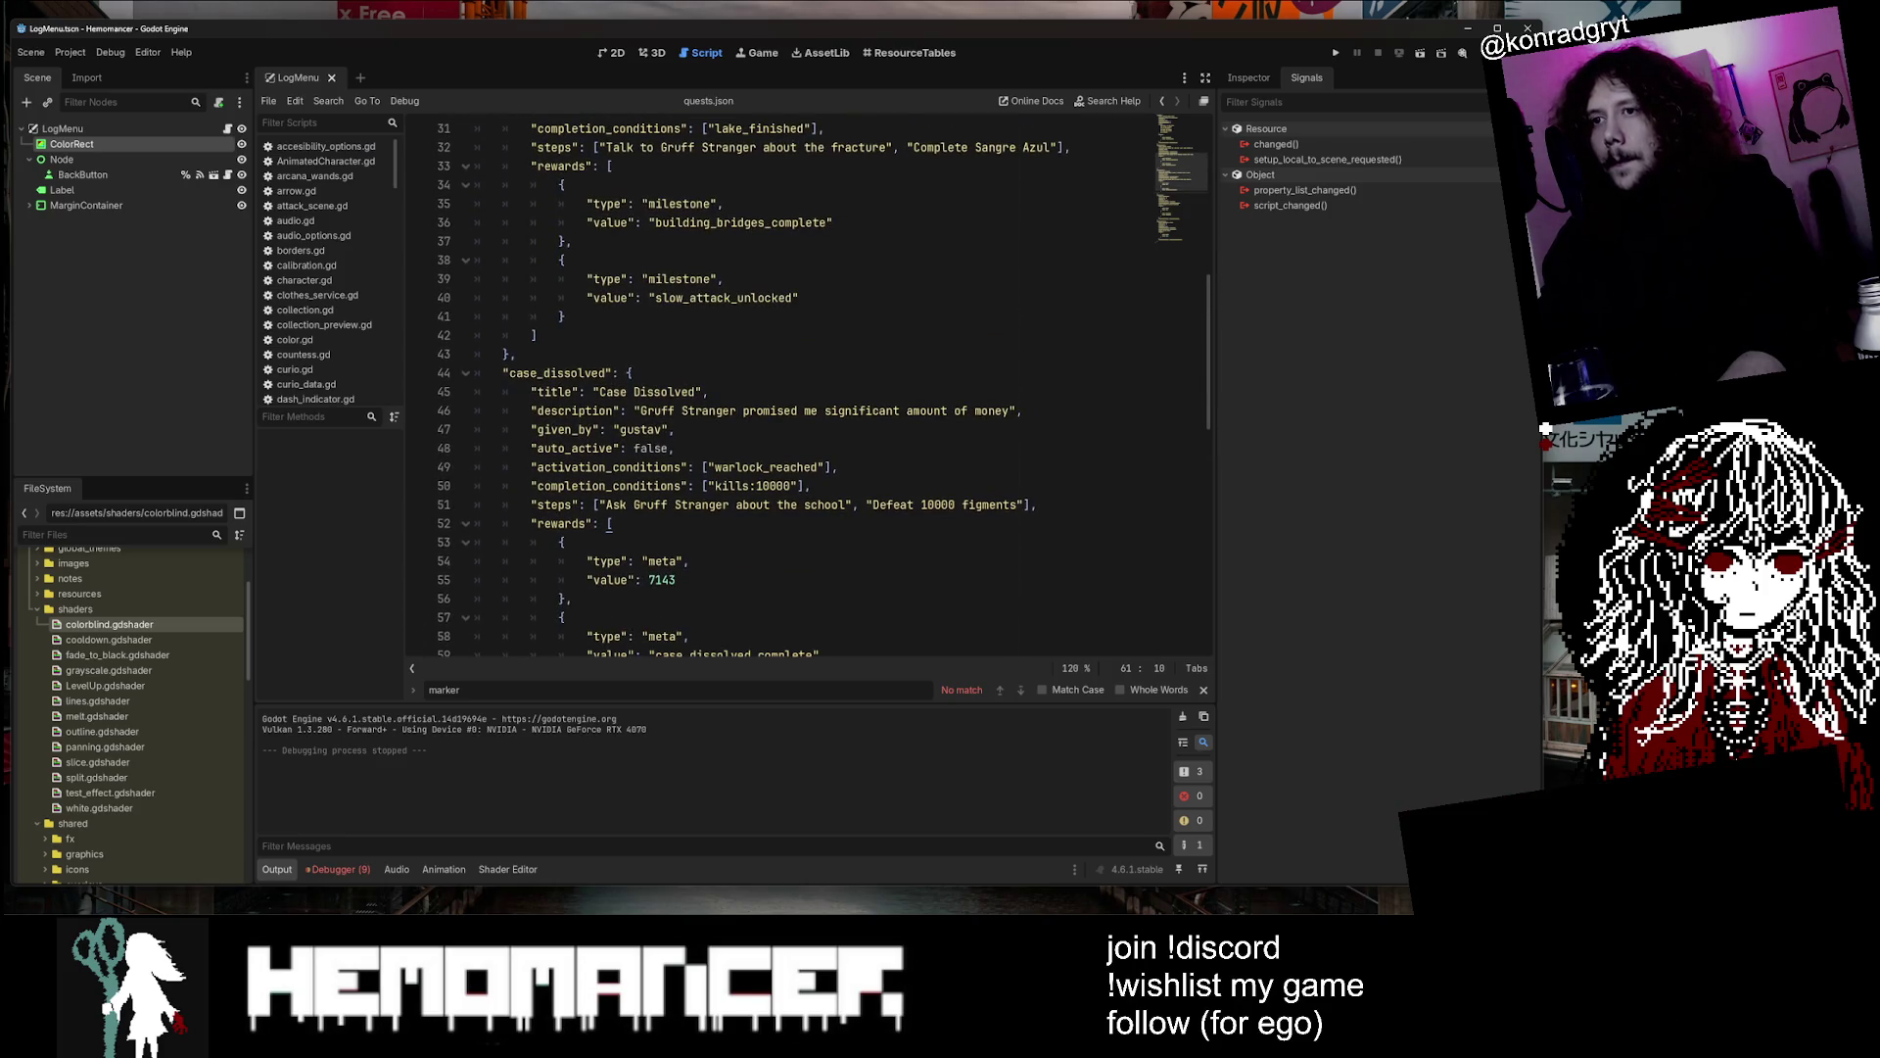
pyautogui.doubleClick(678, 279)
pyautogui.scroll(-2, 676, 489)
pyautogui.doubleClick(662, 523)
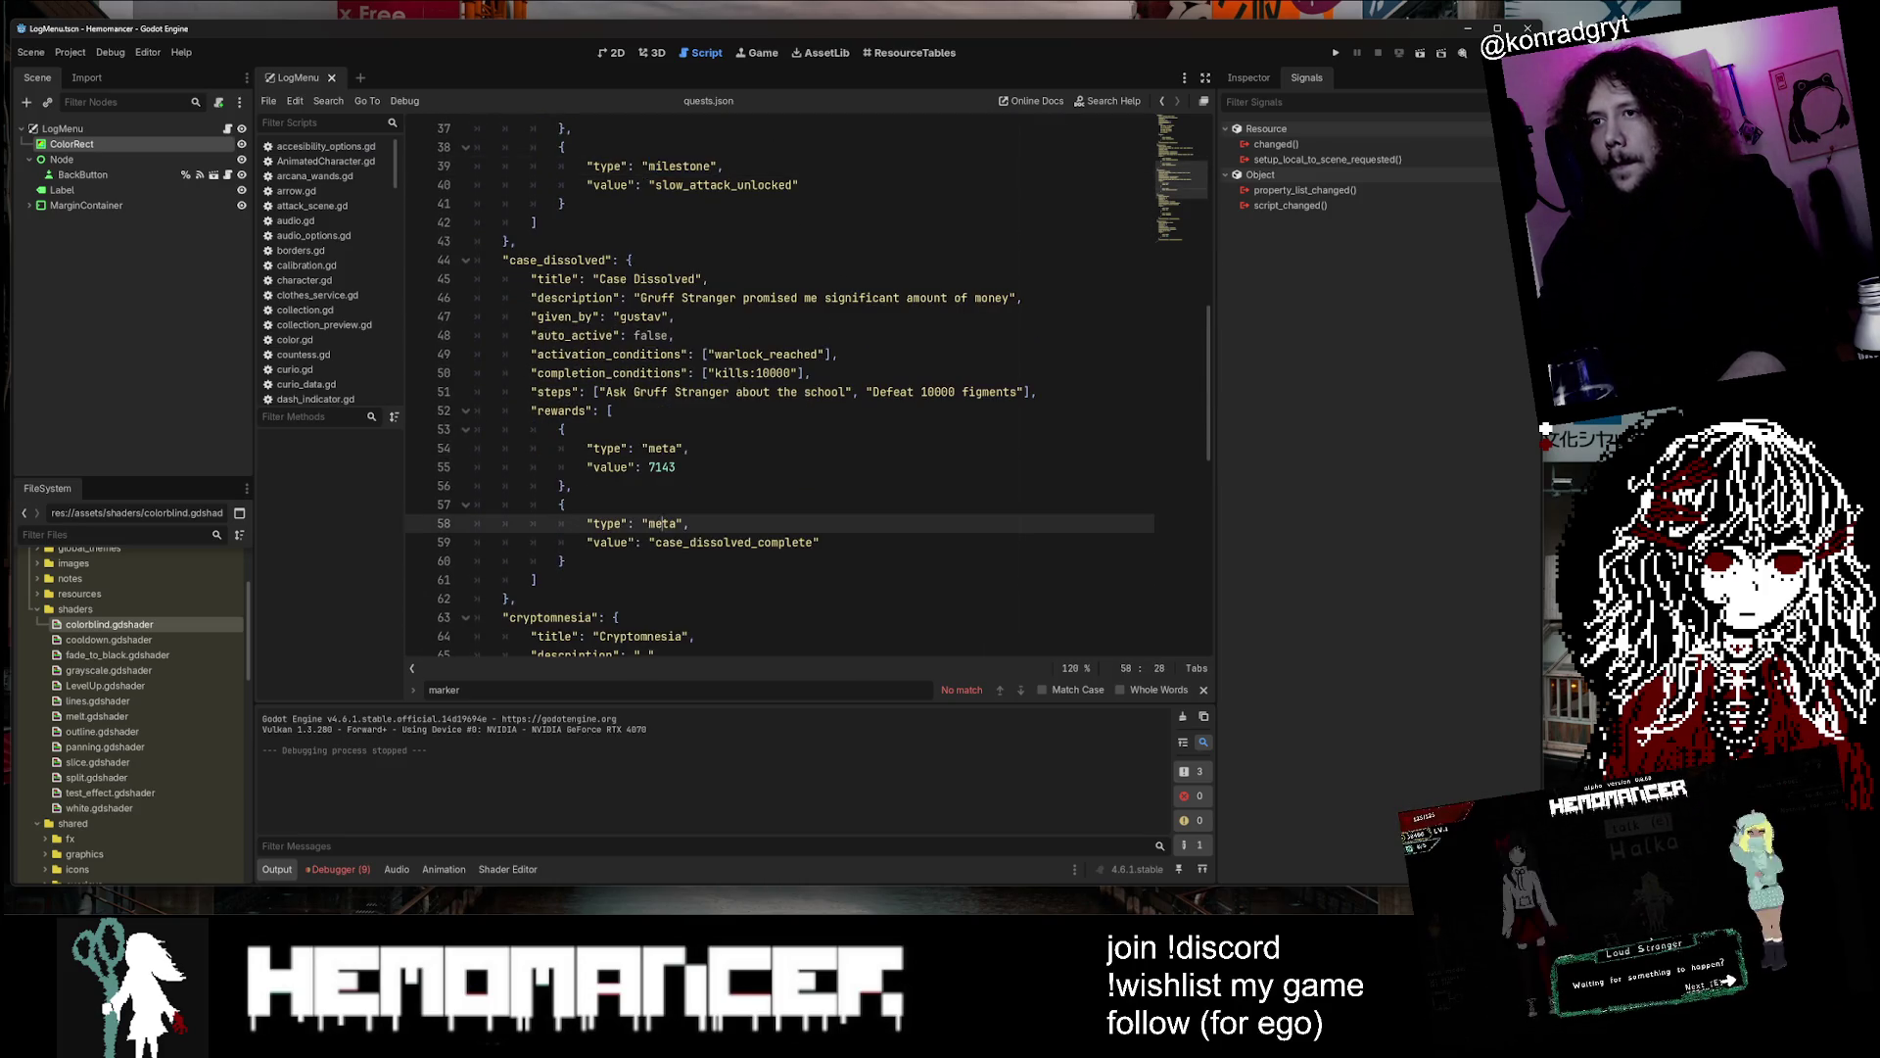
pyautogui.write('milestone')
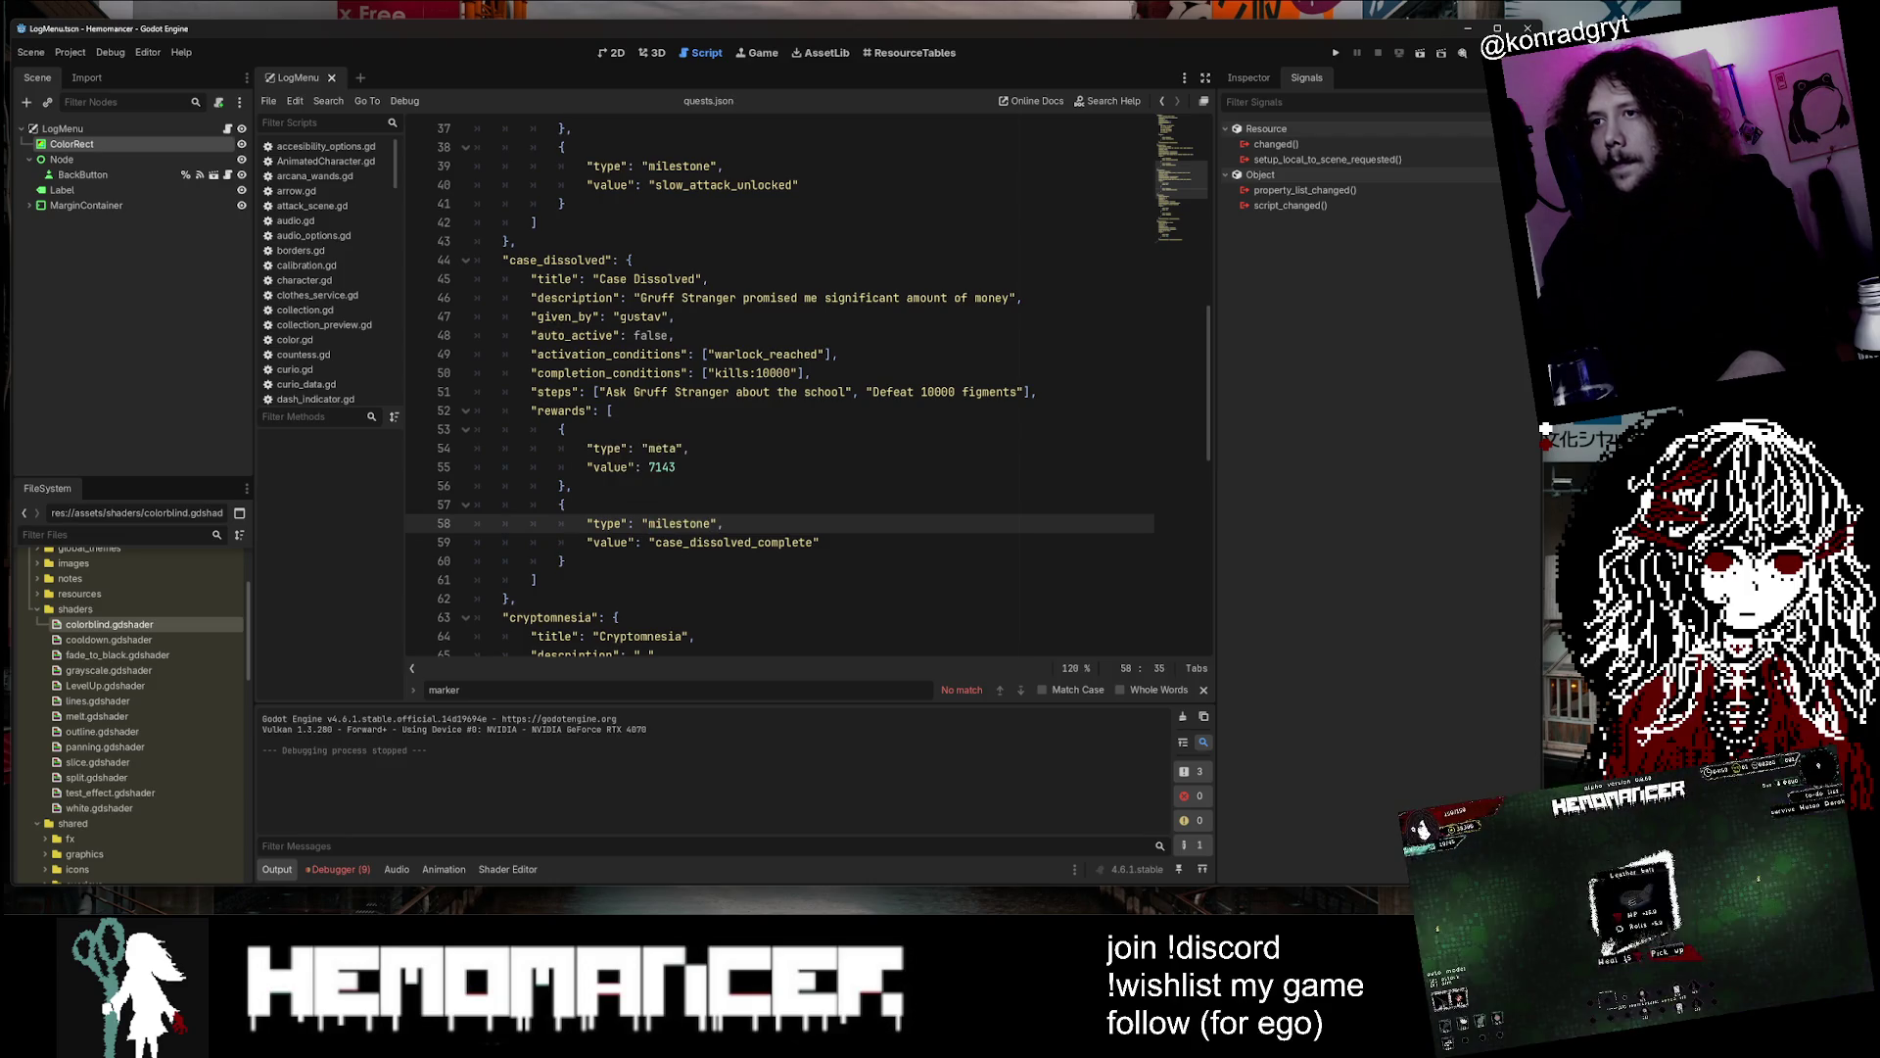
# Move the case_dissolved_complete milestone reward above the 7143 meta reward
pyautogui.scroll(-3, 806, 385)
pyautogui.click(517, 429)
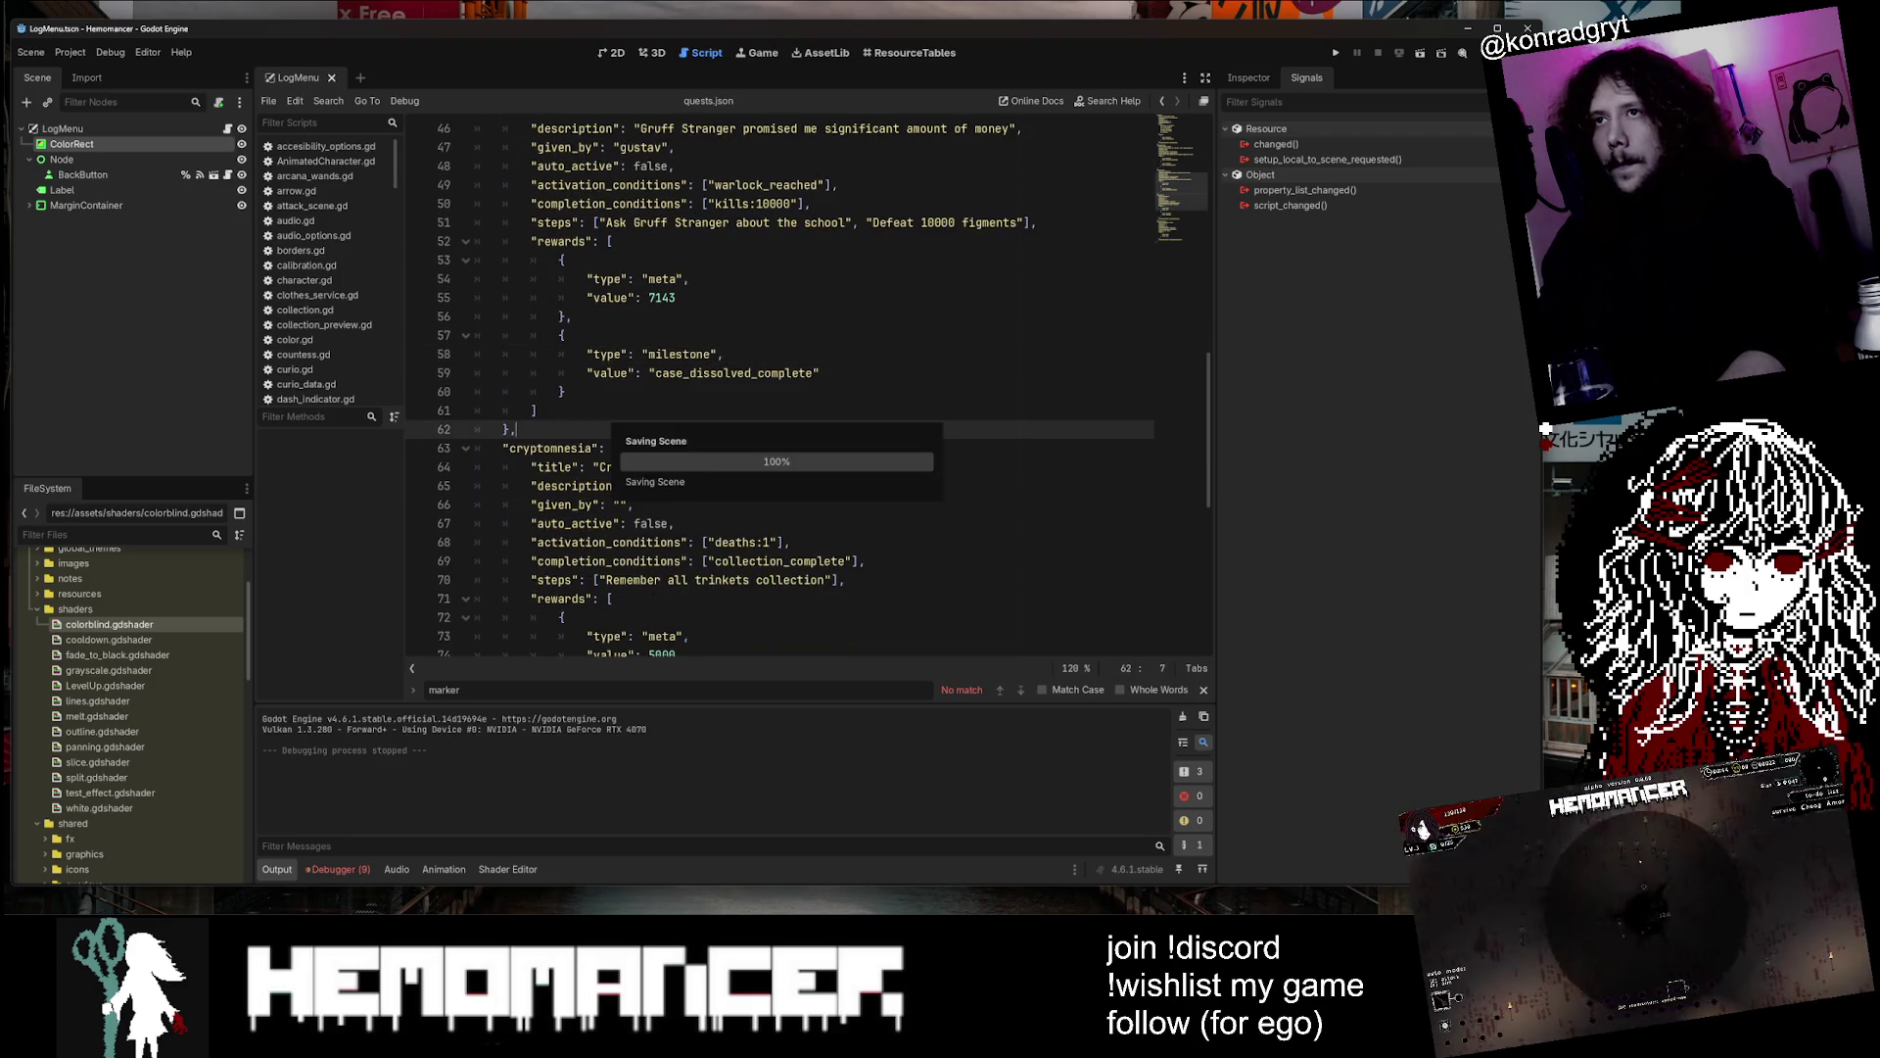
pyautogui.scroll(-5, 808, 385)
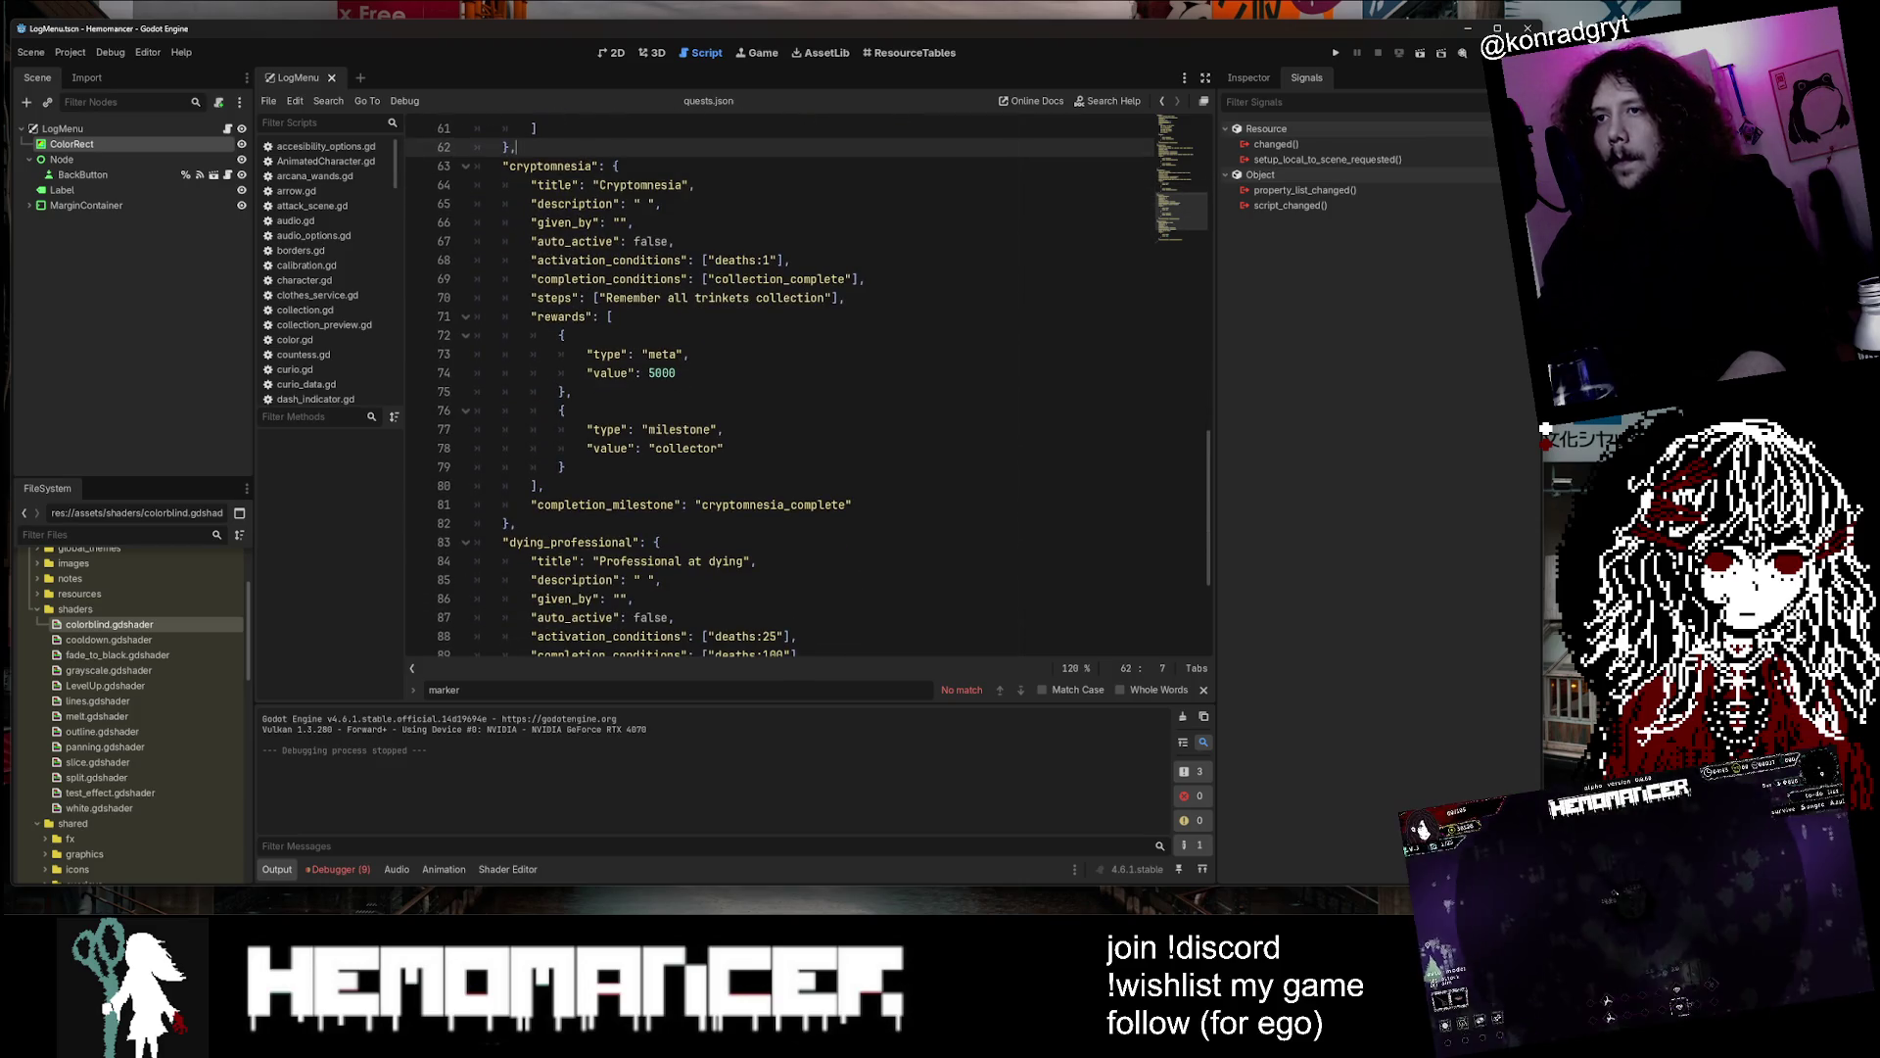
pyautogui.scroll(6, 808, 385)
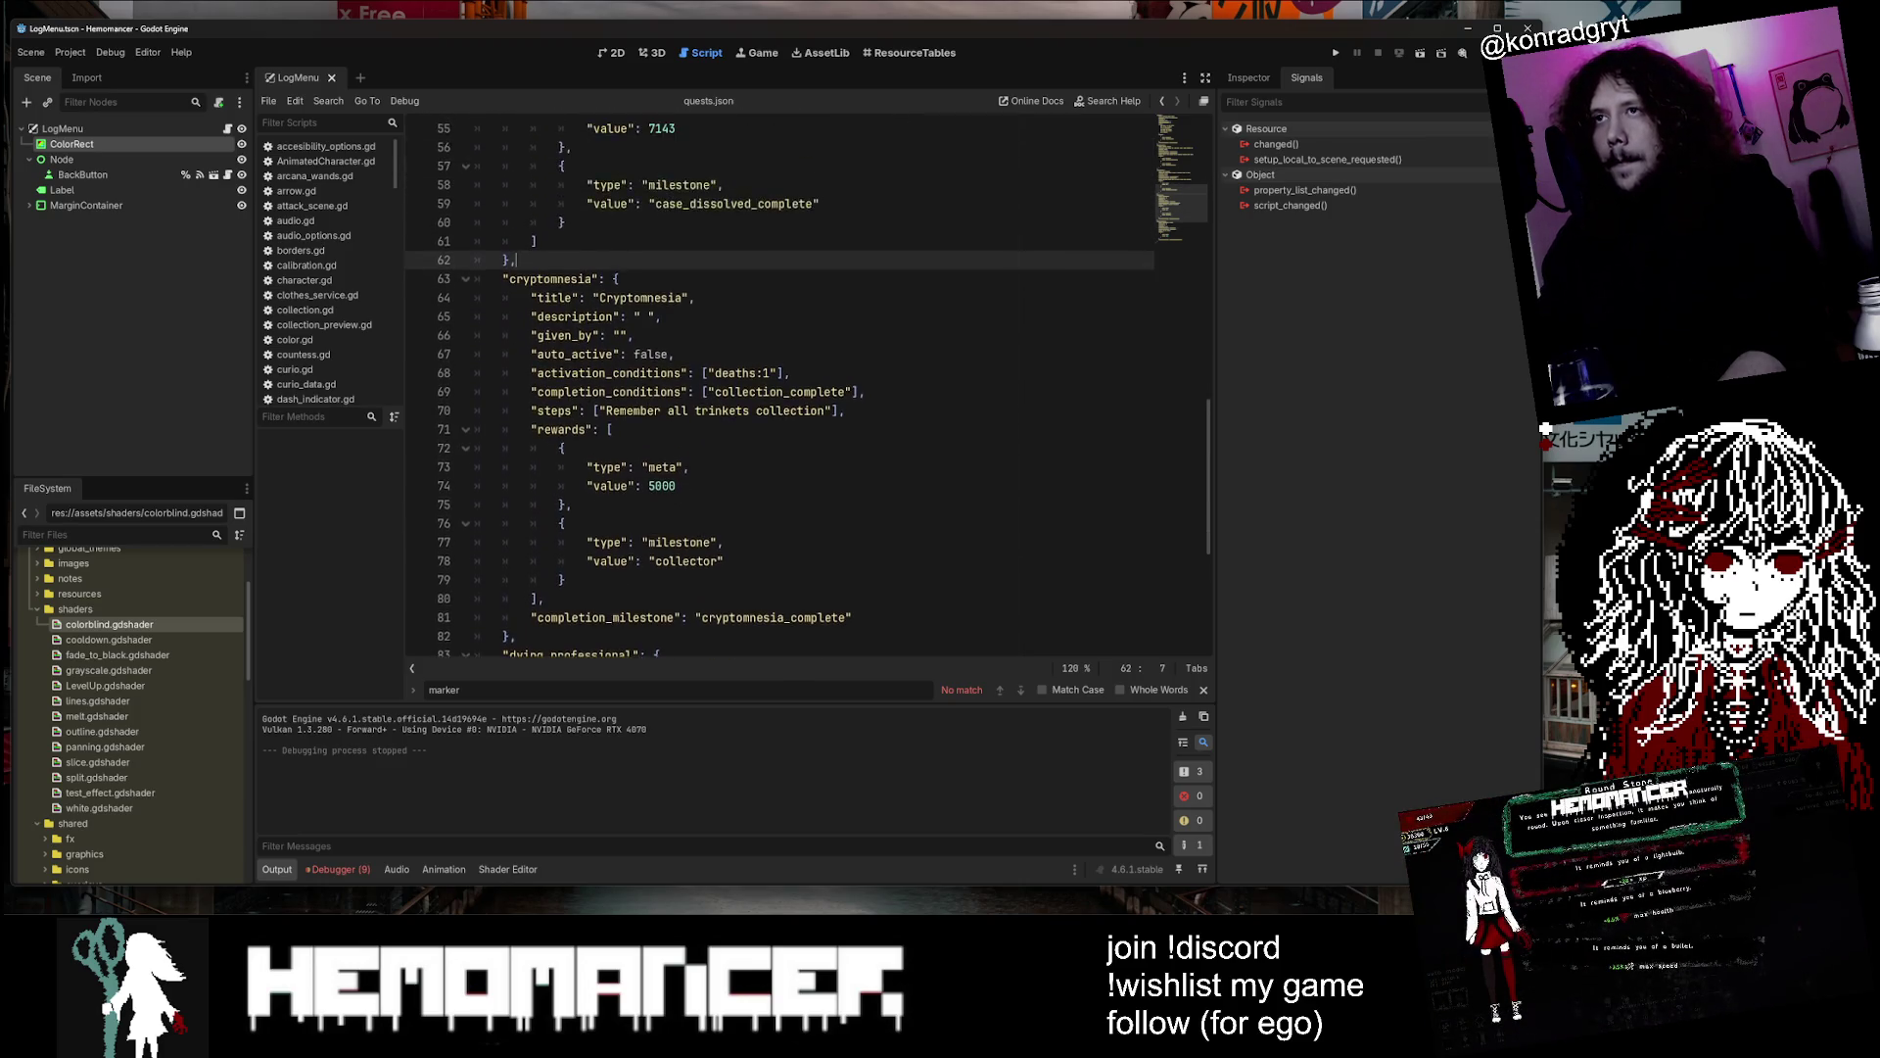
pyautogui.moveTo(566, 448); pyautogui.dragTo(567, 373)
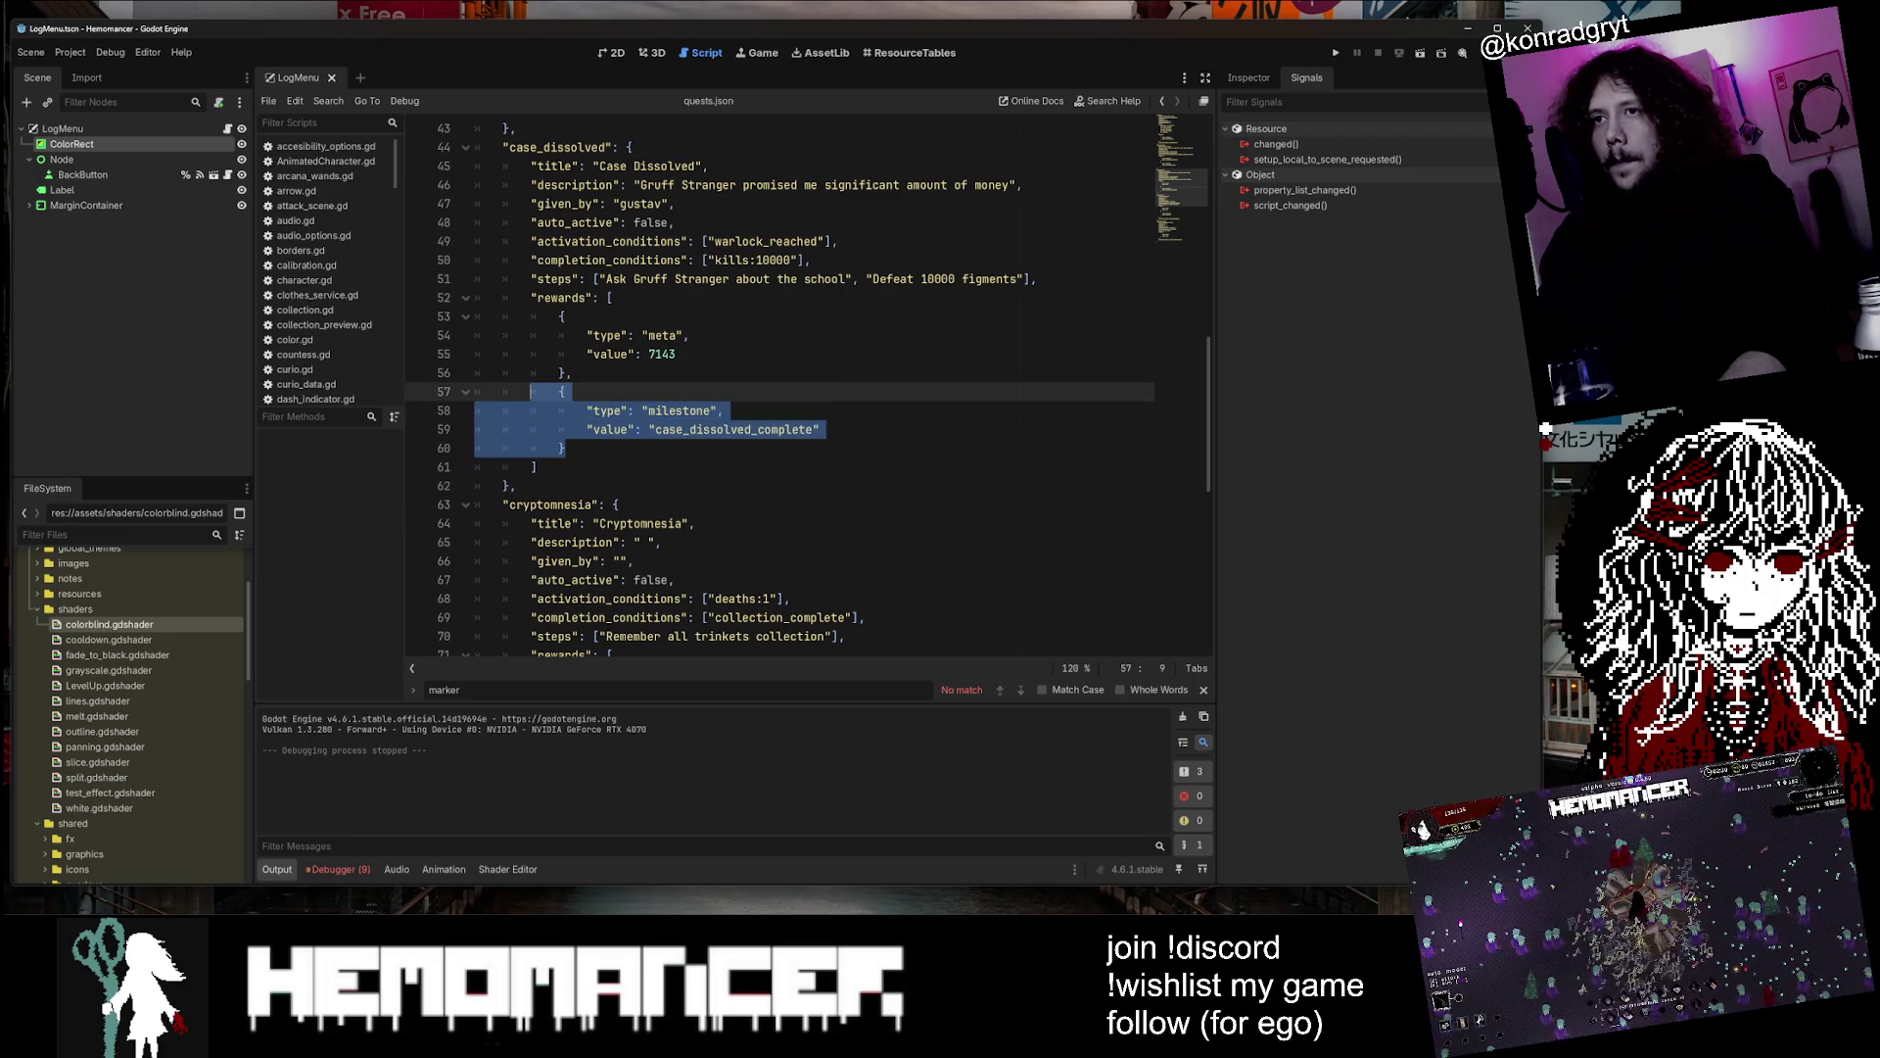
pyautogui.press('BackSpace')
pyautogui.press('Up')
pyautogui.press('Up')
pyautogui.press('Up')
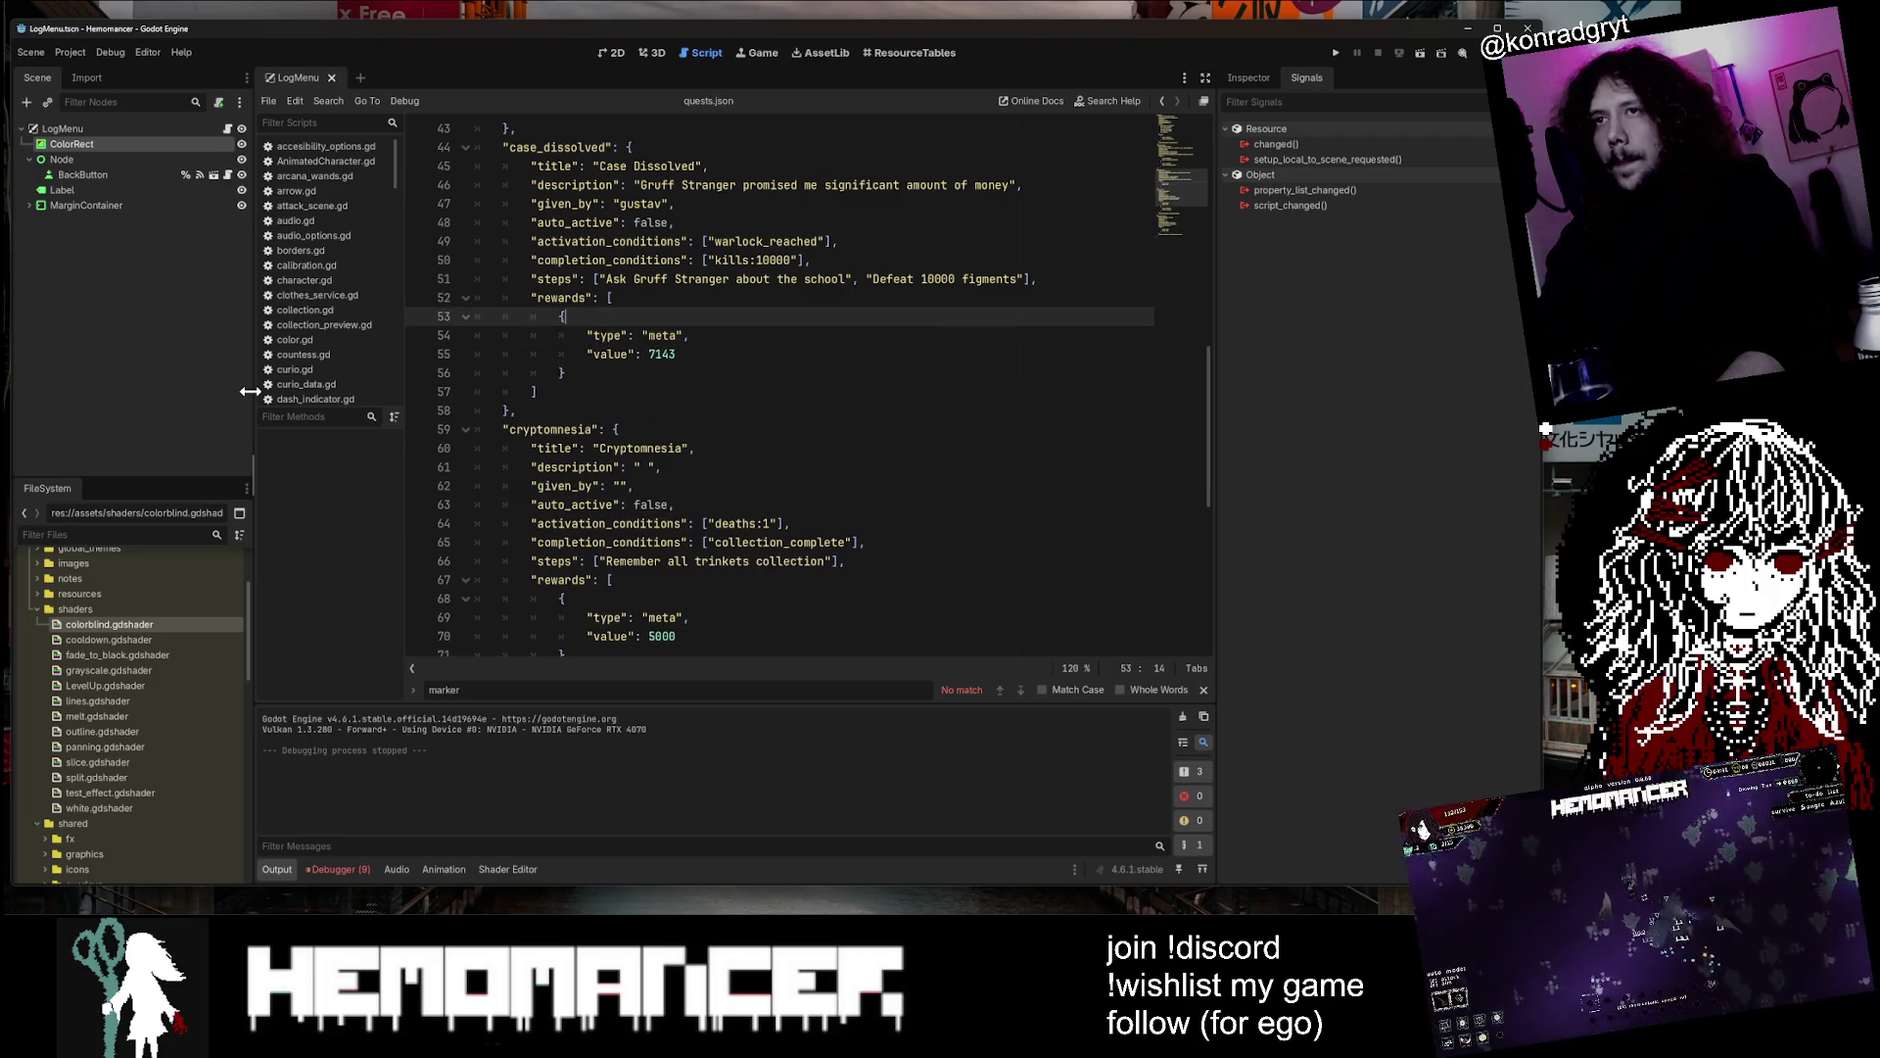
pyautogui.press('Down')
pyautogui.write('{ \t\t\t\t"type": "milestone", \t\t\t\t"value": "case_dissolved_complete" \t\t\t}')
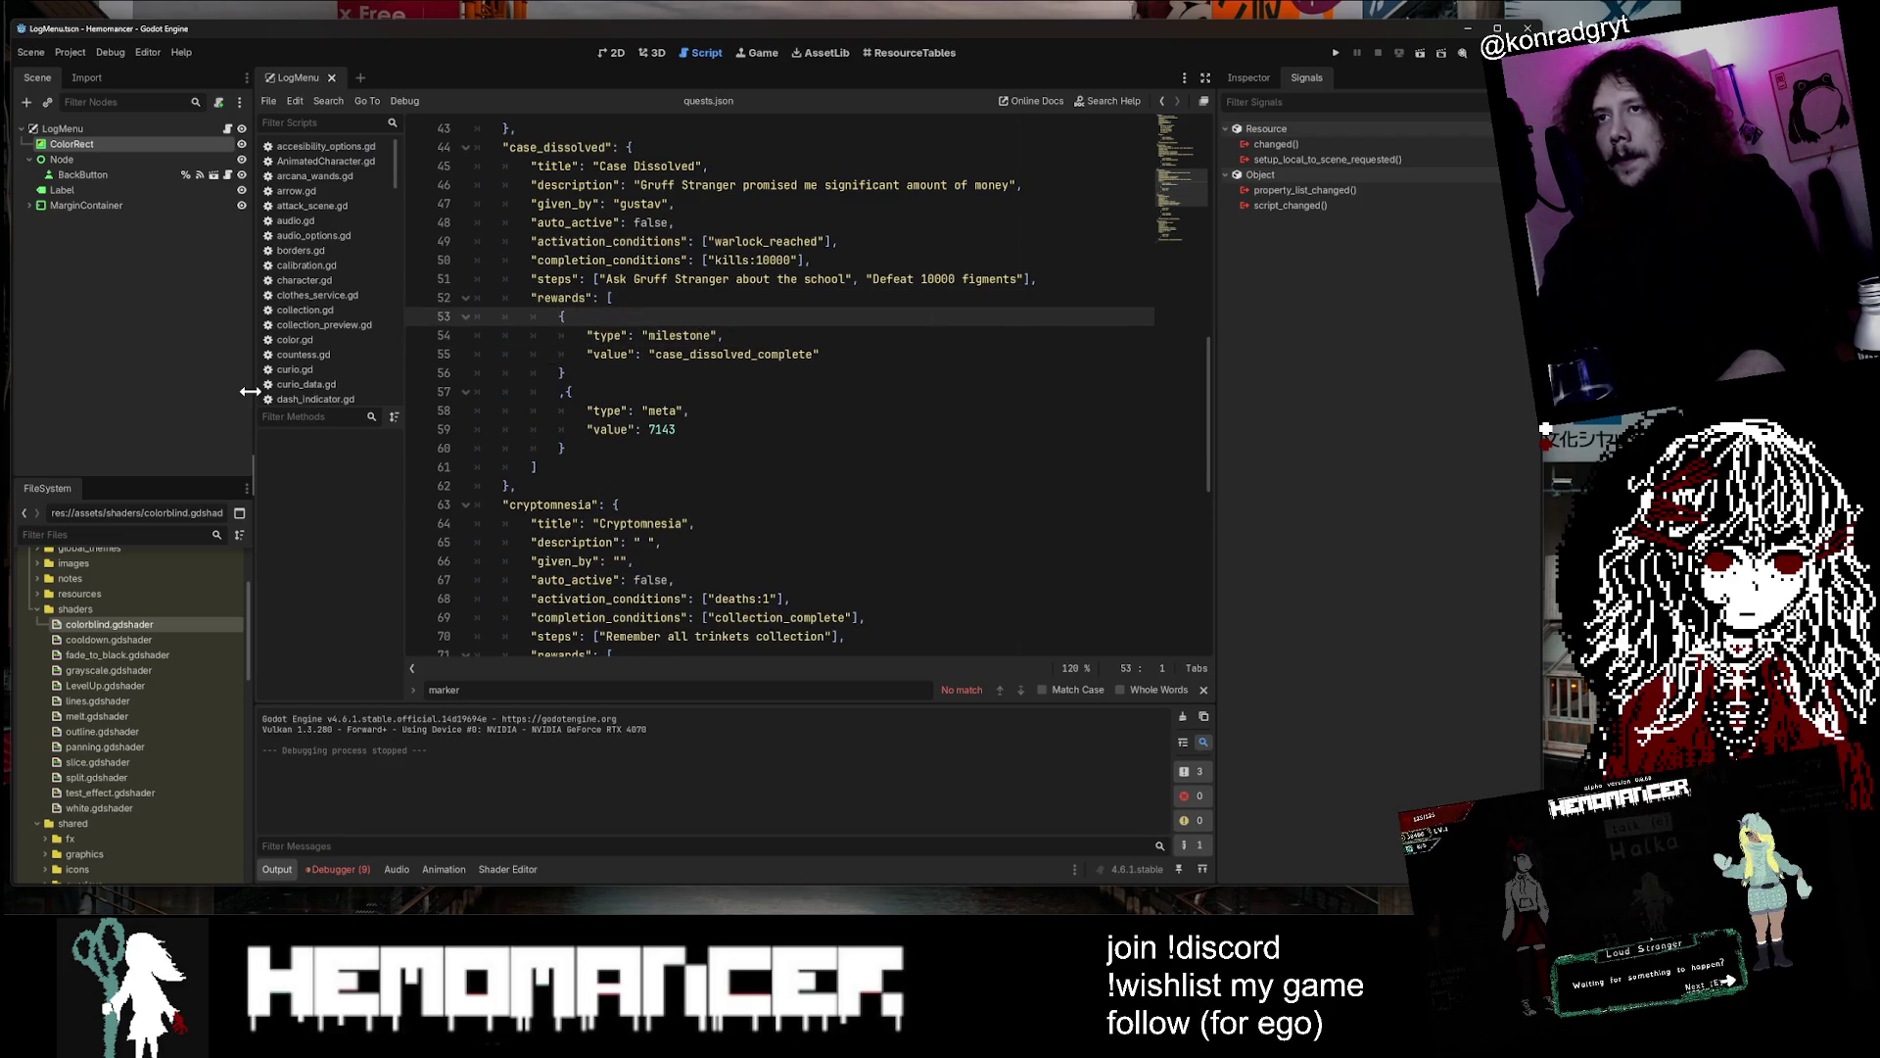
# Duplicate the tutorial quest's vanity_unlocked reward entry to make a new milestone reward
pyautogui.scroll(7, 745, 392)
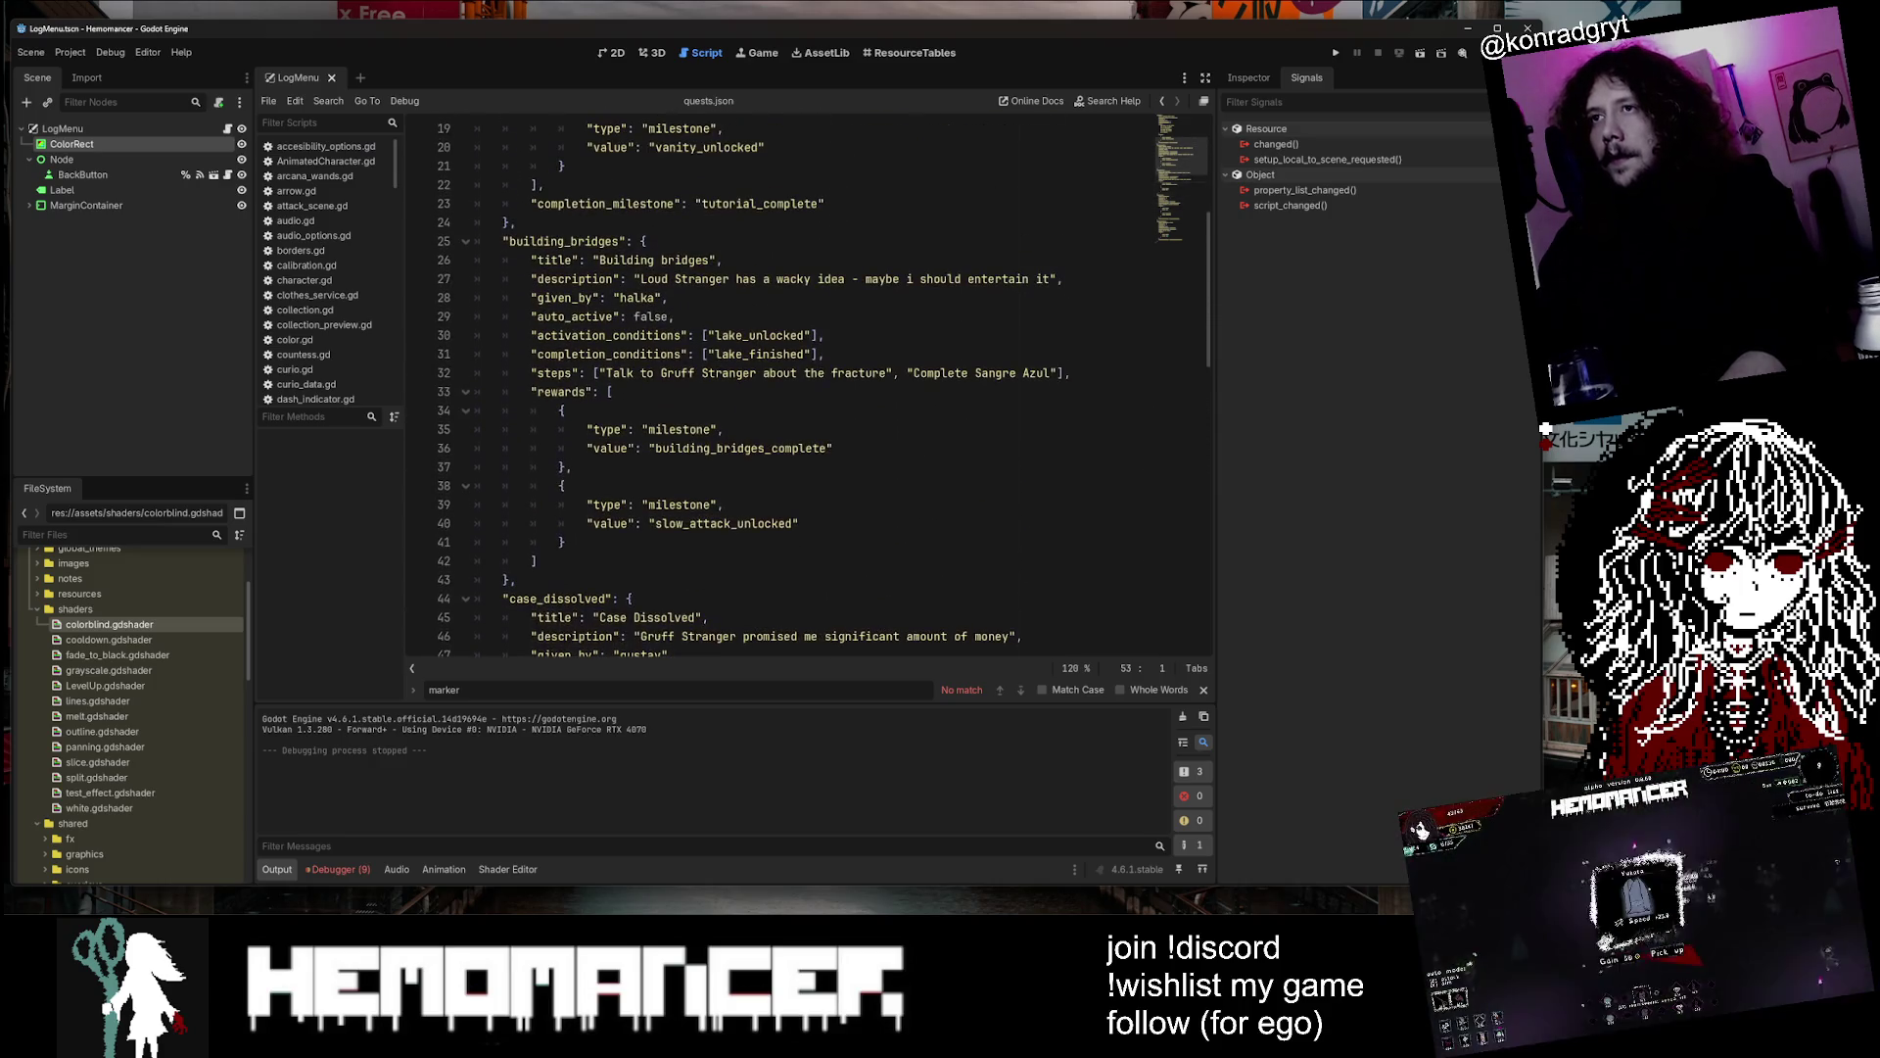
pyautogui.scroll(2, 744, 392)
pyautogui.scroll(5, 744, 392)
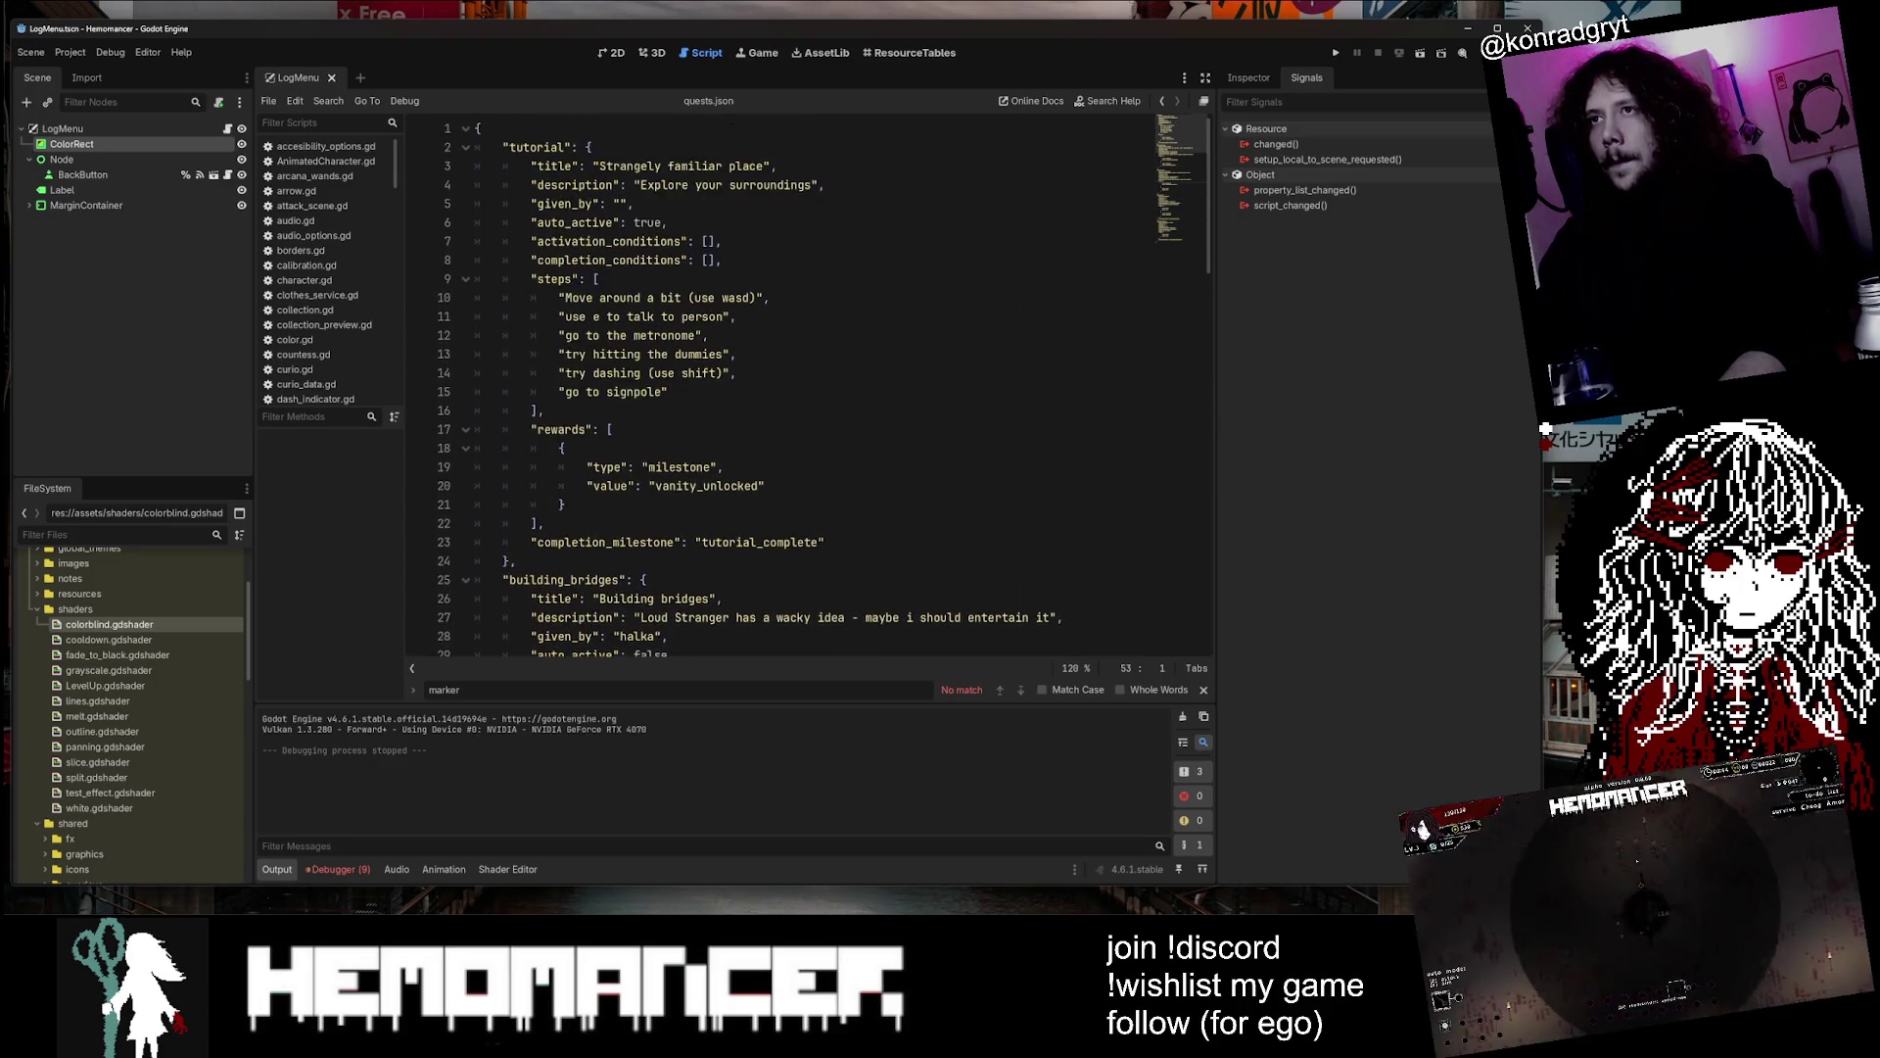
pyautogui.click(568, 447)
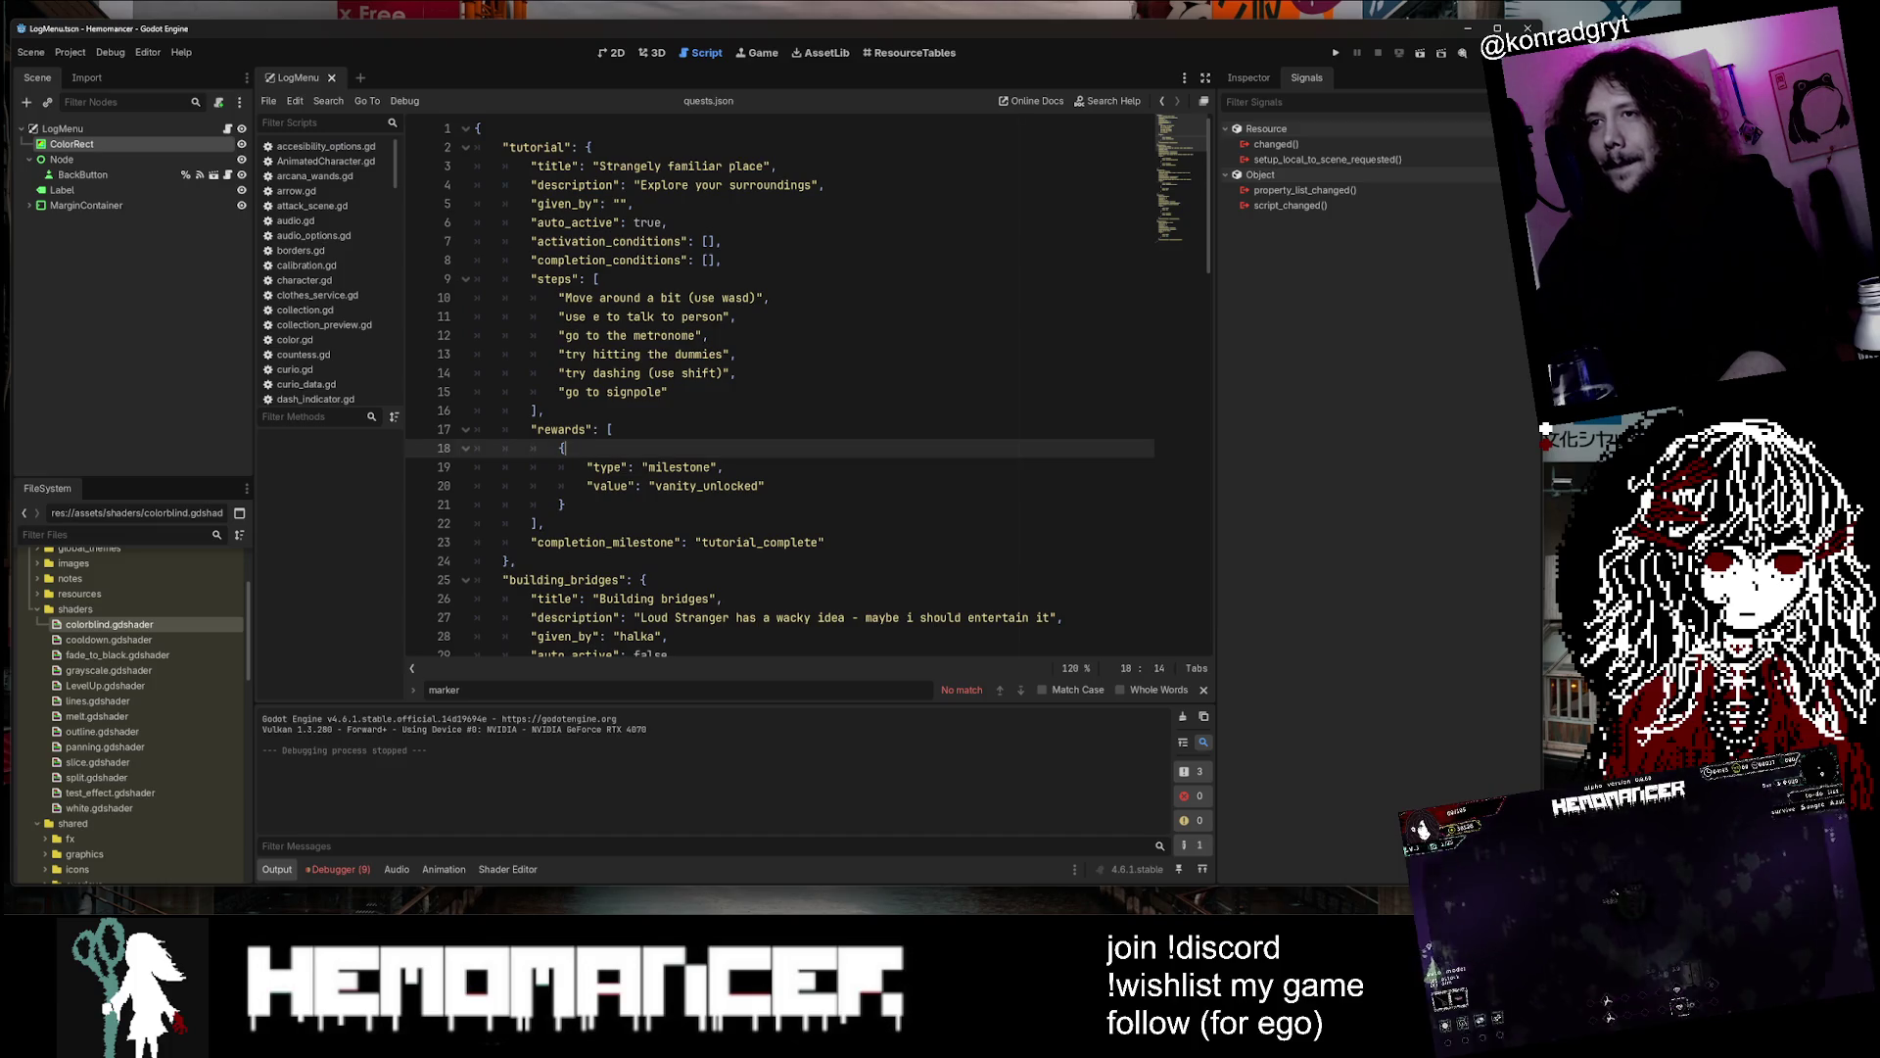
pyautogui.press('Return')
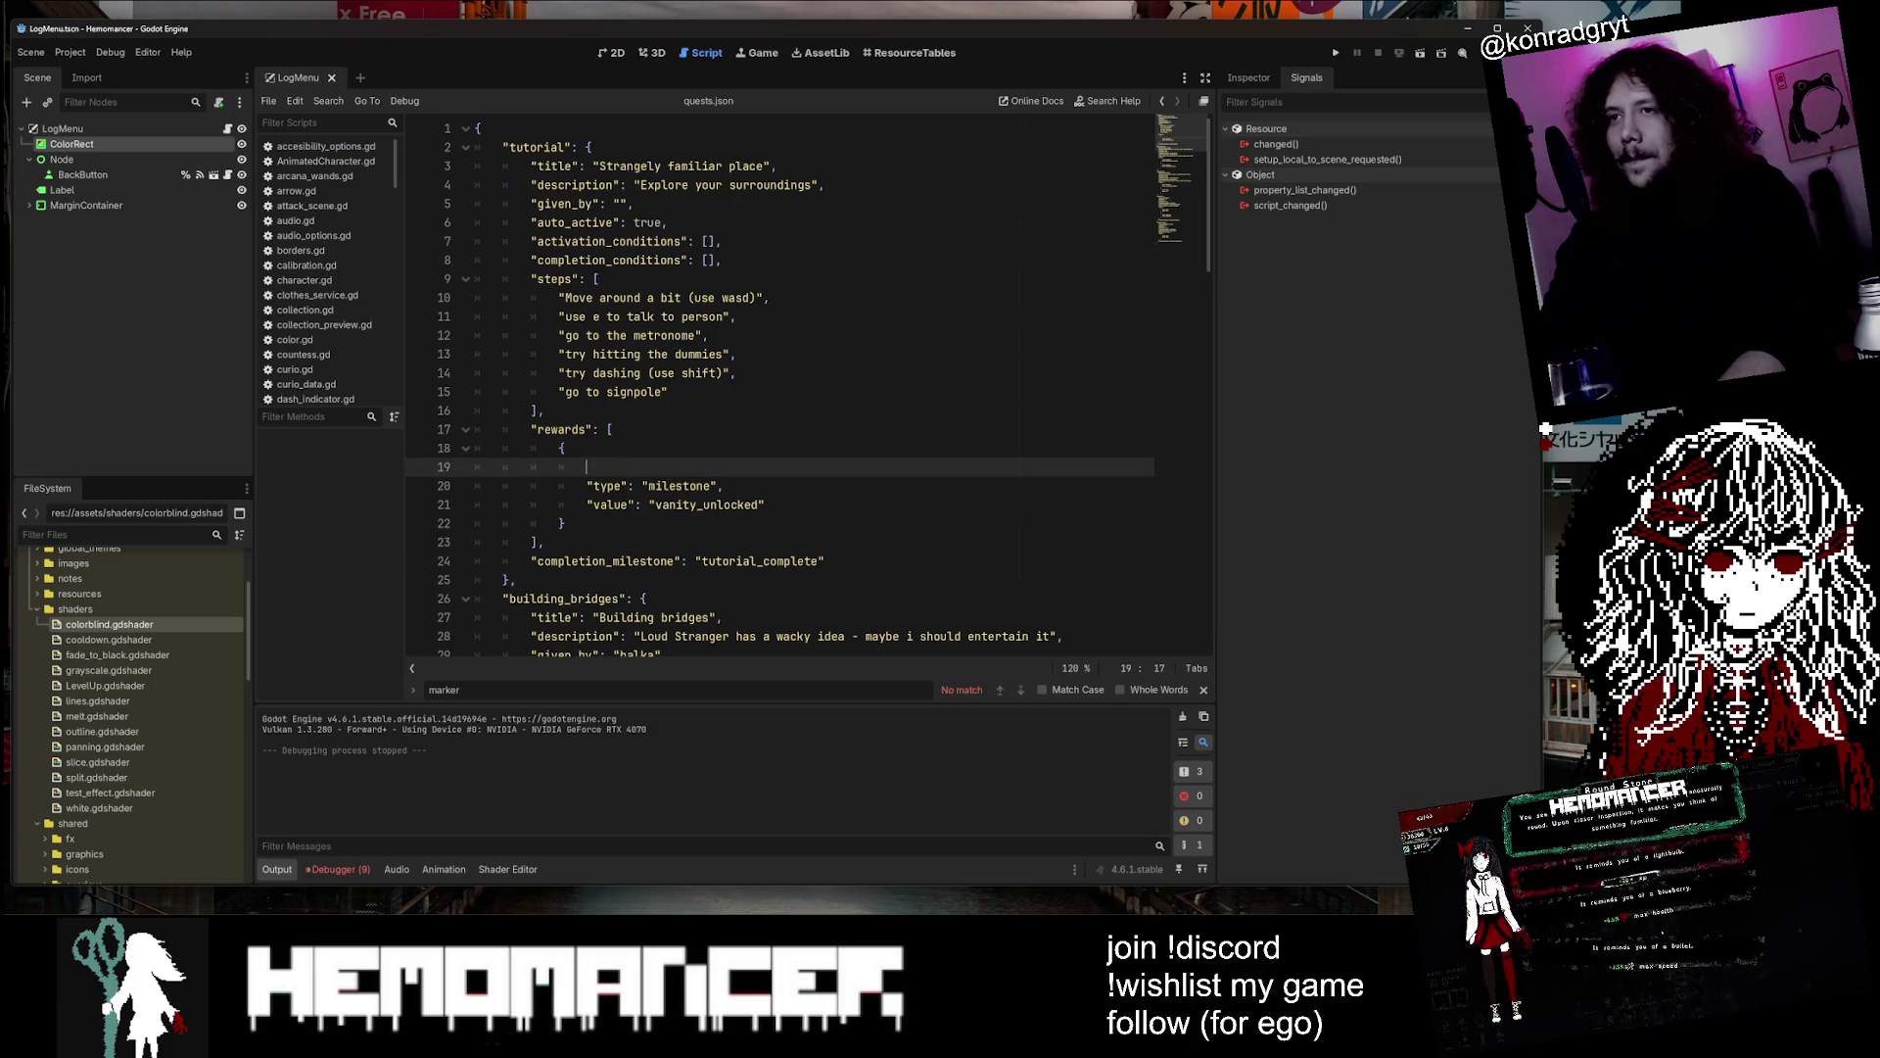
pyautogui.hotkey('ctrl', 'z')
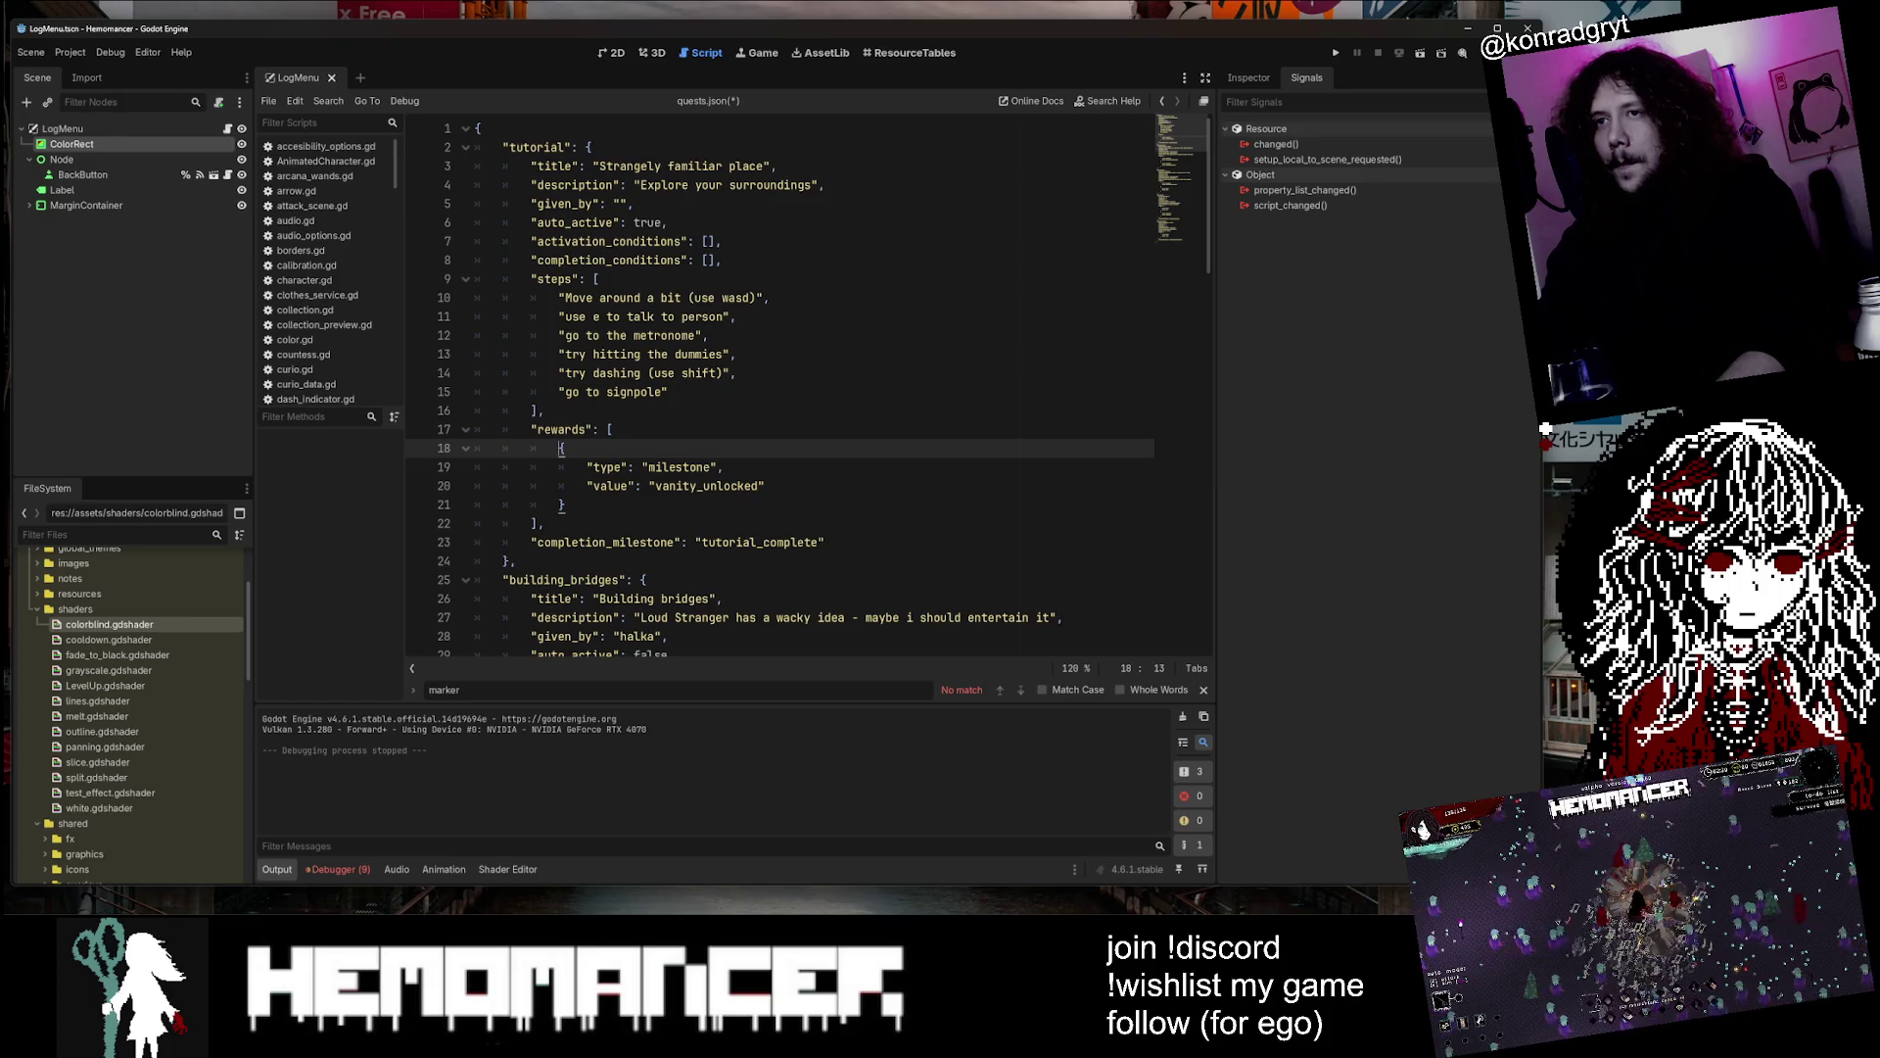
pyautogui.hotkey('shift', 'Down')
pyautogui.hotkey('shift', 'Down')
pyautogui.hotkey('shift', 'Down')
pyautogui.press('Up')
pyautogui.press('Up')
pyautogui.press('Up')
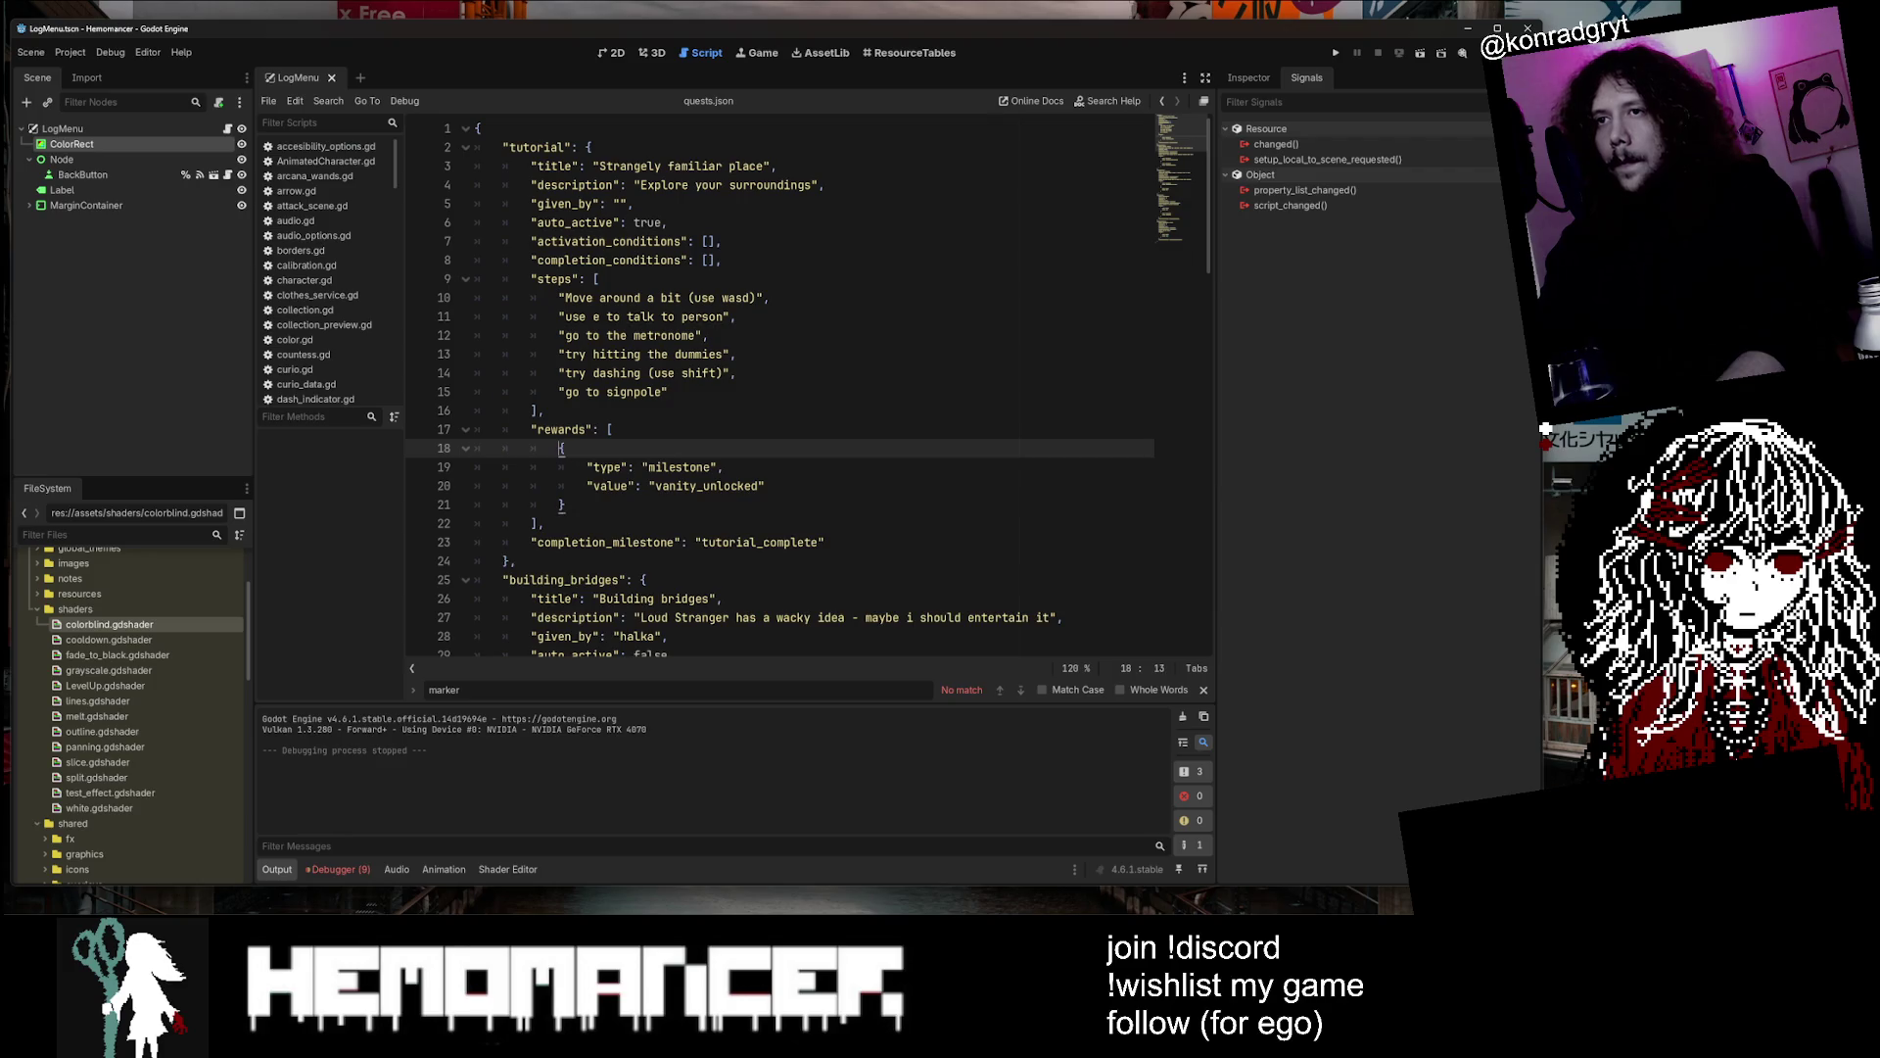
pyautogui.hotkey('ctrl', 'v')
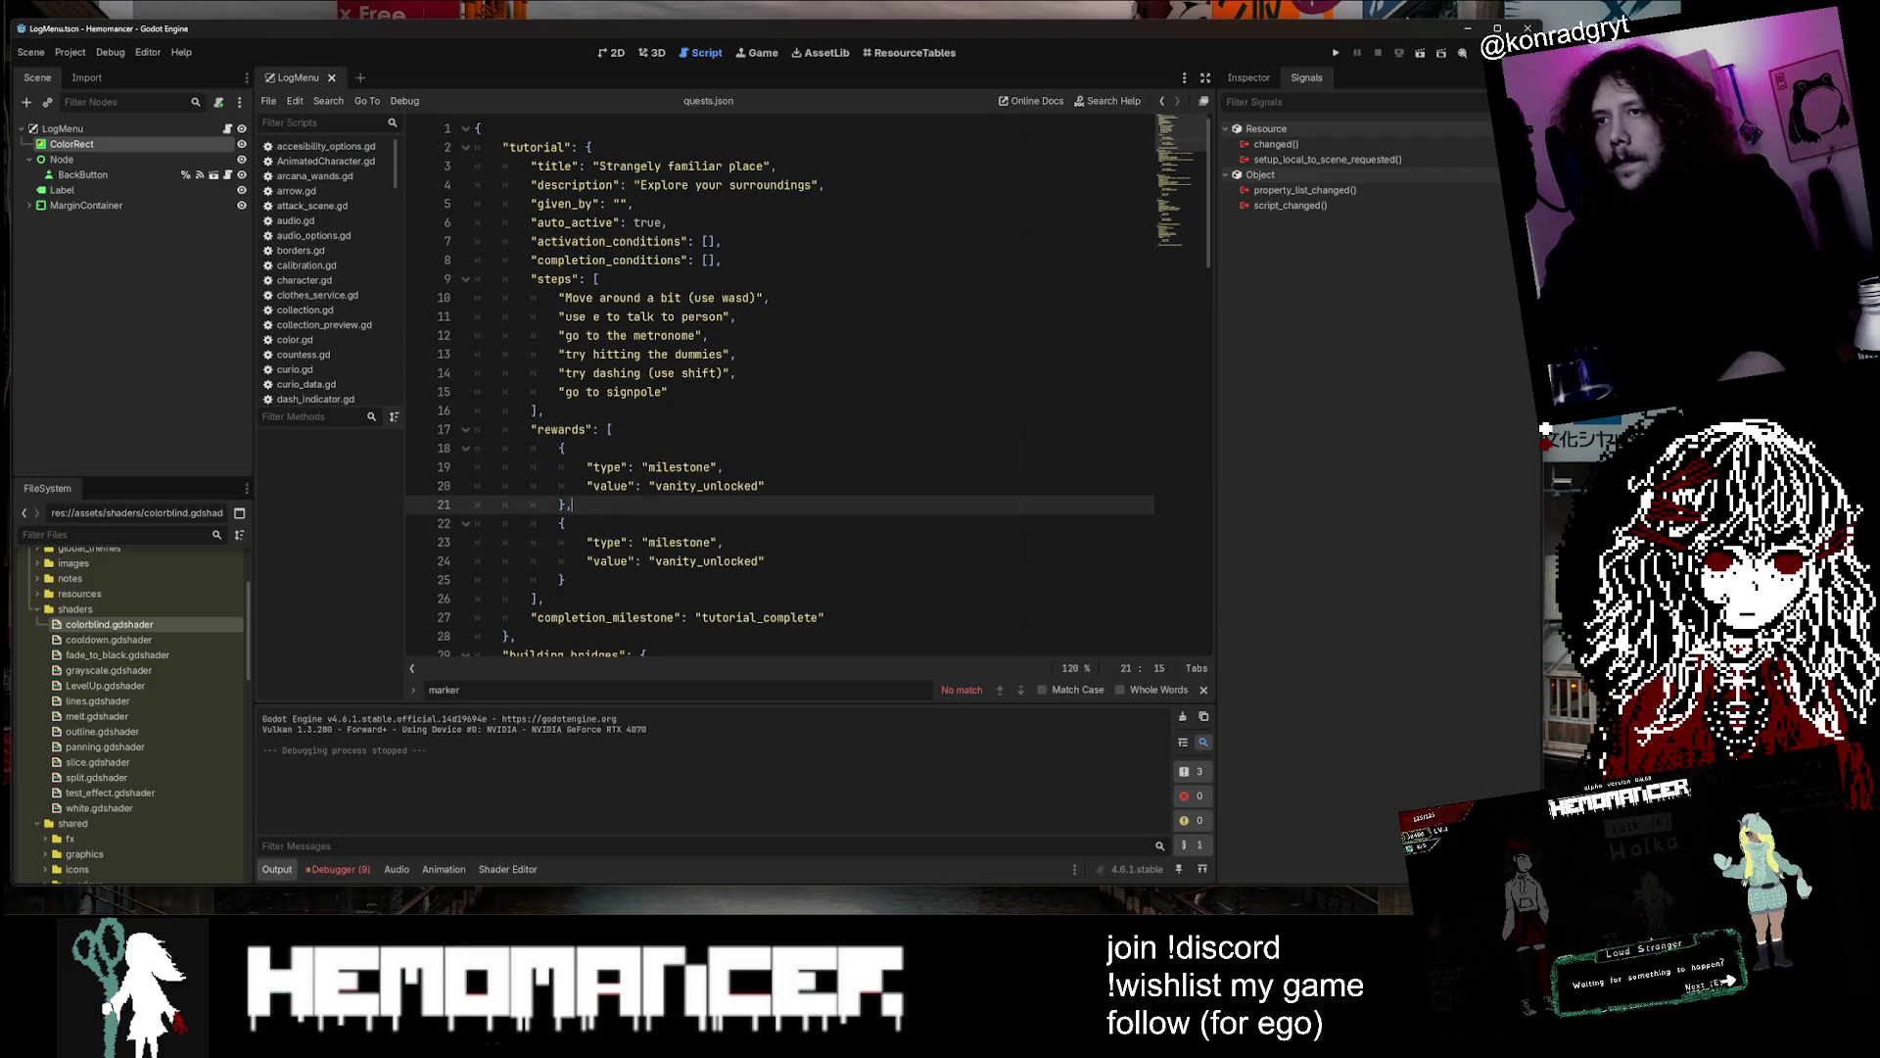
# Make tutorial_complete the first reward's value, remove the completion_milestone line, and save quests.json
pyautogui.press('Down')
pyautogui.press('Down')
pyautogui.press('Down')
pyautogui.press('End')
pyautogui.press('Left')
pyautogui.hotkey('ctrl', 'shift', 'Left')
pyautogui.press('BackSpace')
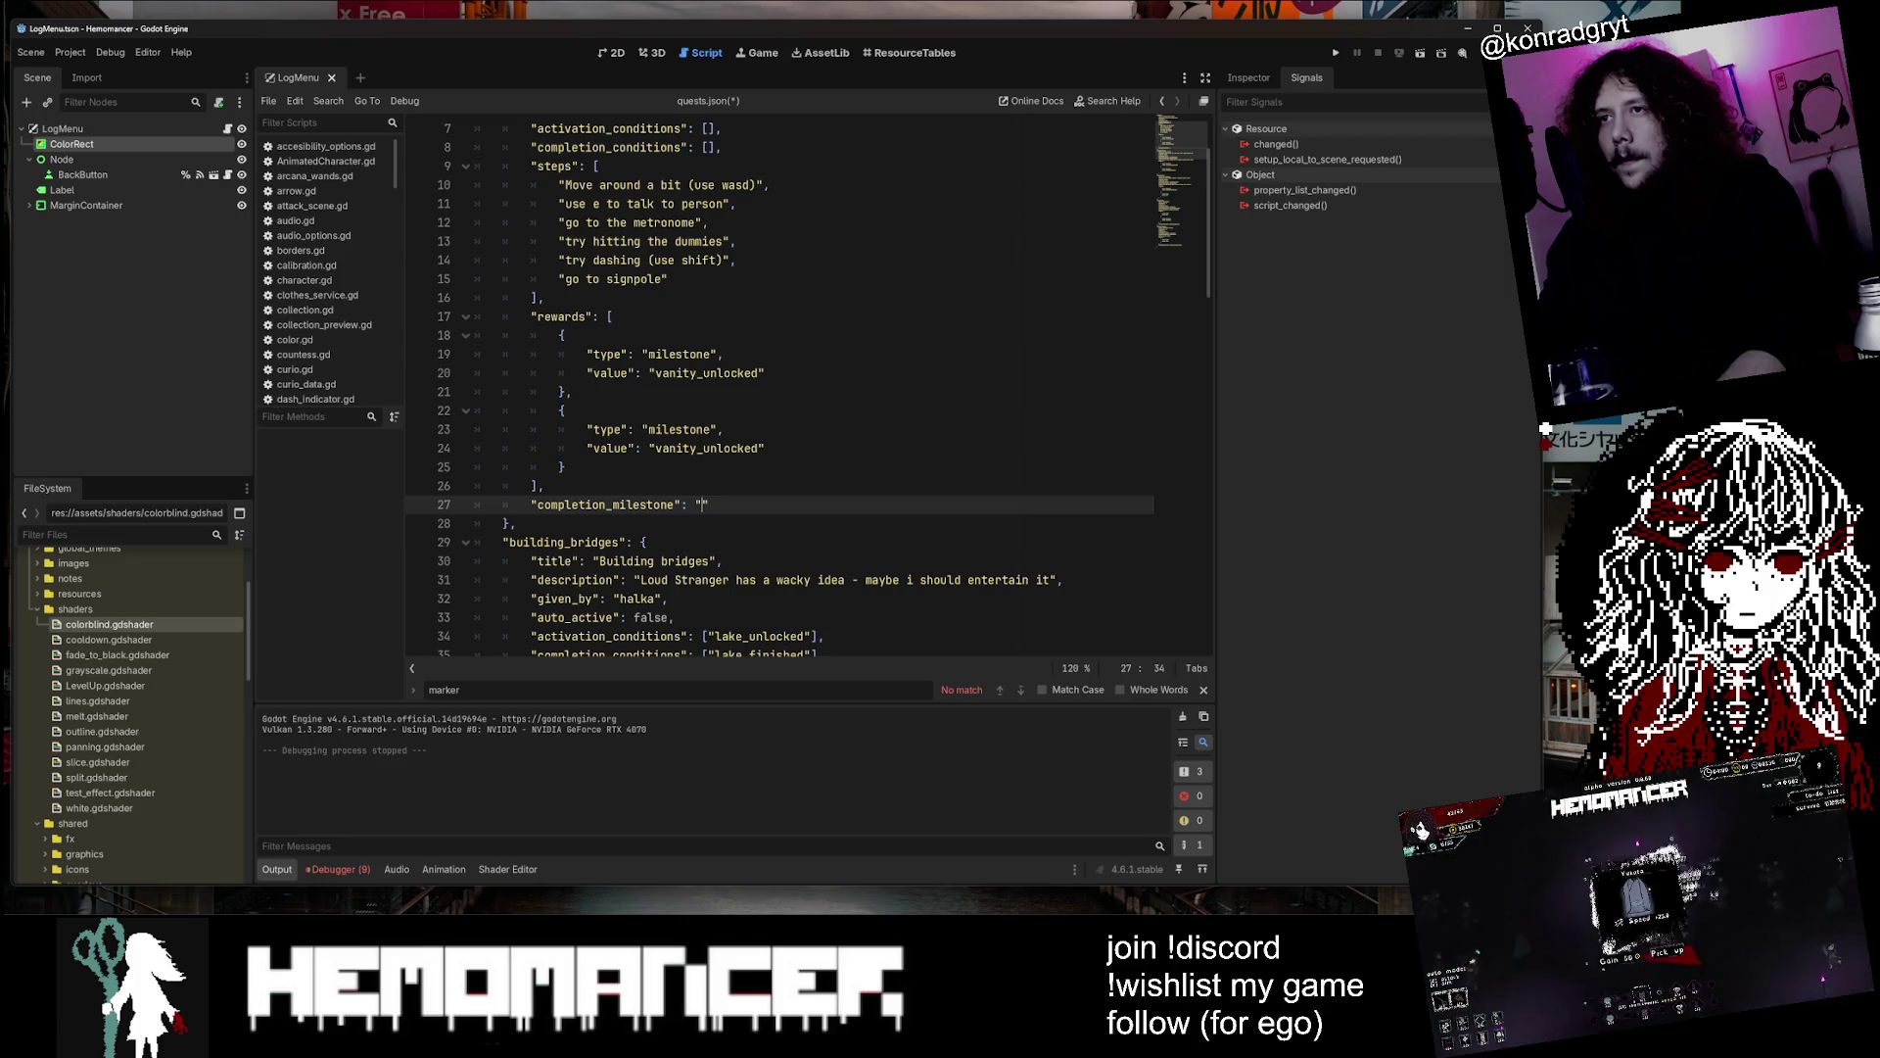
pyautogui.hotkey('ctrl', 'z')
pyautogui.hotkey('ctrl', 'z')
pyautogui.hotkey('ctrl', 'z')
pyautogui.press('BackSpace')
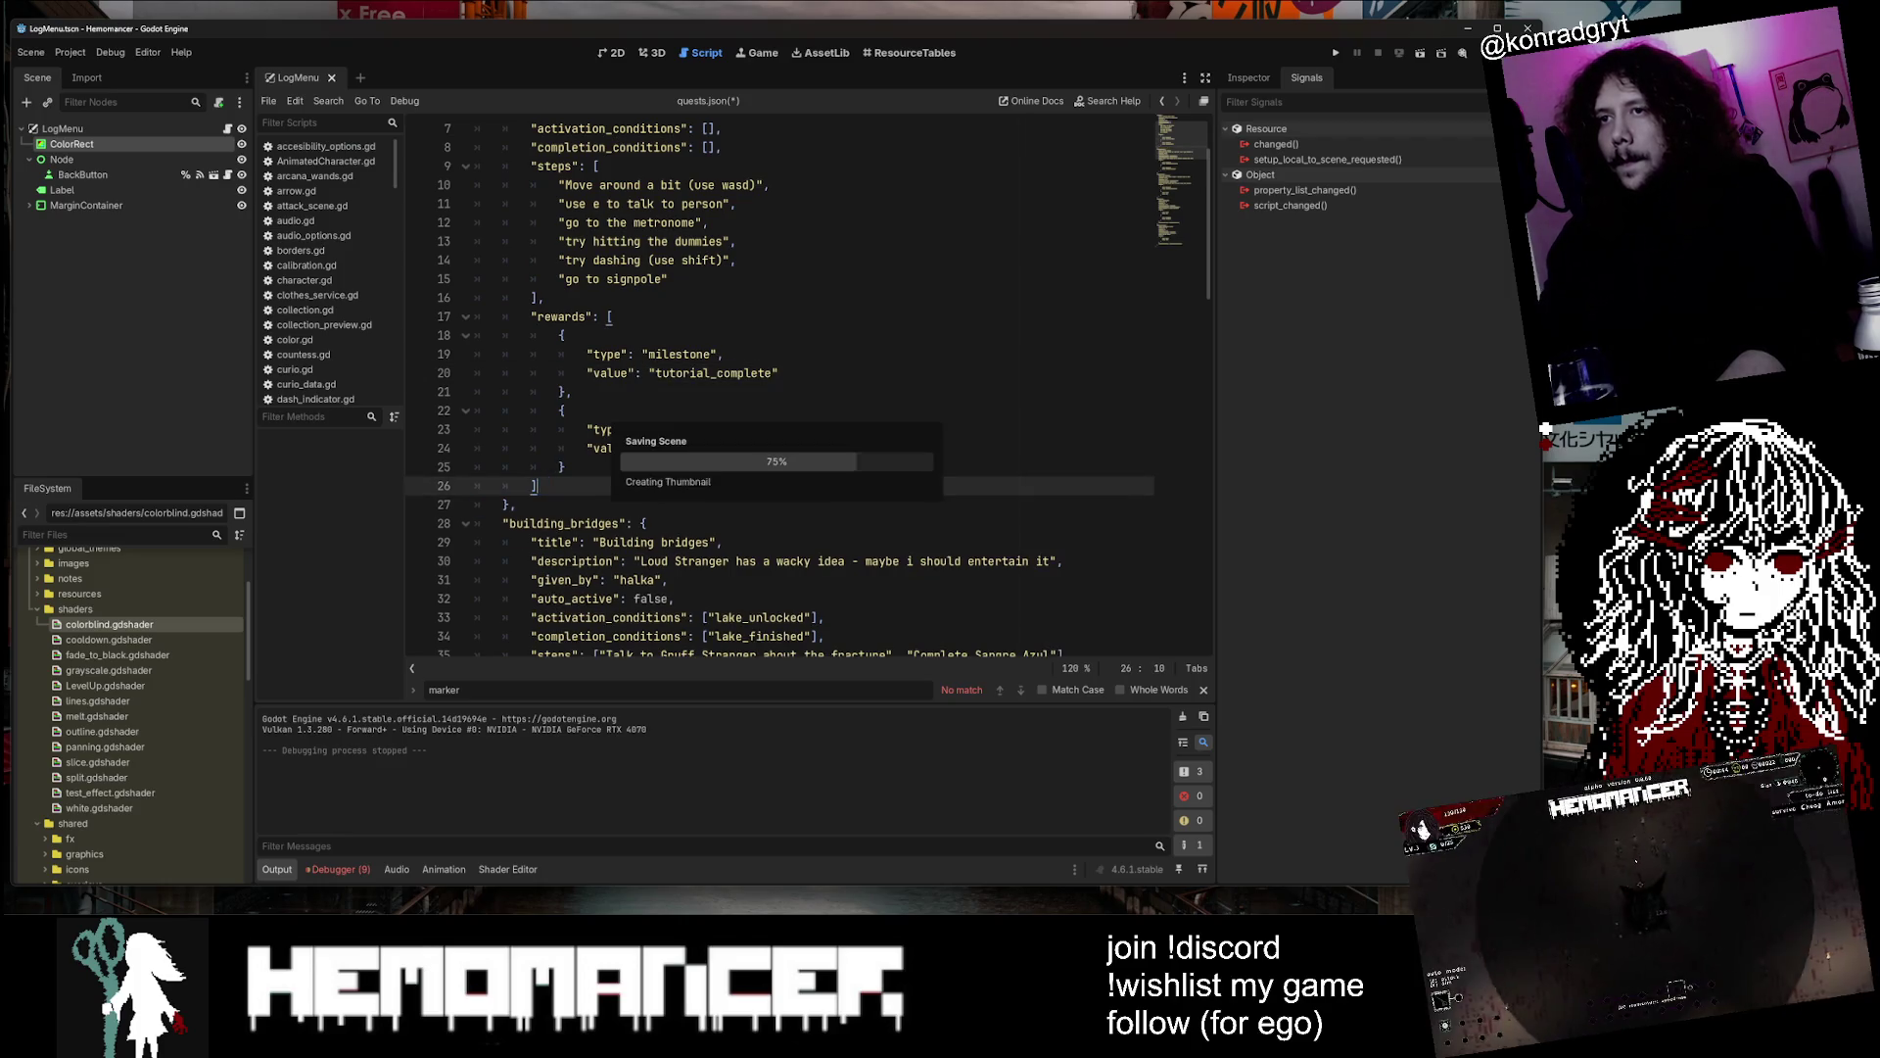
pyautogui.hotkey('ctrl', 's')
# Check the tutorial reward entries and building_bridges activation conditions
pyautogui.click(725, 373)
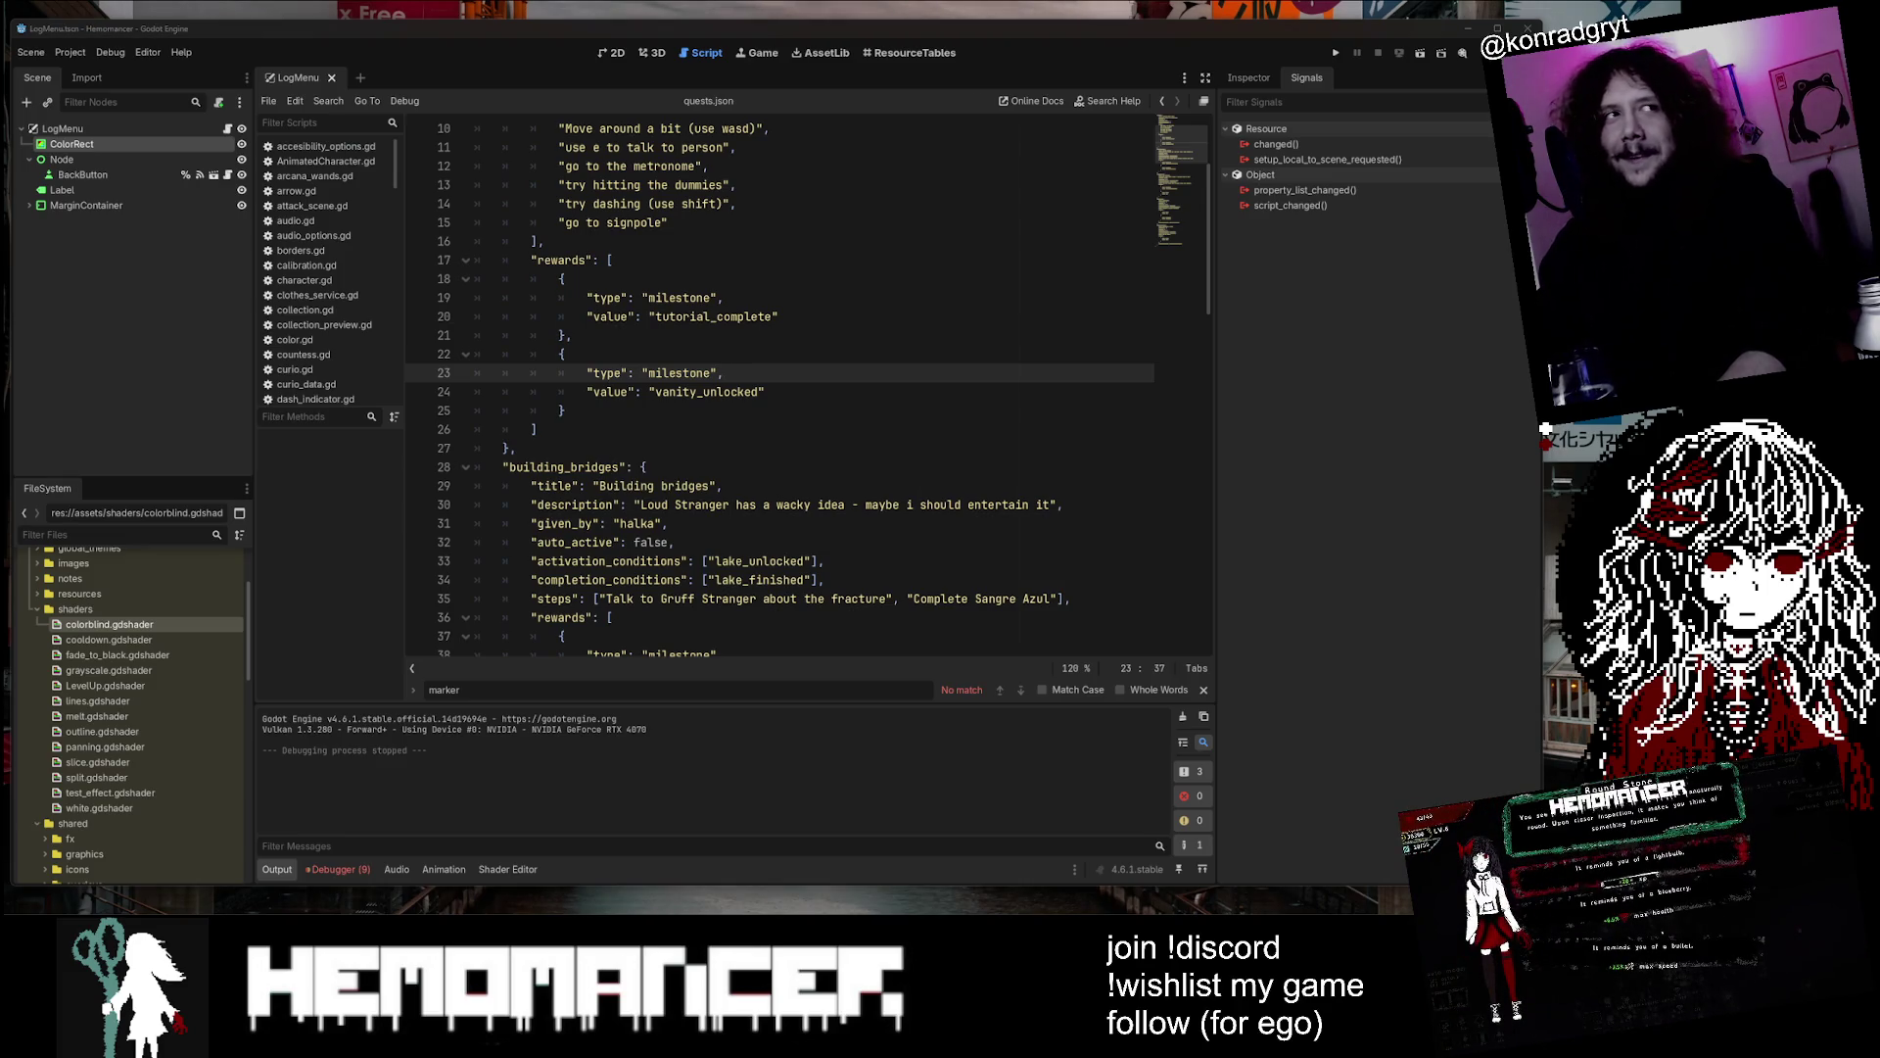
pyautogui.press('Up')
pyautogui.press('Up')
pyautogui.press('Up')
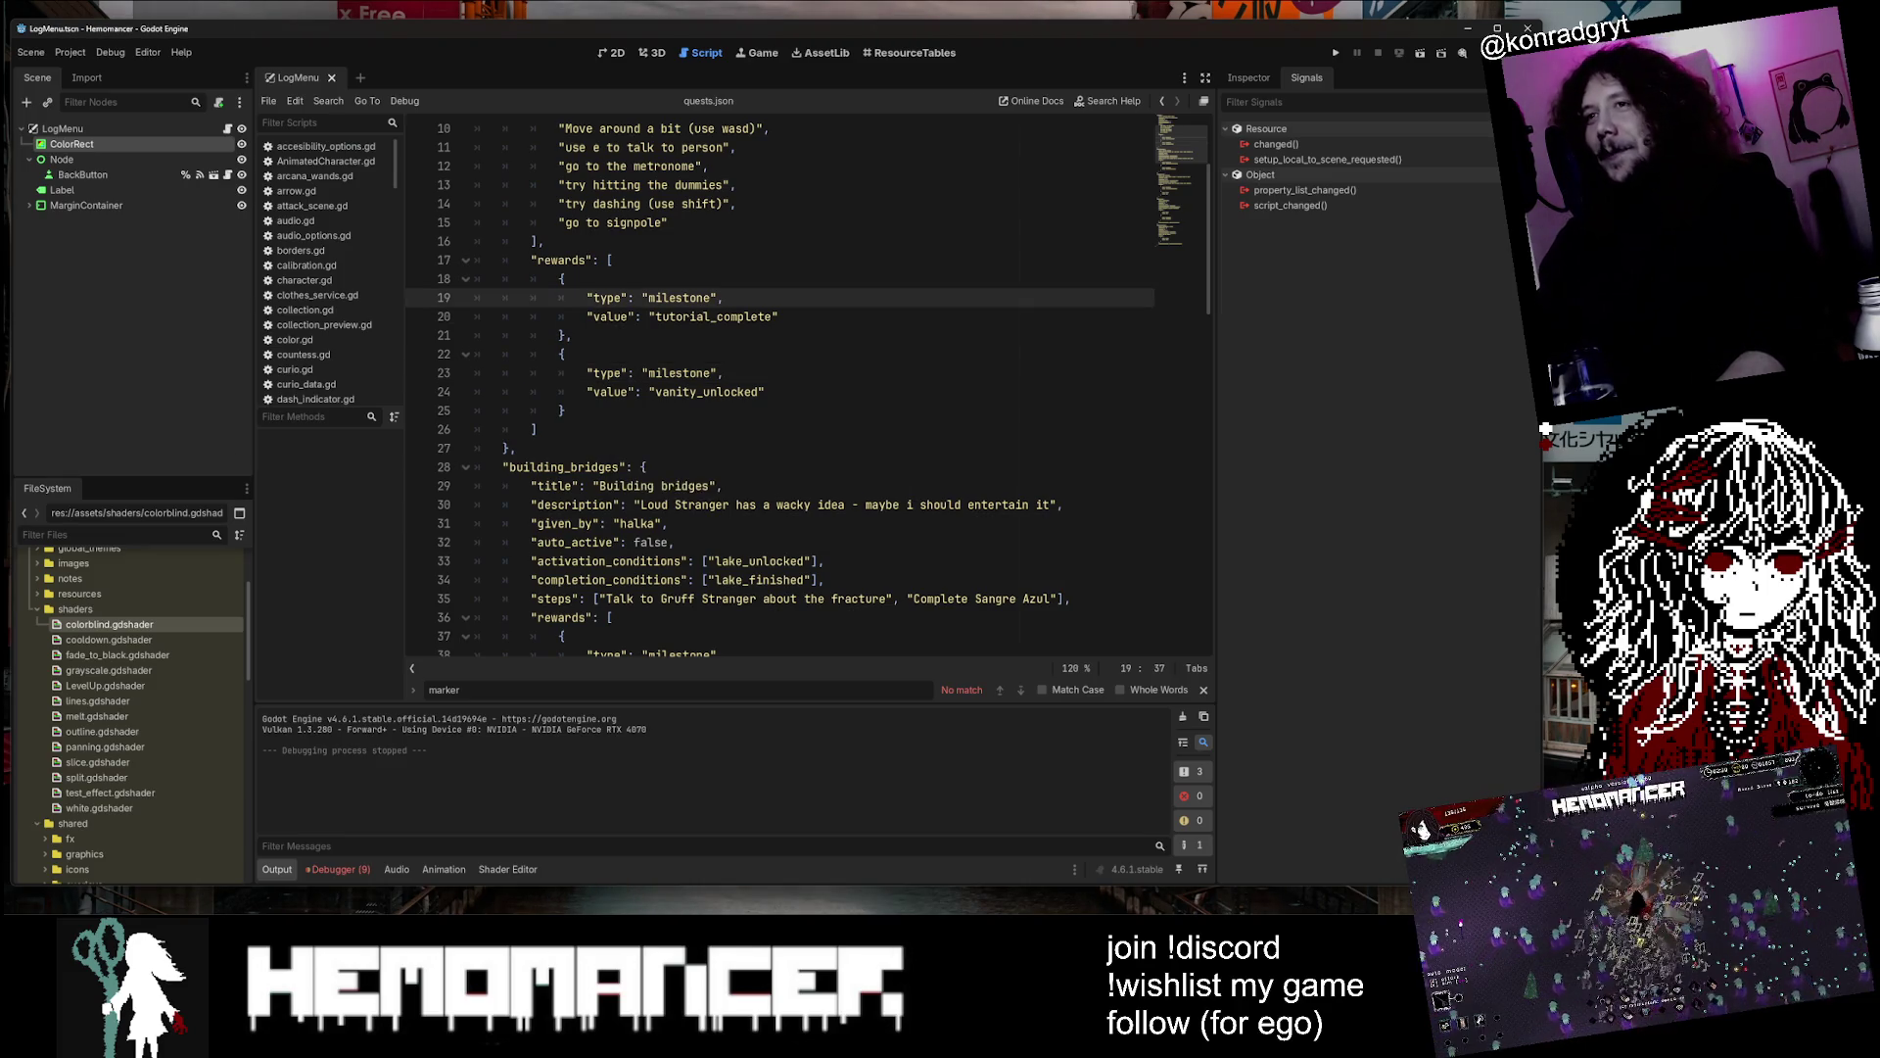
pyautogui.scroll(-2, 805, 382)
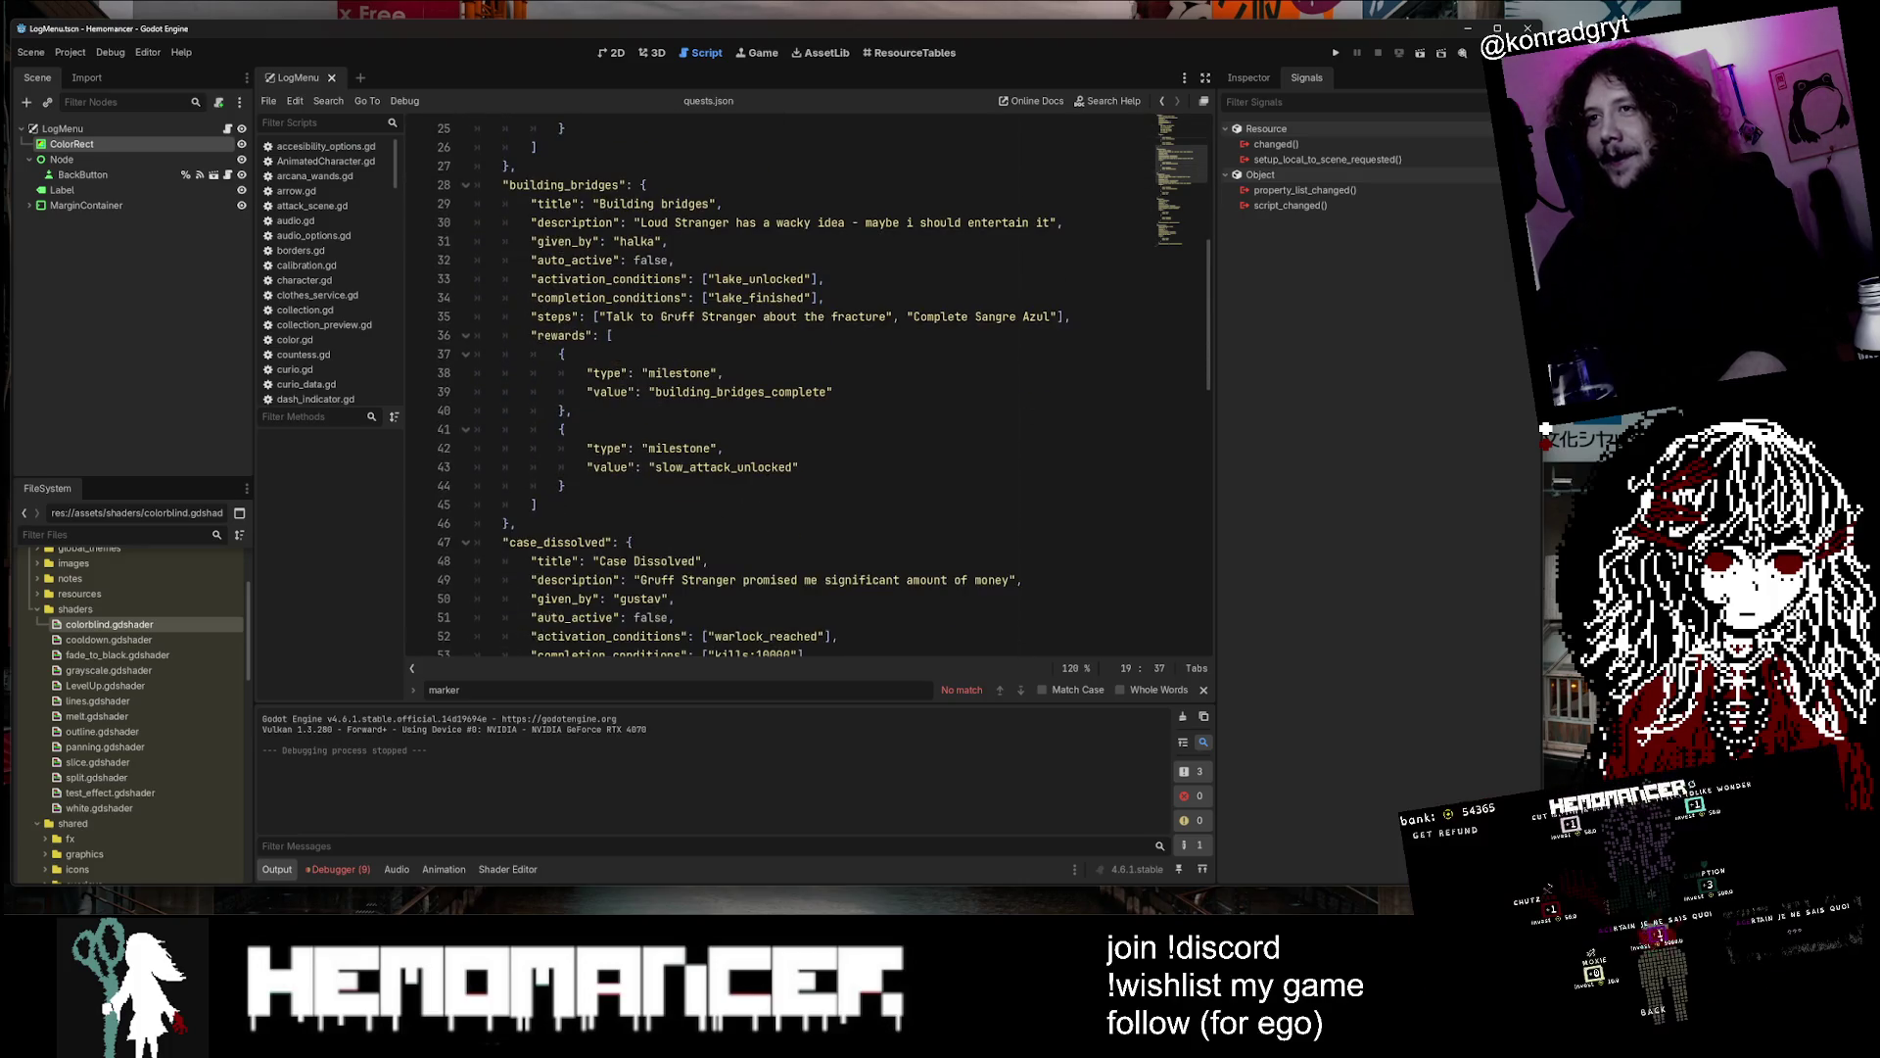
pyautogui.scroll(2, 805, 382)
pyautogui.press('Down')
pyautogui.press('Down')
pyautogui.scroll(-3, 805, 382)
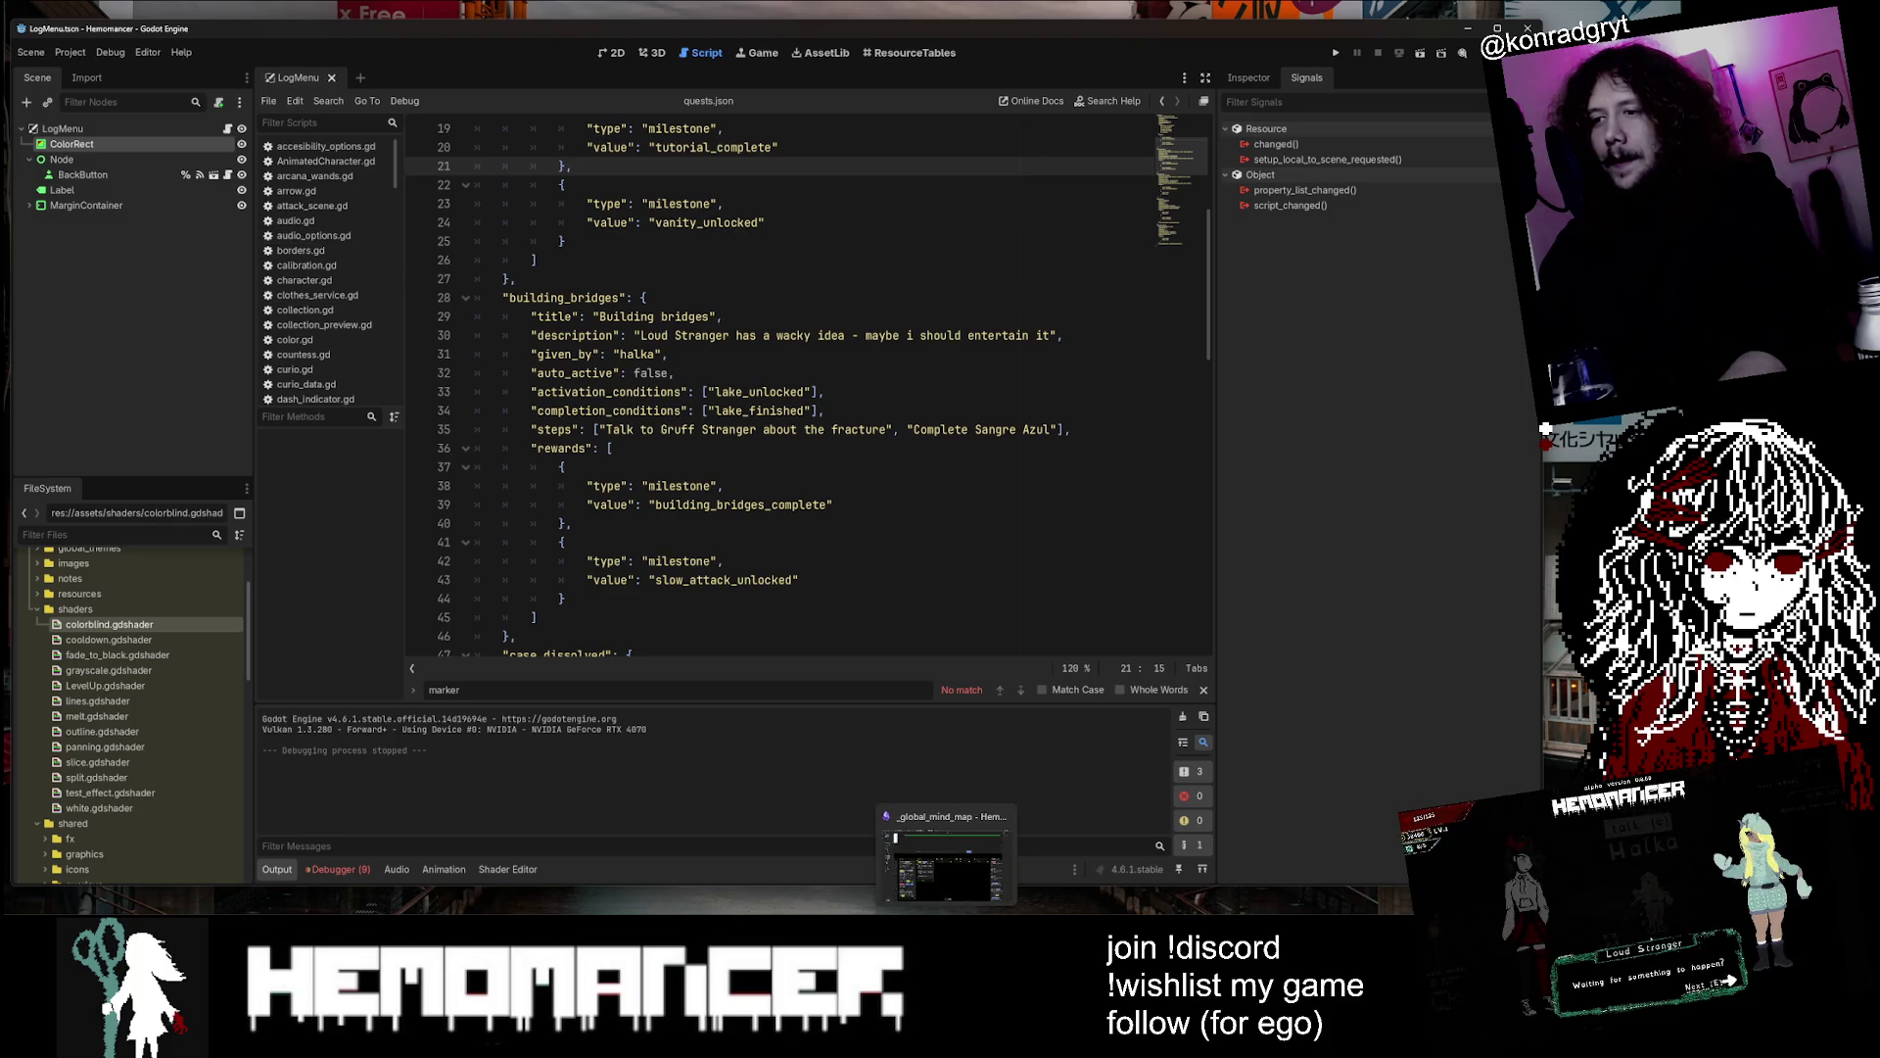
pyautogui.click(682, 392)
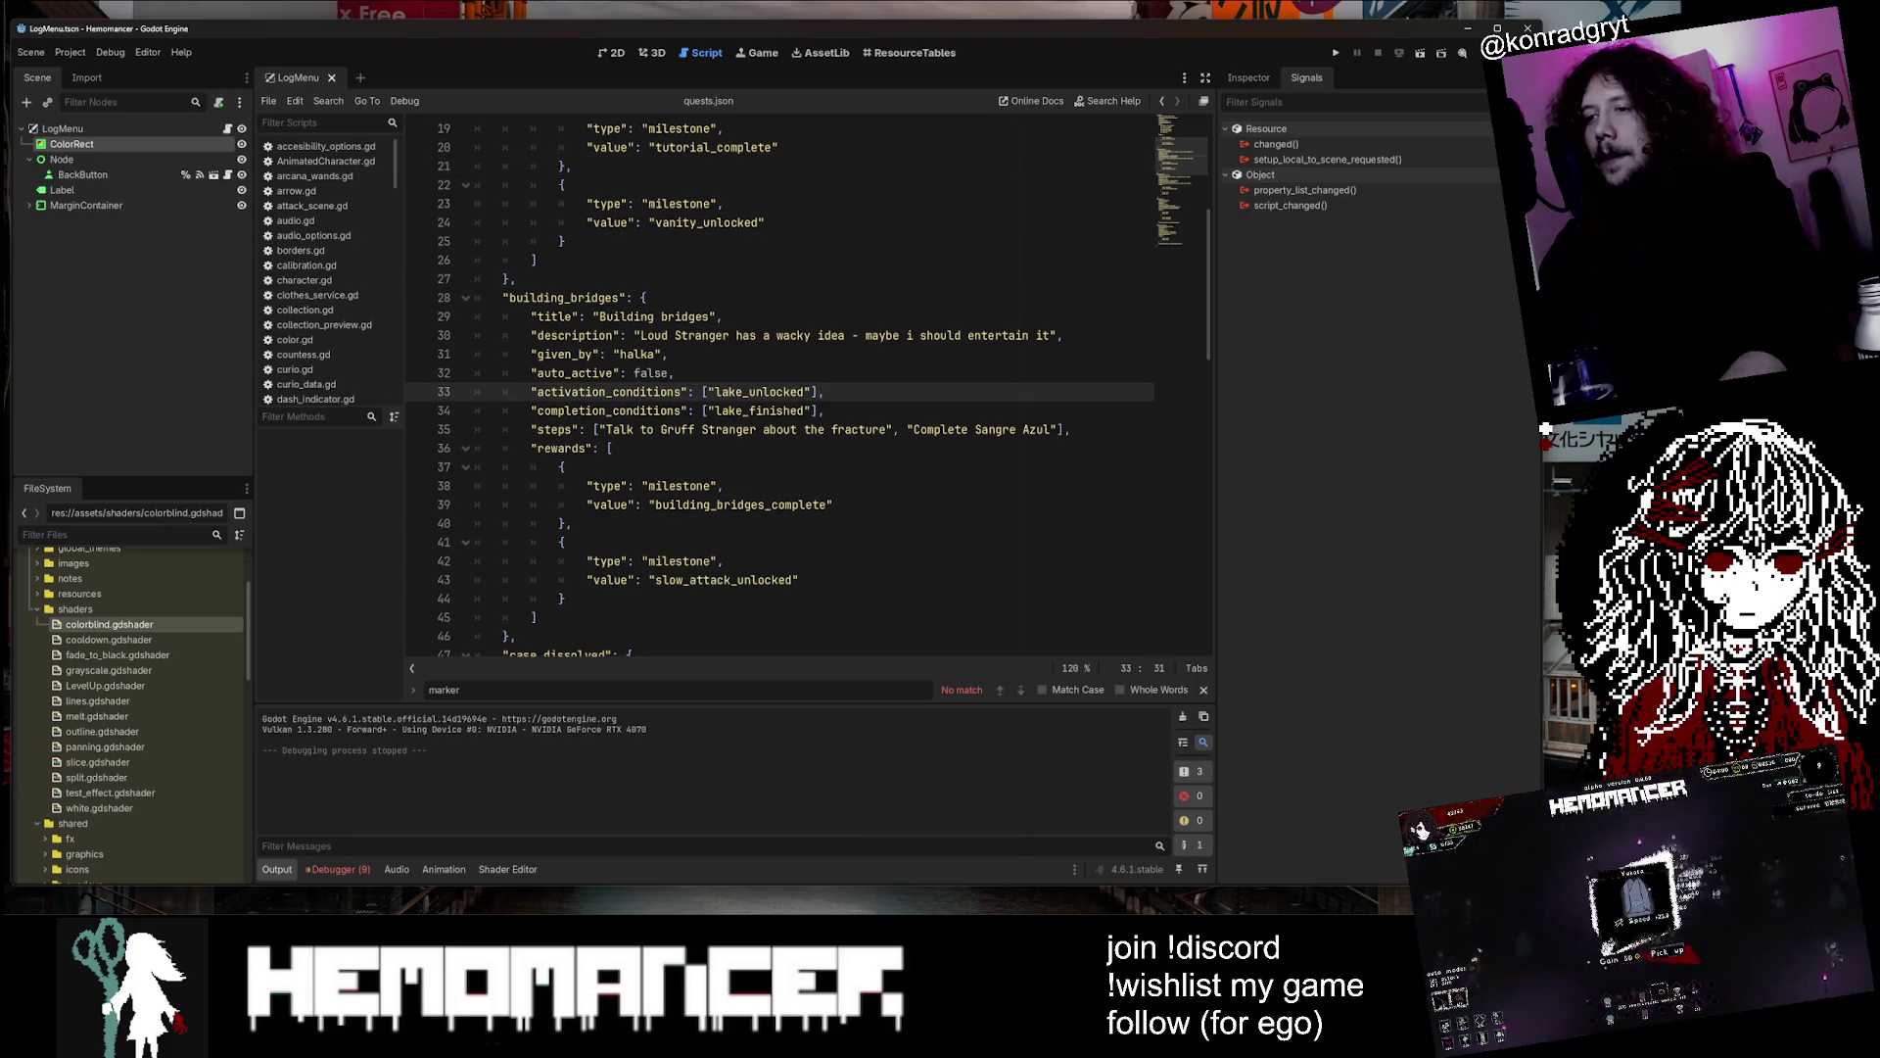
pyautogui.click(966, 870)
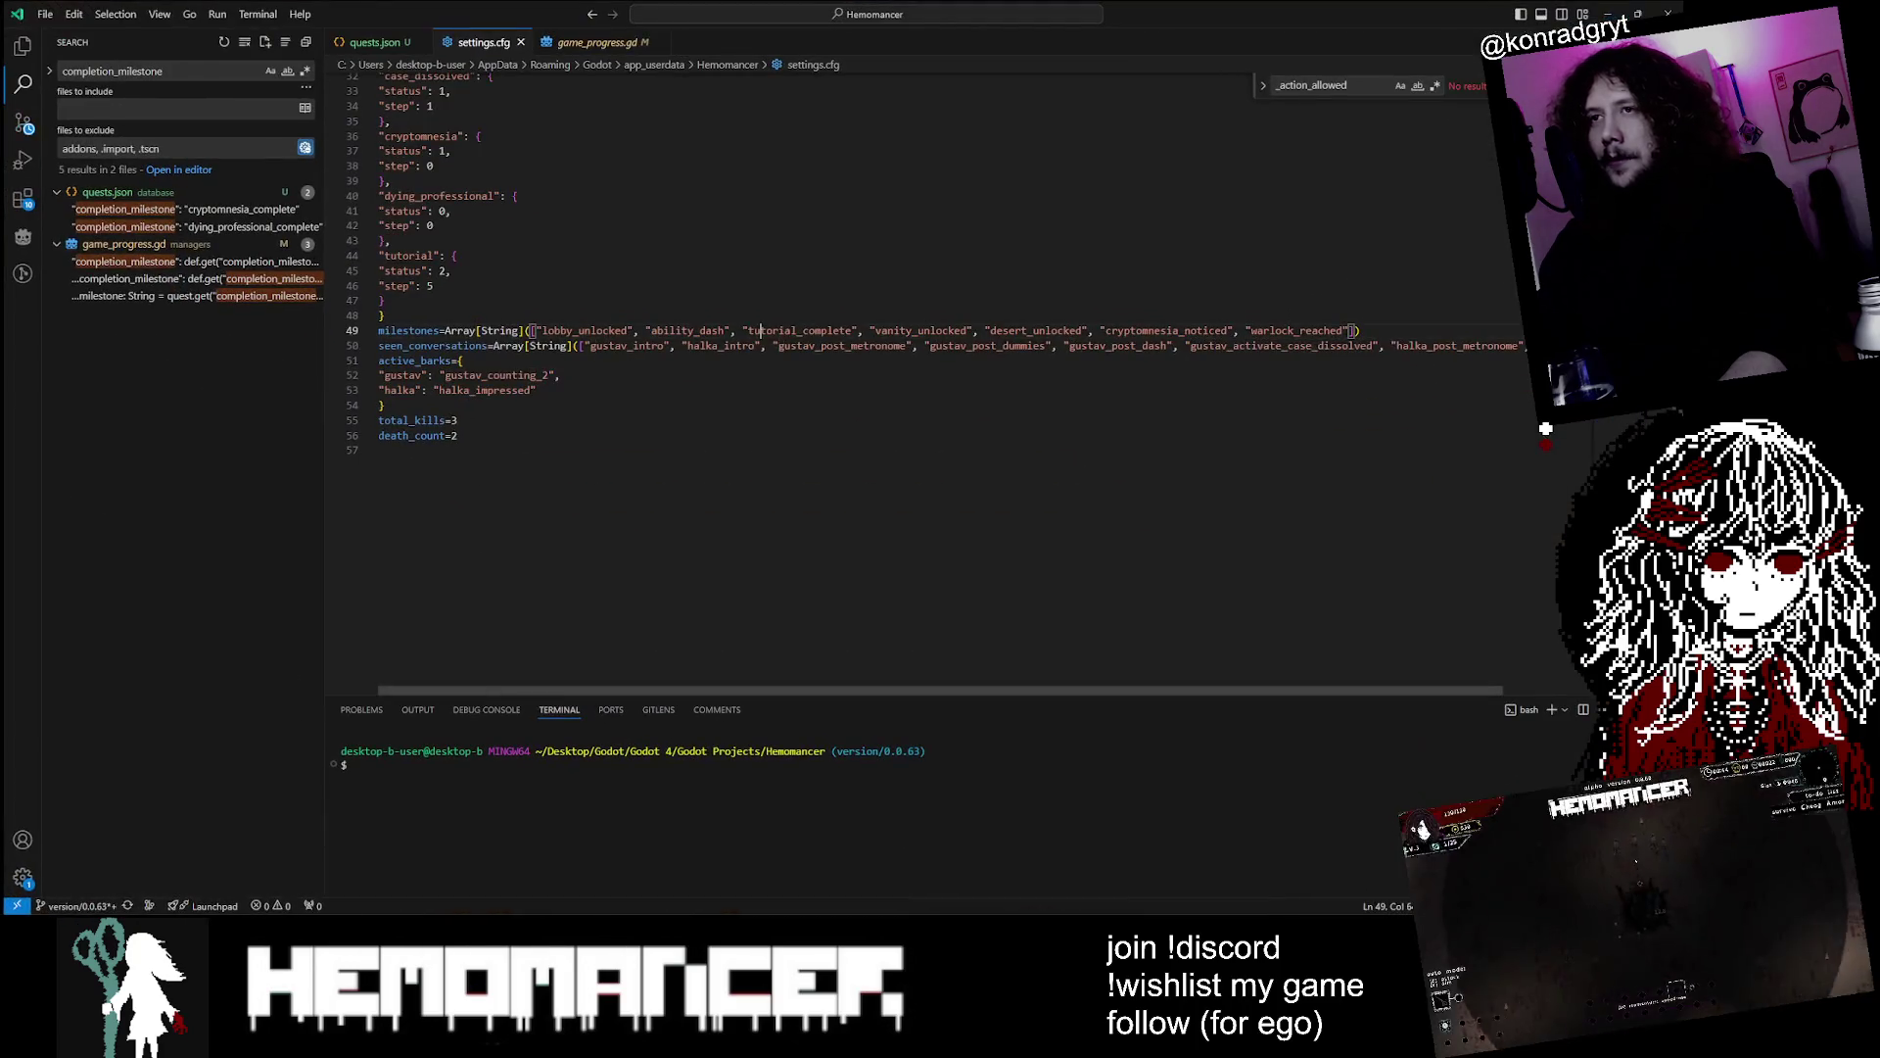
# Open dialogues.json through the Ctrl+P file search
pyautogui.hotkey('ctrl', 'p')
pyautogui.write('dialog')
pyautogui.press('BackSpace')
pyautogui.press('BackSpace')
pyautogui.press('BackSpace')
pyautogui.write('ialouges')
pyautogui.press('BackSpace')
pyautogui.press('BackSpace')
pyautogui.press('BackSpace')
pyautogui.write('ogues')
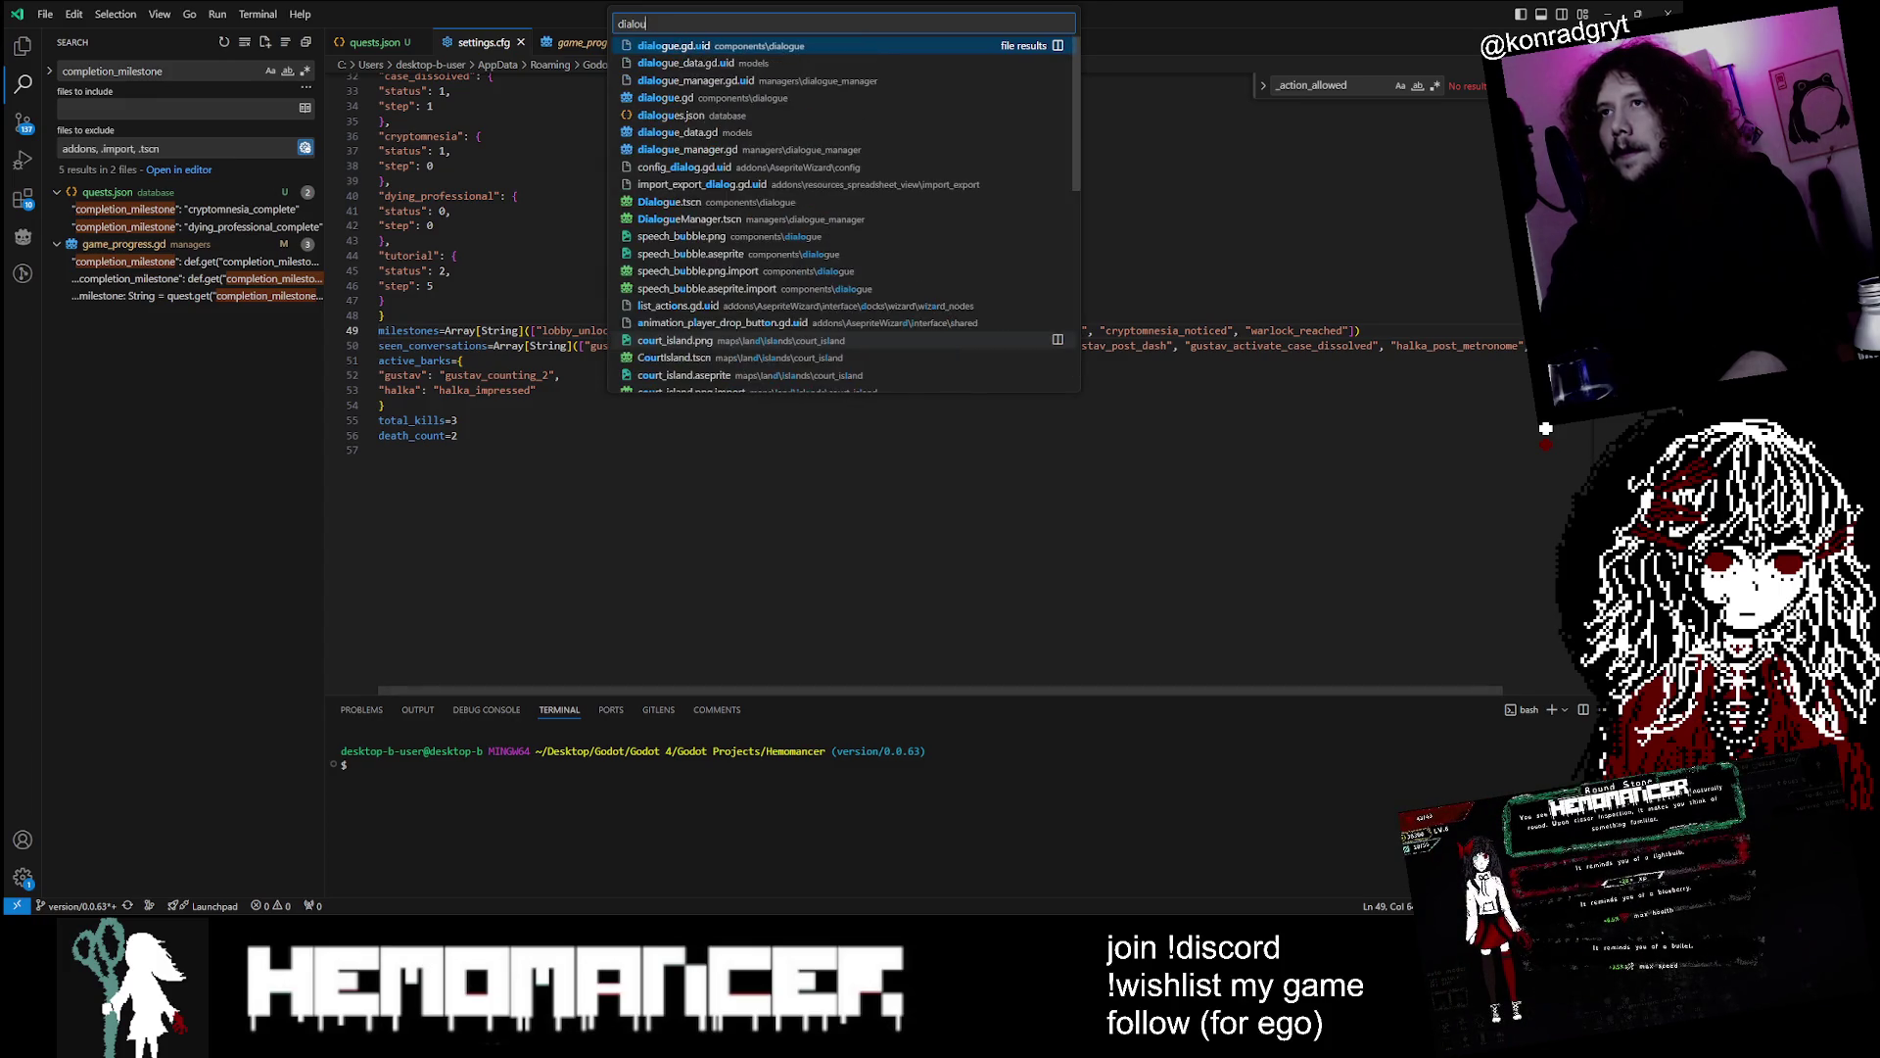
pyautogui.press('Return')
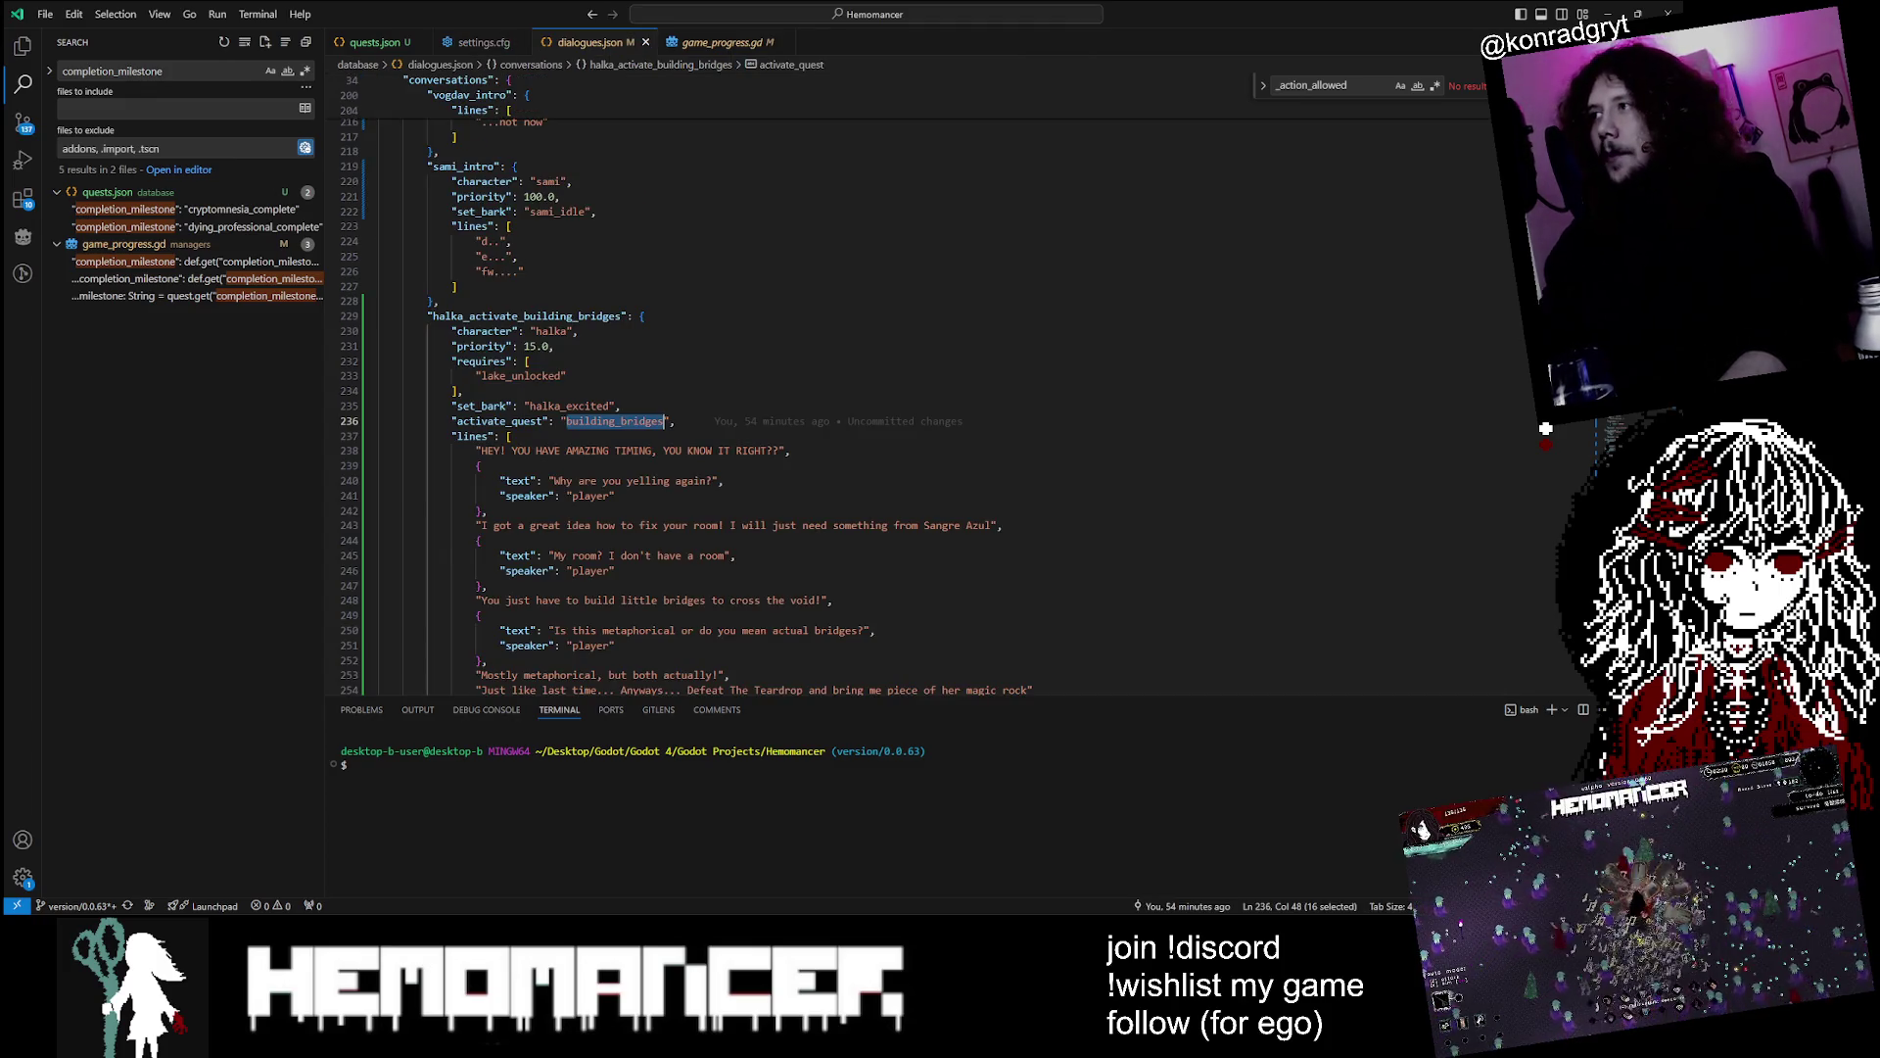
# Review the case_dissolved dialogues to see which conversations require case_dissolved_complete
pyautogui.scroll(20, 1545, 428)
pyautogui.scroll(-20, 1545, 428)
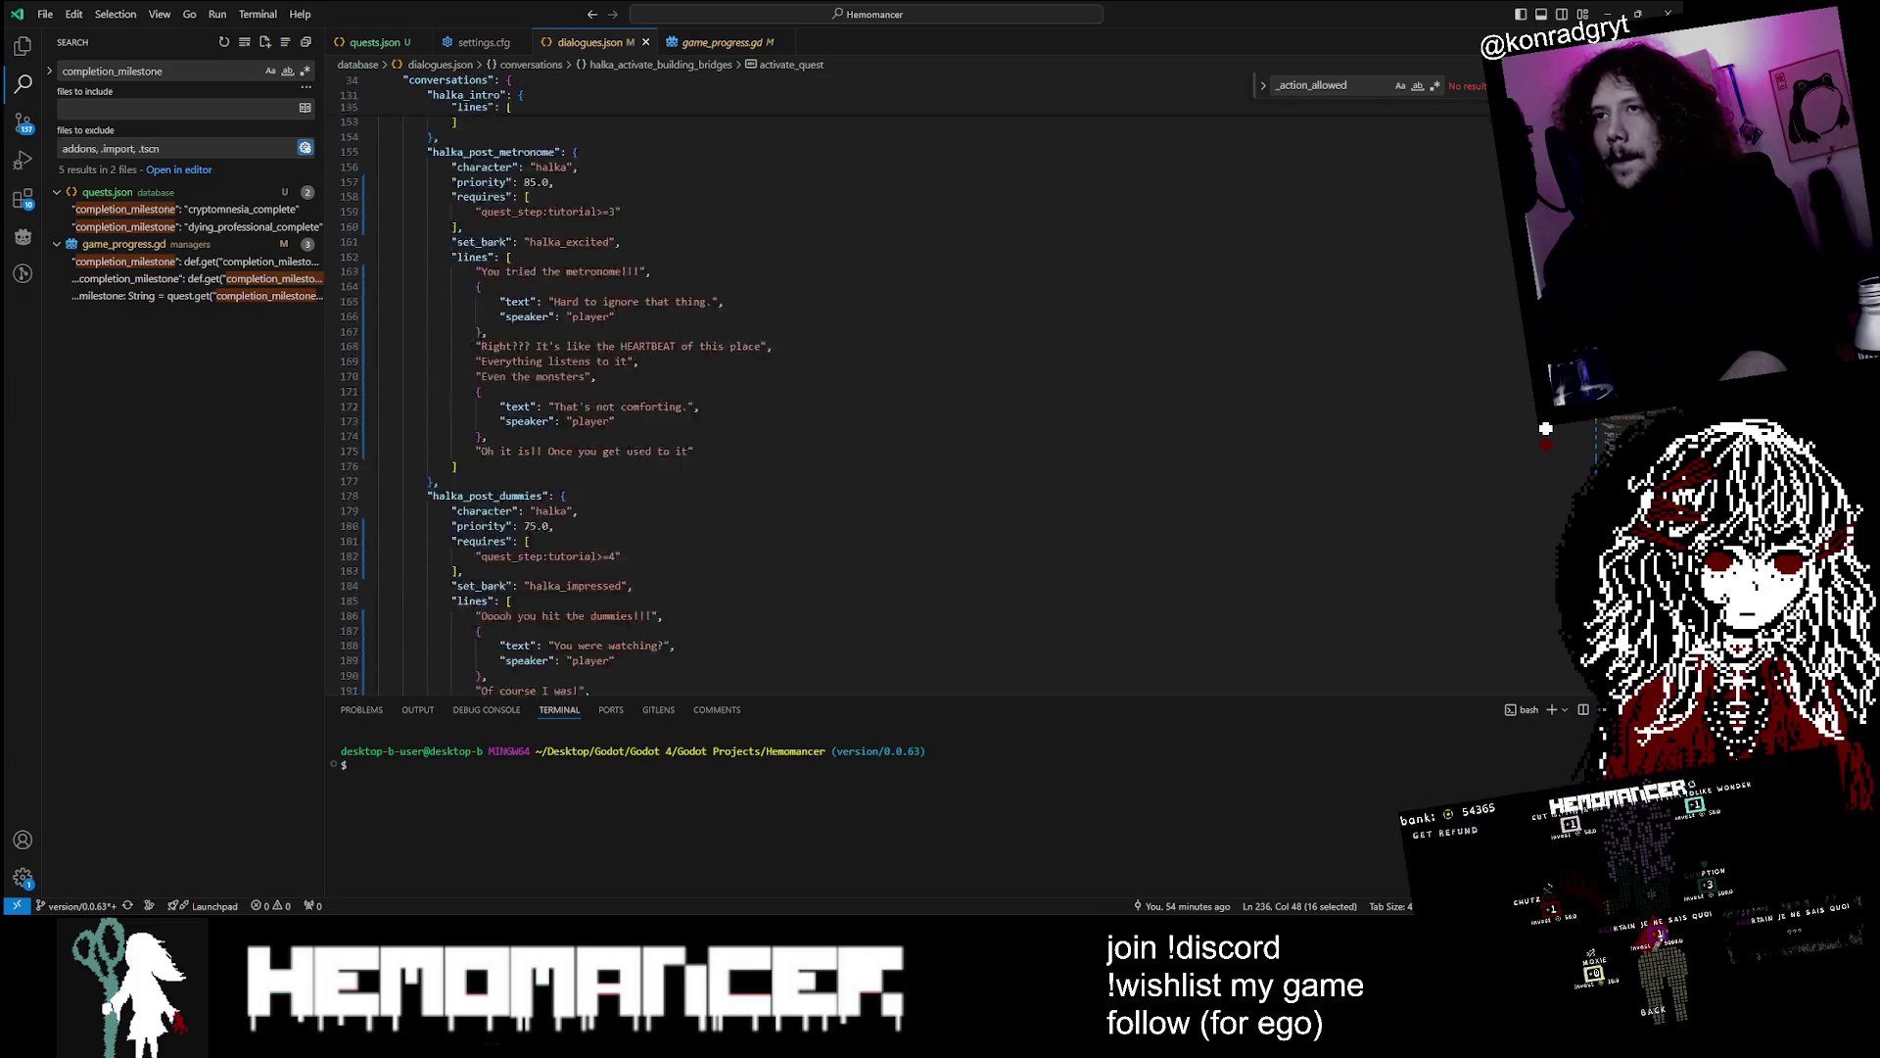
pyautogui.scroll(-20, 1545, 428)
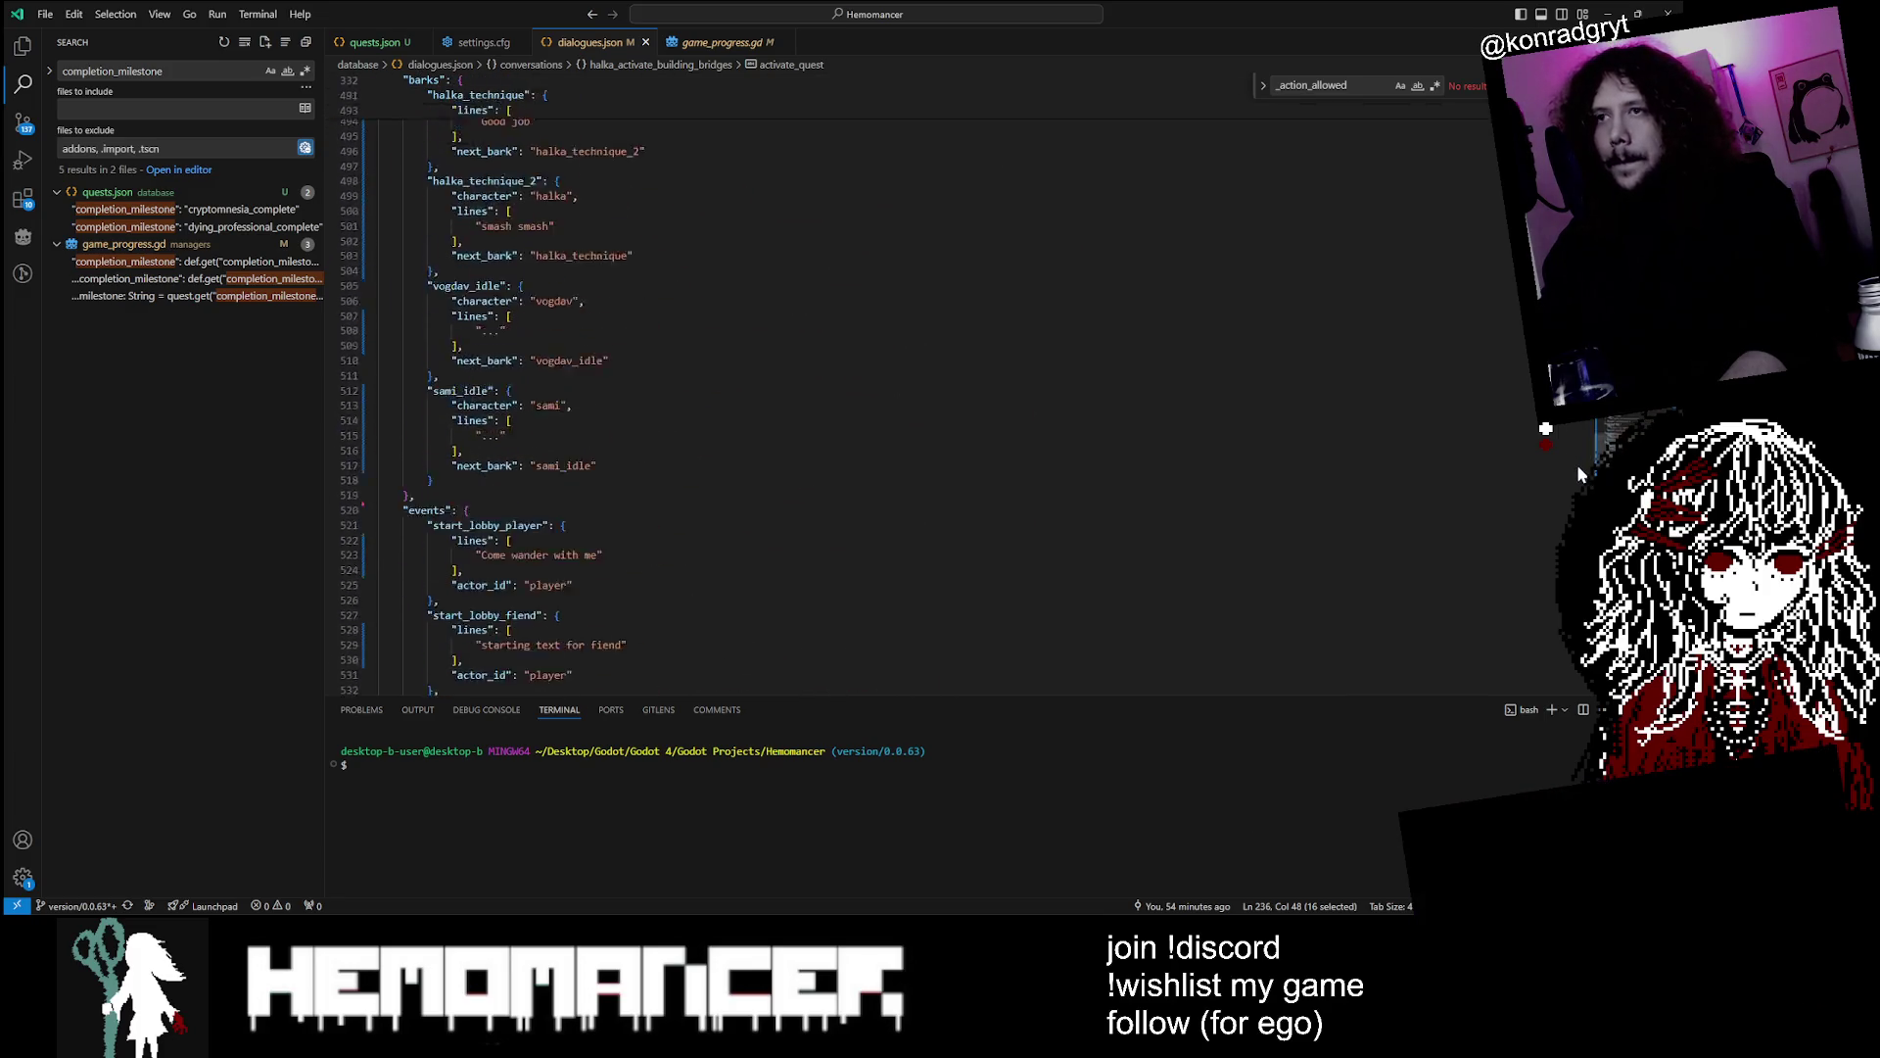
pyautogui.scroll(6, 1545, 428)
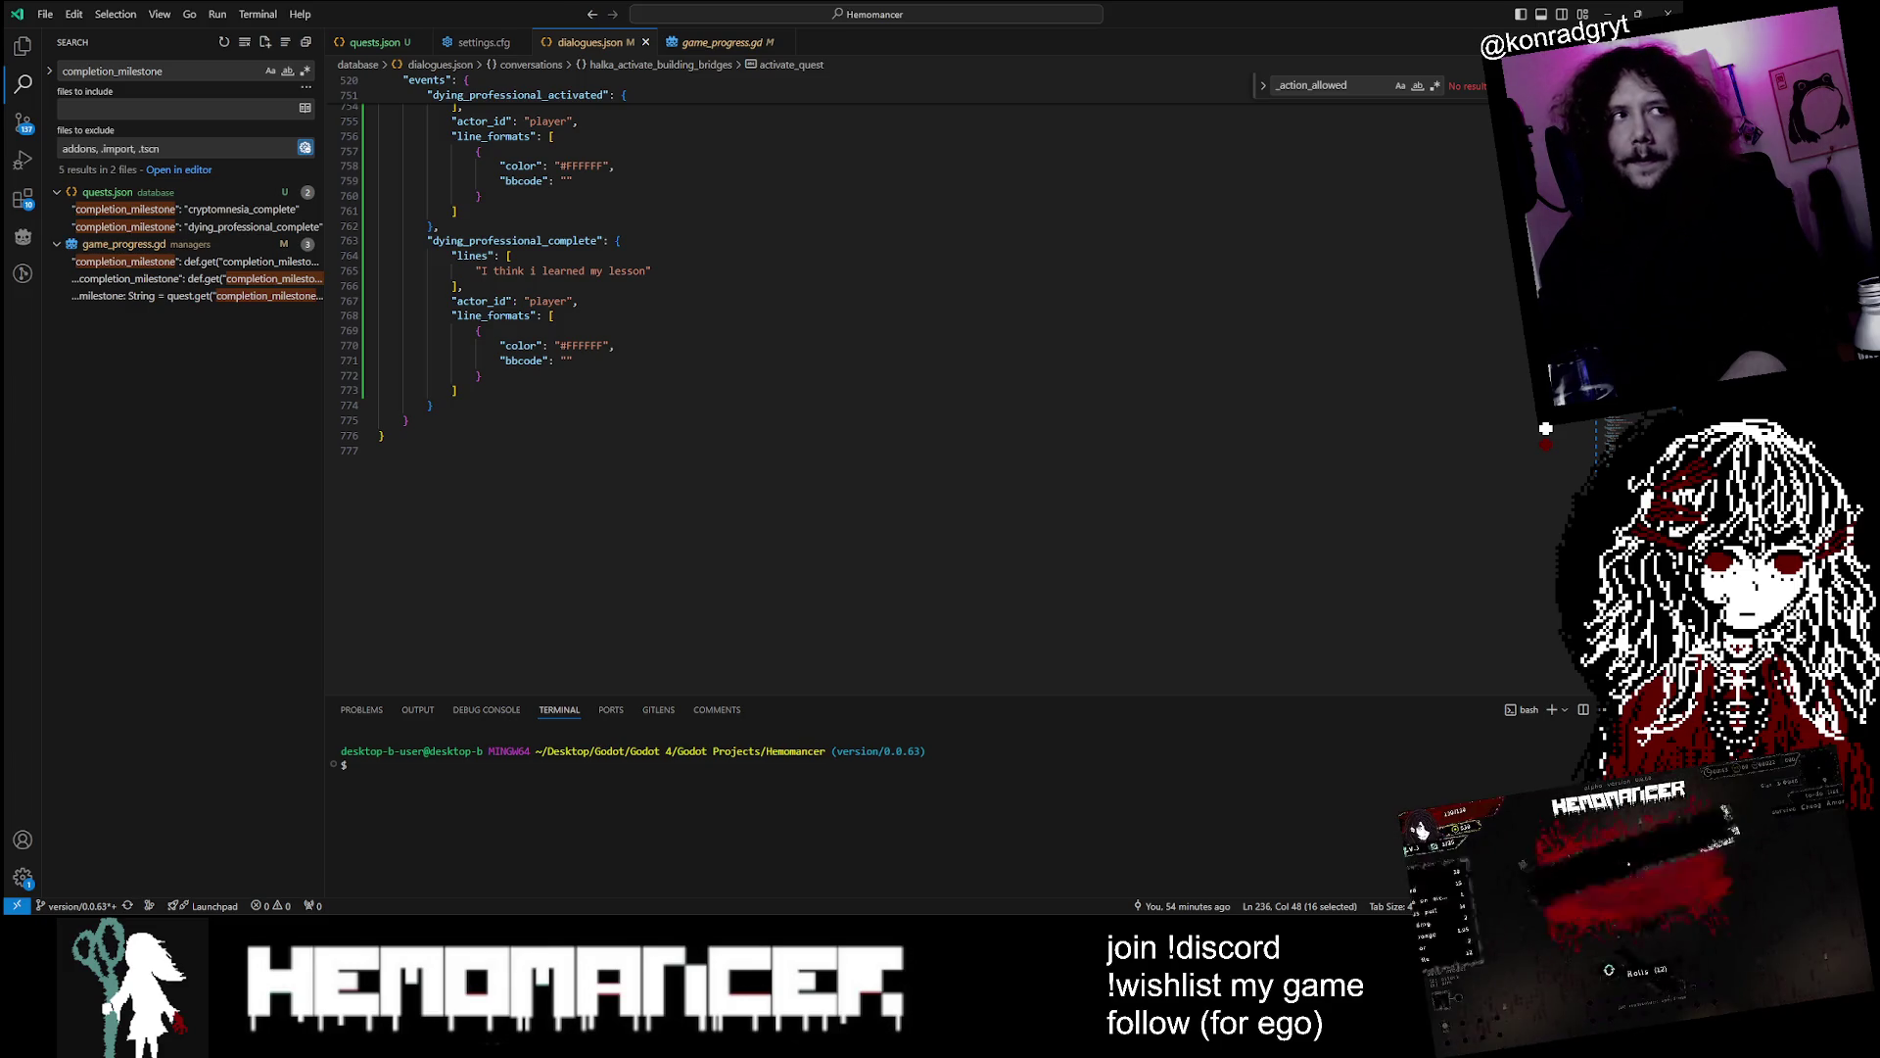
pyautogui.scroll(20, 1545, 428)
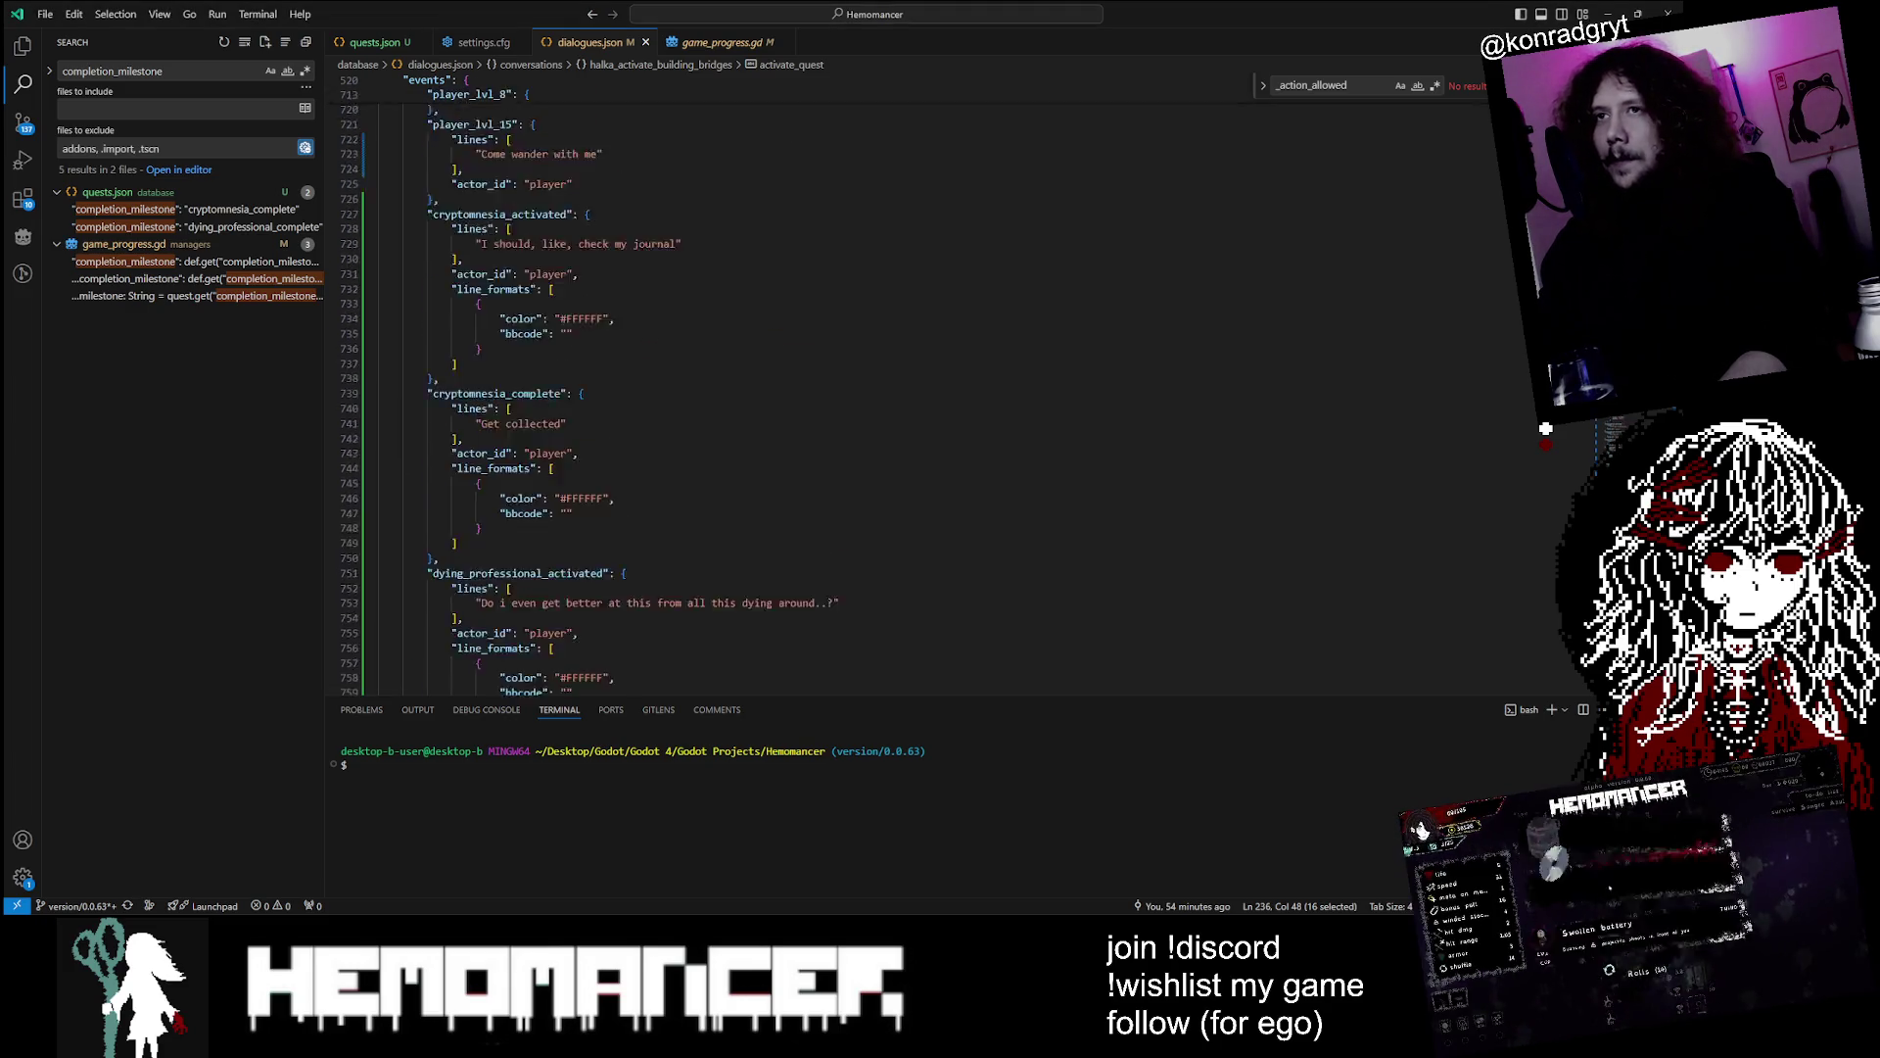
pyautogui.scroll(5, 1545, 428)
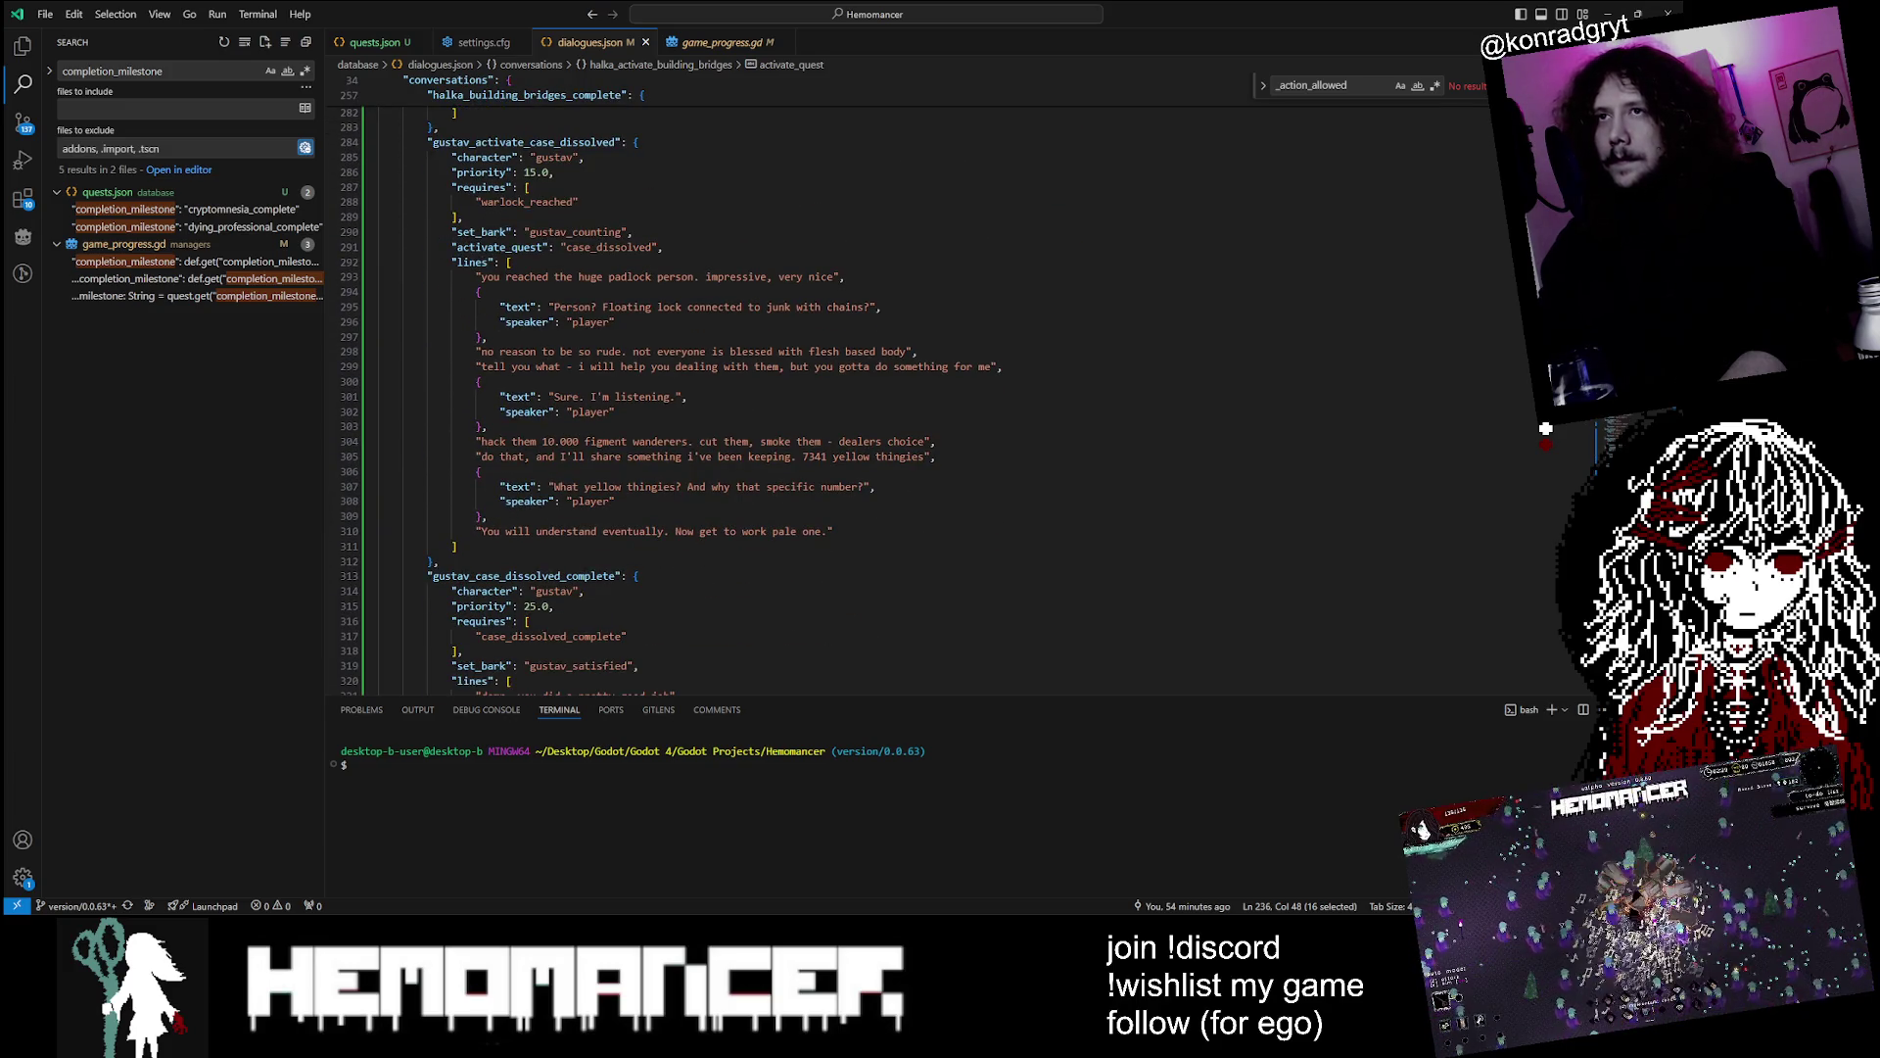
pyautogui.moveTo(511, 261); pyautogui.dragTo(488, 516)
pyautogui.click(487, 516)
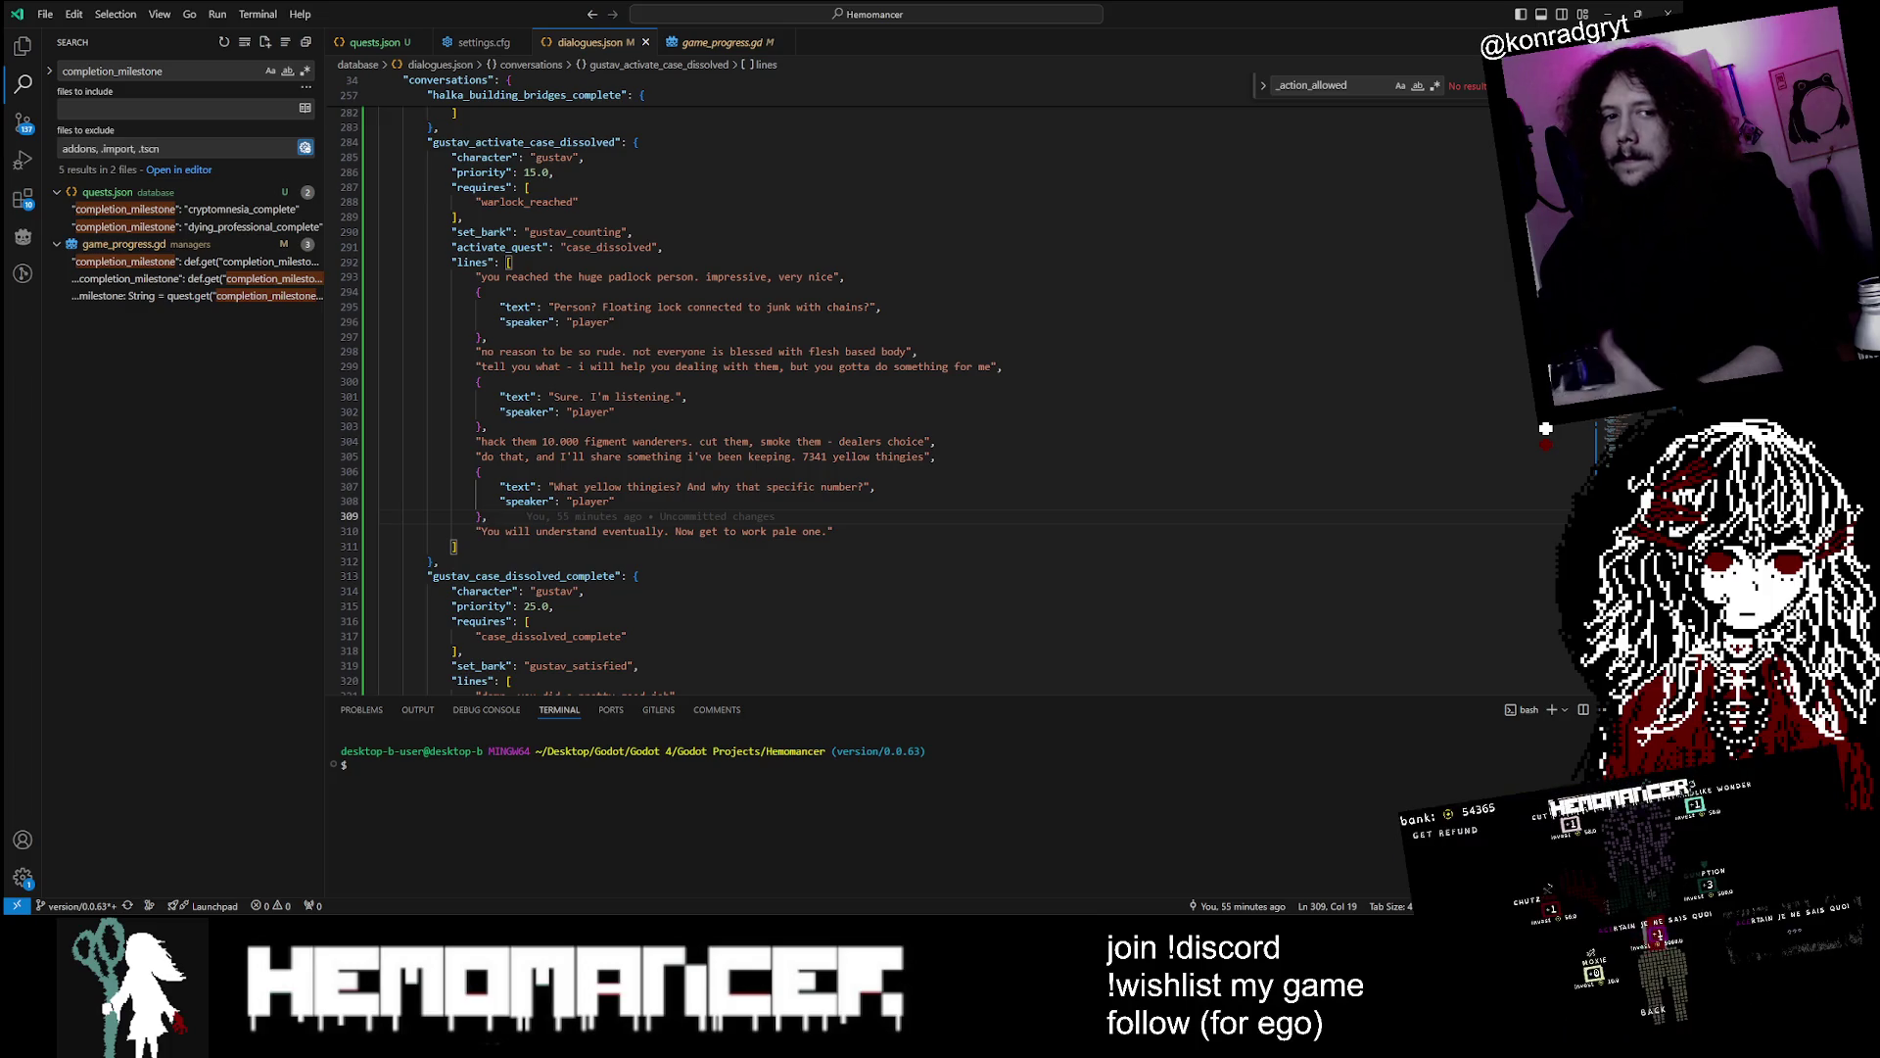
pyautogui.scroll(-5, 1545, 428)
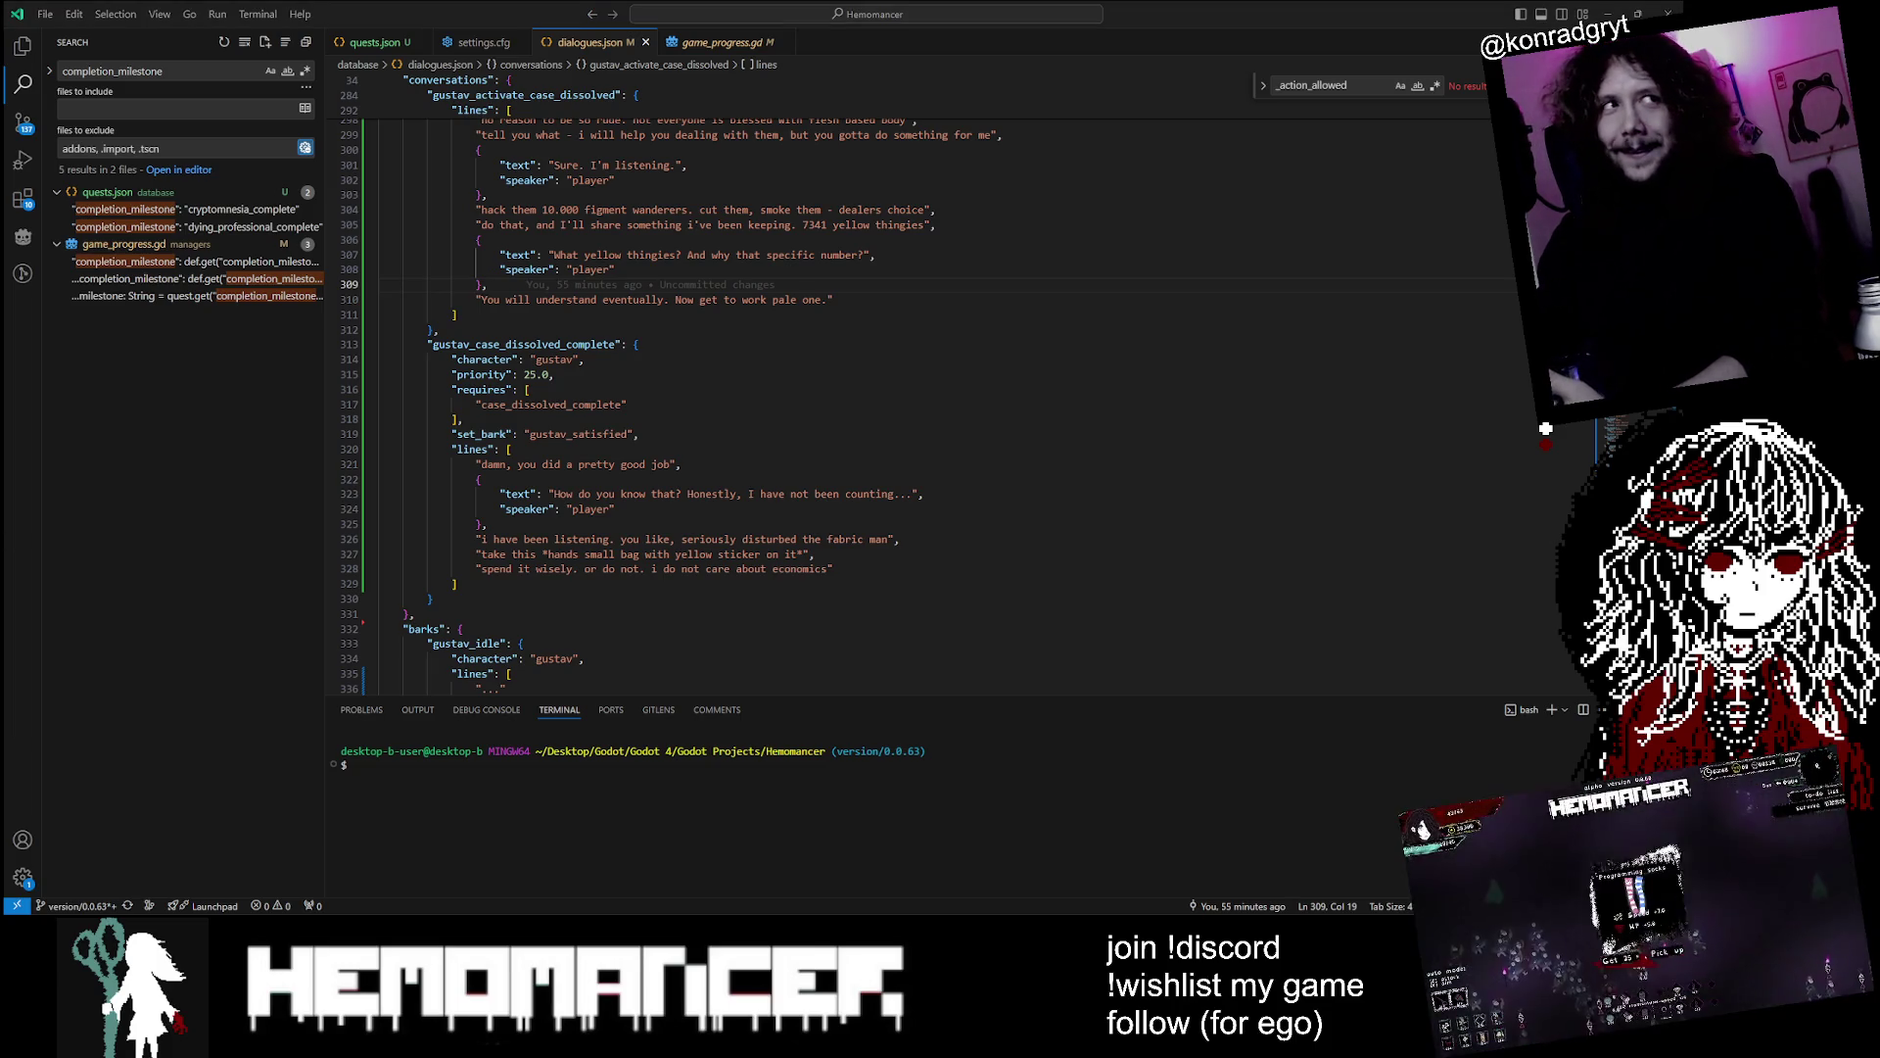
pyautogui.click(833, 569)
pyautogui.scroll(2, 1546, 428)
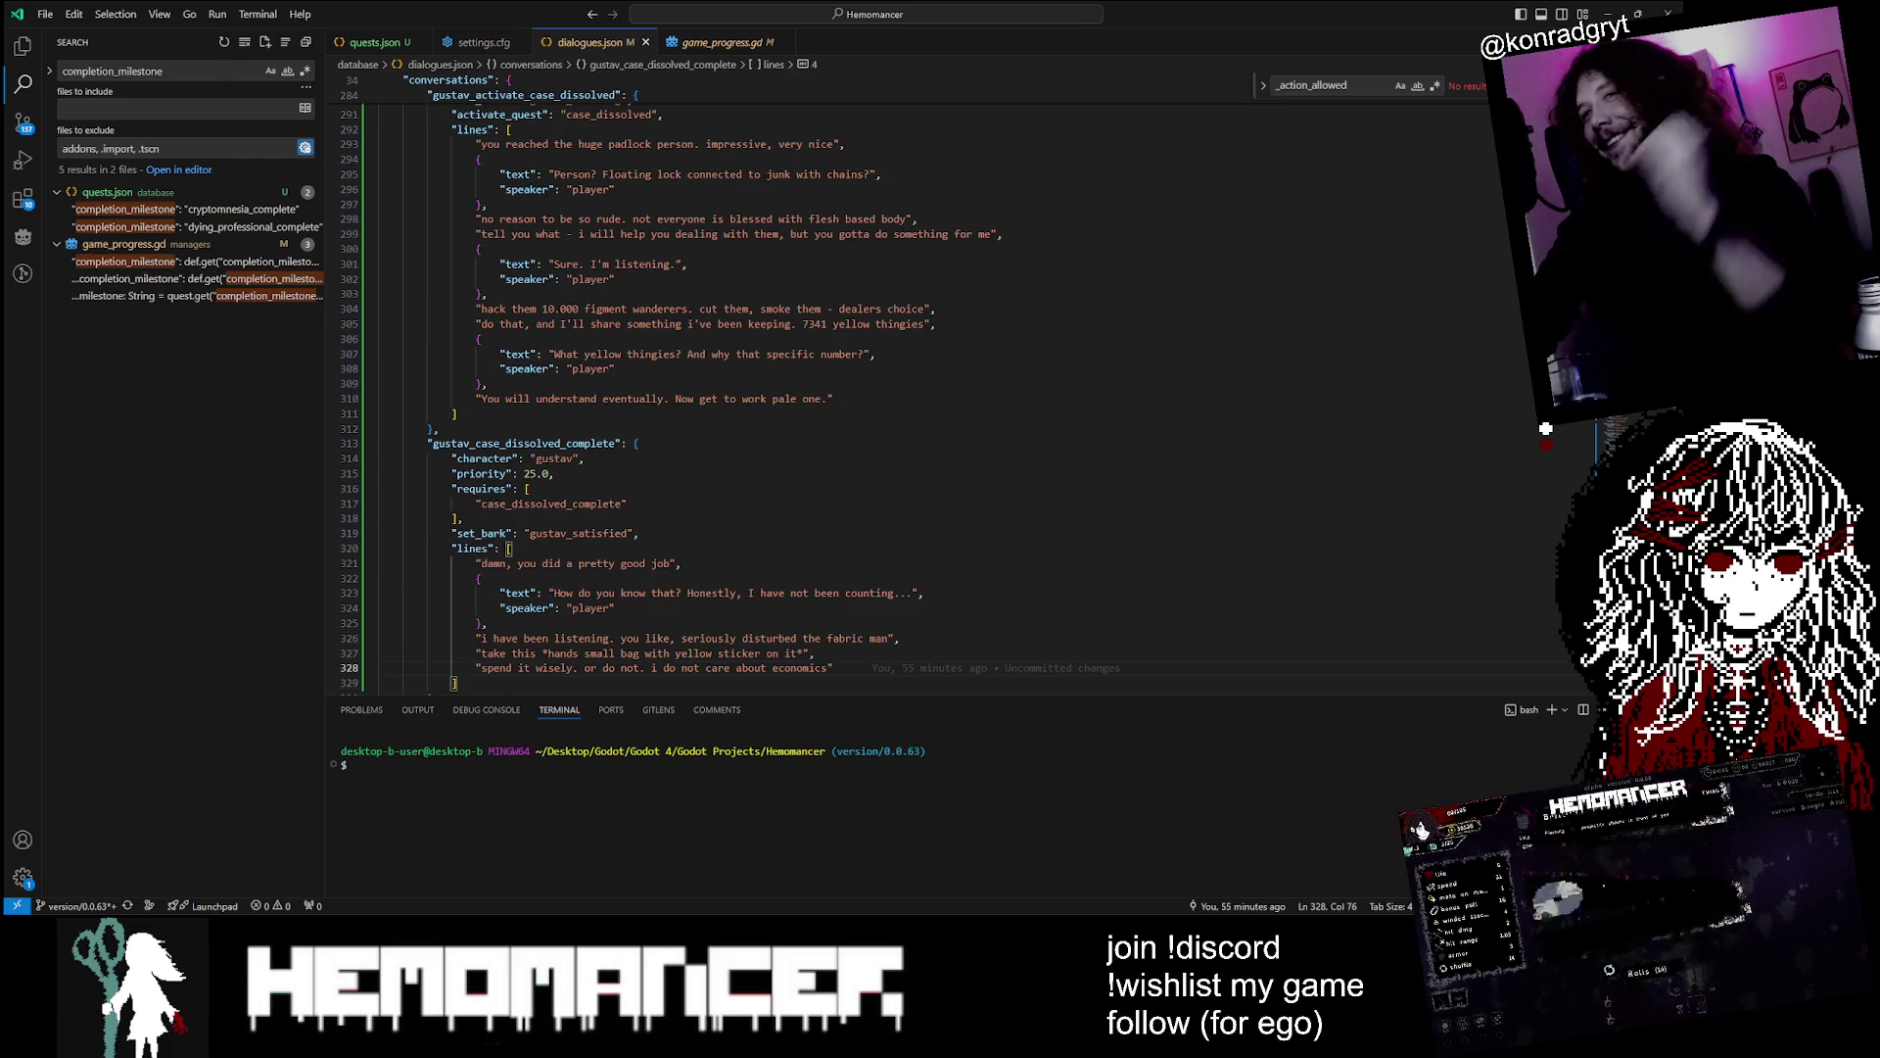
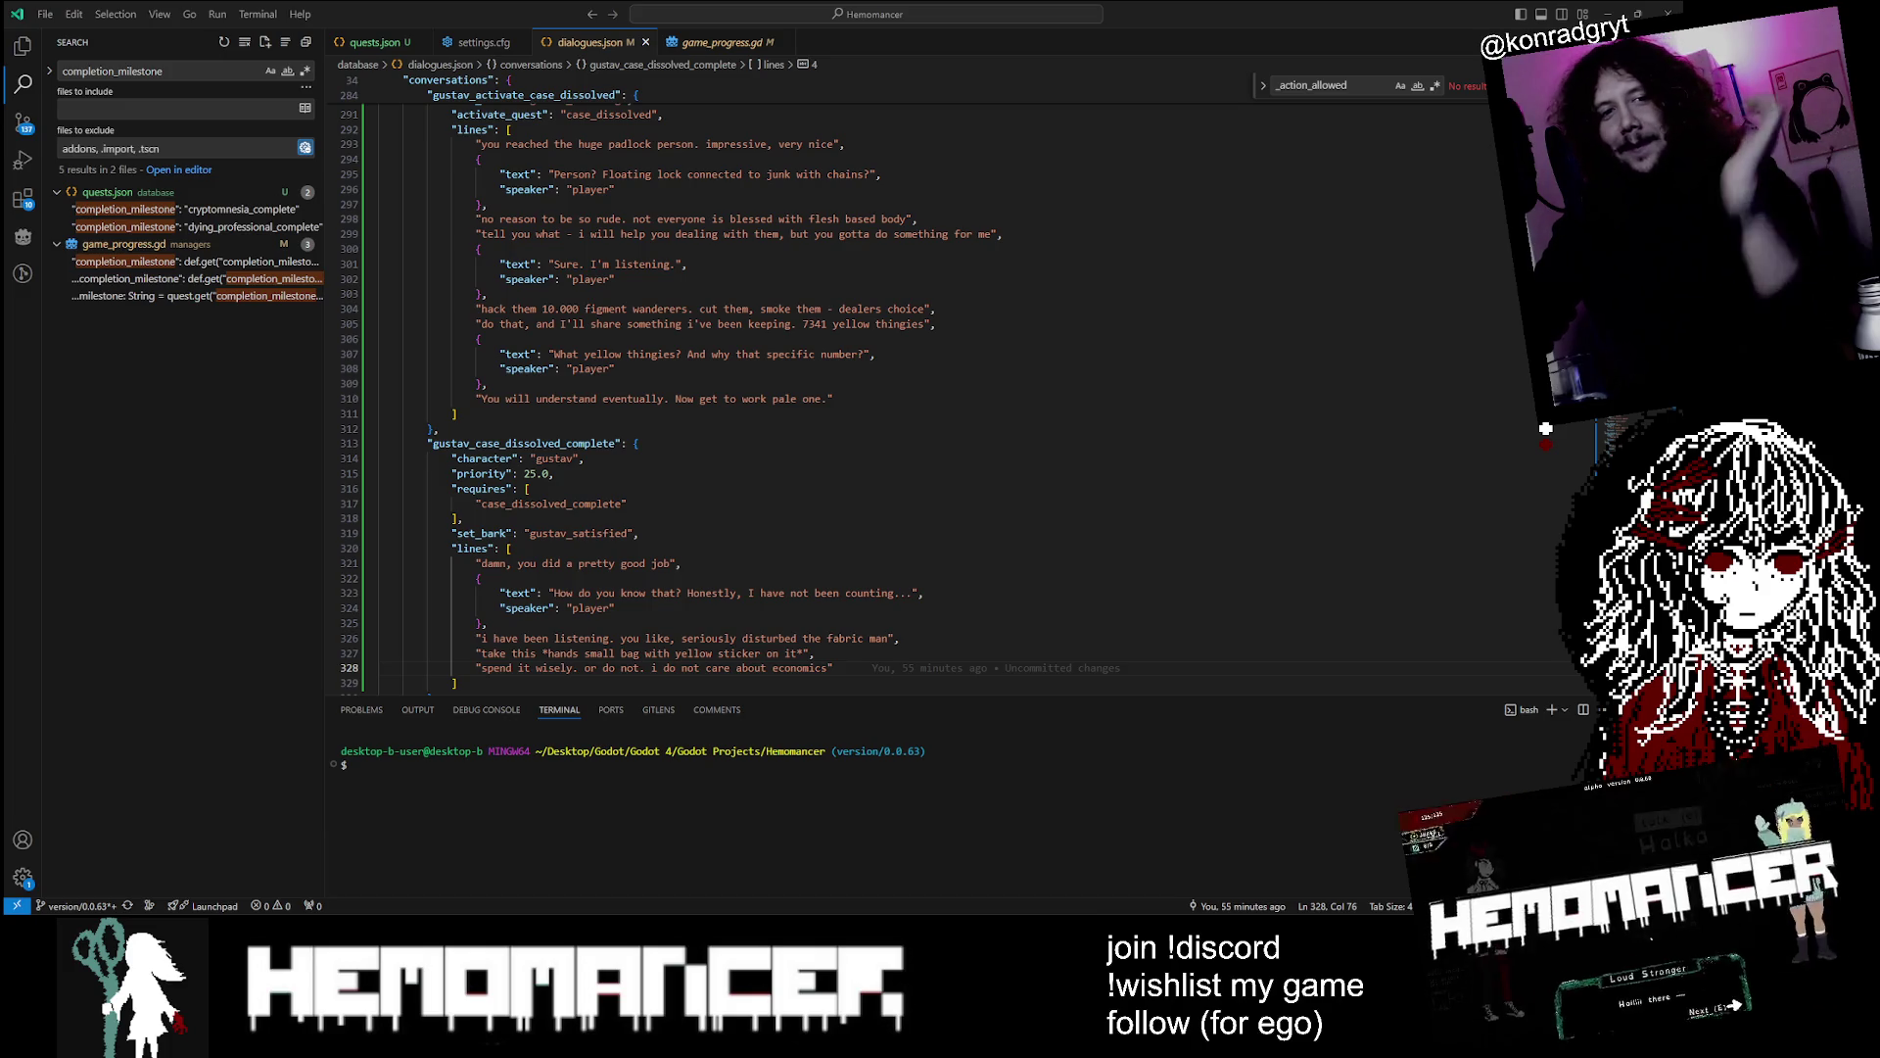
# Step back through dialogues.json lines 301 and 307, then put the caret in Godot's quests.json auto_active line
pyautogui.hotkey('ctrl', 'z')
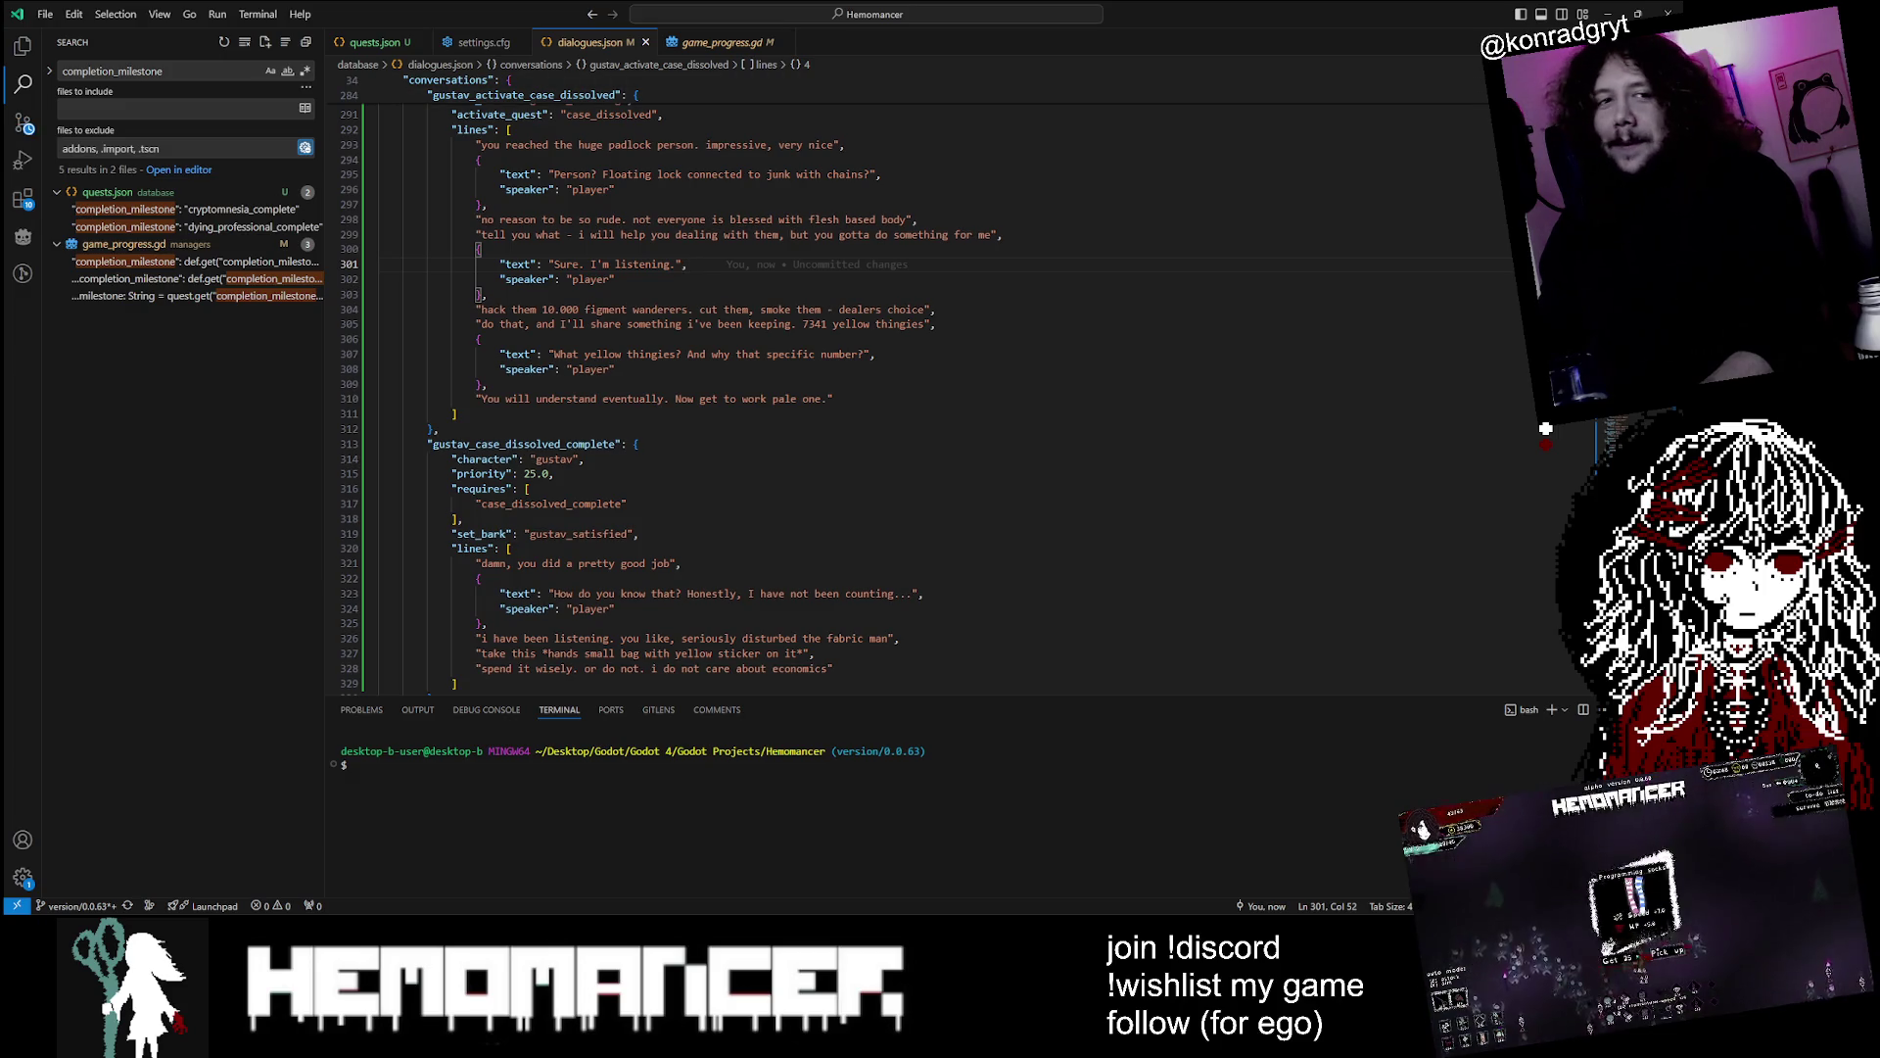
pyautogui.hotkey('ctrl', 'z')
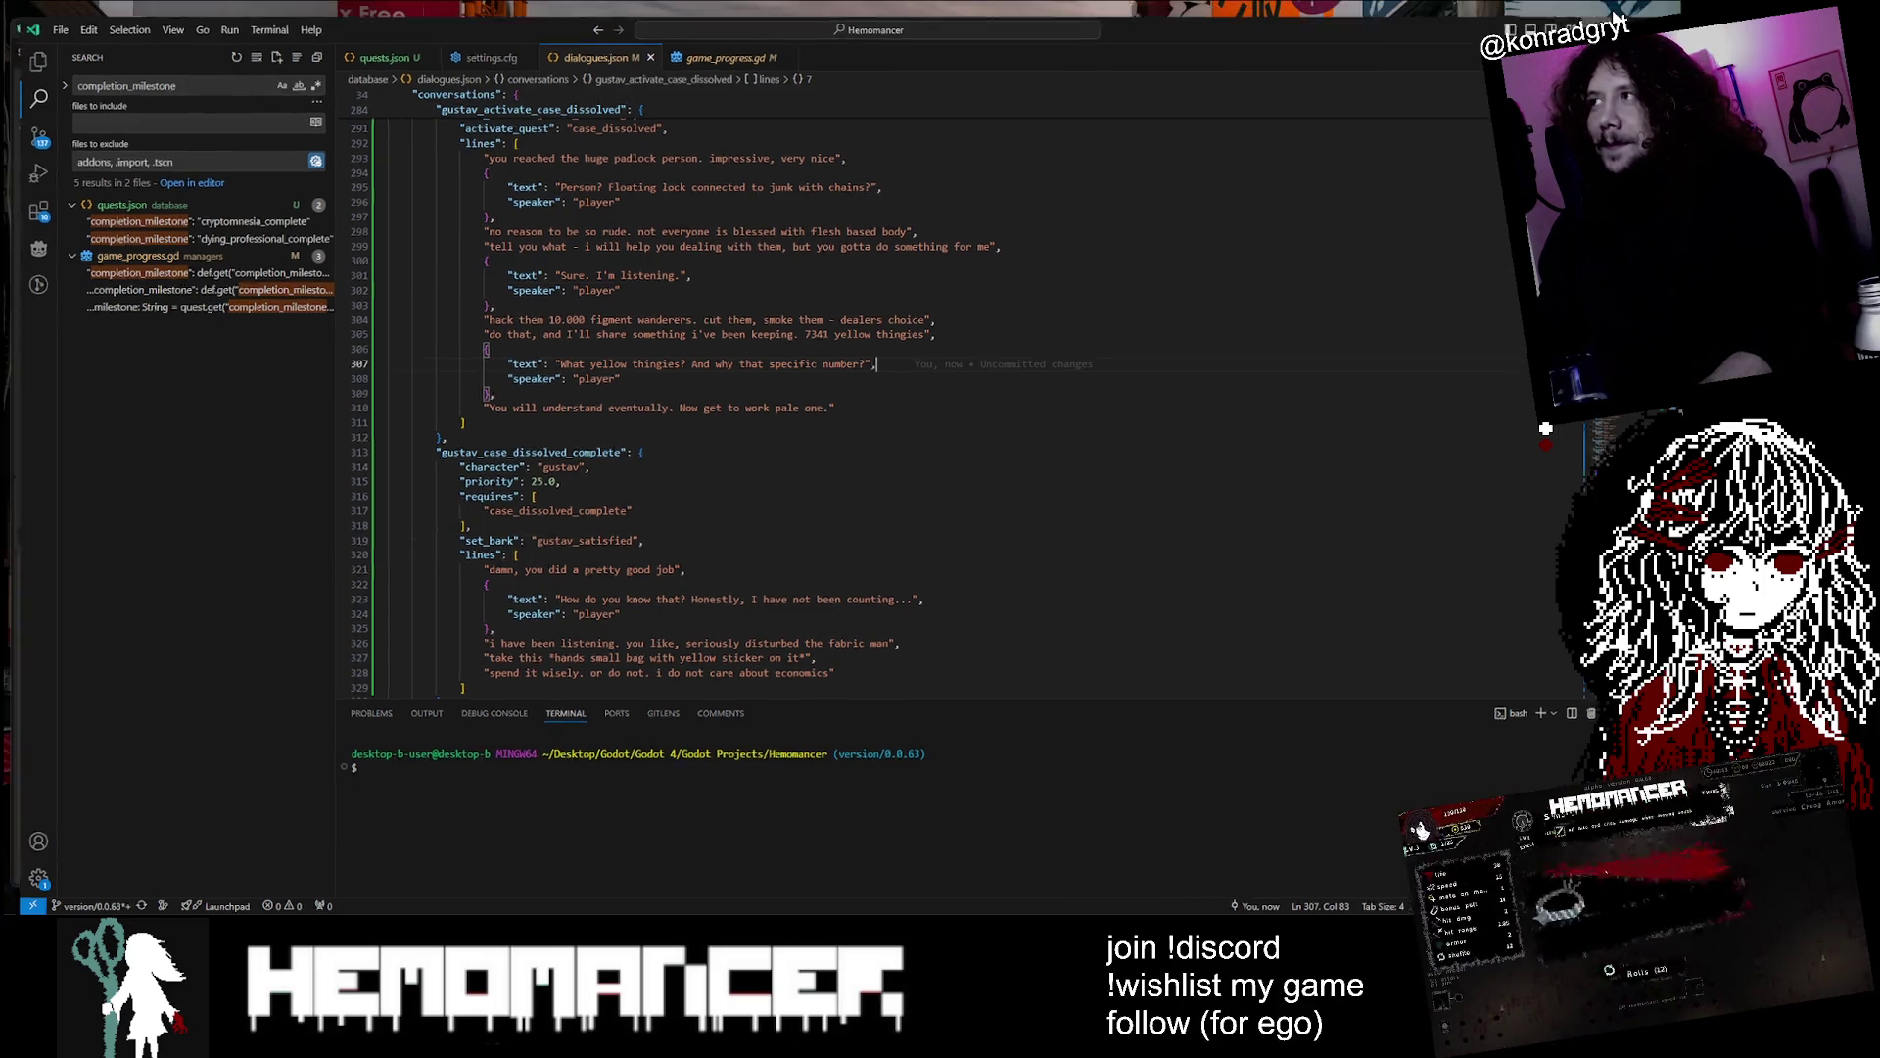
pyautogui.hotkey('alt', 'Tab')
pyautogui.click(763, 429)
pyautogui.press('Up')
pyautogui.press('Up')
pyautogui.press('Up')
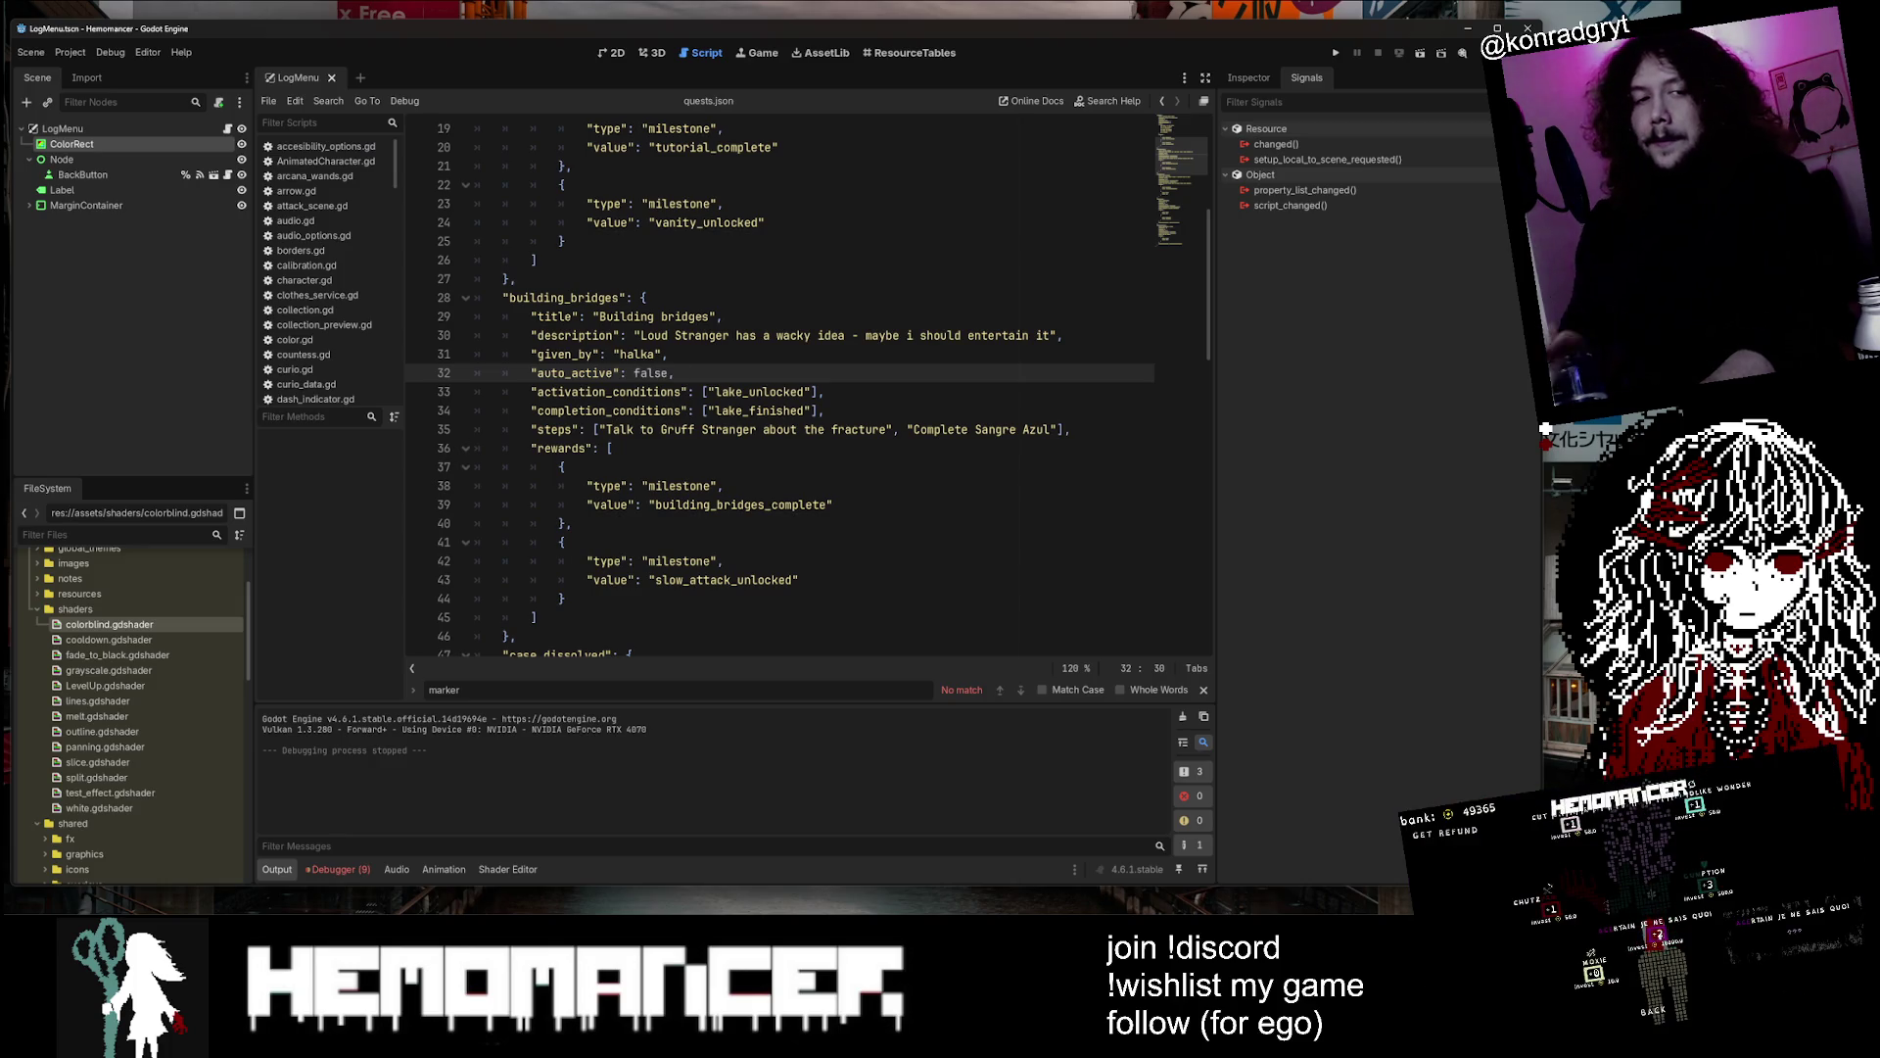
# Inspect Godot's debugger errors, jumping to the curio.gd frame-index error, then return to the Output log
pyautogui.click(338, 865)
pyautogui.click(525, 803)
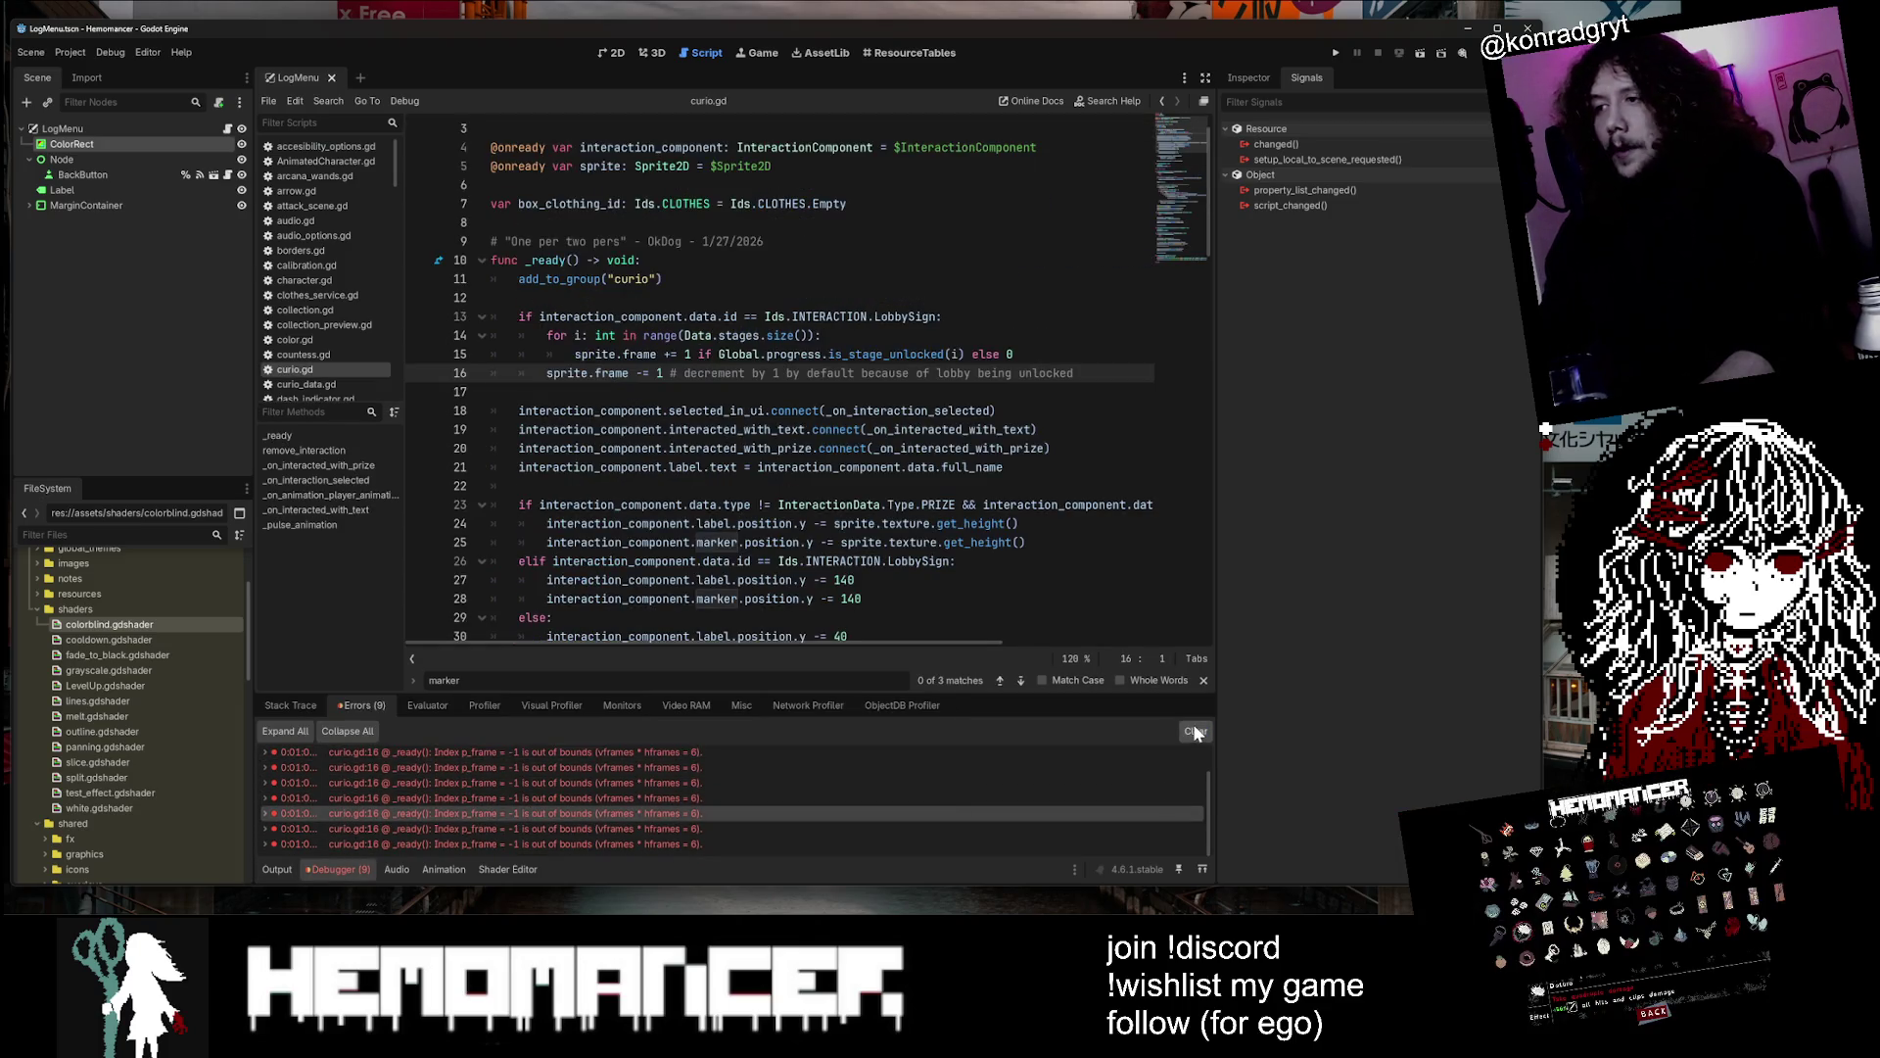
pyautogui.click(280, 872)
pyautogui.click(931, 335)
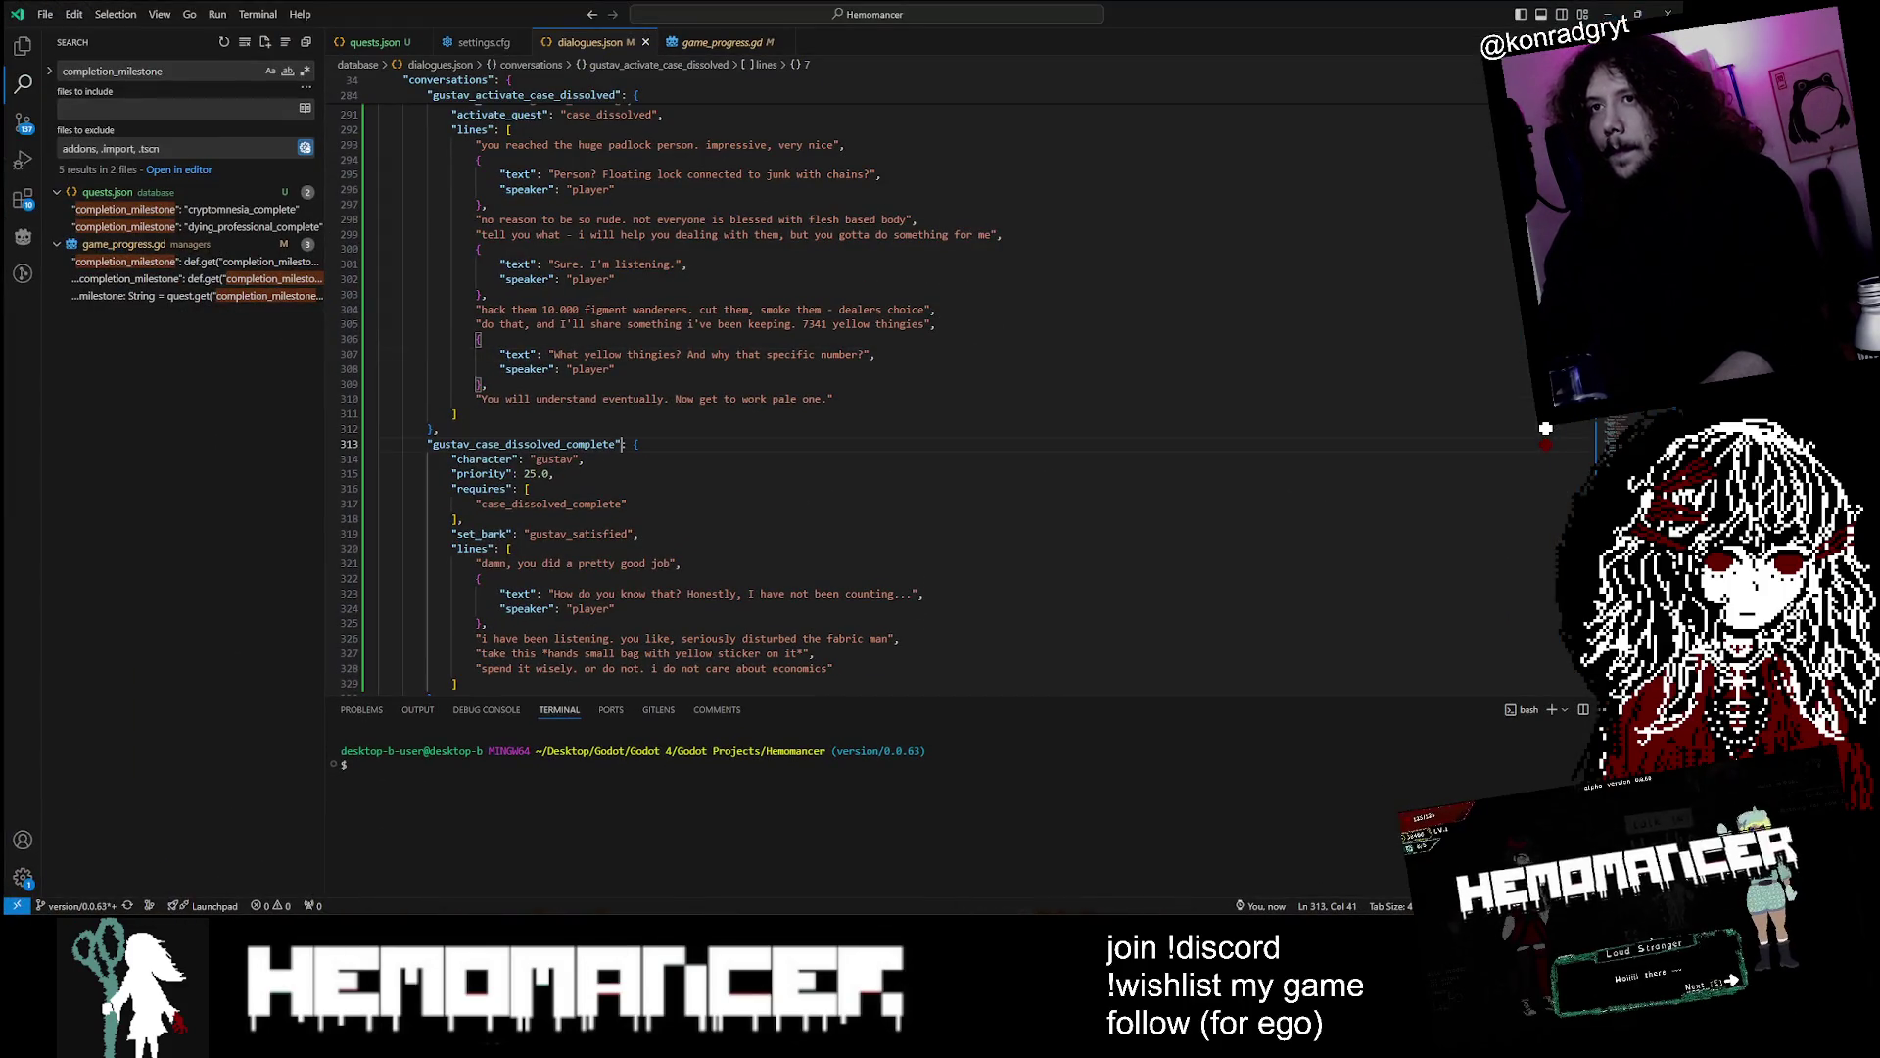
# Paste a milestone reward into cryptomnesia's rewards, delete its completion_milestone line, and save quests.json
pyautogui.click(377, 42)
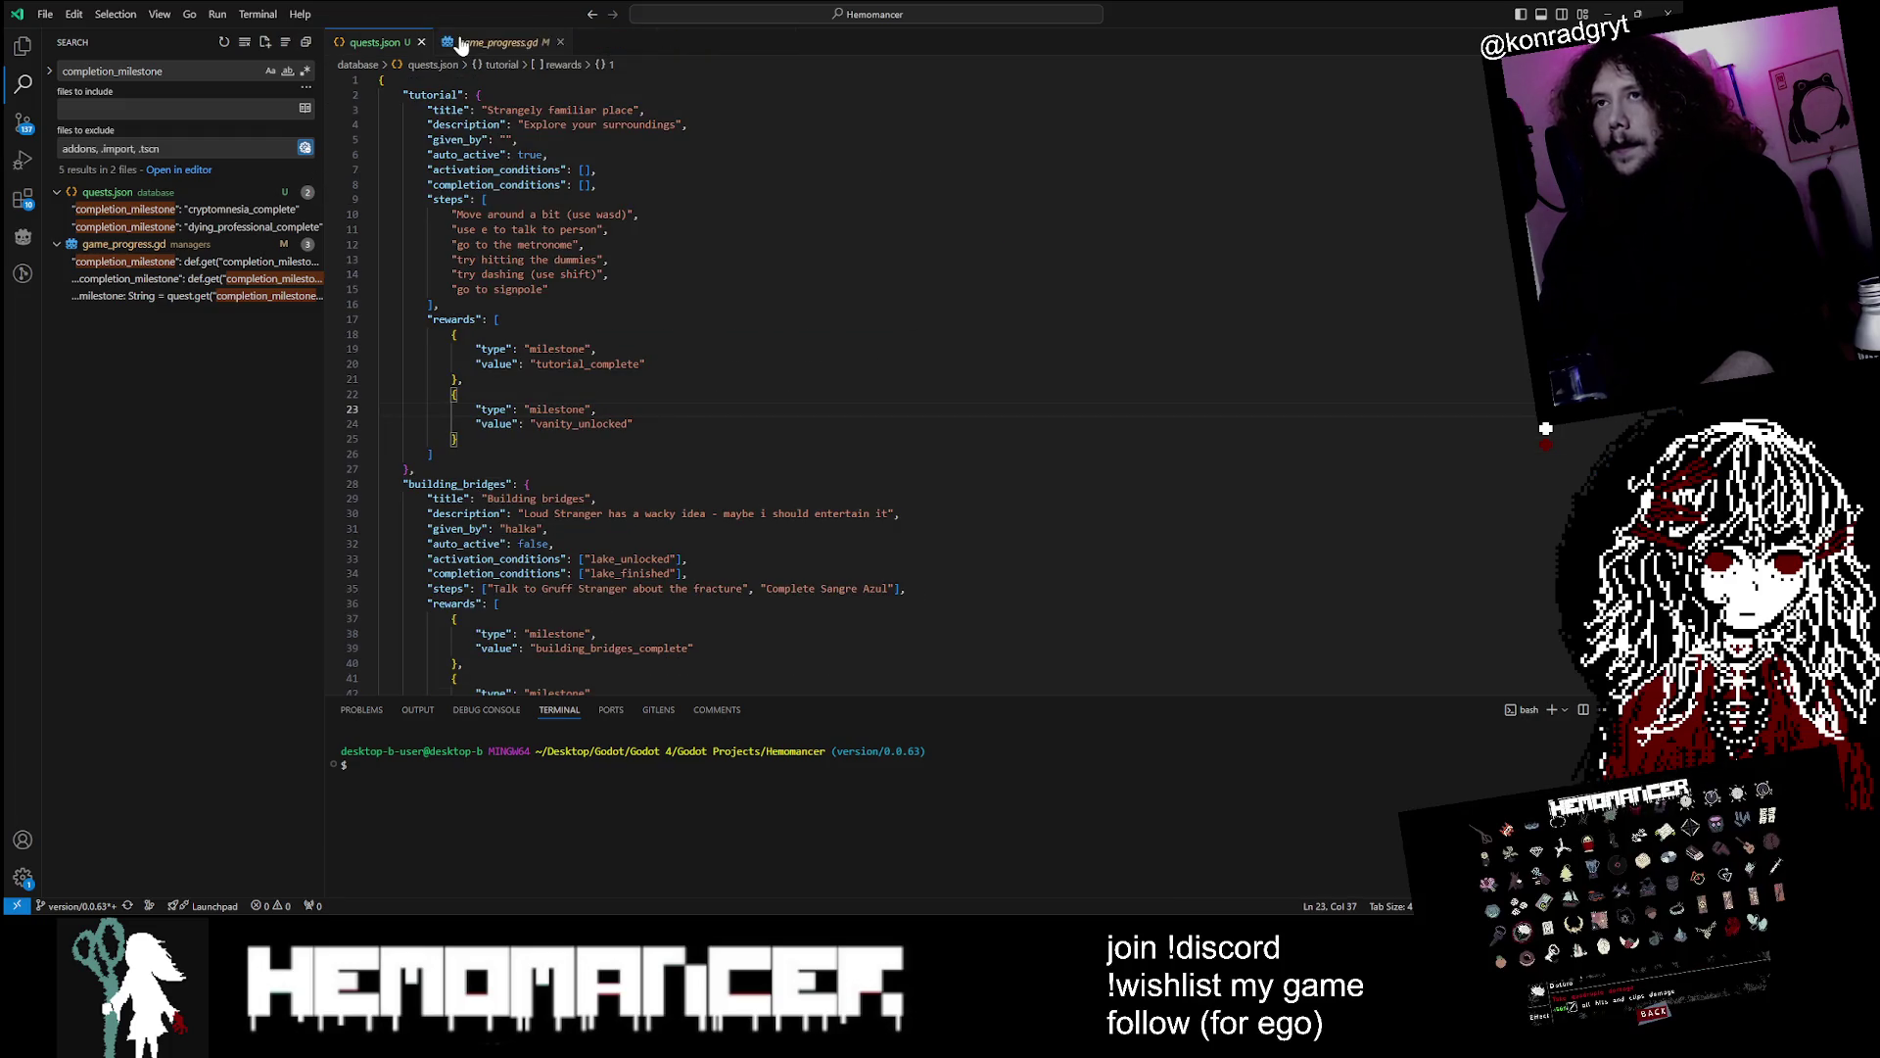
pyautogui.scroll(-15, 911, 382)
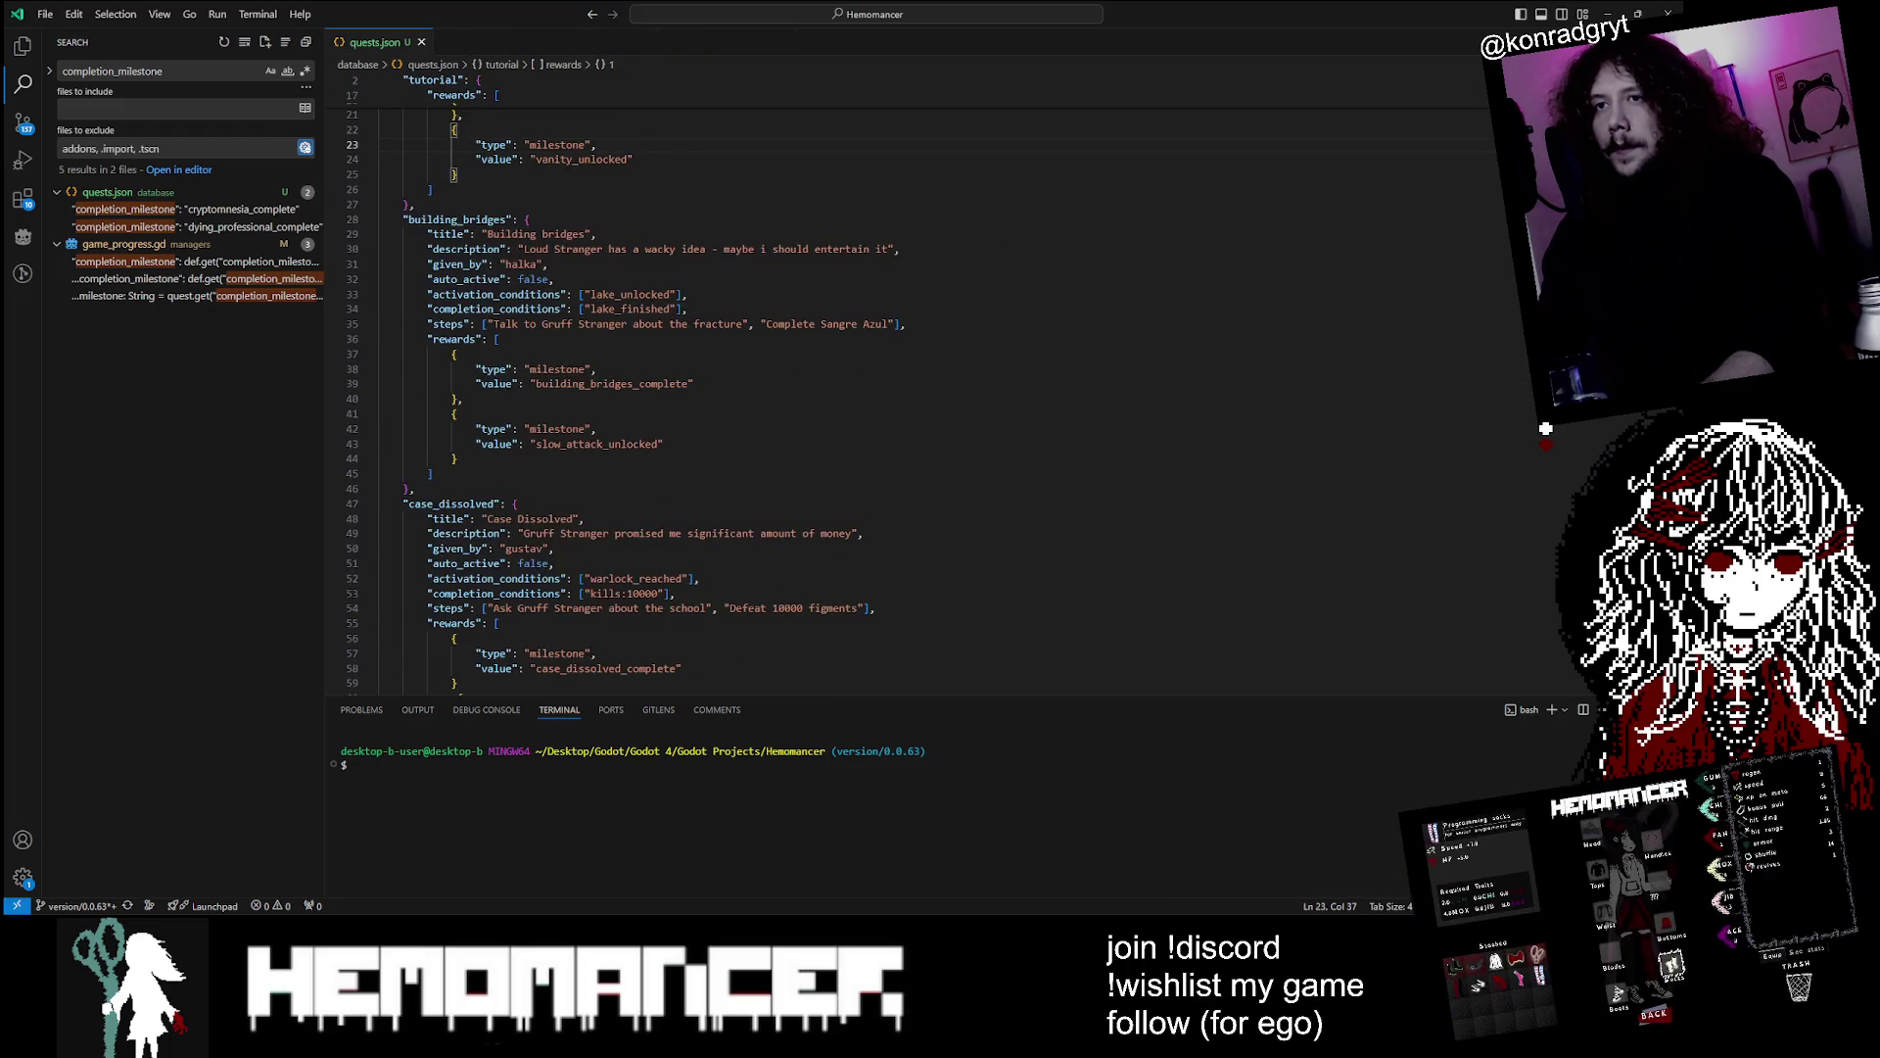
pyautogui.scroll(-3, 910, 382)
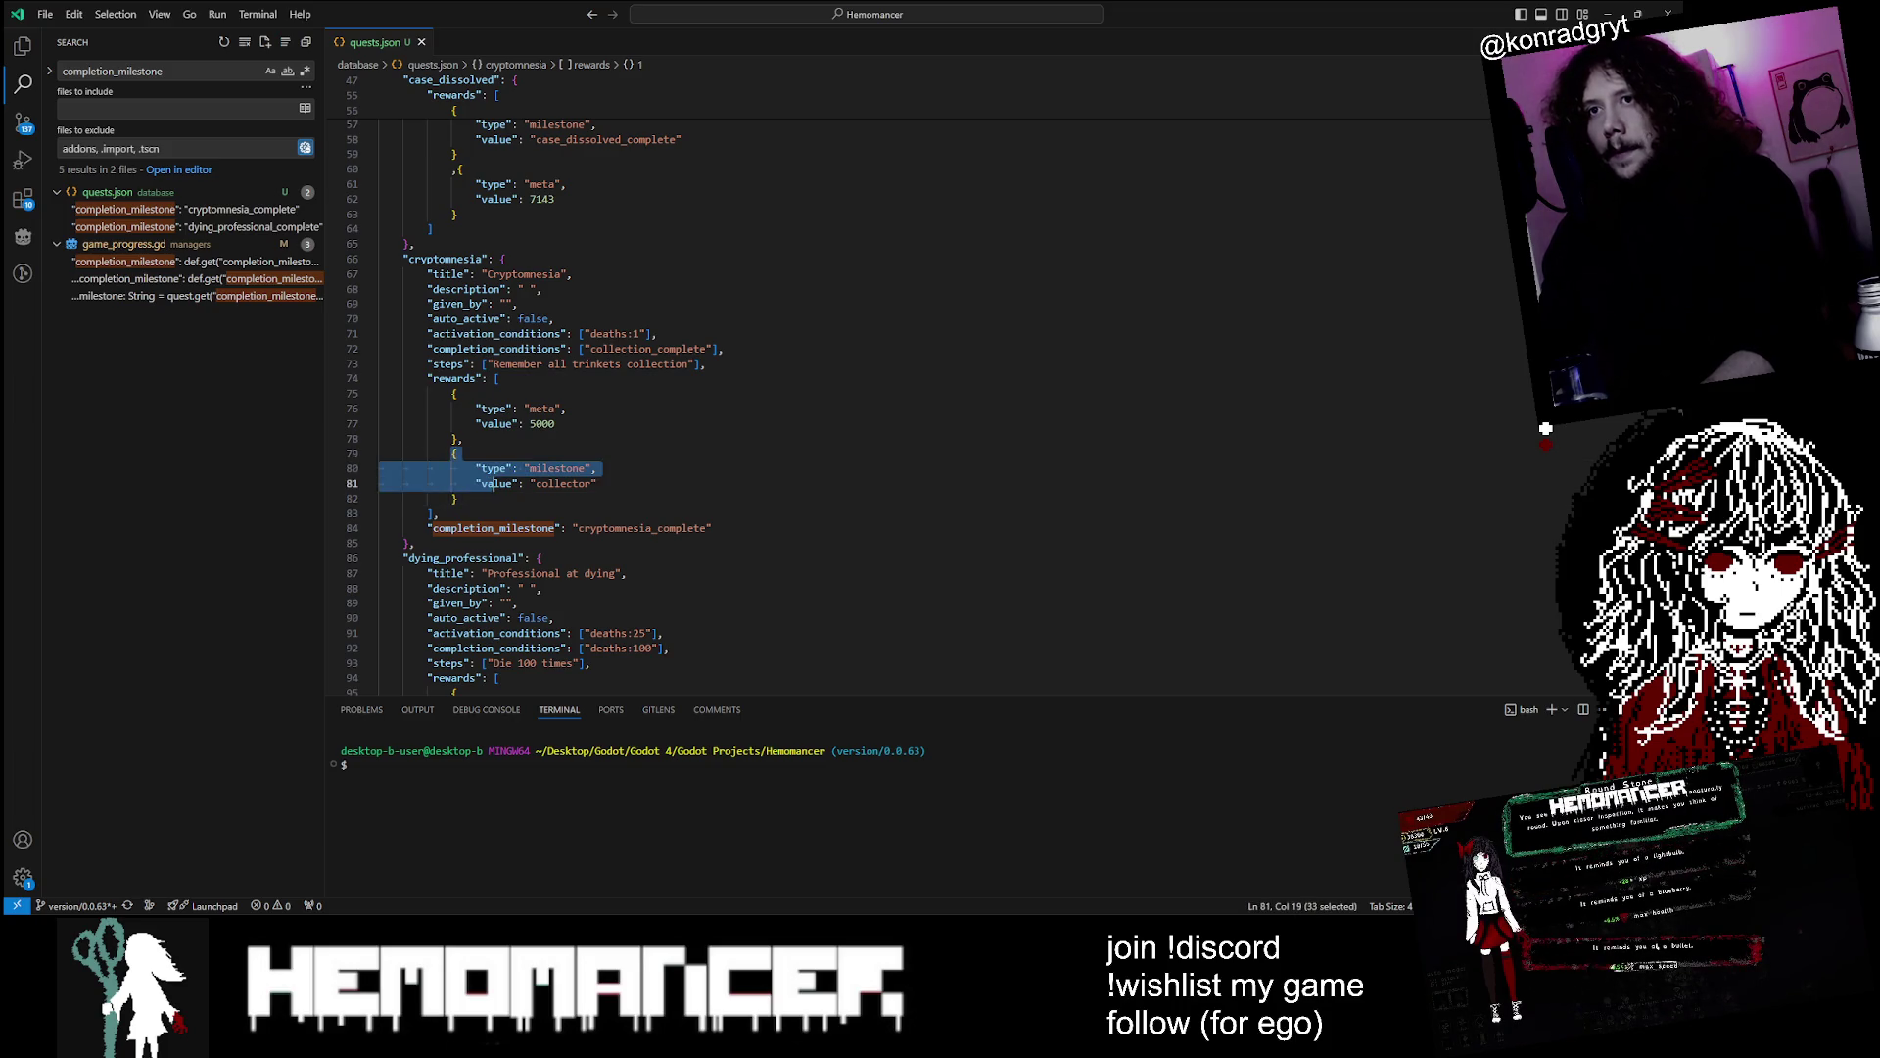
pyautogui.write('{ \t\t\t\t"type": "milestone", \t\t\t\t"value": "collector" \t\t\t}')
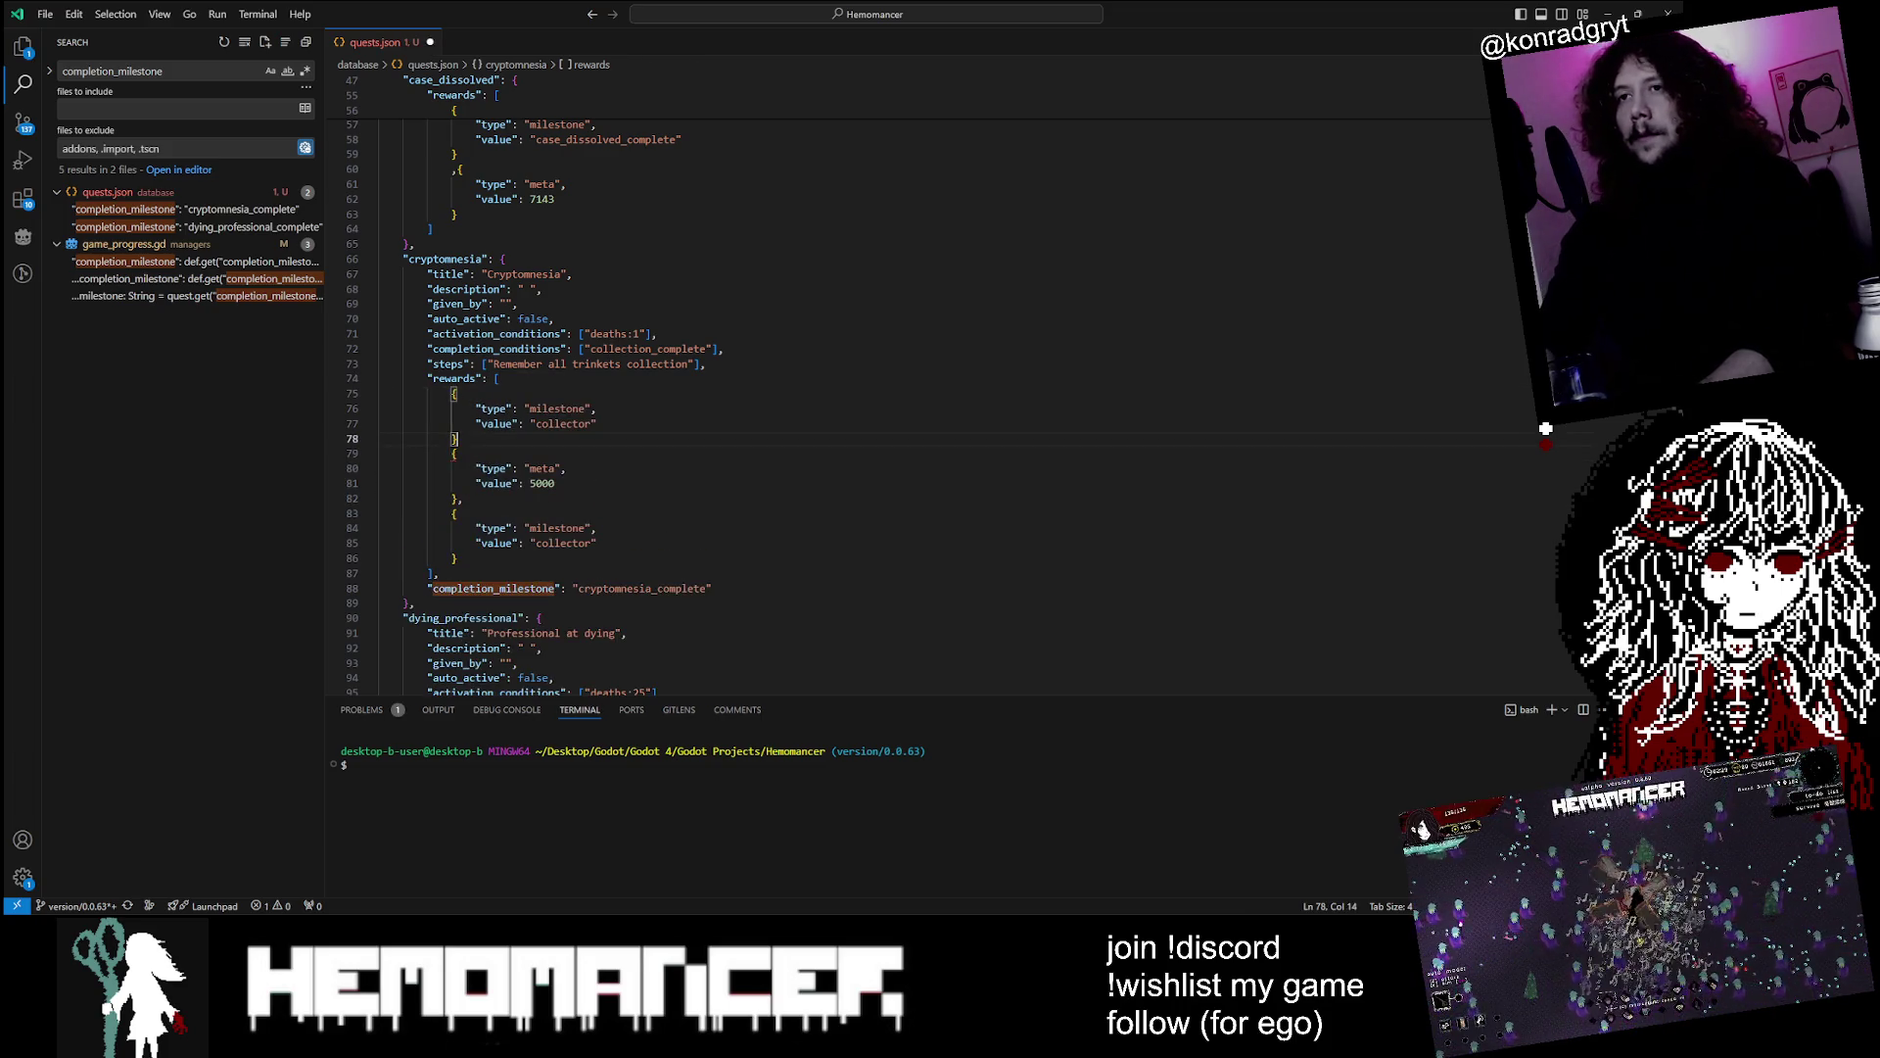
pyautogui.scroll(-1, 911, 382)
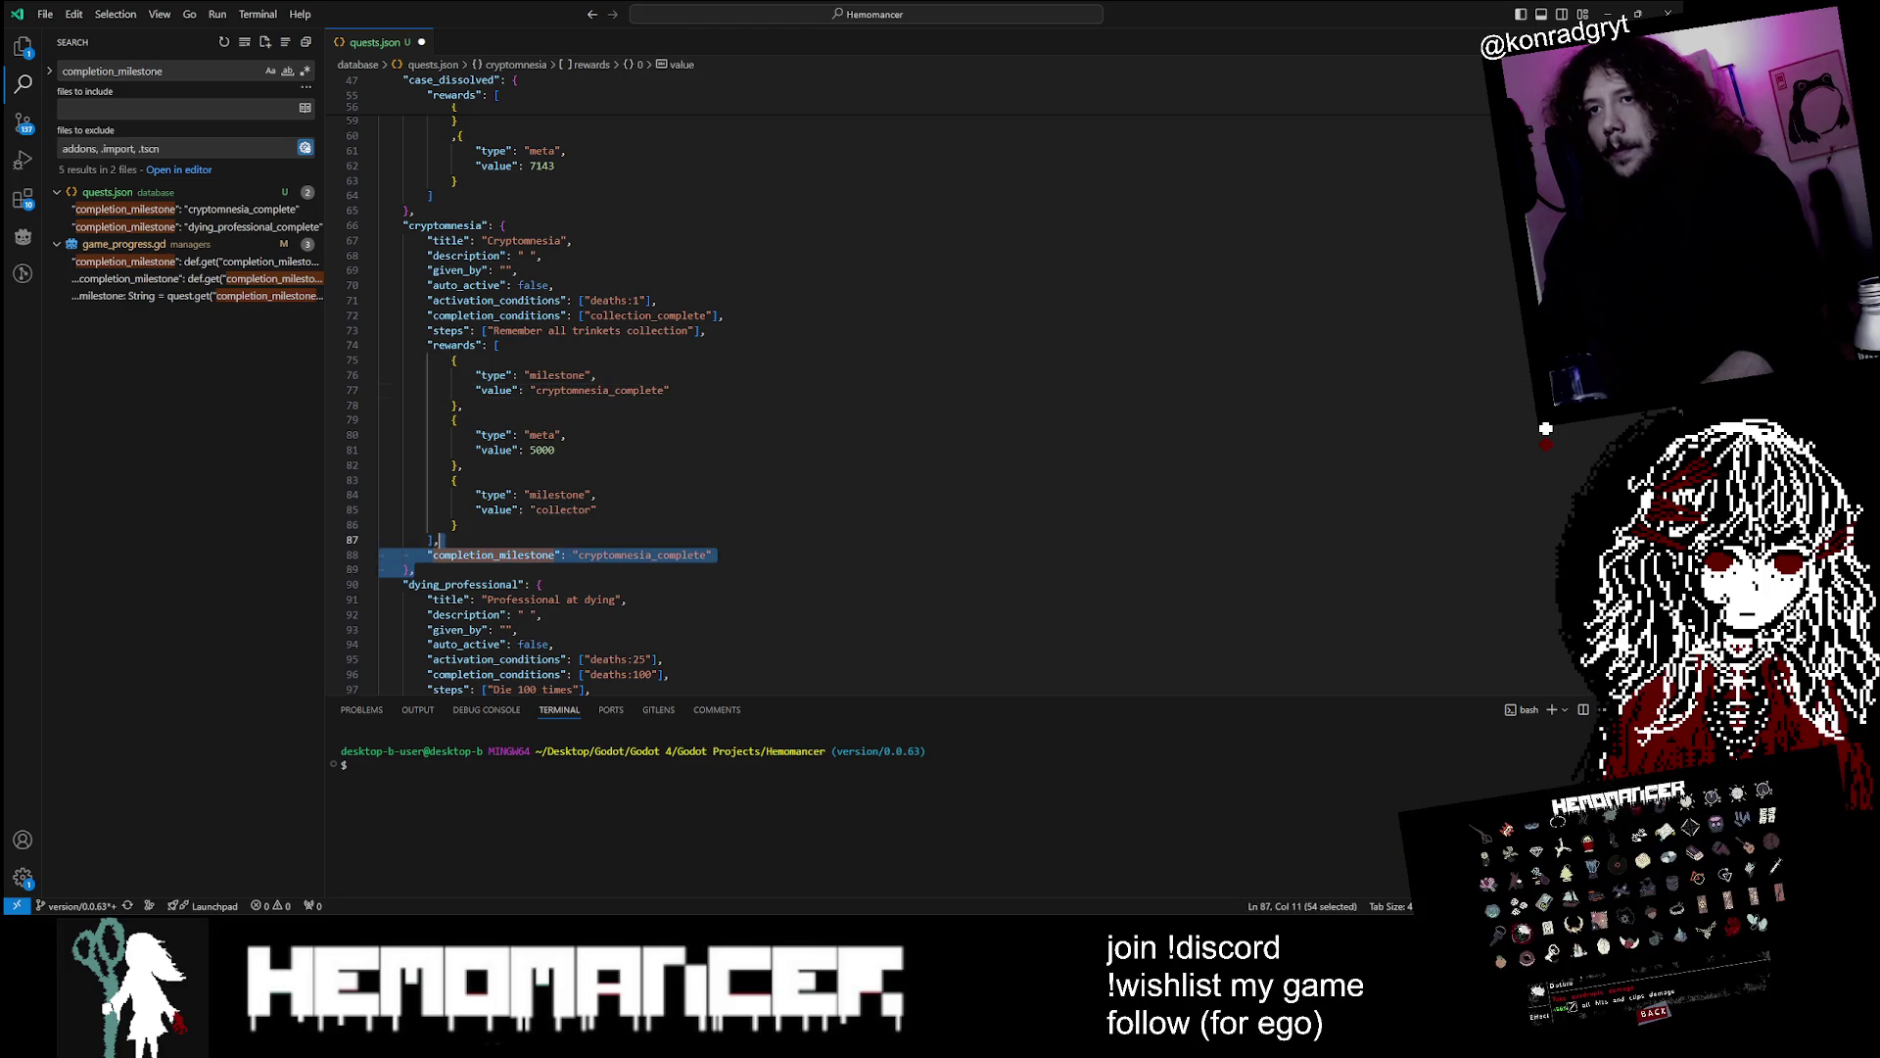
pyautogui.press('BackSpace')
pyautogui.hotkey('ctrl', 's')
pyautogui.scroll(-5, 745, 391)
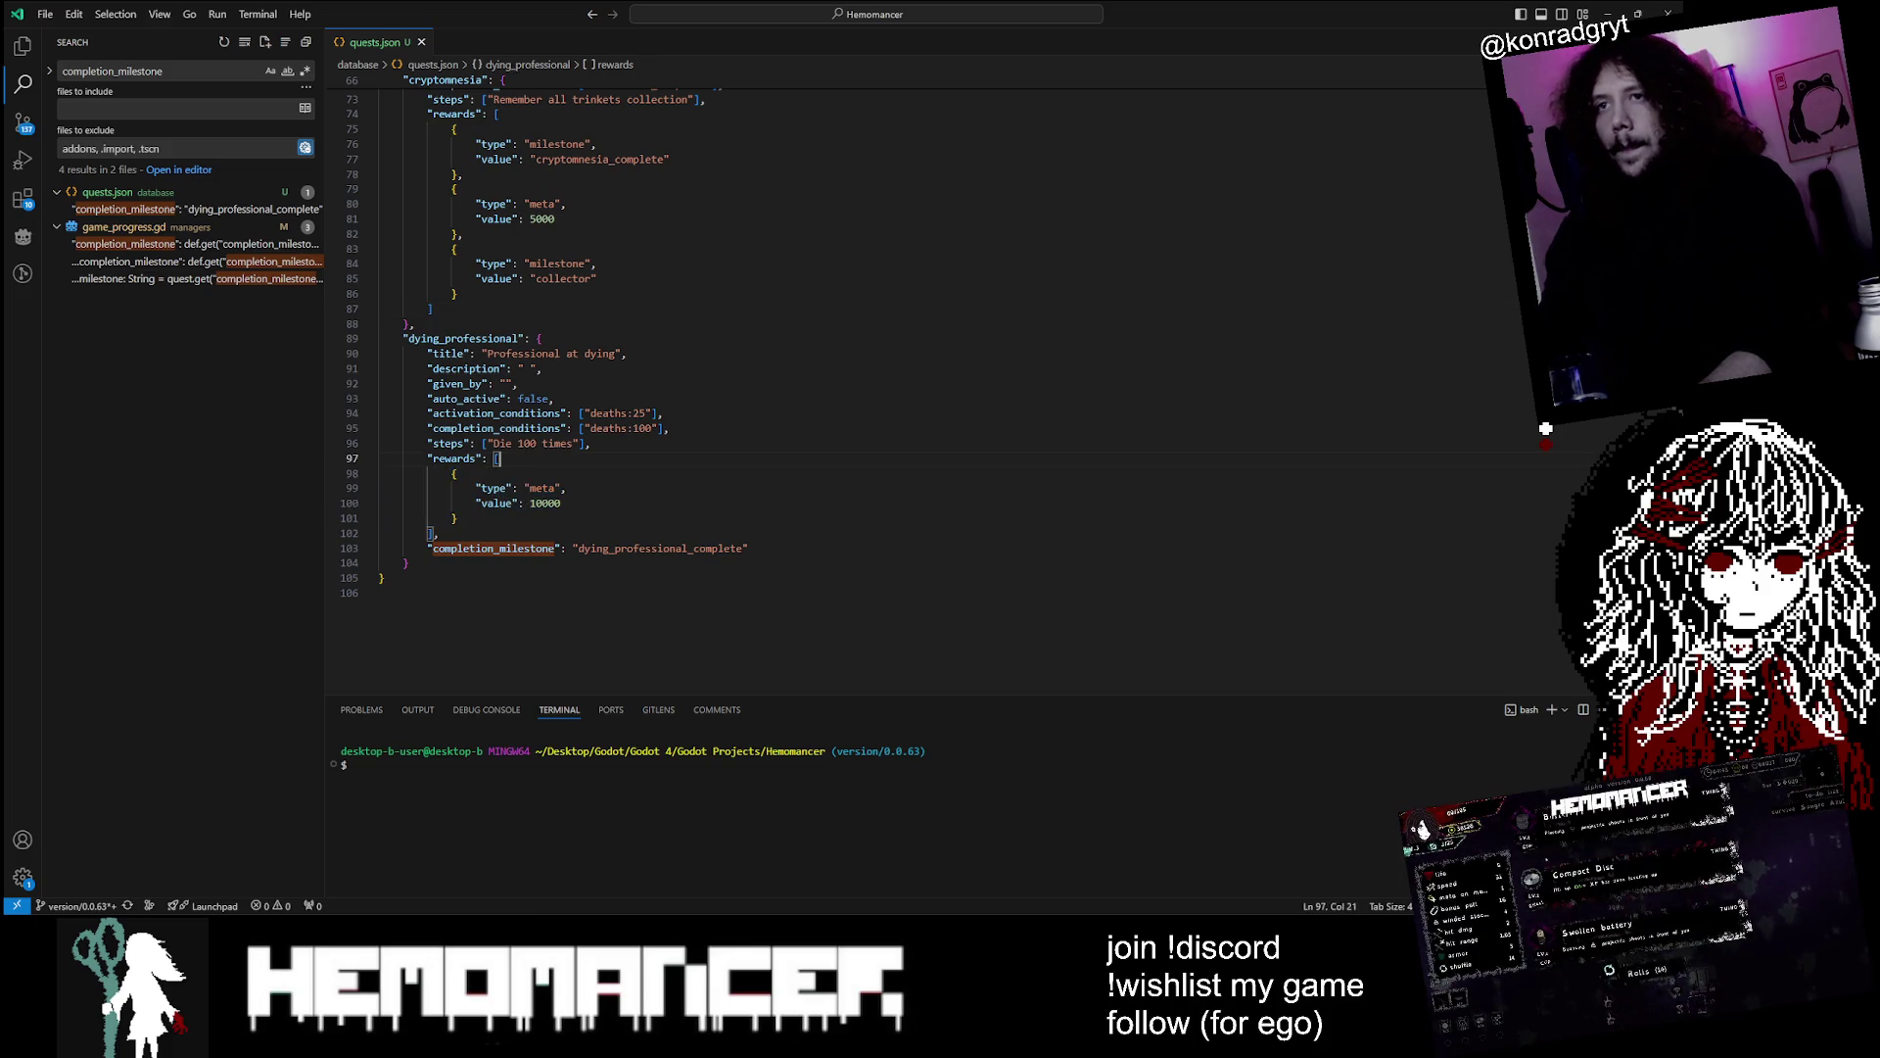
# Add a milestone reward entry to dying_professional's rewards and save quests.json
pyautogui.write('{                 "type": "meta",                 "value": 10000             }')
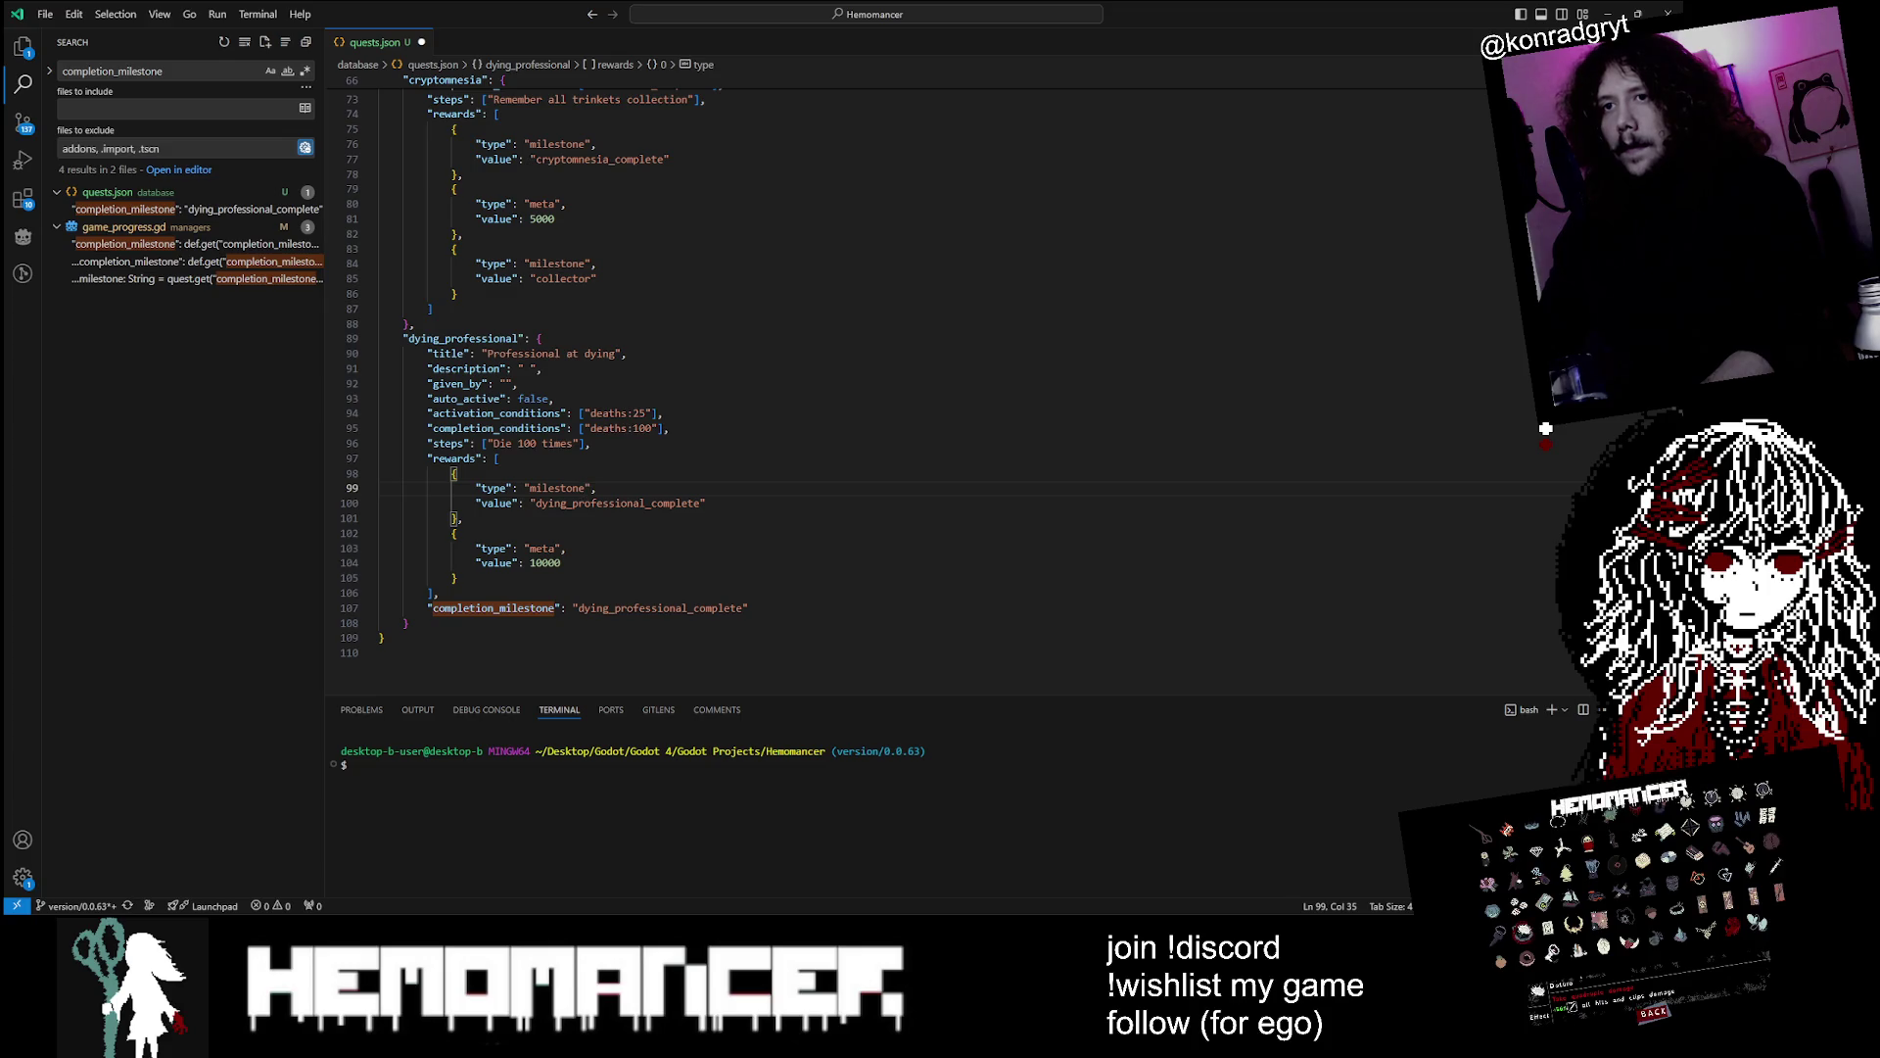
pyautogui.hotkey('ctrl', 's')
pyautogui.scroll(20, 1546, 428)
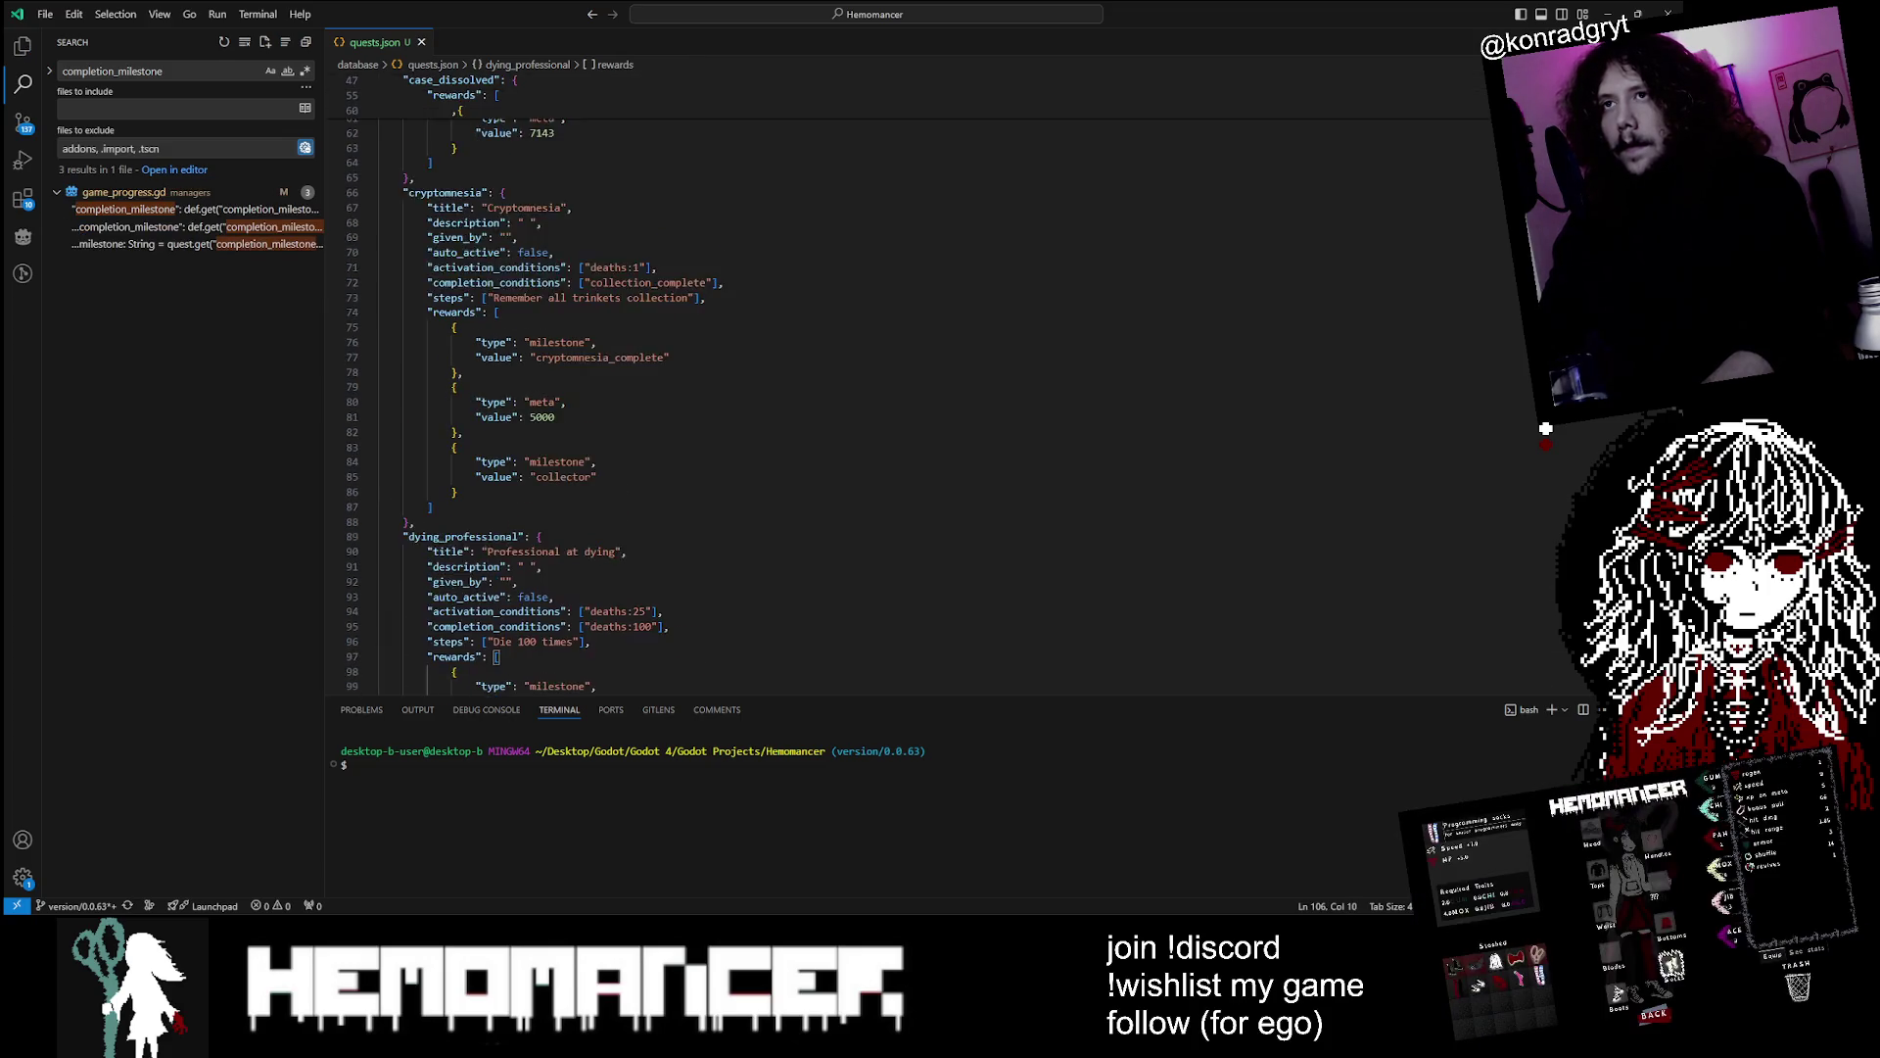
pyautogui.scroll(-20, 1545, 428)
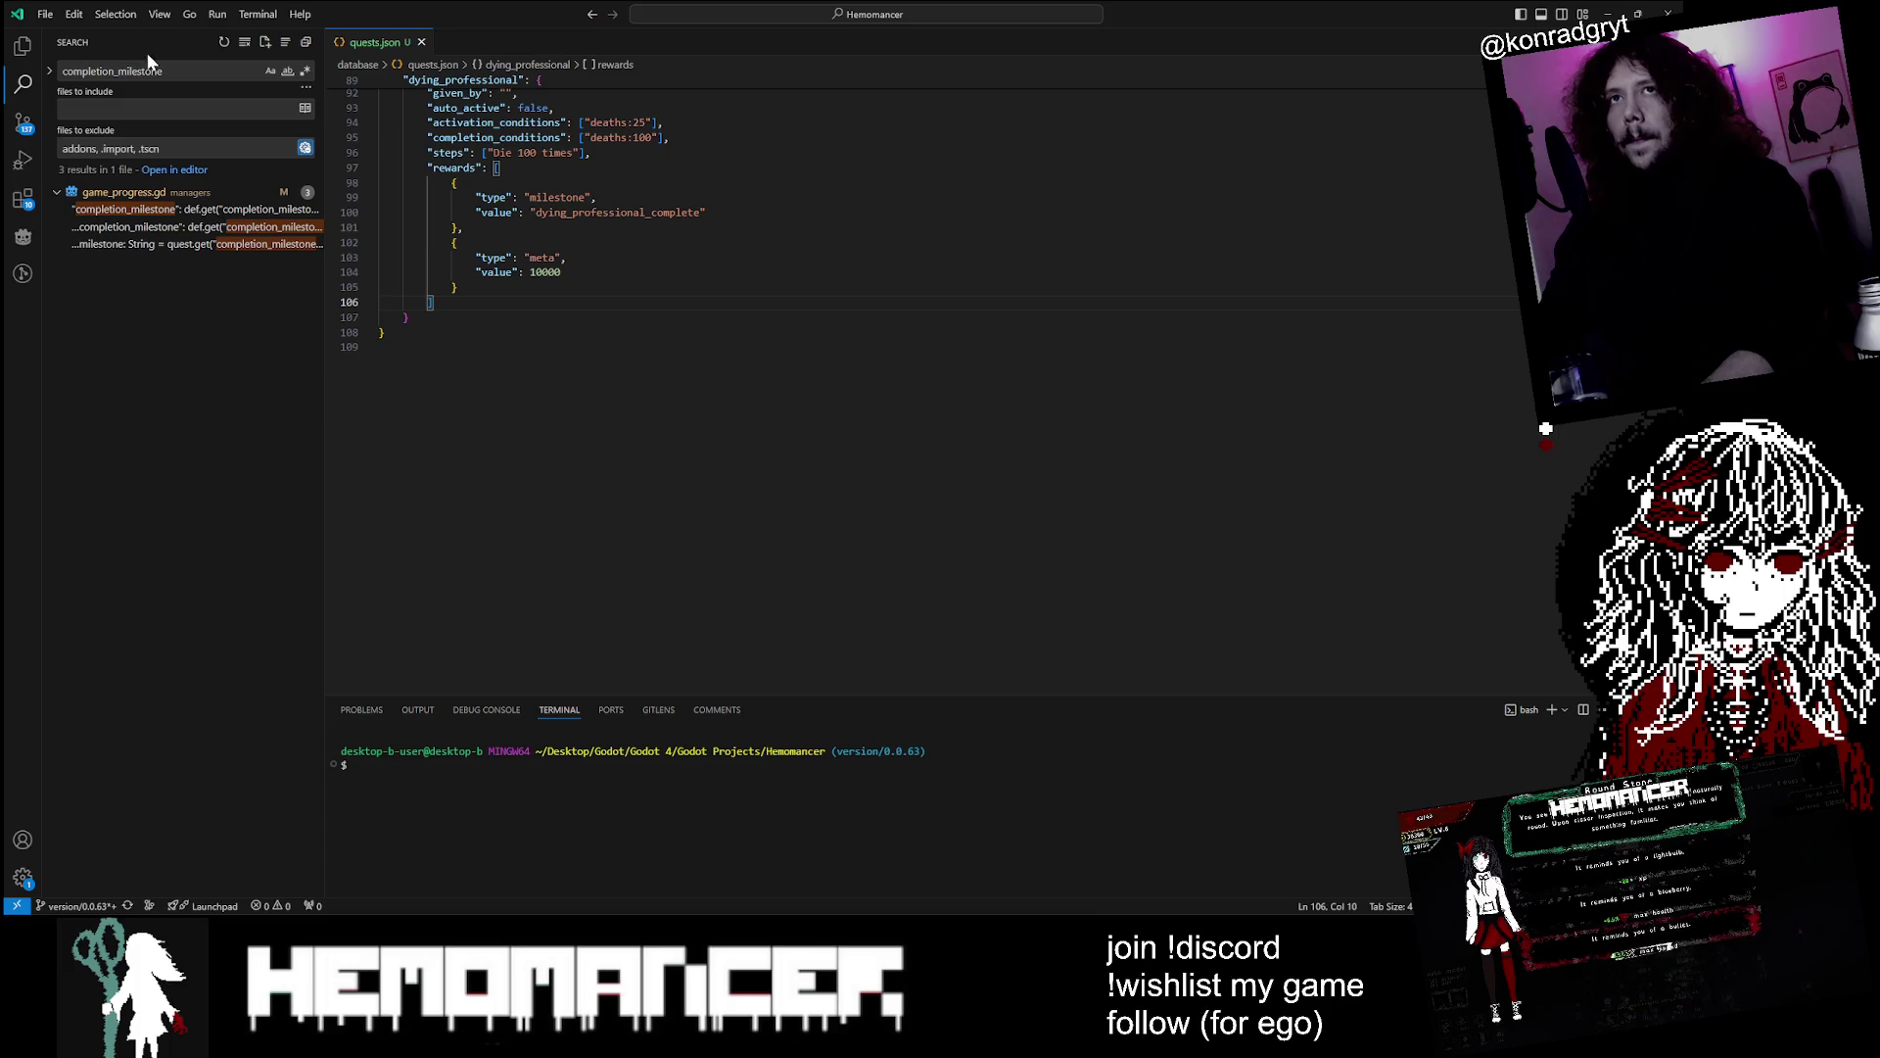
pyautogui.click(204, 209)
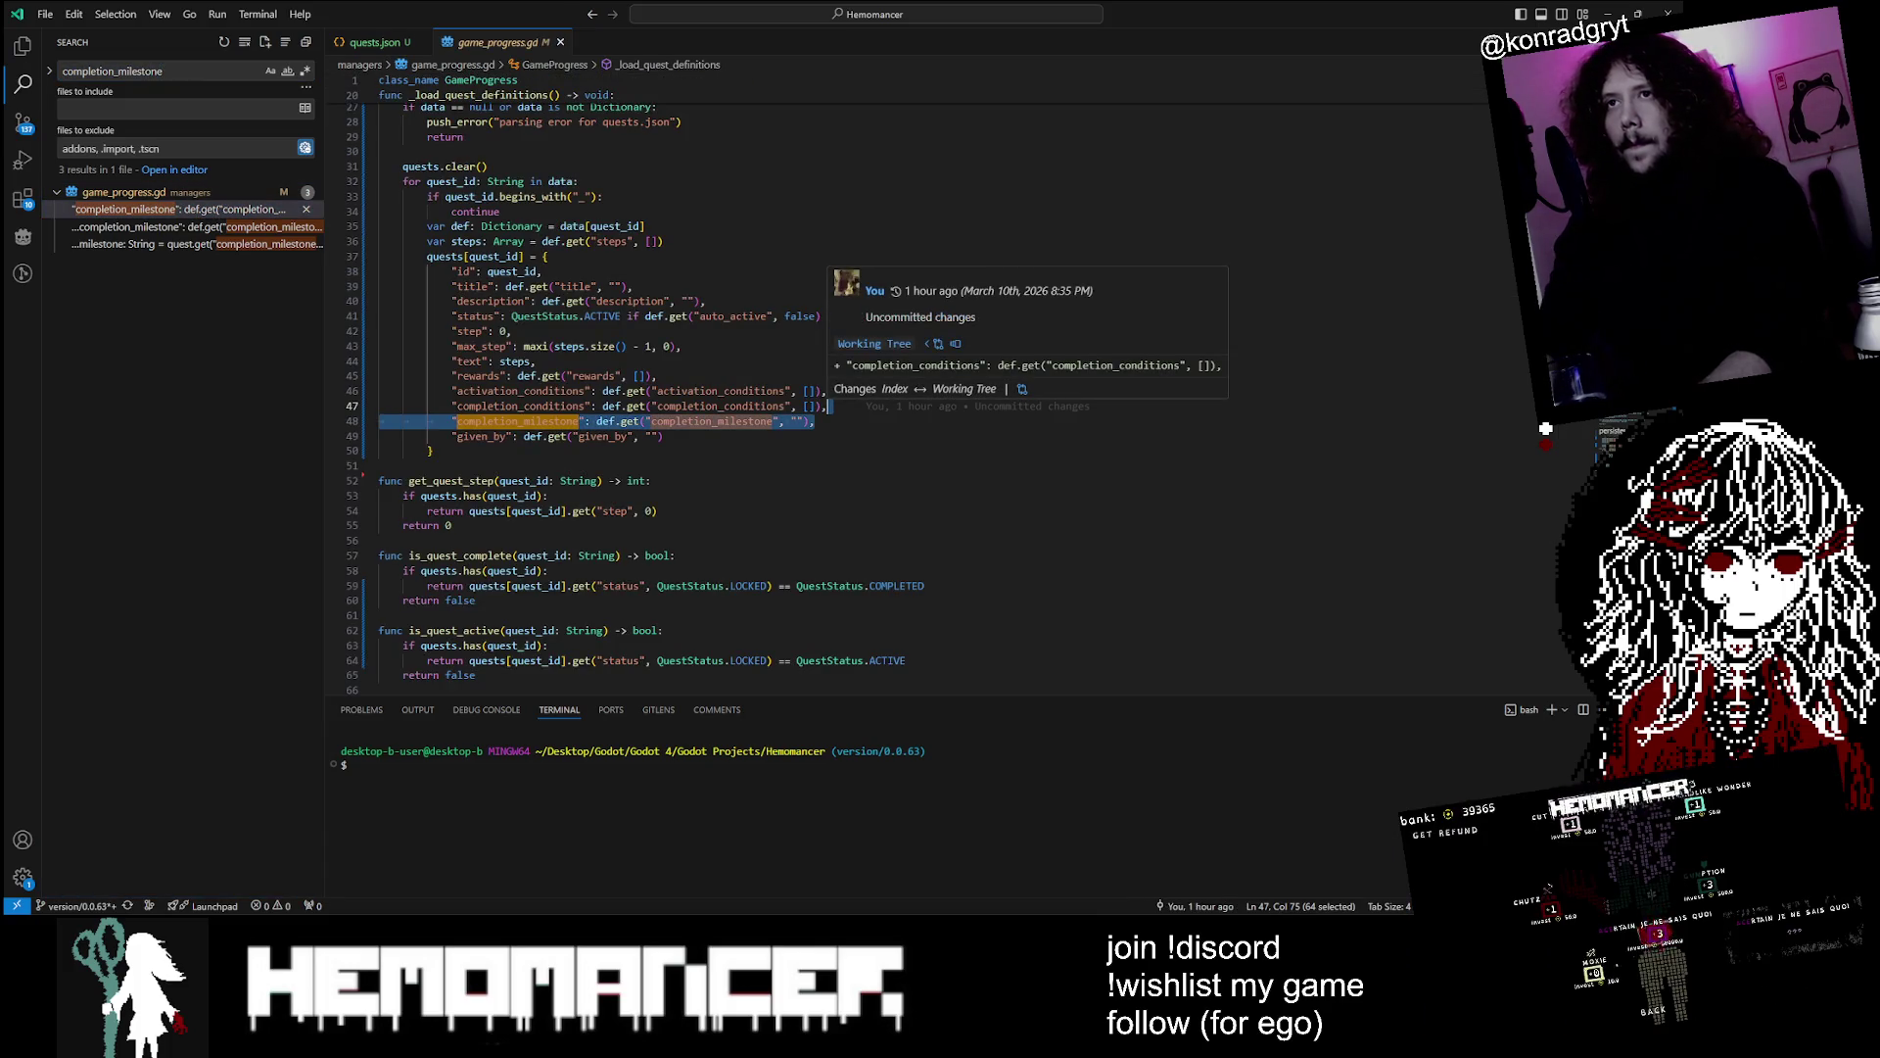
# Delete the completion_milestone loading line in game_progress.gd, keeping the milestone block in complete_quest
pyautogui.press('BackSpace')
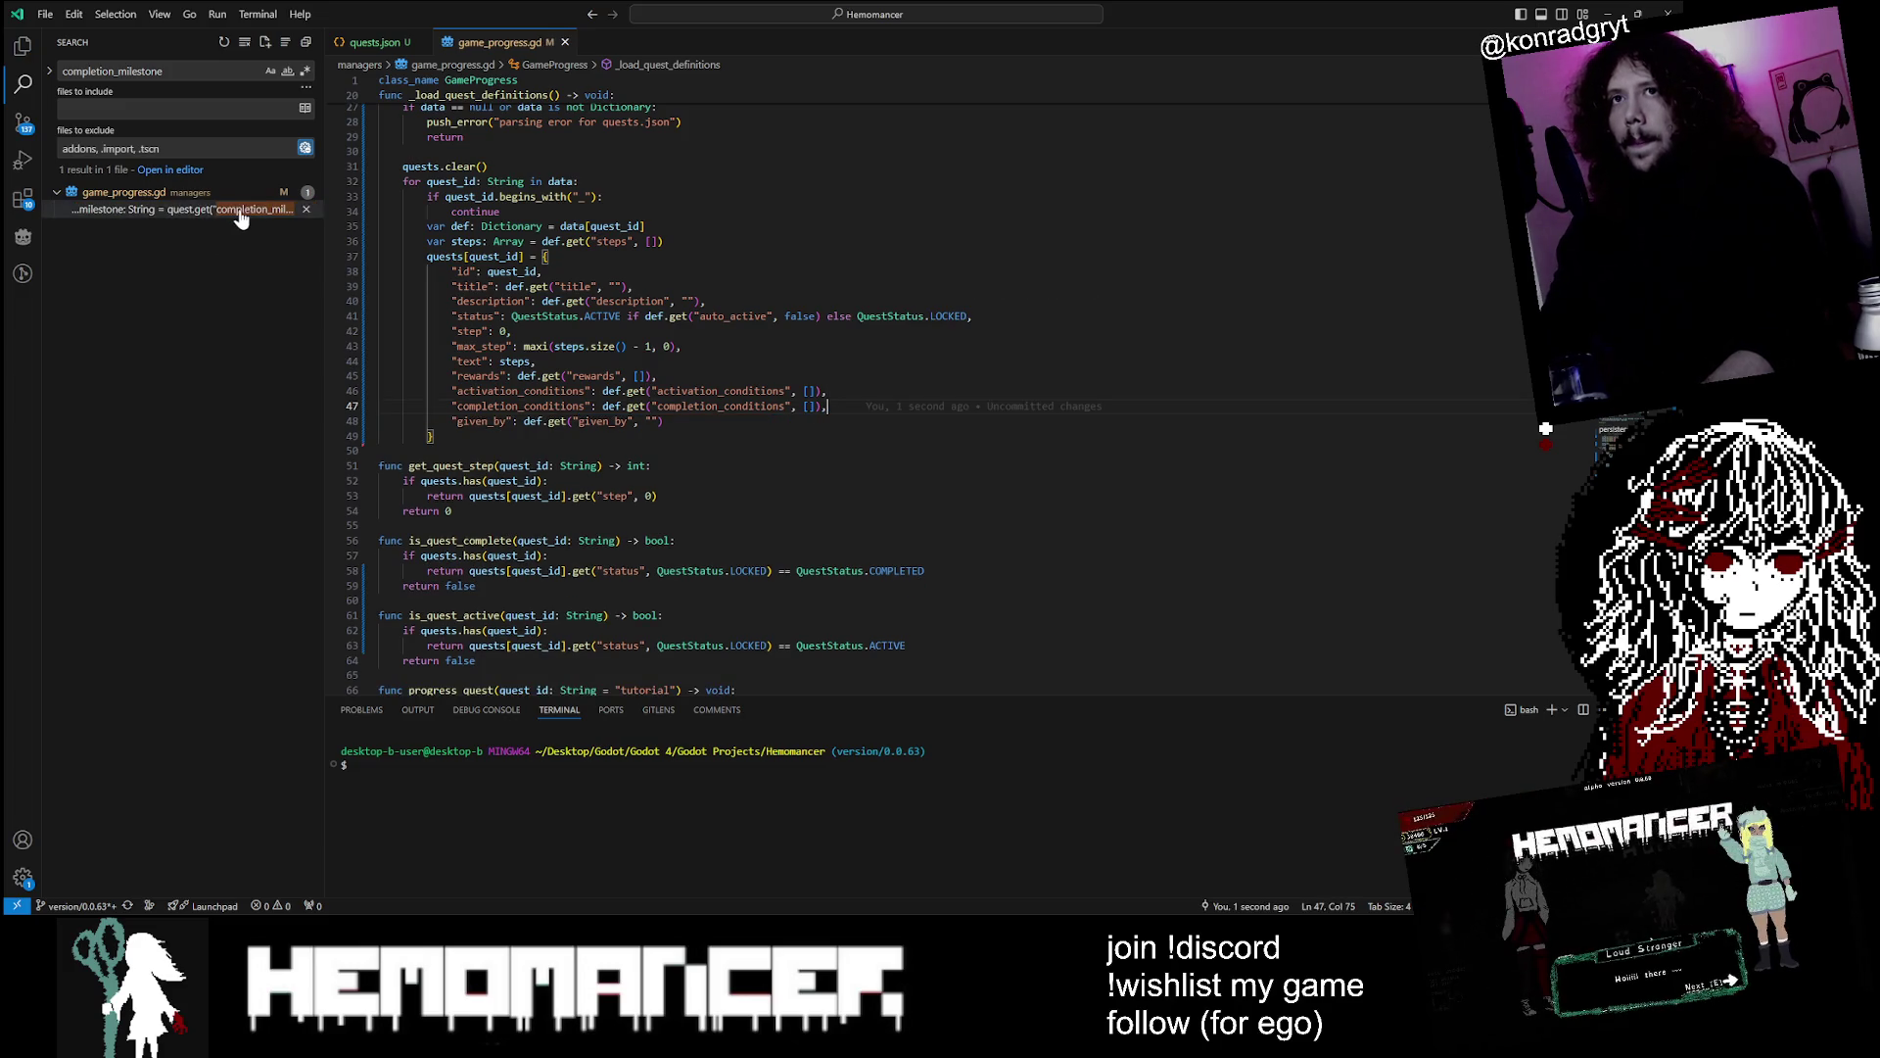
pyautogui.click(238, 210)
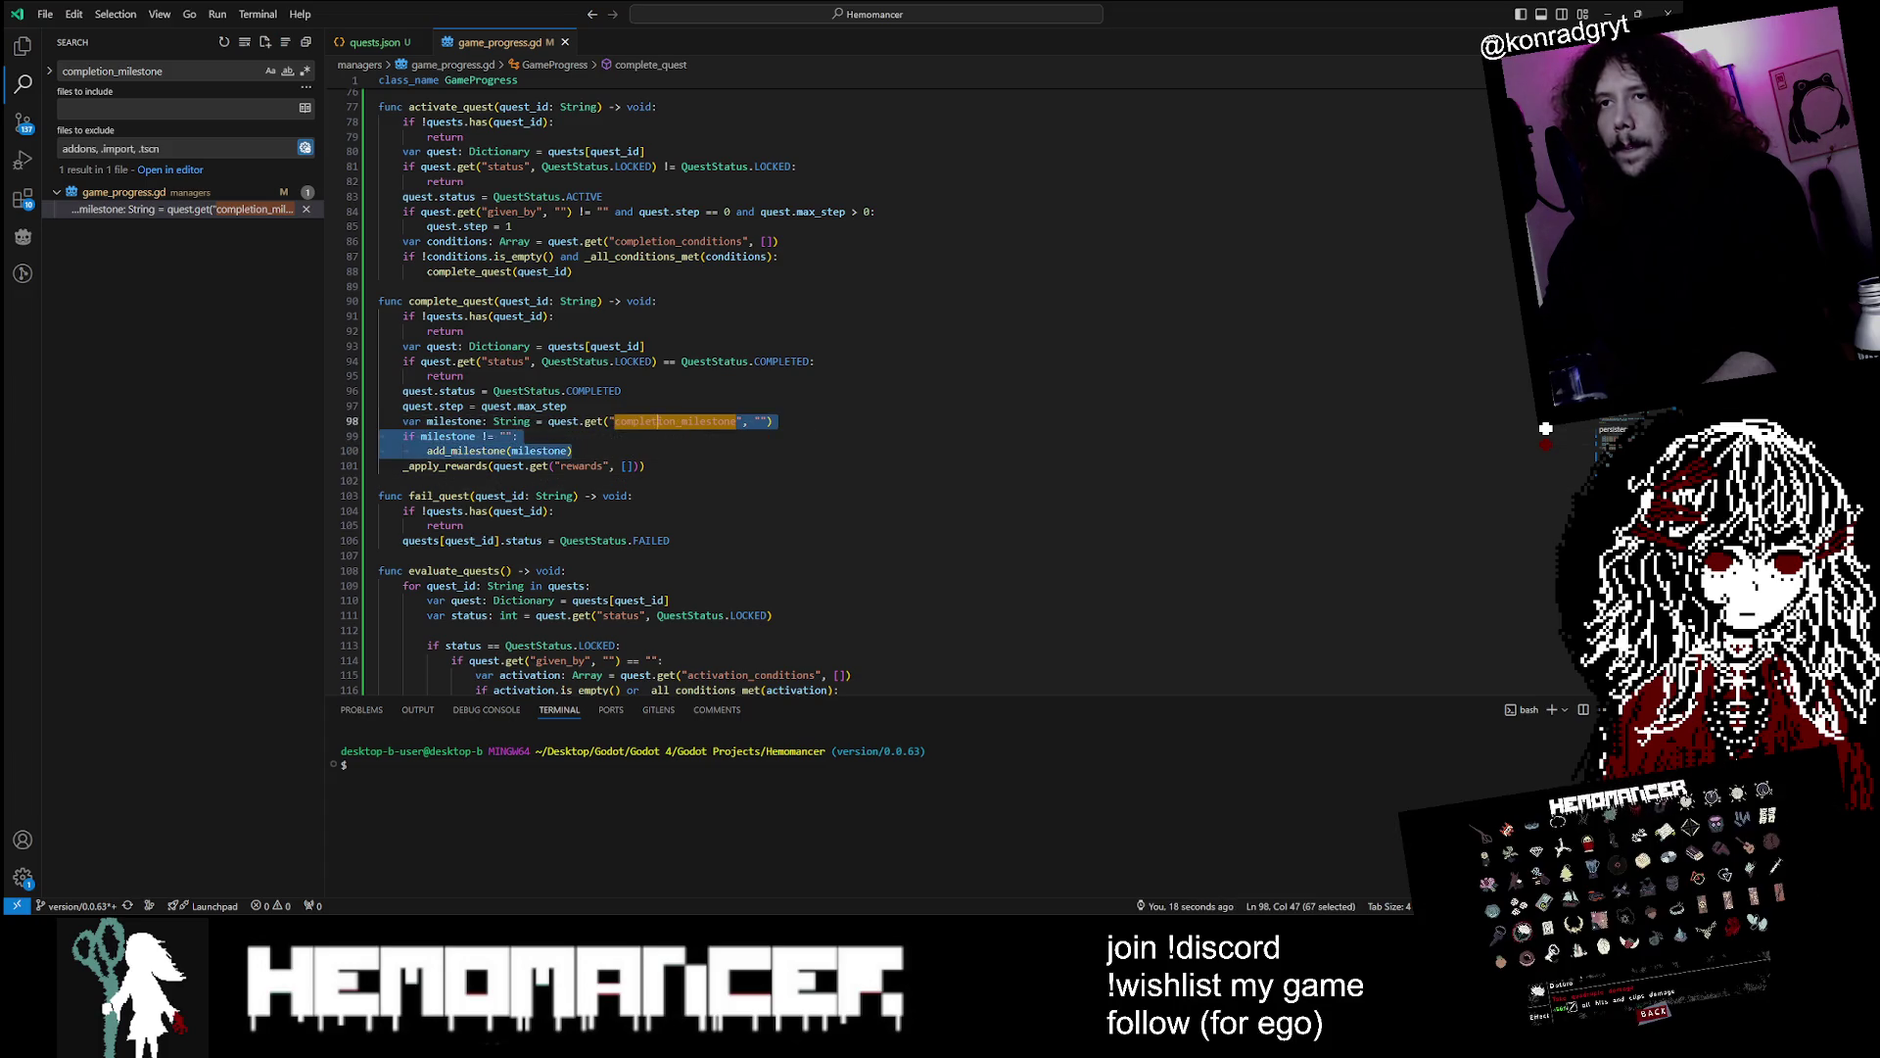
pyautogui.press('BackSpace')
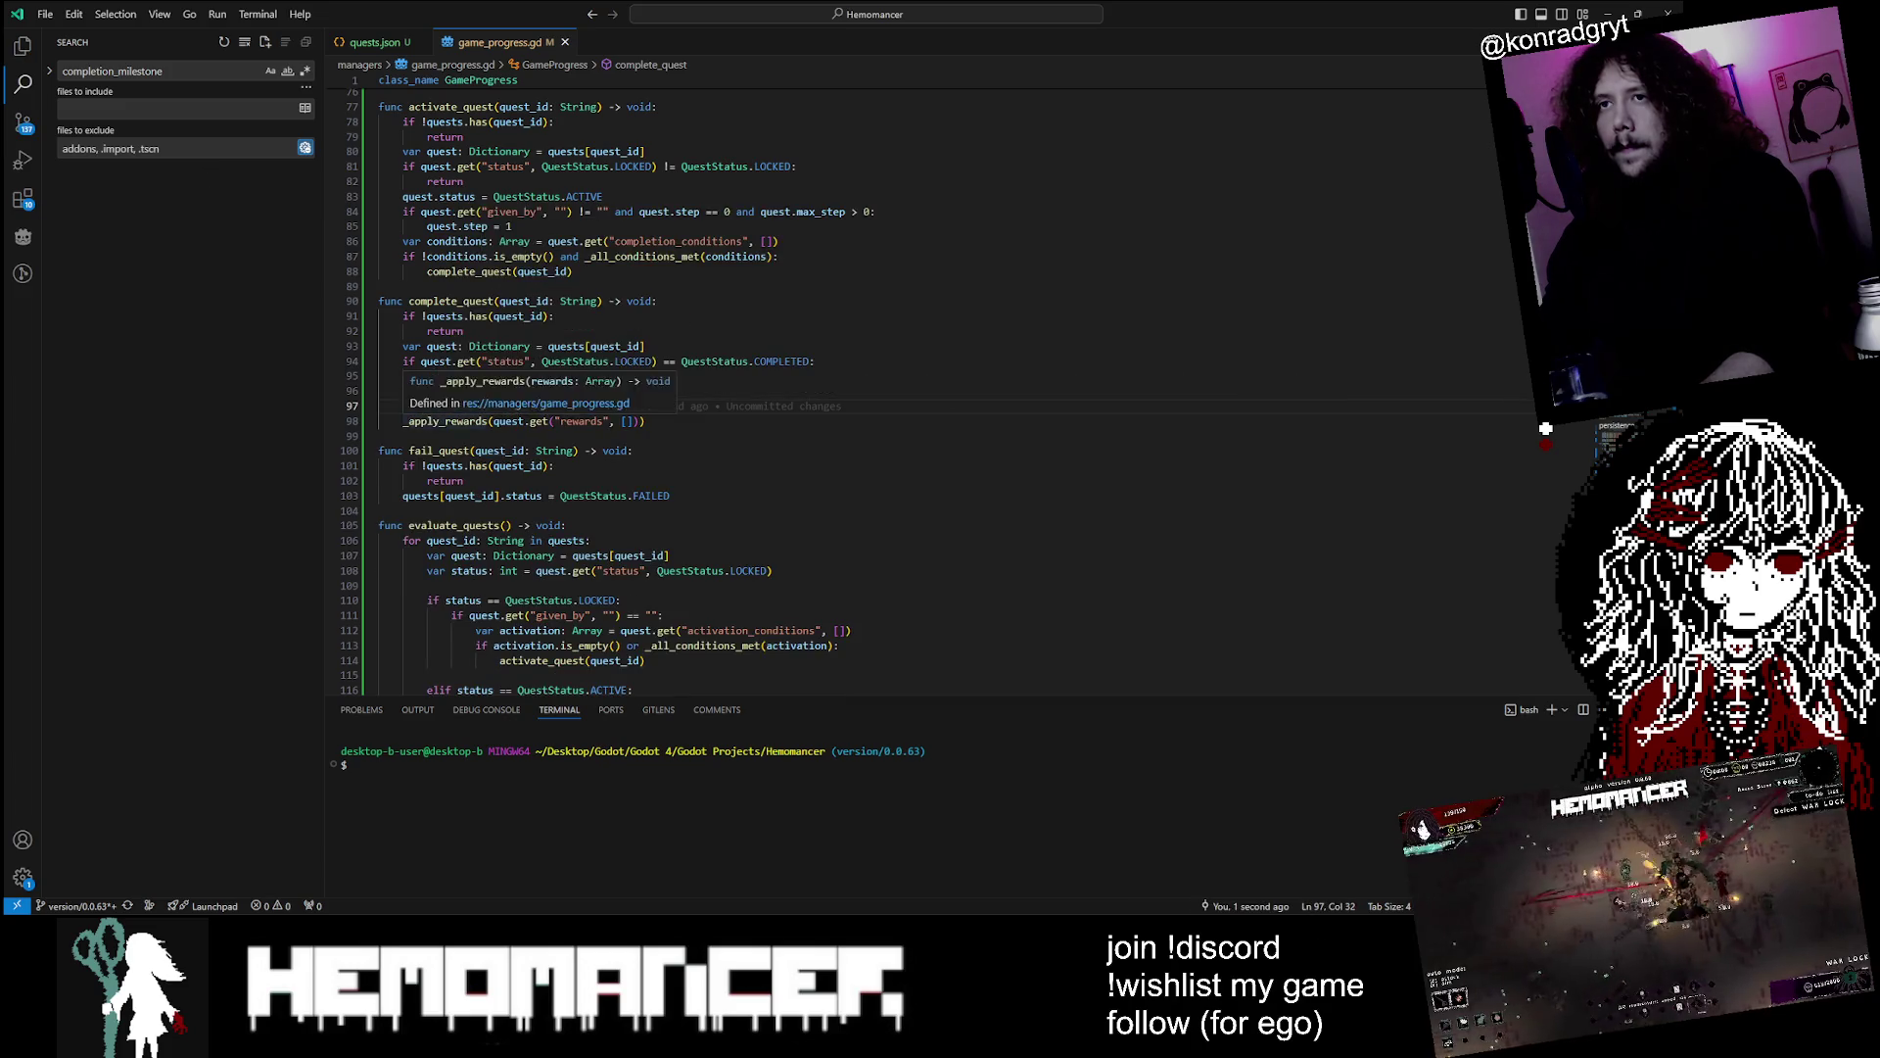
pyautogui.hotkey('ctrl', 'z')
# Find the _apply_rewards definition via Ctrl+F, then minimize VS Code to reveal Godot
pyautogui.click(571, 466)
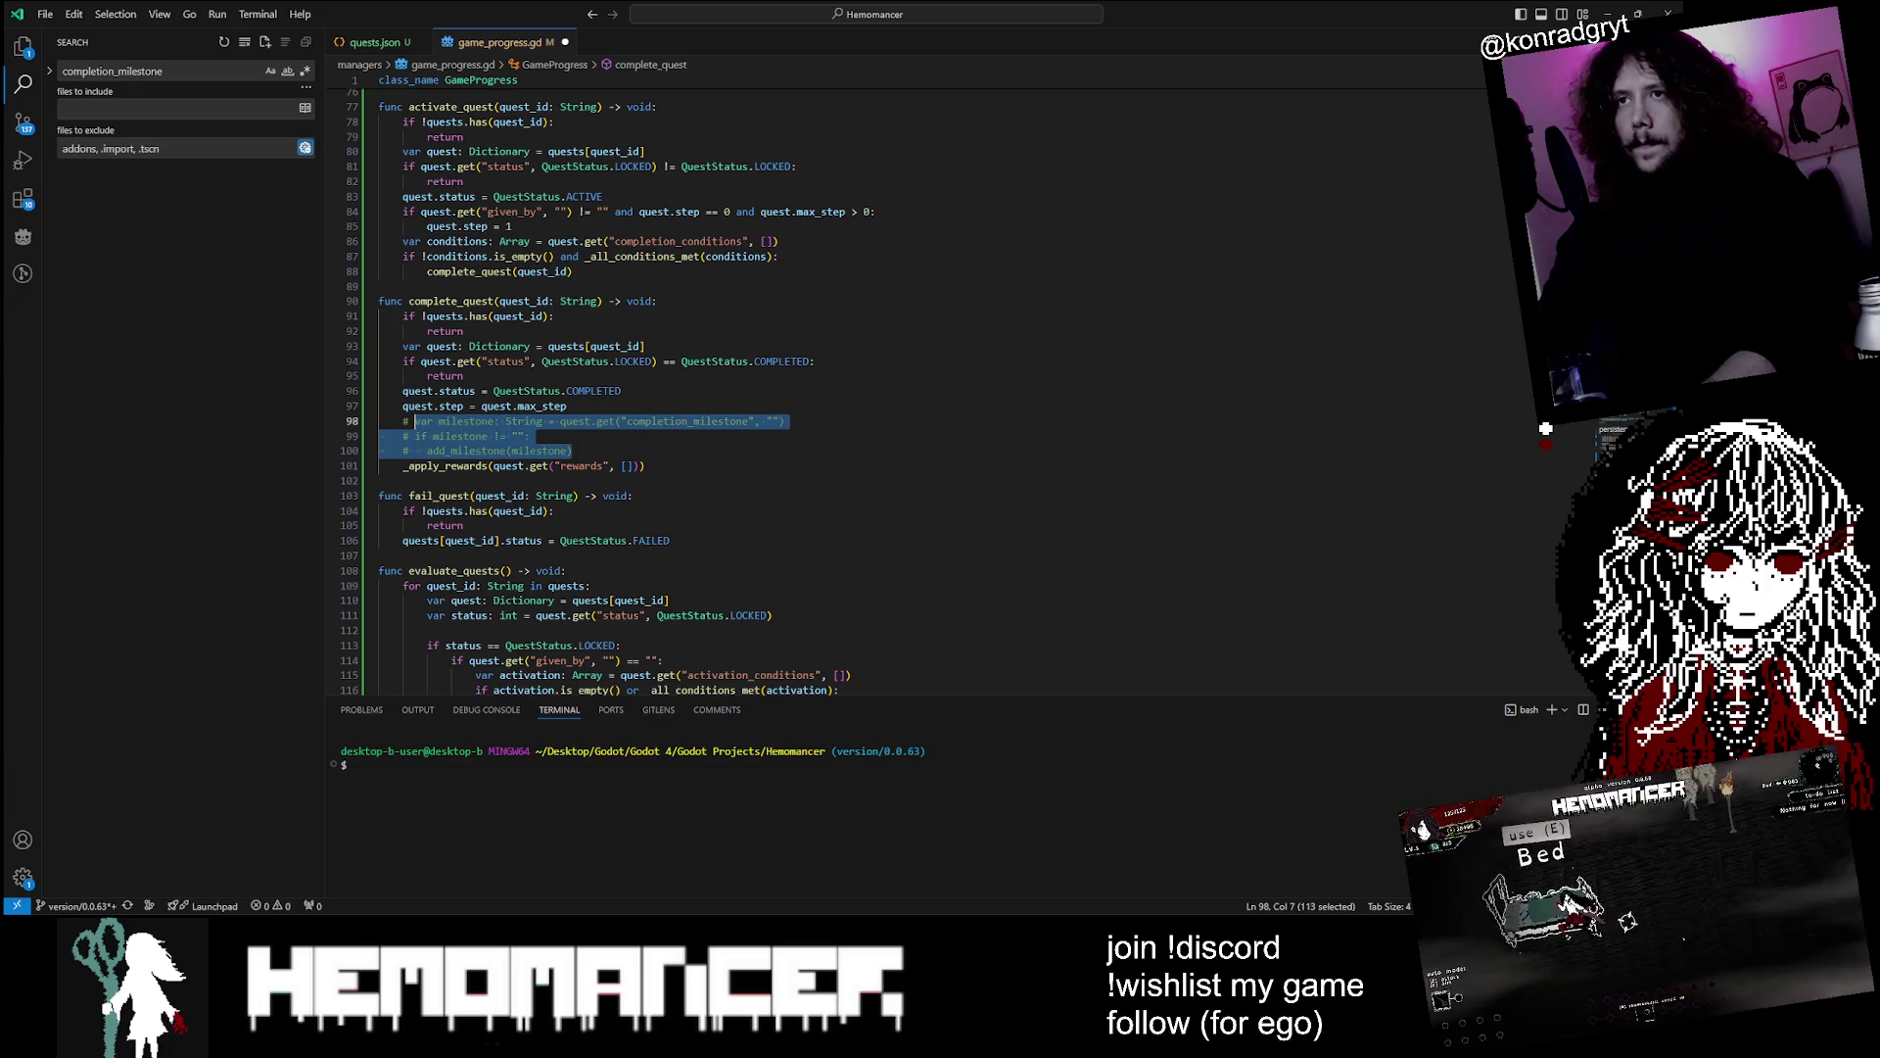
pyautogui.click(445, 466)
pyautogui.hotkey('ctrl', 'f')
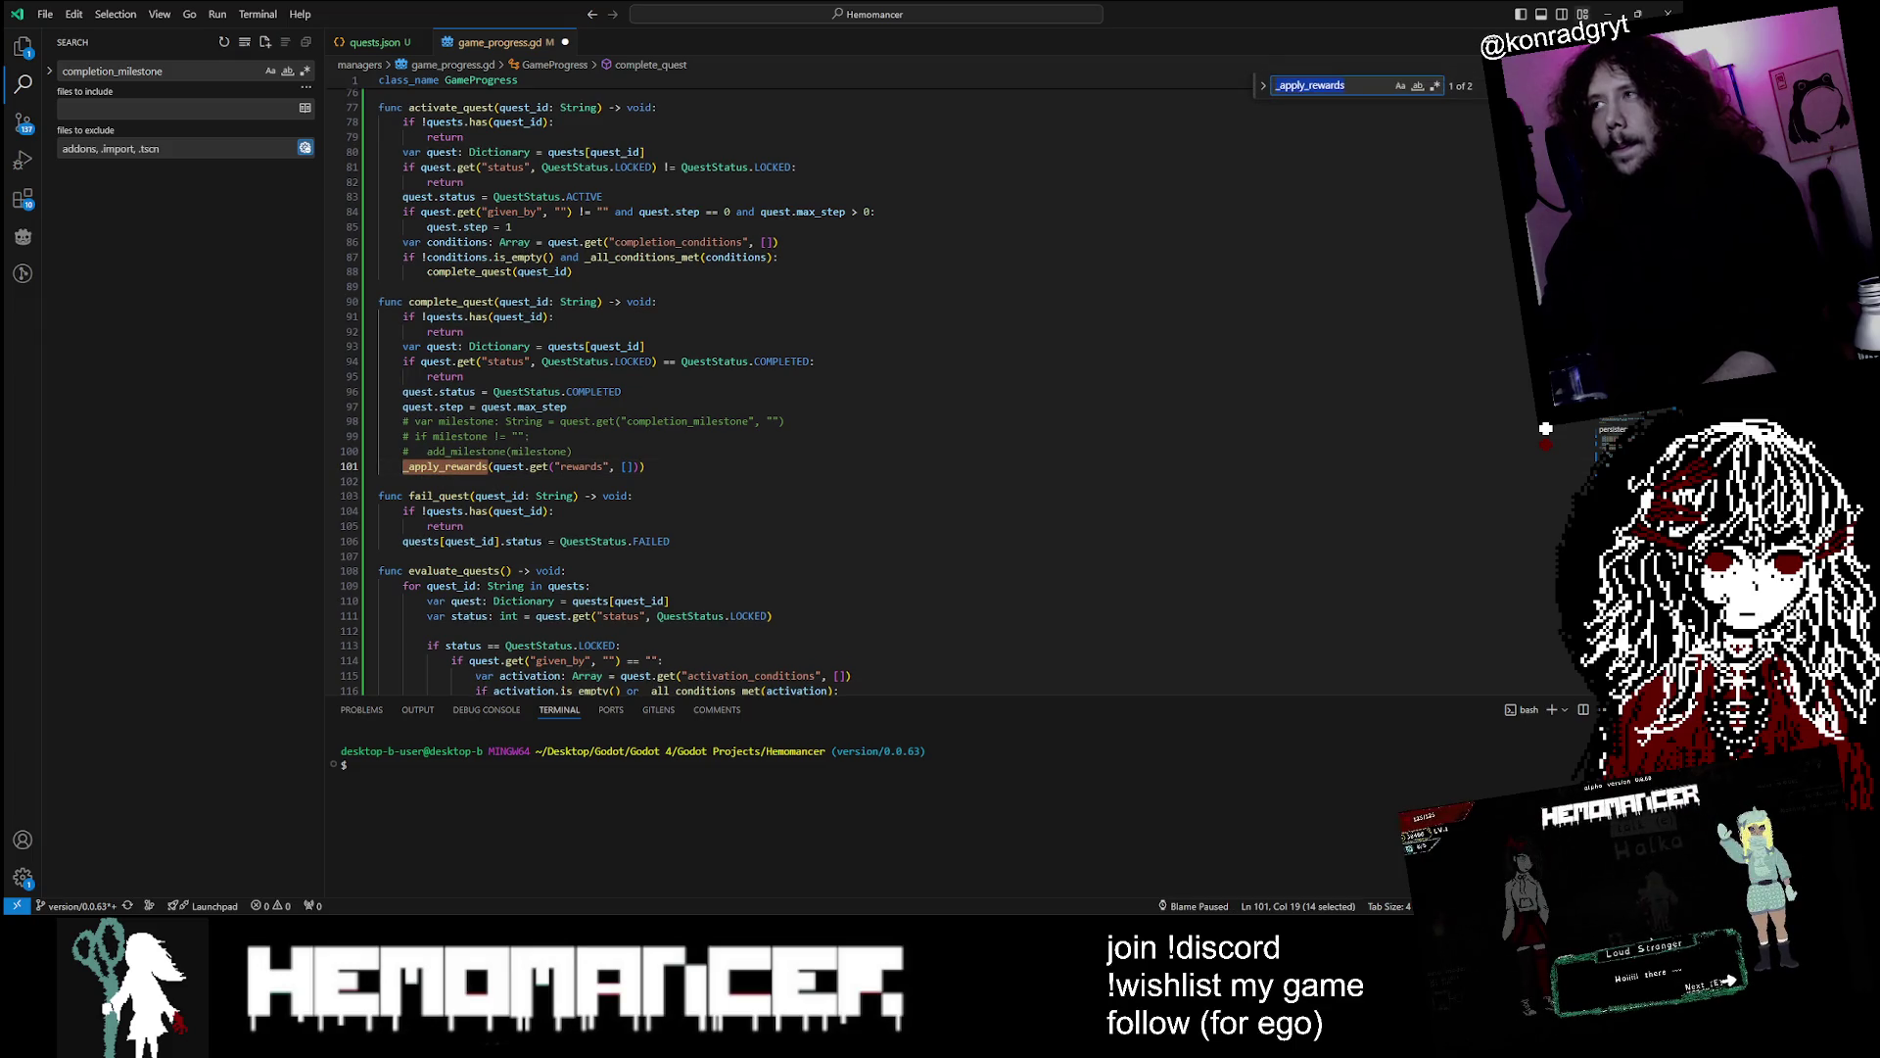
pyautogui.press('Return')
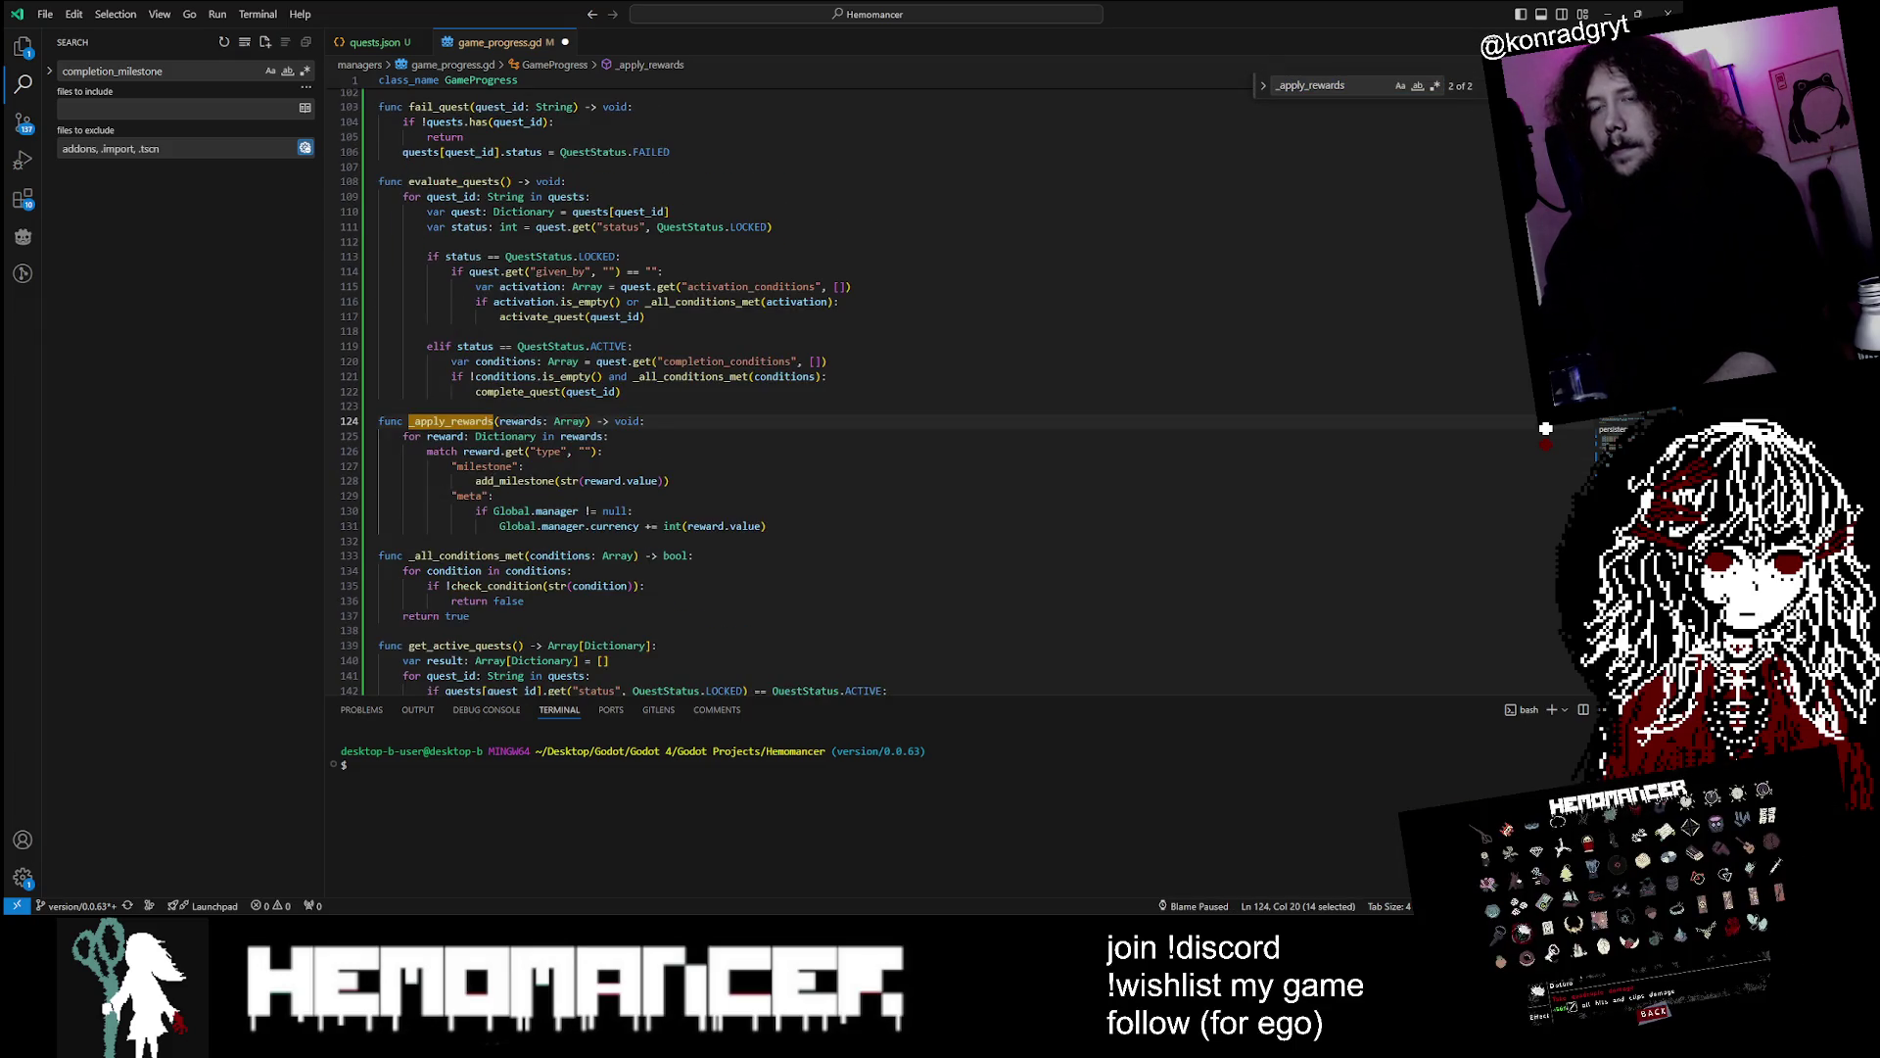
pyautogui.click(574, 570)
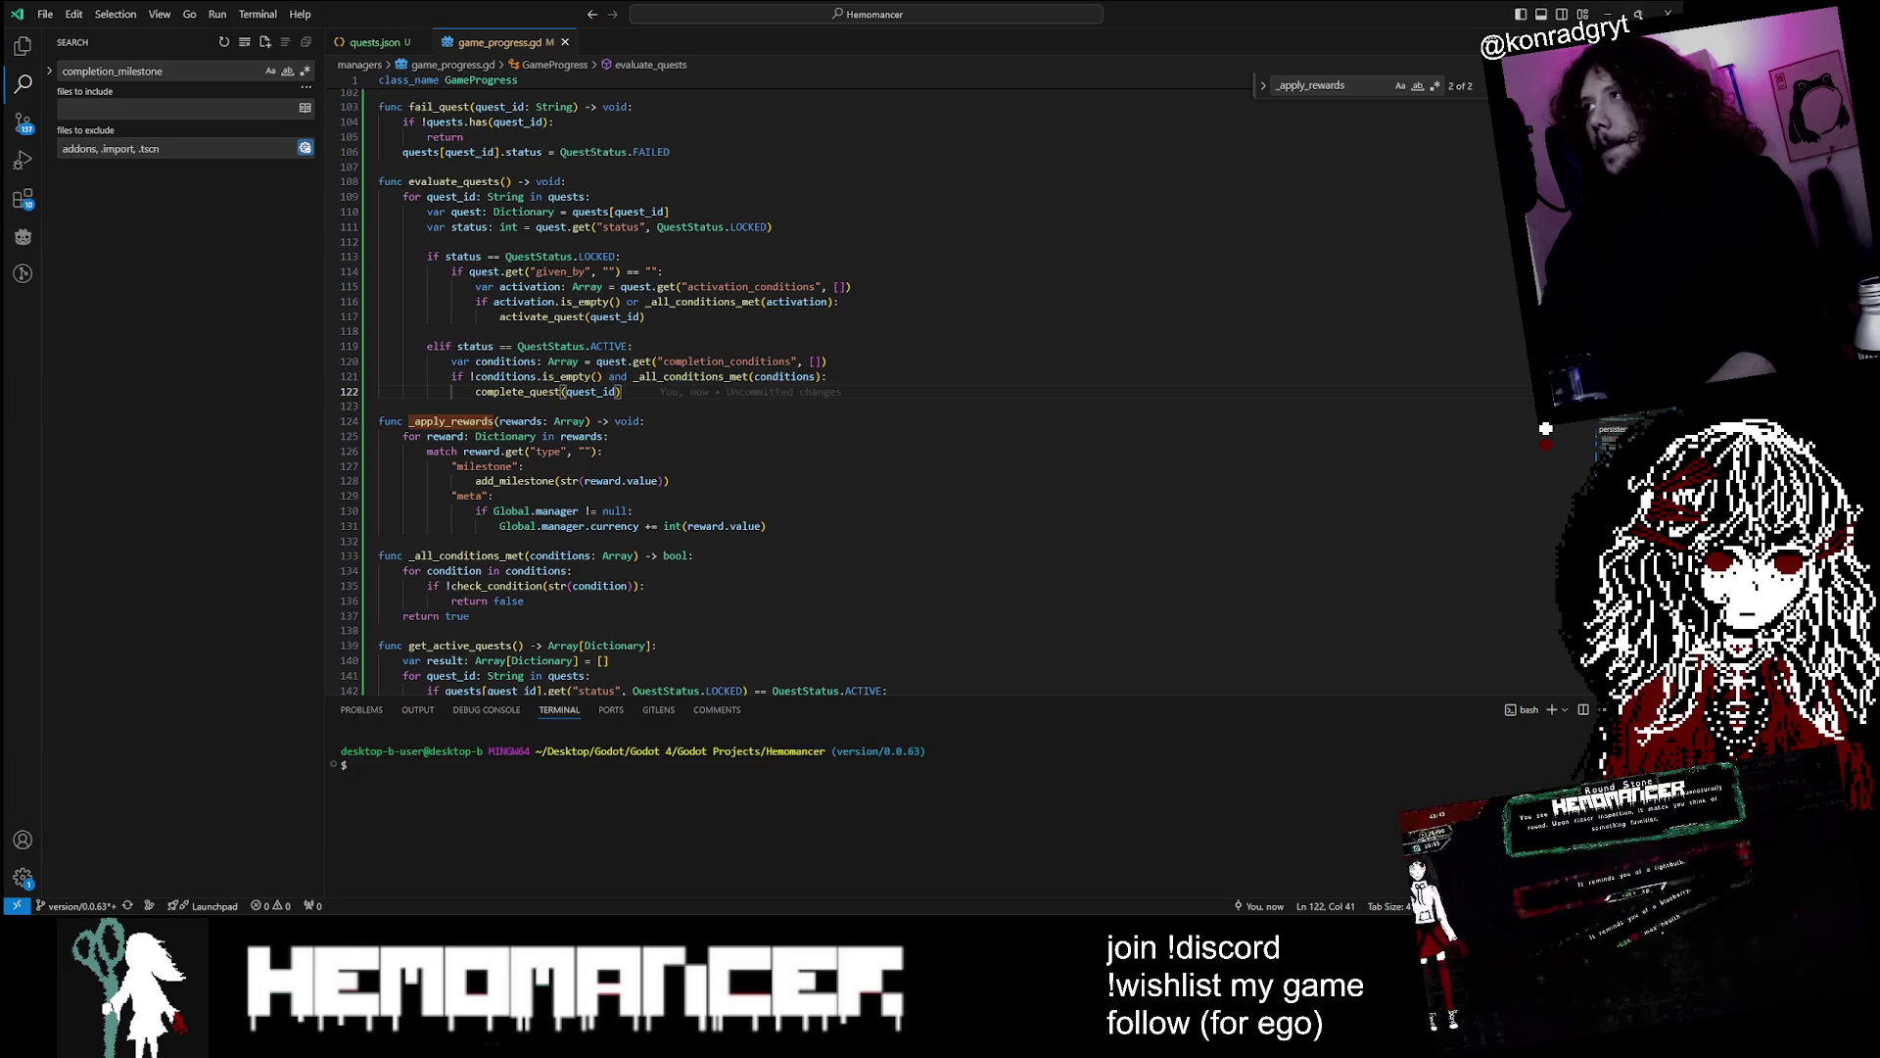
pyautogui.click(1611, 14)
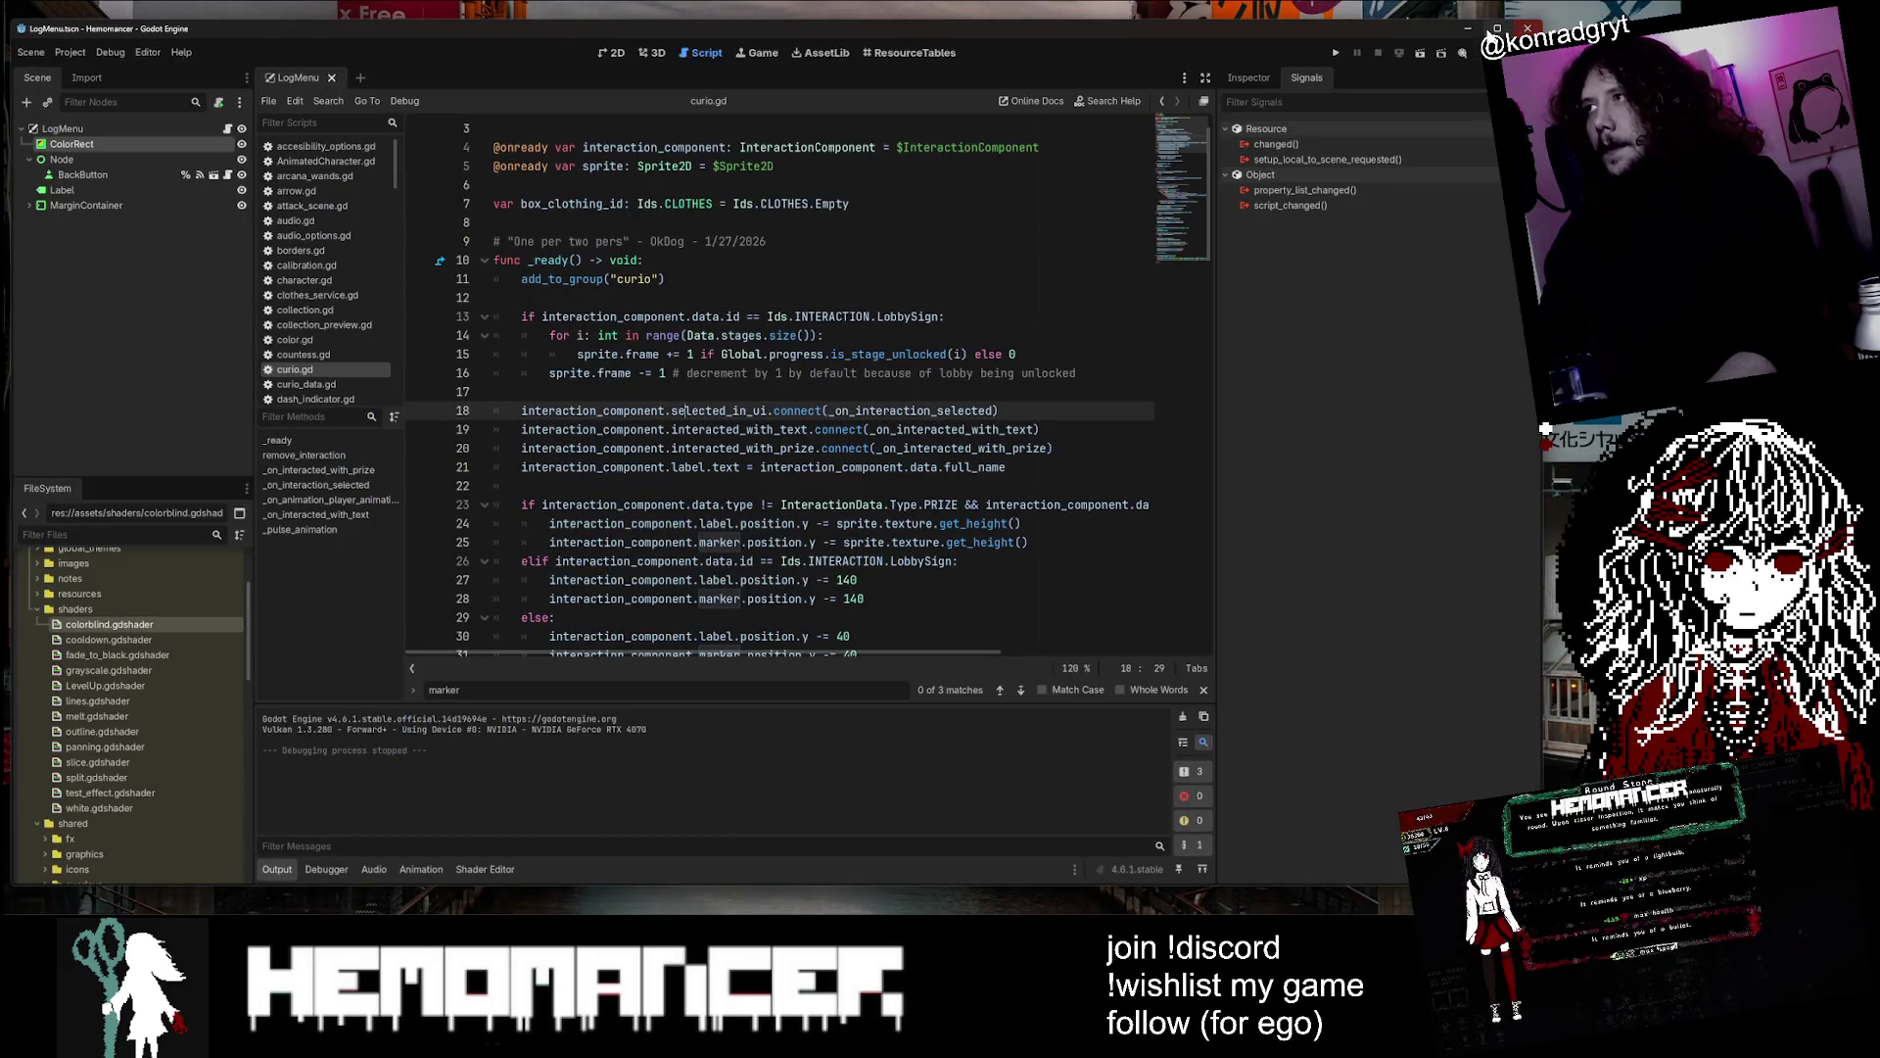
# Run the game with F5, enlarge its window, delete the save file, and start a new game
pyautogui.press('F5')
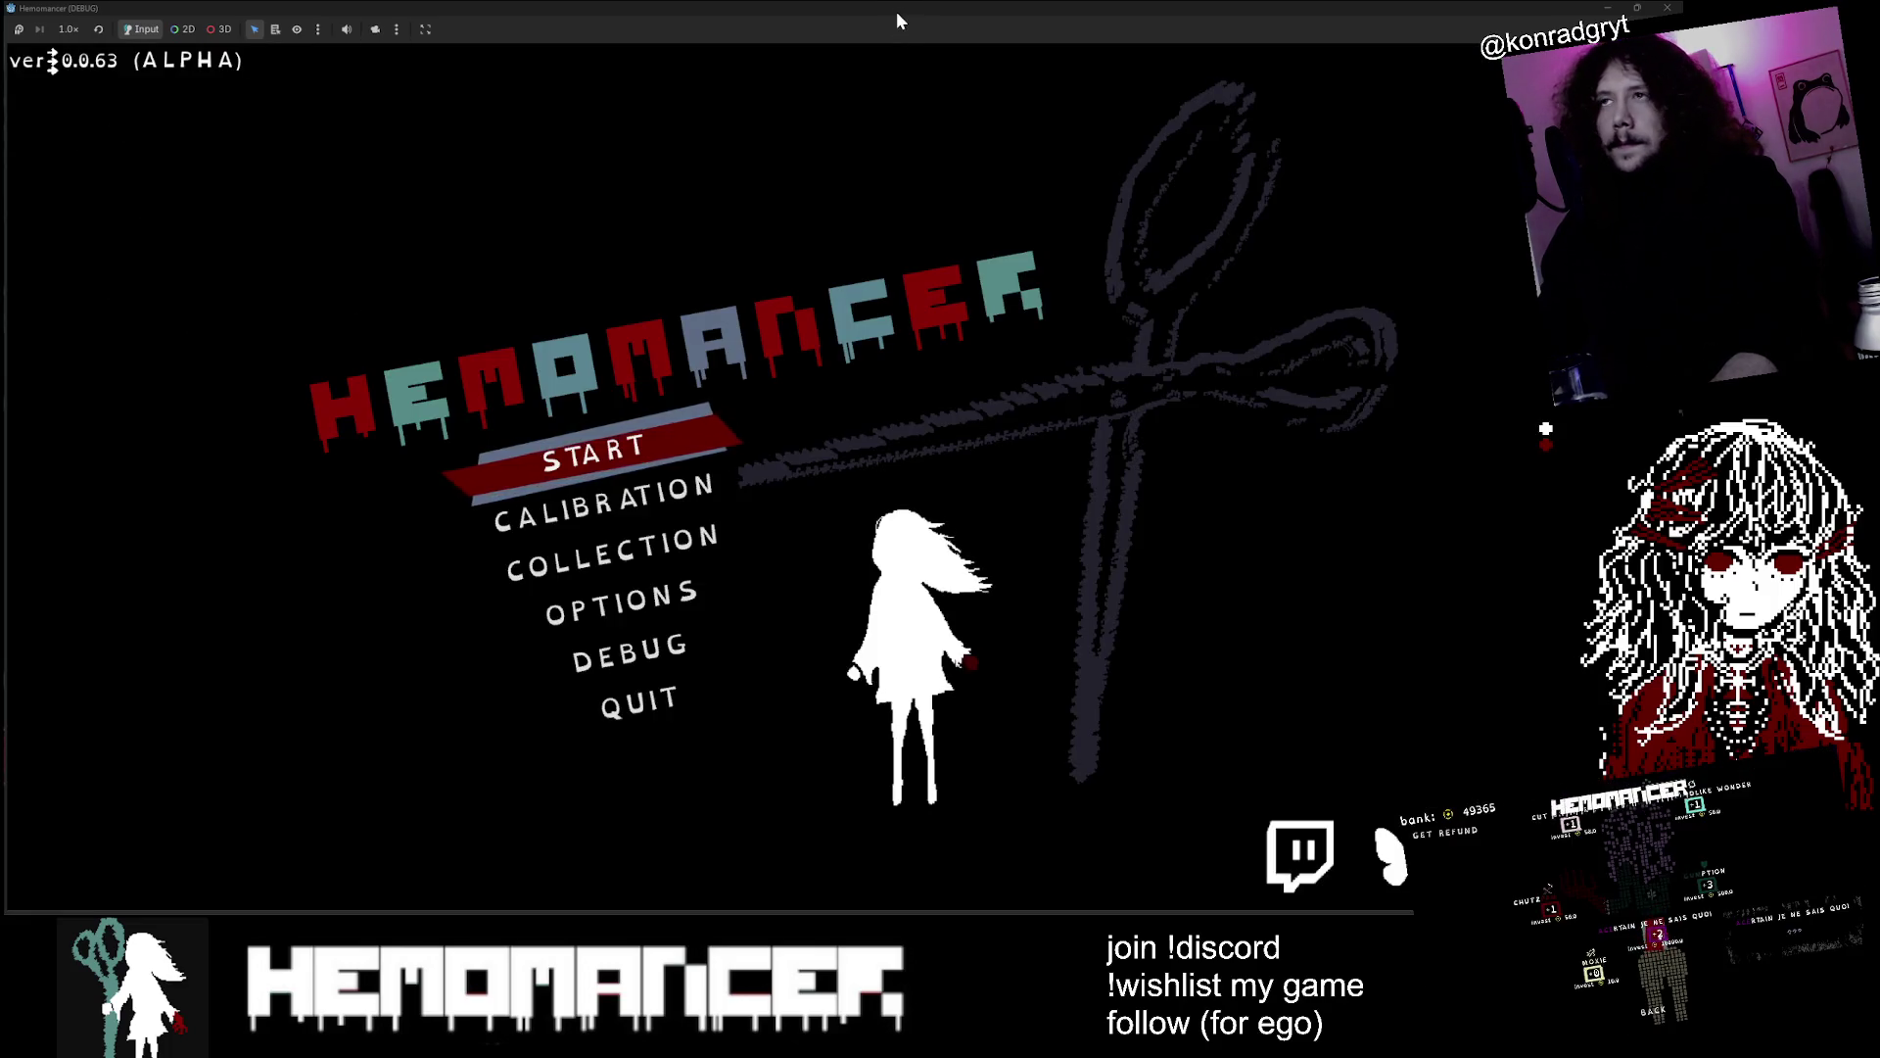
pyautogui.doubleClick(896, 10)
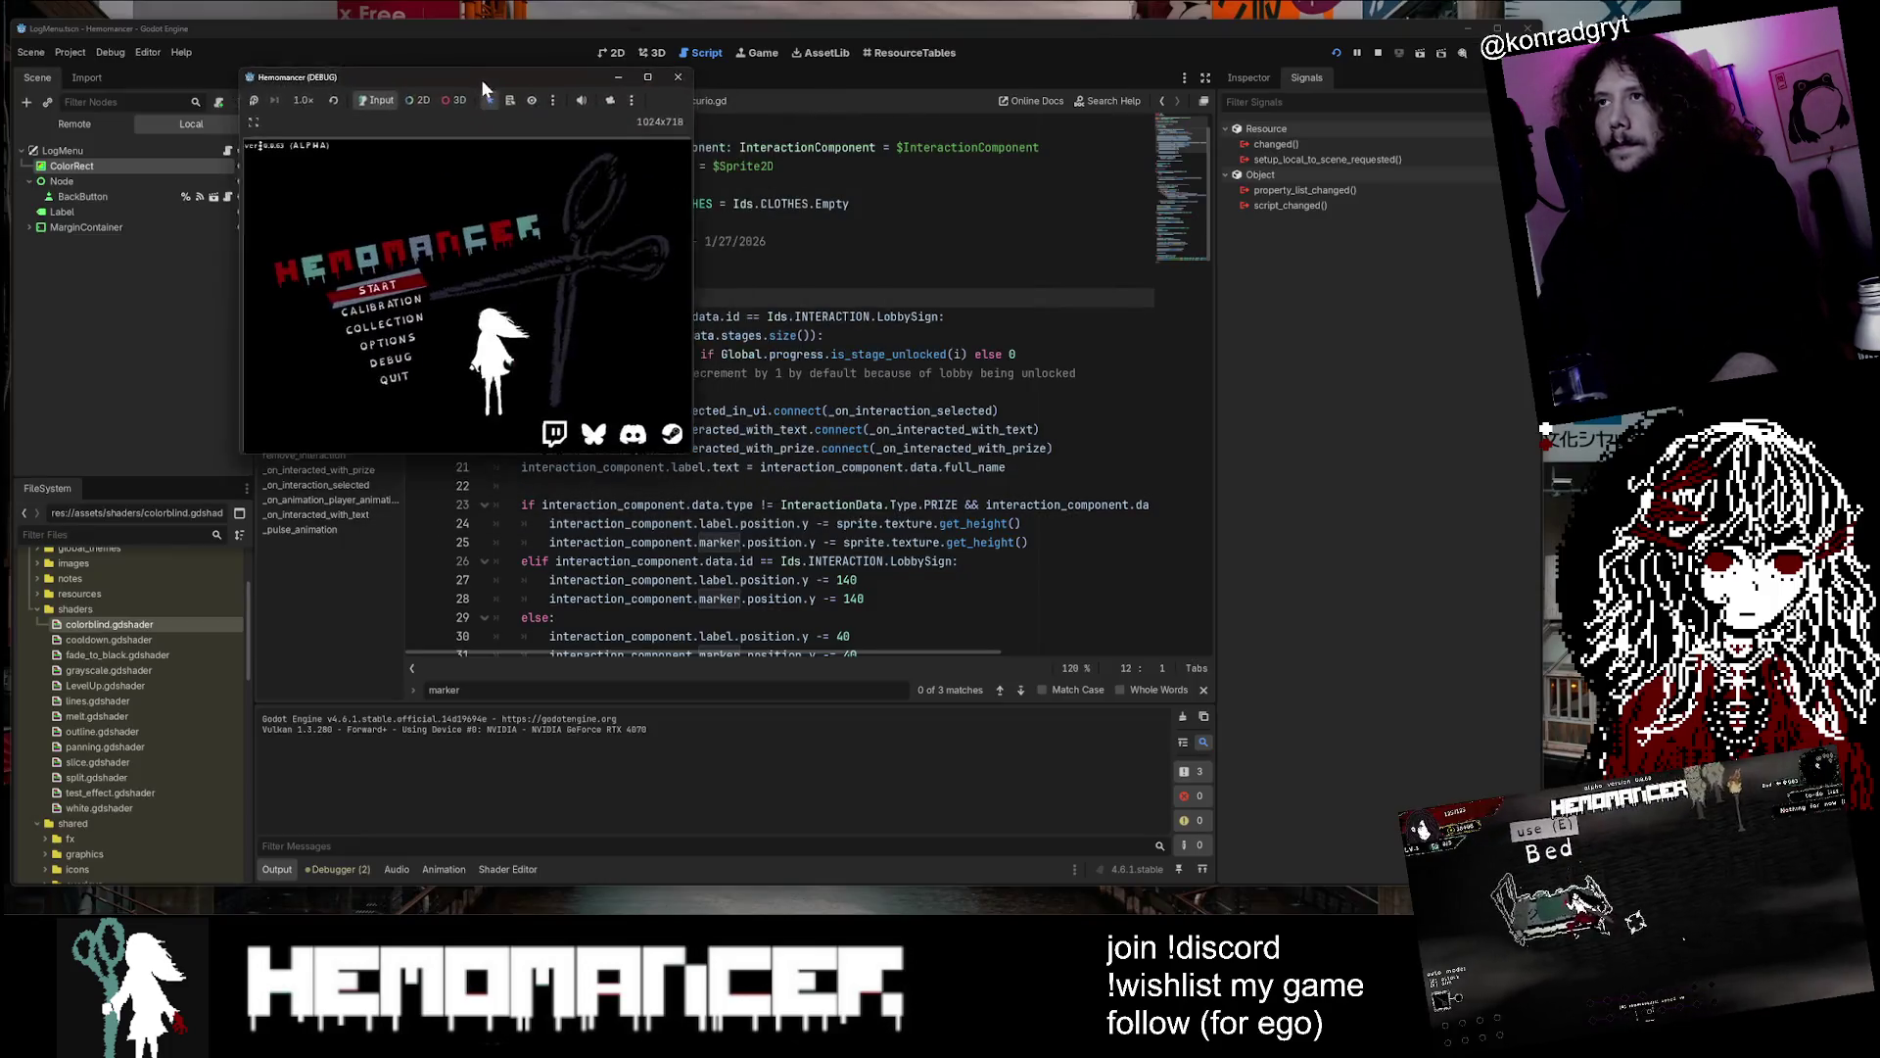
pyautogui.moveTo(443, 401)
pyautogui.mouseDown()
pyautogui.moveTo(964, 747)
pyautogui.moveTo(1504, 899)
pyautogui.mouseUp()
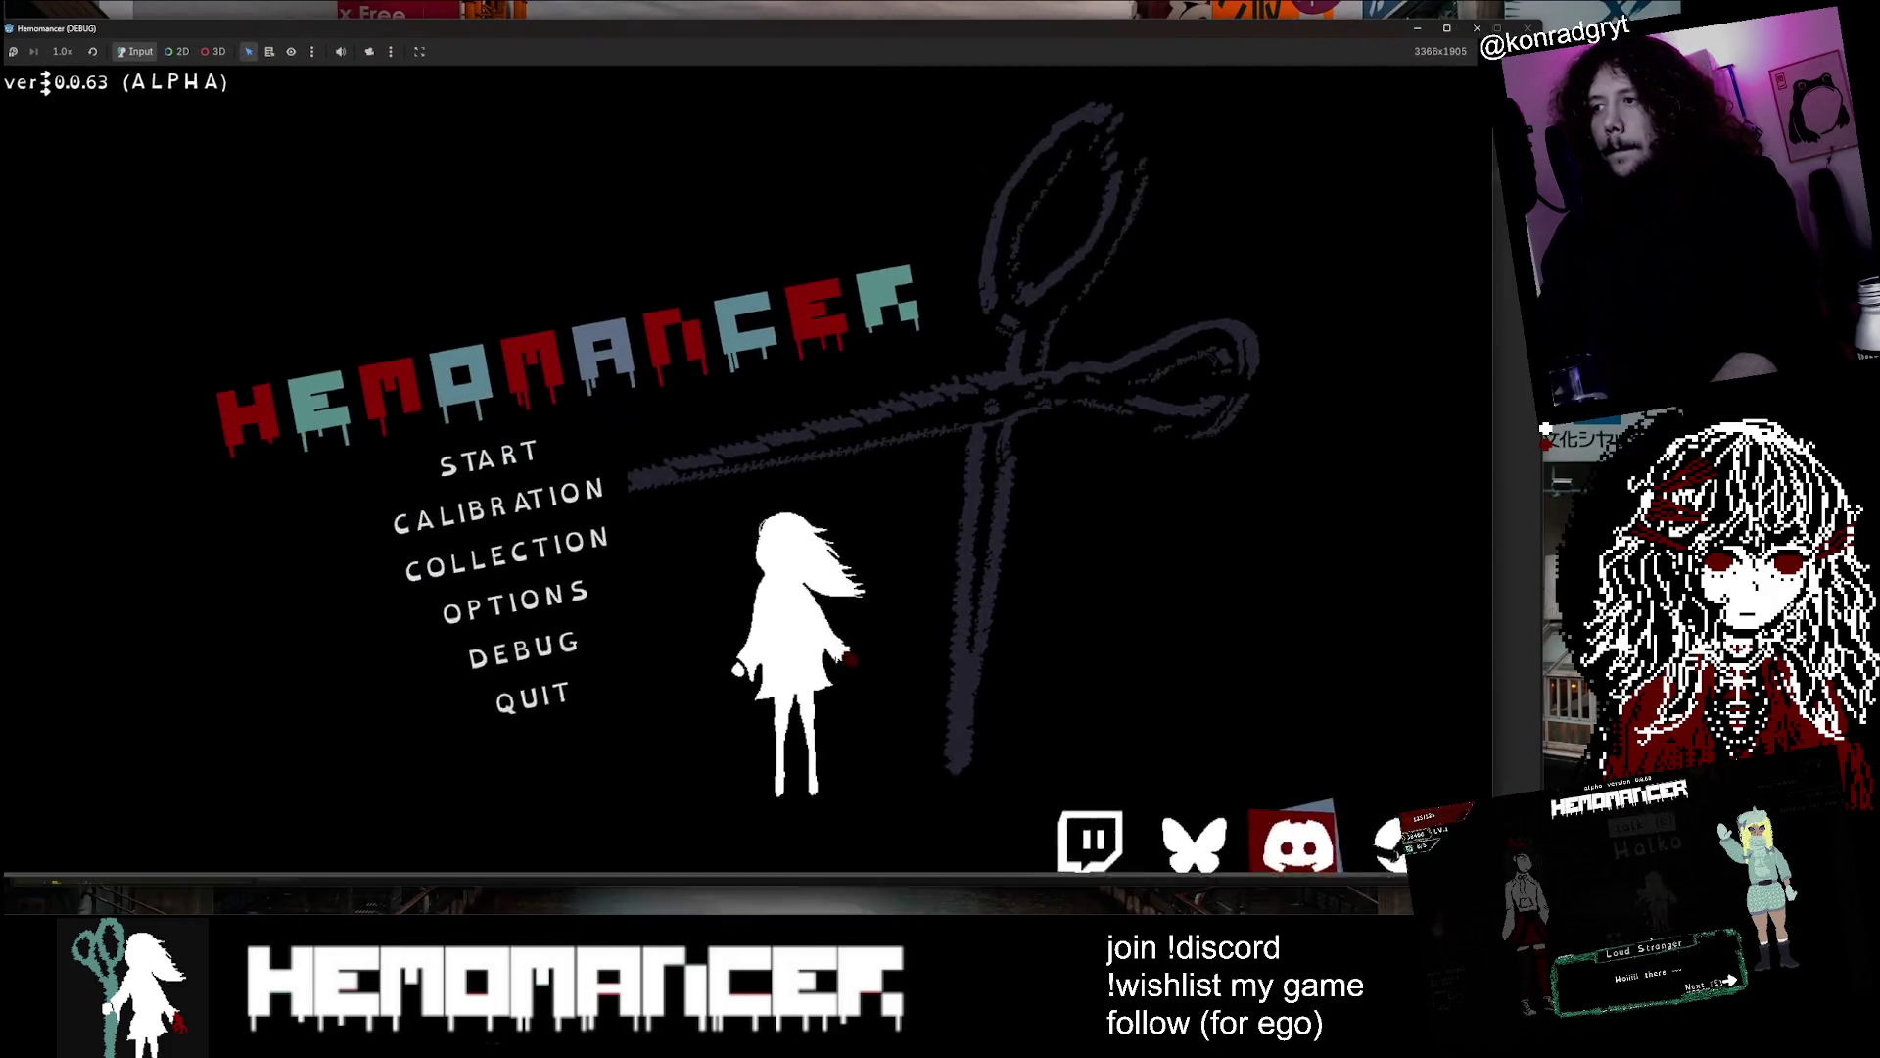
pyautogui.click(571, 604)
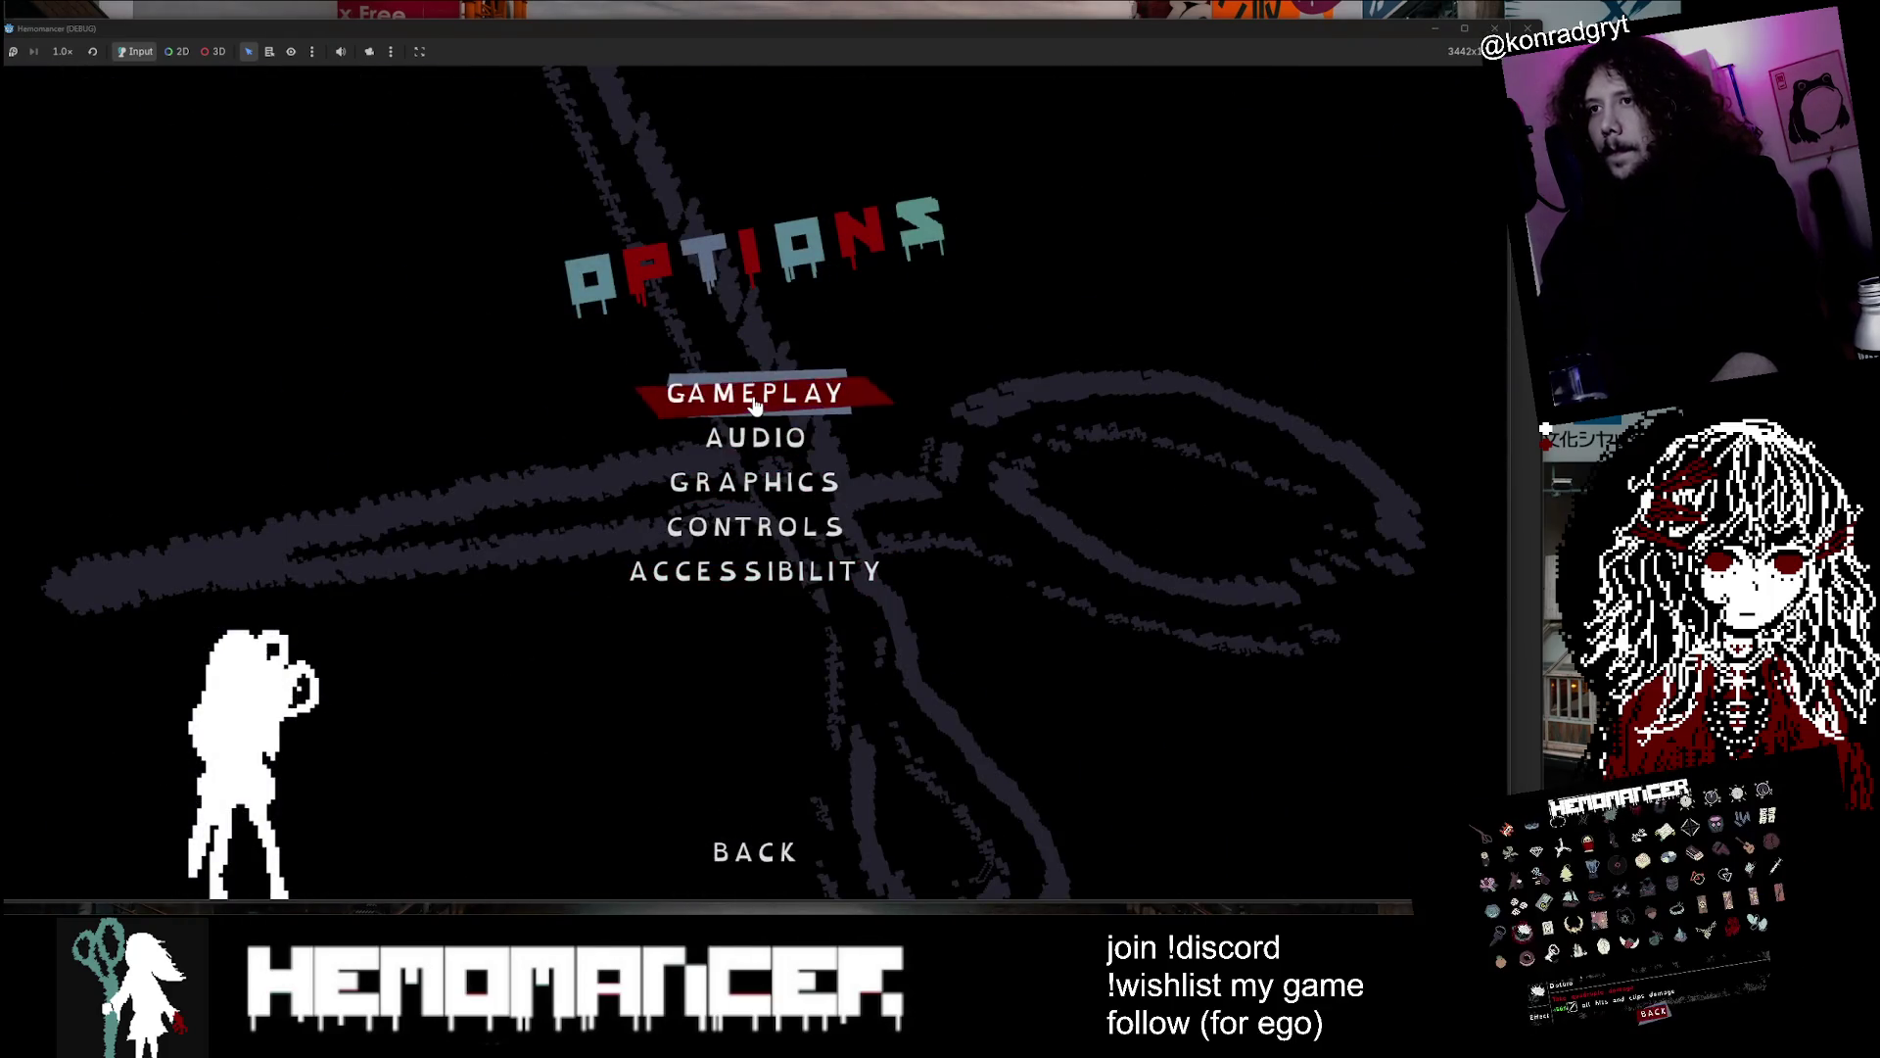
pyautogui.click(755, 390)
pyautogui.click(821, 805)
pyautogui.click(784, 496)
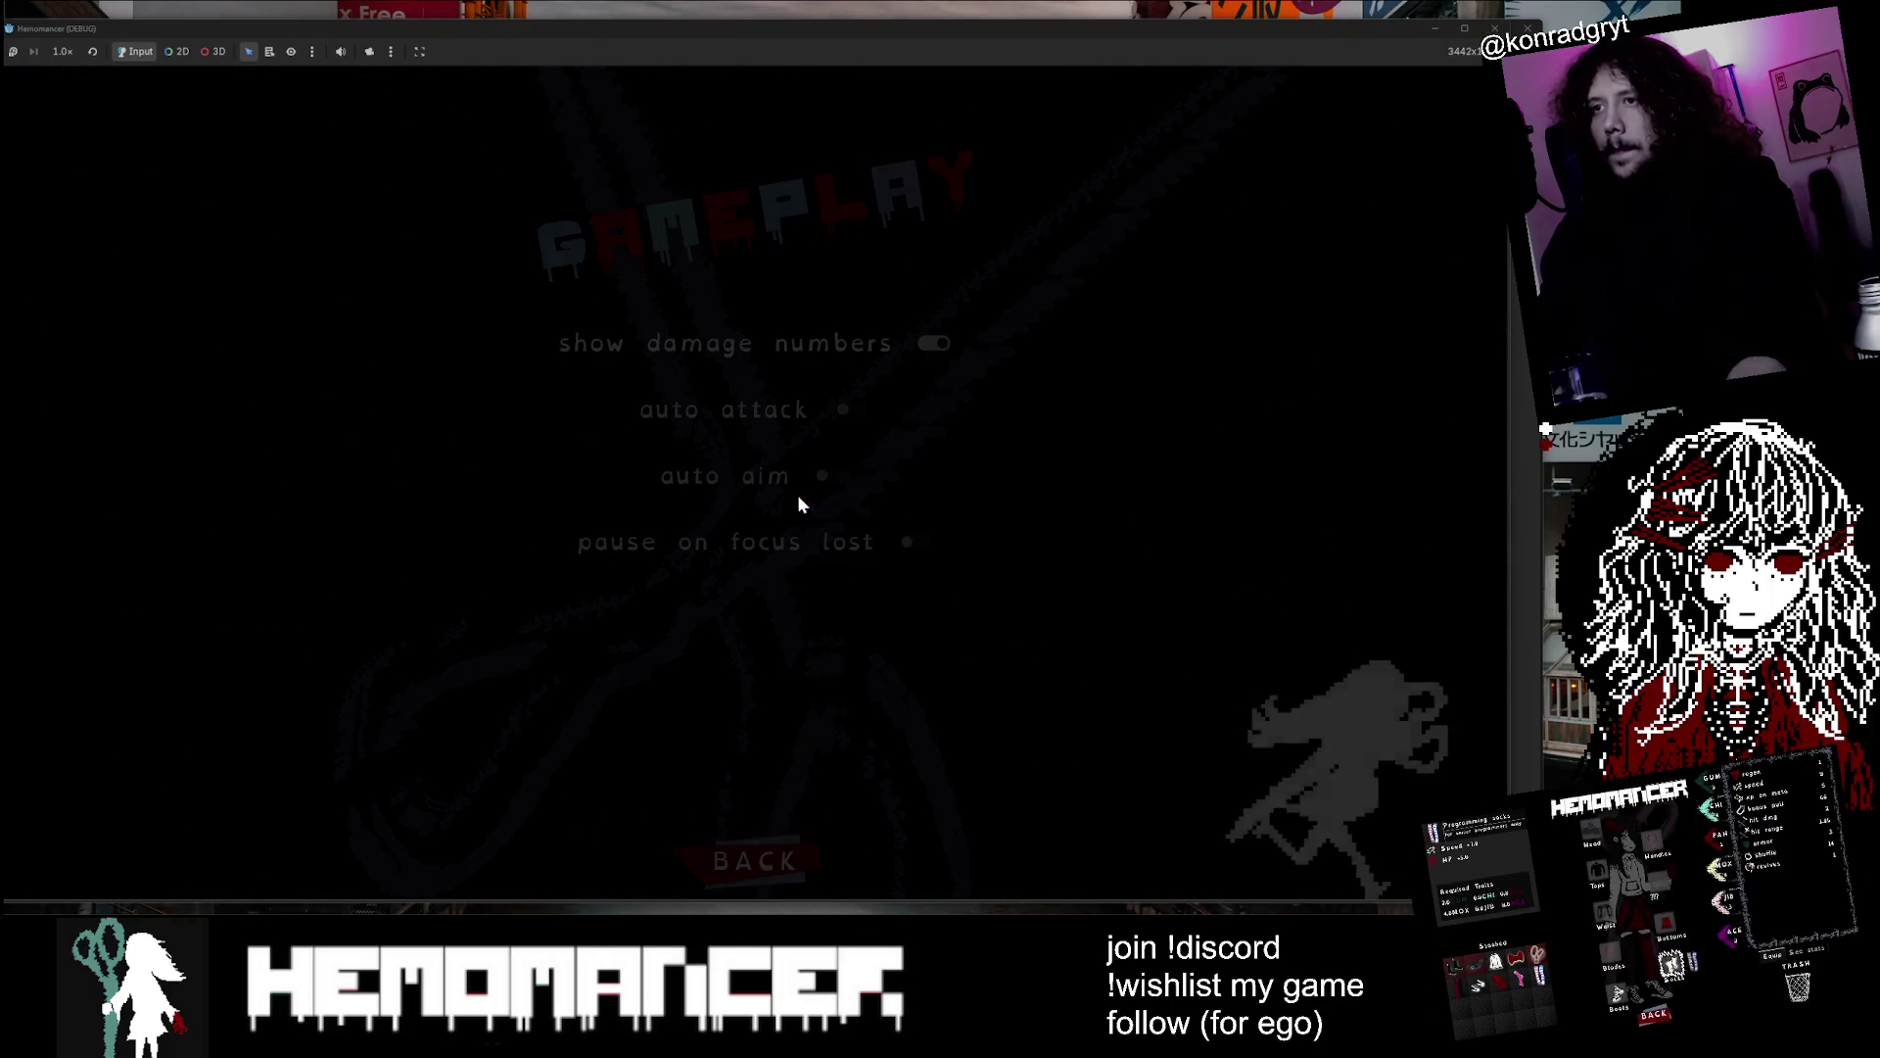
pyautogui.click(567, 485)
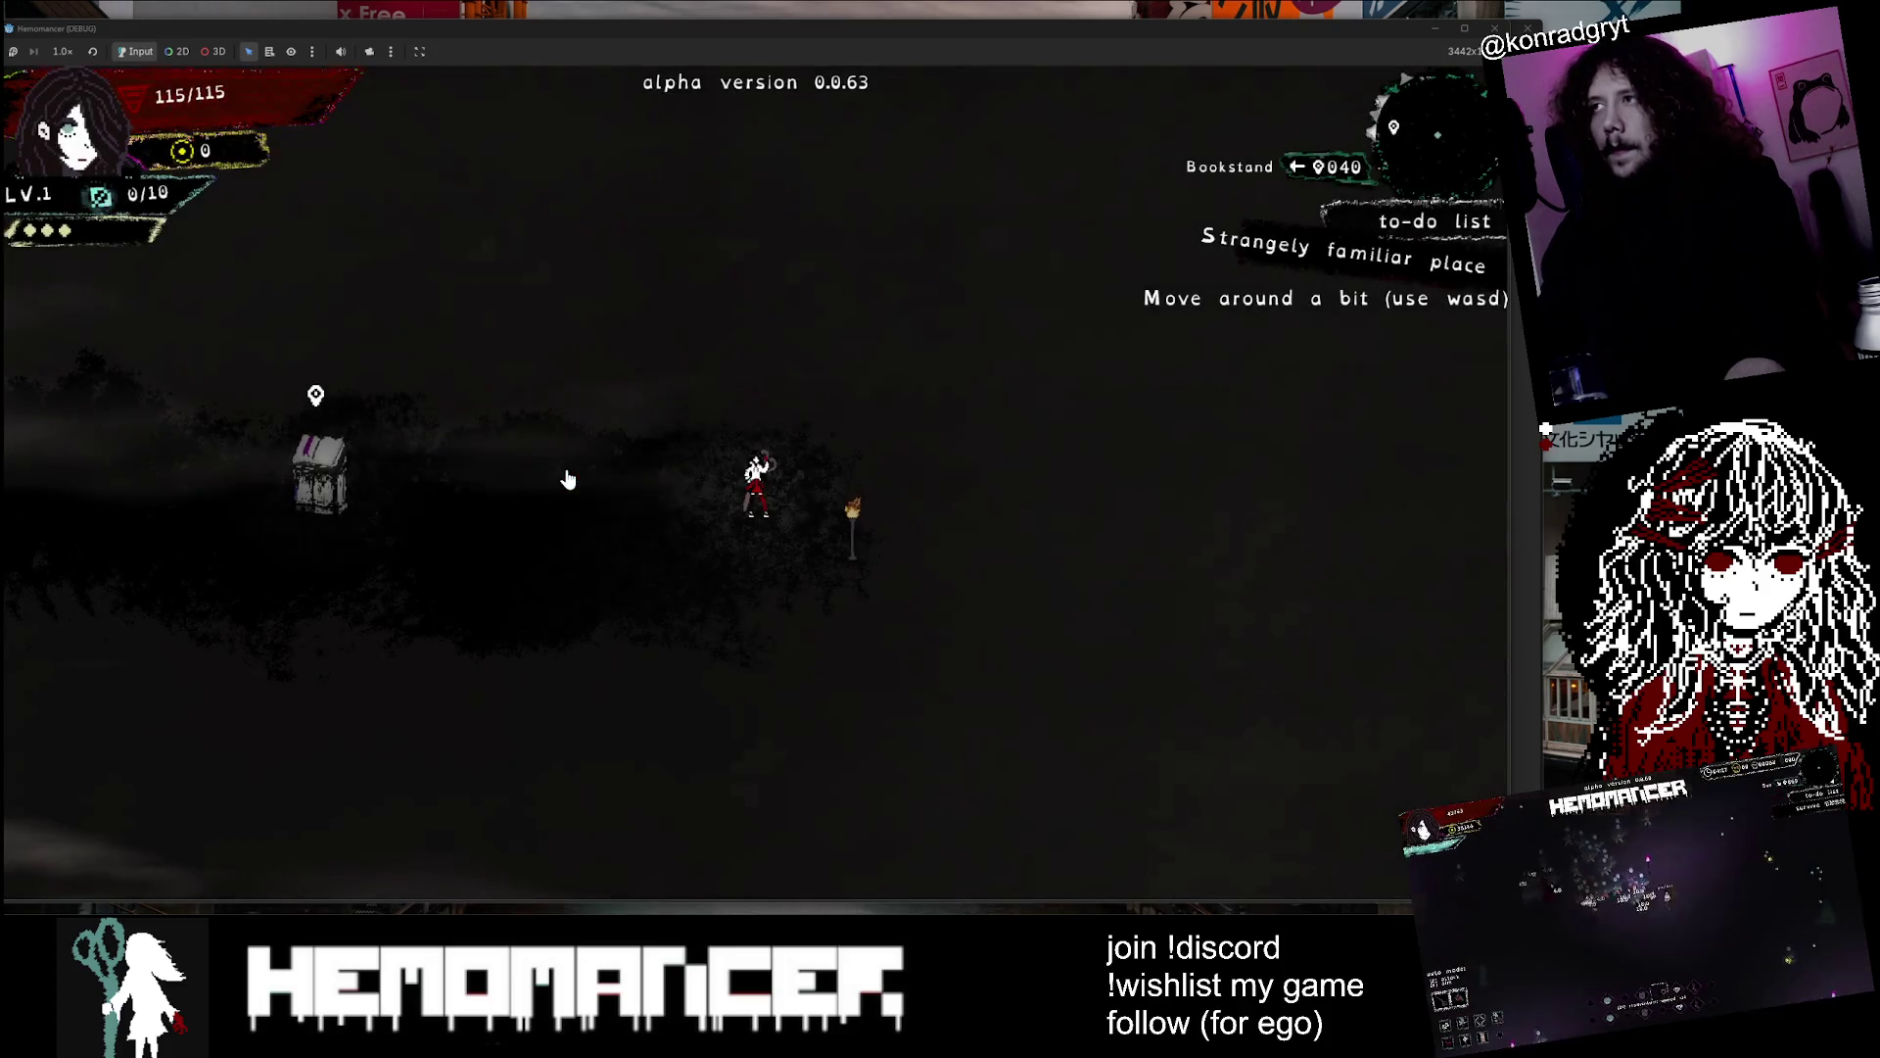
pyautogui.moveTo(1004, 30)
pyautogui.mouseDown()
pyautogui.moveTo(1043, 31)
pyautogui.moveTo(1012, 30)
pyautogui.mouseUp()
# Check the quest journal at the Bookstand, then talk with the Gruff Stranger
pyautogui.press('a')
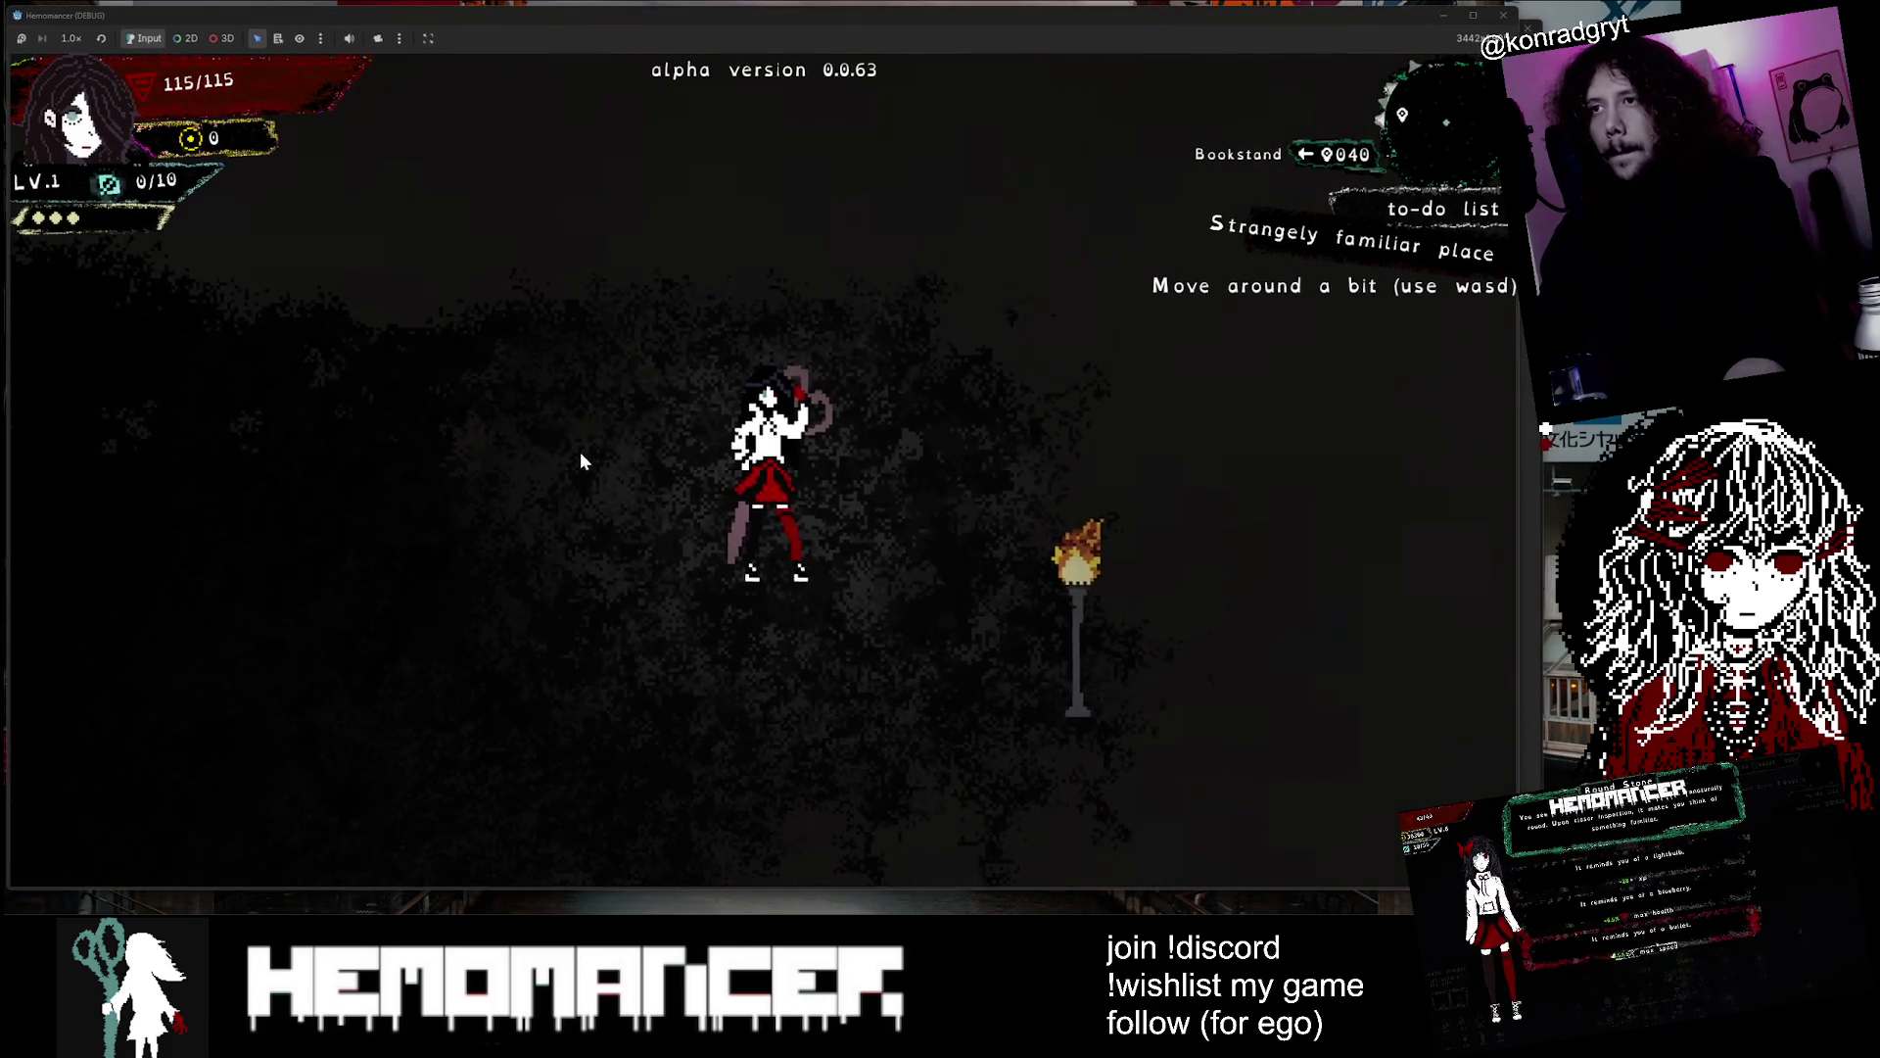
pyautogui.press('a')
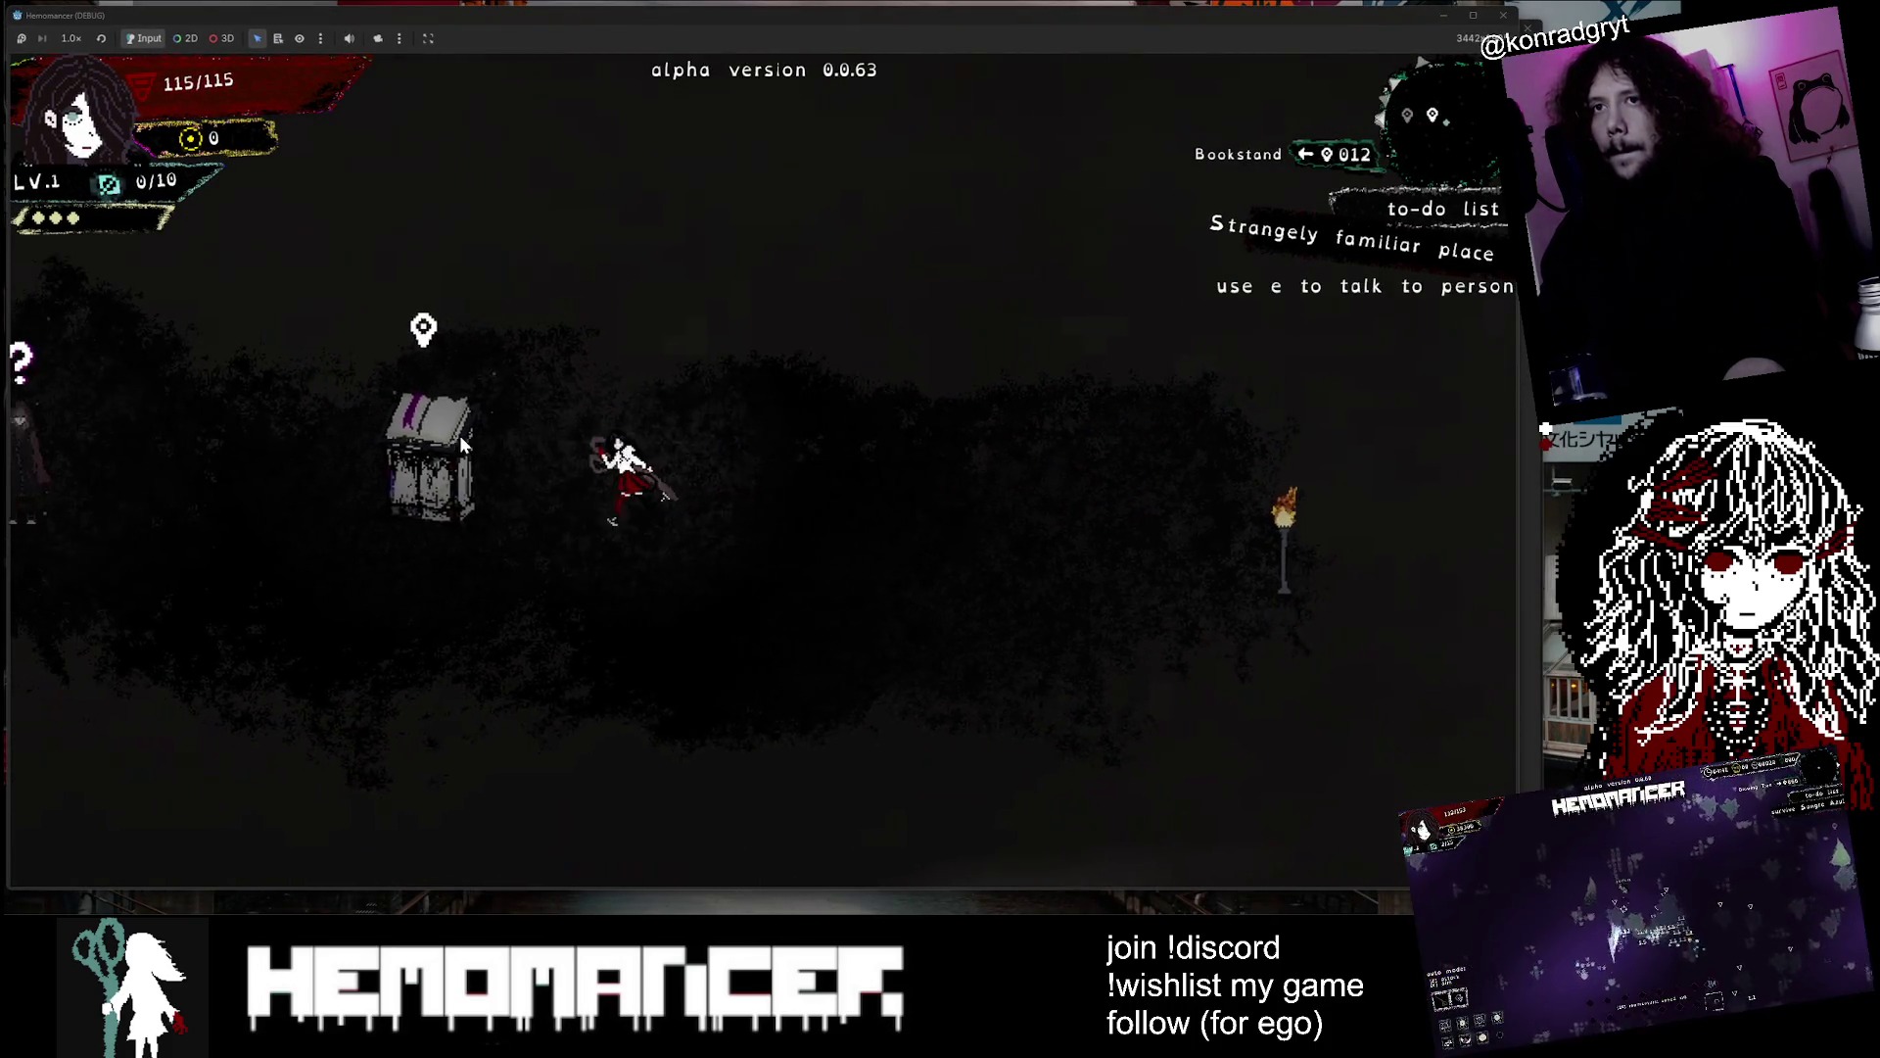
pyautogui.press('e')
pyautogui.click(786, 861)
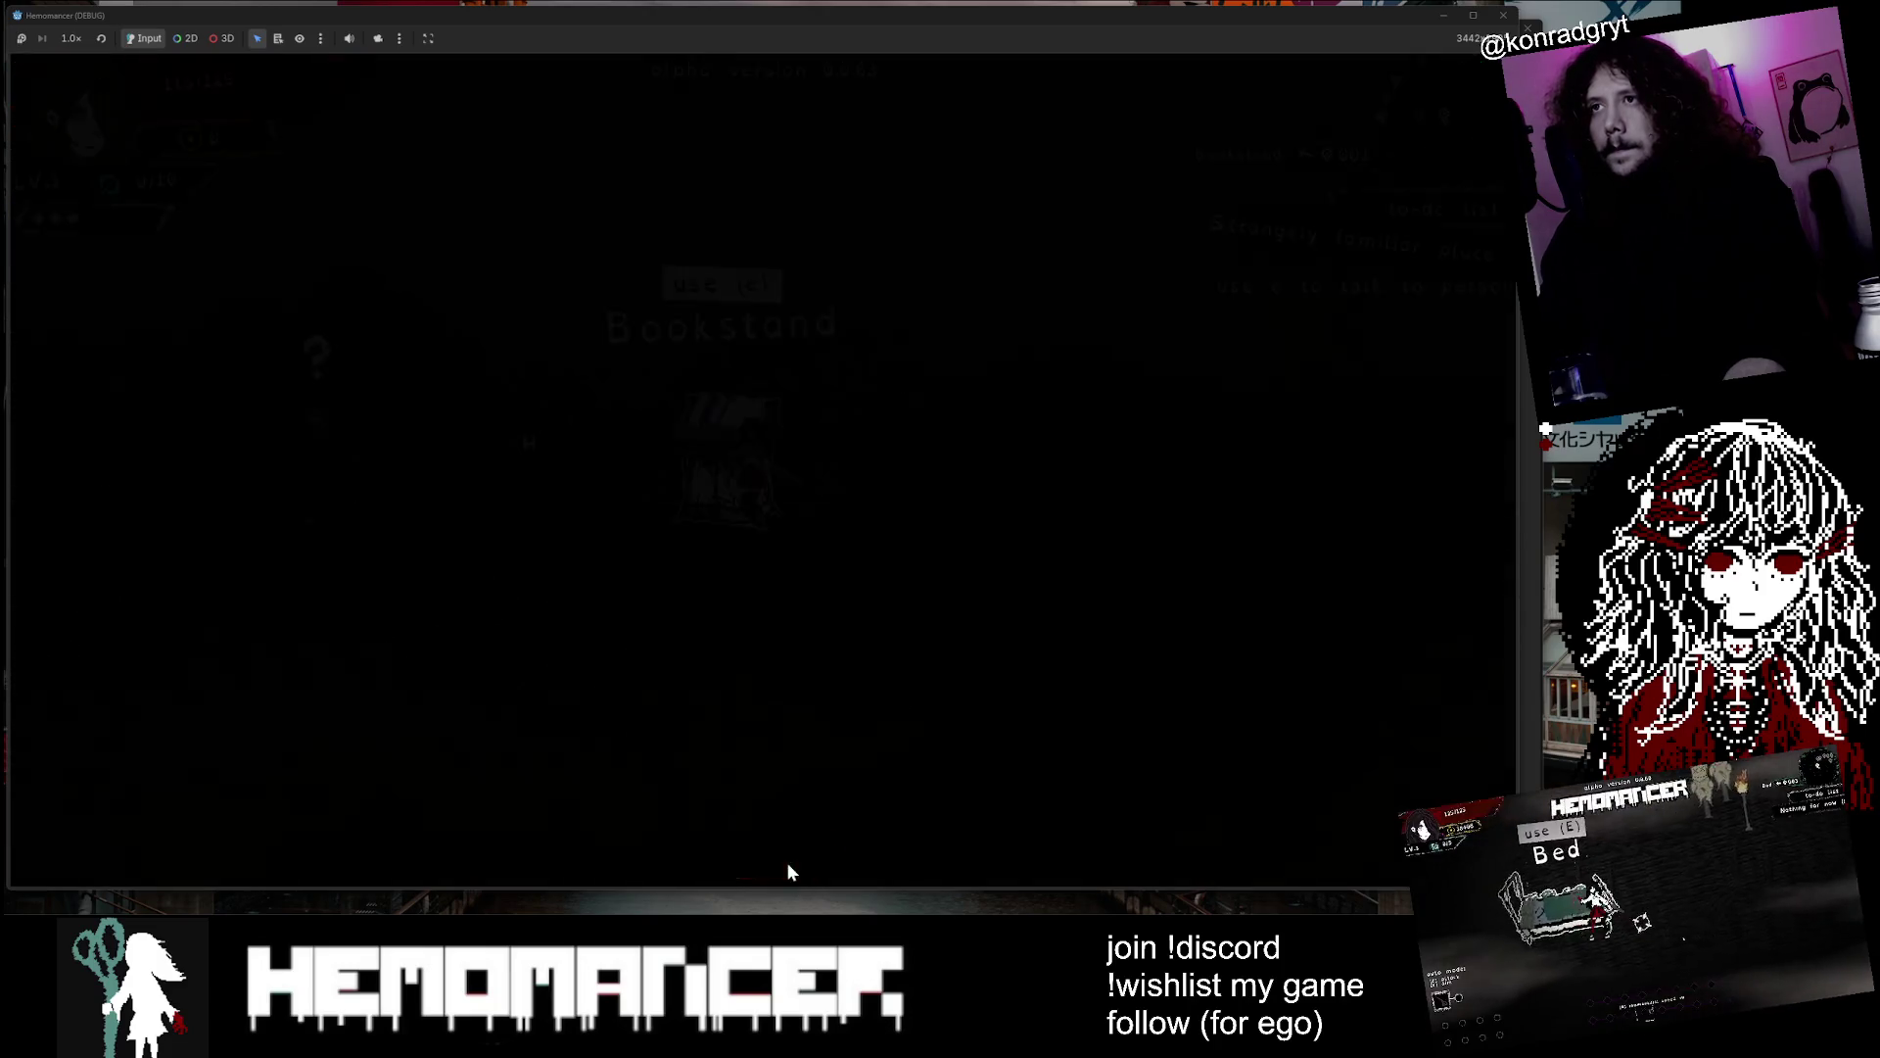
pyautogui.press('a')
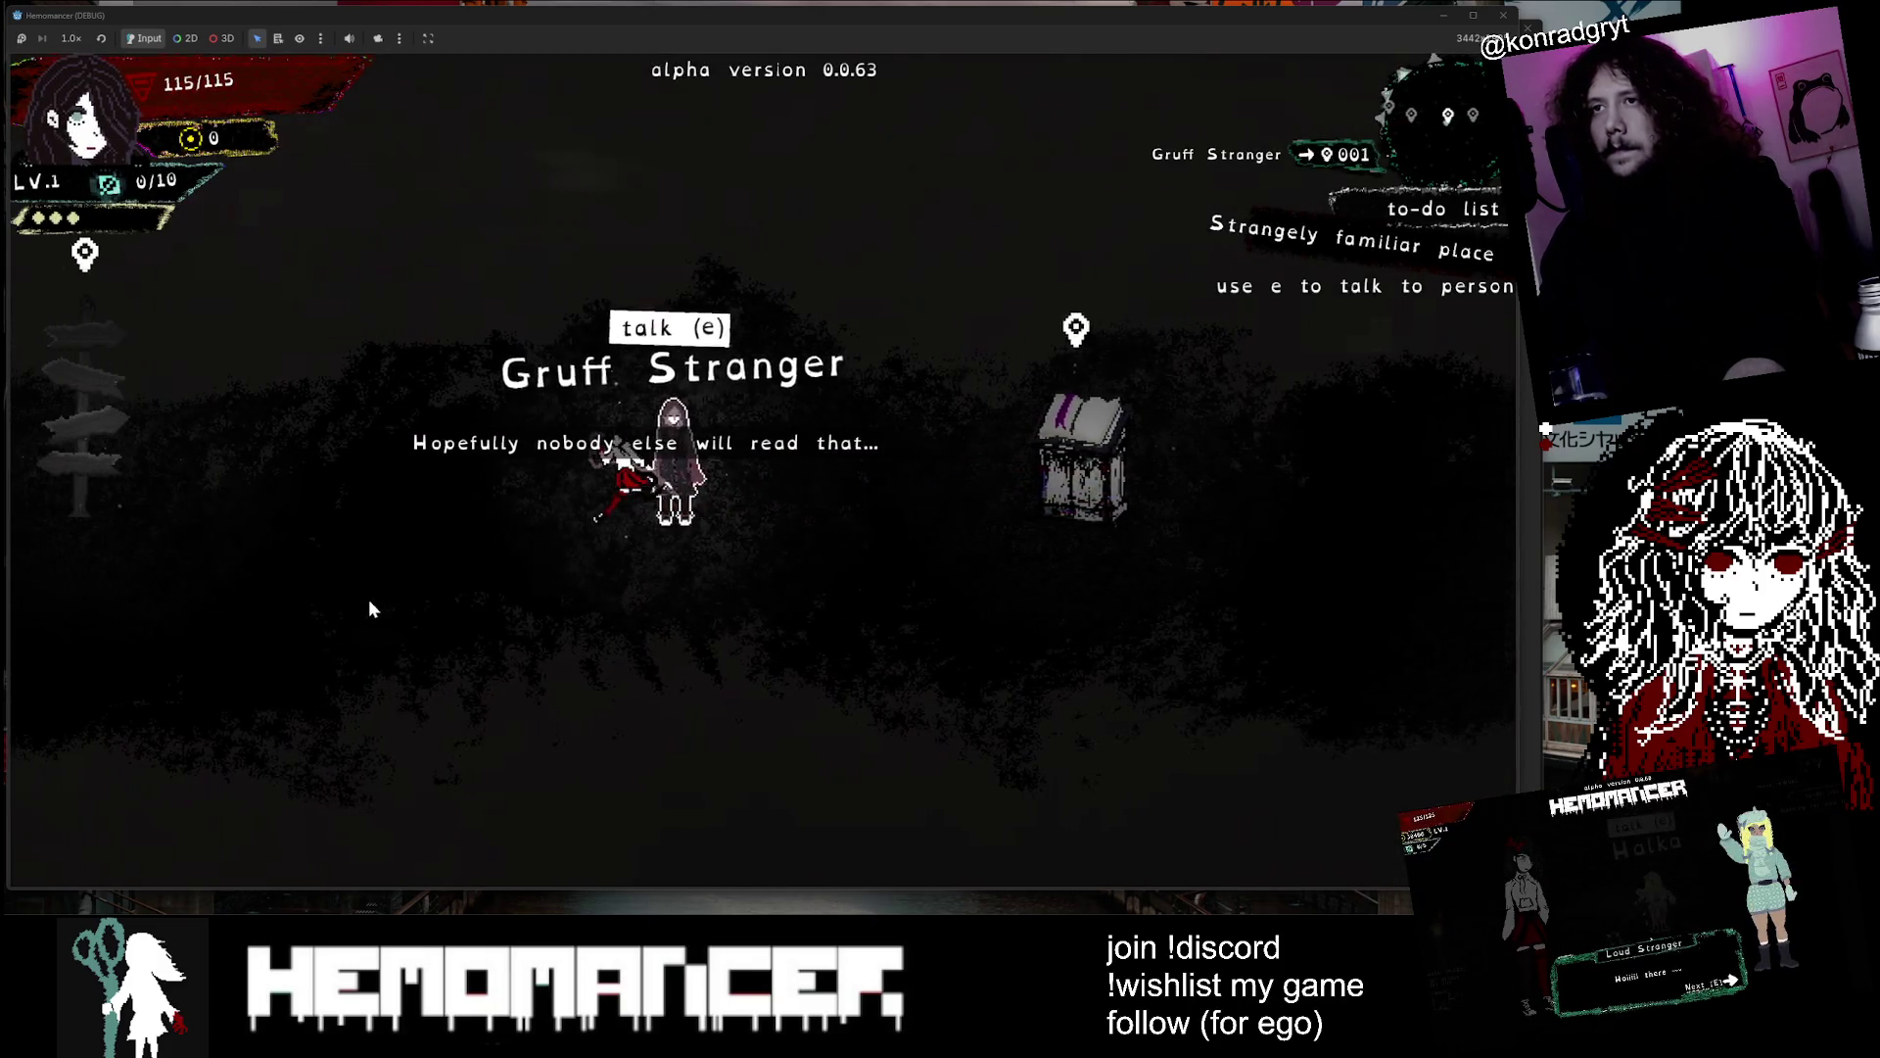
pyautogui.press('d')
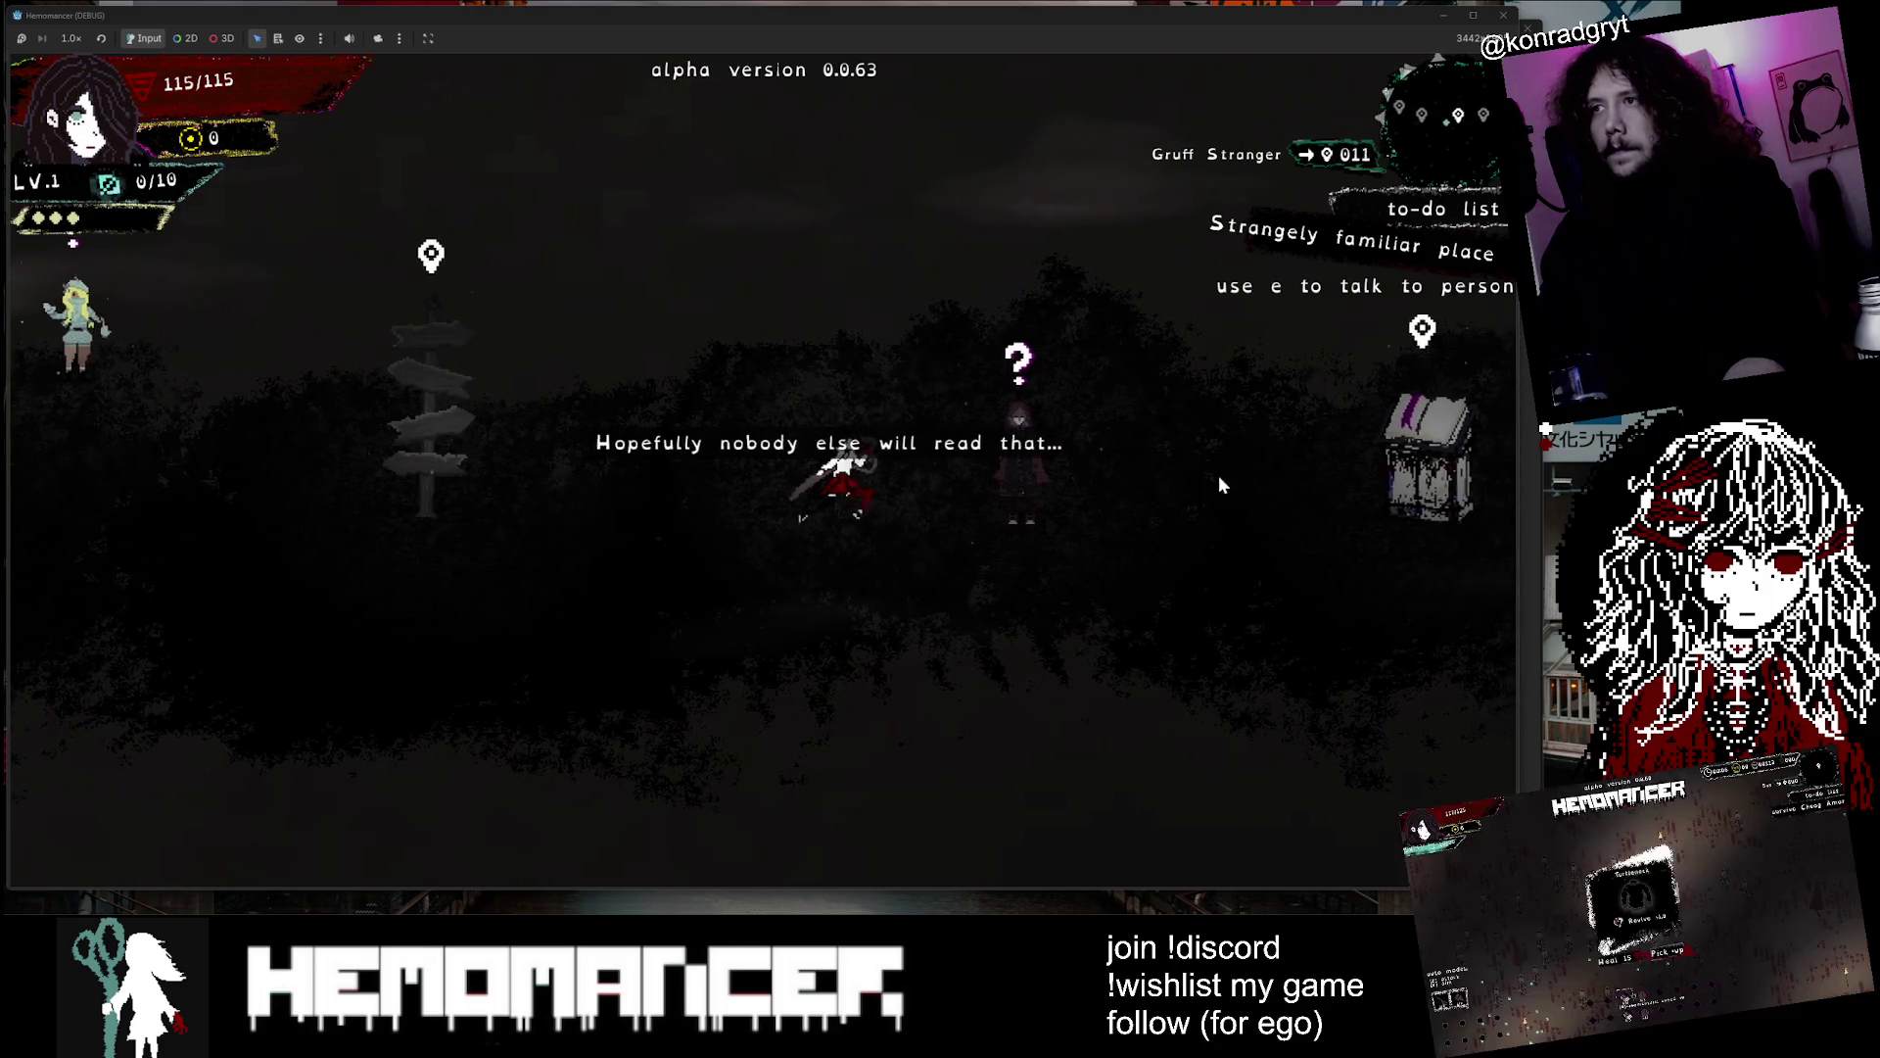
pyautogui.press('e')
pyautogui.press('e')
pyautogui.press('e')
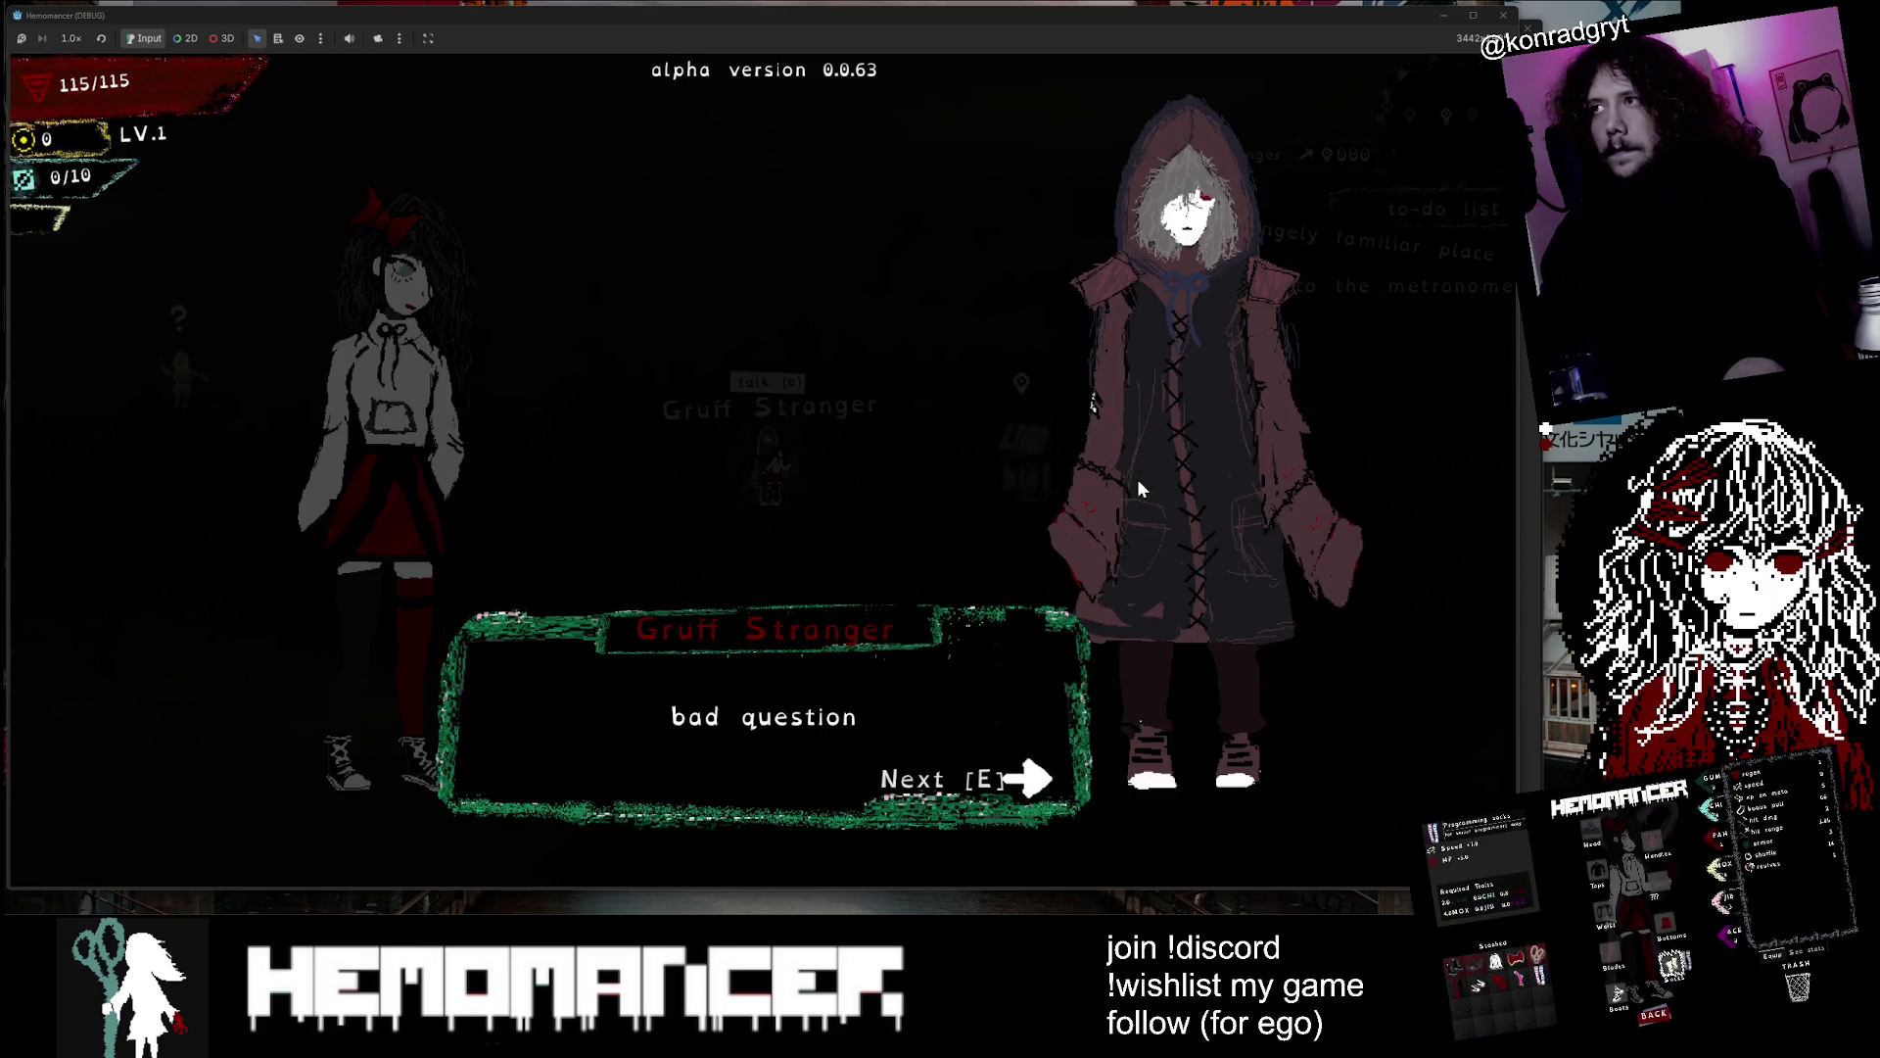
pyautogui.press('e')
pyautogui.press('e')
pyautogui.press('a')
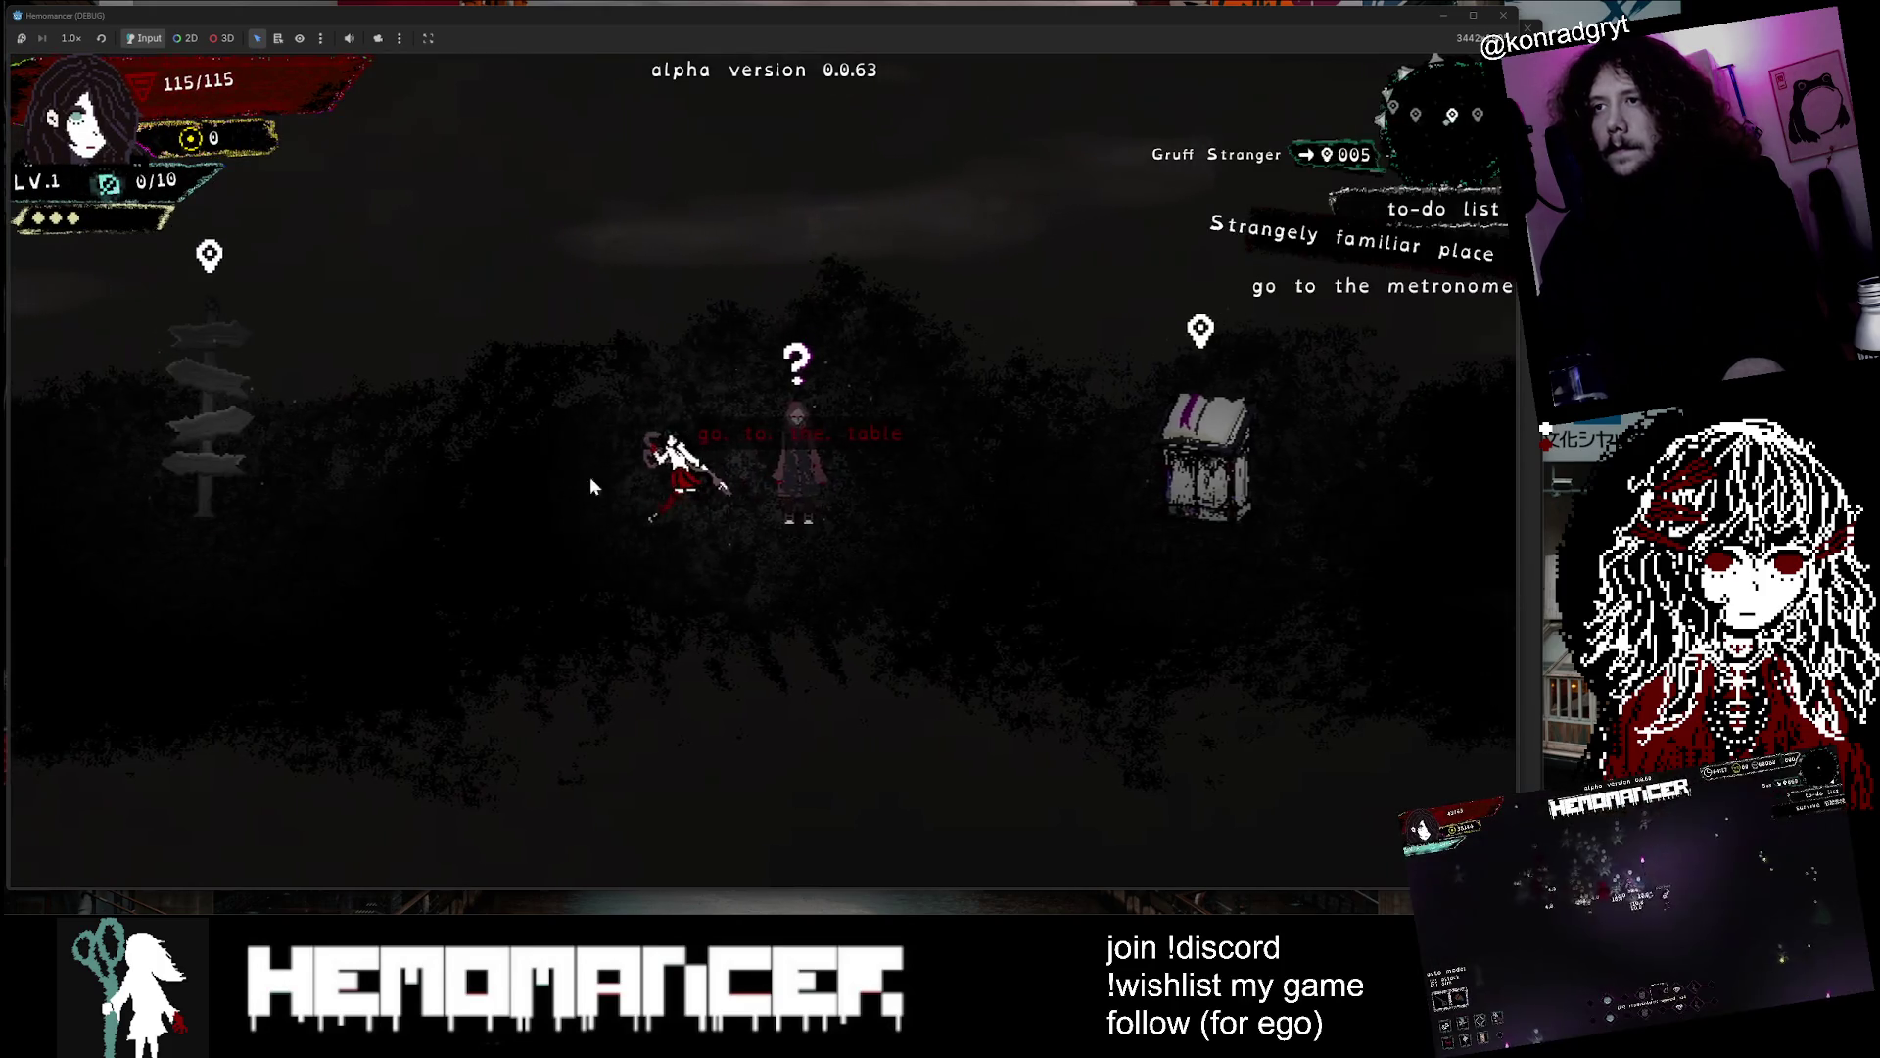
pyautogui.press('a')
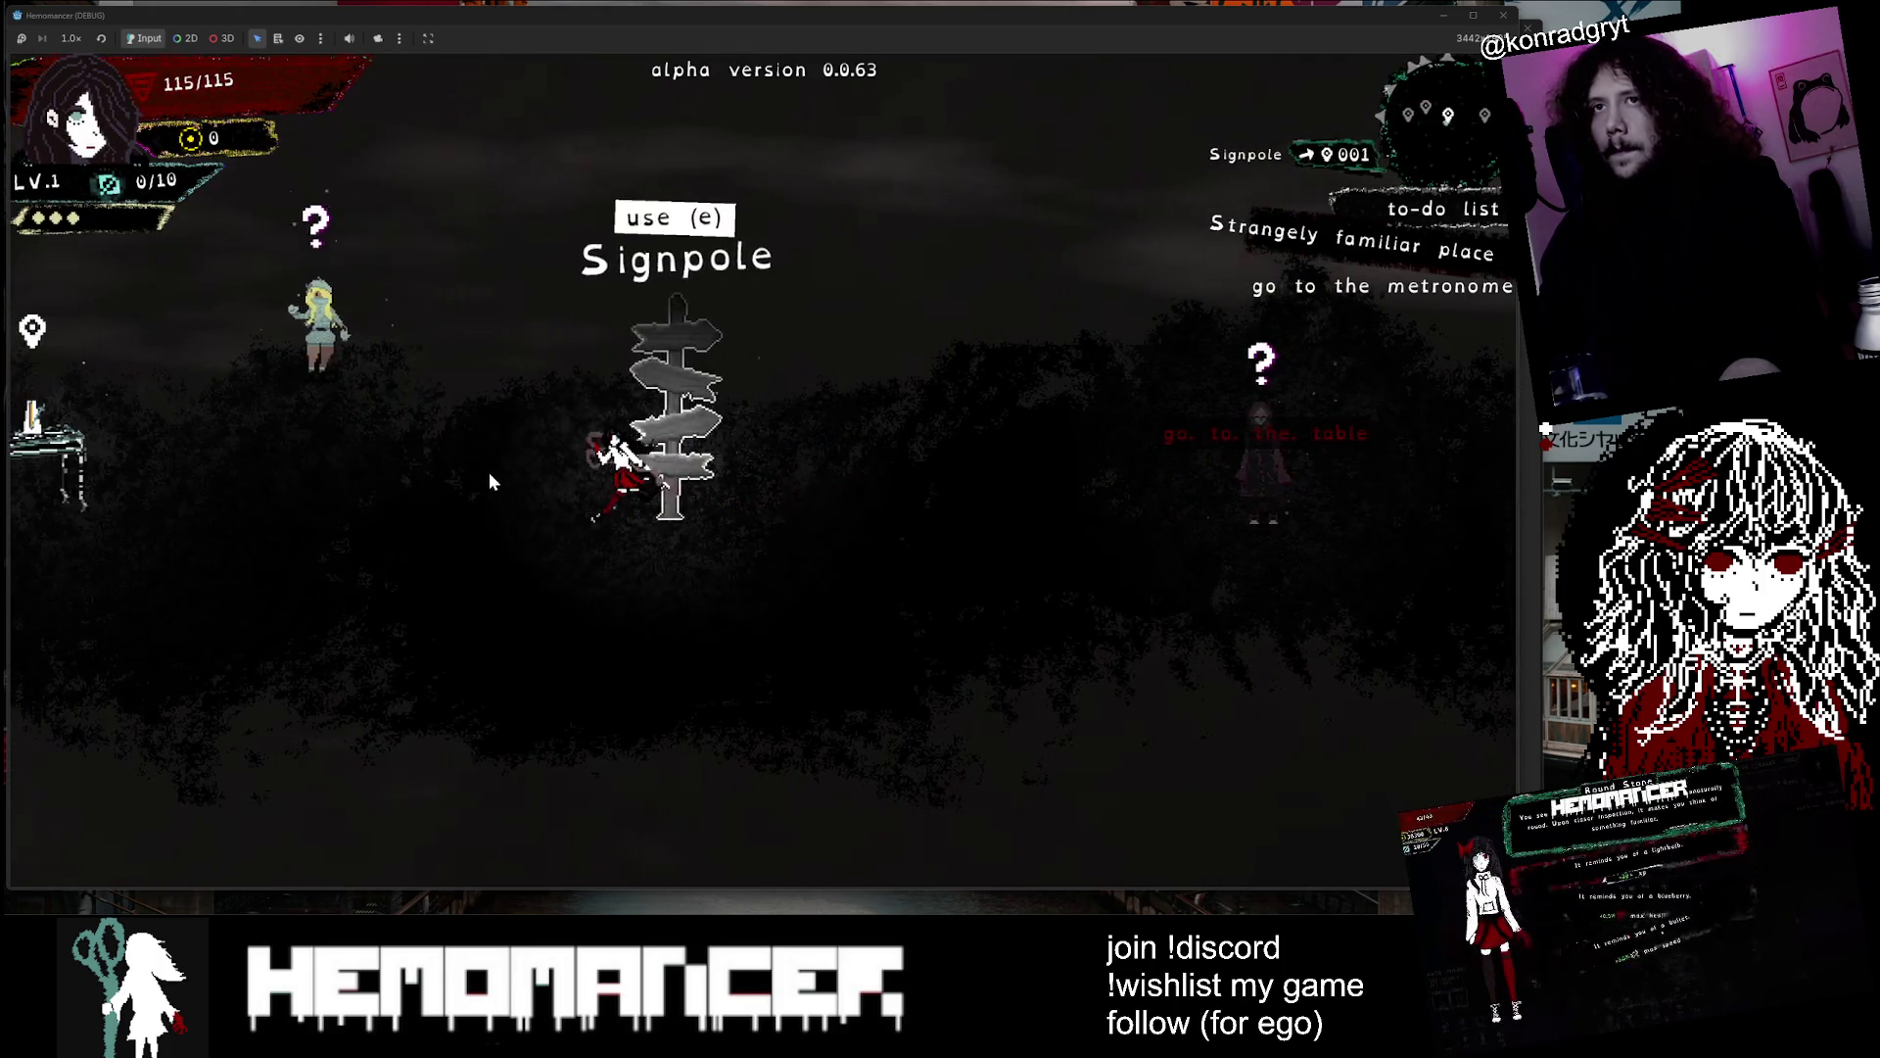
# Talk with the Loud Stranger and calibrate the rhythm at the Metronome
pyautogui.press('w')
pyautogui.press('e')
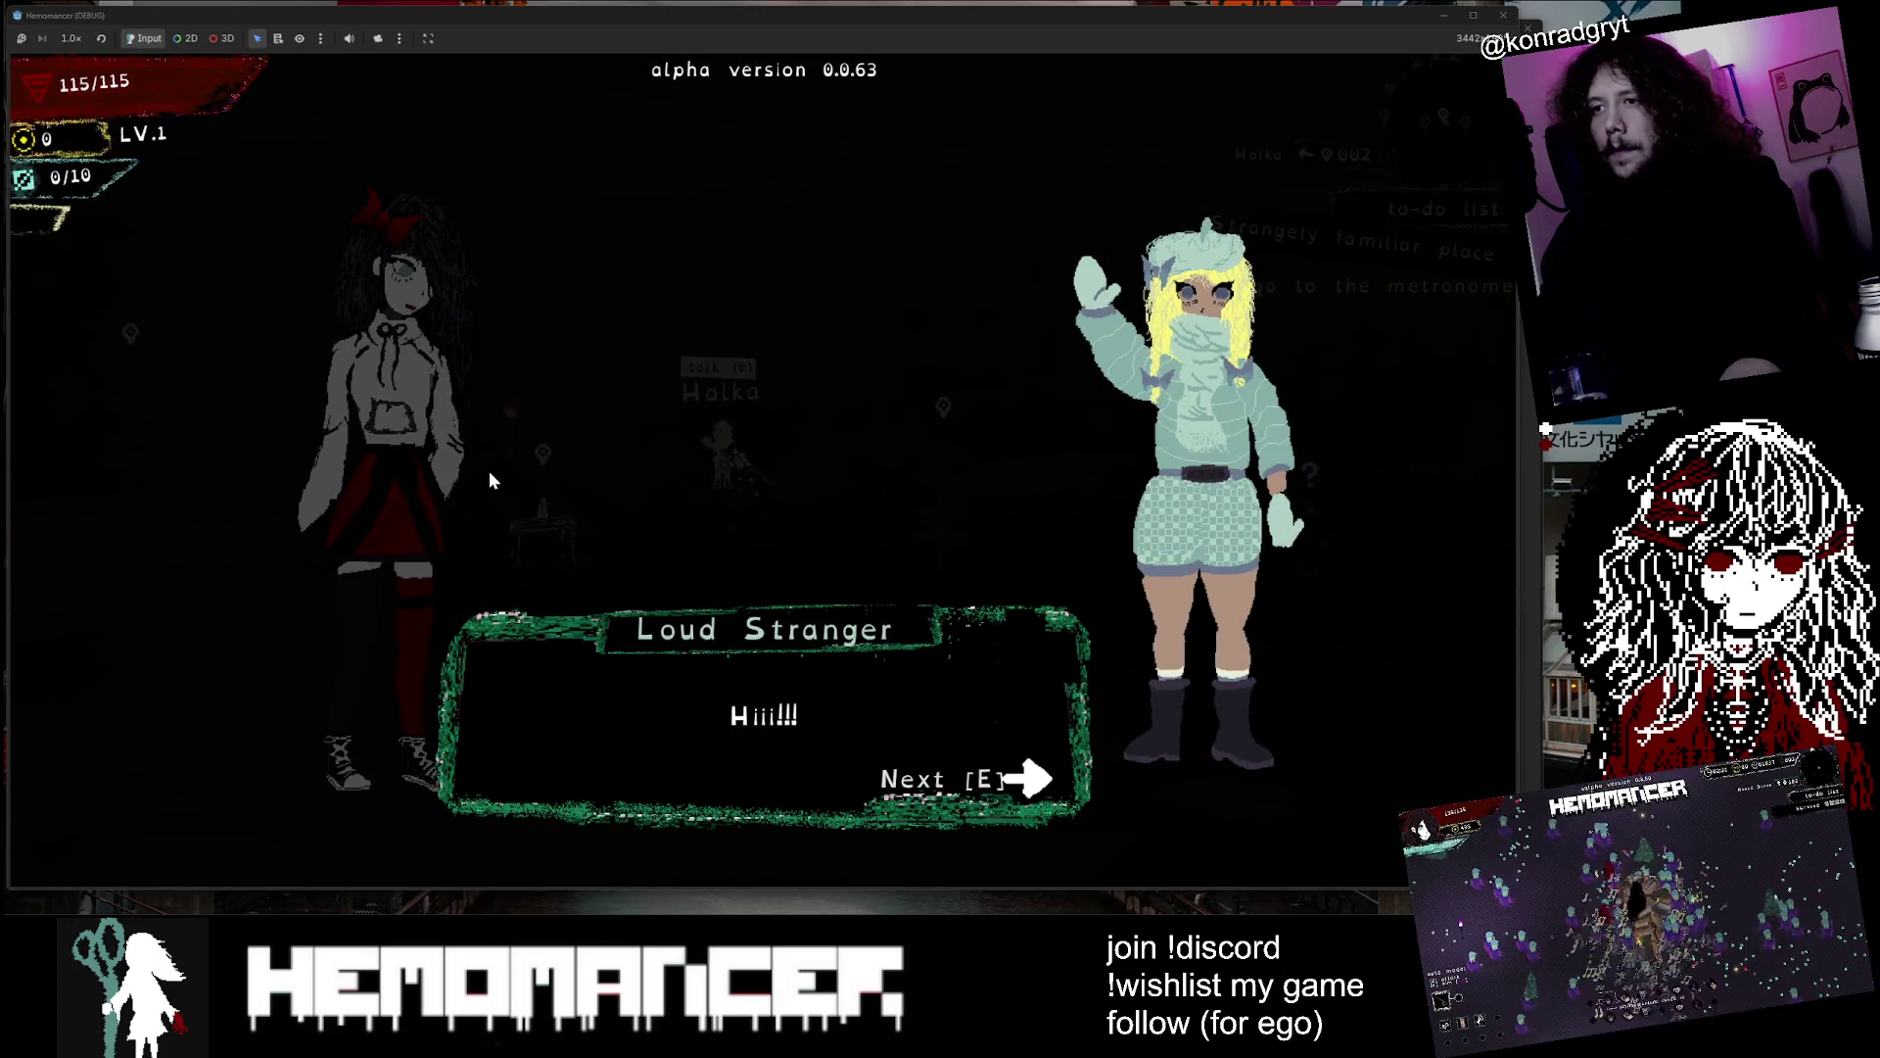
pyautogui.press('e')
pyautogui.press('e')
pyautogui.press('e')
pyautogui.press('e')
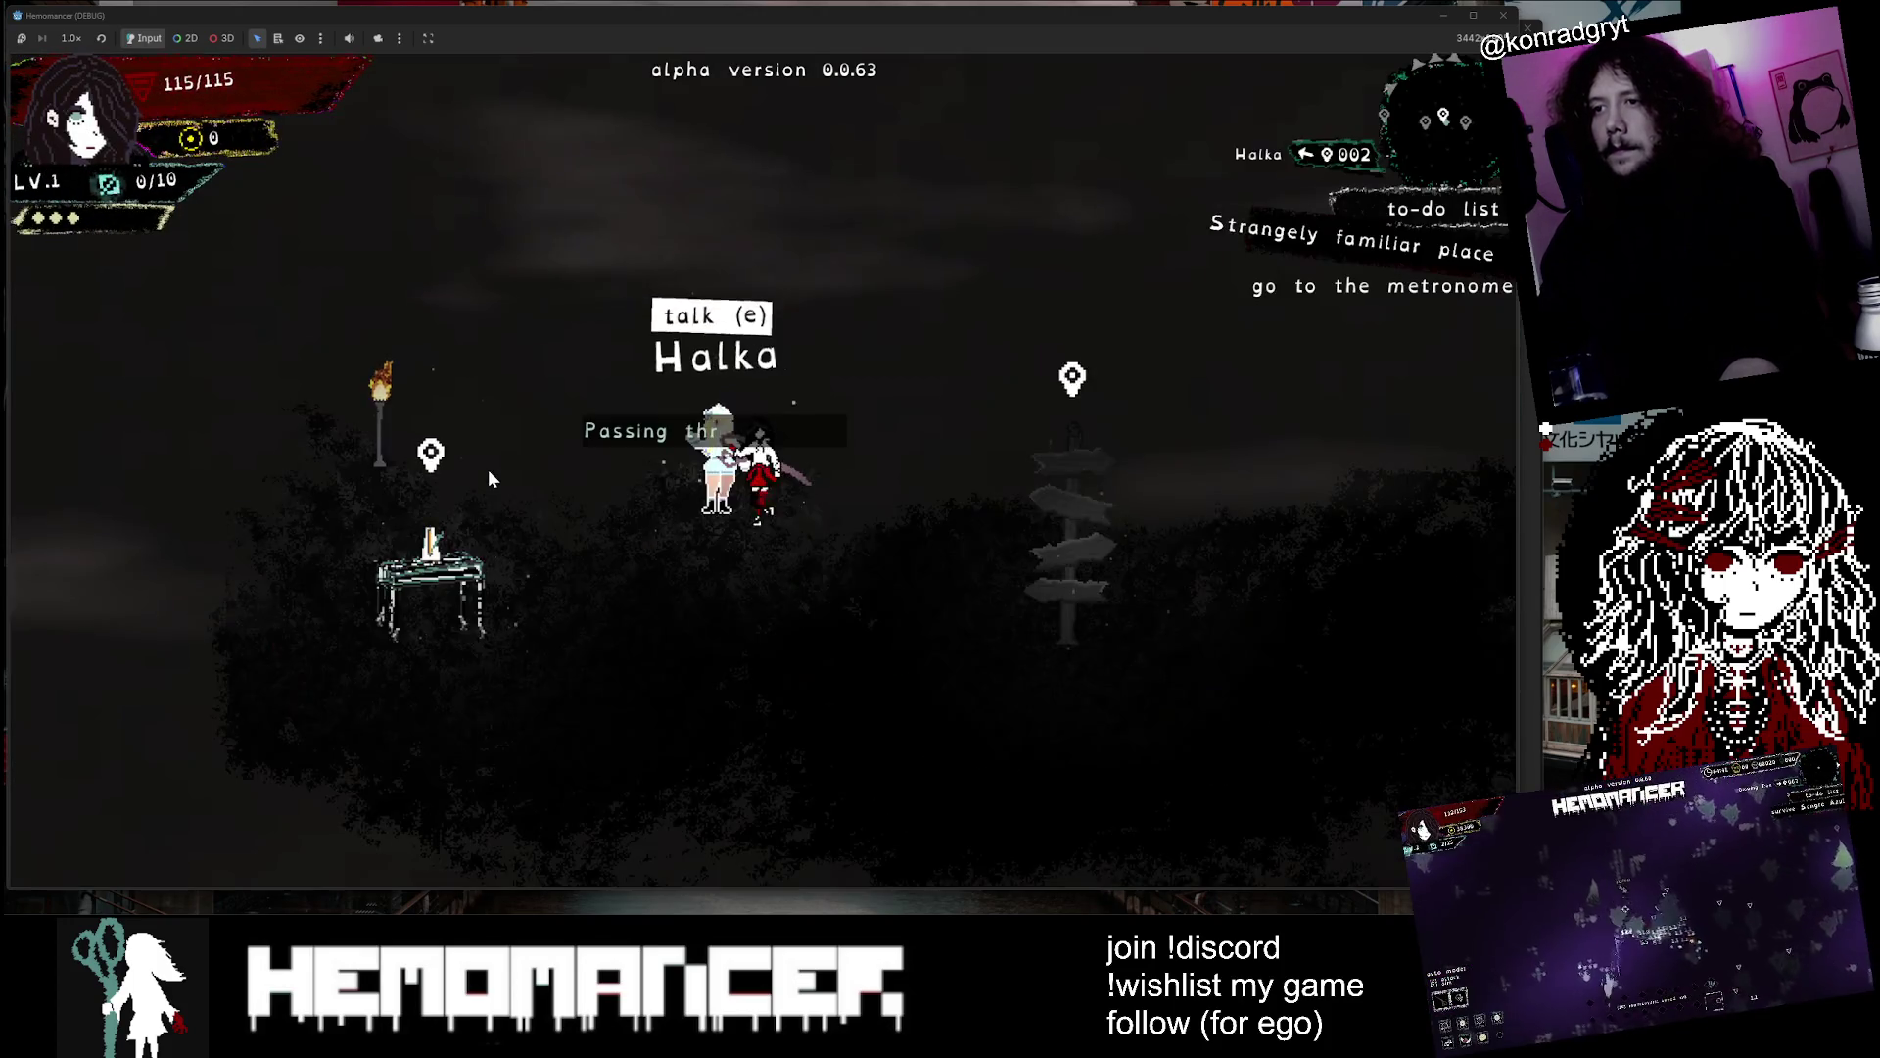
pyautogui.press('a')
pyautogui.press('e')
pyautogui.press('c')
pyautogui.press('d')
pyautogui.press('e')
pyautogui.press('e')
pyautogui.press('e')
pyautogui.press('e')
pyautogui.press('a')
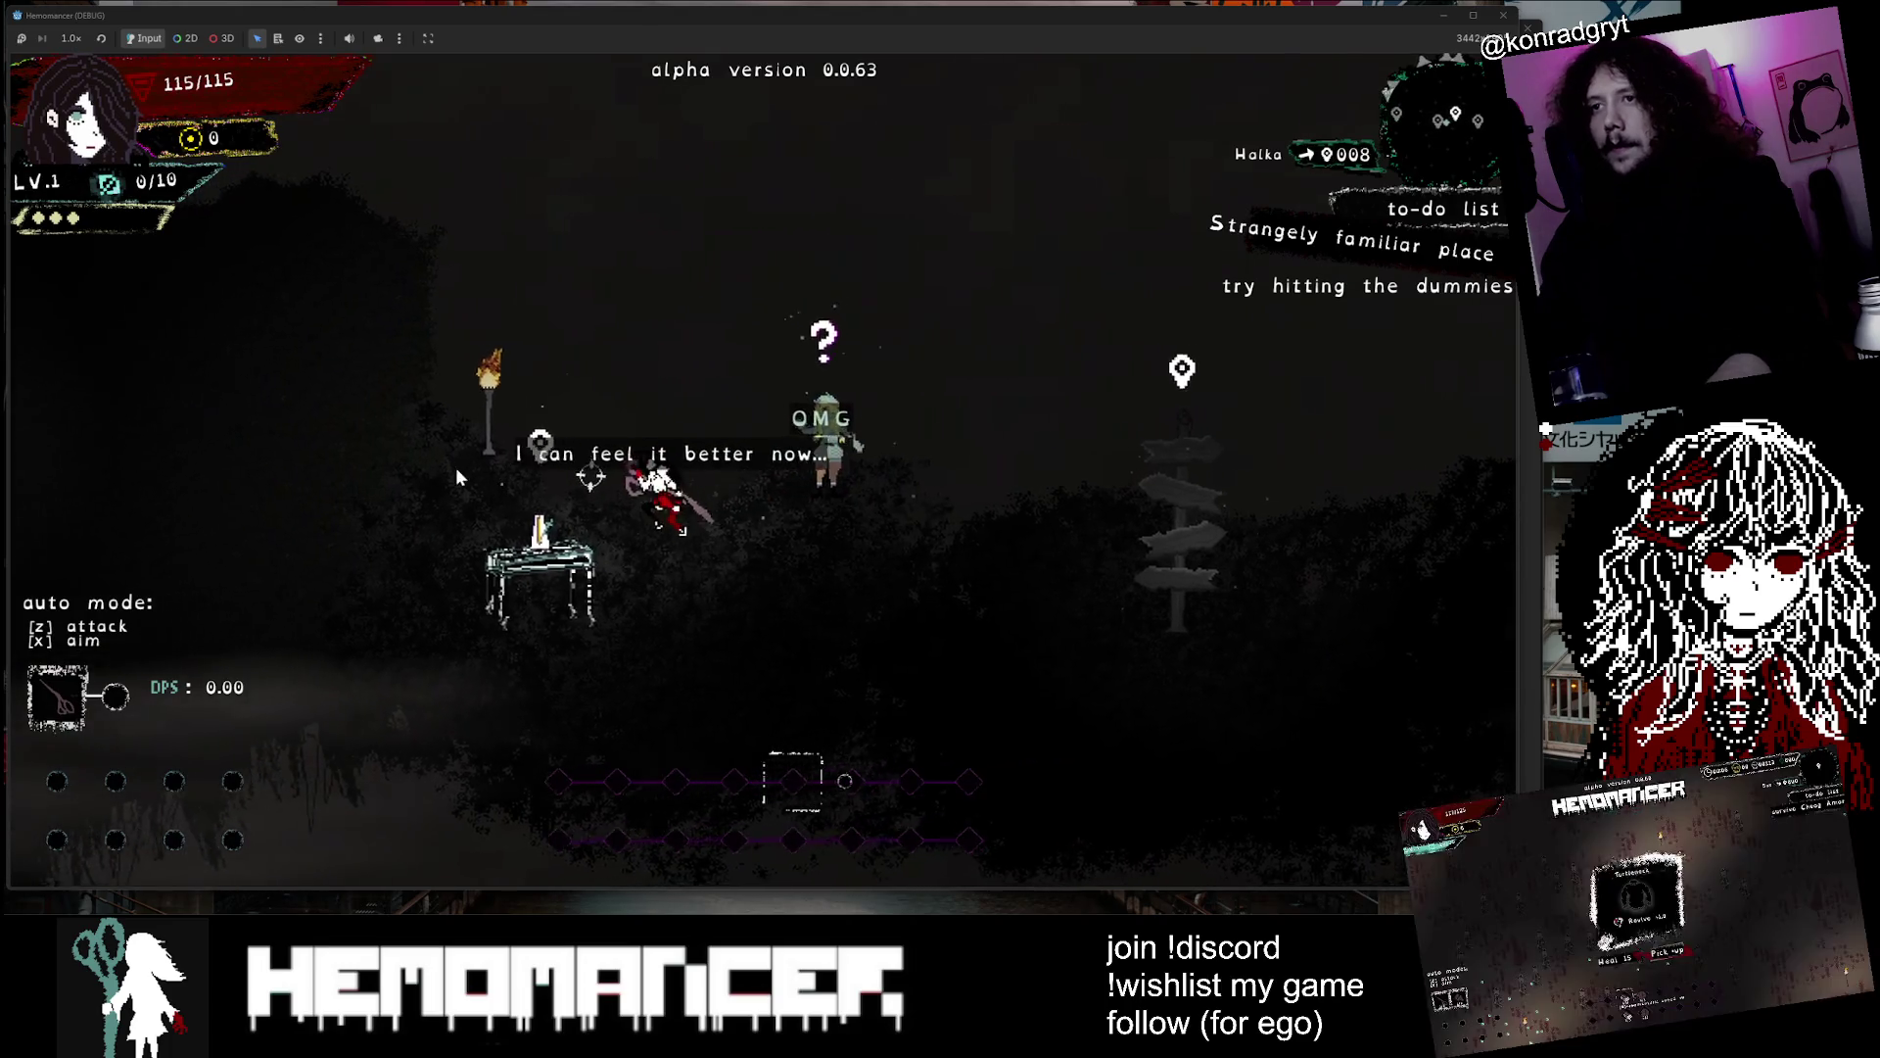
# Return to the Gruff Stranger and discuss the rhythm
pyautogui.press('a')
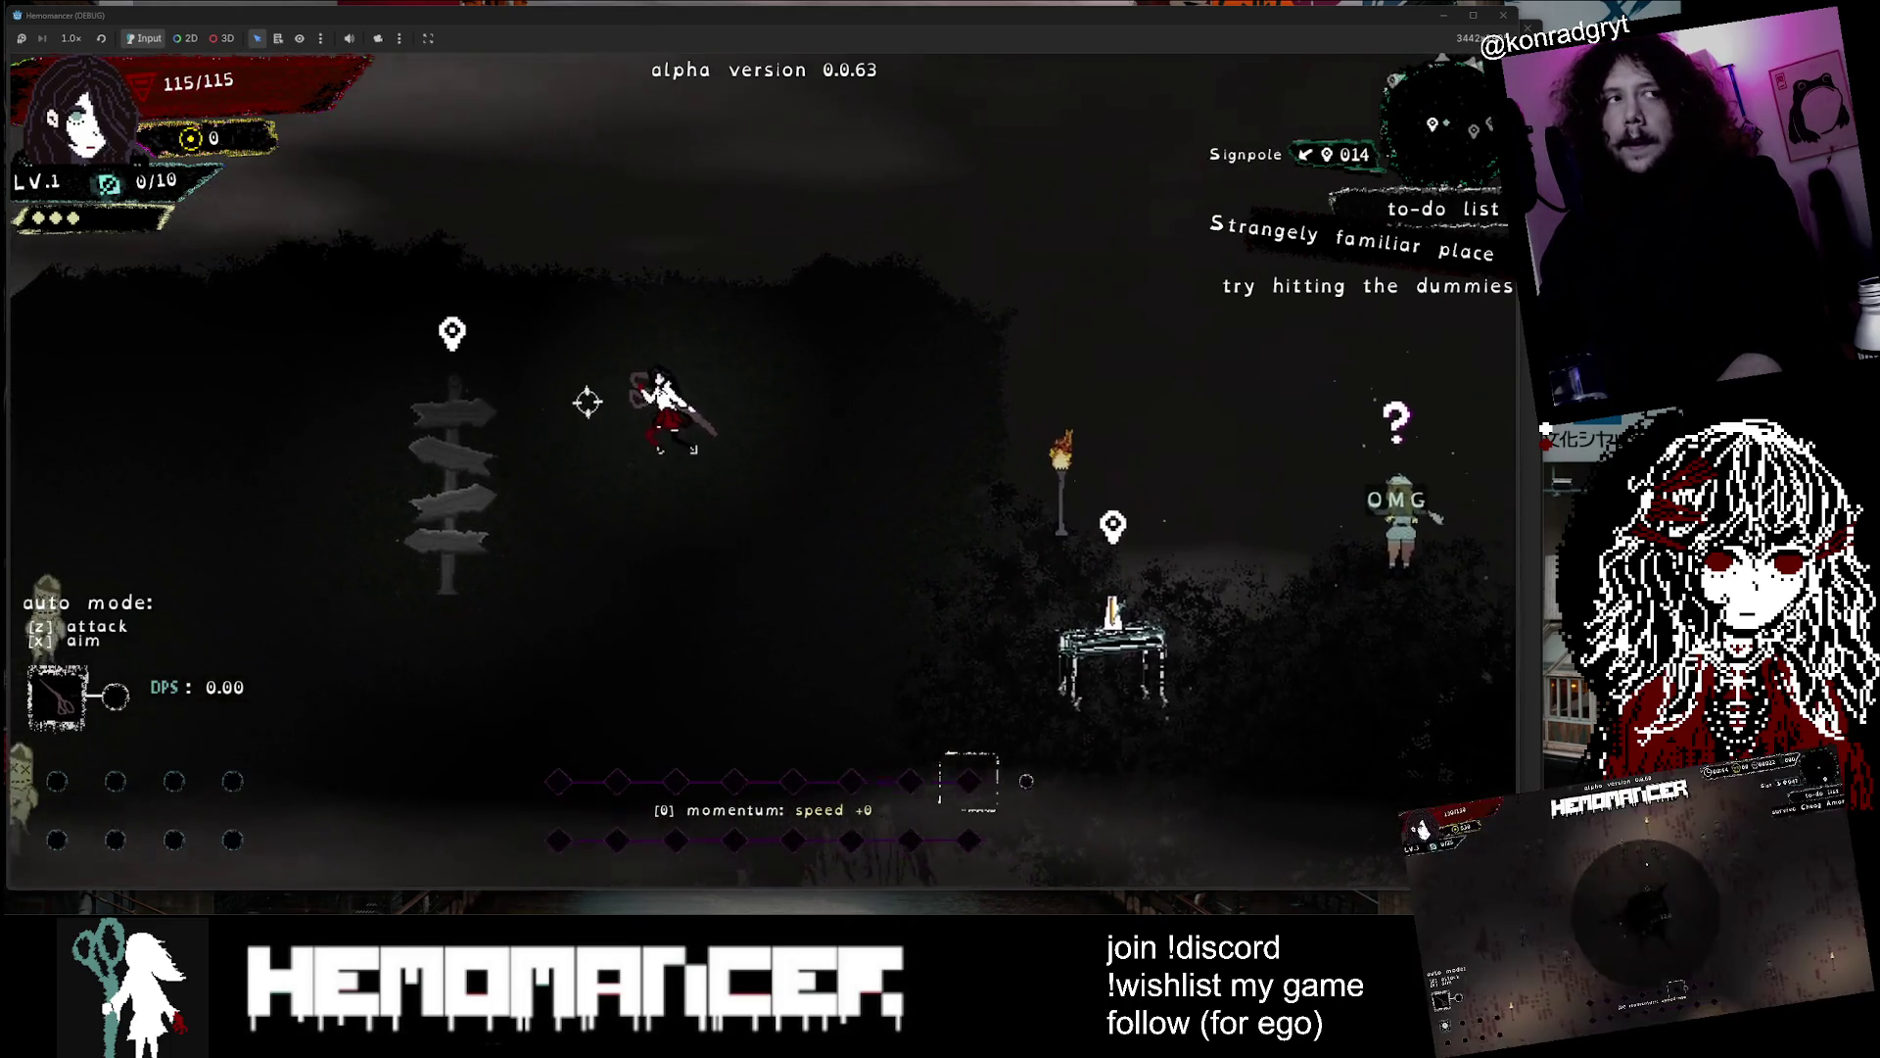
pyautogui.press('a')
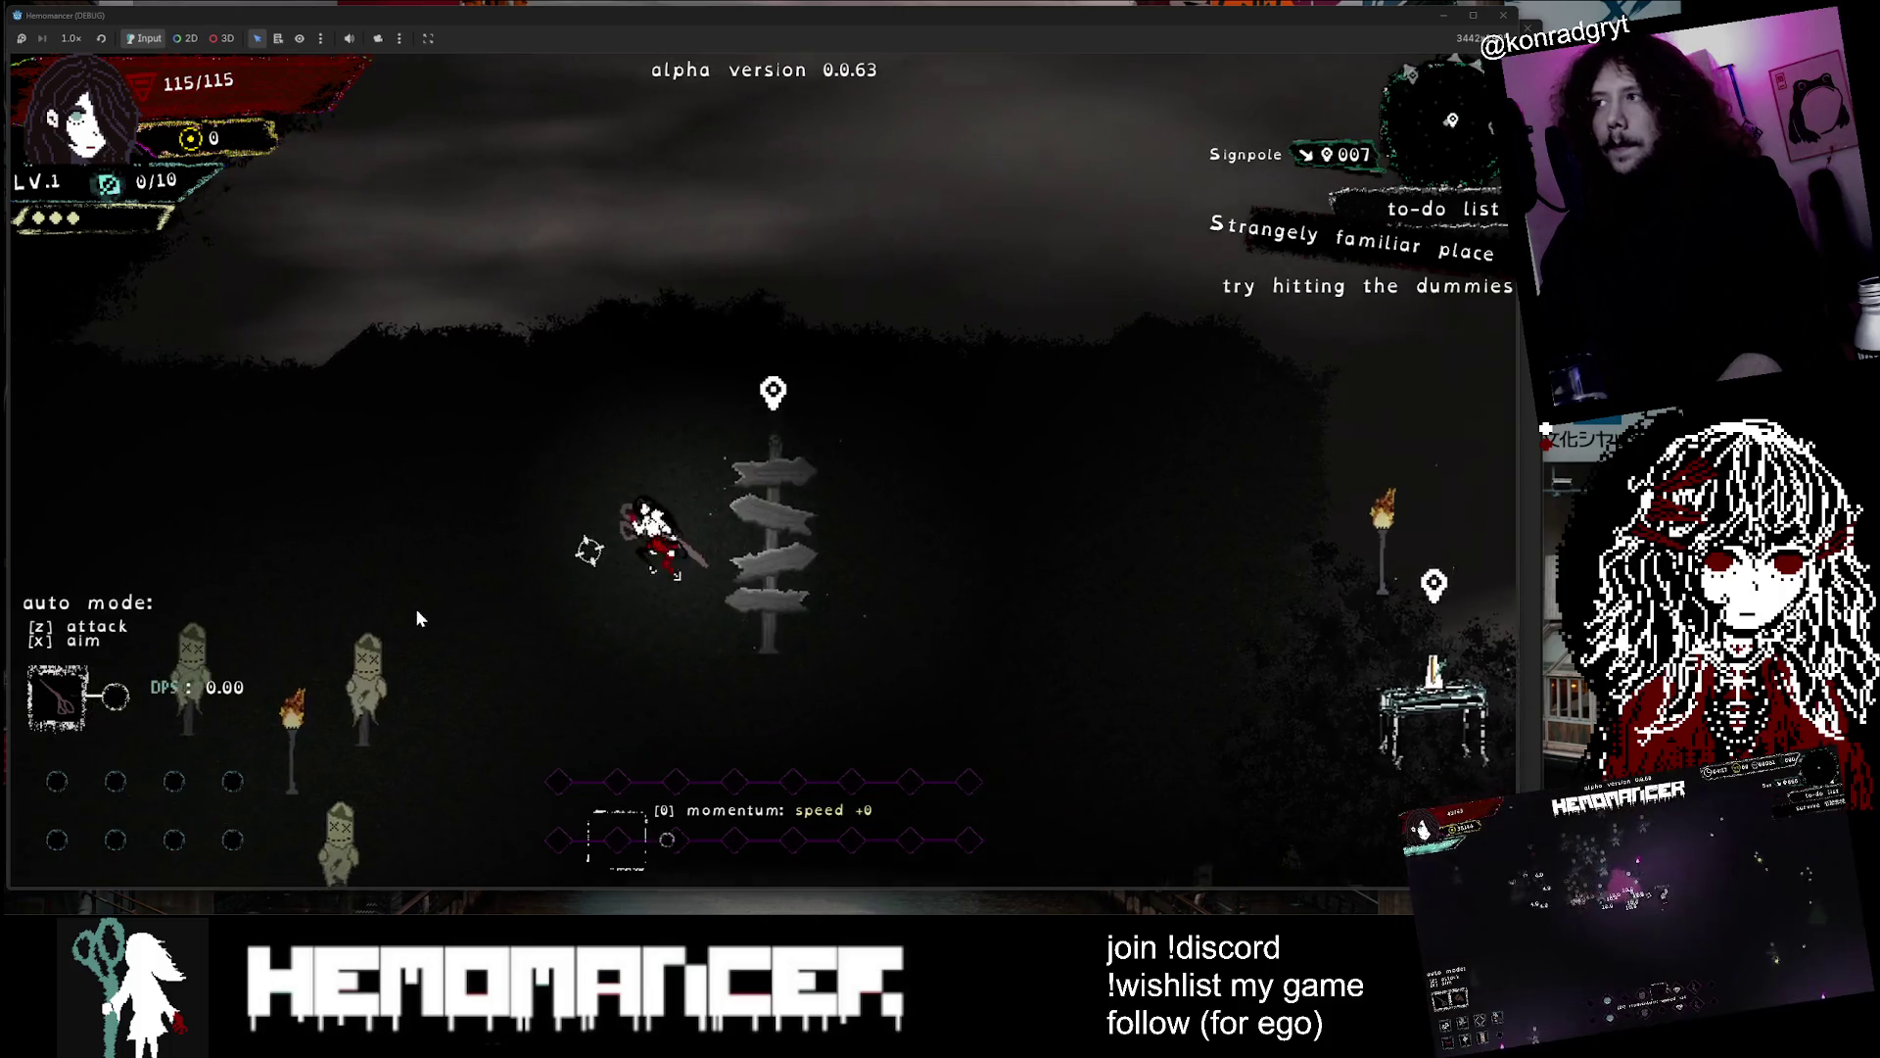
pyautogui.press('a')
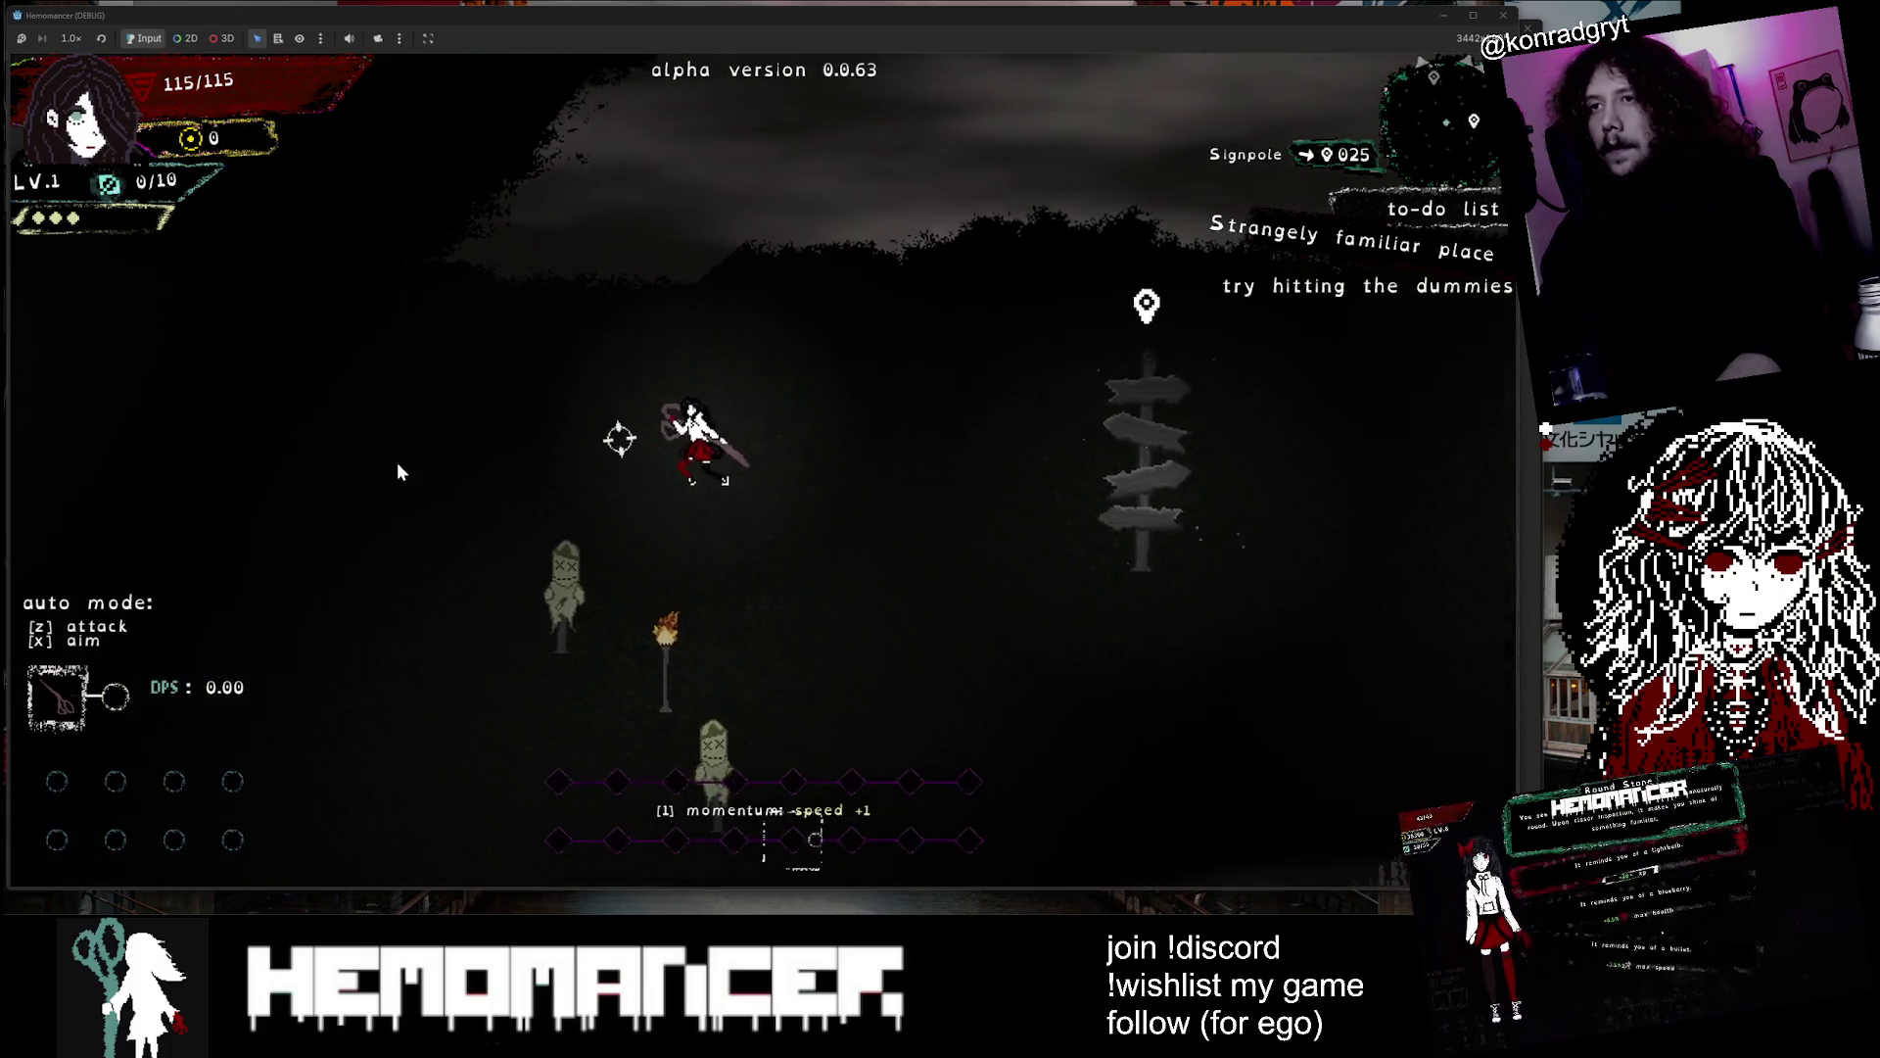
pyautogui.press('w')
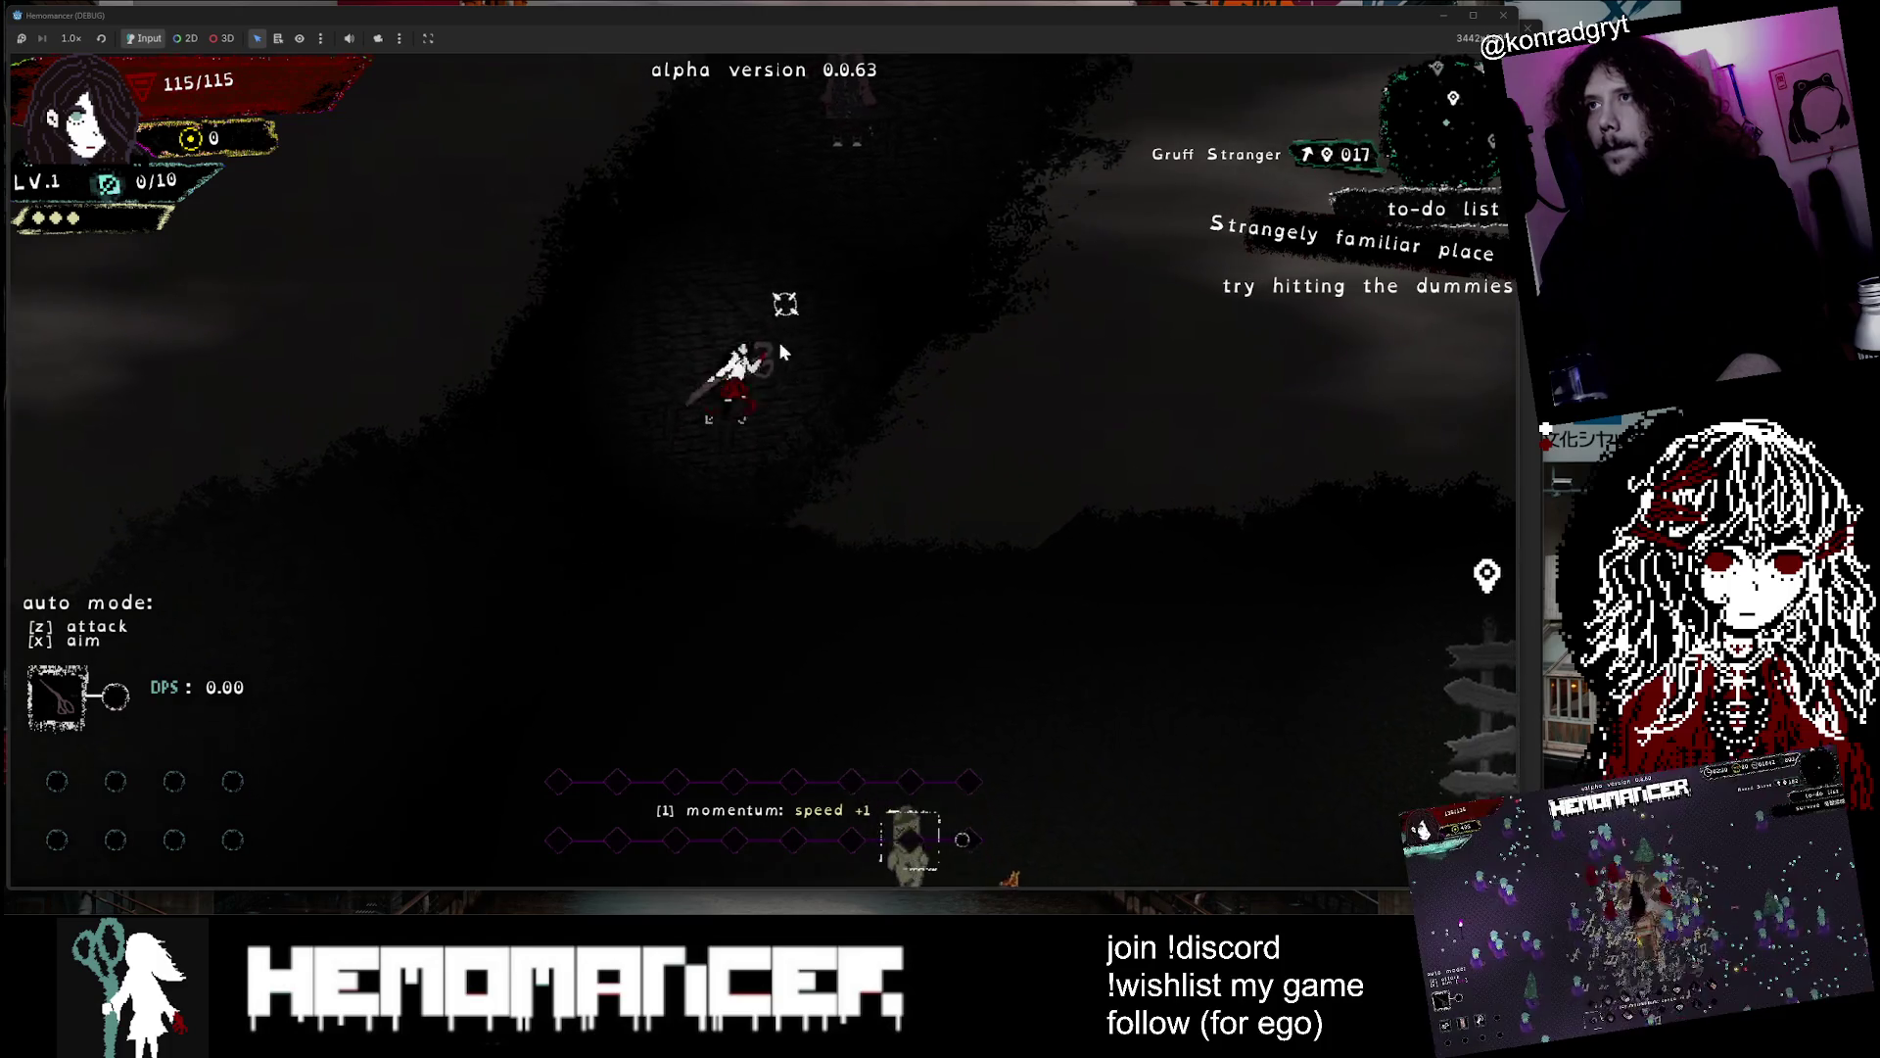
pyautogui.press('e')
pyautogui.press('e')
pyautogui.press('e')
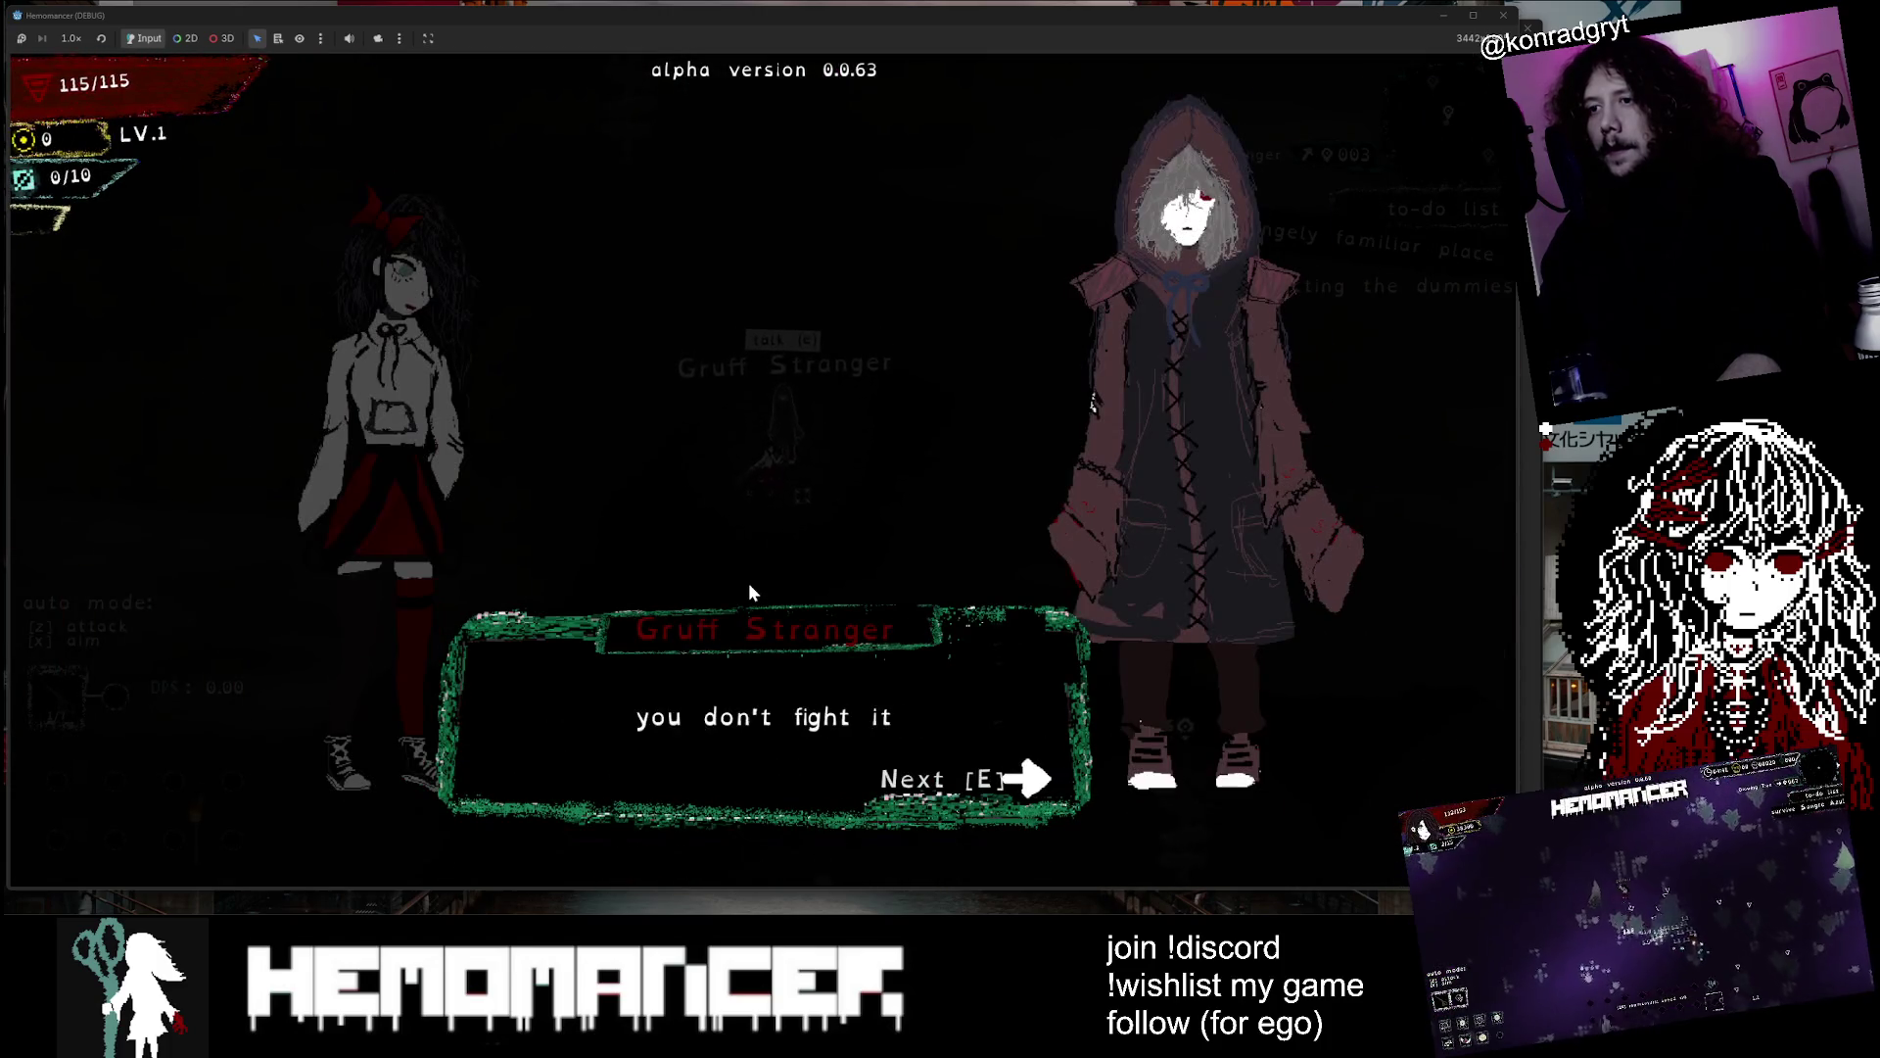
pyautogui.press('e')
pyautogui.press('e')
pyautogui.press('s')
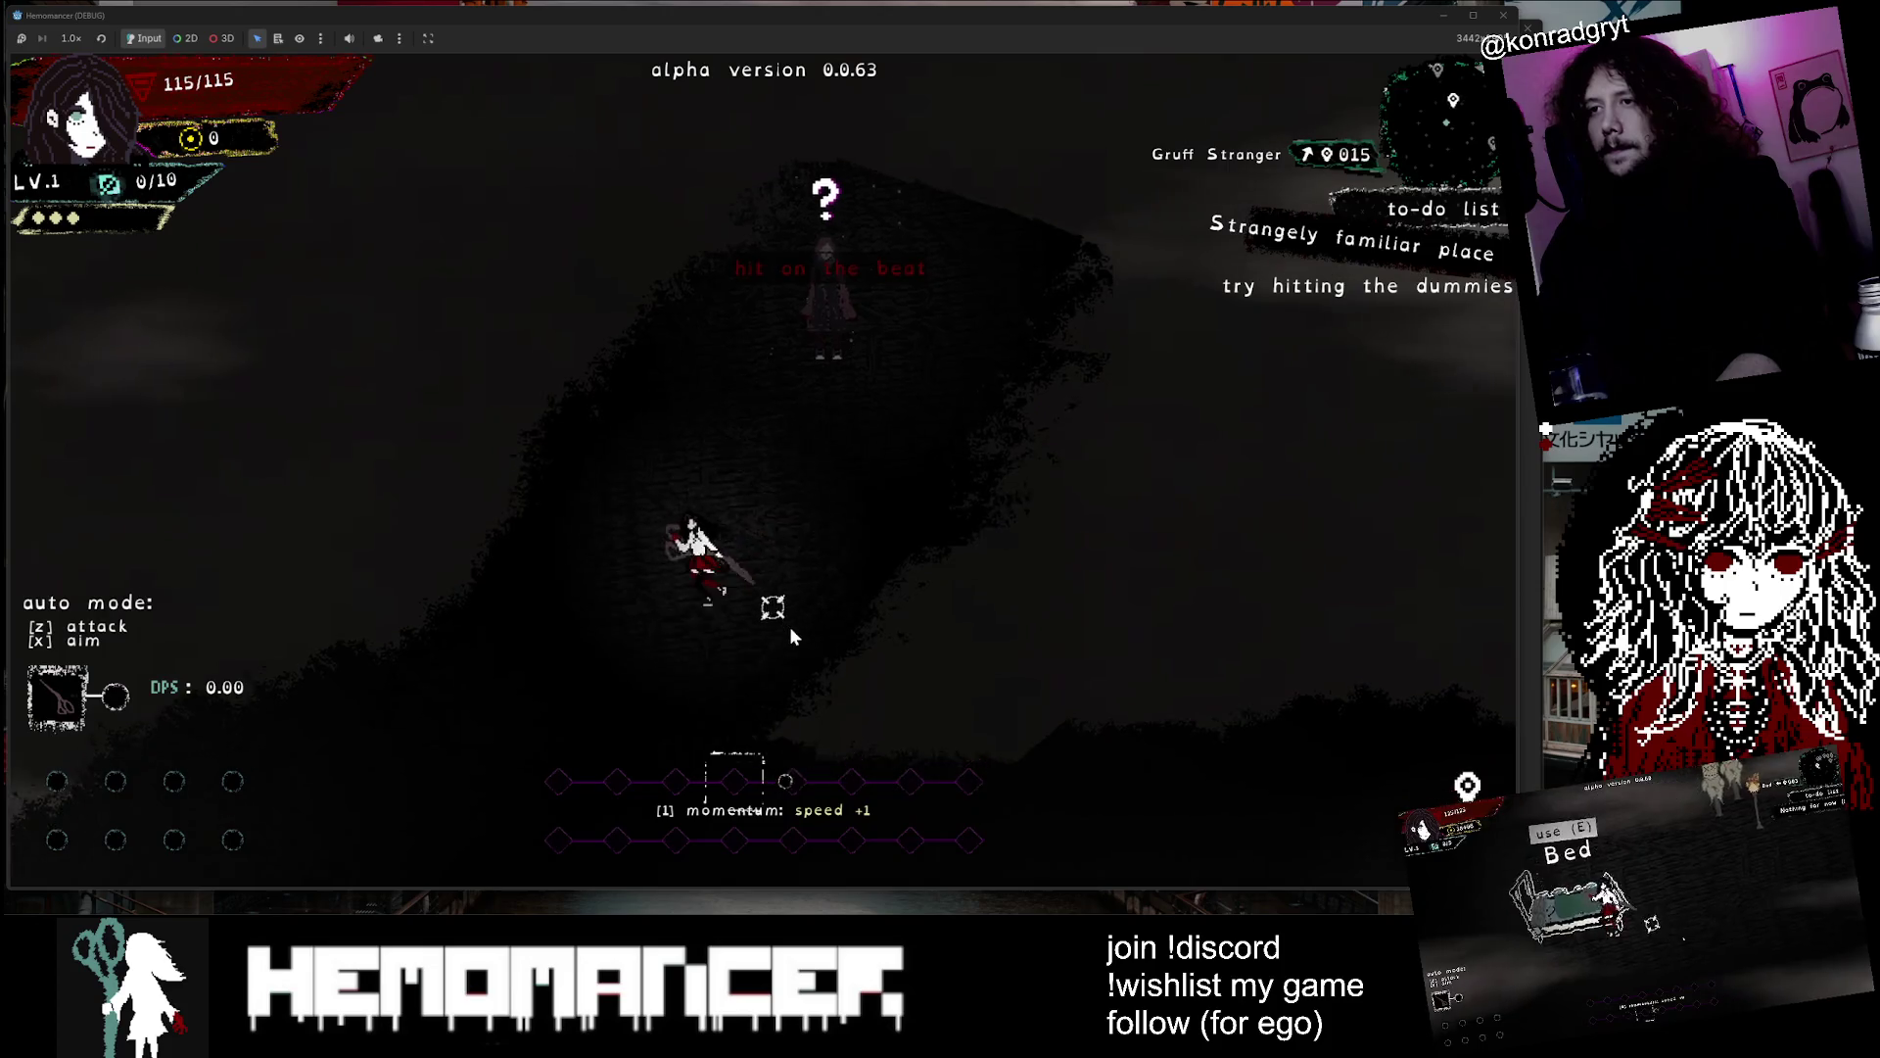
# Dash by the training dummy to complete the dashing task, then talk to the Loud Stranger
pyautogui.press('d')
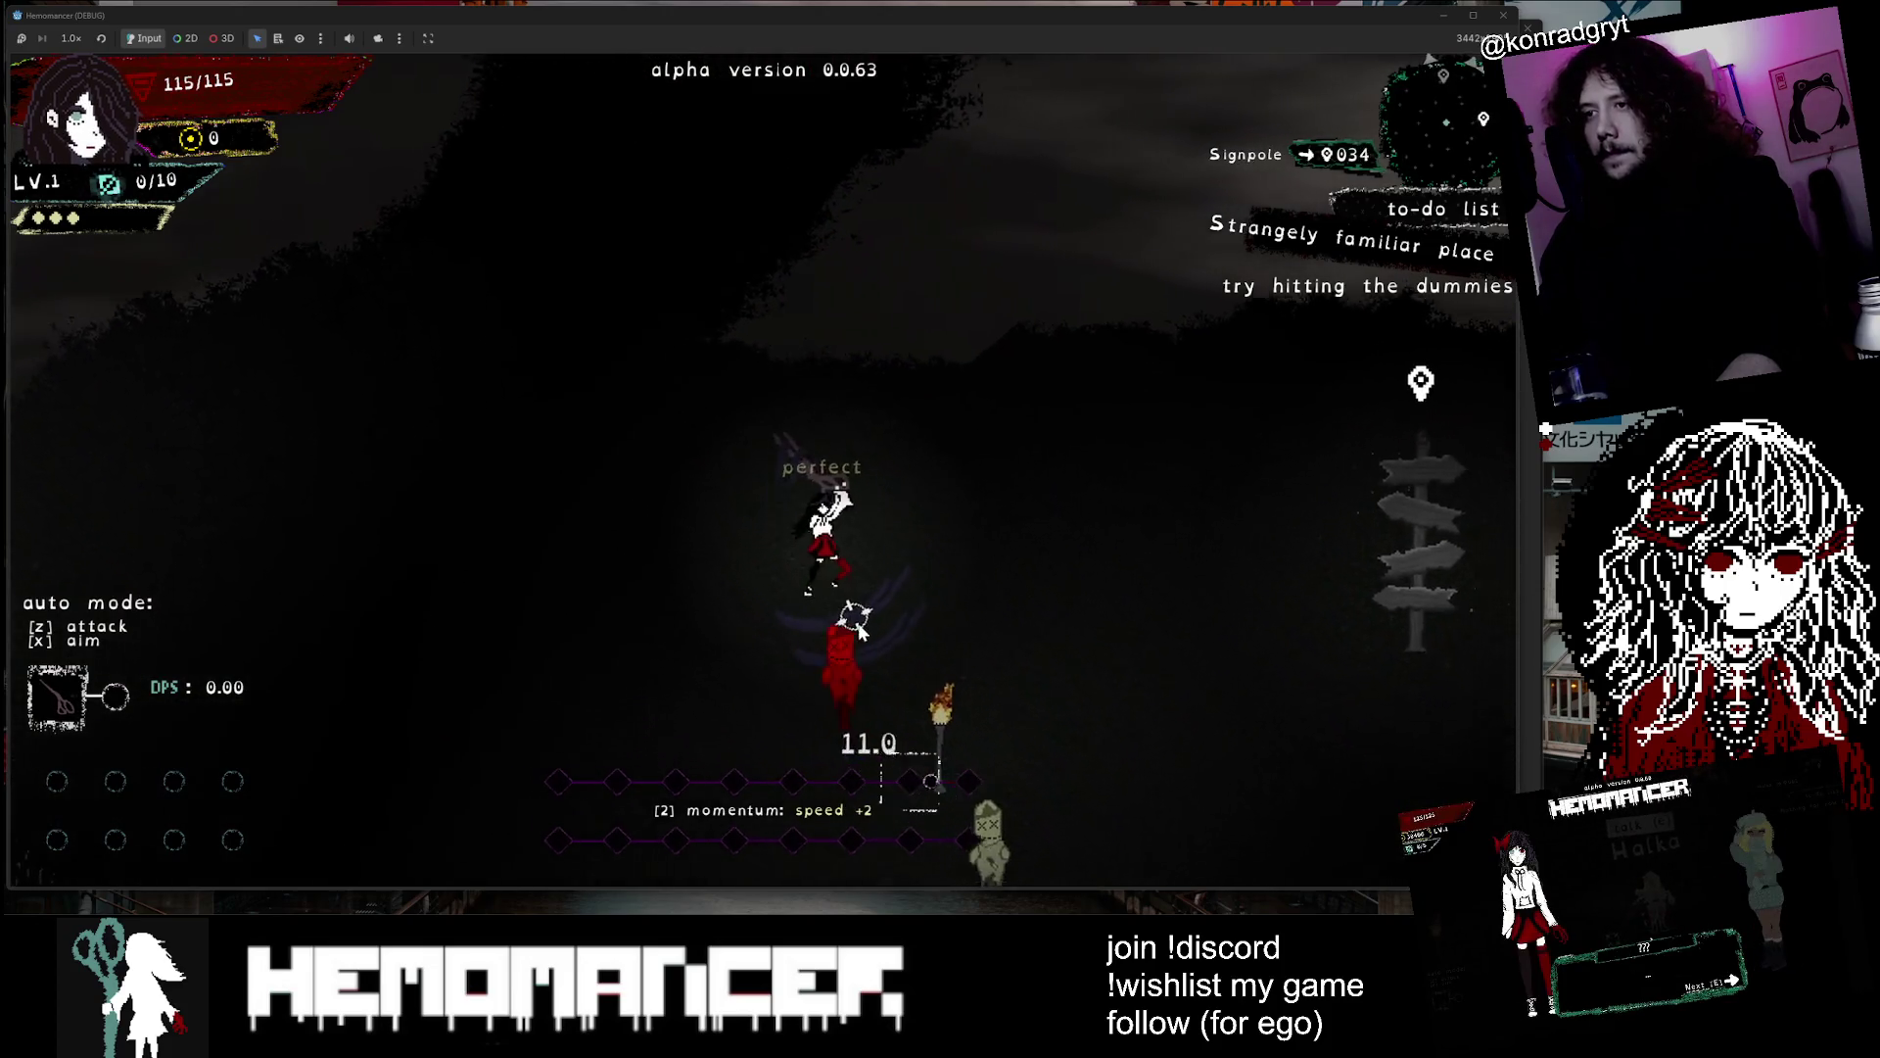
pyautogui.press('s')
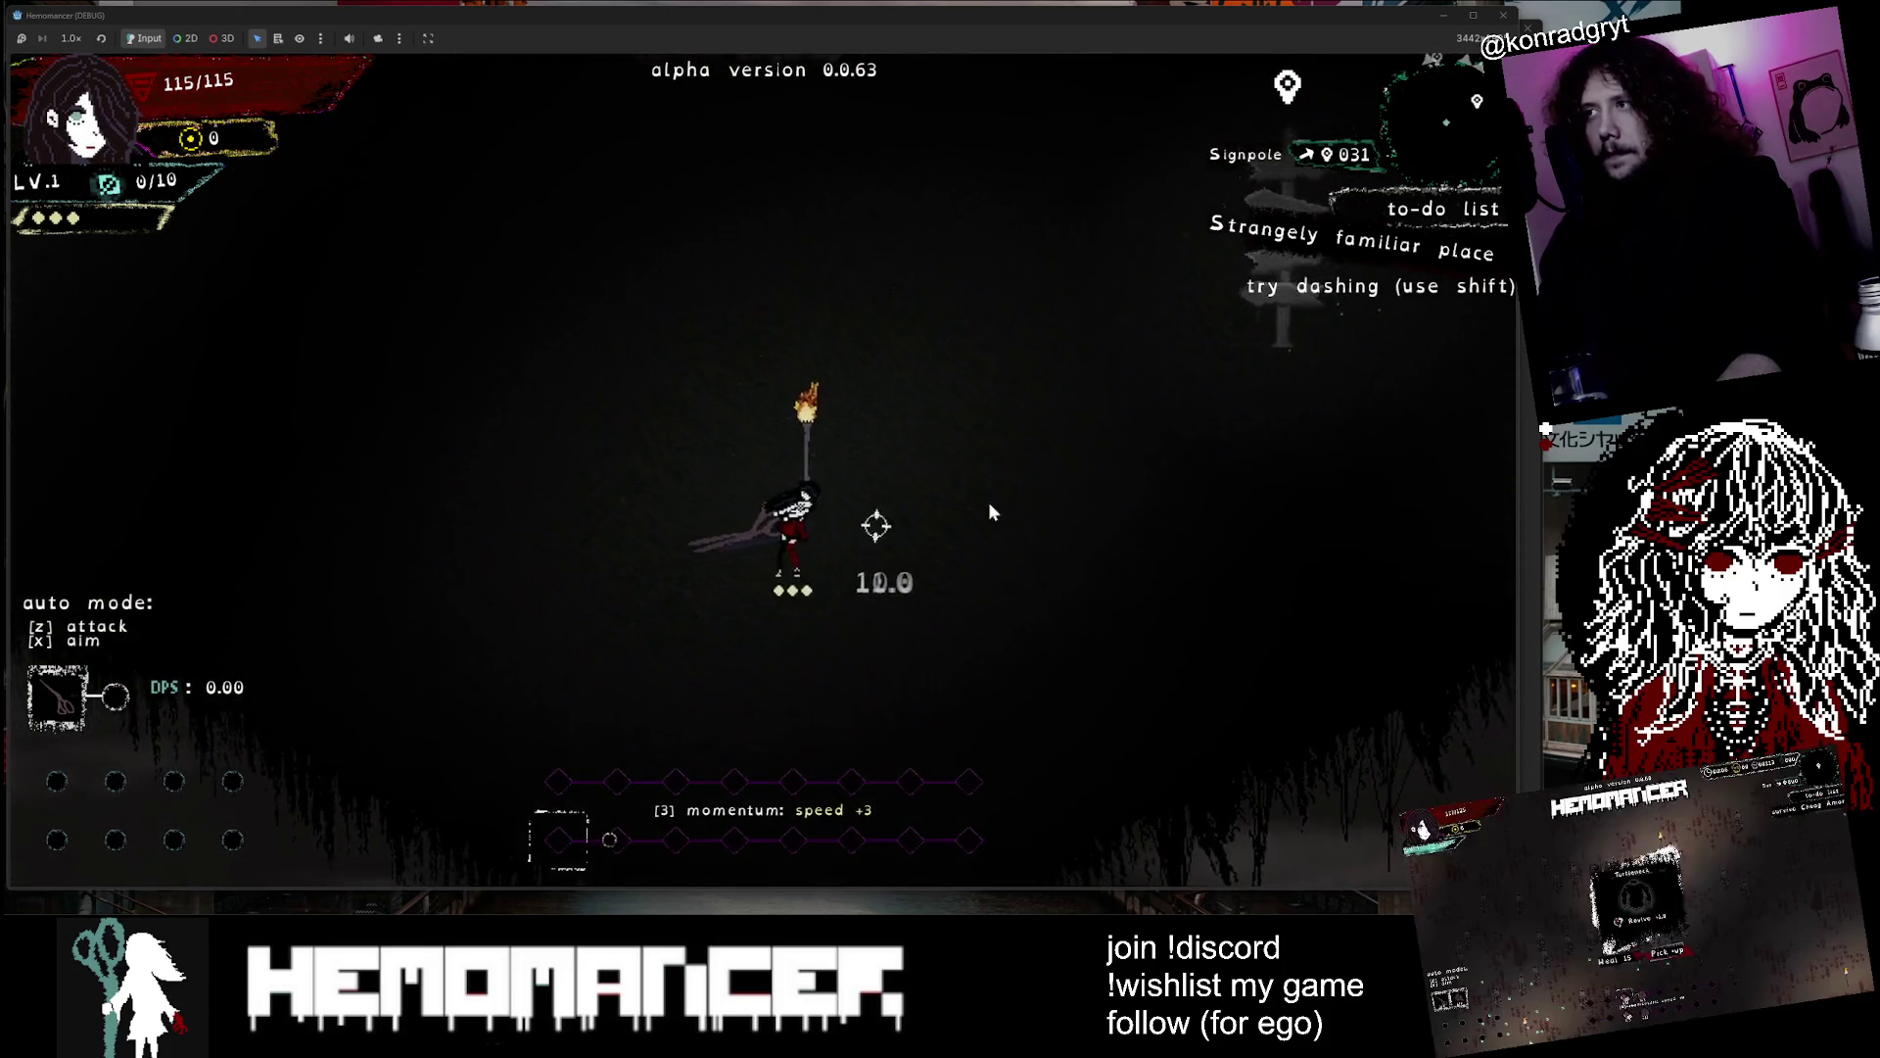
pyautogui.press('d')
pyautogui.press('shift')
pyautogui.press('d')
pyautogui.press('w')
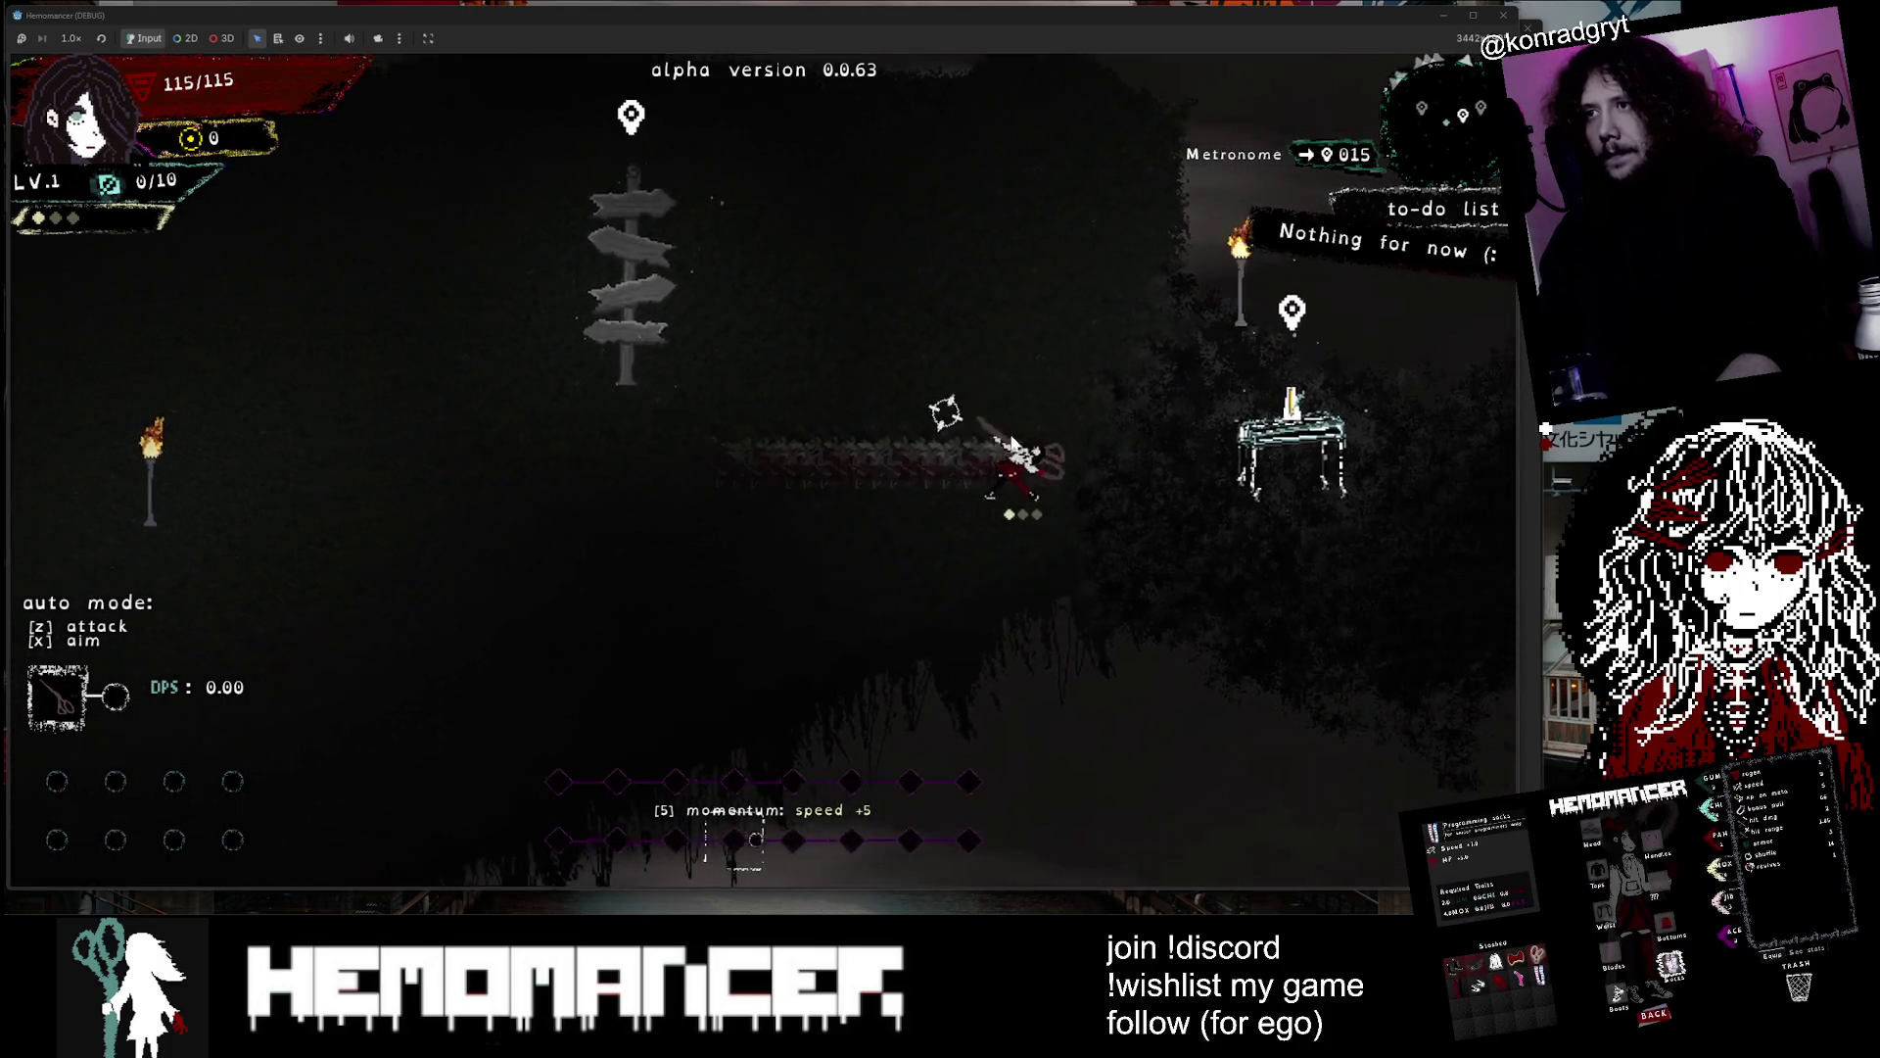
pyautogui.press('d')
pyautogui.press('e')
pyautogui.press('e')
pyautogui.press('e')
pyautogui.press('e')
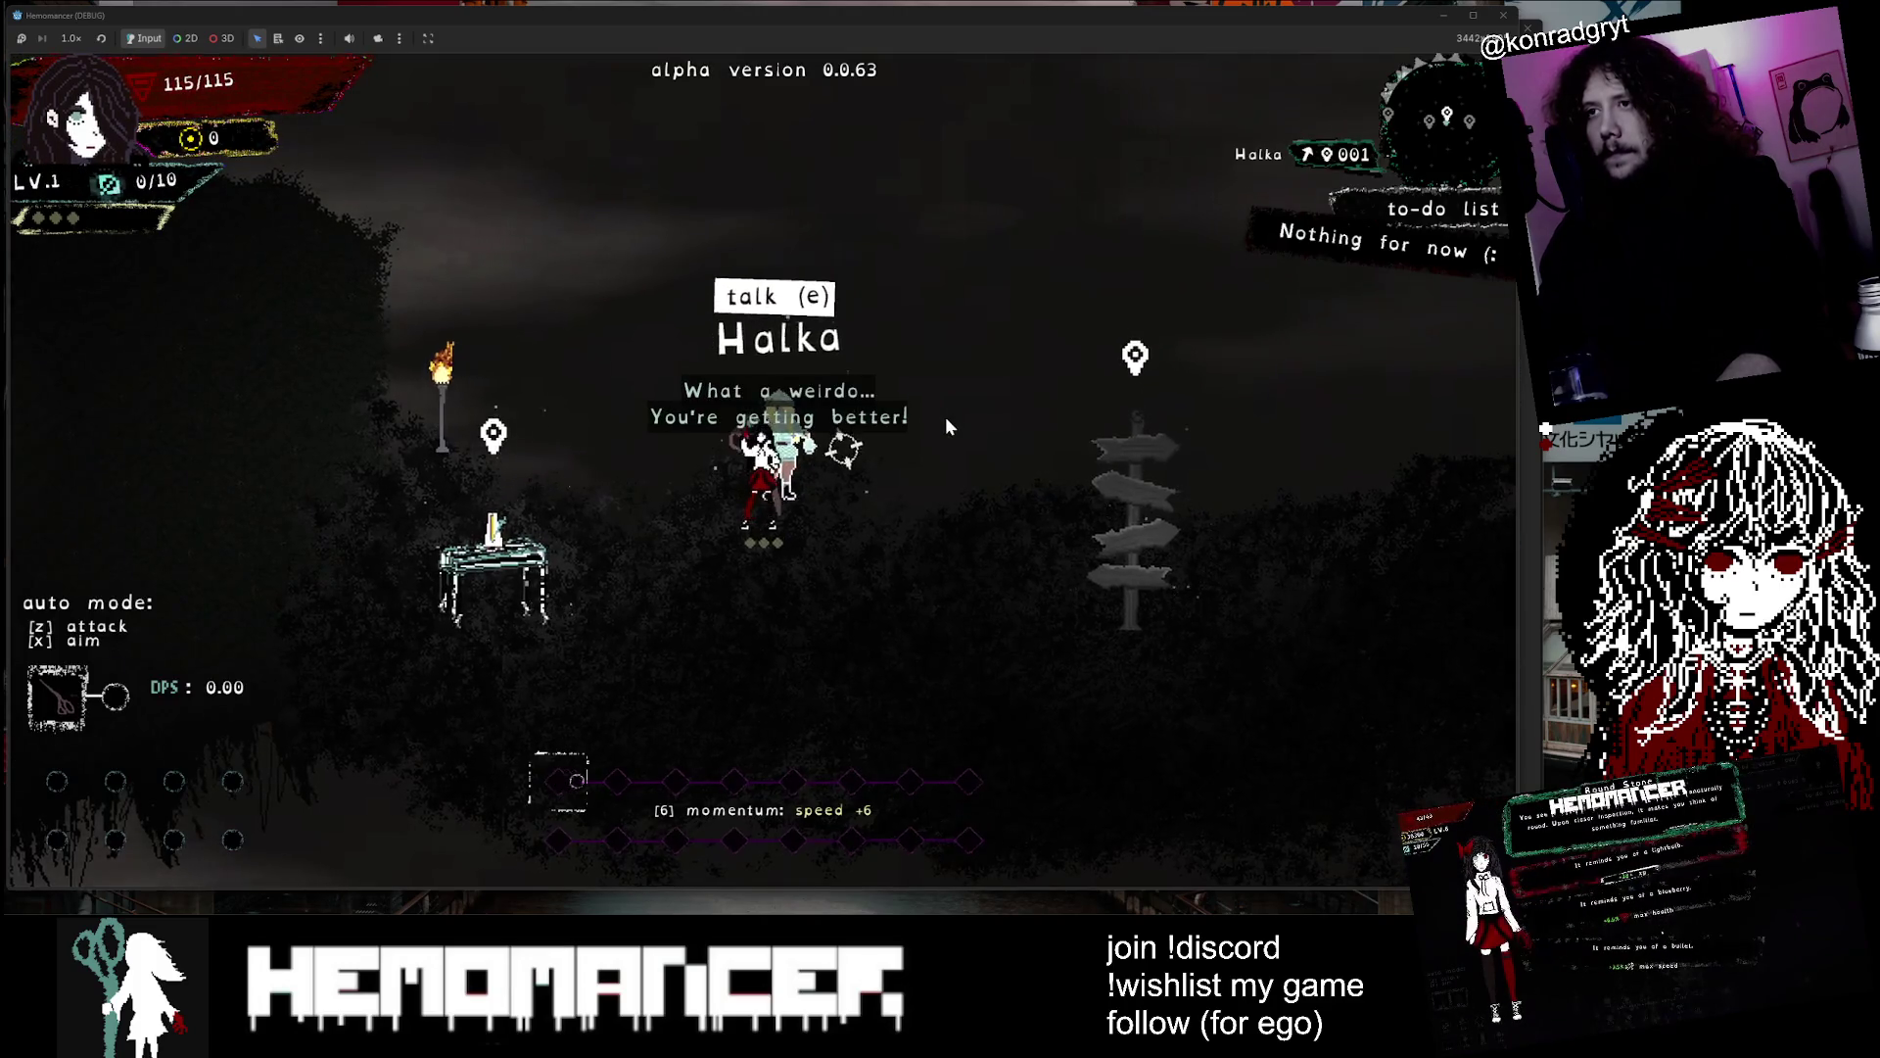
# Stop beside Halka, then head back to the Gruff Stranger and finish his dialogue
pyautogui.press('a')
pyautogui.press('d')
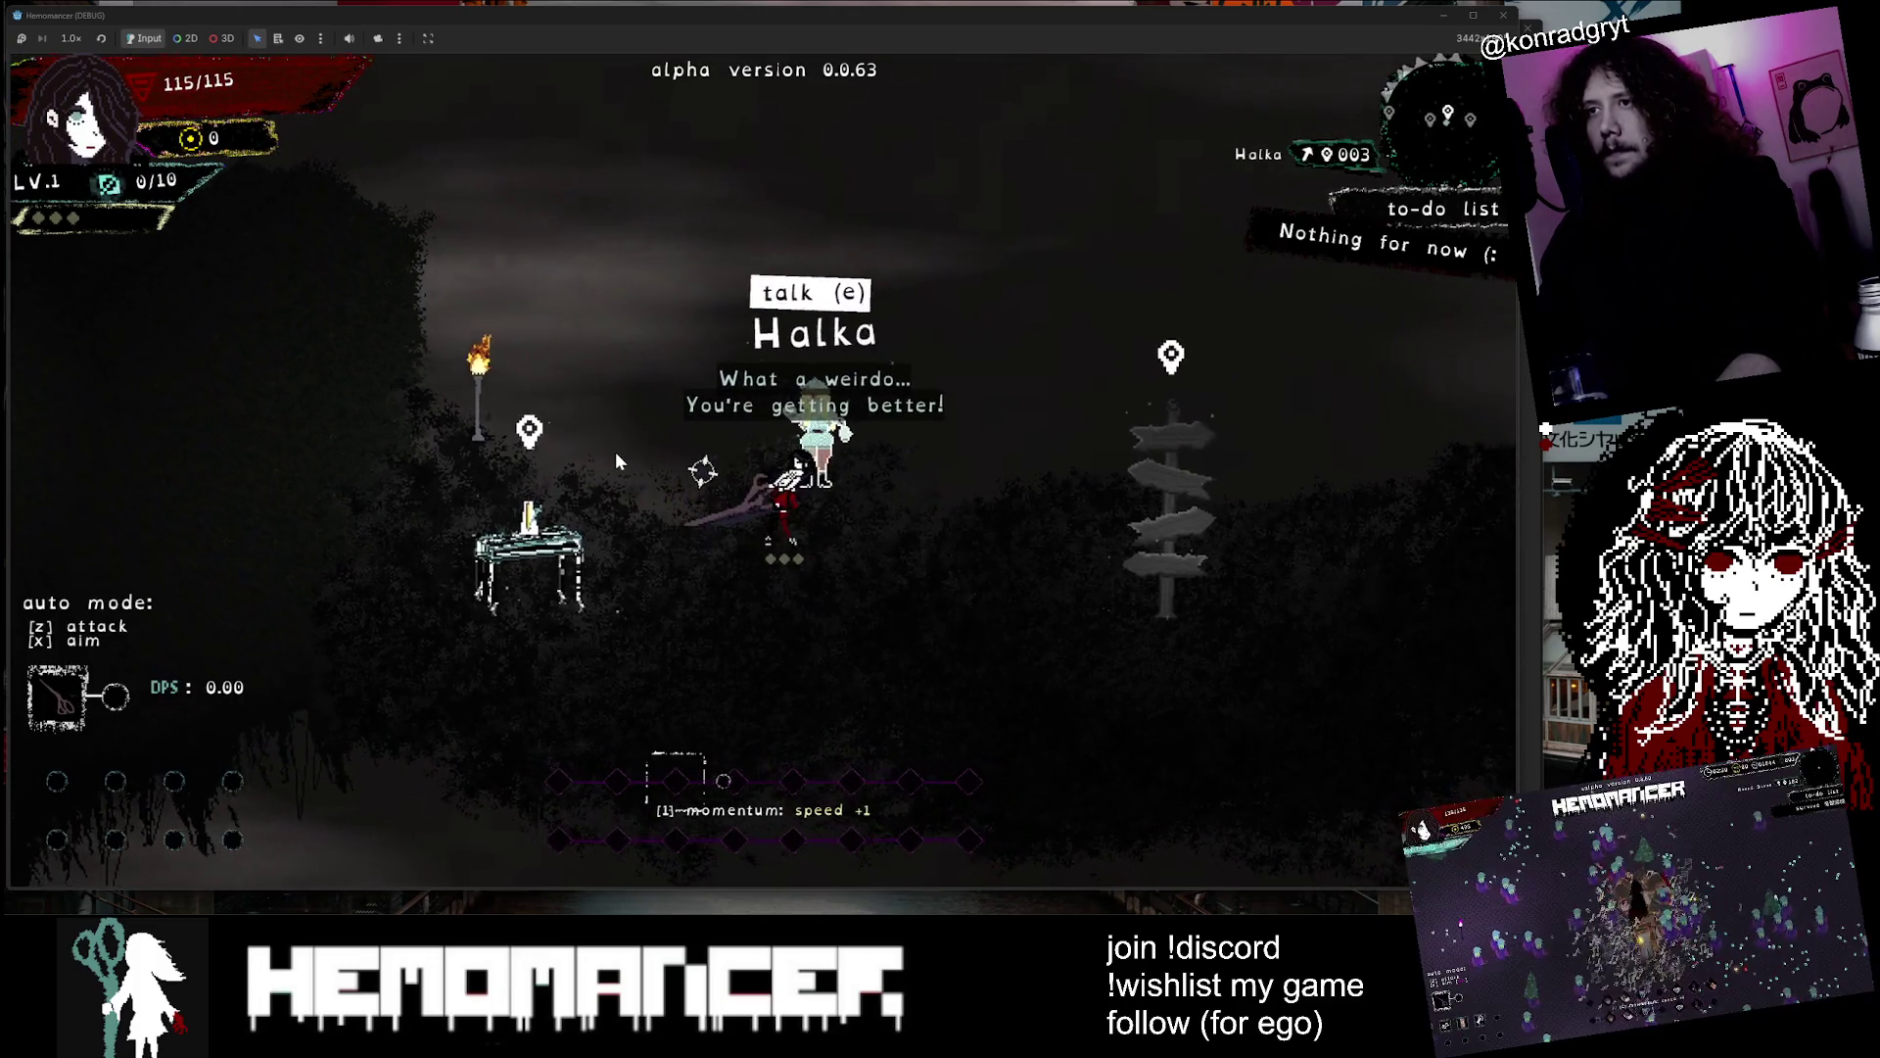
pyautogui.press('w')
pyautogui.press('a')
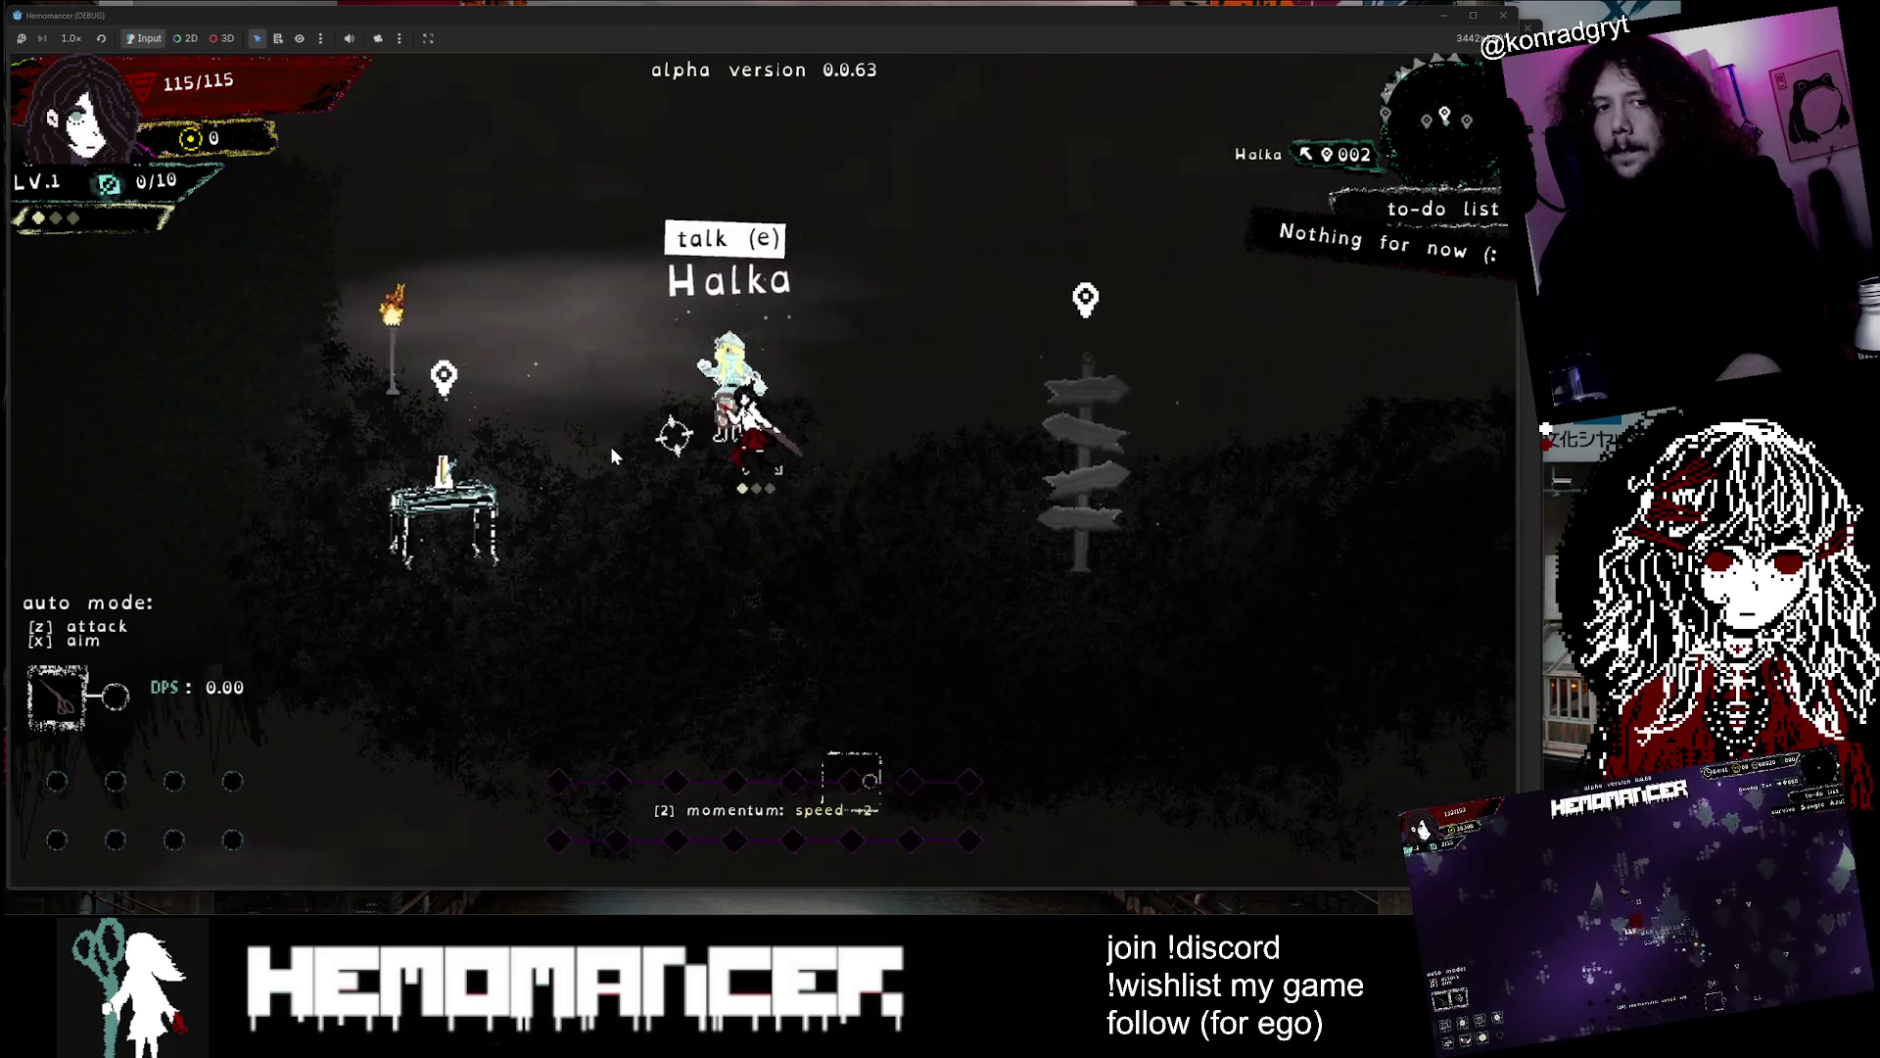
pyautogui.press('a')
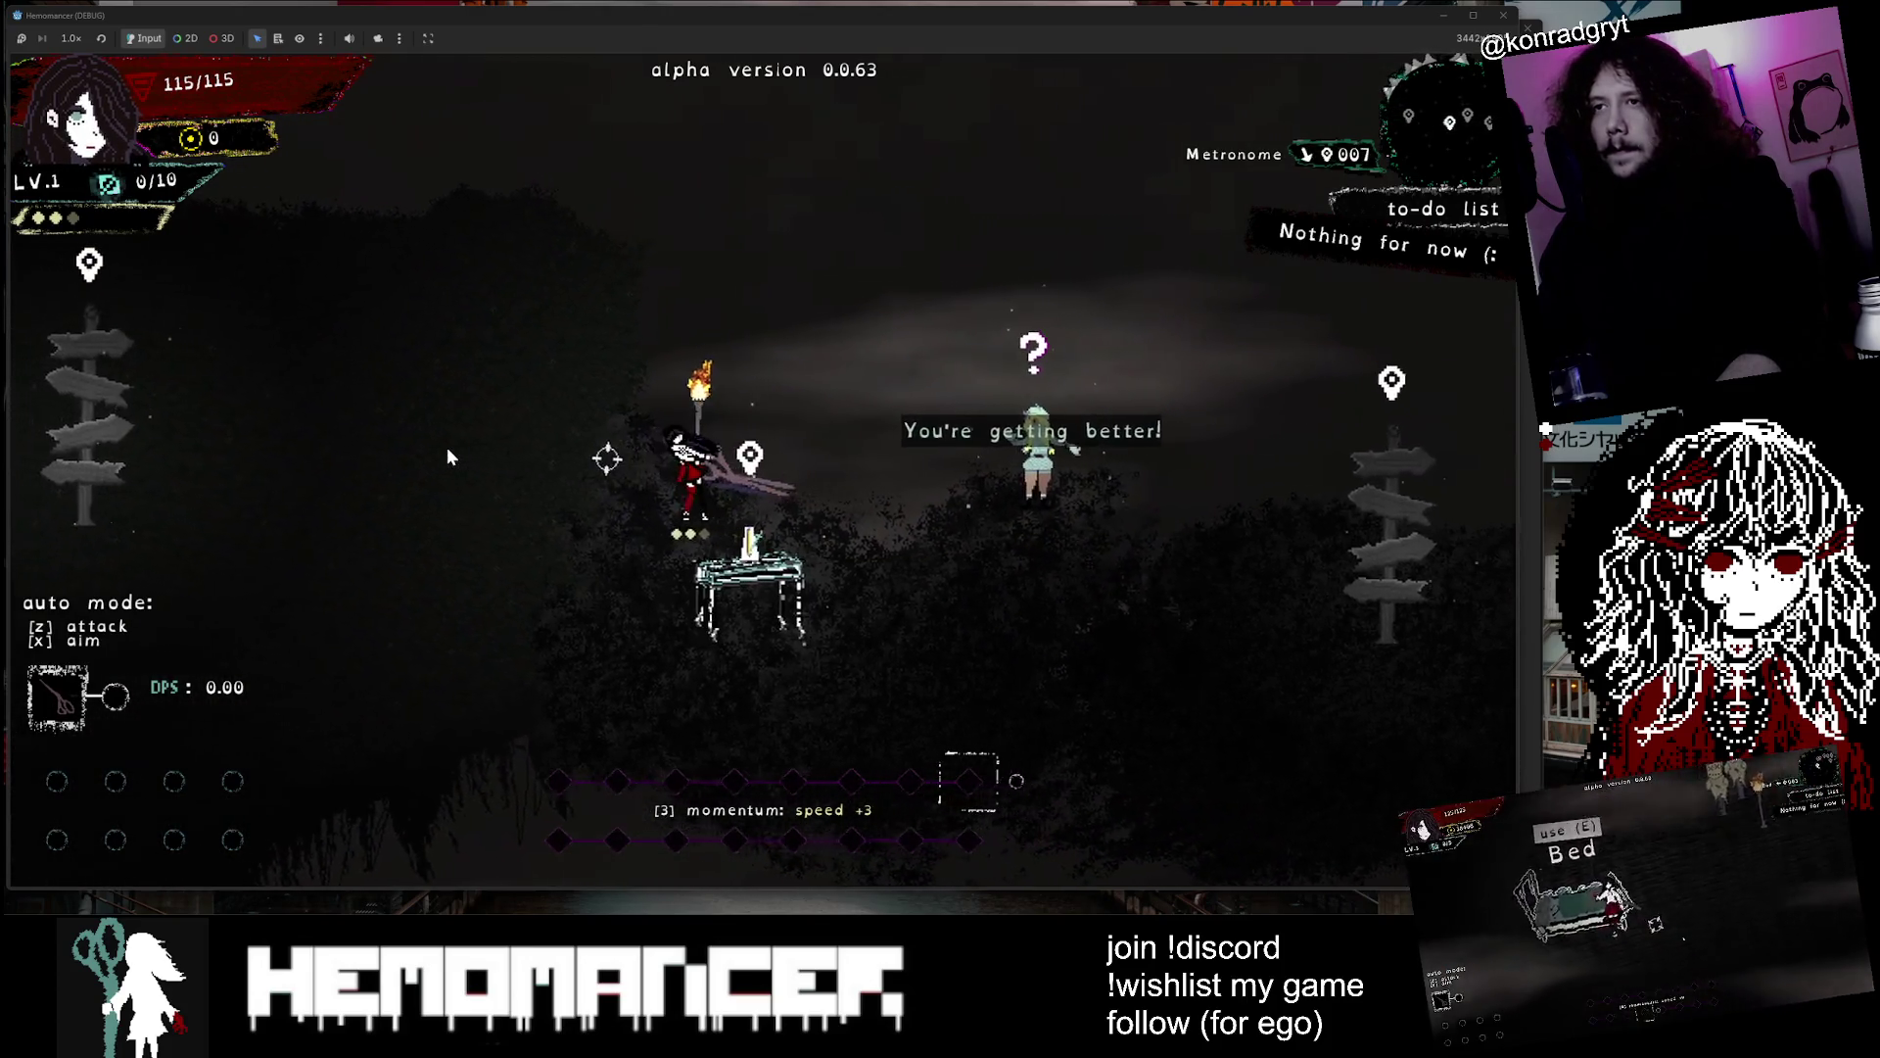
pyautogui.press('a')
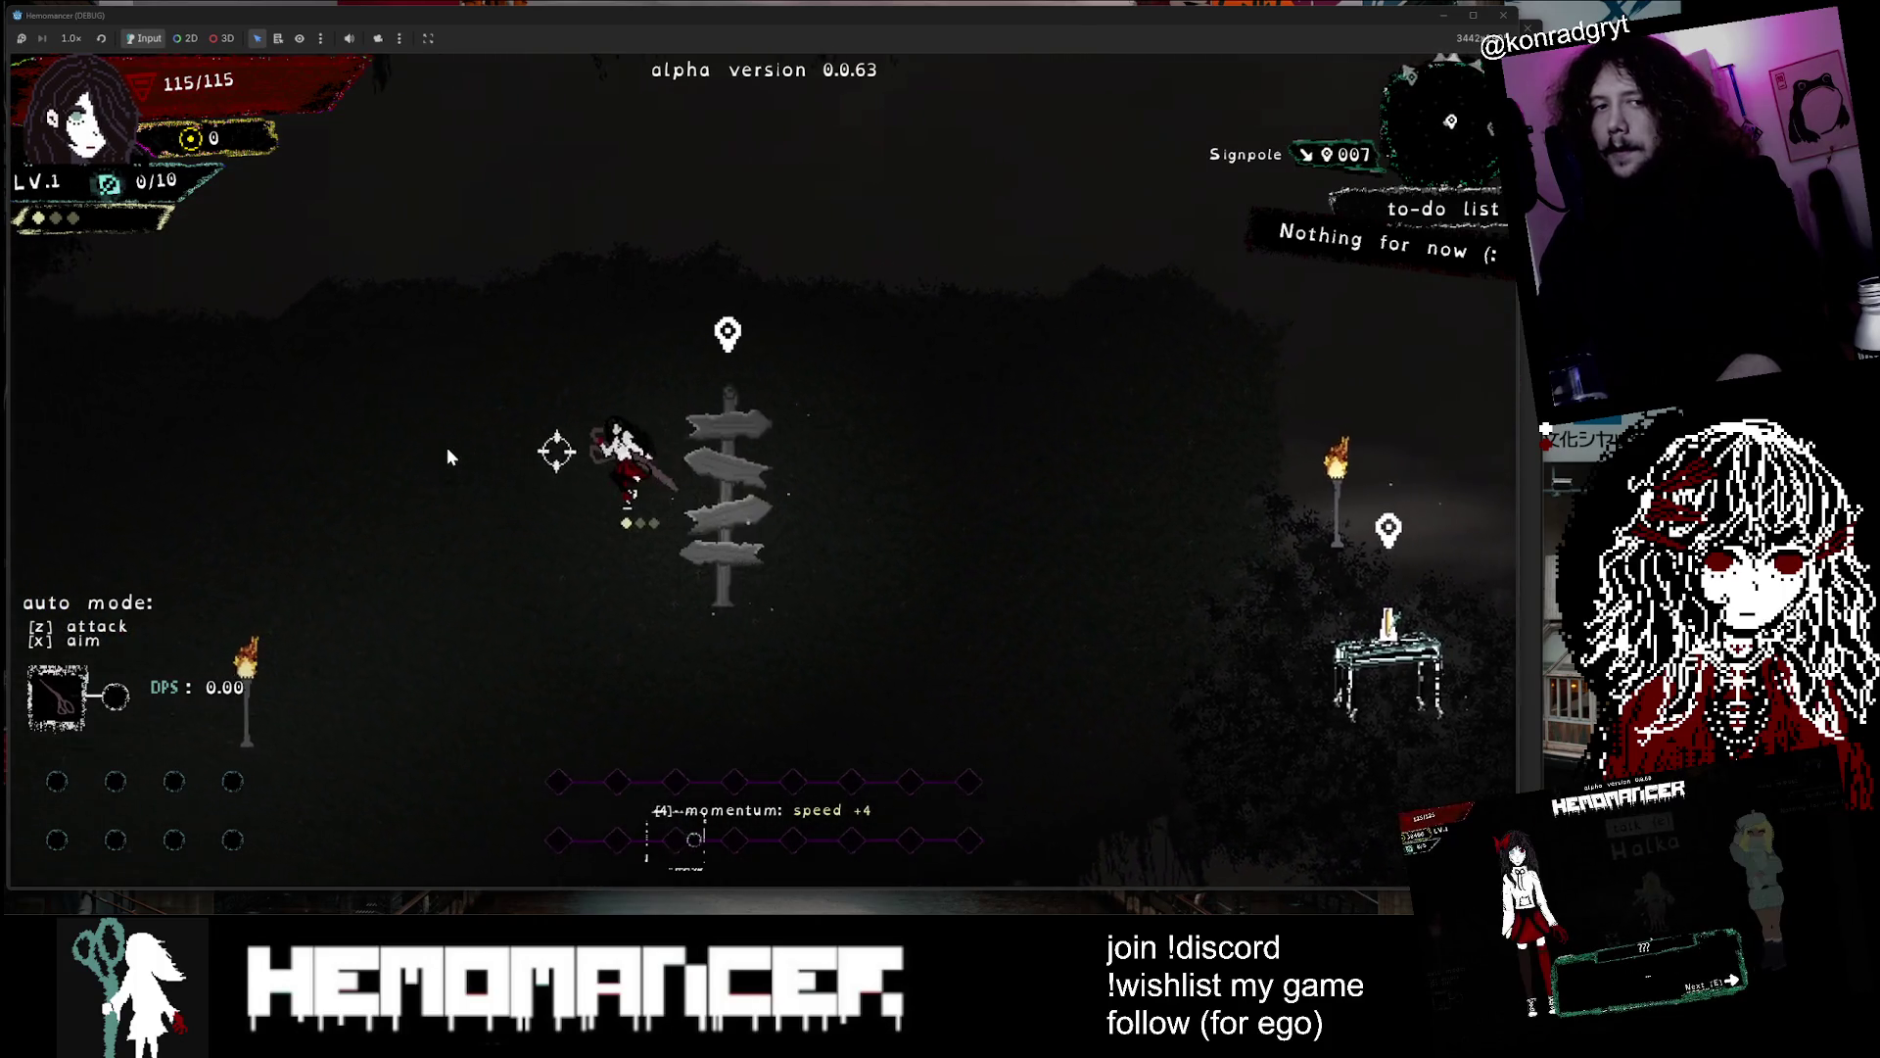
pyautogui.press('a')
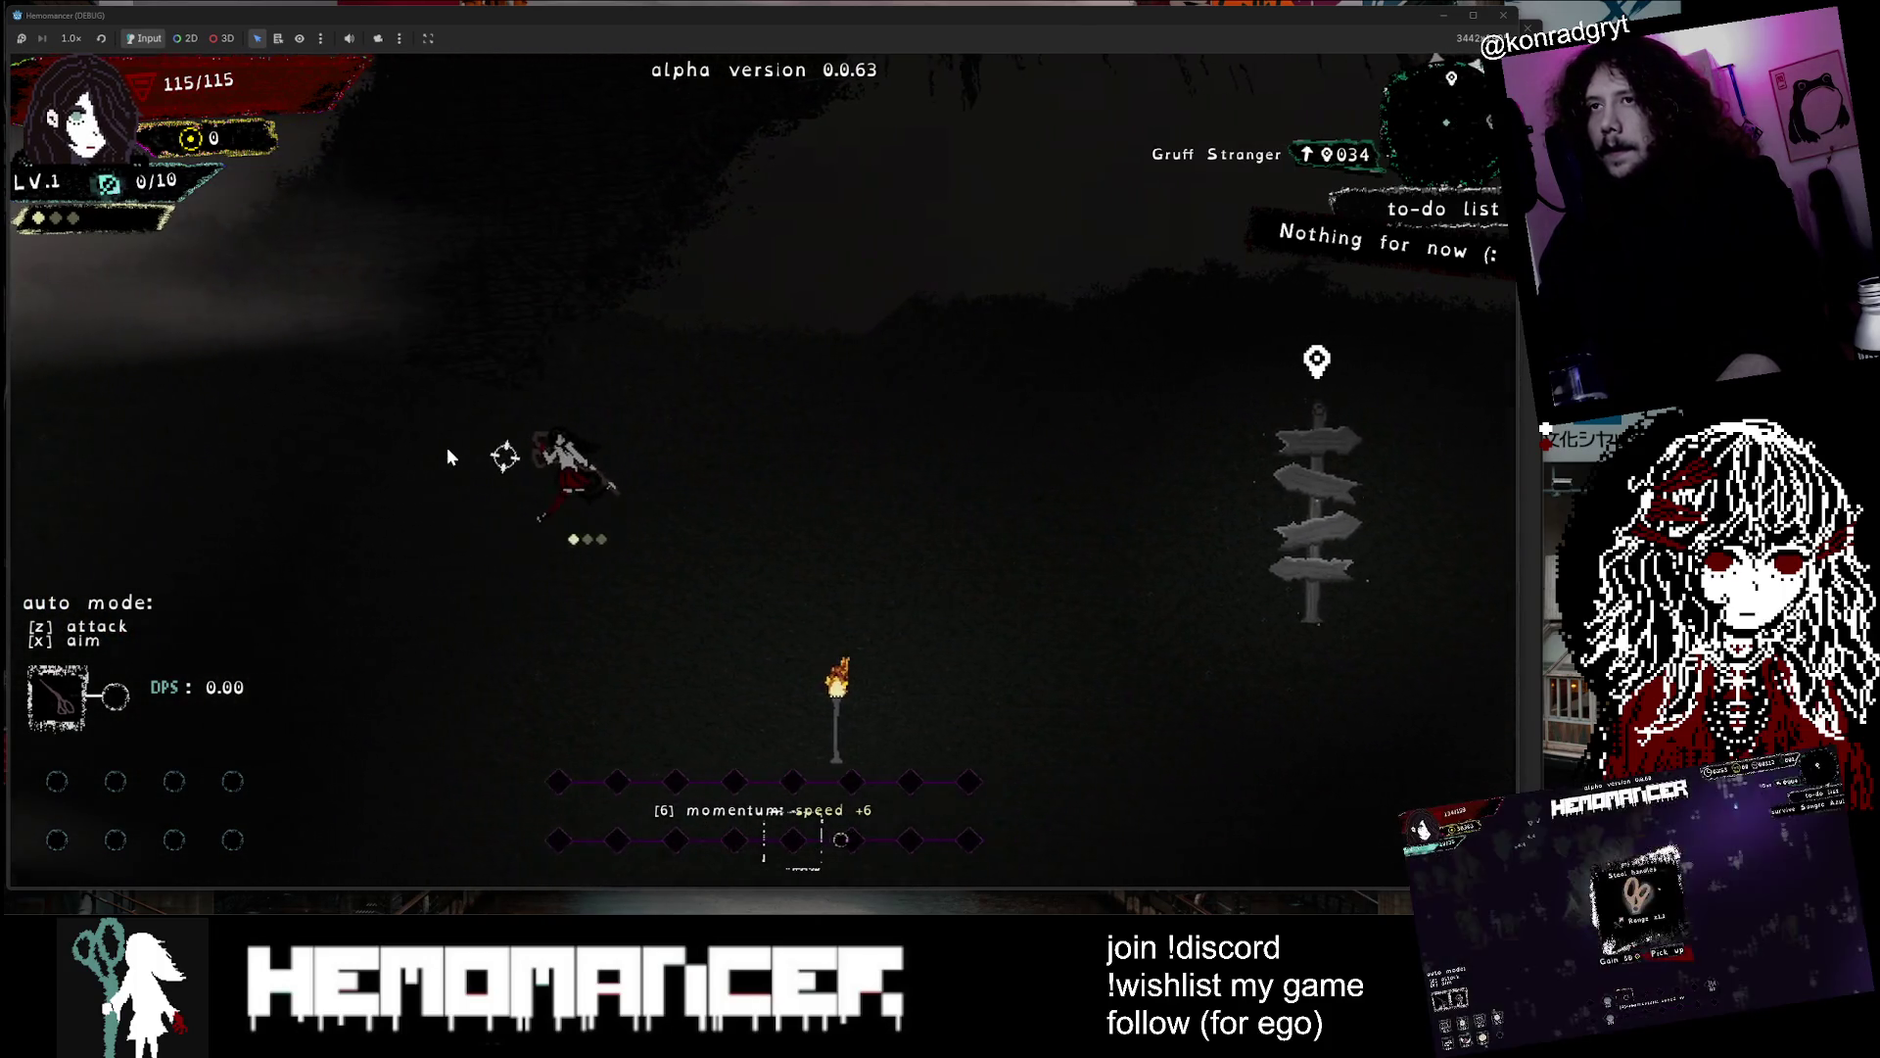
pyautogui.press('w')
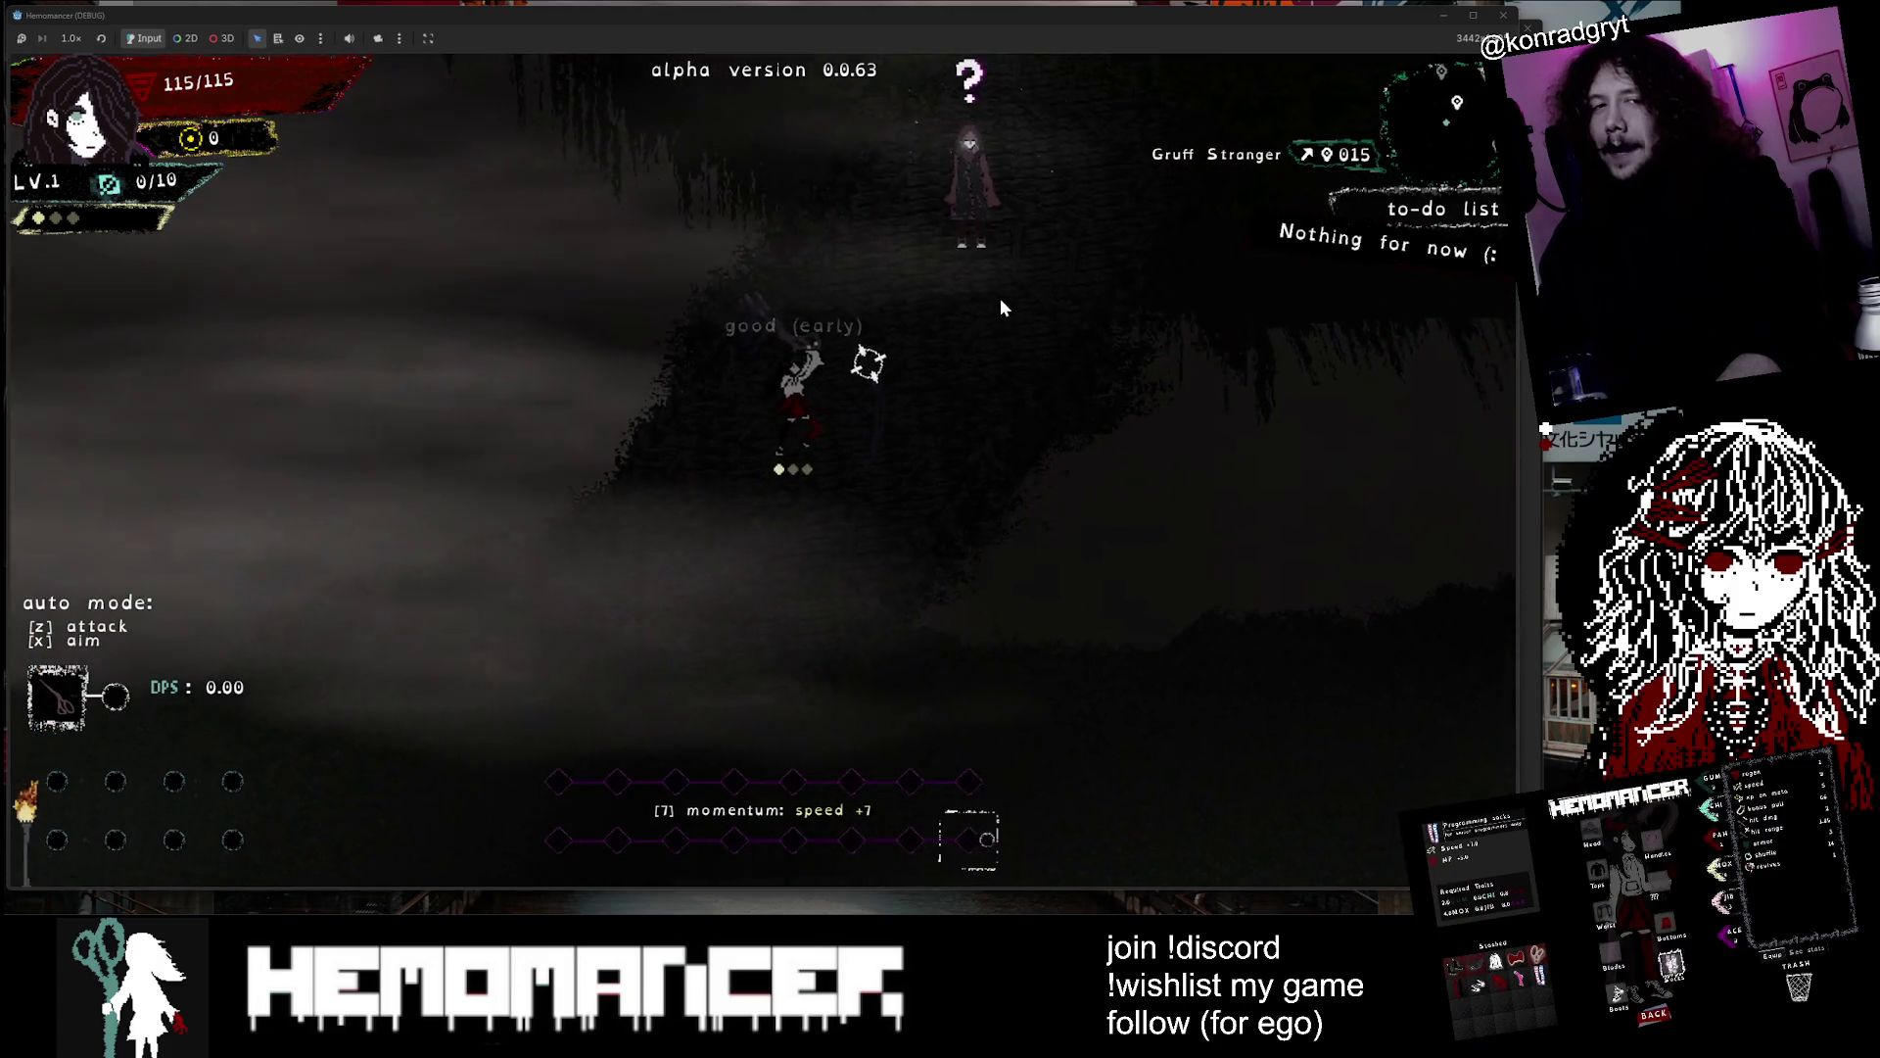
pyautogui.press('w')
pyautogui.press('e')
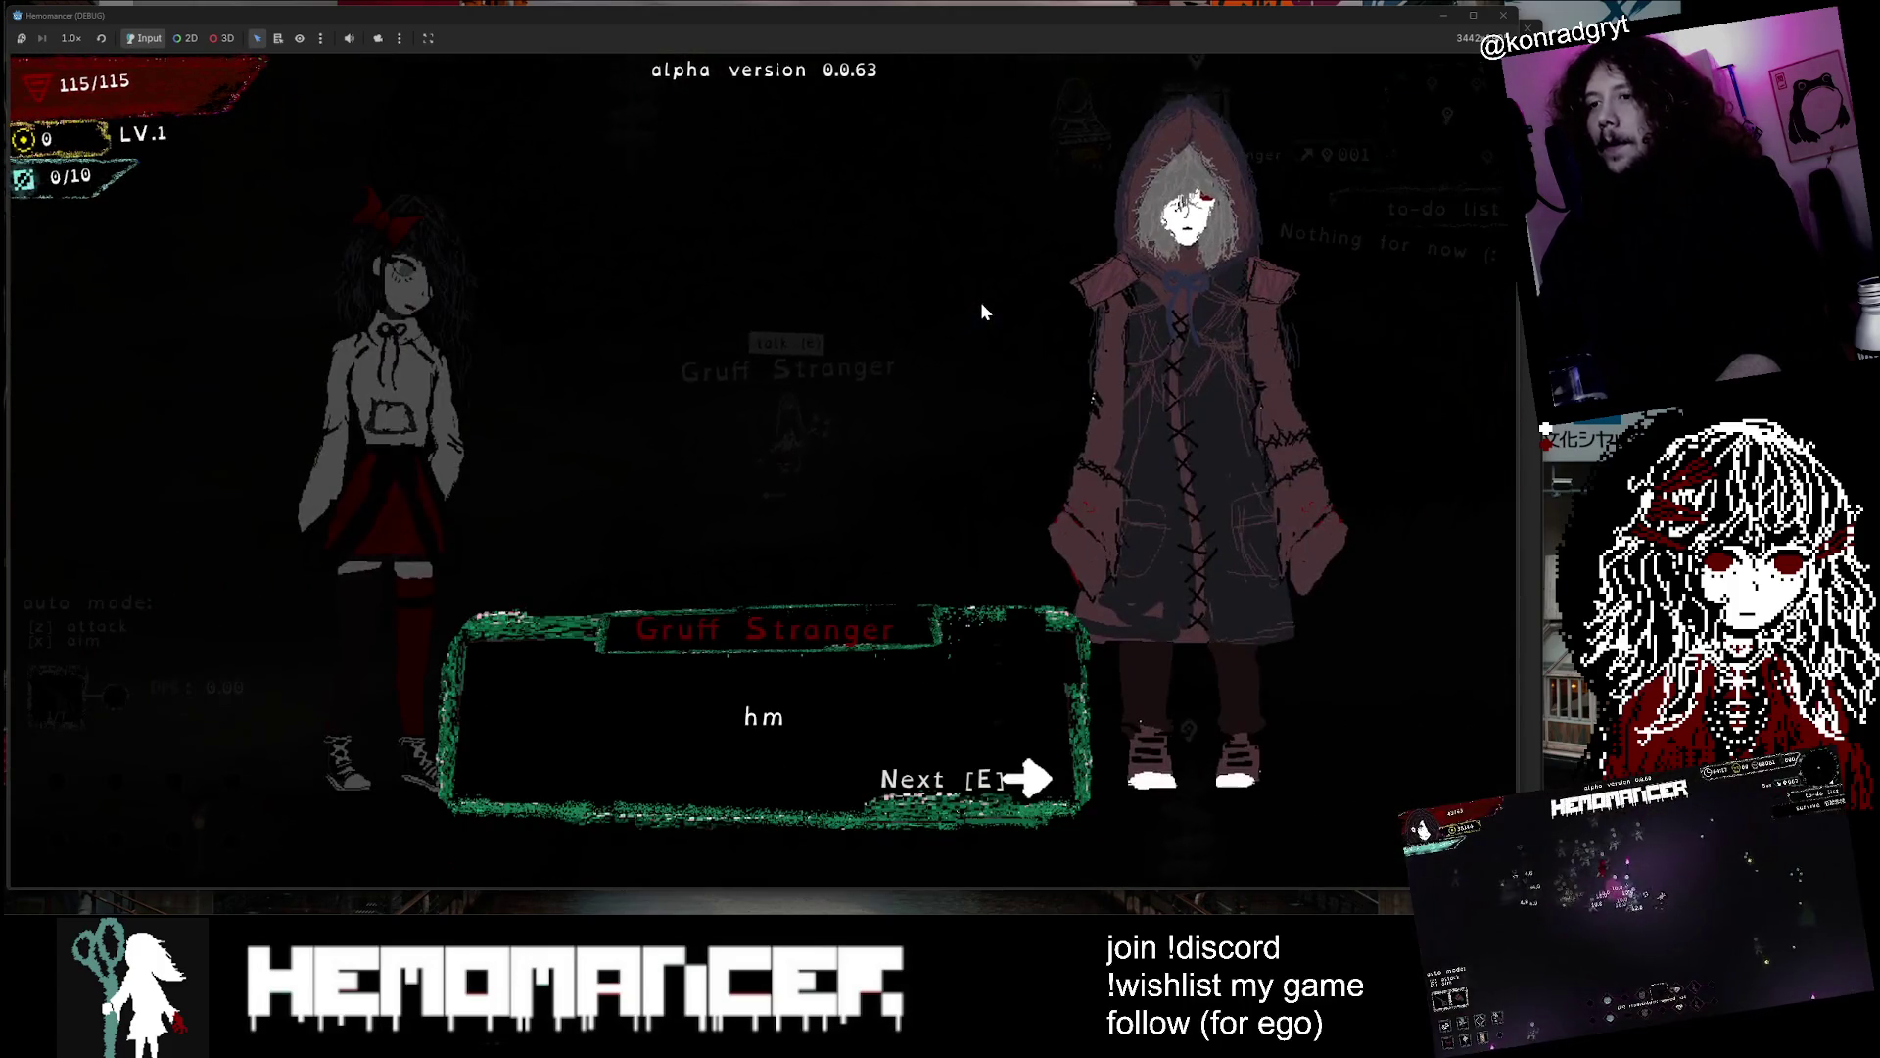
pyautogui.press('e')
pyautogui.press('e')
pyautogui.press('e')
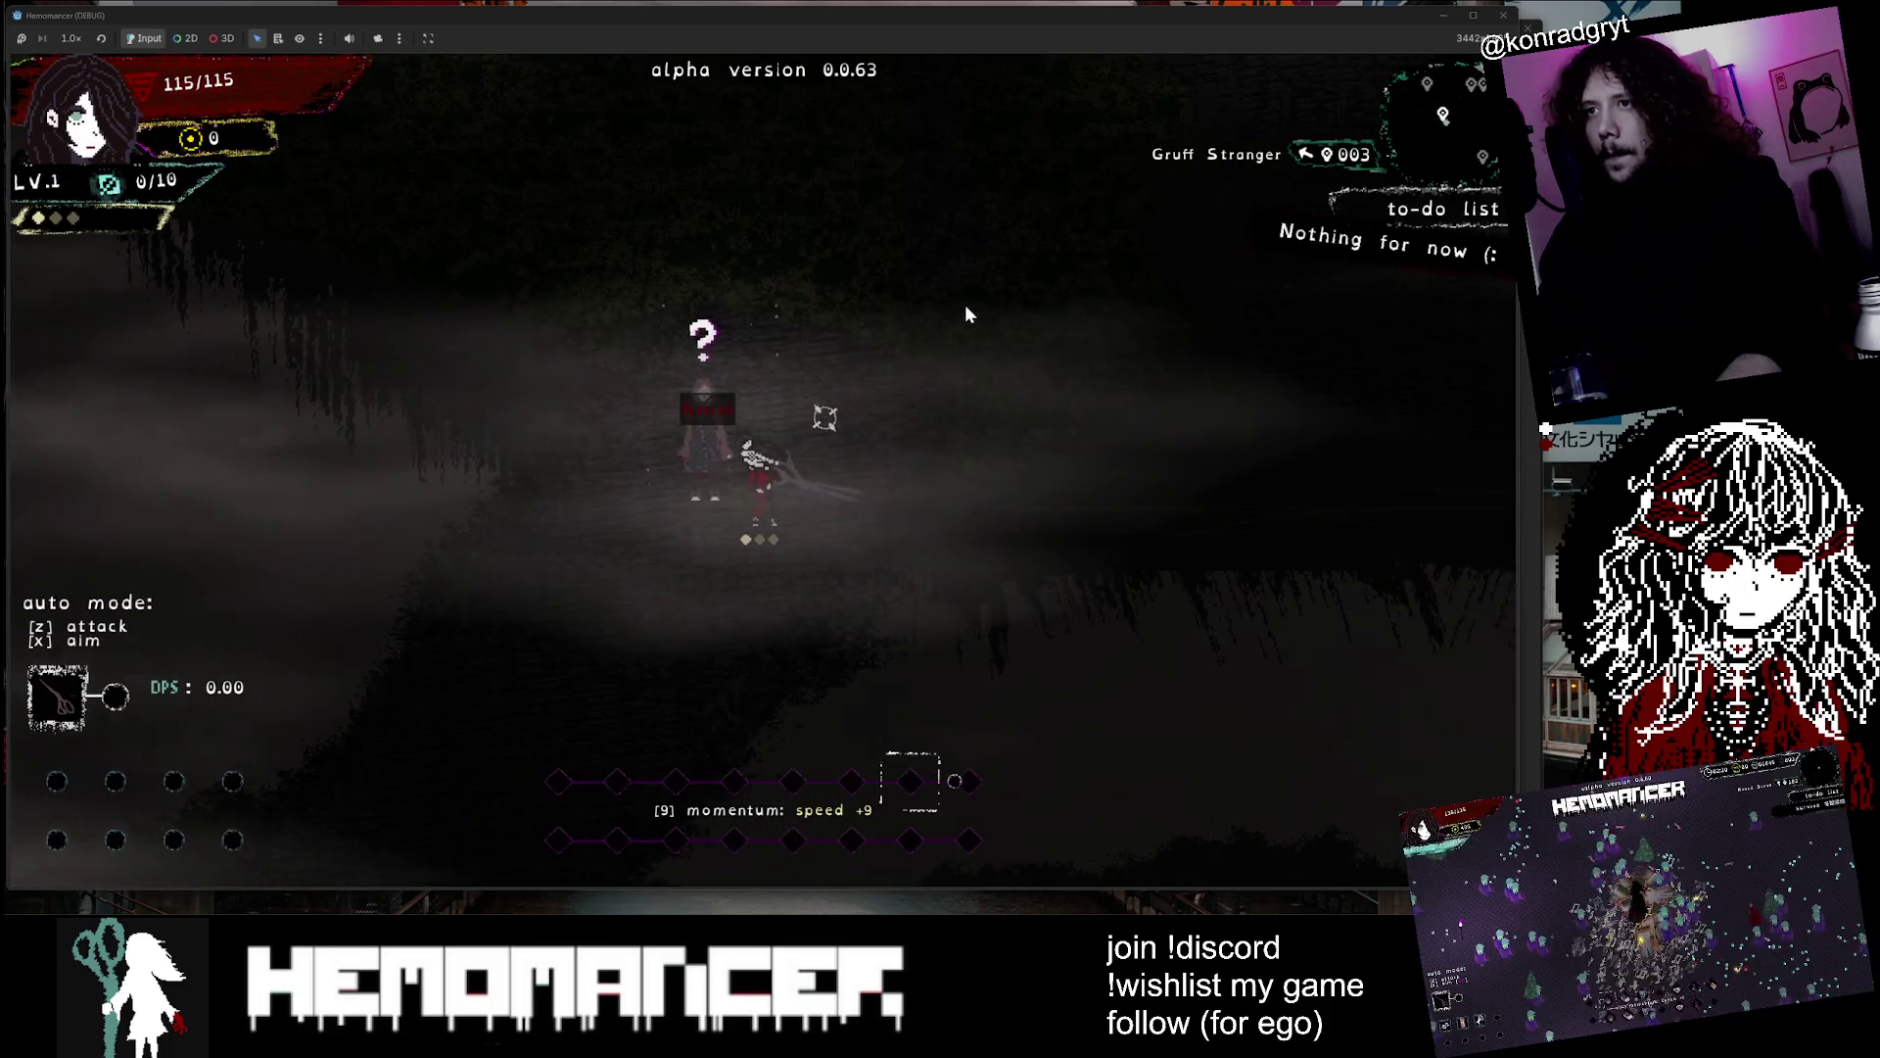
pyautogui.press('e')
pyautogui.press('e')
pyautogui.press('e')
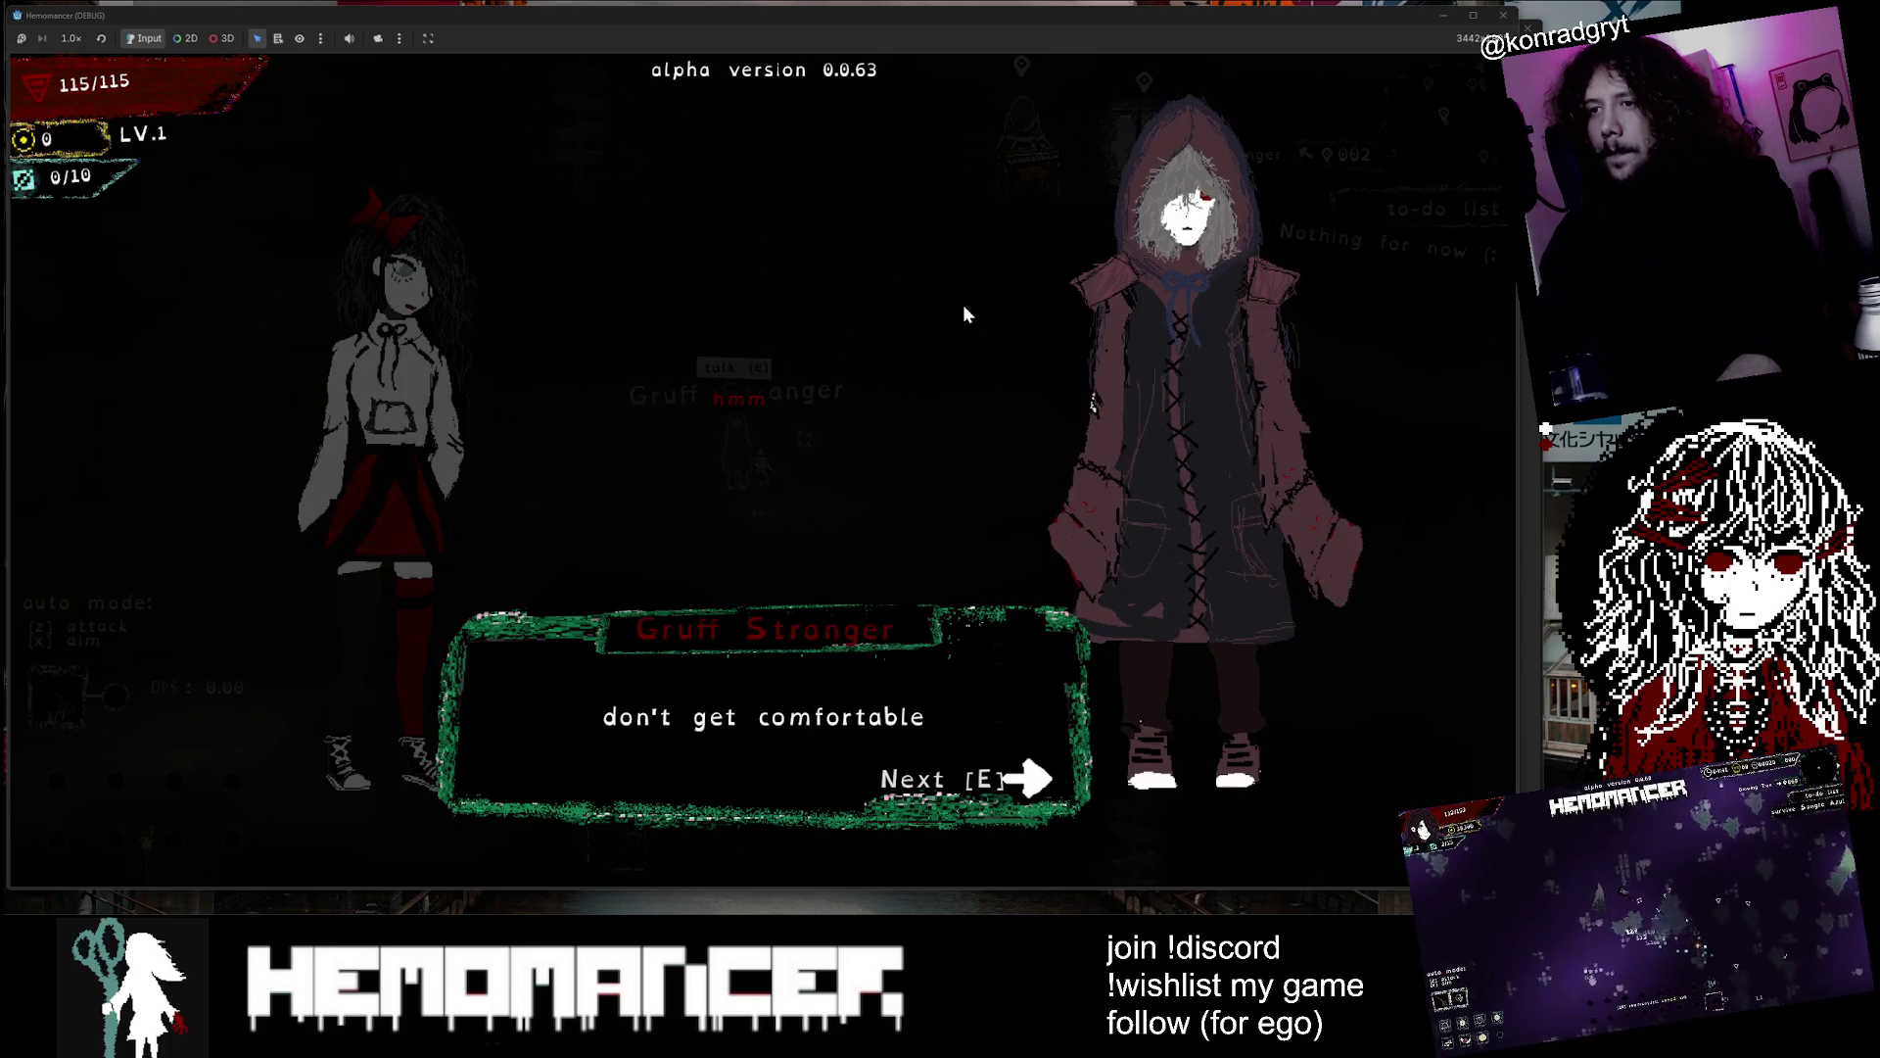
pyautogui.press('e')
pyautogui.press('e')
pyautogui.press('e')
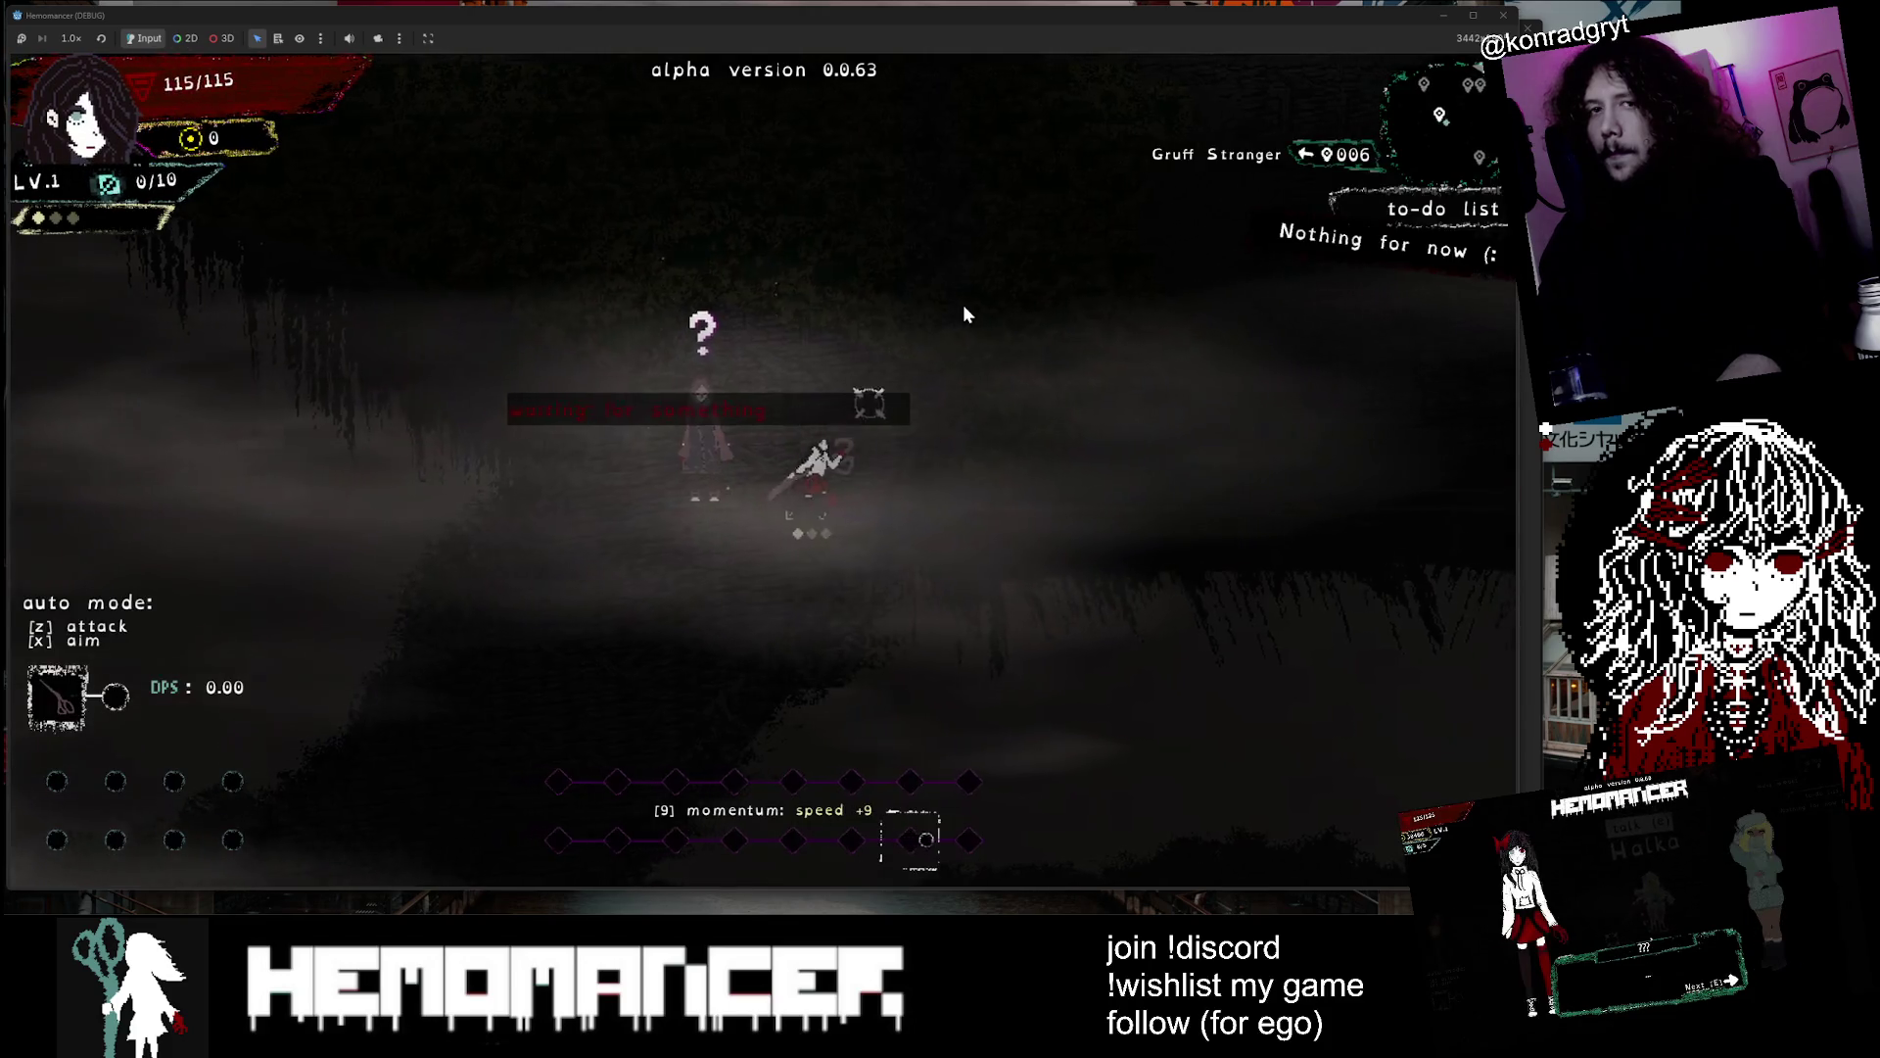
# Walk past the Vanity to the signpole and open the travel map
pyautogui.press('Up')
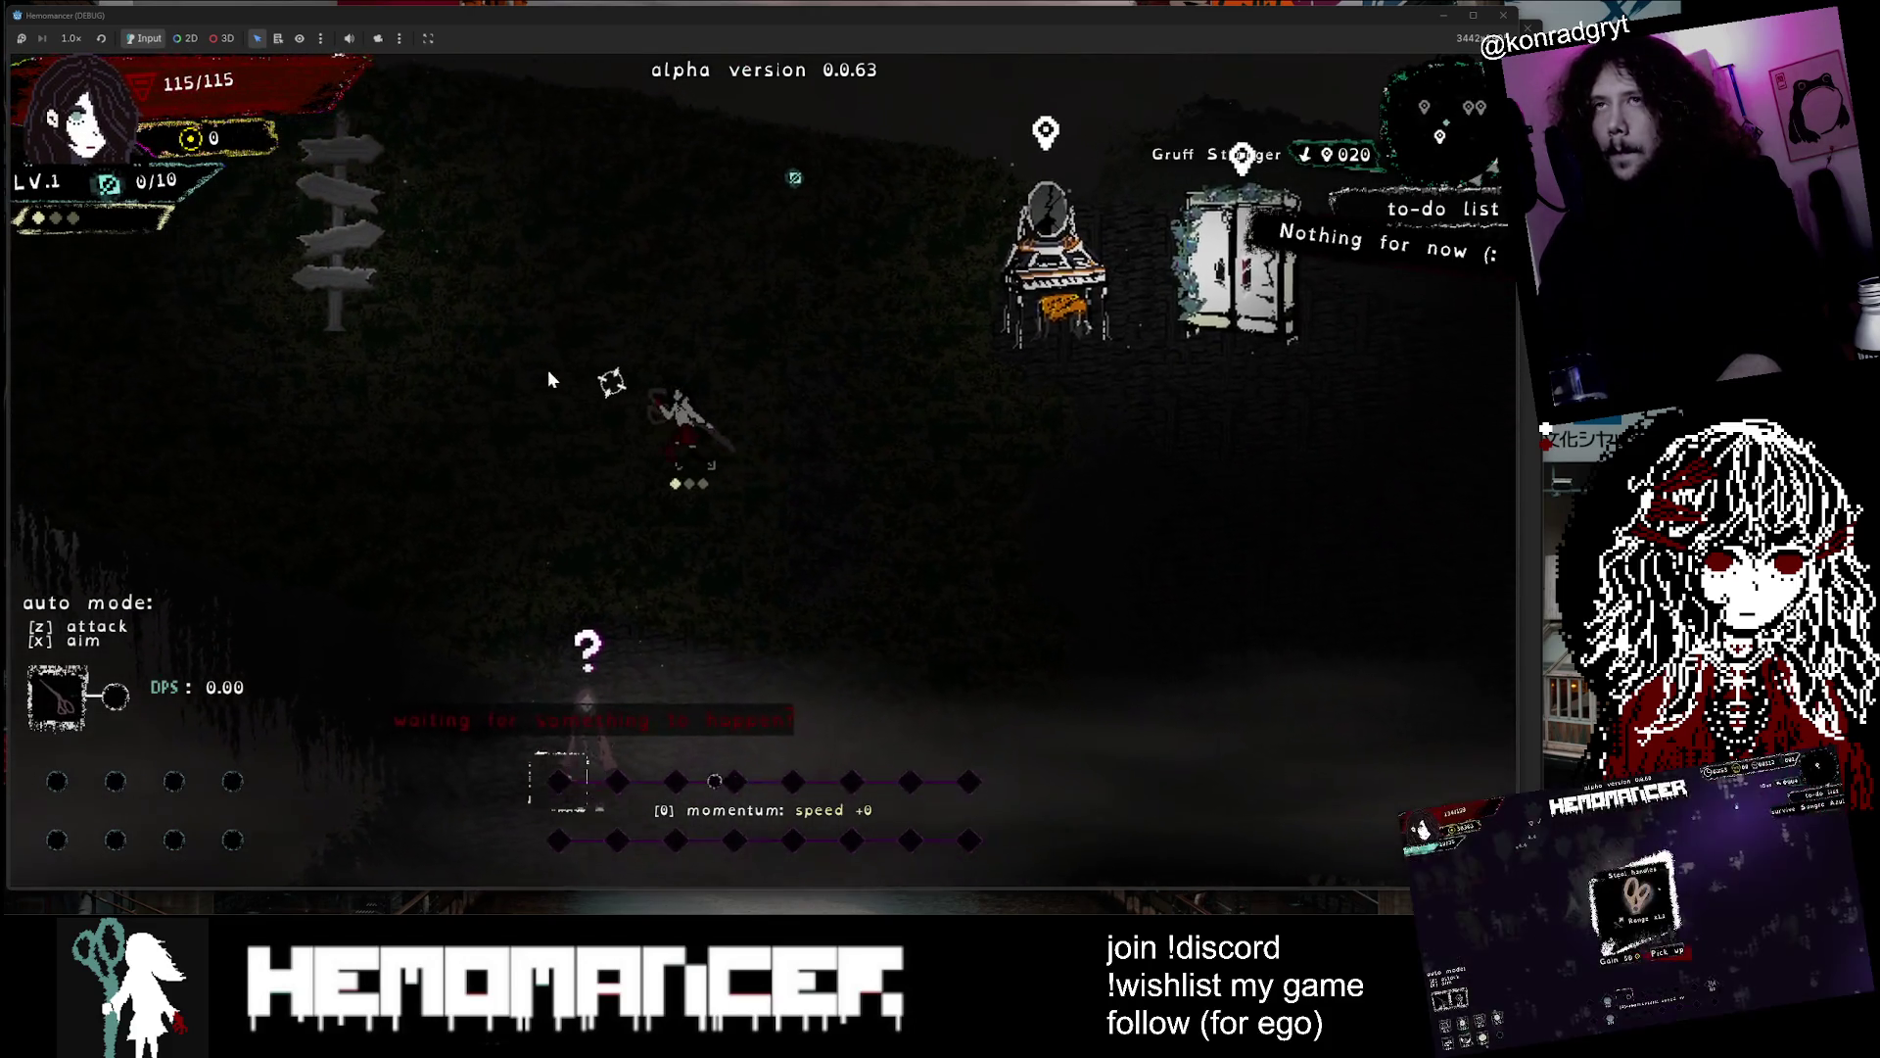
pyautogui.press('Left')
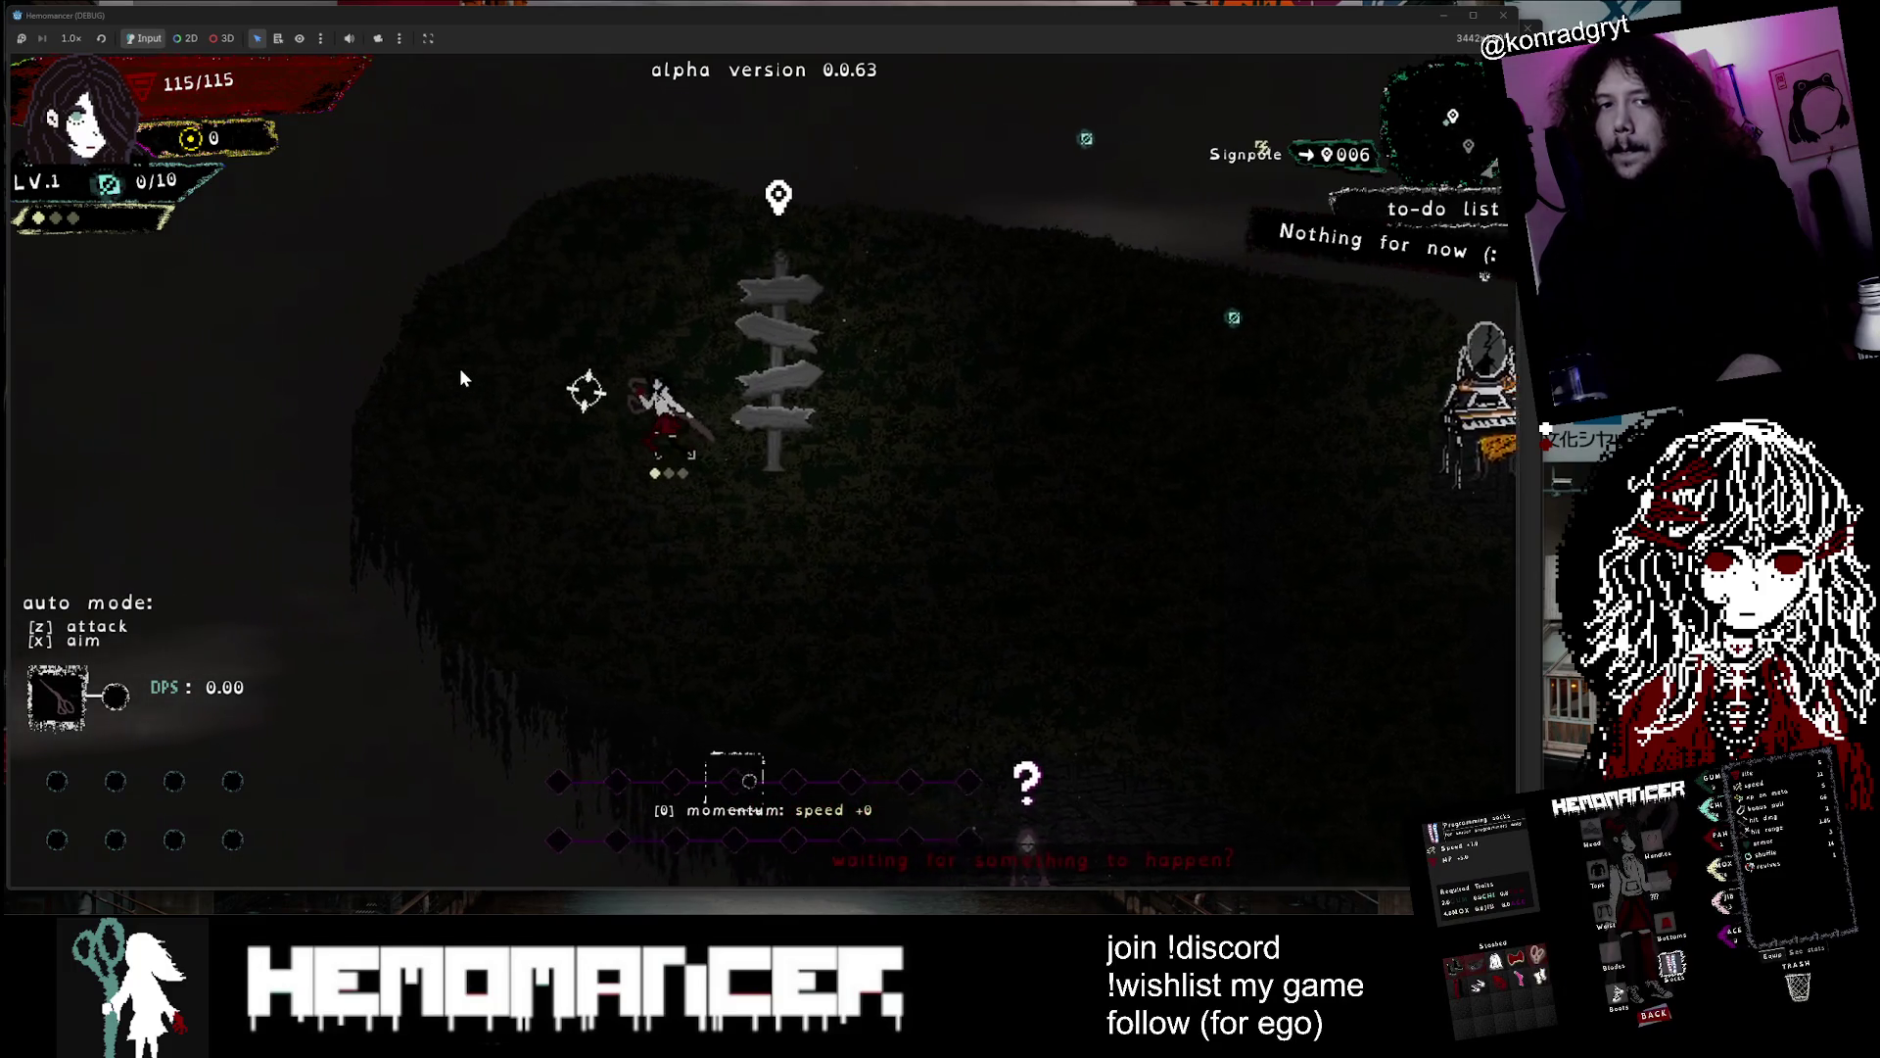
pyautogui.press('Right')
pyautogui.press('Up')
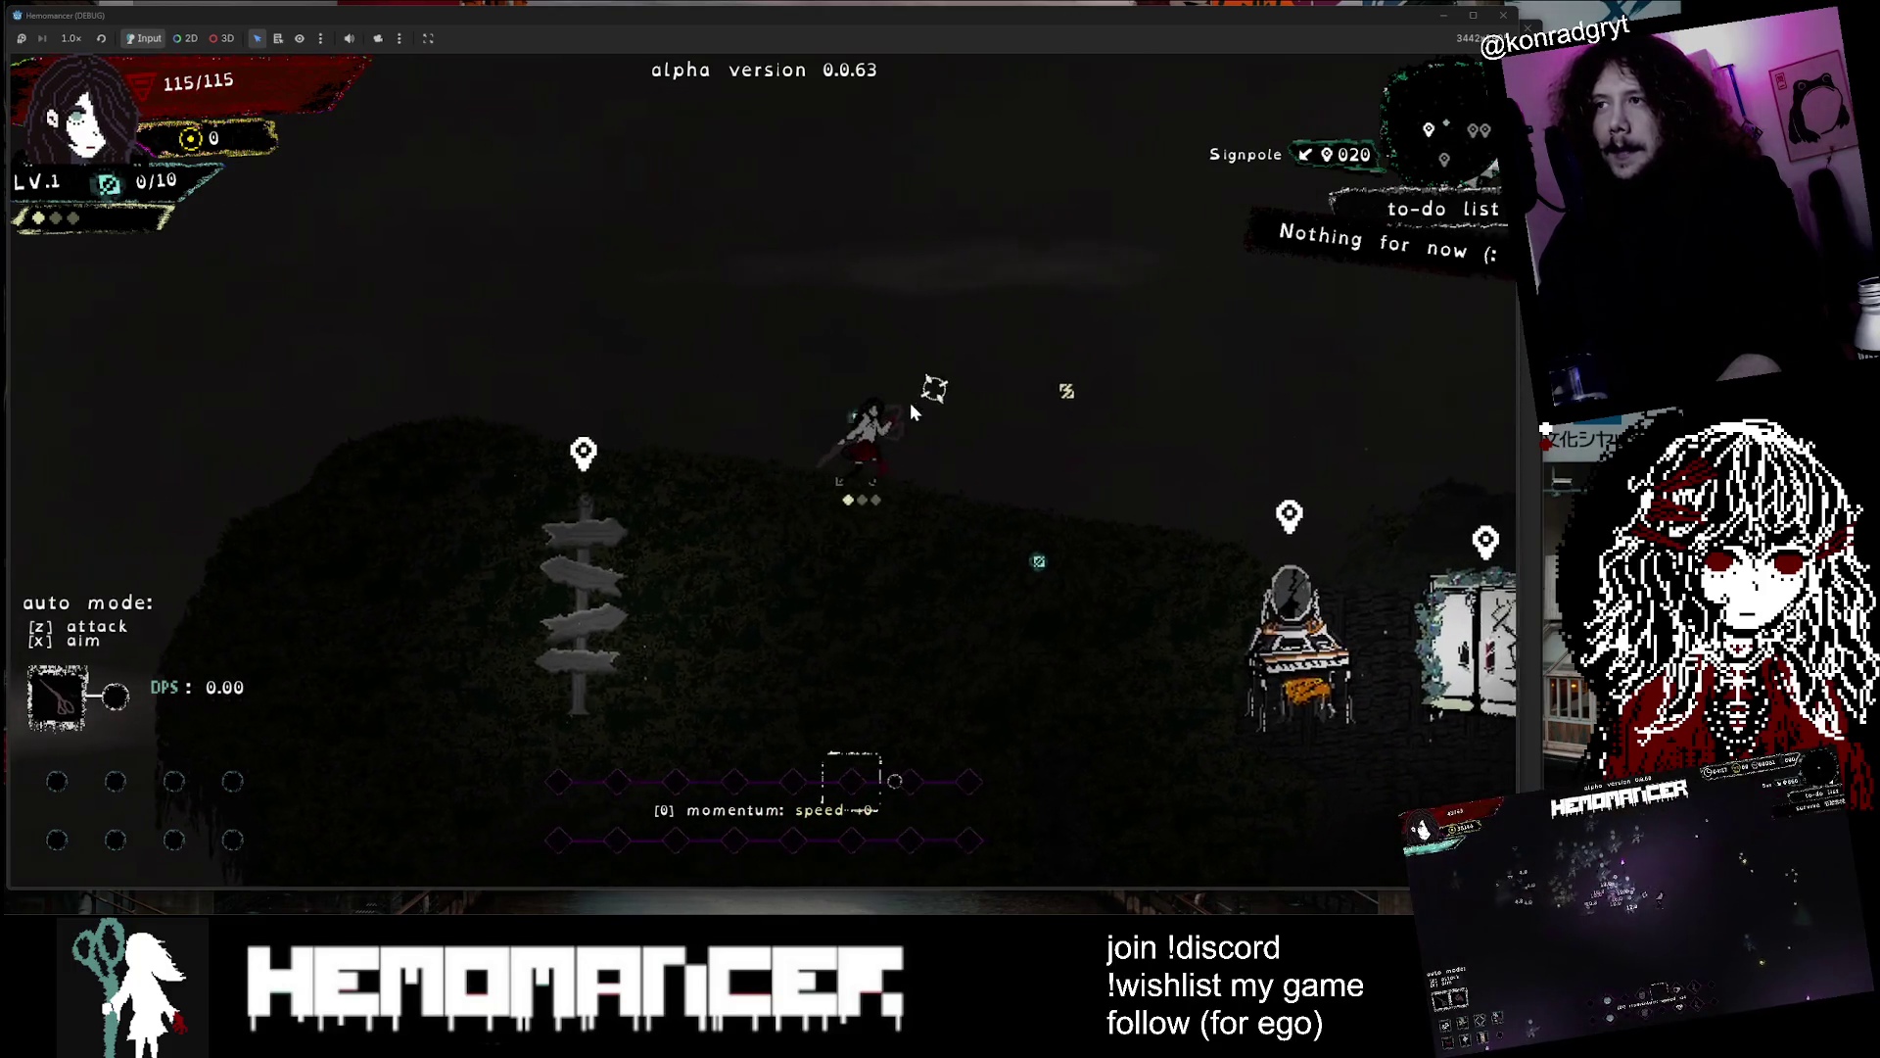
pyautogui.press('Right')
pyautogui.press('Down')
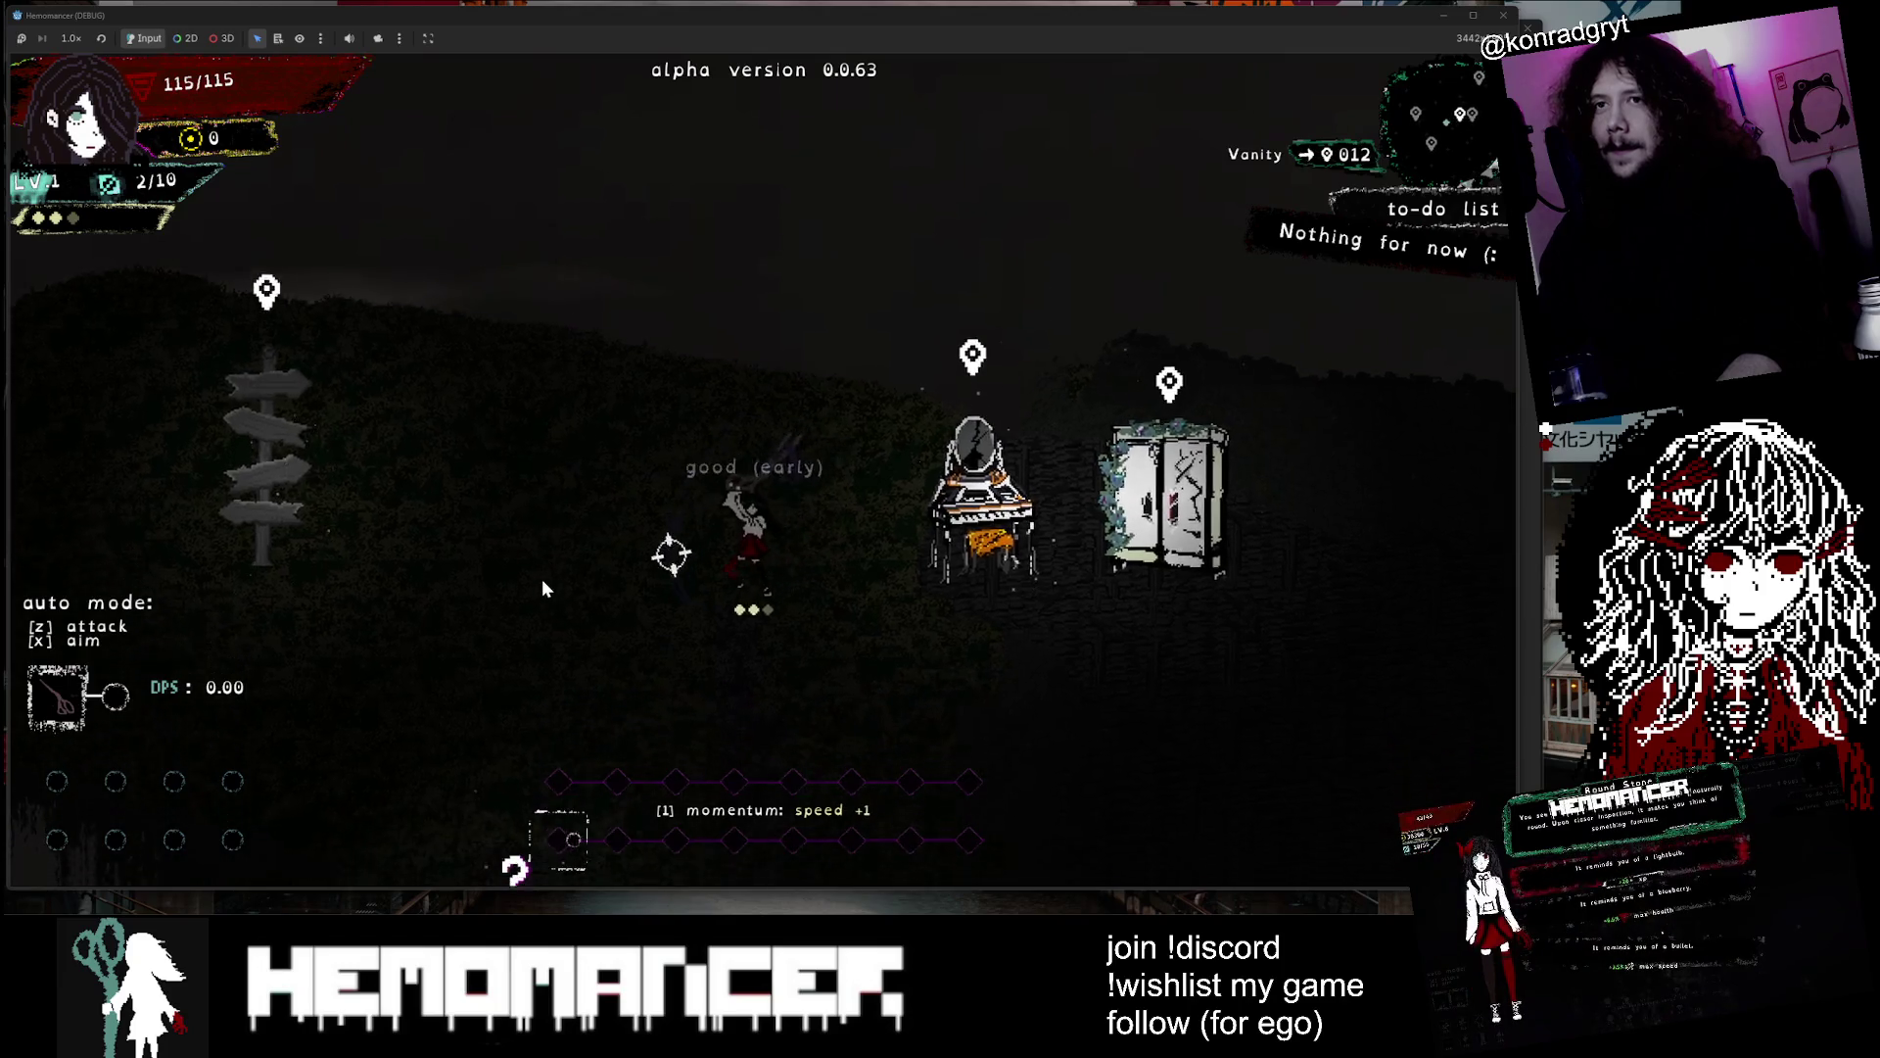
pyautogui.press('Down')
pyautogui.press('Left')
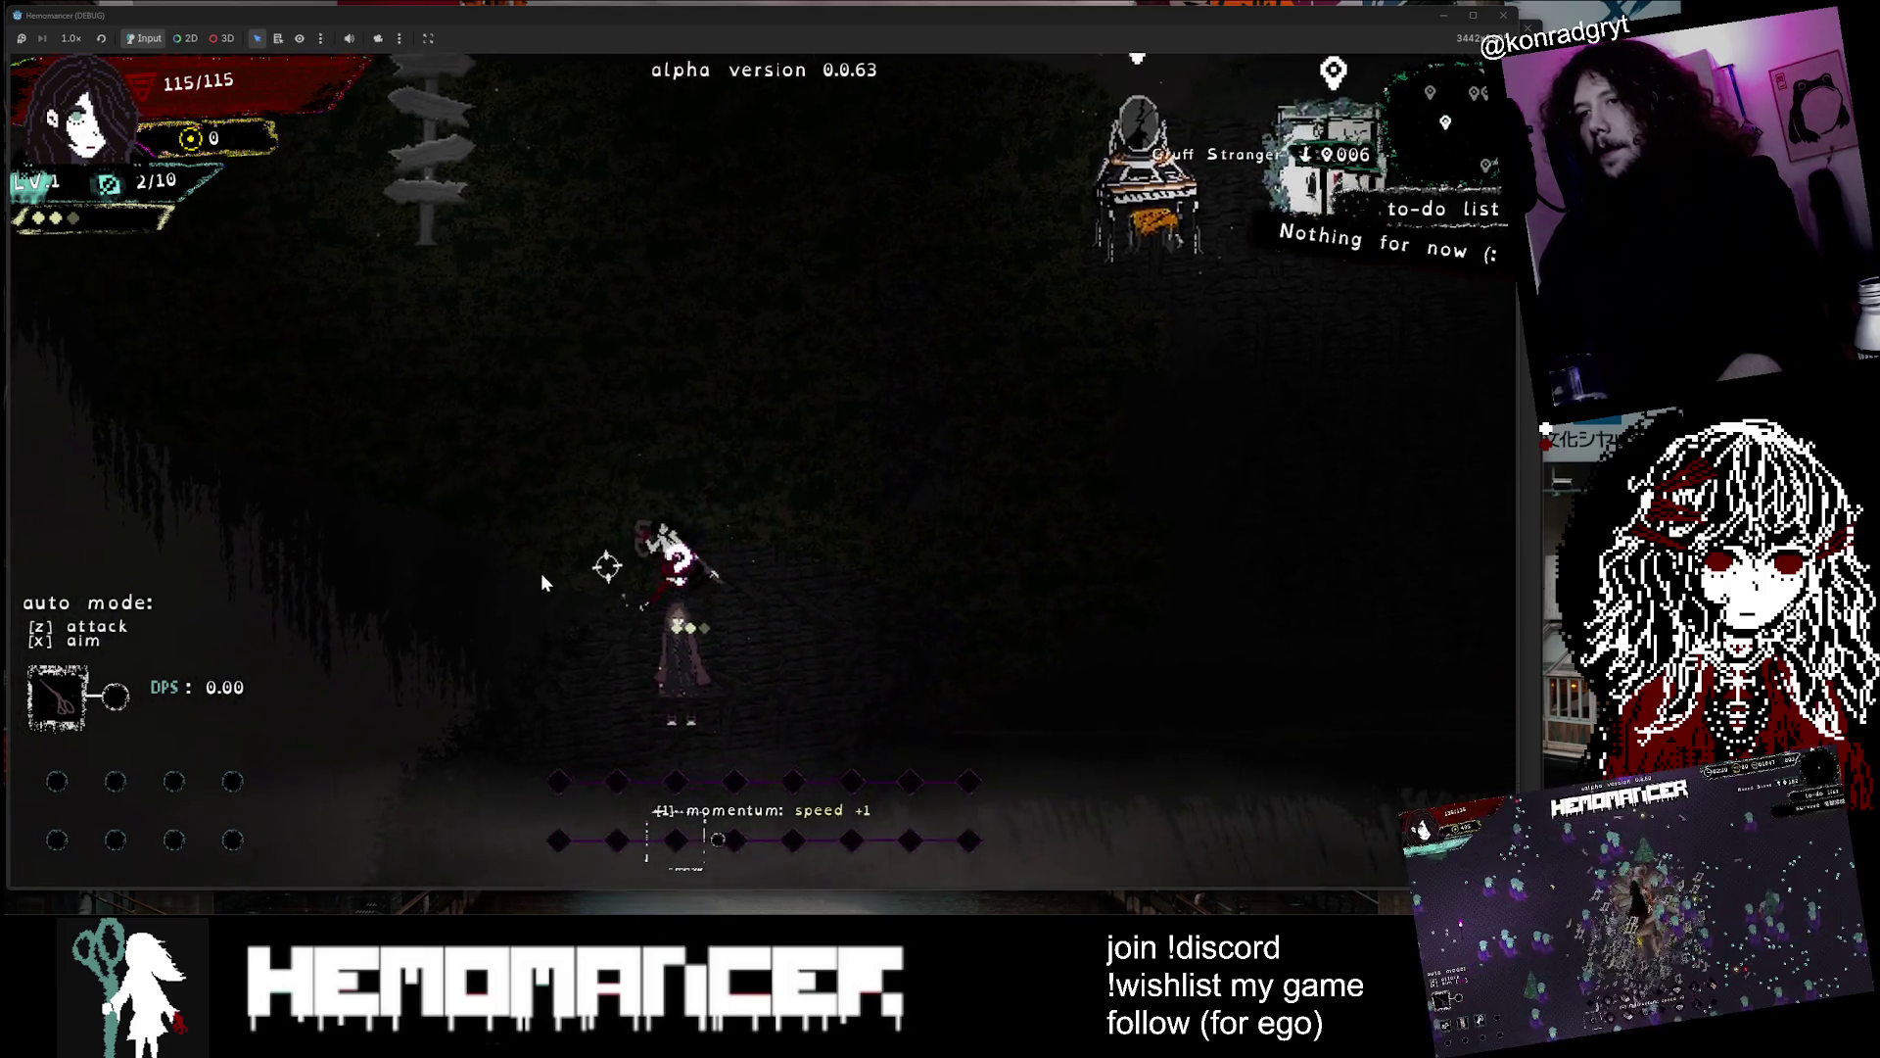
pyautogui.press('Up')
pyautogui.press('Left')
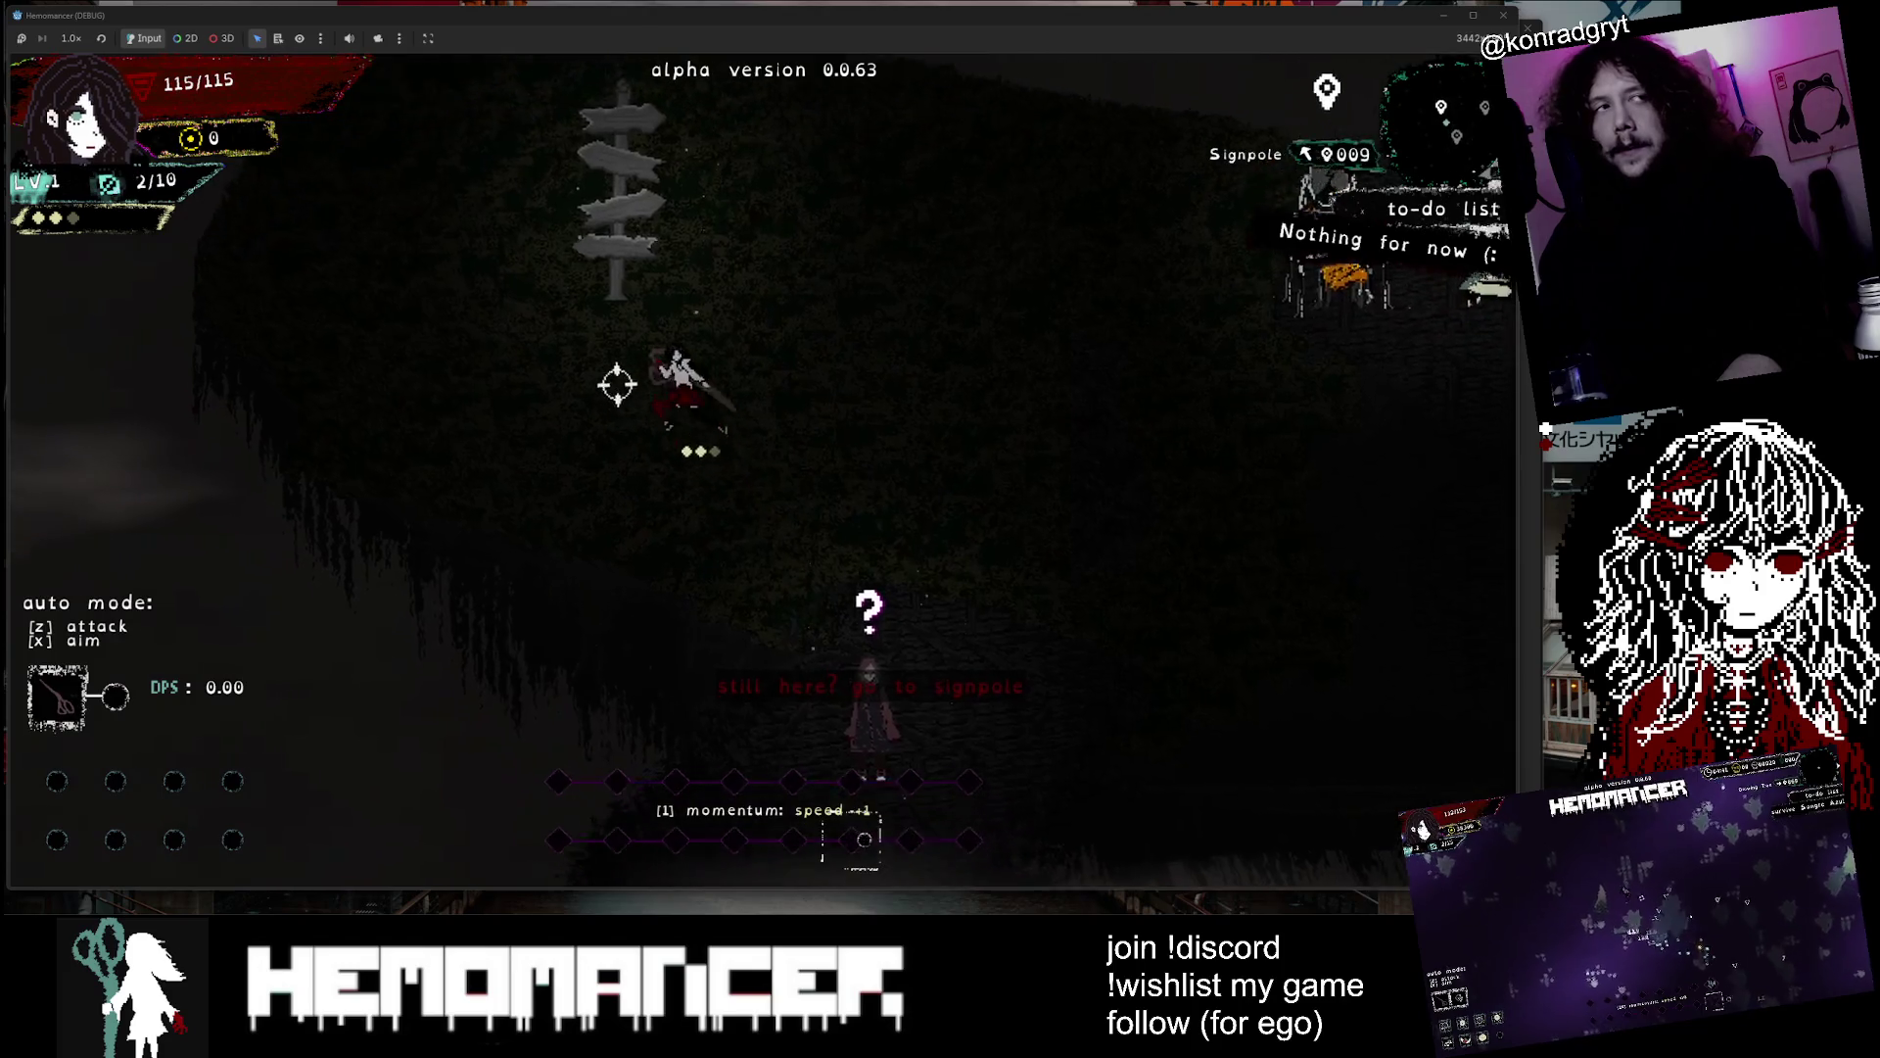
pyautogui.press('Up')
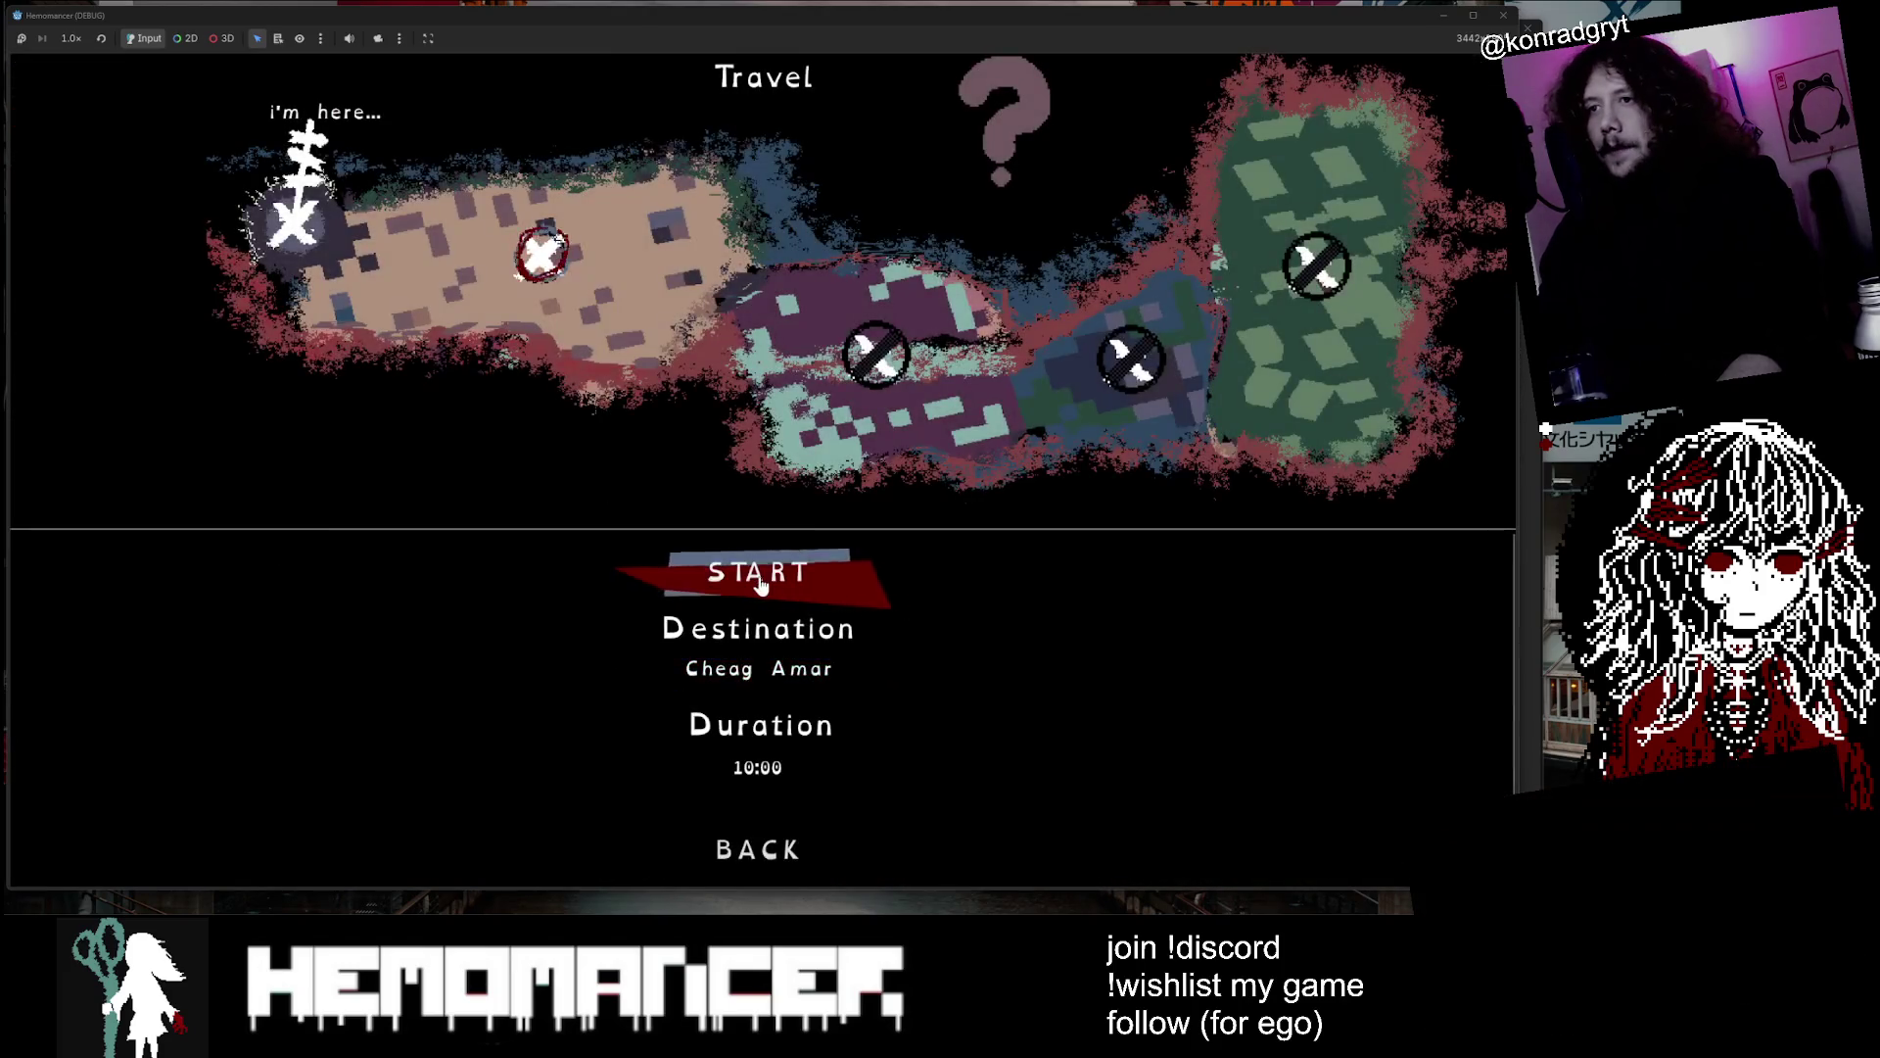
# Start the Cheag Amar journey, fight the field enemies until perishing, and continue back to the hub
pyautogui.click(761, 582)
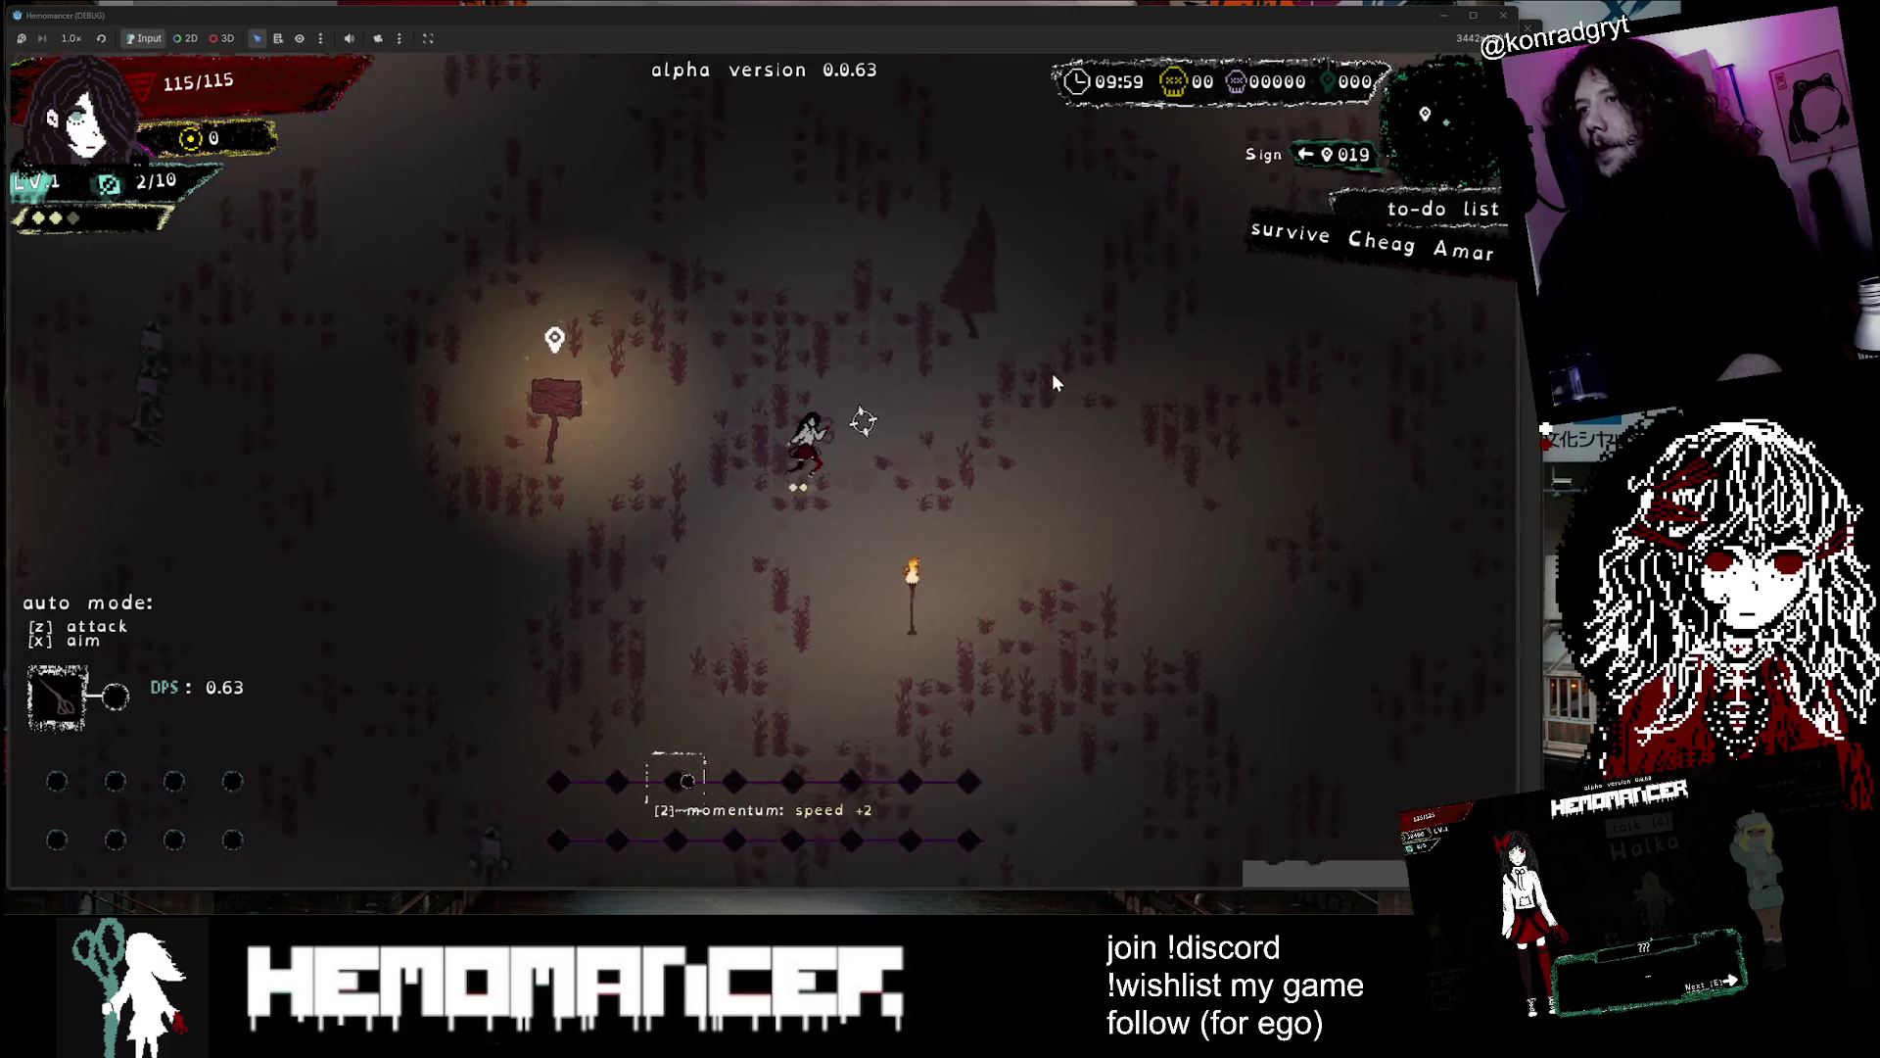
pyautogui.press('Down')
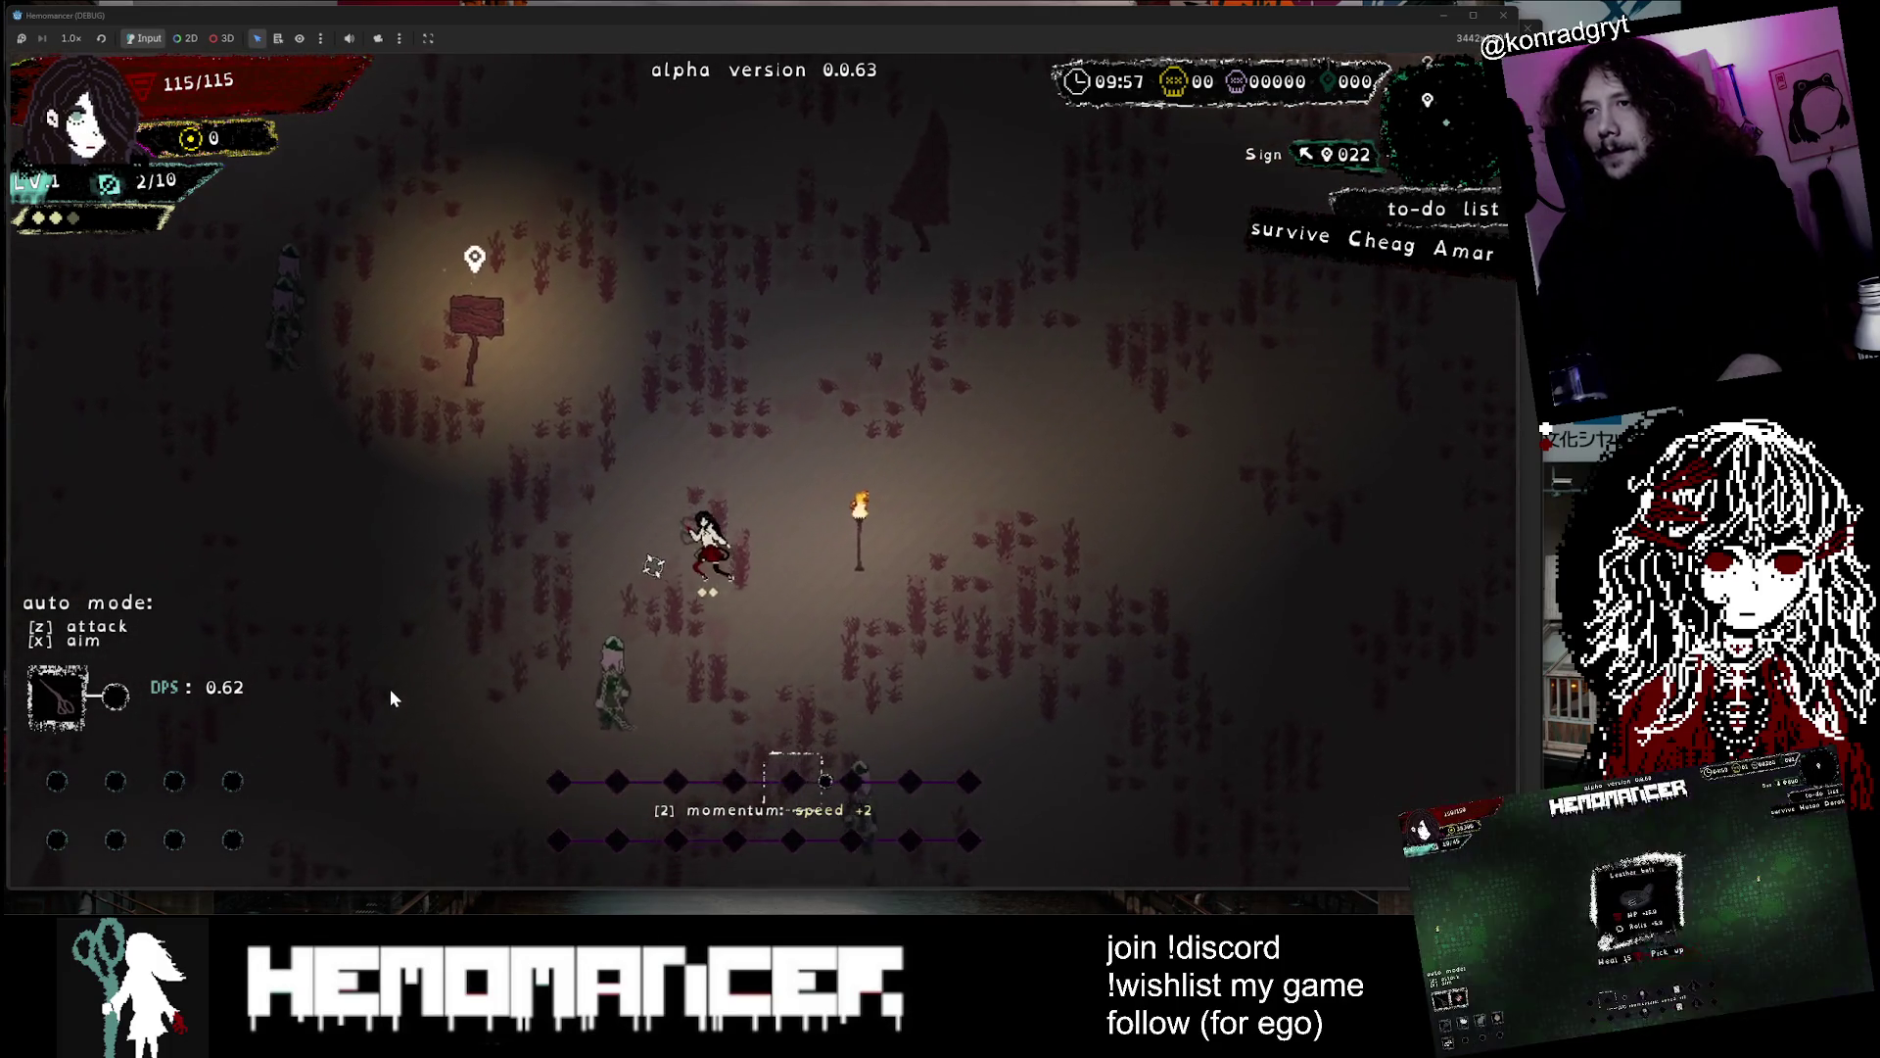
pyautogui.press('Up')
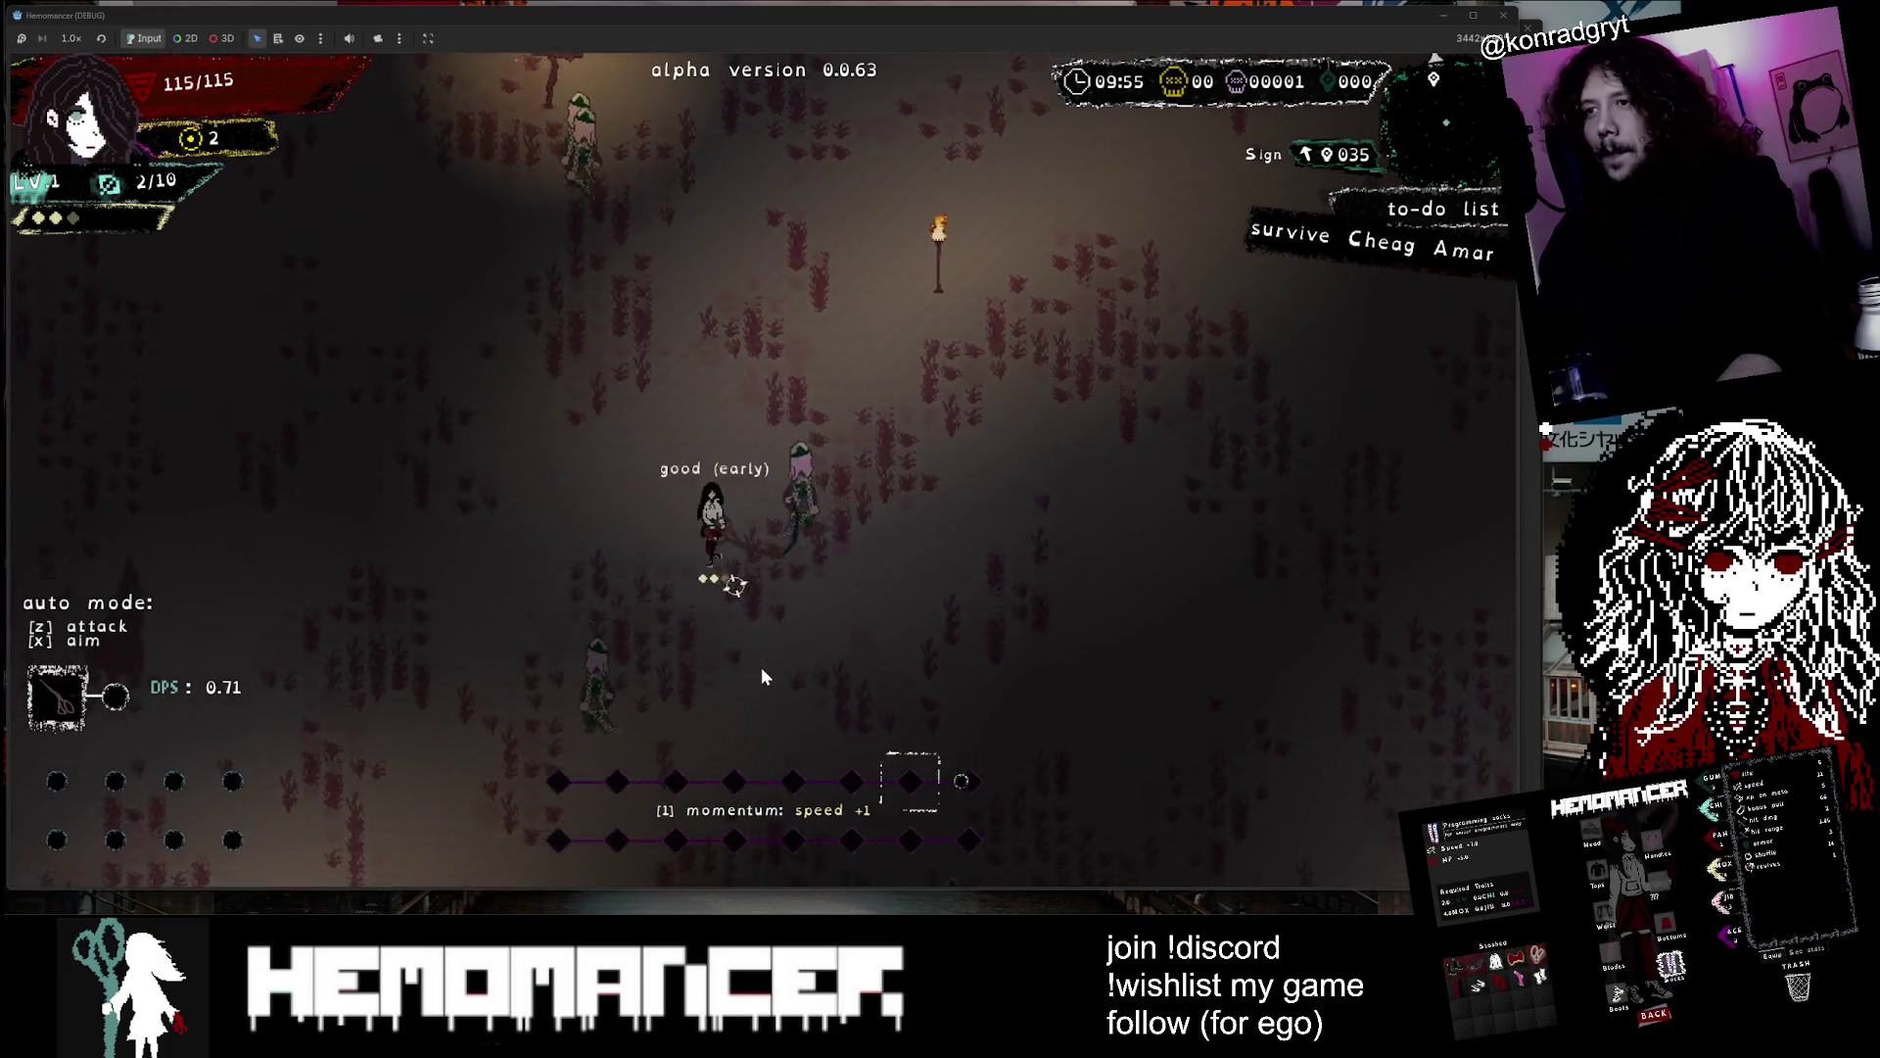
pyautogui.press('Up')
pyautogui.press('w')
pyautogui.press('d')
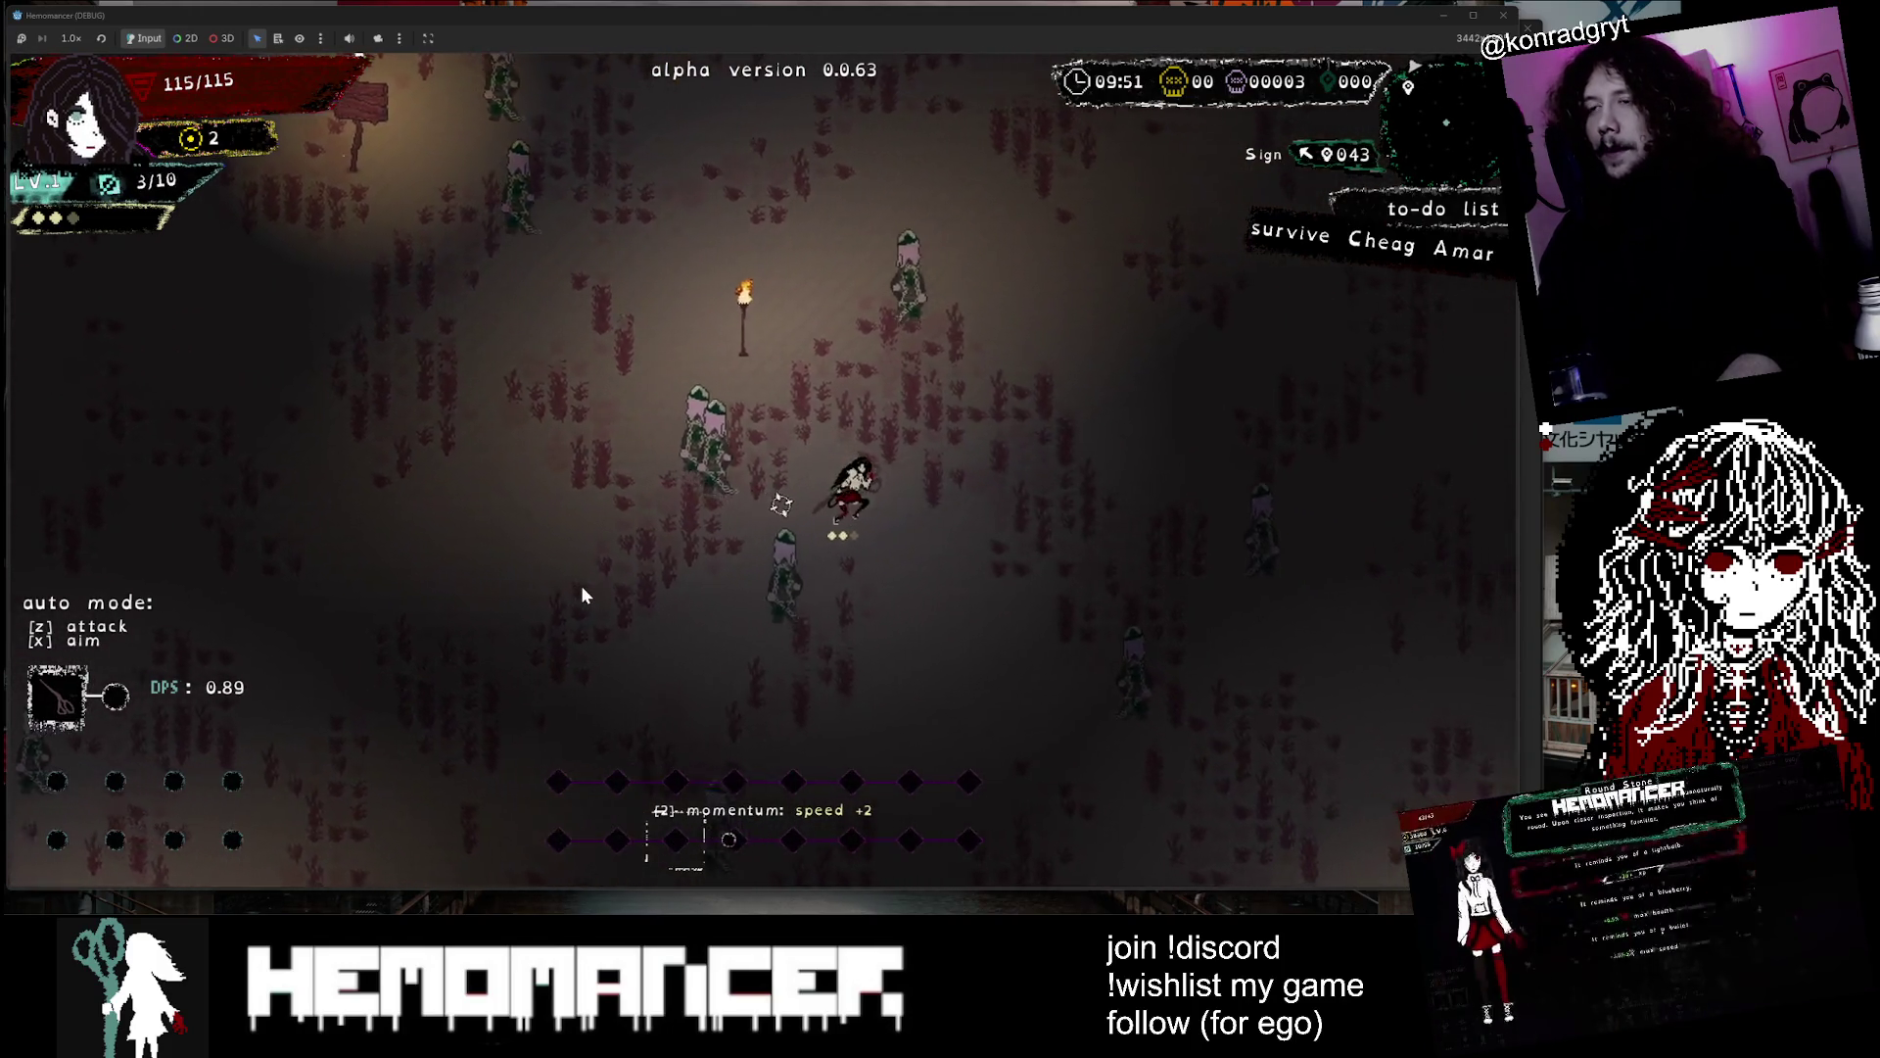
pyautogui.press('w')
pyautogui.press('a')
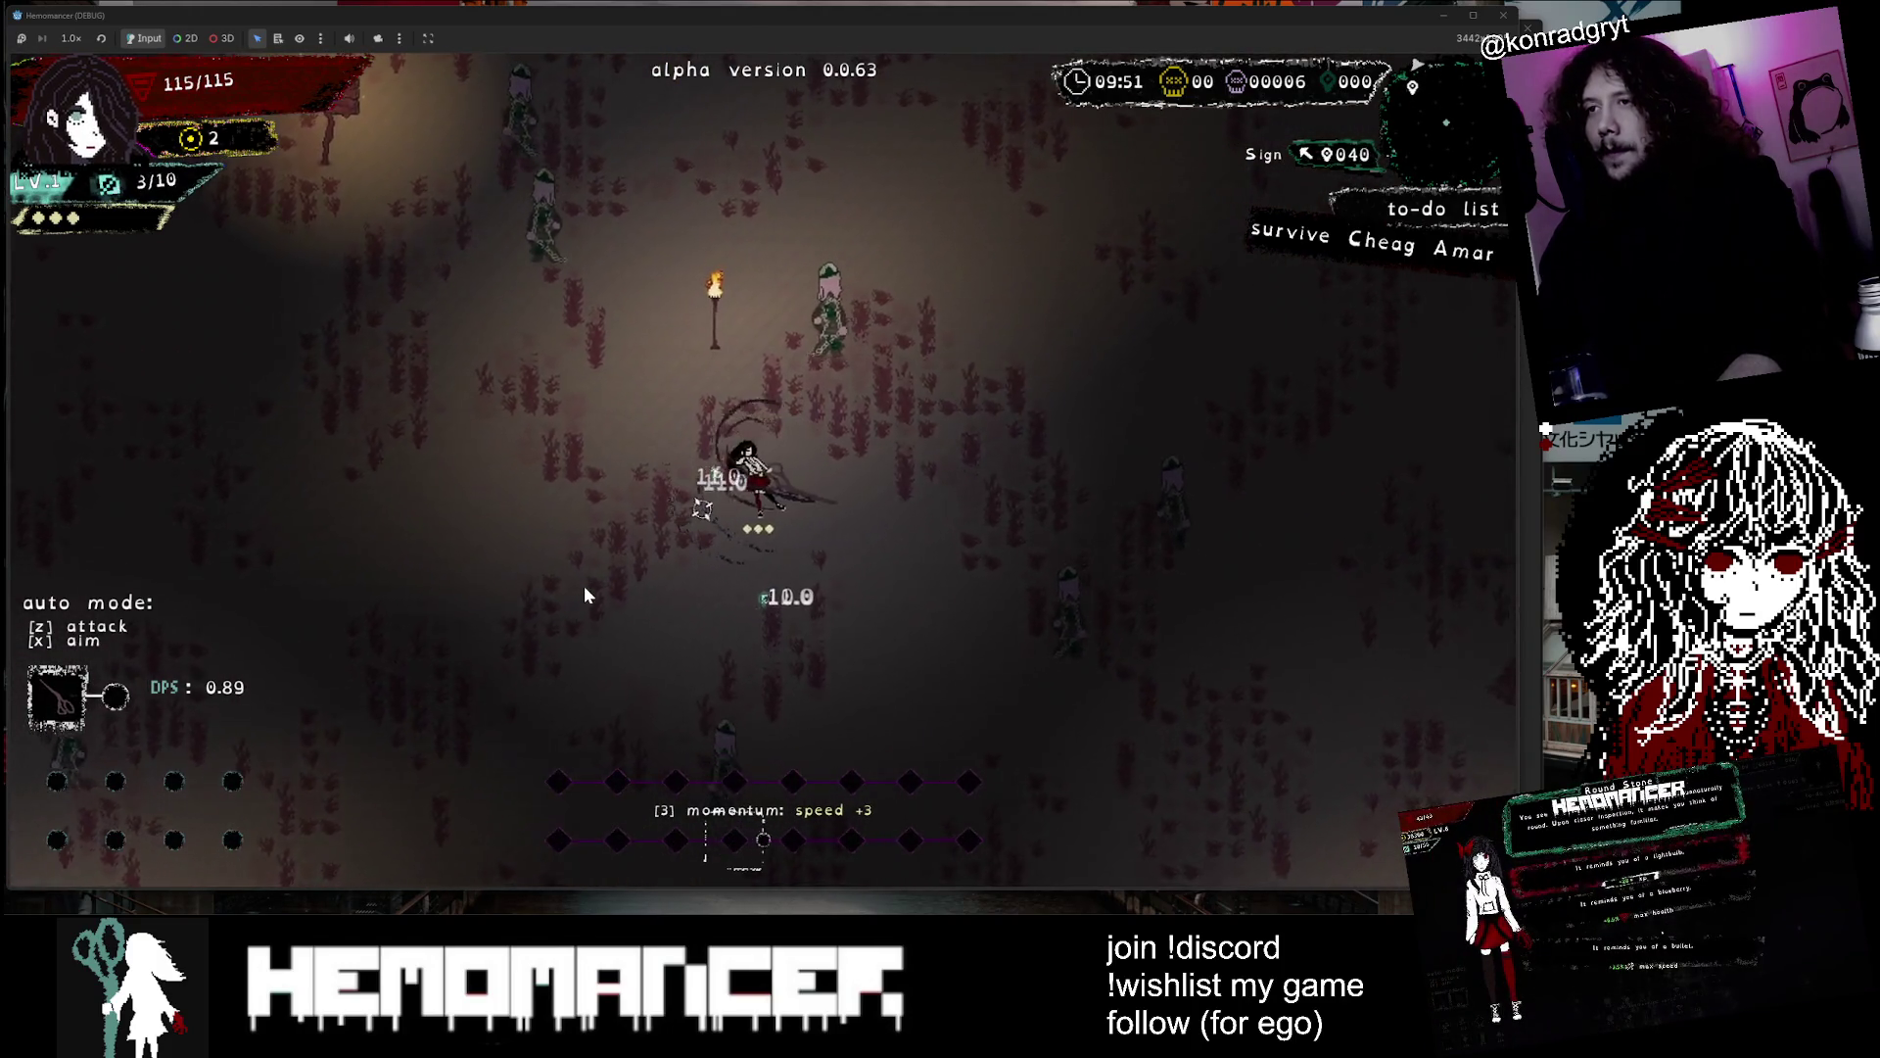
pyautogui.press('d')
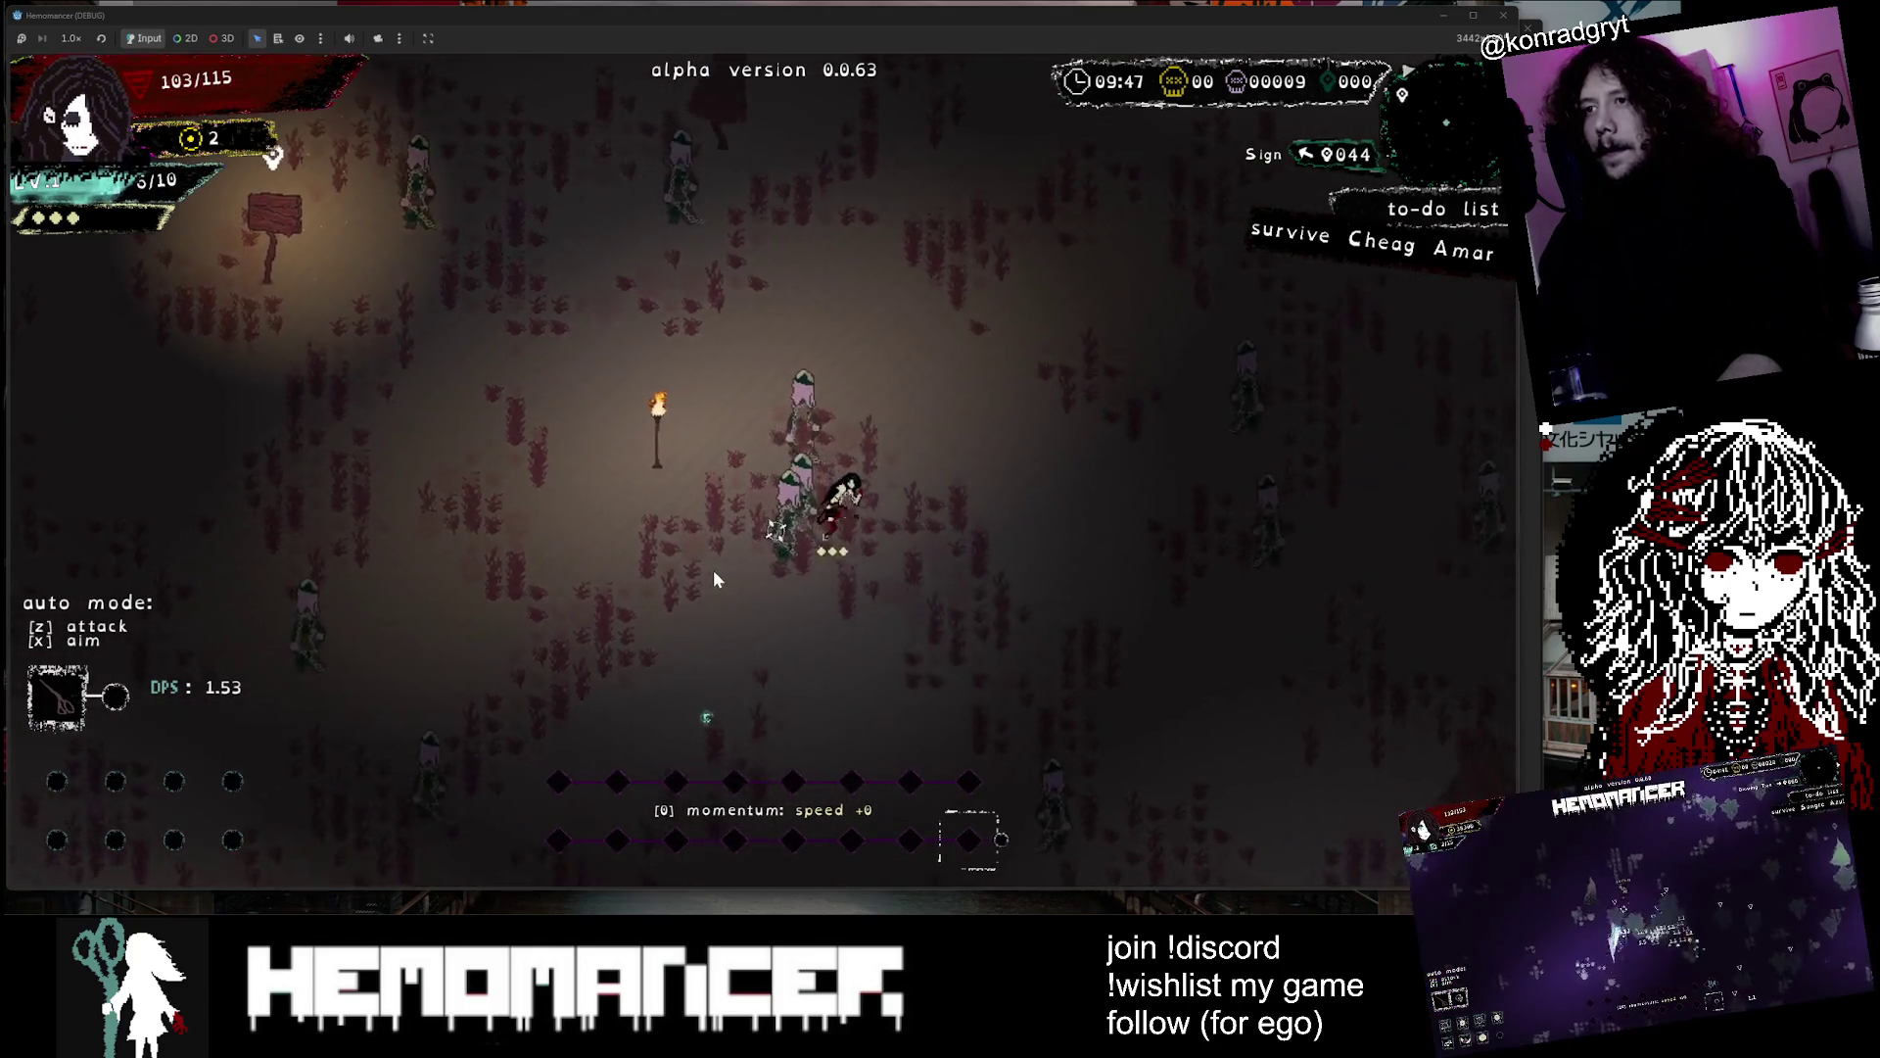
pyautogui.press('d')
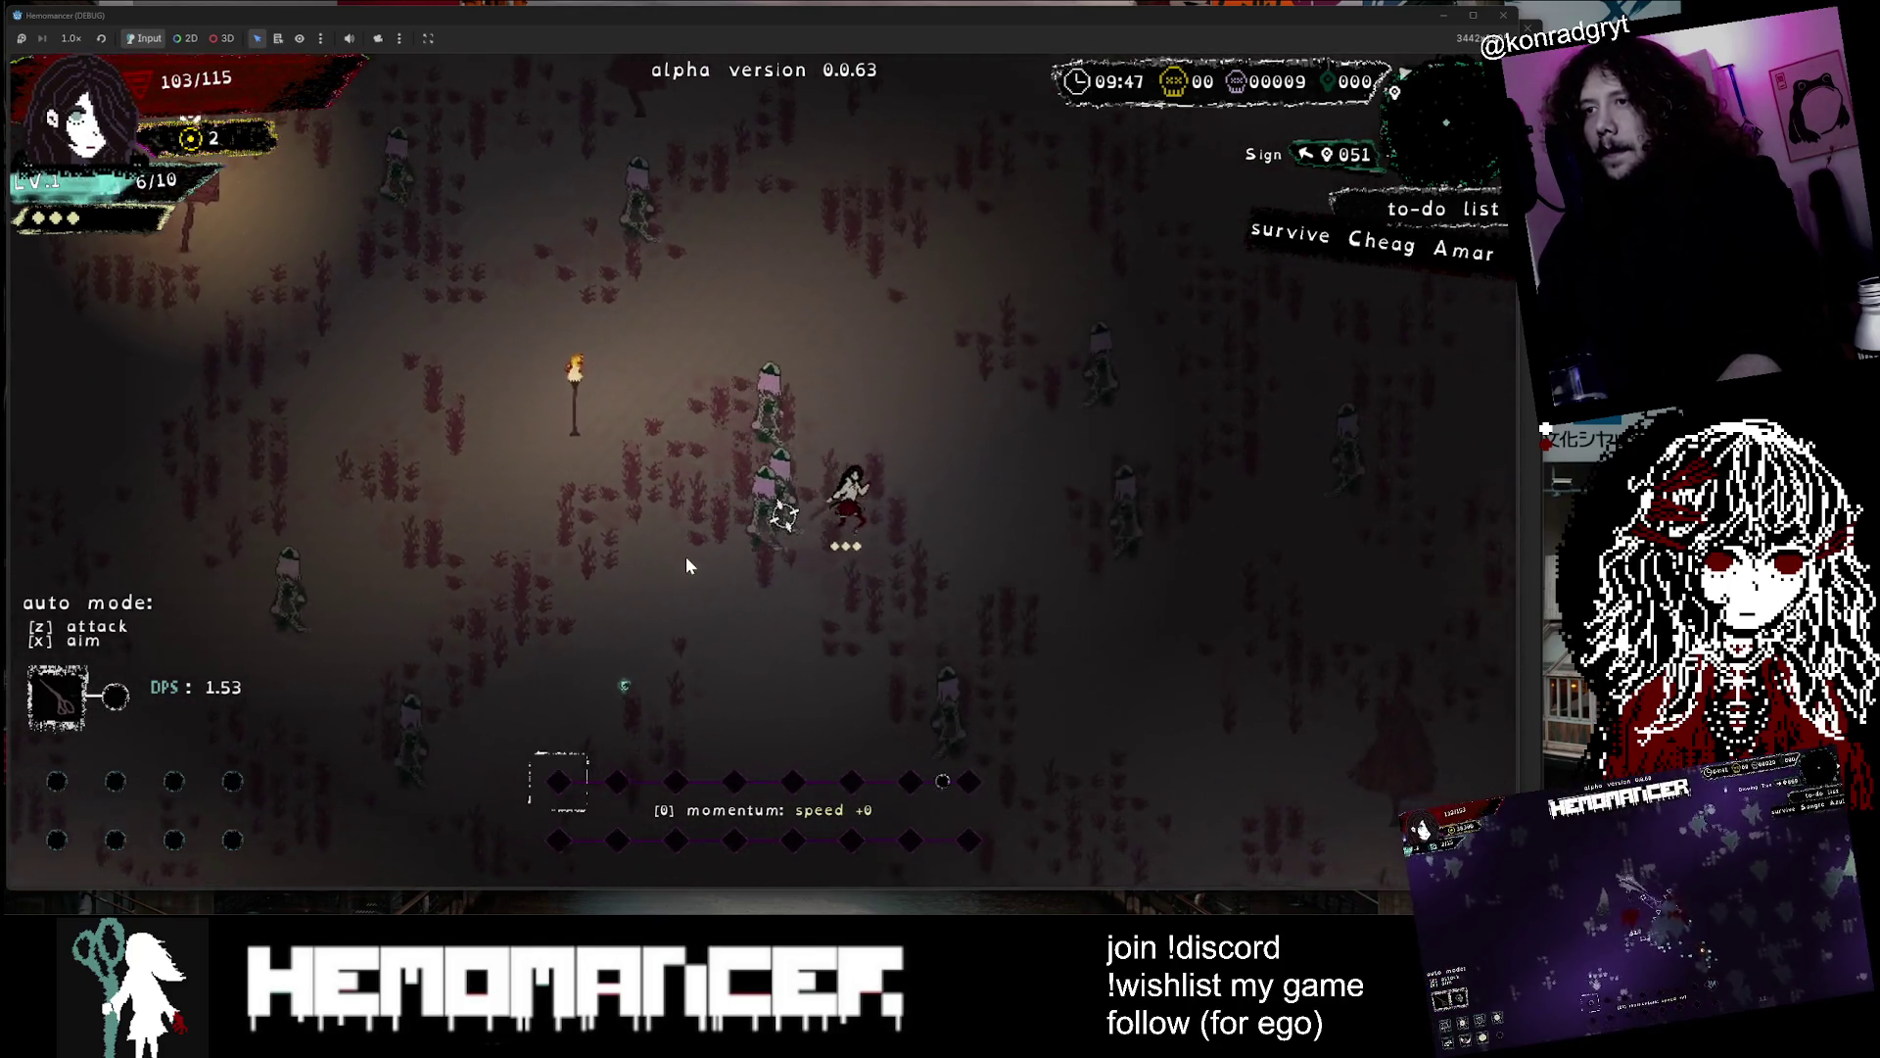
pyautogui.press('s')
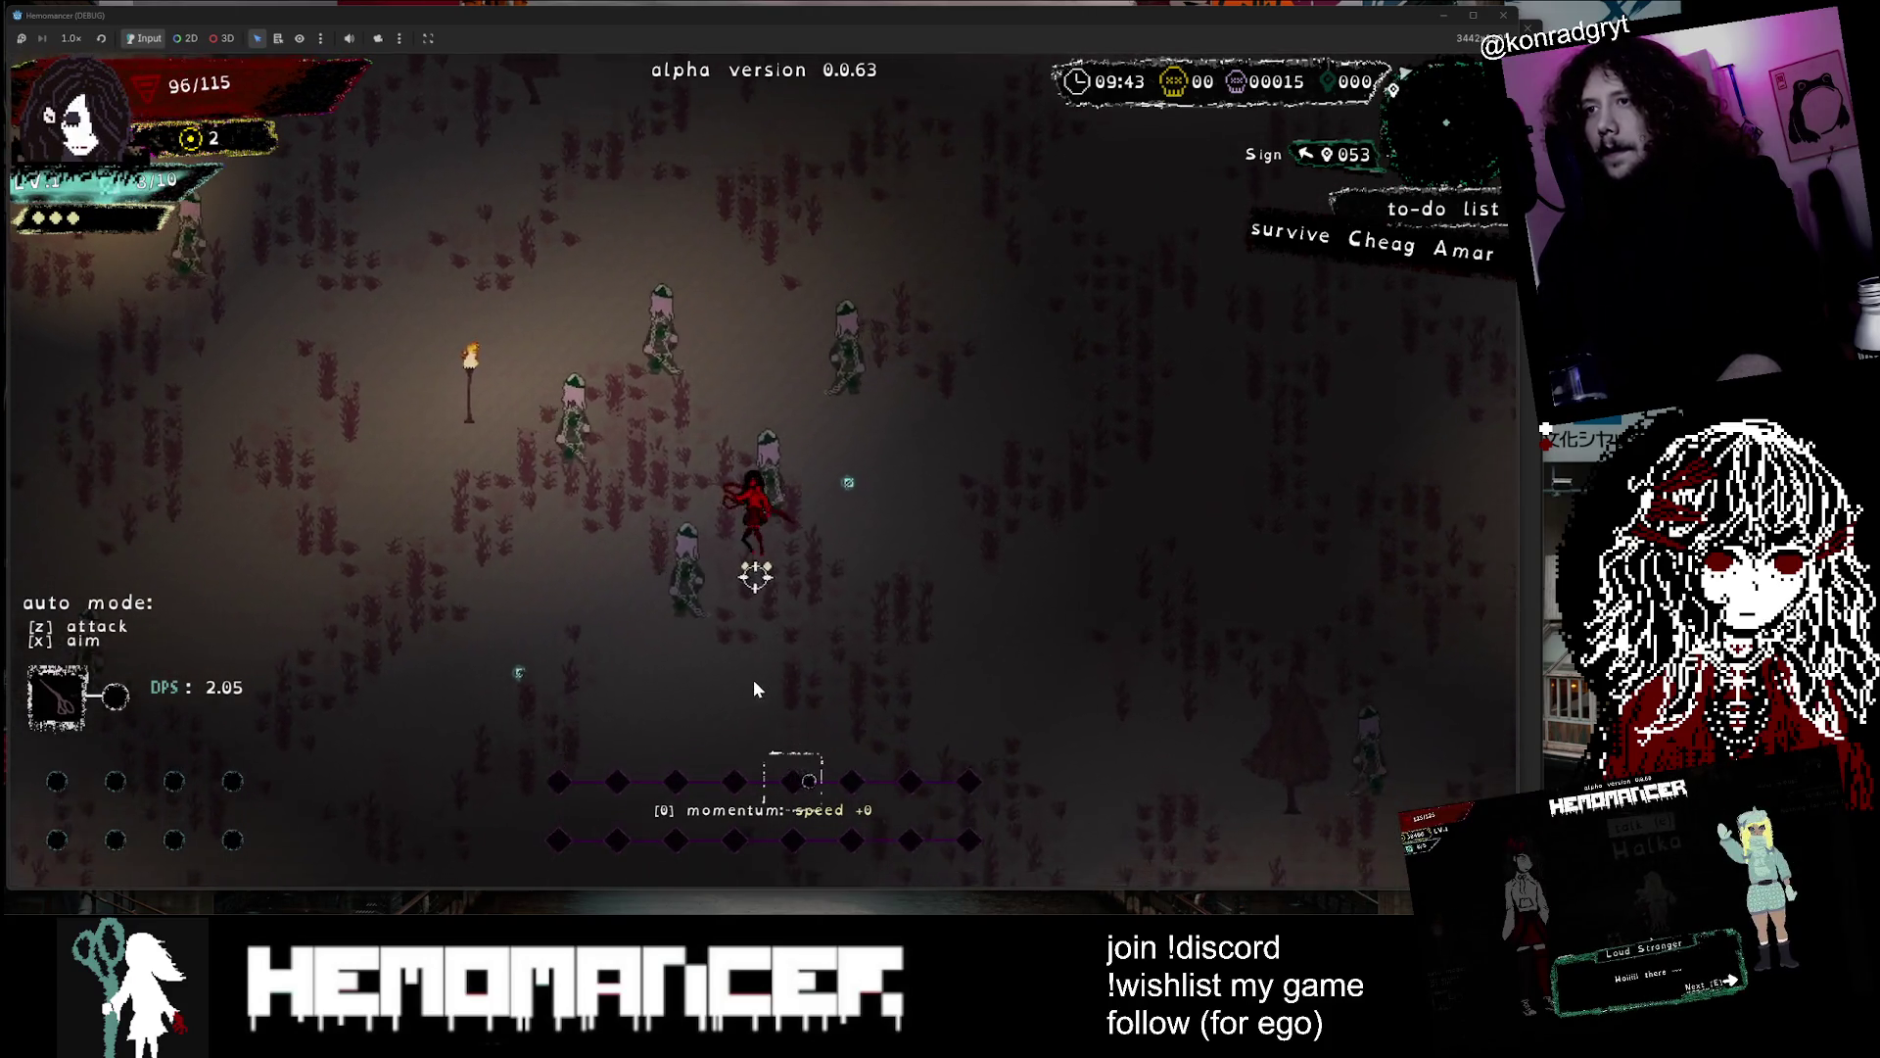
pyautogui.press('s')
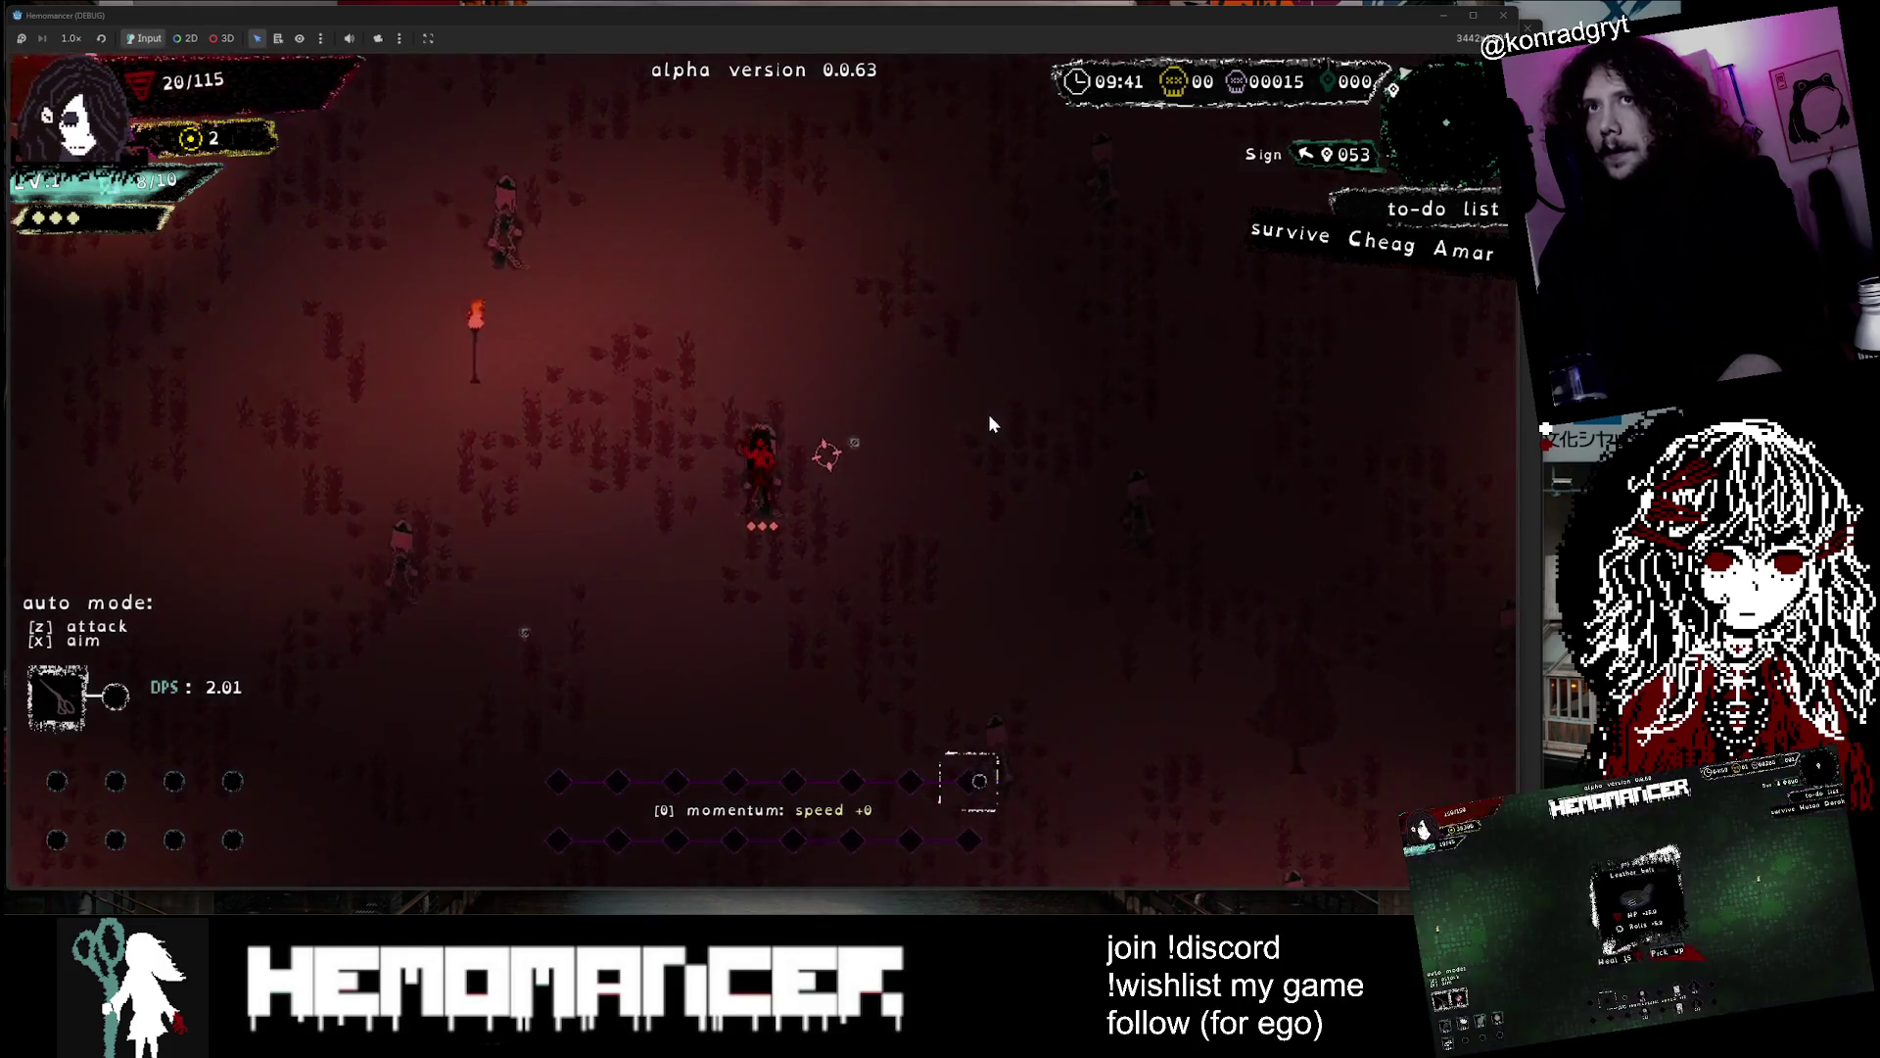
pyautogui.click(783, 490)
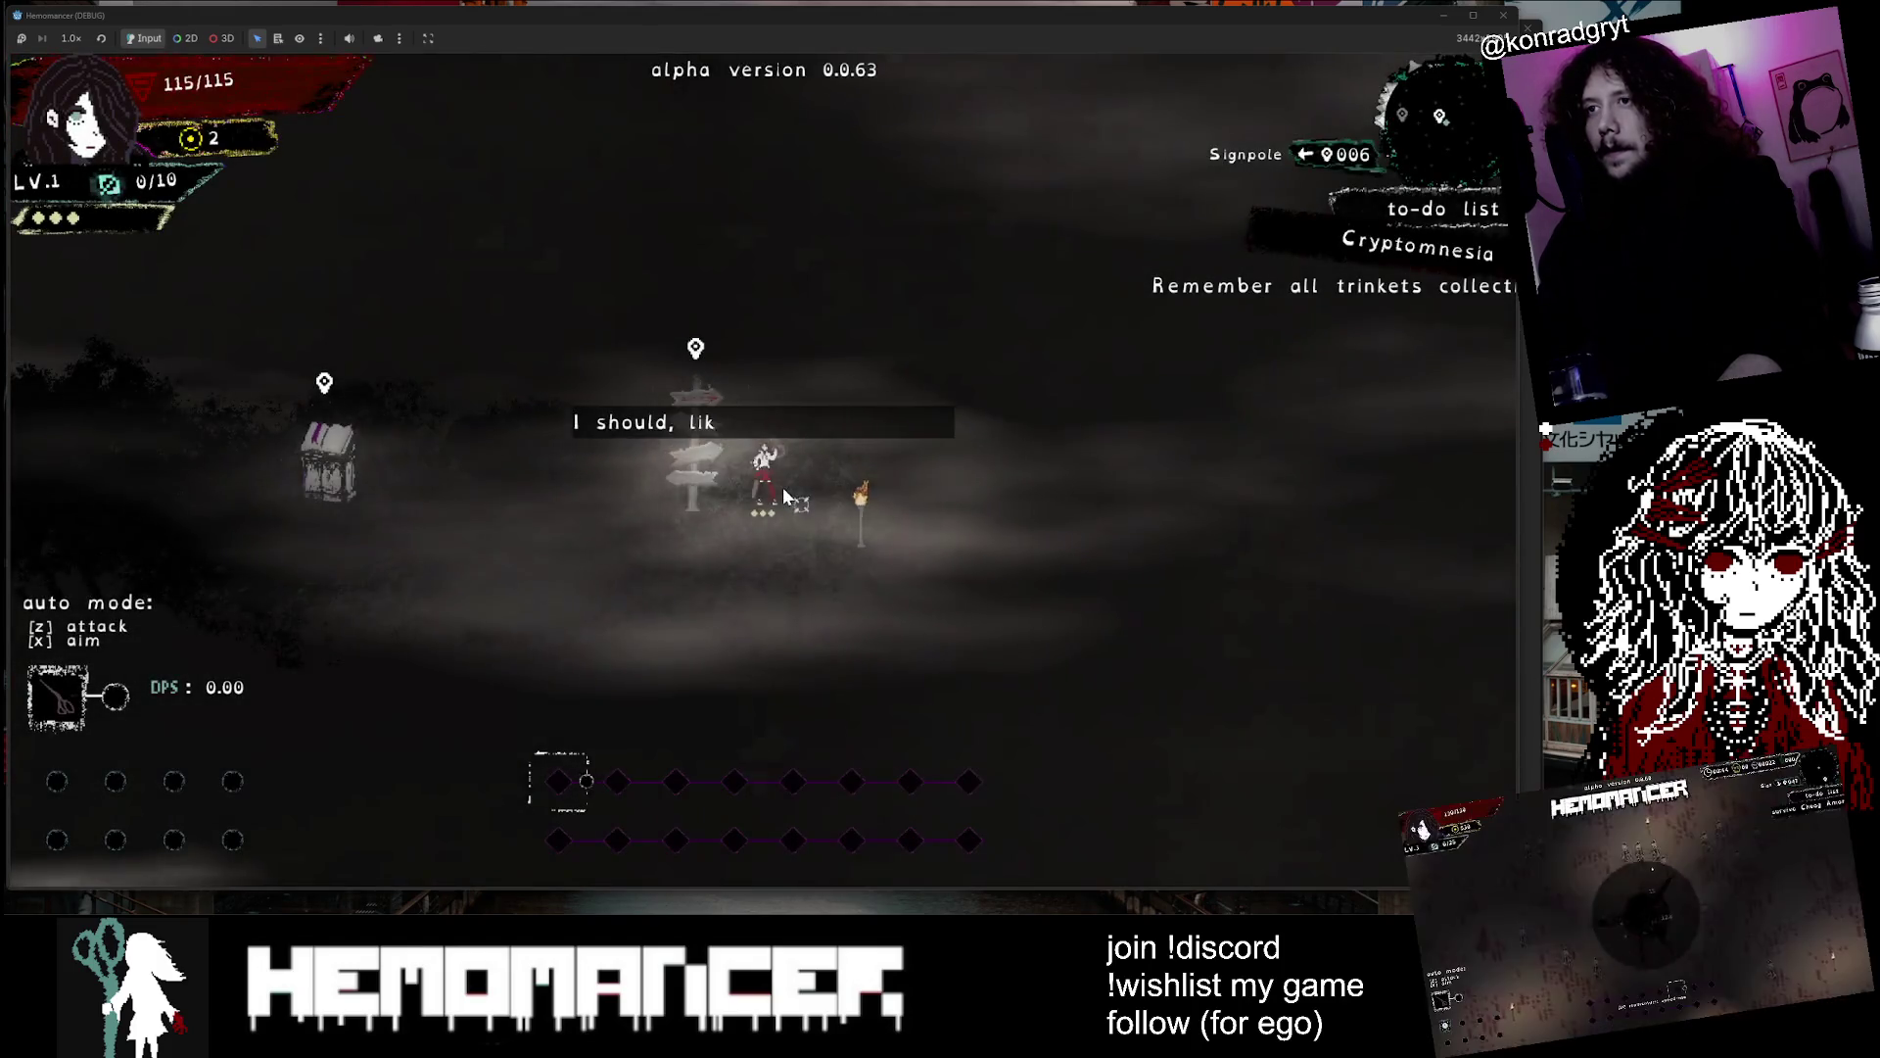
# Review Cryptomnesia's unchecked trinket task in the Bookstand journal, then exit from the signpole to the title menu
pyautogui.press('a')
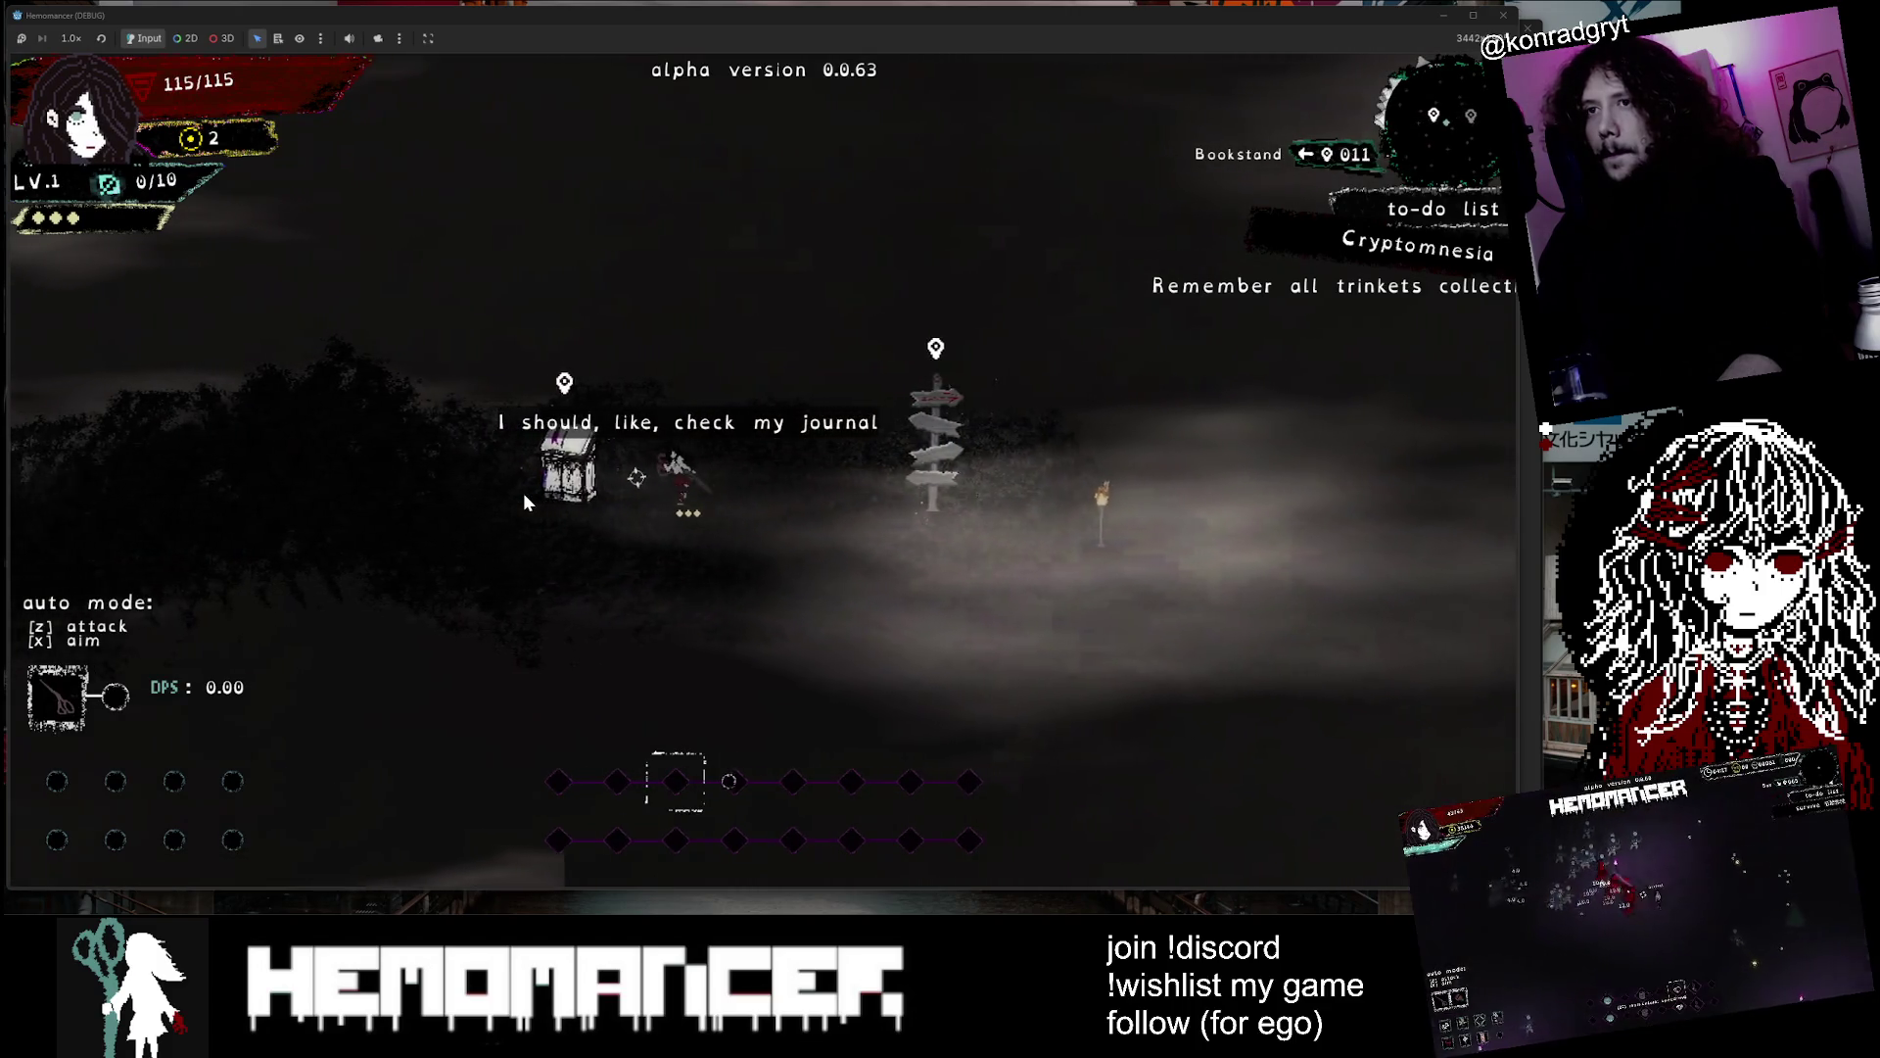
pyautogui.press('e')
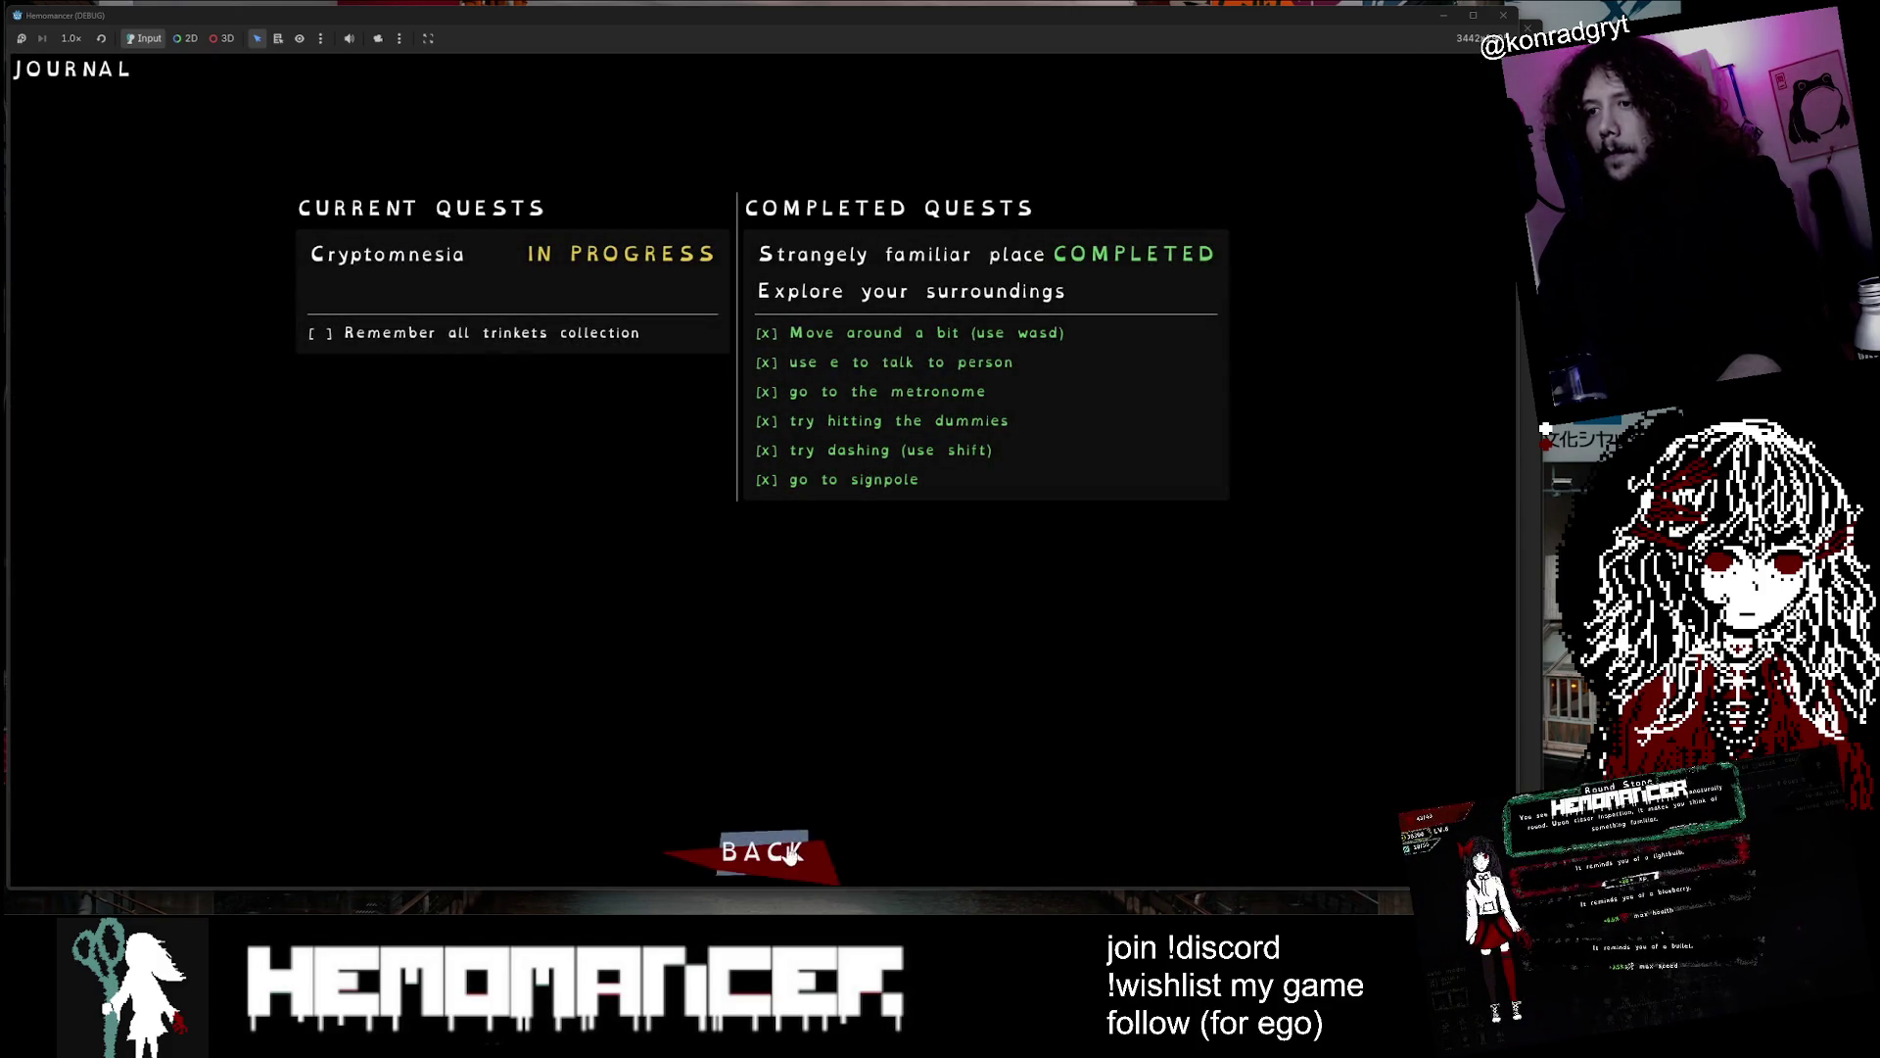
pyautogui.click(764, 850)
pyautogui.press('a')
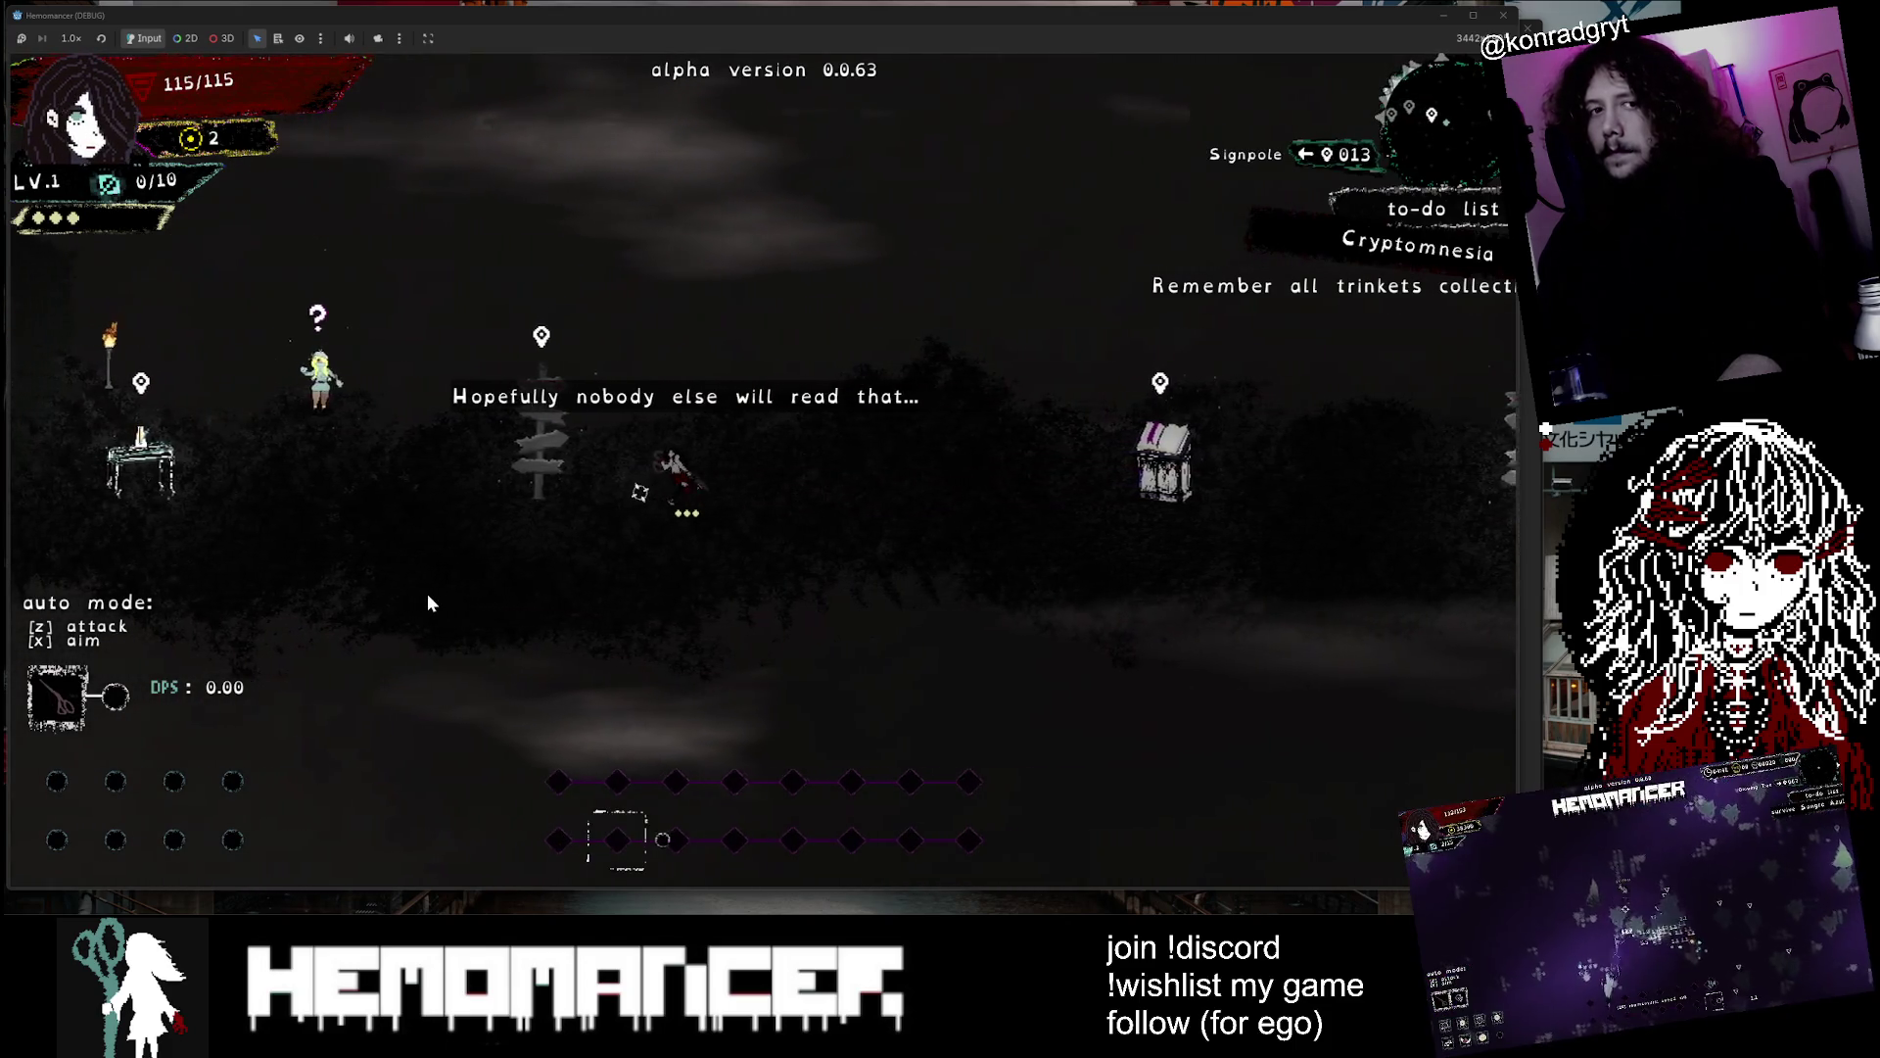
pyautogui.press('a')
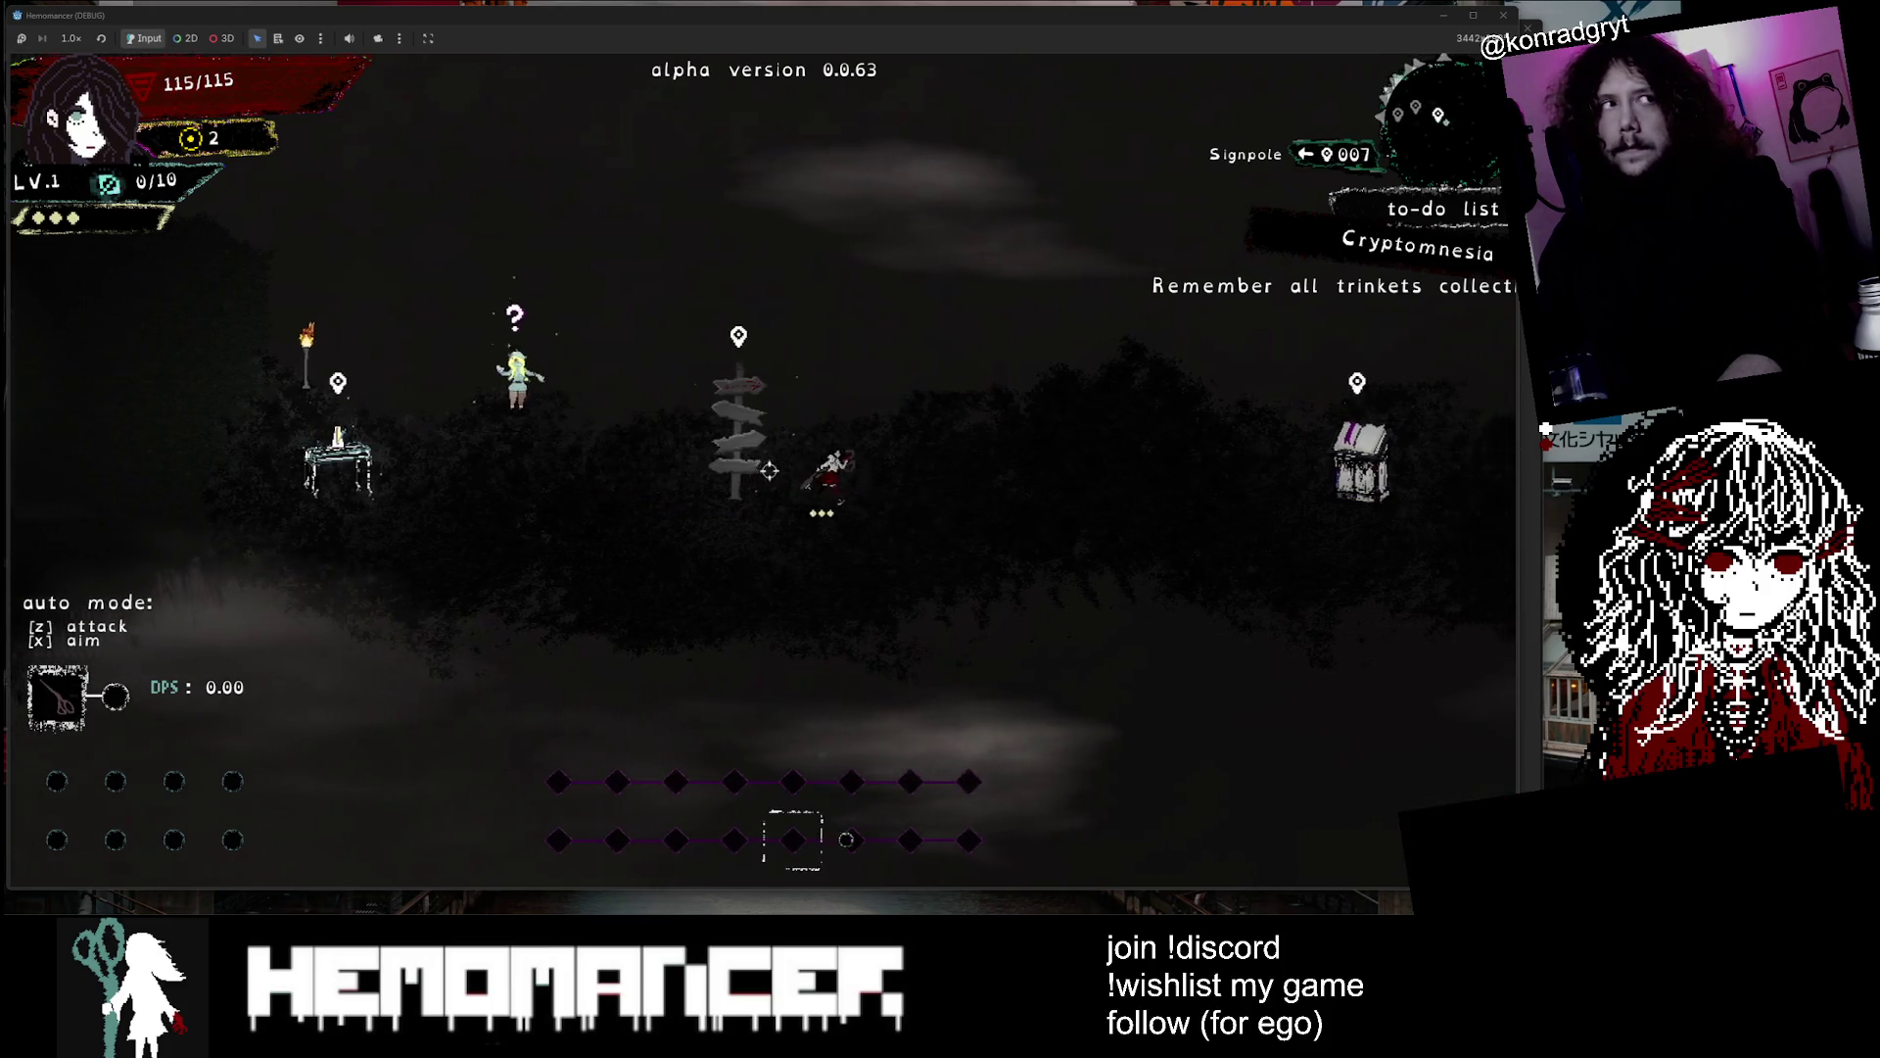
pyautogui.press('e')
pyautogui.press('Escape')
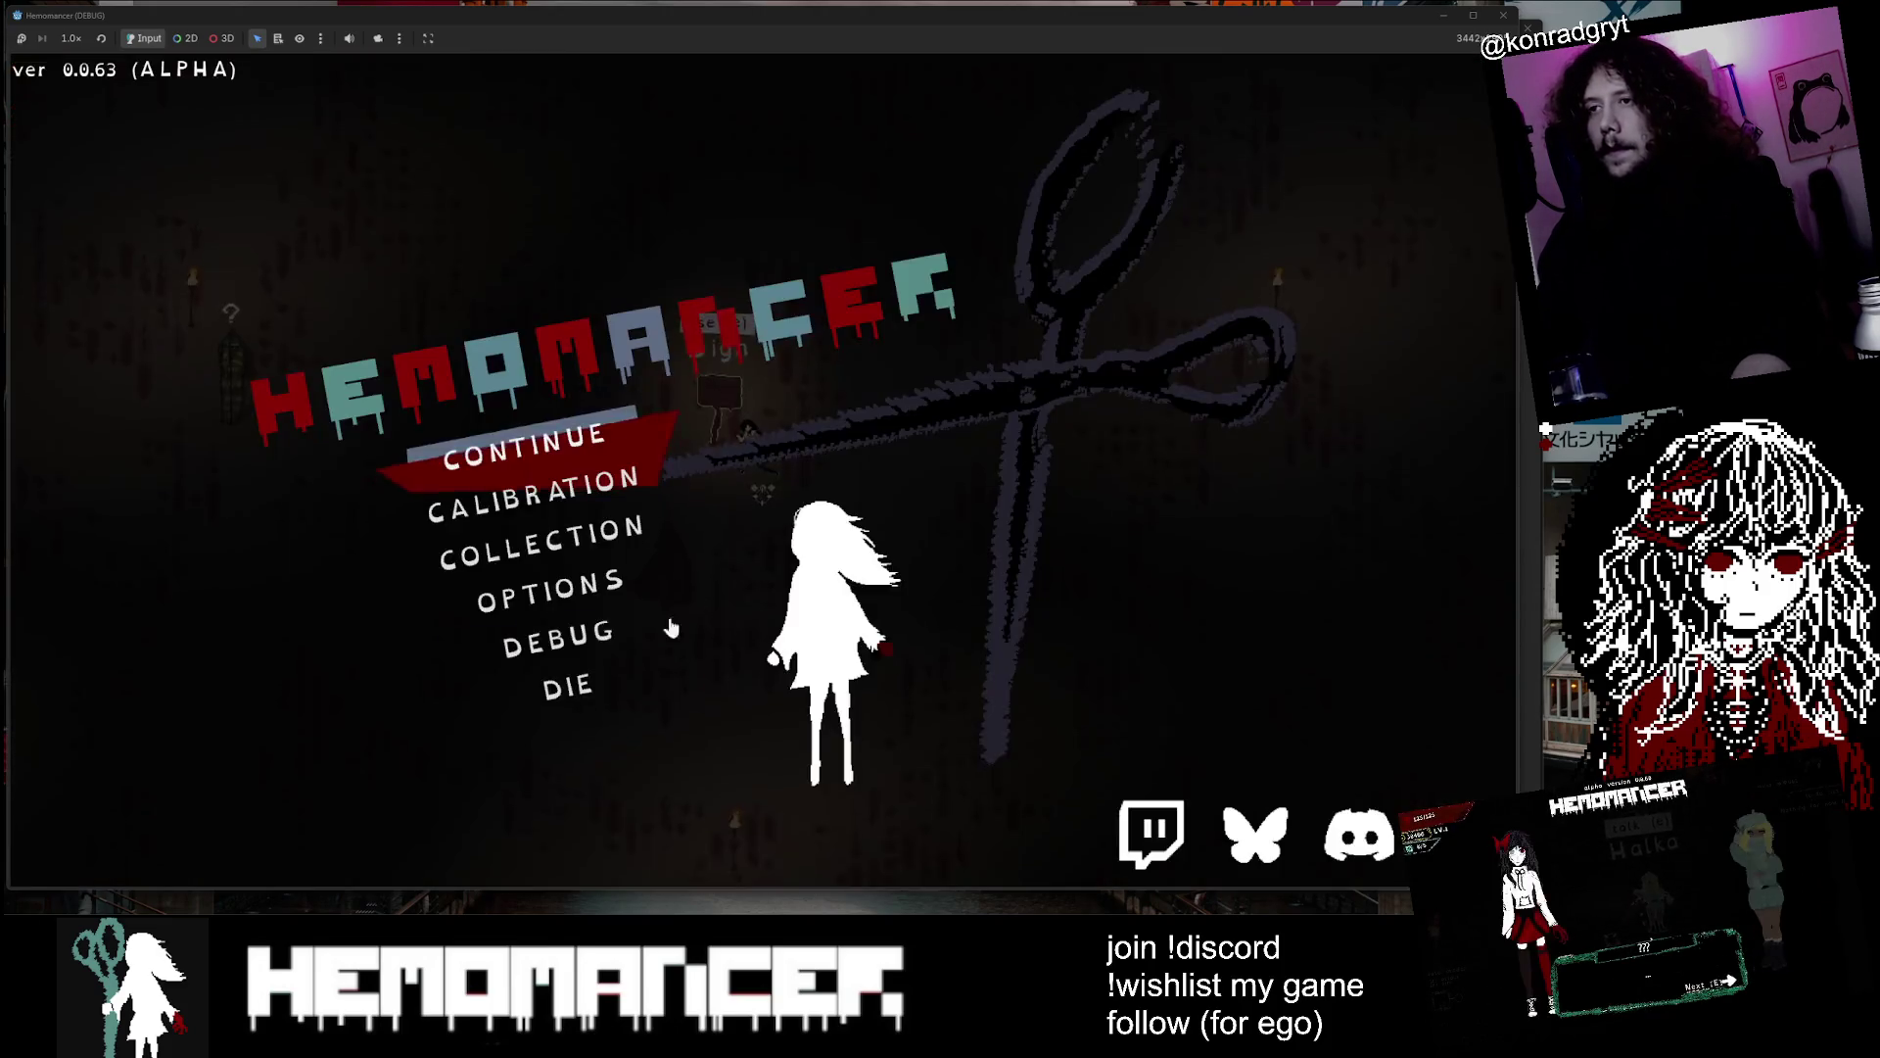
# Enable godmode in the DEBUG menu, add the Mask trinket, and resume the run
pyautogui.click(620, 651)
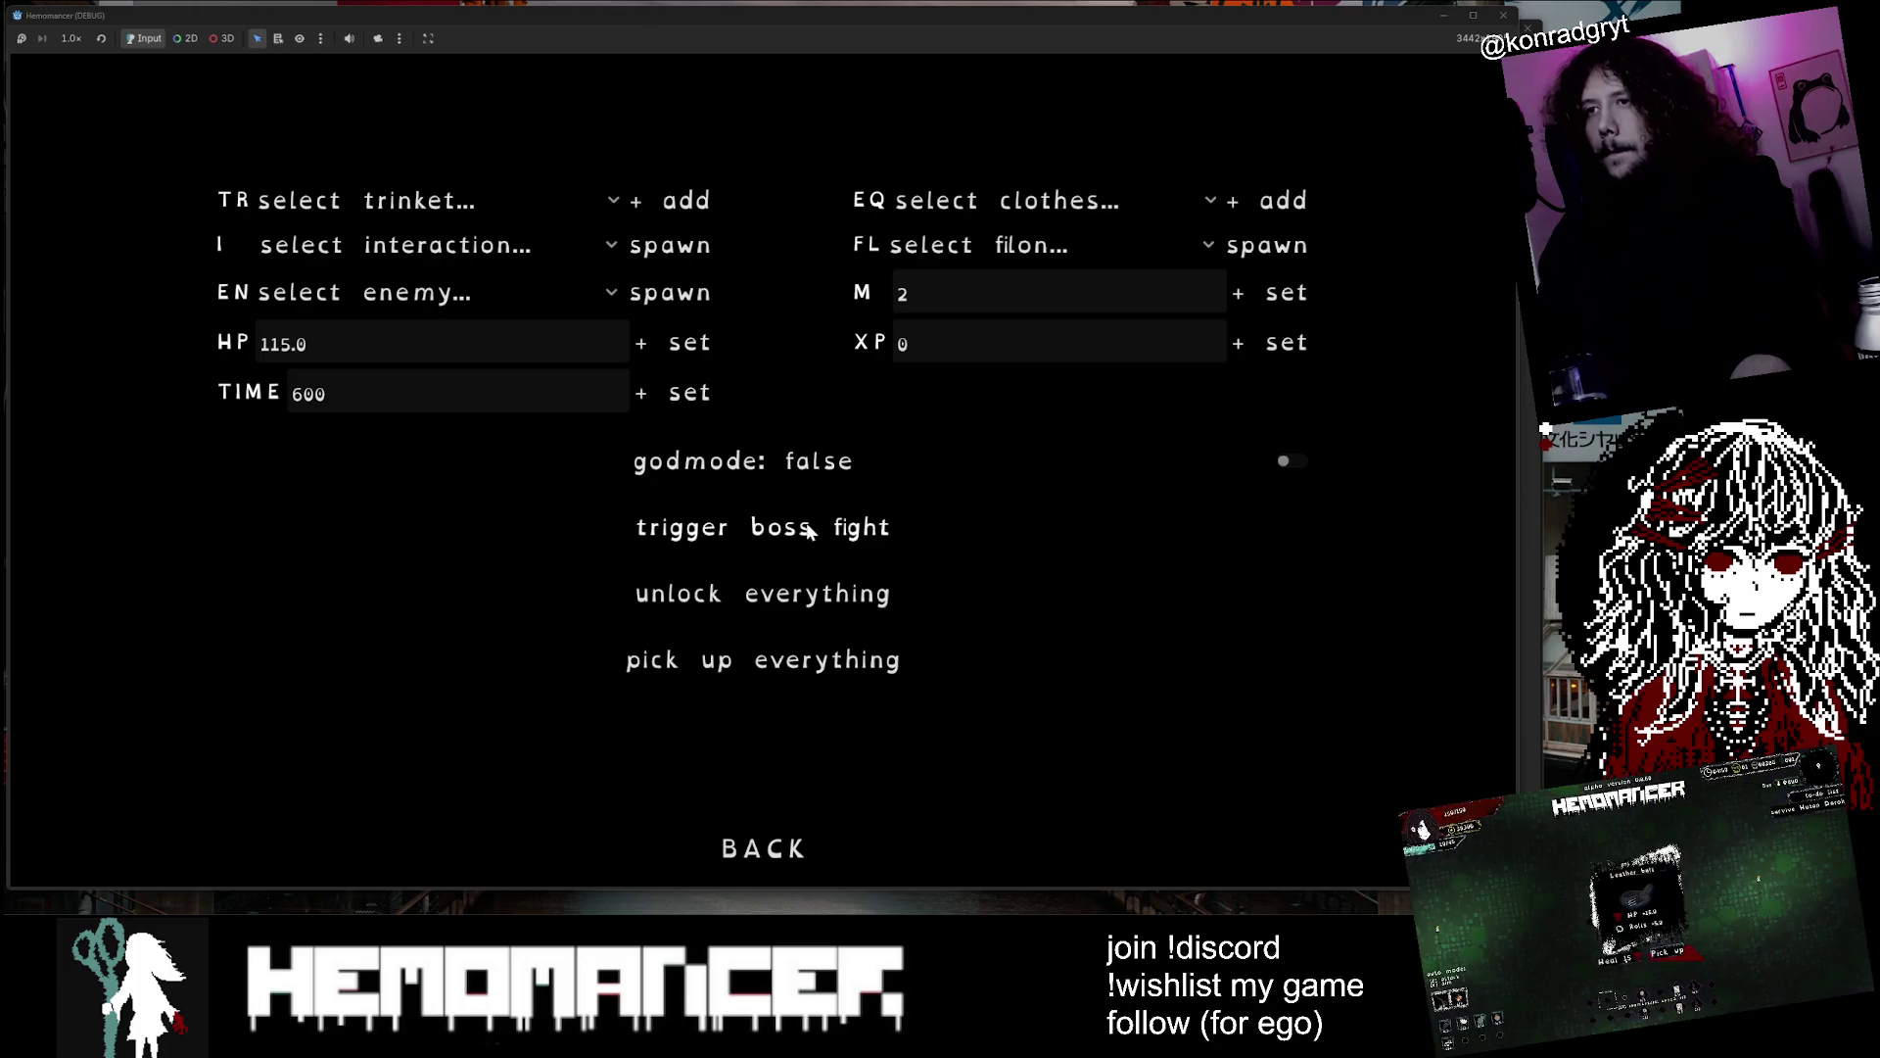
pyautogui.click(813, 467)
pyautogui.click(429, 244)
pyautogui.click(408, 197)
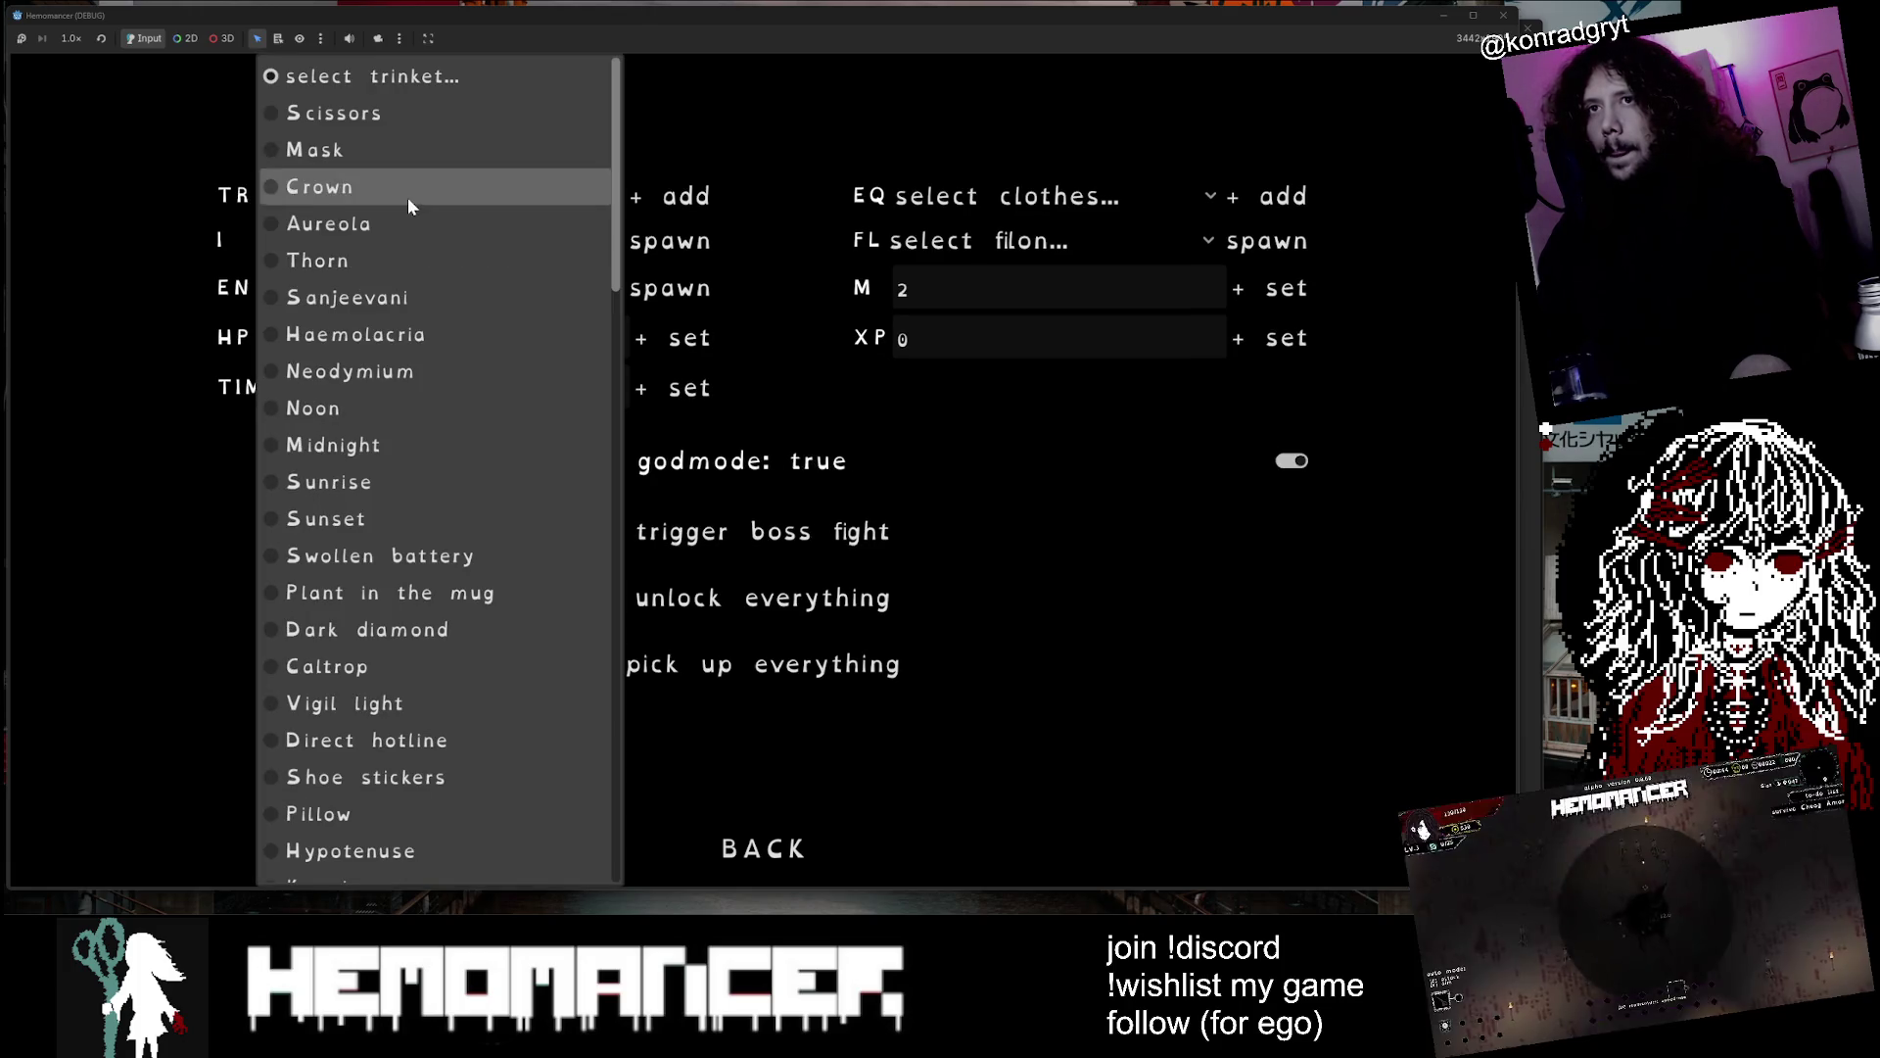
pyautogui.click(391, 156)
pyautogui.press('Escape')
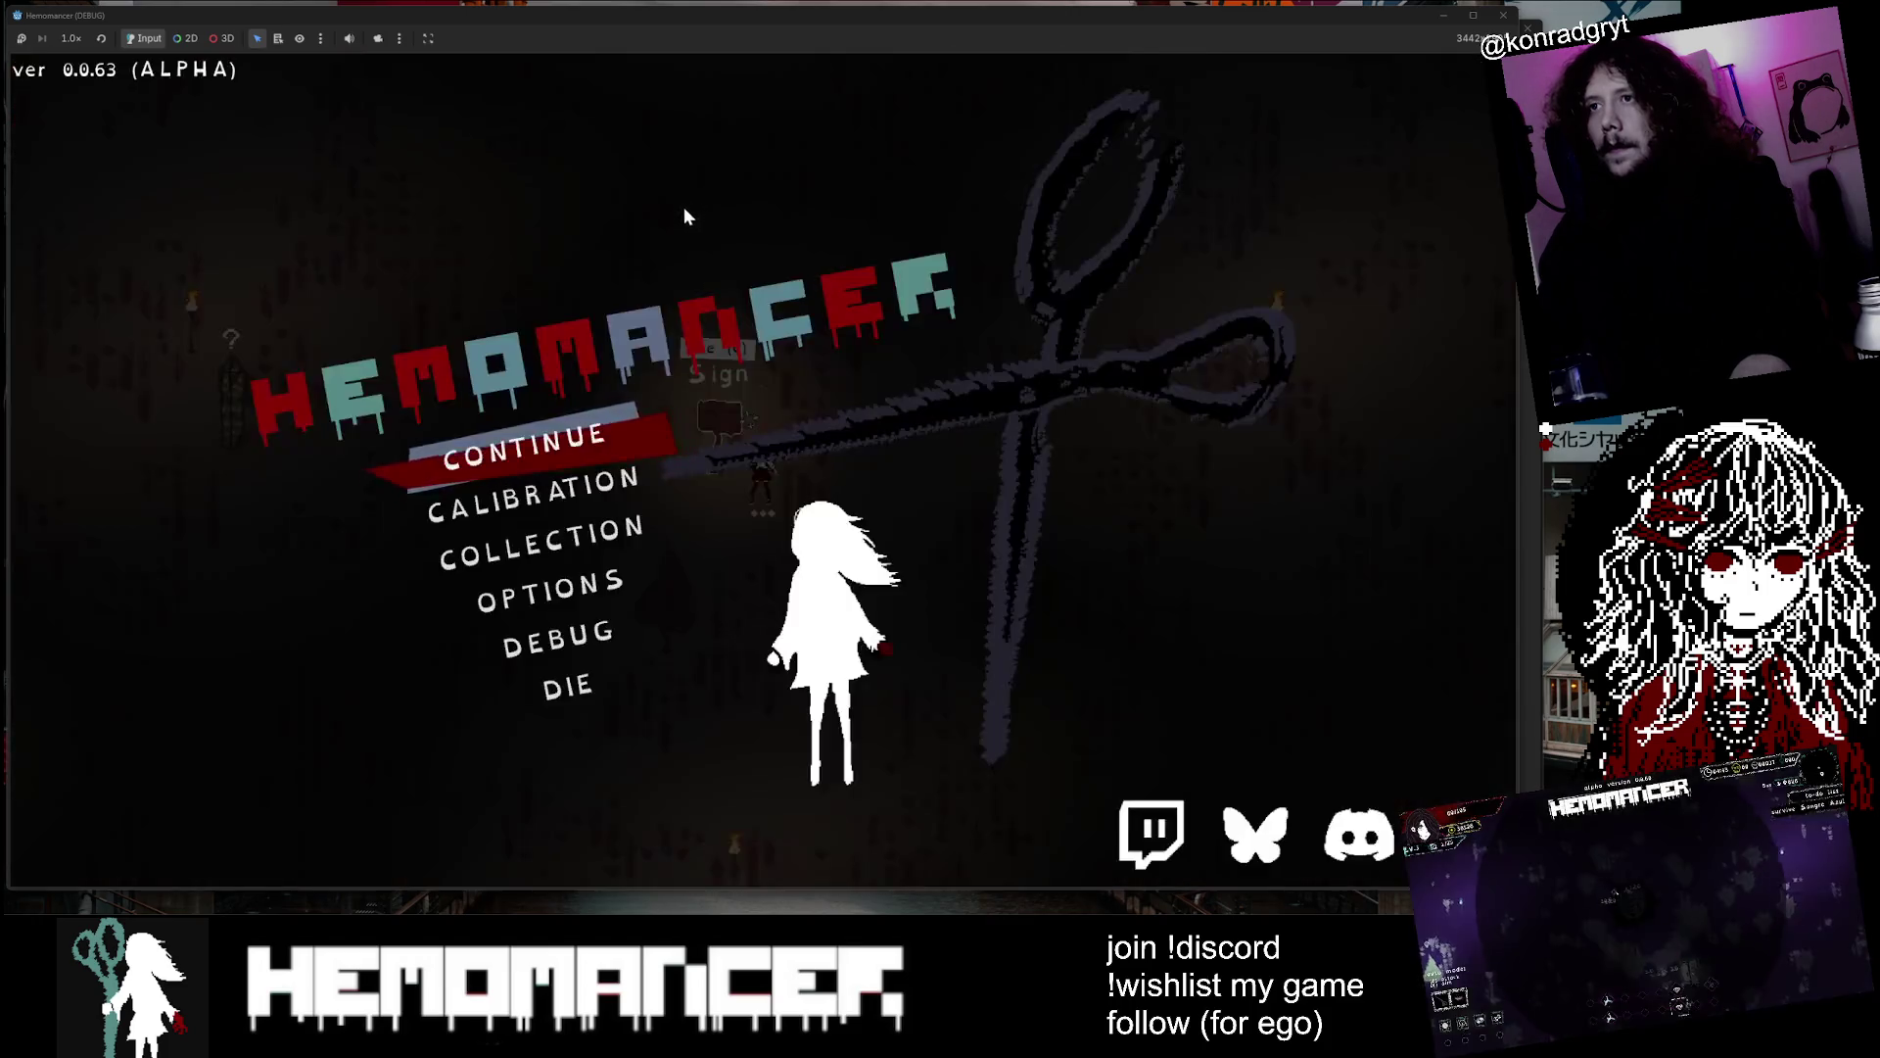
pyautogui.press('Return')
# Dodge around WAR LOCK with auto-attack on until it dies and the Sunrise, Blender, Sunset cards appear
pyautogui.press('d')
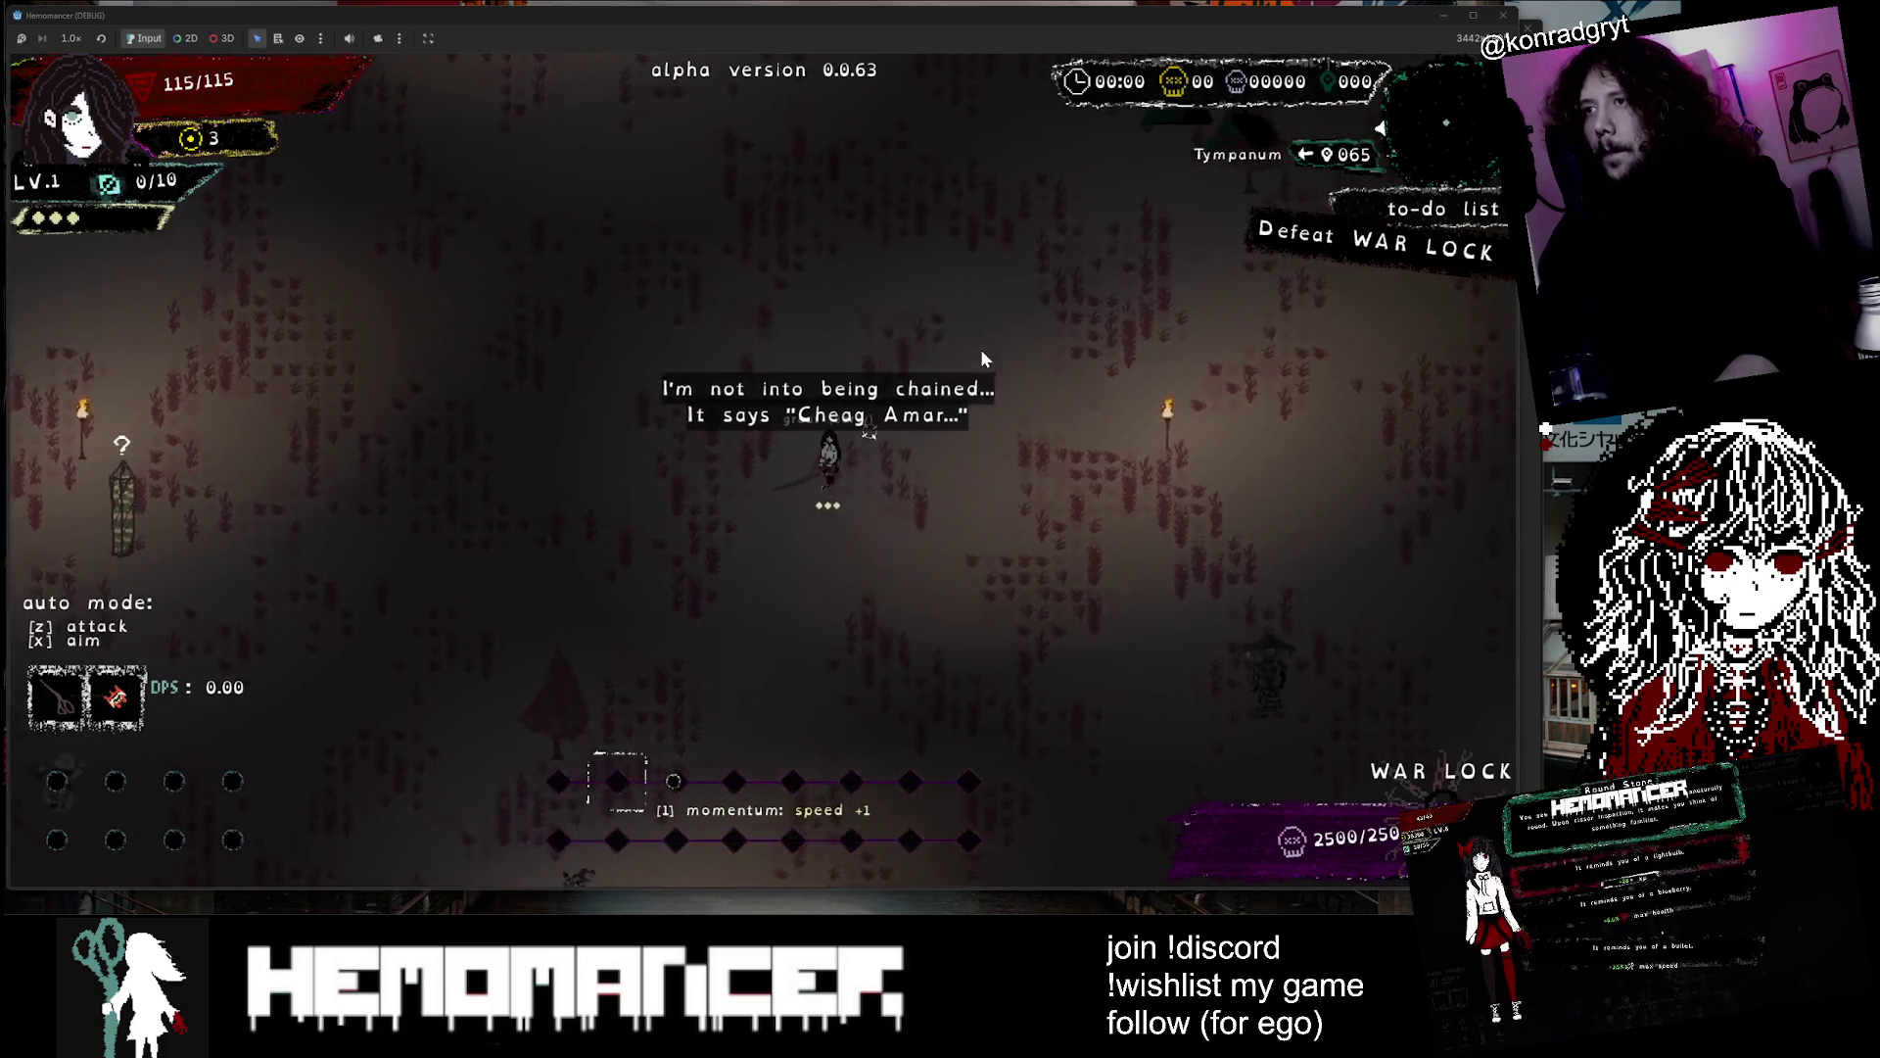
pyautogui.press('a')
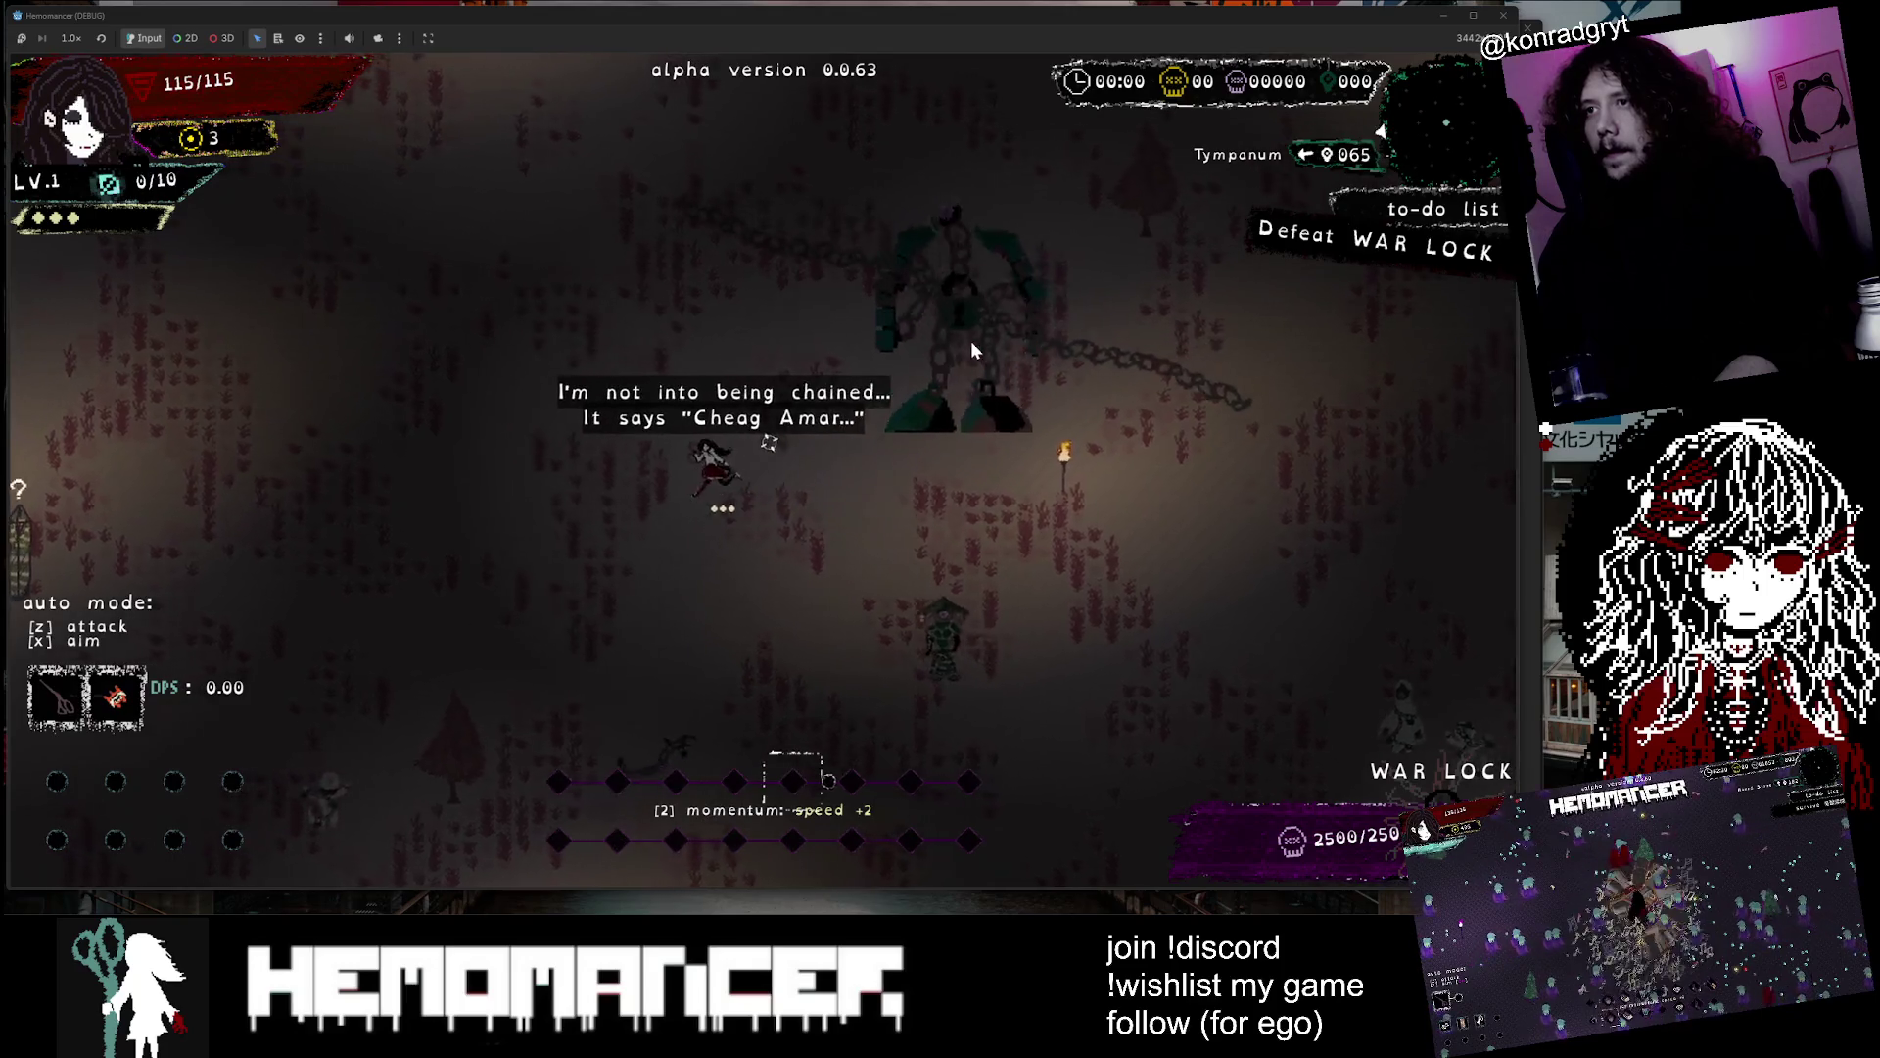
pyautogui.press('a')
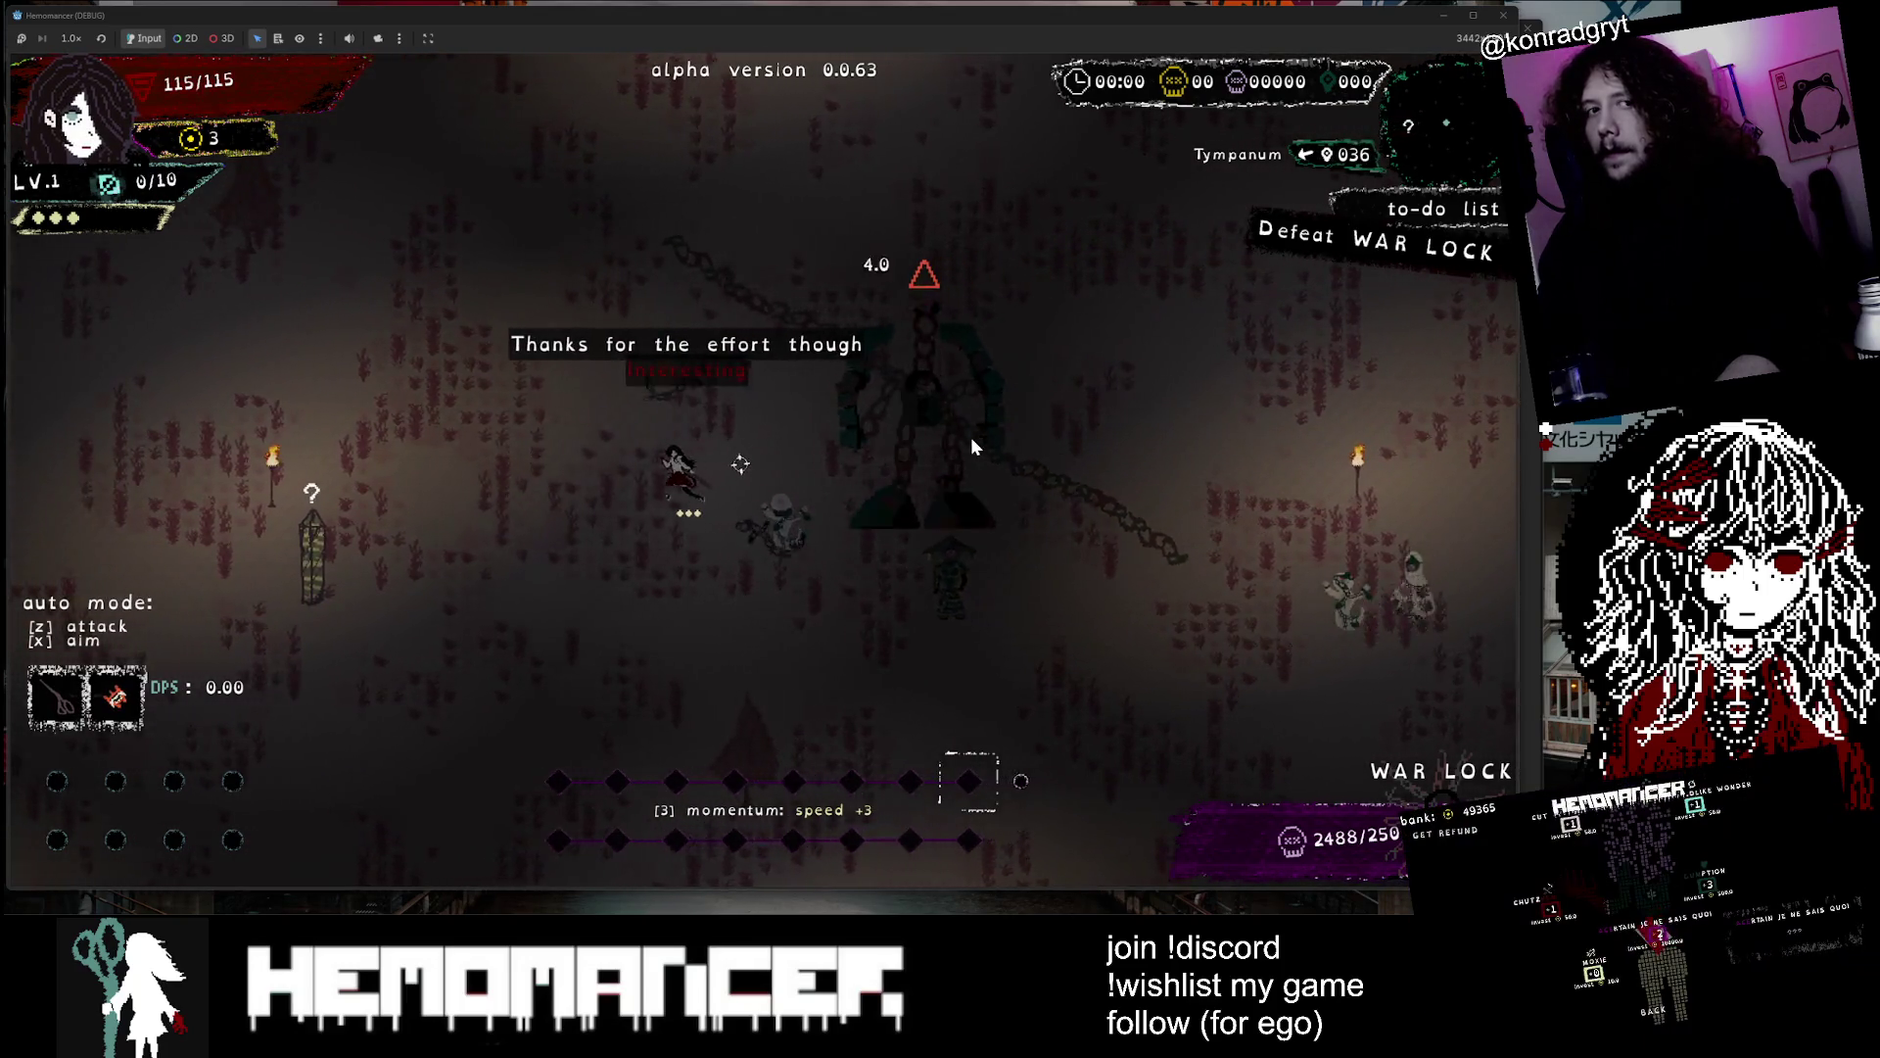
pyautogui.press('a')
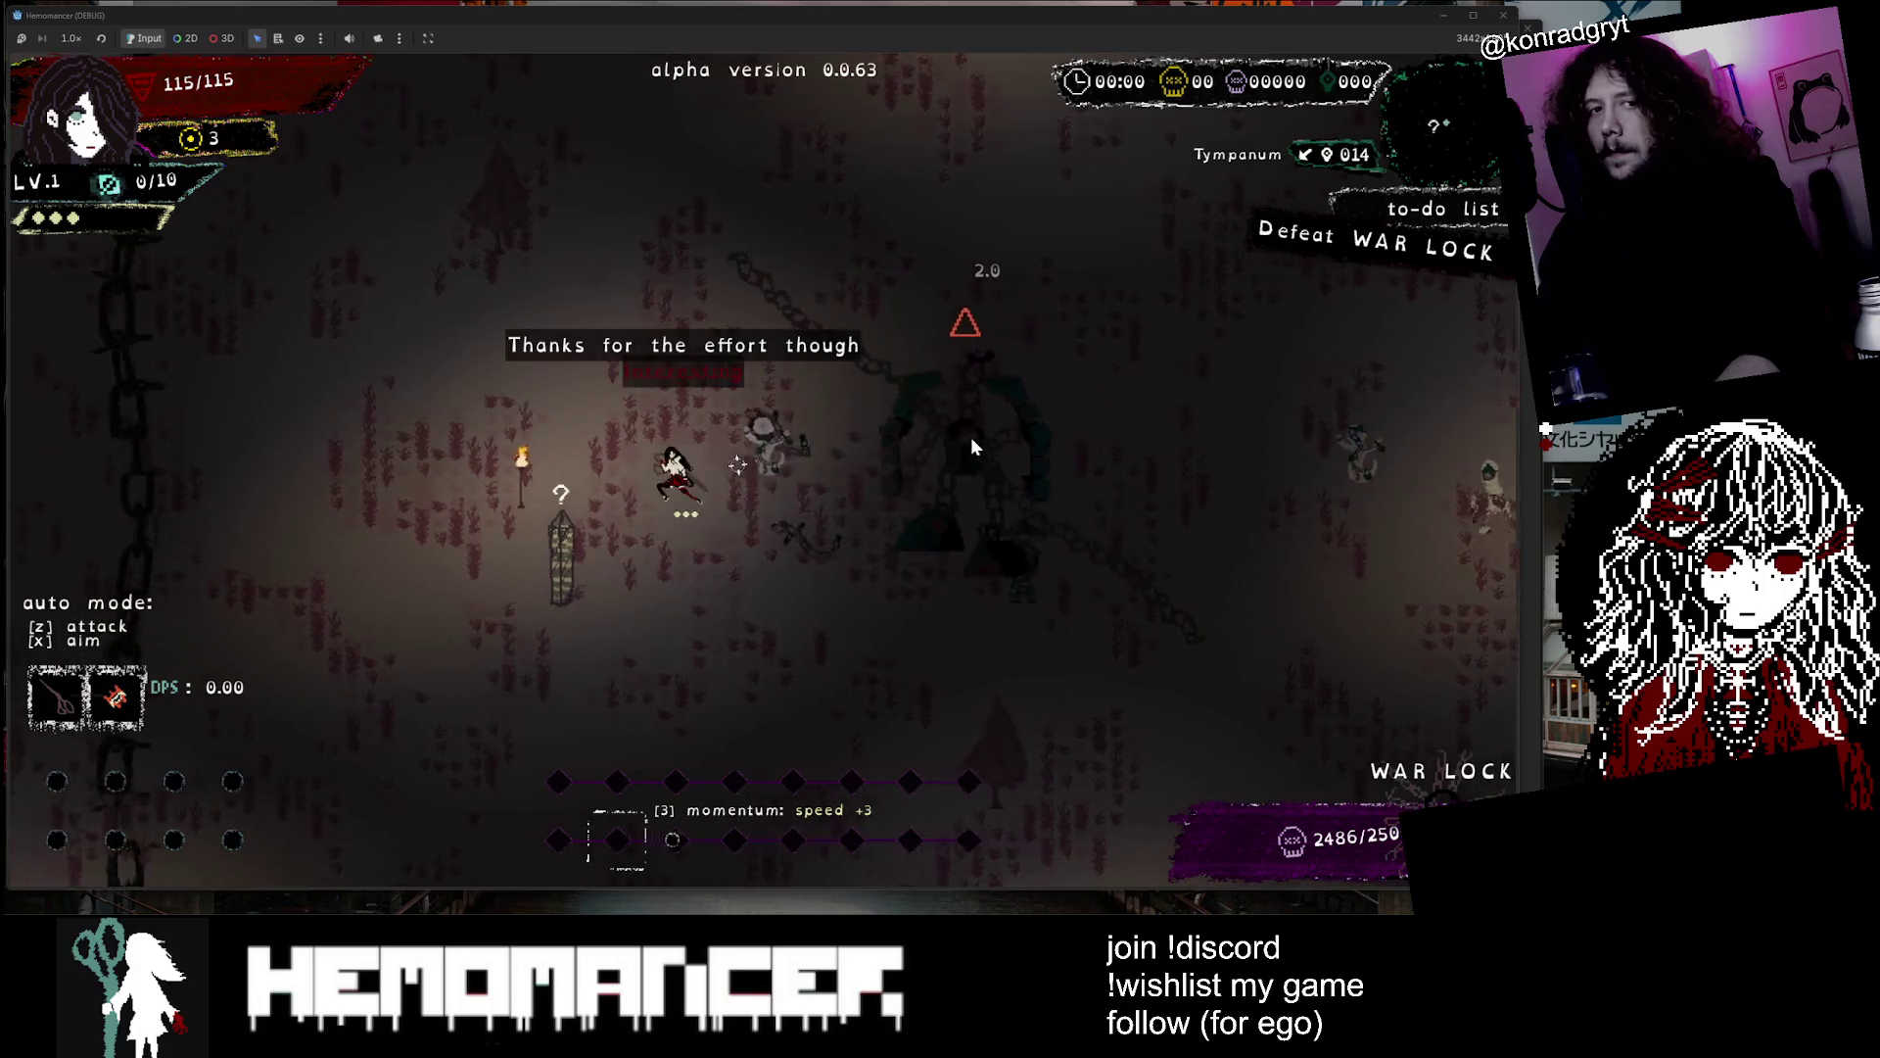
pyautogui.press('a')
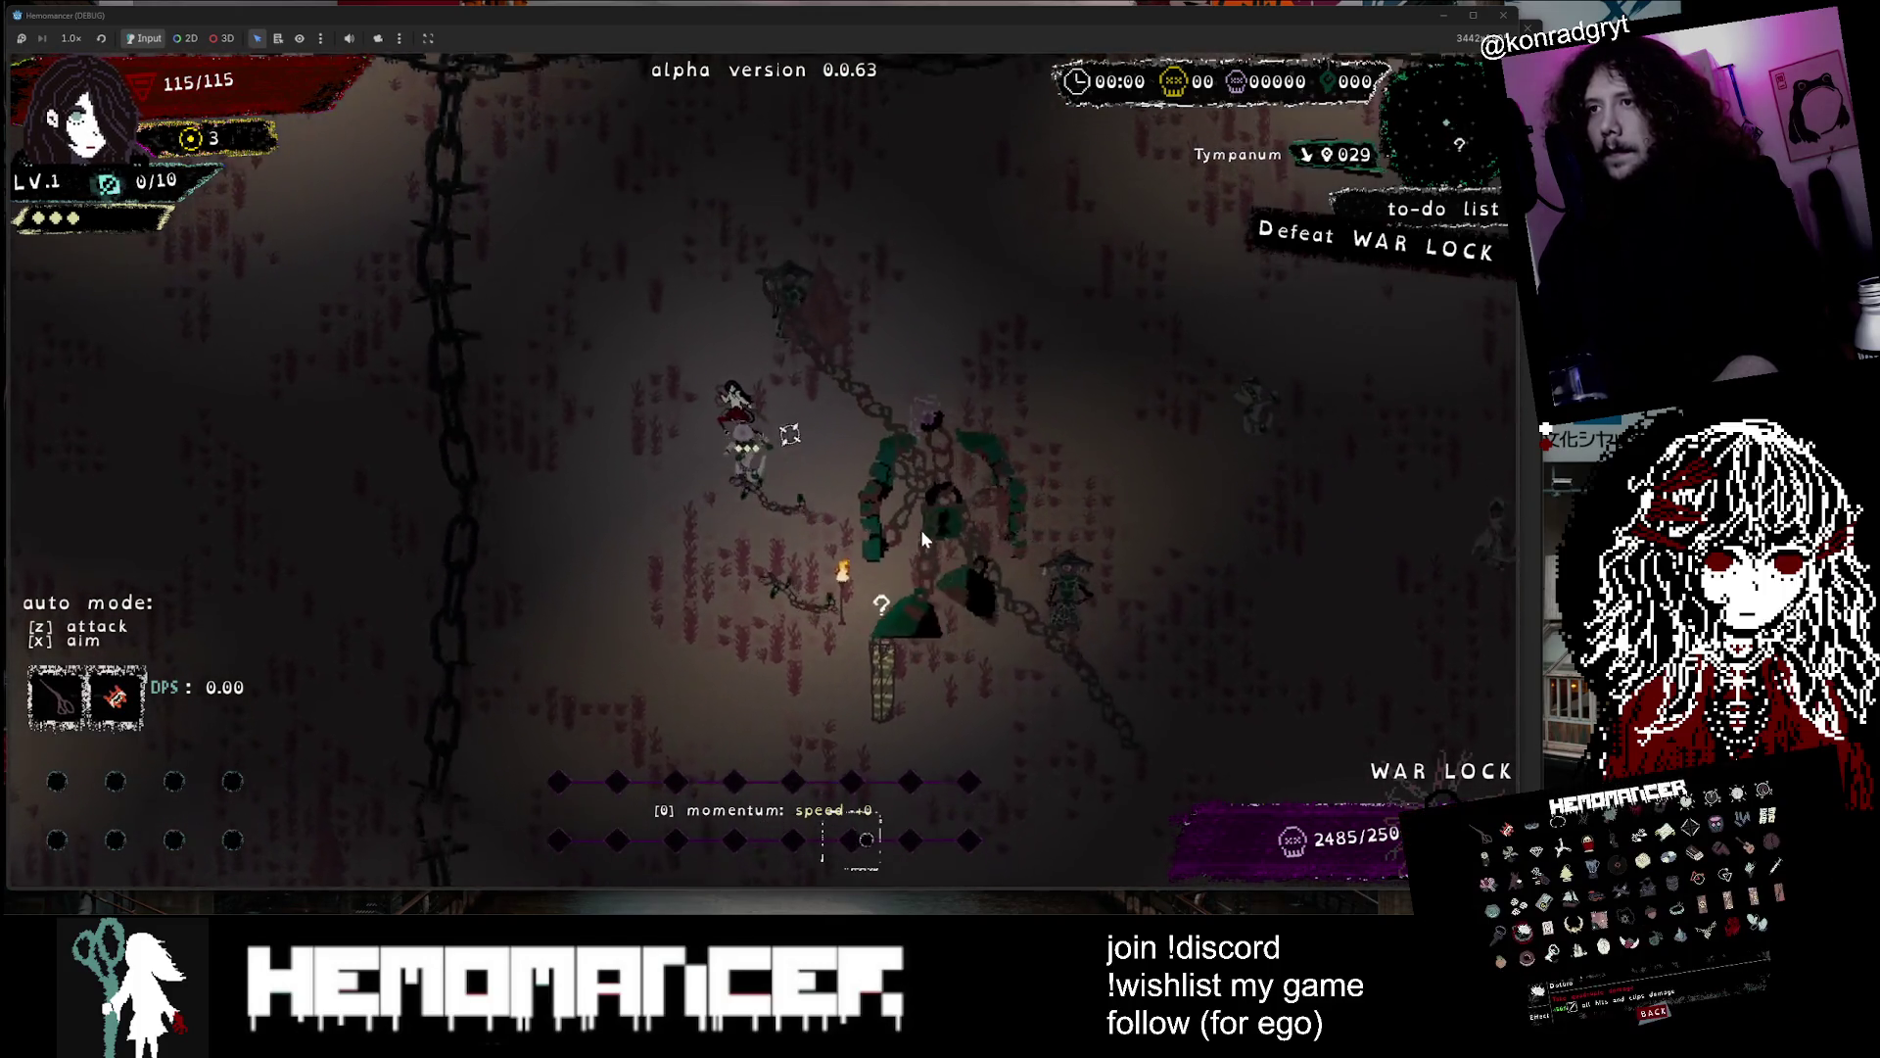
pyautogui.press('z')
pyautogui.press('w')
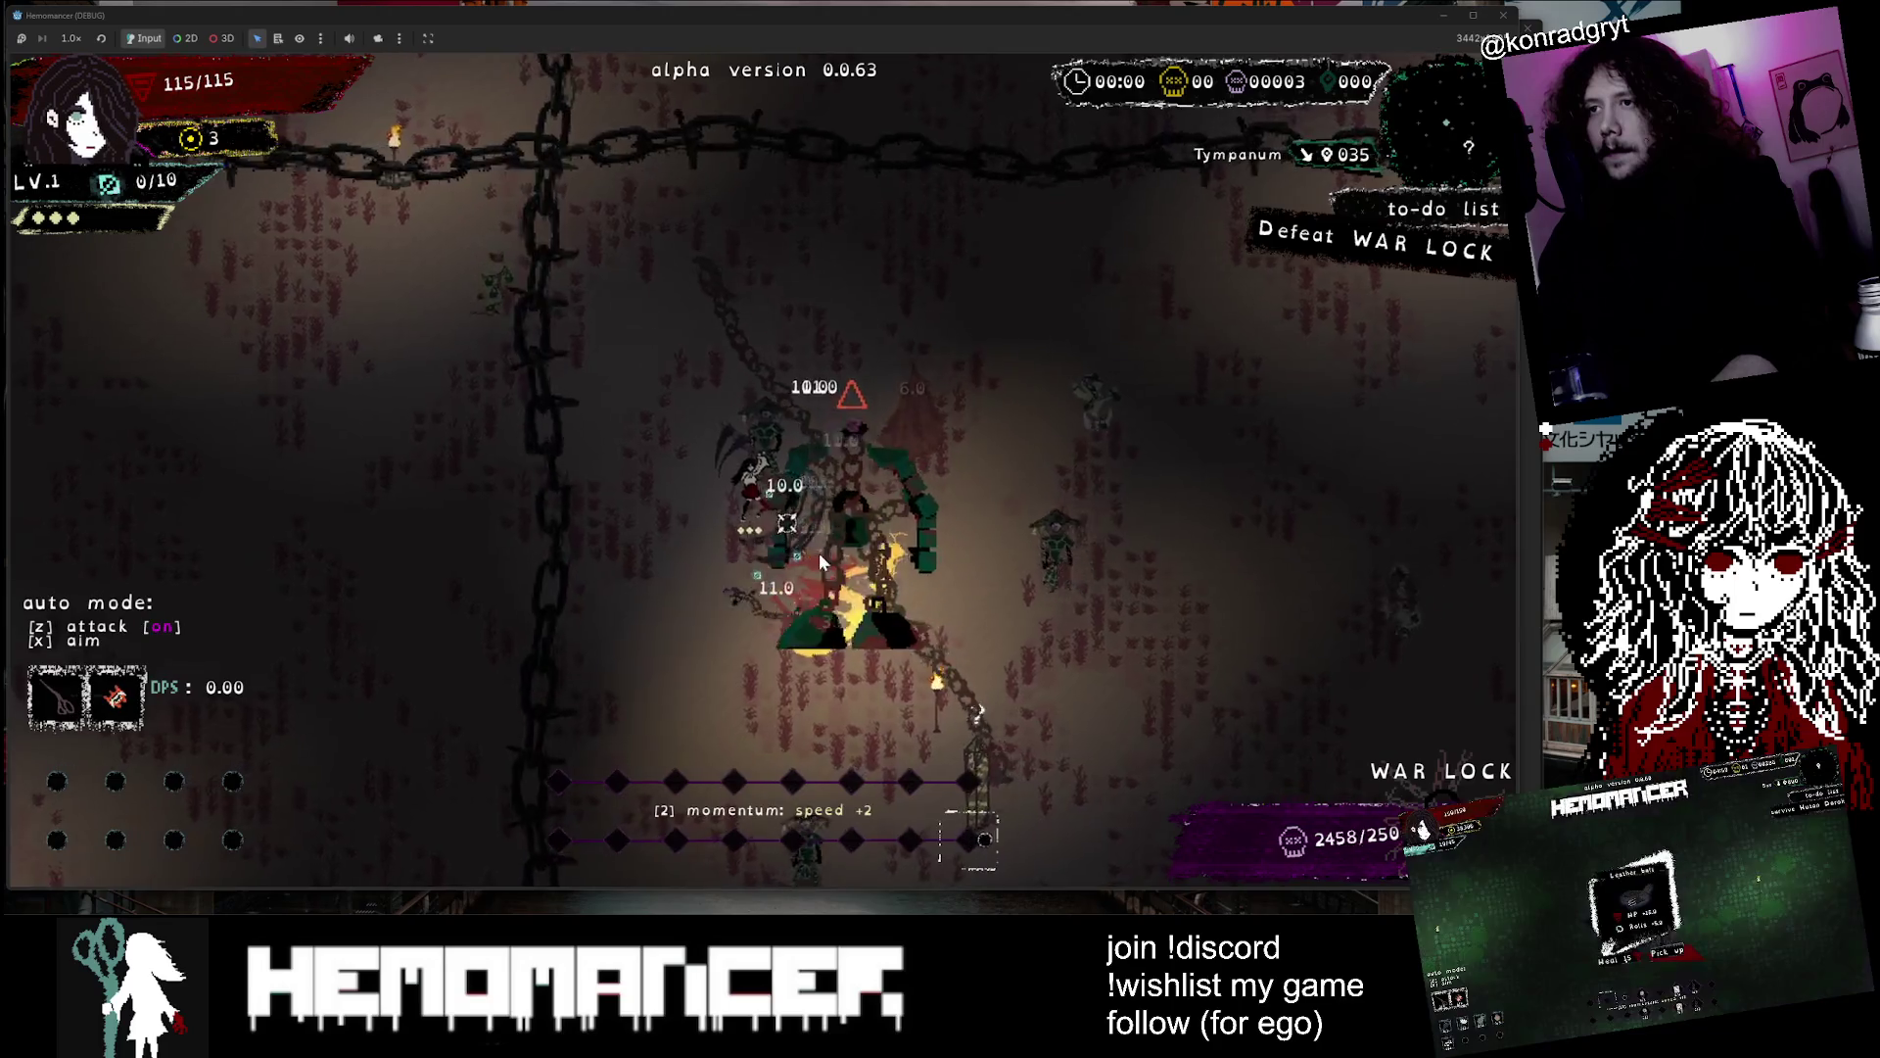
pyautogui.press('s')
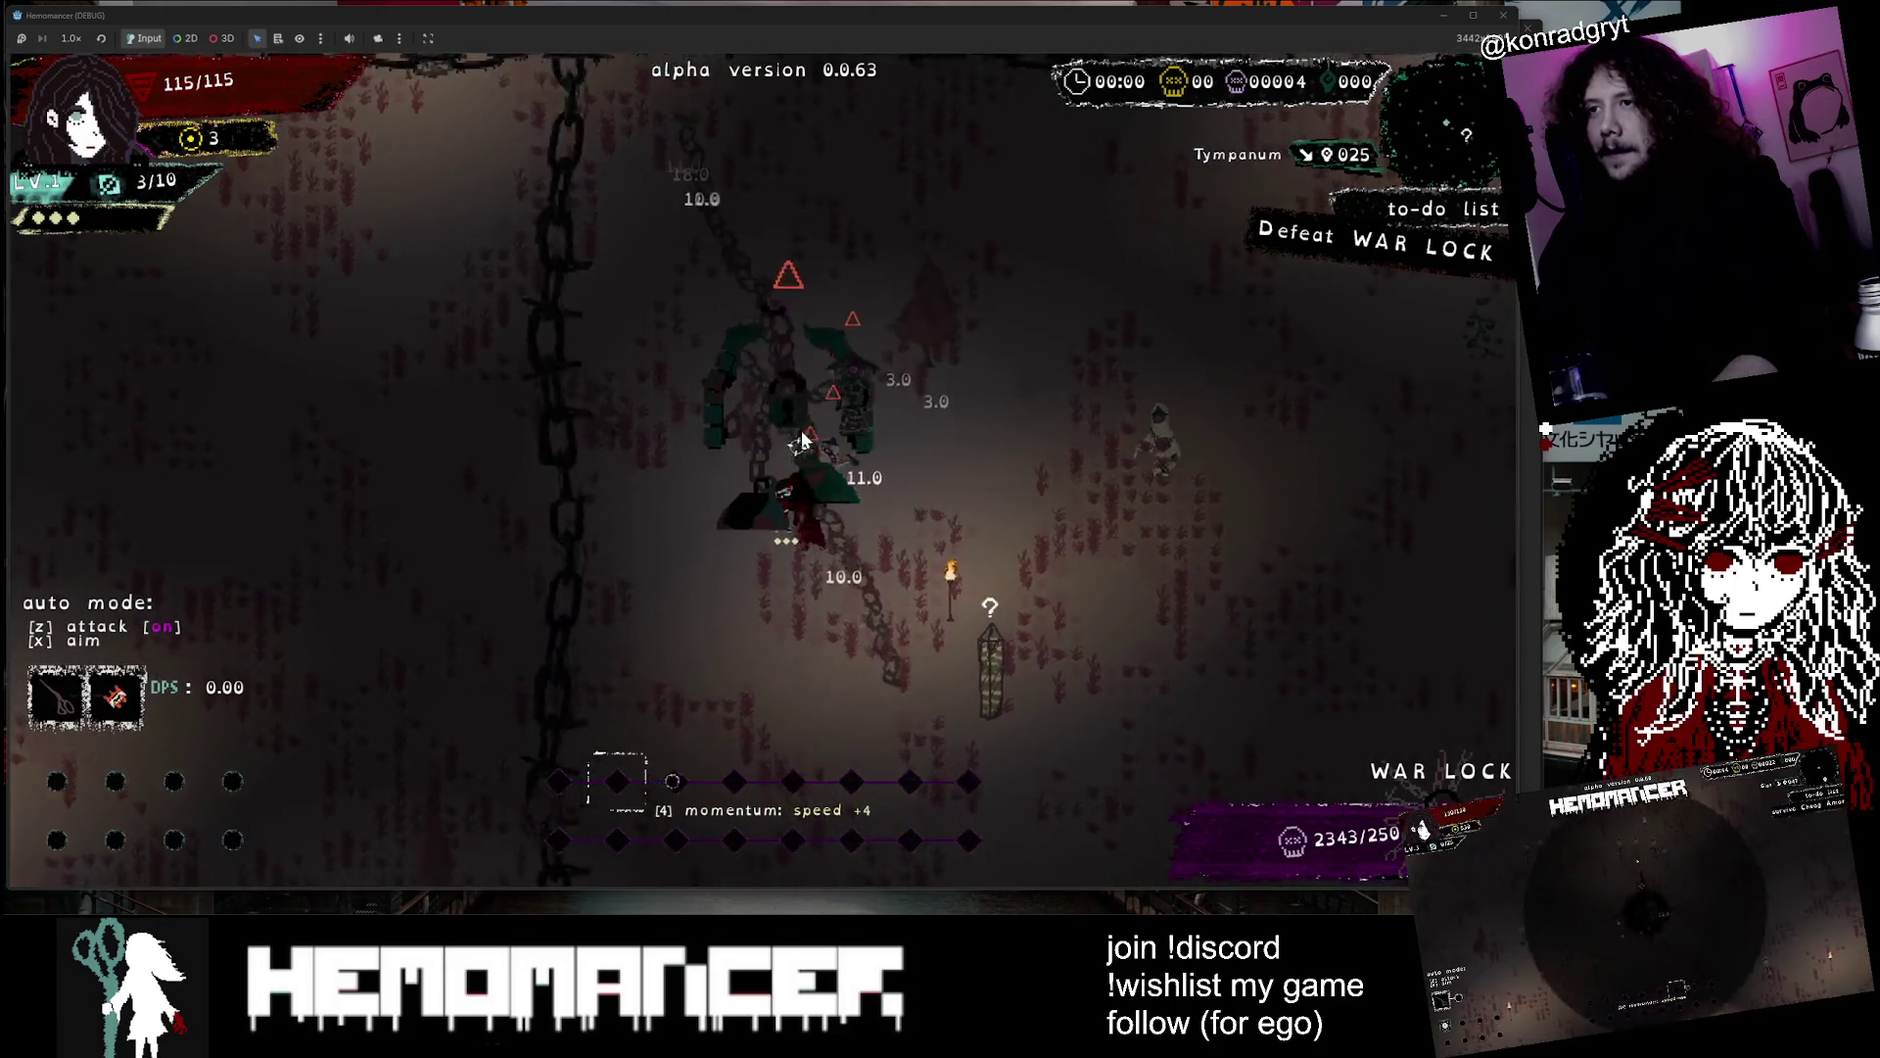
pyautogui.press('d')
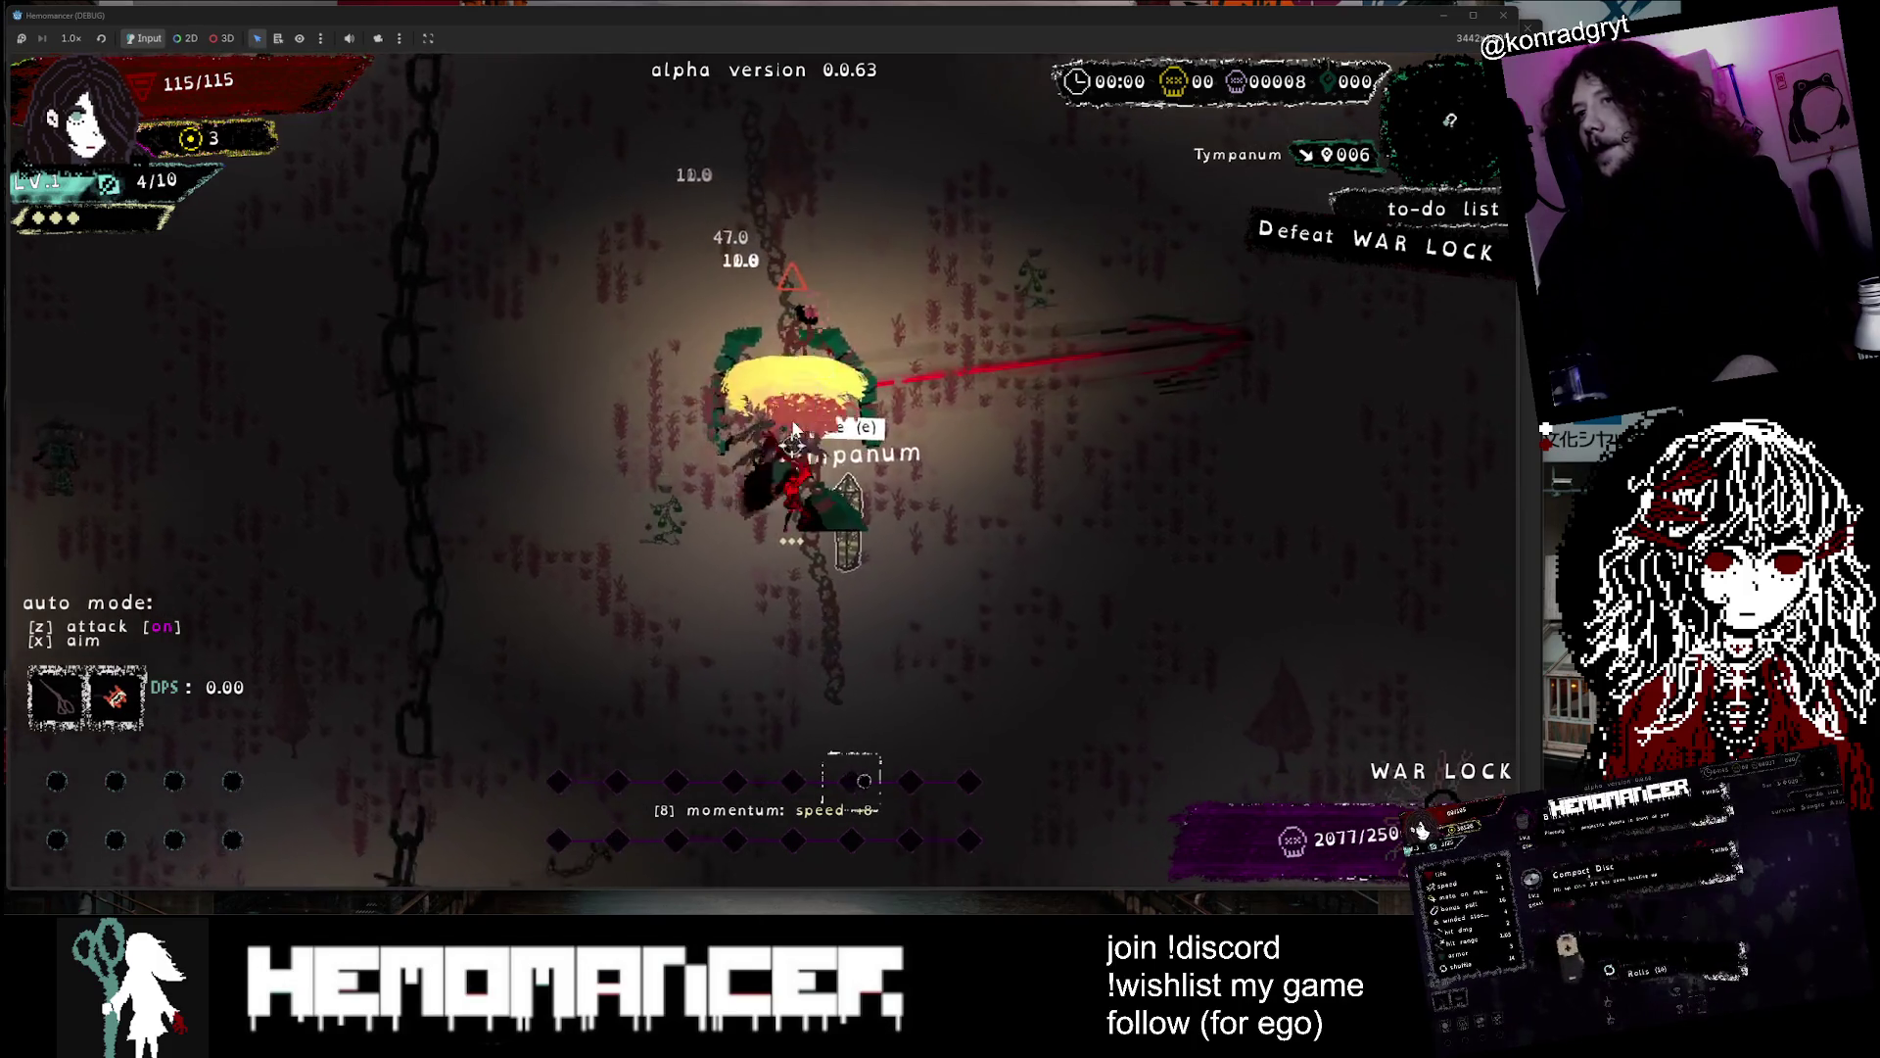
pyautogui.press('d')
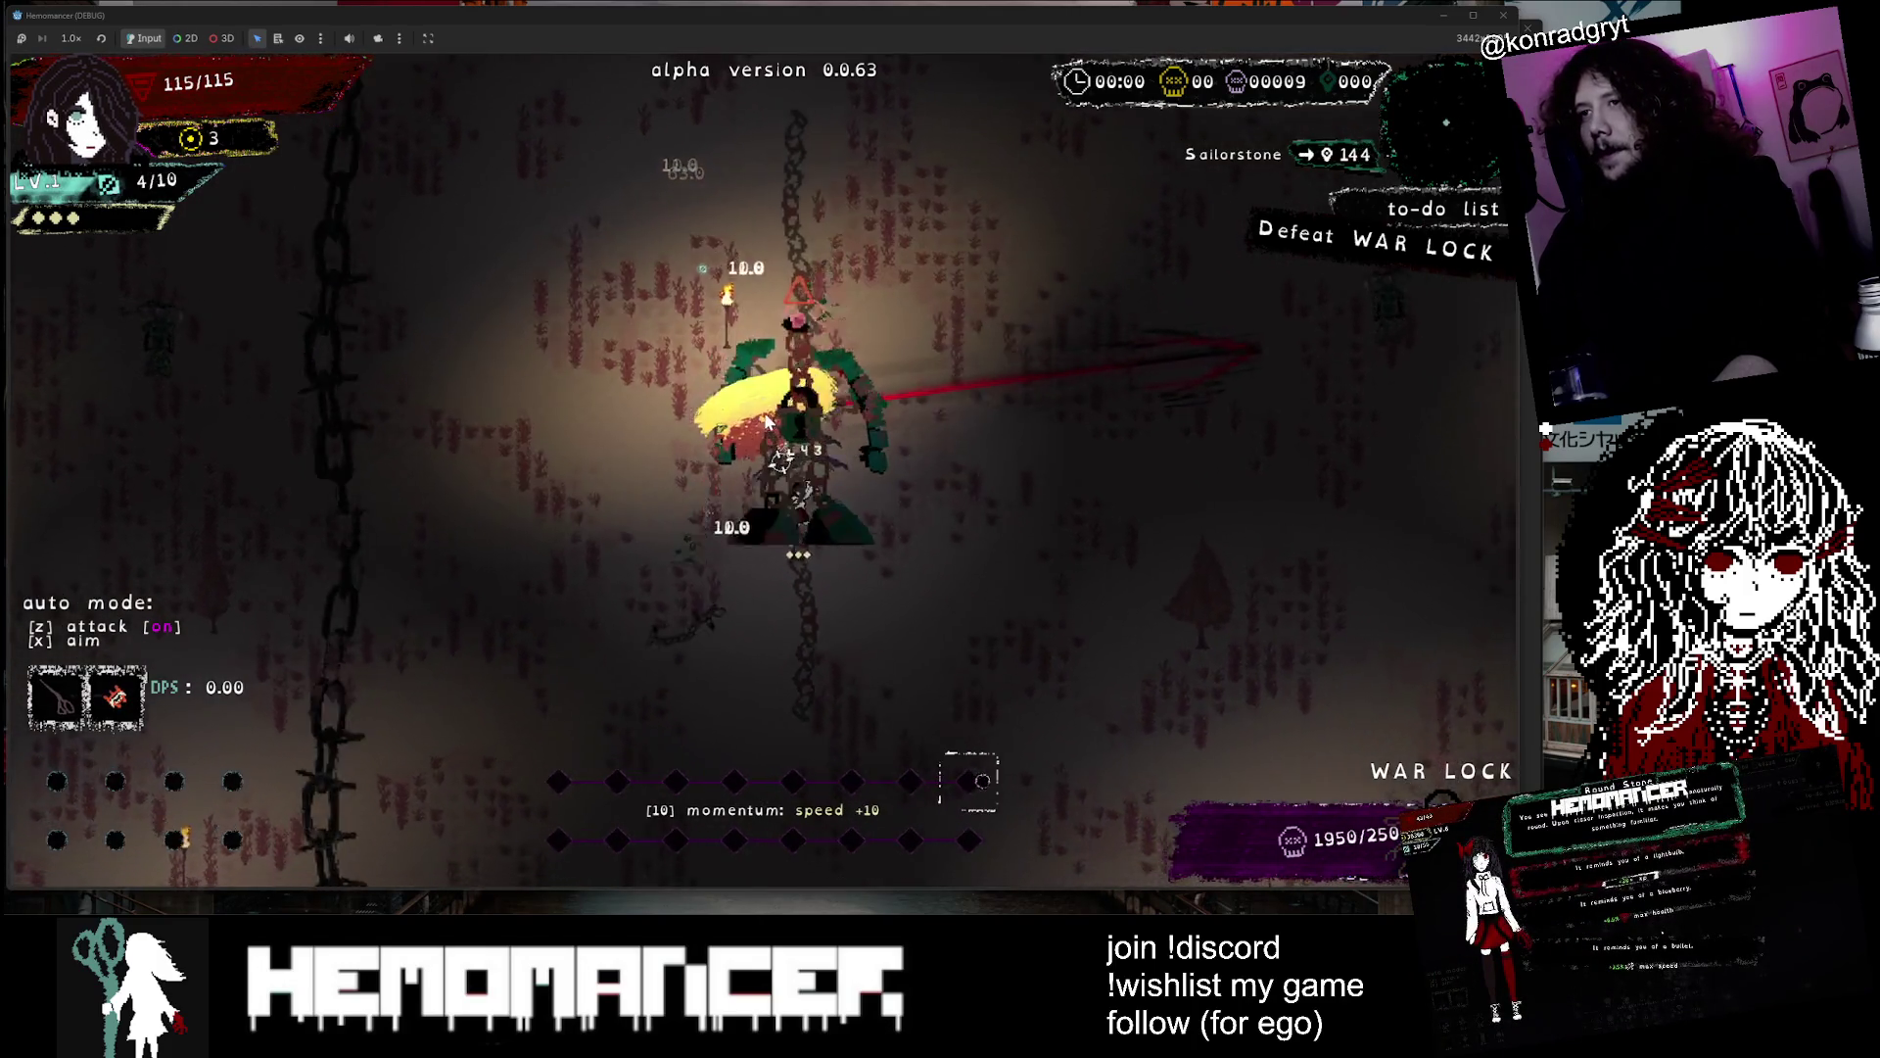
pyautogui.press('d')
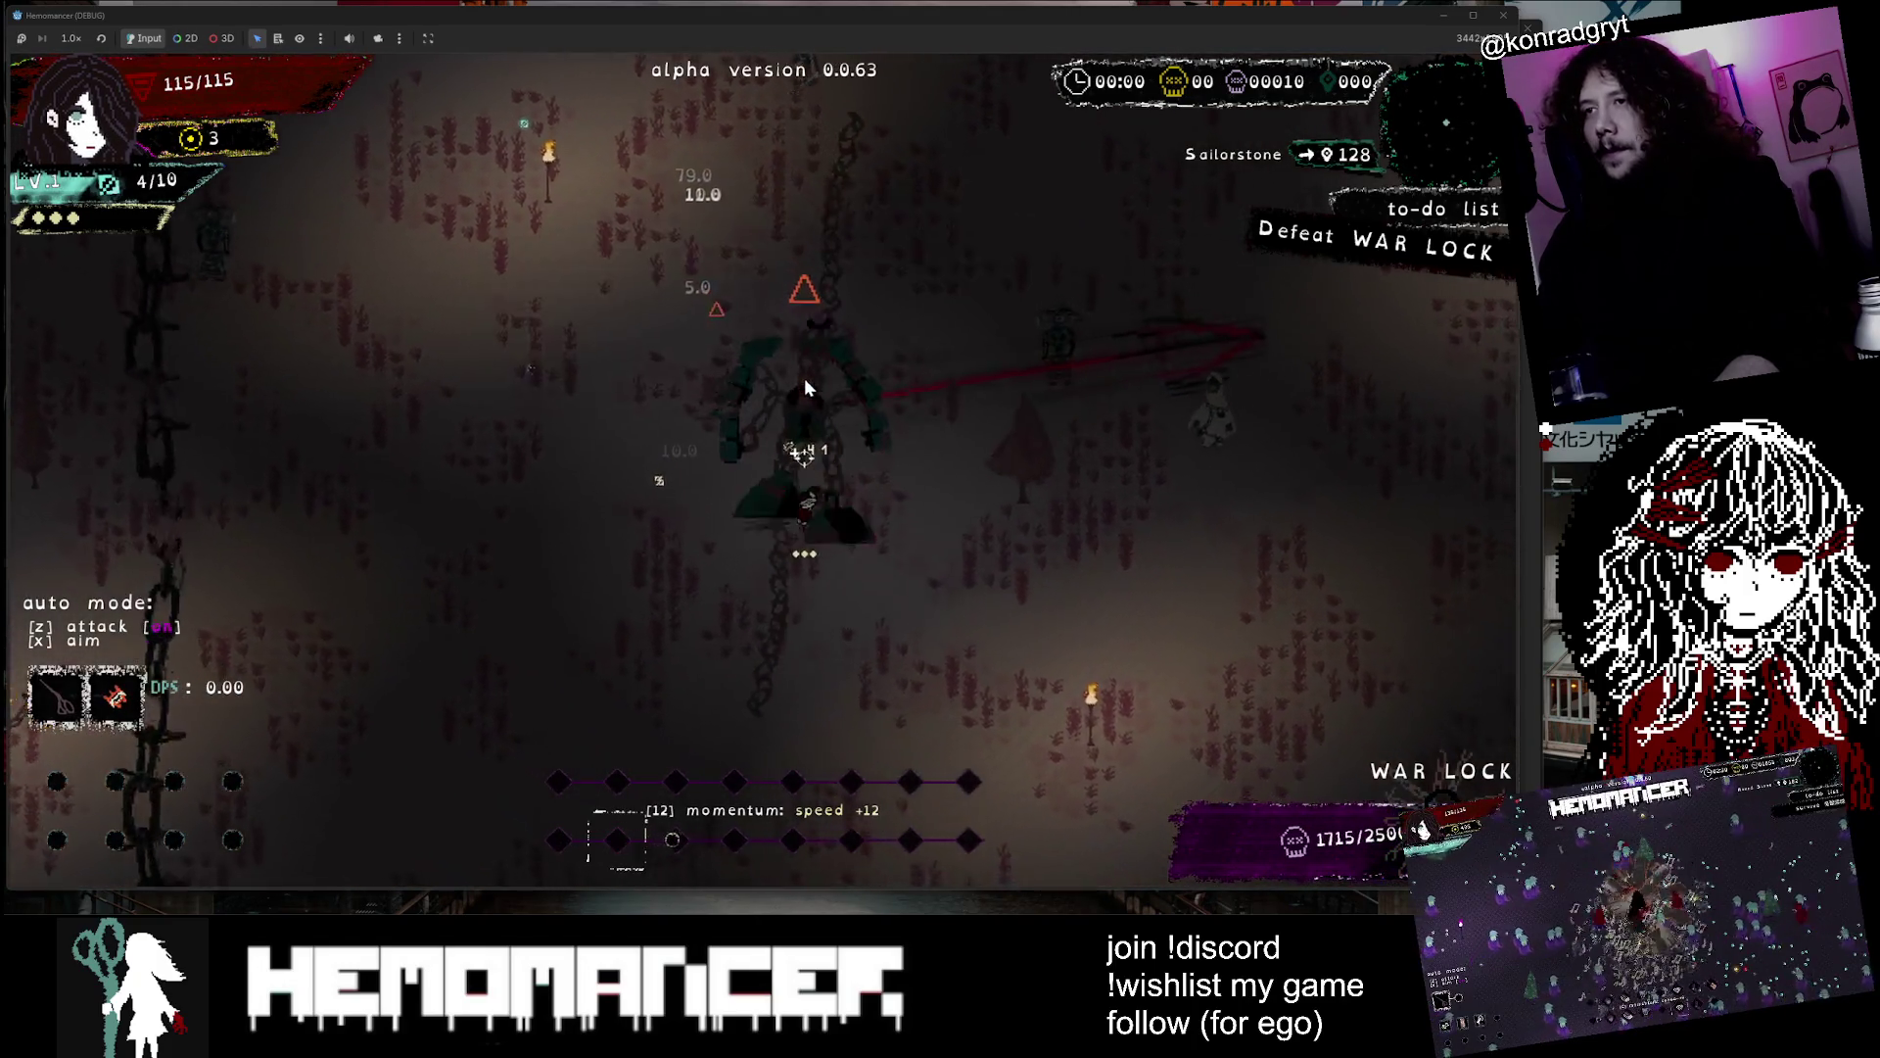
pyautogui.press('d')
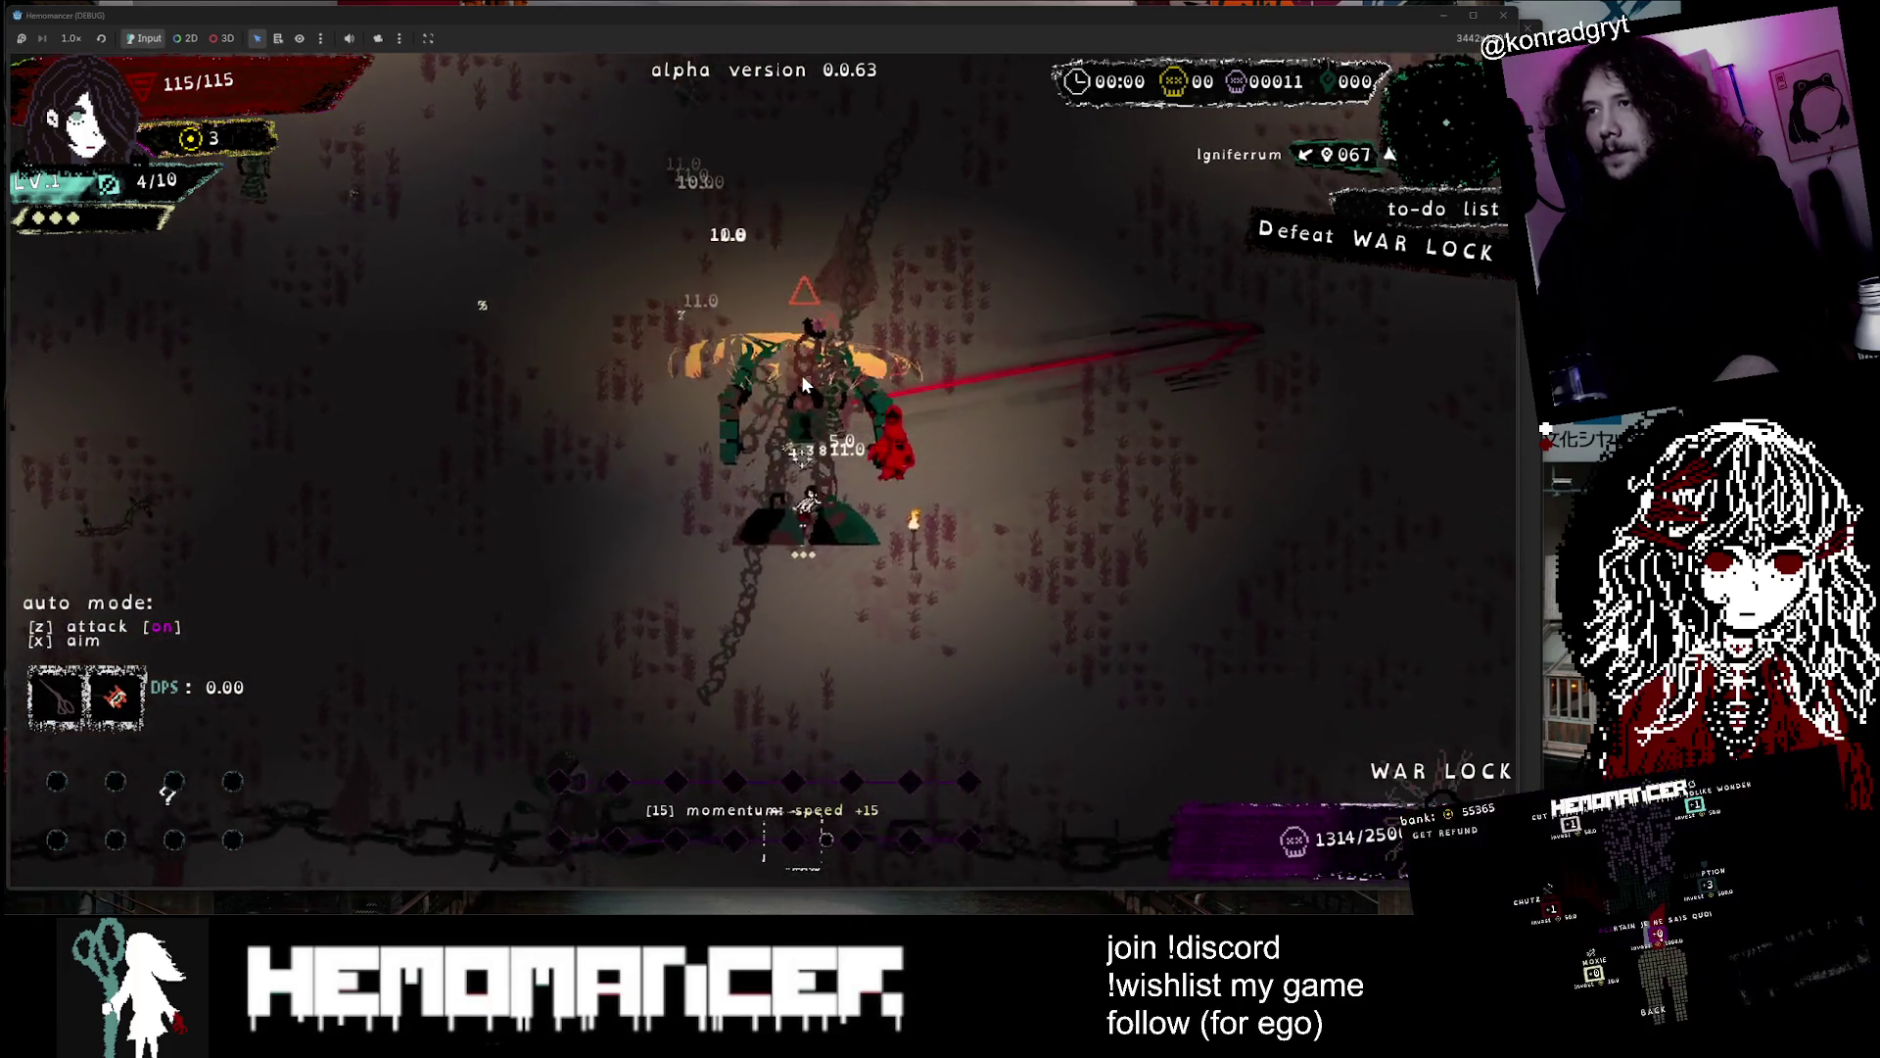
pyautogui.press('d')
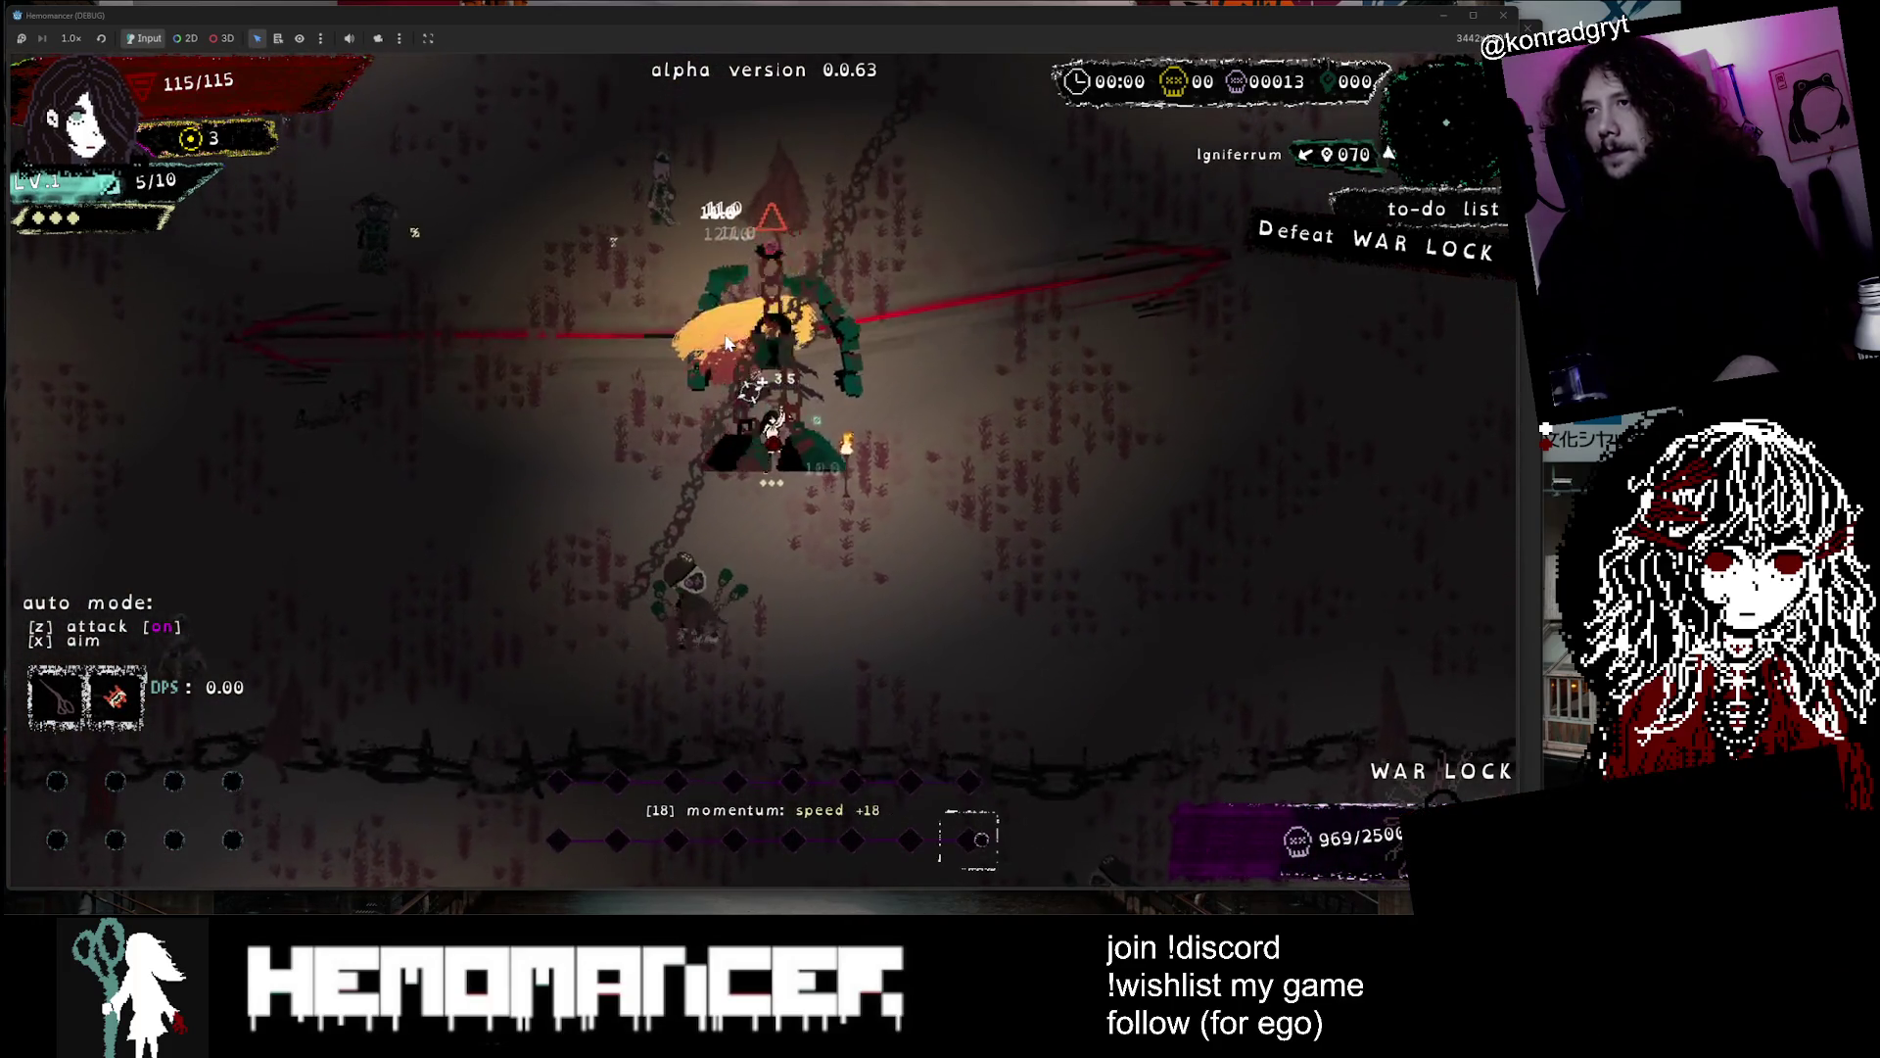
pyautogui.press('w')
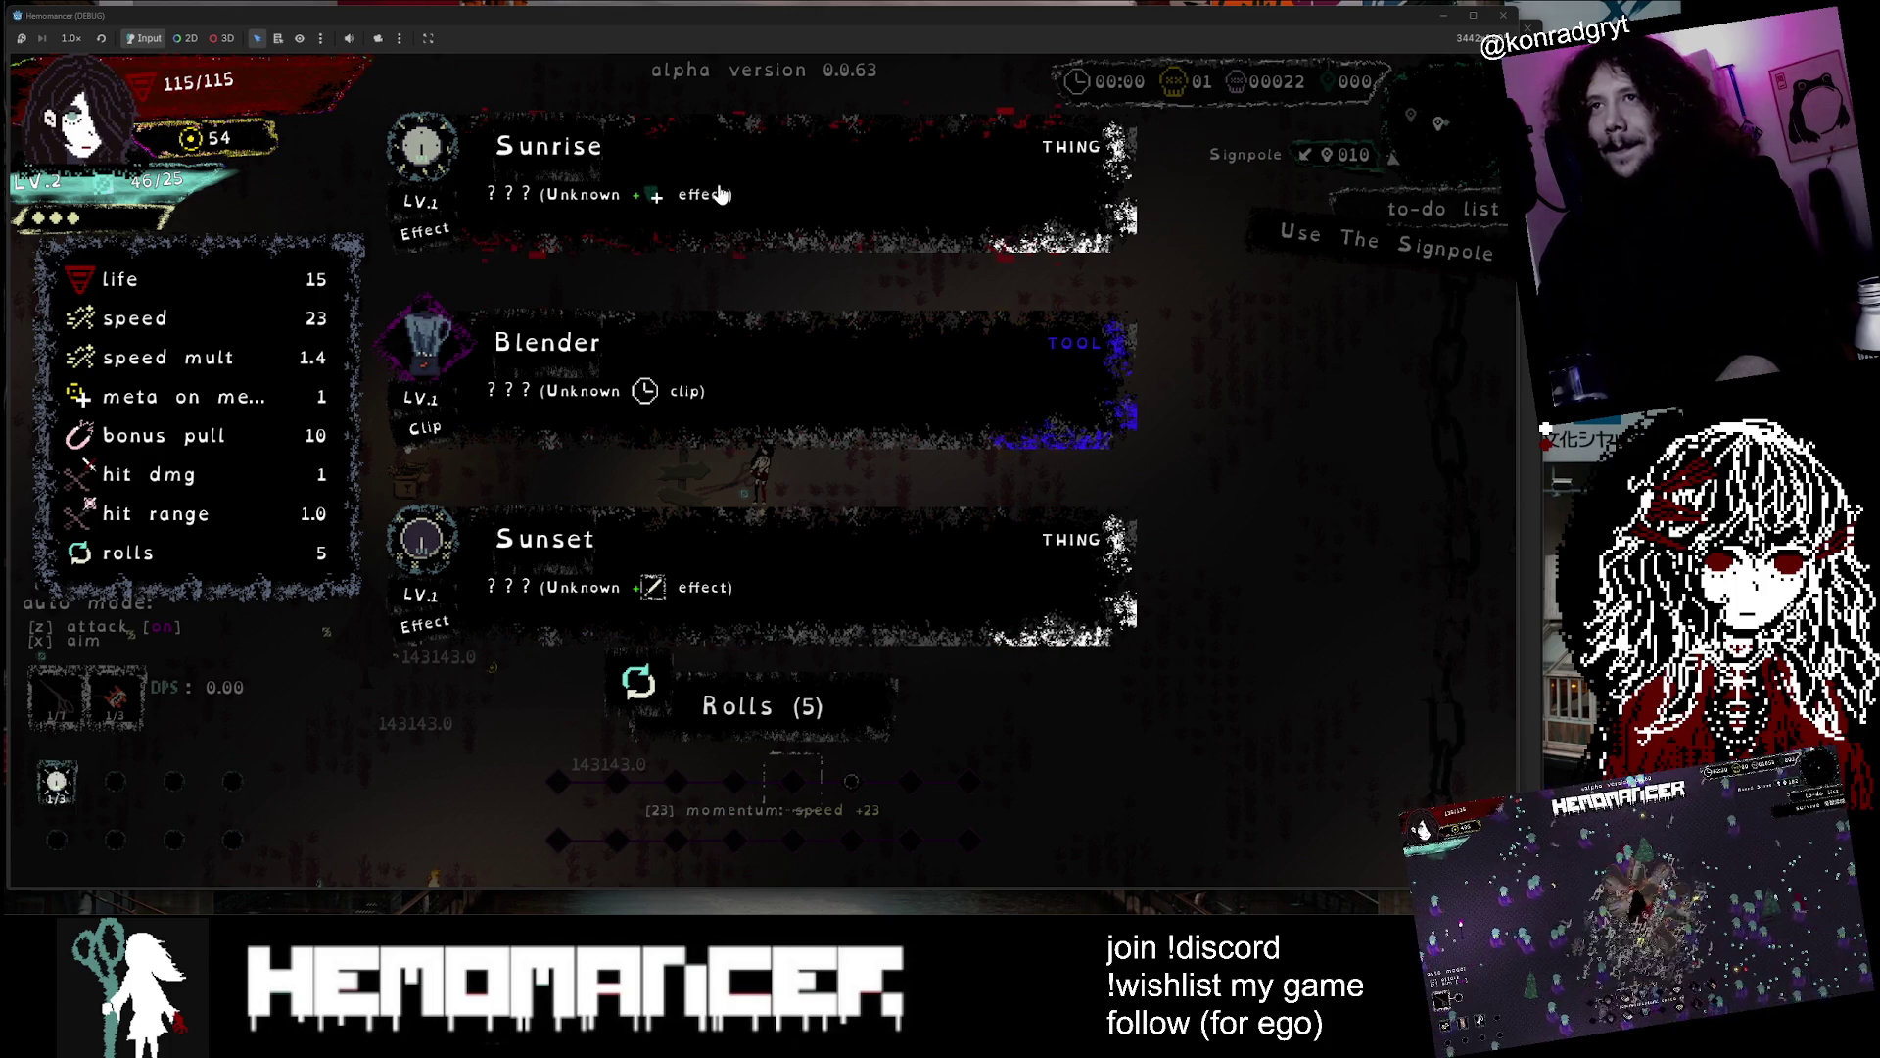
# Reroll the reward cards, then take Shoe stickers and the Melted moon upgrade
pyautogui.click(828, 746)
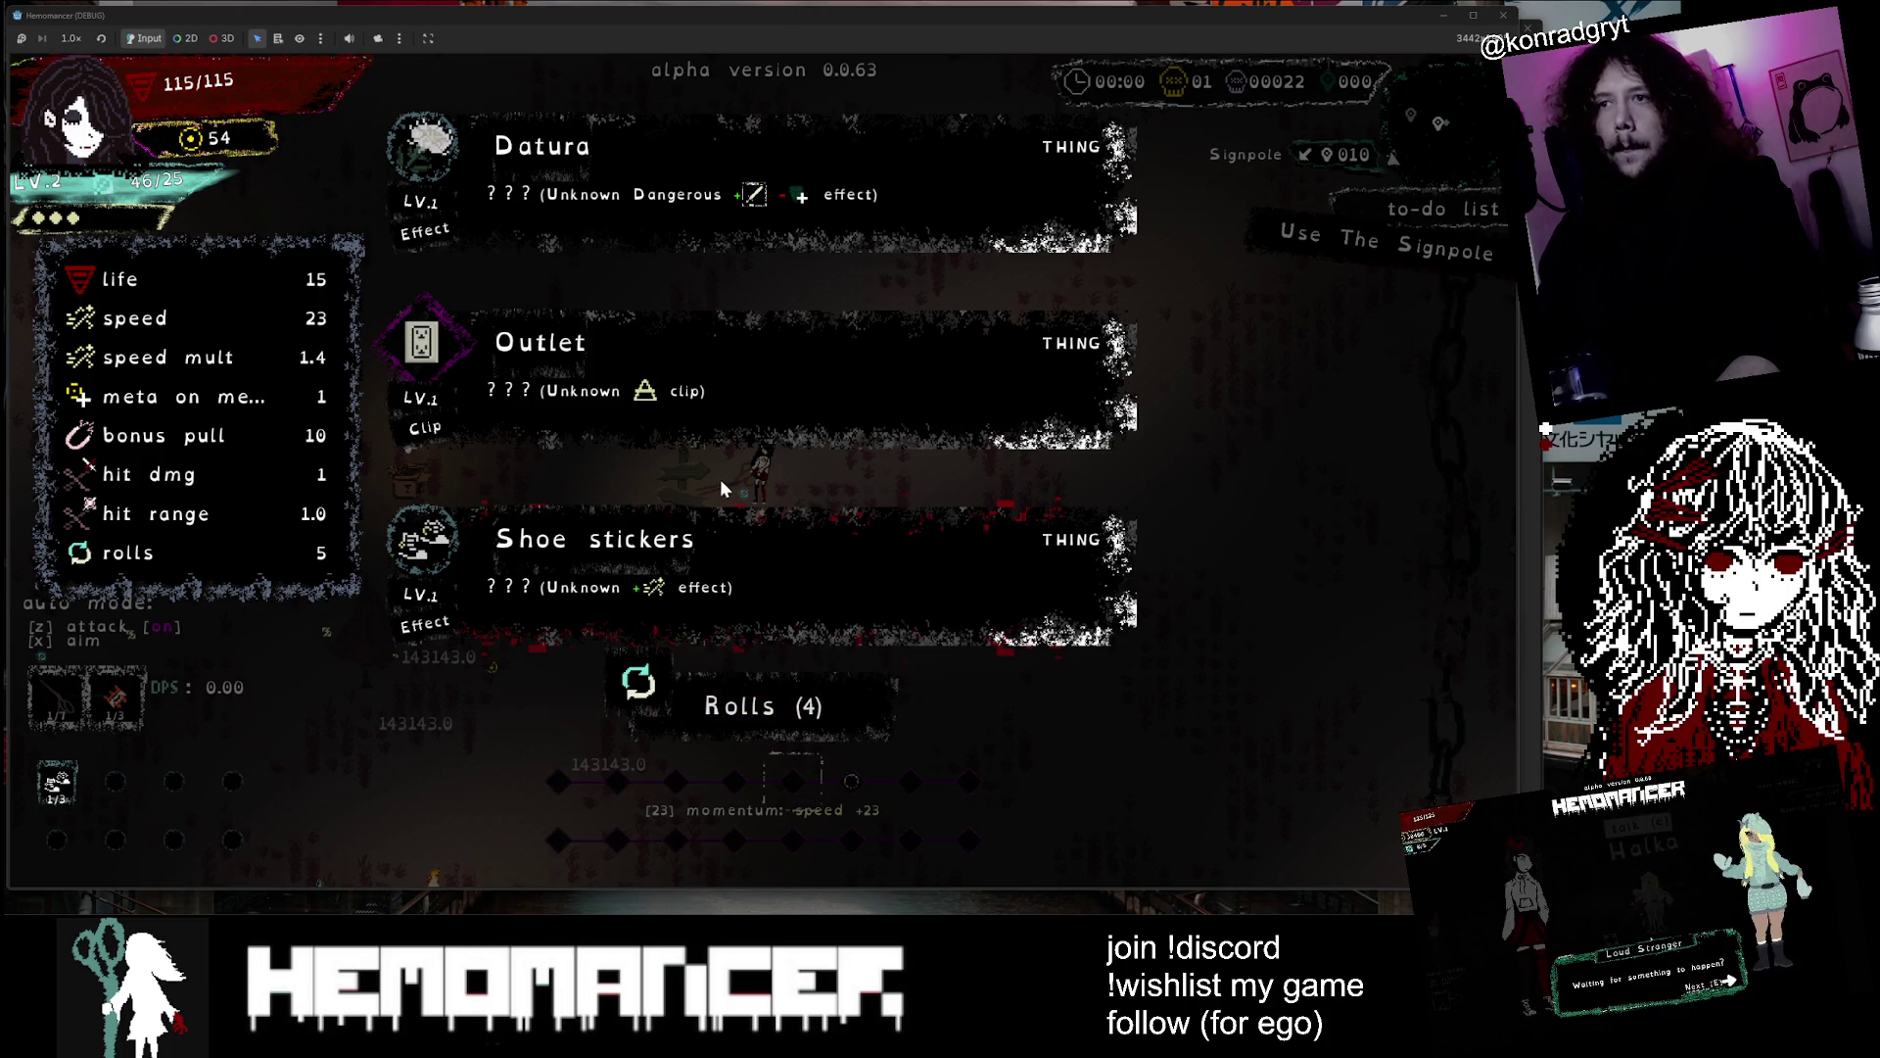
pyautogui.click(750, 543)
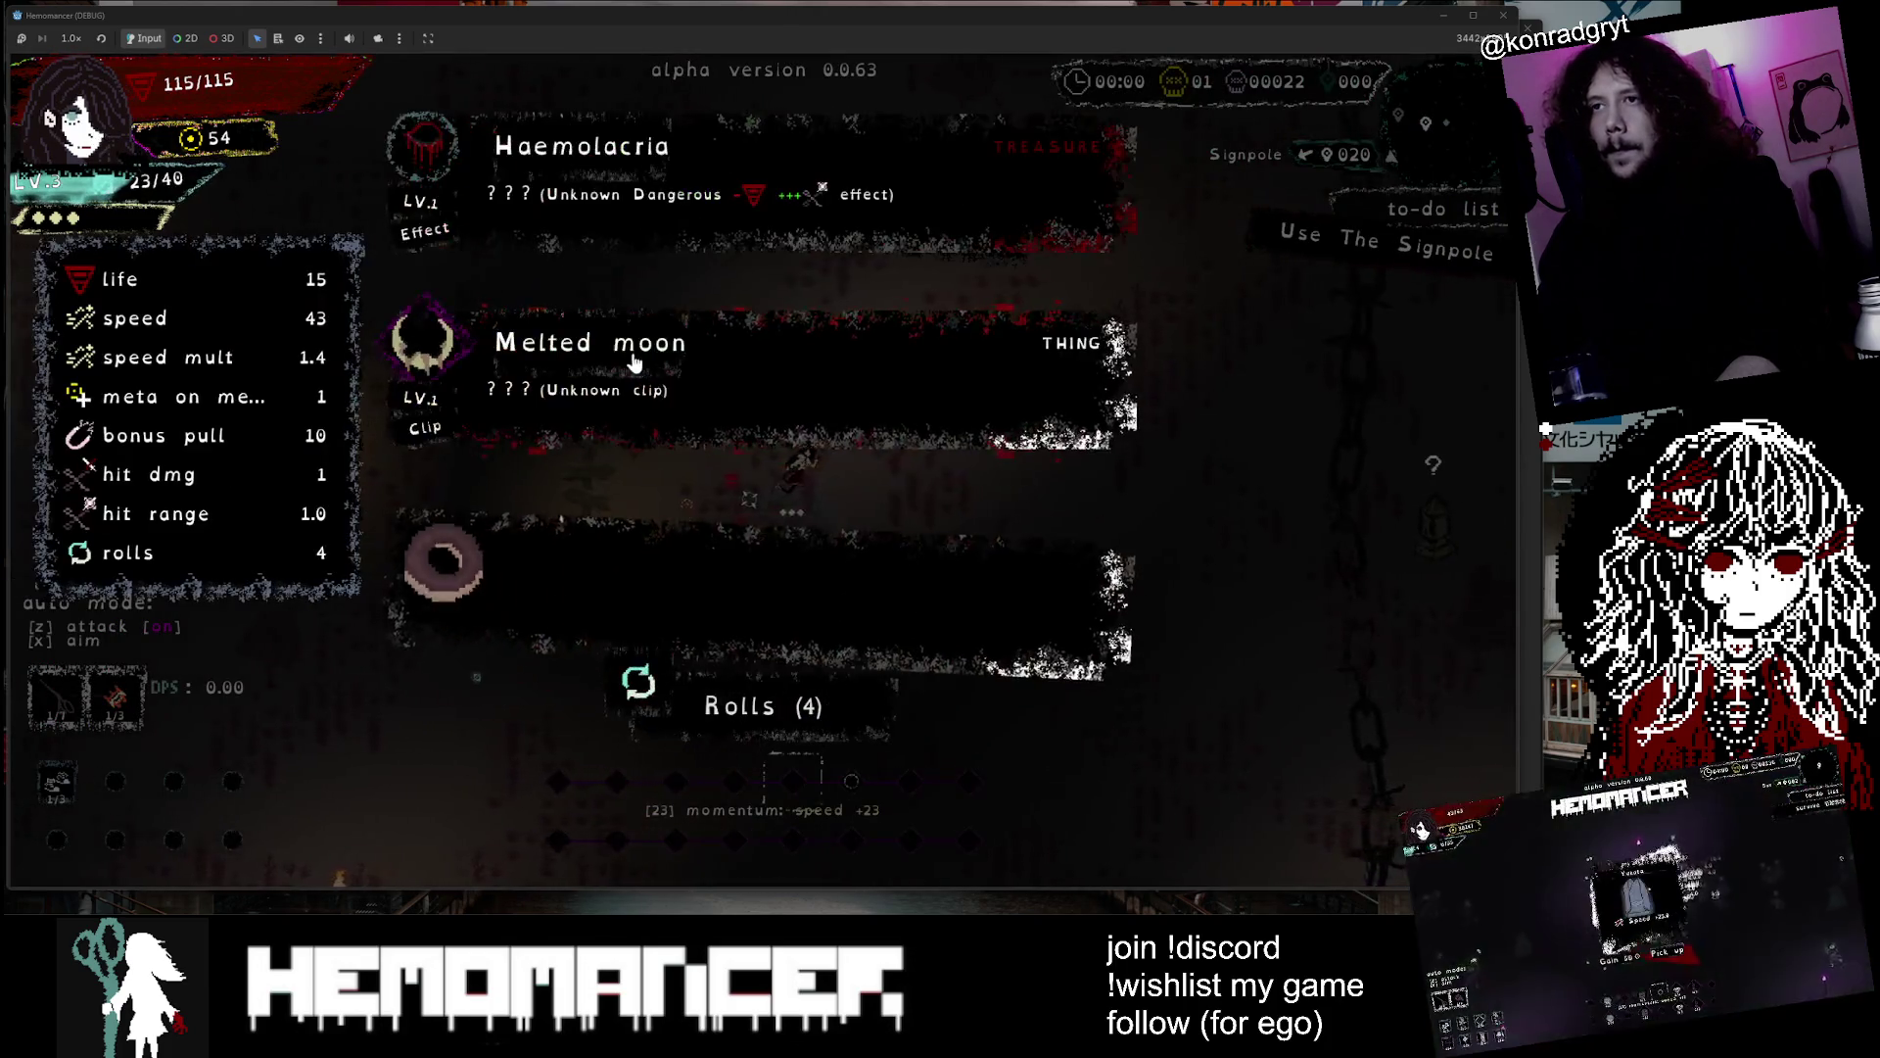
pyautogui.click(603, 377)
# Walk to the signpole and start the journey to Sangre Azul
pyautogui.press('a')
pyautogui.press('e')
pyautogui.press('Up')
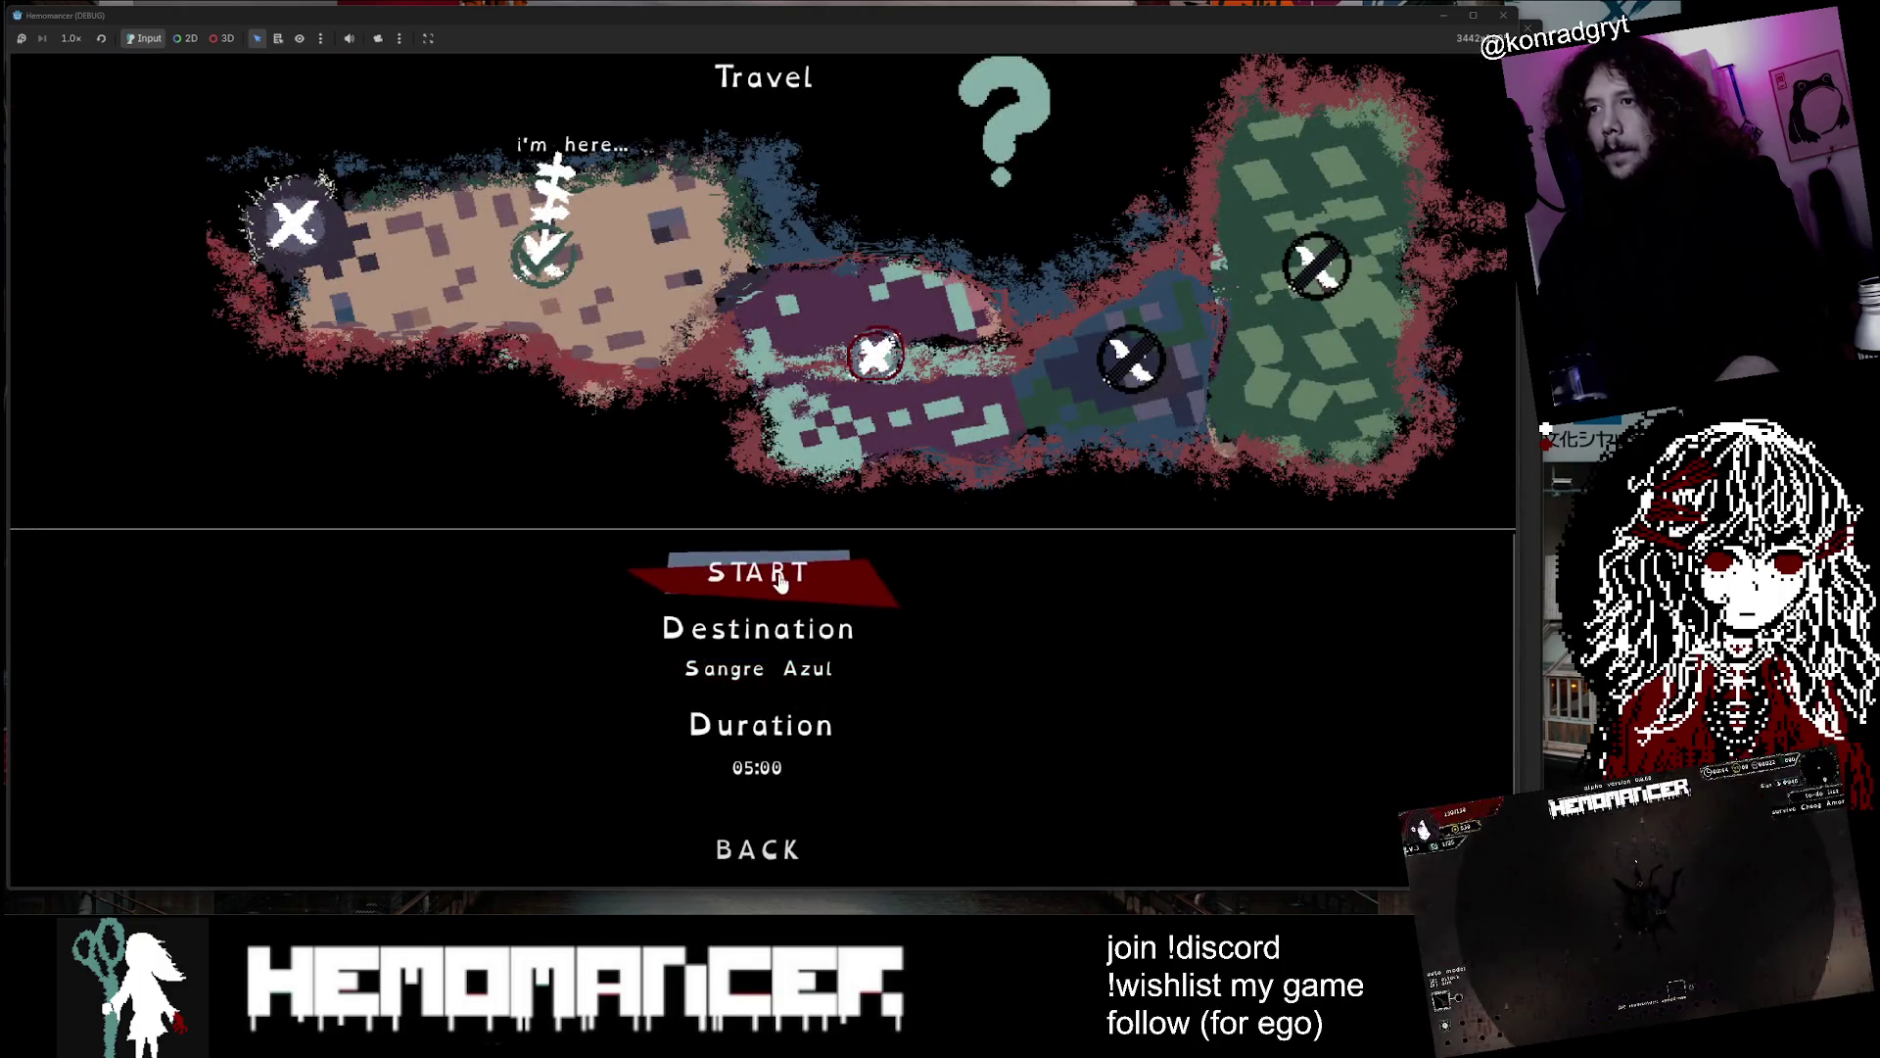
pyautogui.press('Return')
# Move through Sangre Azul, toggling auto attack off and back on along the way
pyautogui.press('z')
pyautogui.press('w')
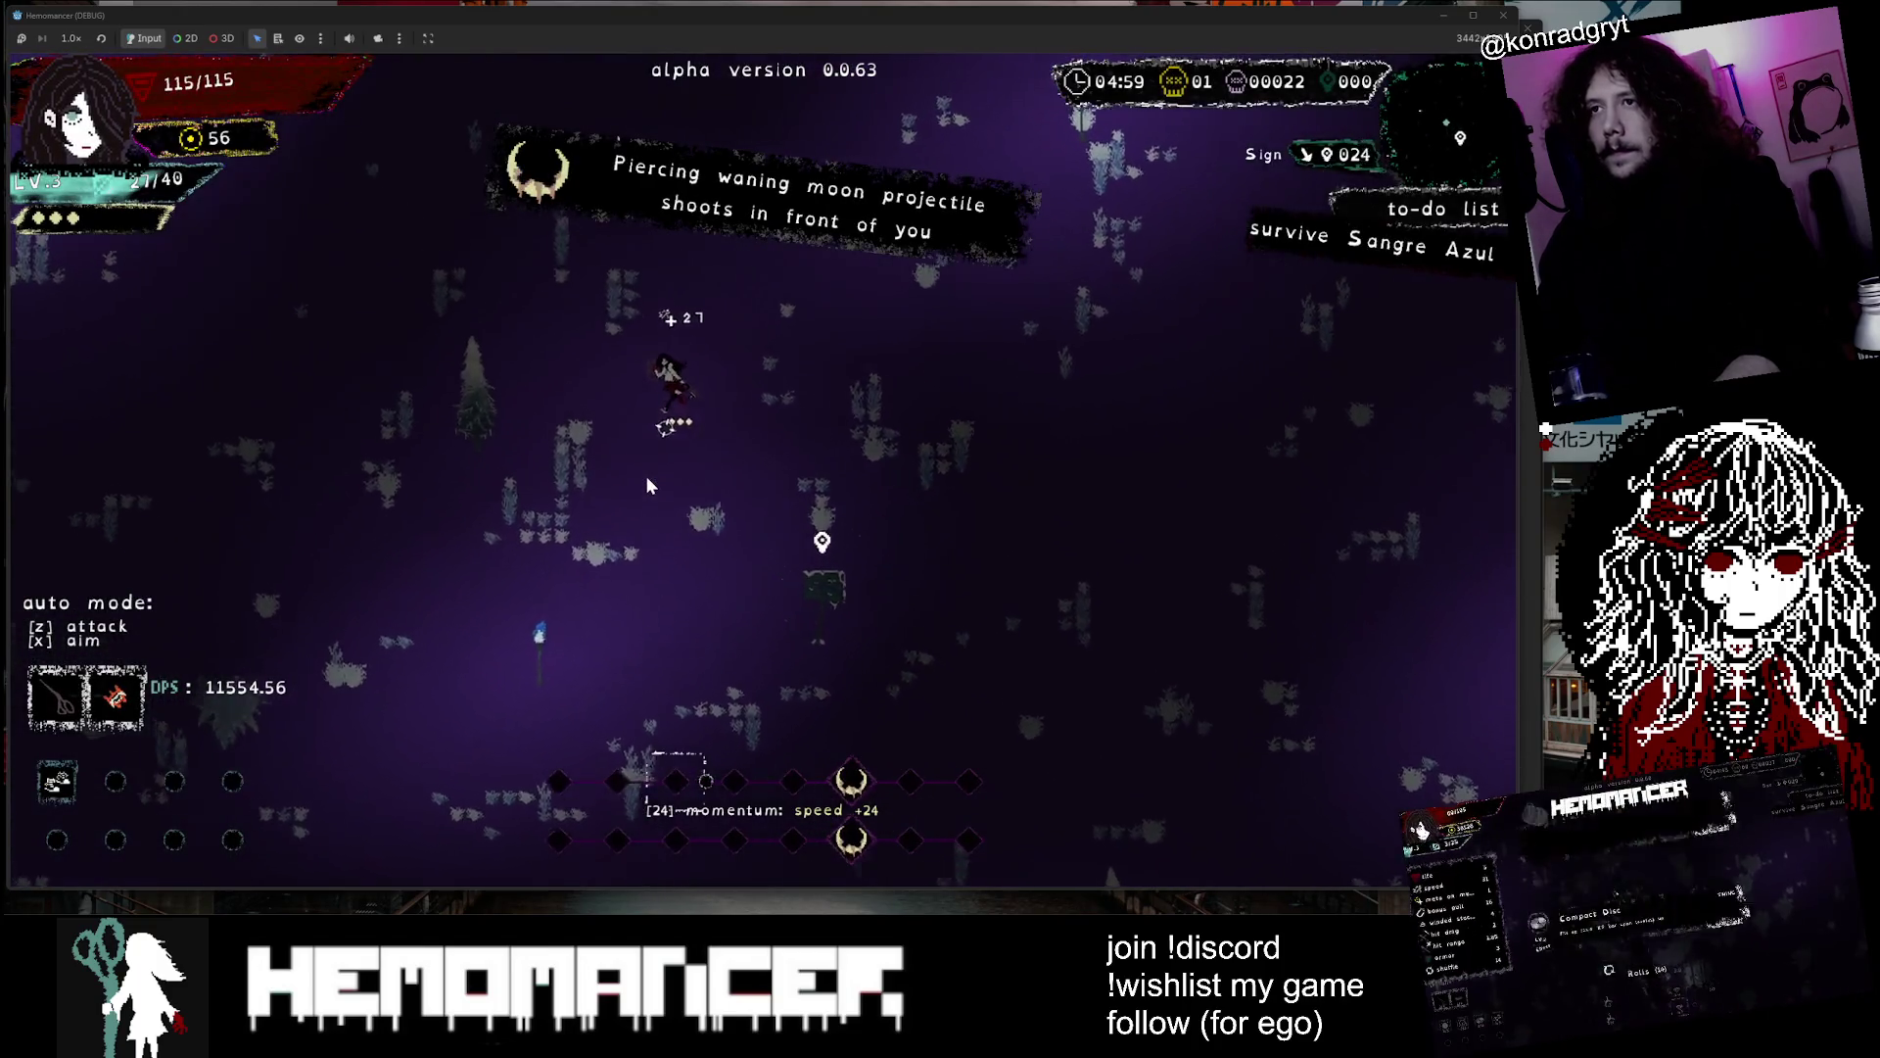
pyautogui.press('s')
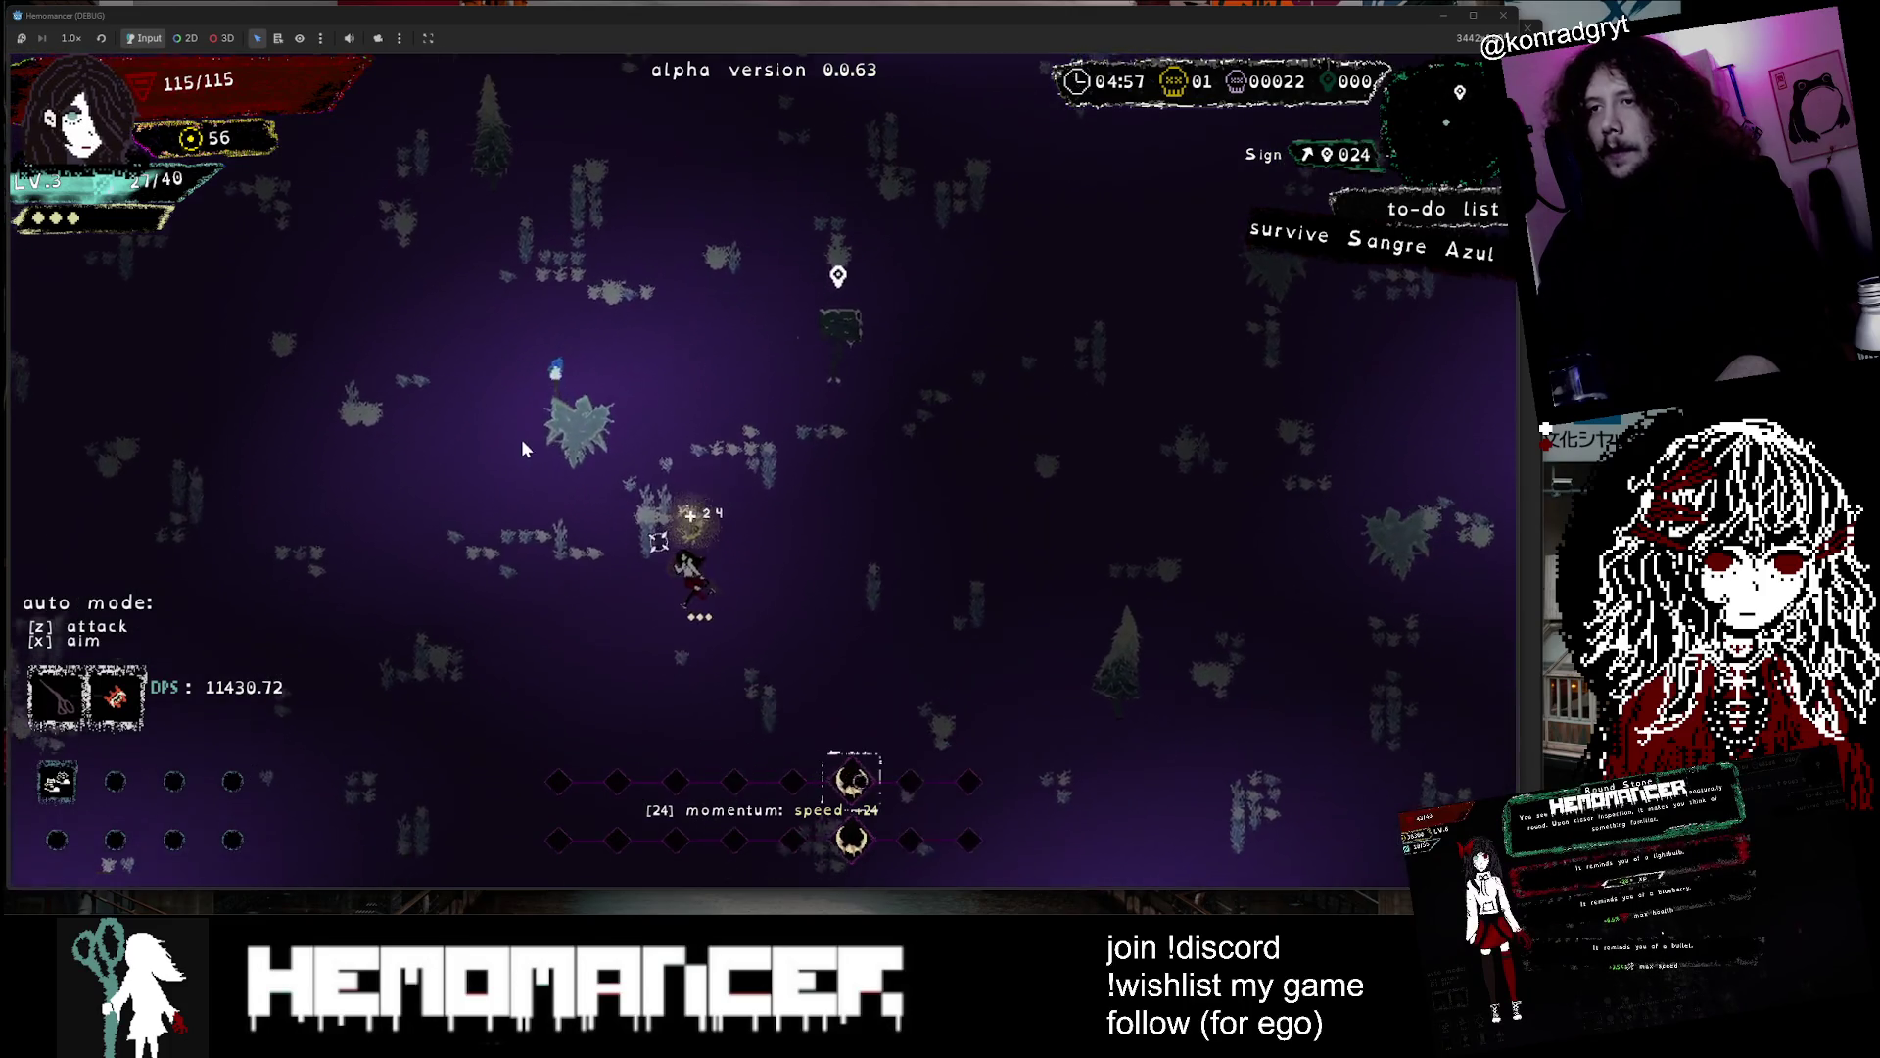
pyautogui.press('w')
pyautogui.press('a')
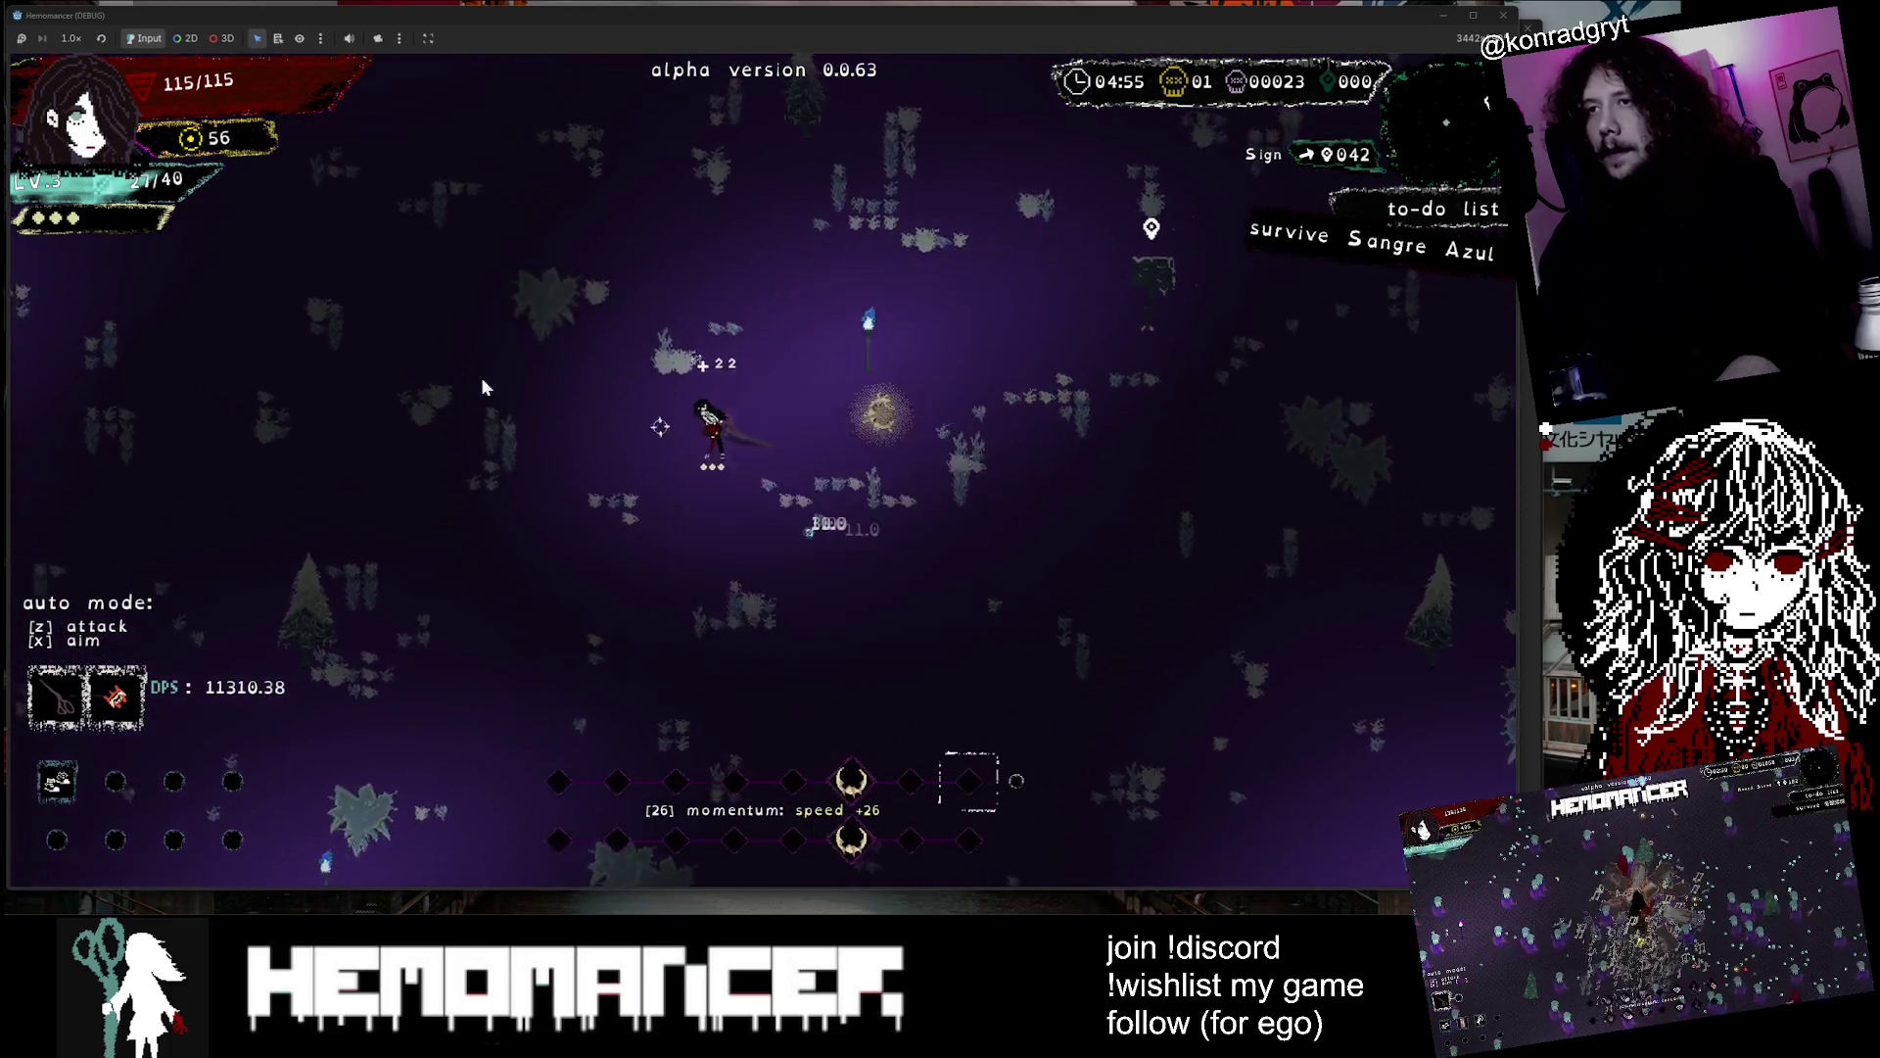
pyautogui.press('w')
pyautogui.press('d')
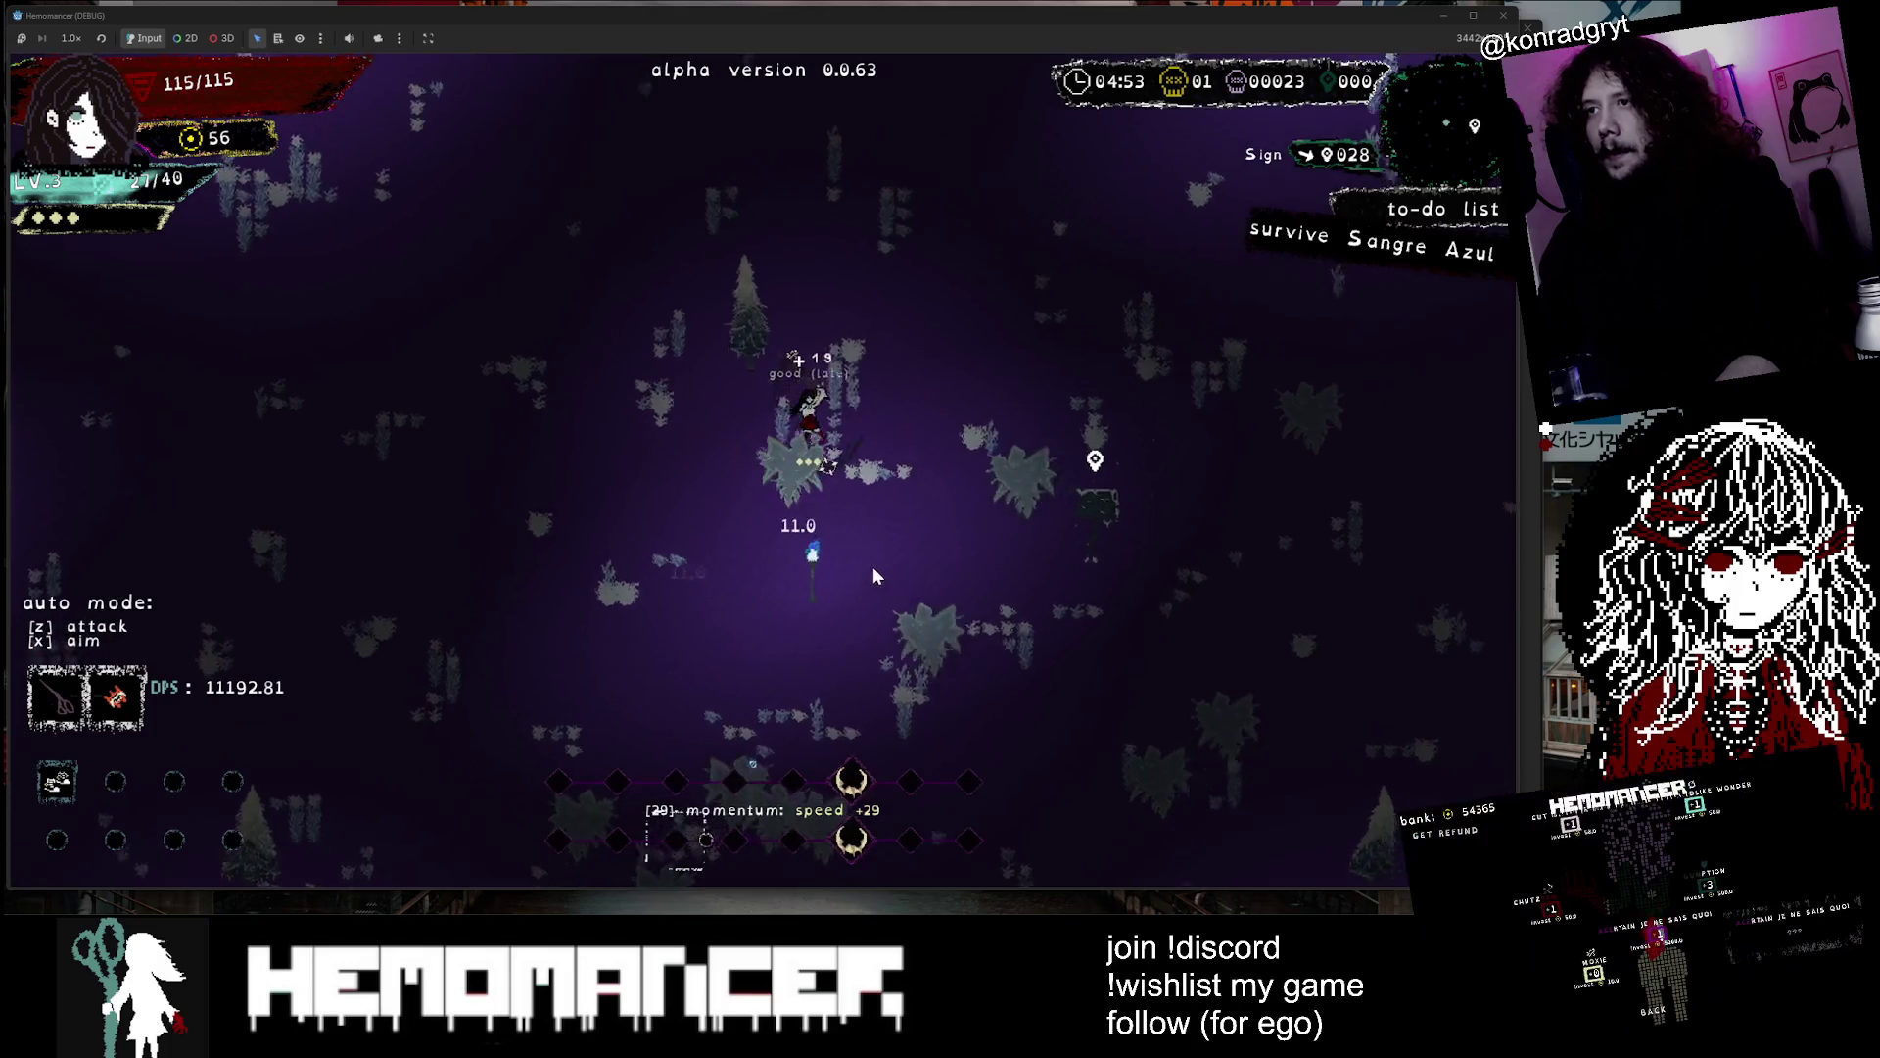
pyautogui.press('w')
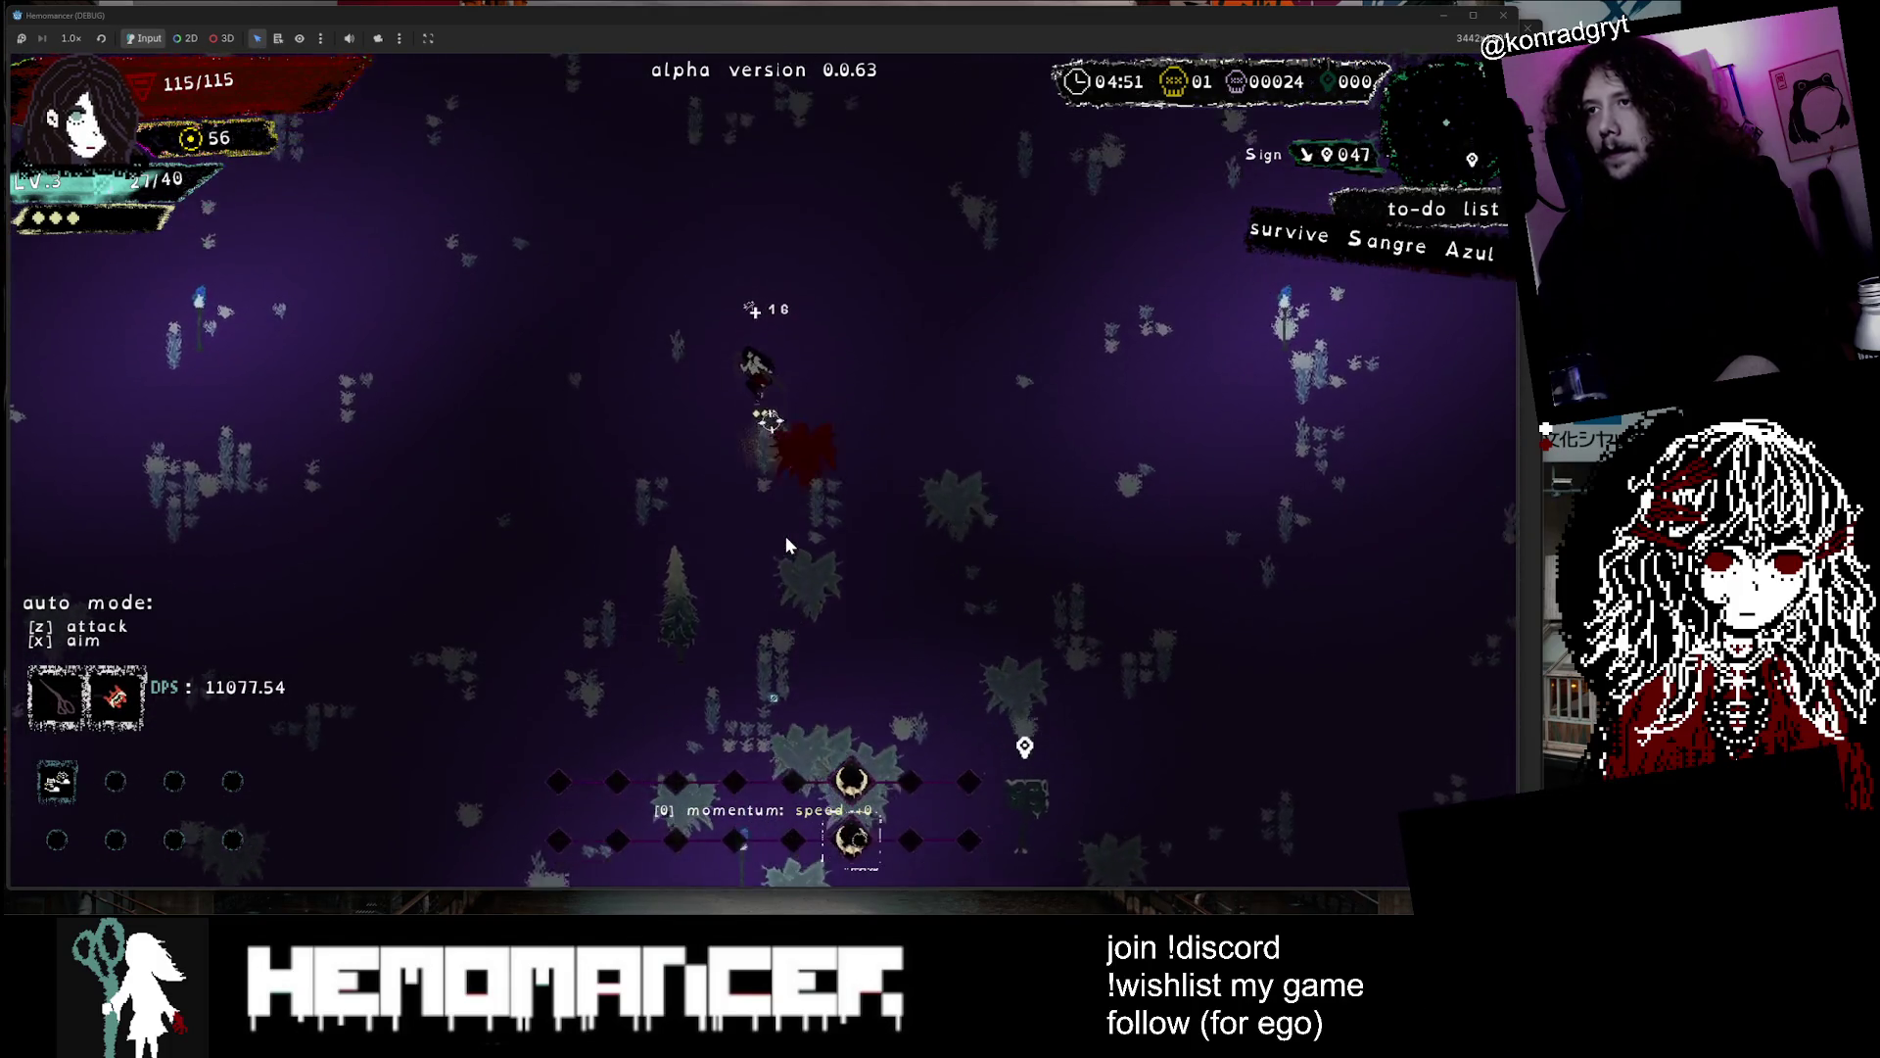
pyautogui.press('z')
pyautogui.press('w')
pyautogui.press('d')
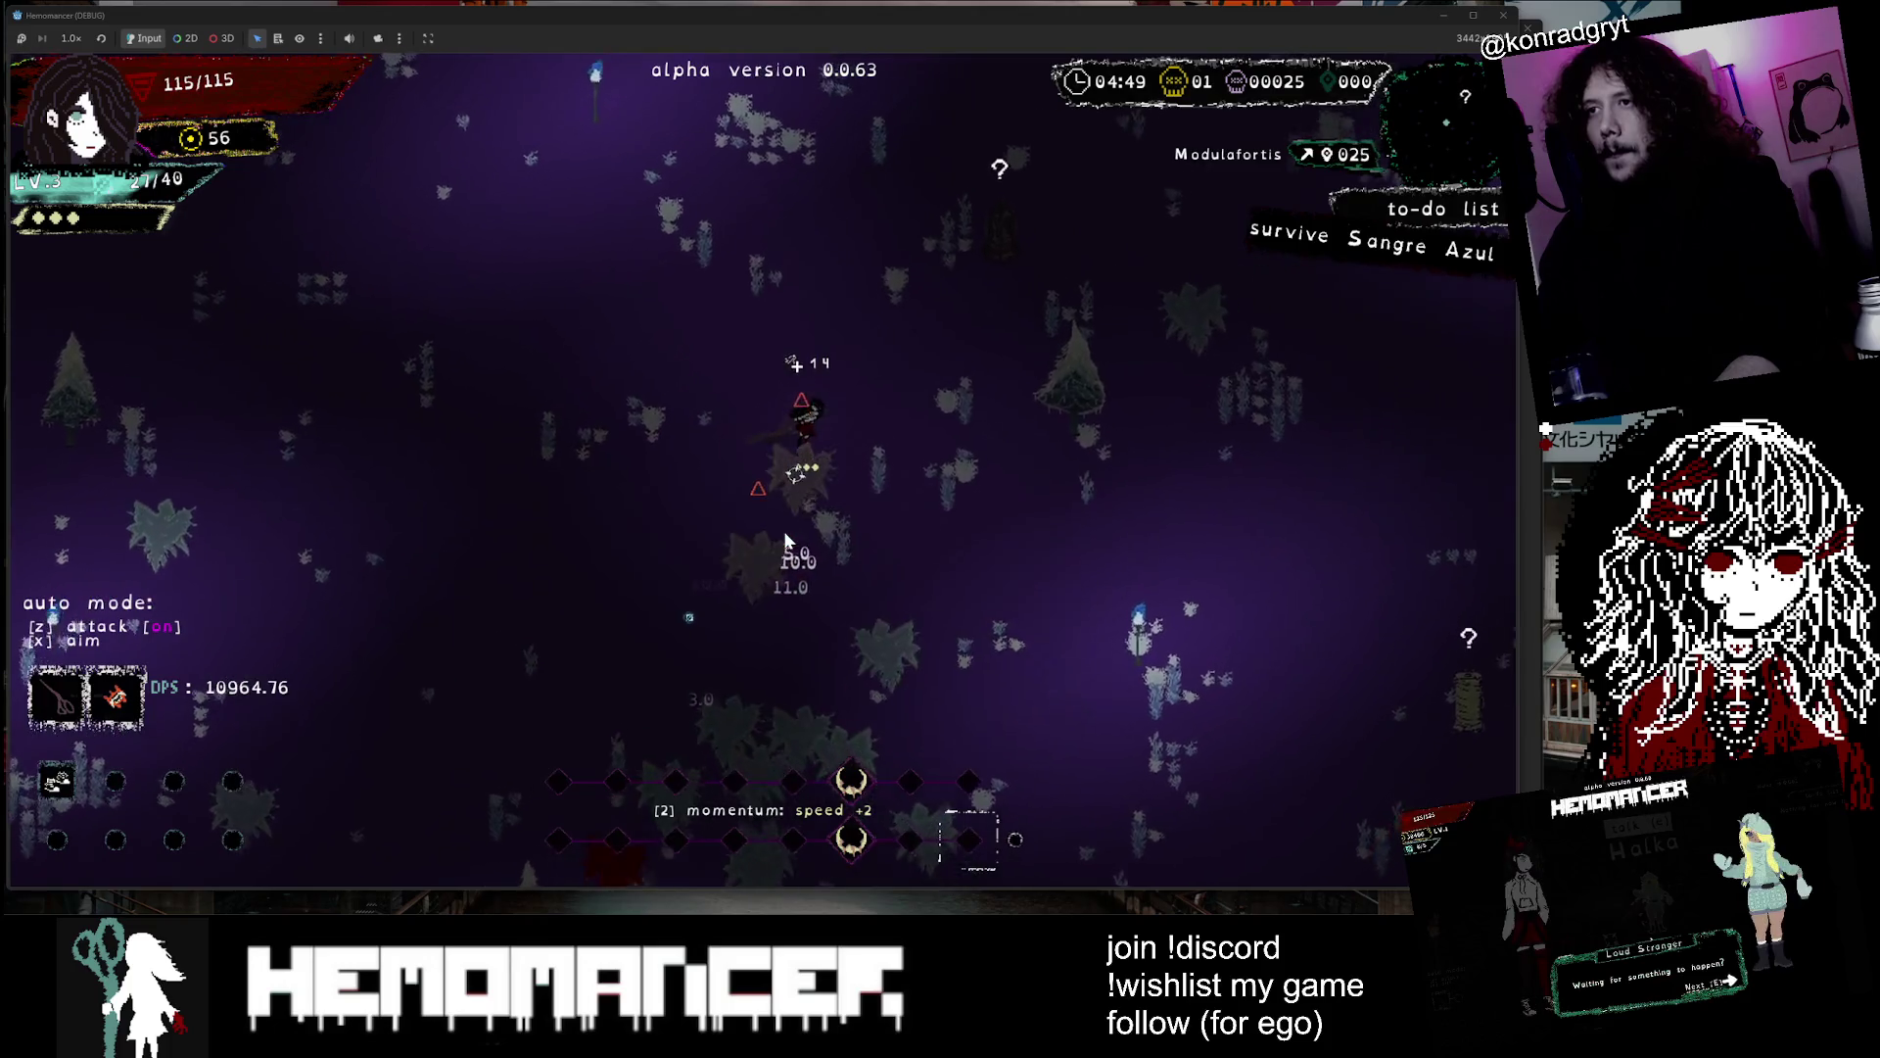
pyautogui.press('w')
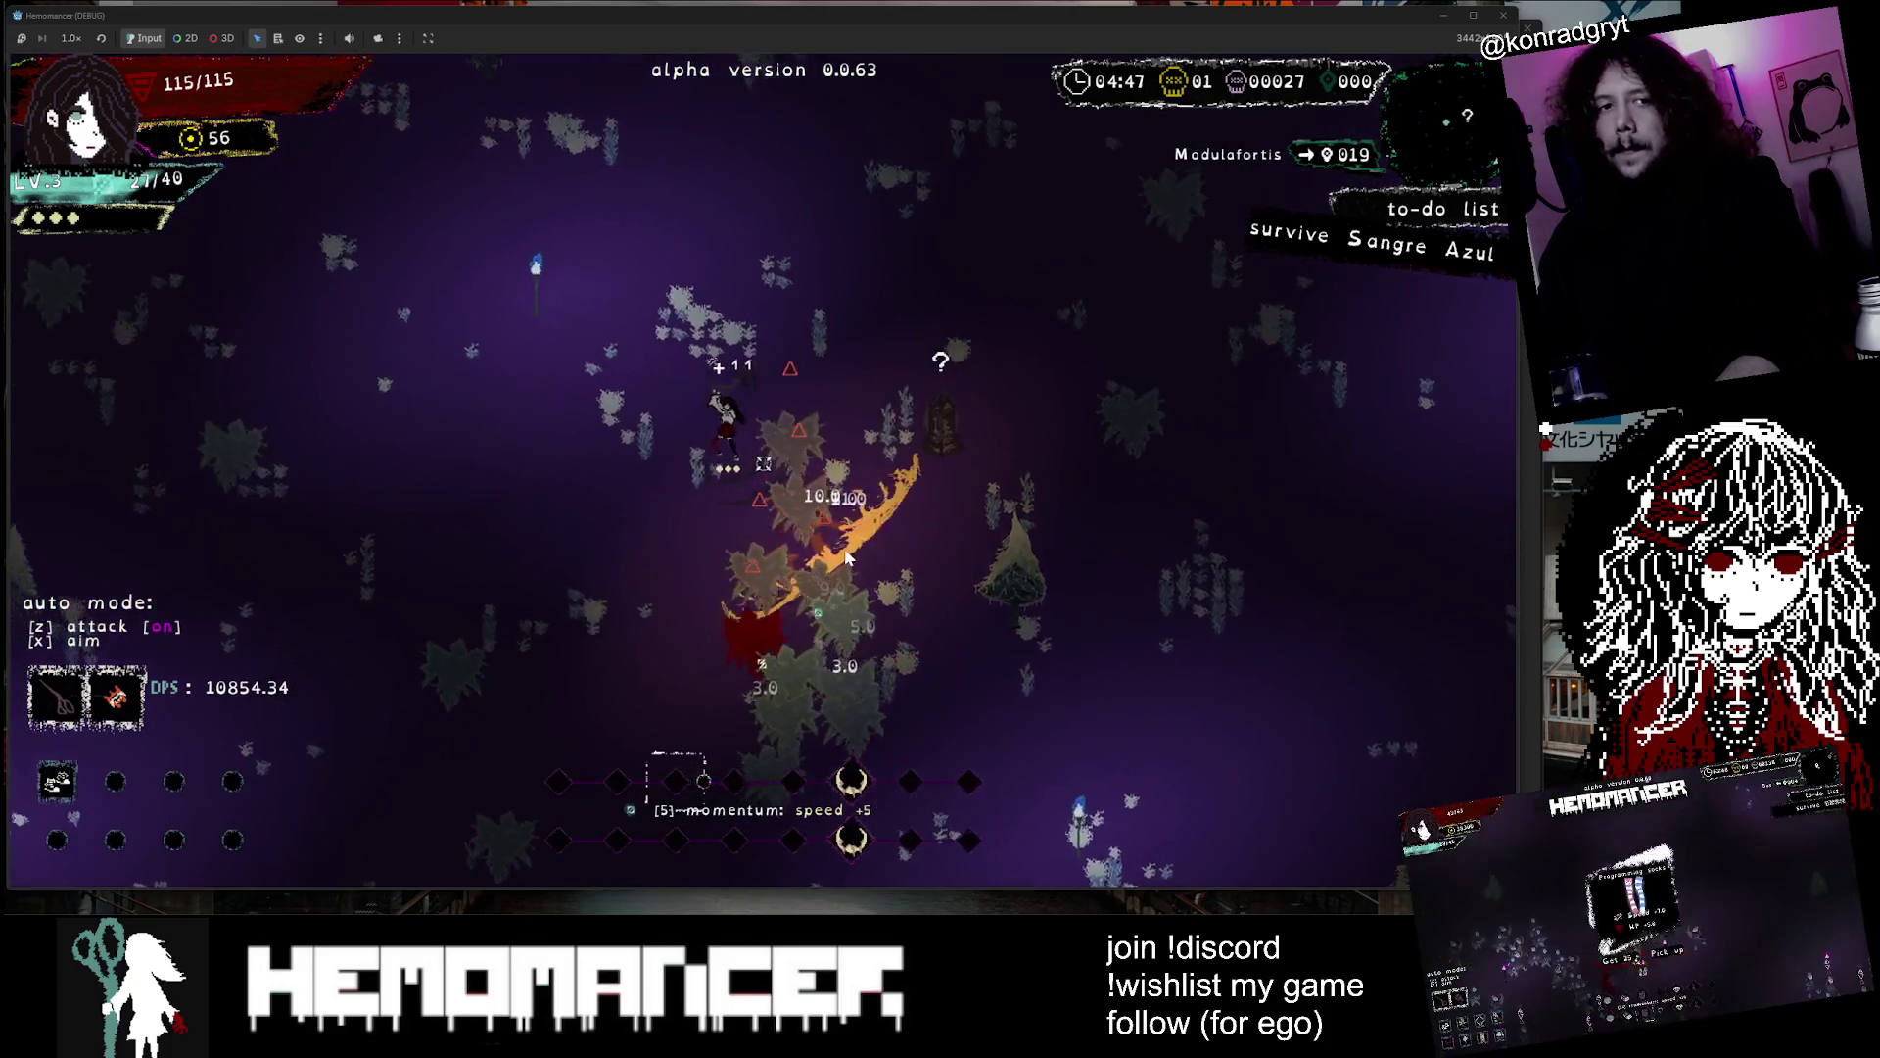
# Push up-left then up-right through the enemies, collecting experience toward level 4
pyautogui.press('w')
pyautogui.press('a')
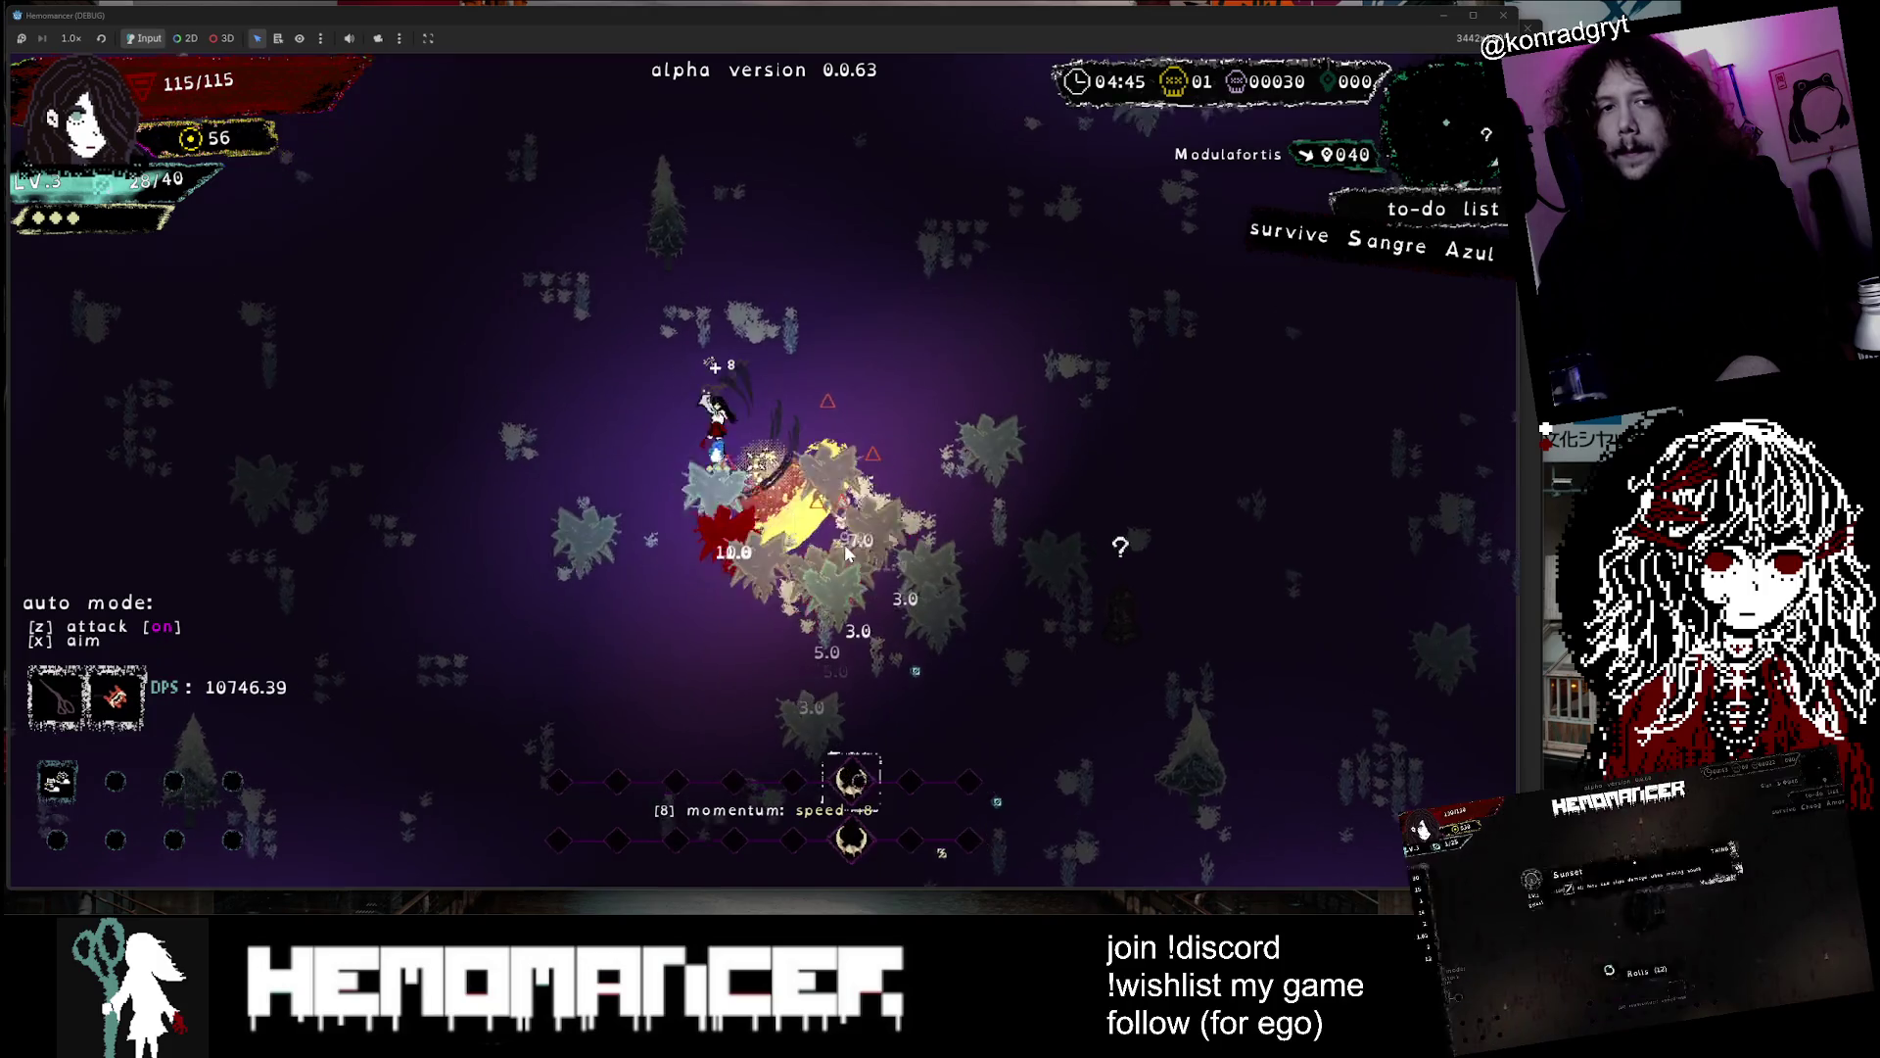
pyautogui.press('w')
pyautogui.press('a')
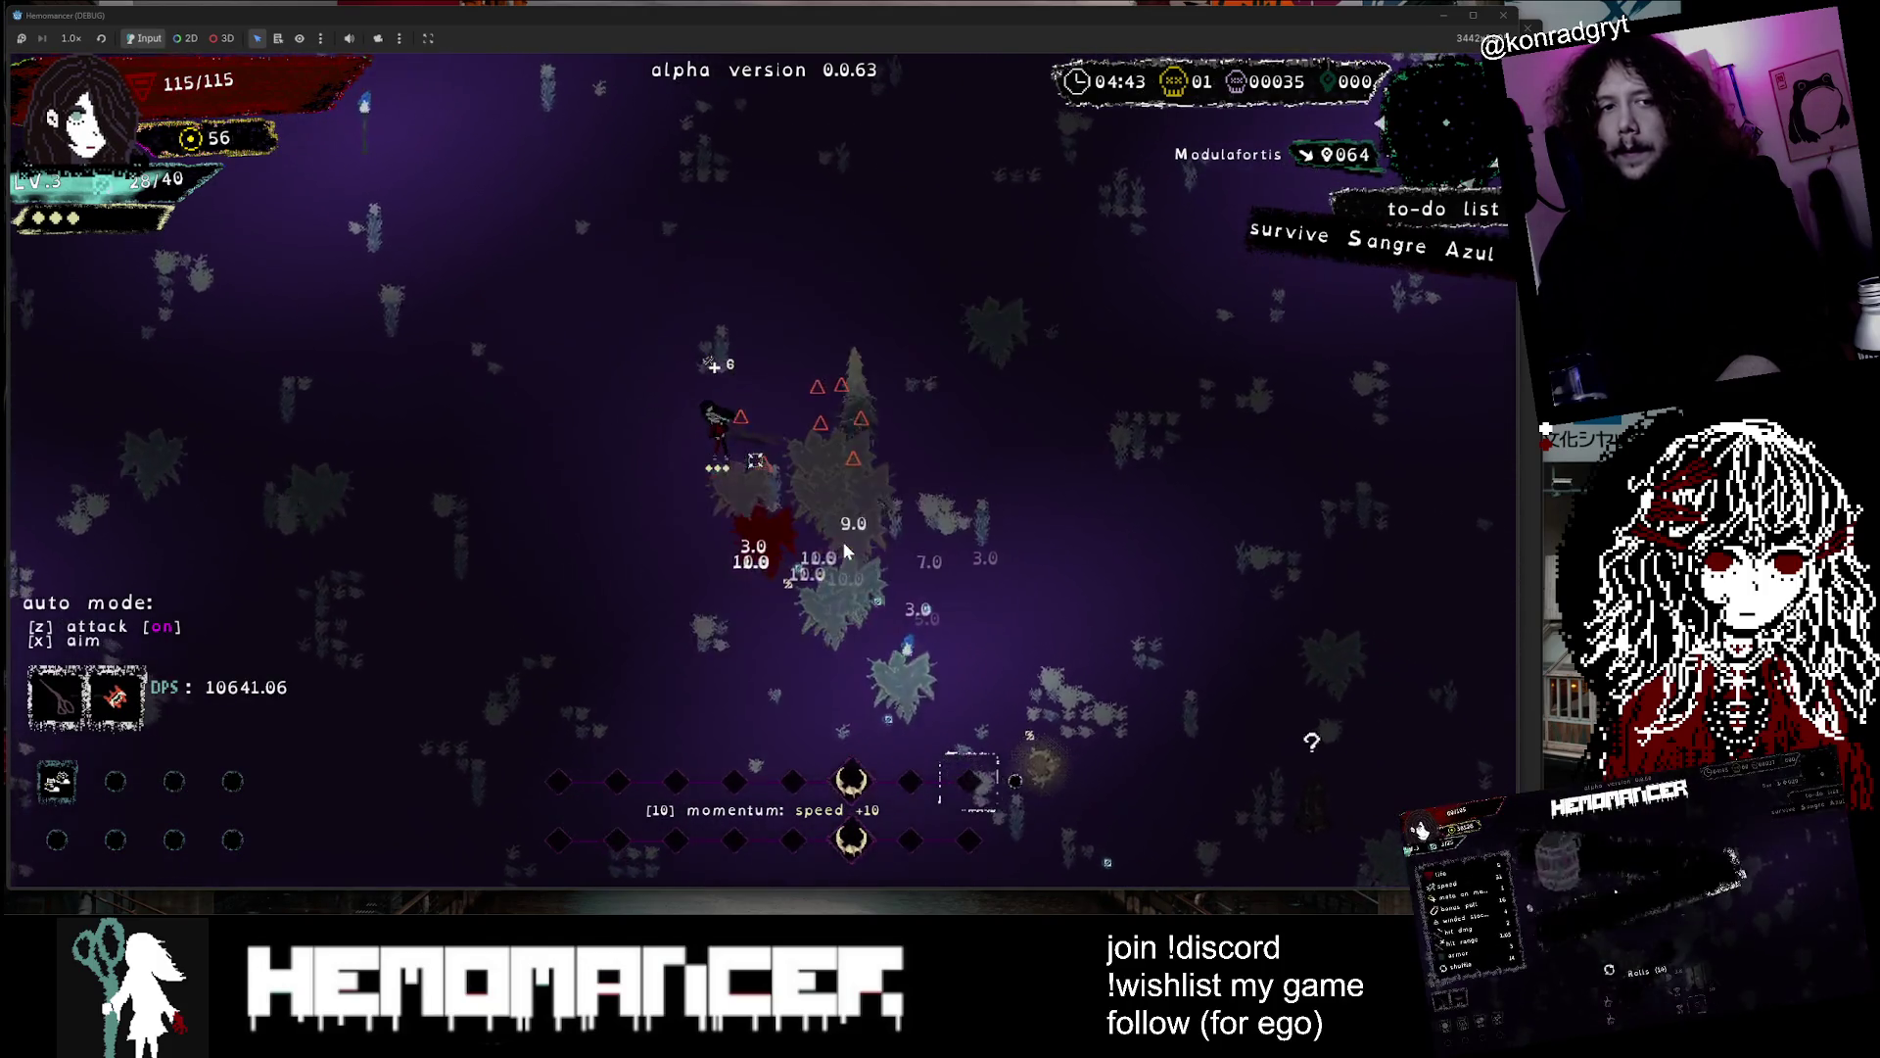
pyautogui.press('w')
pyautogui.press('a')
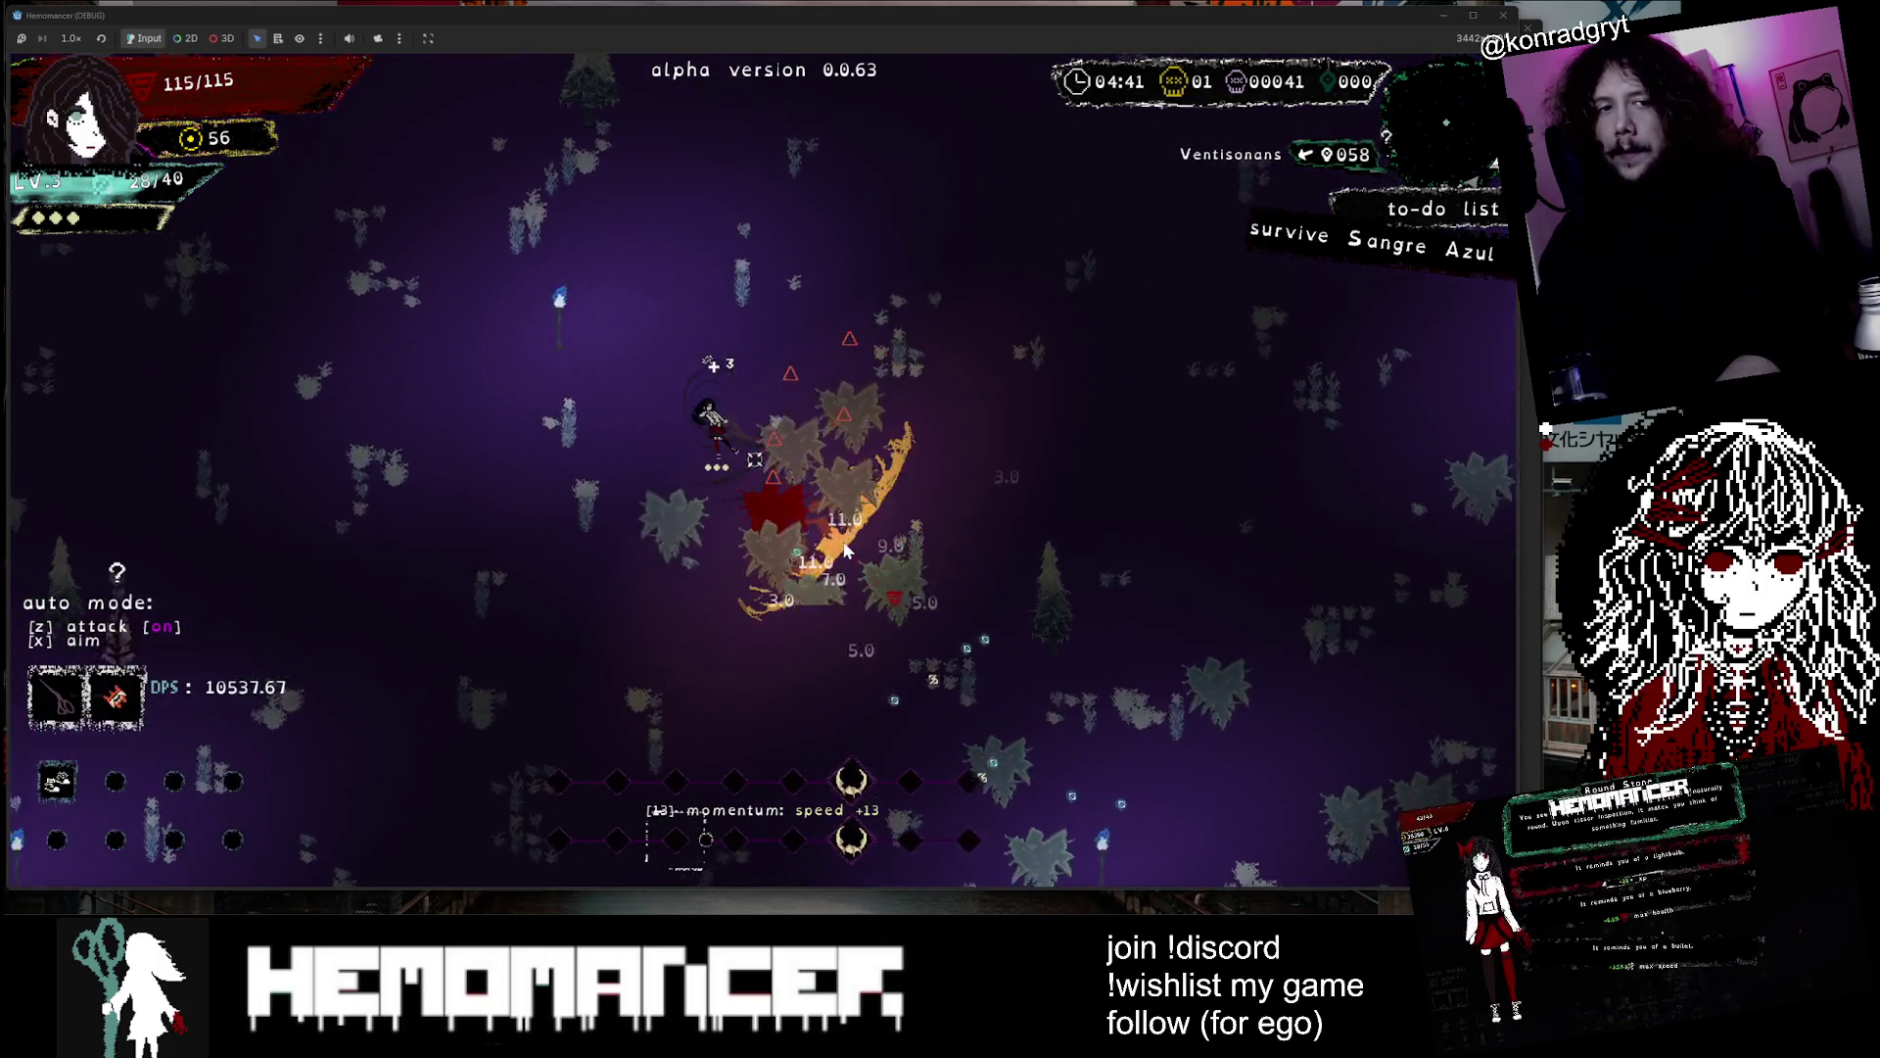
pyautogui.press('w')
pyautogui.press('a')
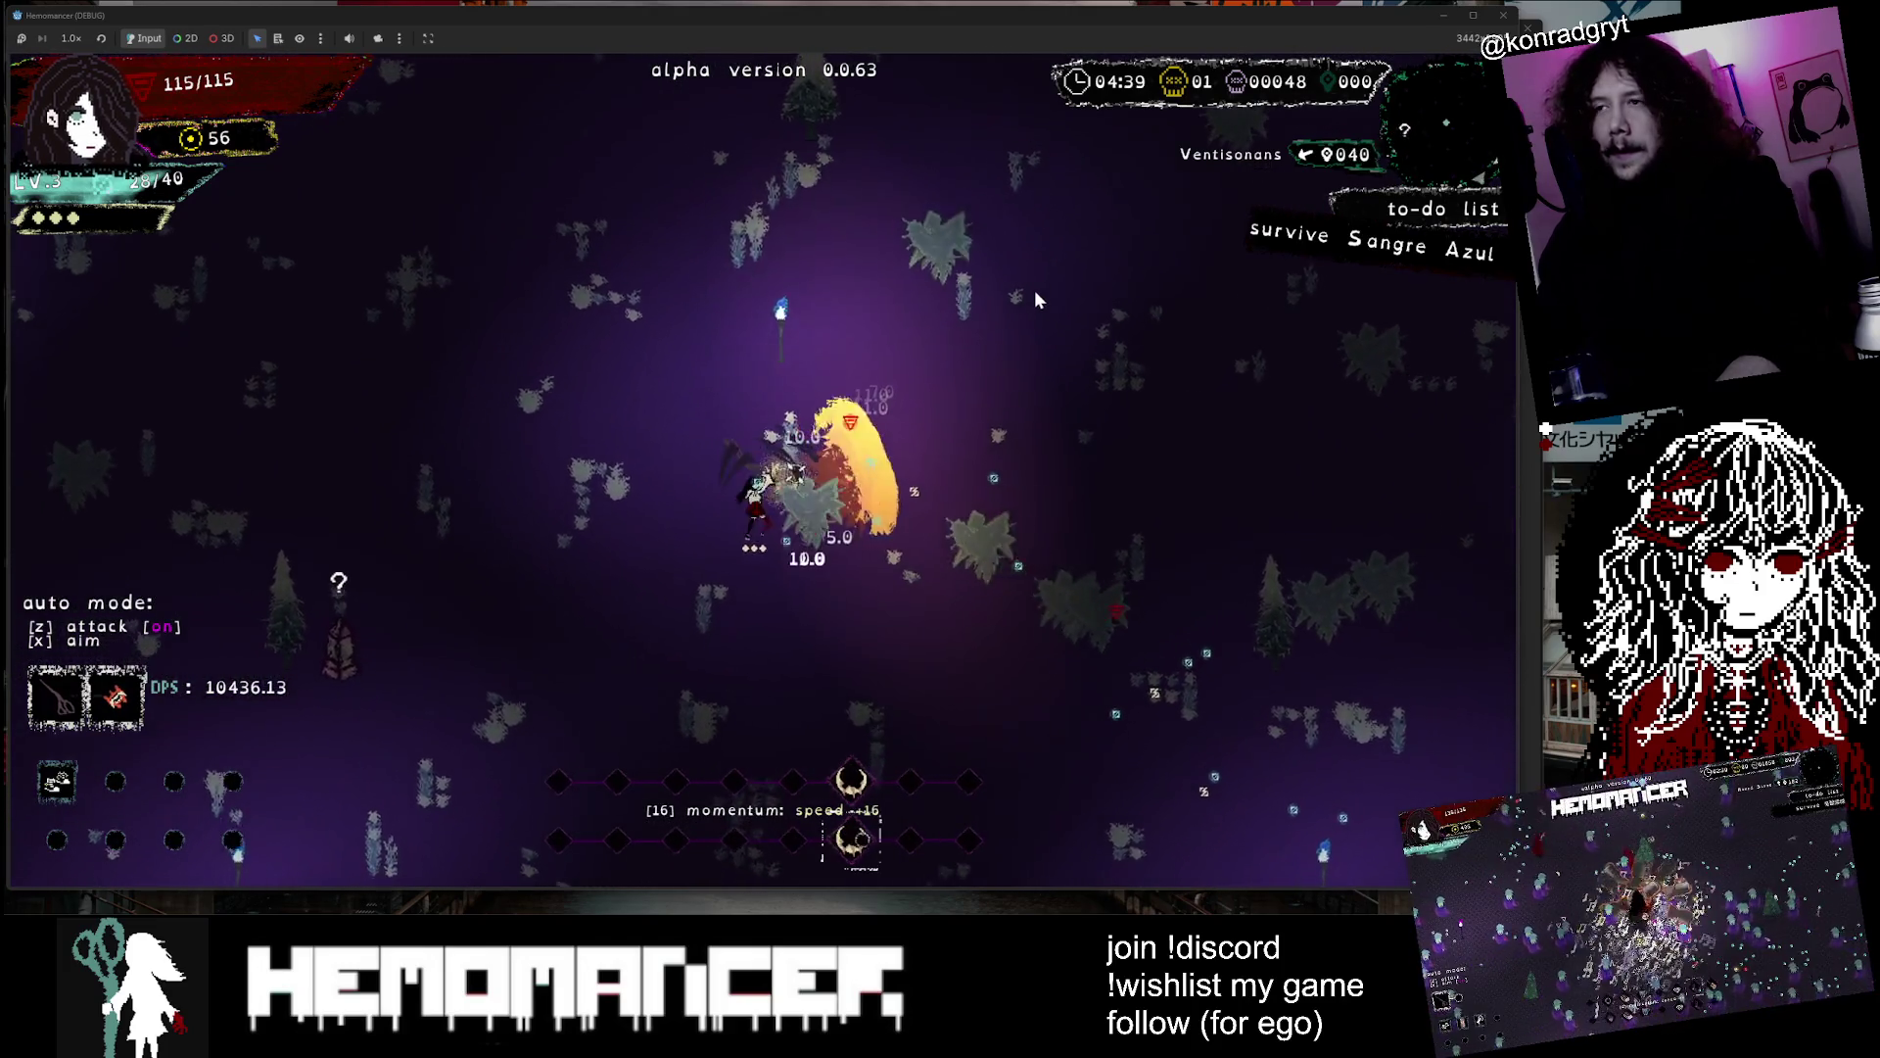
pyautogui.press('w')
pyautogui.press('d')
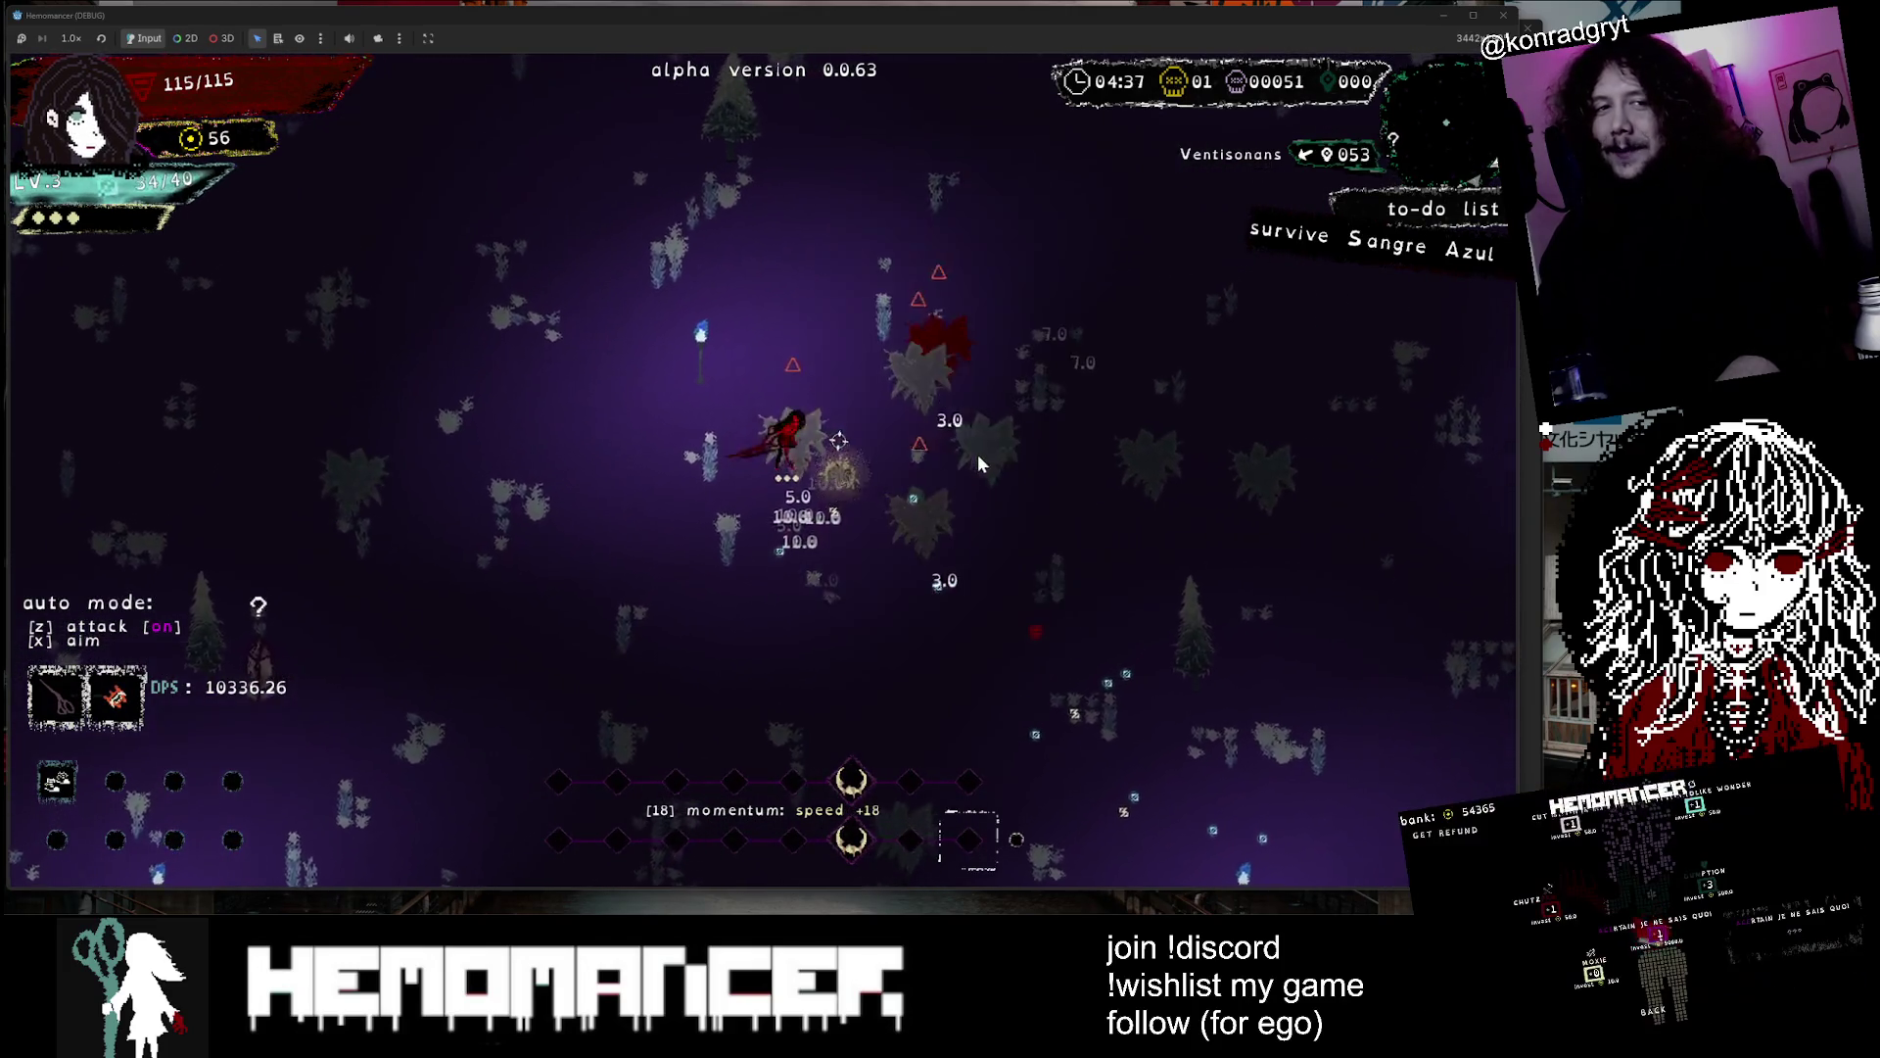
pyautogui.press('w')
pyautogui.press('d')
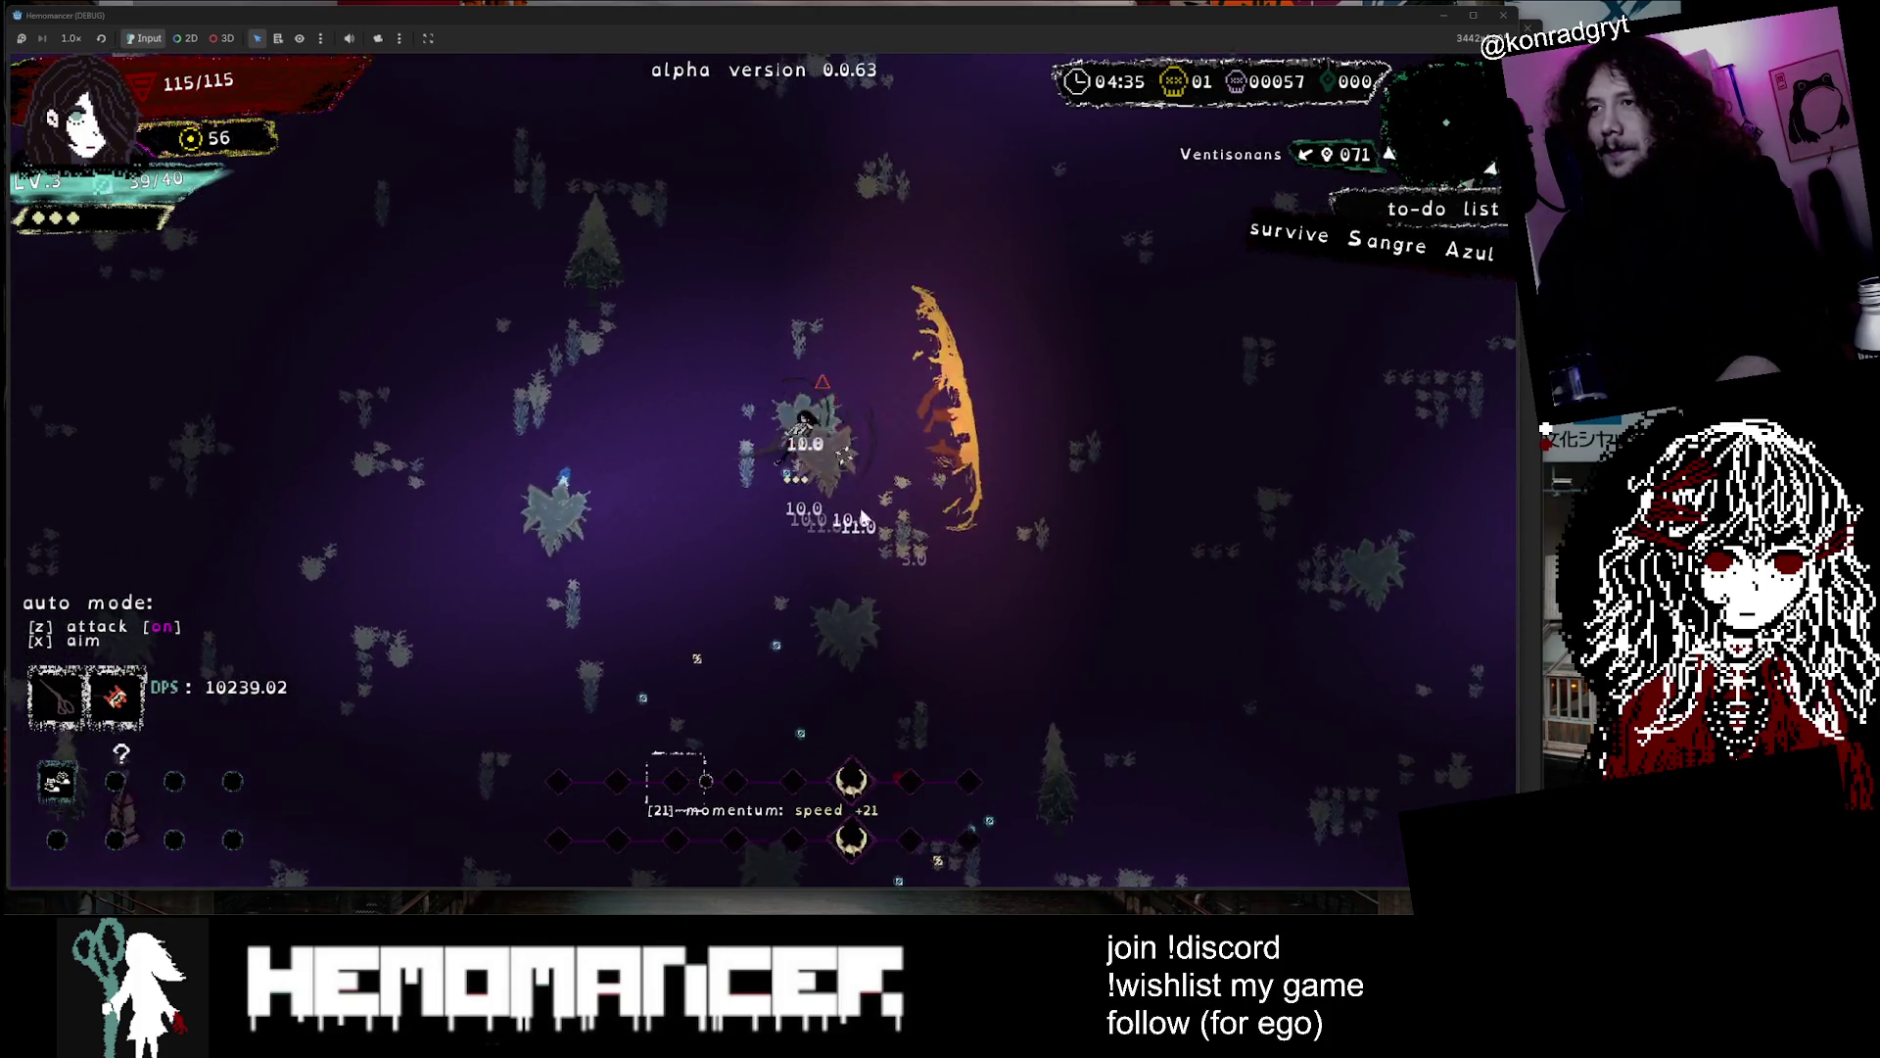
# Pick a level-up upgrade at level 4, keep moving, then bring up the menu
pyautogui.click(1005, 583)
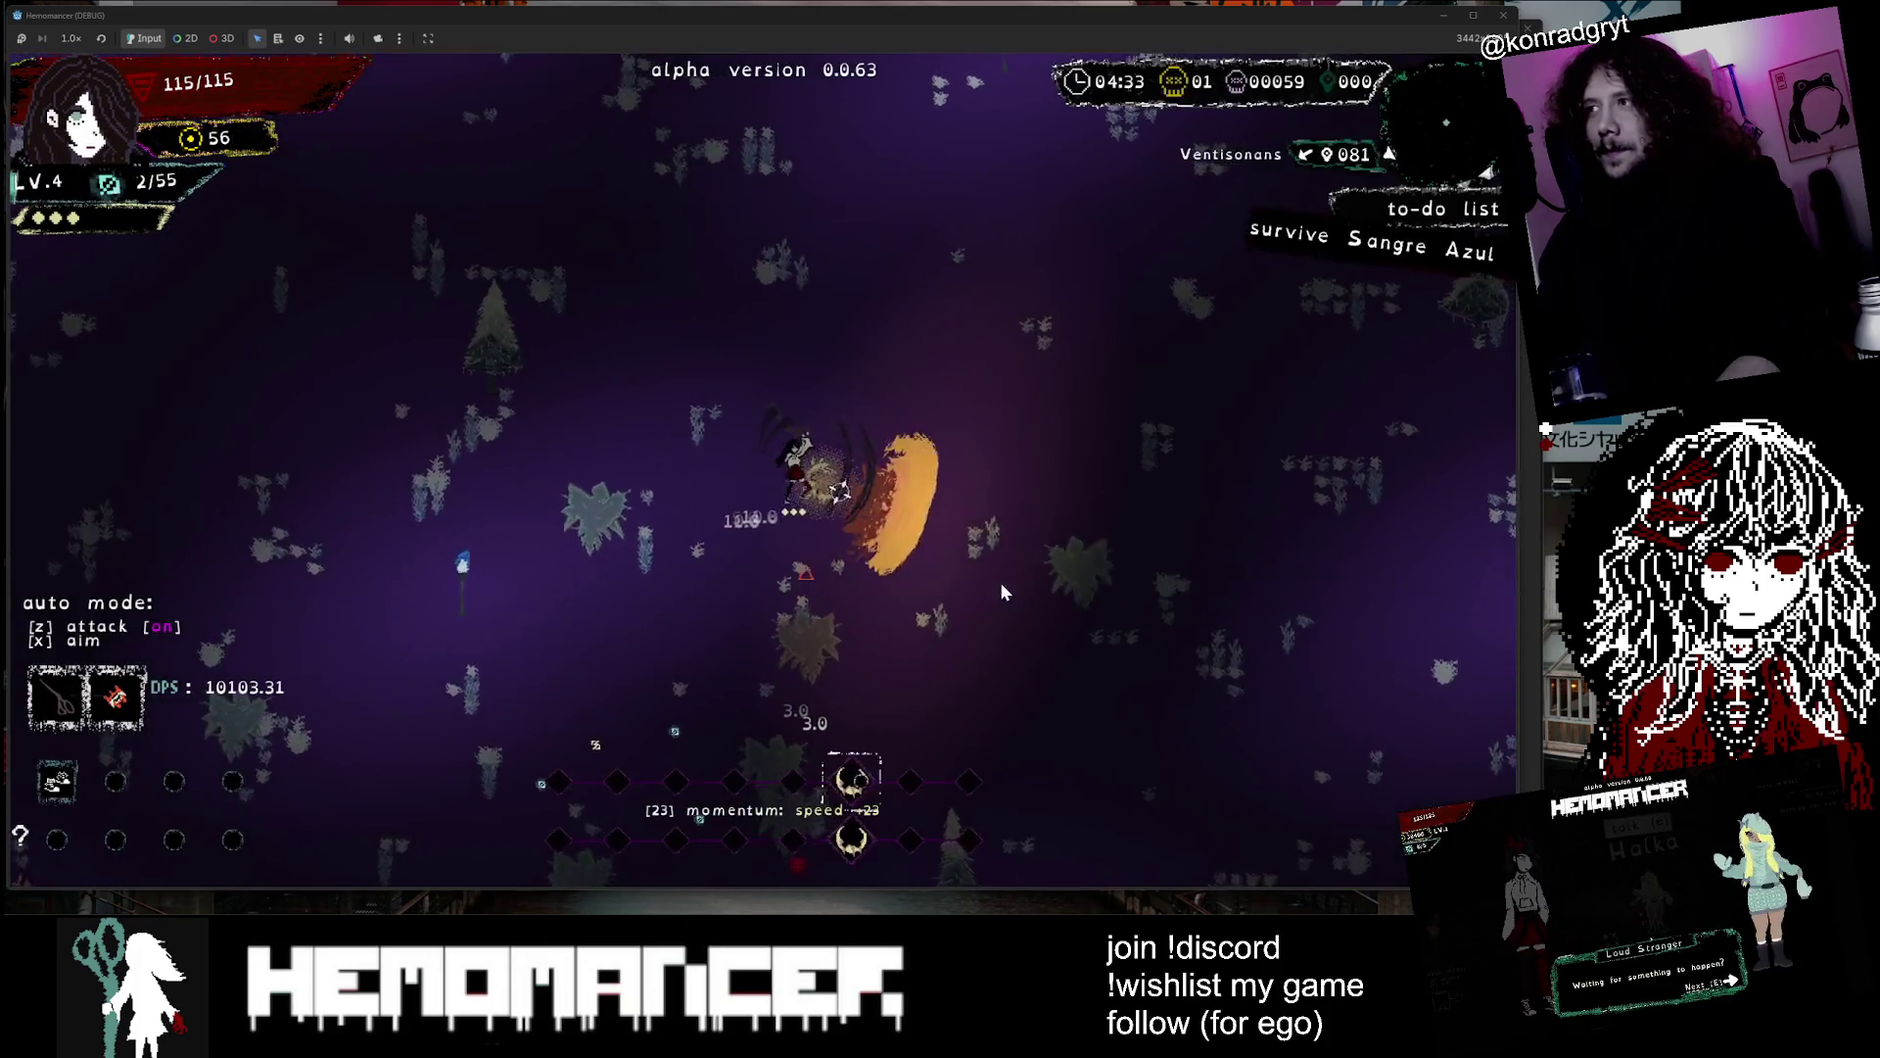
pyautogui.press('w')
pyautogui.press('d')
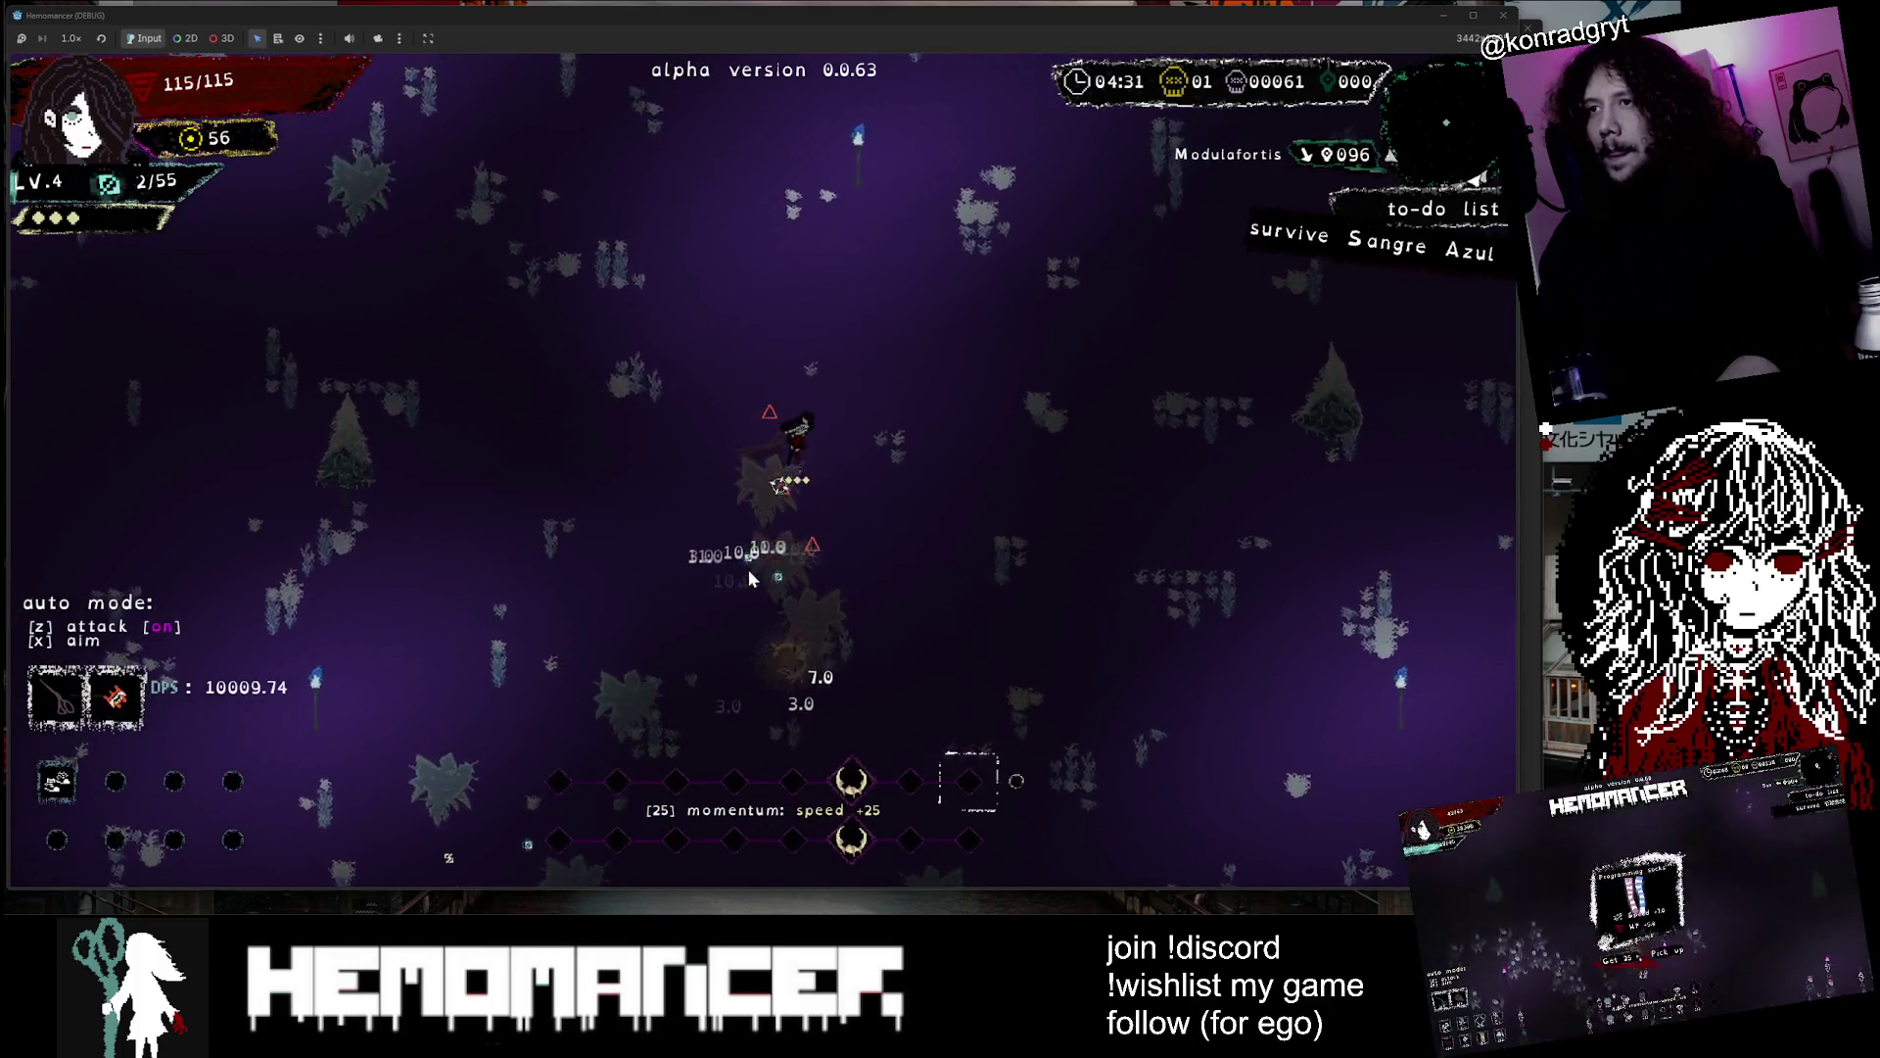
pyautogui.press('w')
pyautogui.press('d')
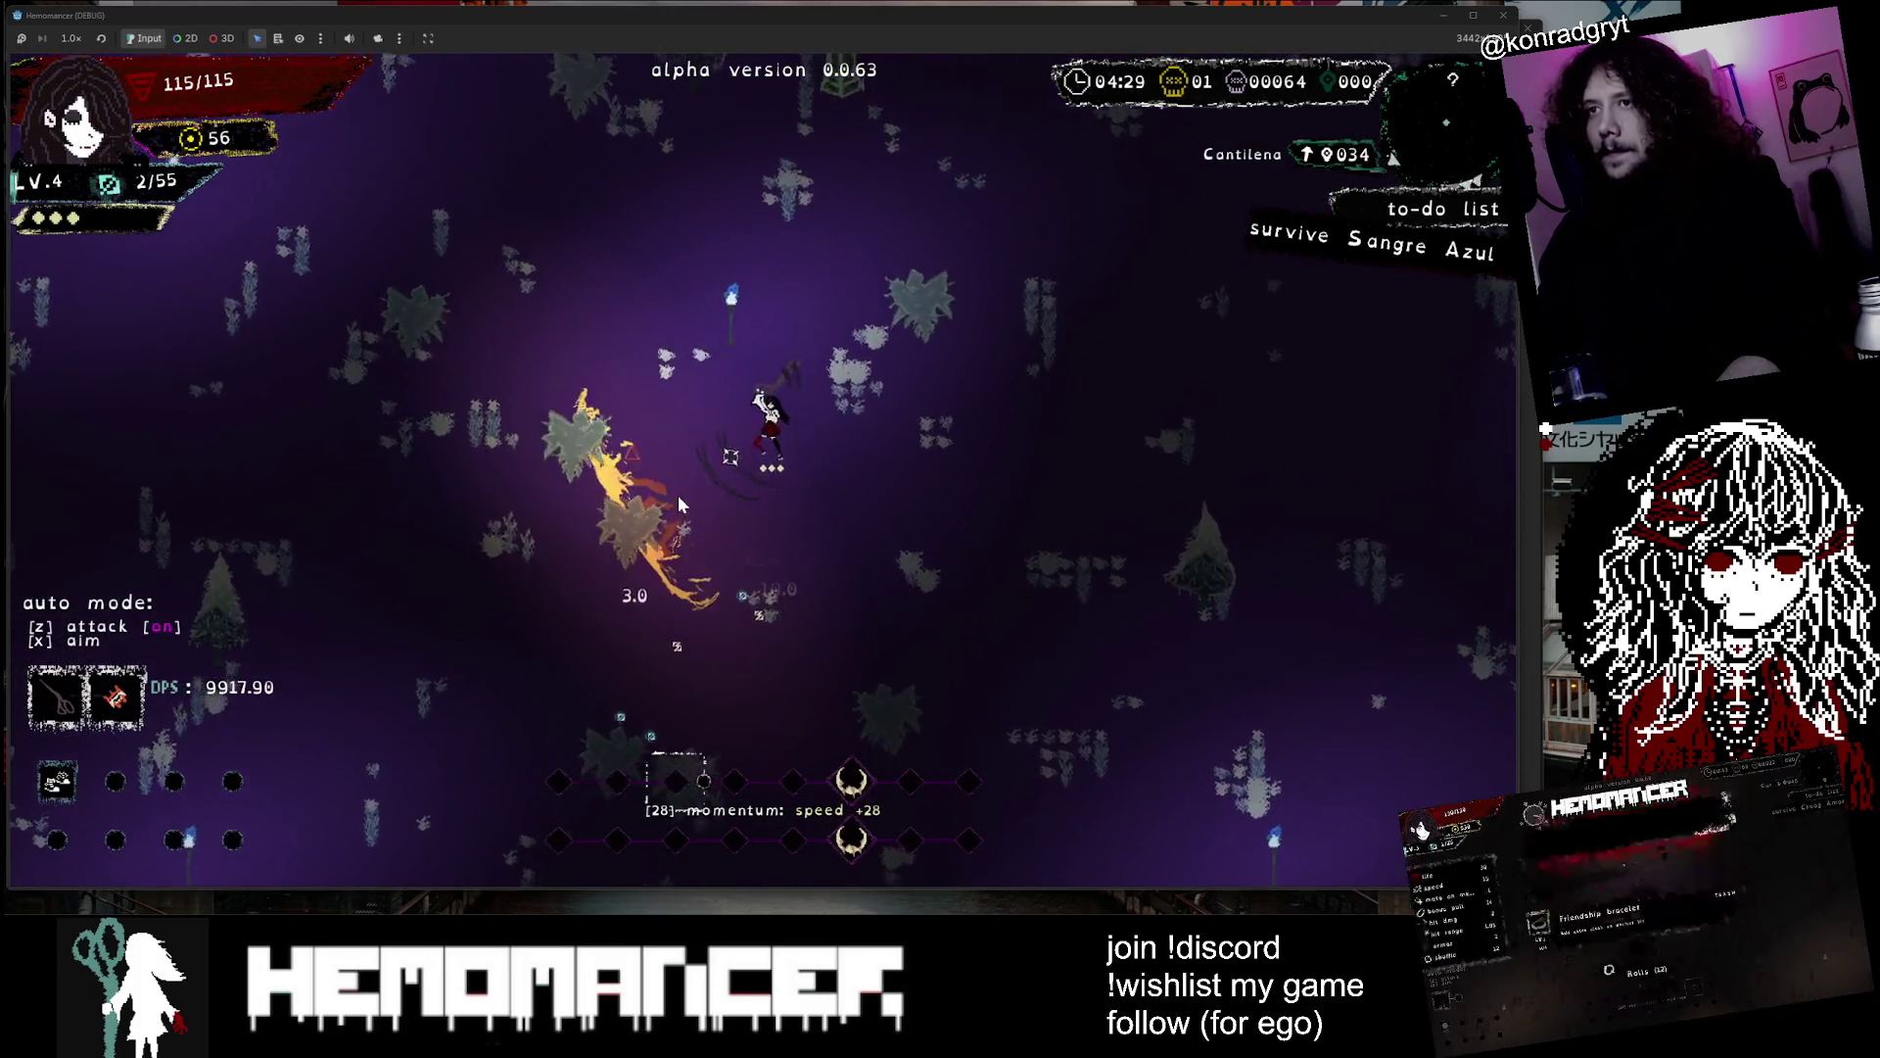
pyautogui.press('Escape')
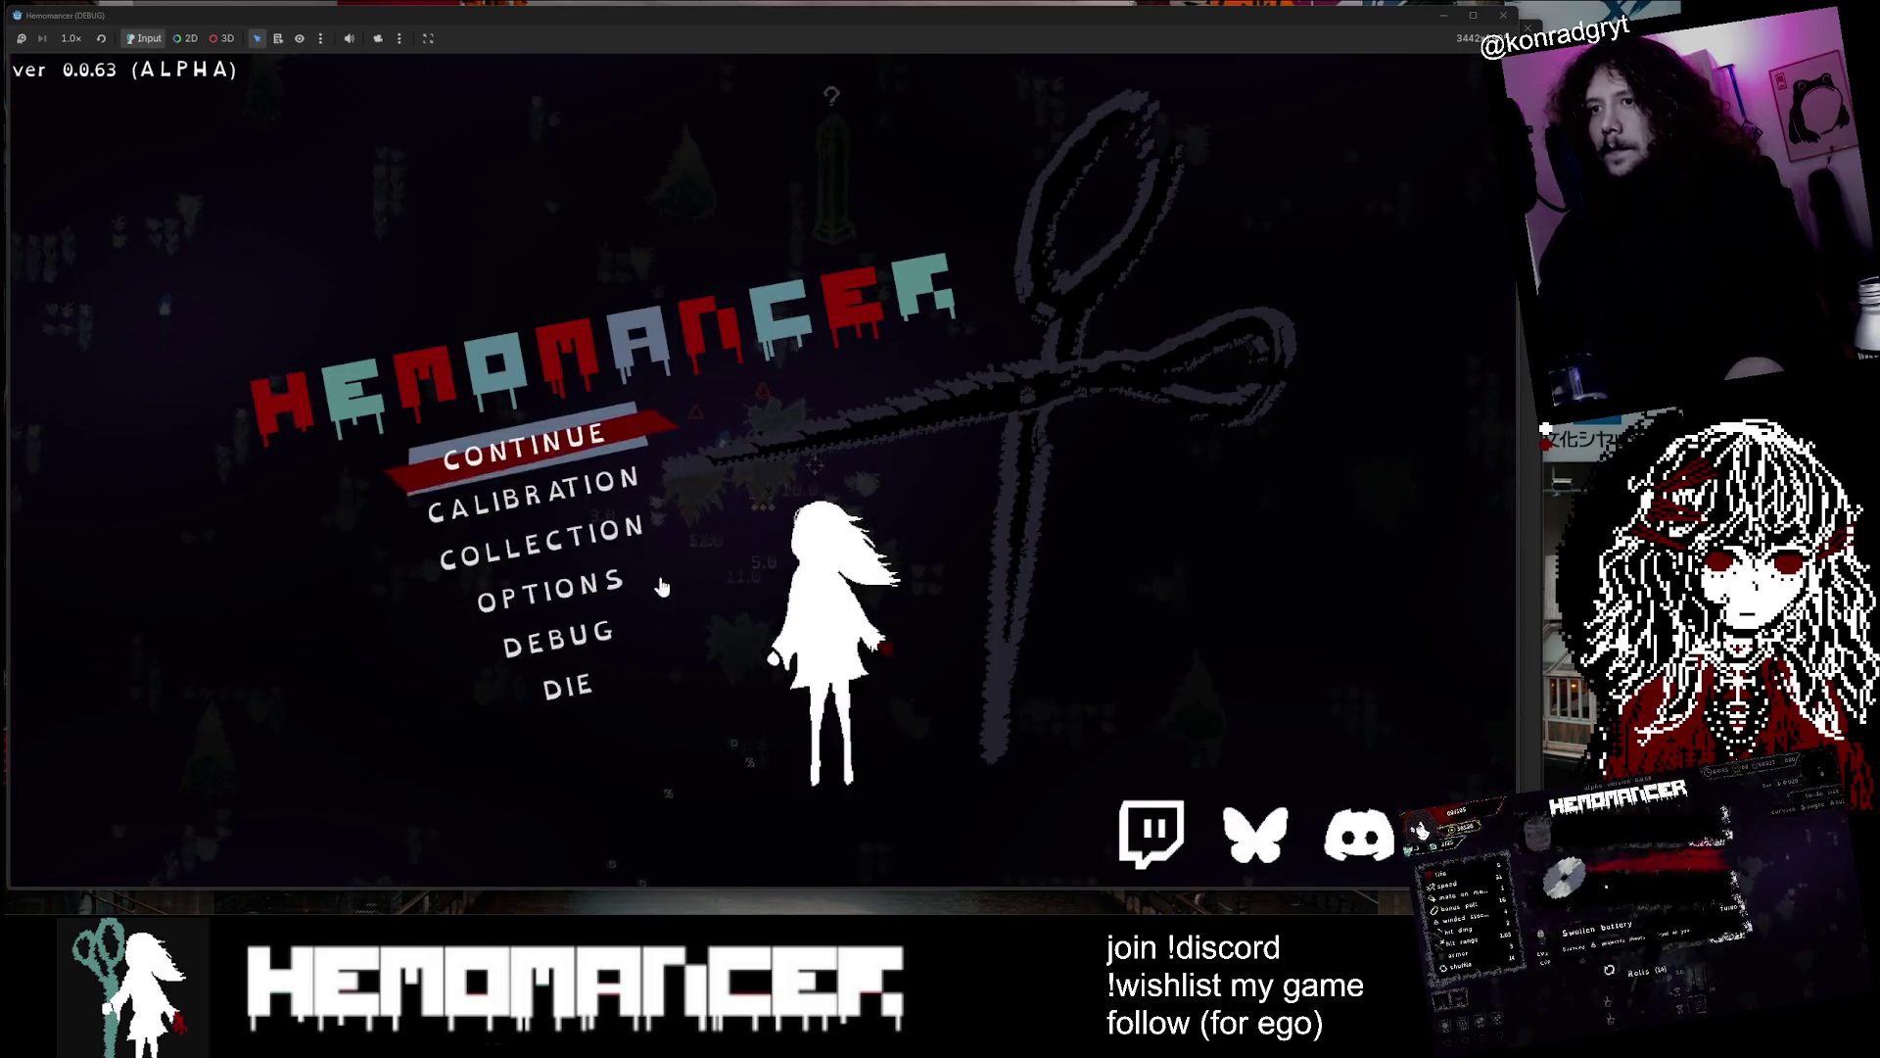
# Open and close the debug panel, then continue after dying to start a fresh run
pyautogui.click(558, 634)
pyautogui.press('Escape')
pyautogui.press('Escape')
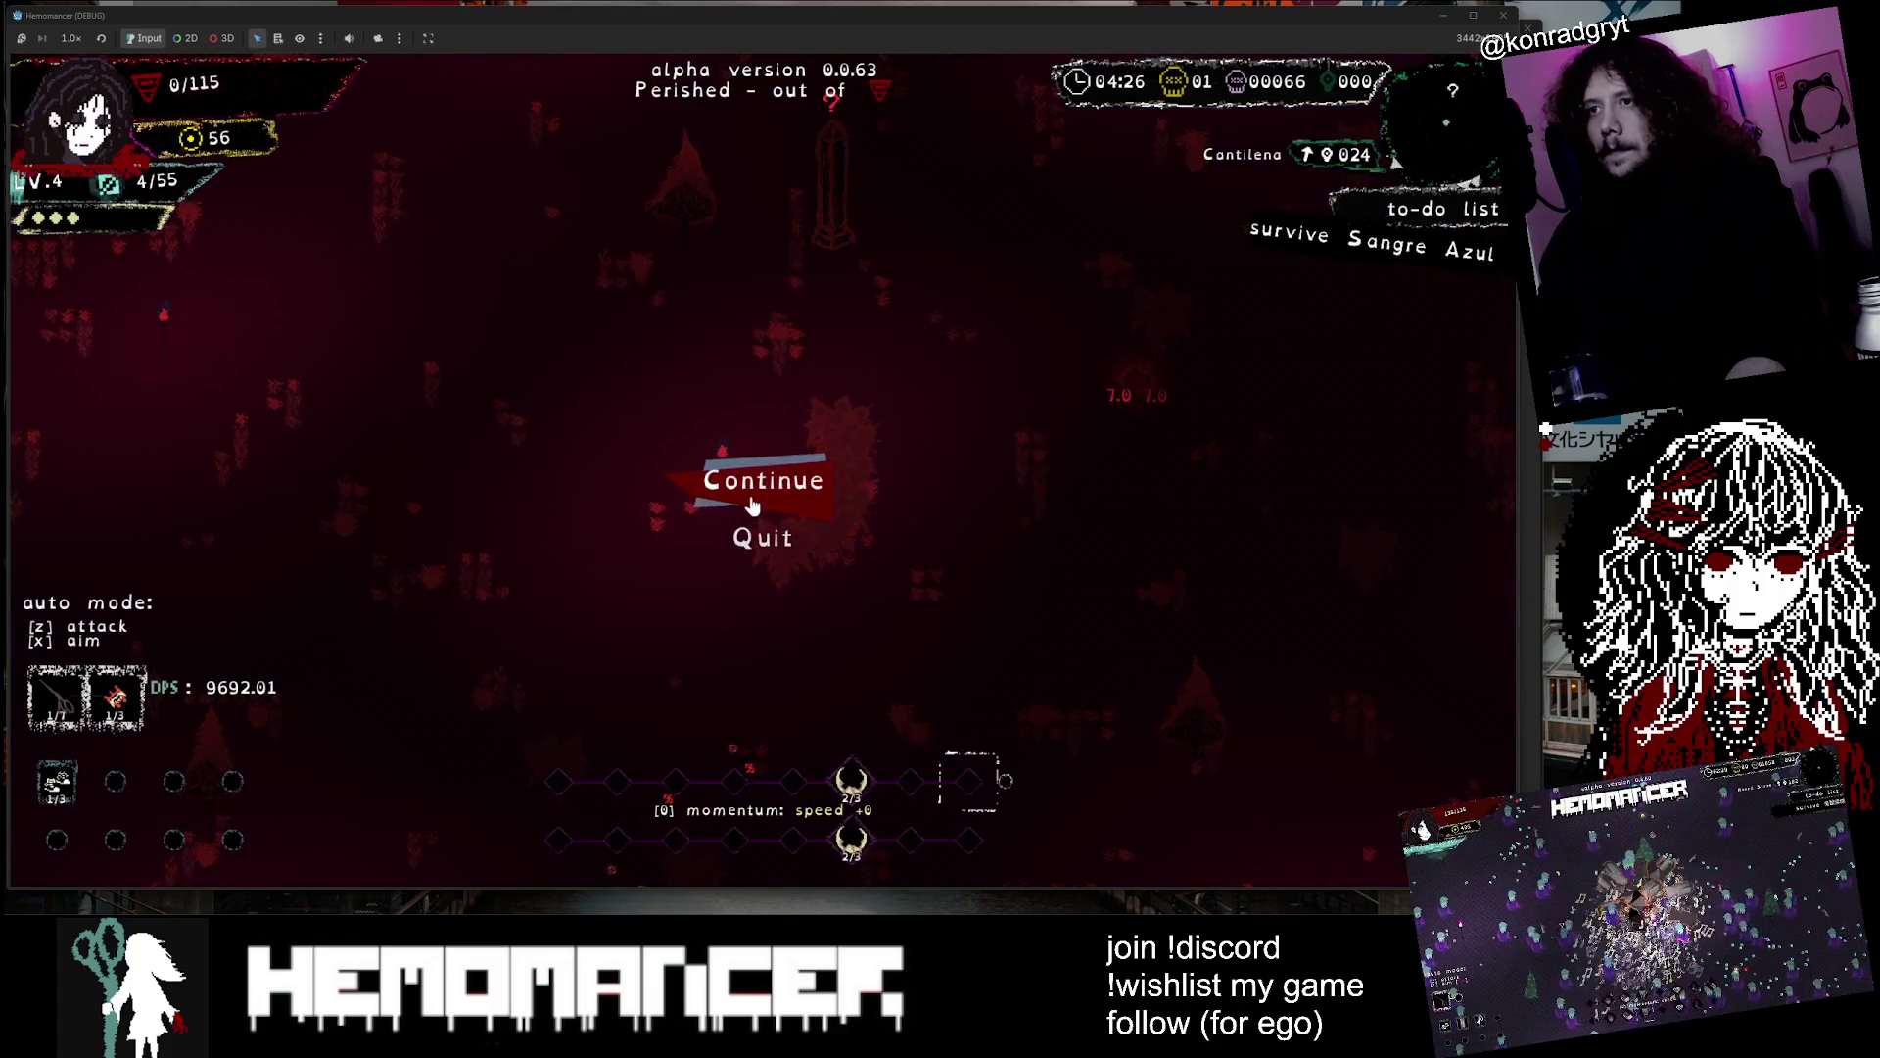
pyautogui.click(758, 483)
# Walk left to Halka, checking the quest journal on the way
pyautogui.press('a')
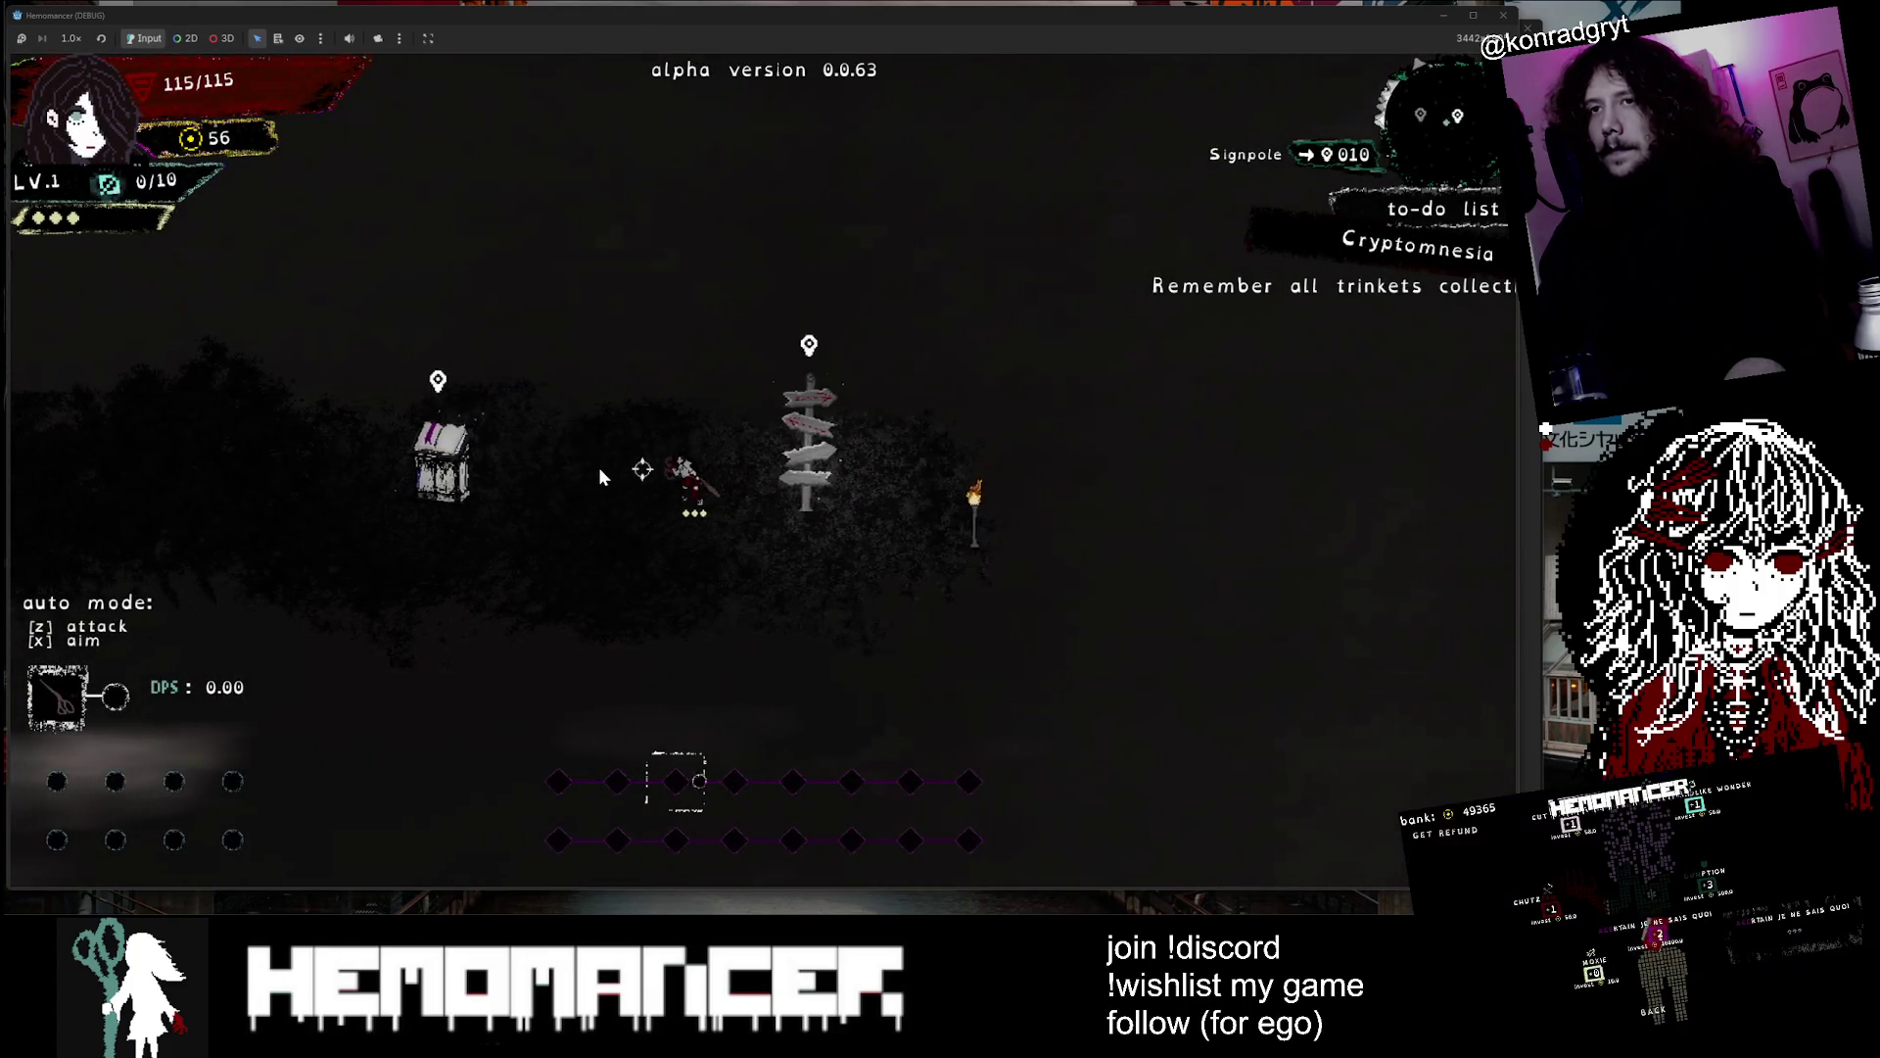
pyautogui.press('j')
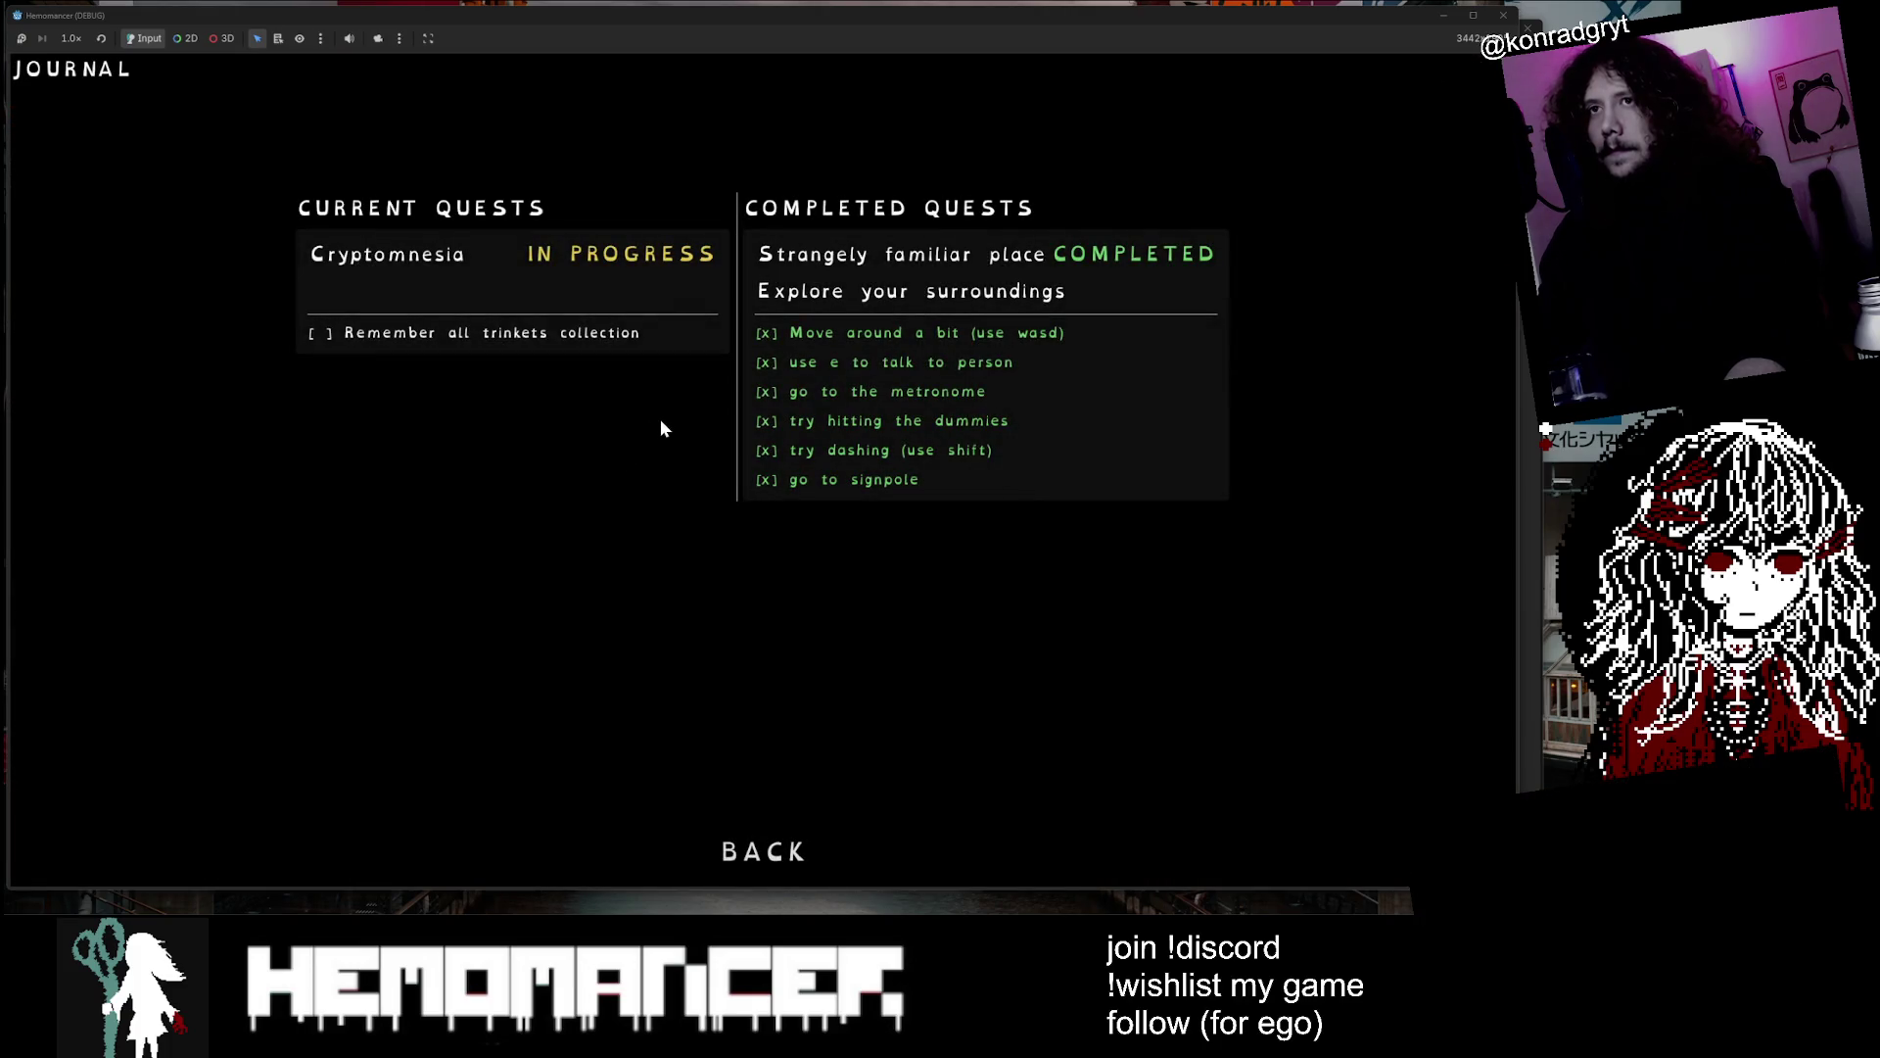
pyautogui.click(764, 851)
pyautogui.press('a')
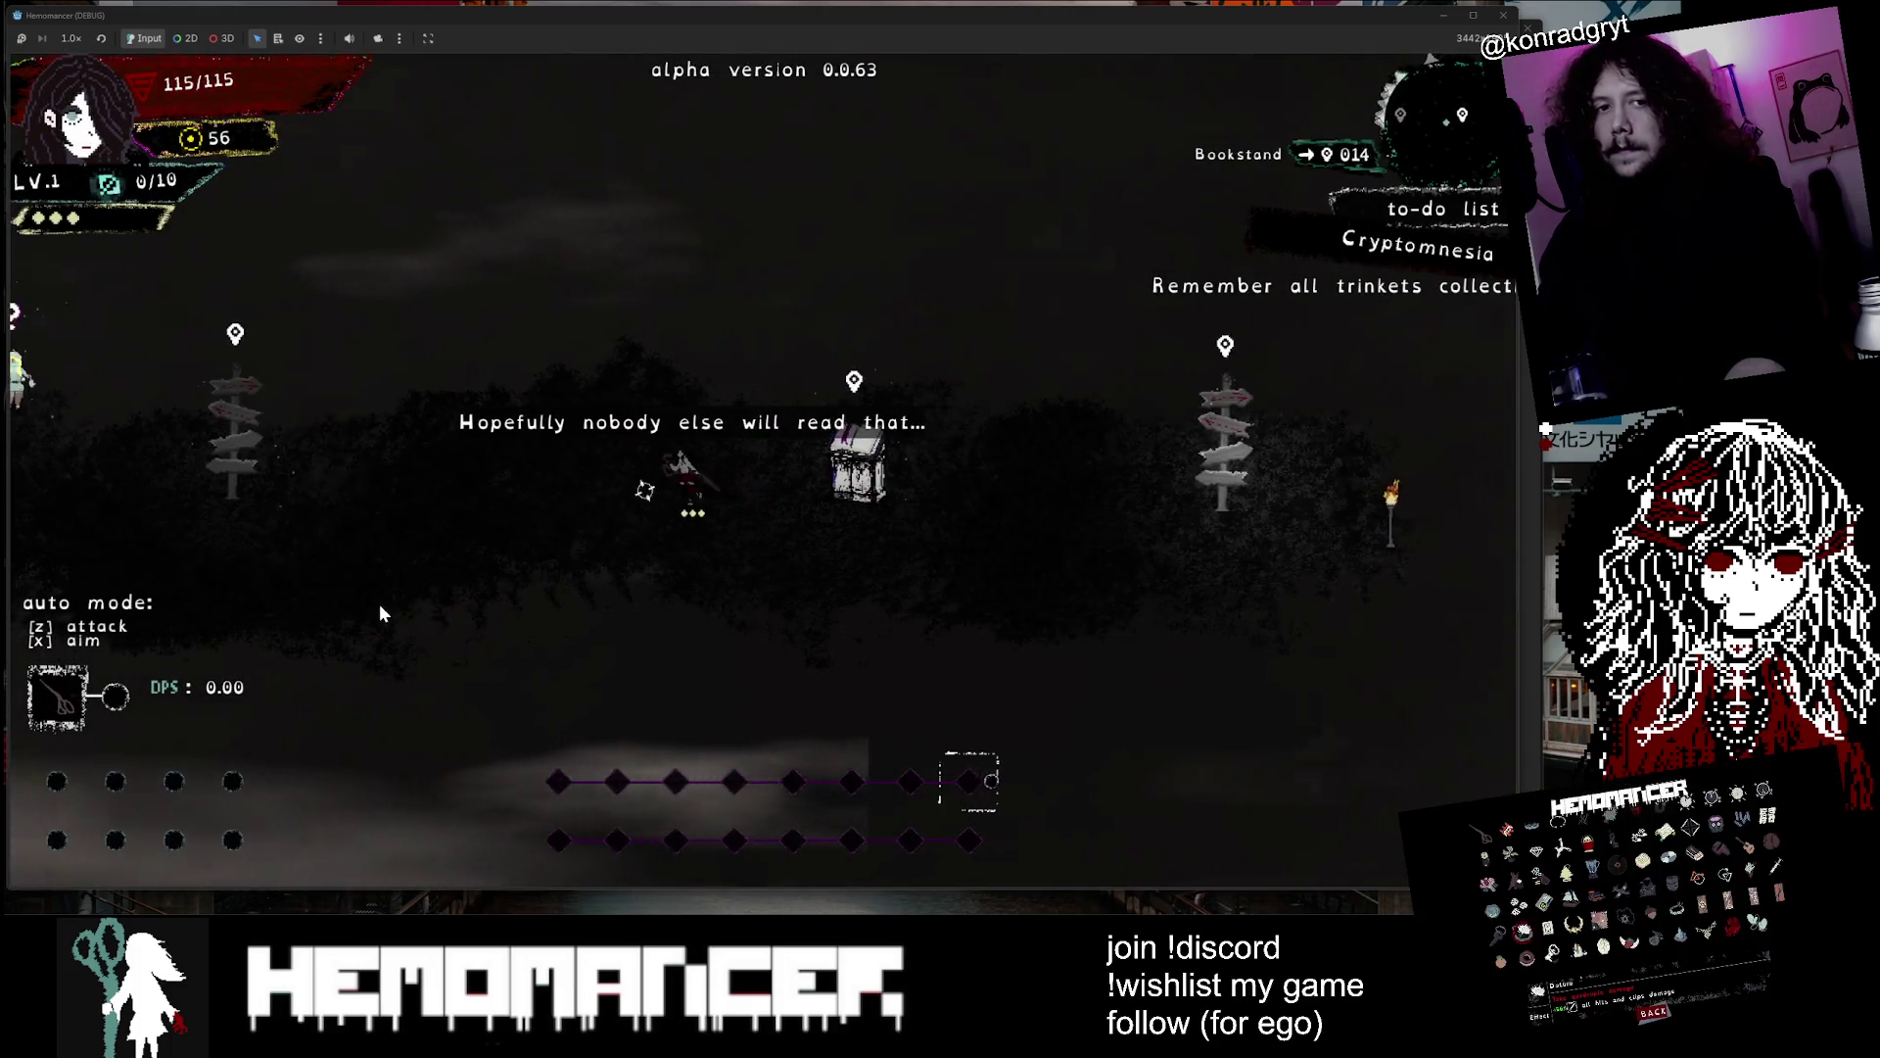
pyautogui.press('a')
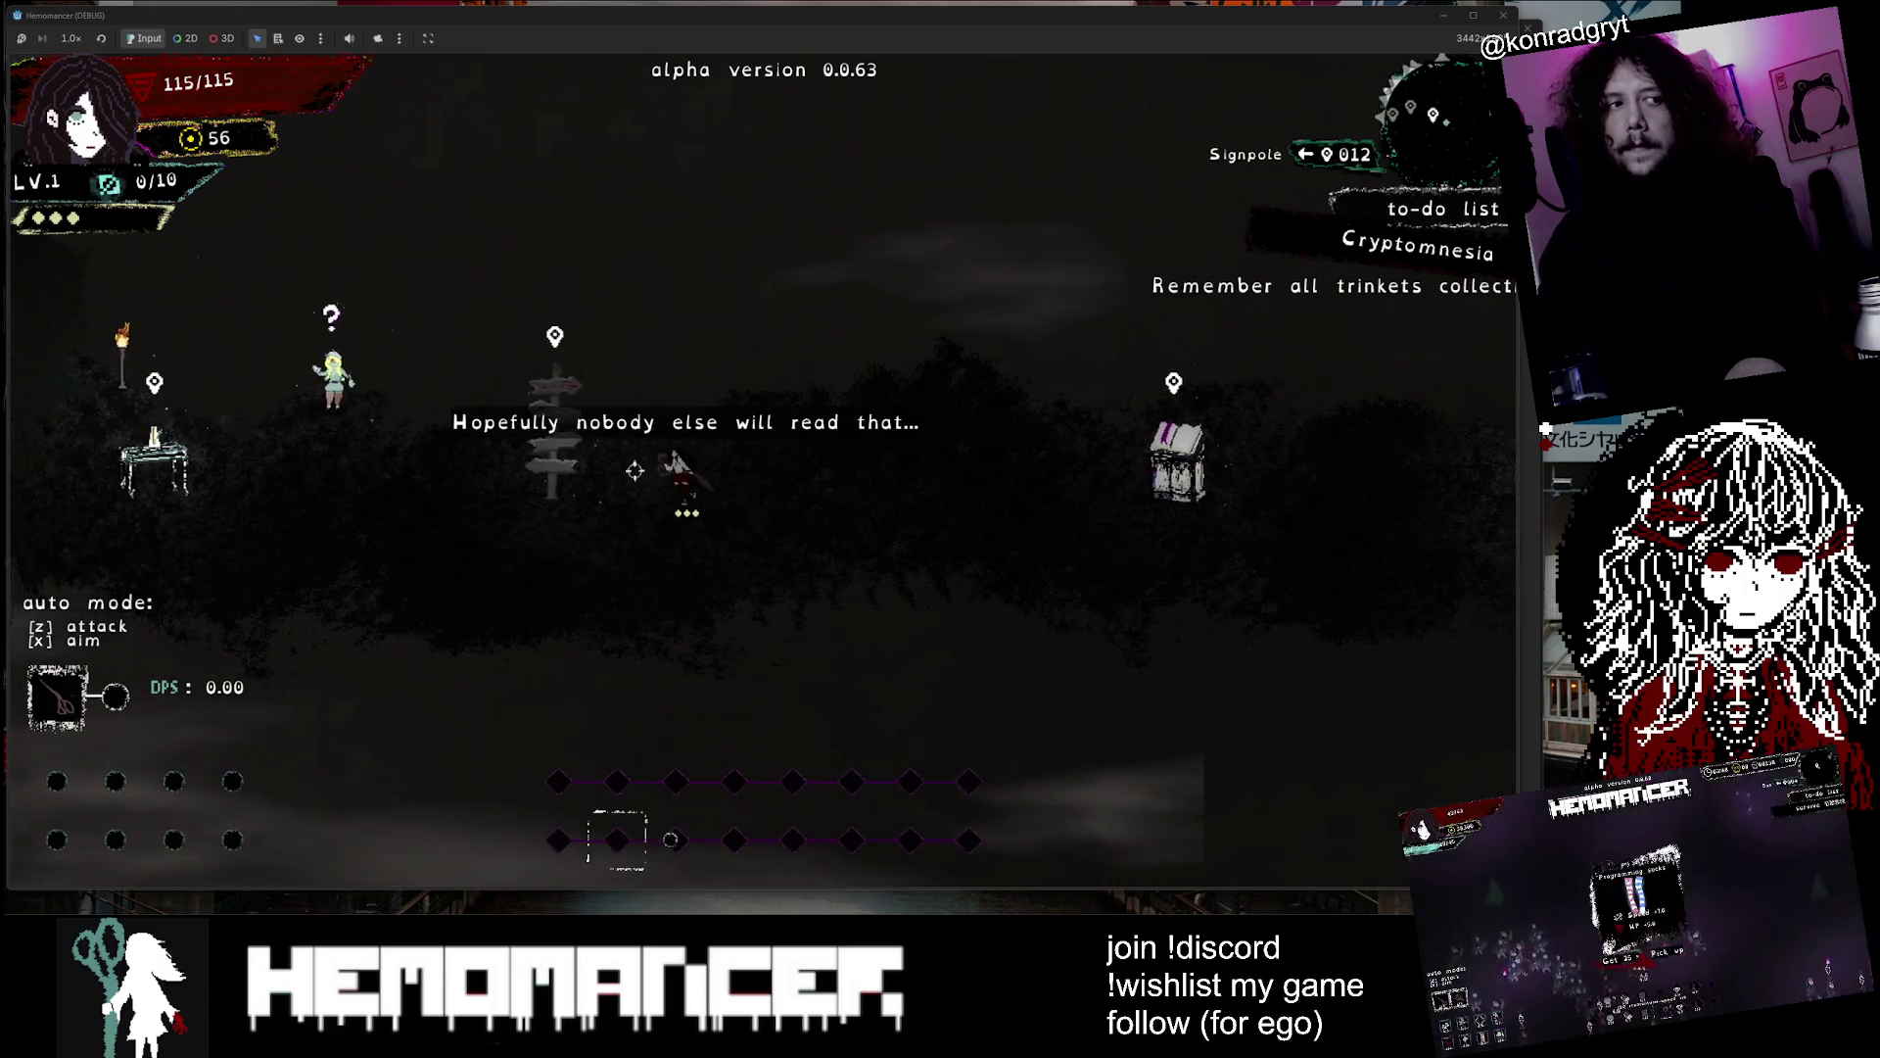
pyautogui.press('a')
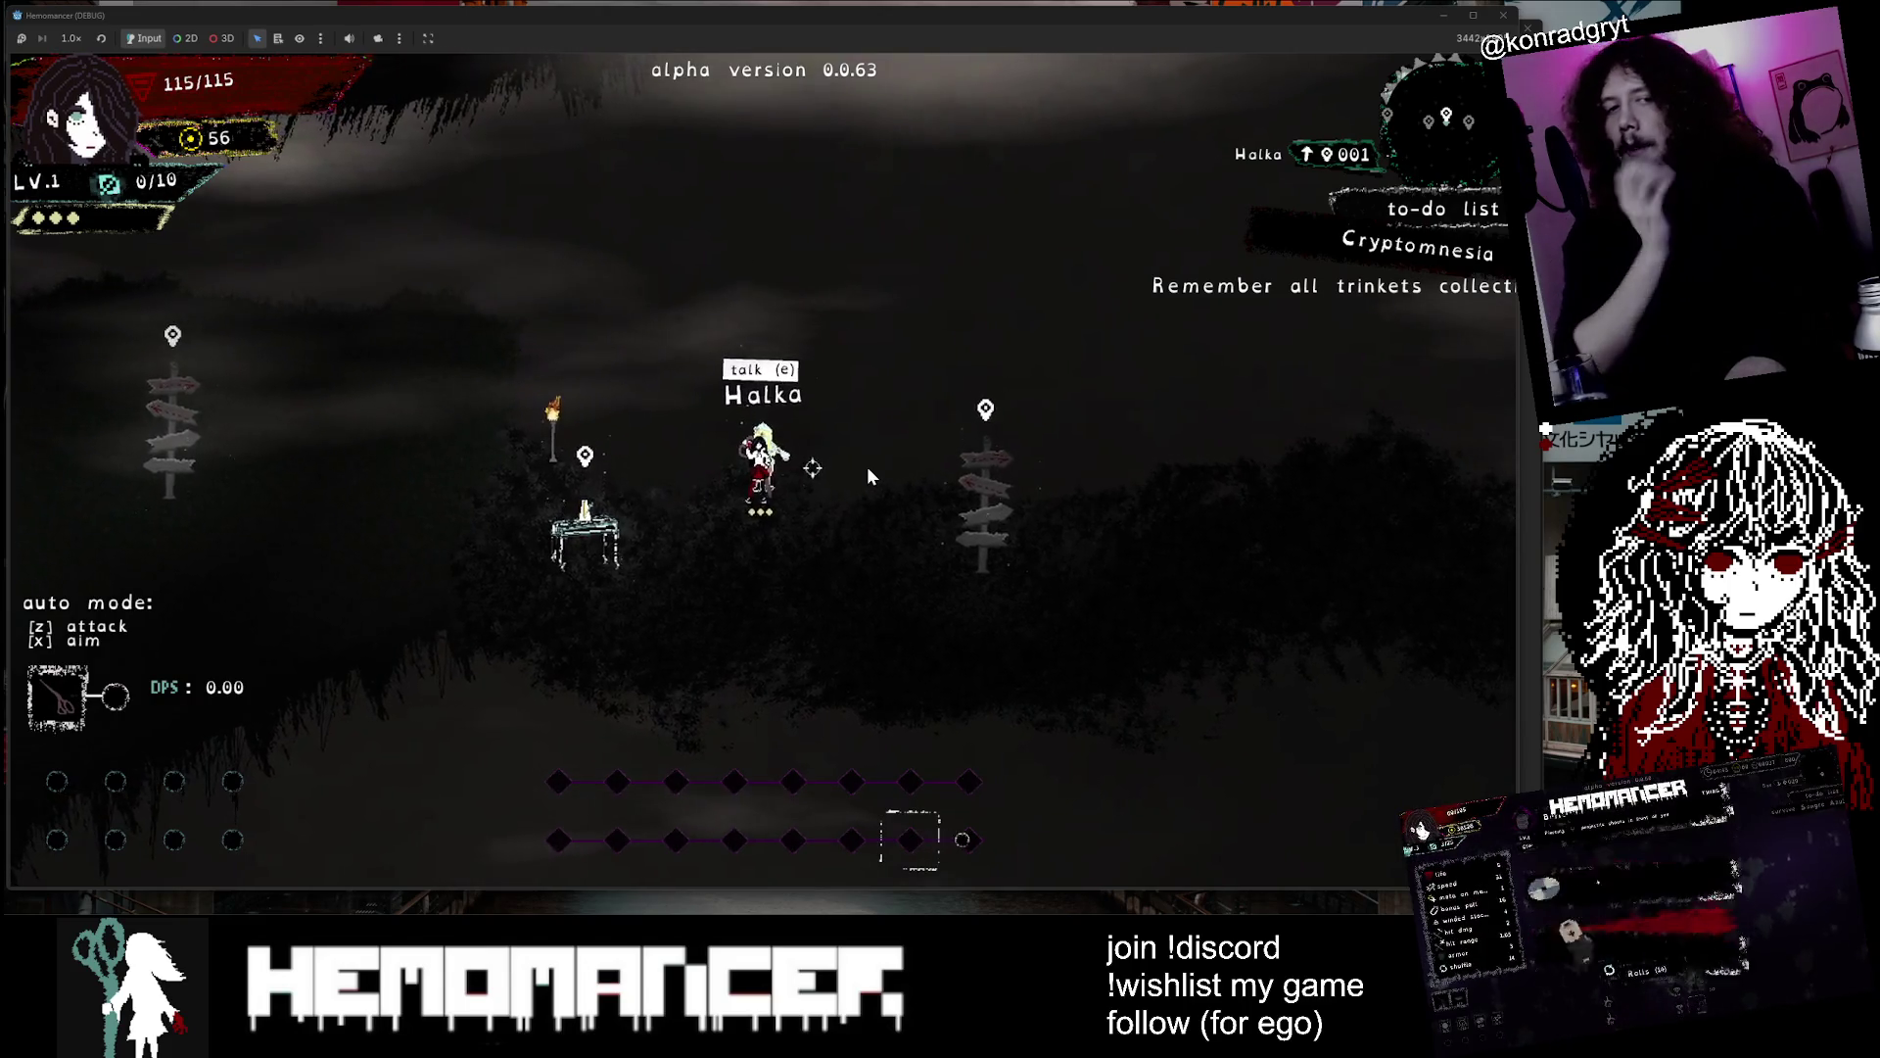
pyautogui.press('d')
pyautogui.press('a')
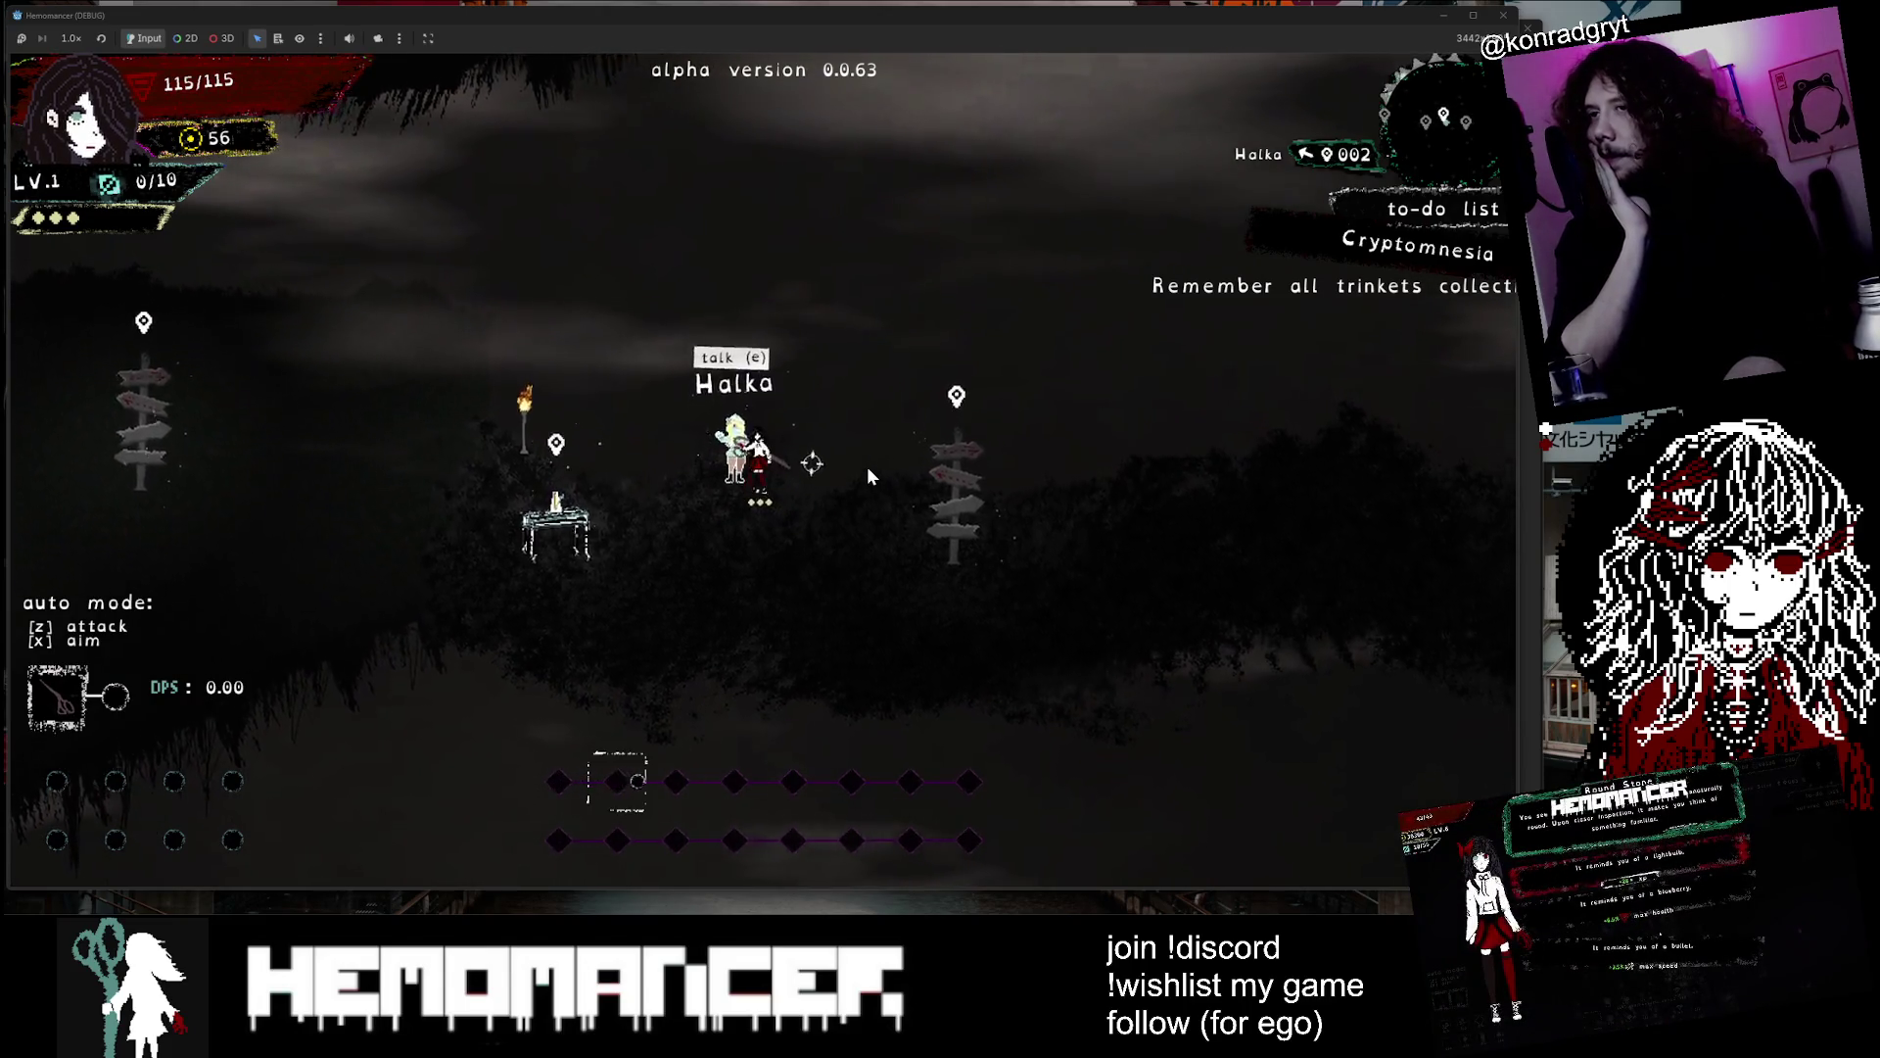
# Talk to Halka and advance every dialogue line up to the quest request
pyautogui.press('e')
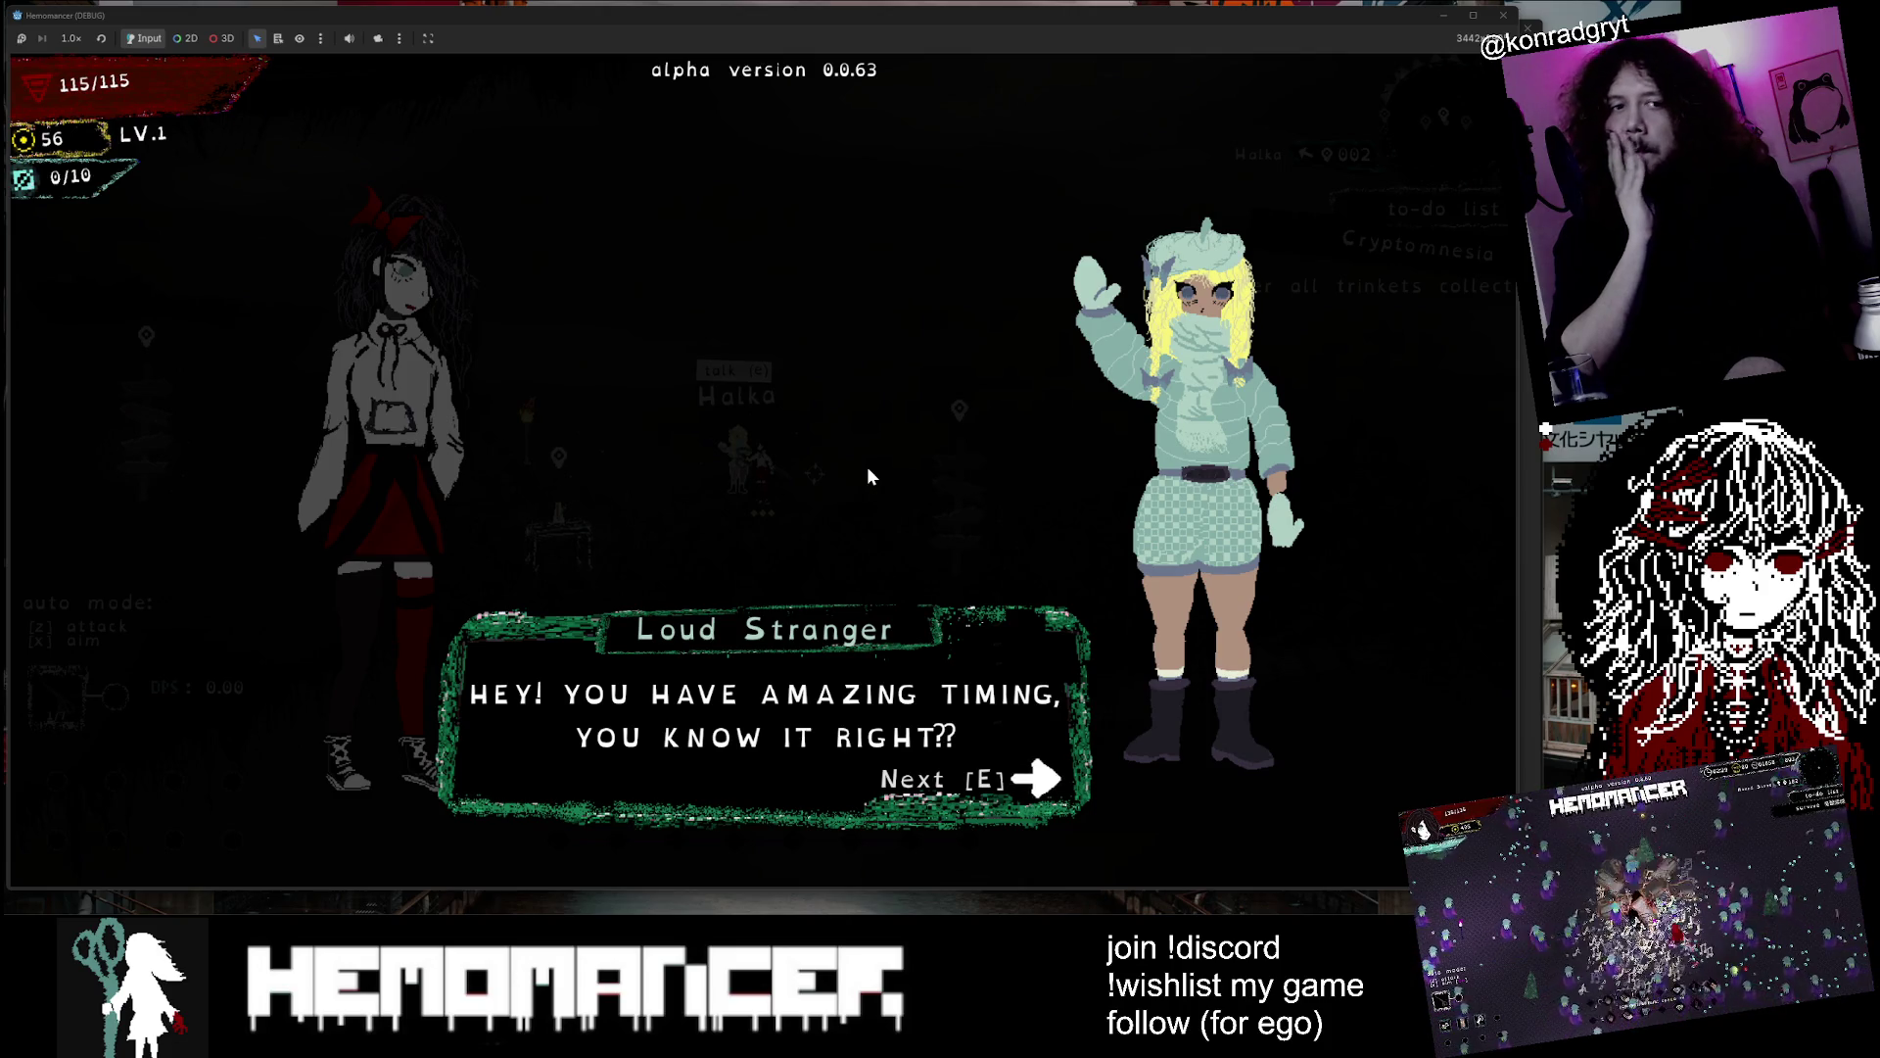
pyautogui.press('e')
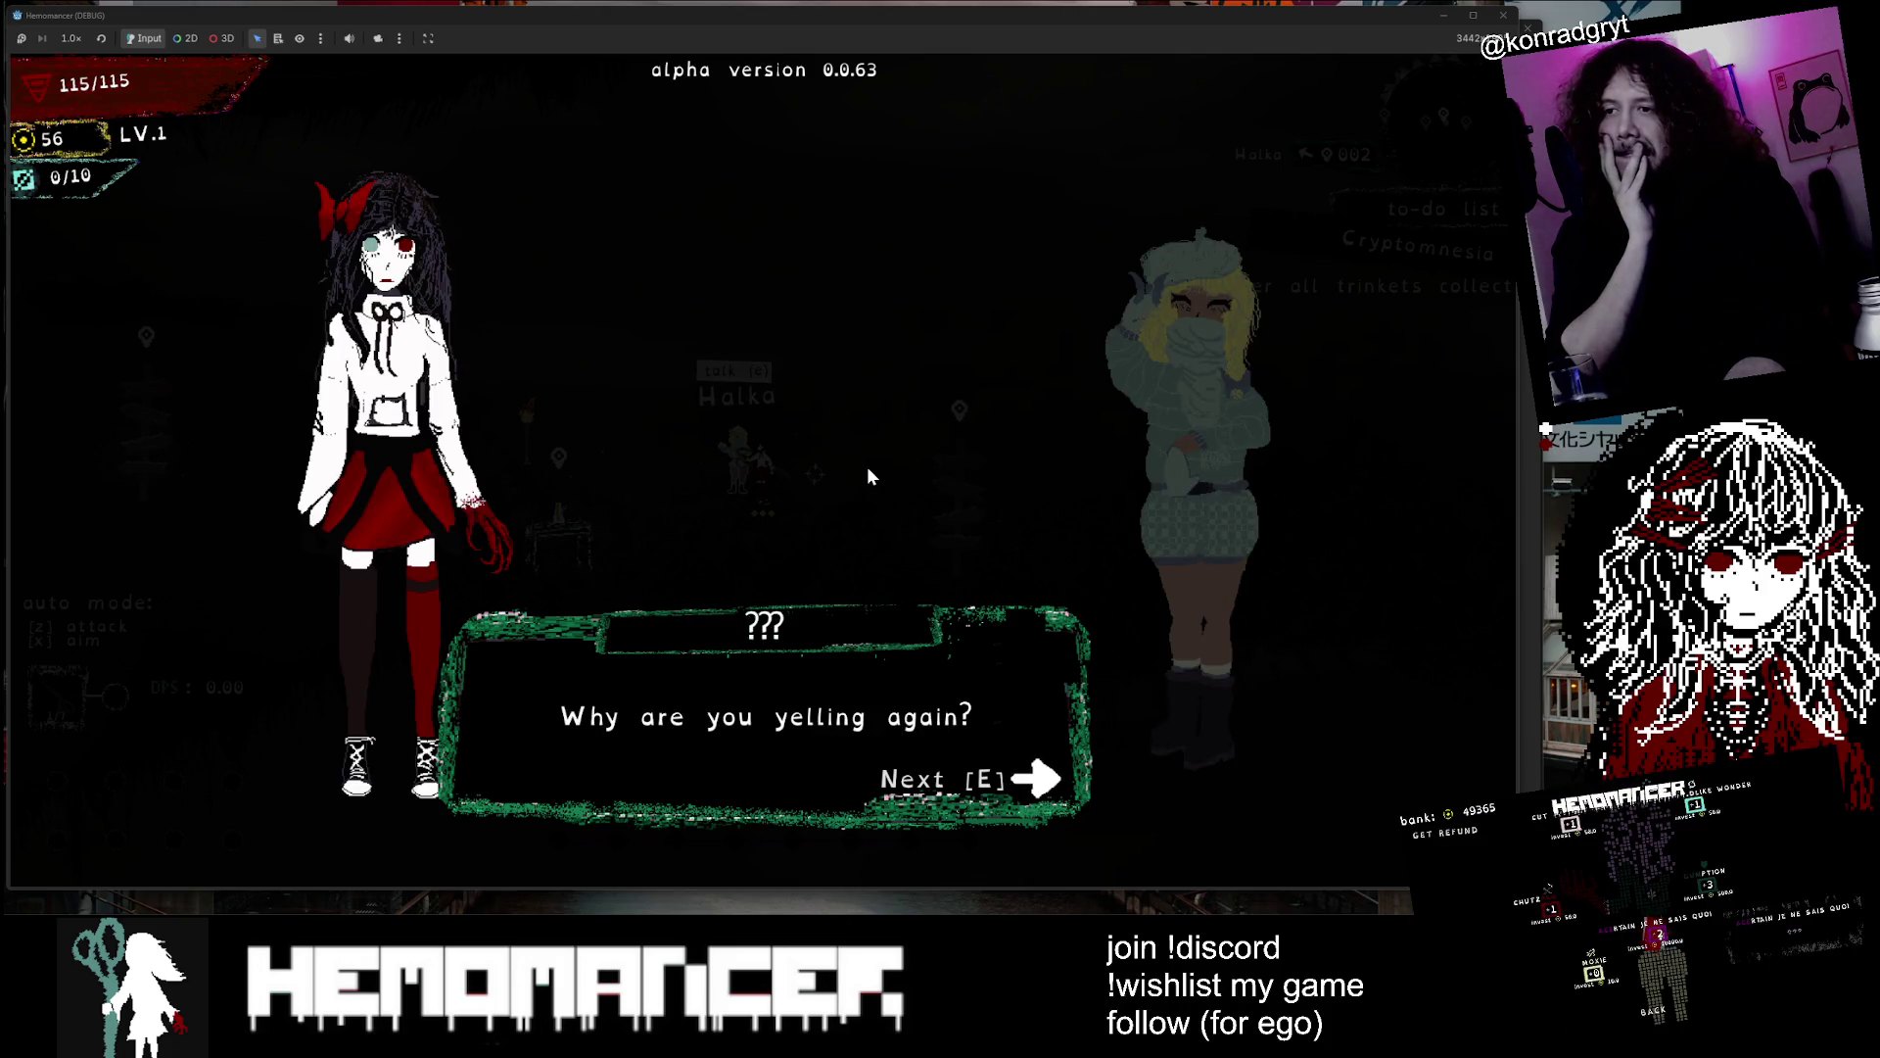
pyautogui.press('e')
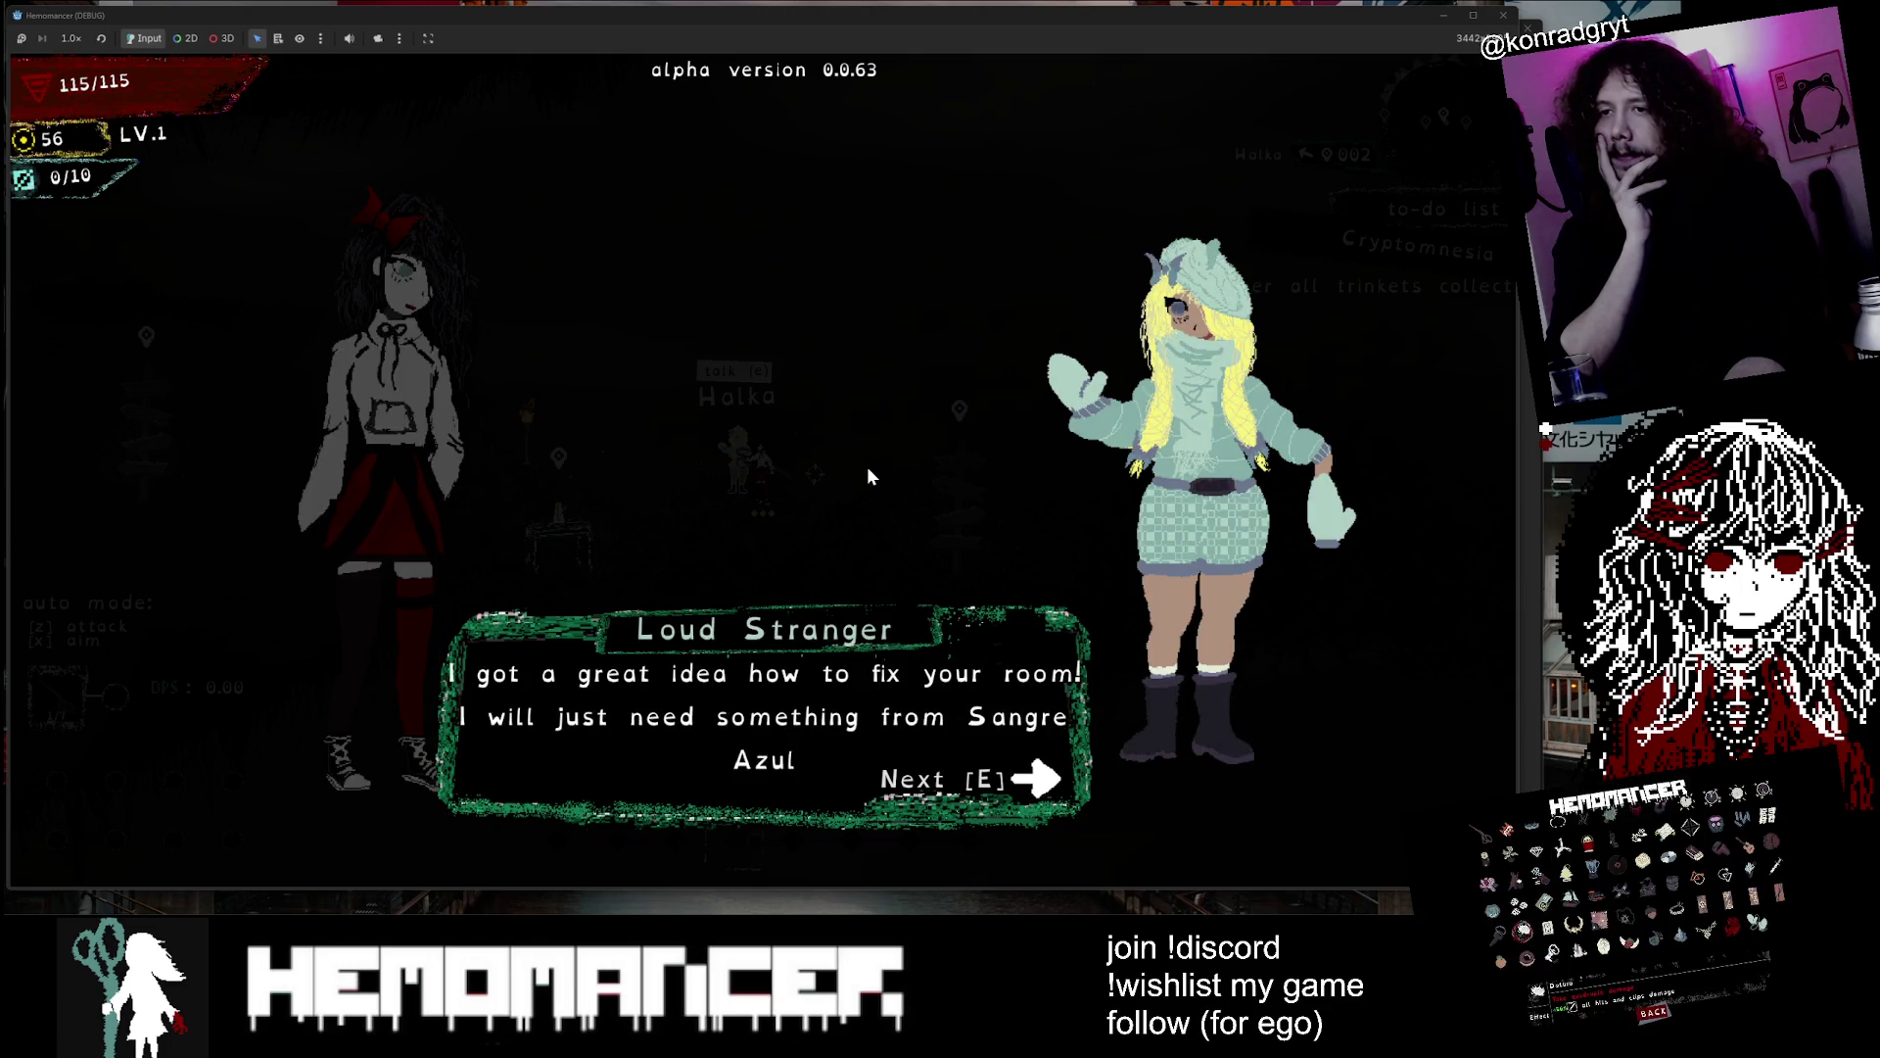
pyautogui.press('e')
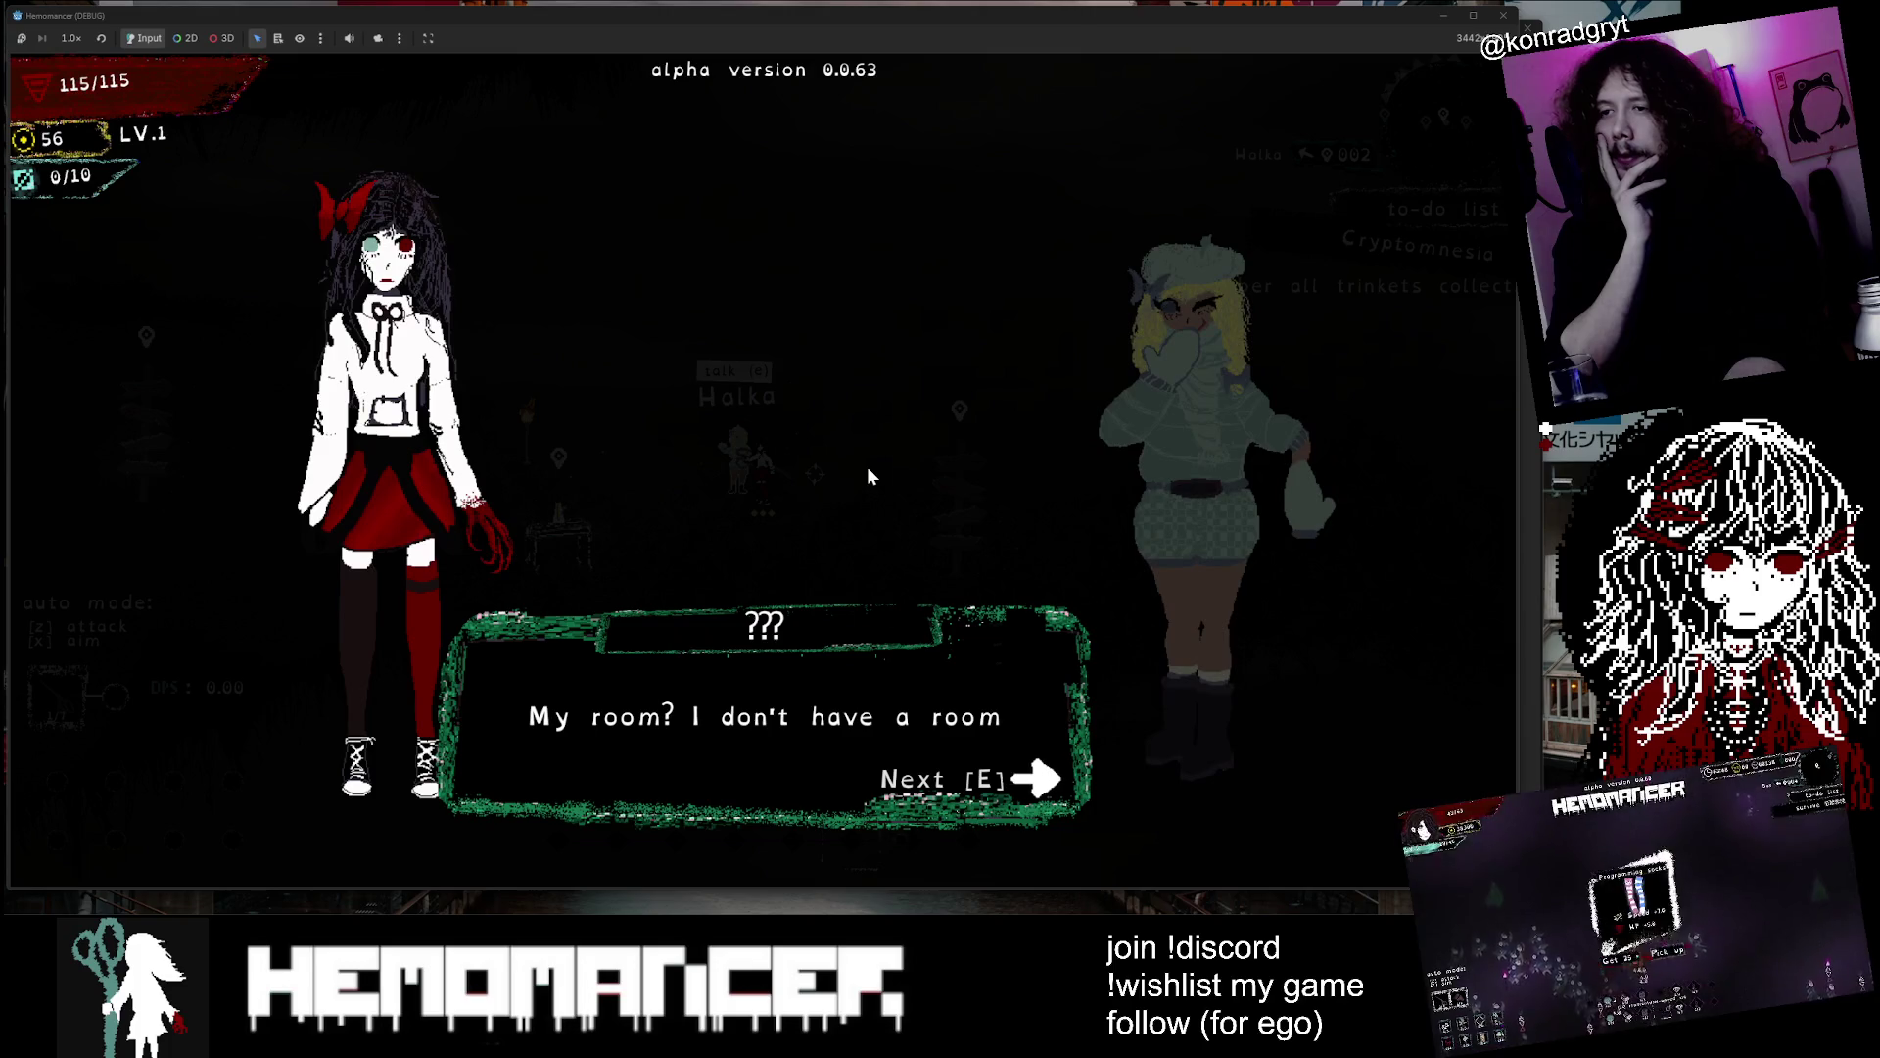
pyautogui.press('e')
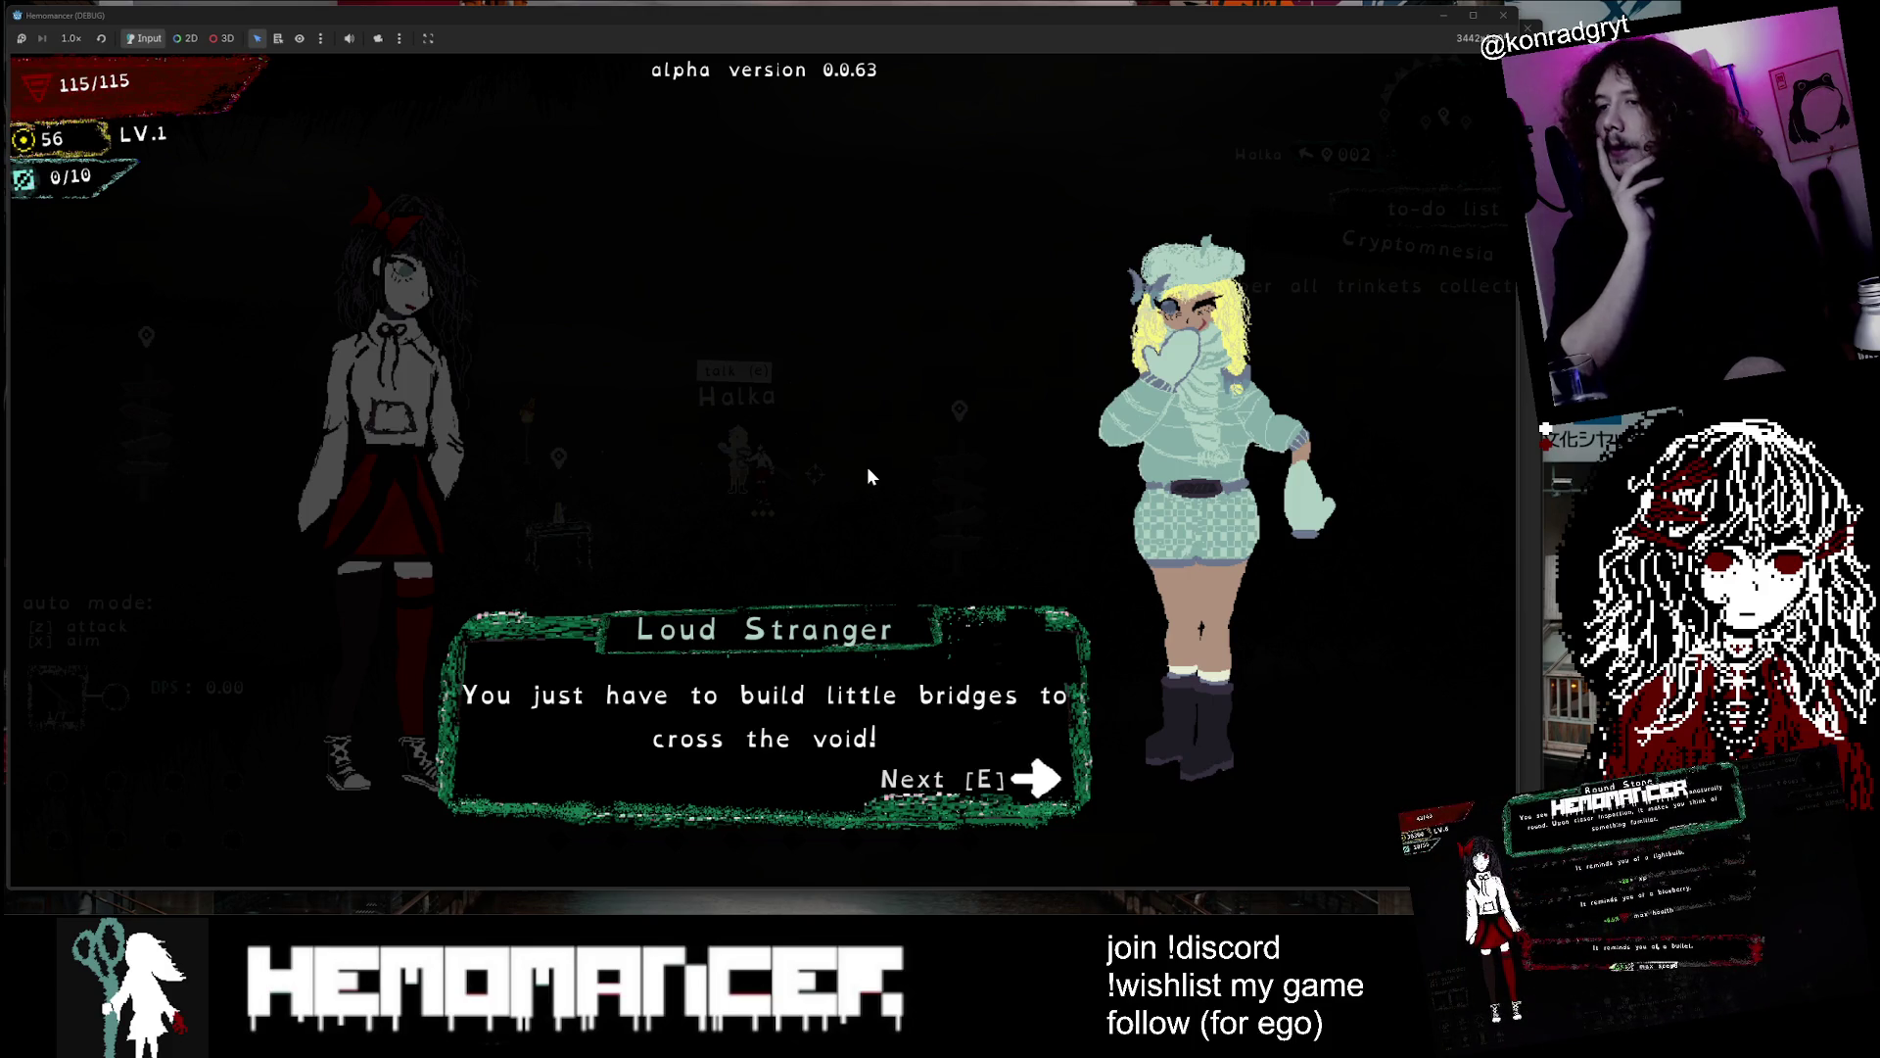
pyautogui.press('e')
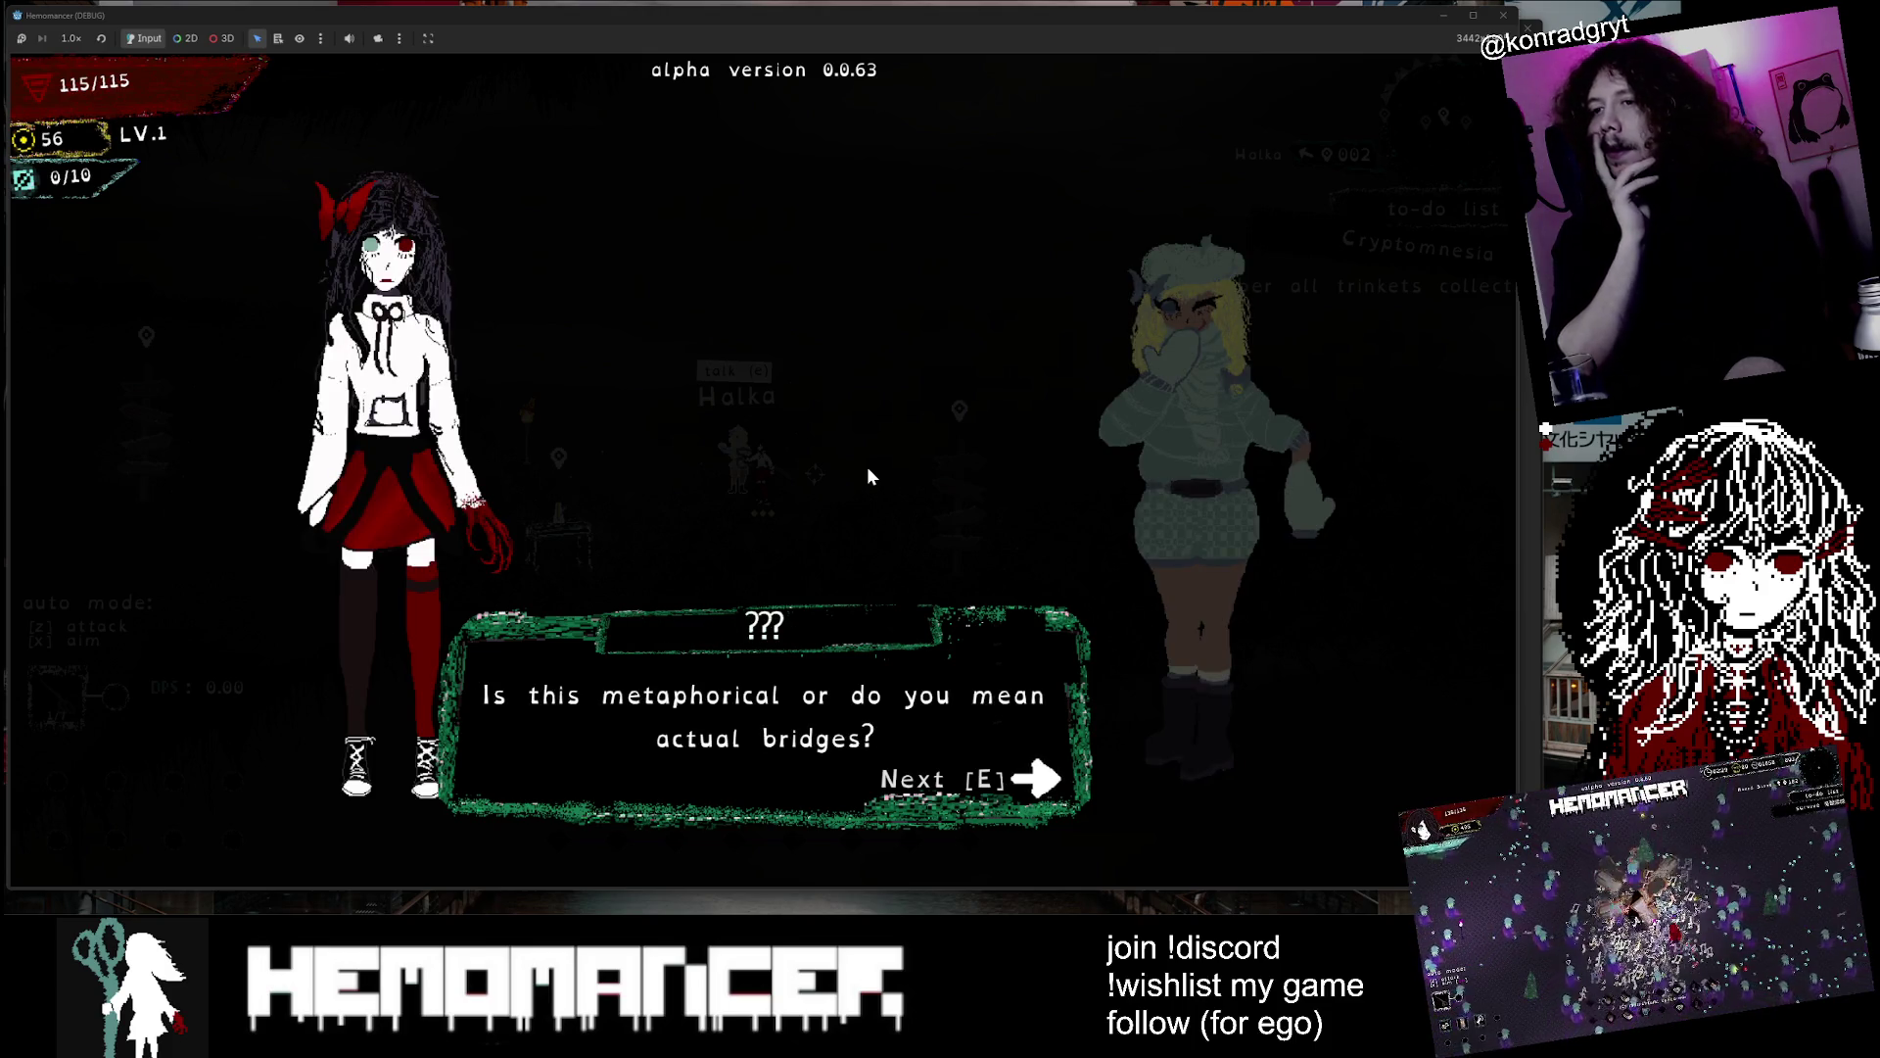
pyautogui.press('e')
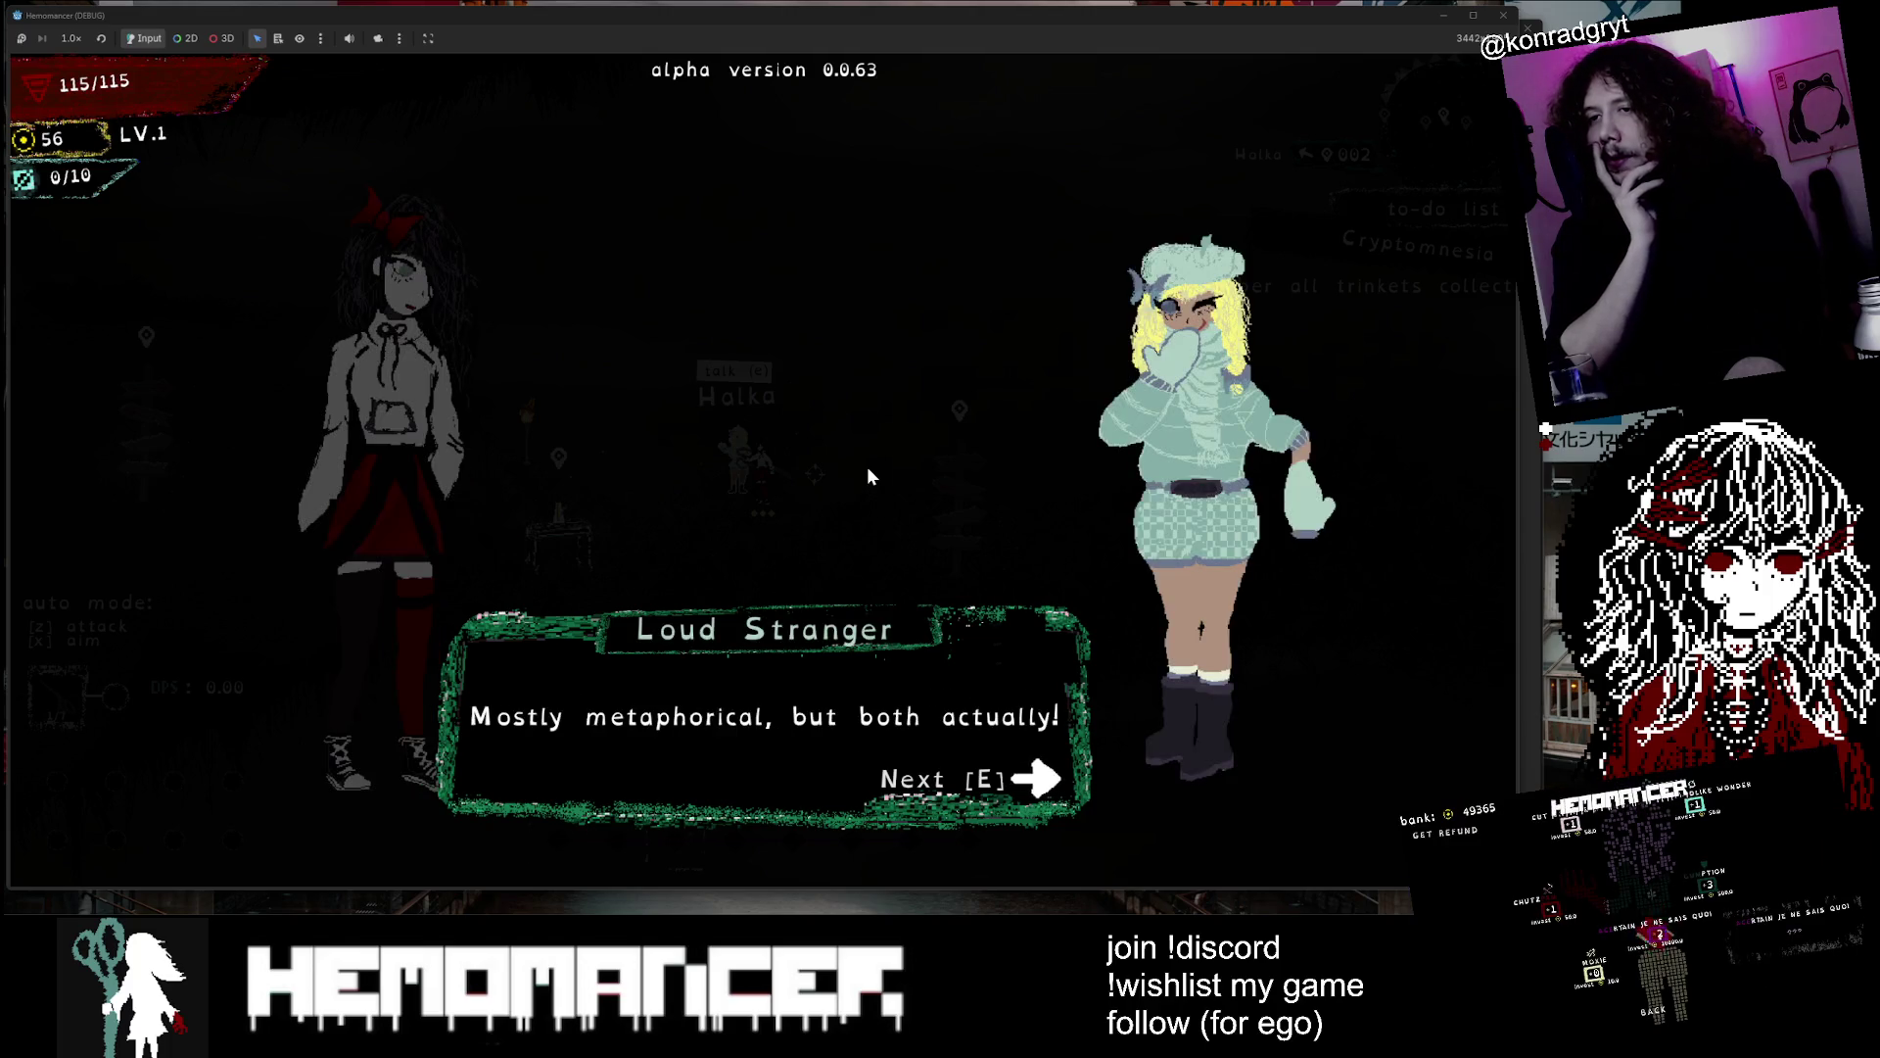
pyautogui.press('e')
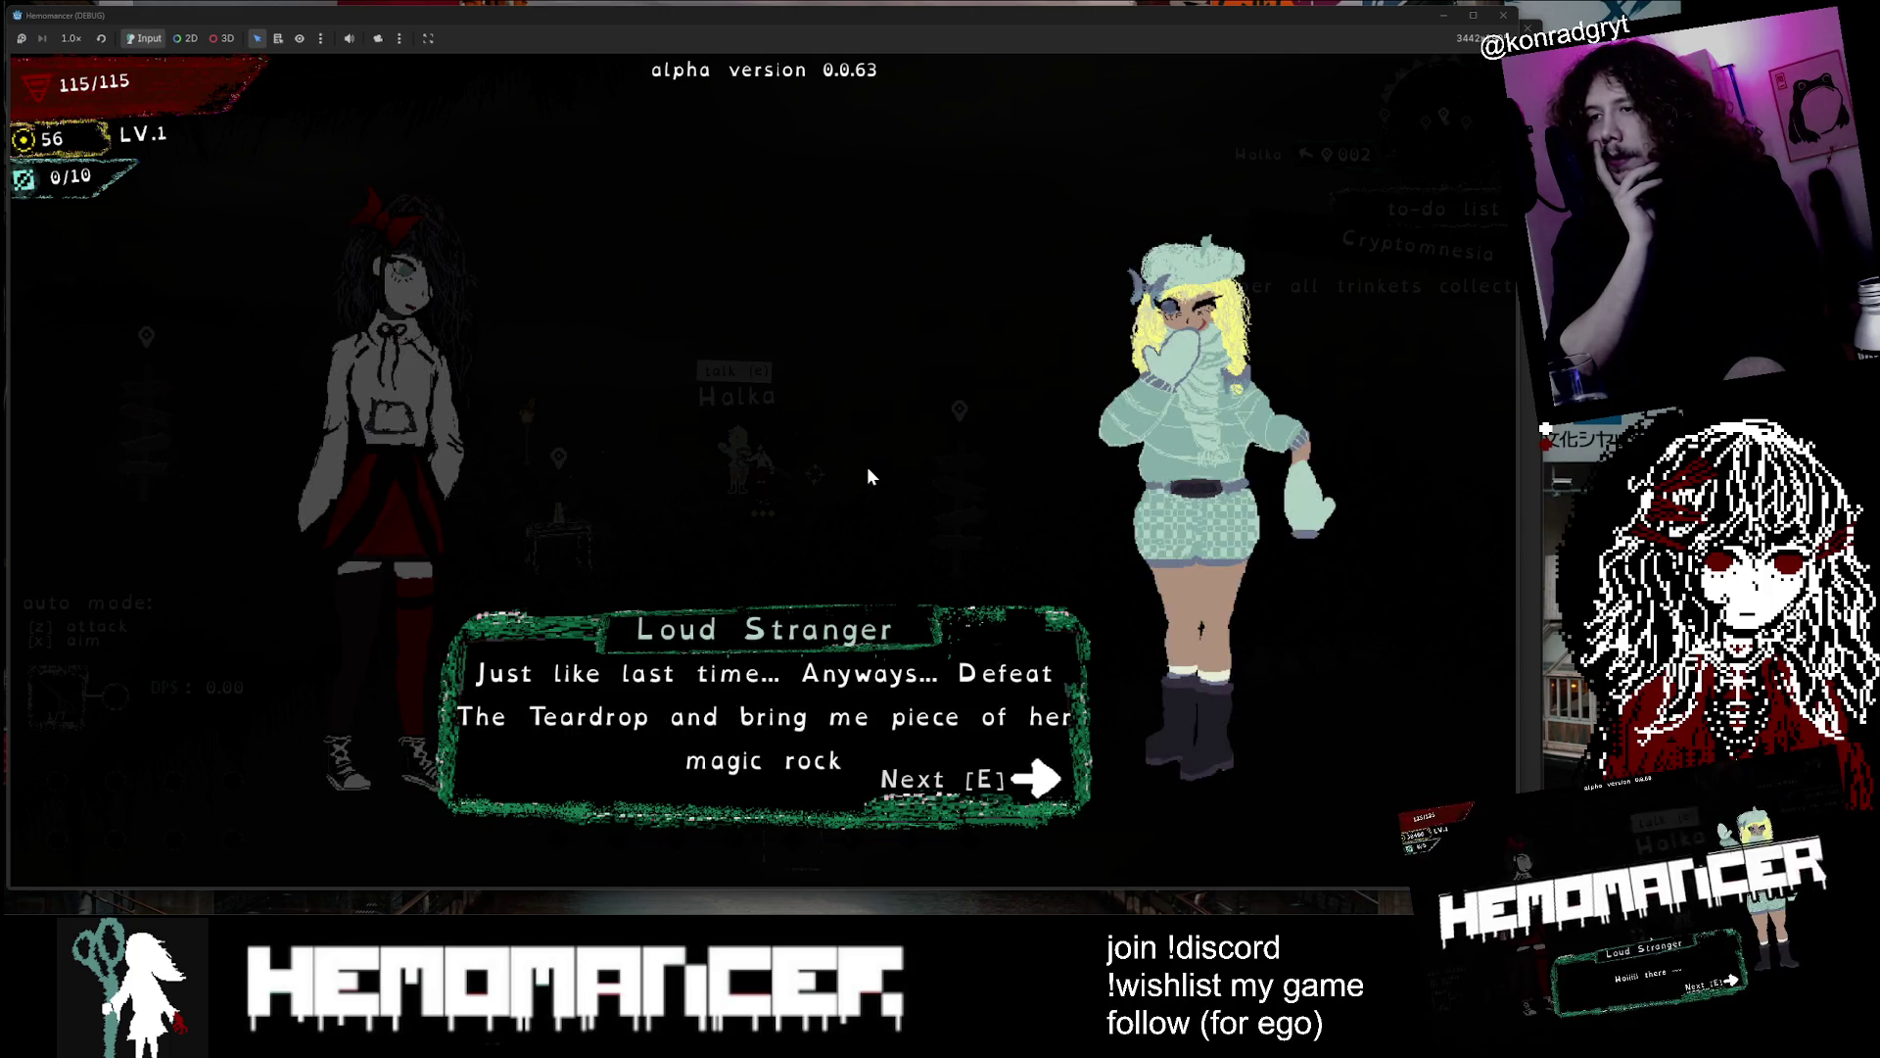
# Close the Loud Stranger's conversation and walk left to the Gruff Stranger
pyautogui.press('e')
pyautogui.press('a')
pyautogui.press('a')
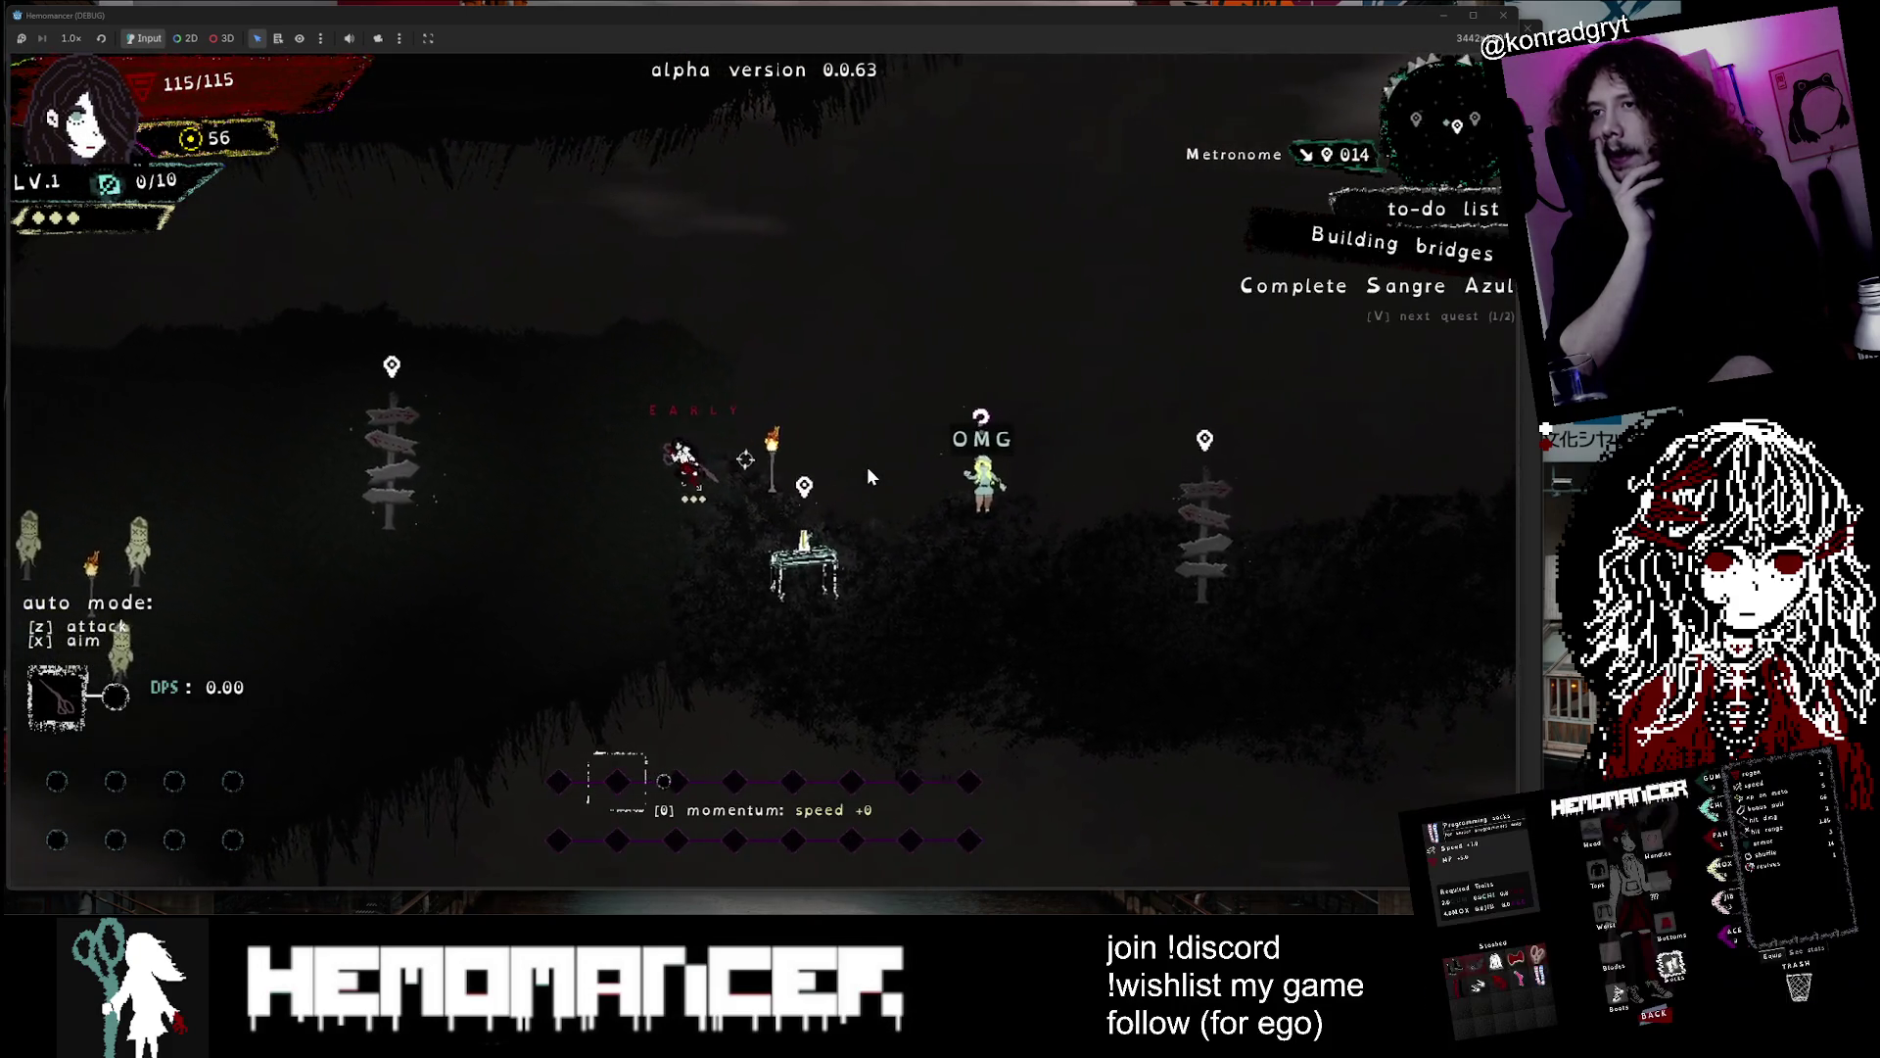
pyautogui.press('a')
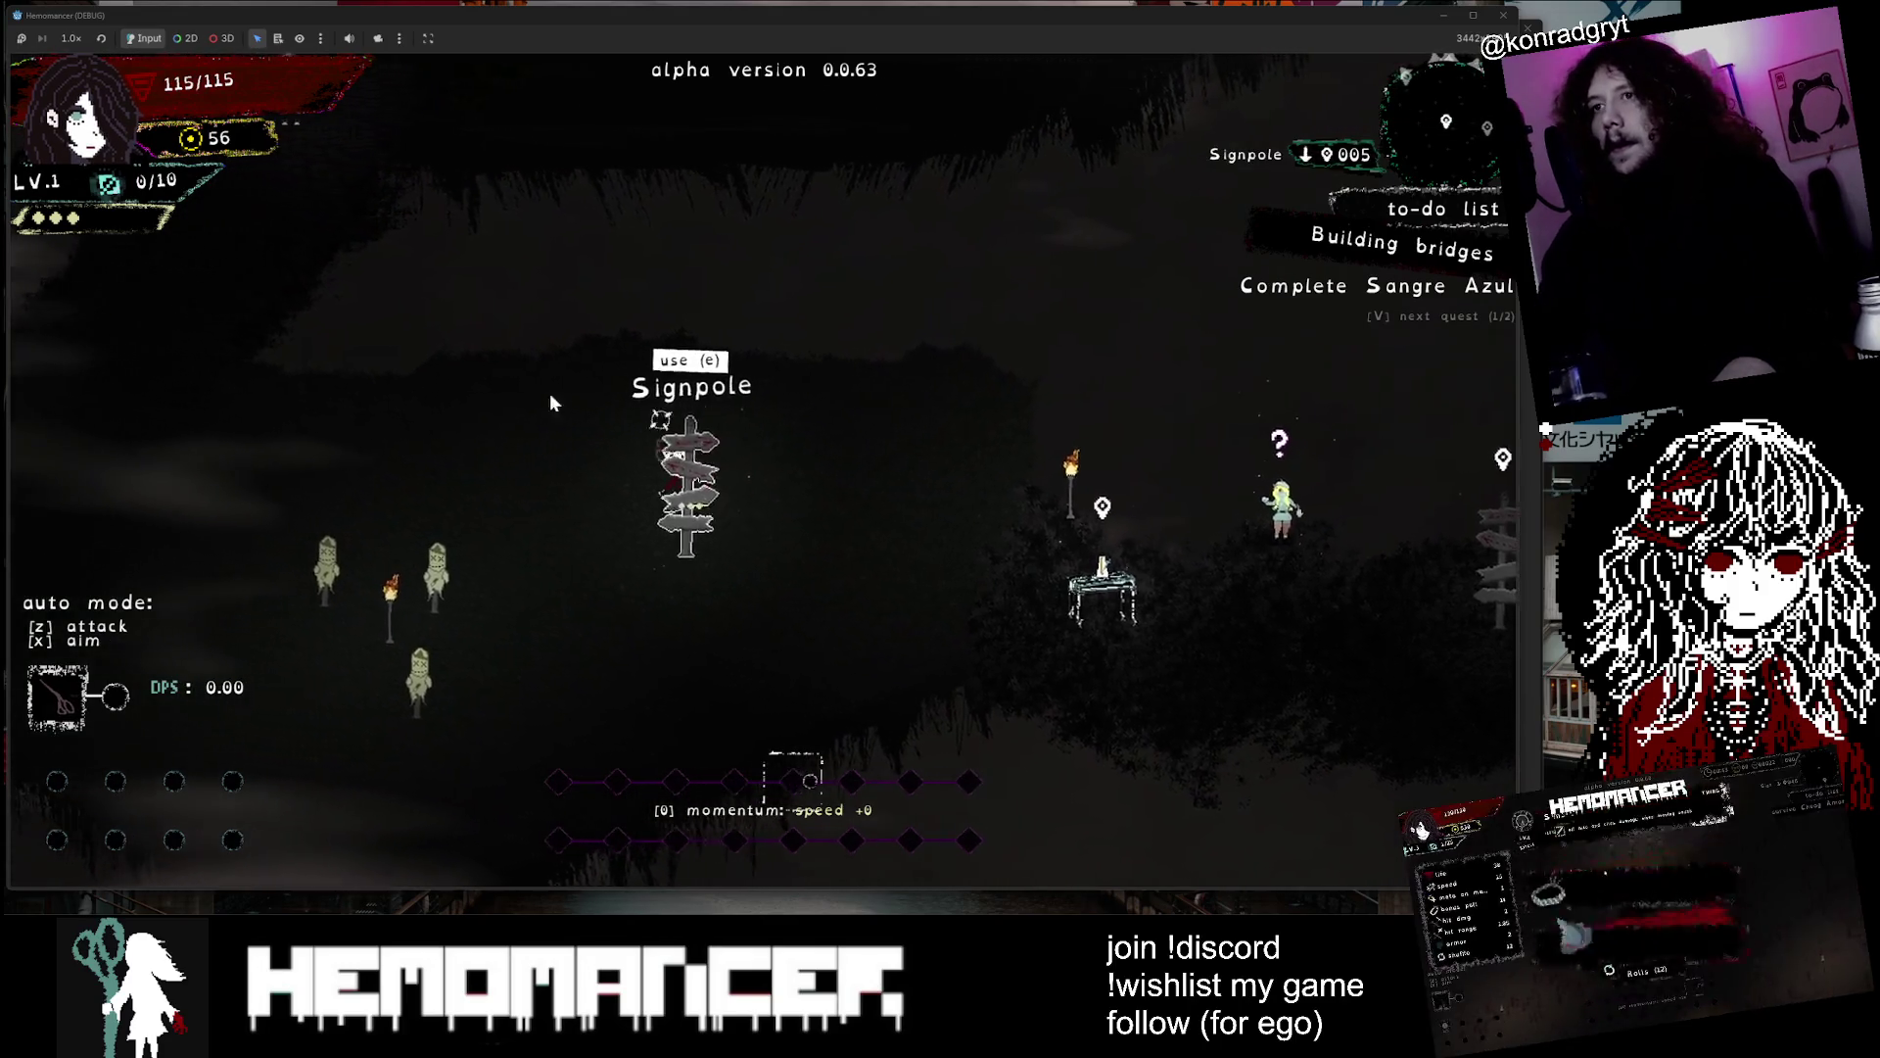
pyautogui.press('a')
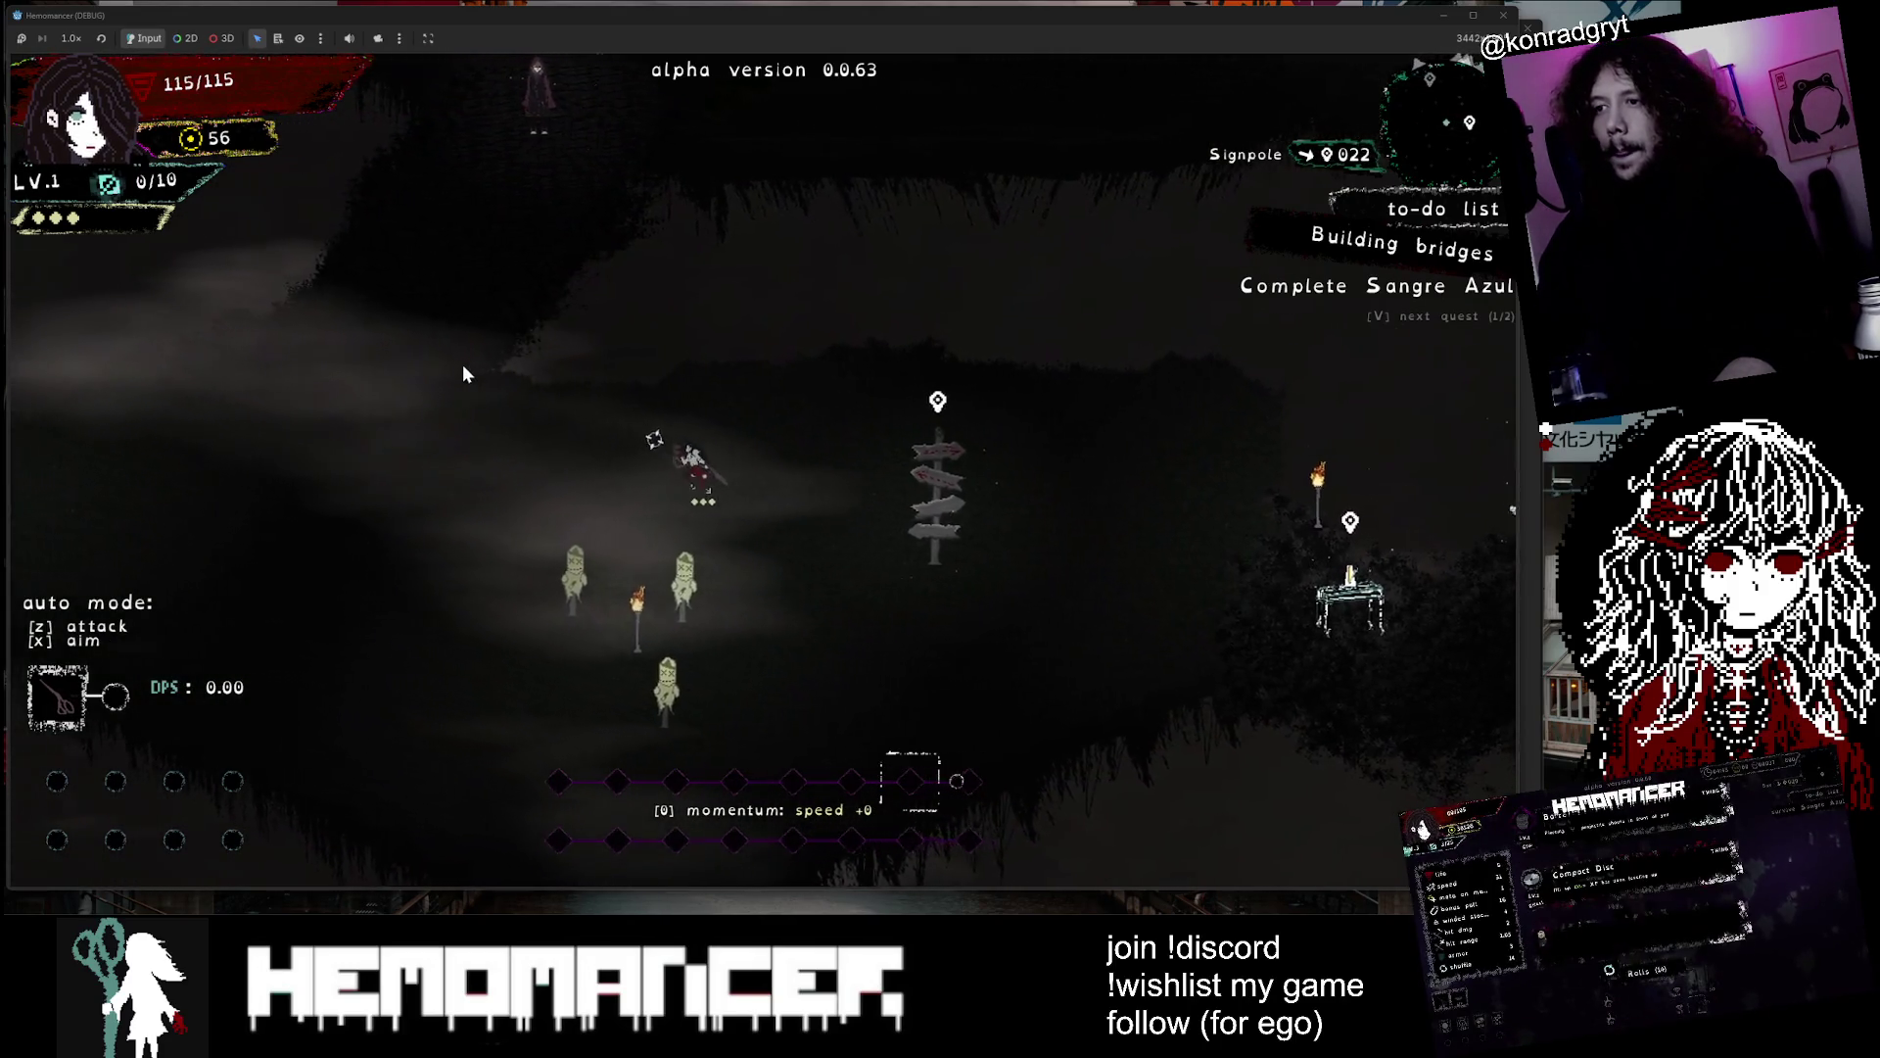
pyautogui.press('w')
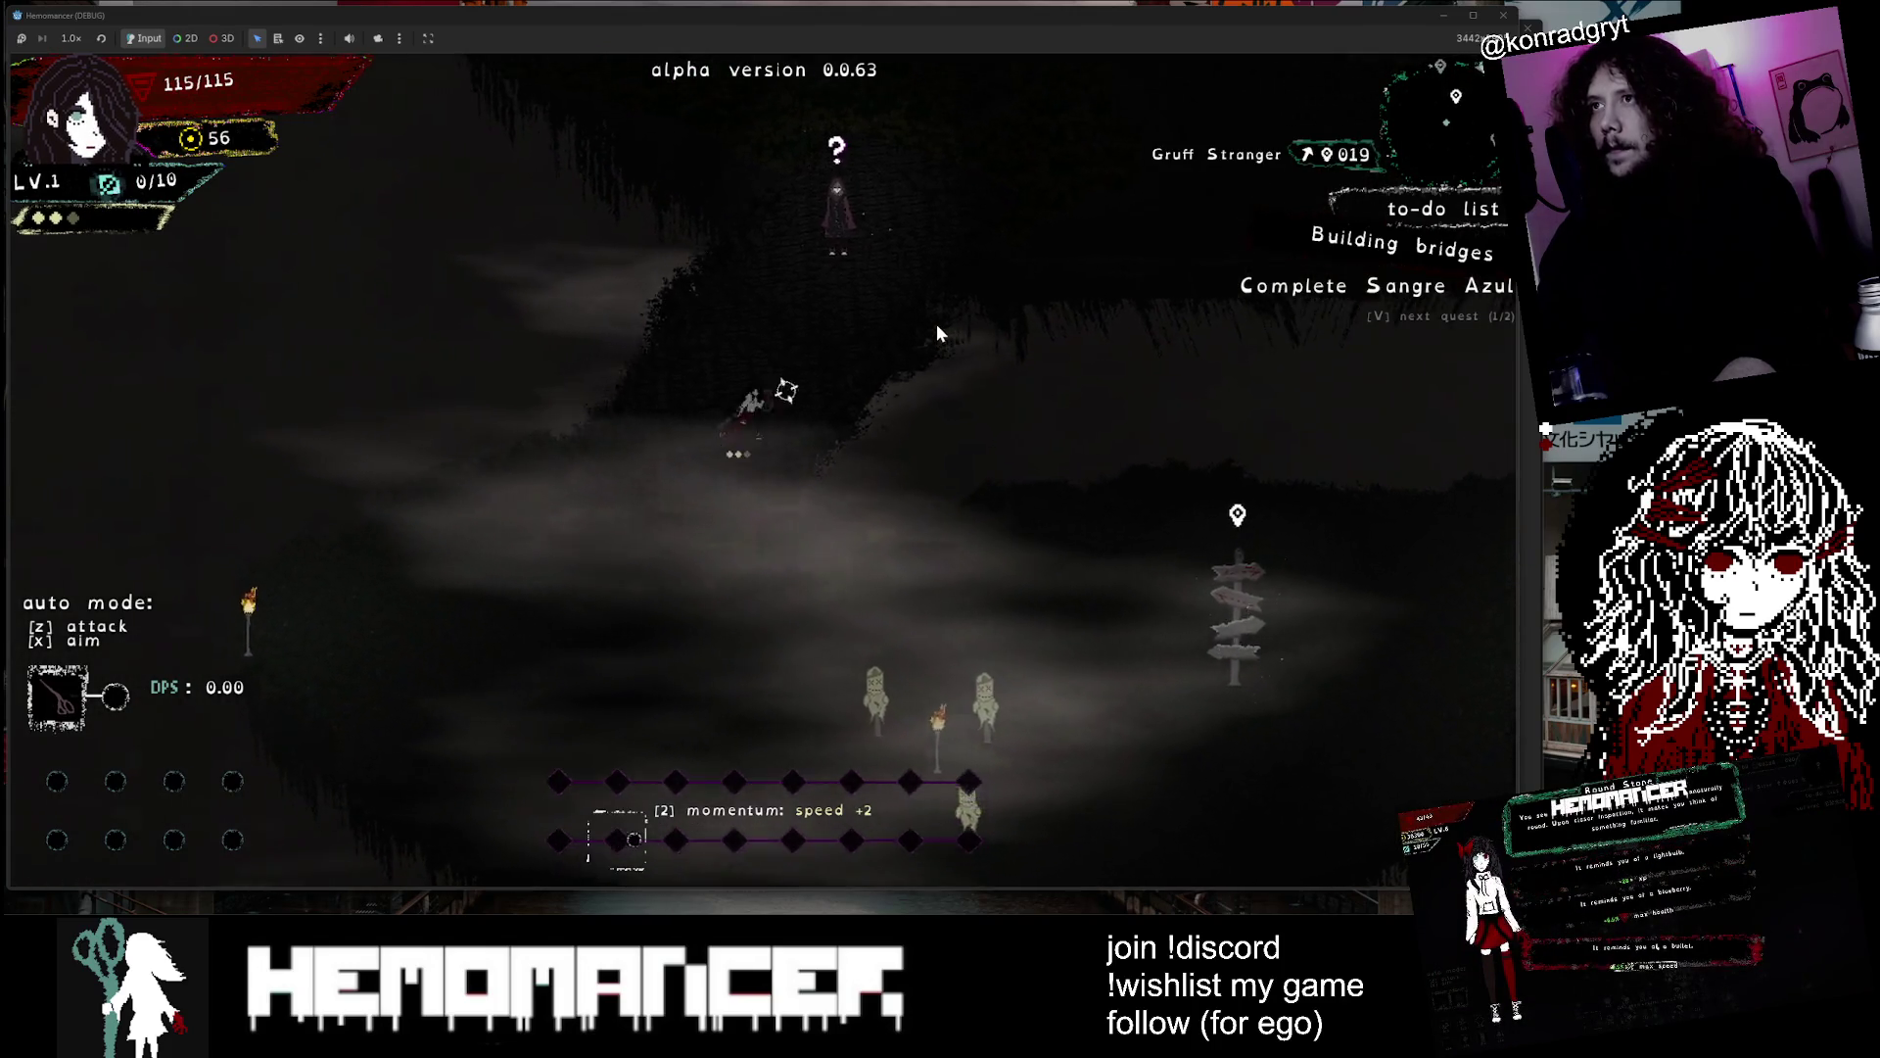
# Talk through the Gruff Stranger's dialogue to accept the quest to defeat MASTEAR
pyautogui.press('e')
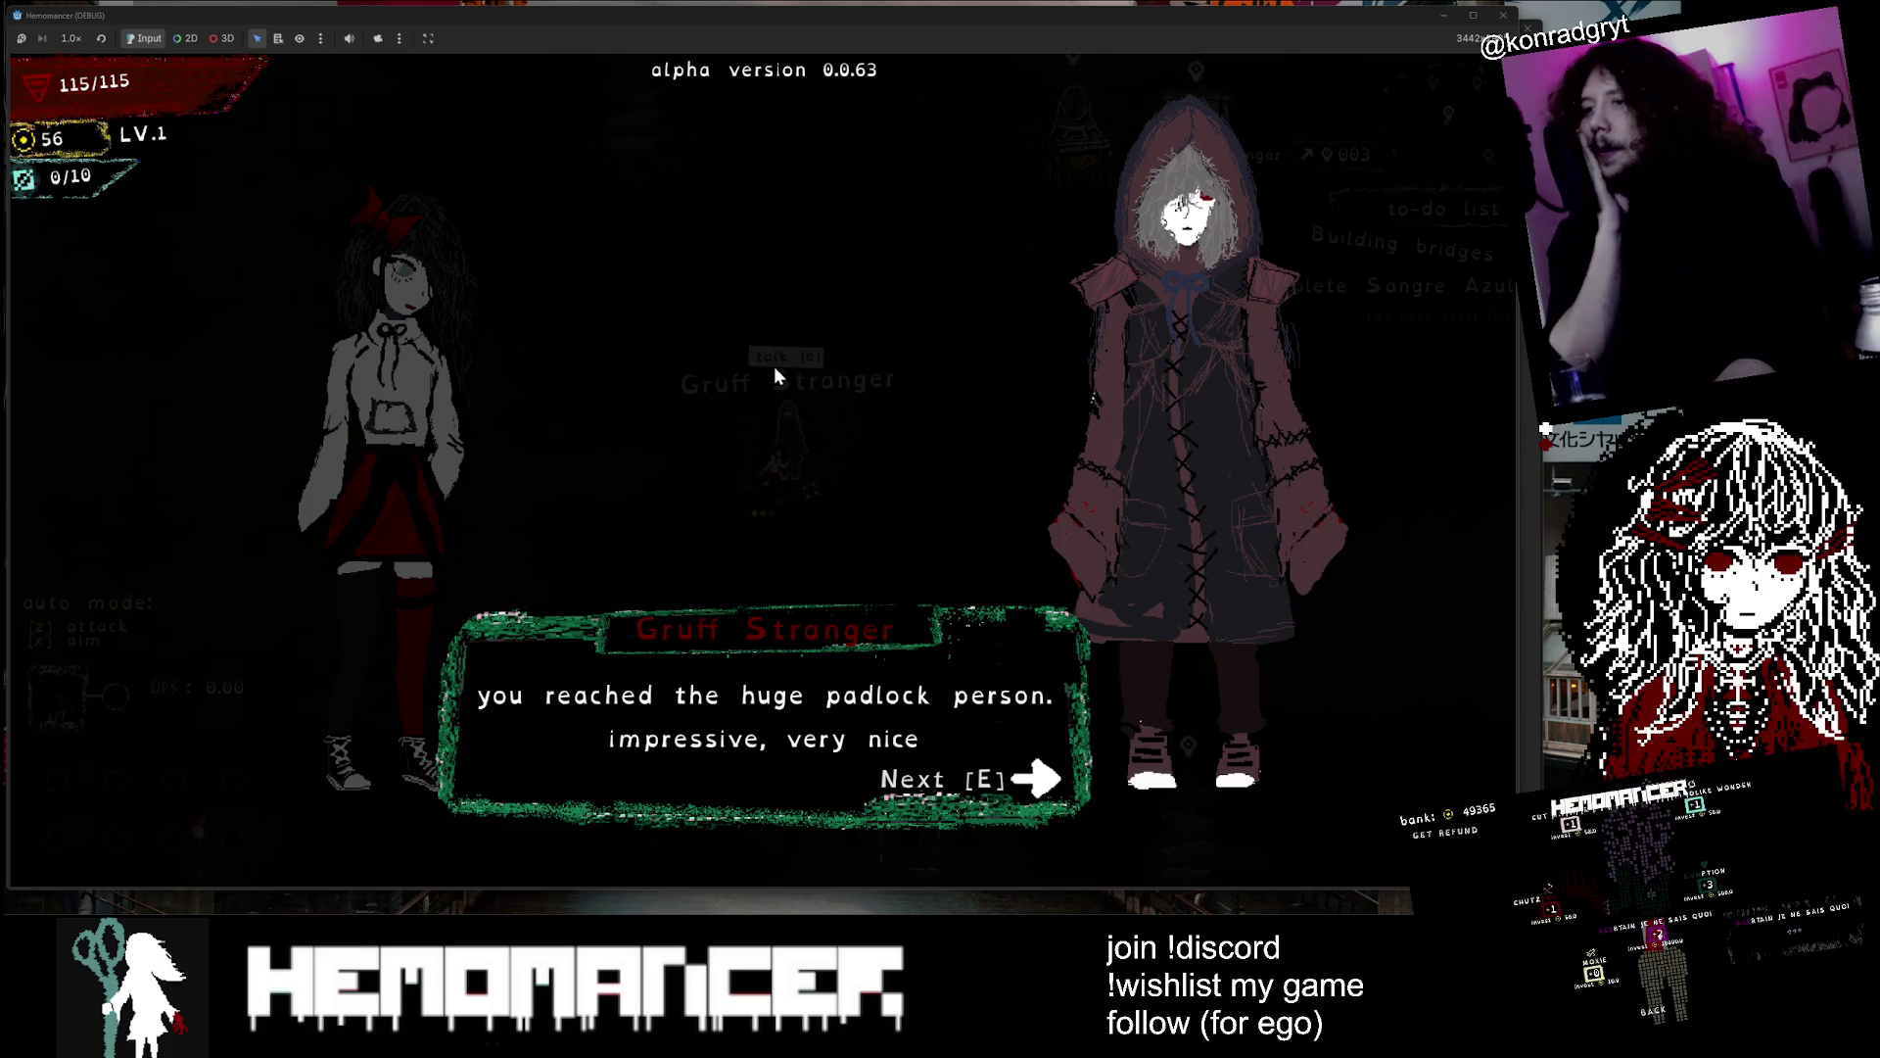
pyautogui.press('e')
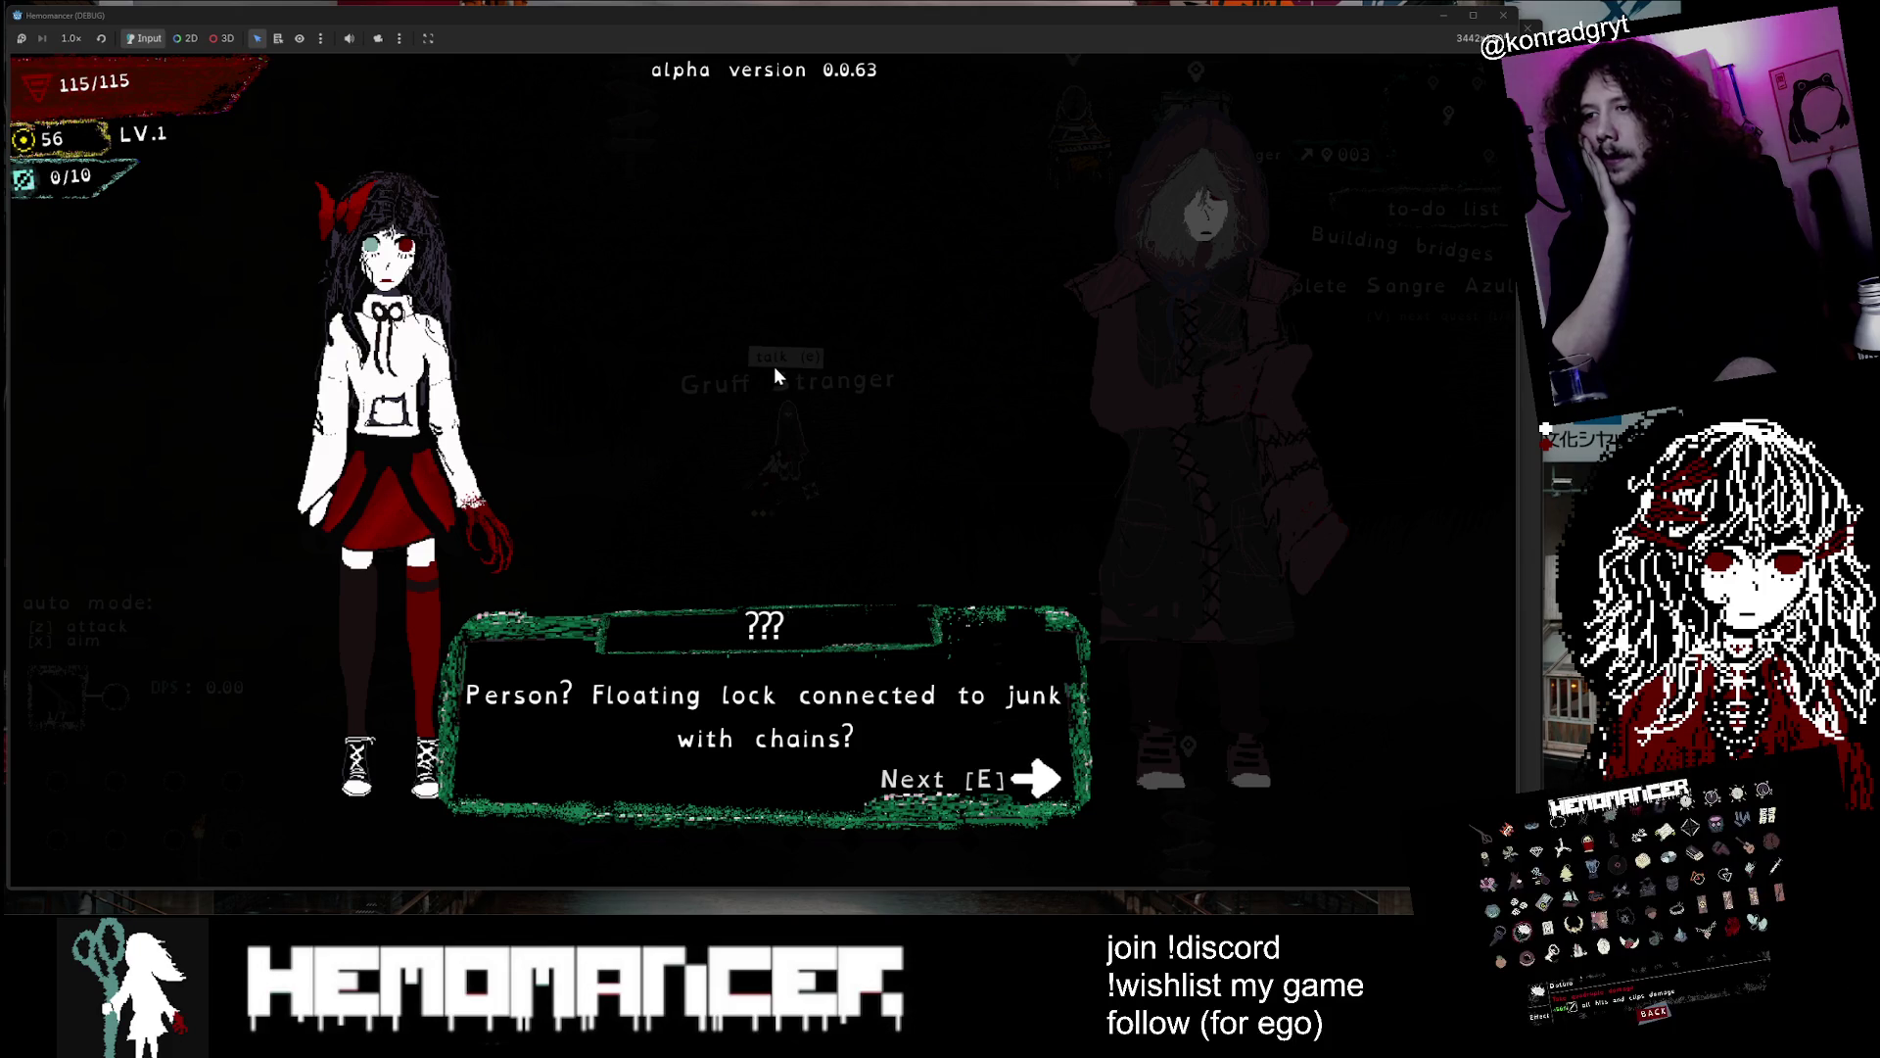
pyautogui.press('e')
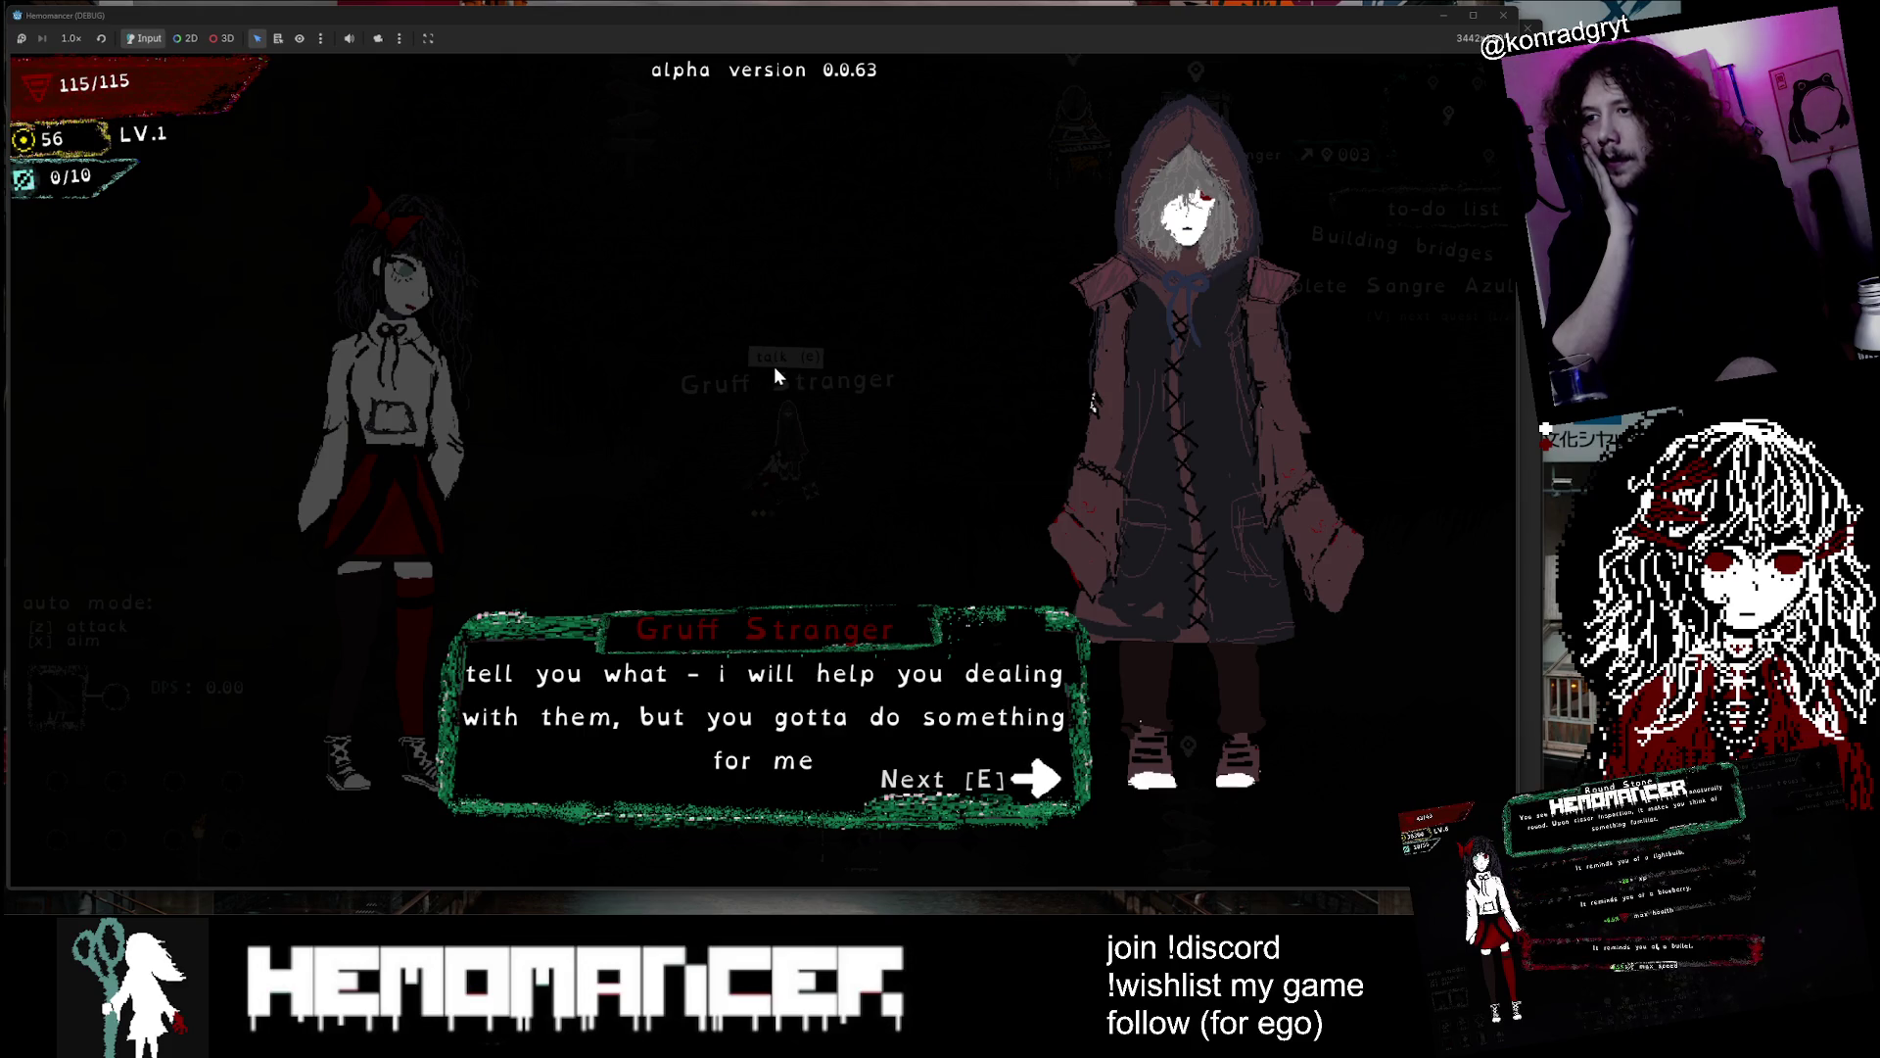
pyautogui.press('e')
pyautogui.press('e')
pyautogui.press('e')
pyautogui.hotkey('w', 'a')
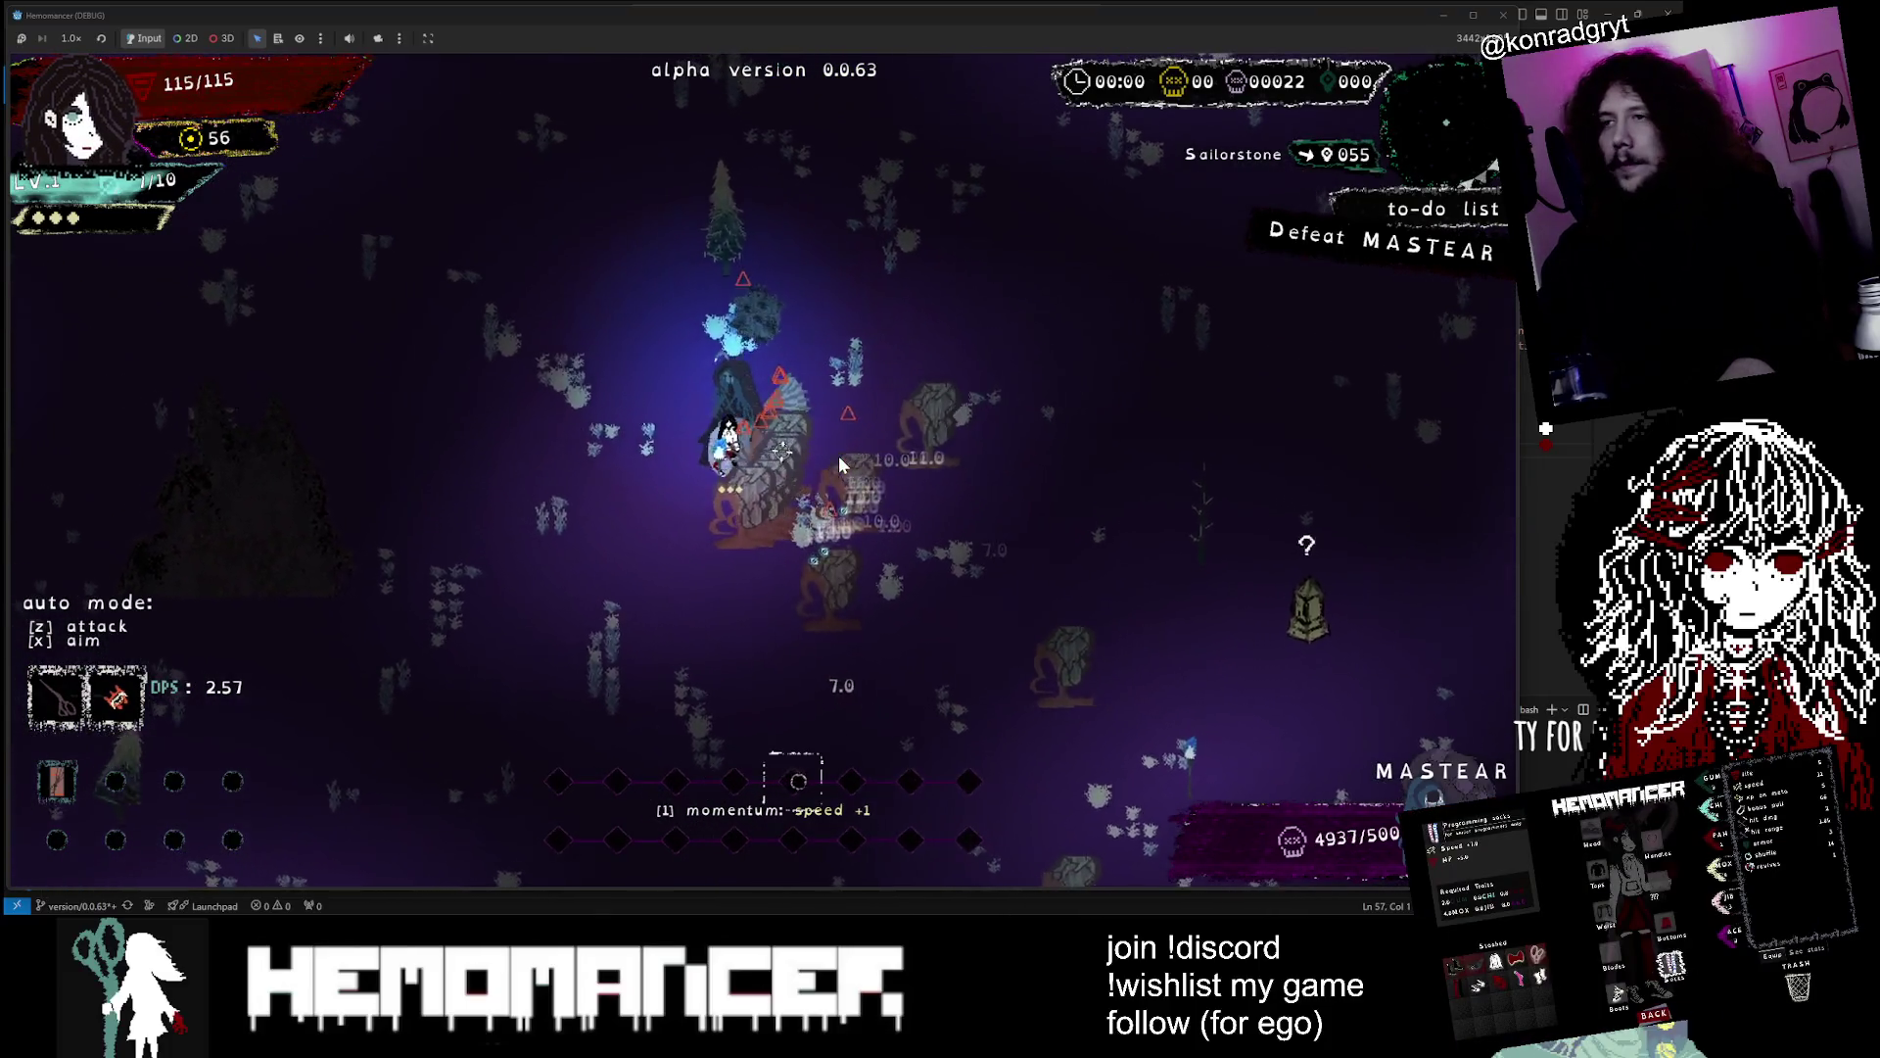
# Take the Orange for +20 max health, then switch automatic attacking on
pyautogui.hotkey('w', 'a')
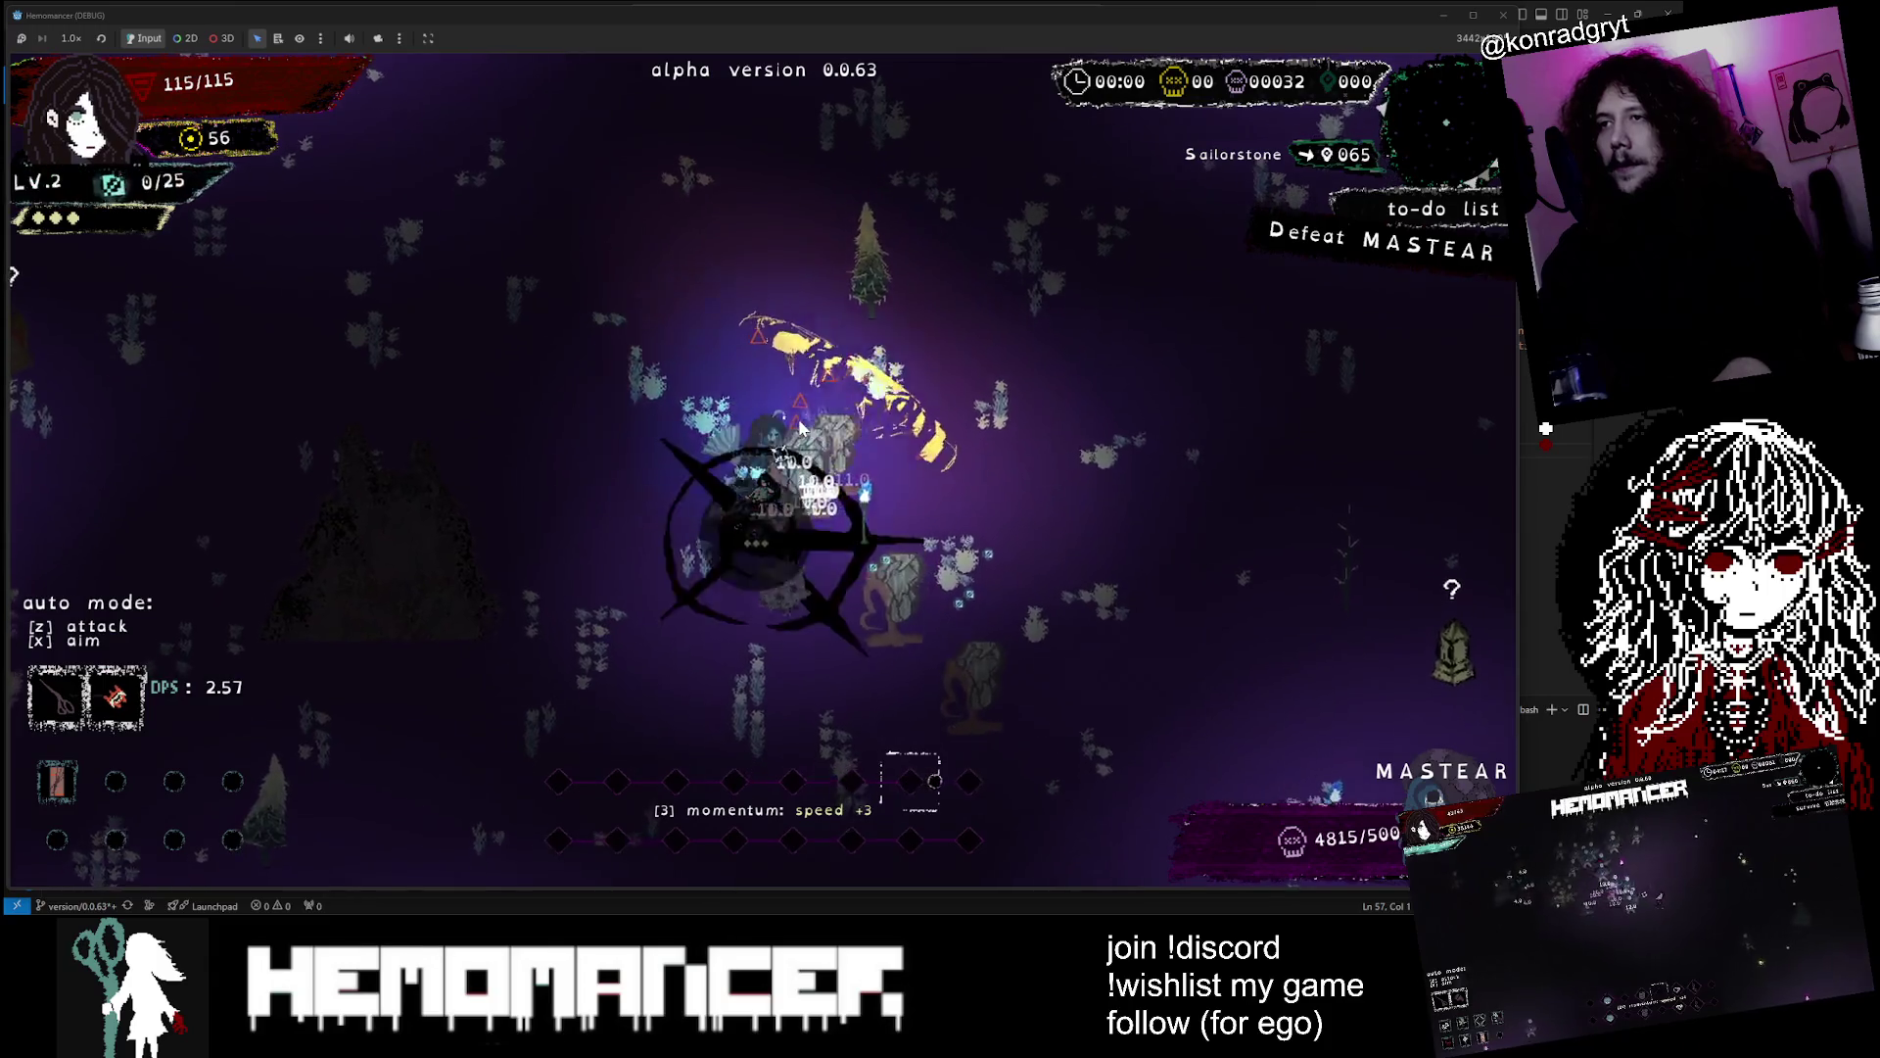
pyautogui.click(798, 392)
pyautogui.hotkey('s', 'd')
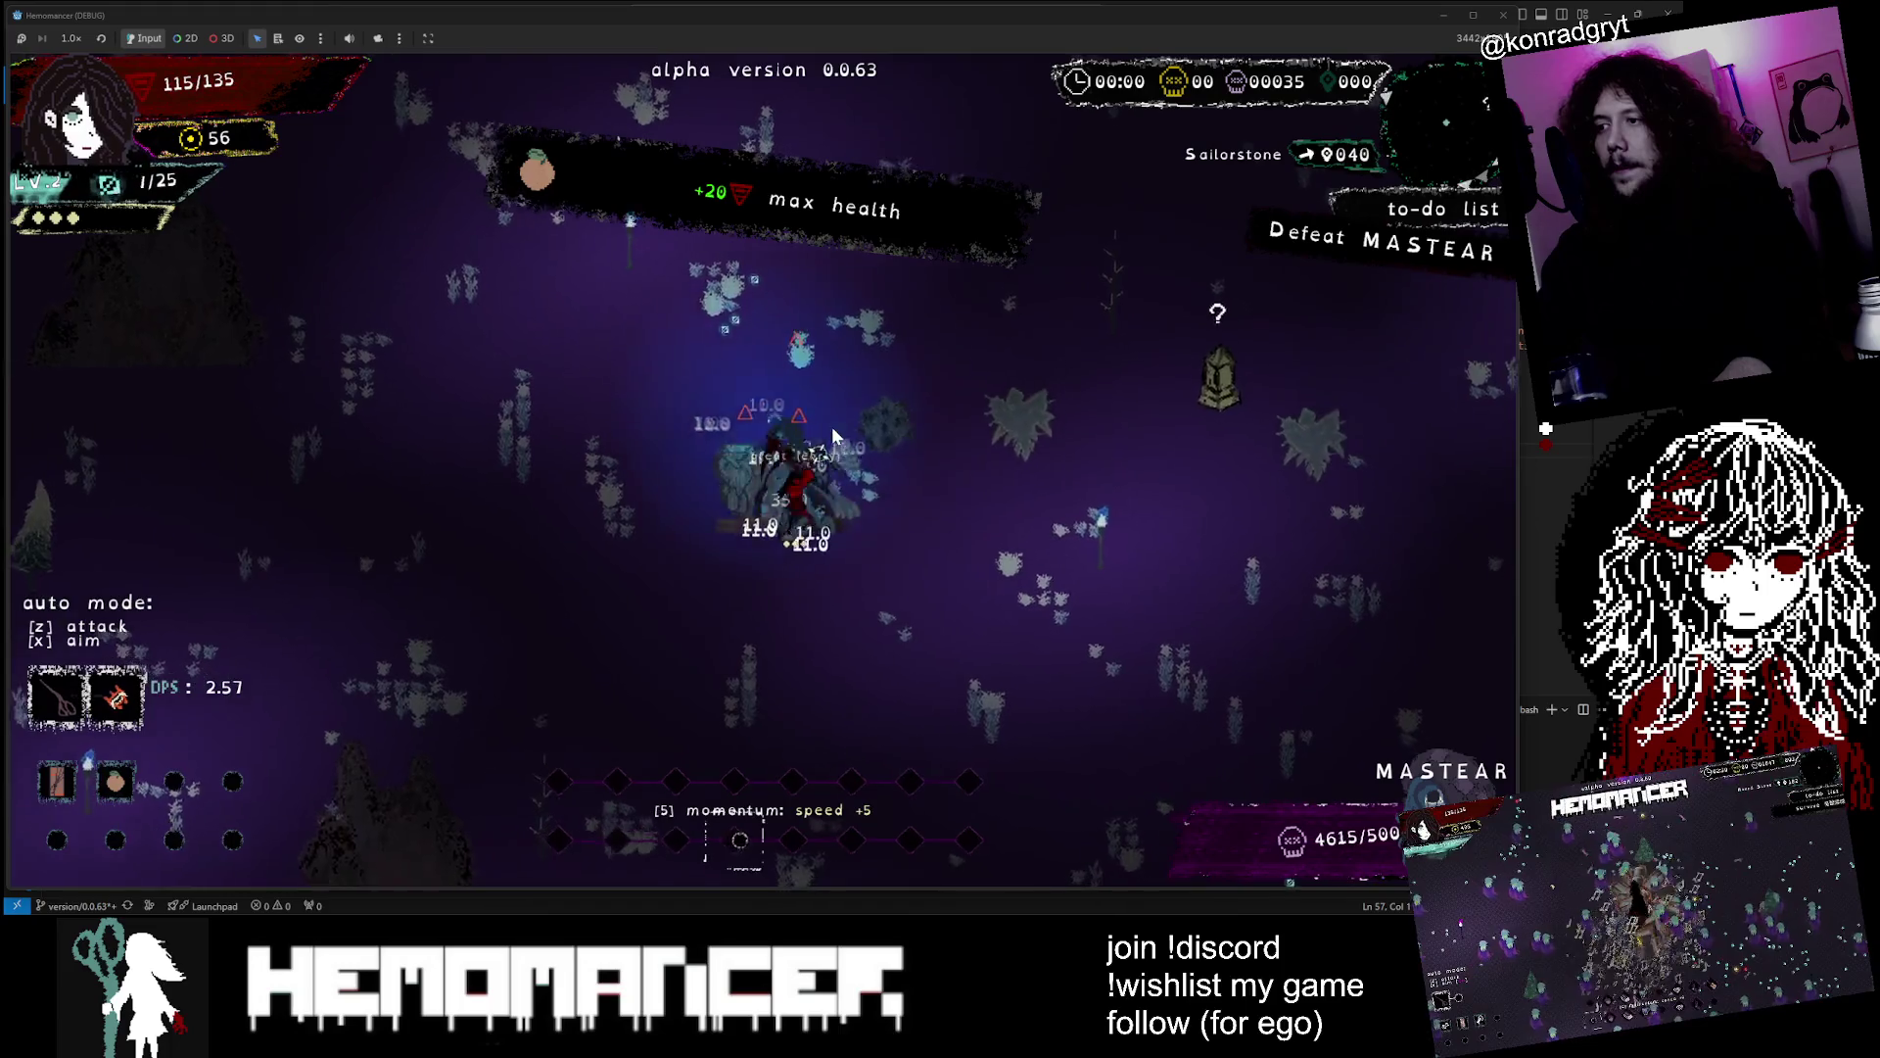
pyautogui.hotkey('s', 'd')
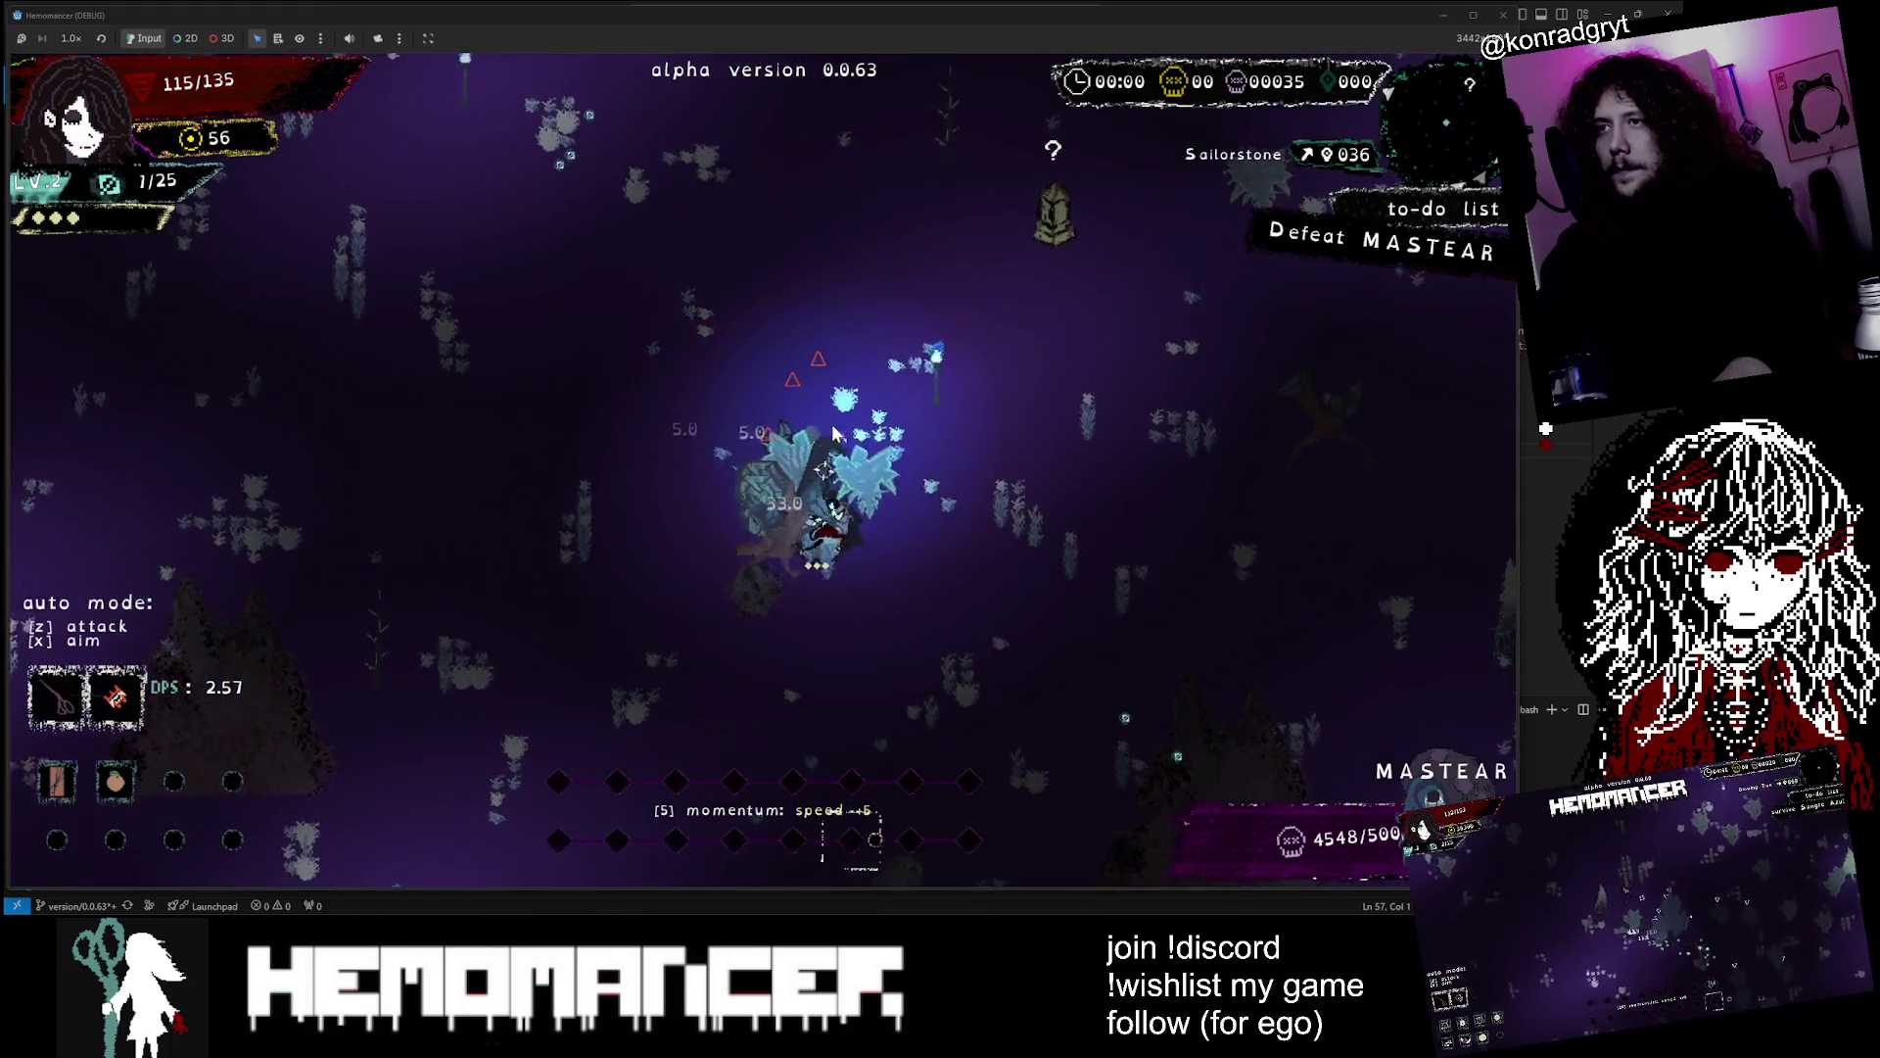
pyautogui.hotkey('s', 'd')
pyautogui.hotkey('w', 'a')
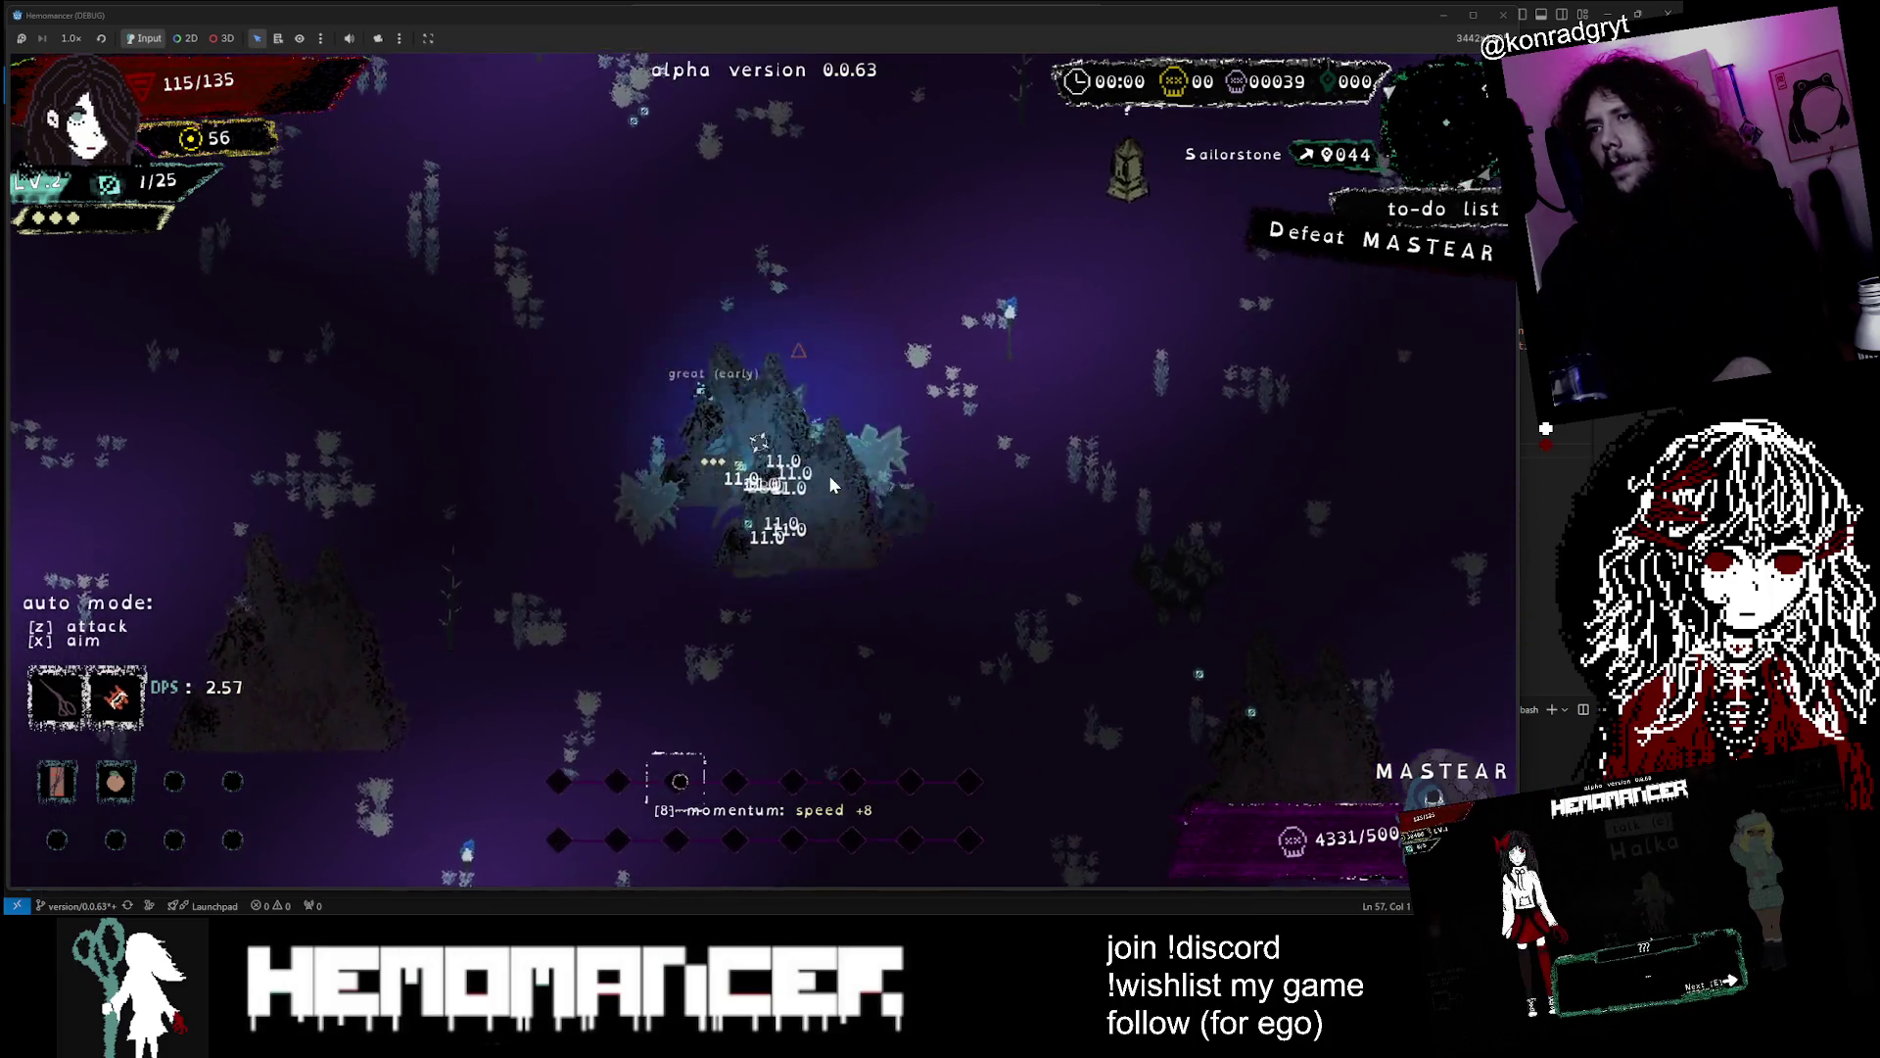
pyautogui.hotkey('w', 'a')
pyautogui.press('z')
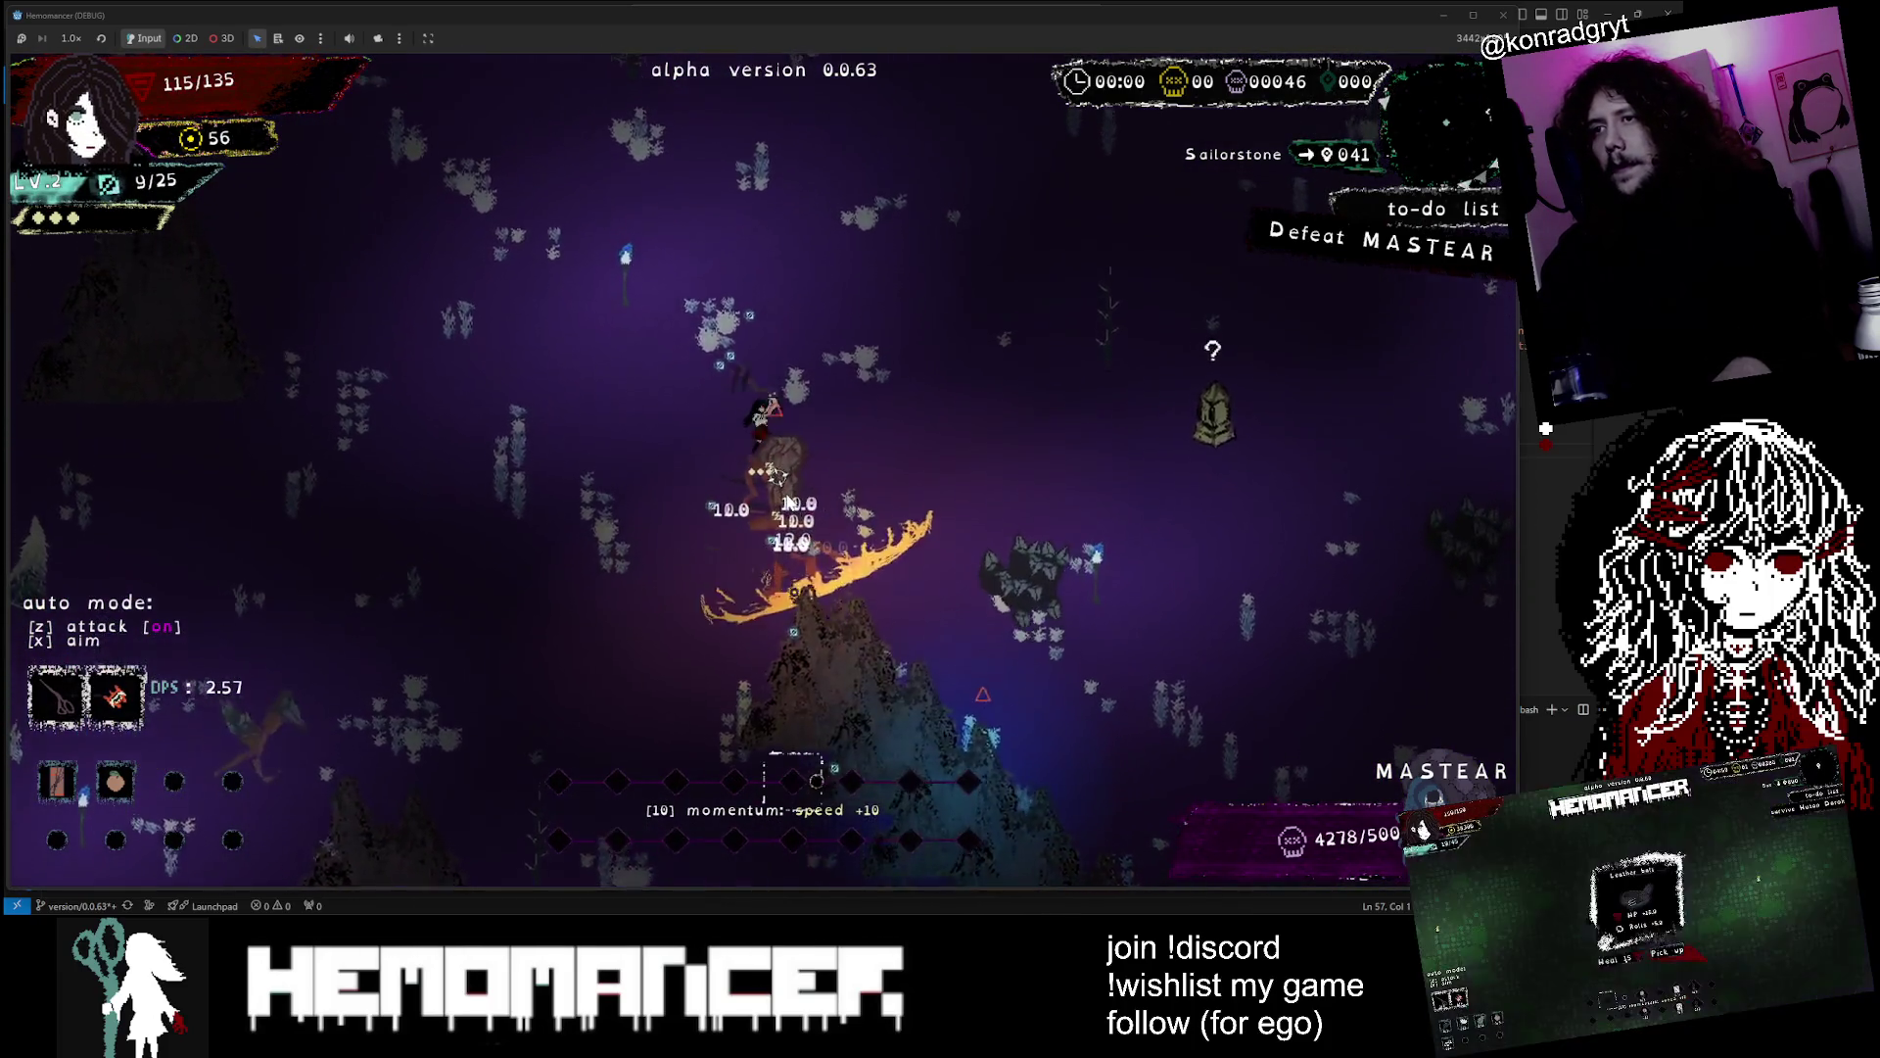
# Fight up through the level toward the Sailorstone and wear MASTEAR down until defeated
pyautogui.hotkey('w', 'd')
pyautogui.hotkey('w', 'd')
pyautogui.press('w')
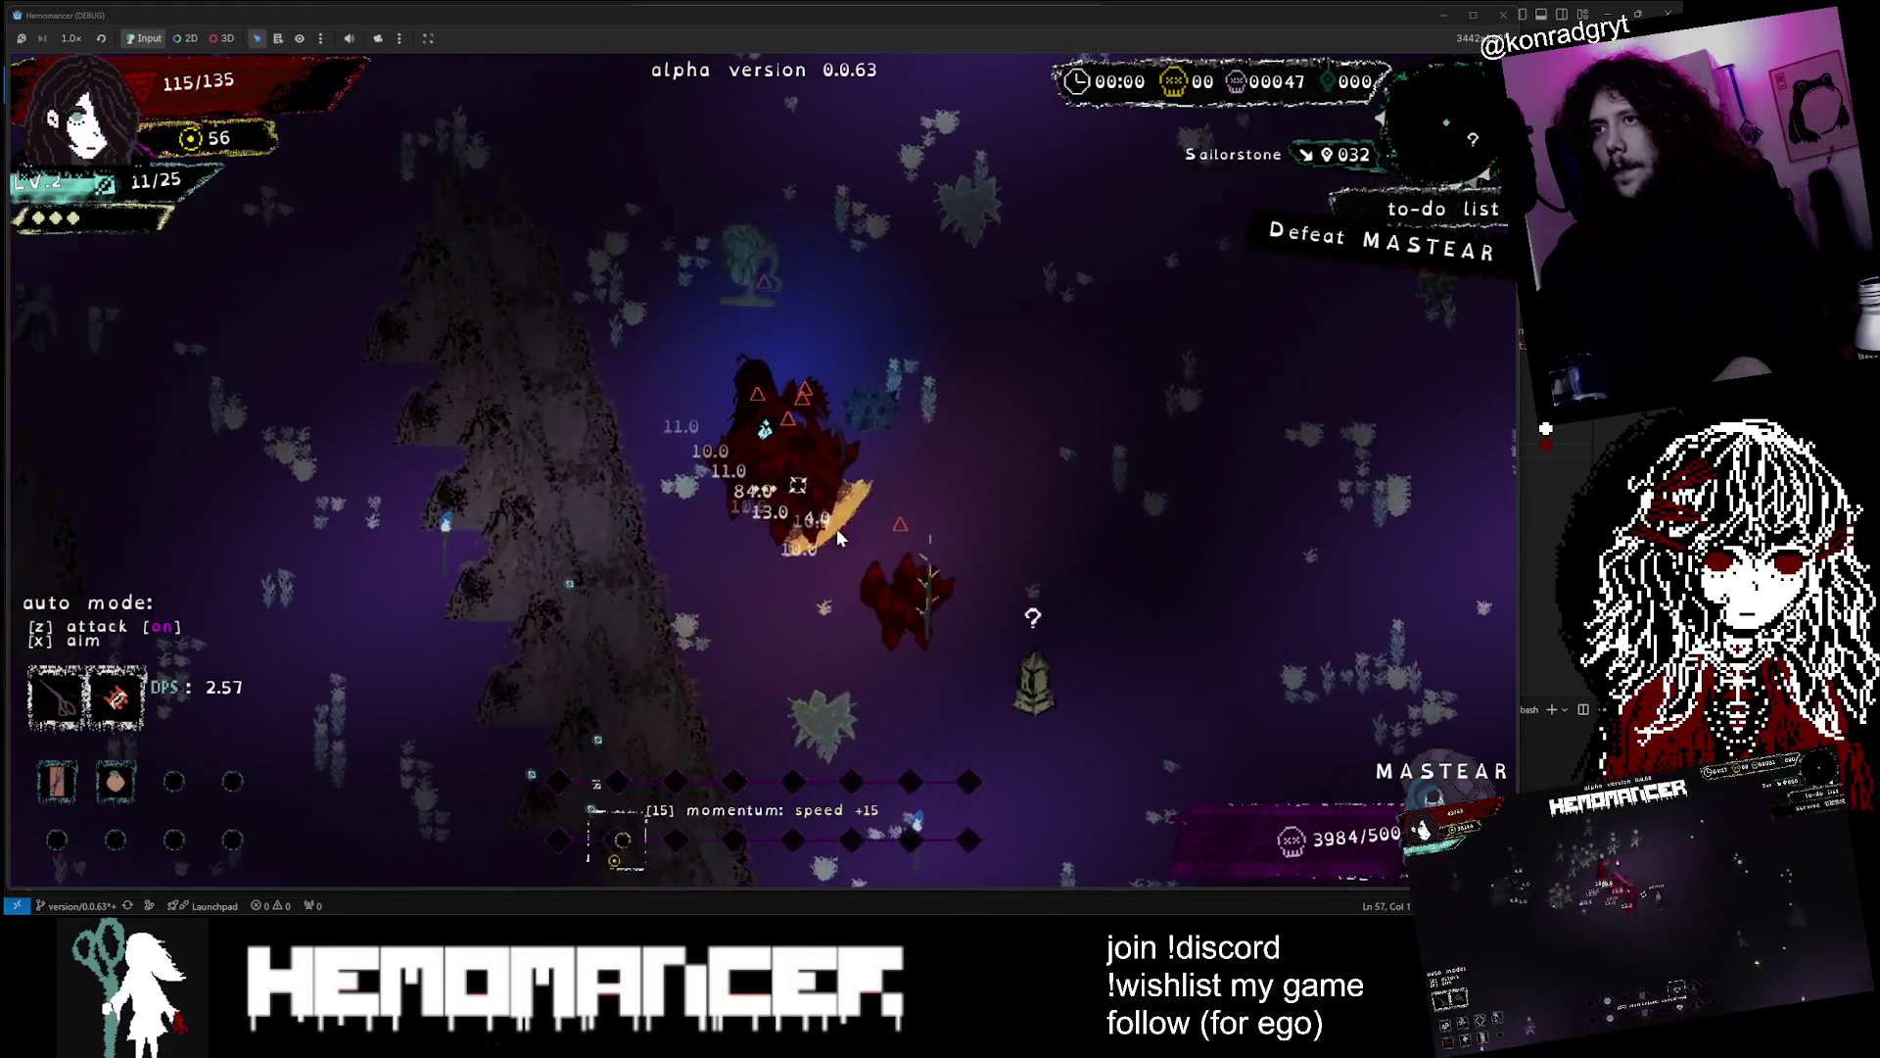
pyautogui.press('w')
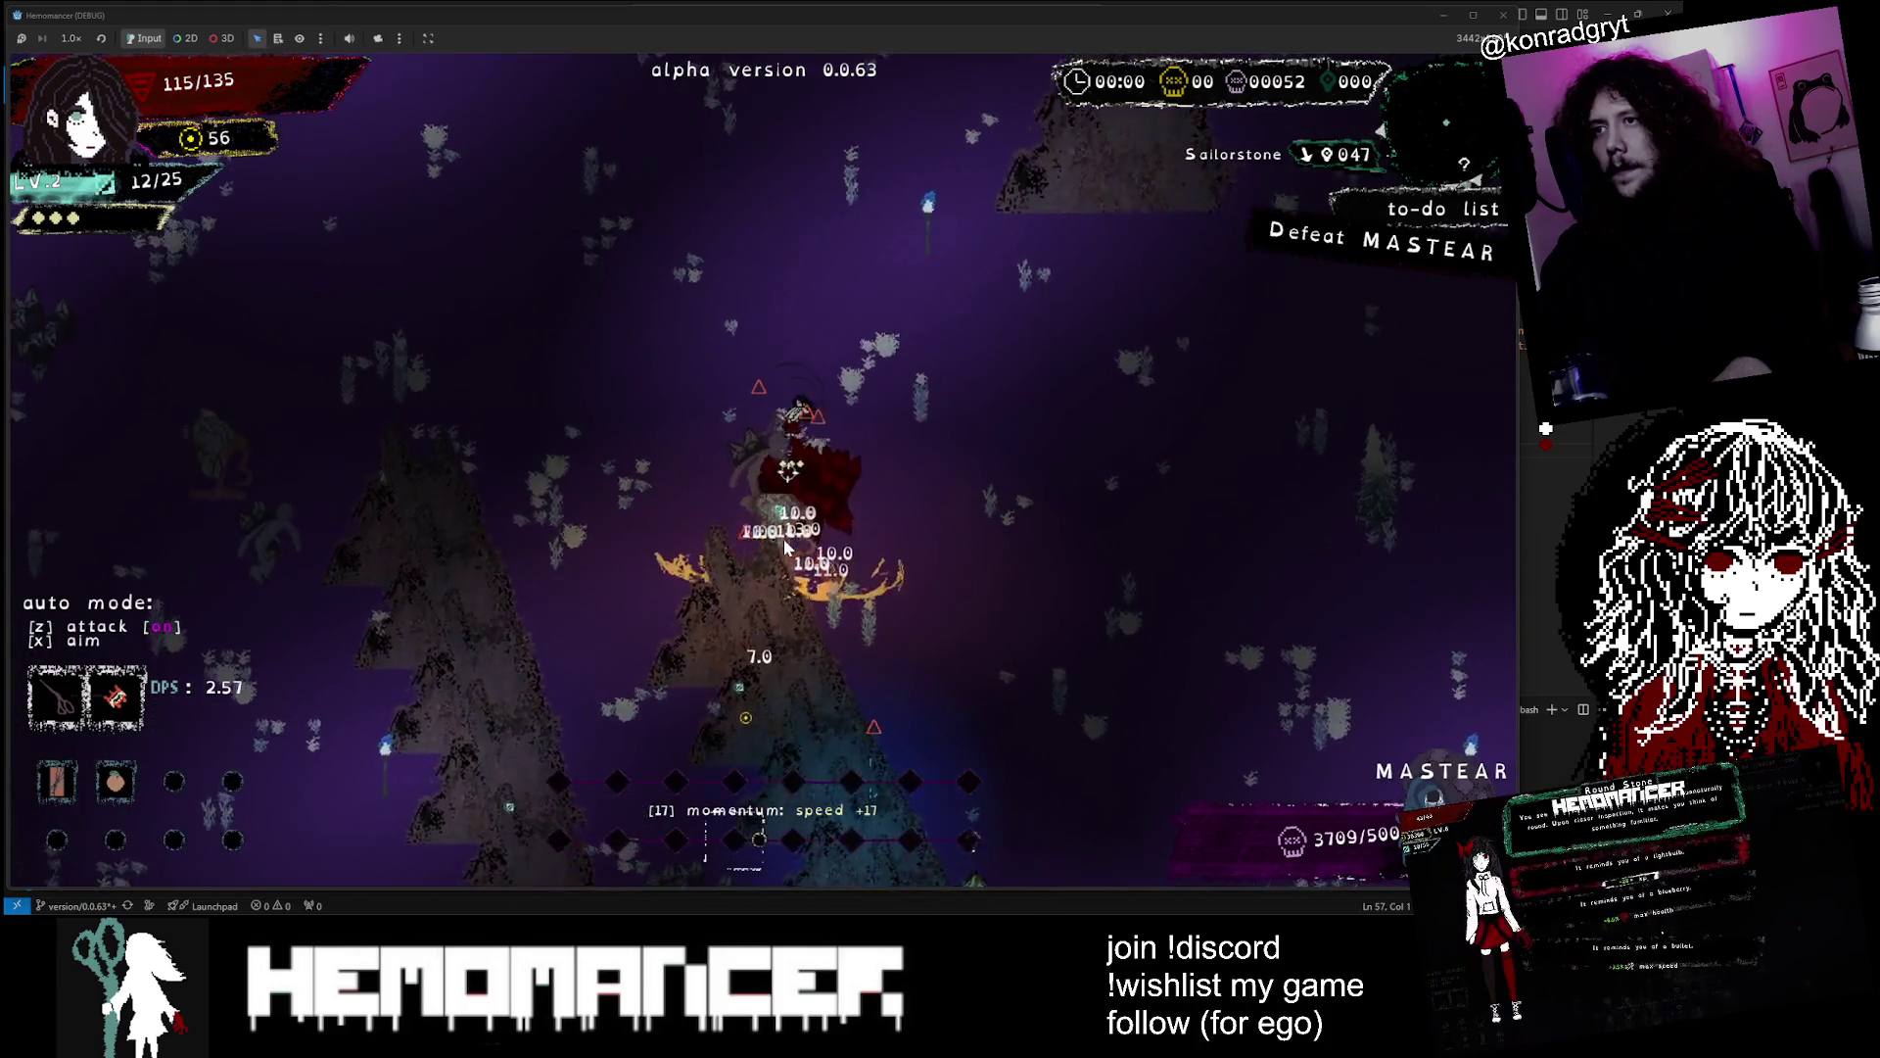
pyautogui.press('w')
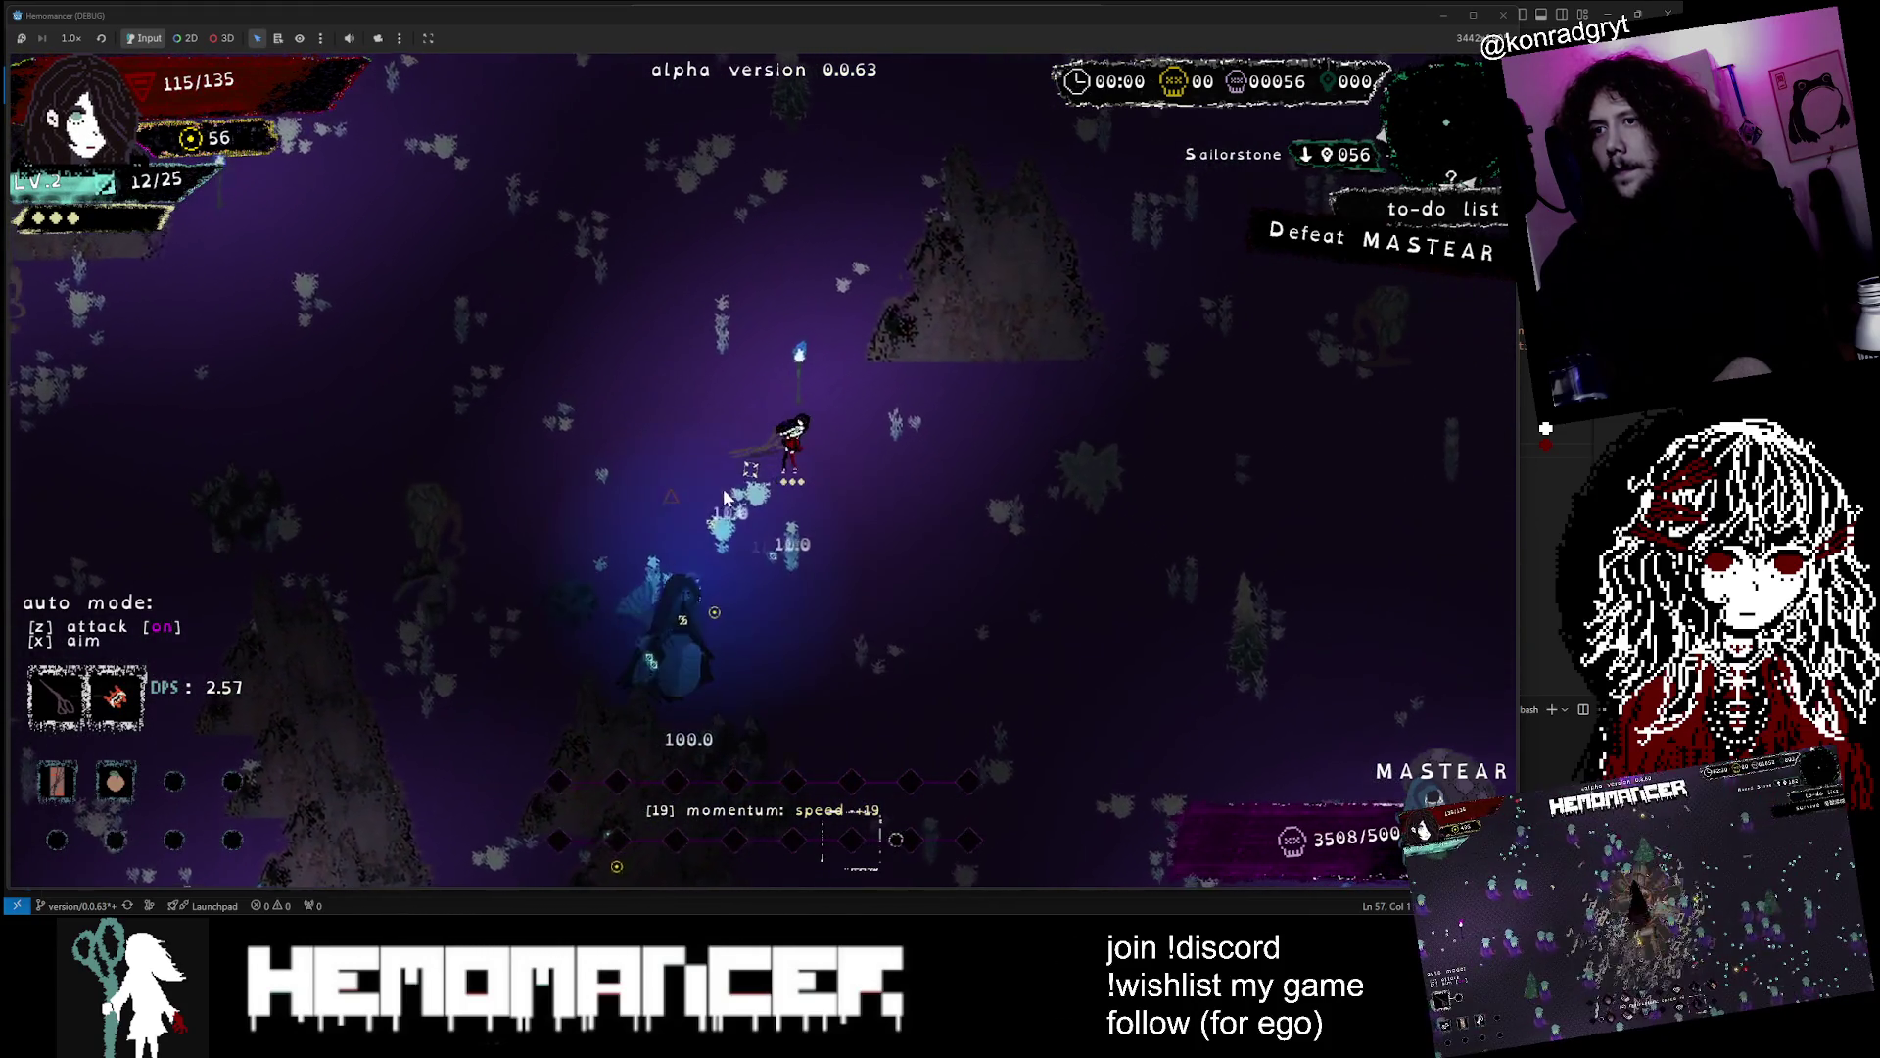
pyautogui.press('d')
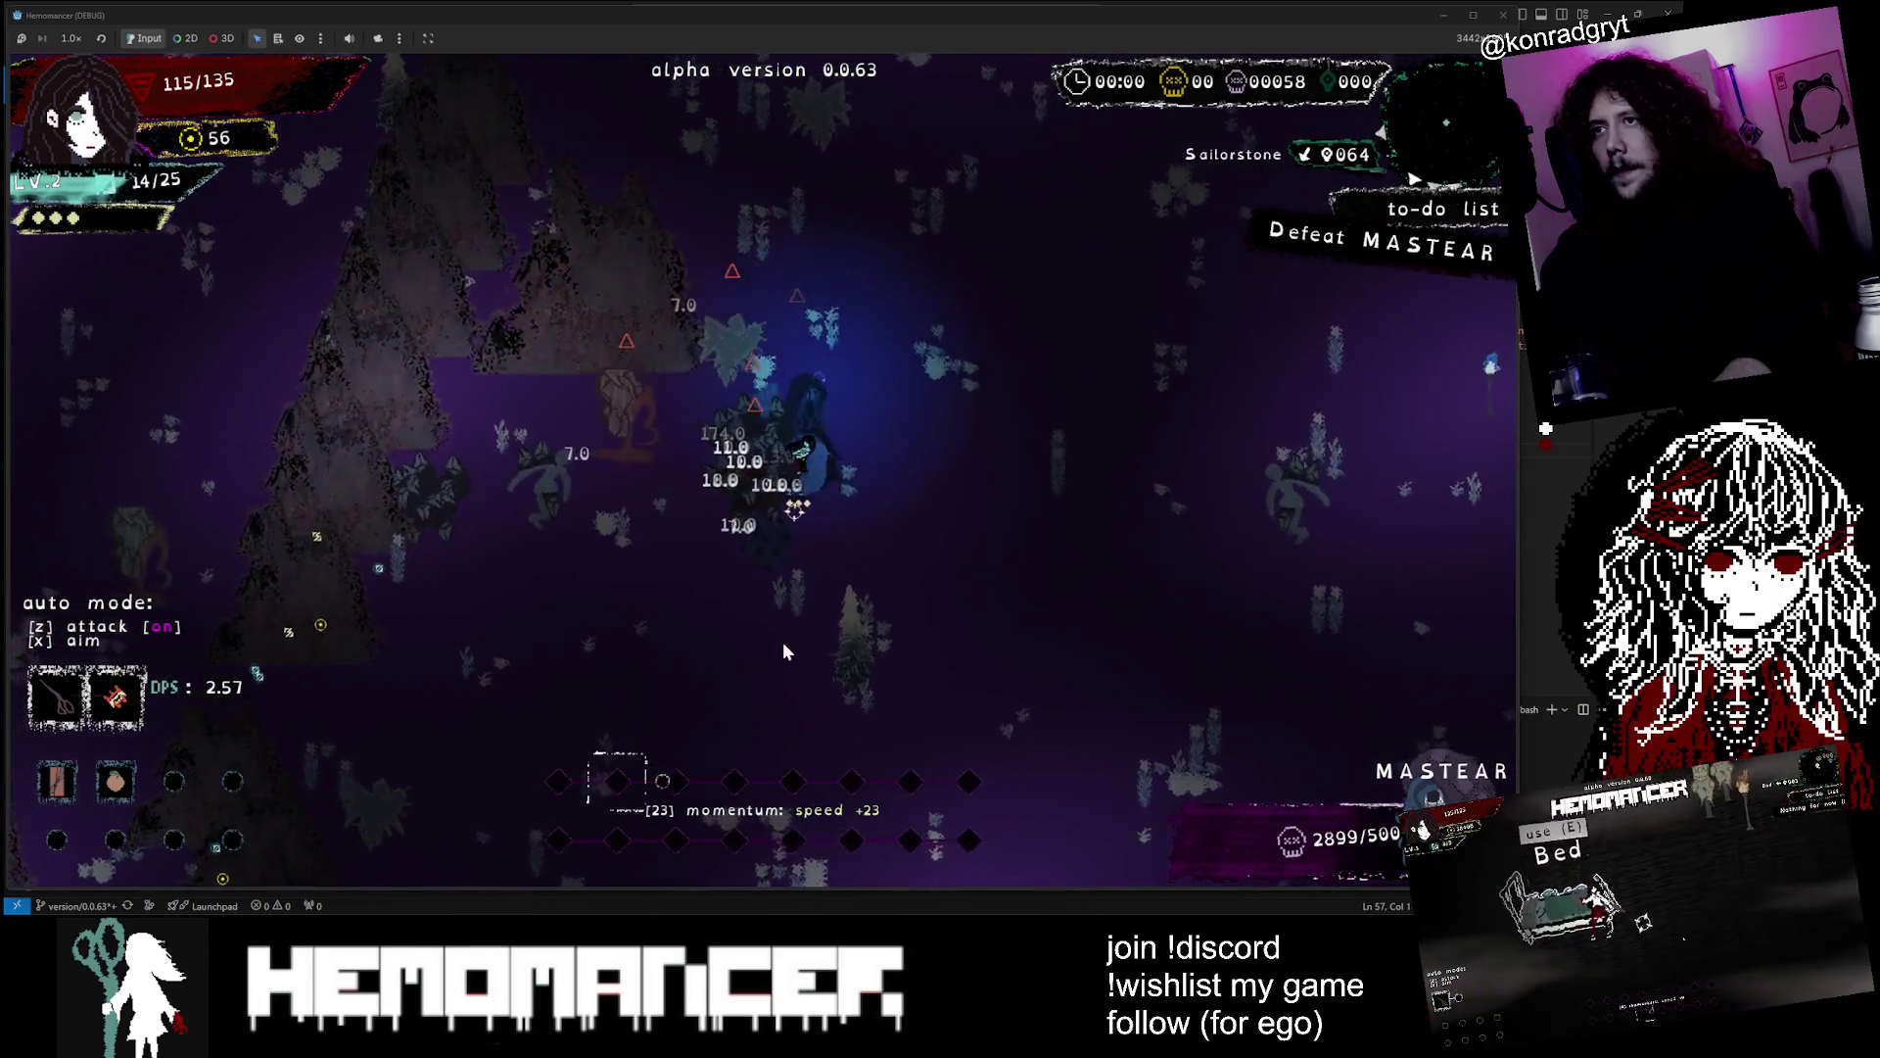
pyautogui.press('w')
pyautogui.press('d')
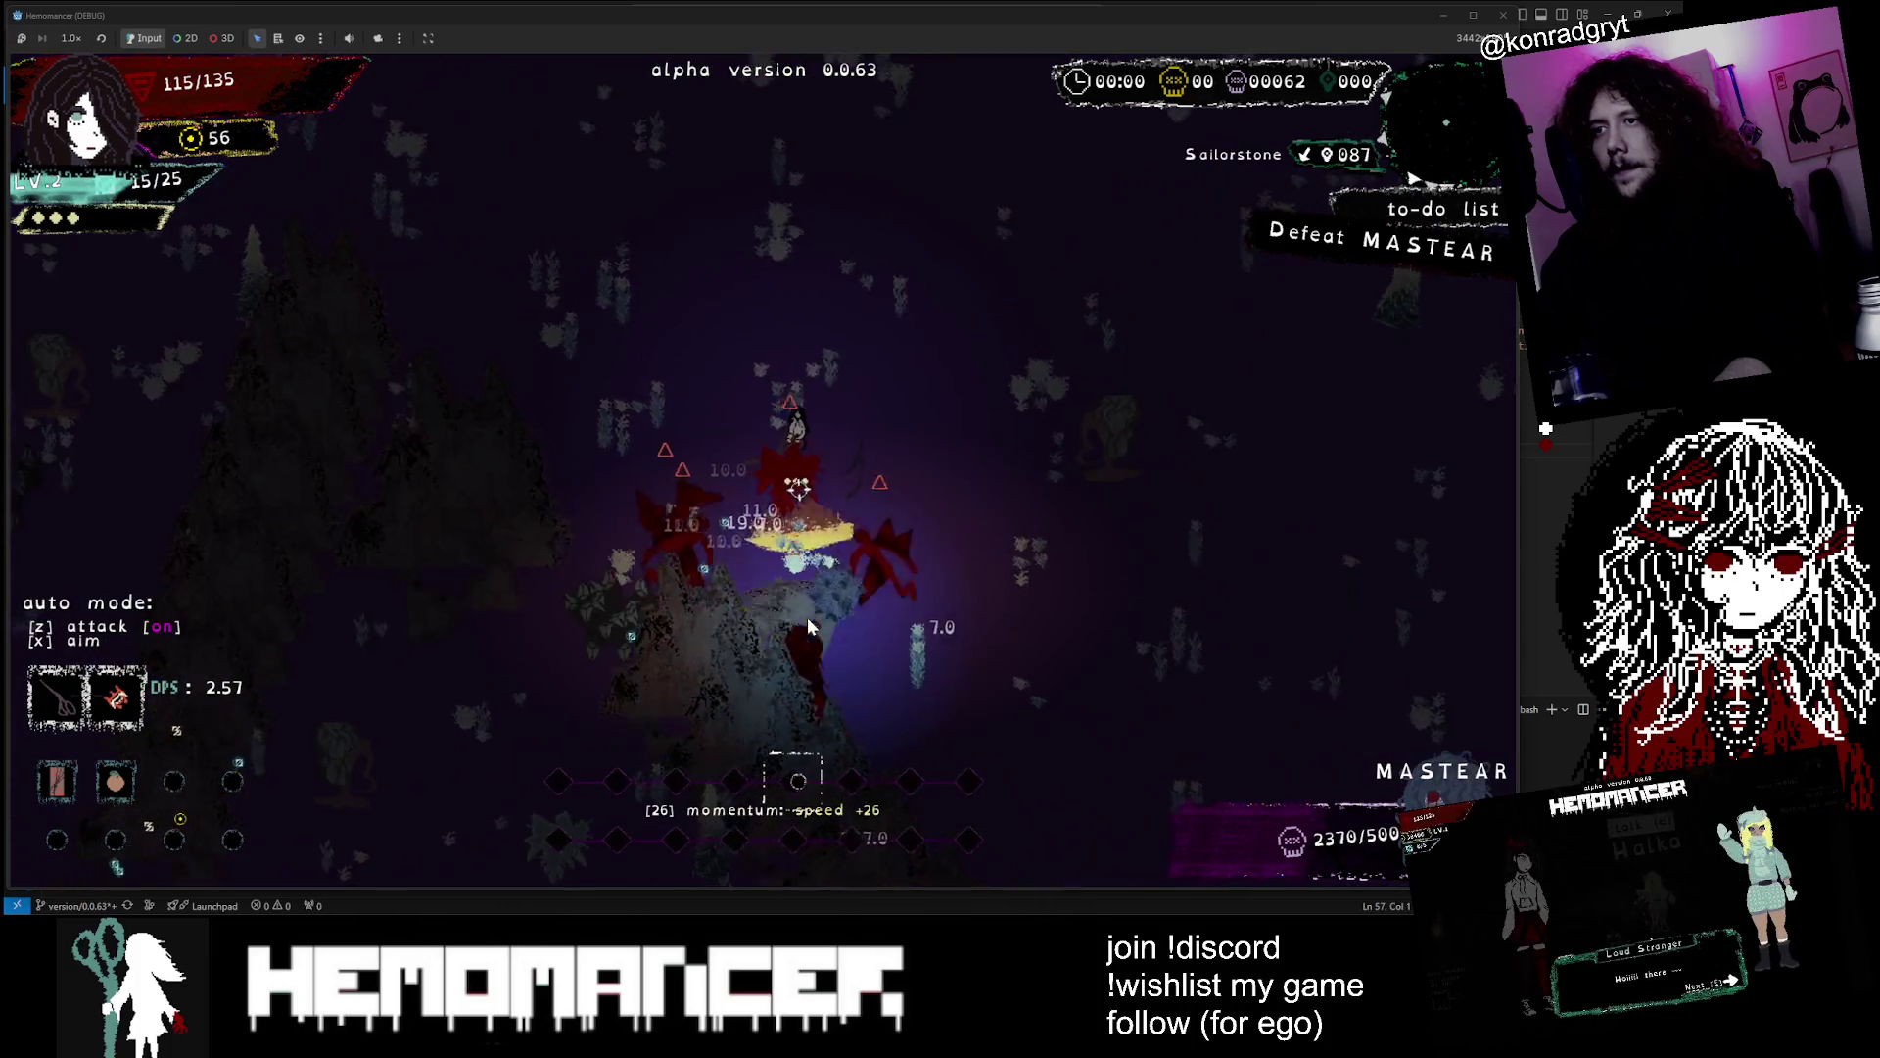
pyautogui.press('w')
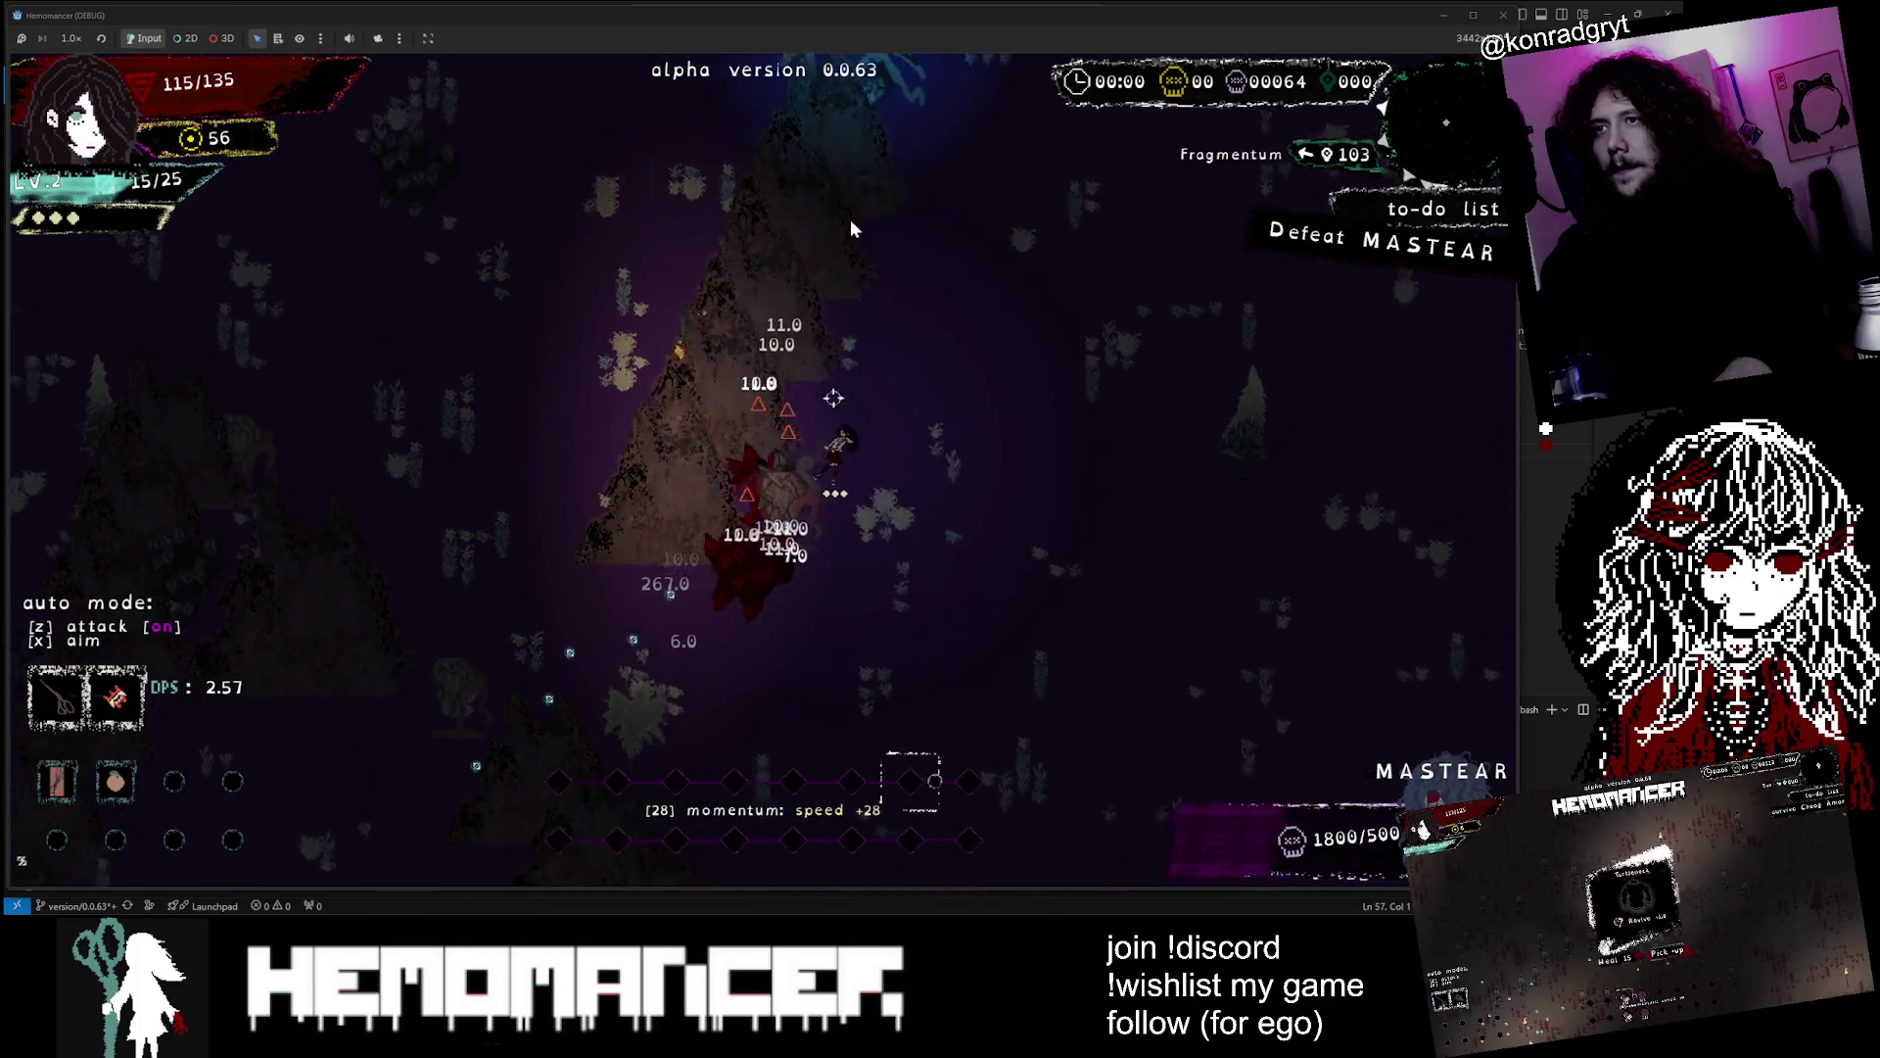
pyautogui.press('d')
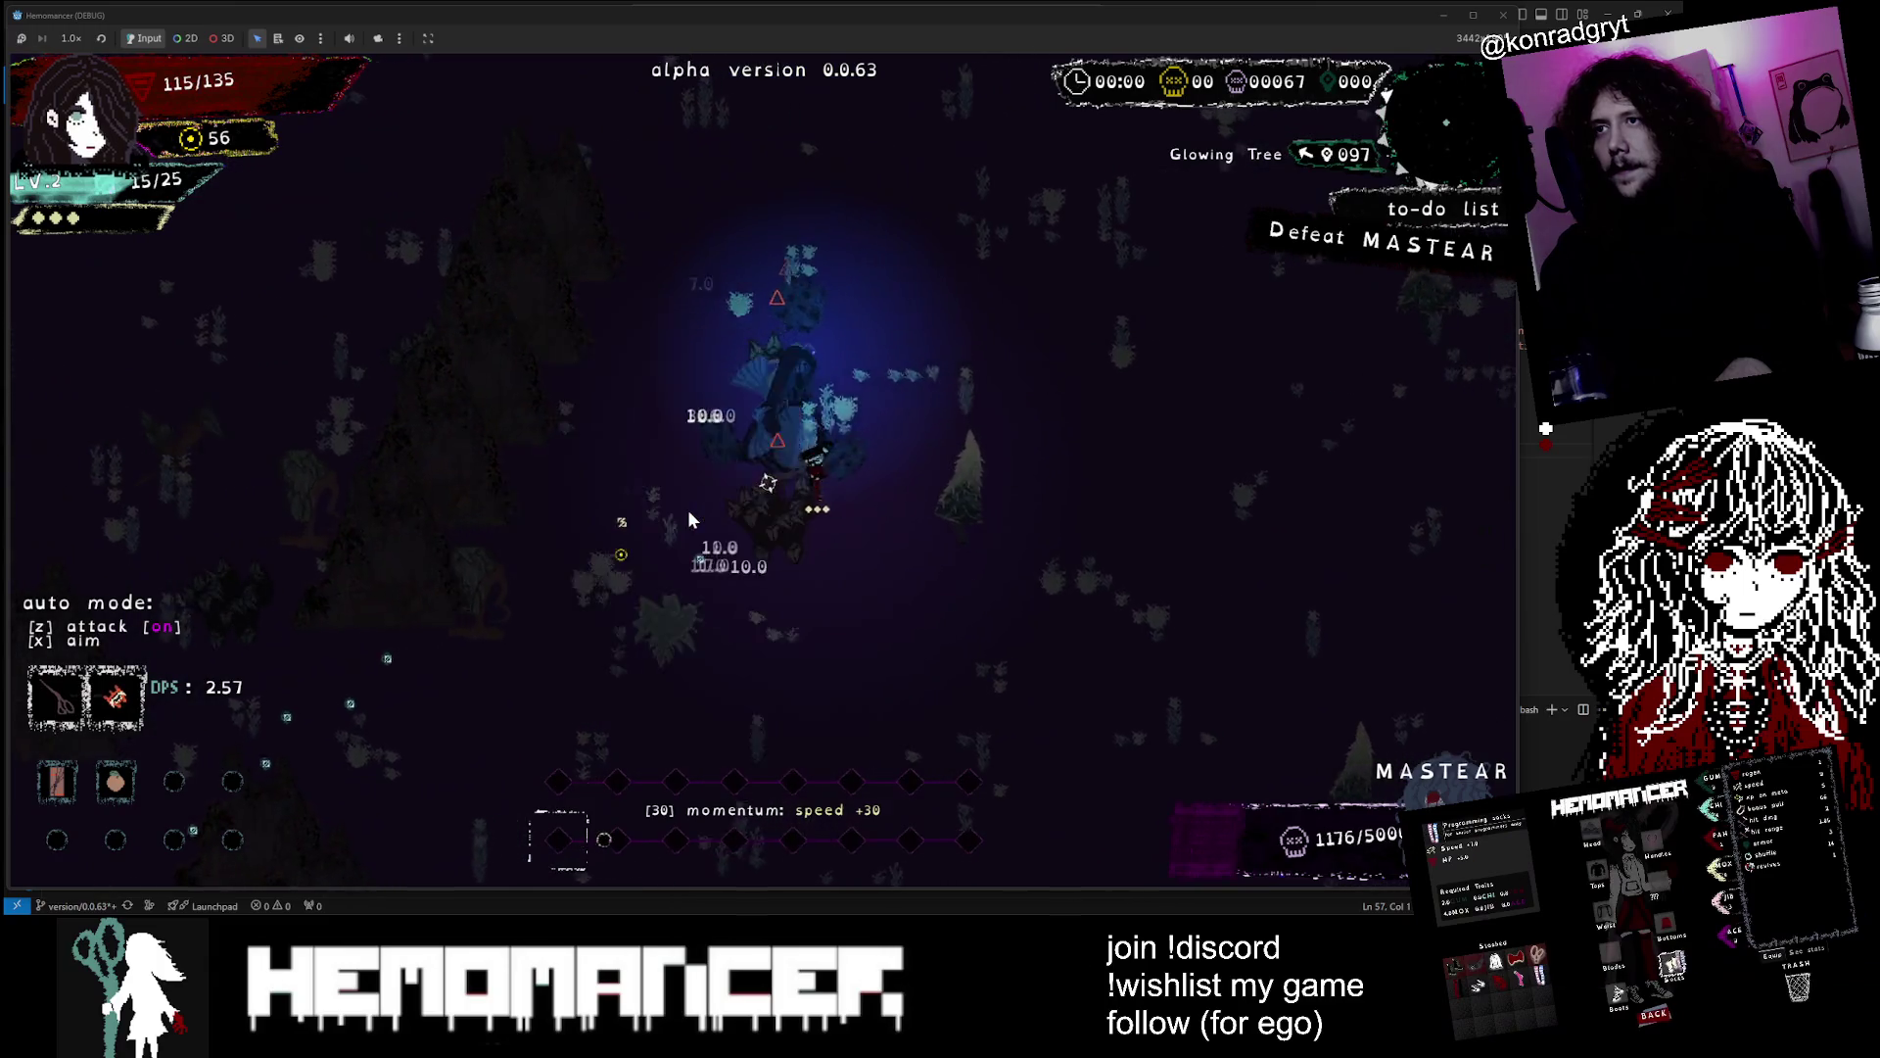
pyautogui.press('w')
pyautogui.press('d')
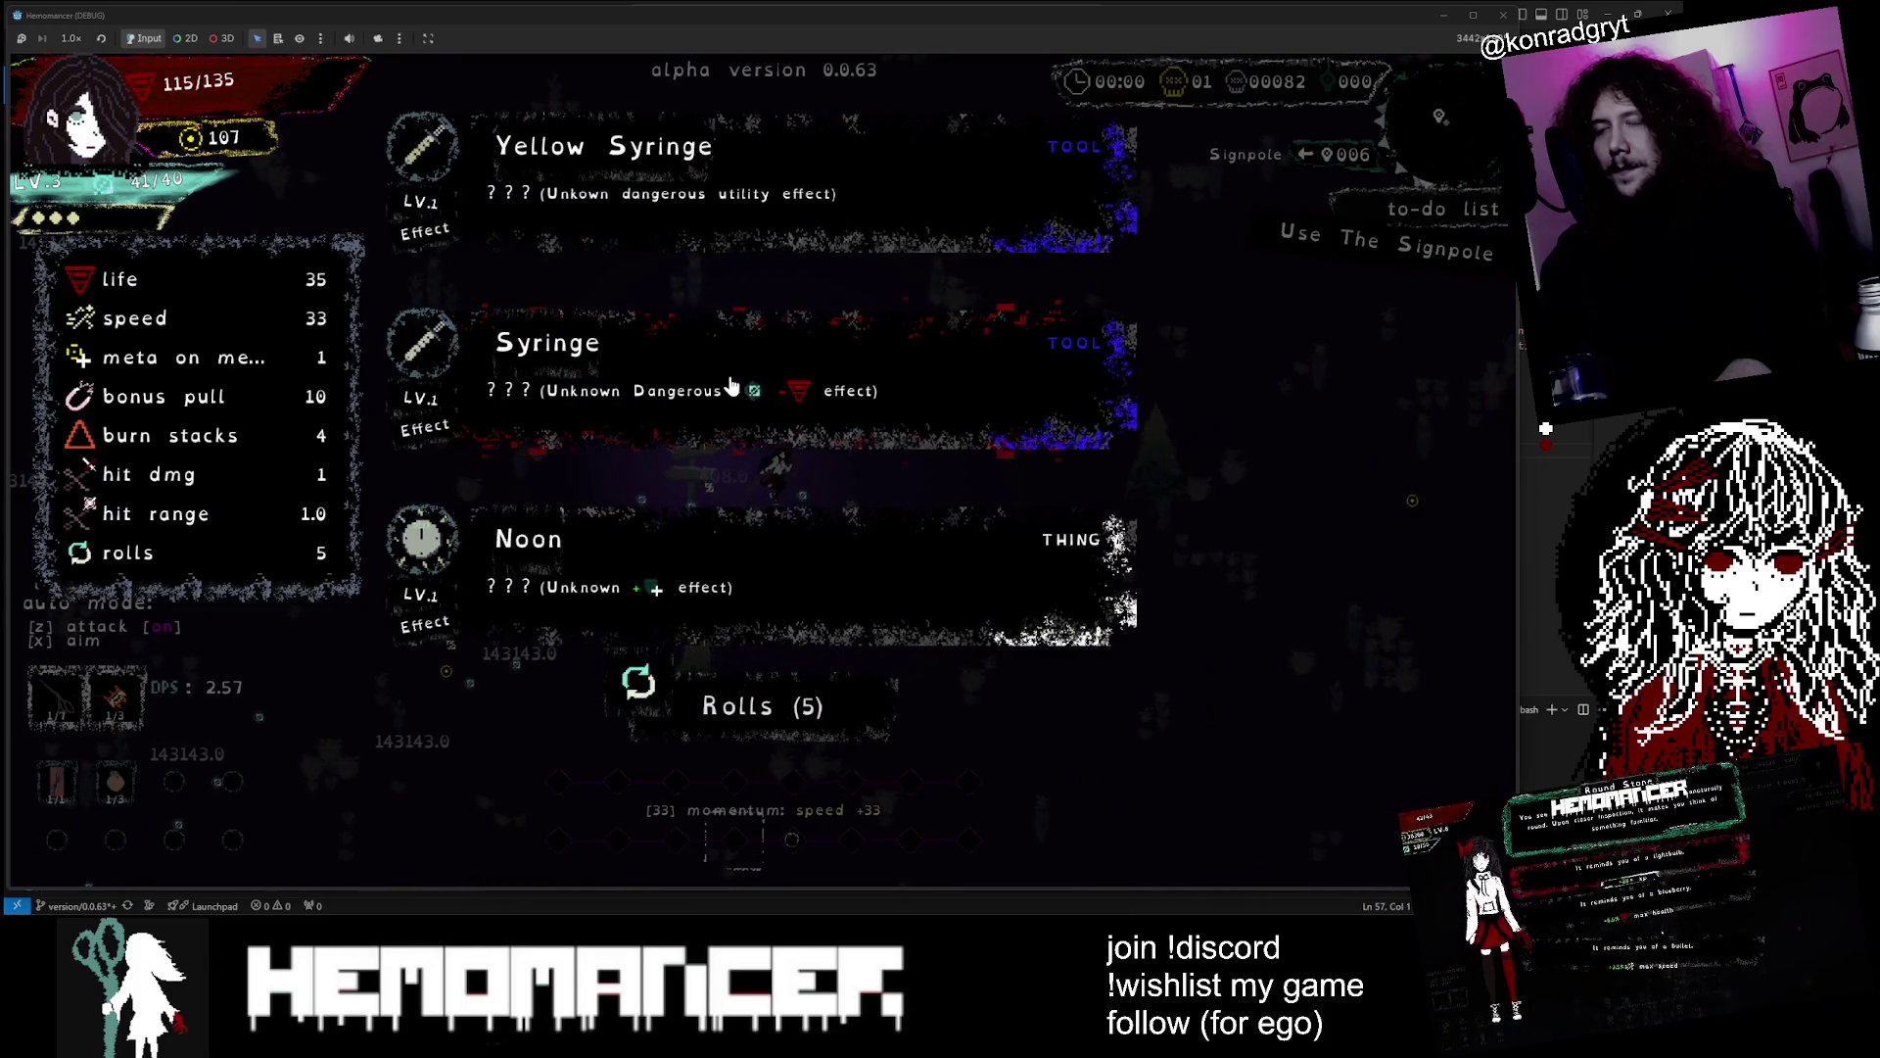
# Take Noon and Outlet, then use the signpole to travel to Locus Animus
pyautogui.click(737, 598)
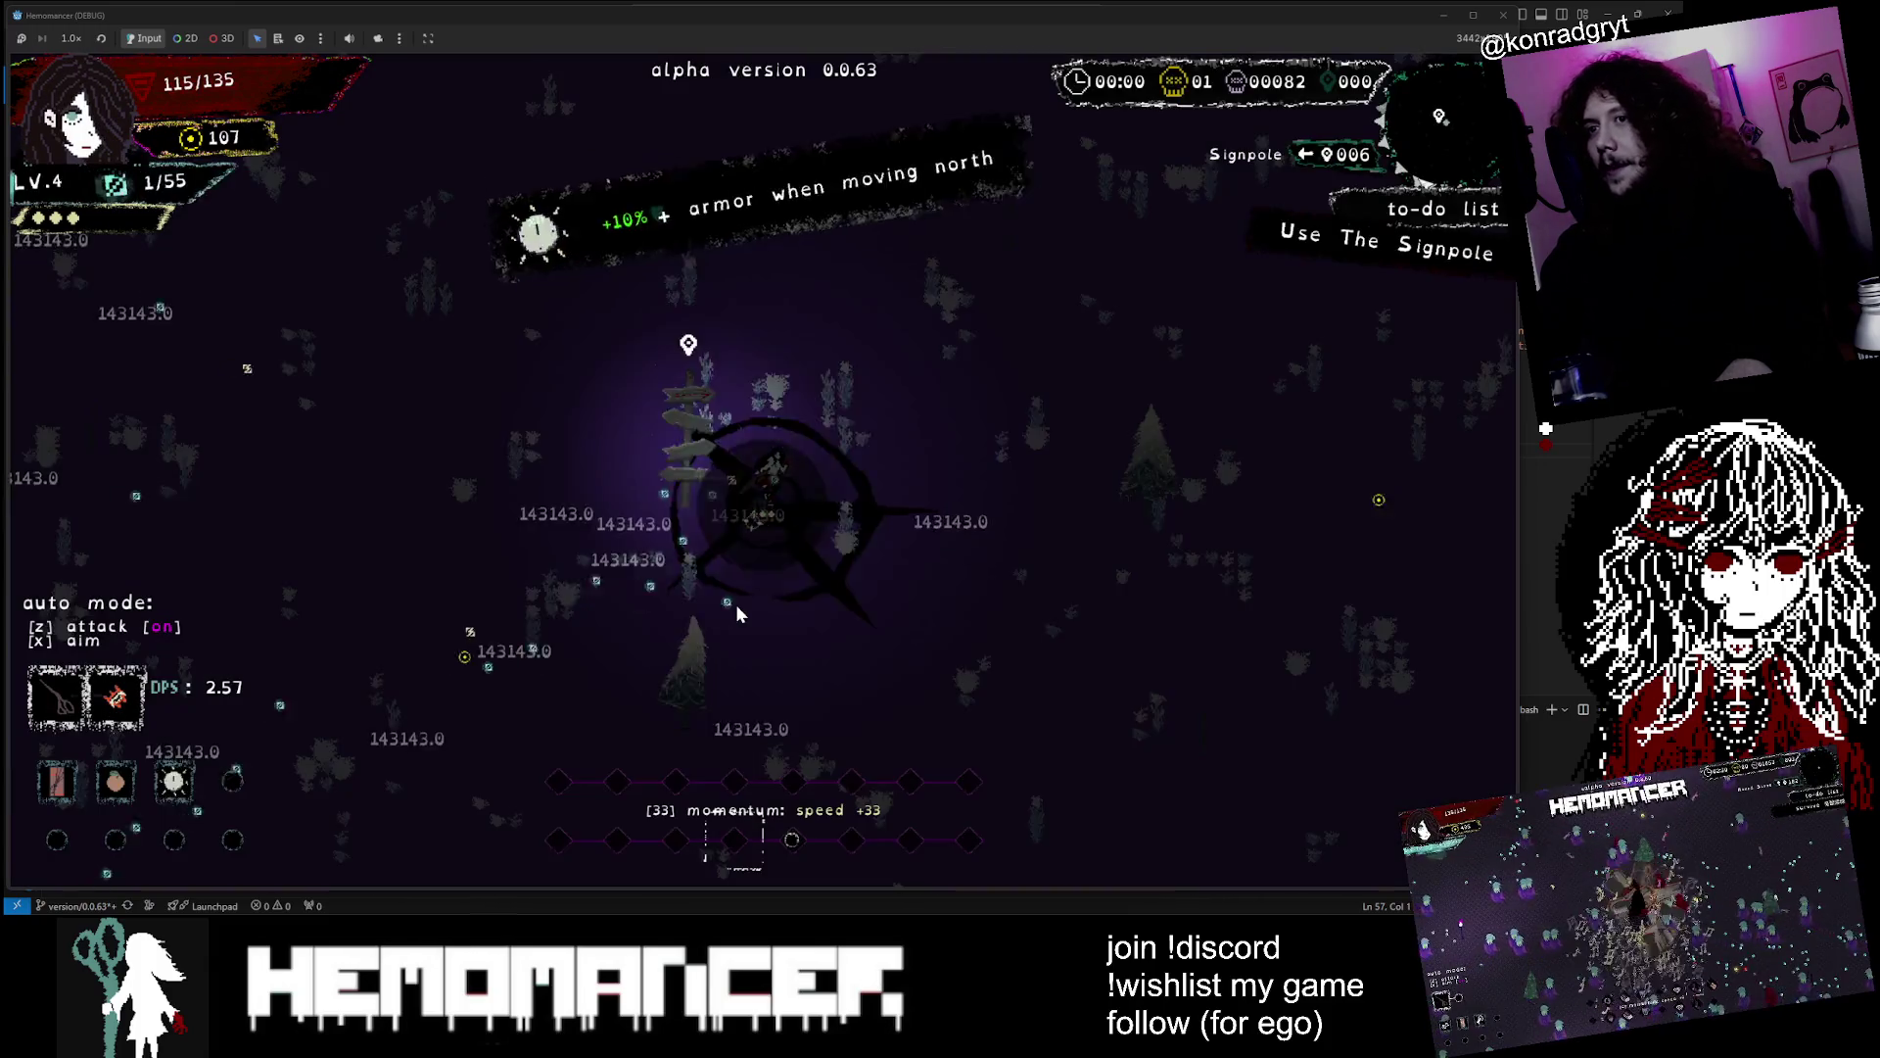
pyautogui.click(646, 529)
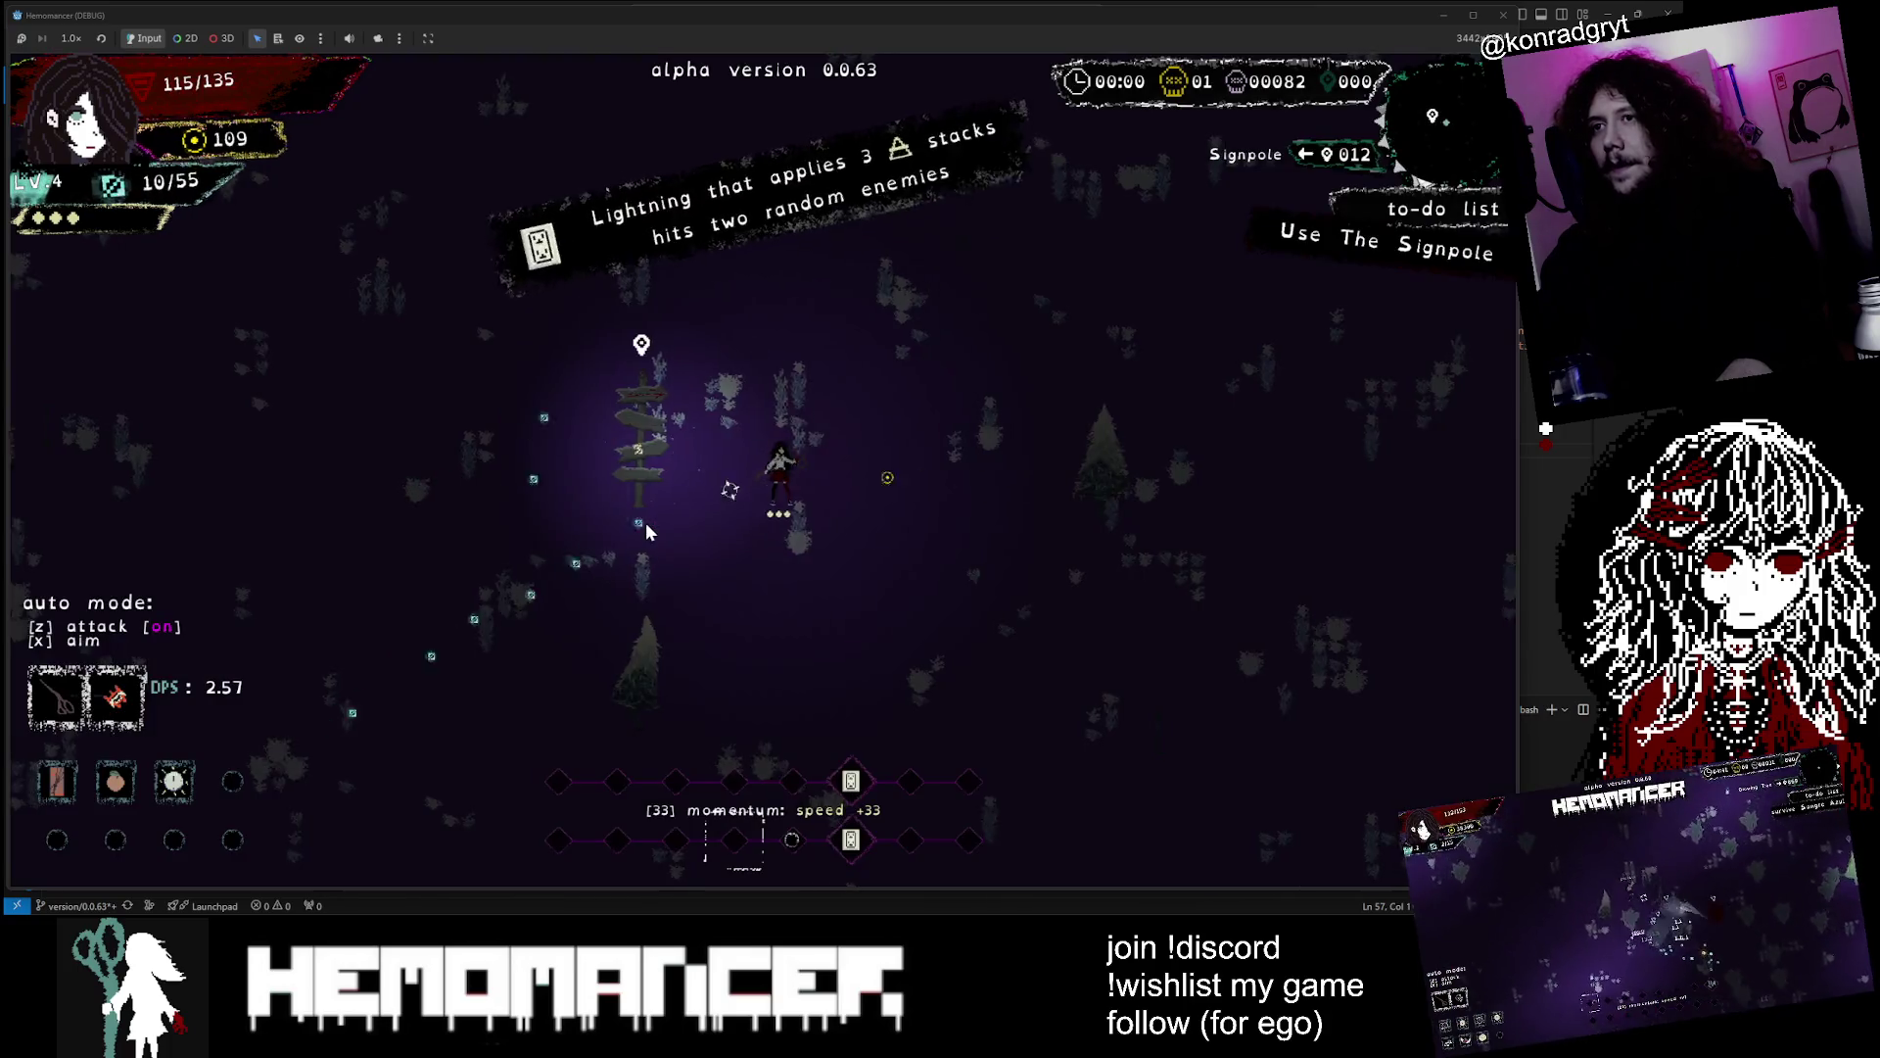
pyautogui.press('a')
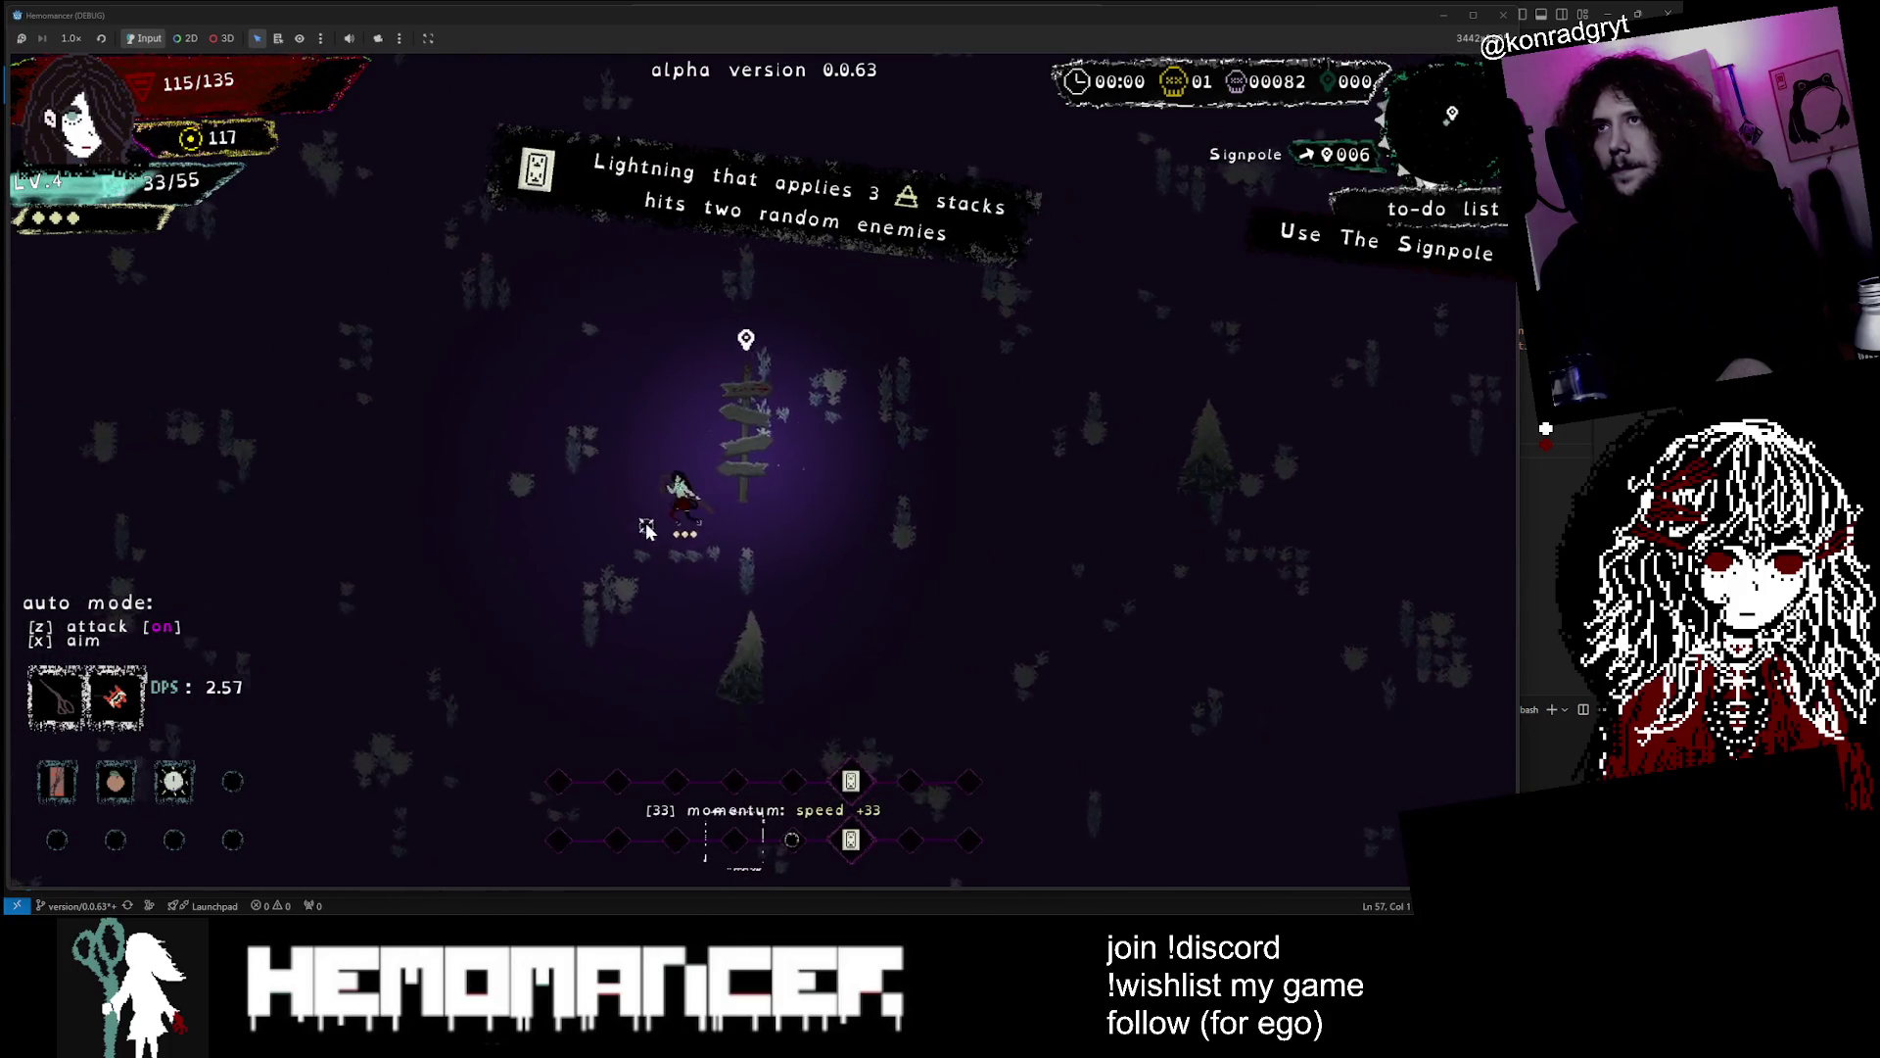
pyautogui.press('d')
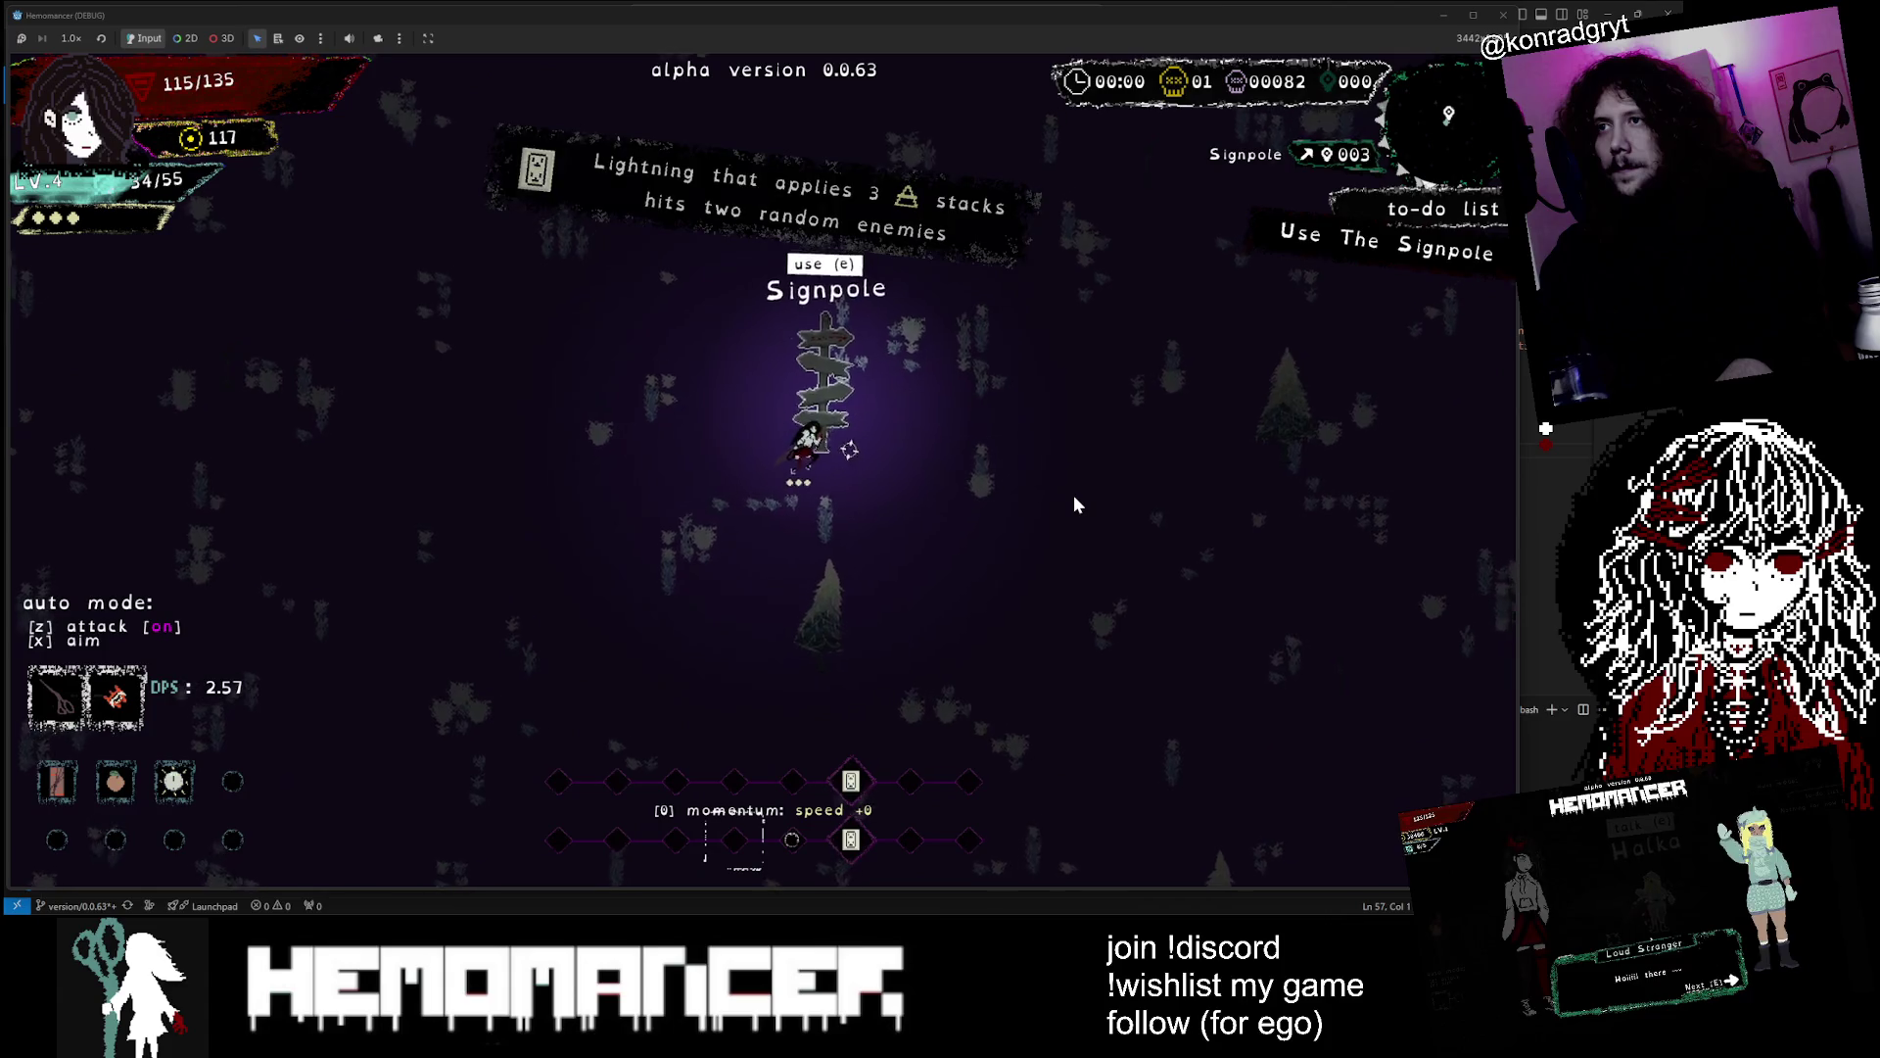
pyautogui.press('e')
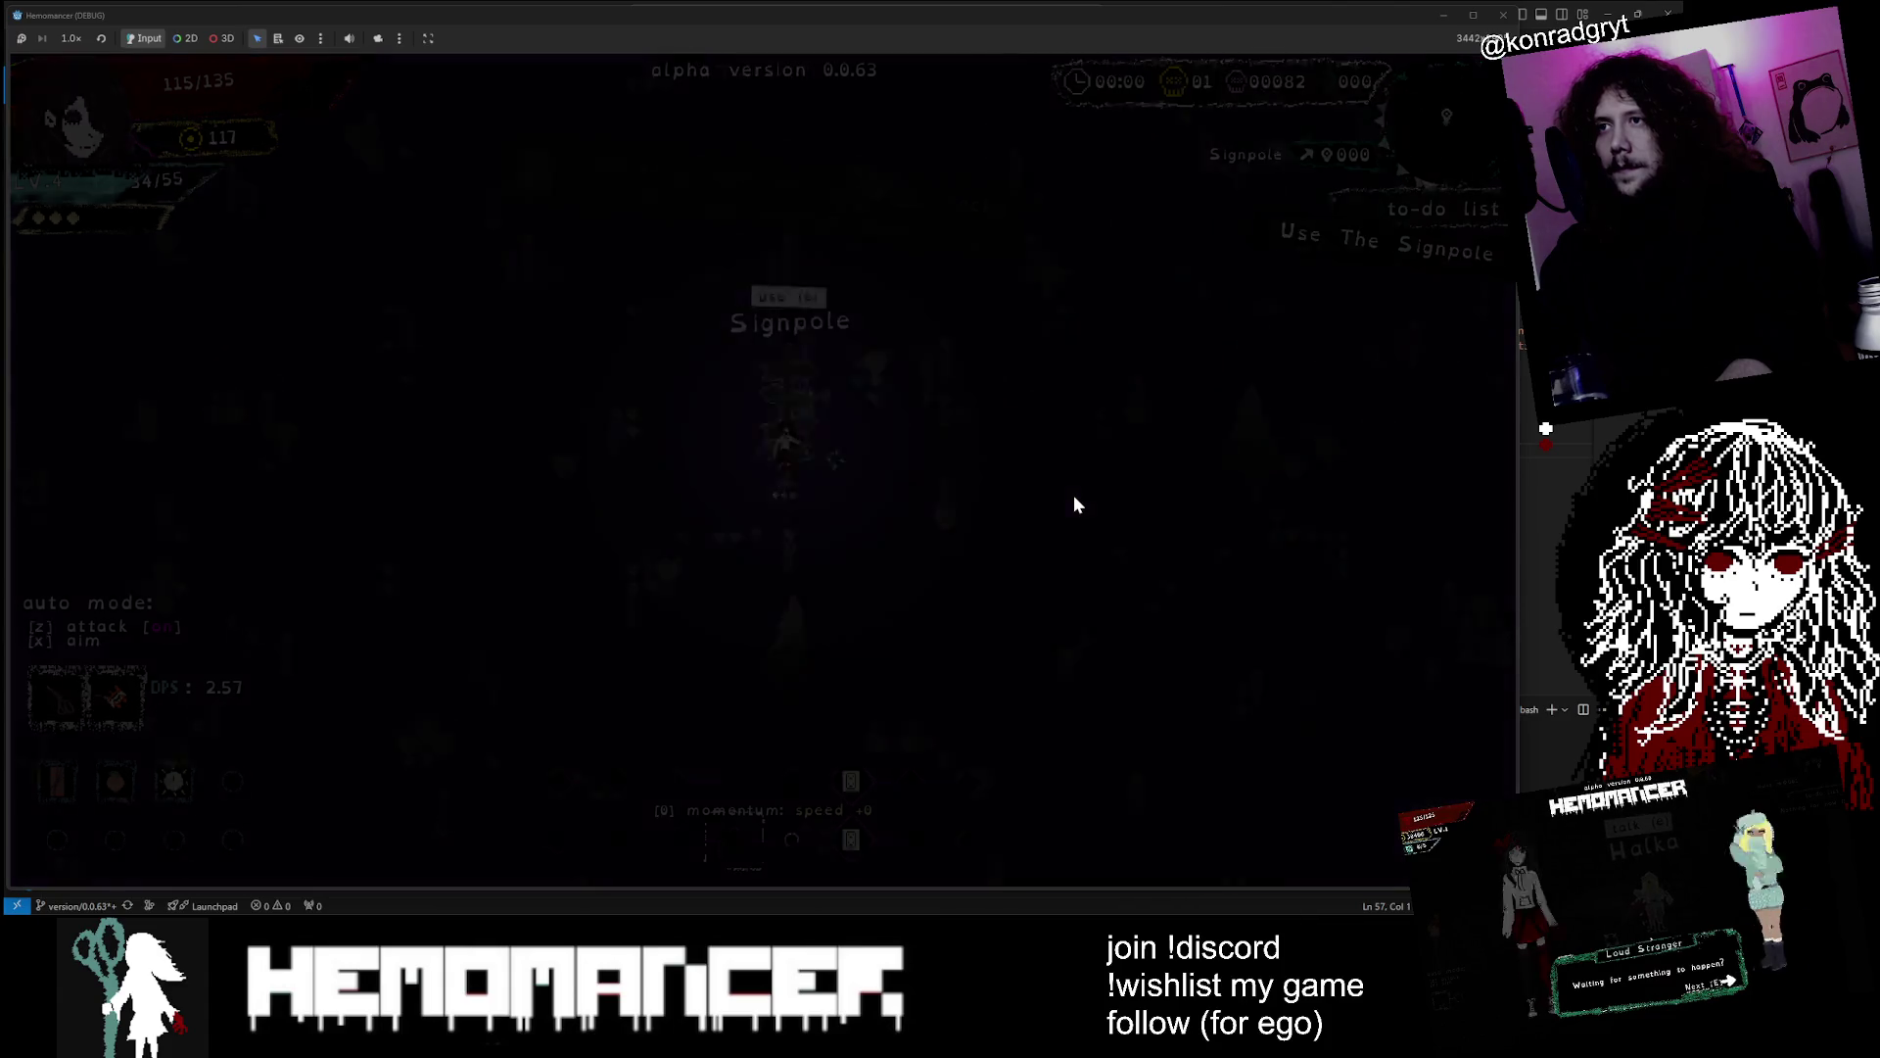
pyautogui.click(743, 570)
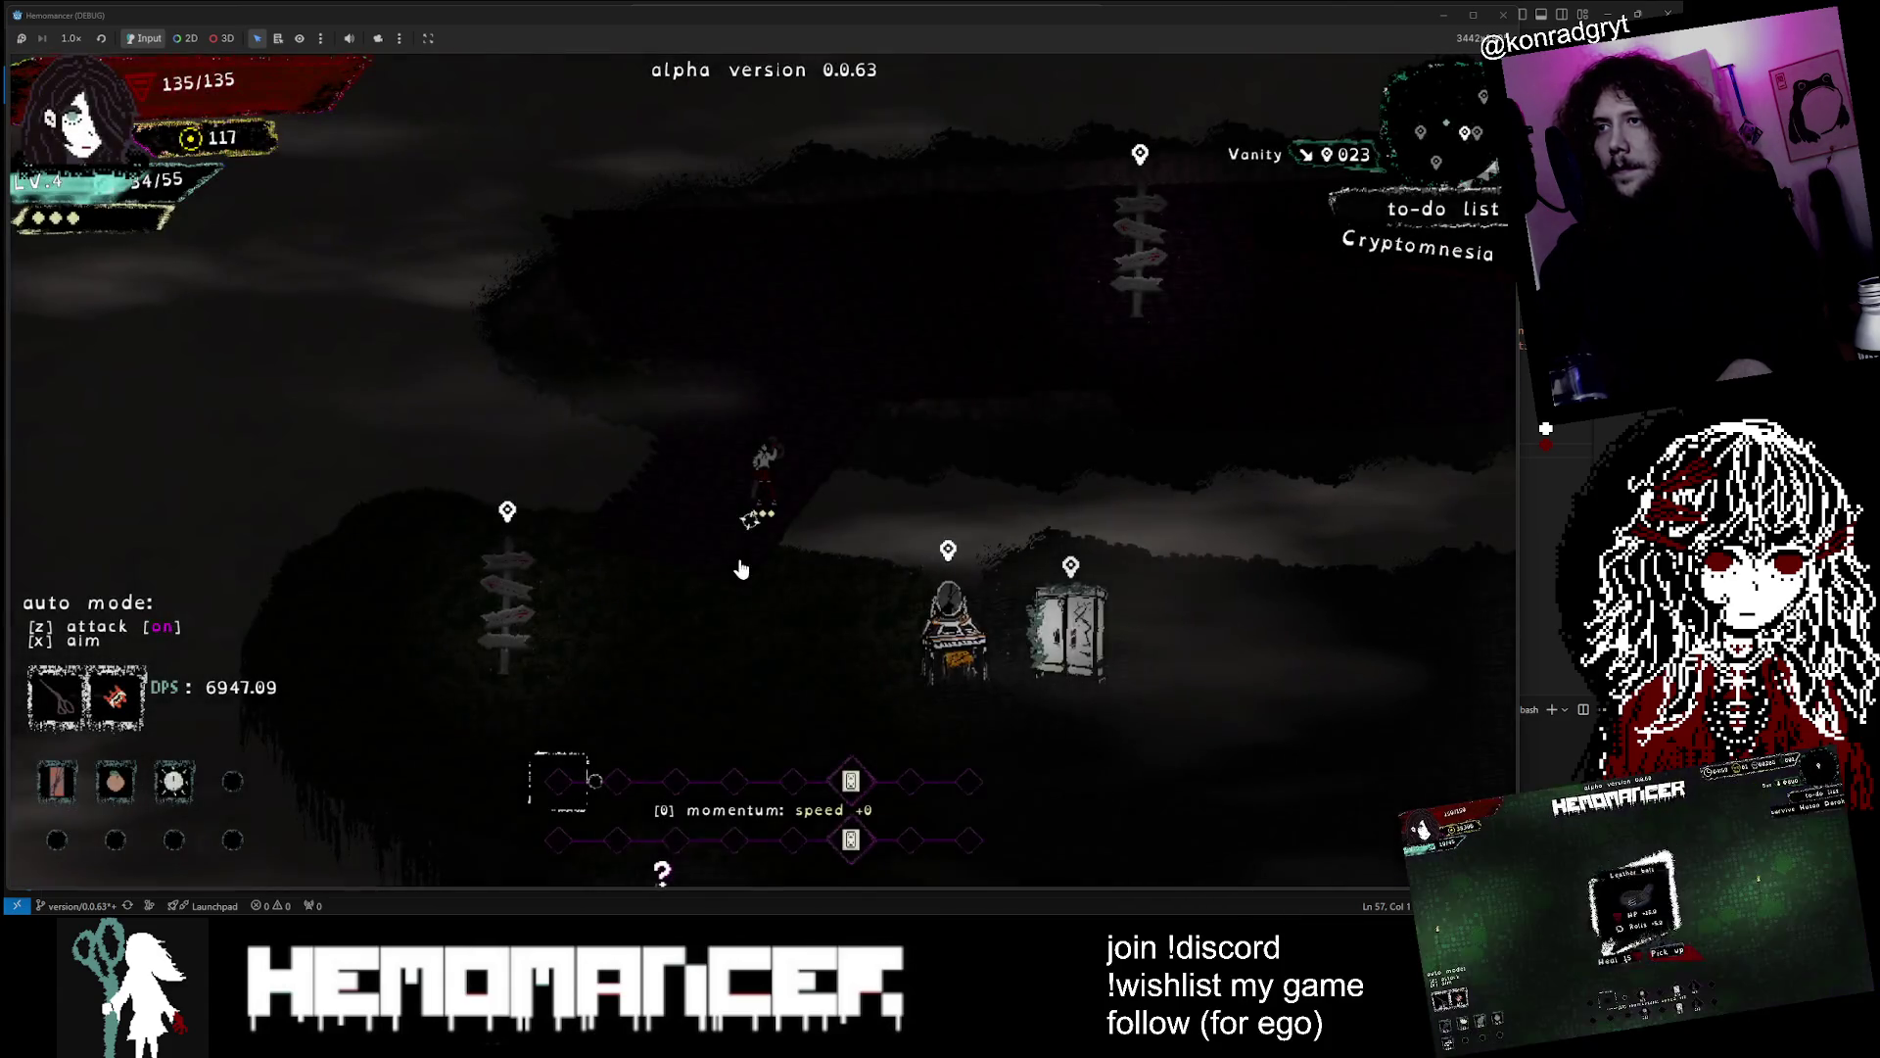
# Walk to the signpole and launch the 5:00 survive run at 低酸素城
pyautogui.press('s')
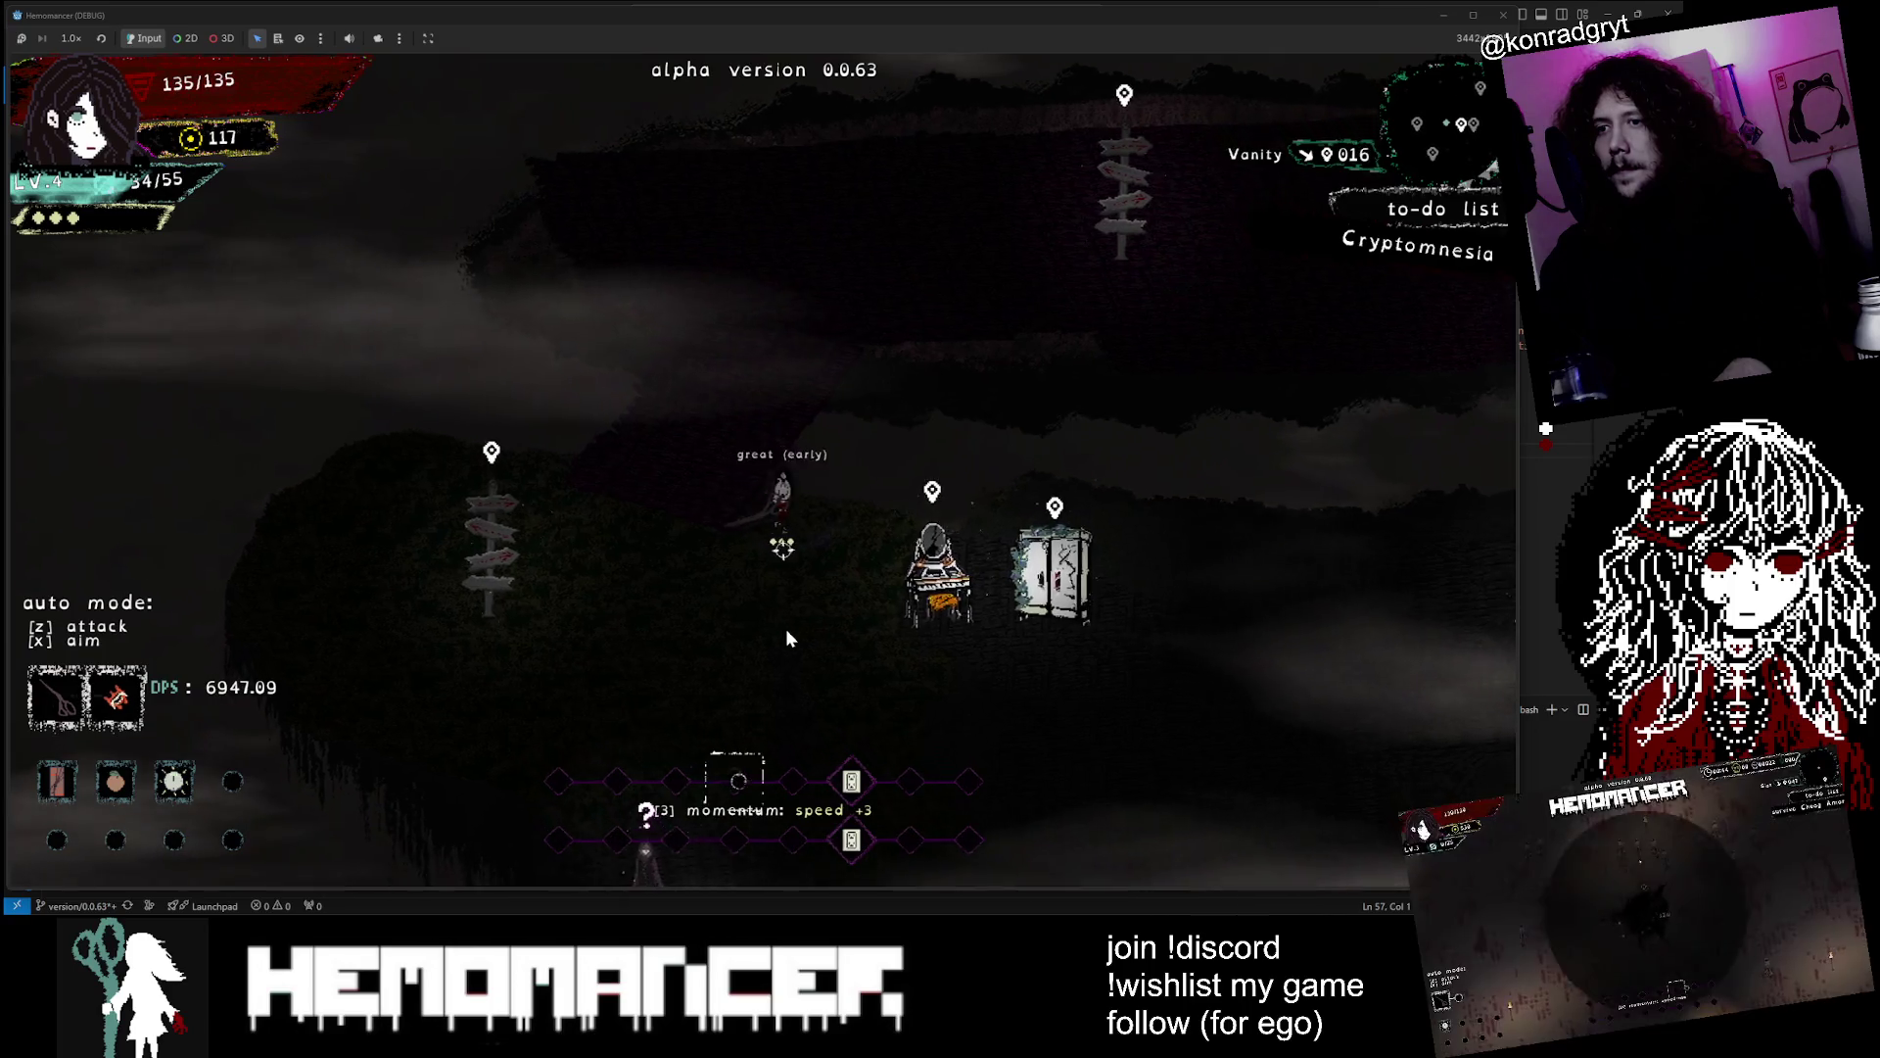
pyautogui.press('s')
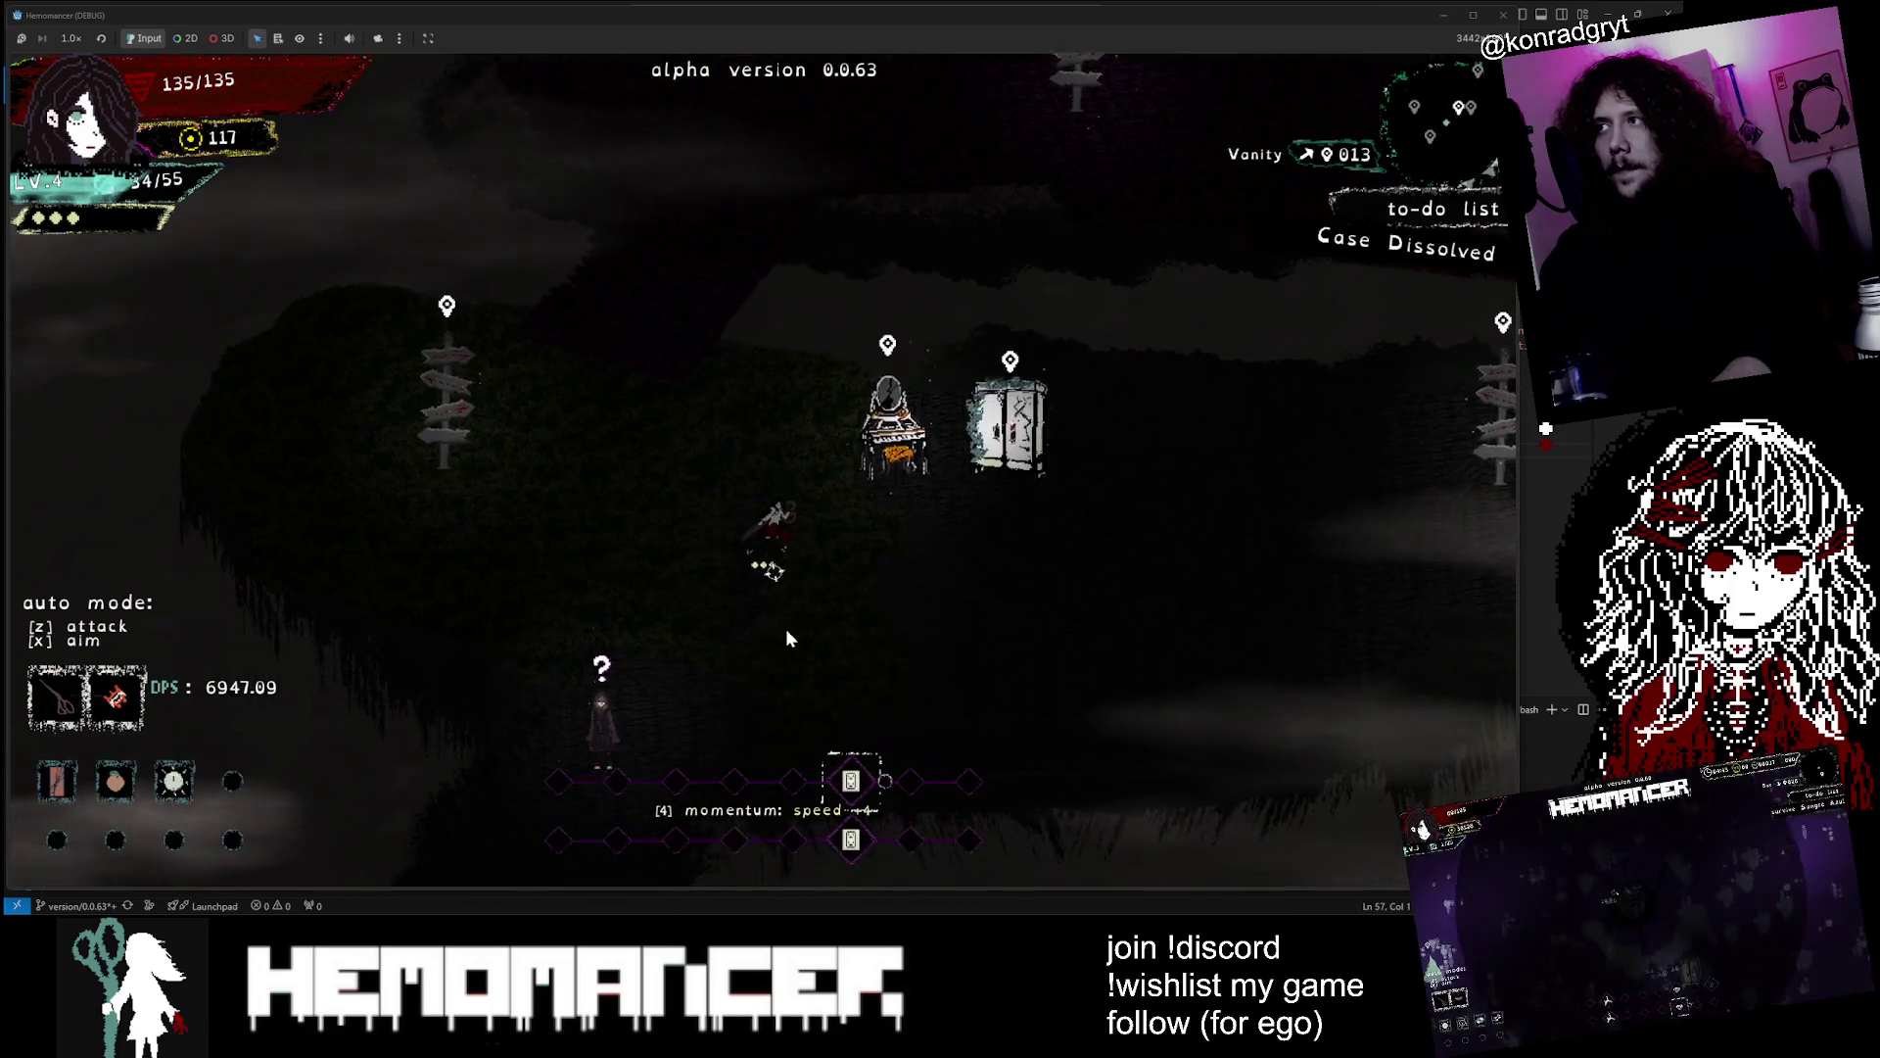
pyautogui.press('w')
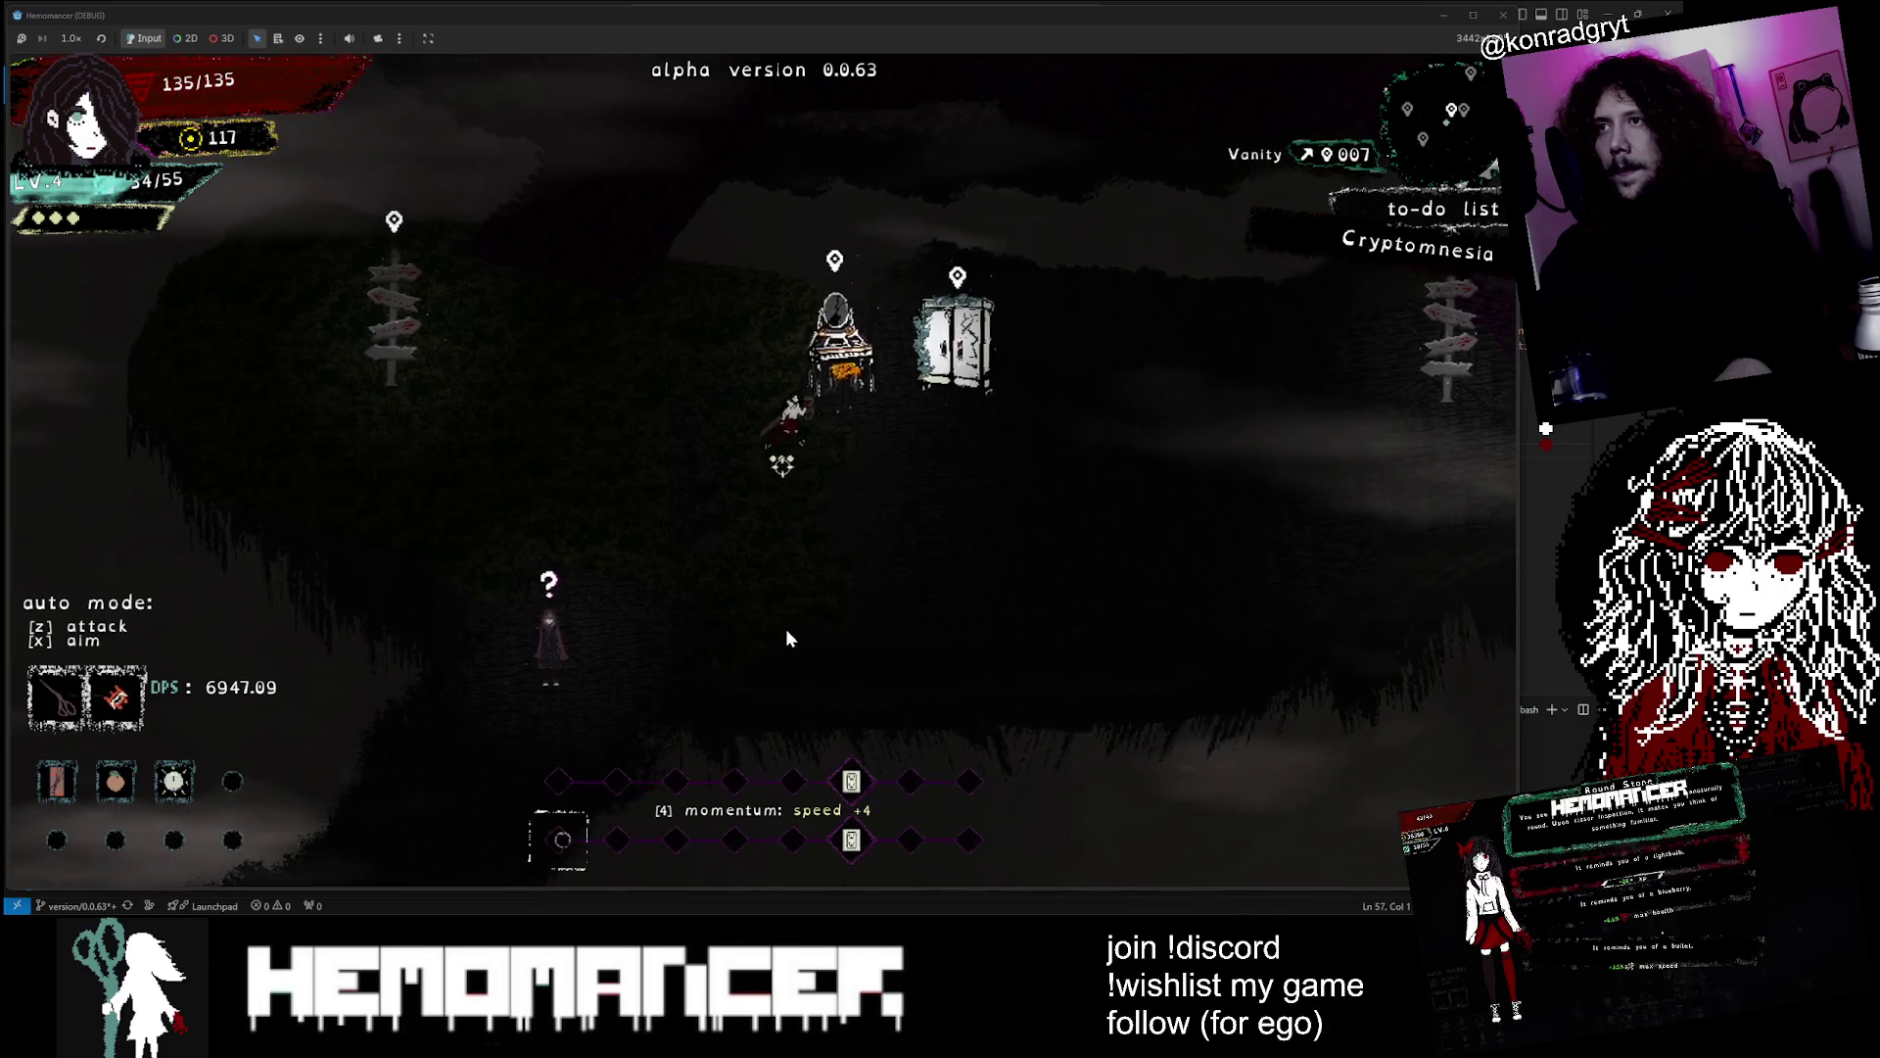
pyautogui.press('d')
pyautogui.press('d')
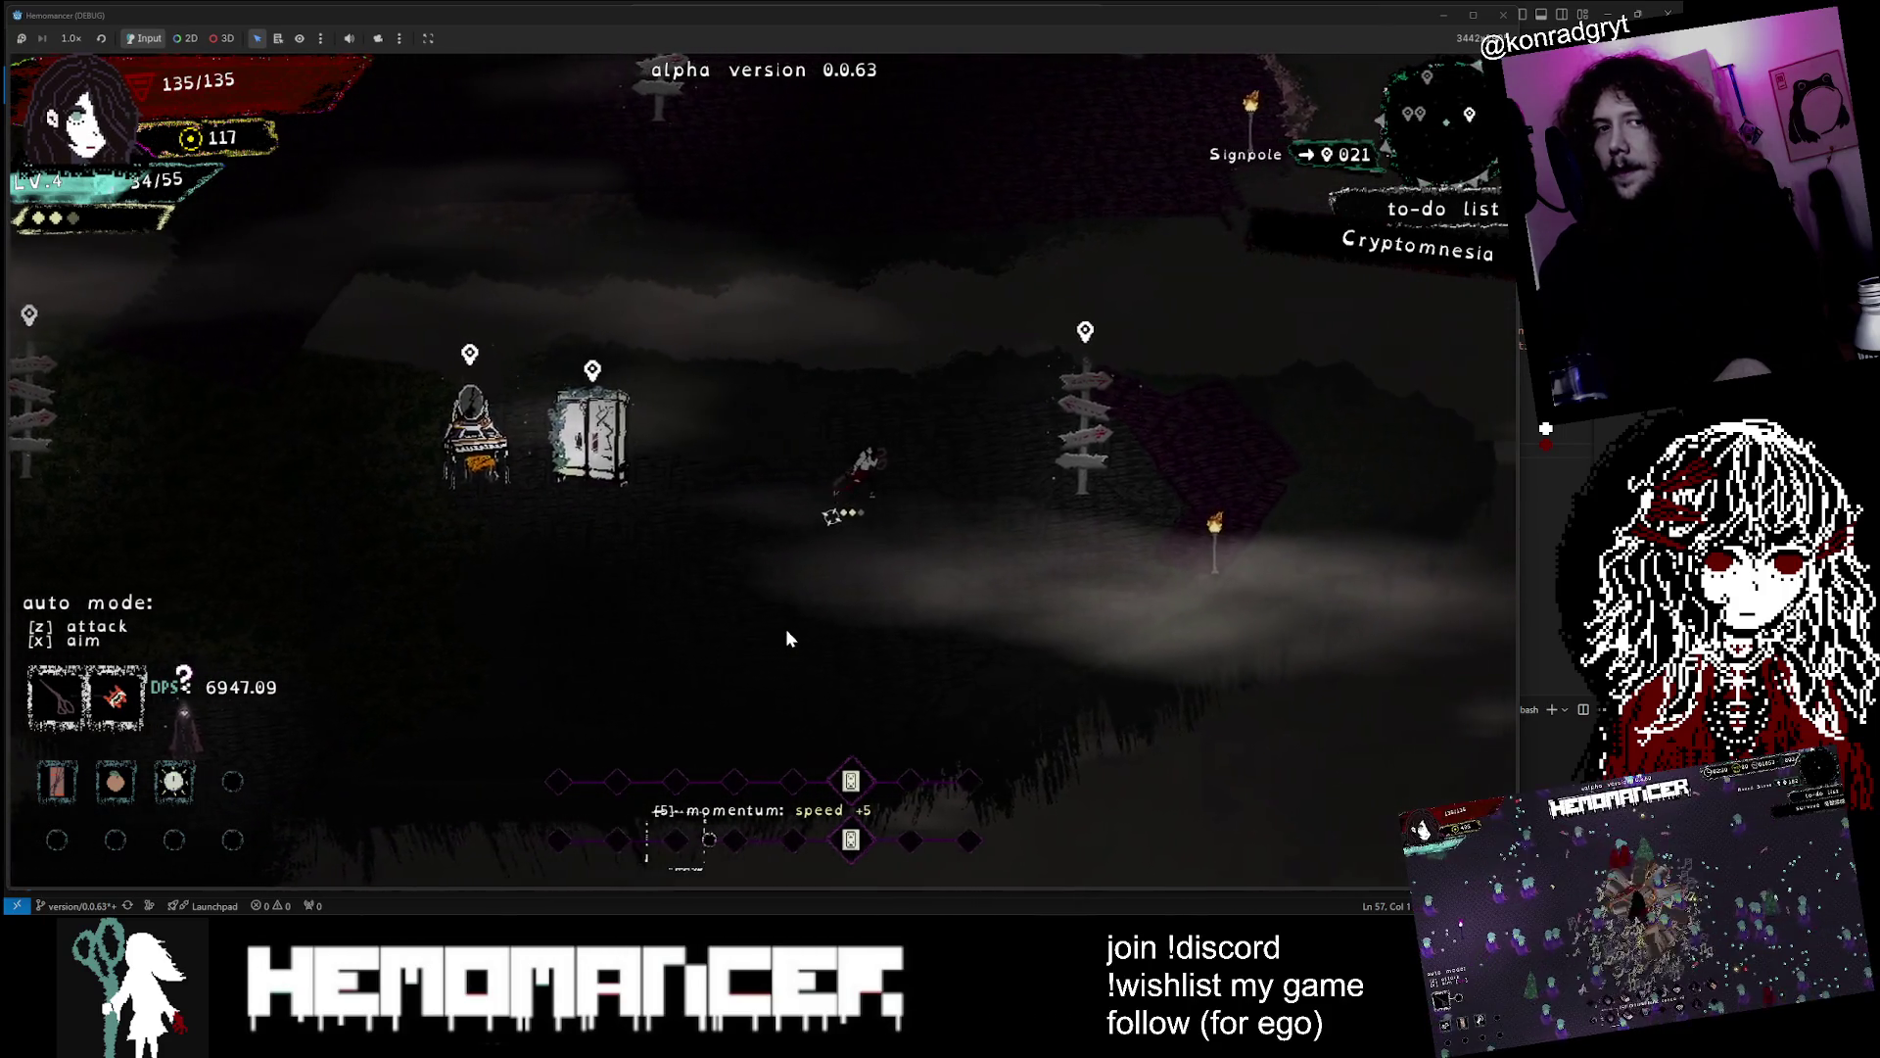
pyautogui.press('e')
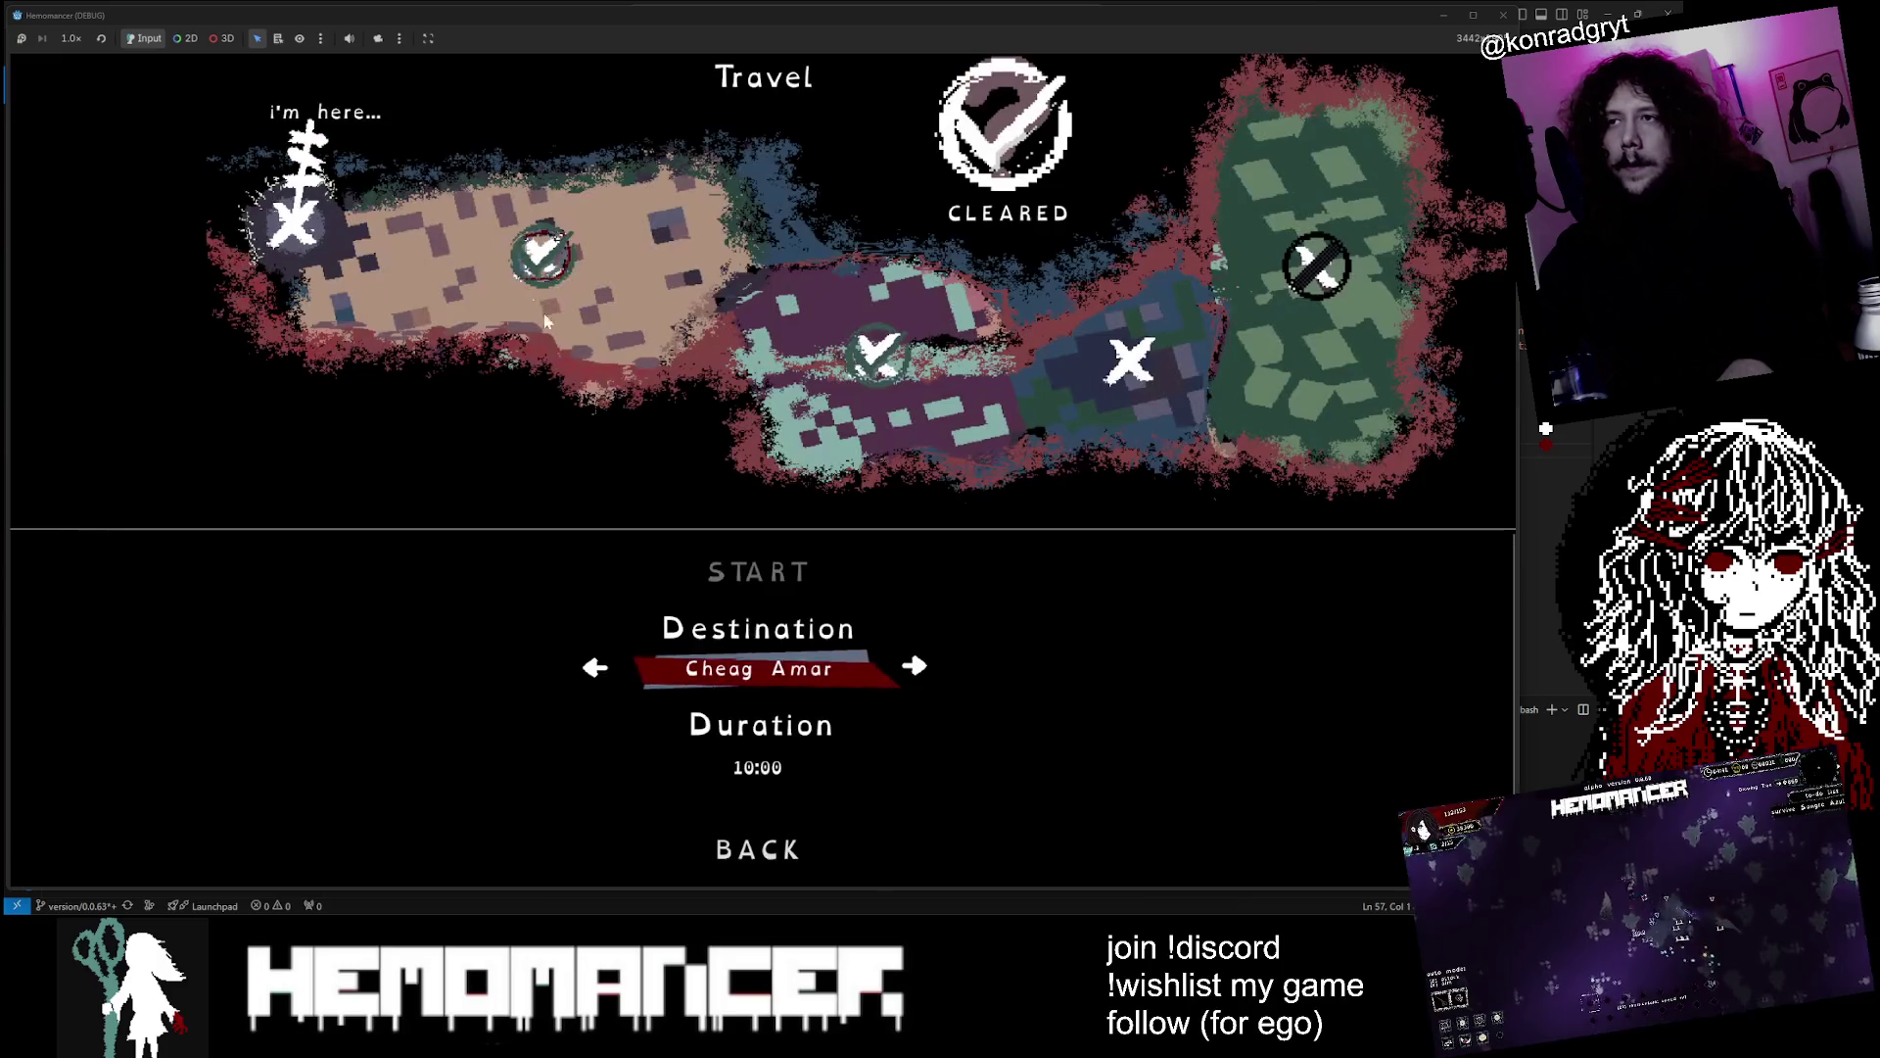
pyautogui.press('d')
pyautogui.click(793, 571)
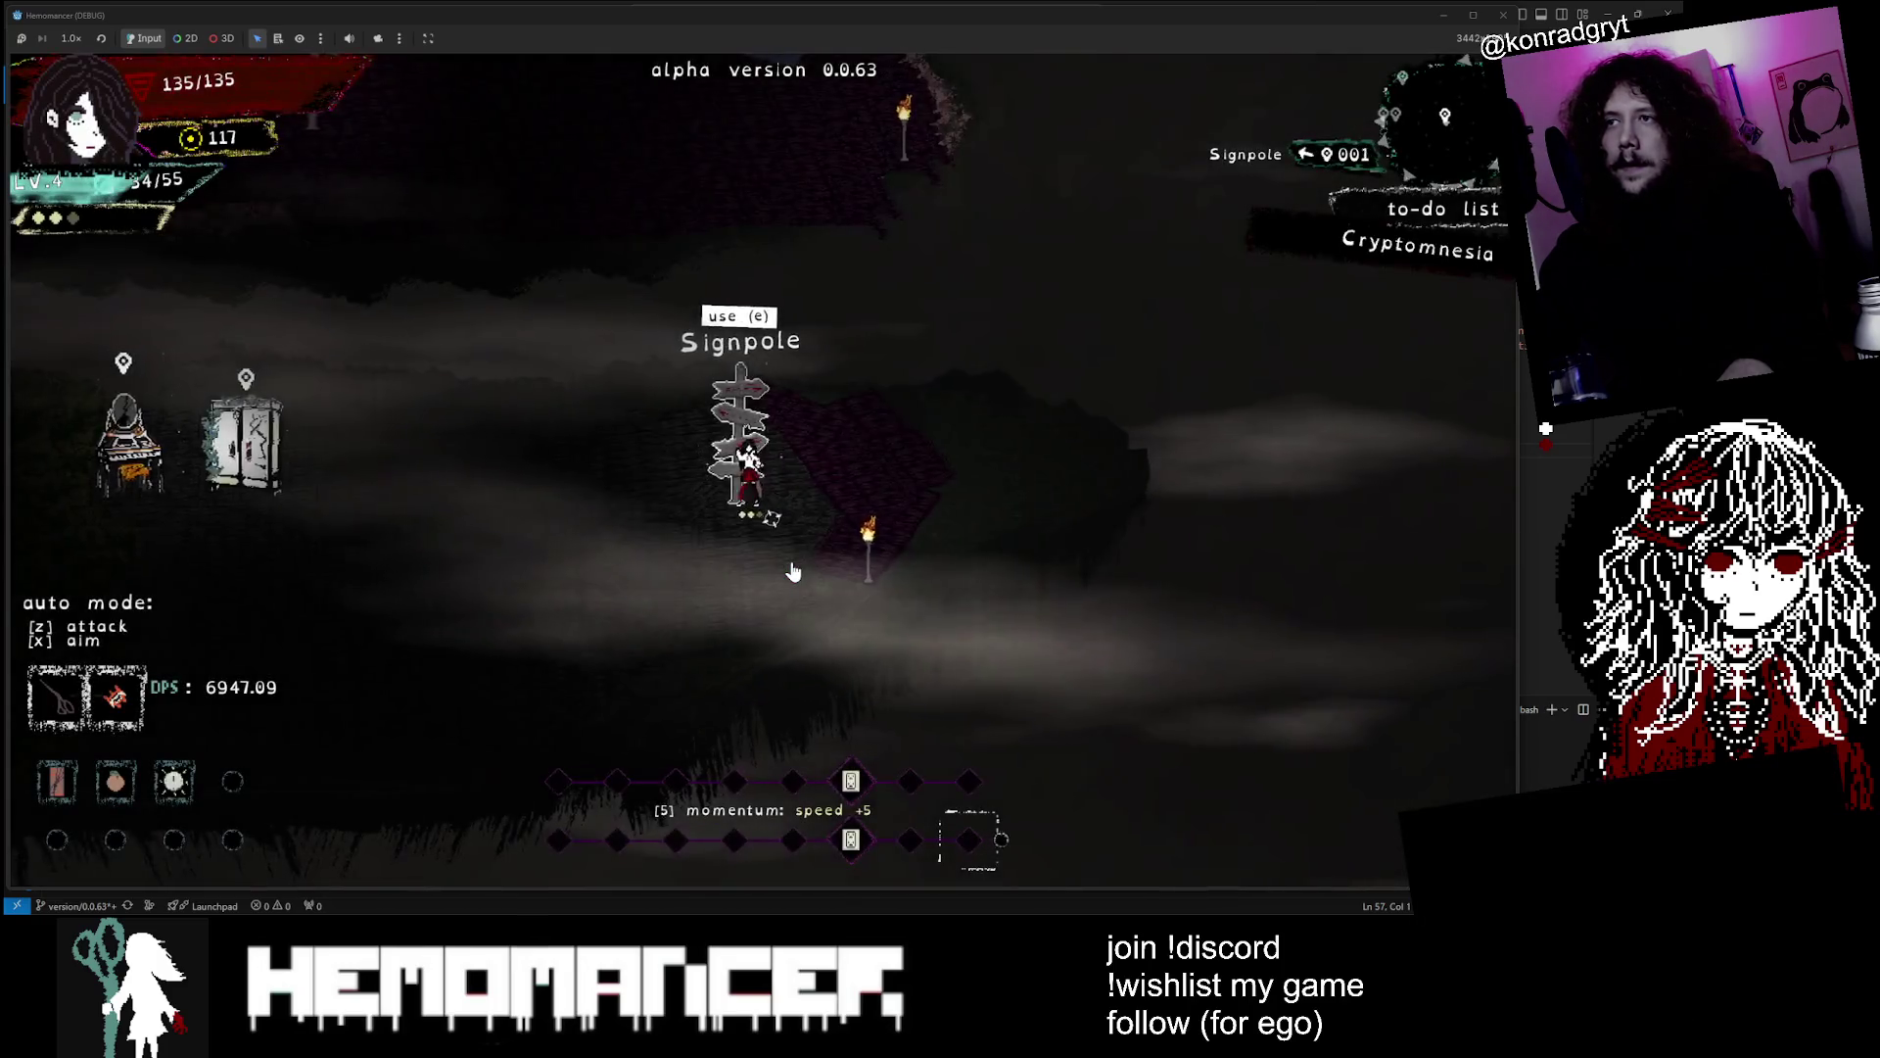
pyautogui.press('e')
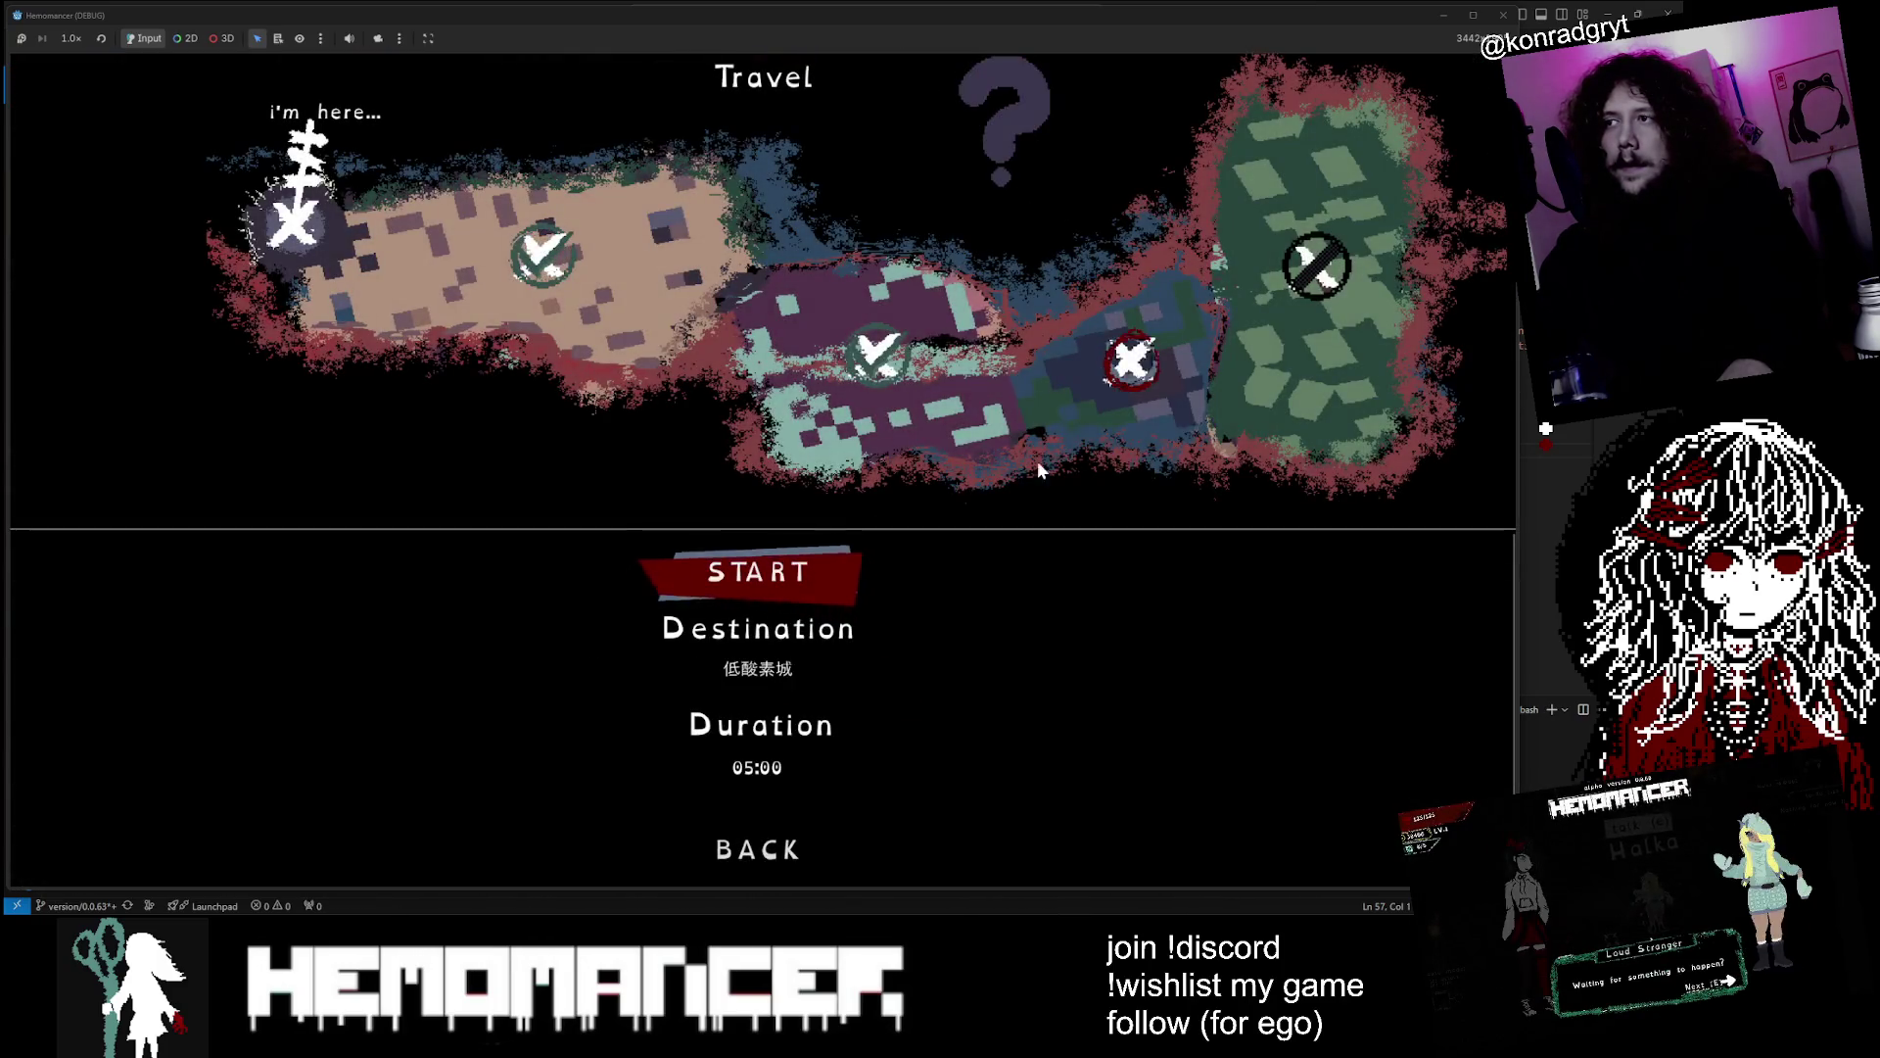
pyautogui.click(717, 584)
pyautogui.hotkey('w', 'd')
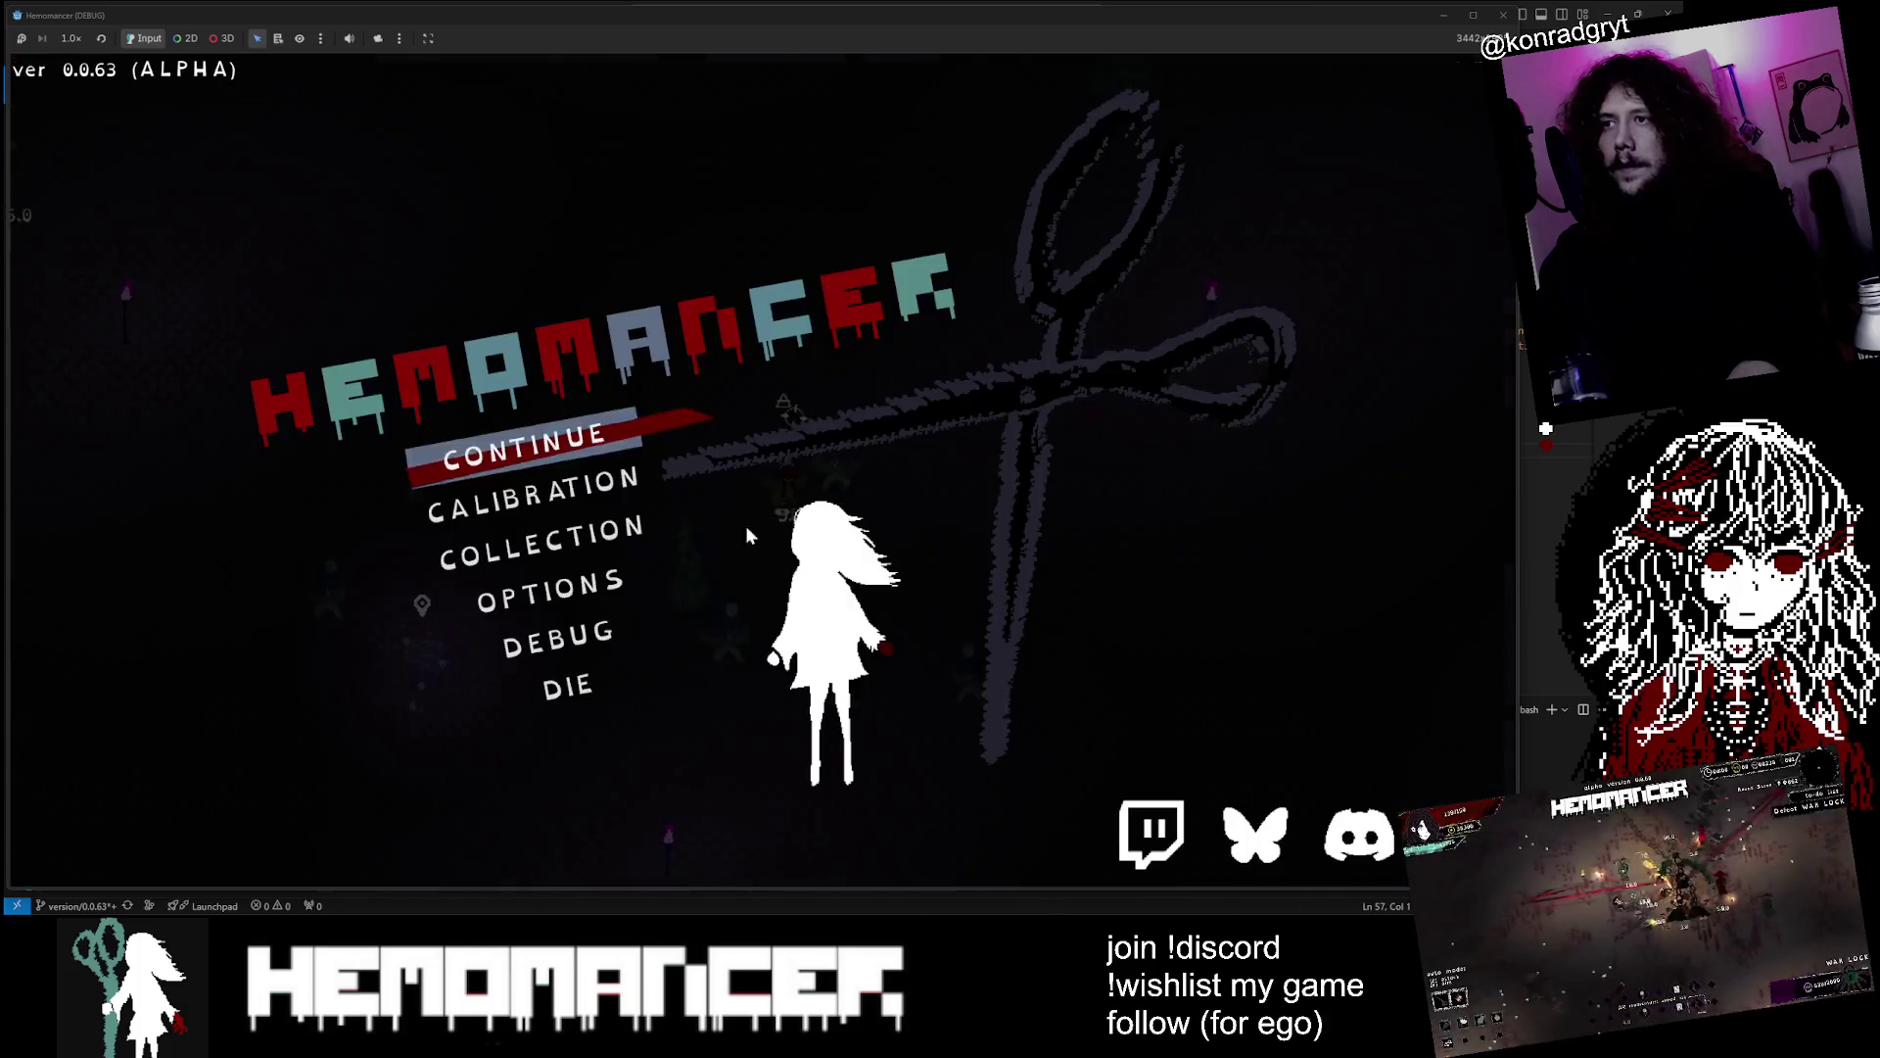
# End the run through the pause menu's DEBUG option, then continue after dying
pyautogui.press('Escape')
pyautogui.click(586, 639)
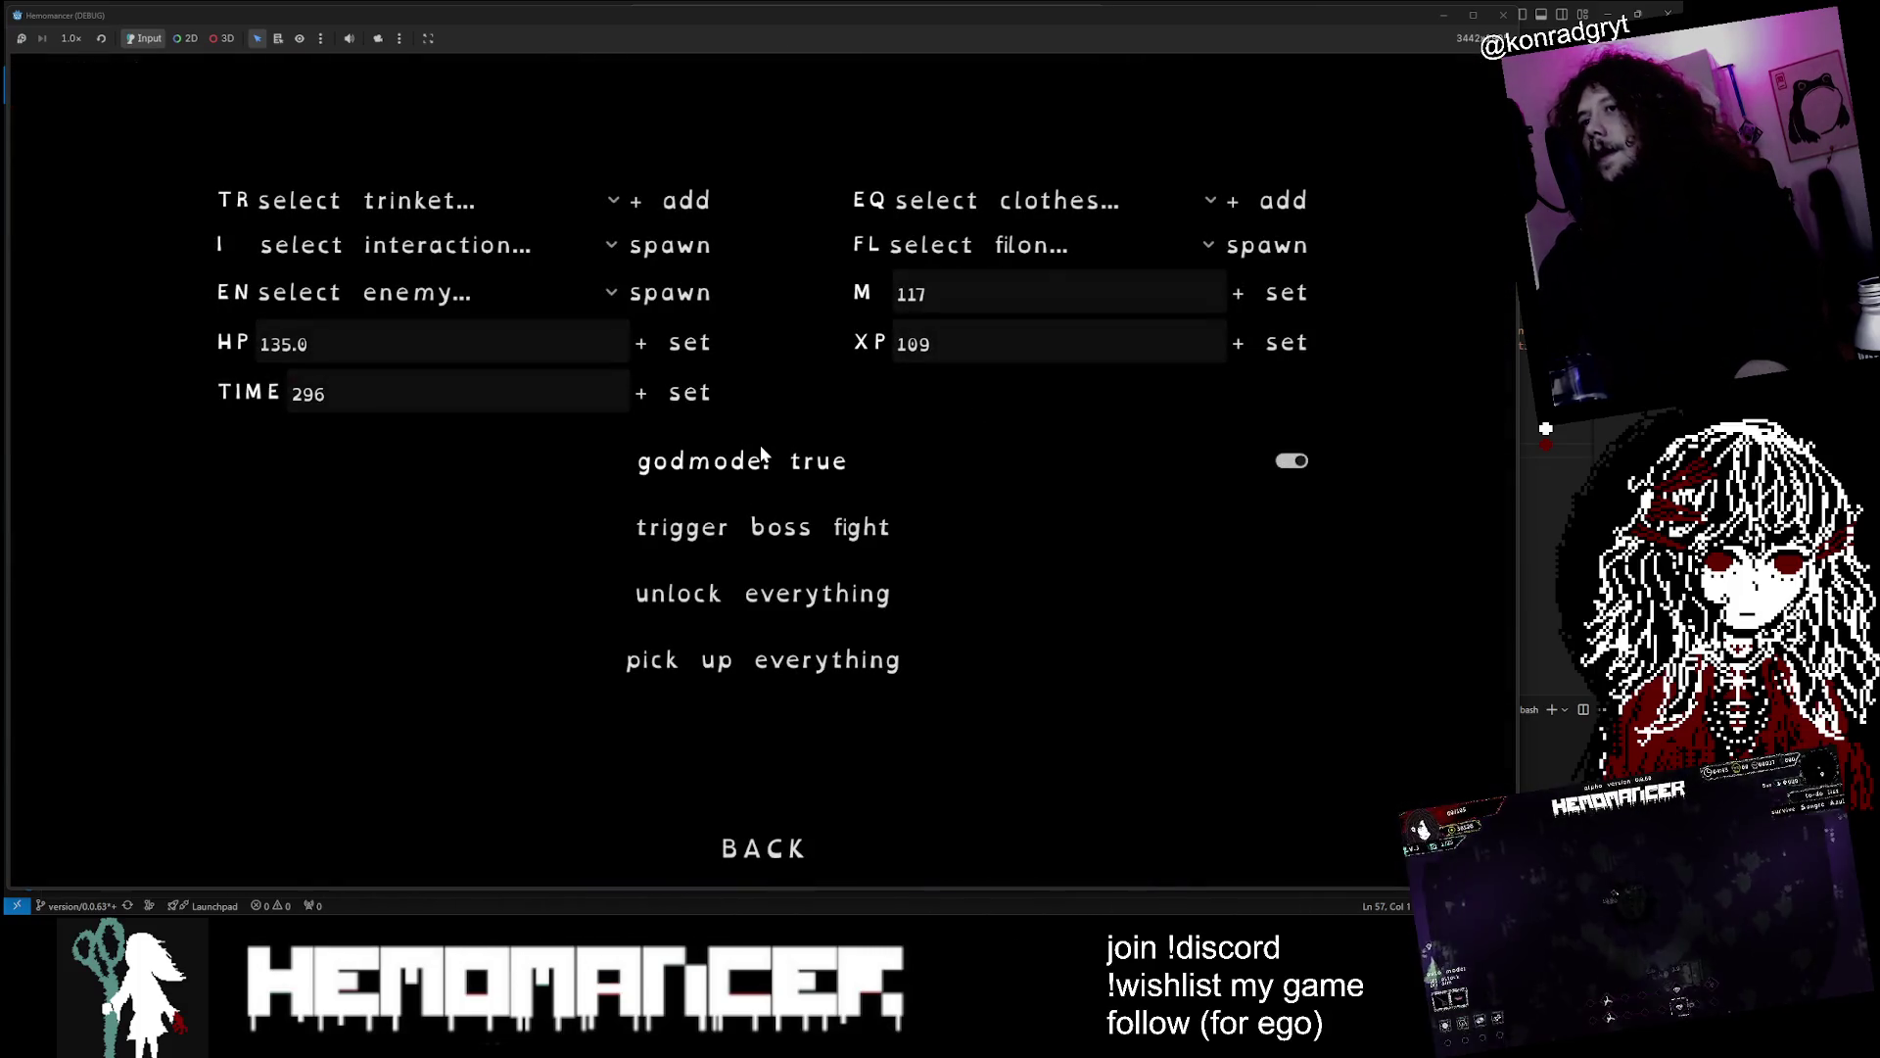
pyautogui.press('Escape')
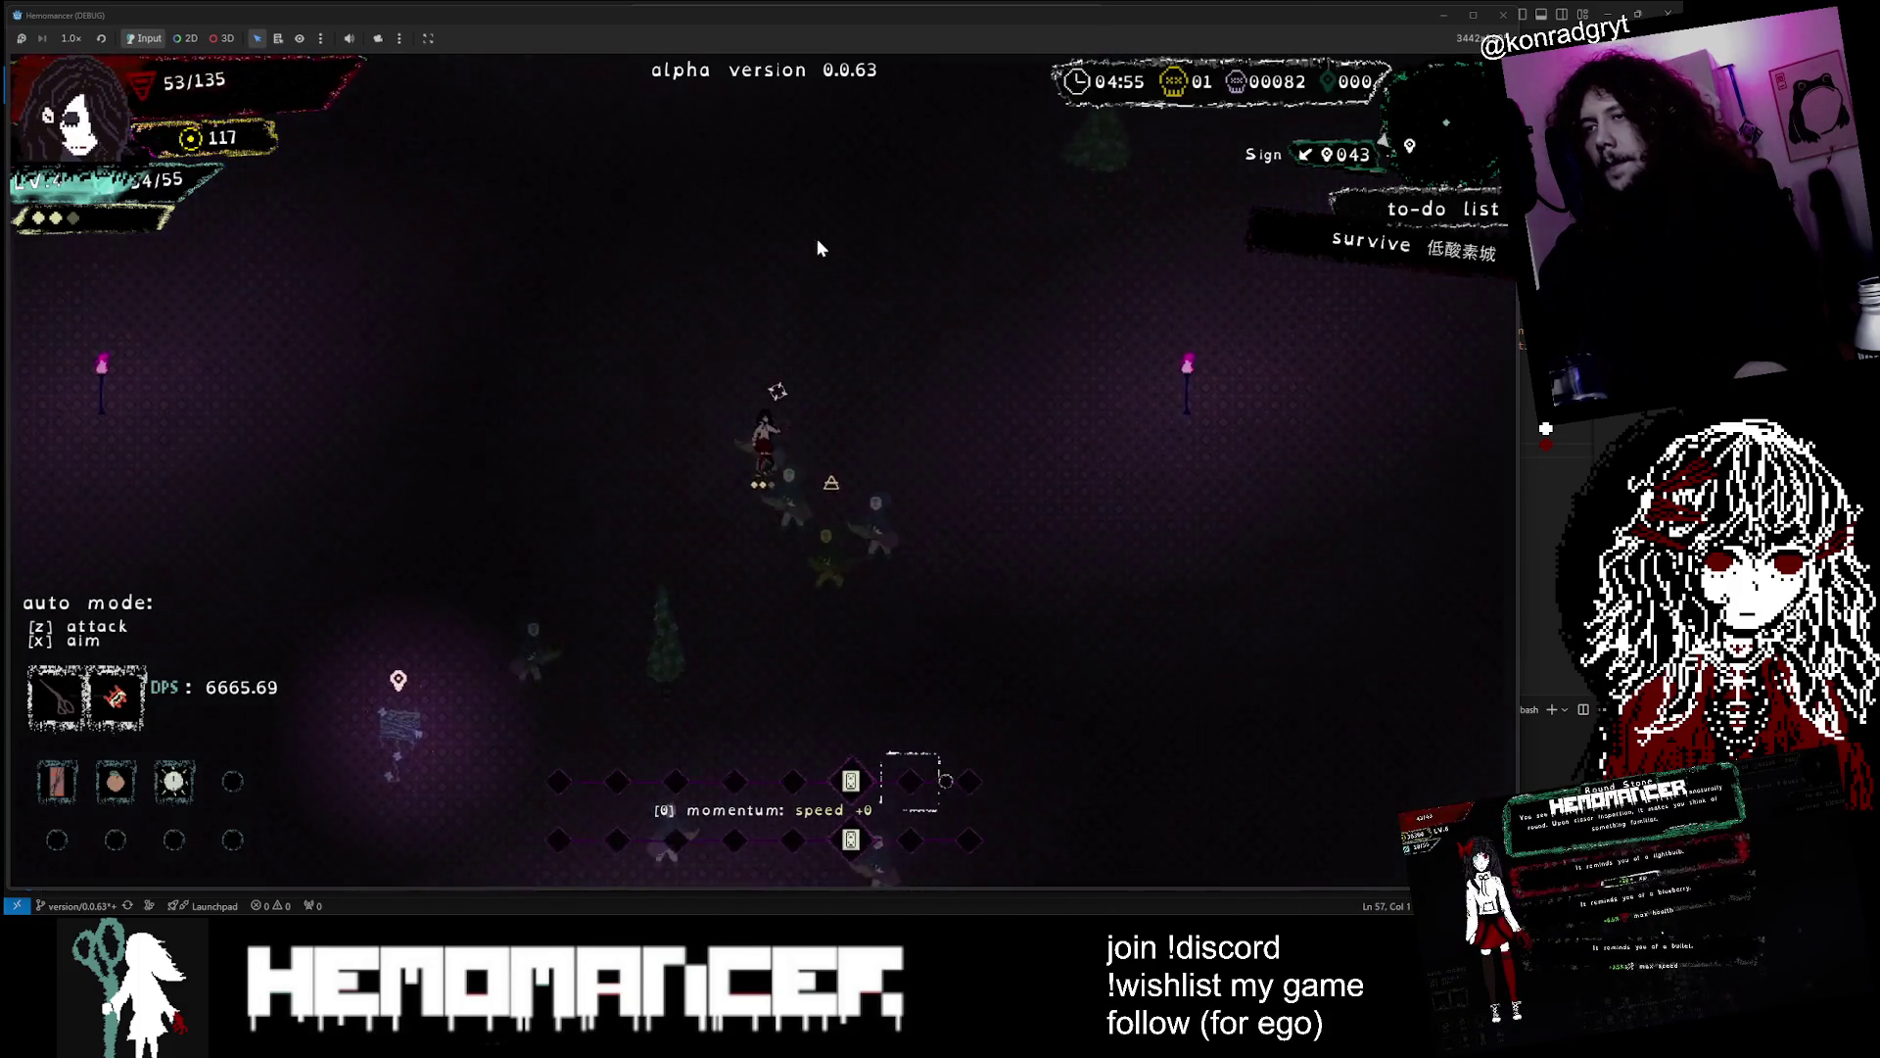
pyautogui.click(784, 470)
# Walk left through the hub past the bookstand, then open the quest journal
pyautogui.press('a')
pyautogui.press('a')
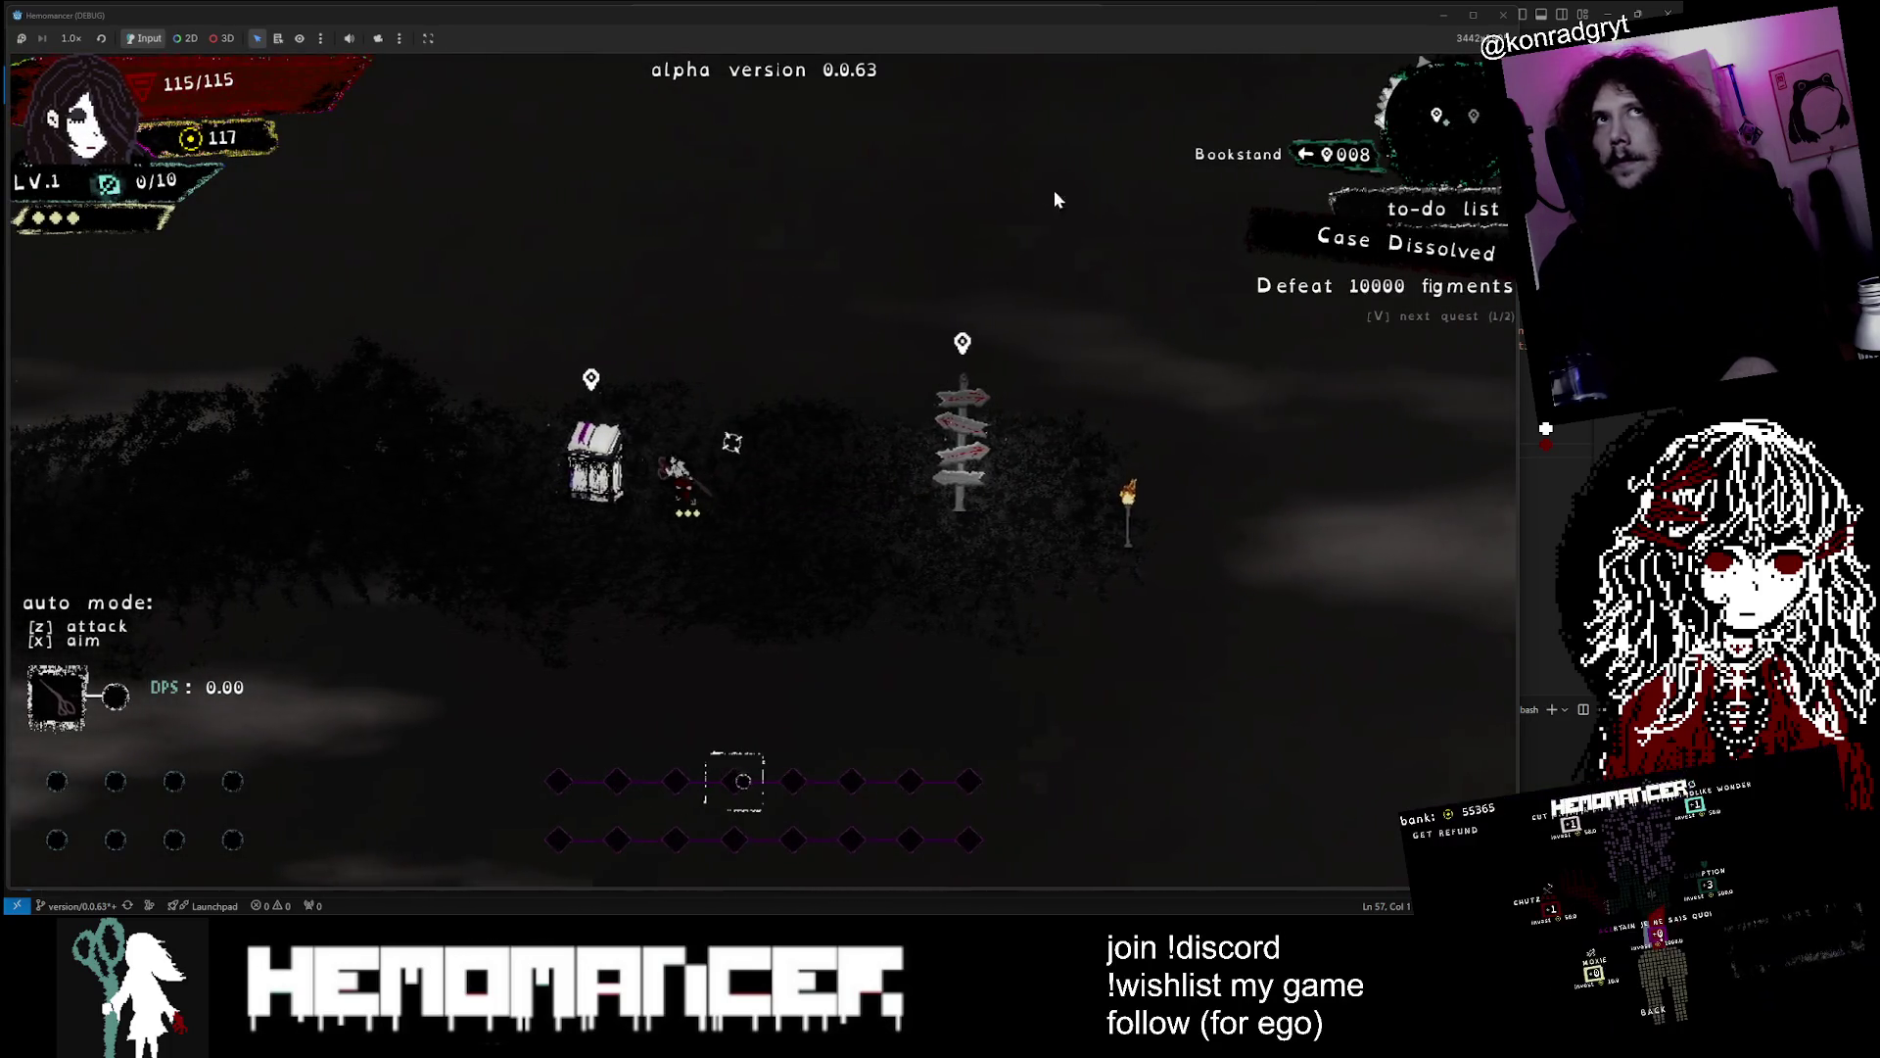
pyautogui.press('a')
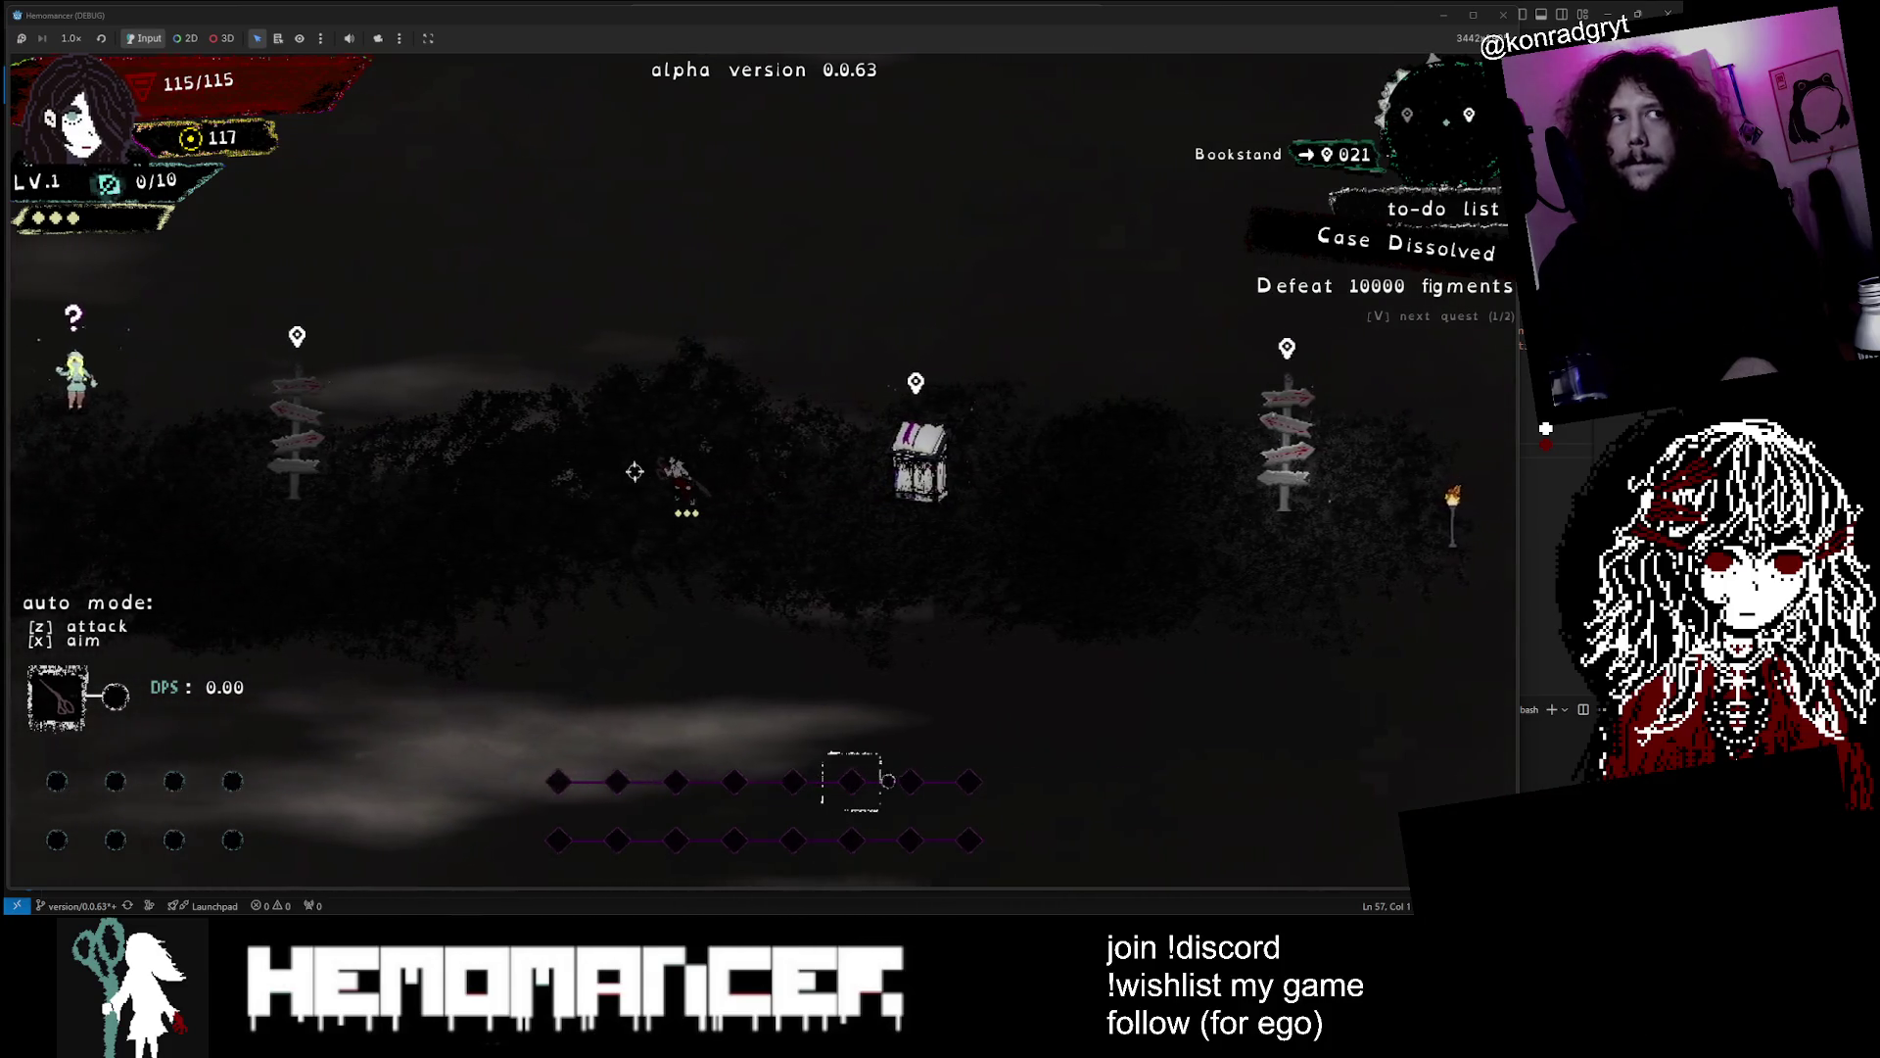
pyautogui.press('a')
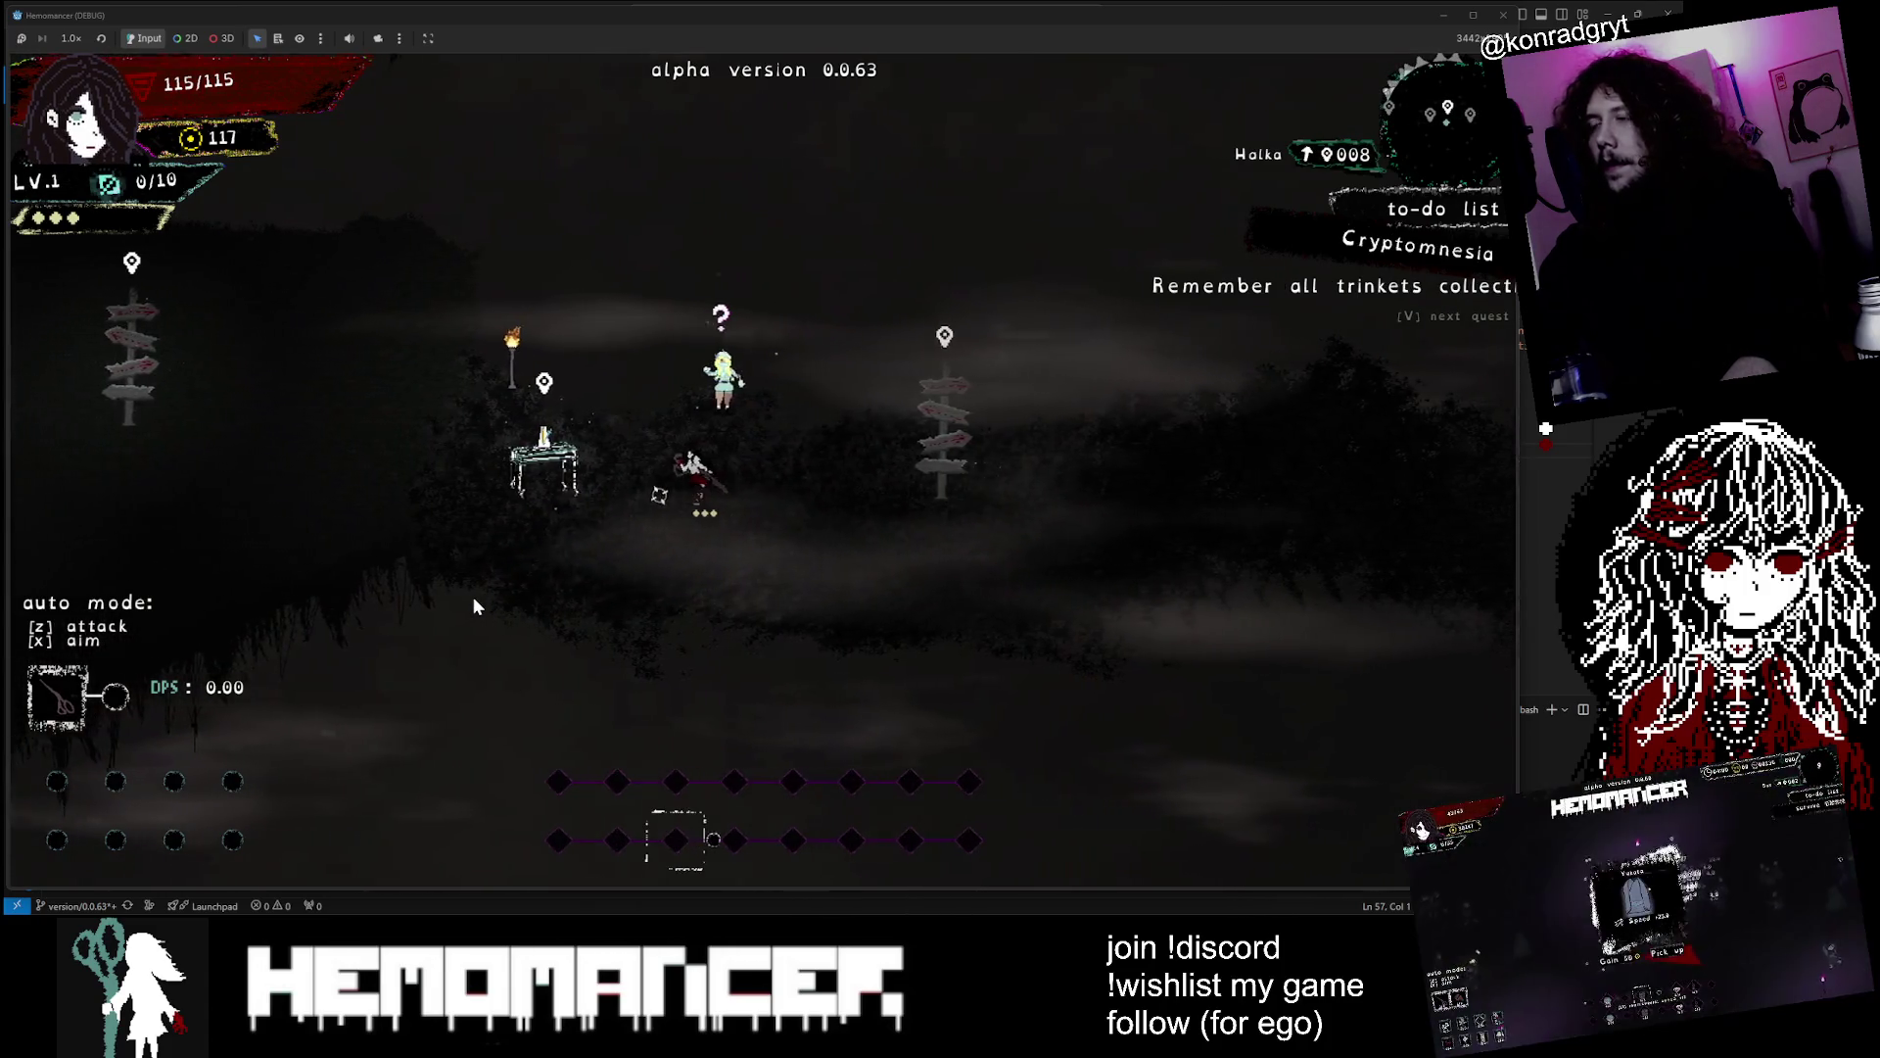
pyautogui.press('d')
pyautogui.press('d')
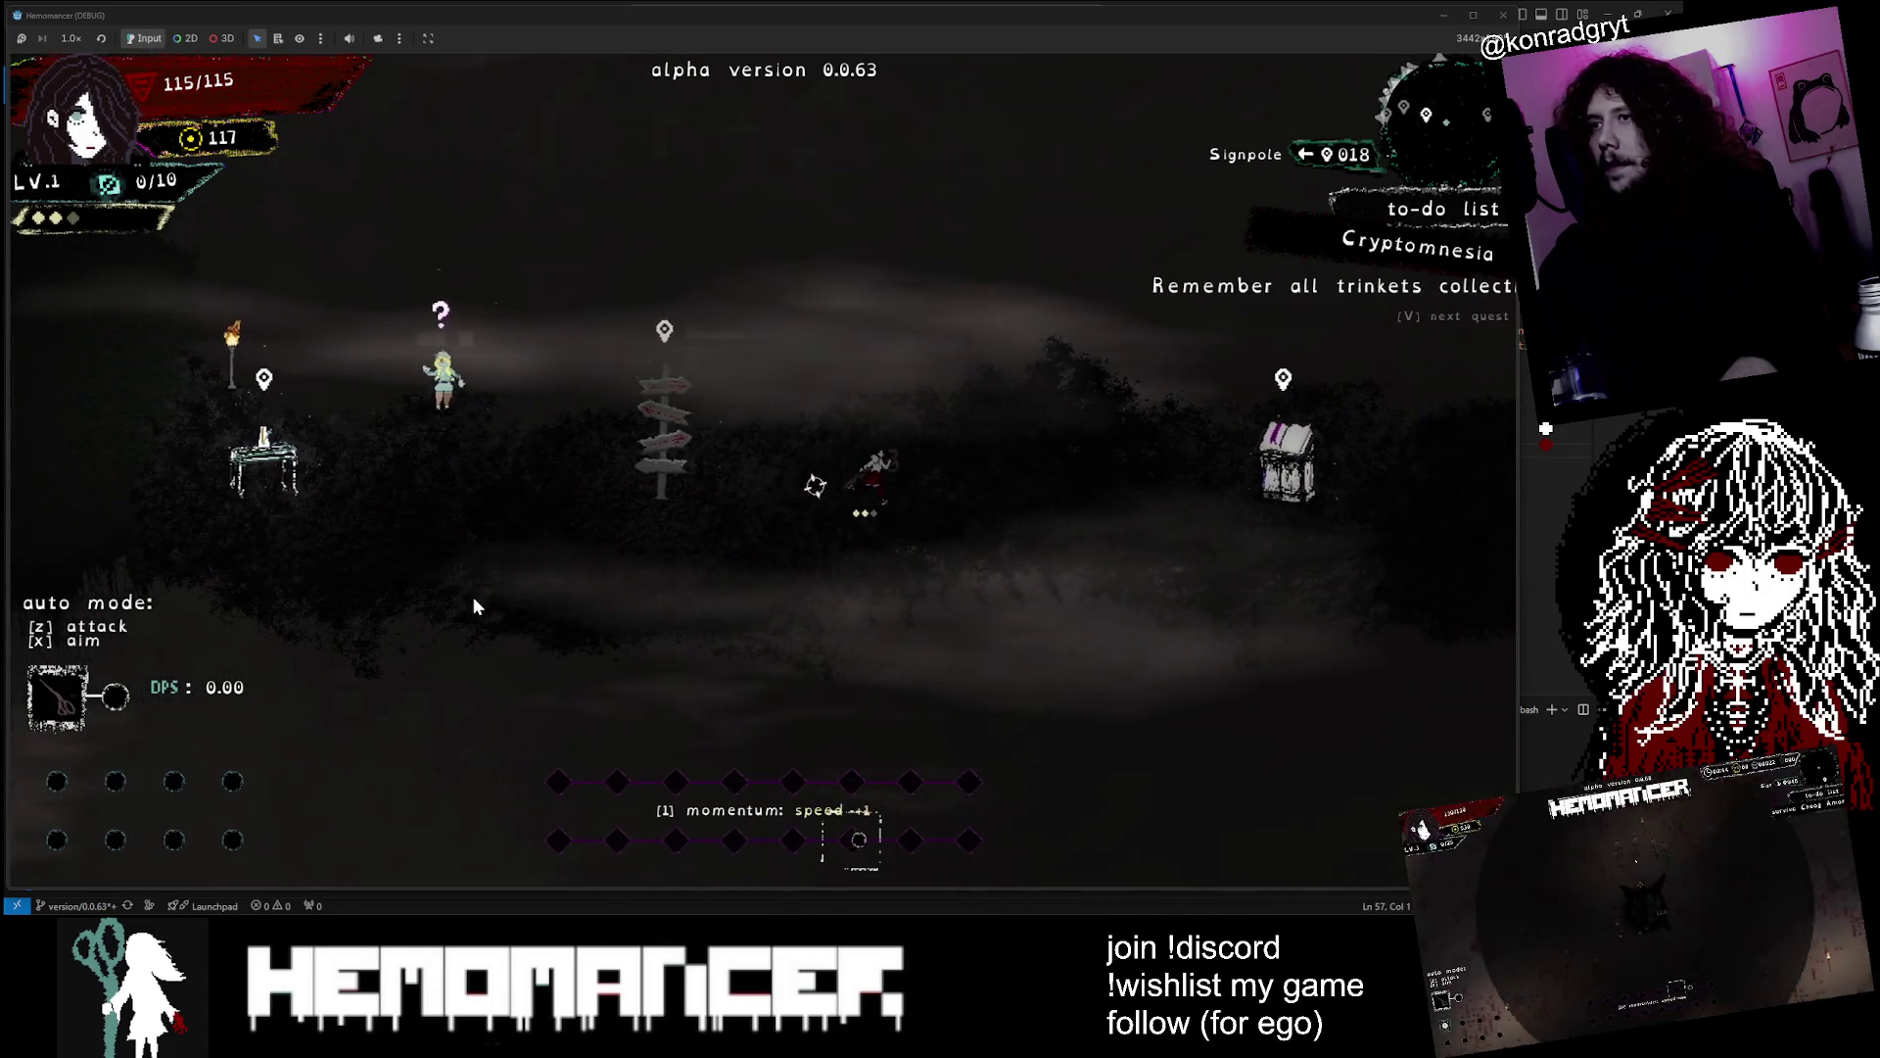
pyautogui.press('e')
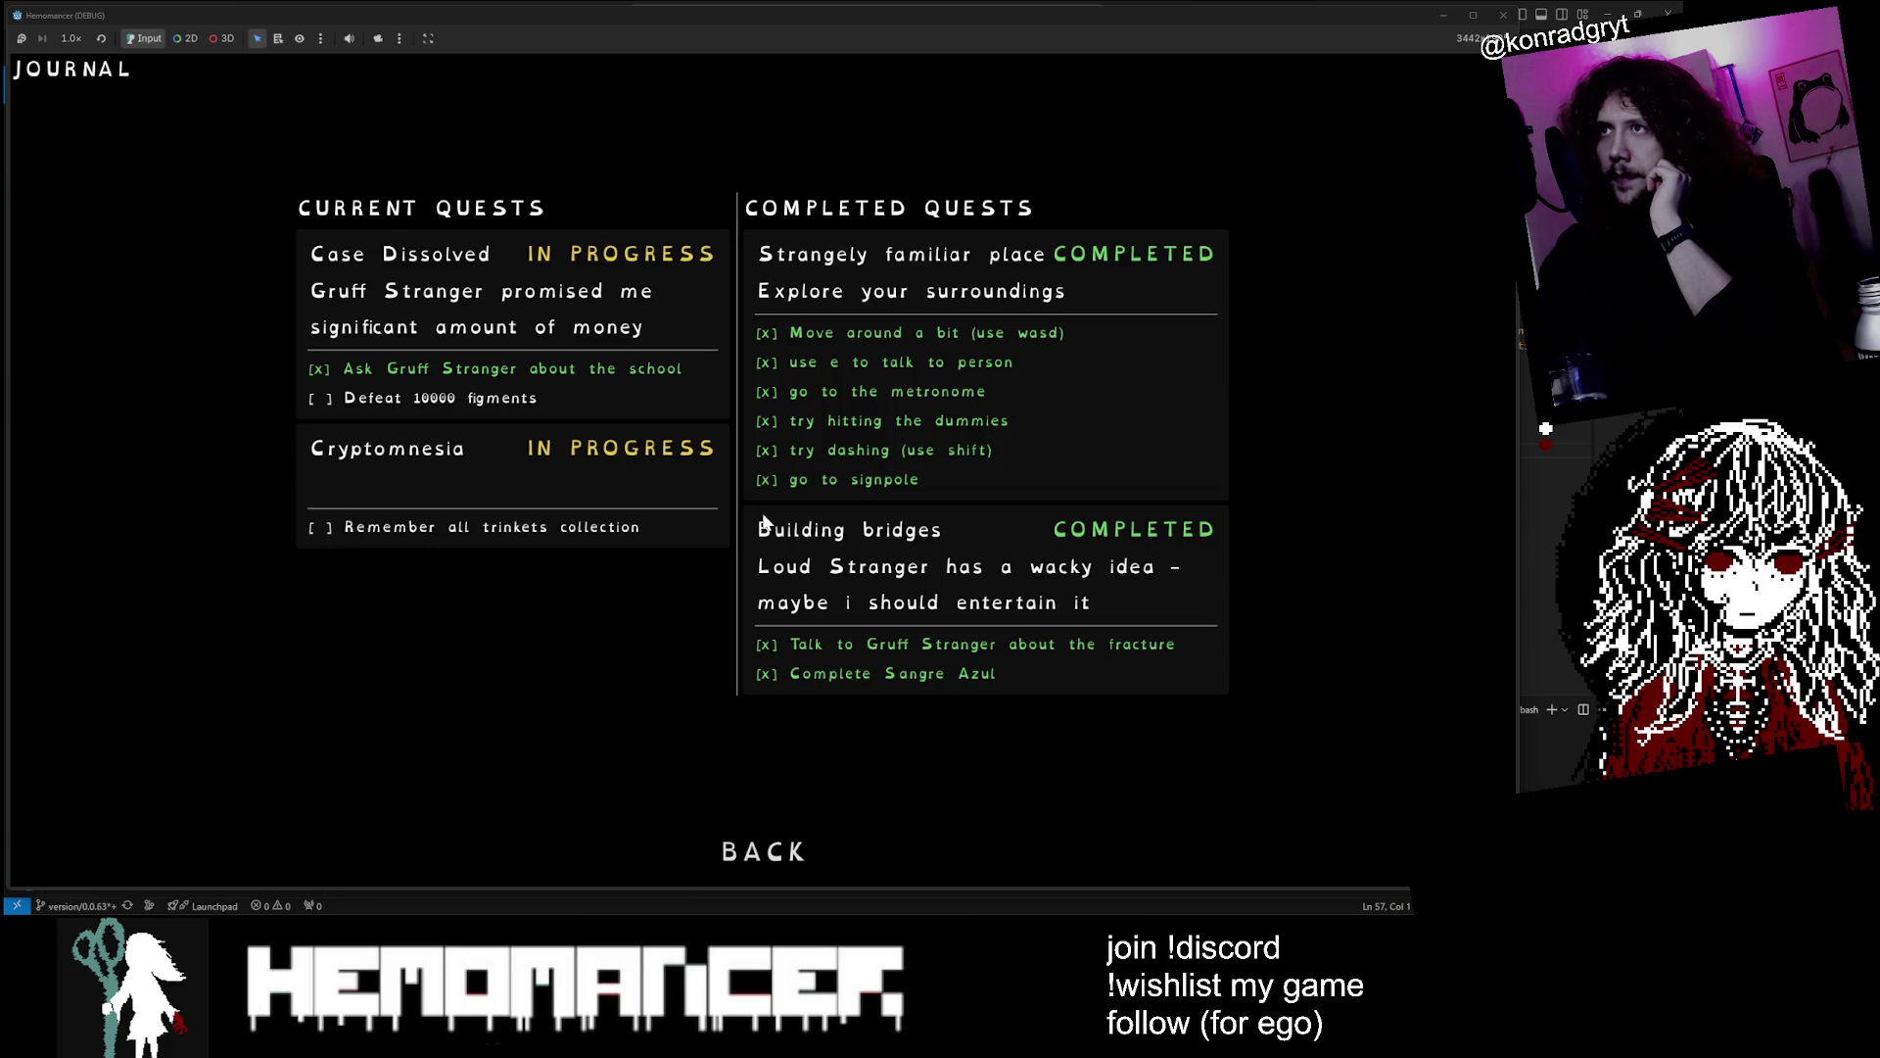
# Leave the journal, walk left from the bookstand, and return to the 0.0.63 alpha title menu
pyautogui.click(734, 855)
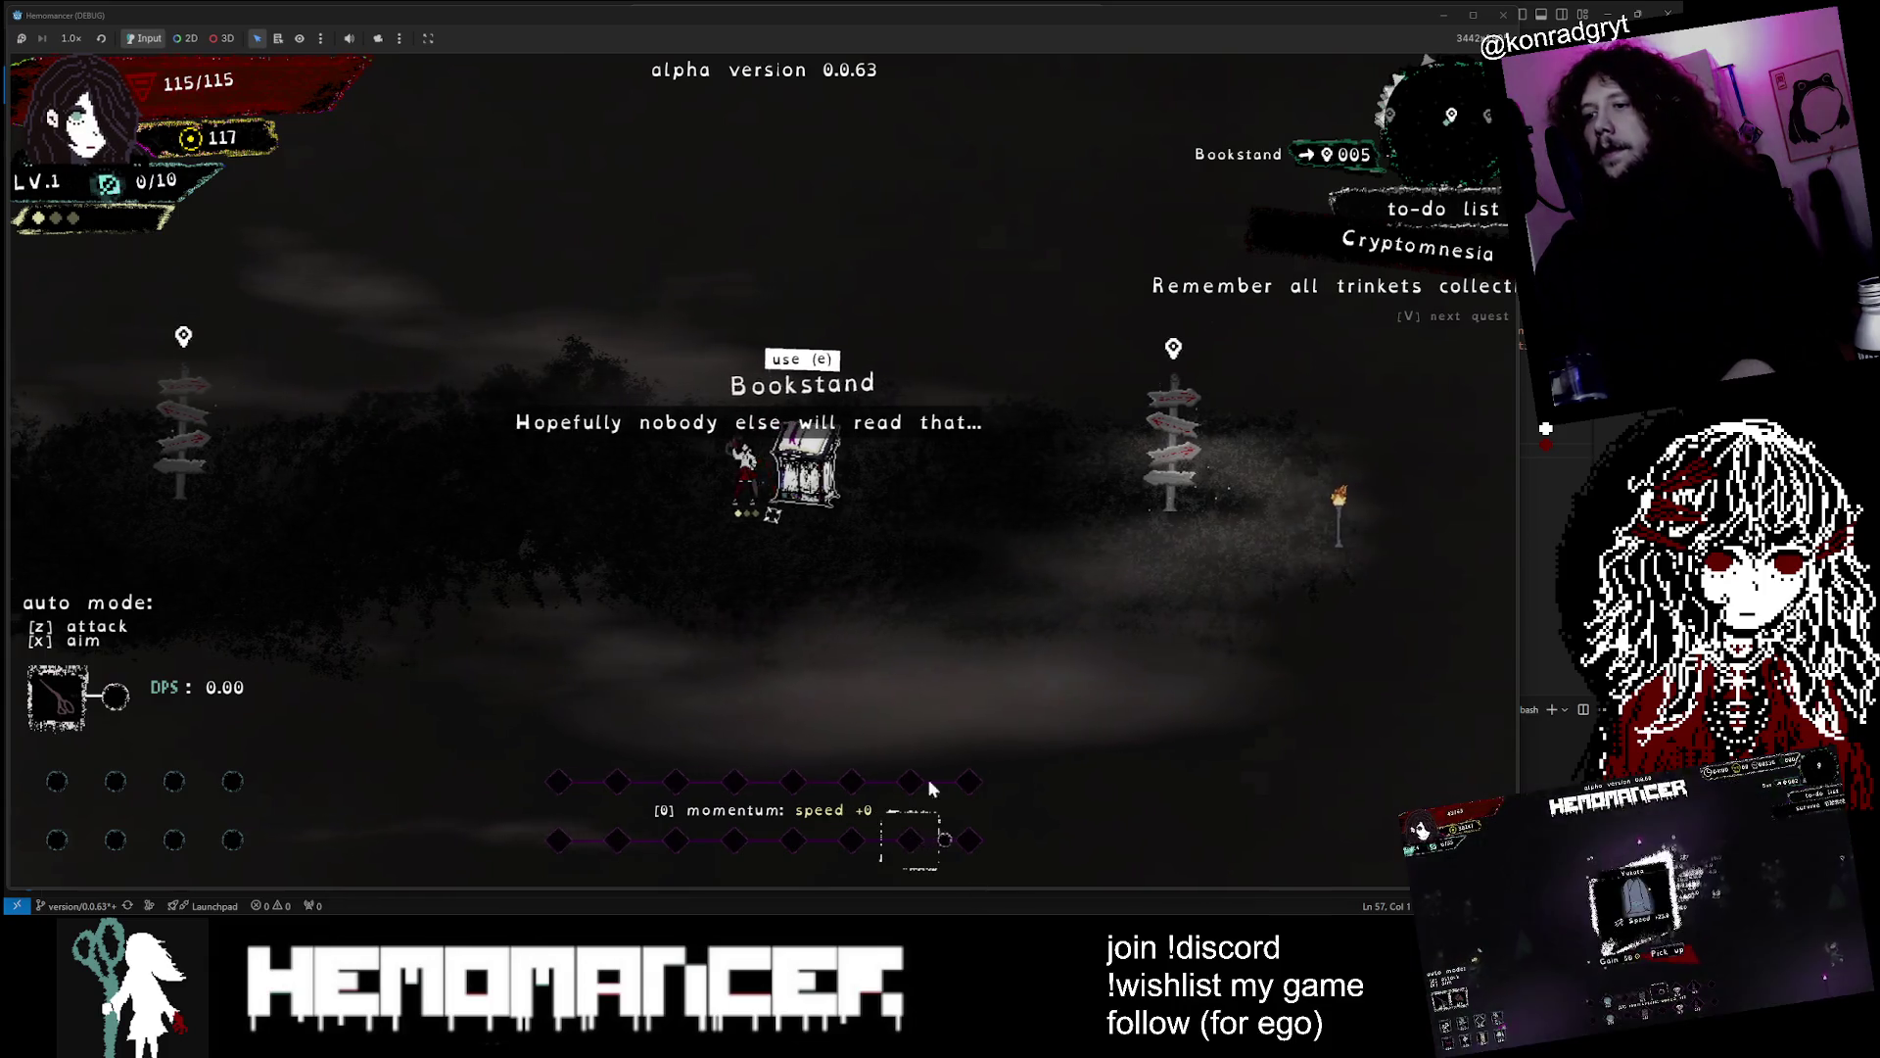
pyautogui.press('Left')
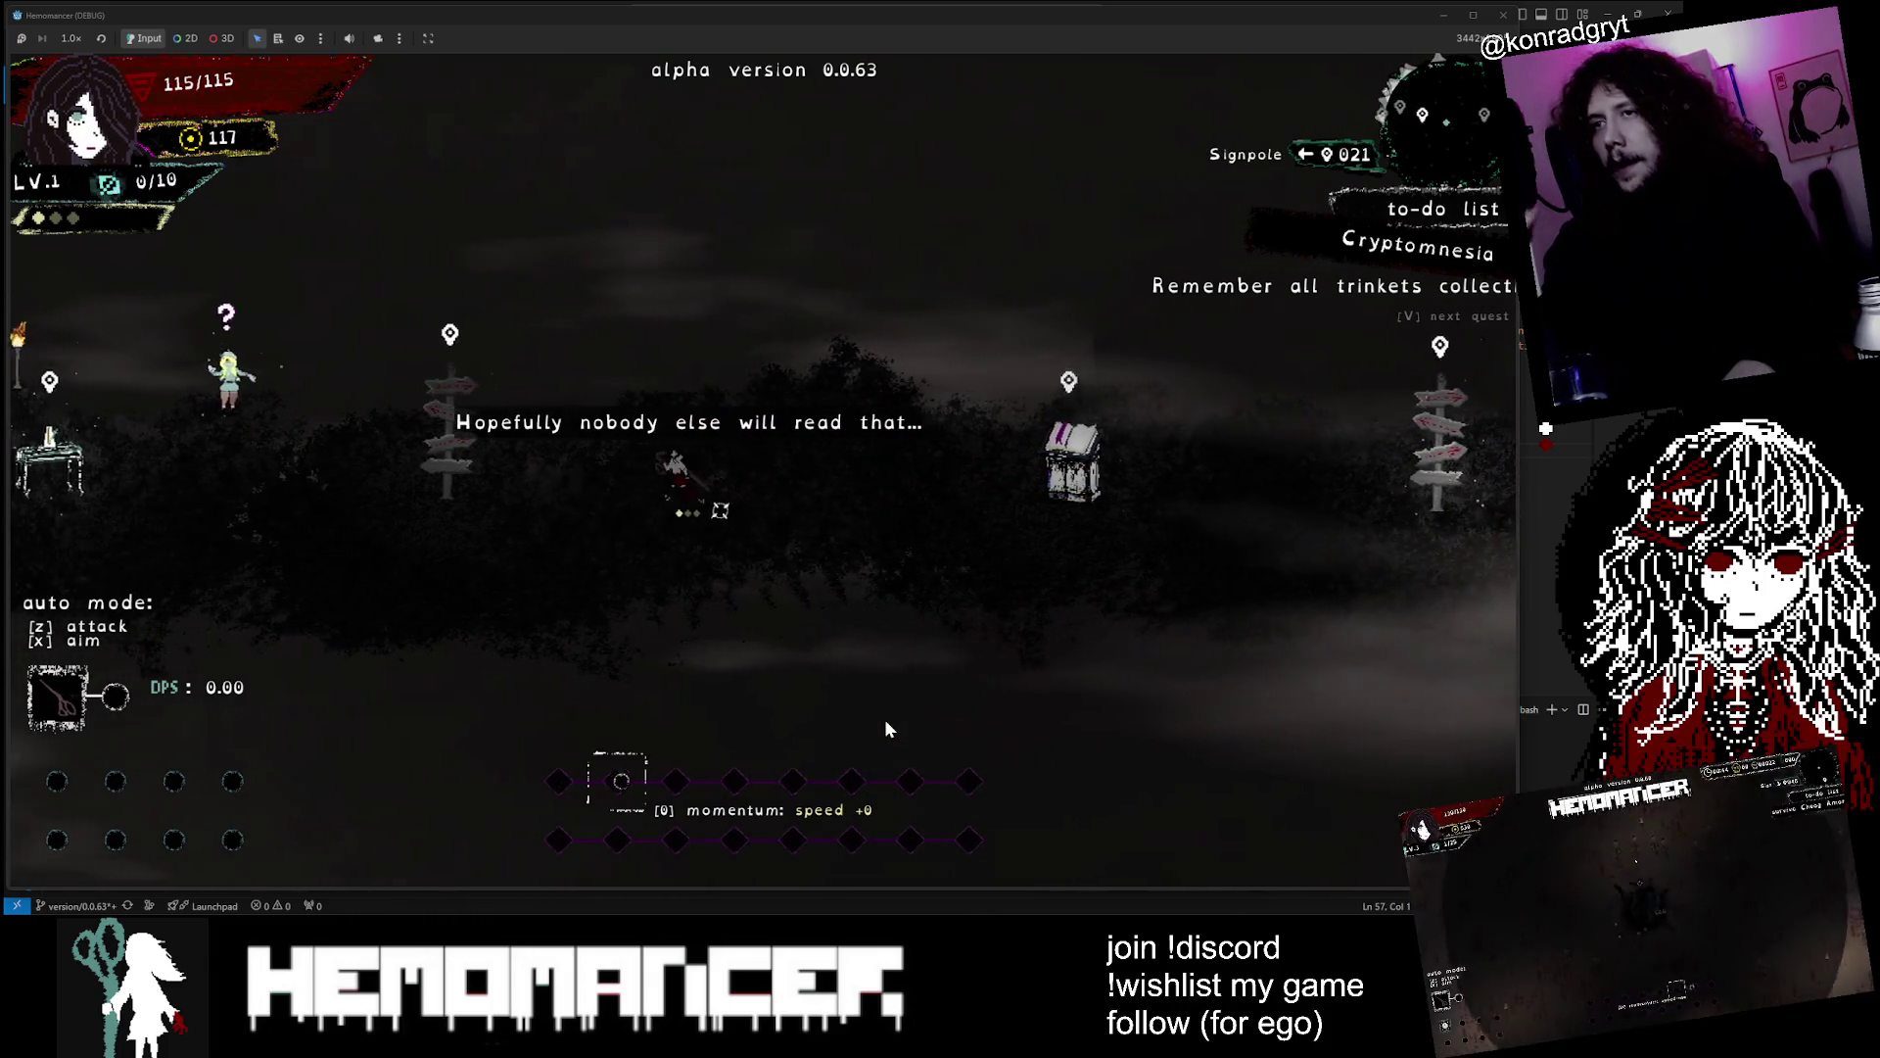
pyautogui.press('Escape')
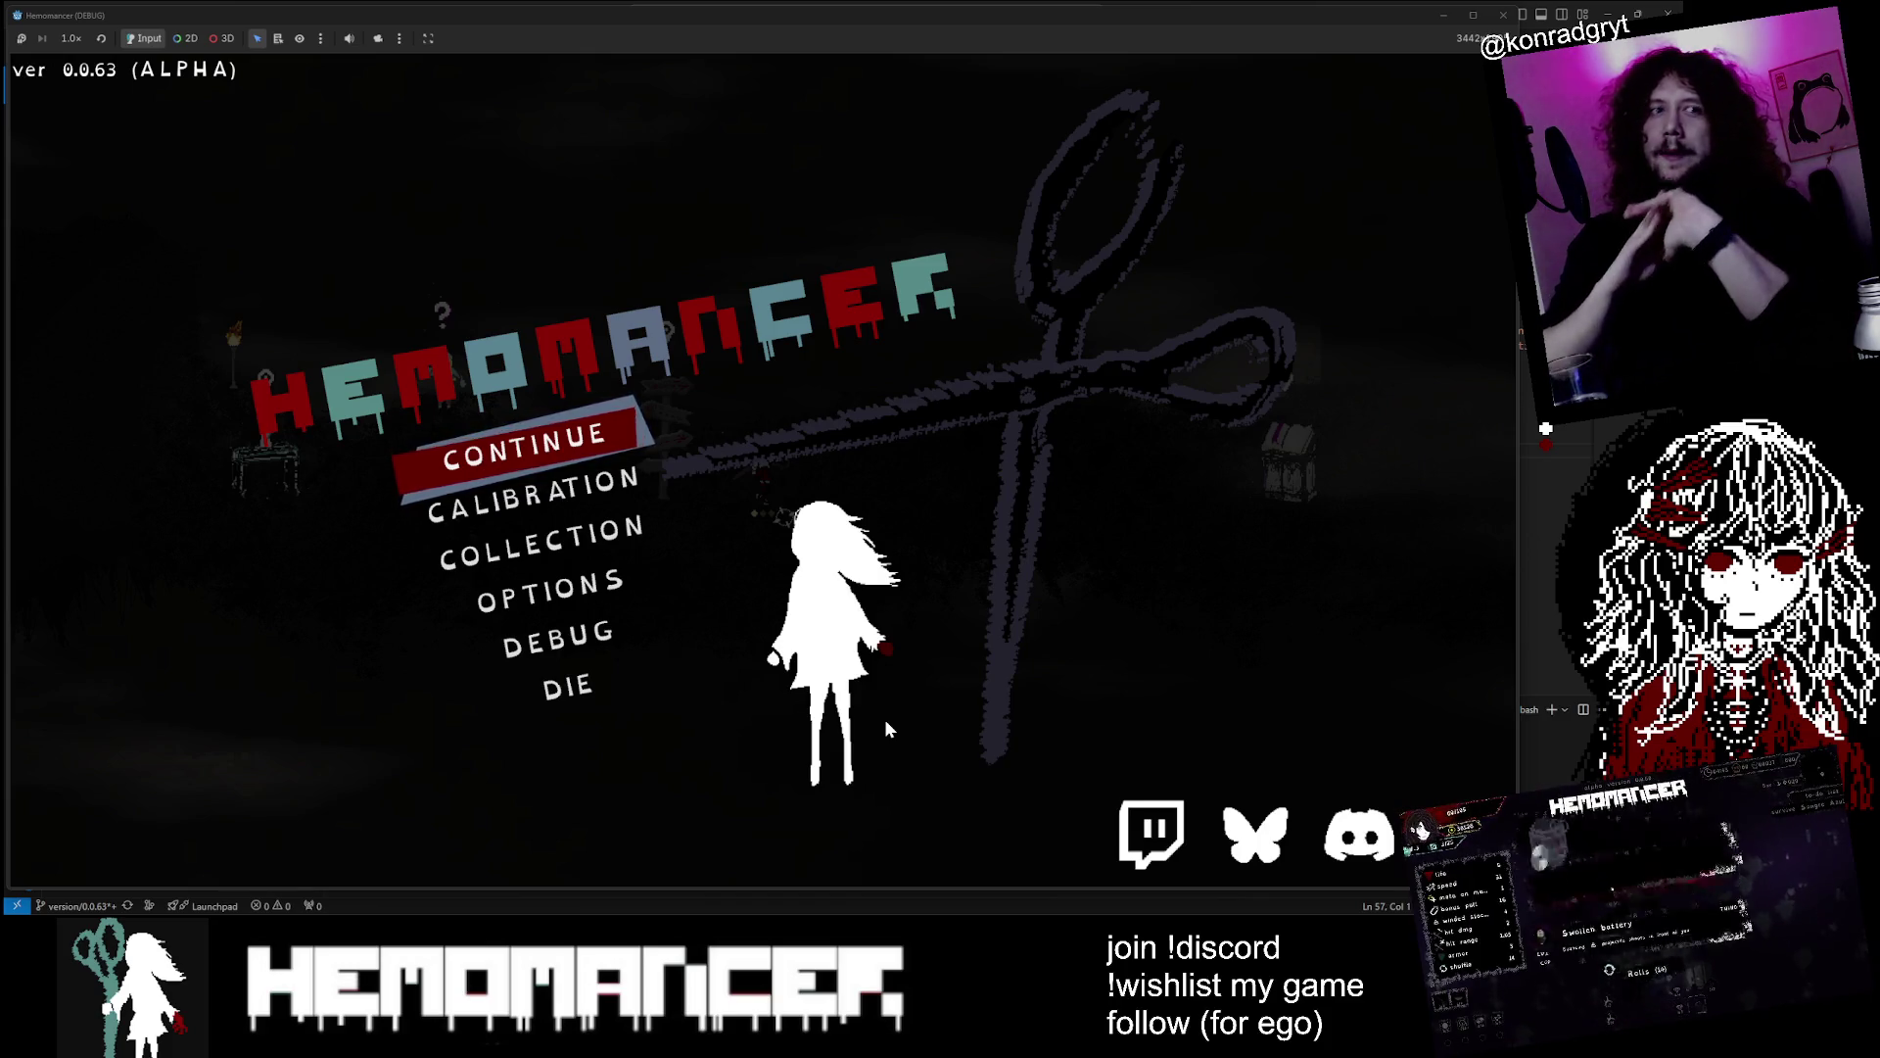
# Choose Continue from the title menu and walk left and right around the signpost
pyautogui.press('Down')
pyautogui.press('Down')
pyautogui.press('Down')
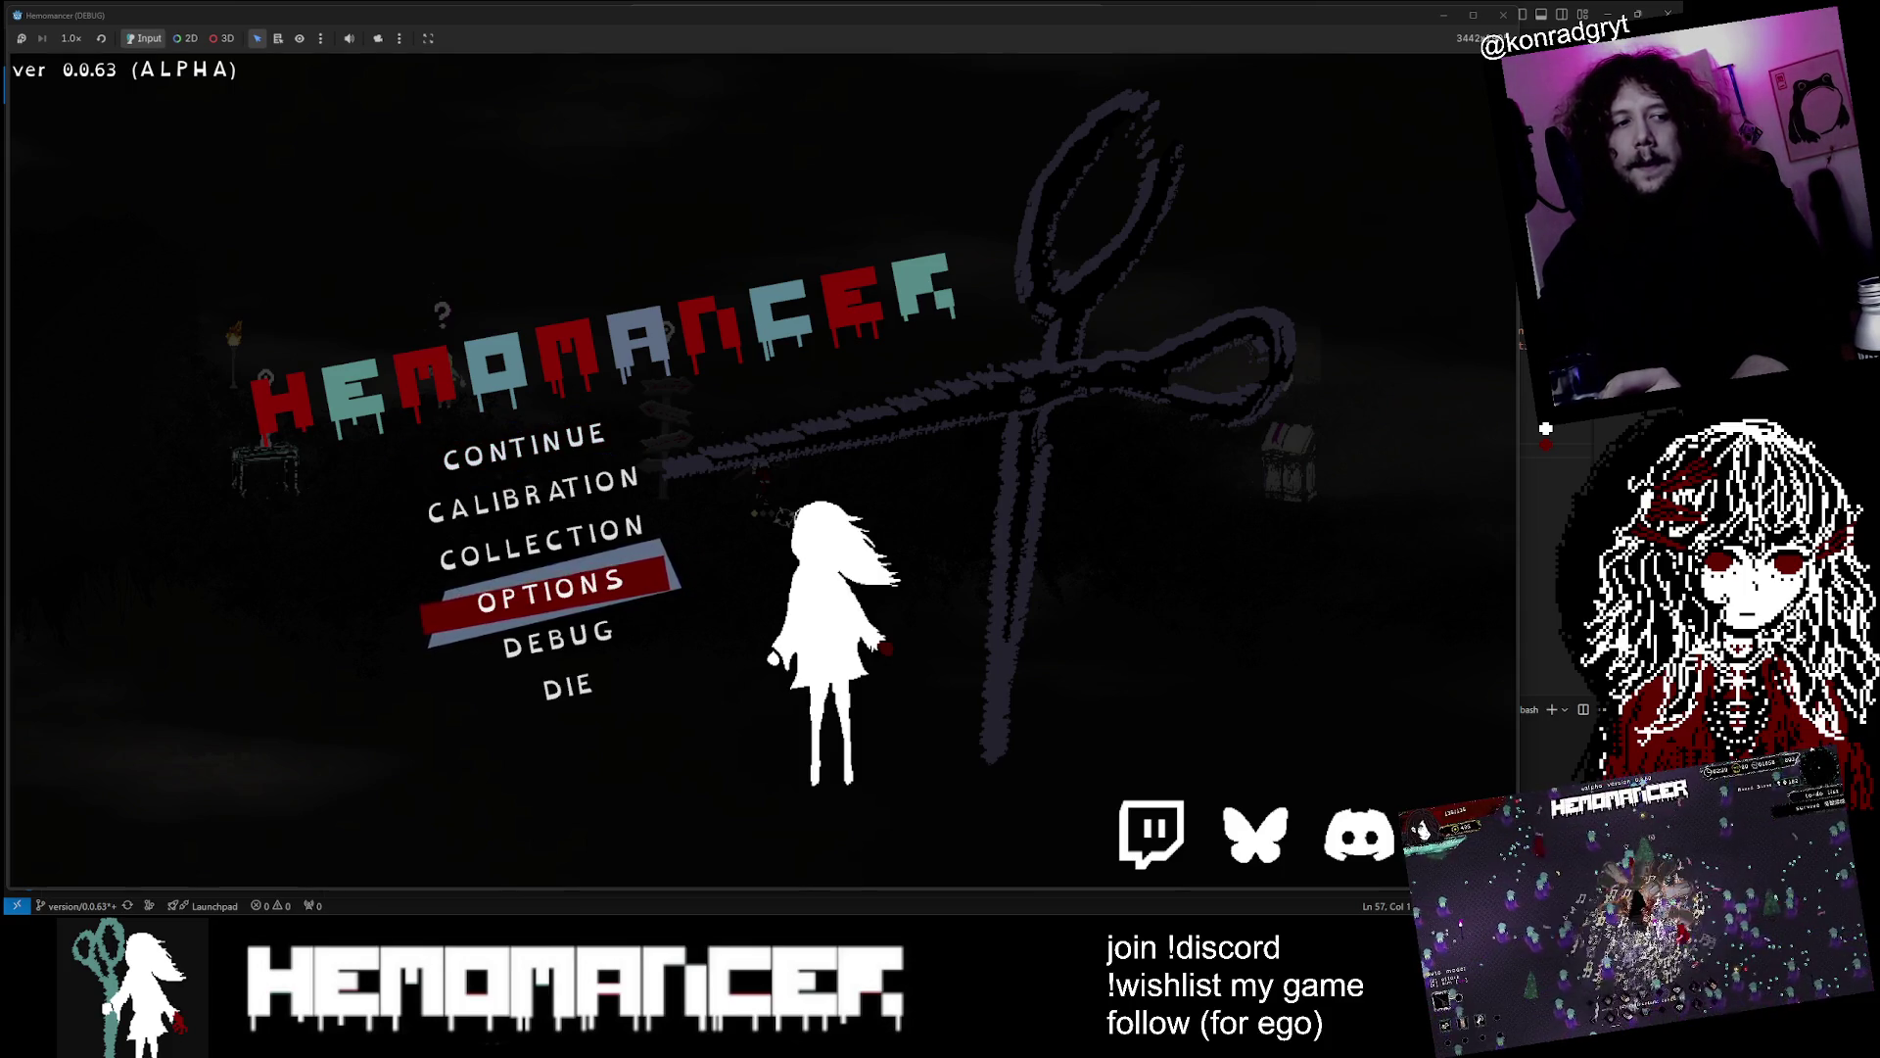
pyautogui.press('Down')
pyautogui.press('Down')
pyautogui.press('Down')
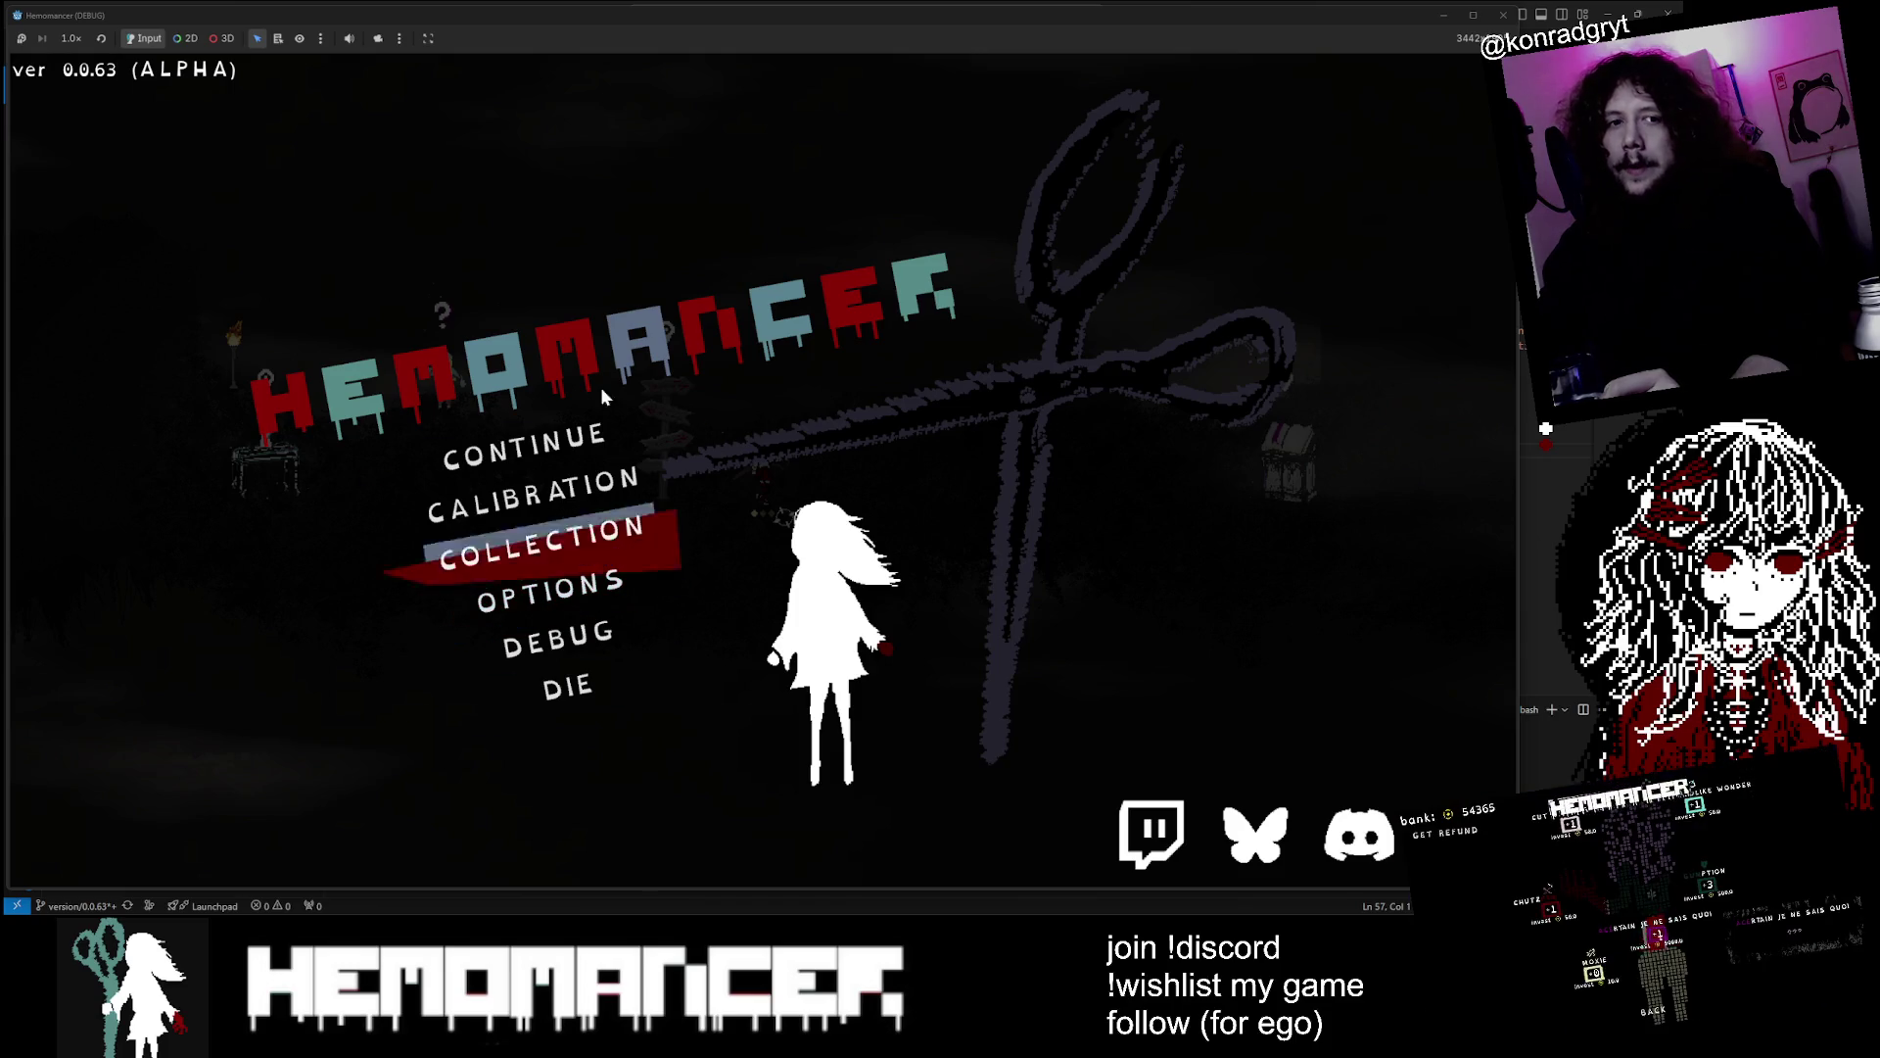
pyautogui.press('Return')
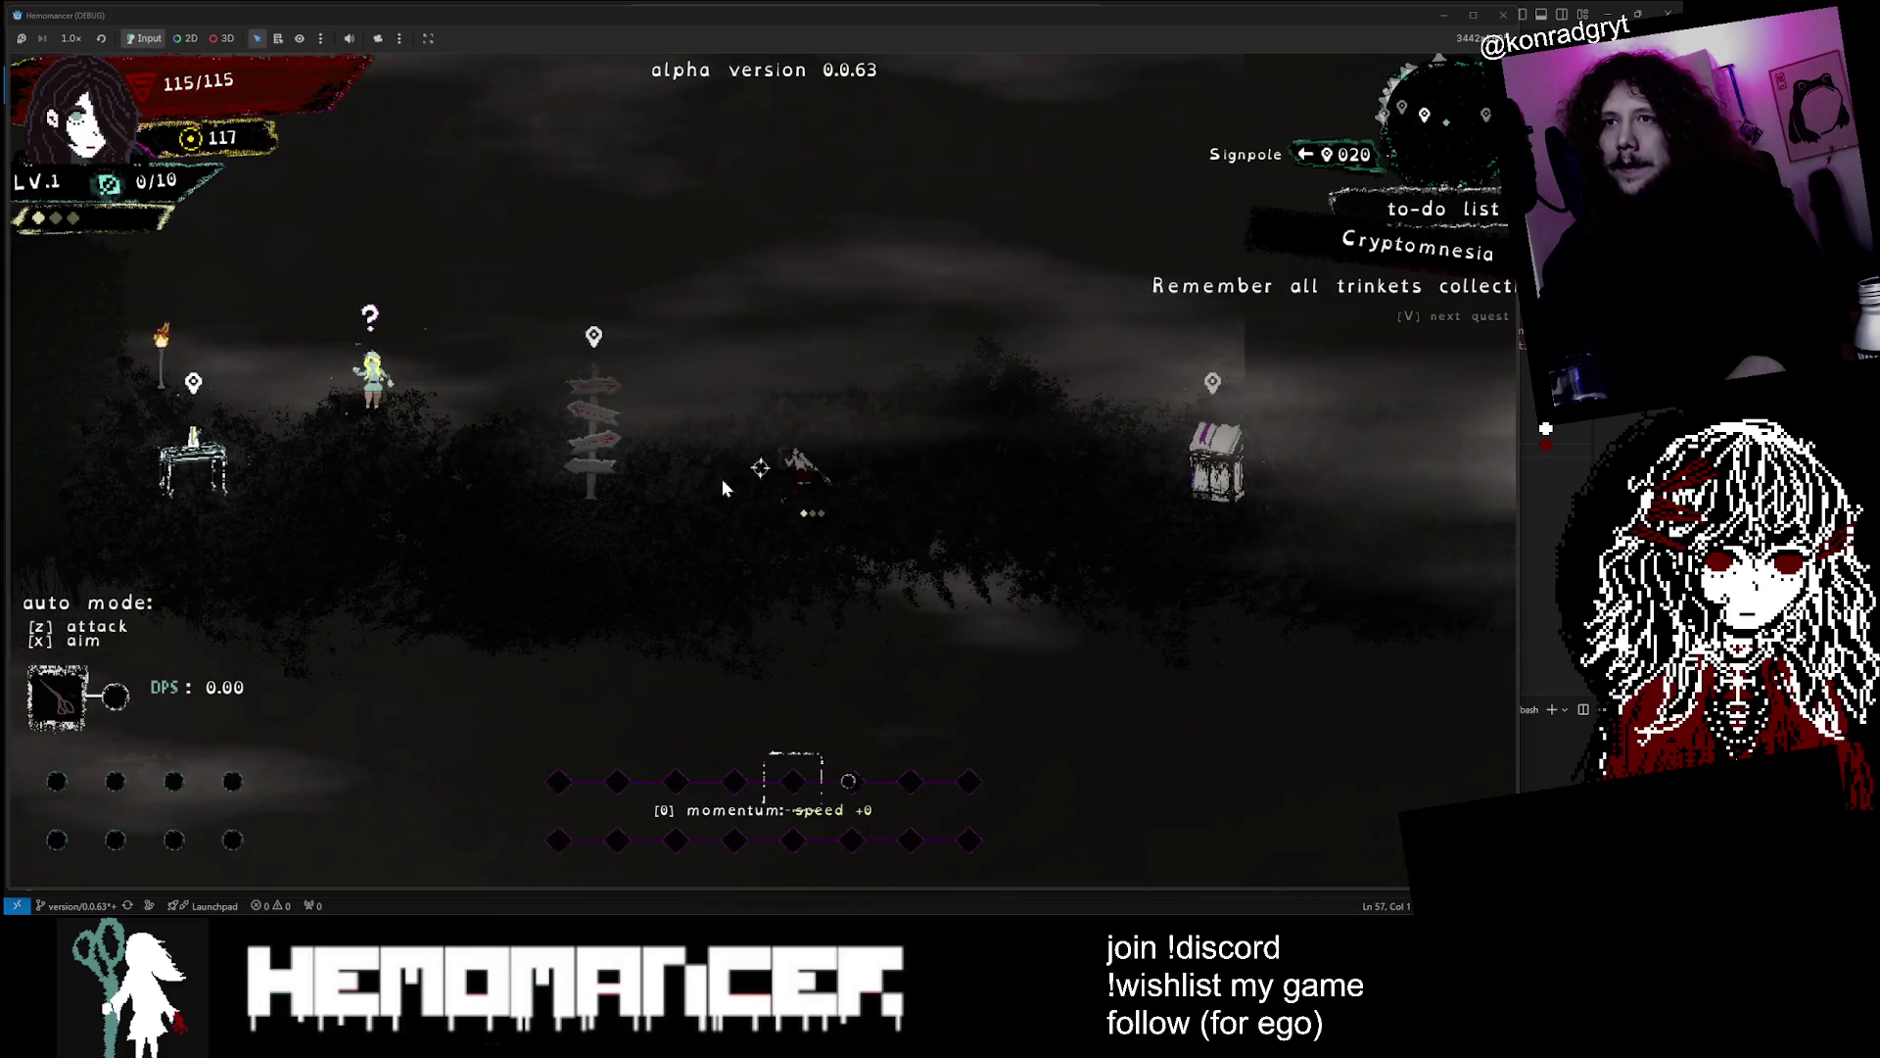
pyautogui.press('Left')
pyautogui.press('Right')
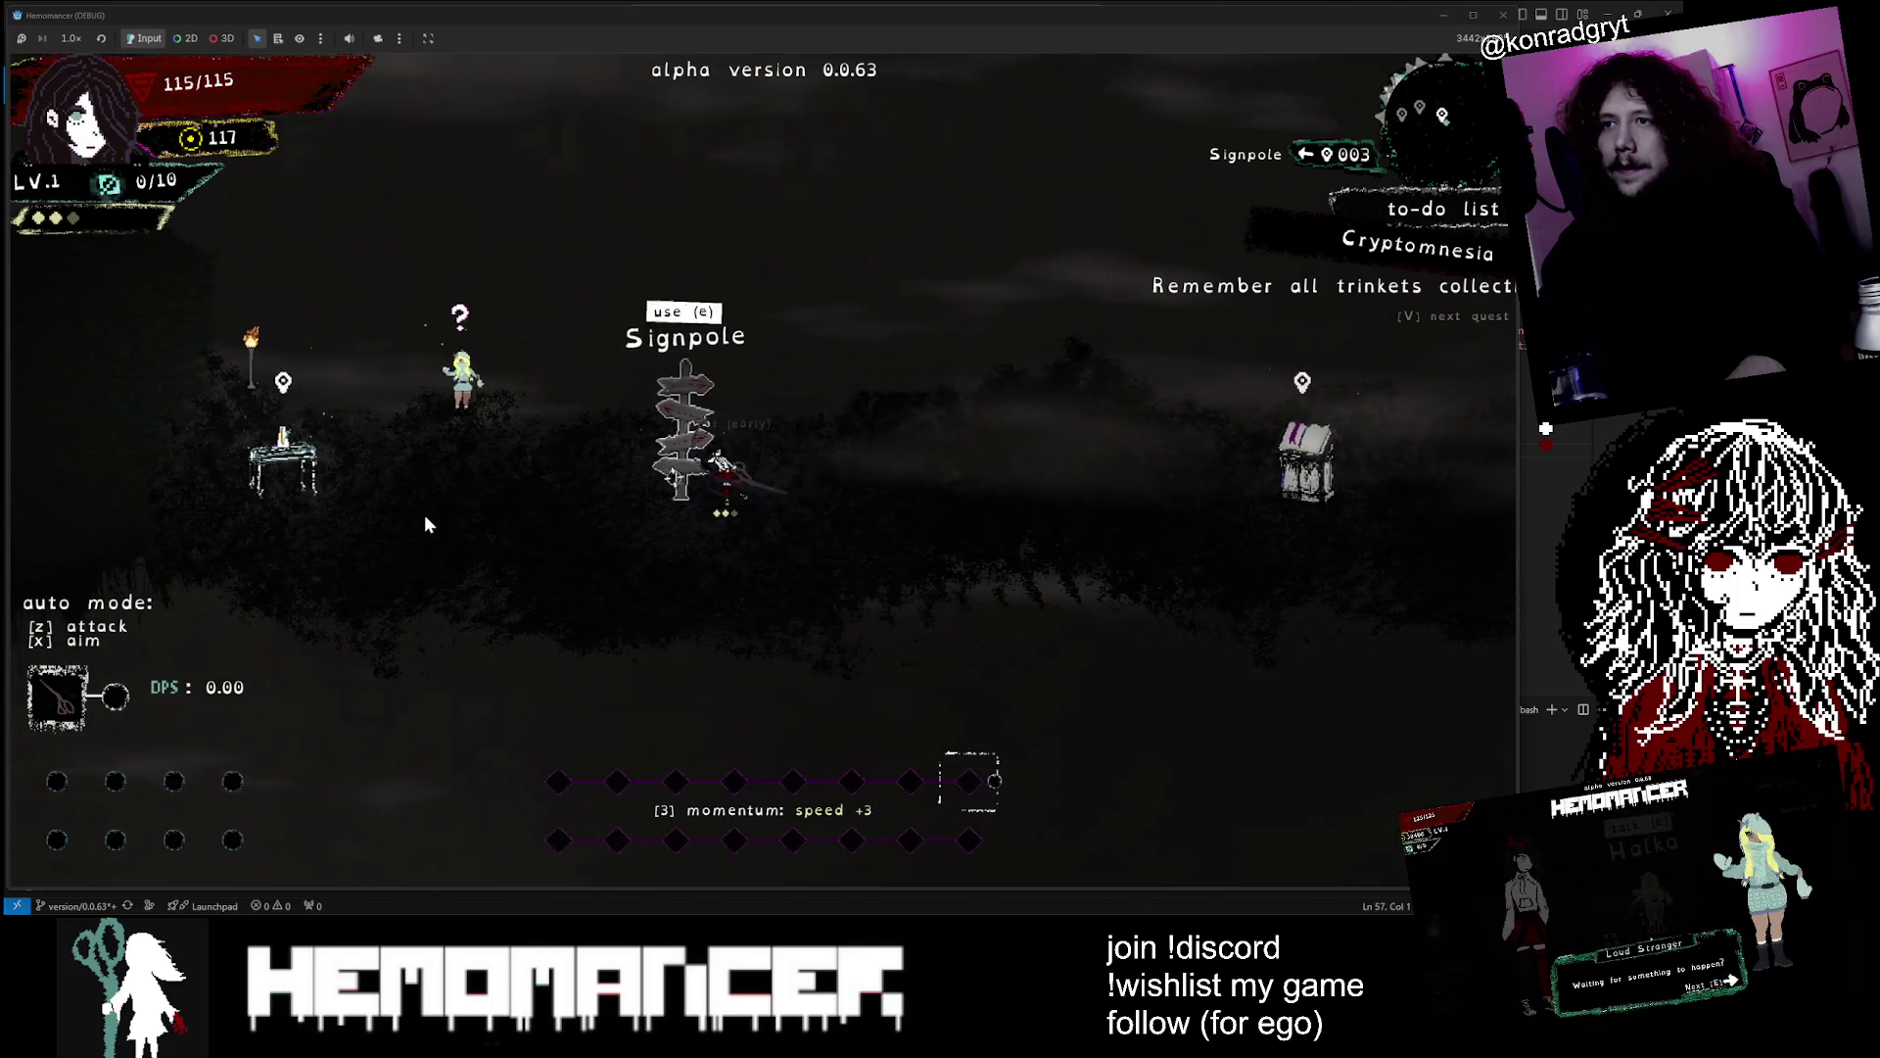
pyautogui.press('Right')
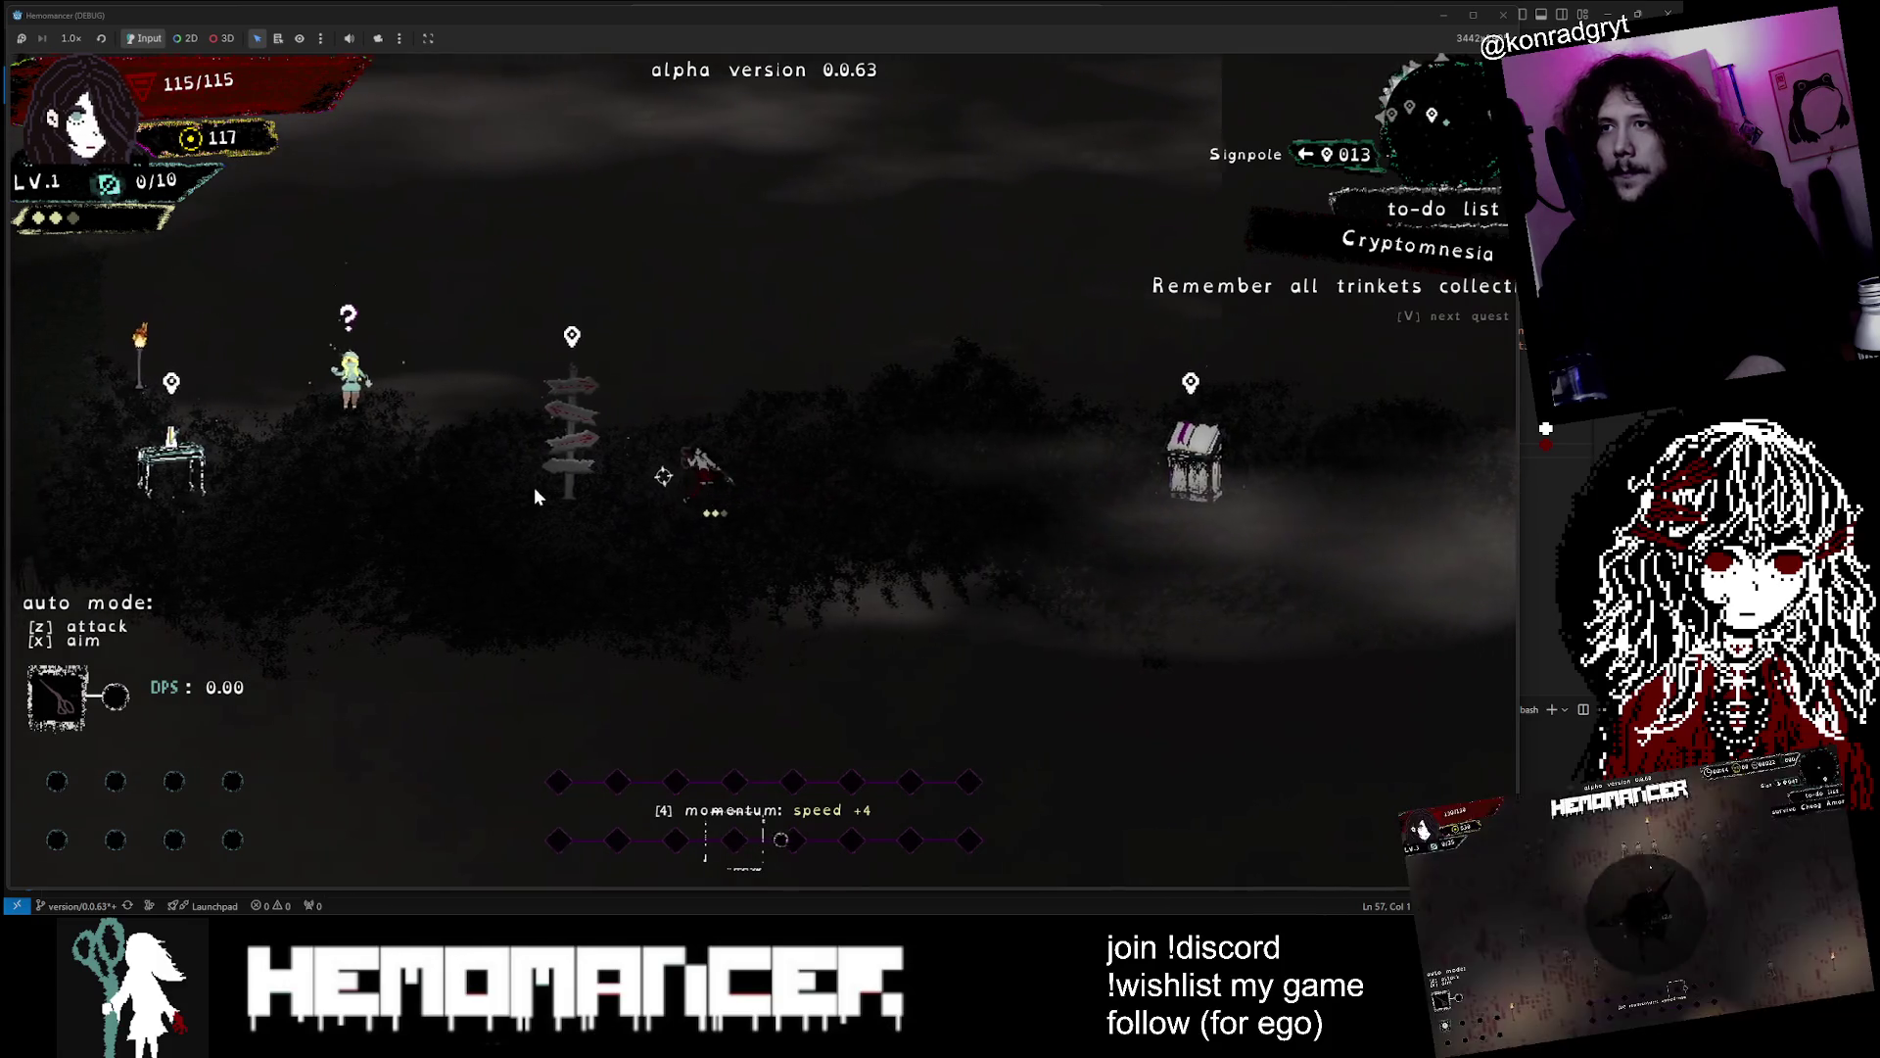
pyautogui.press('Left')
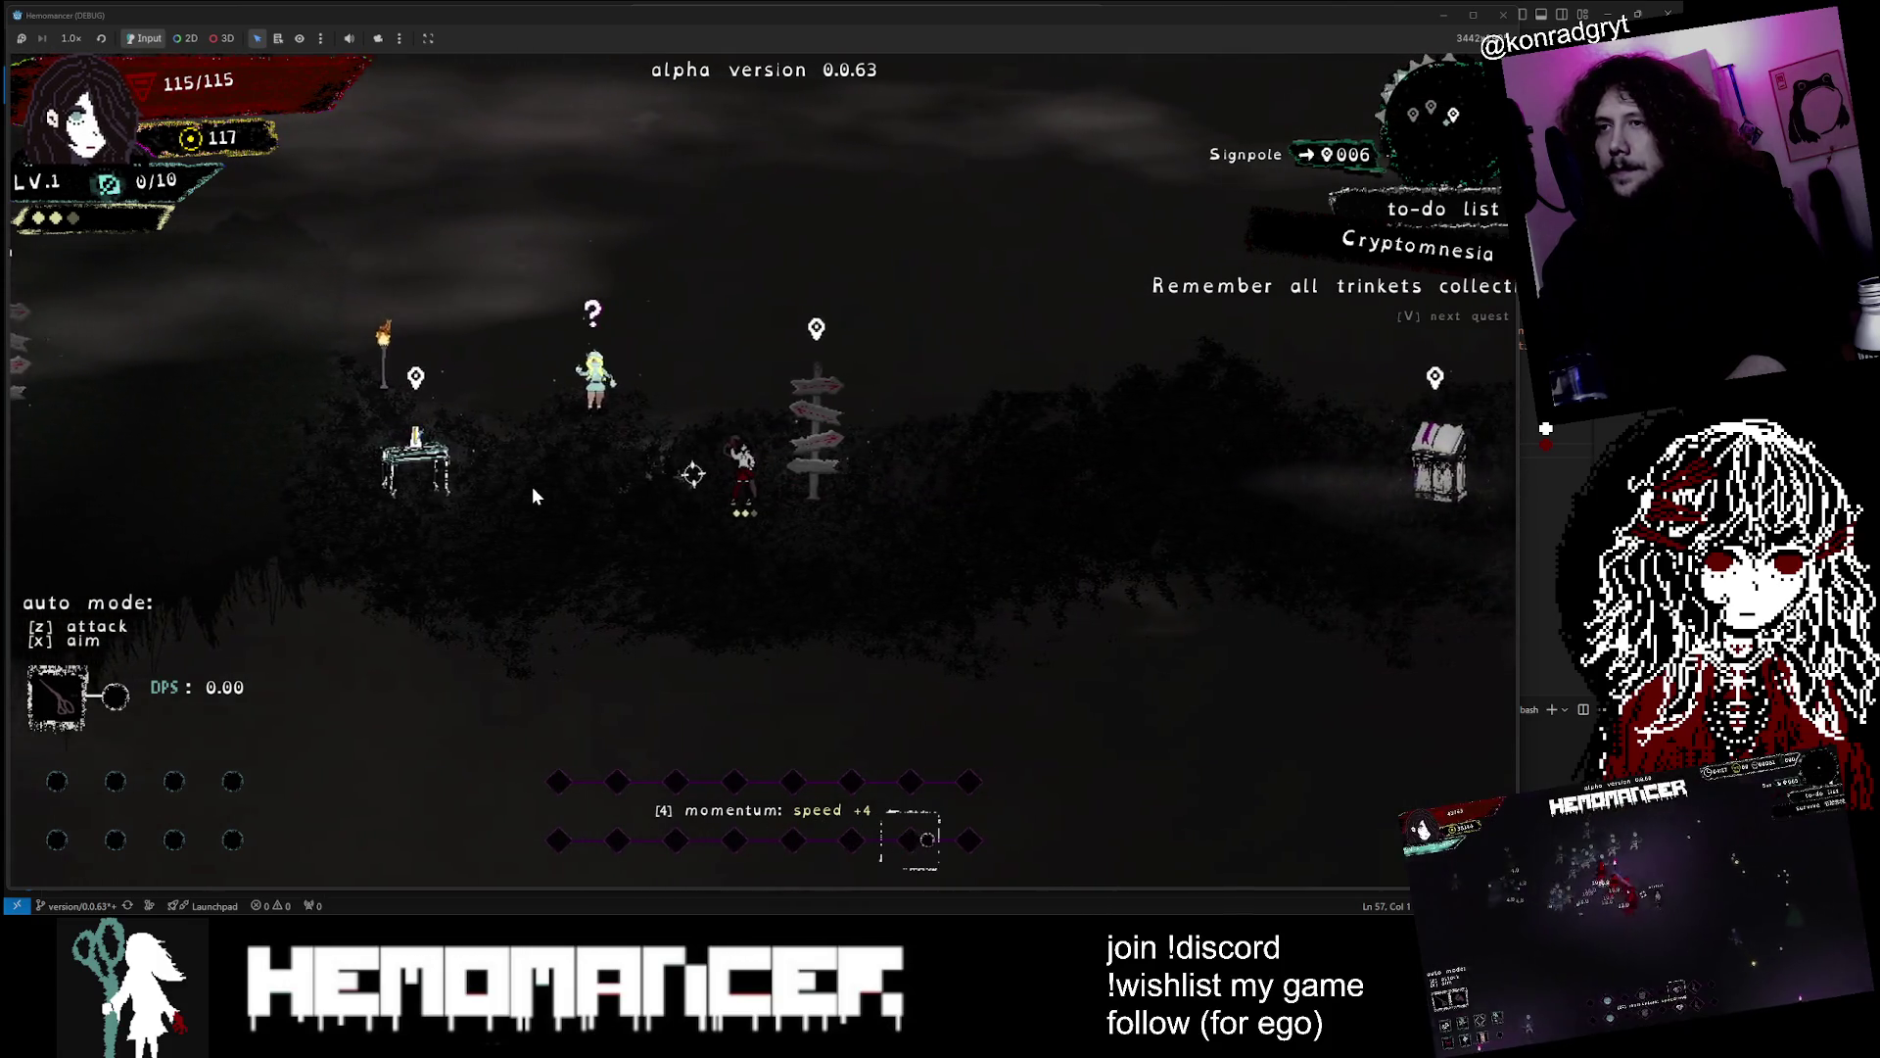
pyautogui.press('Left')
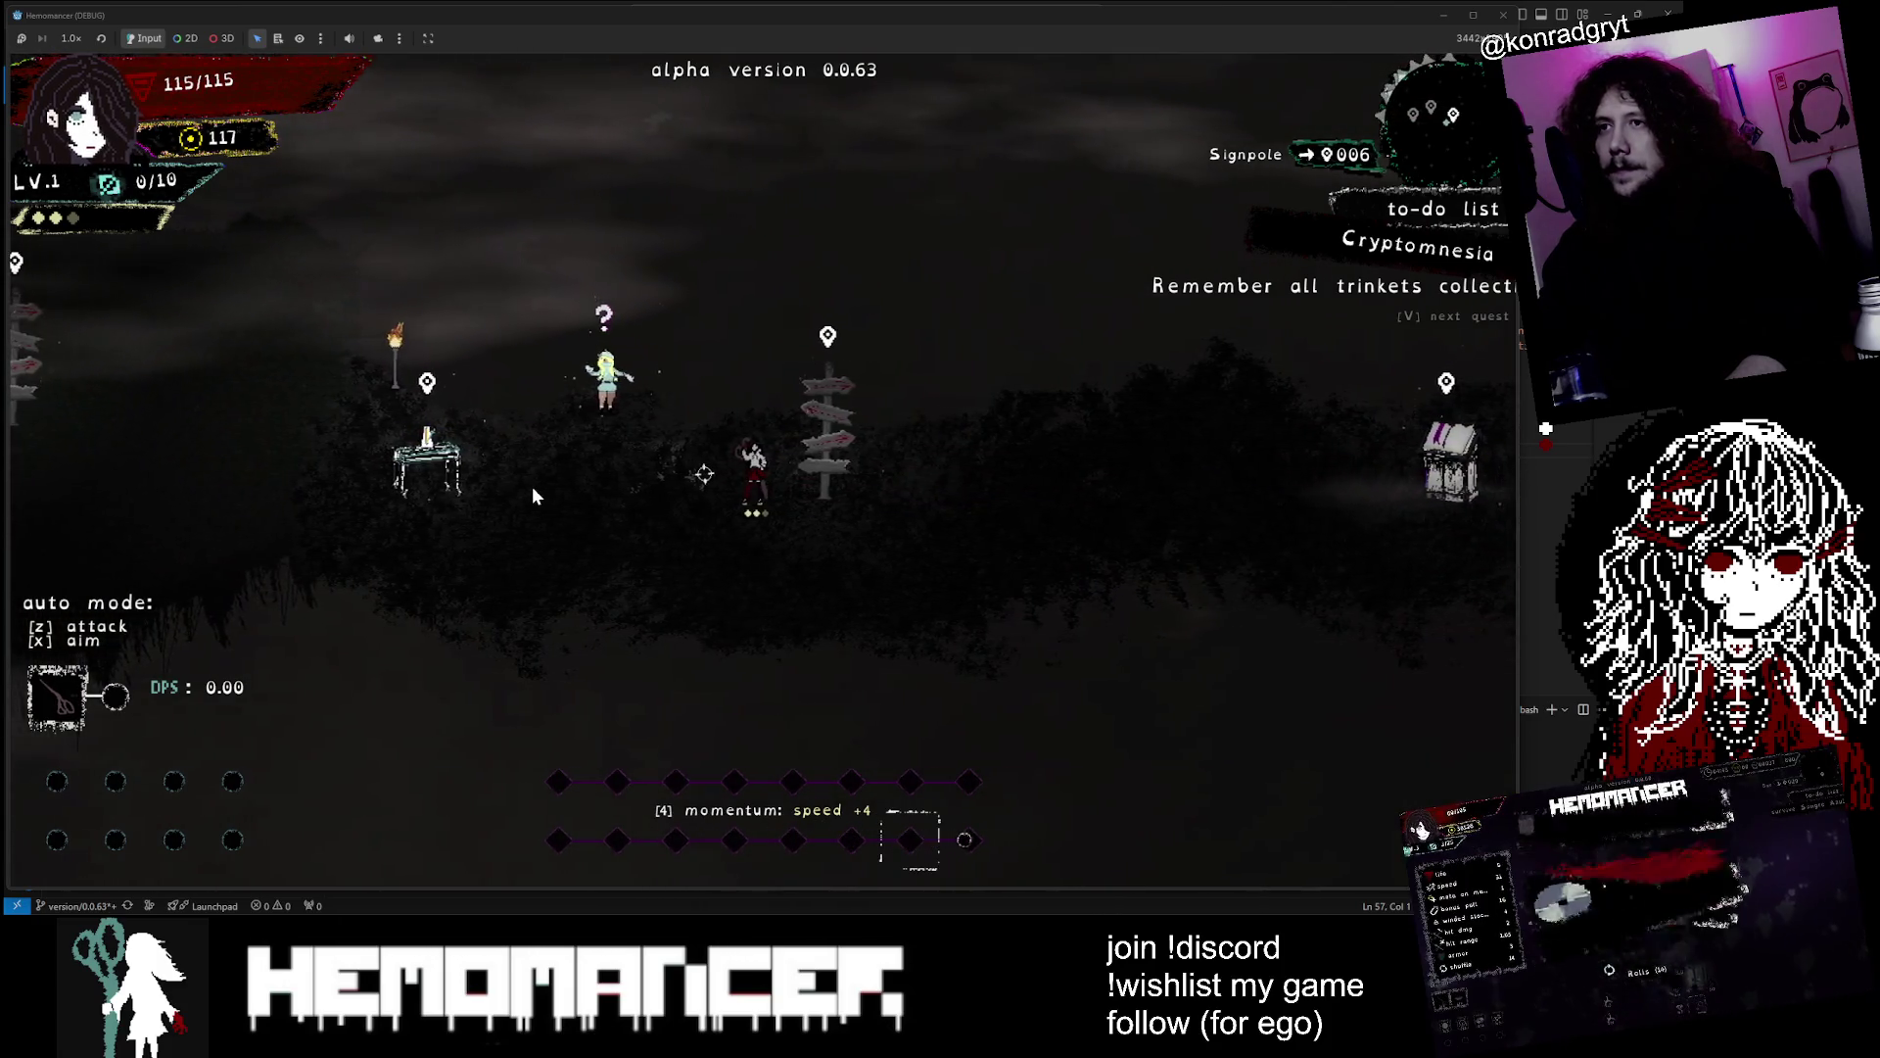
# Wander toward the bookstand and back, then close the game to reveal settings.cfg in VS Code
pyautogui.scroll(3, 525, 426)
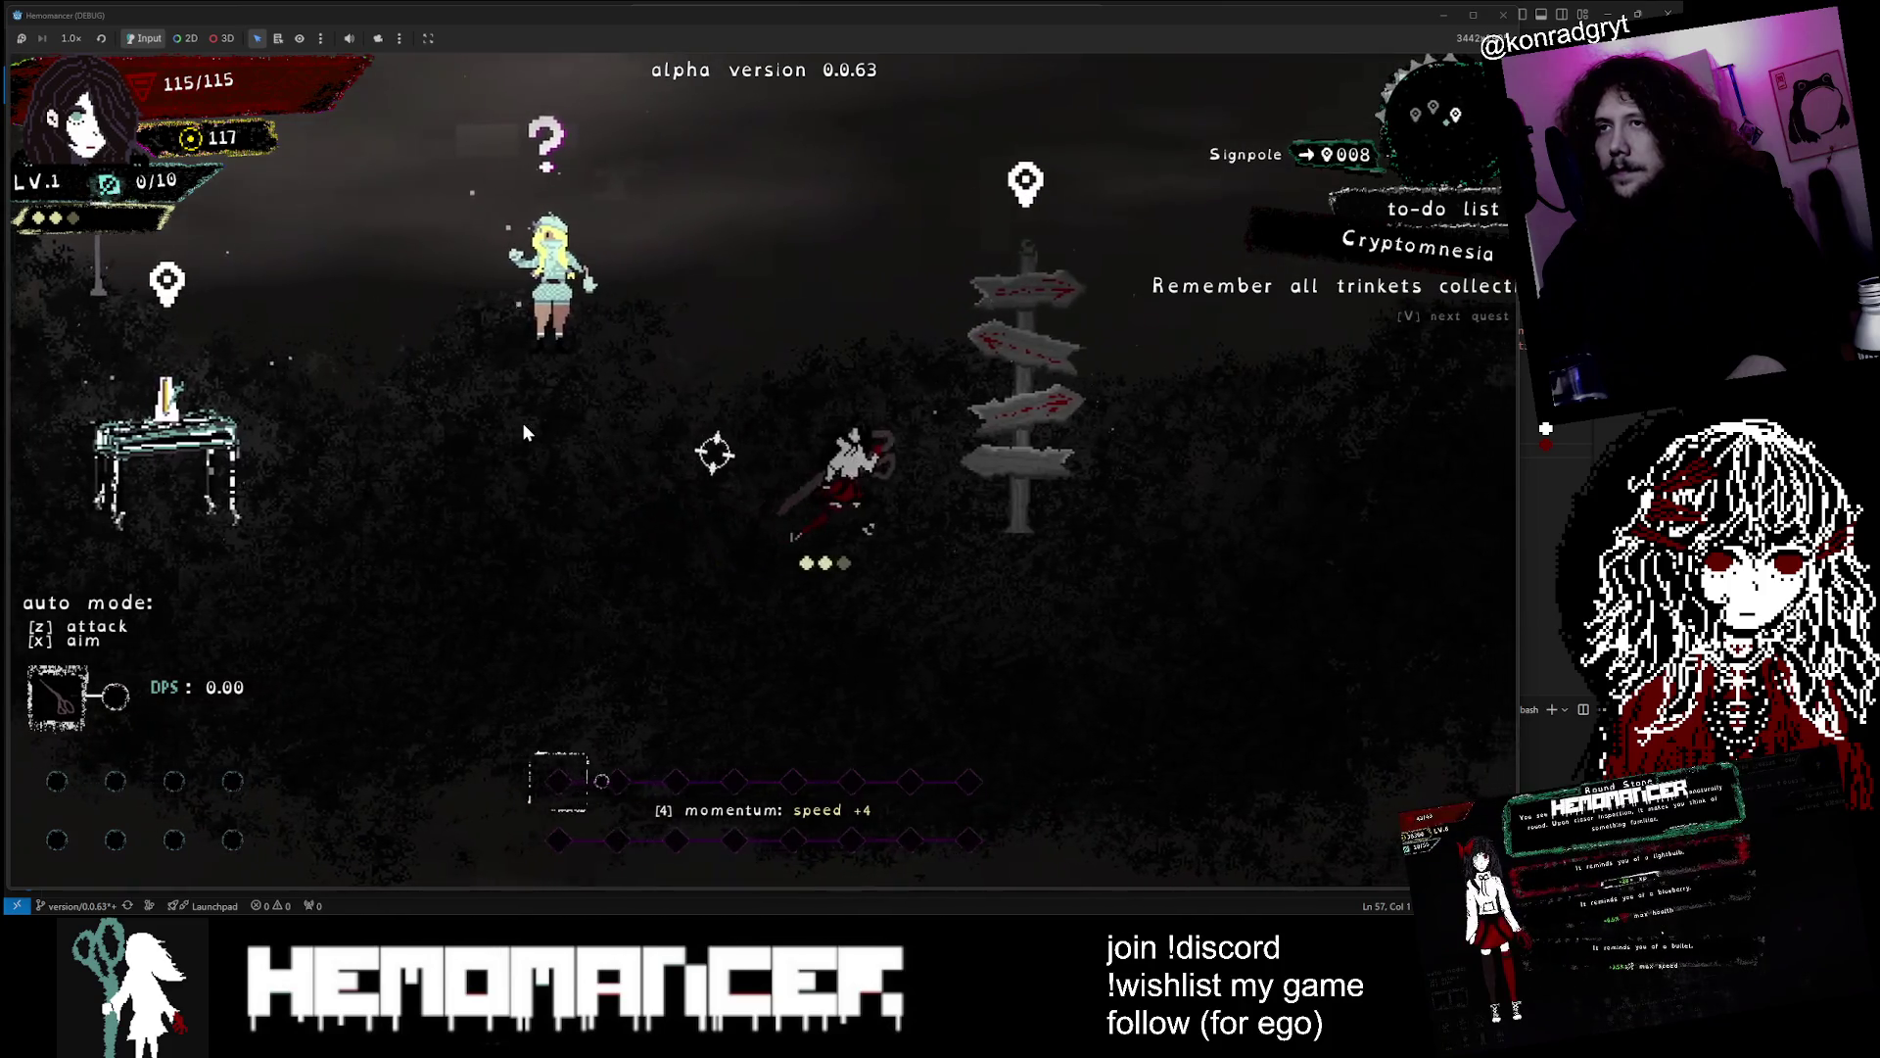
pyautogui.scroll(-2, 524, 431)
pyautogui.press('Right')
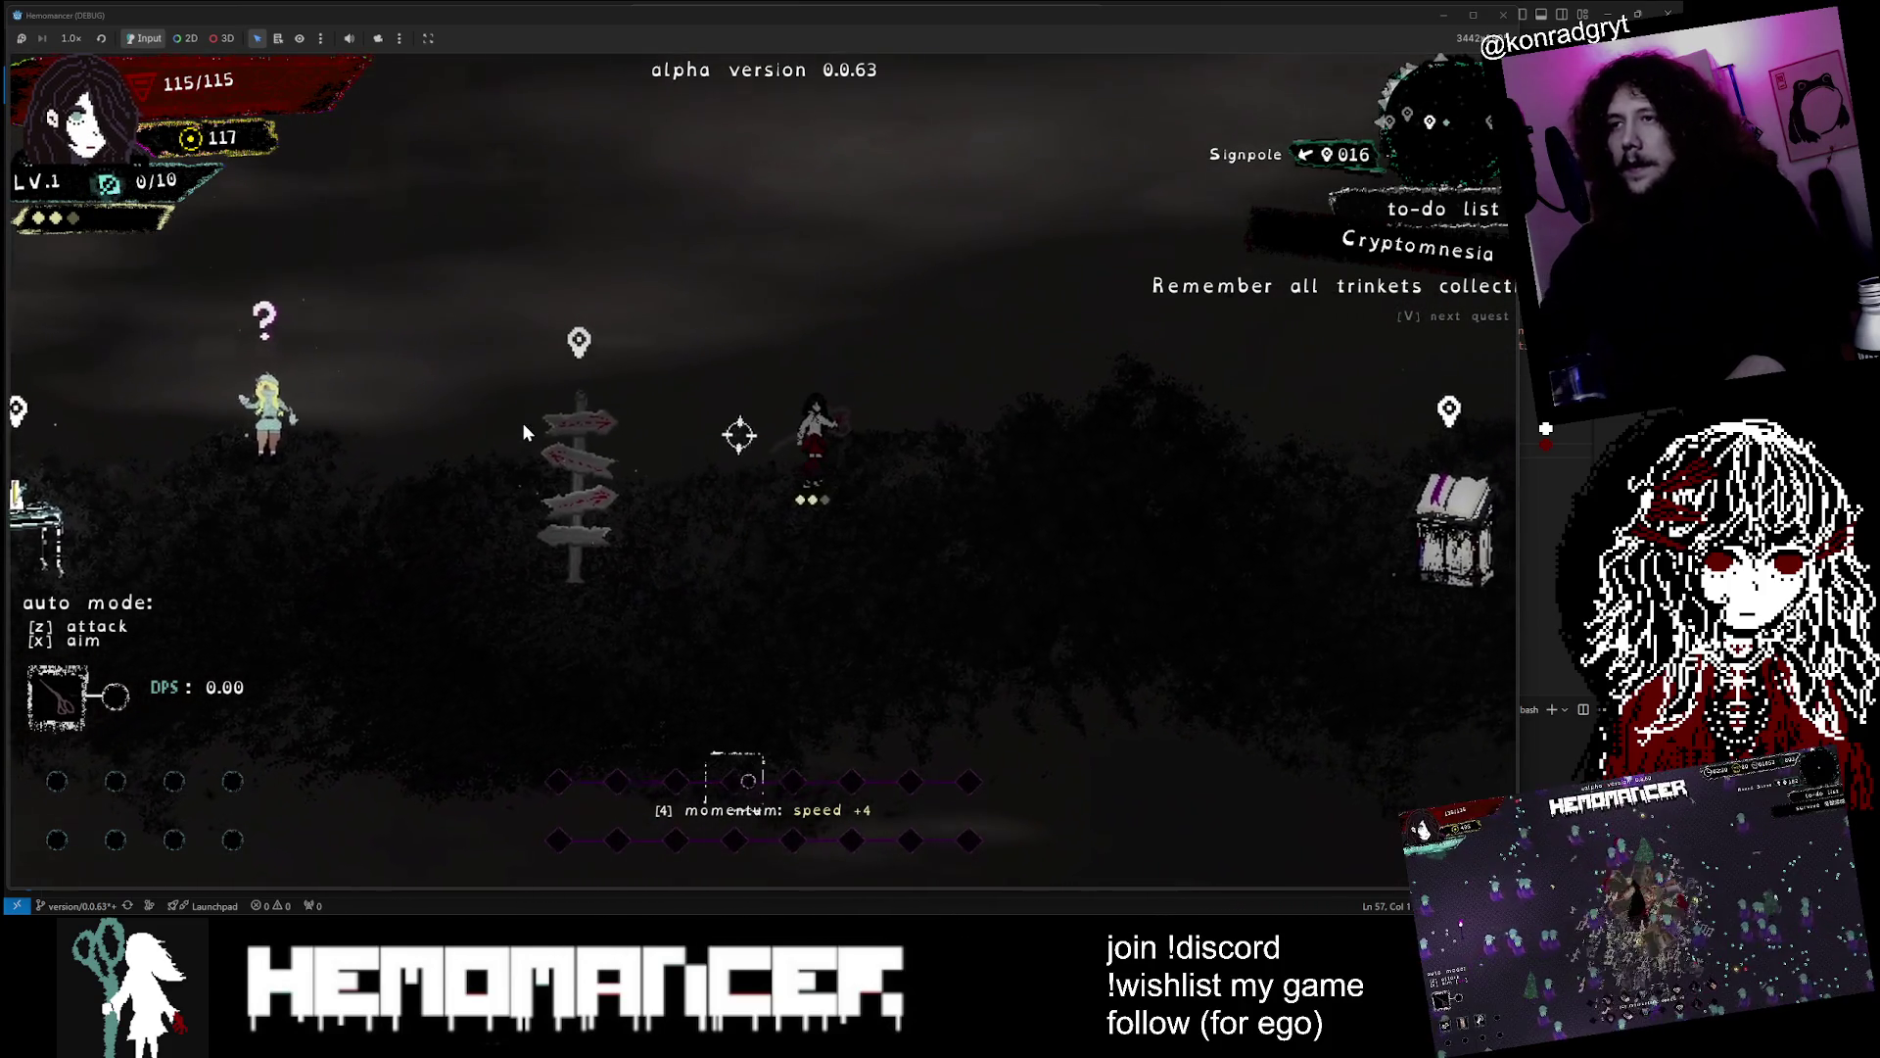
pyautogui.press('Down')
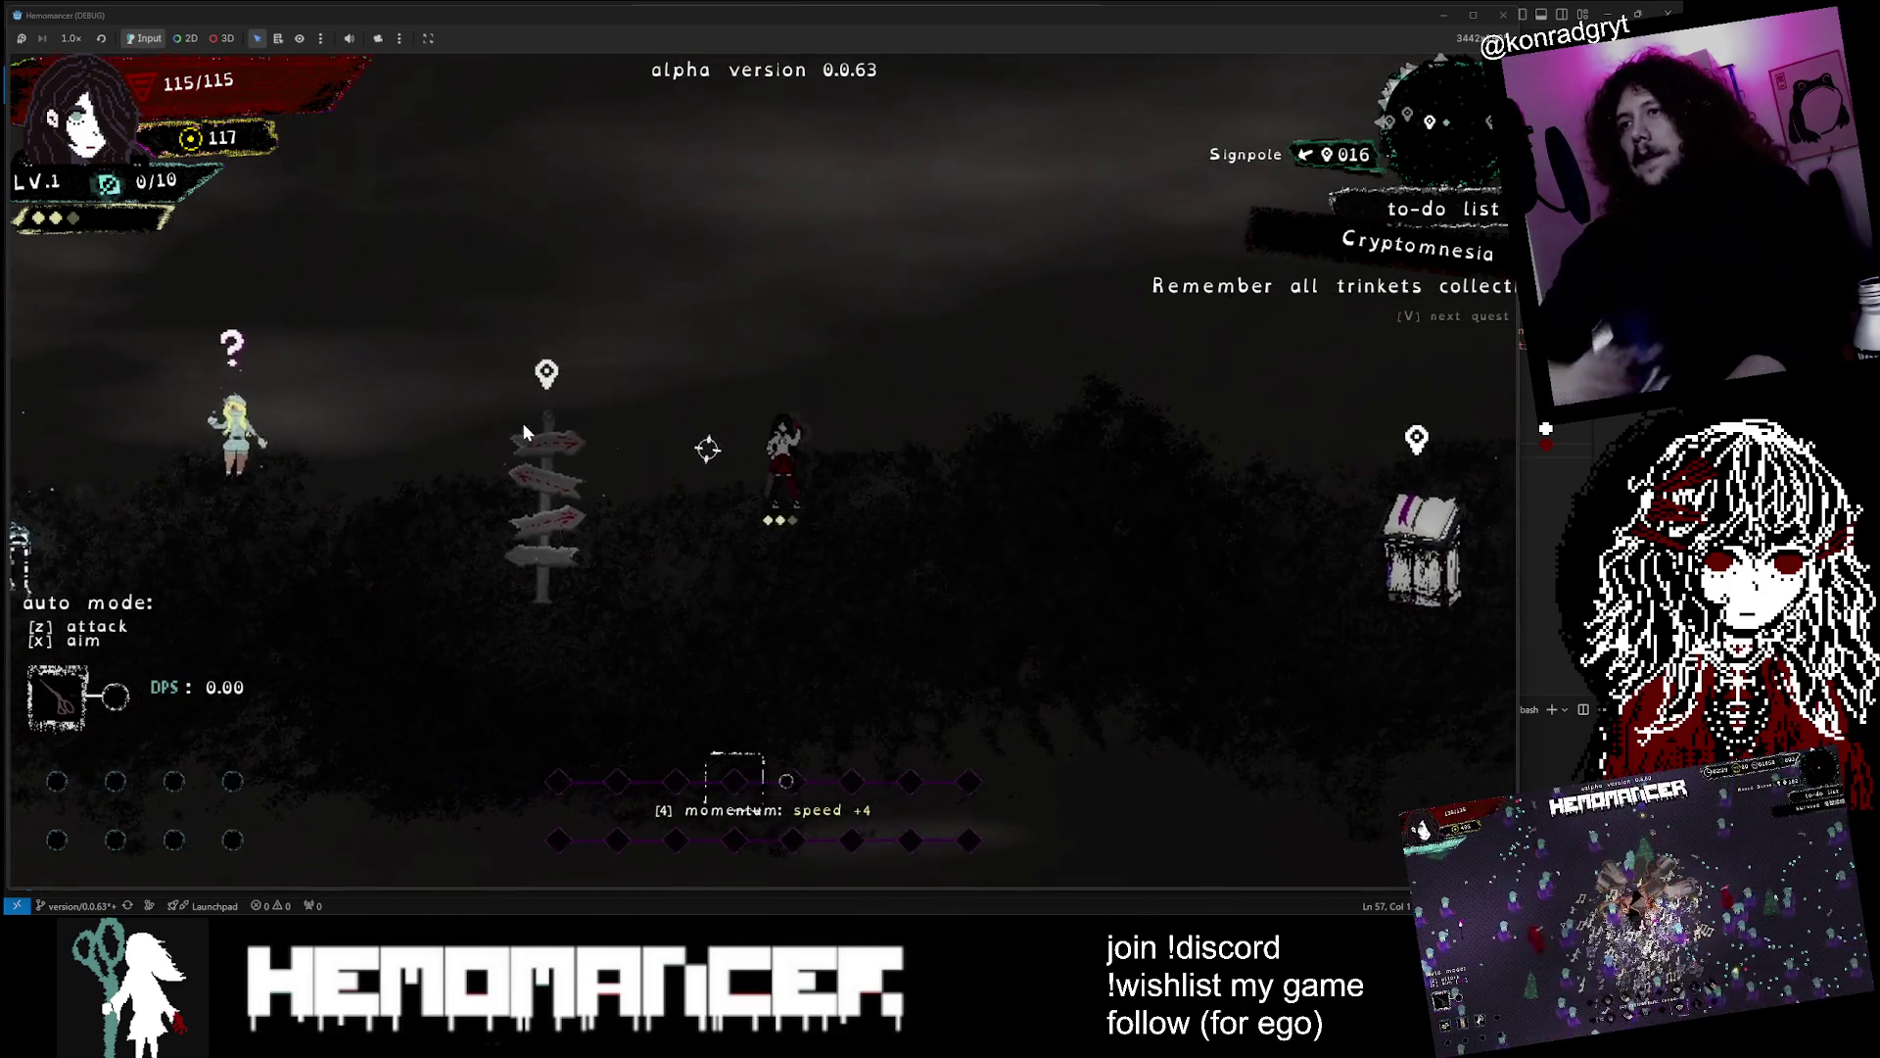
pyautogui.press('Right')
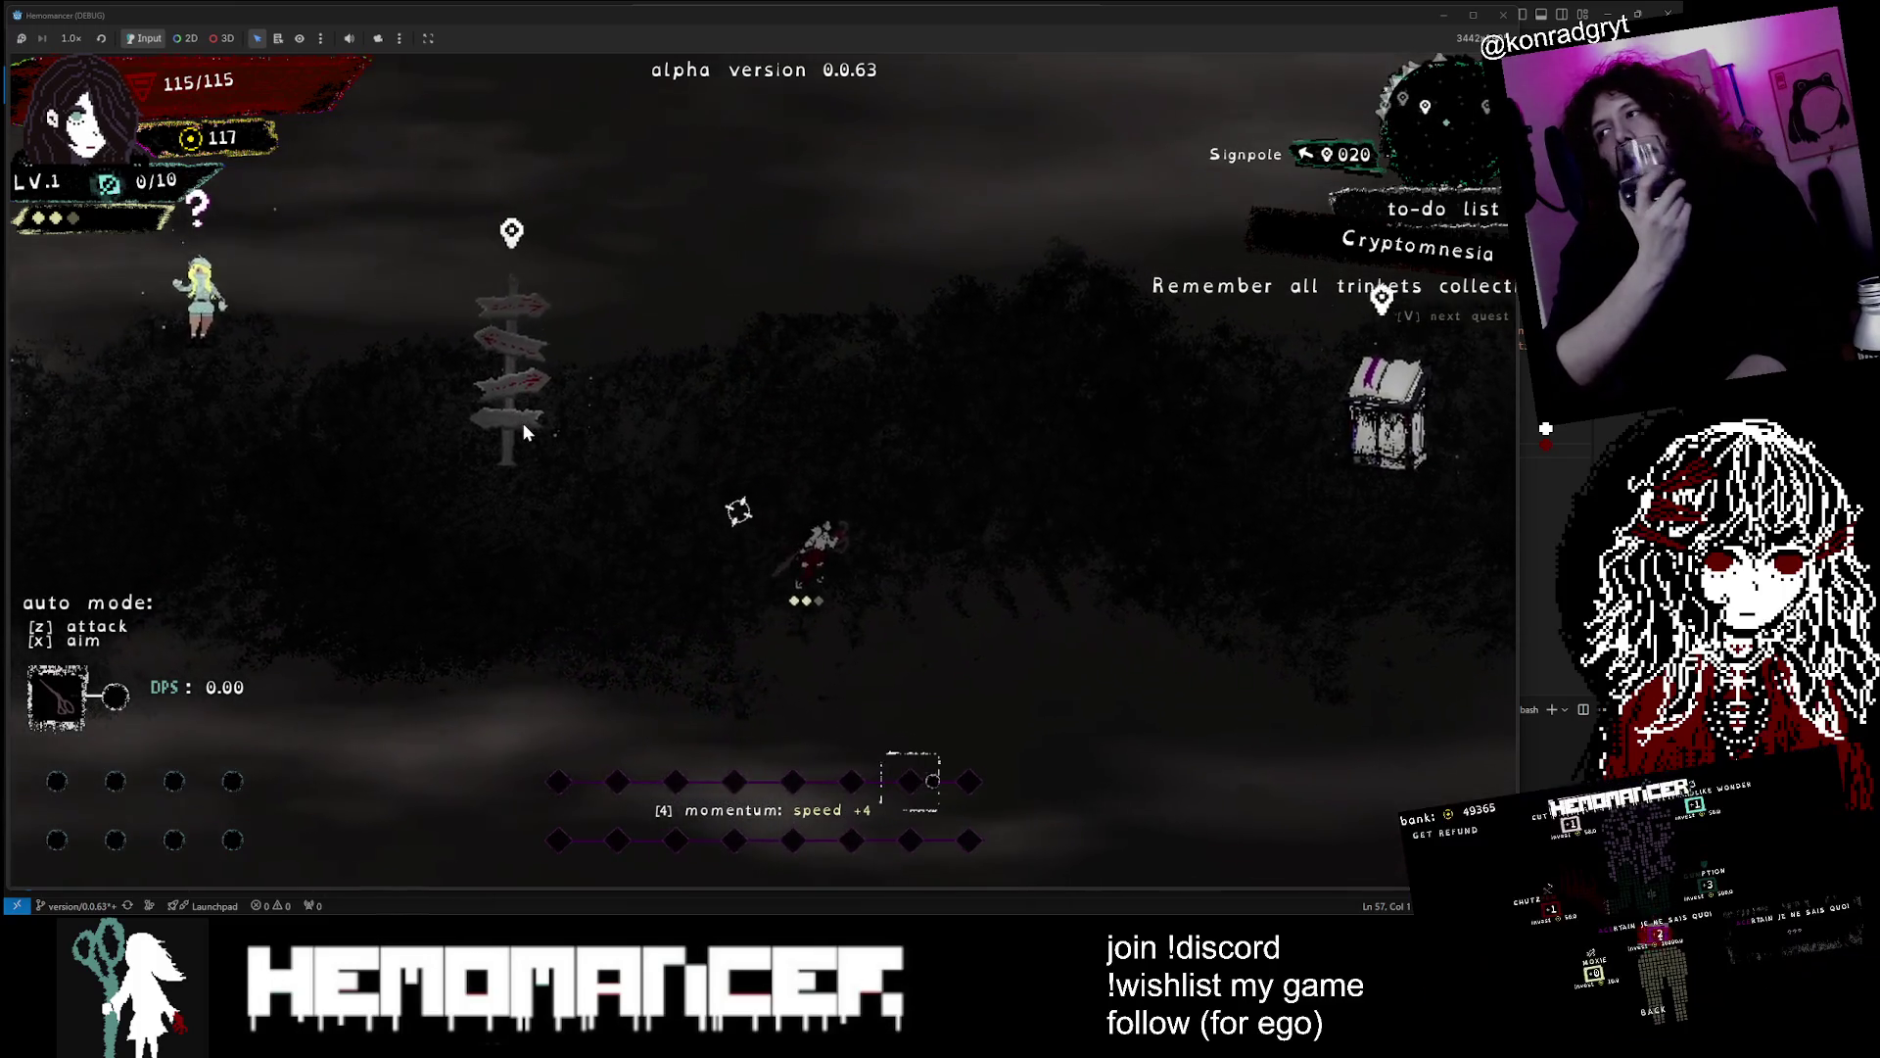
pyautogui.press('Up')
pyautogui.press('Left')
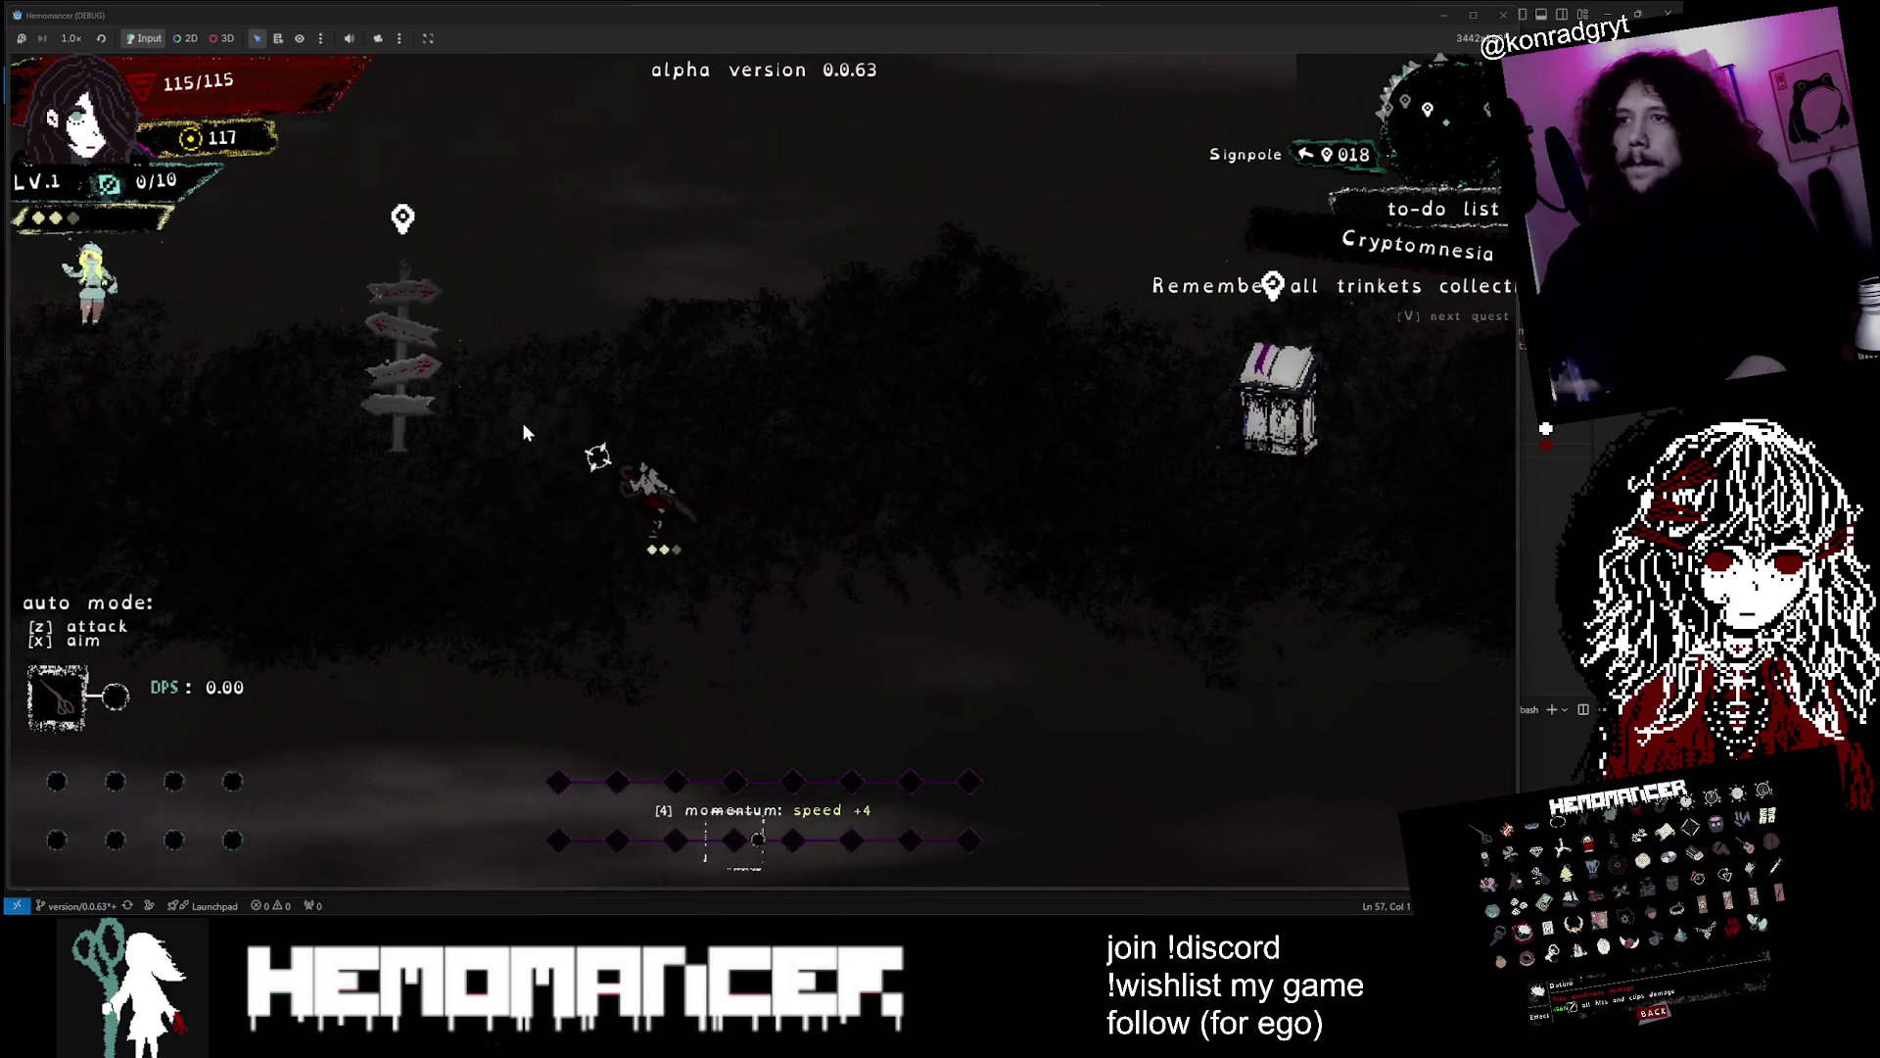
pyautogui.press('Escape')
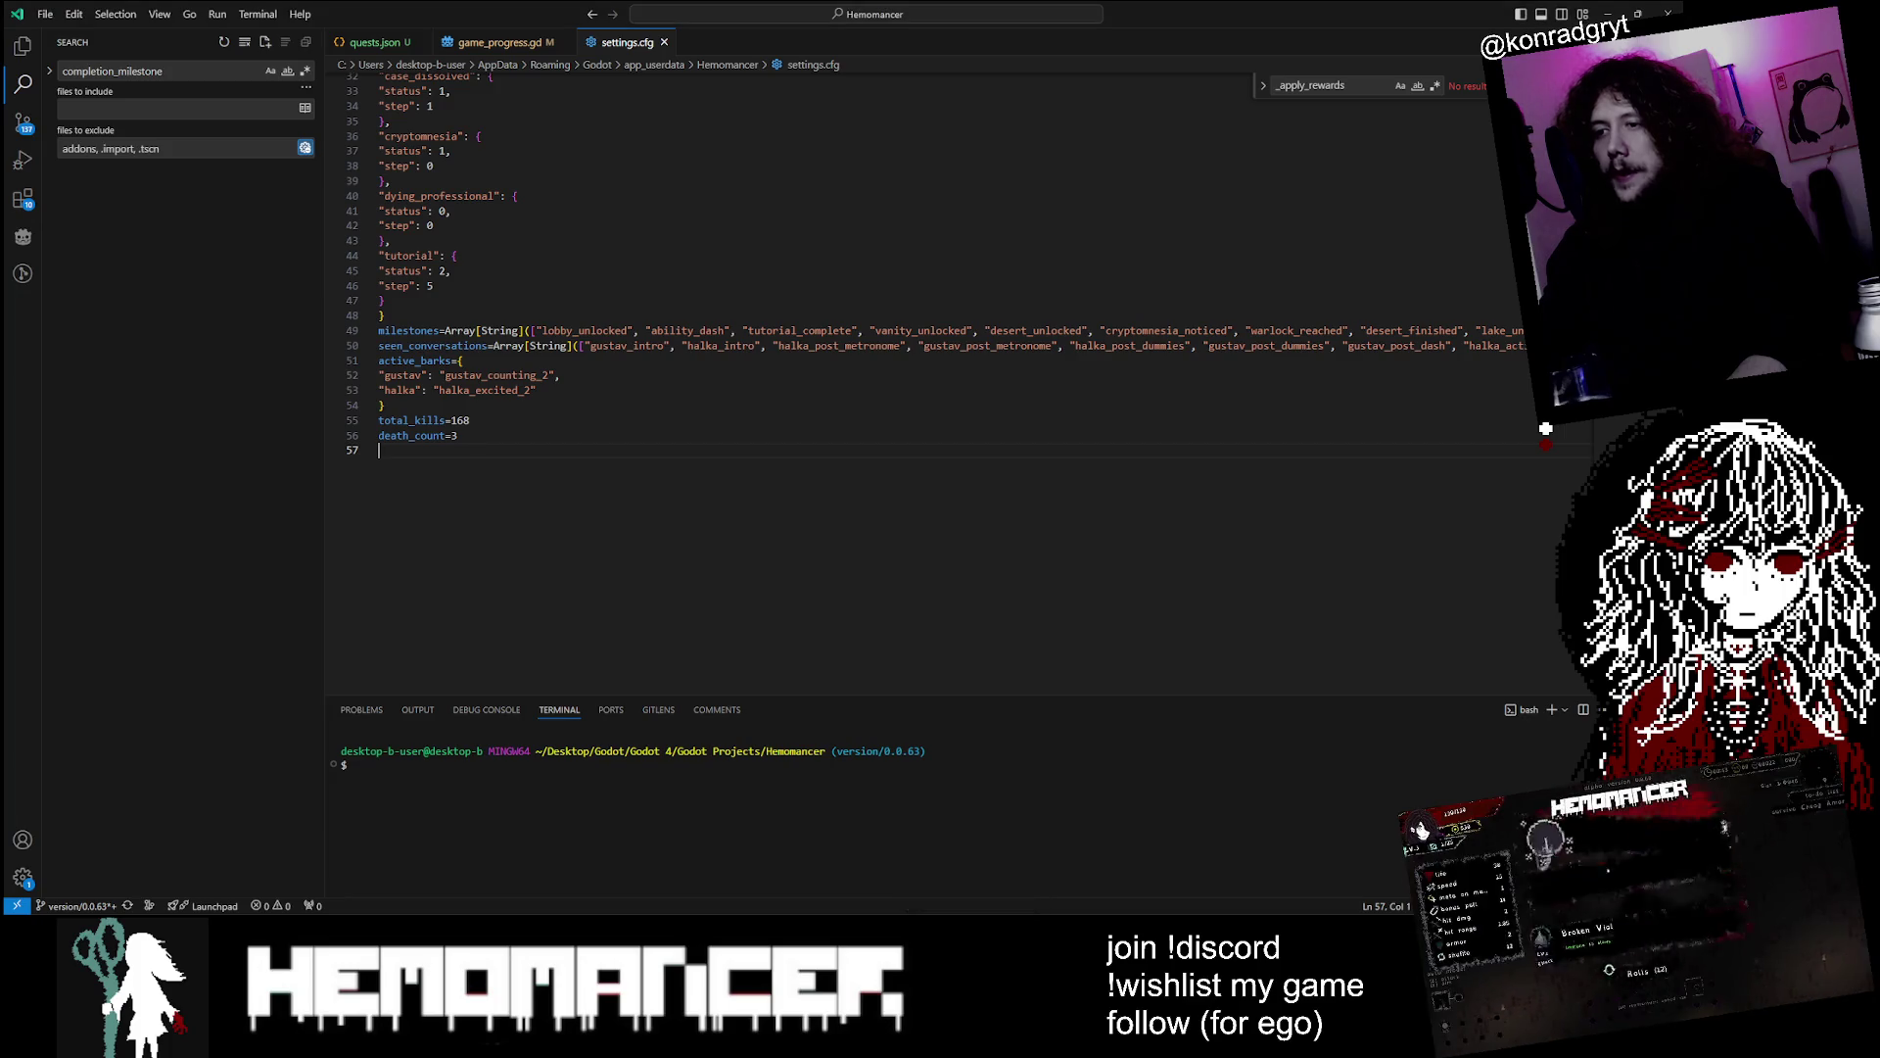
# Switch to quests.json, scroll to the top, and select its entire contents
pyautogui.hotkey('ctrl', 'Tab')
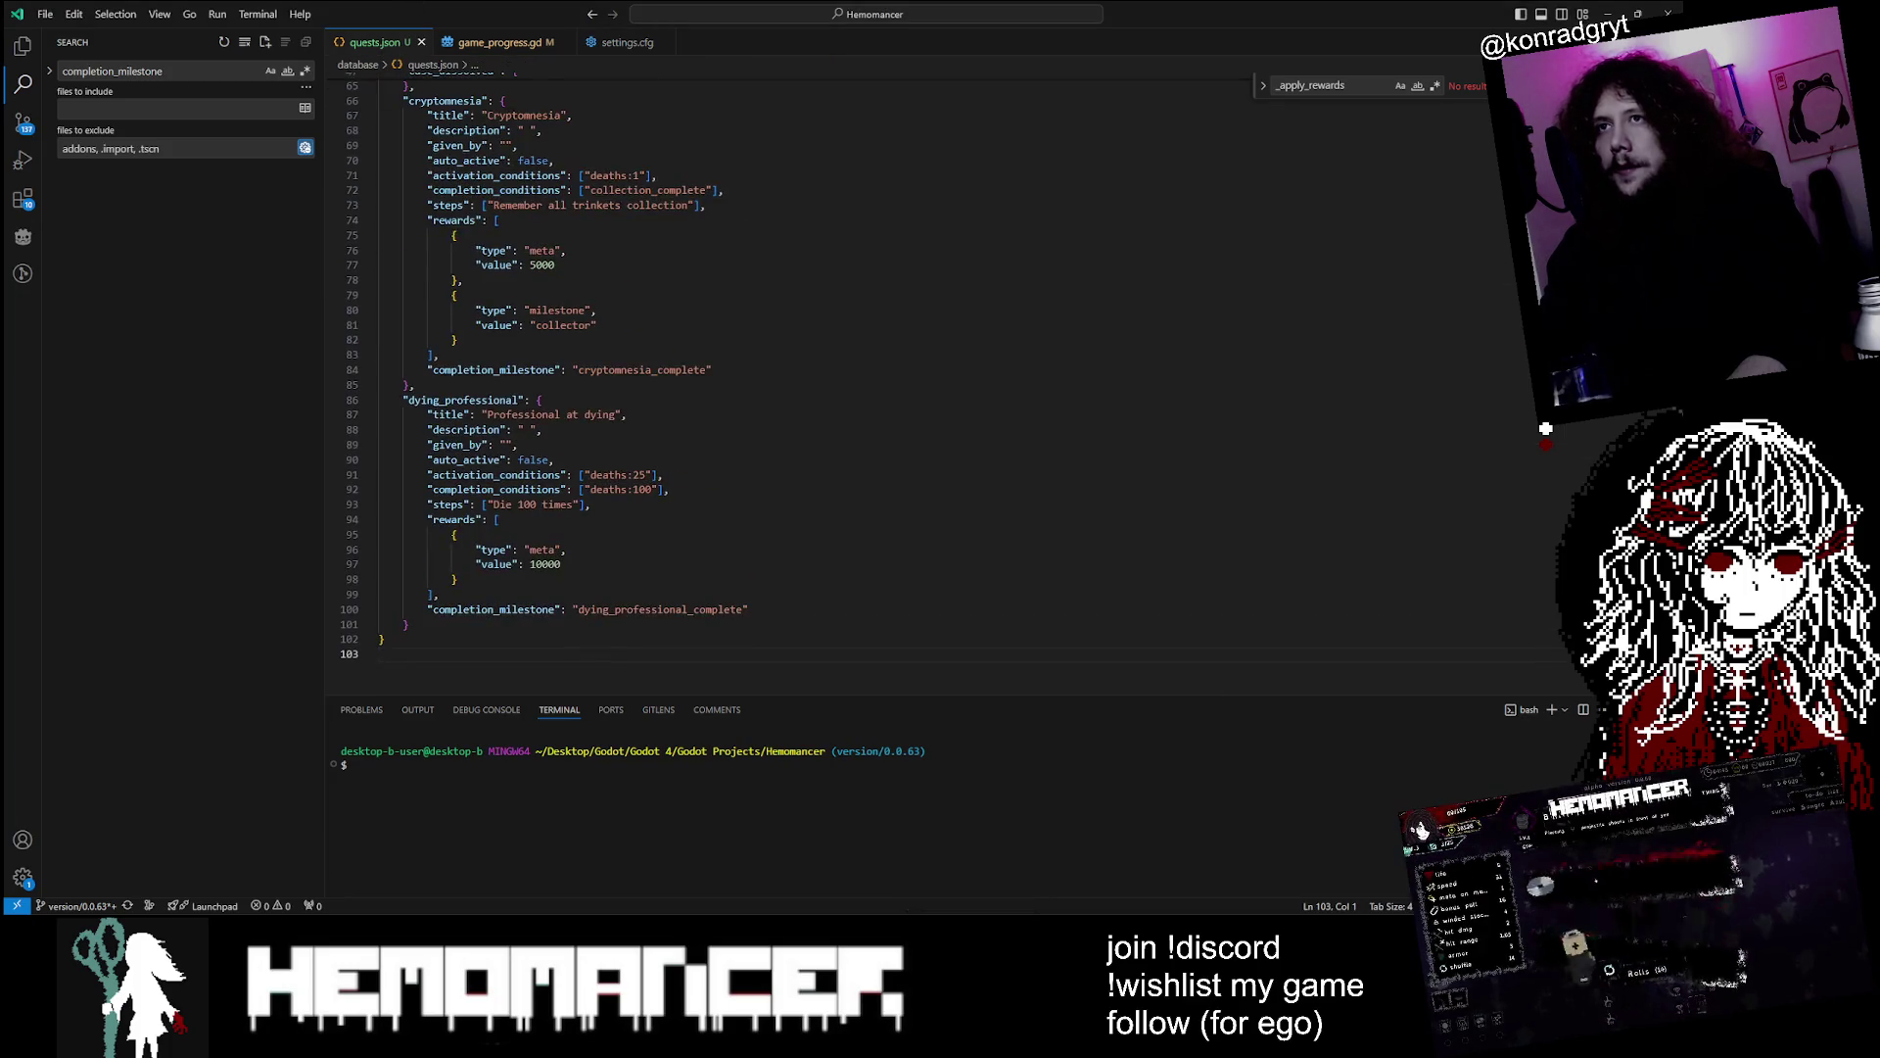
pyautogui.scroll(8, 1546, 428)
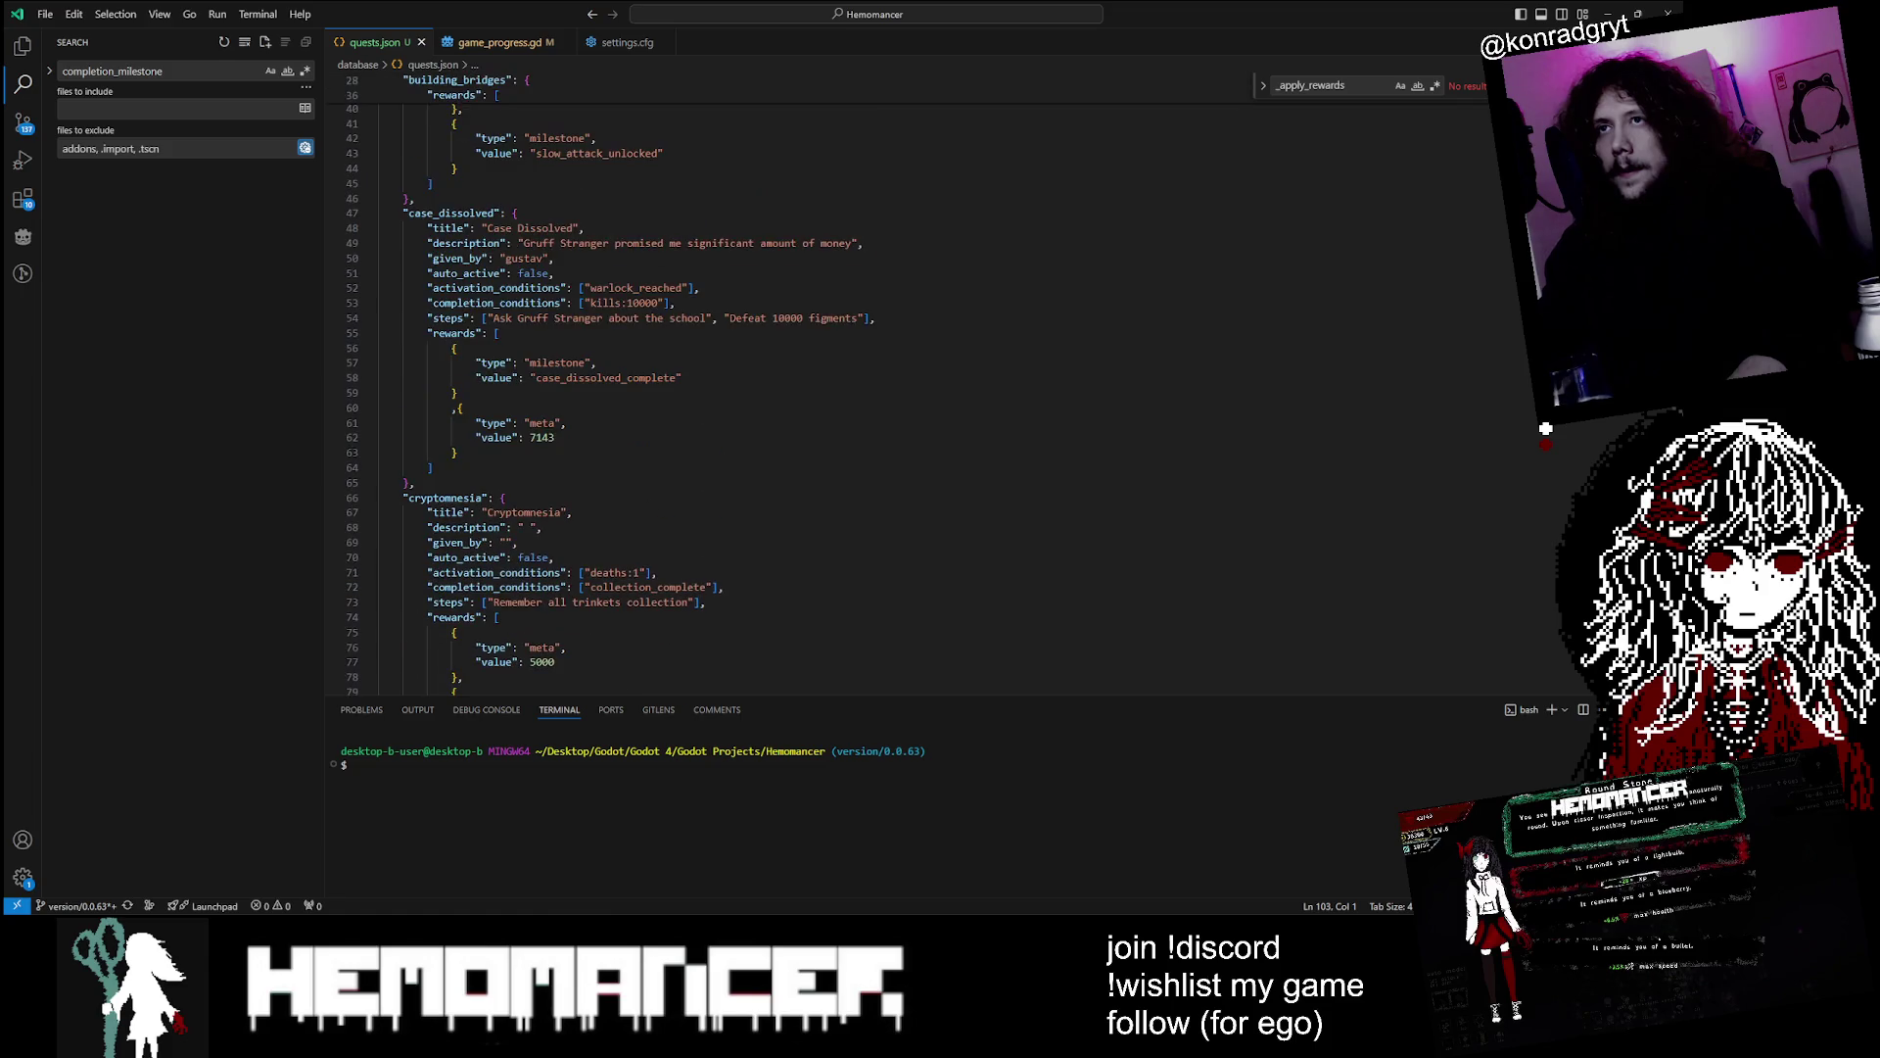
pyautogui.scroll(2, 1546, 428)
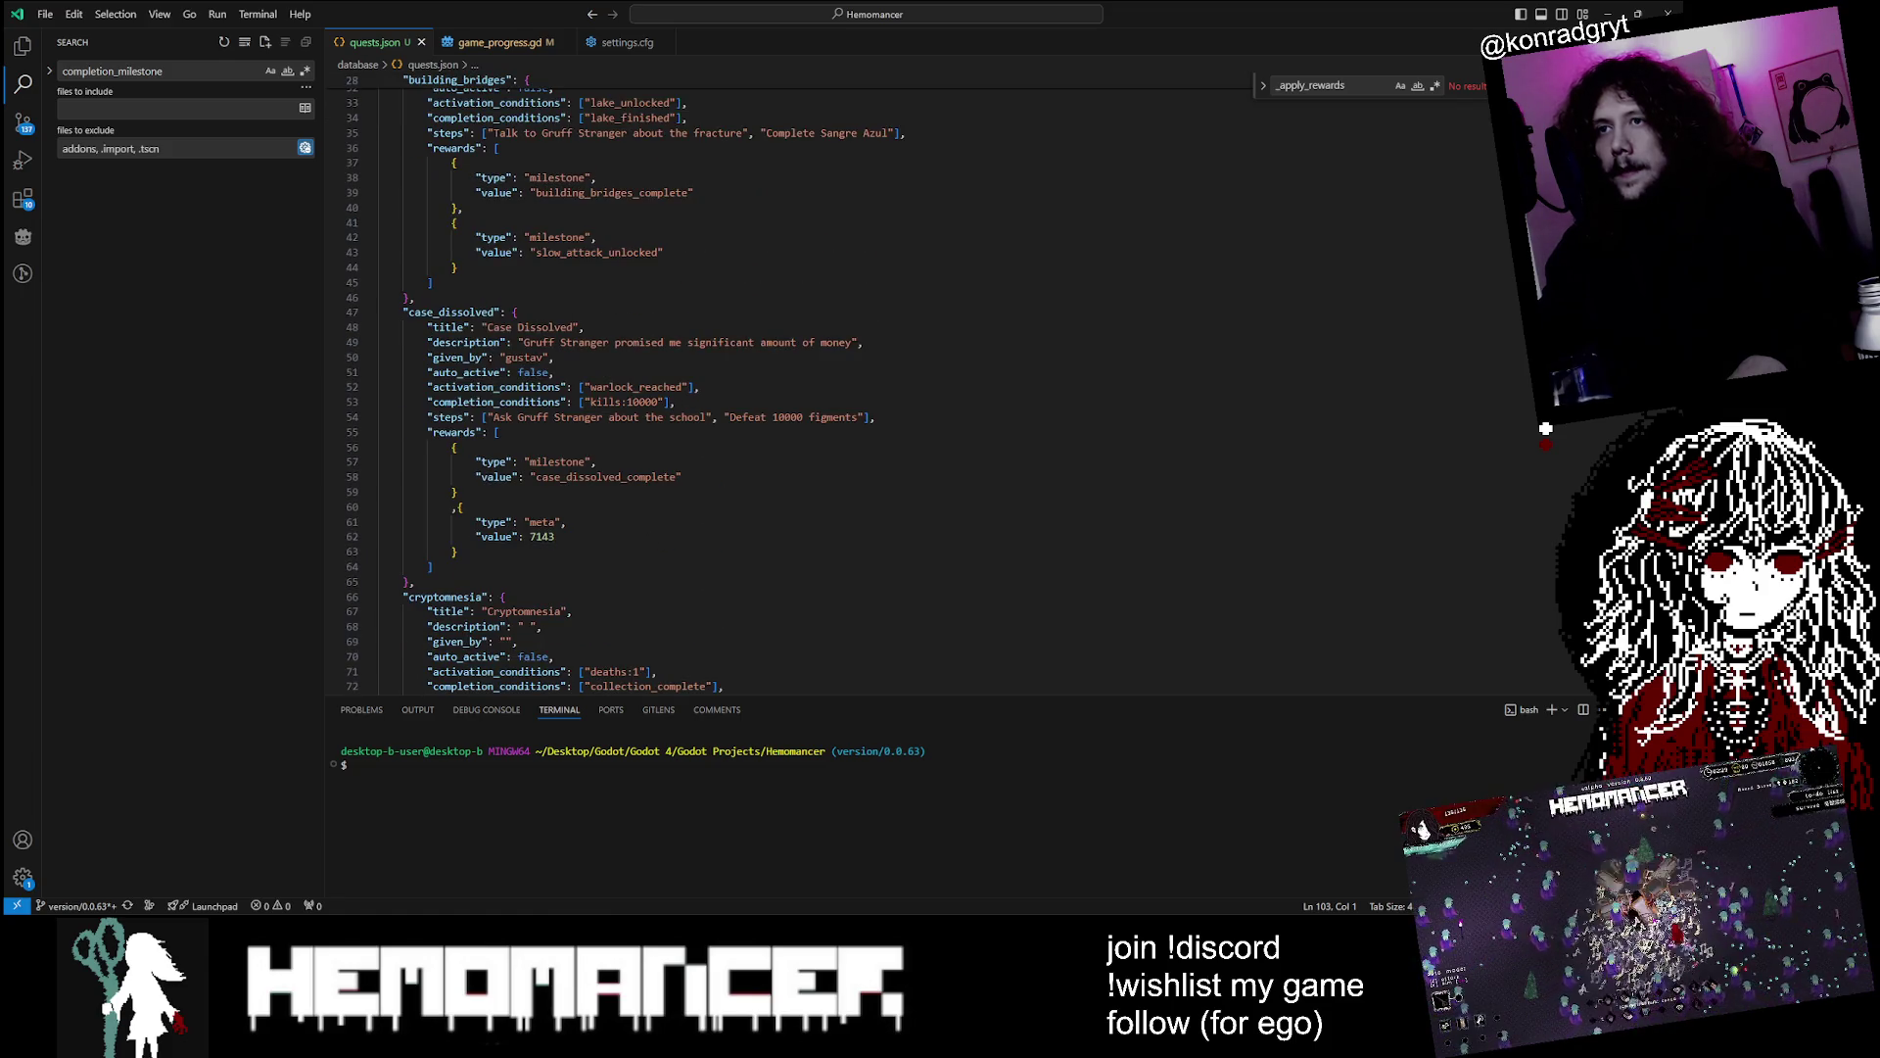
pyautogui.scroll(2, 1545, 428)
pyautogui.scroll(5, 1546, 428)
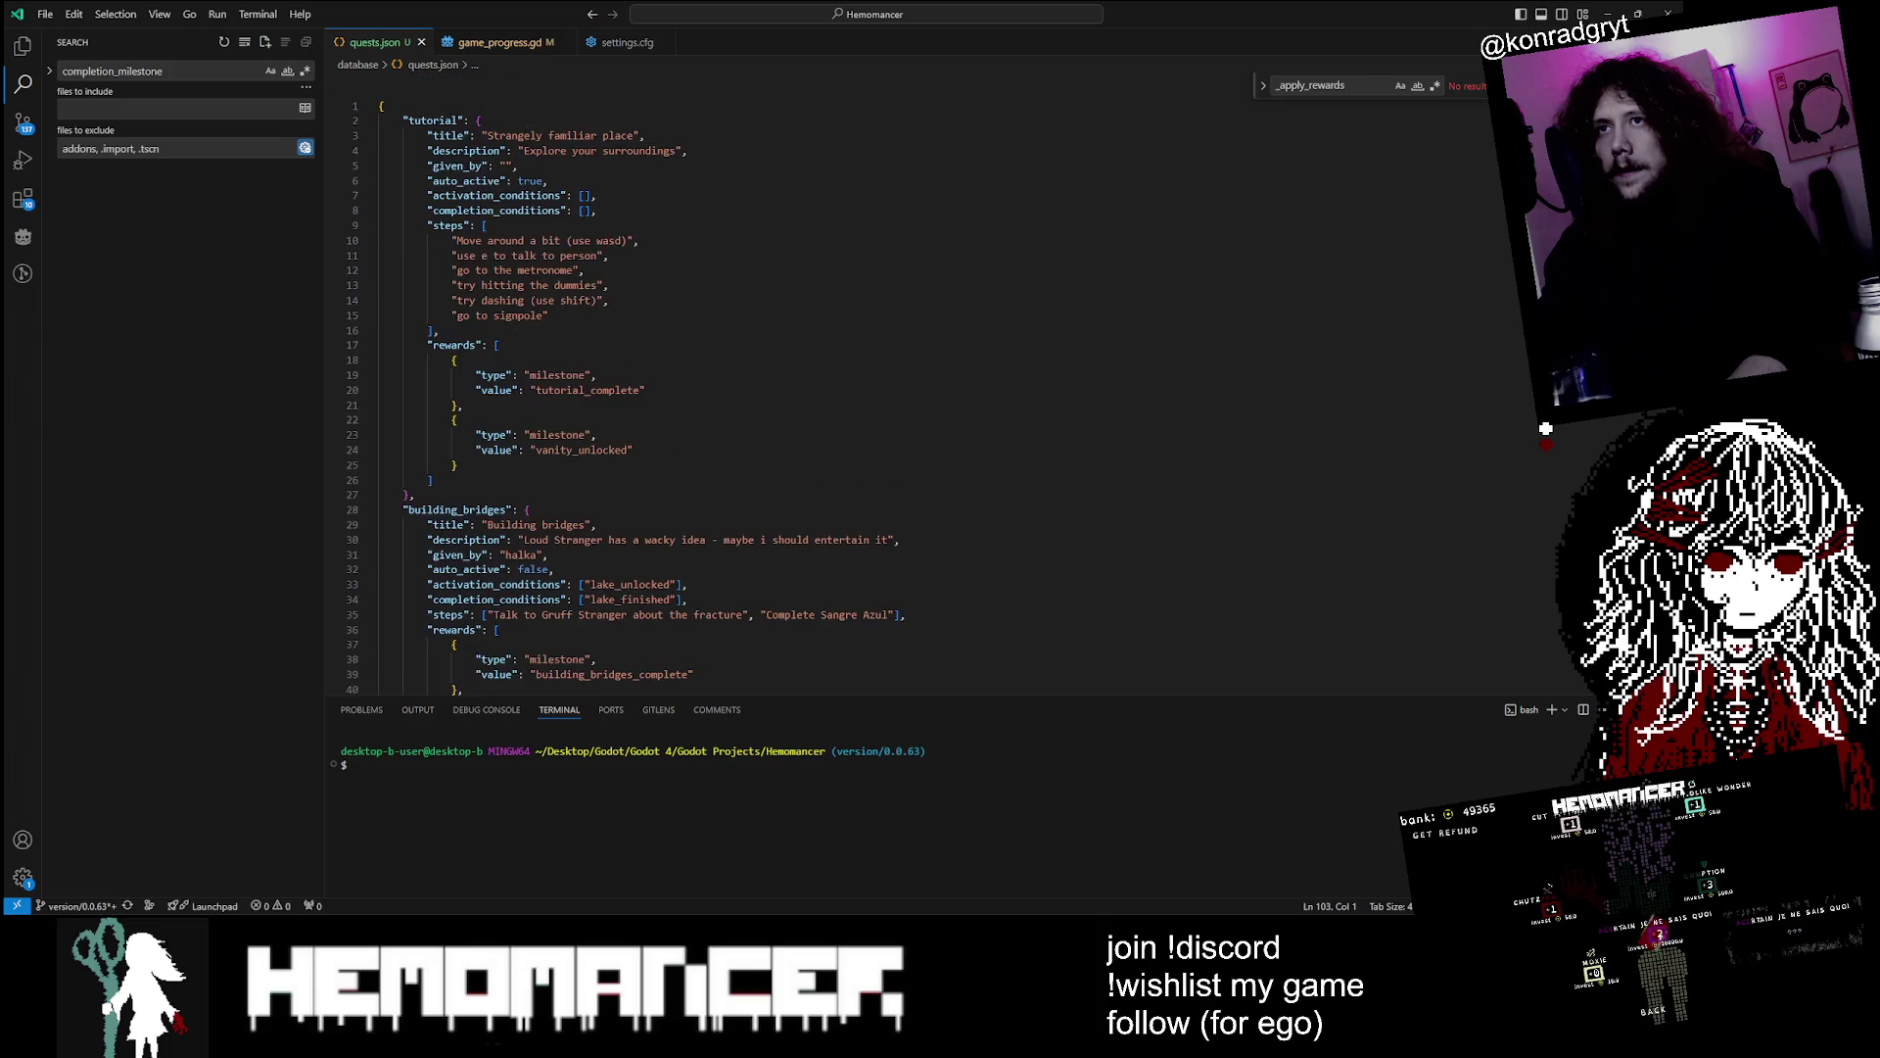
pyautogui.hotkey('ctrl', 'a')
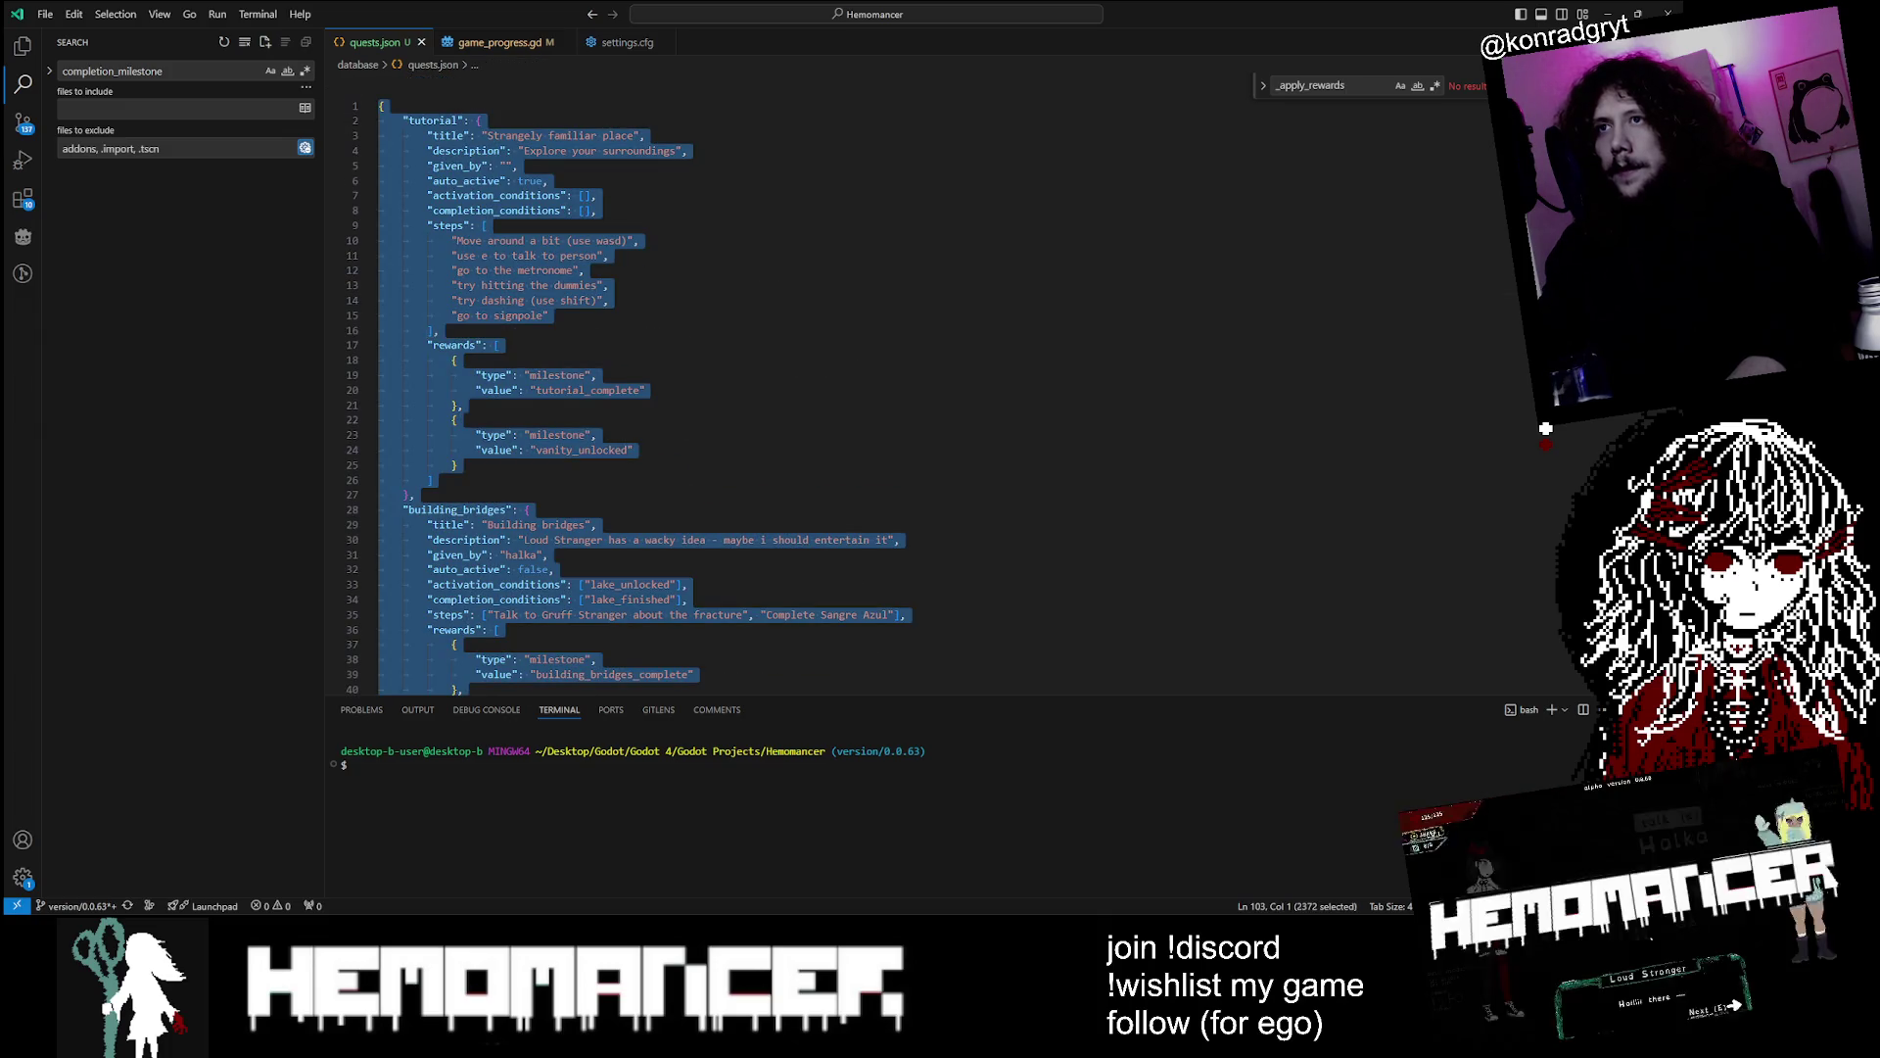
# Reformat the document with Prettier - Code formatter, then clear the selection
pyautogui.rightClick(658, 253)
pyautogui.click(777, 286)
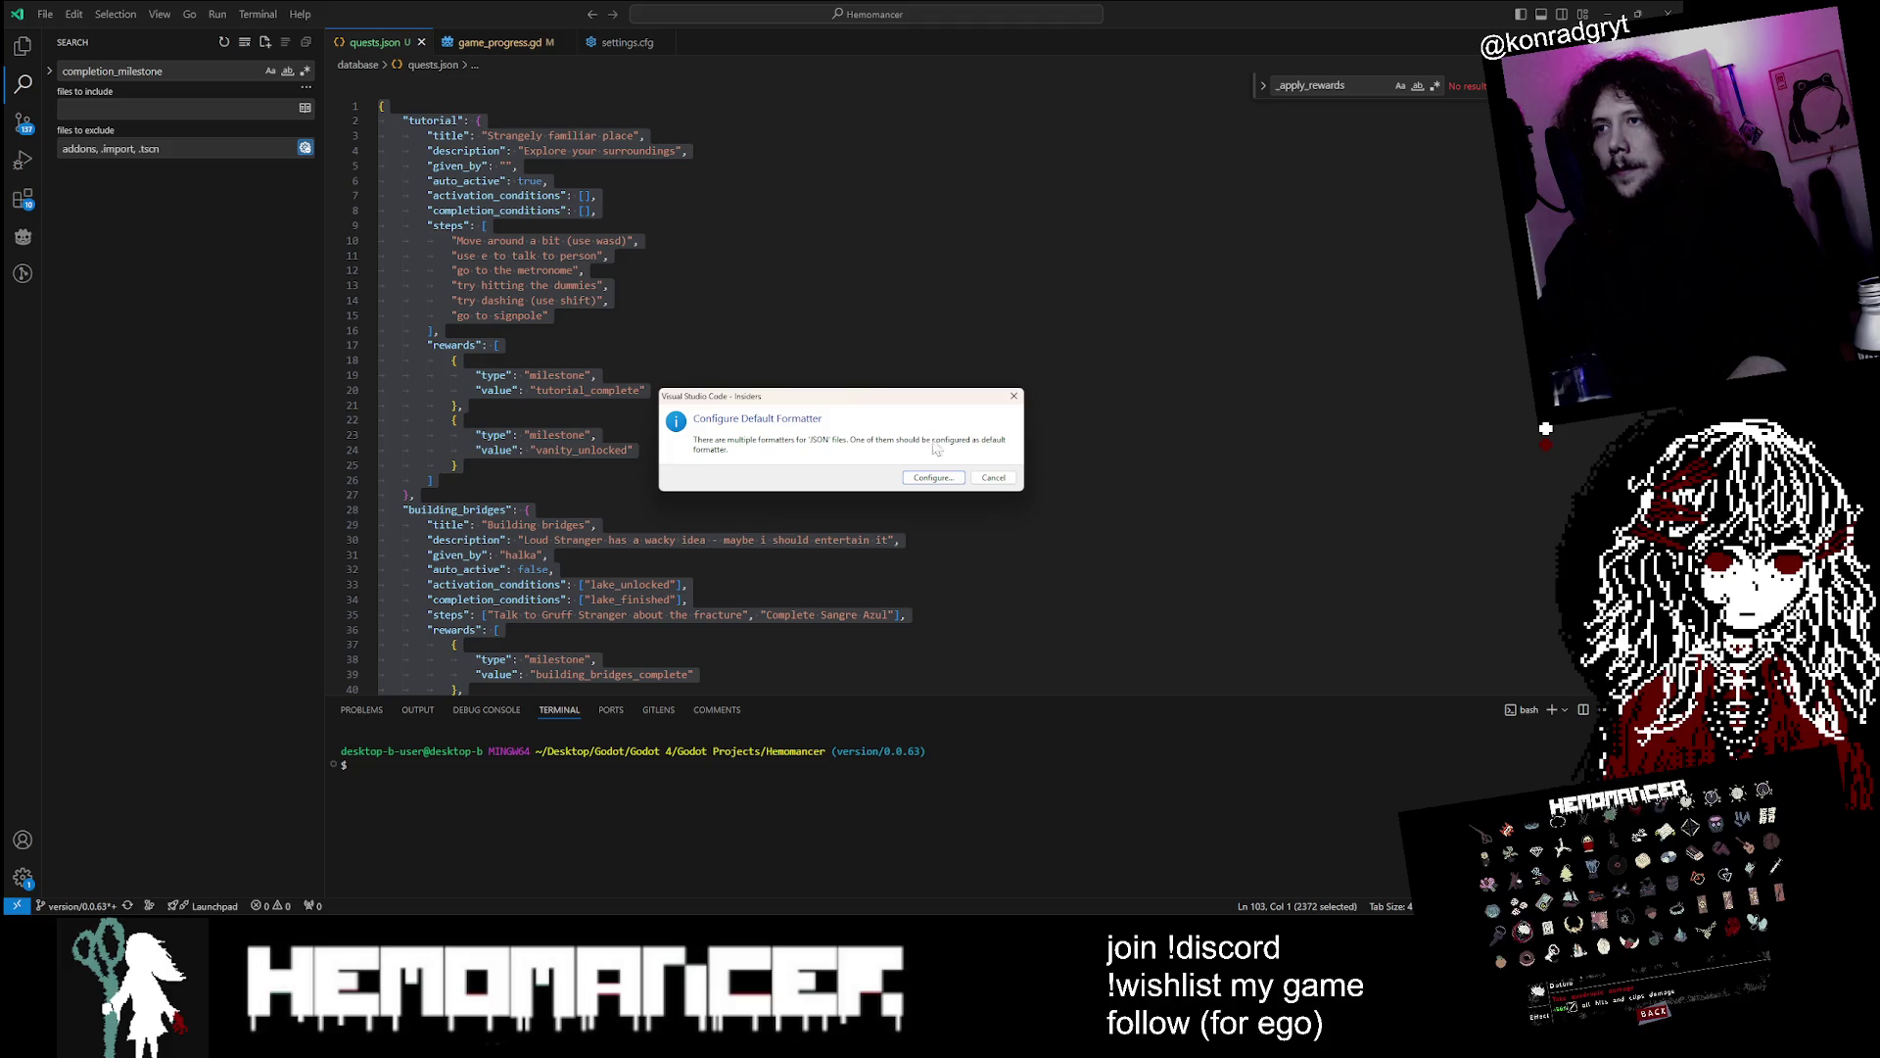
pyautogui.click(993, 487)
pyautogui.rightClick(813, 309)
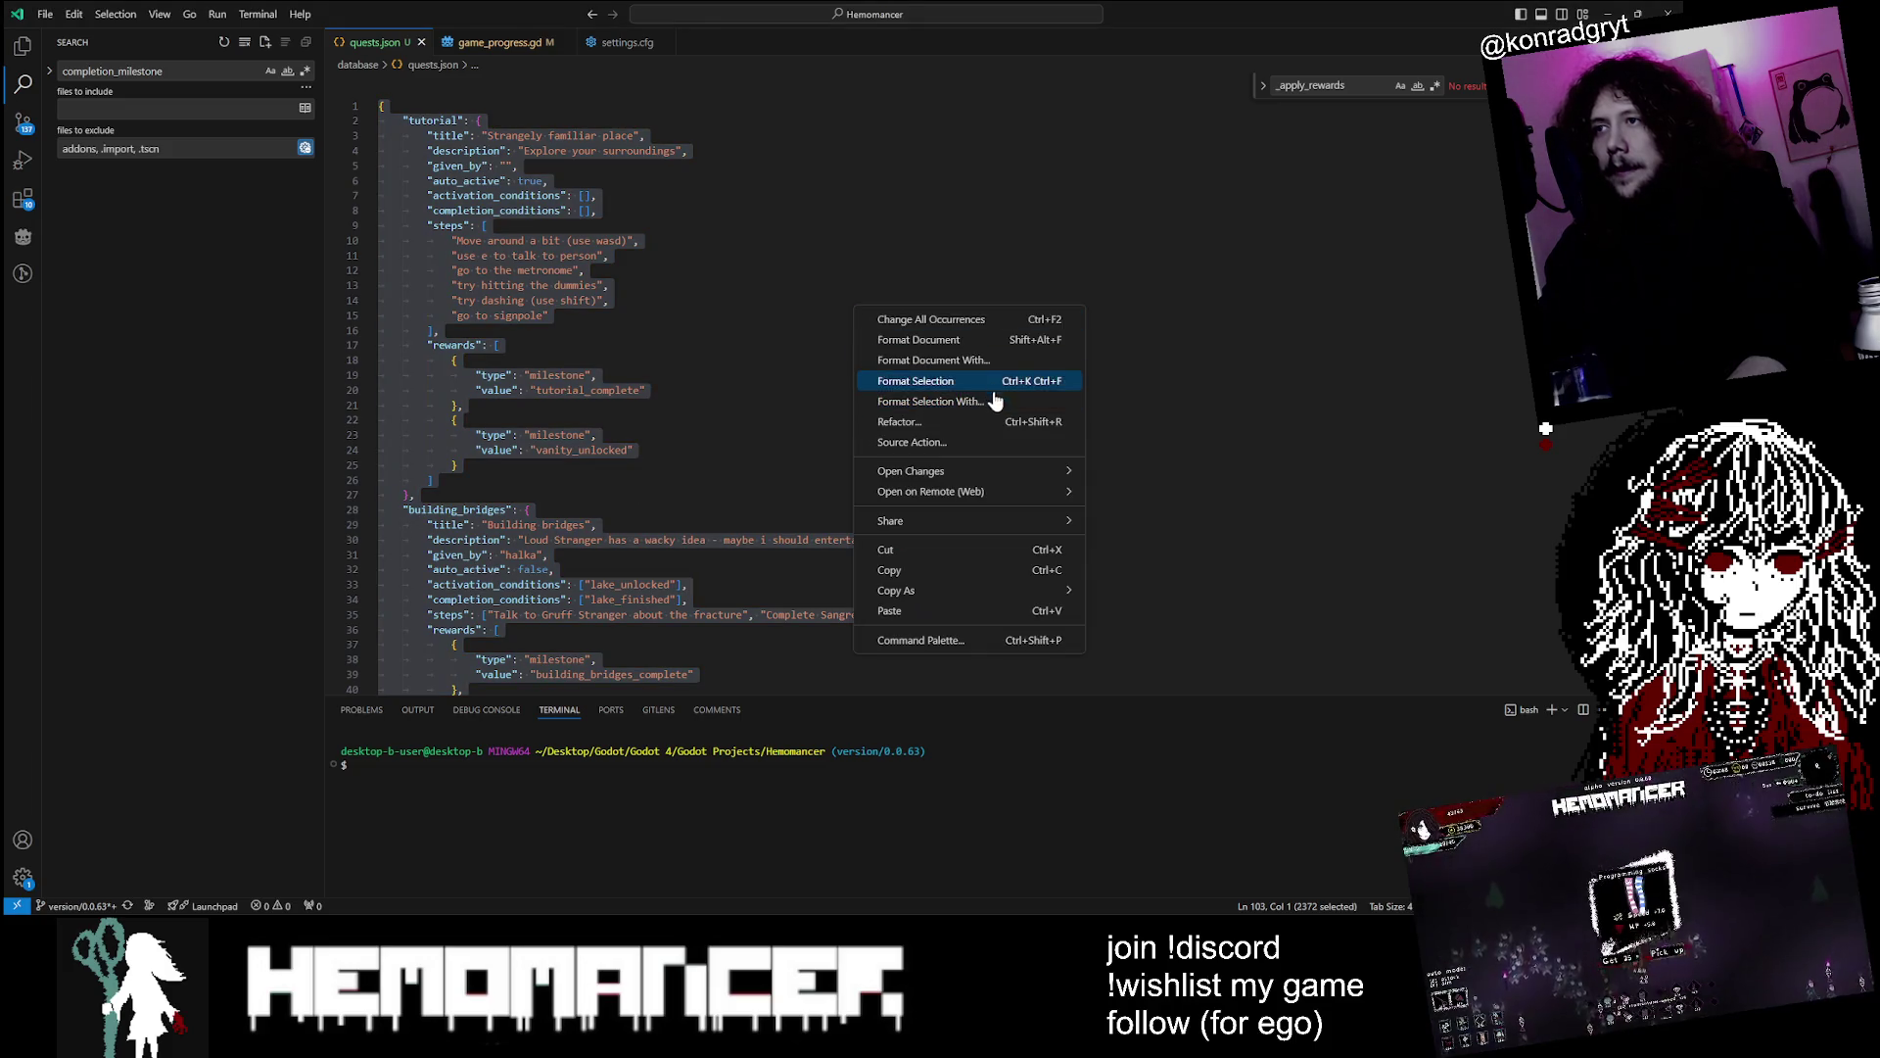
pyautogui.click(881, 392)
pyautogui.click(767, 49)
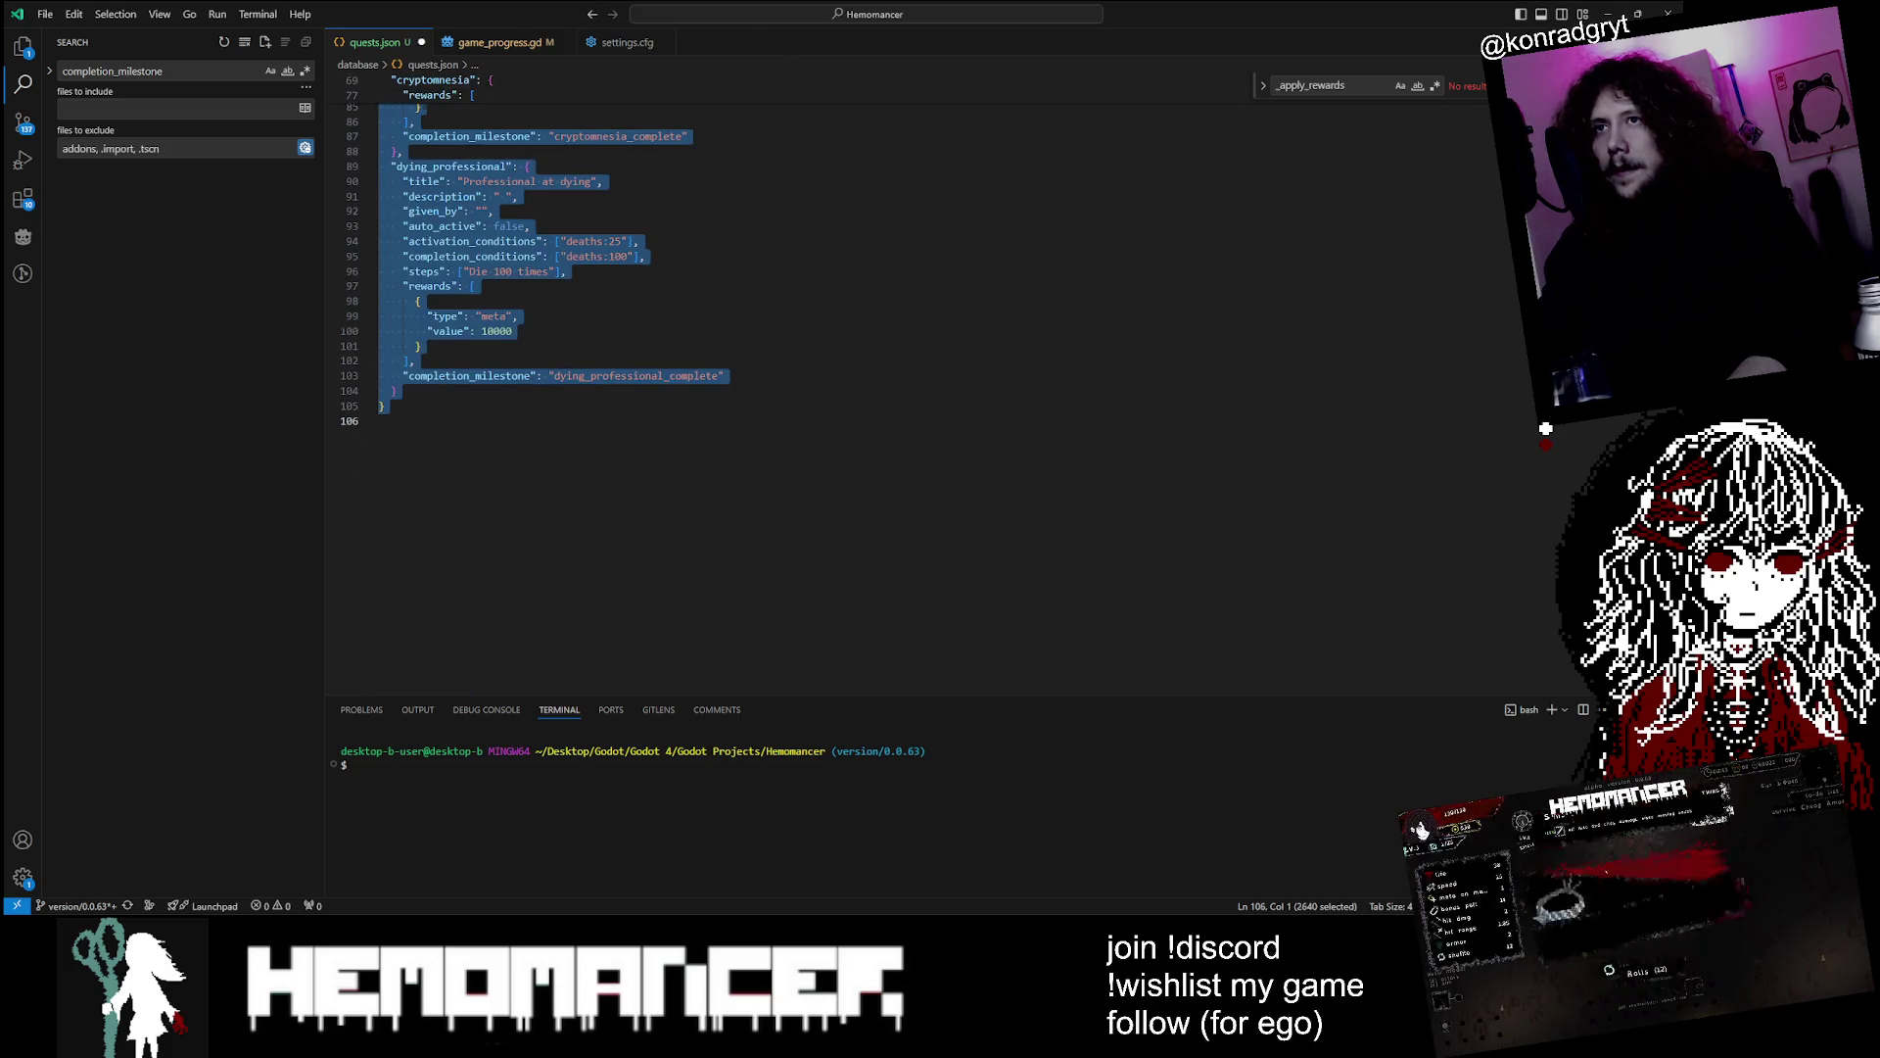
pyautogui.scroll(15, 627, 392)
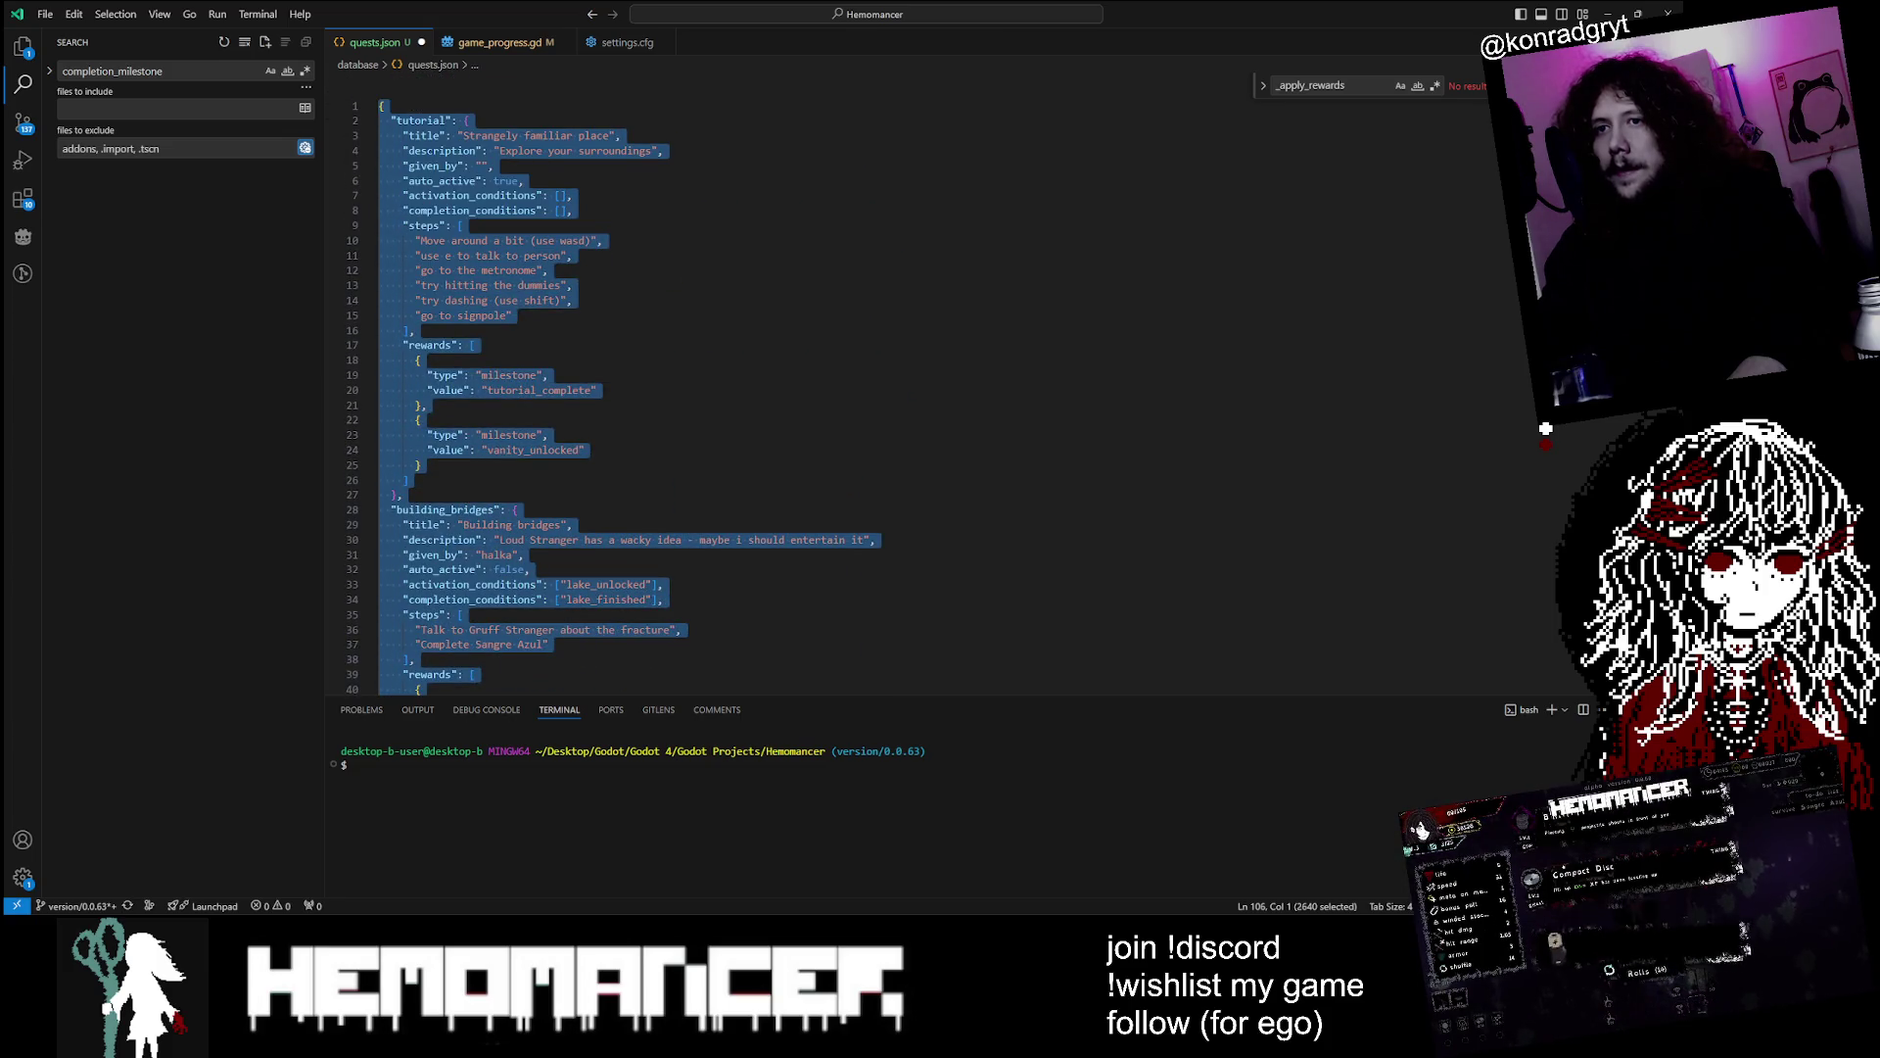
pyautogui.click(573, 255)
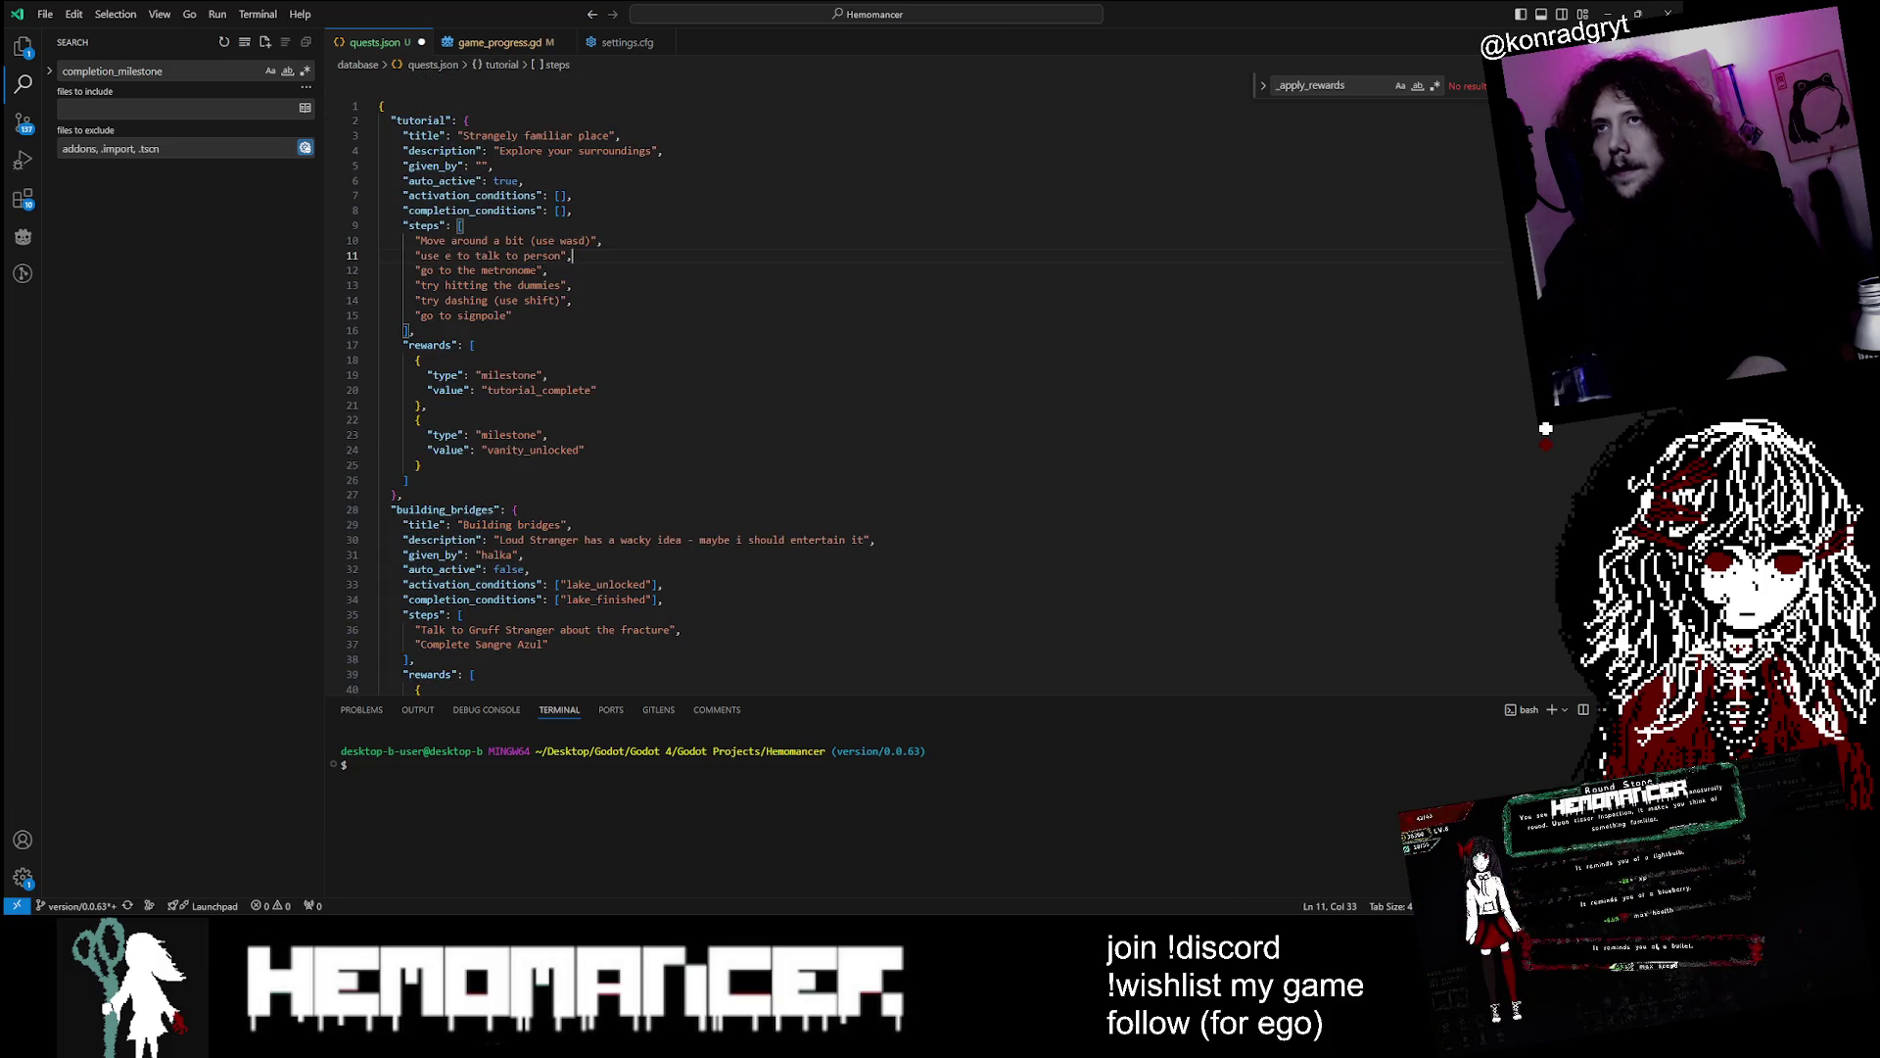
pyautogui.scroll(-20, 626, 392)
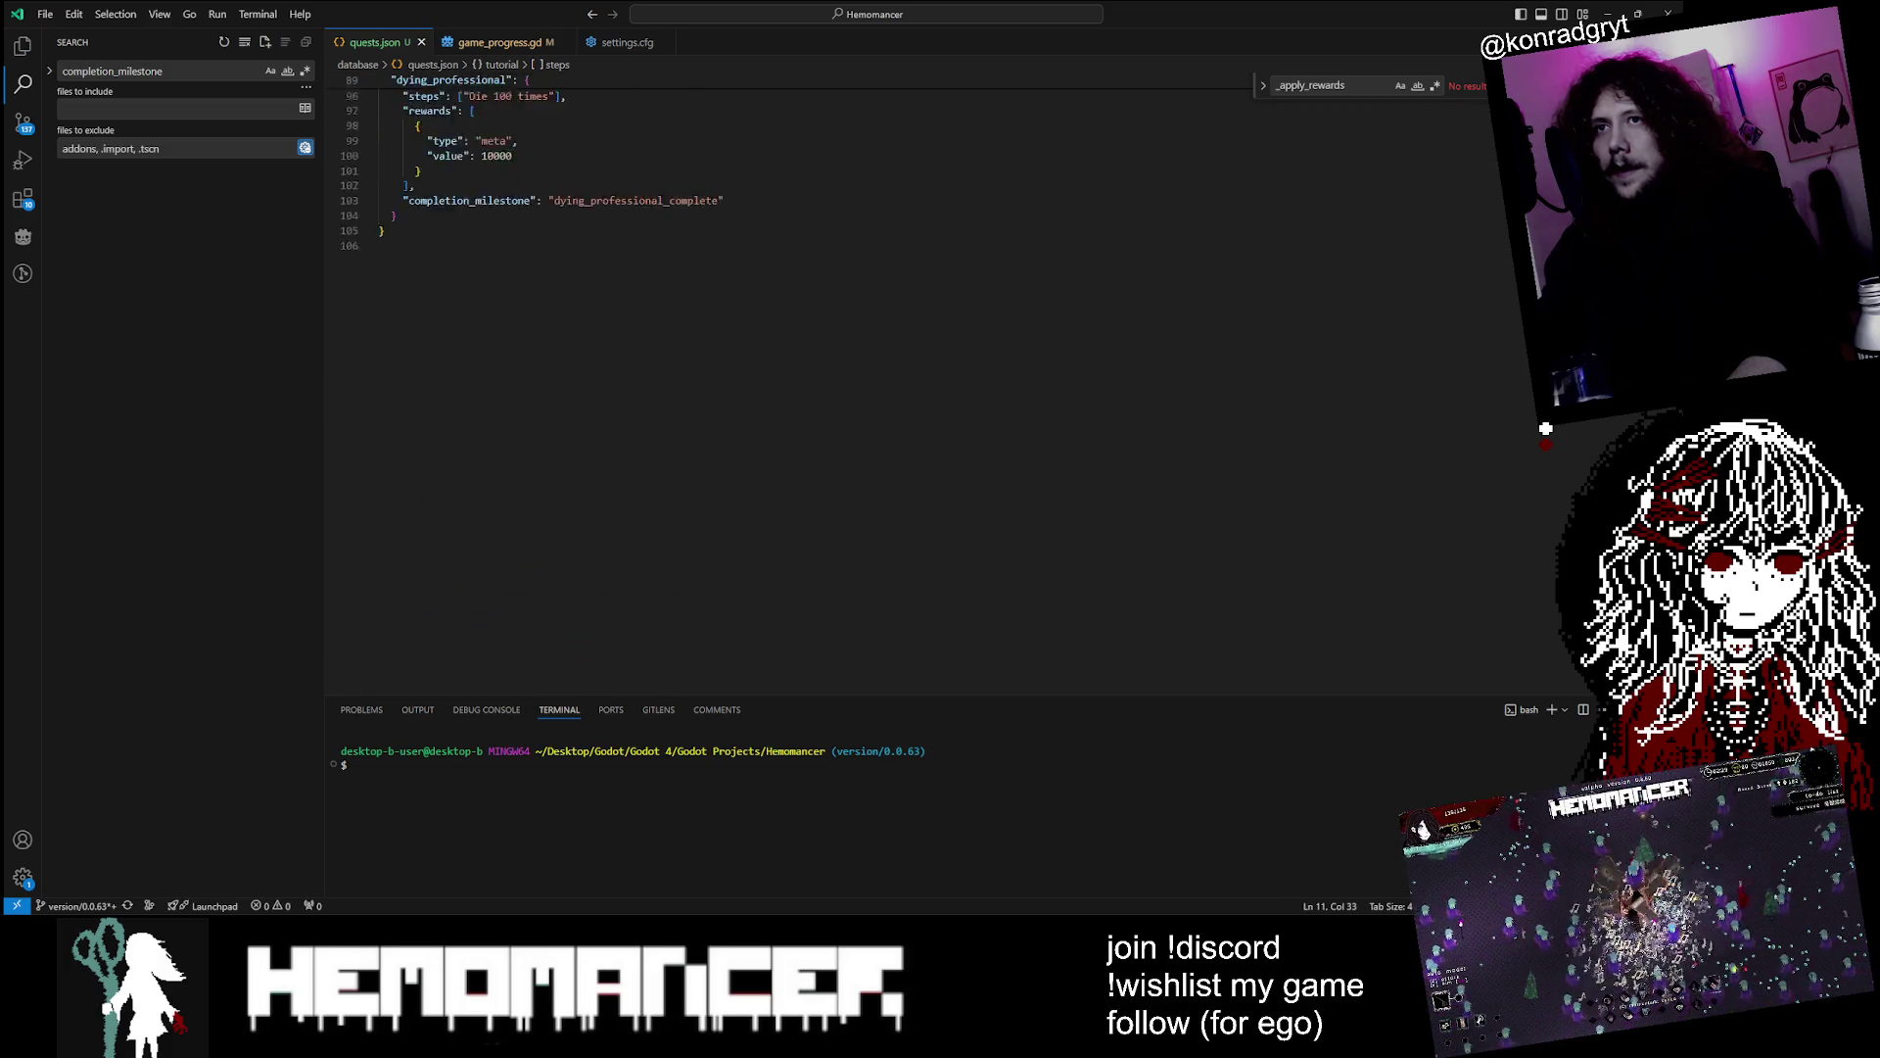
pyautogui.scroll(20, 627, 392)
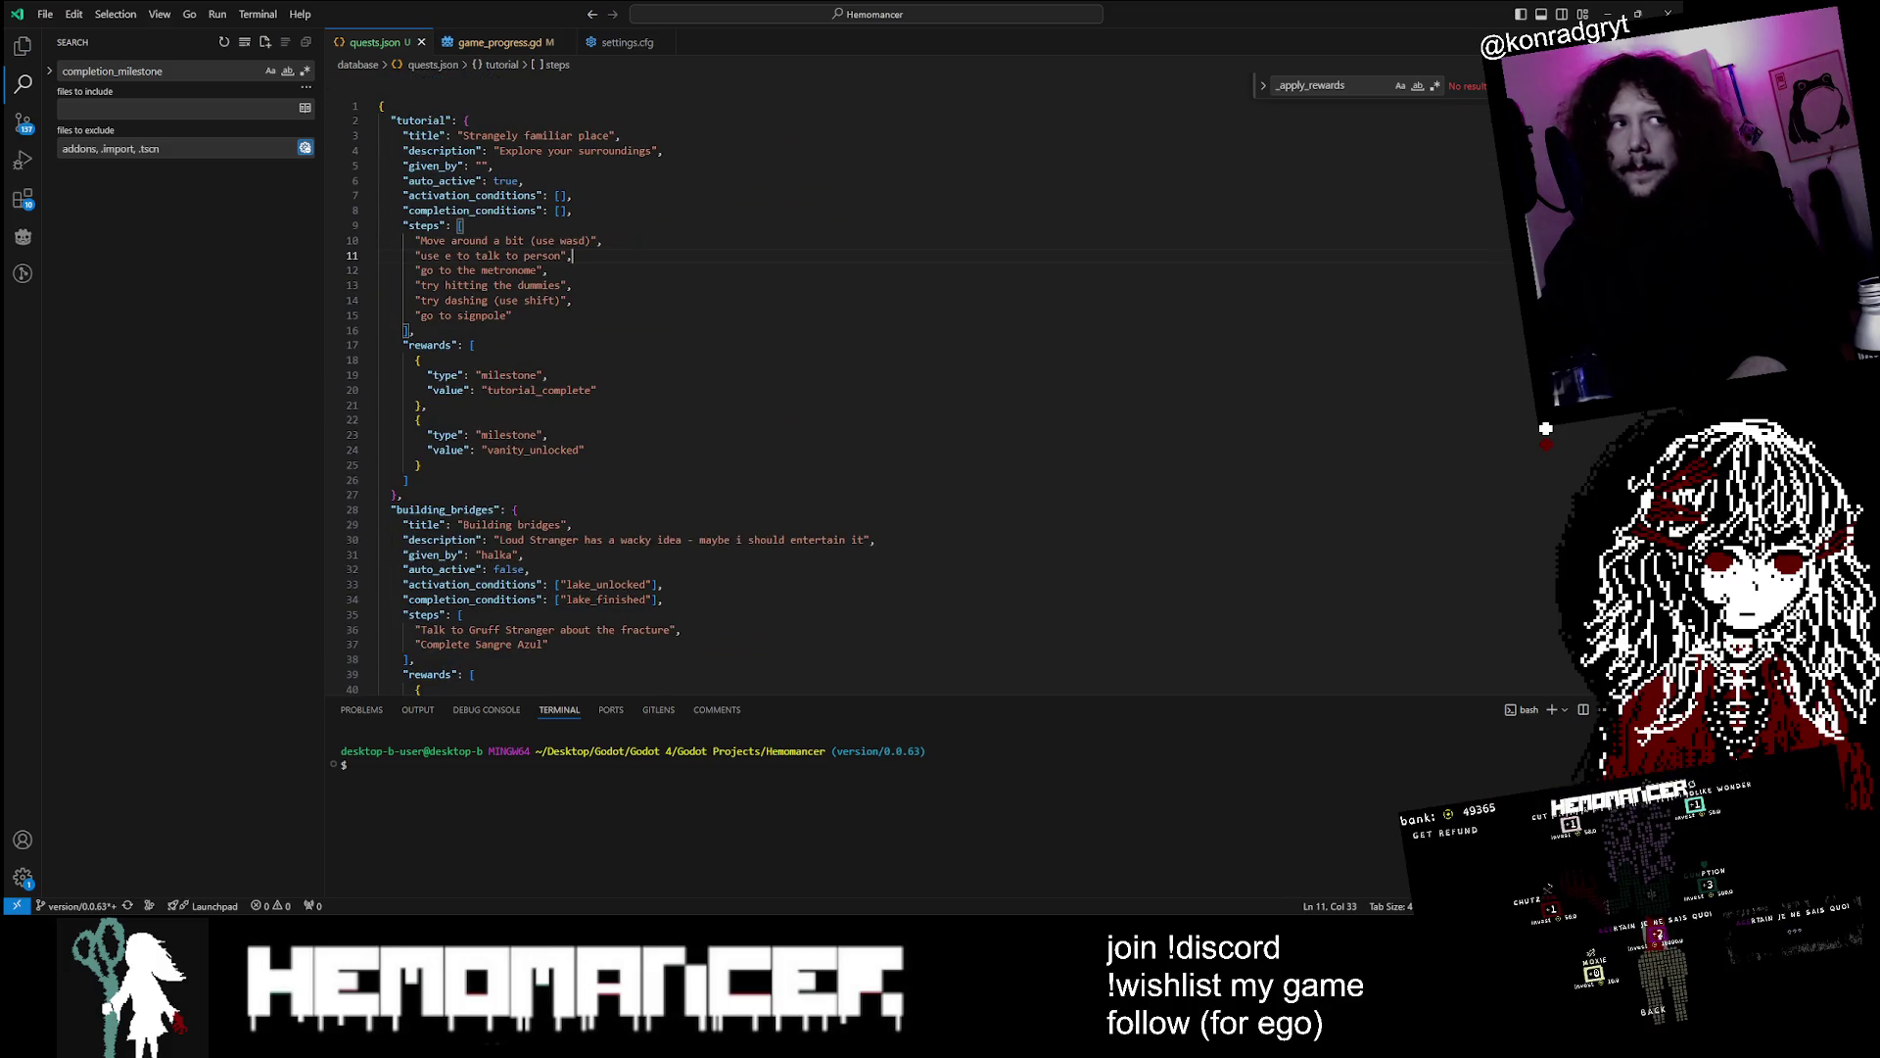
pyautogui.scroll(-8, 627, 391)
pyautogui.scroll(-7, 626, 391)
pyautogui.click(557, 248)
pyautogui.scroll(9, 626, 392)
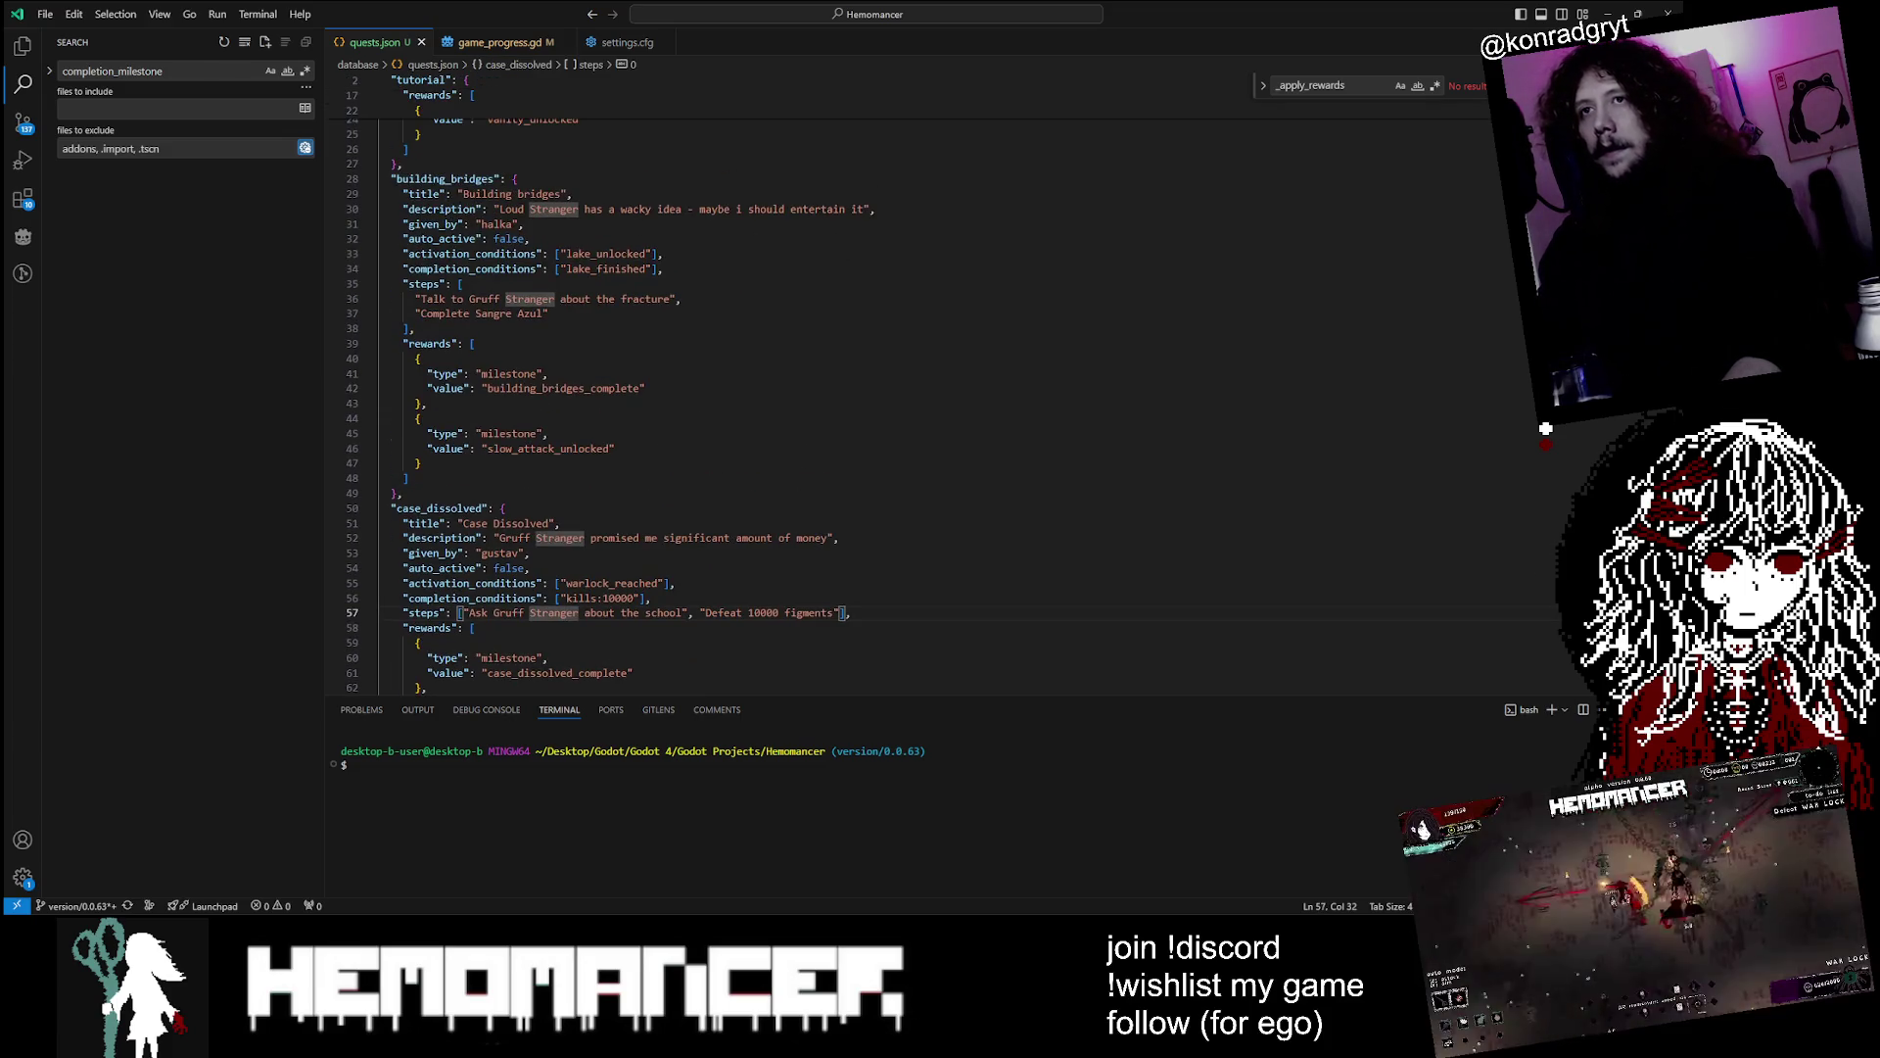
pyautogui.scroll(1, 627, 392)
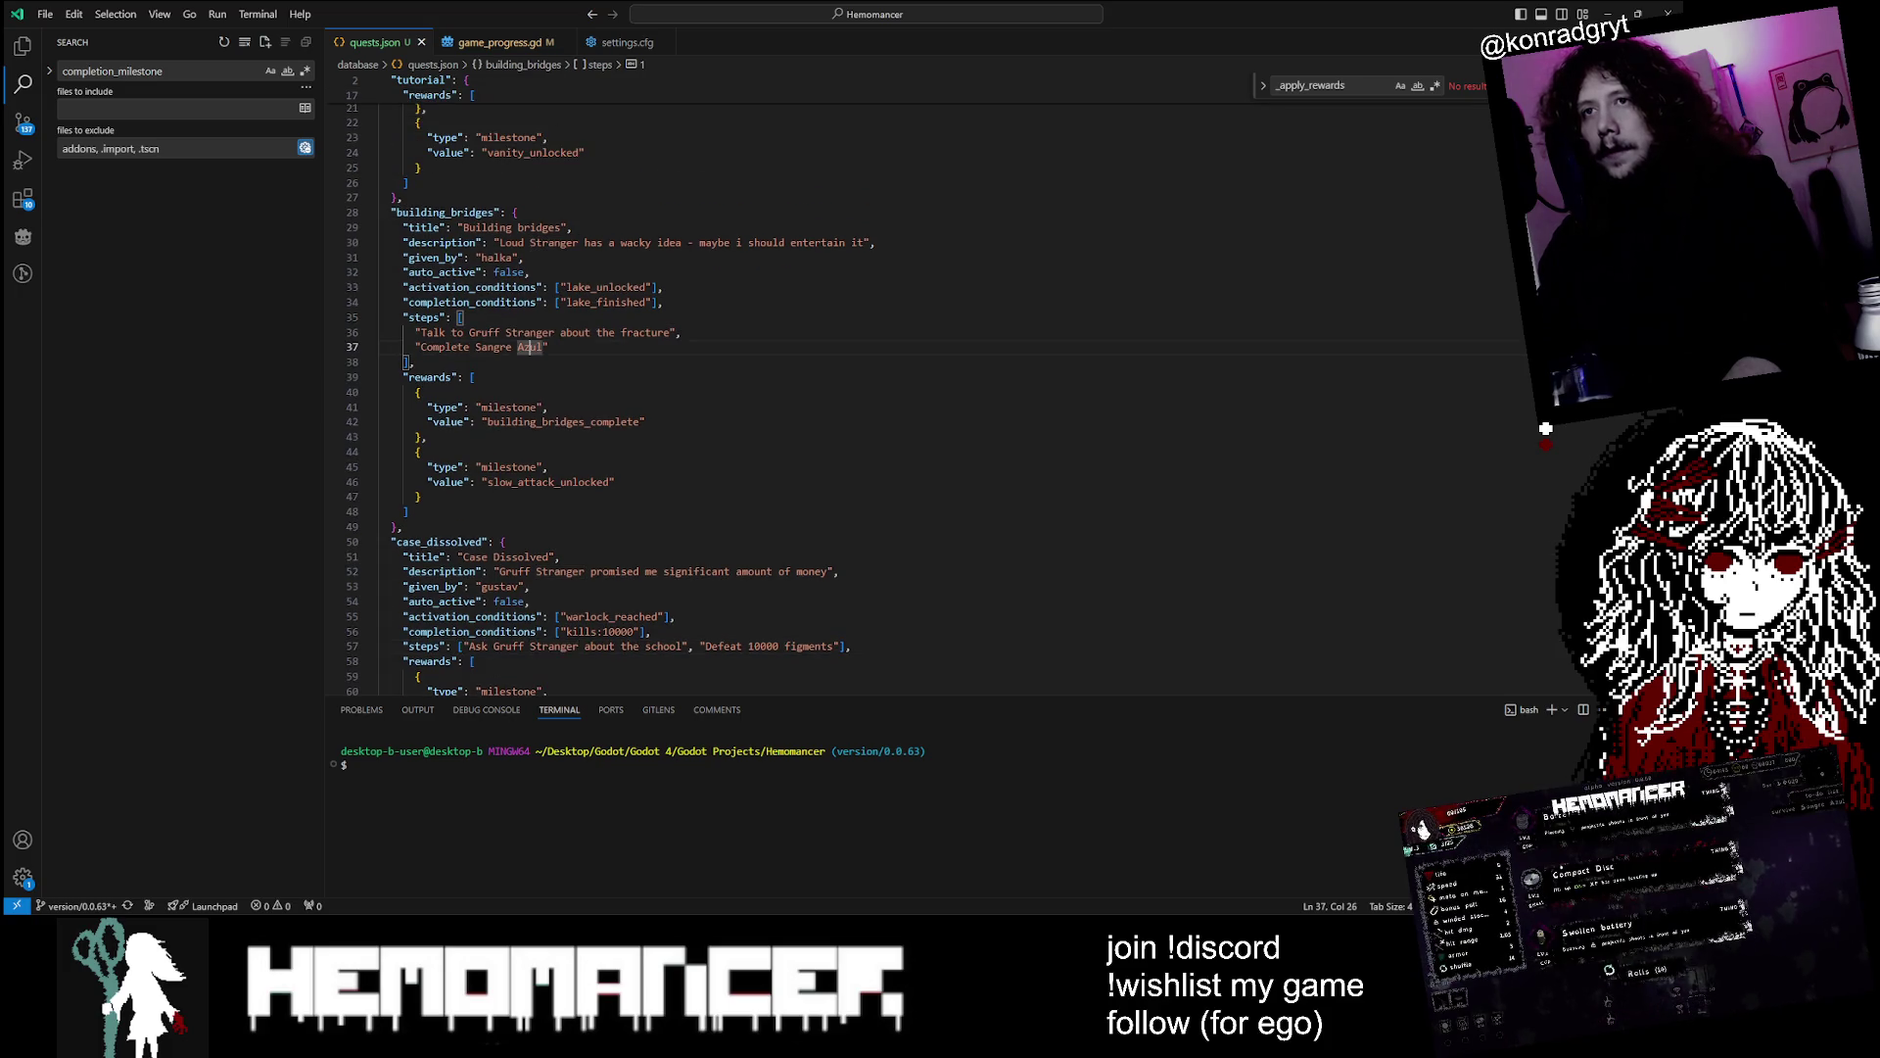
pyautogui.scroll(7, 627, 392)
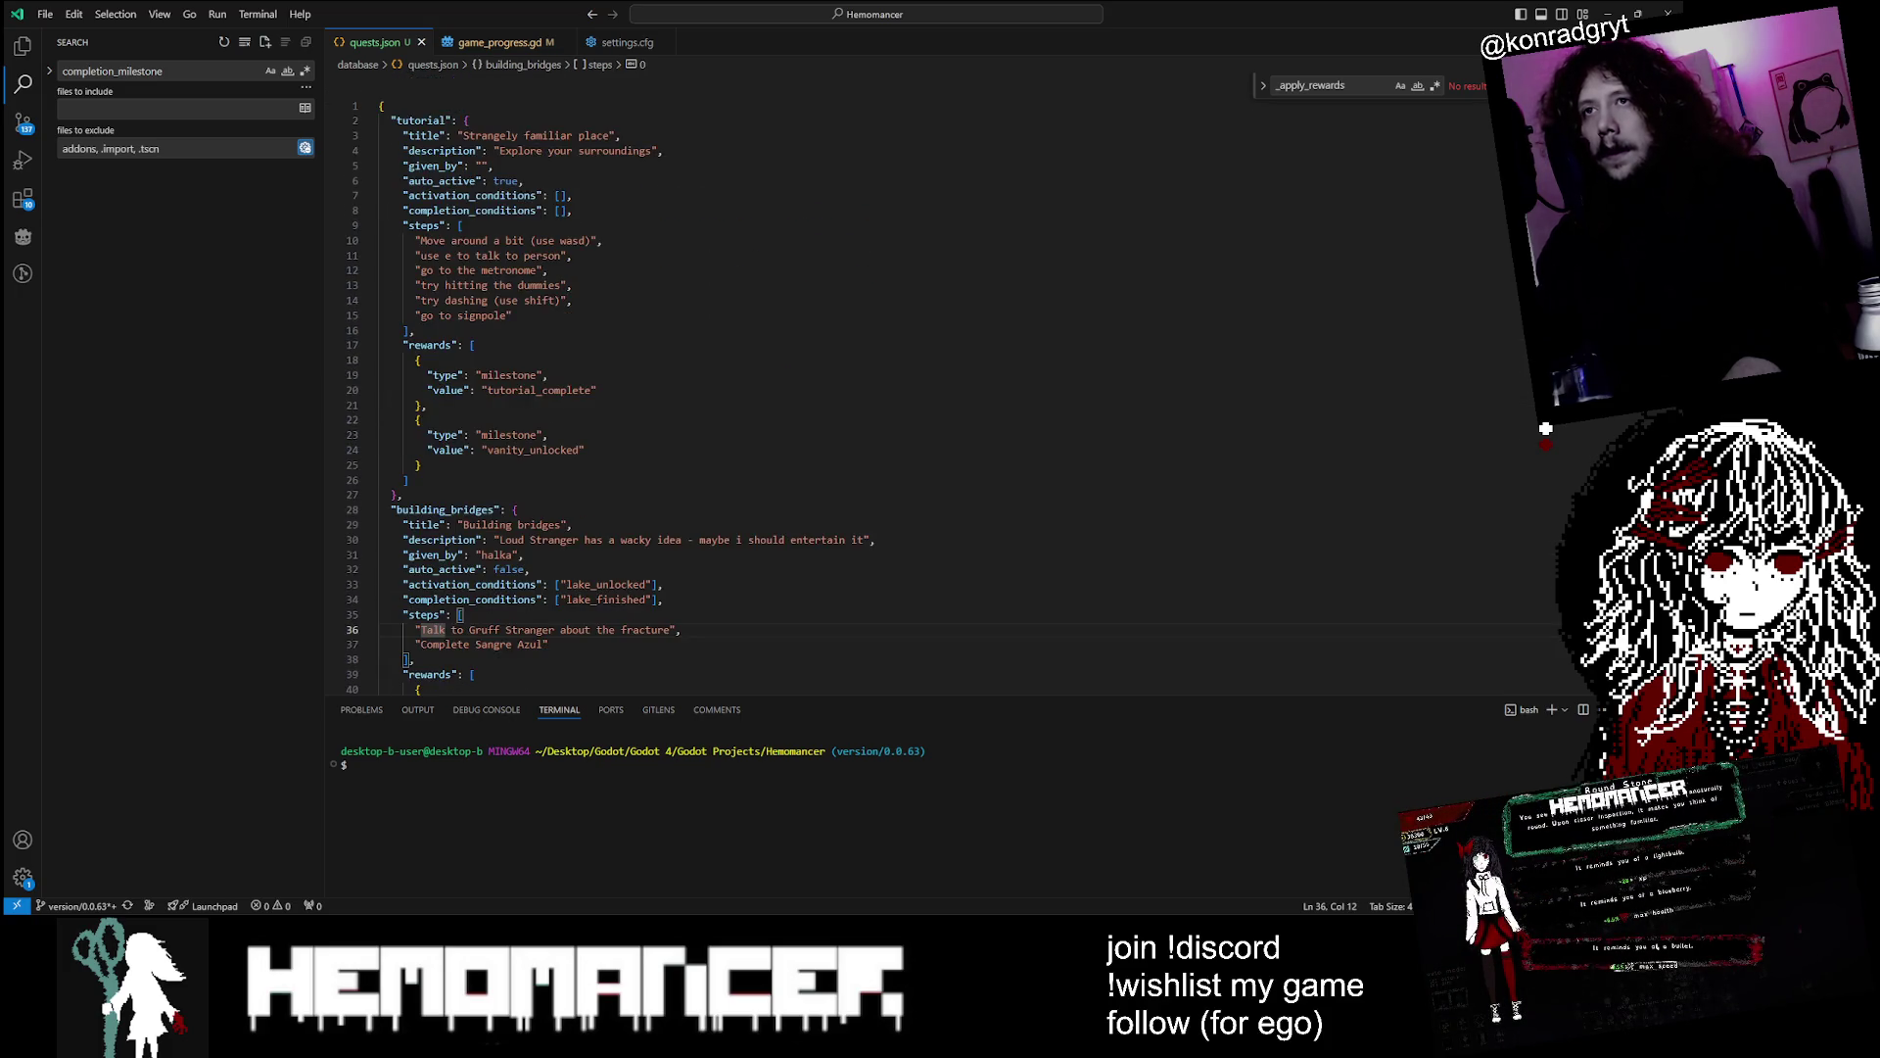
pyautogui.scroll(-3, 626, 392)
pyautogui.scroll(-1, 627, 392)
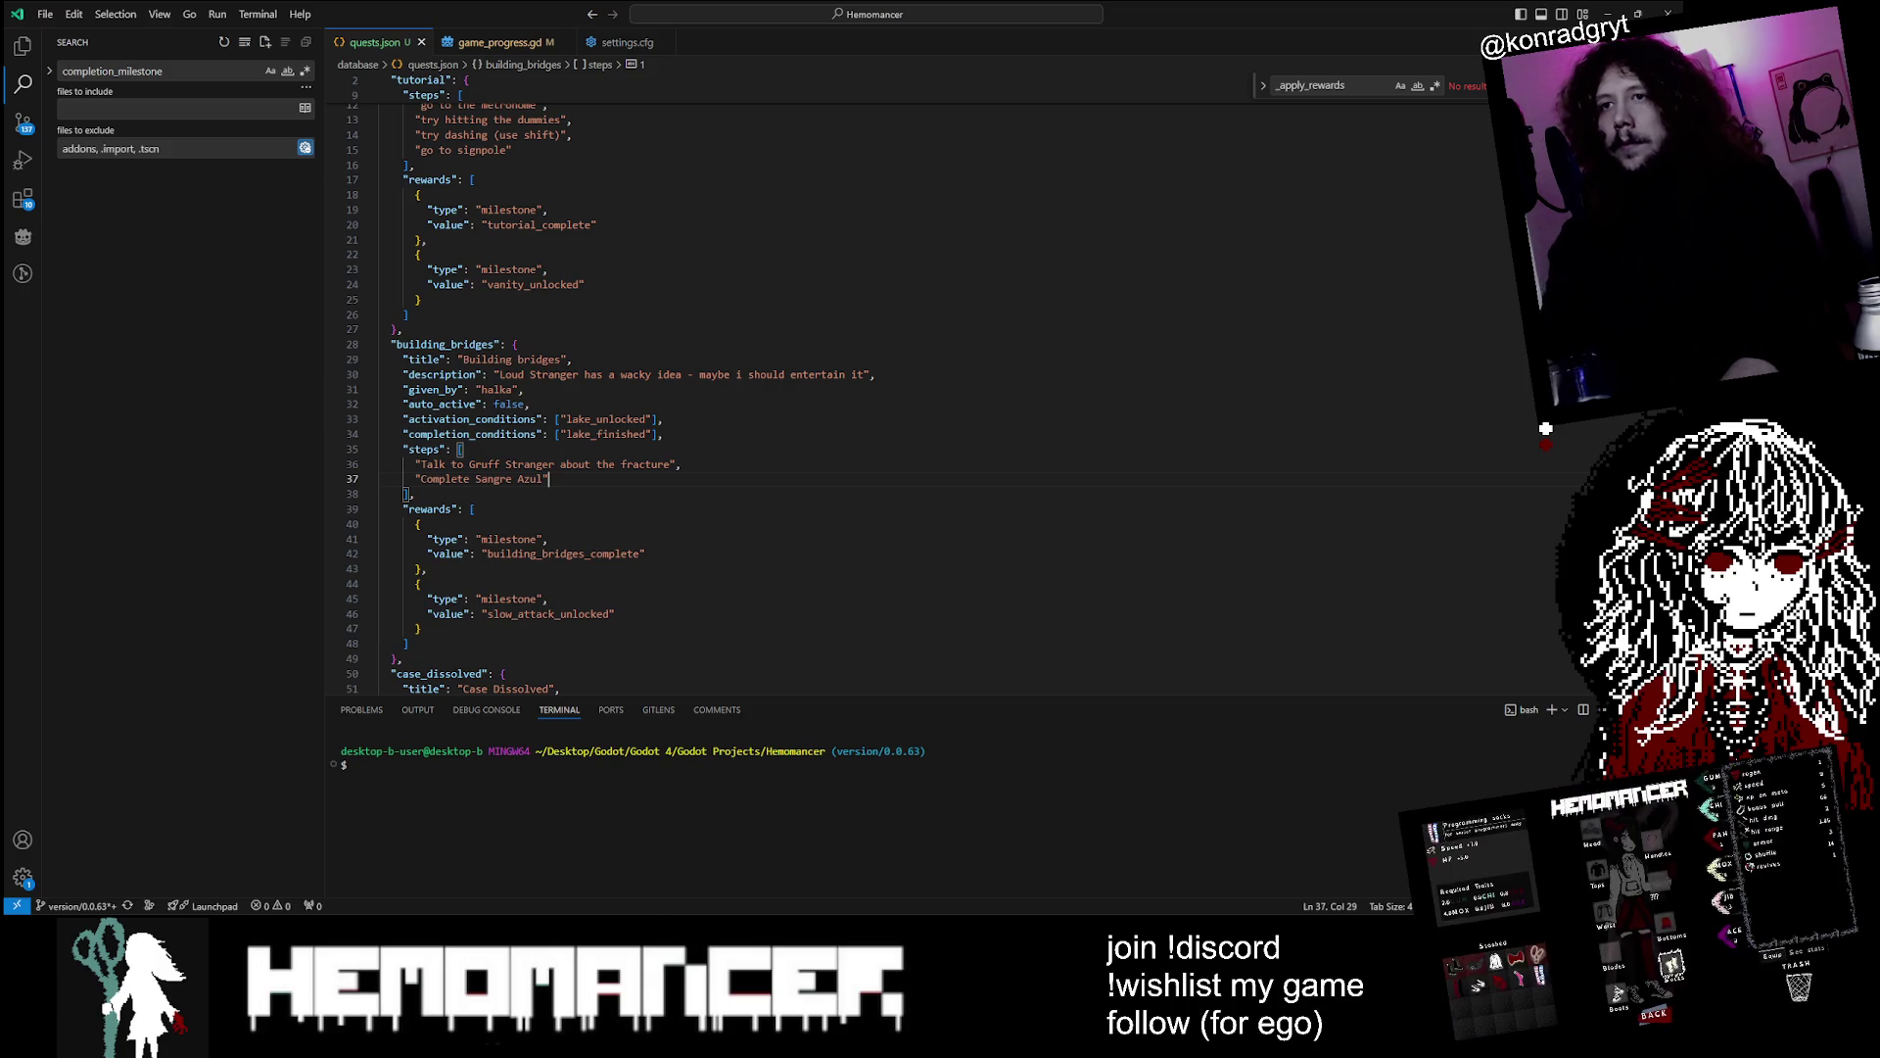
# Add a new step 'Report back to Loud Stranger' after 'Complete Sangre Azul'
pyautogui.press('Return')
pyautogui.write('"')
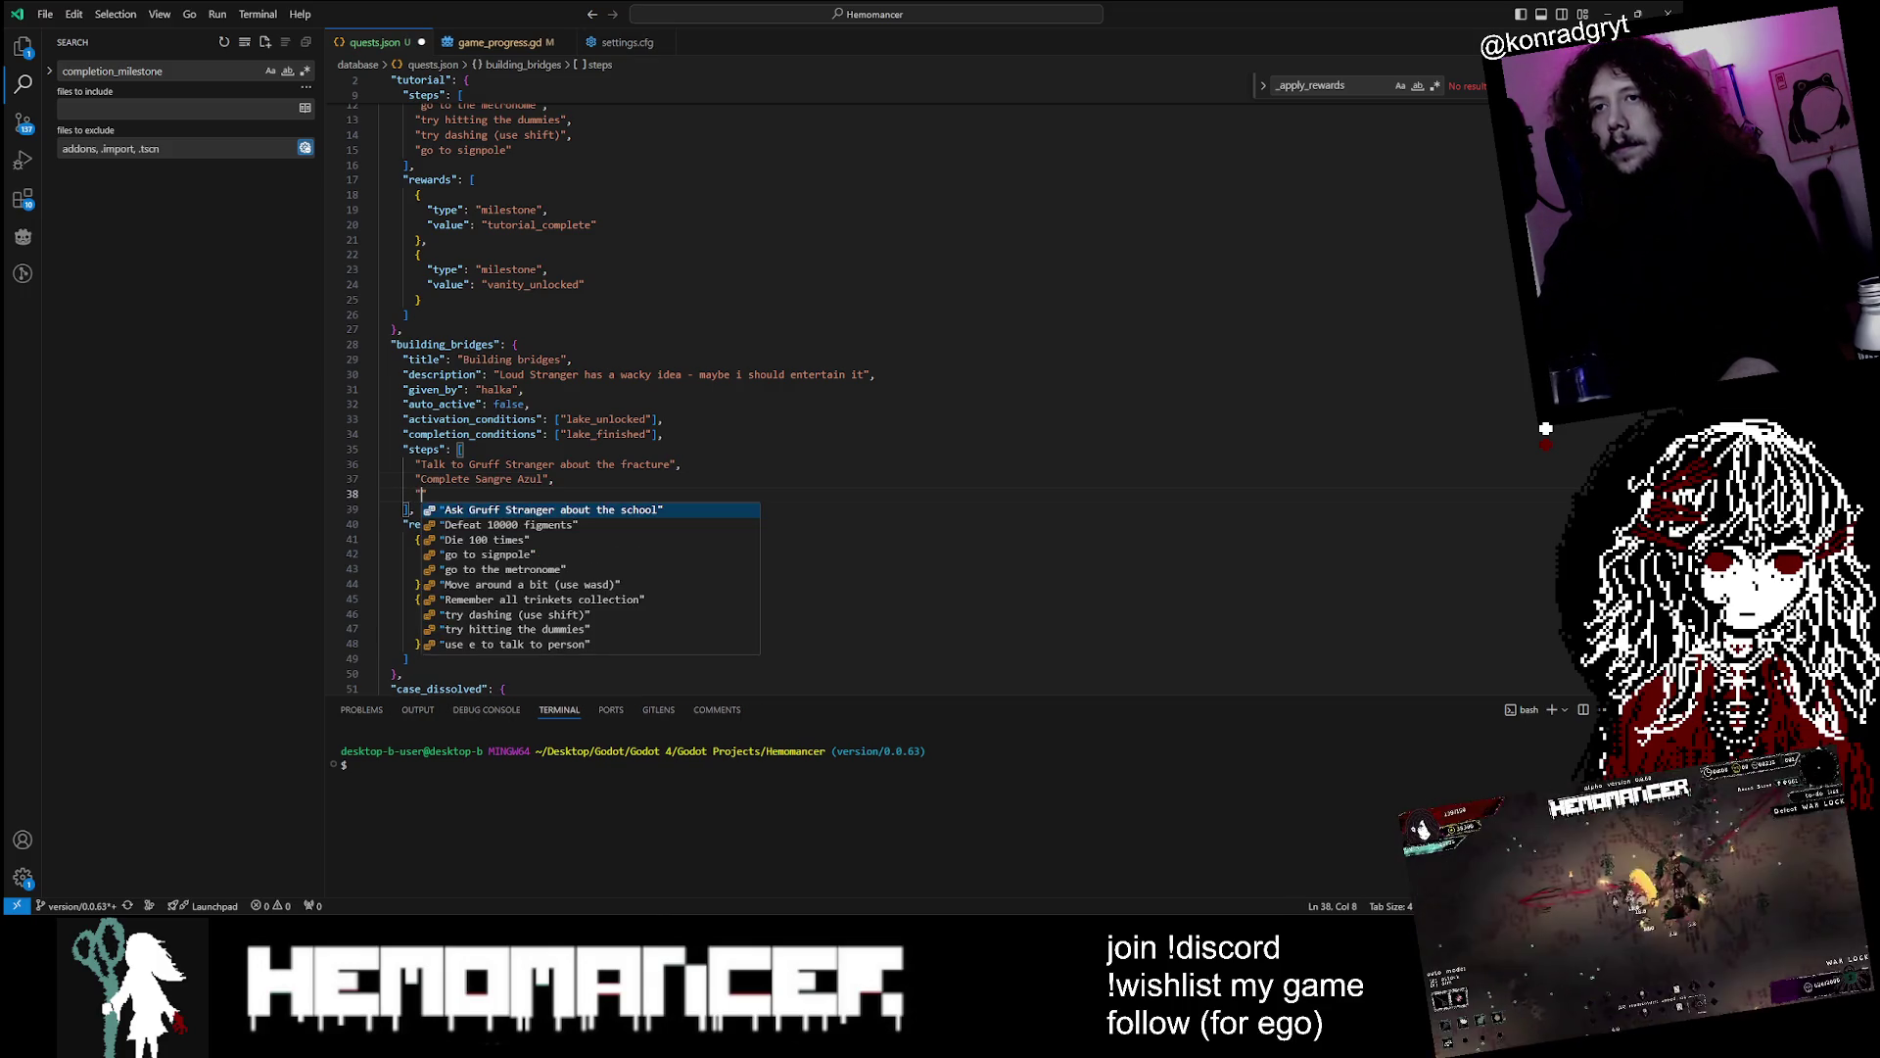
pyautogui.press('Left')
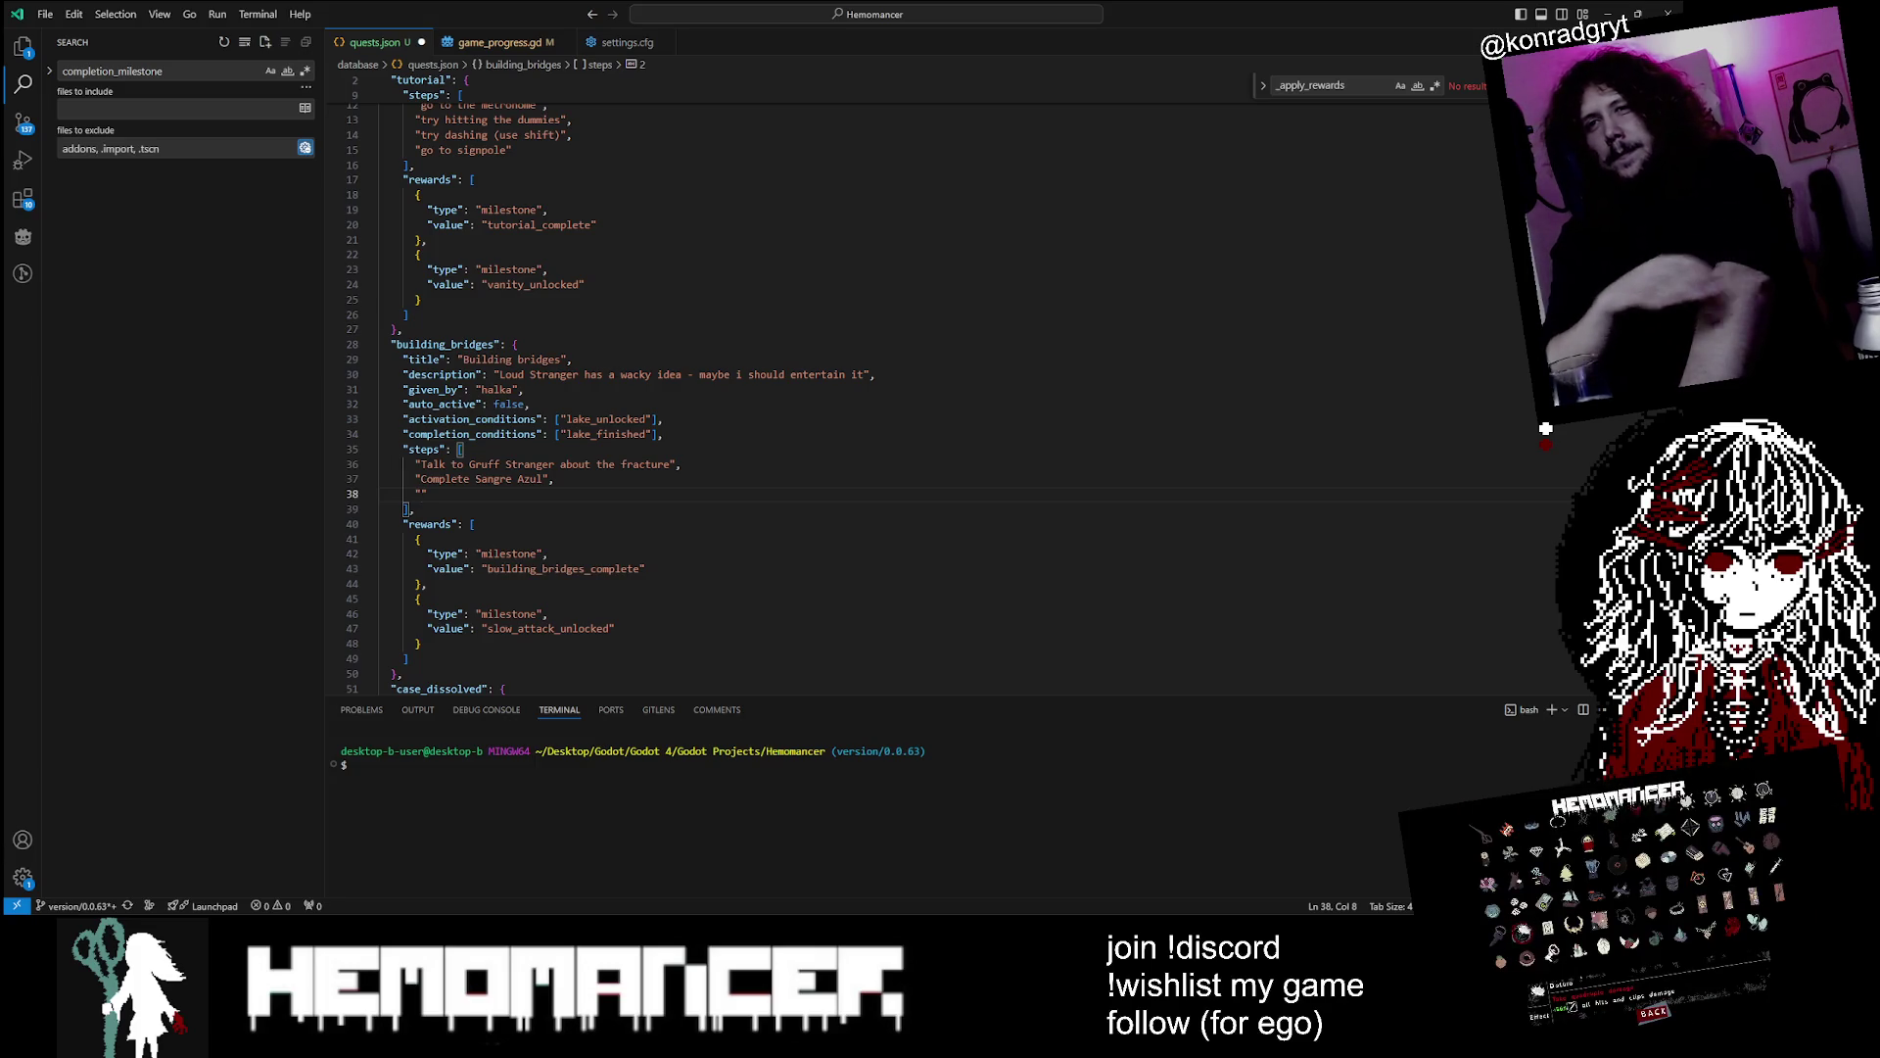
pyautogui.write('Talk to Loud Stranger')
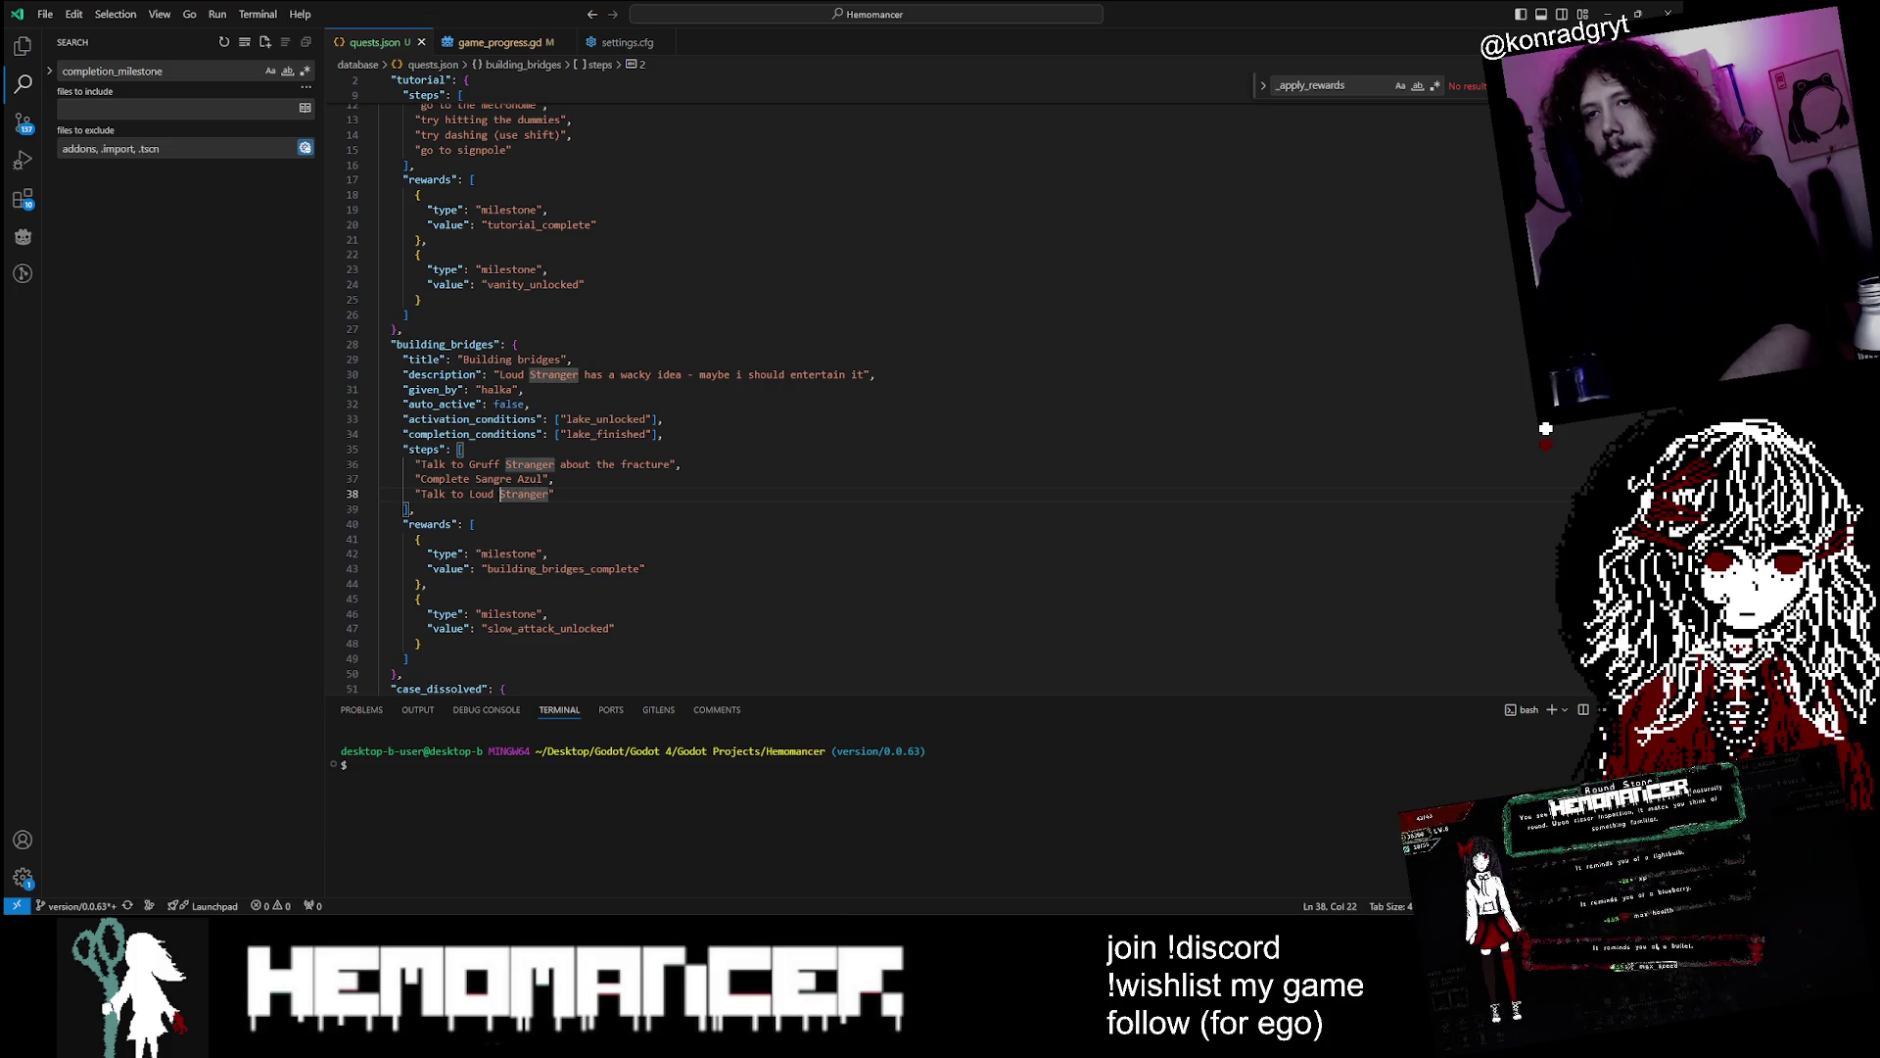
pyautogui.press('BackSpace')
pyautogui.press('BackSpace')
pyautogui.write('Report bac')
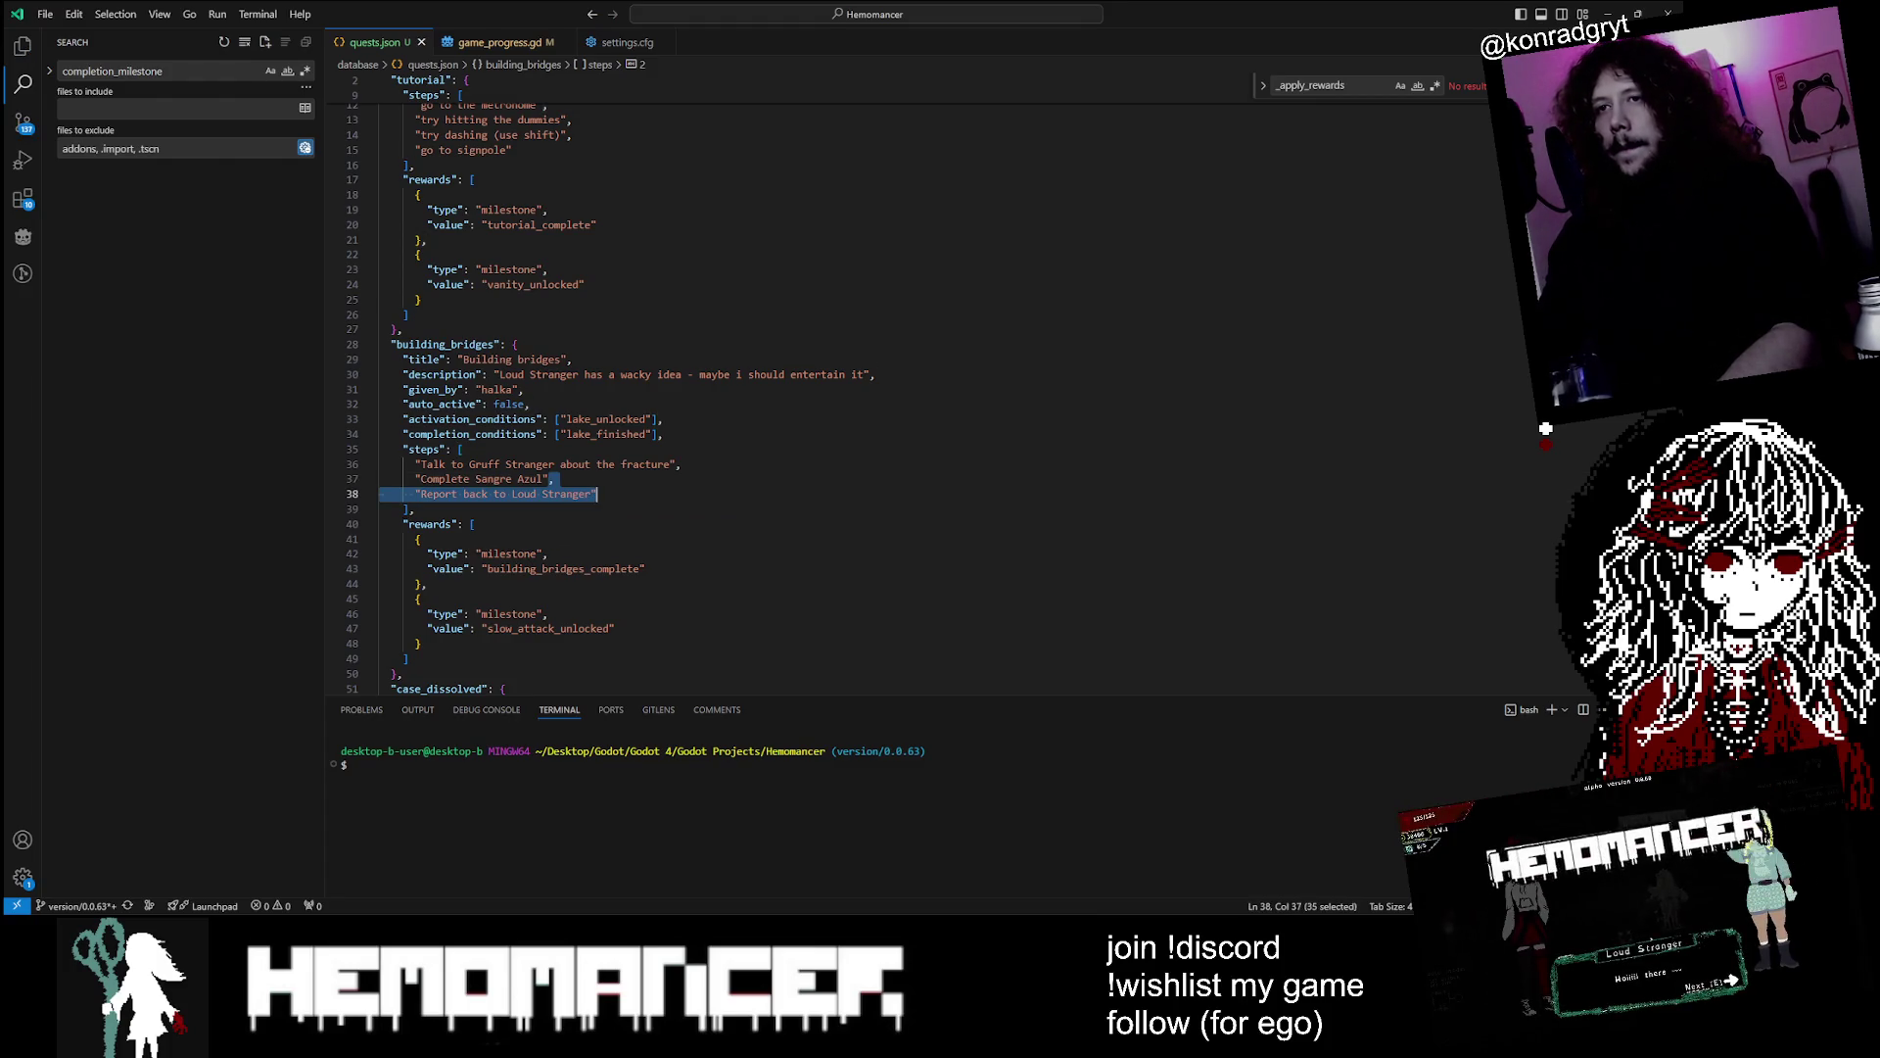
pyautogui.press('BackSpace')
pyautogui.hotkey('ctrl', 'z')
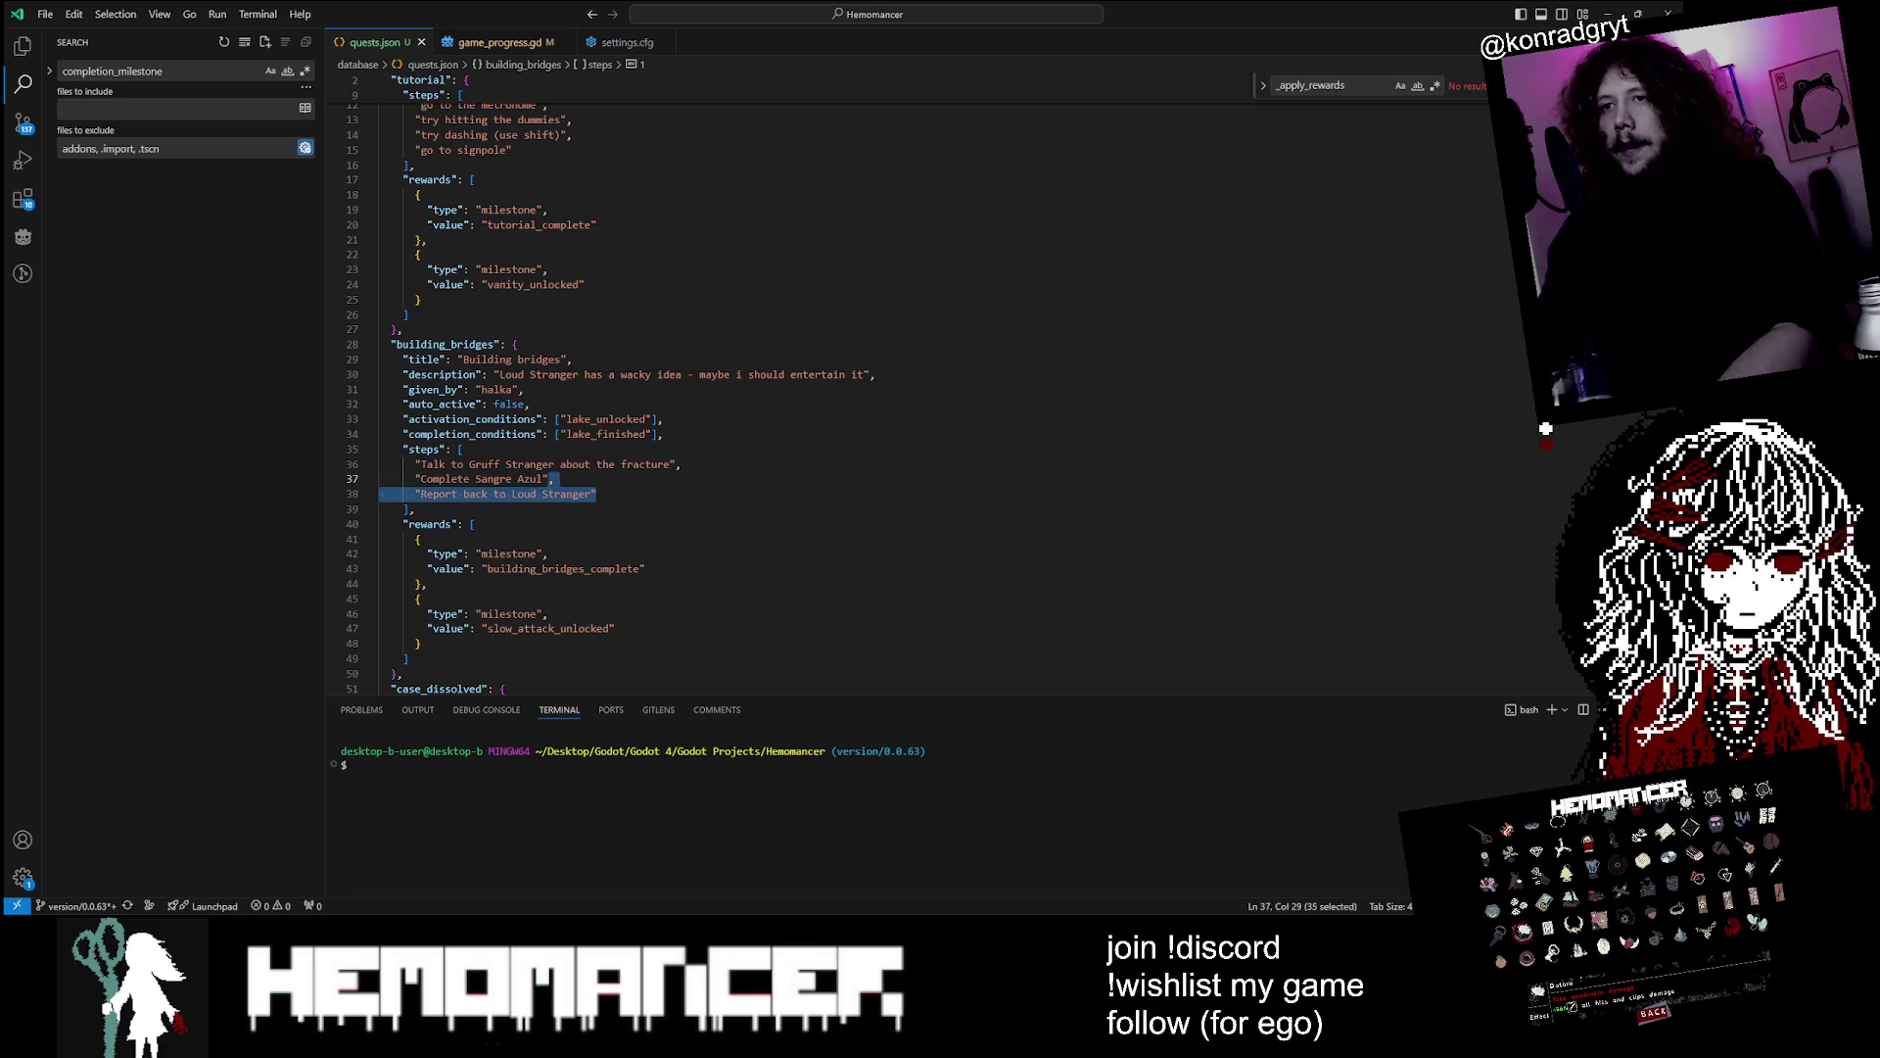
# Check the comma after 'Complete Sangre Azul' and the new Report back line
pyautogui.click(530, 493)
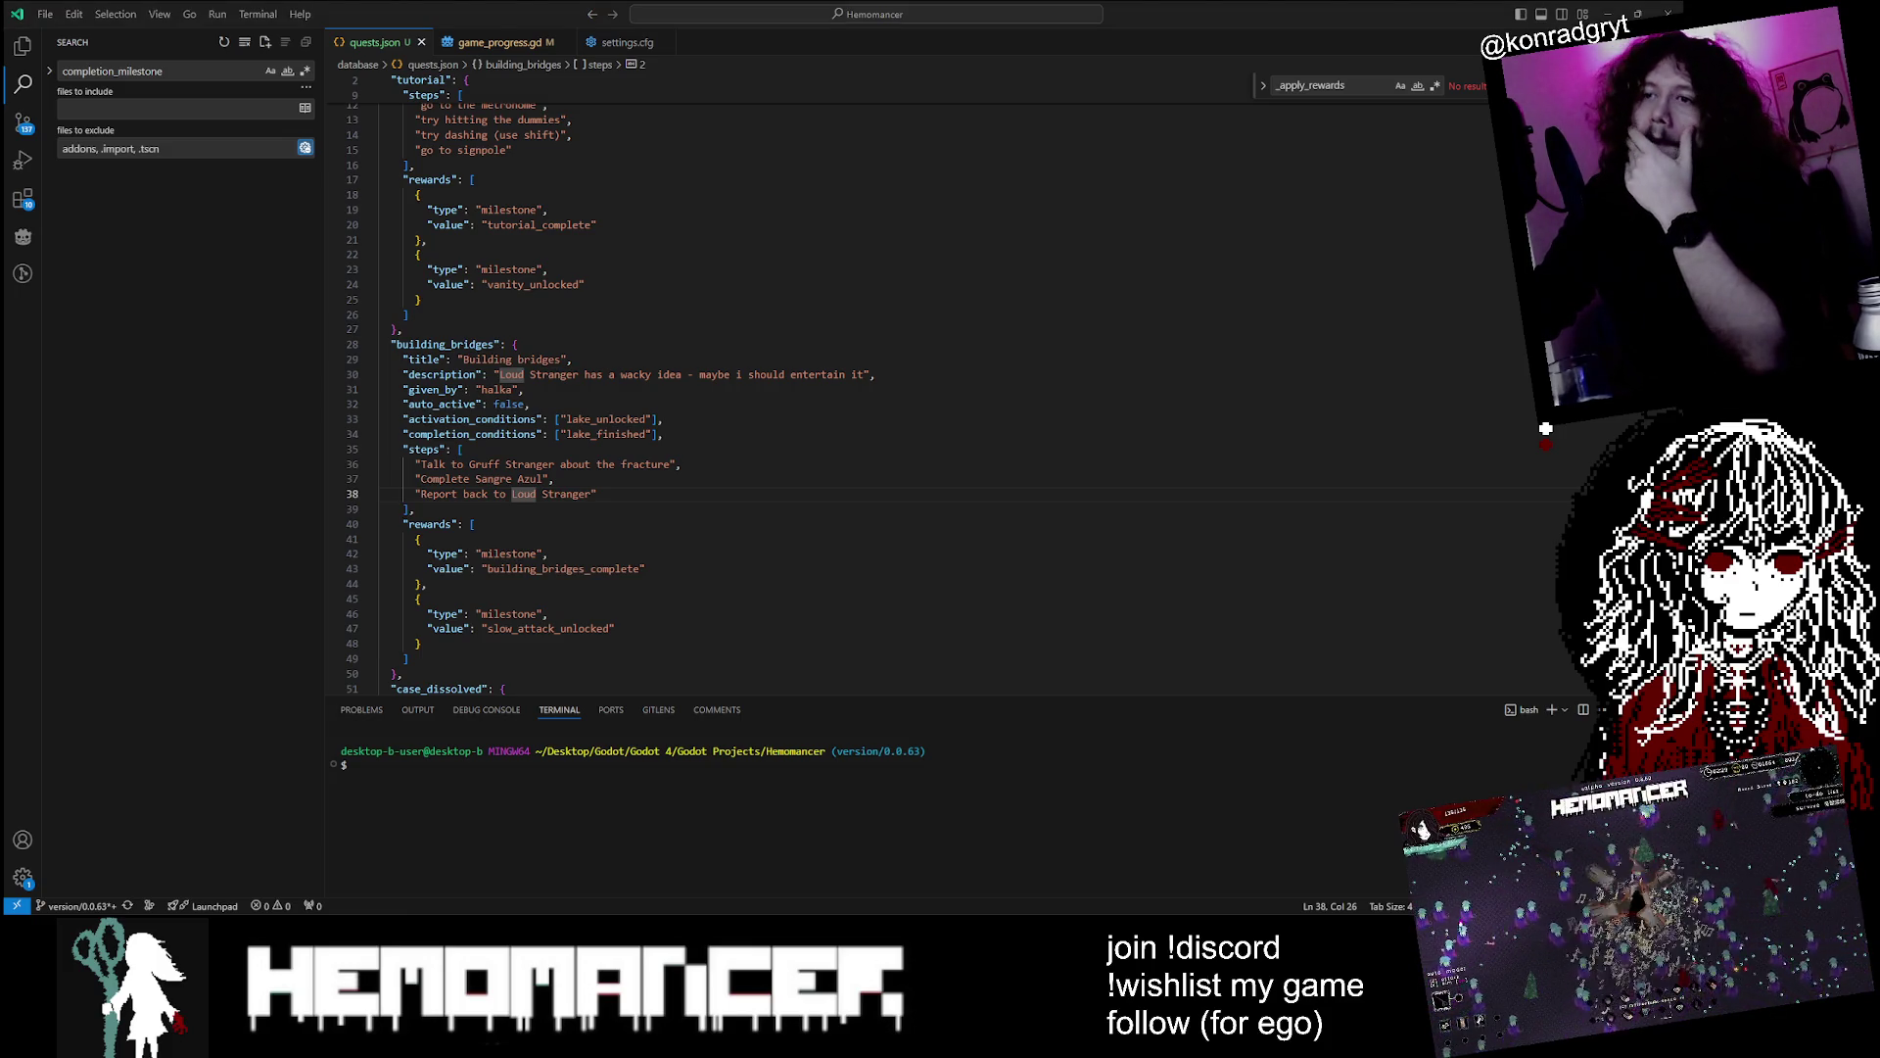
pyautogui.press('Up')
pyautogui.hotkey('shift', 'End')
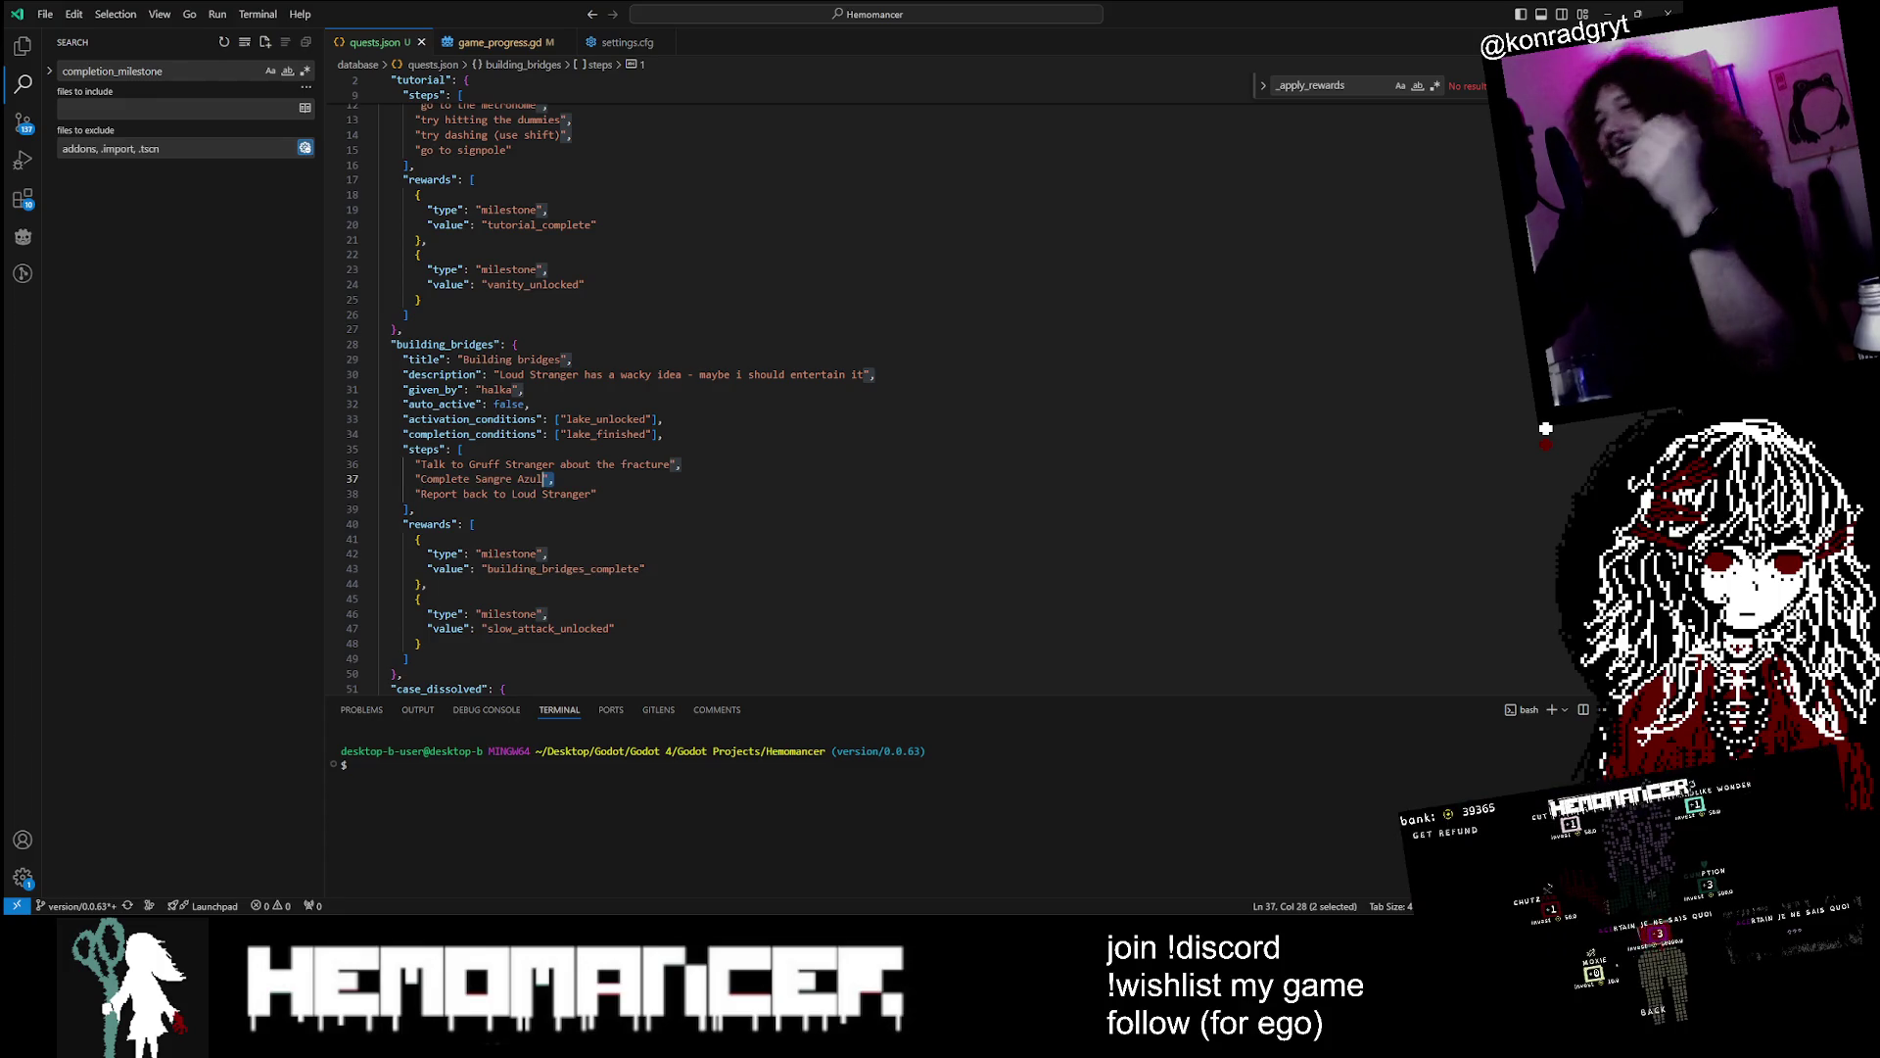
pyautogui.moveTo(597, 493); pyautogui.dragTo(538, 479)
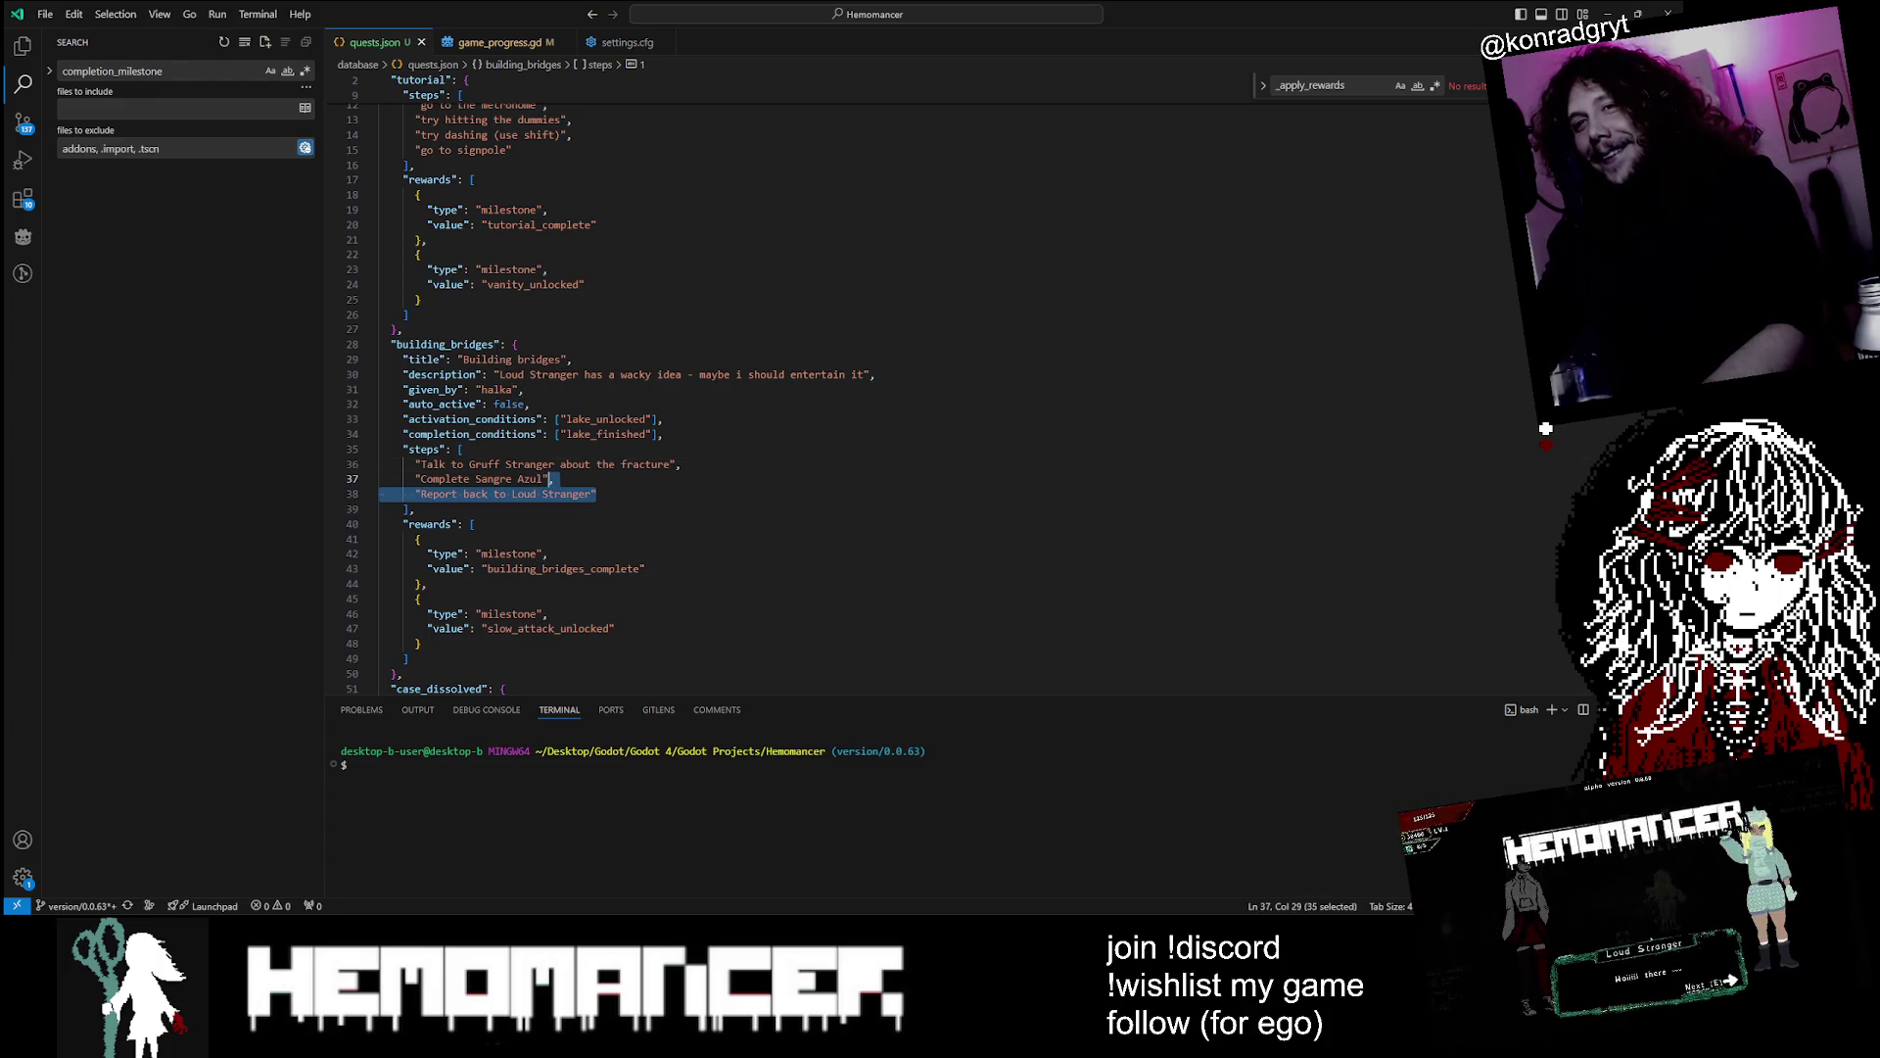
pyautogui.scroll(-3, 627, 391)
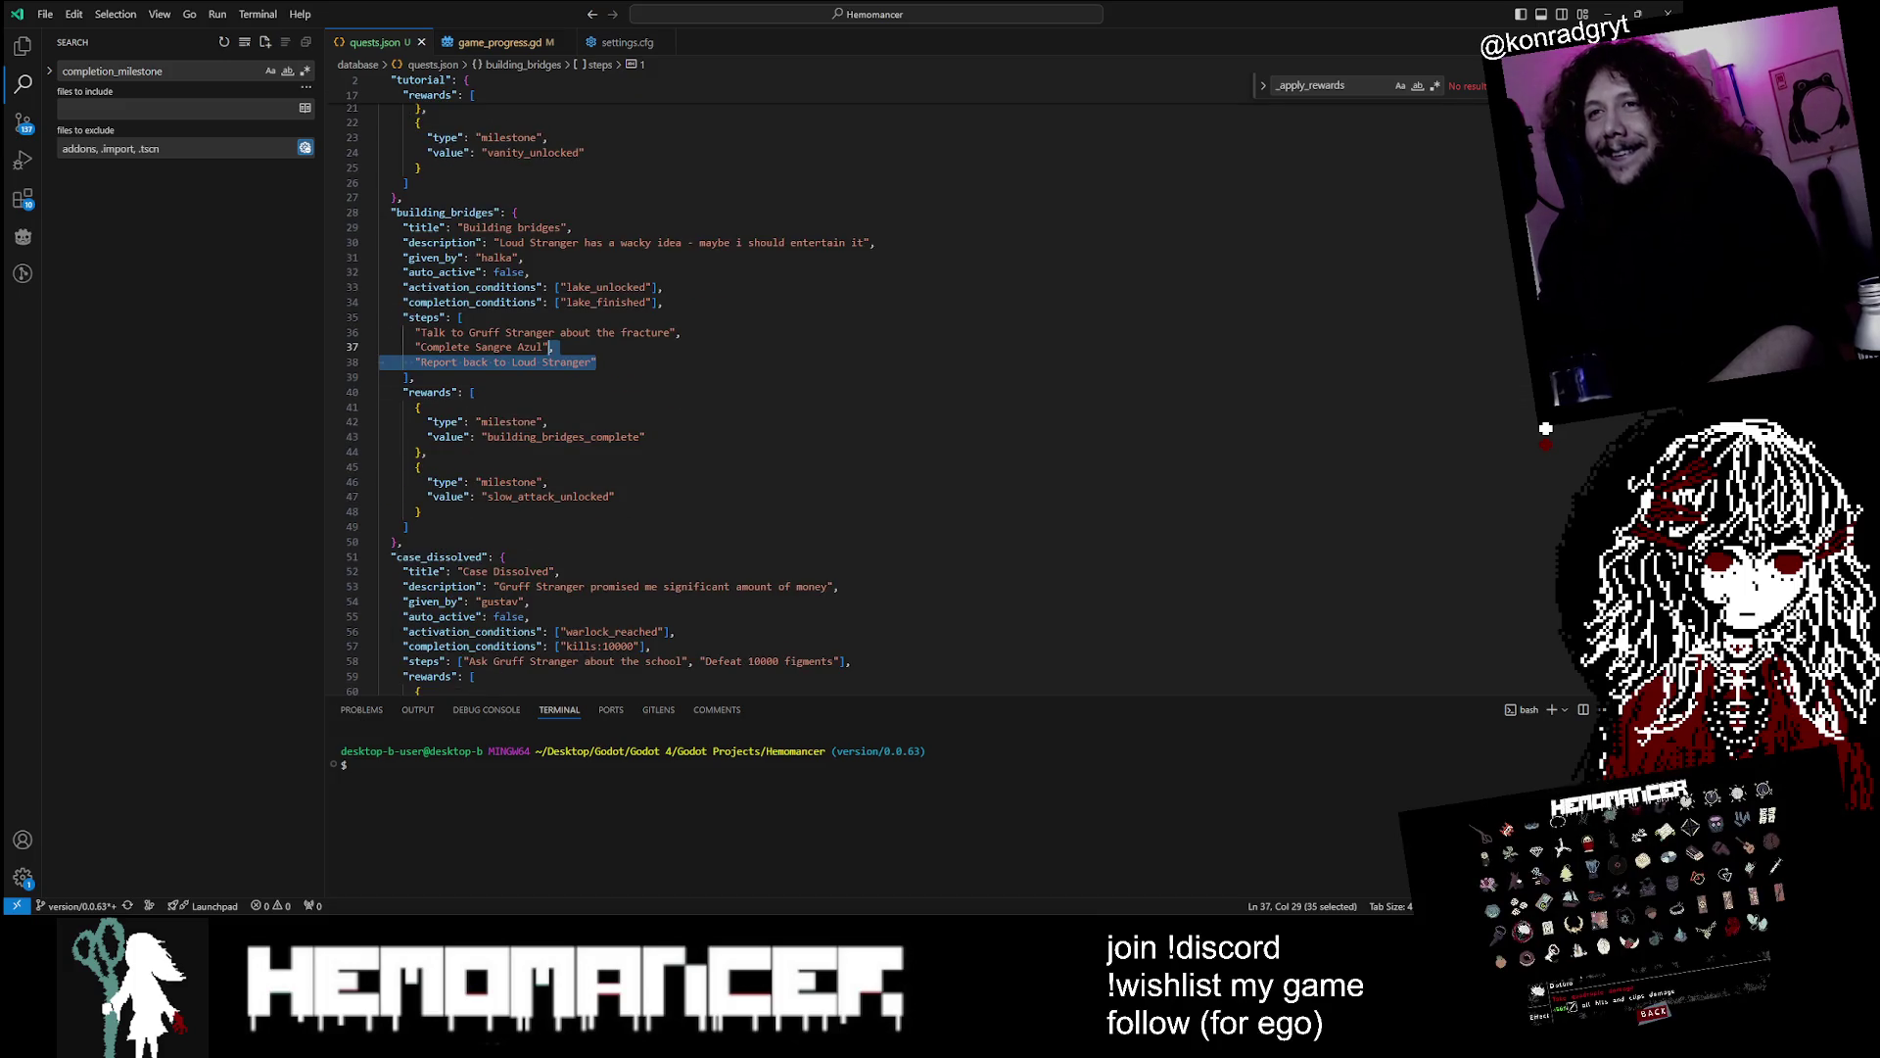
pyautogui.press('Down')
pyautogui.press('Down')
pyautogui.press('Down')
pyautogui.scroll(6, 607, 392)
# Break the case_dissolved steps list onto separate lines, one step per line
pyautogui.scroll(-5, 607, 392)
pyautogui.click(597, 428)
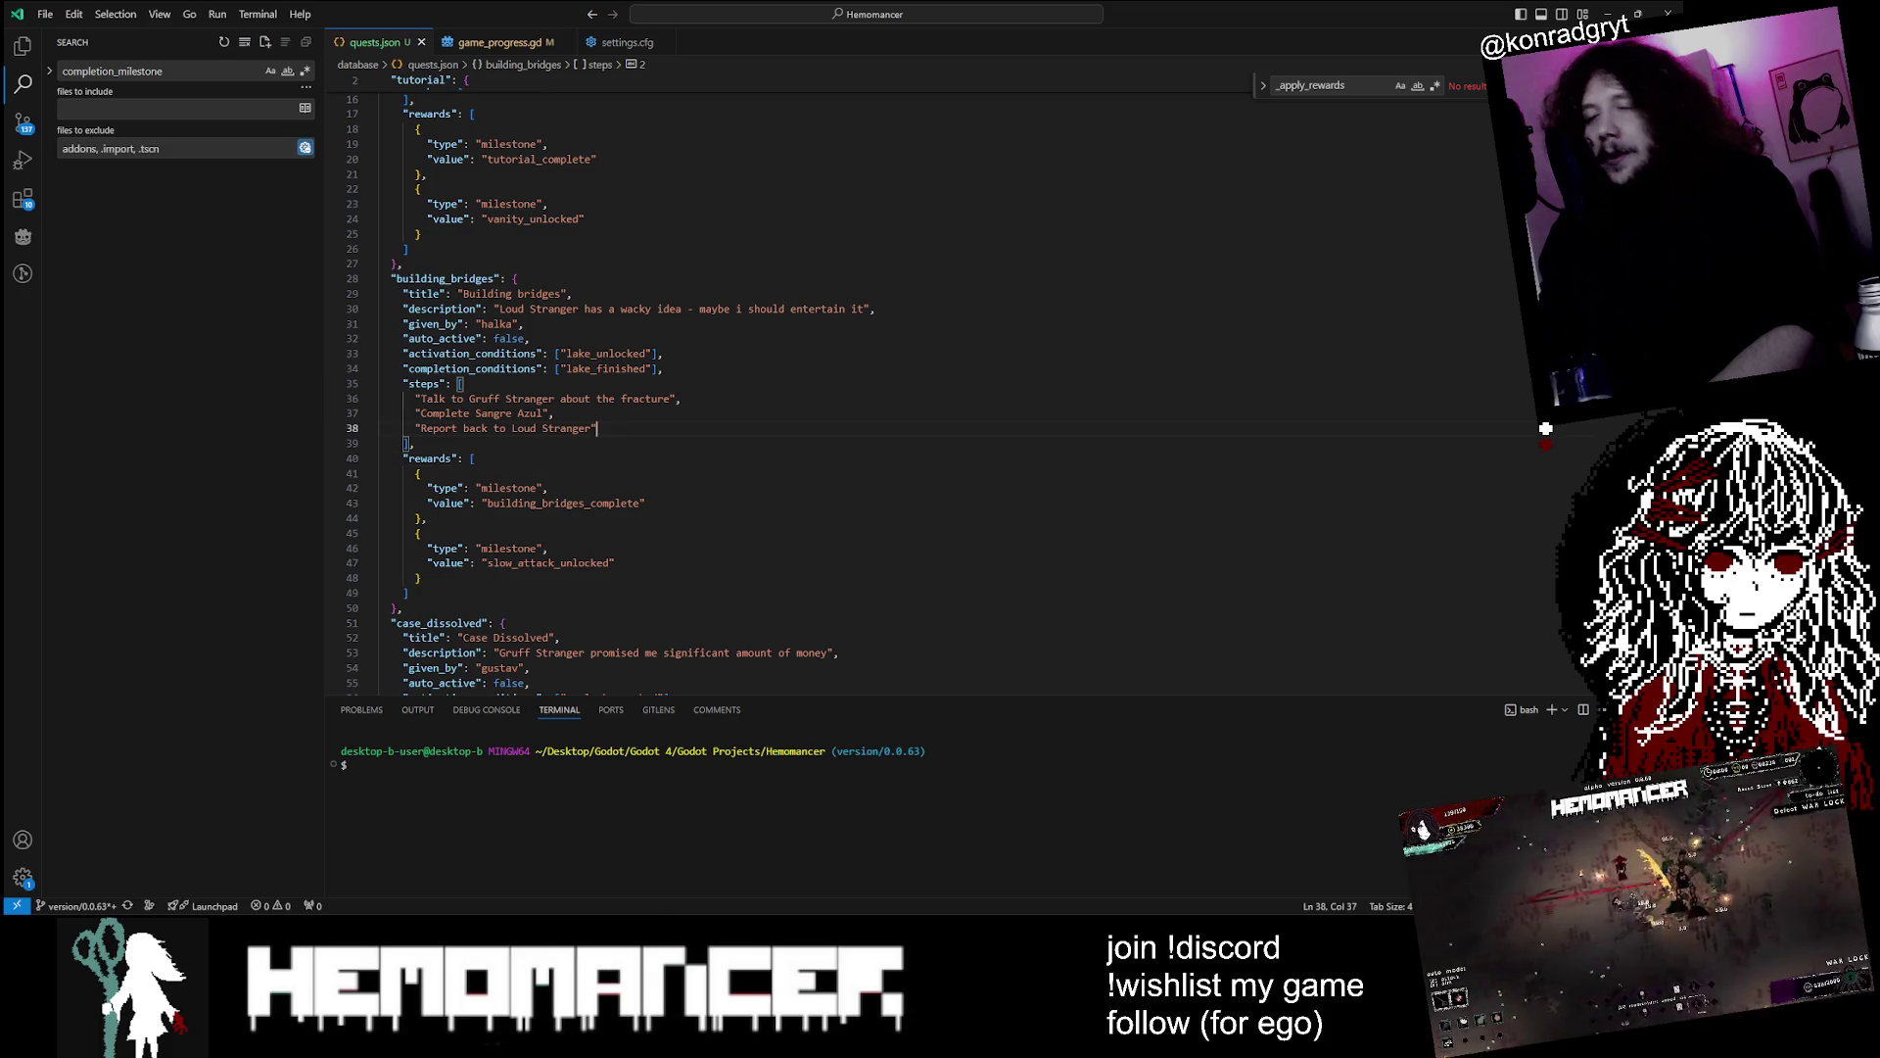
pyautogui.scroll(-2, 607, 392)
pyautogui.scroll(-2, 607, 391)
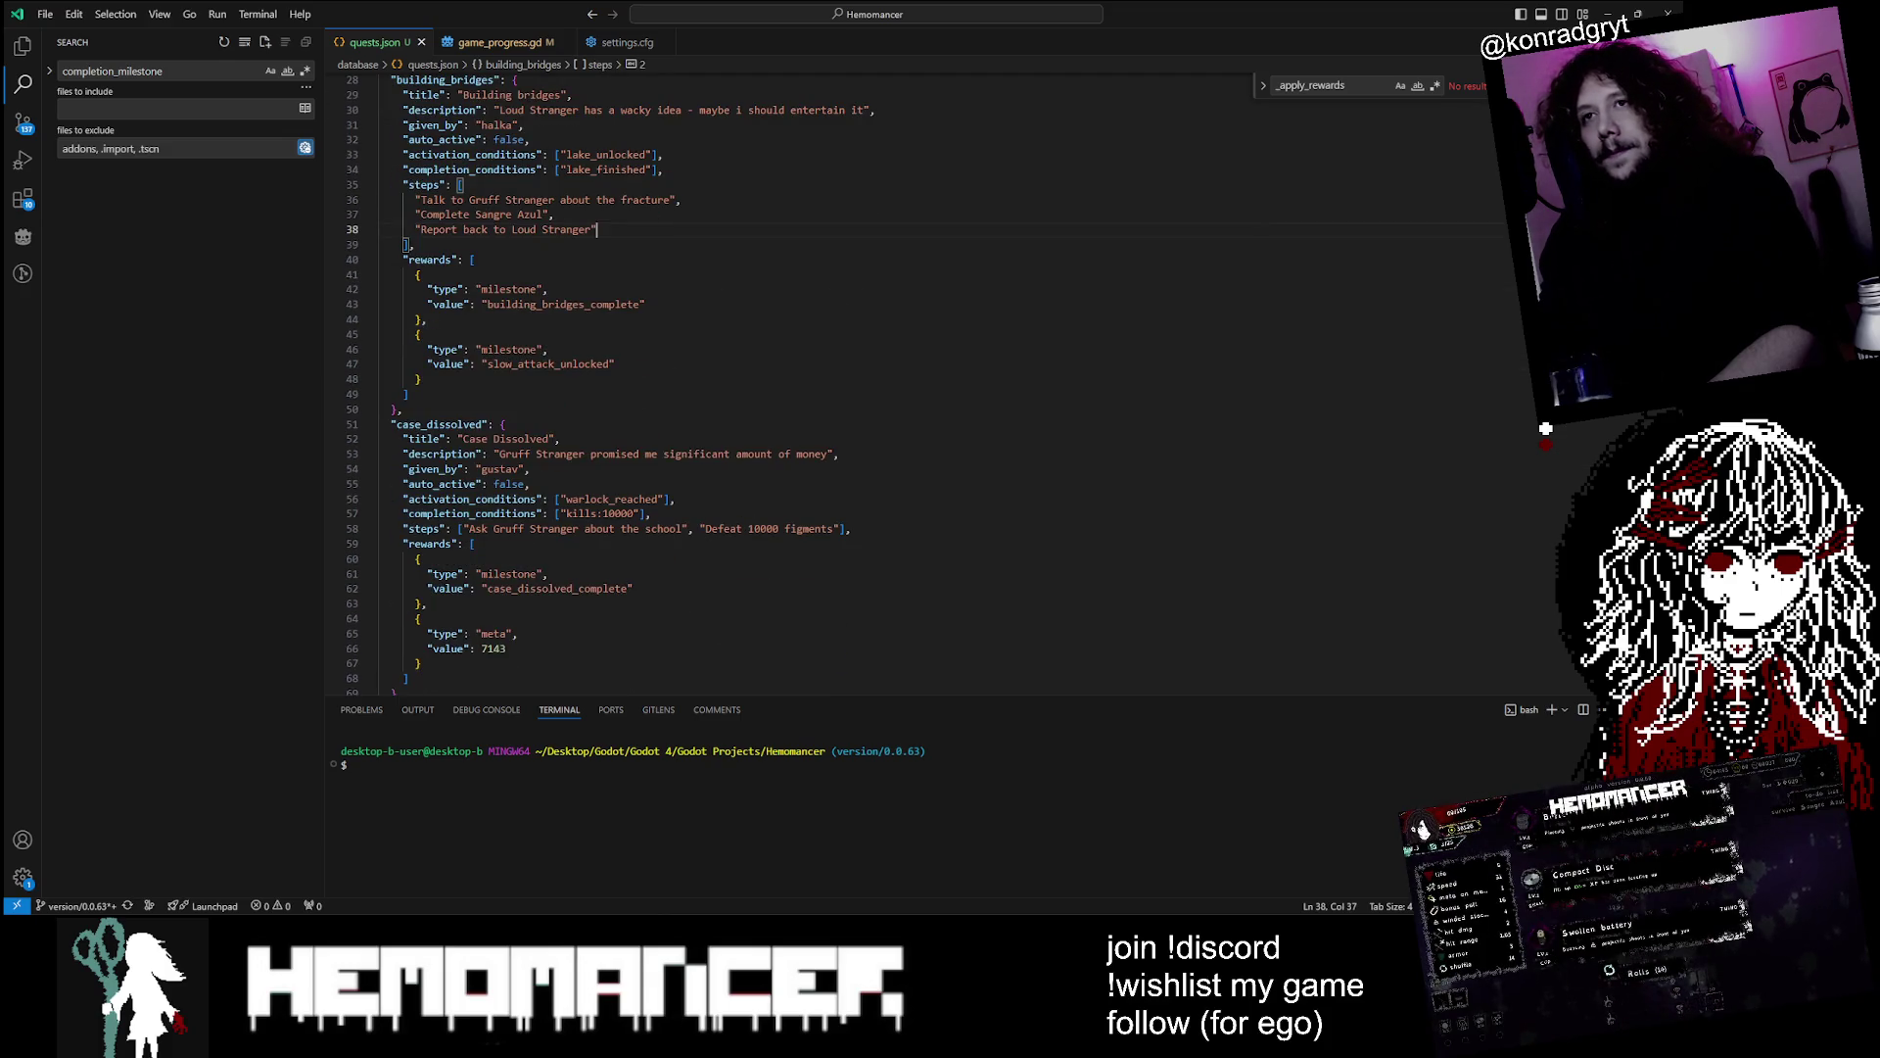
pyautogui.click(464, 528)
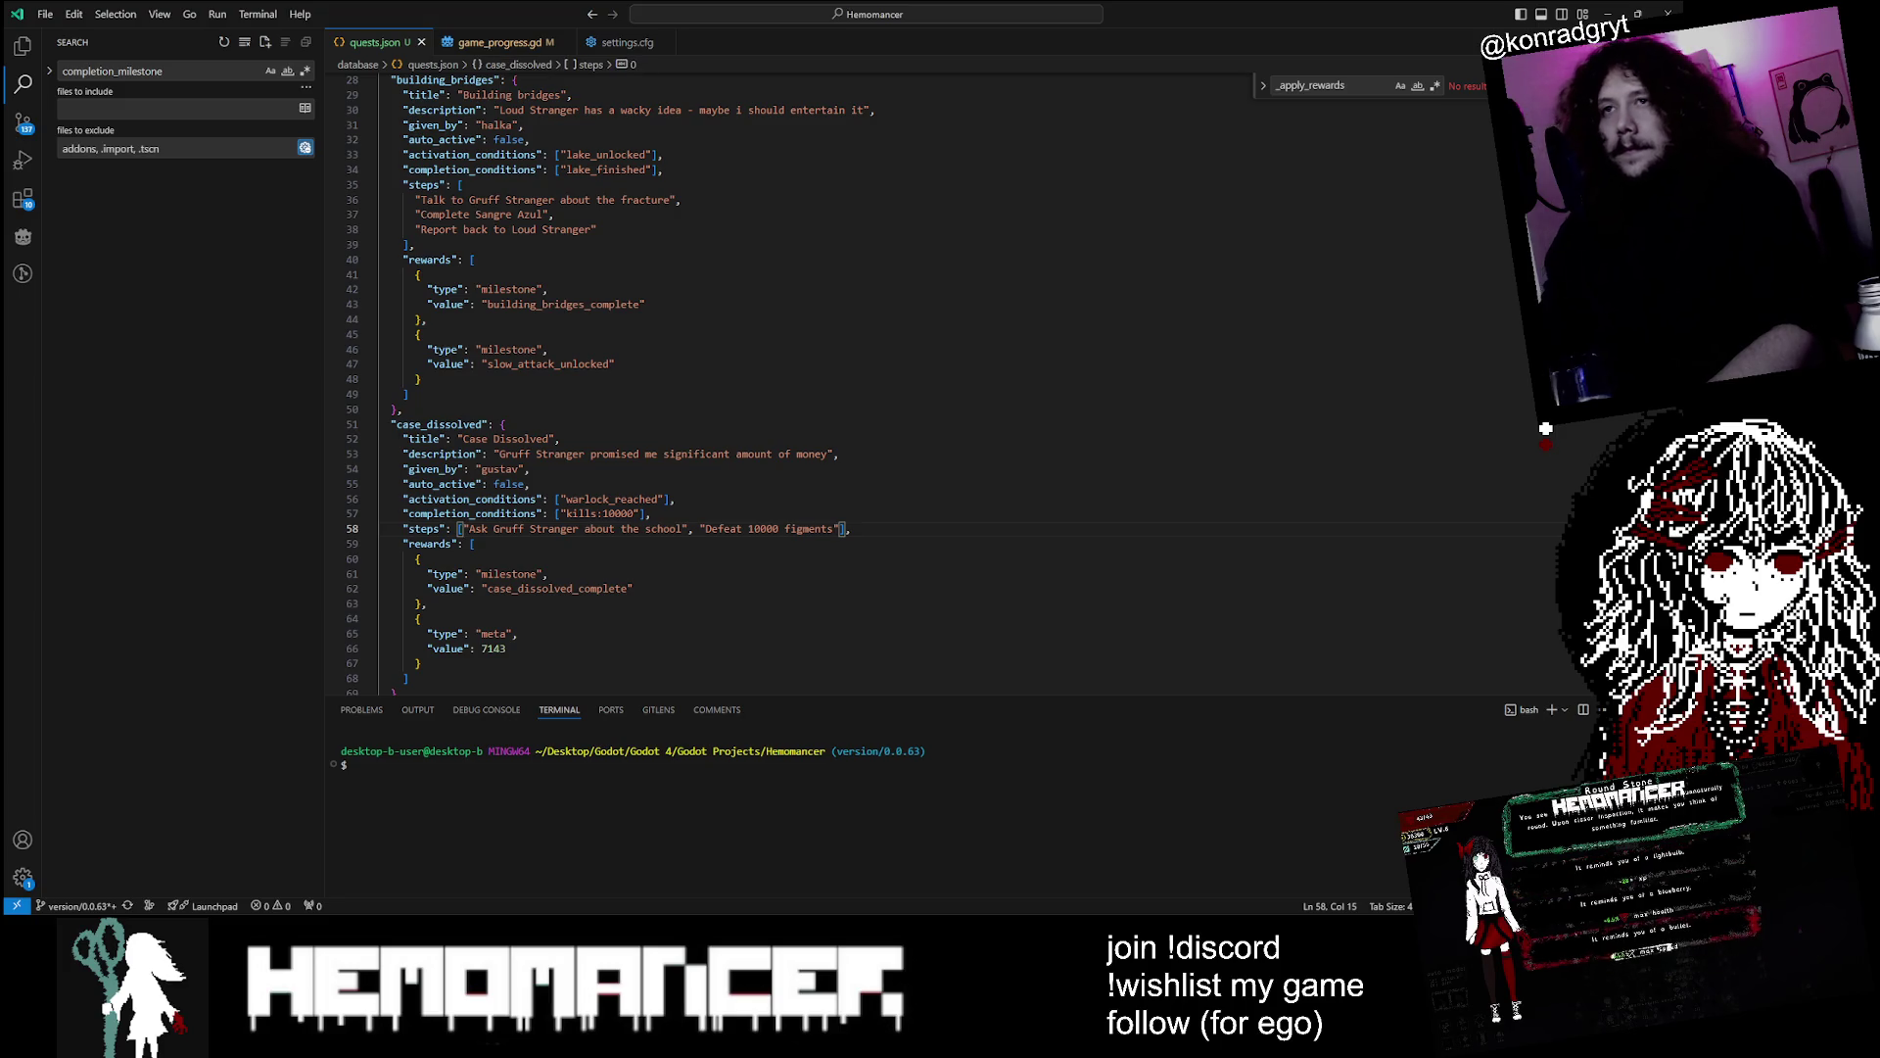
pyautogui.press('Return')
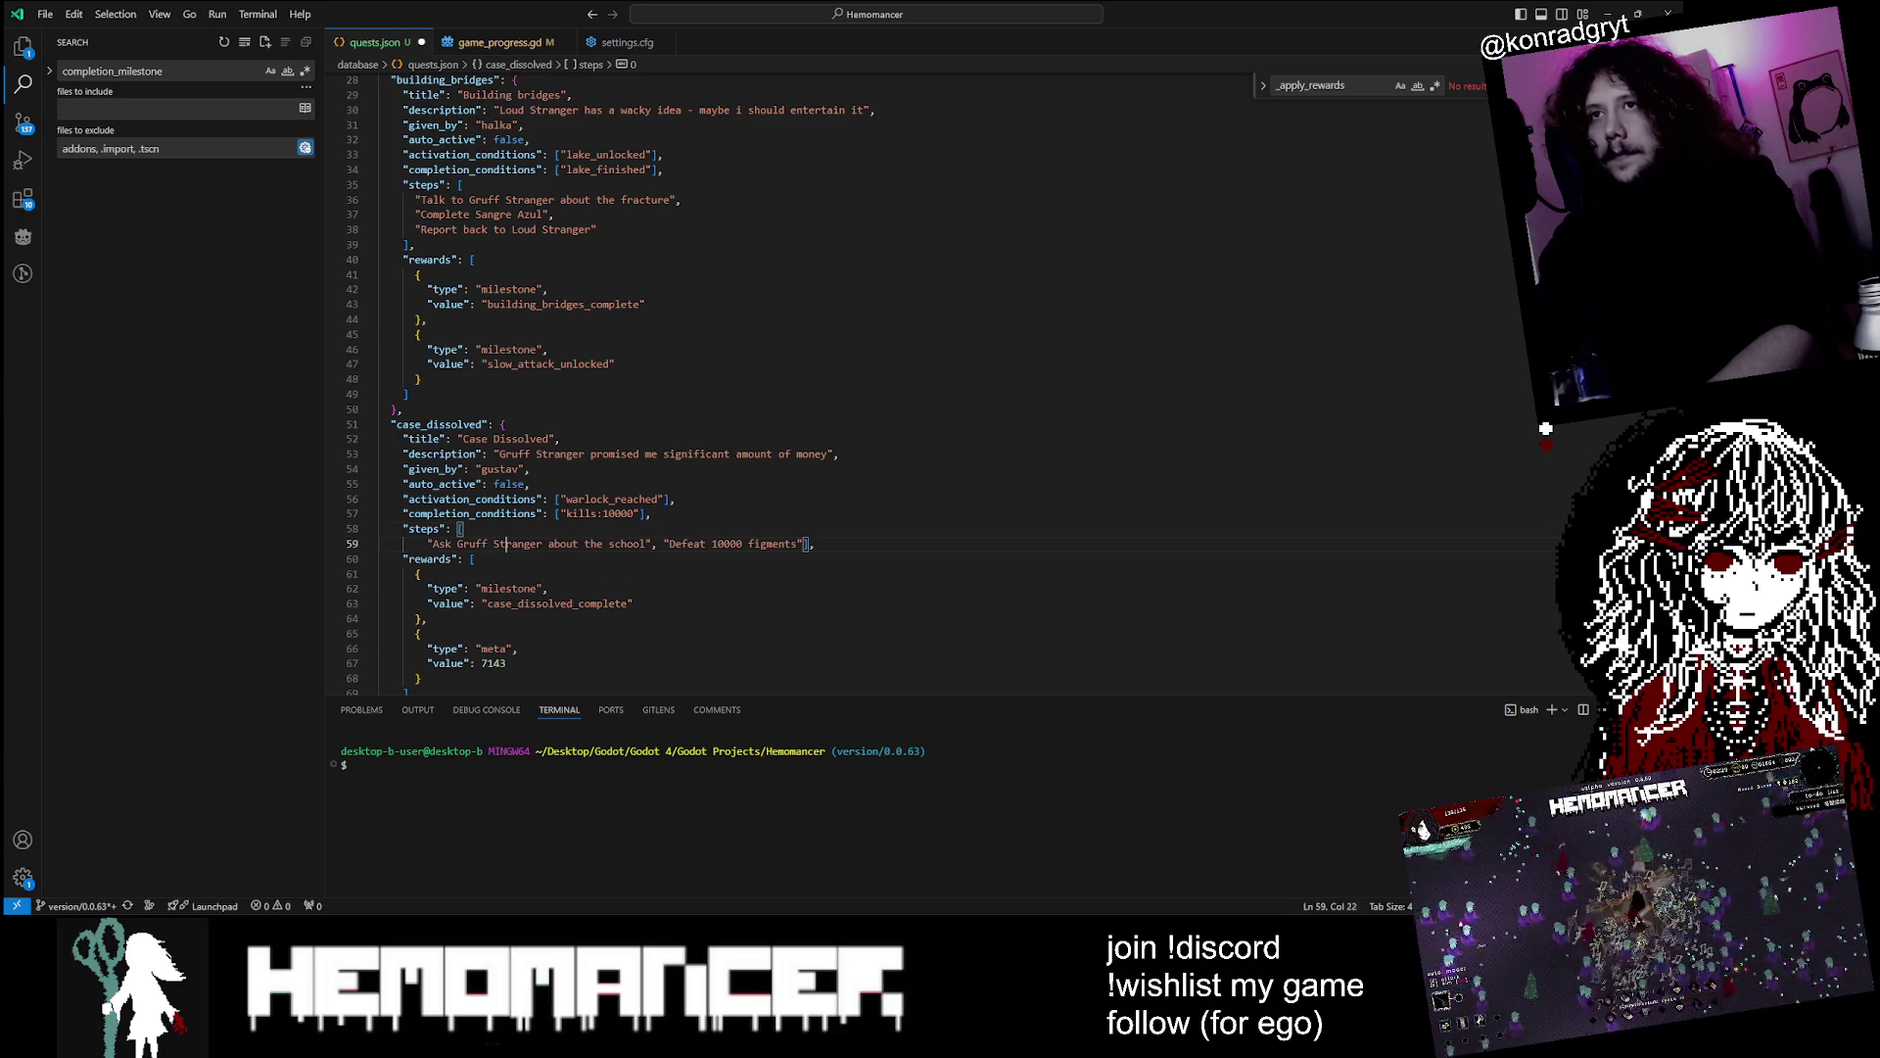
pyautogui.press('Return')
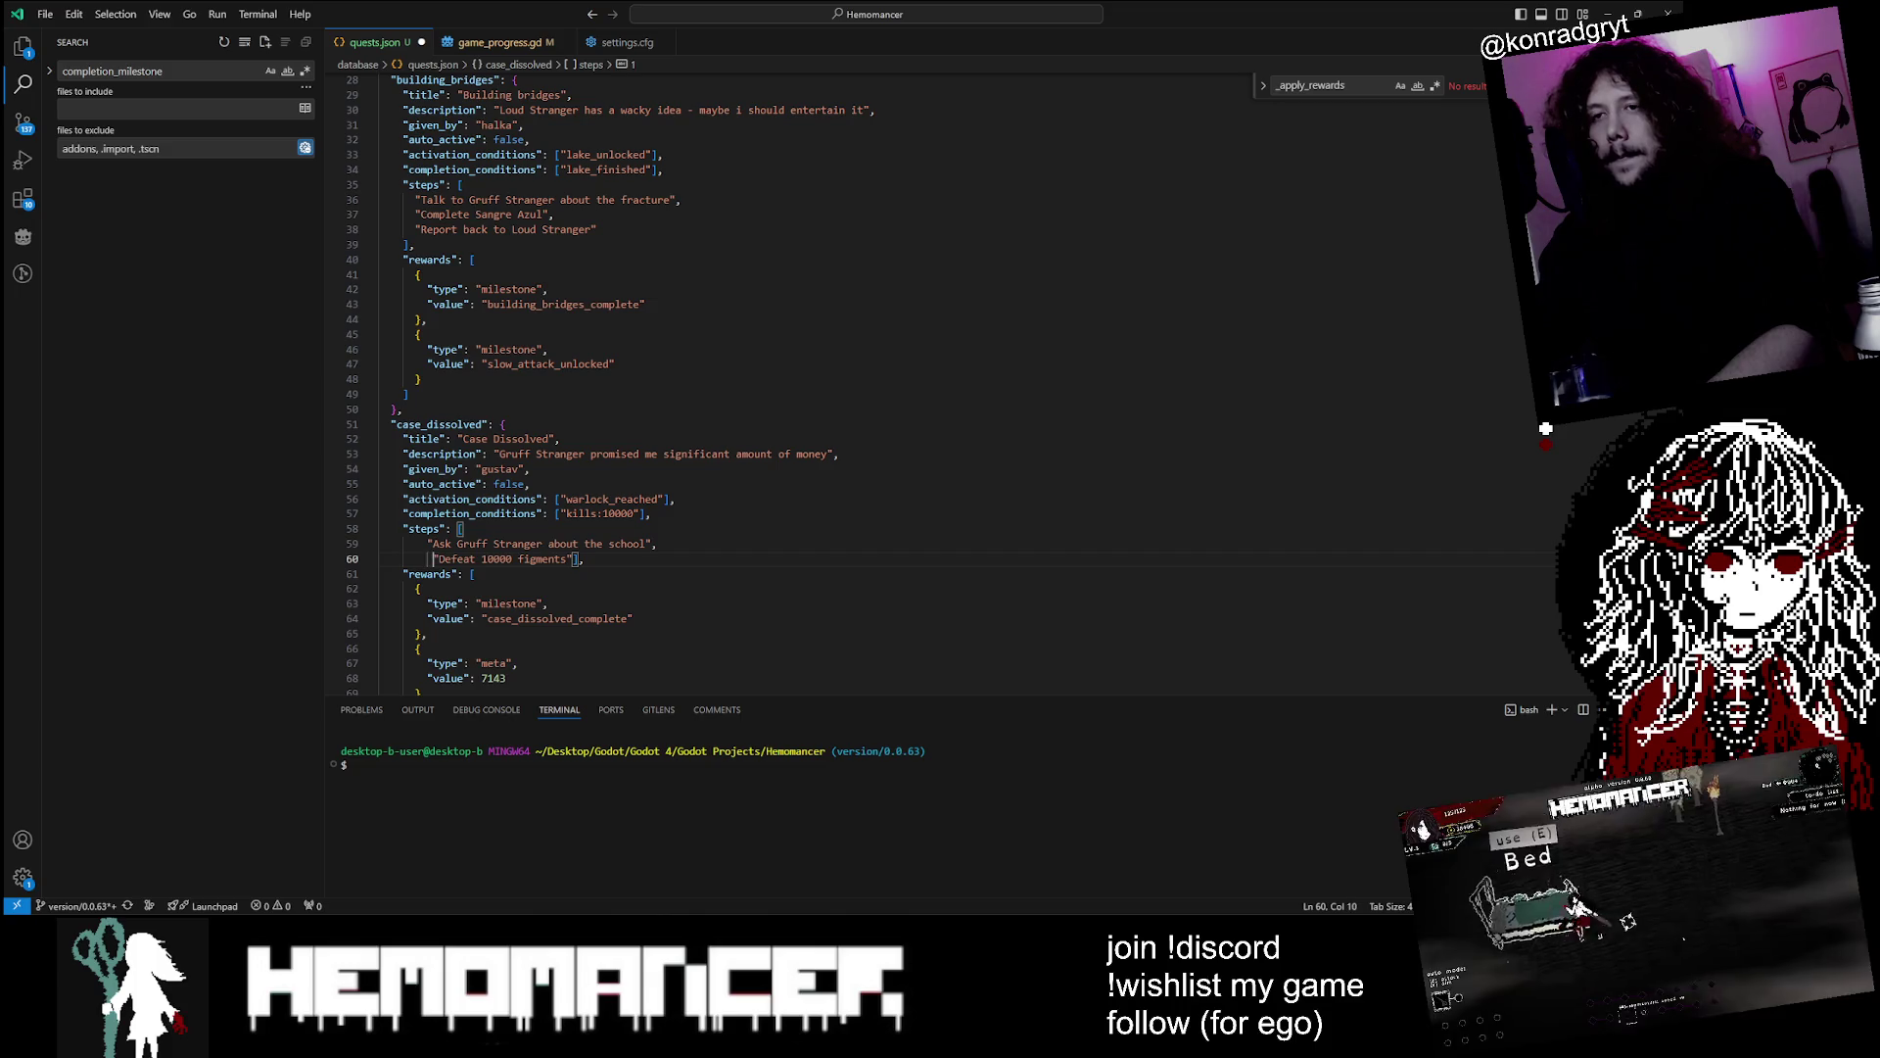
pyautogui.press('Right')
pyautogui.press('Right')
pyautogui.press('Right')
pyautogui.press('Right')
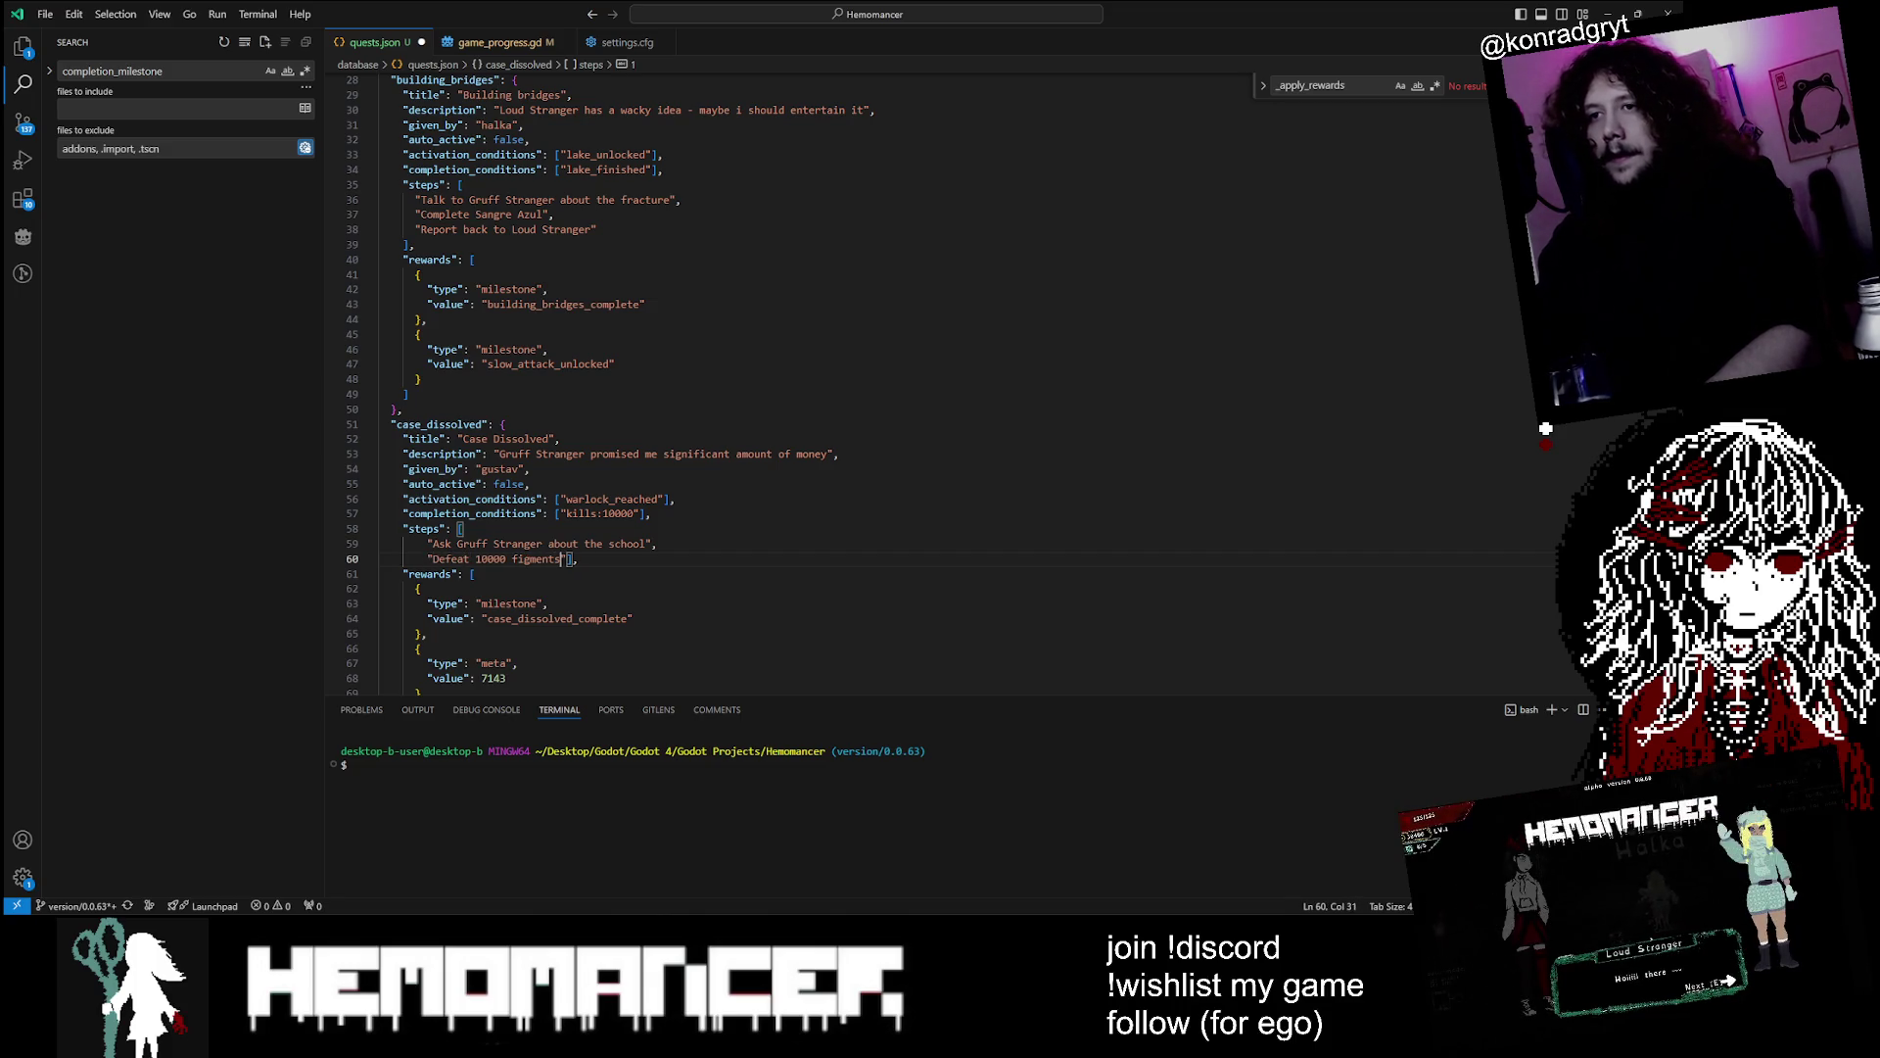
pyautogui.press('Return')
# Start a 'Report back to Gruff' step after 'Defeat 10000 figments' and save
pyautogui.press('Up')
pyautogui.press('Up')
pyautogui.press('Up')
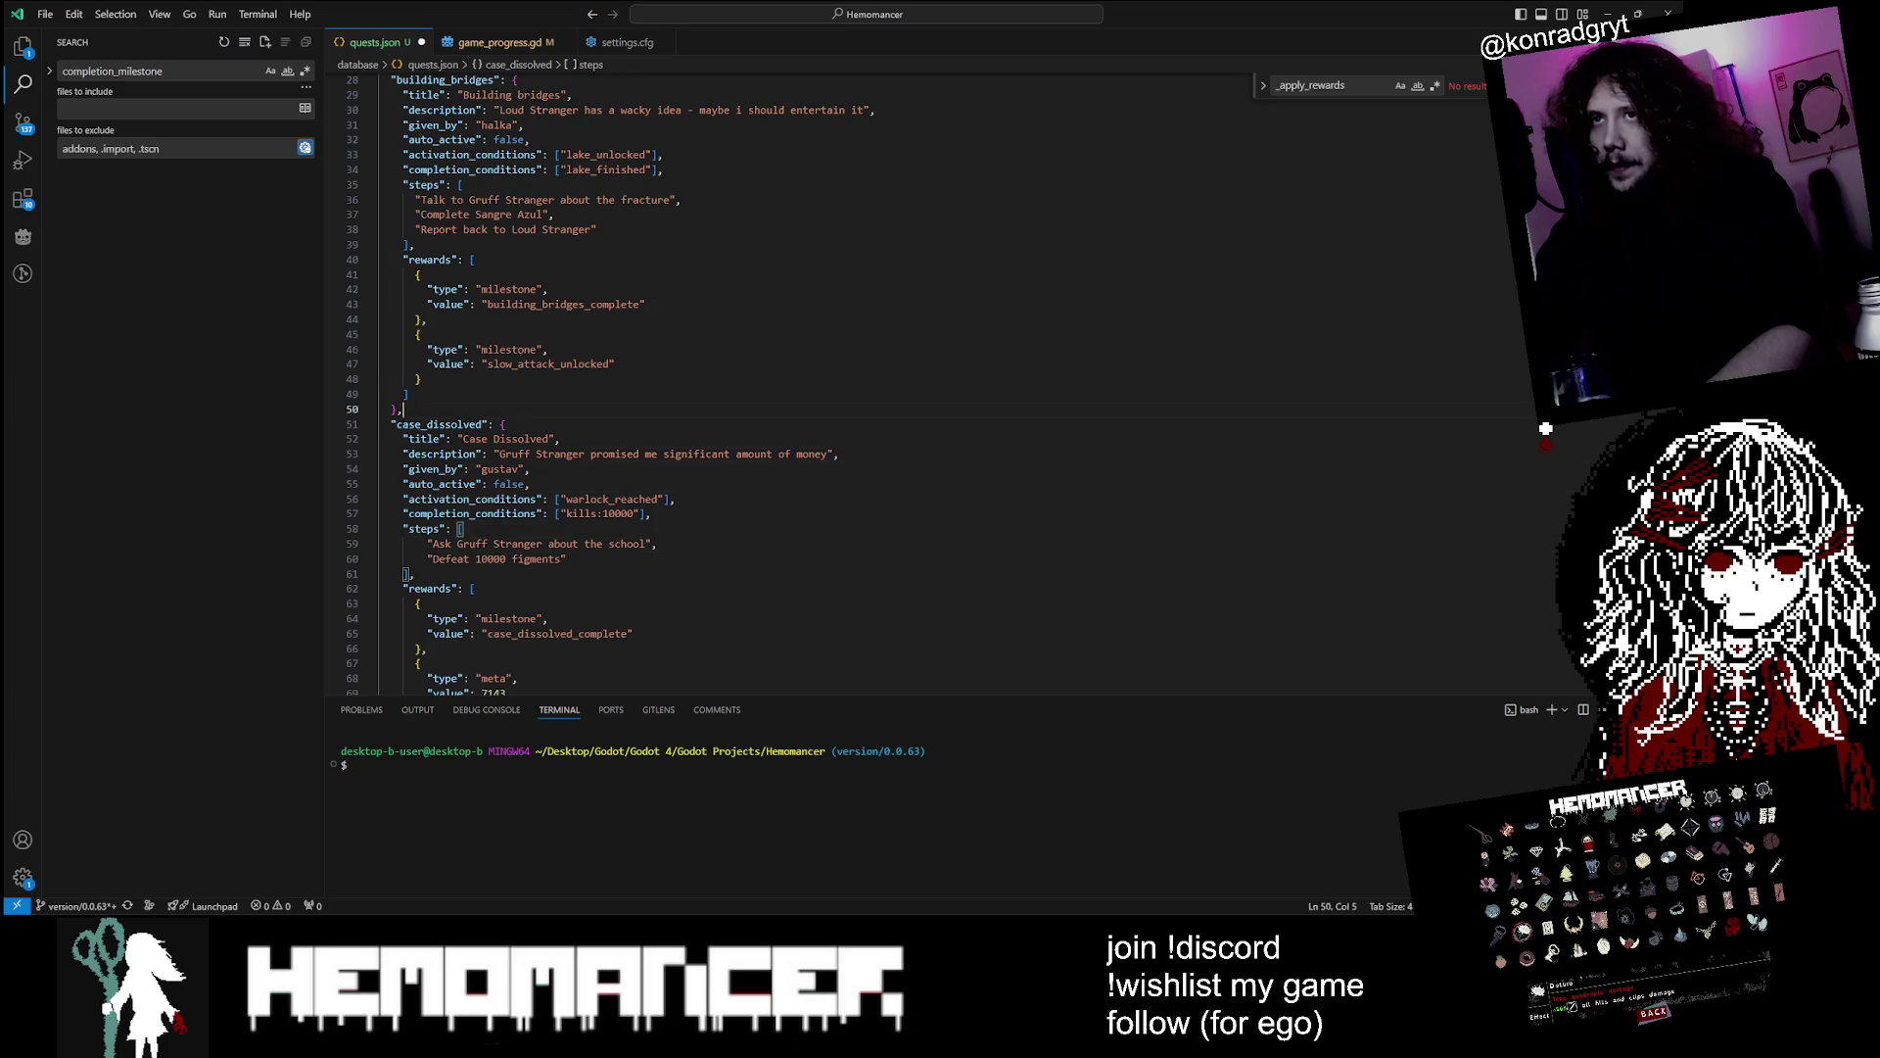
pyautogui.press('Down')
pyautogui.press('Down')
pyautogui.press('Down')
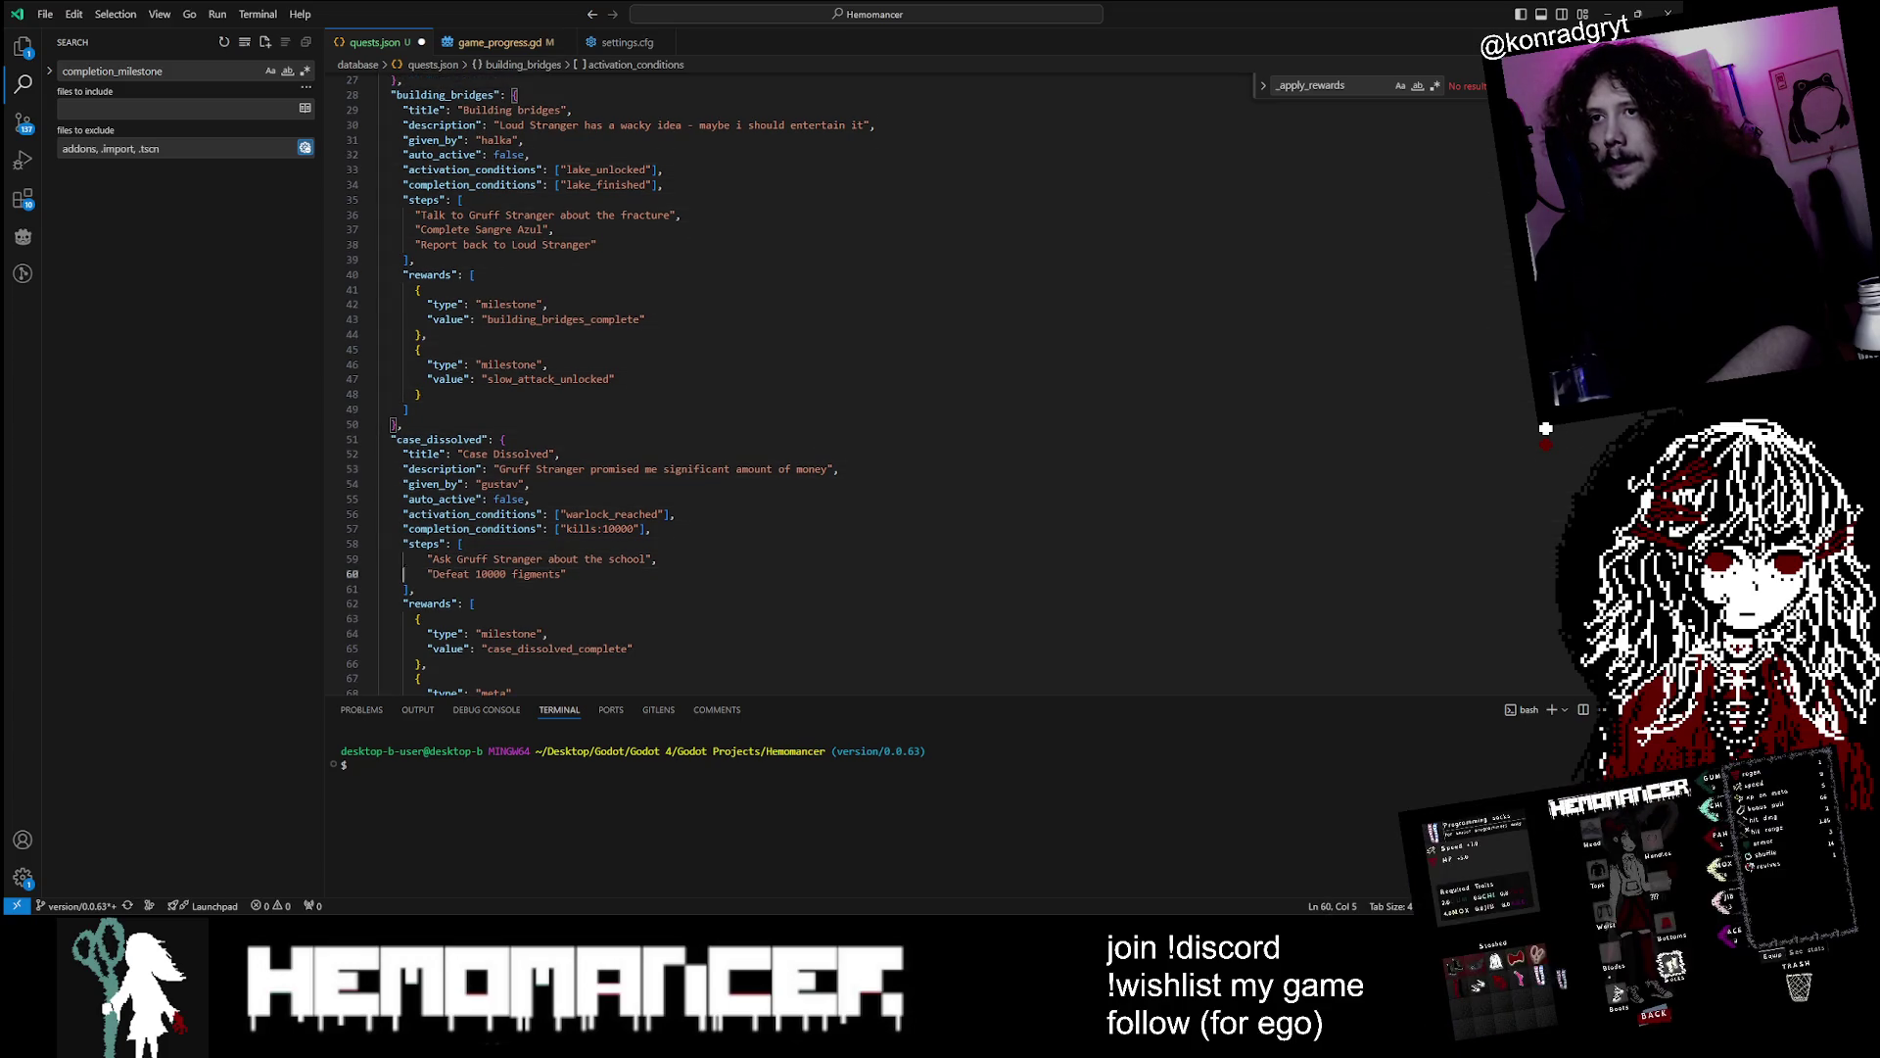
pyautogui.press('Down')
pyautogui.press('Down')
pyautogui.press('Down')
pyautogui.press('Up')
pyautogui.press('Up')
pyautogui.press('Up')
pyautogui.press('Down')
pyautogui.press('Down')
pyautogui.press('Down')
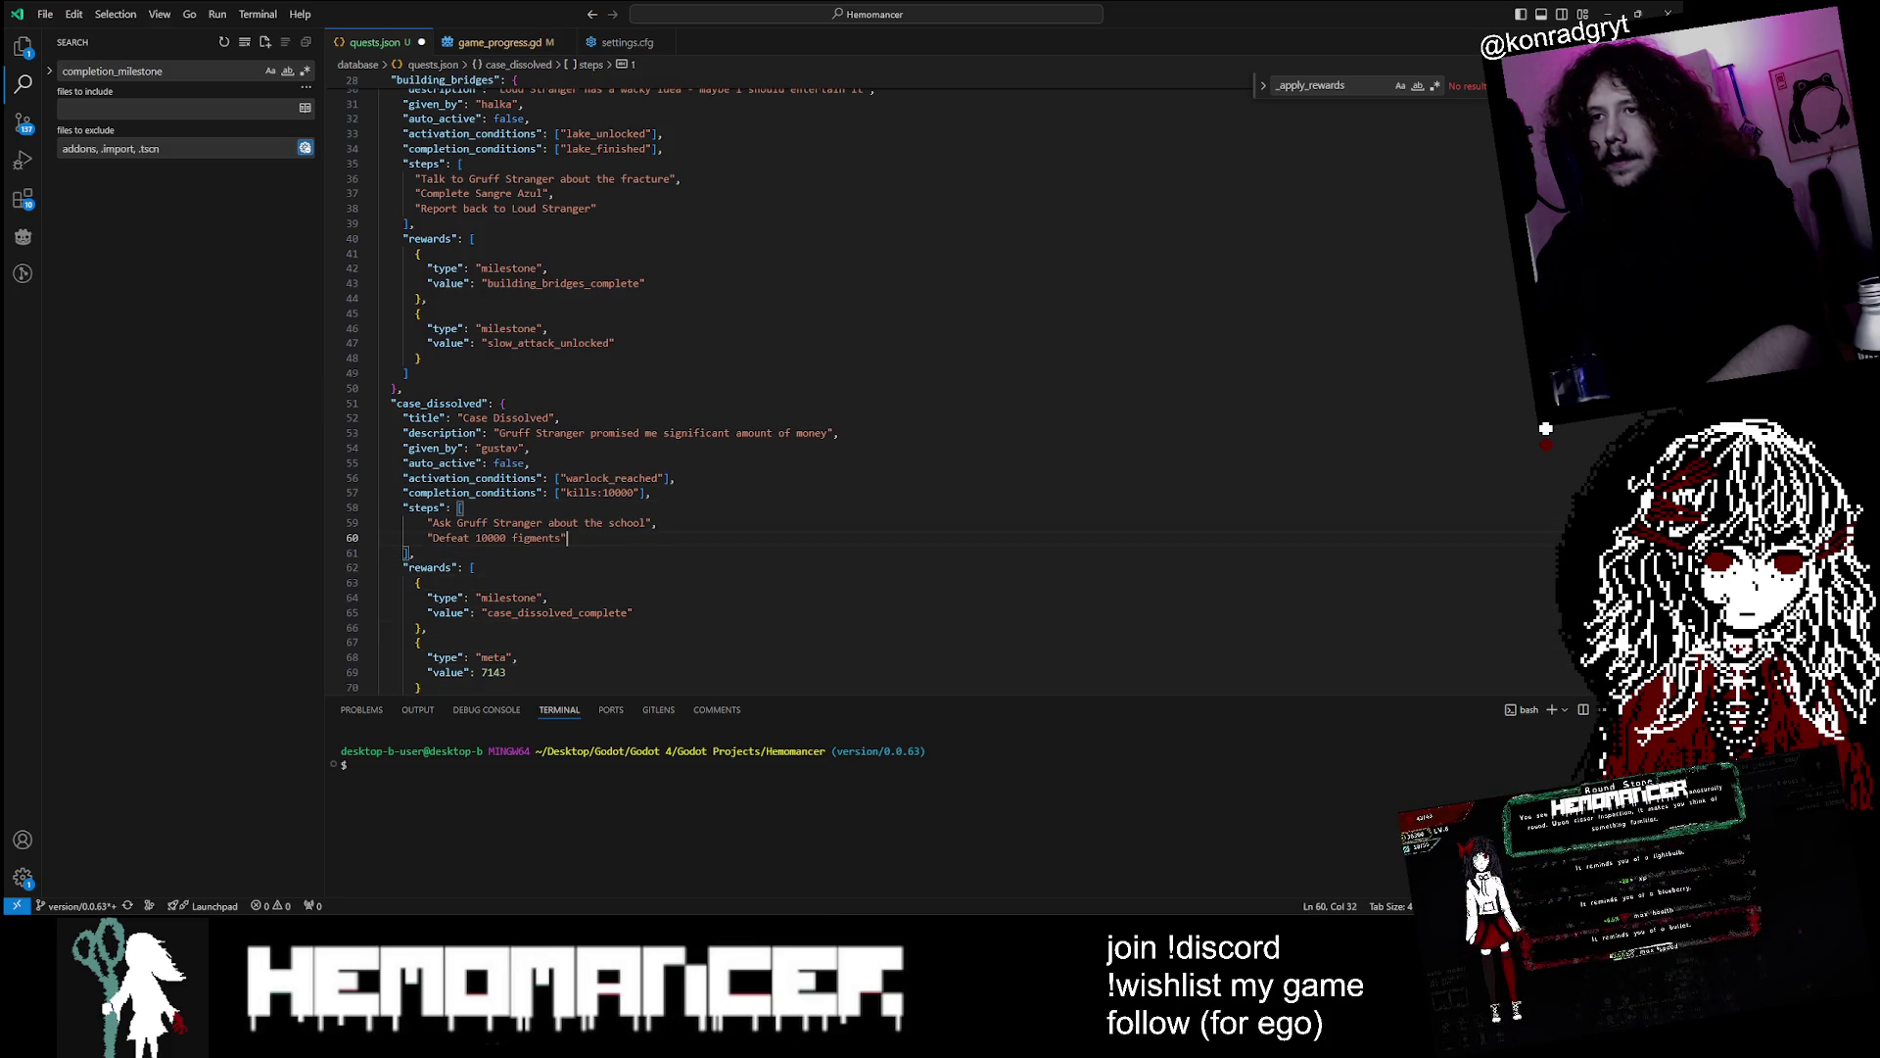
pyautogui.press('Left')
pyautogui.write(',')
pyautogui.press('Return')
pyautogui.write('"Report back to ')
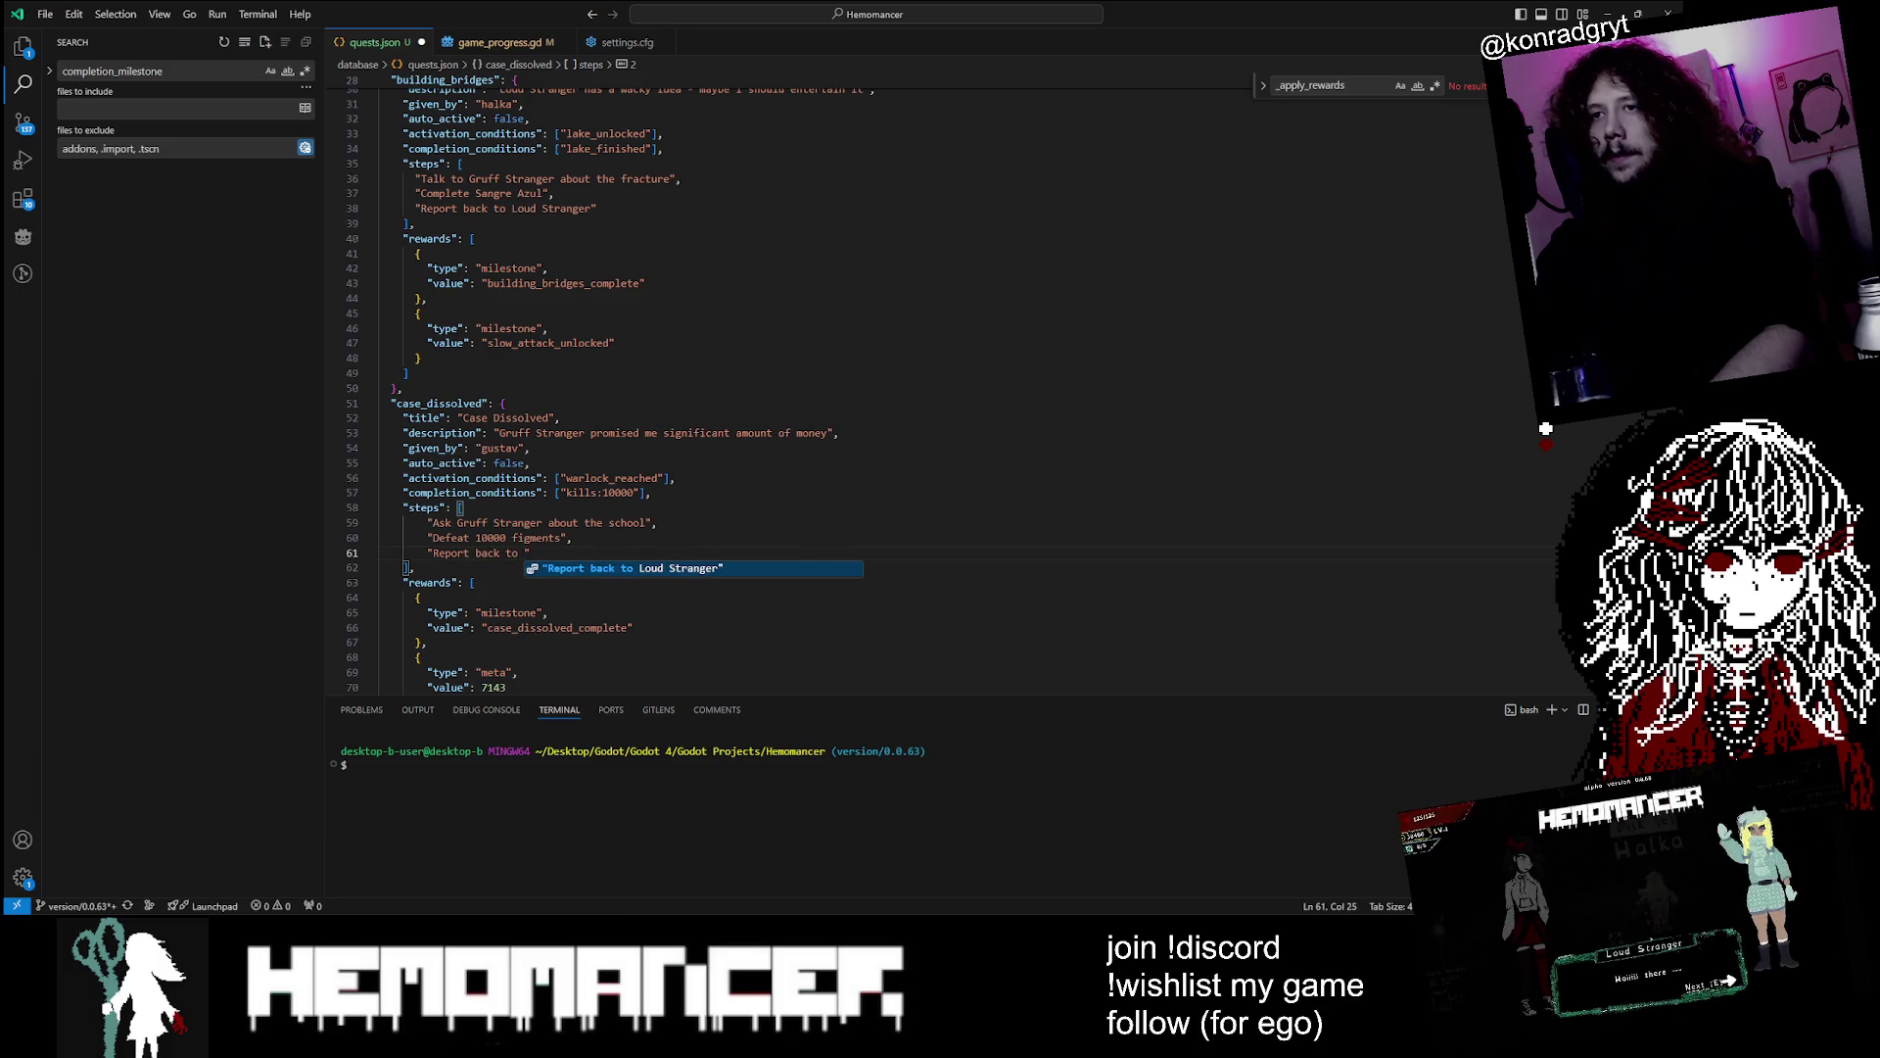
pyautogui.write('Gruff Strange')
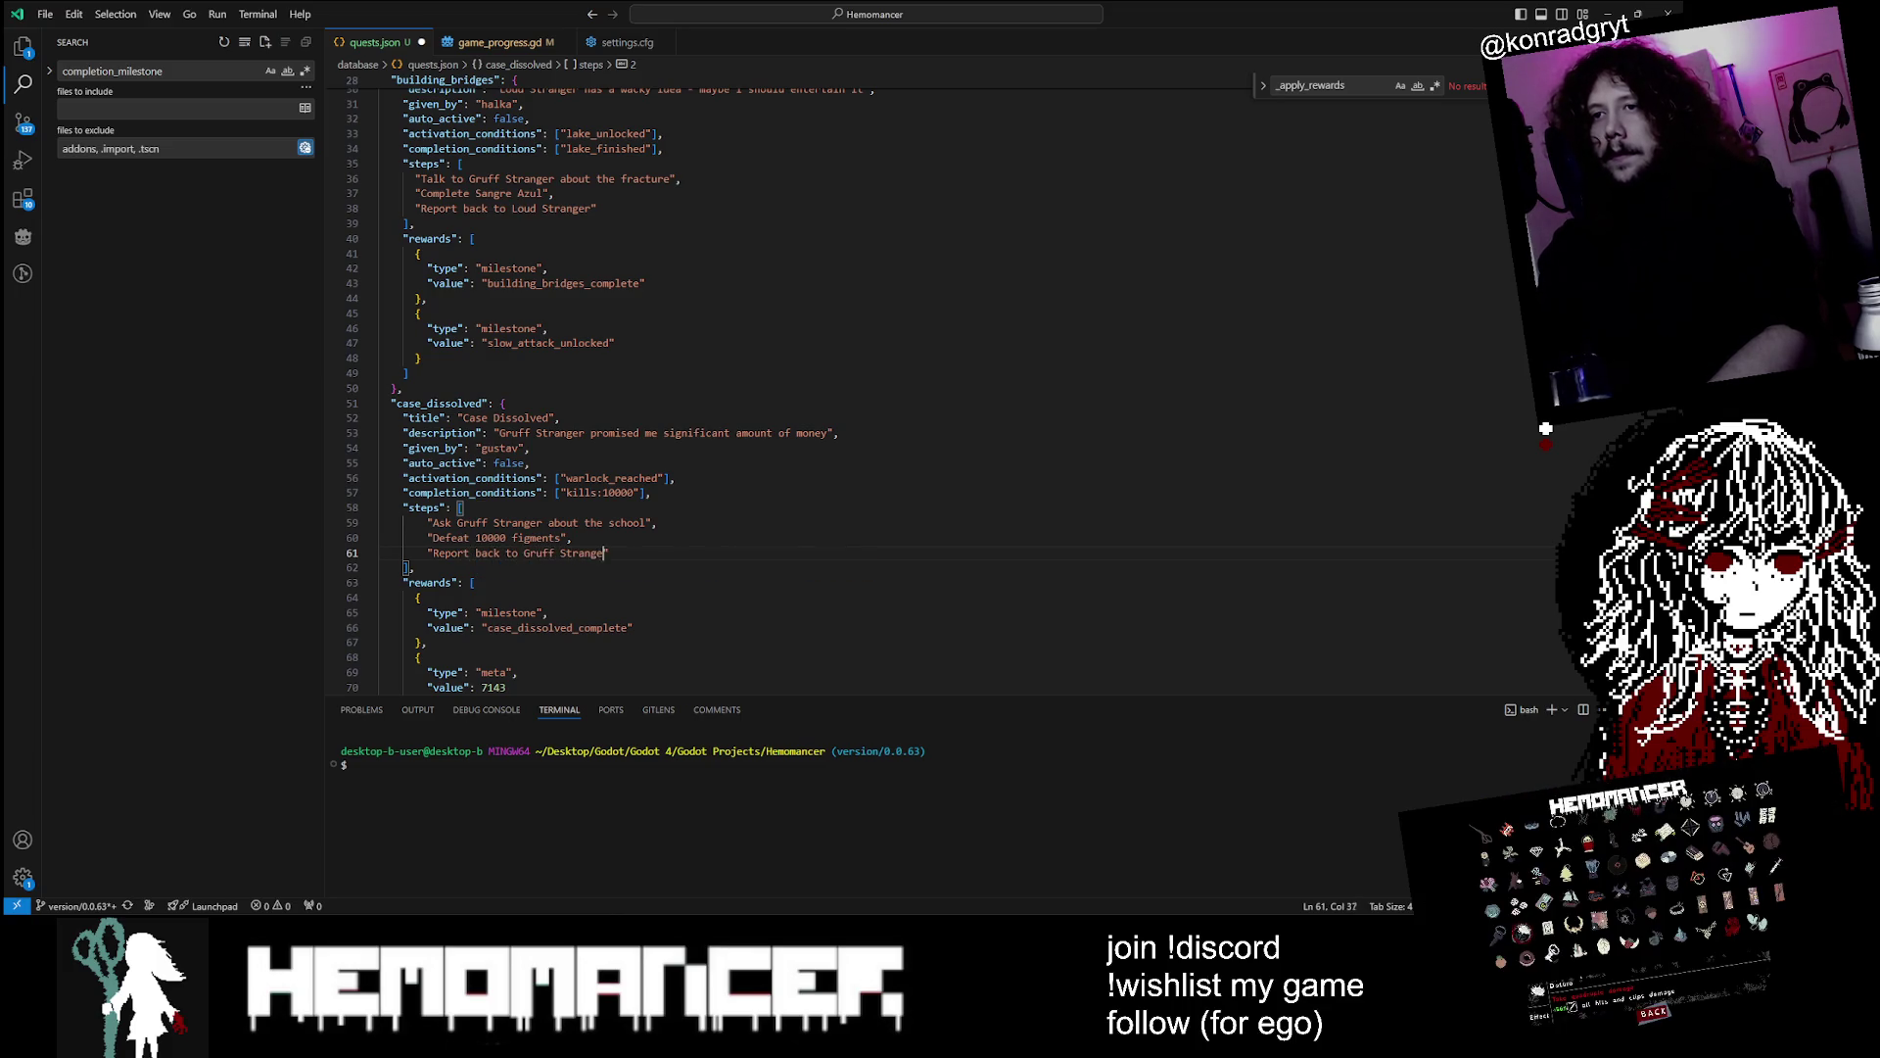
pyautogui.write('r')
pyautogui.hotkey('ctrl', 's')
pyautogui.scroll(4, 881, 392)
# Check the Gruff Stranger step and the building_bridges steps list
pyautogui.scroll(-4, 881, 392)
pyautogui.scroll(-1, 881, 392)
pyautogui.doubleClick(539, 553)
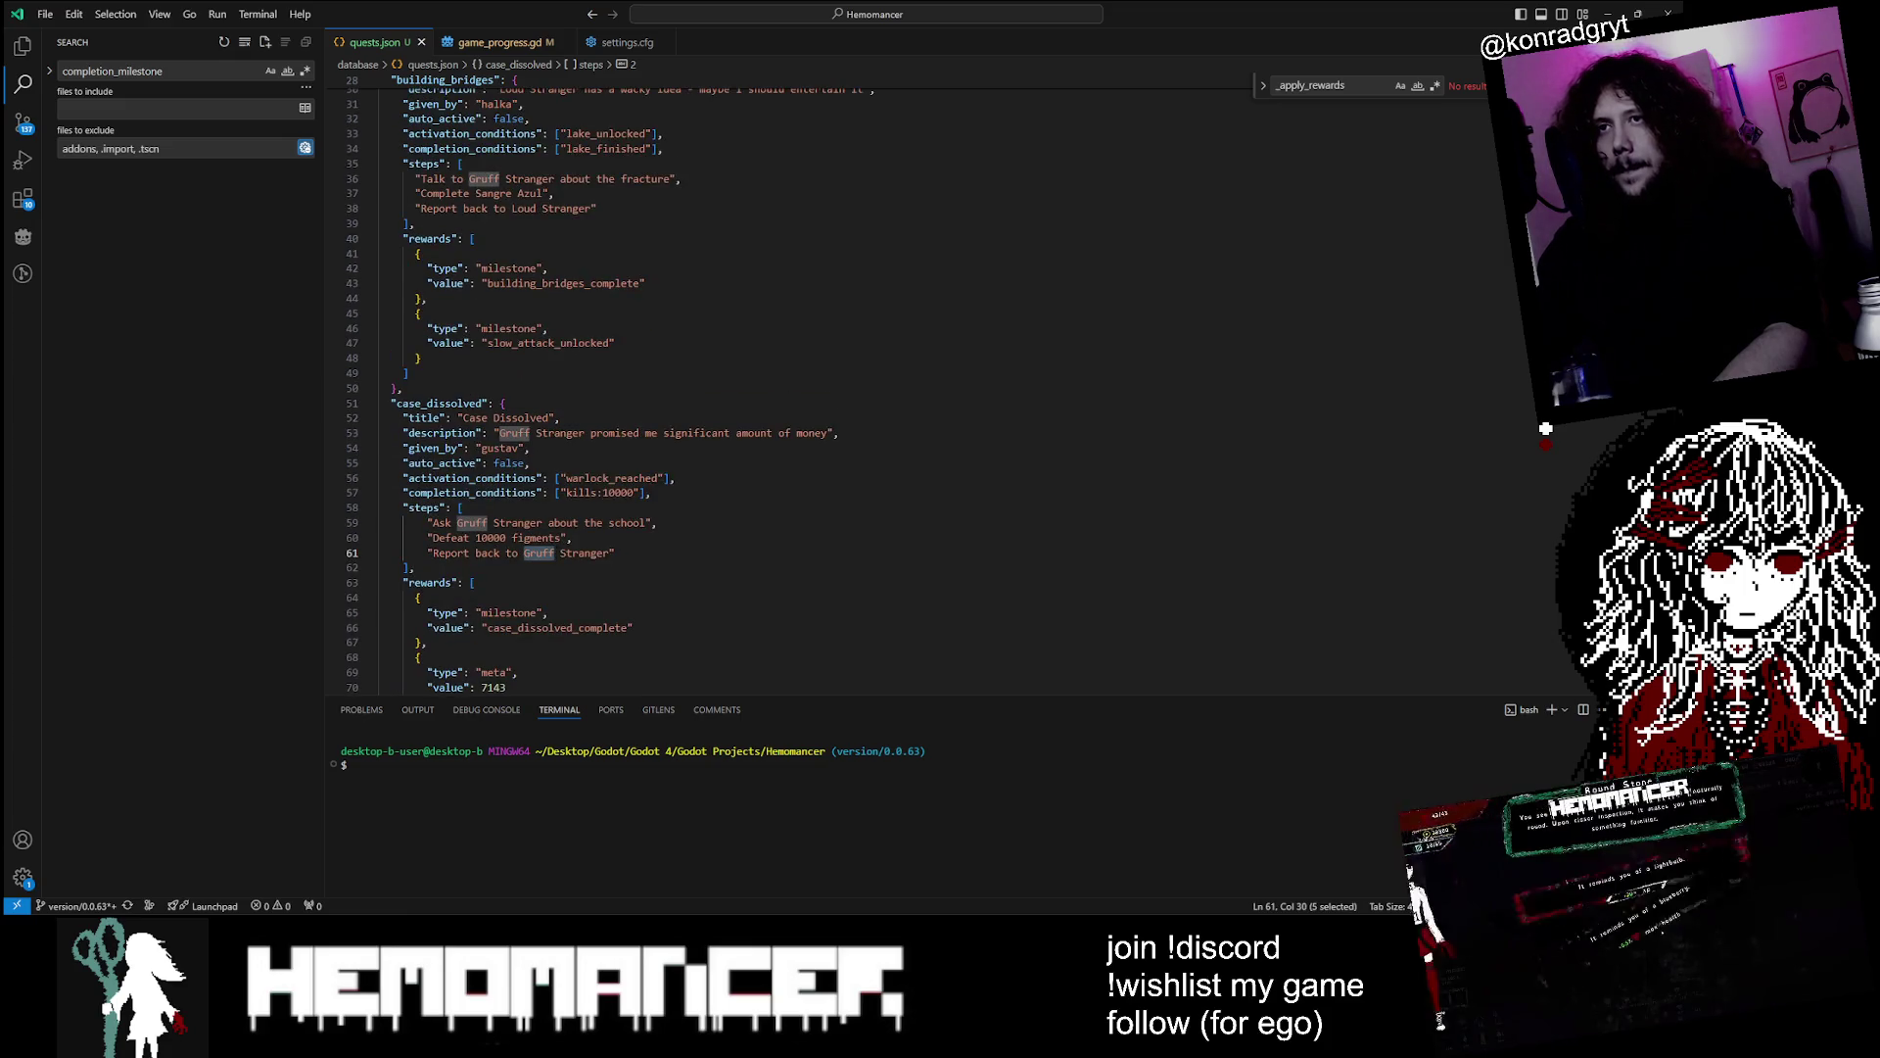
pyautogui.click(554, 193)
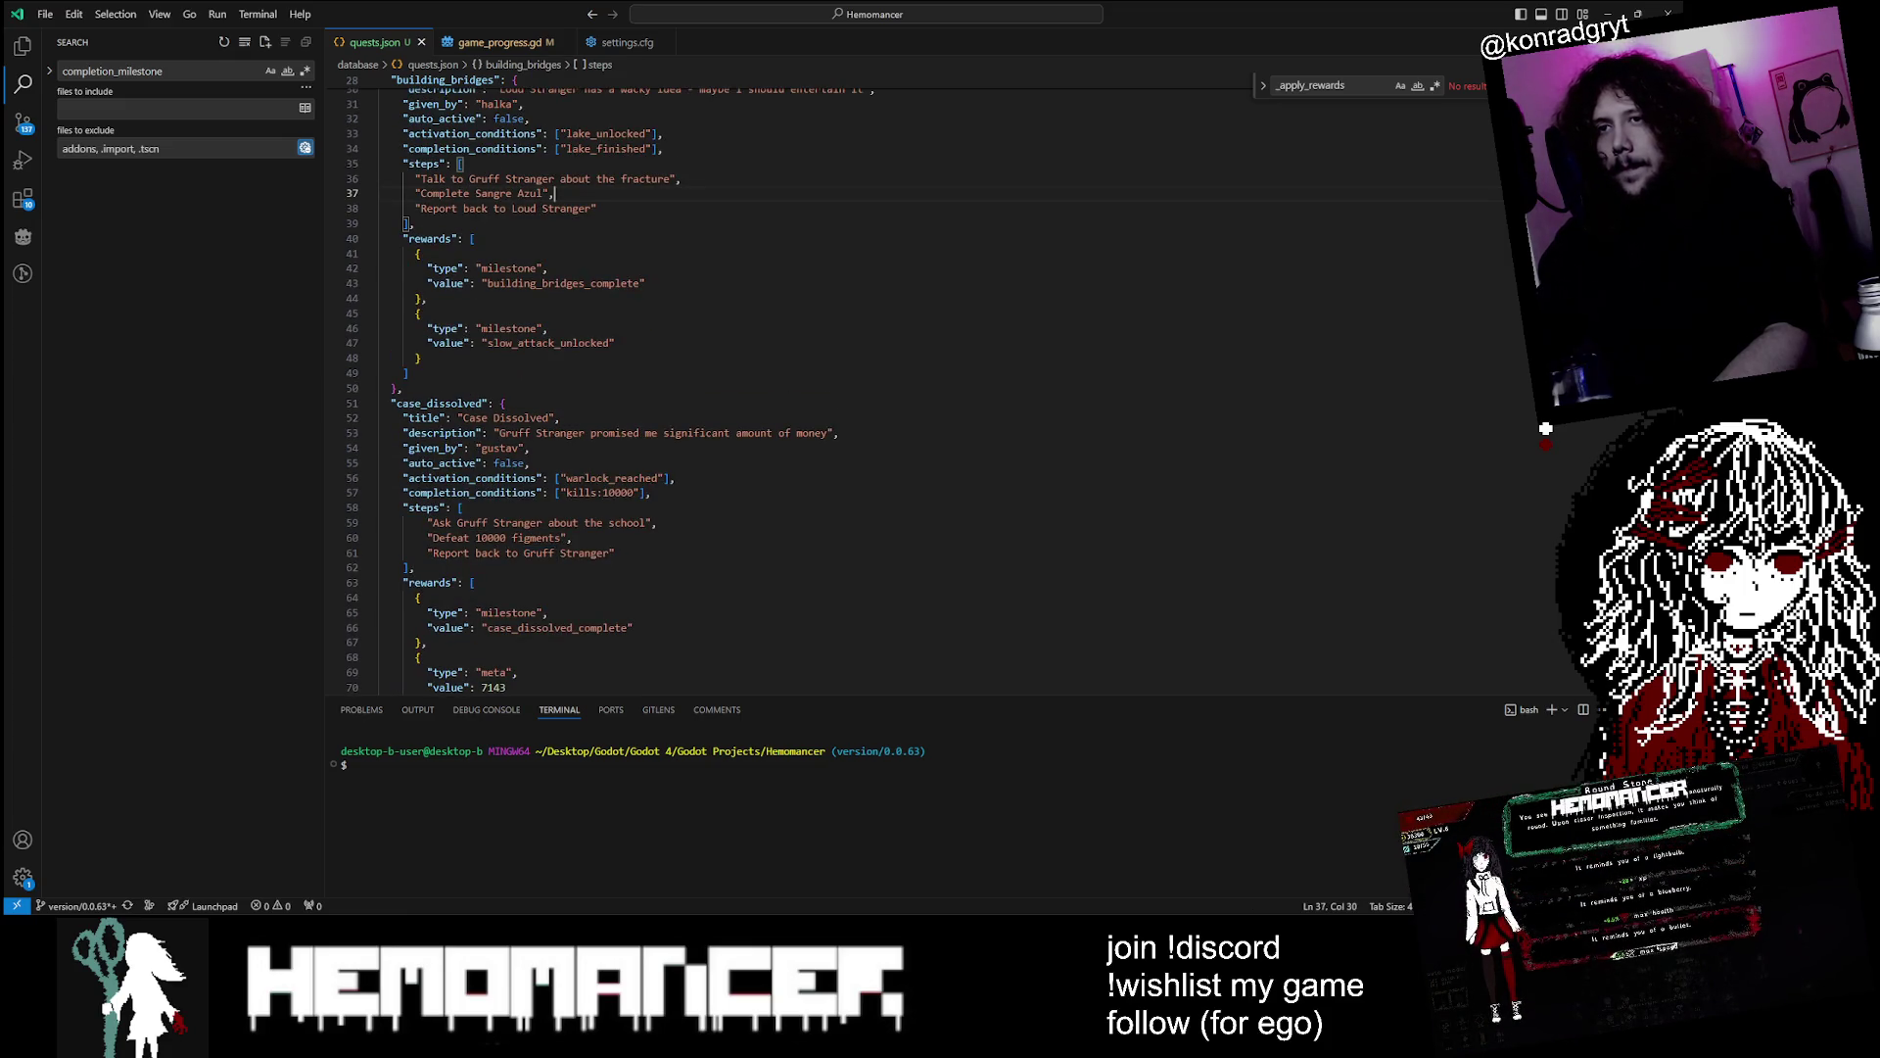
pyautogui.moveTo(427, 522); pyautogui.dragTo(658, 522)
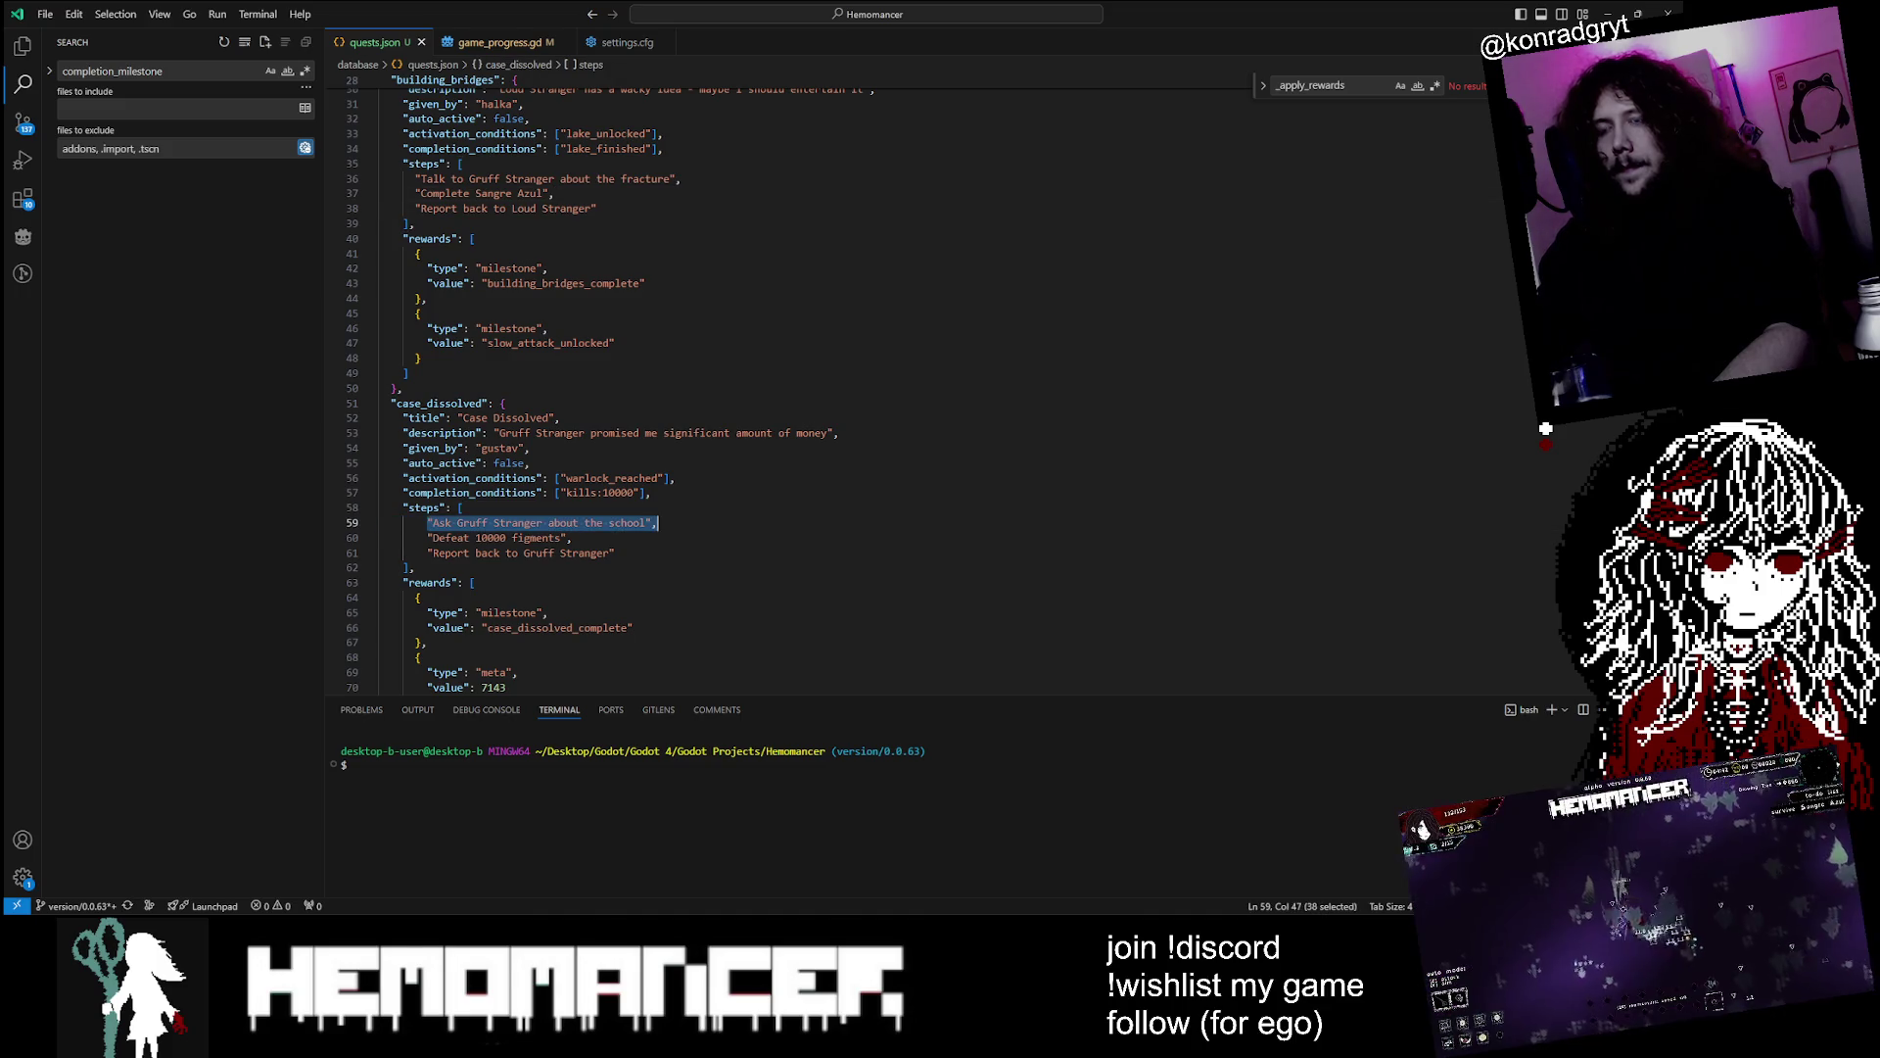
# Review the step arrays throughout quests.json, ending at the tutorial description
pyautogui.scroll(-4, 658, 522)
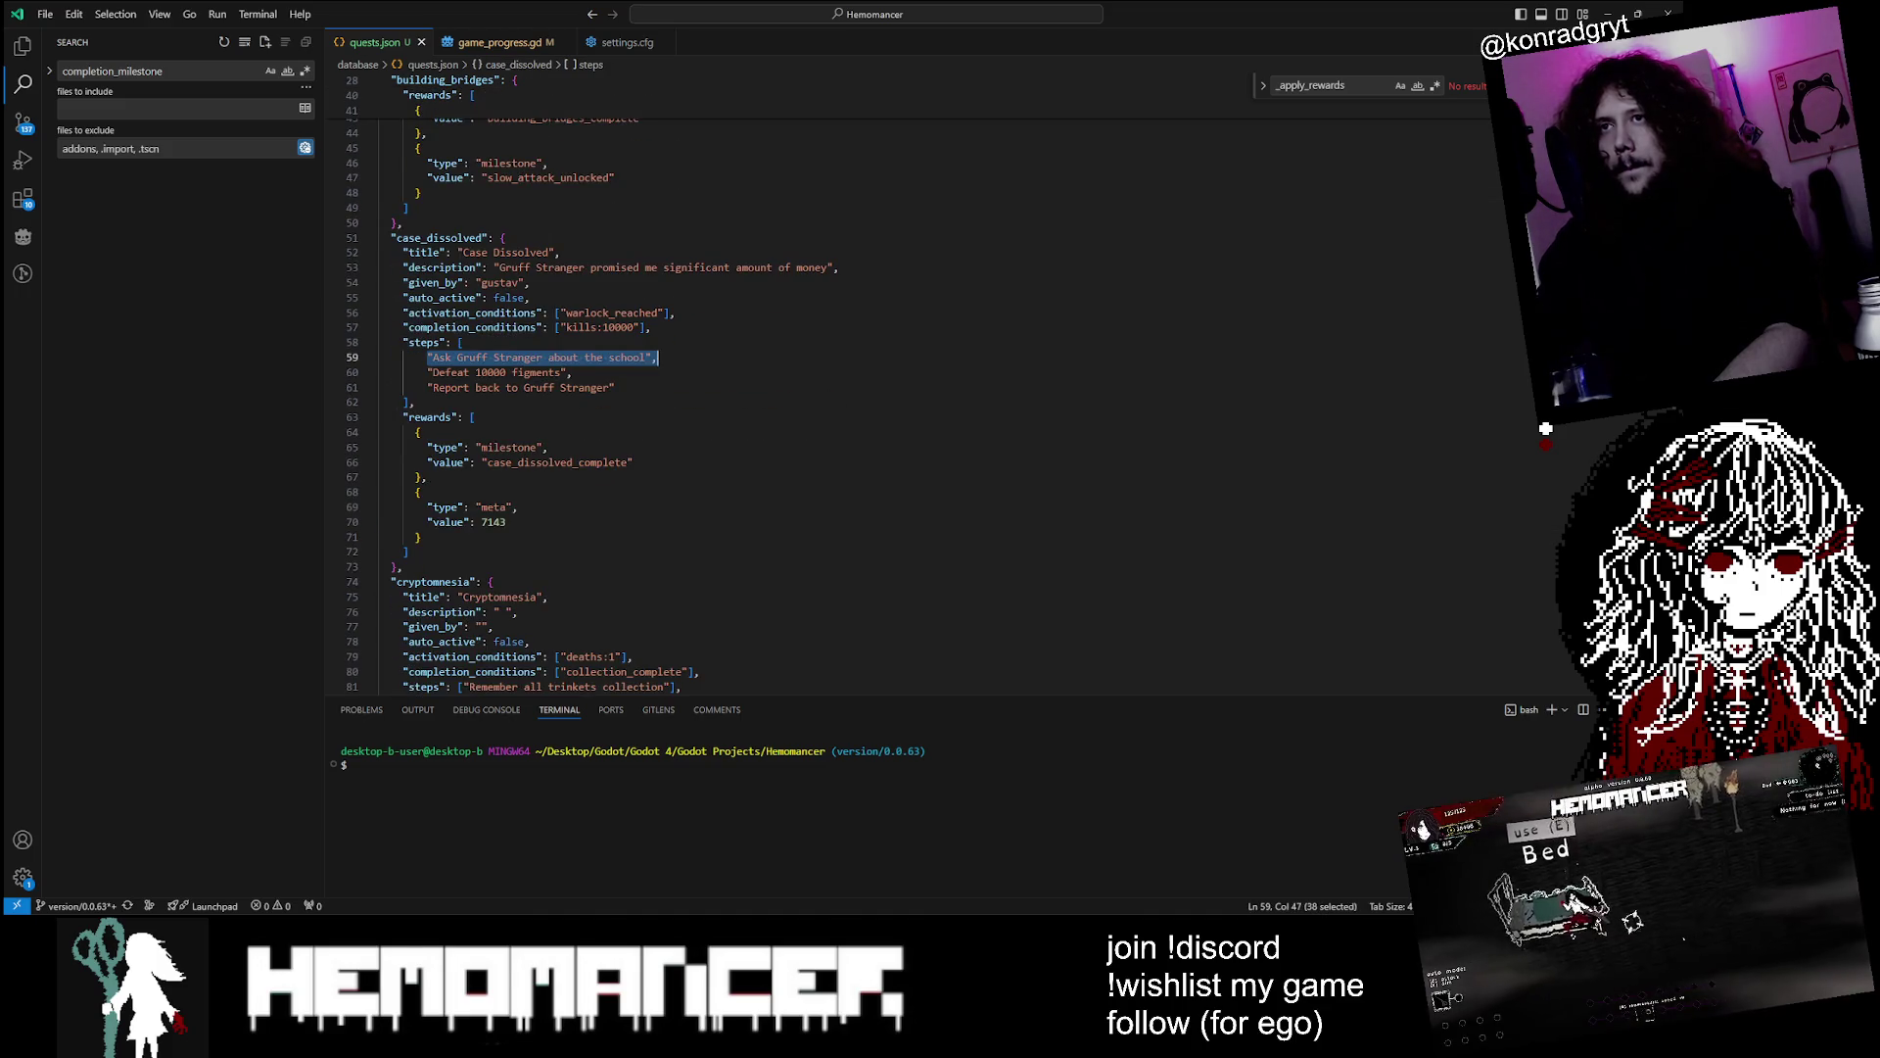
pyautogui.scroll(-6, 881, 392)
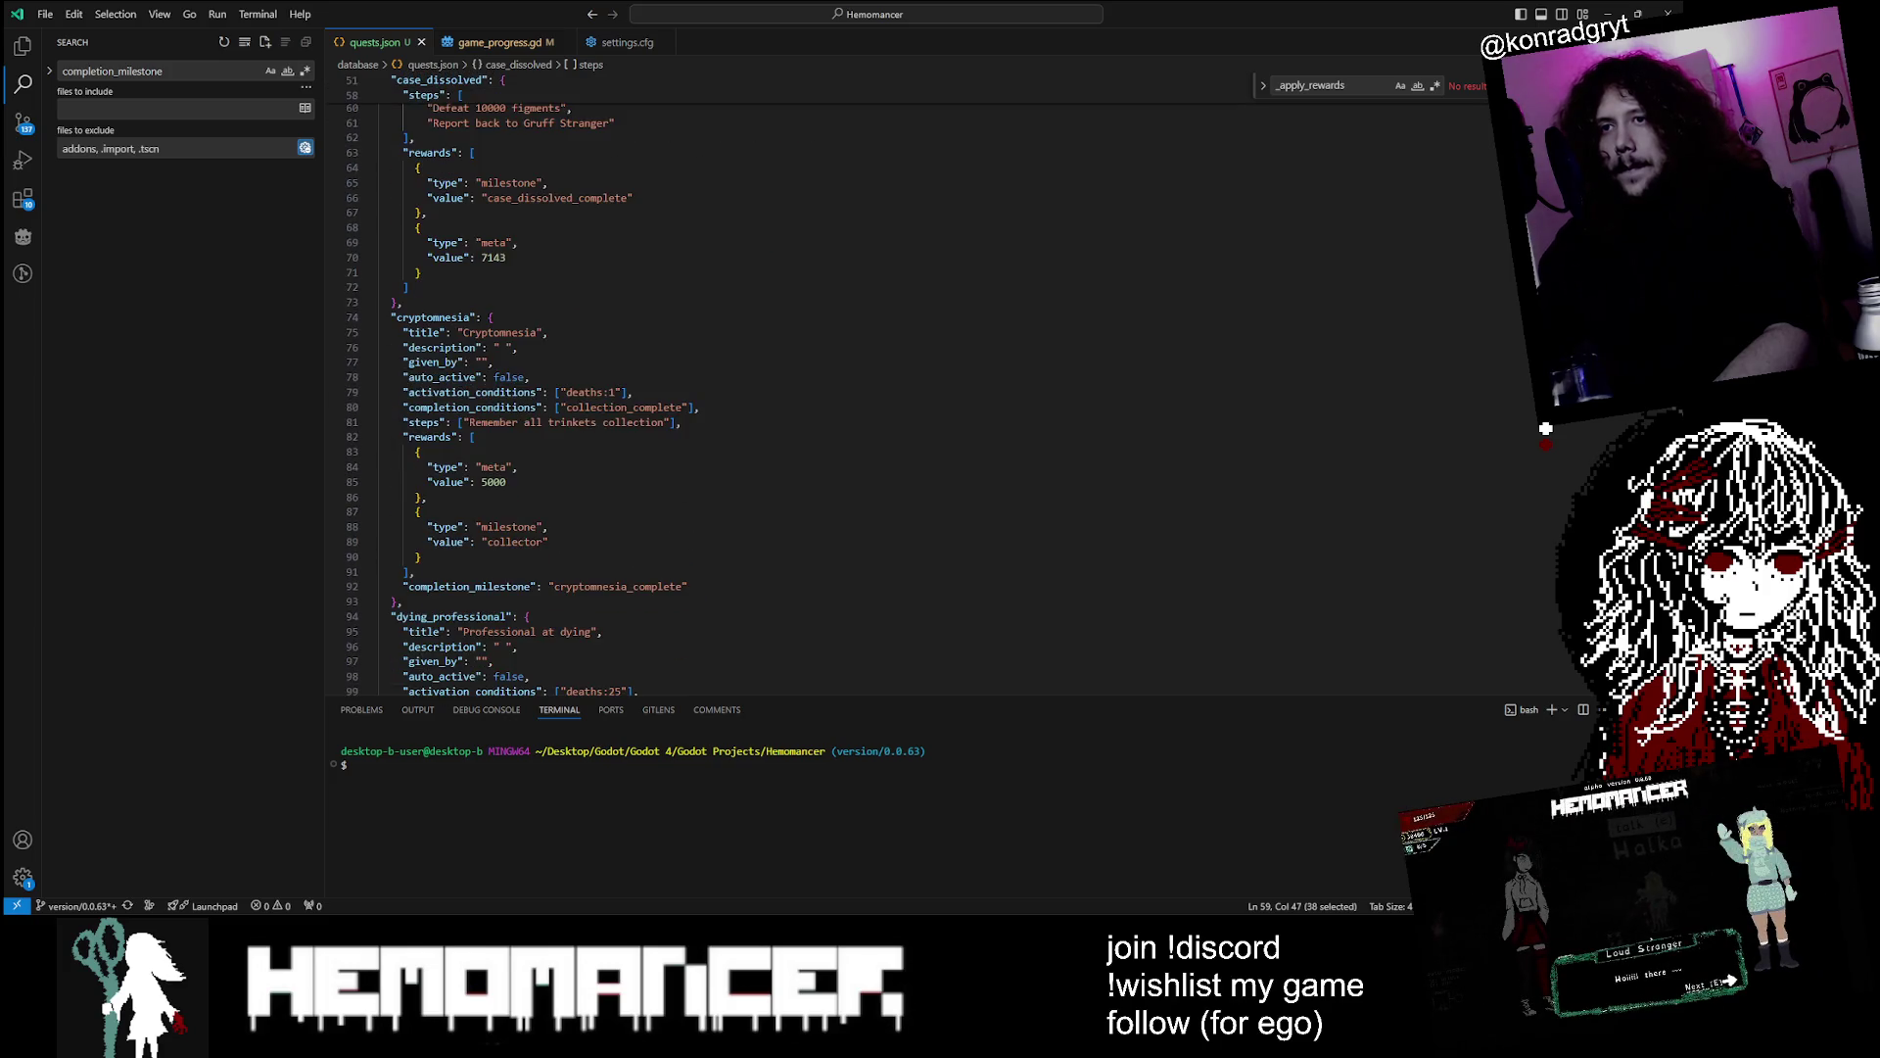
pyautogui.scroll(15, 881, 392)
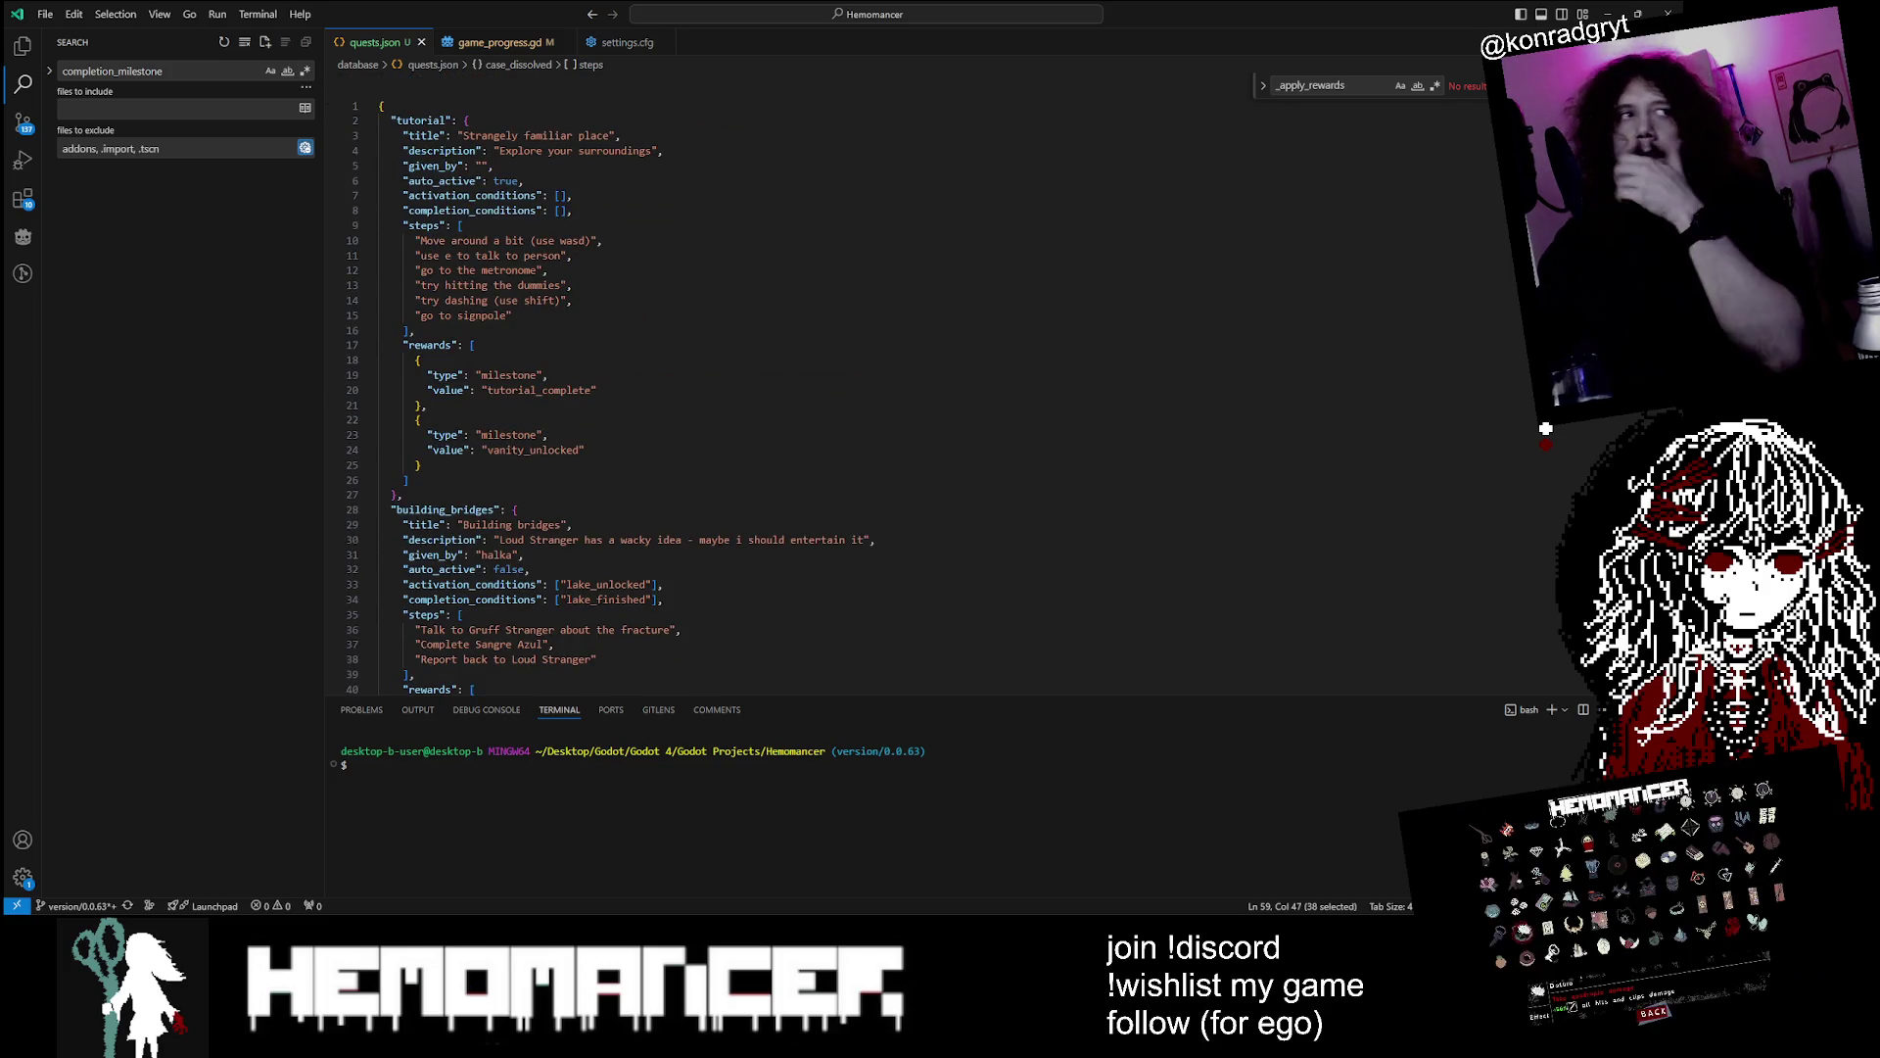
pyautogui.scroll(-7, 882, 392)
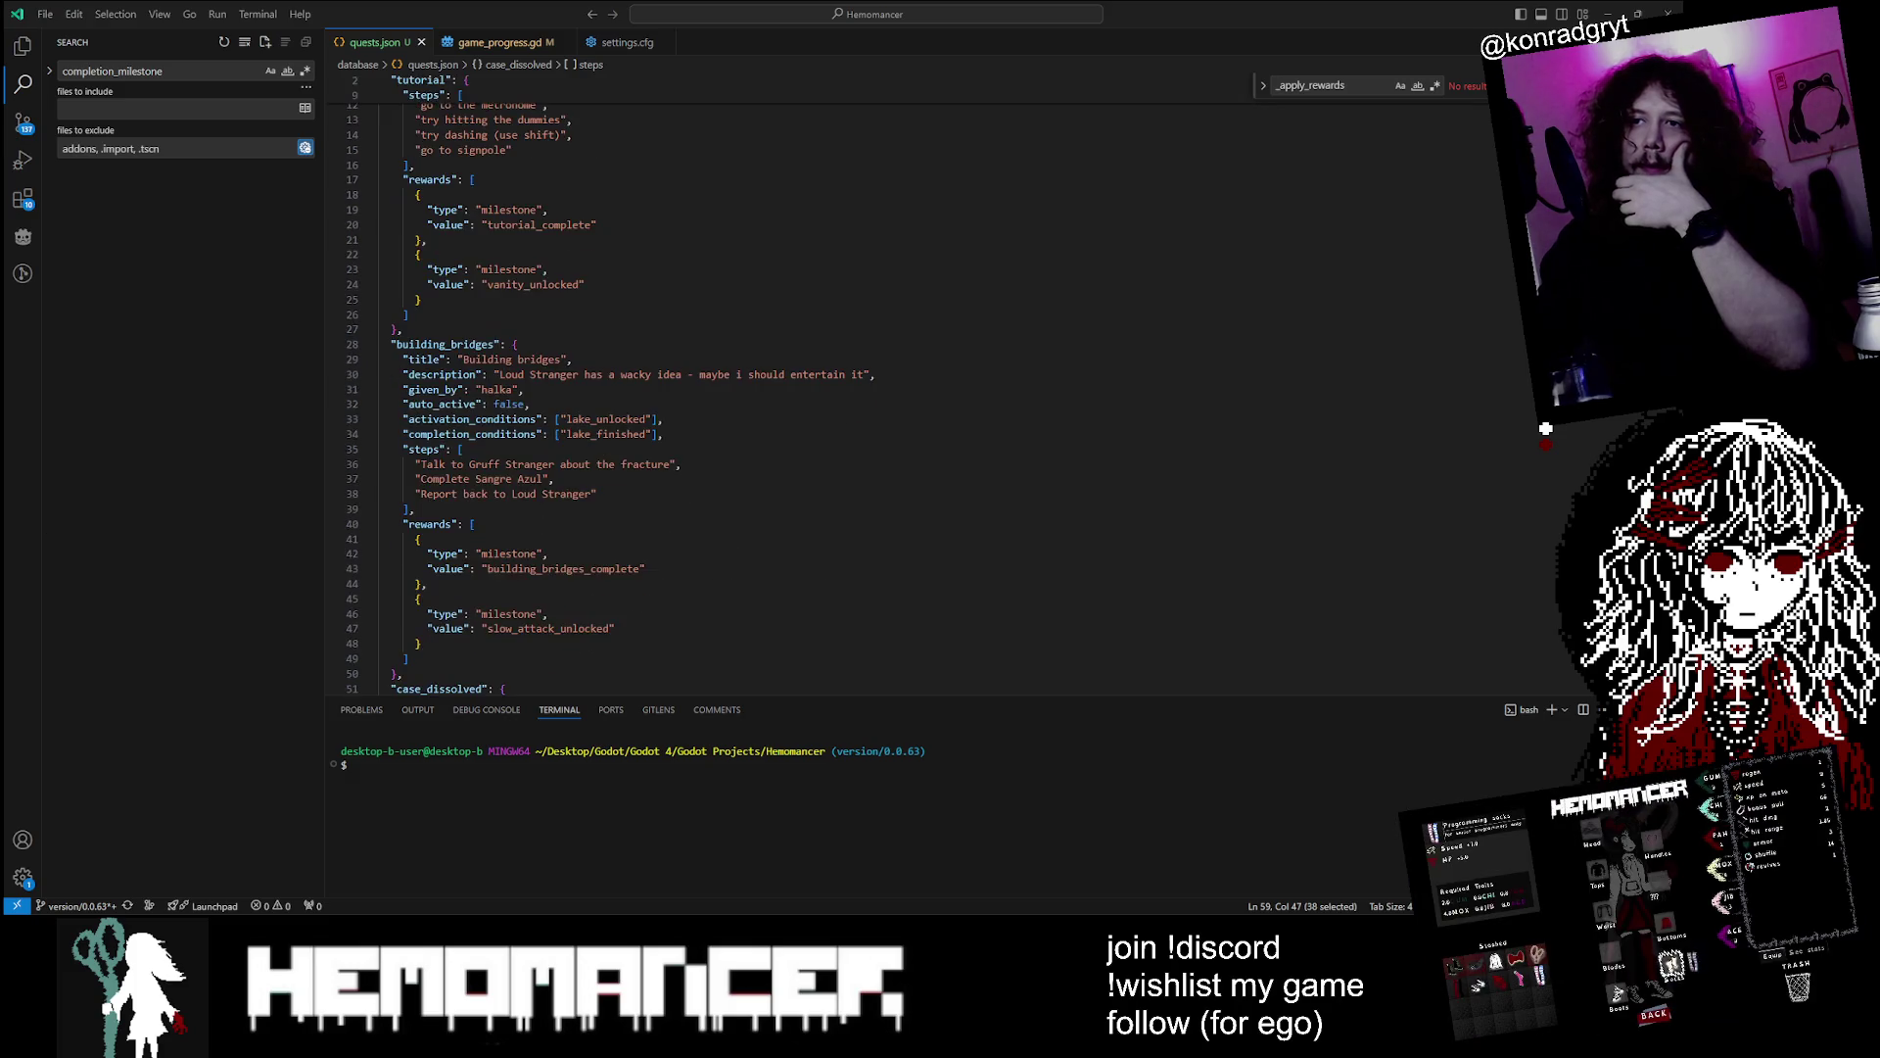
pyautogui.scroll(-5, 881, 382)
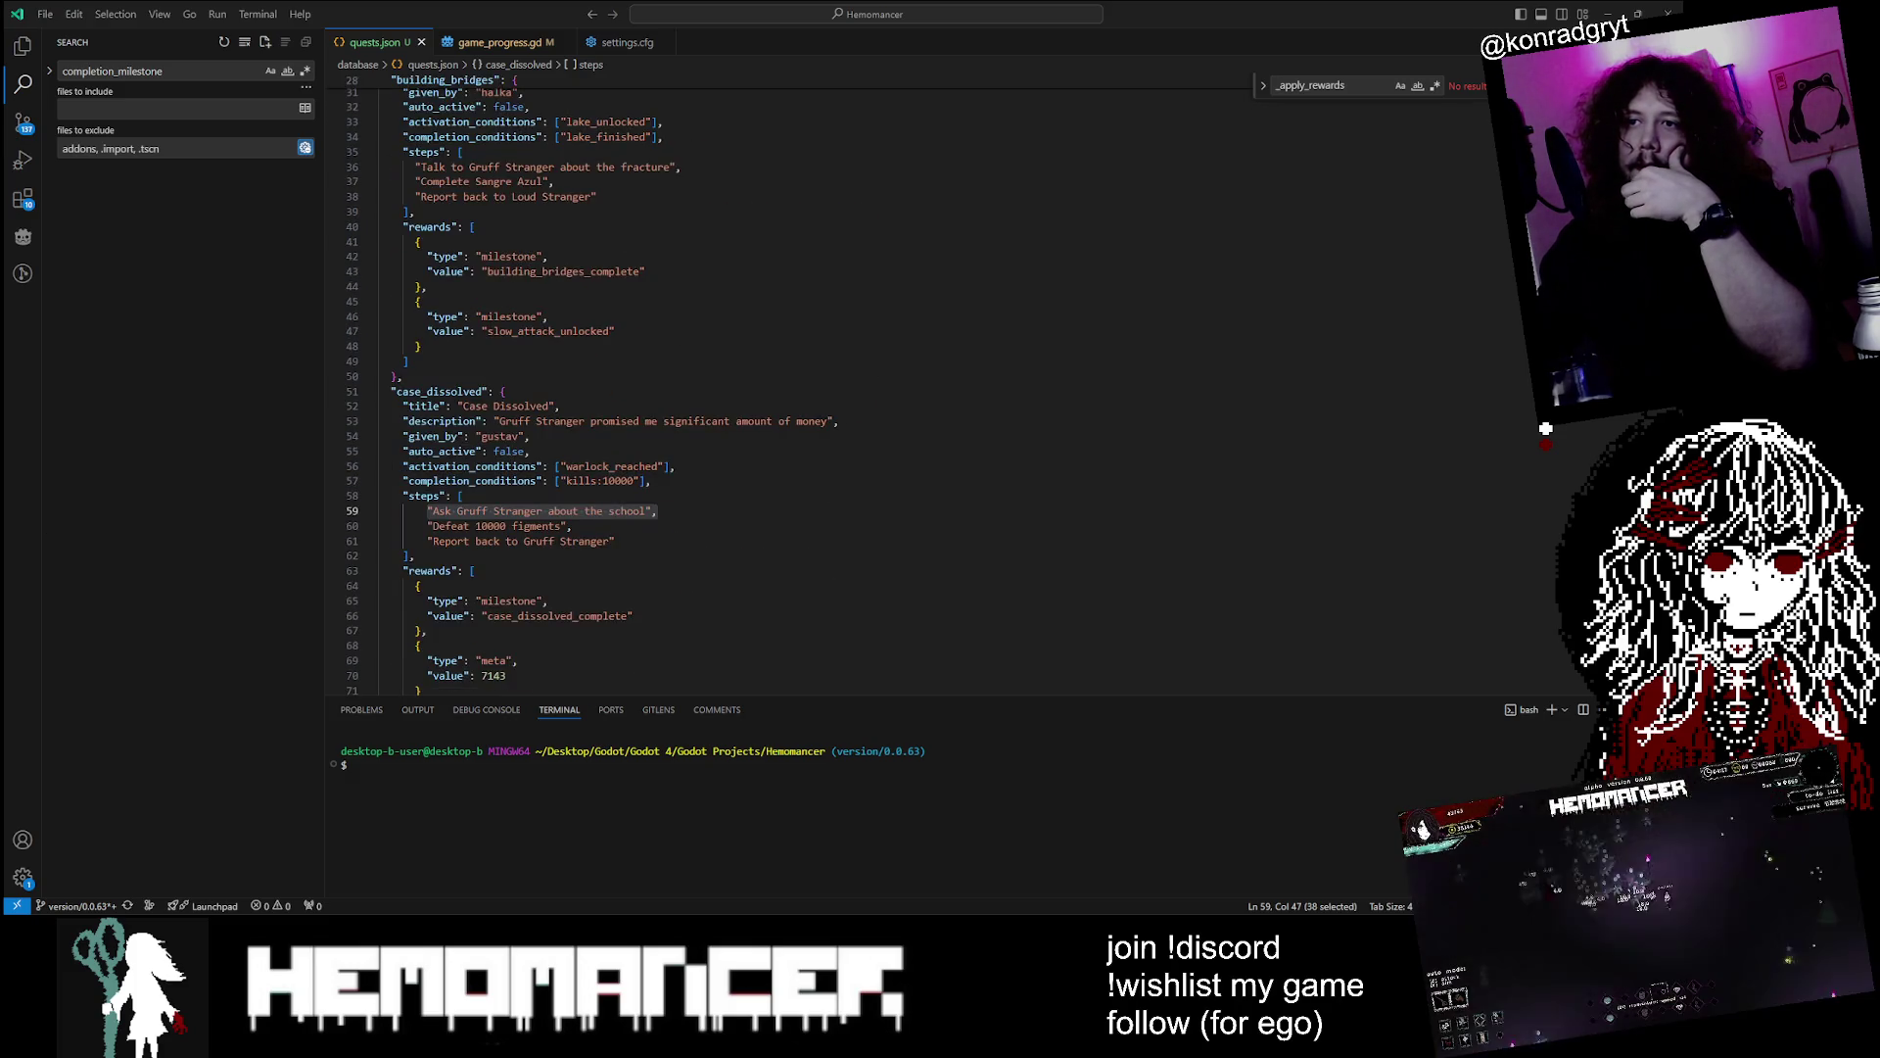
pyautogui.scroll(9, 881, 392)
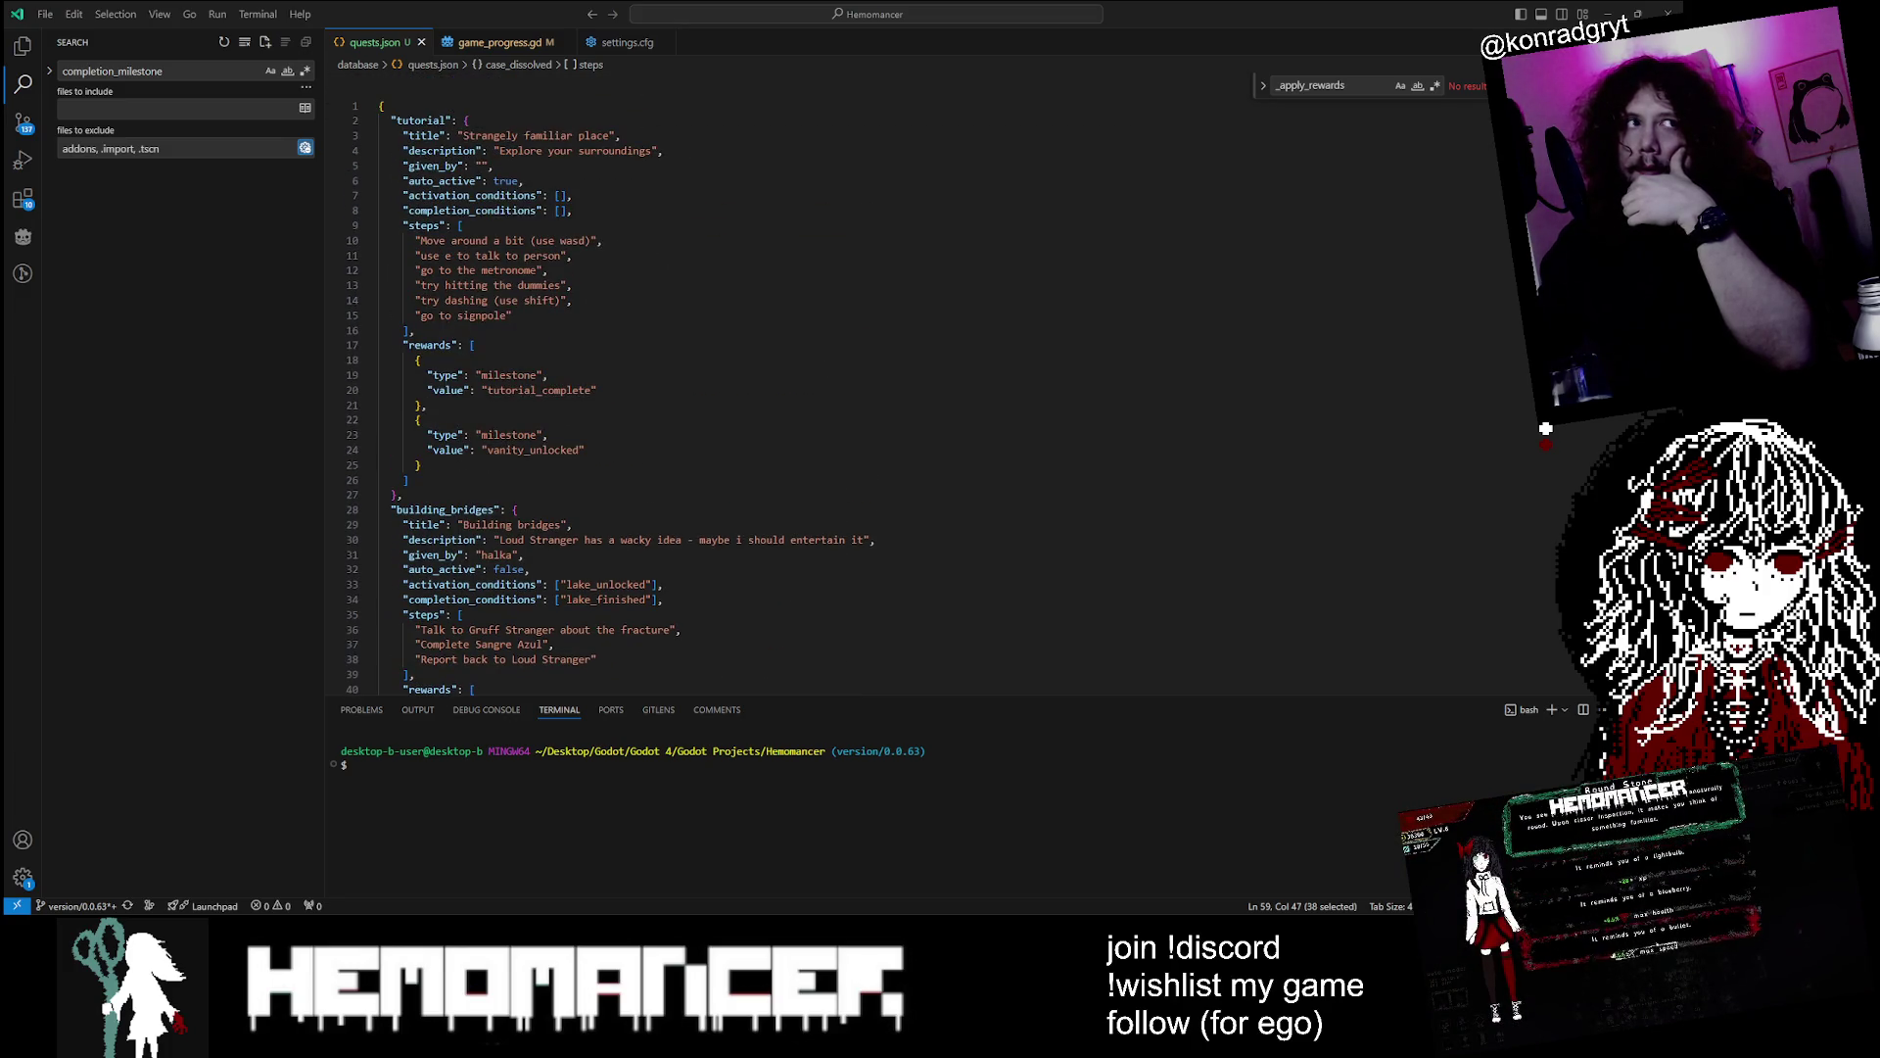
pyautogui.scroll(-4, 881, 391)
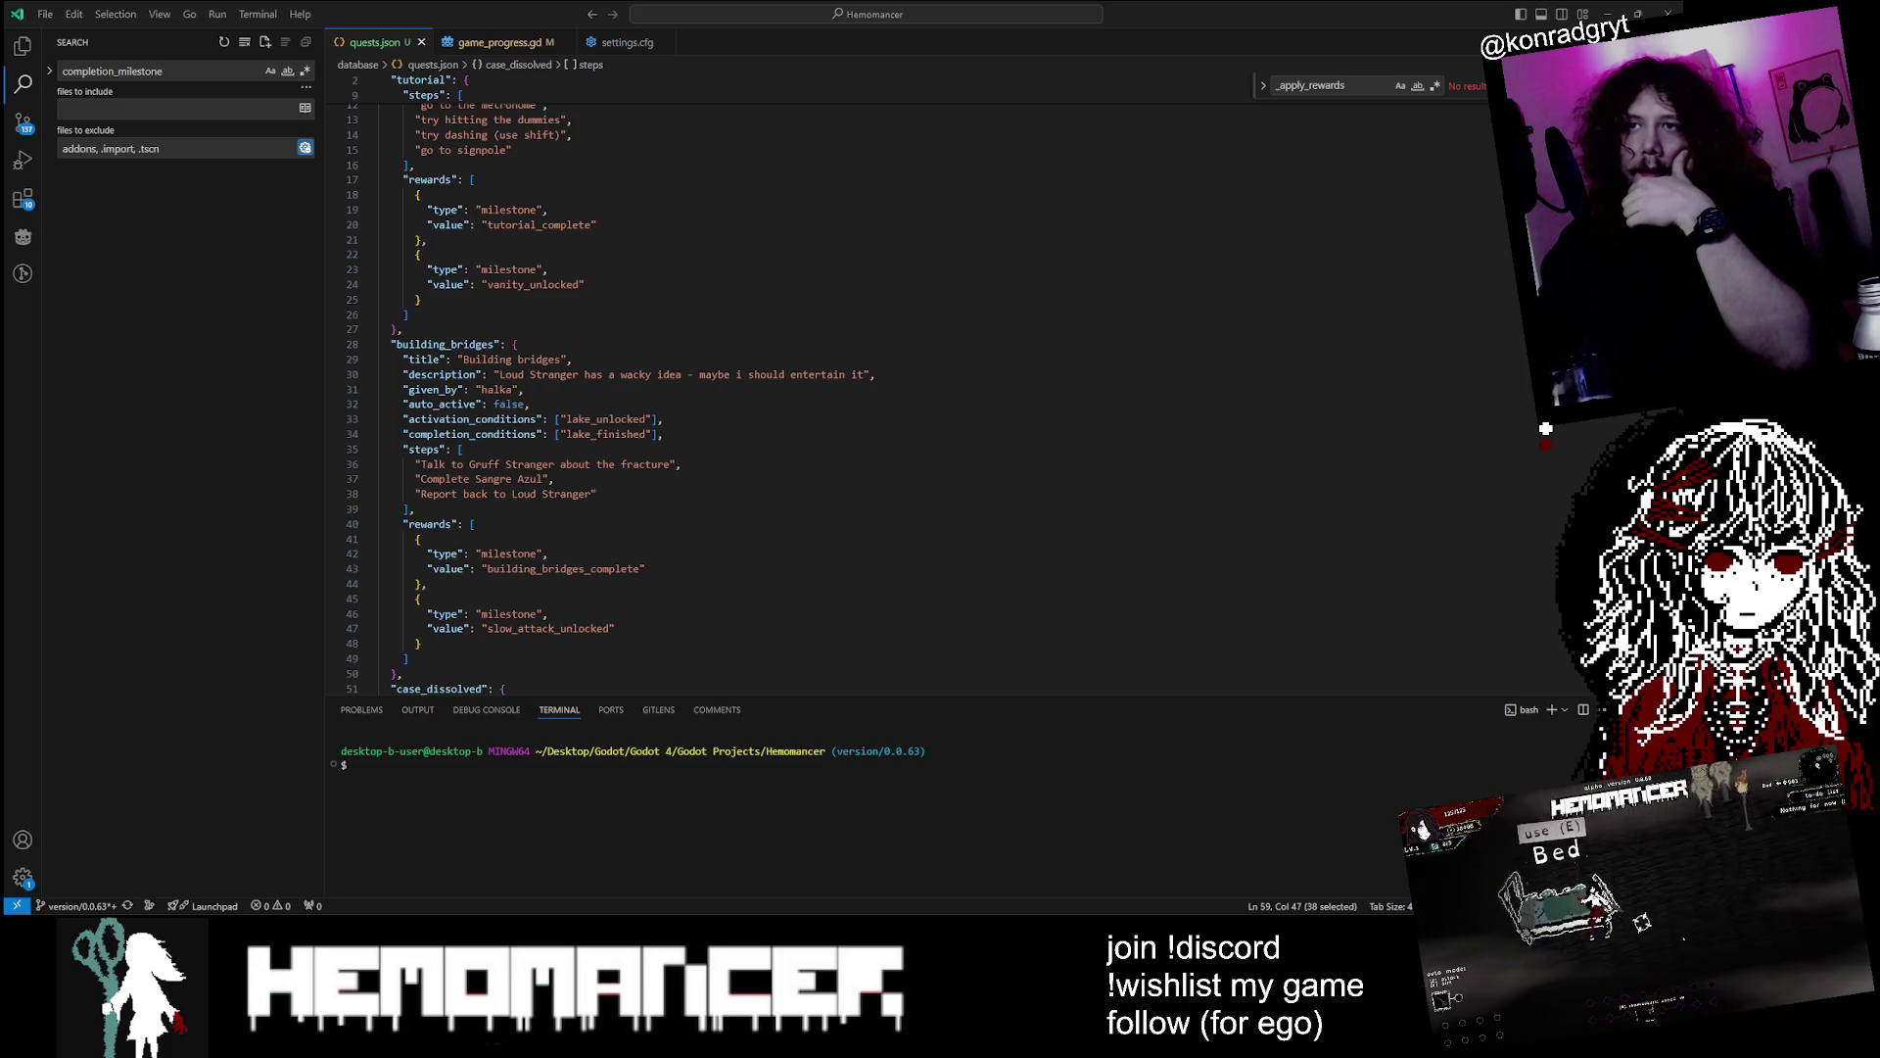
pyautogui.scroll(4, 1546, 428)
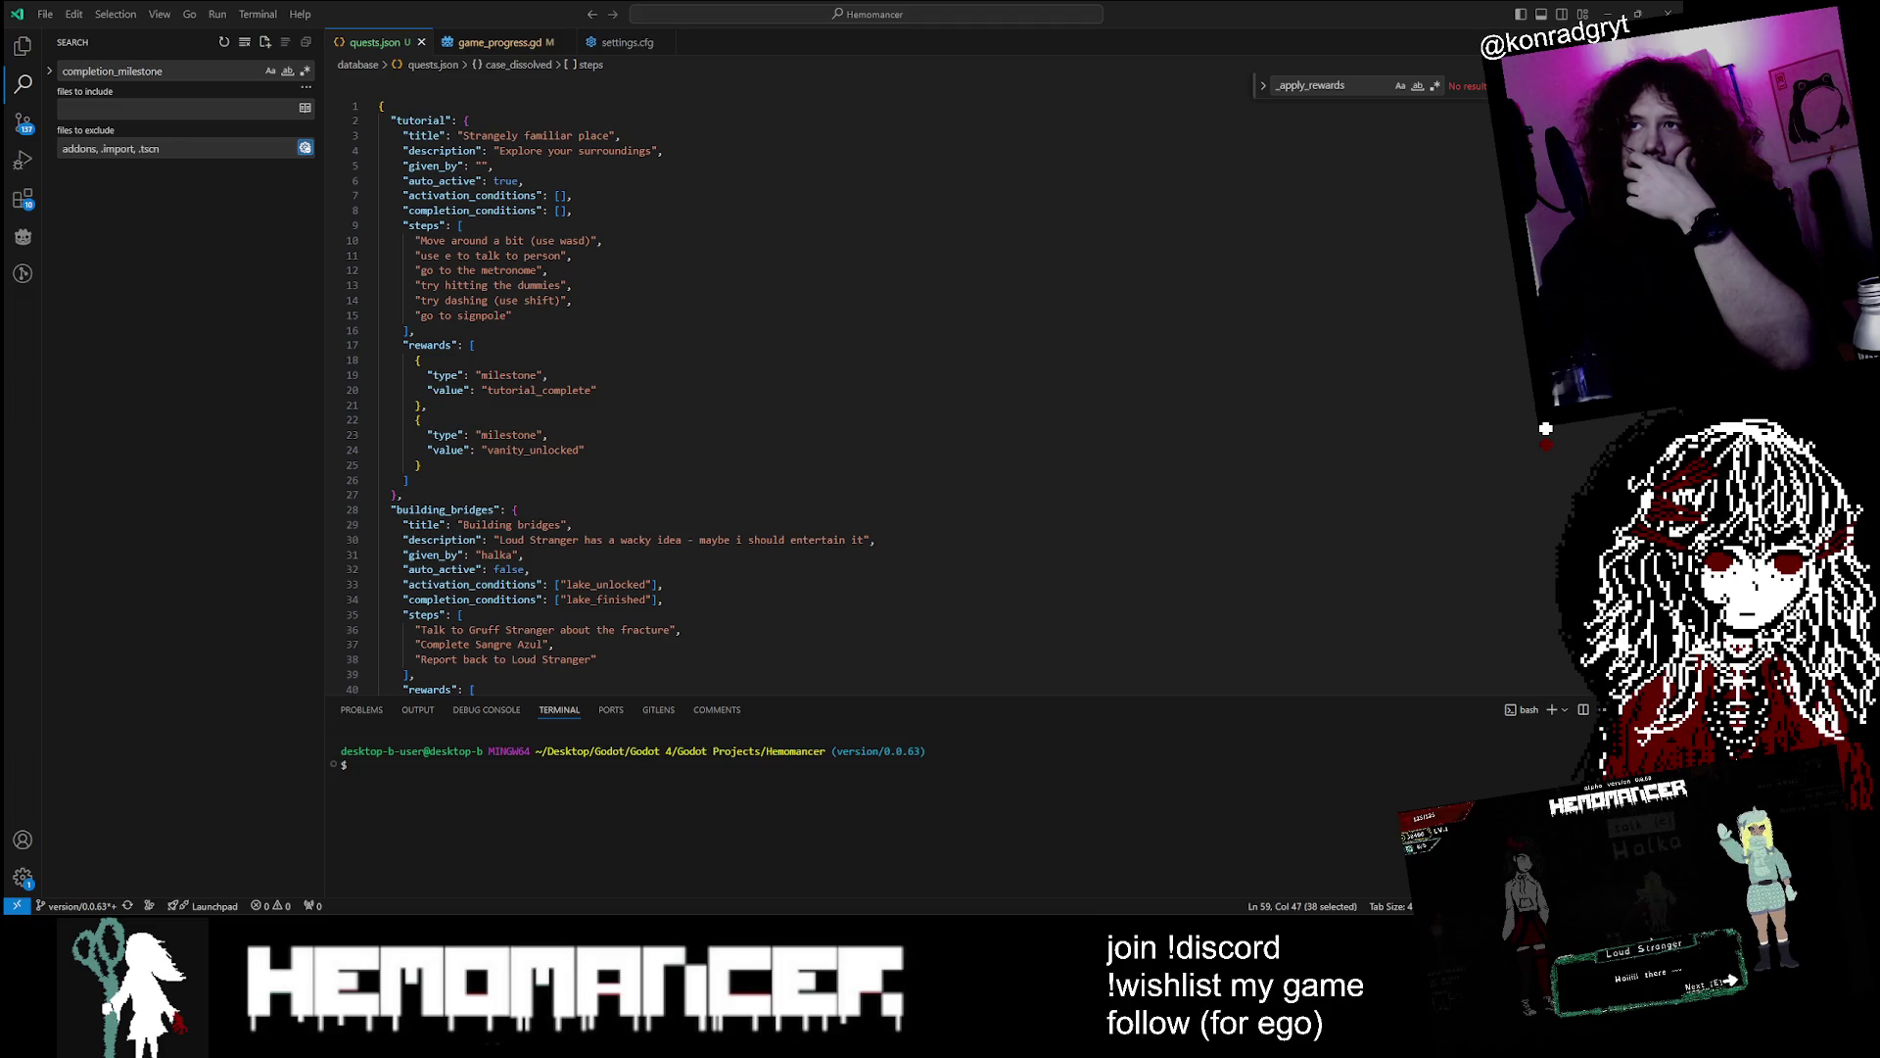
pyautogui.click(501, 151)
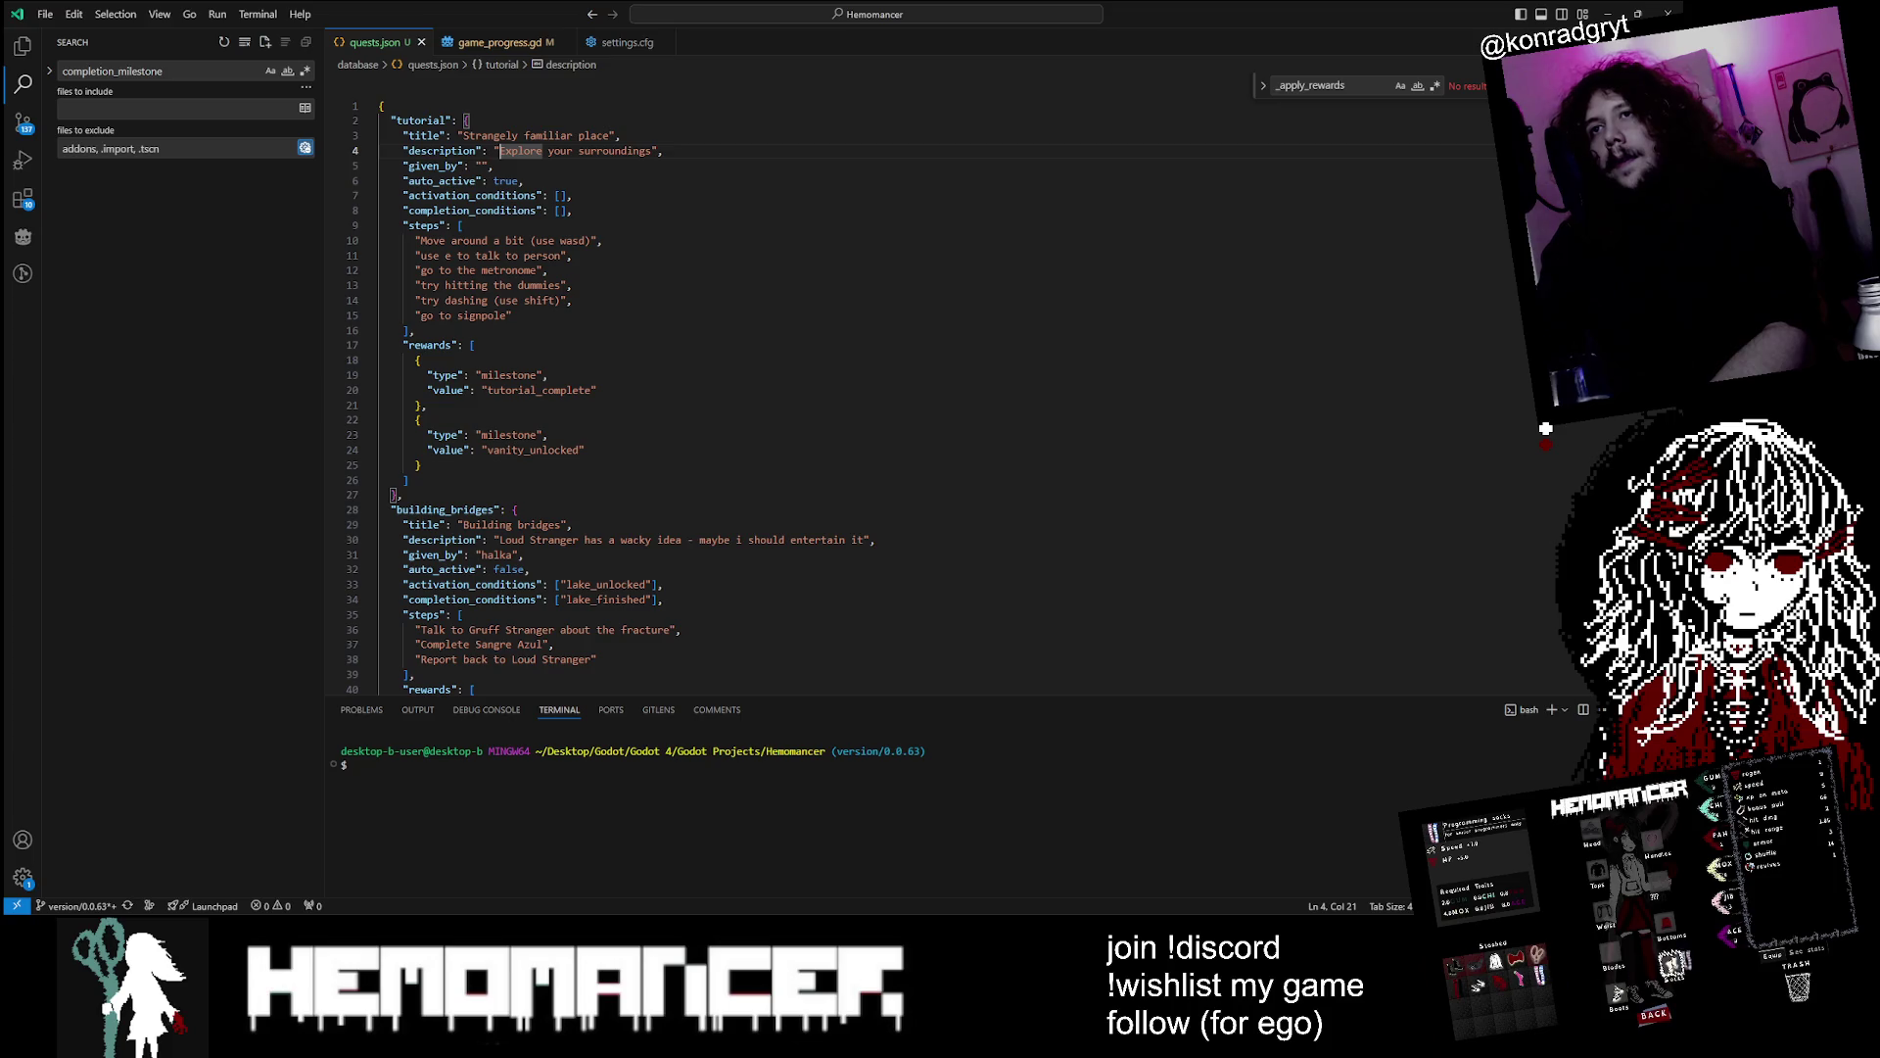
# Reword the tutorial description to 'I need to explore my surroundings'
pyautogui.write('I need to e')
pyautogui.press('Delete')
pyautogui.click(621, 151)
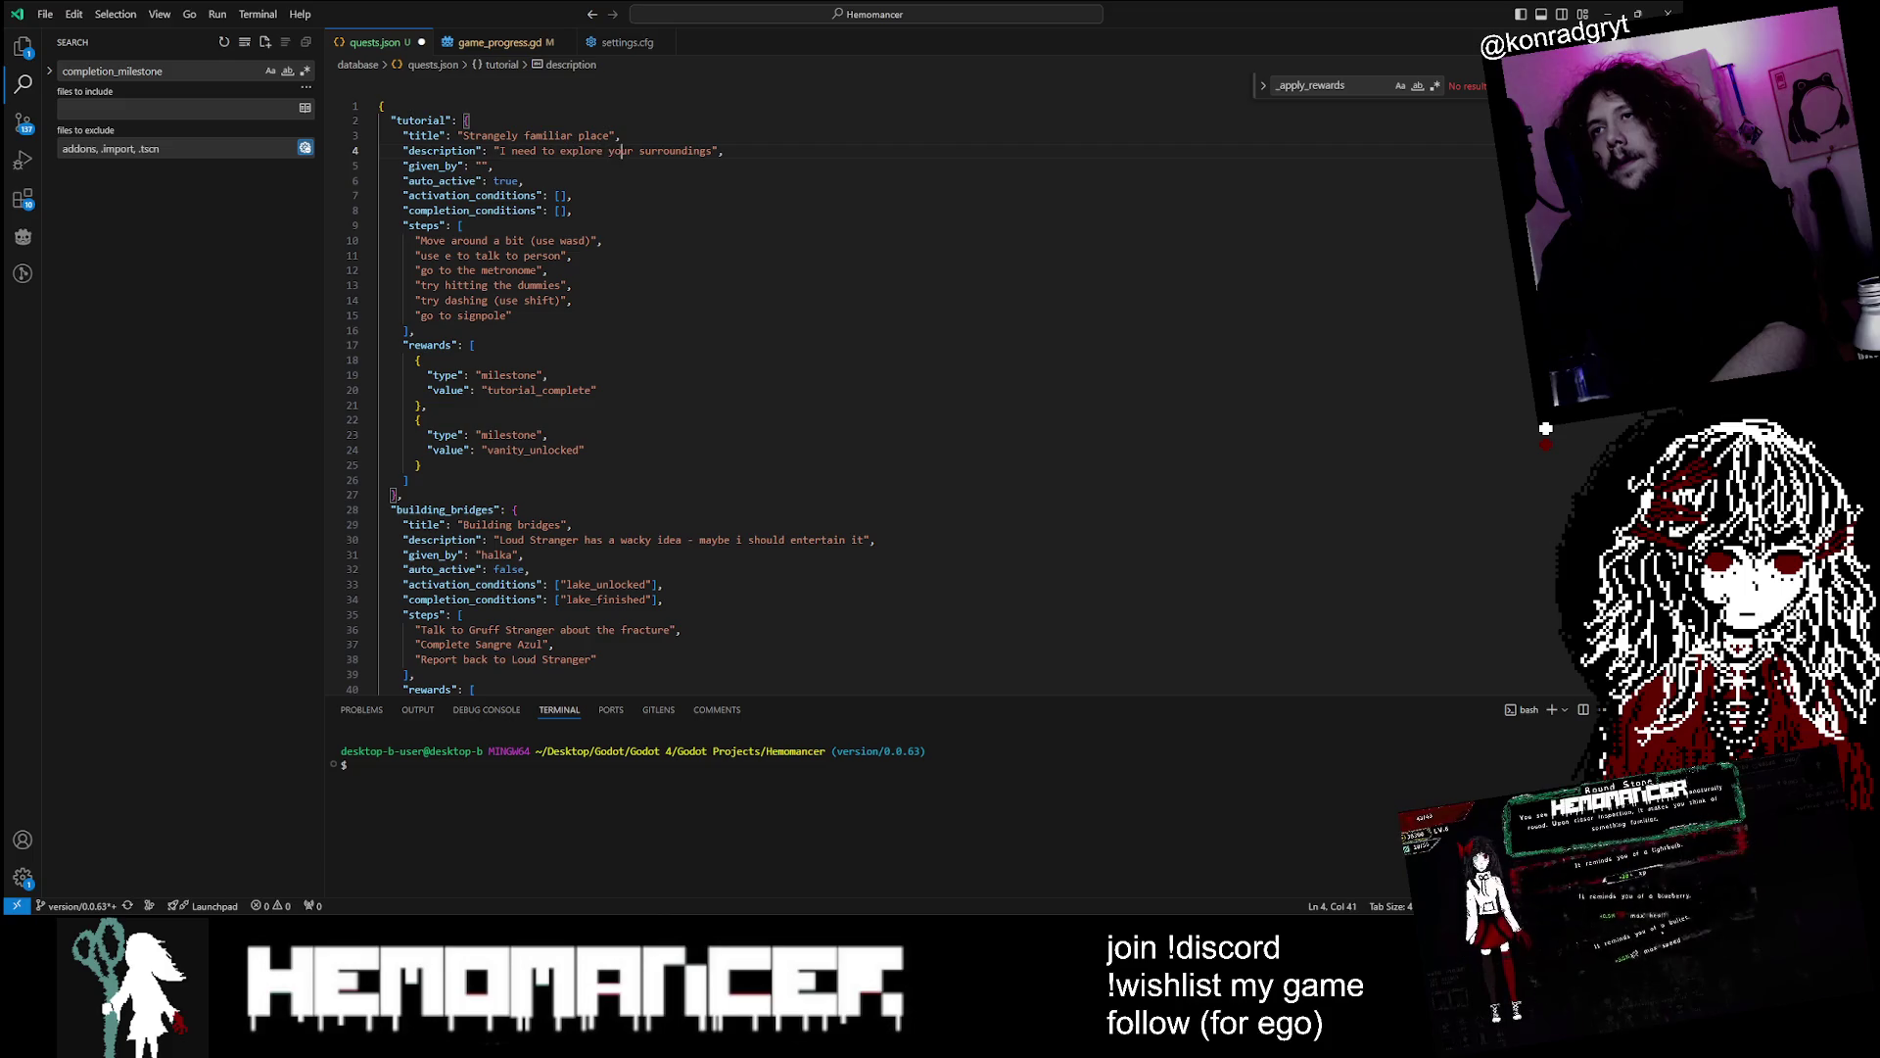
pyautogui.press('BackSpace')
pyautogui.press('BackSpace')
pyautogui.press('BackSpace')
pyautogui.write('my')
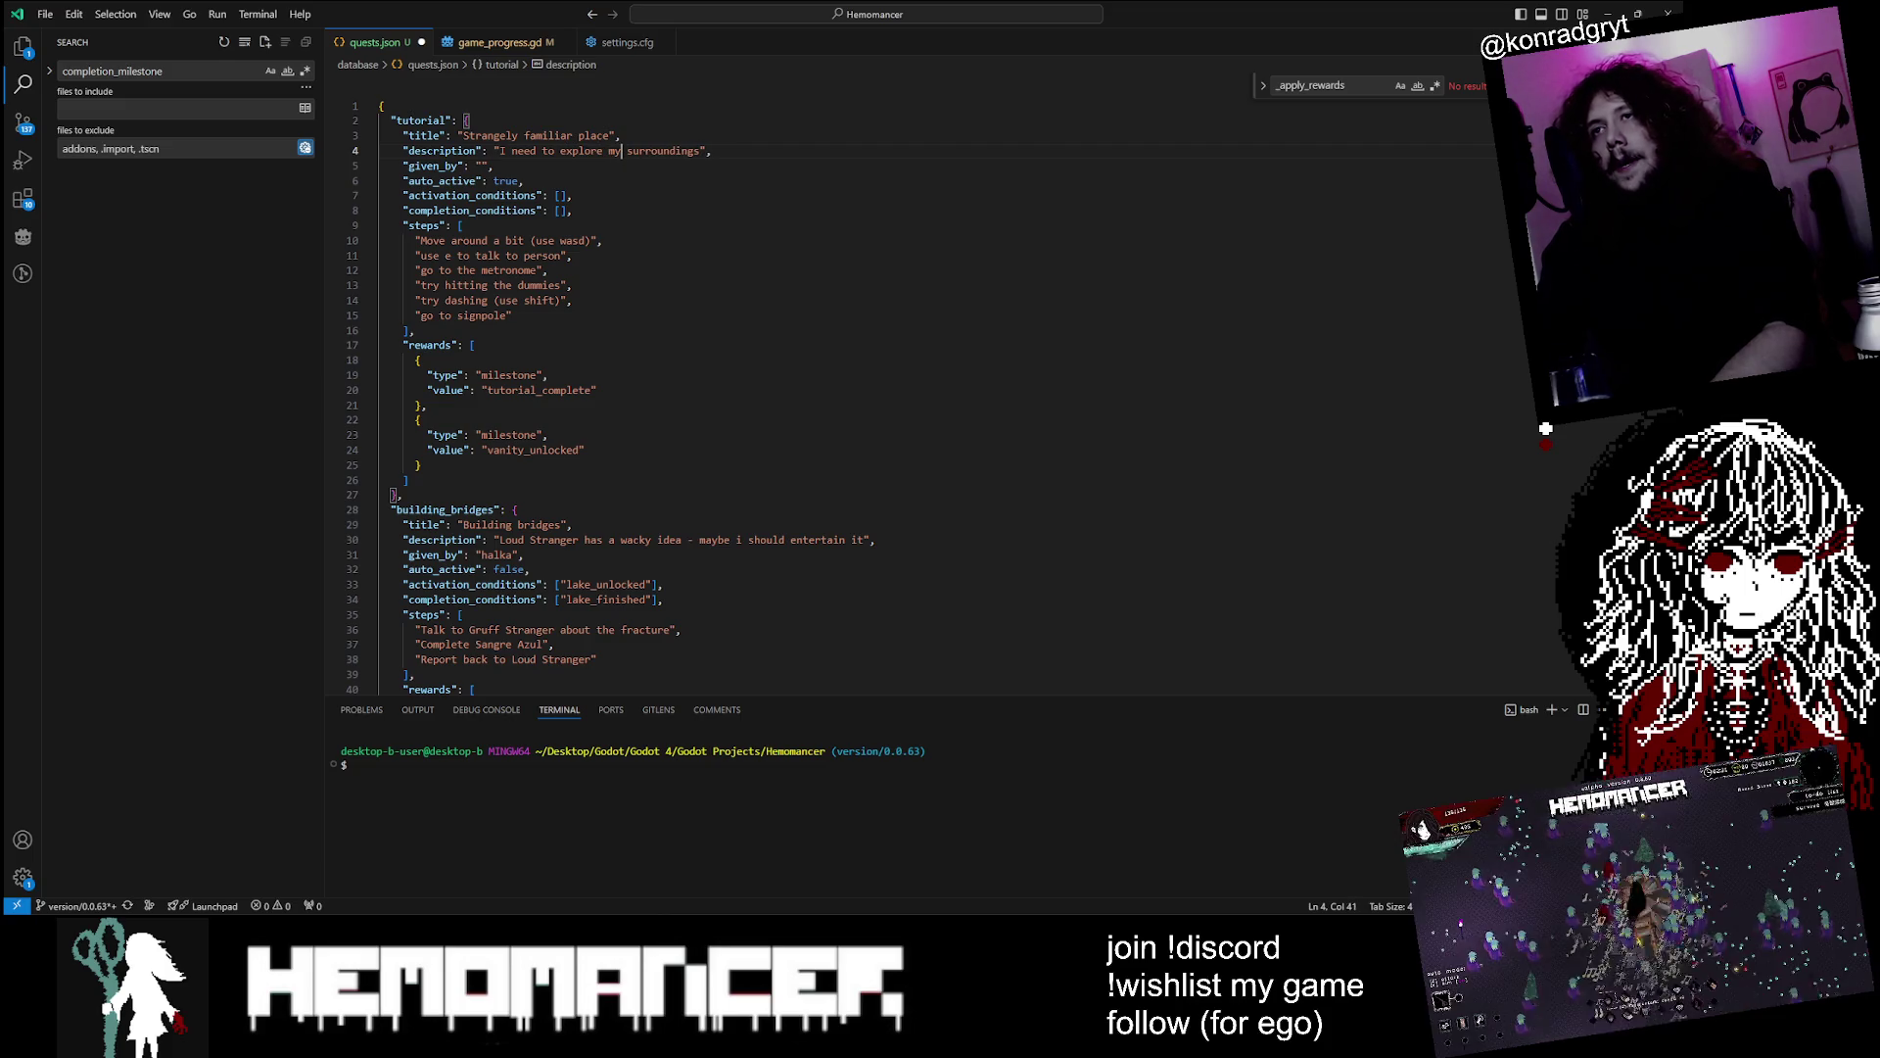
pyautogui.click(443, 240)
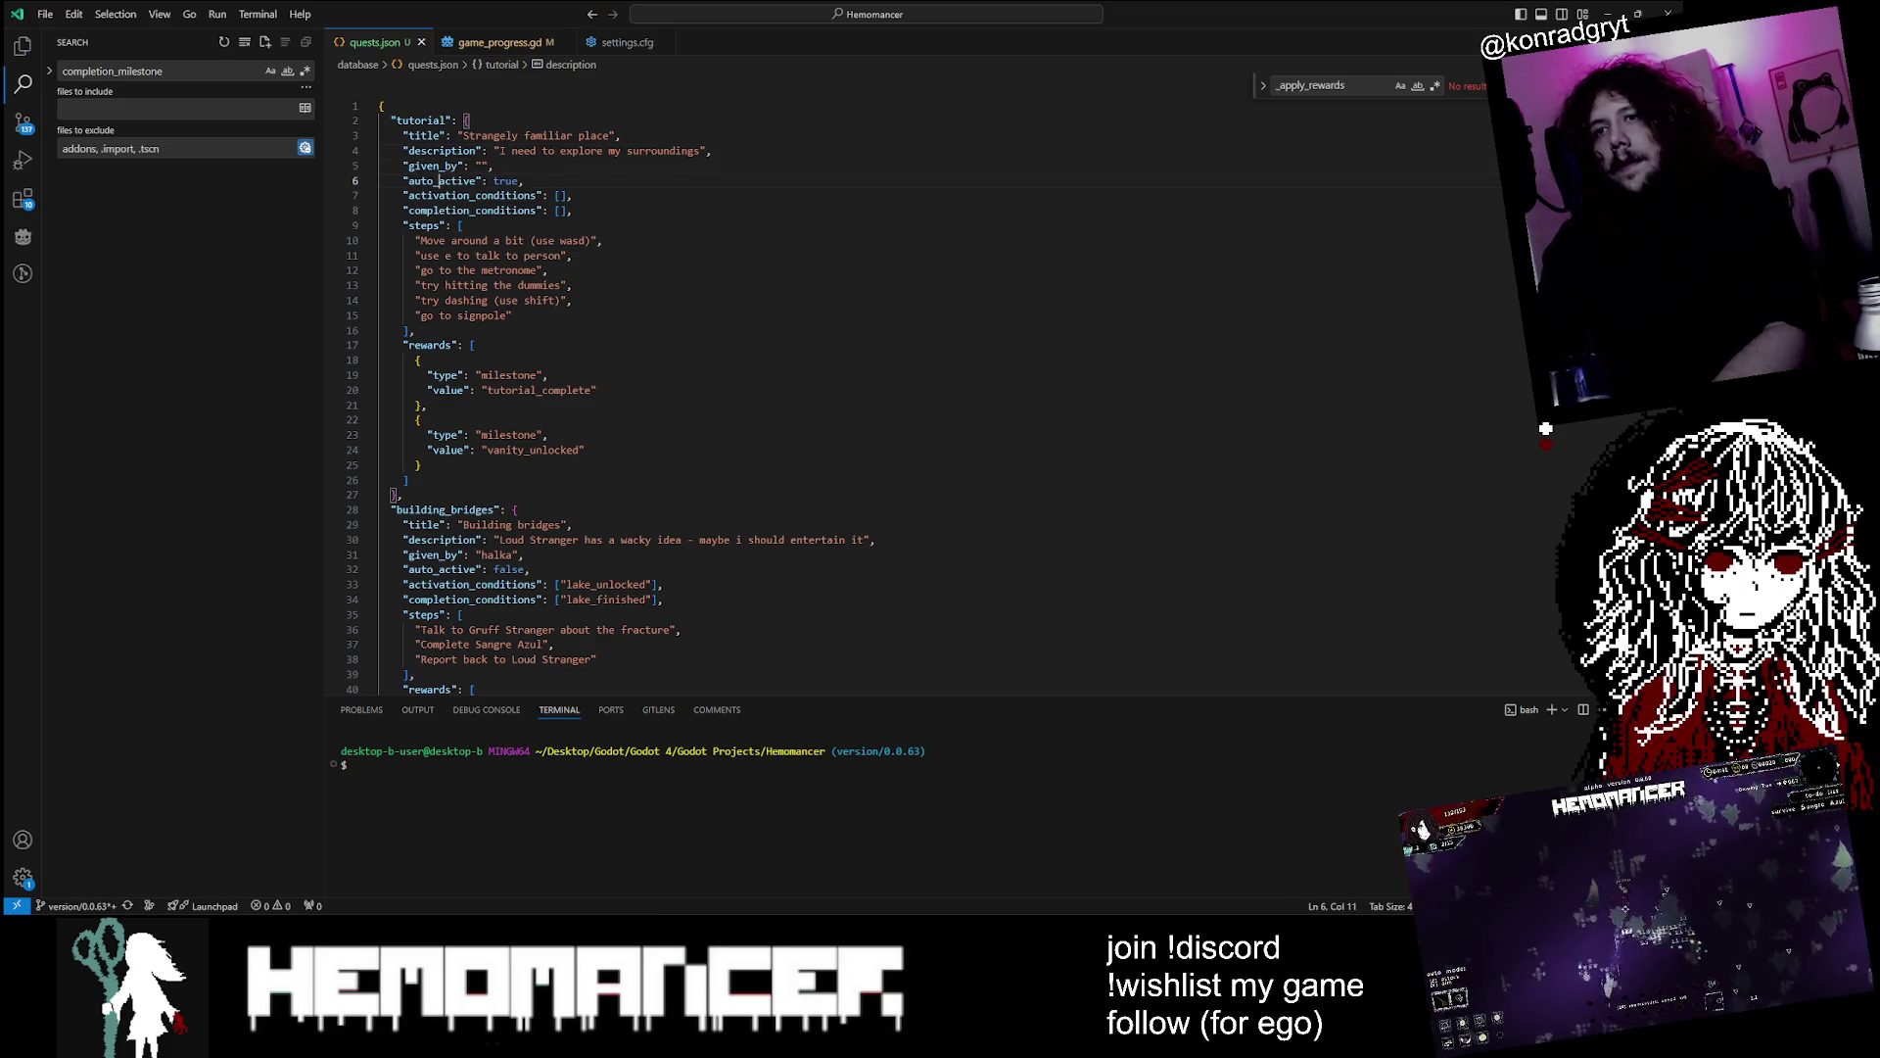
# Leave the building_bridges description unchanged and move down to the cryptomnesia quest
pyautogui.click(443, 540)
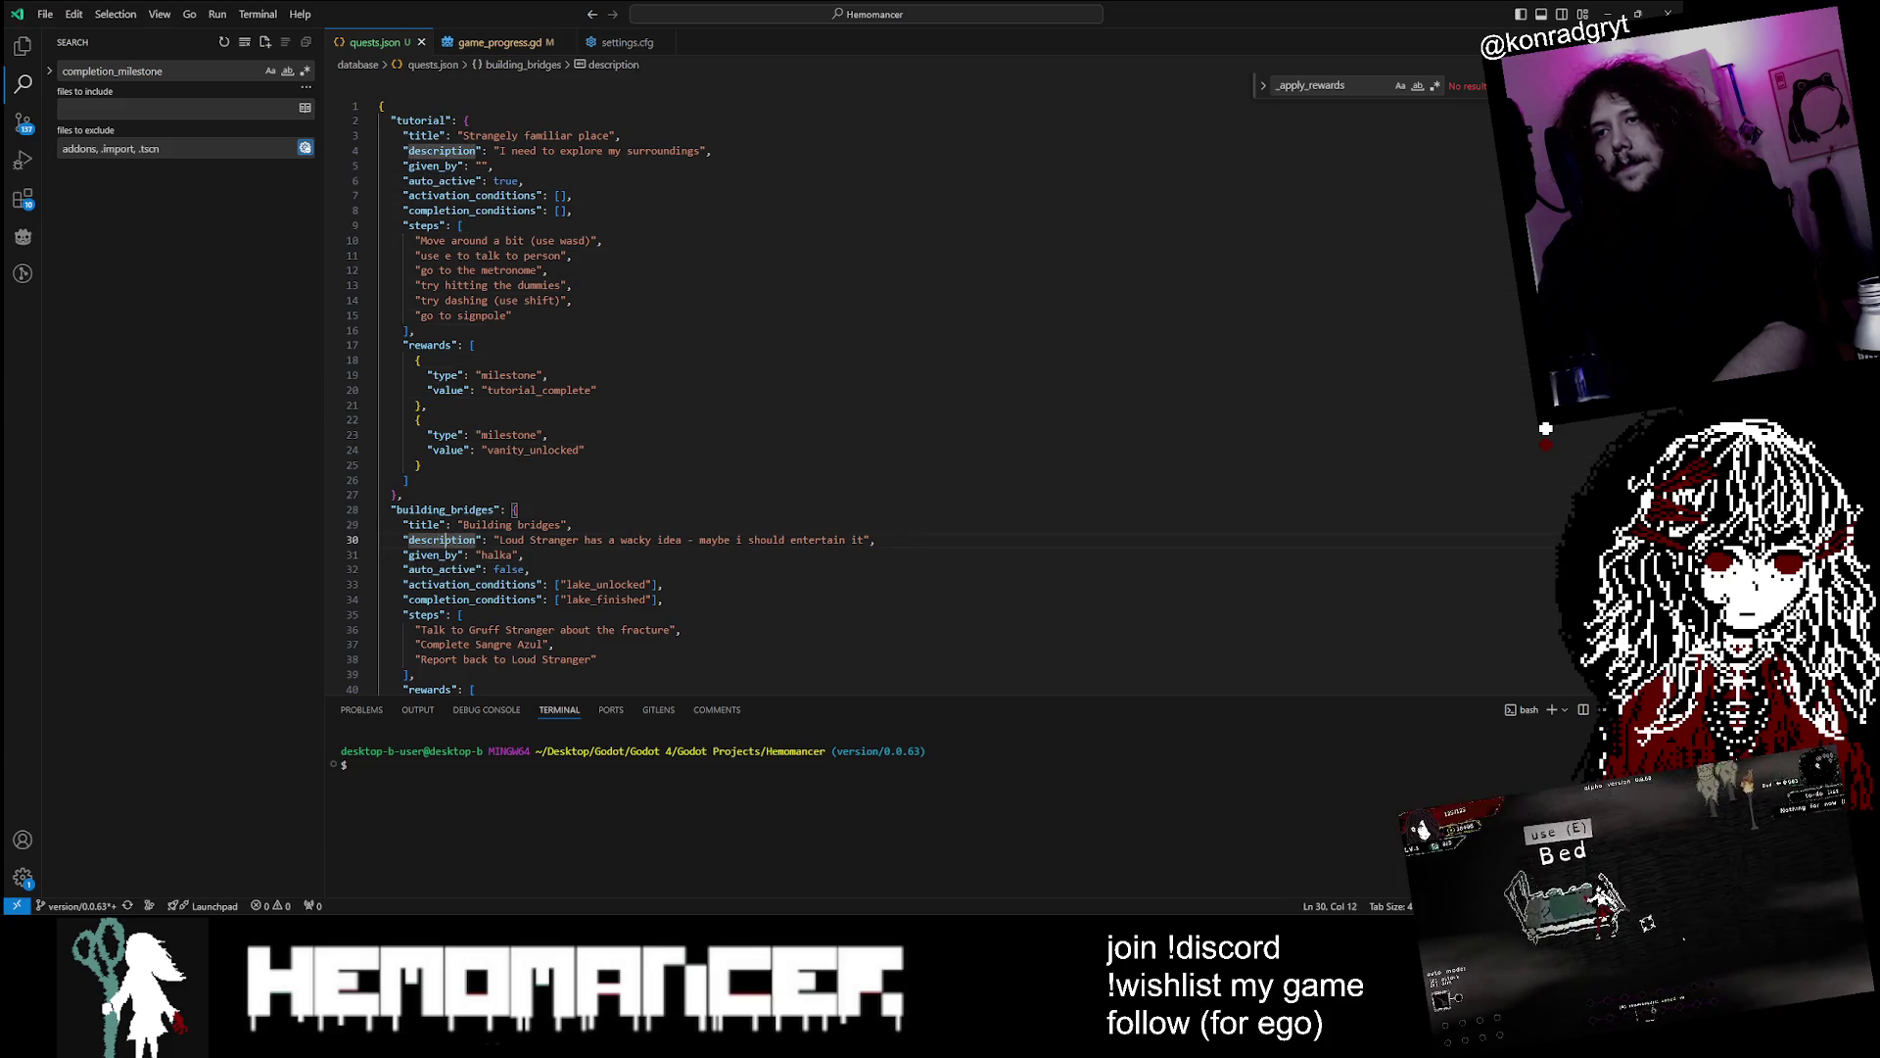
pyautogui.click(560, 539)
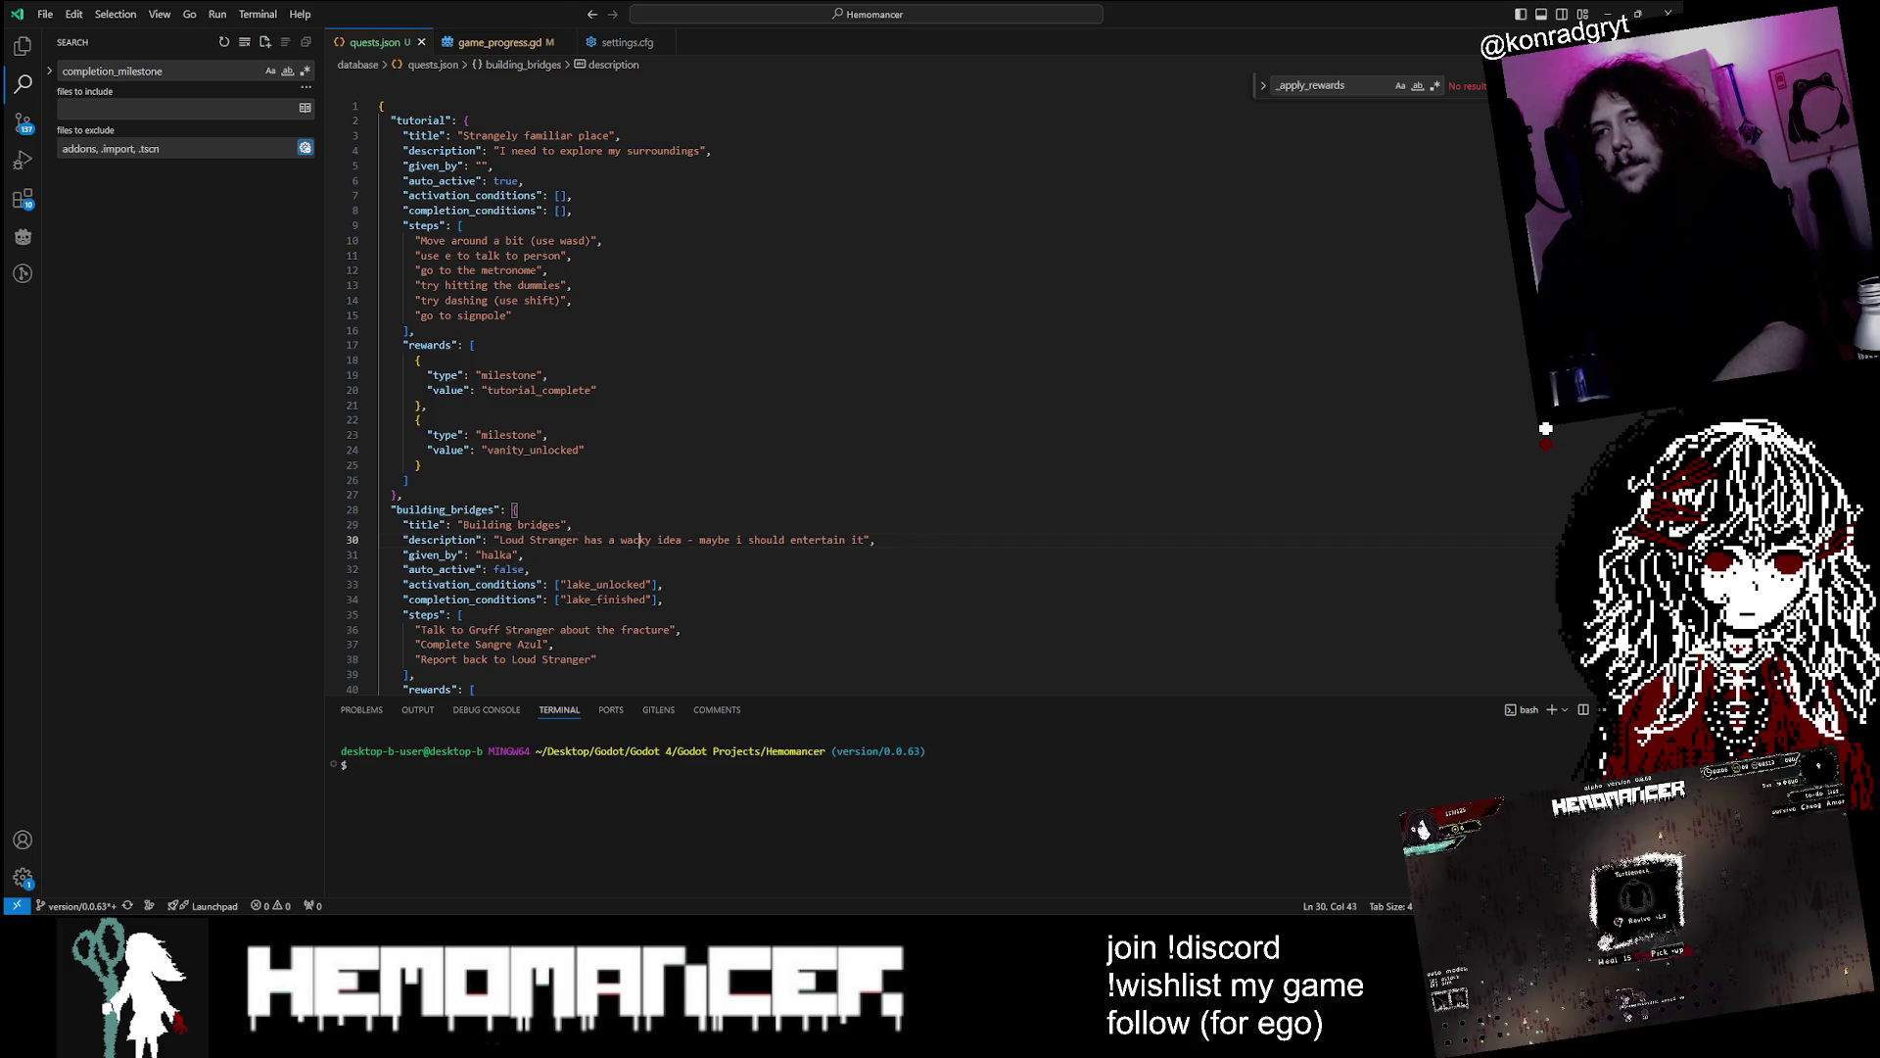
pyautogui.click(525, 554)
pyautogui.press('Down')
pyautogui.press('Down')
pyautogui.press('Down')
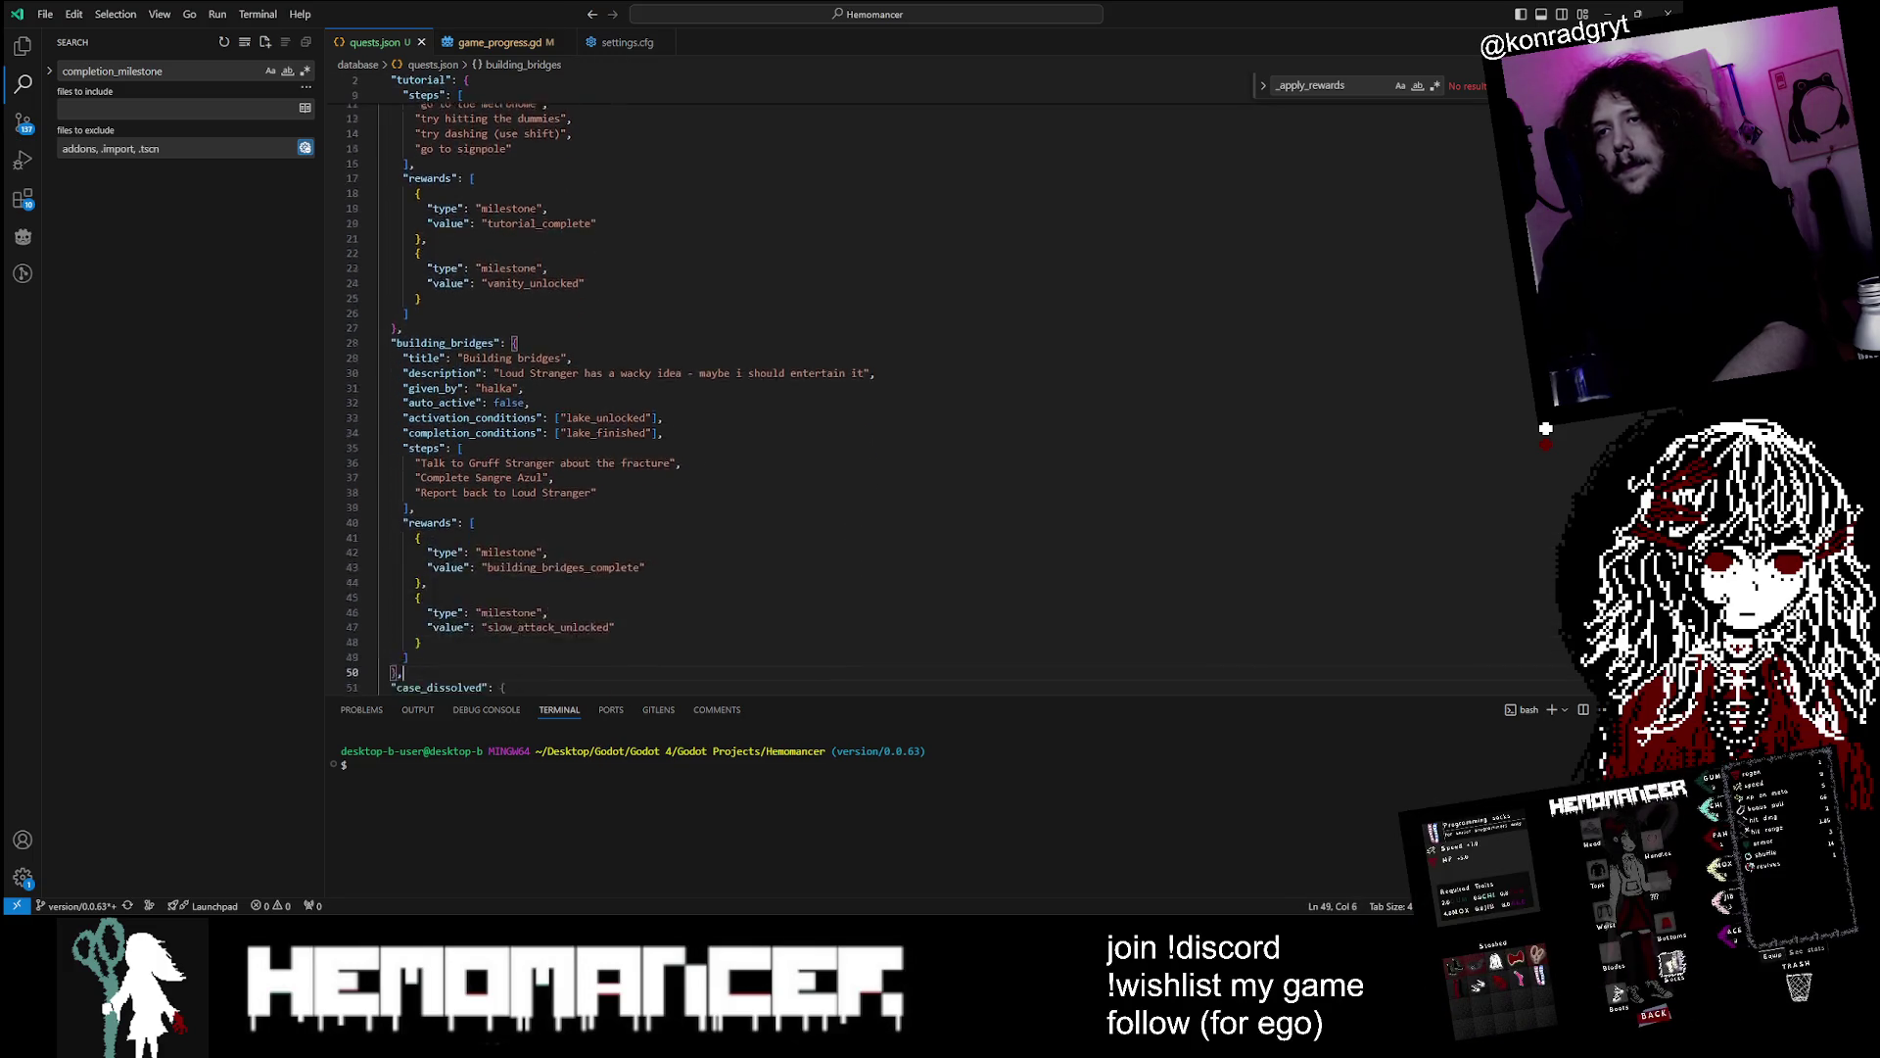
pyautogui.press('End')
pyautogui.press('Down')
pyautogui.press('Down')
pyautogui.press('Down')
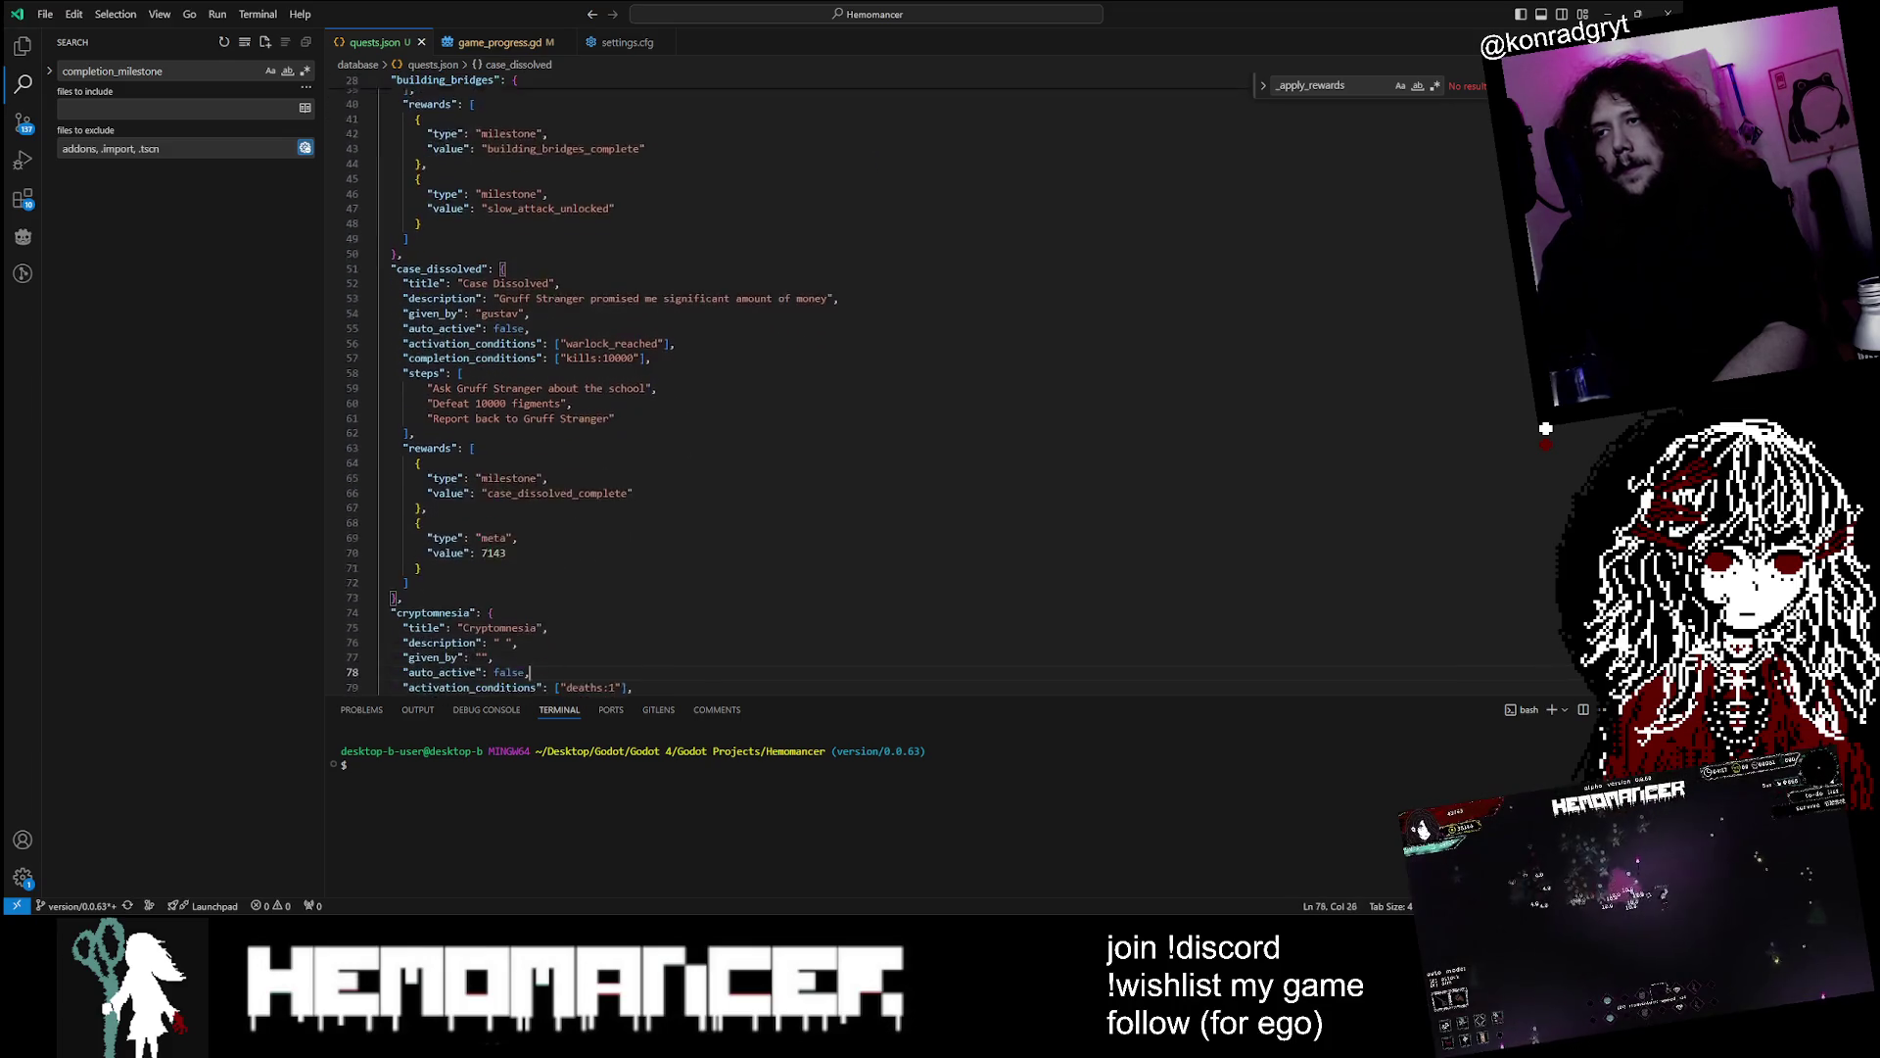
pyautogui.press('Down')
pyautogui.press('Down')
pyautogui.press('Down')
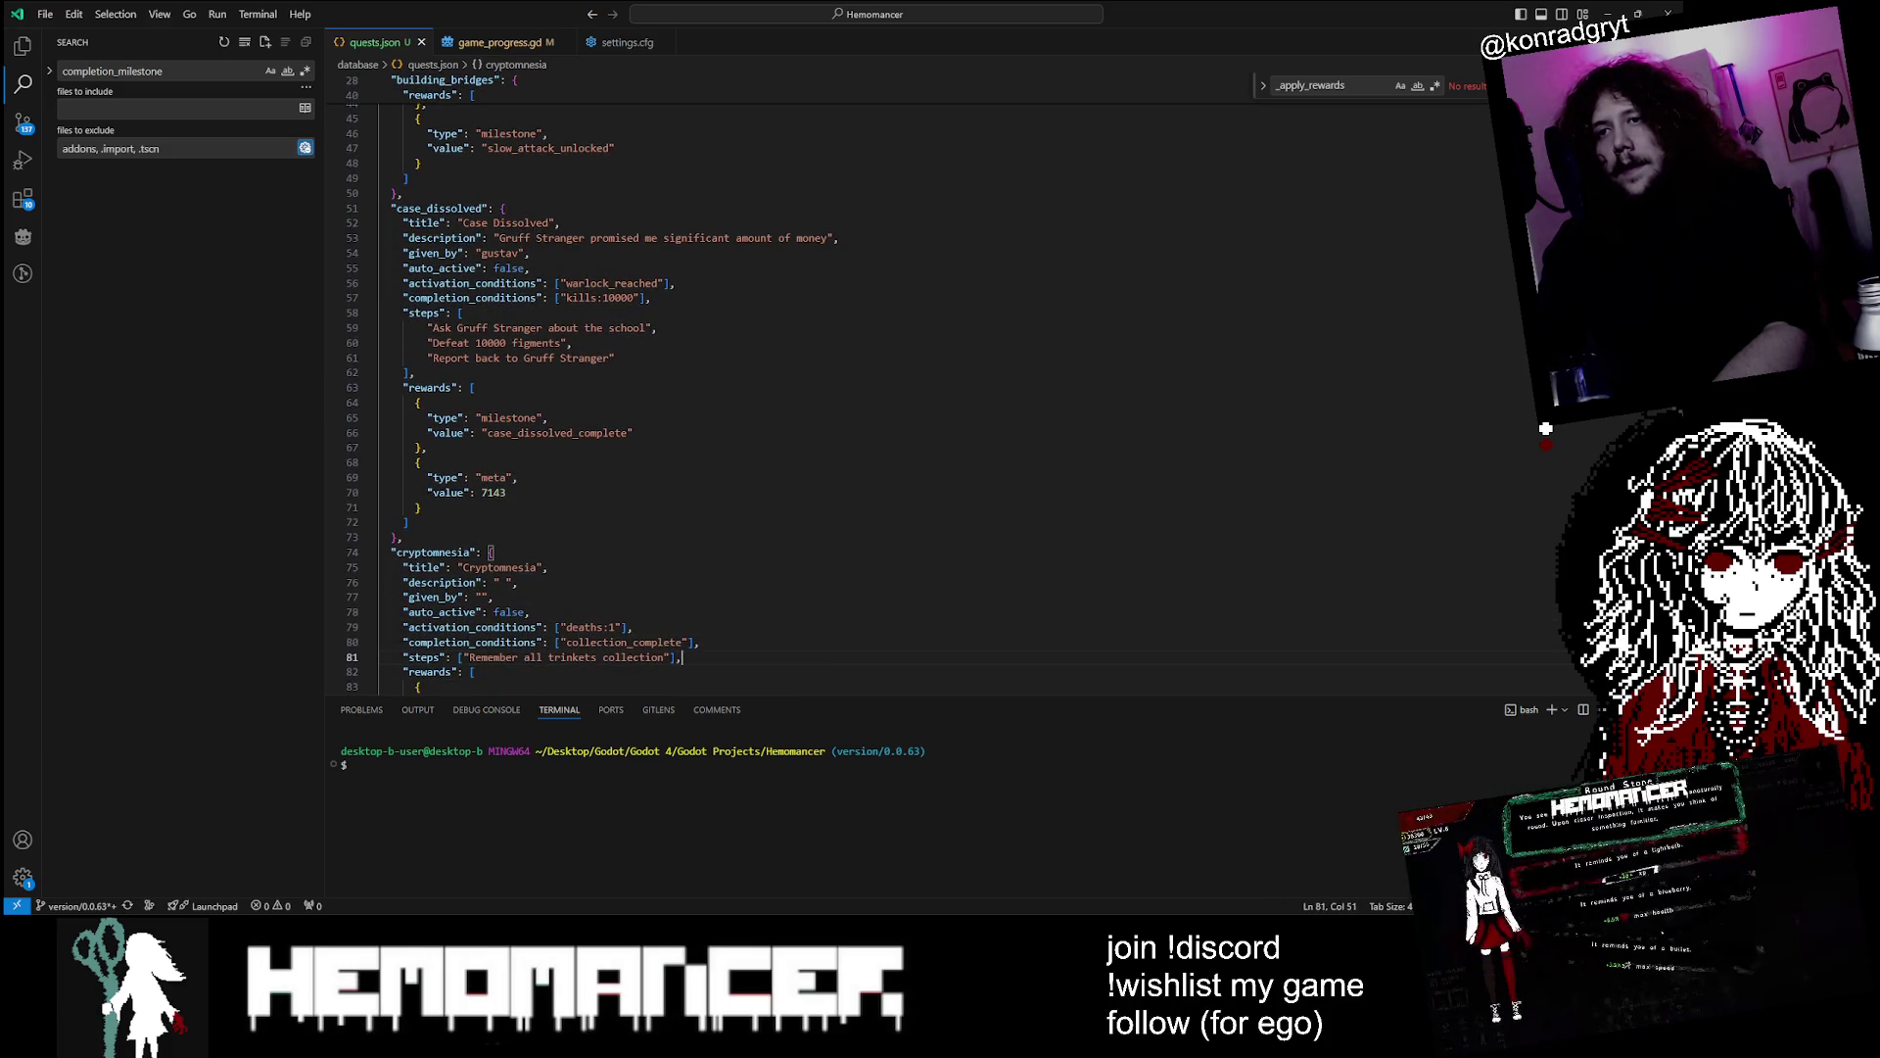
pyautogui.scroll(-3, 881, 392)
# Give cryptomnesia the description 'I have a vauge memory of this place...' and save
pyautogui.click(549, 402)
pyautogui.press('Left')
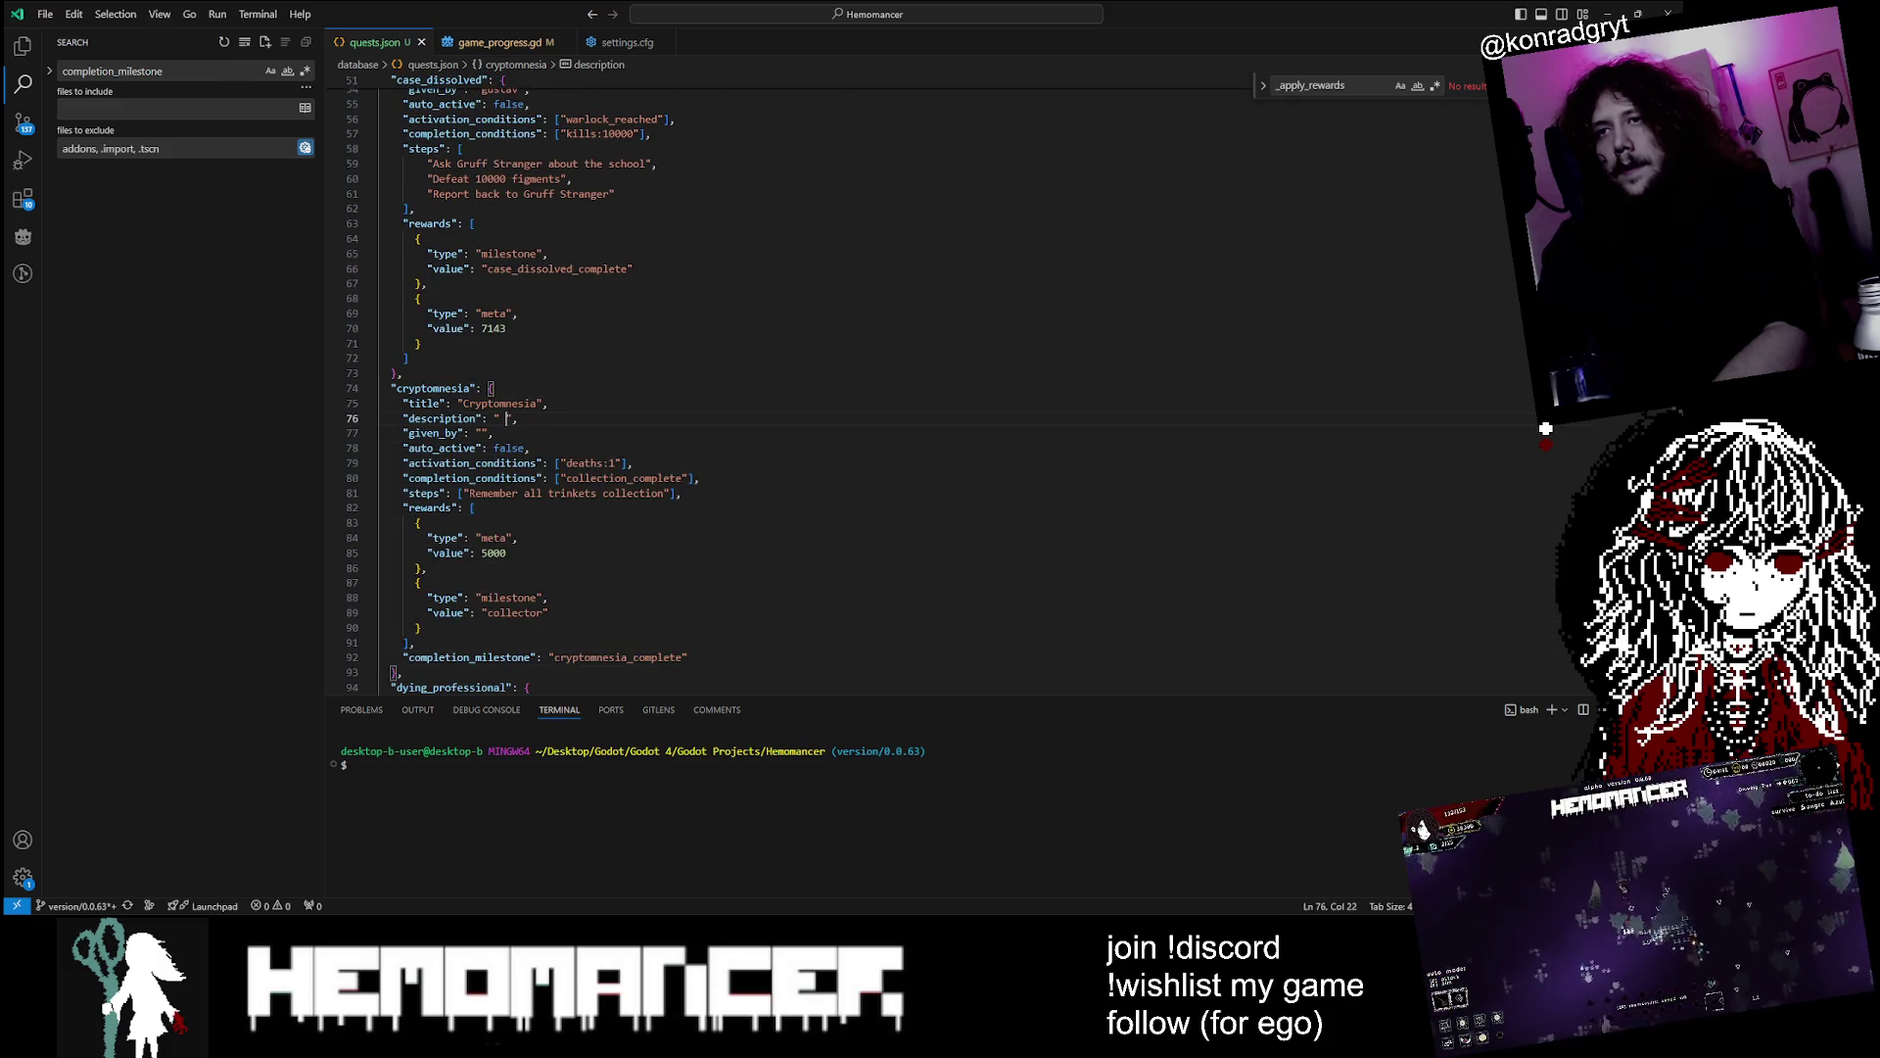
pyautogui.write('I ha')
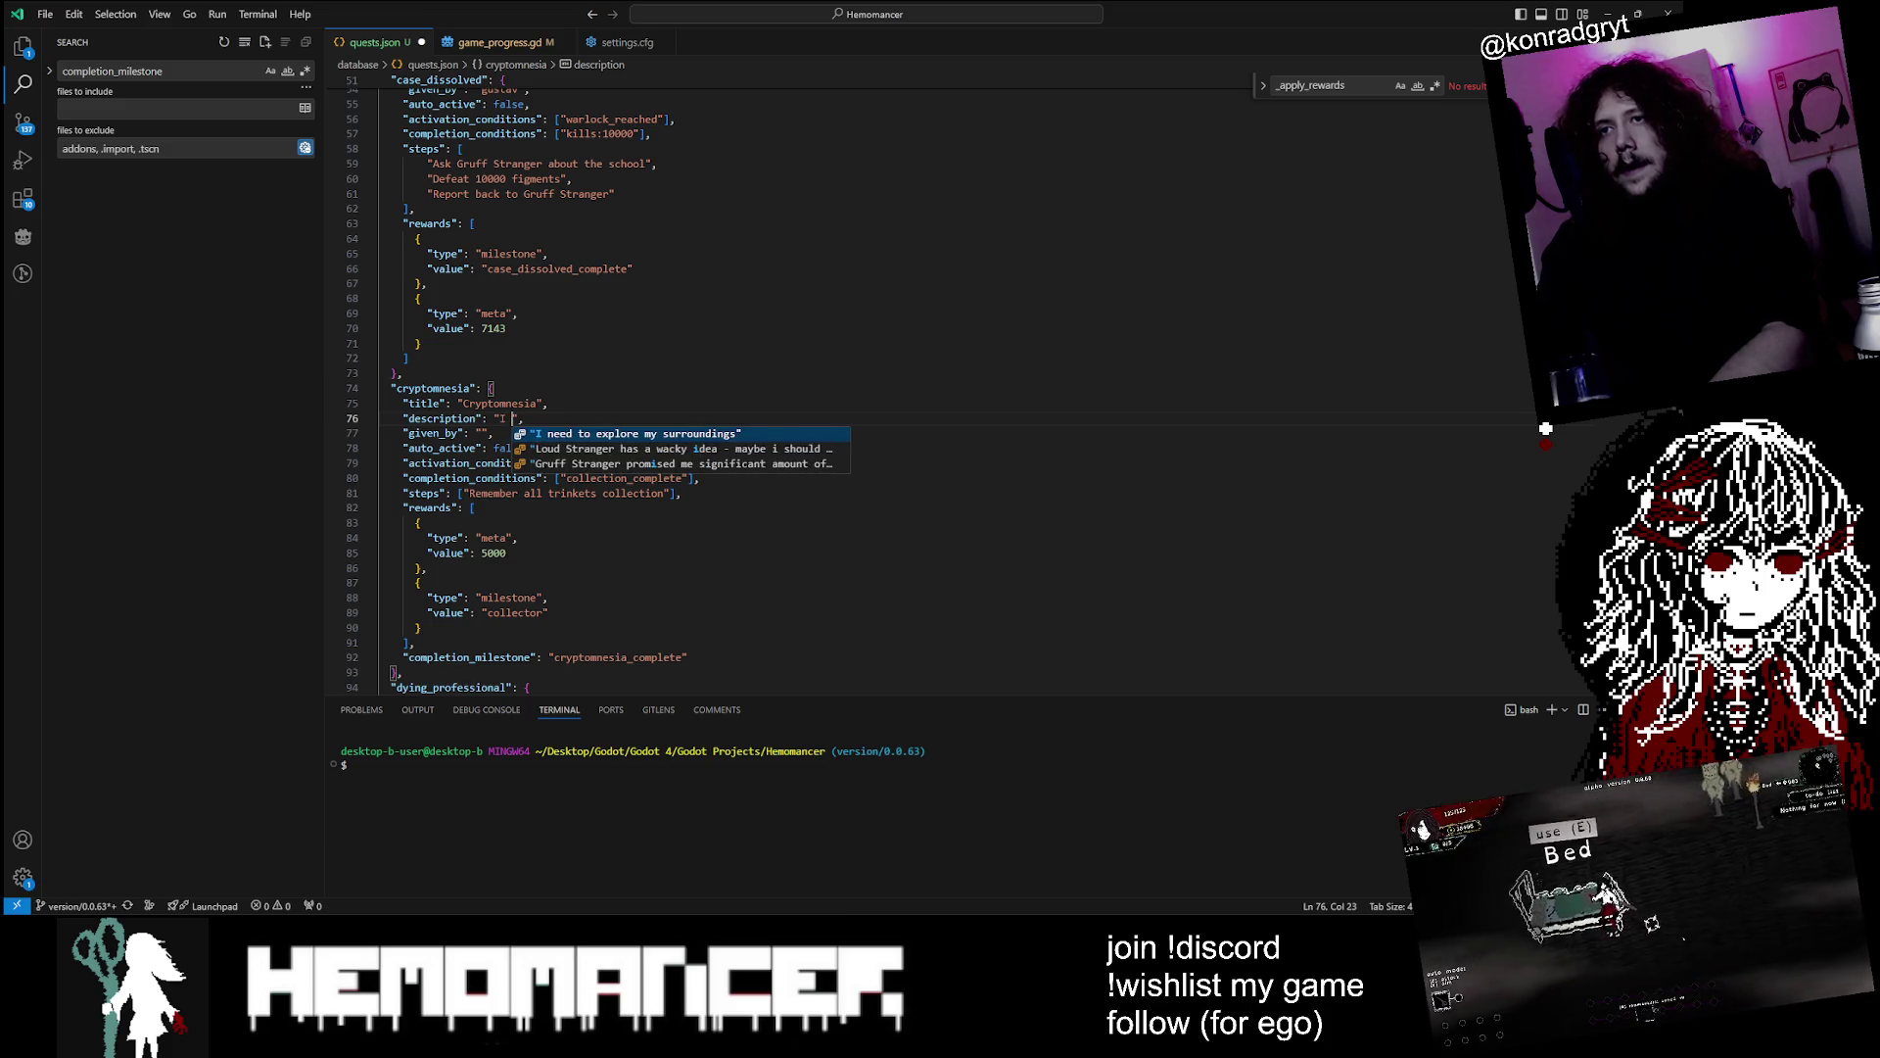
pyautogui.write('ve a vauge memory of this place')
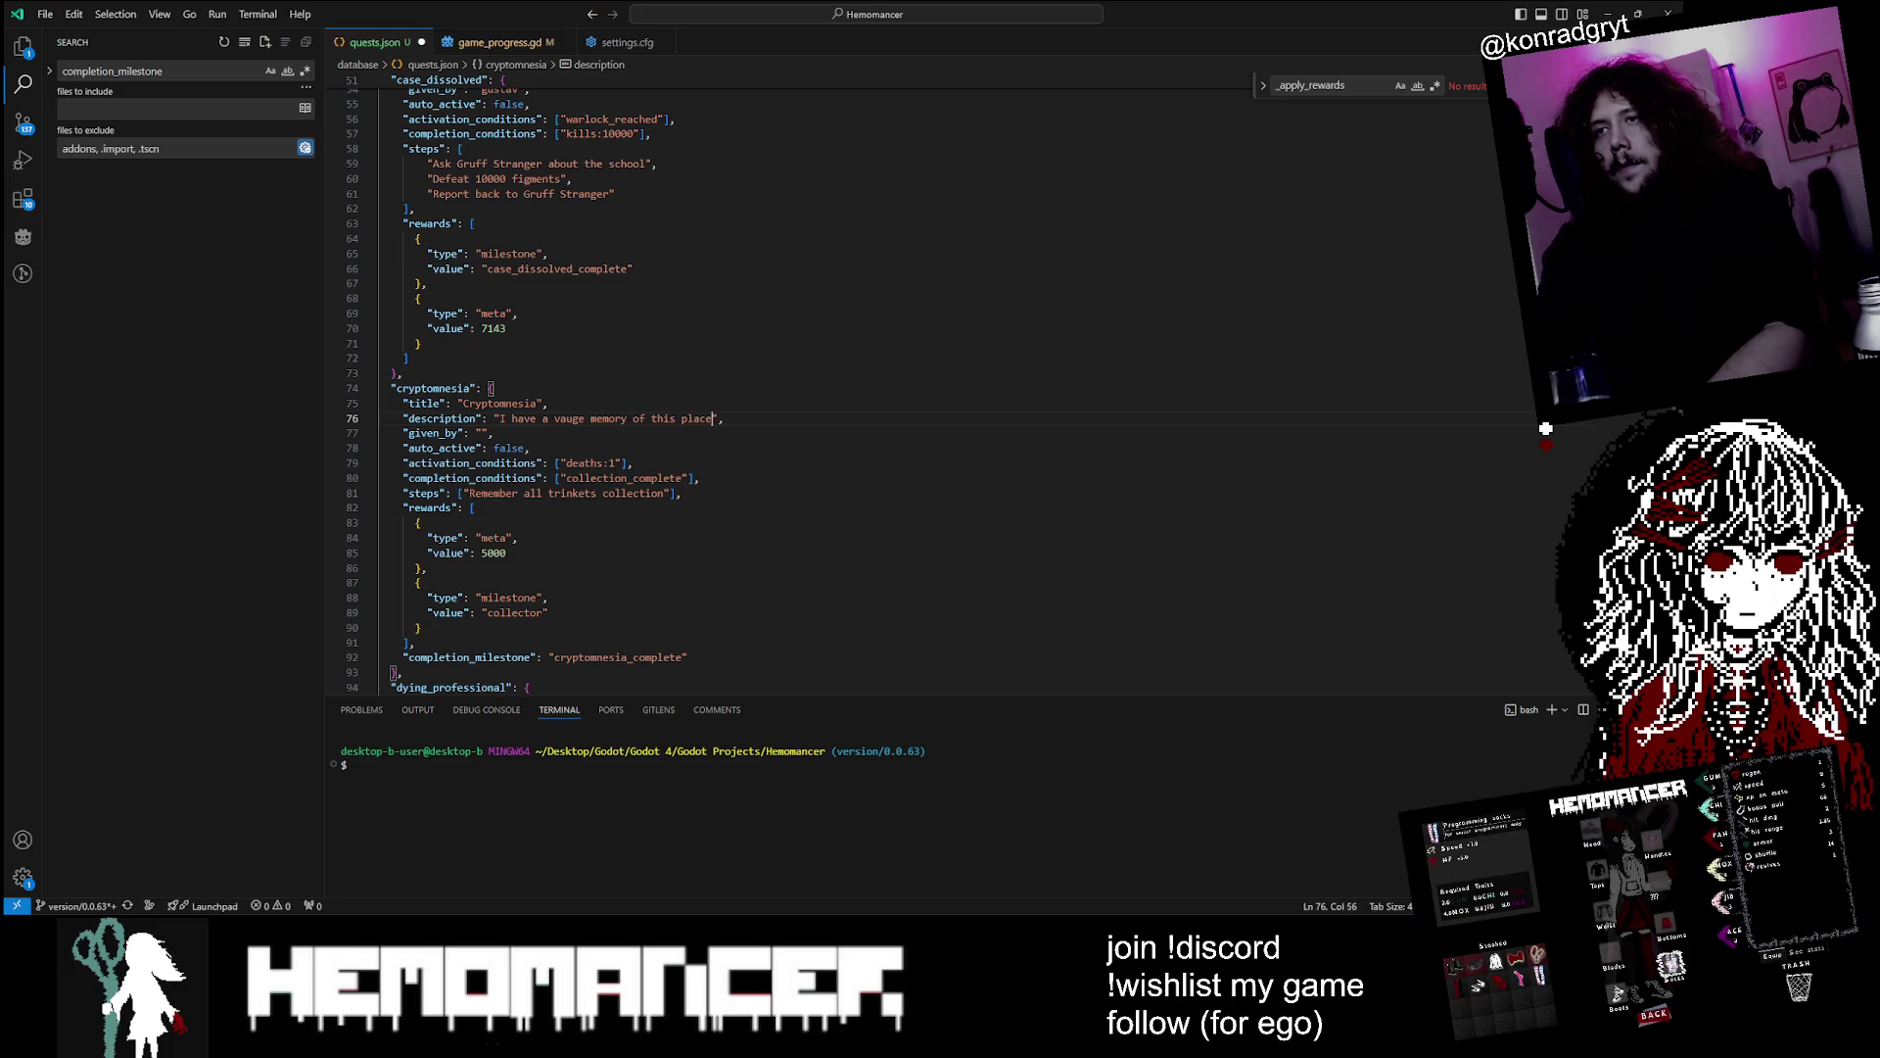
pyautogui.write('...')
pyautogui.press('Down')
pyautogui.hotkey('ctrl', 's')
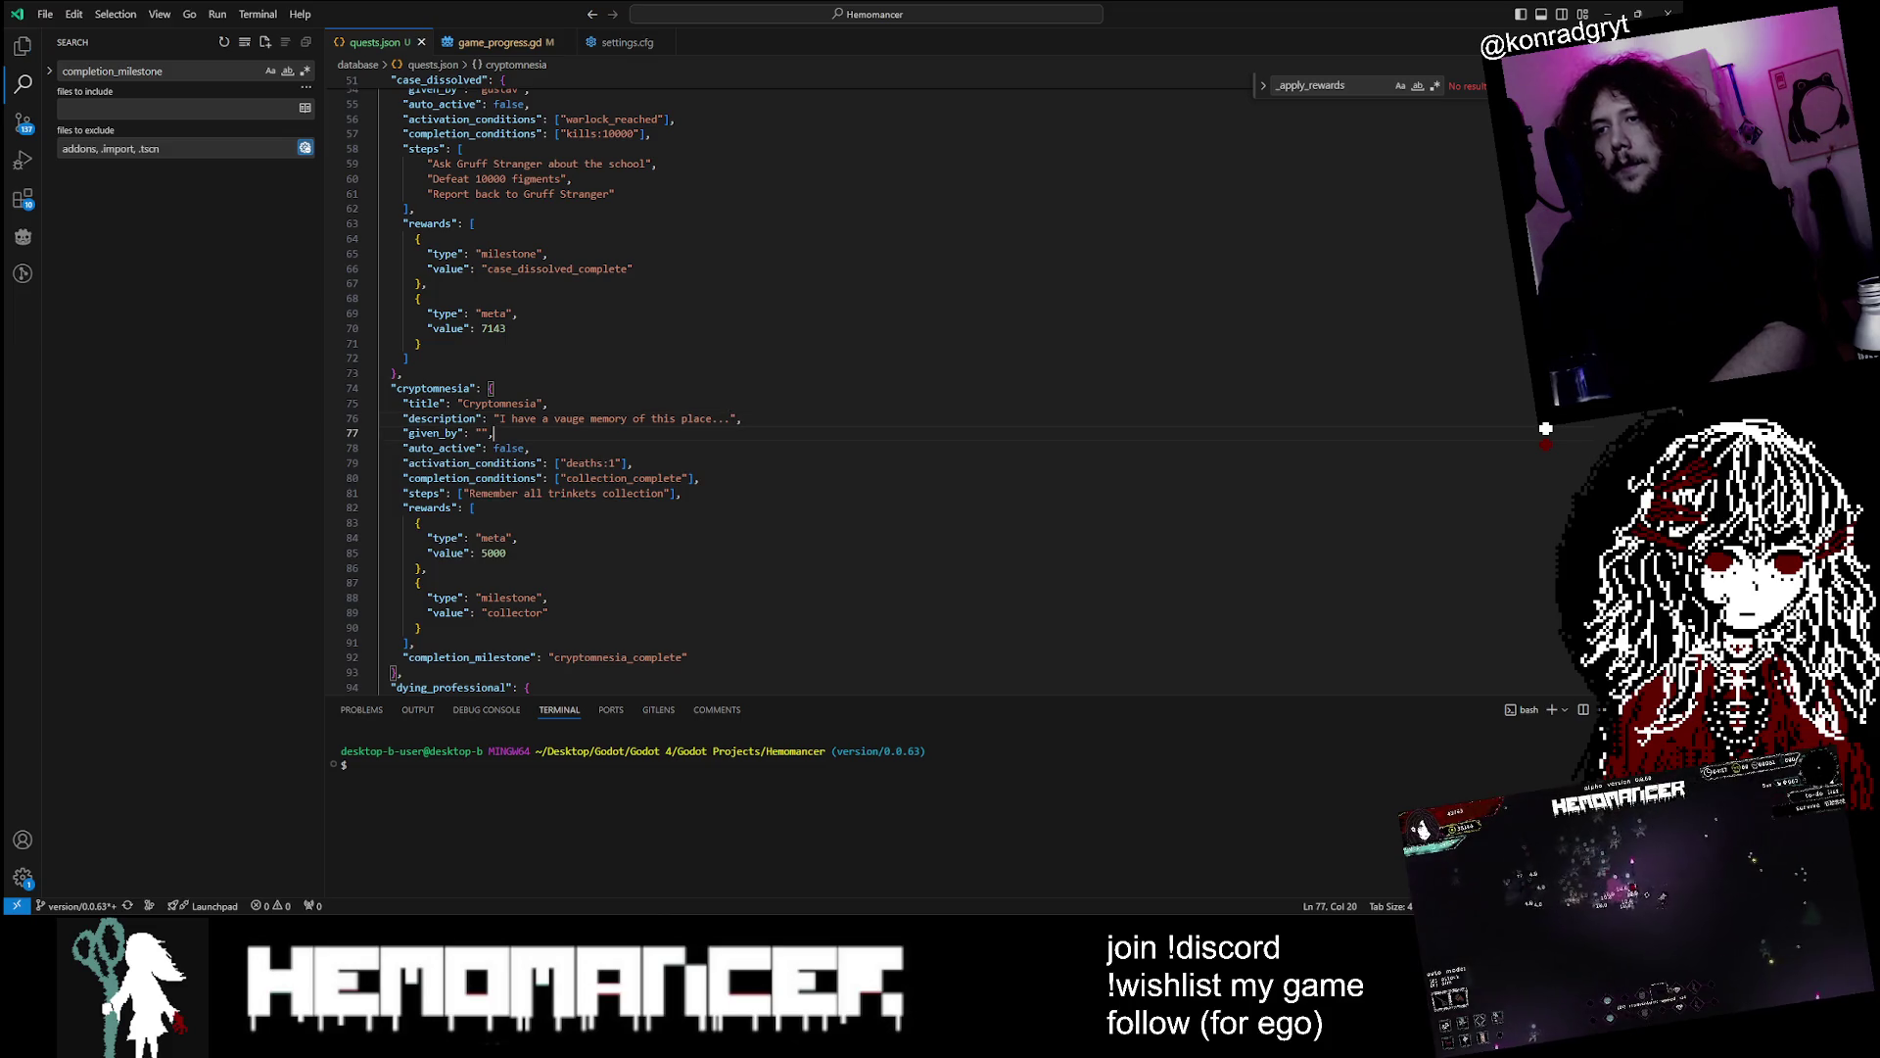
# Fill the dying_professional description with 'There might be one thing that i'm getting good at...' and save
pyautogui.press('Down')
pyautogui.press('Down')
pyautogui.press('Down')
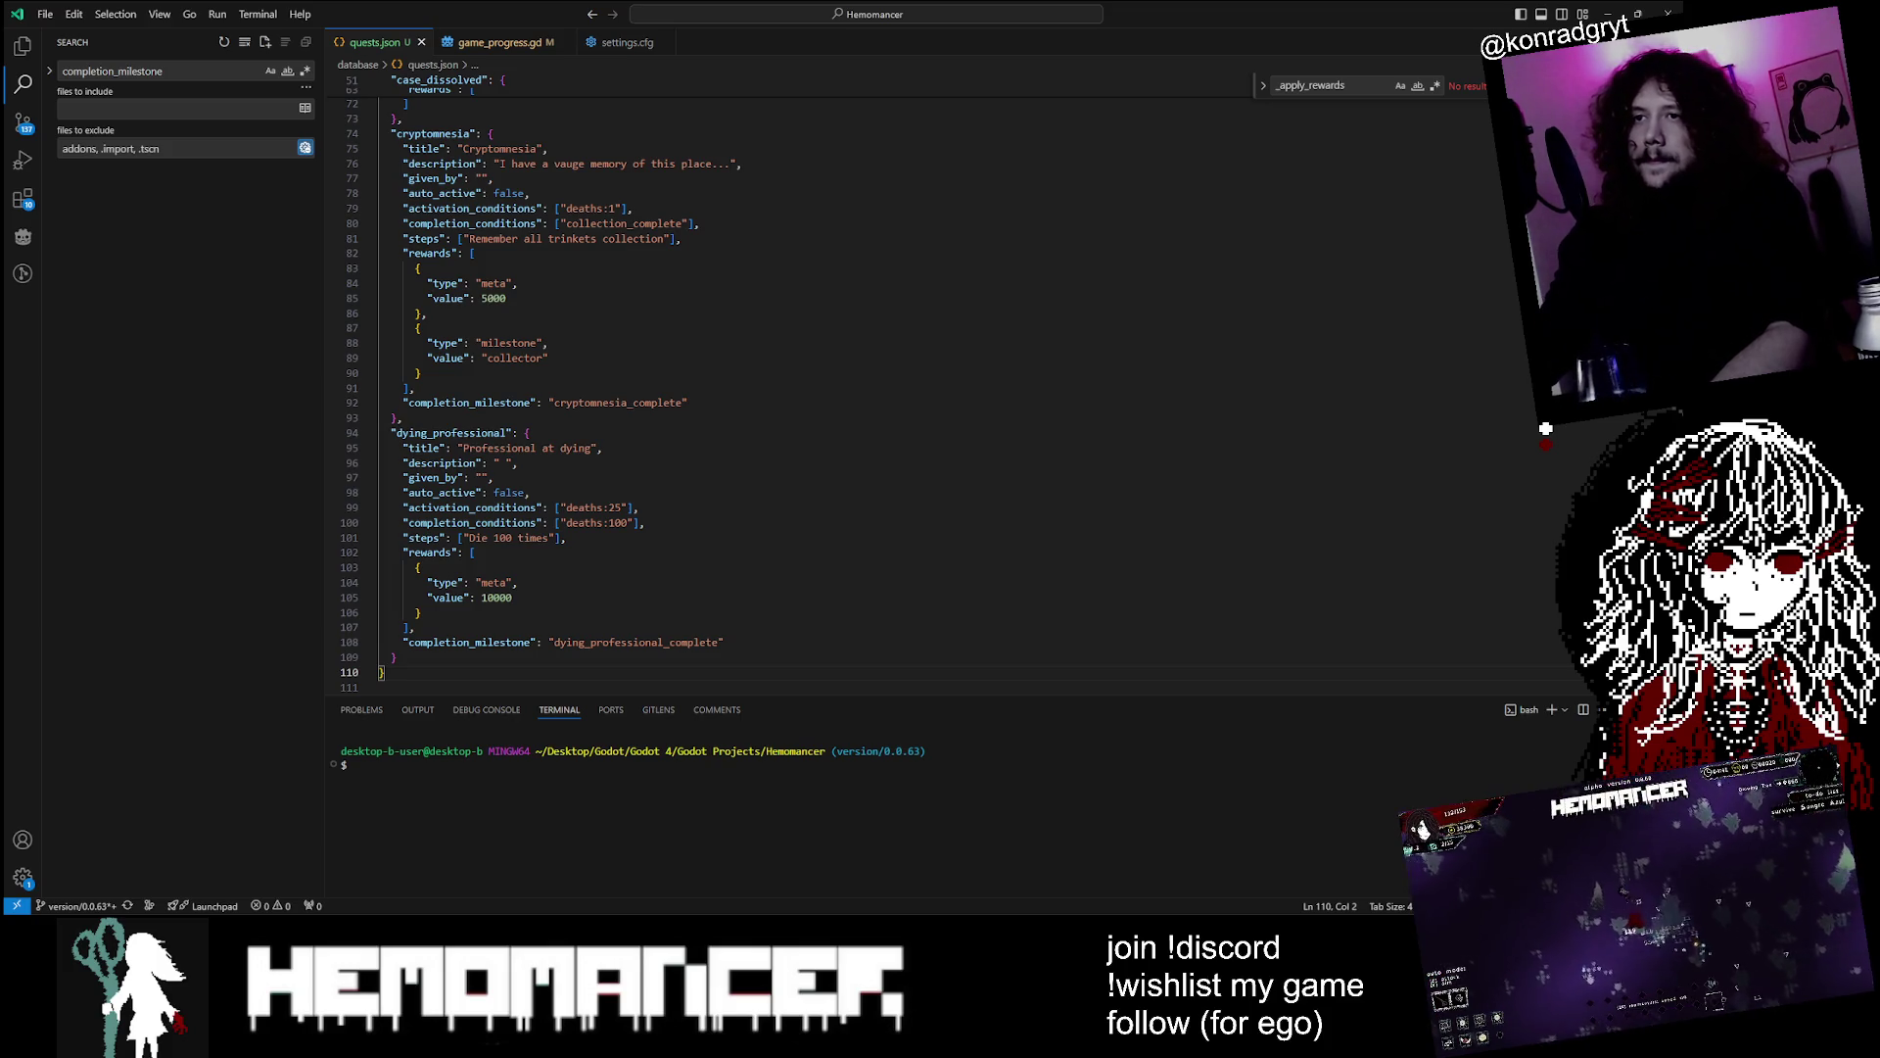
pyautogui.doubleClick(503, 462)
pyautogui.write('The')
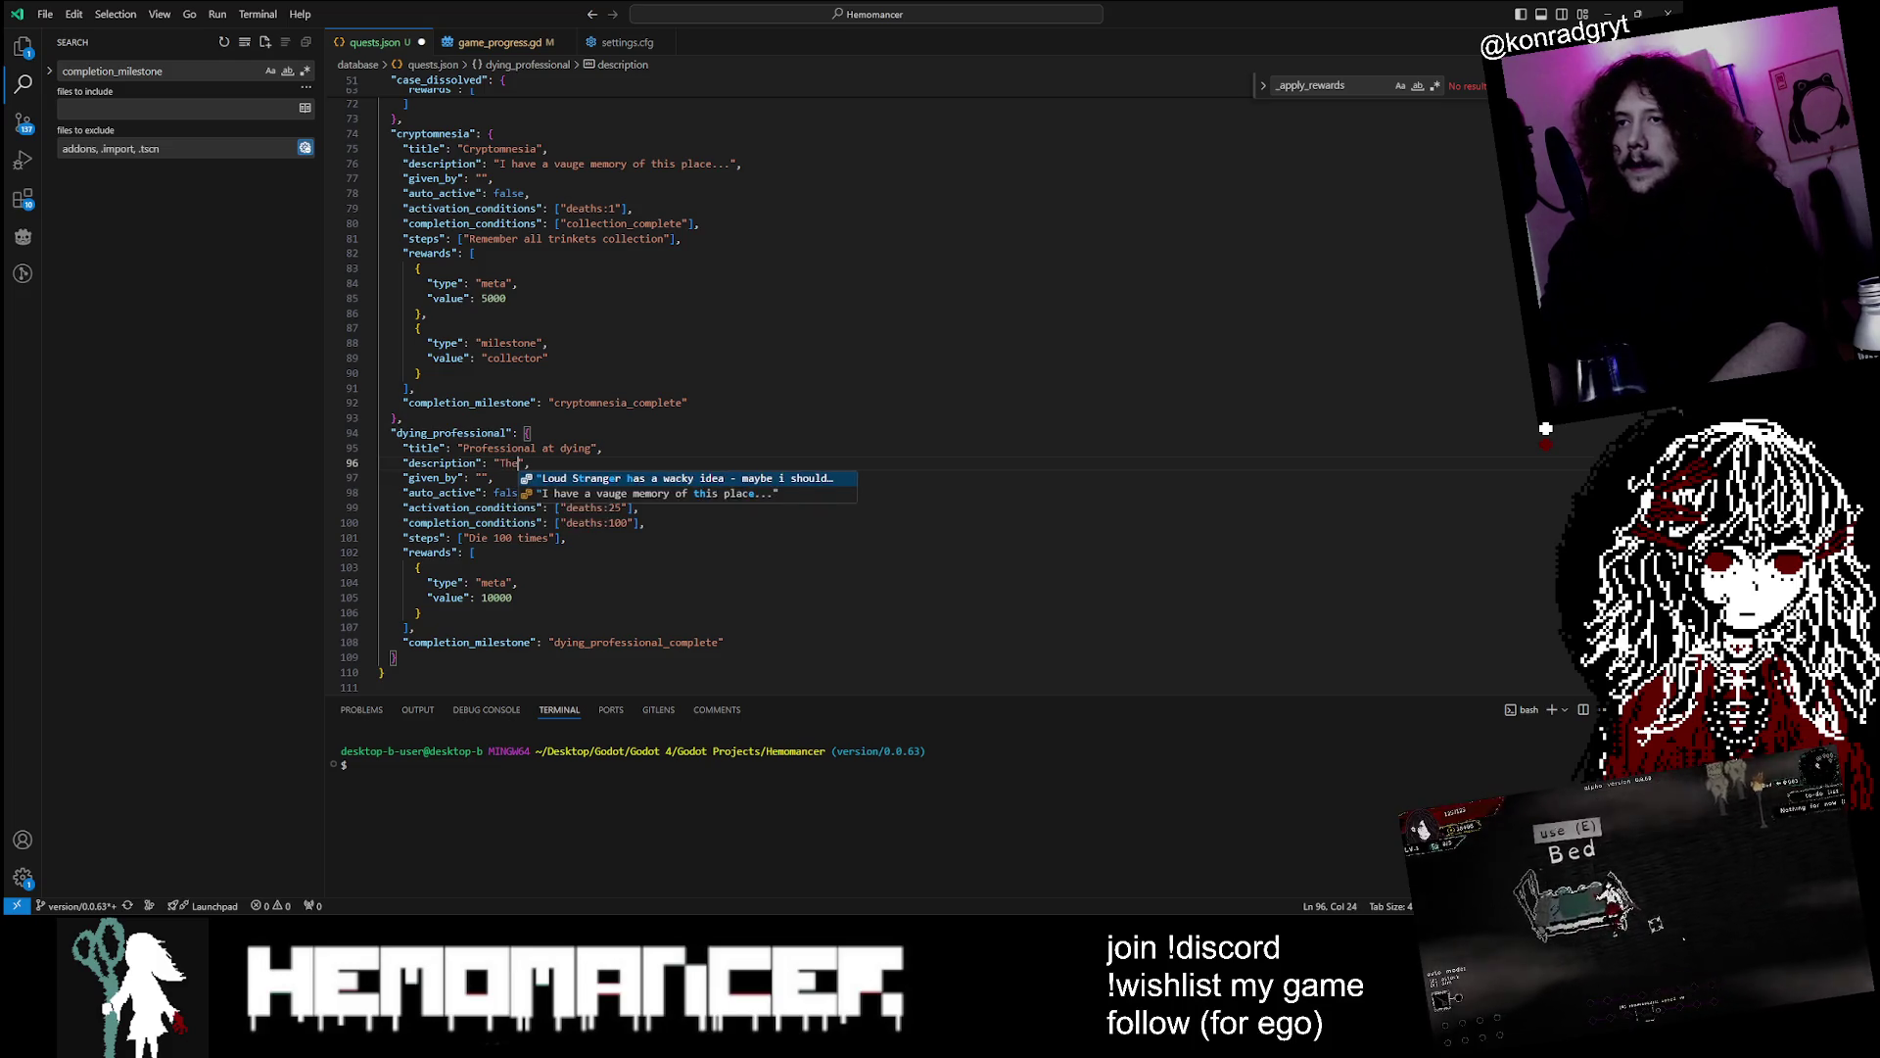
pyautogui.write('re might be a')
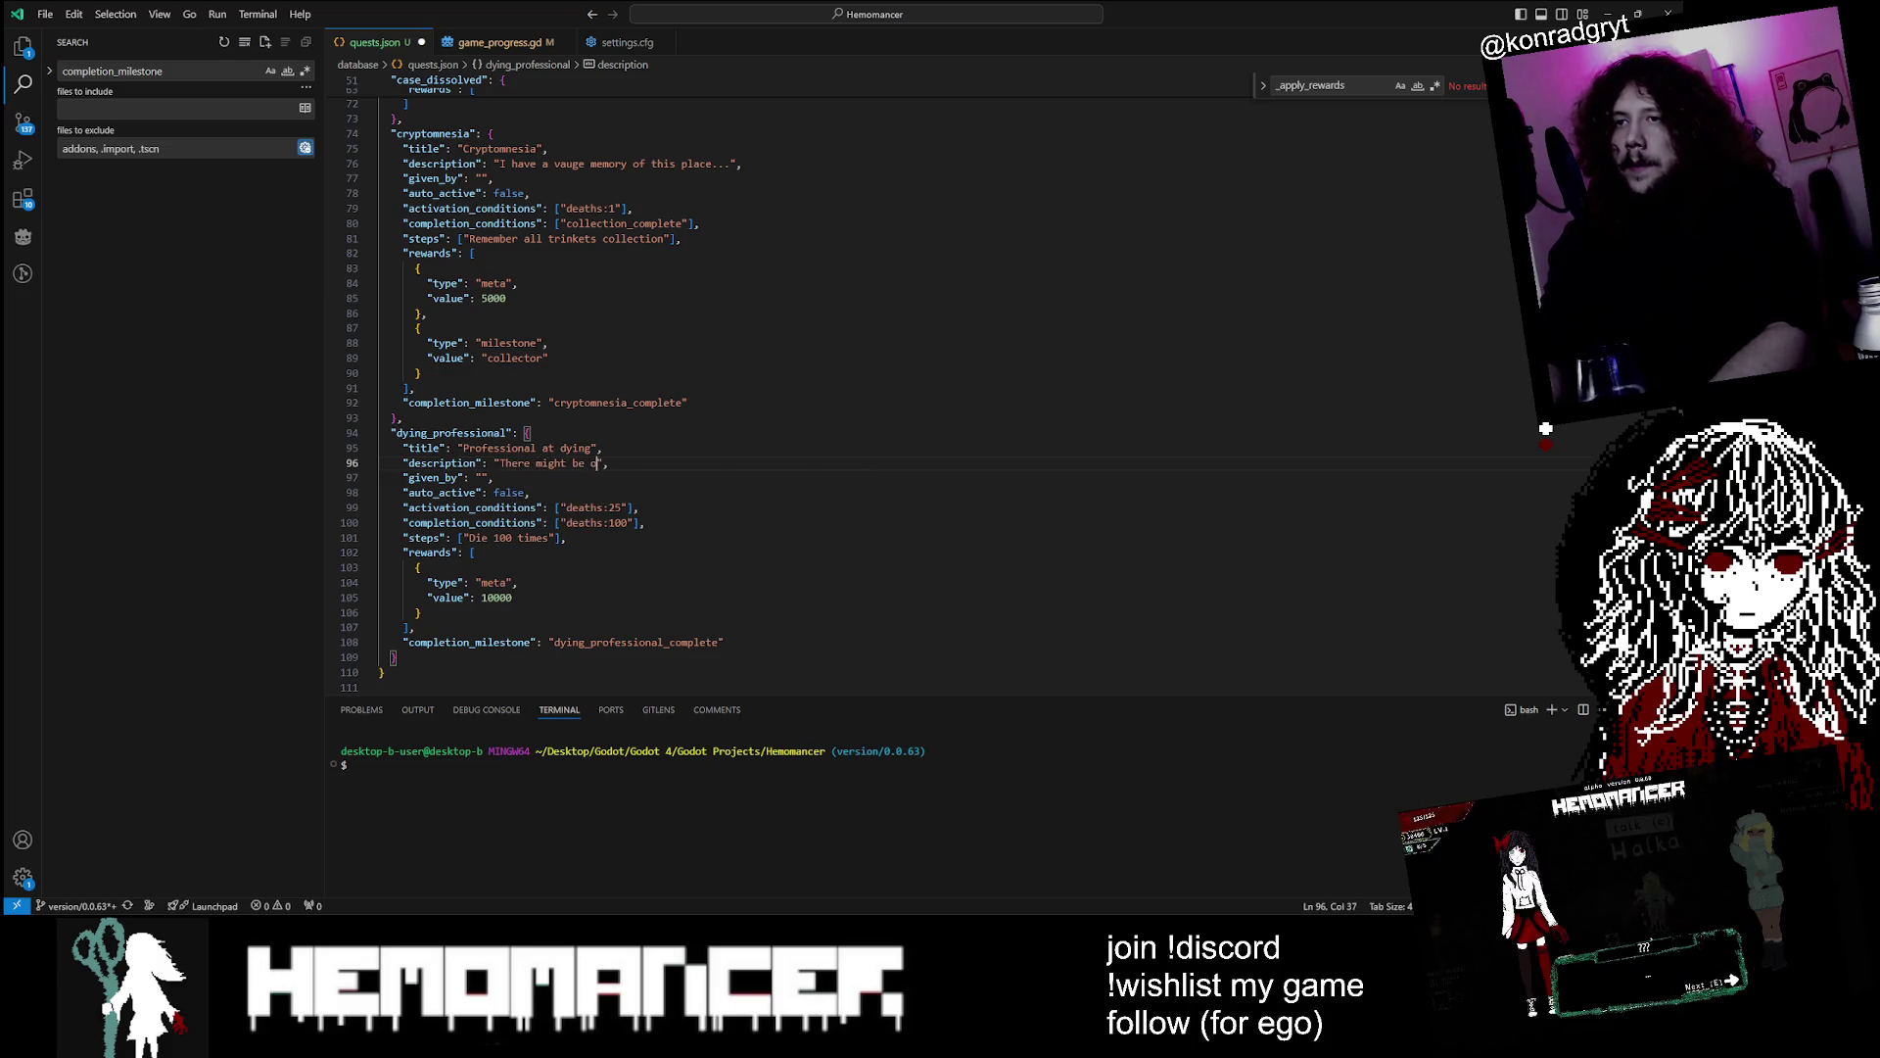
pyautogui.write("'m get")
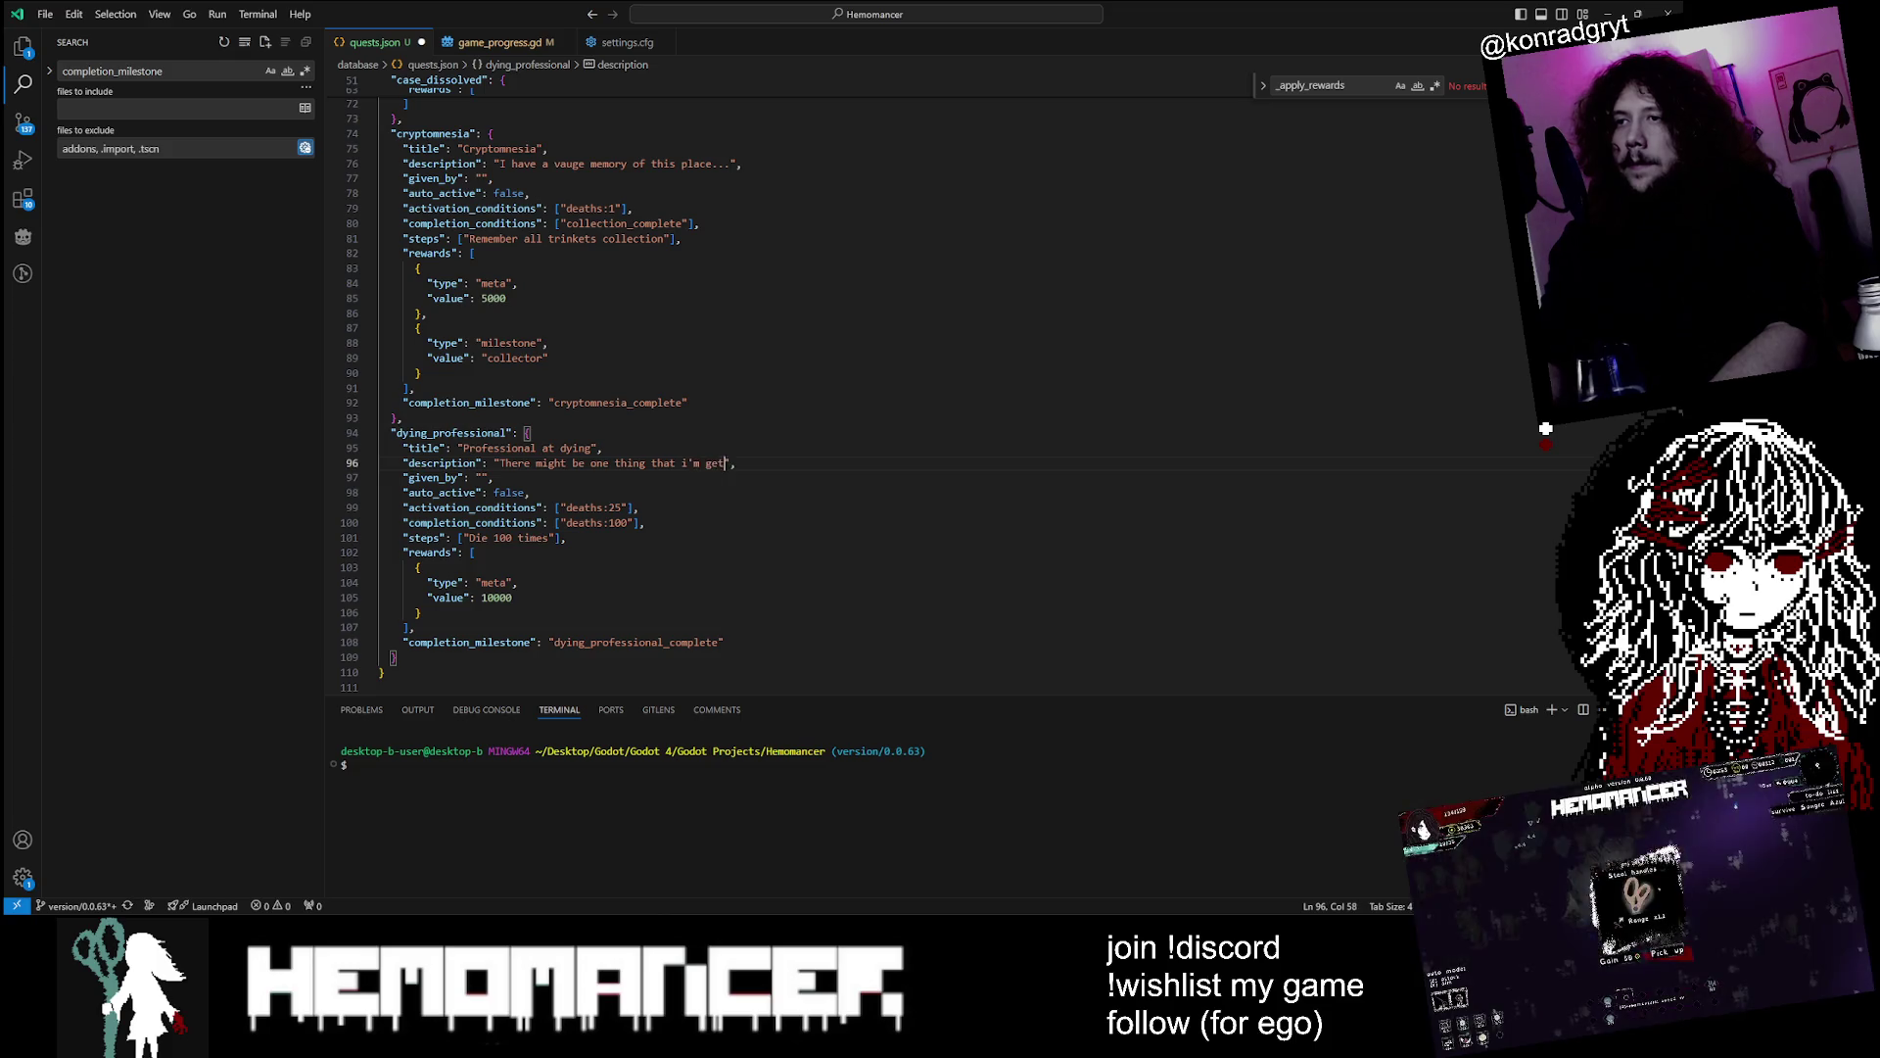
pyautogui.write('at...')
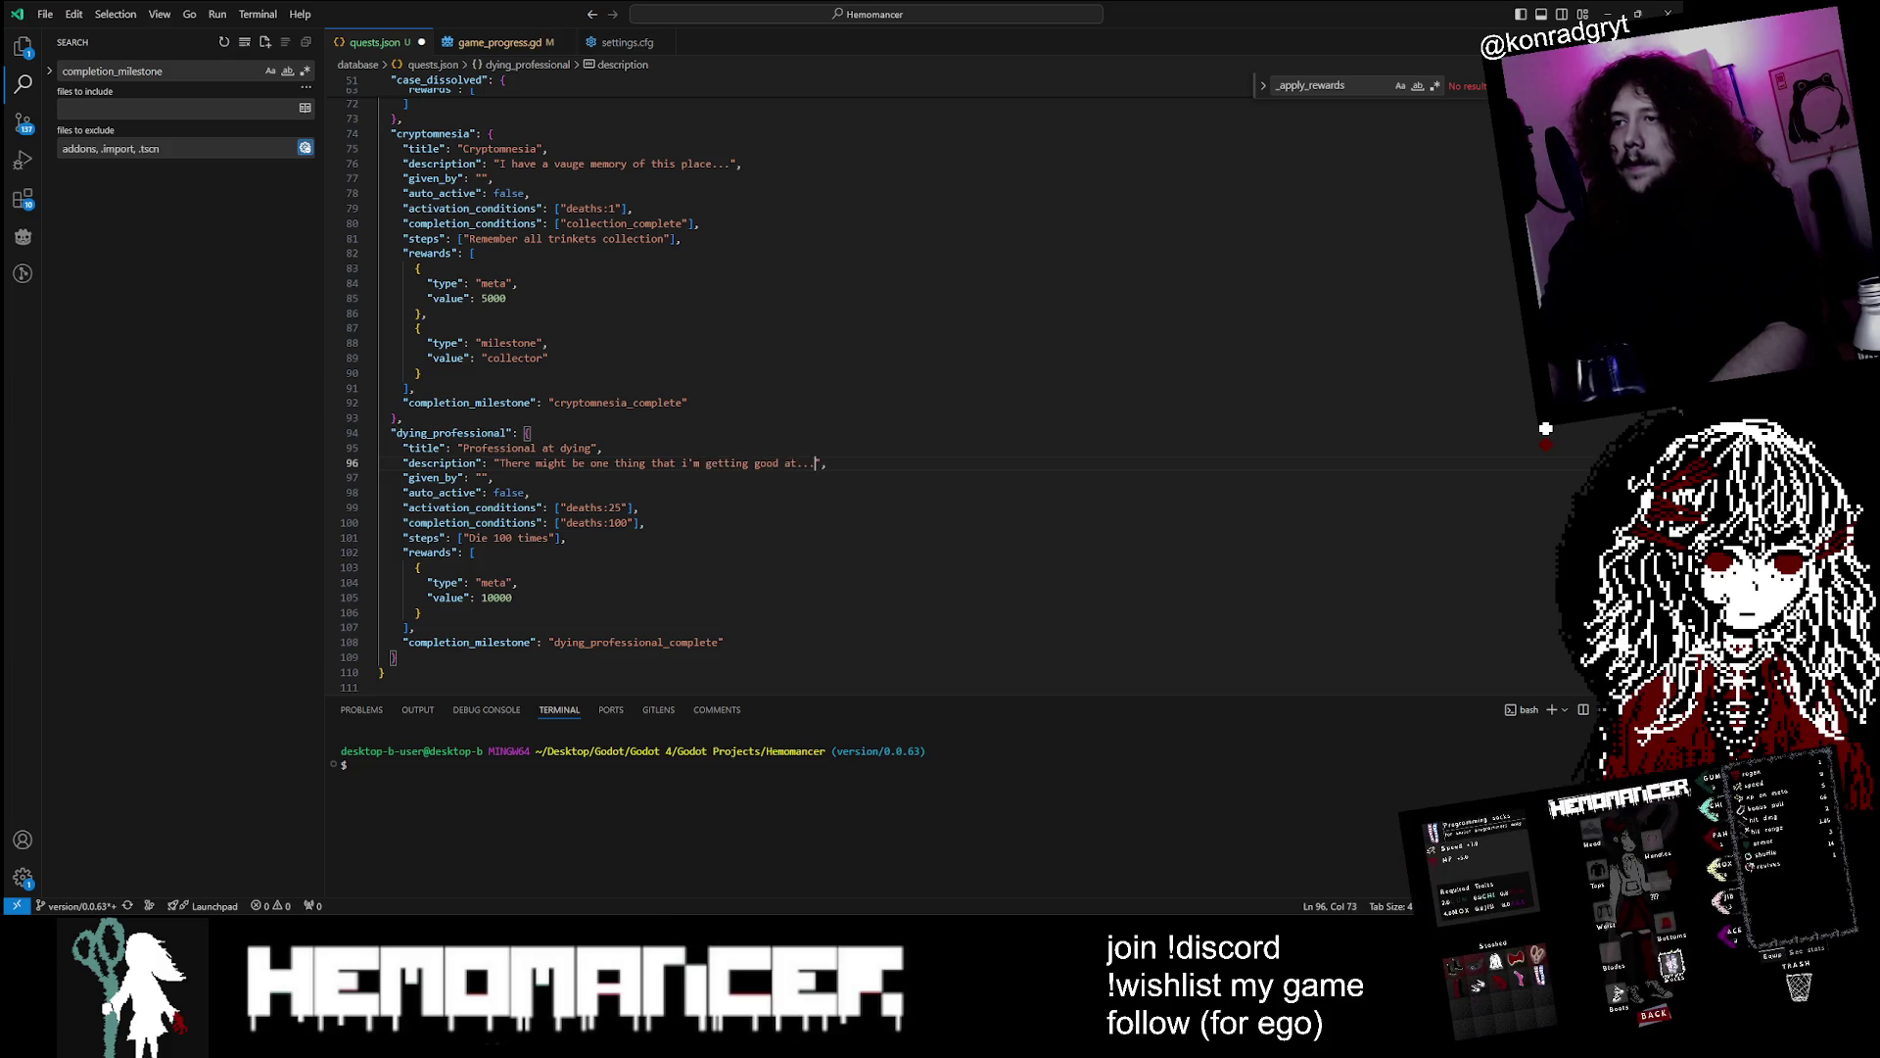
pyautogui.hotkey('ctrl', 's')
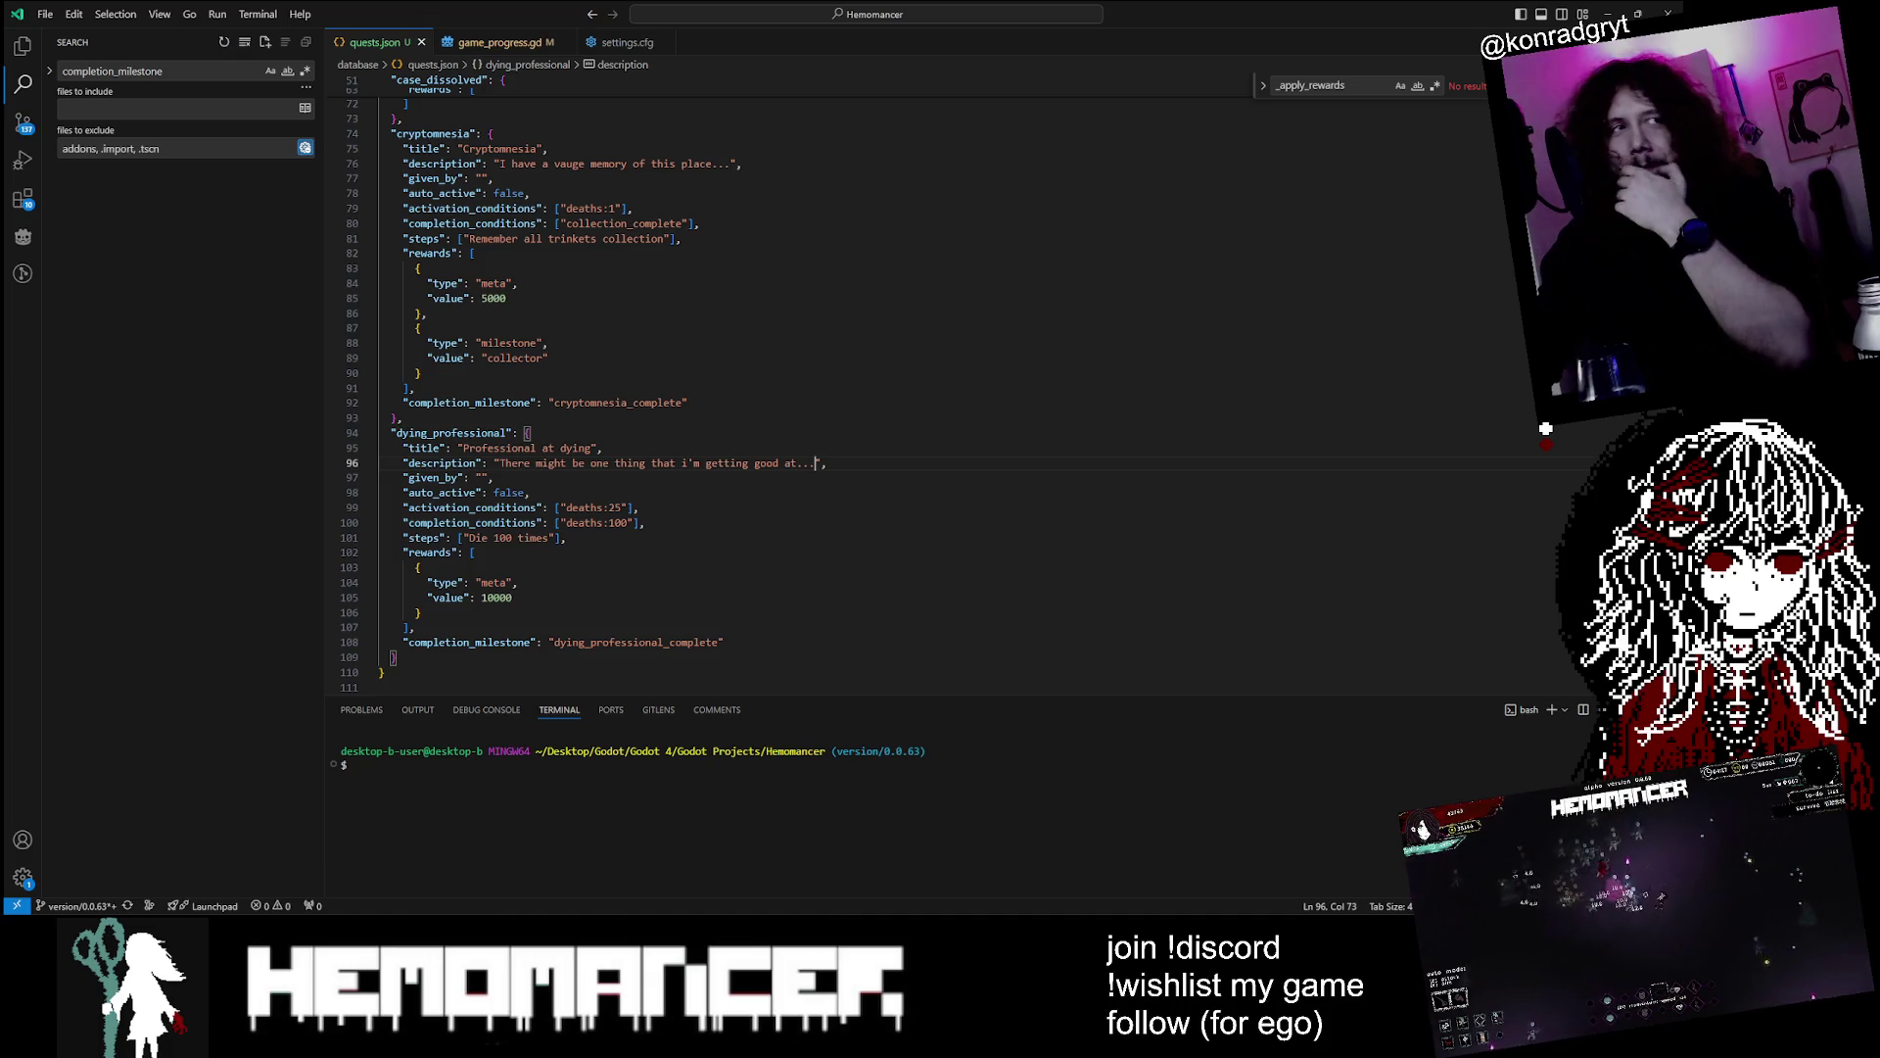
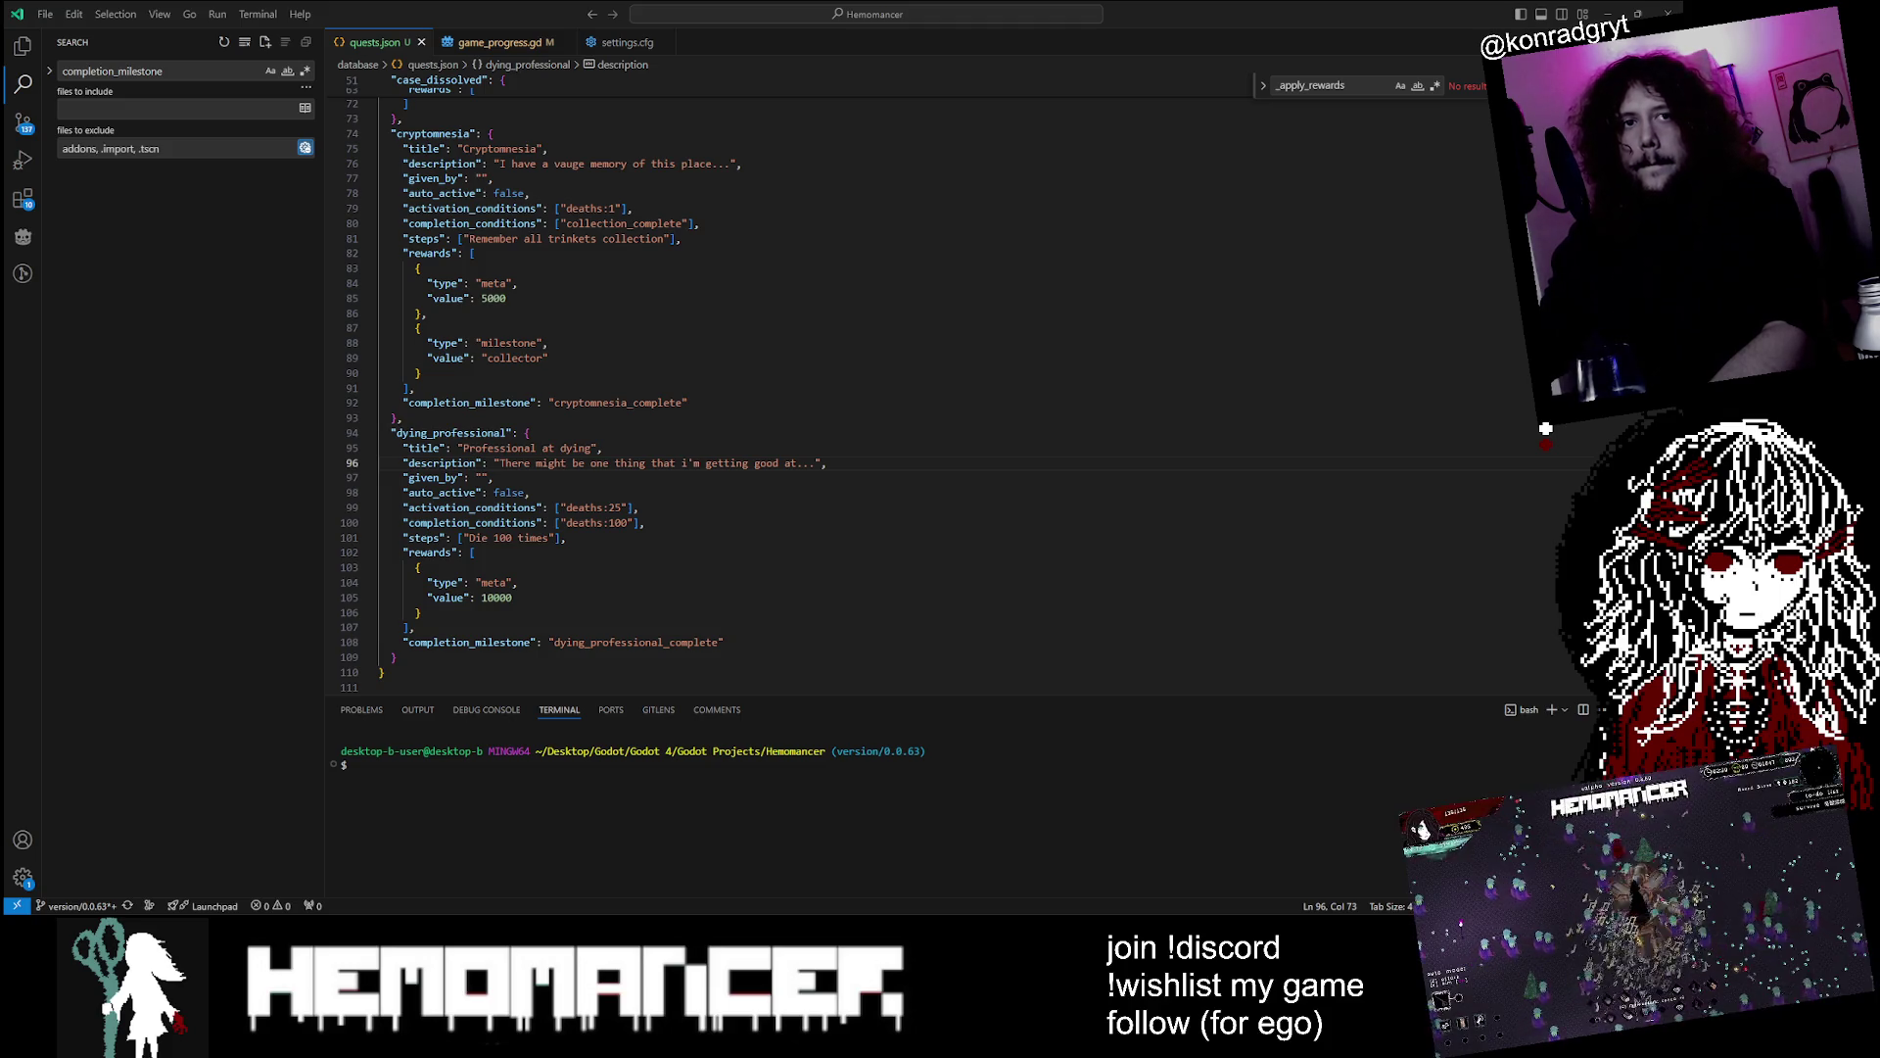
# Find the cryptomnesia and dying_professional quest blocks near the end of quests.json
pyautogui.press('Up')
pyautogui.press('Up')
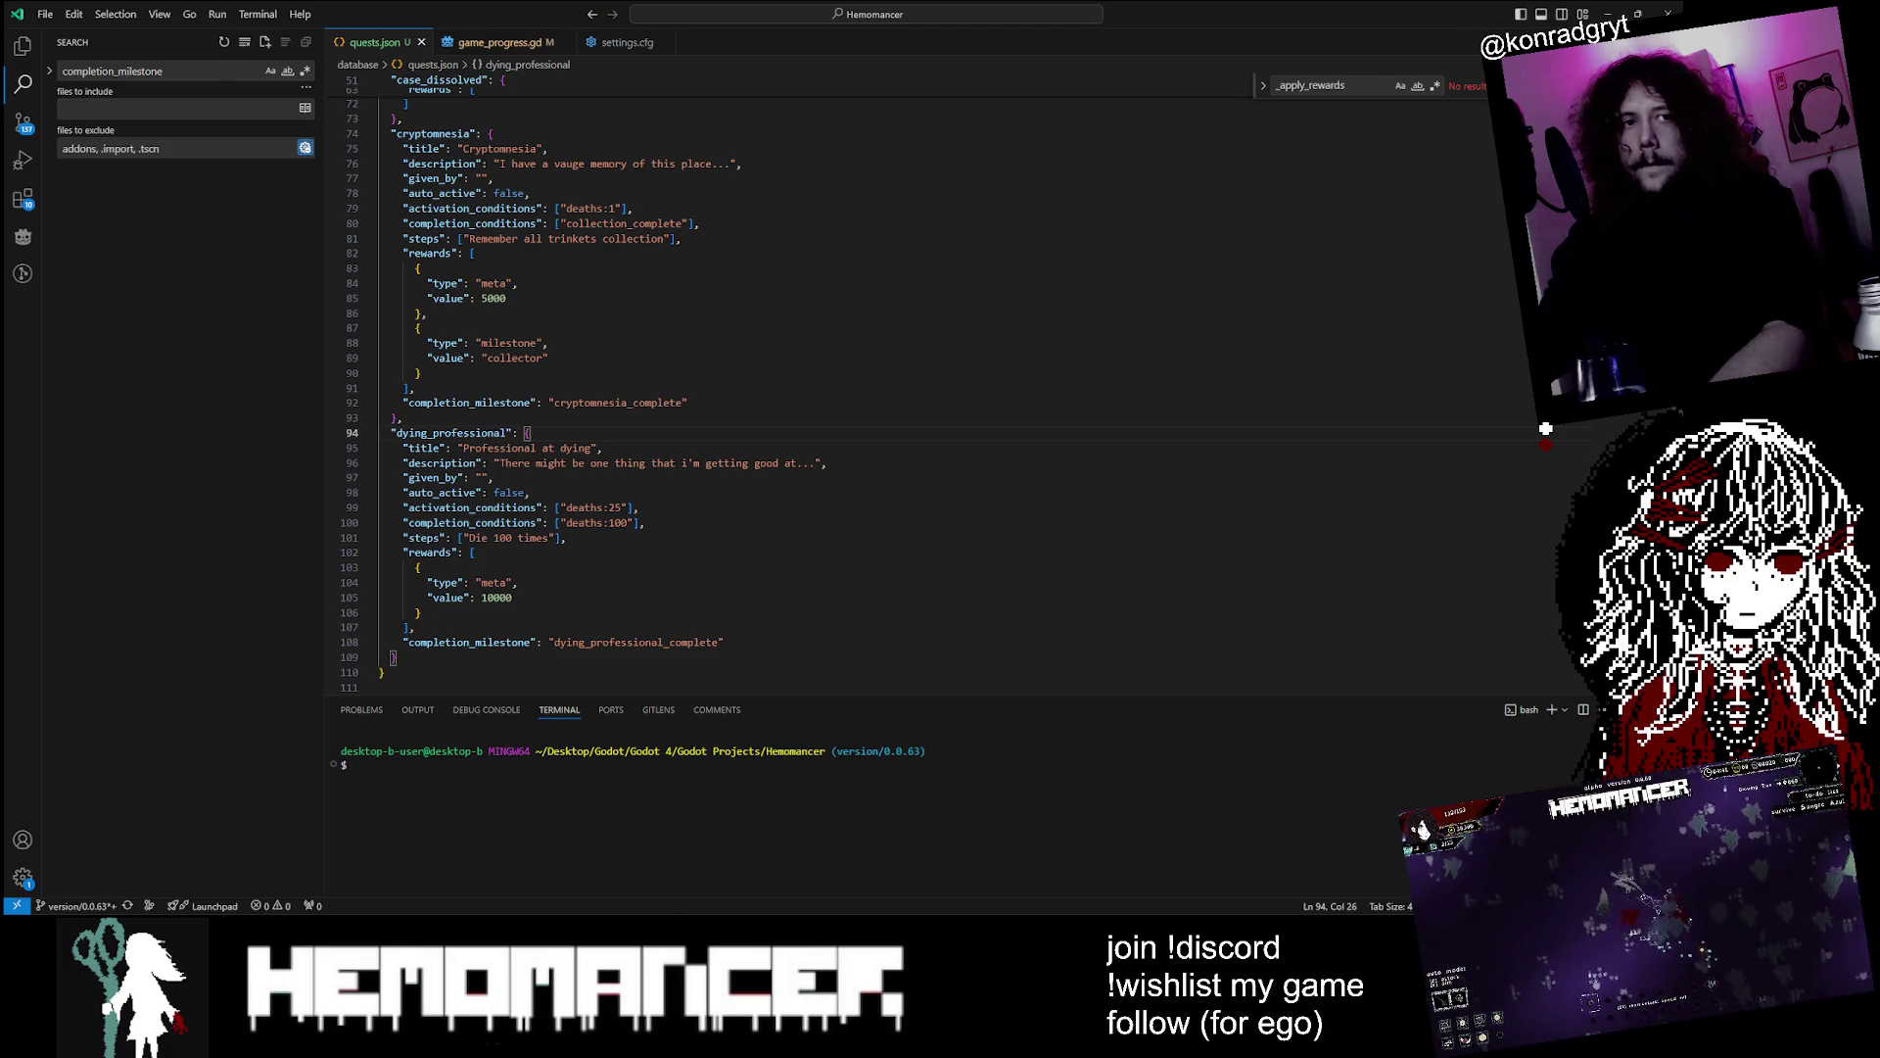
pyautogui.hotkey('alt', 'Tab')
pyautogui.hotkey('alt', 'Tab')
pyautogui.press('Down')
pyautogui.press('Down')
pyautogui.press('Down')
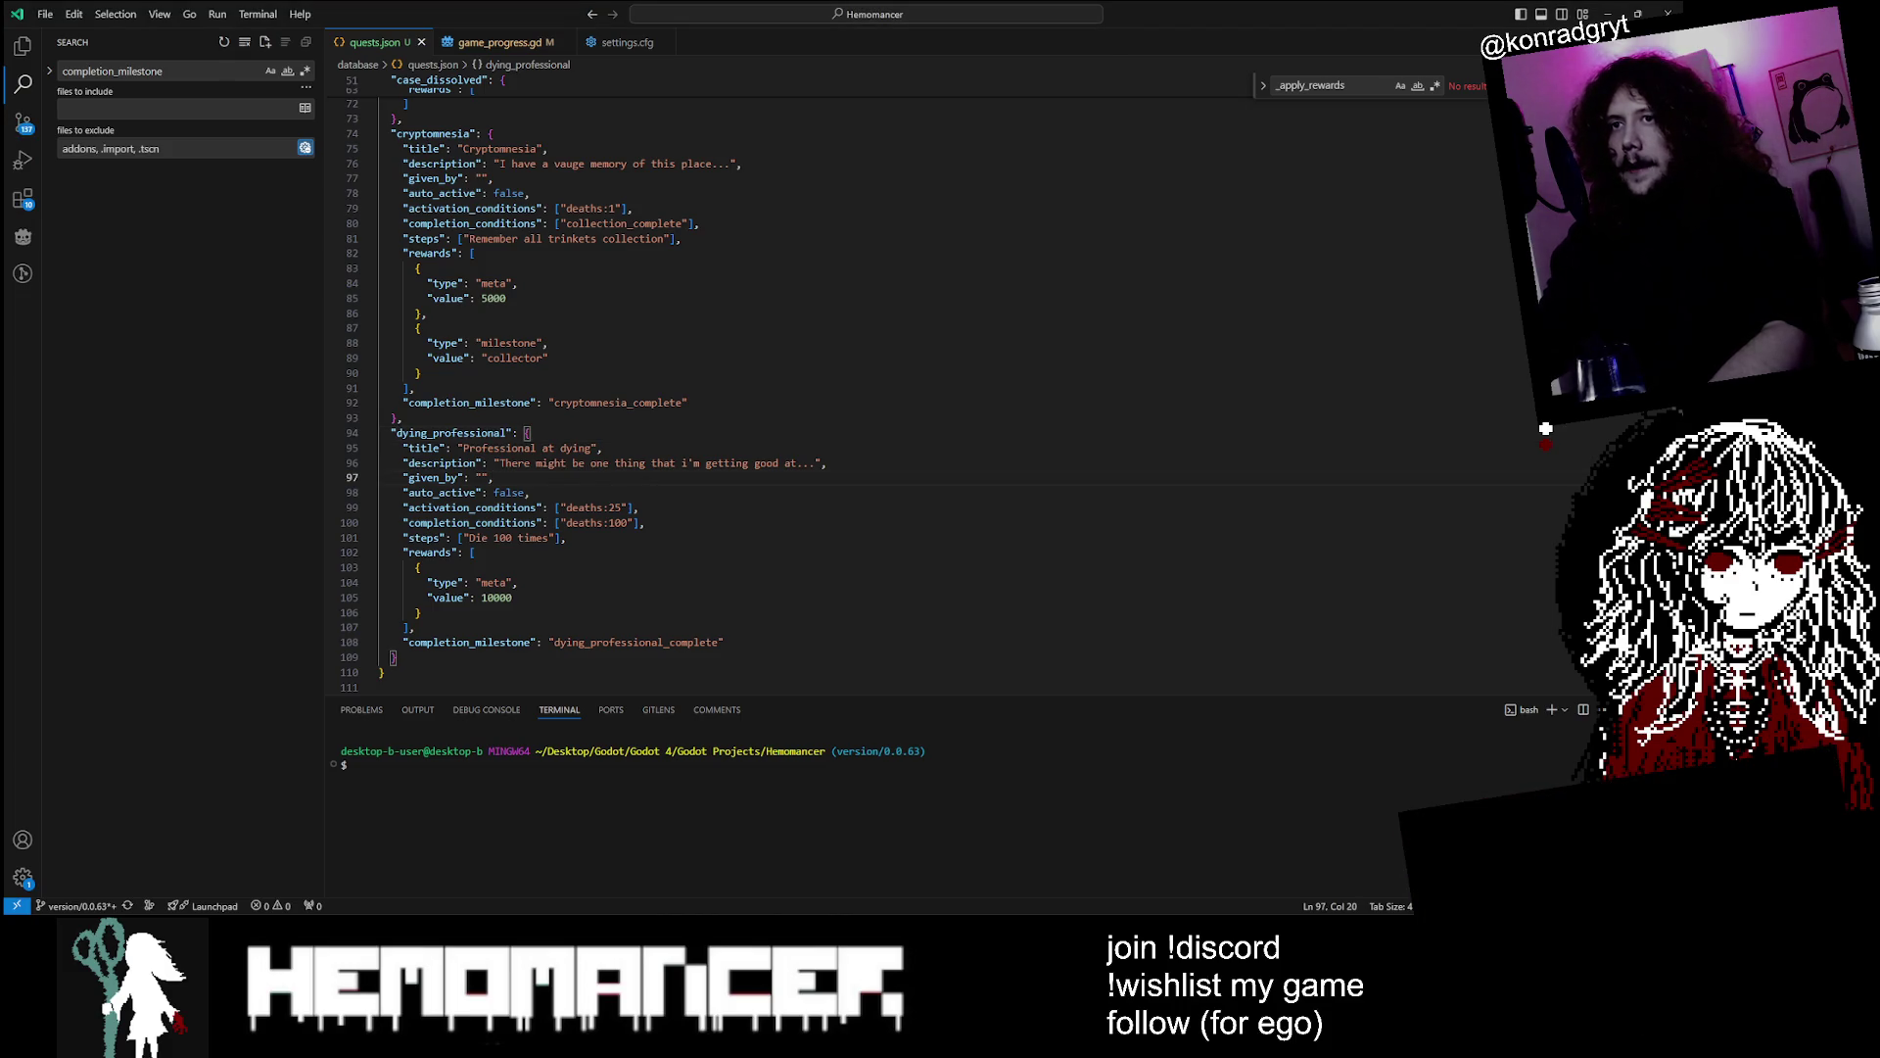
pyautogui.scroll(10, 627, 392)
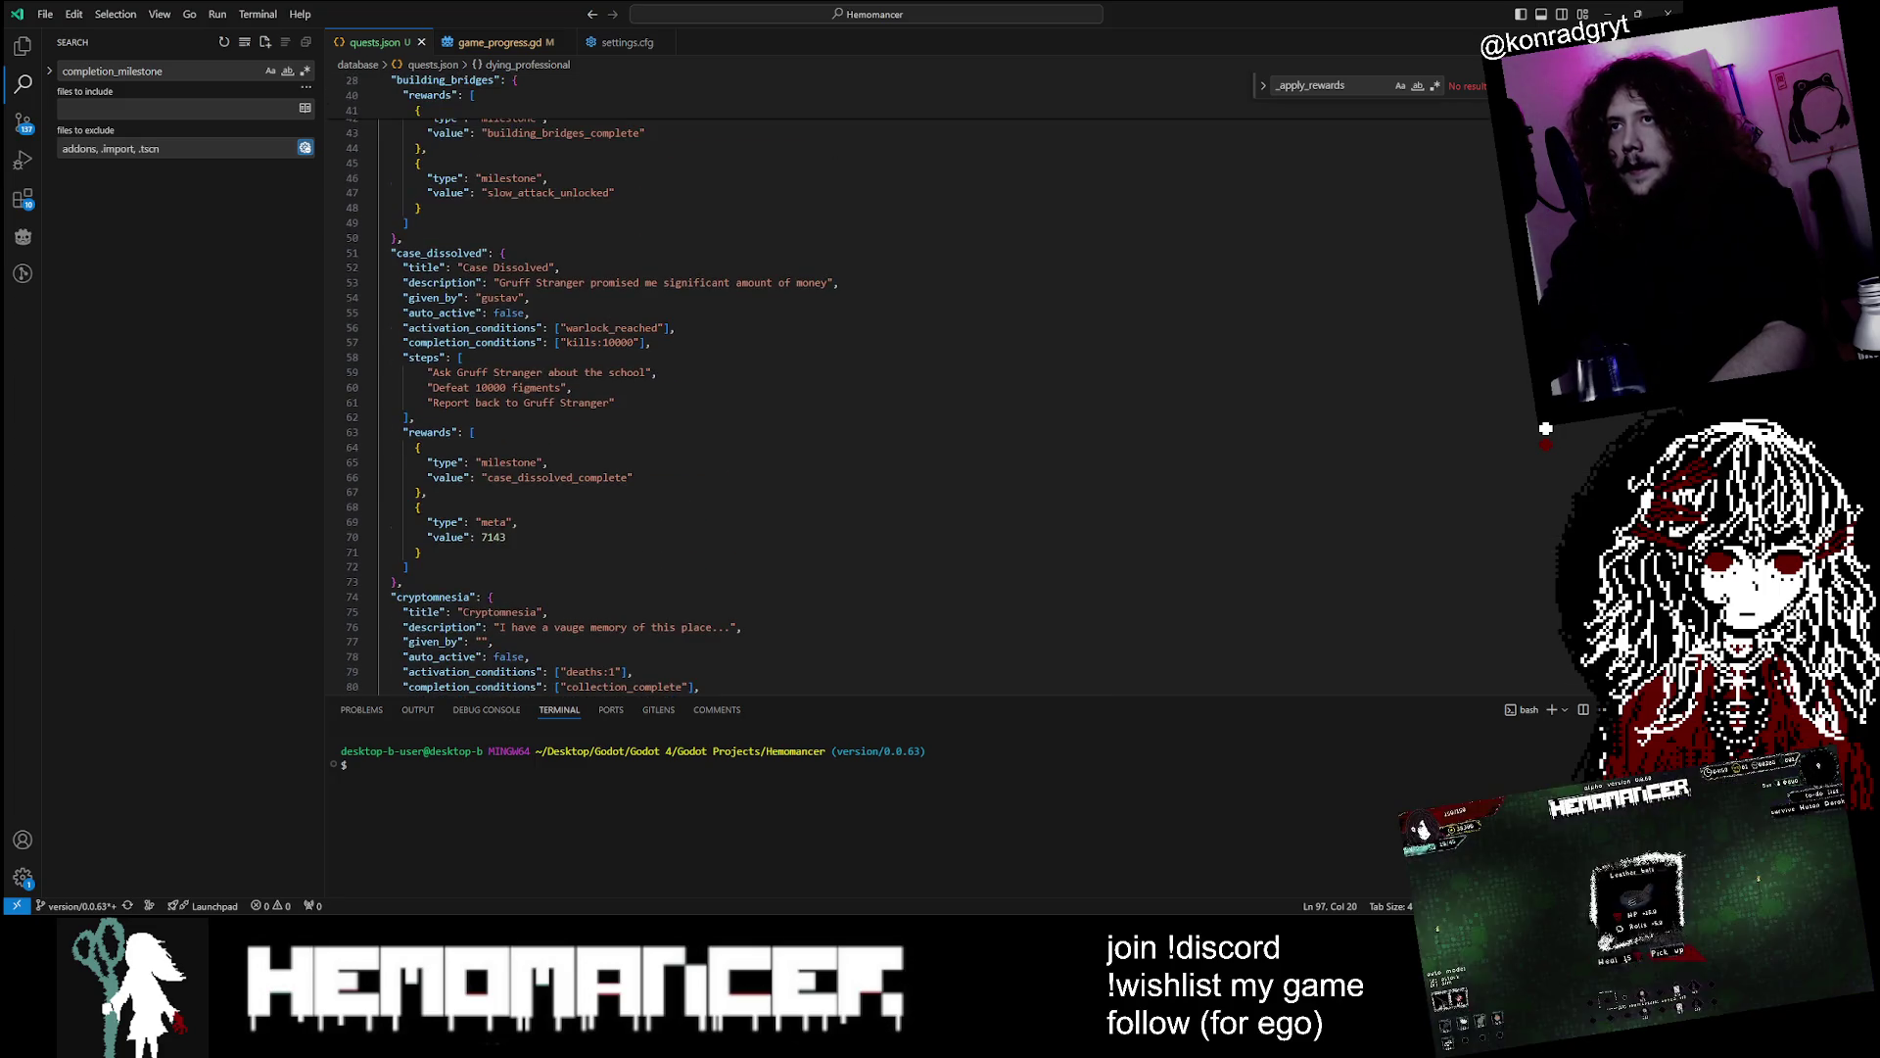
pyautogui.moveTo(427, 402); pyautogui.dragTo(616, 403)
pyautogui.scroll(-6, 616, 402)
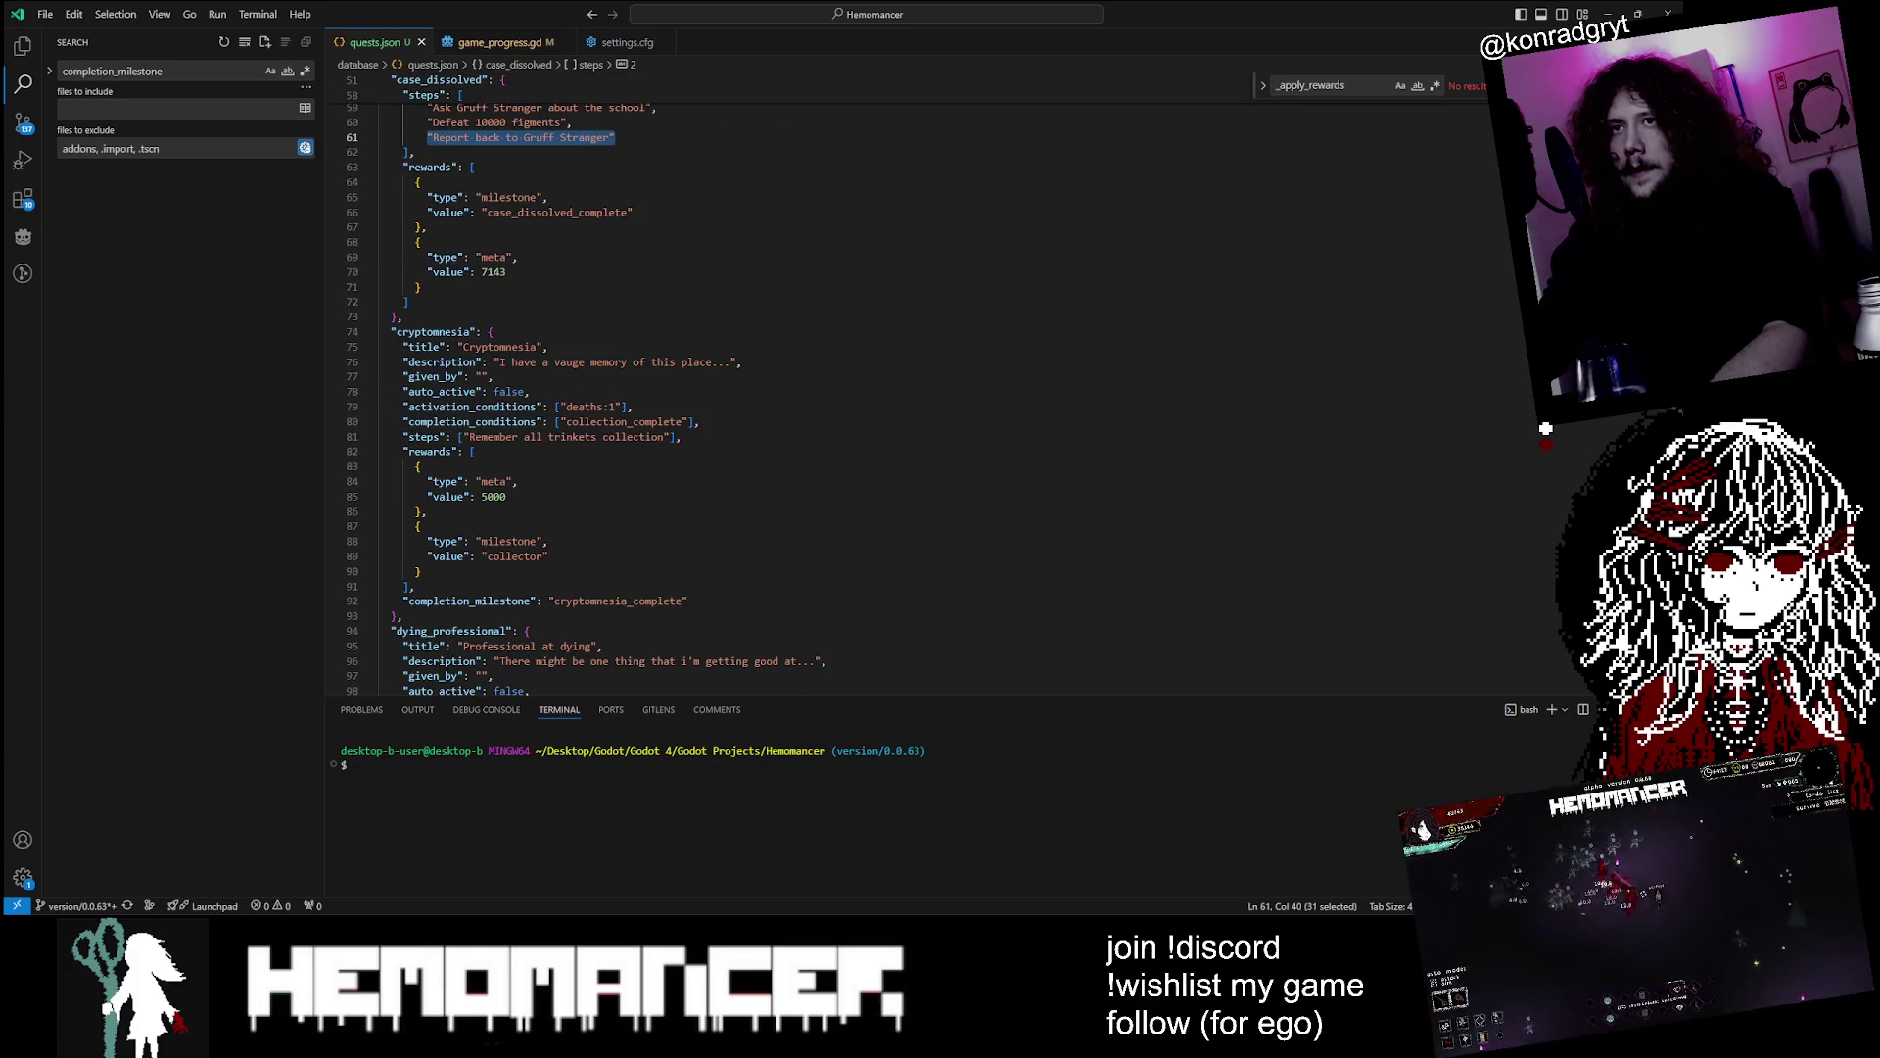
pyautogui.click(530, 391)
pyautogui.scroll(-1, 529, 391)
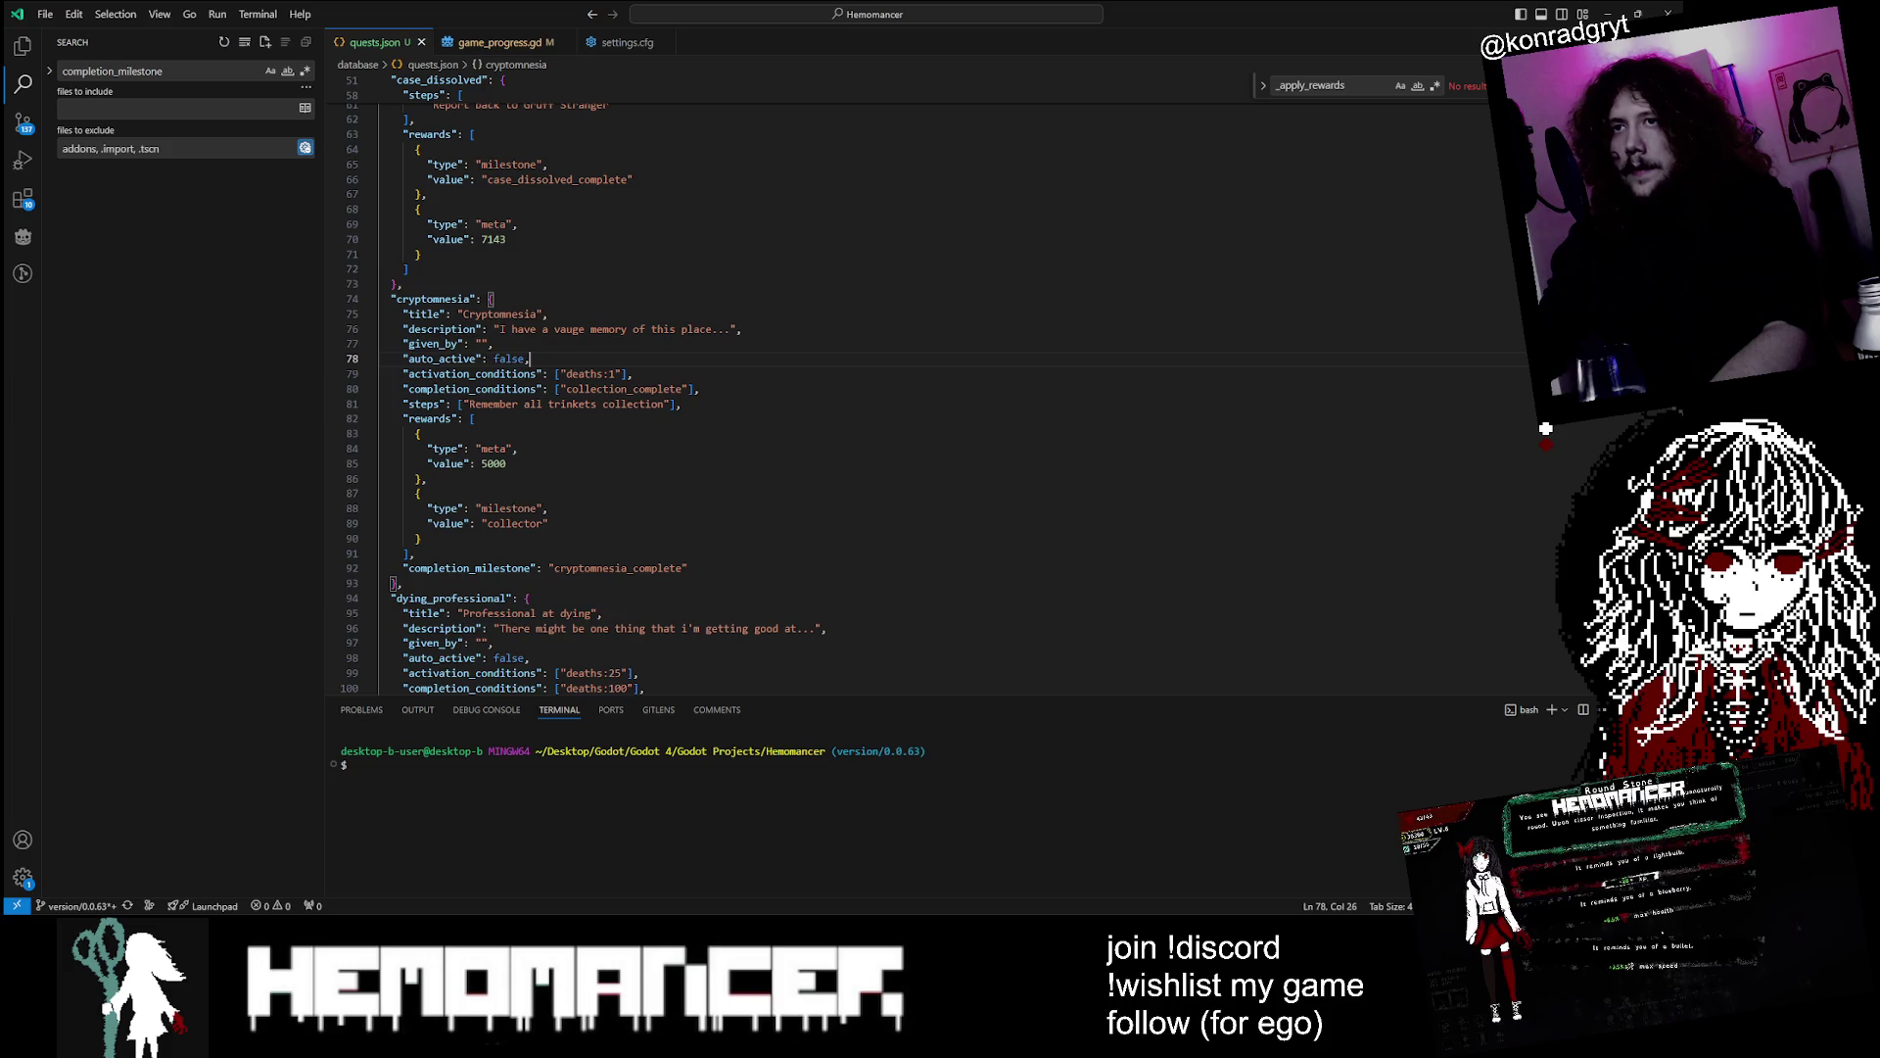
pyautogui.scroll(-4, 1545, 428)
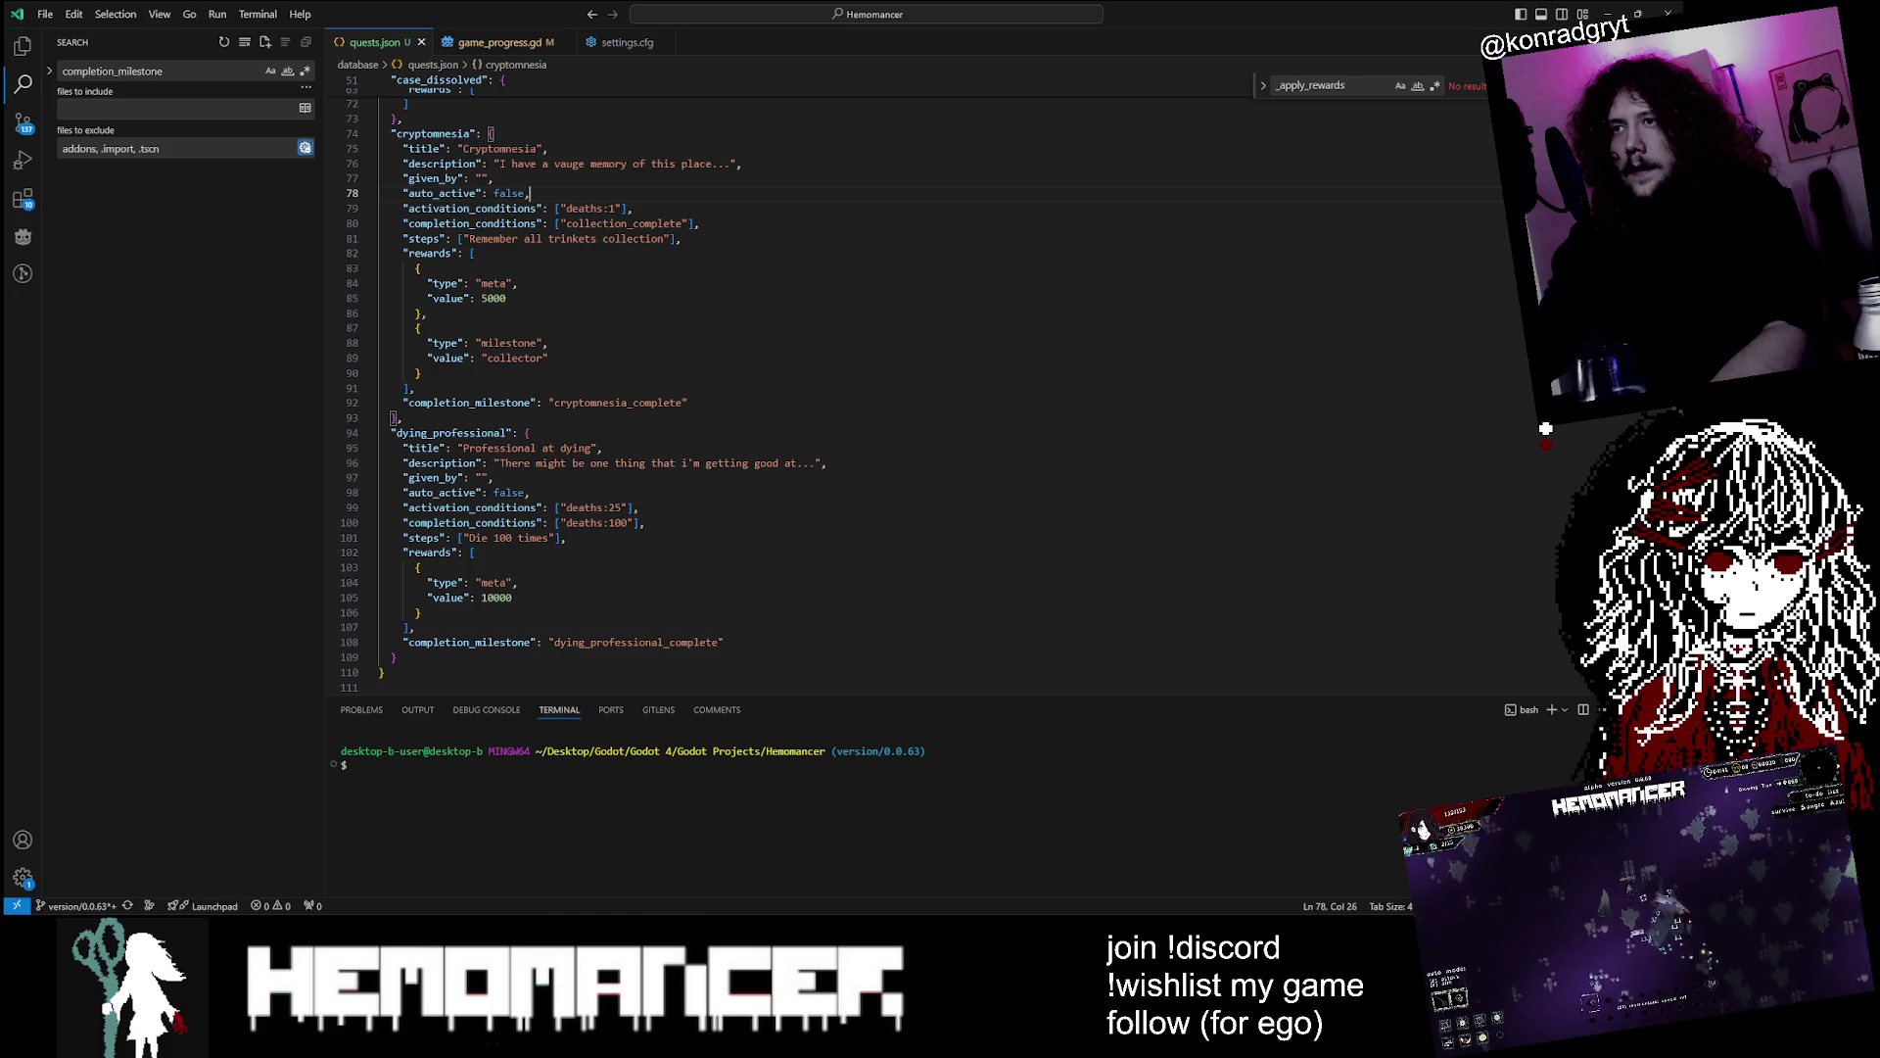
# Select the cryptomnesia and dying_professional blocks together and cut them out
pyautogui.hotkey('ctrl', 'z')
pyautogui.hotkey('ctrl', 'z')
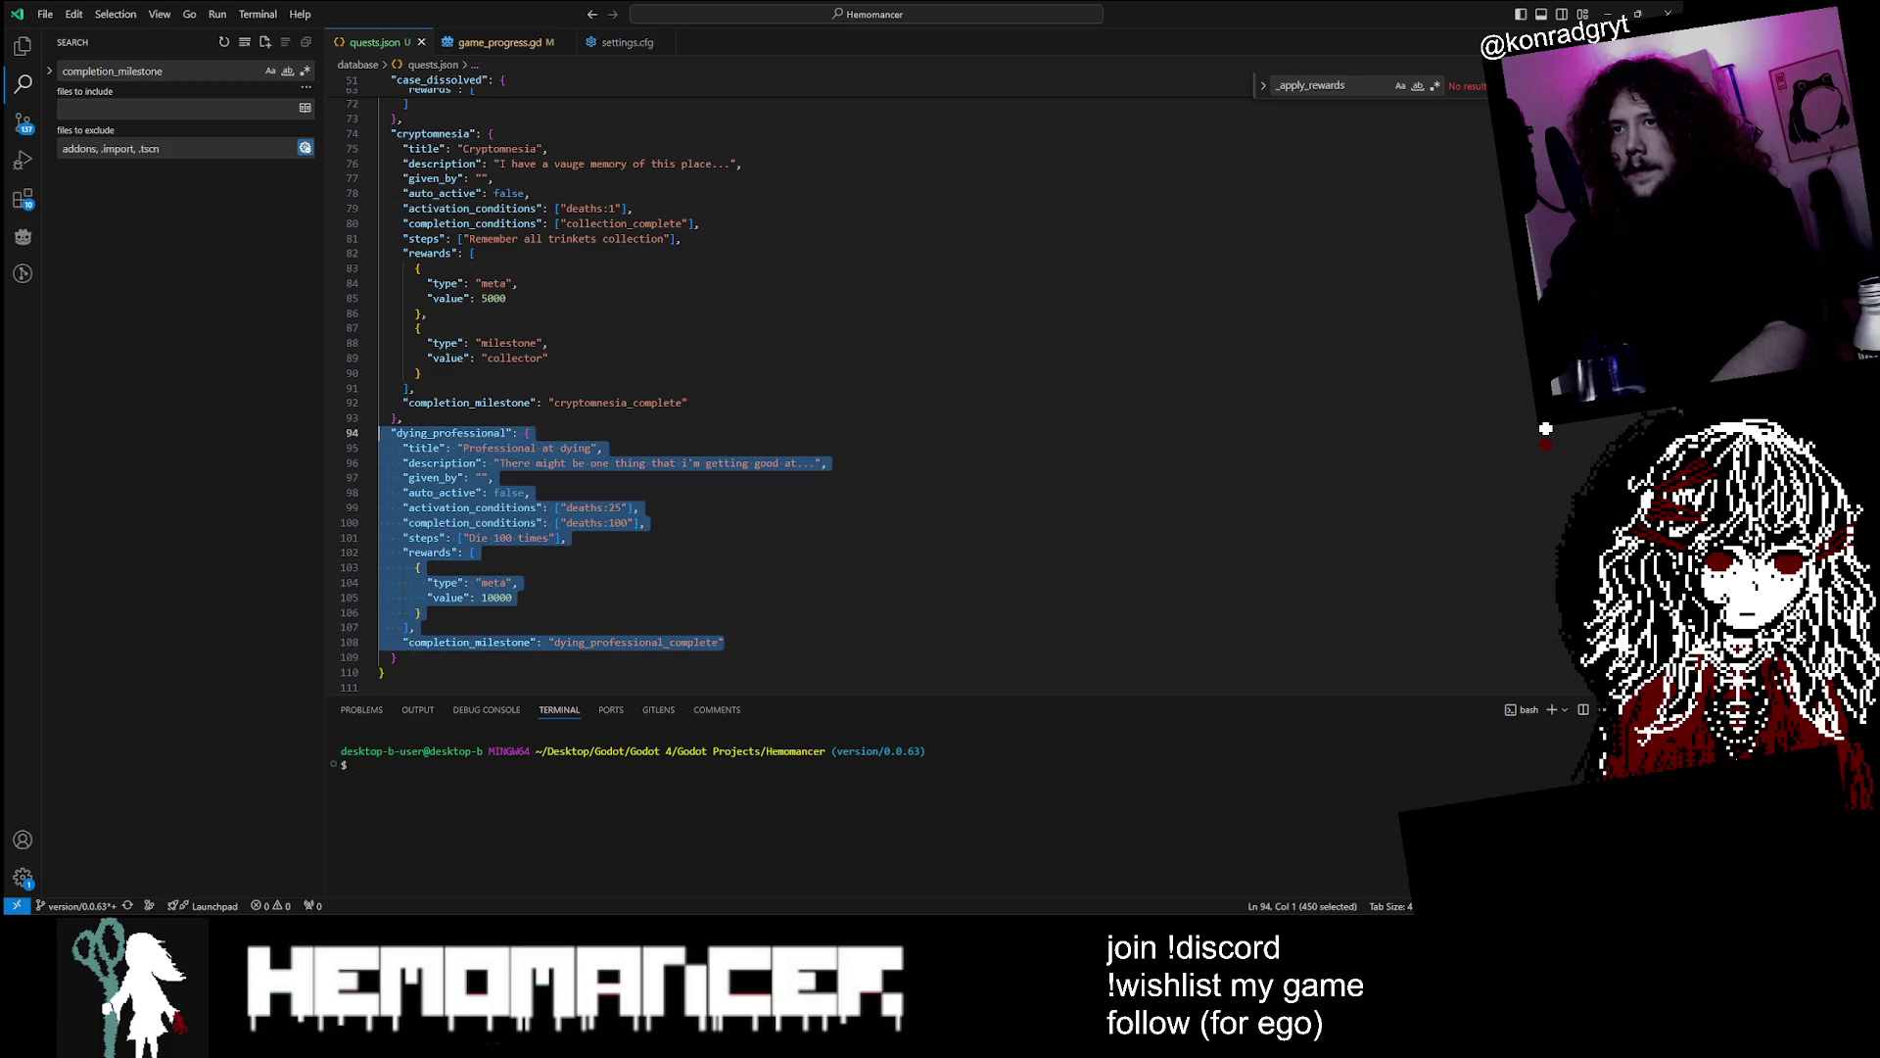
pyautogui.scroll(6, 882, 391)
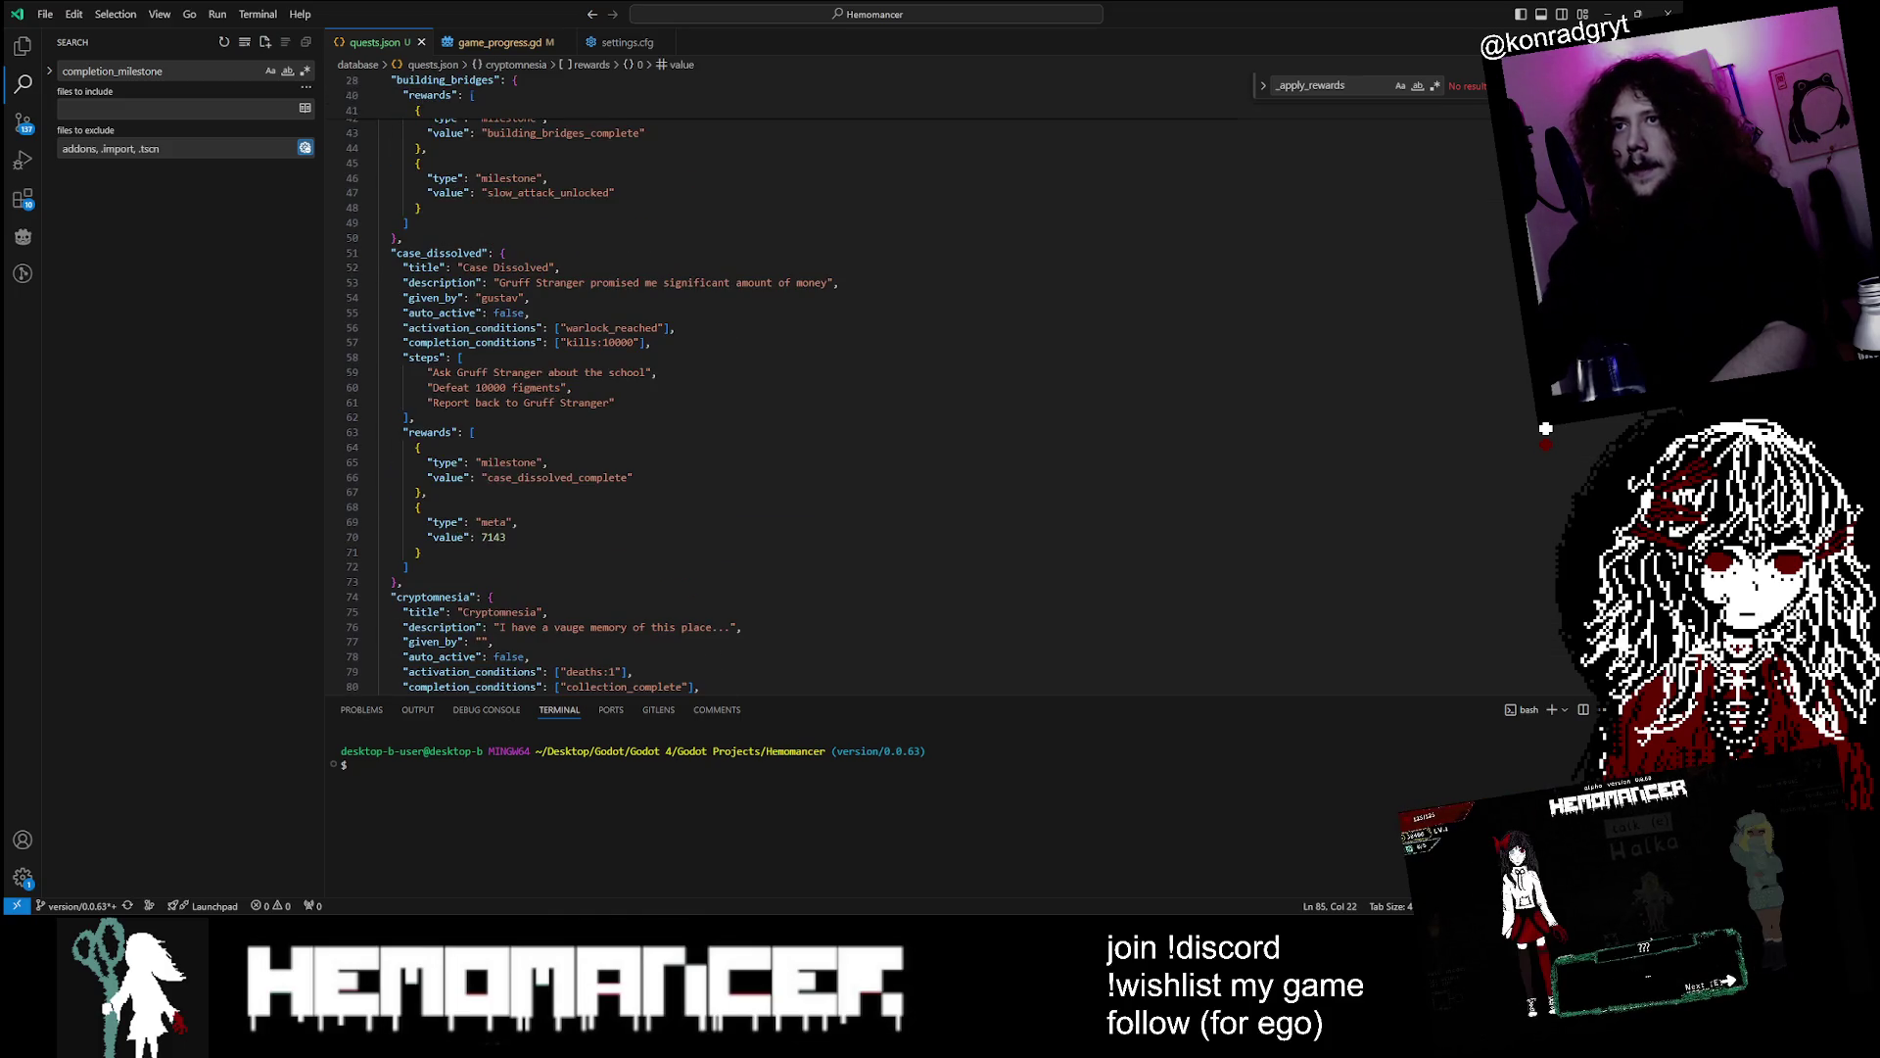
pyautogui.scroll(5, 881, 392)
pyautogui.scroll(4, 882, 391)
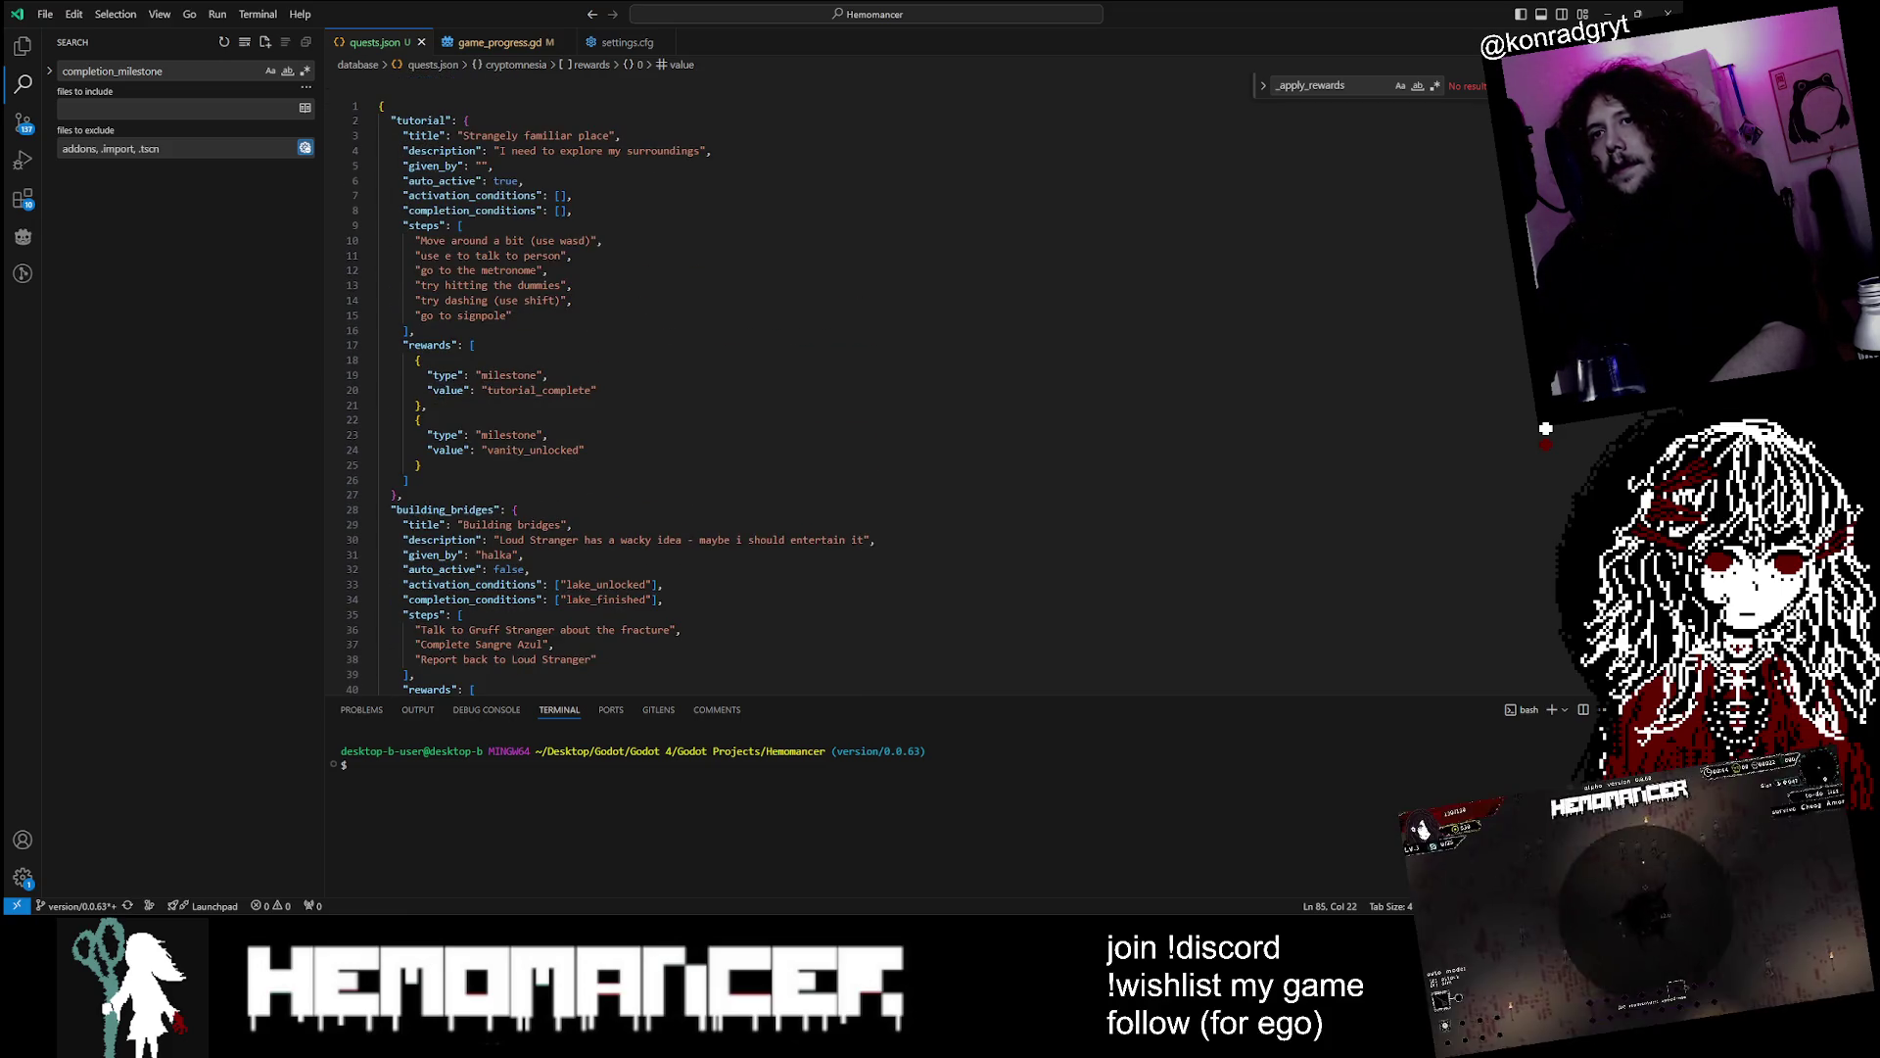
pyautogui.scroll(-20, 882, 392)
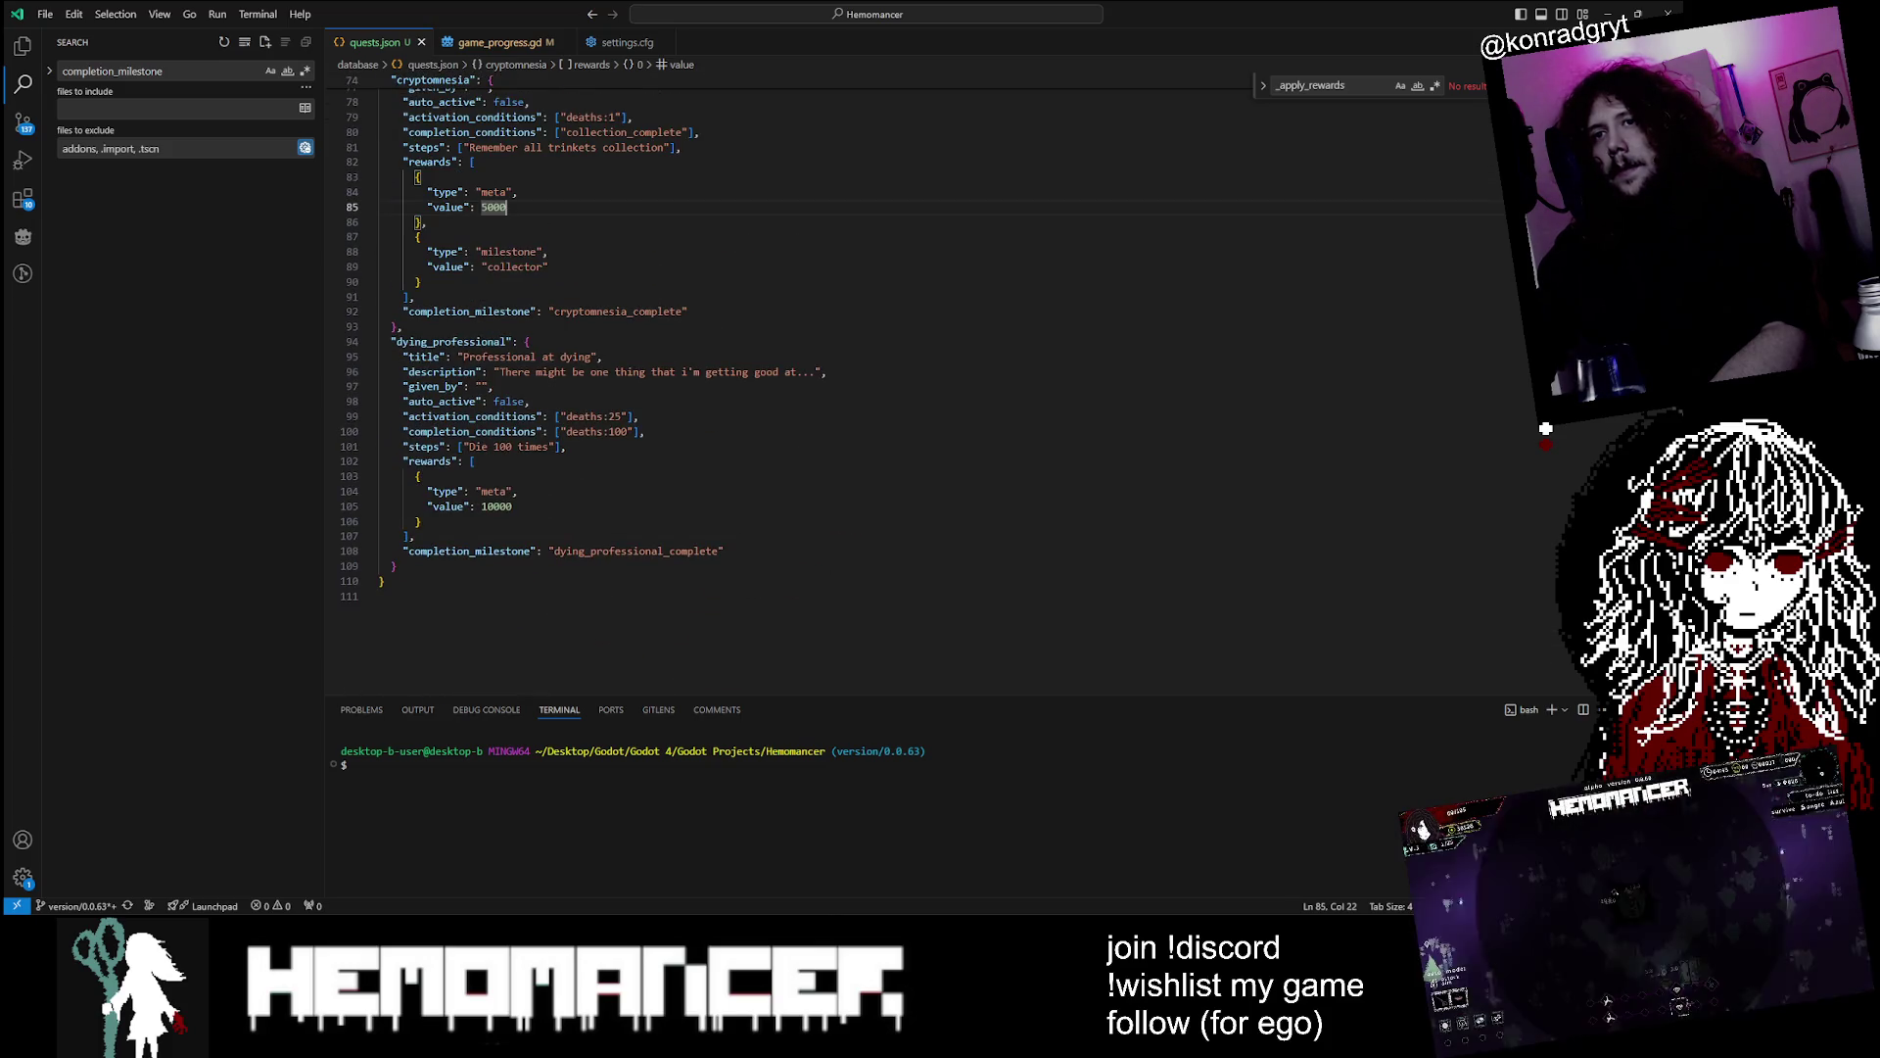
pyautogui.scroll(7, 881, 391)
pyautogui.scroll(2, 911, 382)
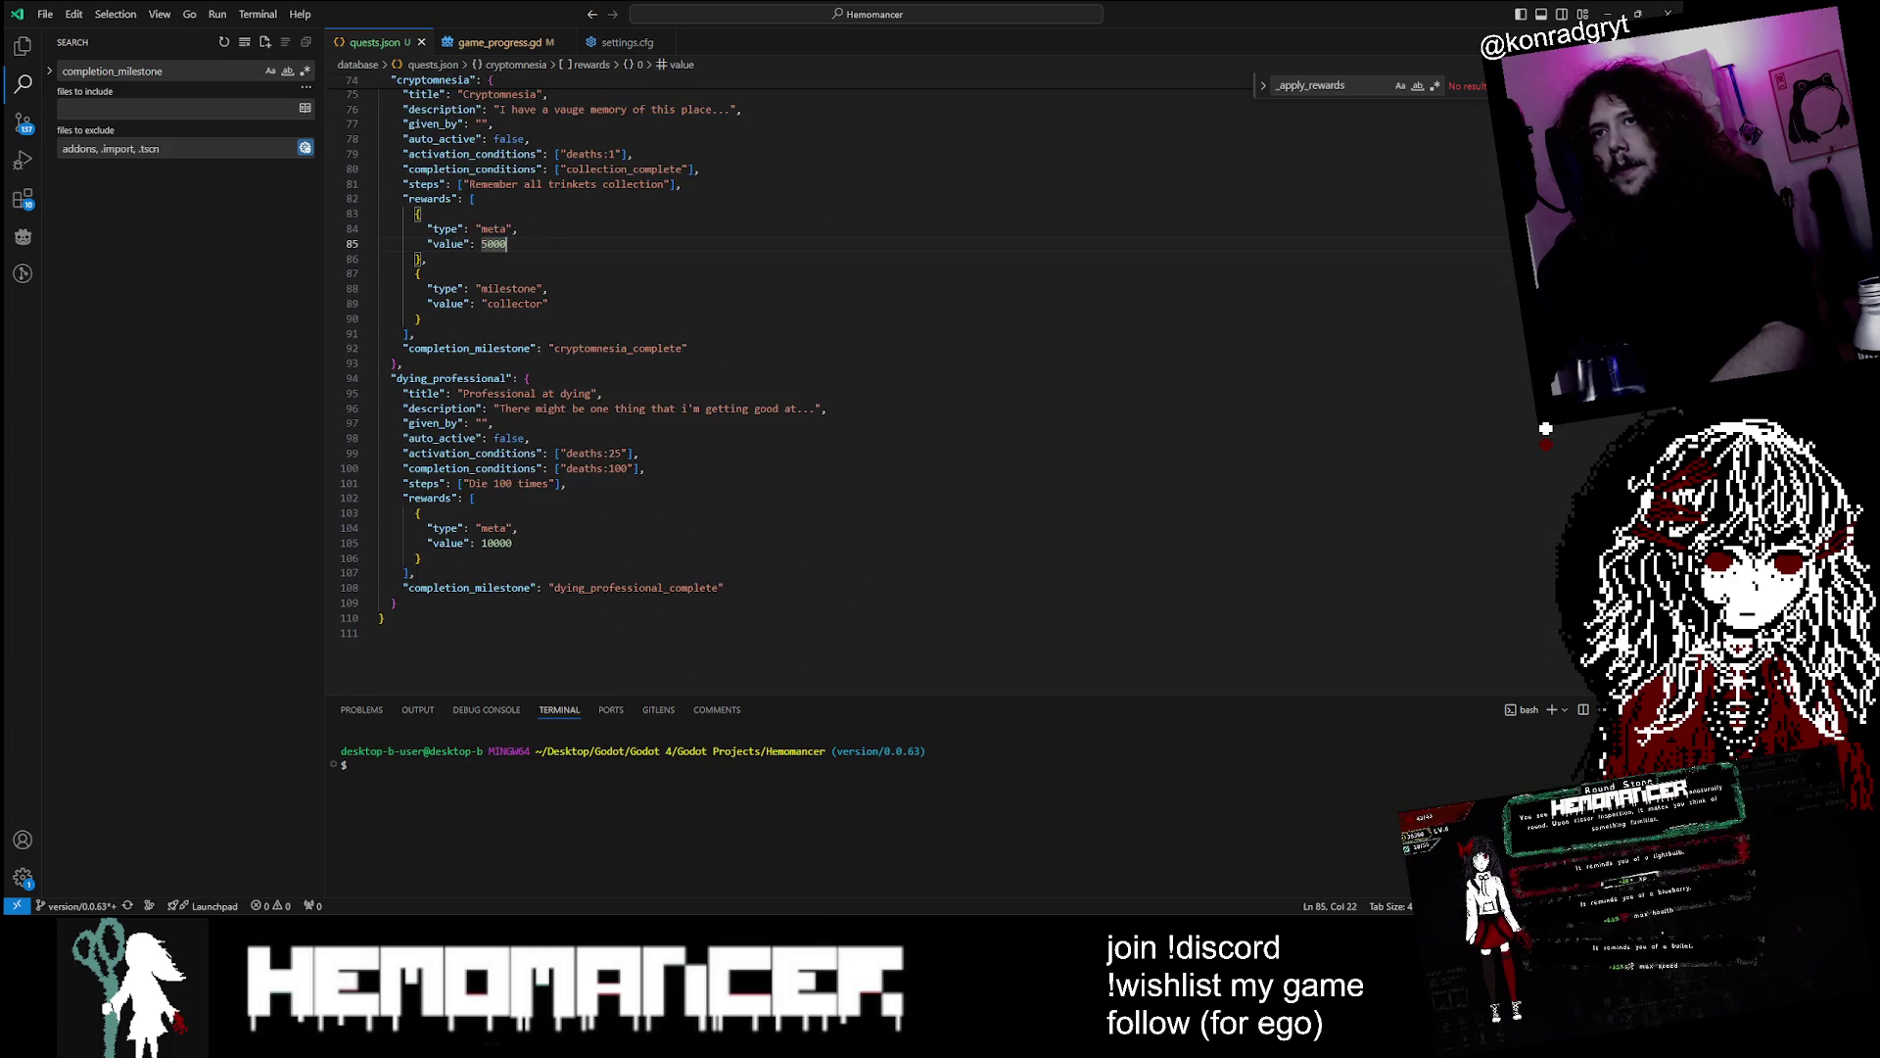
pyautogui.moveTo(416, 573)
pyautogui.mouseDown()
pyautogui.moveTo(382, 538)
pyautogui.moveTo(380, 320)
pyautogui.mouseUp()
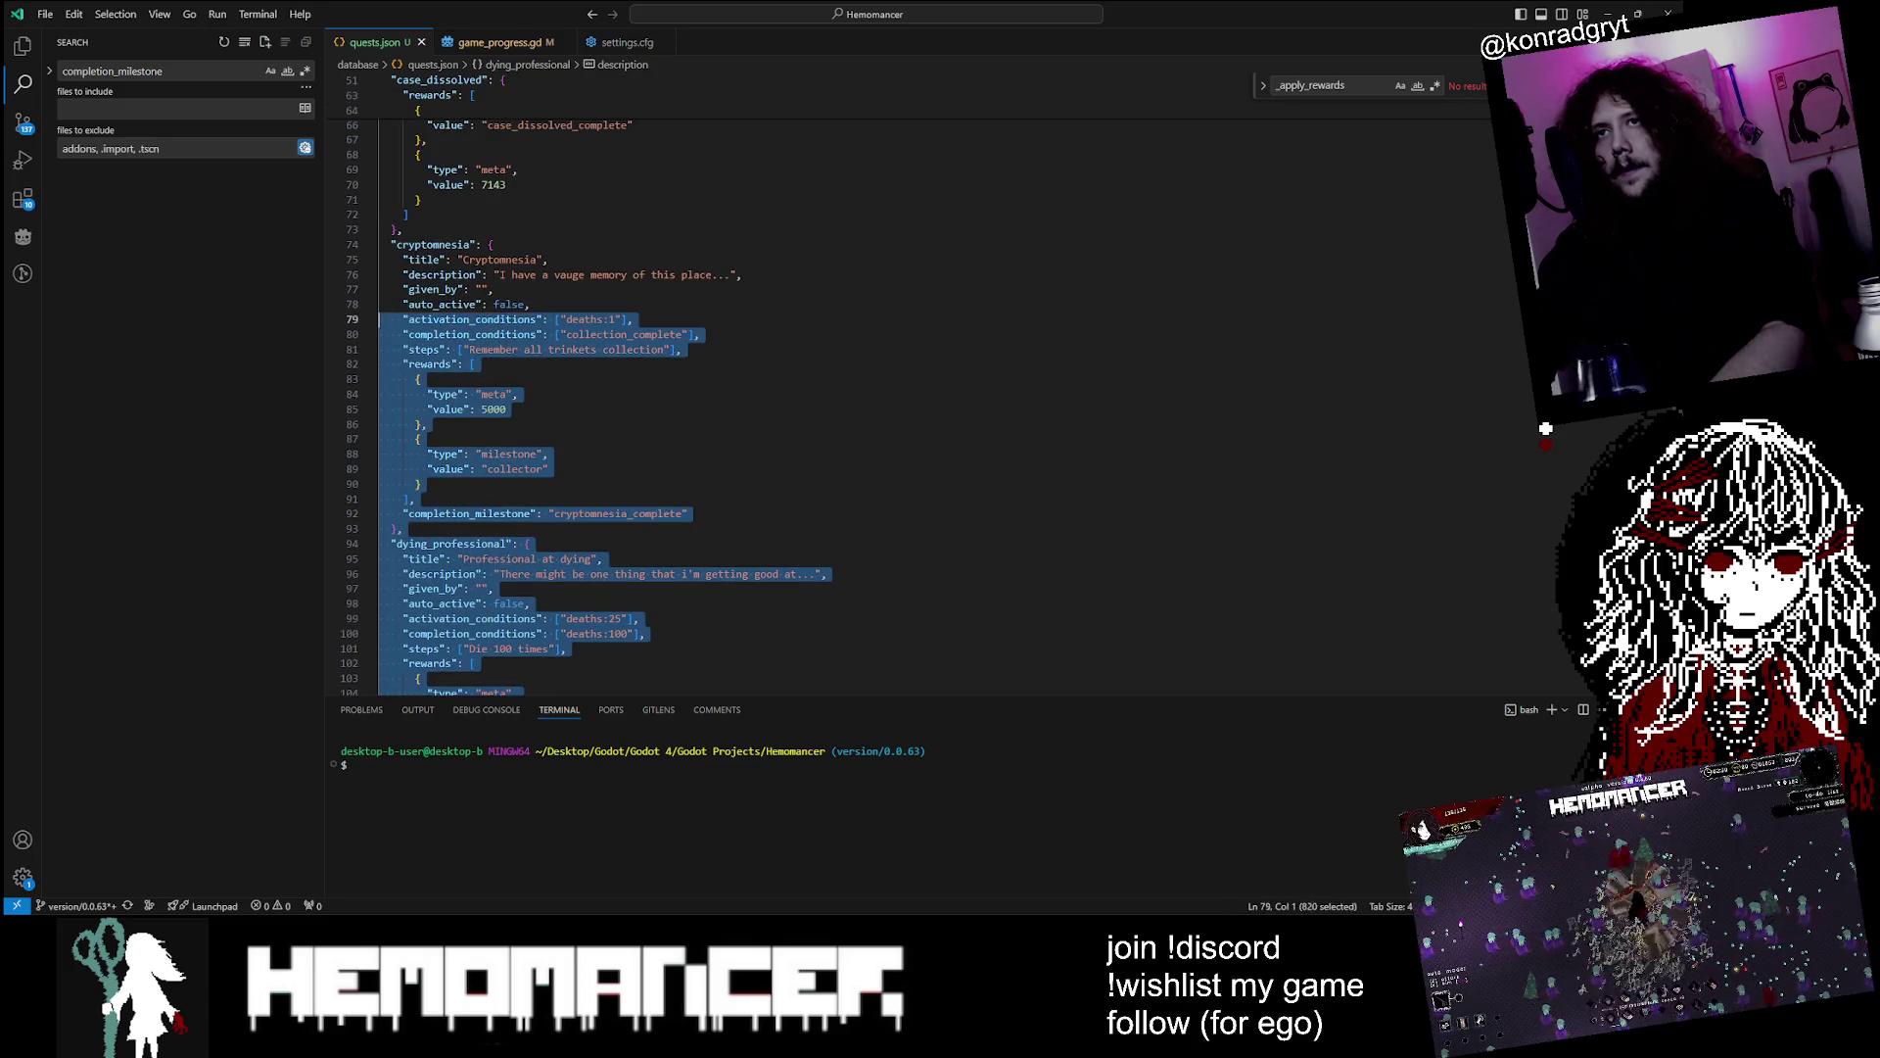
pyautogui.press('Delete')
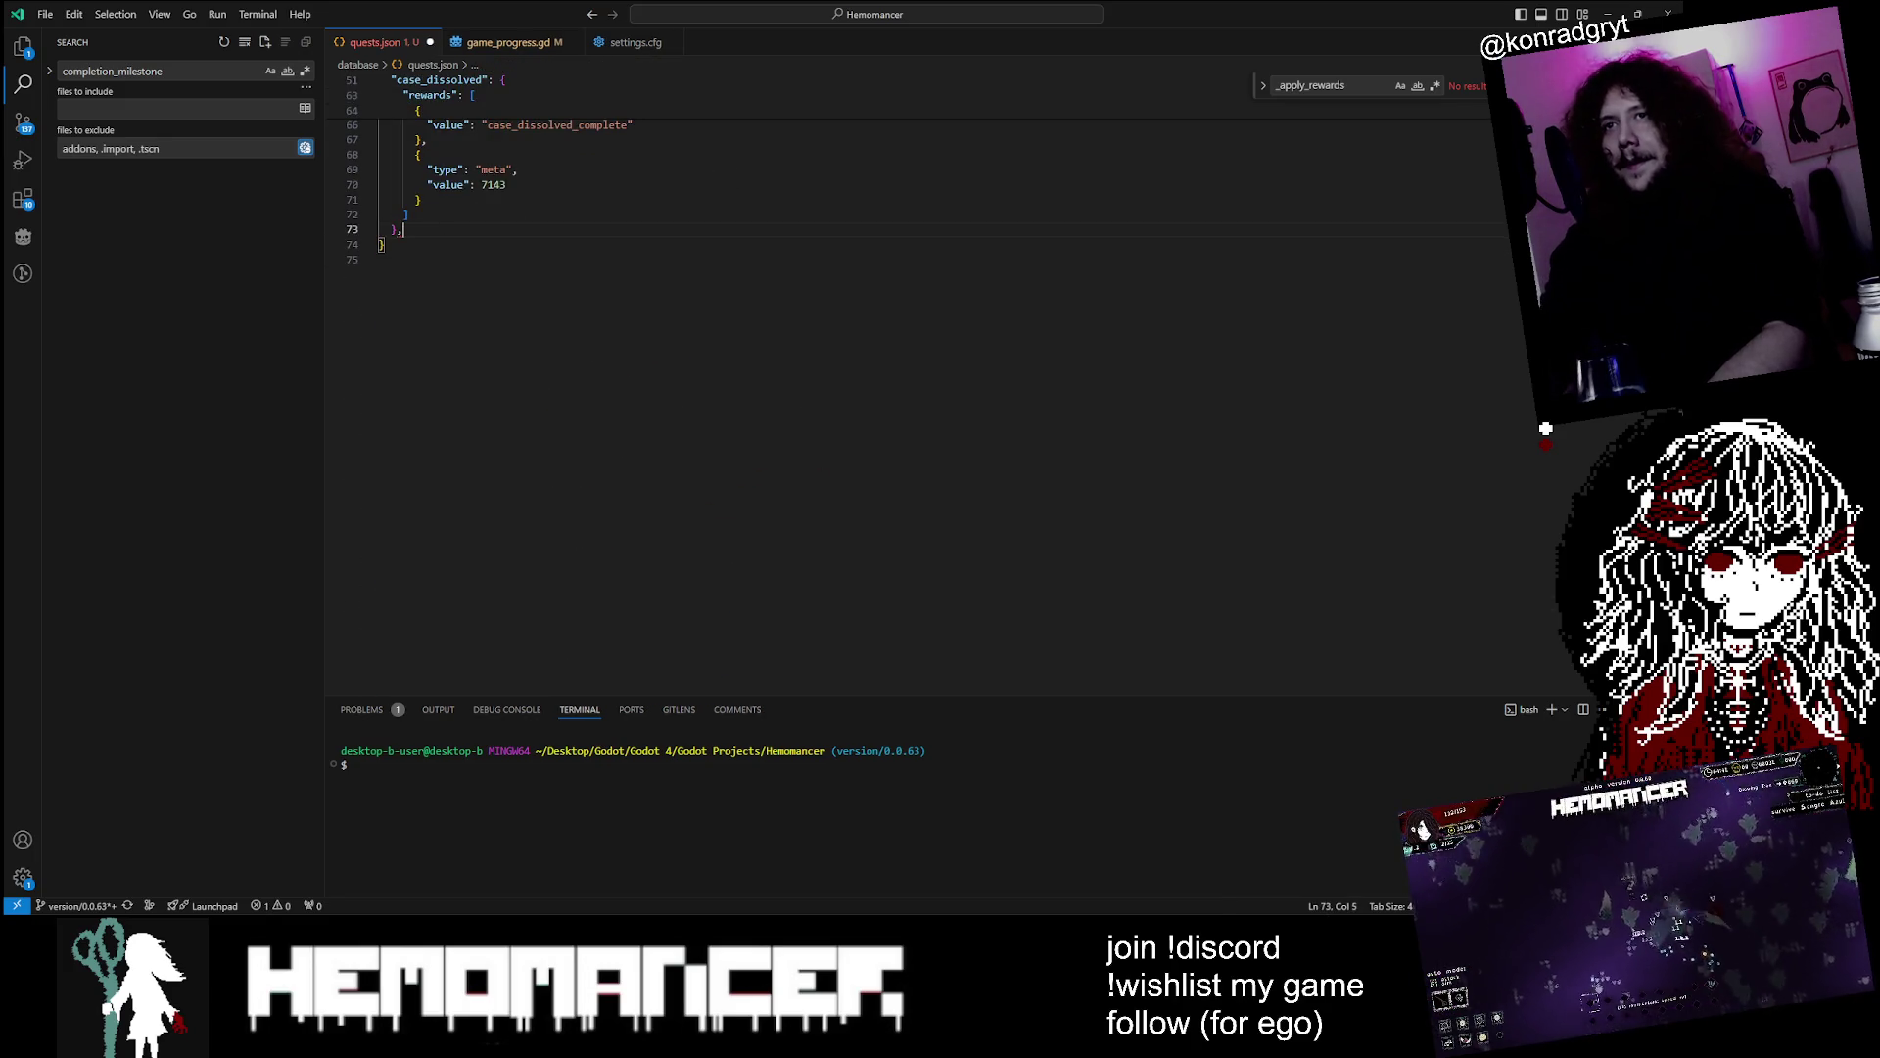
# Paste both quests after the tutorial quest, ahead of building_bridges, and check the result
pyautogui.press('Up')
pyautogui.press('Up')
pyautogui.press('Up')
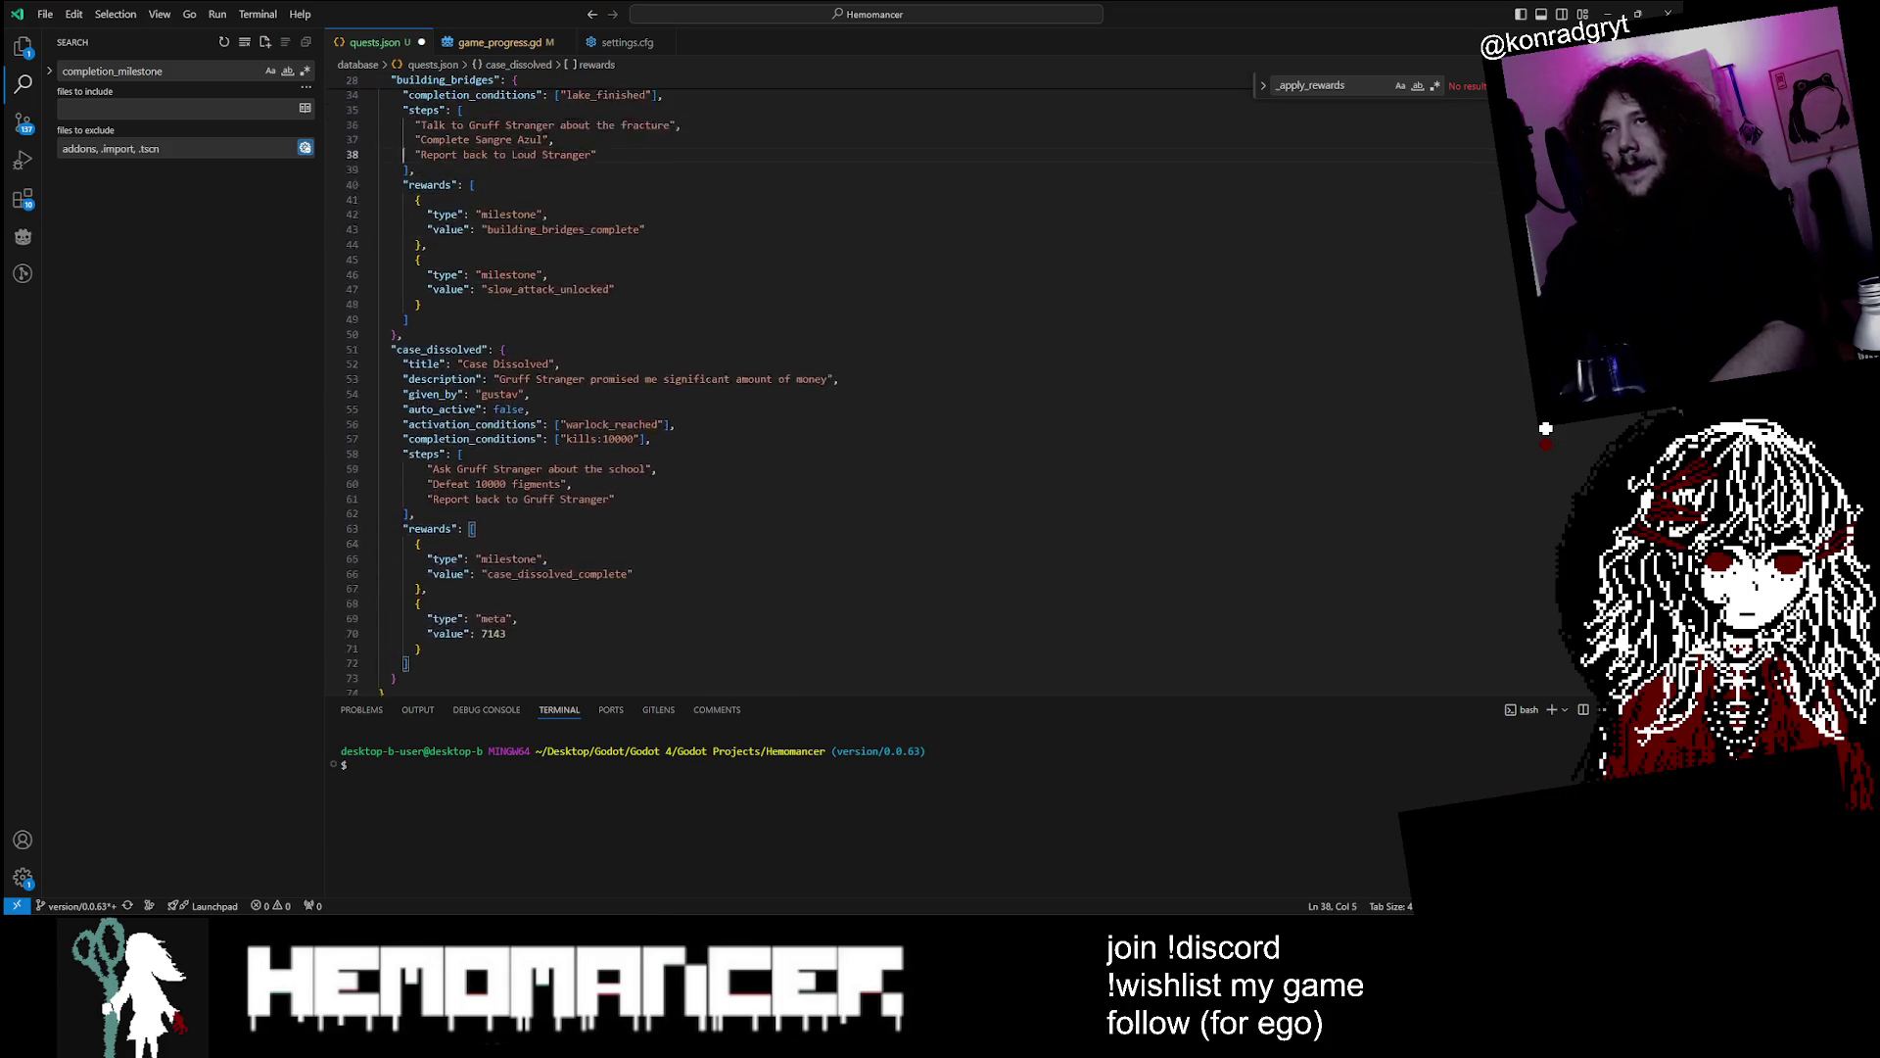
pyautogui.press('Up')
pyautogui.press('Up')
pyautogui.press('Up')
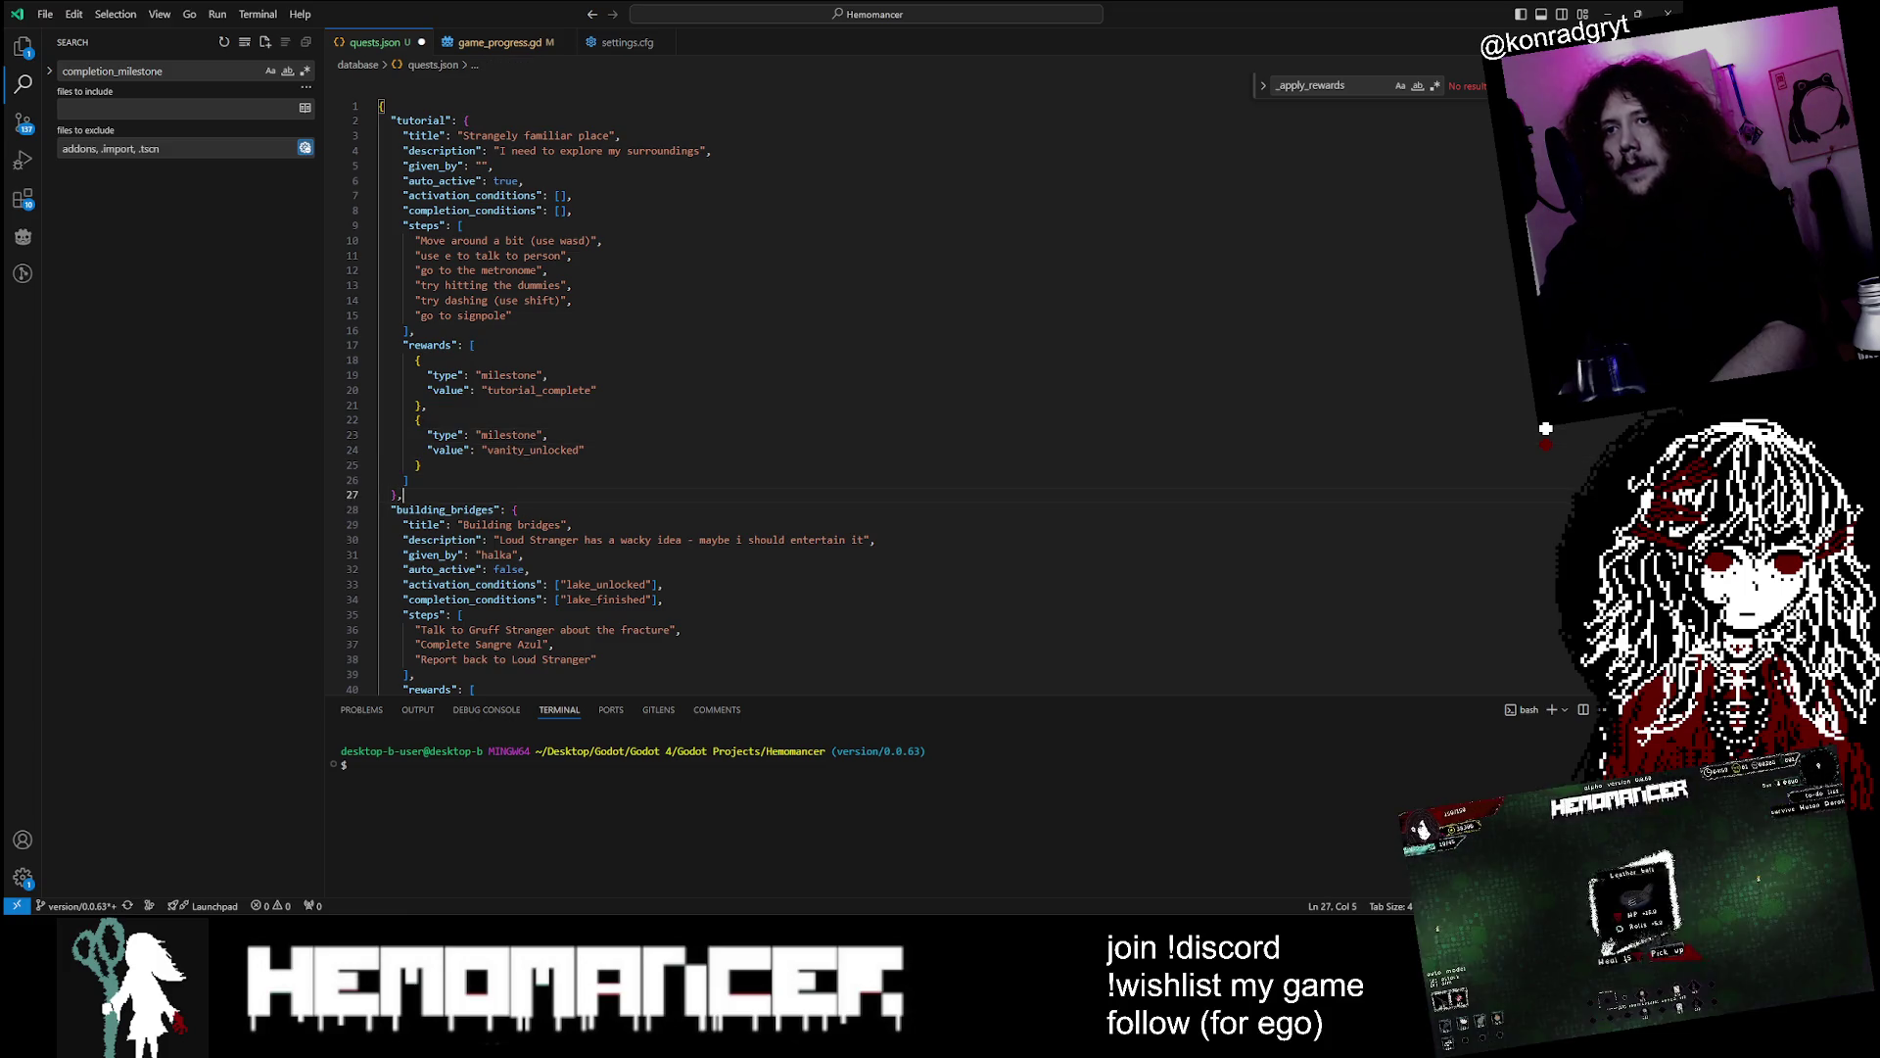
pyautogui.write('"cryptomnesia": {     "title": "Cryptomnesia",     "description": "I have a vauge memory of this place...",     "given_by": "",     "auto_active": false,     "activation_conditions": ["deaths:1"],     "completion_conditions": ["collection_complete"],     "steps": ["Remember all trinkets collection"],     "rewards": [       {         "type": "meta",         "value": 5000       },       {         "type": "milestone",         "value": "collector"       }     ],     "completion_milestone": "cryptomnesia_complete"   },   "dying_professional": {     "title": "Professional at dying",     "description": "There might be one thing that i\'m getting good at...",     "given_by": "",     "auto_active": false,     "activation_conditions": ["deaths:25"],     "completion_conditions": ["deaths:100"],     "steps": ["Die 100 times"],     "rewards": [       {         "type": "meta",         "value": 10000       }     ],     "completion_milestone": "dying_professional_complete"   }')
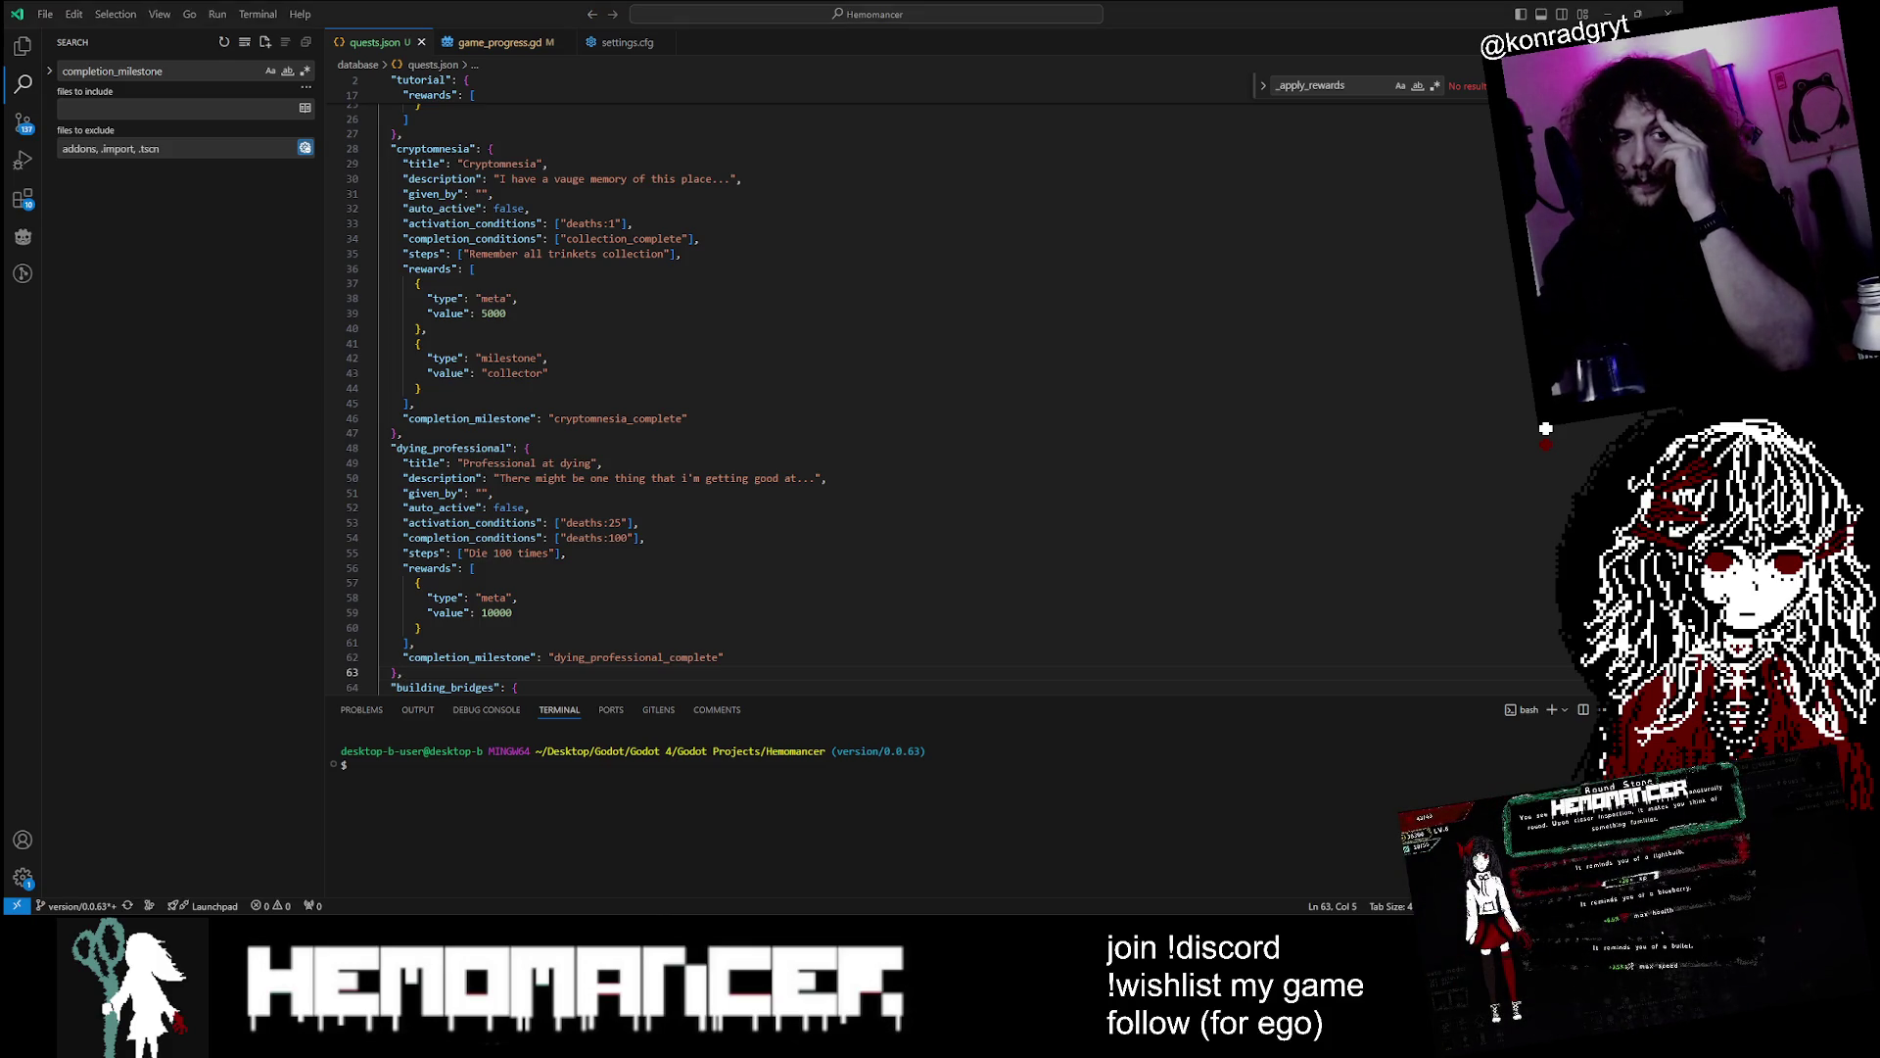
pyautogui.scroll(-5, 881, 392)
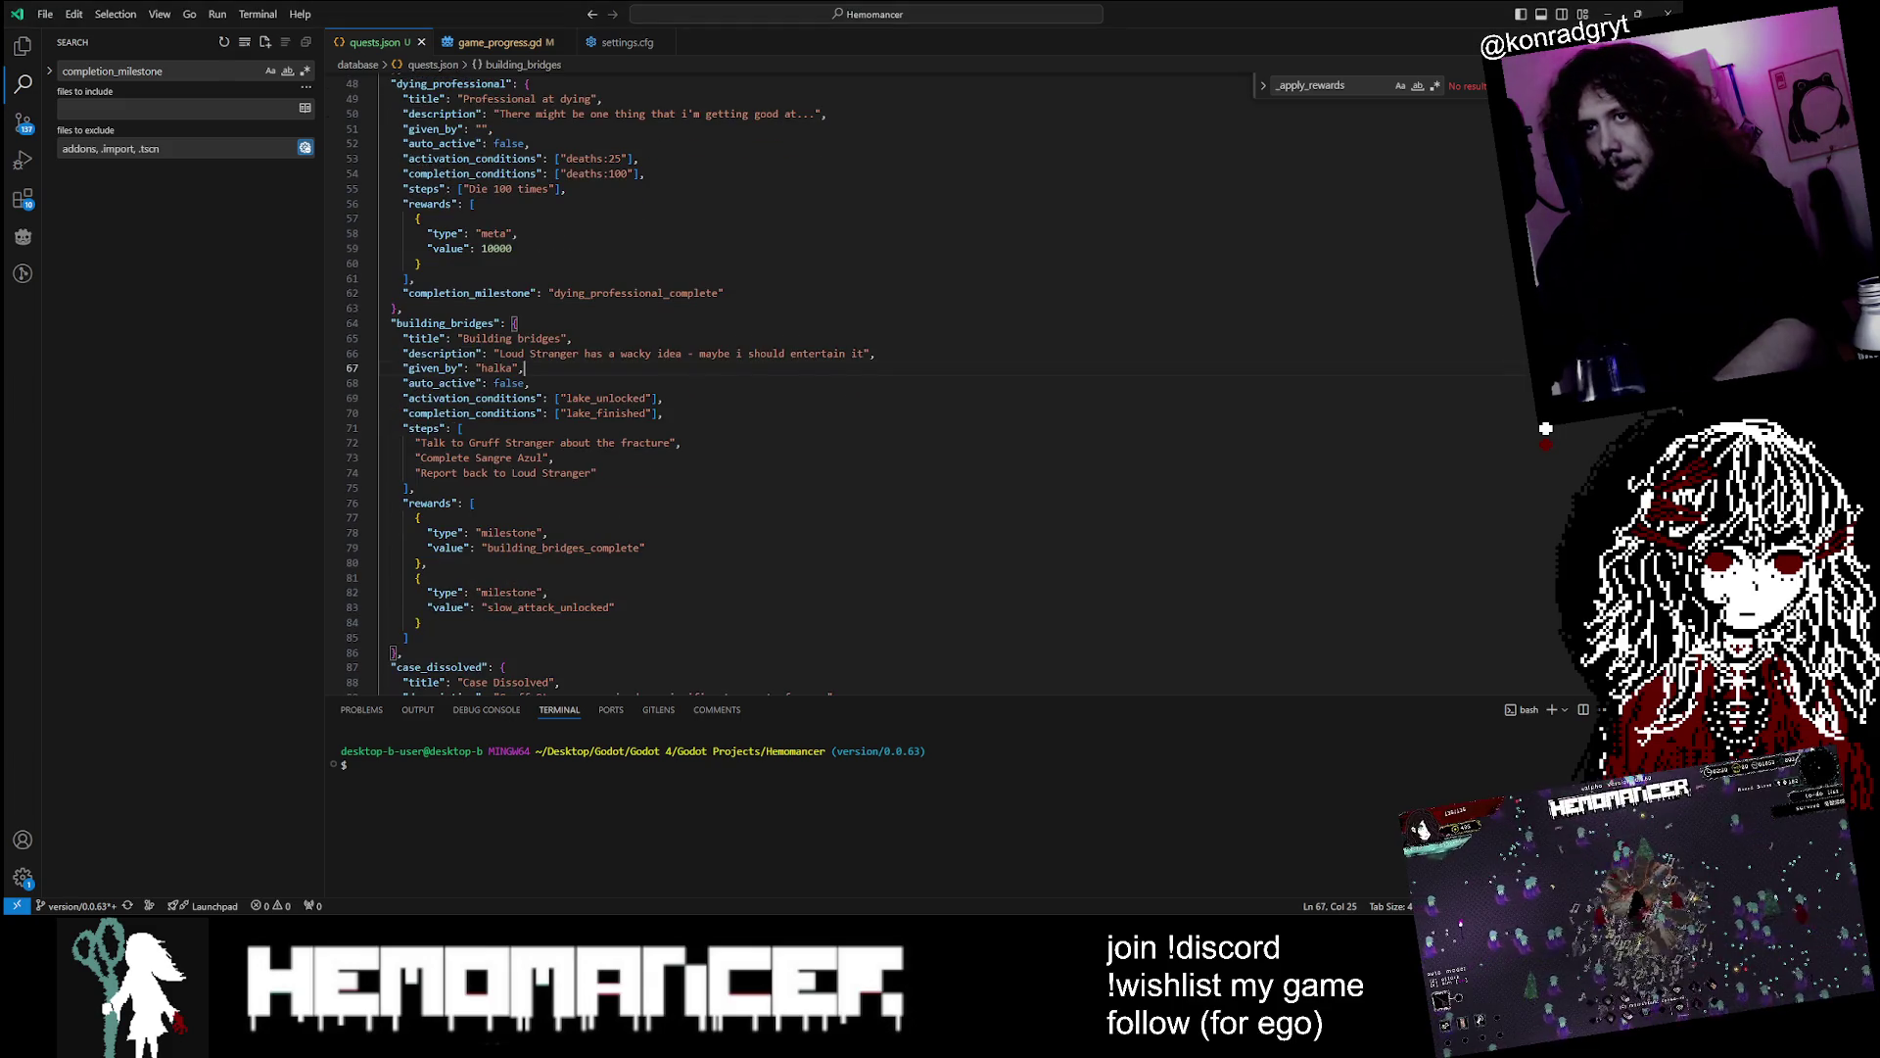
pyautogui.scroll(-6, 881, 392)
pyautogui.scroll(10, 882, 391)
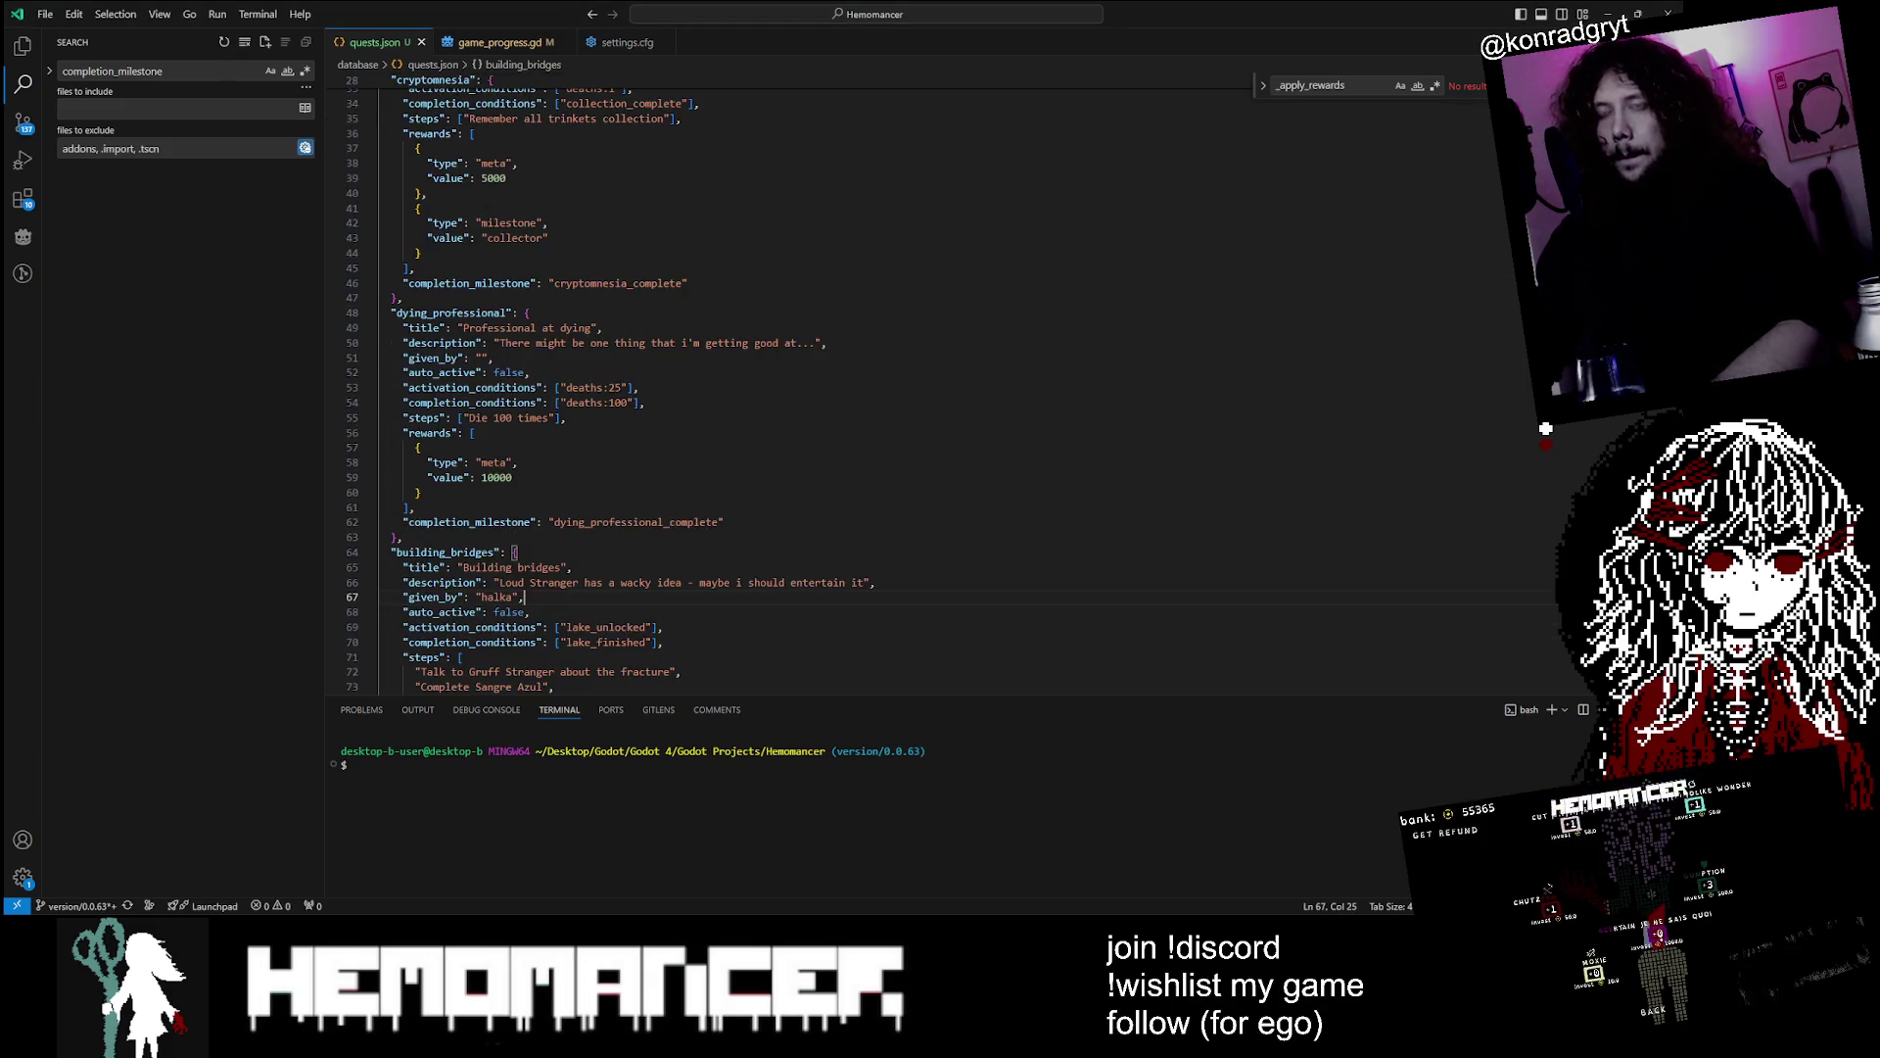
pyautogui.scroll(-3, 882, 392)
pyautogui.click(414, 375)
pyautogui.scroll(-3, 882, 392)
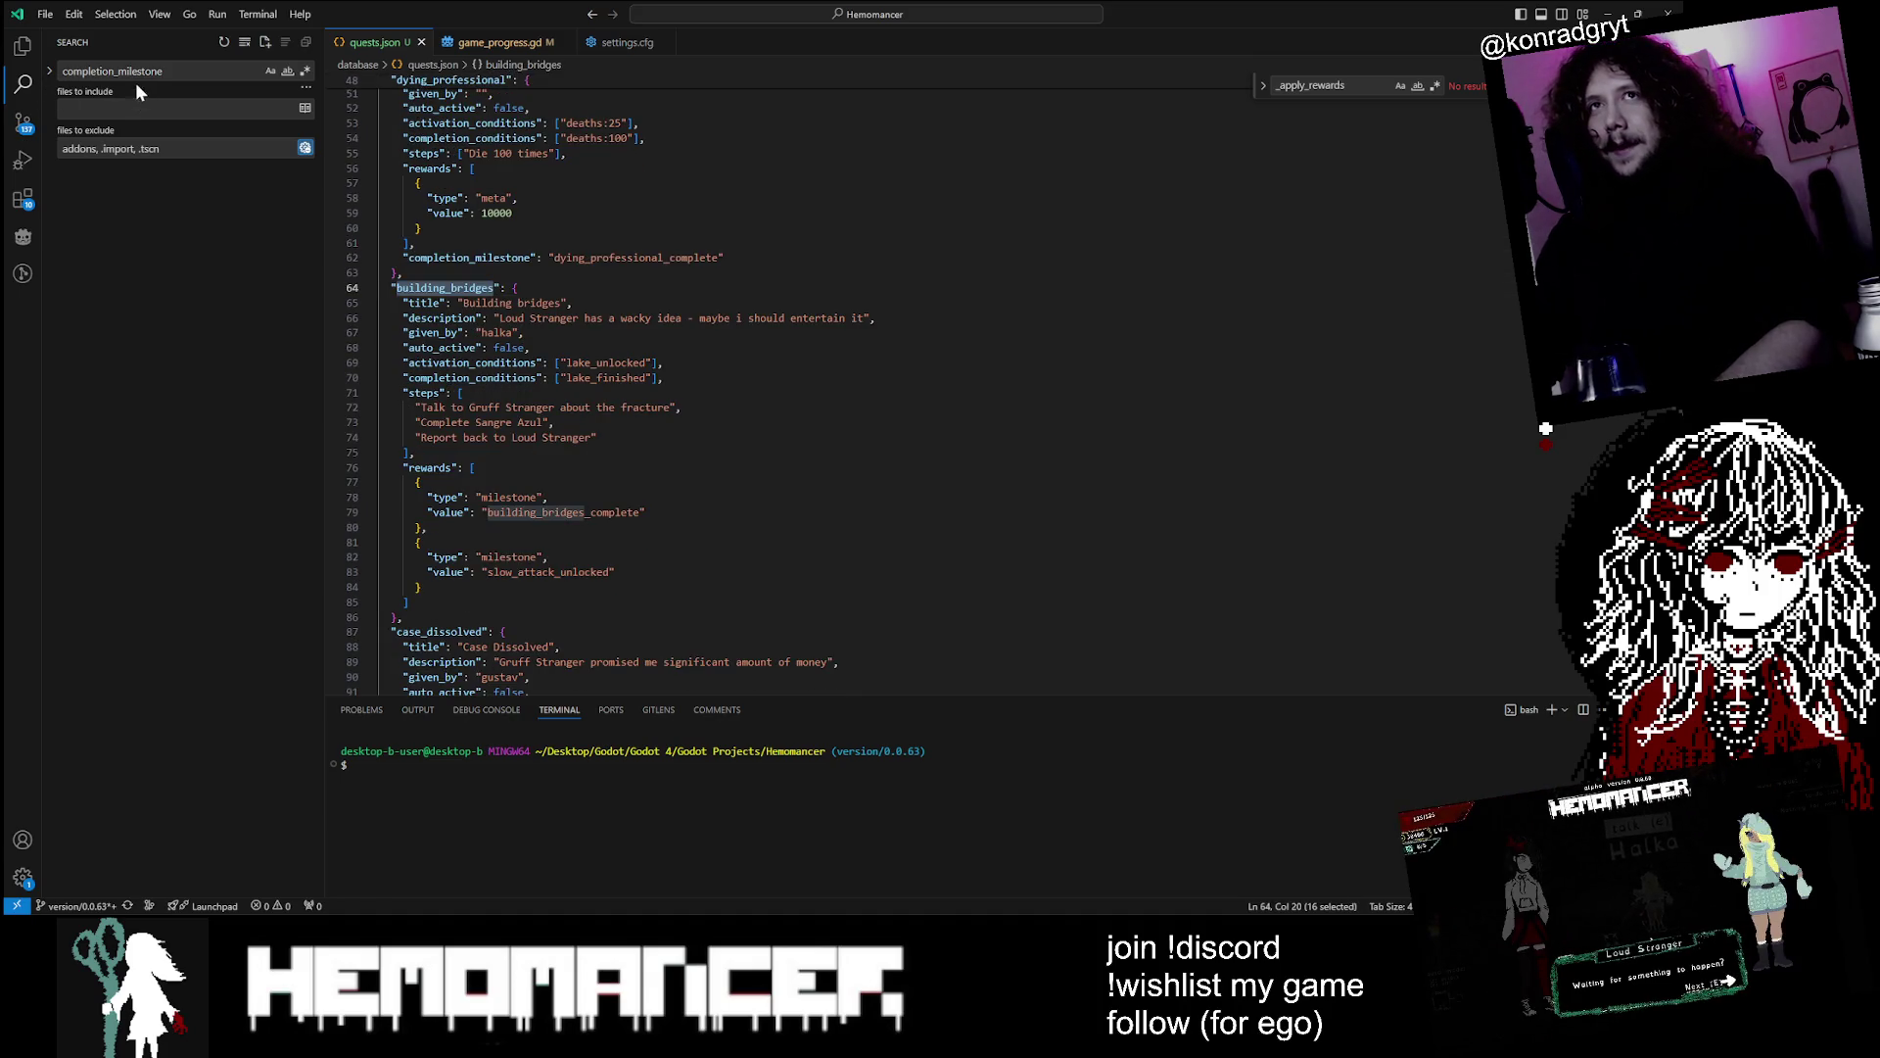
# Open the warlock_reached match in dialogues.json and look through it
pyautogui.scroll(-4, 881, 392)
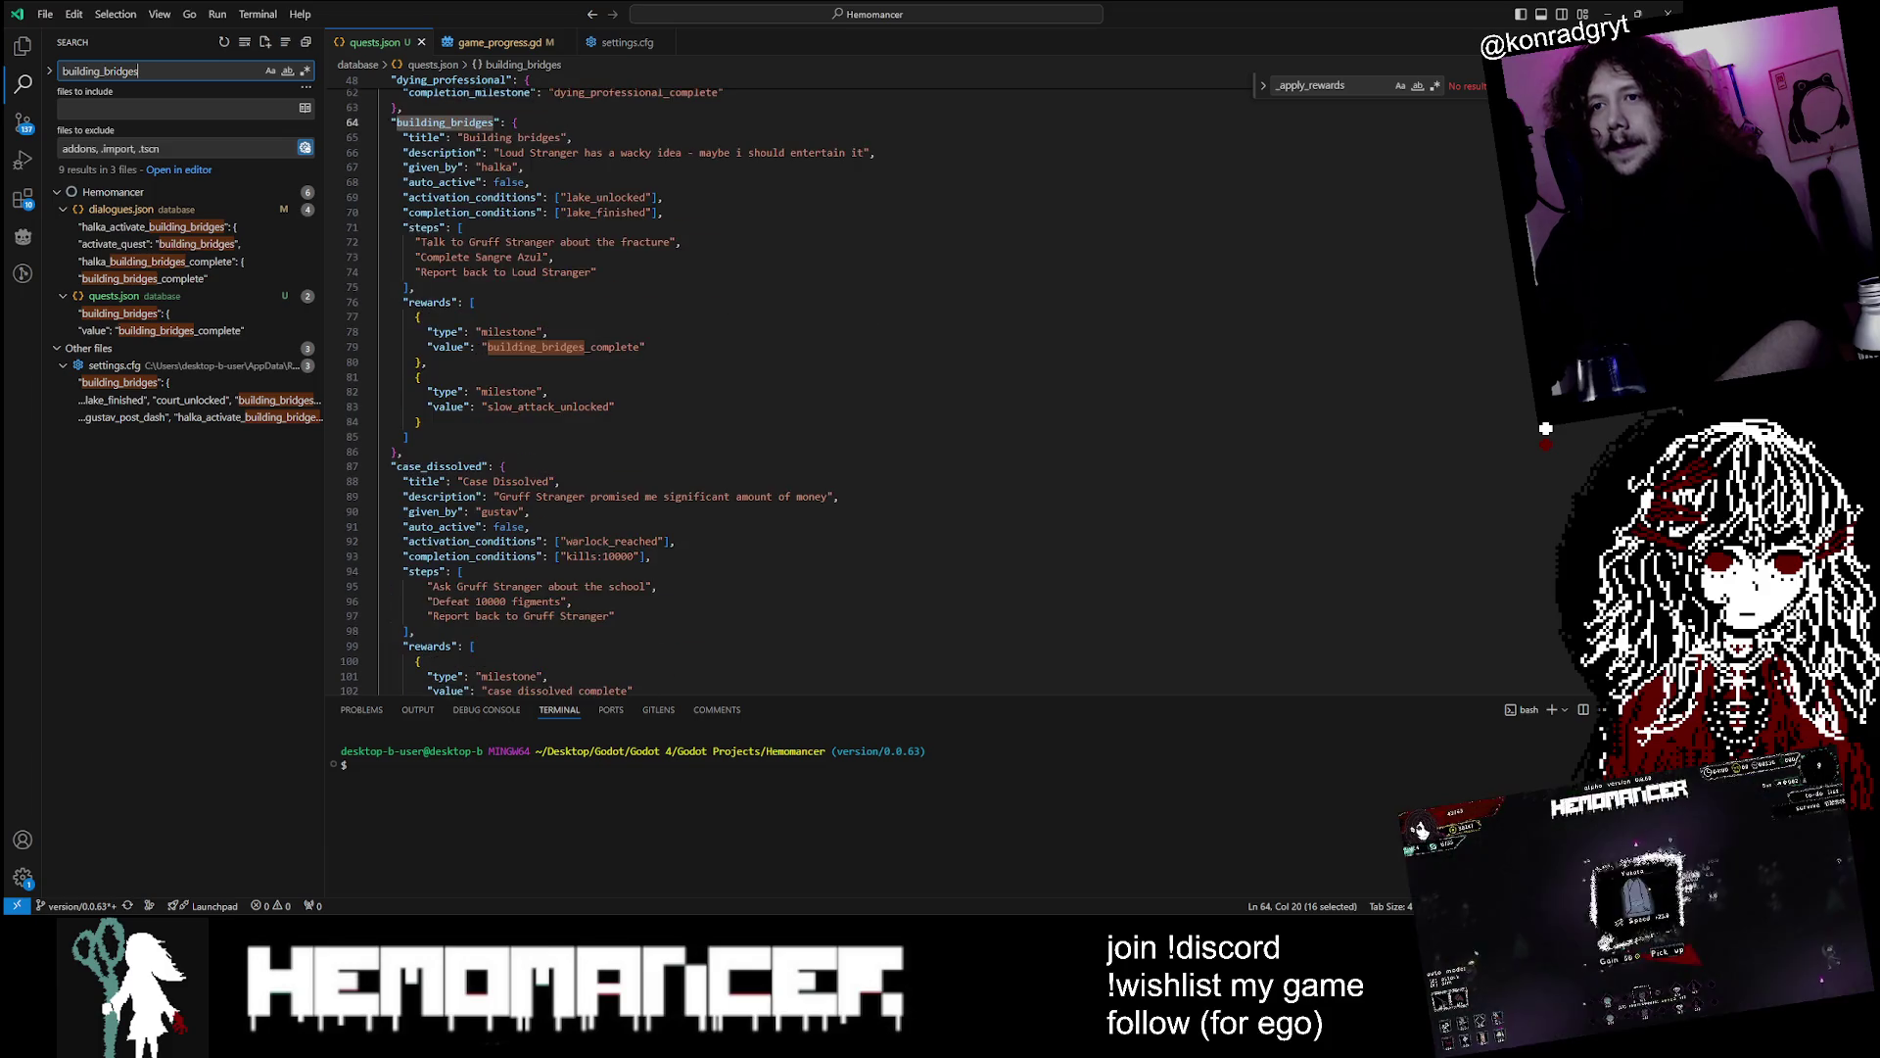
pyautogui.scroll(-3, 881, 391)
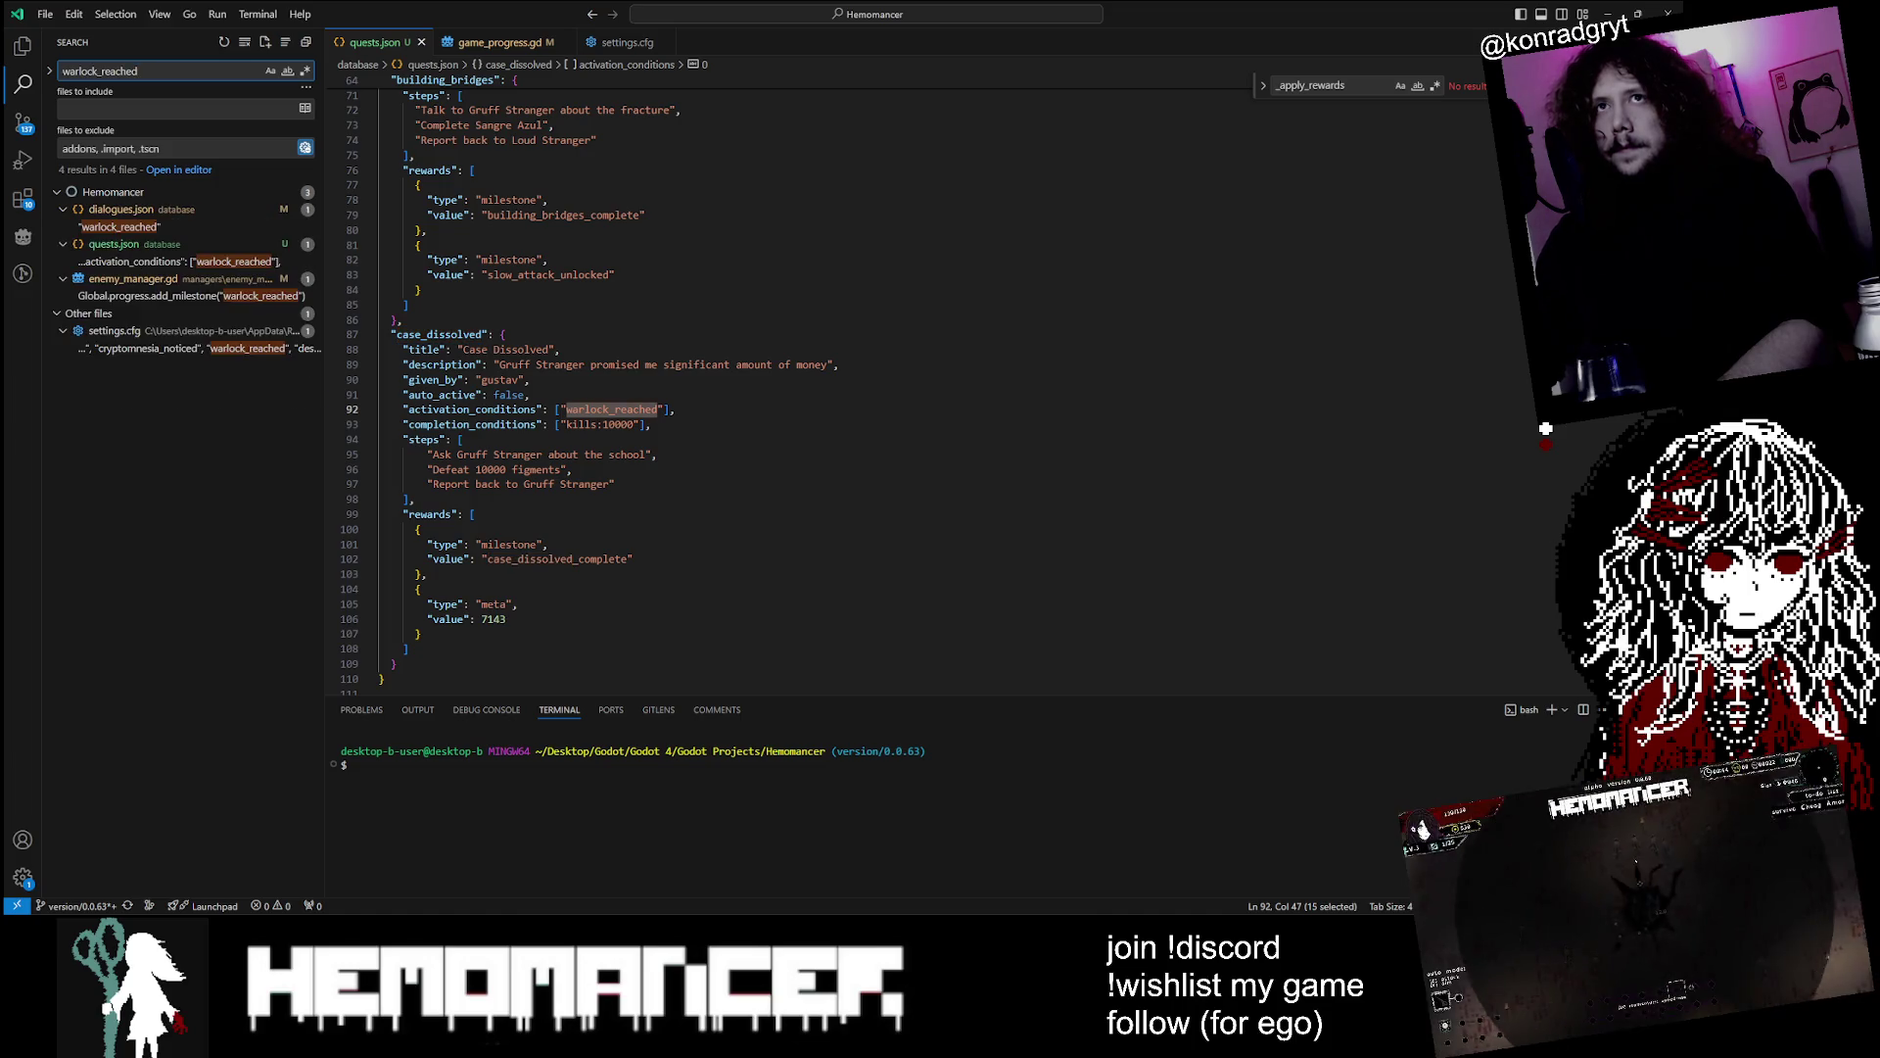
pyautogui.click(177, 228)
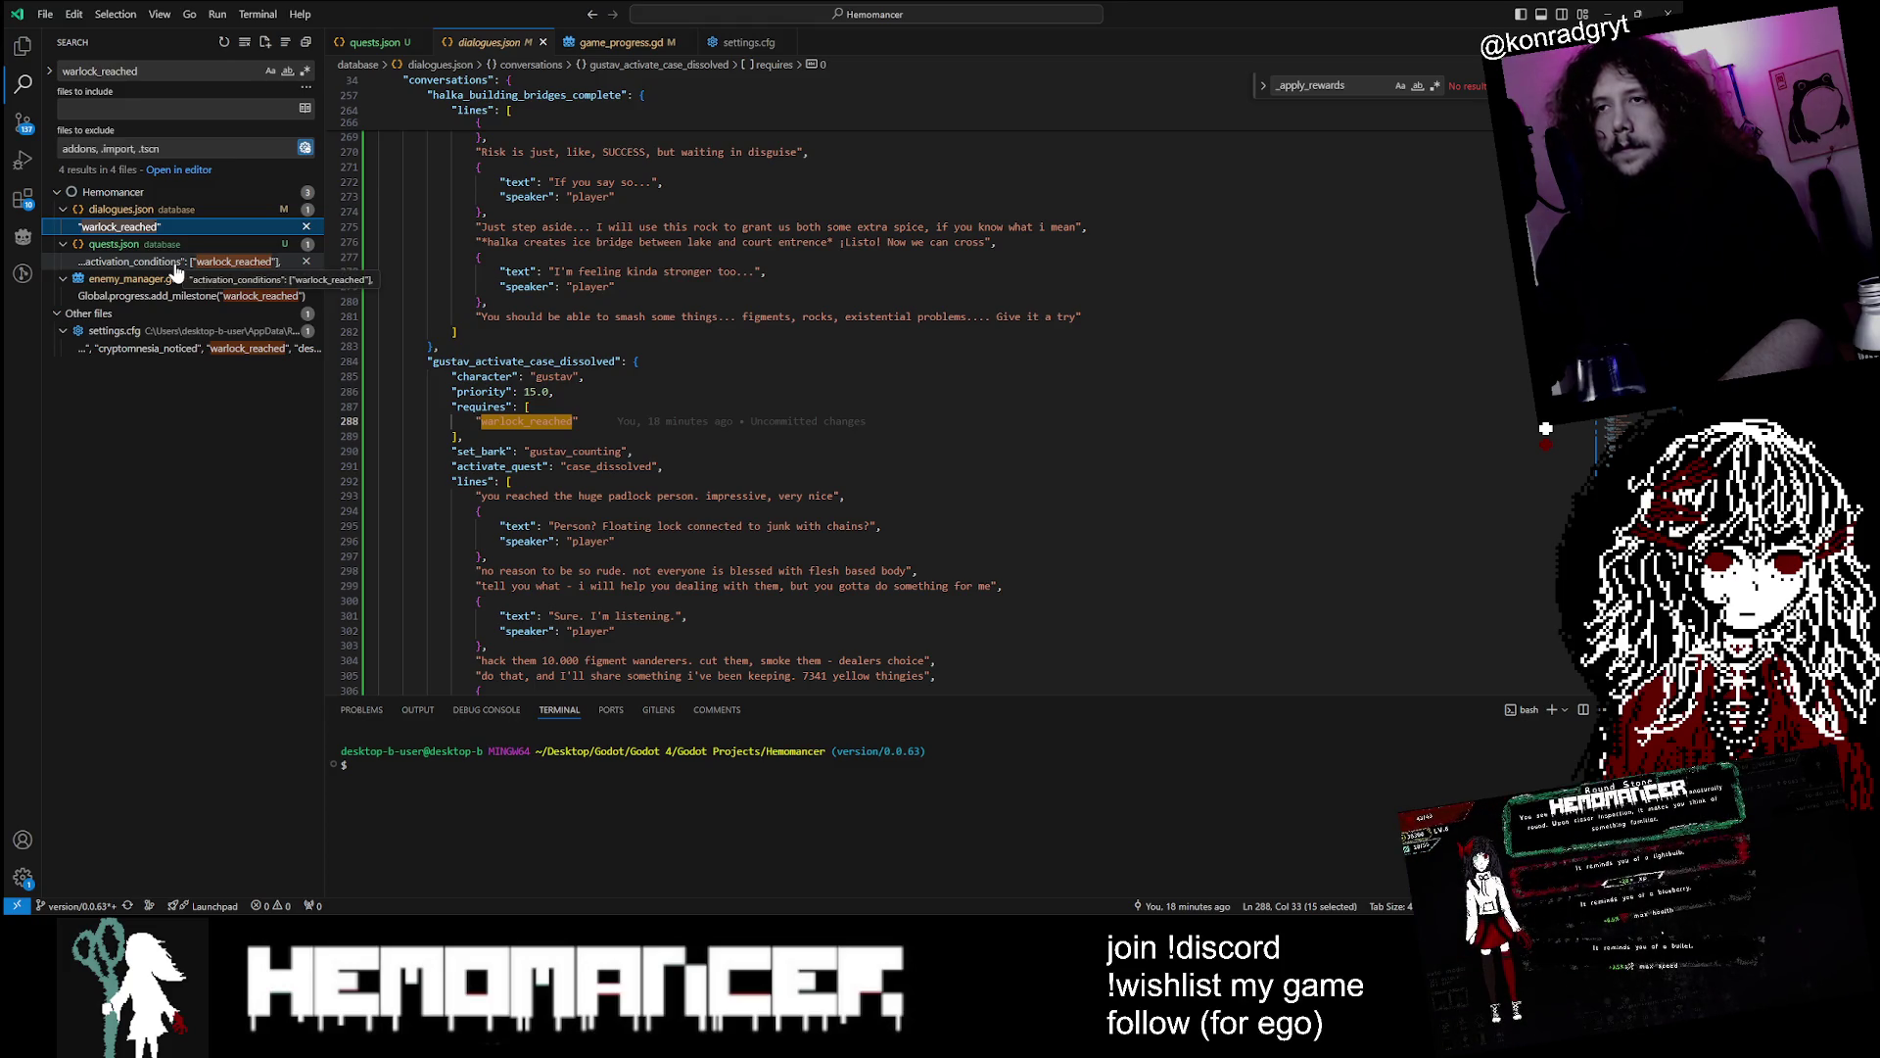
pyautogui.scroll(-6, 784, 392)
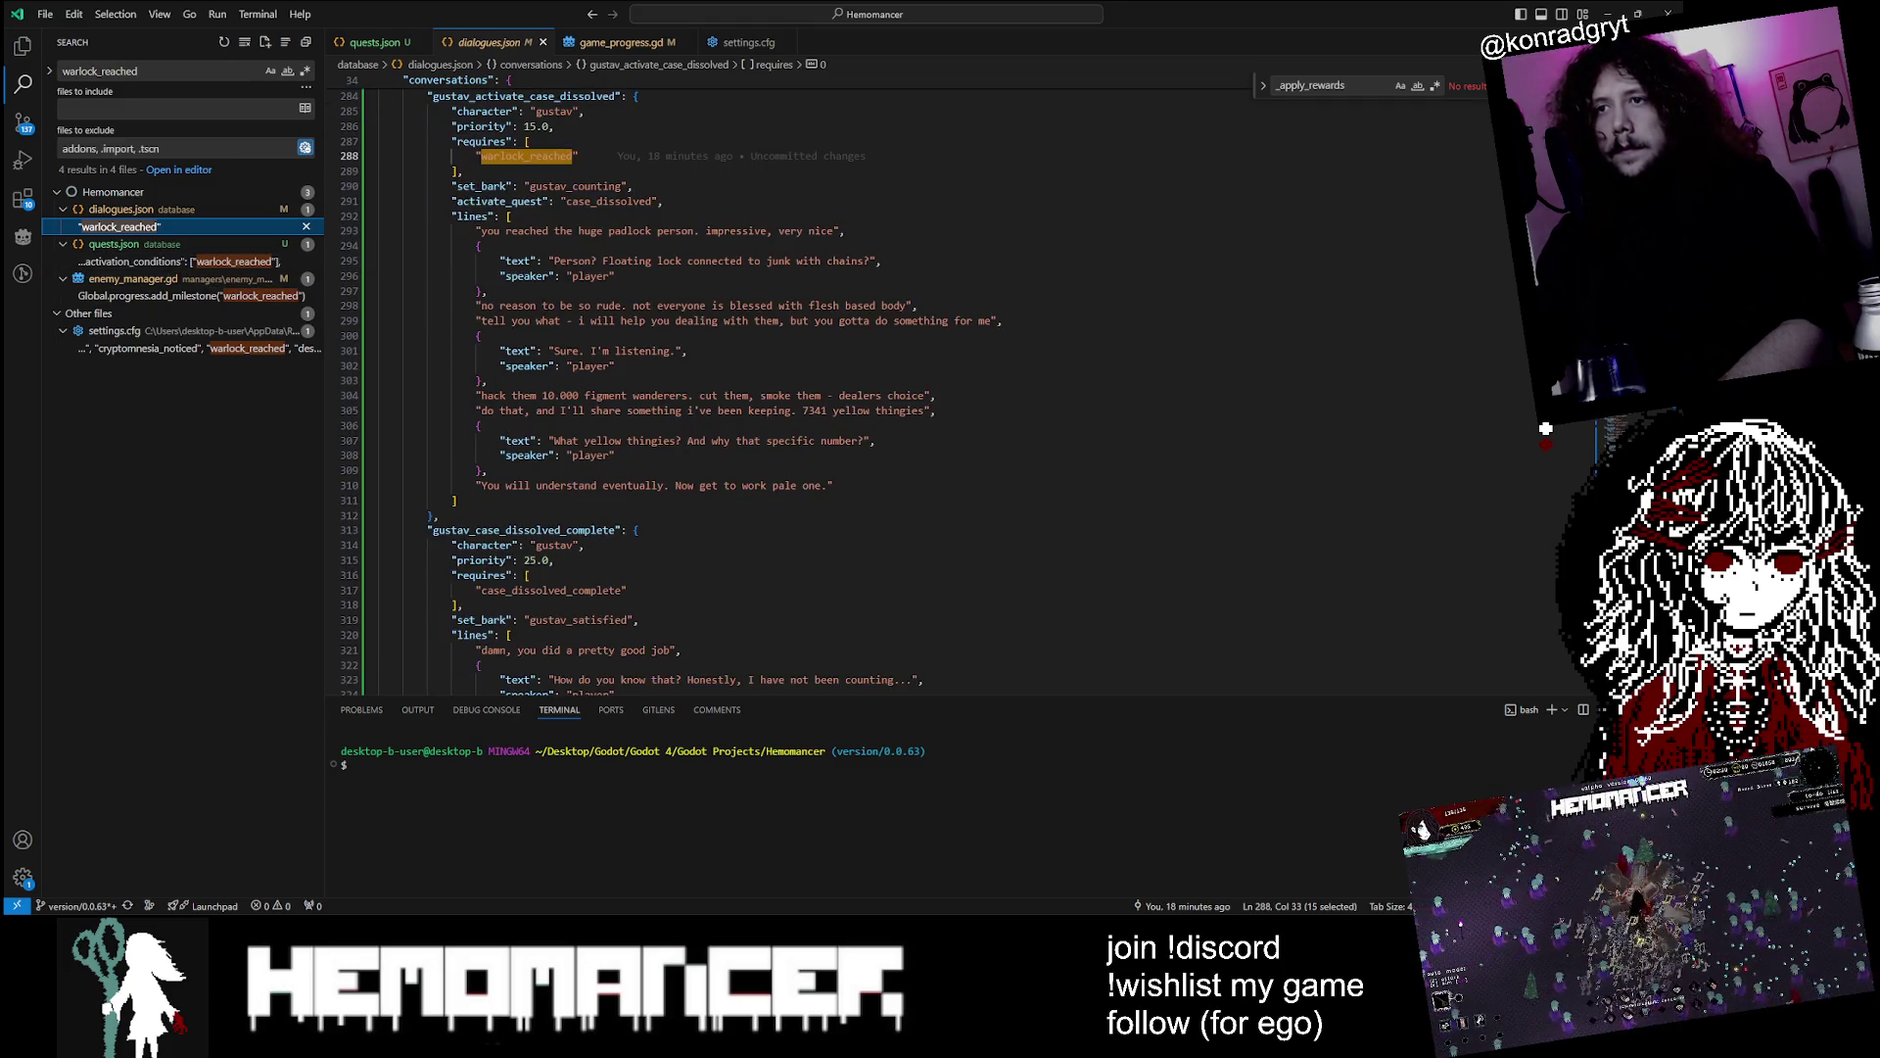
pyautogui.scroll(1, 784, 391)
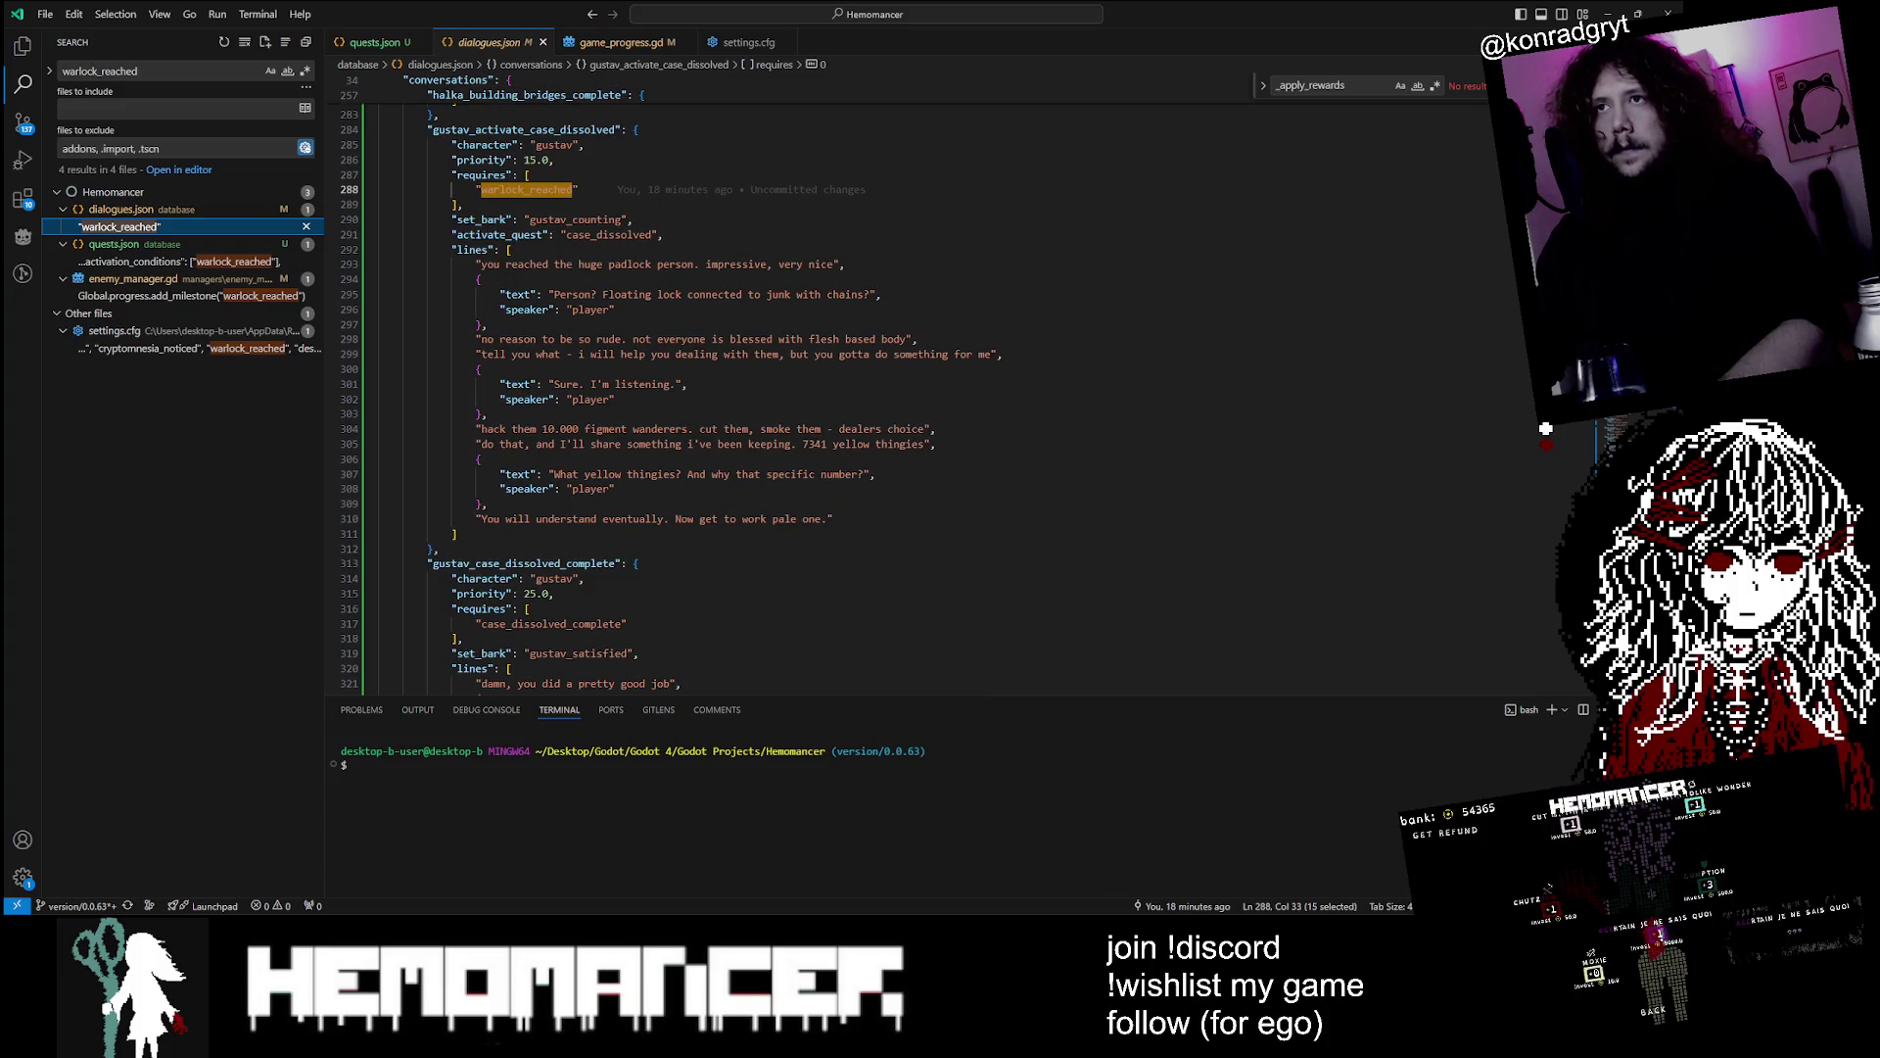
pyautogui.scroll(2, 784, 392)
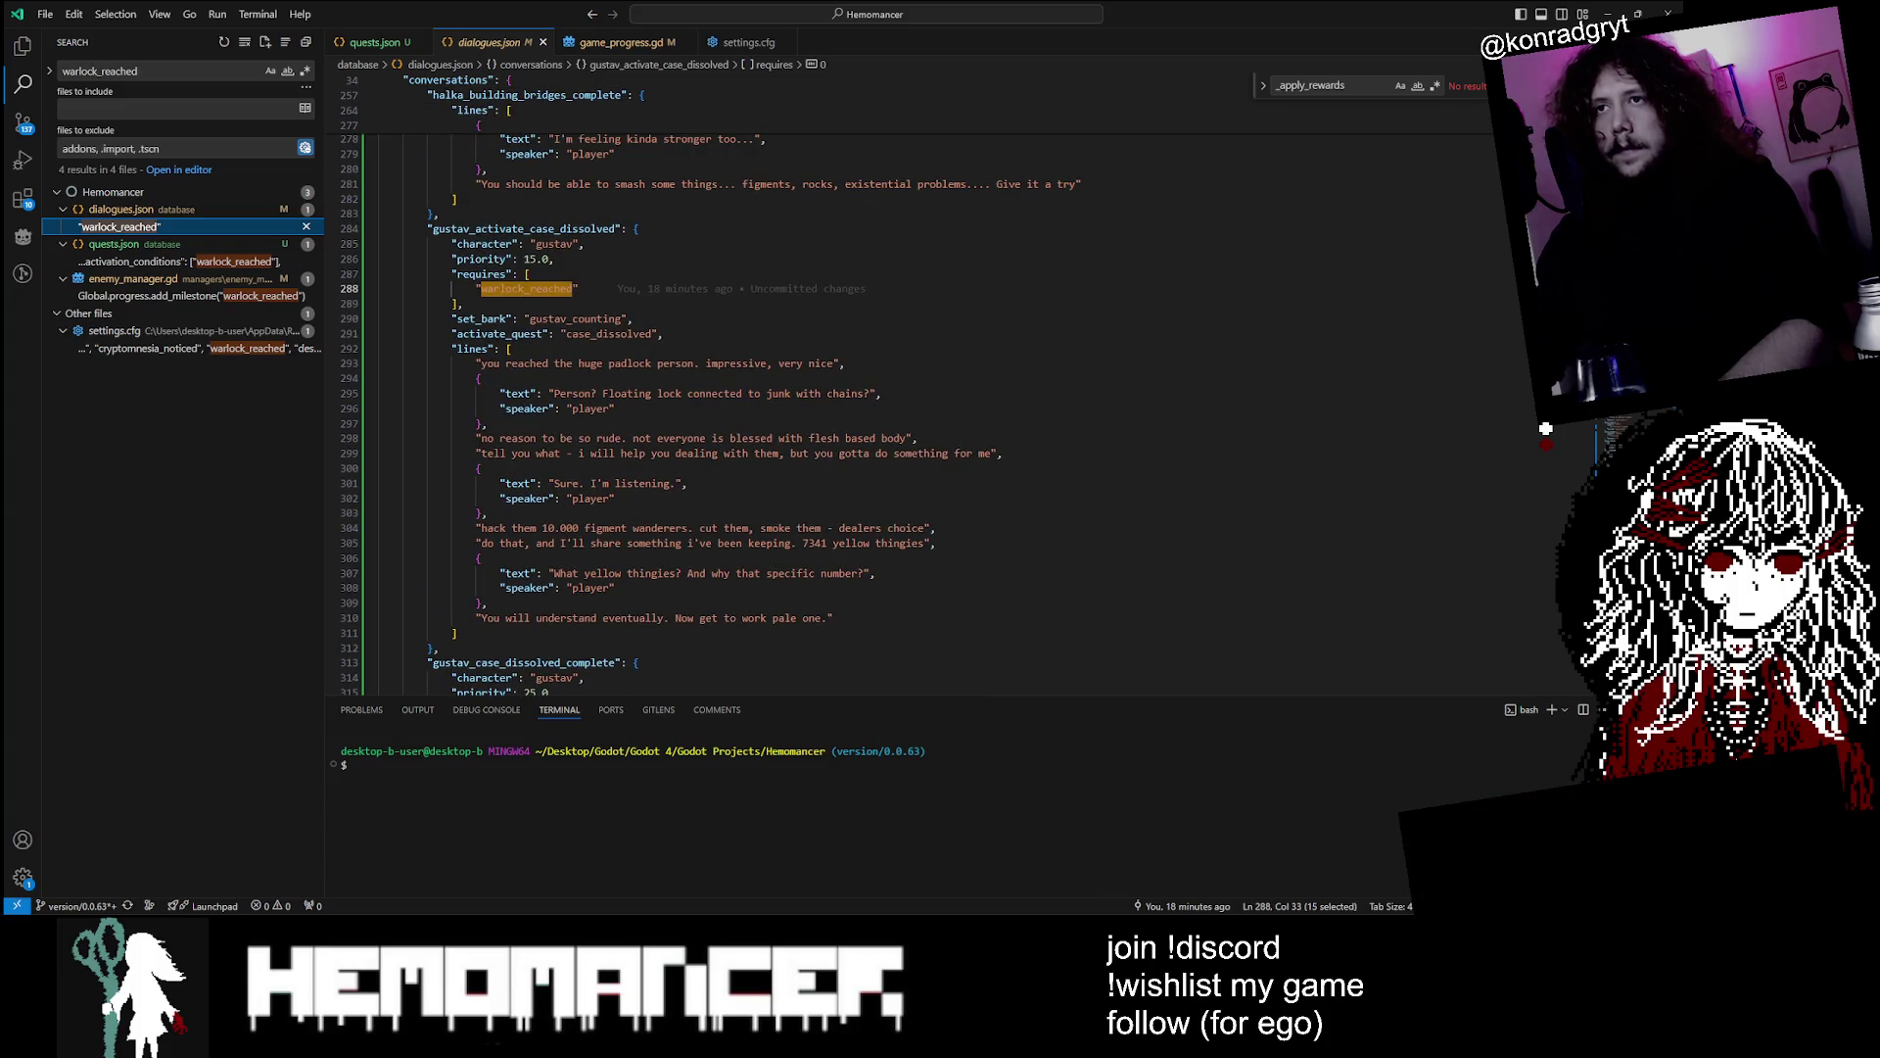
pyautogui.scroll(-1, 783, 392)
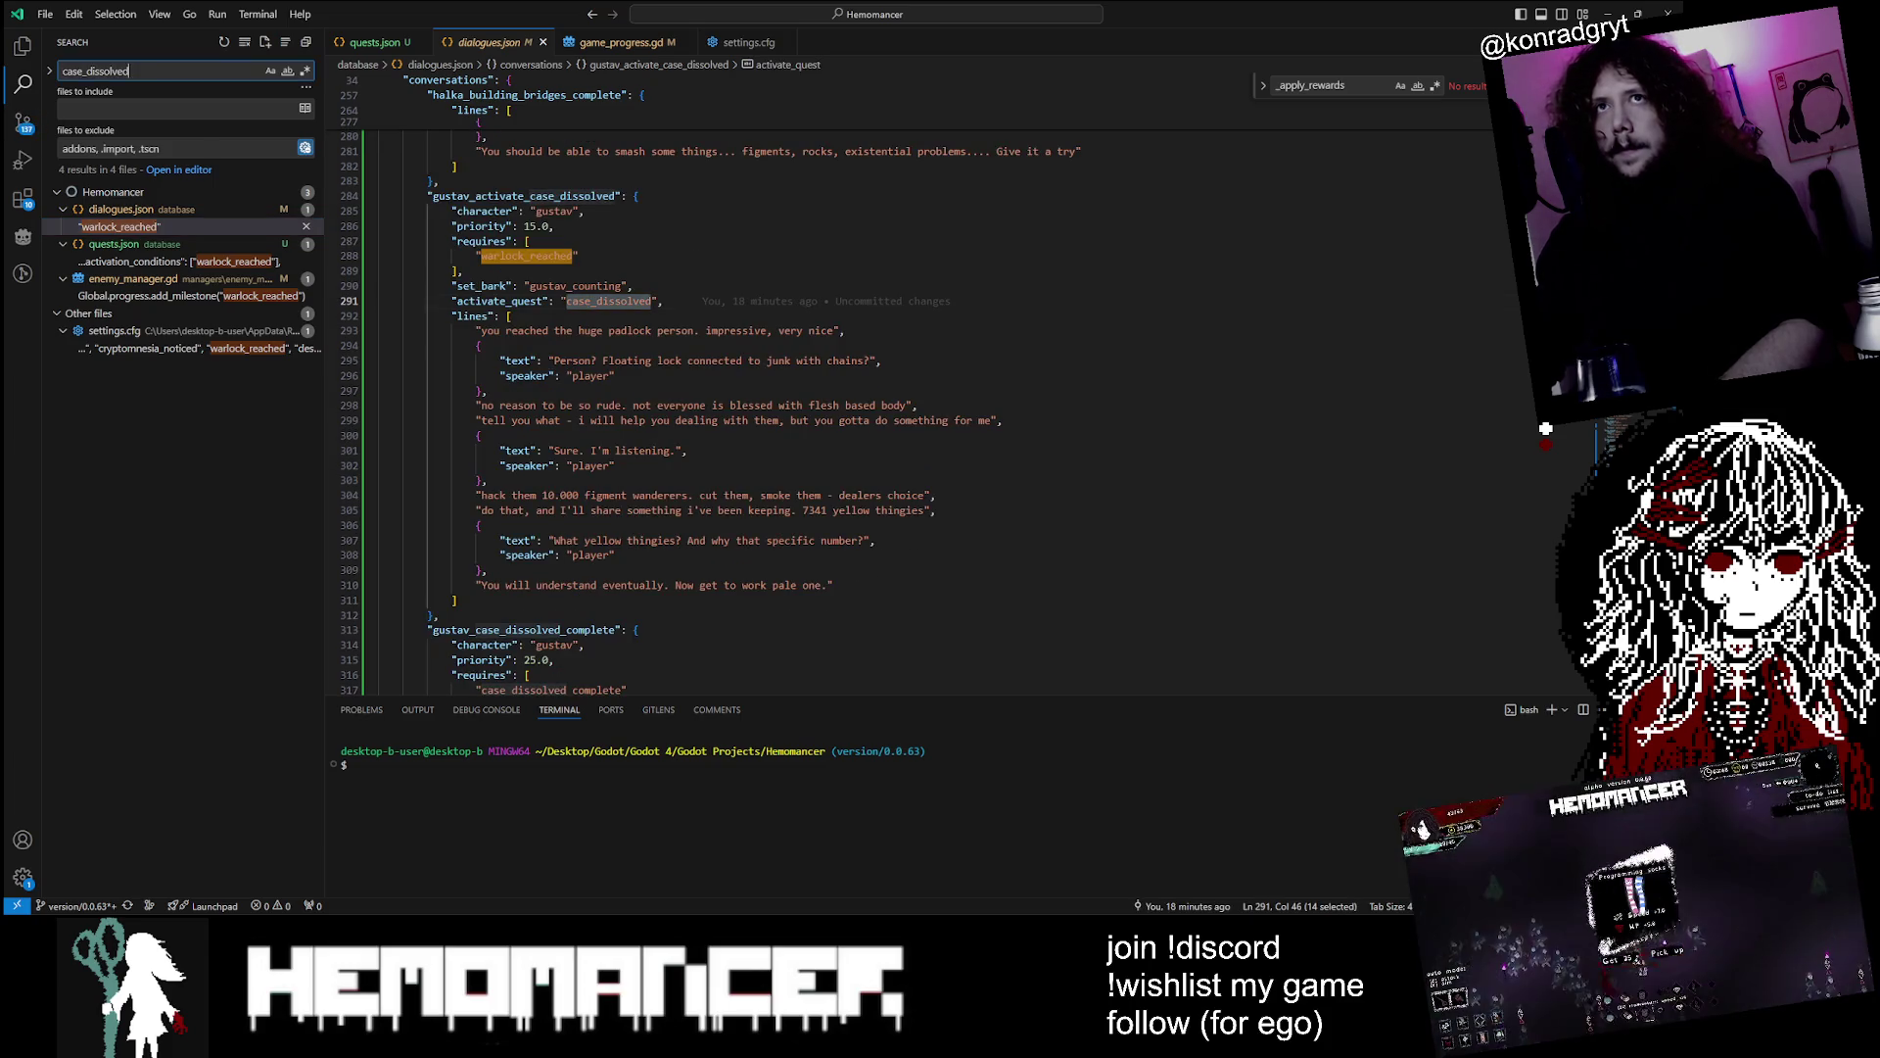
# Search the project for case_dissolved, then view game_progress.gd, settings.cfg and quests.json
pyautogui.hotkey('ctrl', 'shift', 'f')
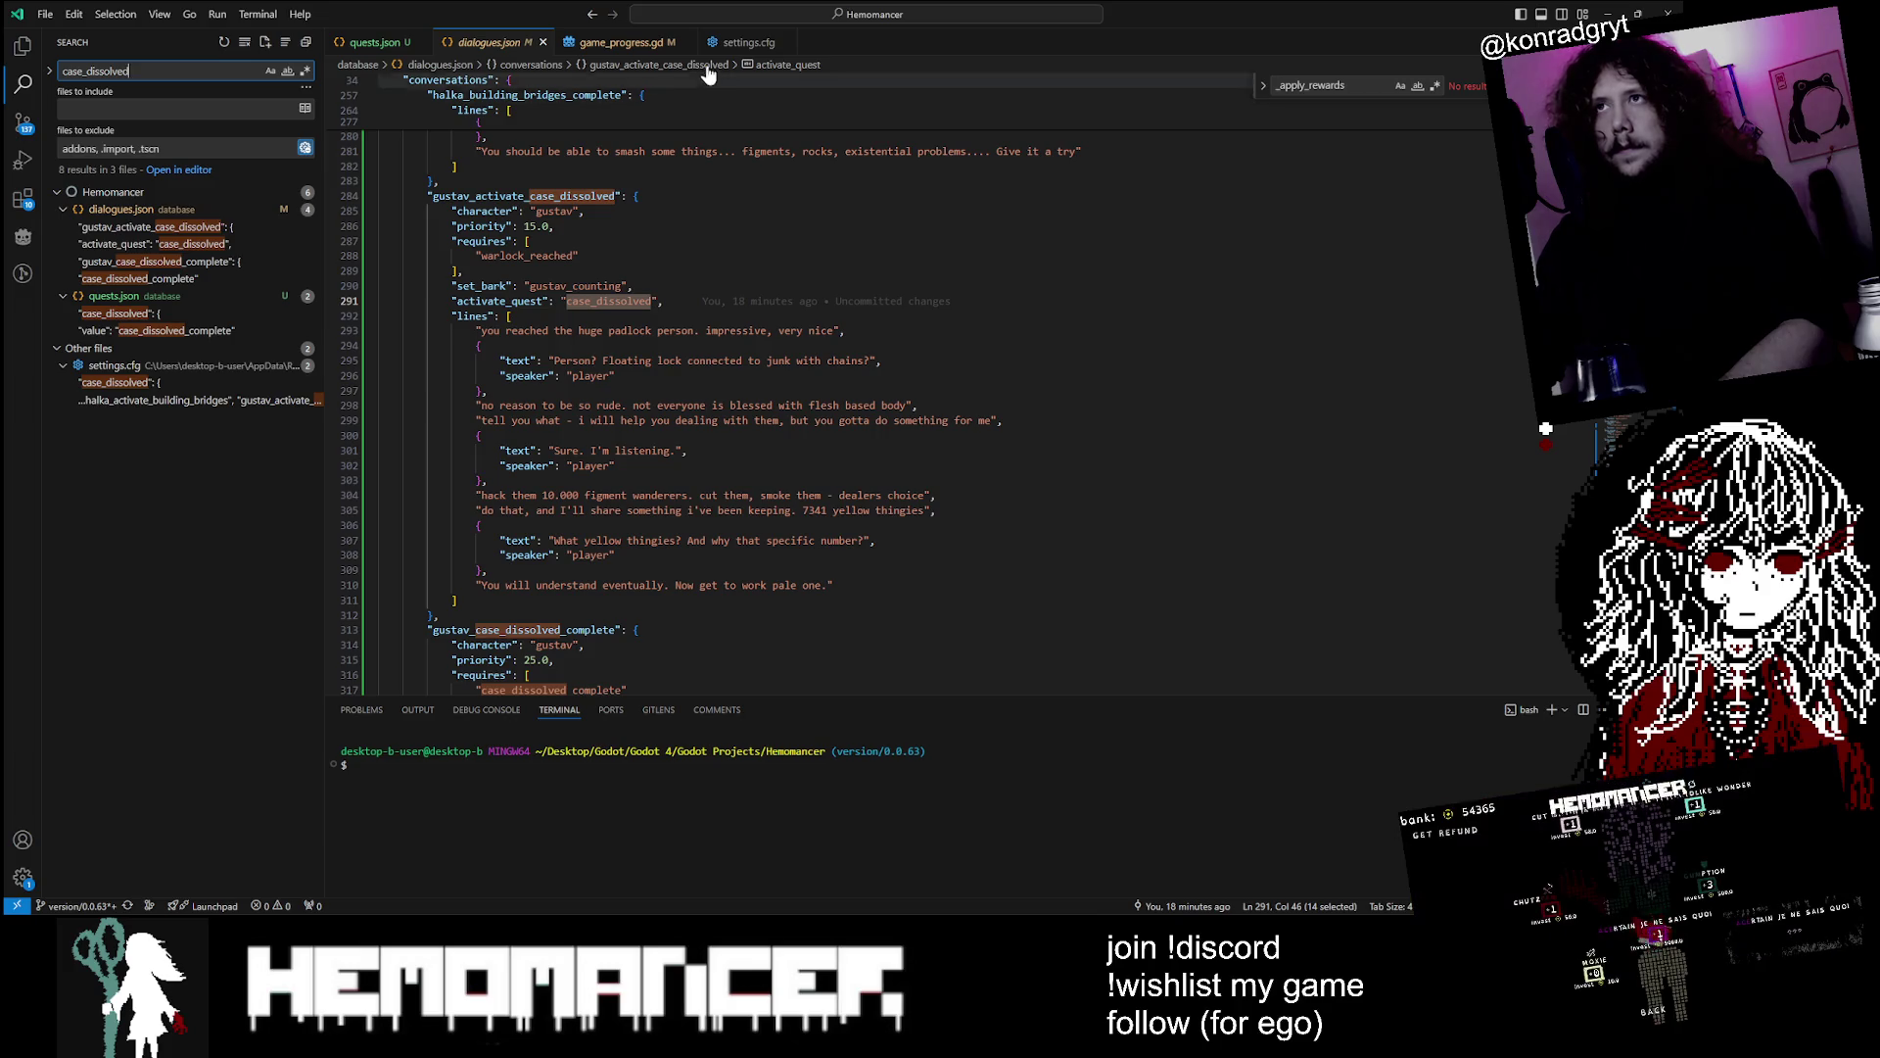
pyautogui.click(584, 47)
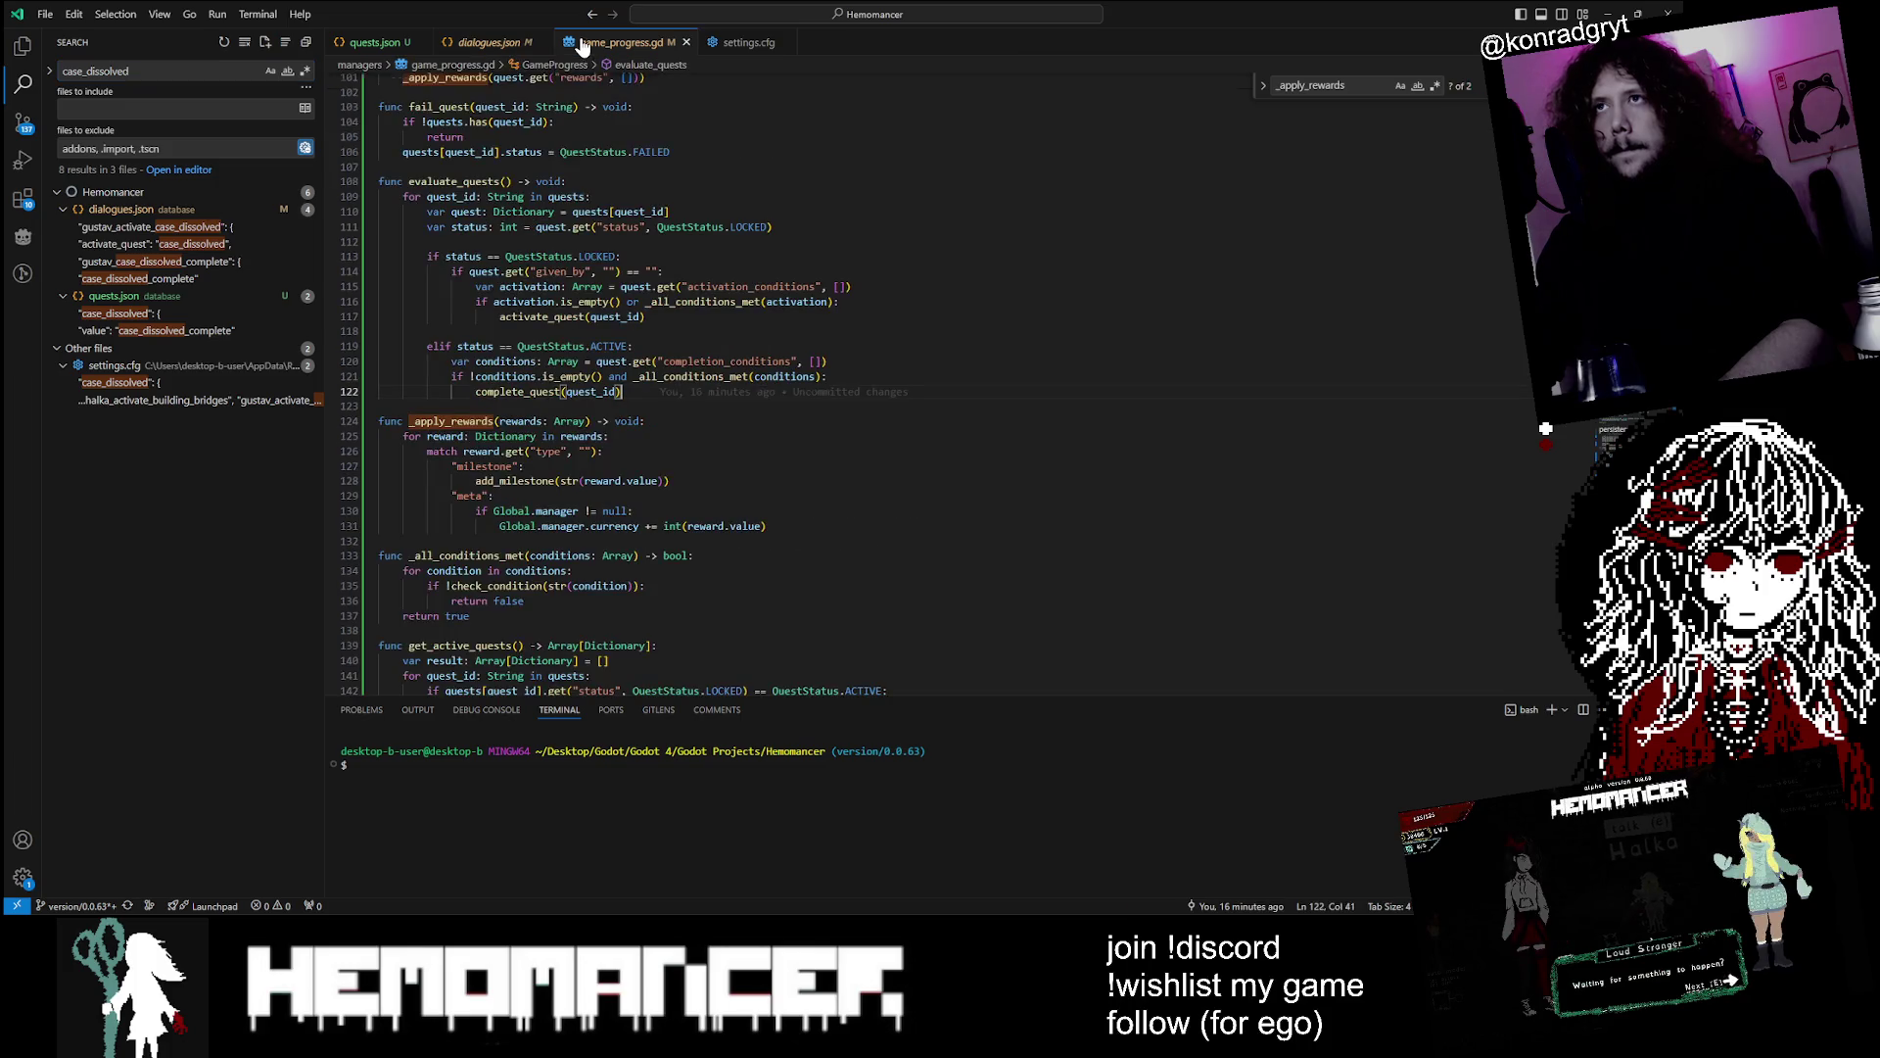
pyautogui.click(720, 49)
pyautogui.click(387, 49)
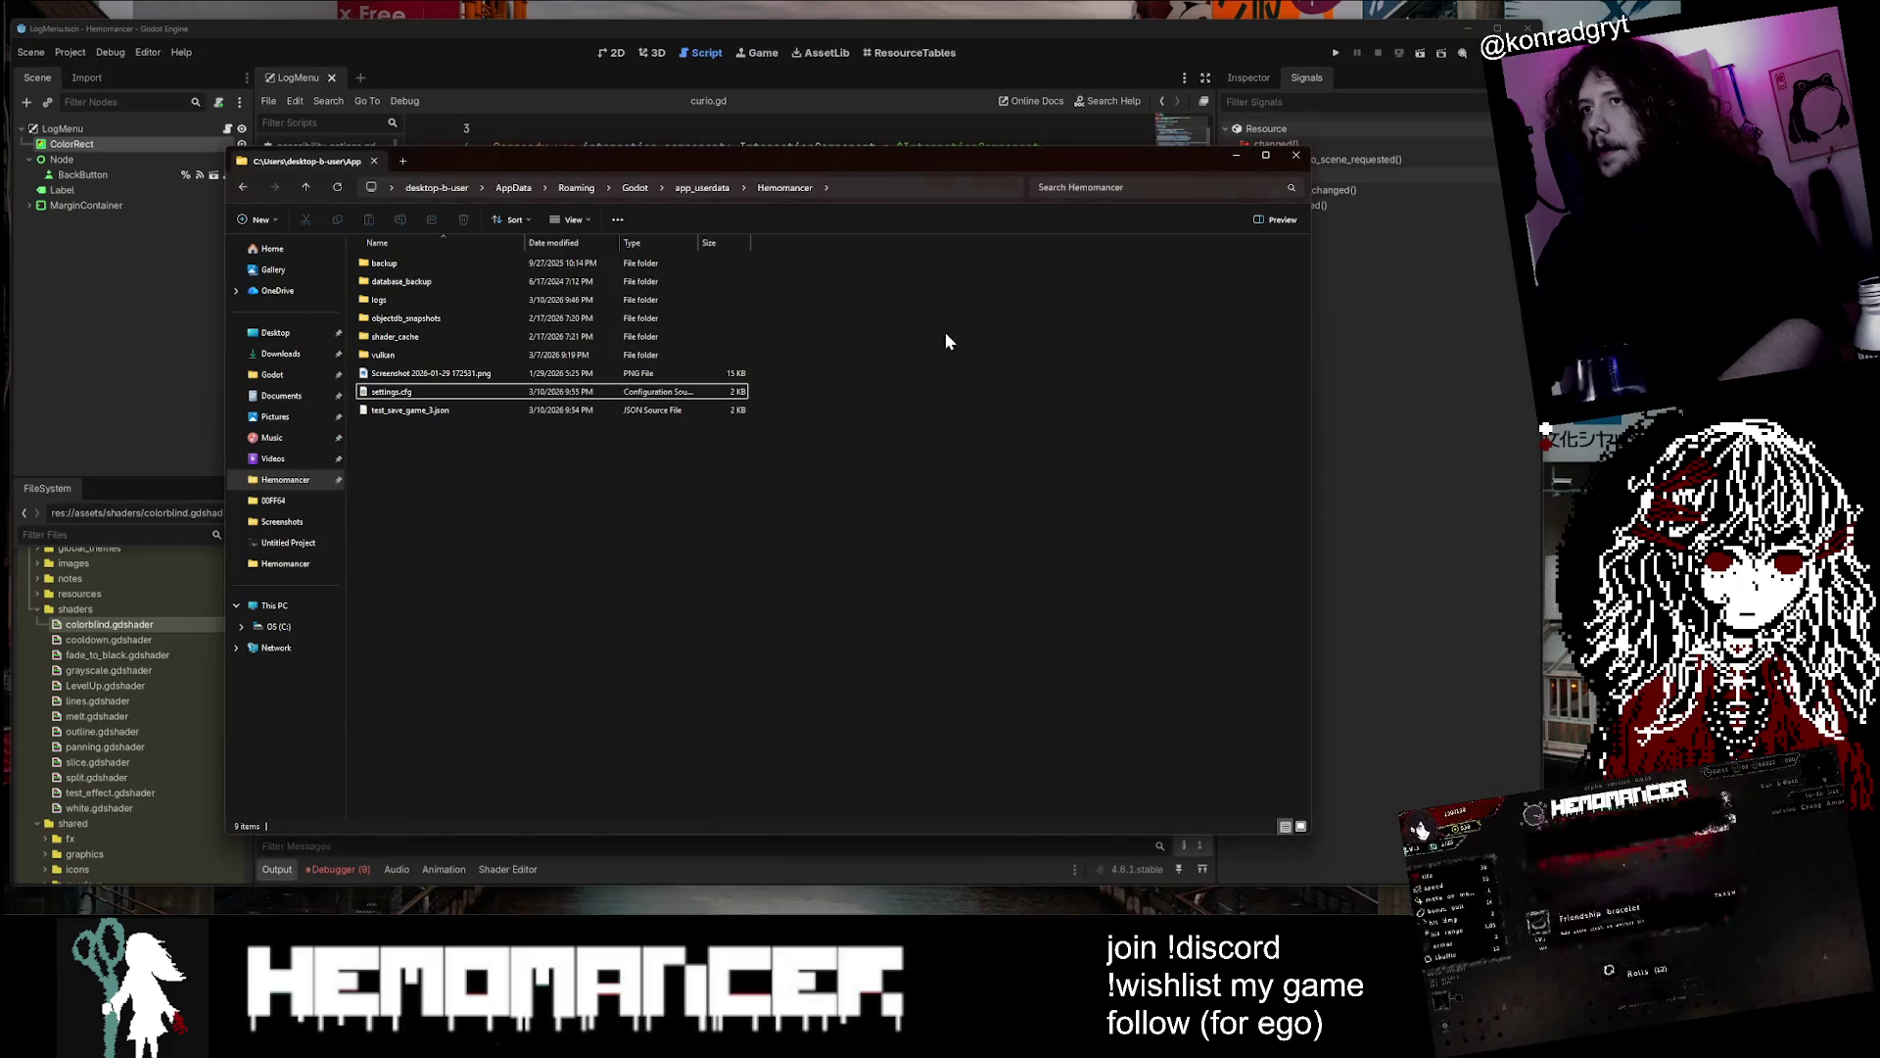
# Close the File Explorer window showing the Hemomancer app_userdata folder
pyautogui.click(1236, 156)
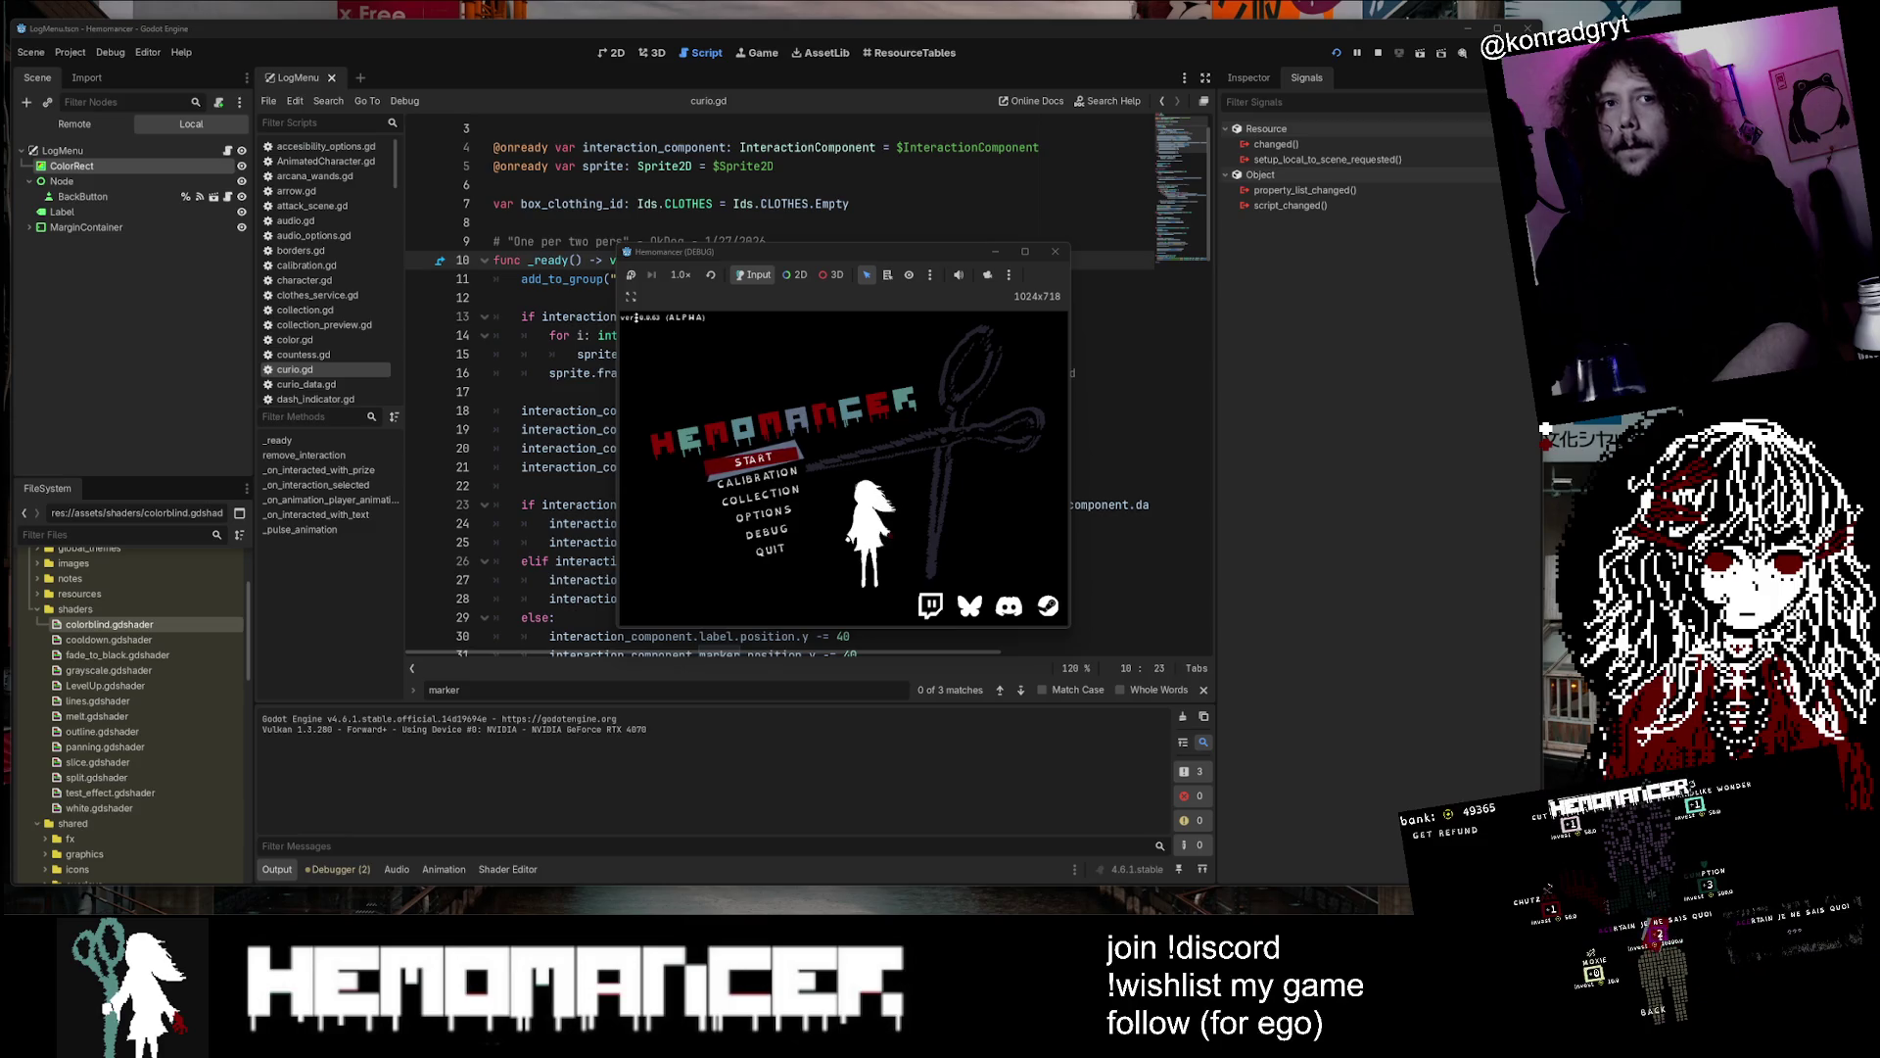
# Enlarge the game window, start playing, pause, and look at the Options screen
pyautogui.doubleClick(1035, 255)
pyautogui.click(588, 450)
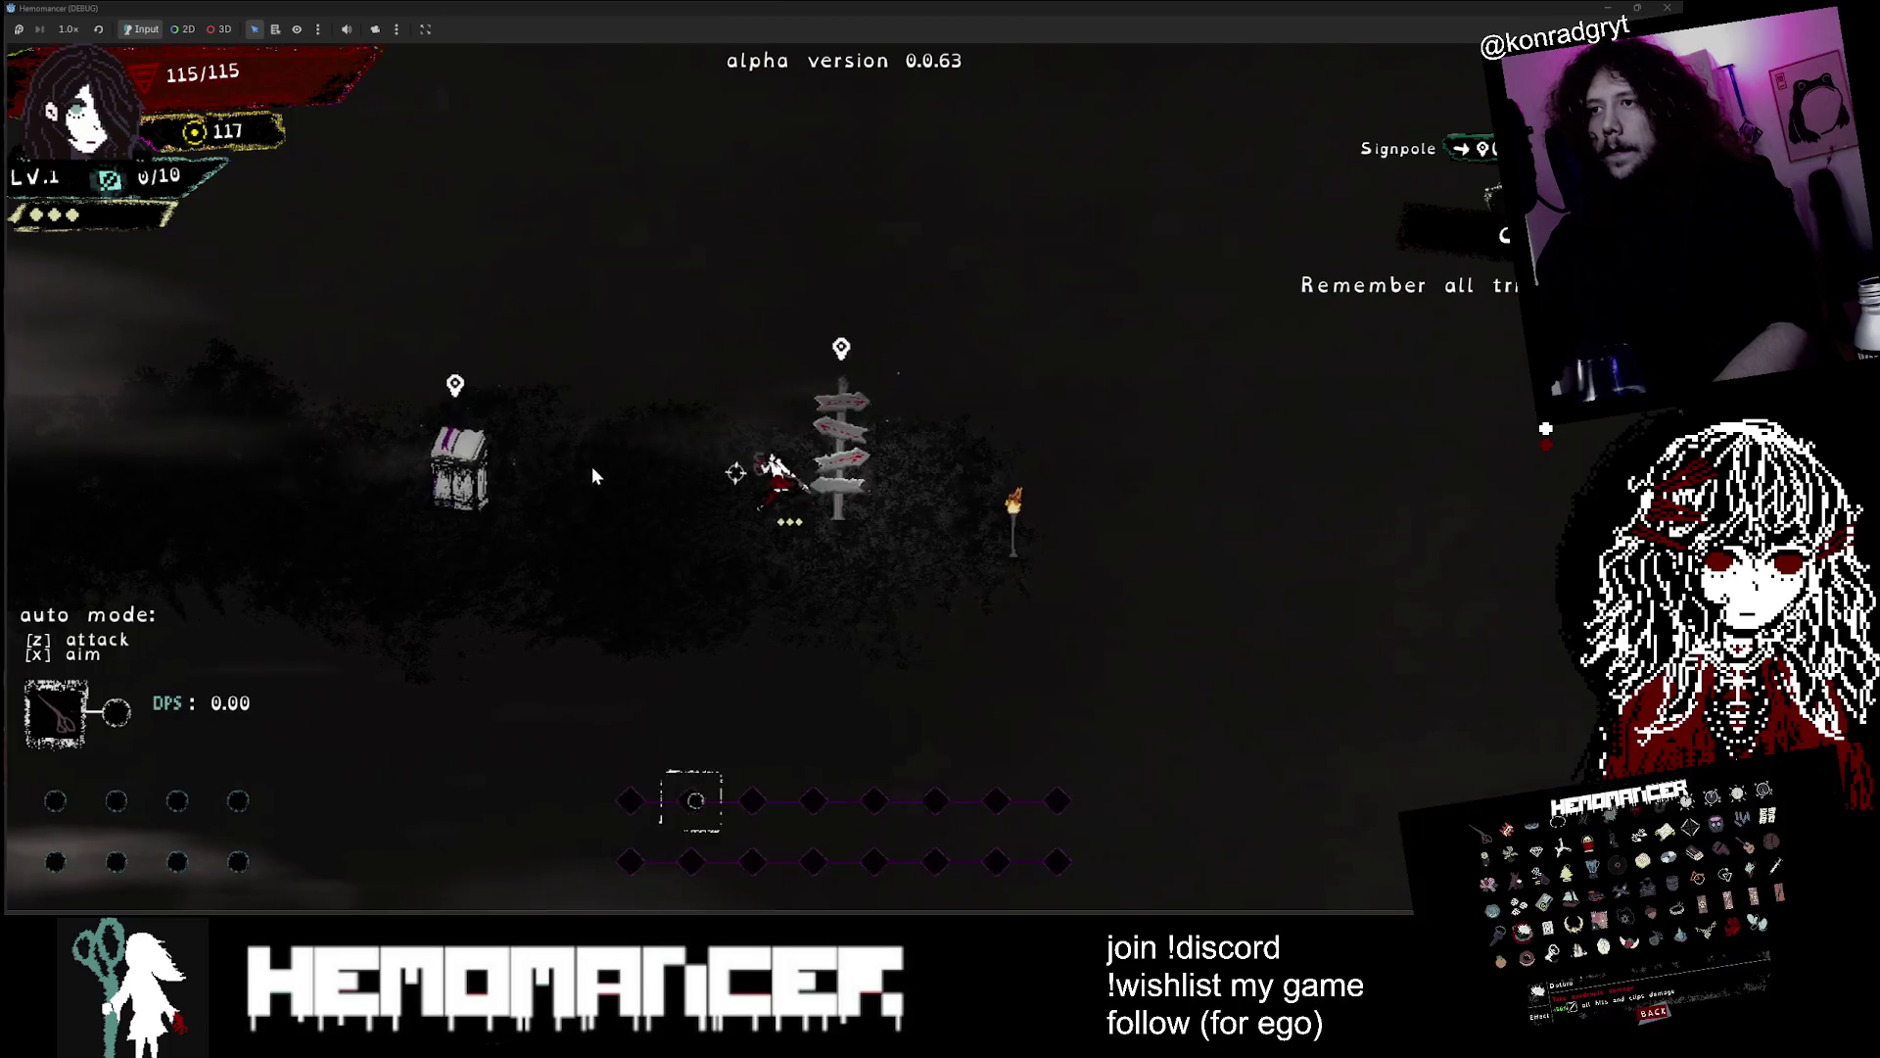
pyautogui.press('Escape')
pyautogui.press('Down')
pyautogui.press('Down')
pyautogui.press('Return')
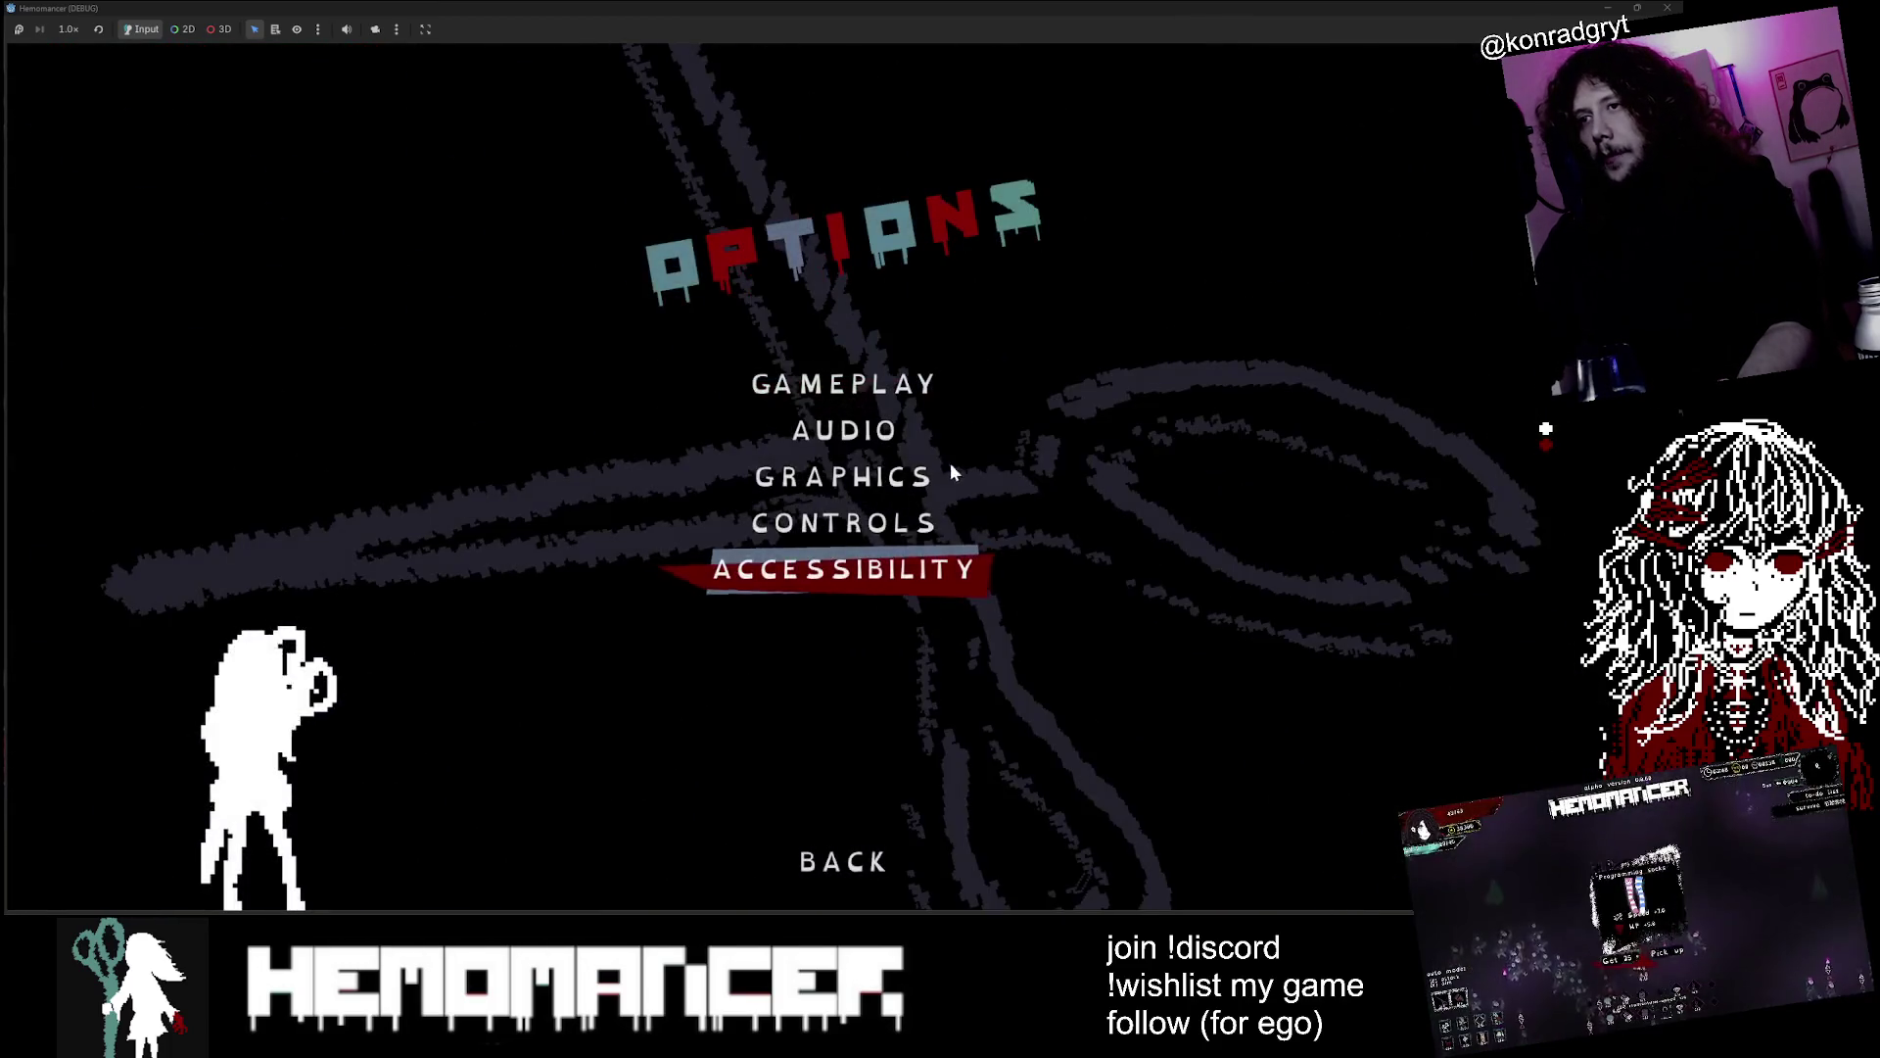
pyautogui.click(838, 821)
# Check the Debug panel, then request save file deletion under Options > Gameplay
pyautogui.press('Down')
pyautogui.press('Return')
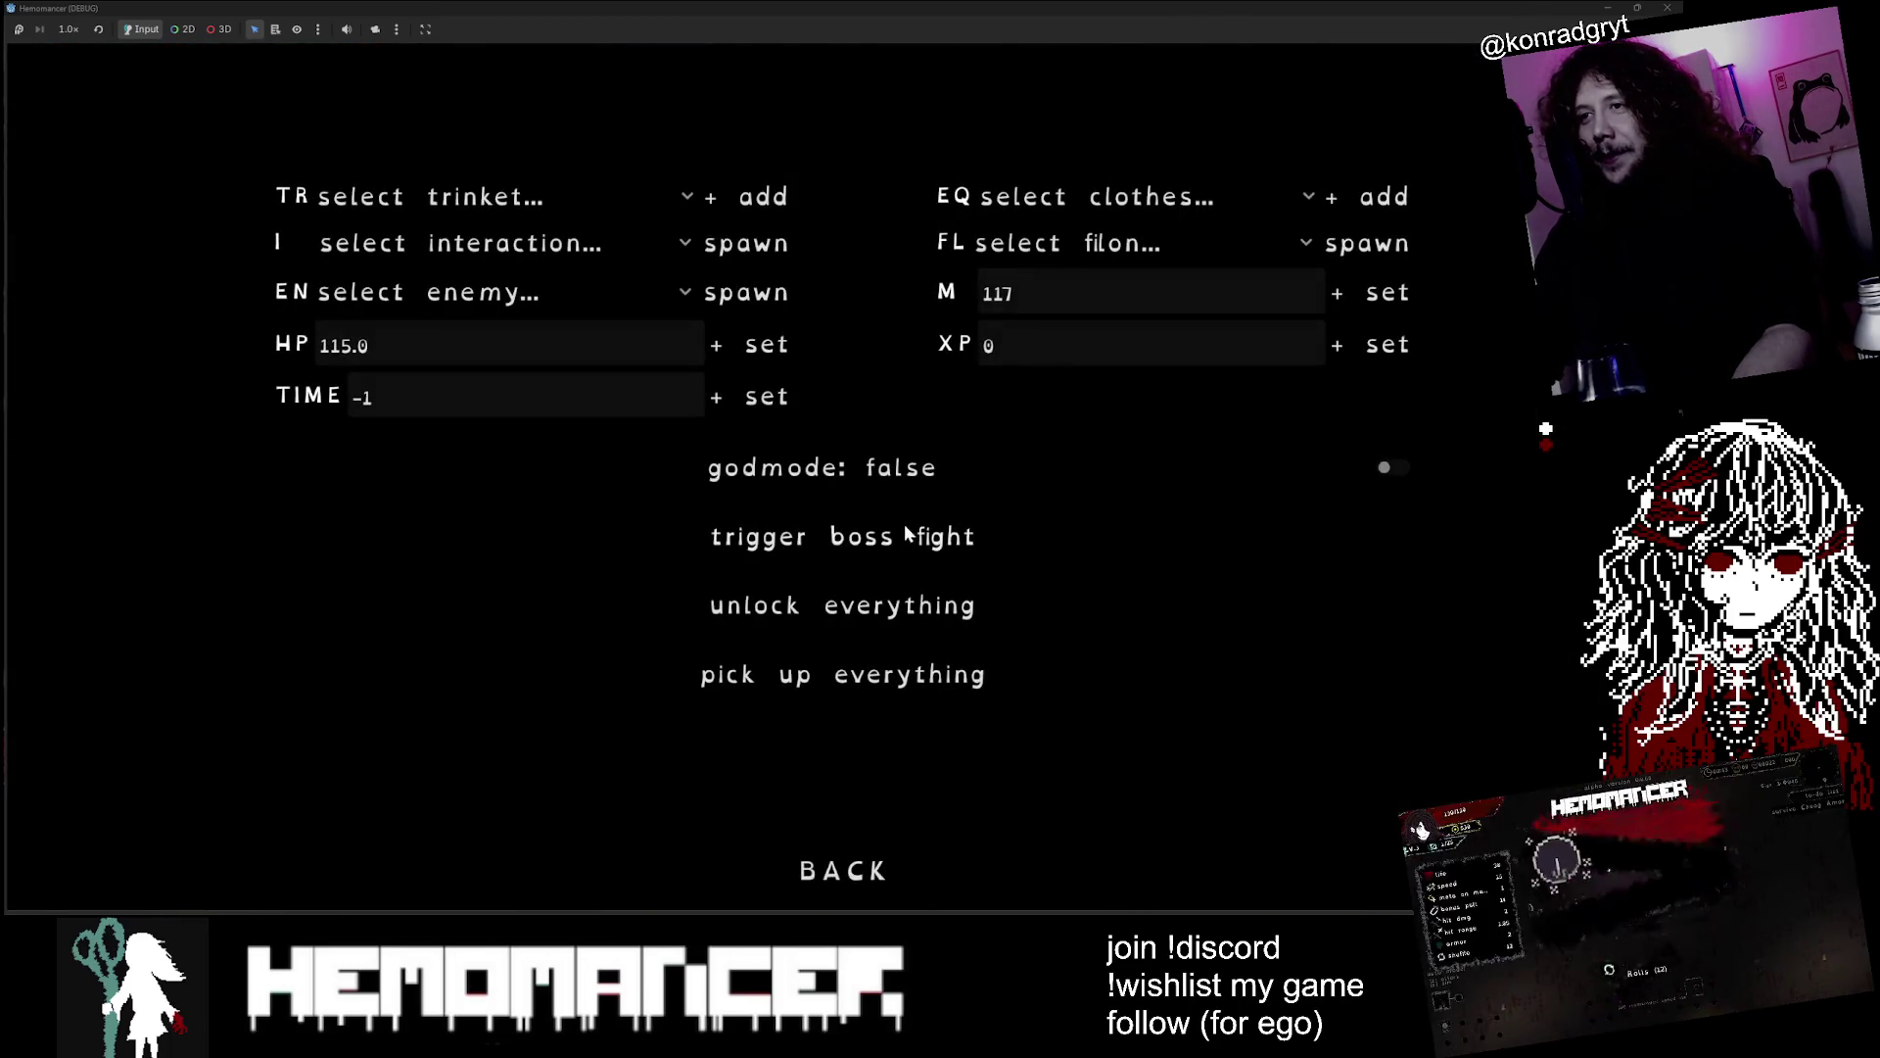
pyautogui.click(841, 870)
pyautogui.press('Down')
pyautogui.press('Down')
pyautogui.press('Down')
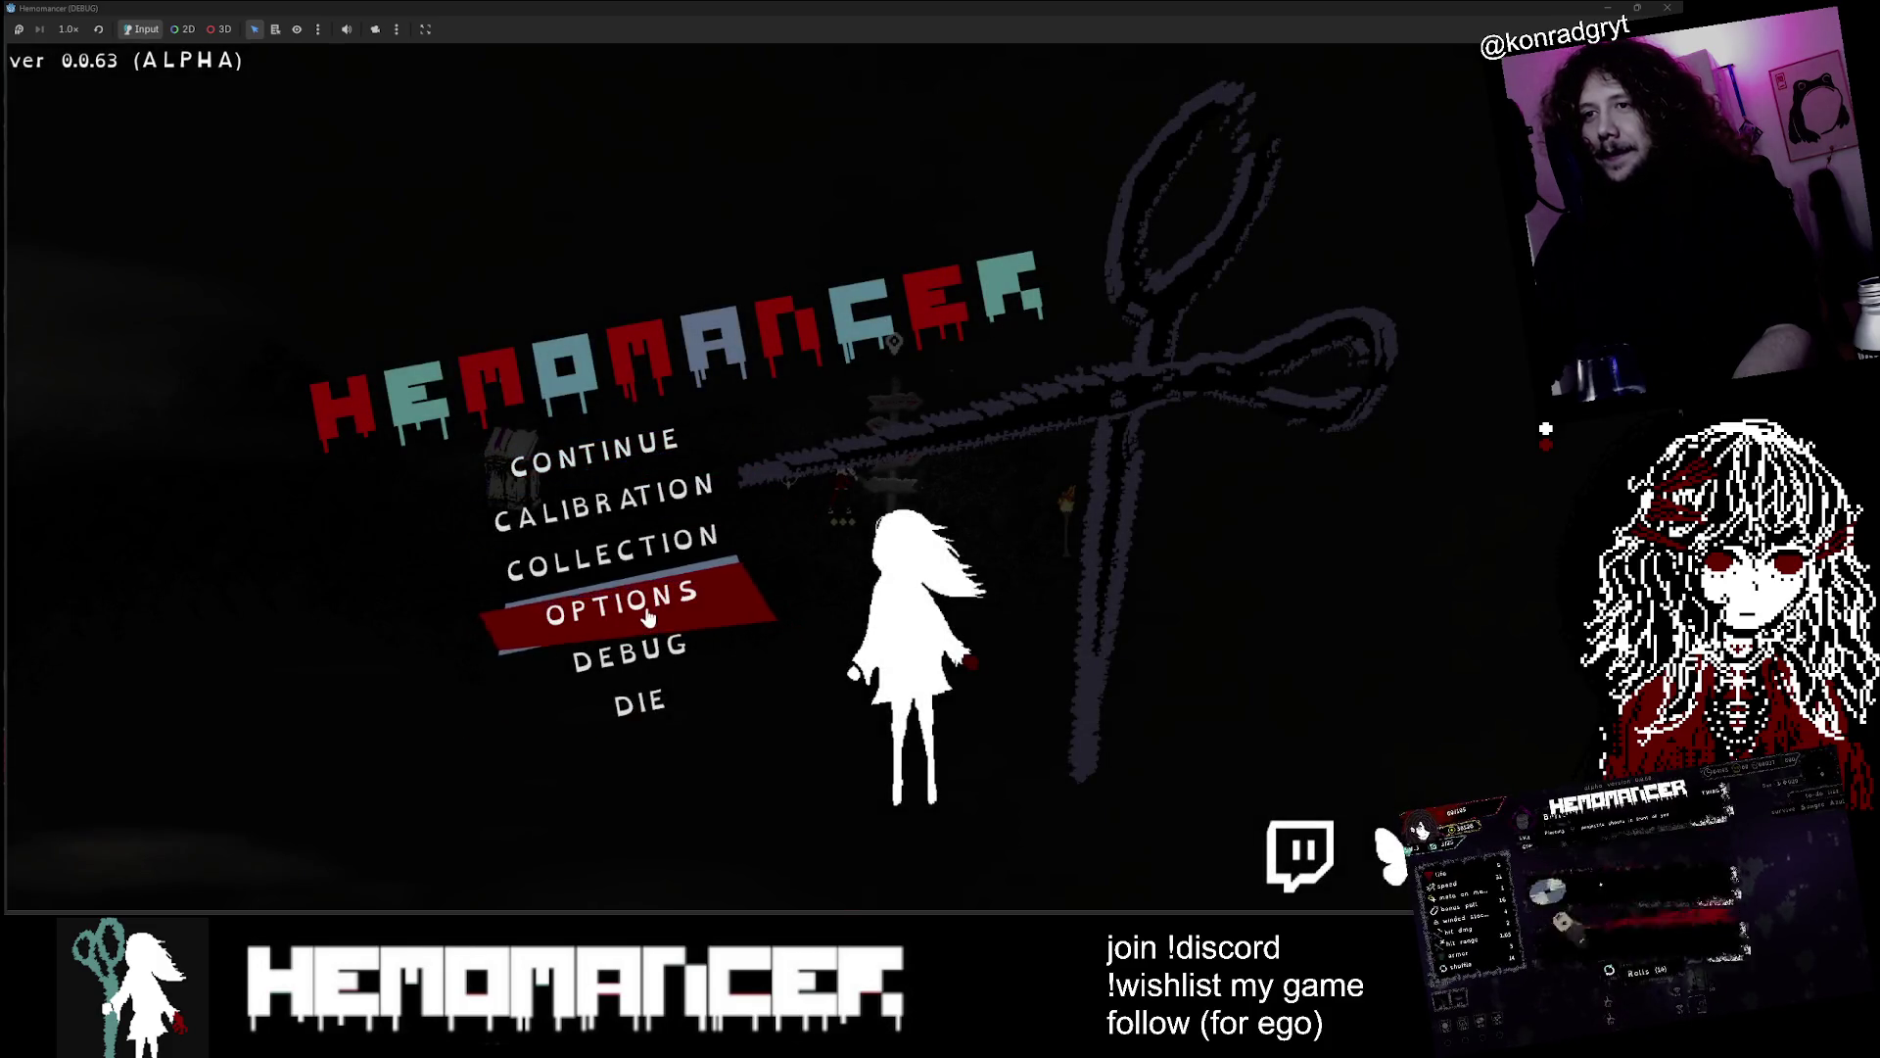
pyautogui.press('Return')
pyautogui.click(845, 383)
pyautogui.click(829, 813)
# Confirm the save deletion, start a new game, and read the quest journal at the Bookstand
pyautogui.click(860, 482)
pyautogui.press('Escape')
pyautogui.press('Return')
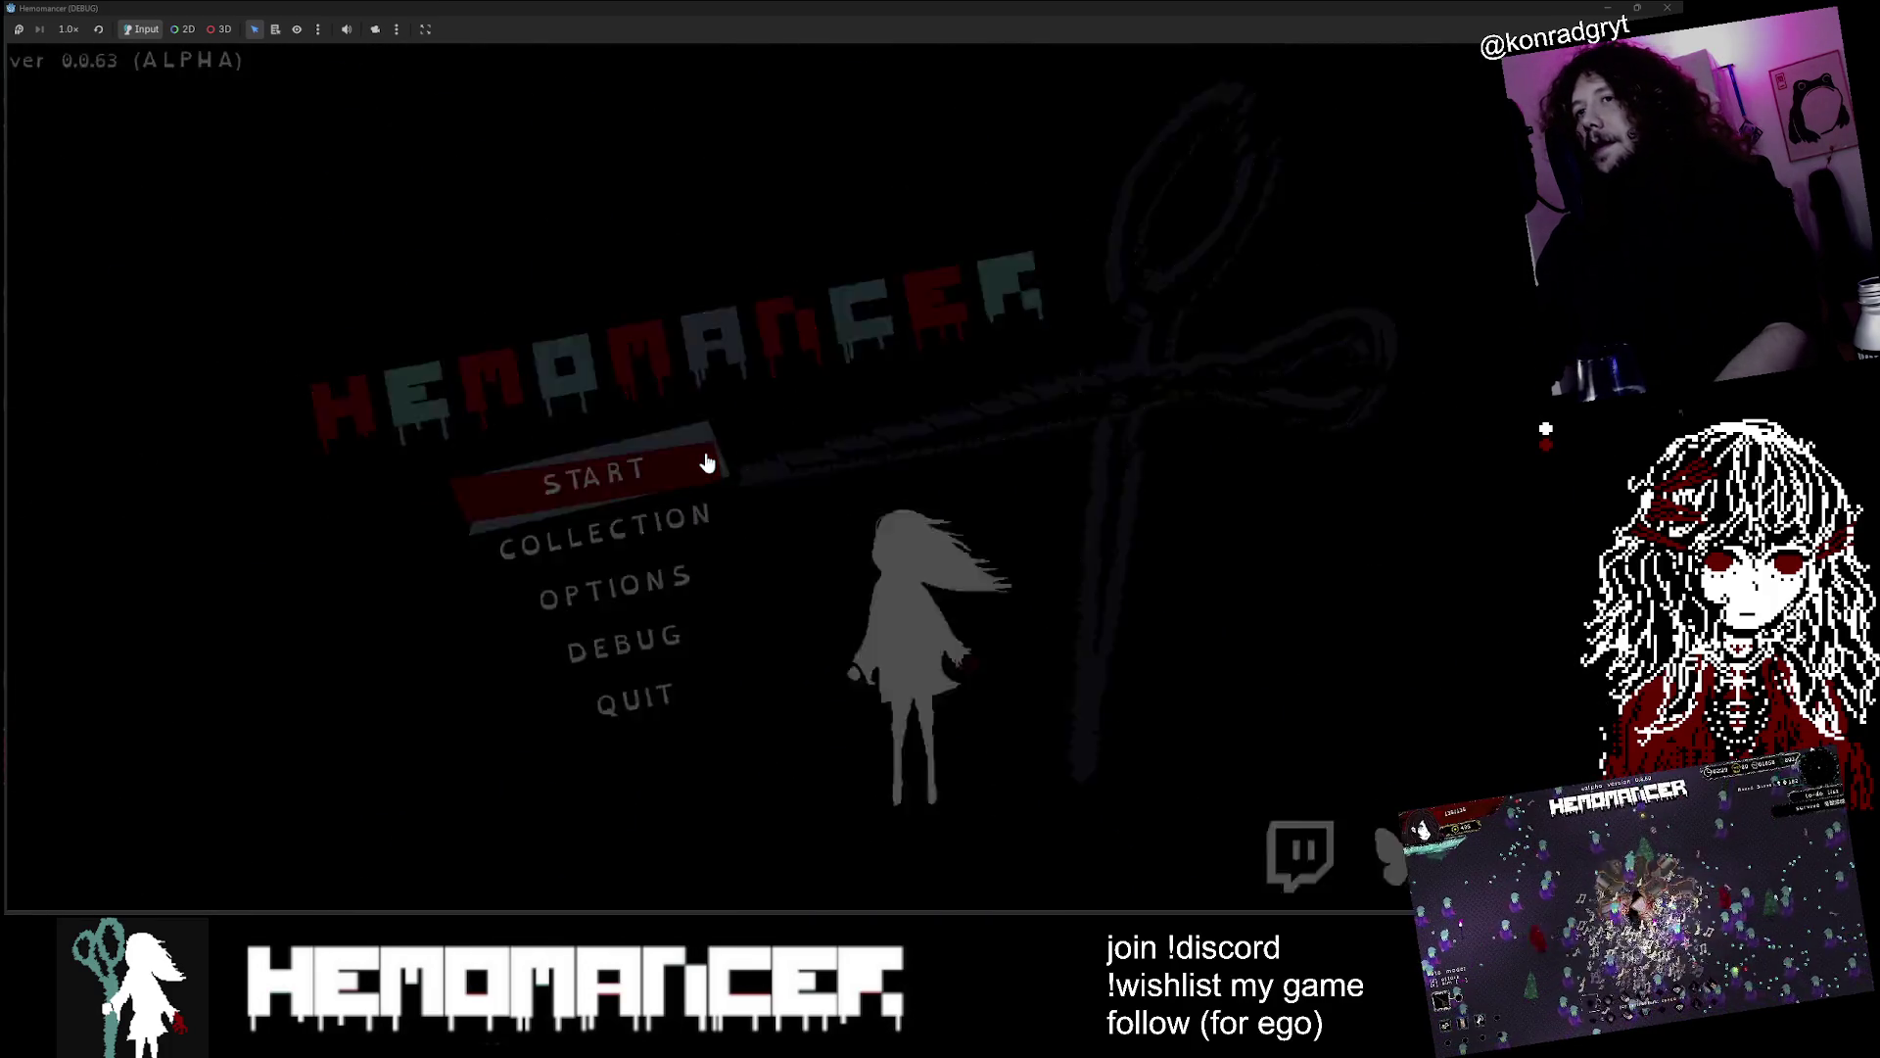
pyautogui.press('a')
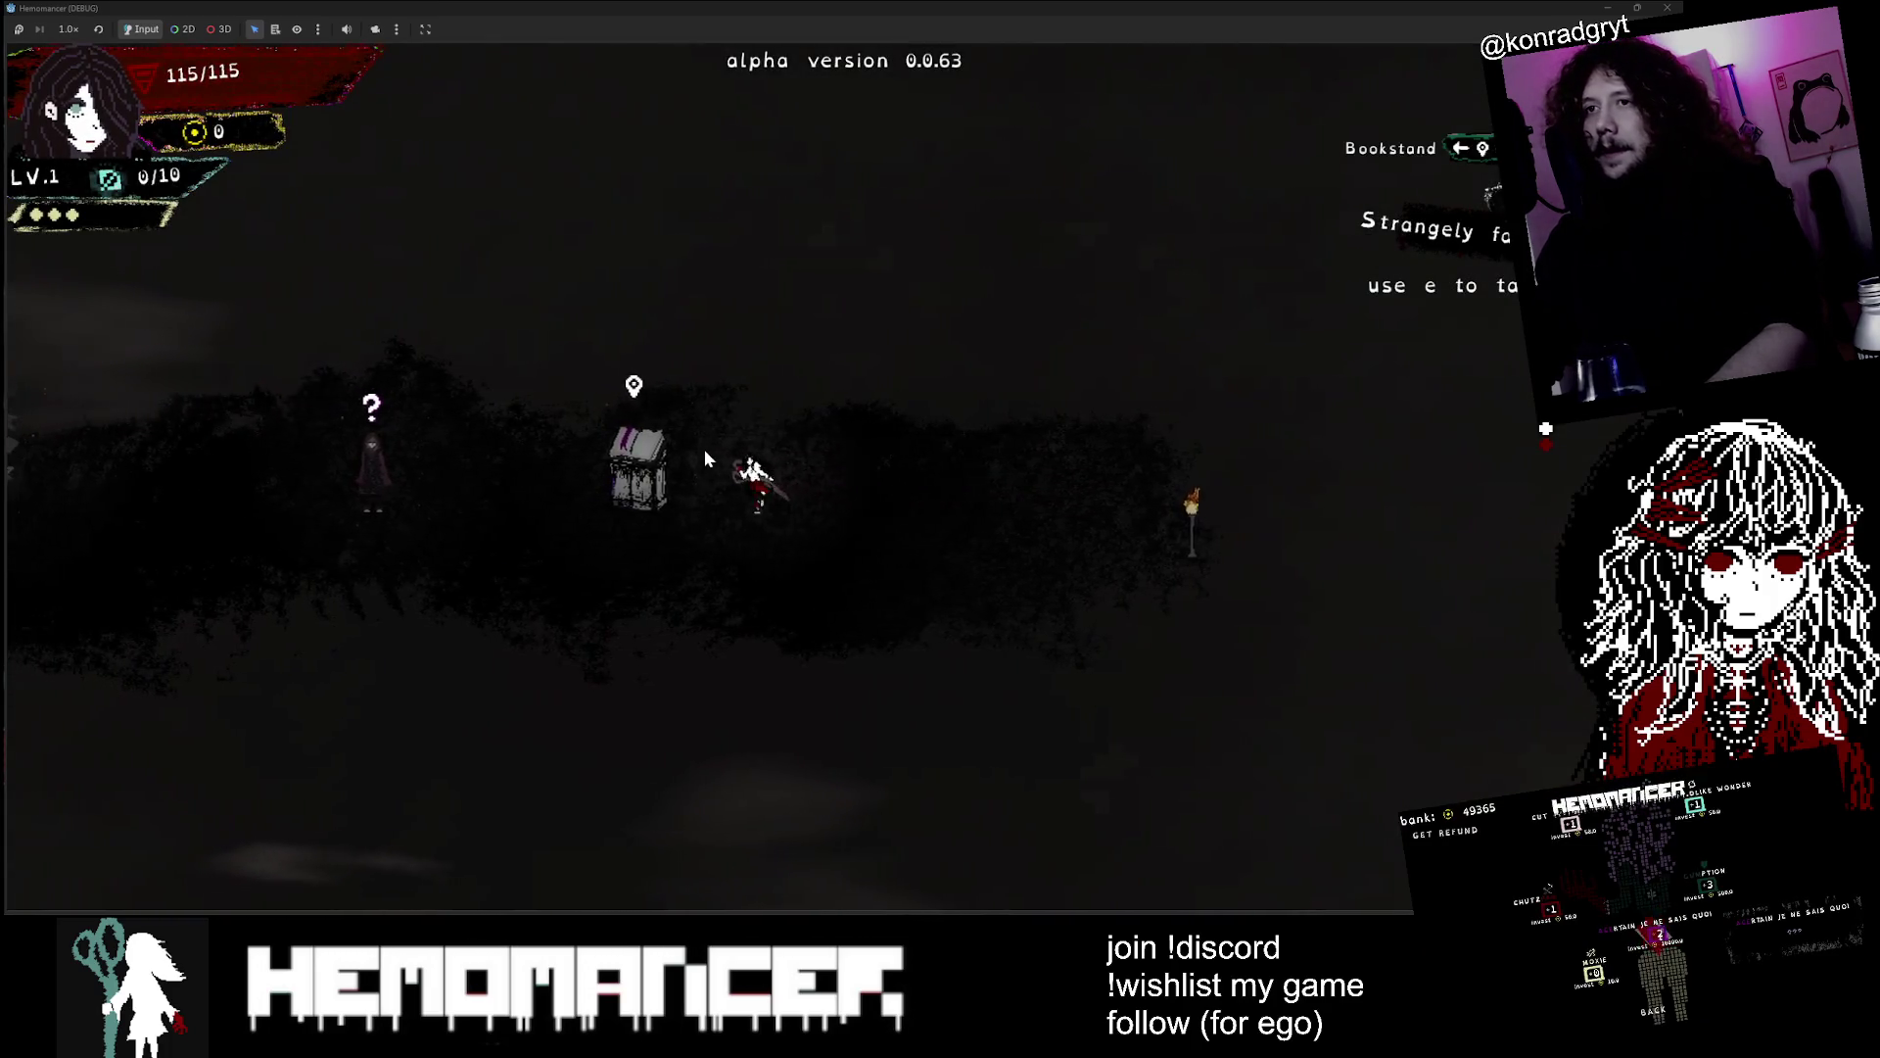
pyautogui.press('e')
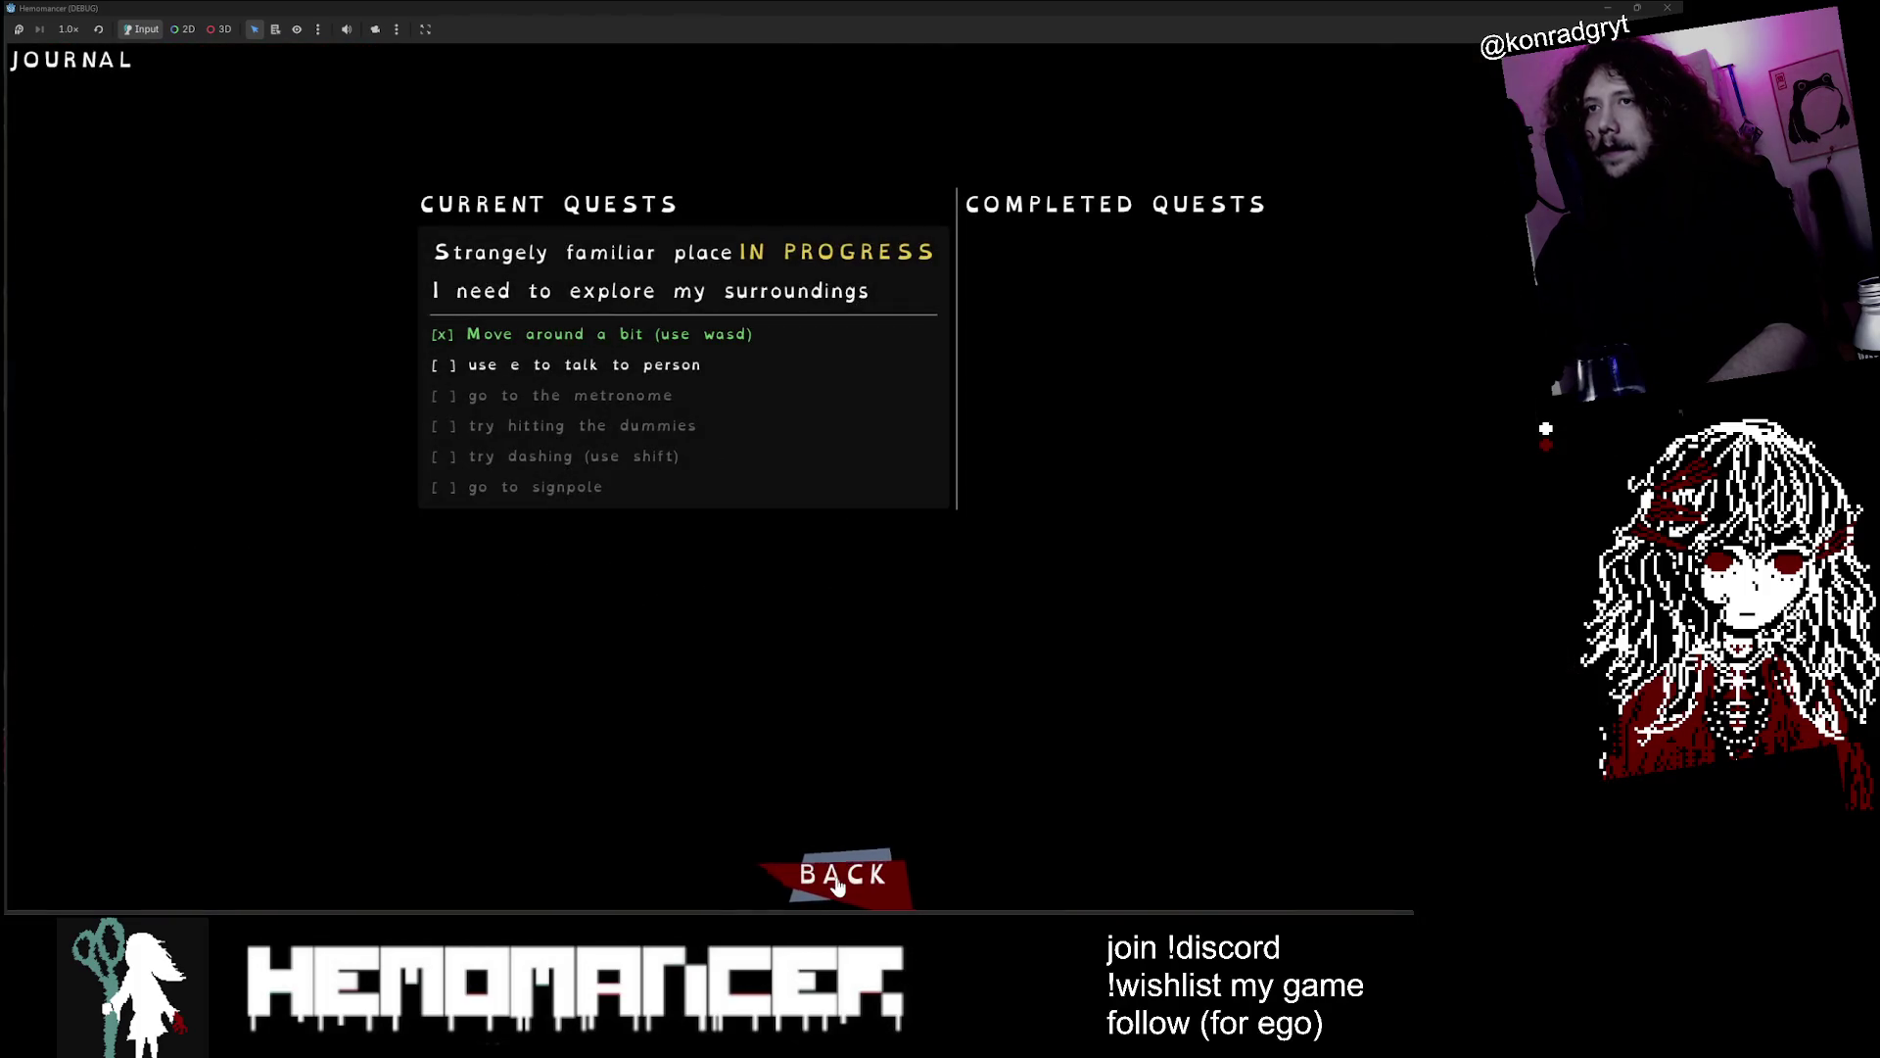
pyautogui.click(838, 884)
# Talk to the Gruff Stranger, then head toward the blonde stranger
pyautogui.press('a')
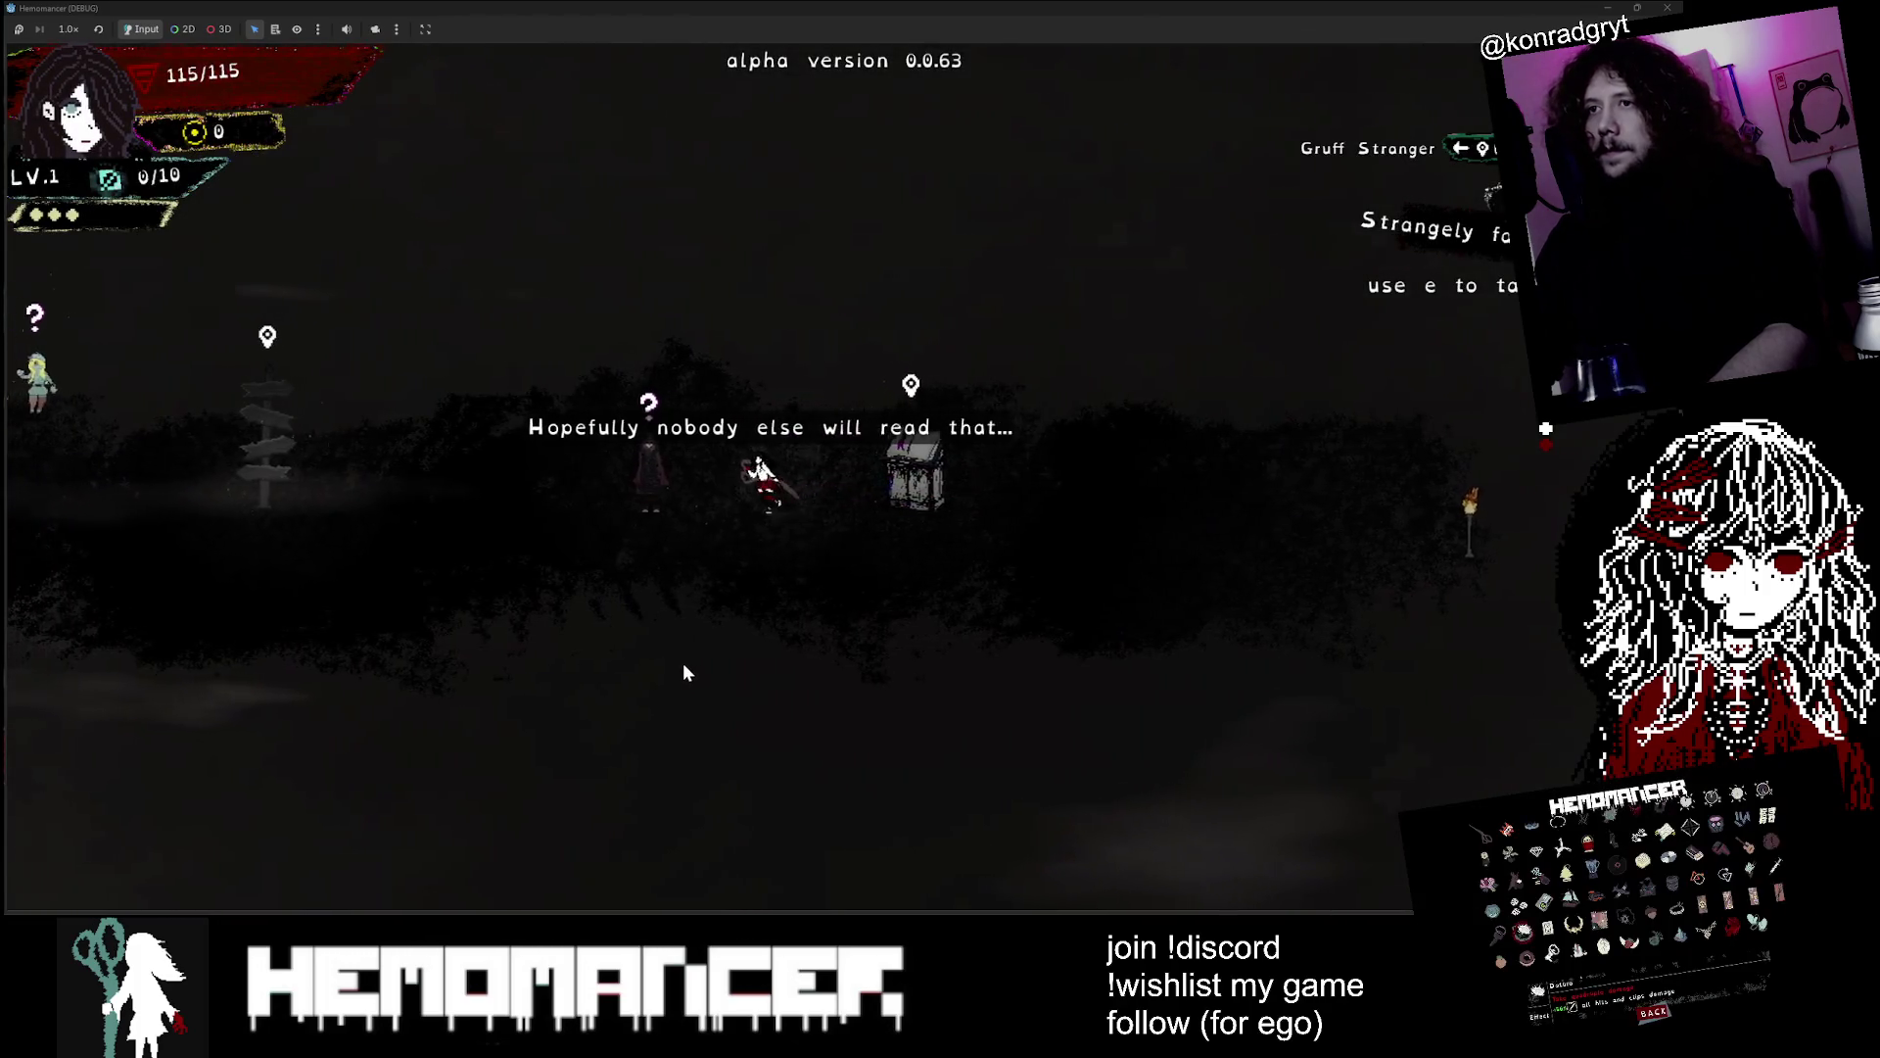
pyautogui.press('e')
pyautogui.press('e')
pyautogui.press('e')
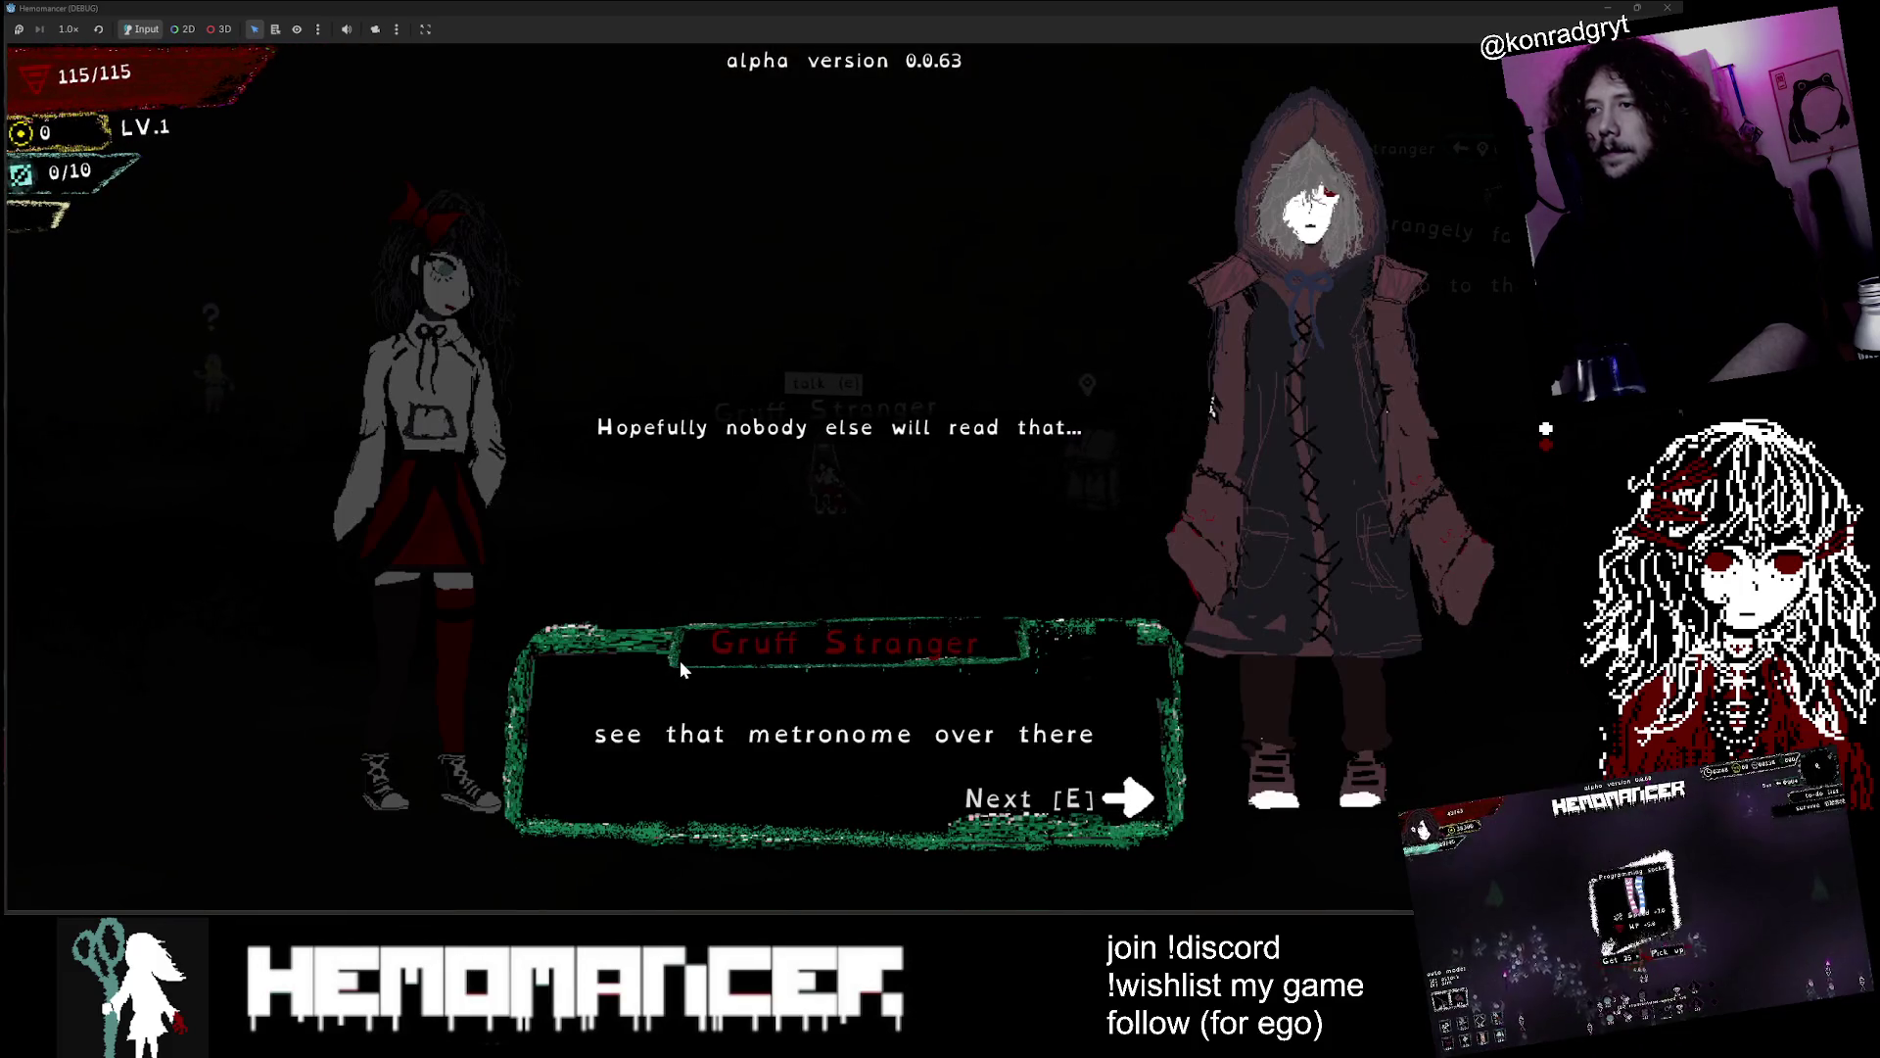
pyautogui.press('e')
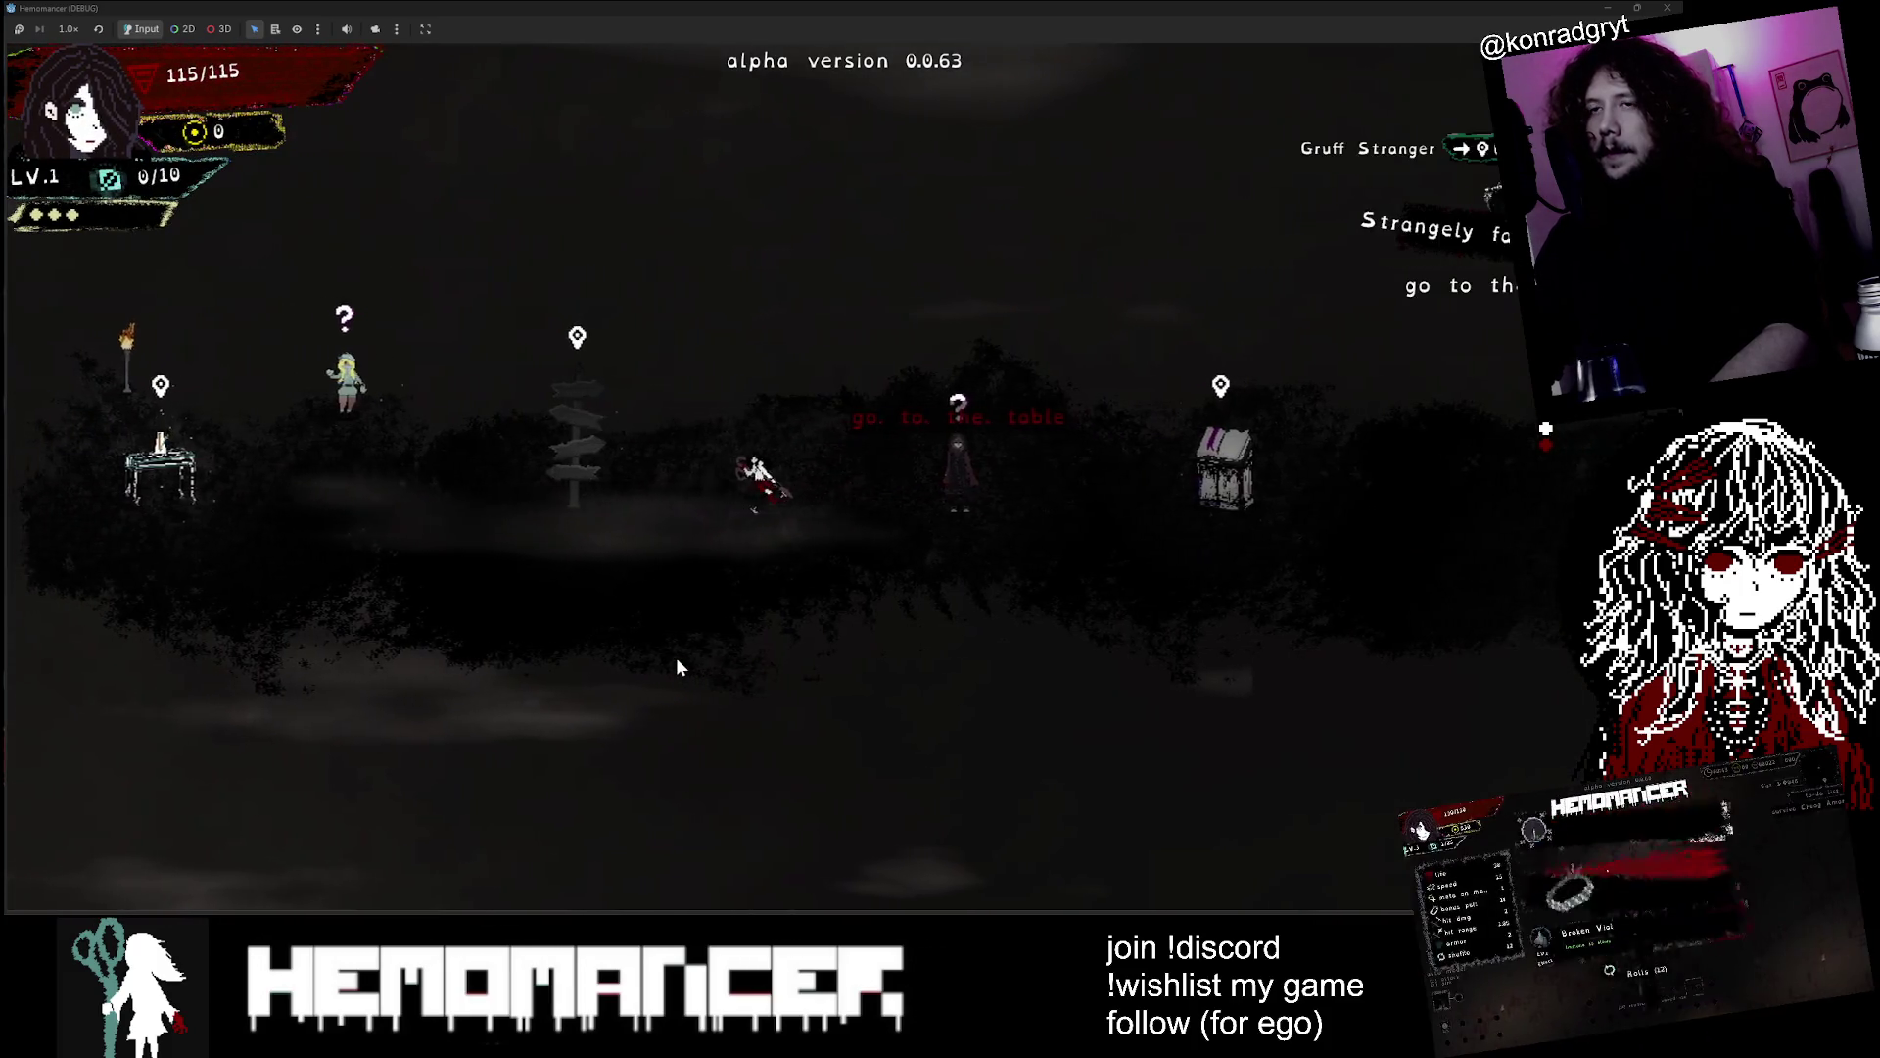
pyautogui.press('a')
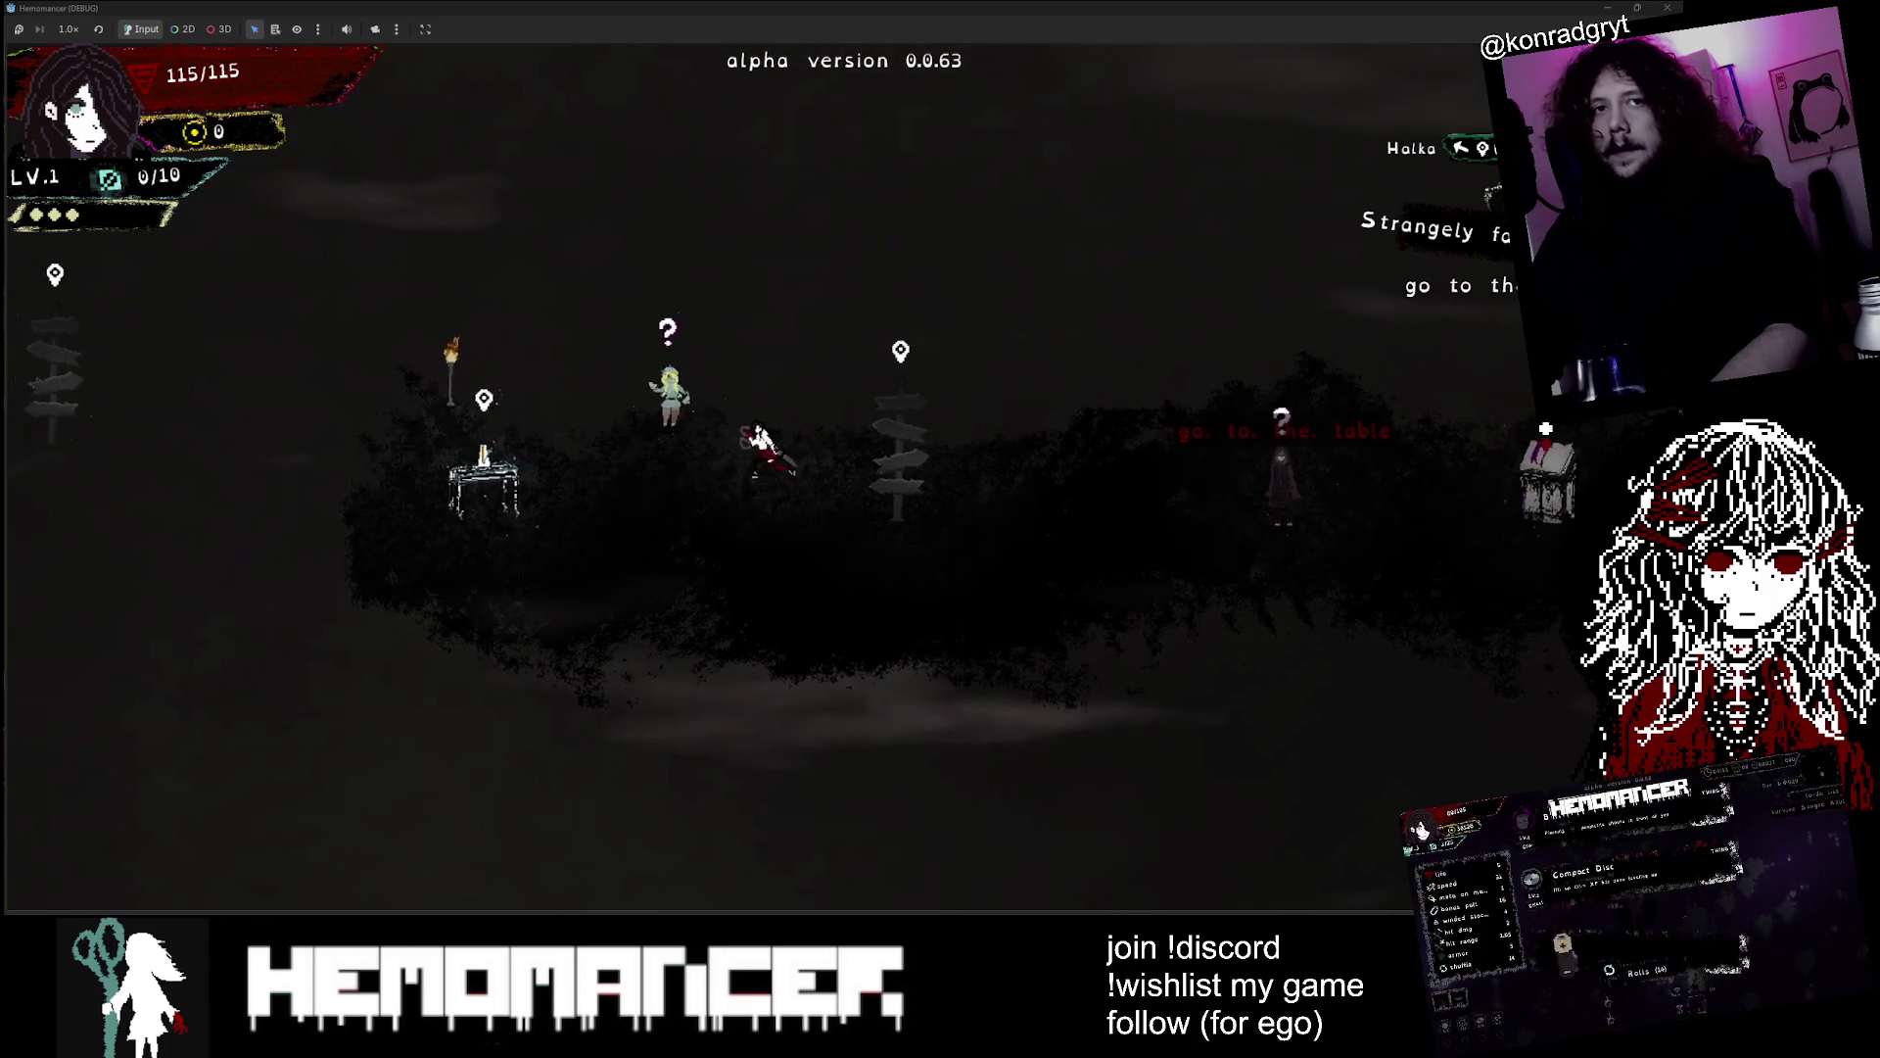
# Talk to the Loud Stranger and use the Metronome to feel the beat
pyautogui.press('e')
pyautogui.press('e')
pyautogui.press('e')
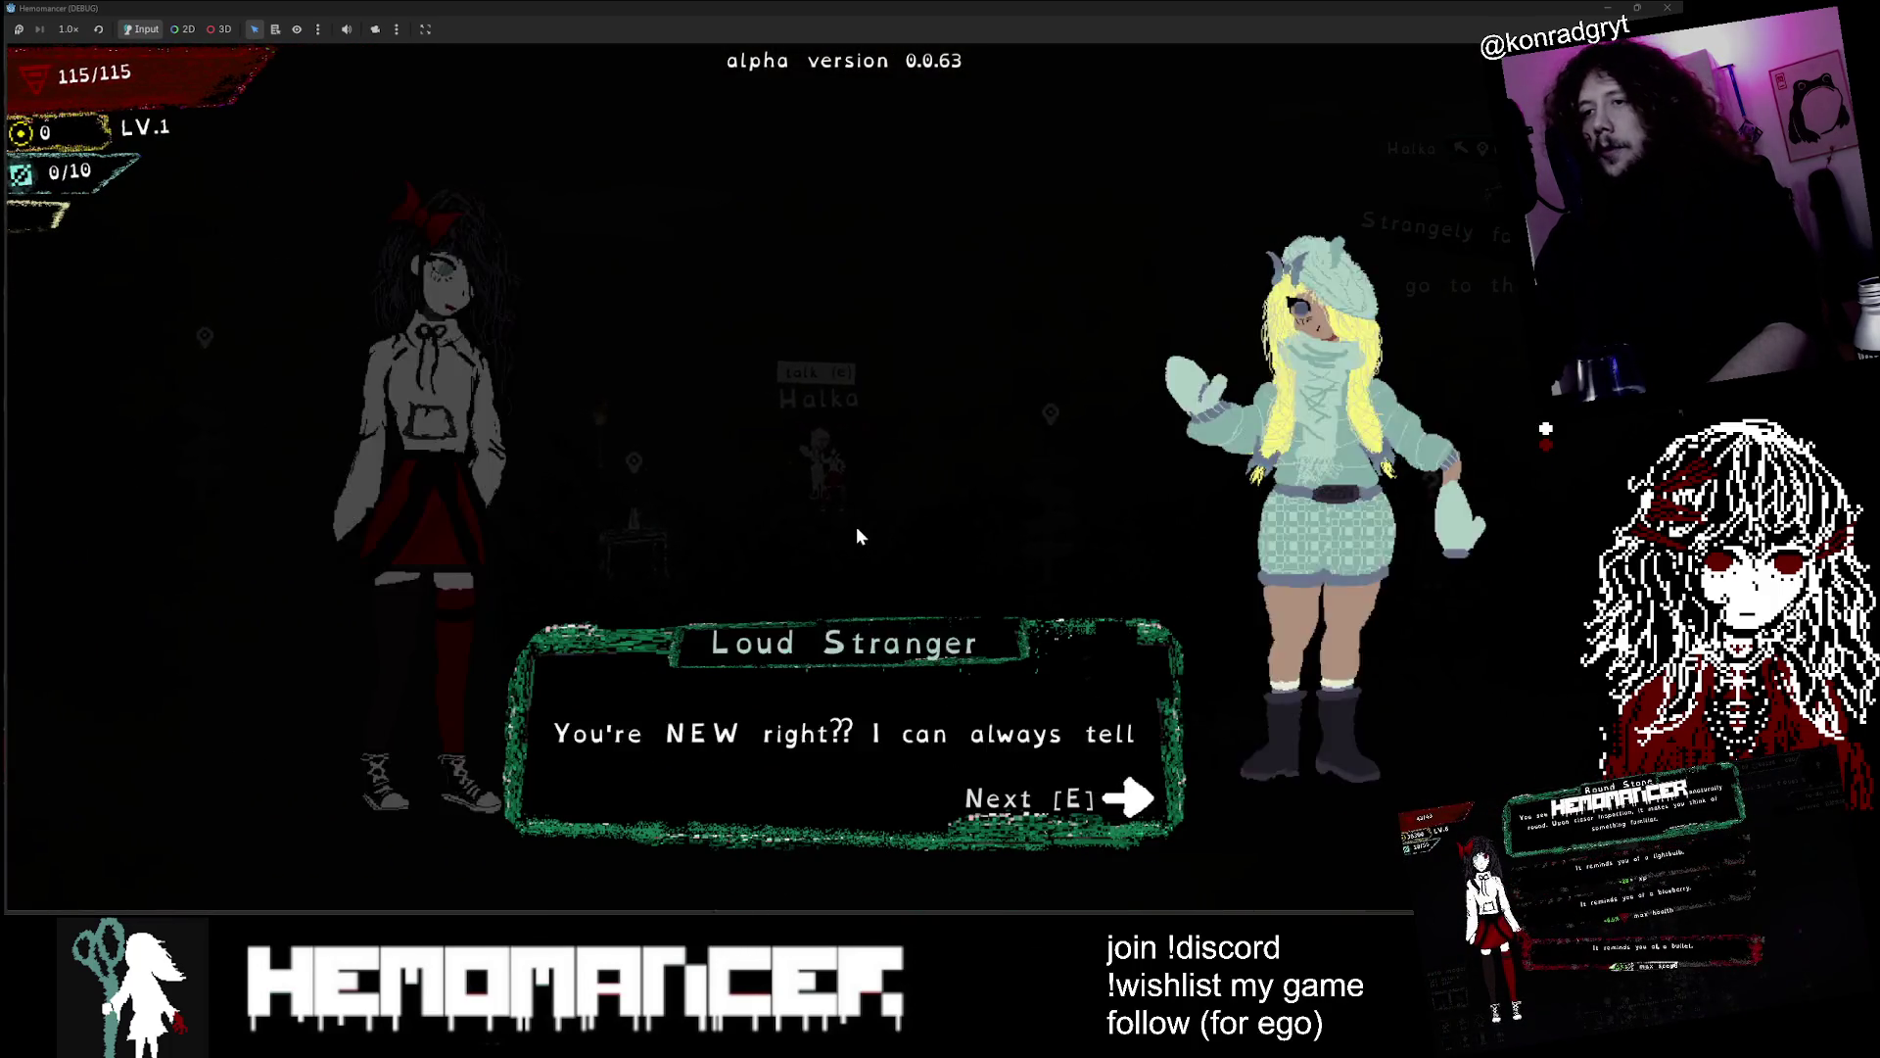
pyautogui.press('e')
pyautogui.press('e')
pyautogui.press('a')
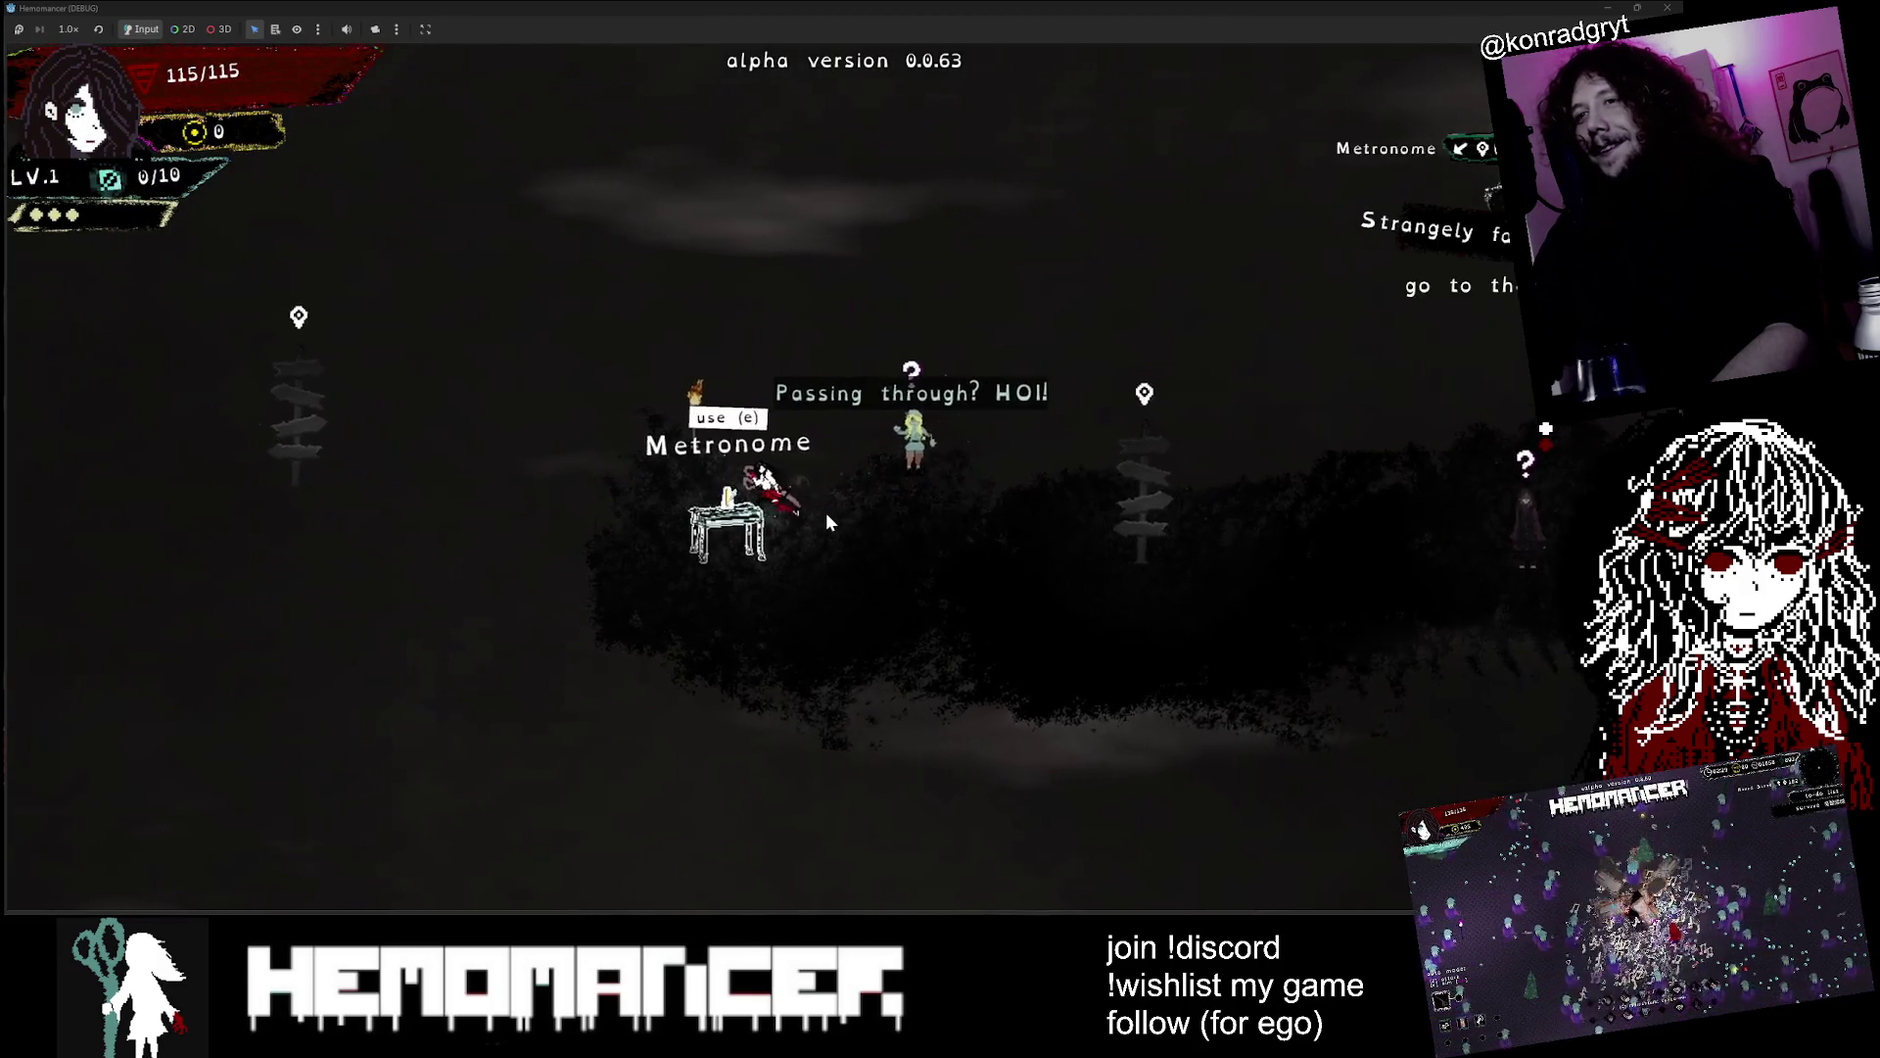
pyautogui.press('a')
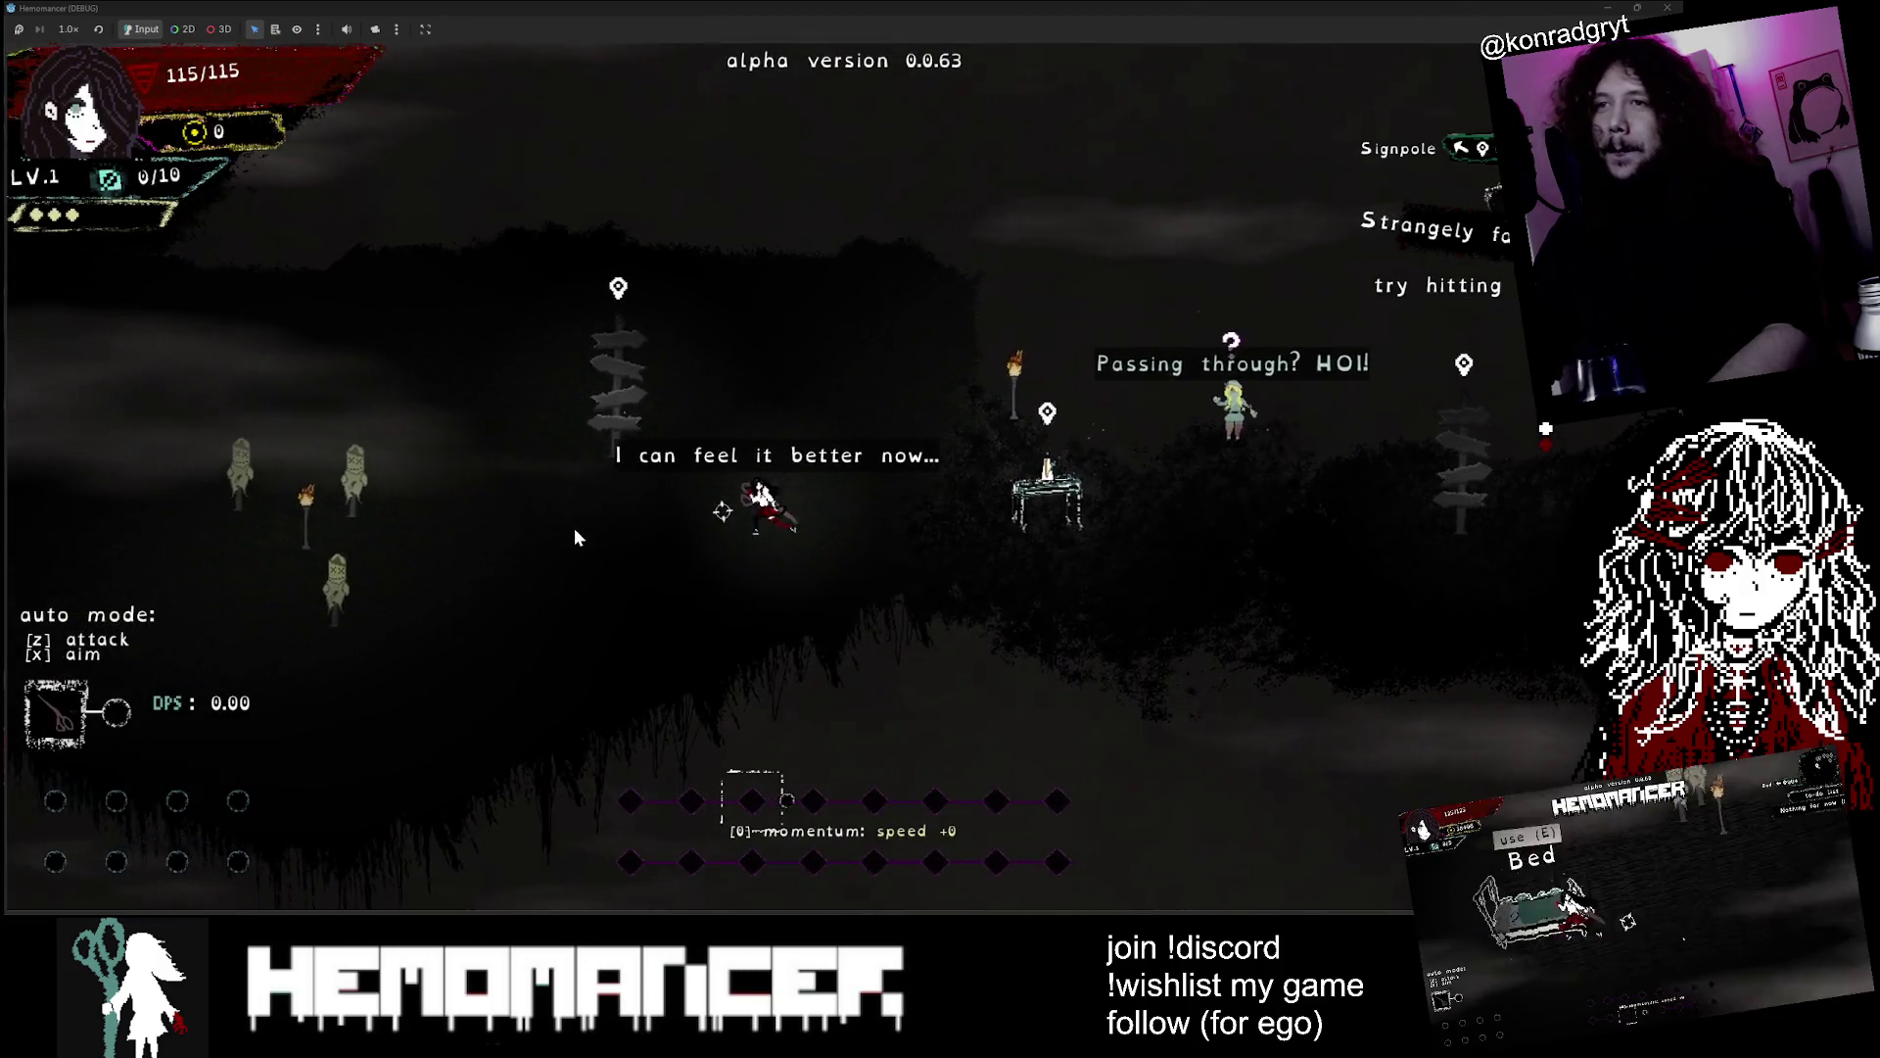
# Destroy the training dummies and try dashing
pyautogui.press('a')
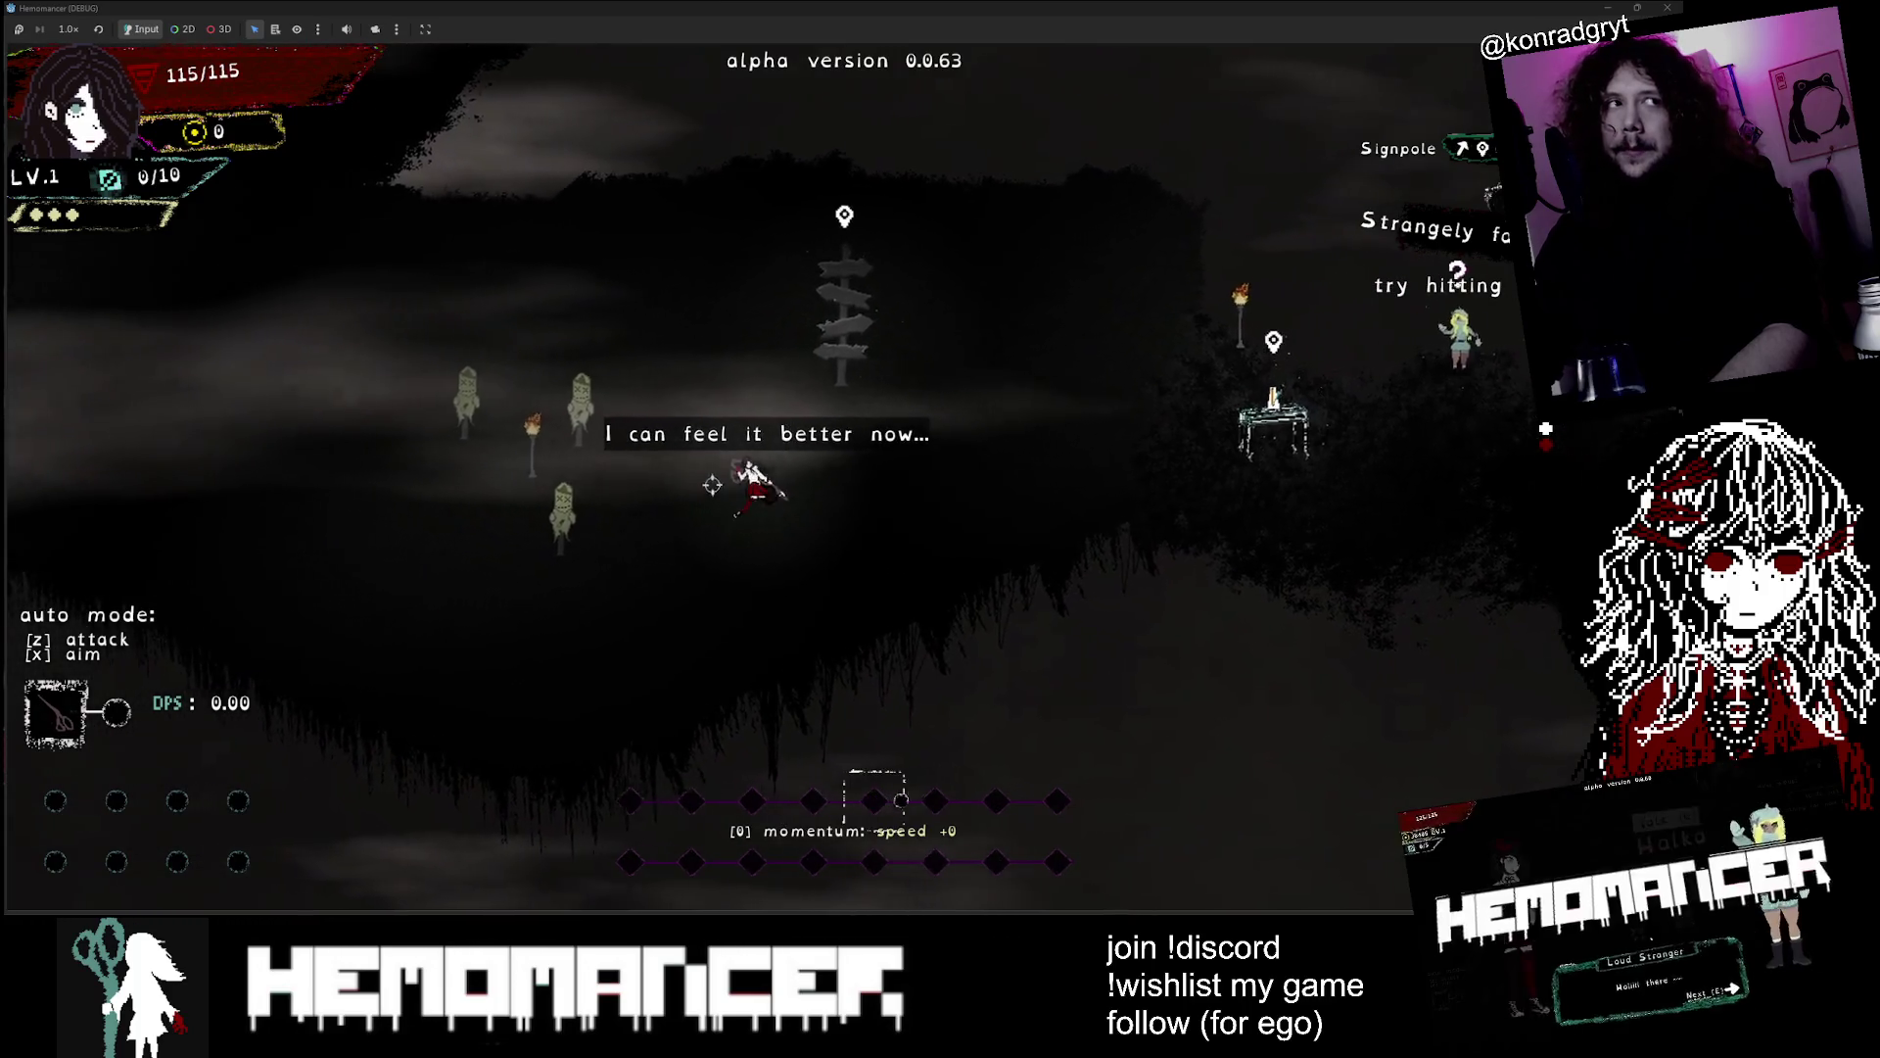
pyautogui.press('a')
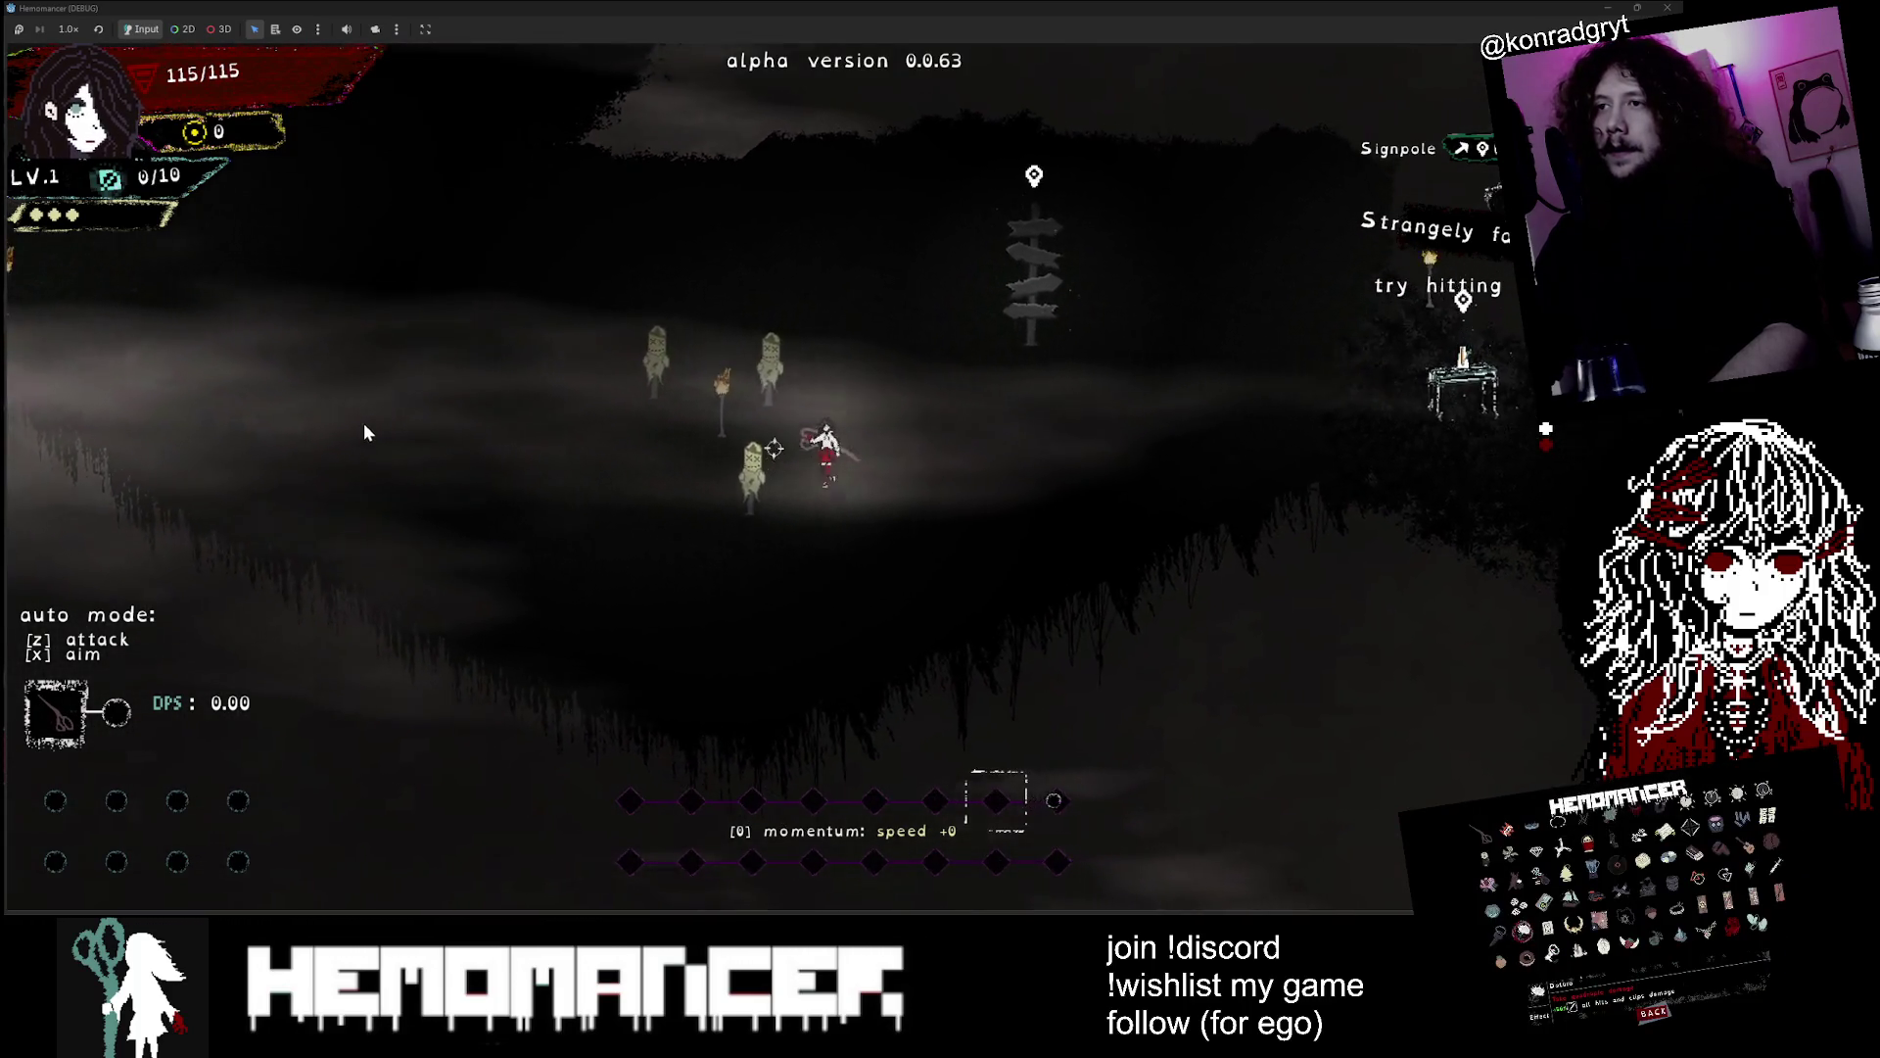
pyautogui.press('a')
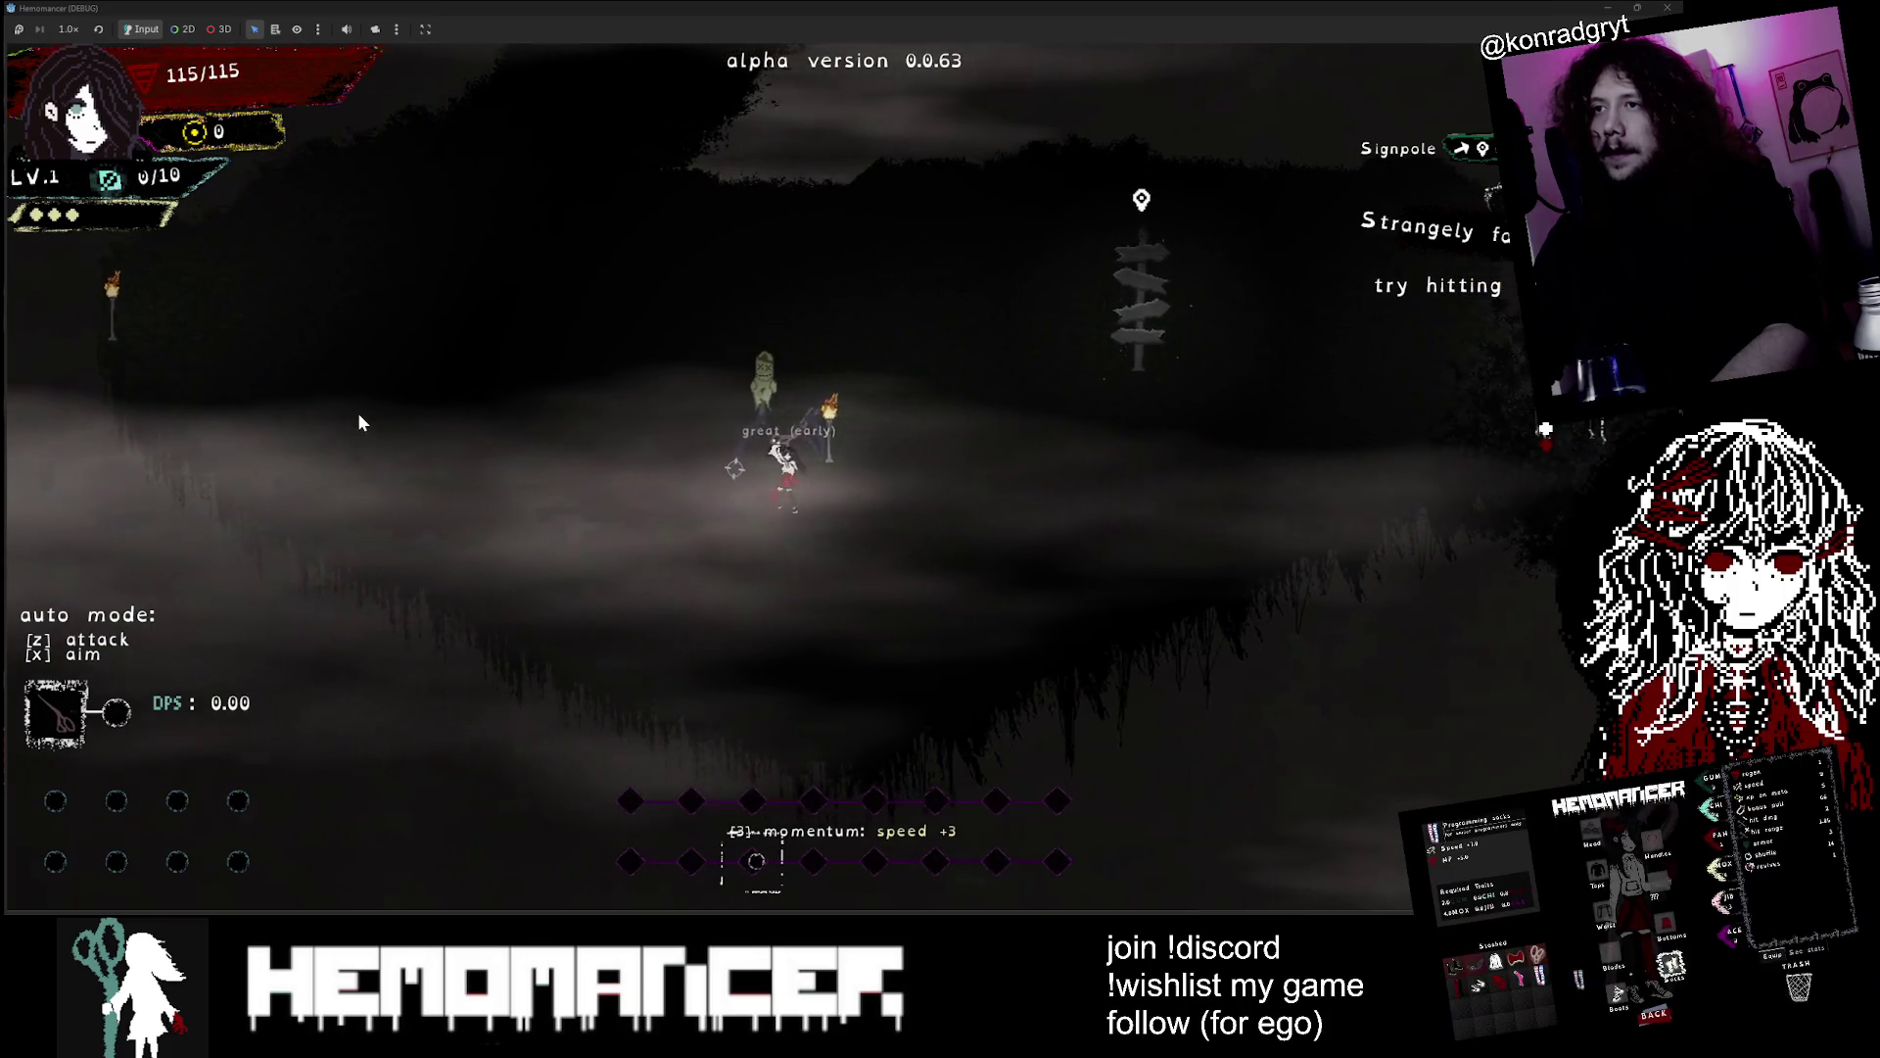
pyautogui.press('a')
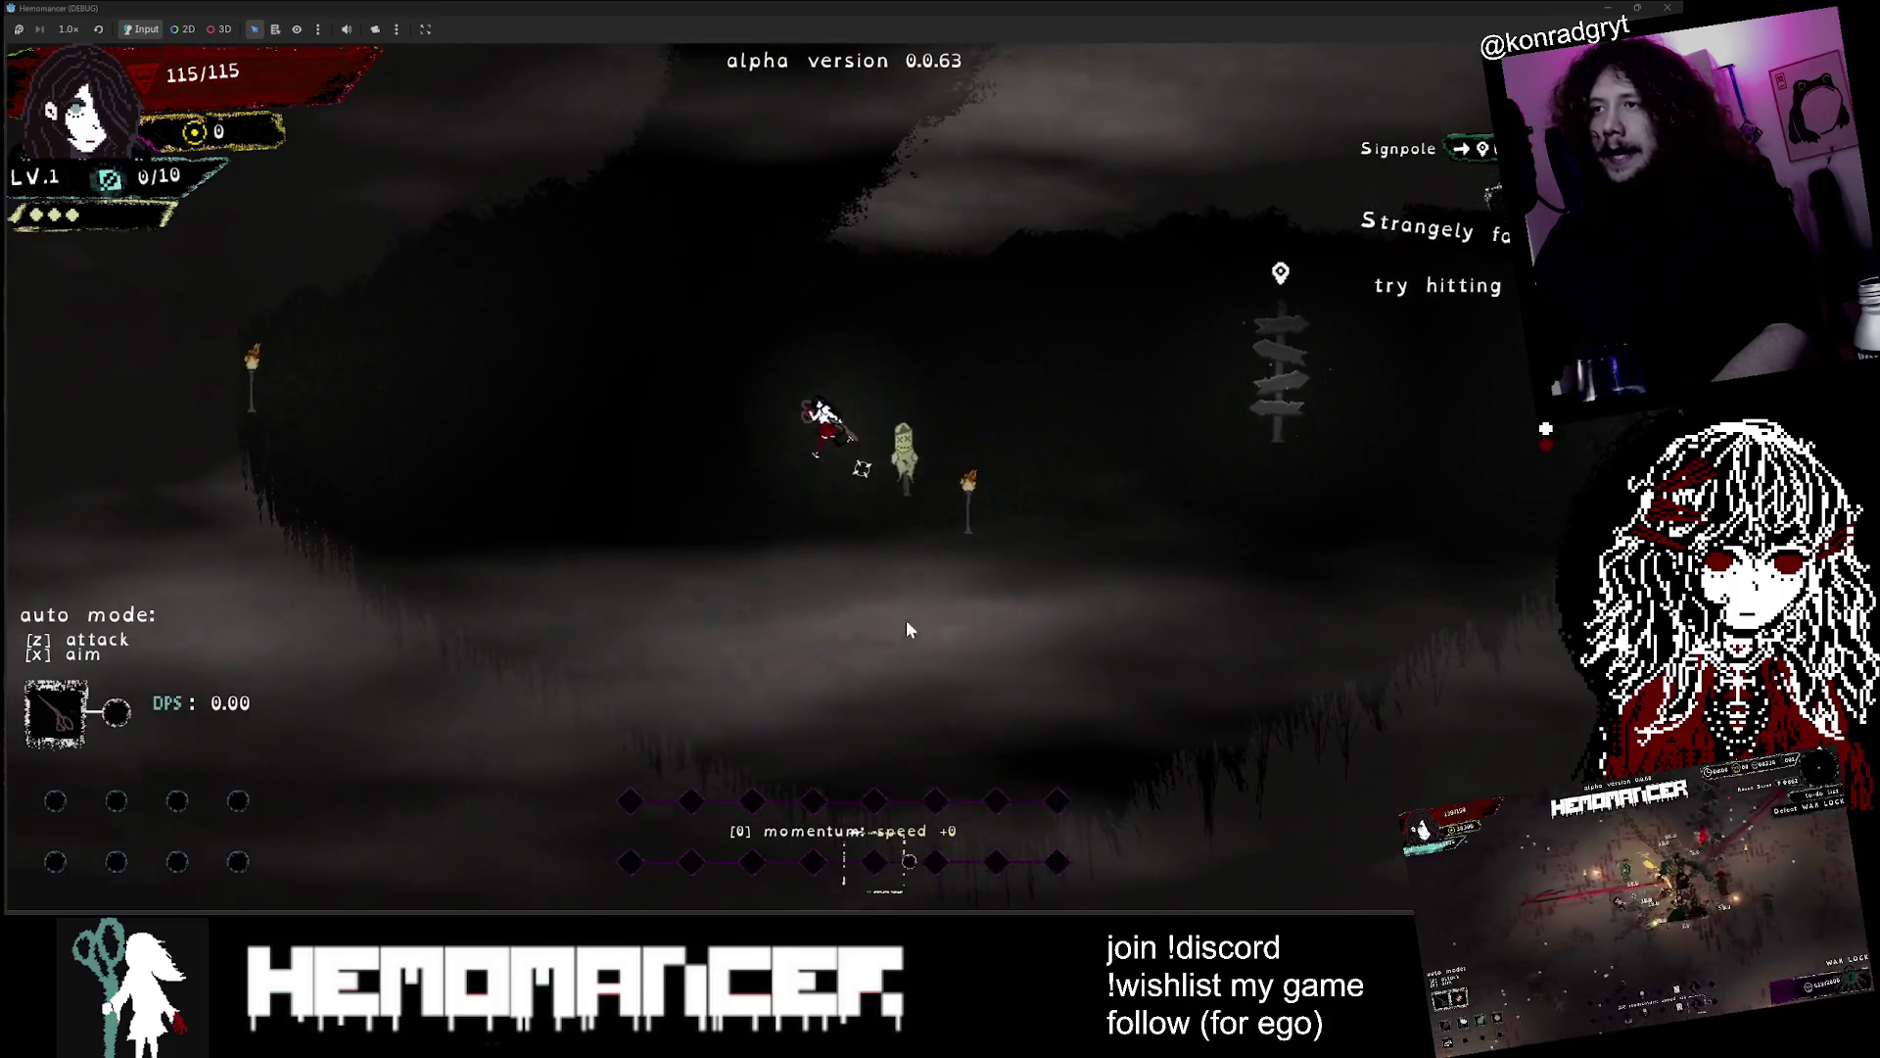
pyautogui.press('a')
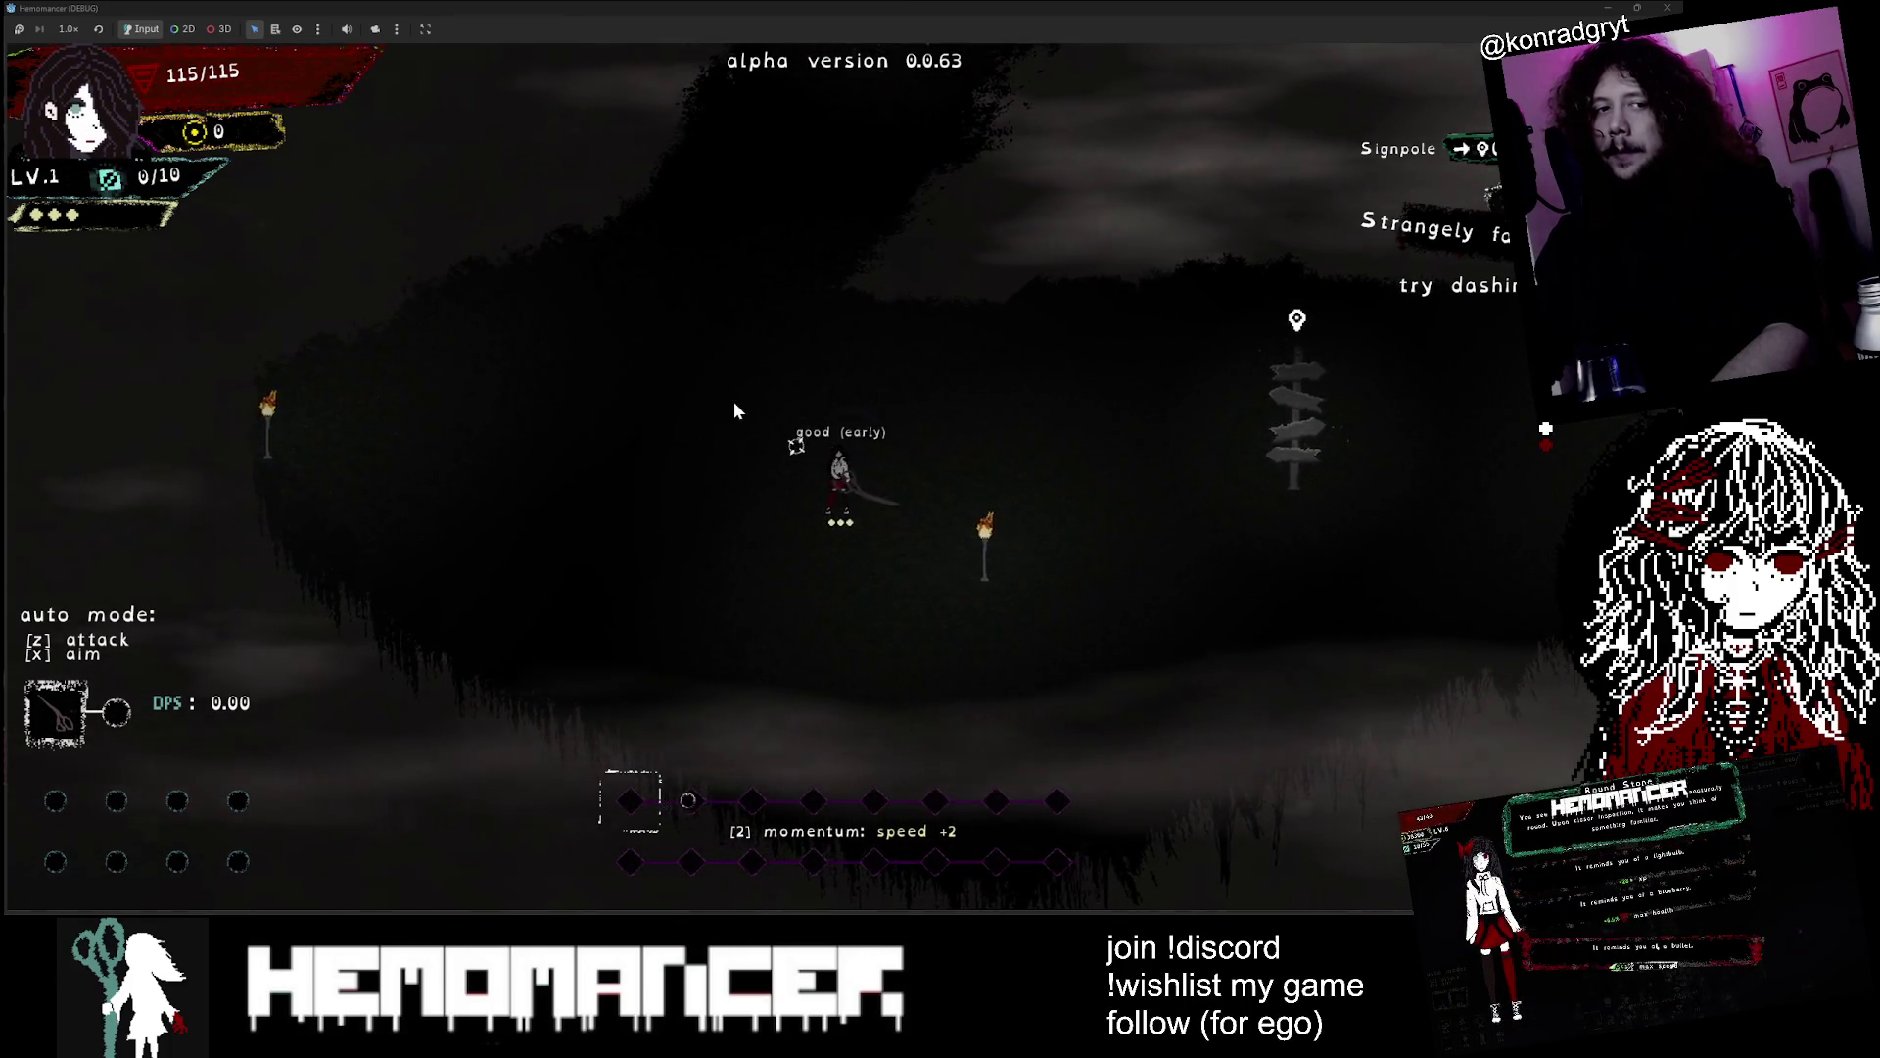
# Talk to the Gruff Stranger again, then finish a conversation with Halka
pyautogui.press('w')
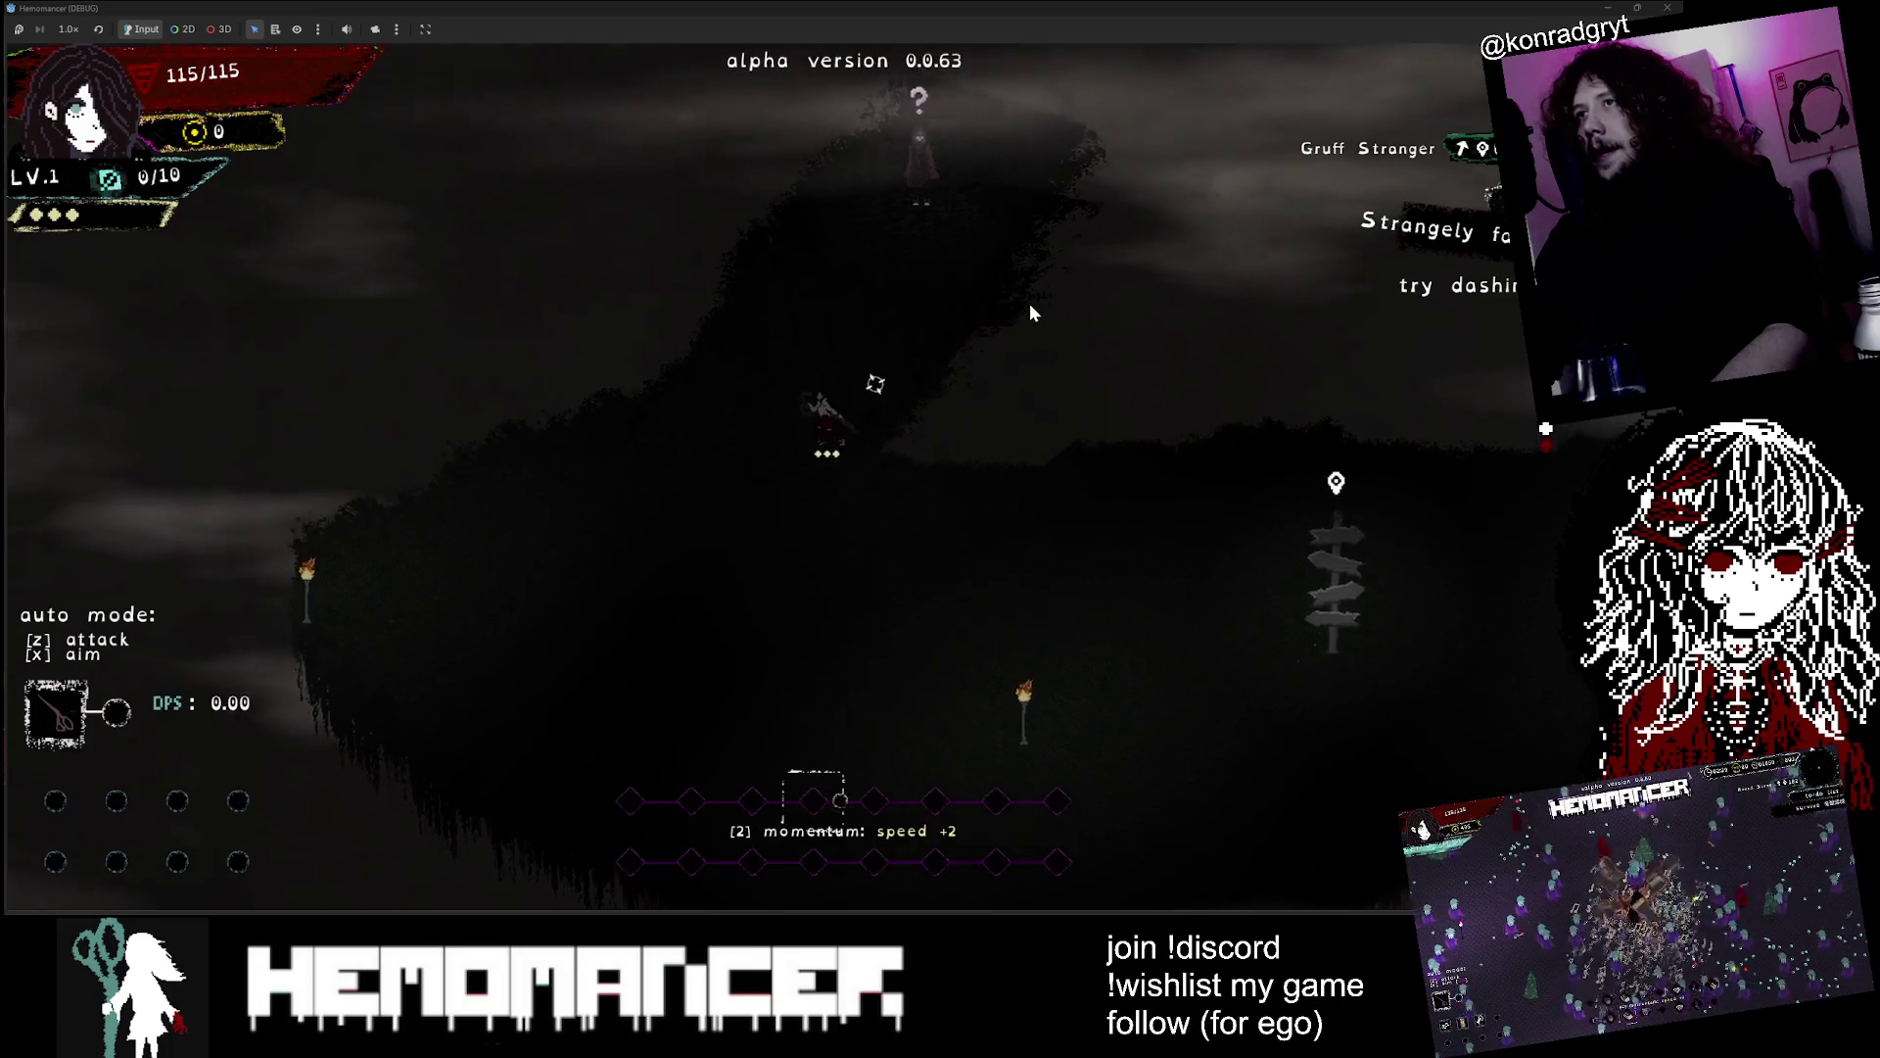
pyautogui.press('e')
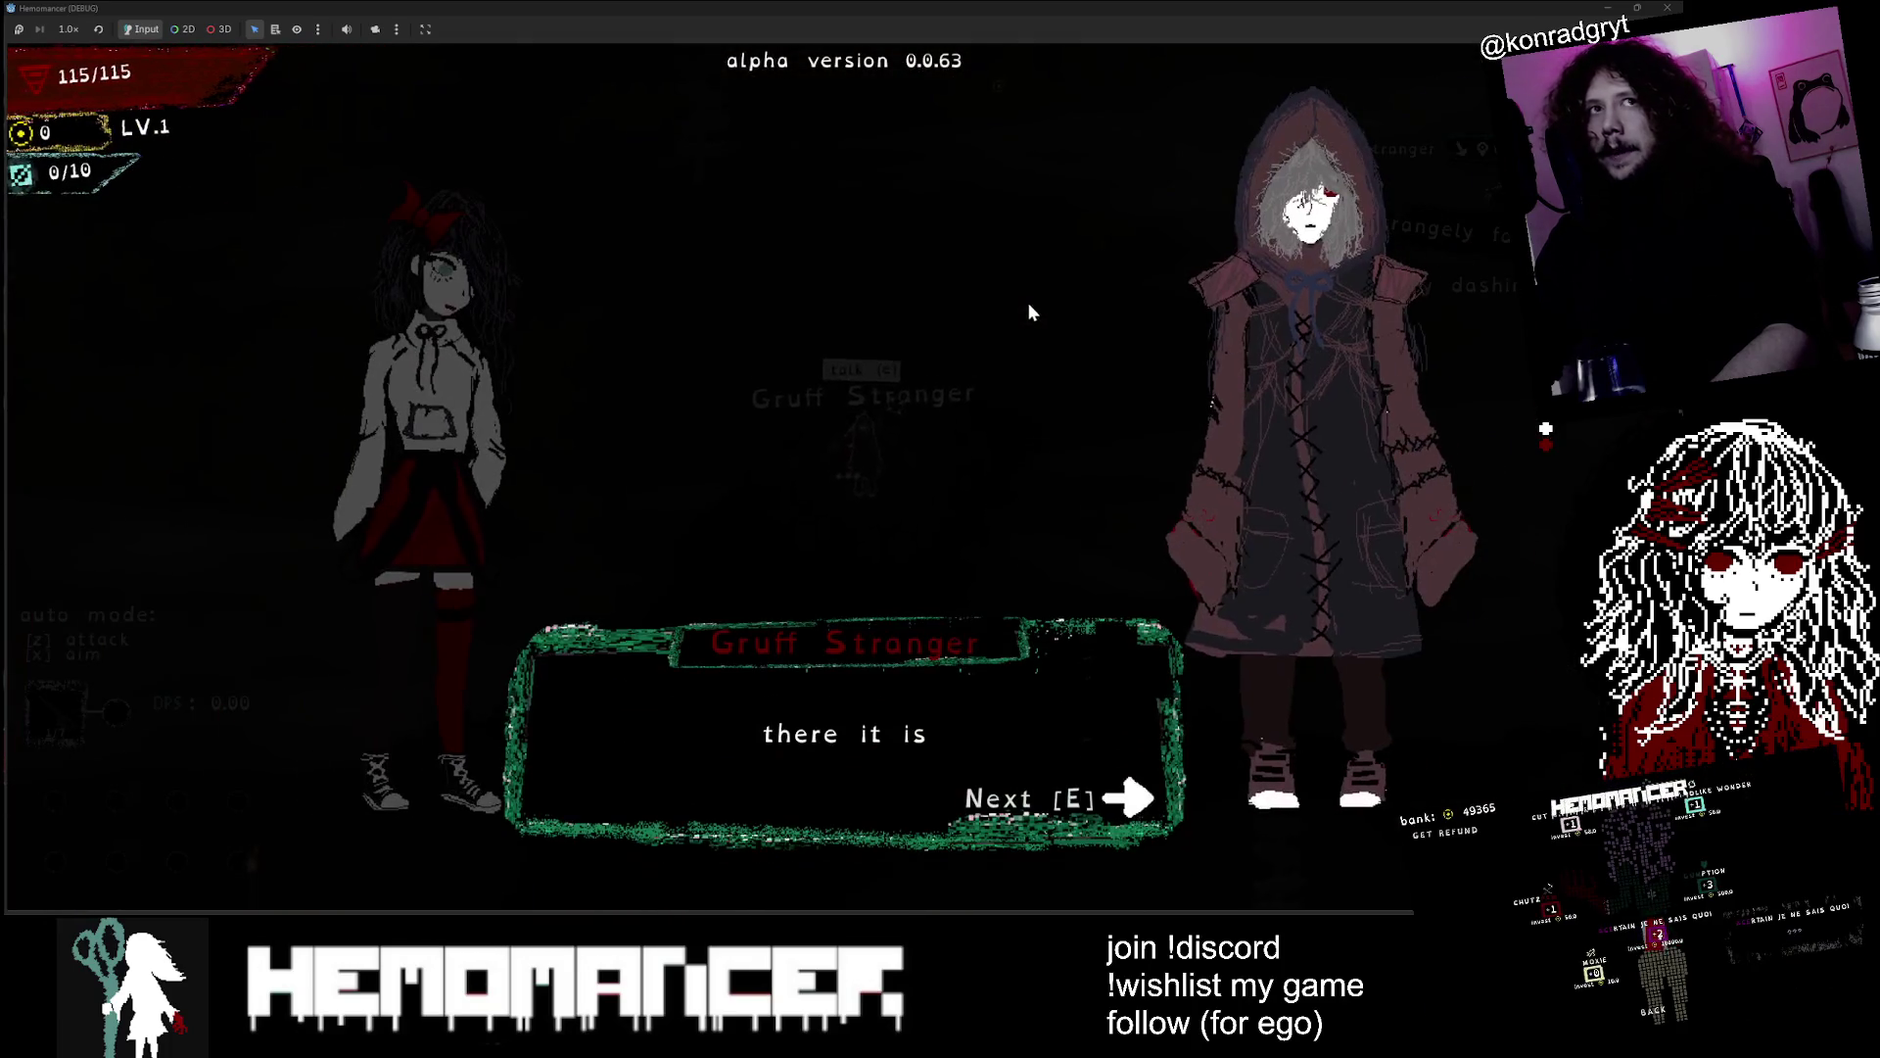
pyautogui.press('e')
pyautogui.press('e')
pyautogui.press('e')
pyautogui.press('e')
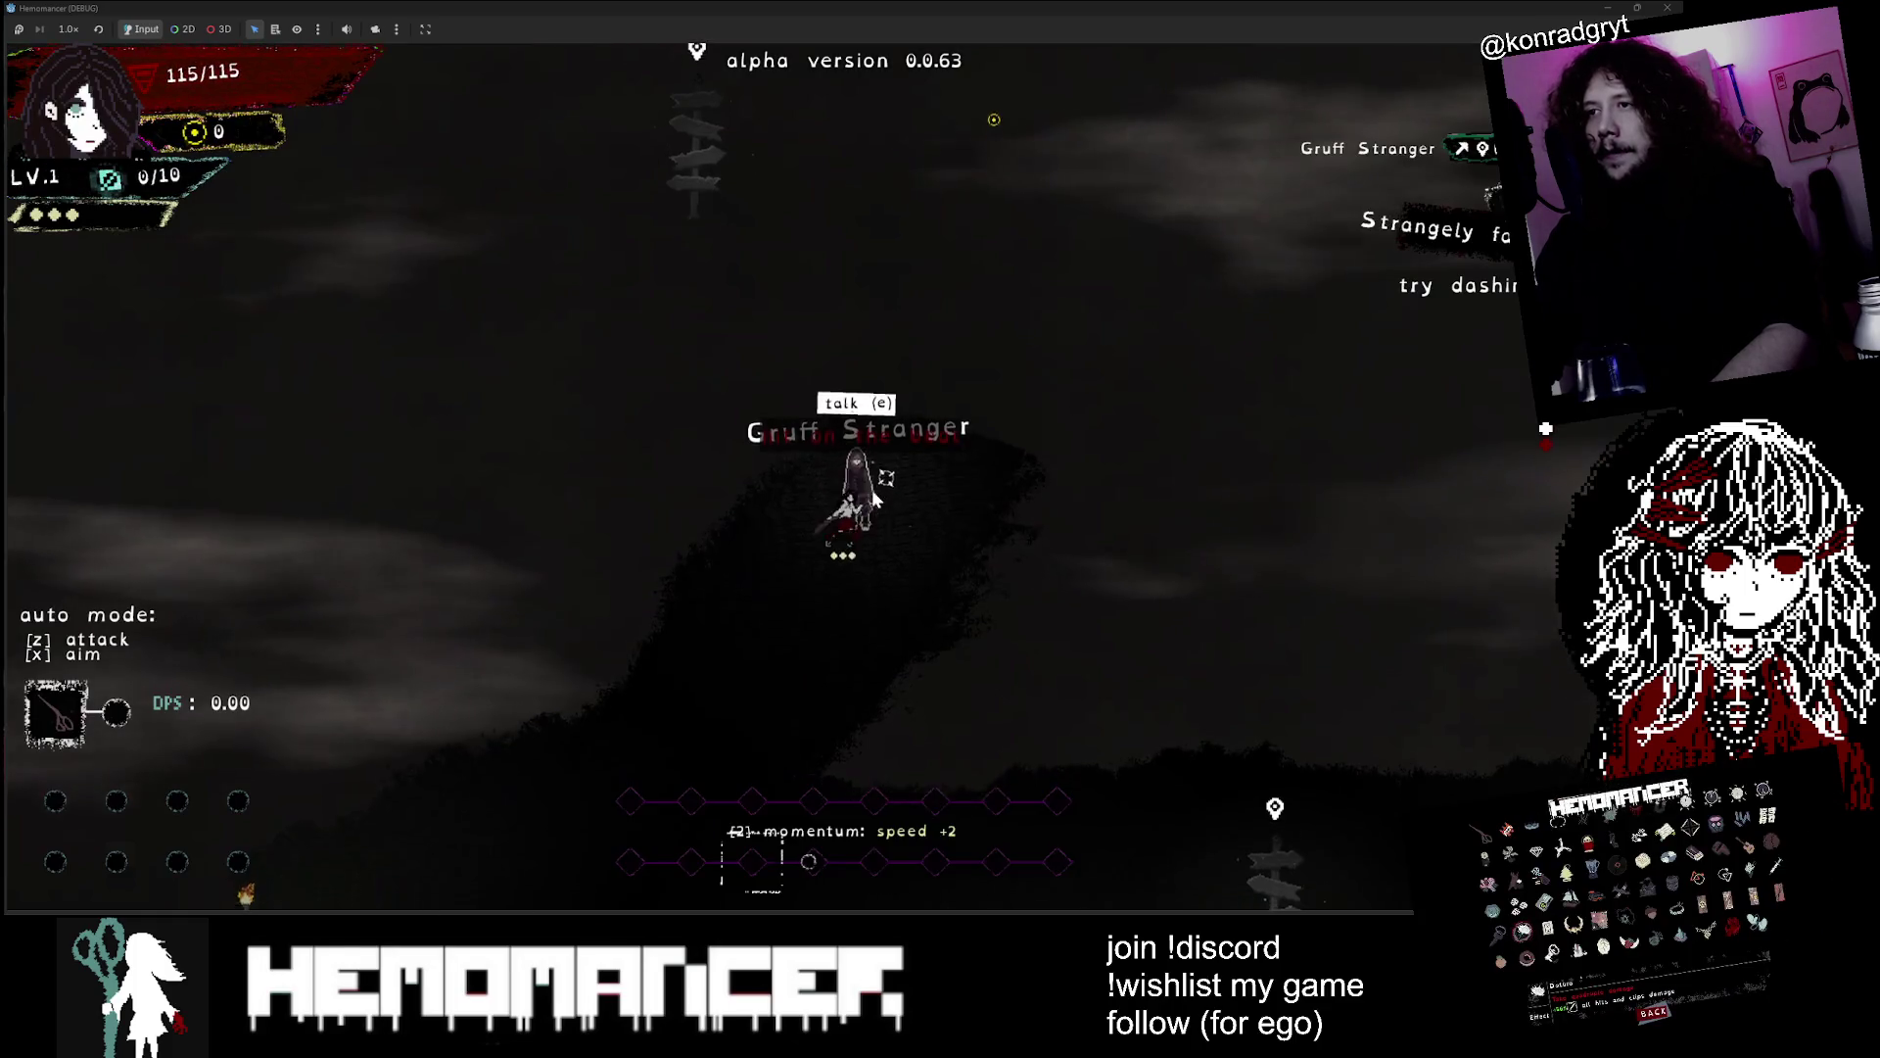
pyautogui.press('s')
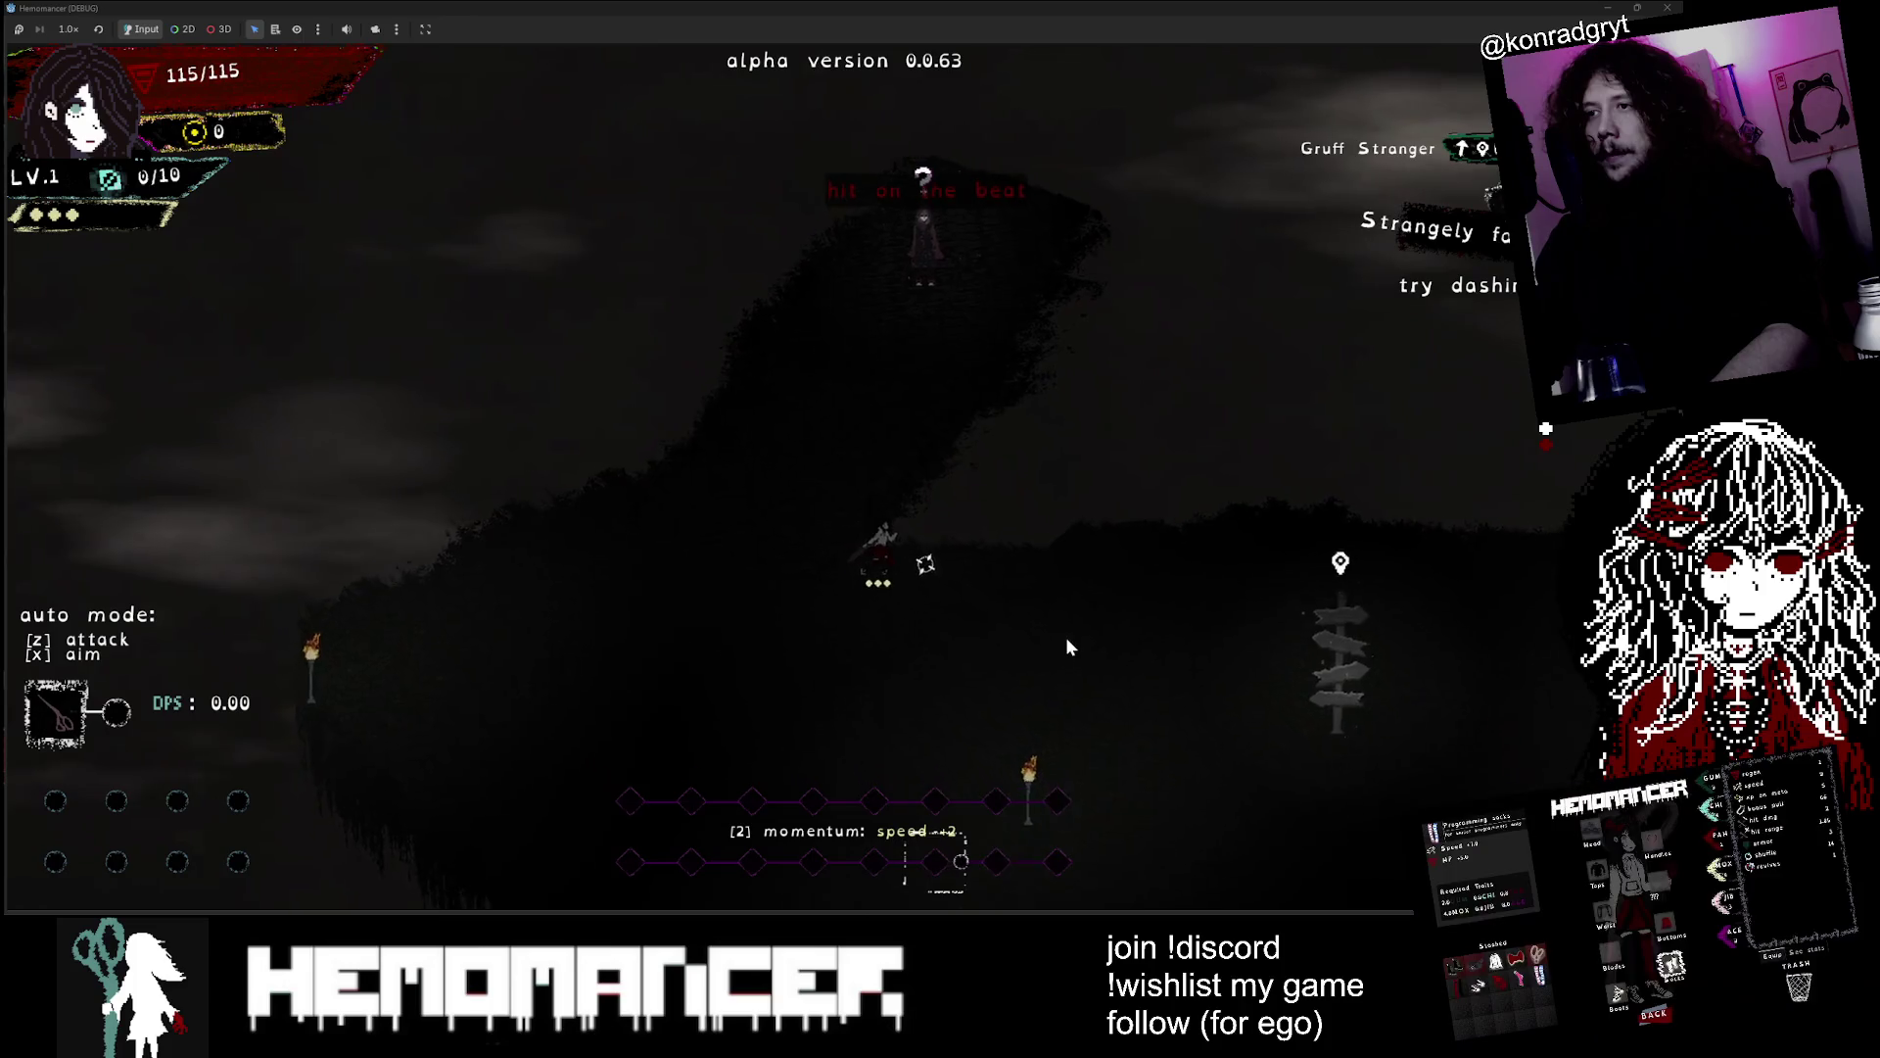
pyautogui.press('d')
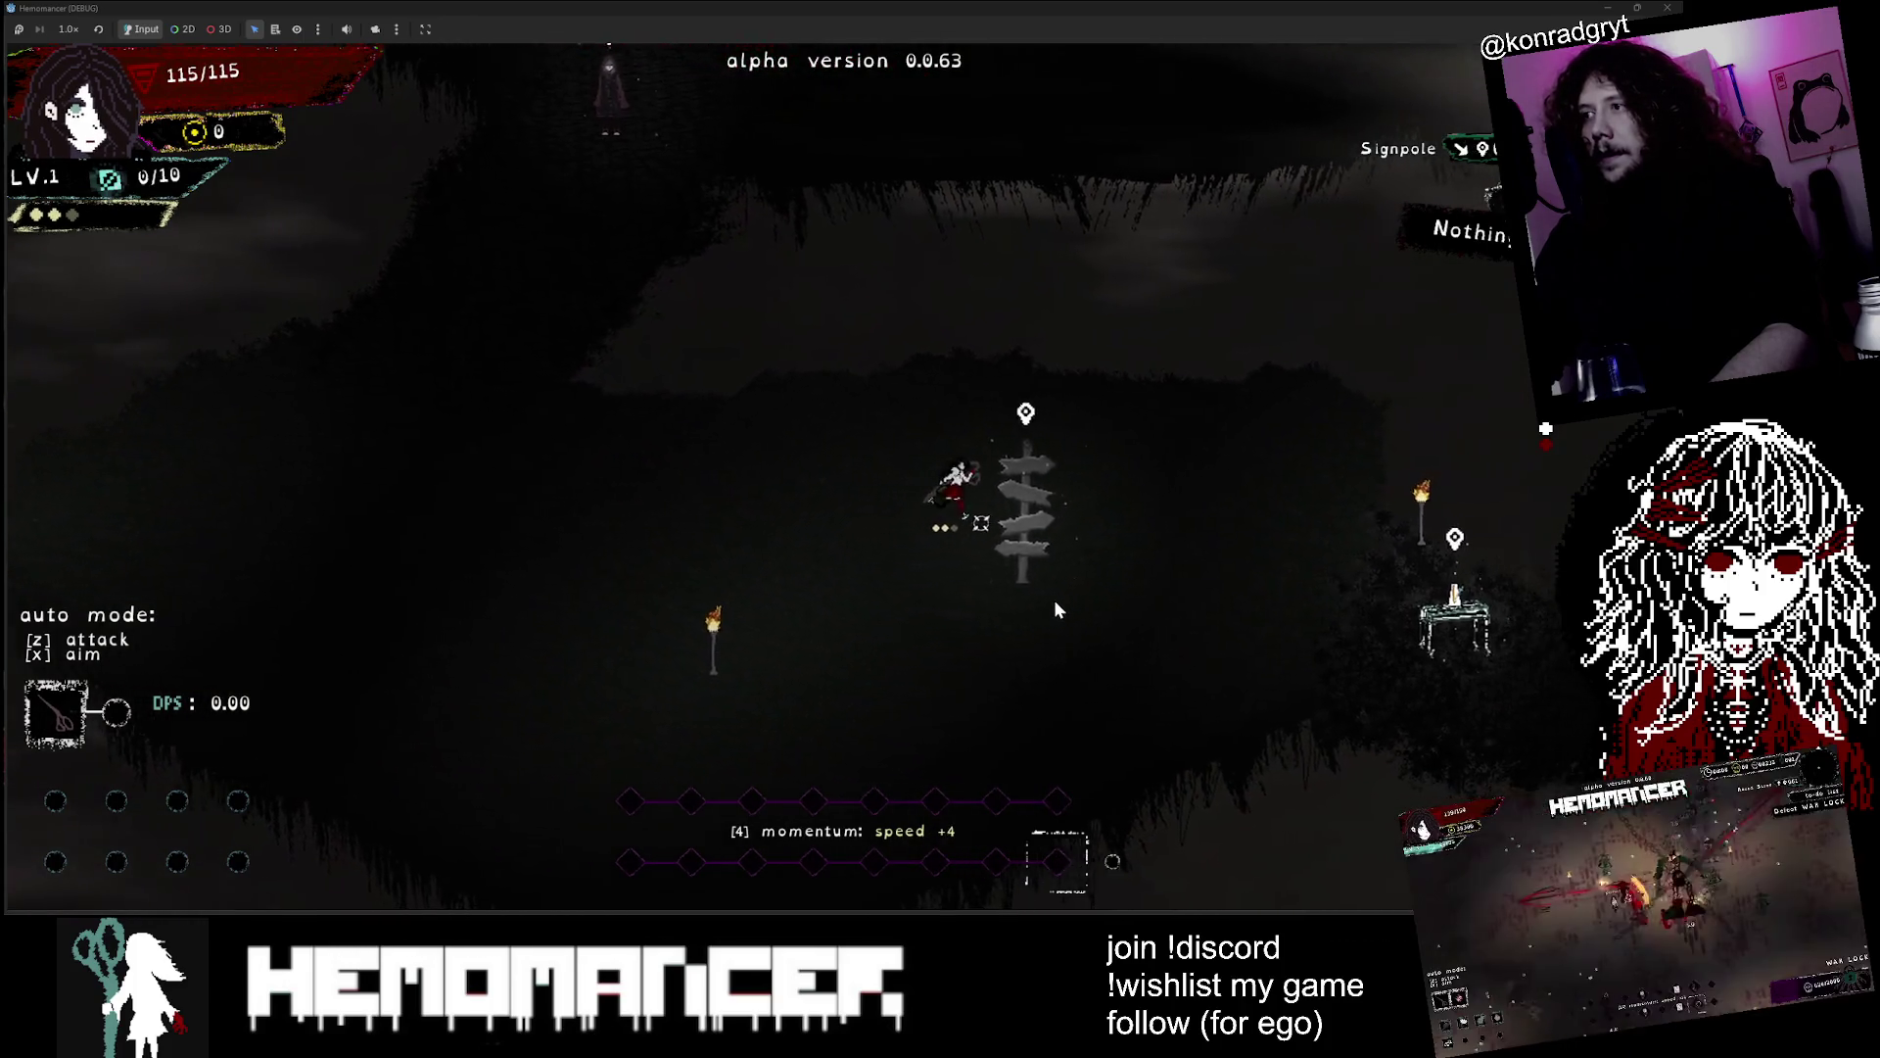
pyautogui.press('d')
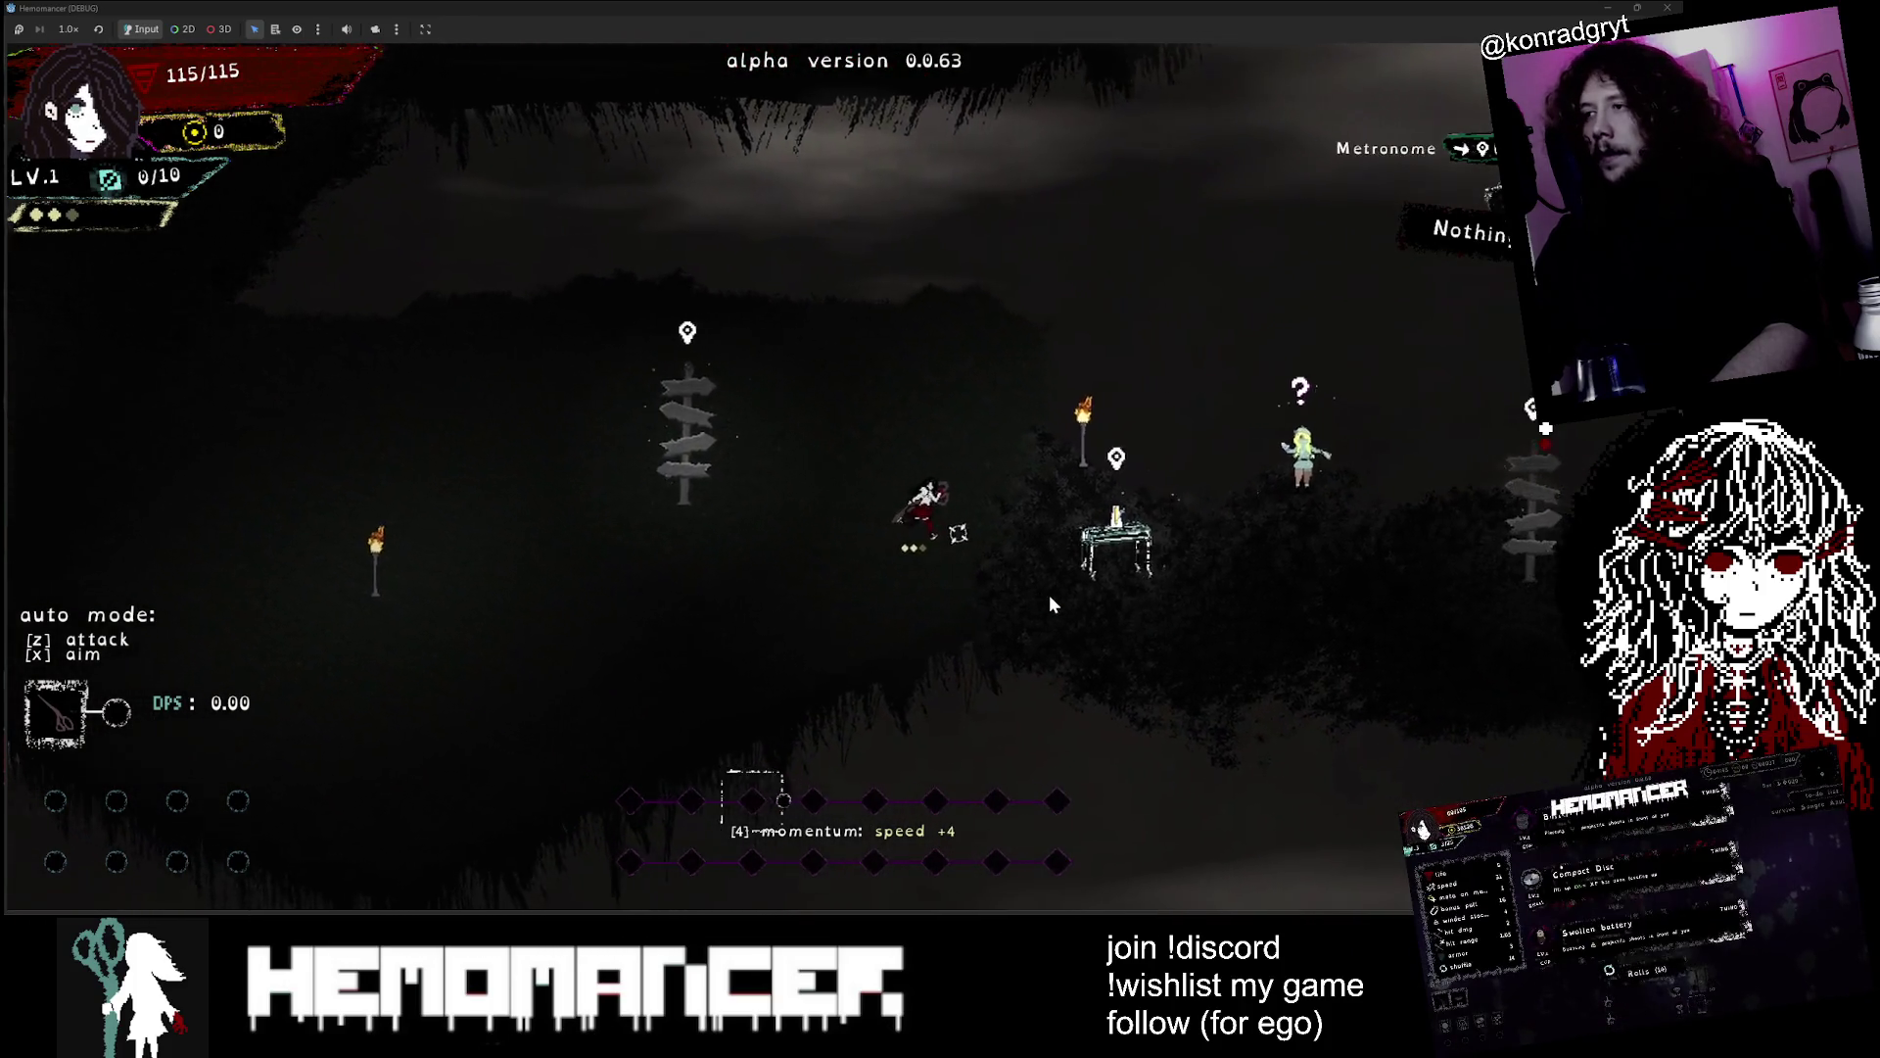
pyautogui.press('d')
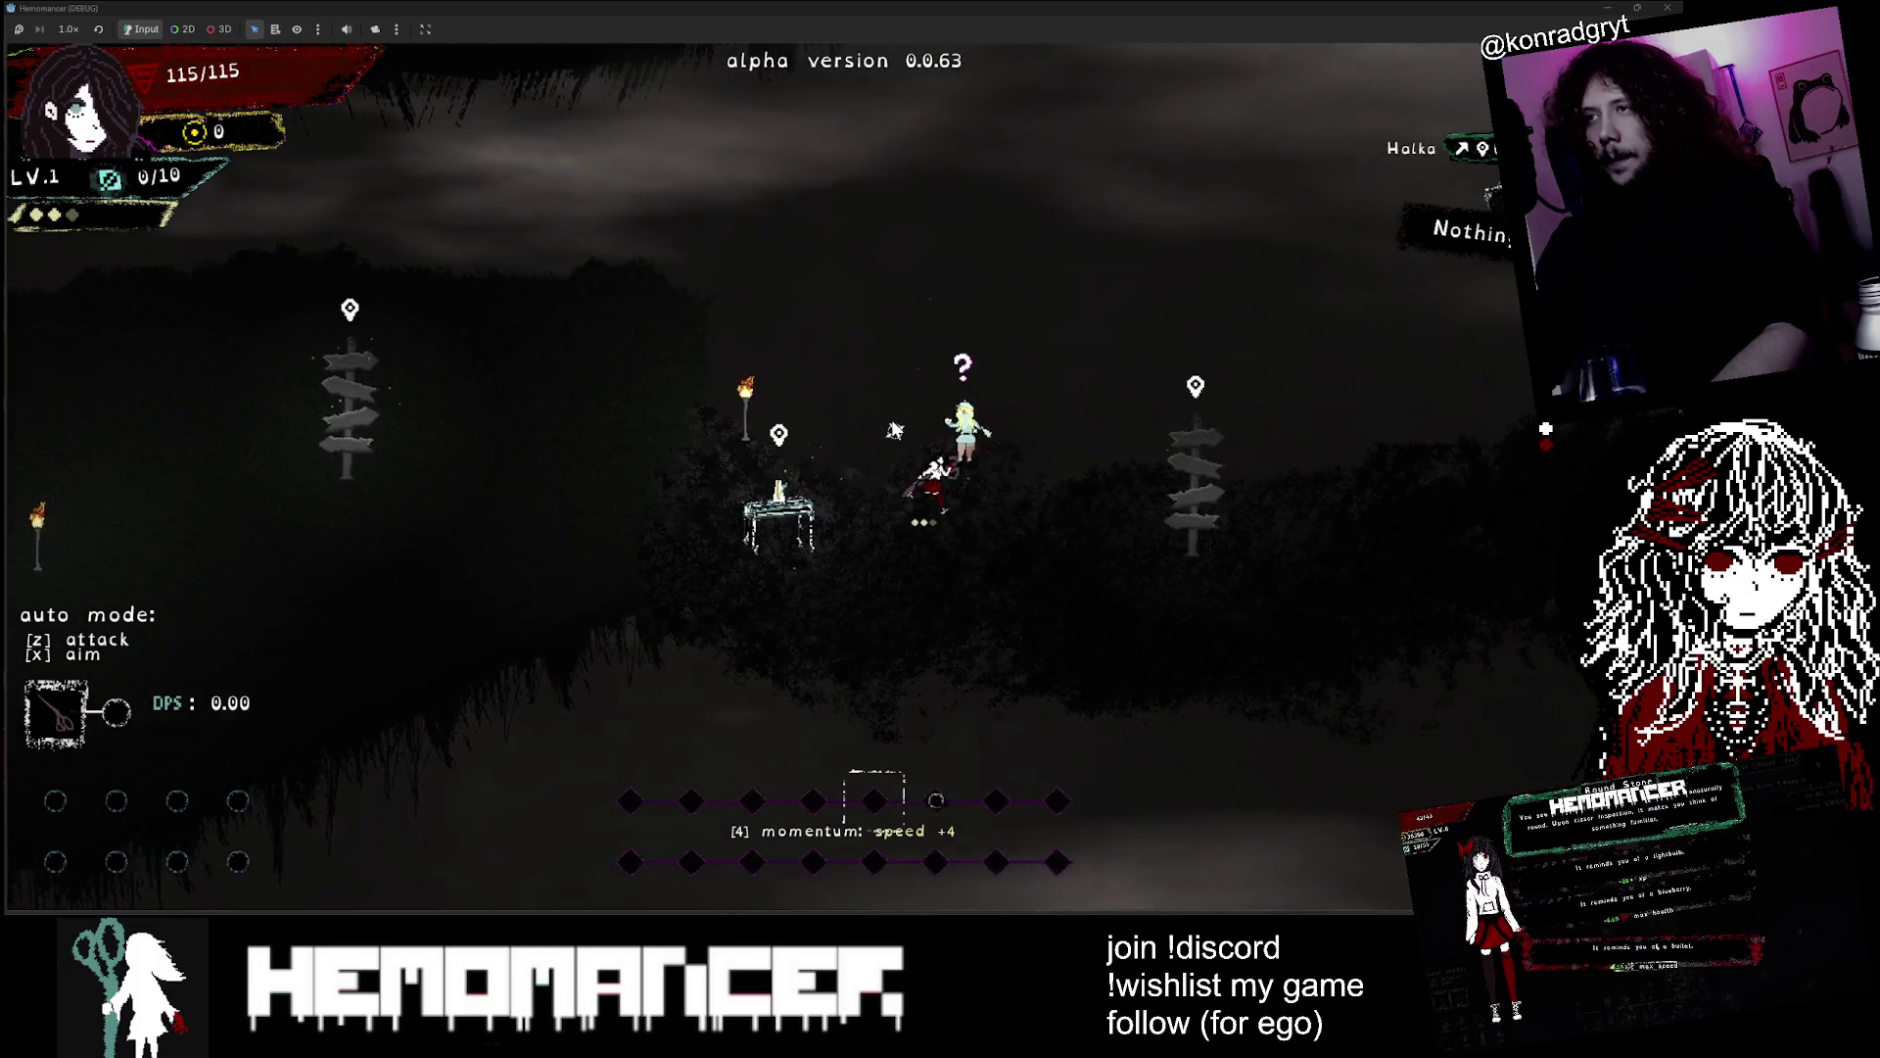
pyautogui.press('e')
pyautogui.press('e')
pyautogui.press('e')
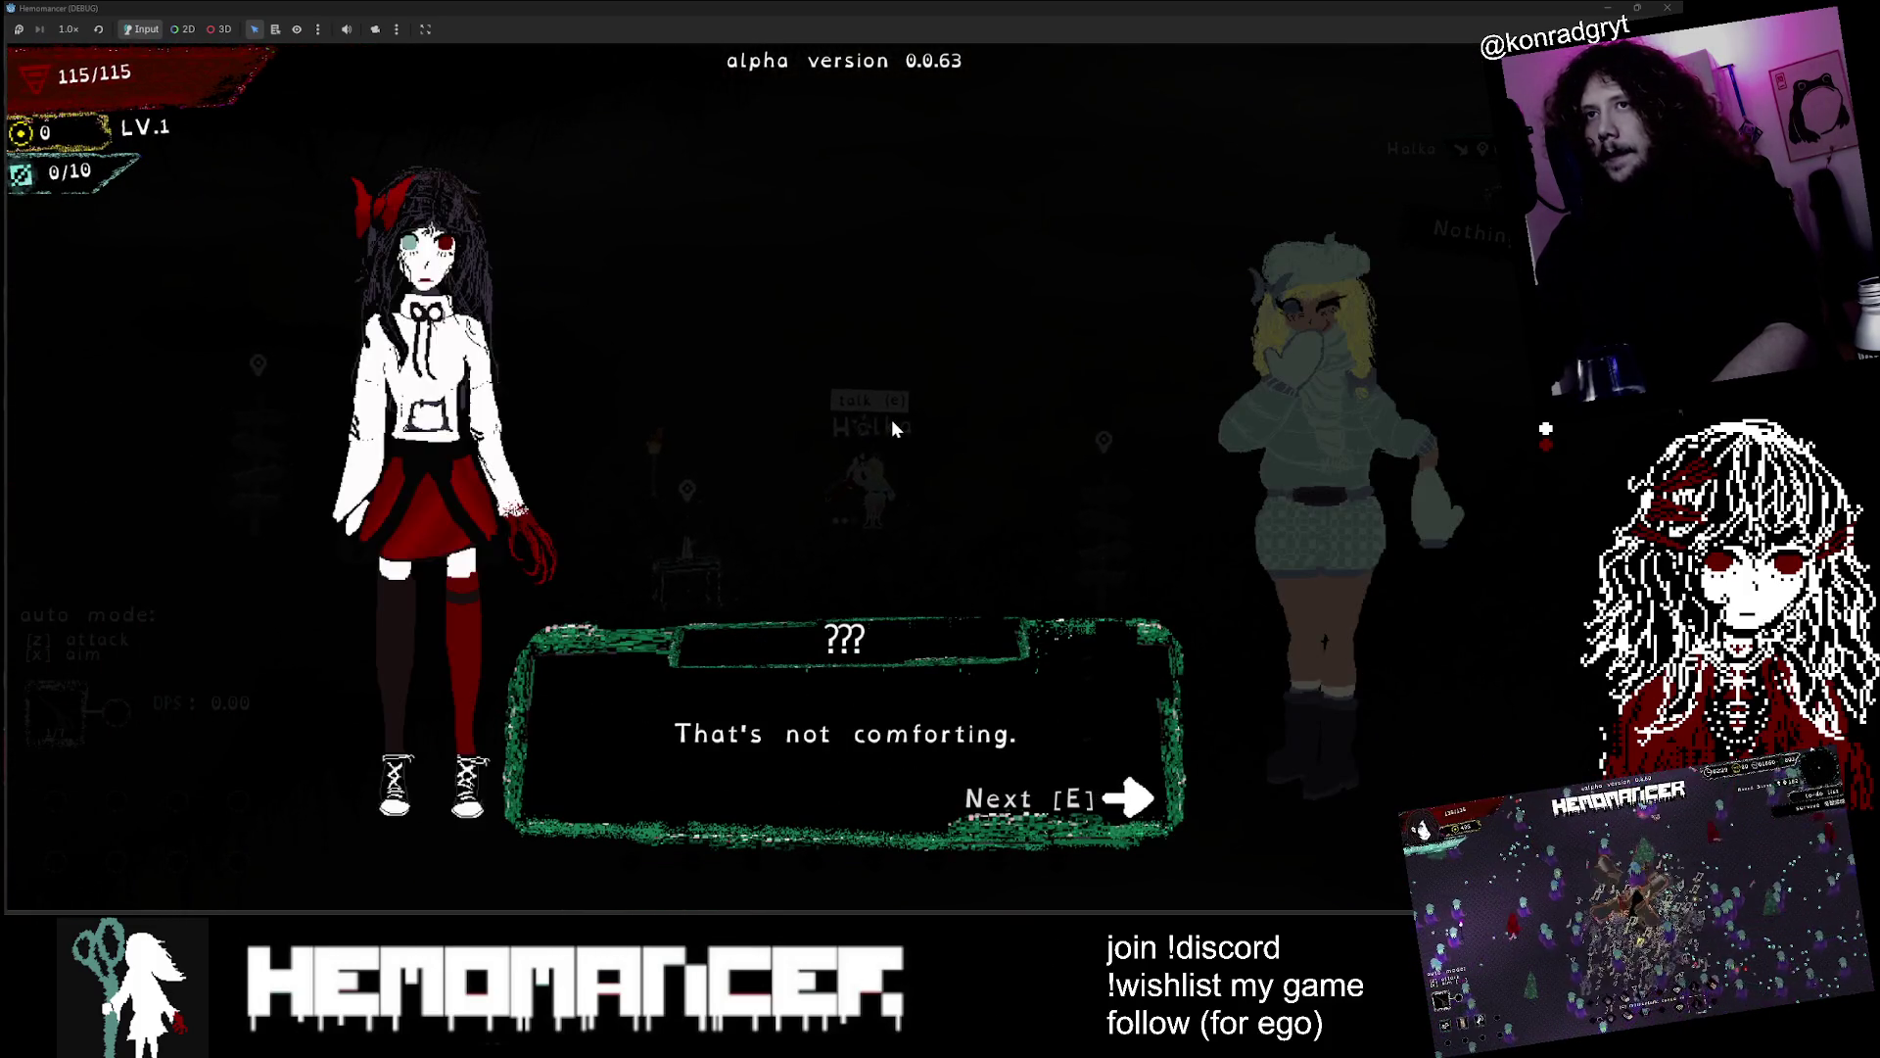
pyautogui.press('e')
pyautogui.press('e')
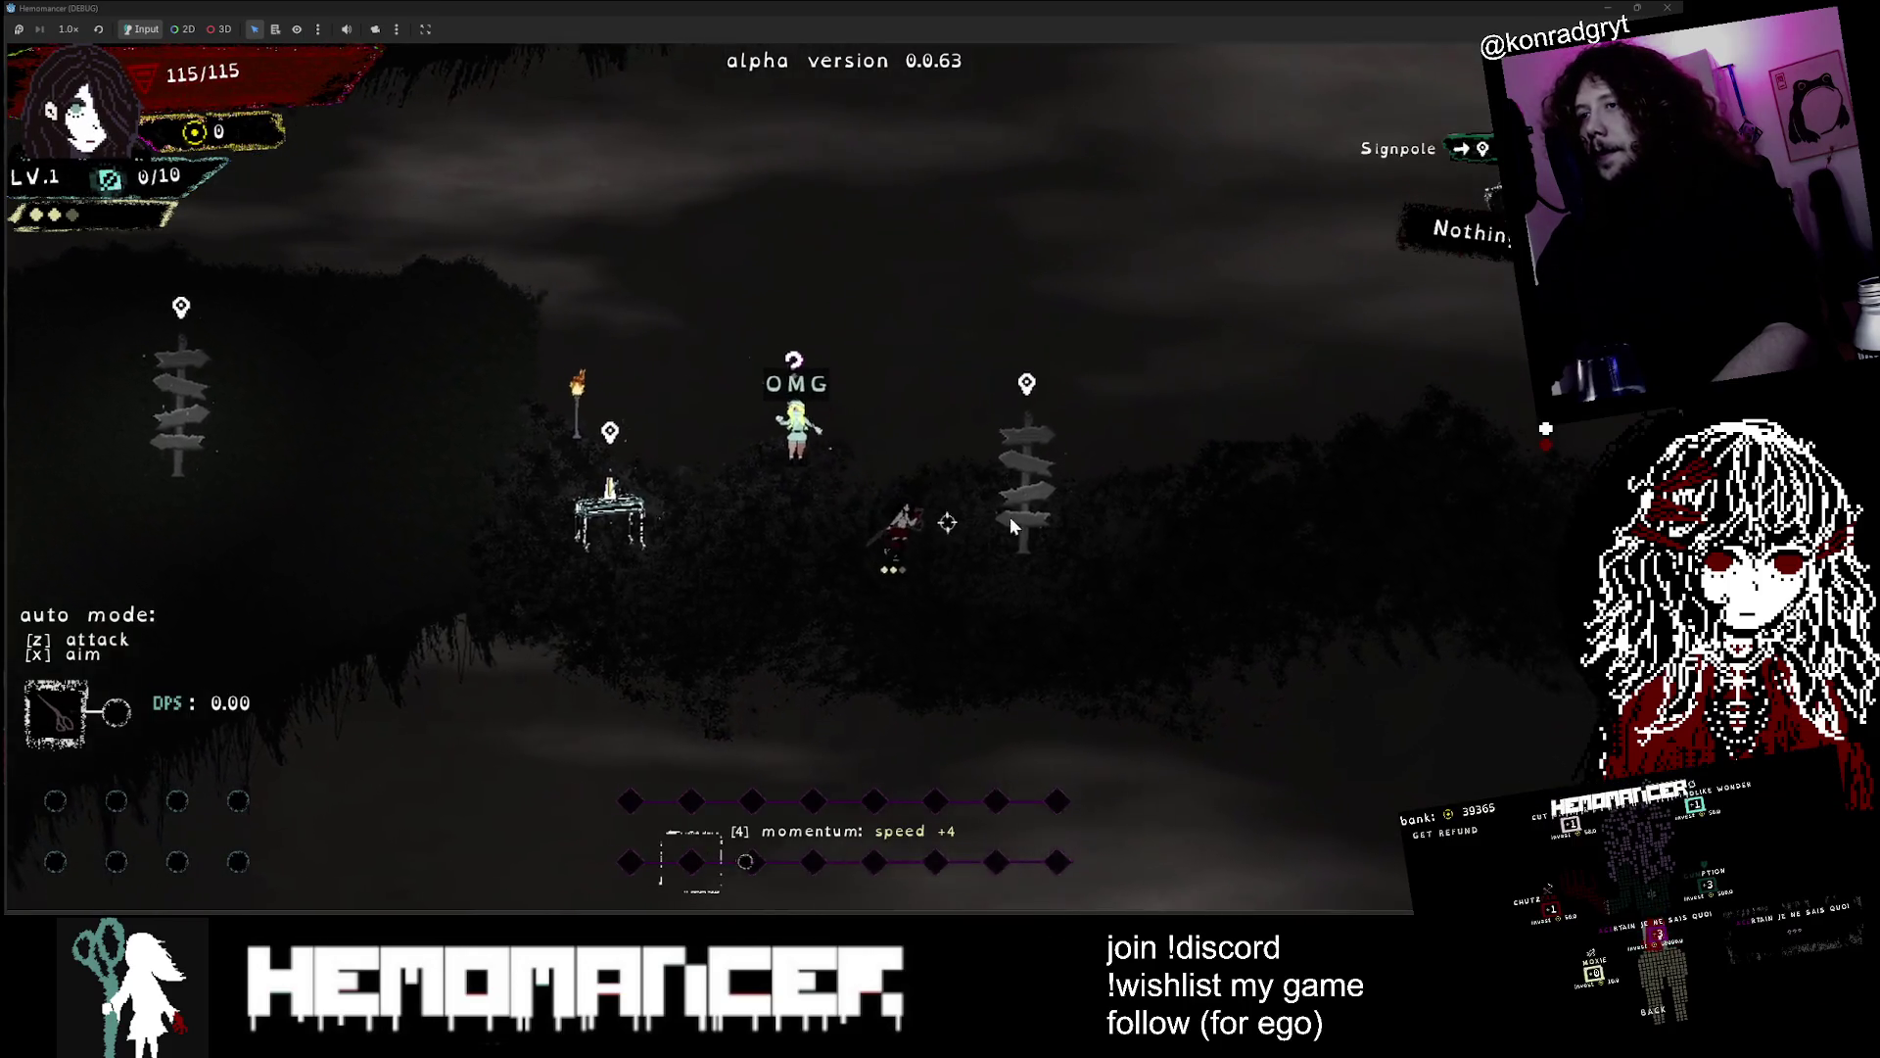
# Check the quest journal at the bookstand to confirm 'Strangely familiar place' is completed
pyautogui.press('d')
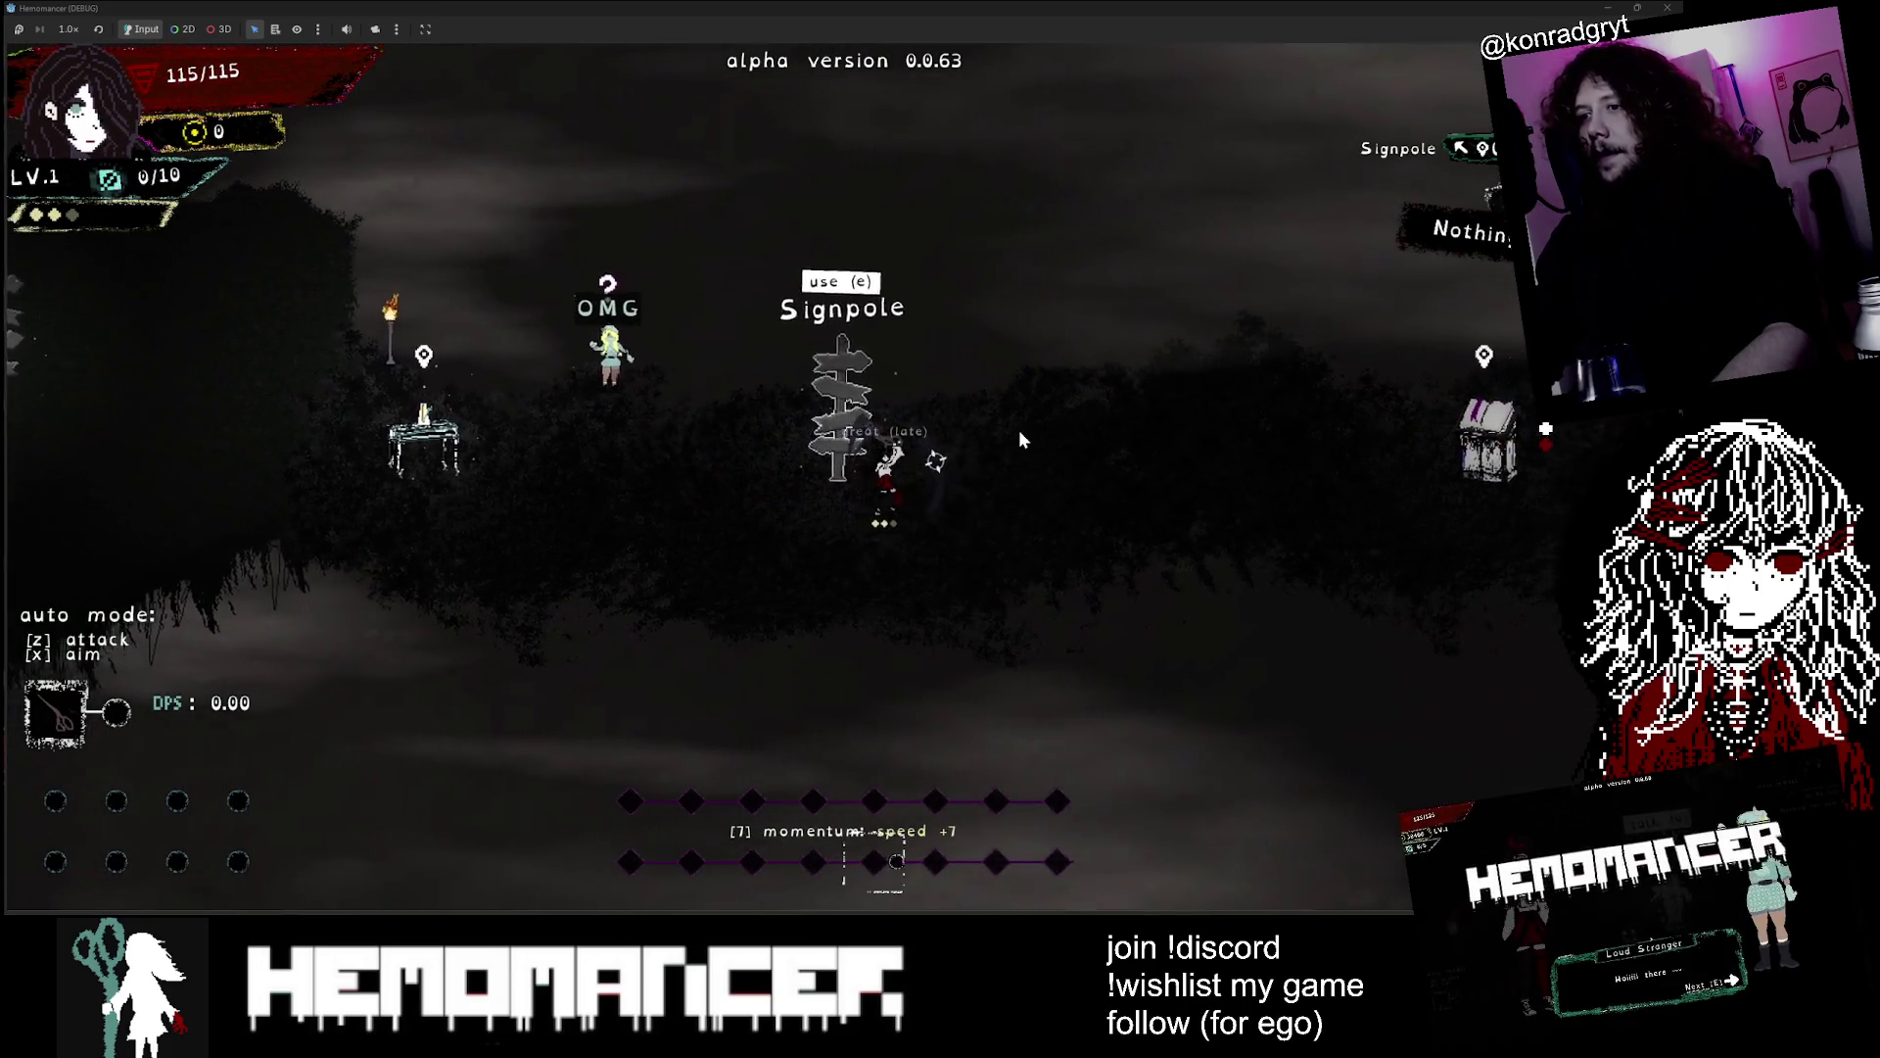
pyautogui.press('d')
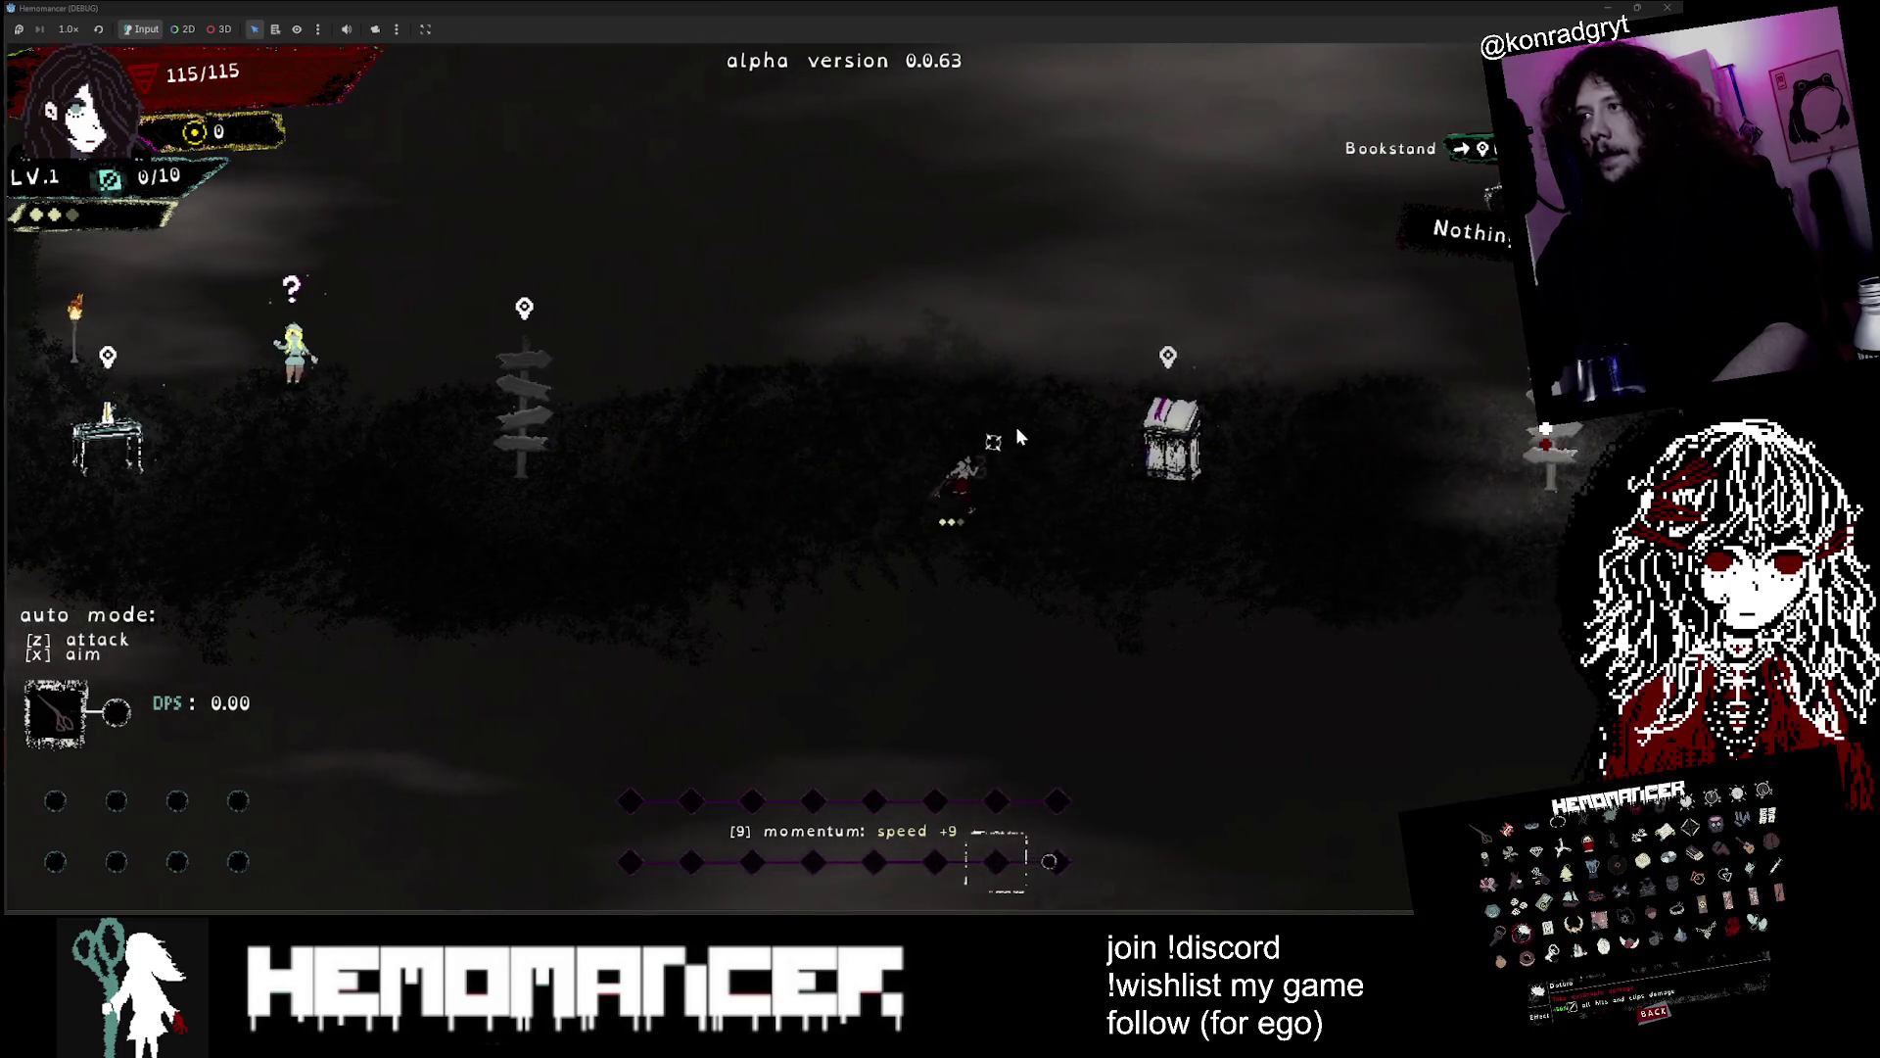
pyautogui.press('d')
pyautogui.press('e')
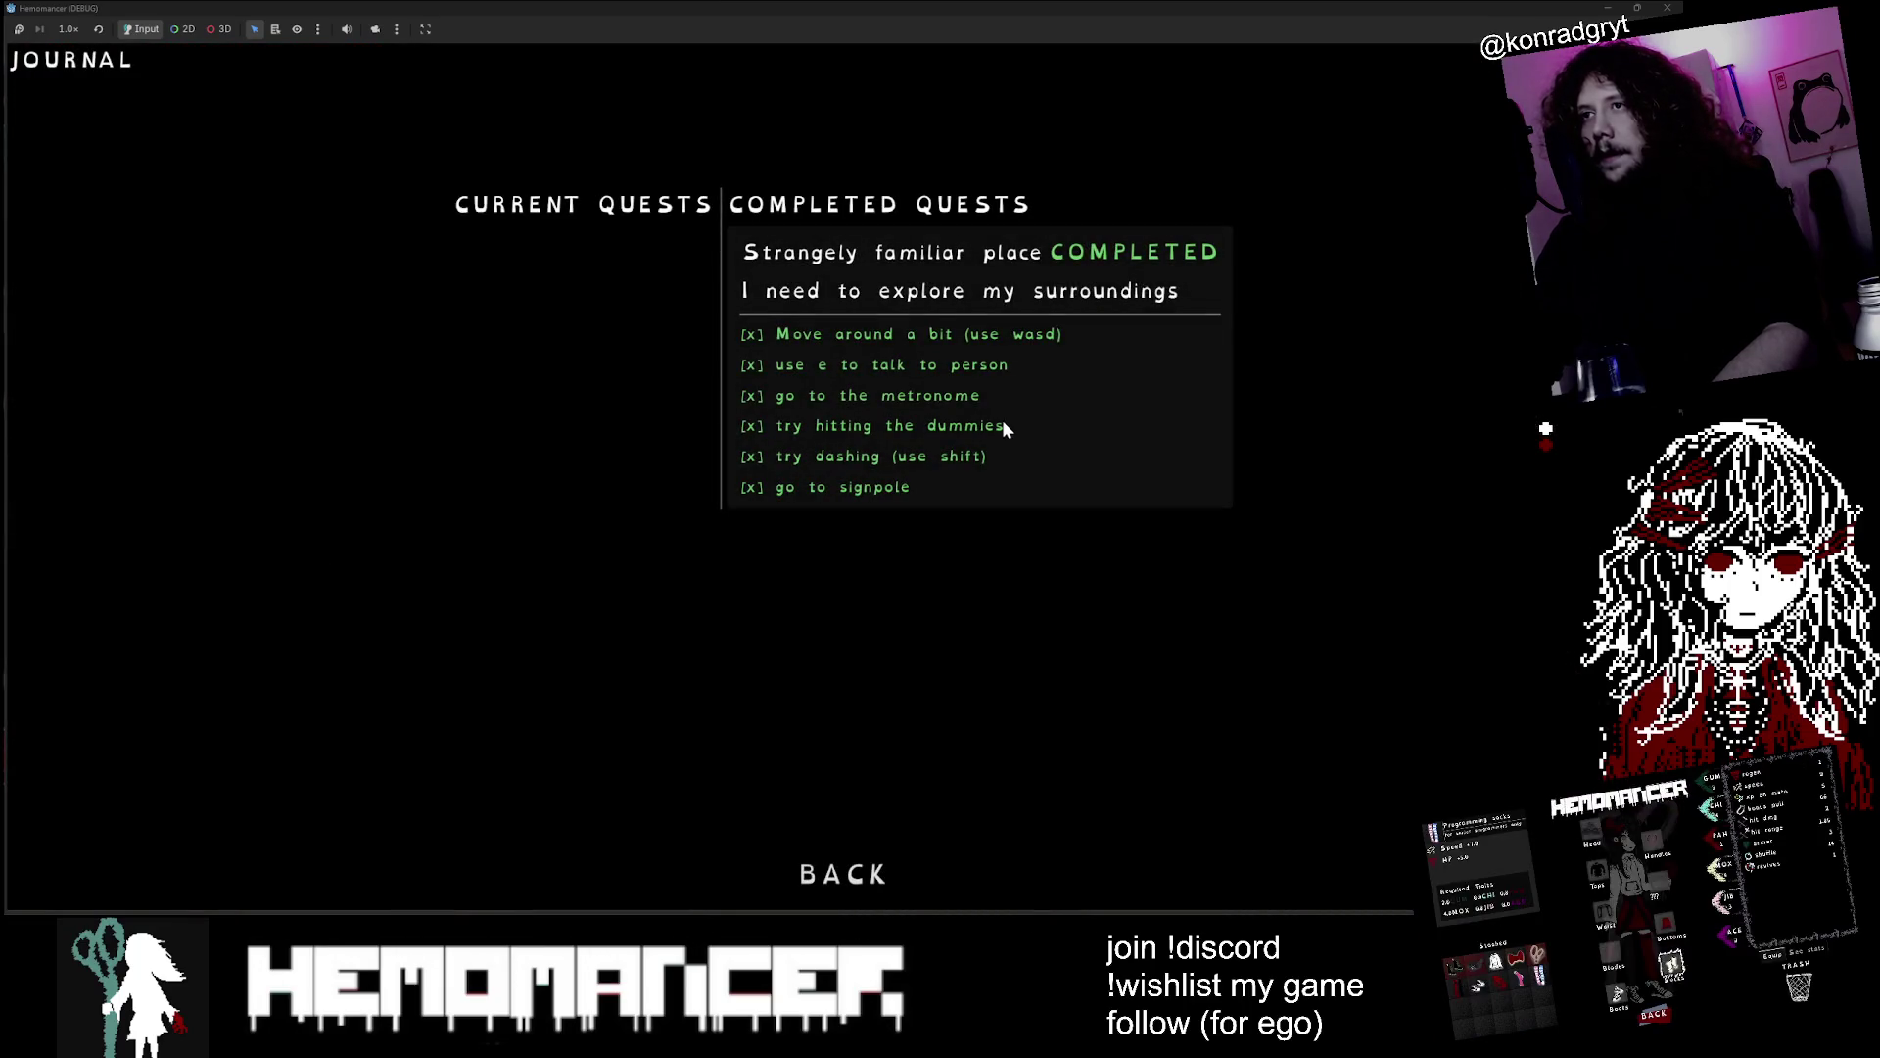
pyautogui.click(841, 870)
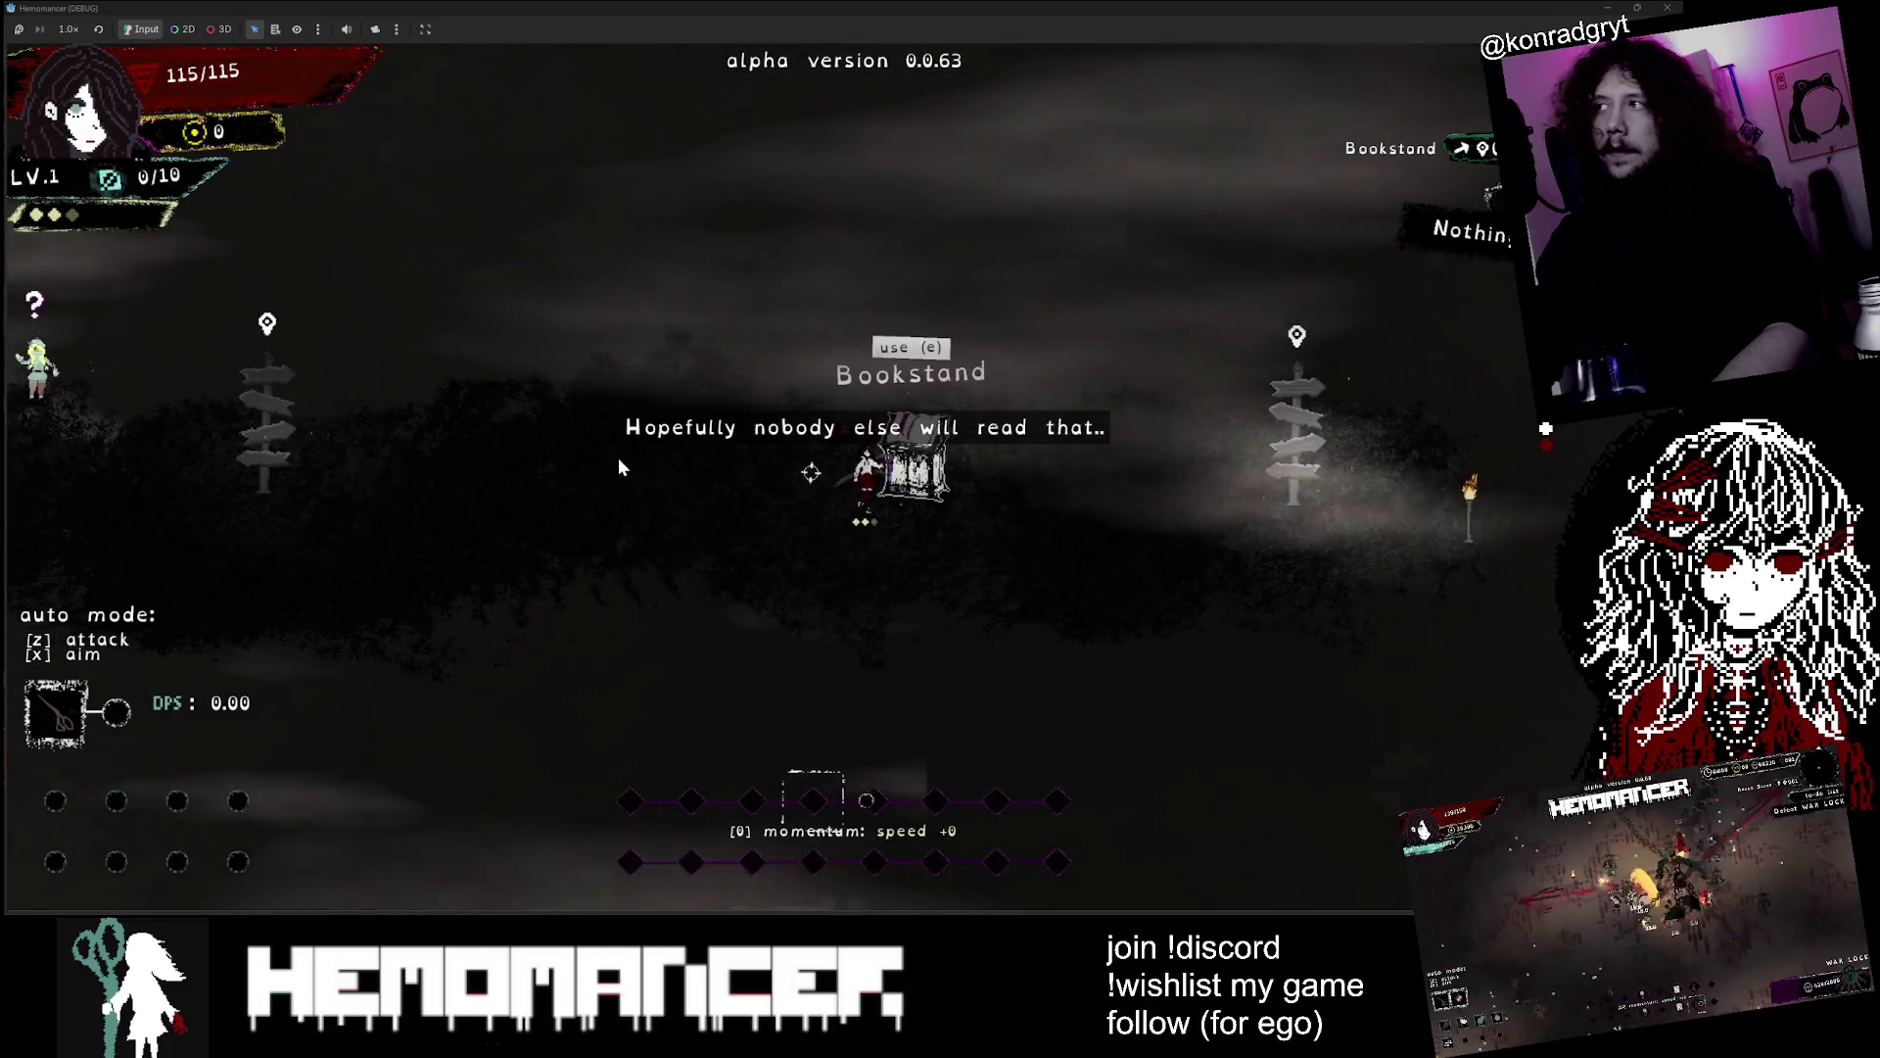
# Use the signpole to start the run in the Lacrimosa survival area
pyautogui.press('d')
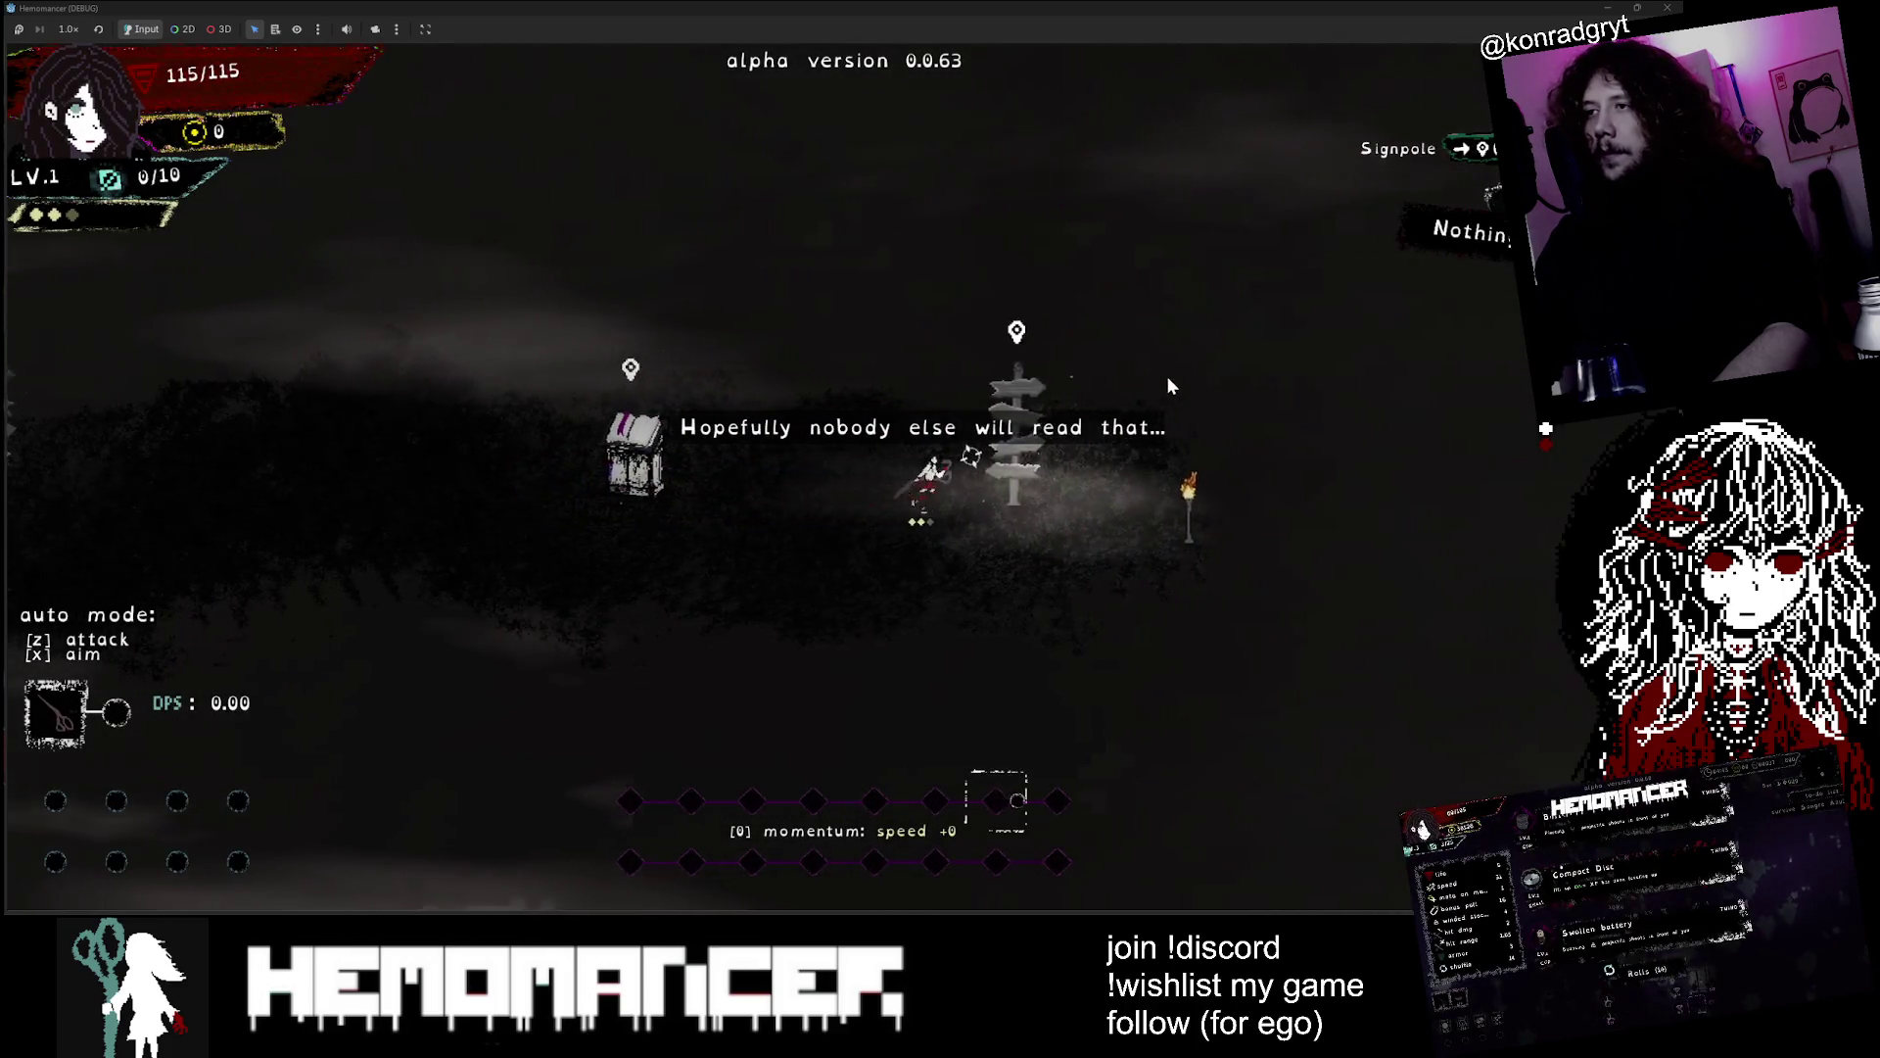
pyautogui.press('e')
pyautogui.click(832, 573)
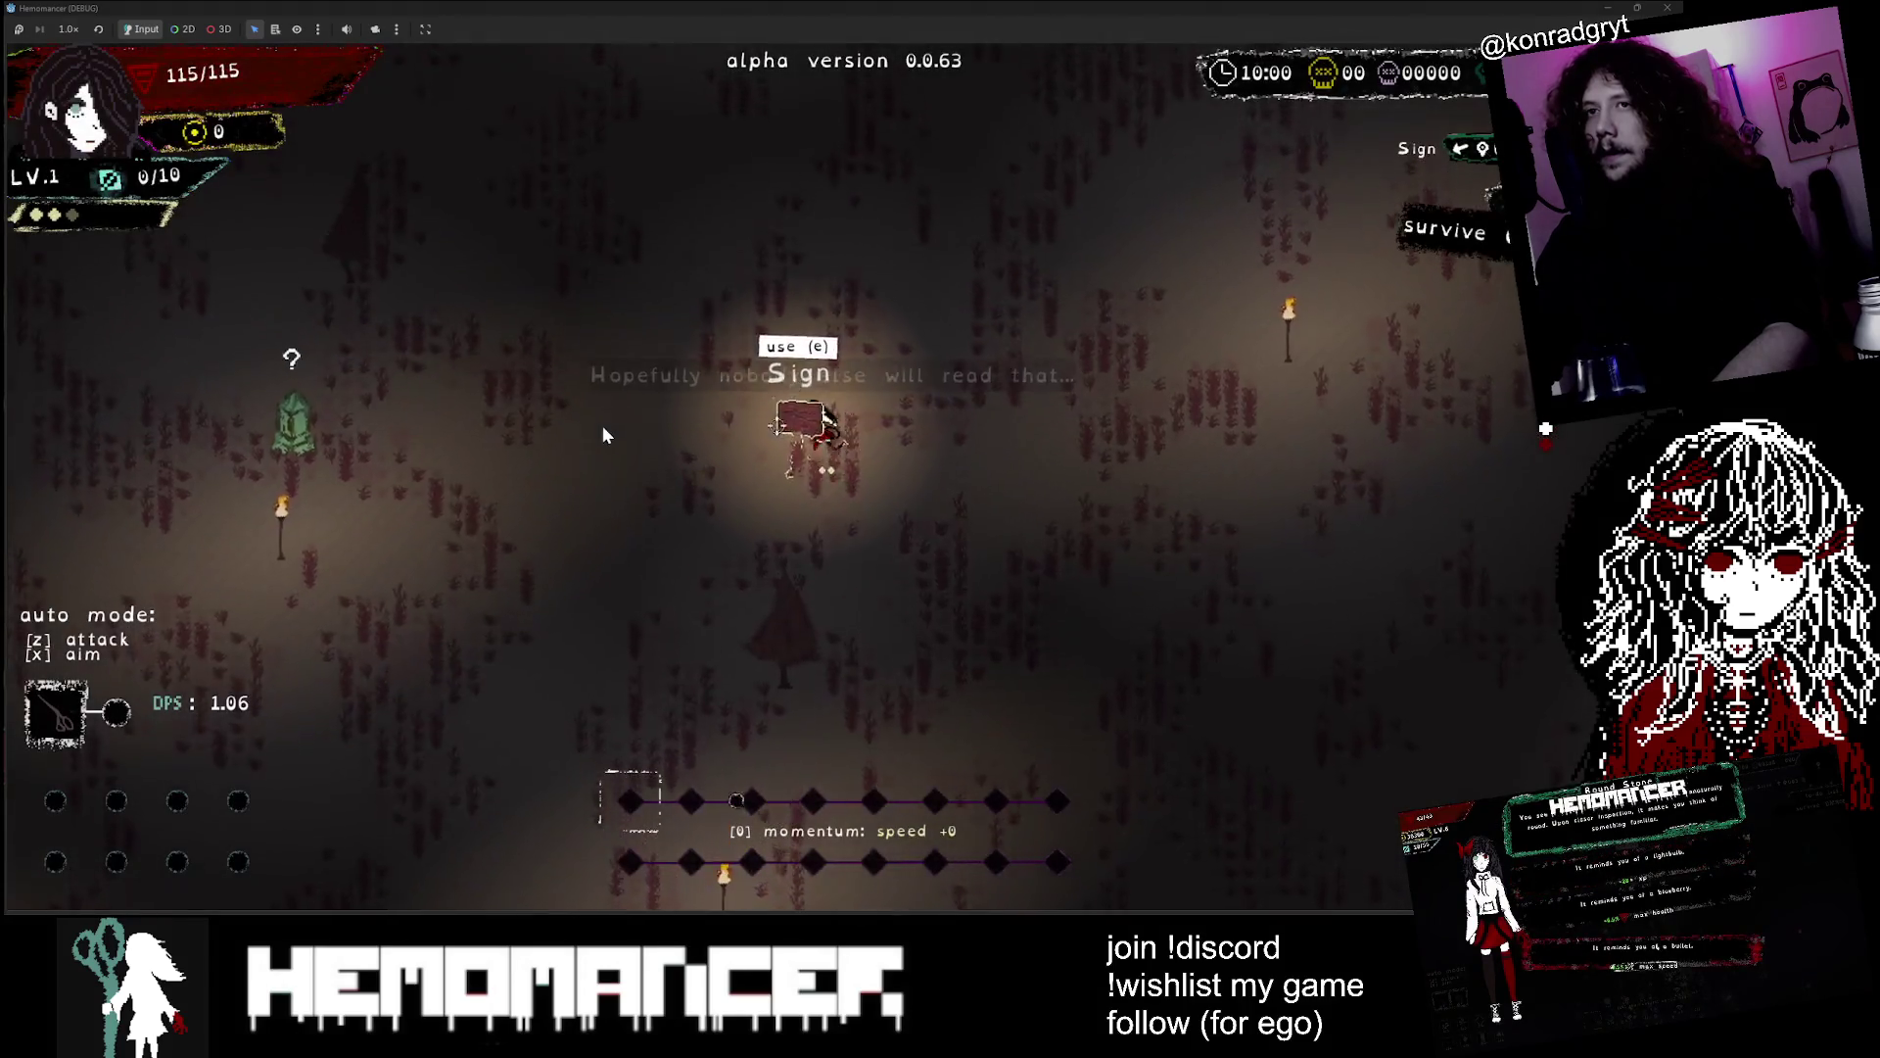
# Fight through the red forest enemies until the character reaches level 2
pyautogui.press('a')
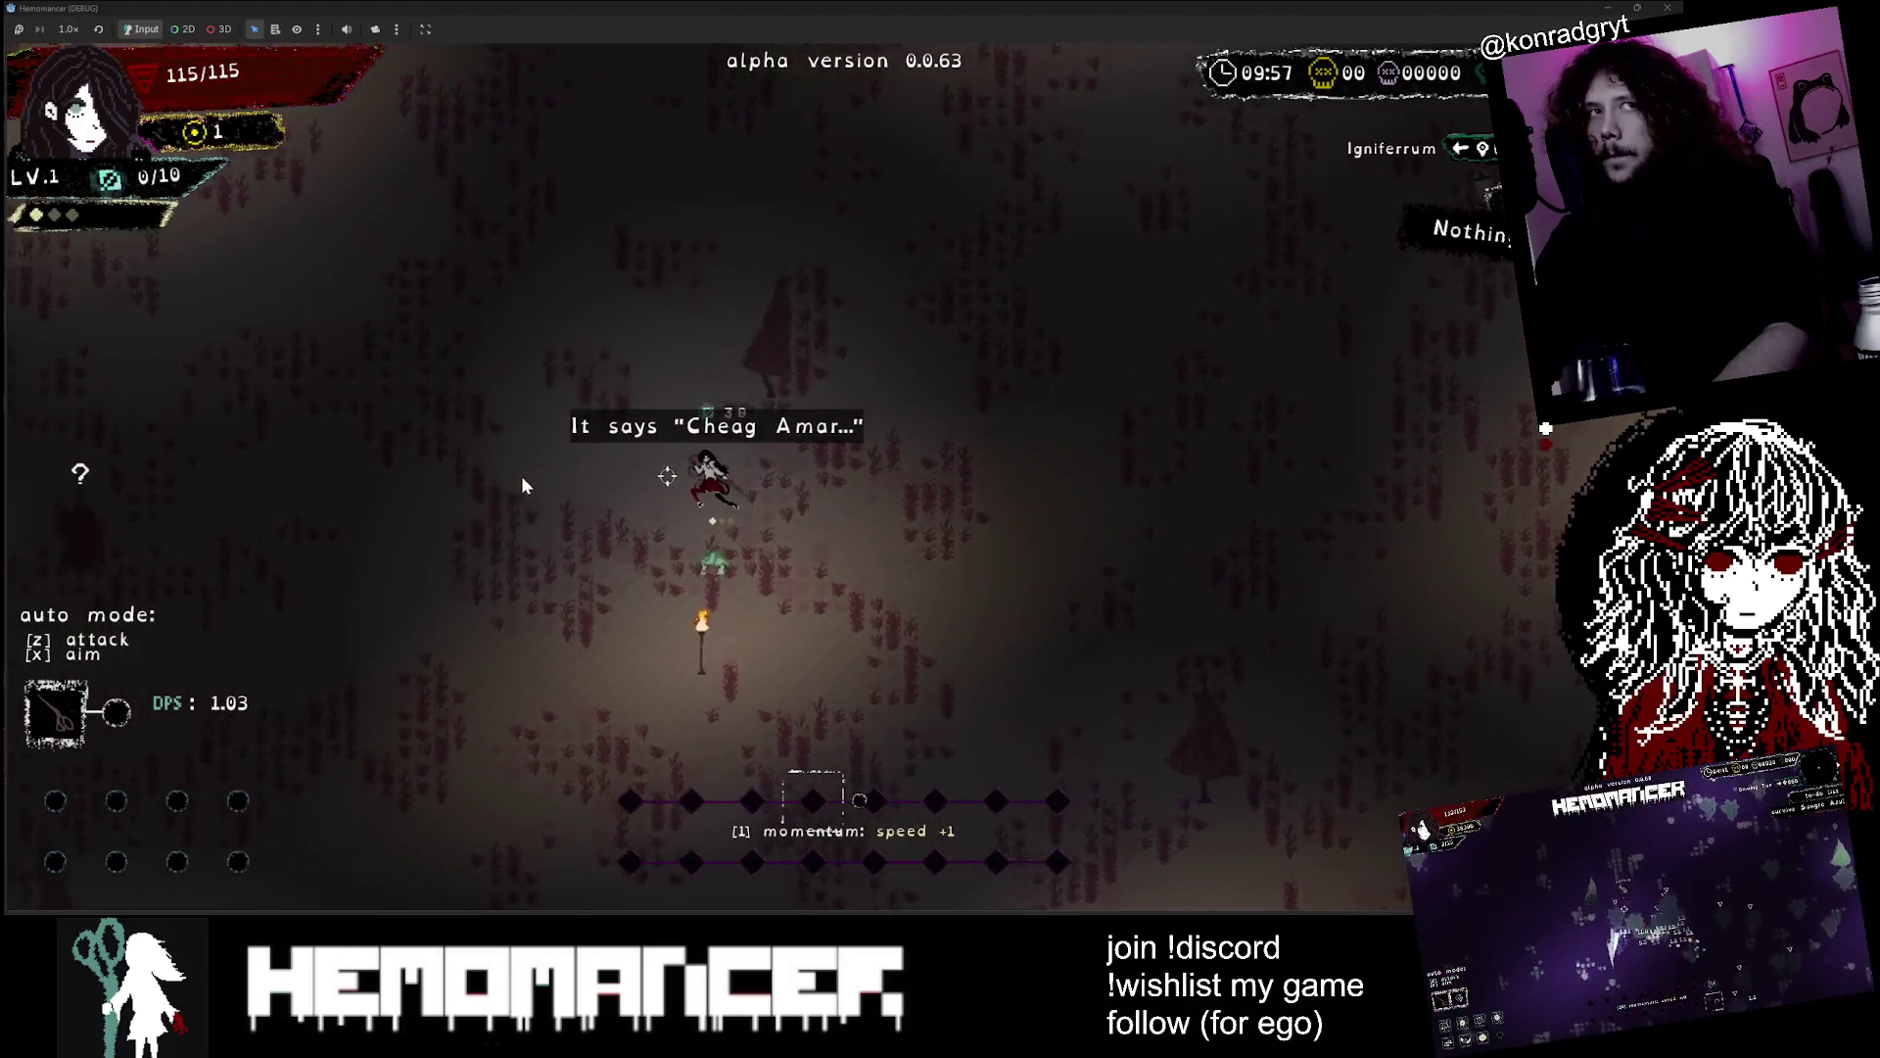
pyautogui.press('w')
pyautogui.press('a')
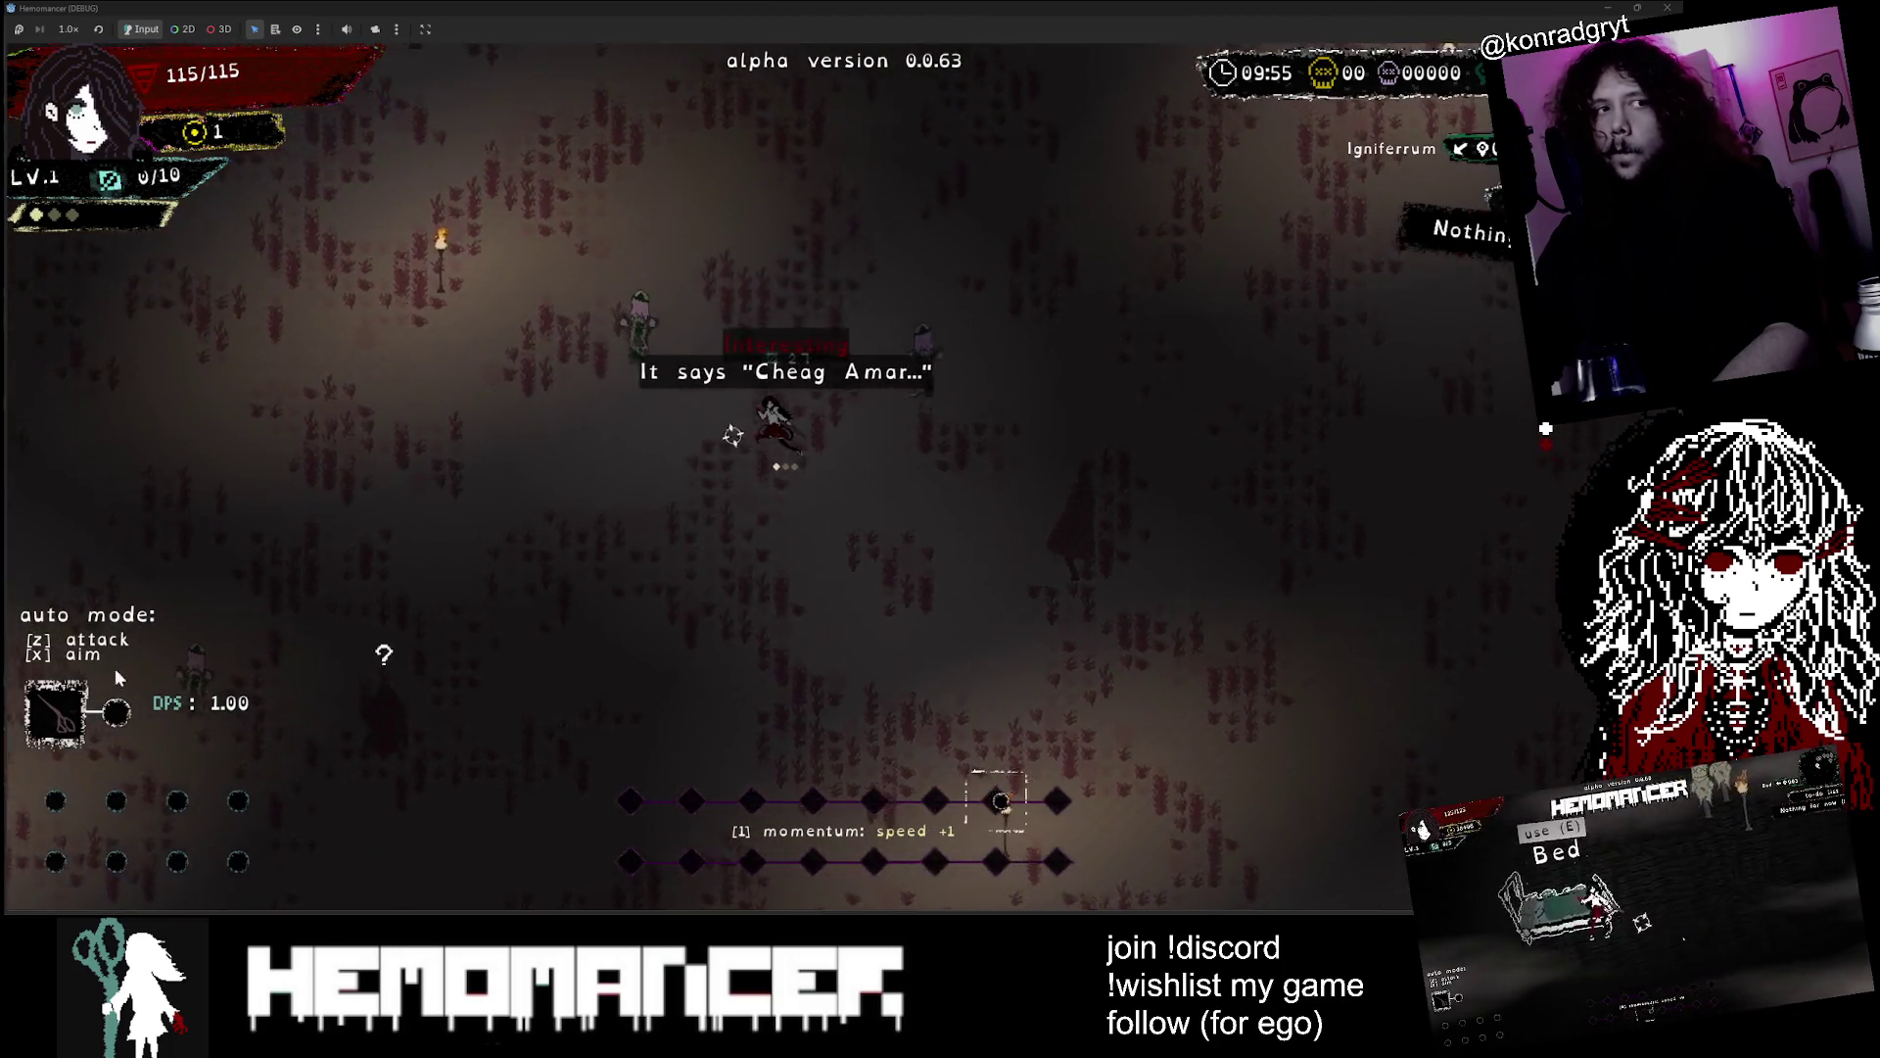
pyautogui.press('w')
pyautogui.press('a')
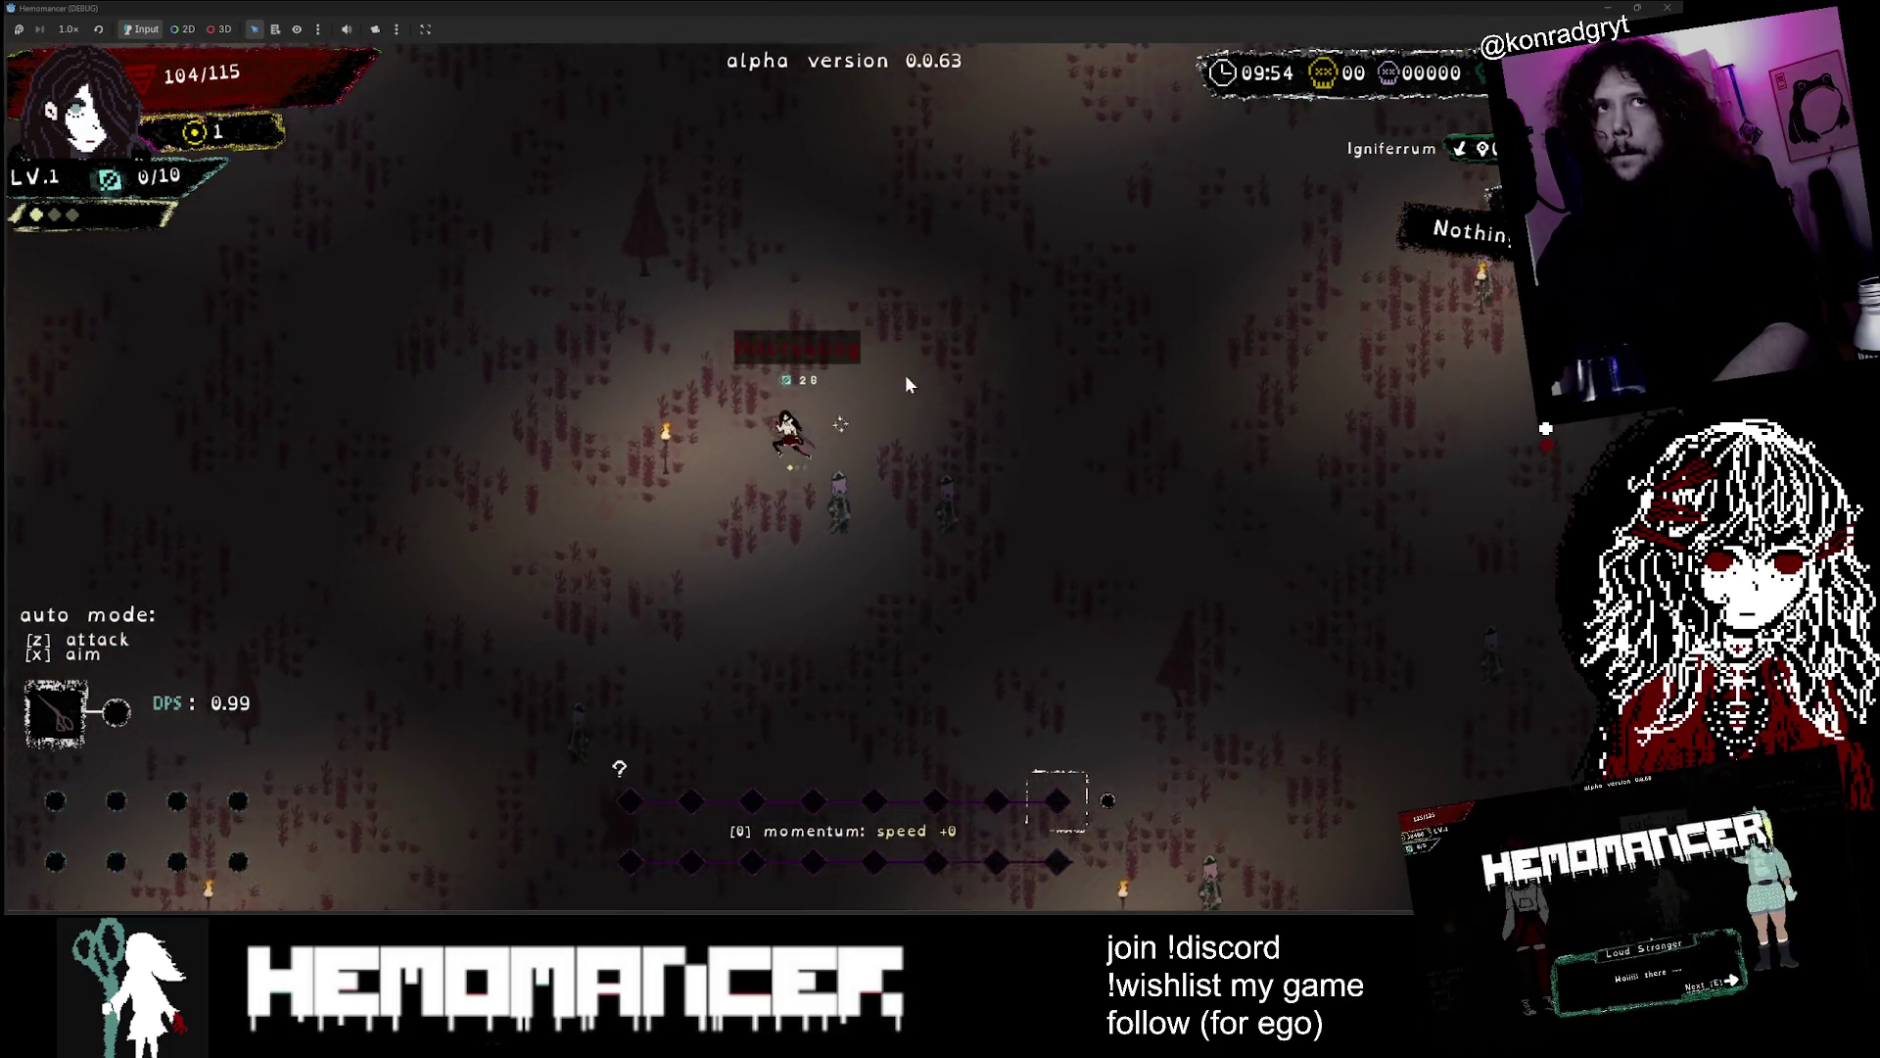
pyautogui.press('w')
pyautogui.press('d')
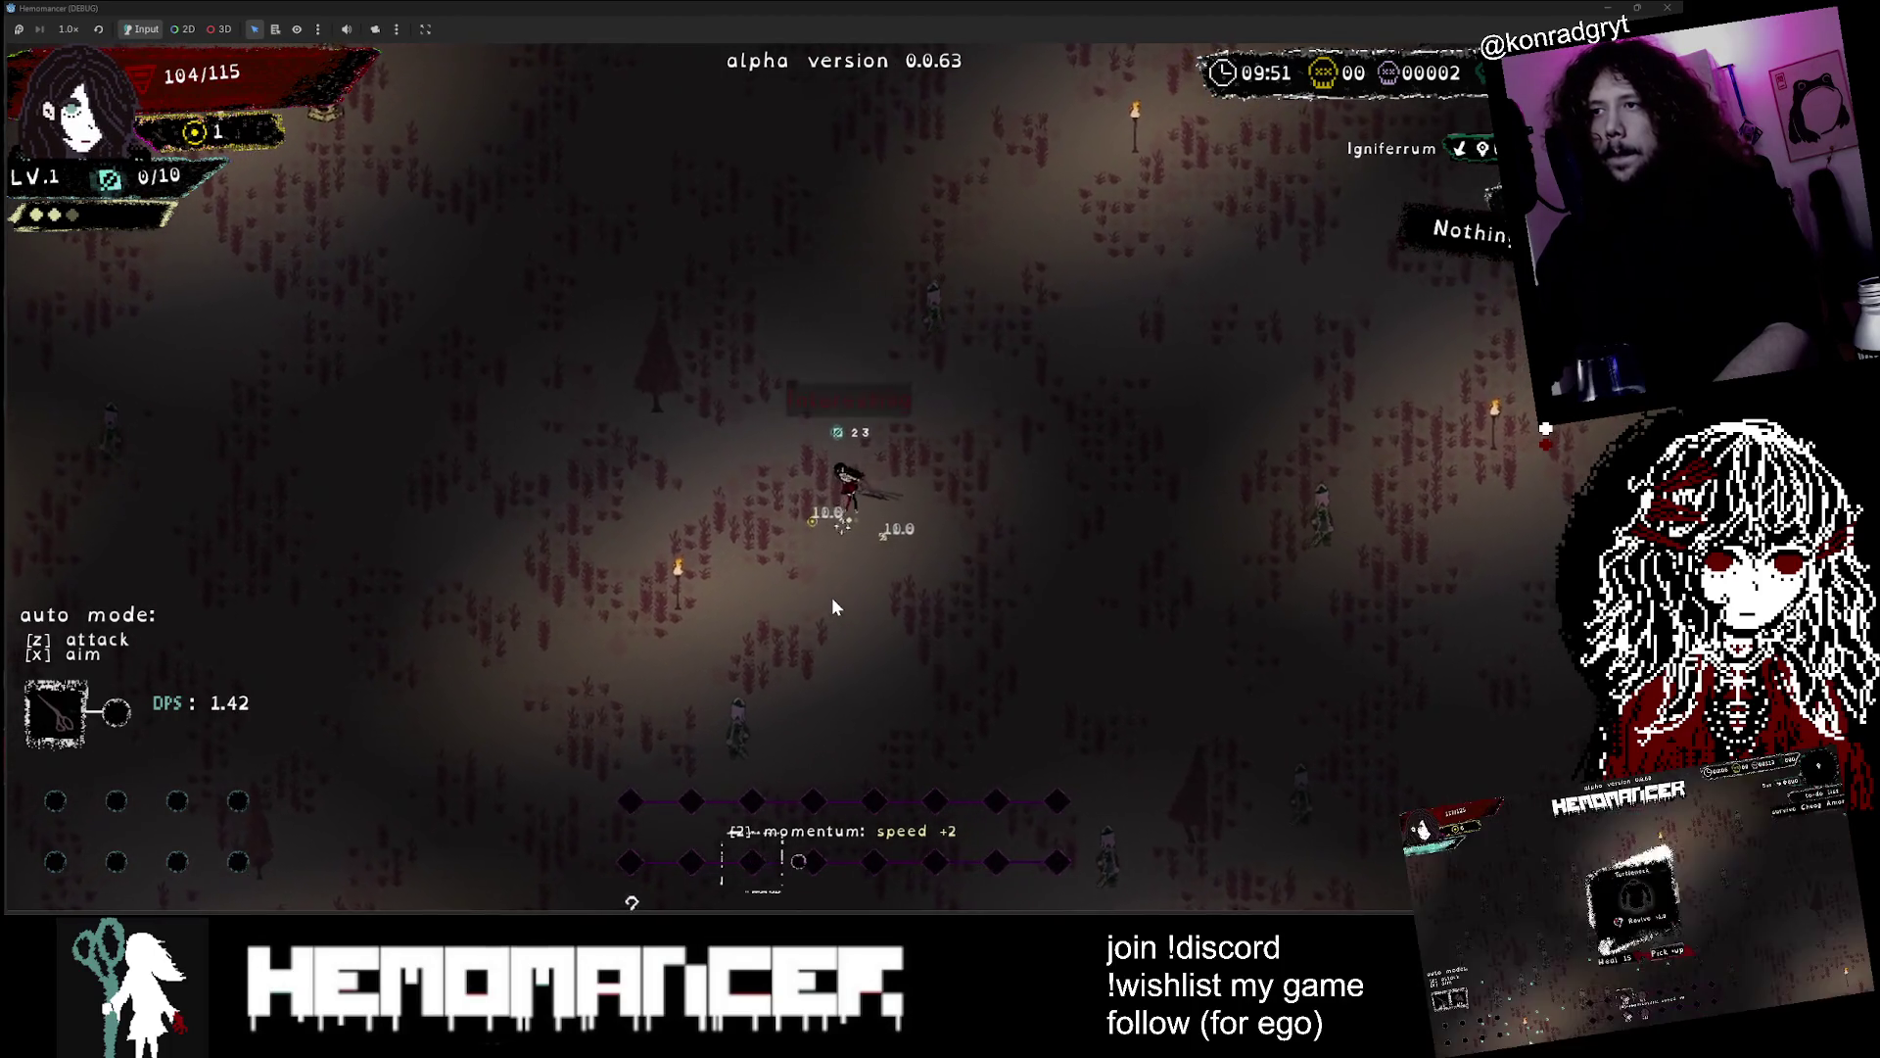
pyautogui.press('s')
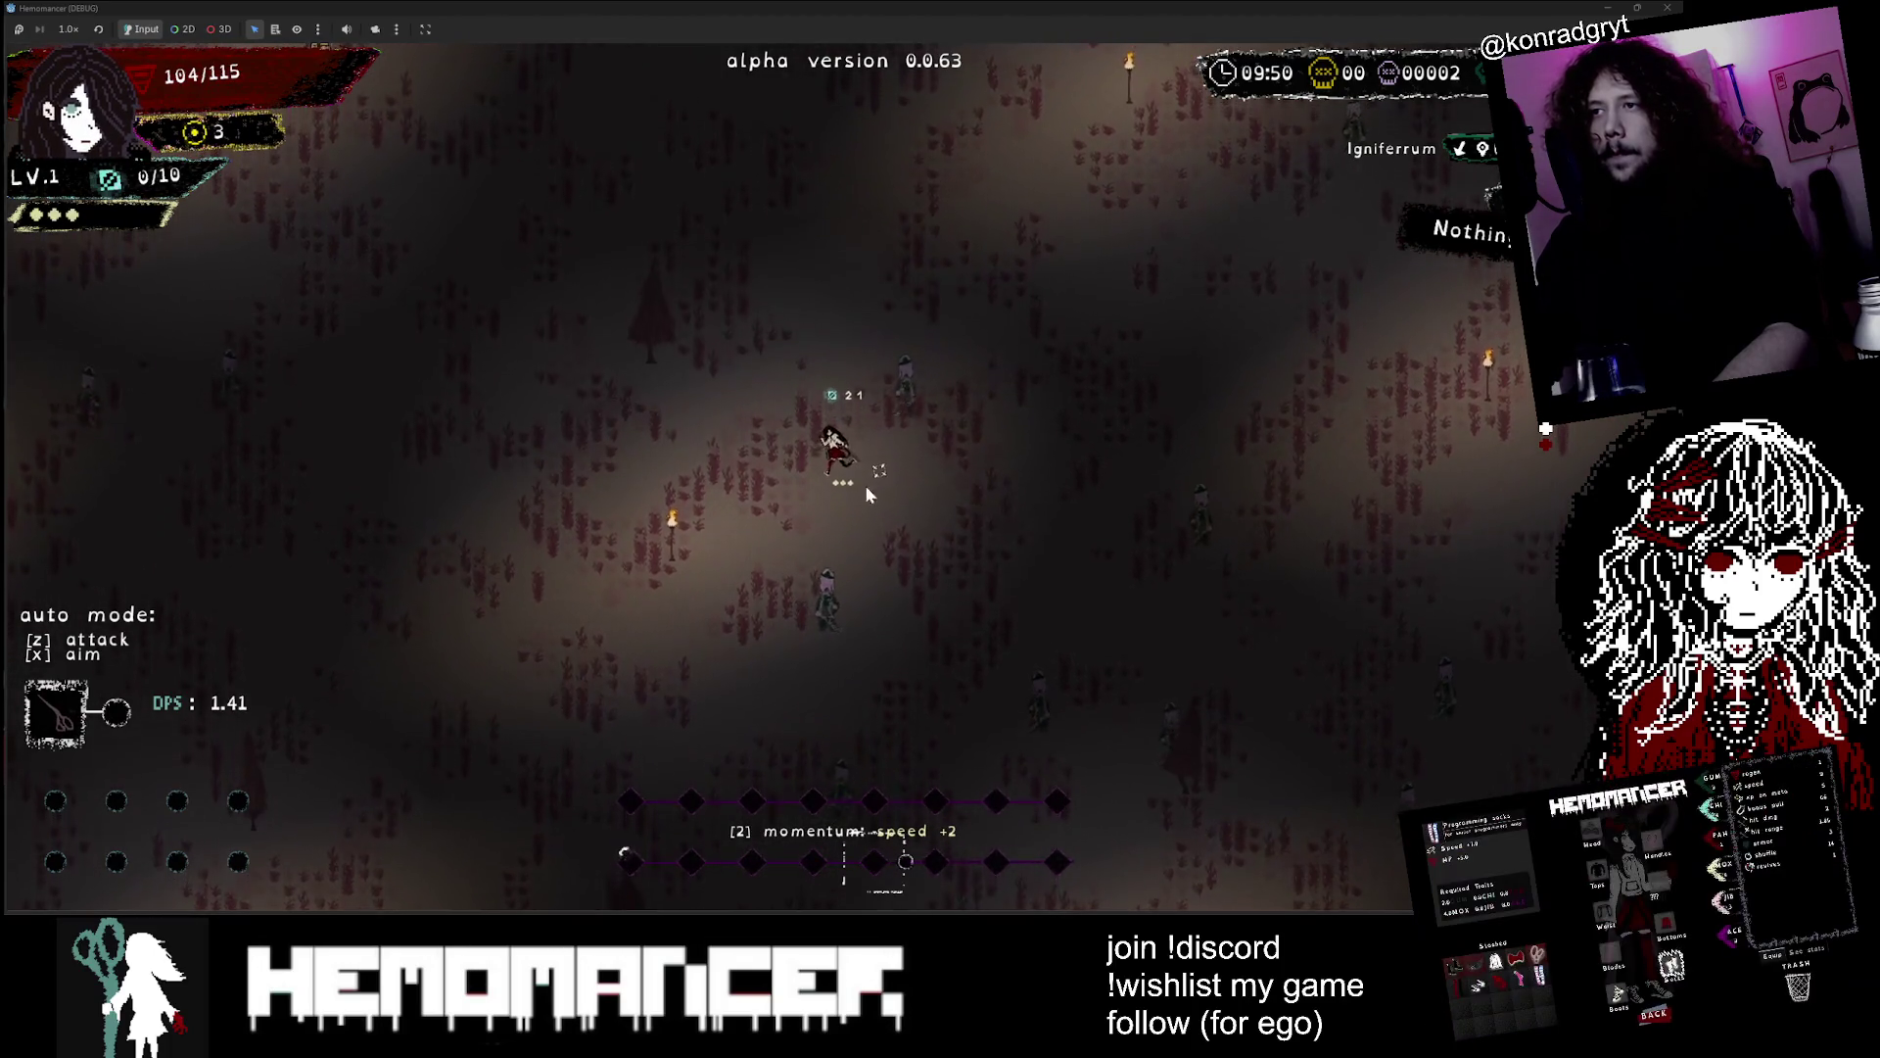
pyautogui.press('a')
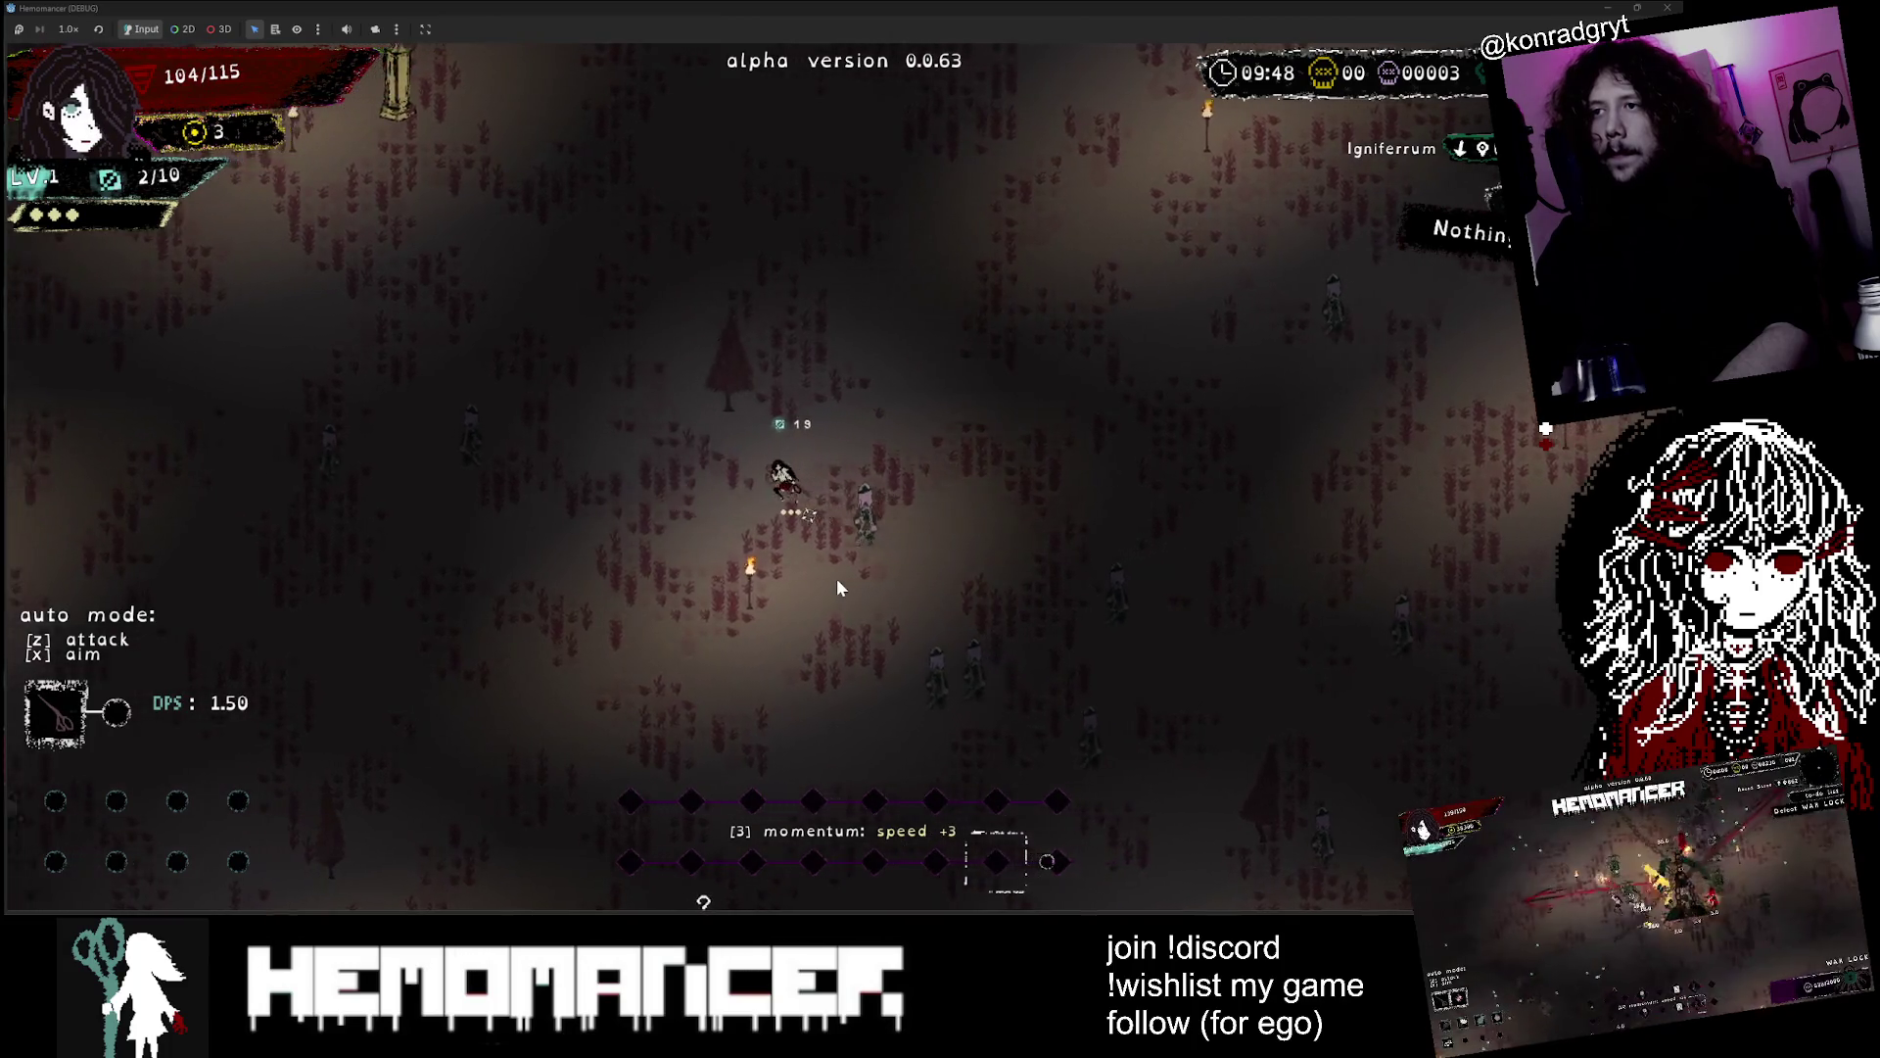
pyautogui.press('w')
pyautogui.press('d')
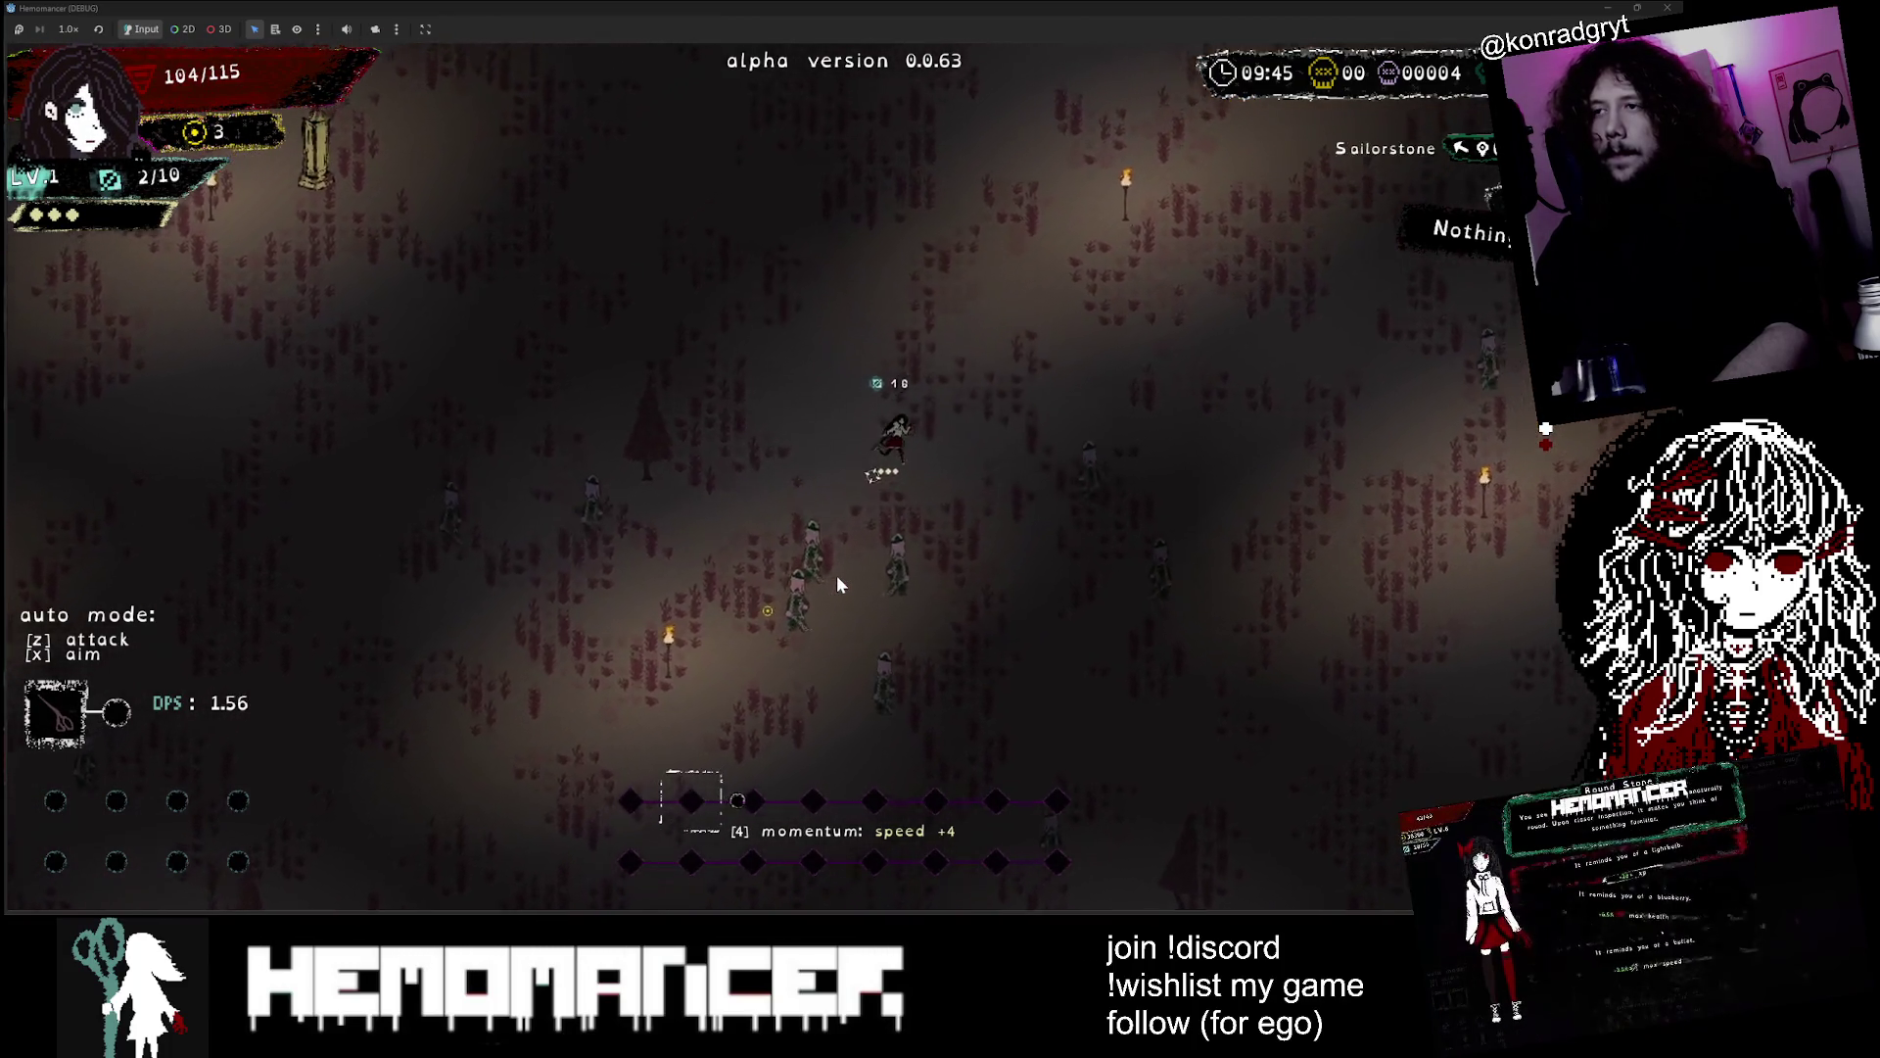
pyautogui.press('w')
pyautogui.press('d')
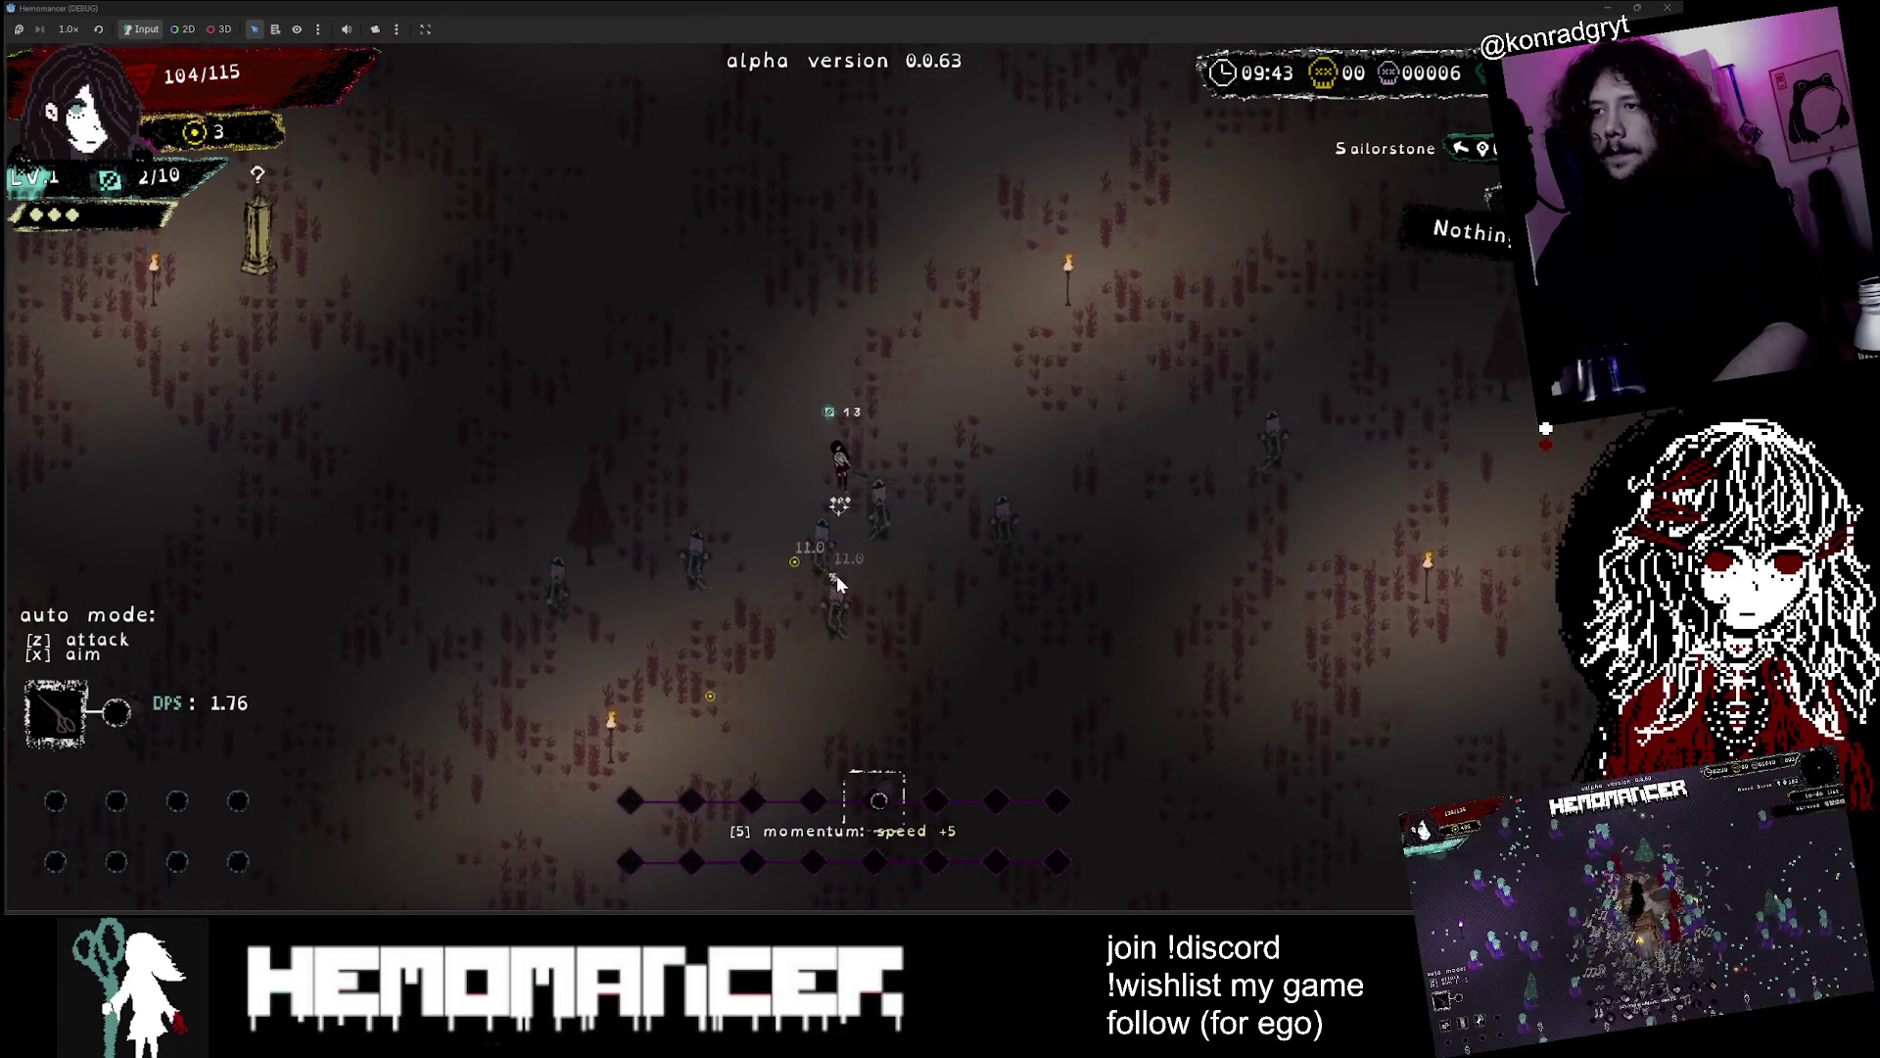
pyautogui.press('w')
pyautogui.press('a')
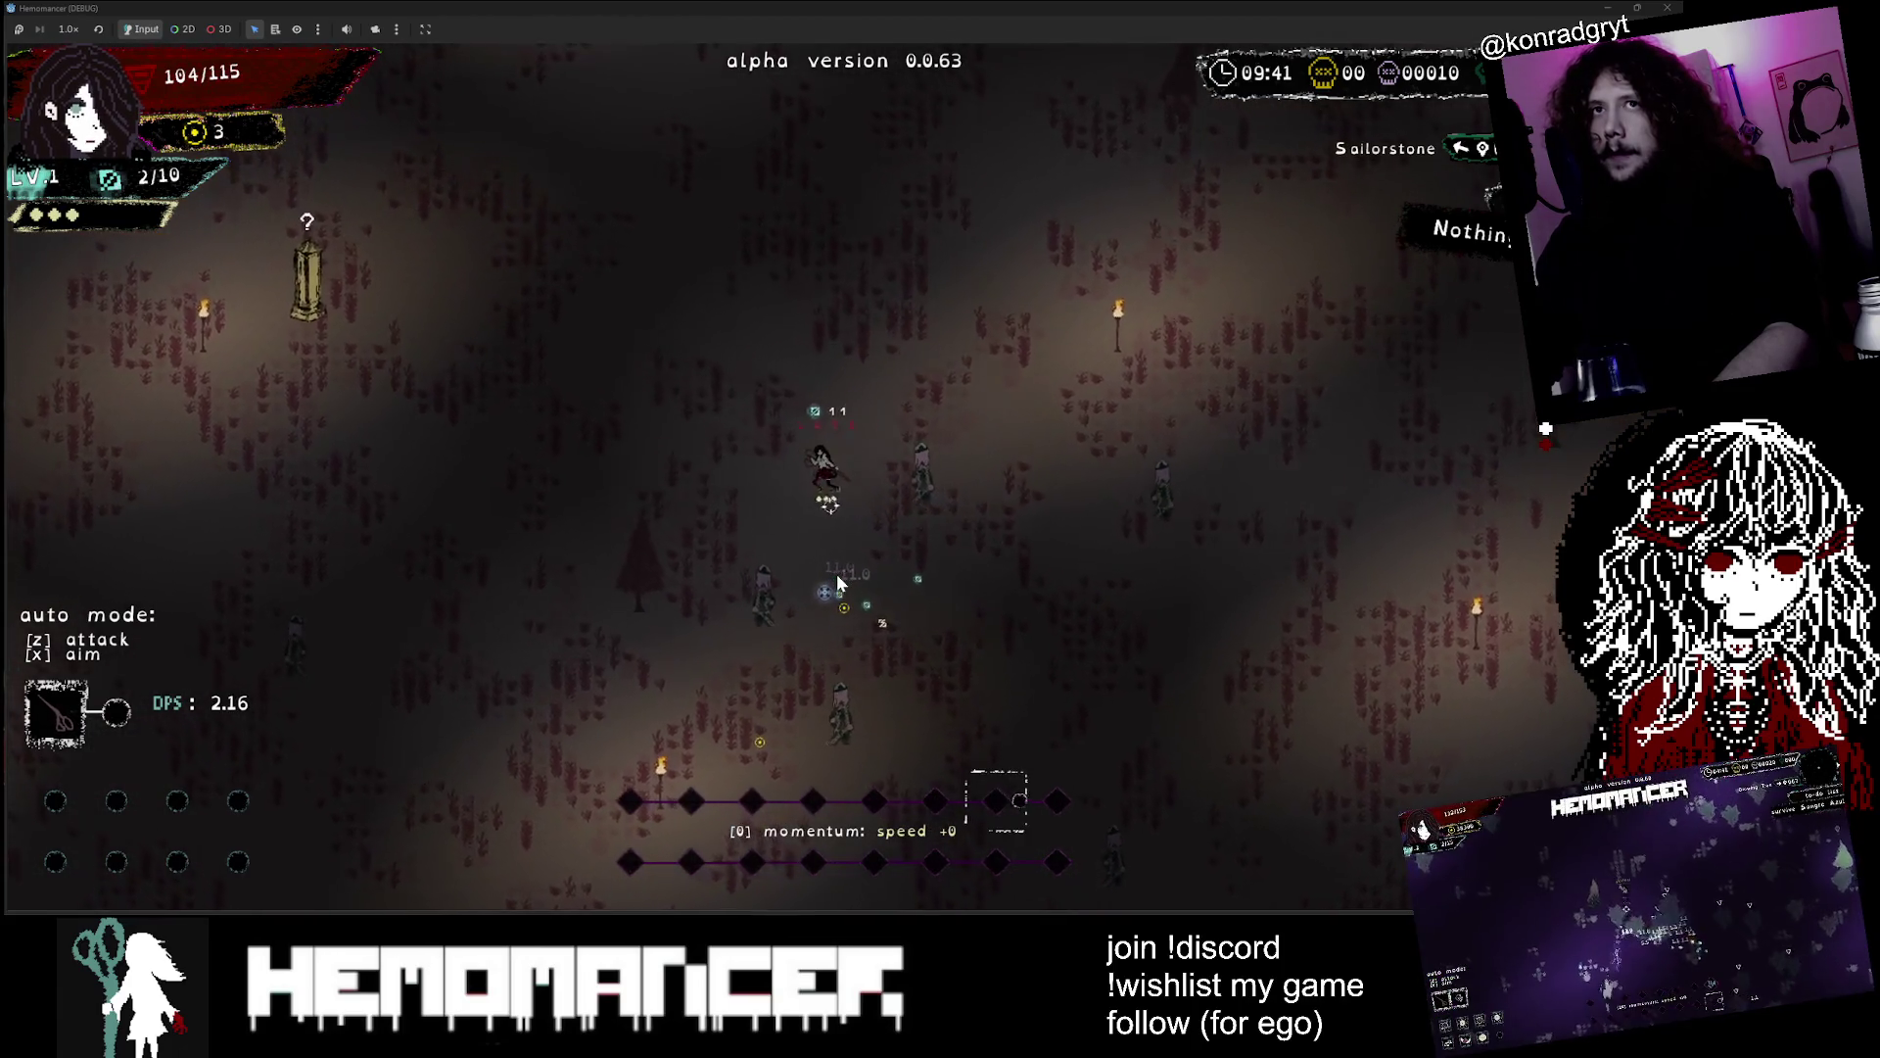
pyautogui.press('a')
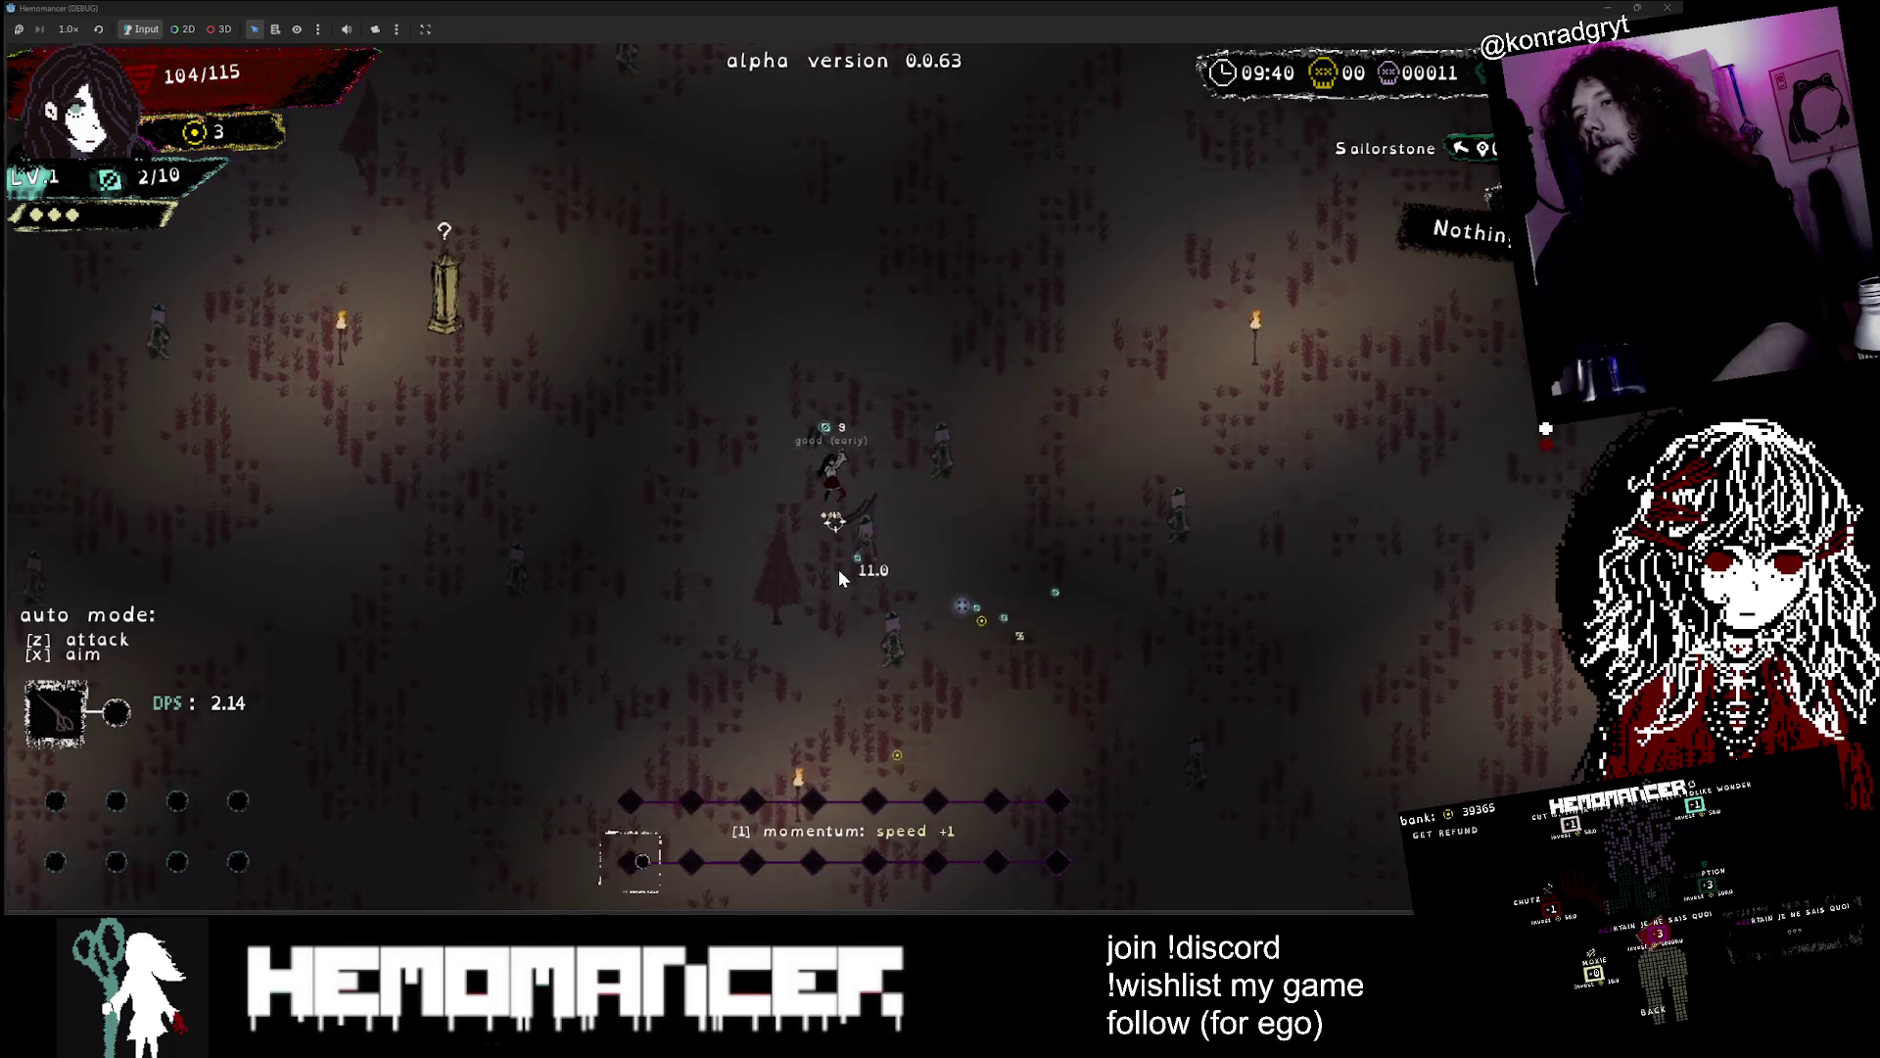
pyautogui.press('s')
pyautogui.press('d')
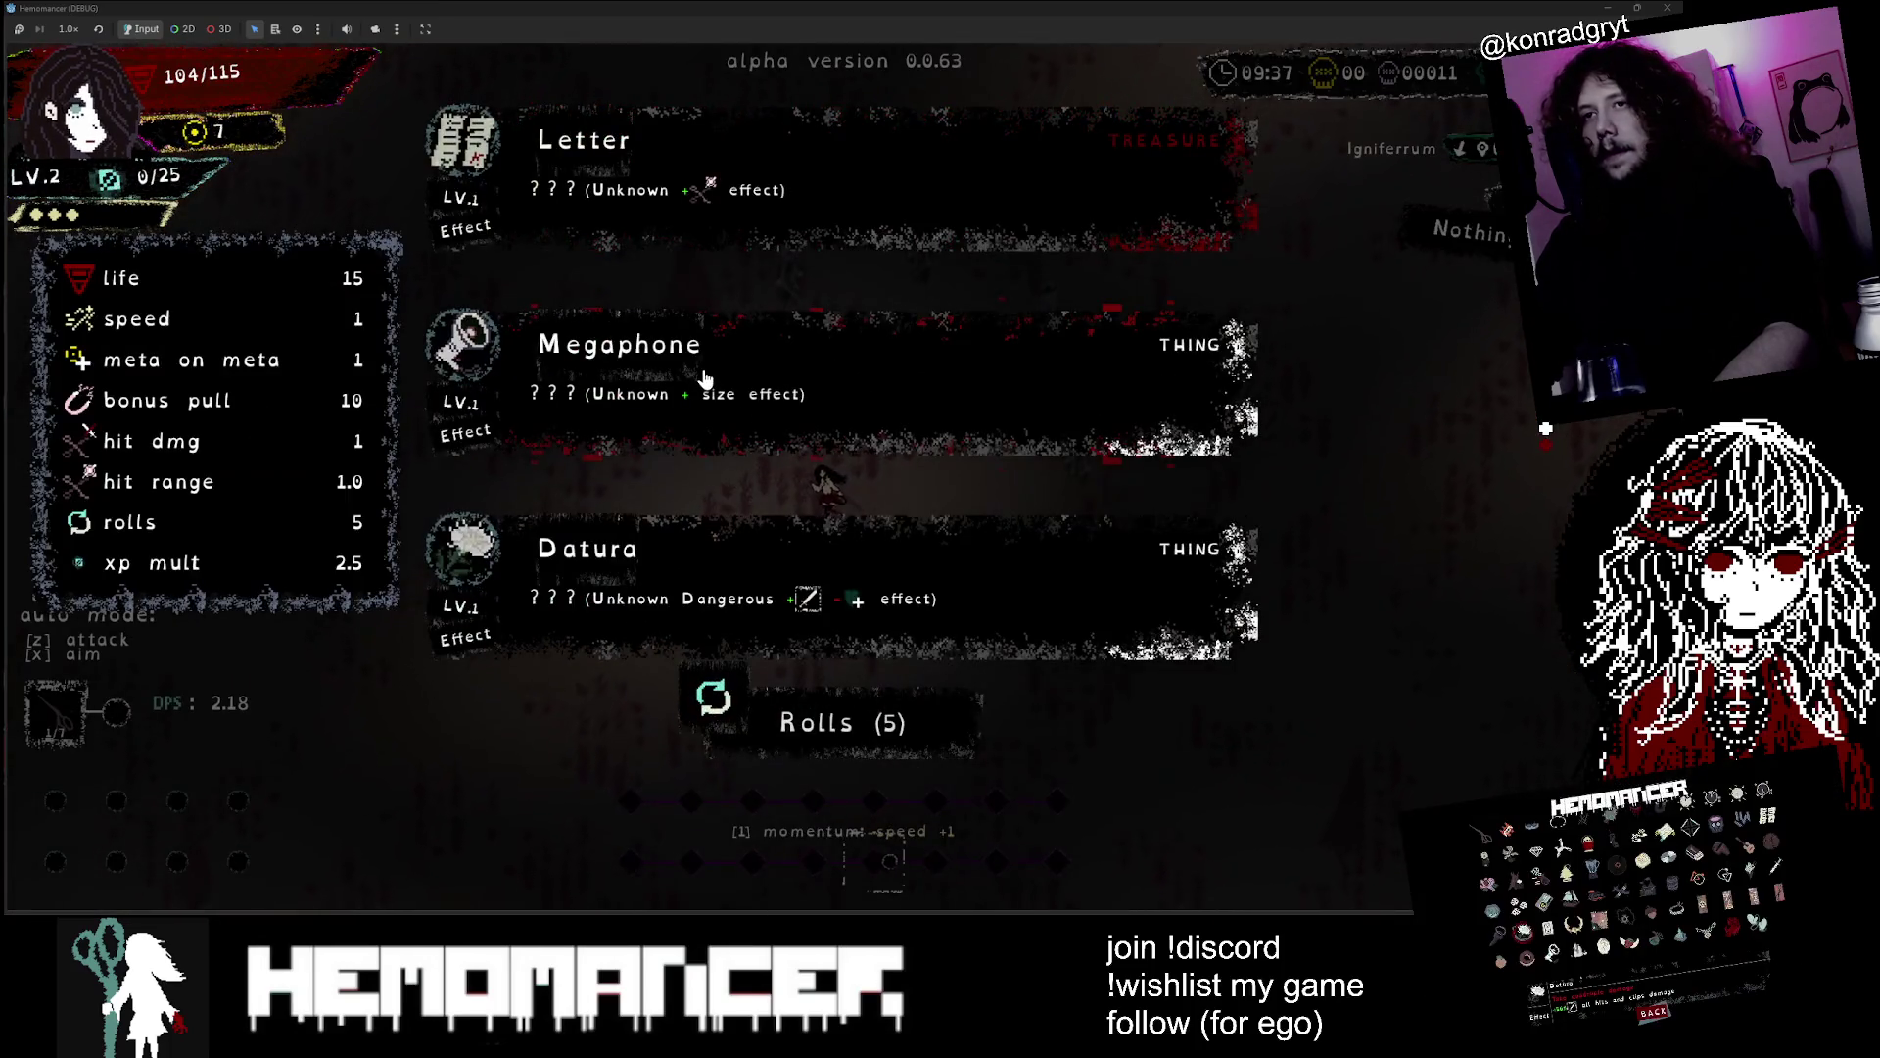
# Take the Megaphone upgrade and keep fighting until the level 3 choice appears
pyautogui.click(767, 361)
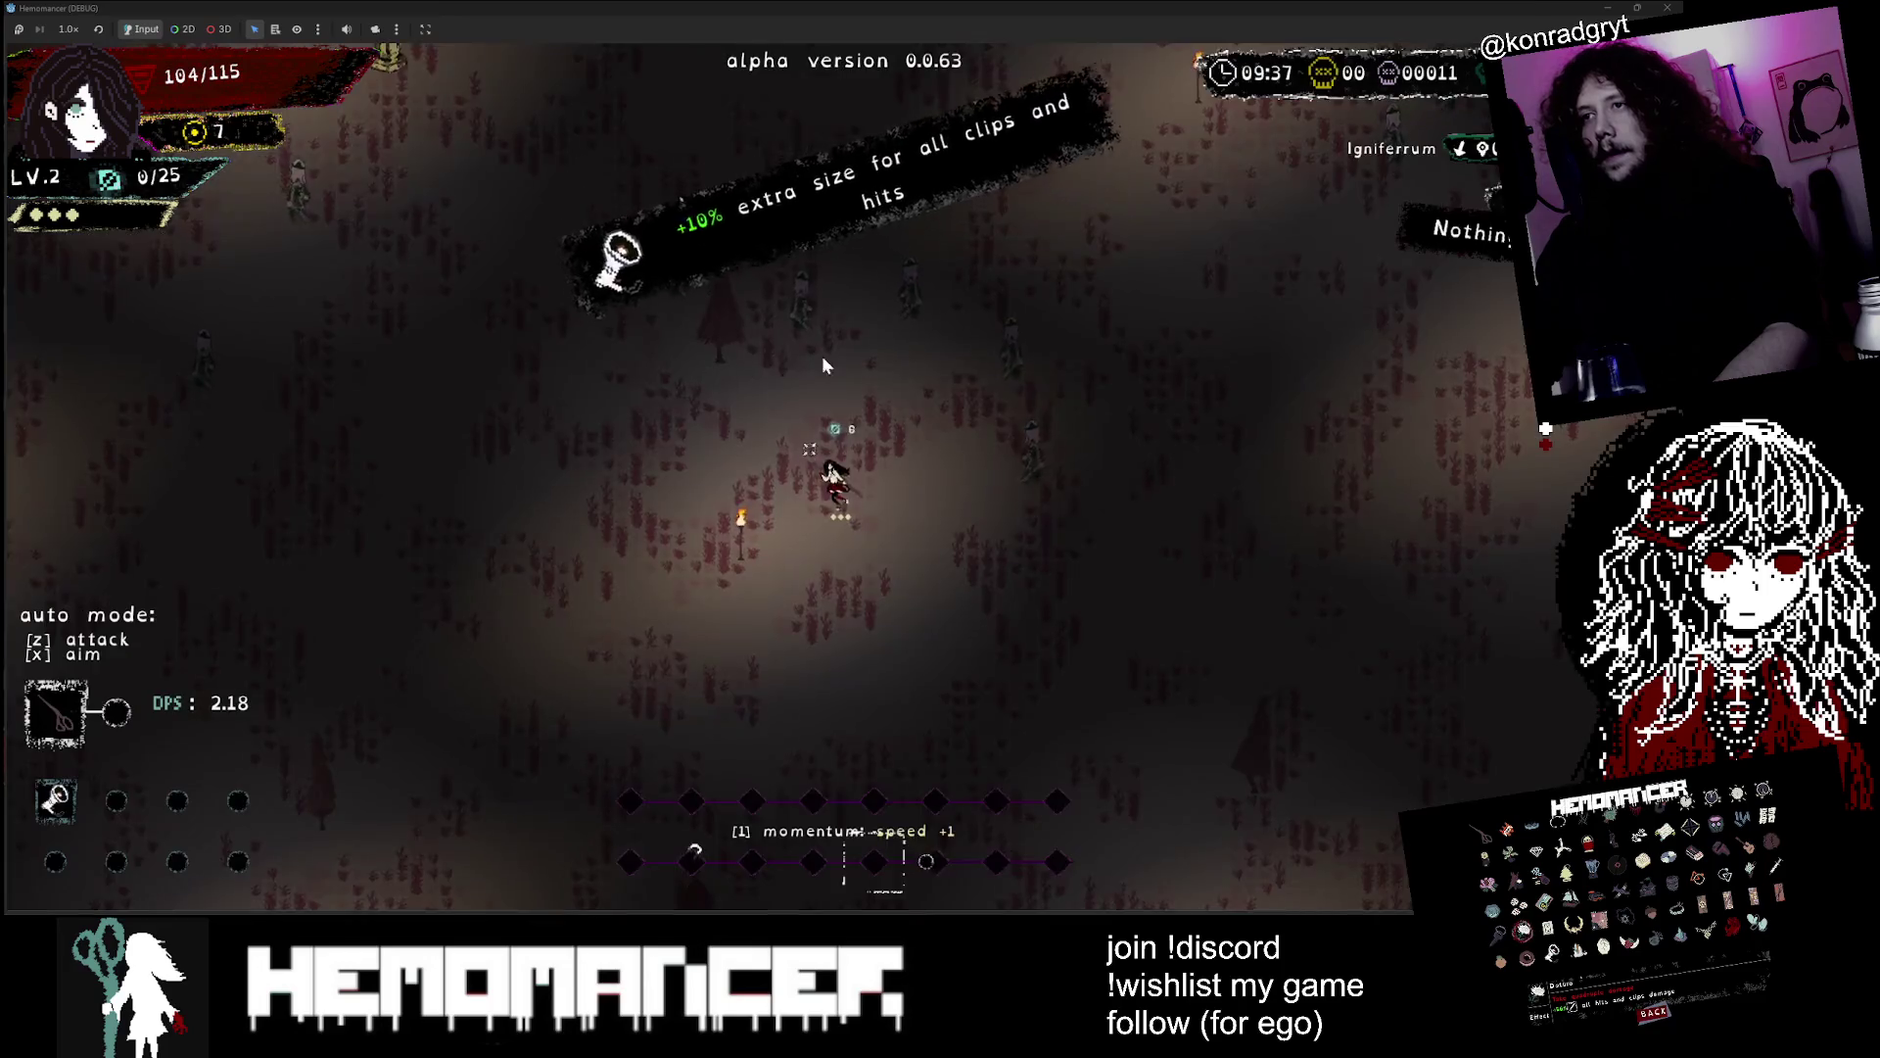
pyautogui.press('s')
pyautogui.press('d')
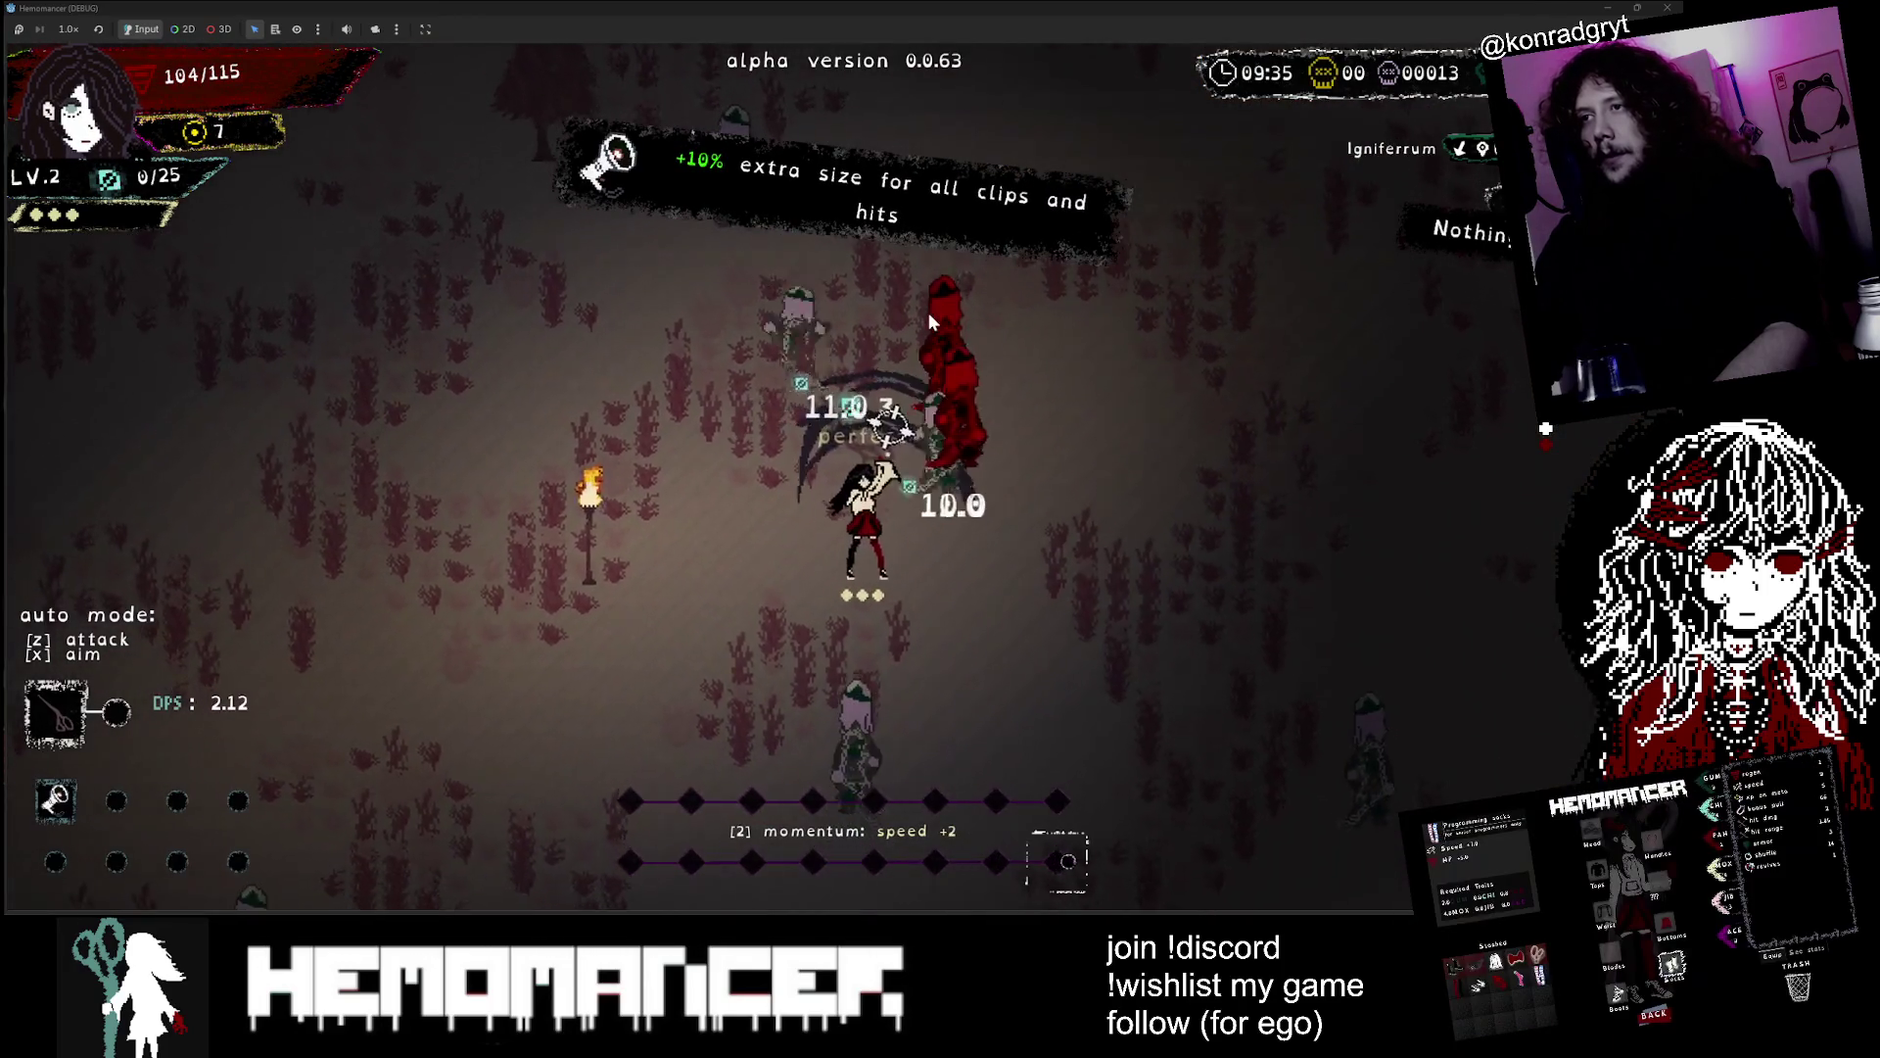
pyautogui.press('w')
pyautogui.press('a')
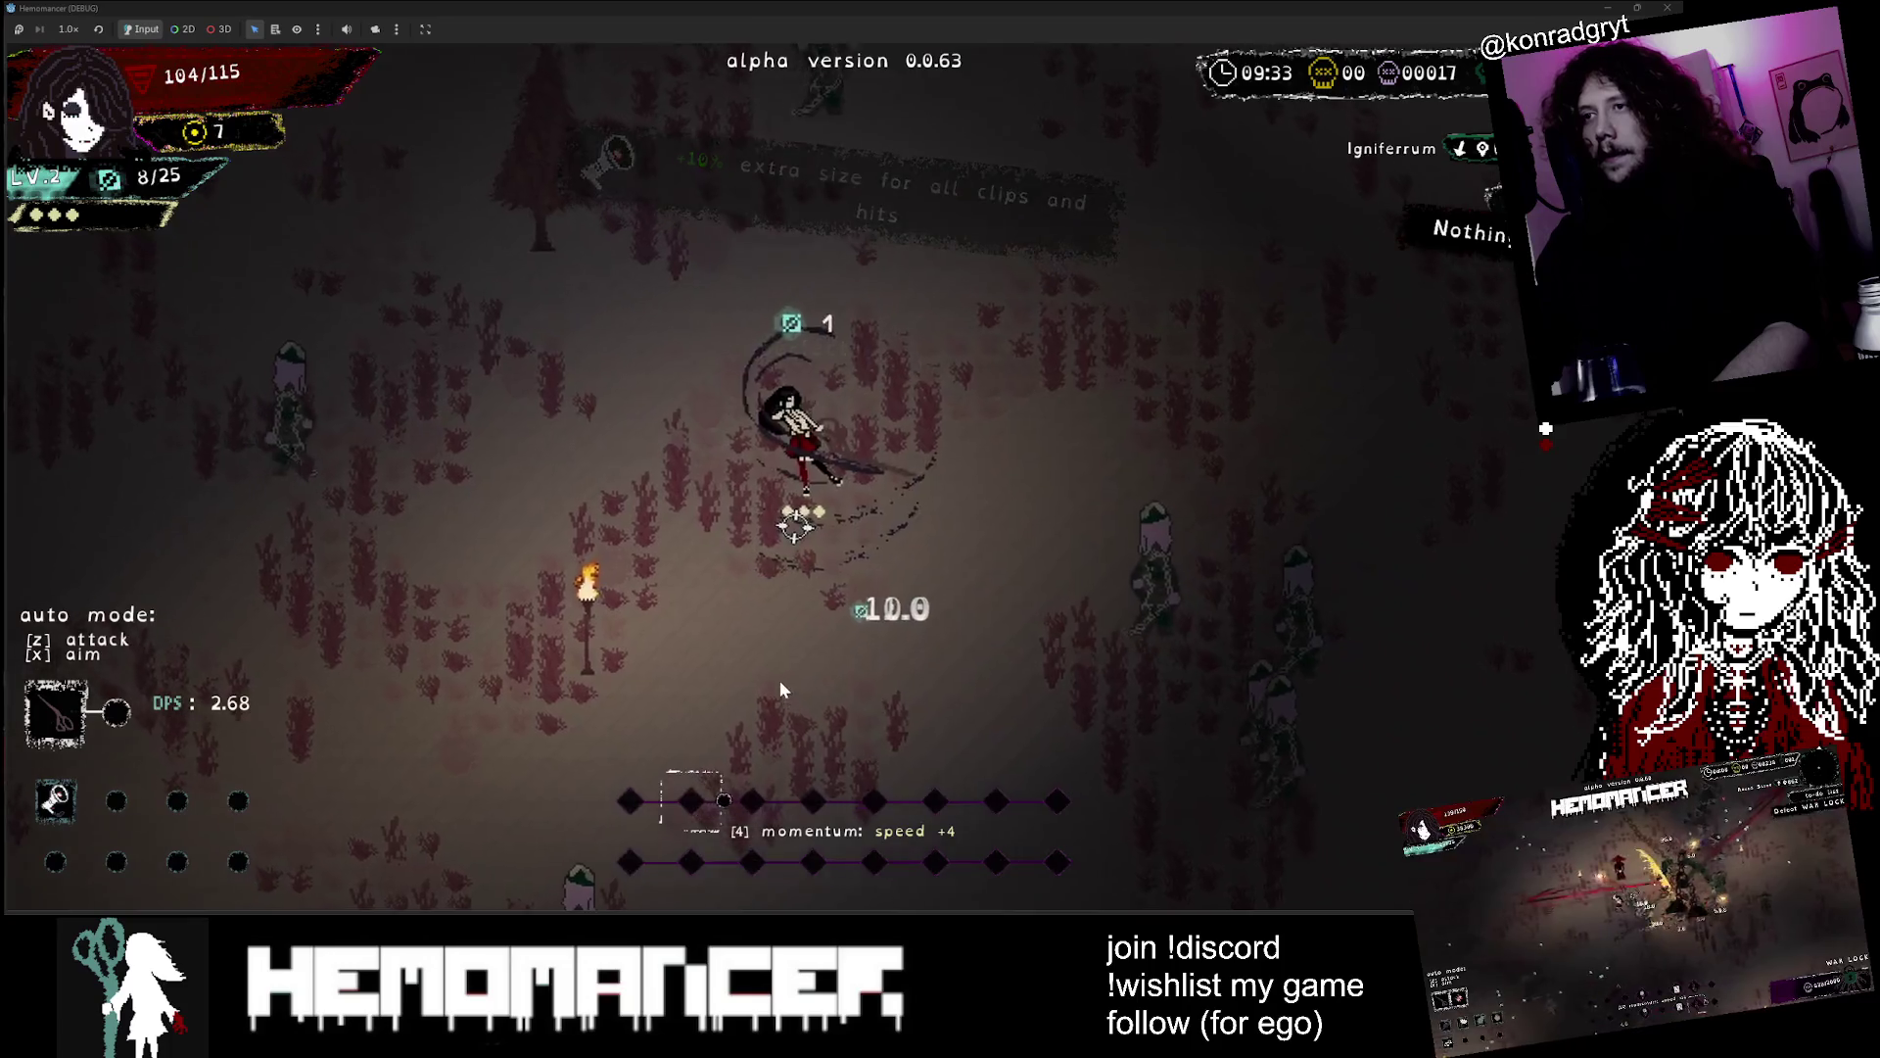
pyautogui.press('d')
pyautogui.press('w')
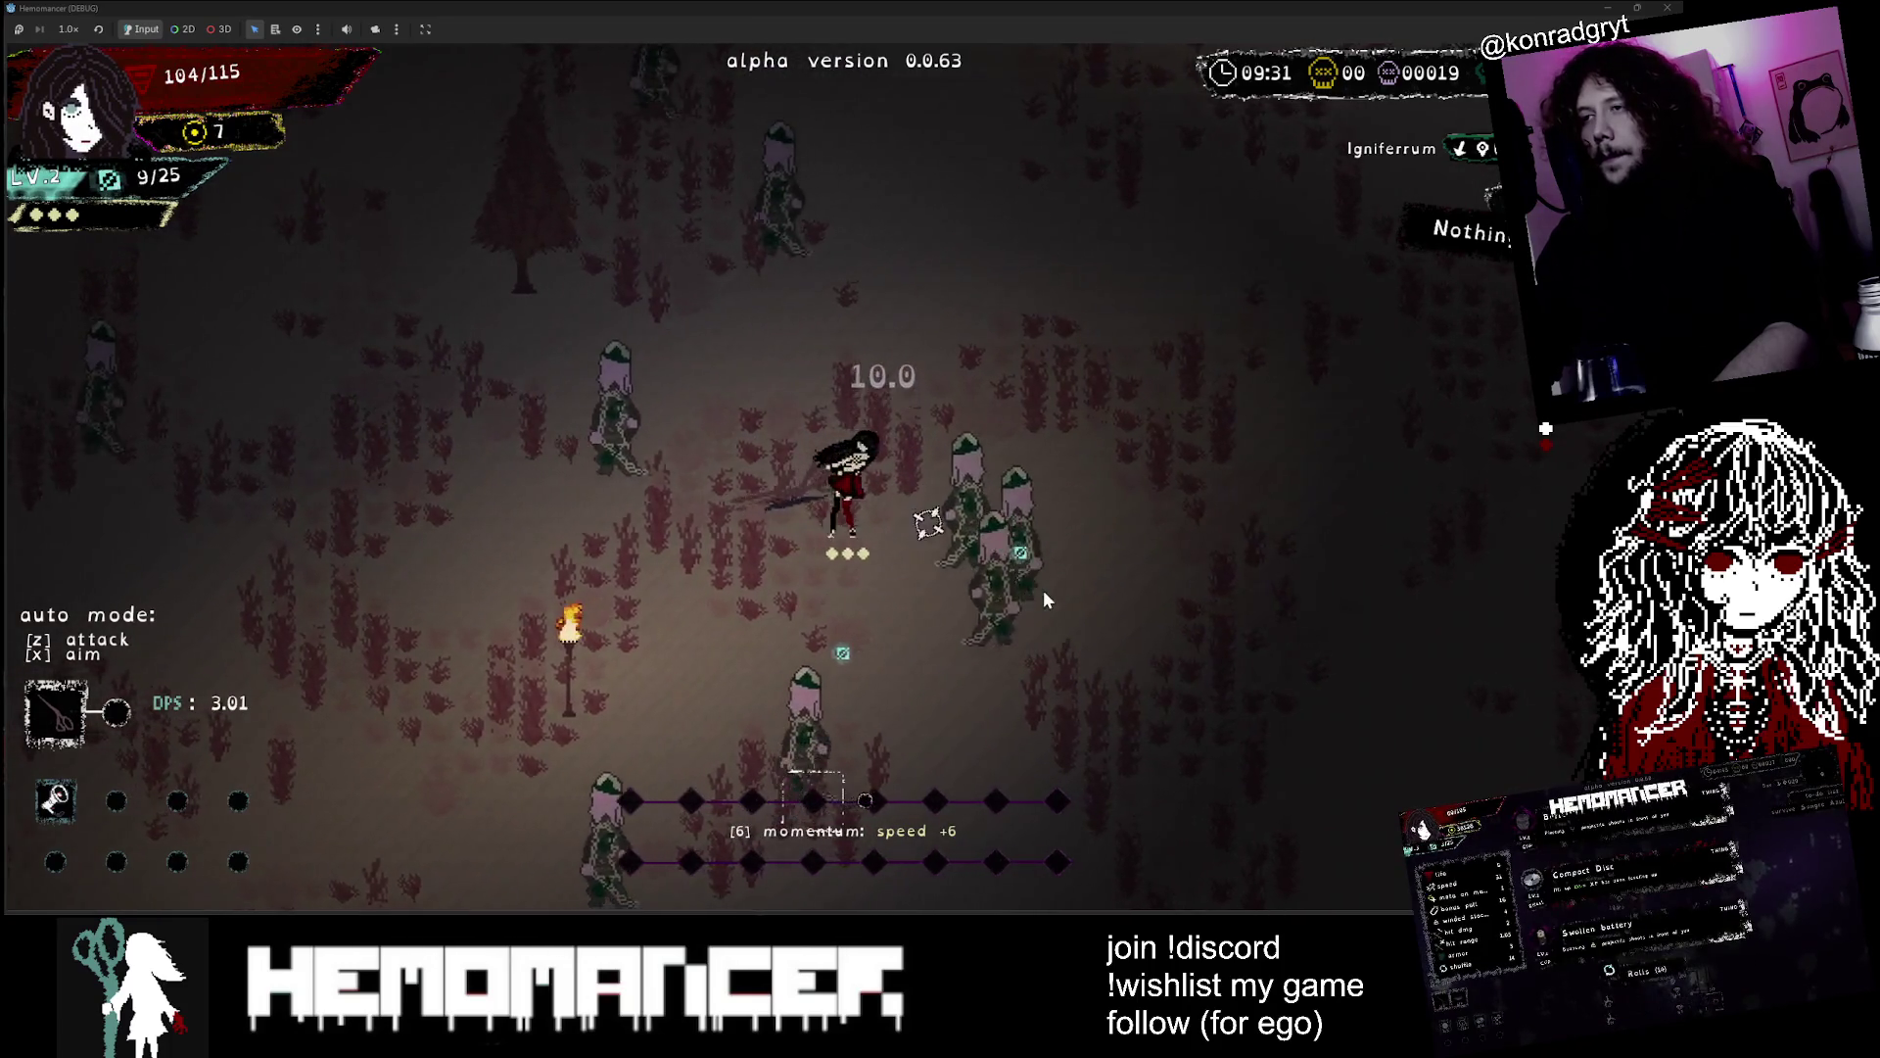
pyautogui.press('w')
pyautogui.press('a')
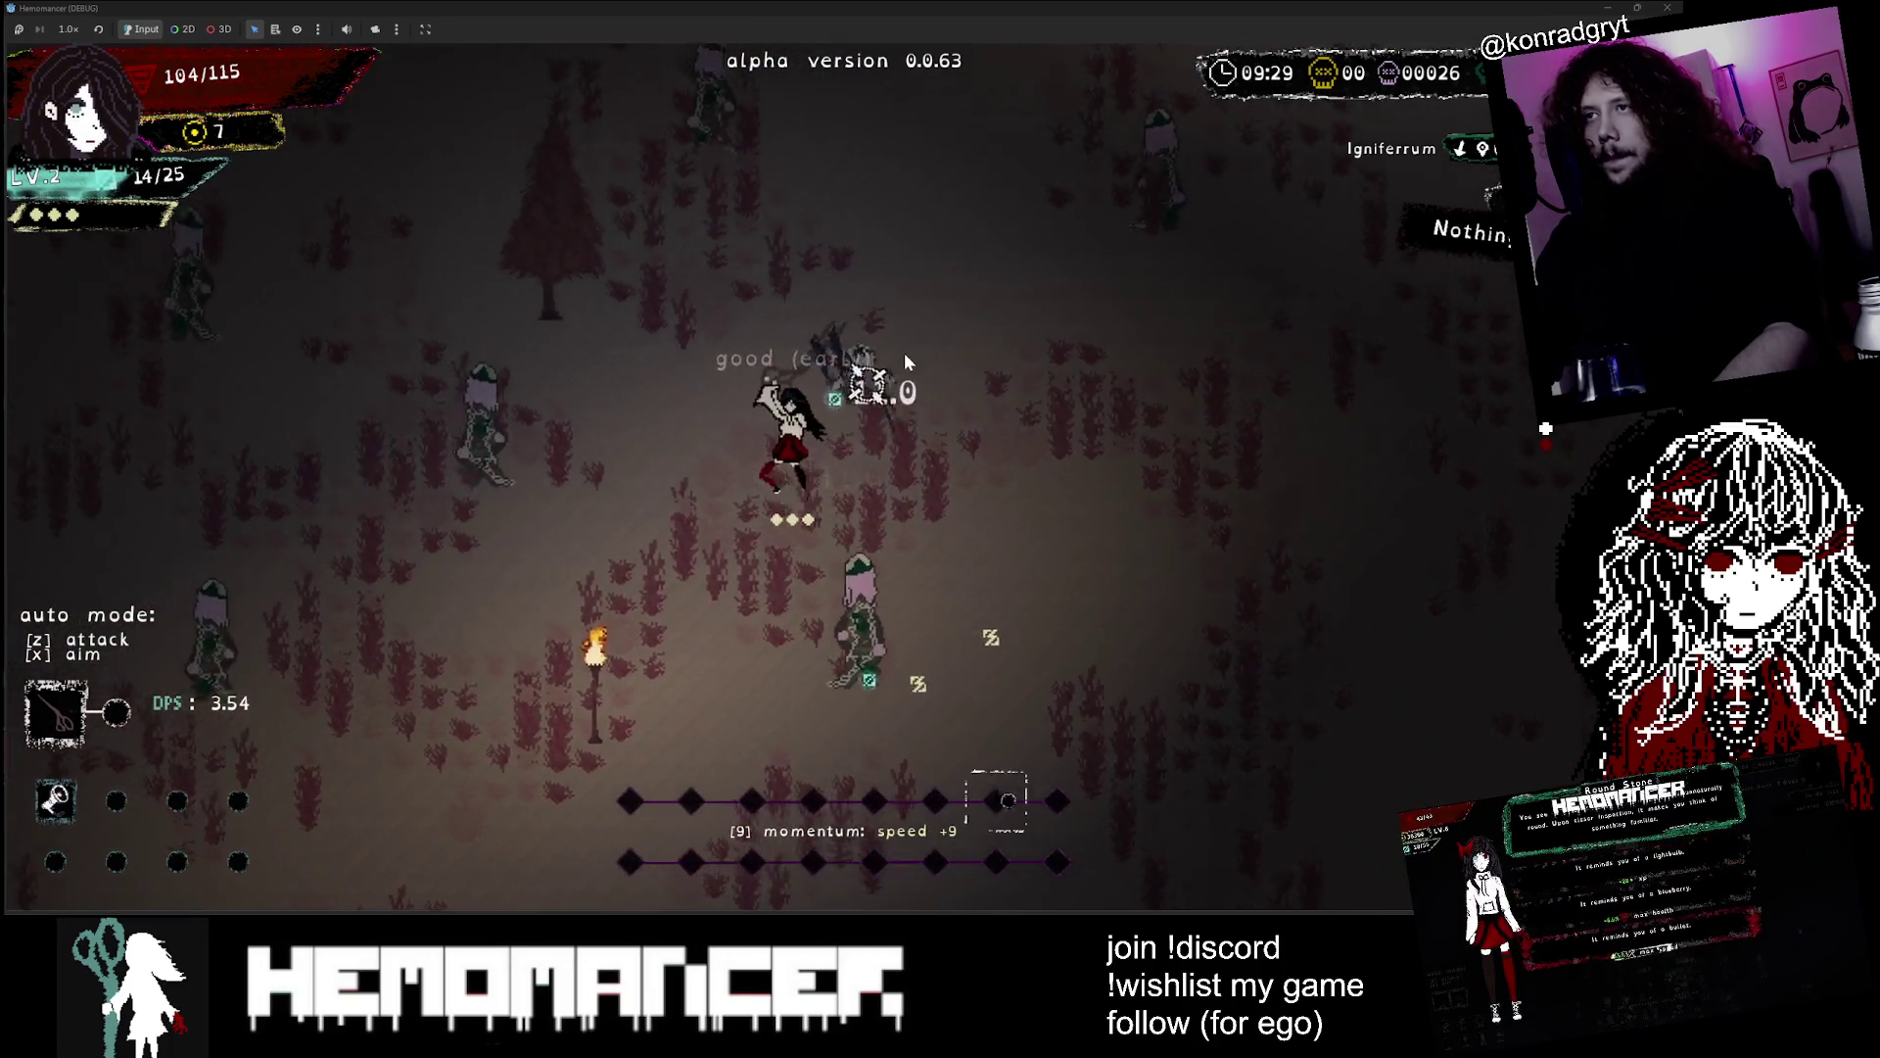
pyautogui.press('d')
pyautogui.press('s')
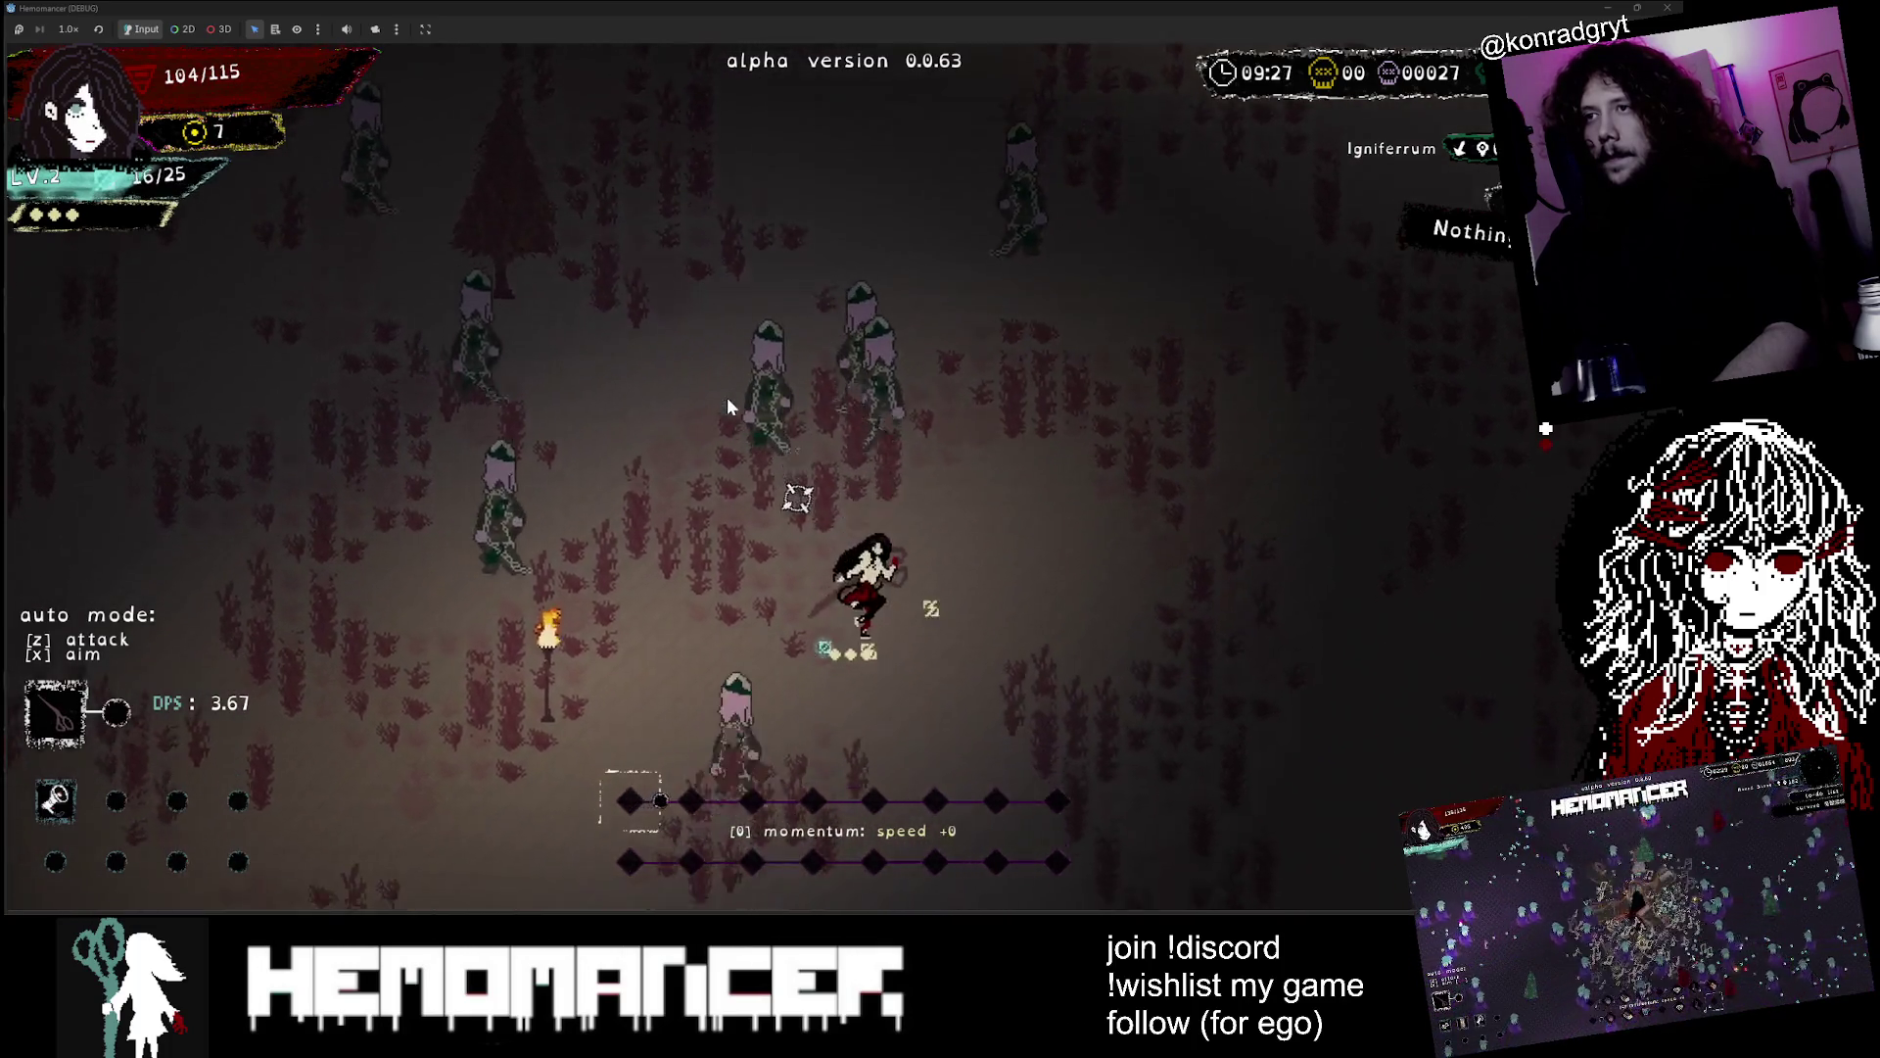
pyautogui.press('s')
pyautogui.press('a')
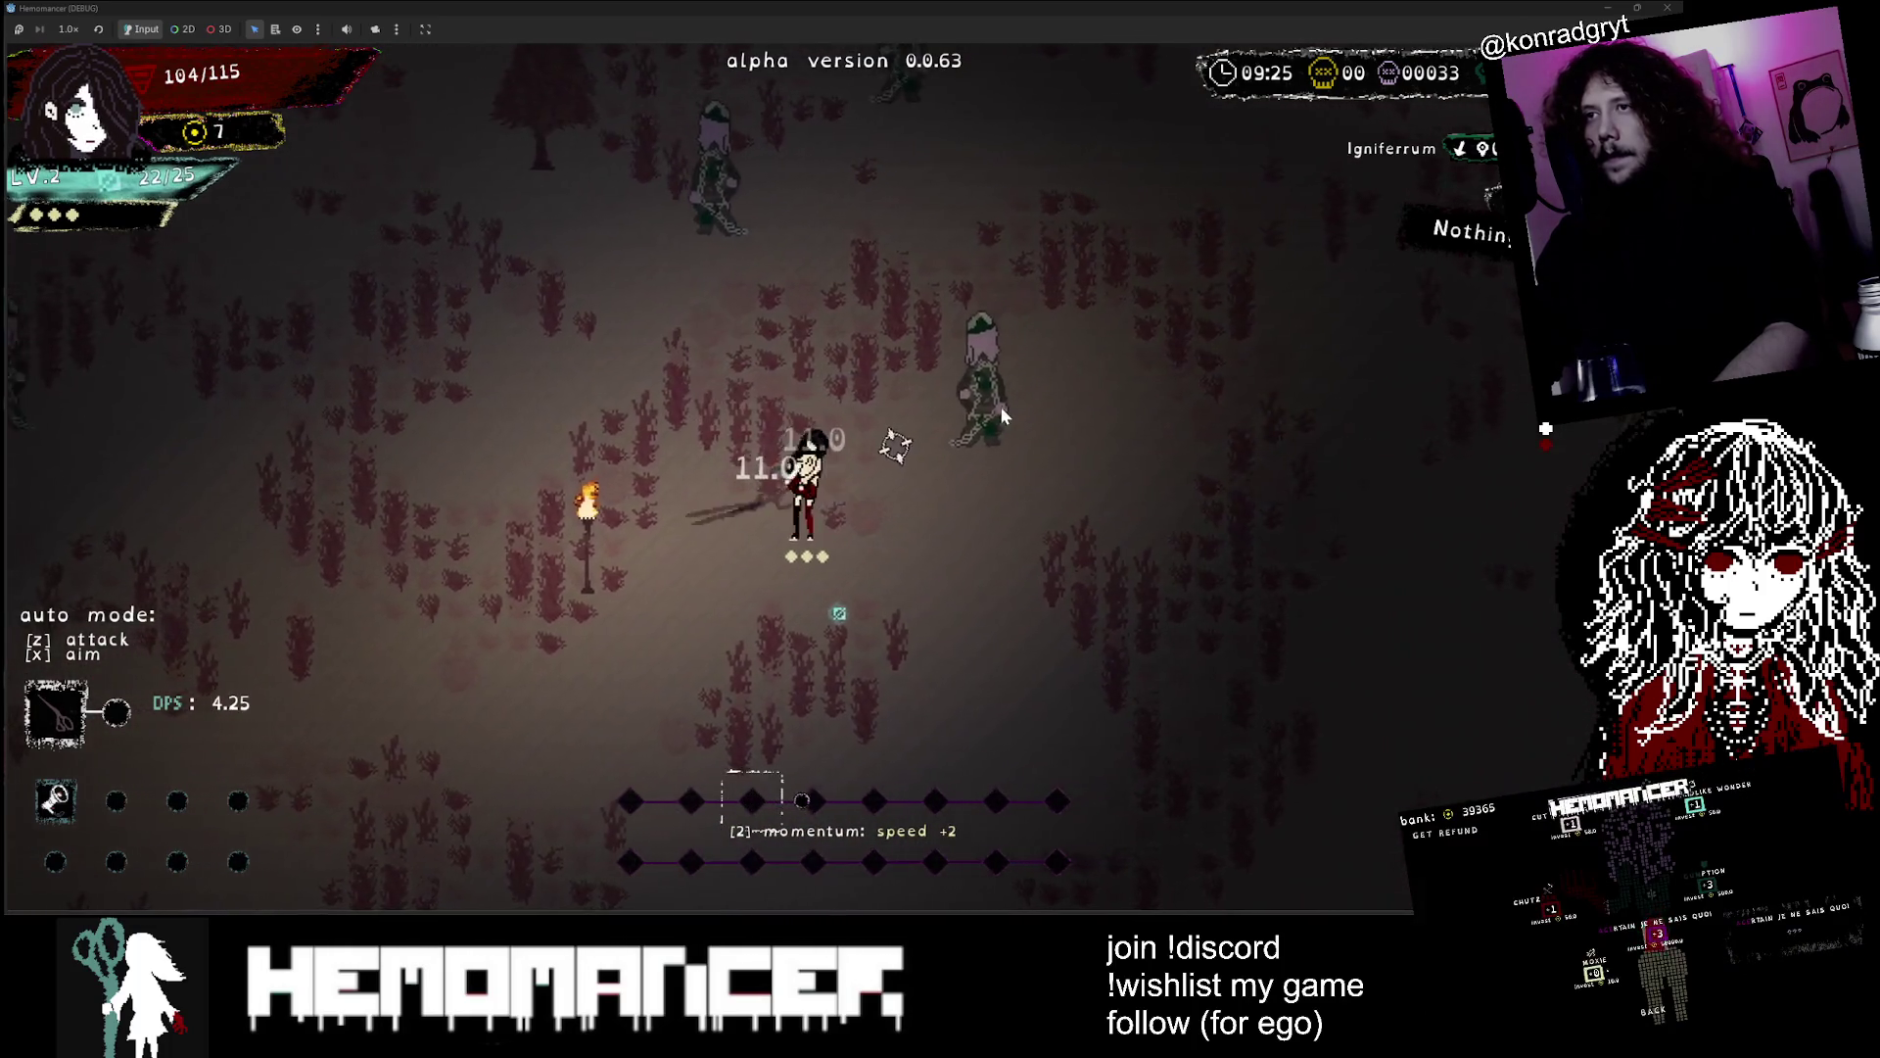
pyautogui.press('w')
pyautogui.press('d')
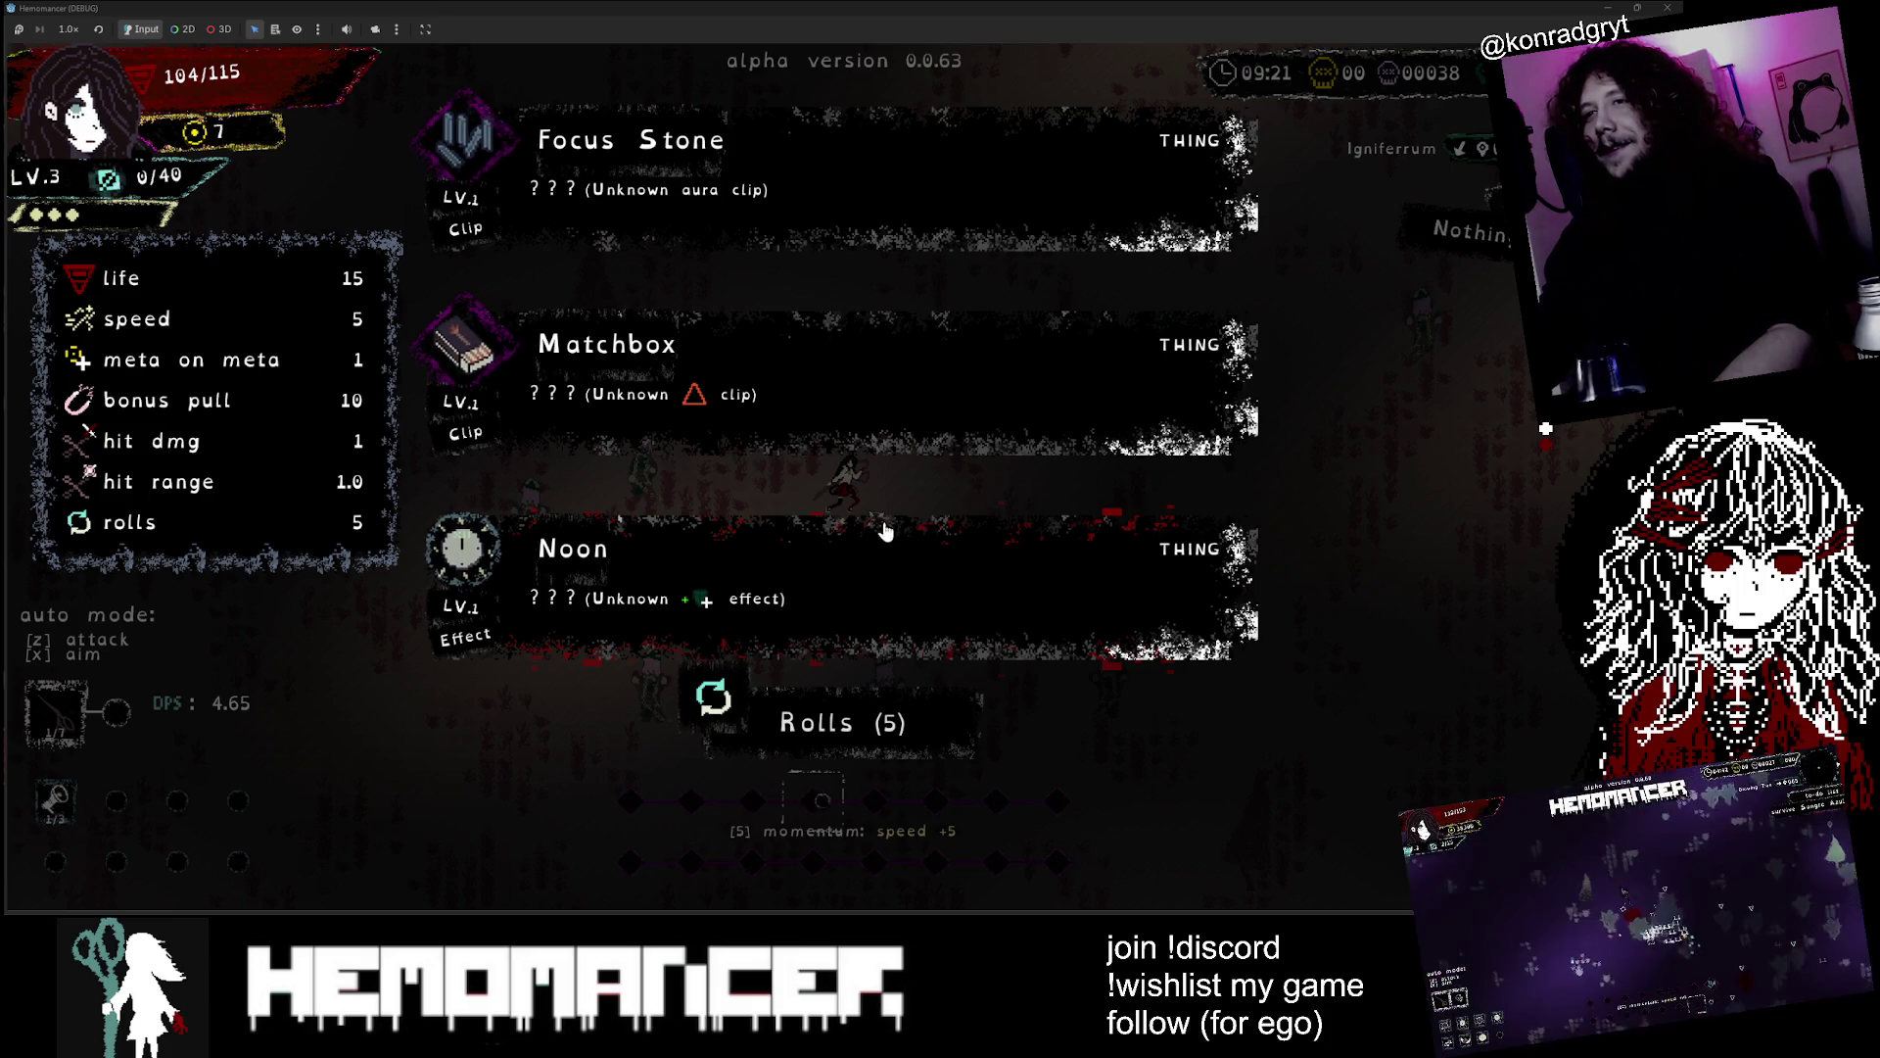
# Pick the Focus Stone lightning barrier and fight across the field collecting pickups
pyautogui.click(757, 199)
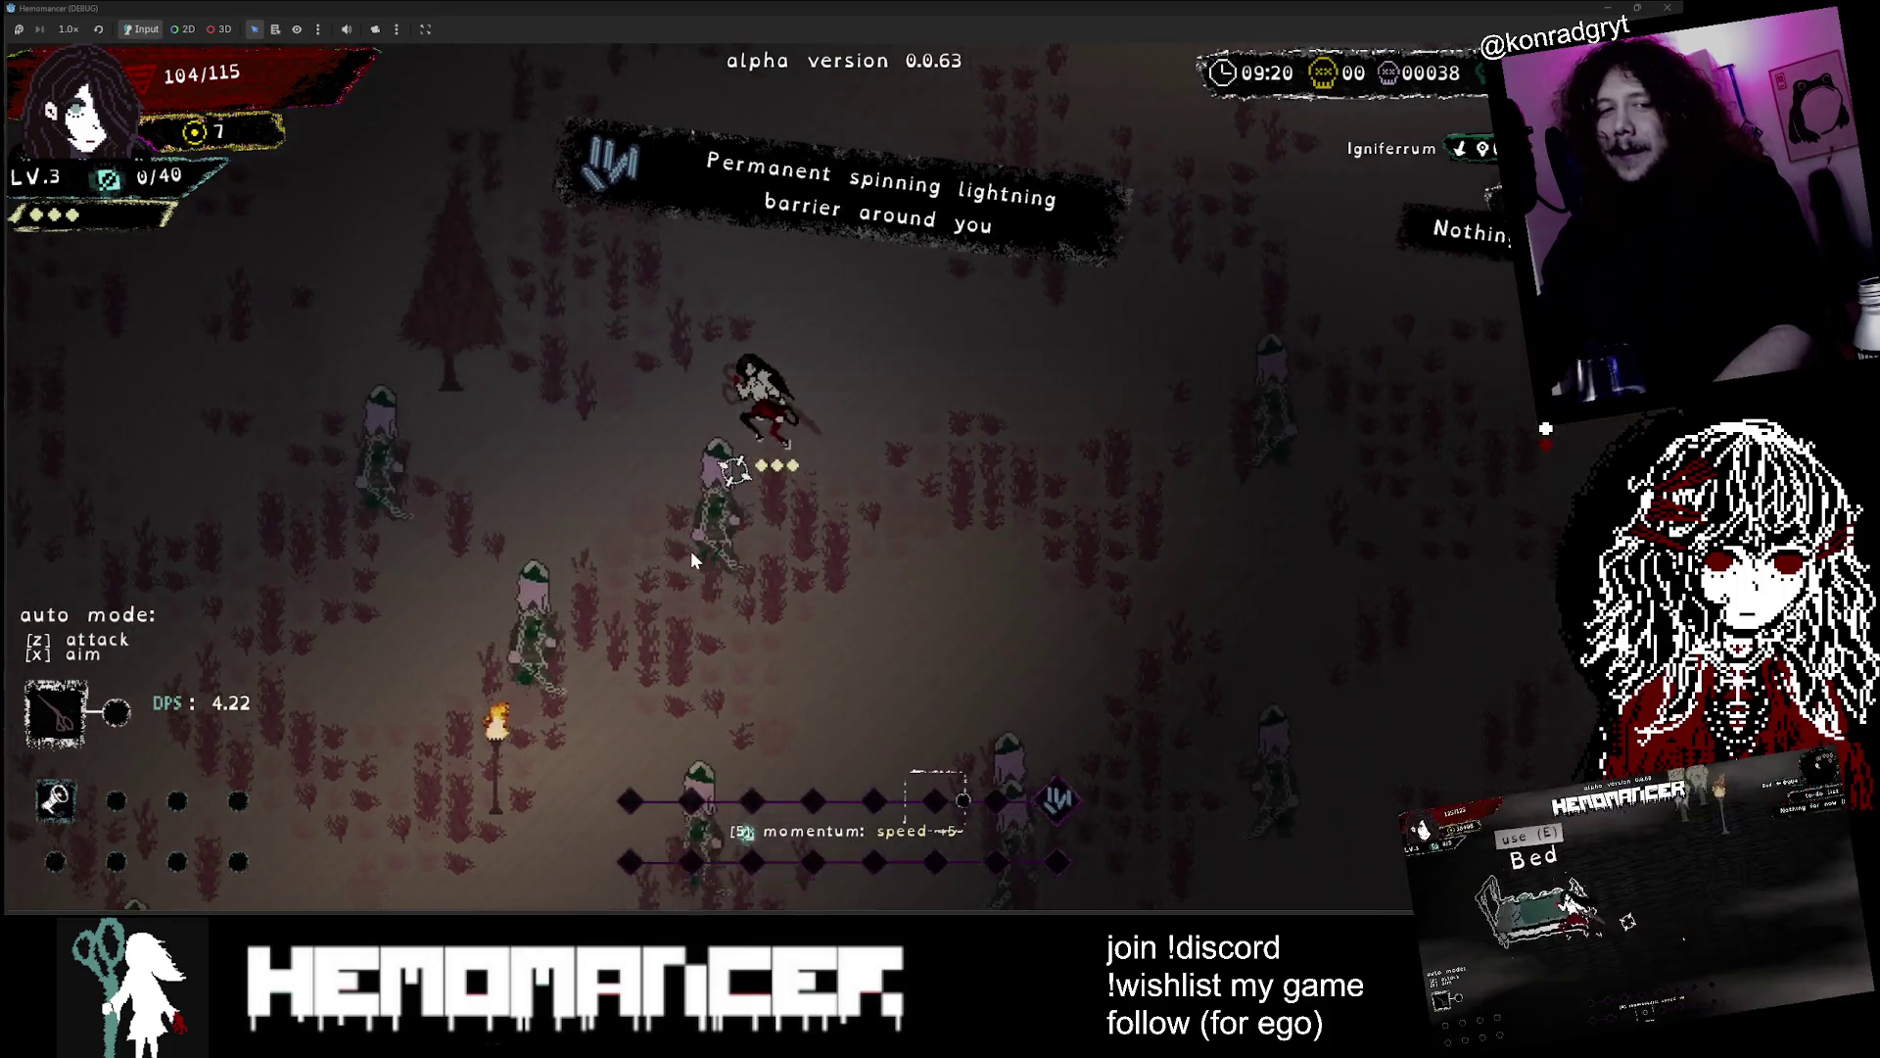
pyautogui.press('d')
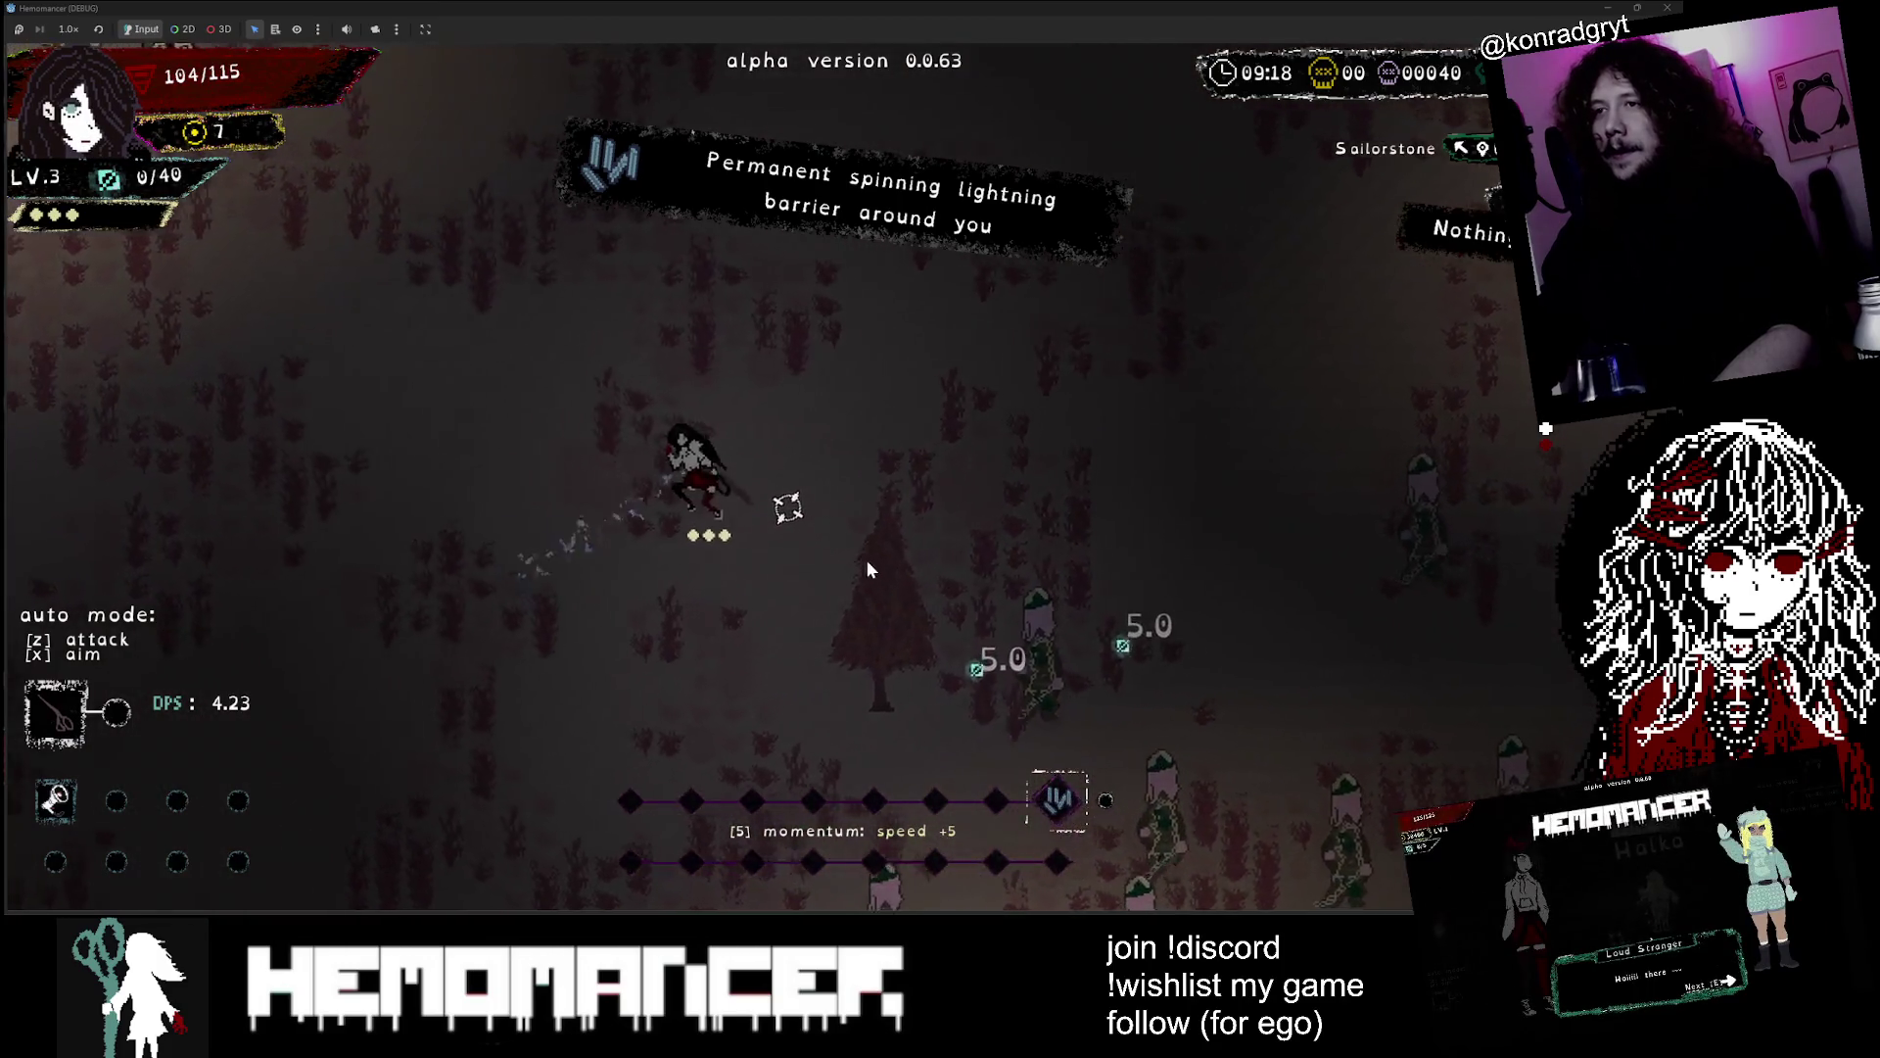
pyautogui.press('w')
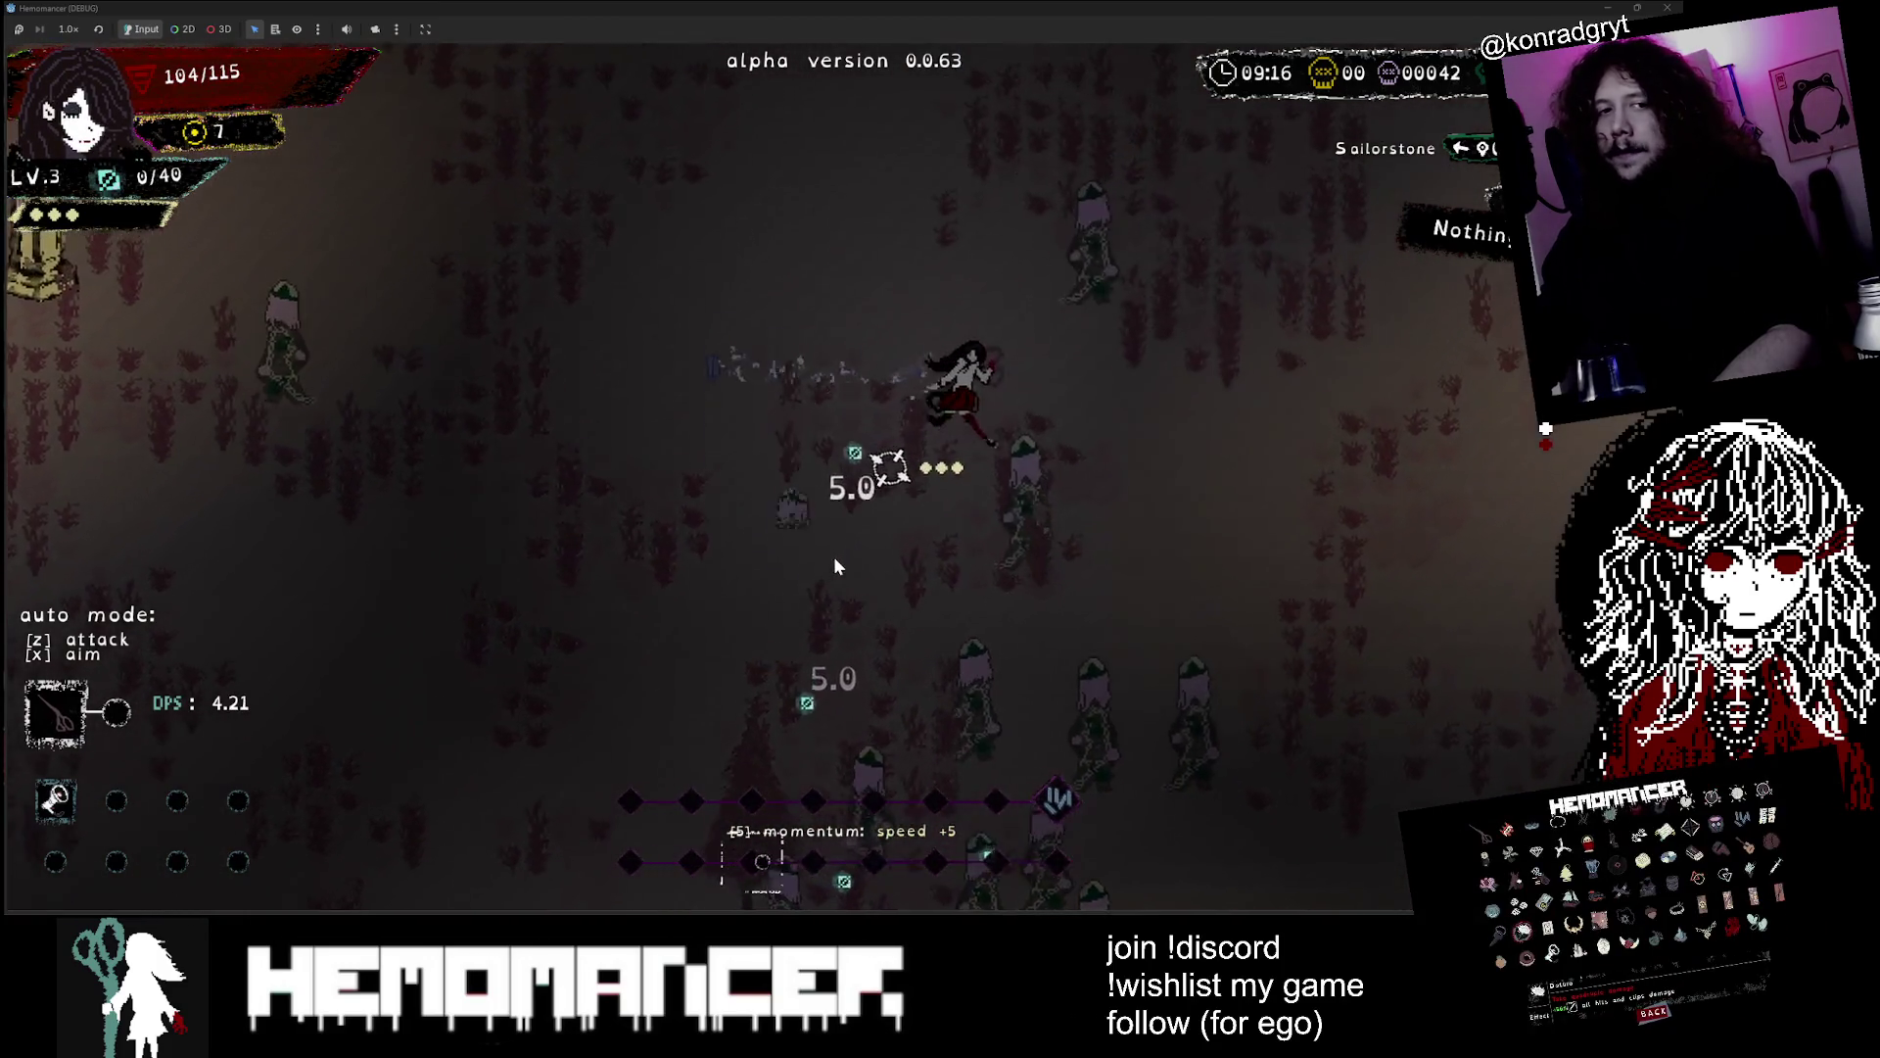
pyautogui.press('d')
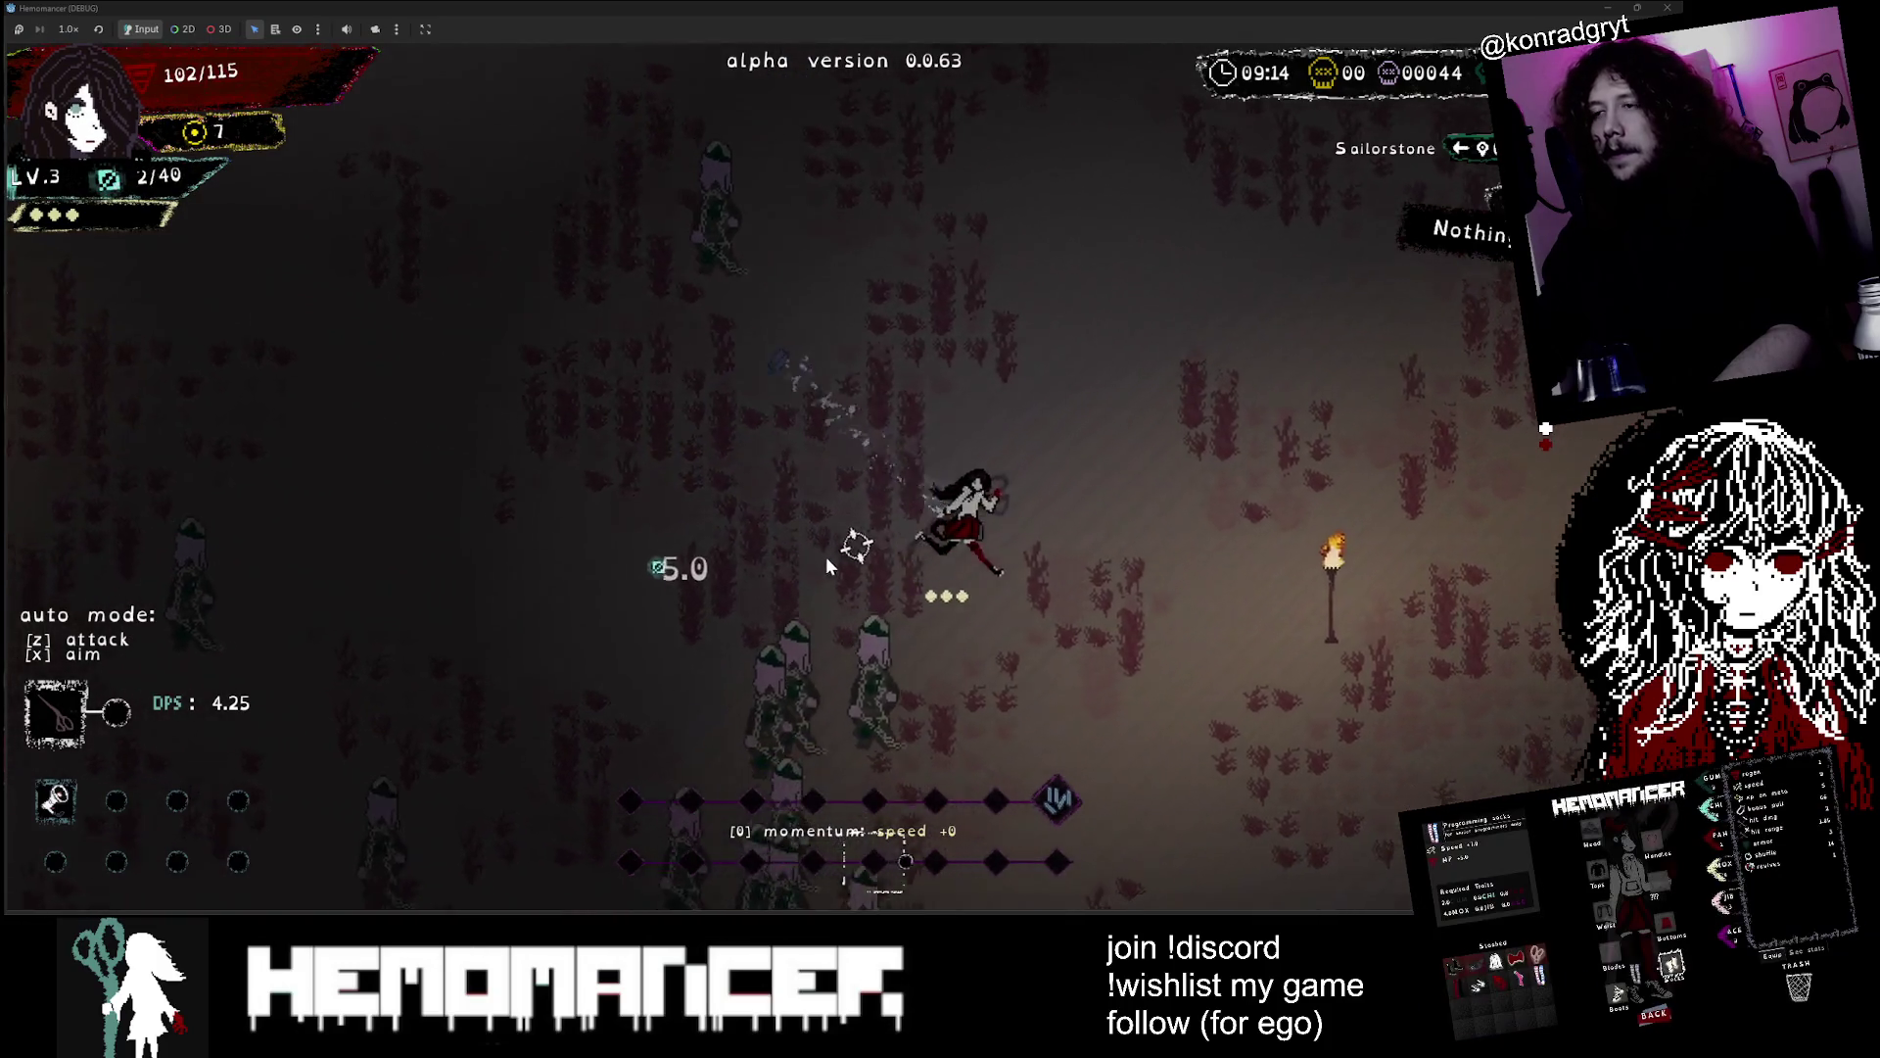
pyautogui.press('s')
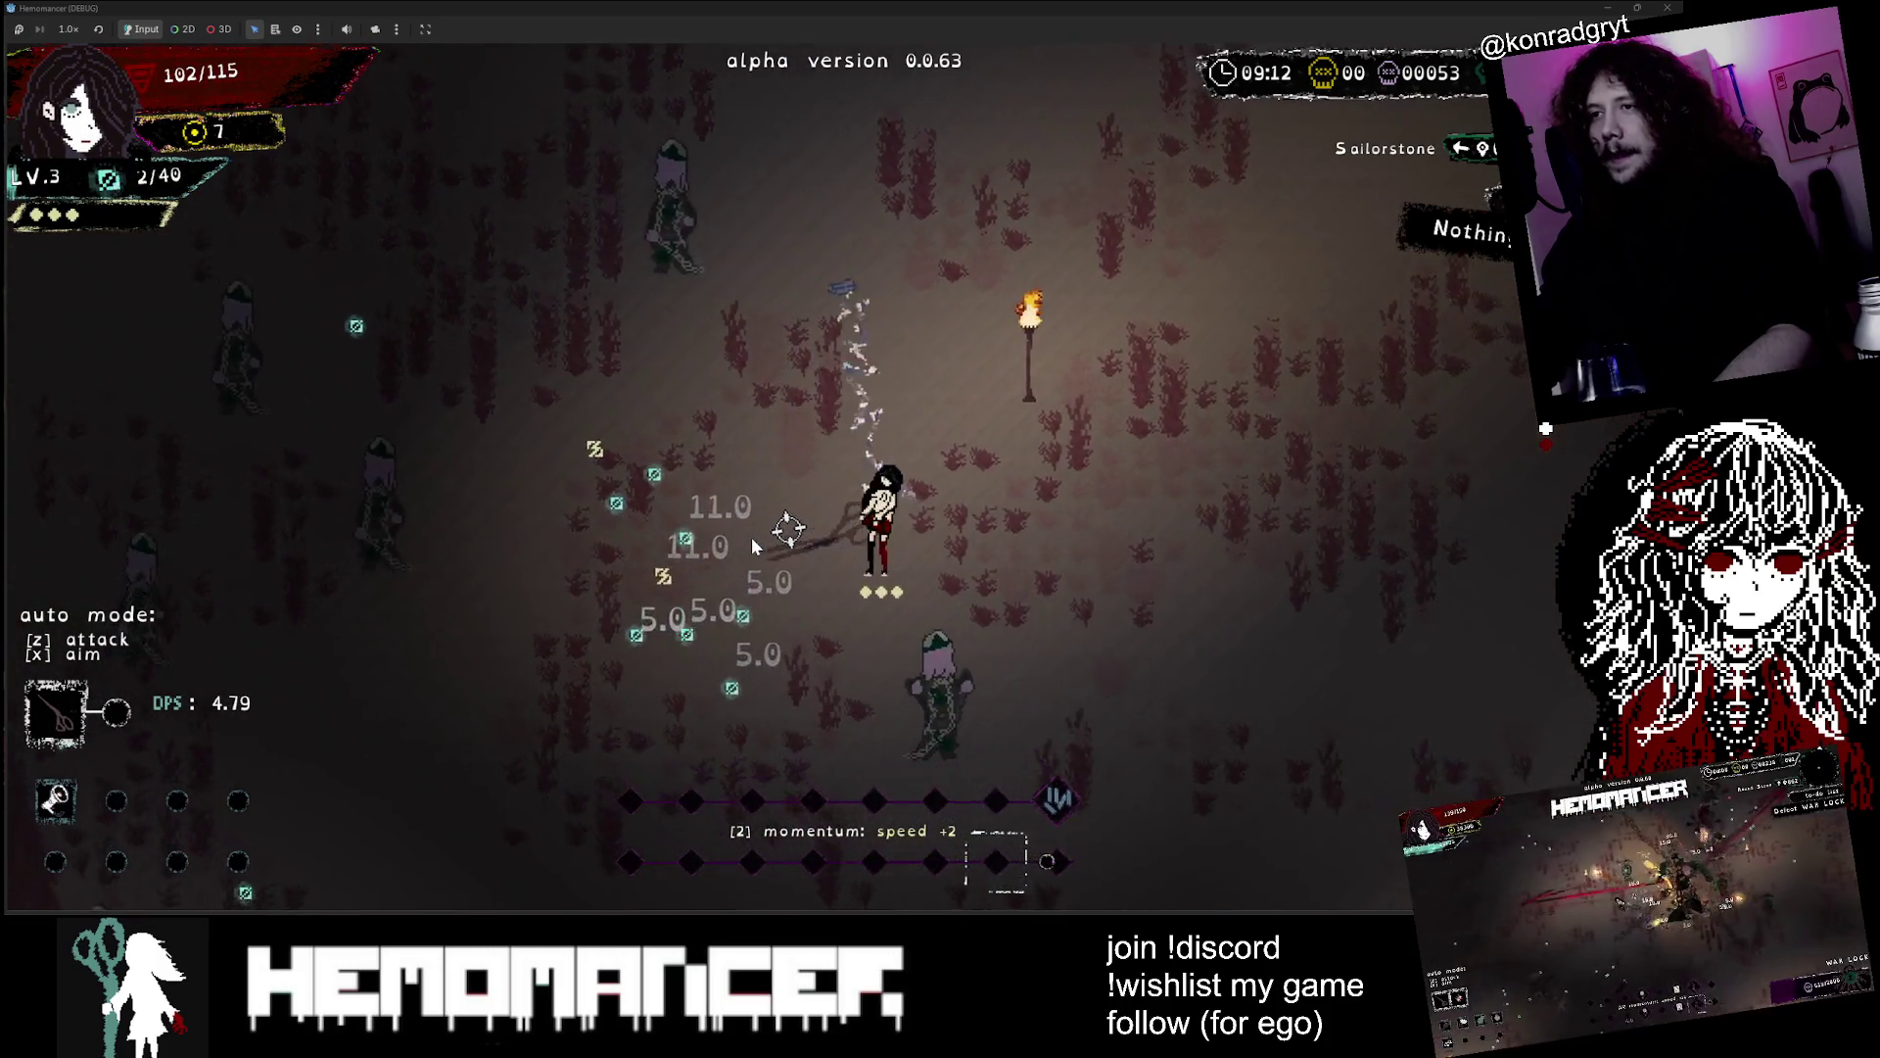
pyautogui.press('s')
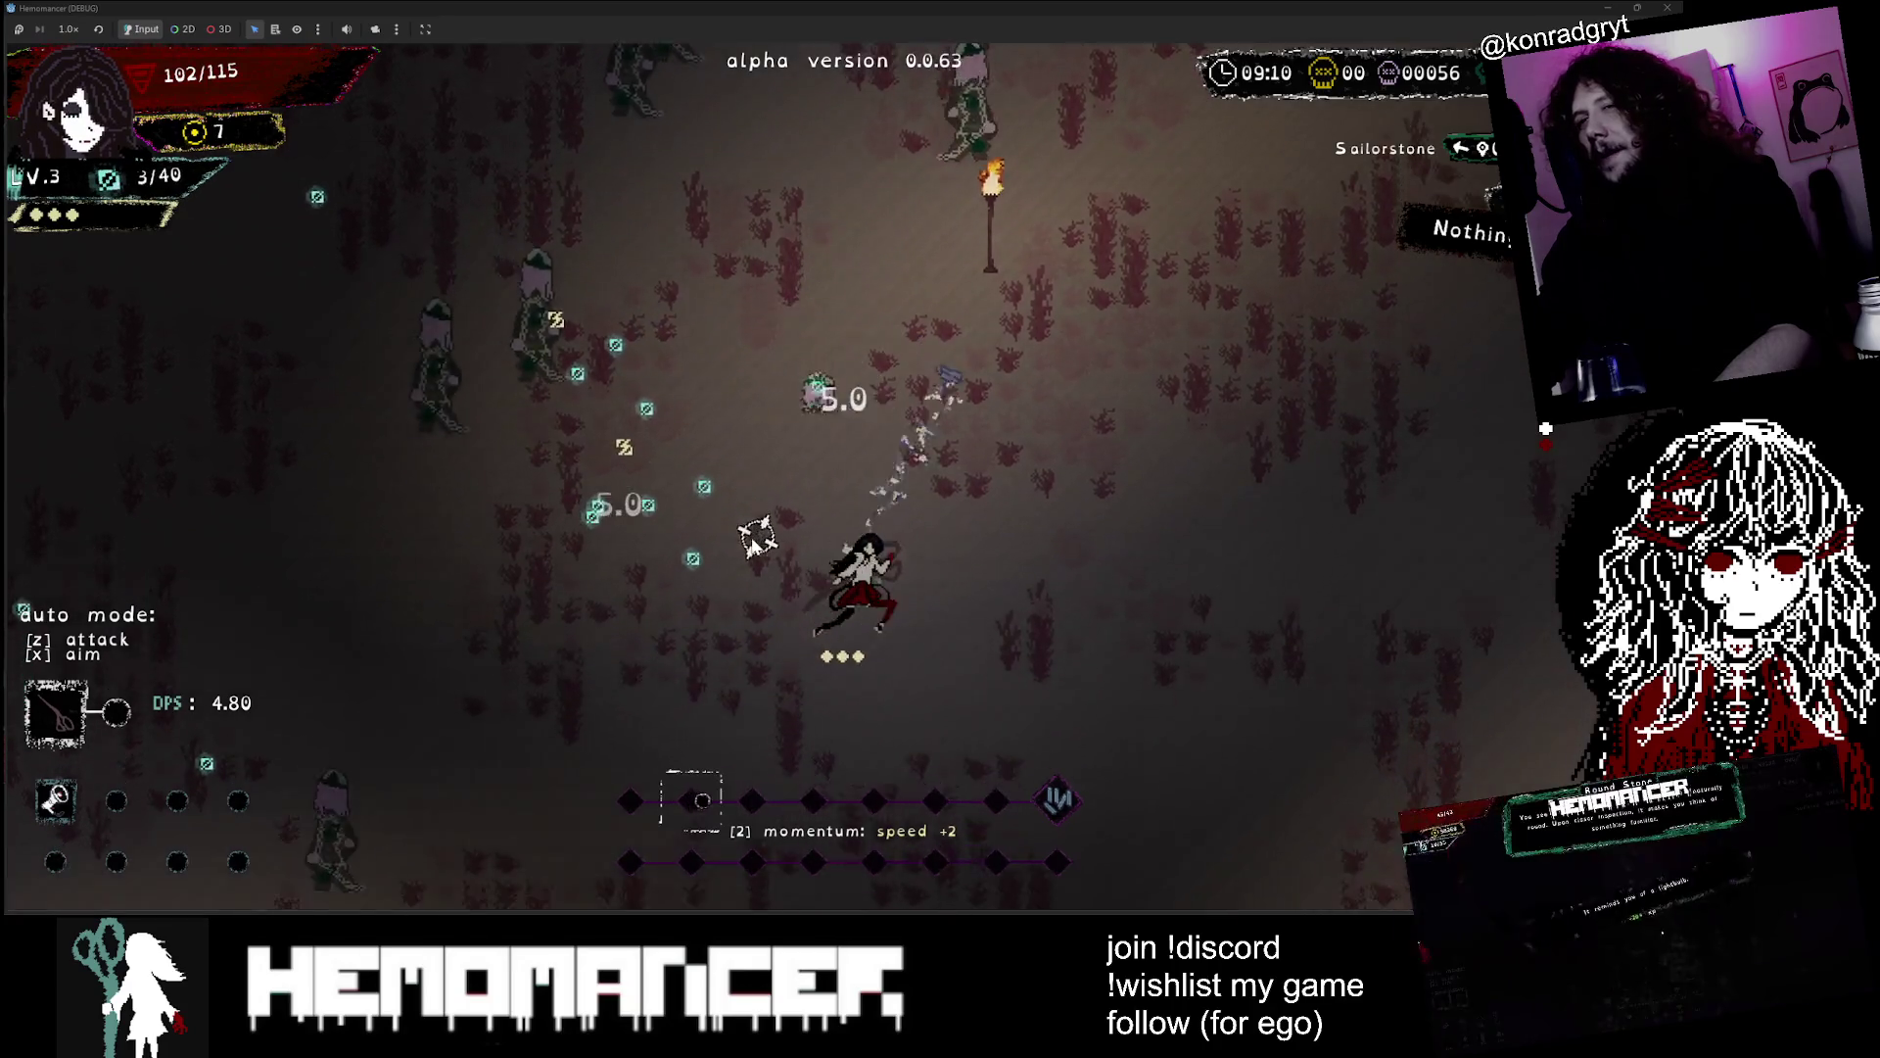
pyautogui.press('a')
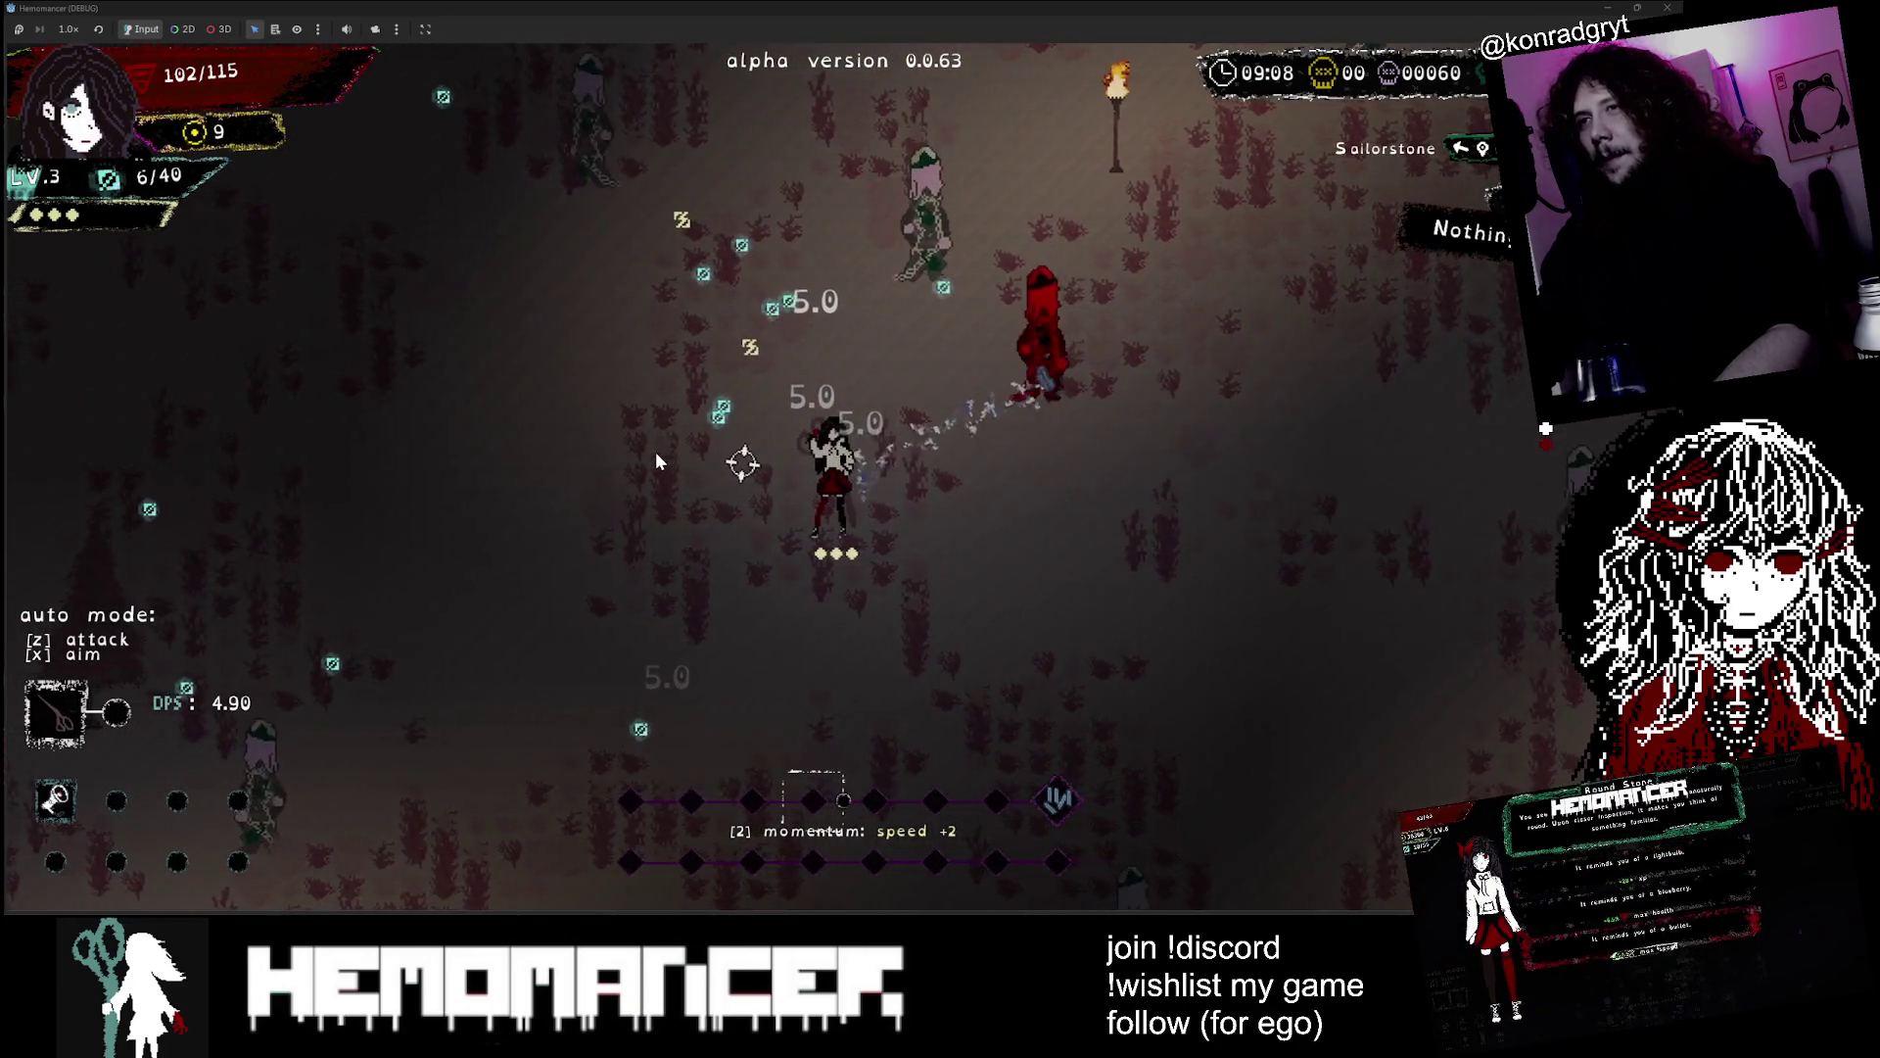
# Walk to the box and open it, revealing the Countess necklace
pyautogui.press('w')
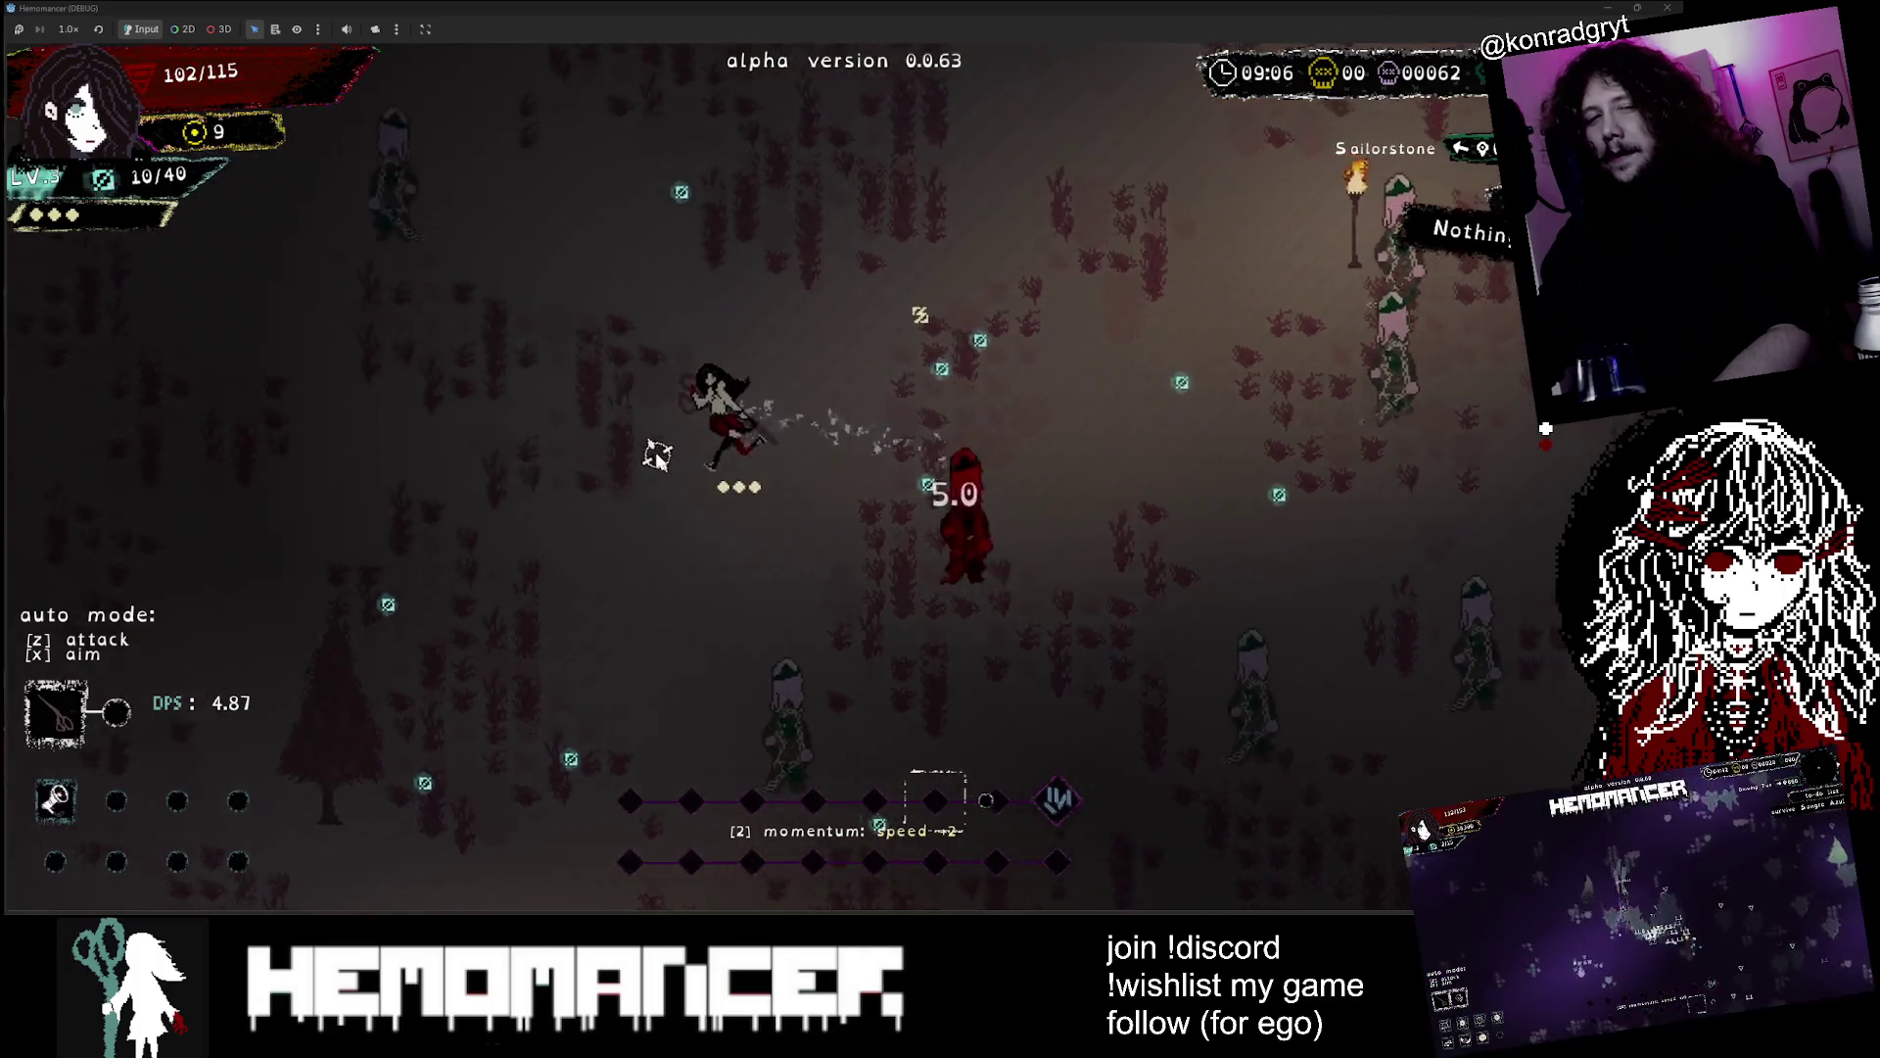
pyautogui.press('d')
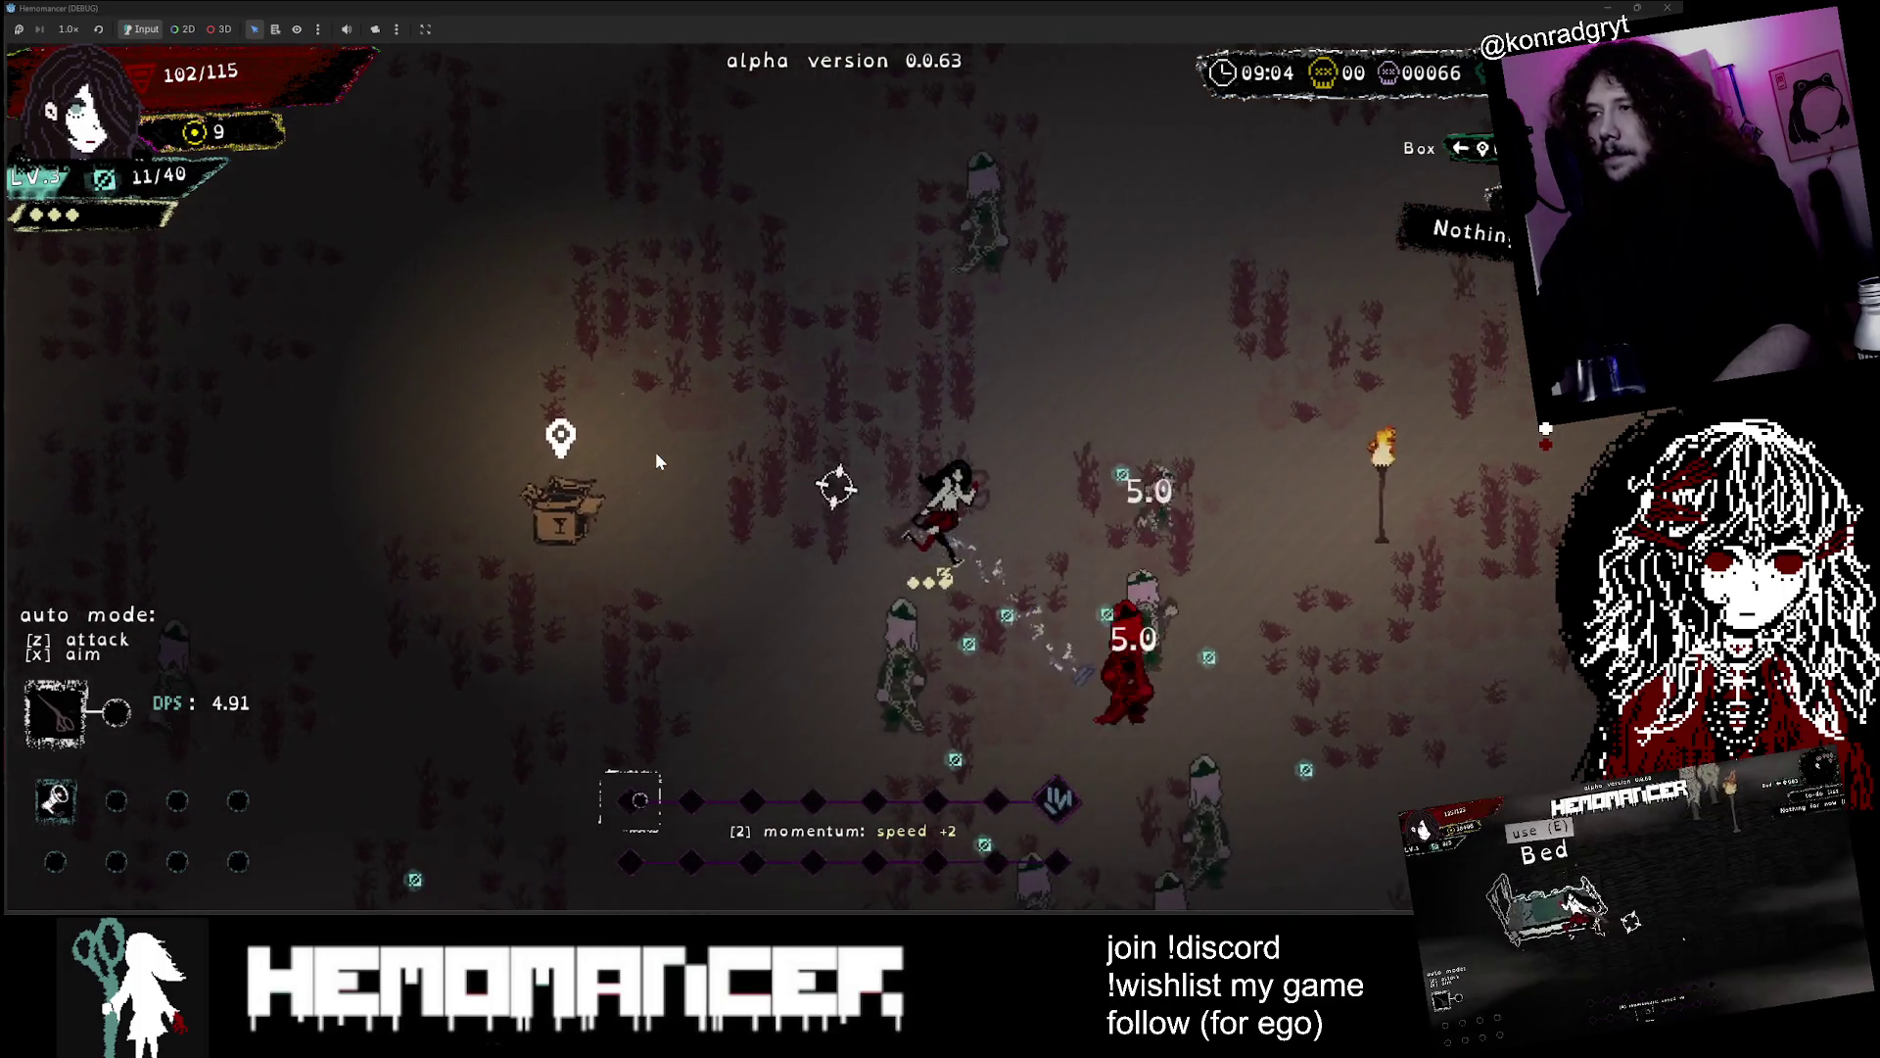
pyautogui.press('a')
pyautogui.press('e')
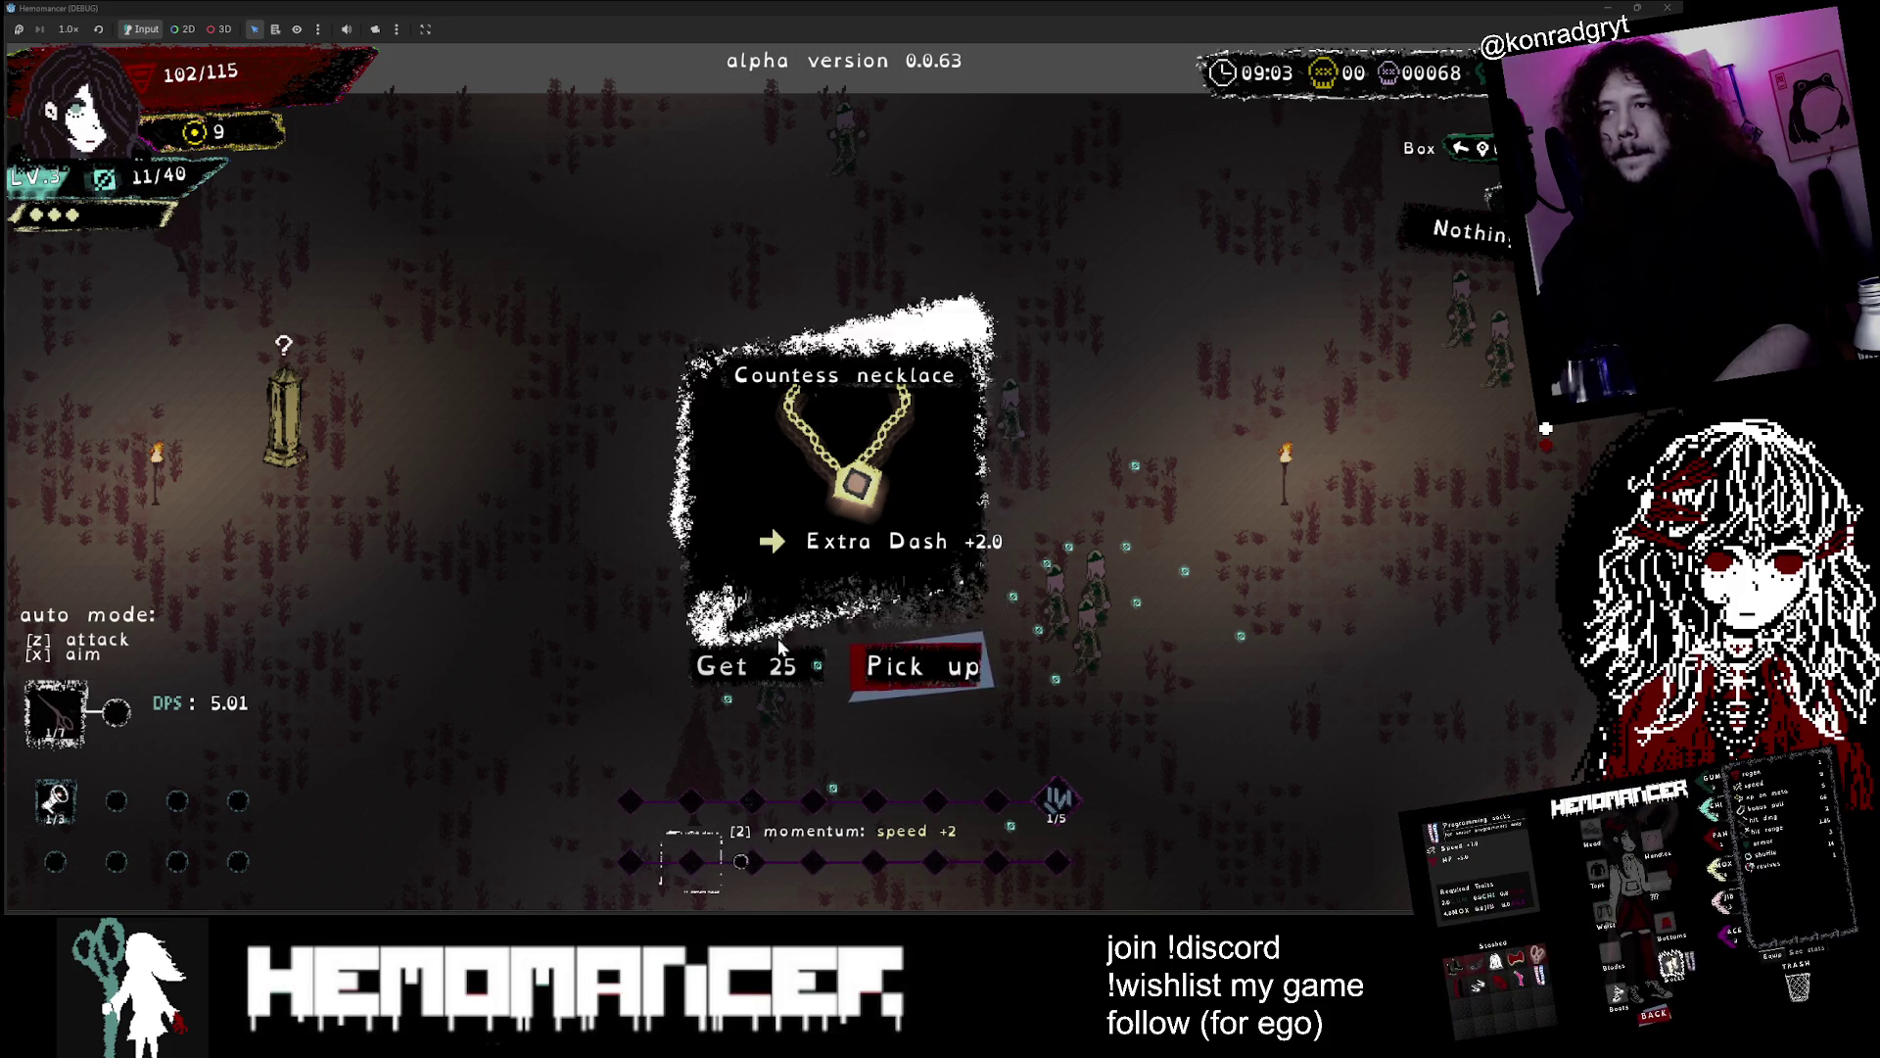
# Take 25 XP instead of the Countess necklace
pyautogui.click(773, 668)
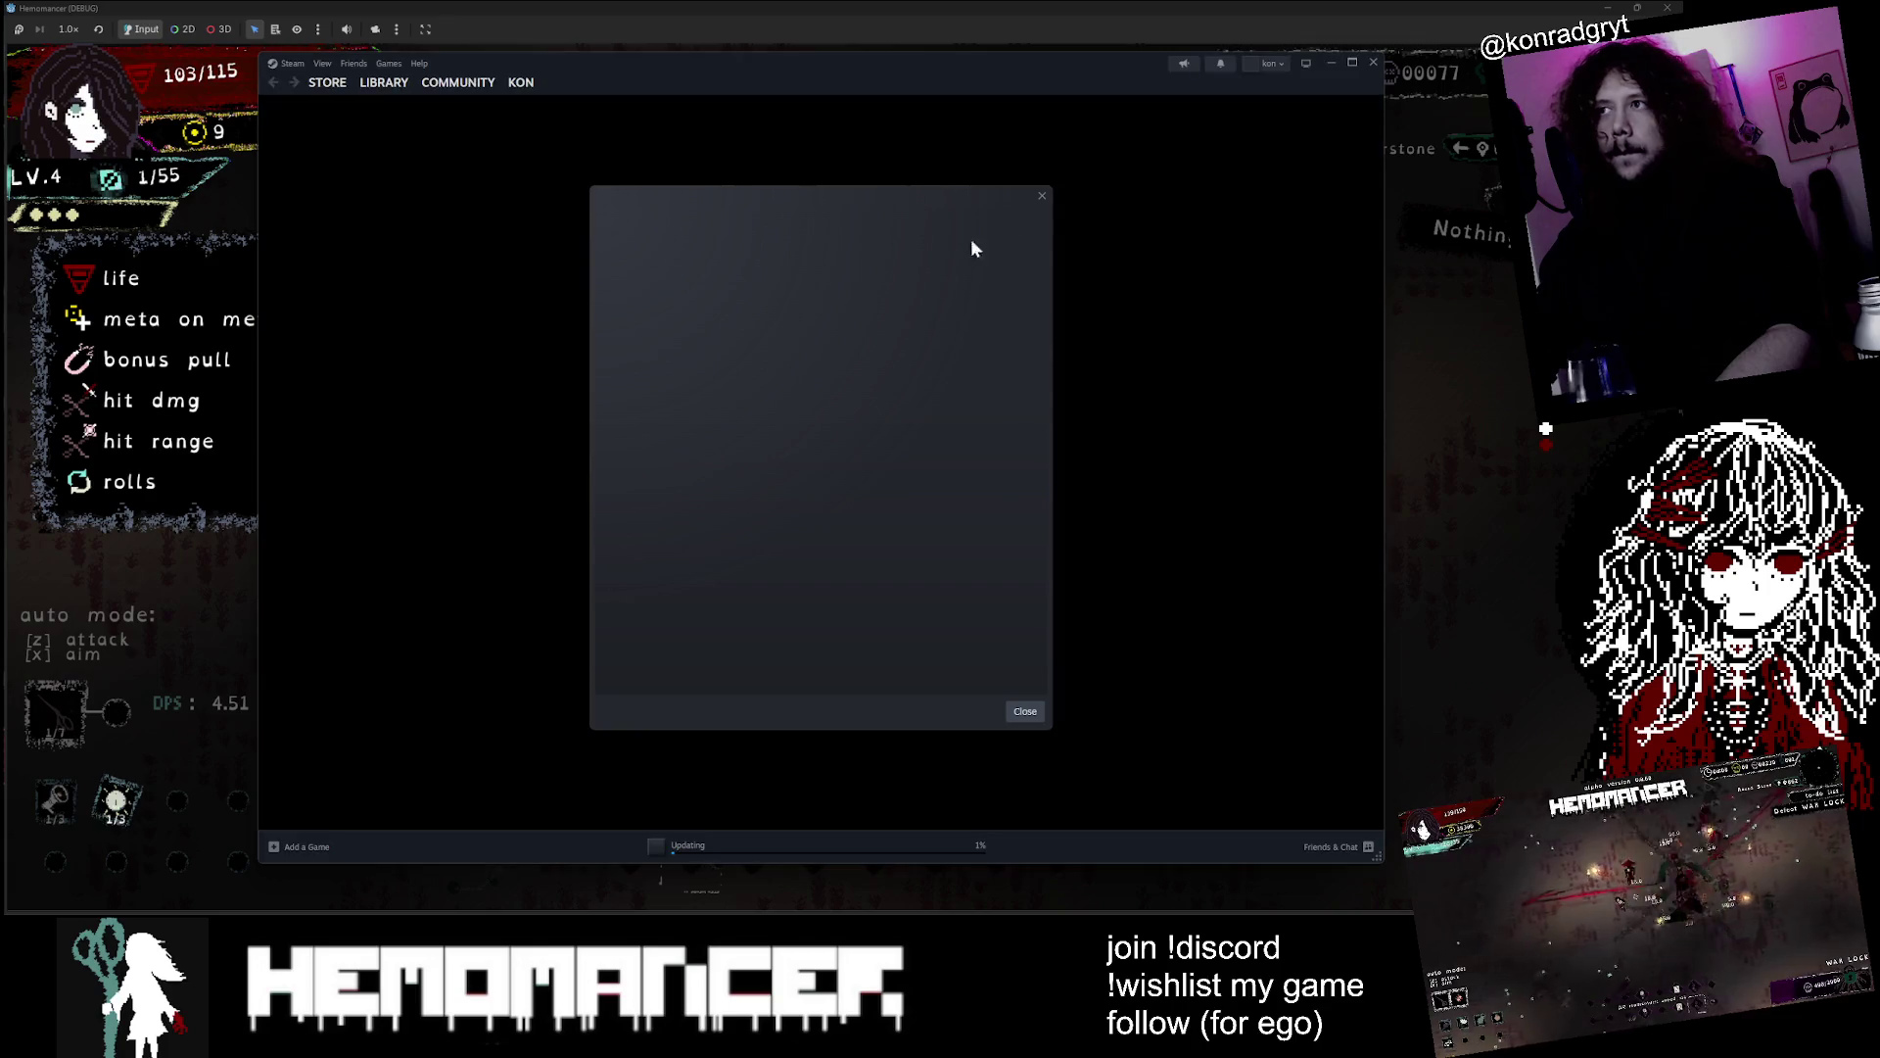
# Dismiss the empty dialog and search the Steam store for 'age of empires II'
pyautogui.click(1043, 196)
pyautogui.click(370, 86)
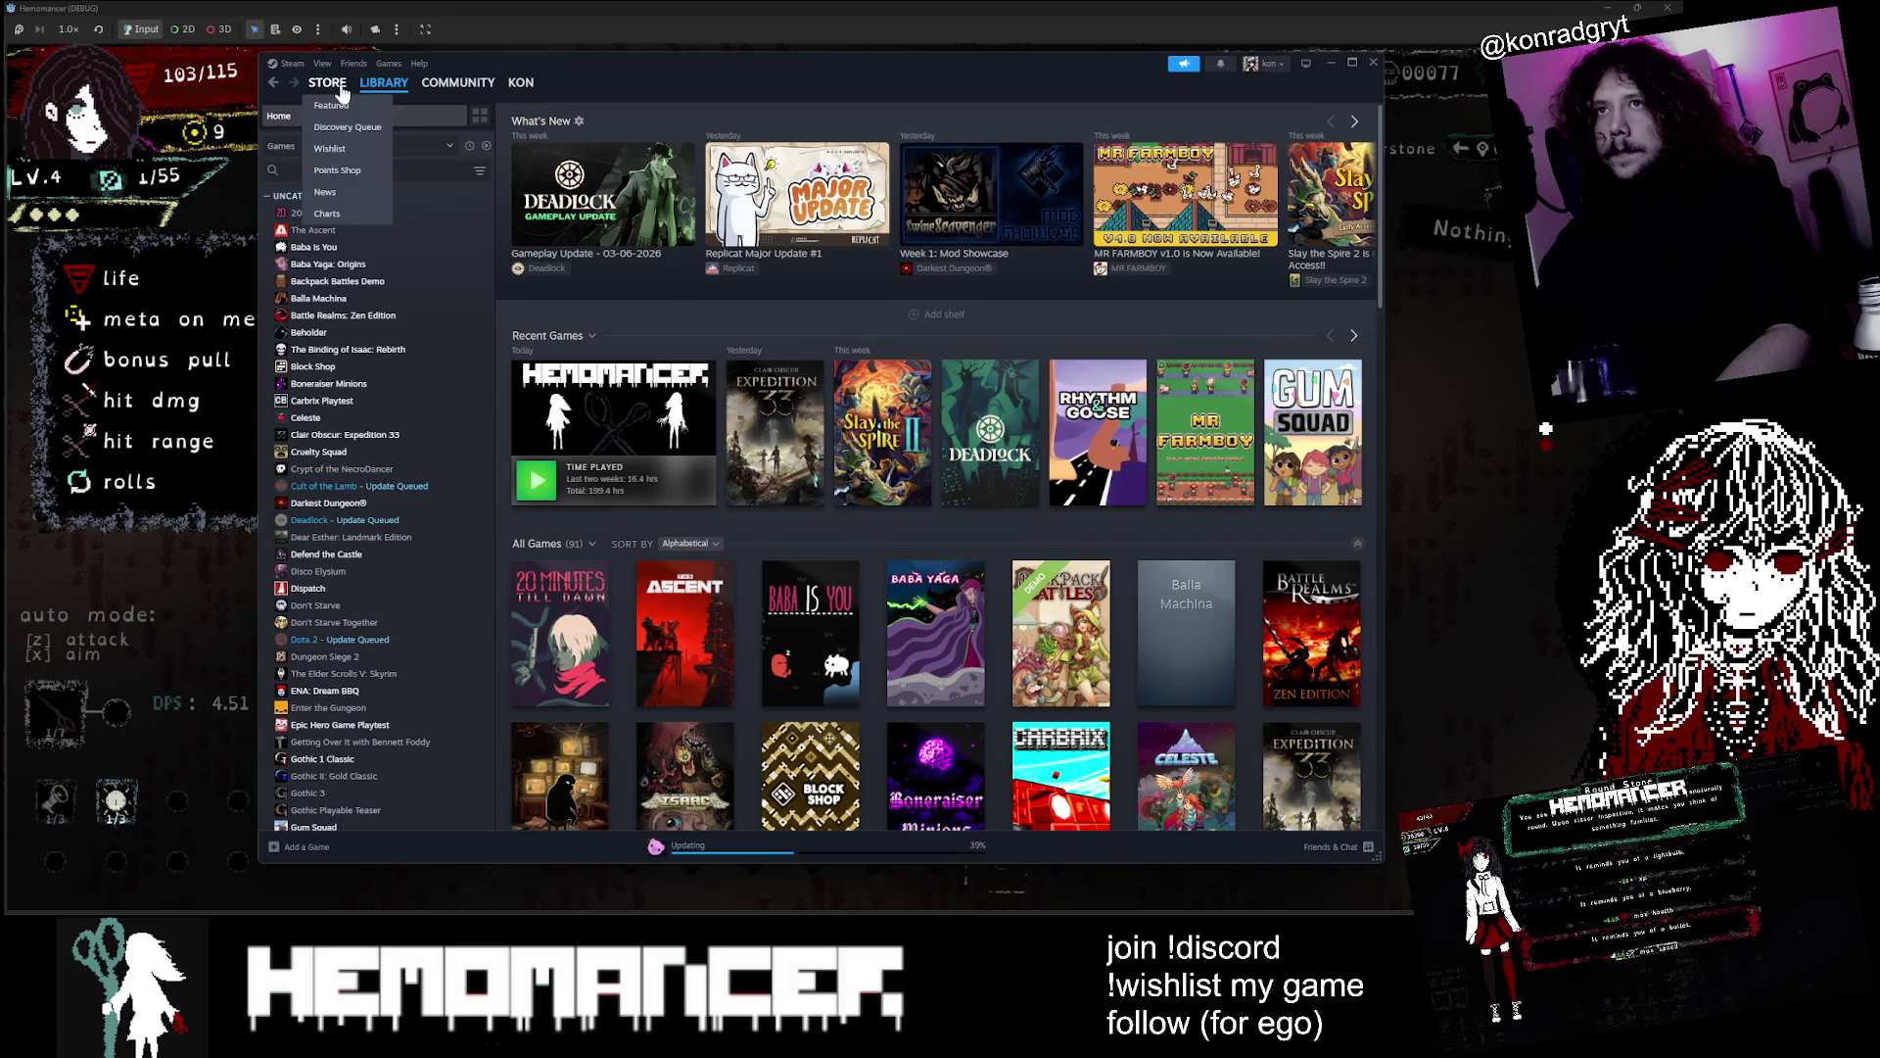
pyautogui.click(342, 93)
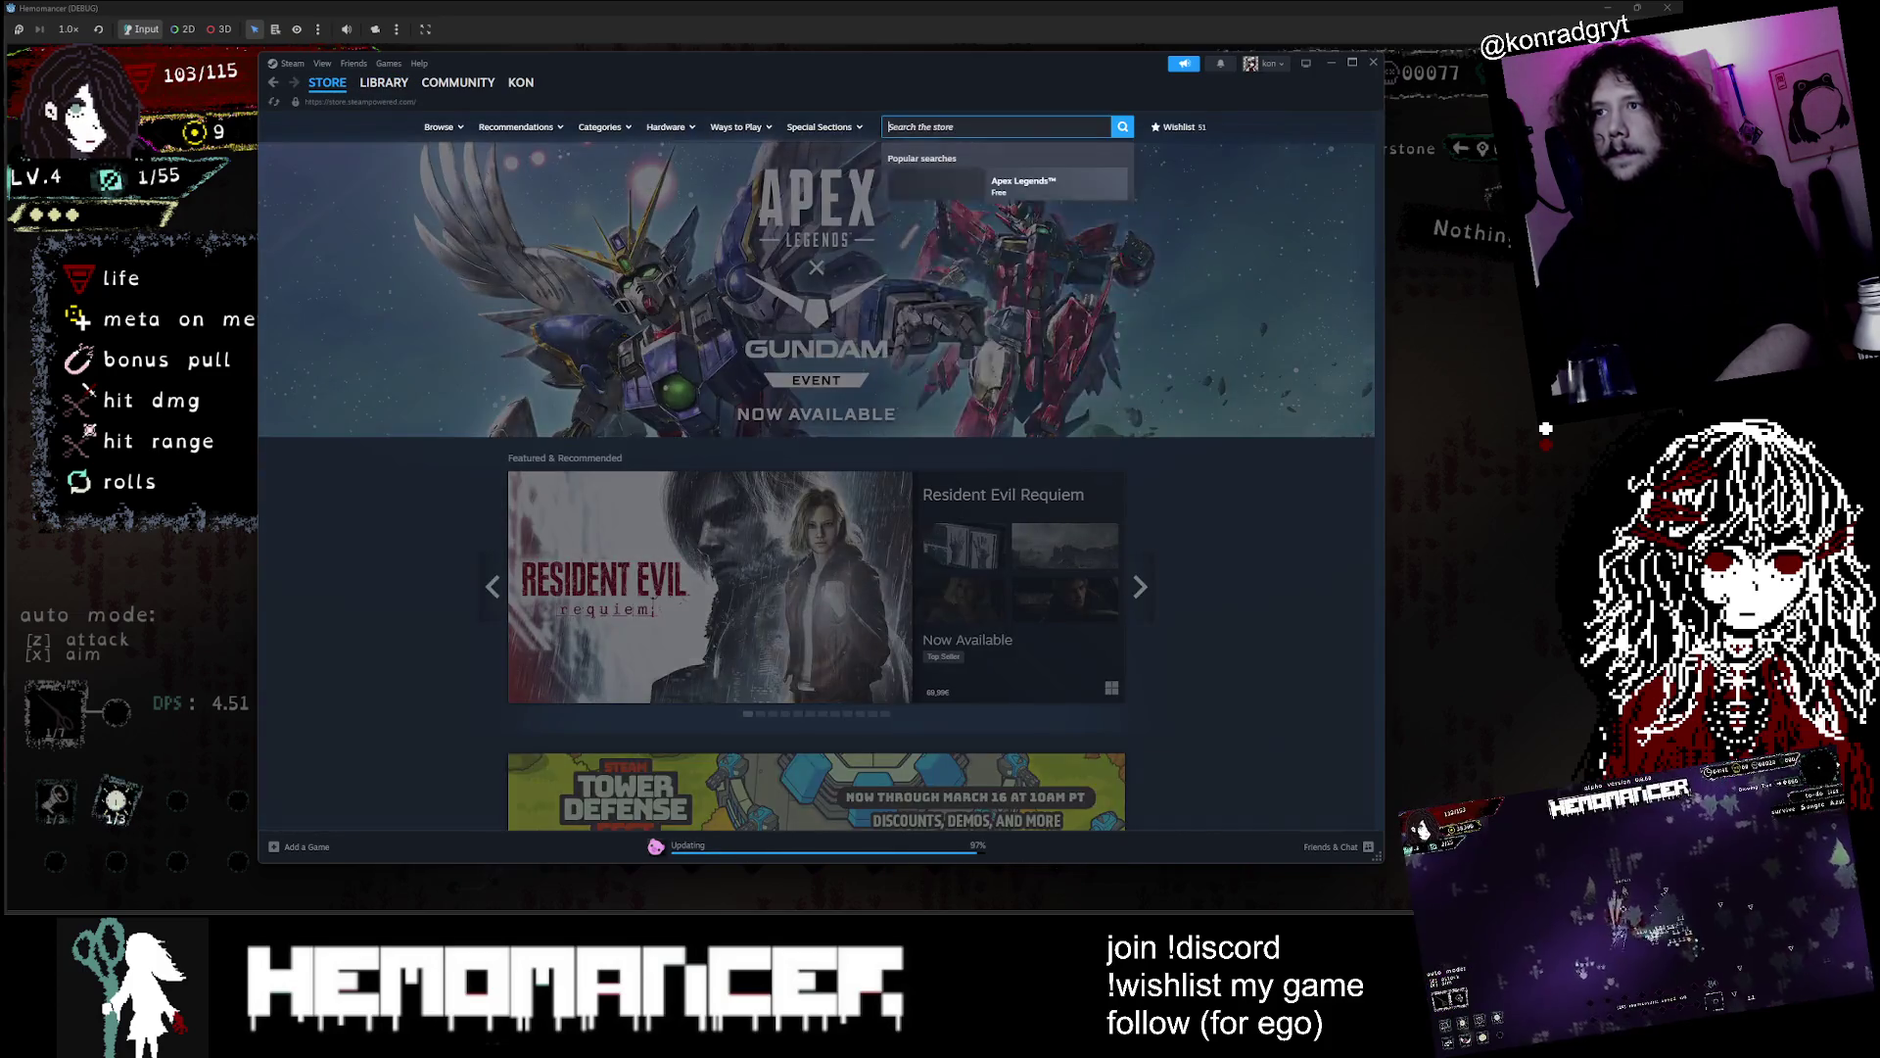
pyautogui.write('age of empires II')
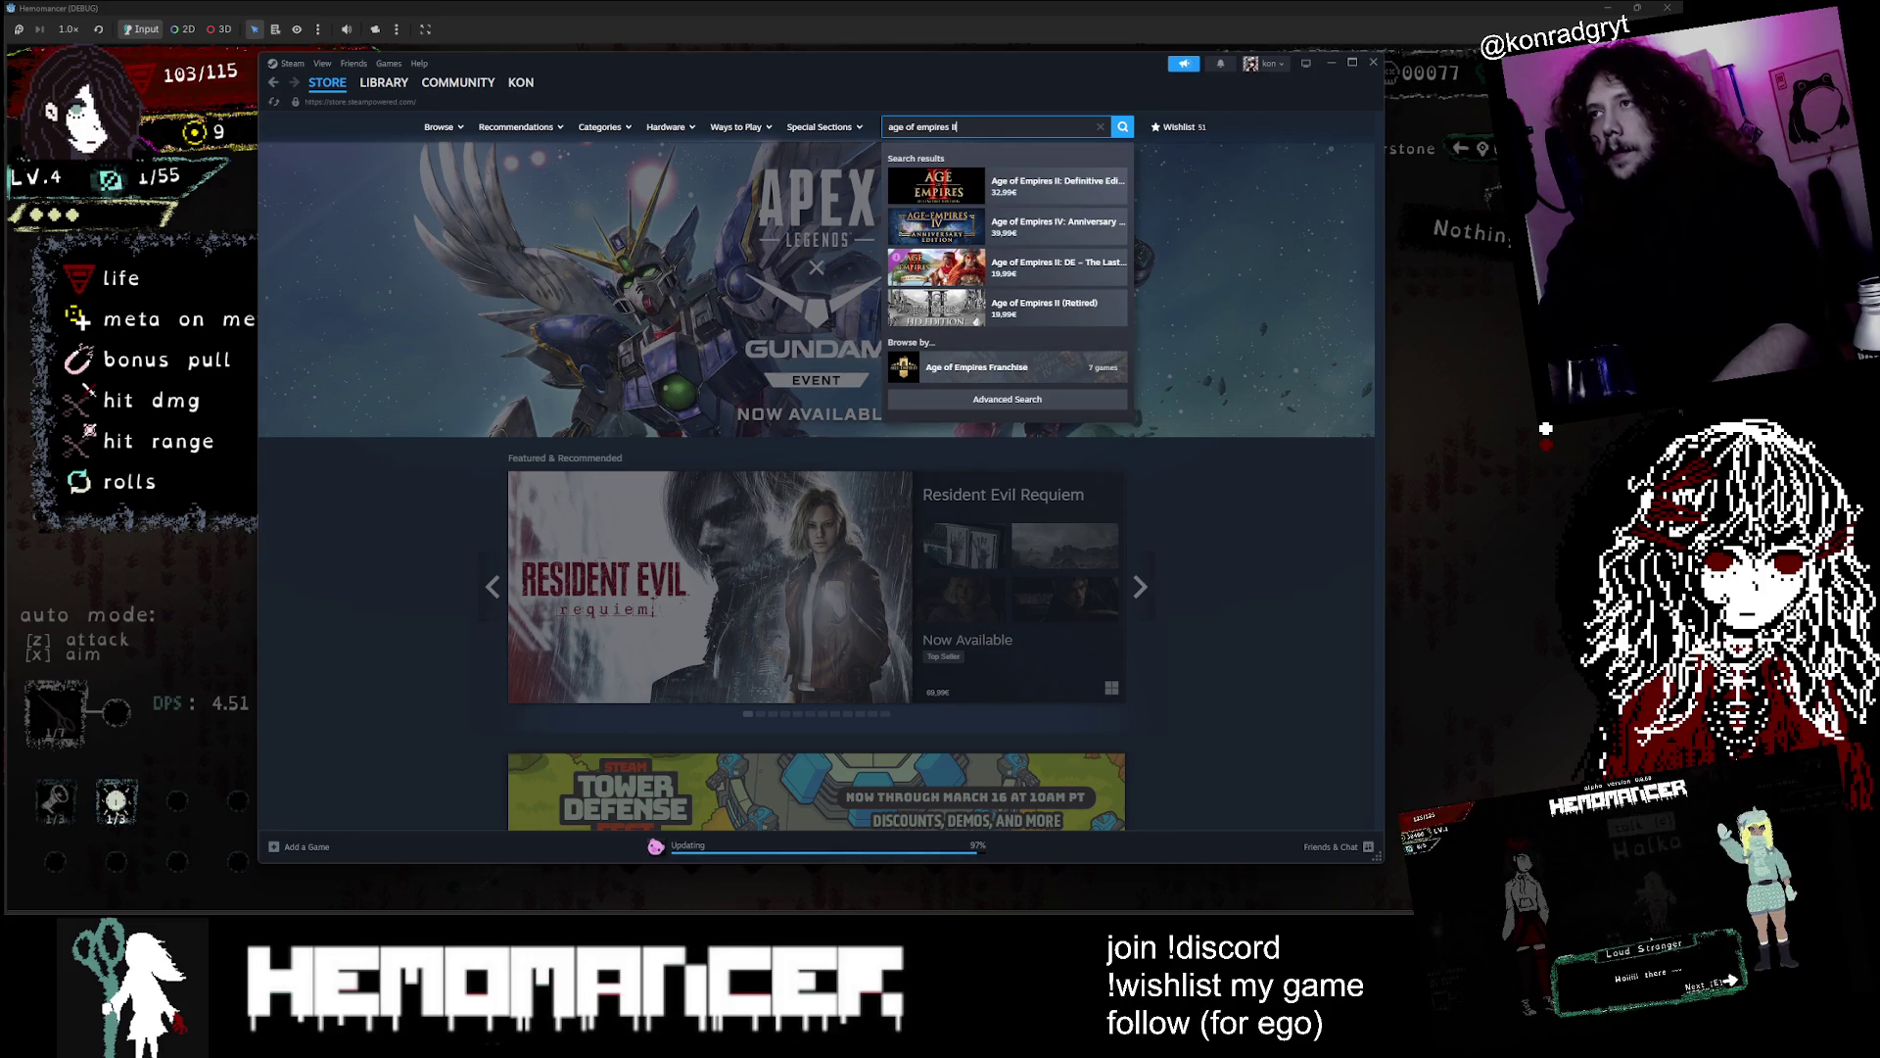
pyautogui.press('Return')
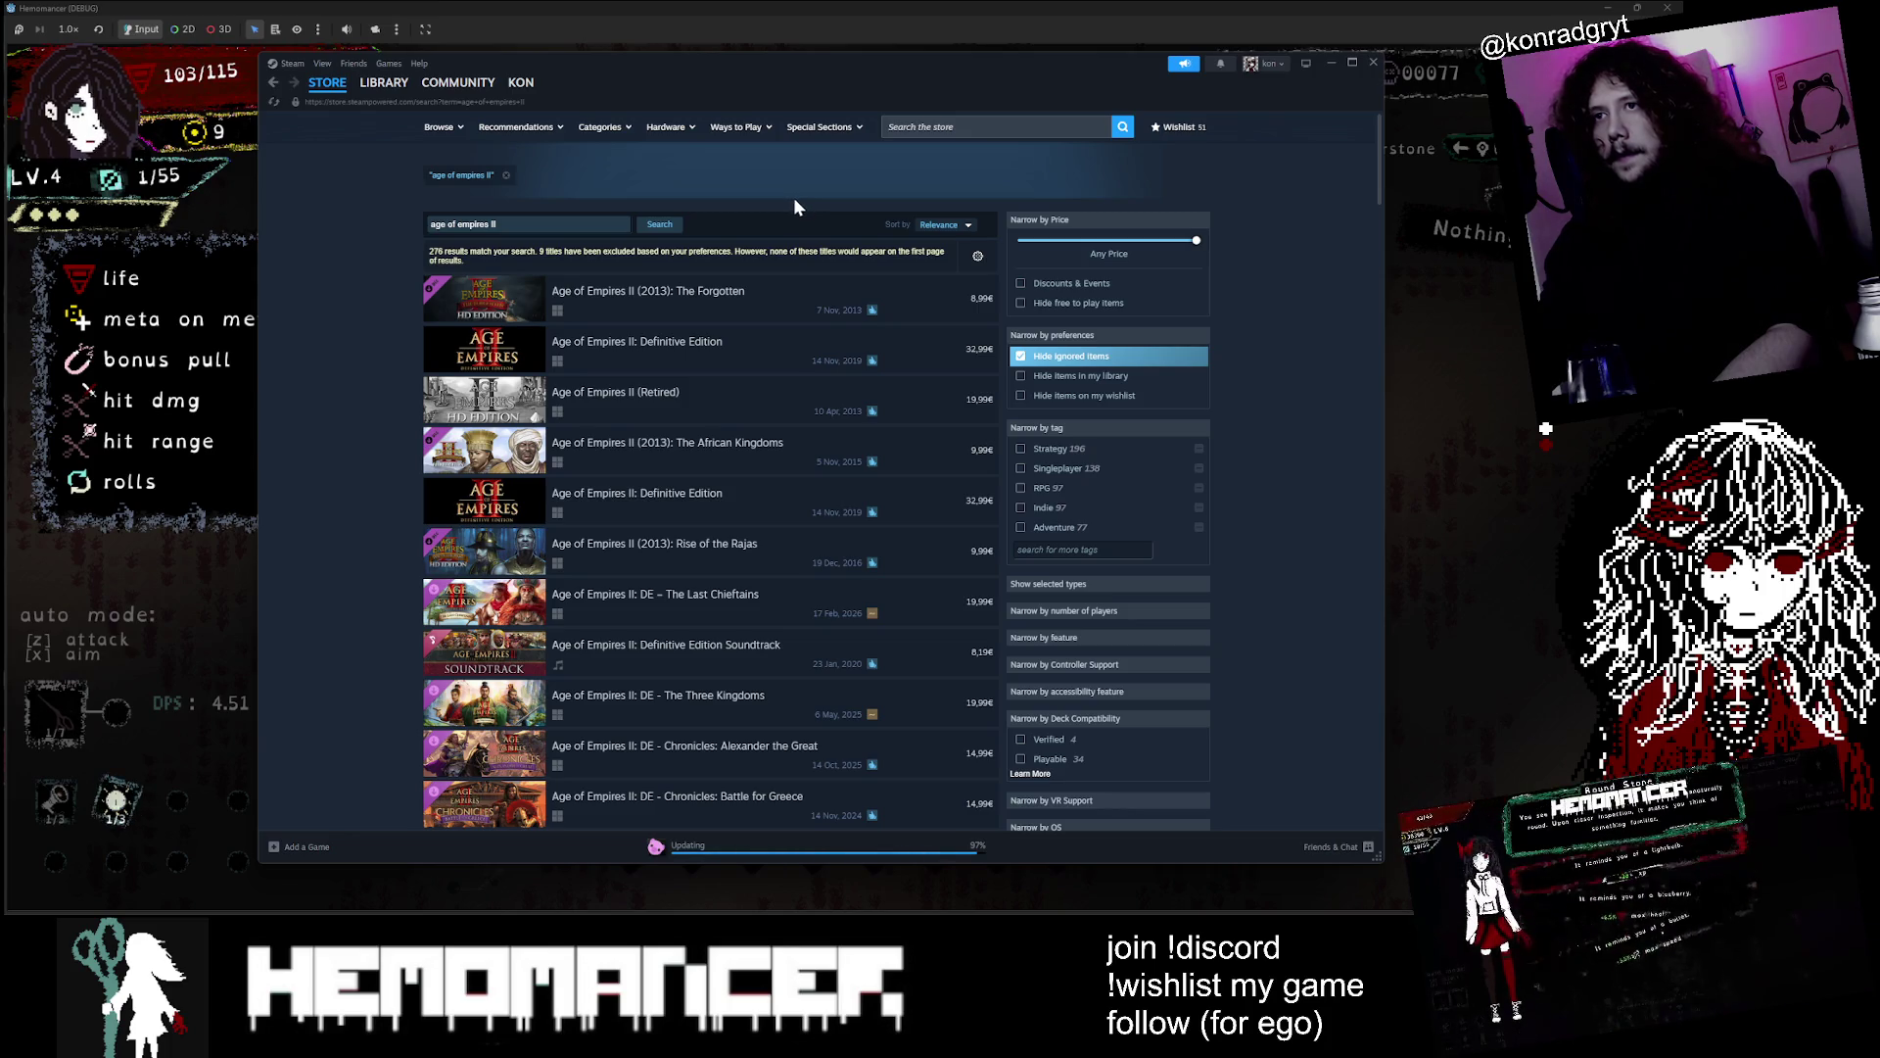
pyautogui.moveTo(676, 411)
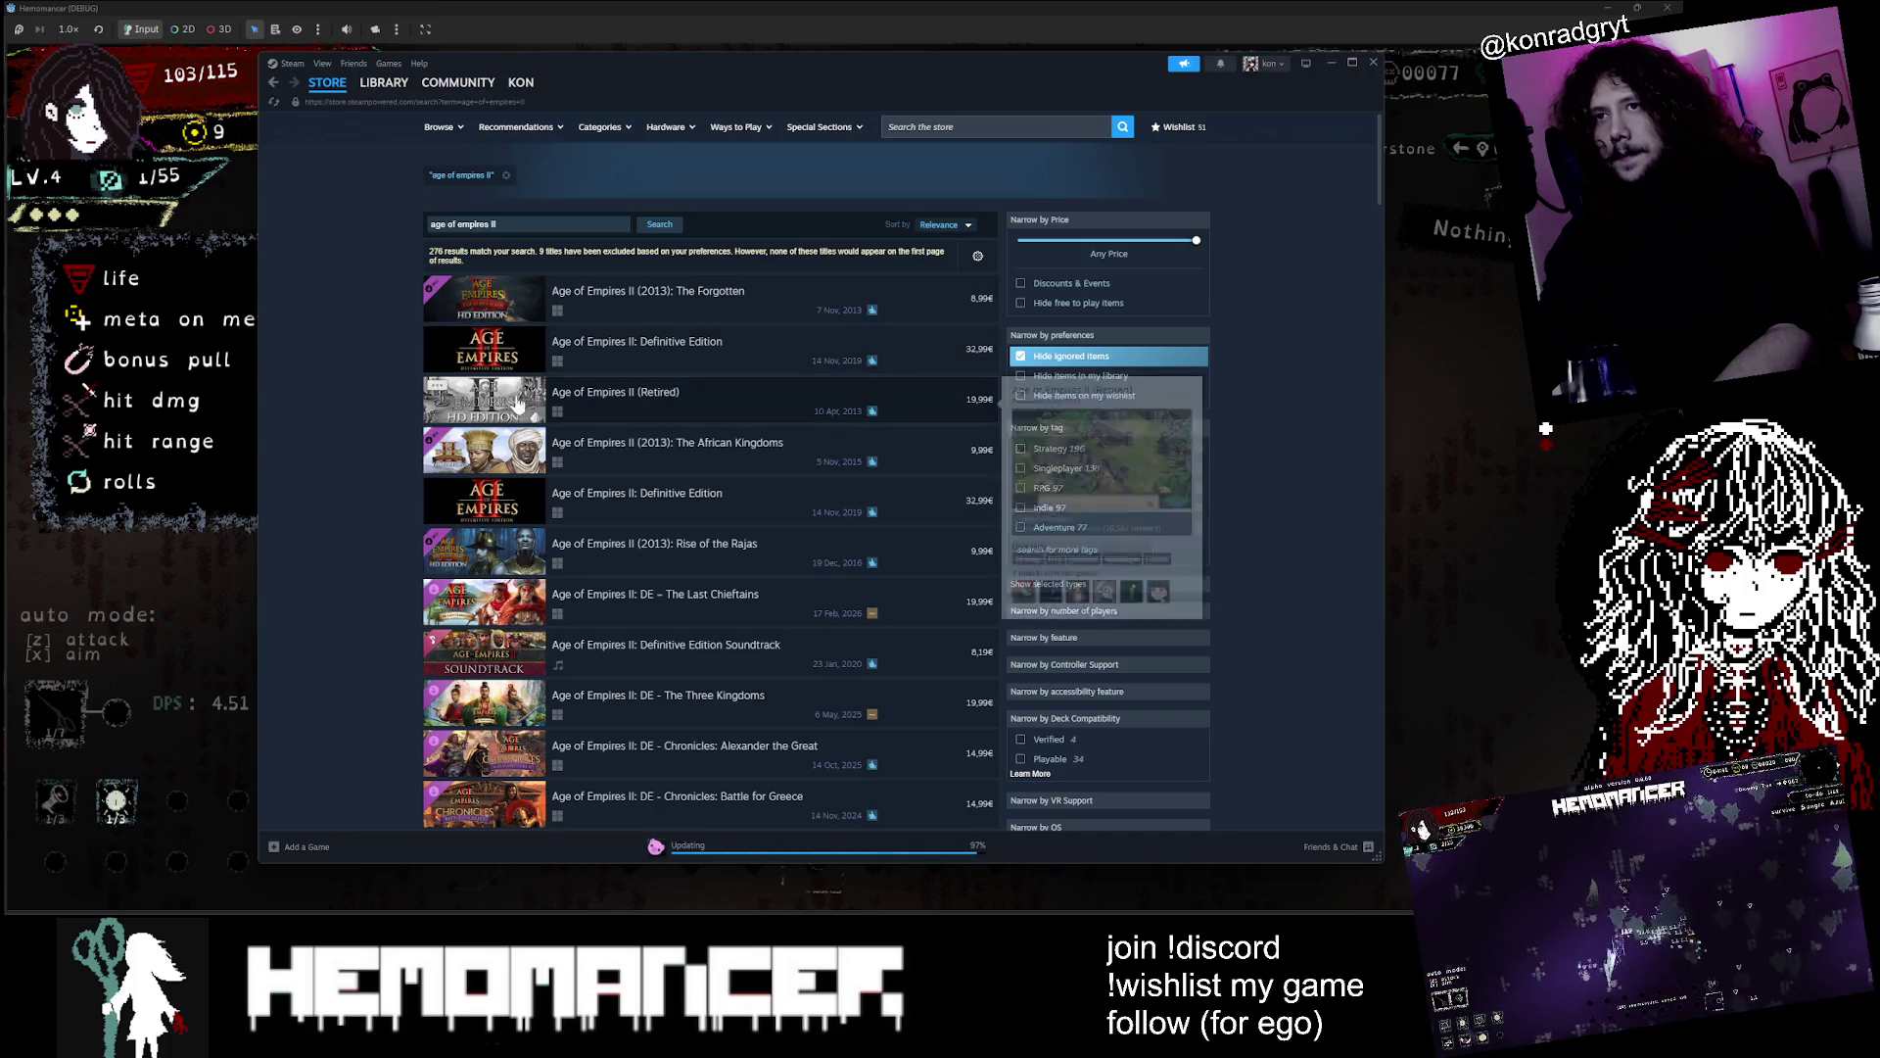
pyautogui.click(598, 392)
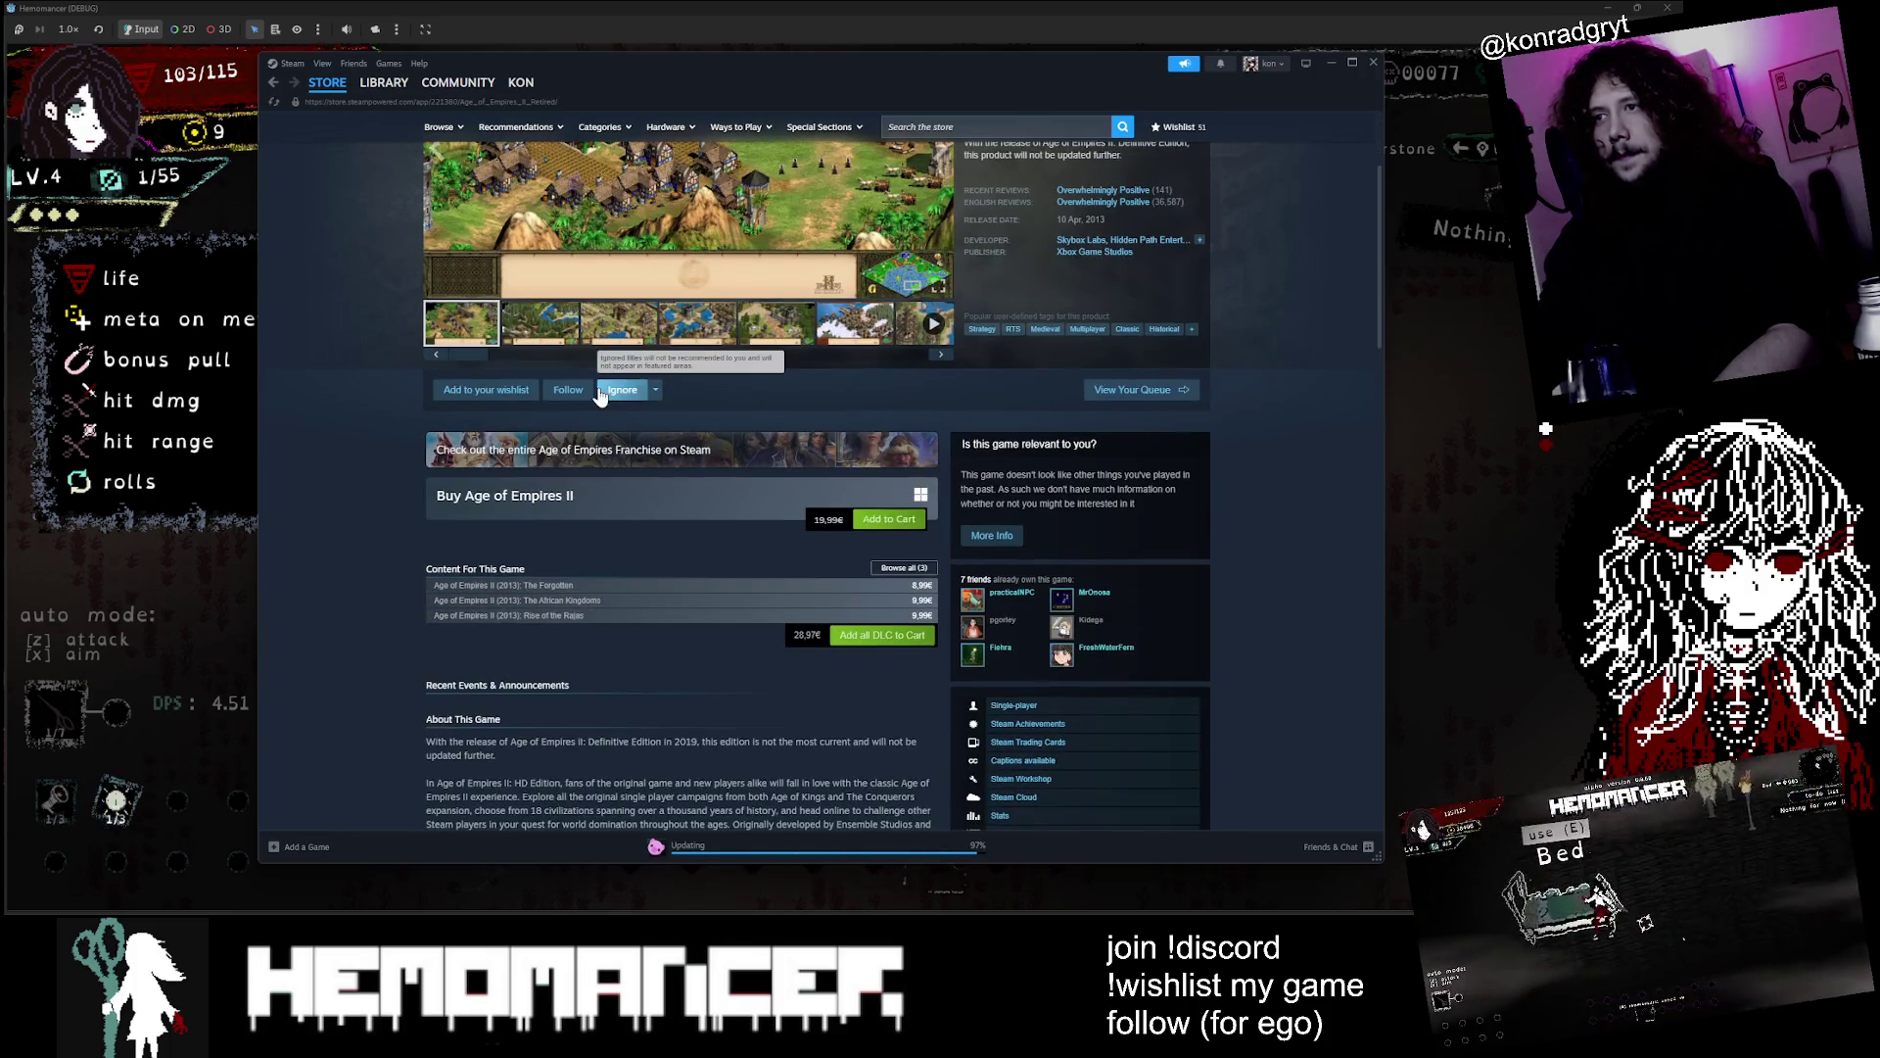
pyautogui.scroll(1, 1144, 380)
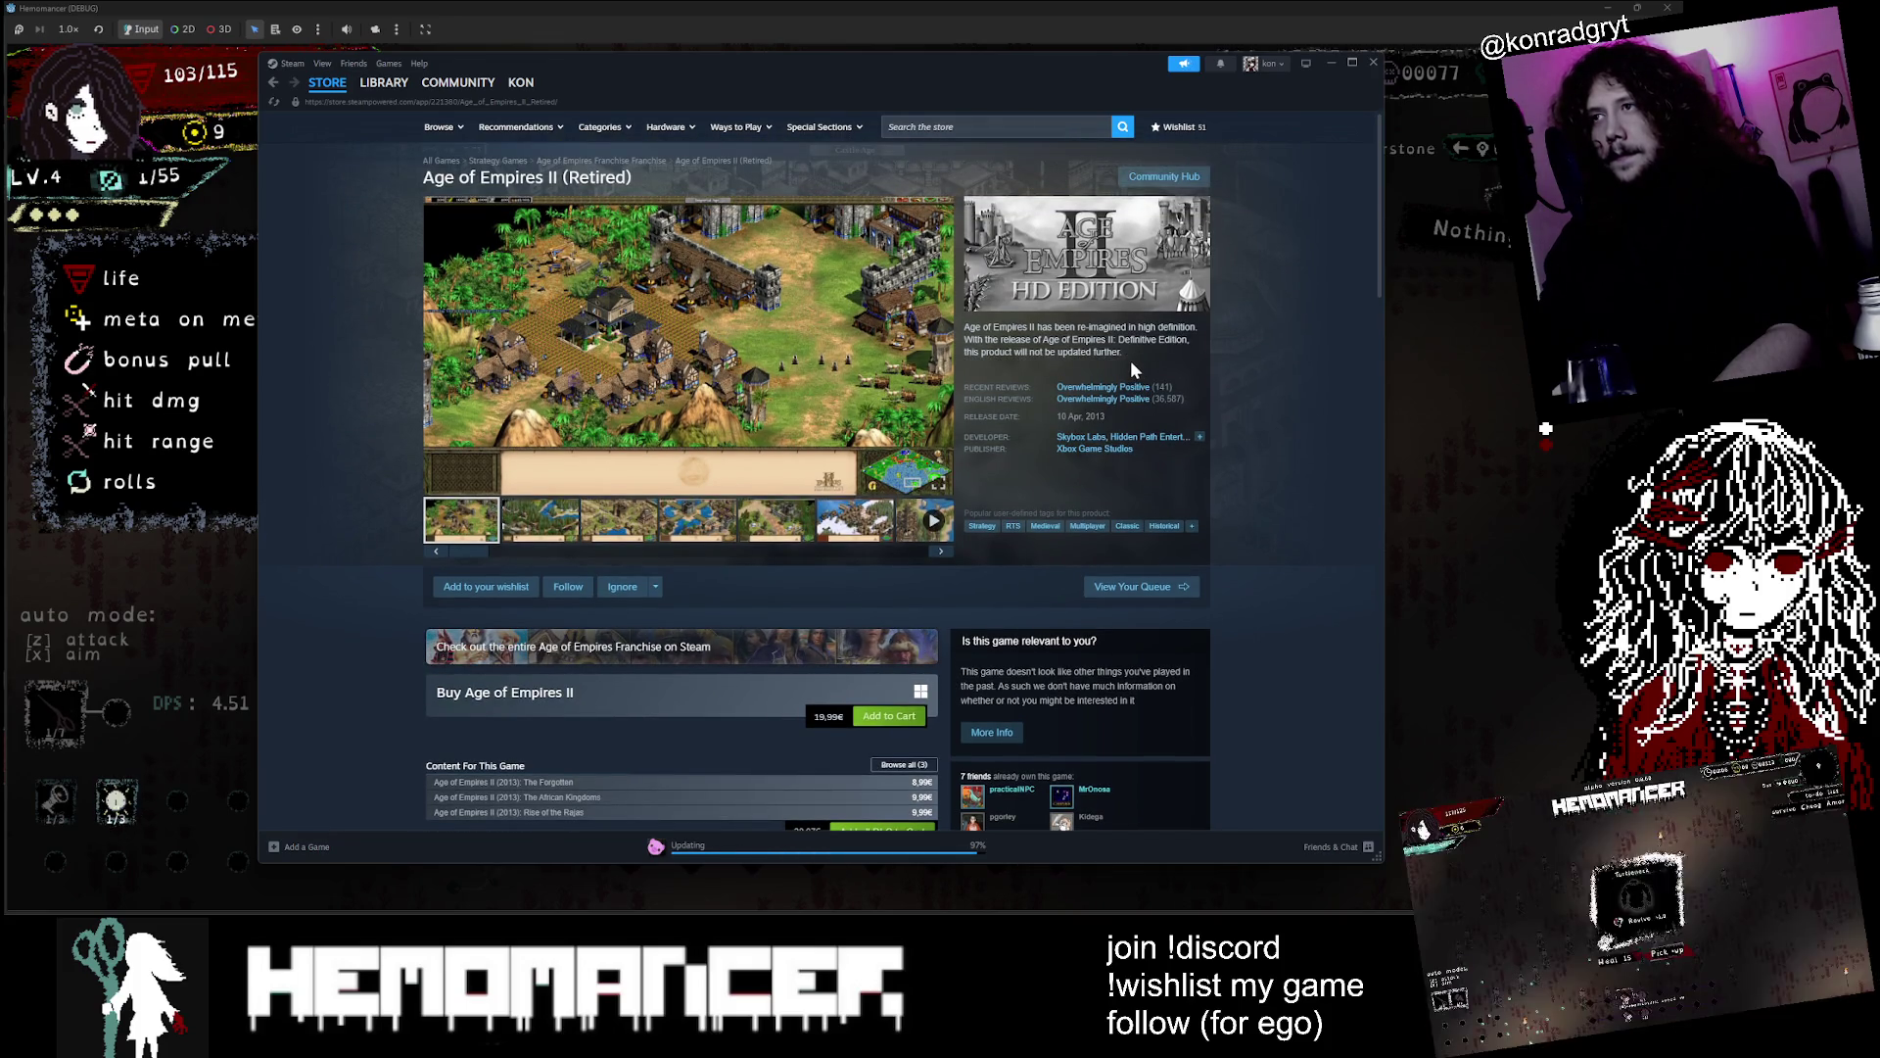
pyautogui.moveTo(1131, 360); pyautogui.dragTo(946, 338)
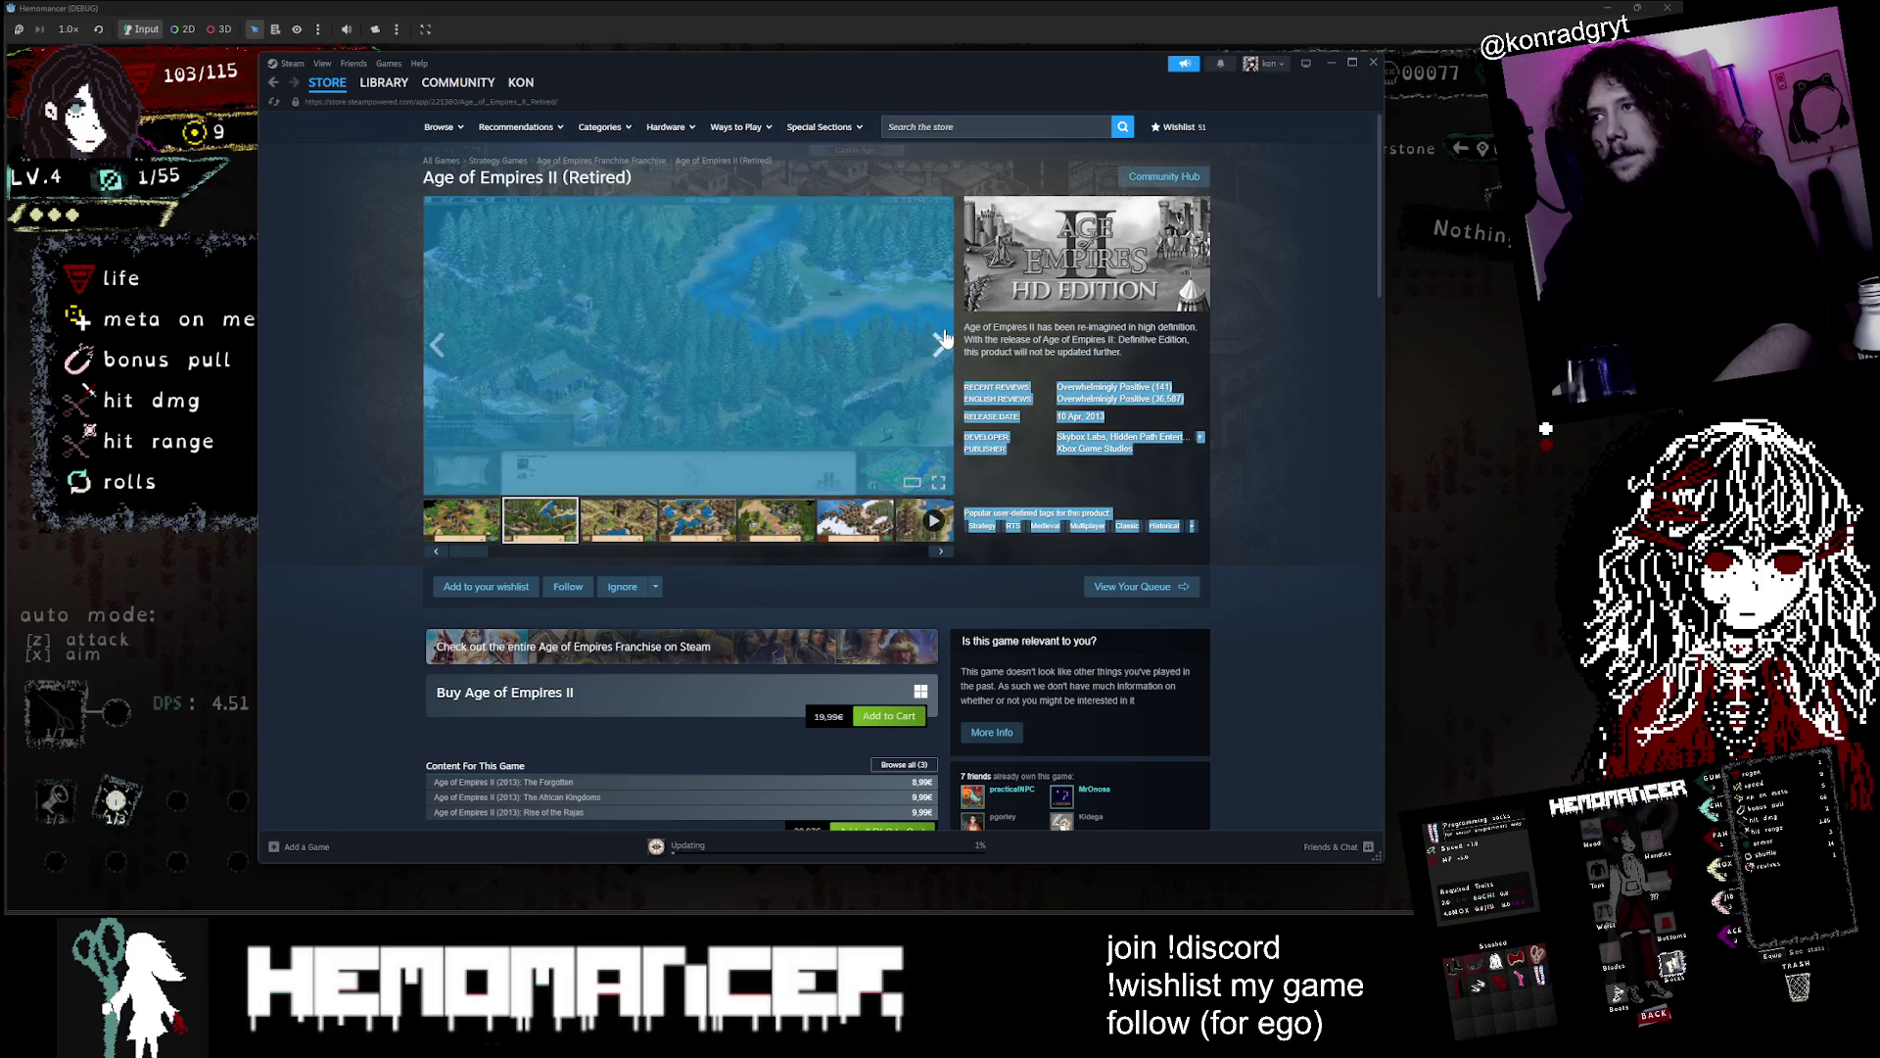
pyautogui.click(273, 89)
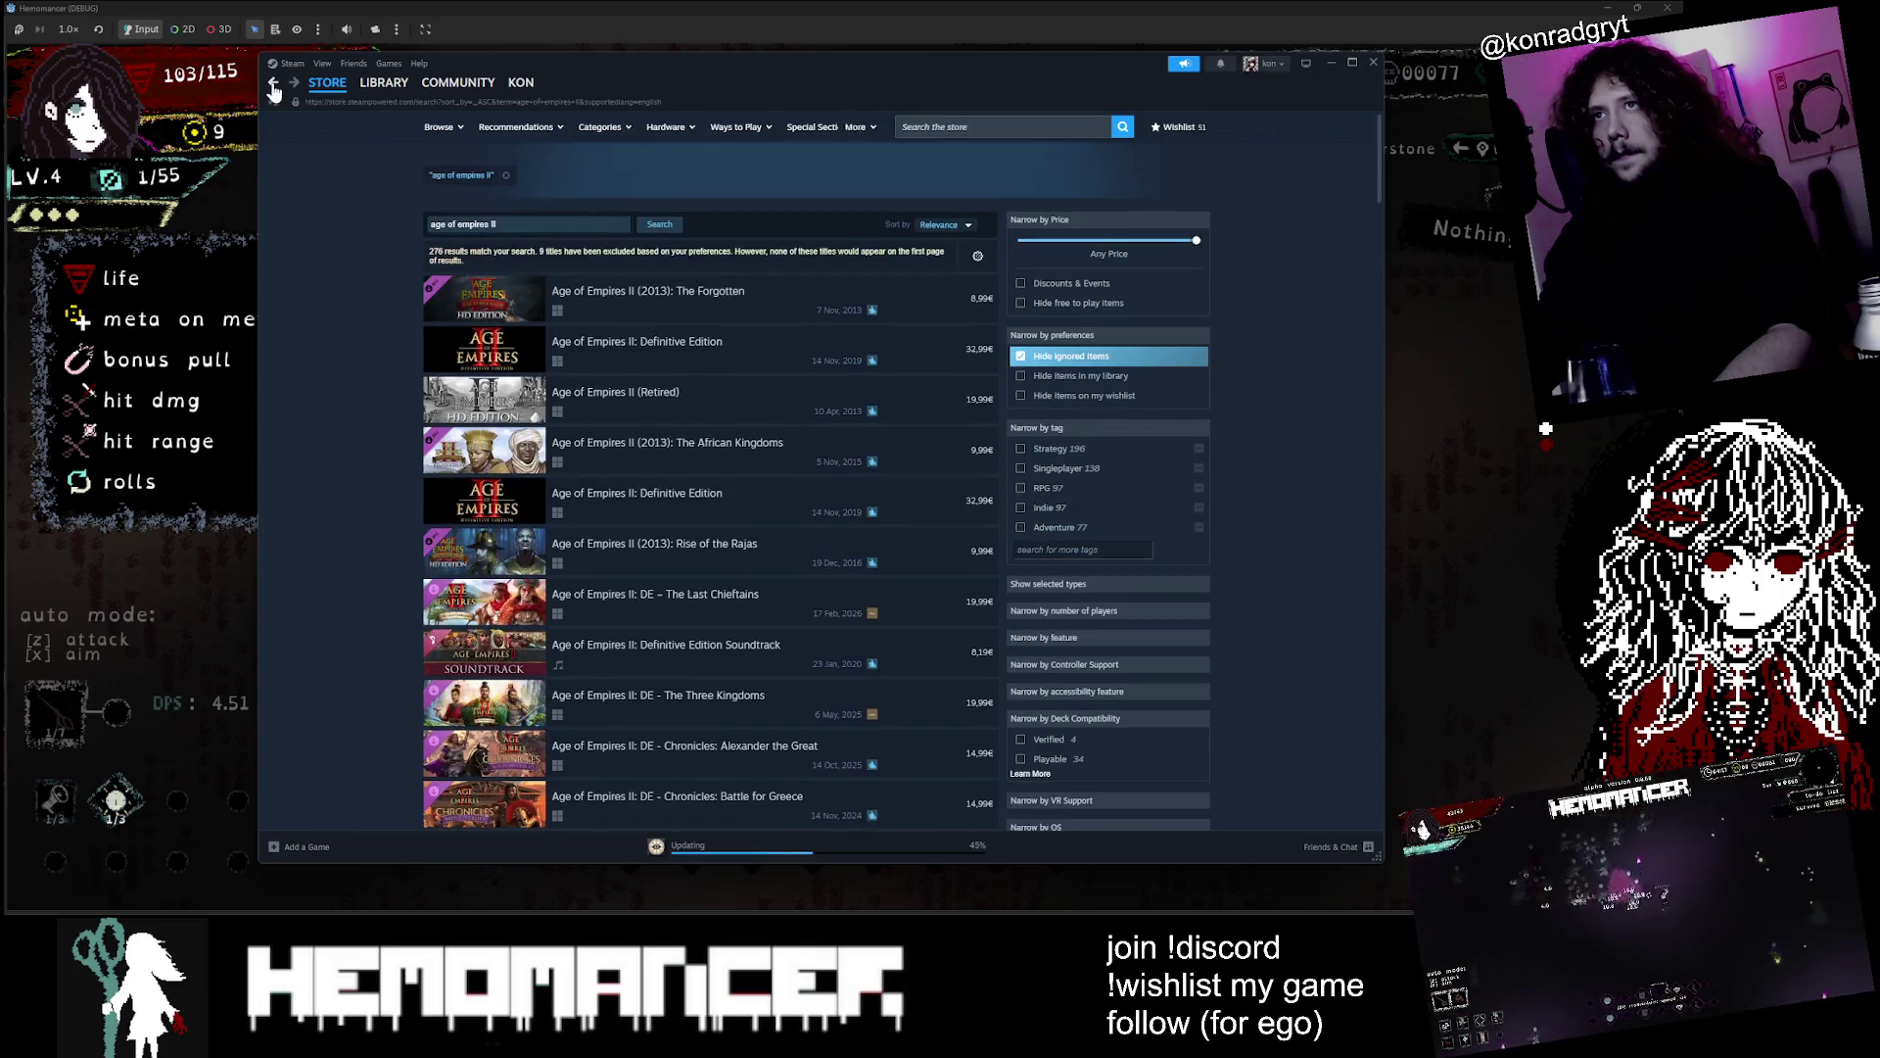